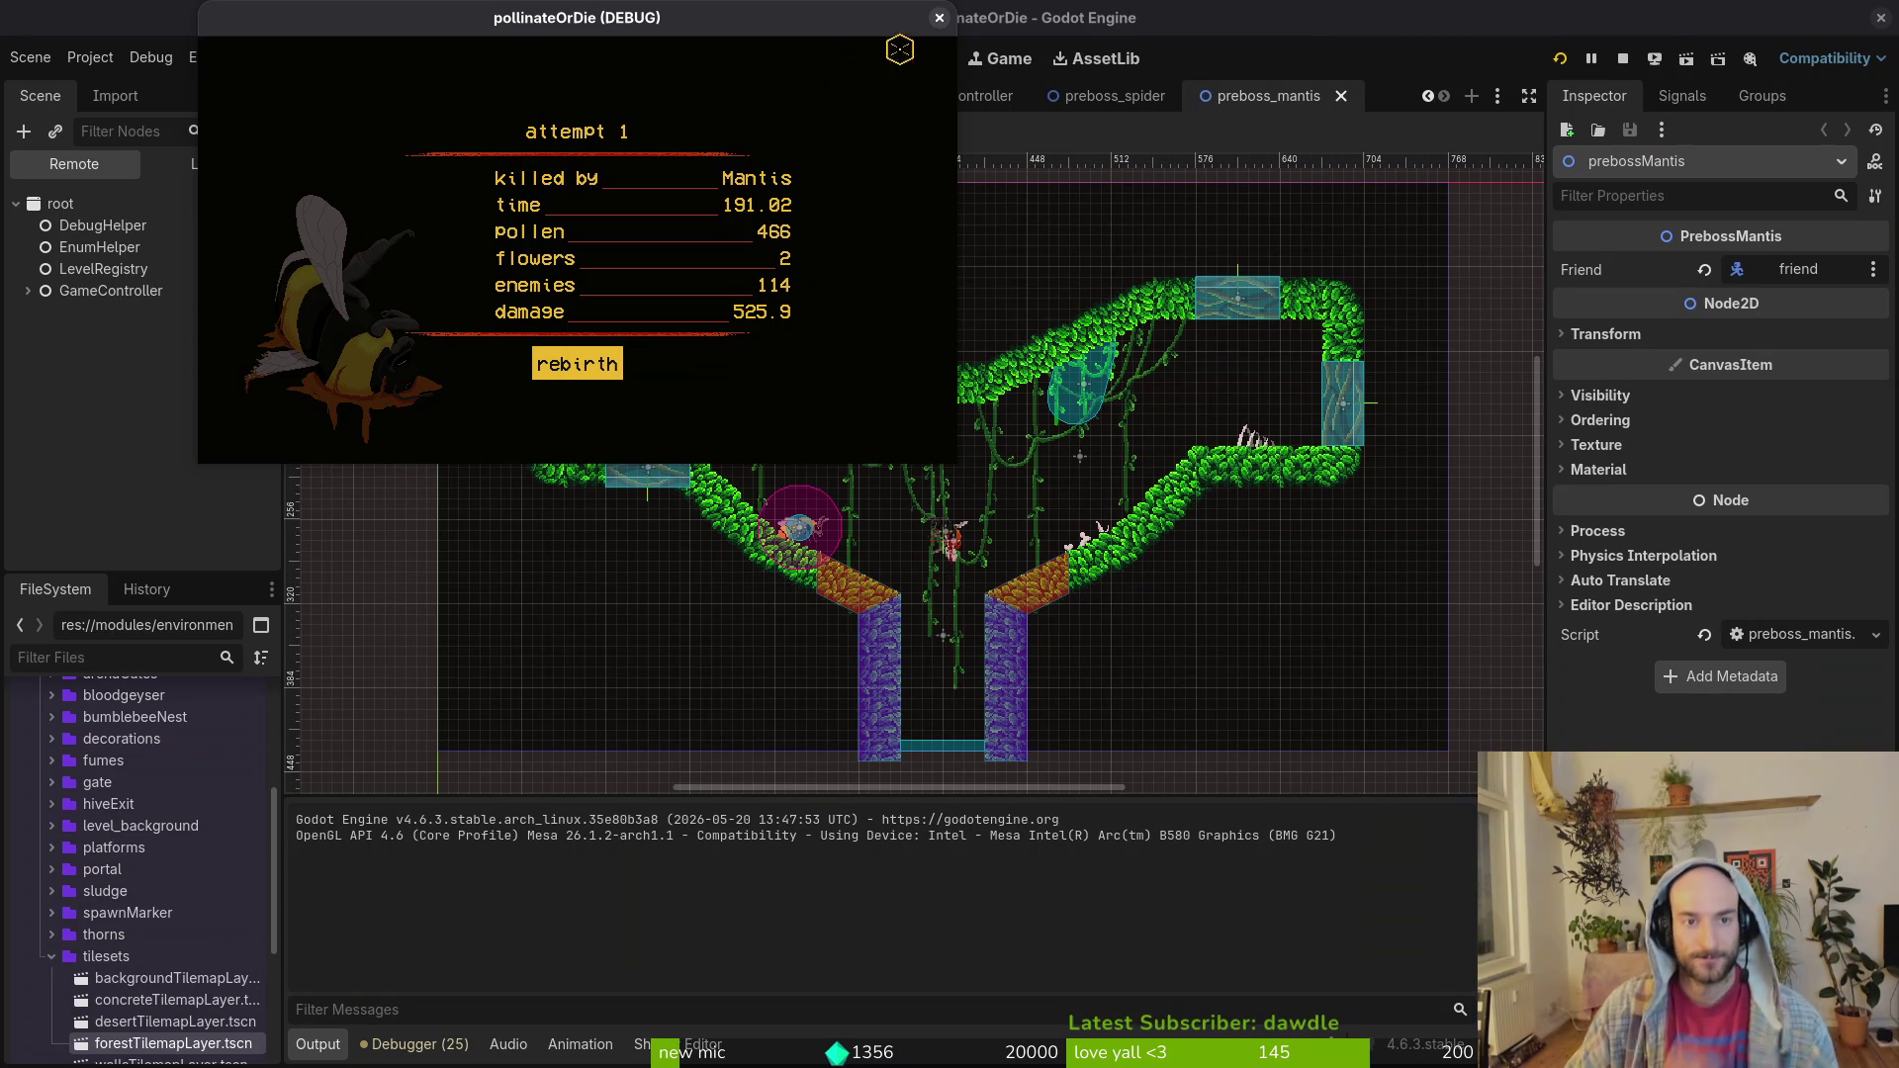
Step: Stop the pollinateOrDie debug run and bring the terminal with the git history forward
left_click(938, 19)
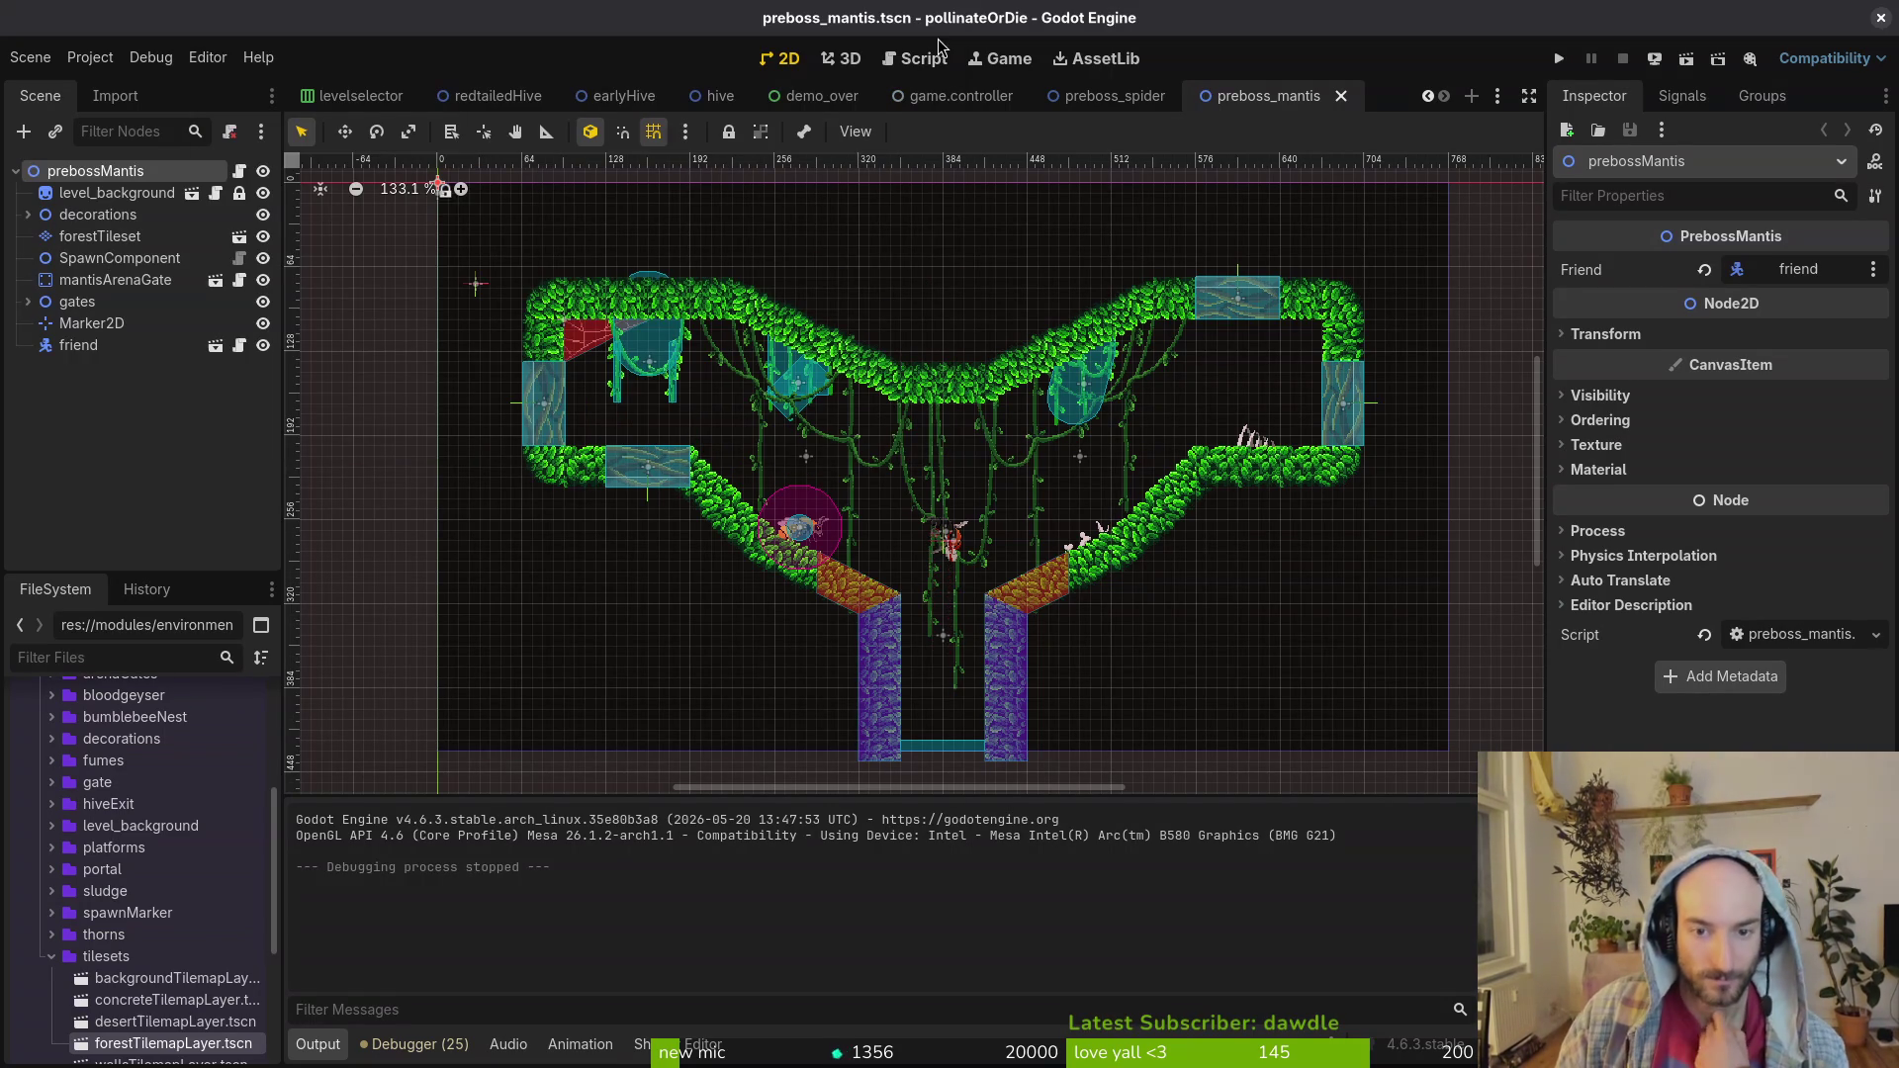
left_click(1558, 67)
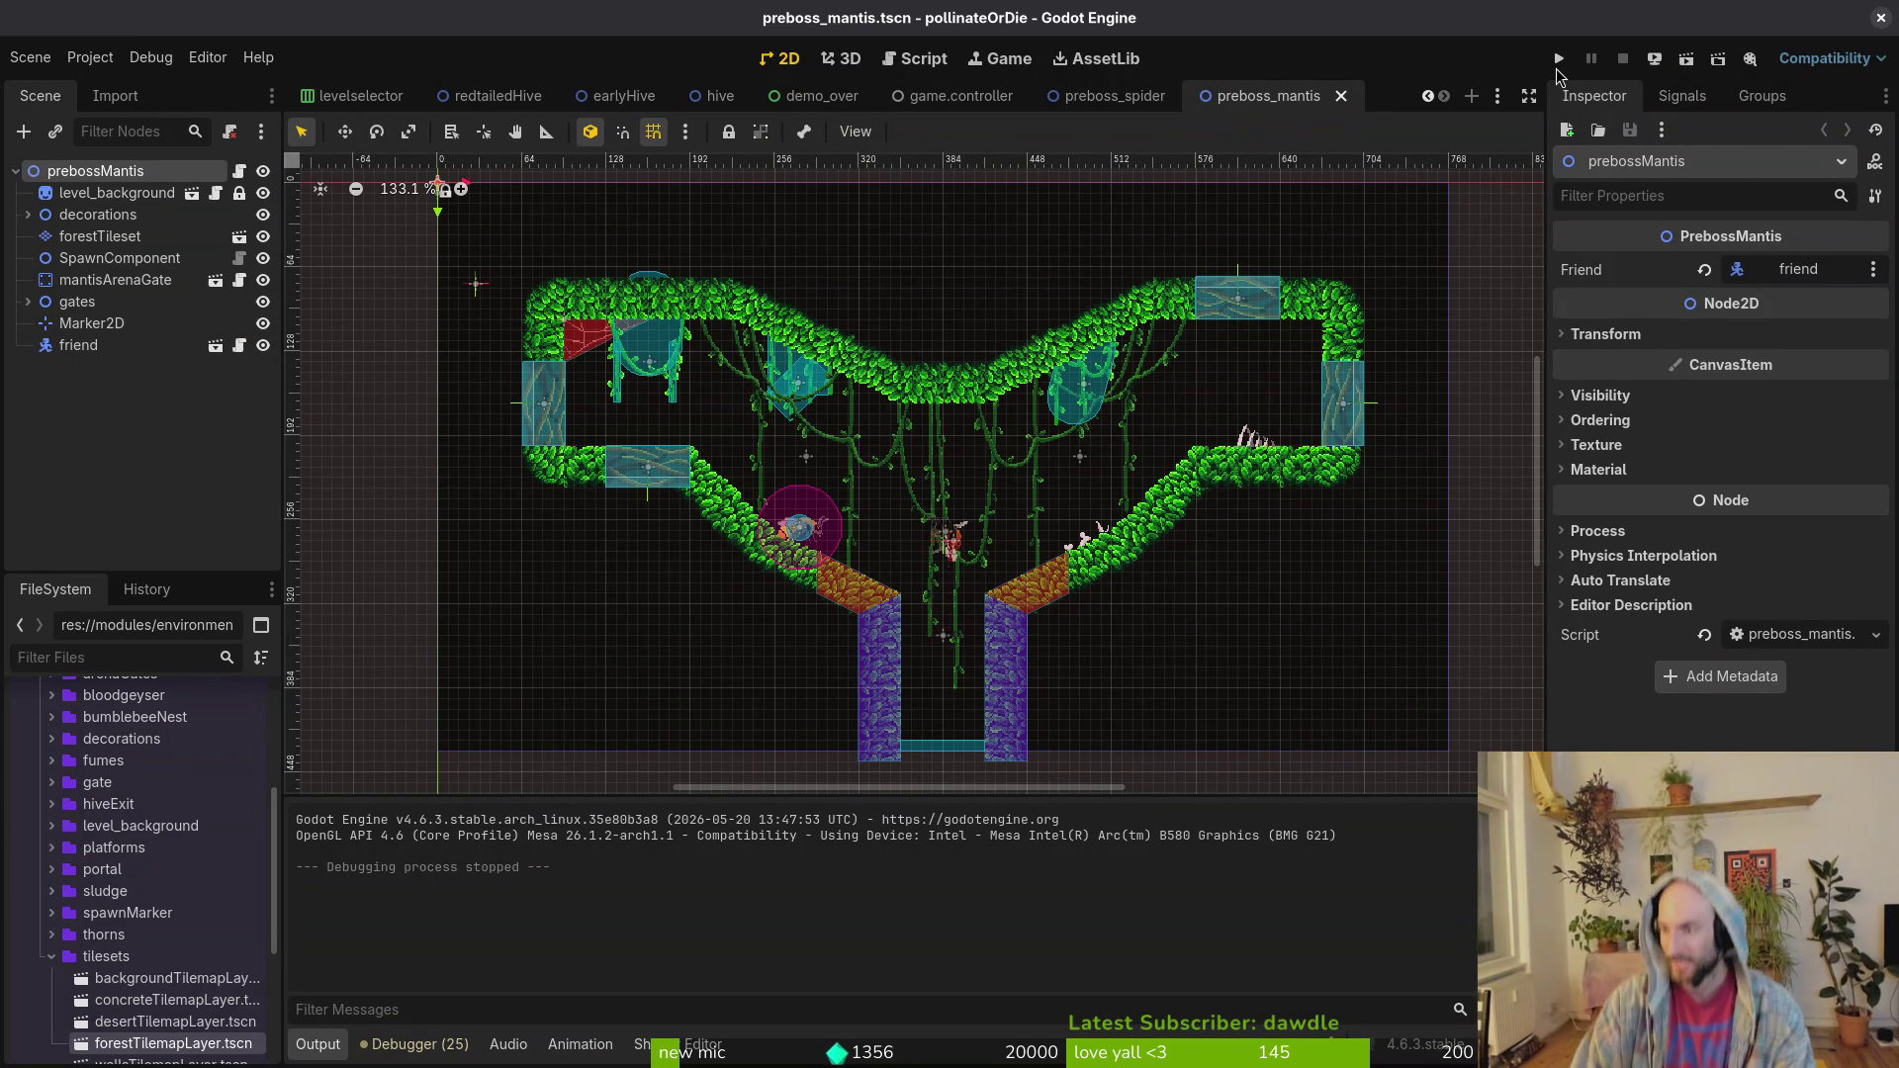
key("alt+Tab")
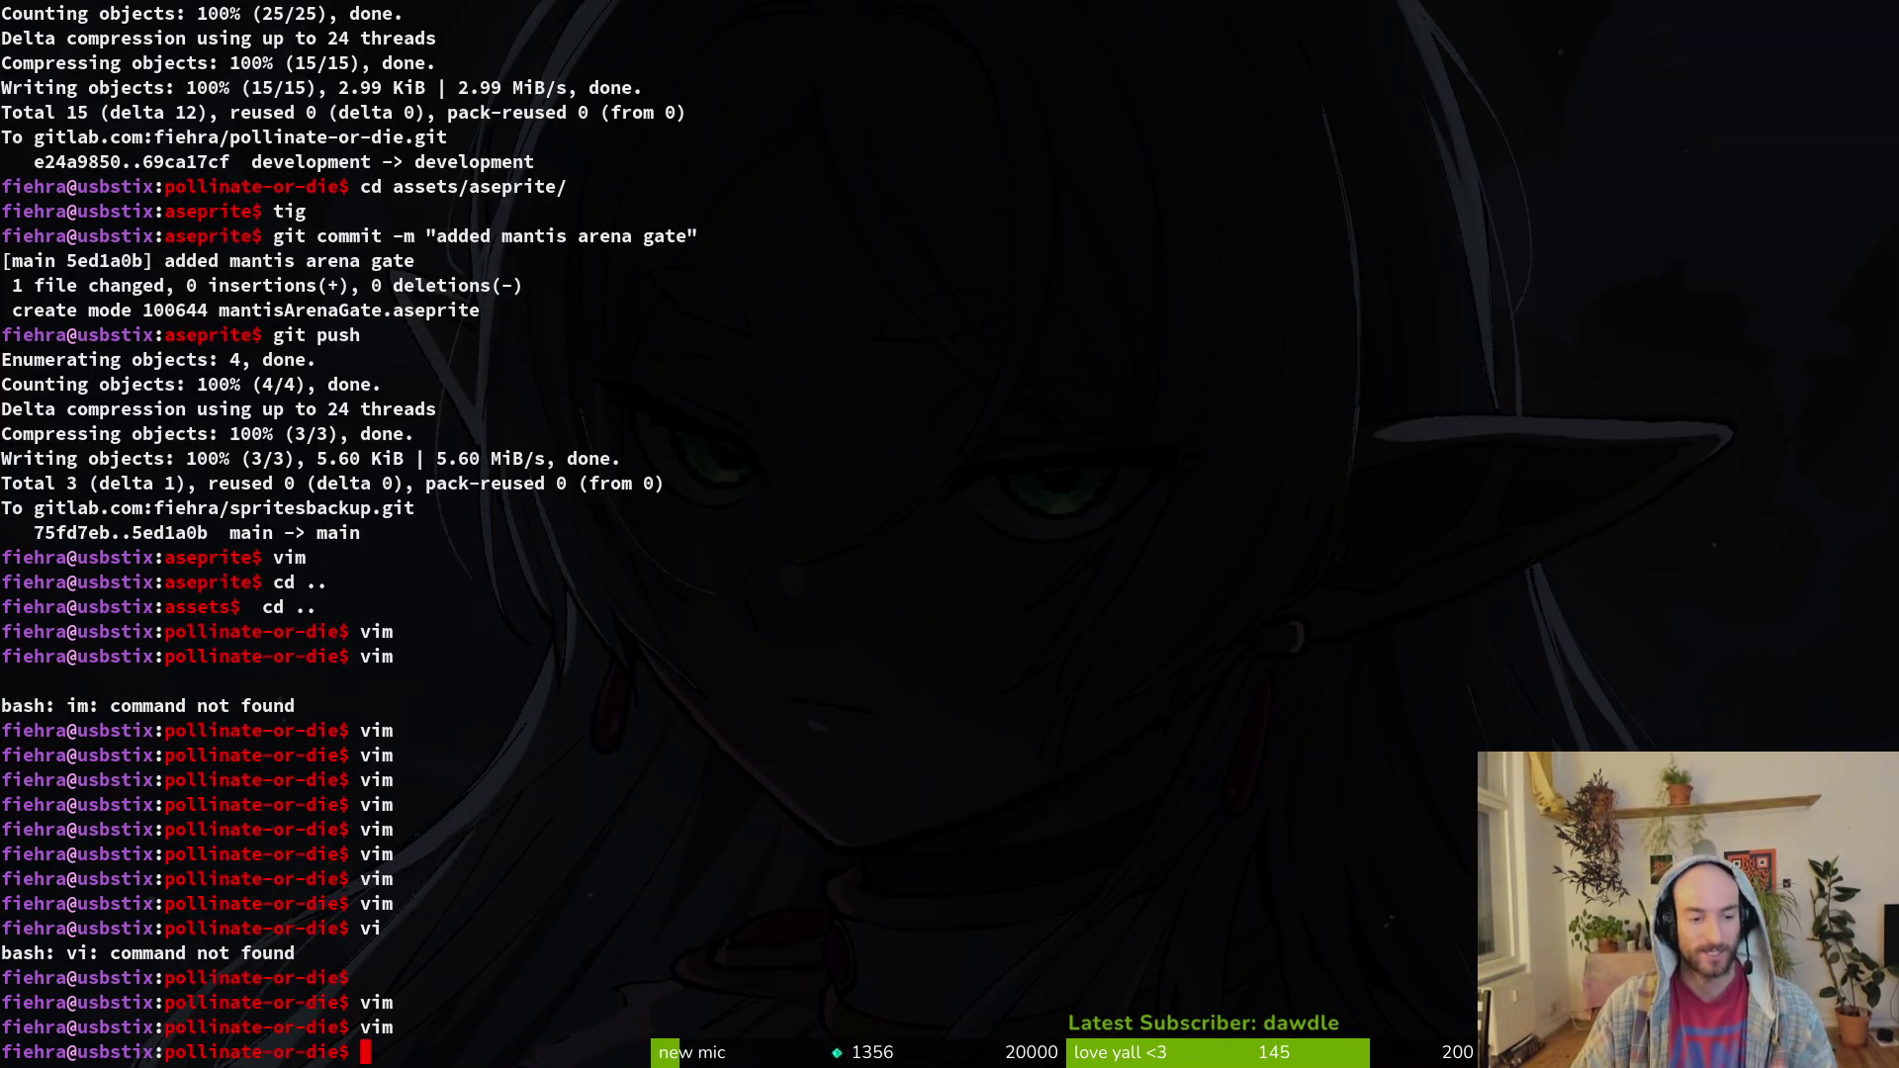
Step: Launch tig and stage the level selector, game controller and level registry changes
type("tig")
key("Return")
key("Down")
key("Down")
key("Down")
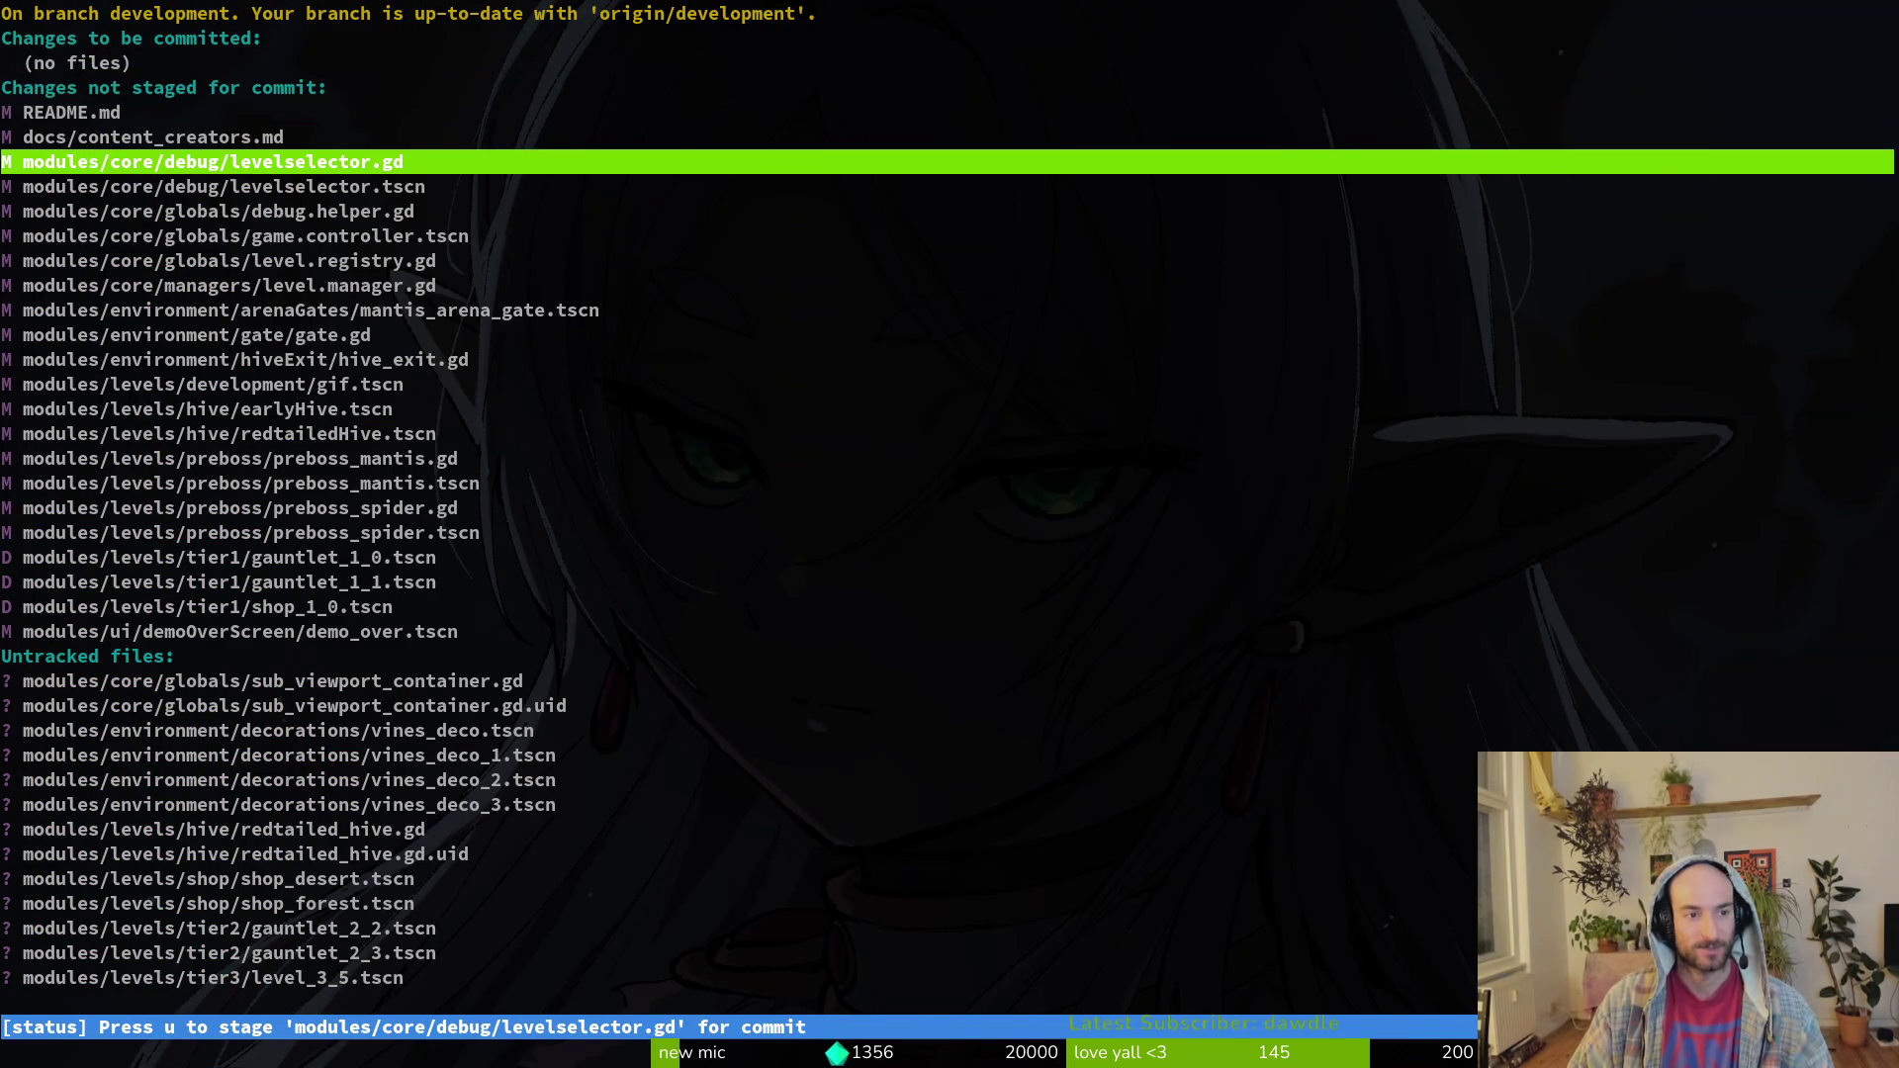
key("u")
key("Return")
key("u")
key("Down")
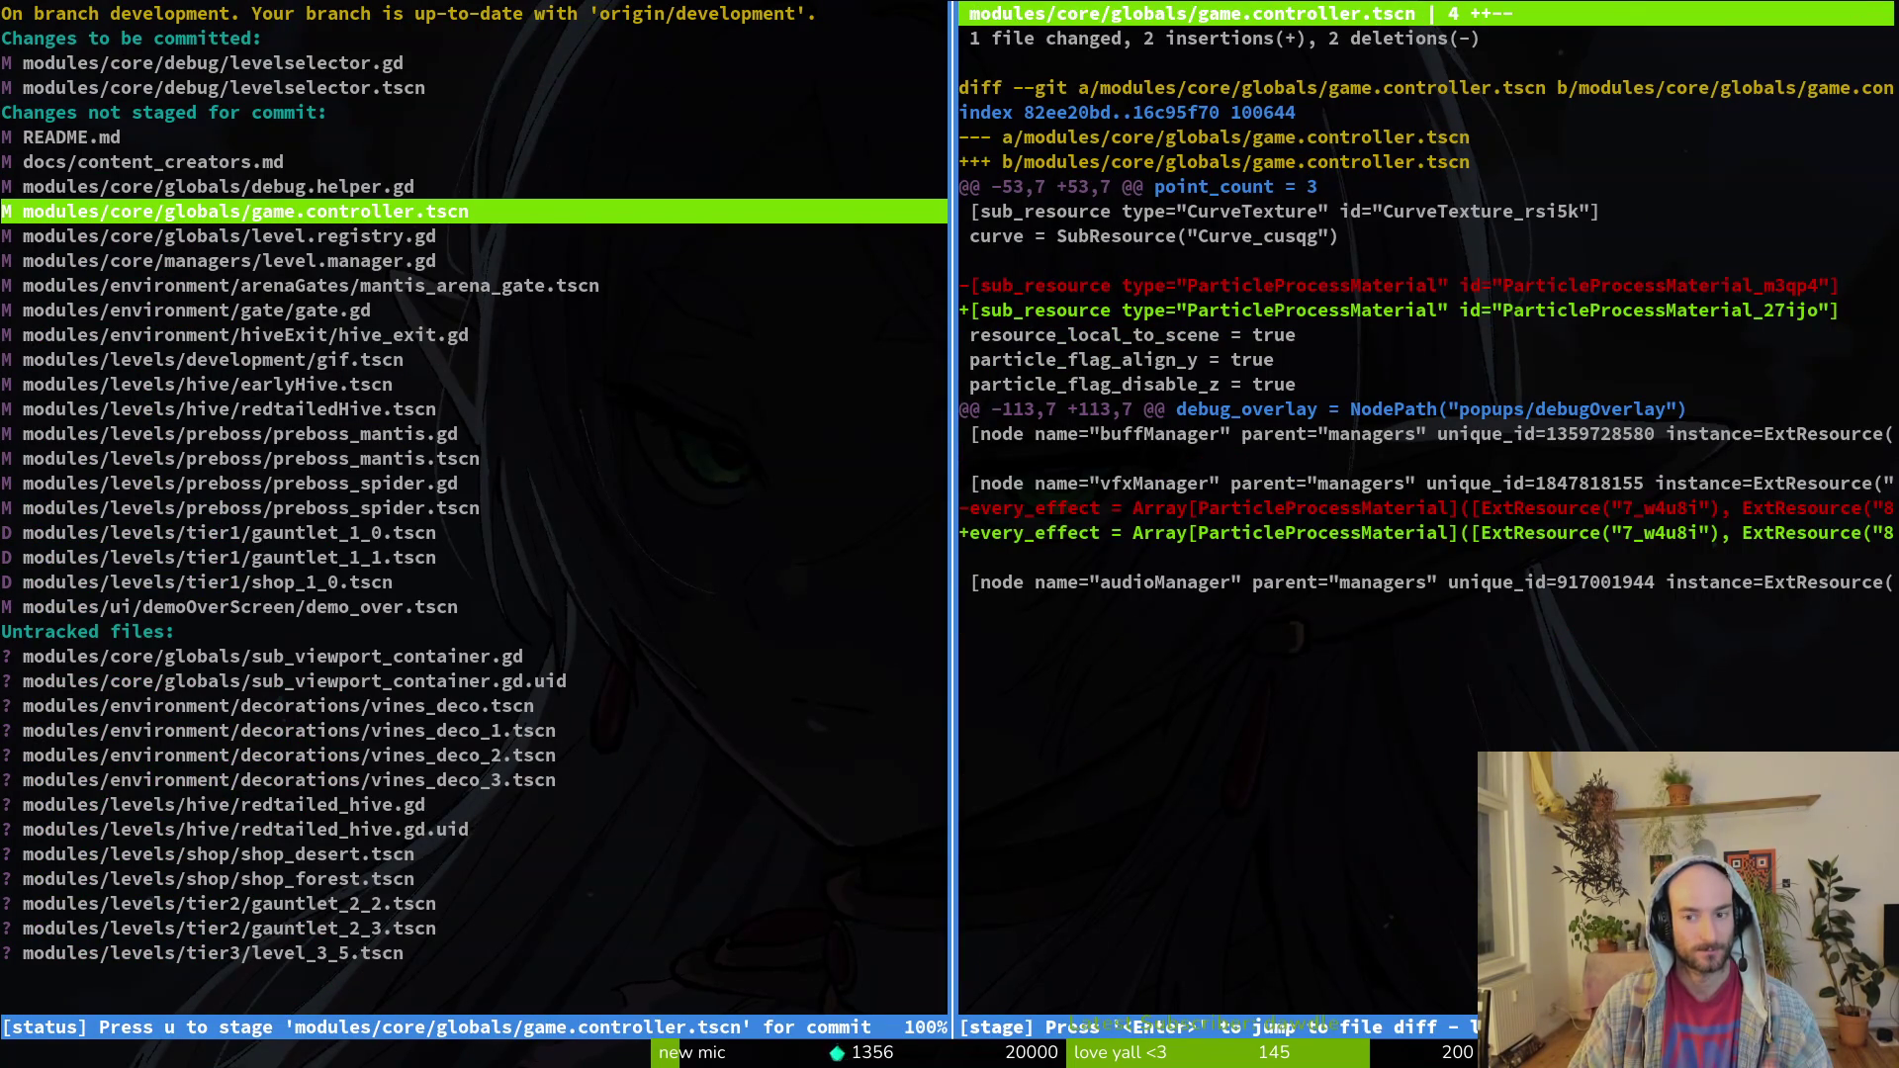
key("Down")
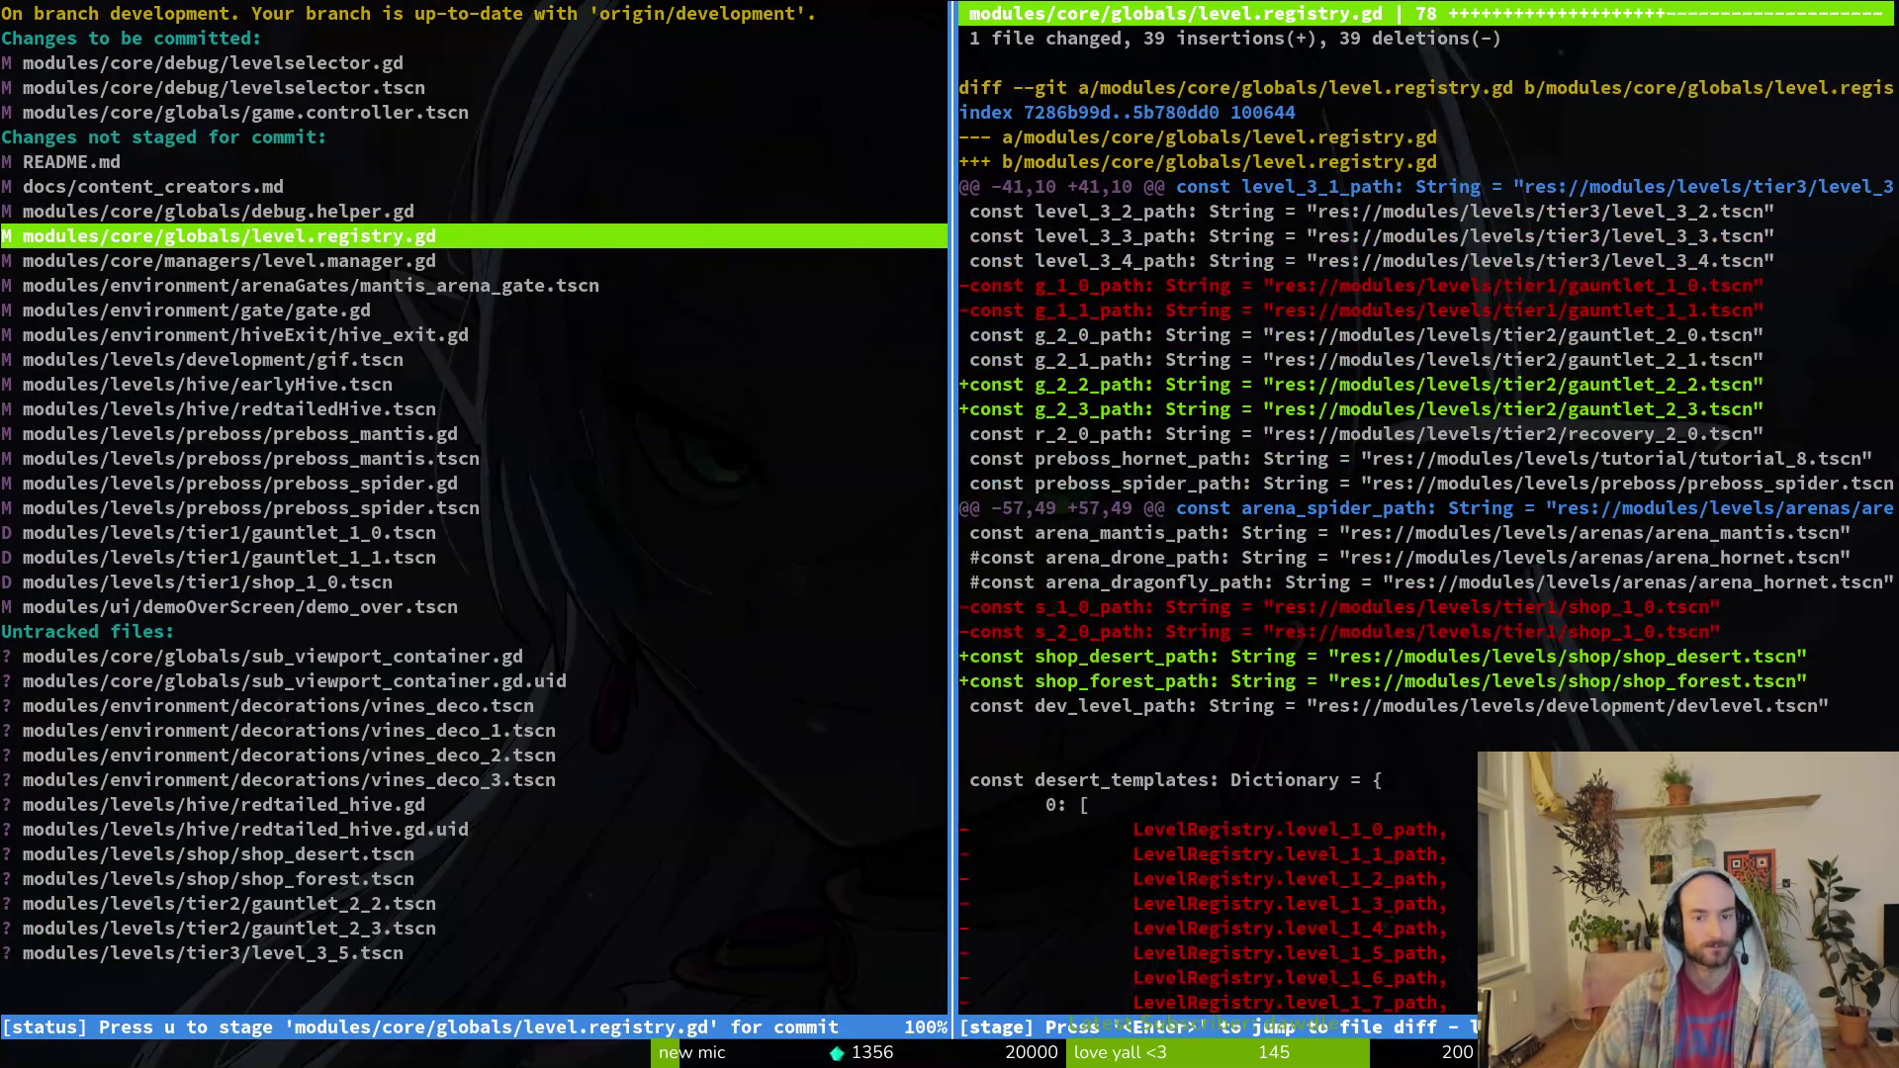
key("u")
key("Down")
Step: Stage the gate, hive exit, hive scene, preboss_mantis.gd and deleted tier1 level changes
key("u")
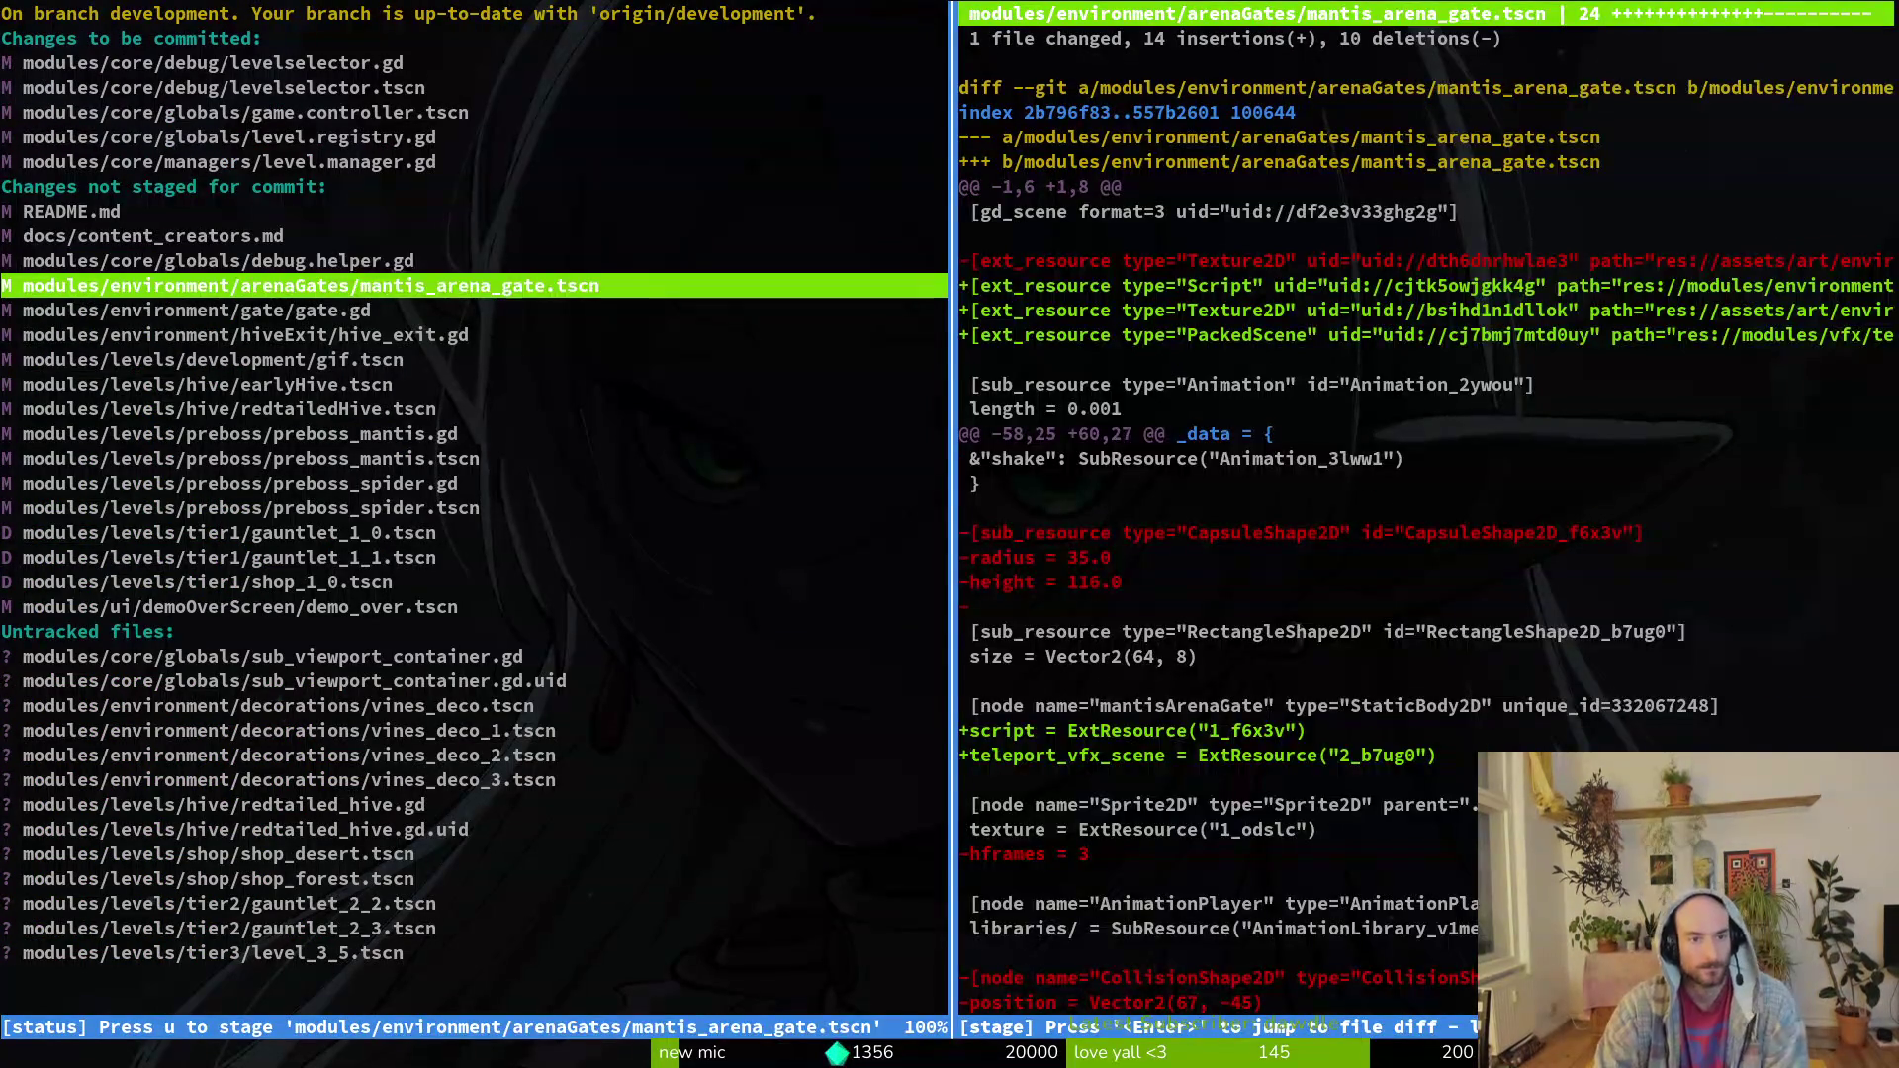
key("u")
key("Down")
key("u")
key("Down")
key("u")
key("Down")
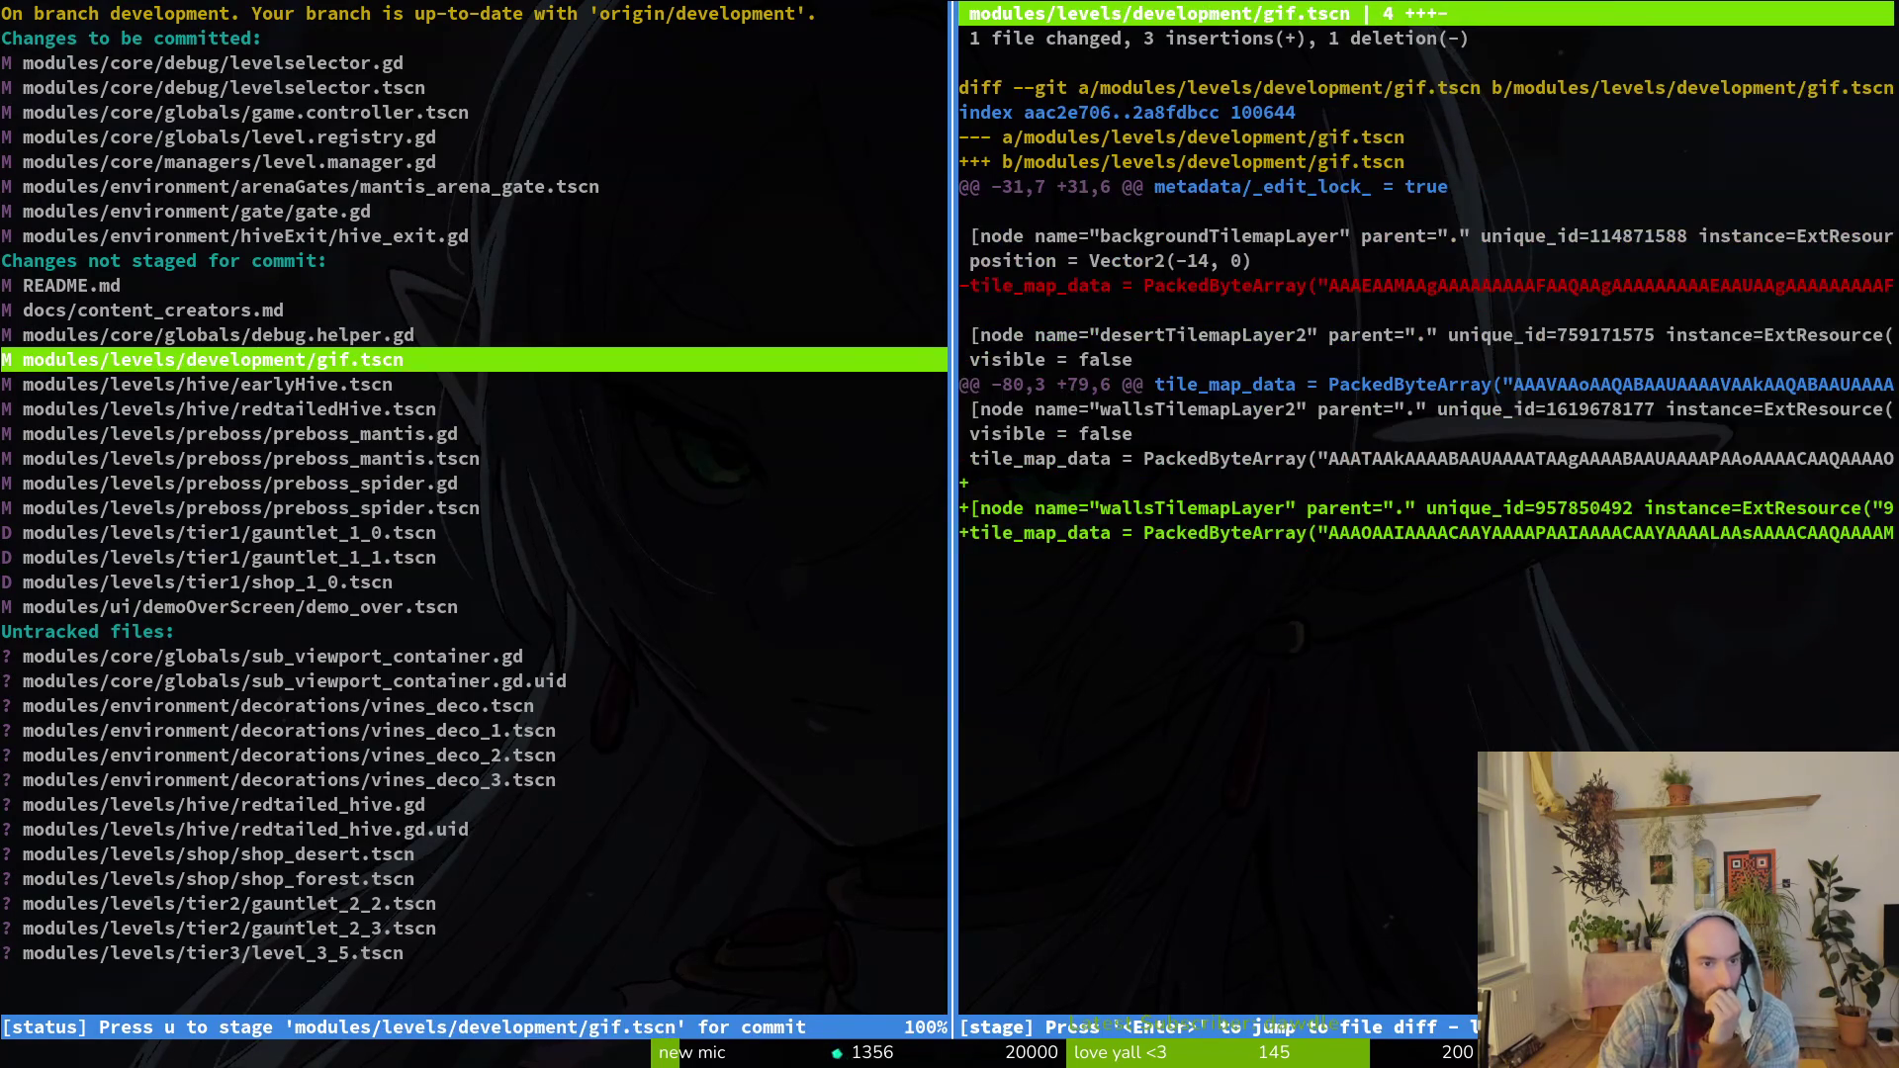
key("Down")
key("u")
key("u")
key("u")
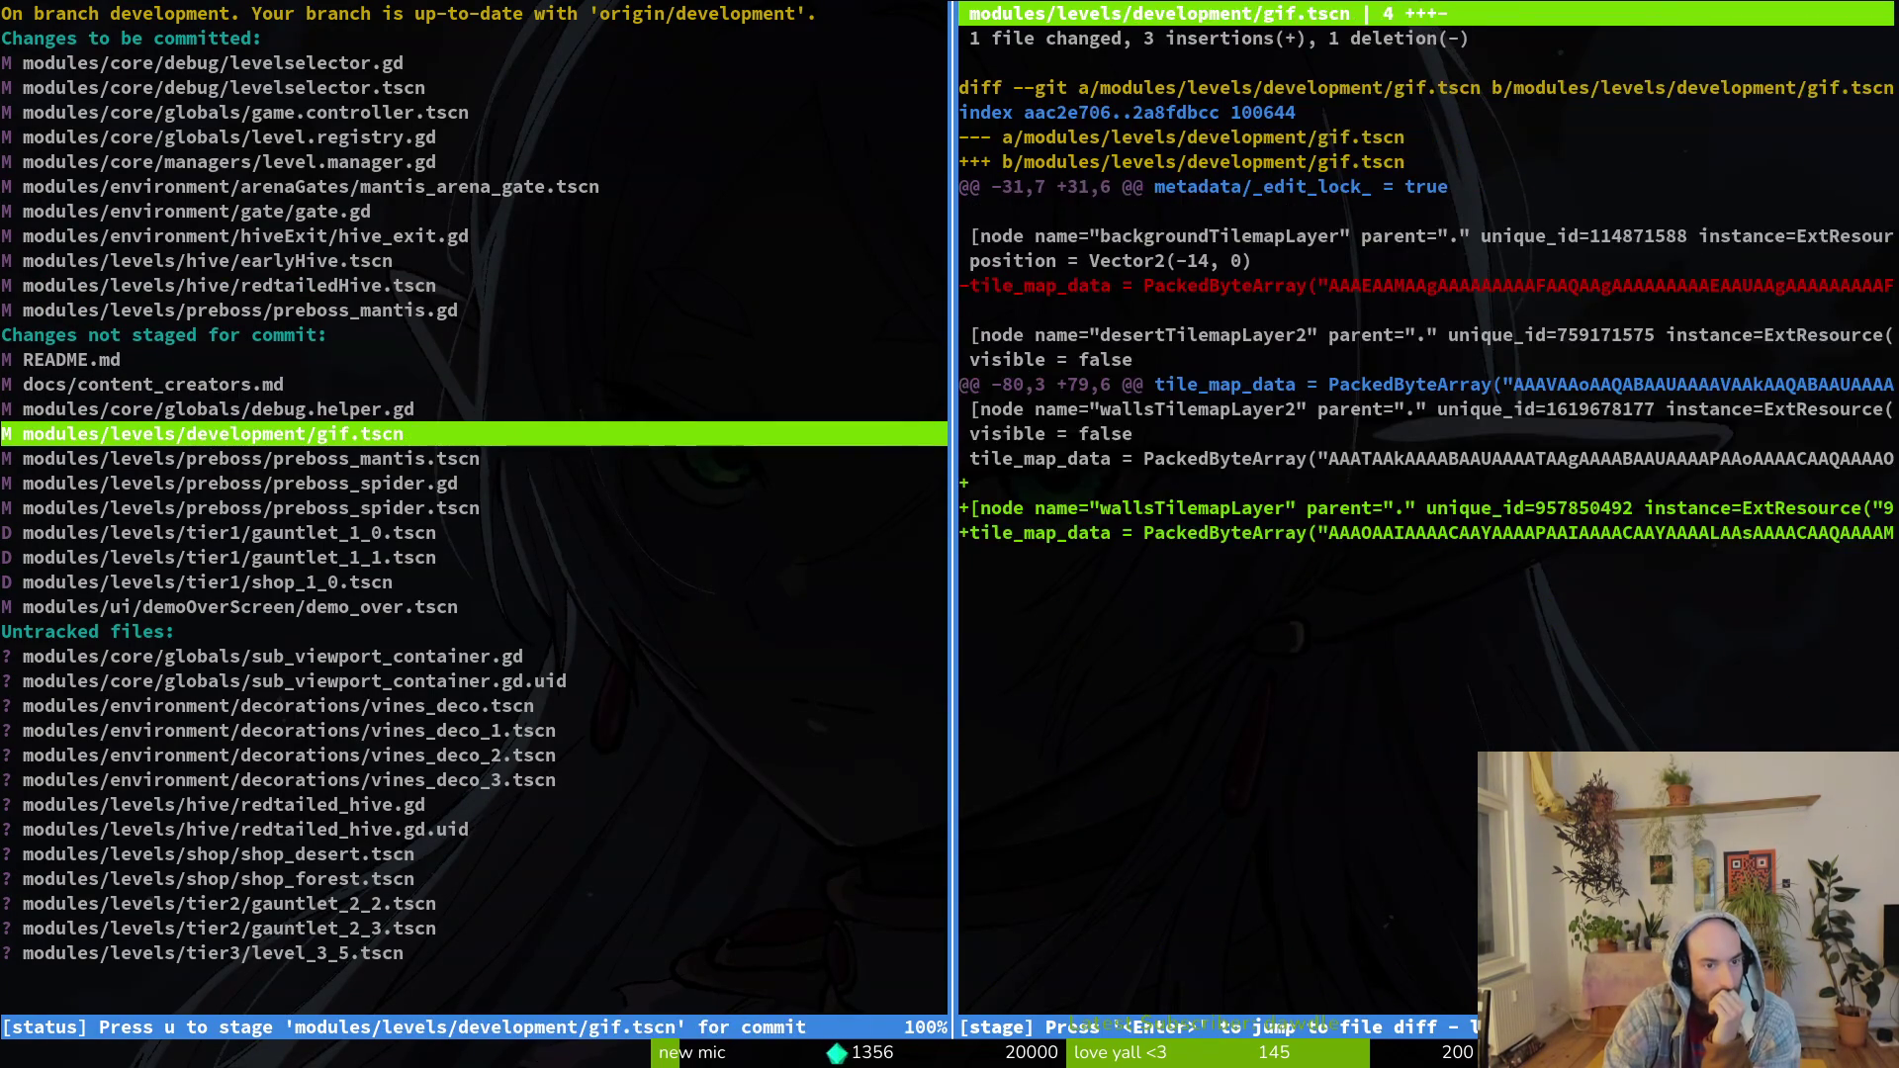
key("Down")
key("Down")
key("Down")
key("Down")
key("Down")
key("u")
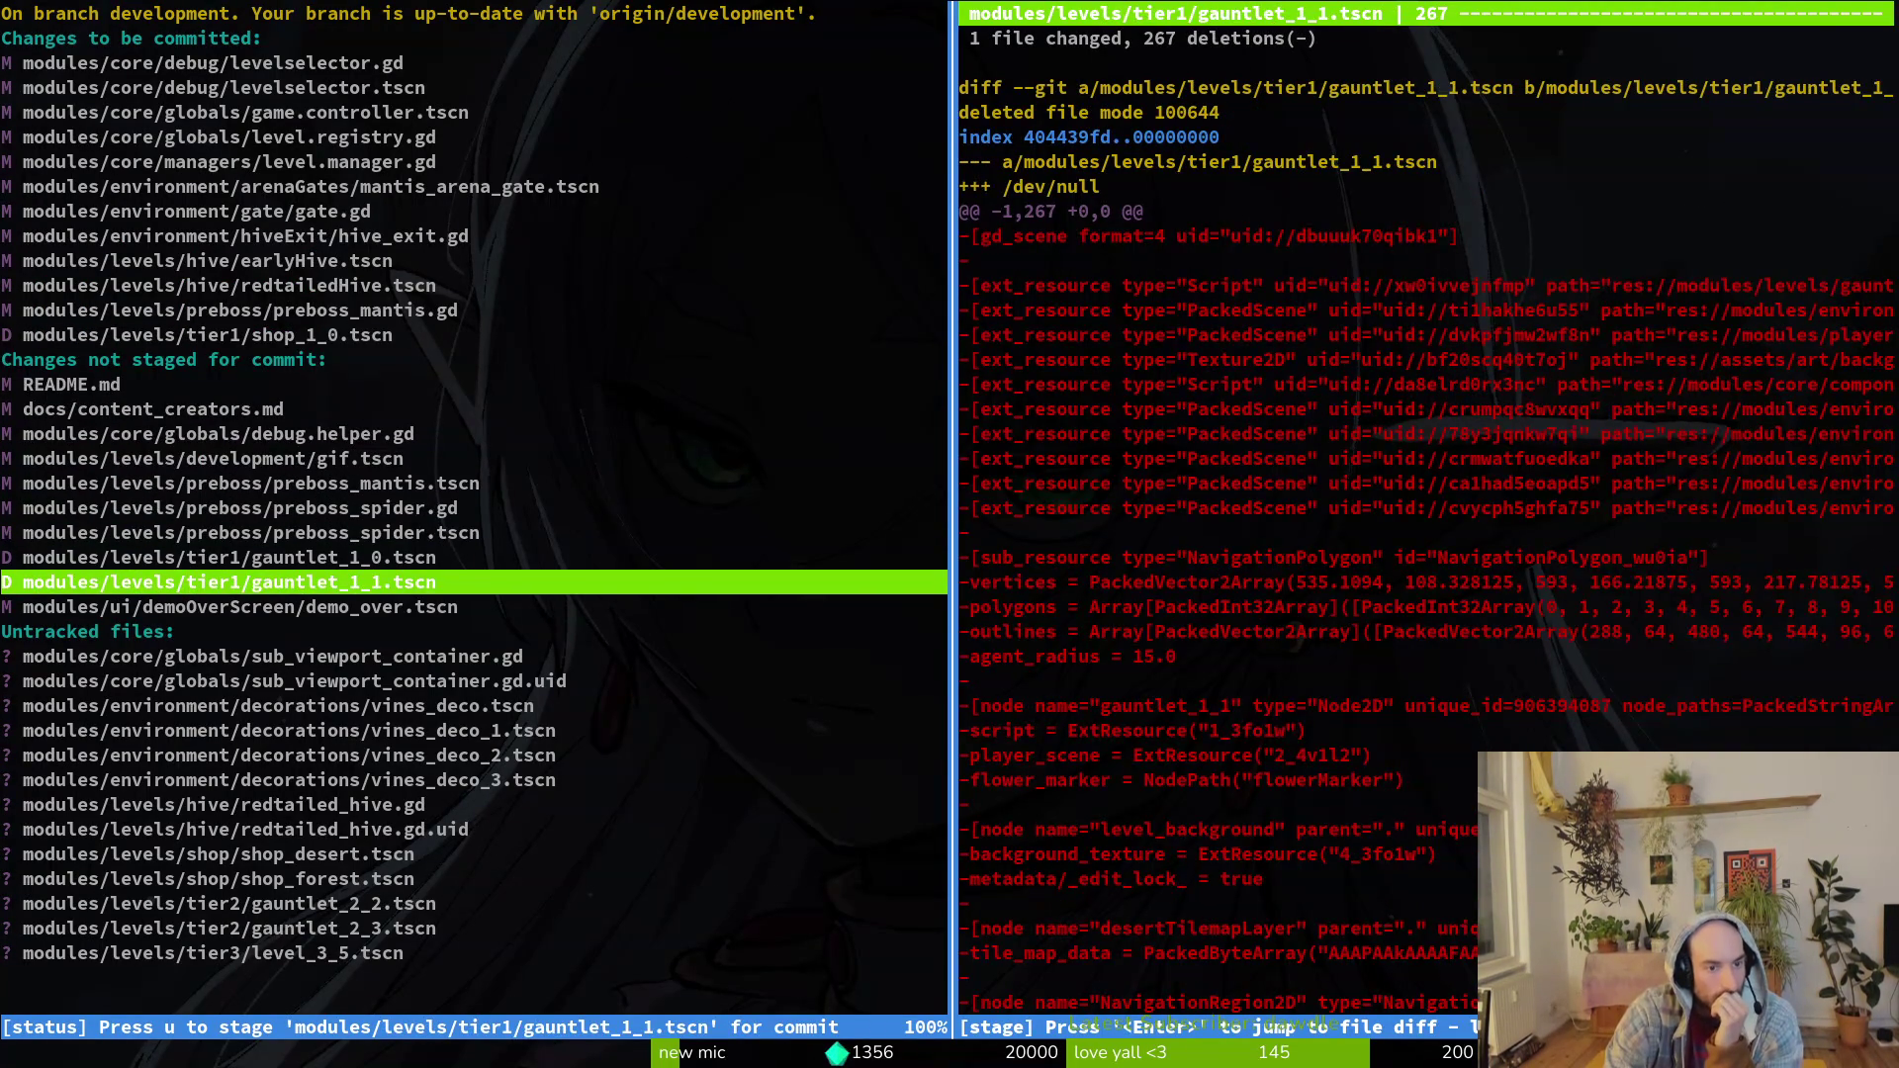
key("u")
key("u")
key("Down")
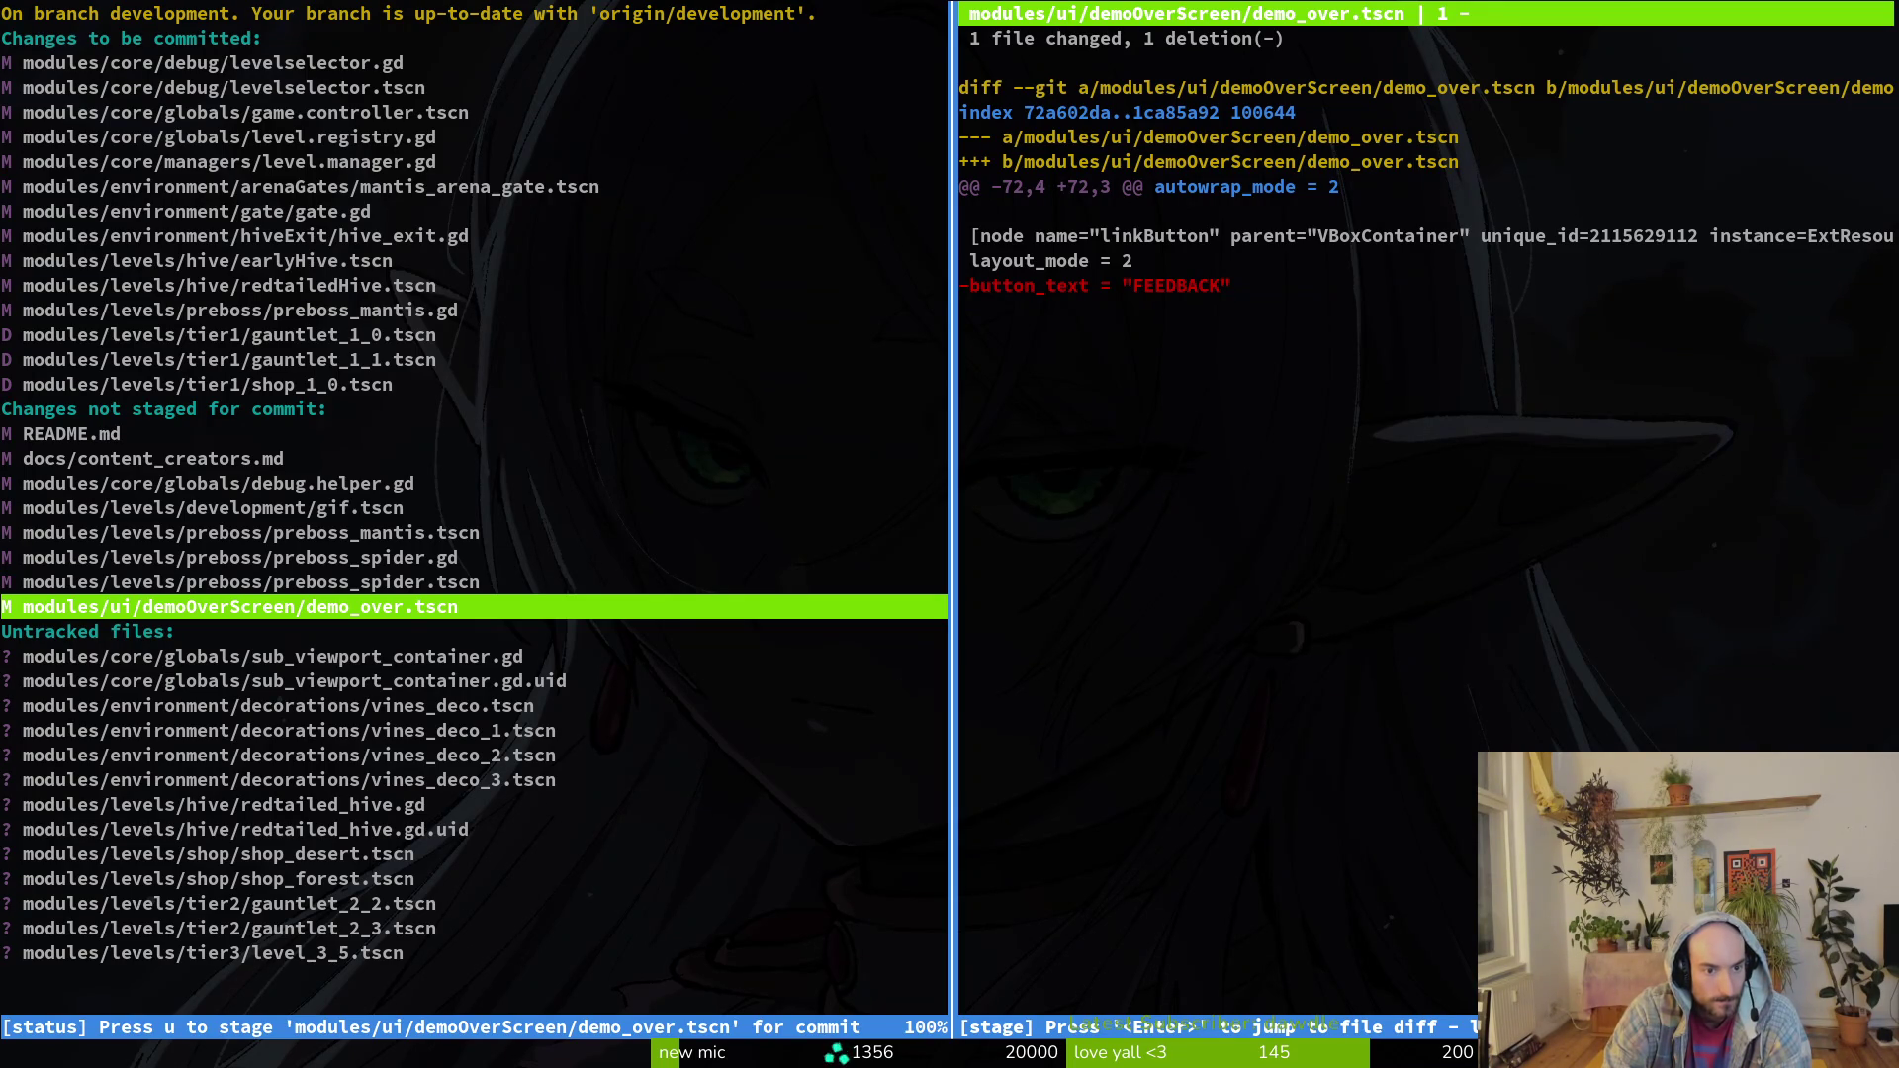
key("alt+Tab")
Step: Open demo_over.tscn and check that linkButton's Button Text reads FEEDBACK
key("shift+alt+o")
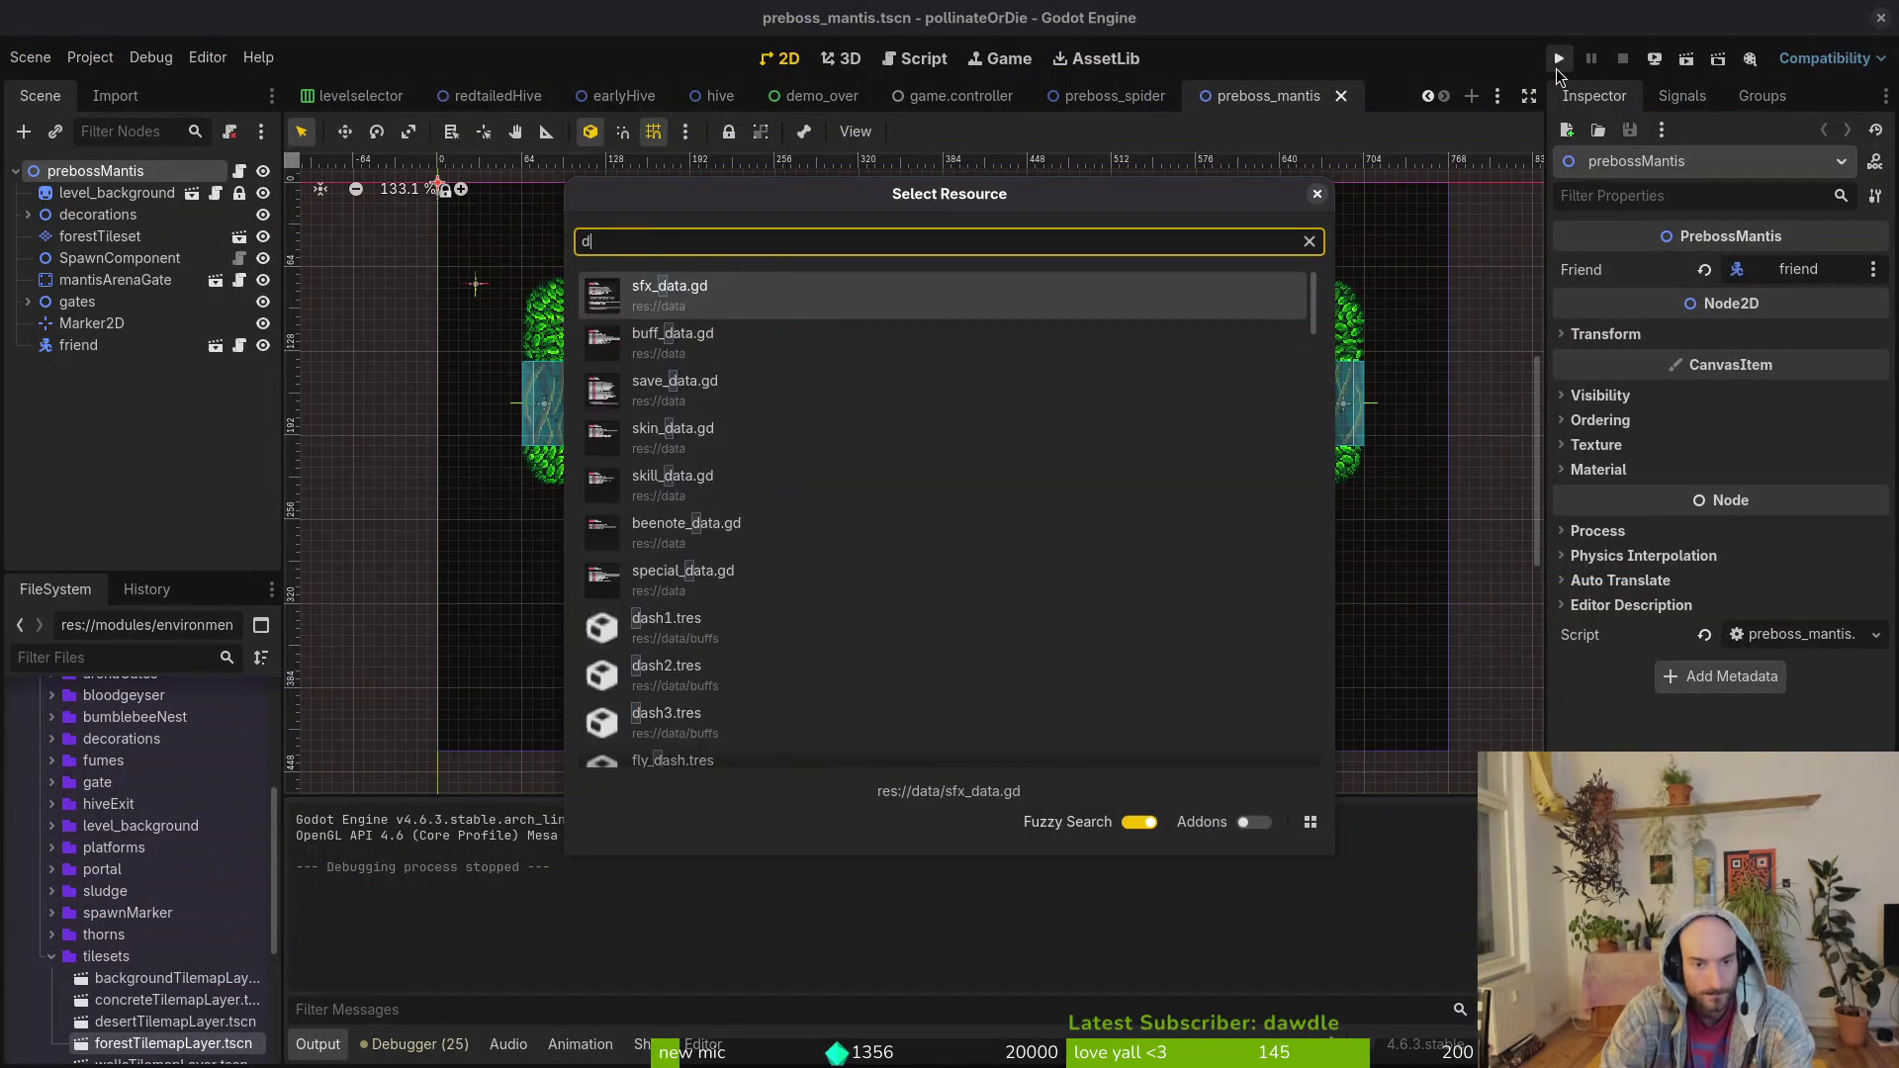
type("demovoer")
key("Return")
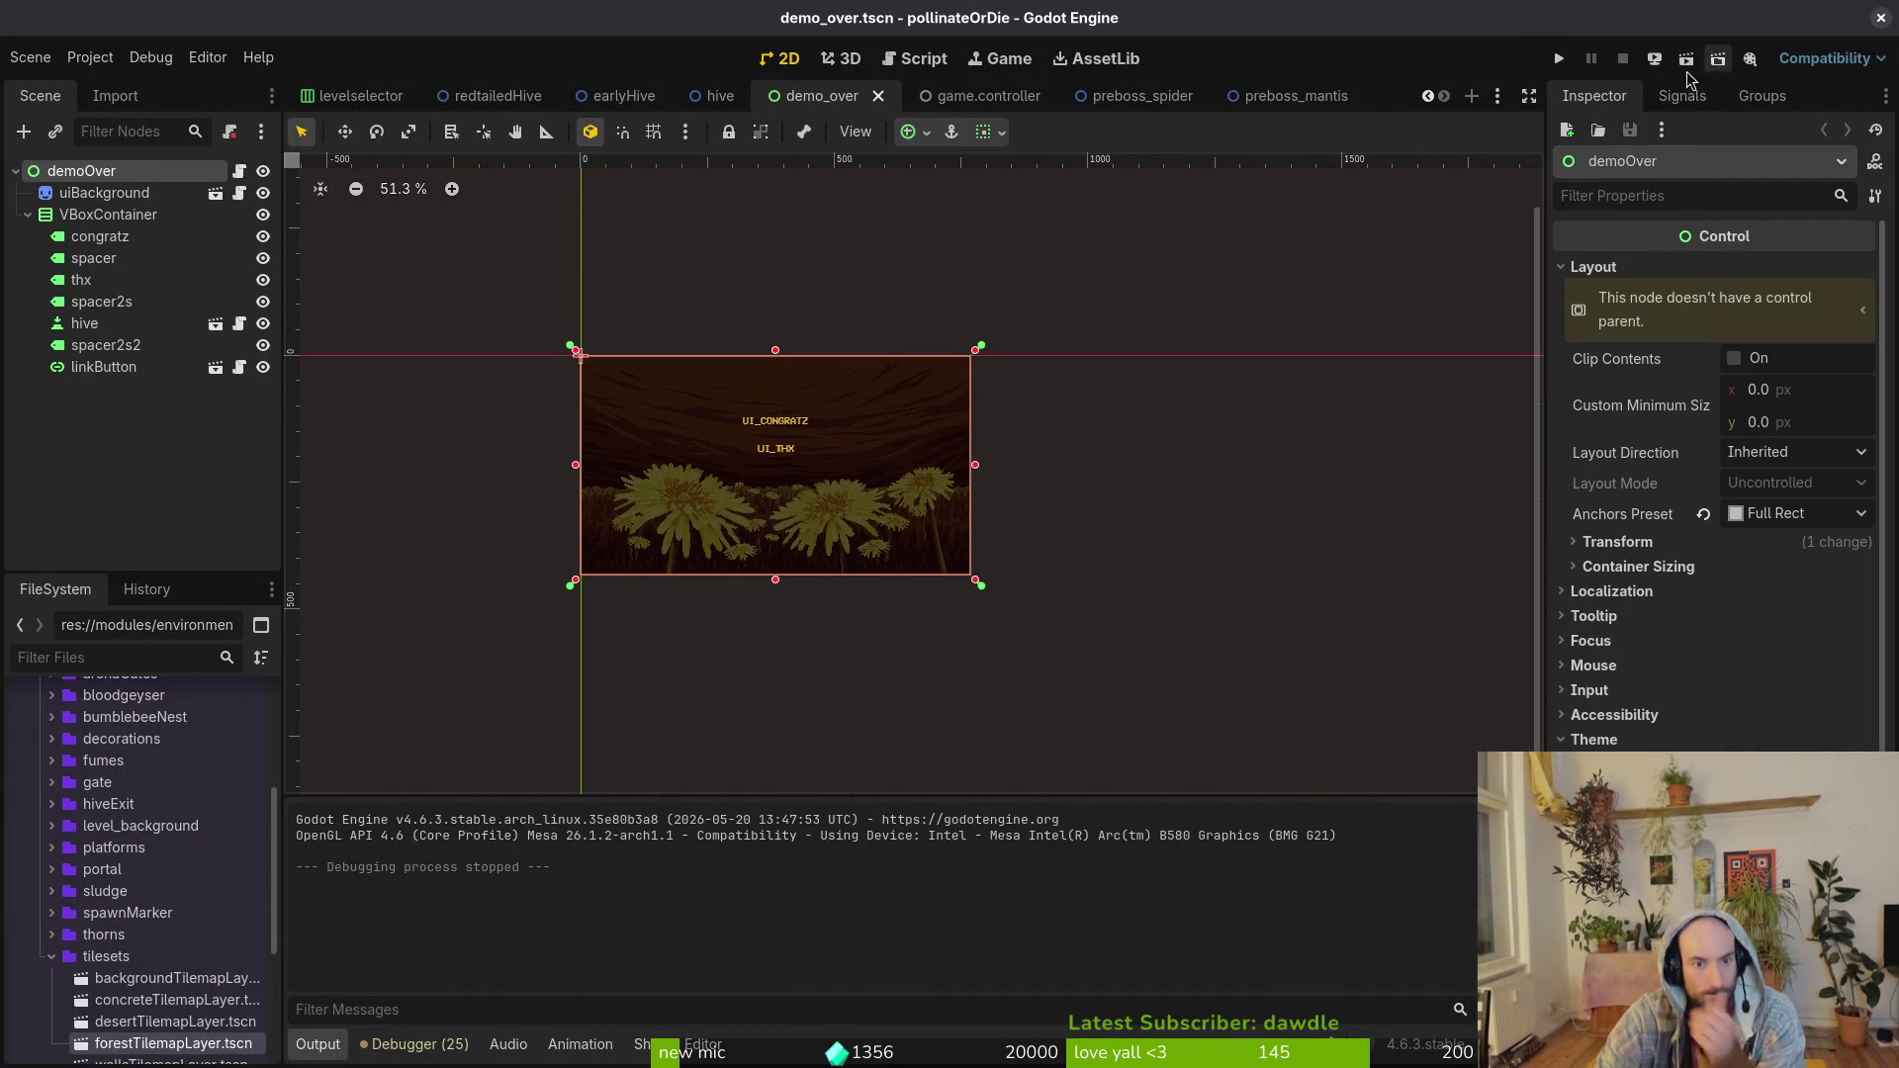
left_click(95, 368)
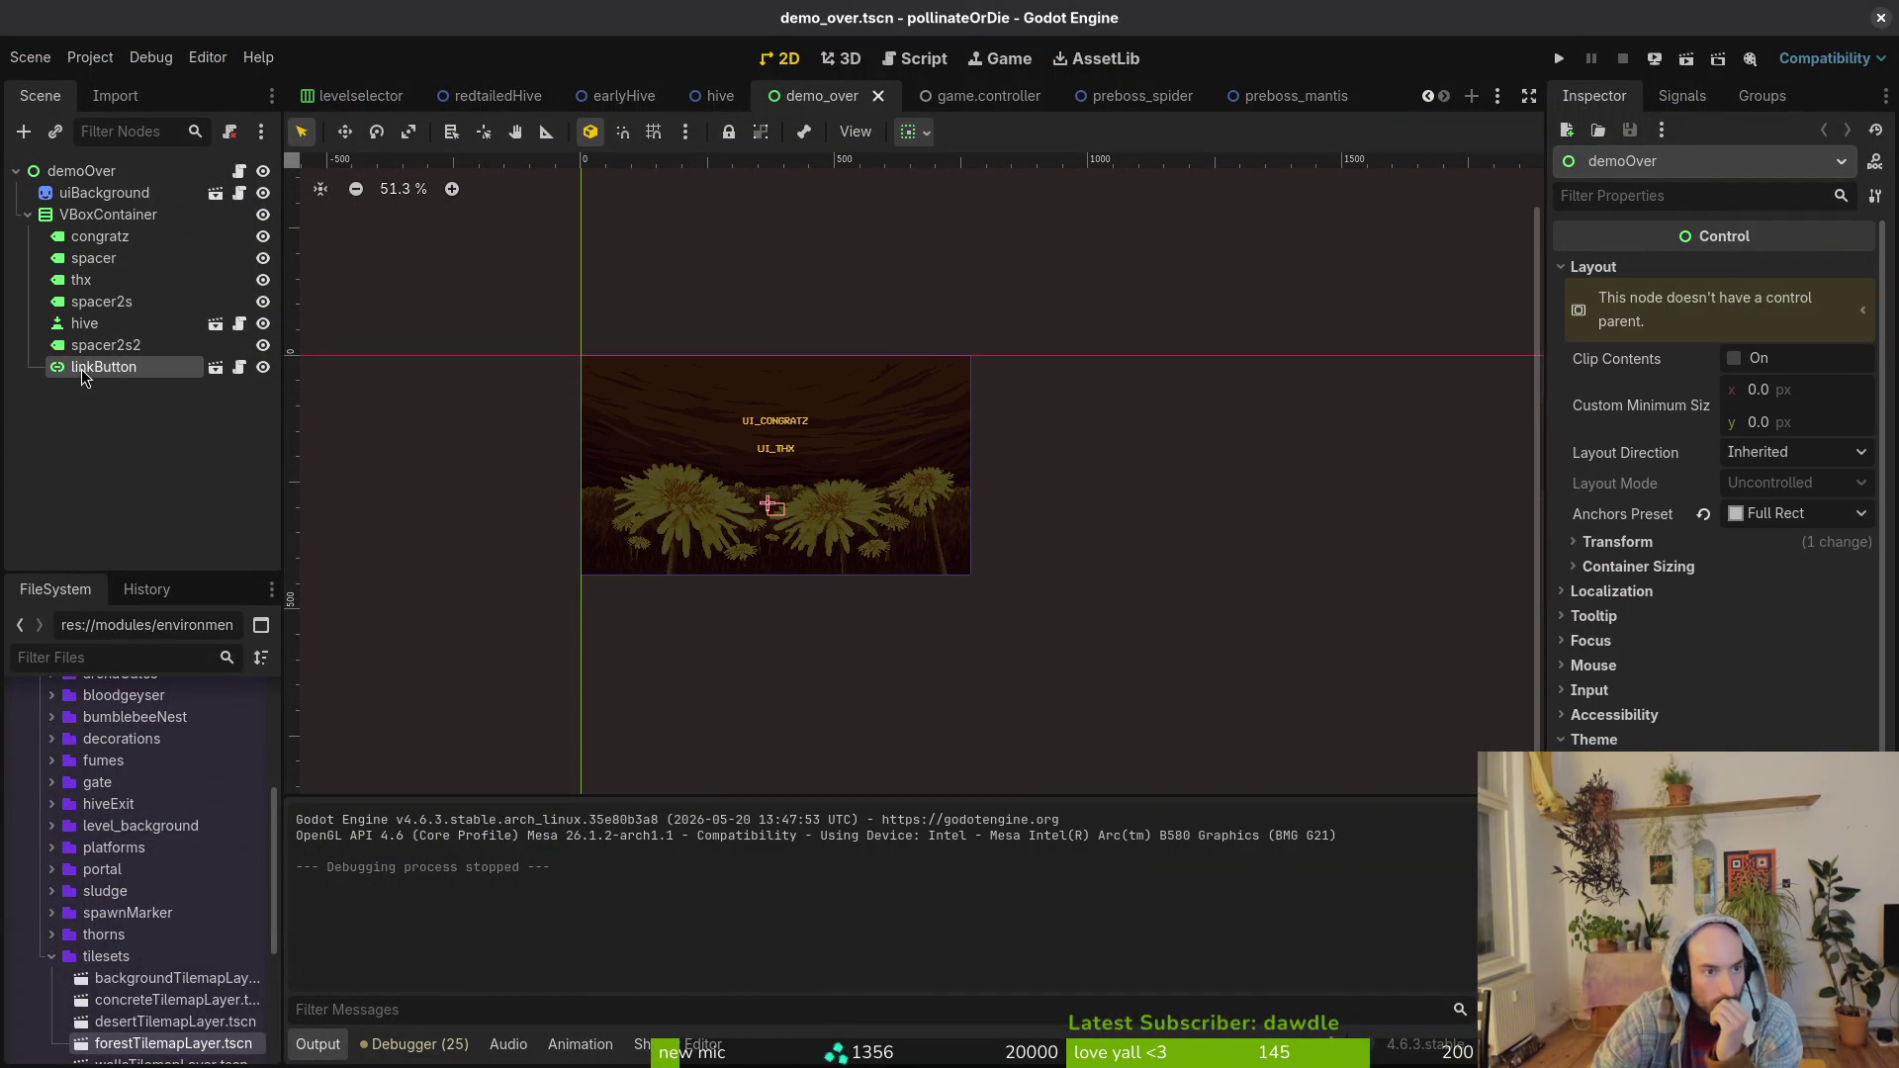
scroll(763, 501, "up", 2)
scroll(751, 525, "up", 5)
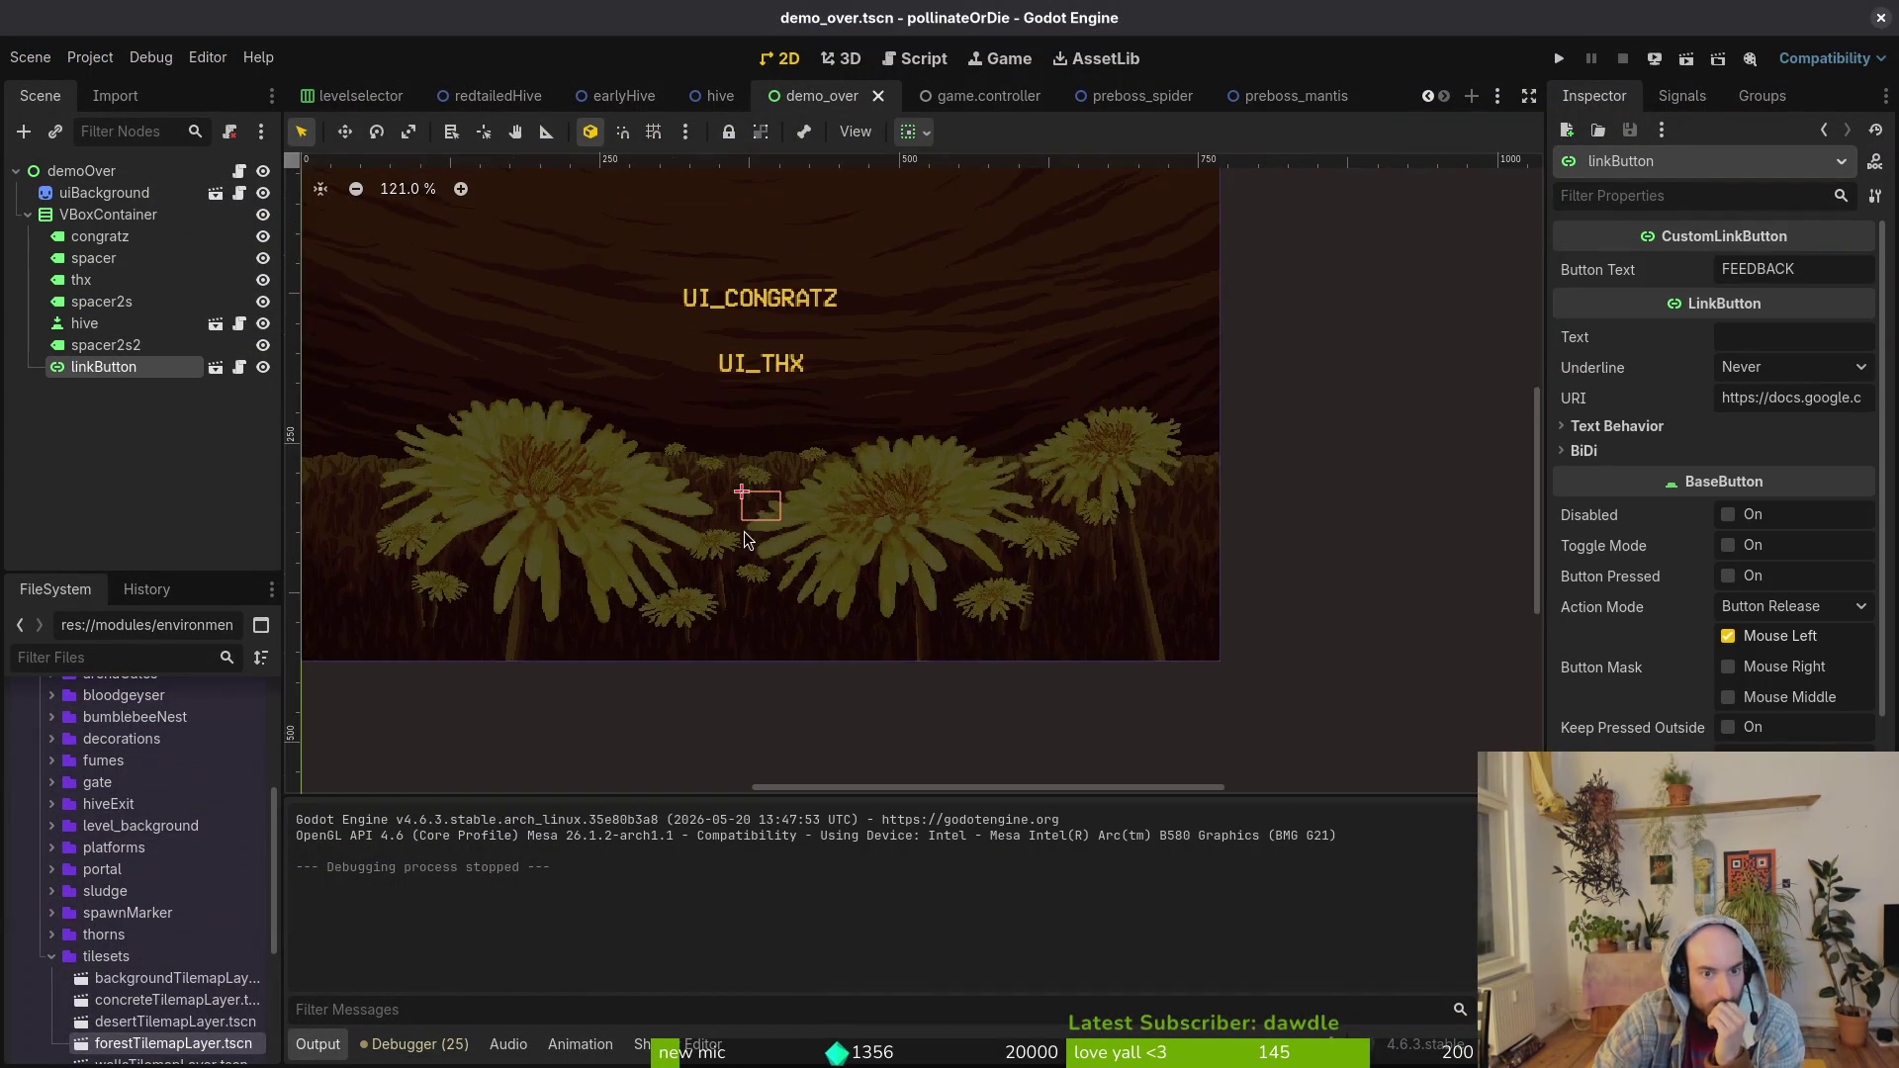
left_click(1810, 270)
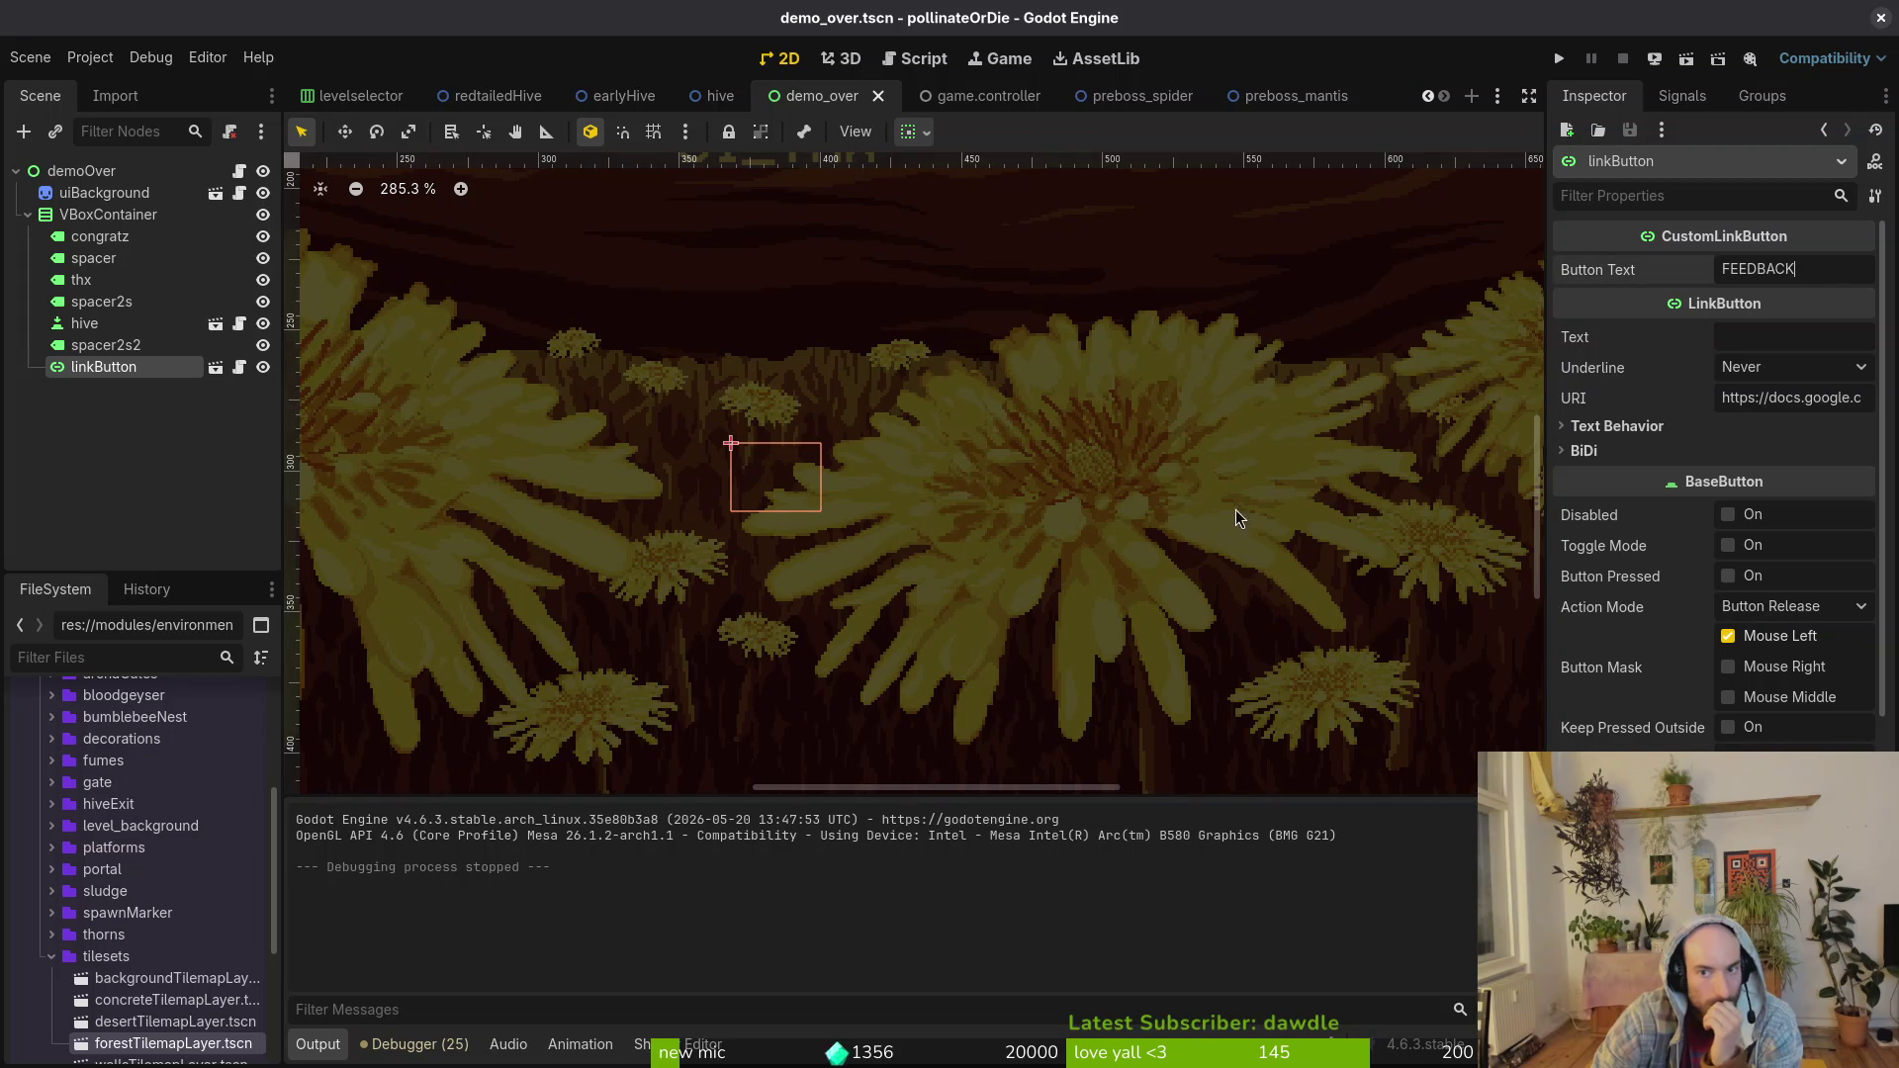
key("super+2")
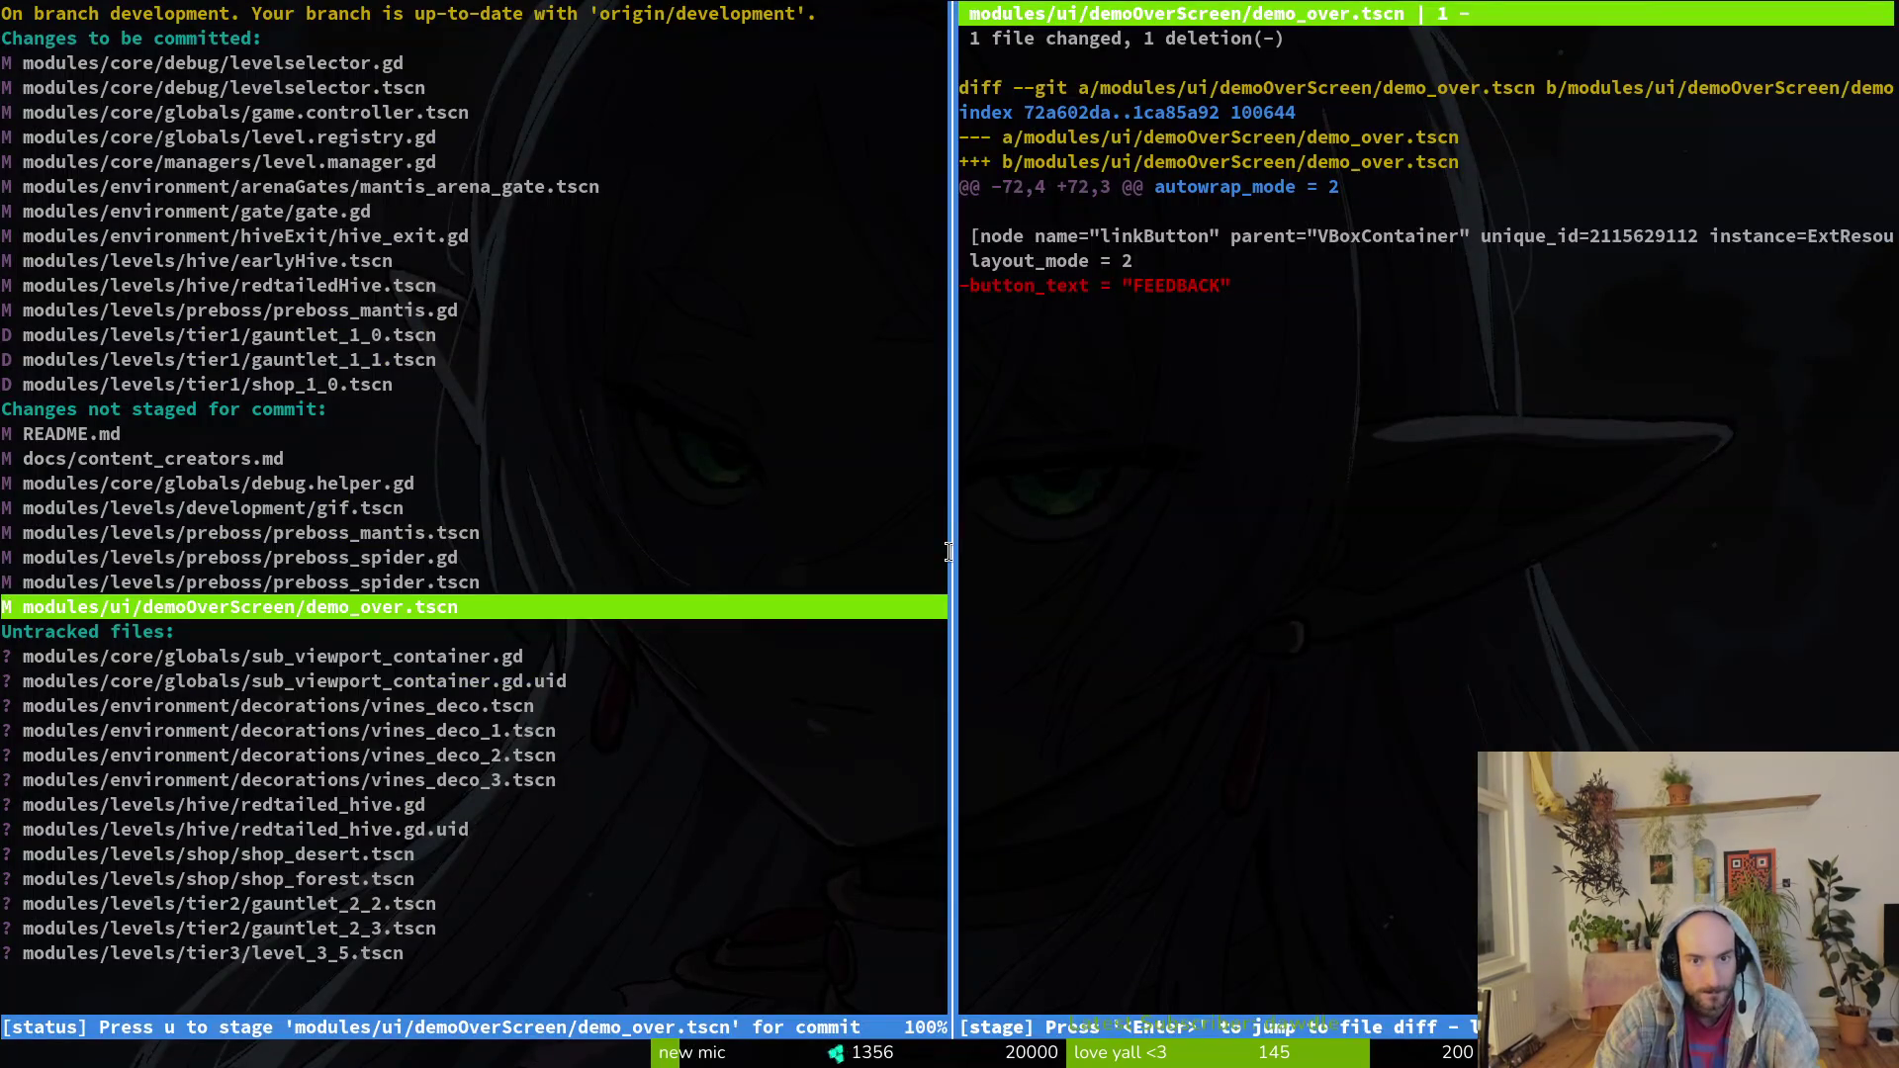
Step: Reopen tig and revert demo_over.tscn's unstaged changes
key("q")
key("q")
key("Up")
key("Return")
key("Down")
key("Down")
key("Down")
key("Down")
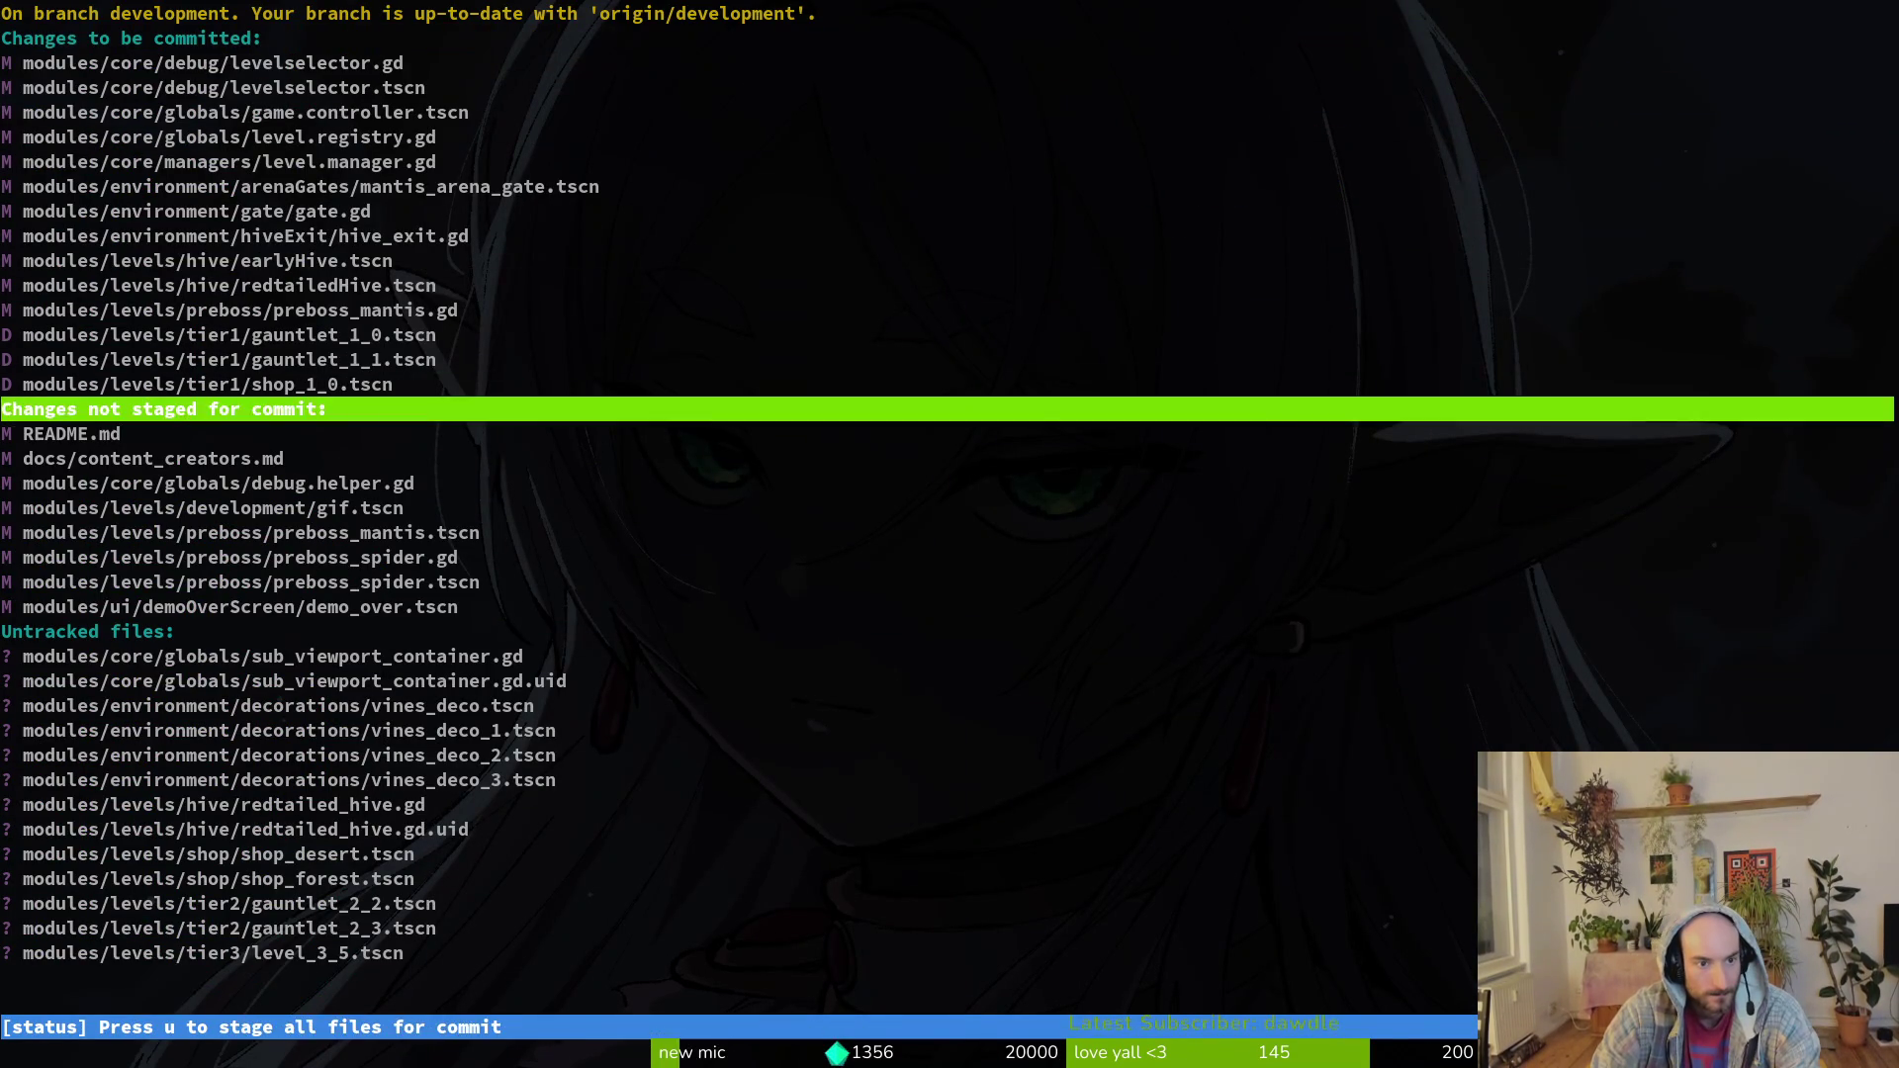
key("Up")
key("Up")
key("Down")
key("Down")
key("Down")
key("Down")
key("Return")
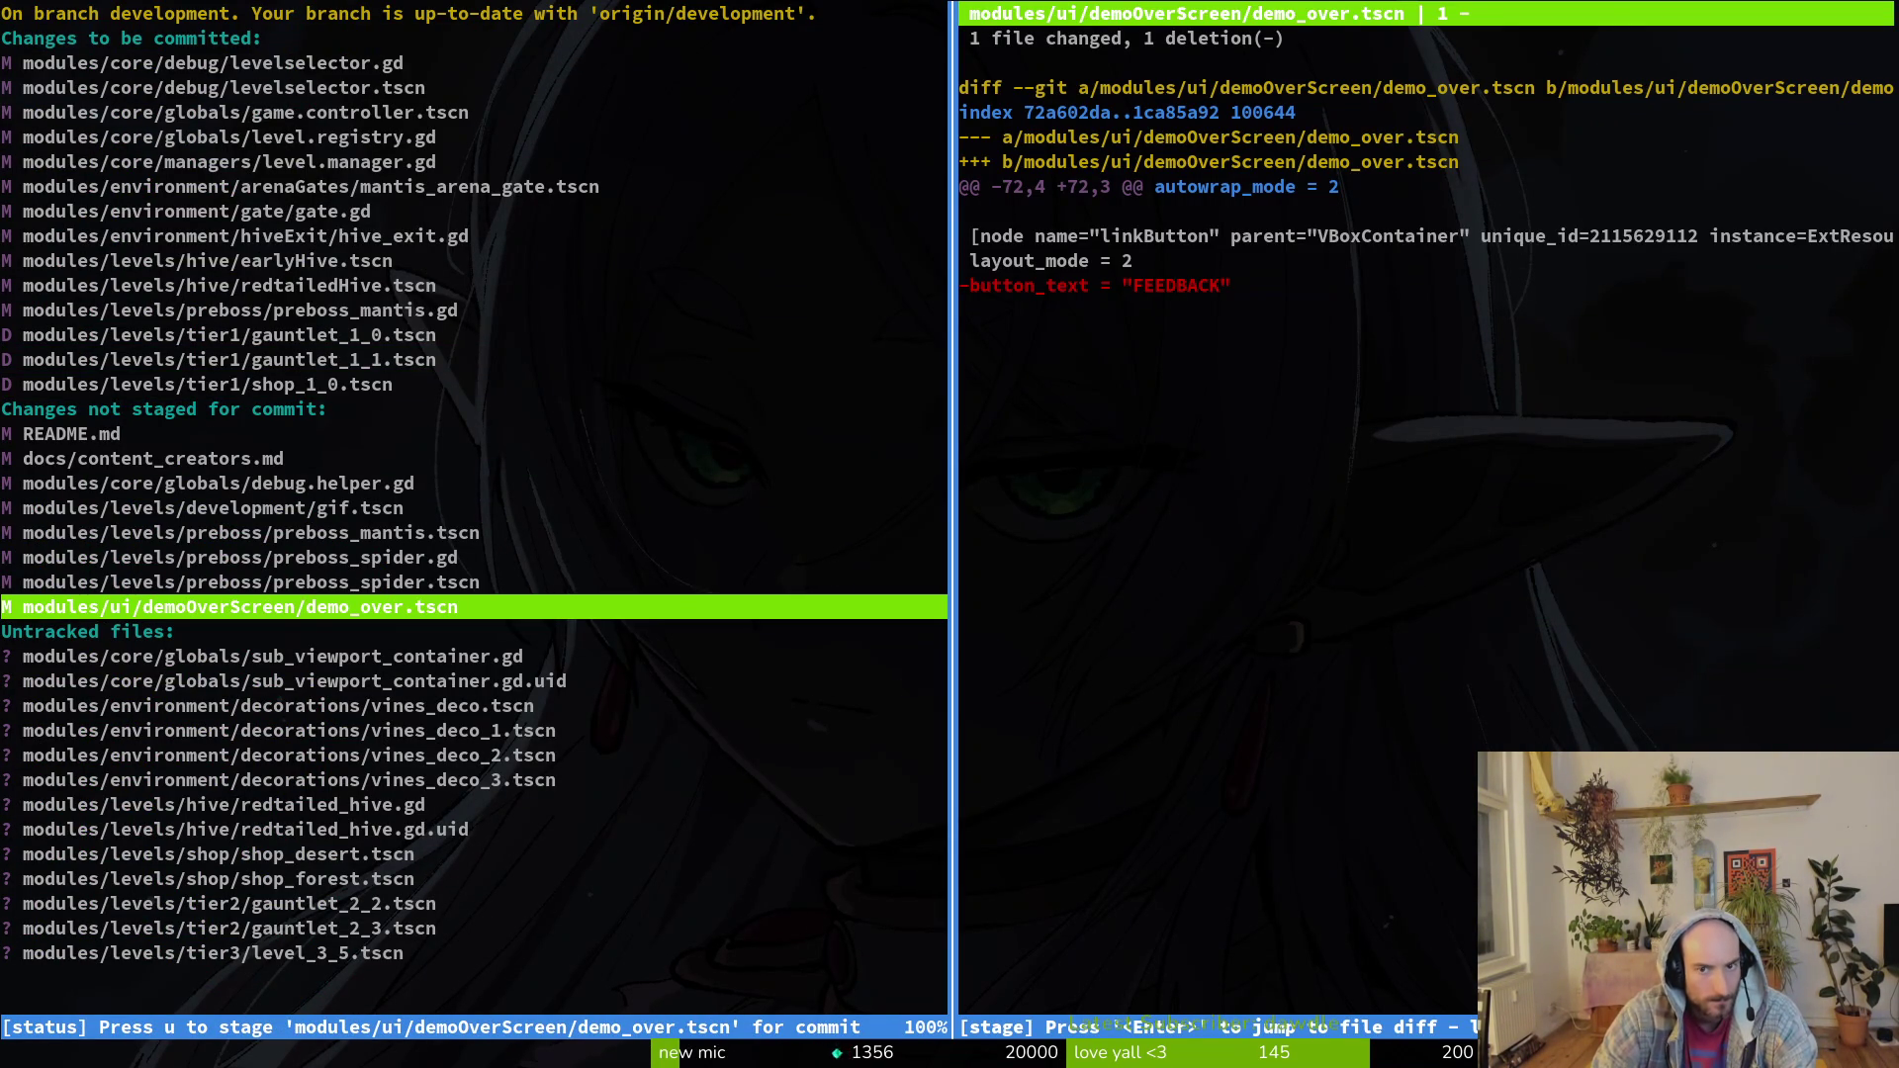
key("exclam")
key("y")
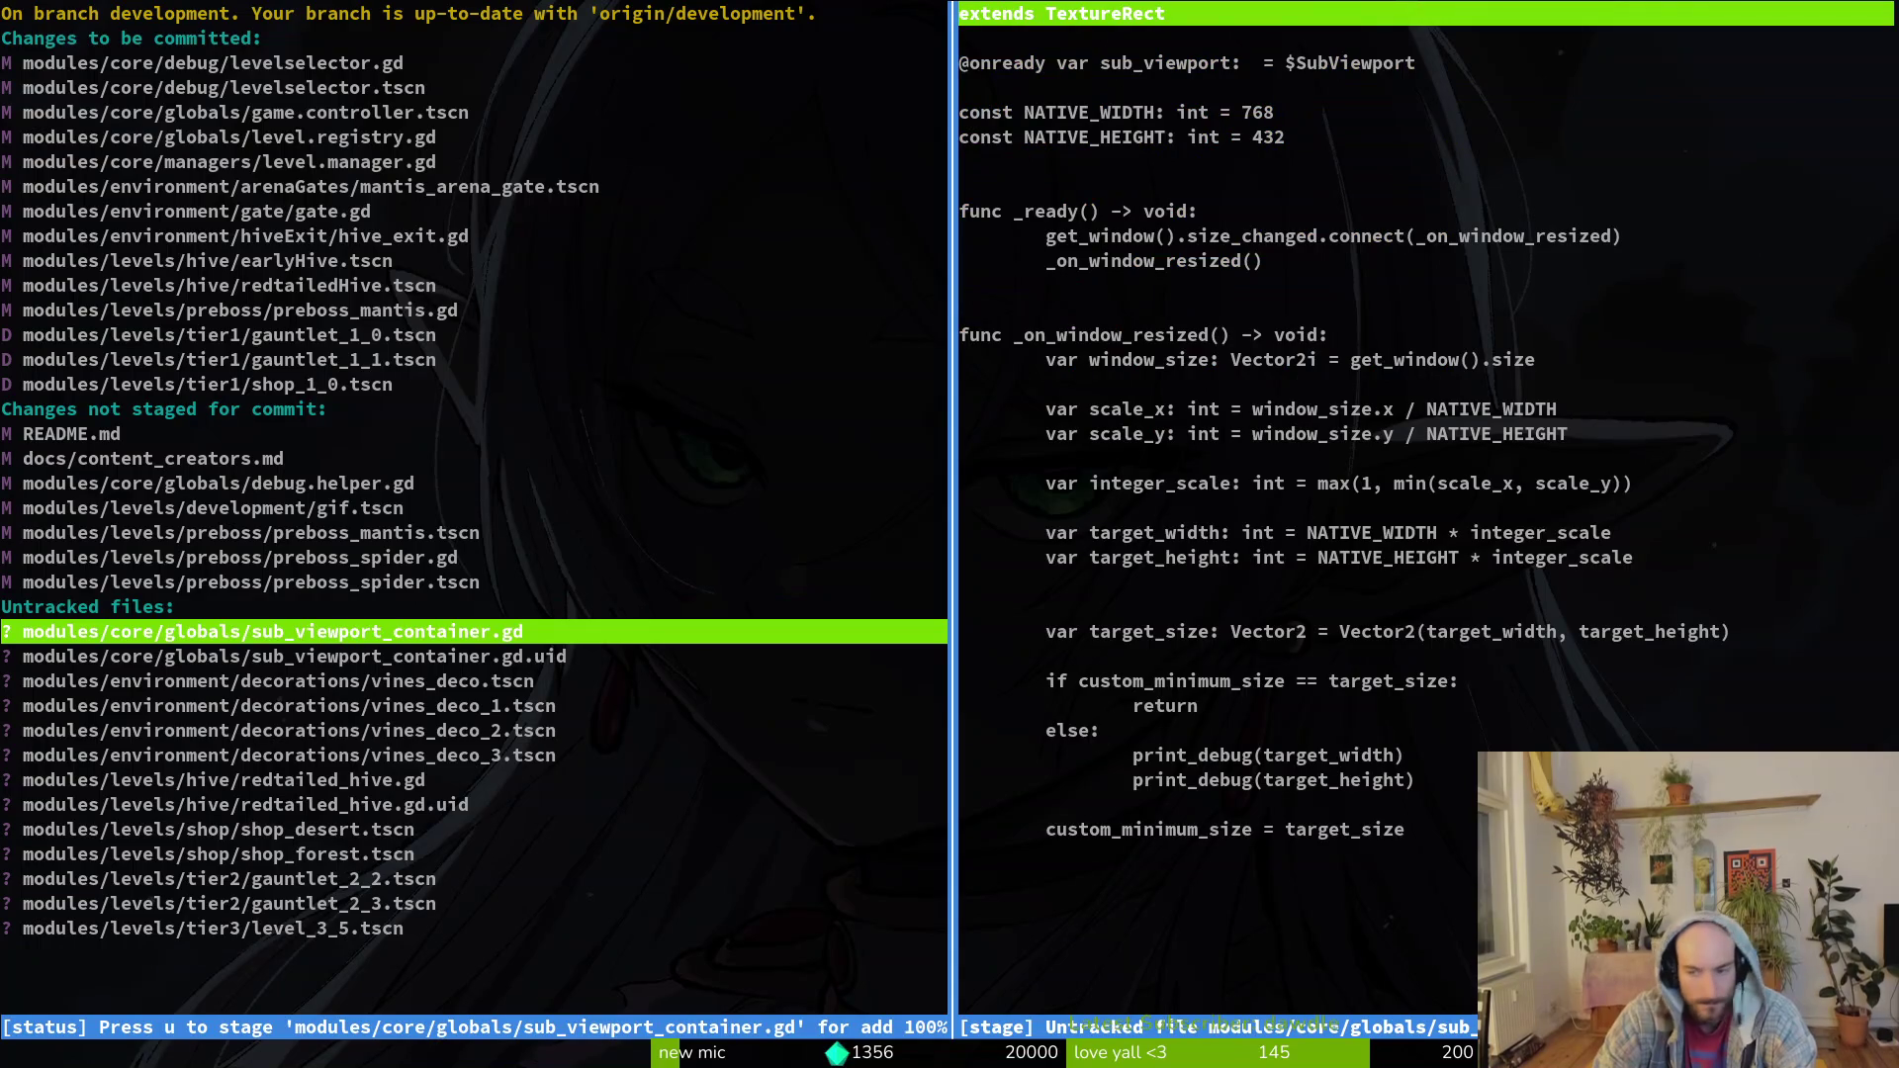
key("q")
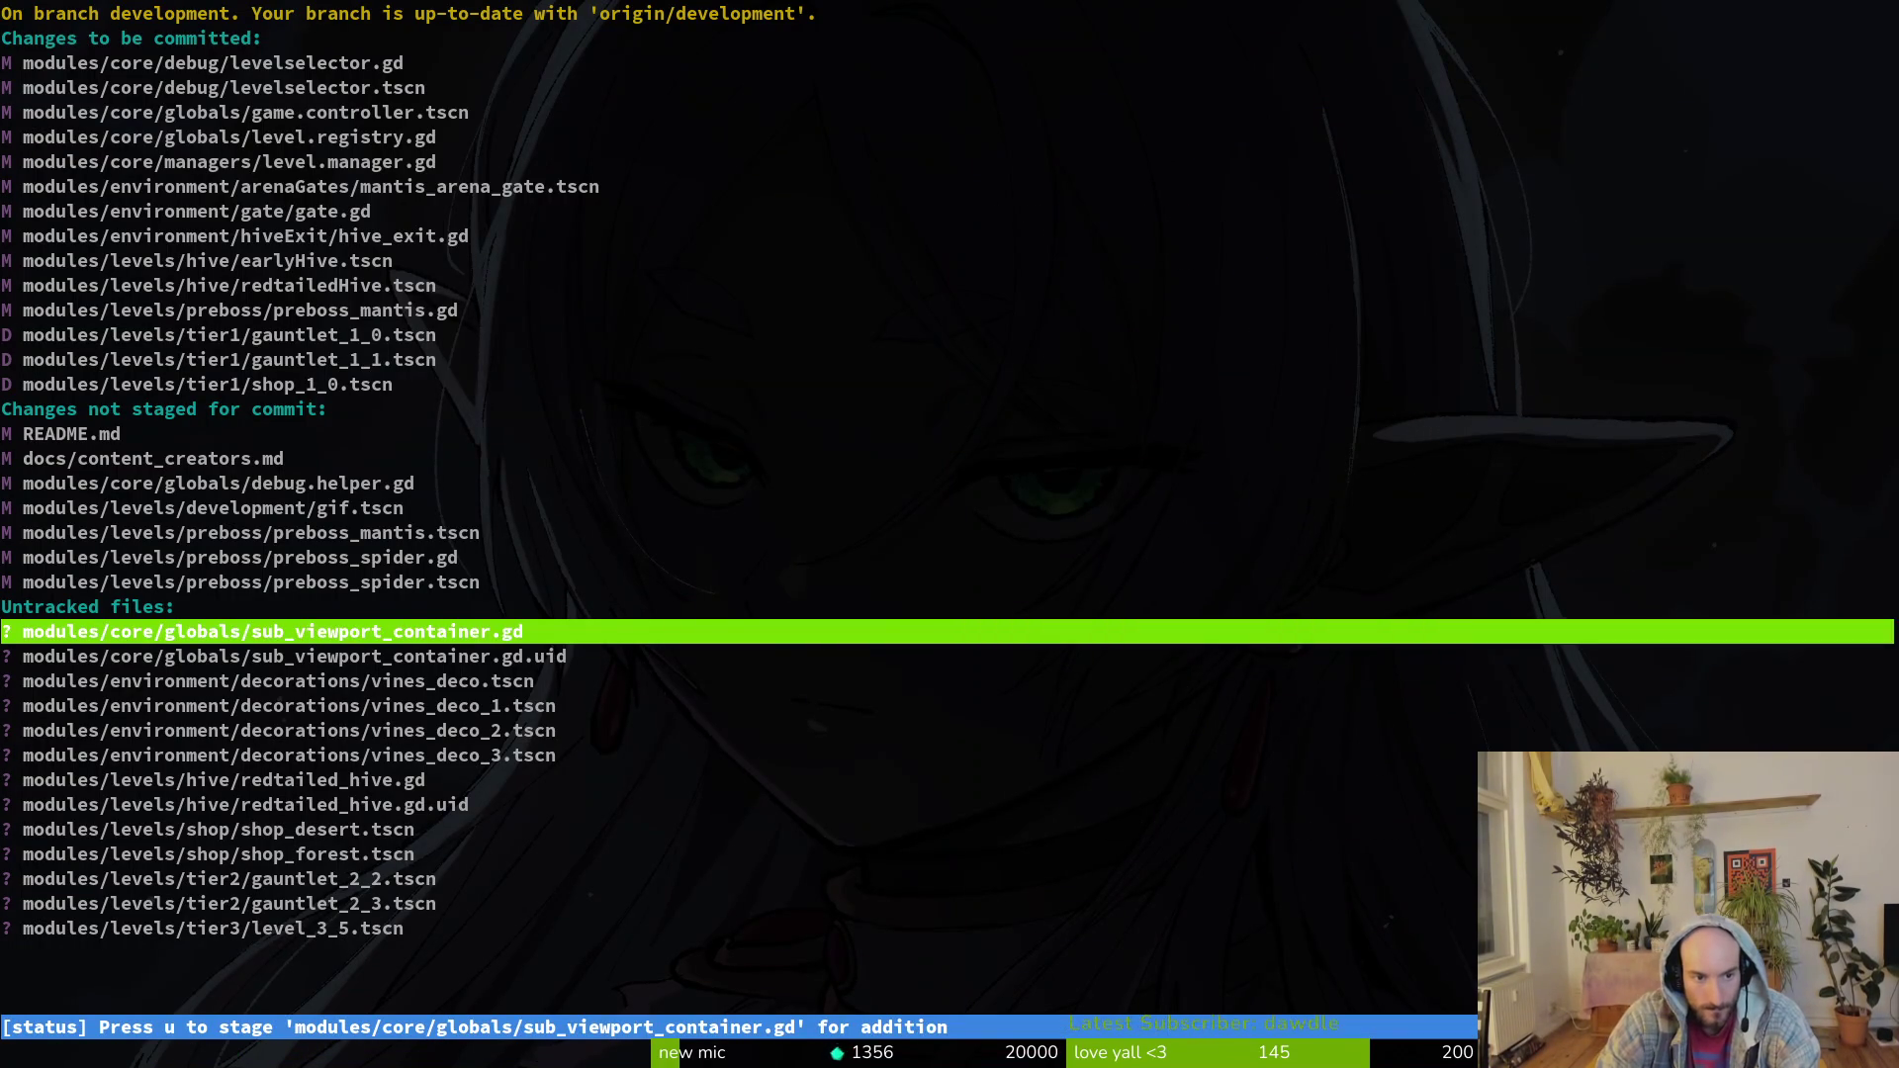
Step: Stage the new redtailed_hive.gd files, gauntlet_2 and shop scenes, including shop_forest.tscn
key("Down")
key("Down")
key("Down")
key("Down")
key("Down")
key("Down")
key("u")
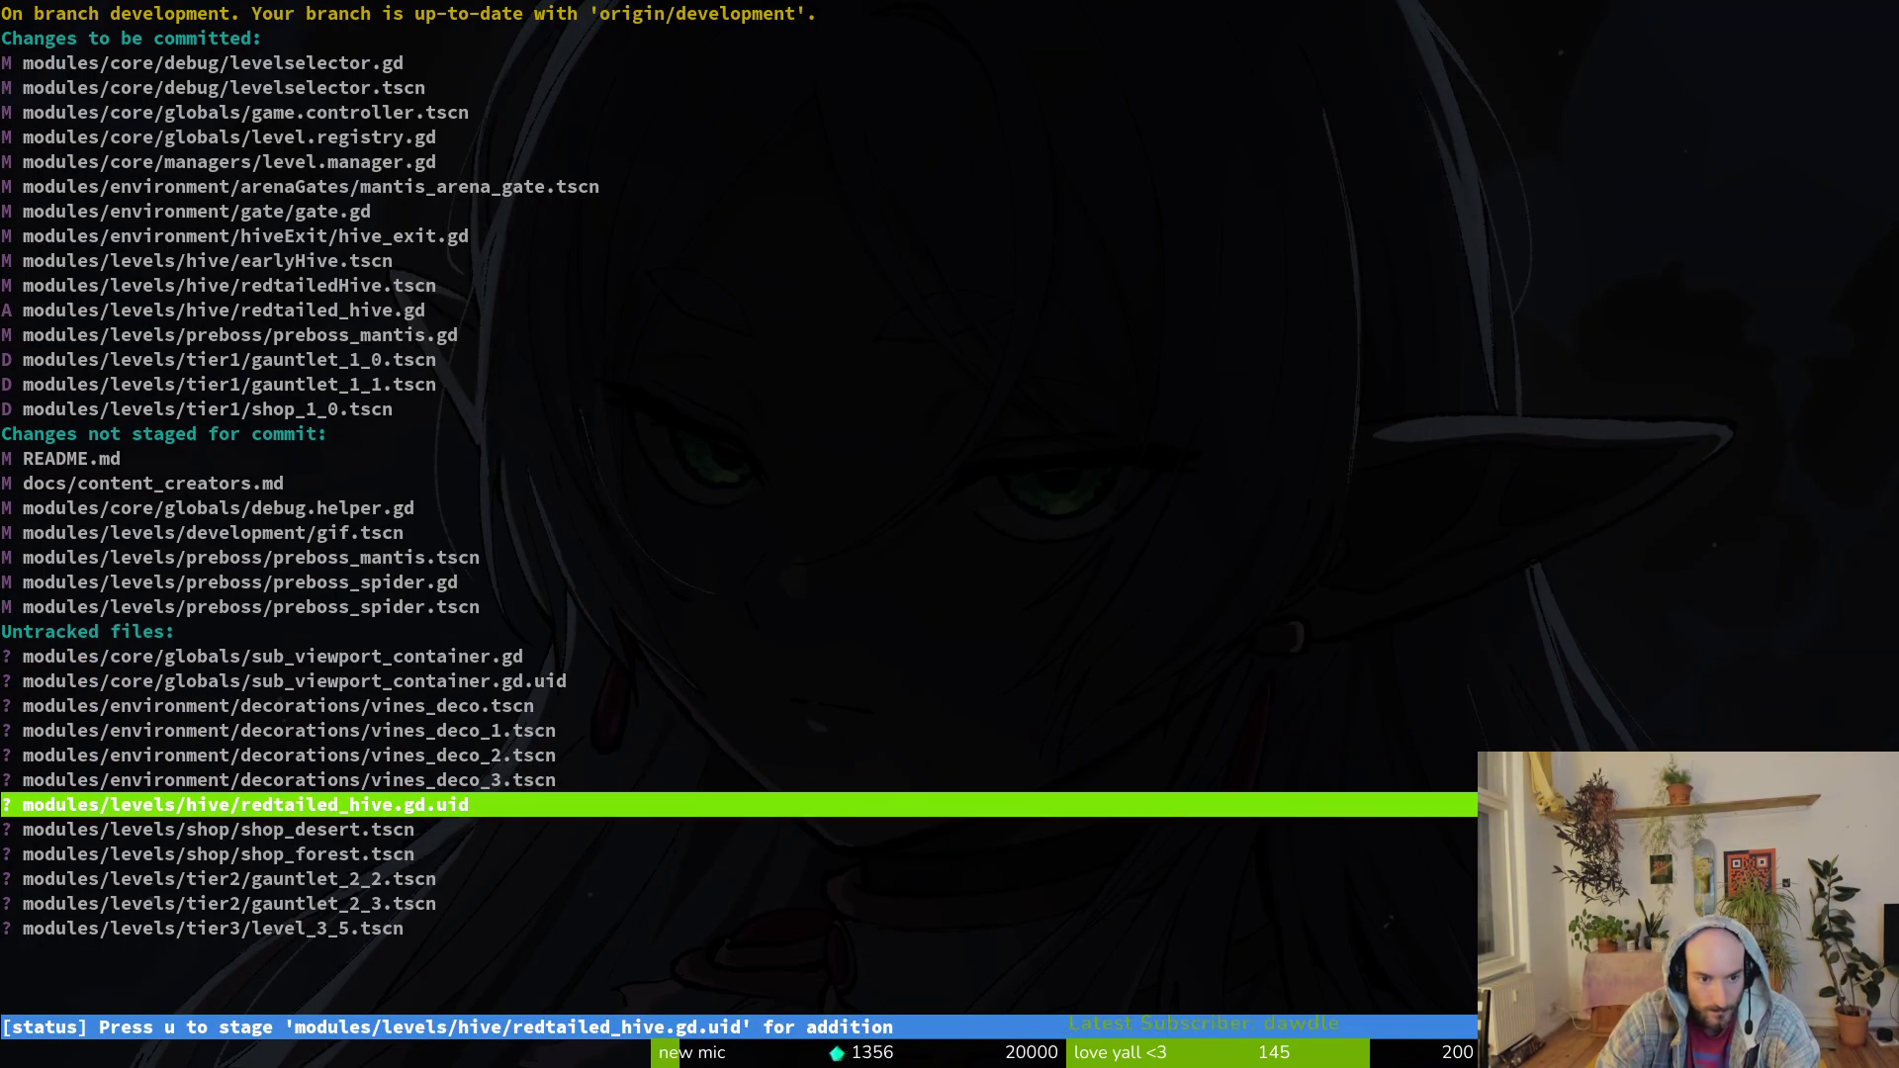
key("u")
key("u")
key("Down")
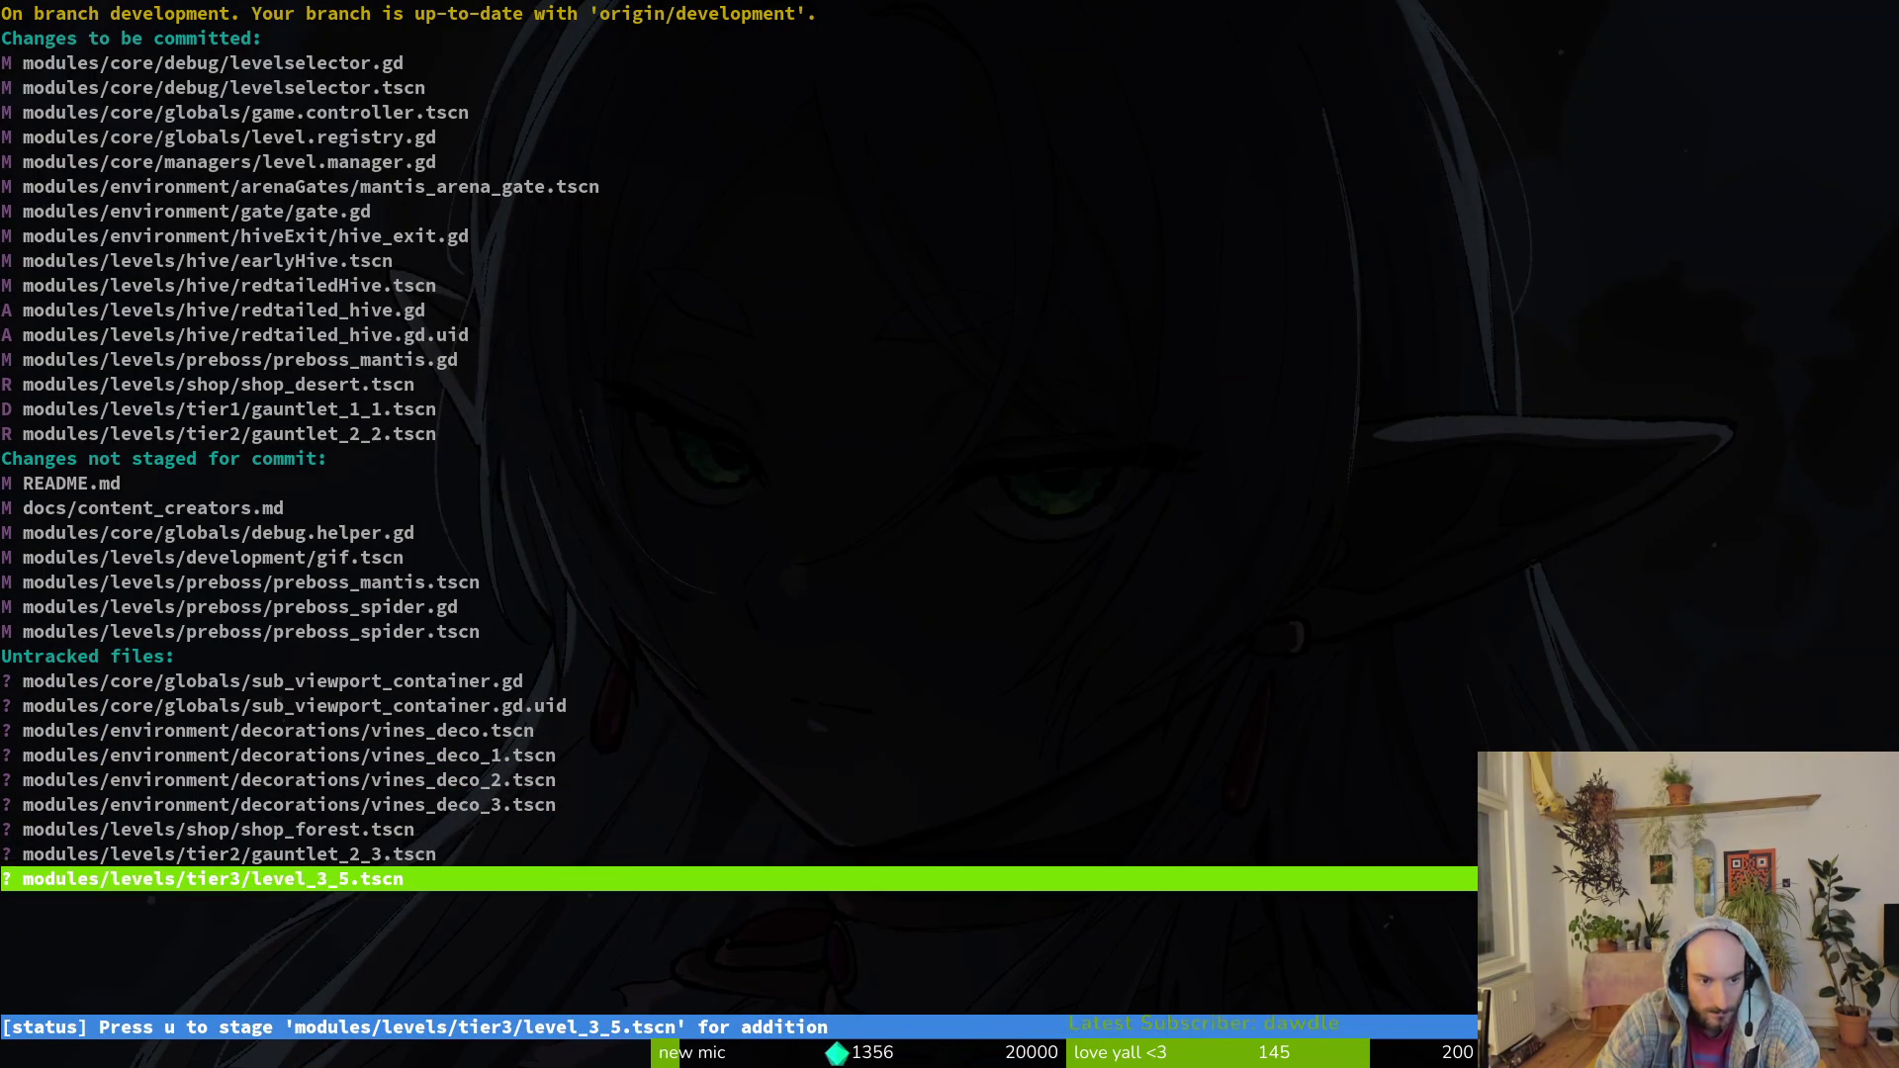
key("Up")
key("u")
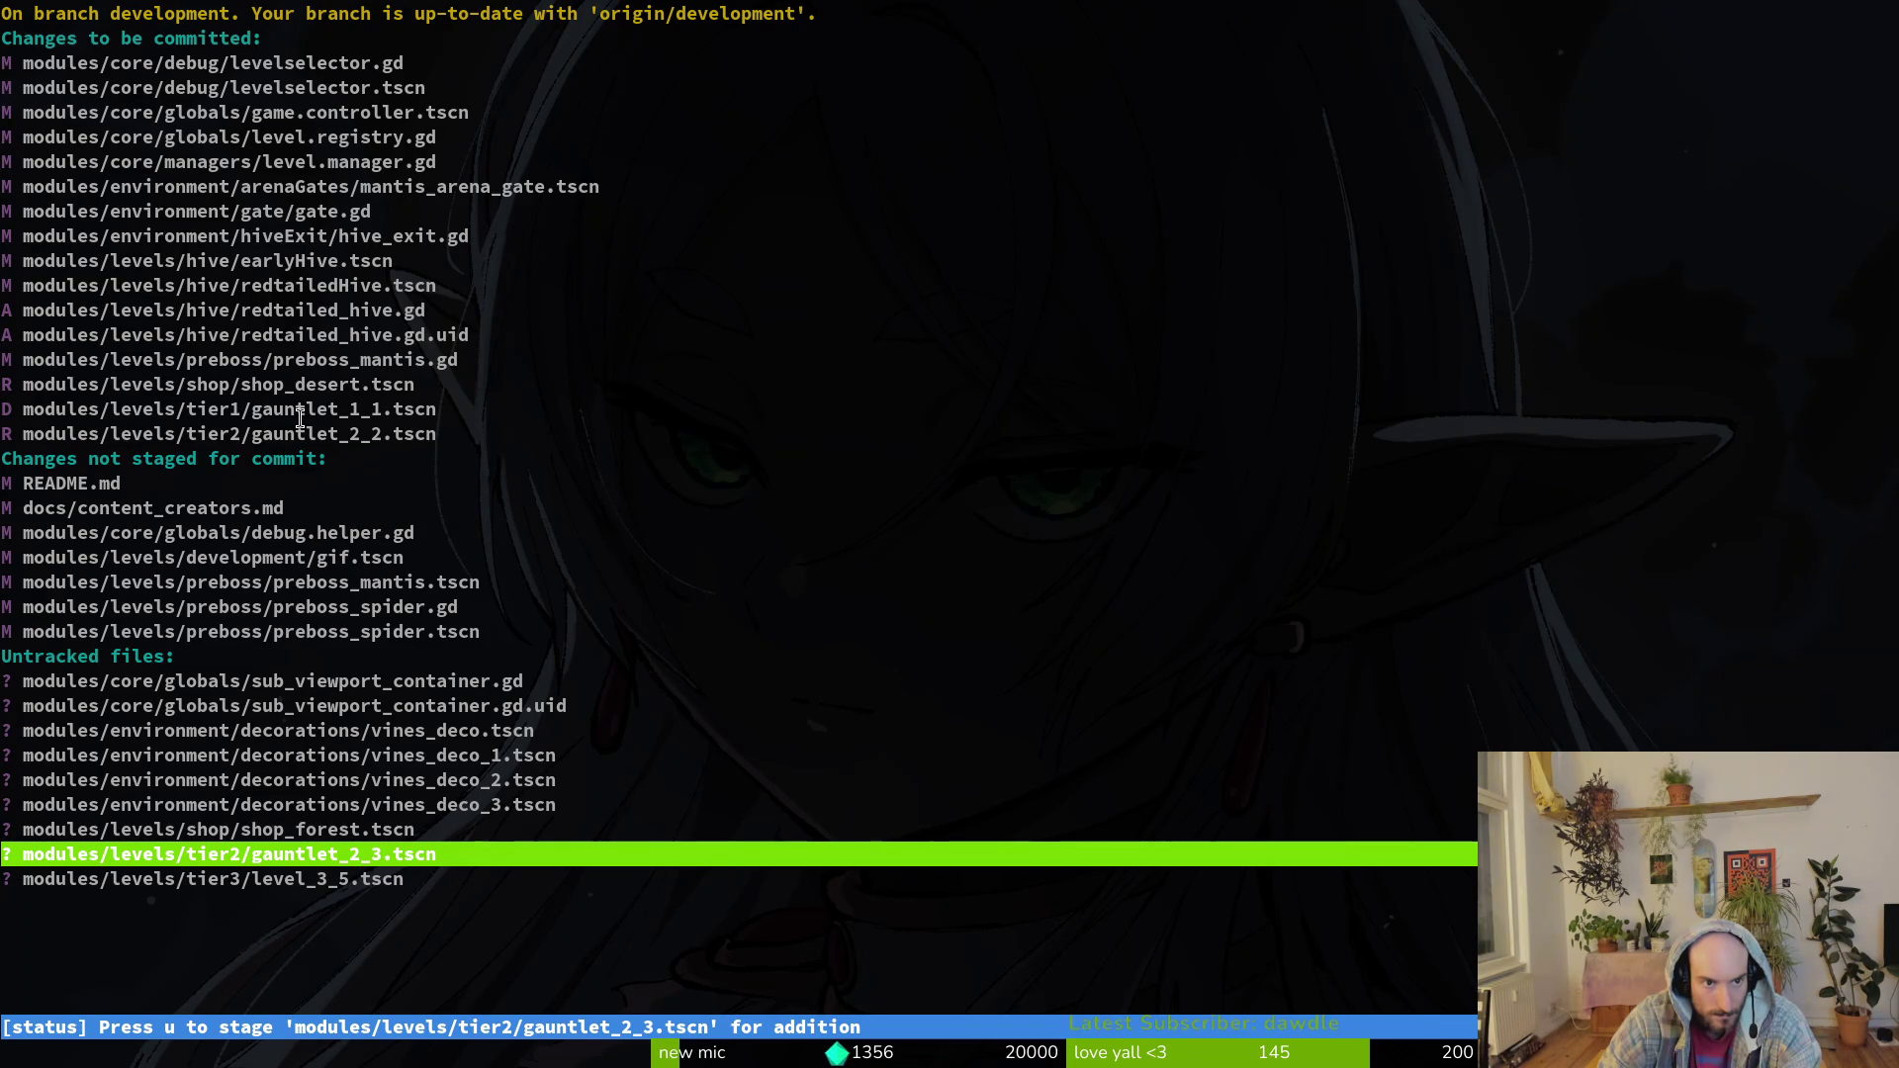
key("u")
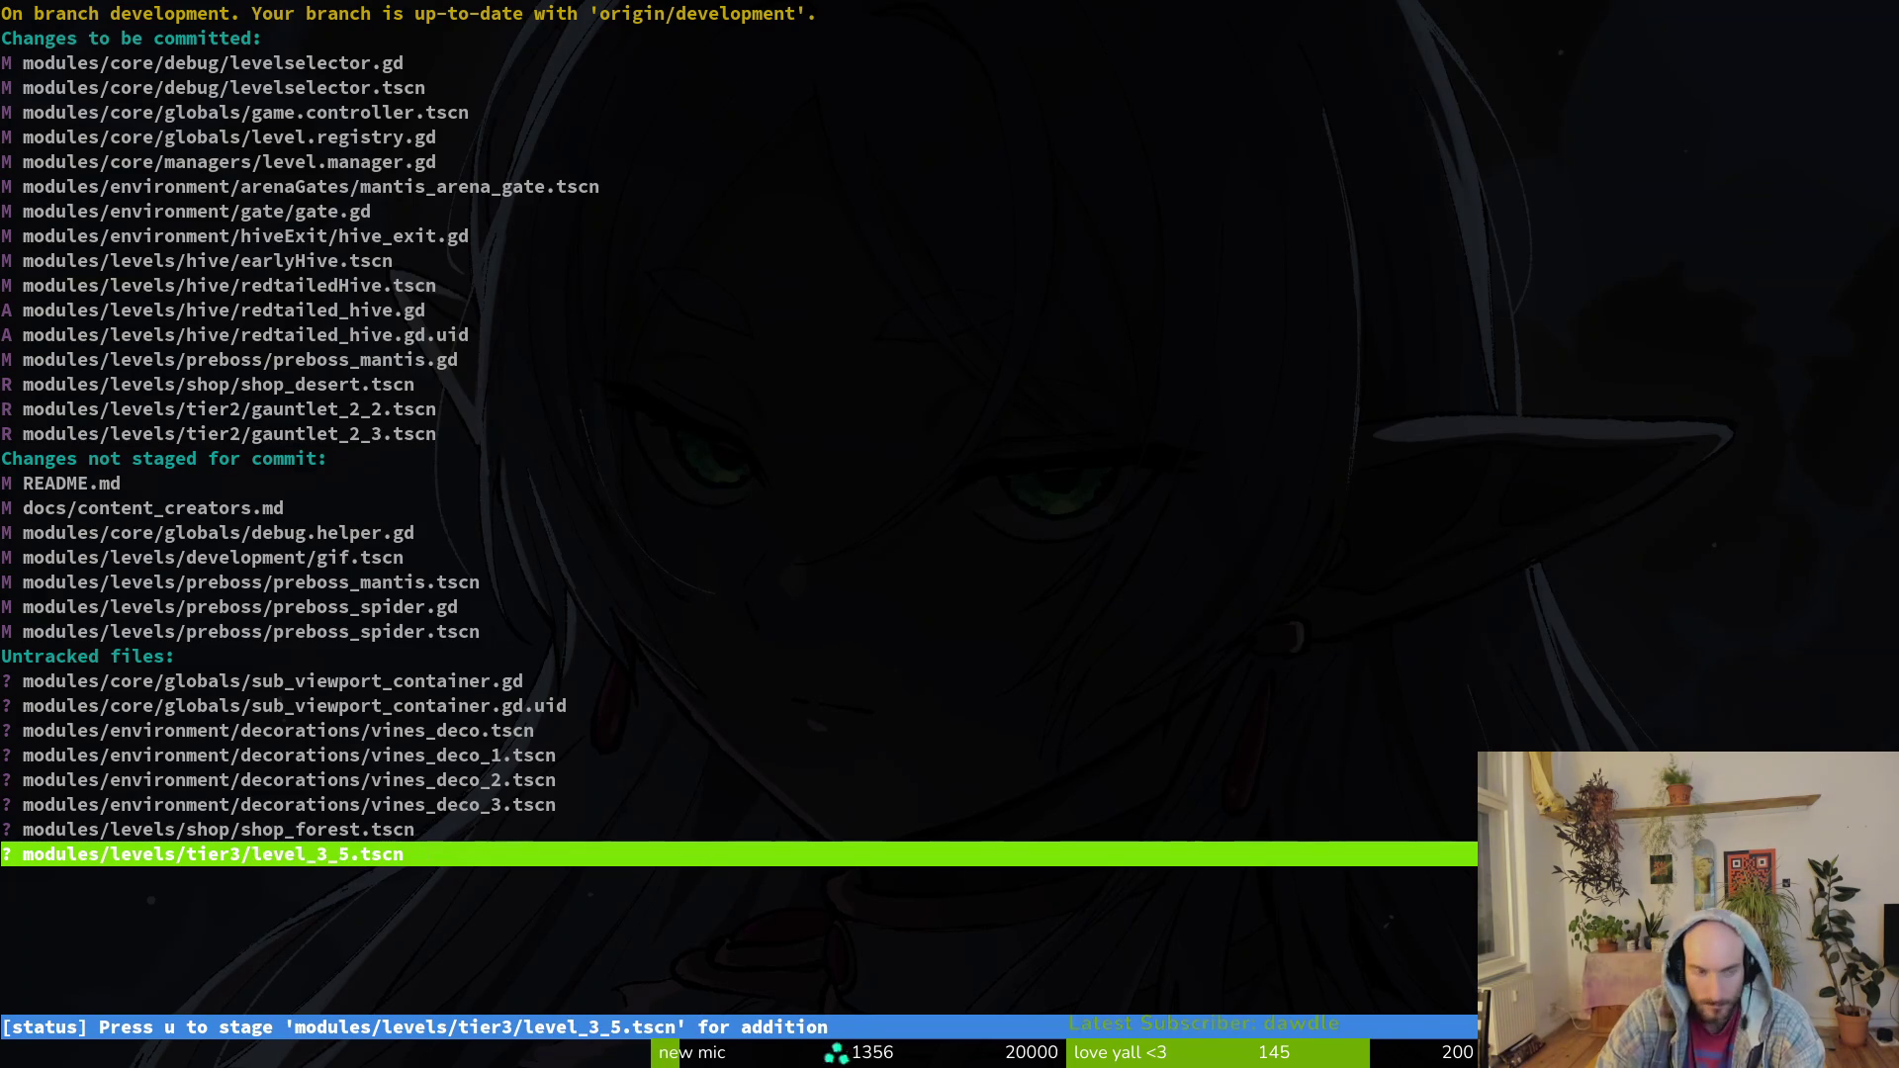
left_click(217, 829)
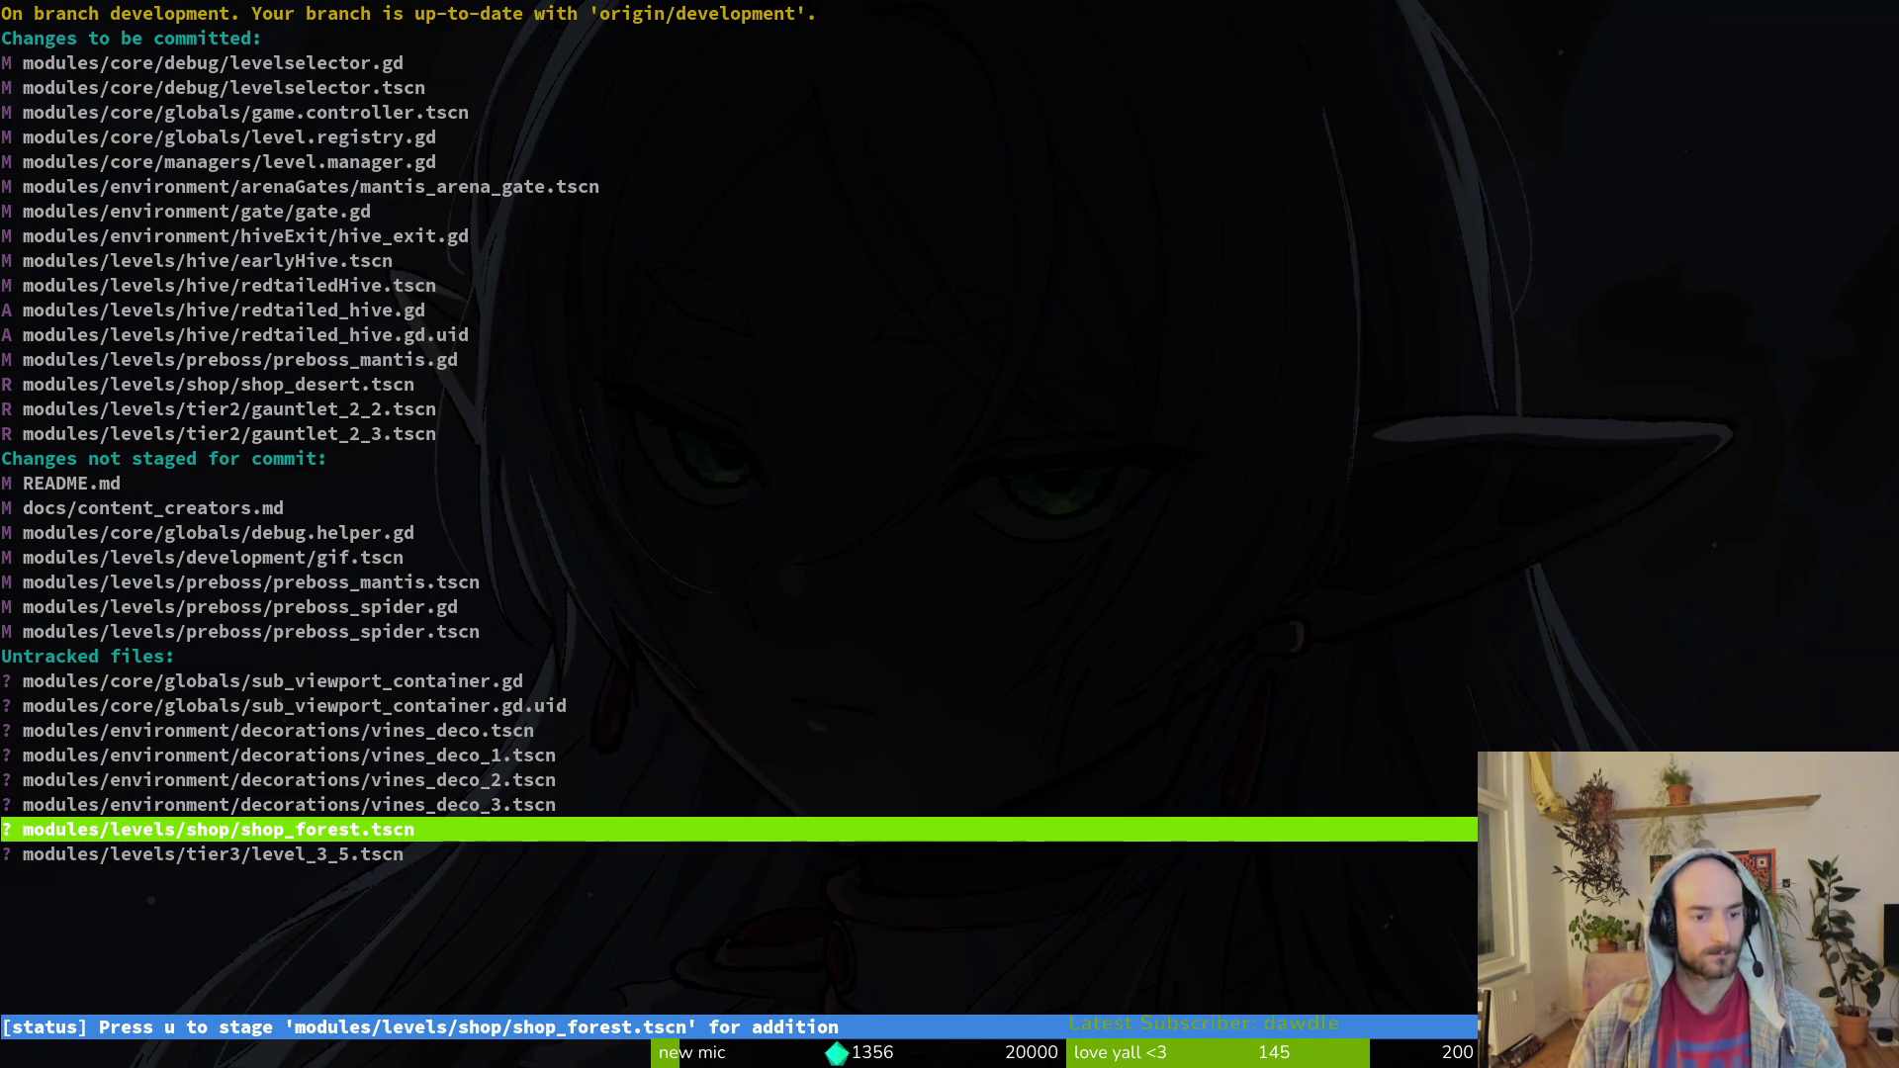
key("Up")
key("Up")
key("Up")
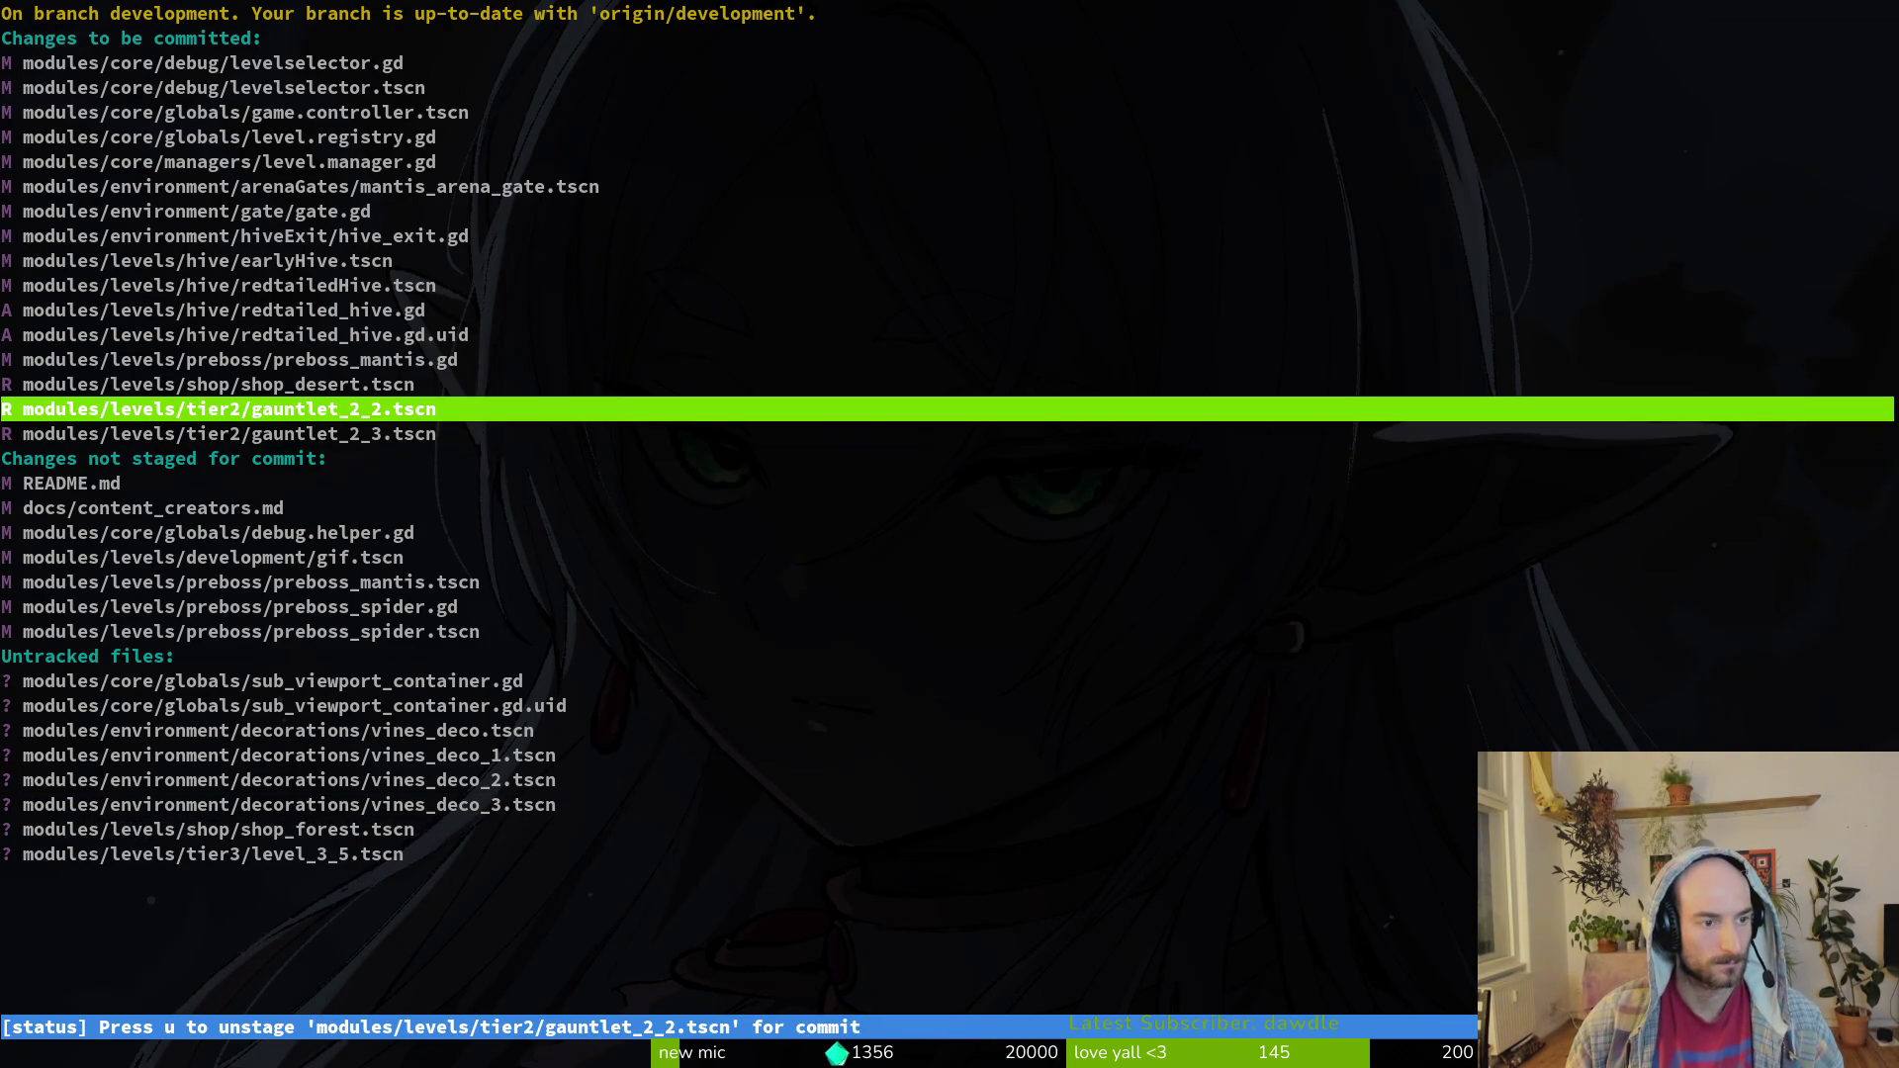
key("Down")
key("Down")
key("Down")
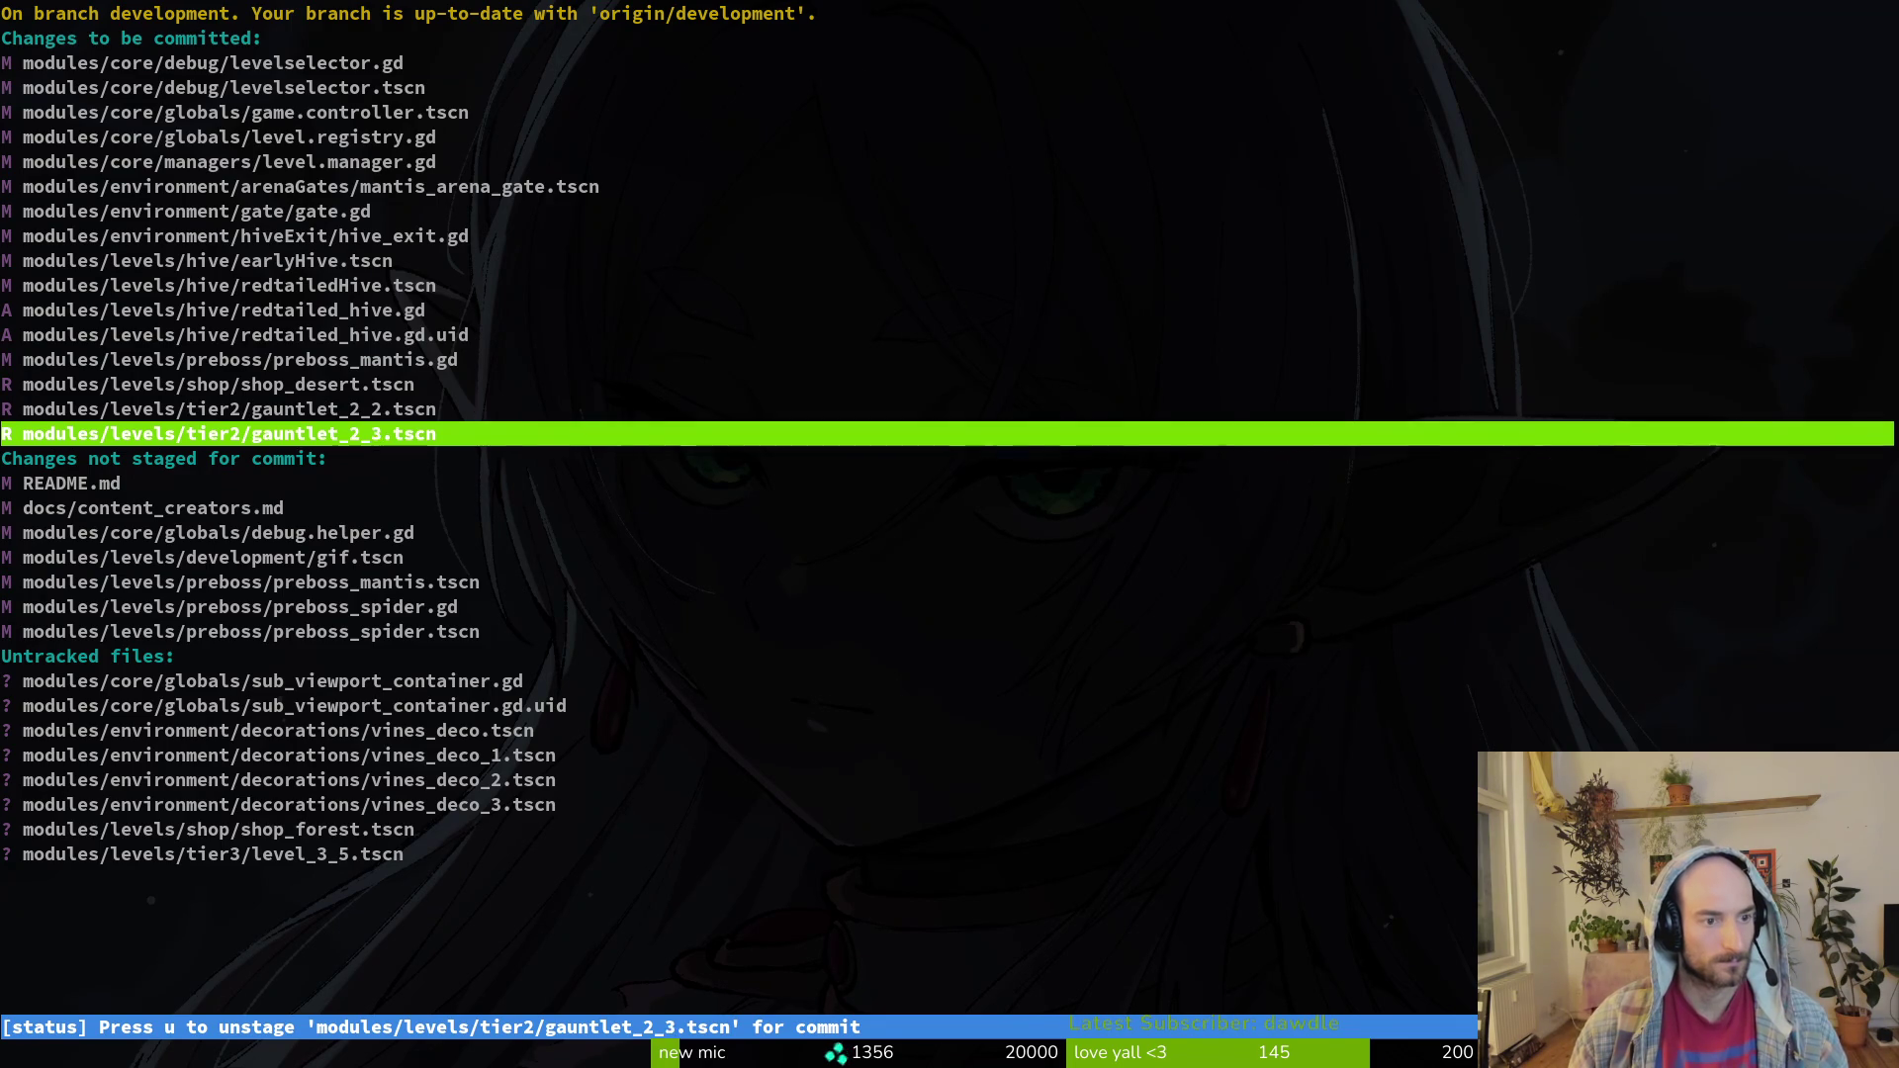
key("u")
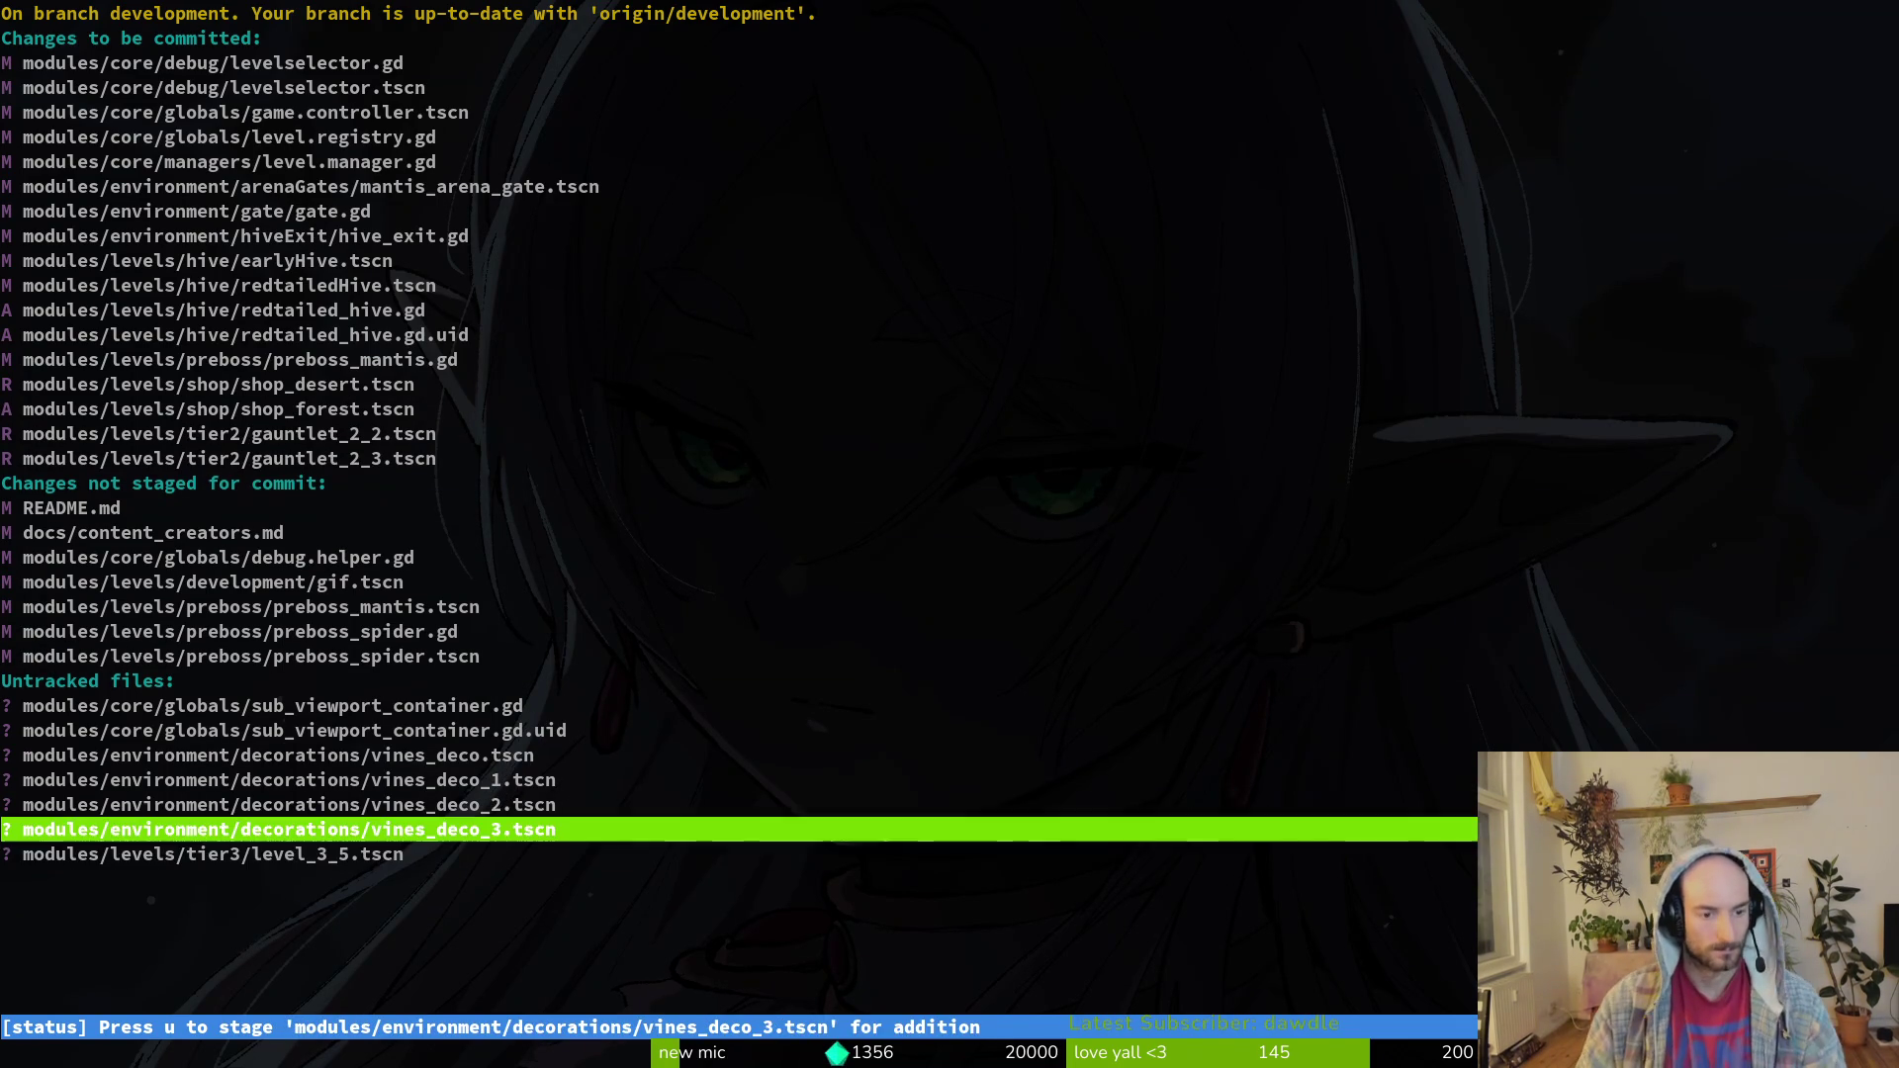
Step: Stage the four vines_deco scenes and the preboss spider and mantis files
key("Up")
key("Up")
key("Up")
key("u")
key("u")
key("u")
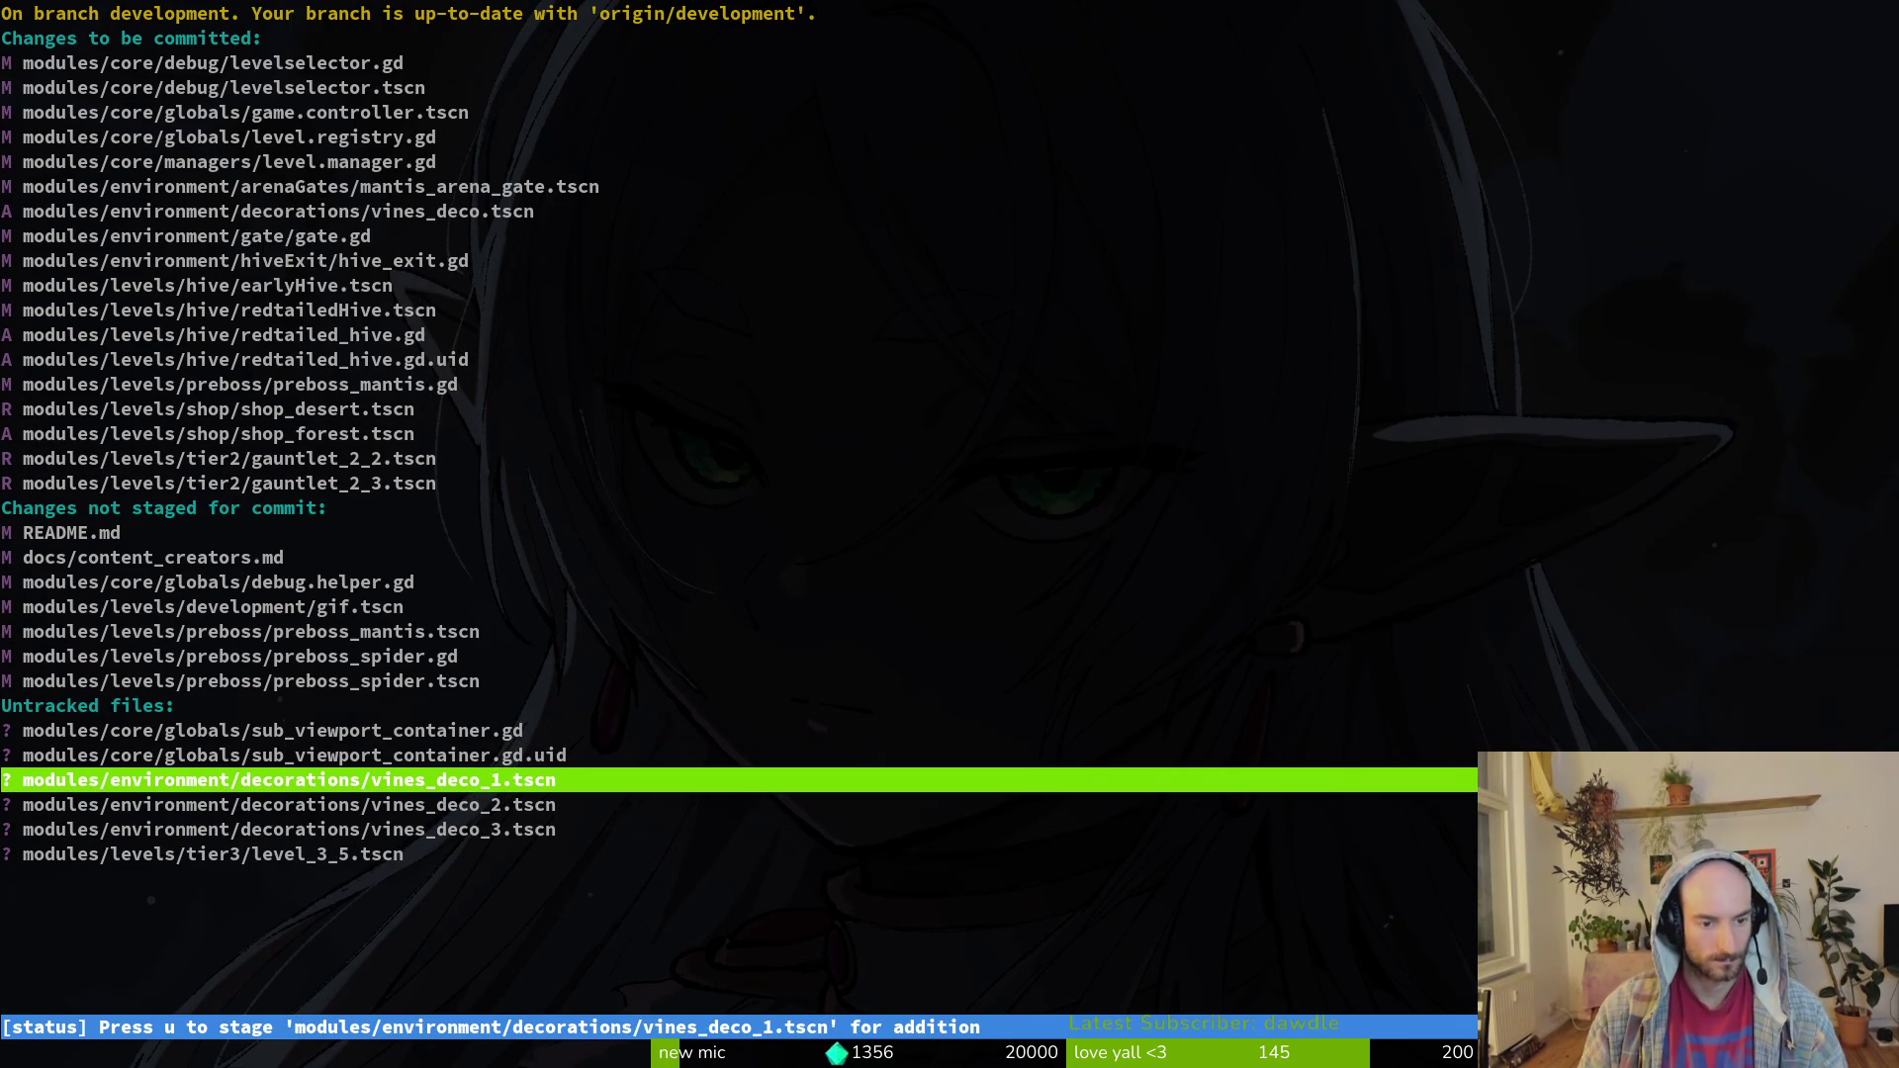
key("Up")
key("Up")
key("Up")
key("Up")
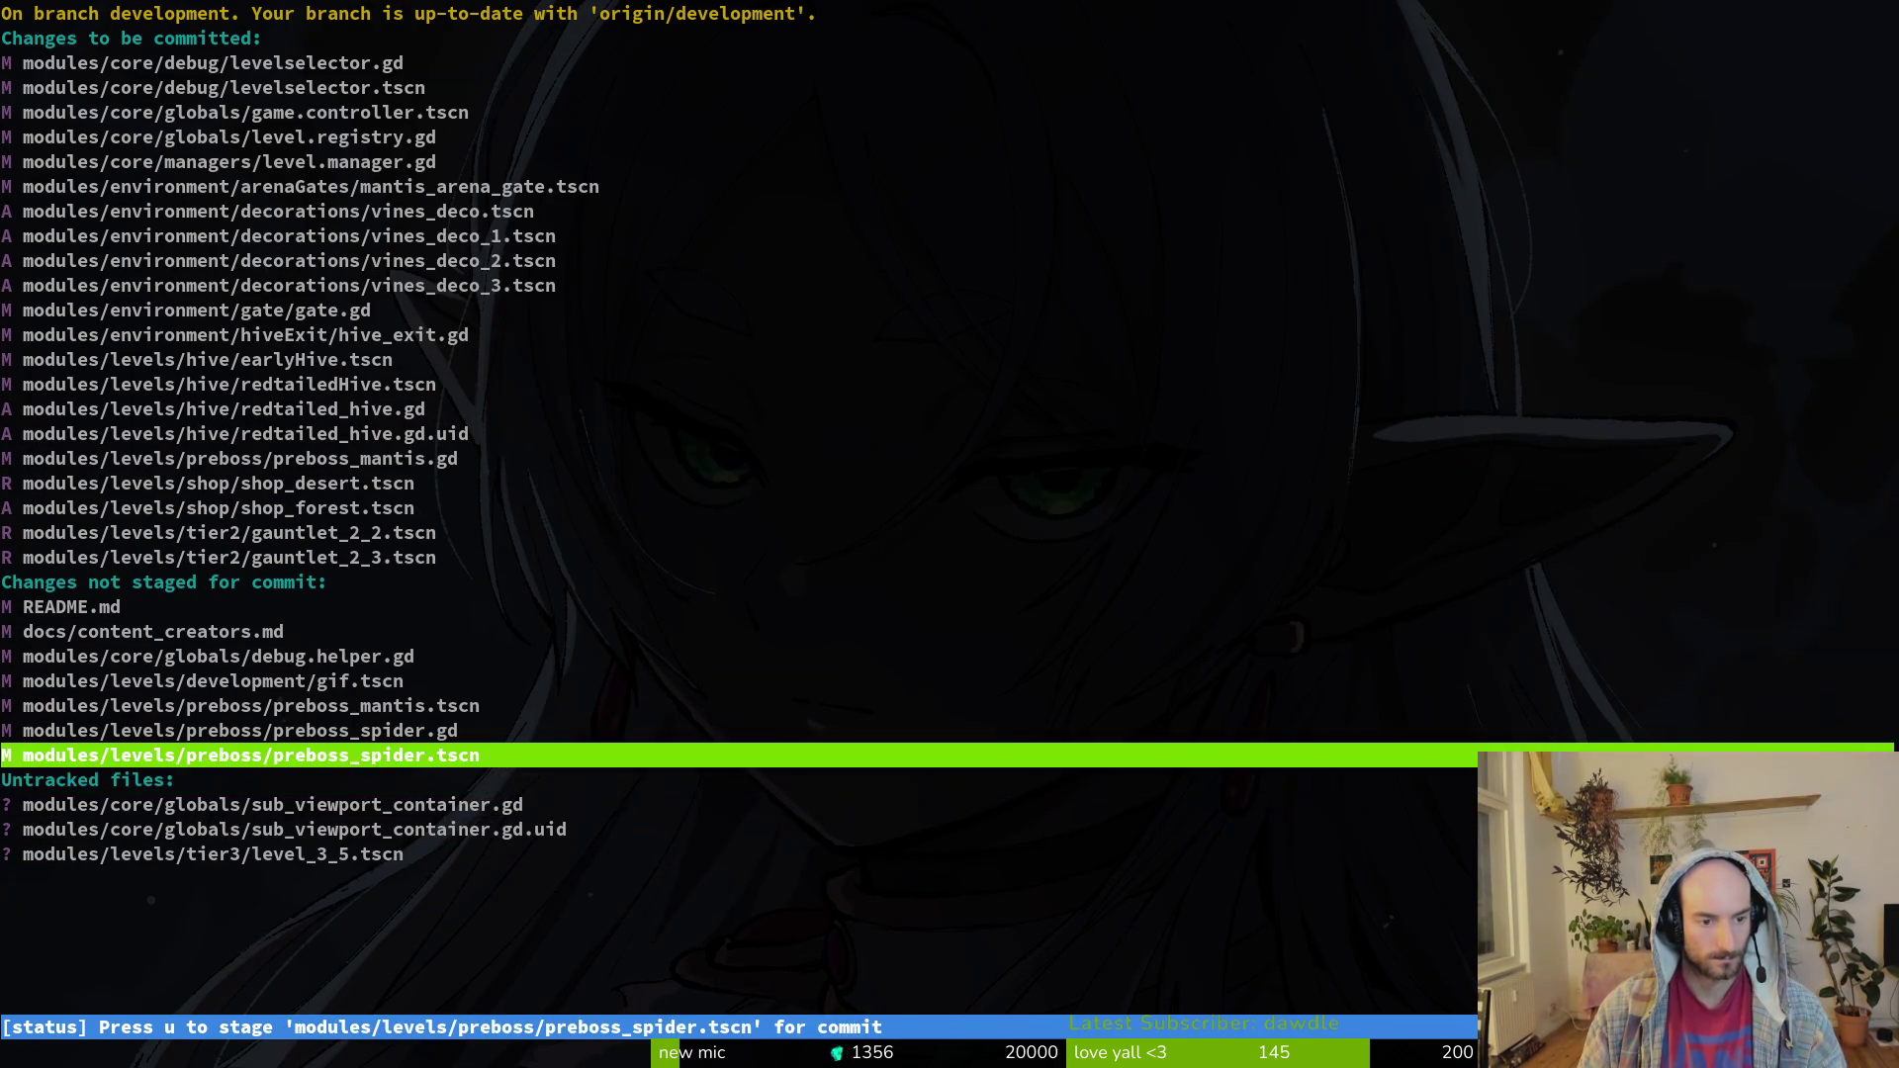
key("u")
key("Up")
key("Up")
key("u")
key("Up")
key("Up")
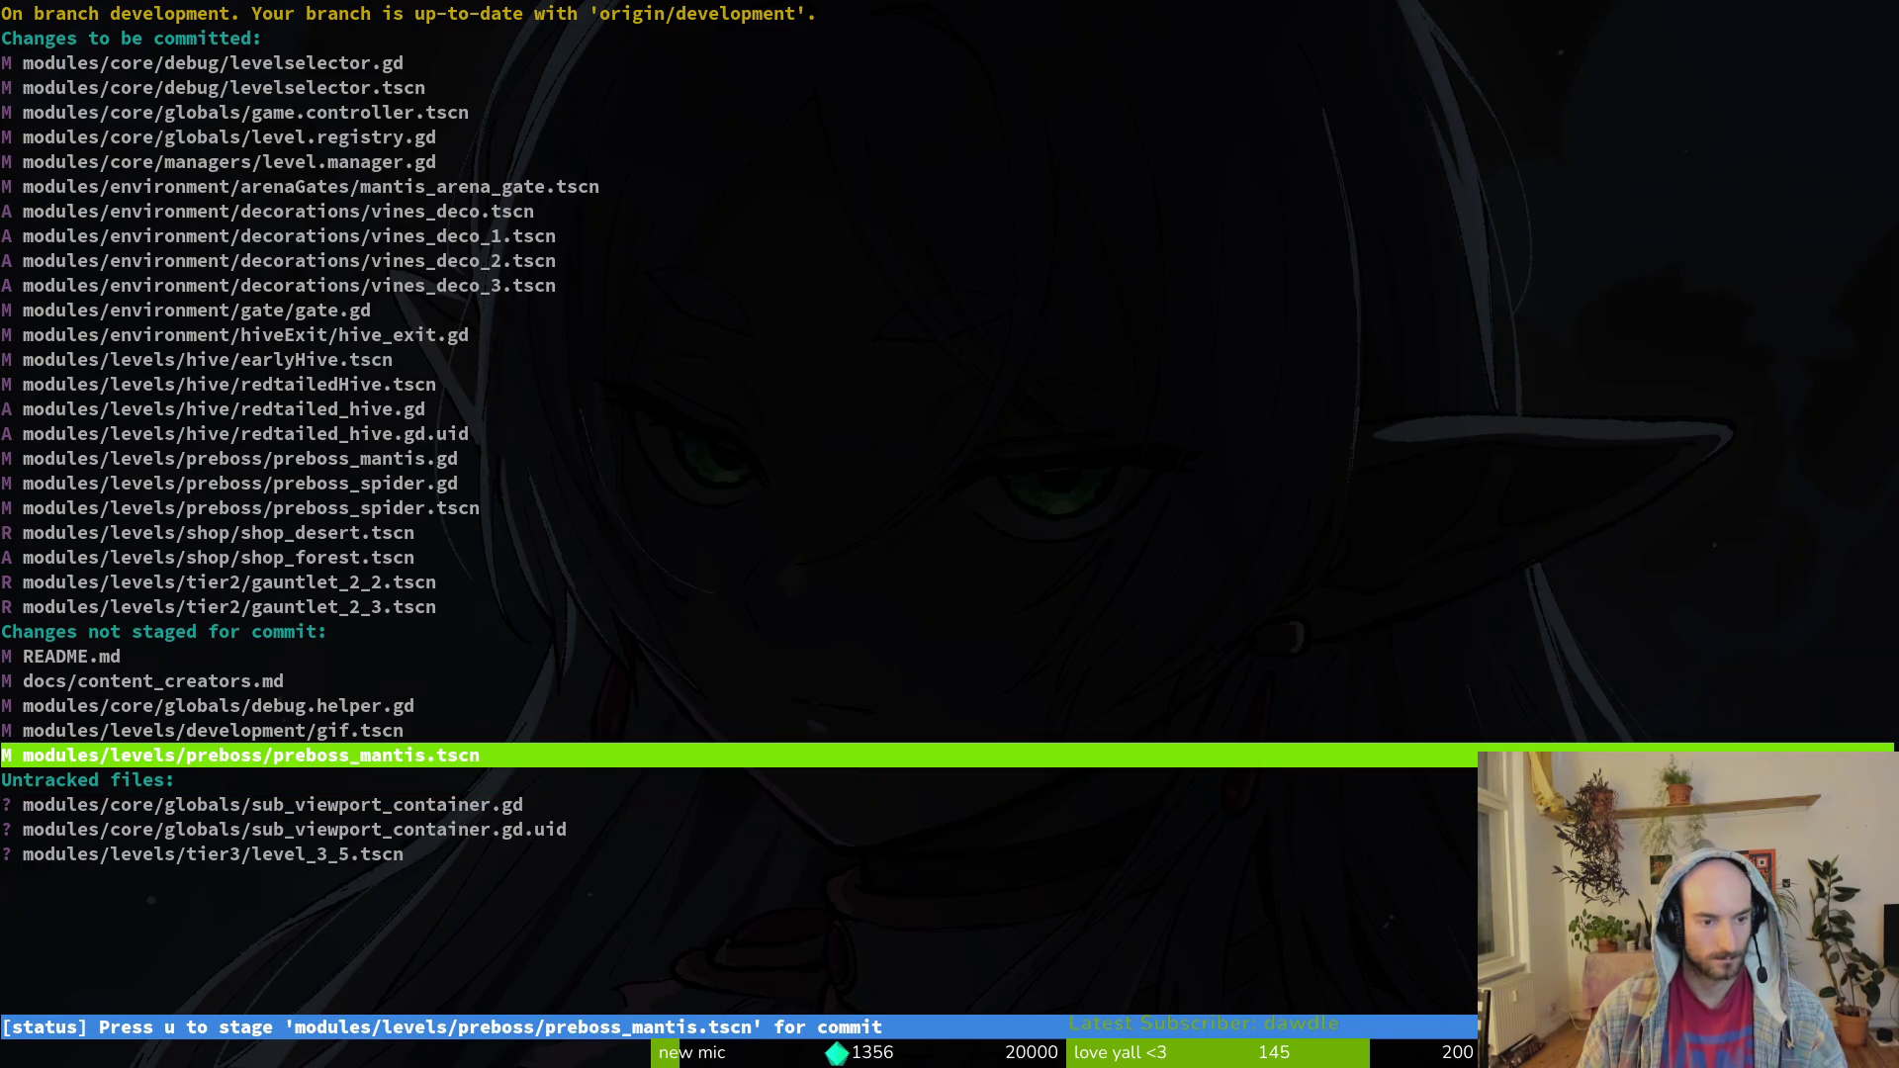
key("u")
key("Up")
key("Up")
key("Up")
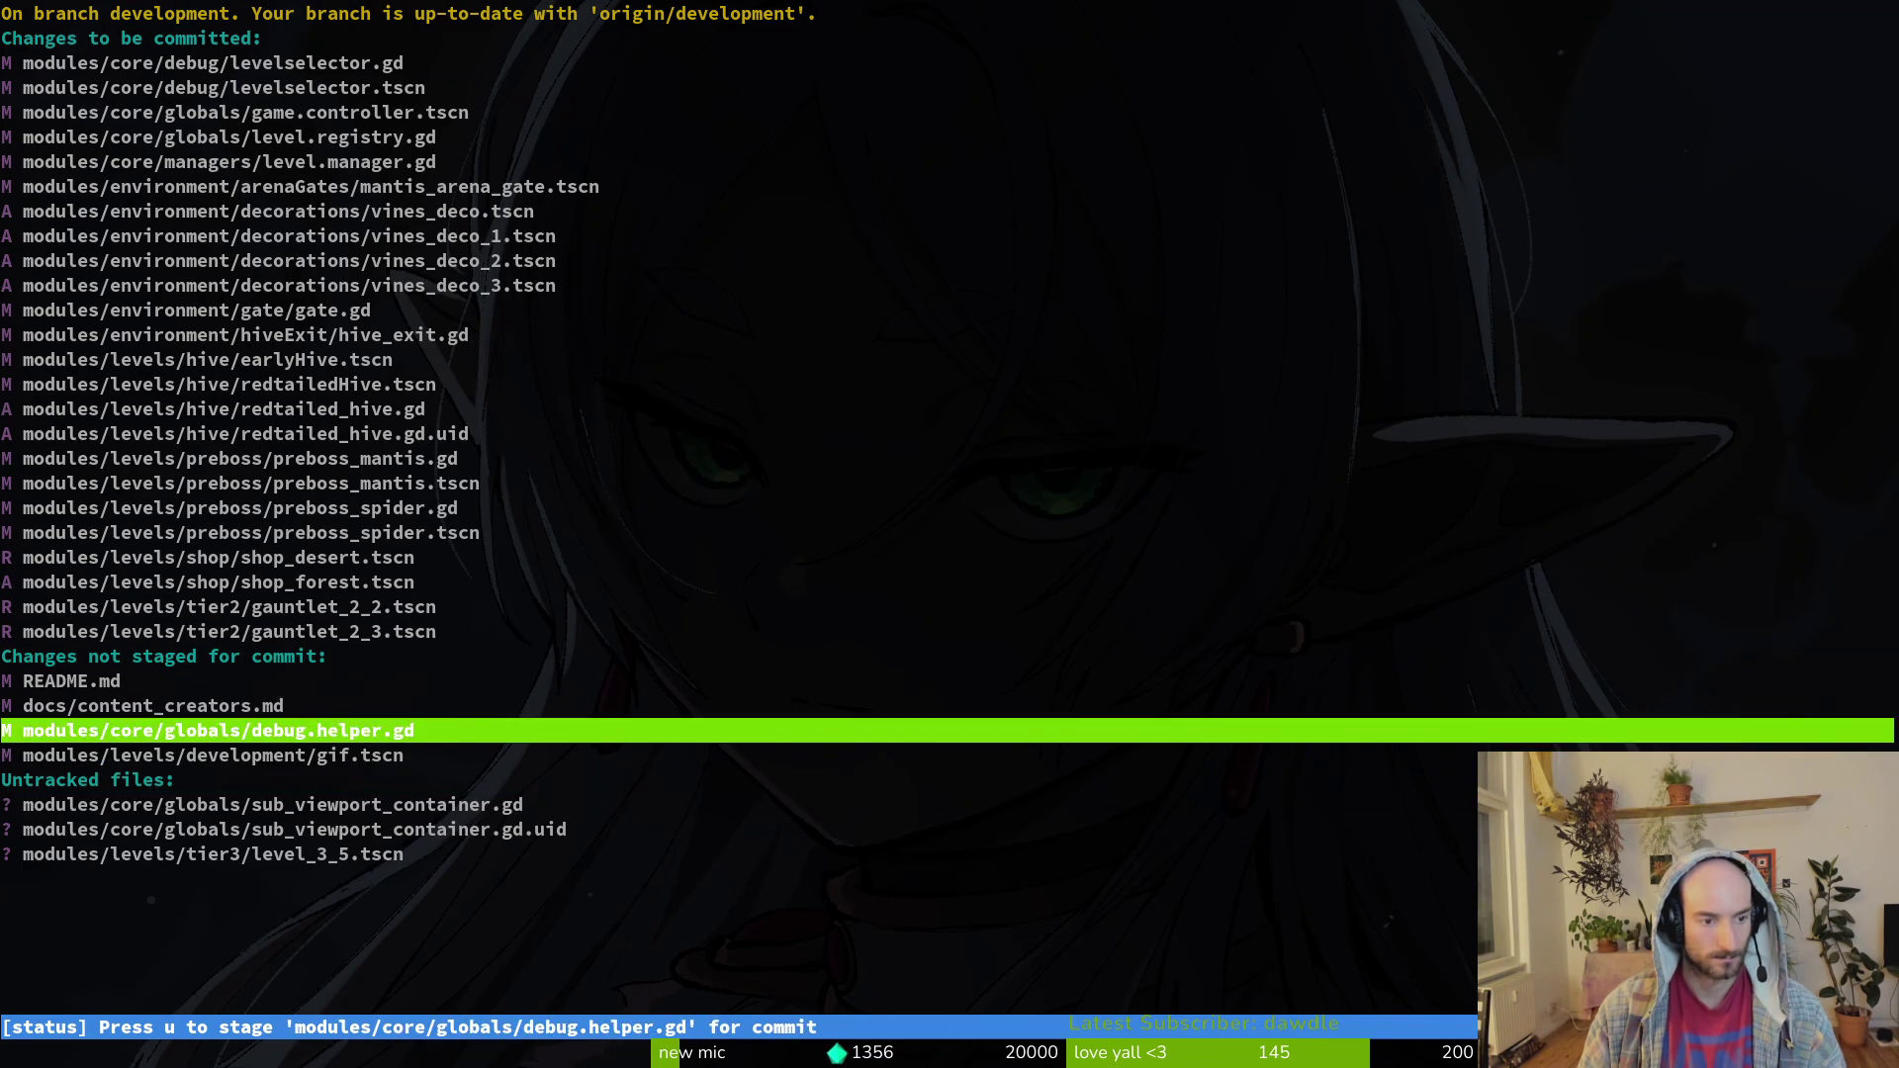
key("Up")
key("Up")
key("Up")
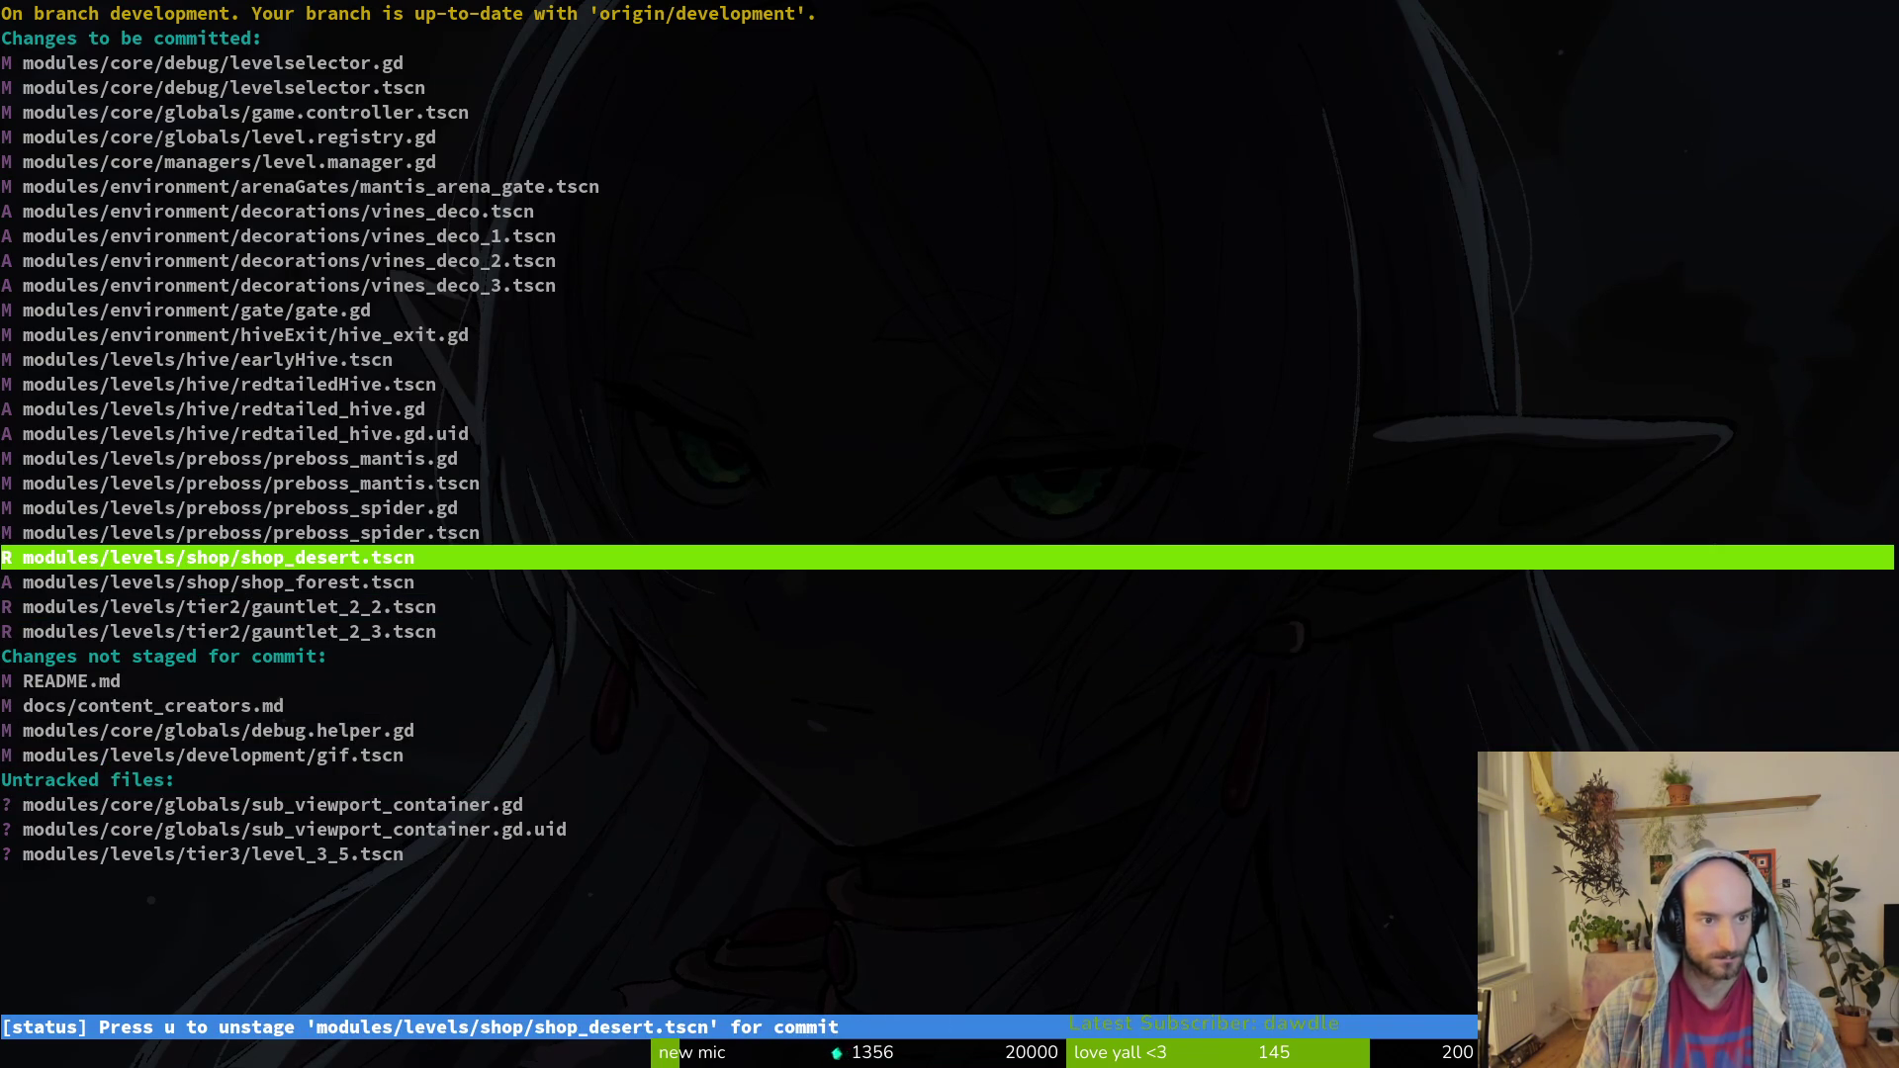
Step: Commit the staged changes with a message about lore levels, hive levels and decorations
type("qgit commi5 -m")
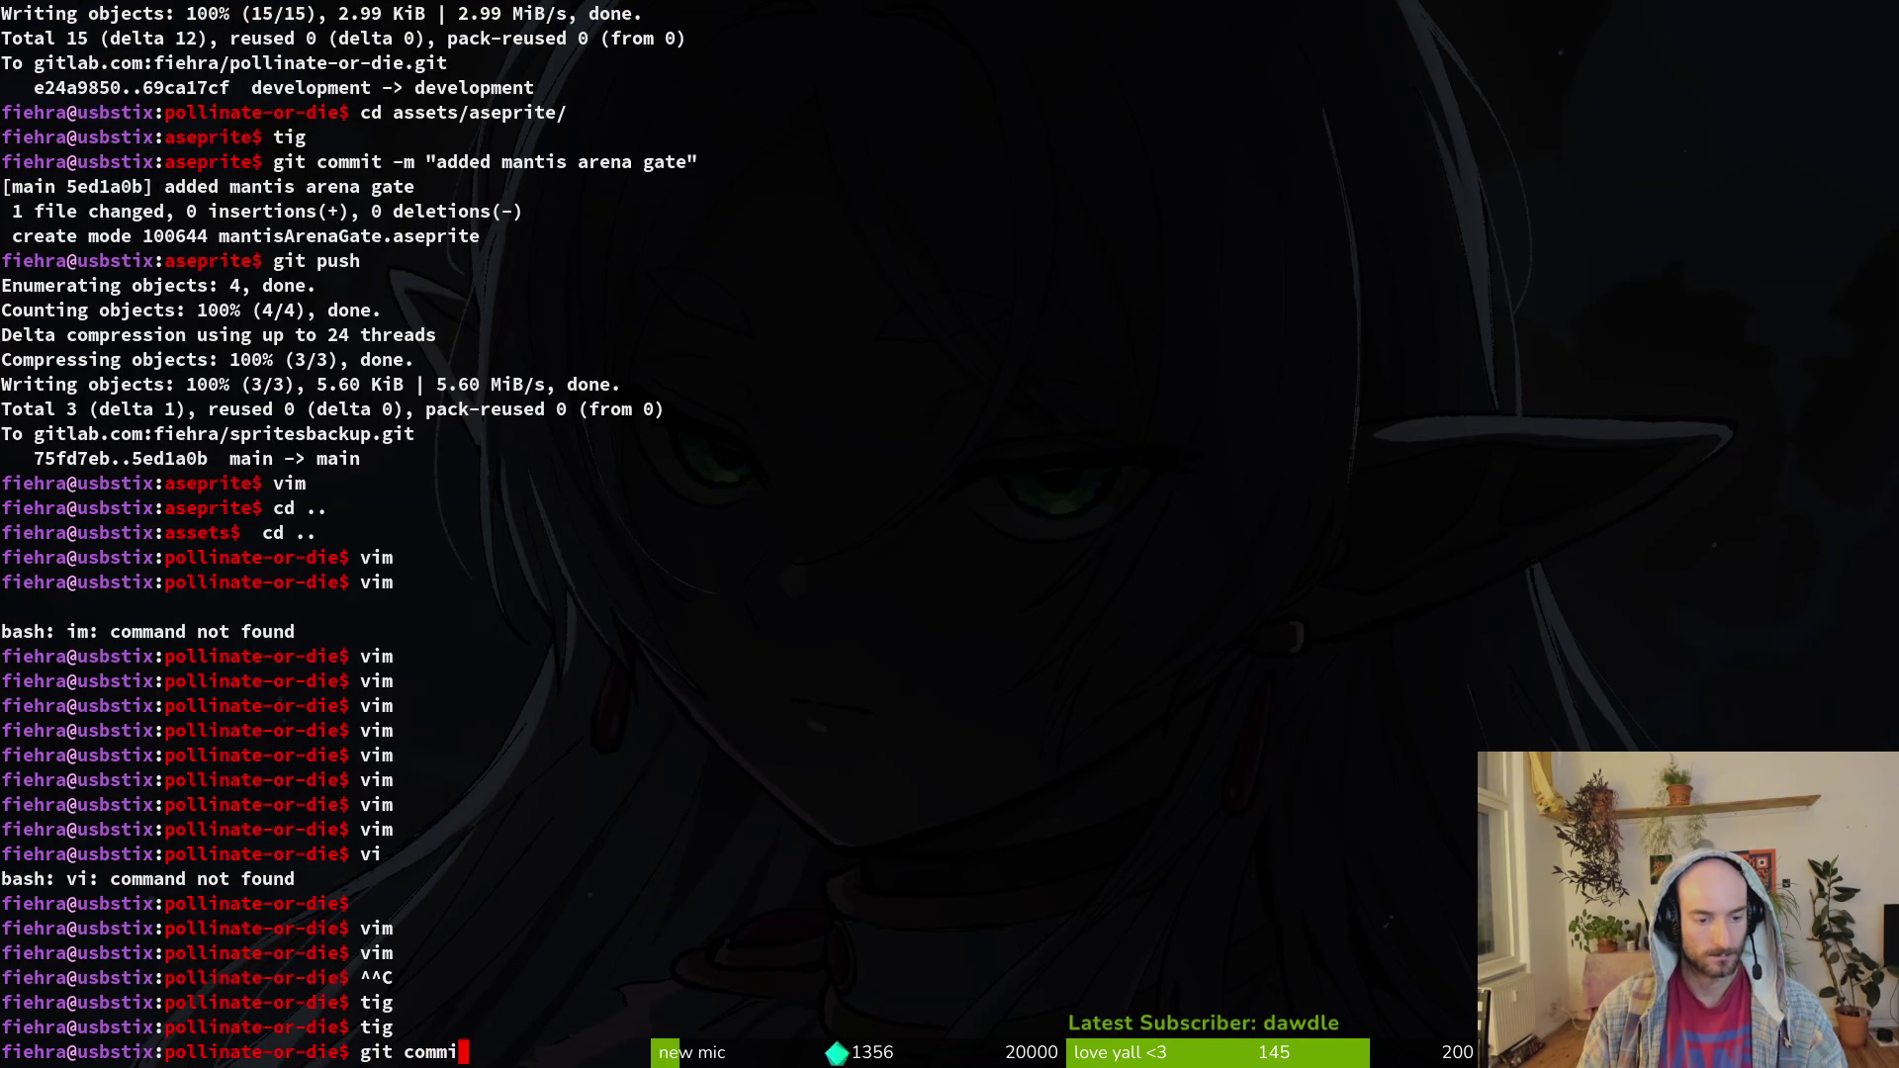
key("BackSpace")
key("BackSpace")
key("BackSpace")
key("BackSpace")
type("t -\"")
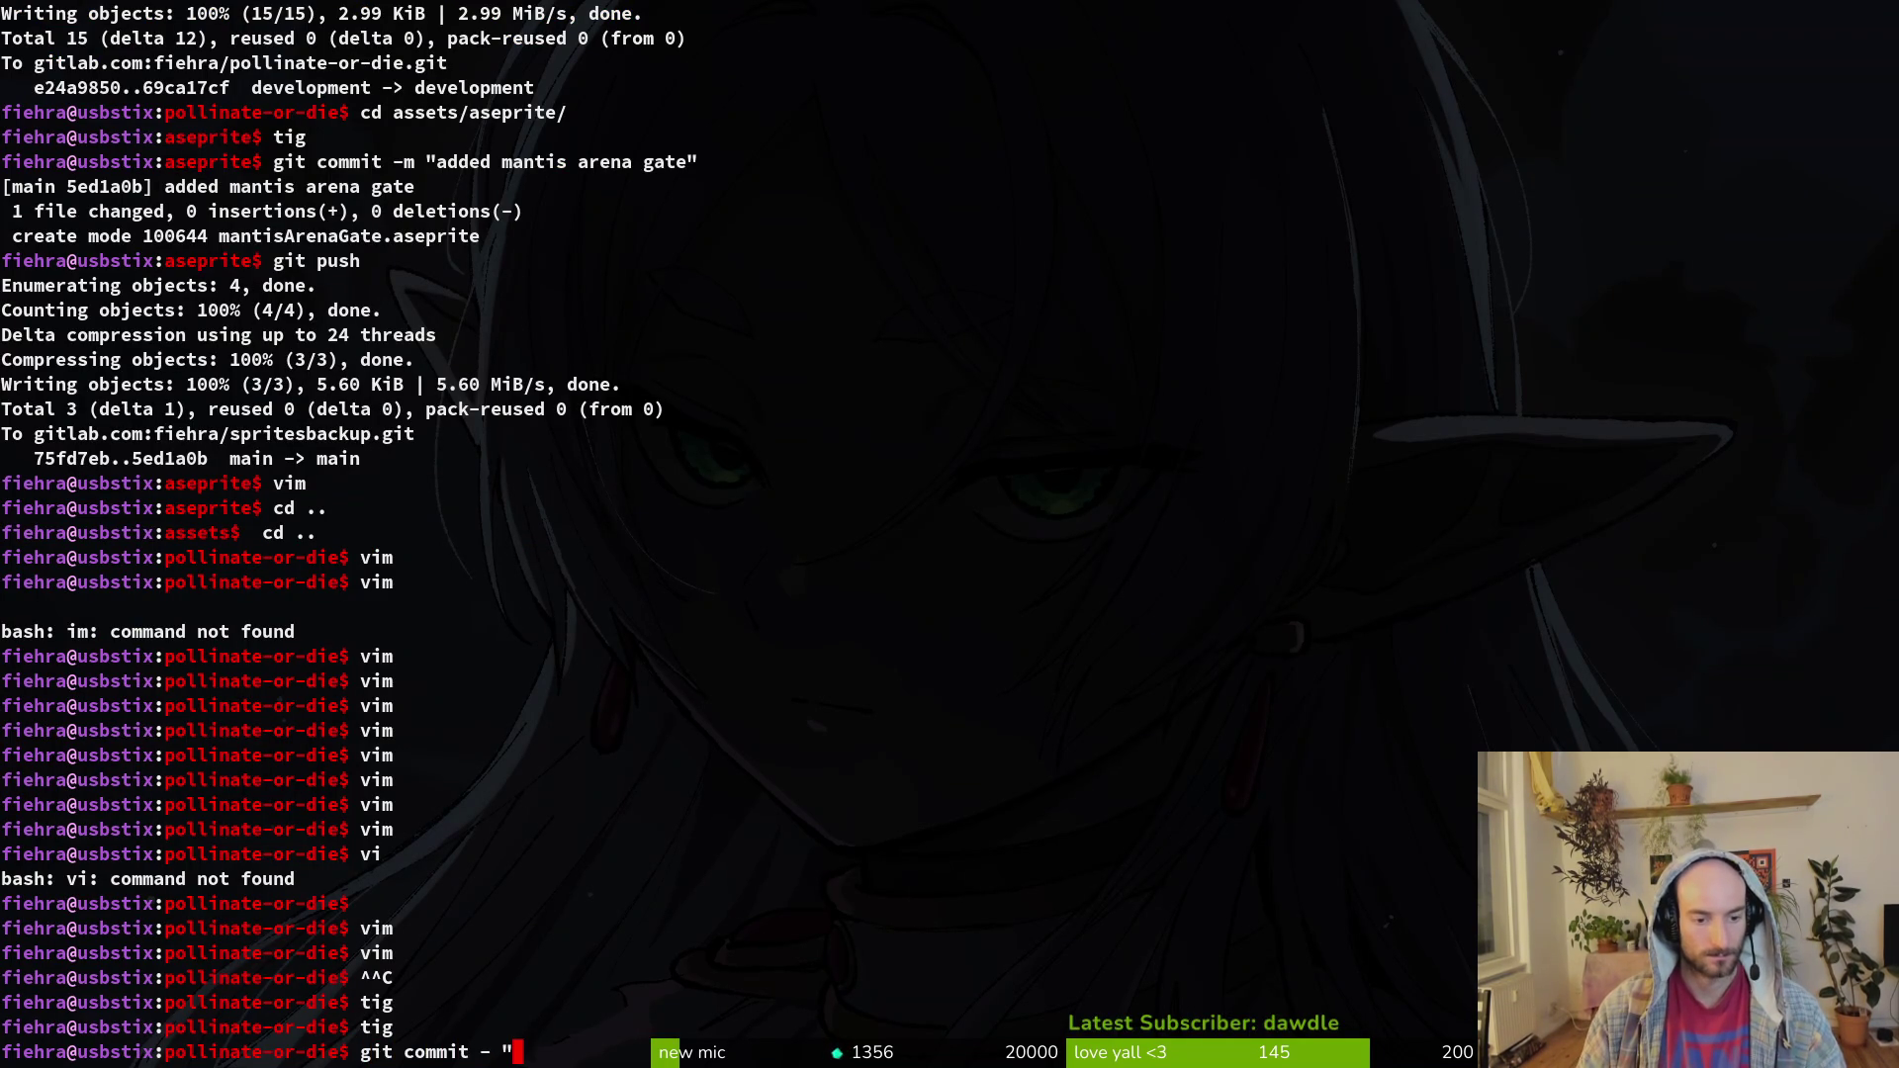
key("BackSpace")
type("m \"wo")
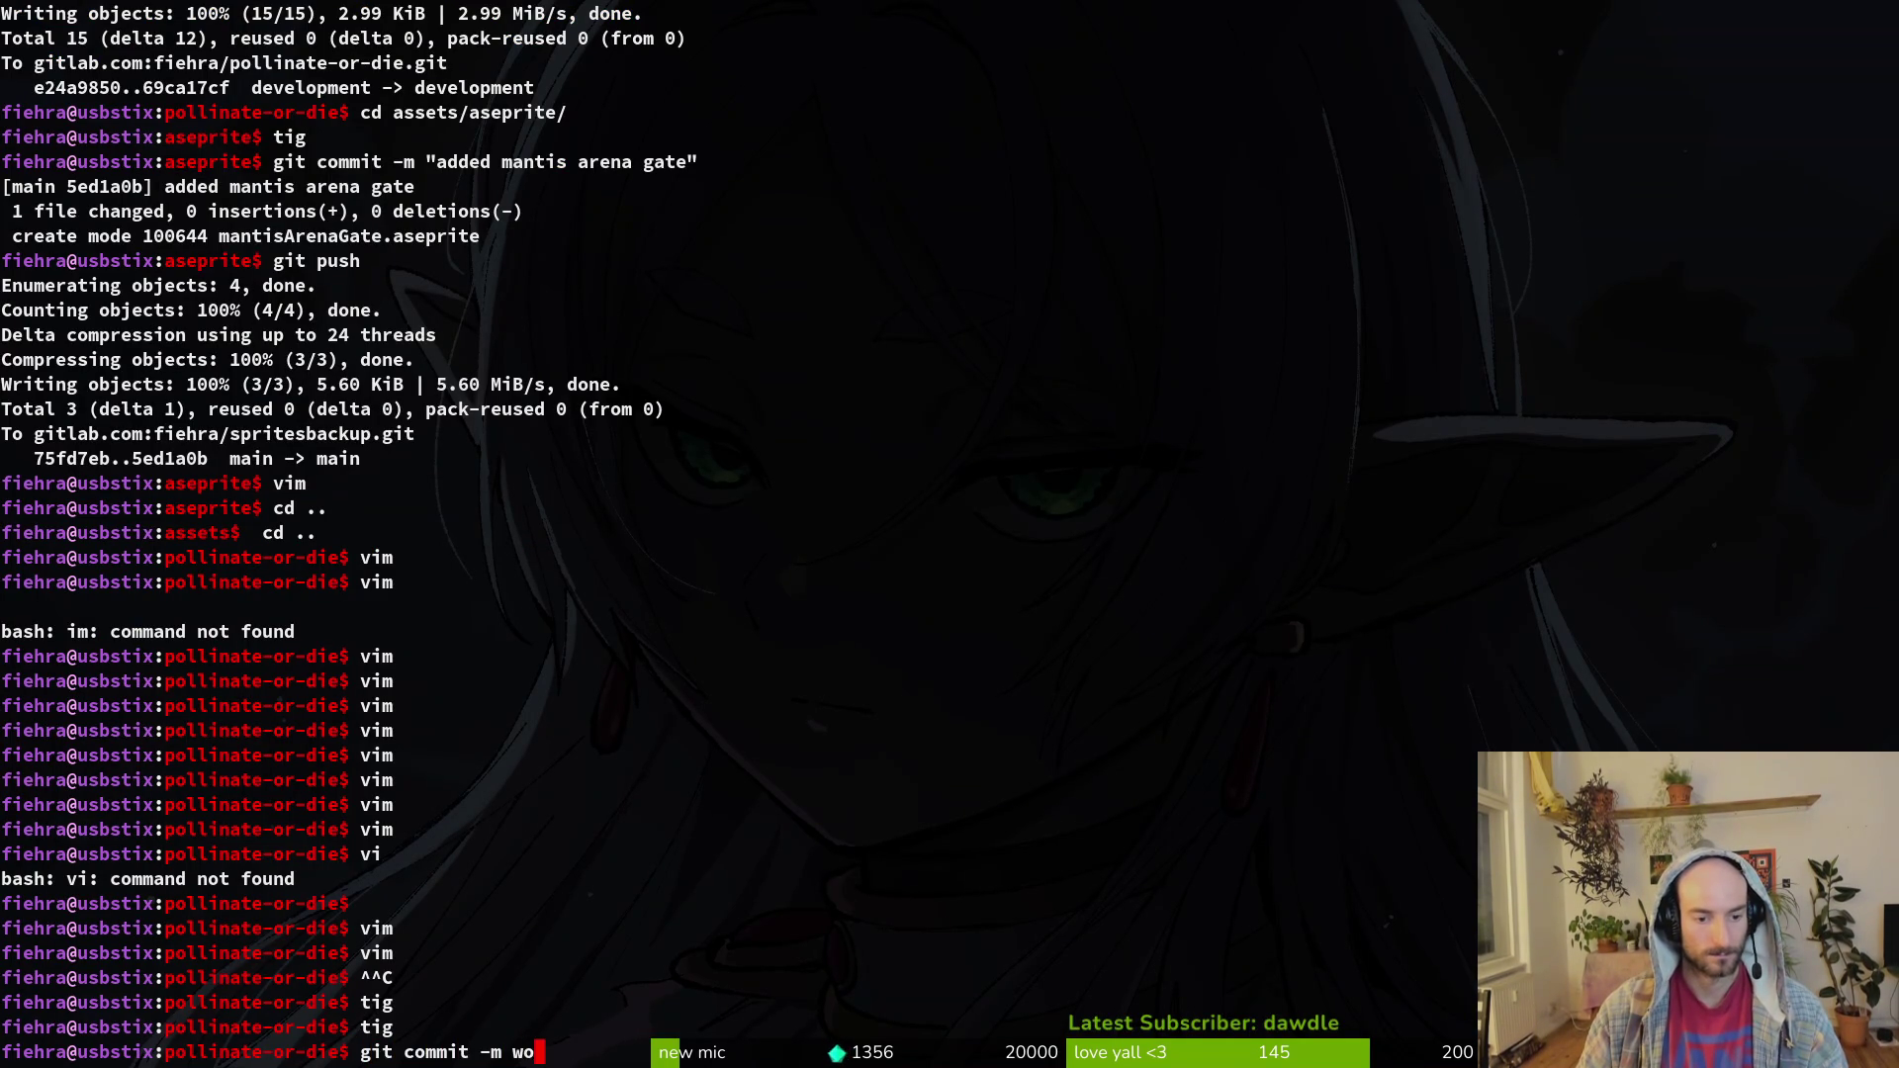
key("BackSpace")
key("BackSpace")
type("\"worked on about the")
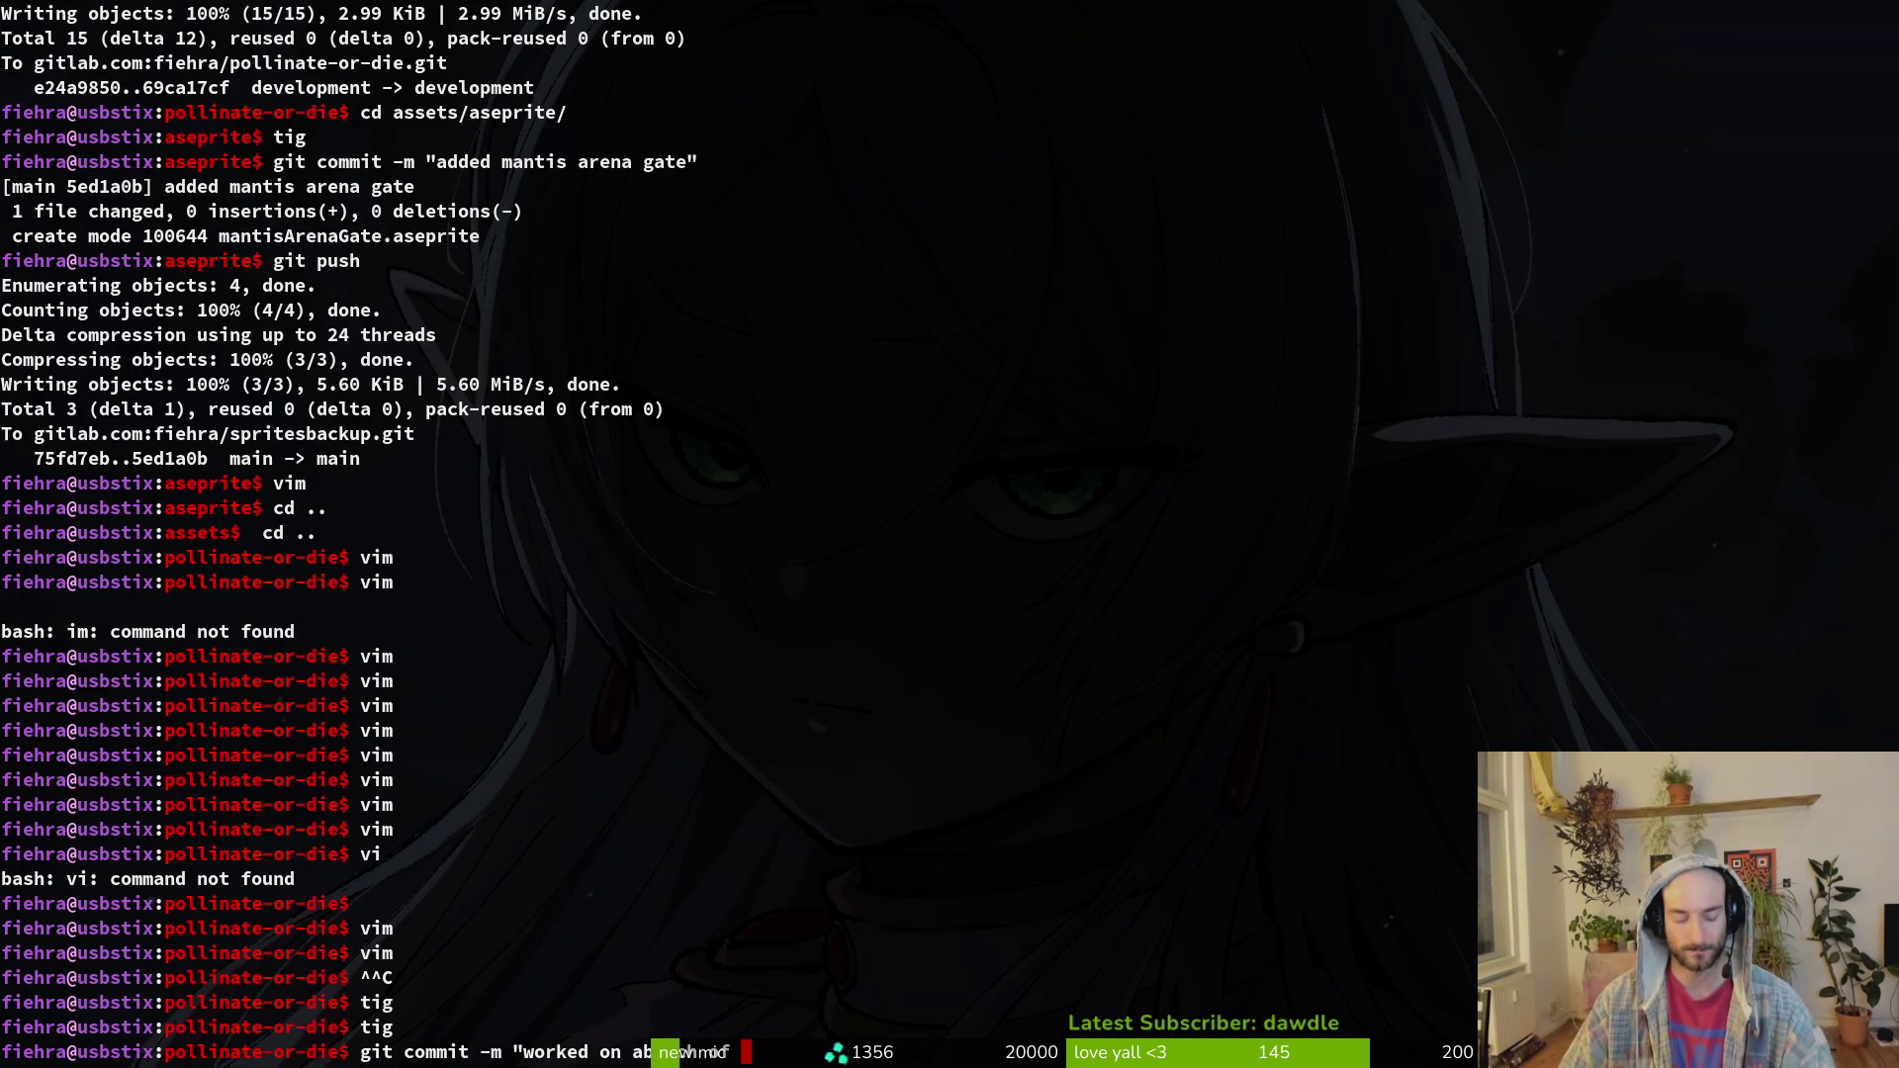
type("lore lev")
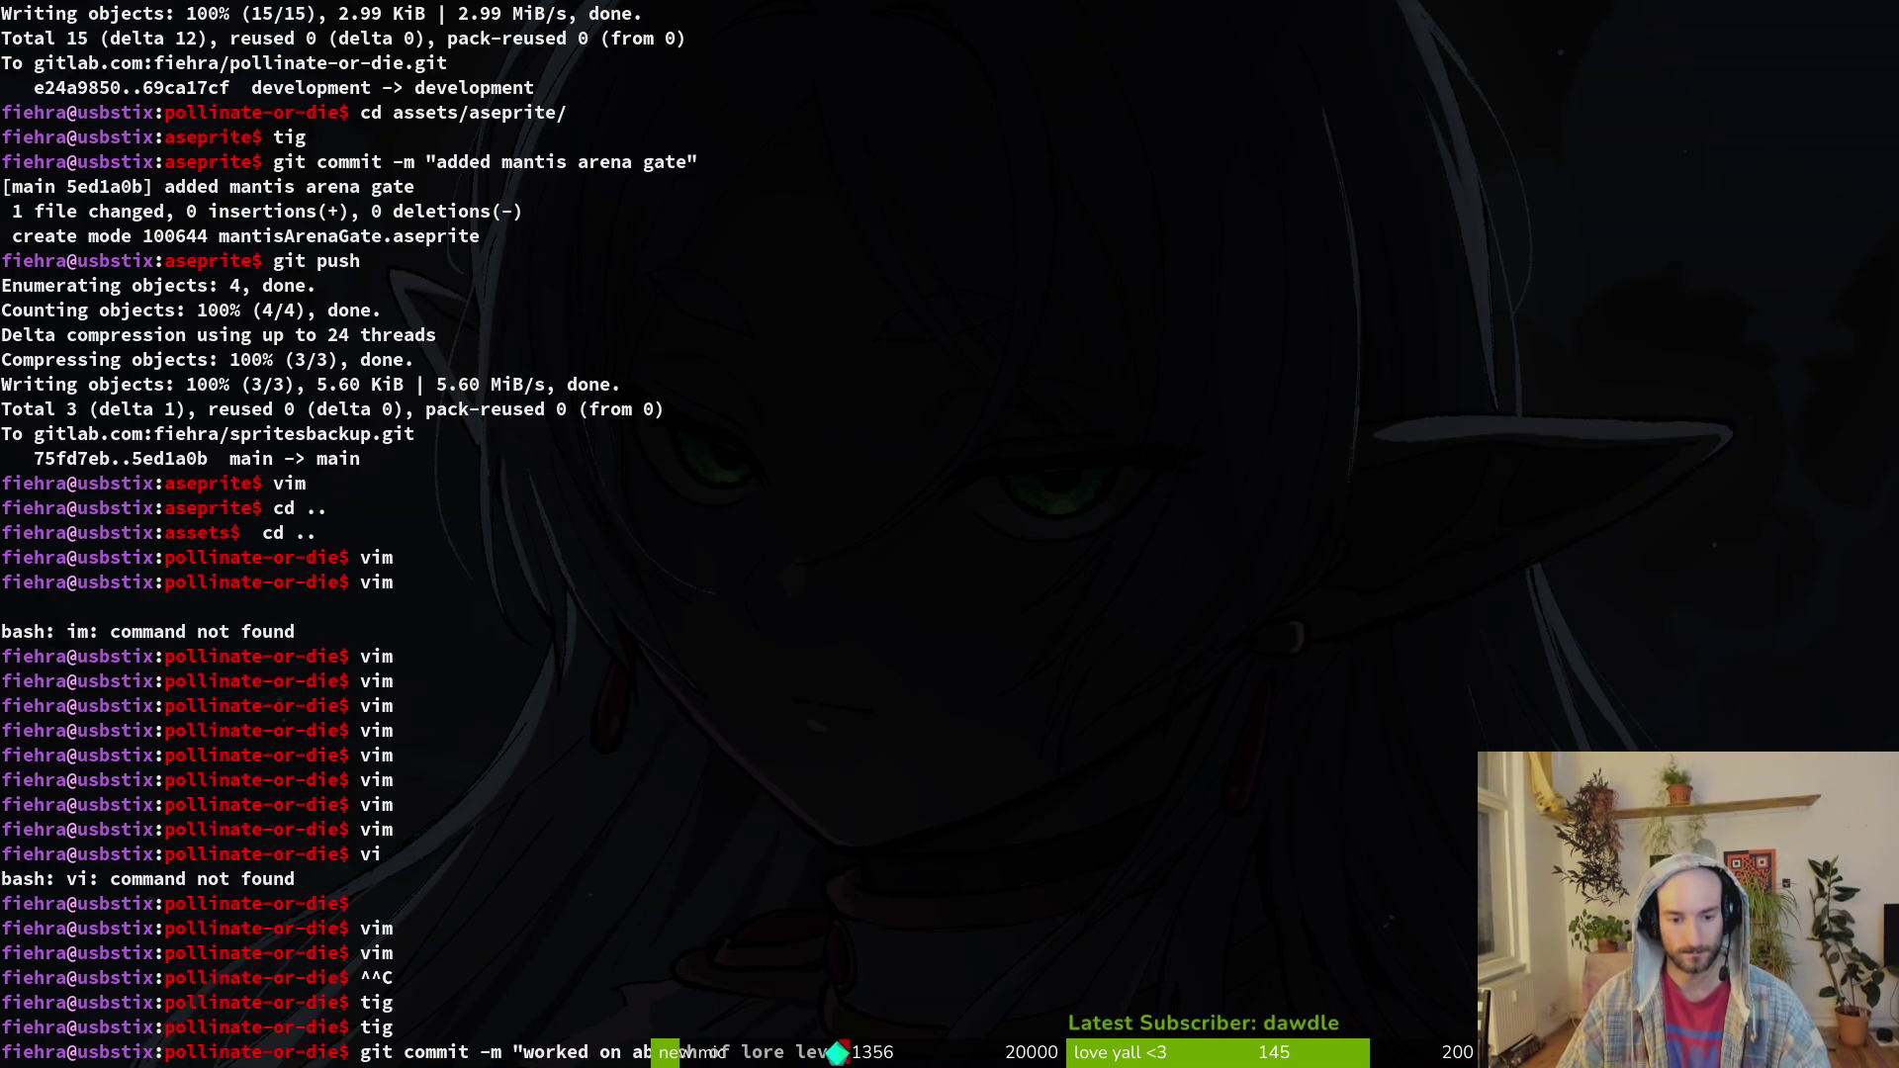
type("el added hive l")
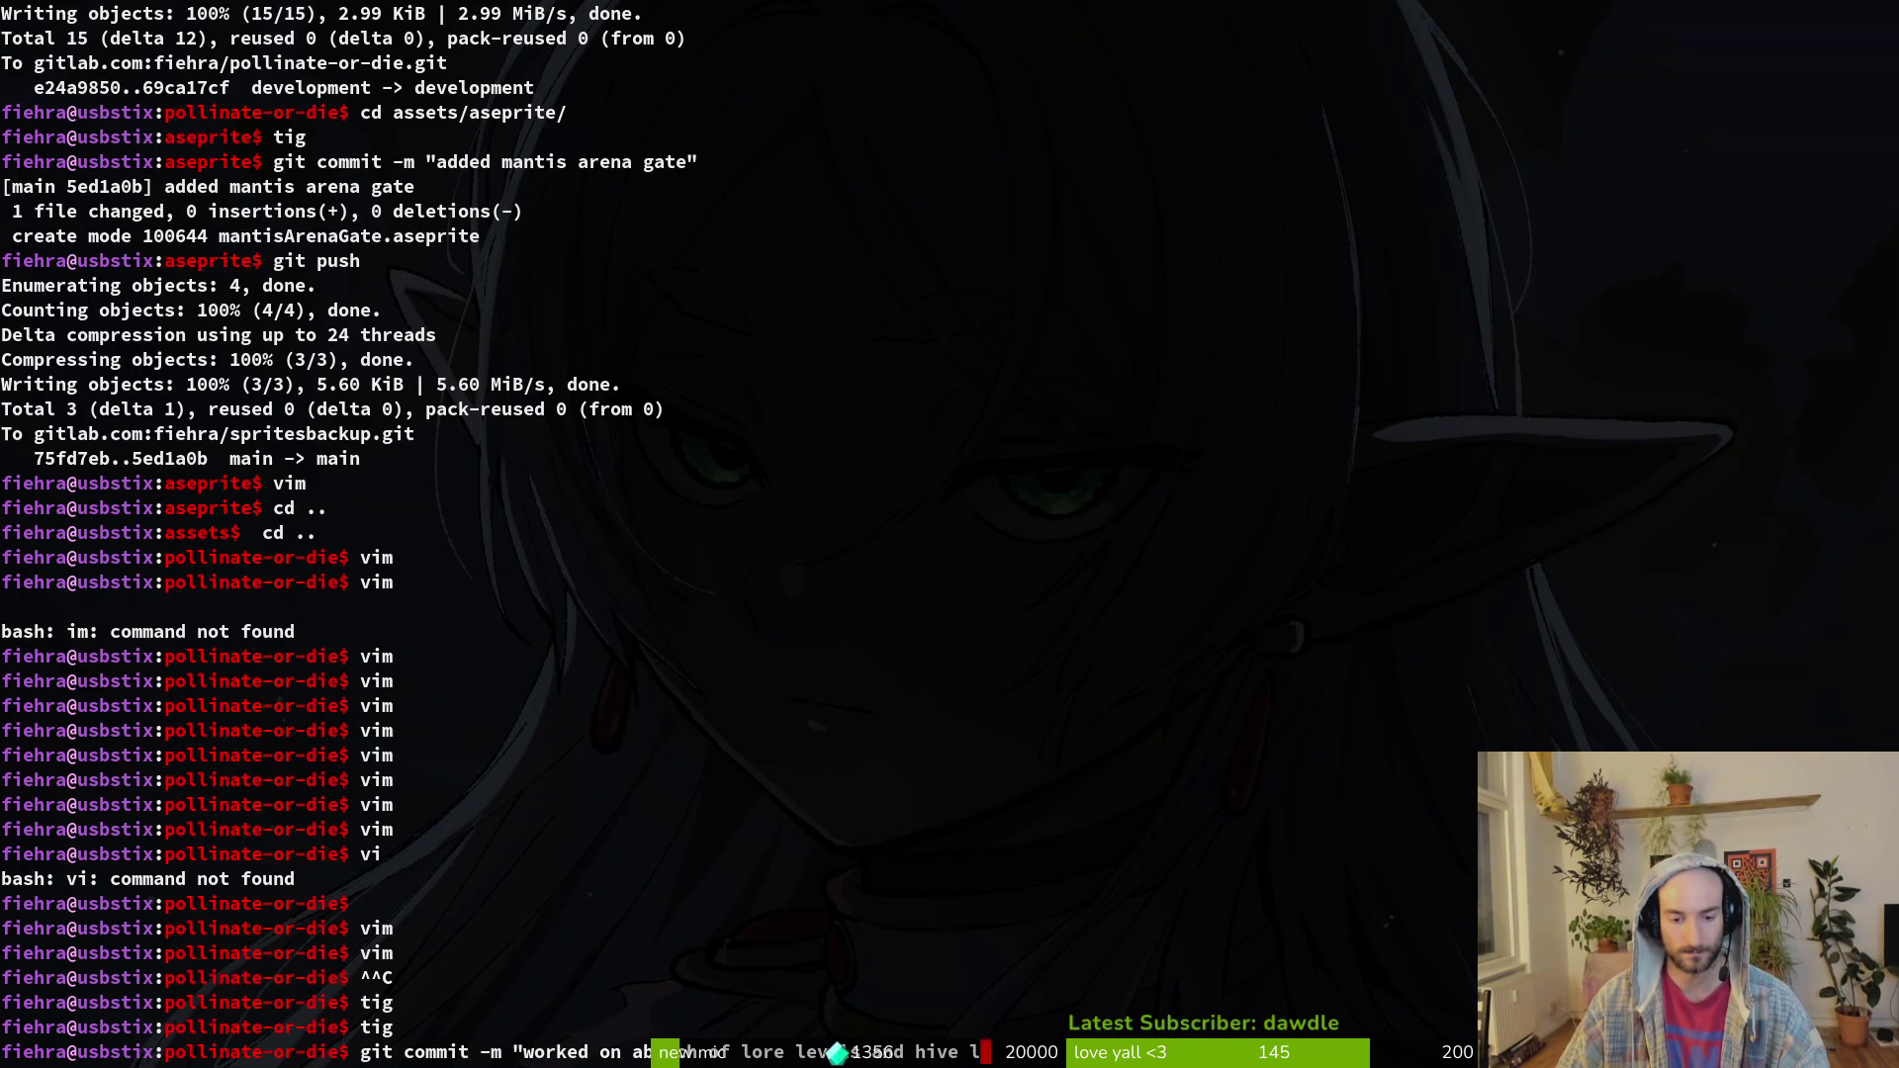
type("evel")
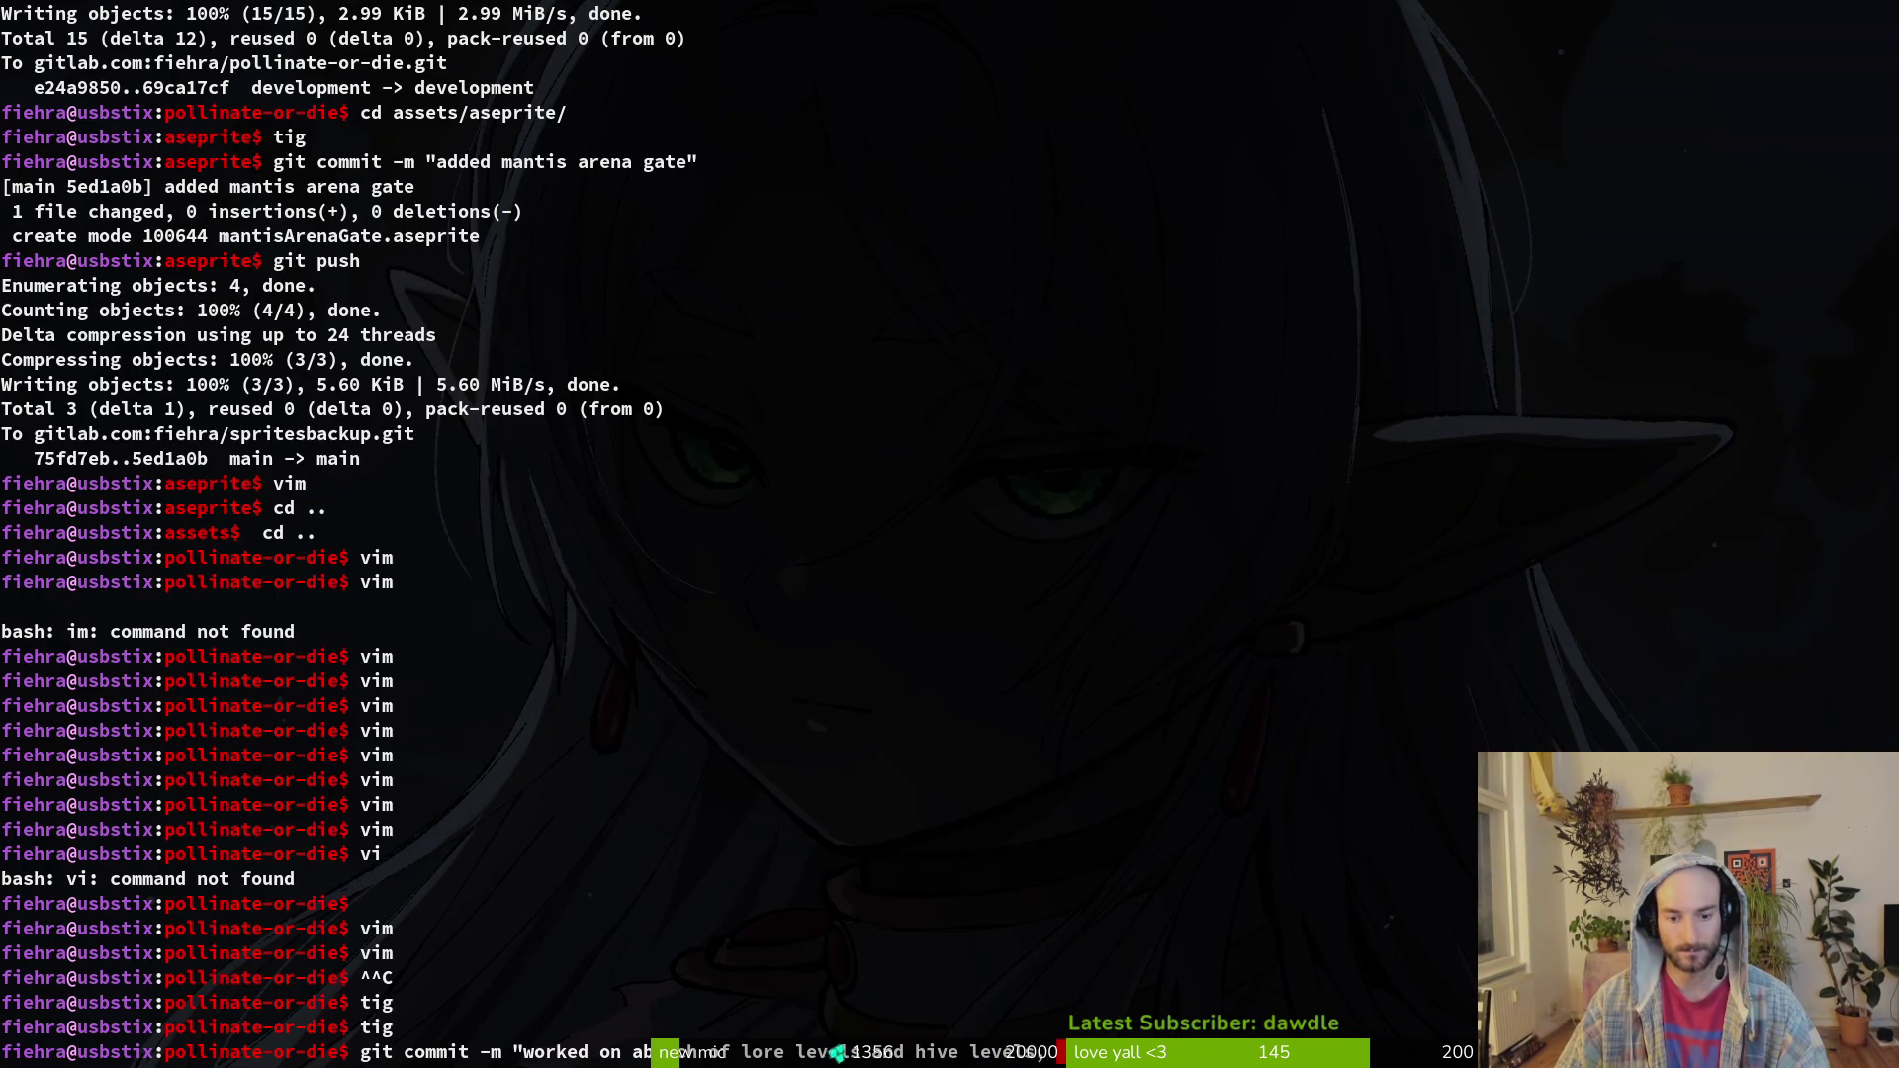
type(" a")
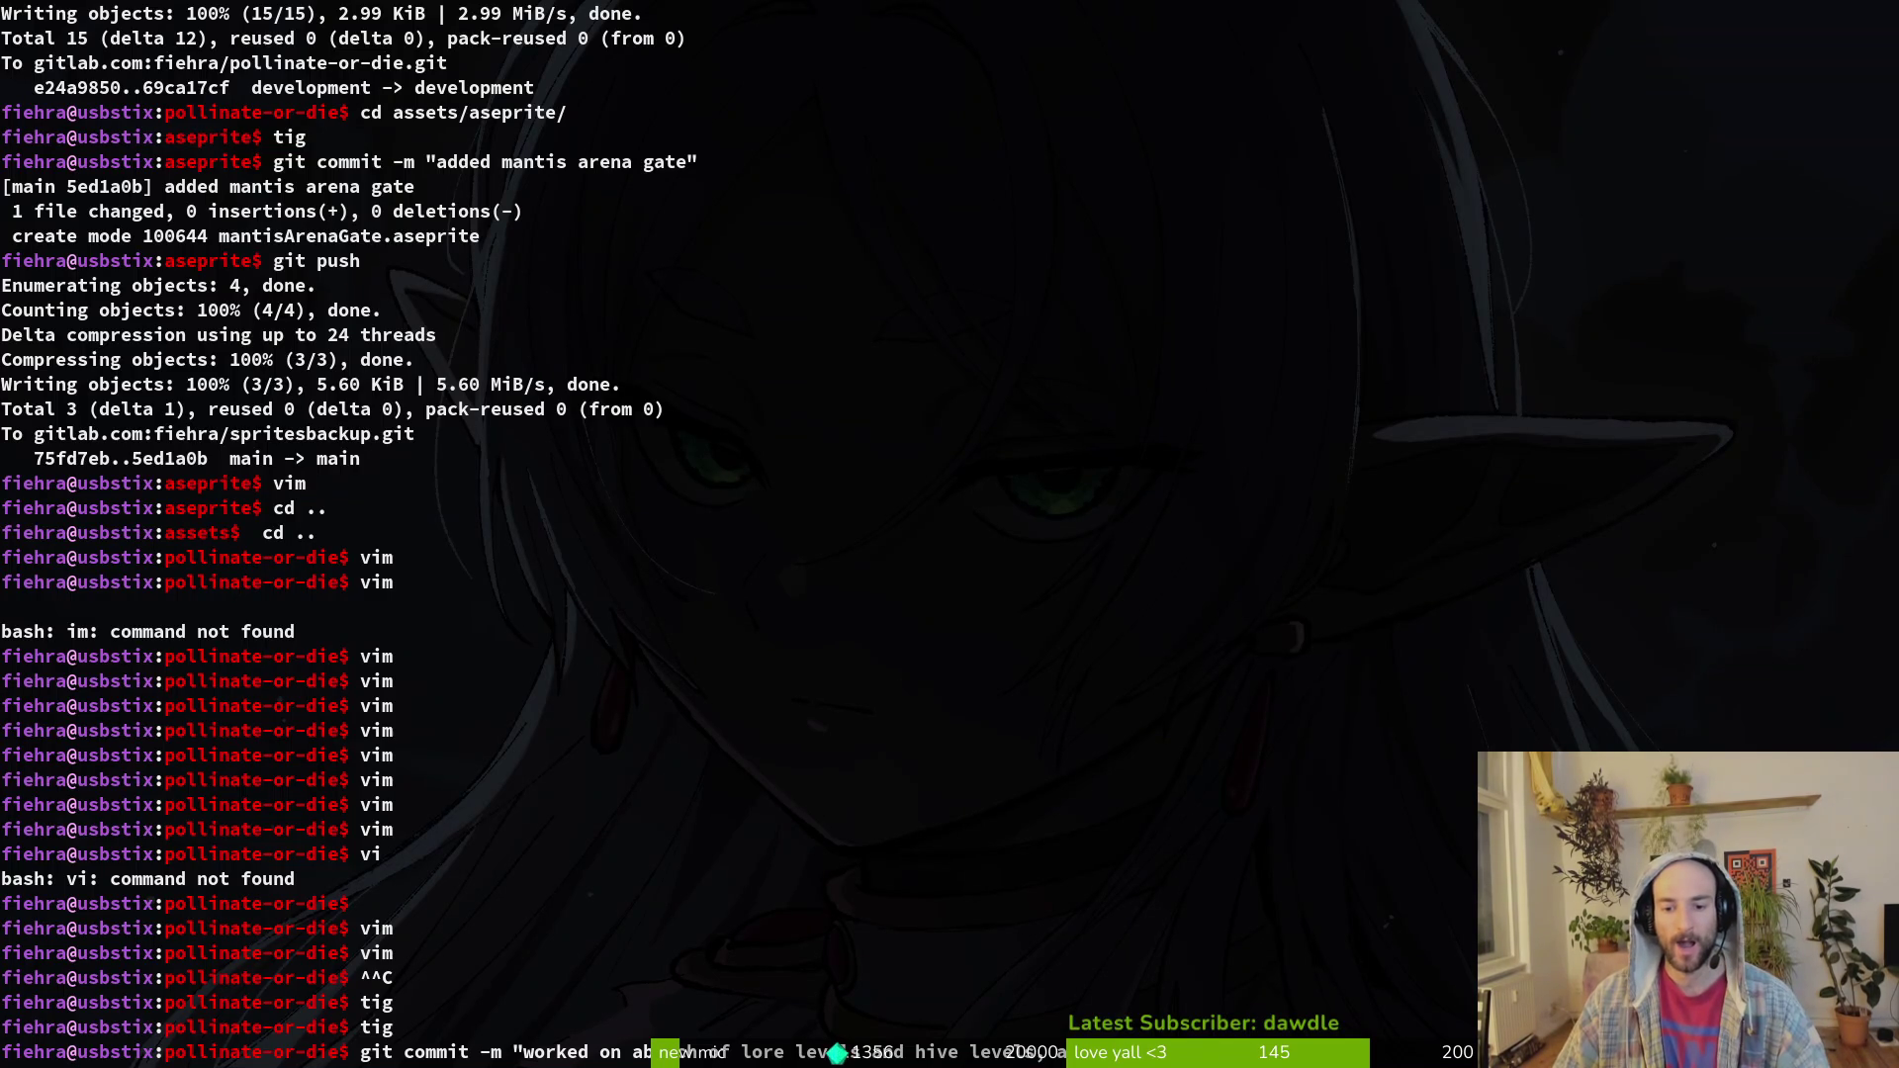
type(" ed some")
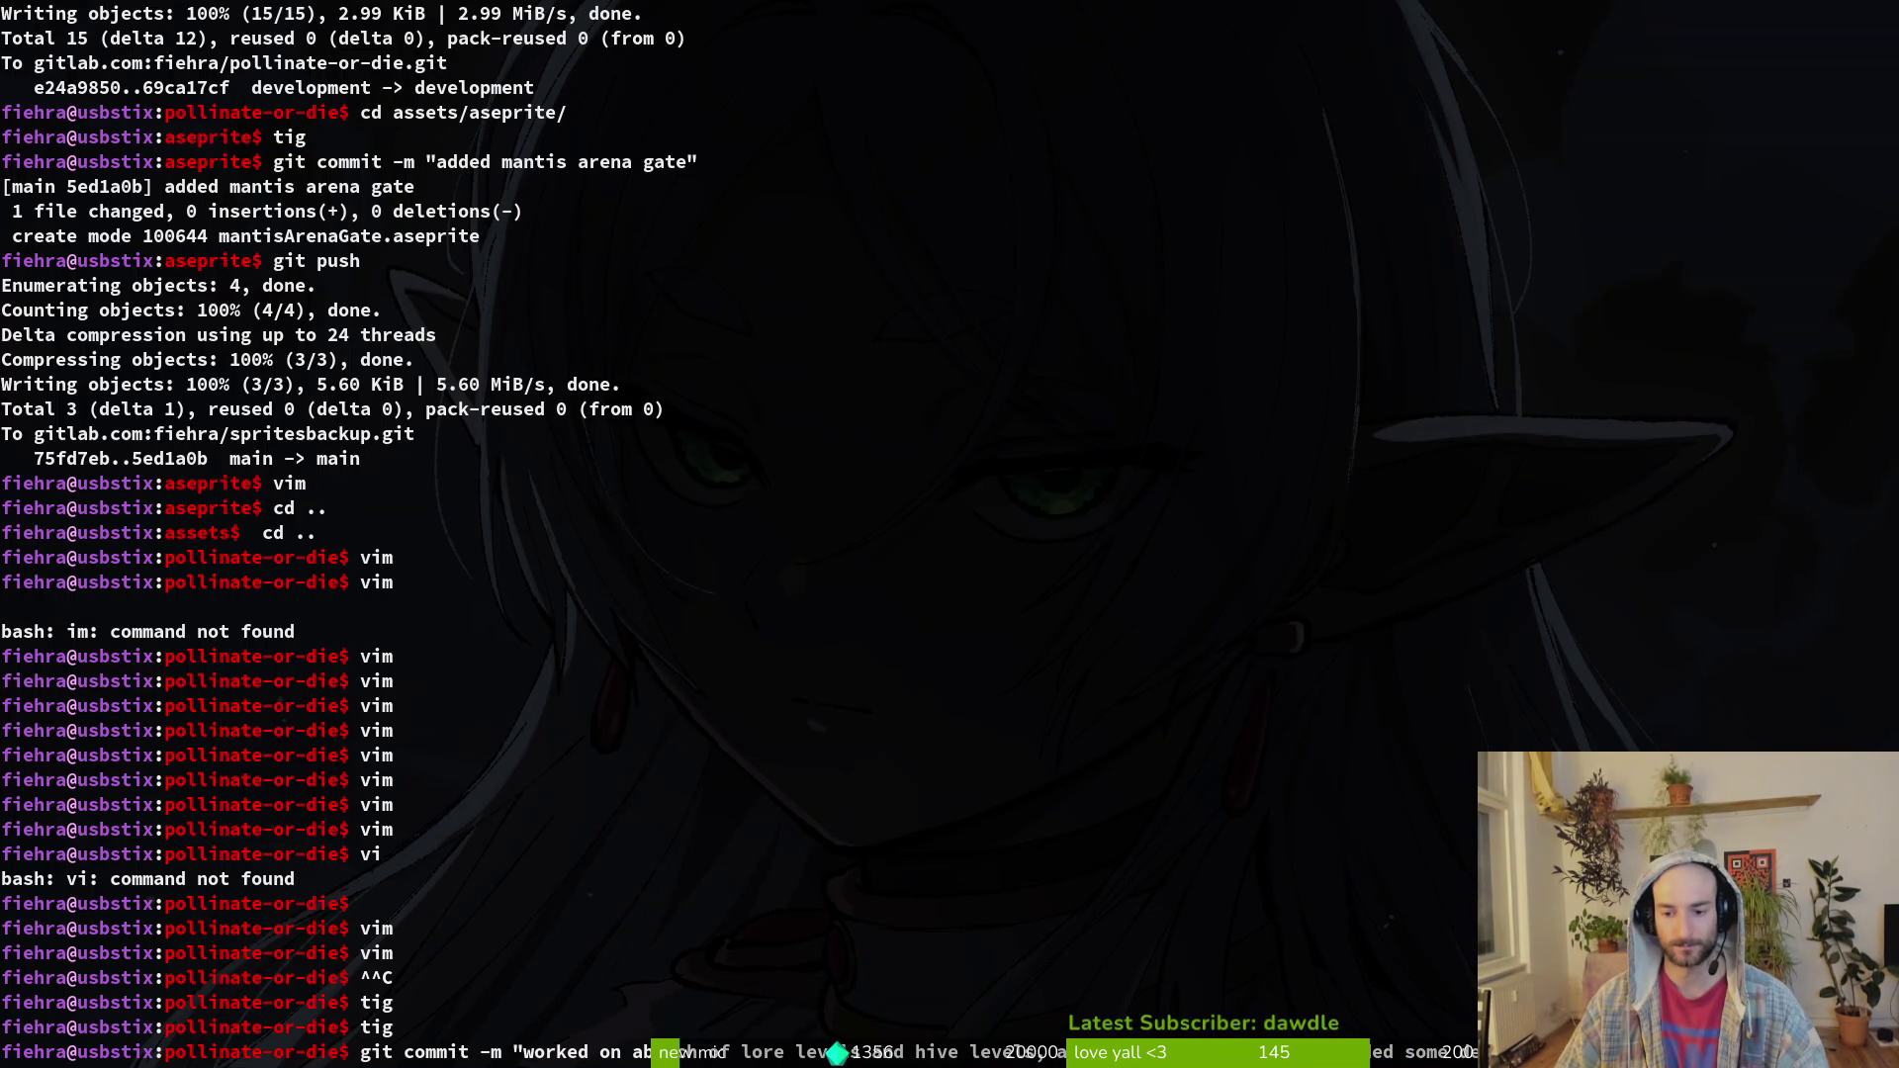
type(" decorations\"")
key("Return")
Step: Push the new commit to the development branch on GitLab
type("git push")
key("Return")
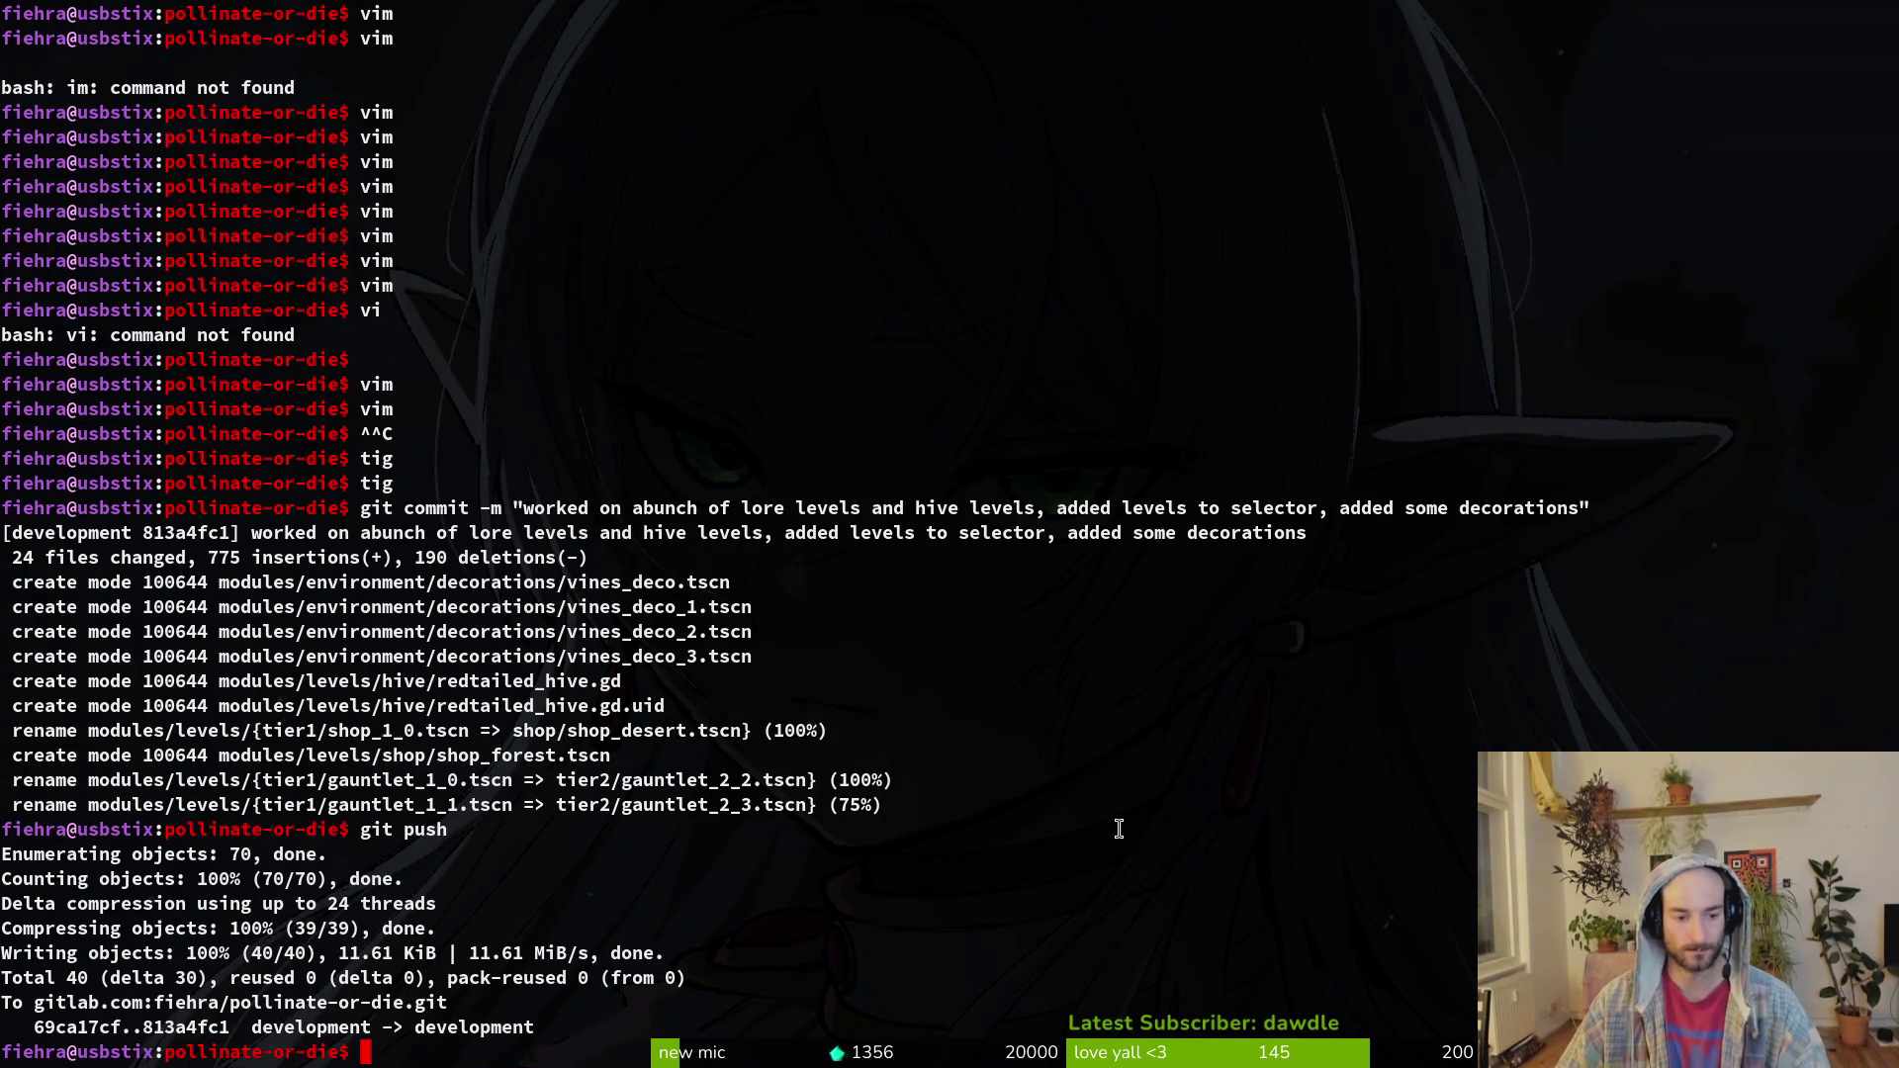
key("alt+Tab")
Step: Reload the changed files from disk and close all scene tabs except splashScreen.tscn
left_click(911, 665)
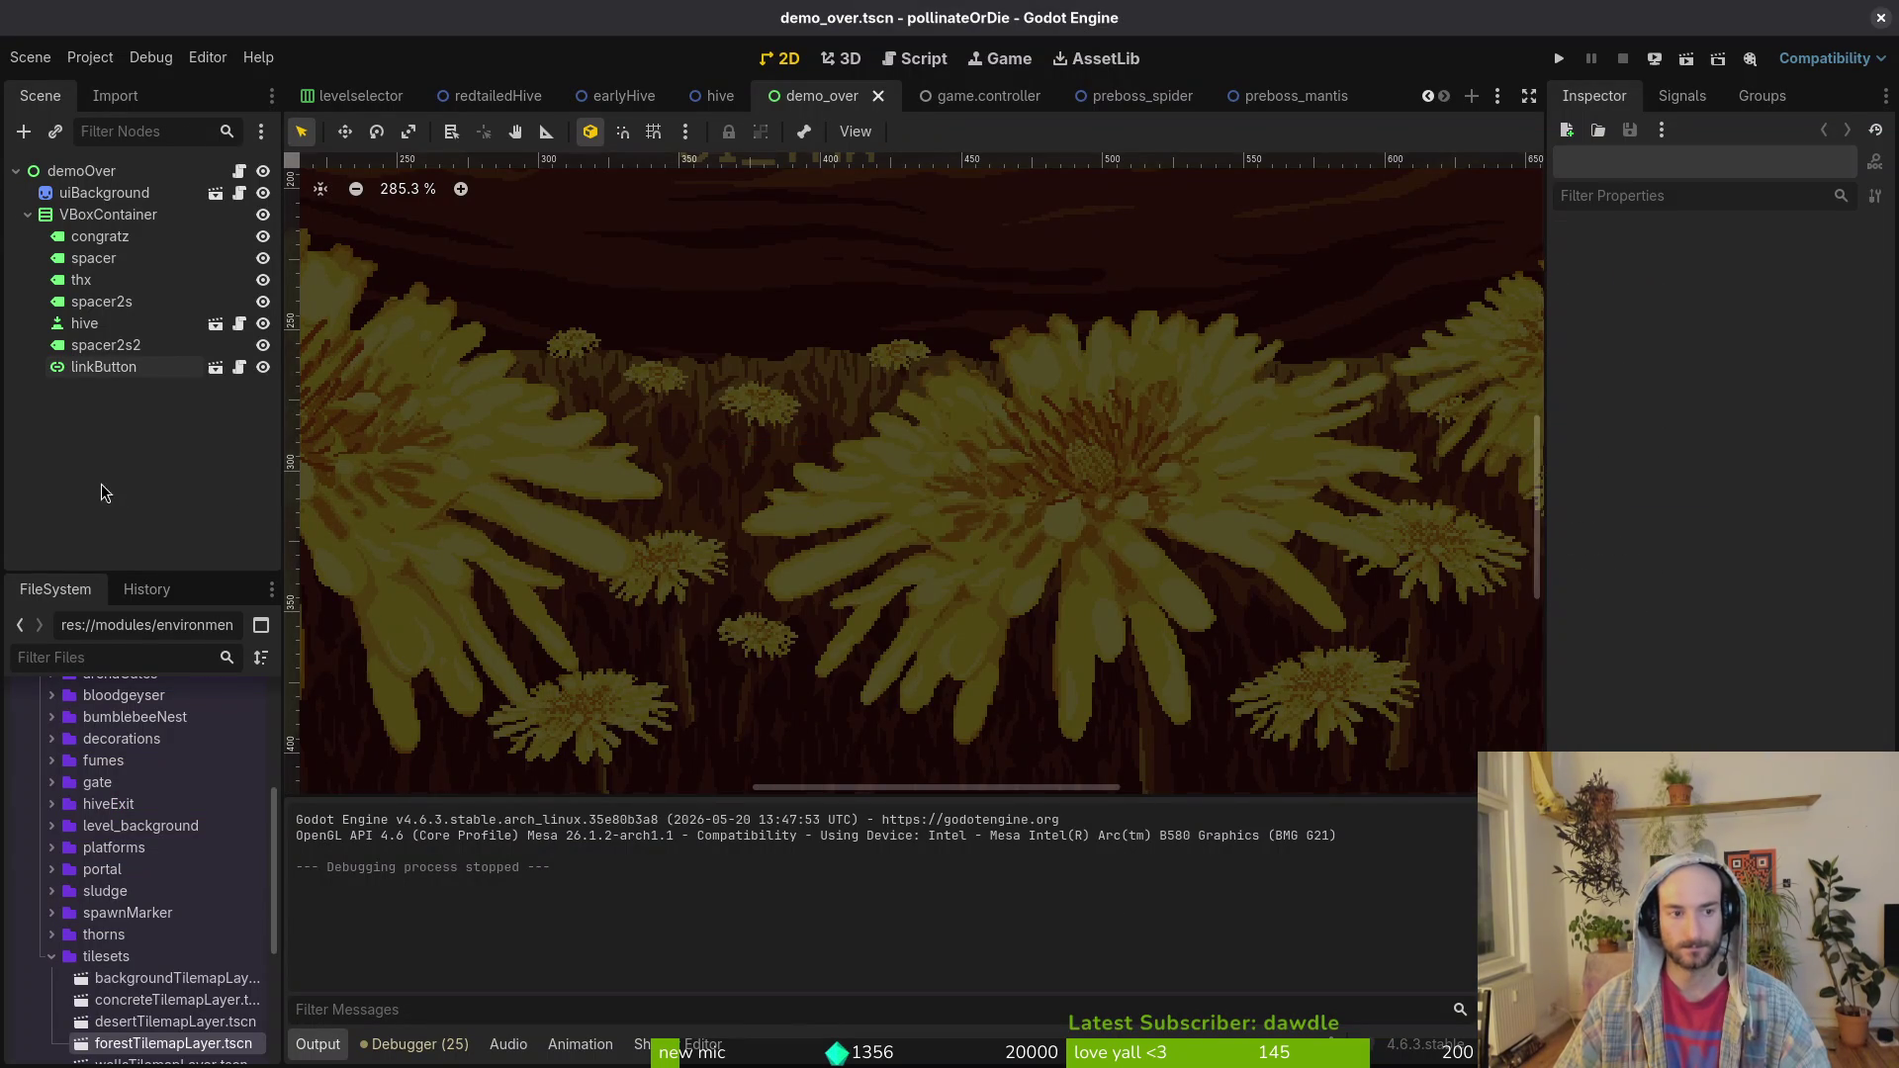
left_click(139, 368)
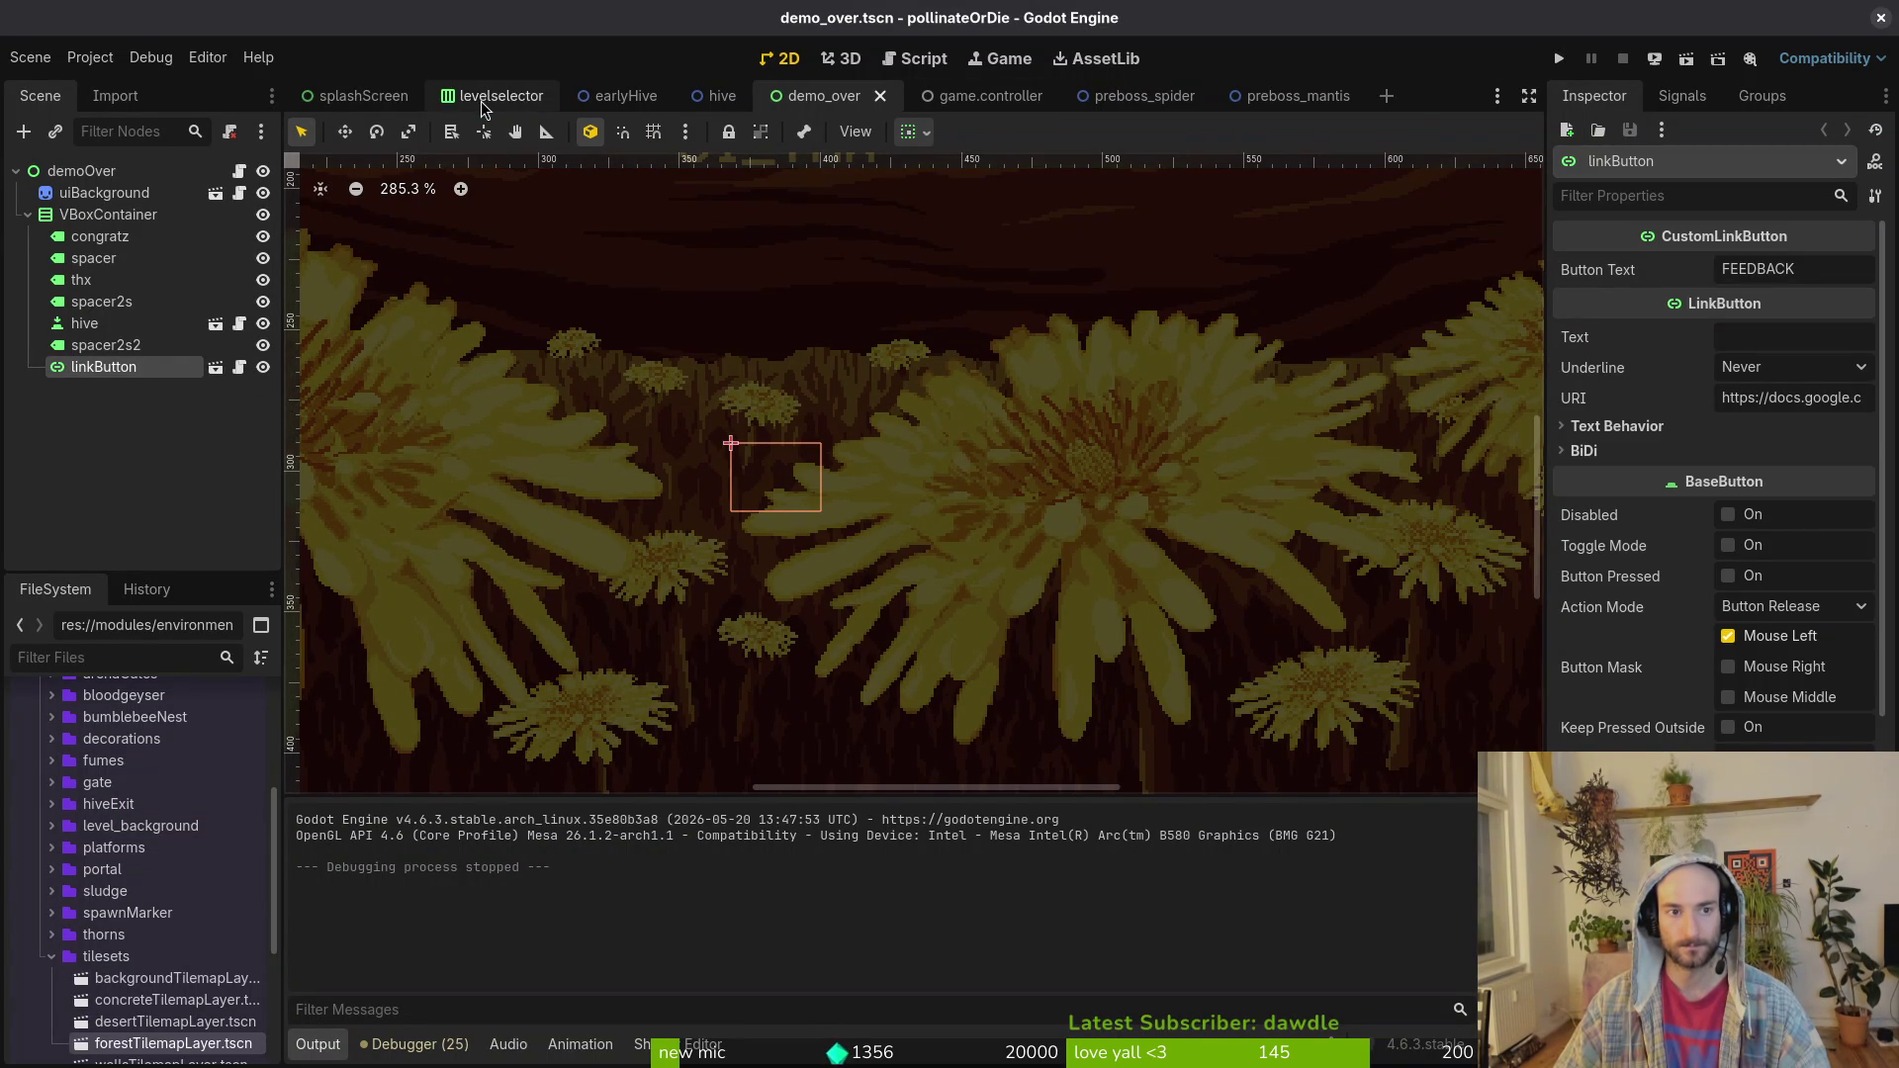
middle_click(488, 106)
middle_click(488, 106)
middle_click(488, 106)
left_click(676, 320)
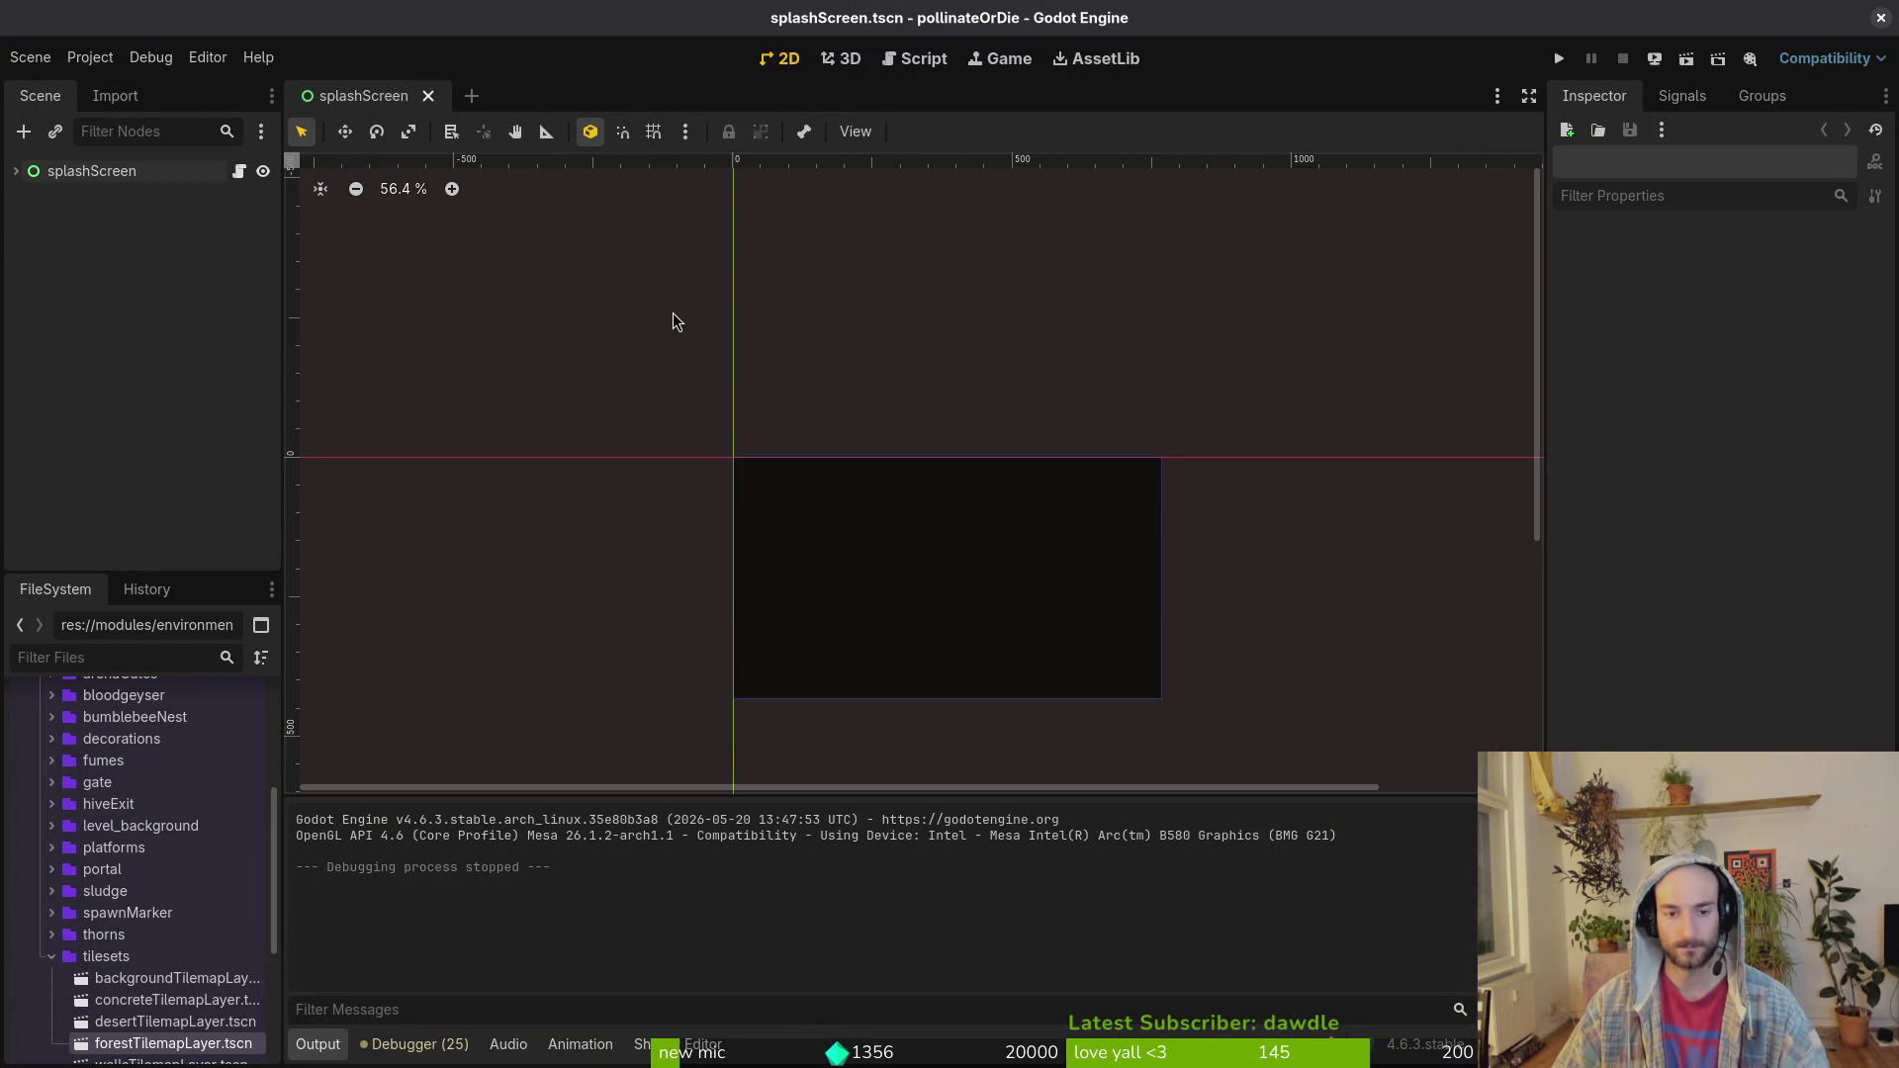
key("ctrl+q")
type("cd gamedev/pollinate-or-die/")
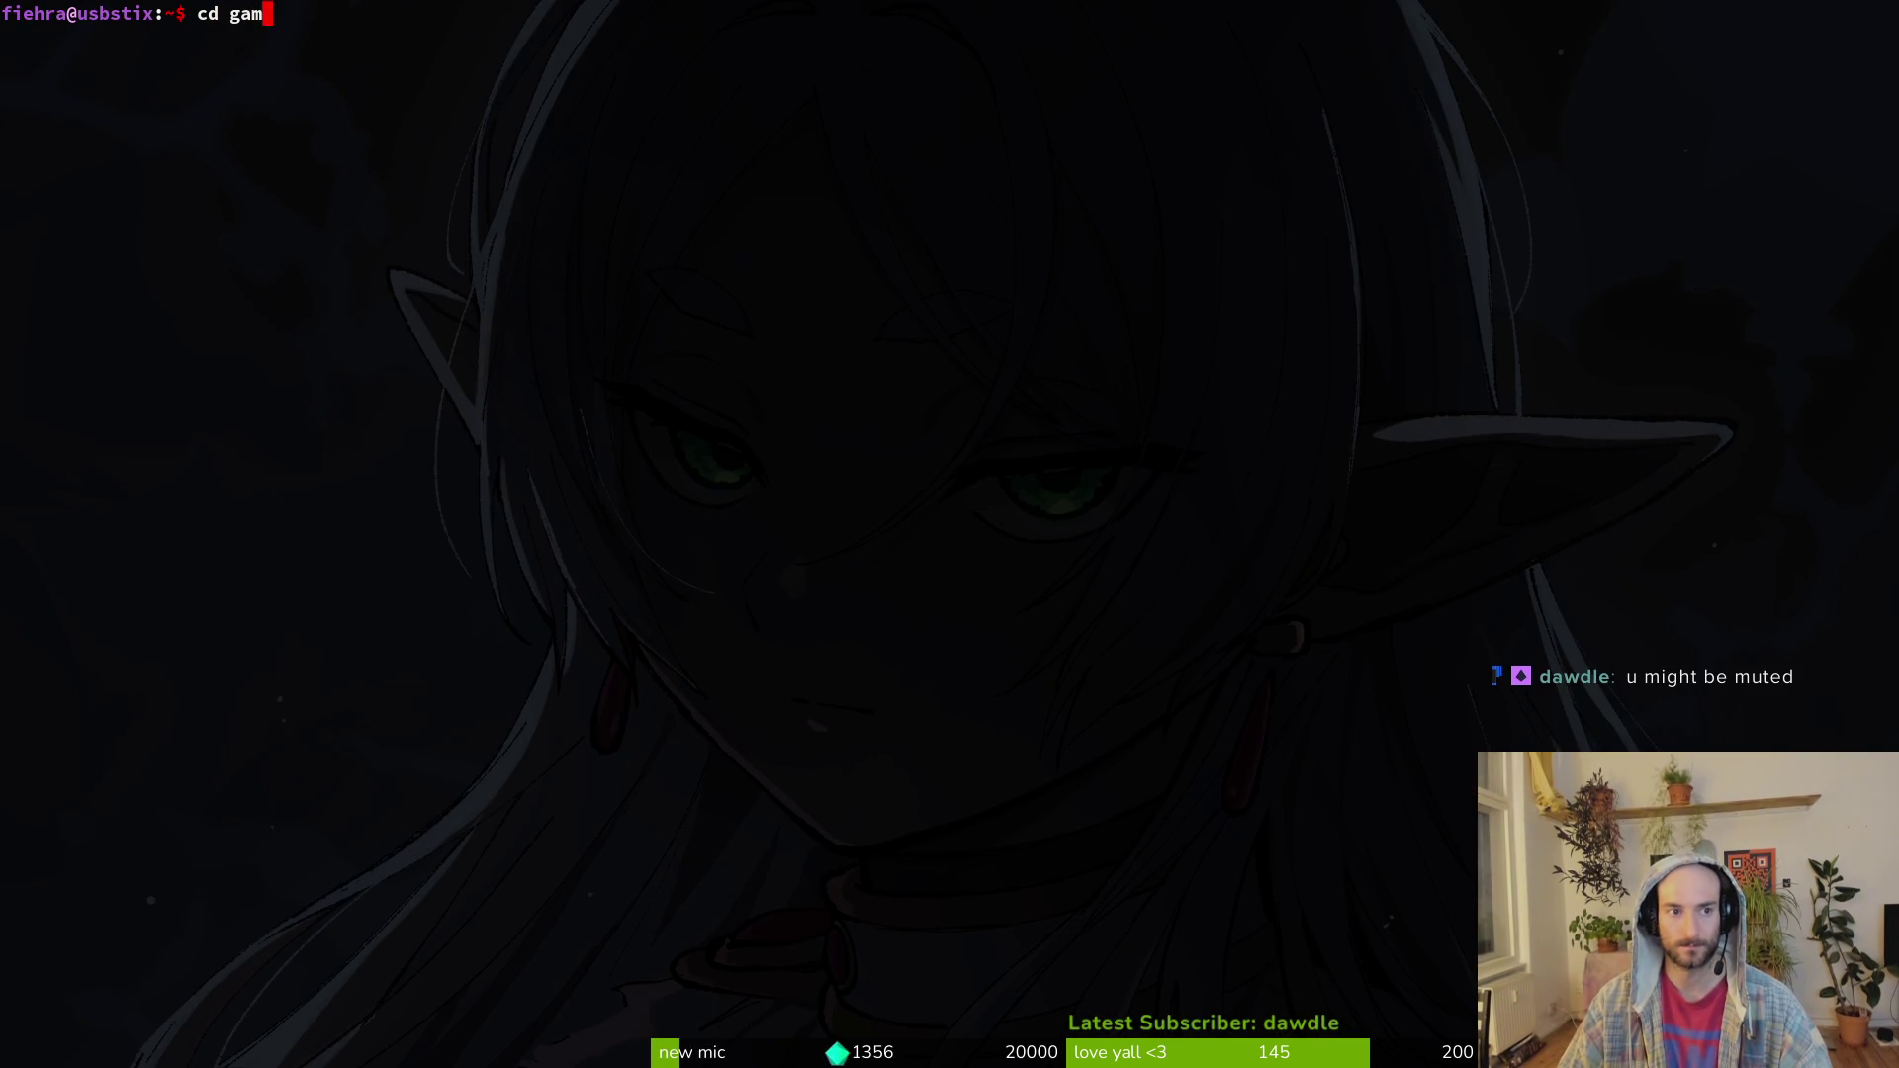
Step: Review and stage demo_over.tscn's button-text change in tig status
type("tig status")
key("Return")
key("Down")
key("Down")
key("Down")
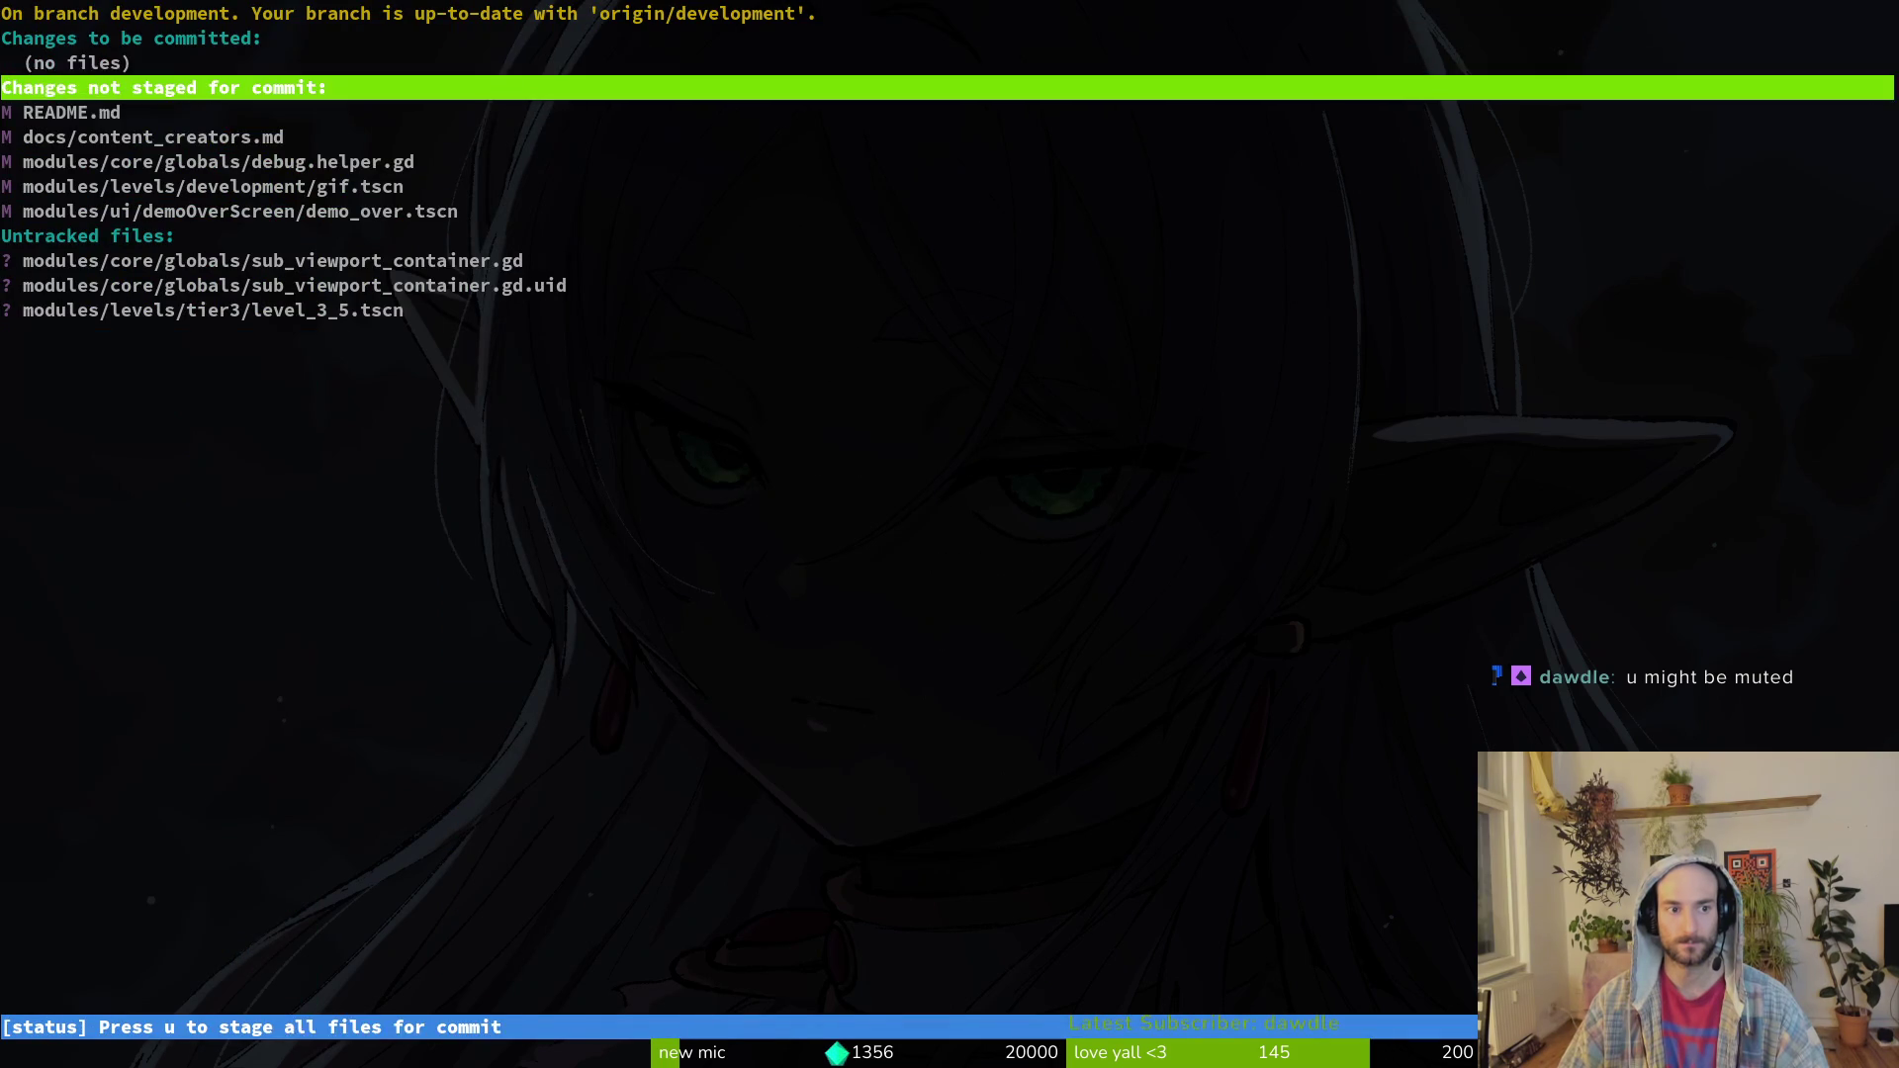
key("Return")
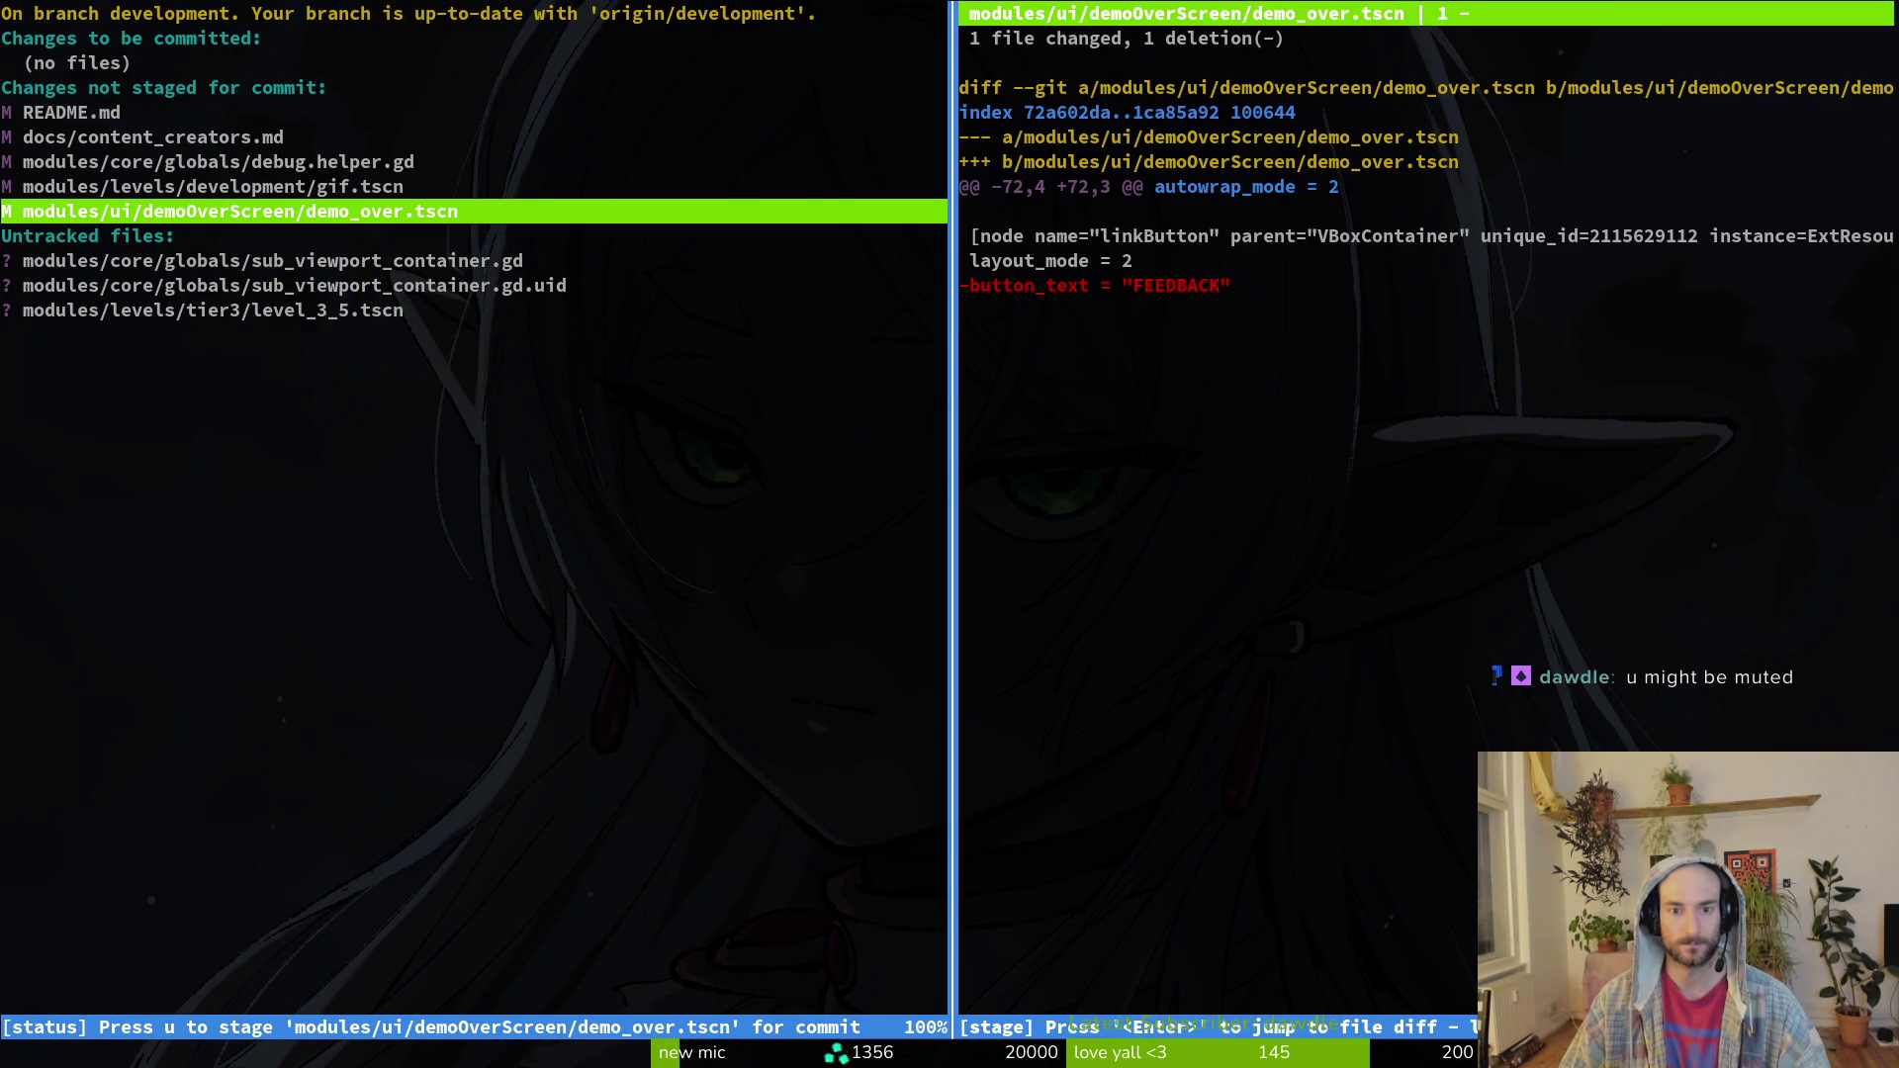
key("u")
key("q")
key("q")
type("git commit -m \"idk godot things")
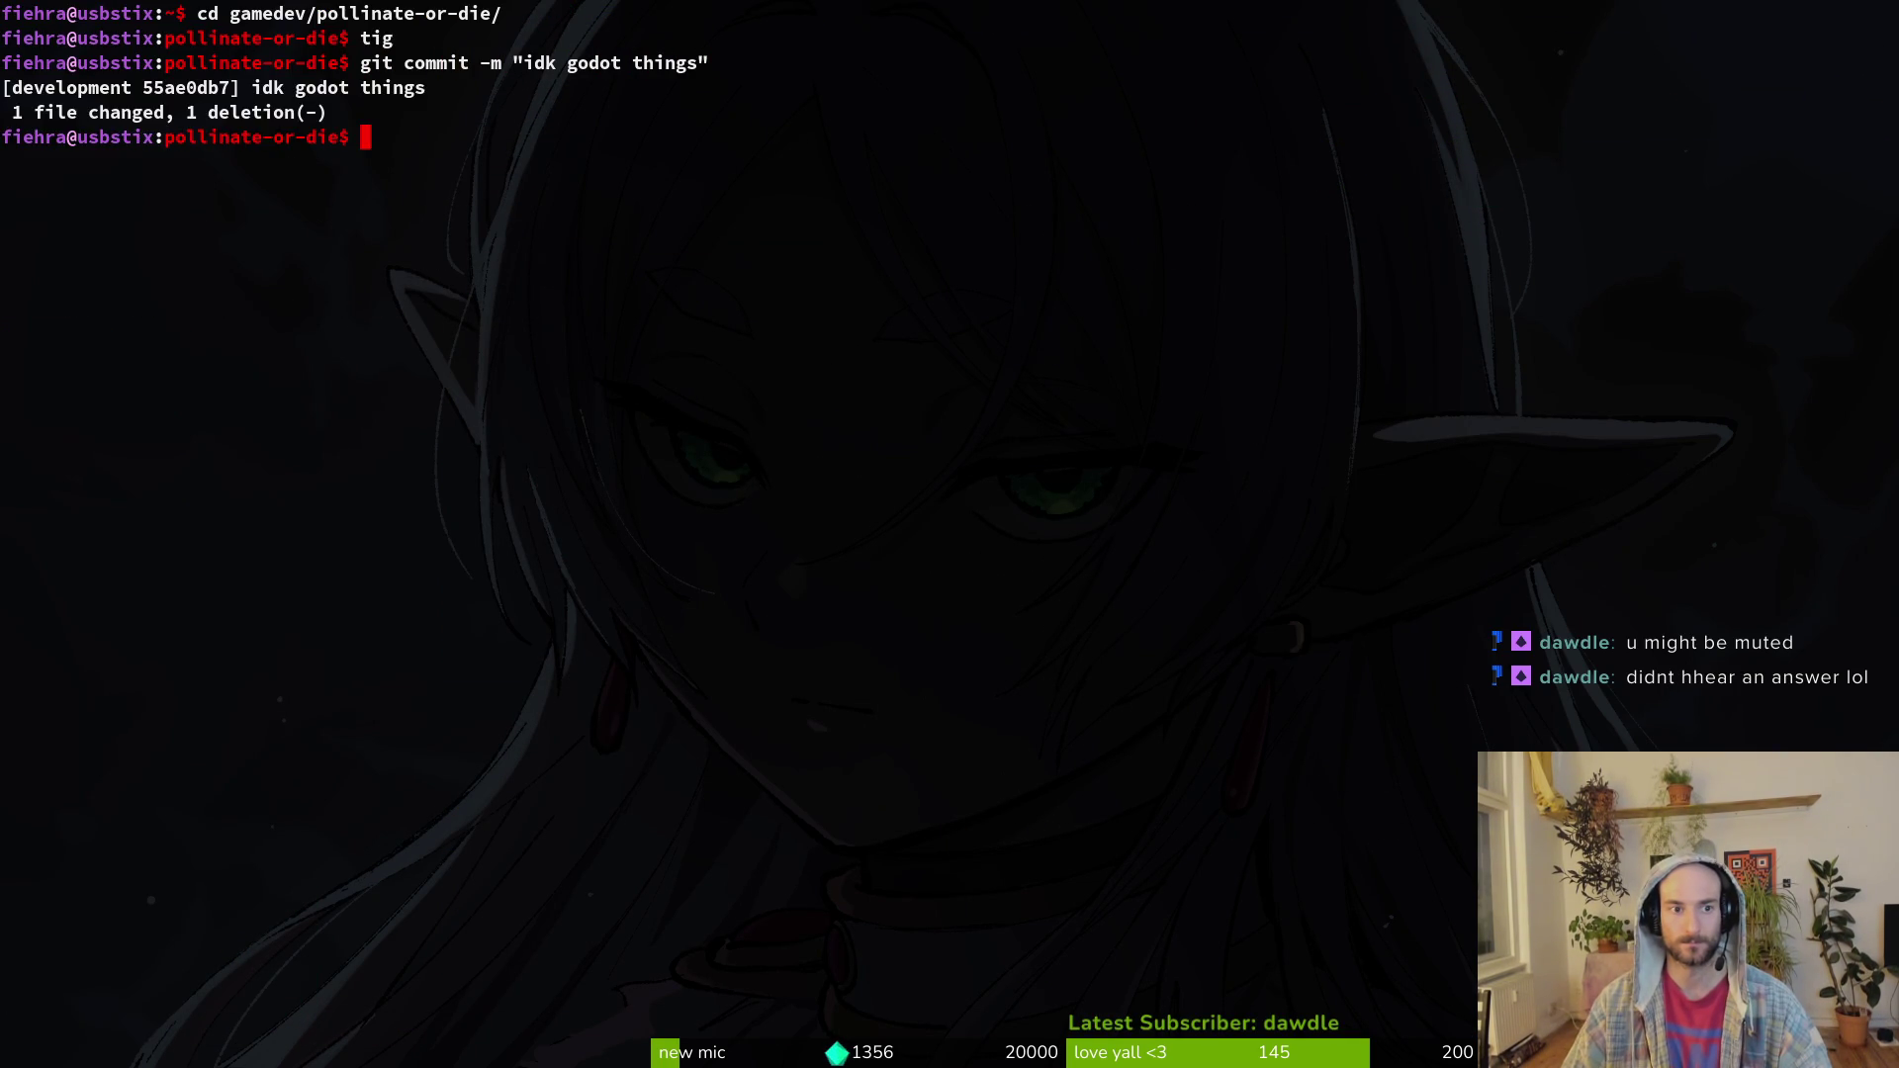
Step: Open the demo_over scene in Godot and launch the game for a playtest
key("alt+Tab")
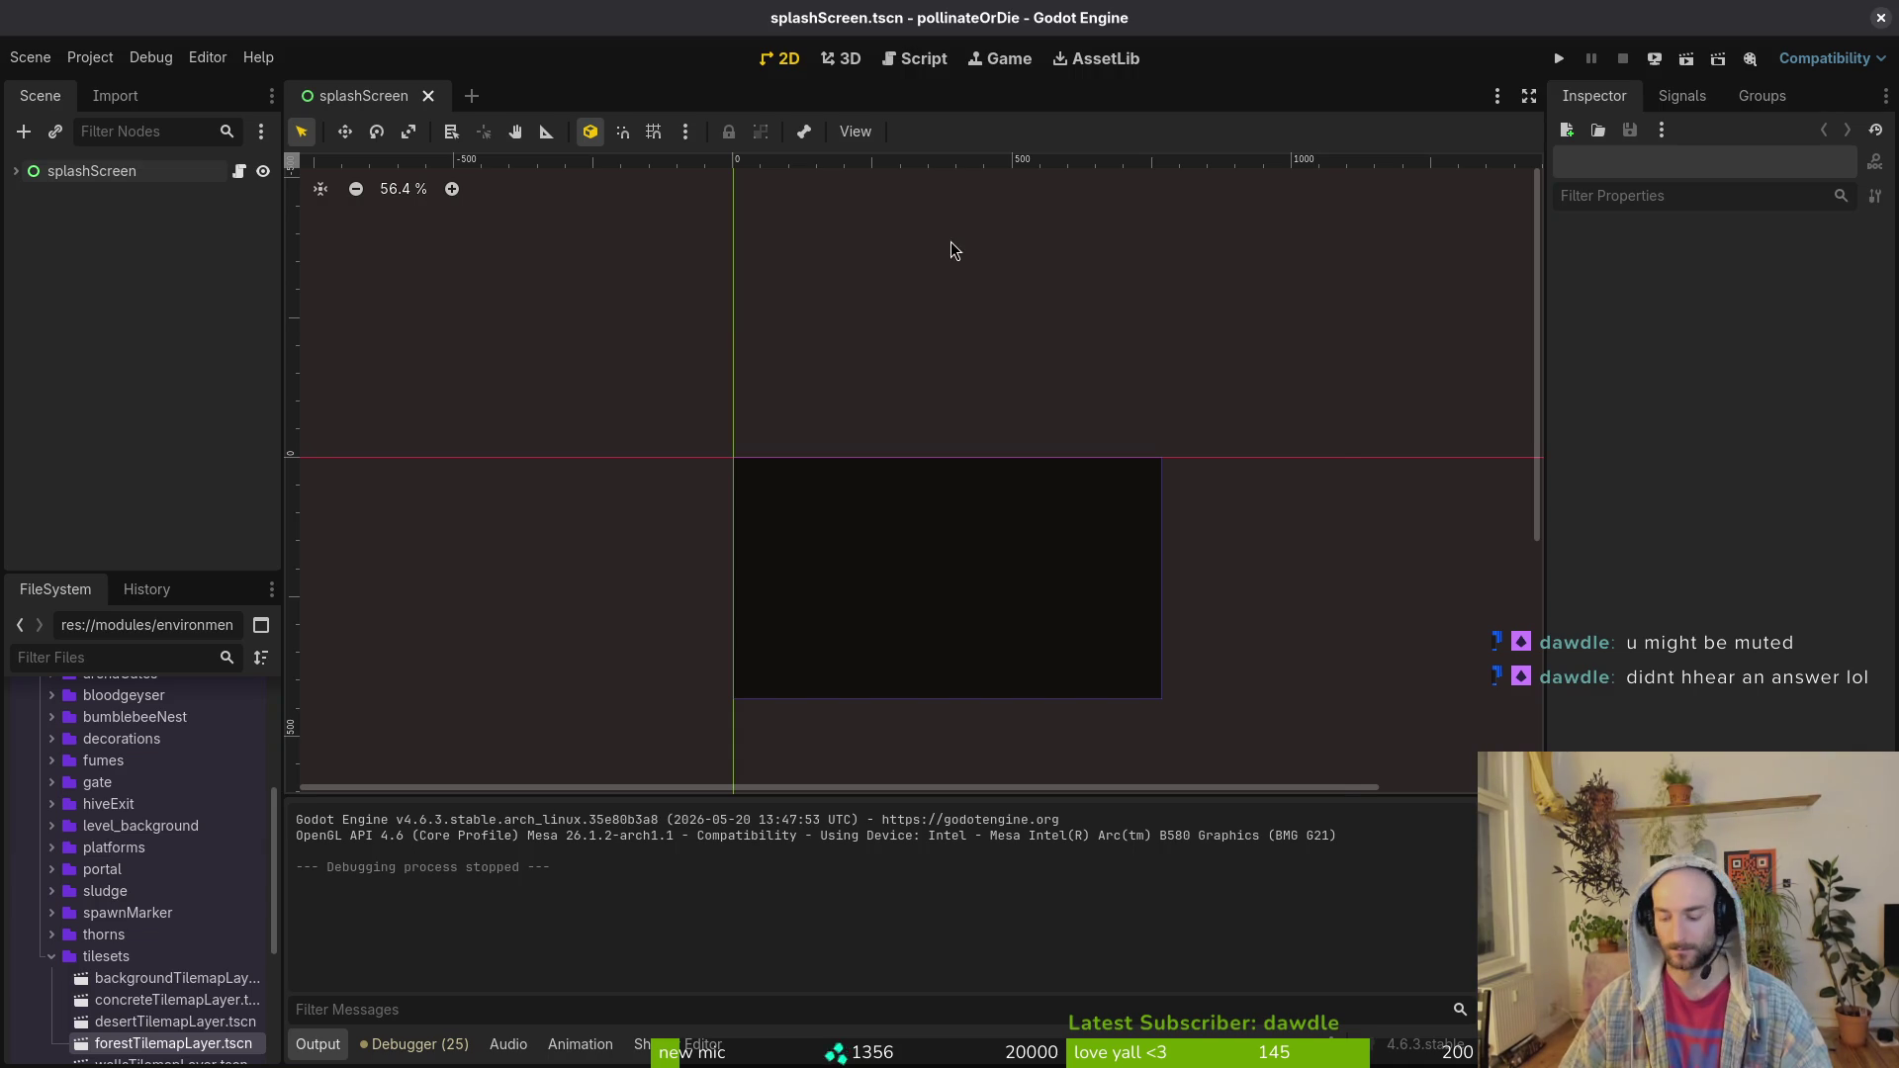
key("ctrl+shift+o")
type("demo_over")
key("Return")
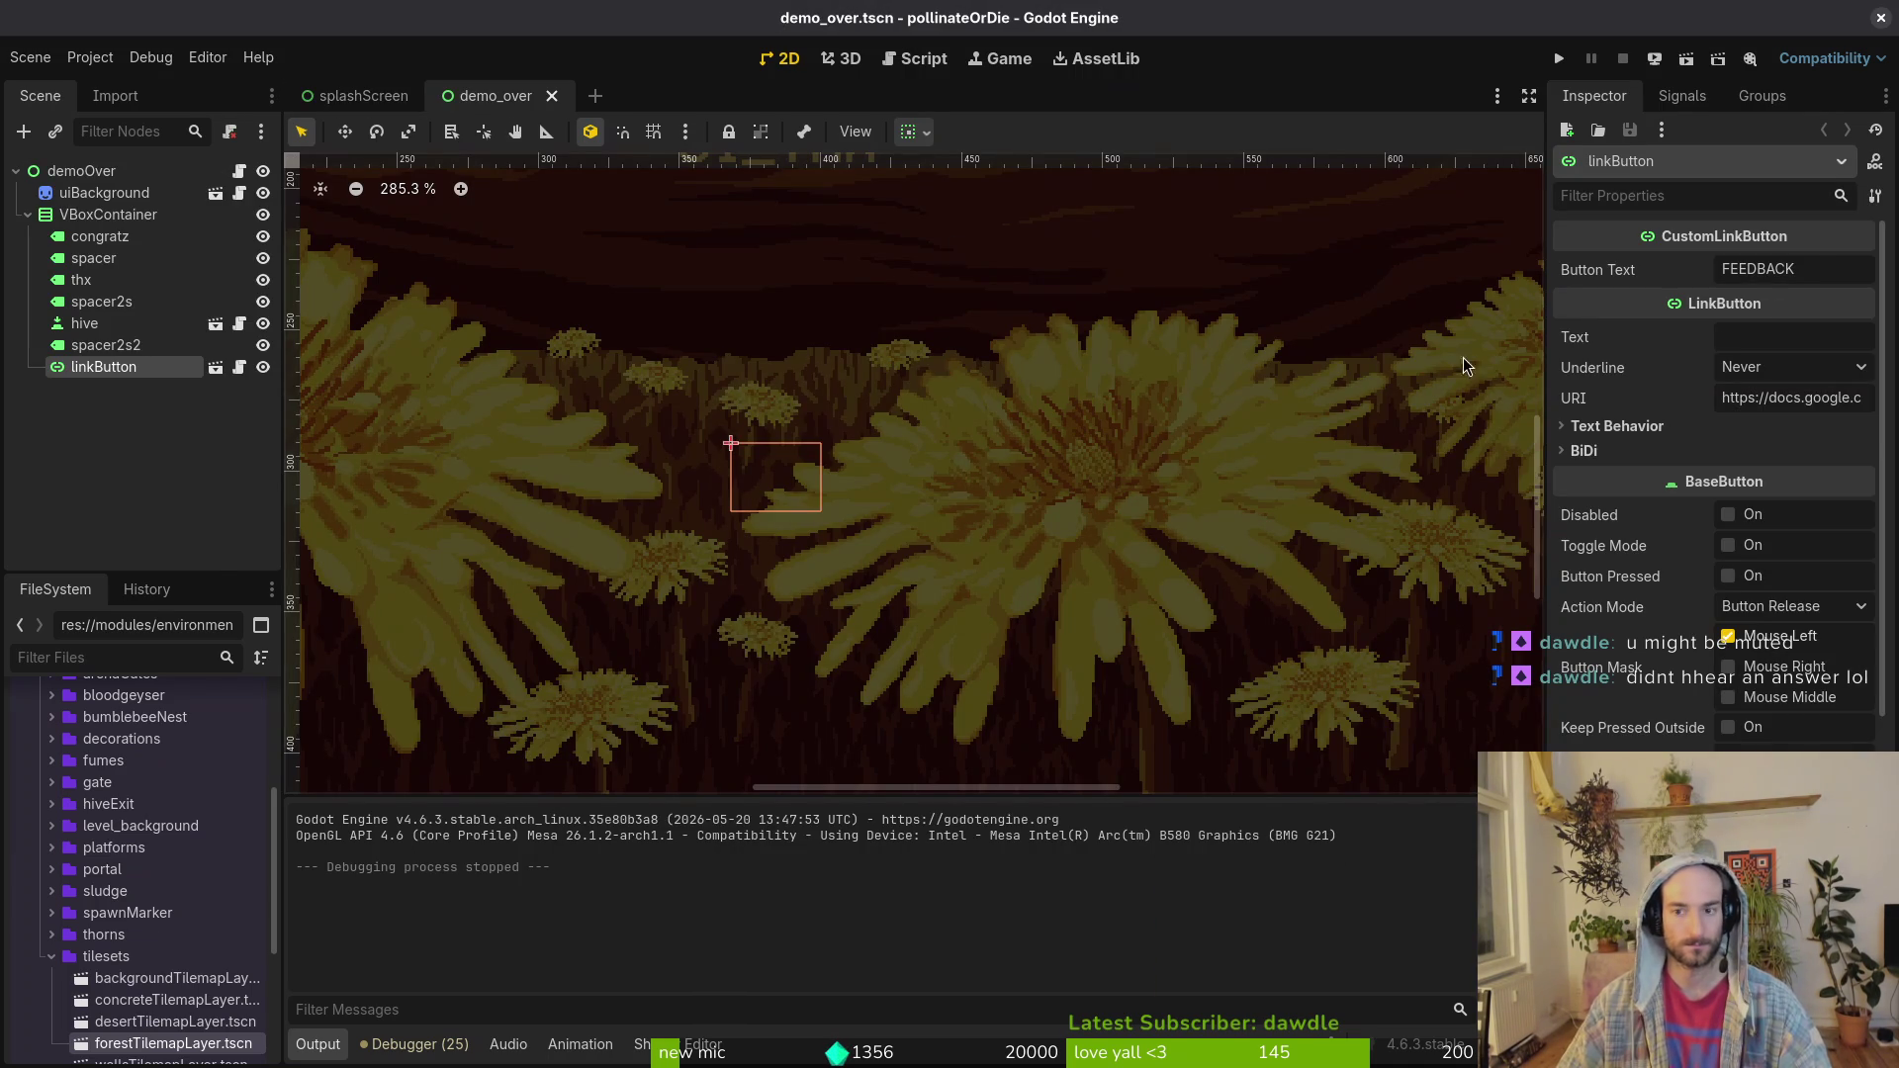
left_click(1561, 58)
key("alt+Tab")
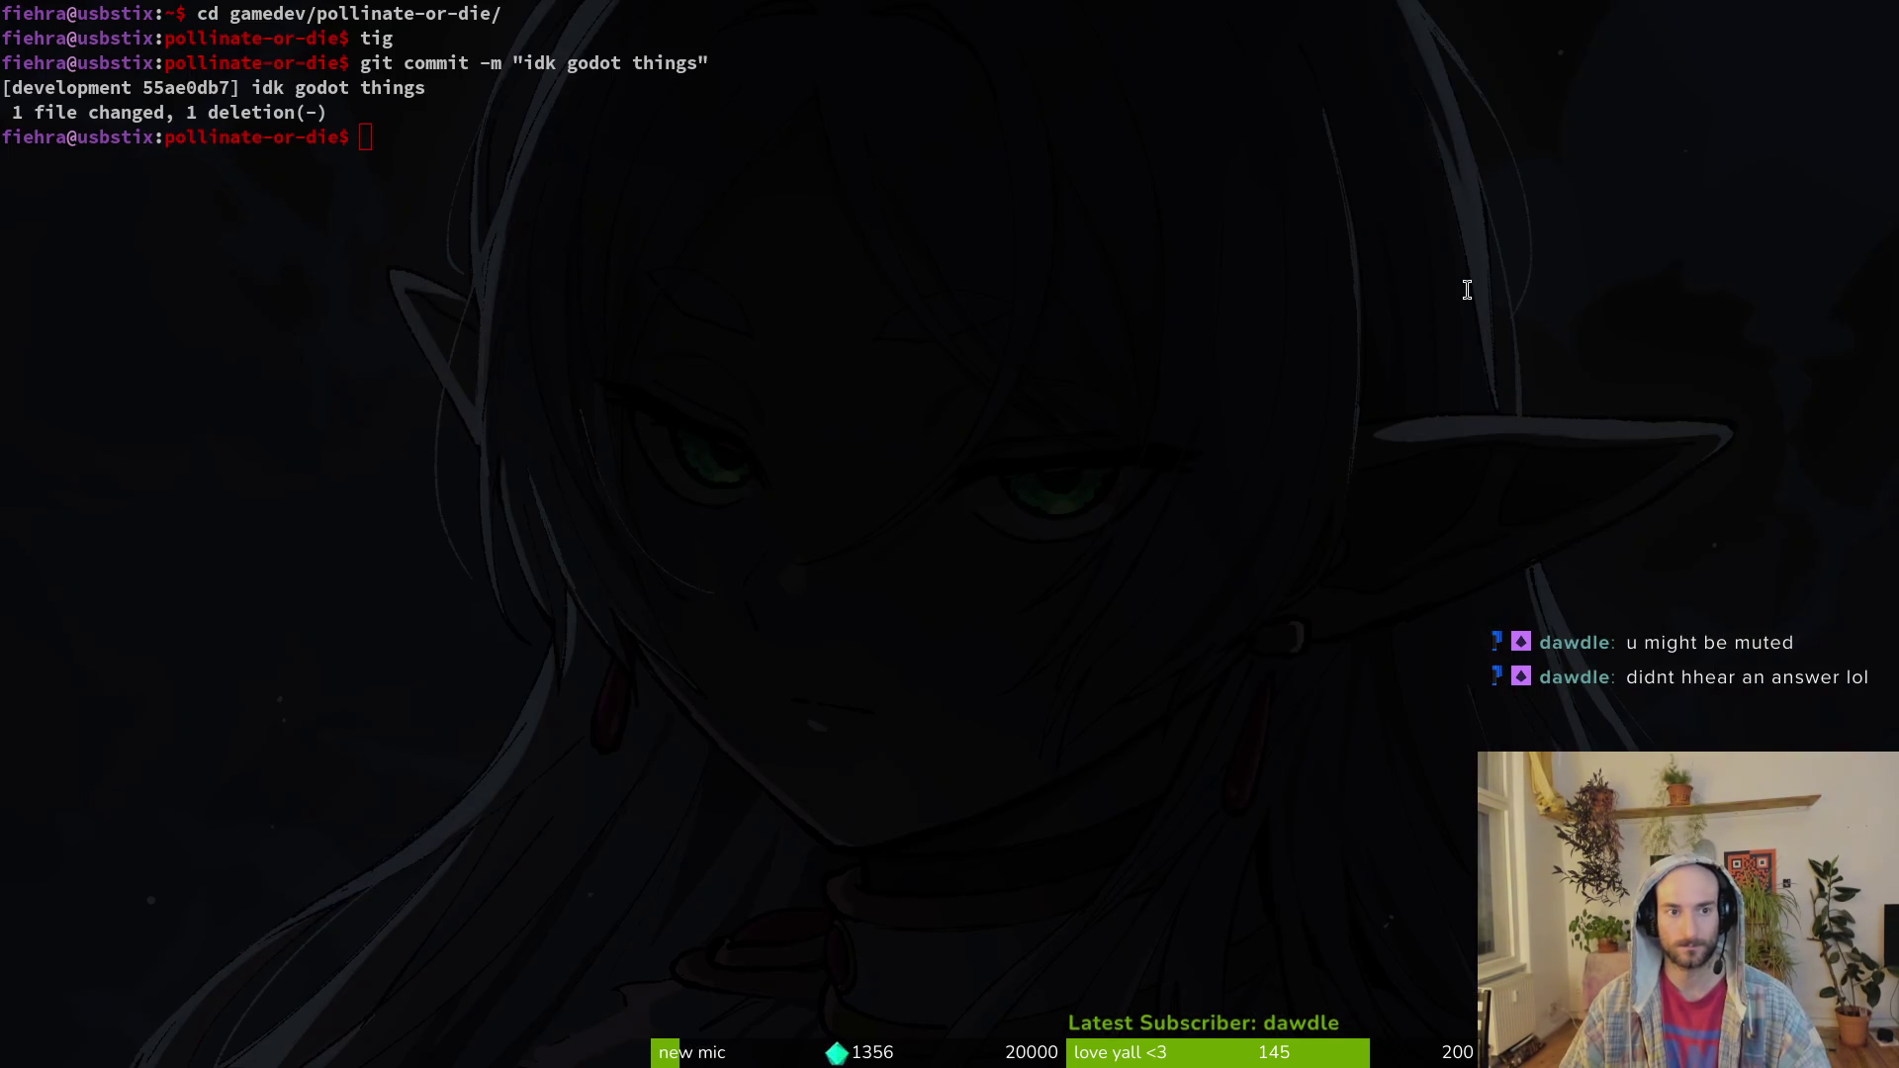
Step: Check the repository's status and commit history in tig
type("tig")
key("Return")
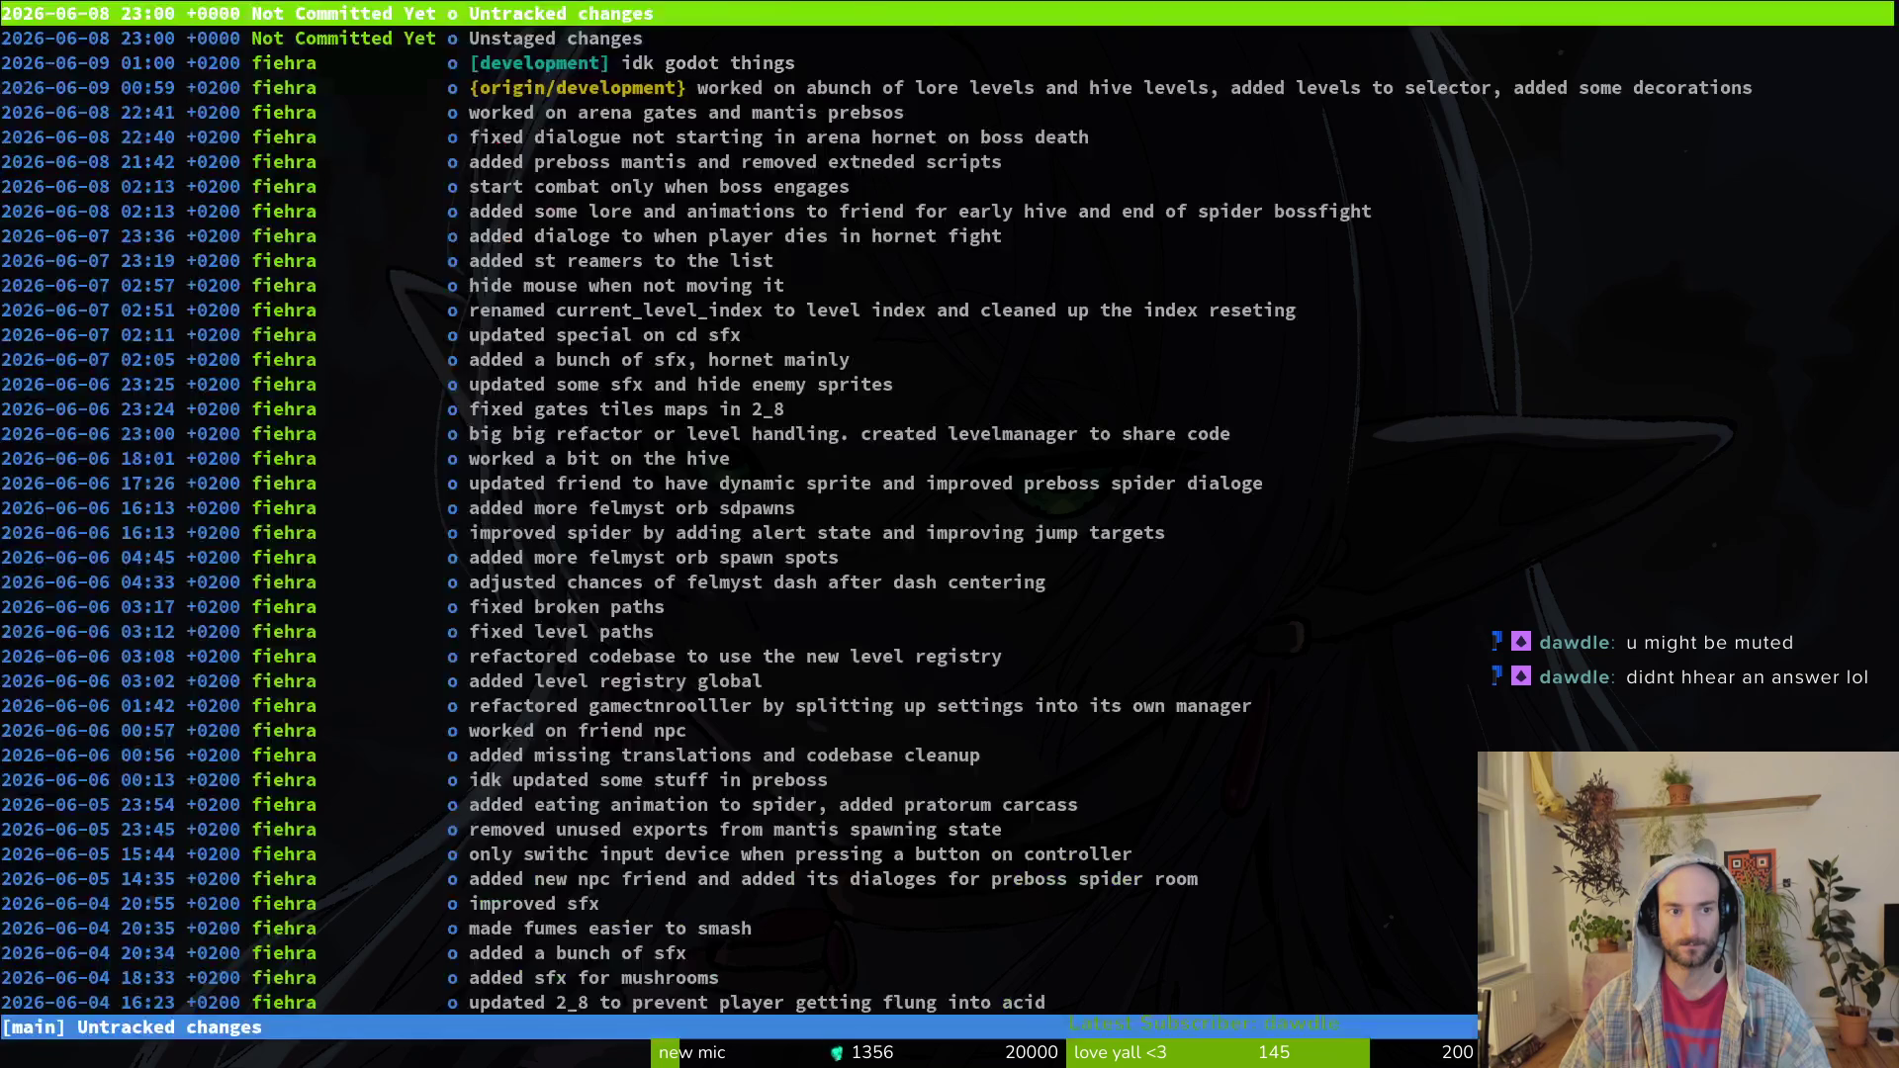
key("s")
key("Down")
key("Down")
key("q")
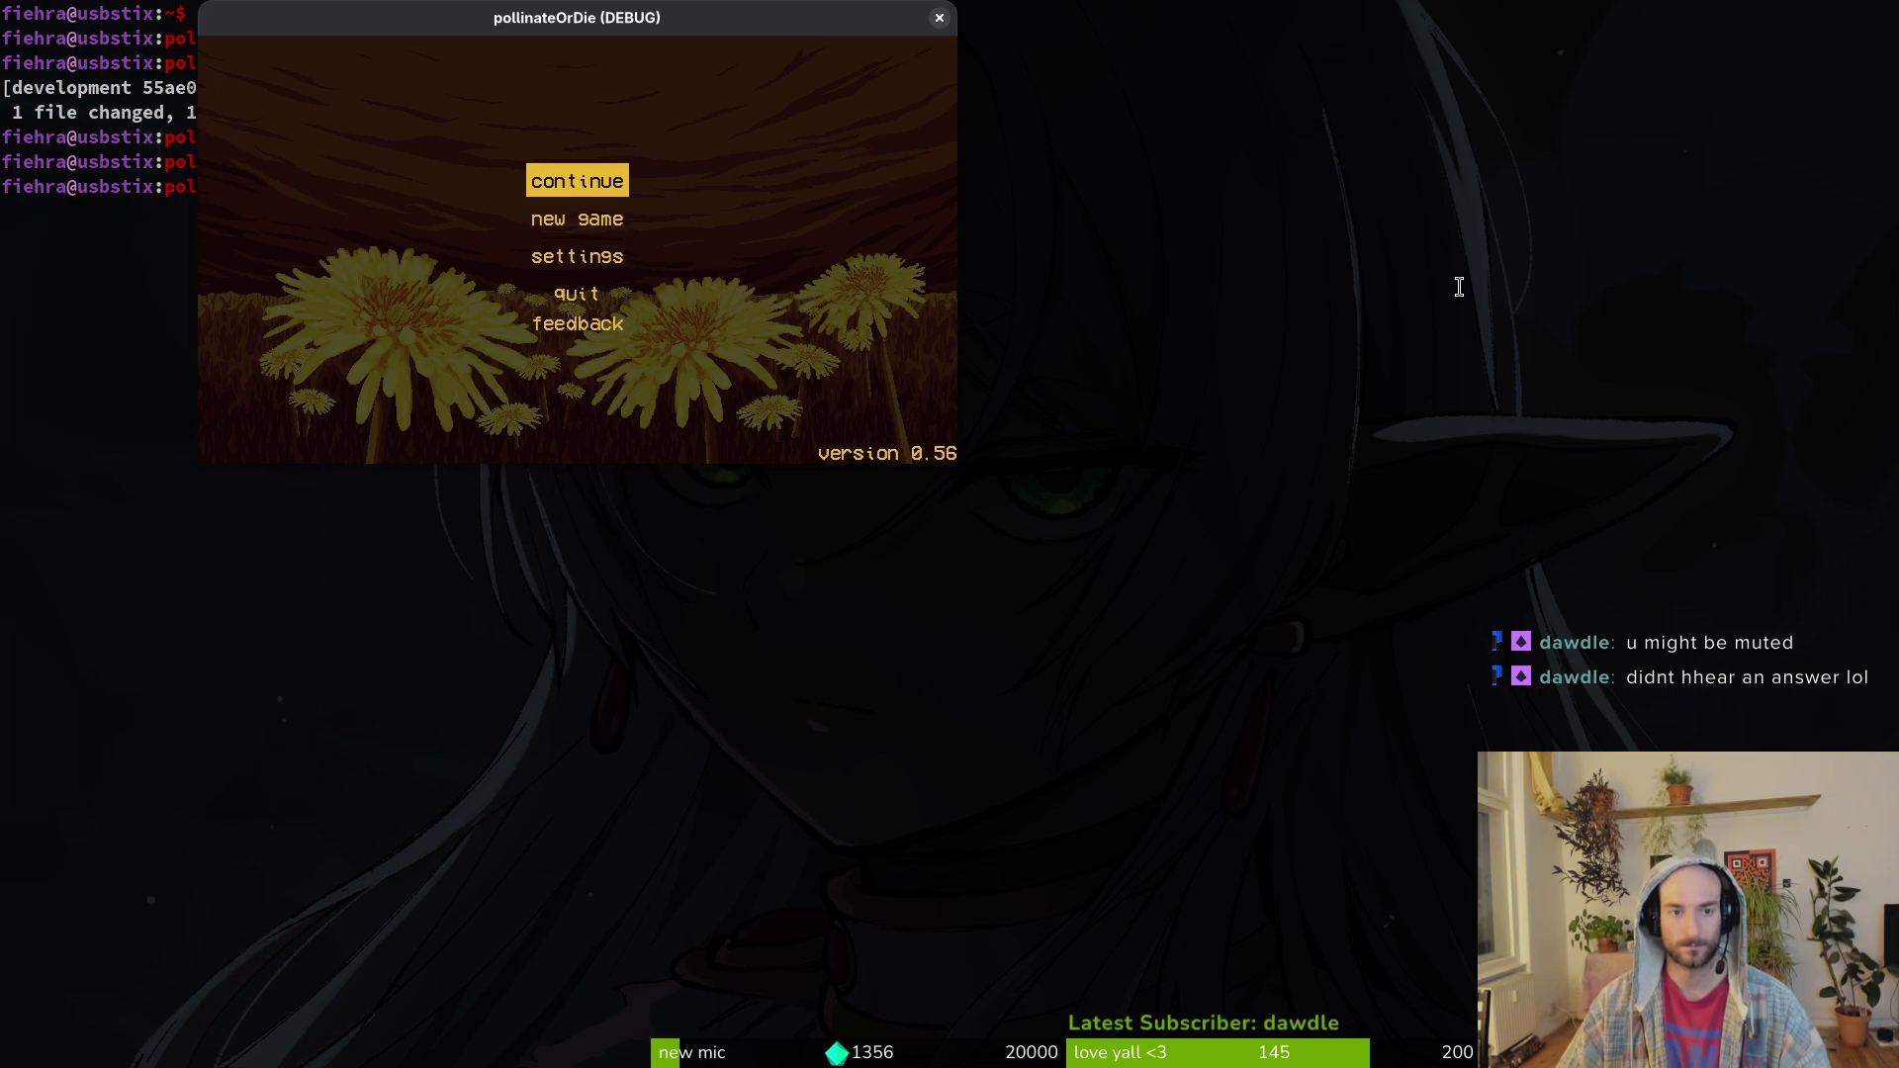
Step: Maximize the game, continue the saved run and dash the bee through the hive level
double_click(650, 26)
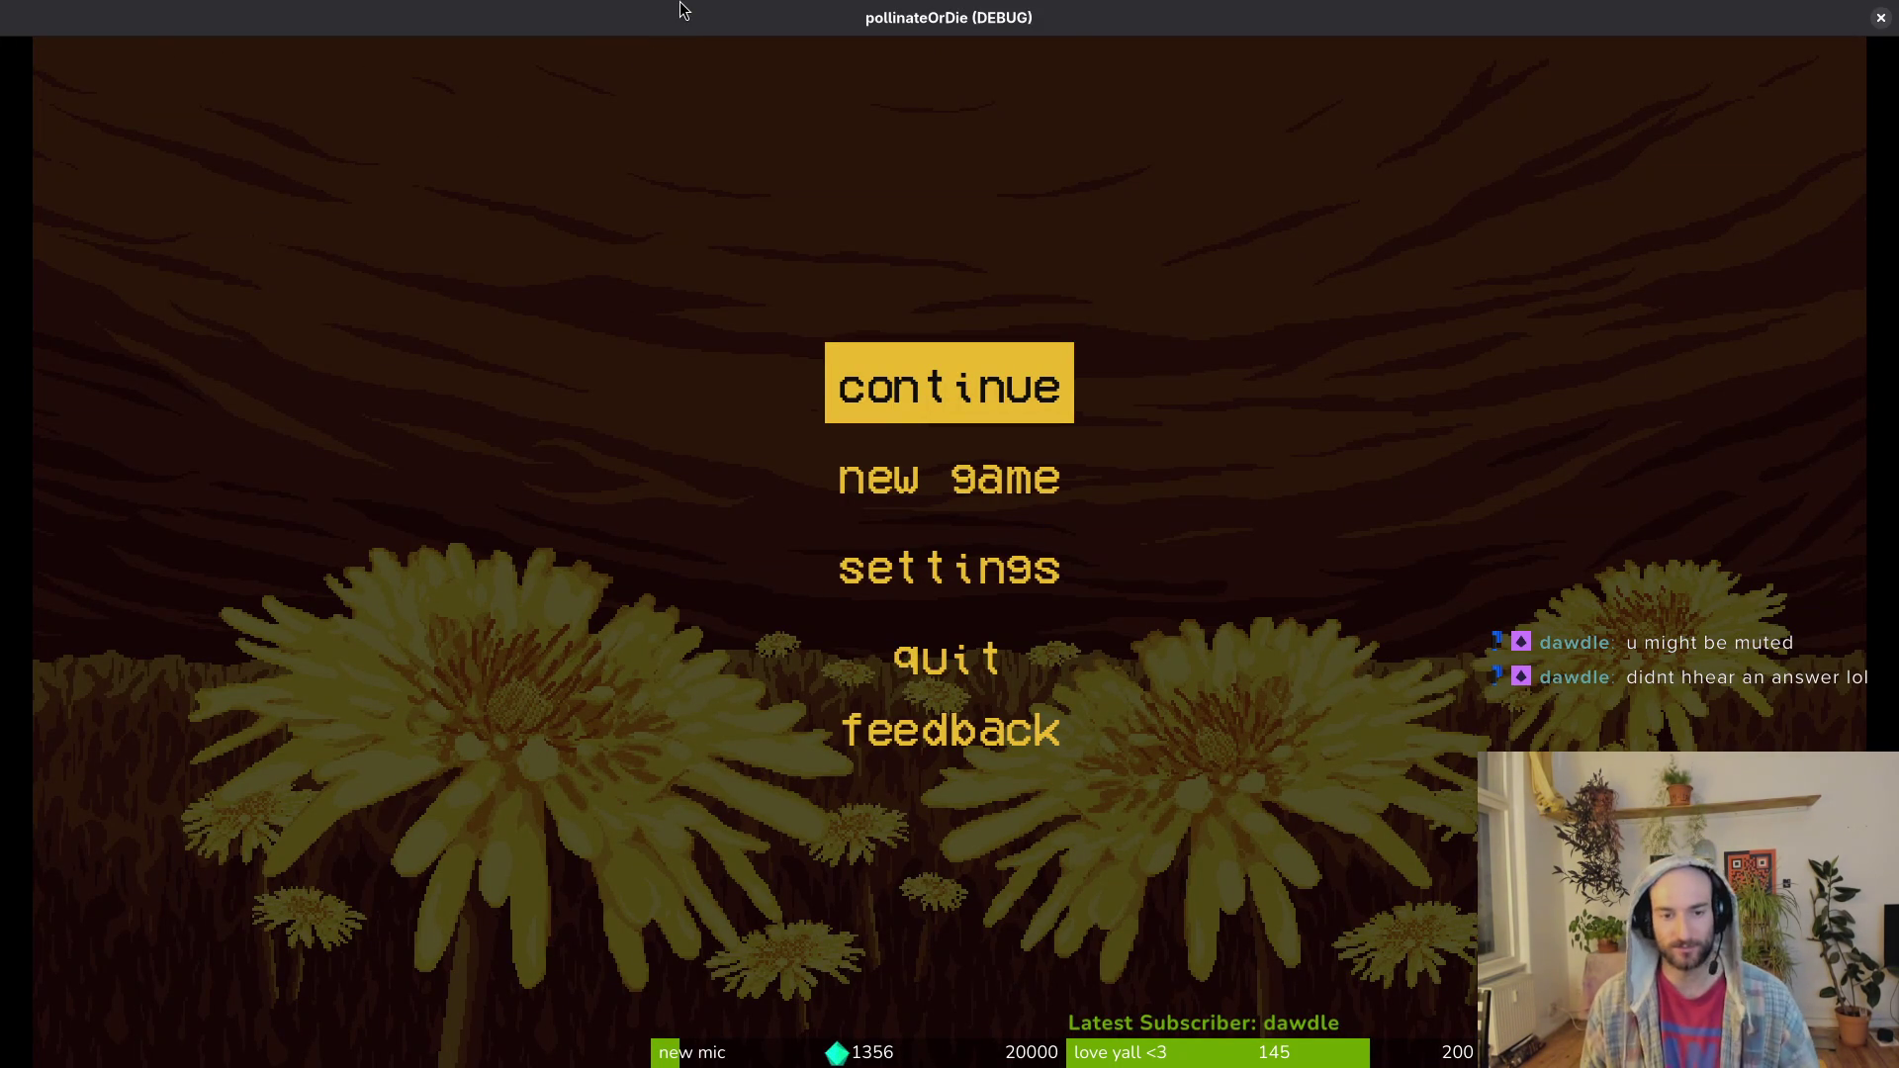
key("Return")
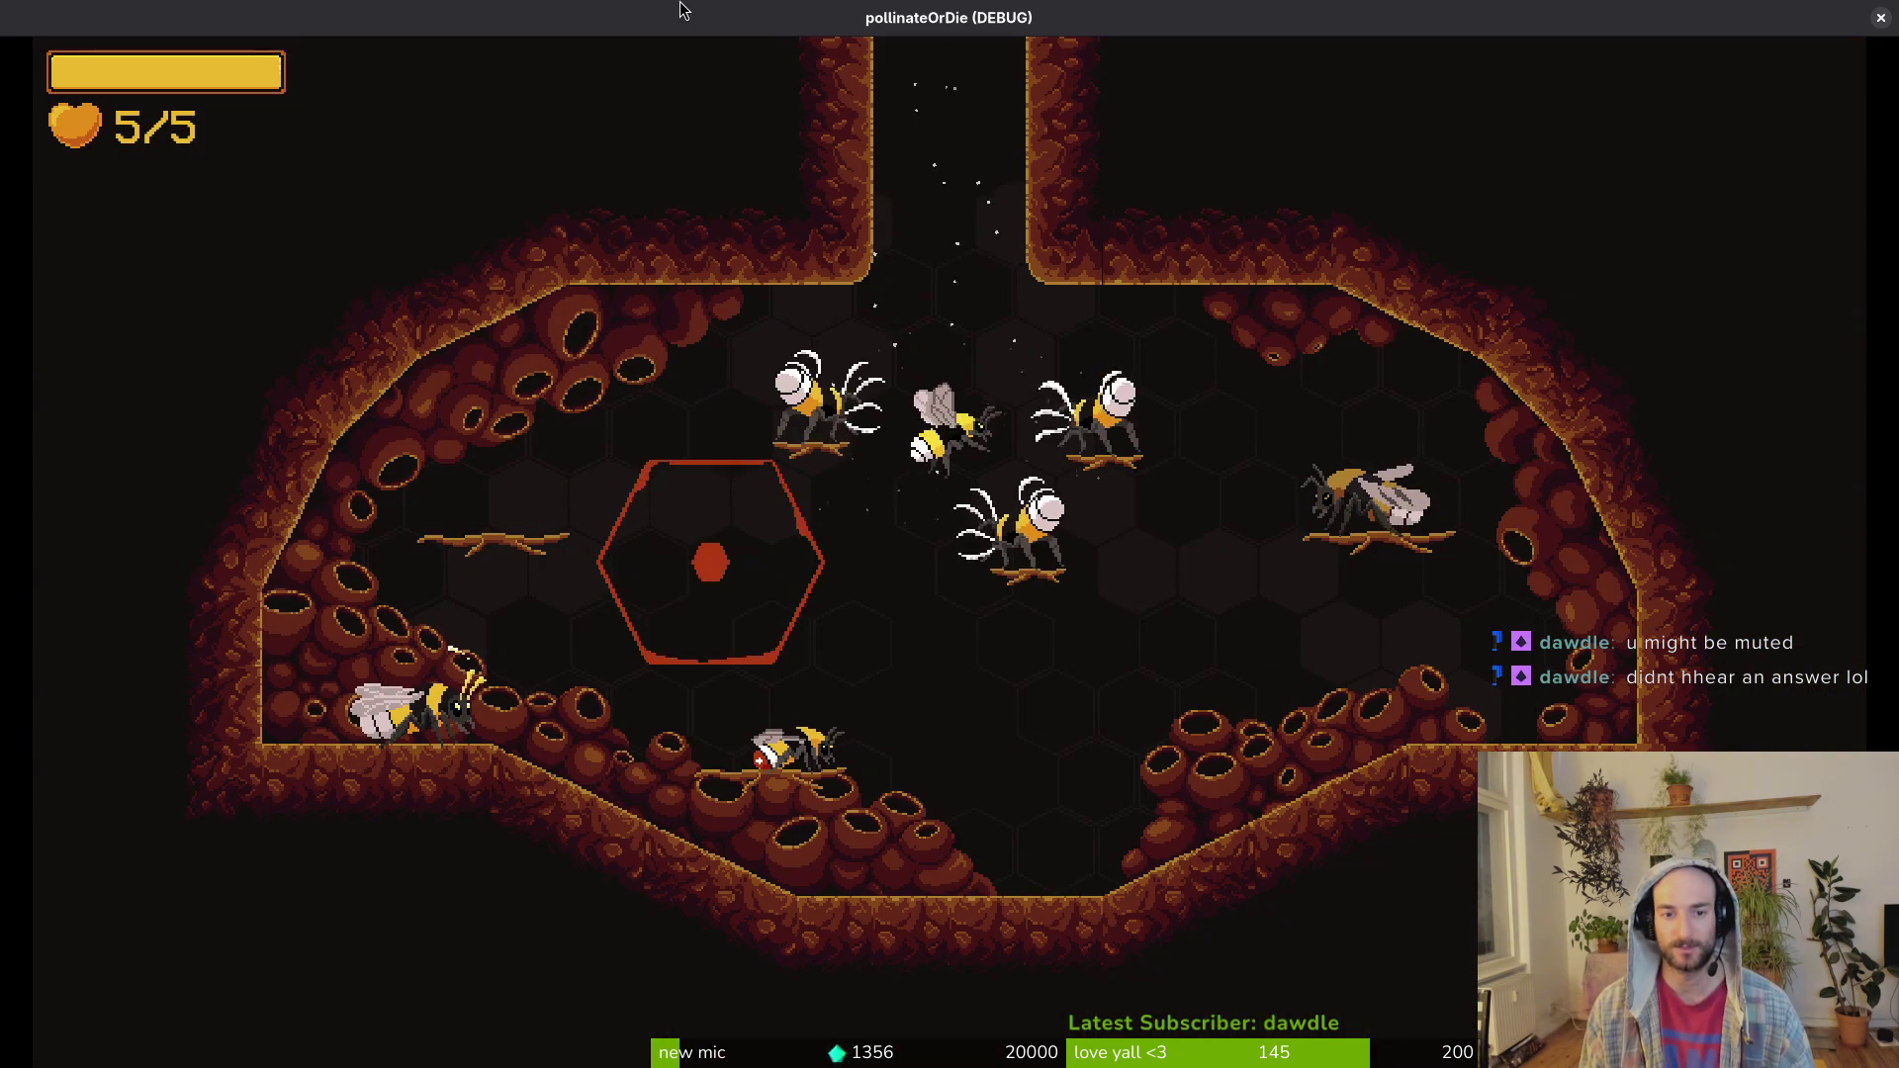
key("w")
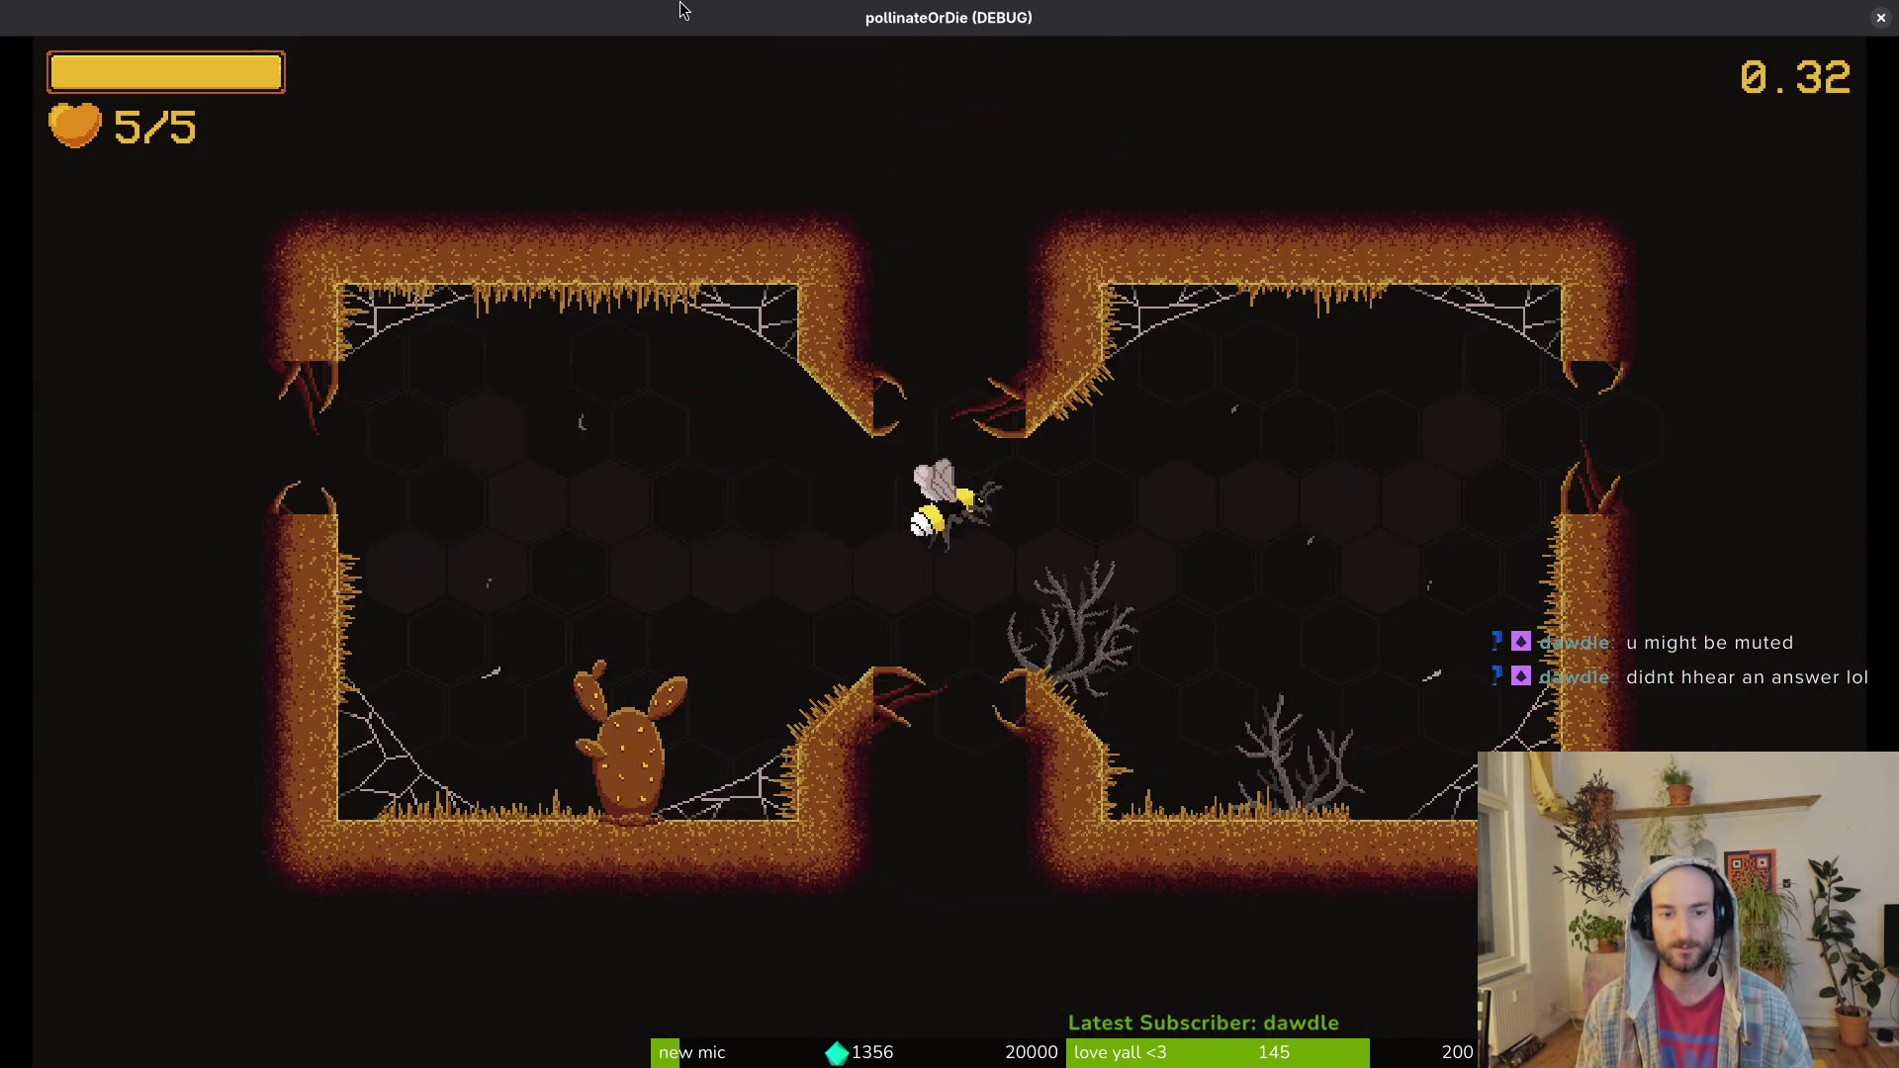
key("d")
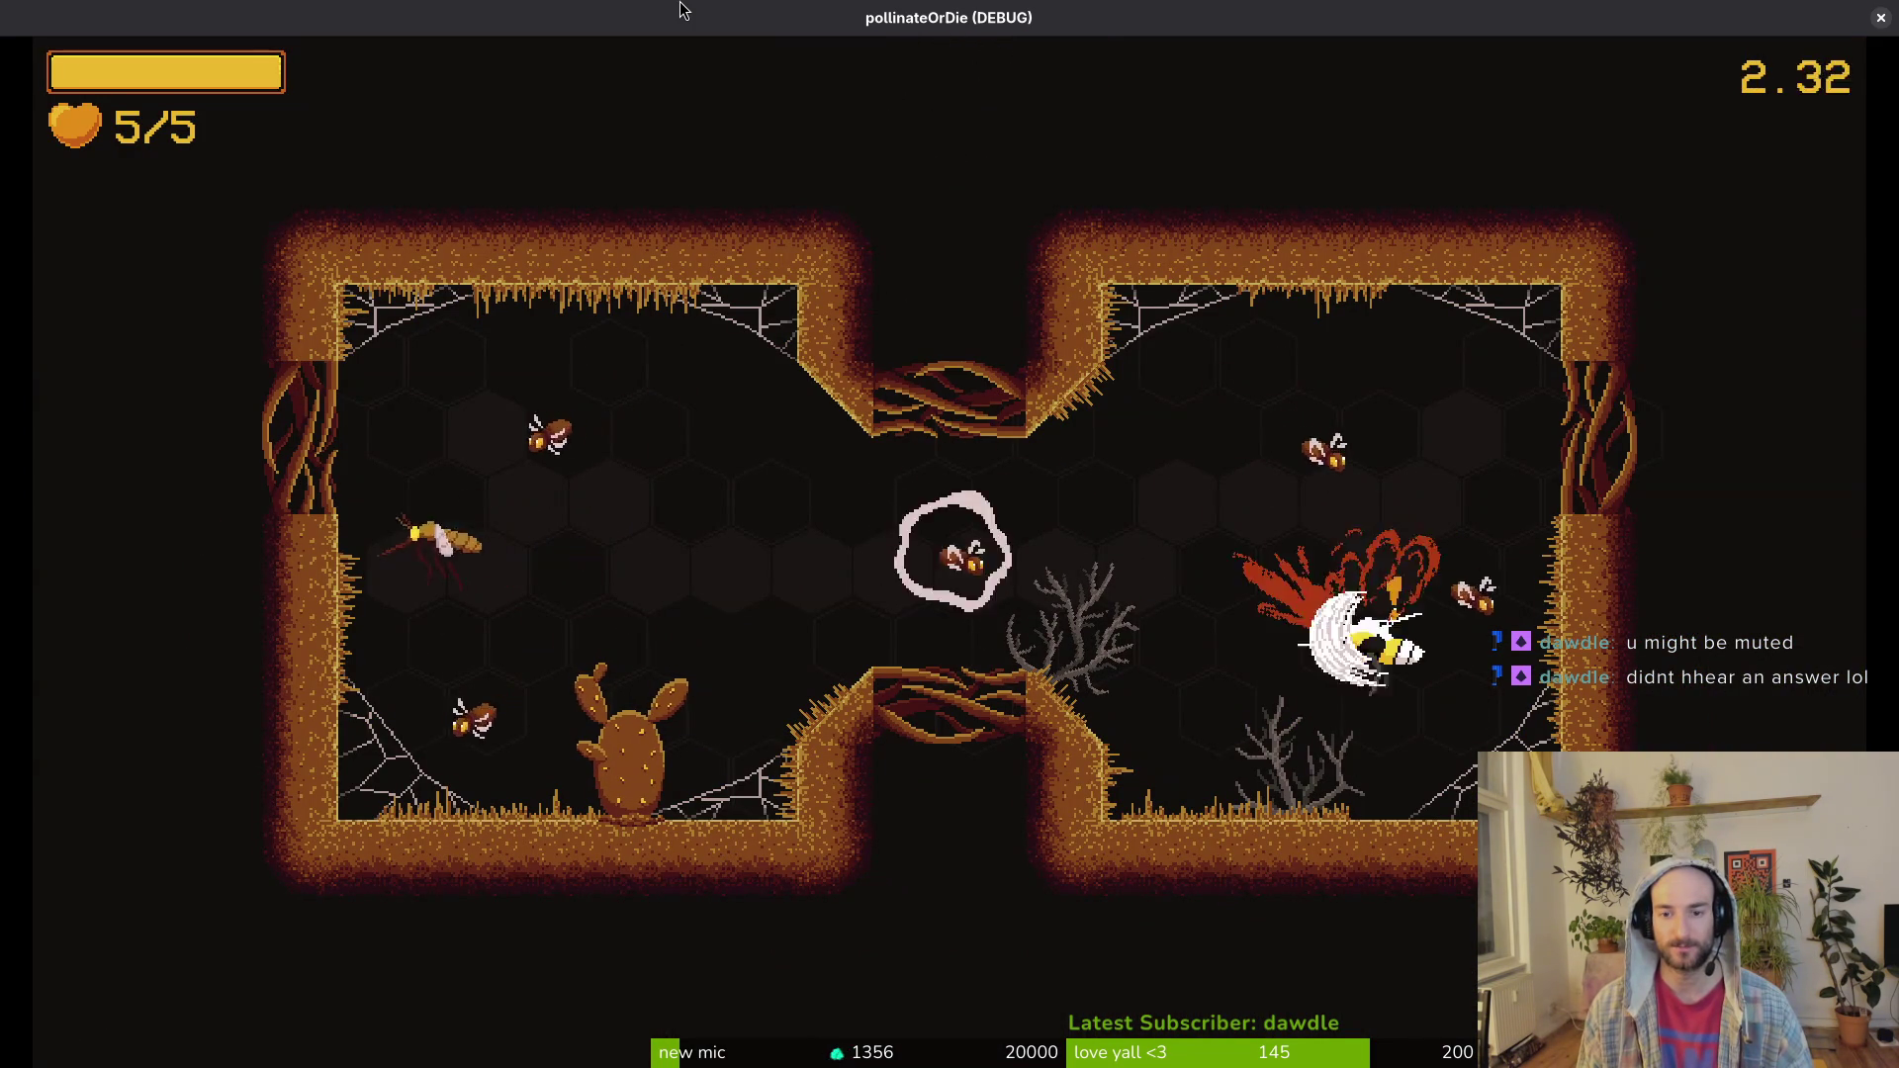
key("a")
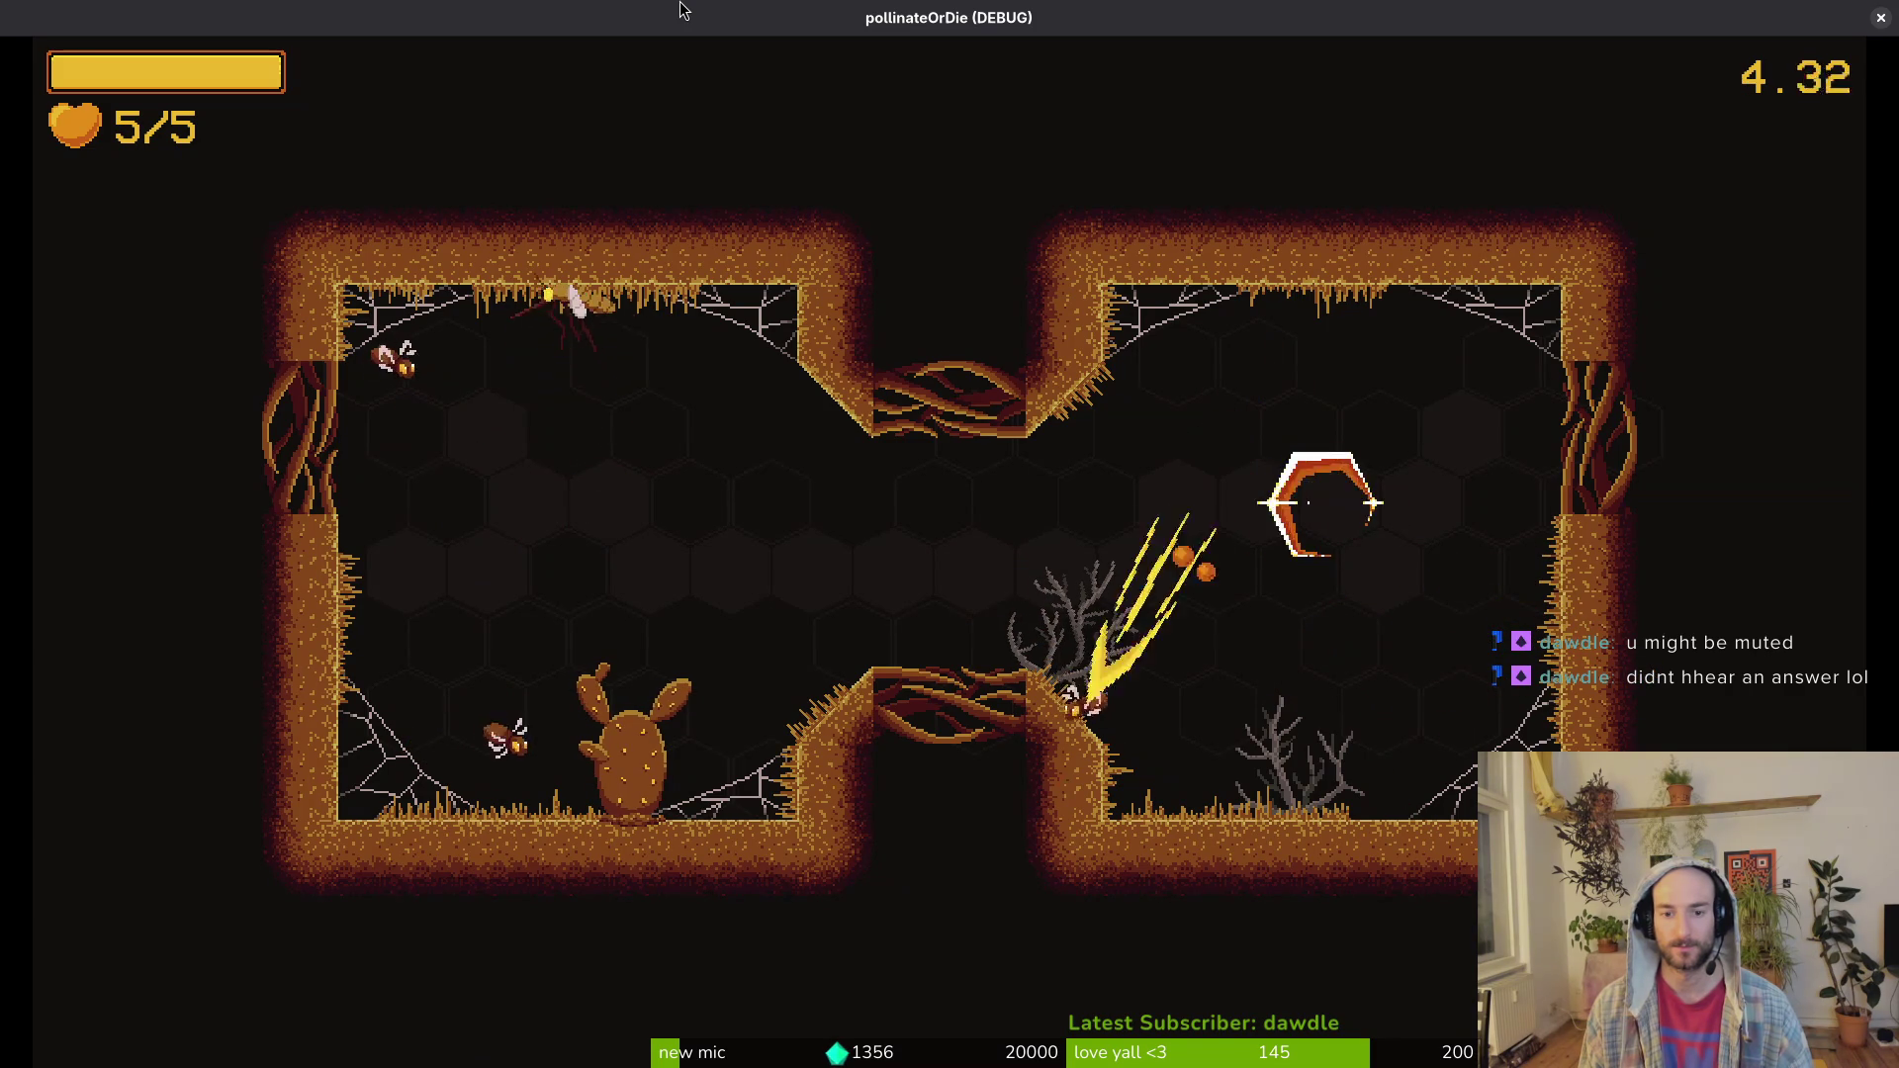
key("w")
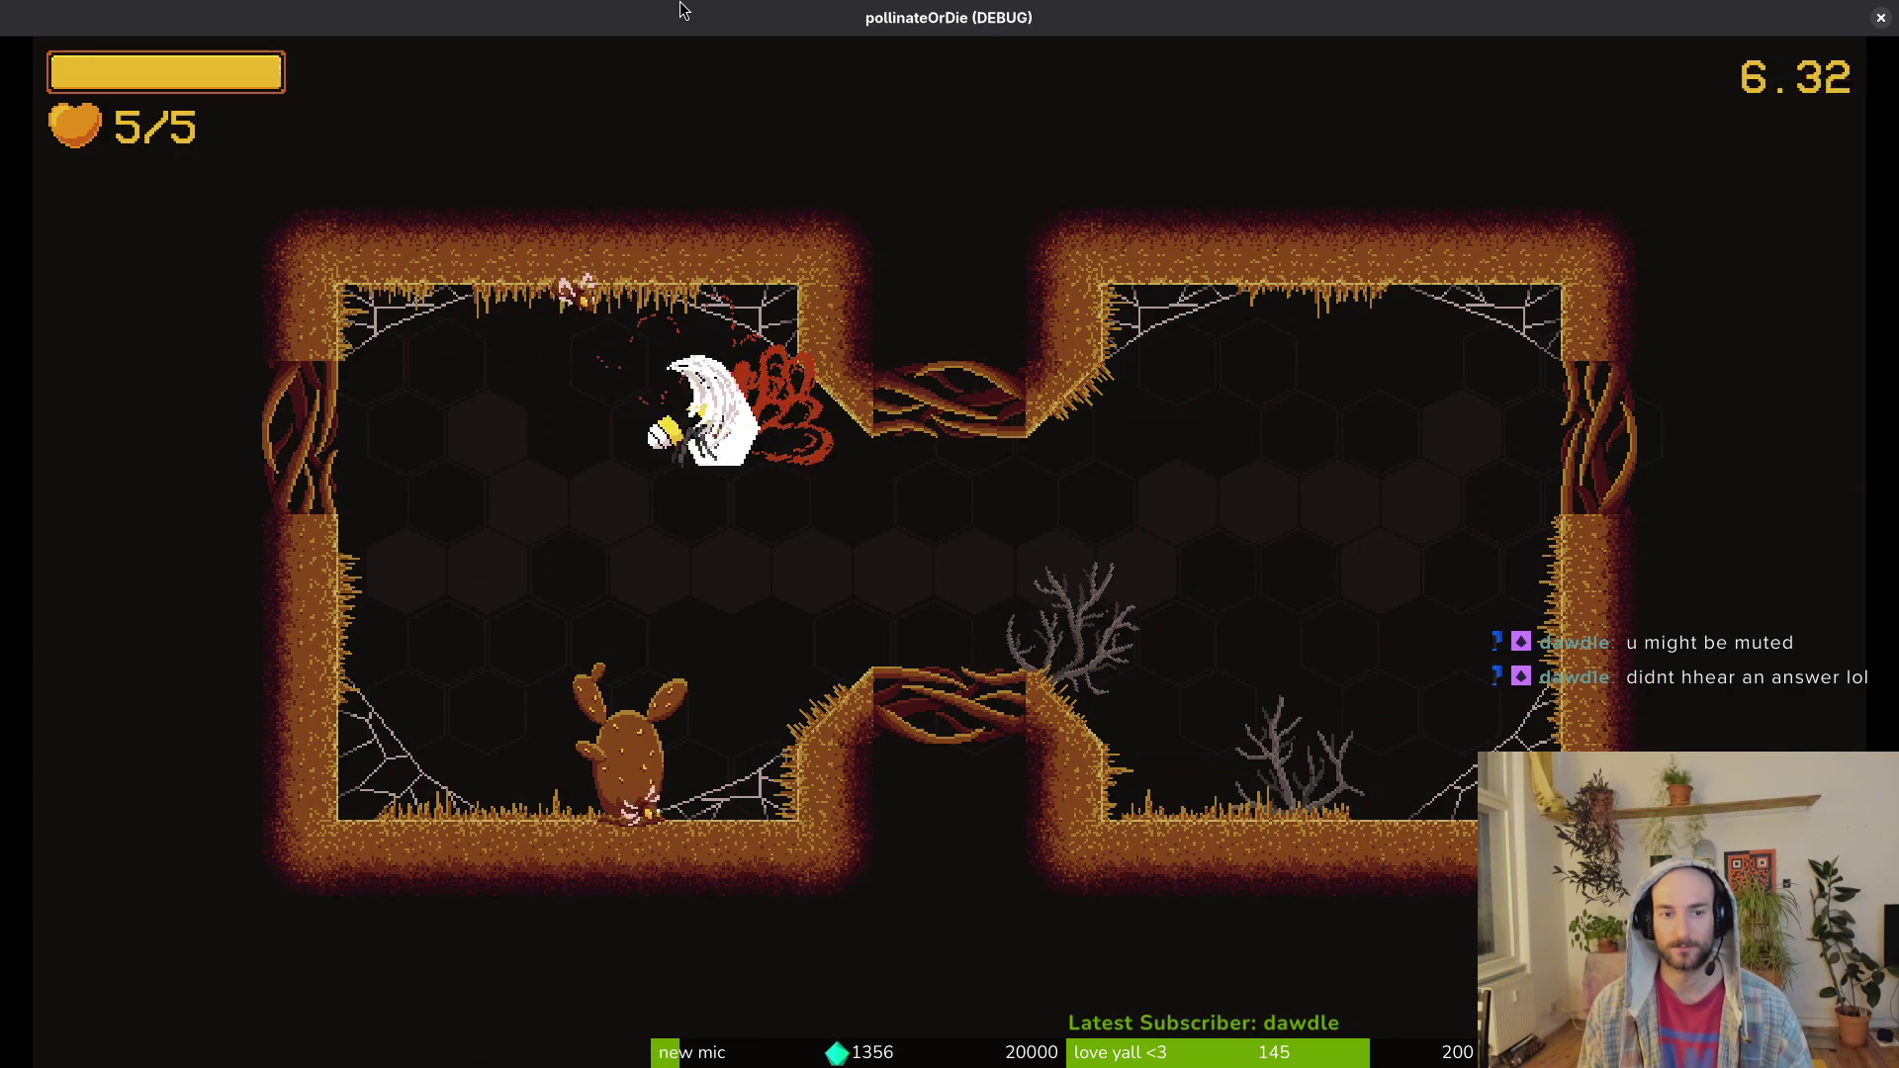
key("s")
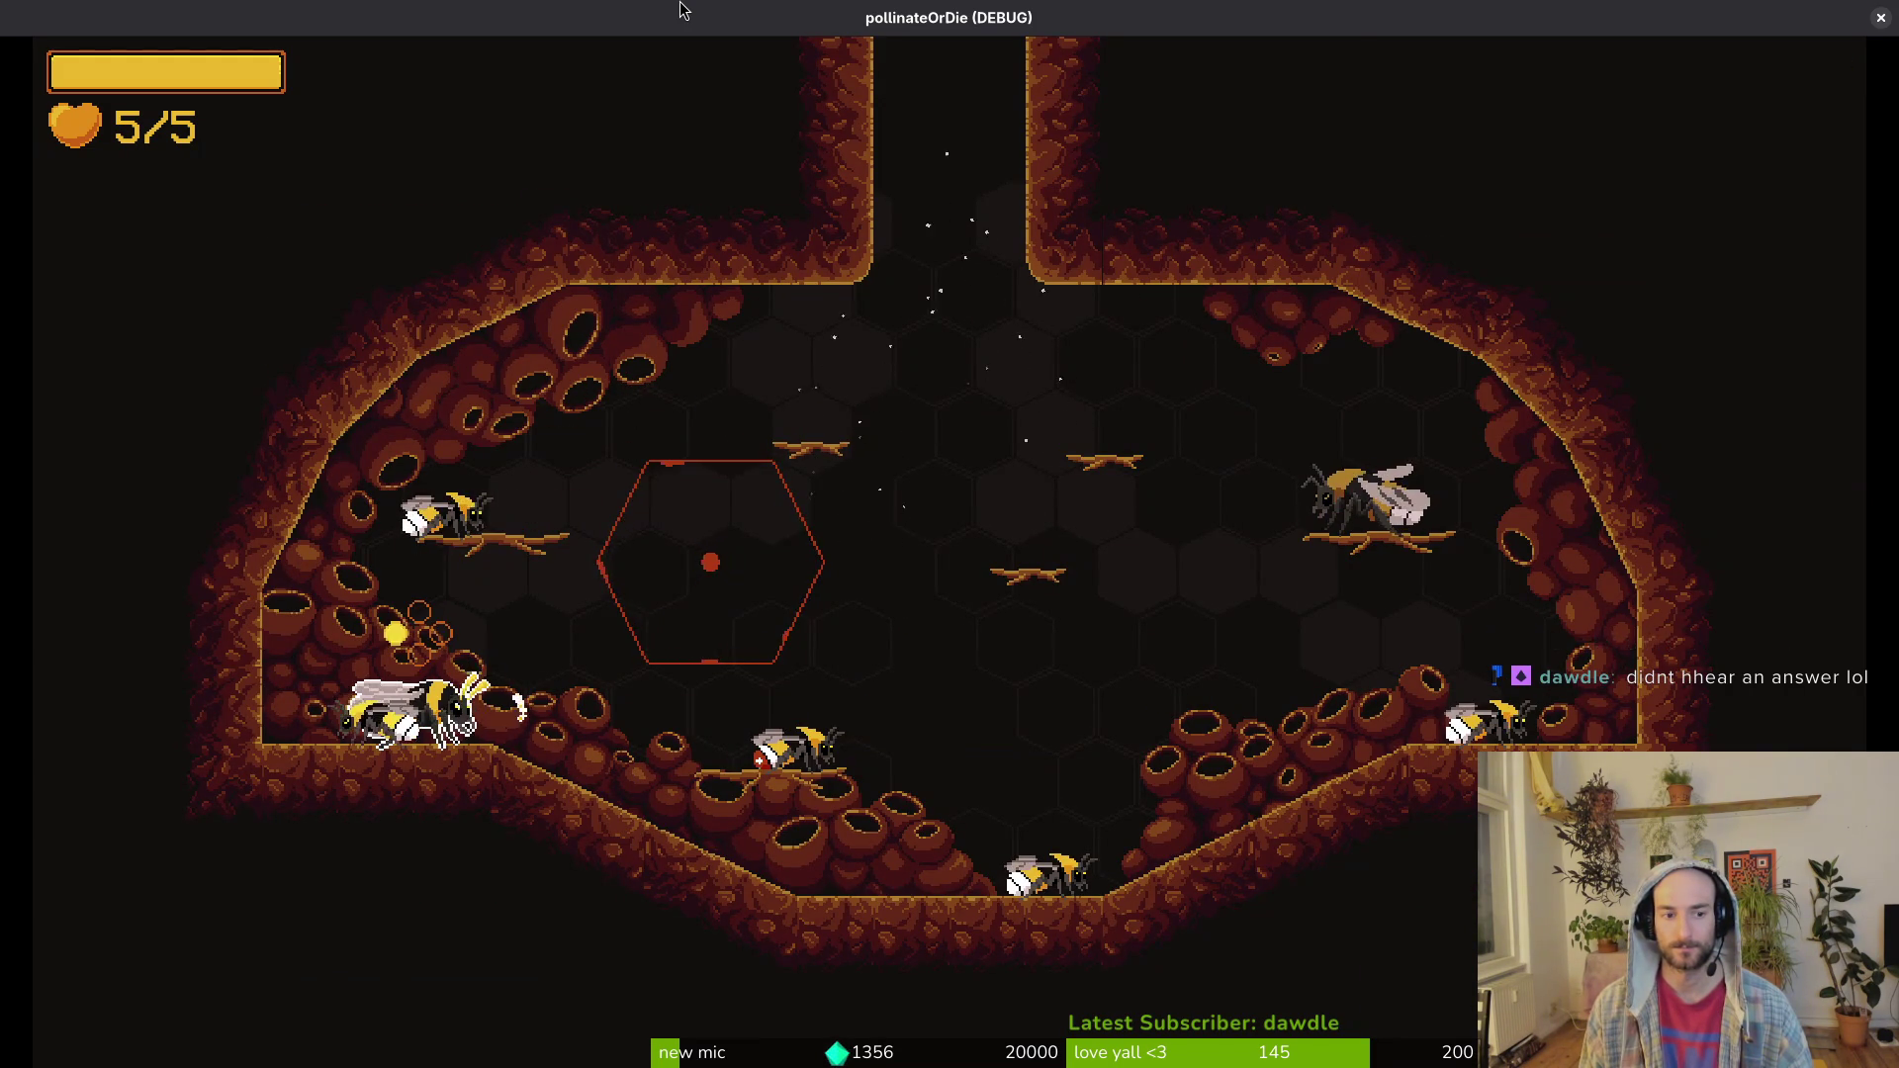
key("Tab")
key("Tab")
Step: Grant the bee debug honey via the pause menu's Debugging options
key("Escape")
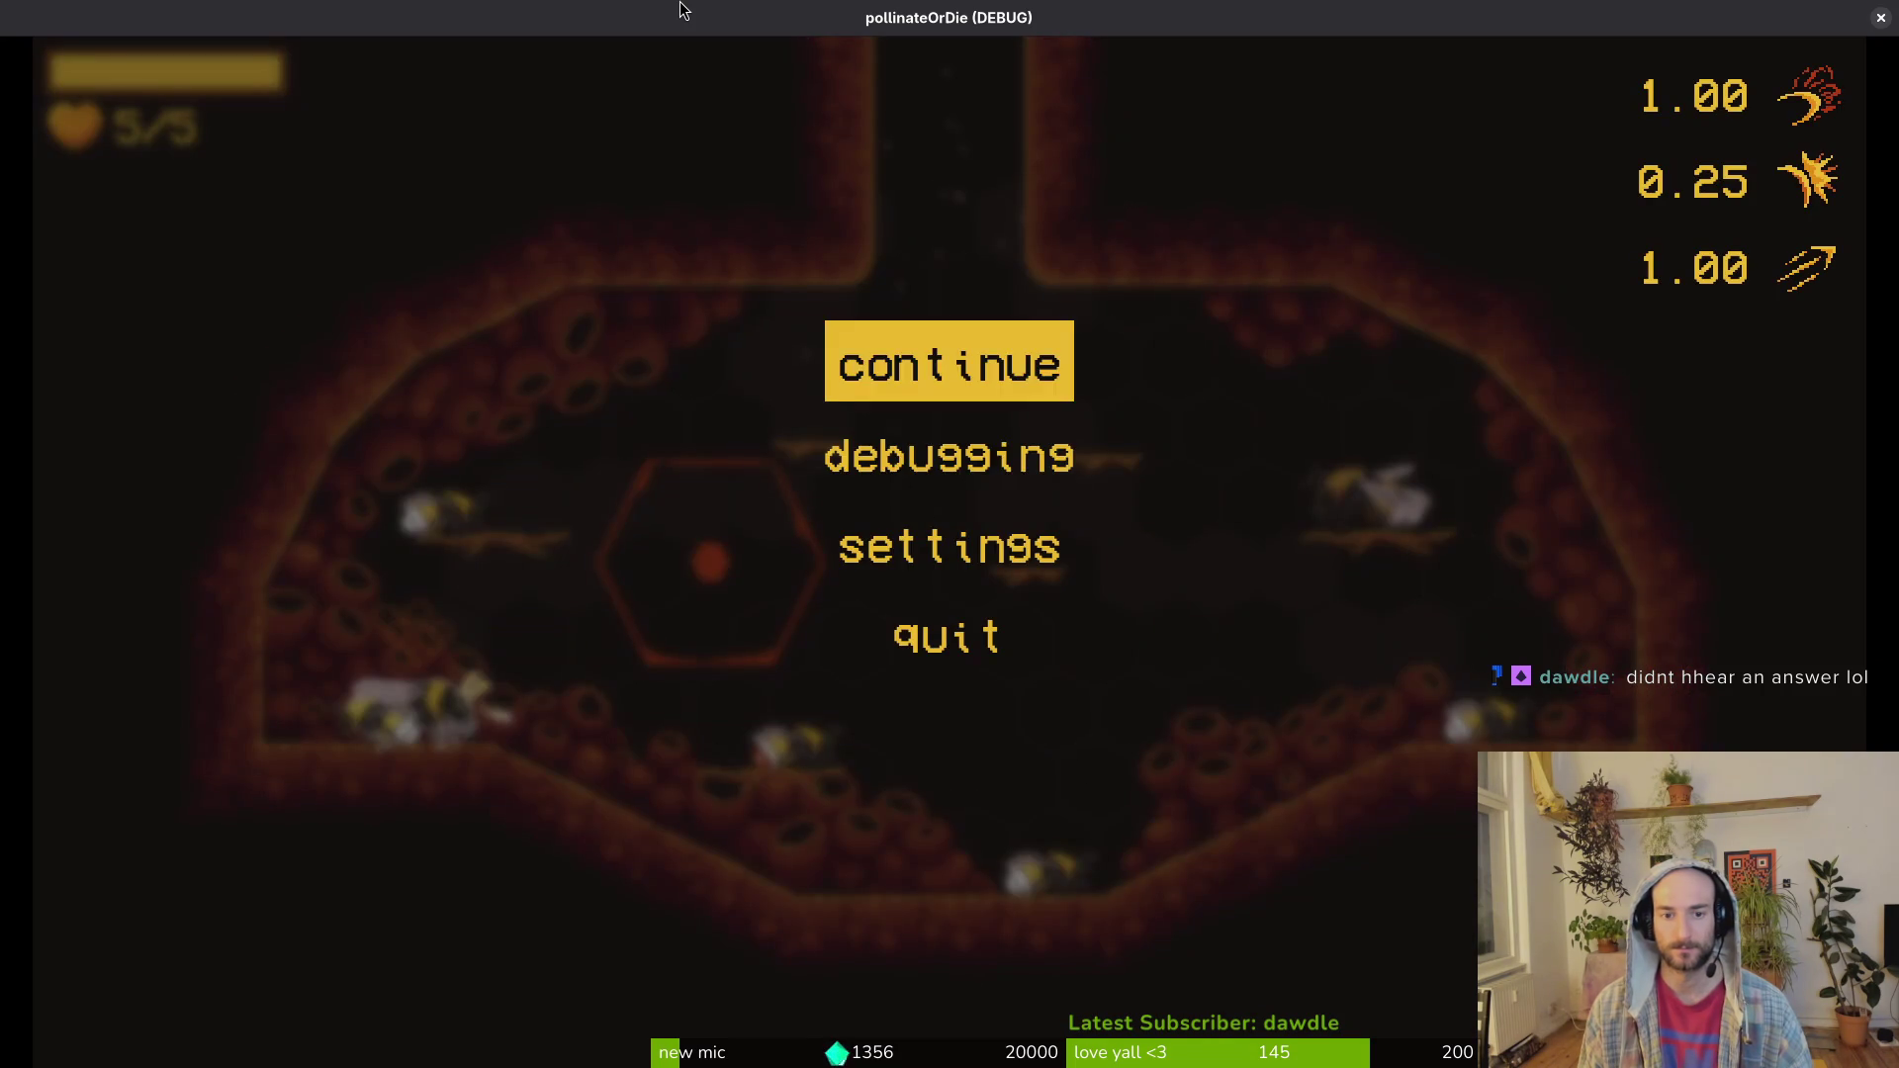
key("Down")
key("Return")
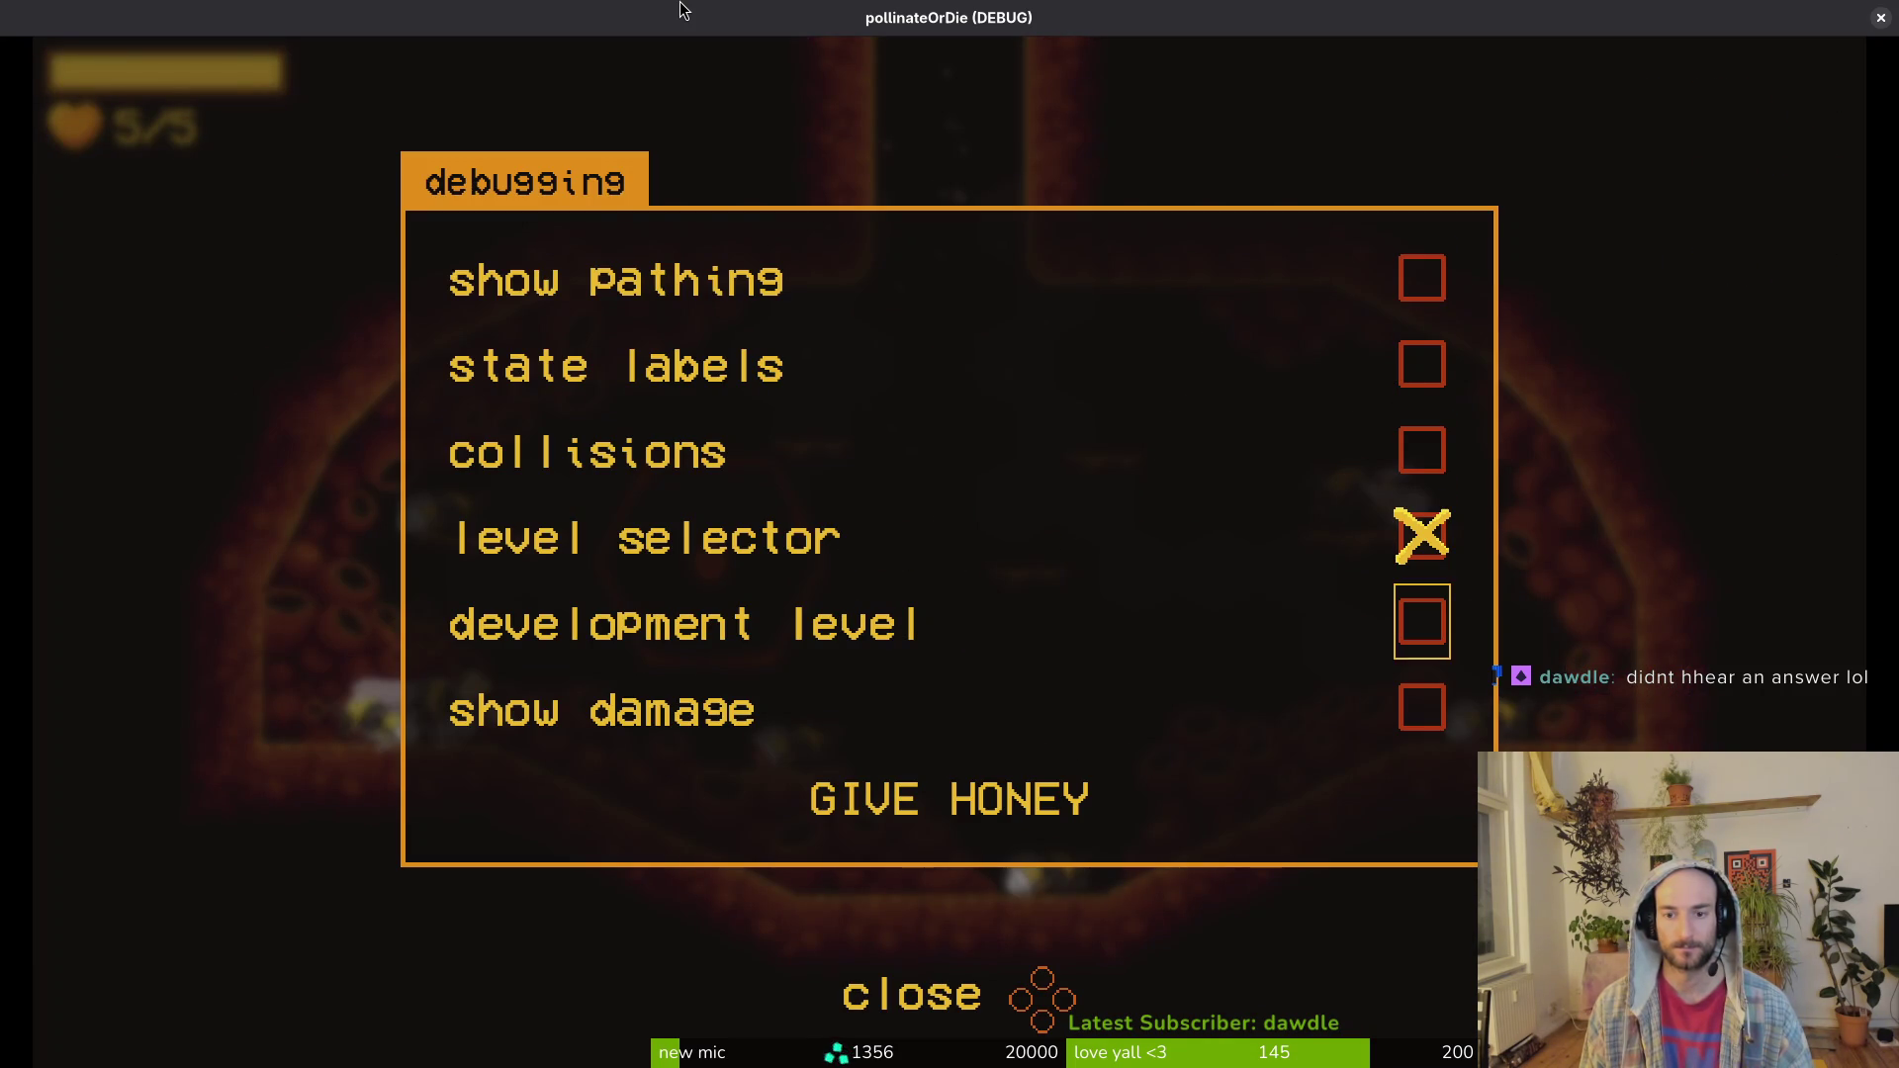
key("Down")
key("Down")
key("Escape")
Step: Browse the hex upgrade grid and buy the special ability upgrade
key("Tab")
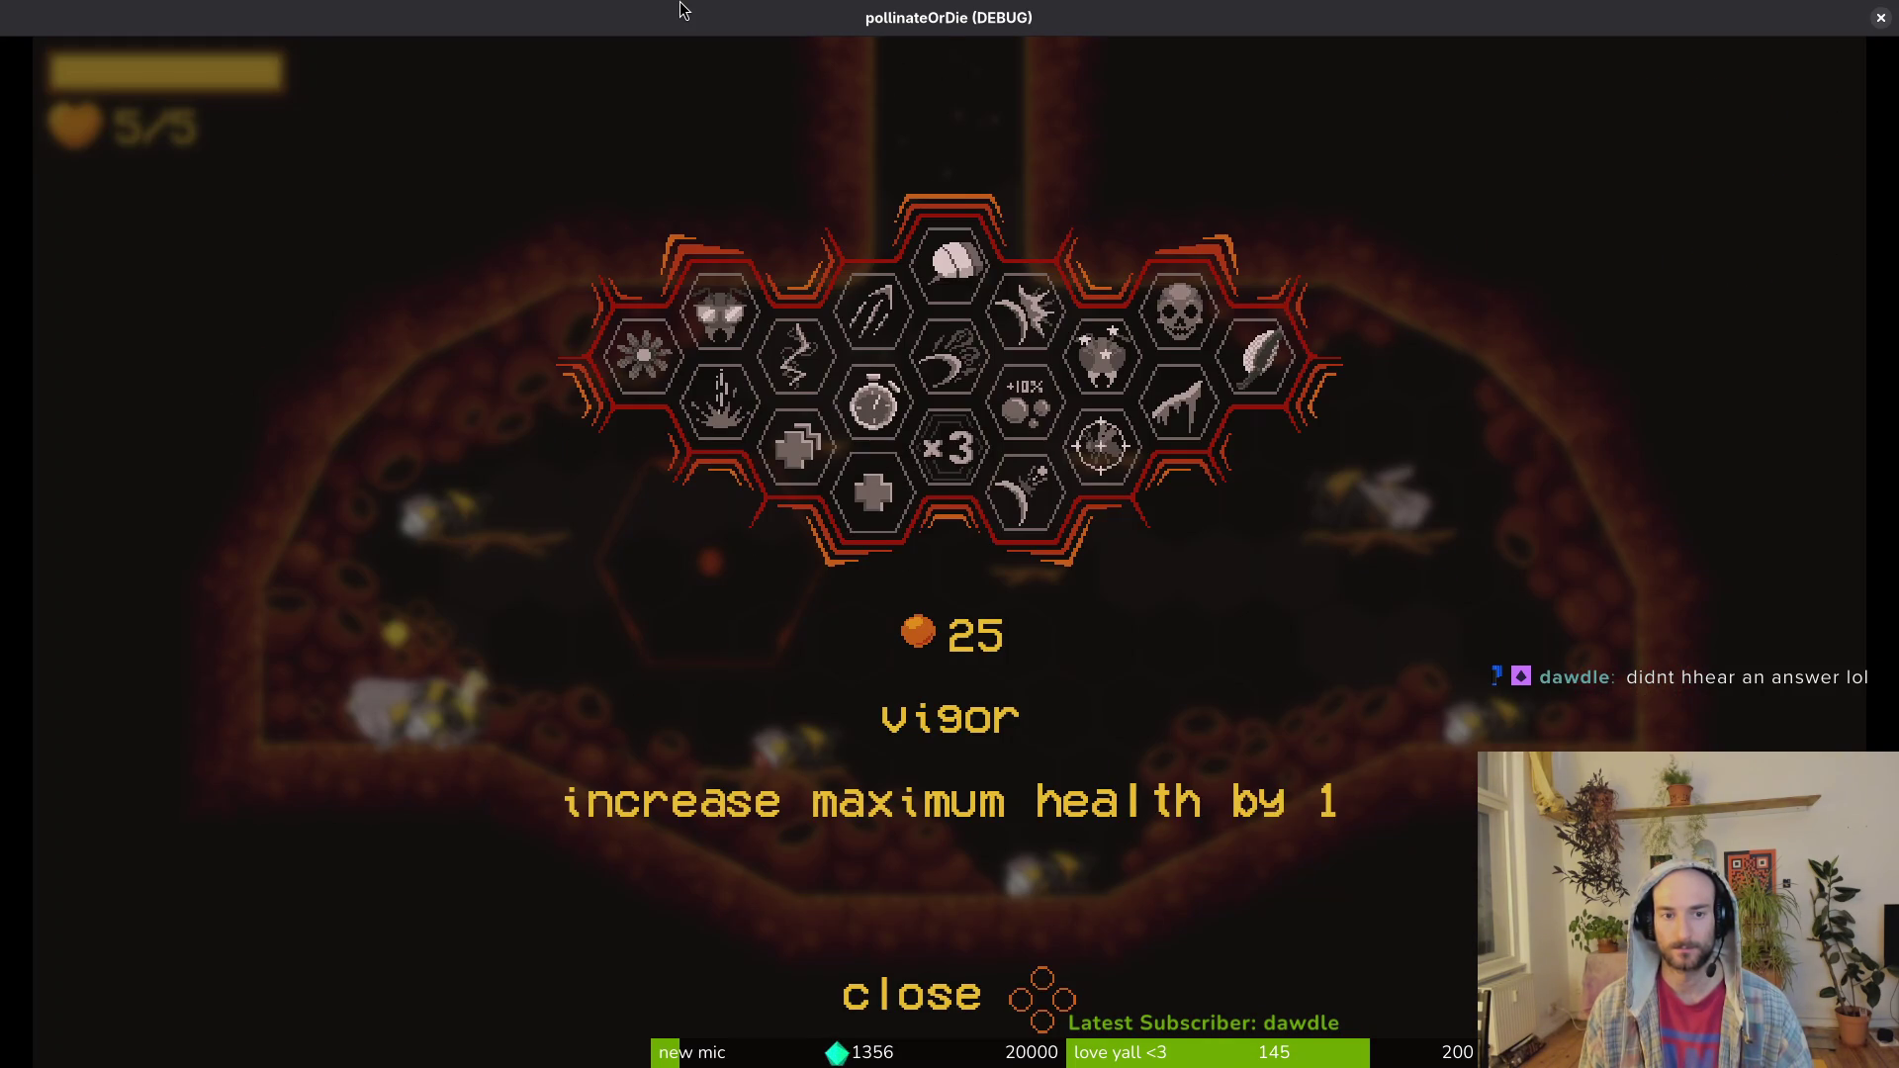
key("Up")
key("Down")
key("Right")
key("Left")
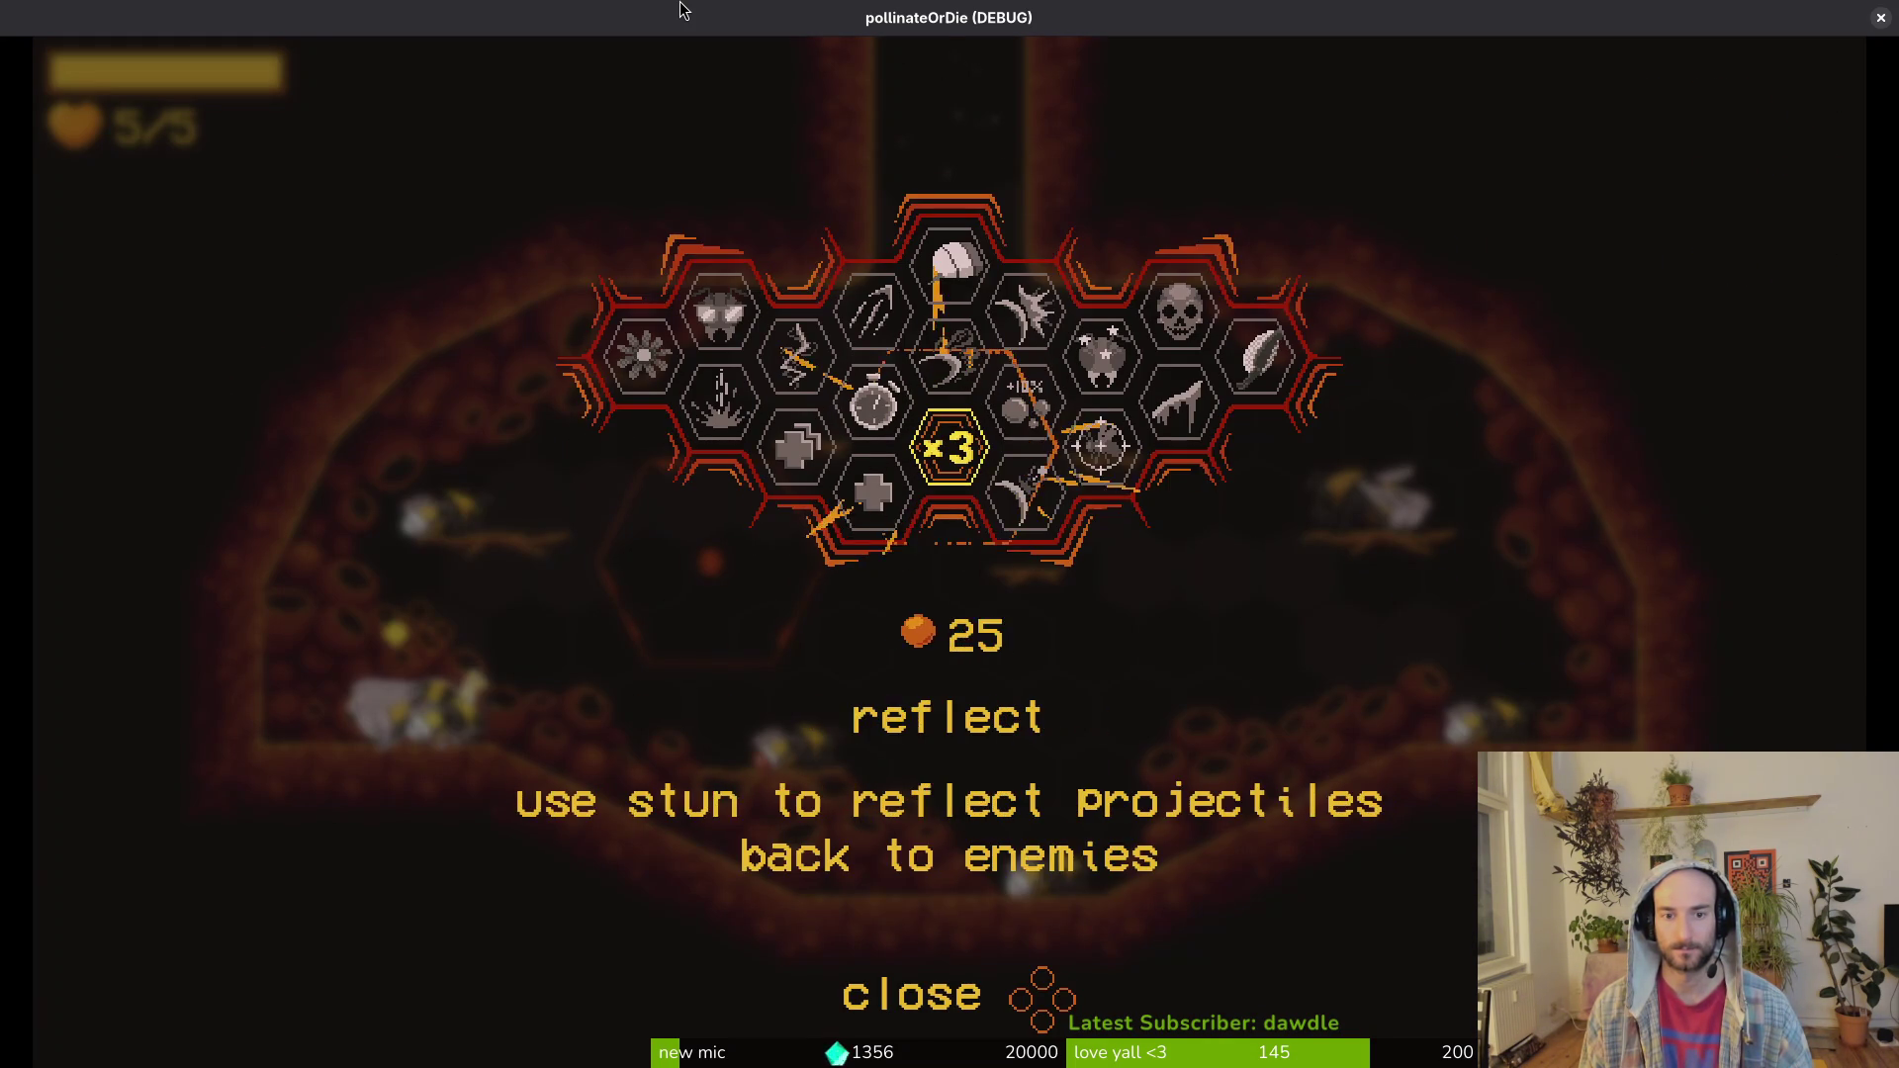
key("Right")
key("Down")
key("Up")
key("Return")
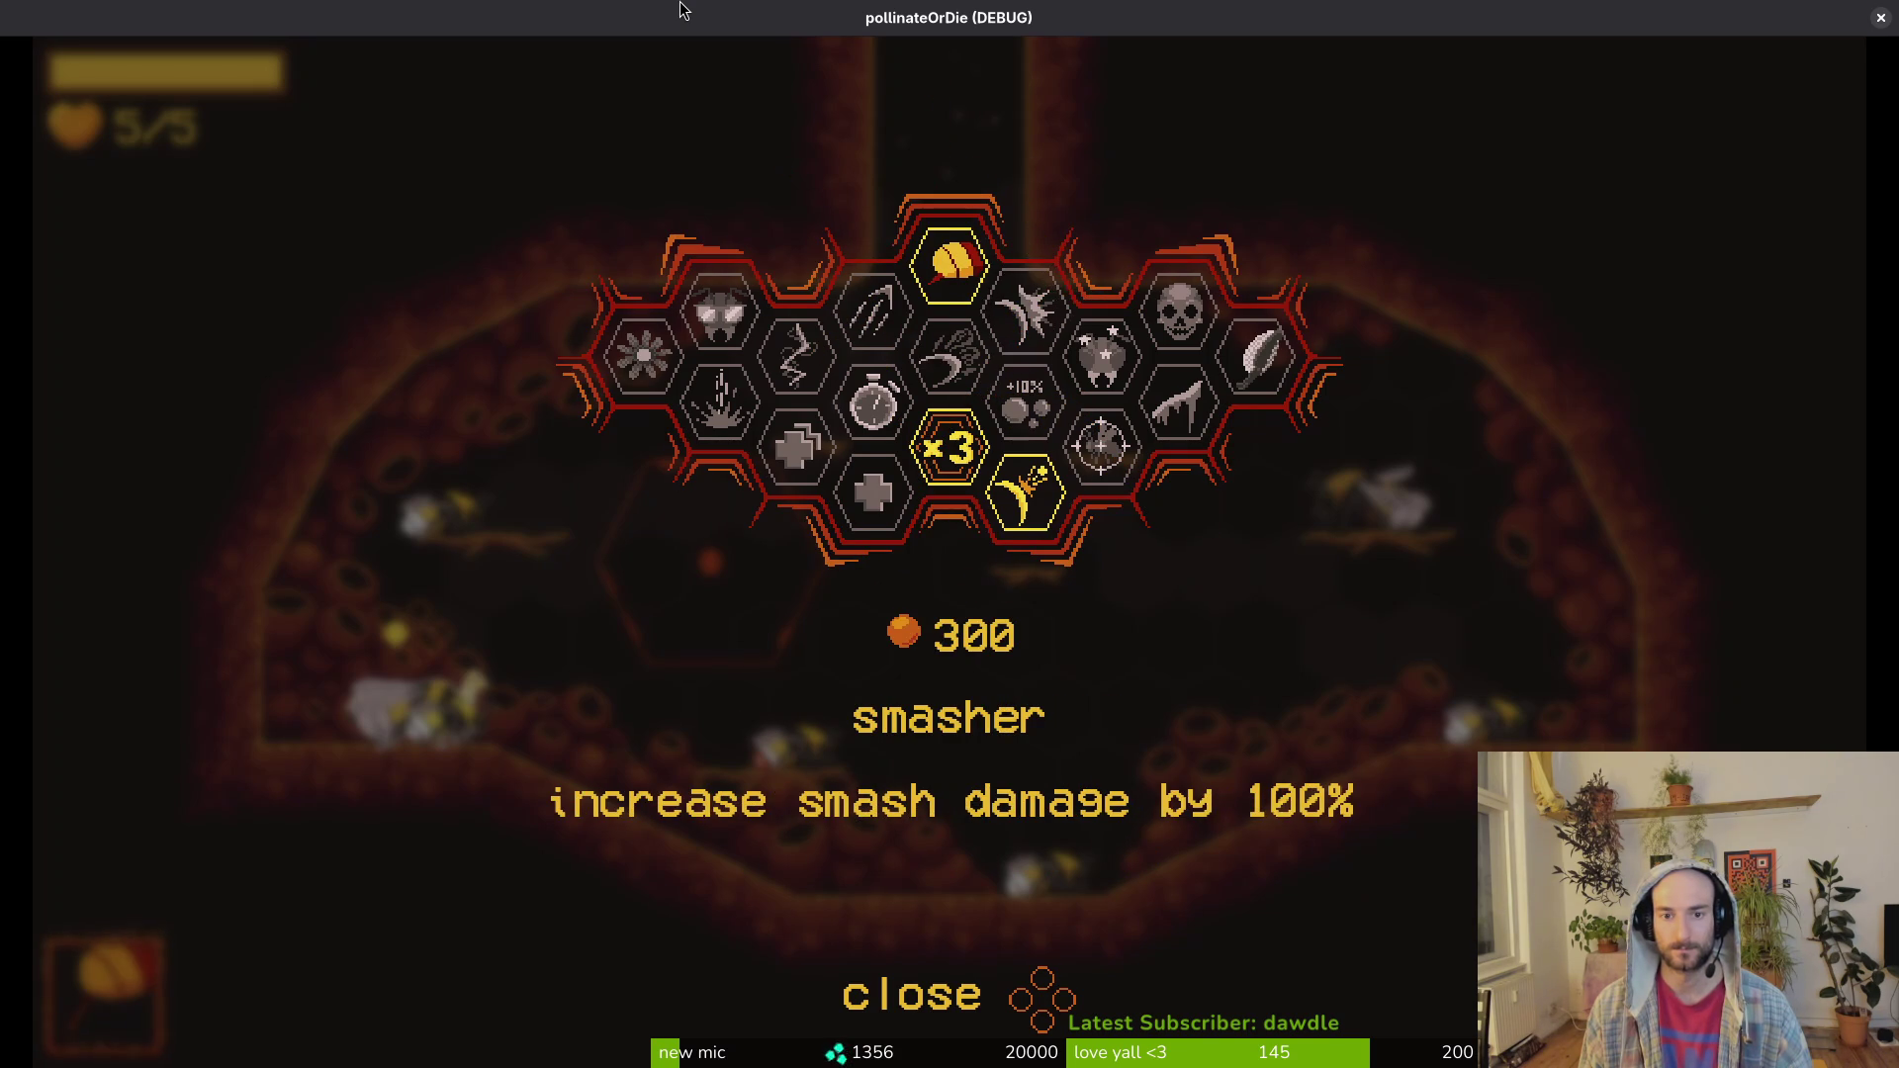
key("Right")
key("Right")
key("Right")
key("Return")
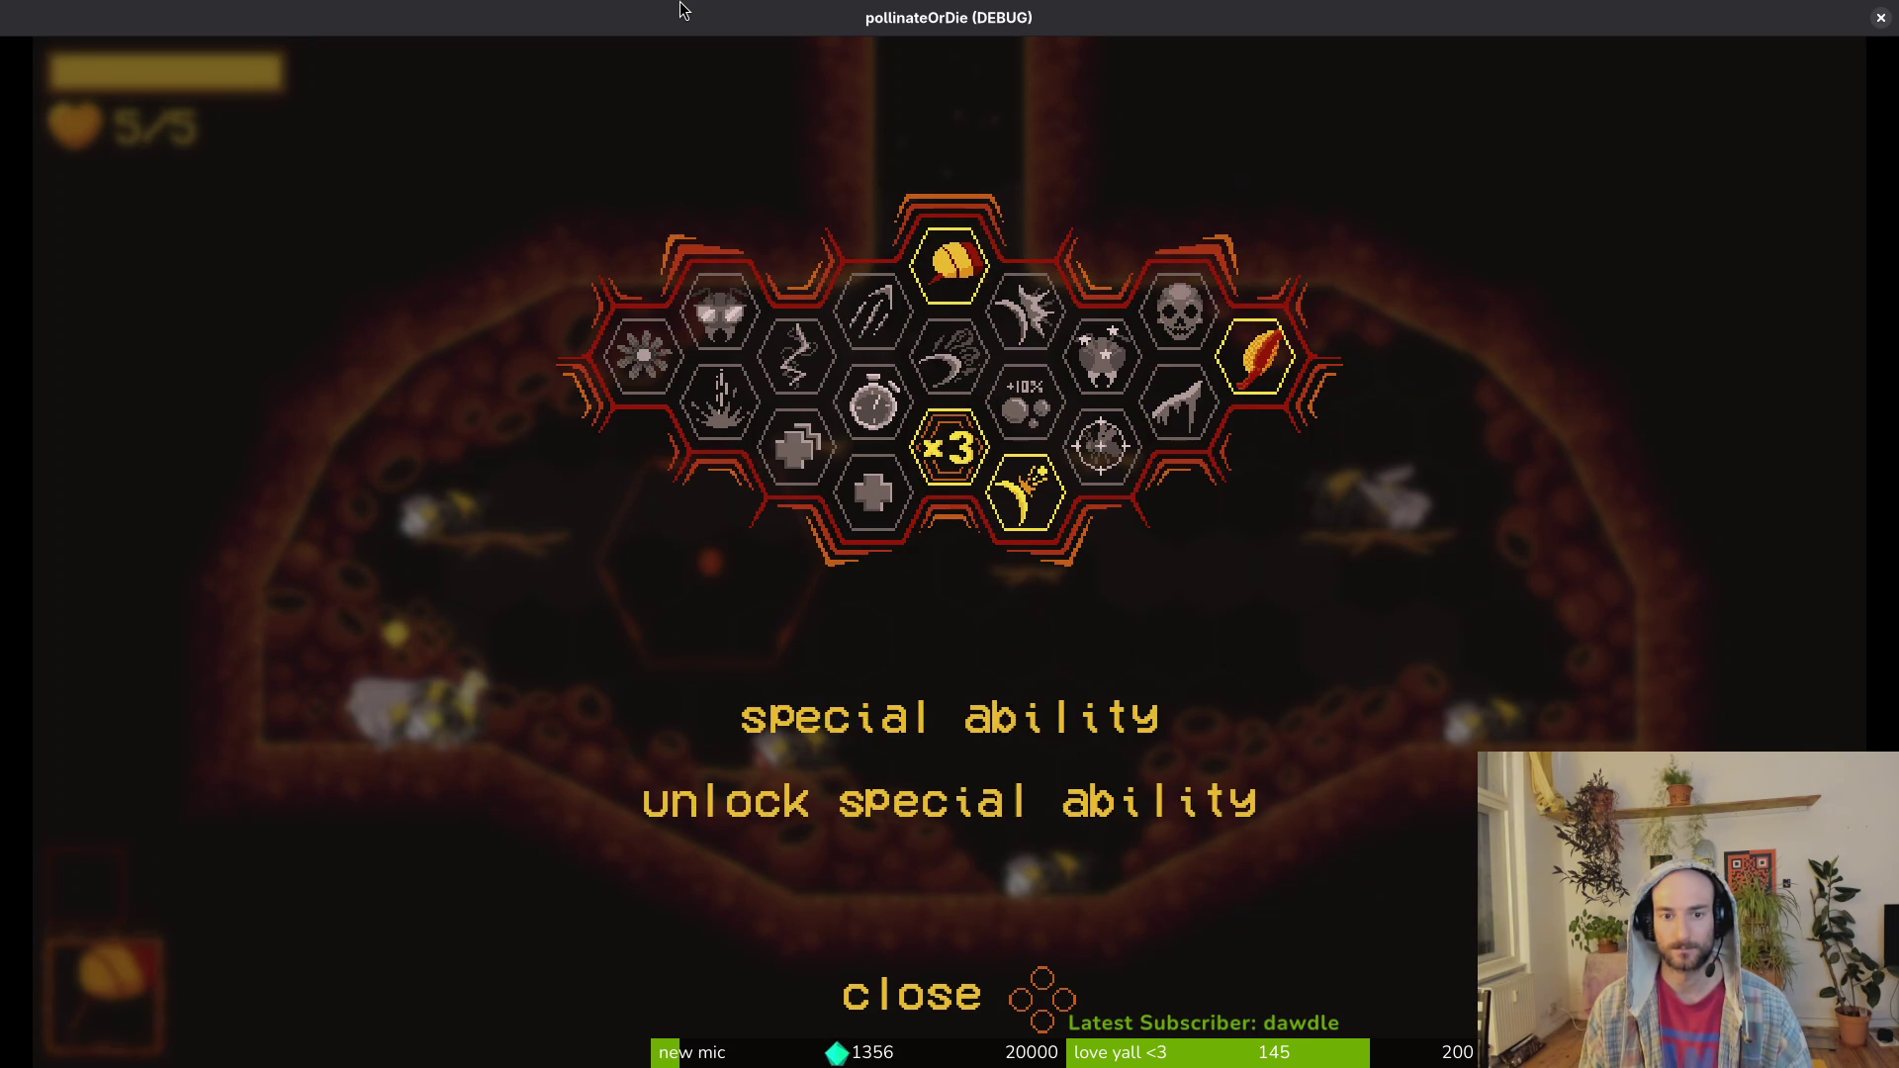
Step: Buy the shockwave, stunlocked and UV vision upgrades
key("Left")
key("Left")
key("Left")
key("Left")
key("Return")
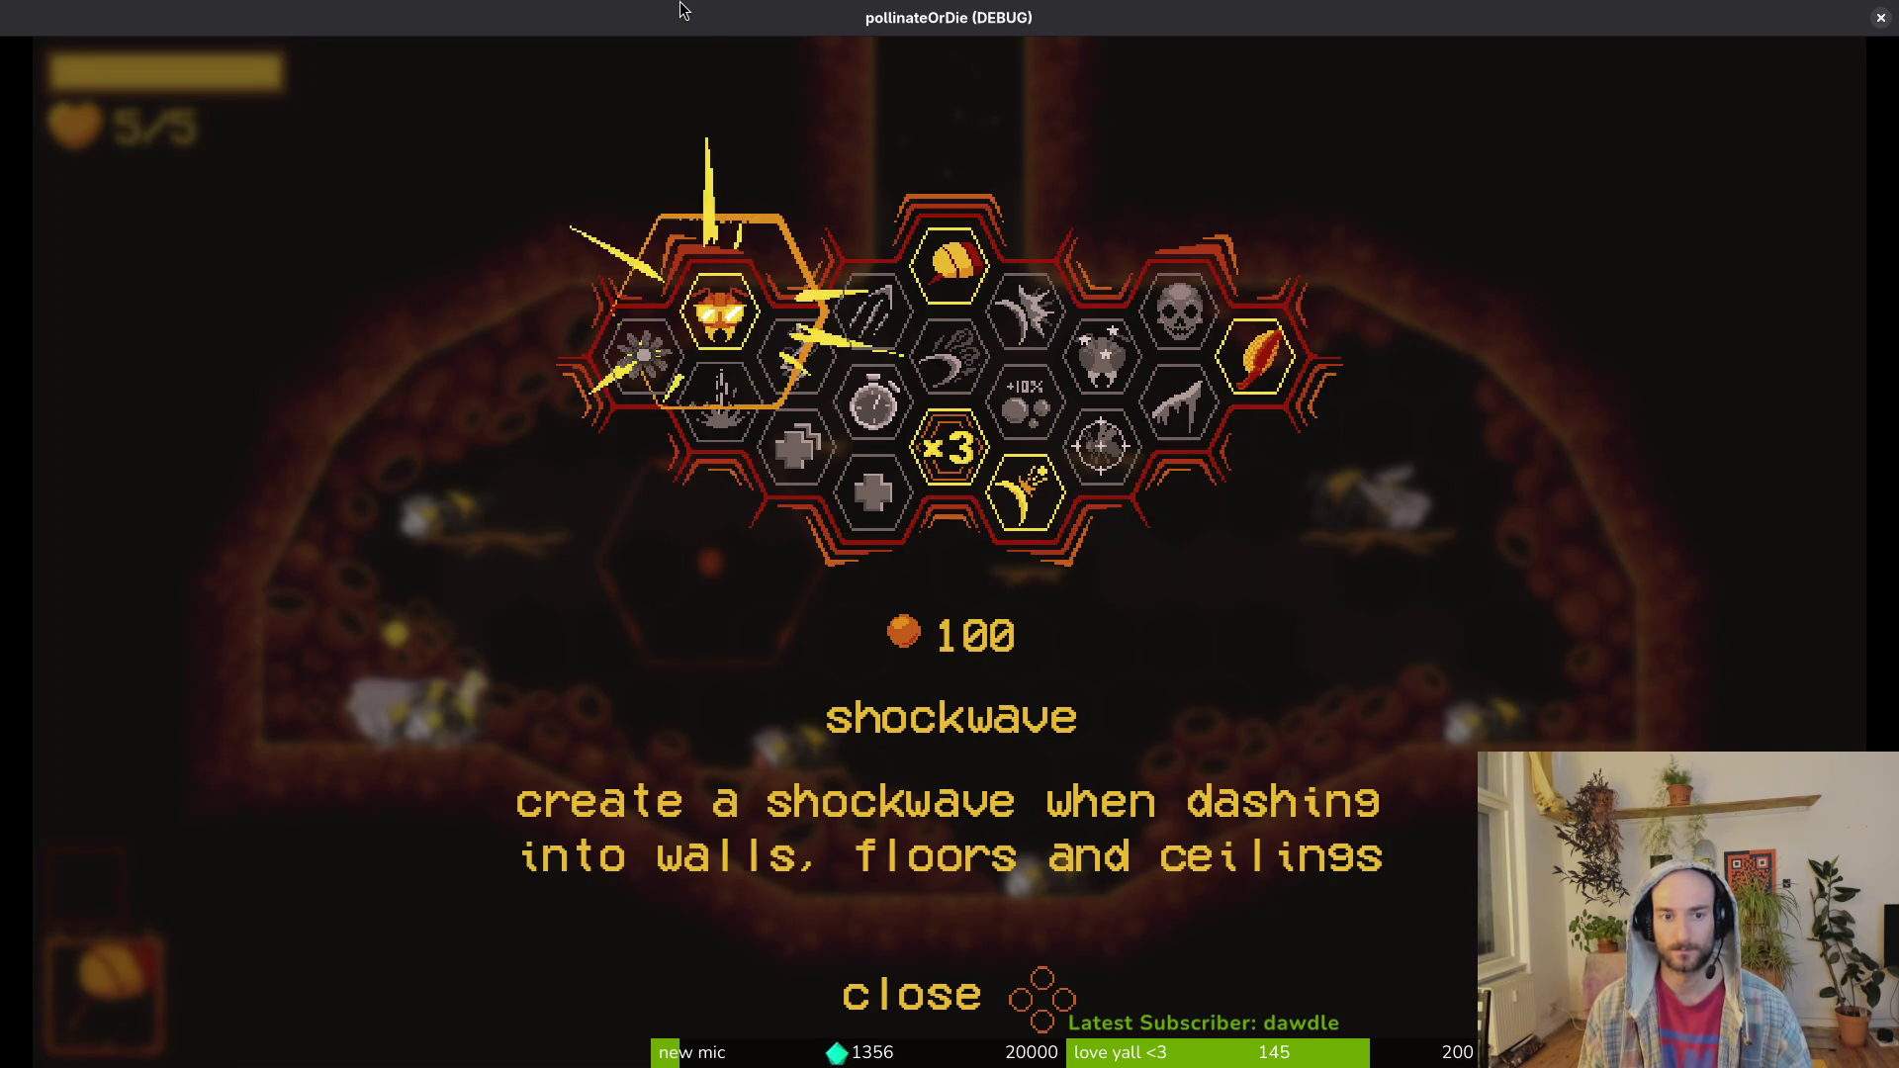
key("Right")
key("Left")
key("Return")
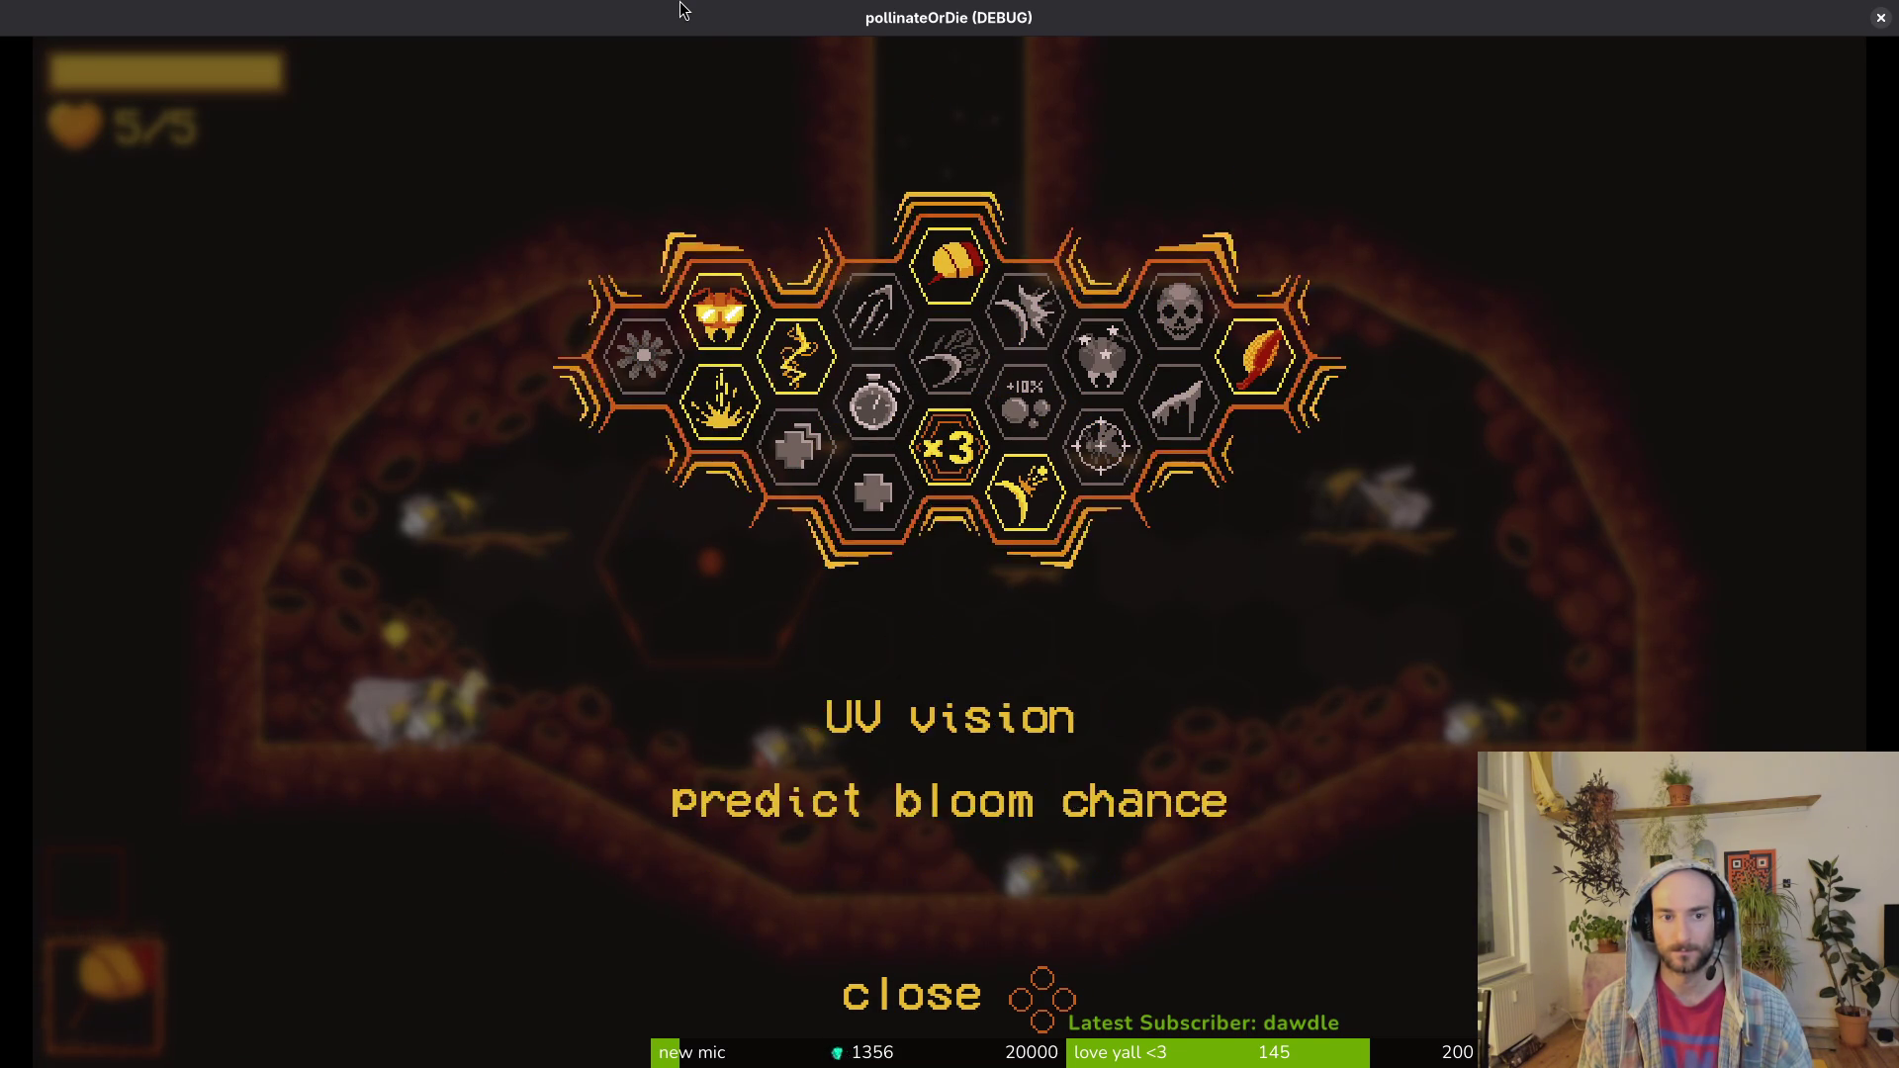
key("Right")
key("Left")
key("Return")
key("Right")
key("Right")
key("Down")
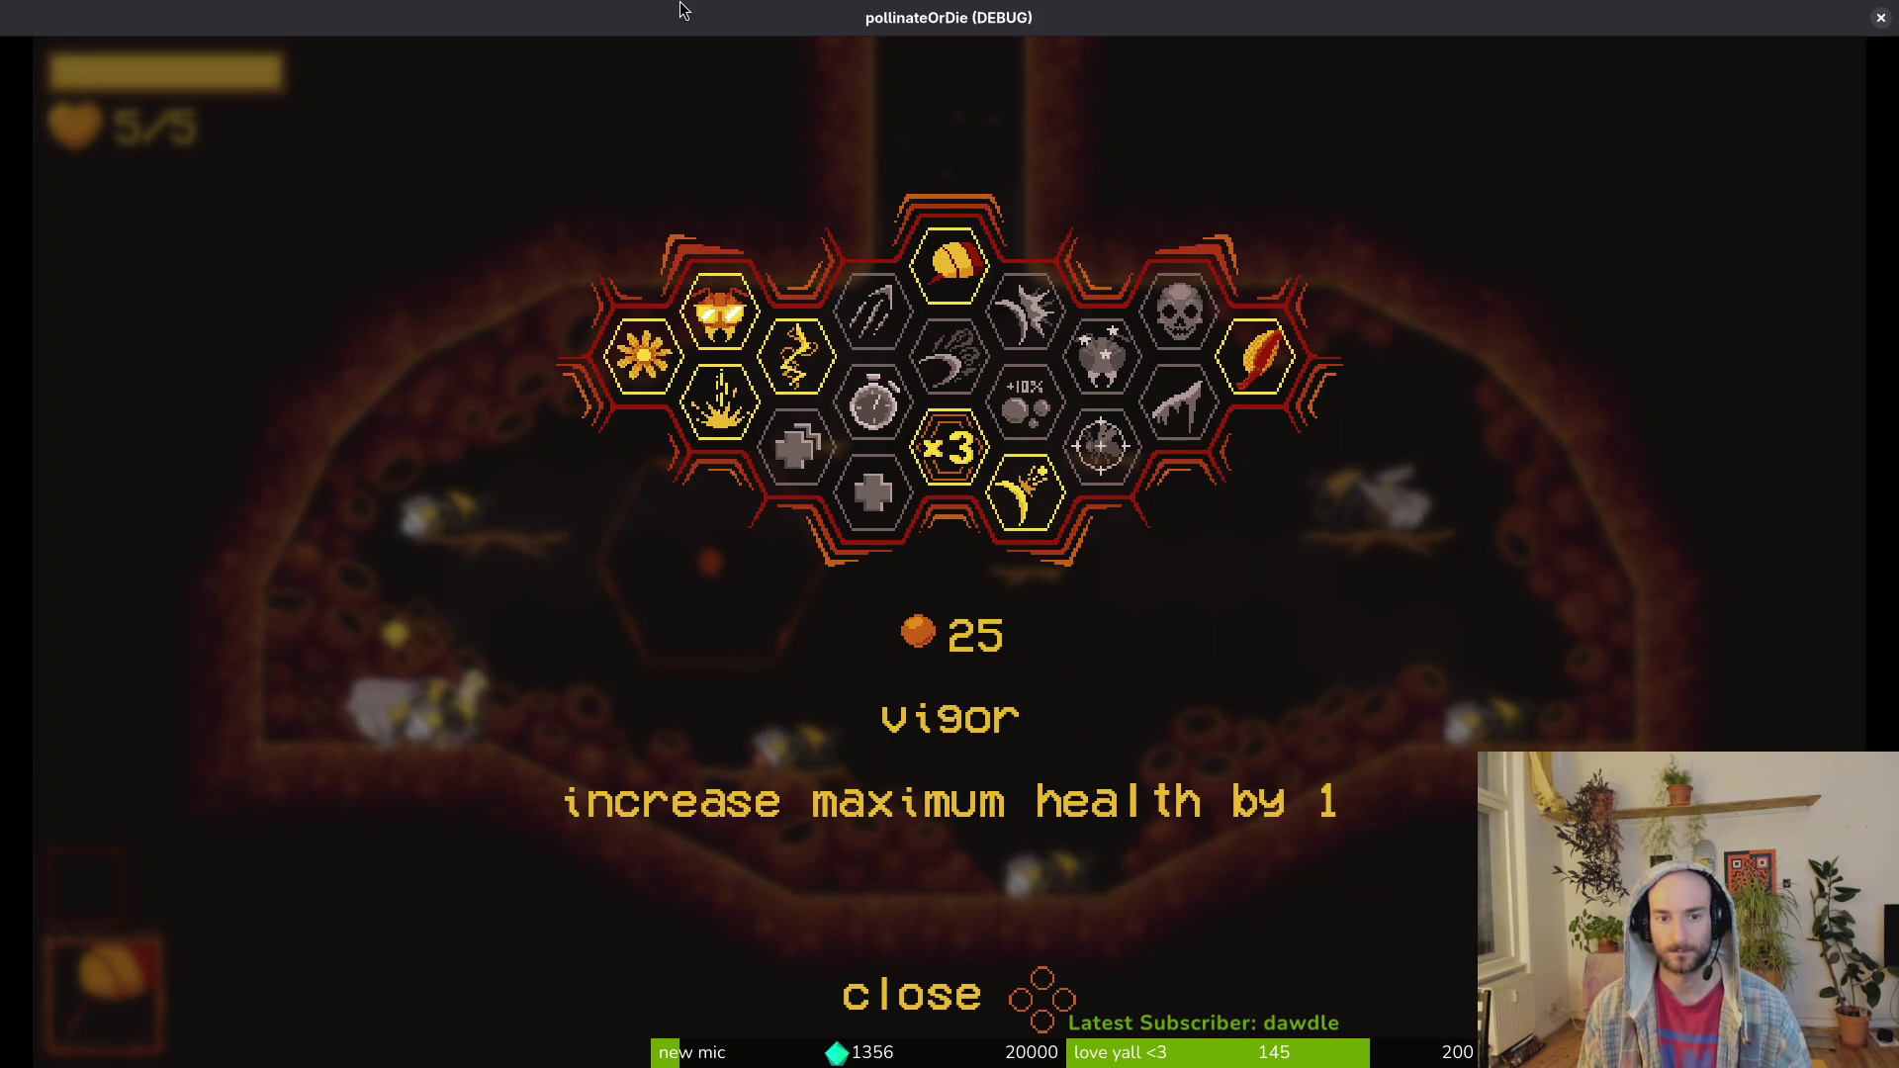
key("Up")
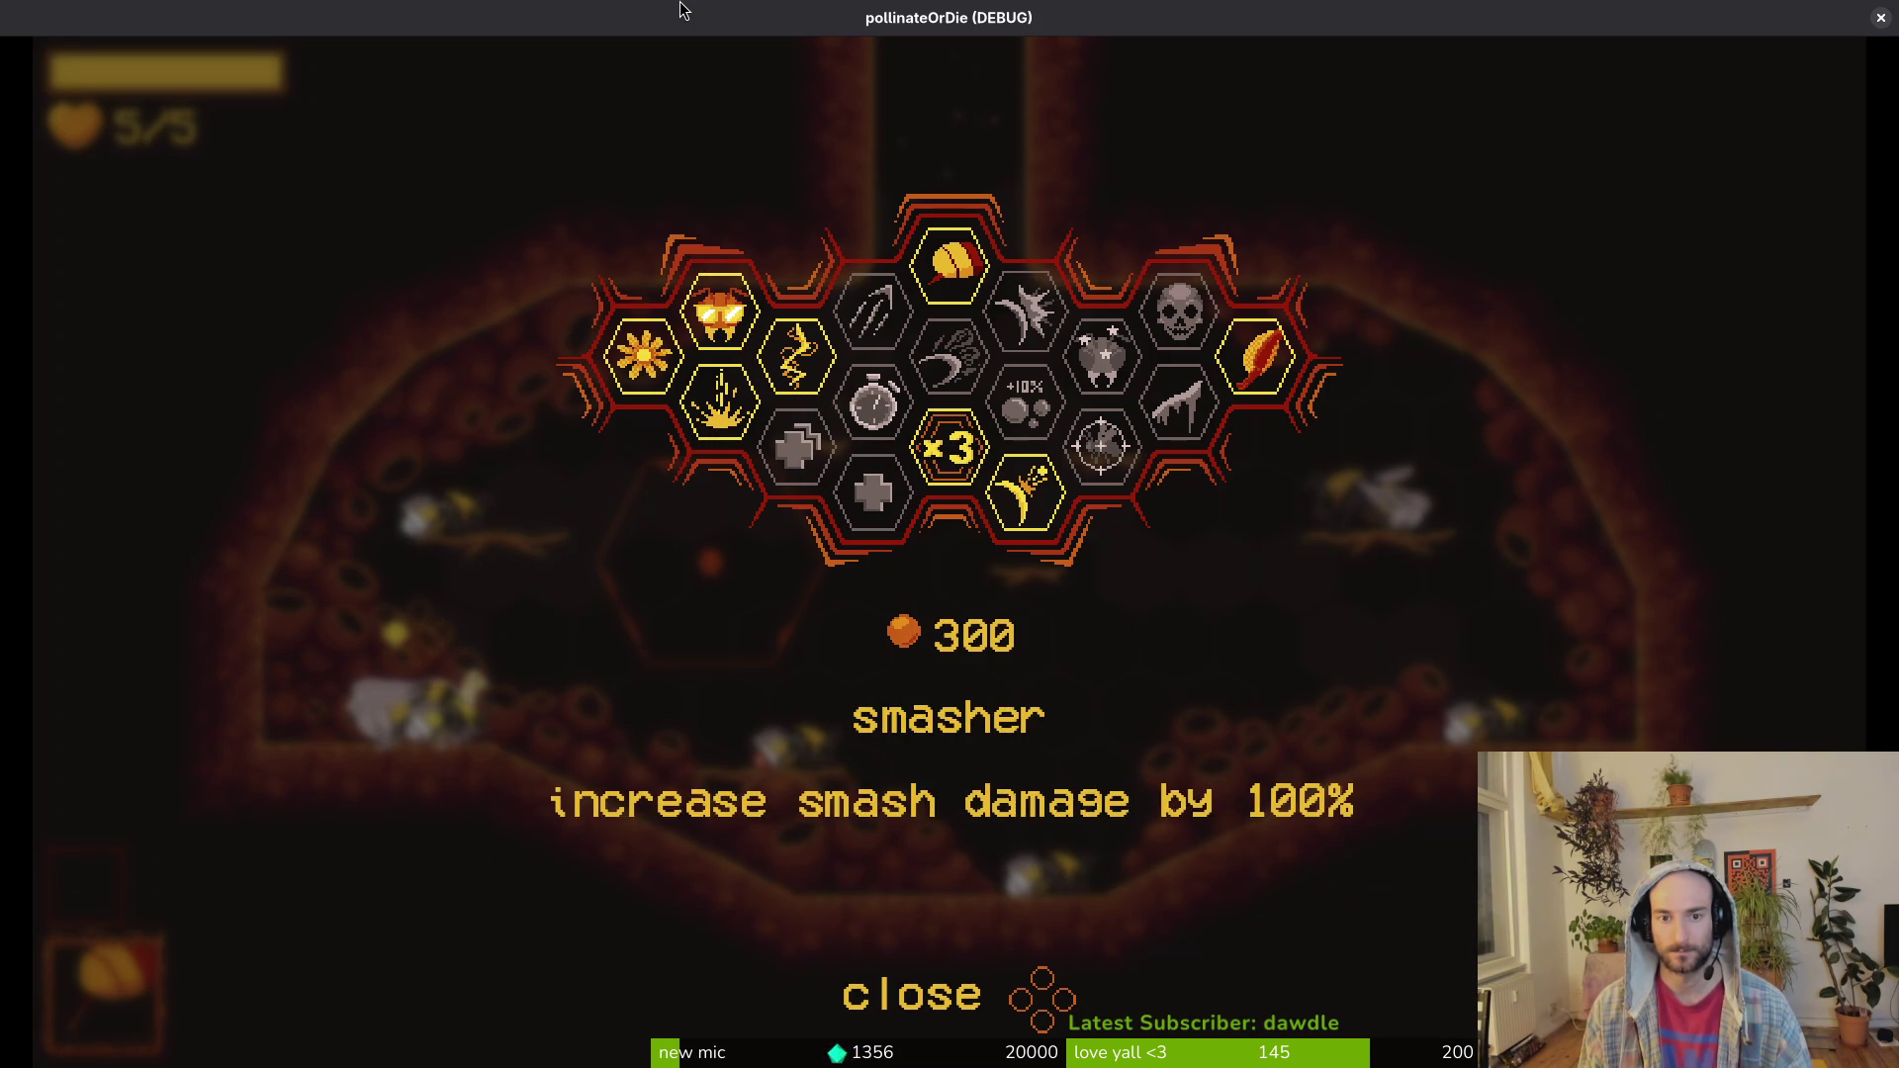
key("Right")
Step: Close the upgrade grid and resume playing the level
key("Escape")
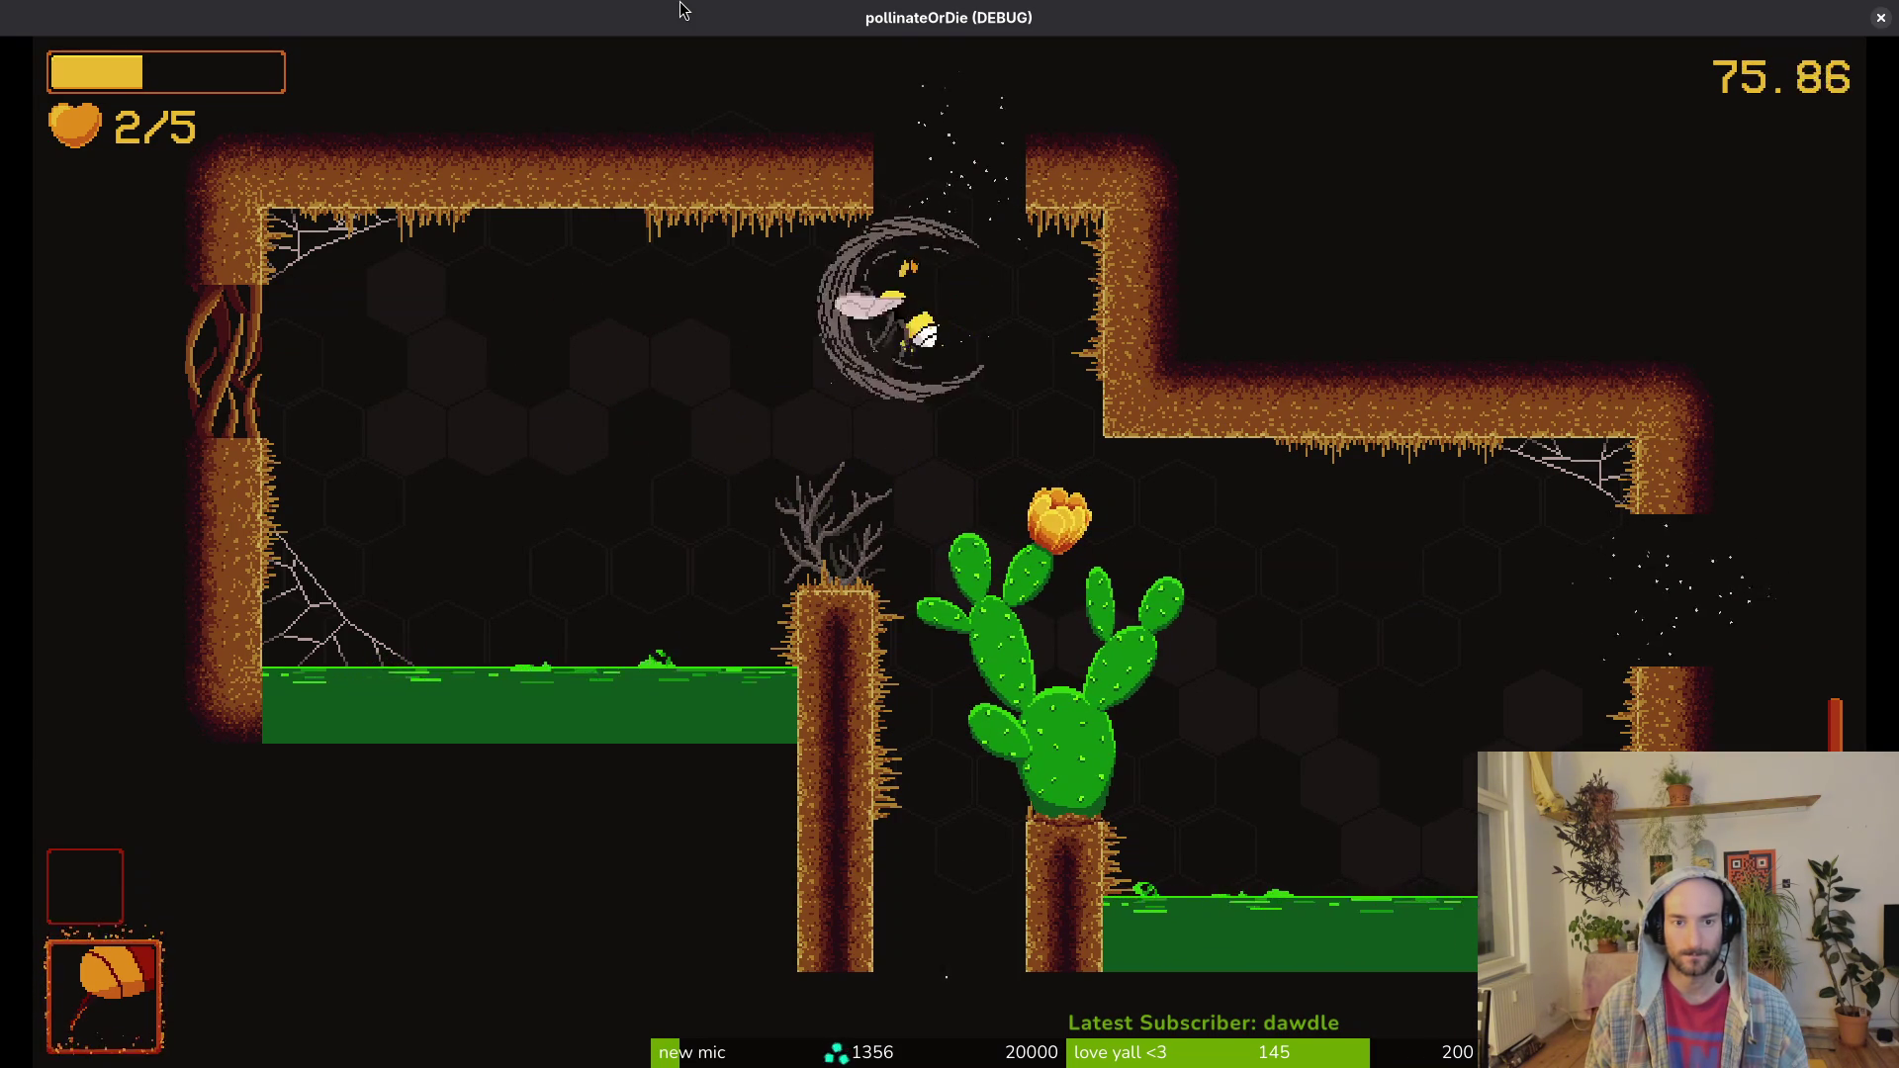
Step: Pause and resume the game, then fly into the next room and slash through the wasps
key("Escape")
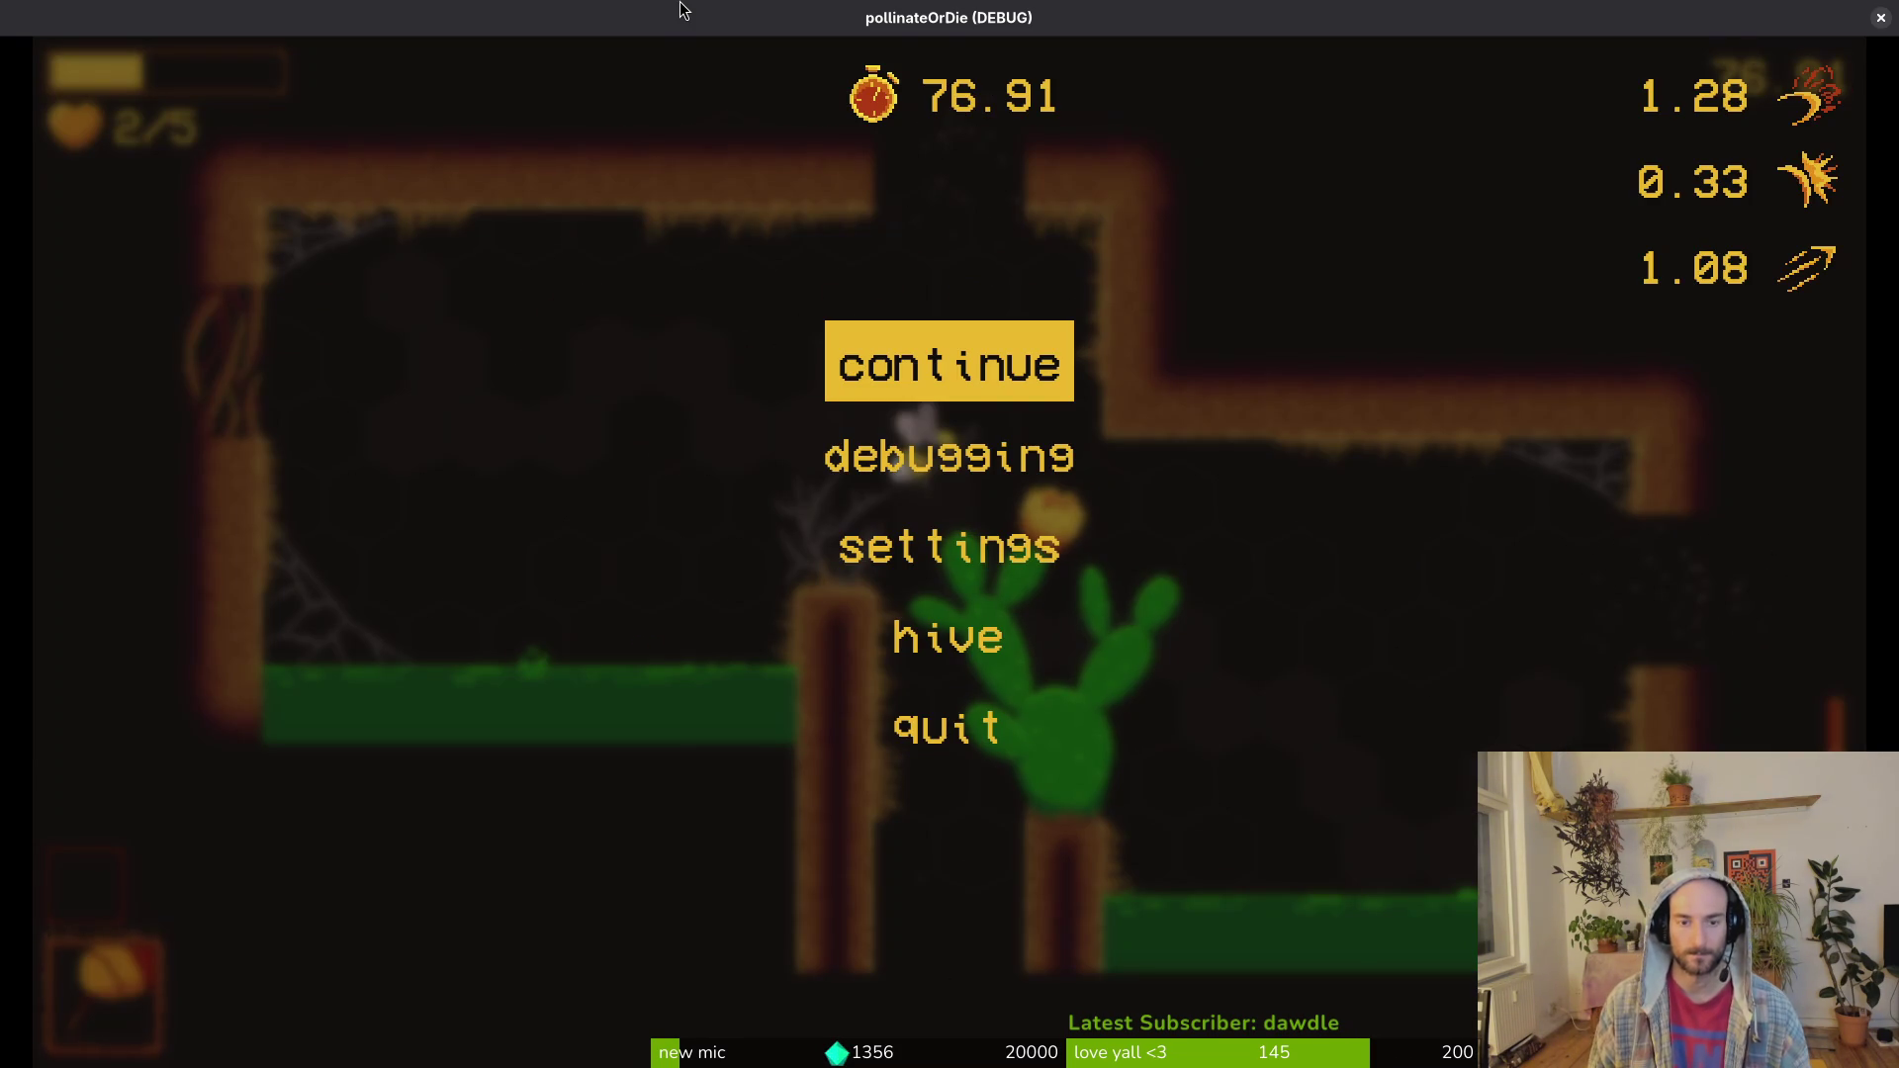
key("Escape")
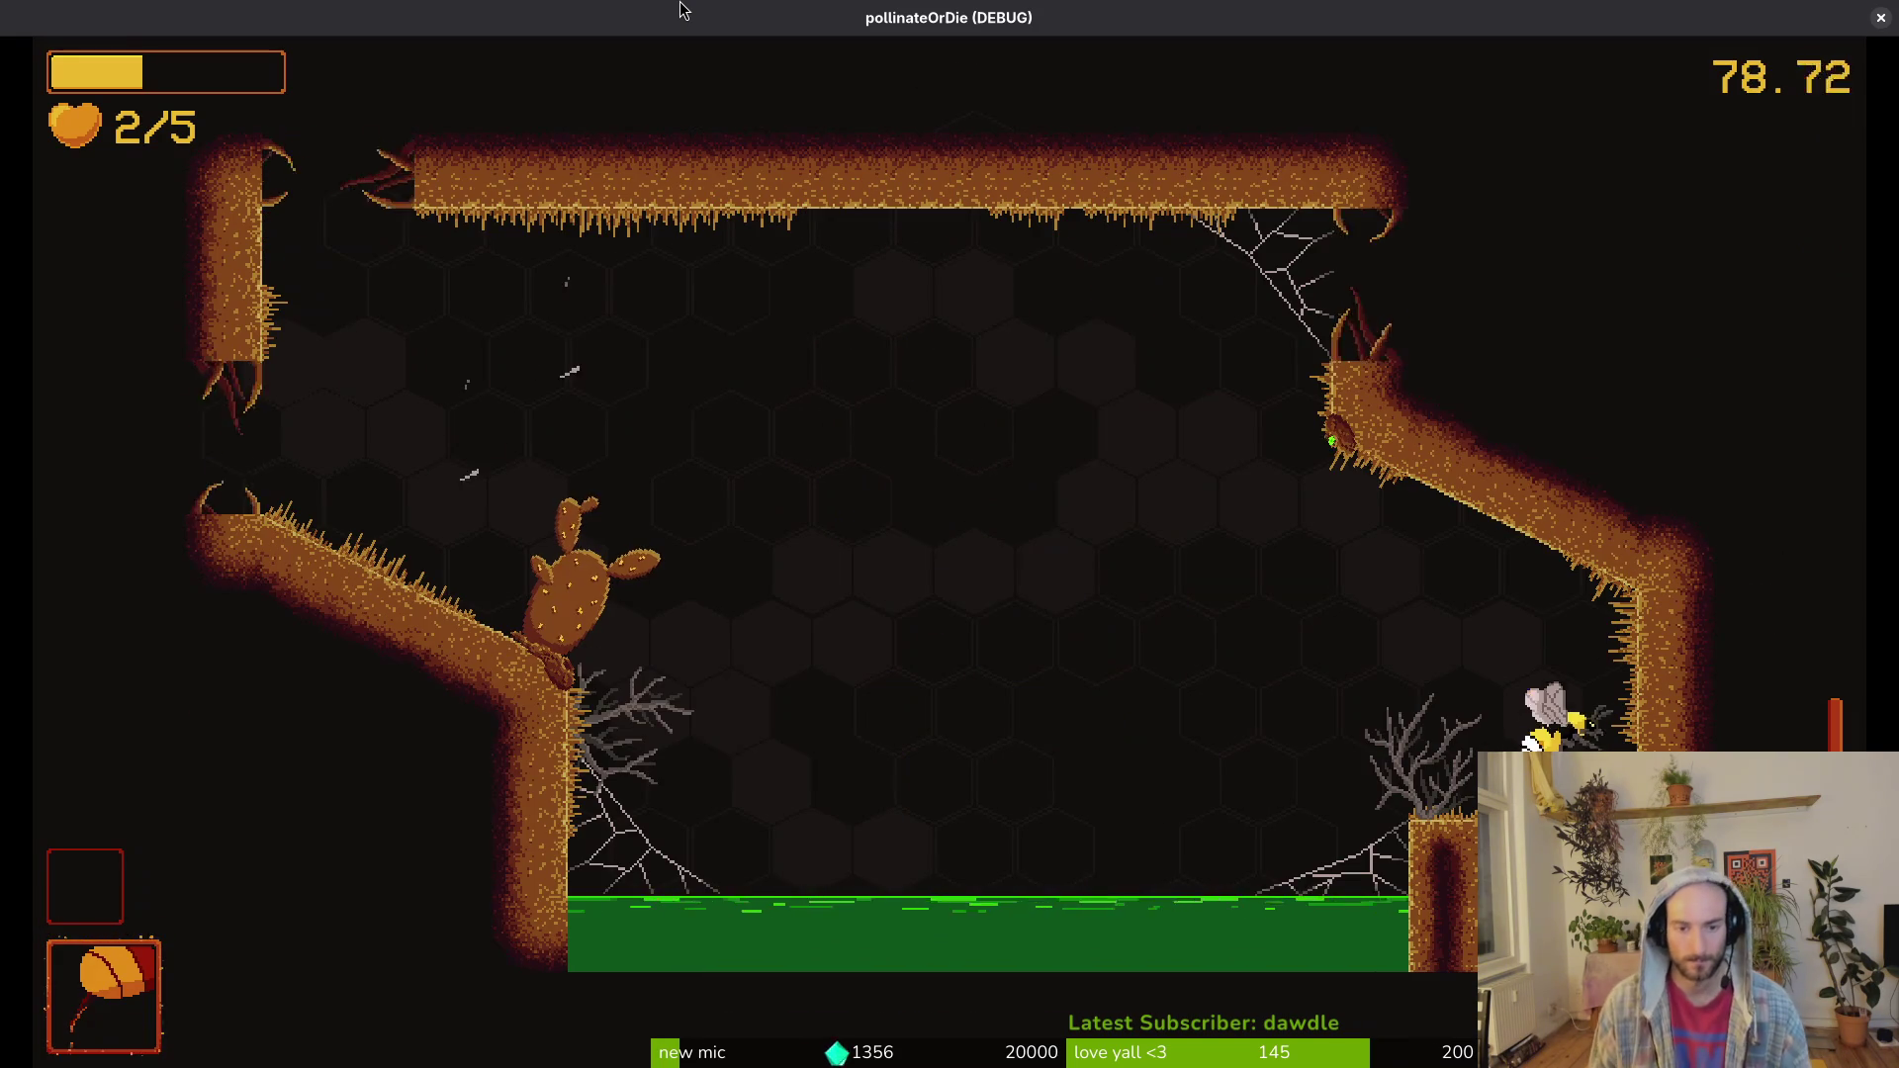
key("Left")
key("Right")
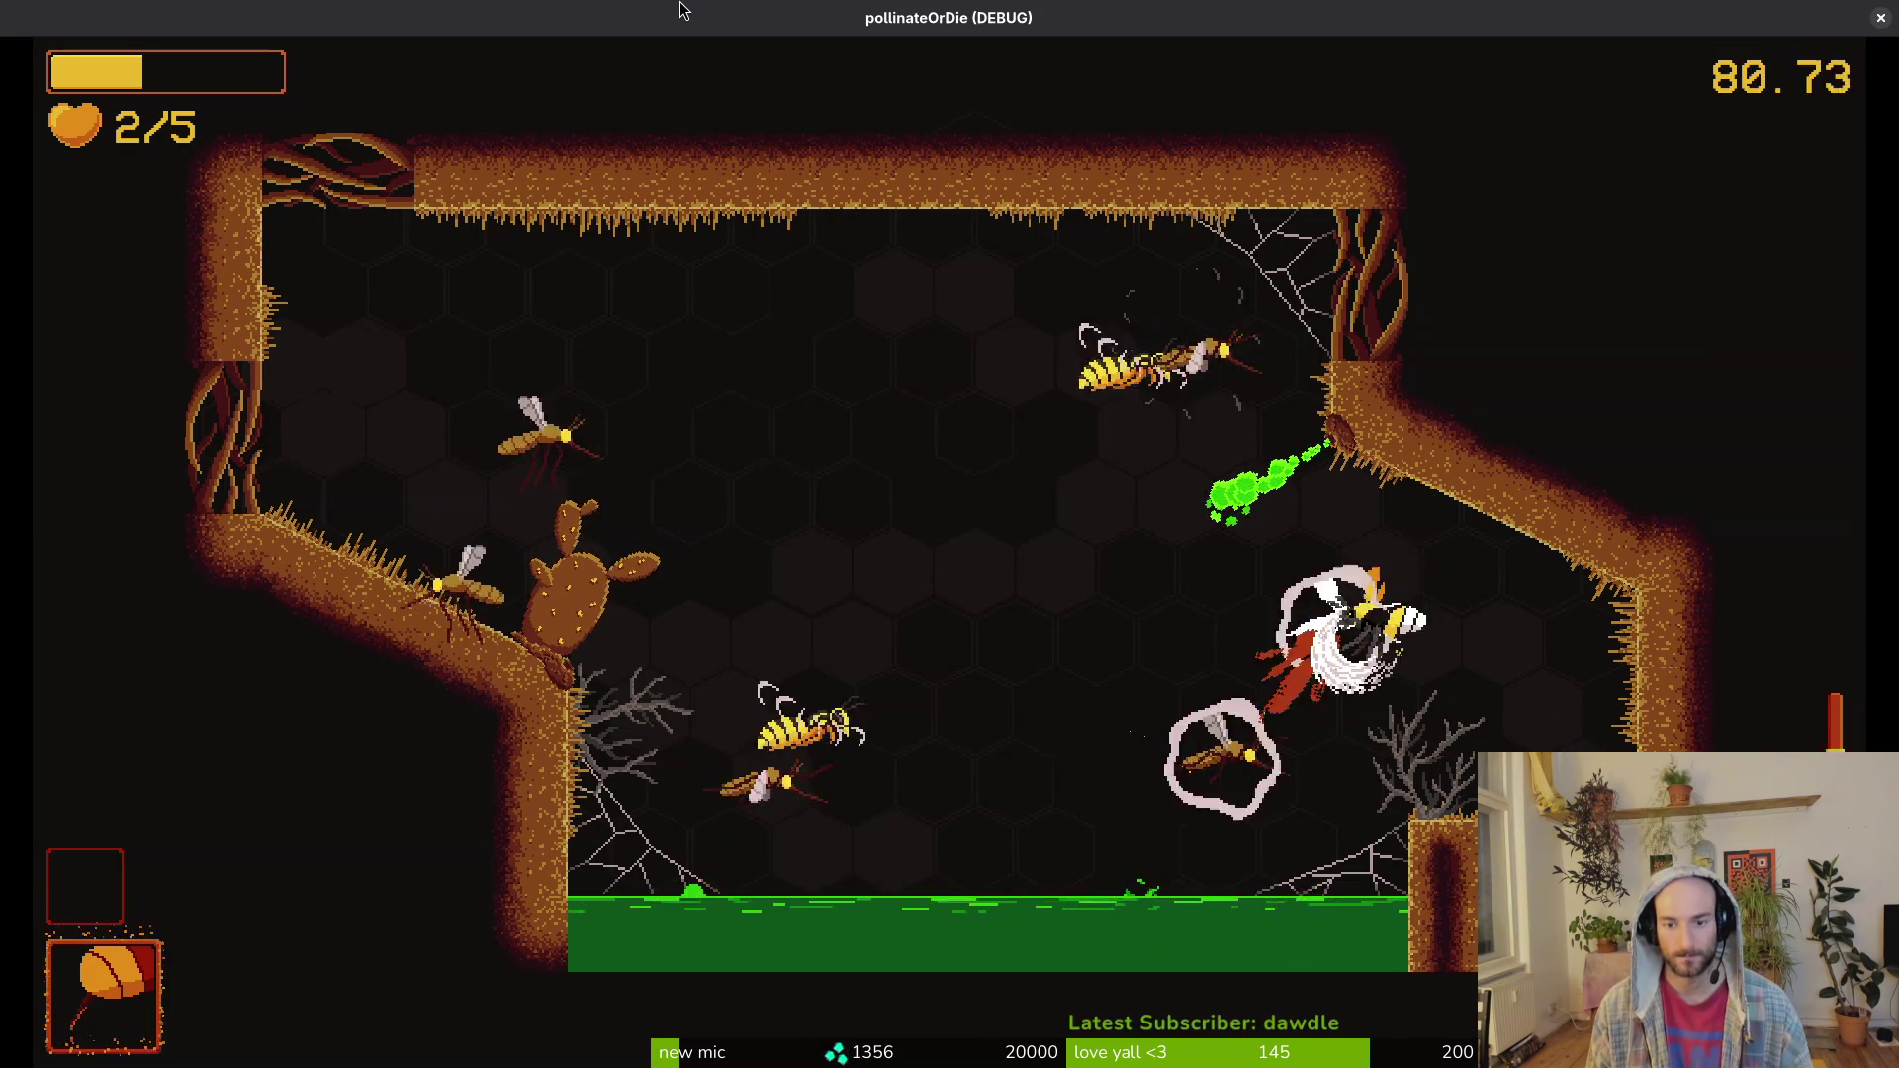
key("Left")
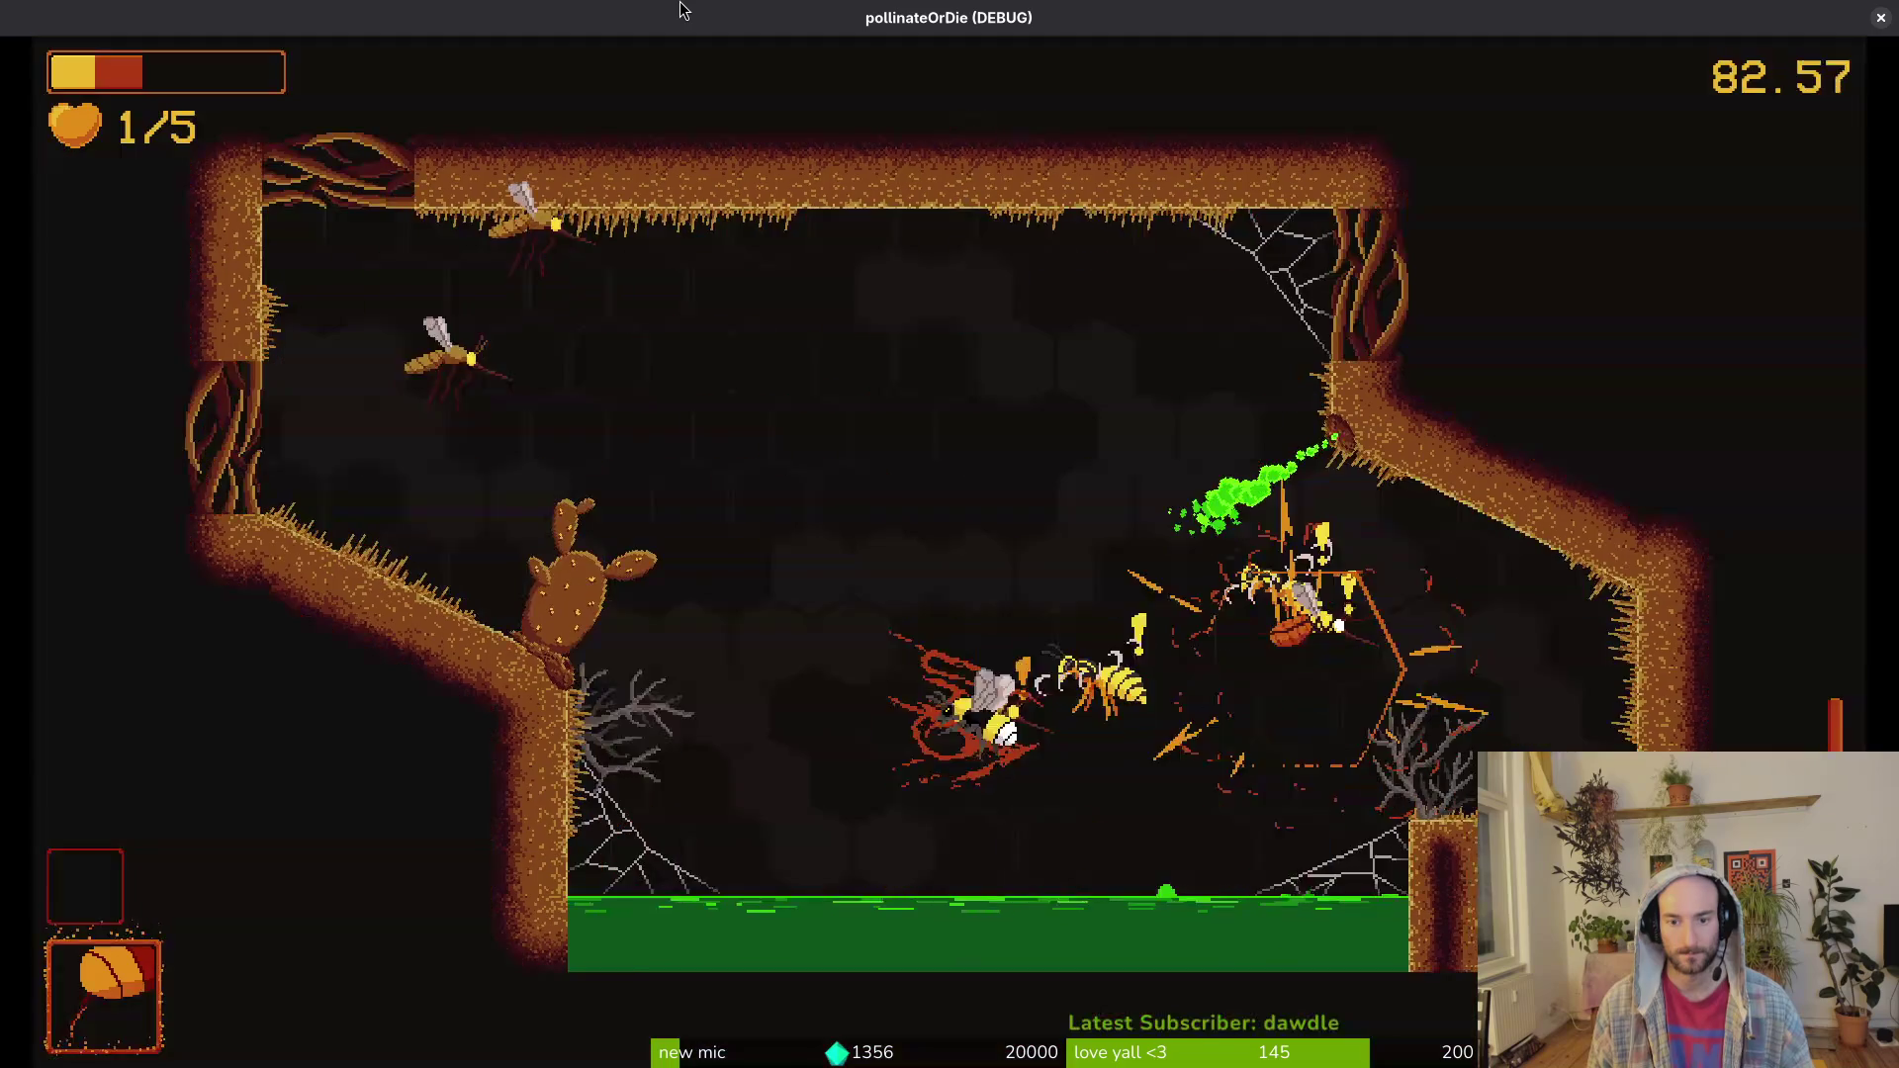
key("Up")
key("Down")
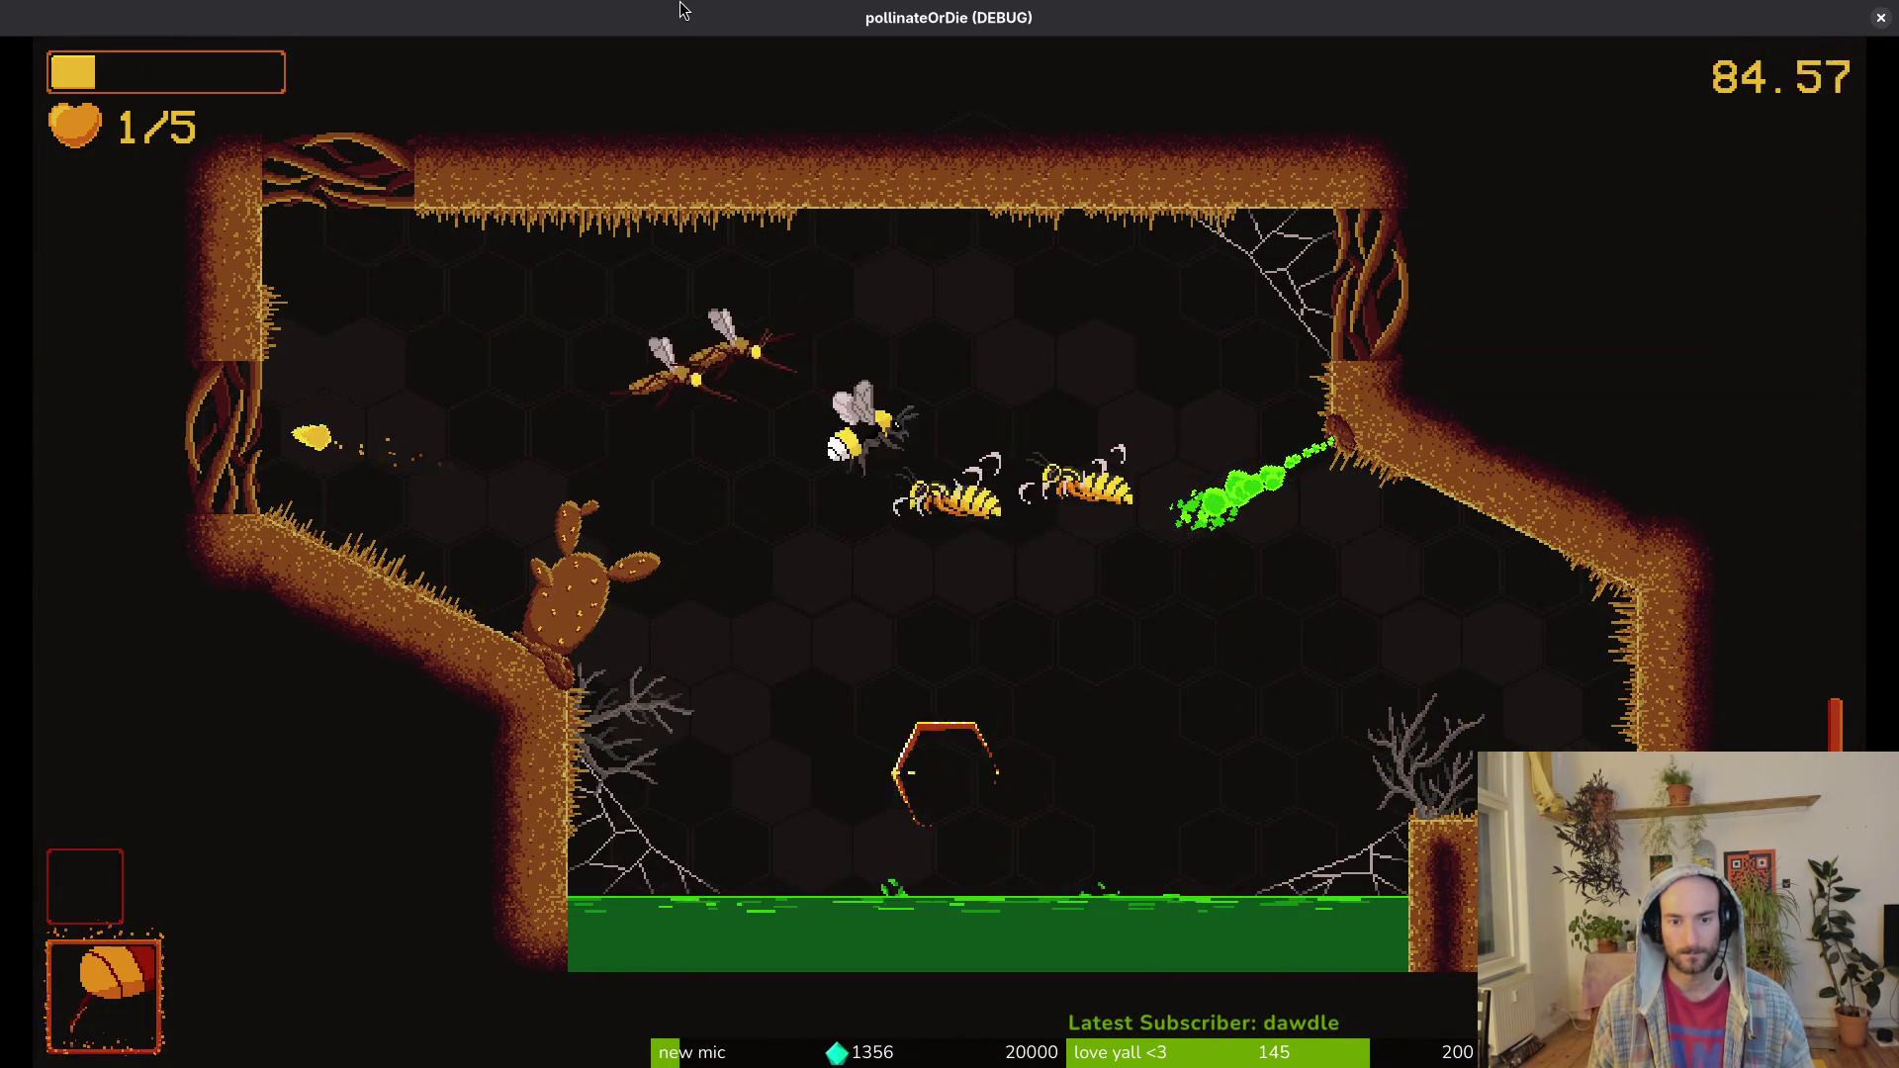
key("Right")
key("Up")
key("Left")
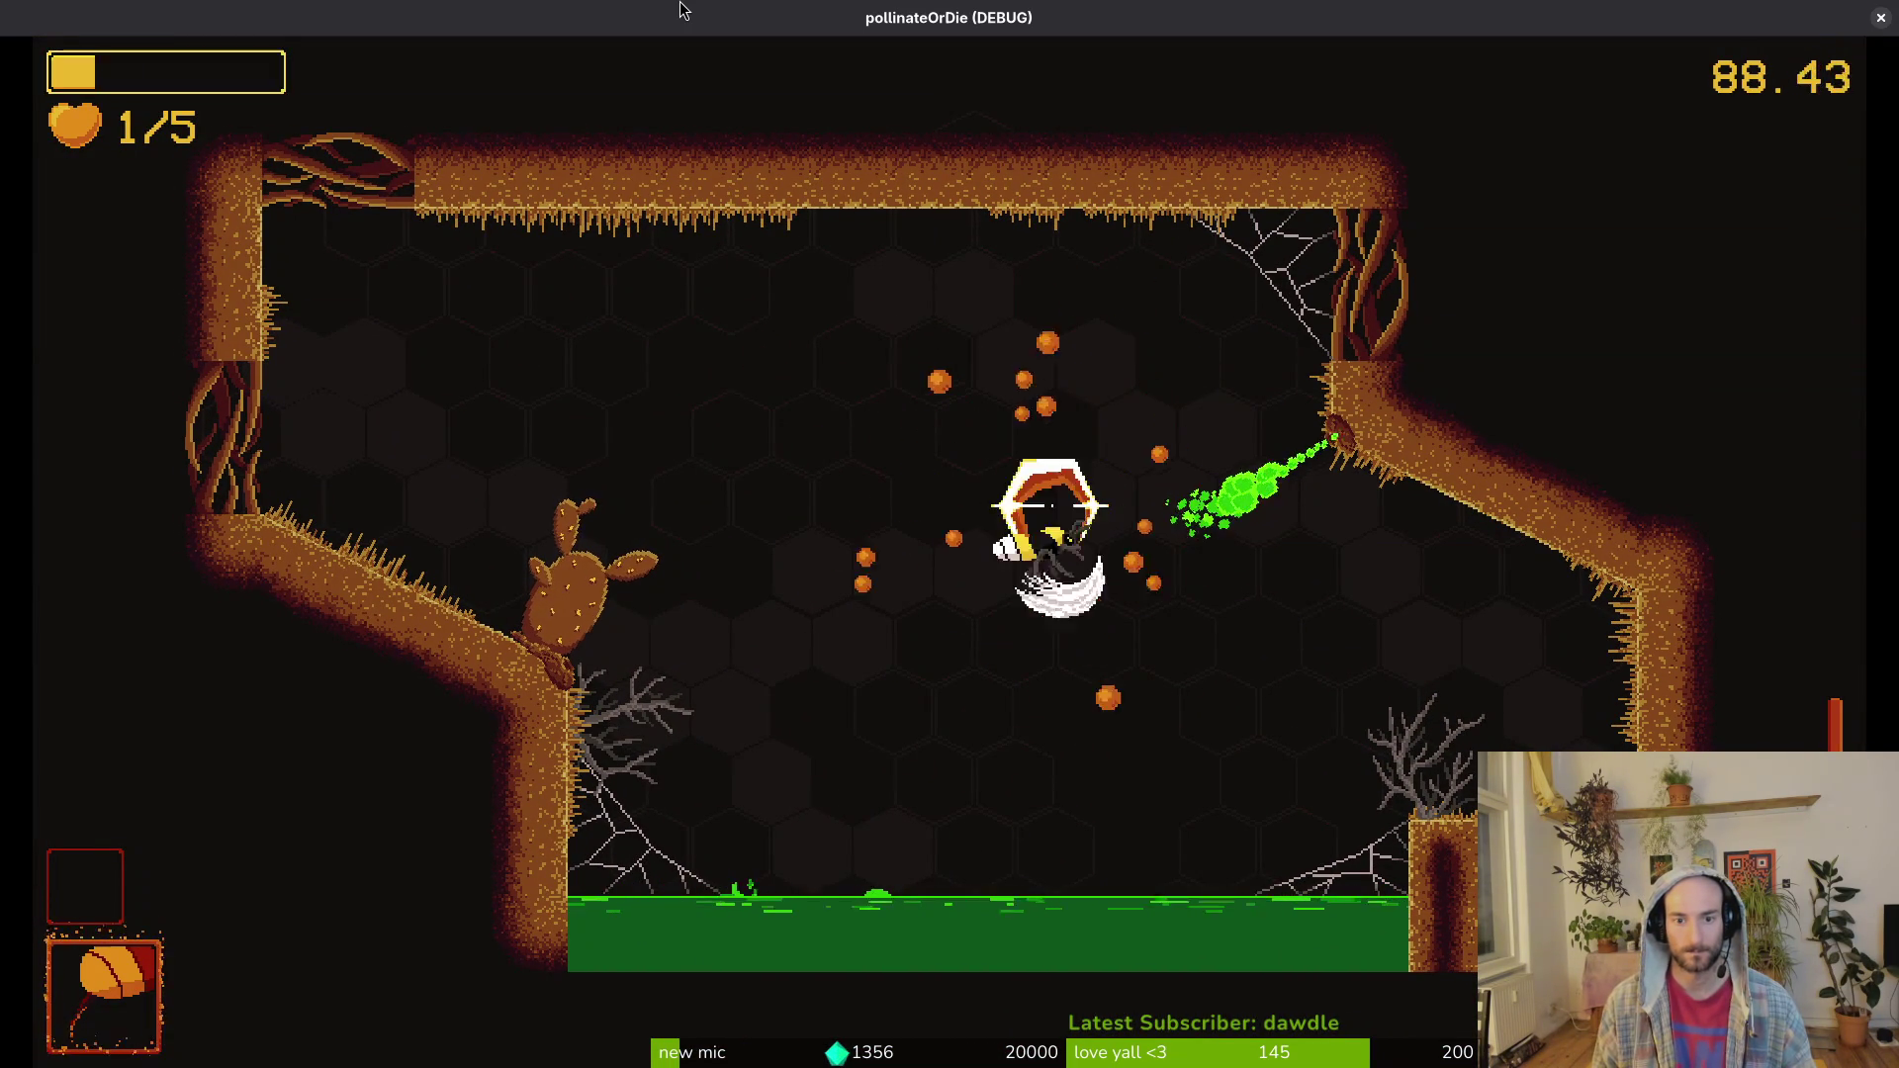
Step: Dodge and attack the wasps around the centre of the room
key("Left")
key("Right")
key("Down")
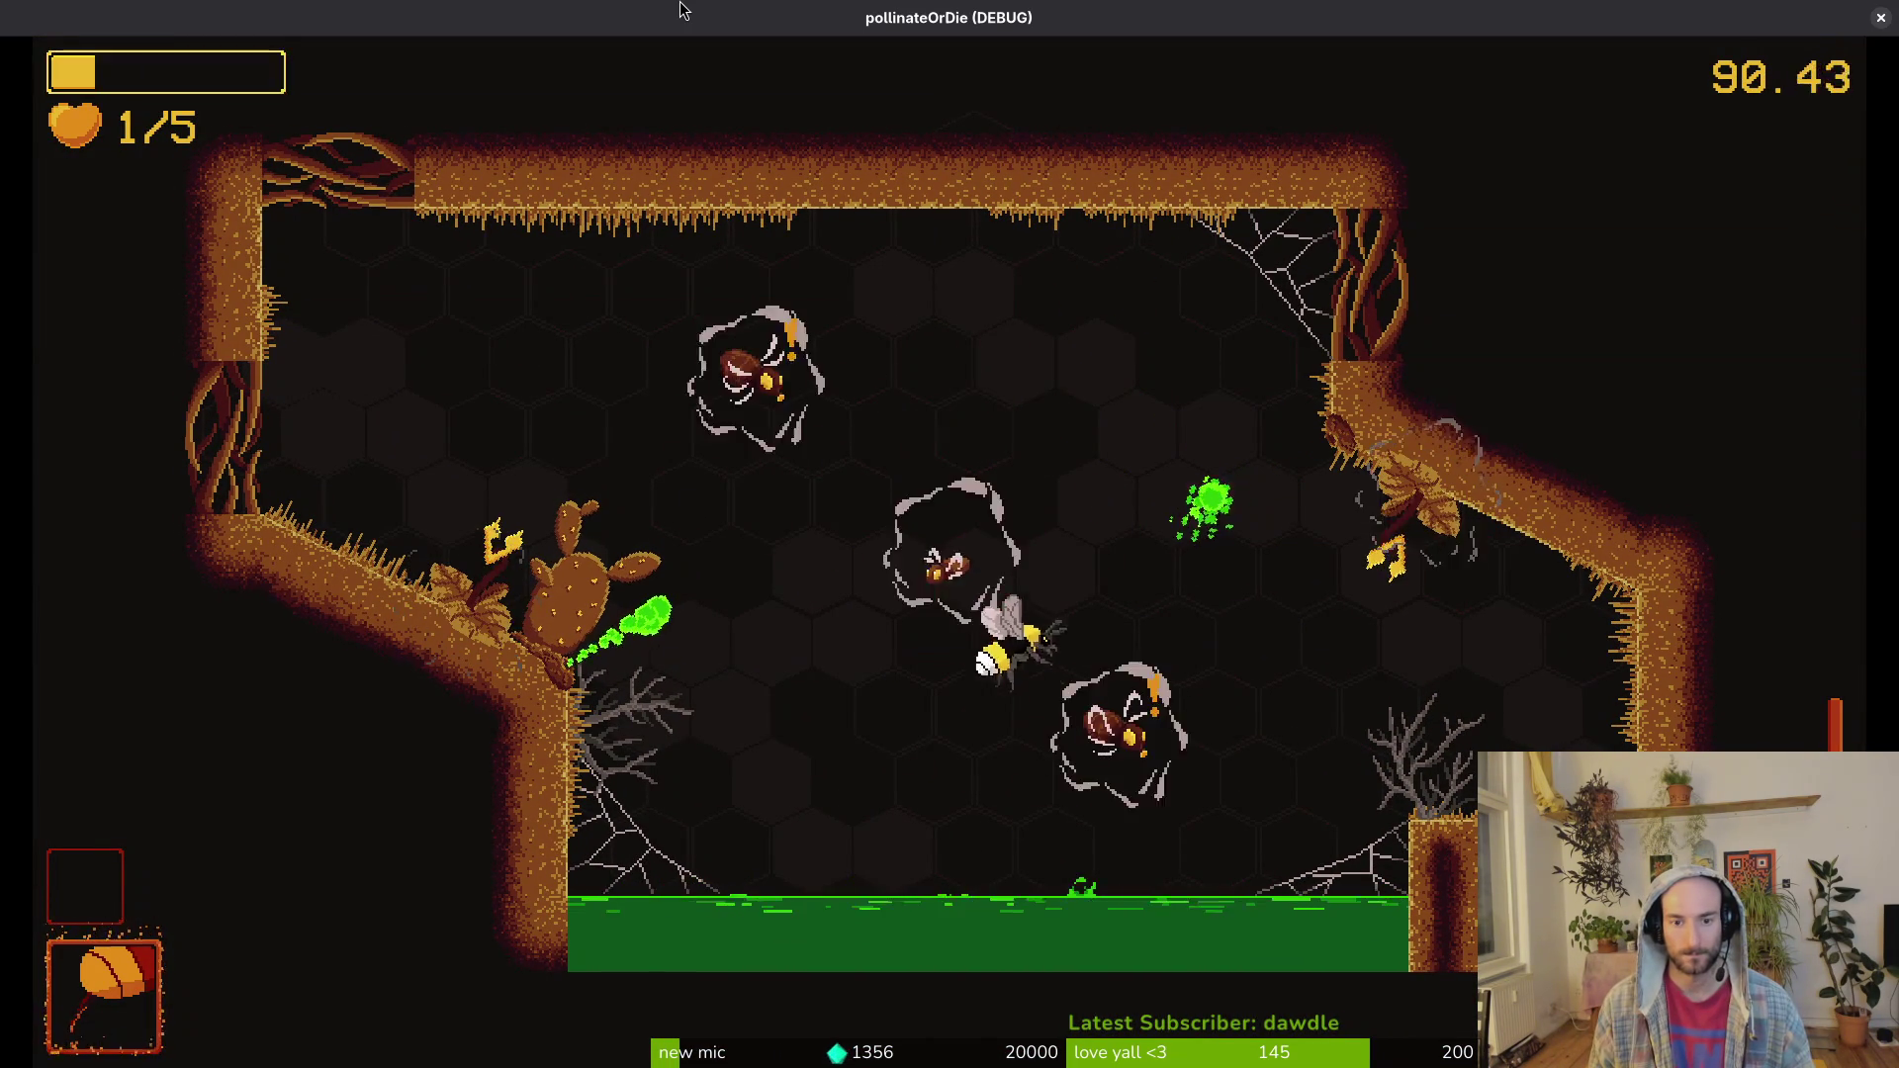
key("Right")
key("Left")
key("Up")
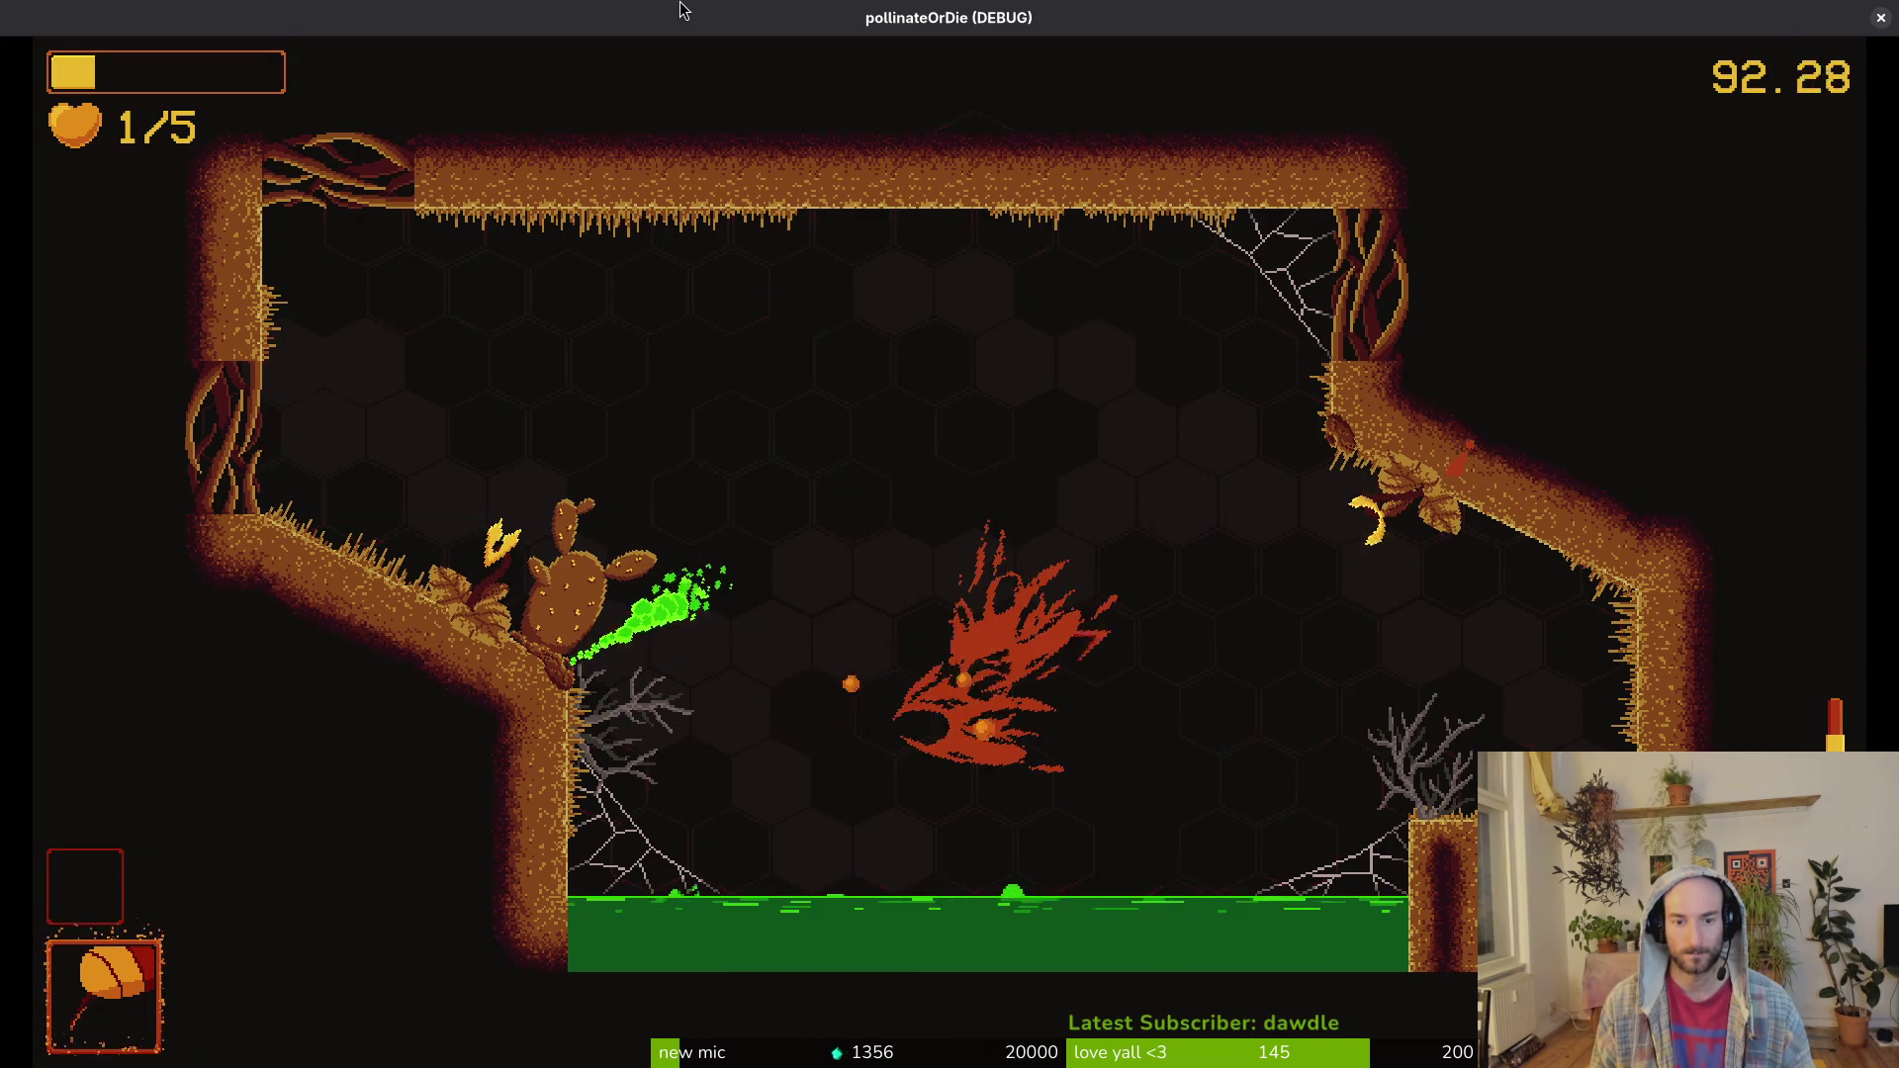
key("Right")
key("Down")
Step: Keep diving and dashing through wasps until a baby spider kills the bee at 123.13 s
key("Up")
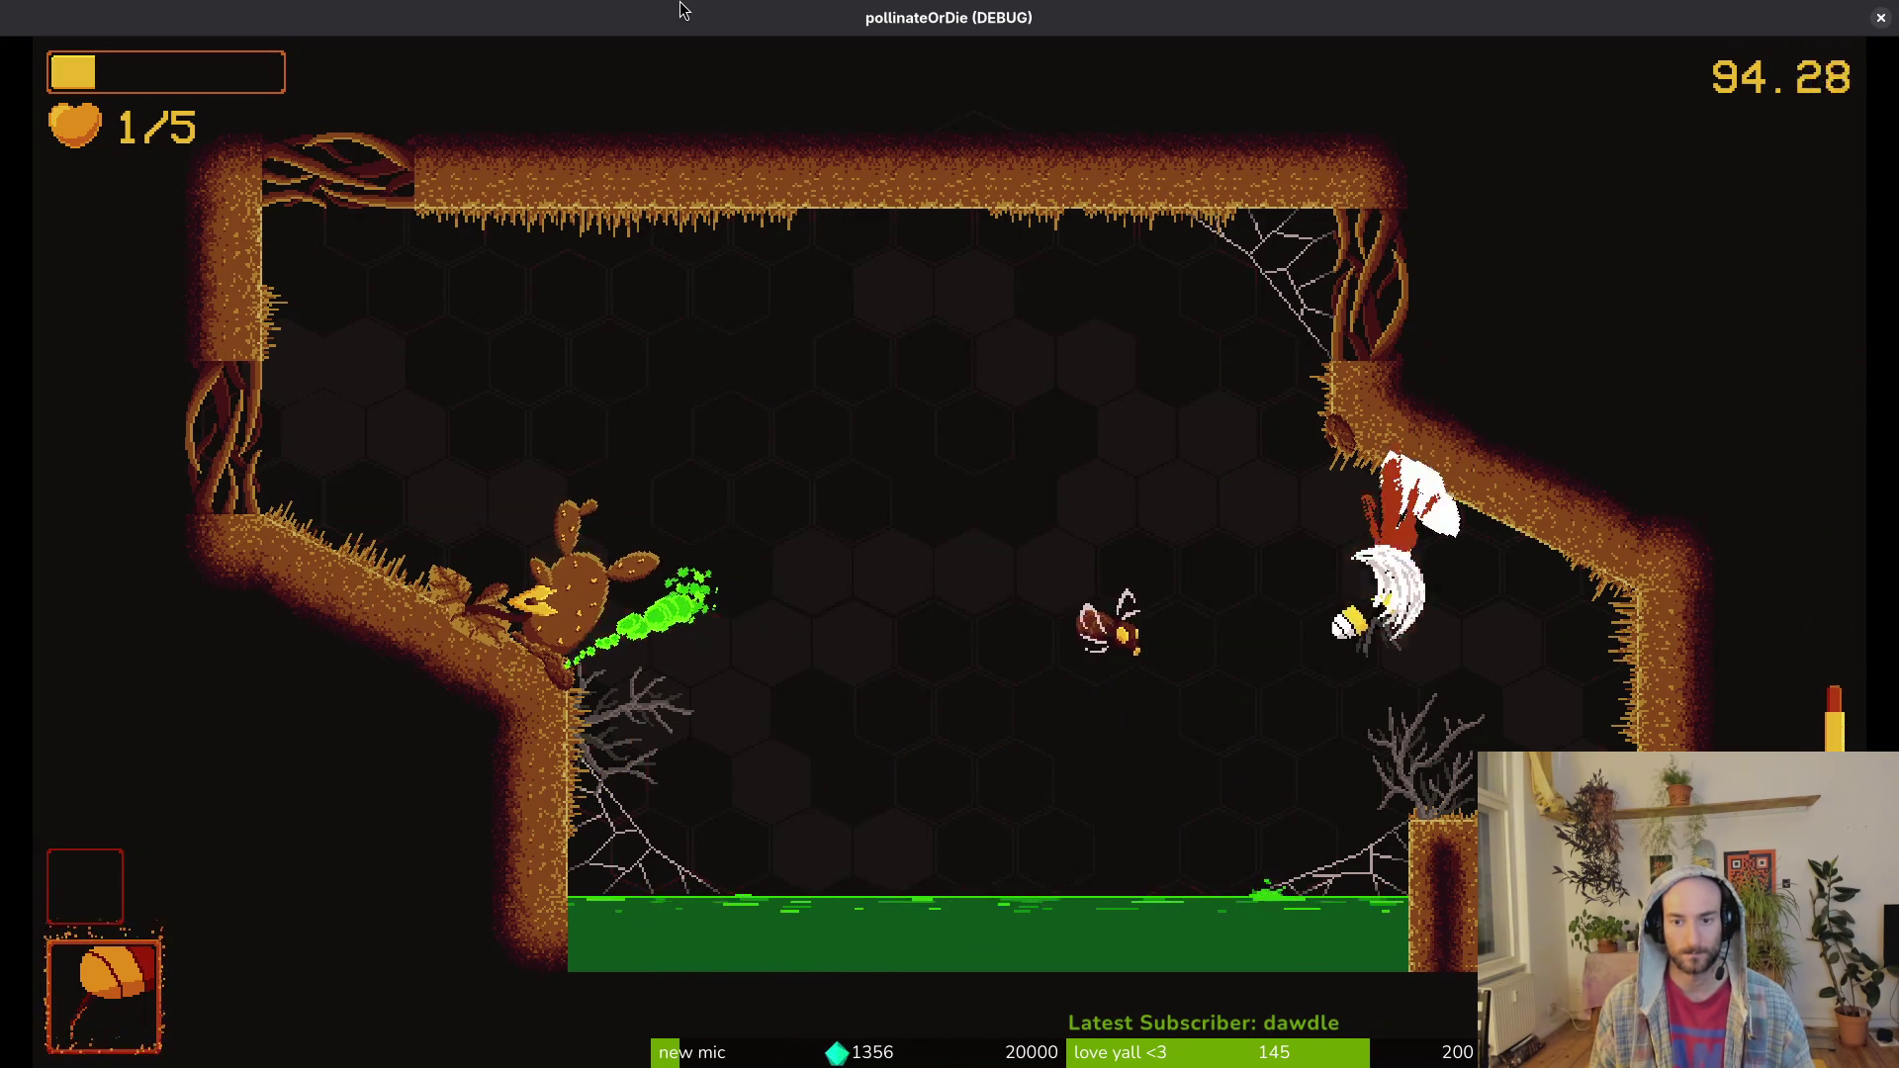
key("Left")
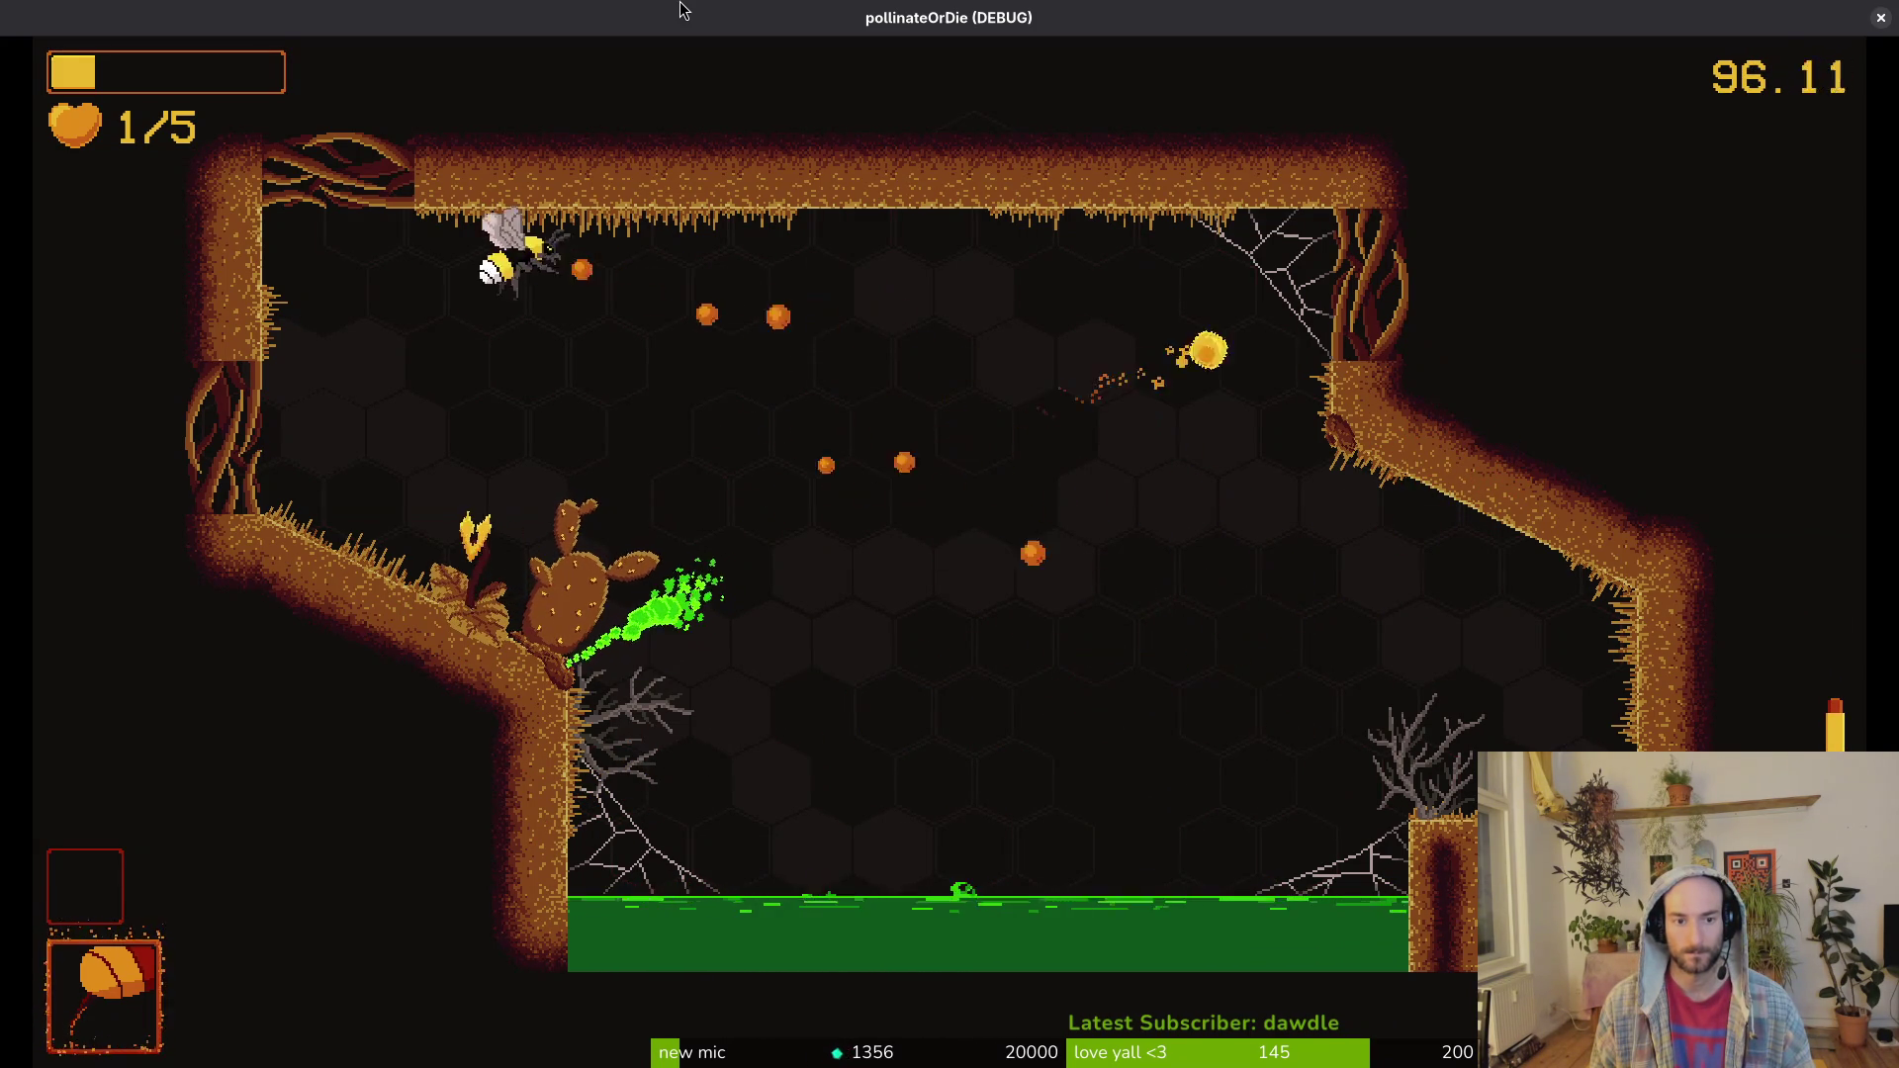
key("Down")
key("Up")
key("Right")
key("Down")
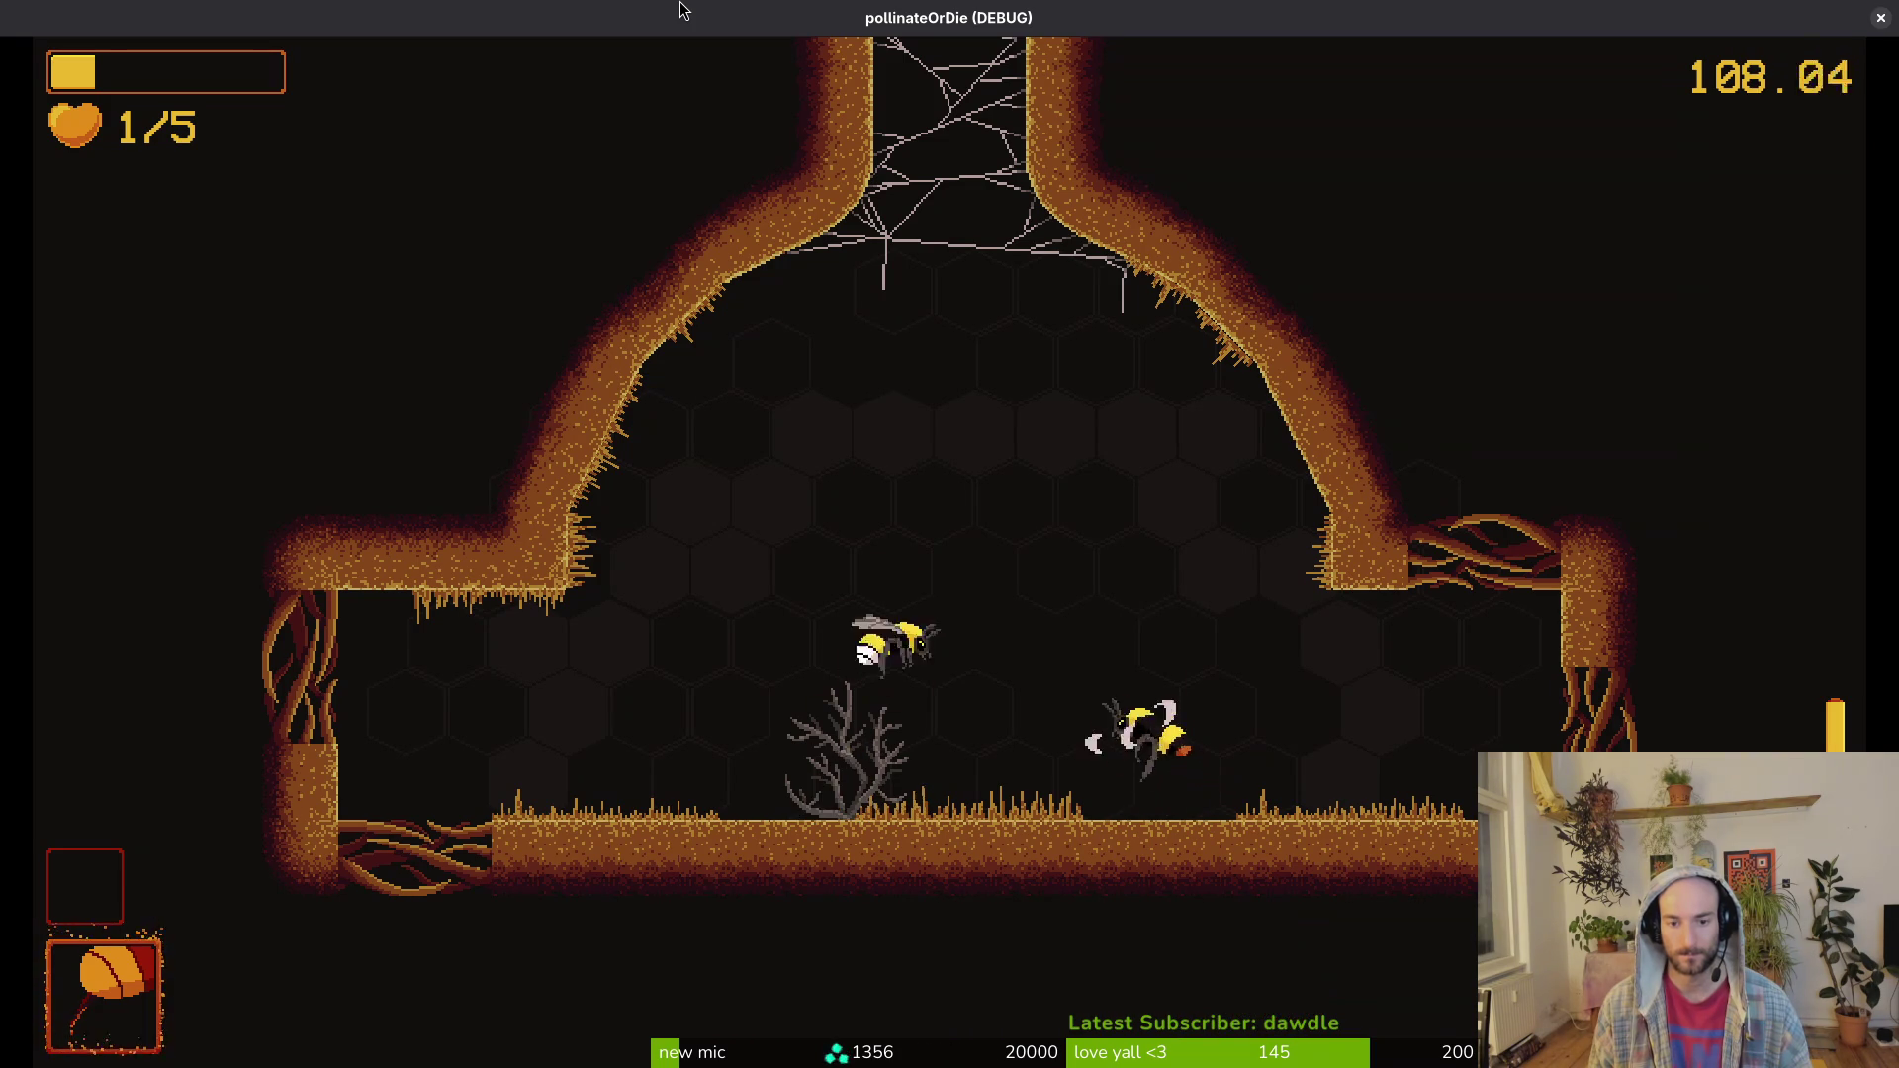
key("Up")
key("n")
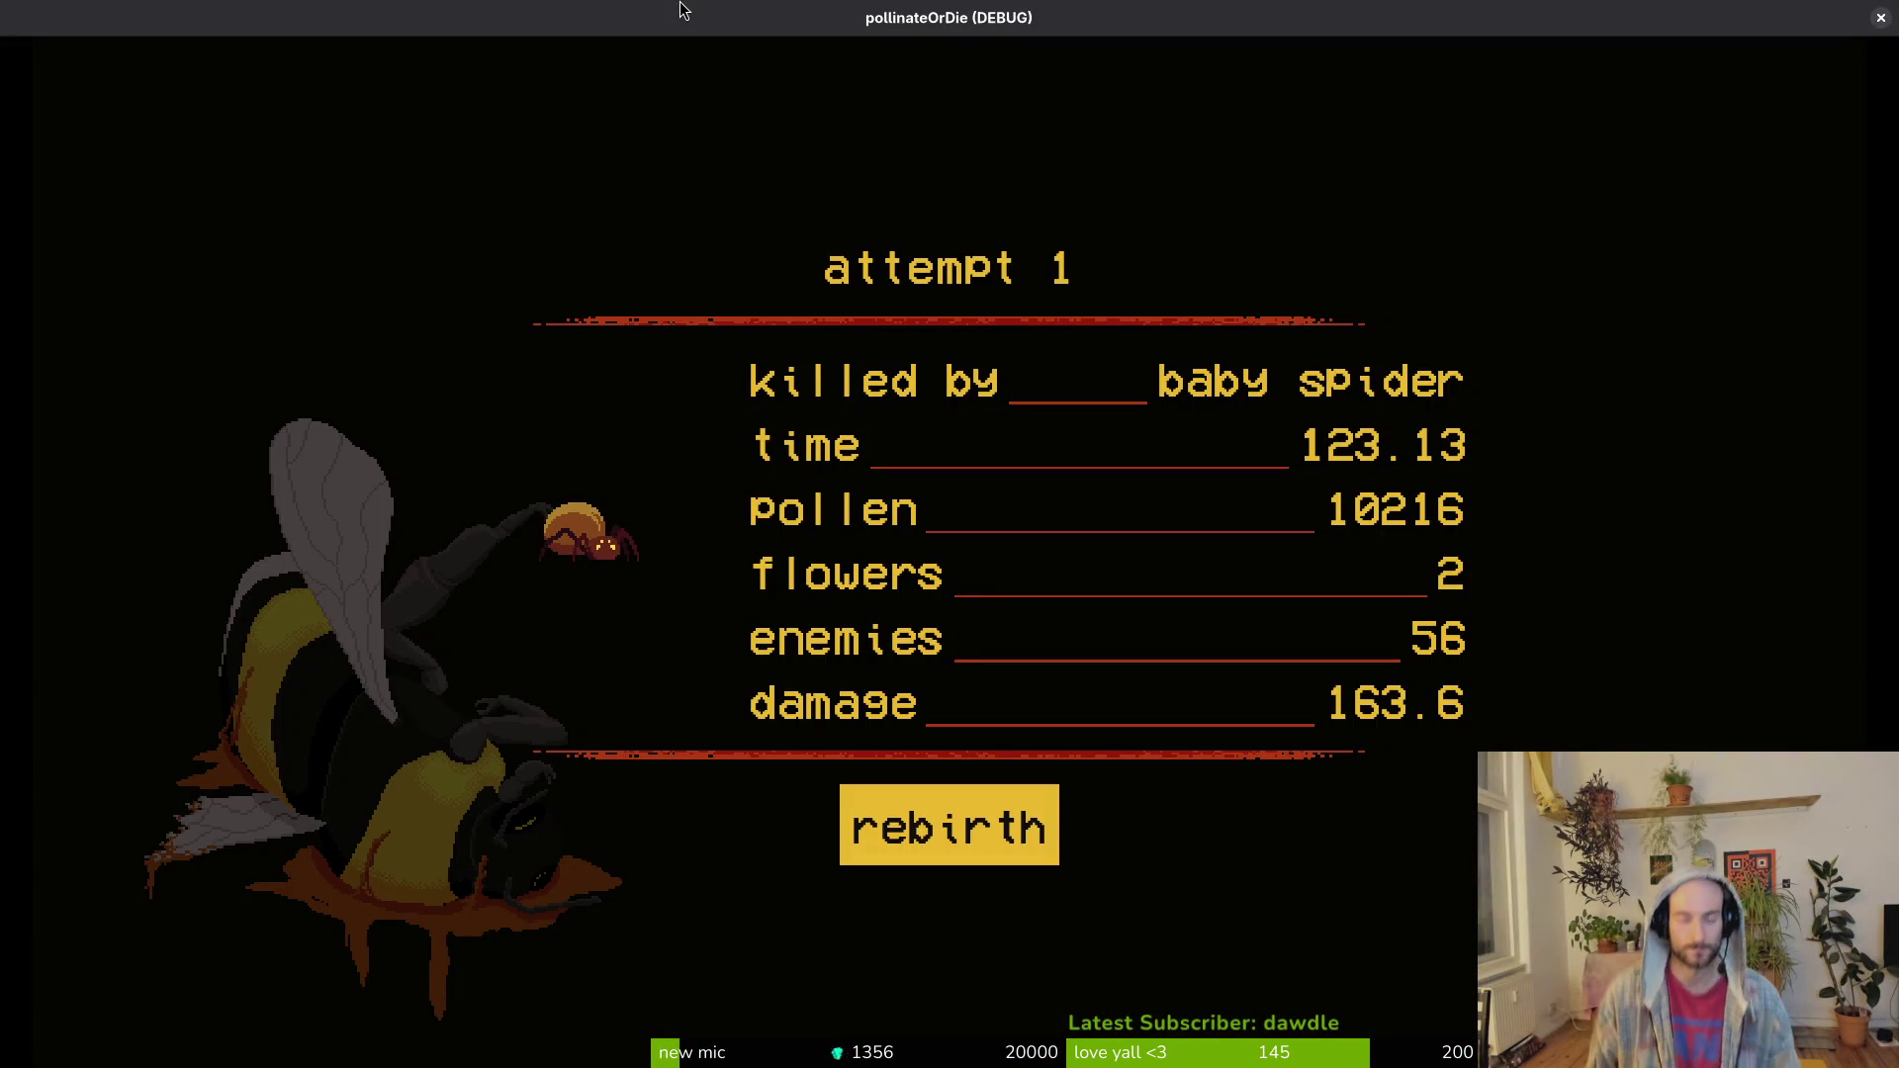
Step: Get reborn into a fresh cave run with full 5/5 hearts
key("space")
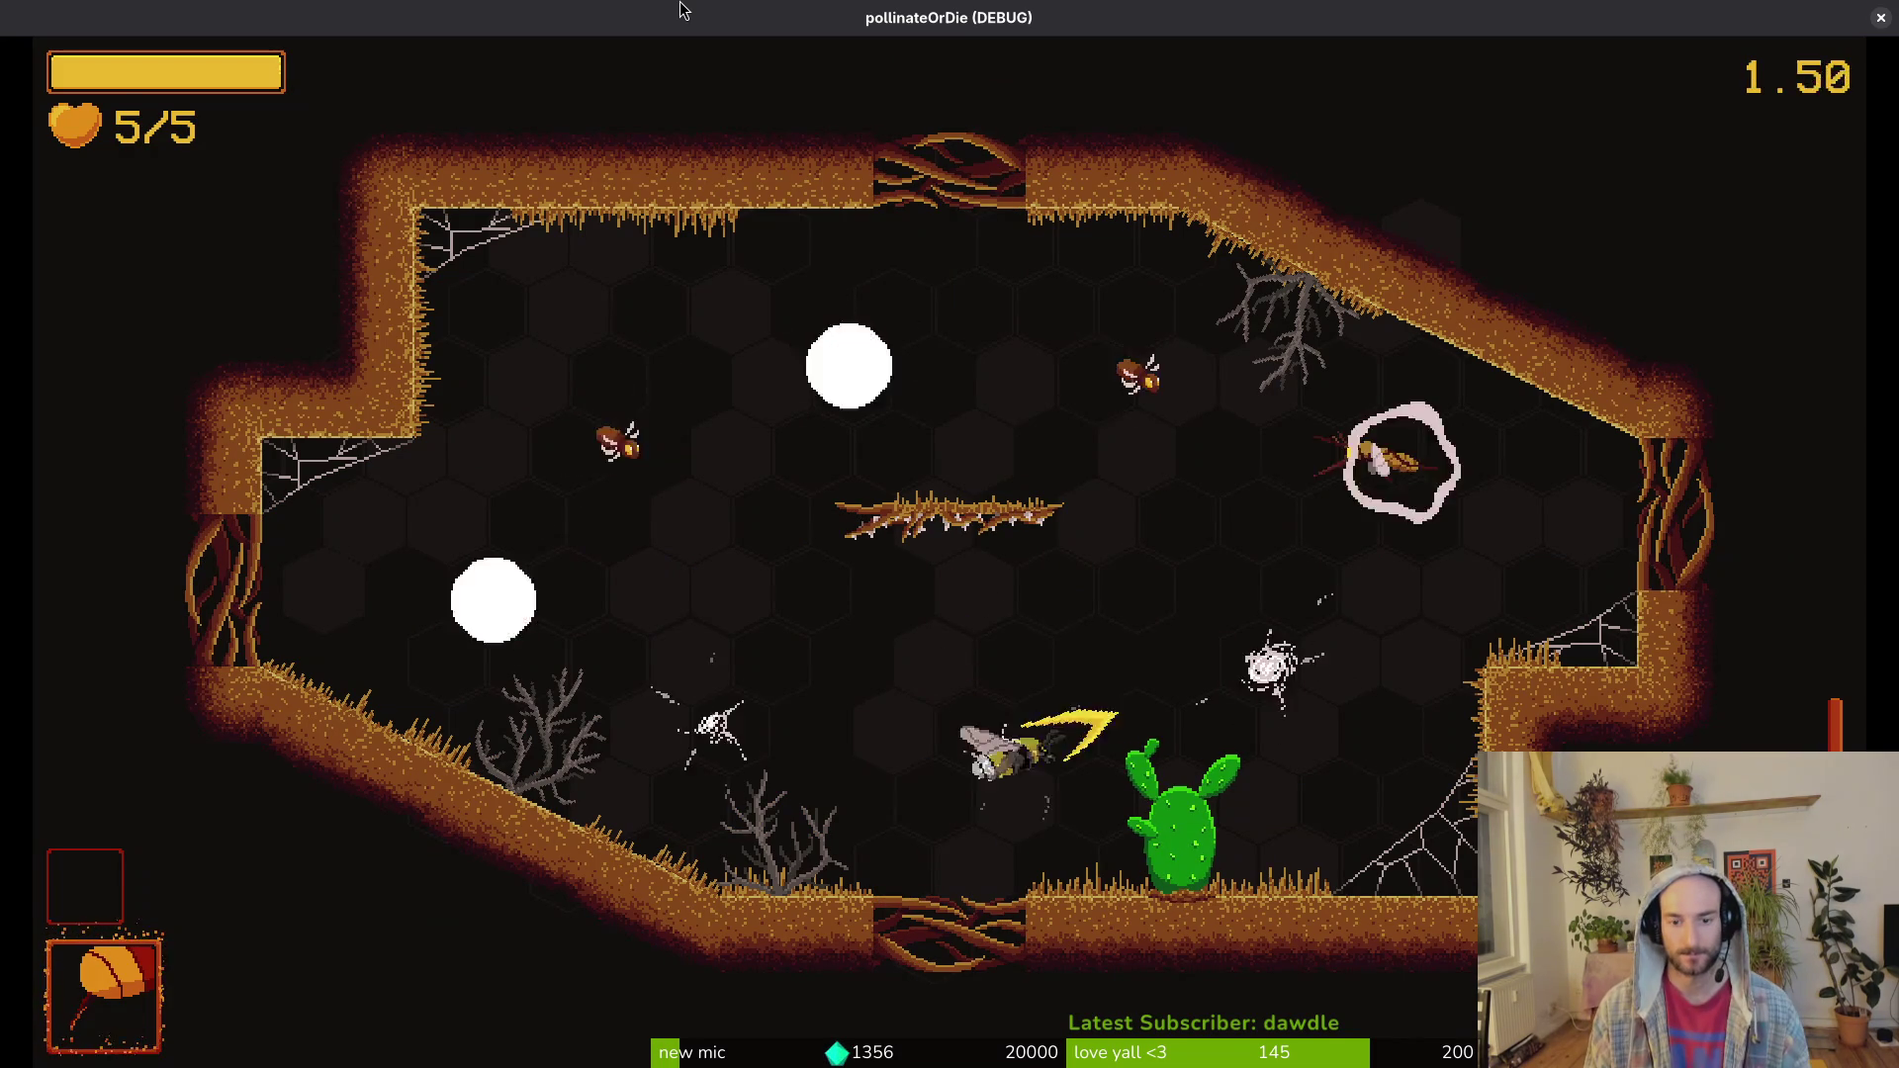
Step: Dash into the first cactus room and pollinate the cactus so it blooms
key("d")
key("a")
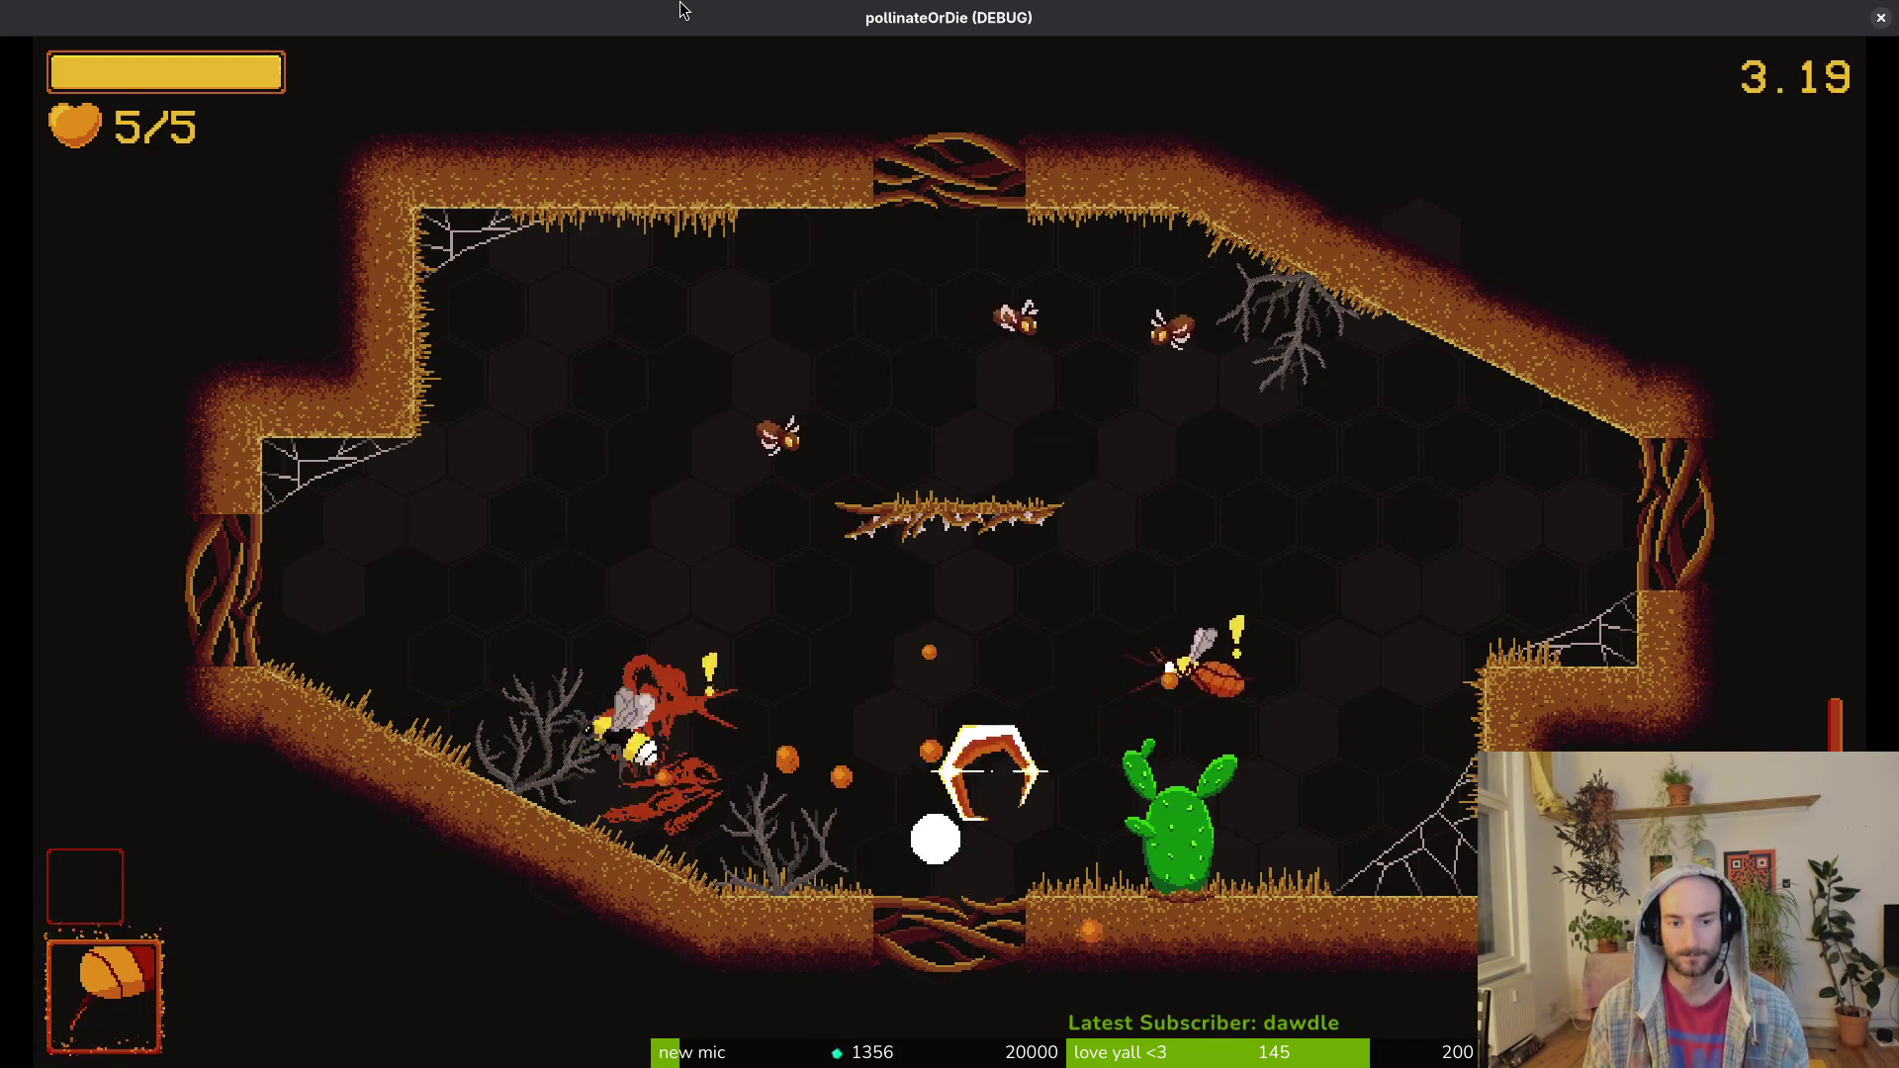
key("w")
key("d")
key("s")
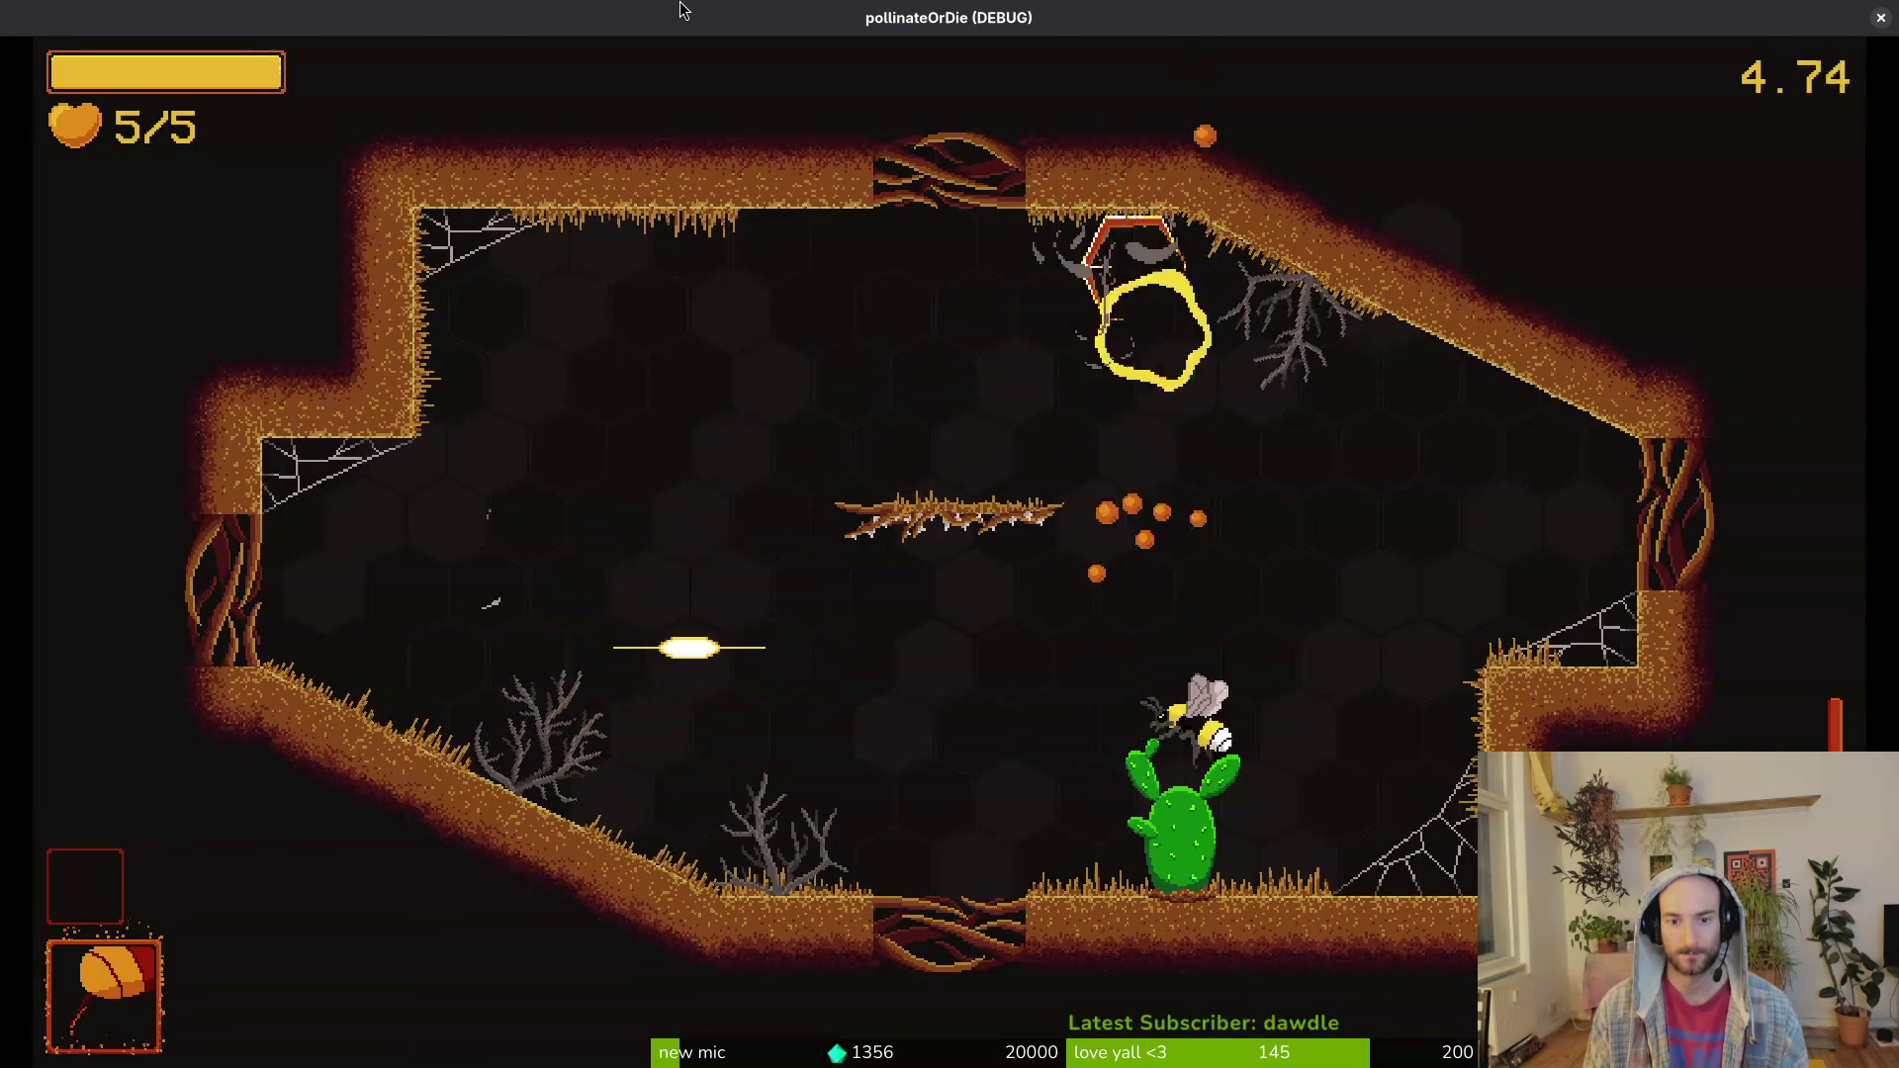
key("a")
key("d")
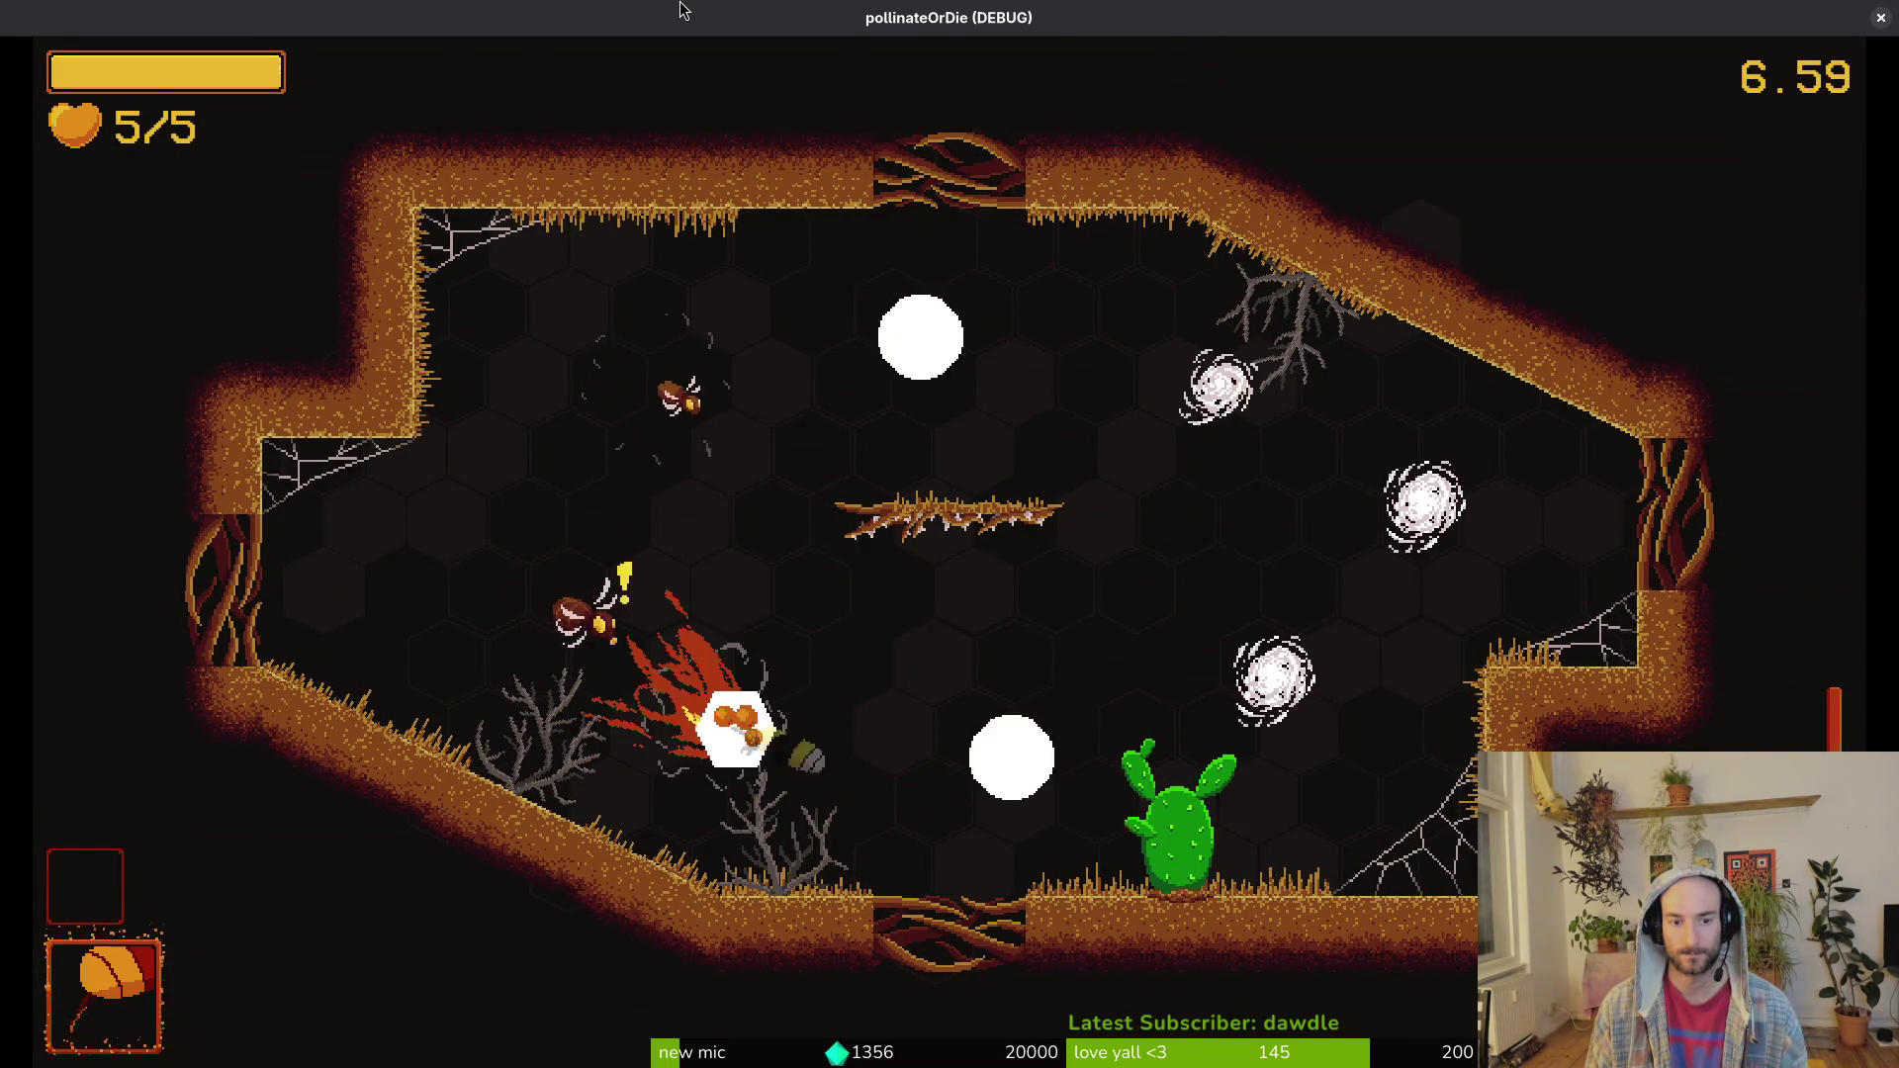
key("s")
Step: Attack the nearby enemies, including the one under the branch, then dash to the cactus flower
key("d")
key("w")
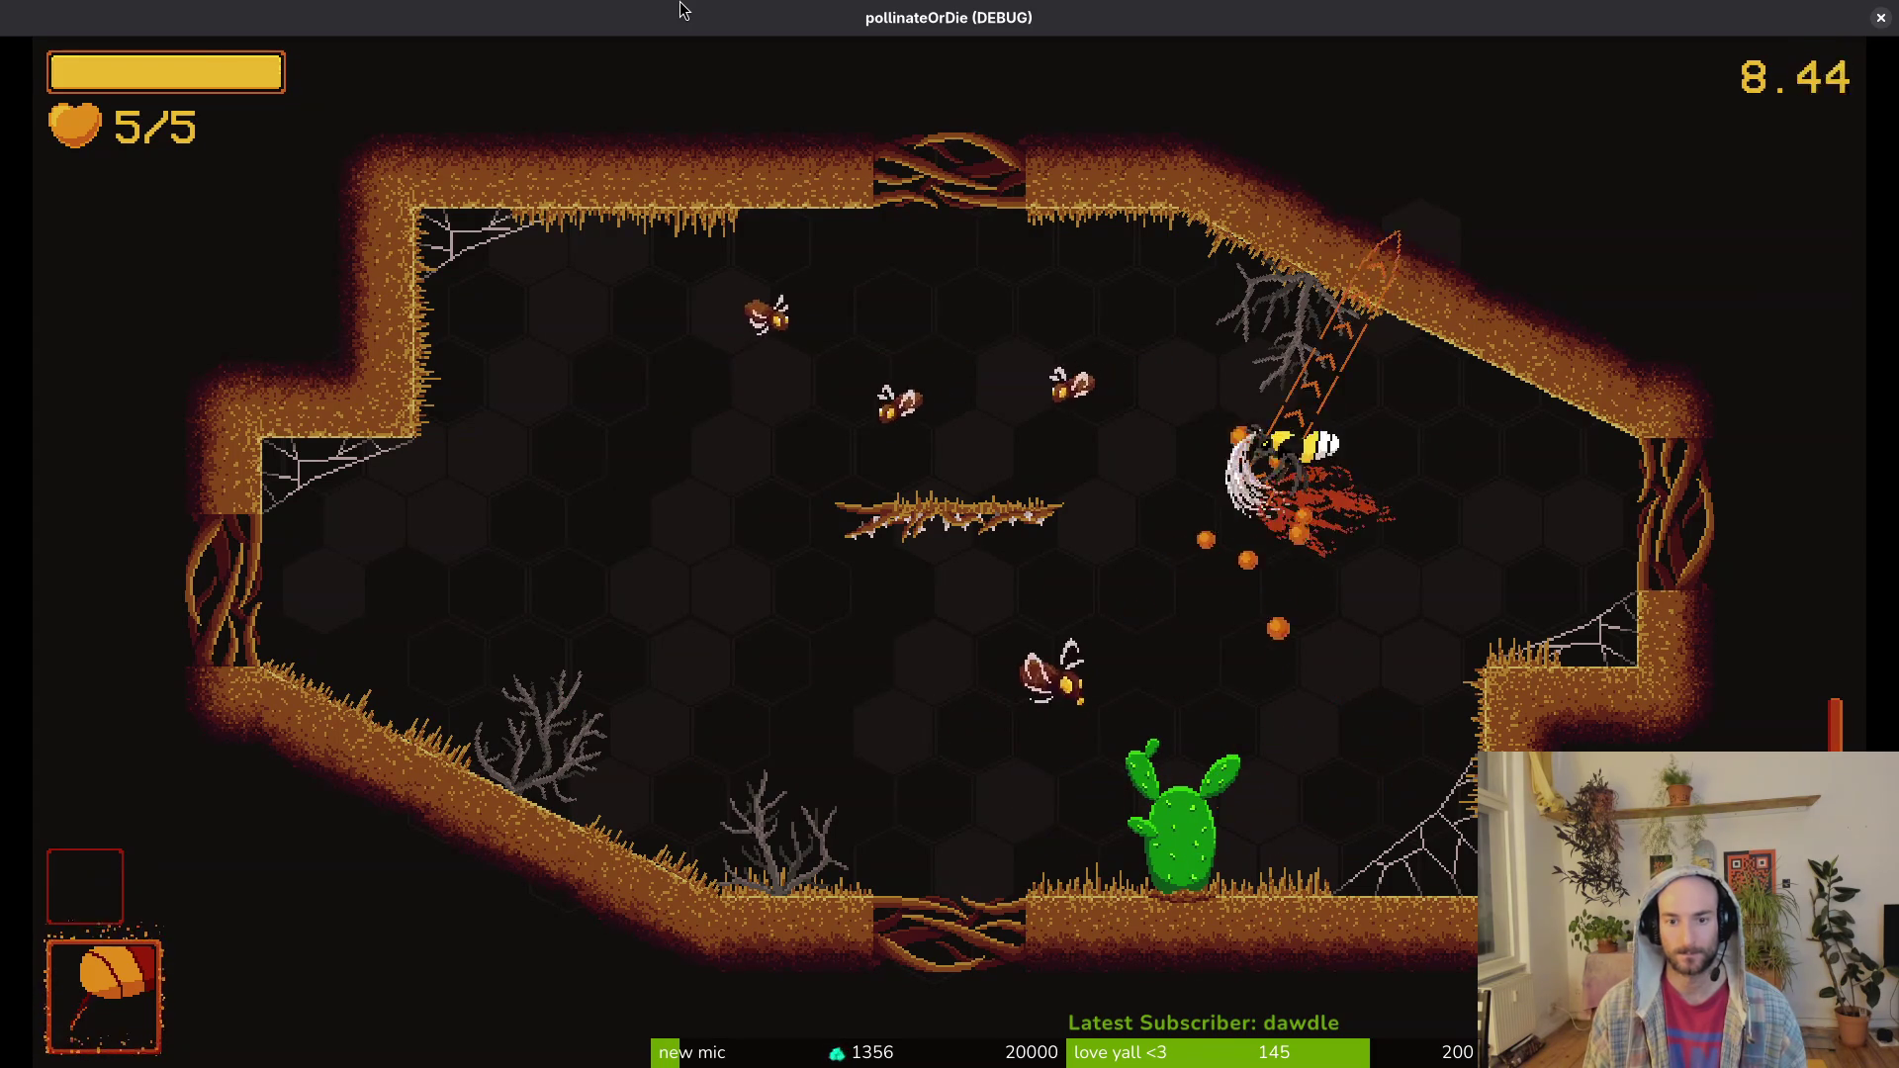
key("a")
key("s")
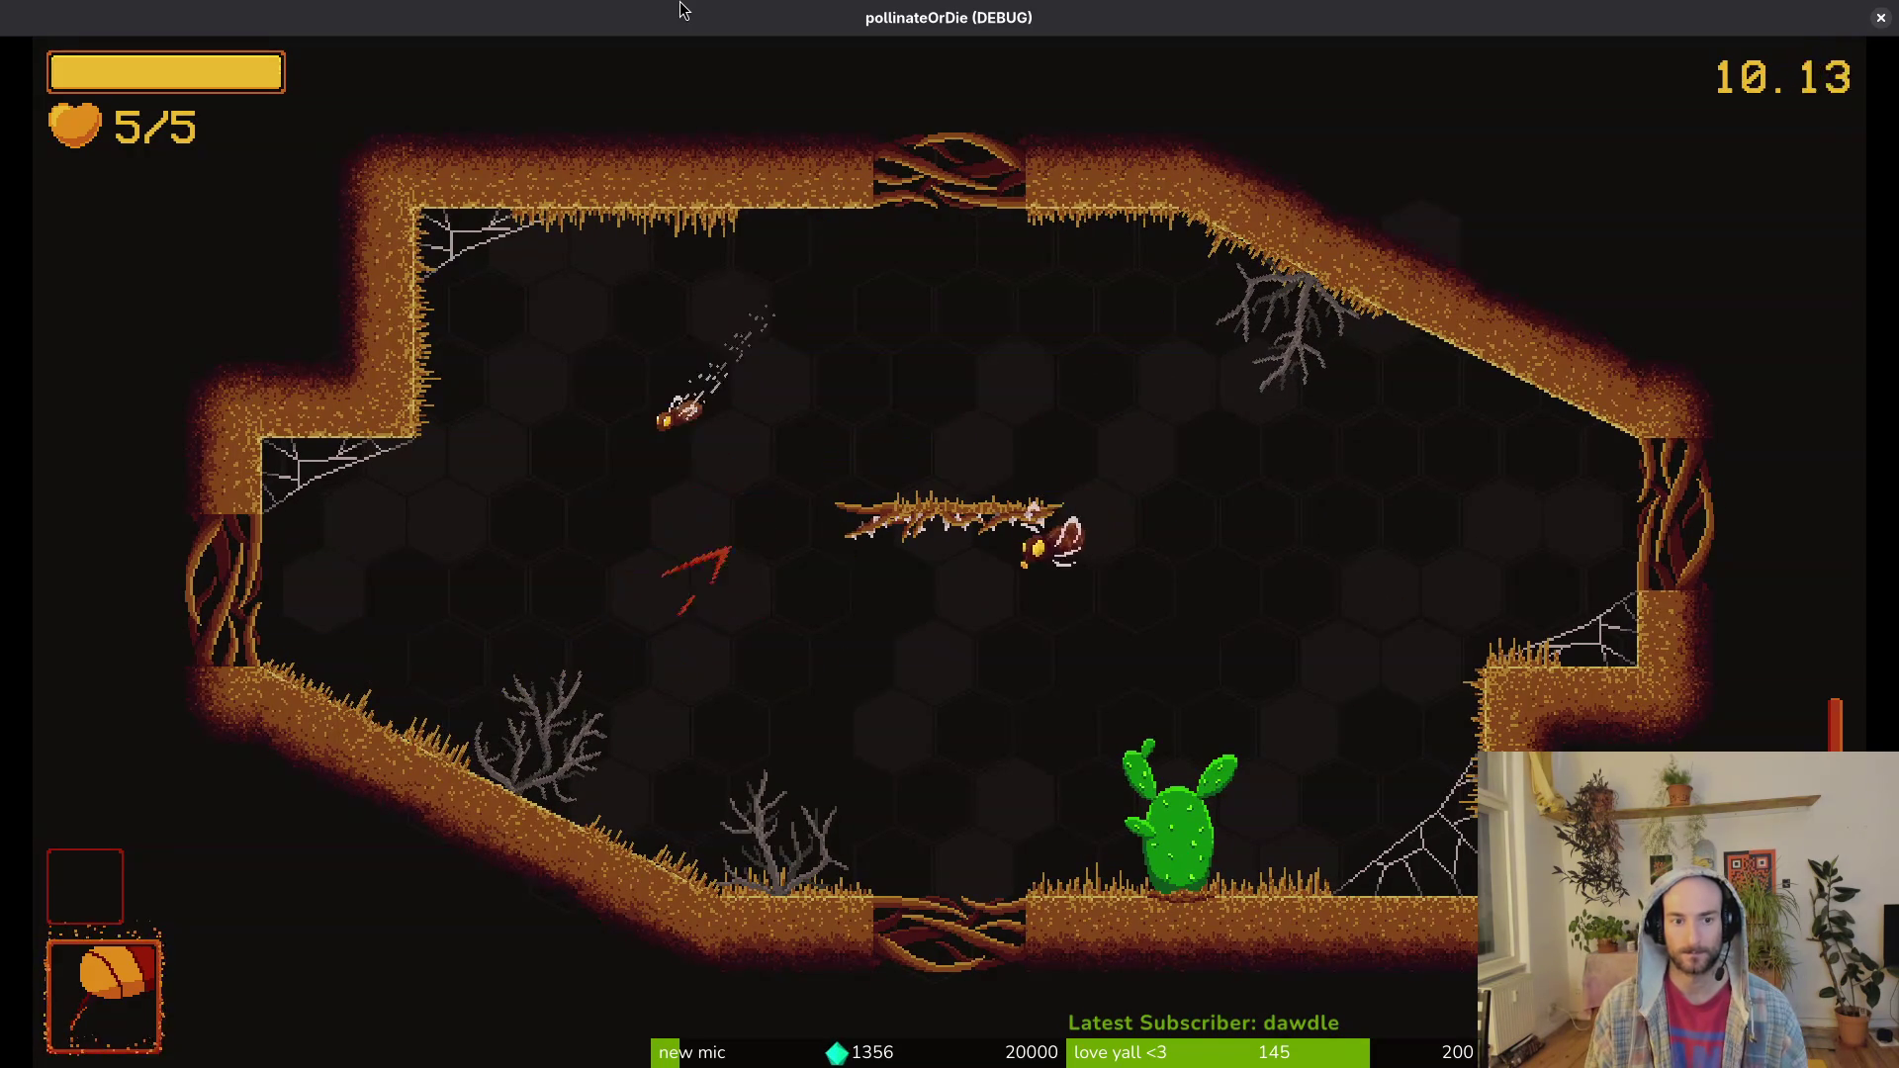
key("w")
key("s")
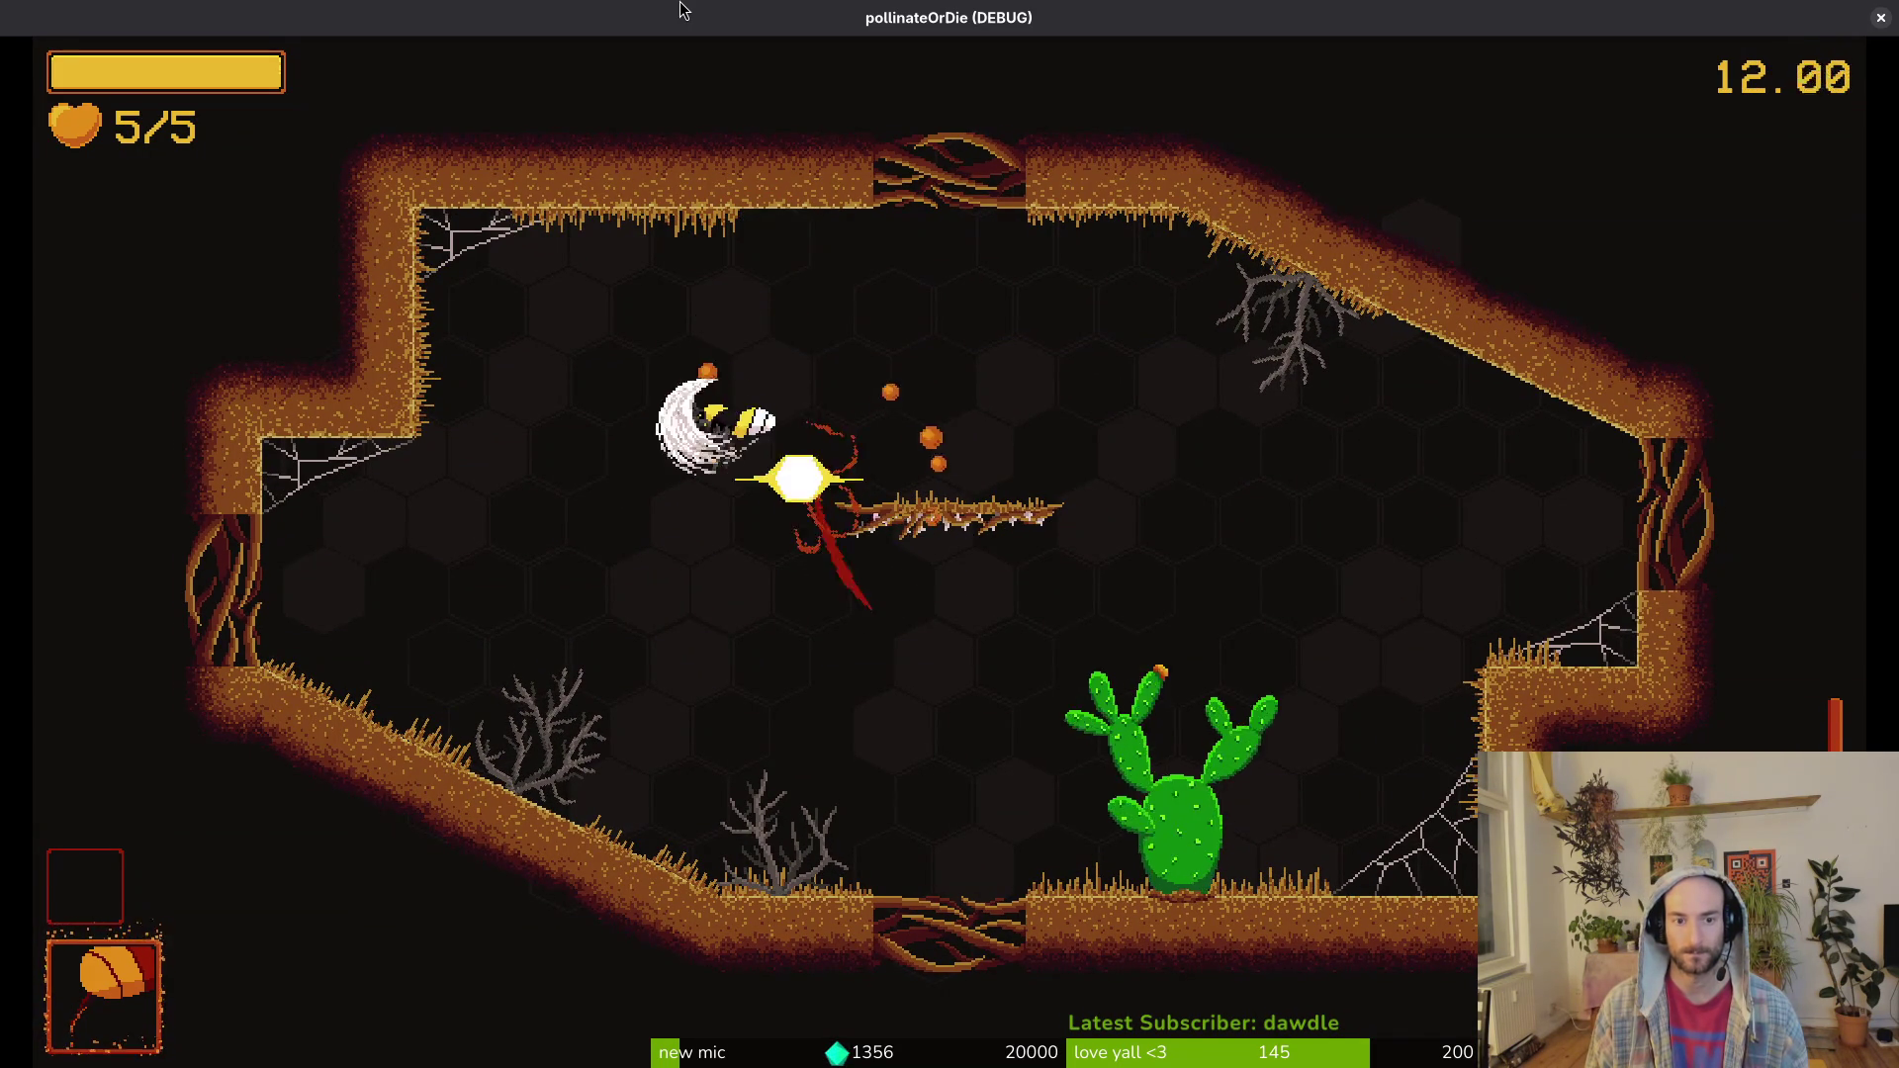
key("d")
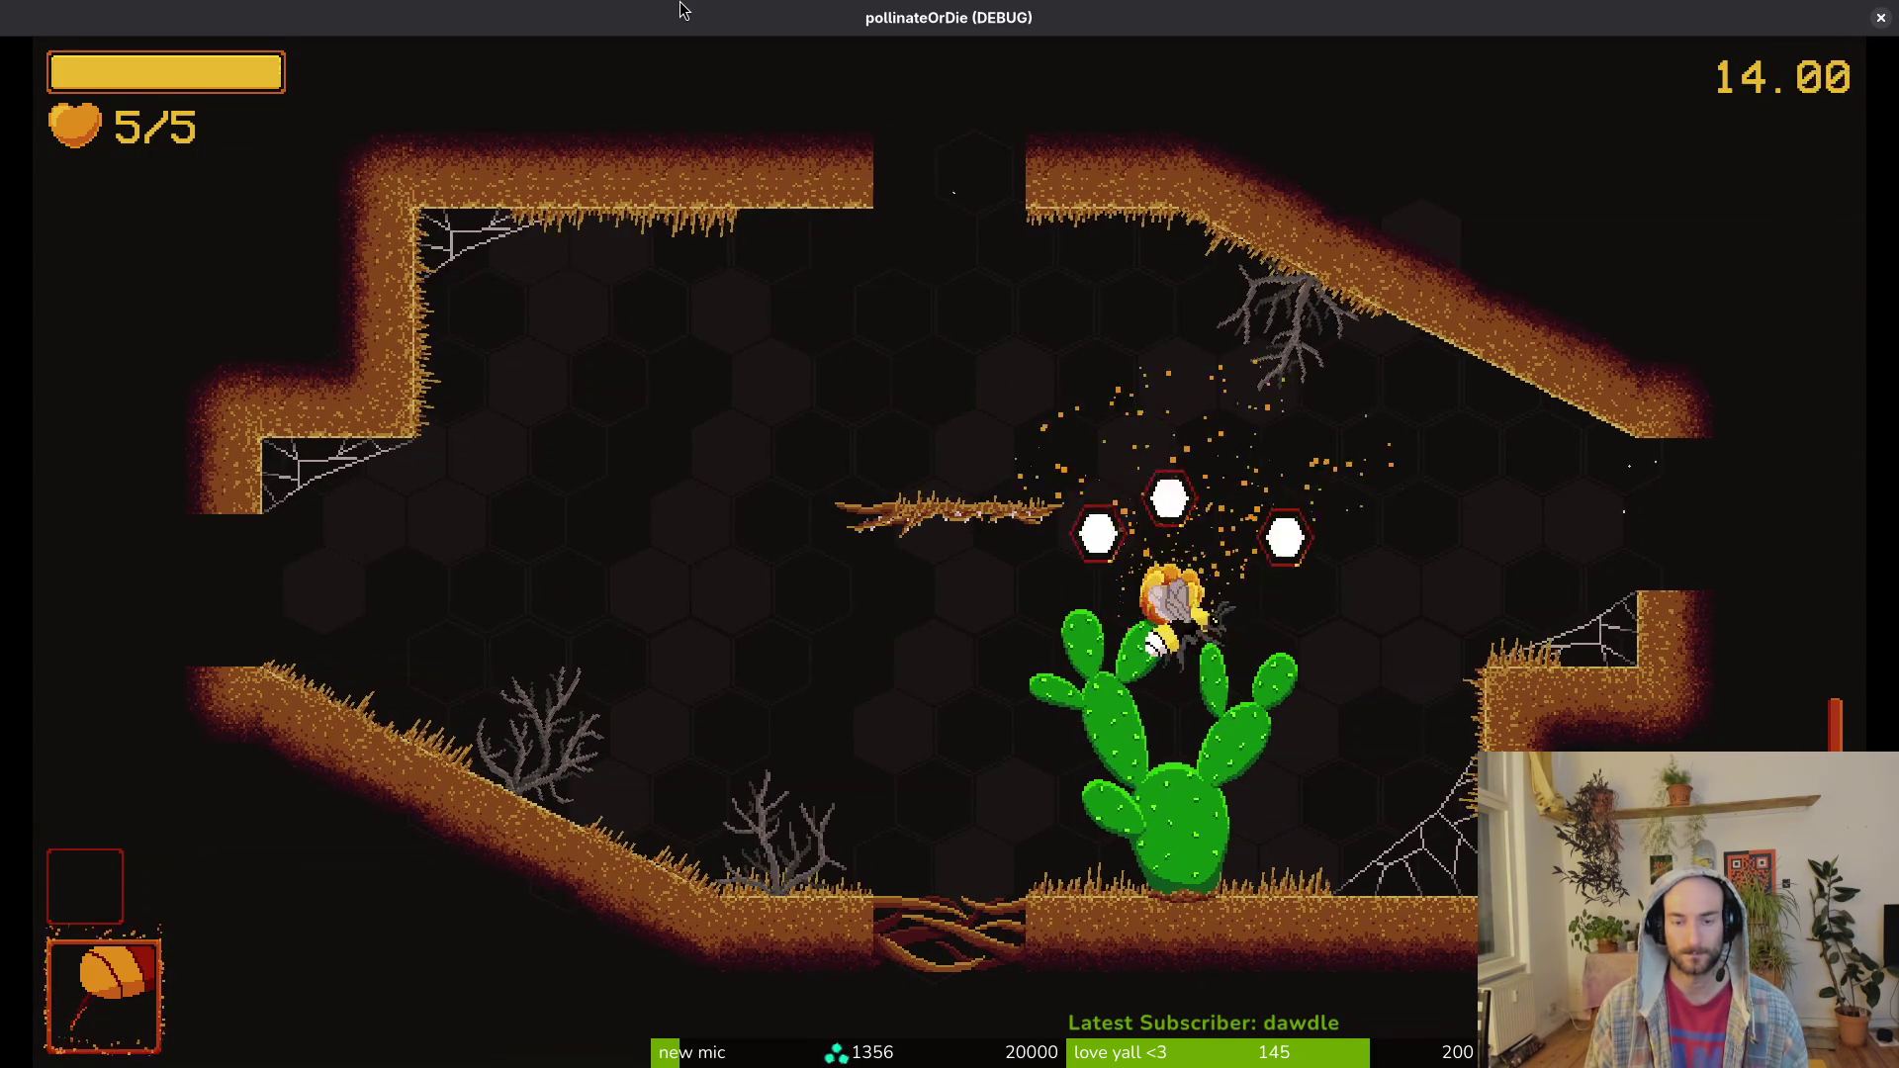
Step: Pollinate the cactus flower, take the +20% slash damage upgrade, and slash enemies along the left wall
key("d")
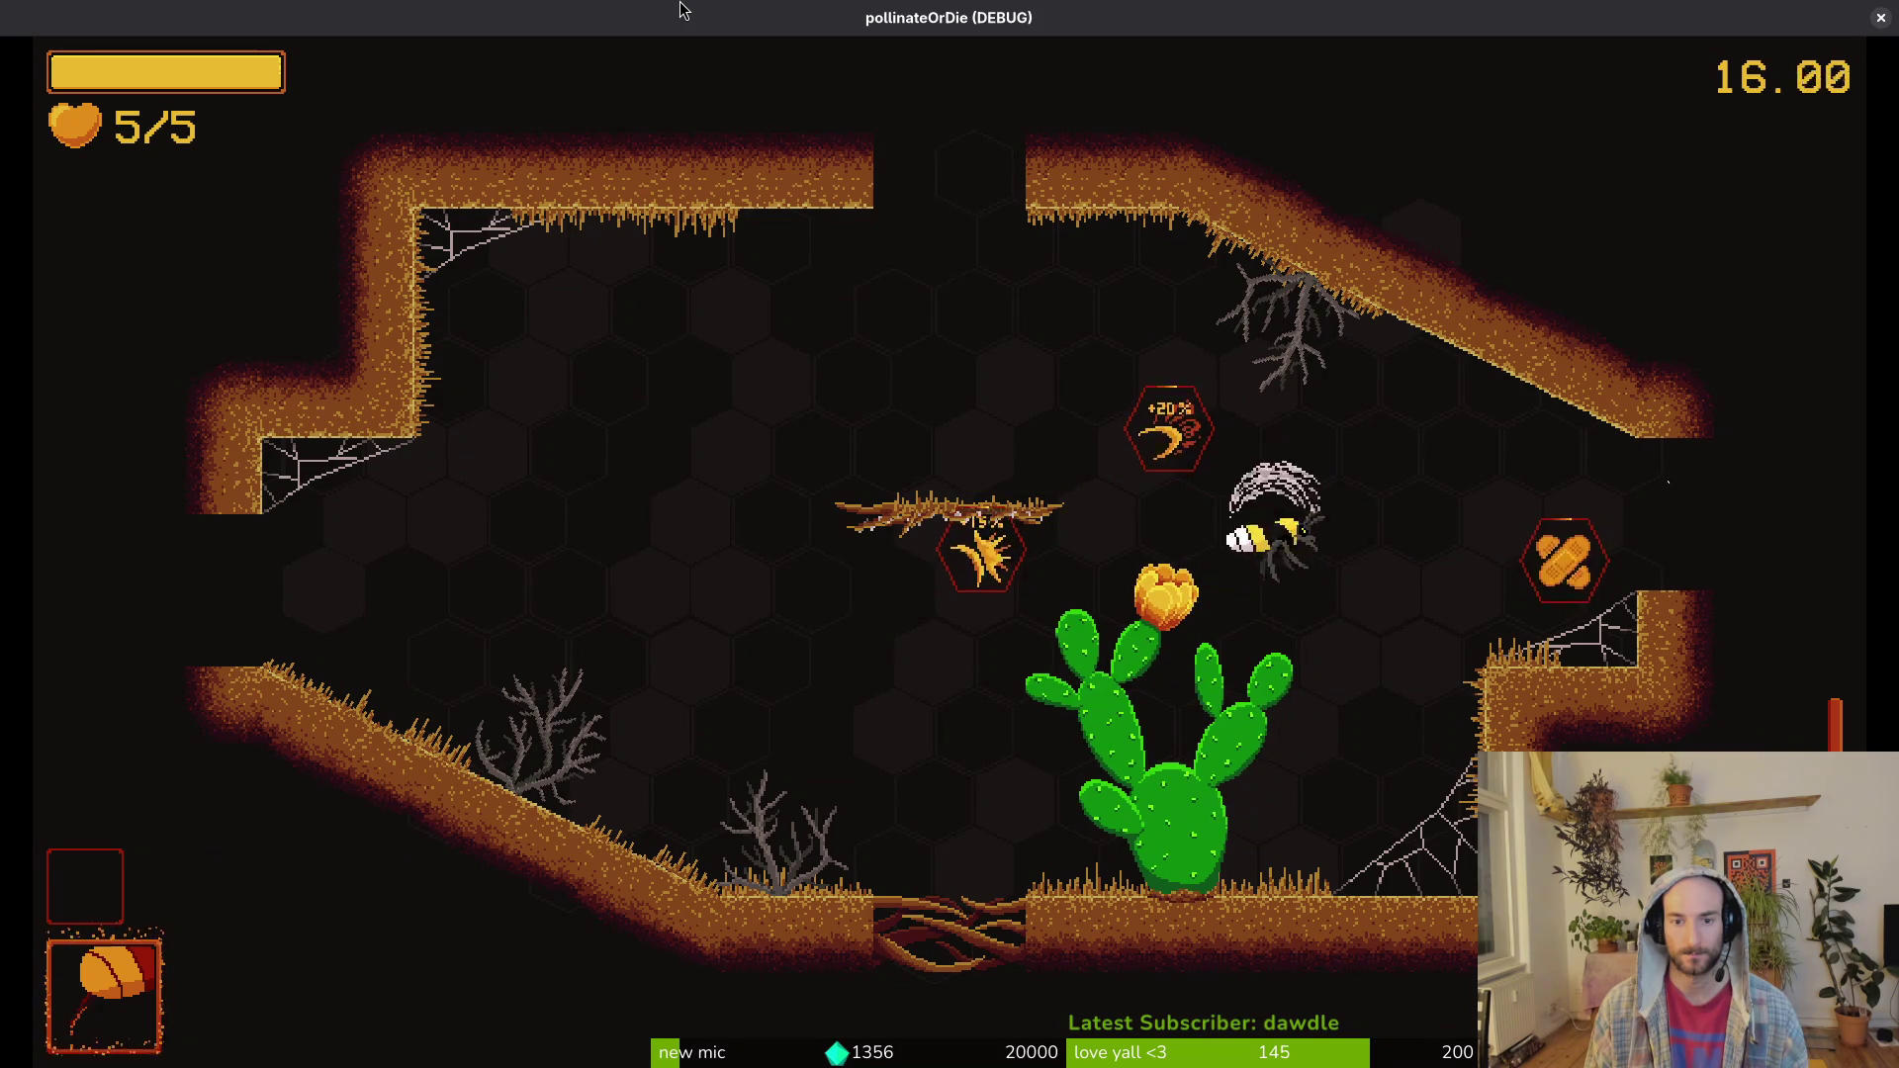
key("w")
key("a")
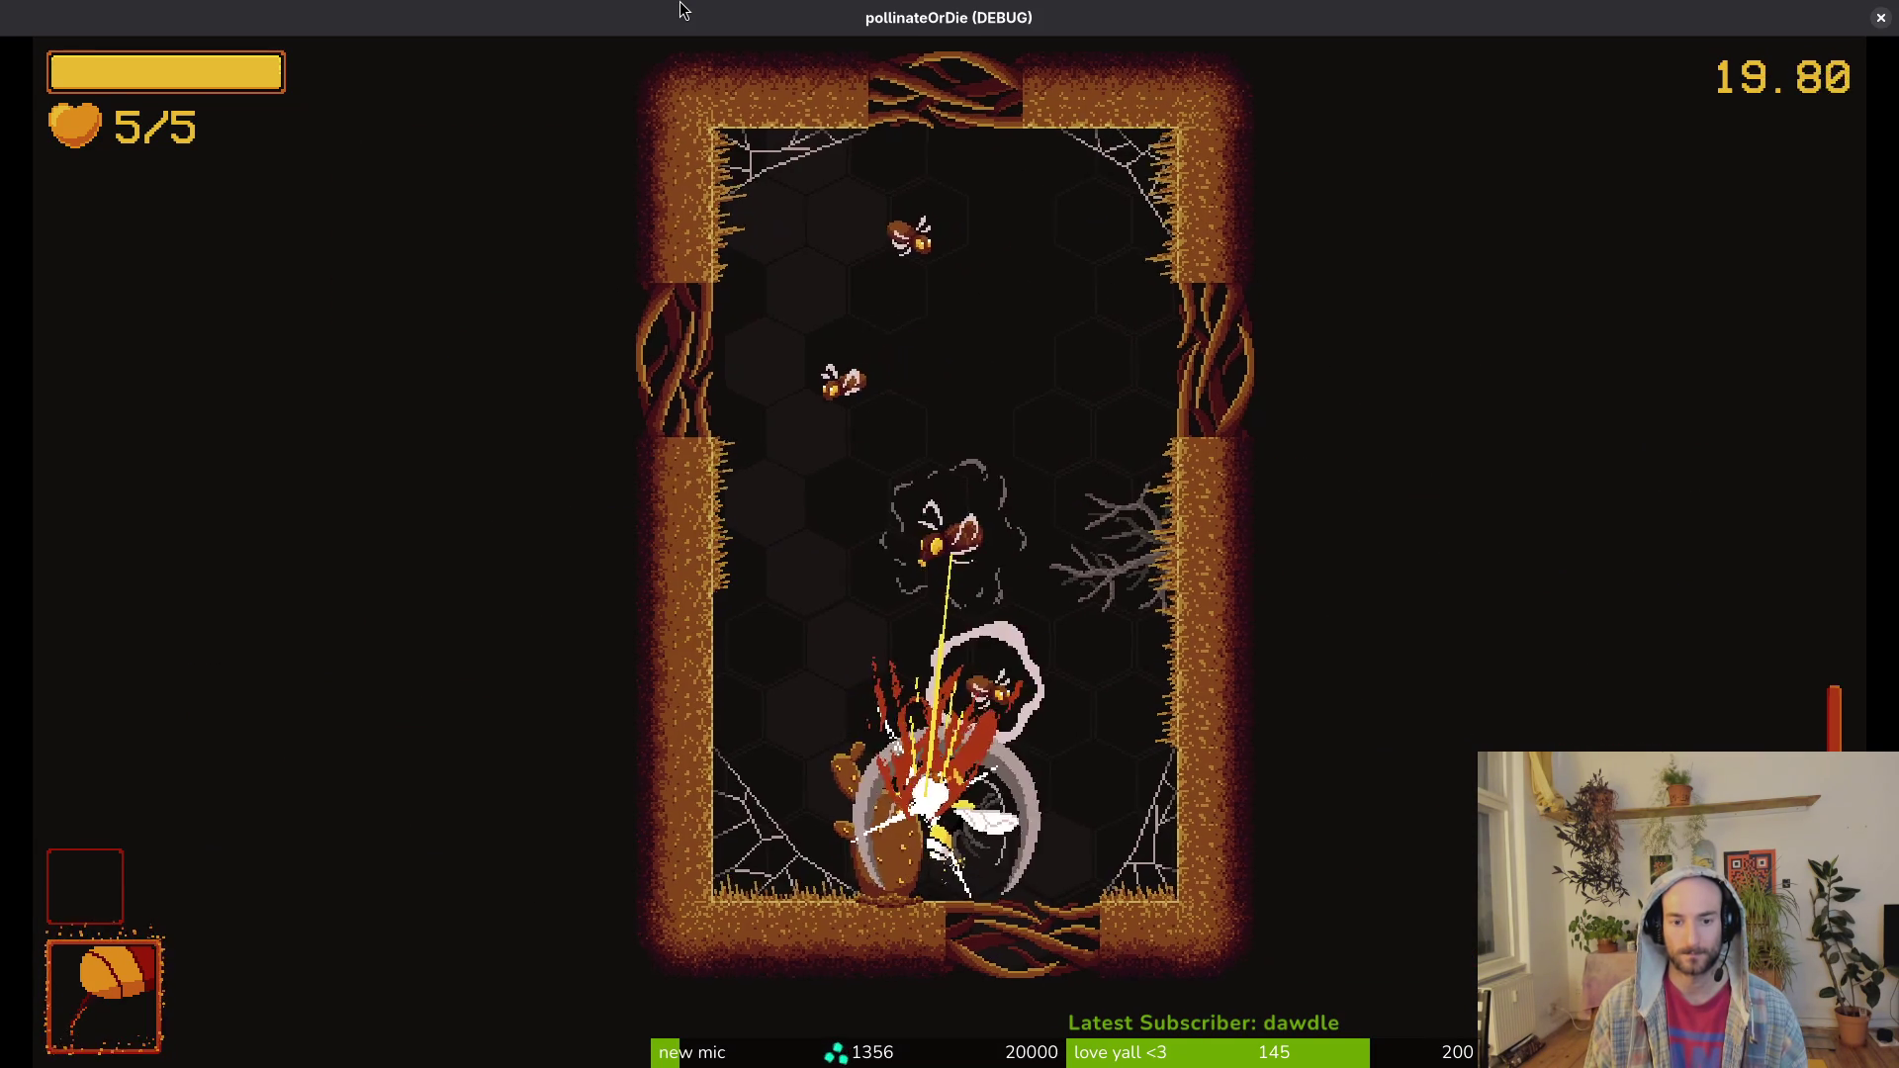
key("w")
key("s")
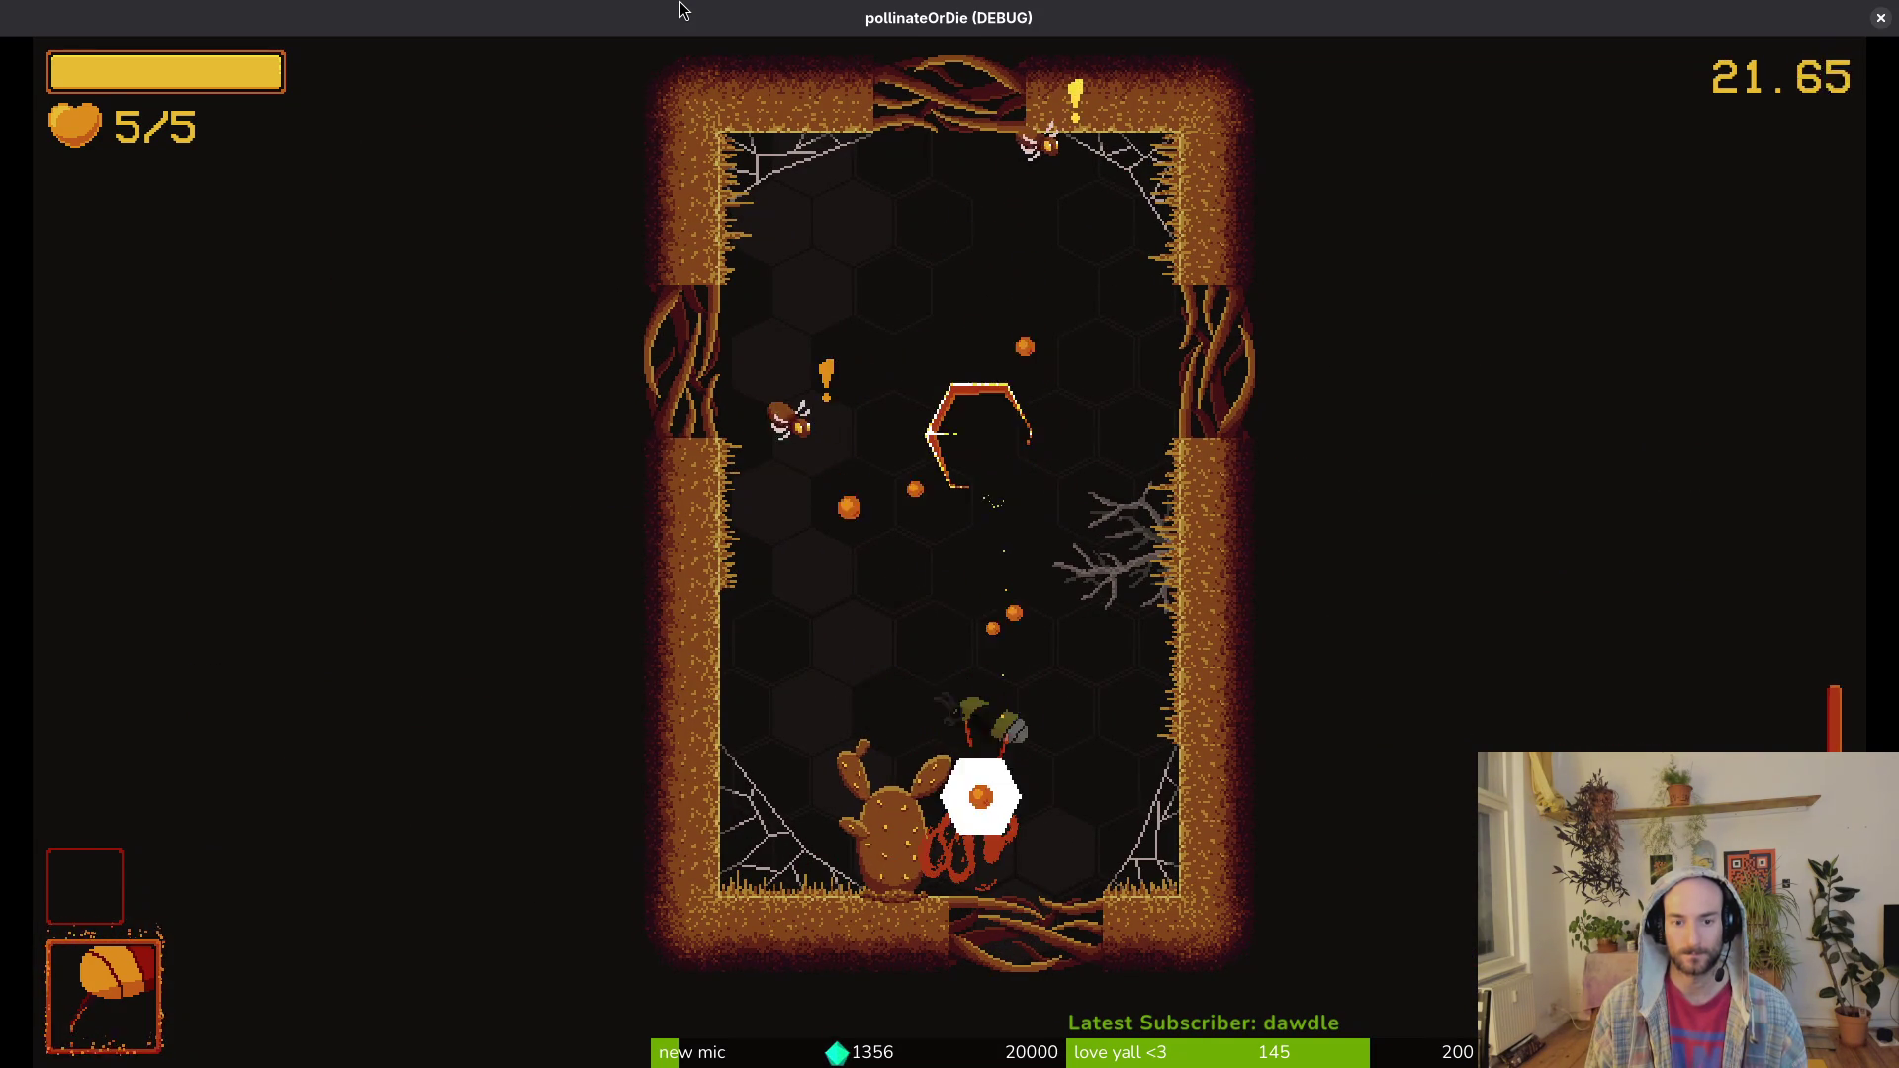
key("a")
key("d")
key("s")
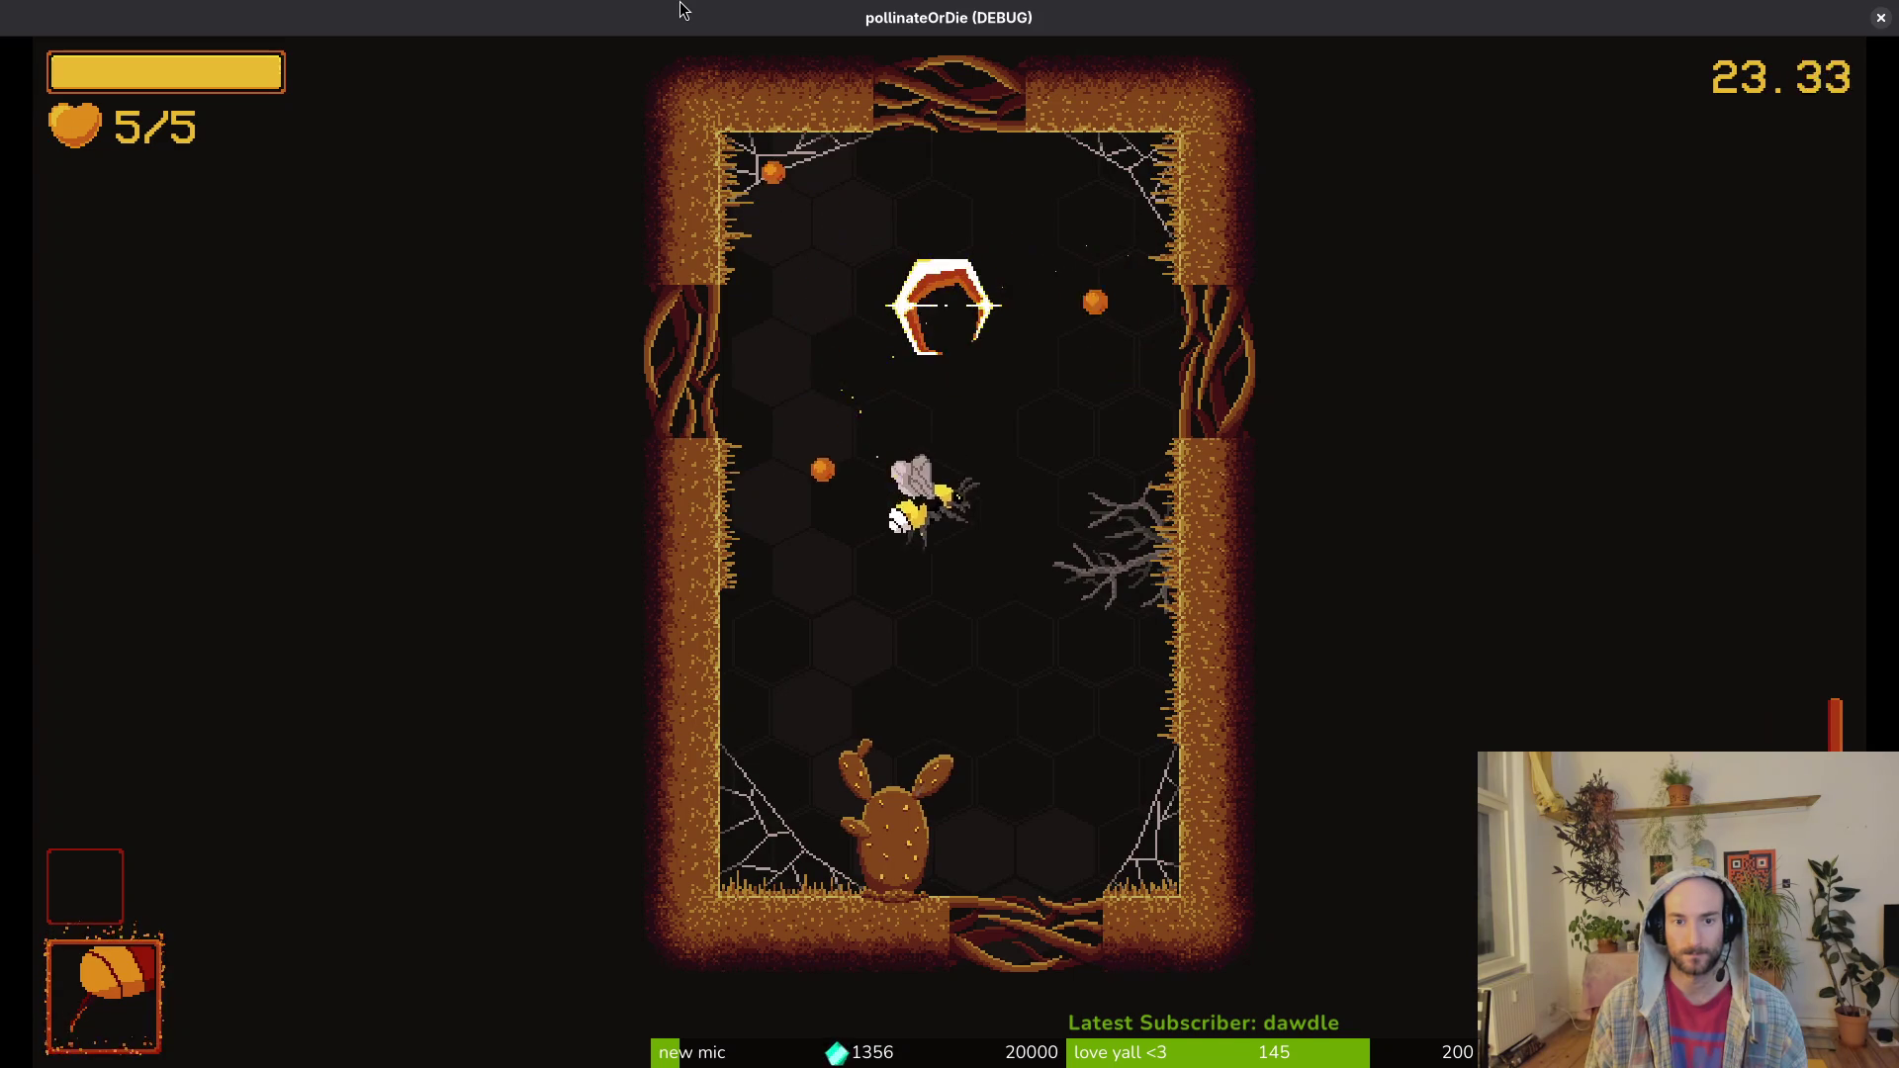
Step: Clear the upper room, then exit through the opened doors to meet the ladybug
key("d")
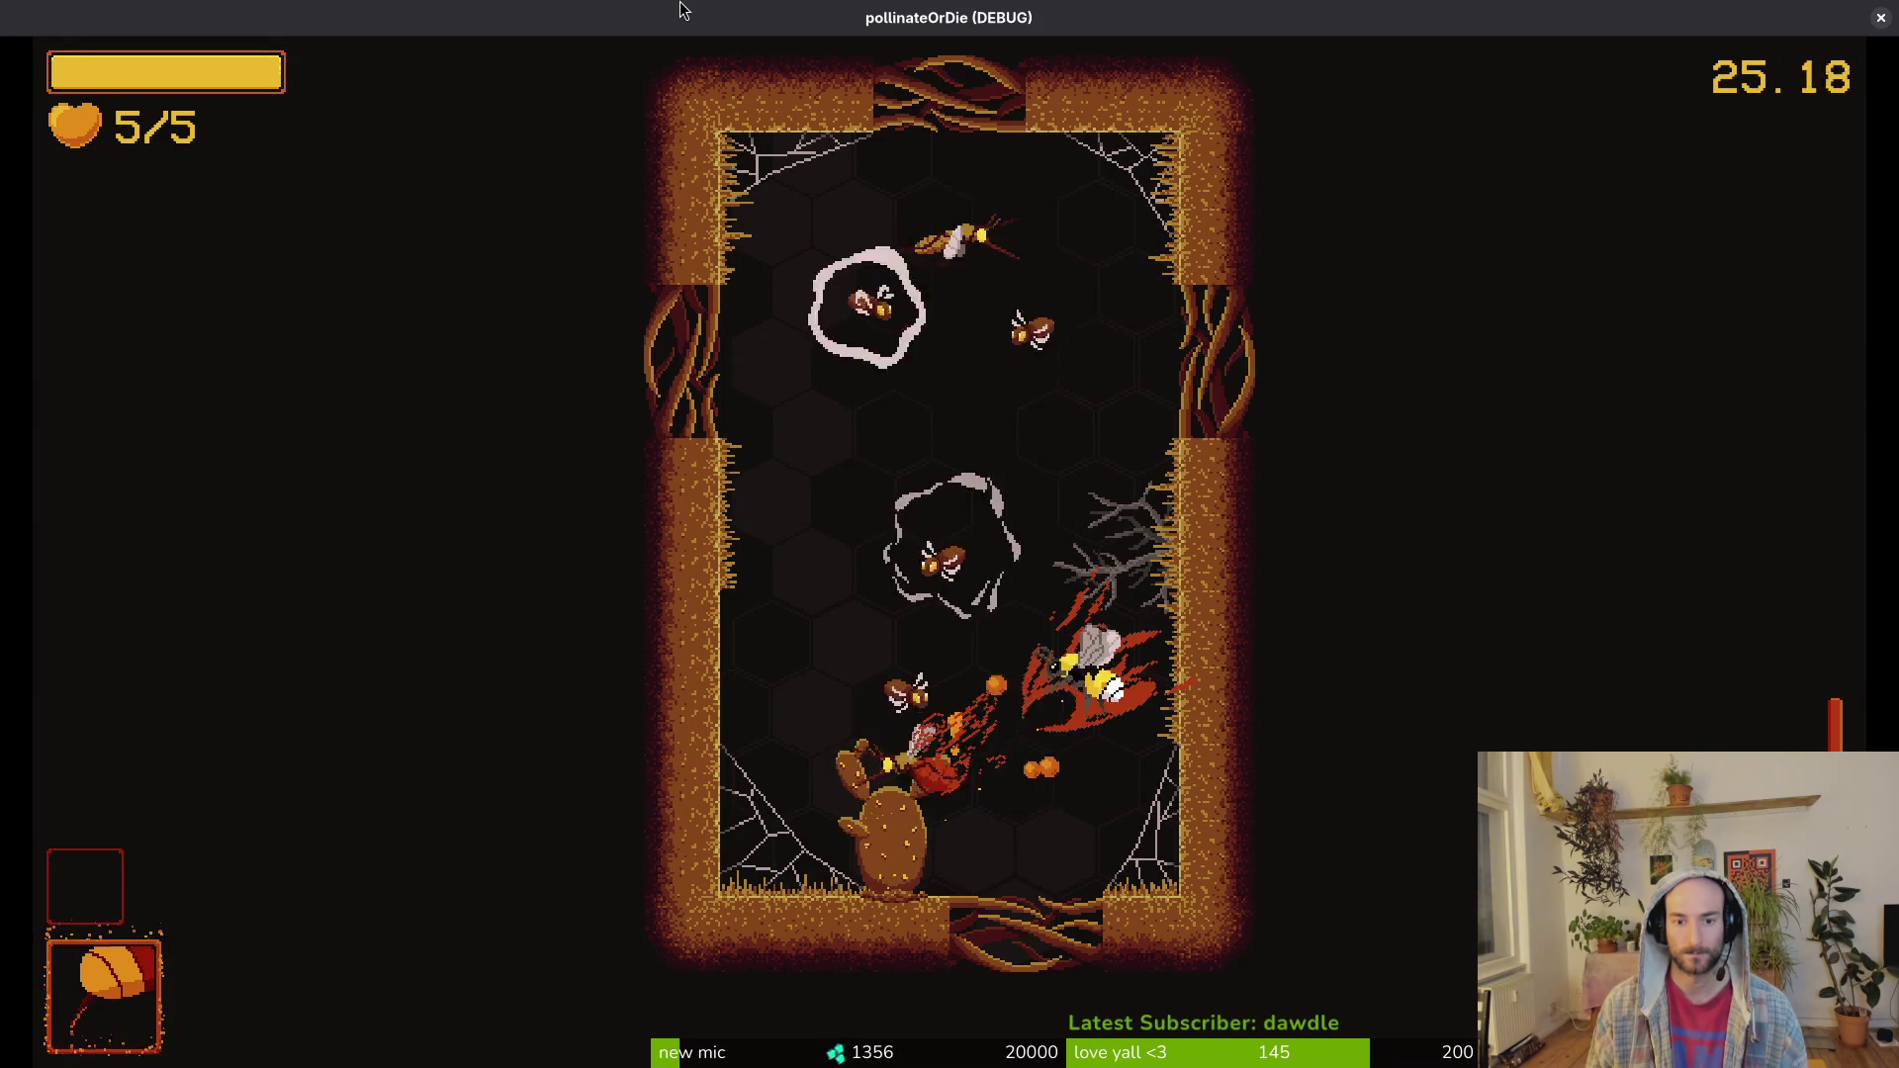
key("w")
key("s")
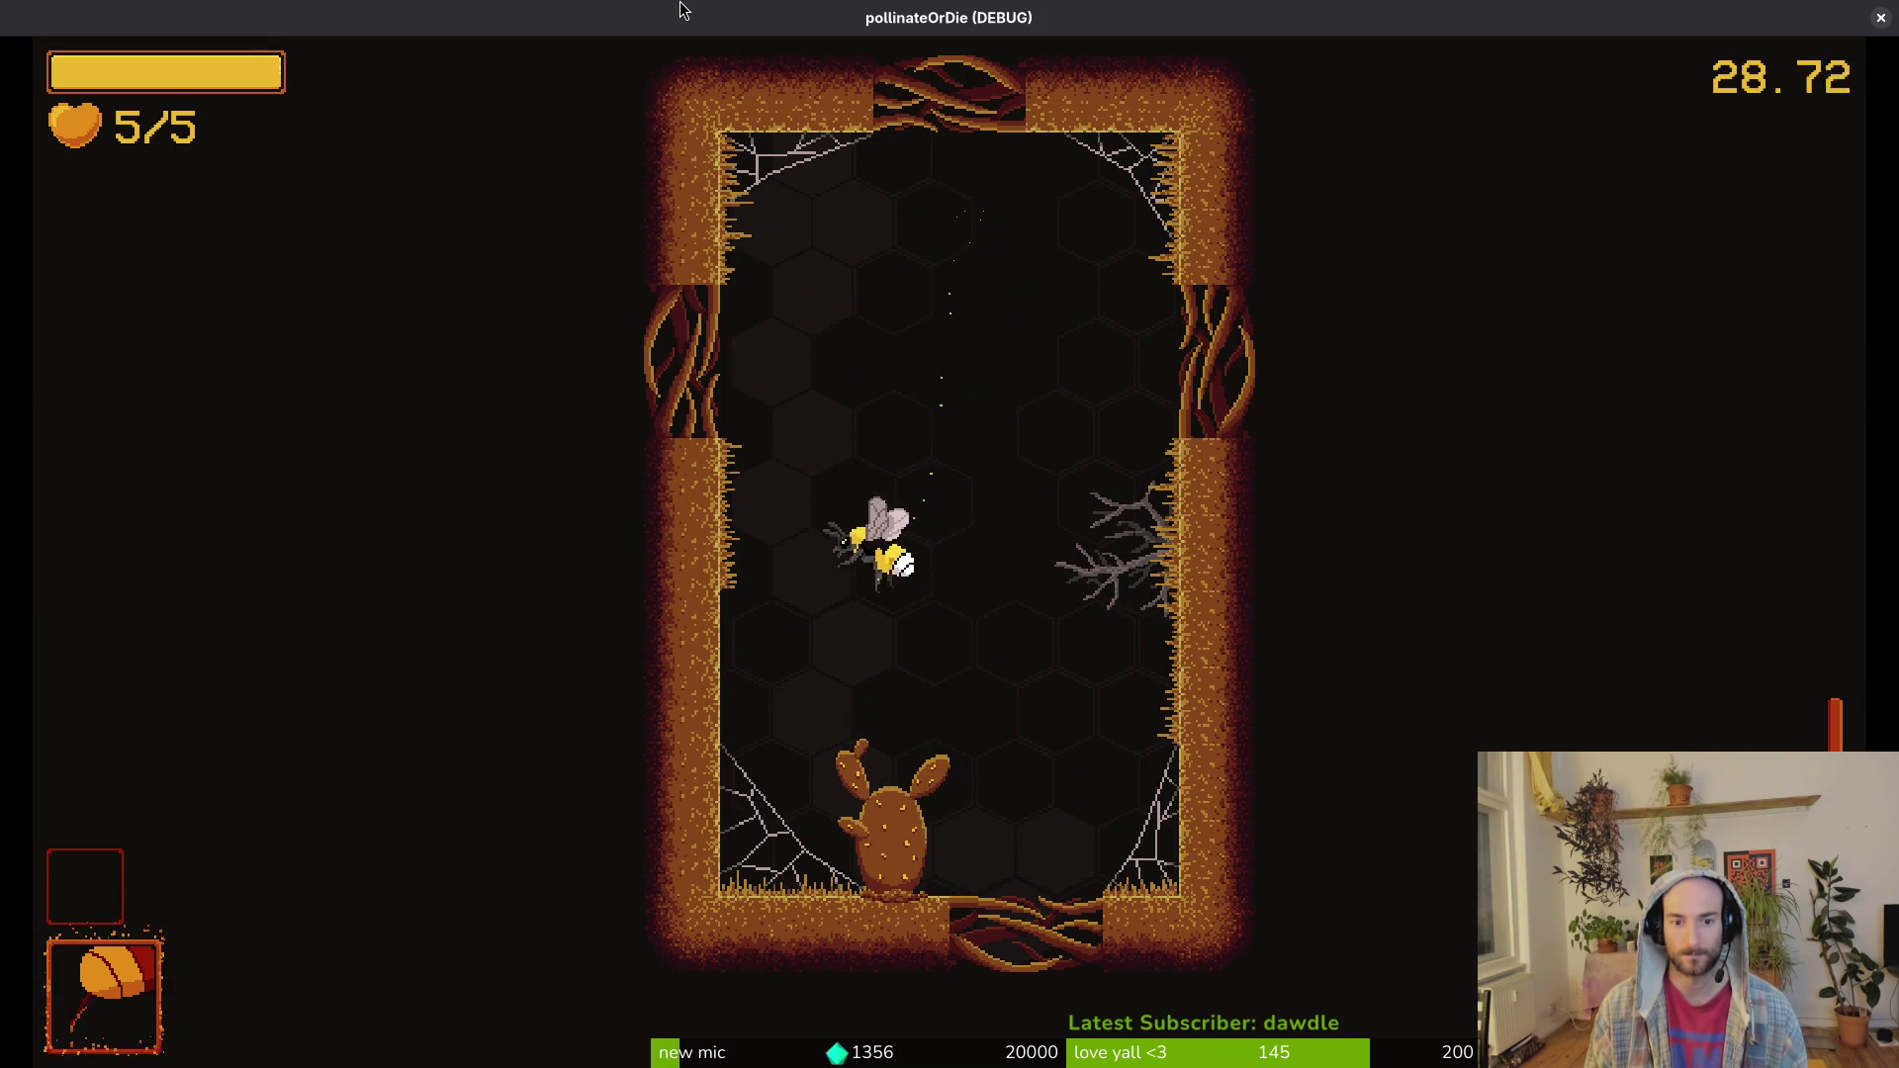
key("space")
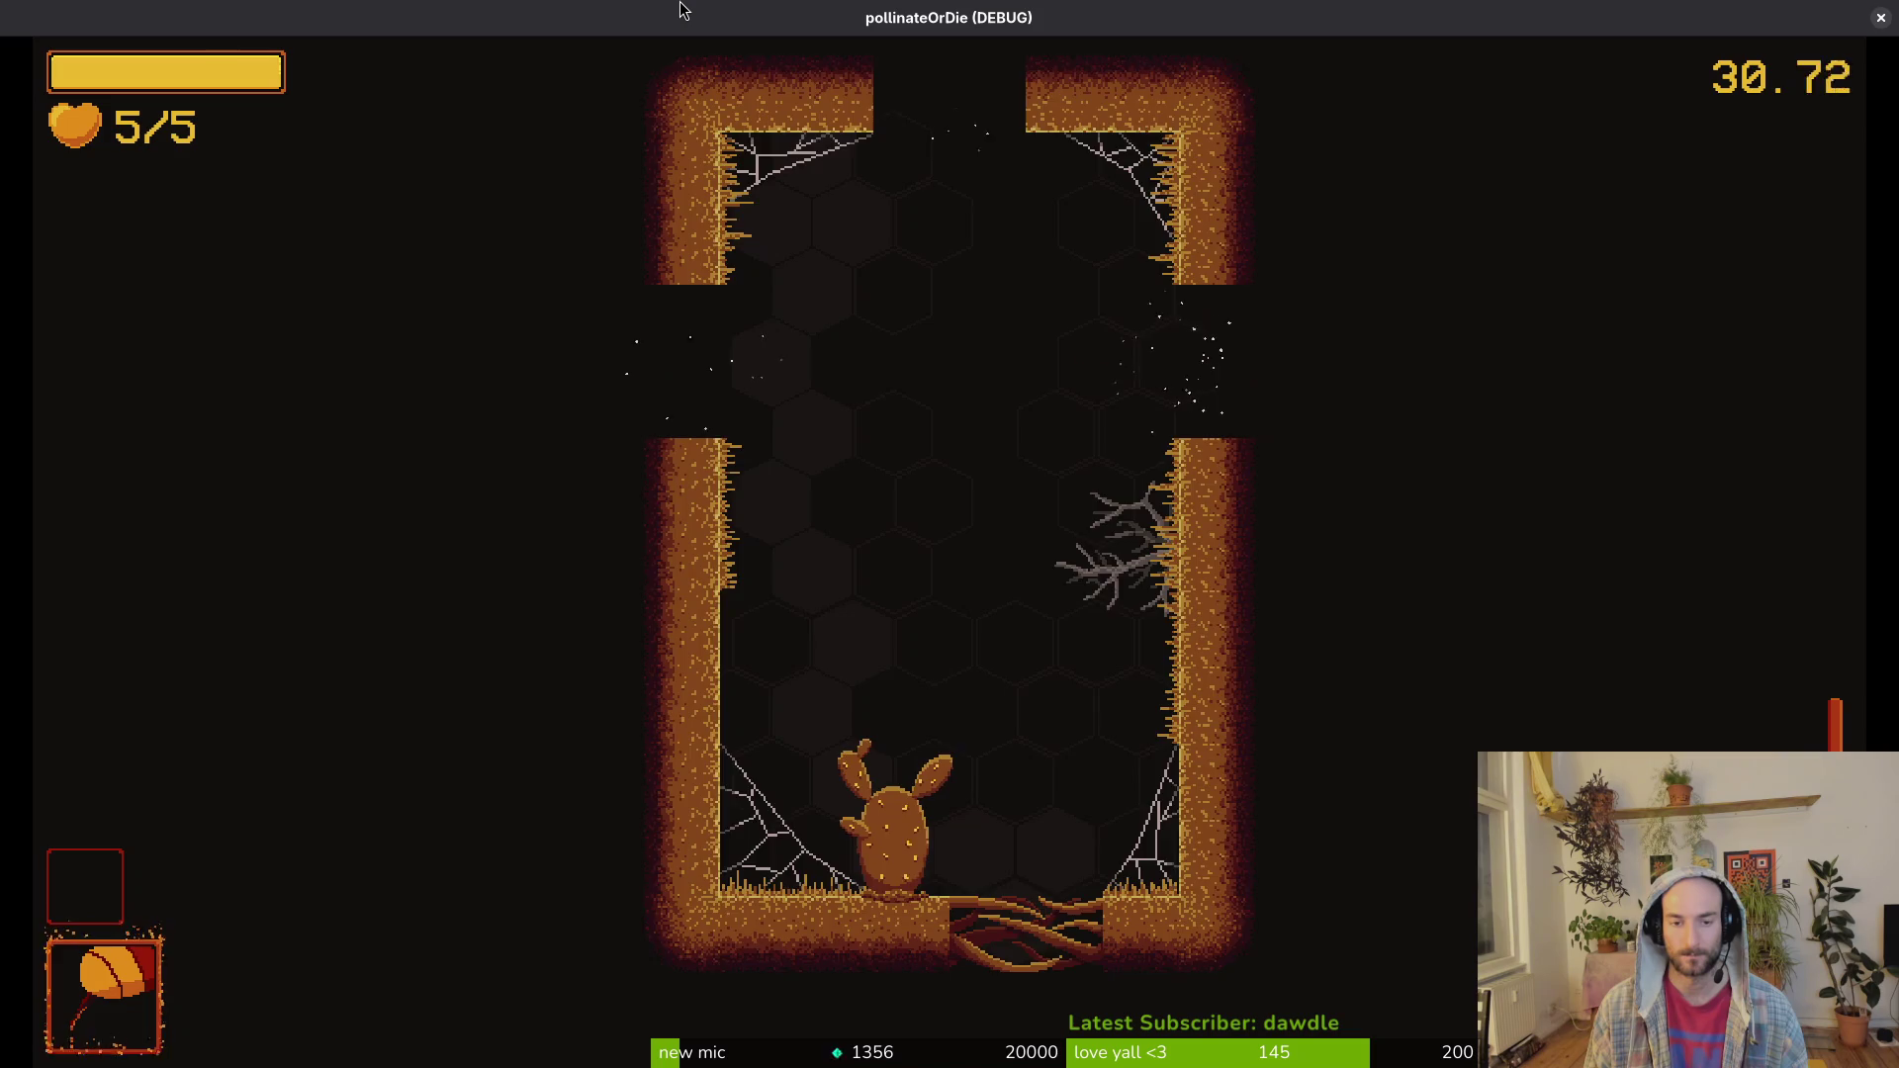
key("Tab")
key("Escape")
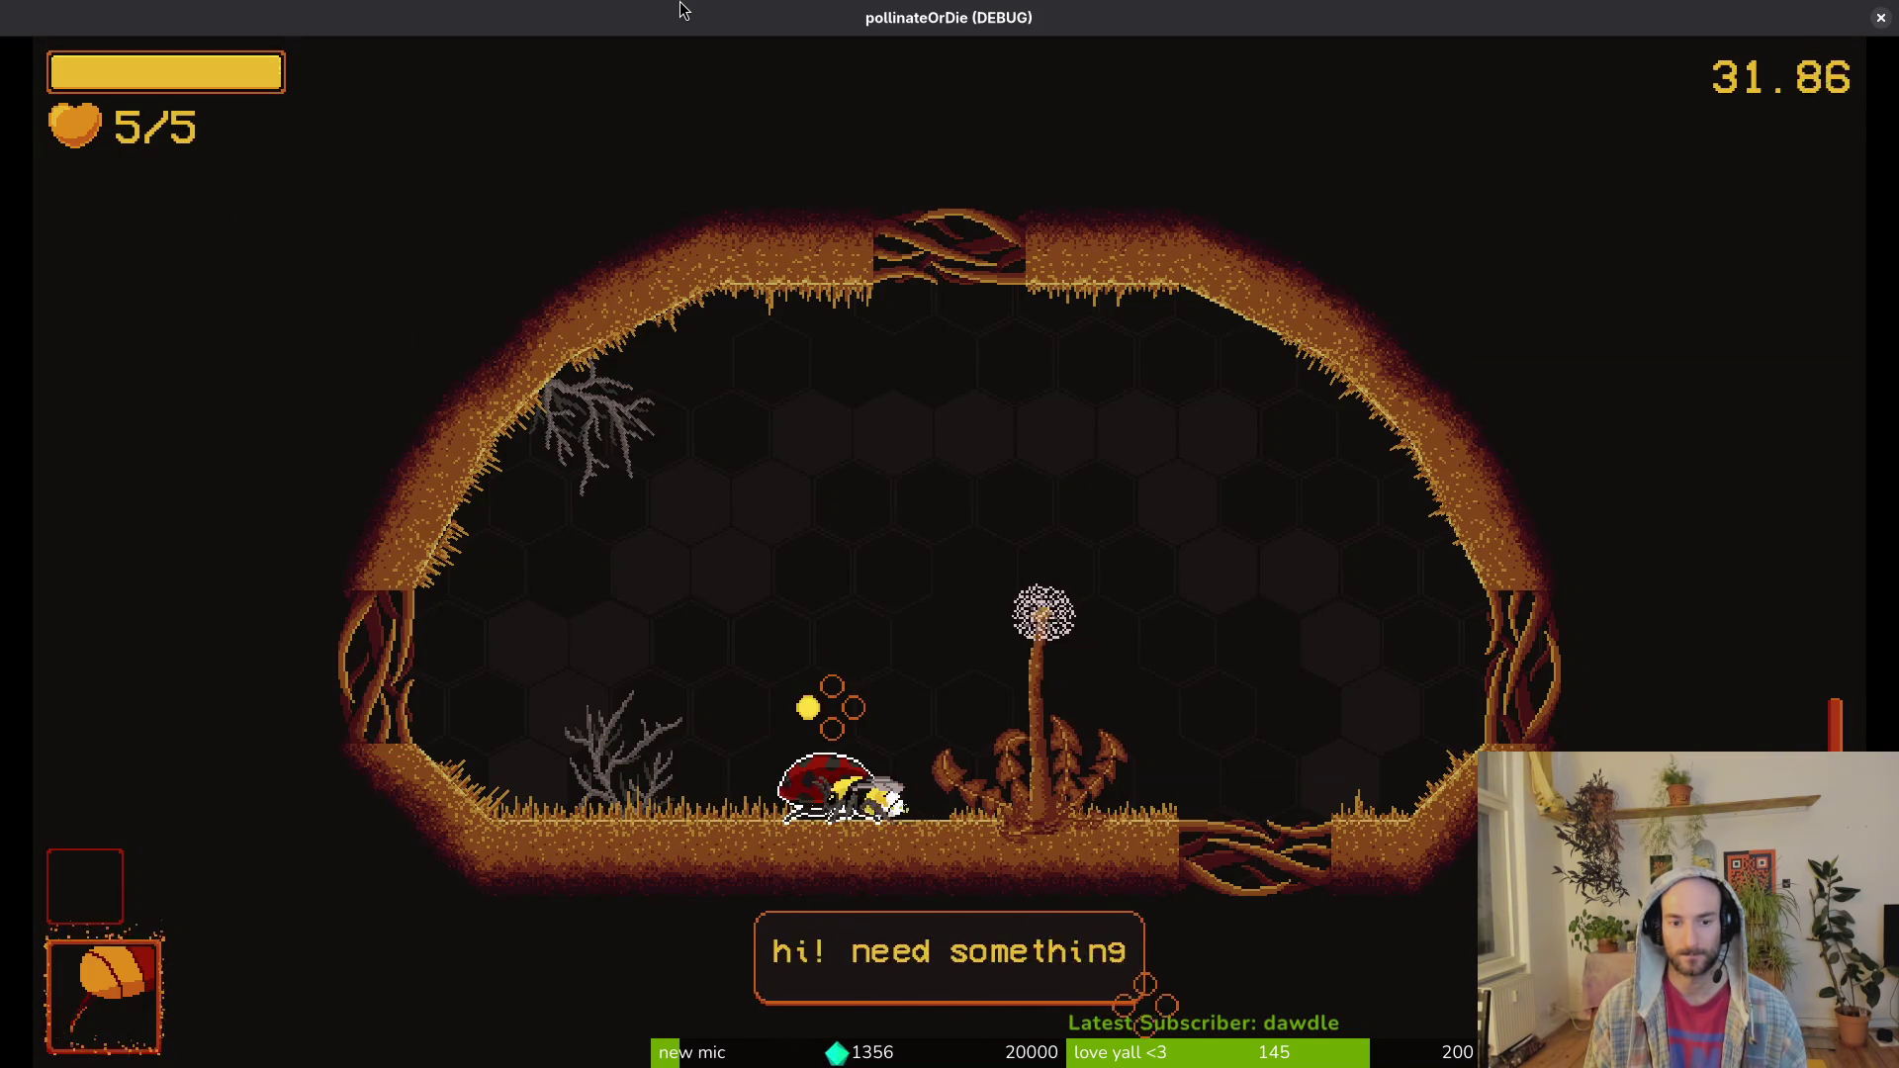
Step: Pick the sword item from the ladybug's shop and leave
key("Tab")
key("d")
key("space")
key("d")
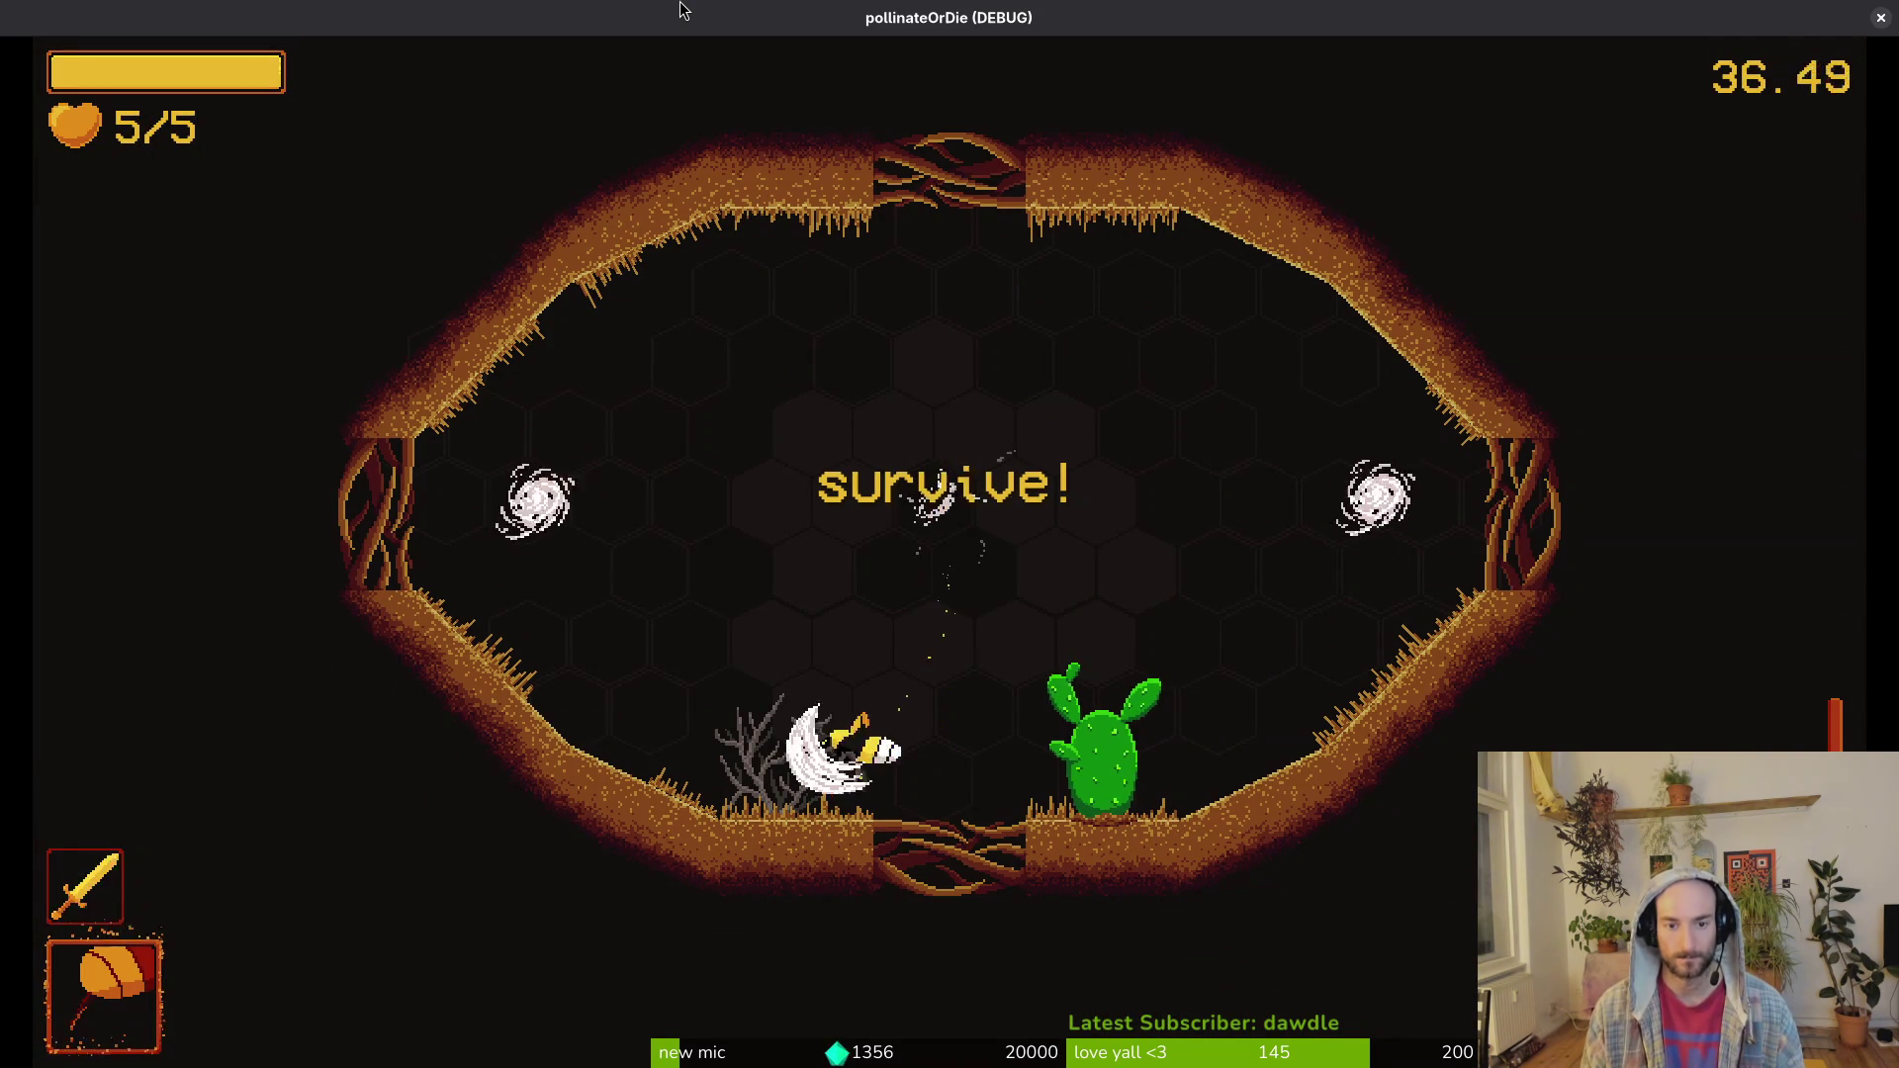
Step: Spin-slash enemies at the room centre and beside the cactus with the sword
key("w")
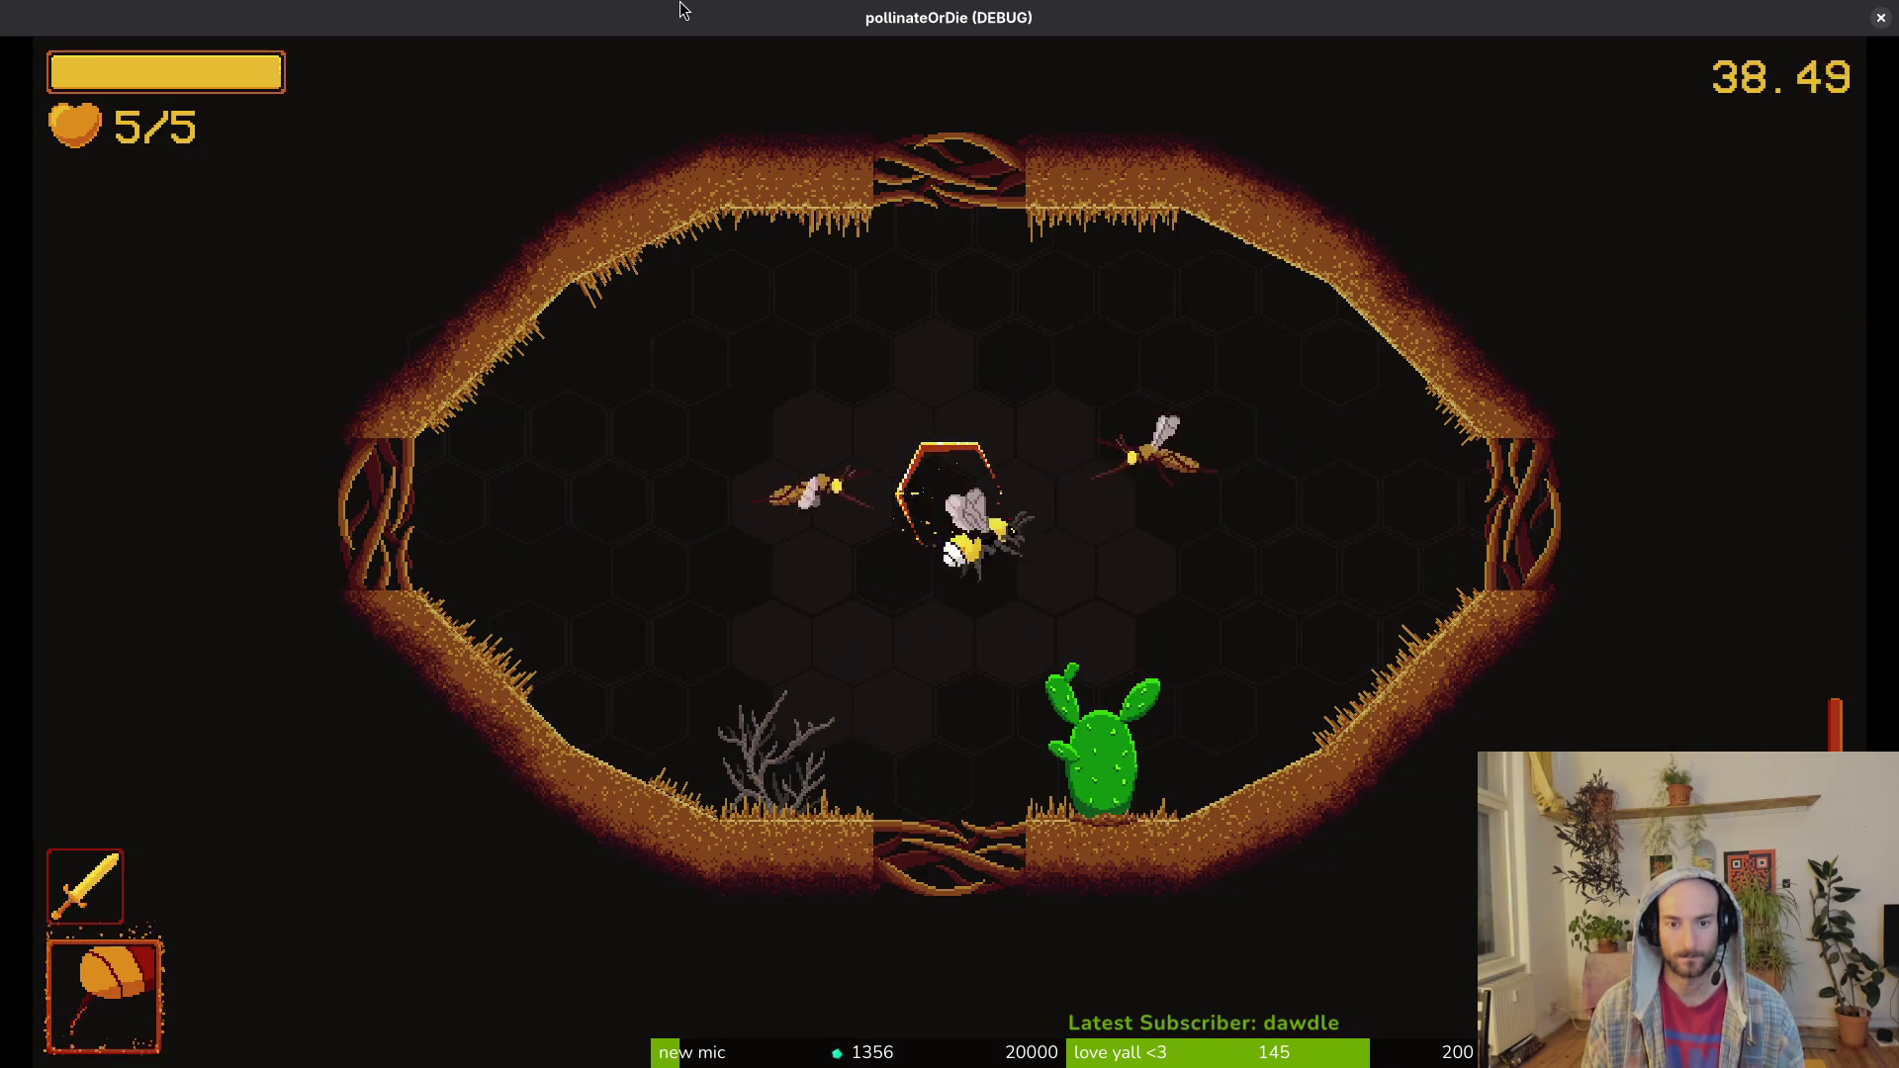
key("a")
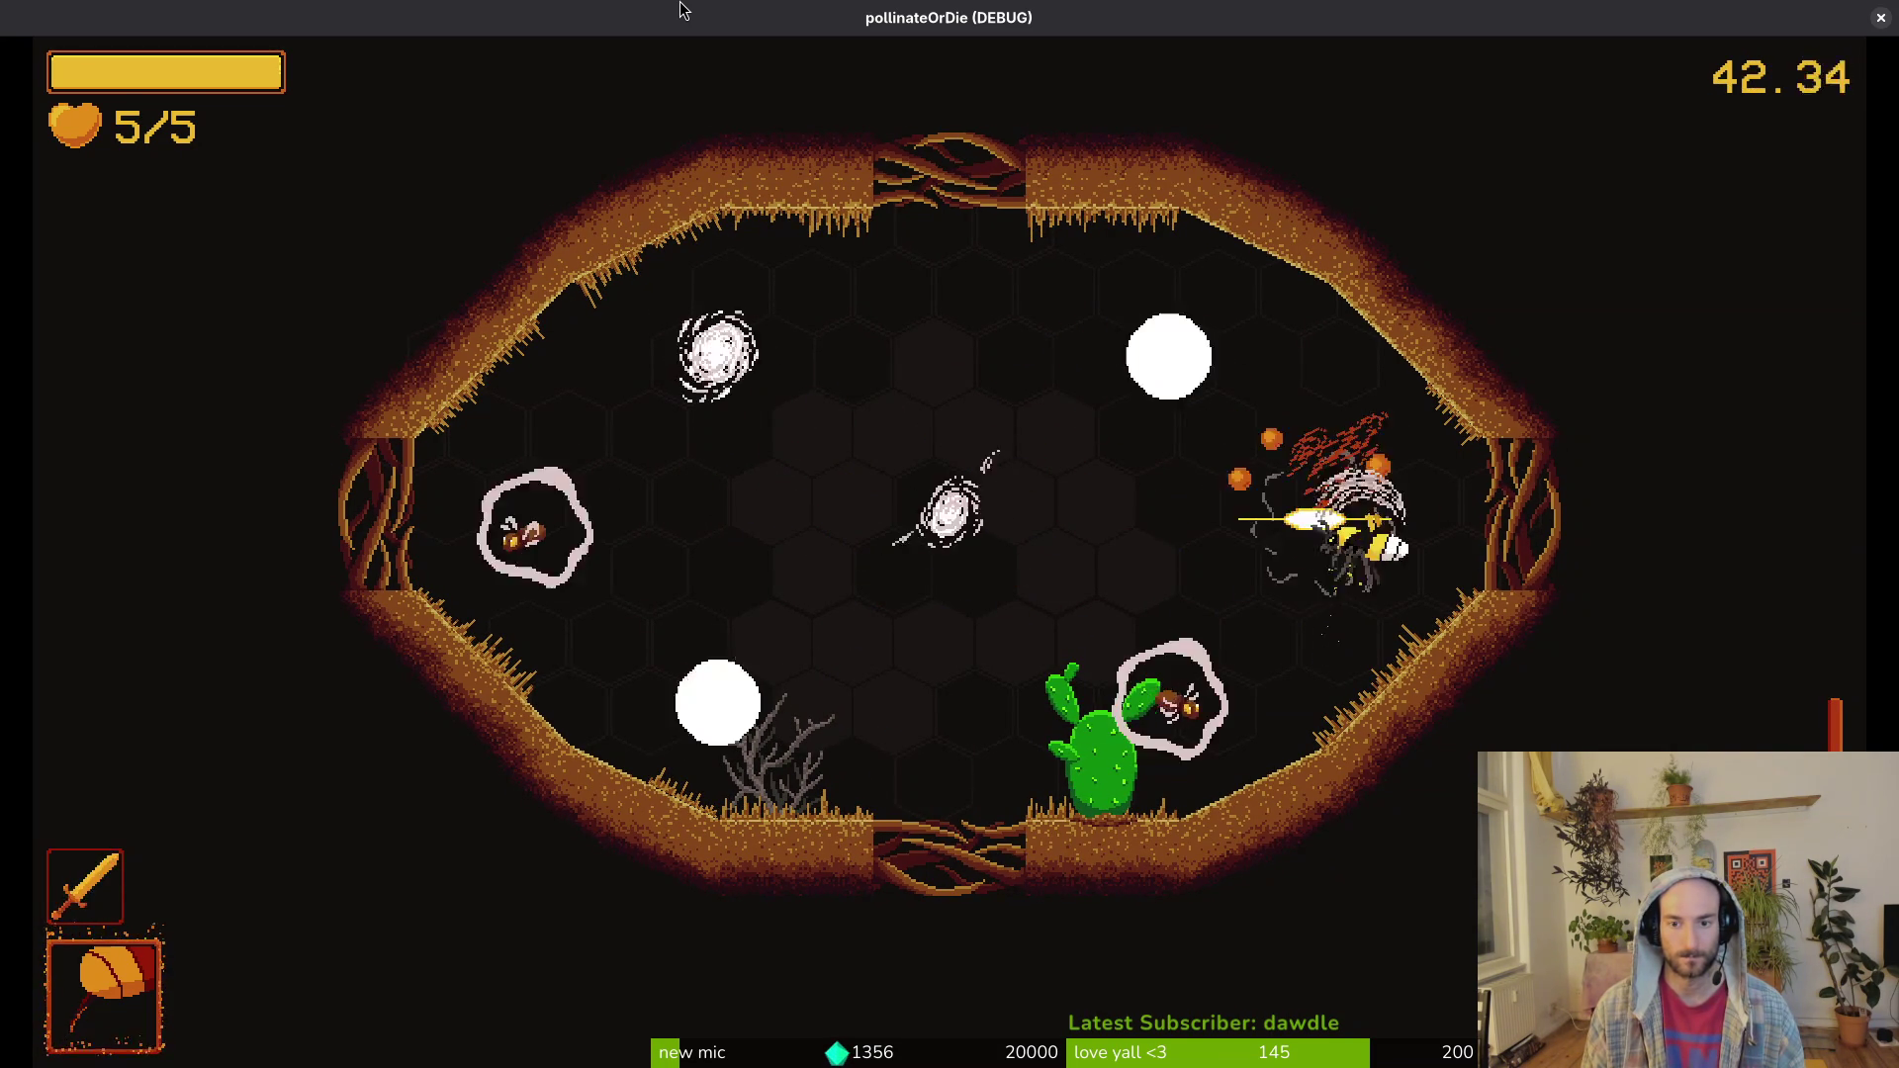
key("a")
key("s")
key("w")
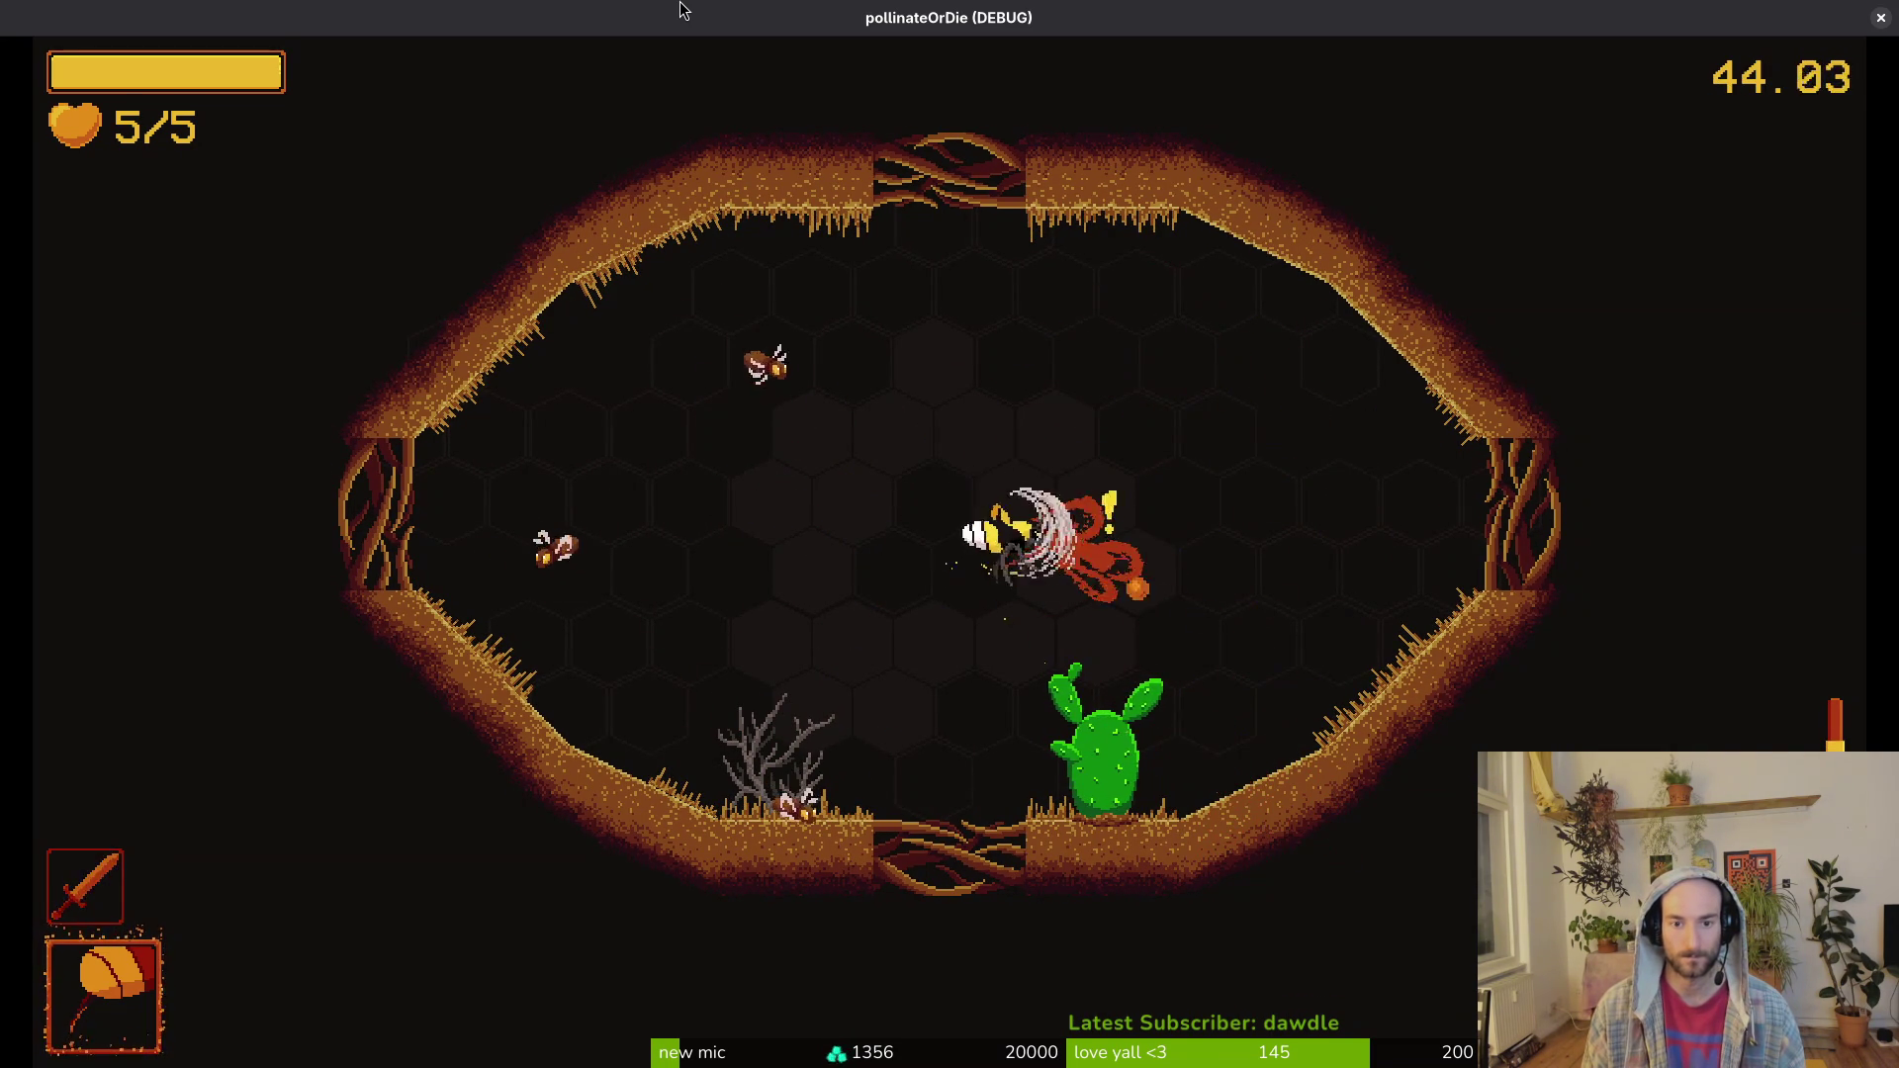
key("a")
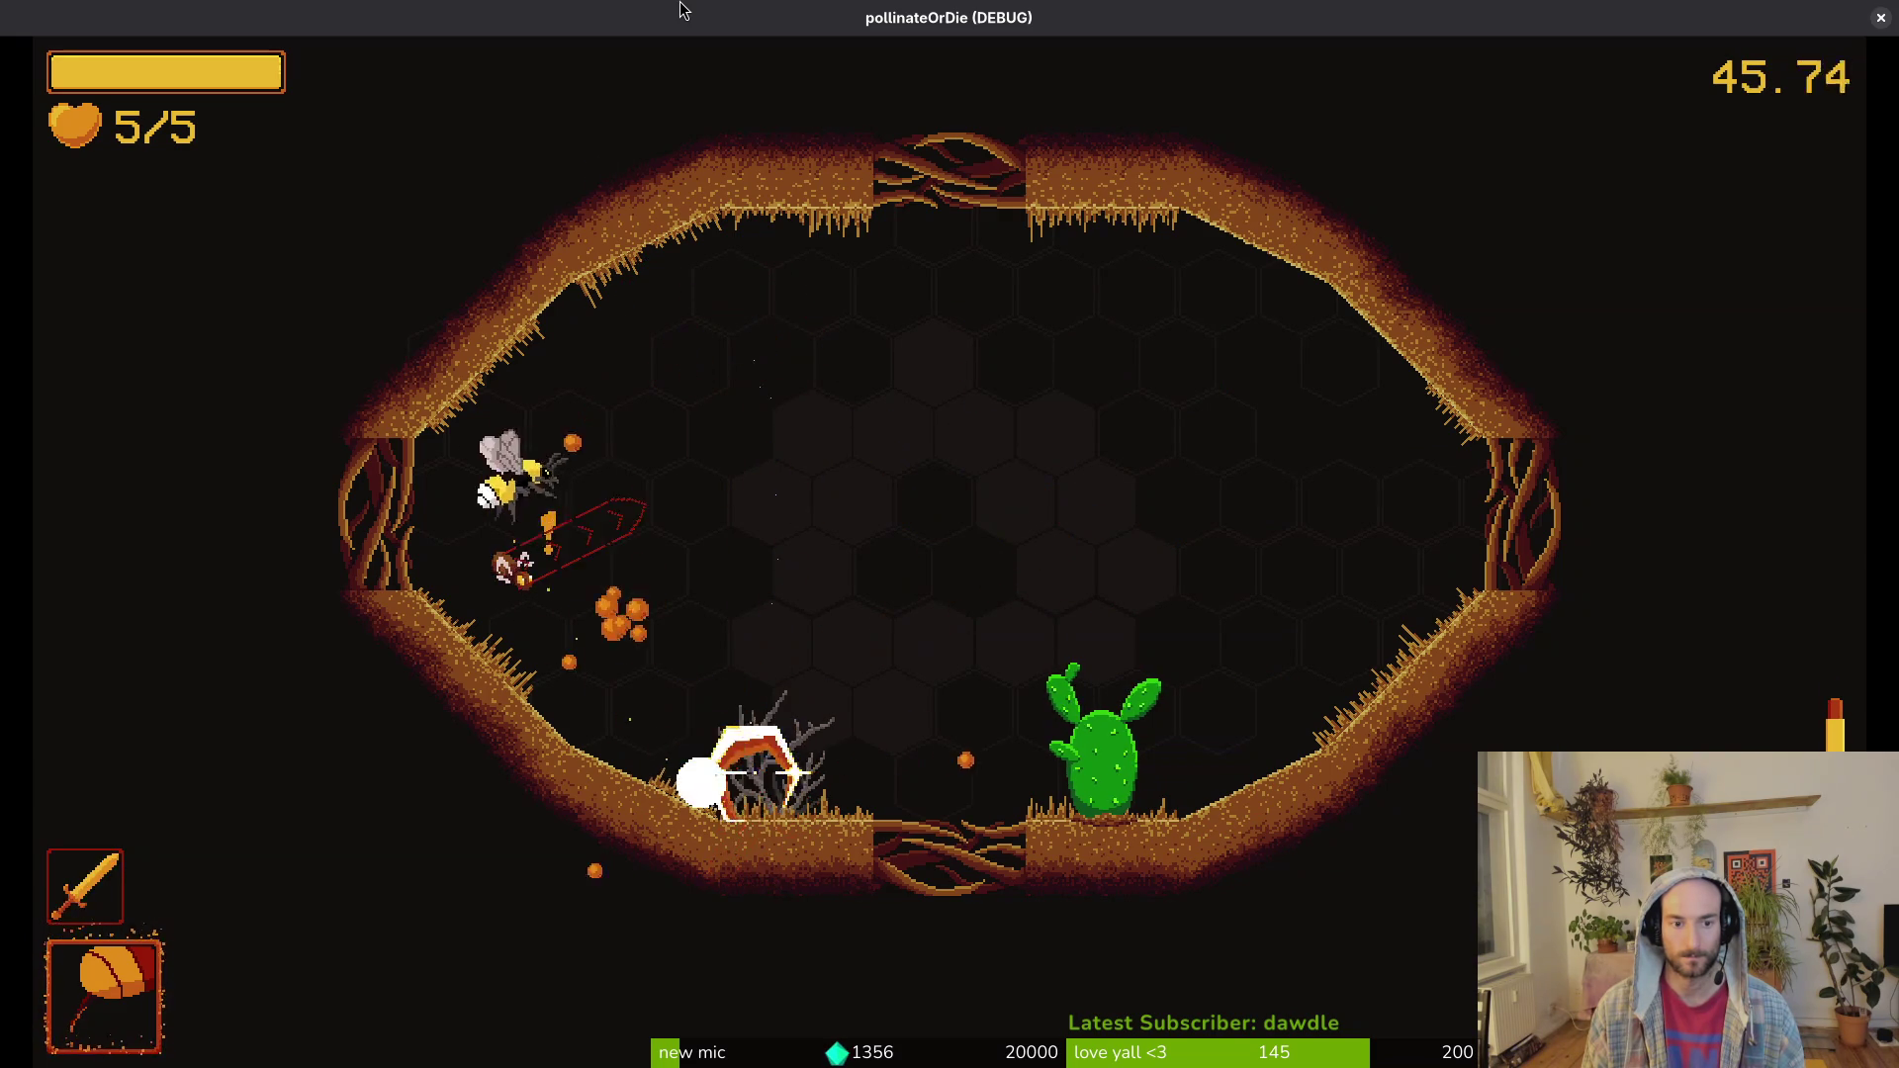
key("s")
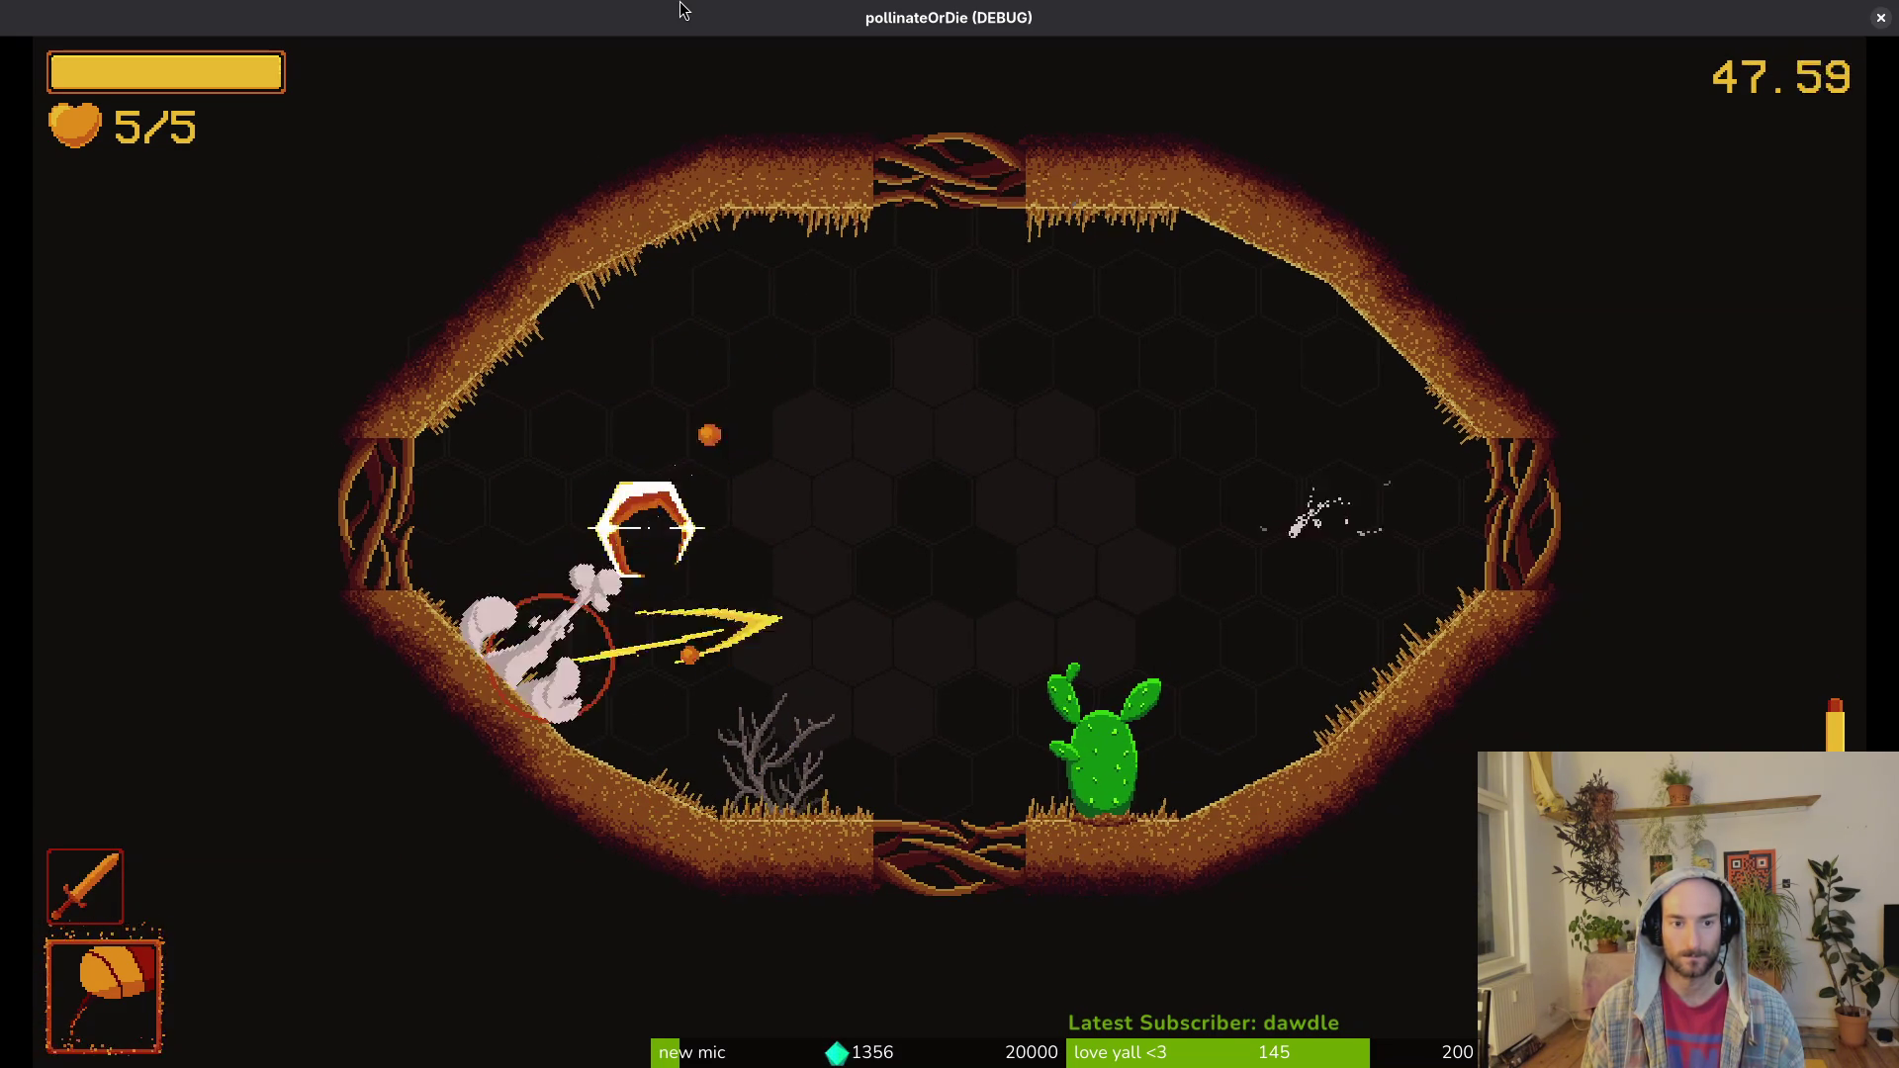
key("d")
Step: Attack the mosquito at the top and fight the enemies on the left side
key("w")
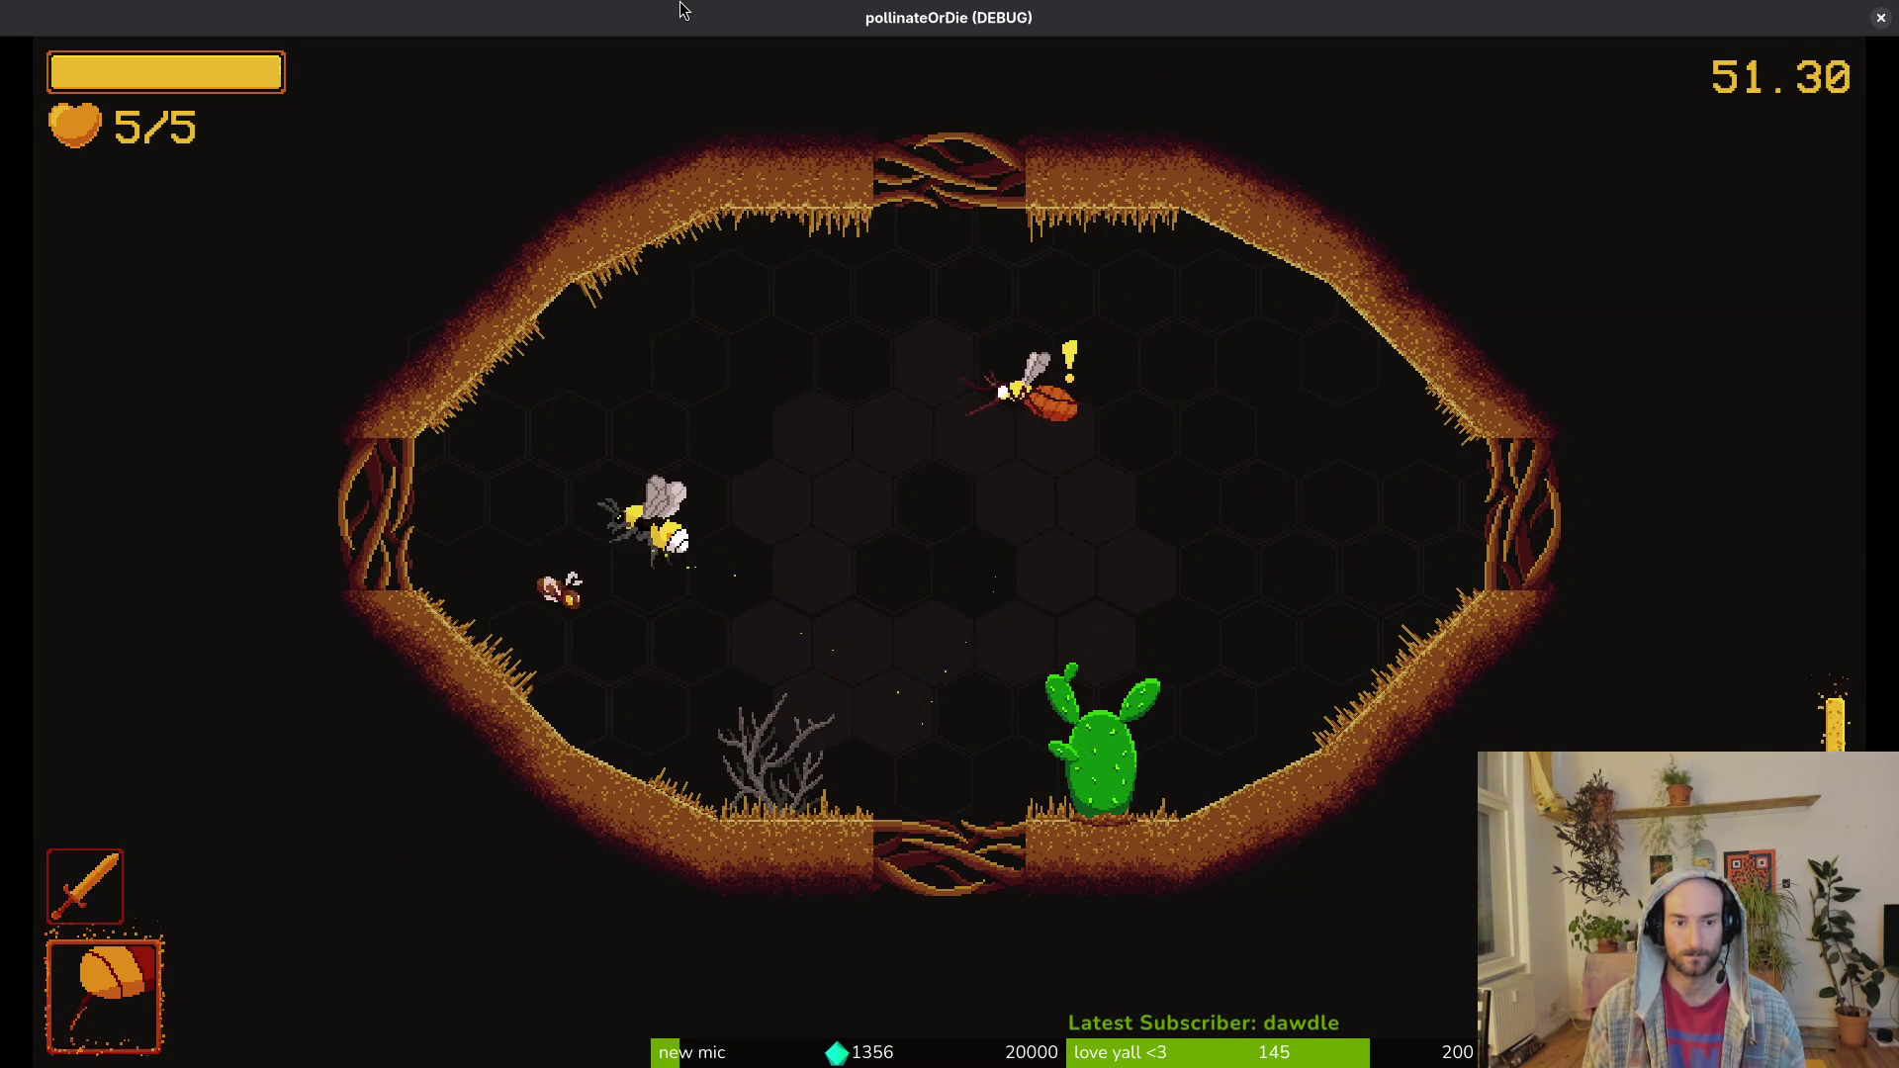
key("d")
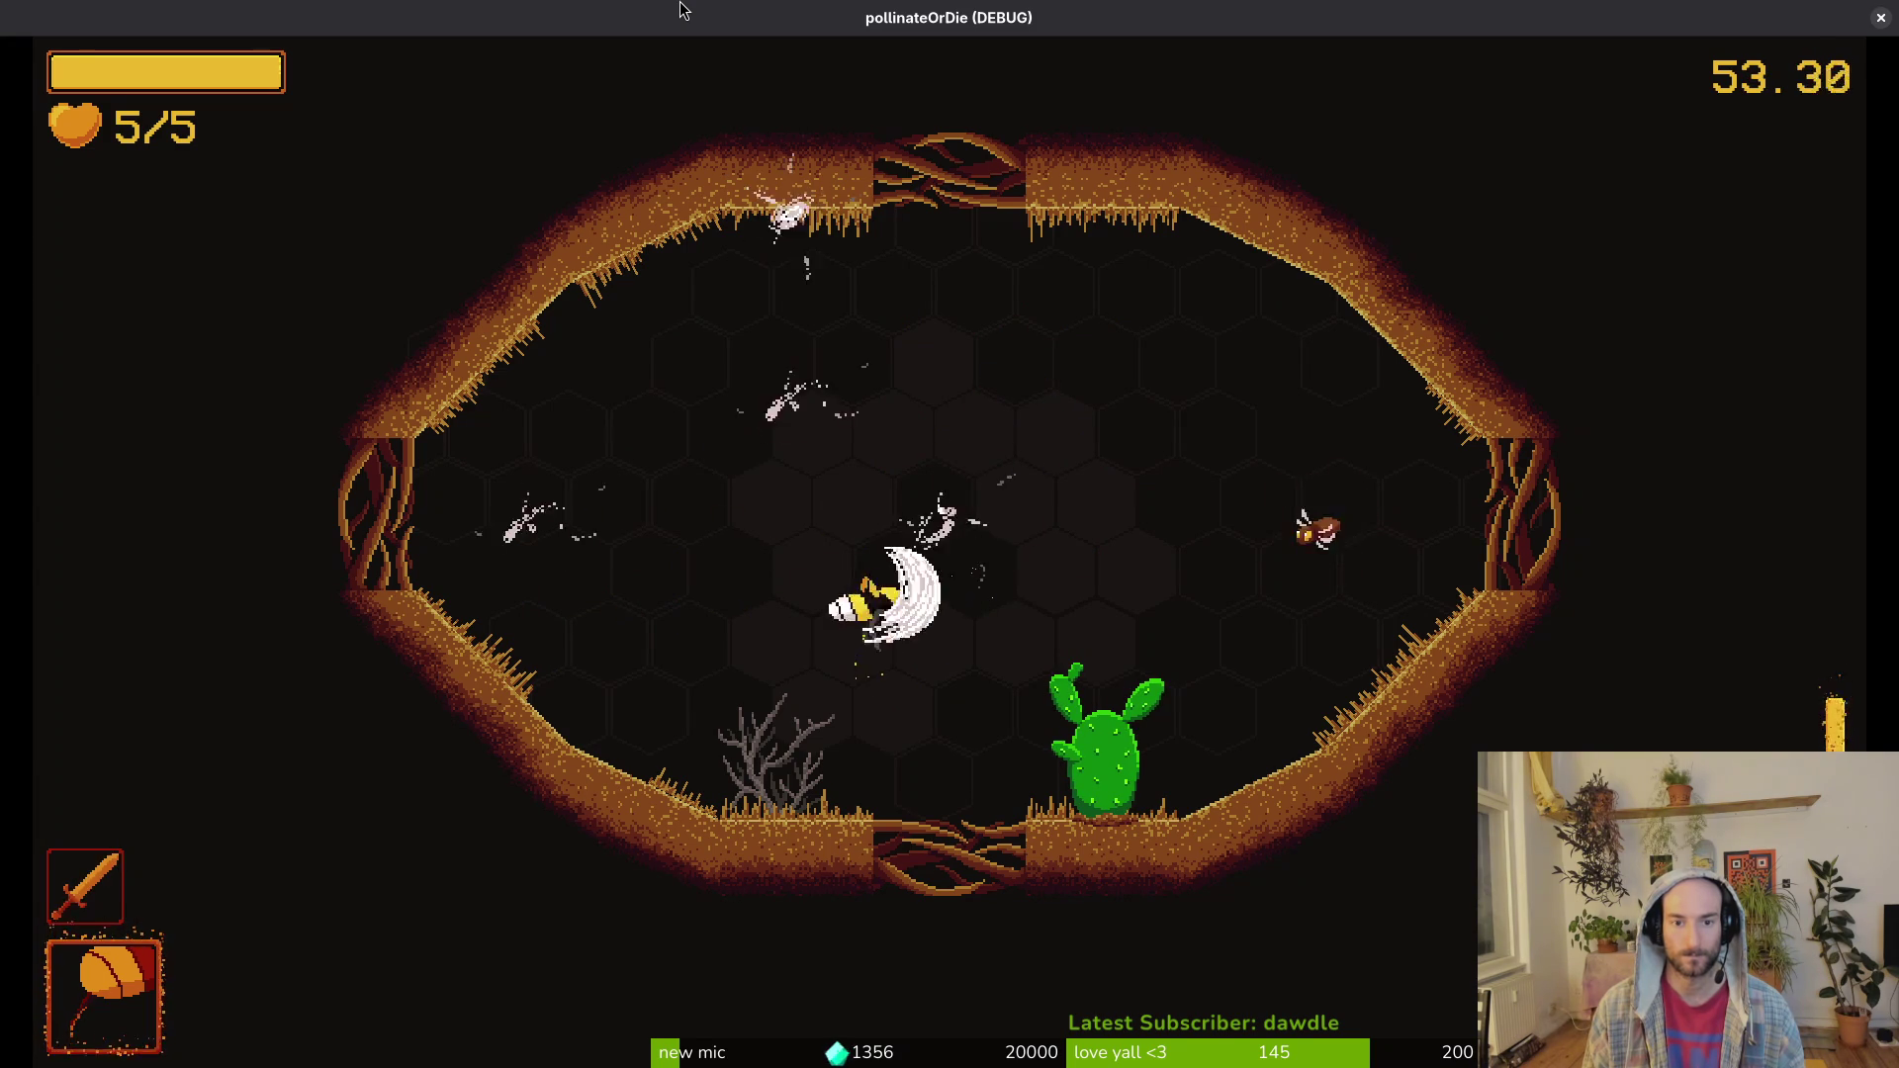
key("d")
key("w")
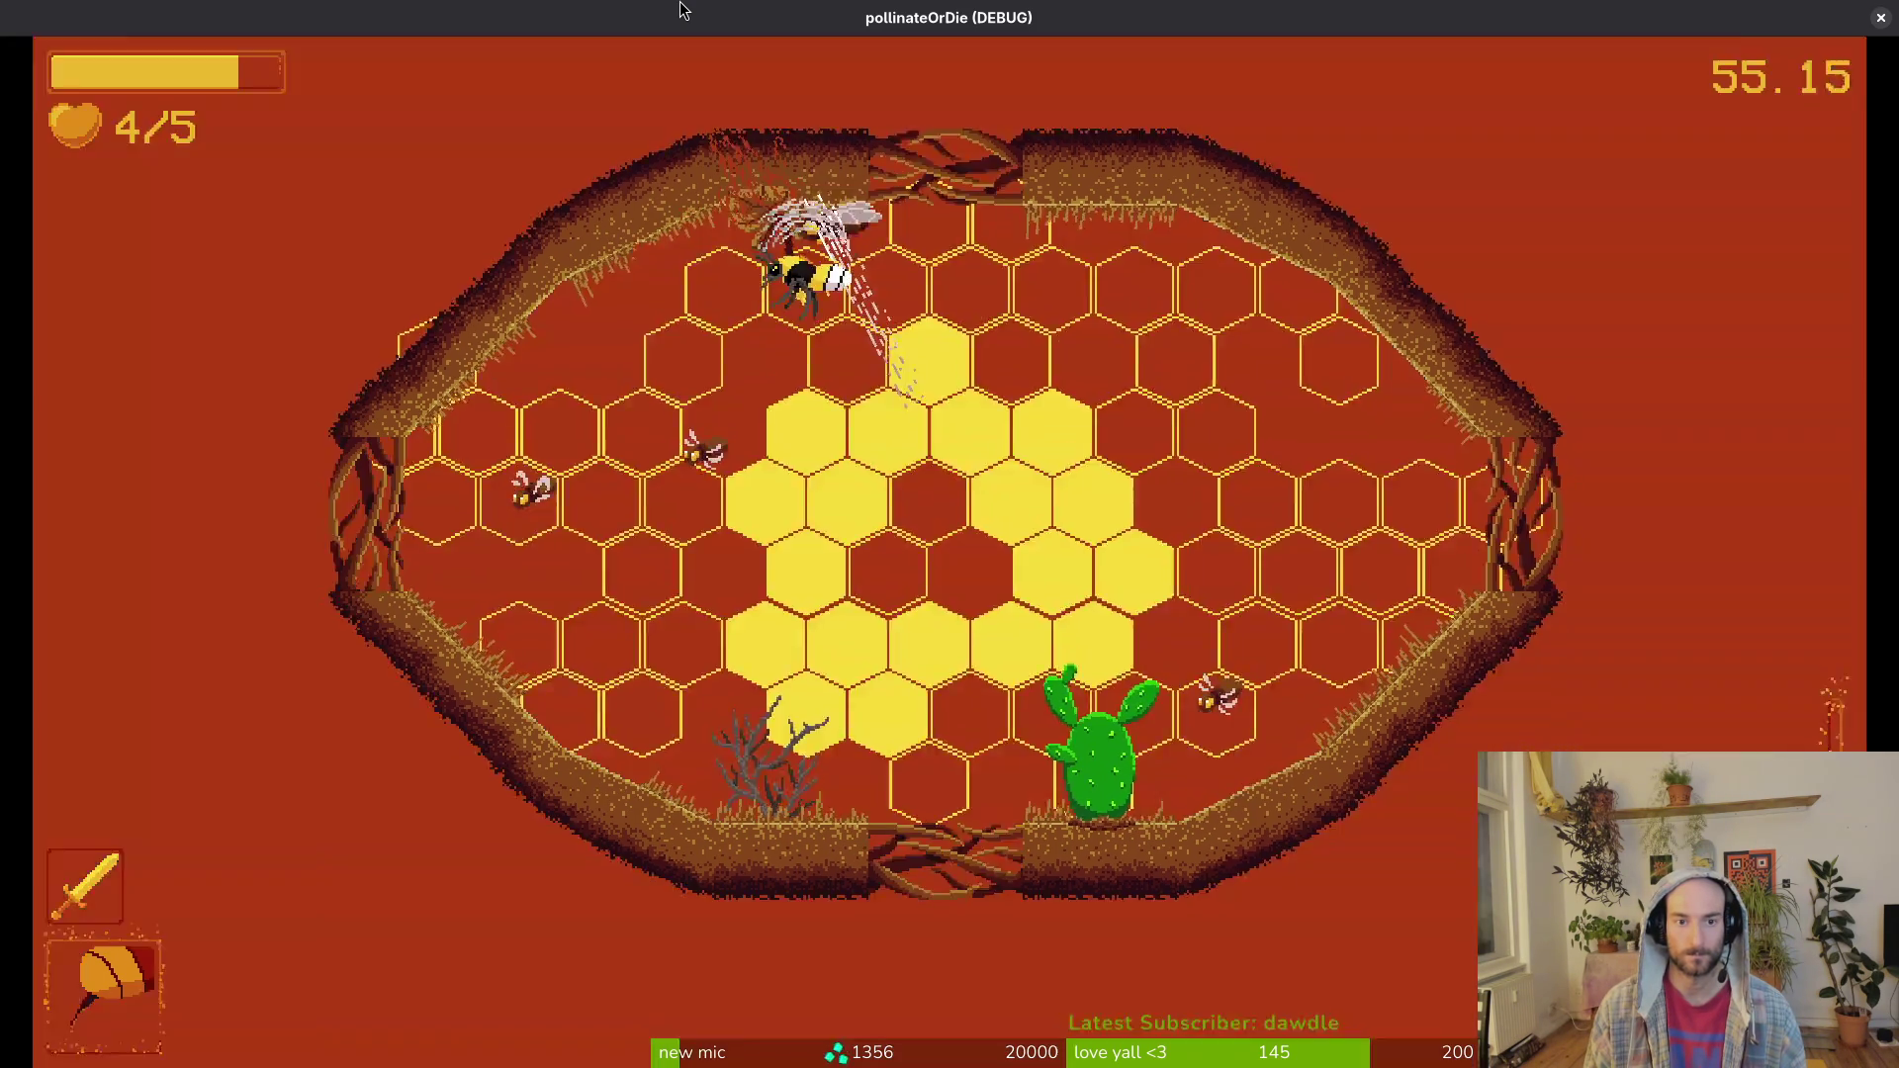
key("a")
key("w")
key("d")
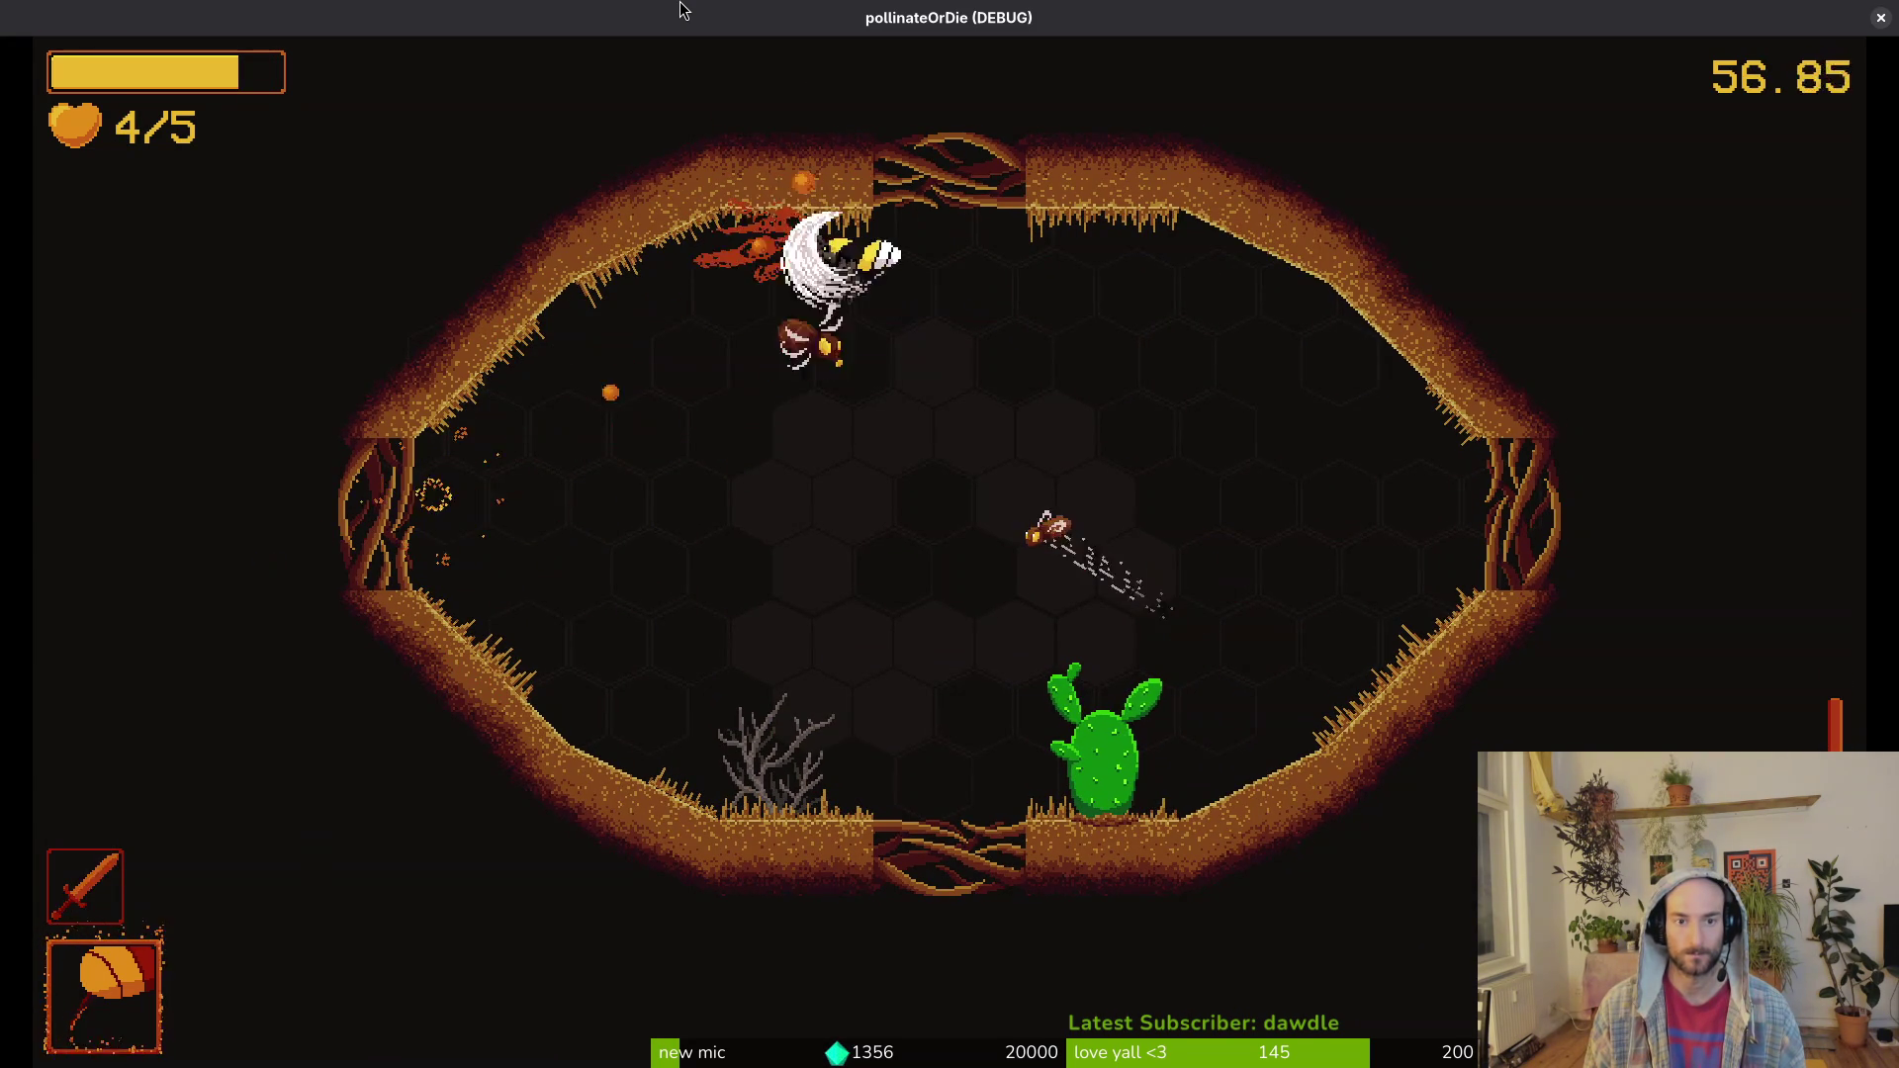
key("s")
key("d")
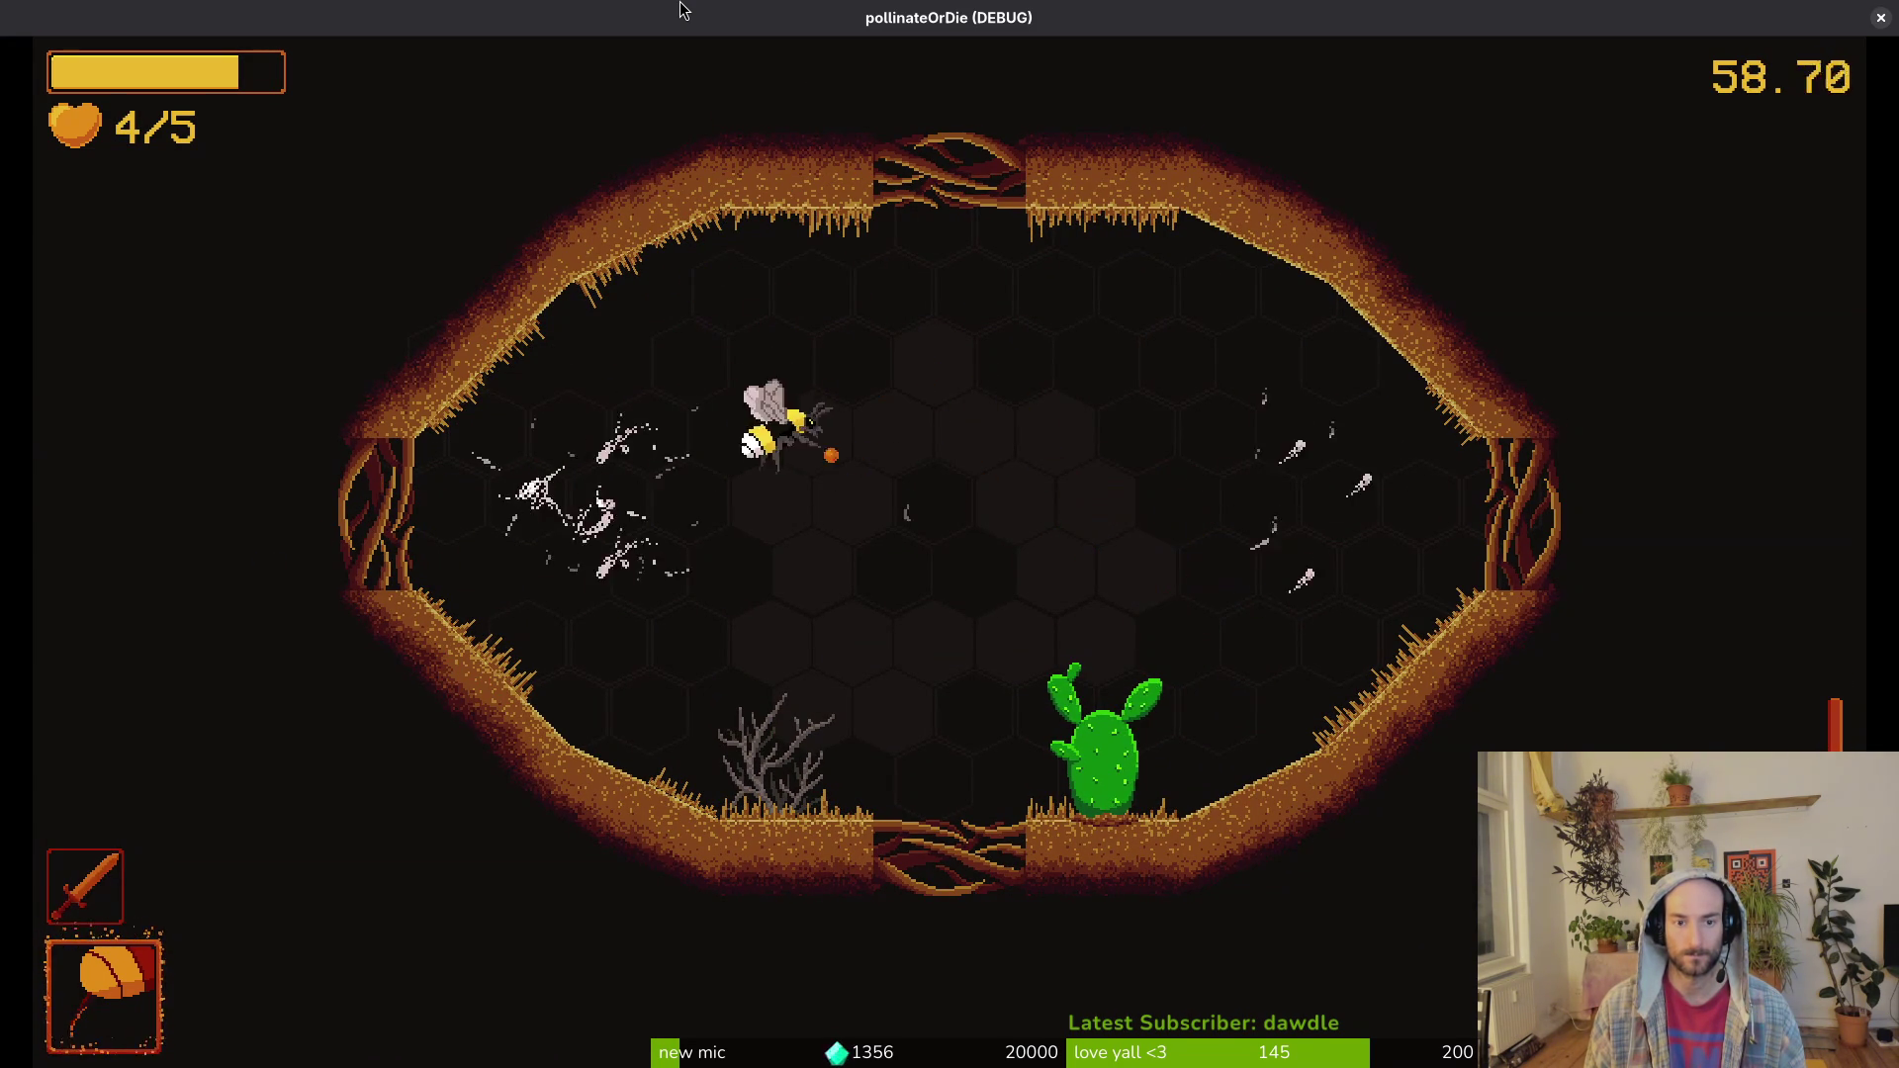
Step: Clear the remaining enemy waves and pollinate the cactus flower to open the gates
key("s")
key("a")
key("a")
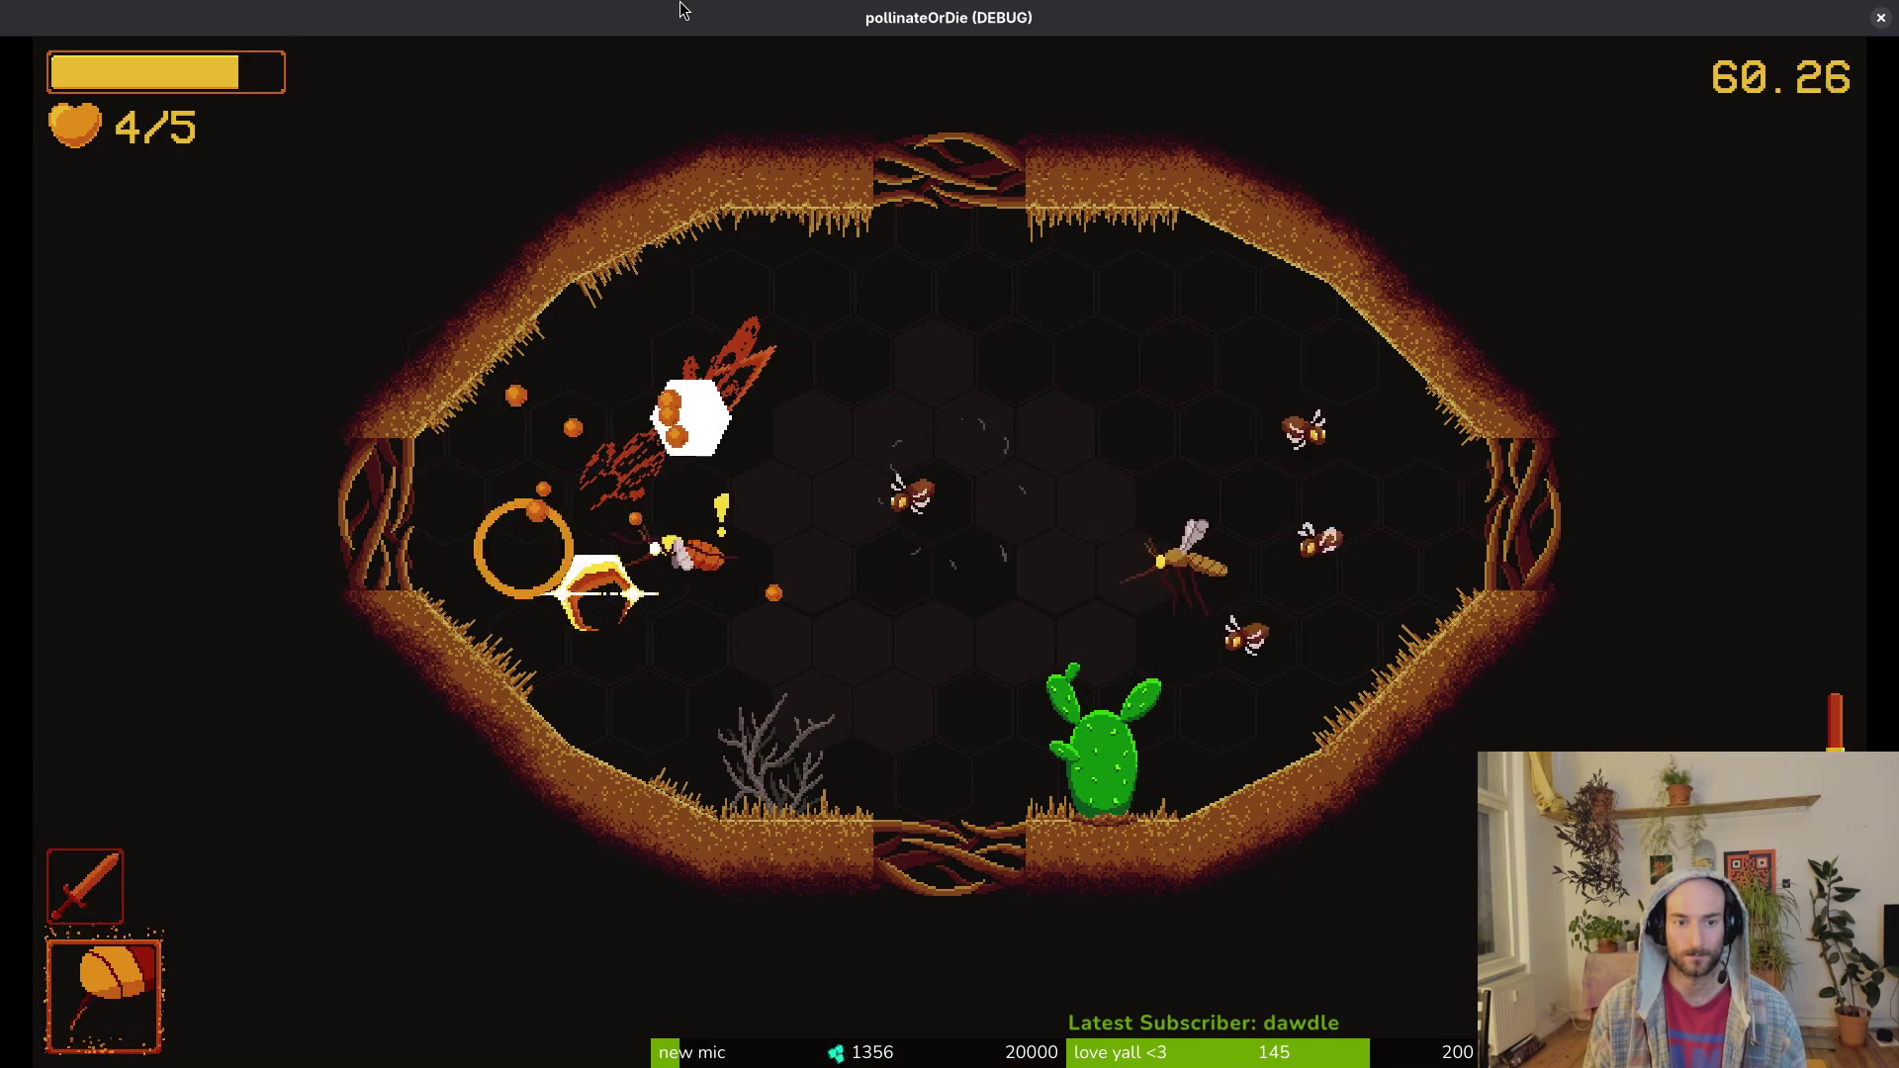
key("d")
key("w")
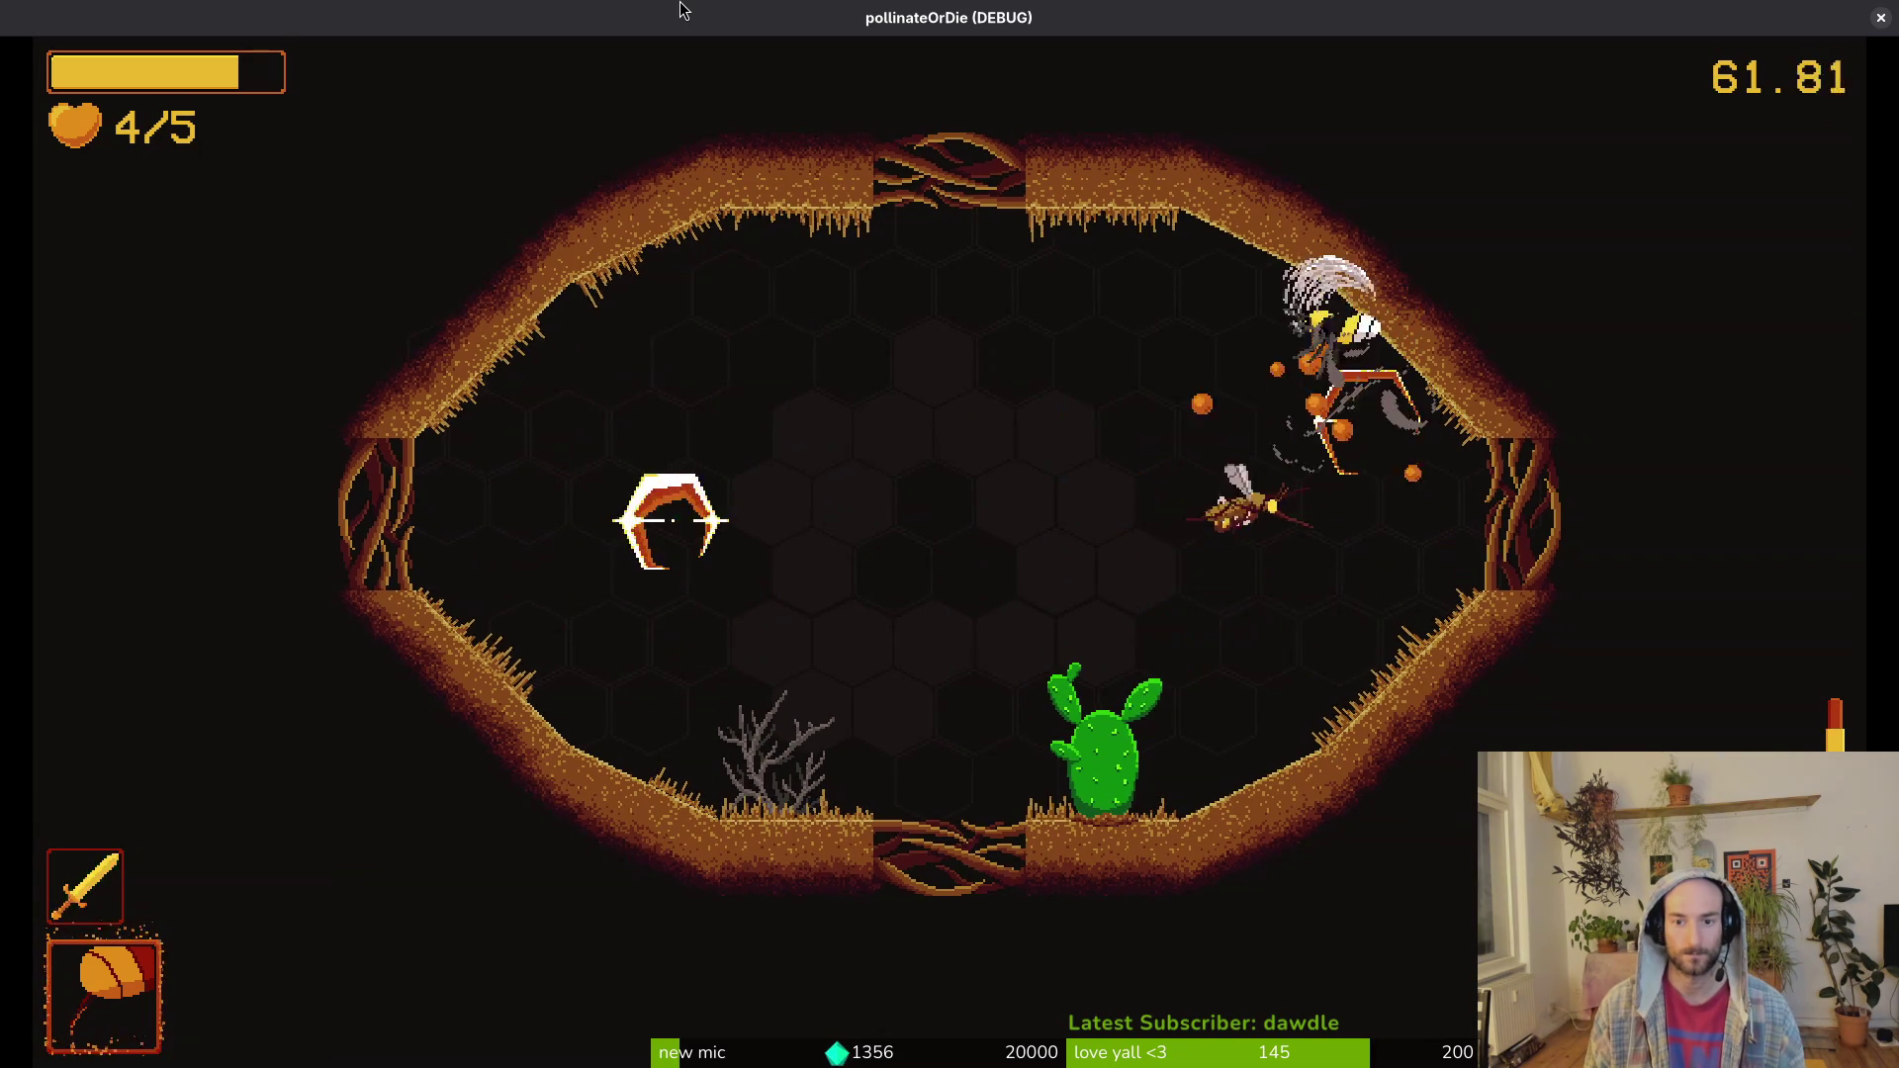
key("a")
key("s")
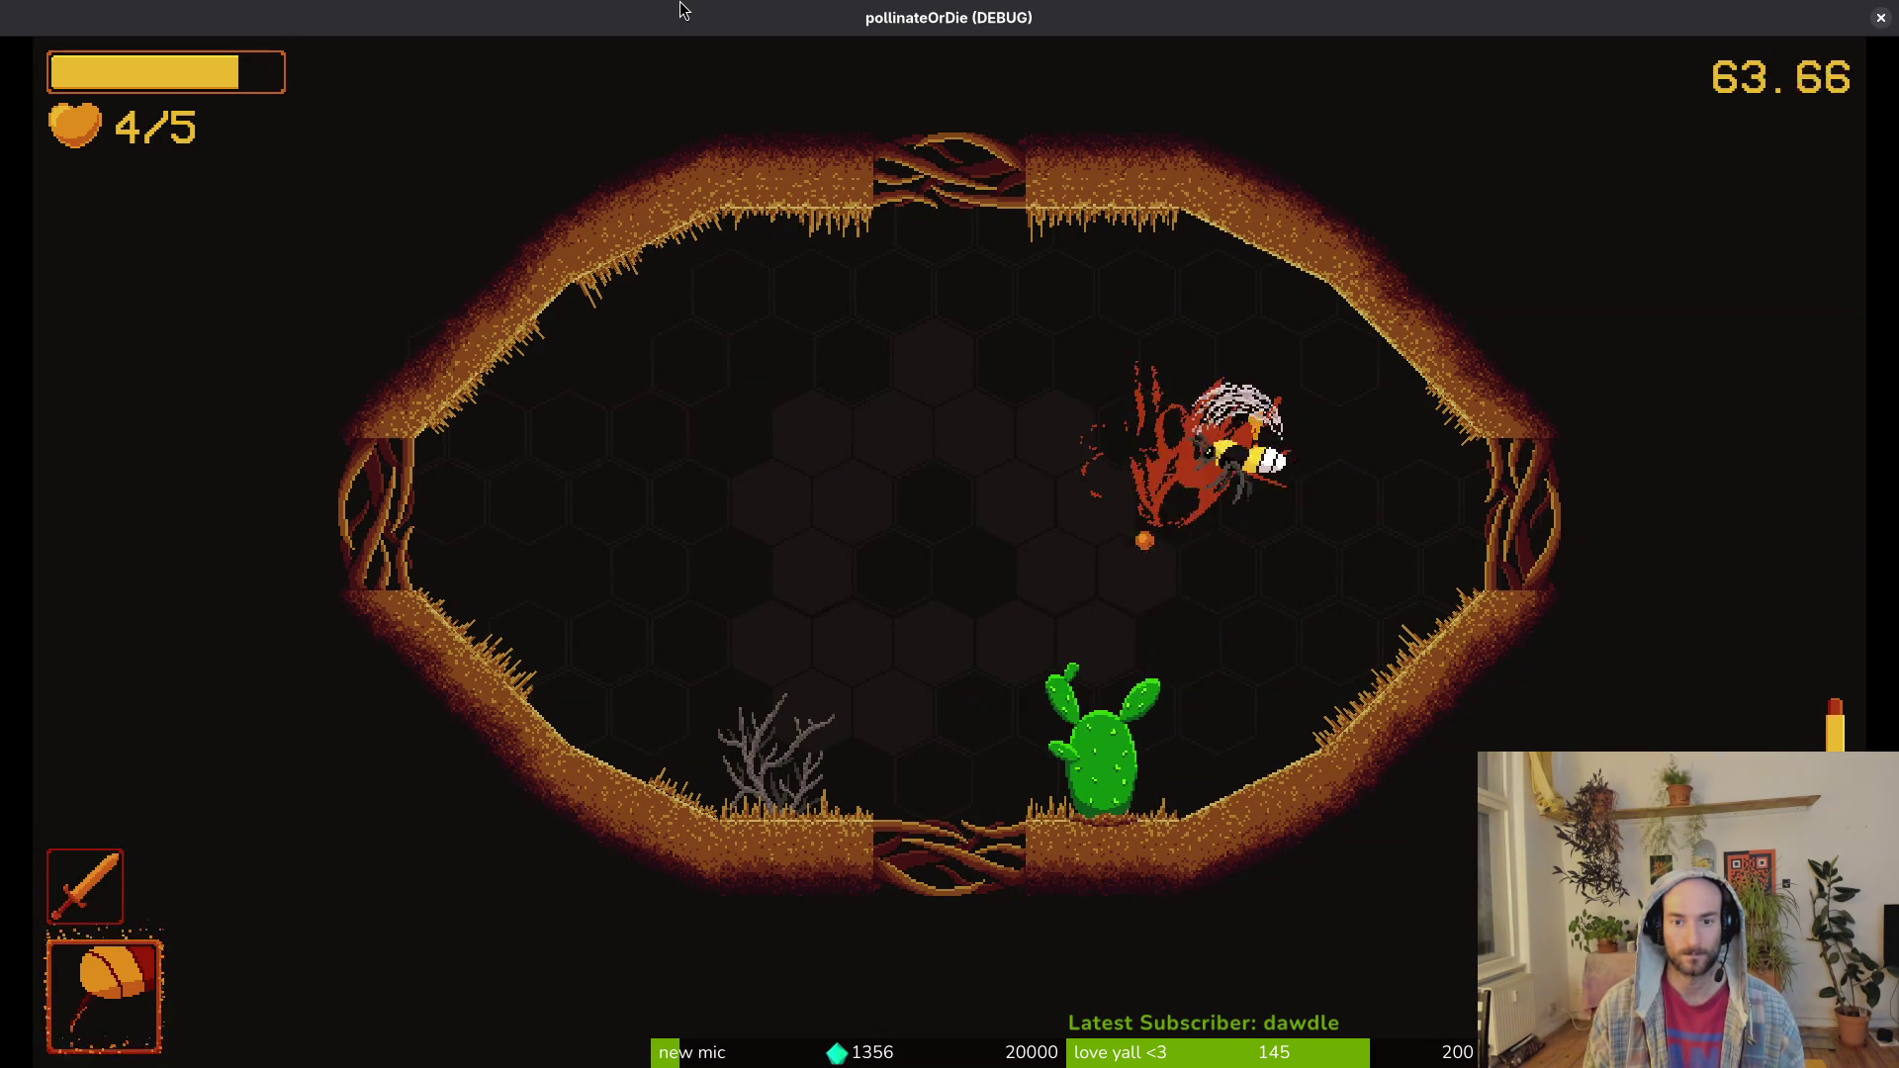
key("a")
key("d")
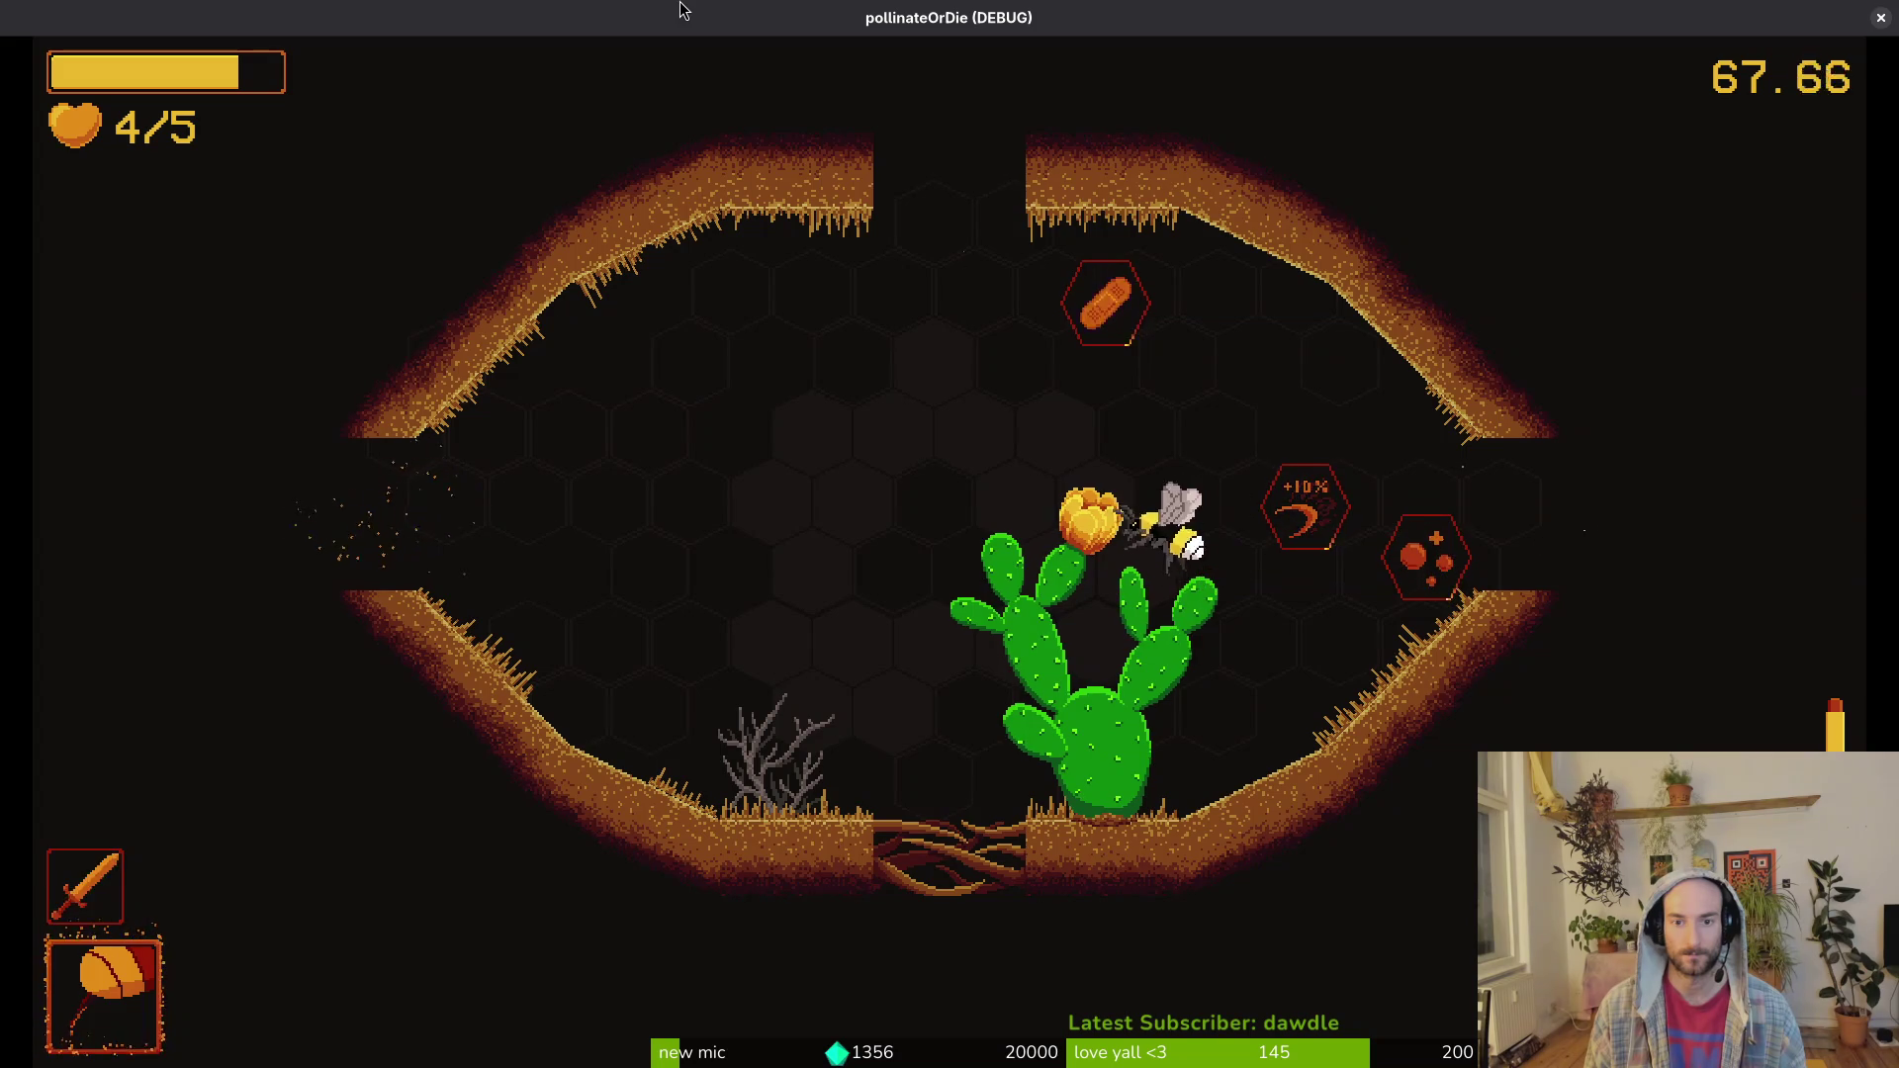
Step: Collect the +10% slash damage upgrade, exit right, and revive the withered cactus
key("w")
key("s")
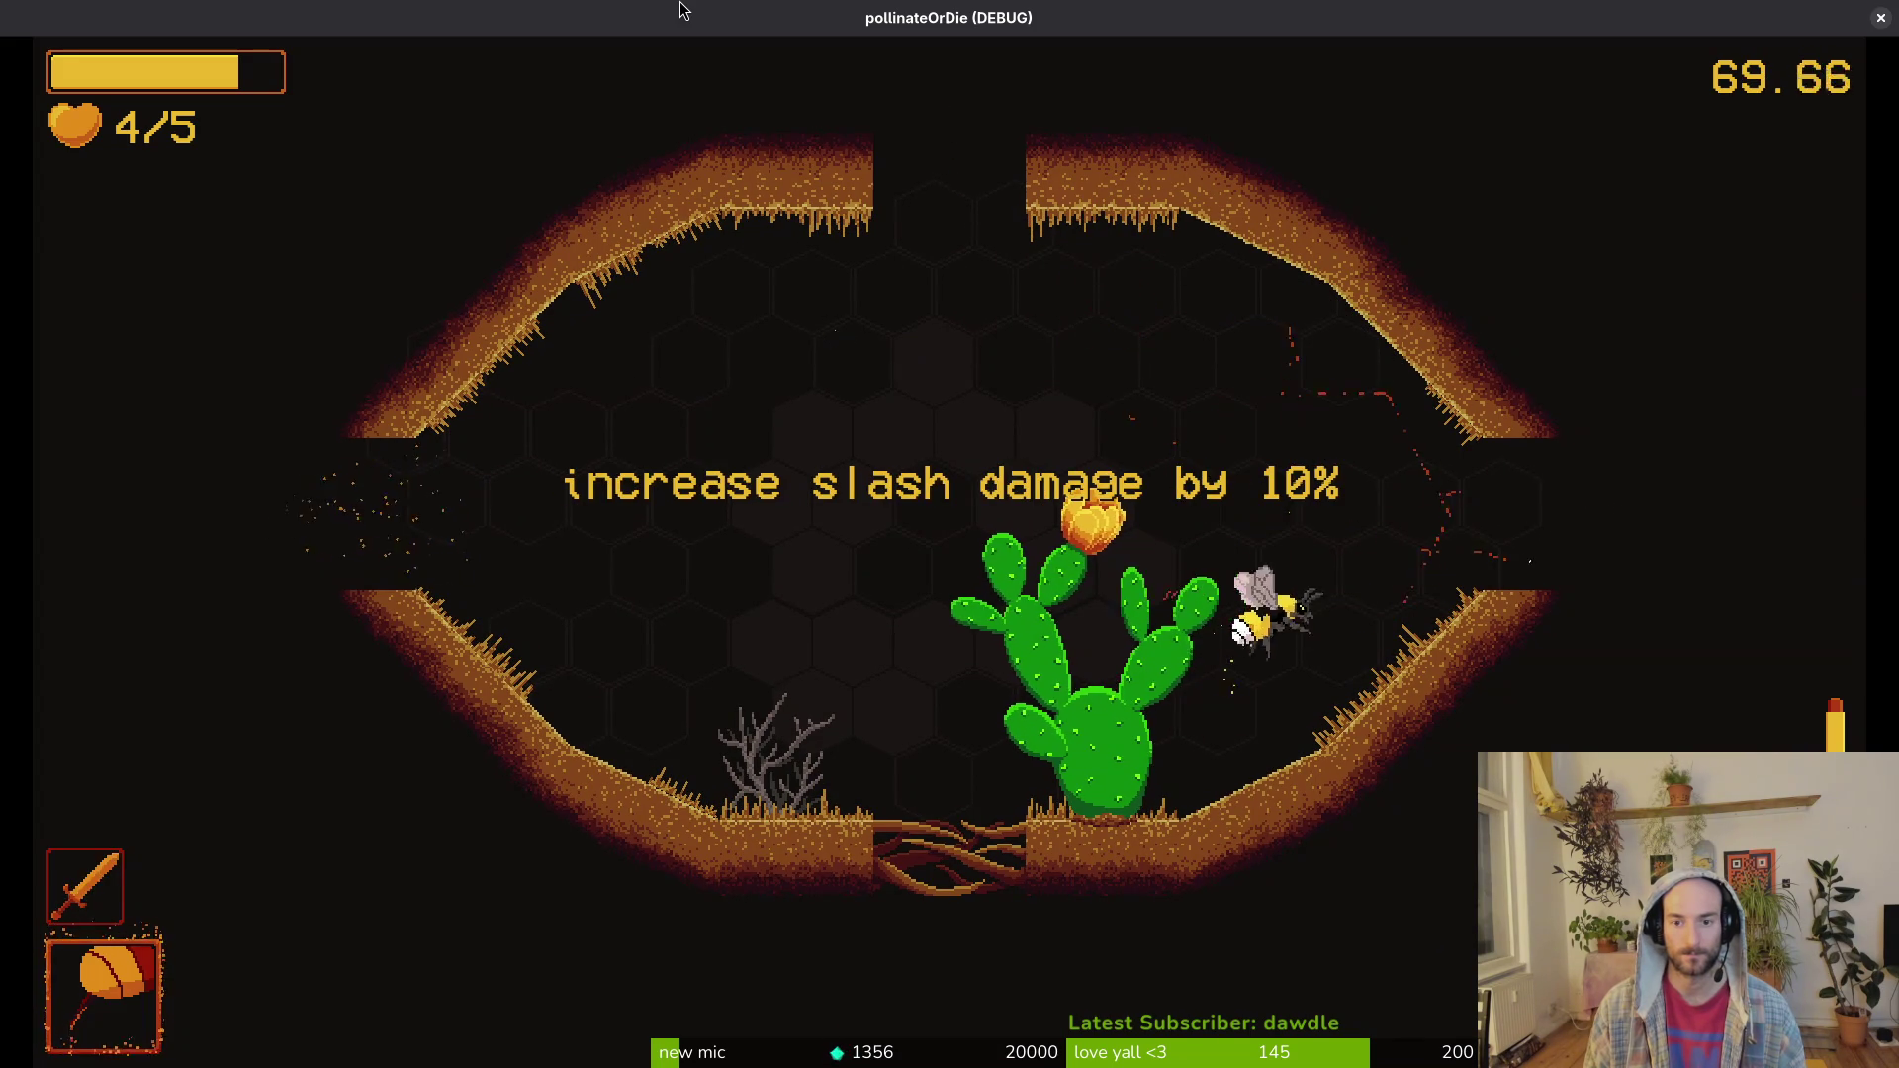
key("d")
key("s")
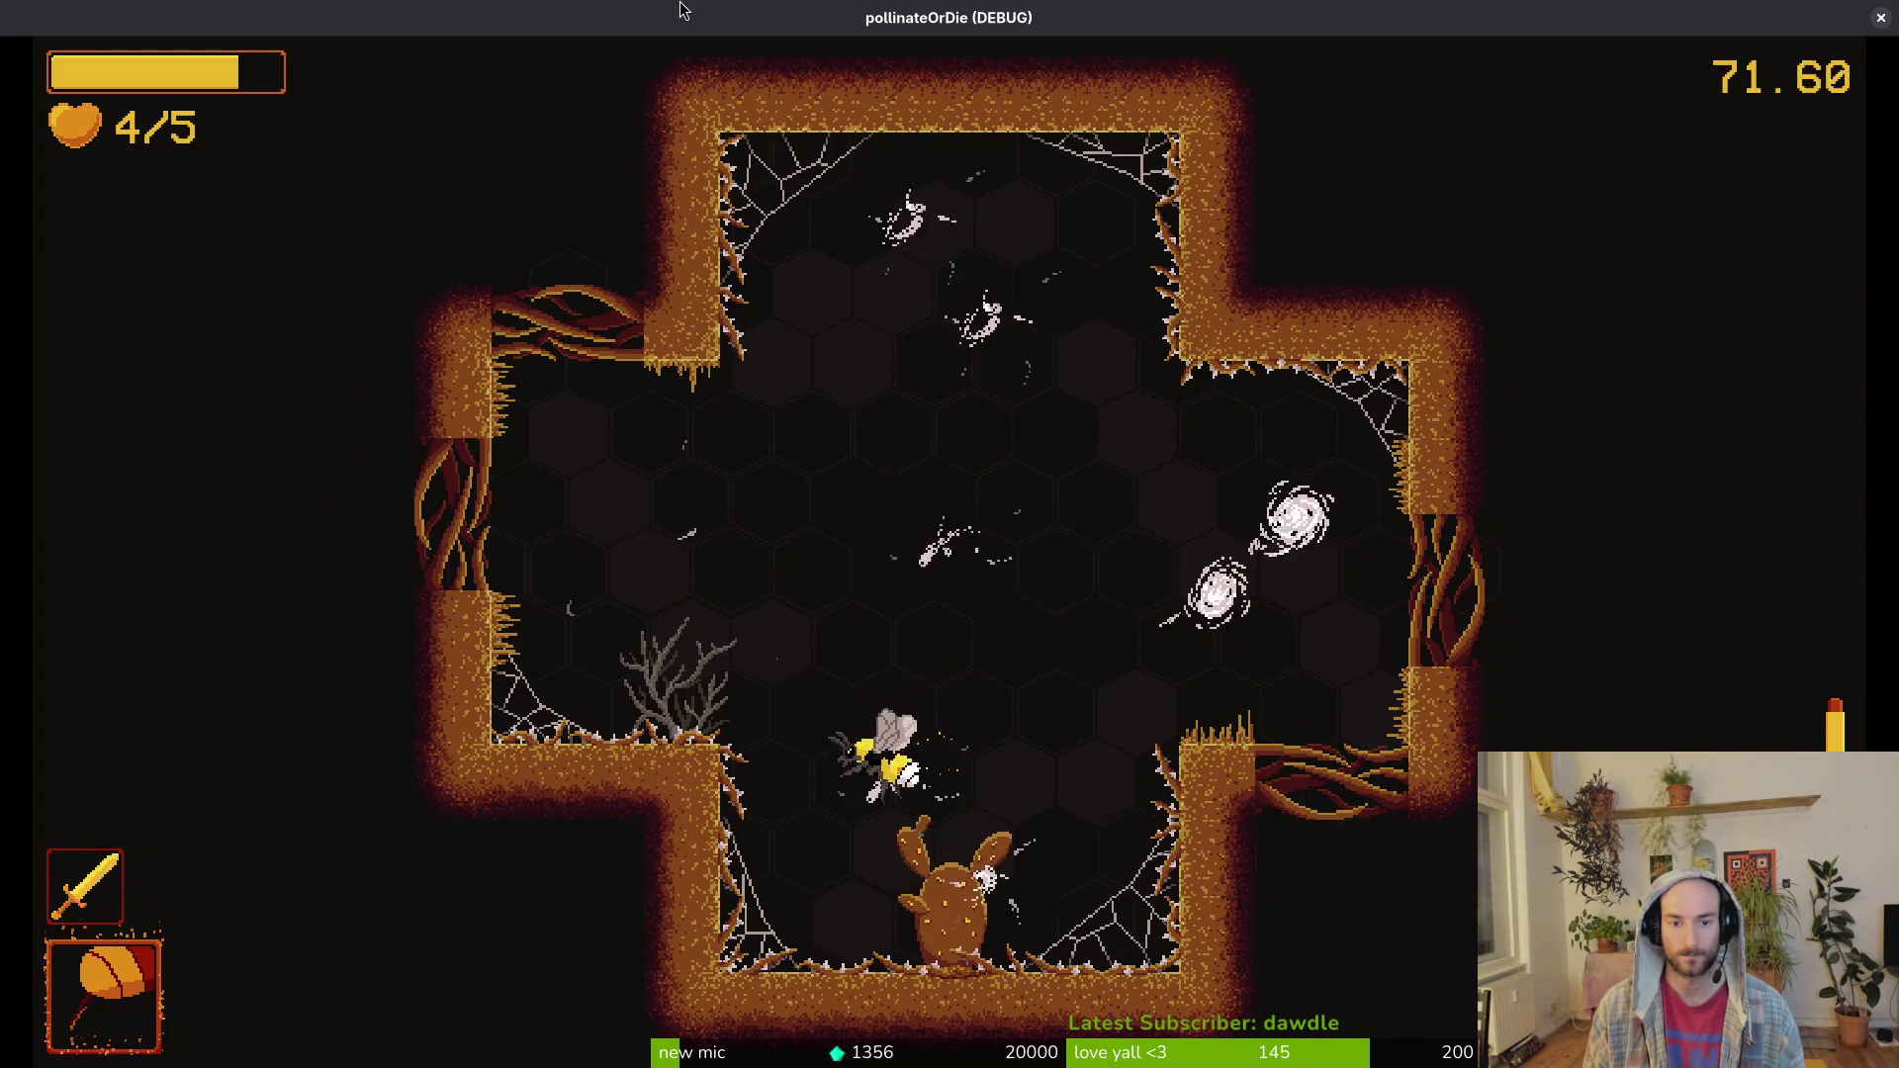
key("w")
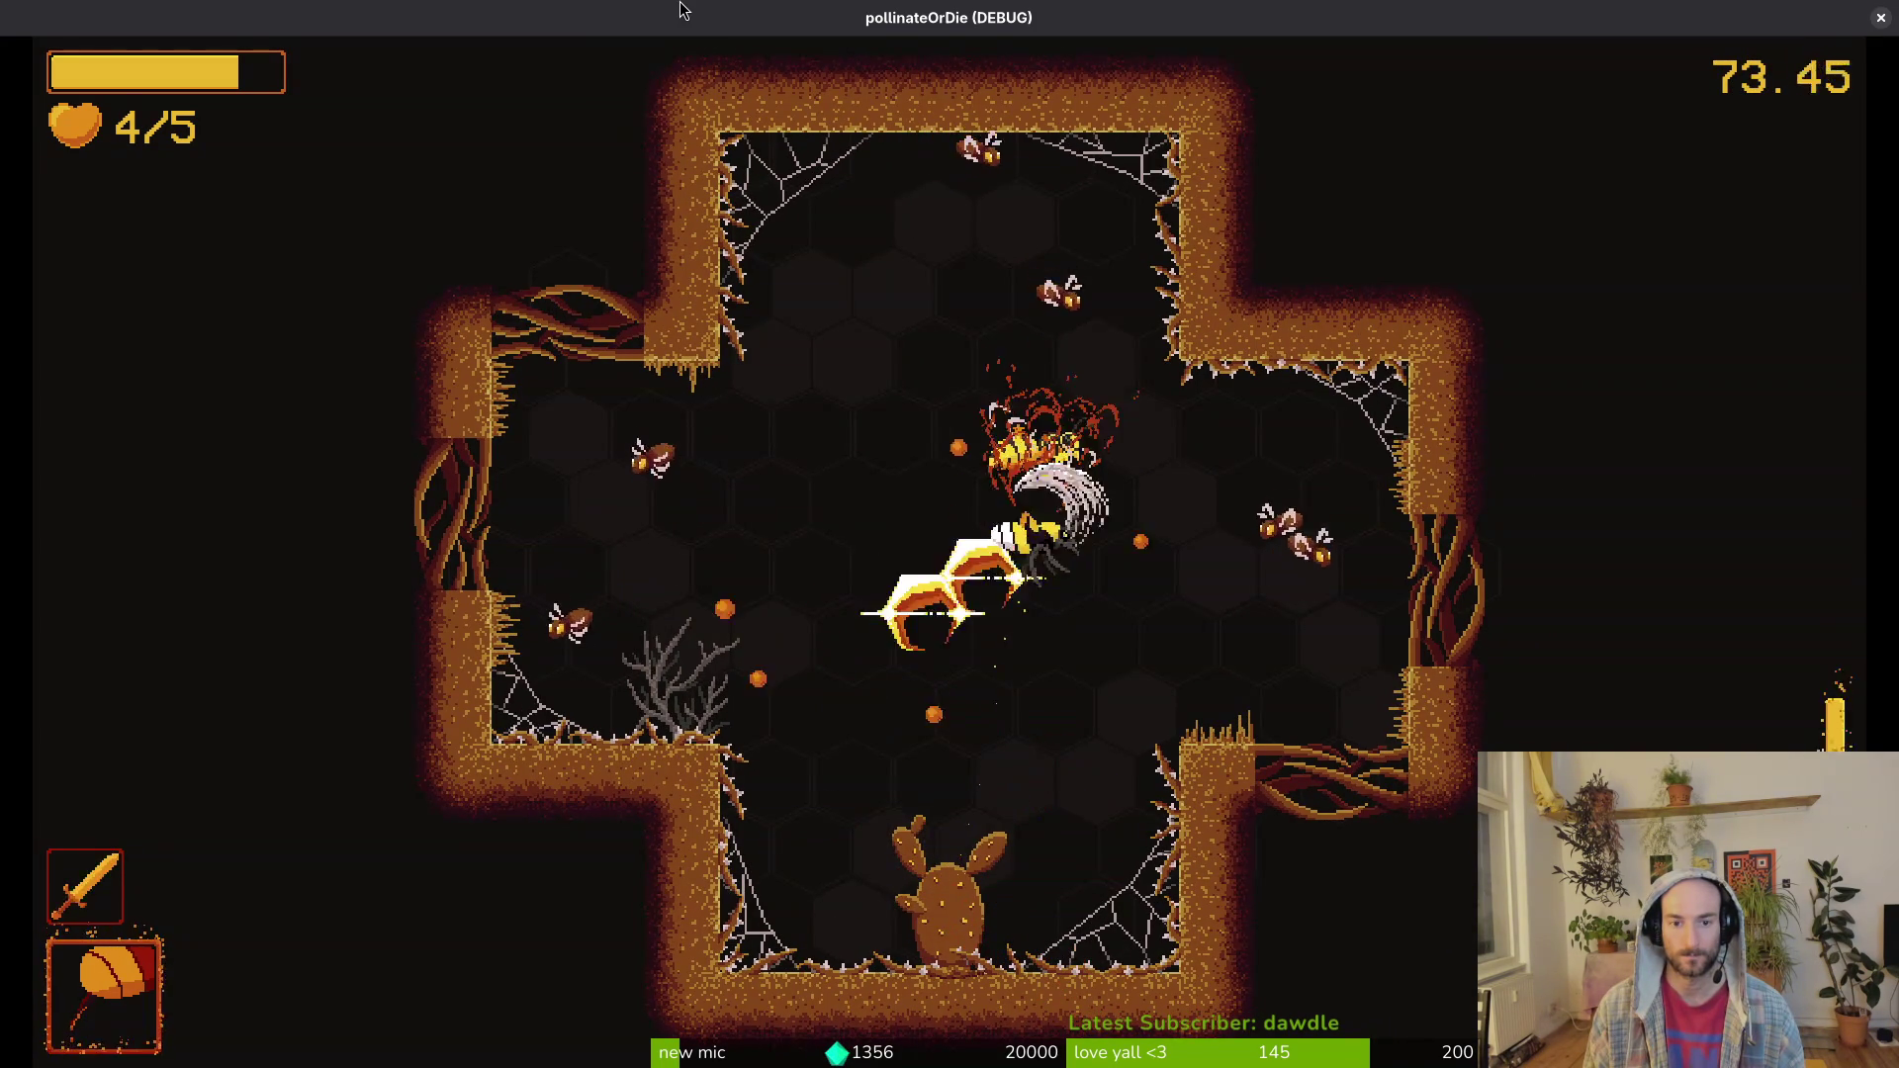
Step: Dash away from the flies, then swing the sword to kill the two flies
key("a")
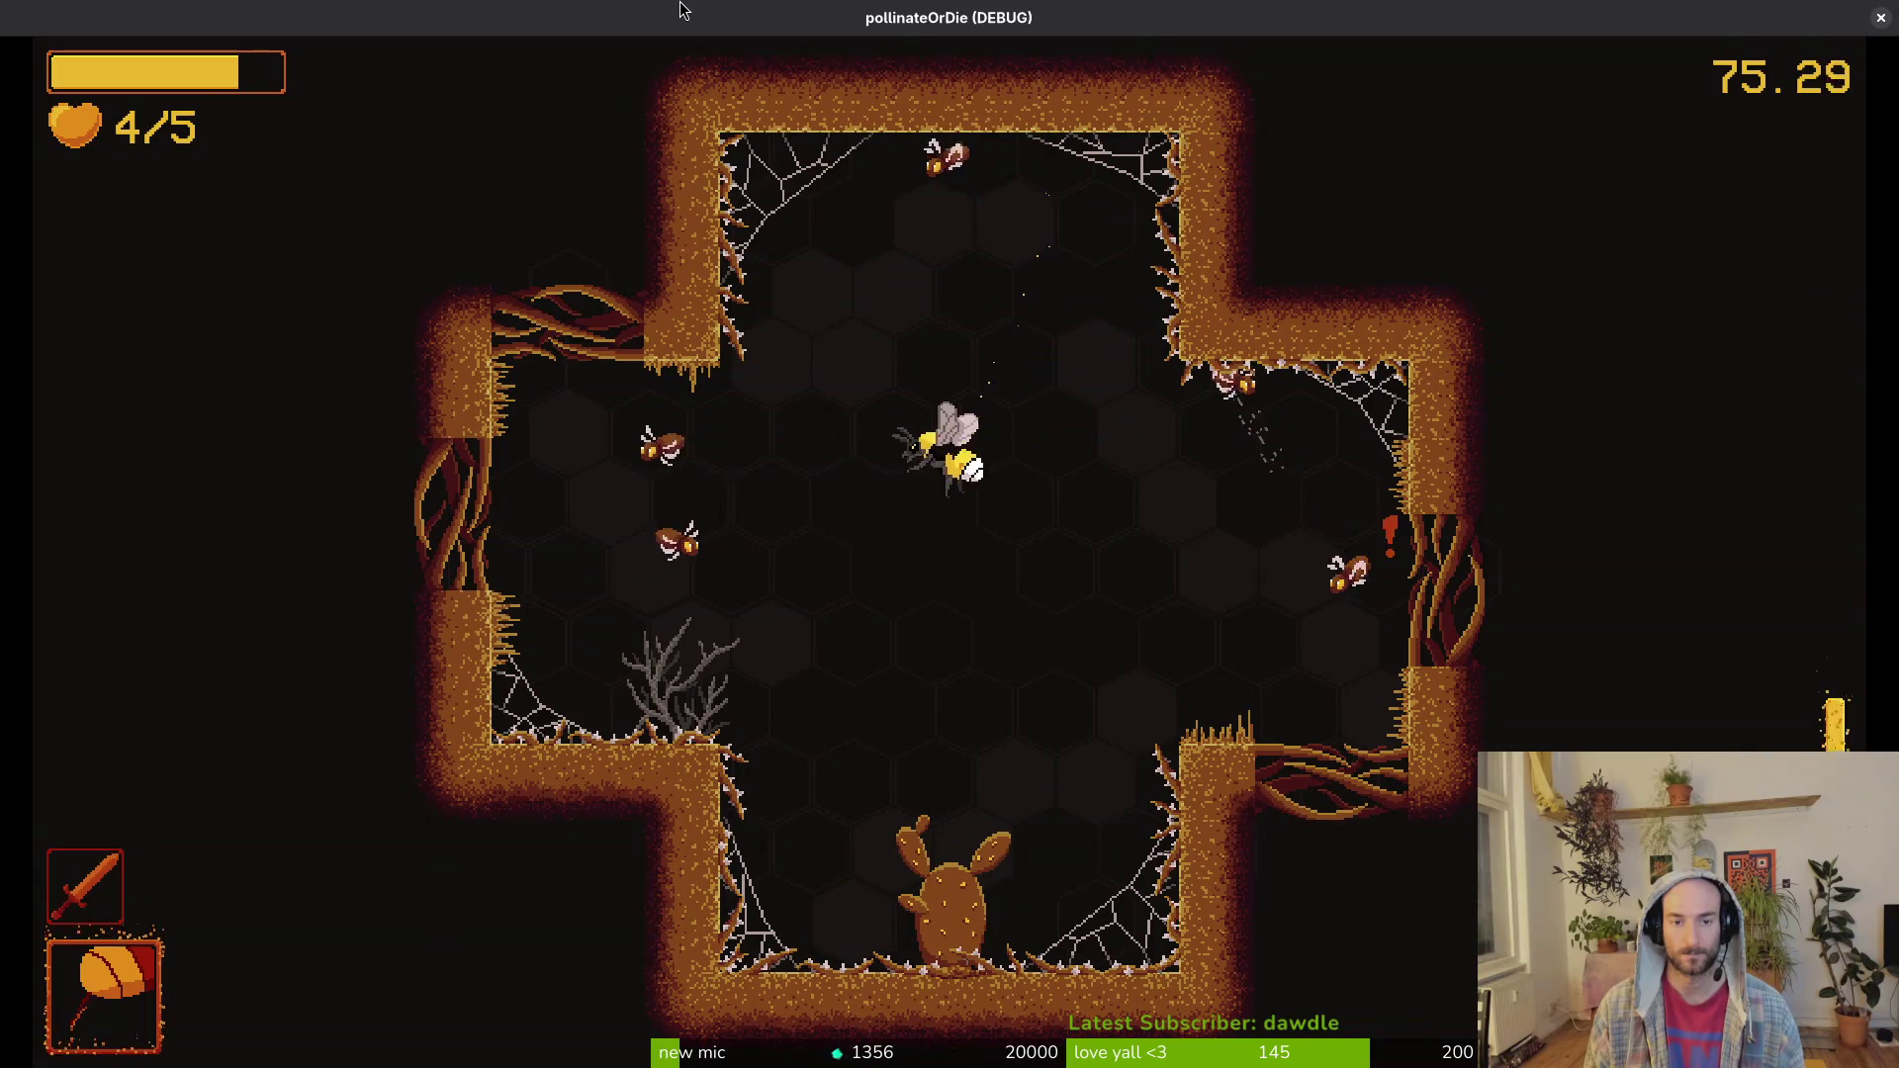
key("space")
key("d")
key("space")
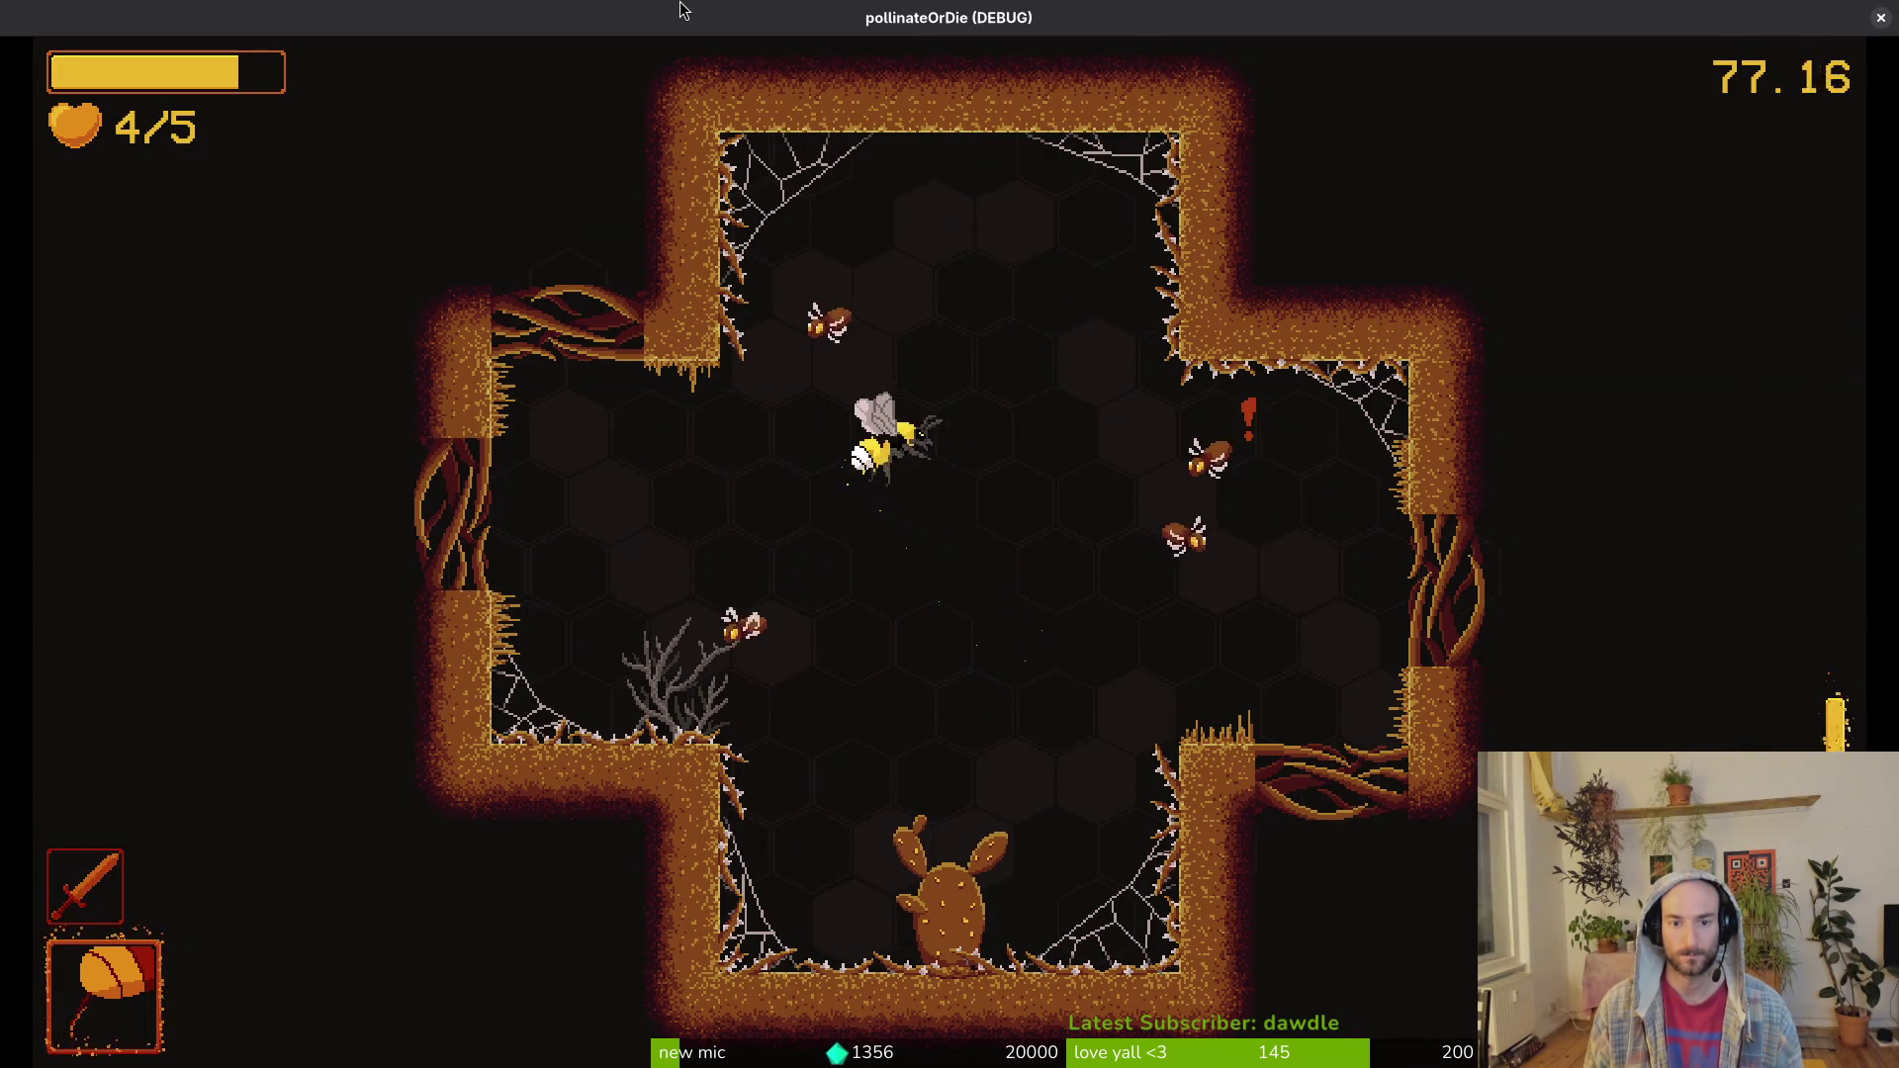
key("w")
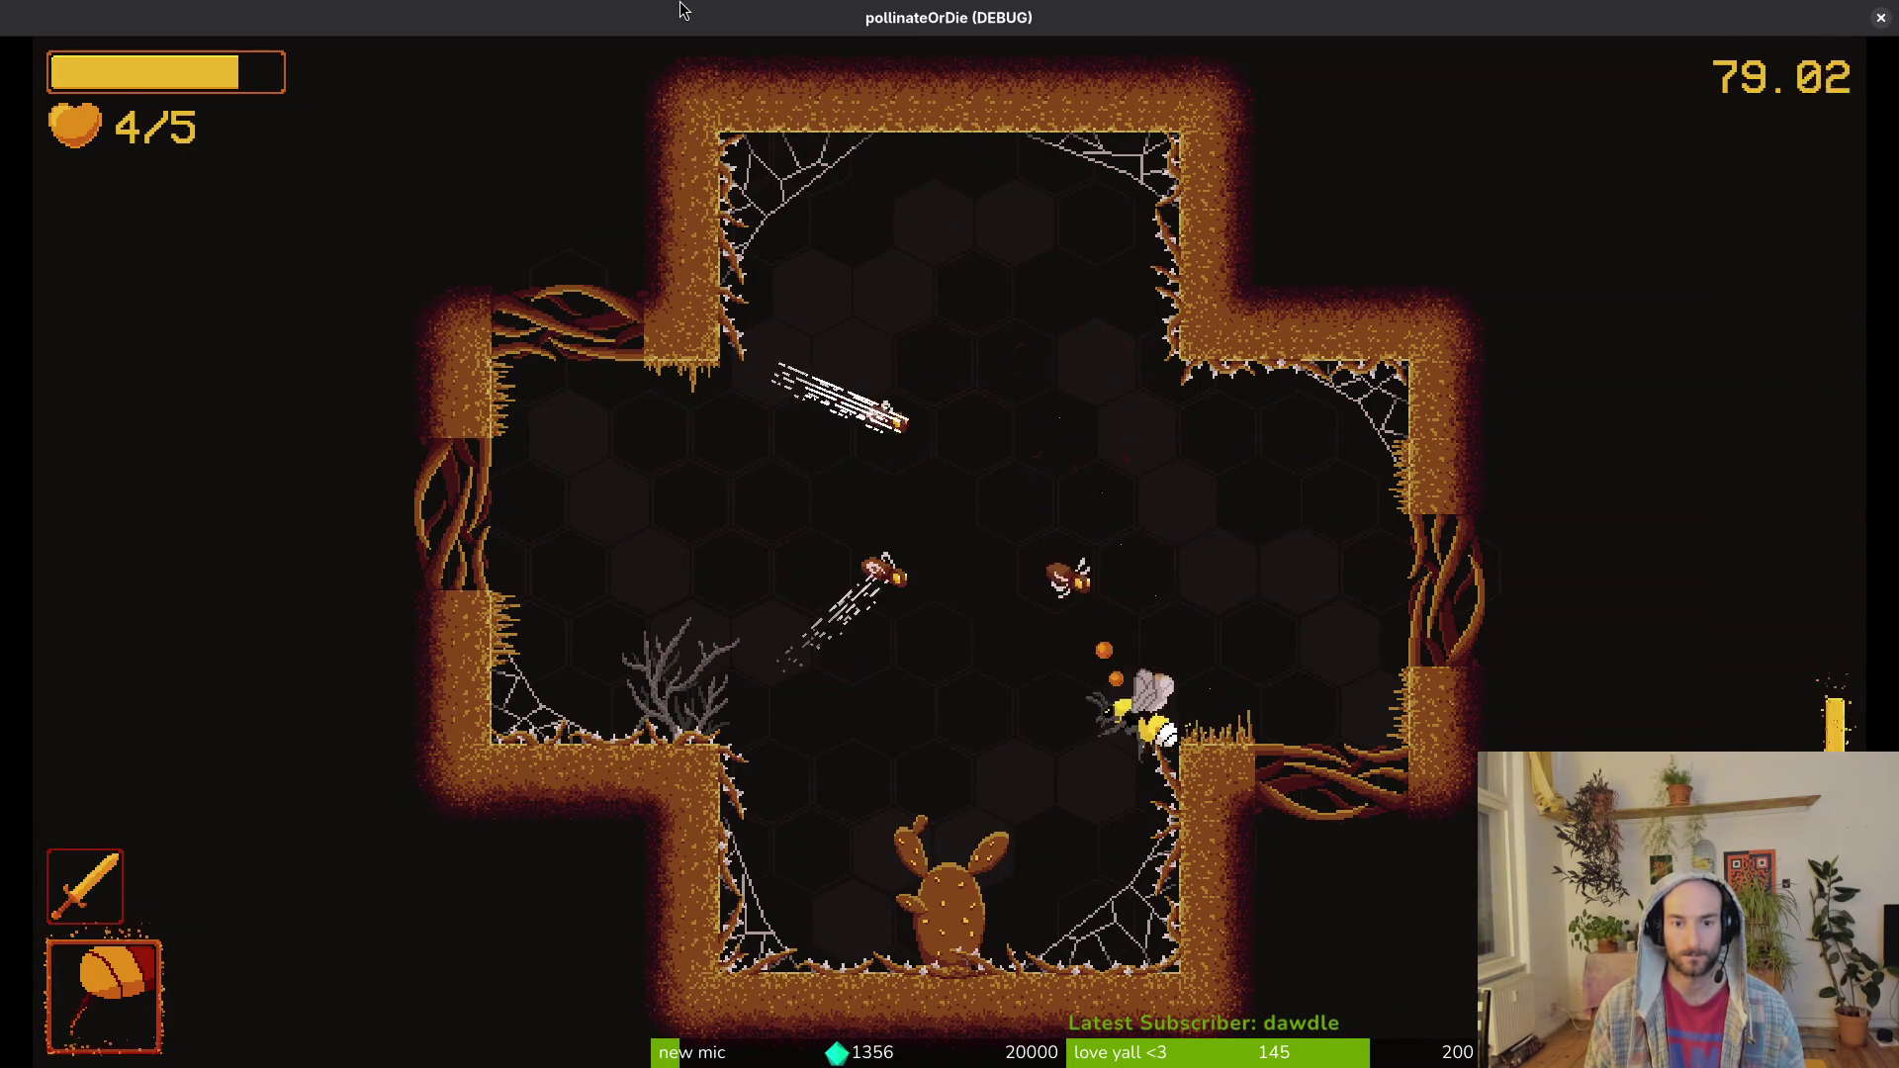
key("a")
key("space")
key("d")
key("s")
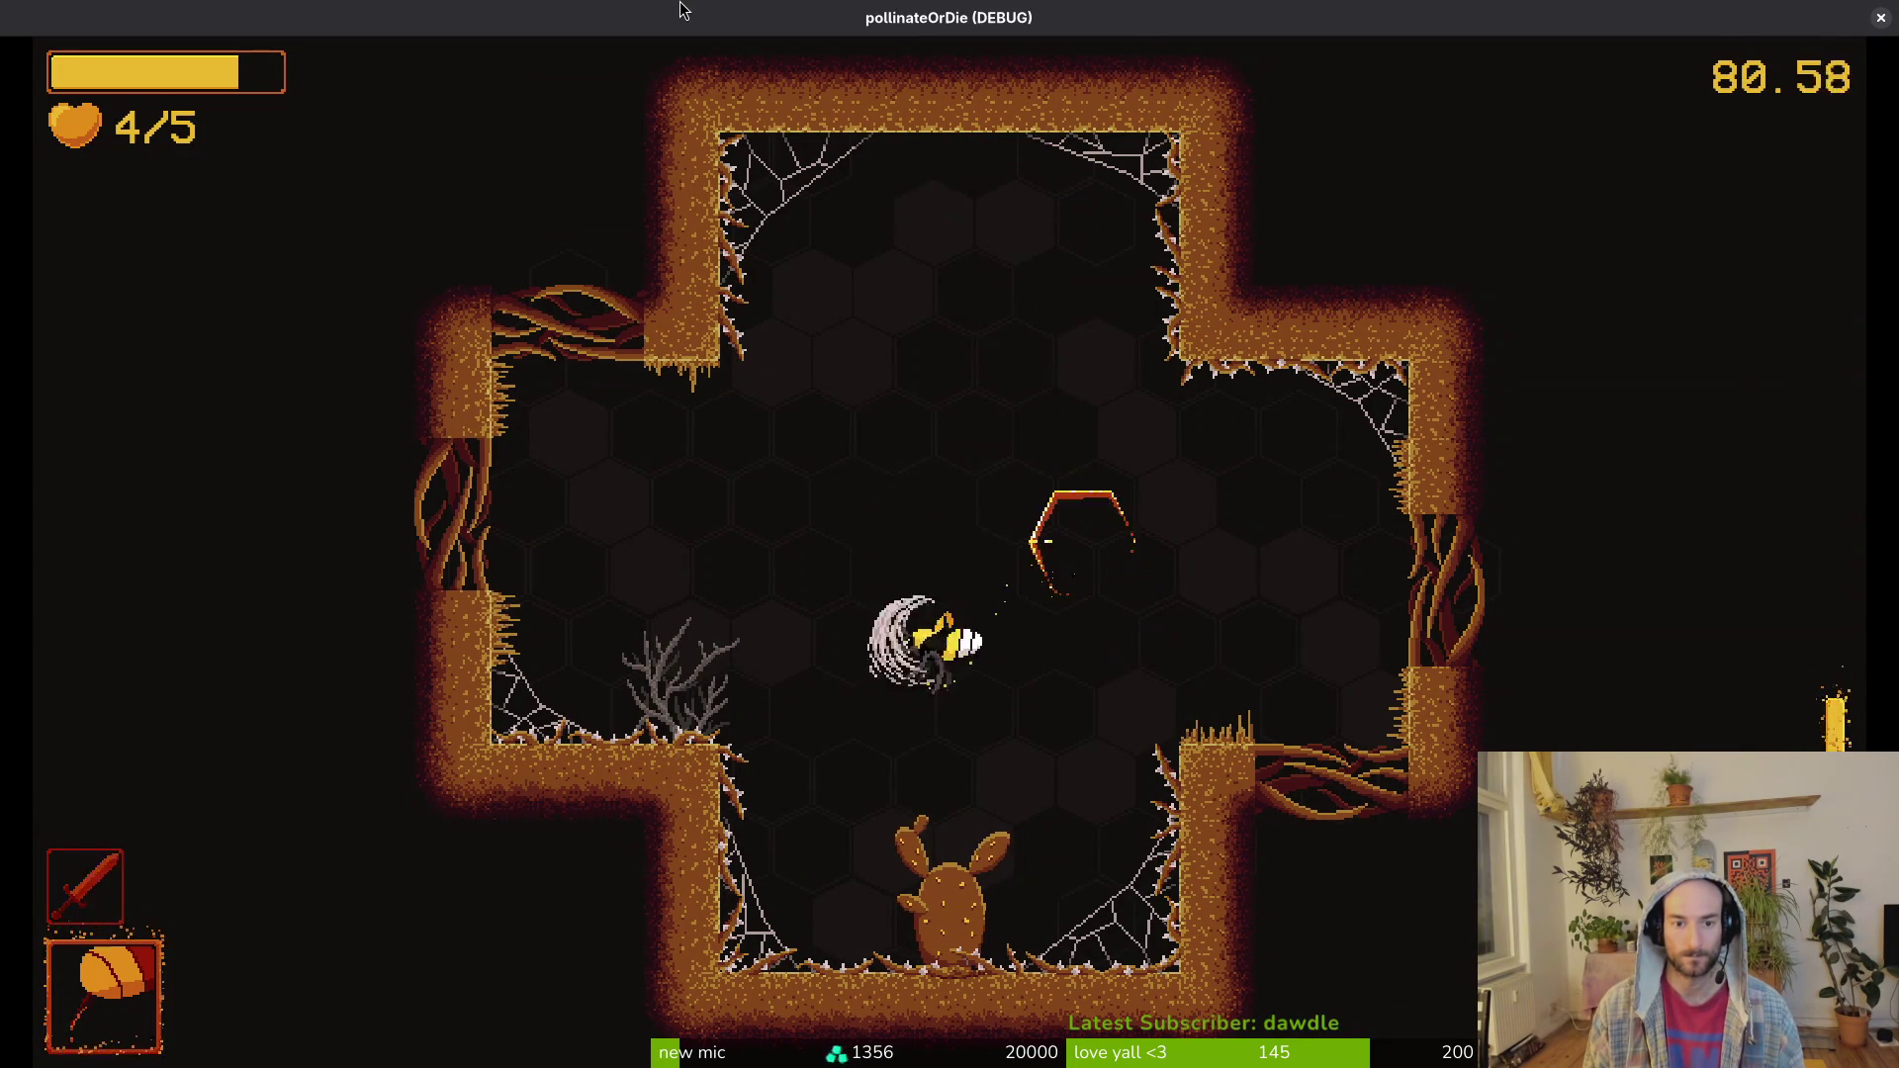
Step: Dash and strike the spawning flower enemies, including the top flower
key("s")
key("w")
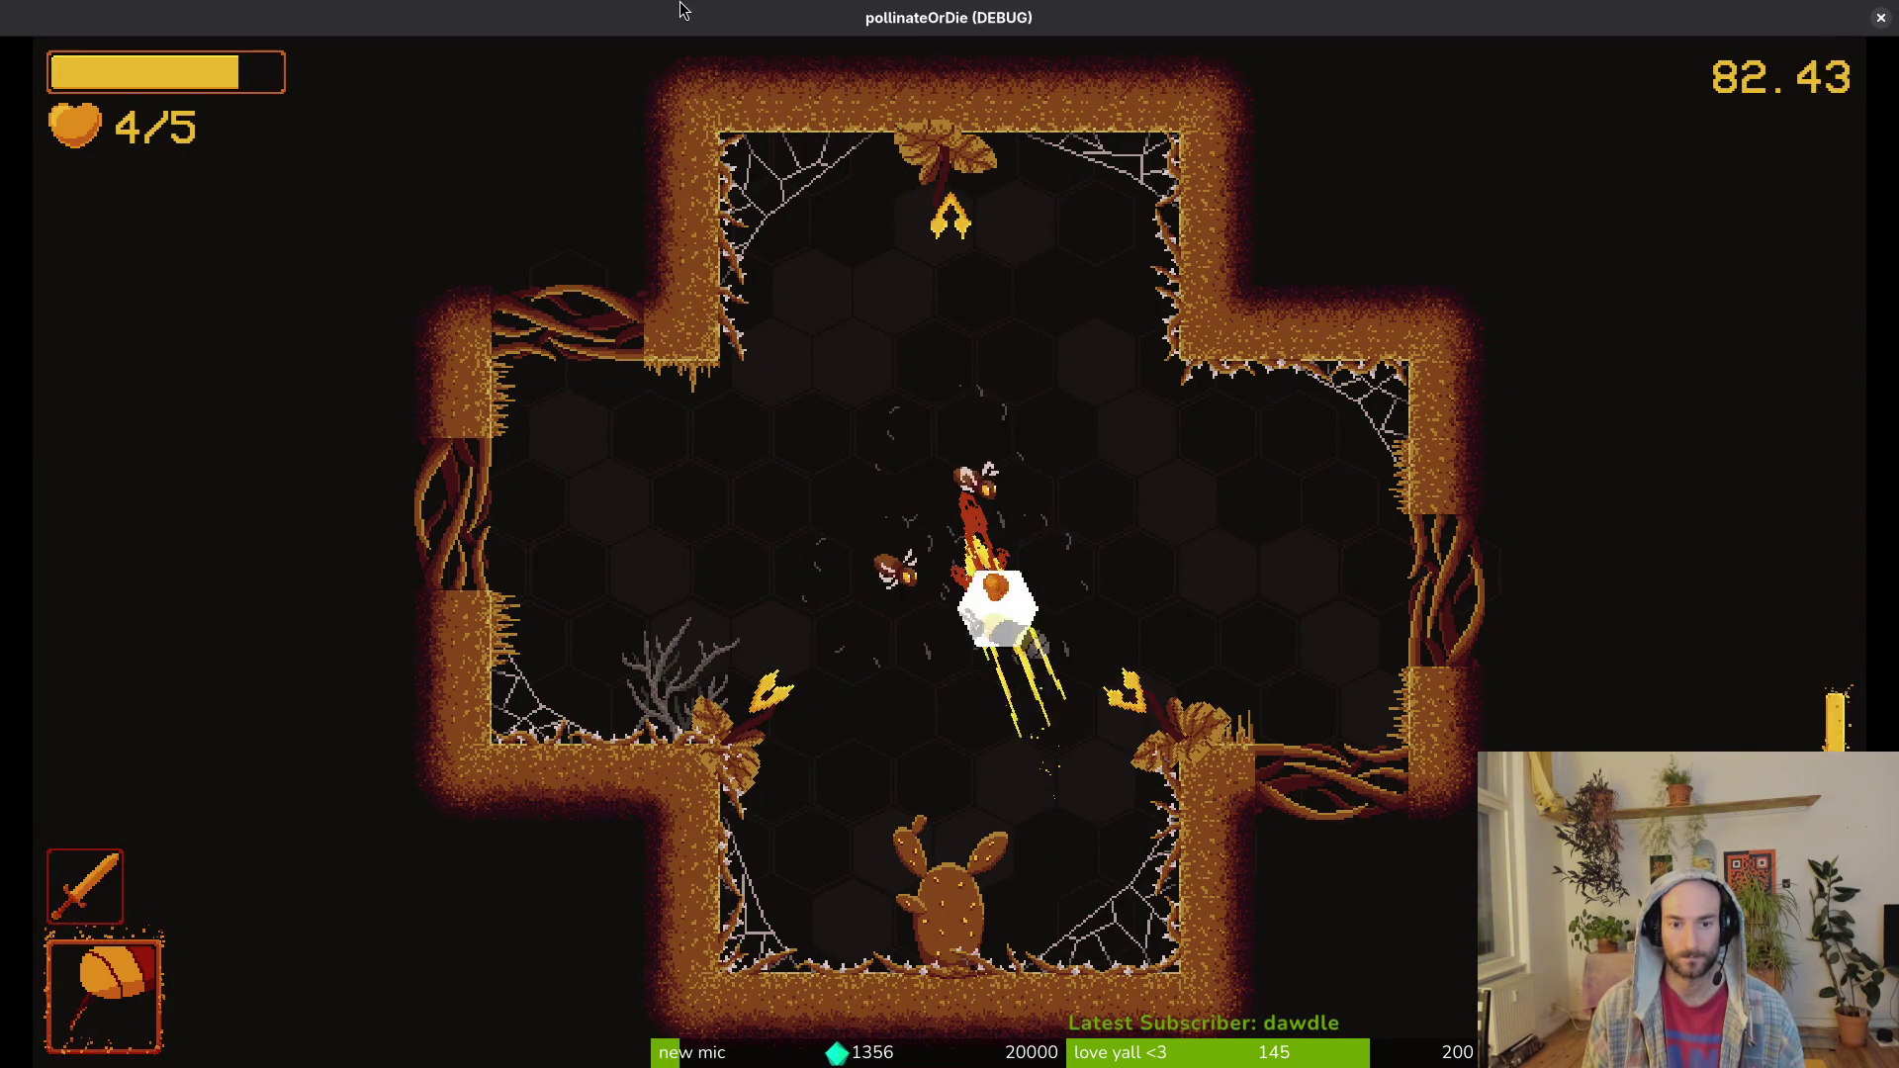
key("space")
key("w")
key("space")
key("a")
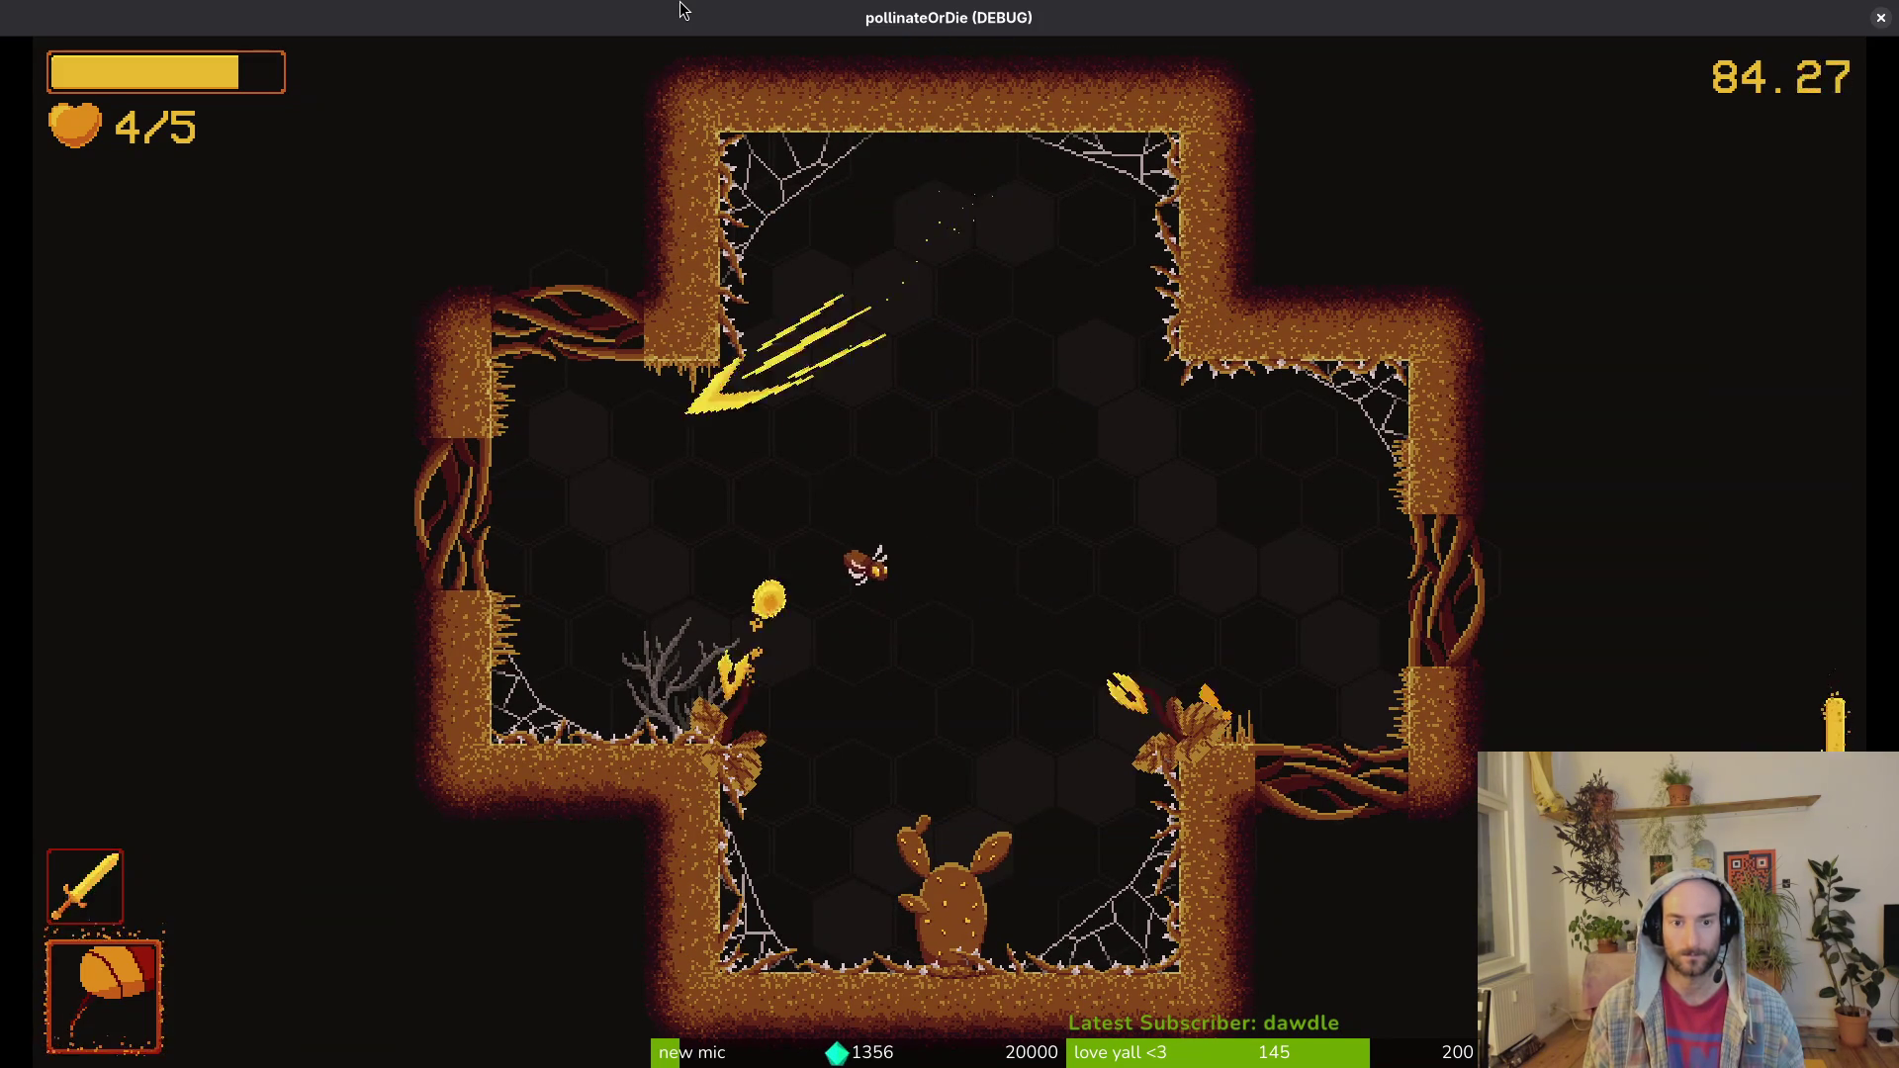
Step: Strike the last enemies mid-room and lower right, then cross the cleared room to the next one
key("s")
key("d")
key("space")
key("s")
key("space")
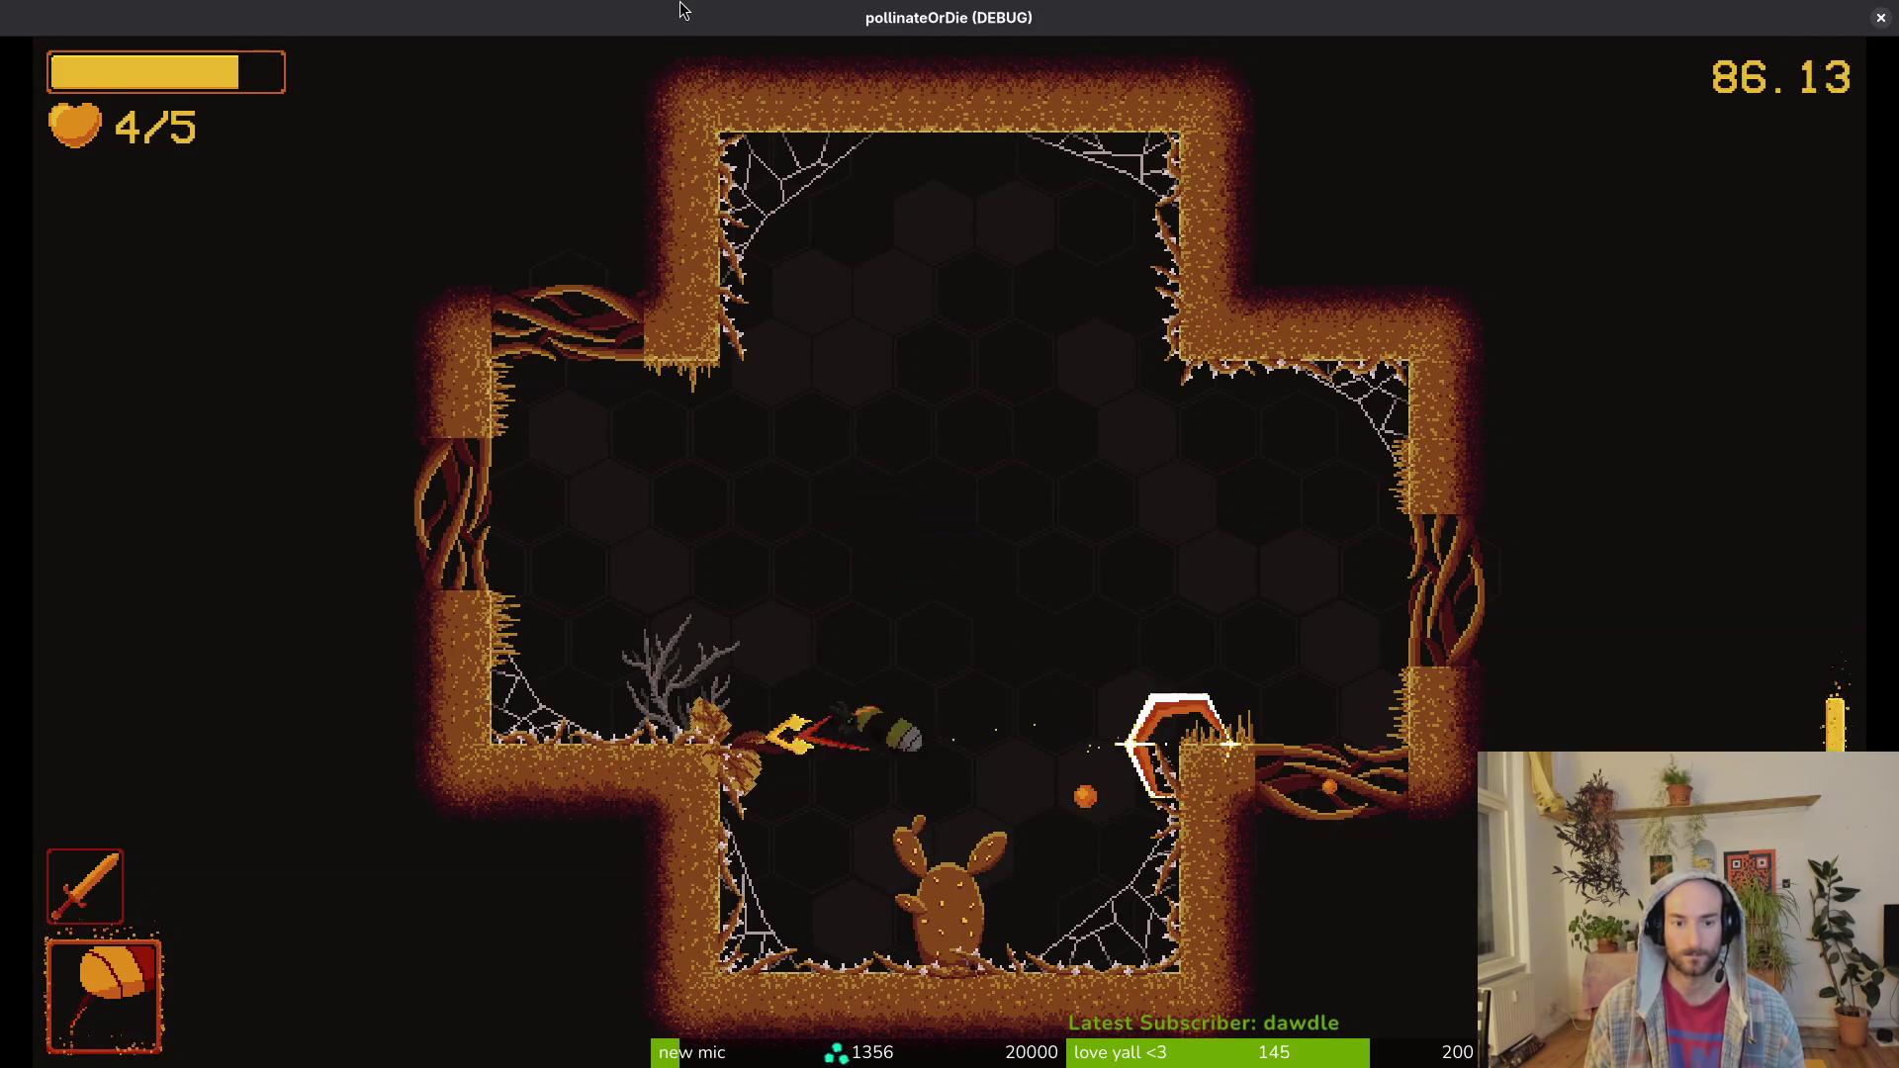
key("w")
key("a")
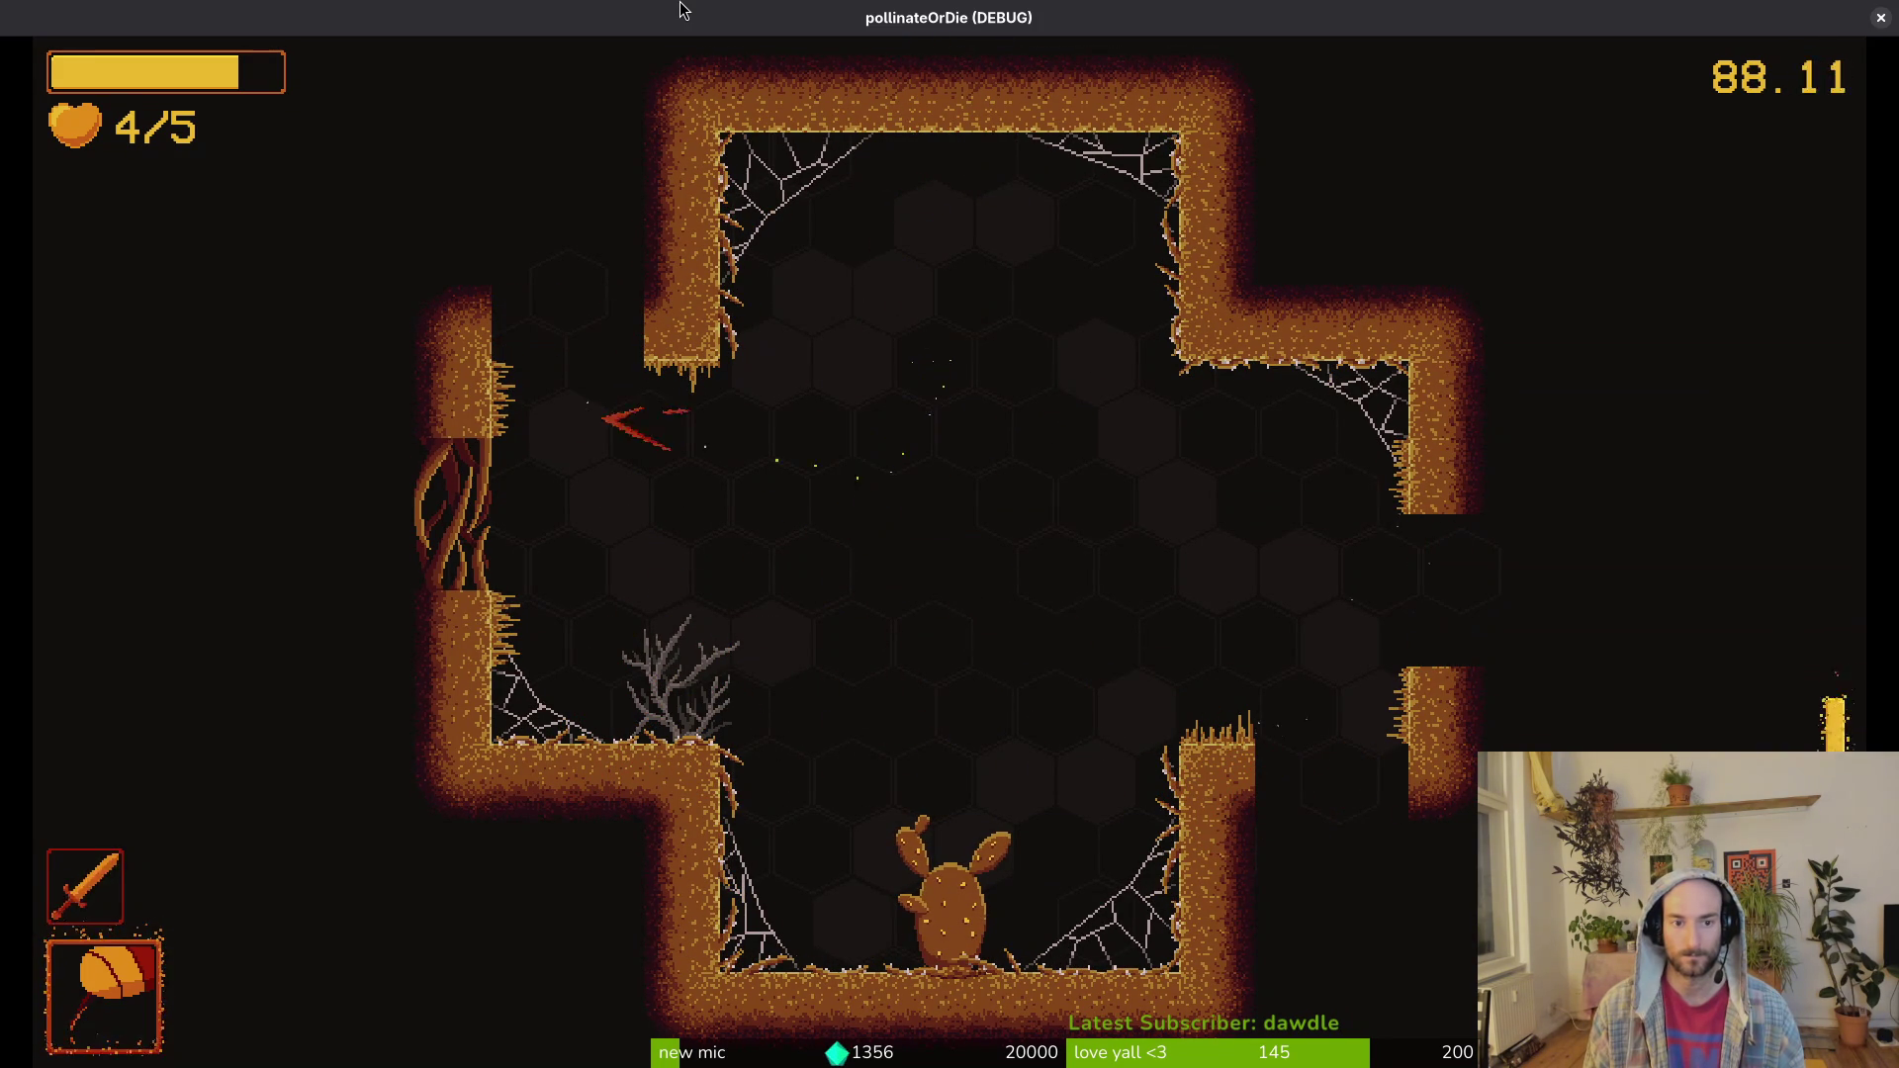
key("d")
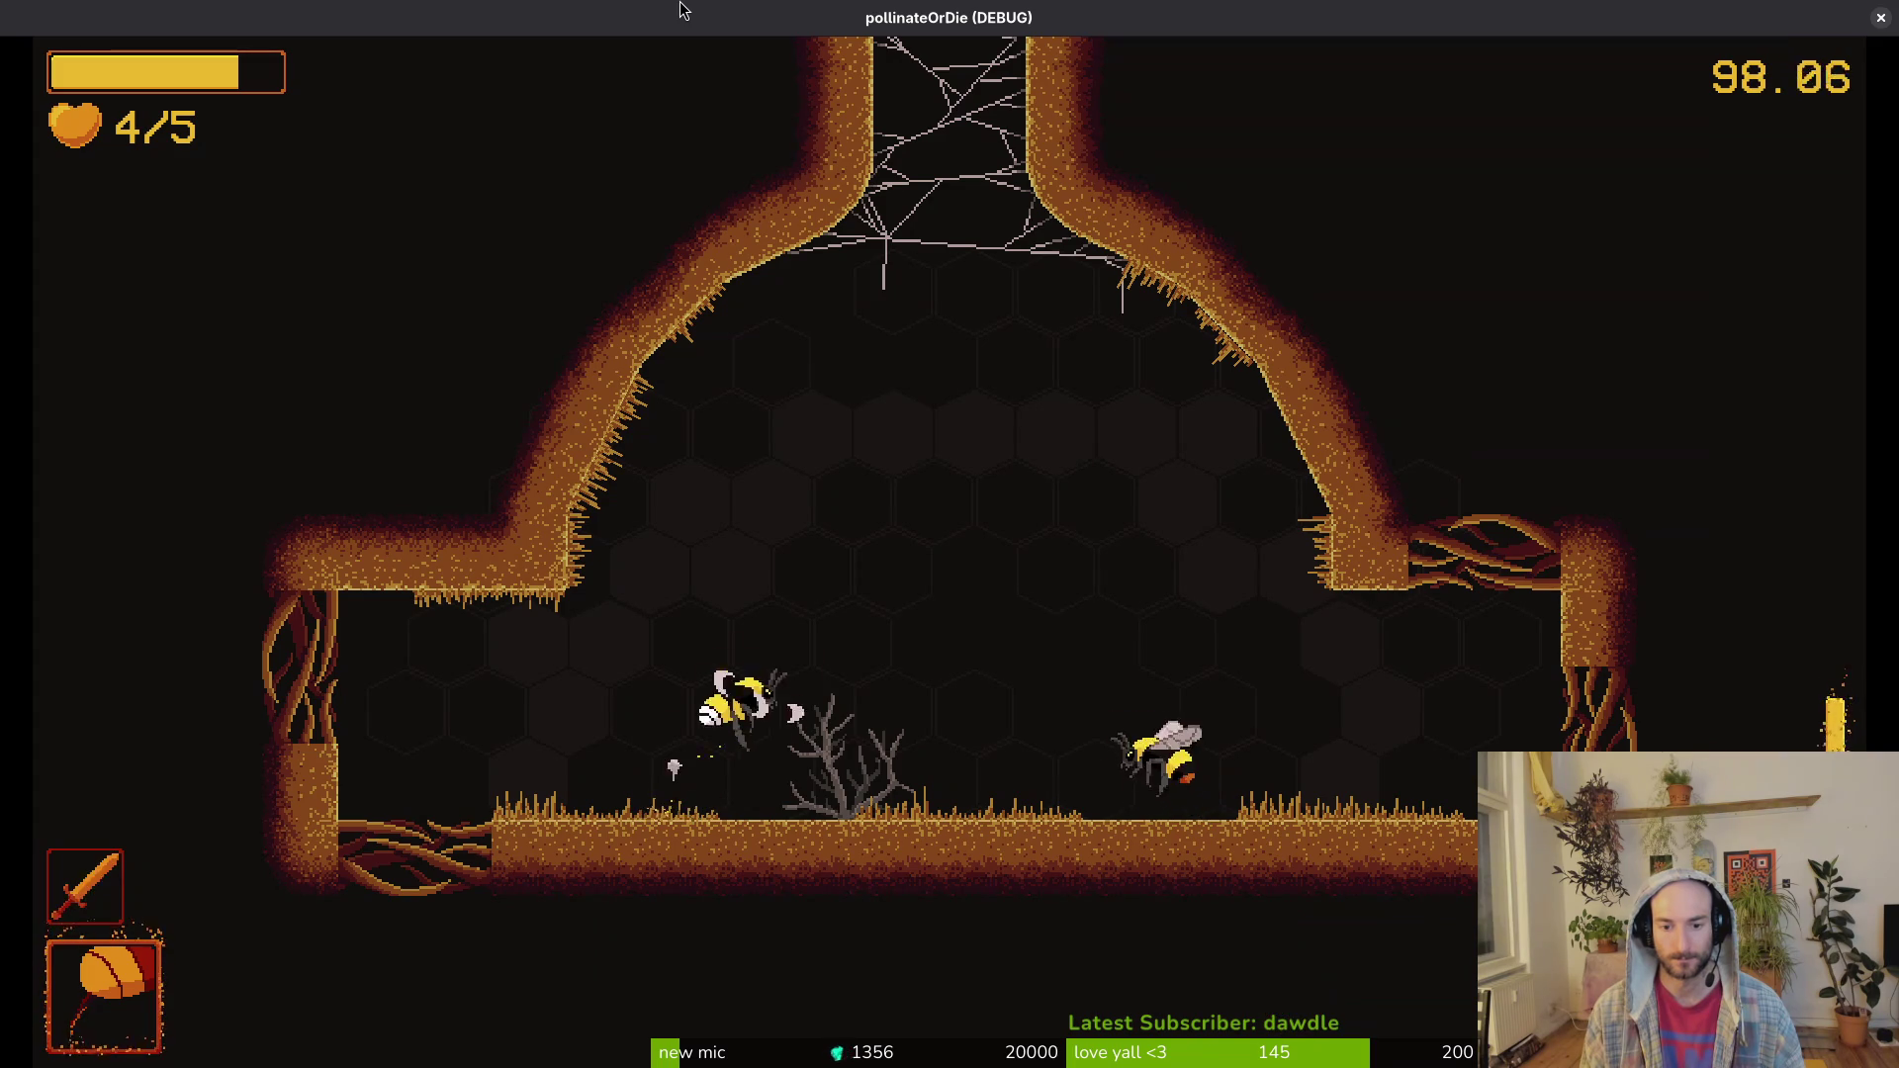
Step: Fight the spider boss with the sword and cross the web room, ending with 2/5 hearts
key("space")
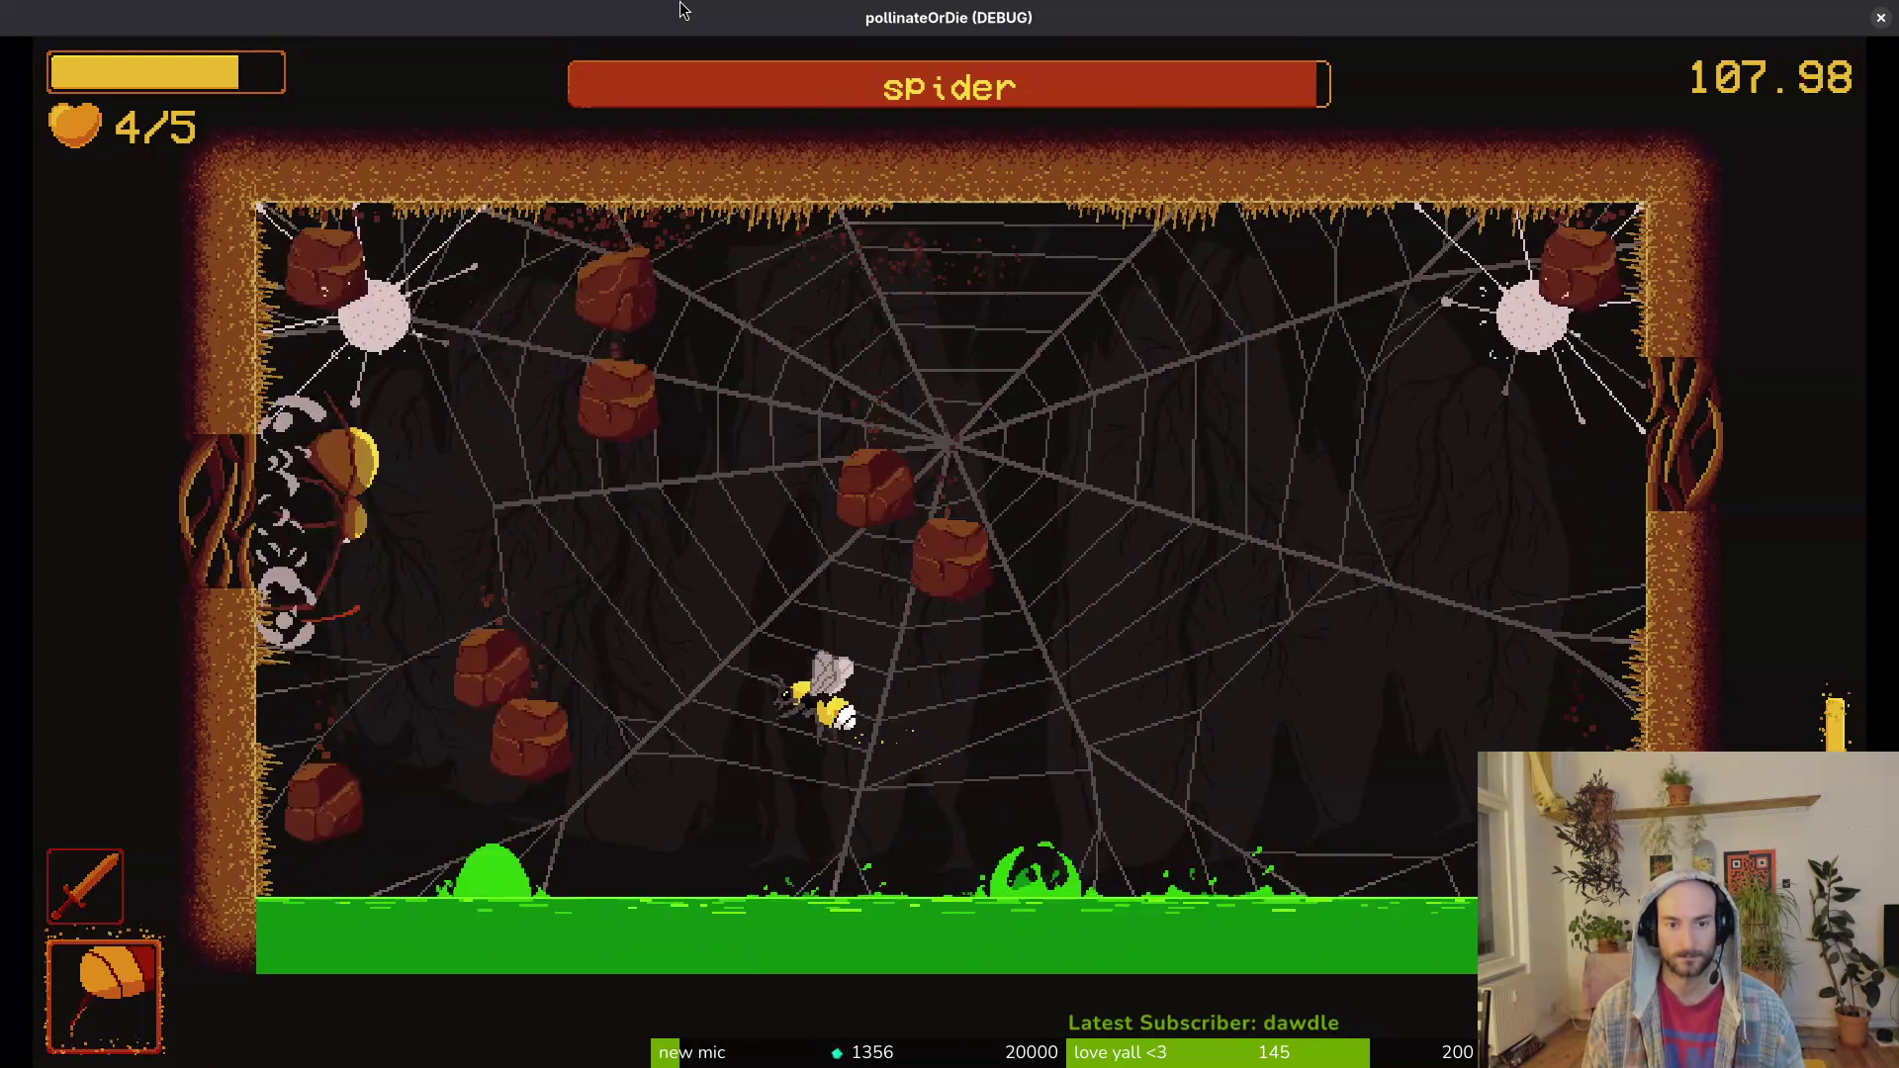
key("space")
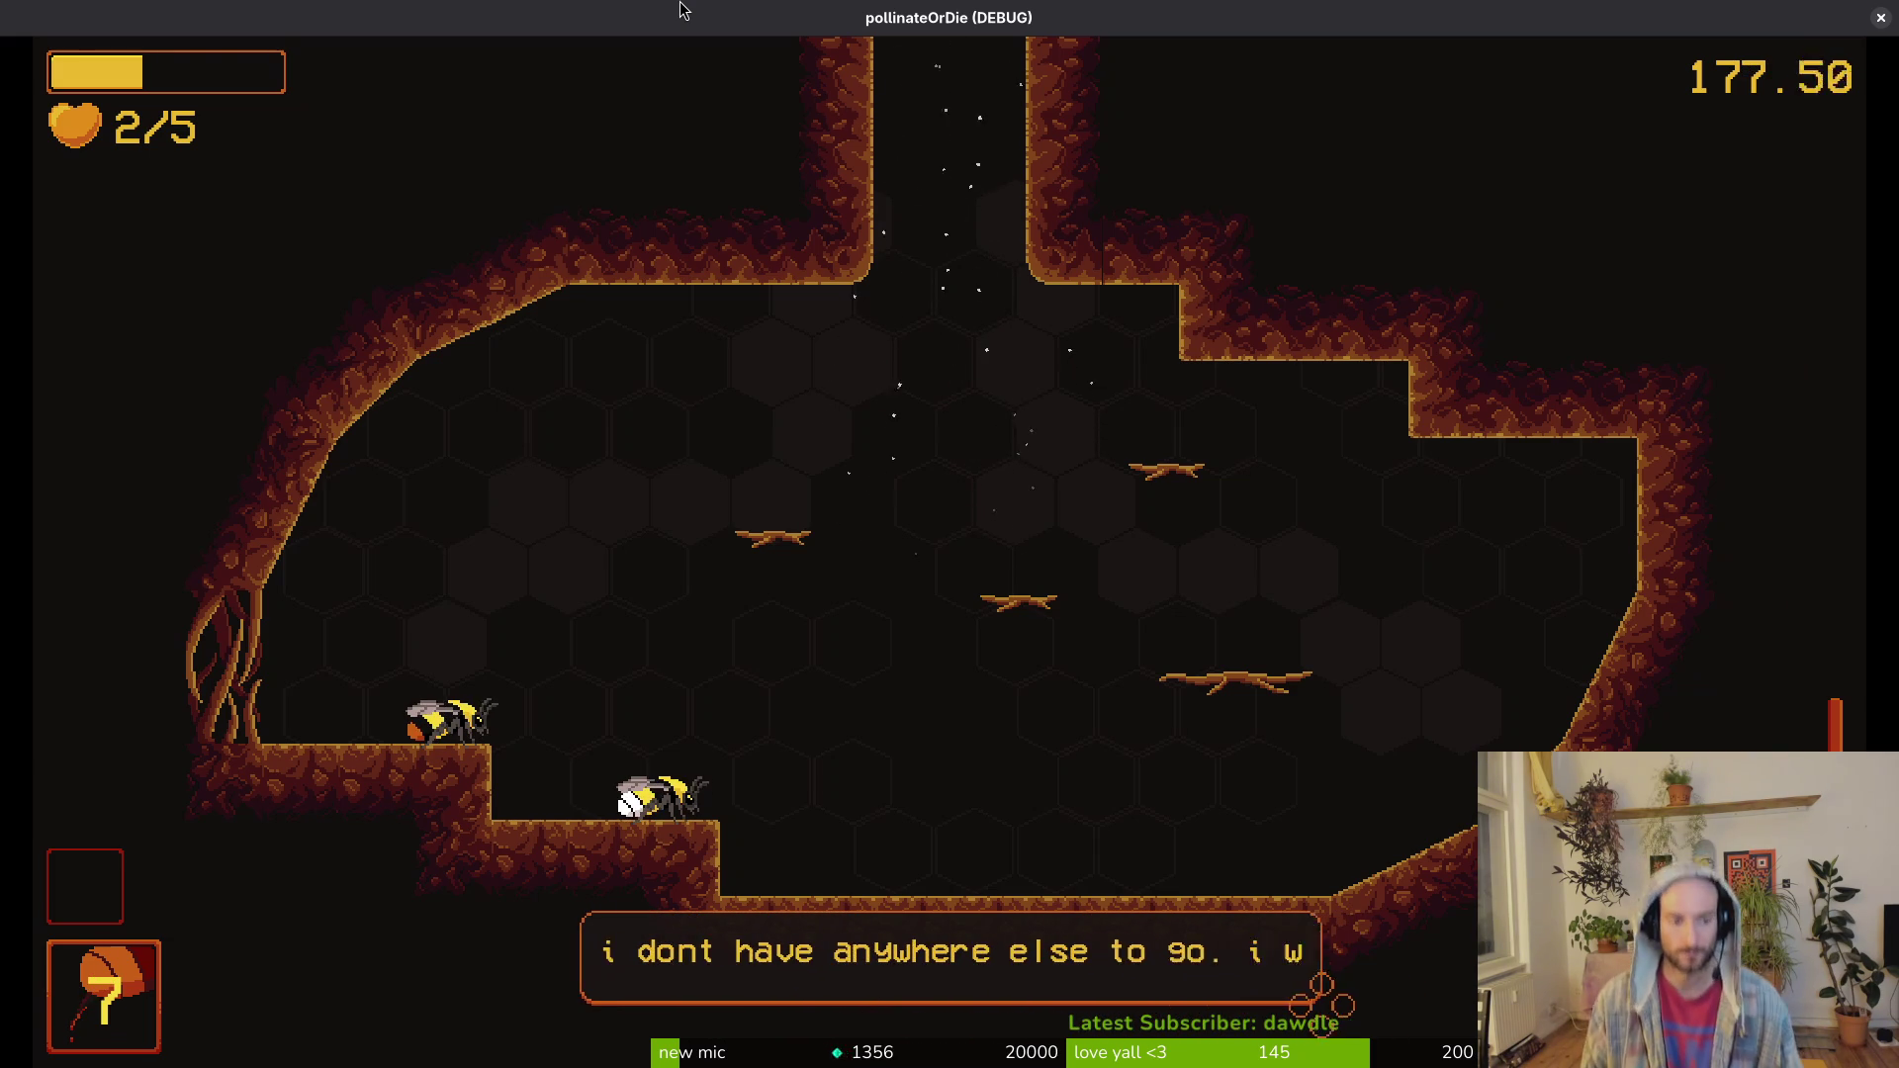
Step: Fly up the shaft, kill the spawning wasps, and attack the mushroom while dodging its spores
key("space")
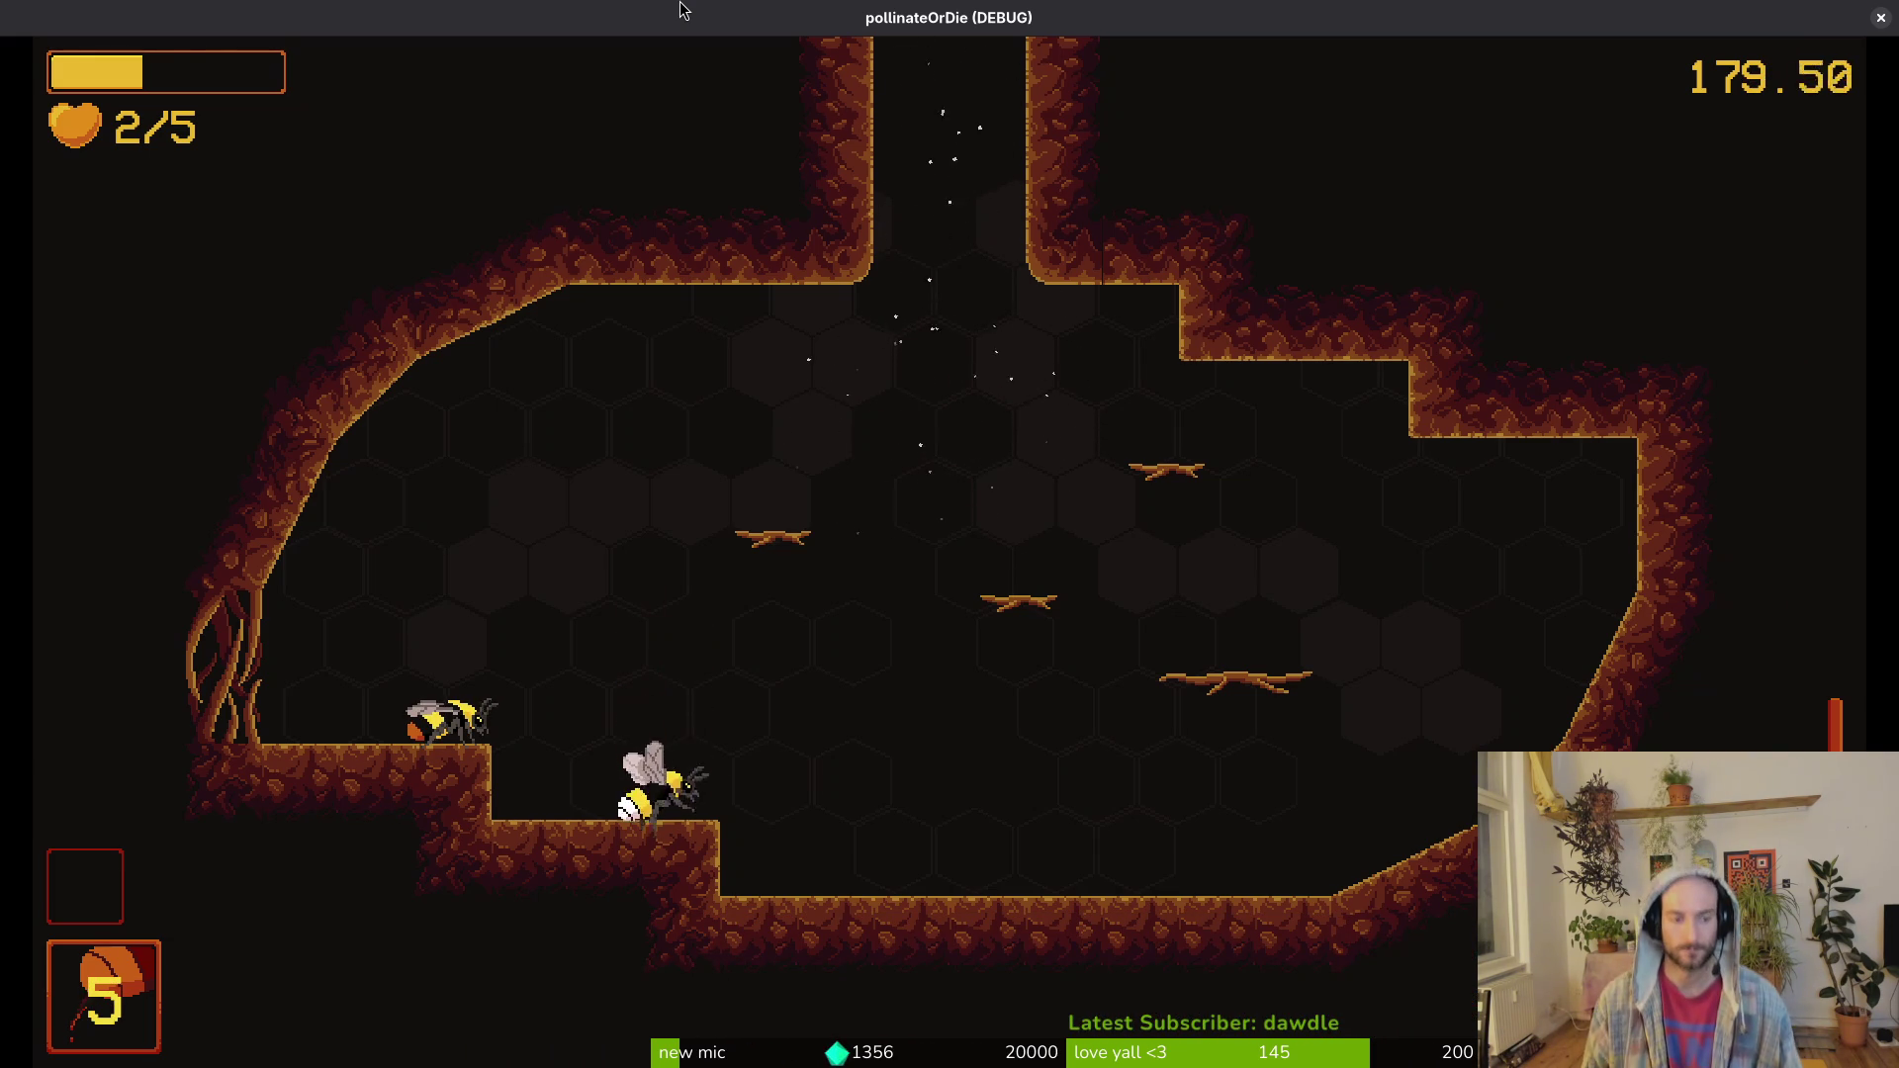
key("space")
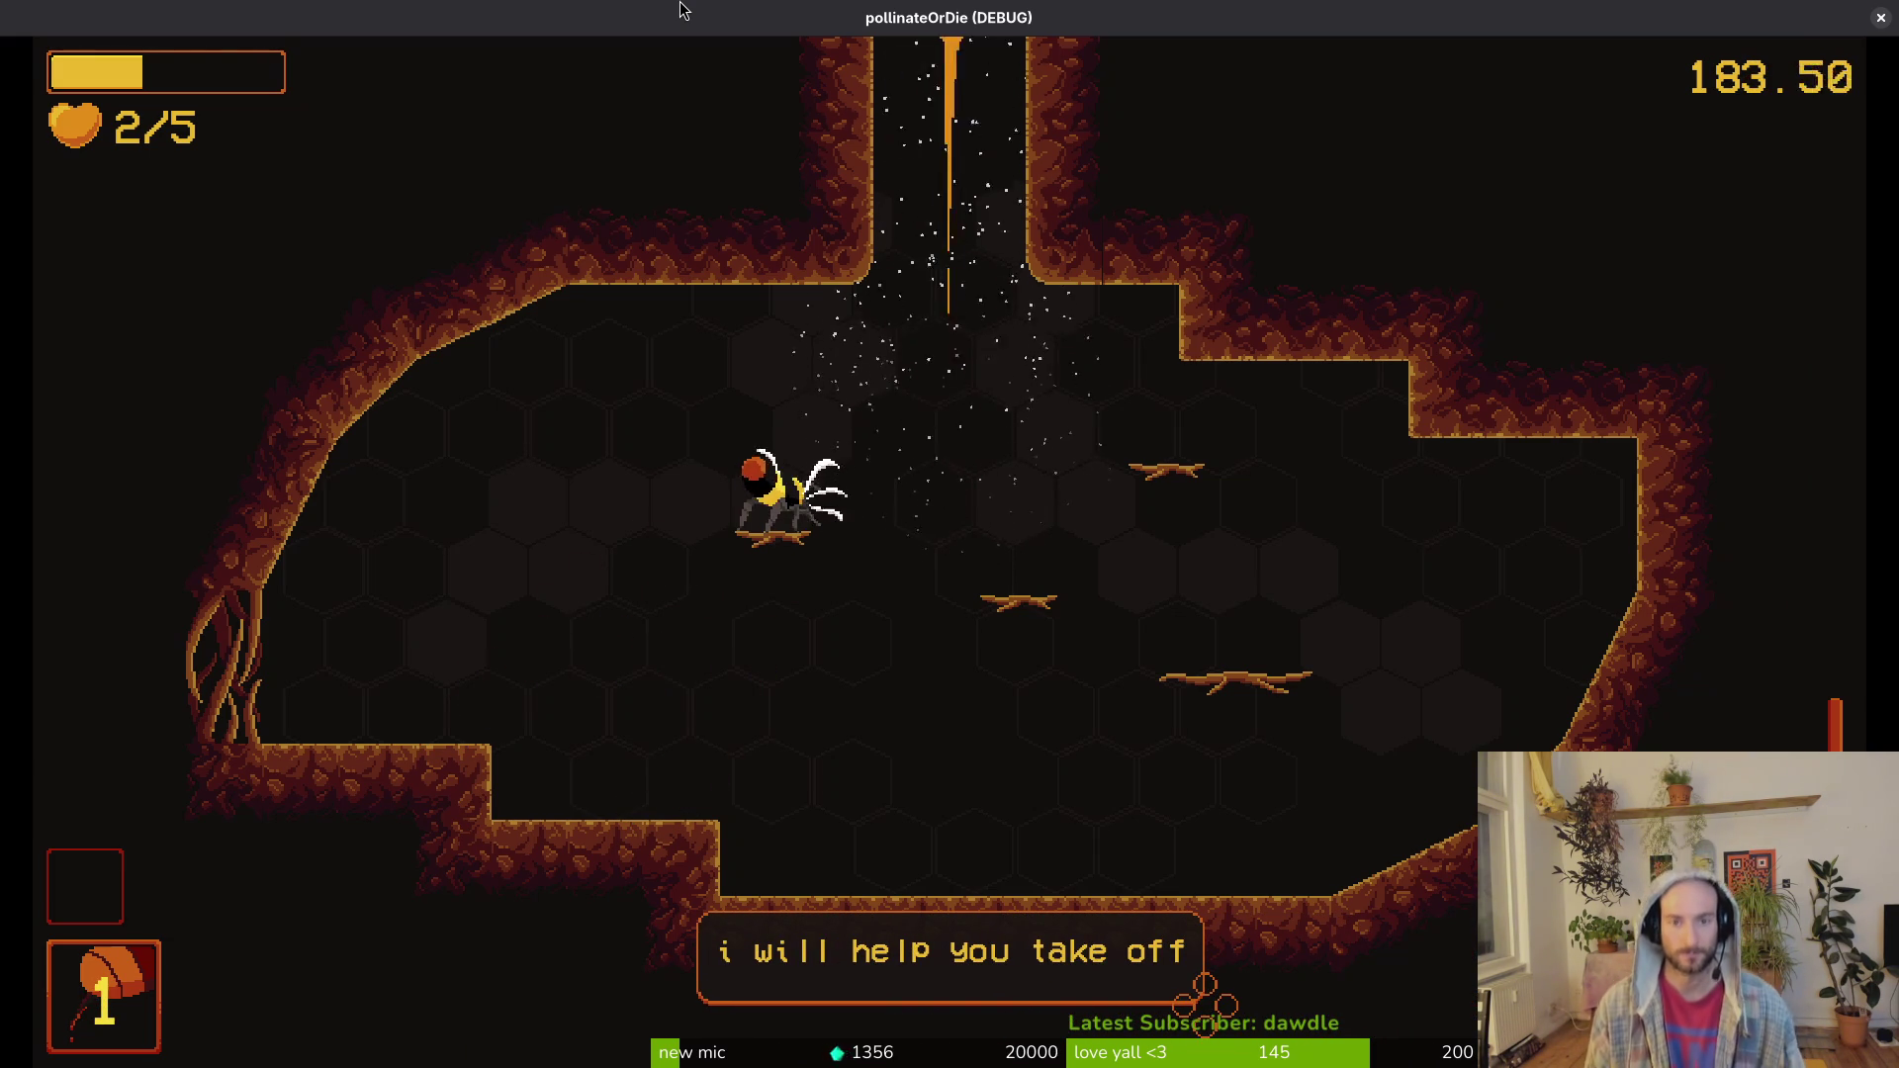
key("space")
key("space")
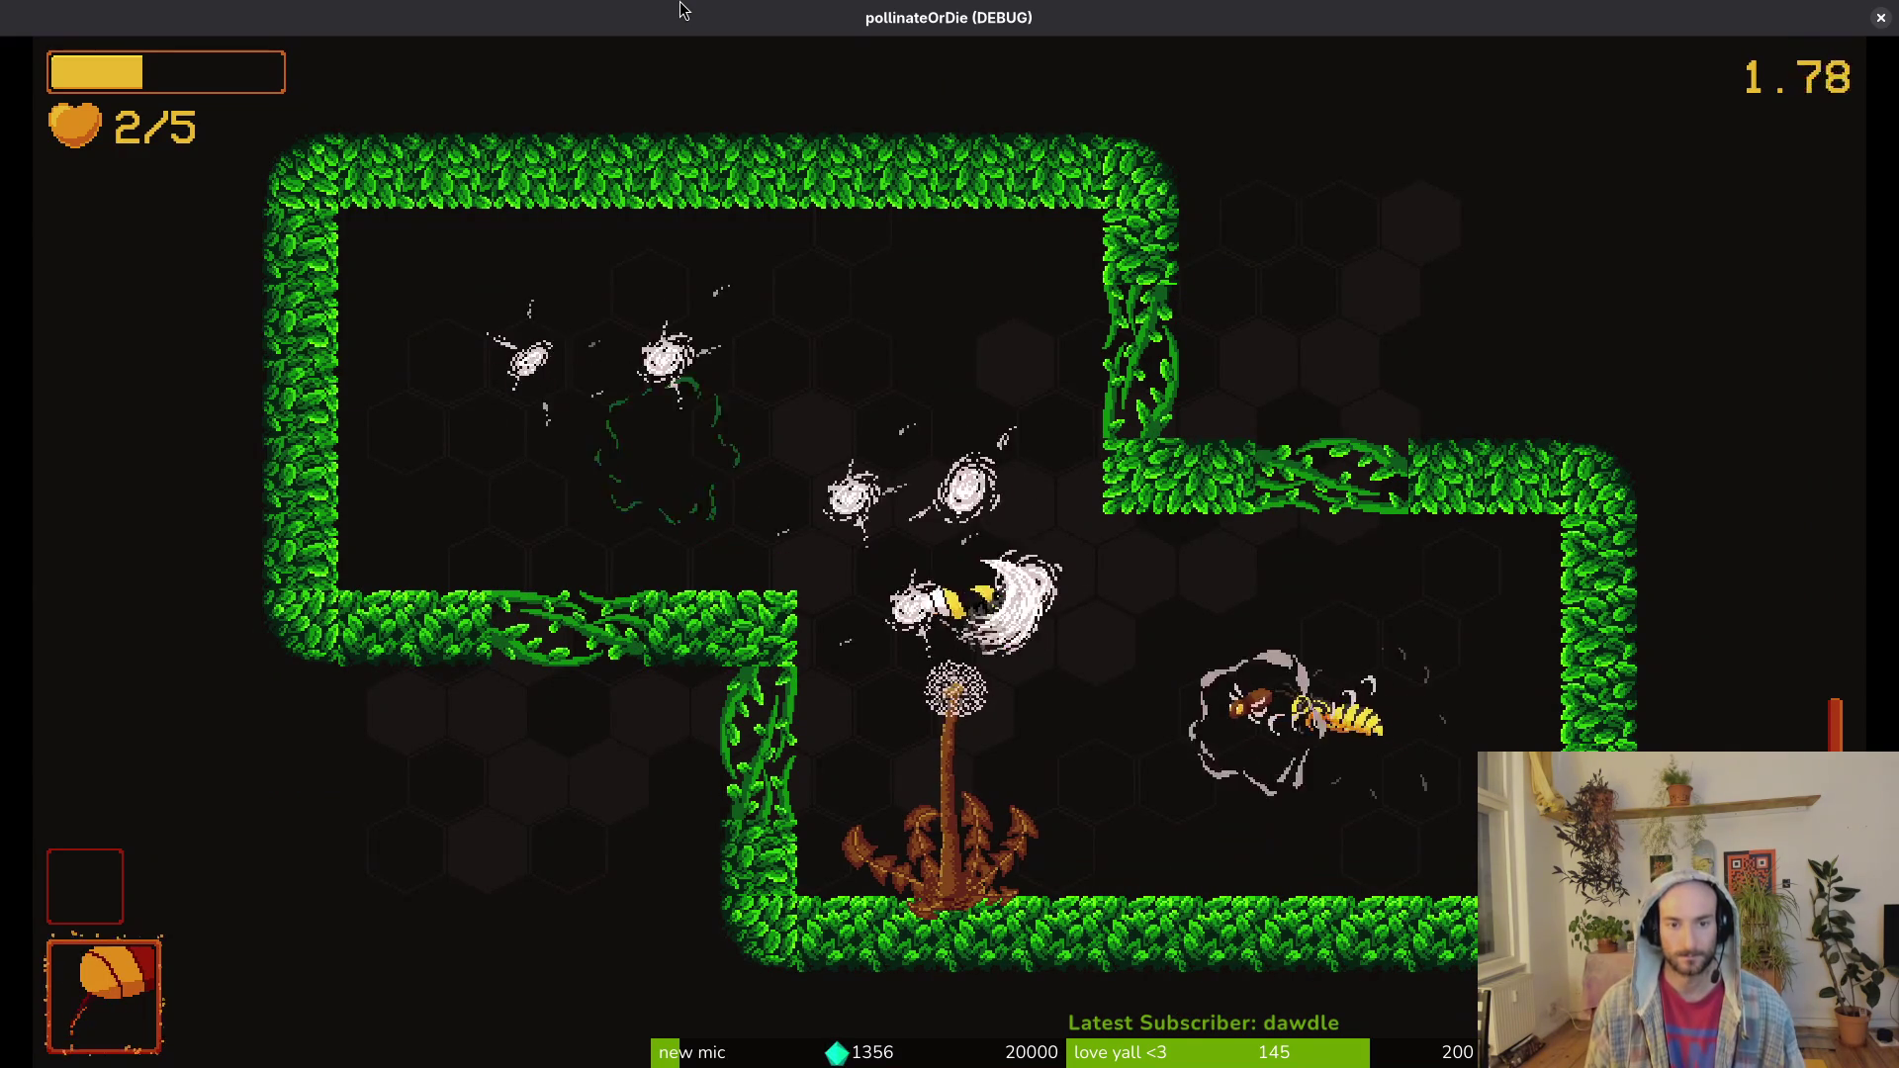
key("space")
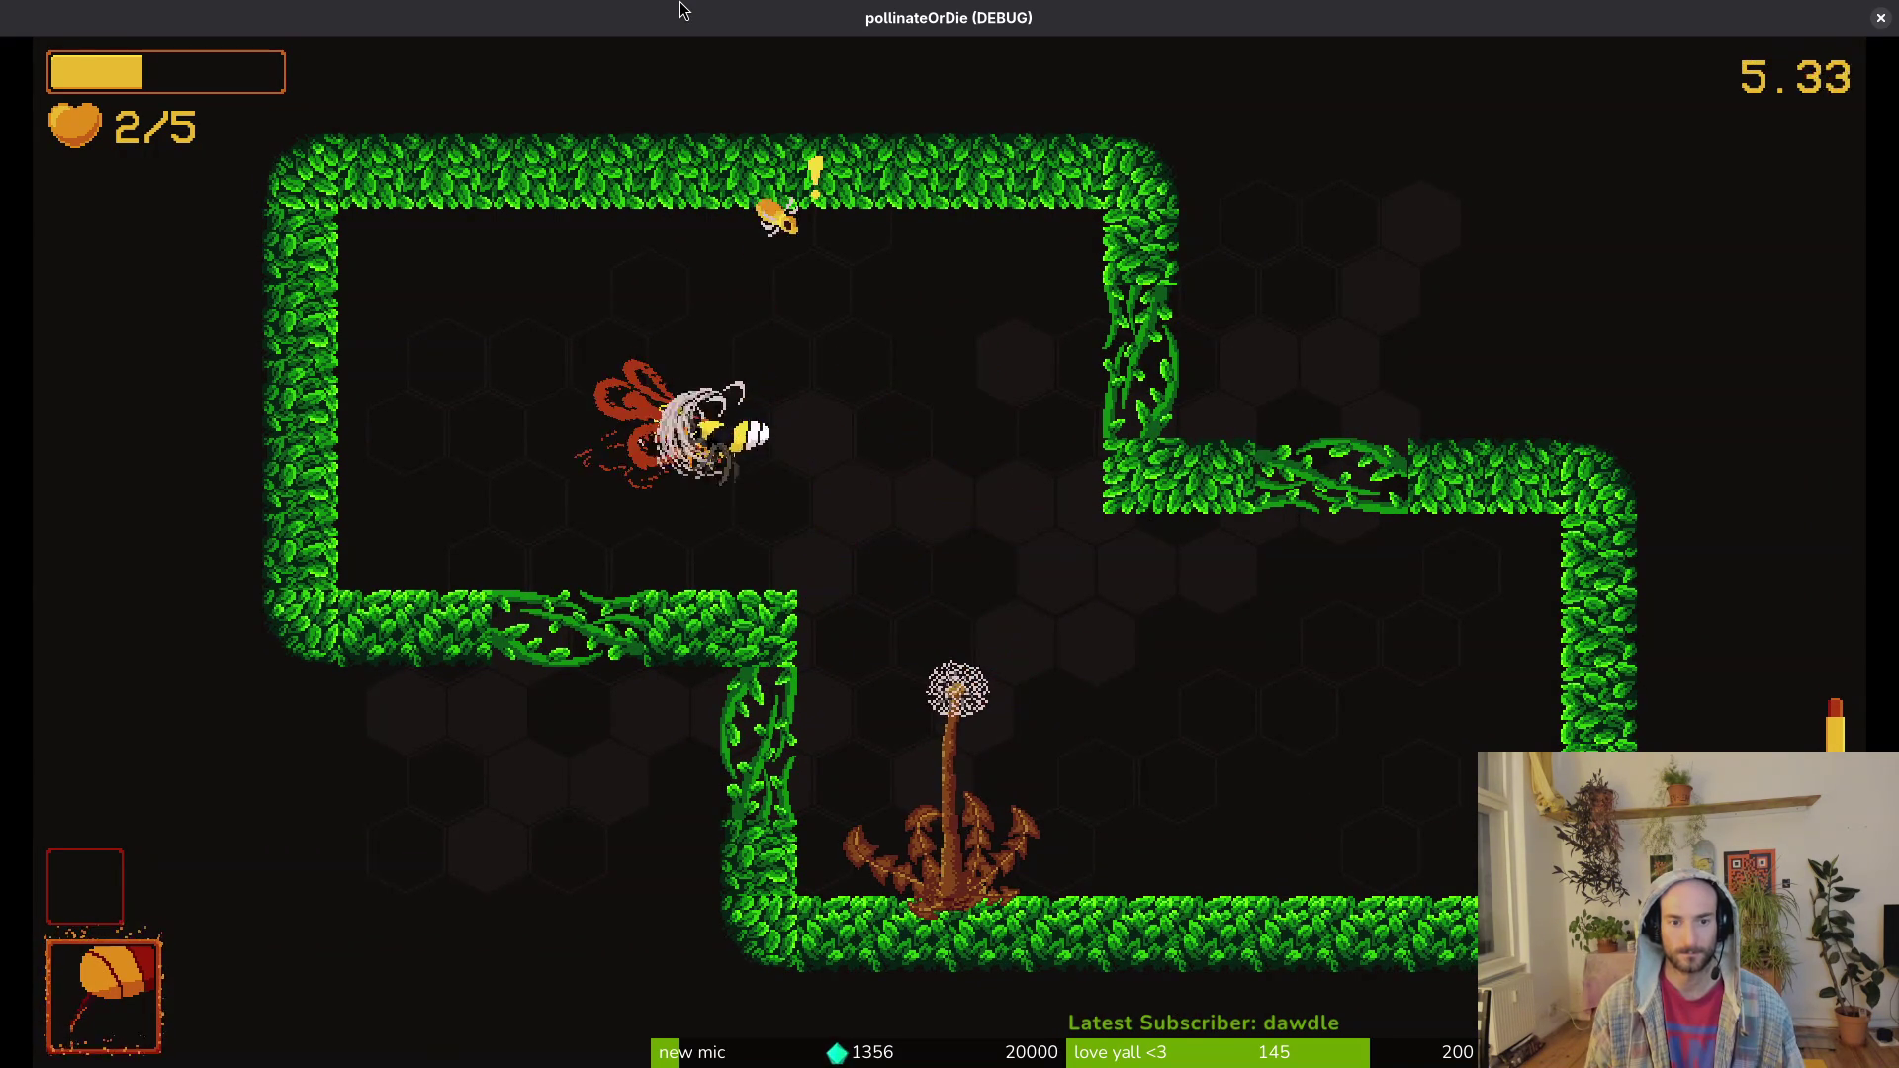
key("space")
key("space")
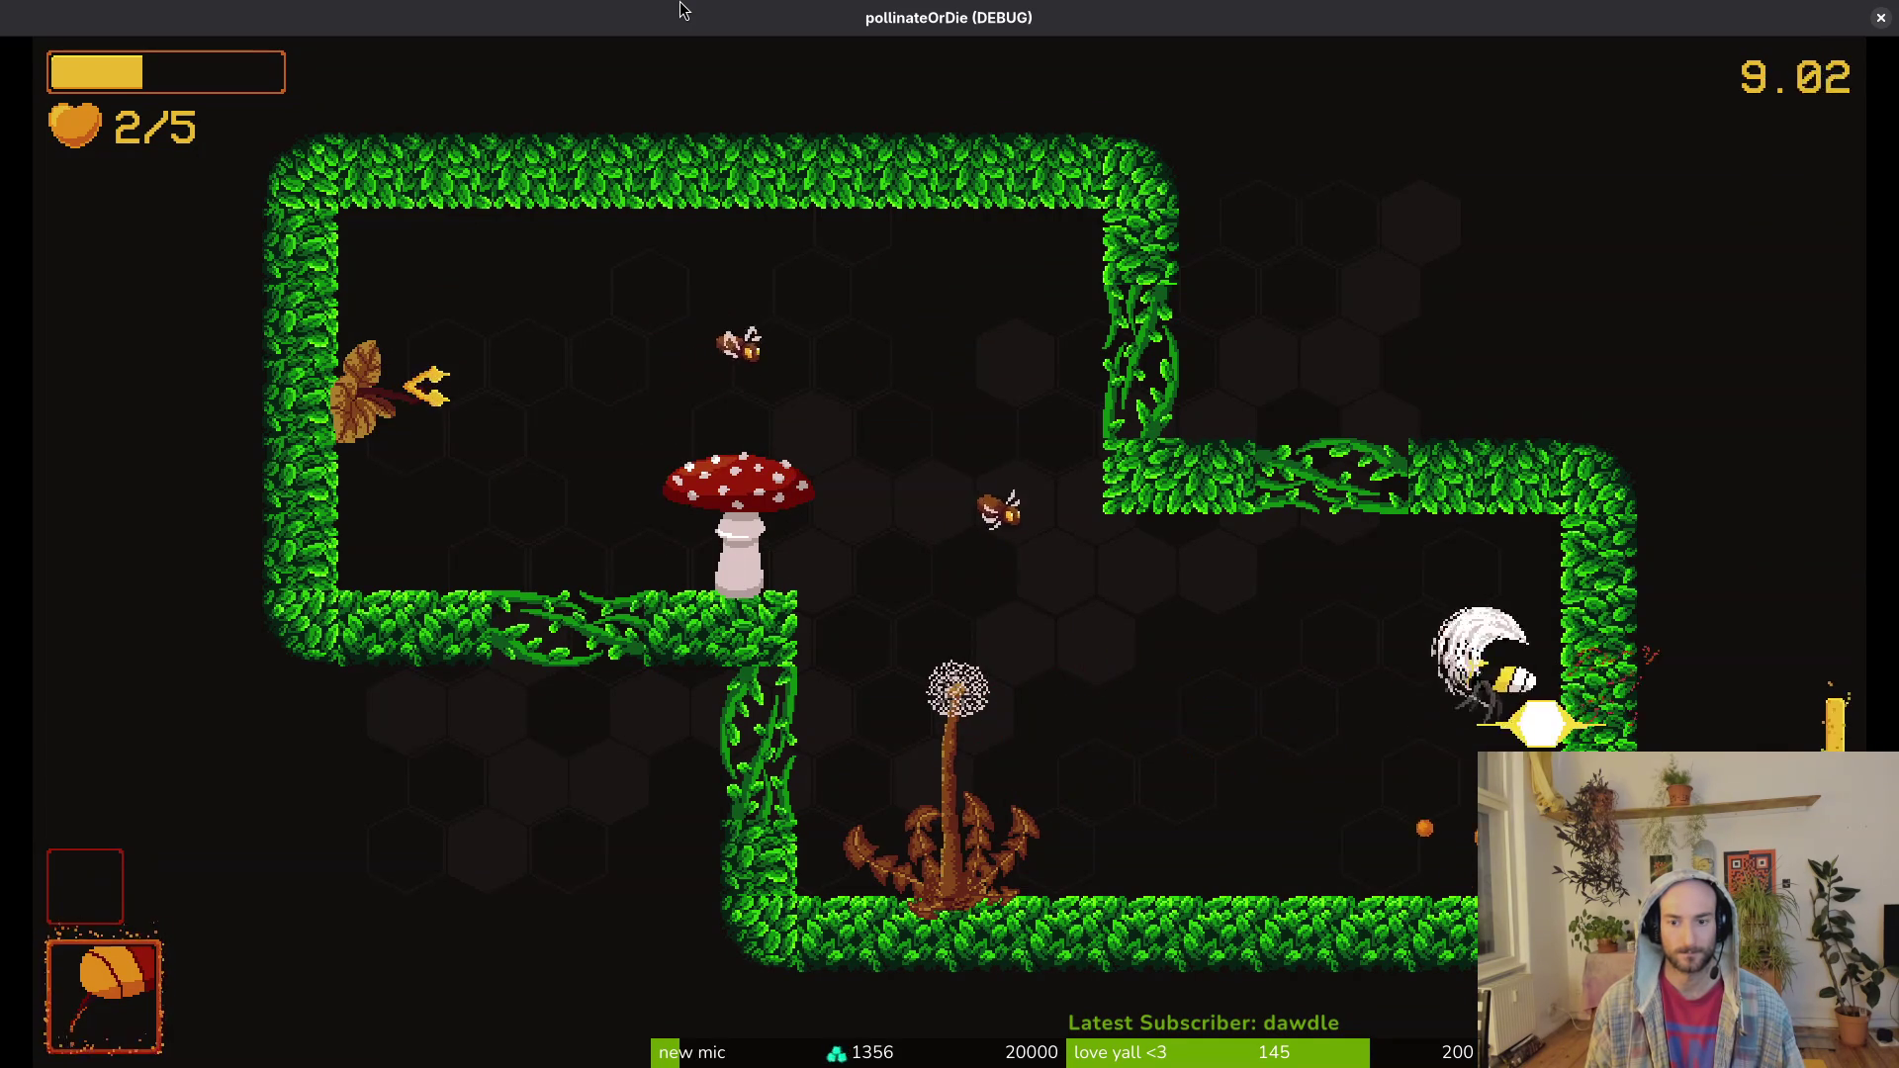
key("space")
key("space")
key("space")
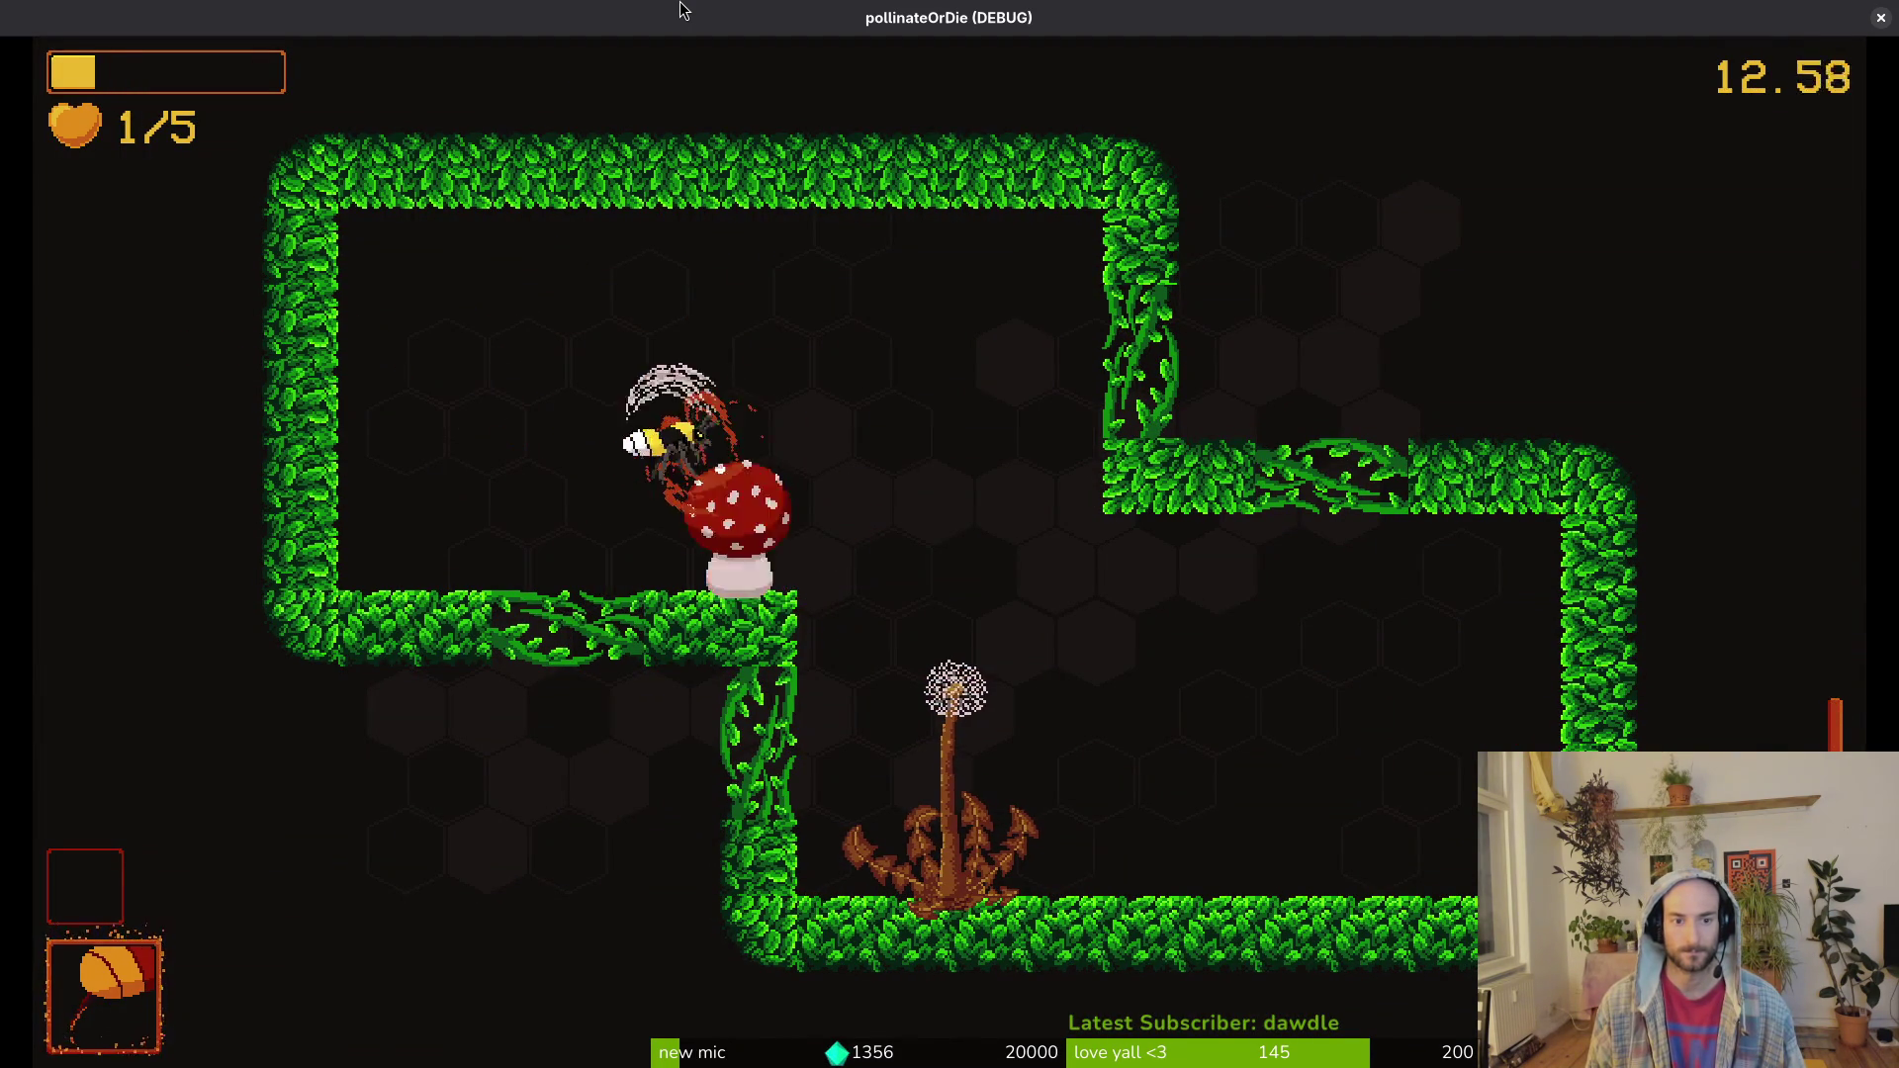
key("space")
key("space")
key("space")
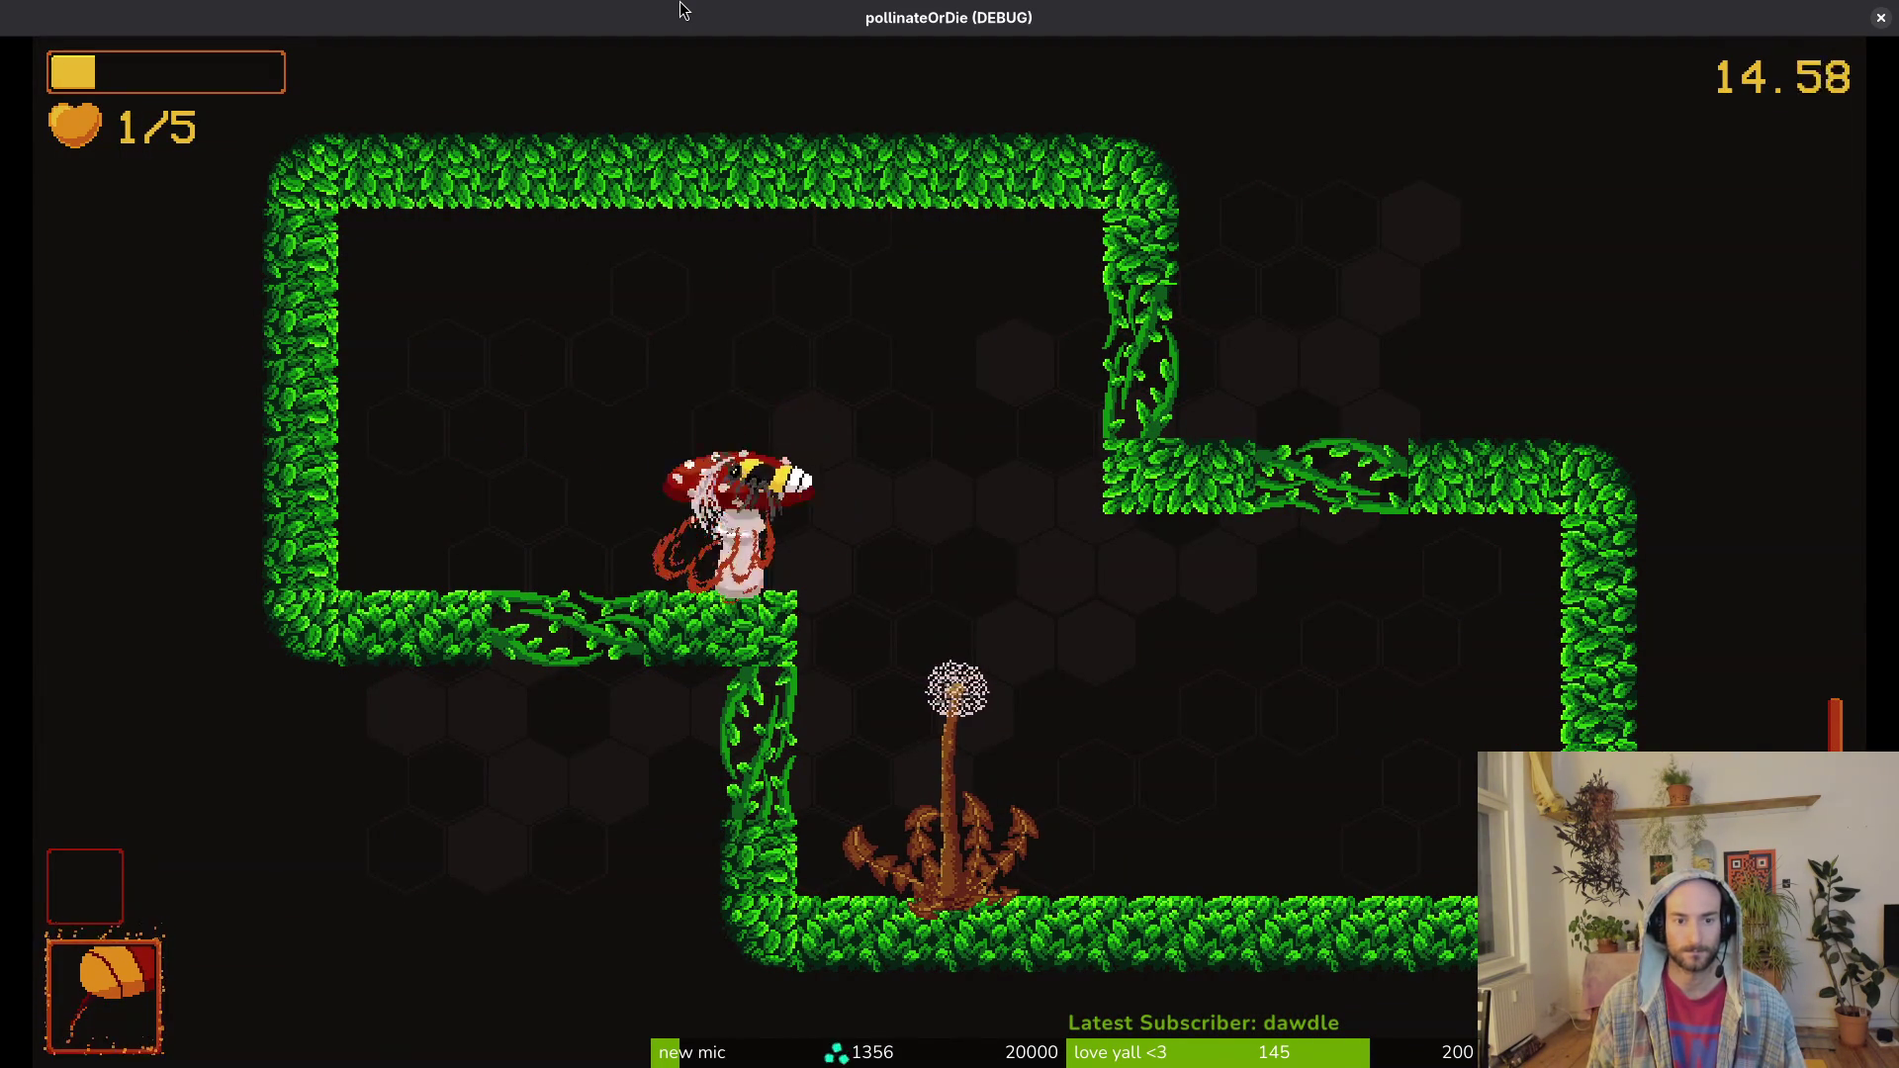
key("space")
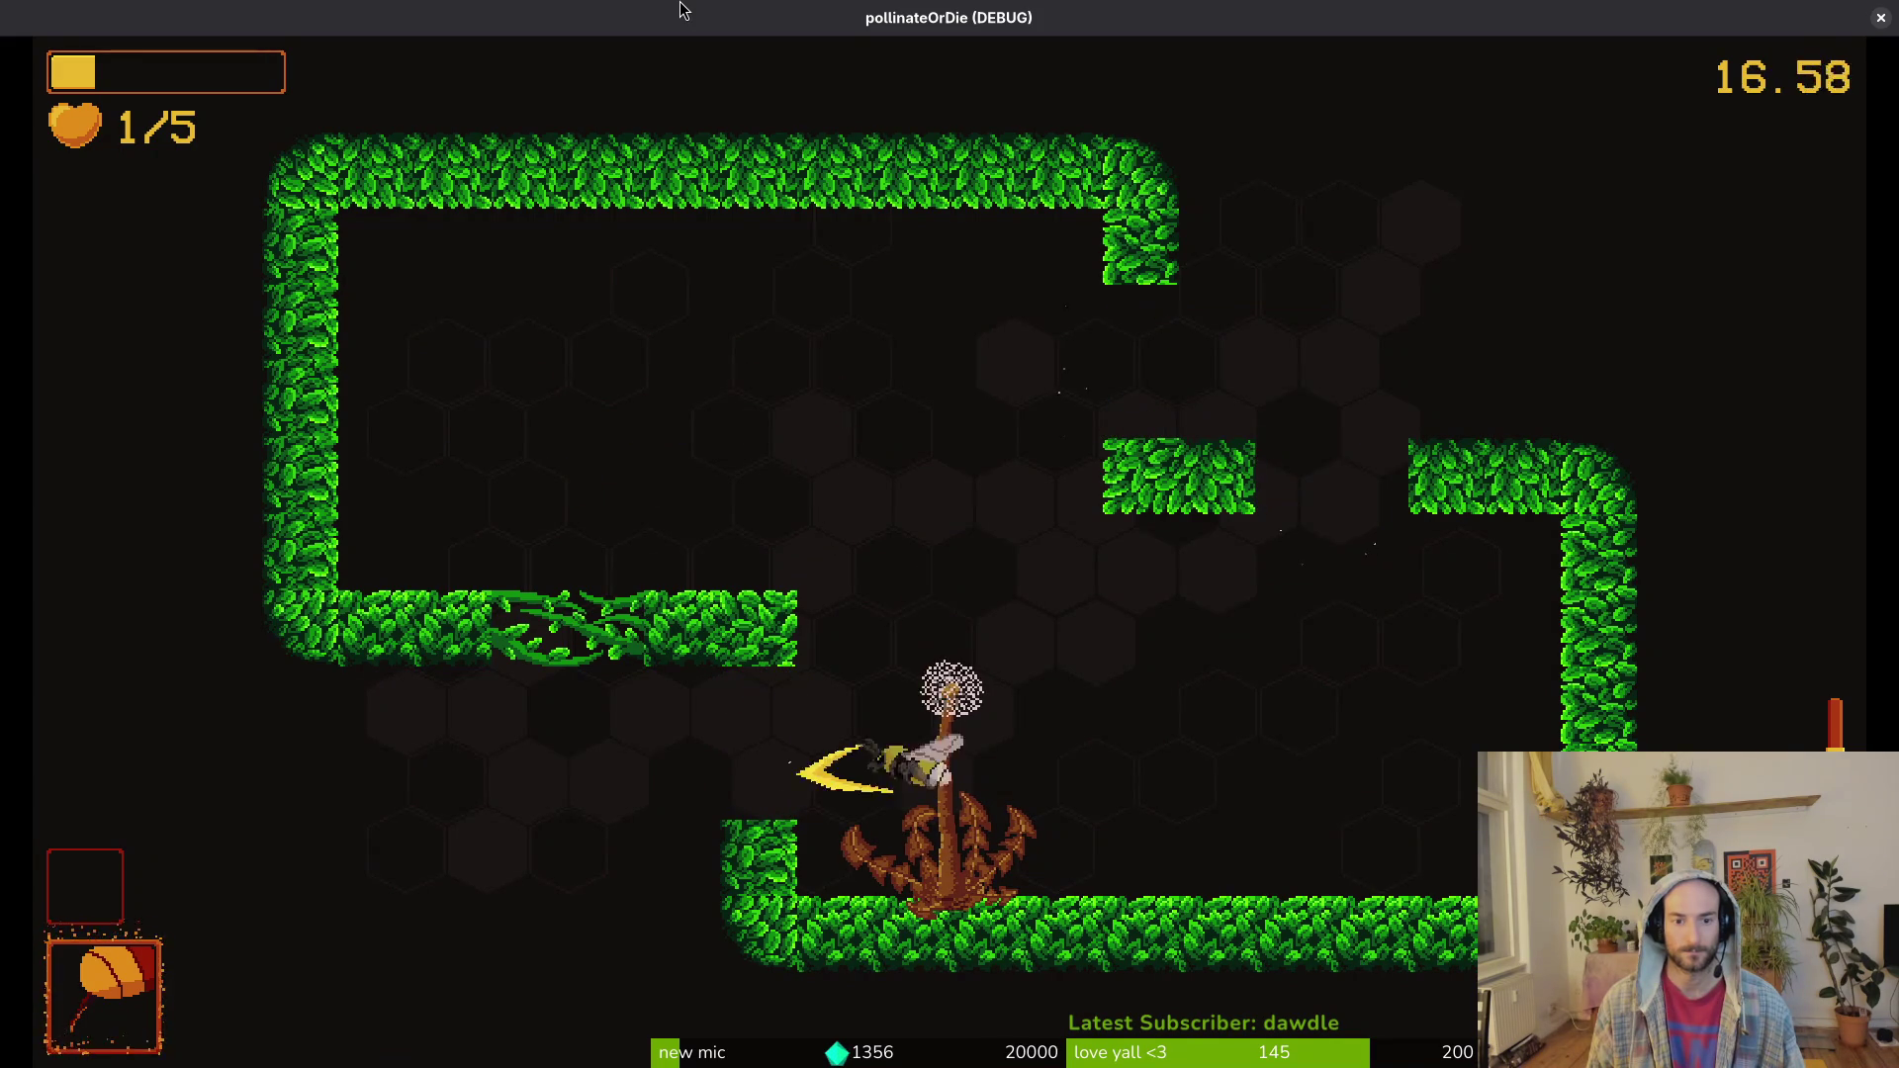
Step: Clear the leafy arena's orange enemies, wasps and bugs until the walls open at 34.86 s
key("space")
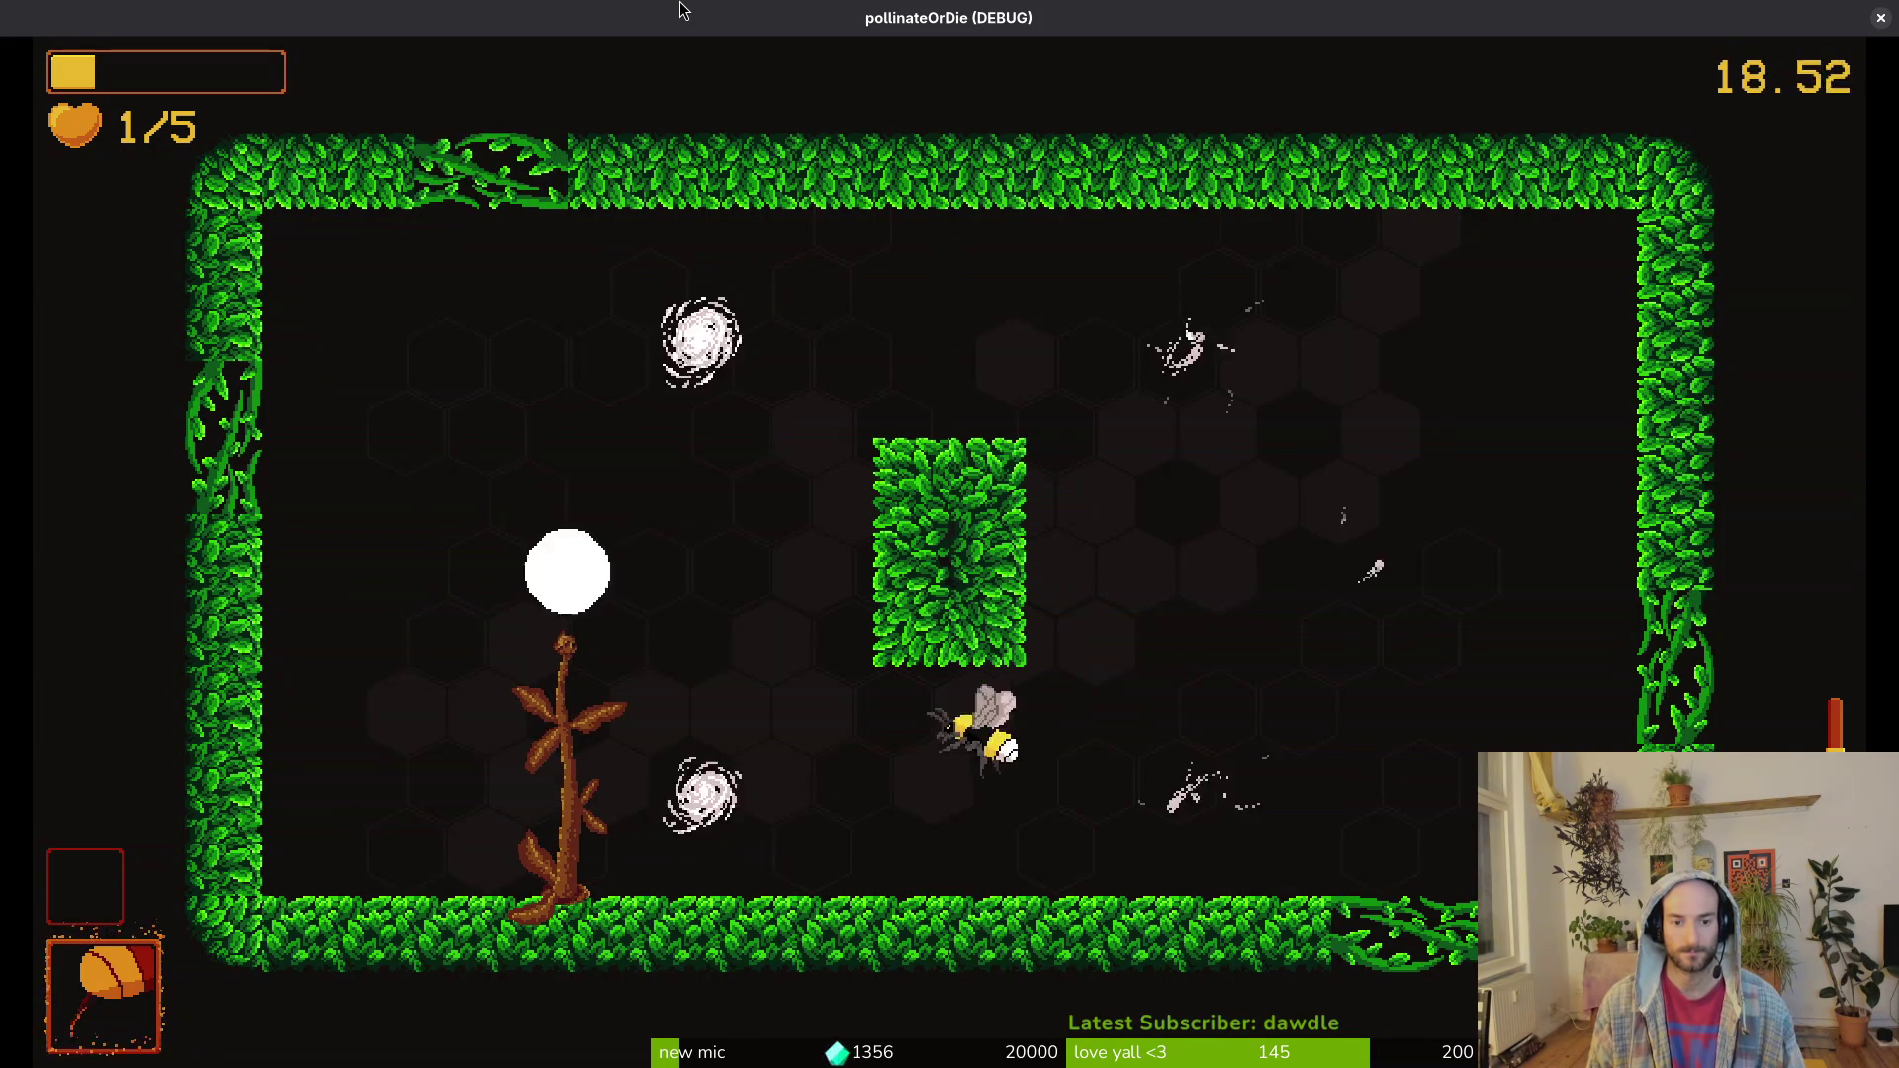
key("space")
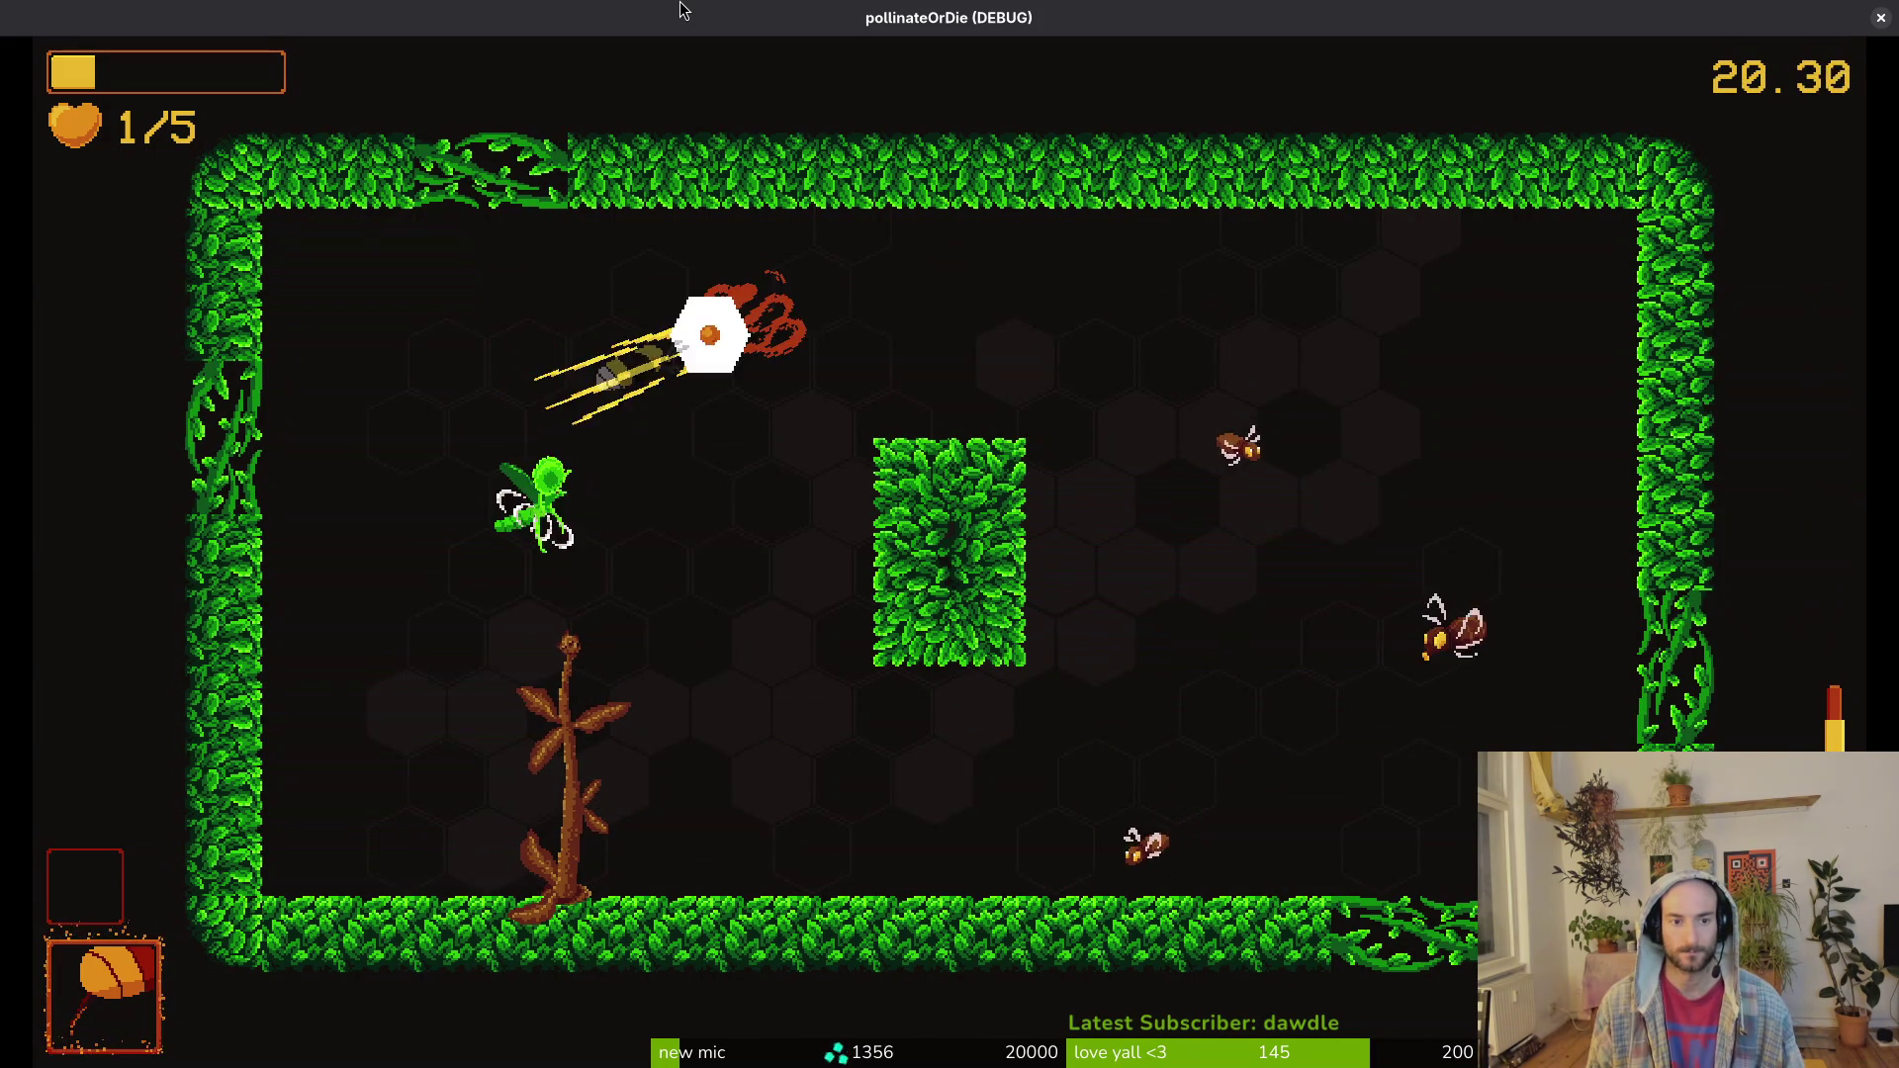
key("space")
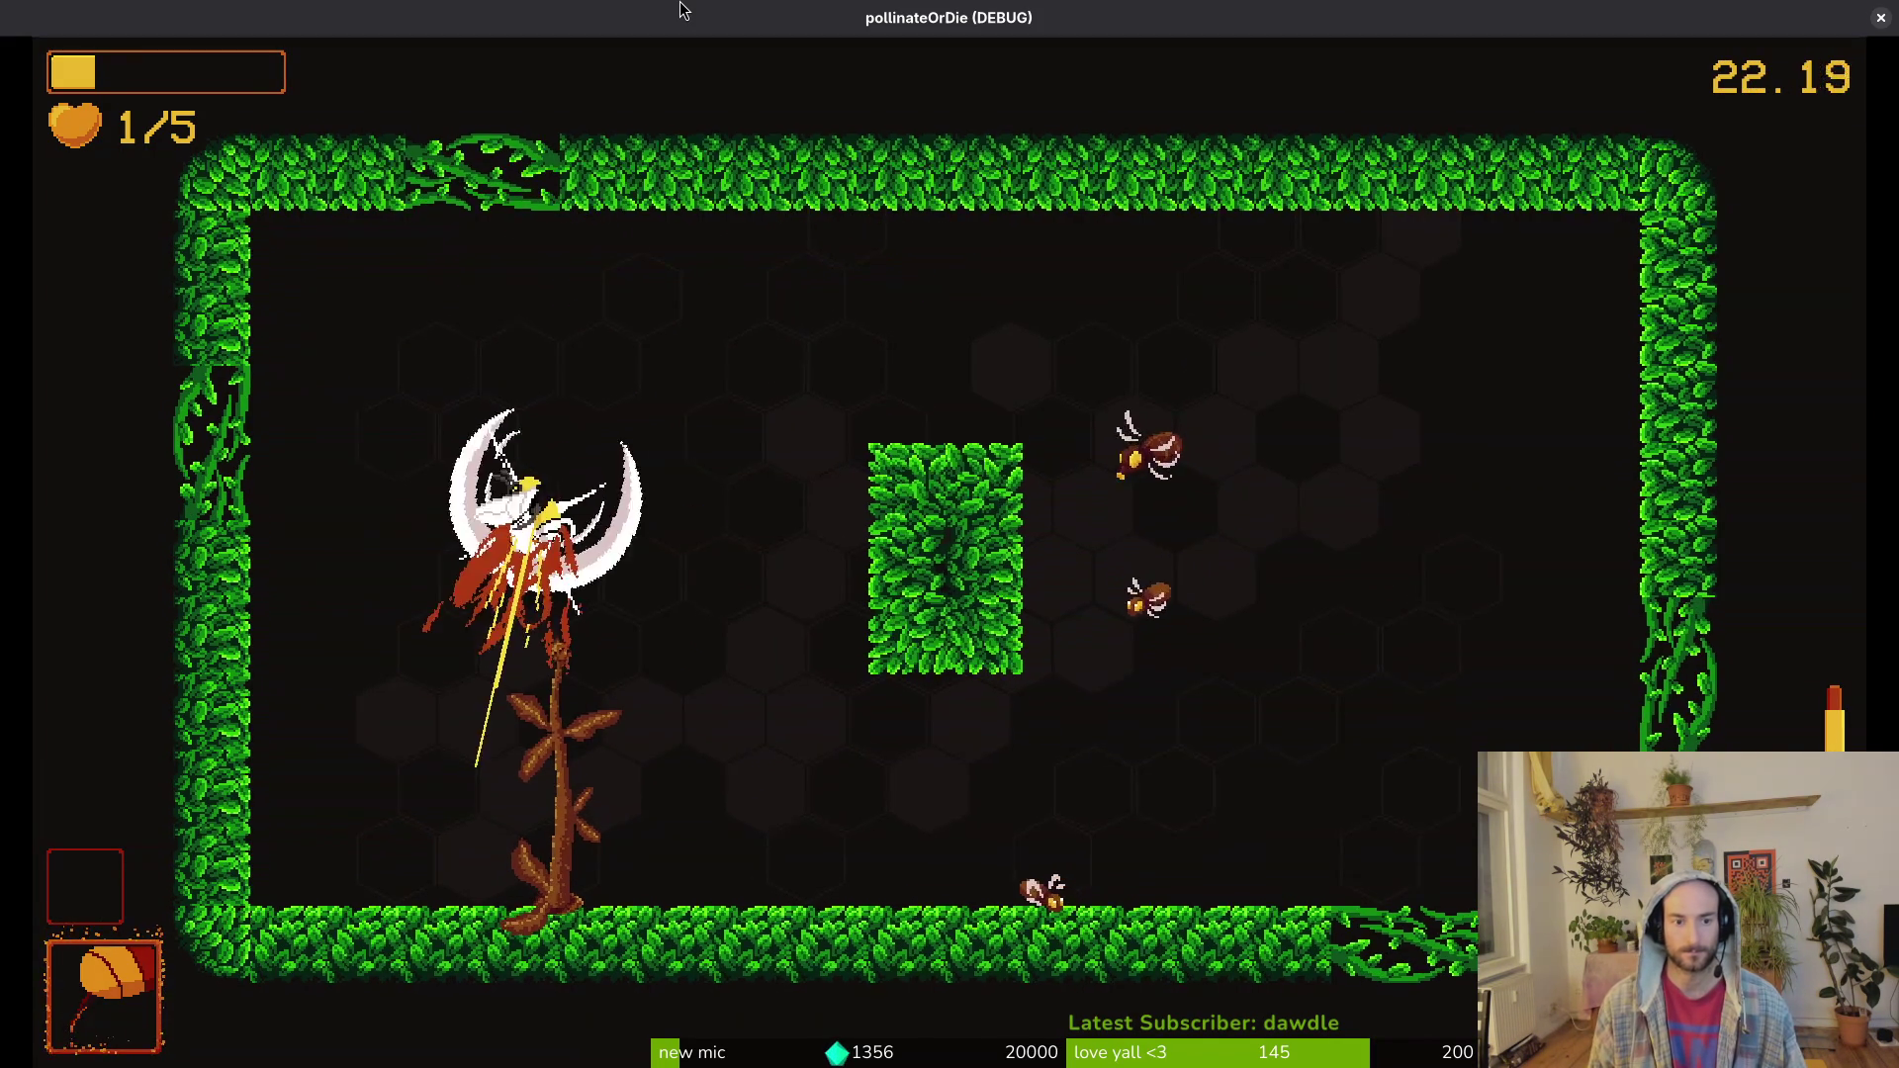
key("space")
key("space")
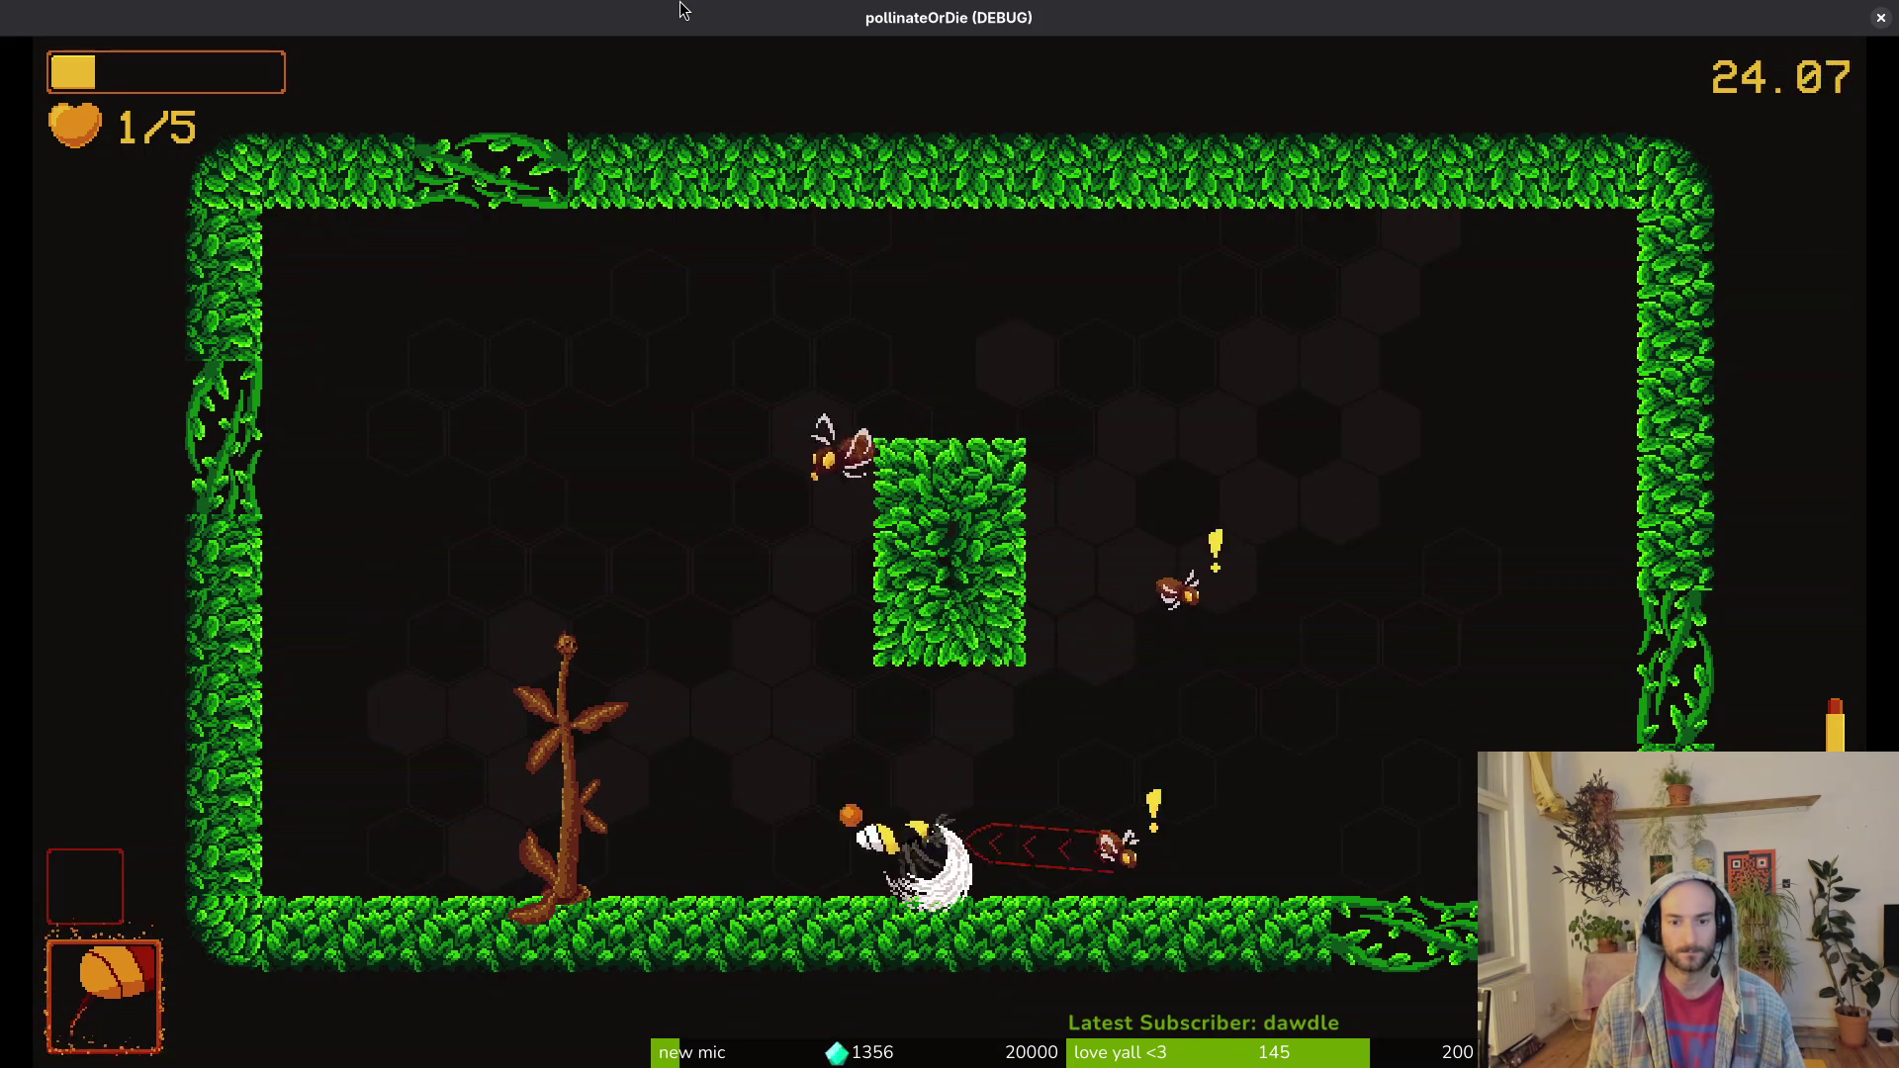
key("space")
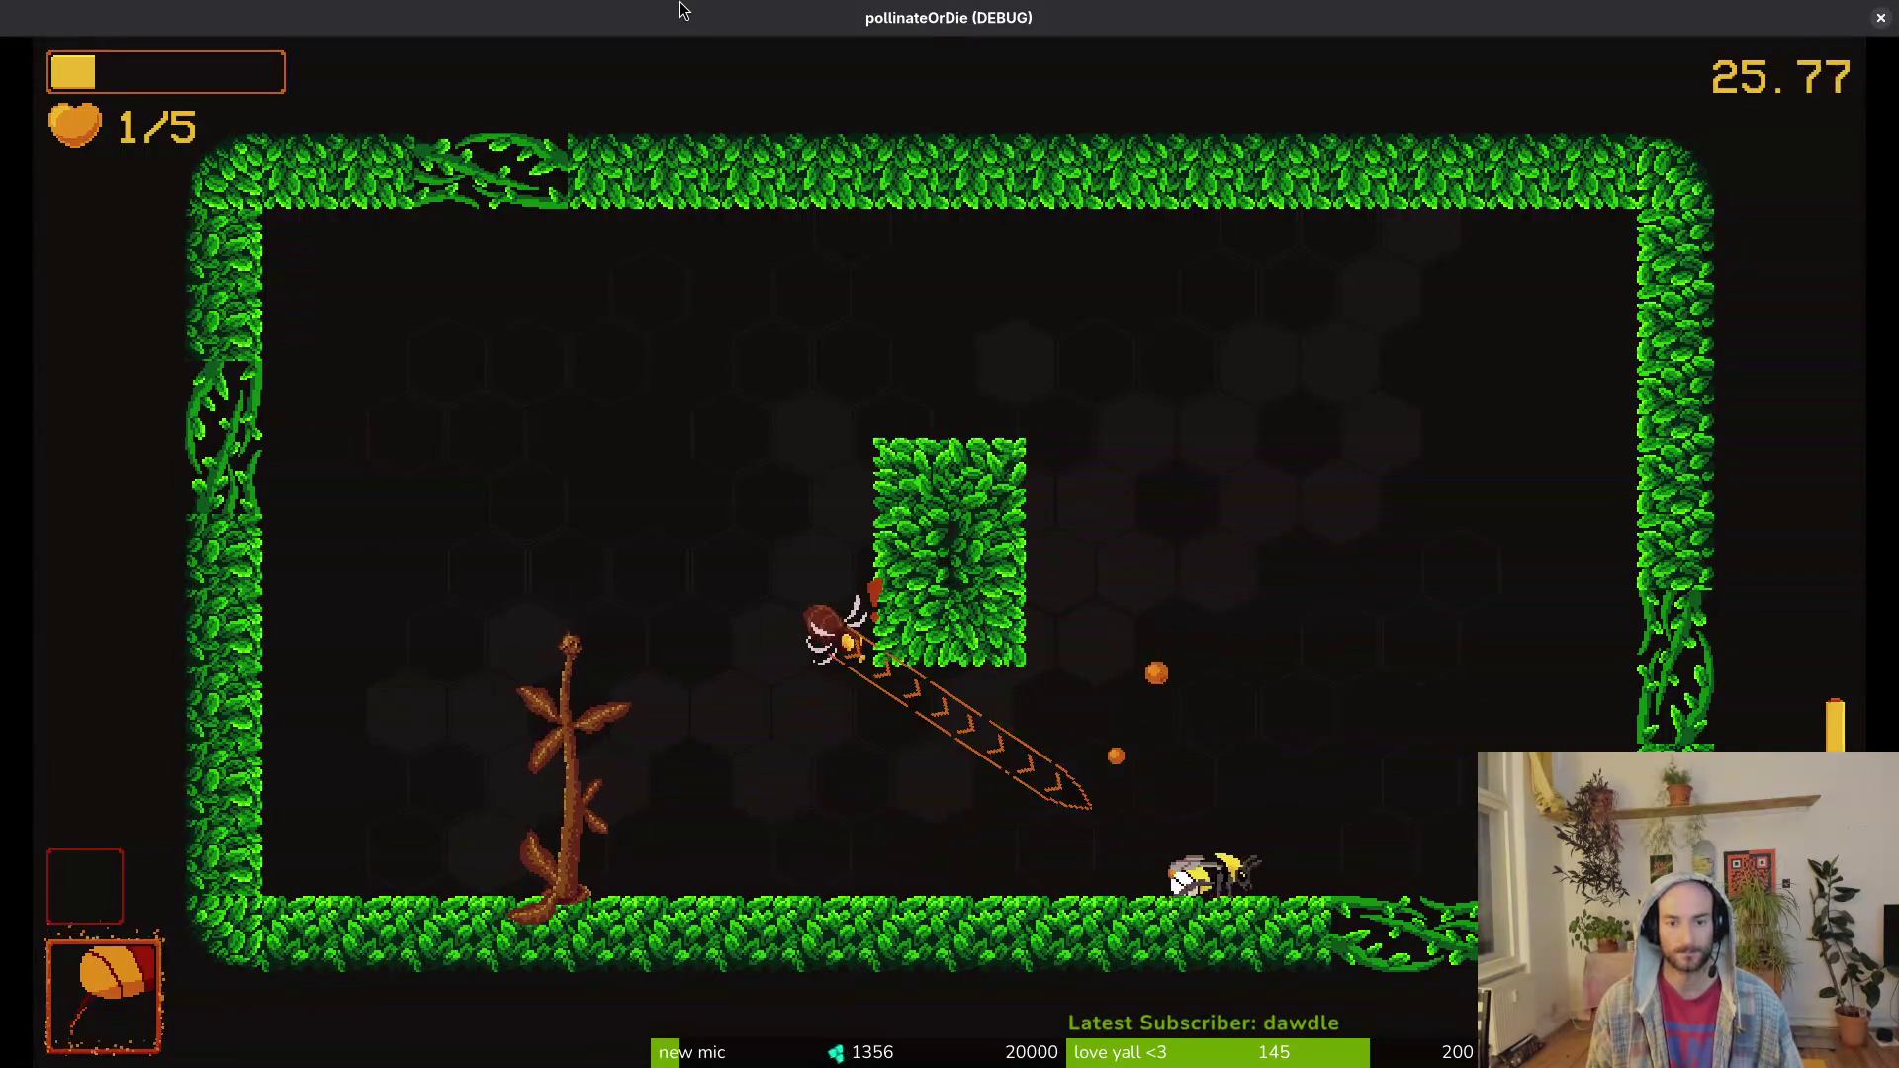
key("space")
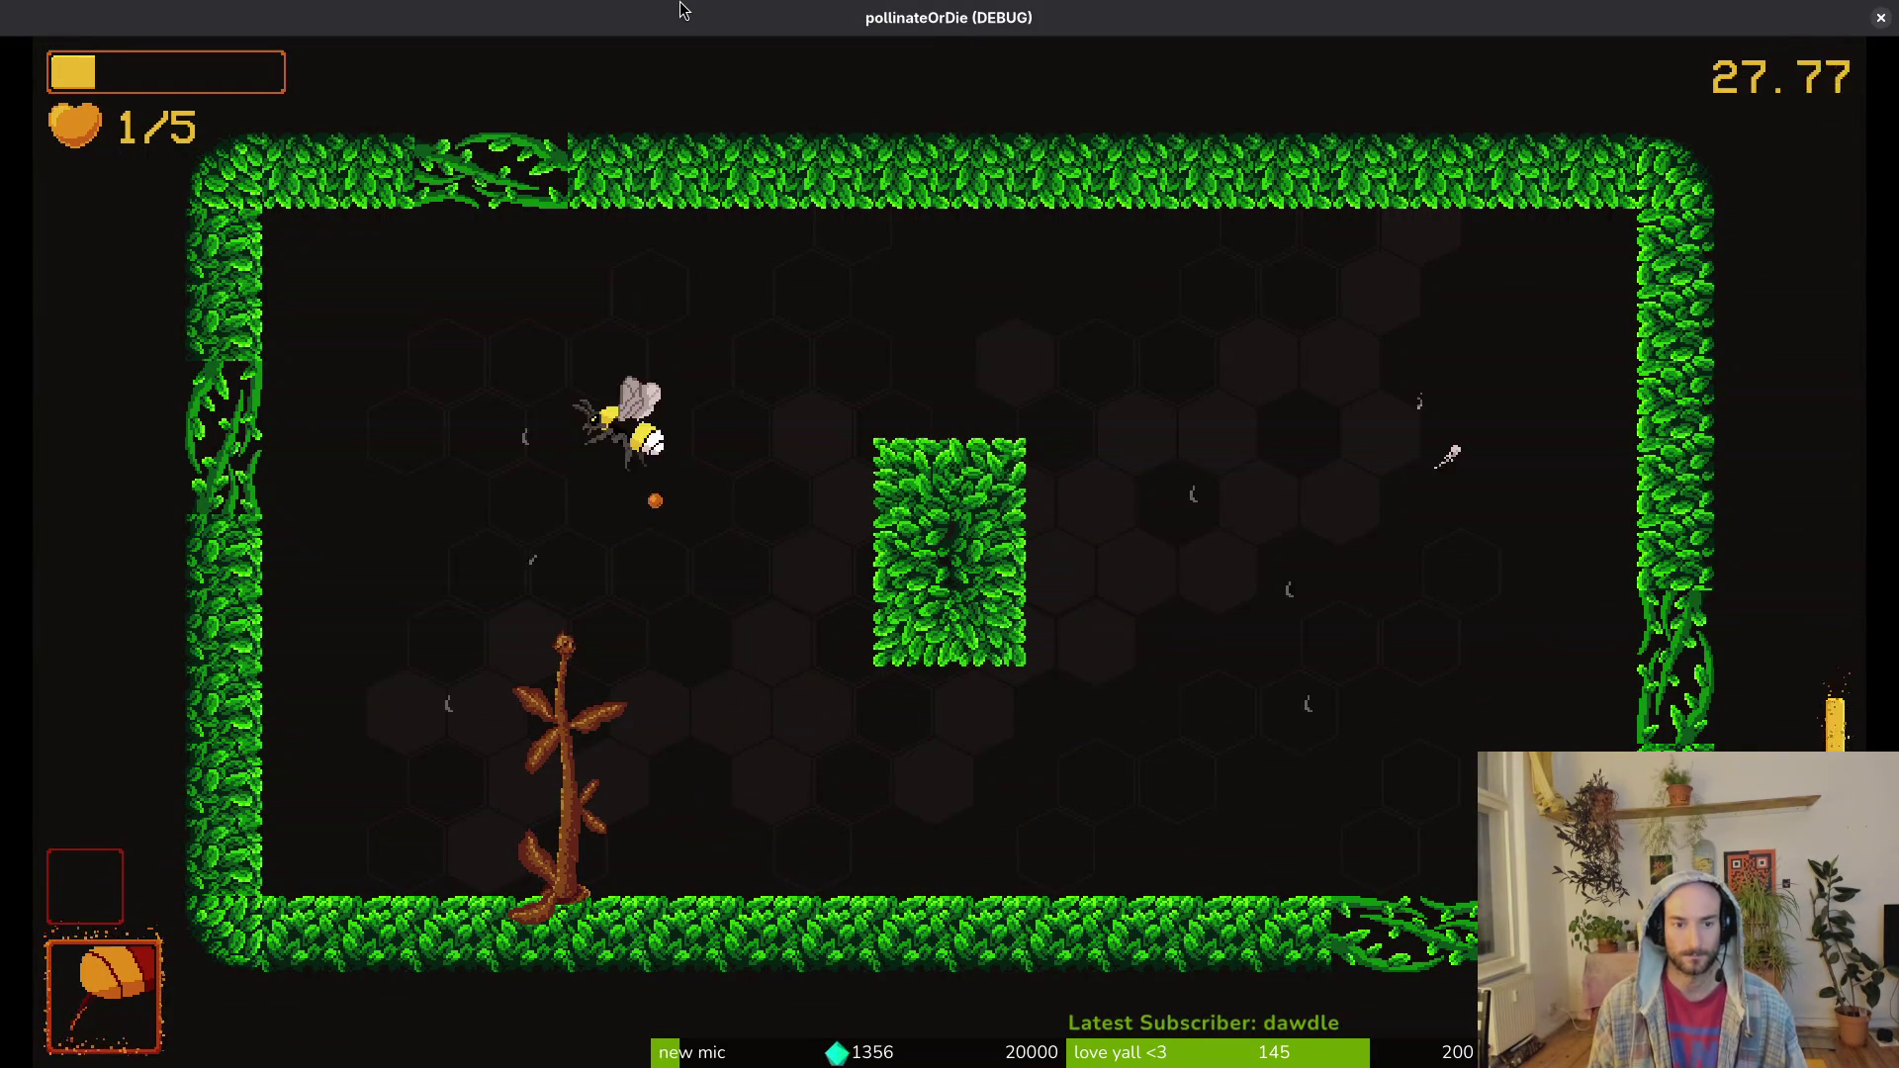
key("space")
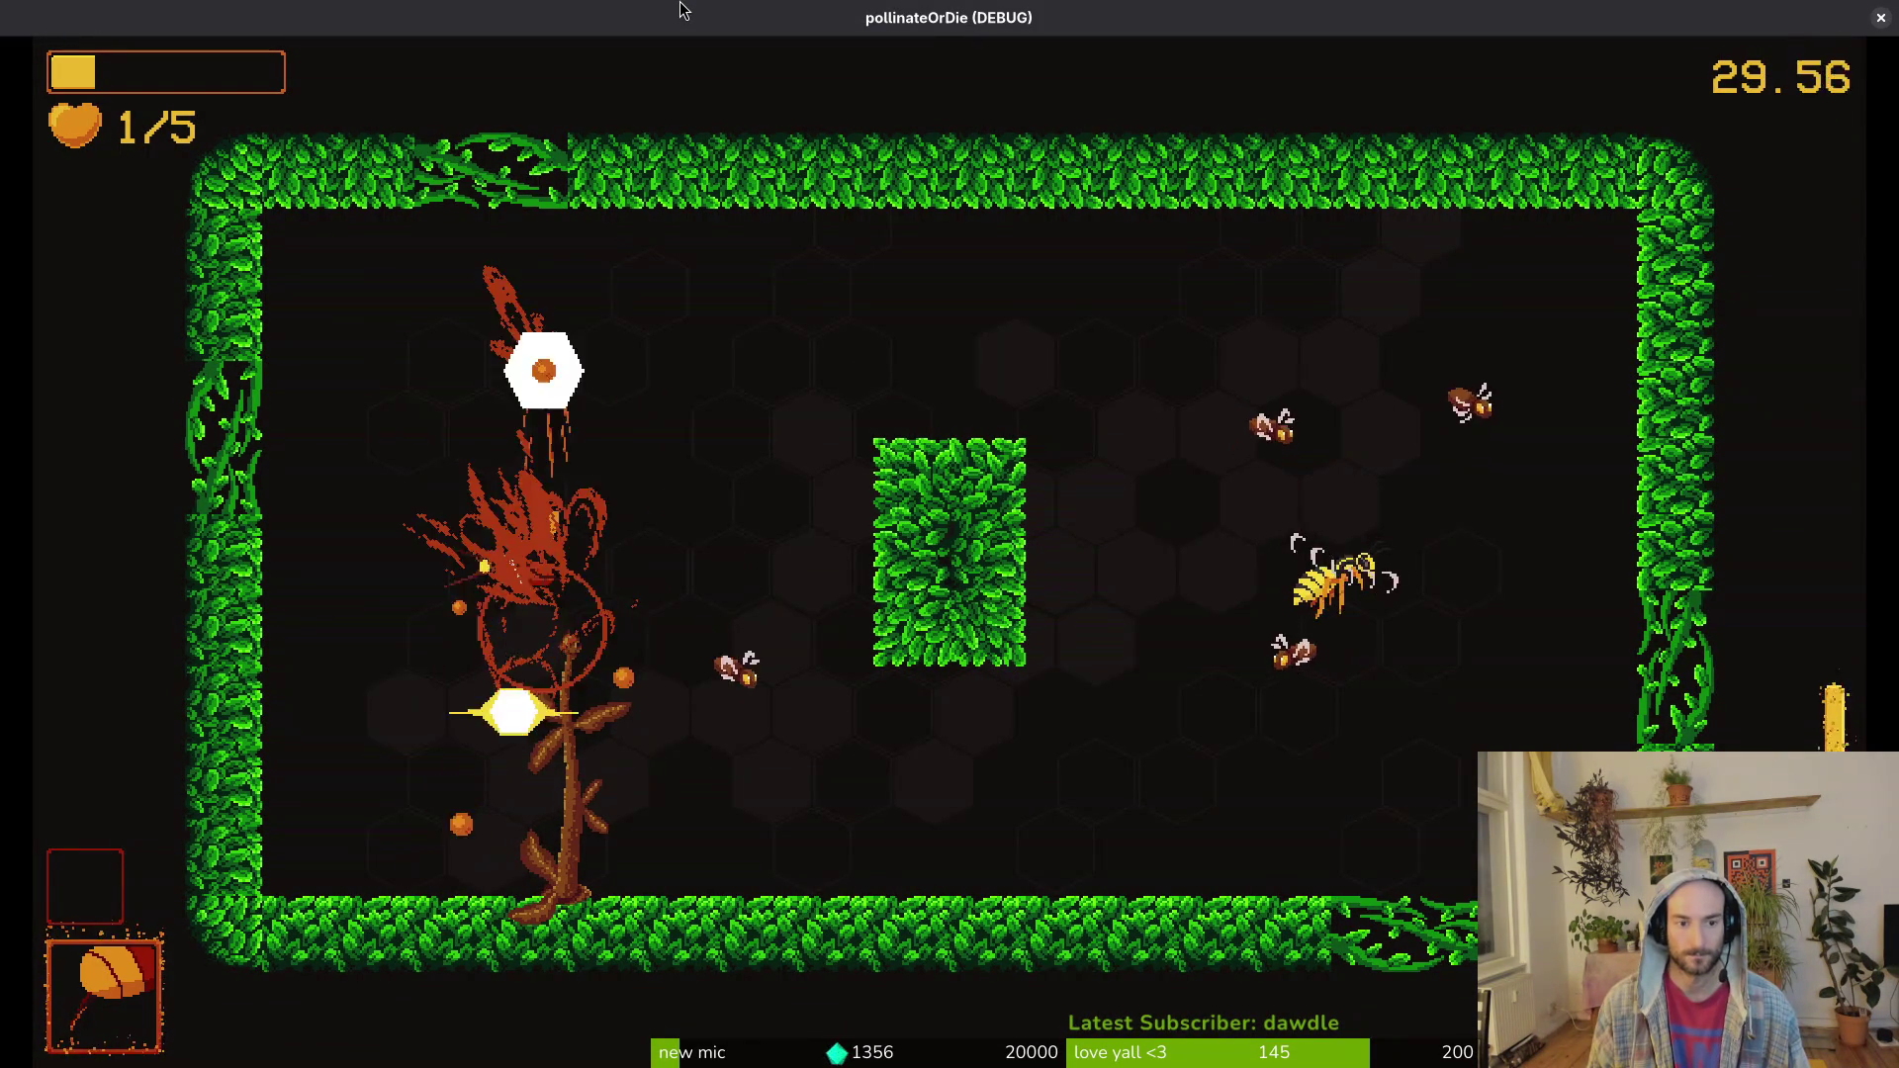
key("space")
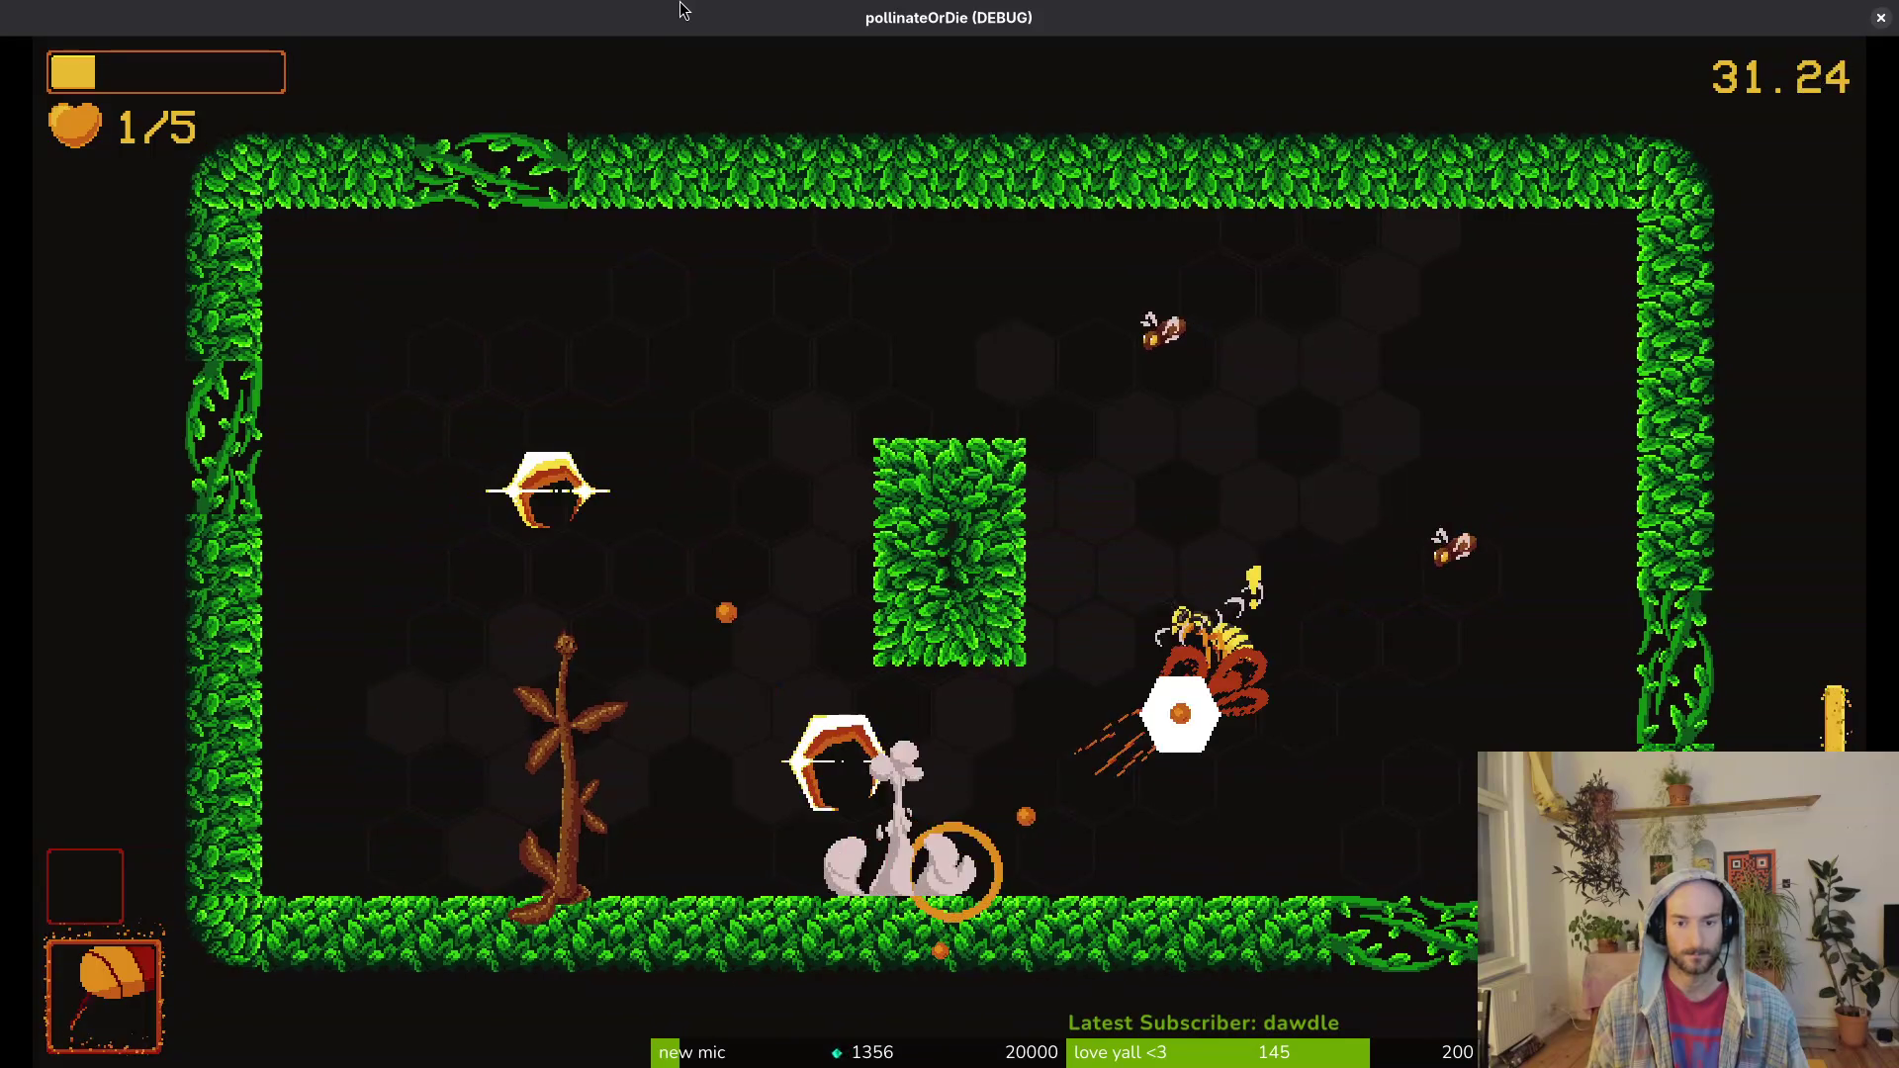
key("space")
key("space")
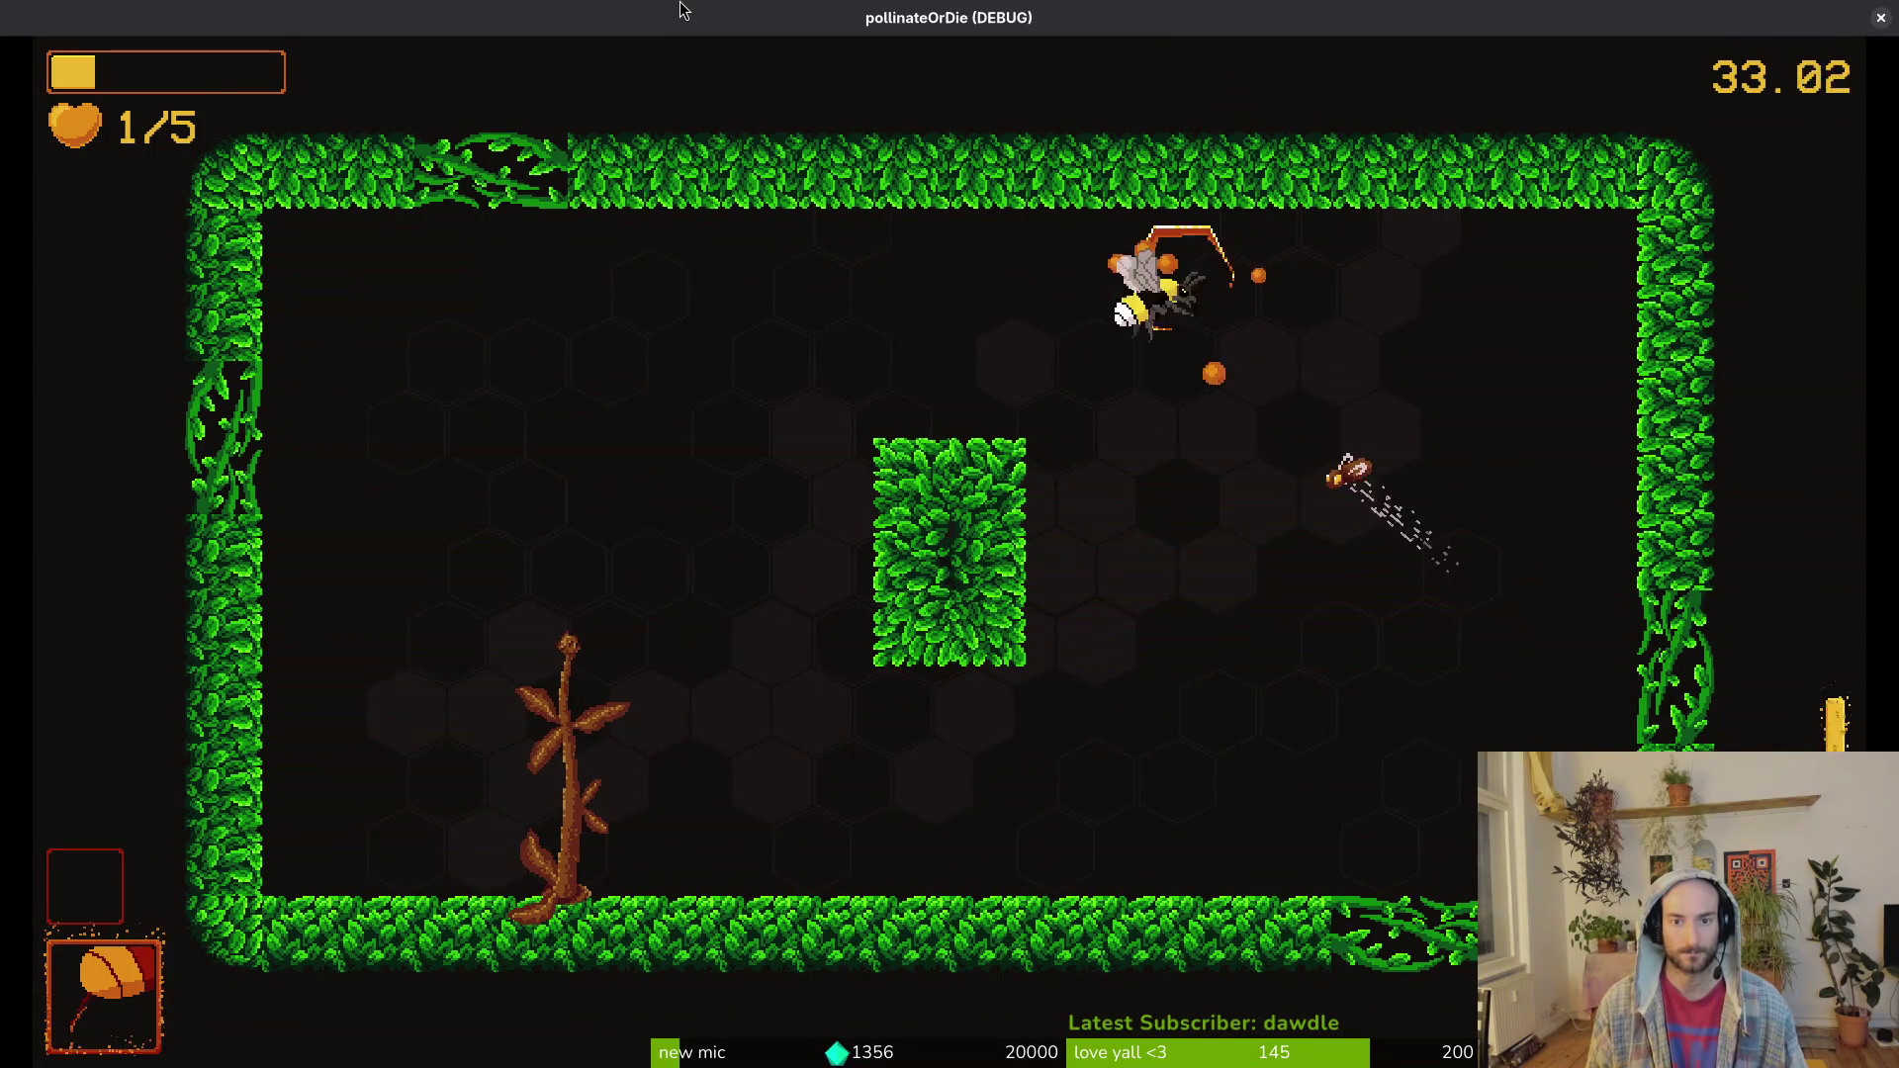
key("space")
key("space")
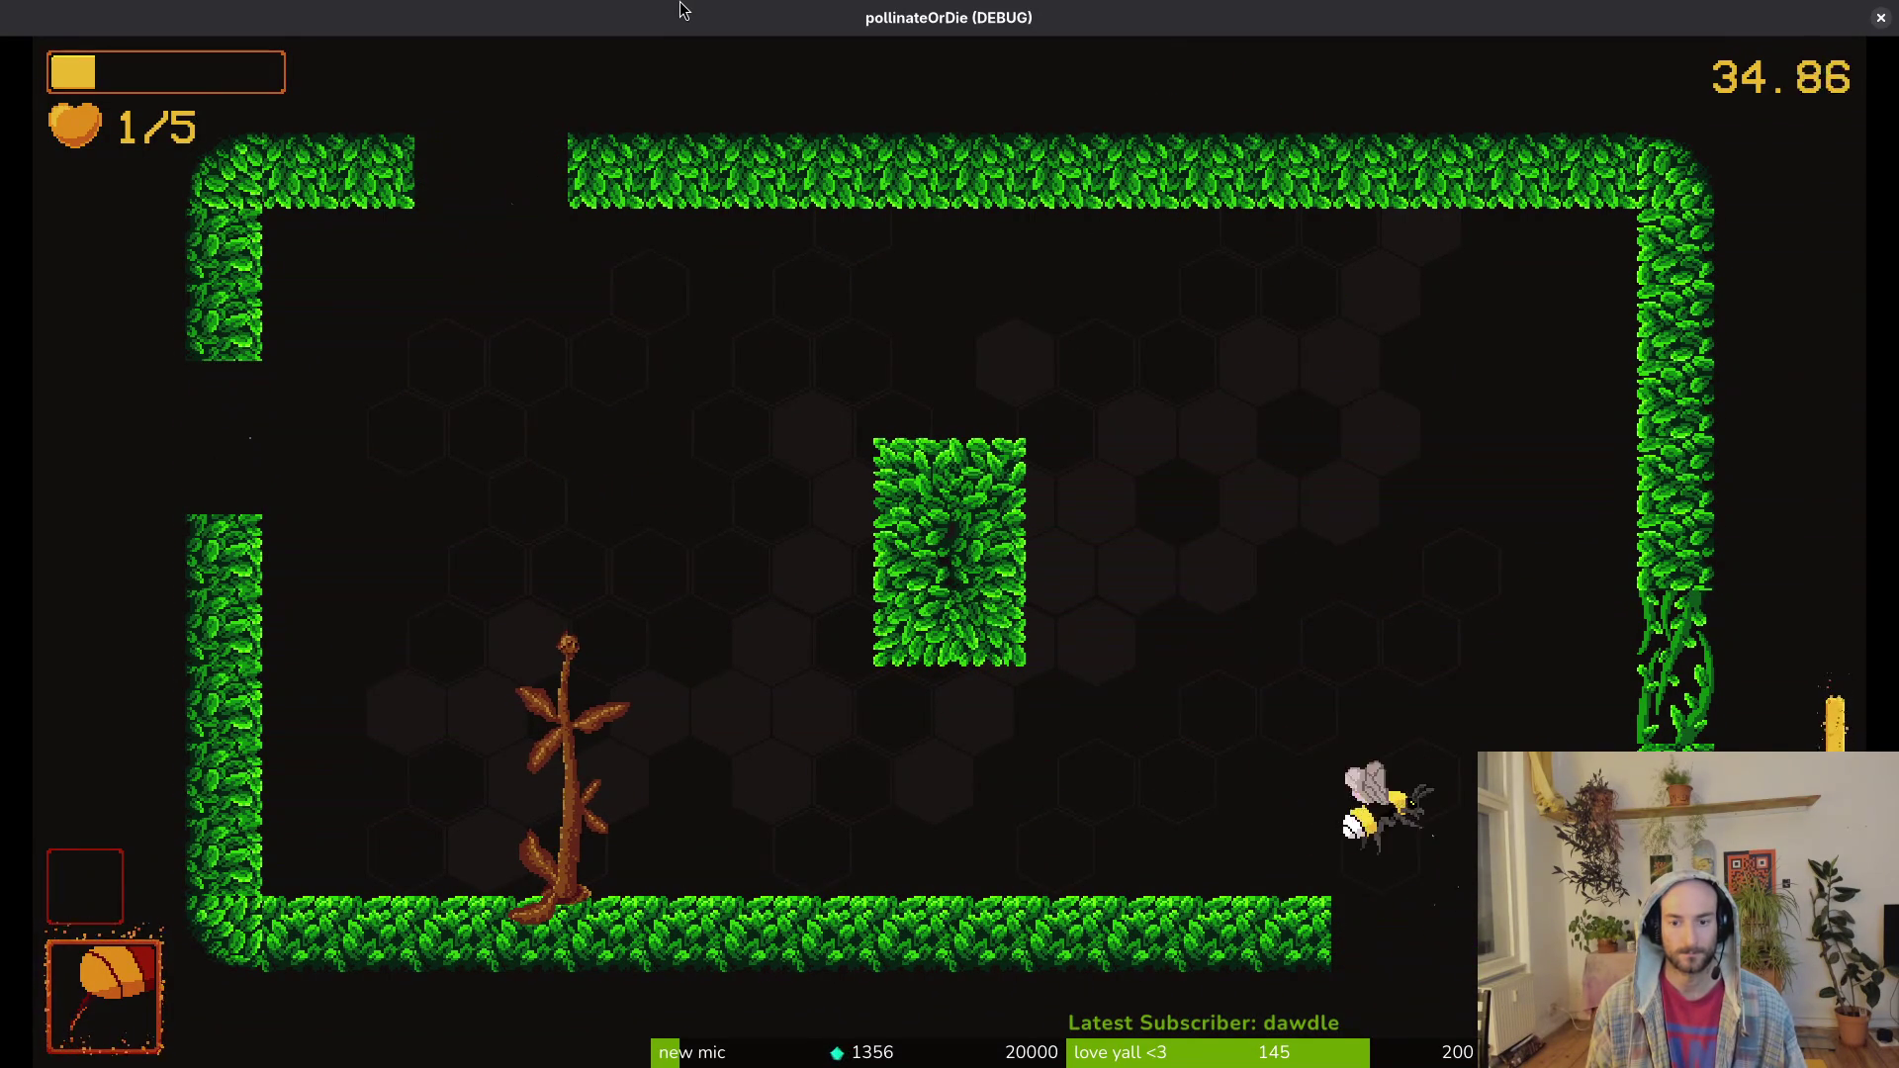
key("space")
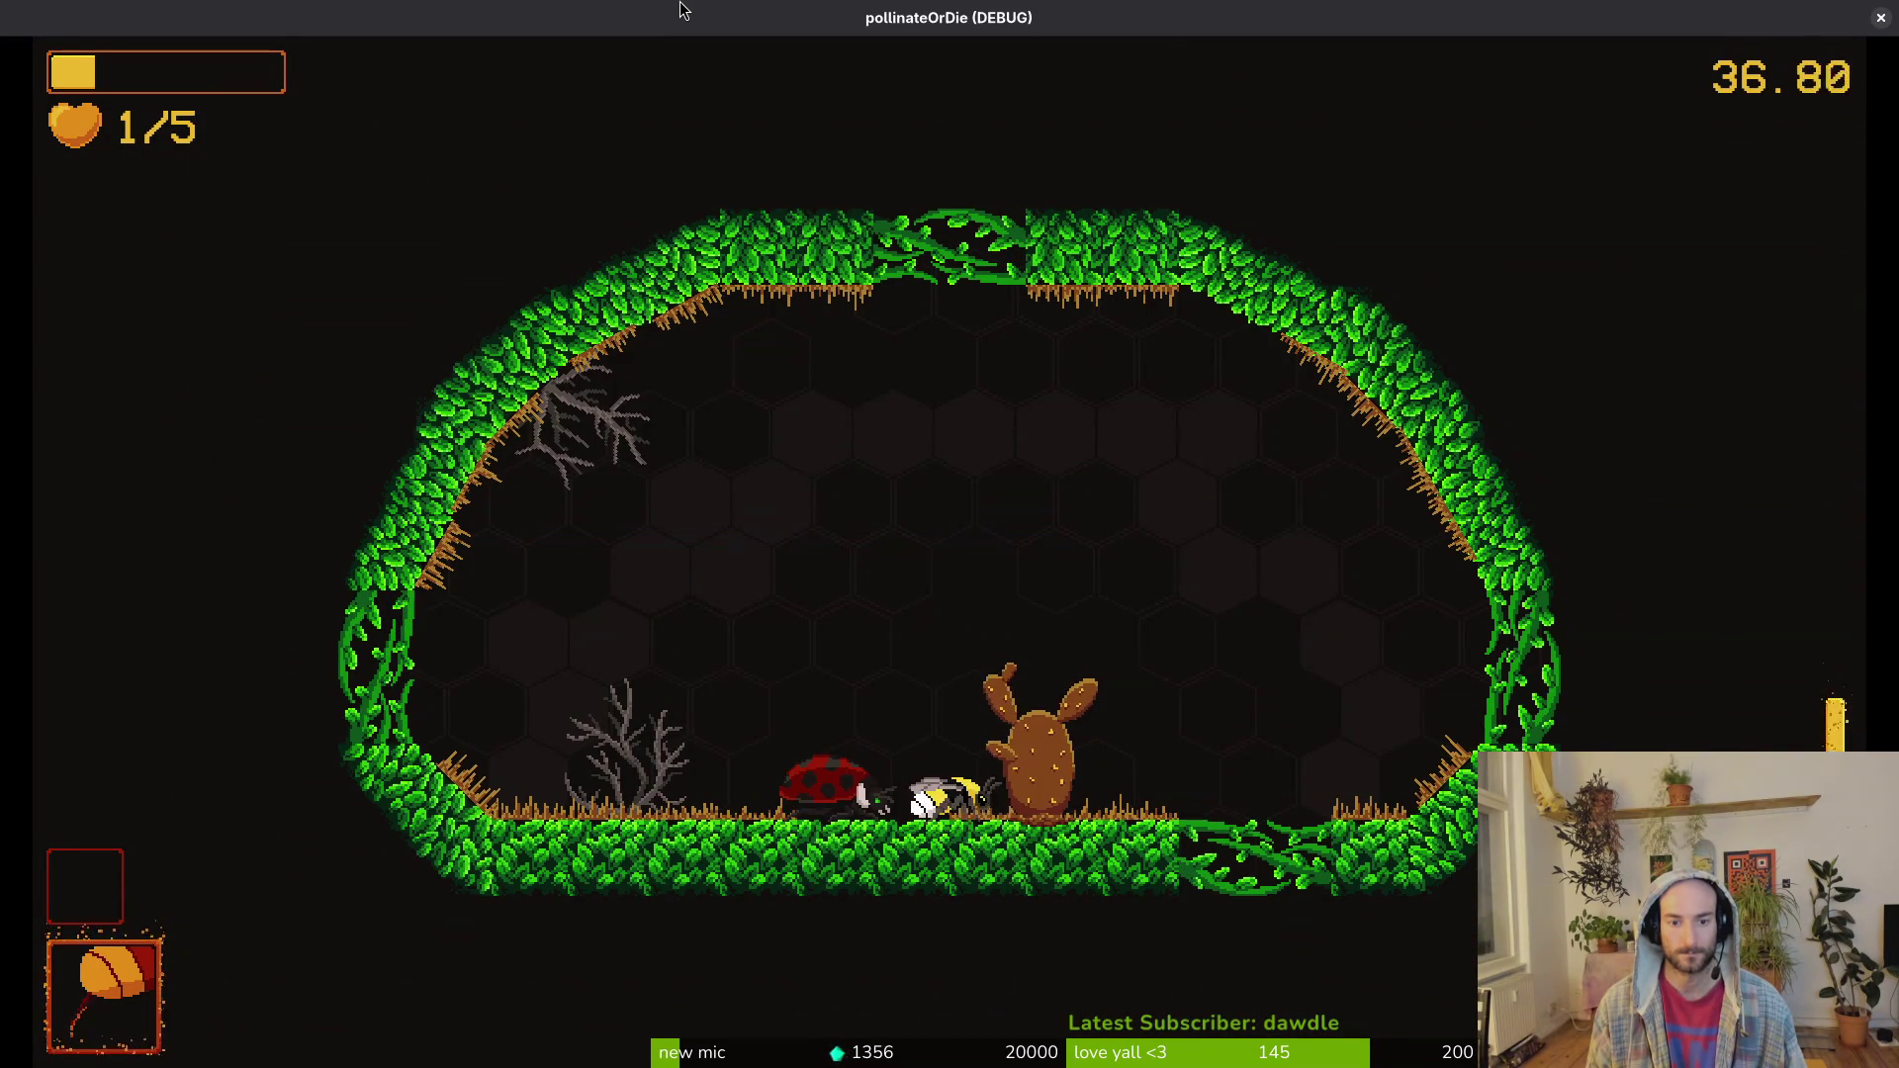
Step: Browse the ladybug's shop to the protein item and leave without buying
key("e")
key("Right")
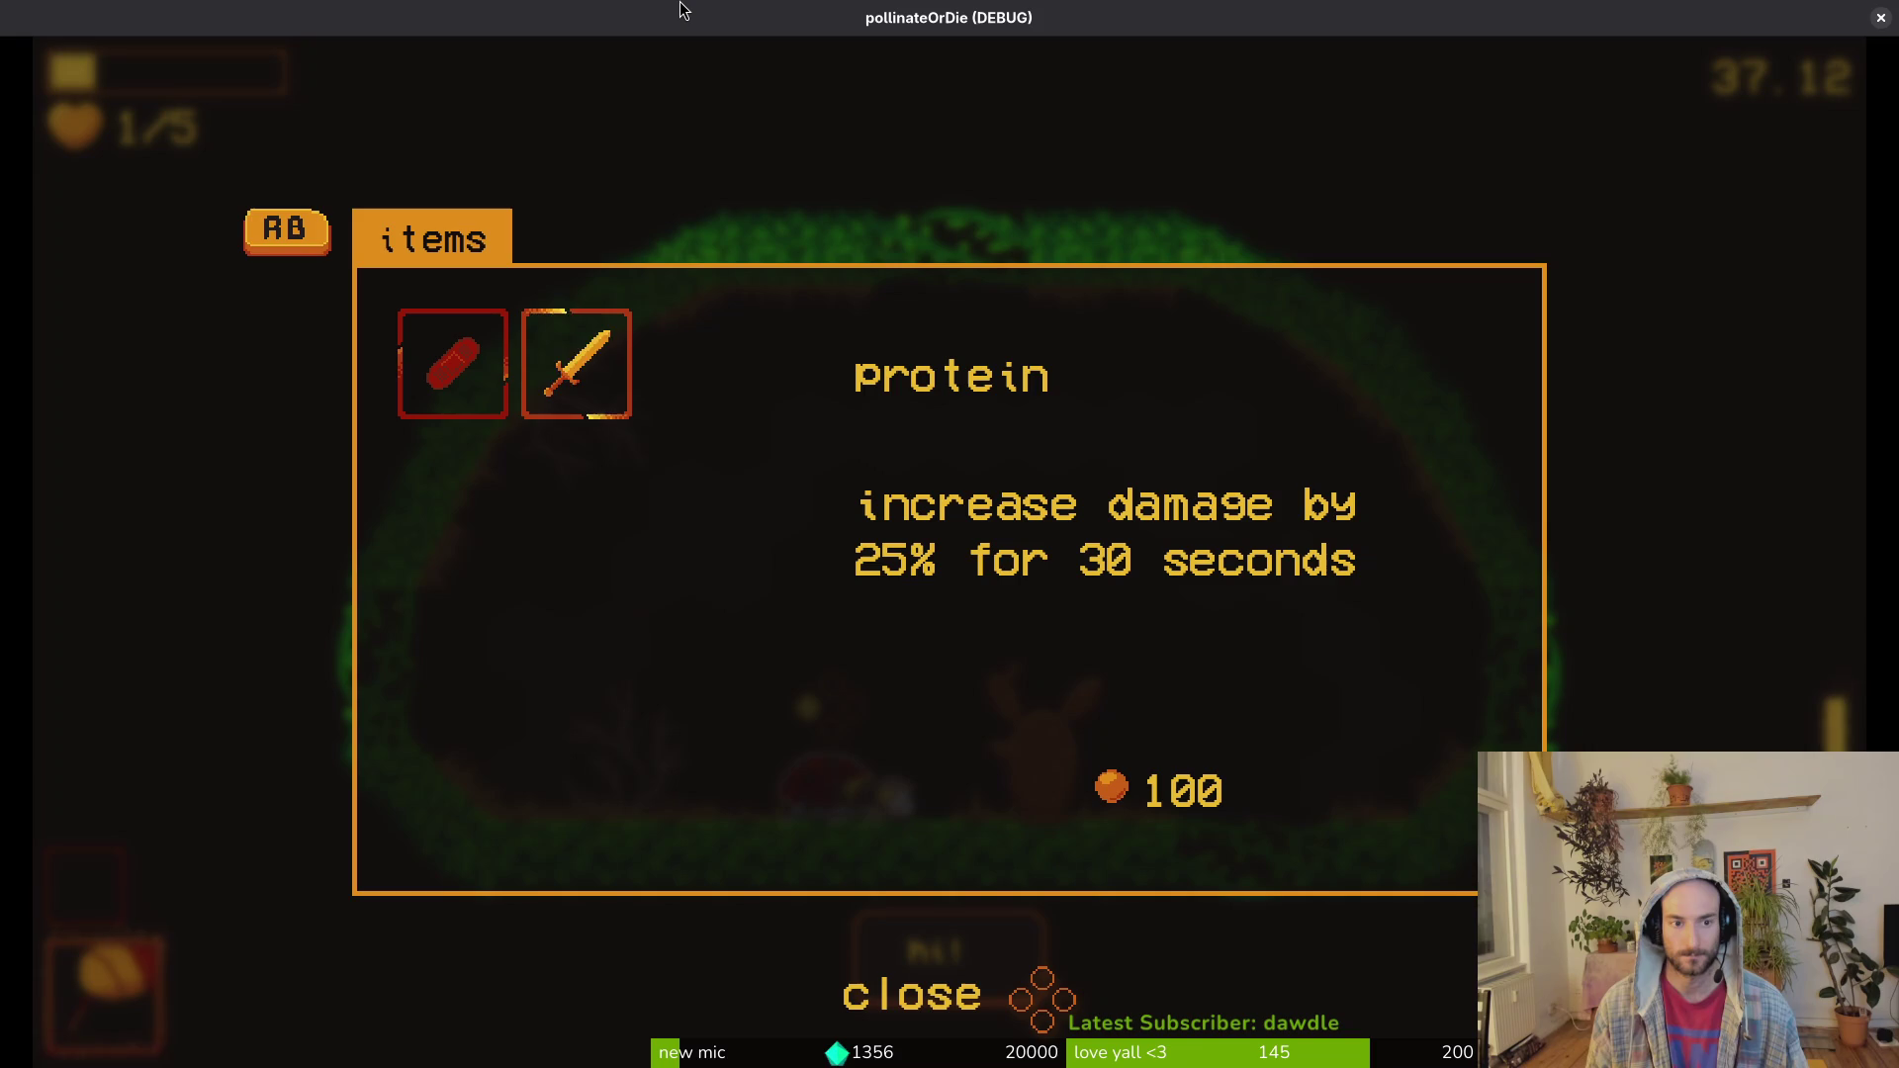
key("Escape")
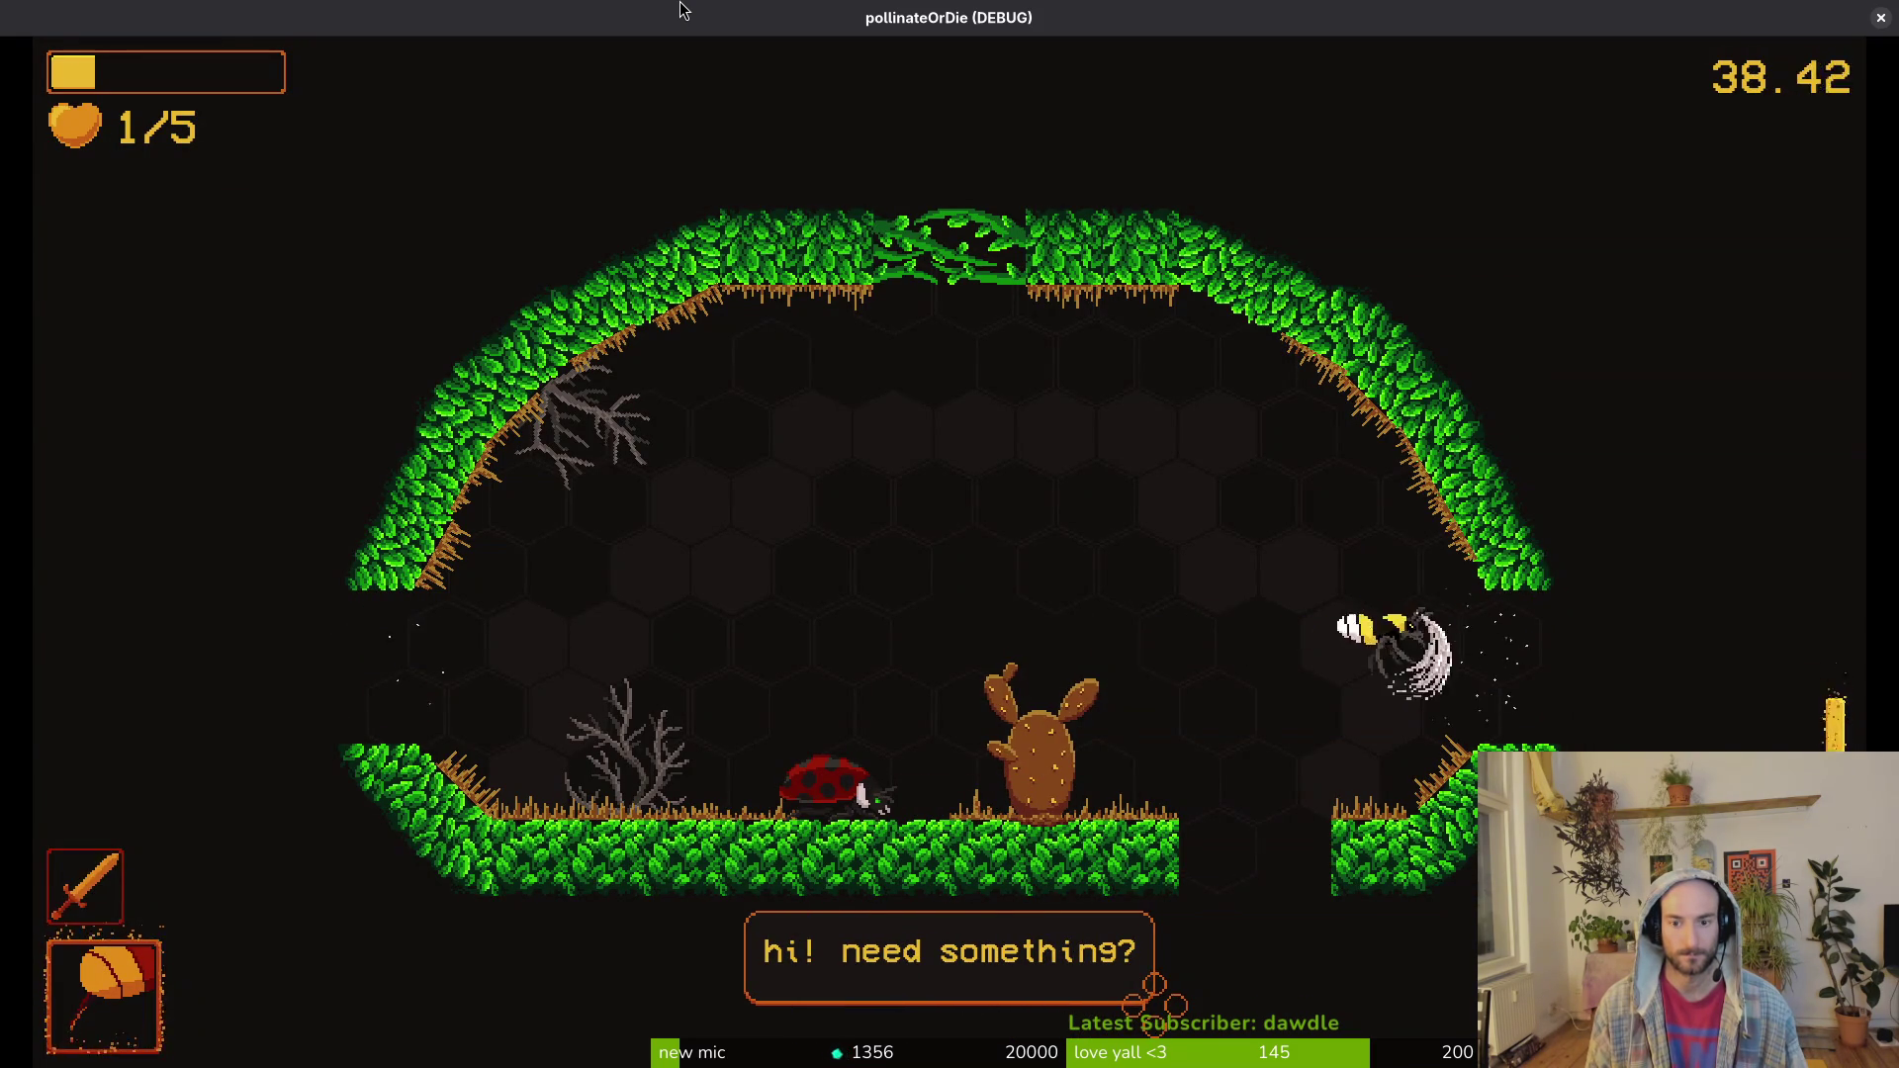
Step: Fly into the next room, slashing bugs on the way toward the plant
key("d")
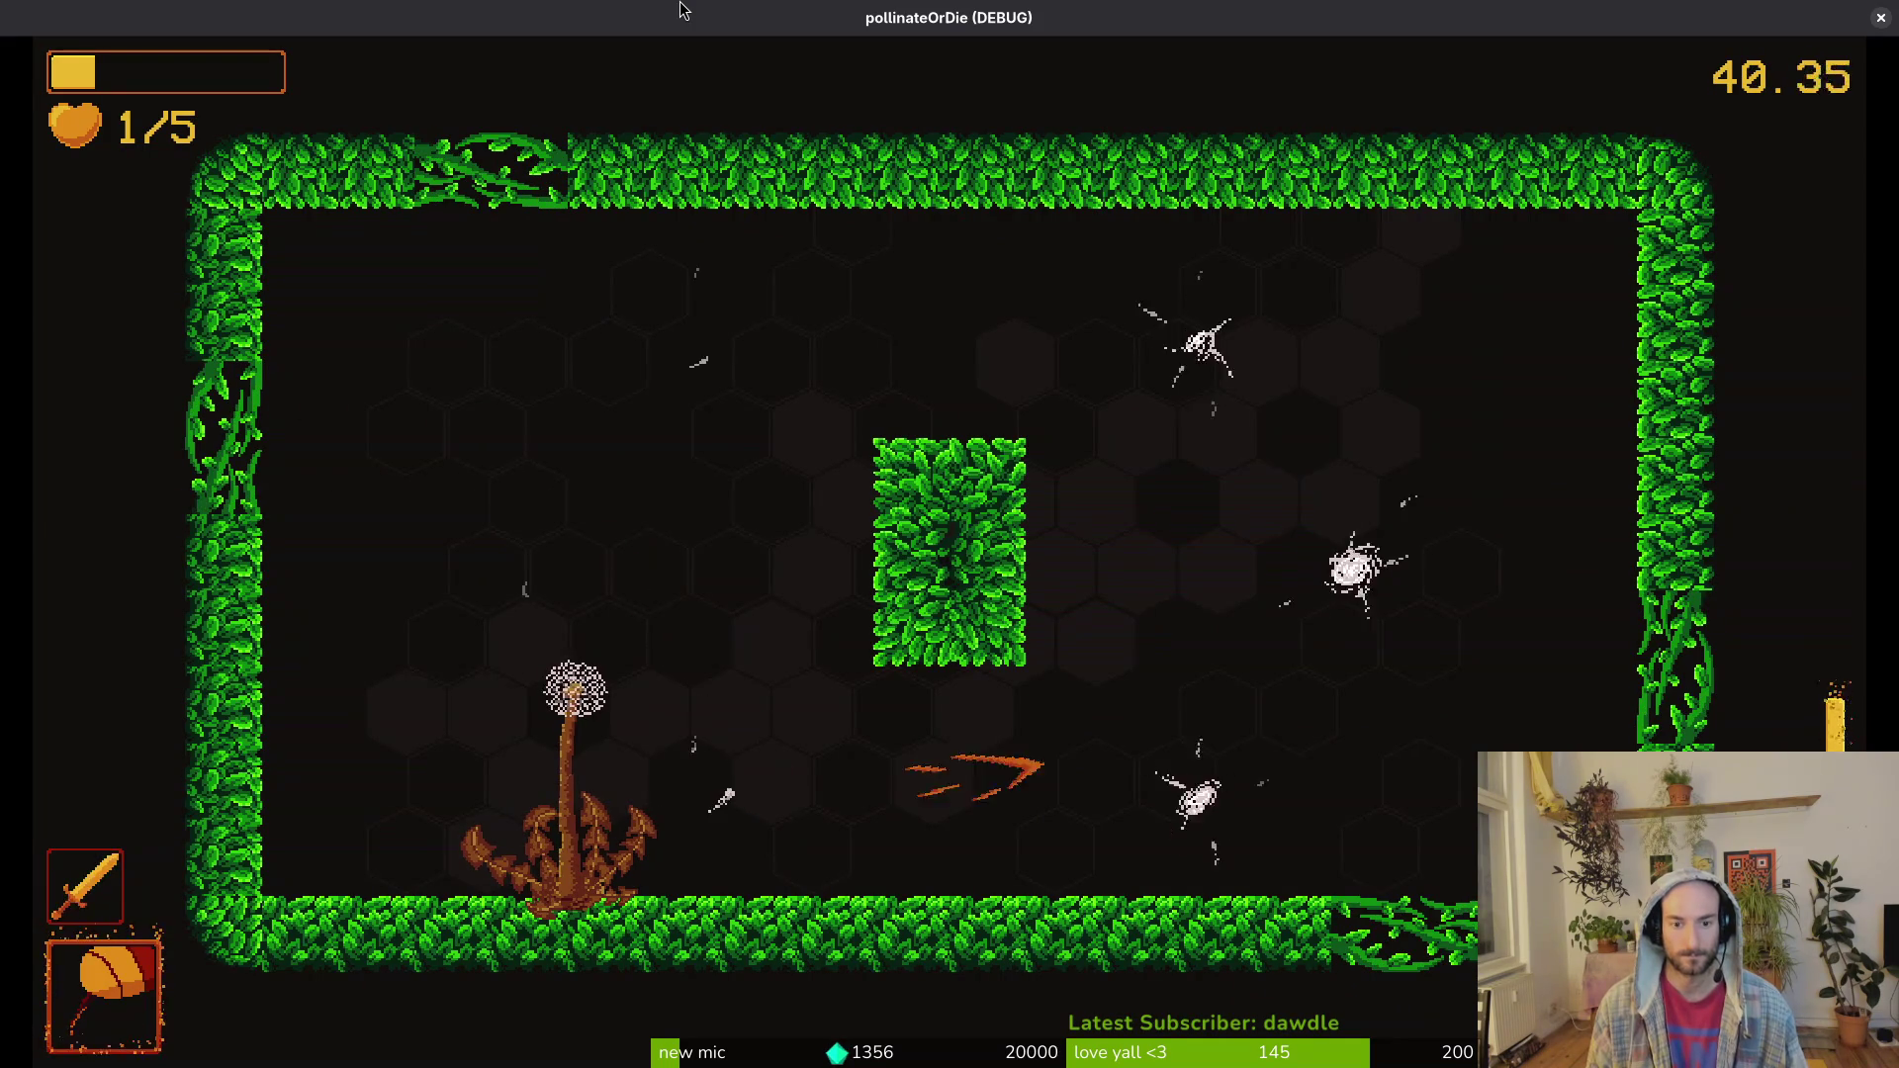
key("w")
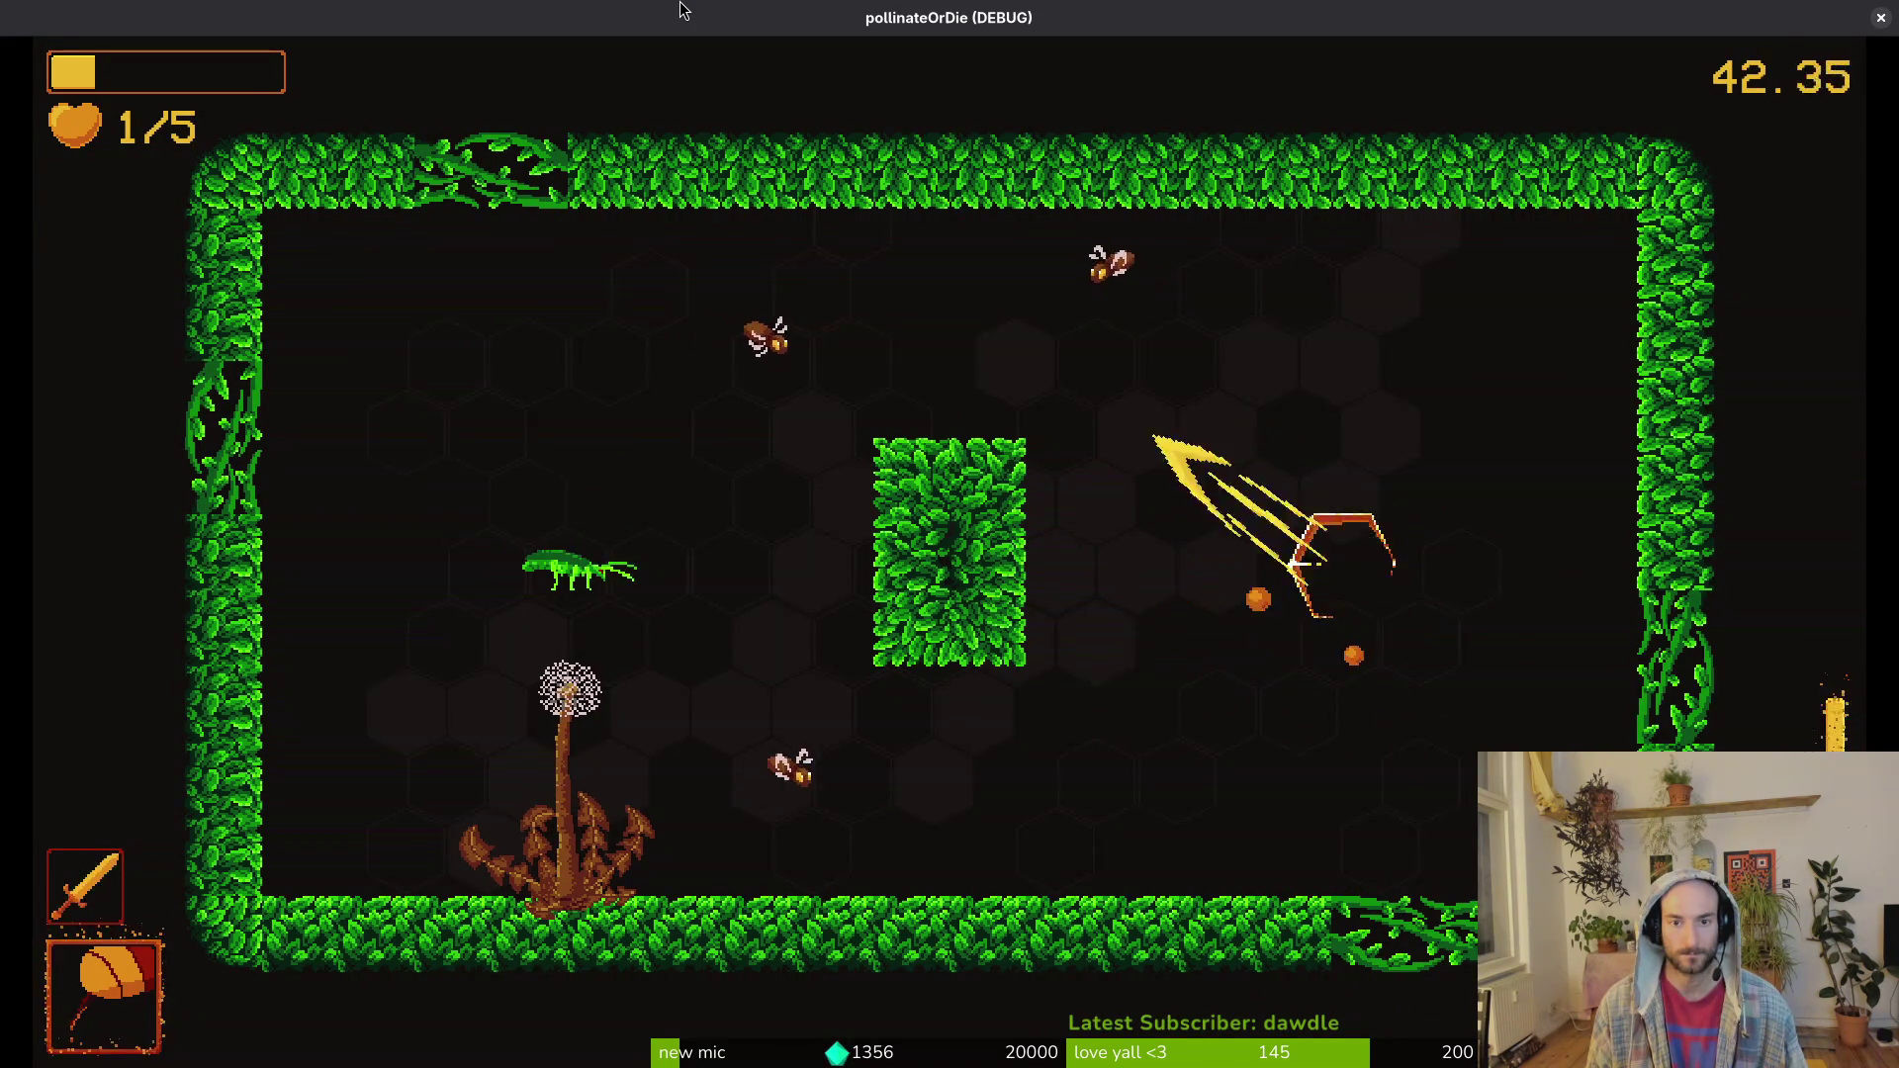
key("w")
key("a")
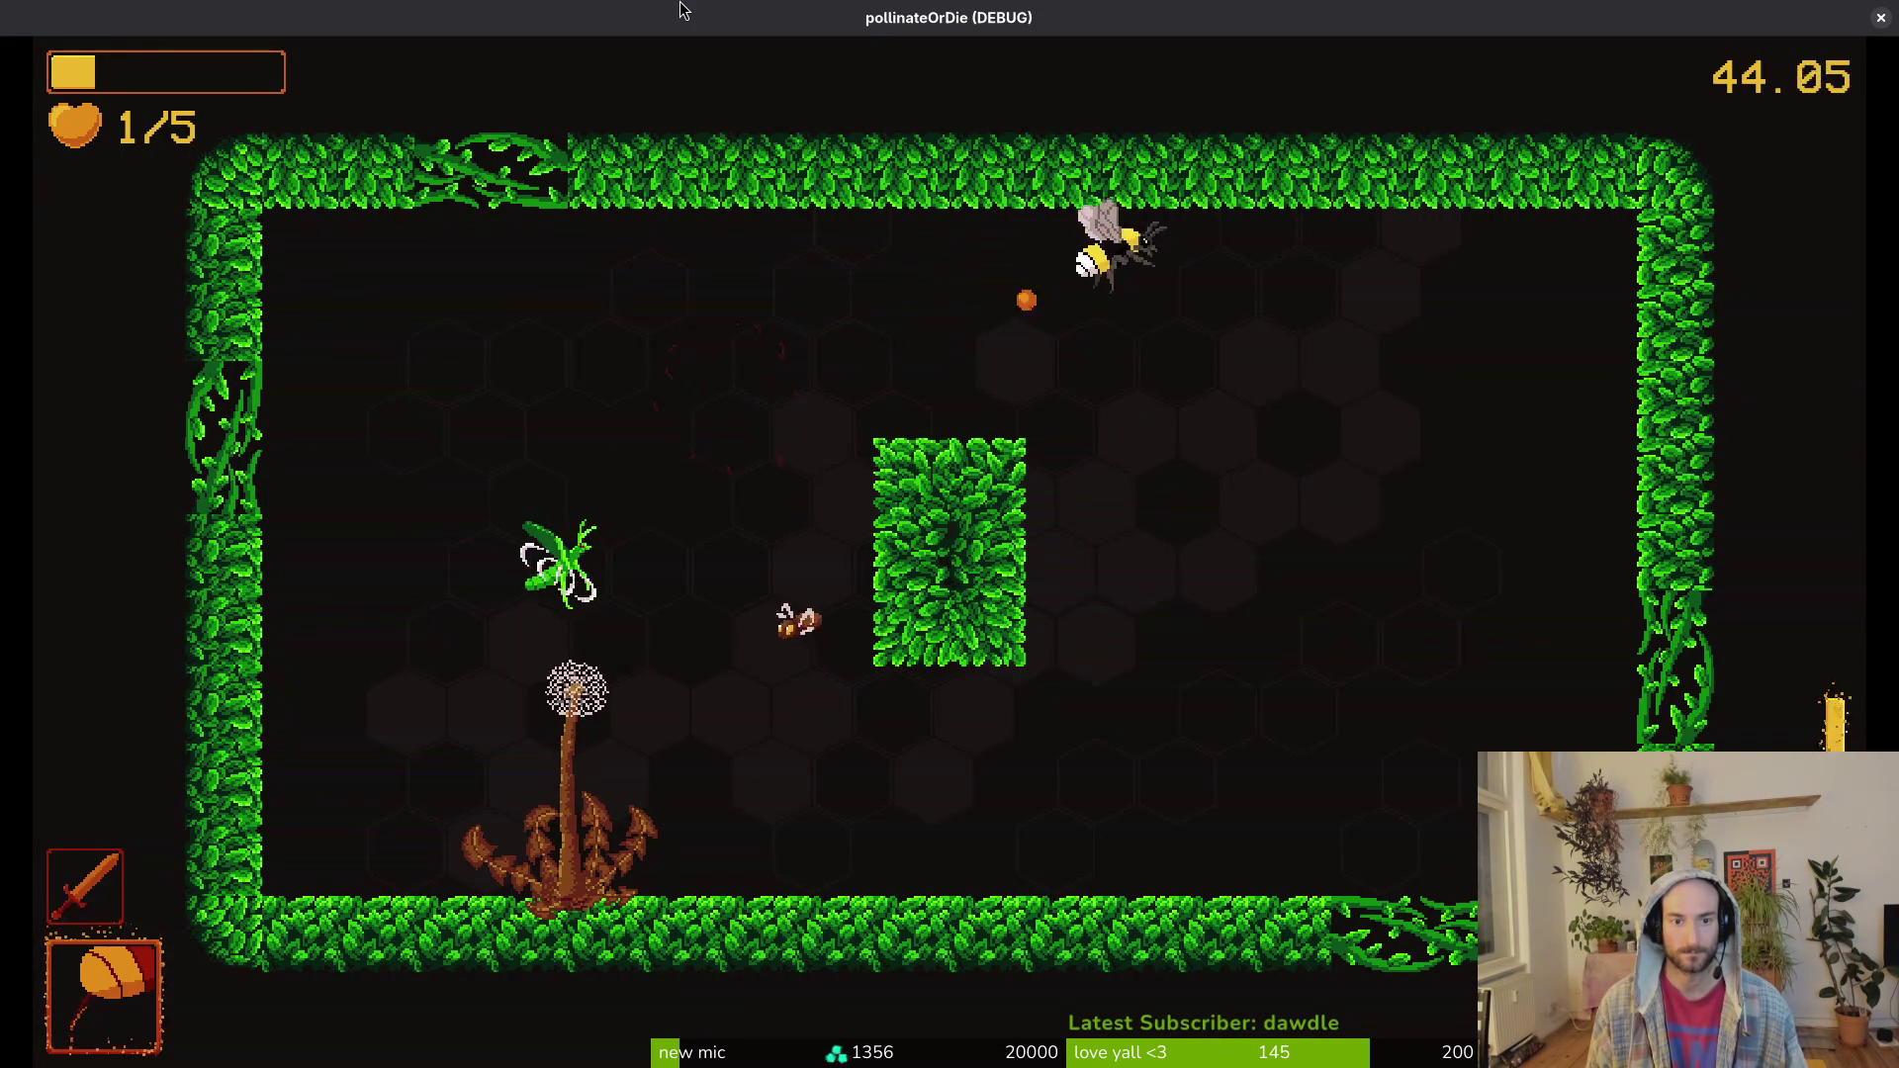
key("s")
key("a")
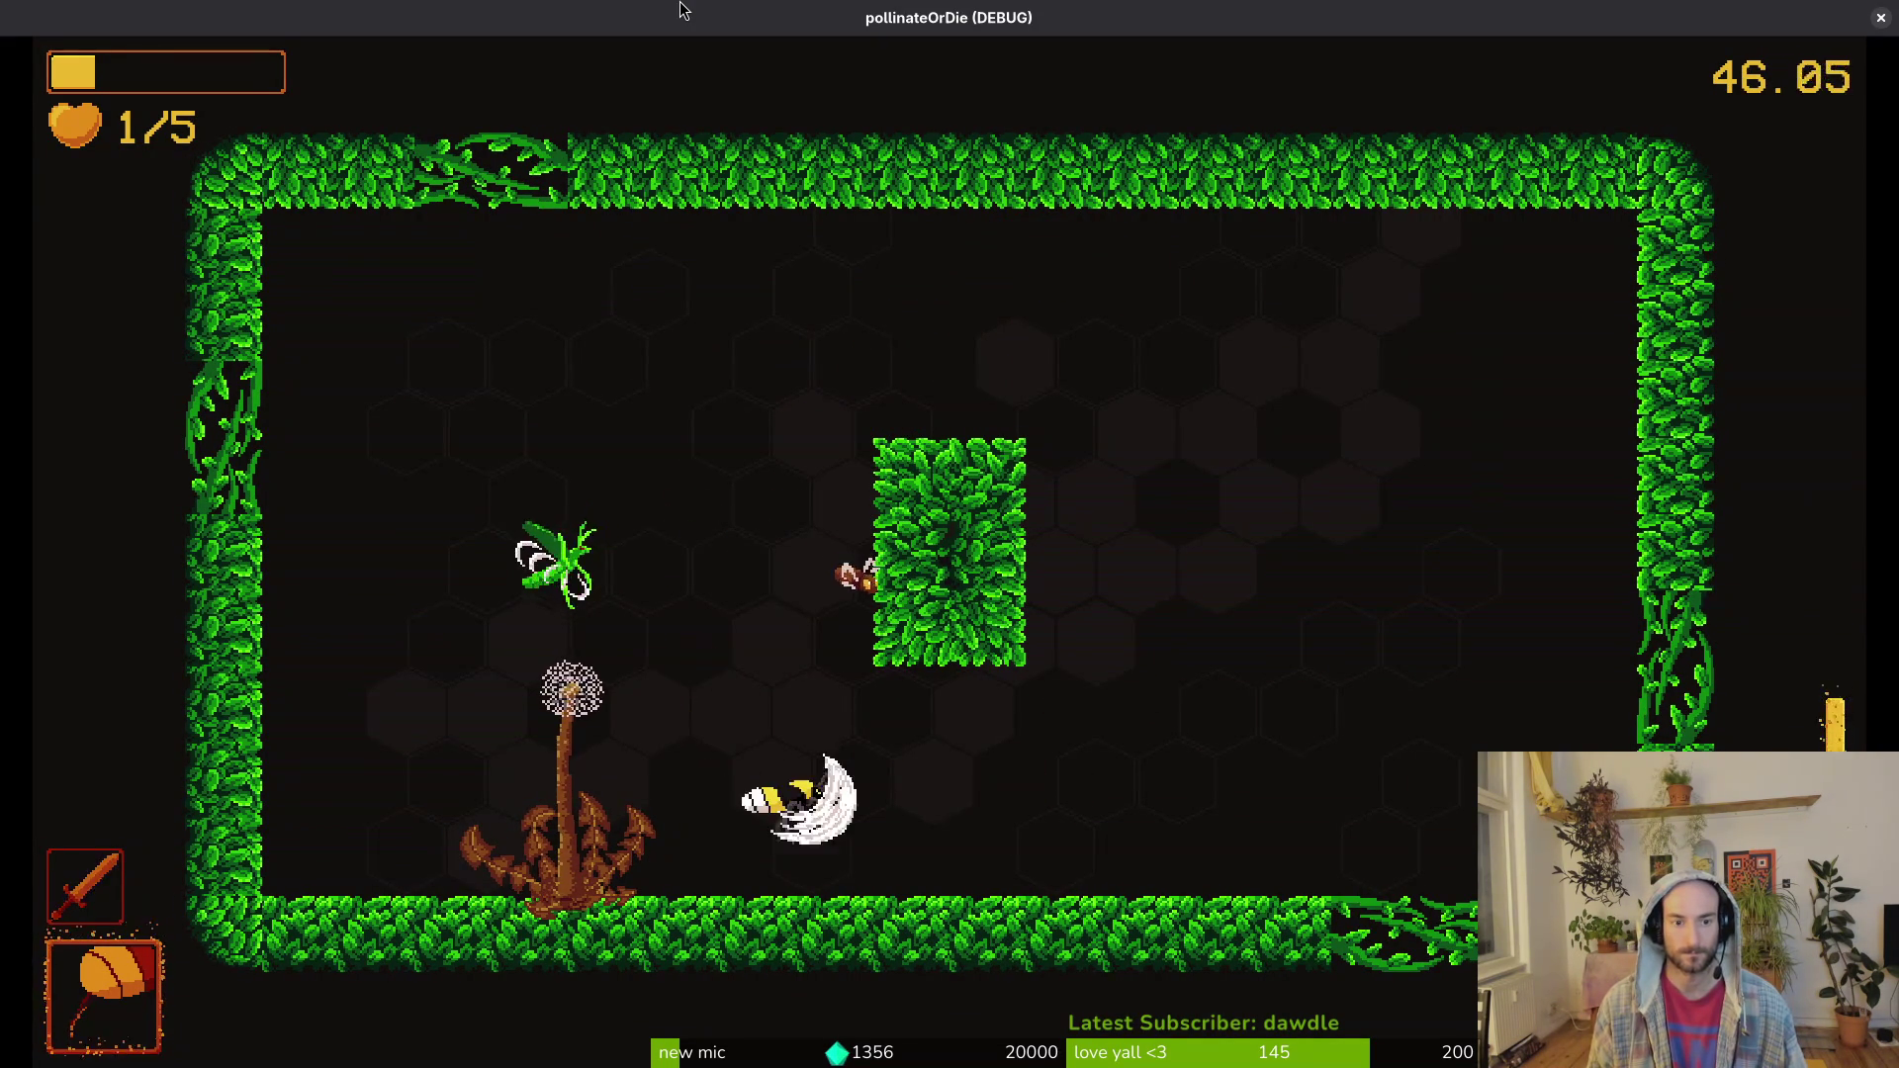
key("a")
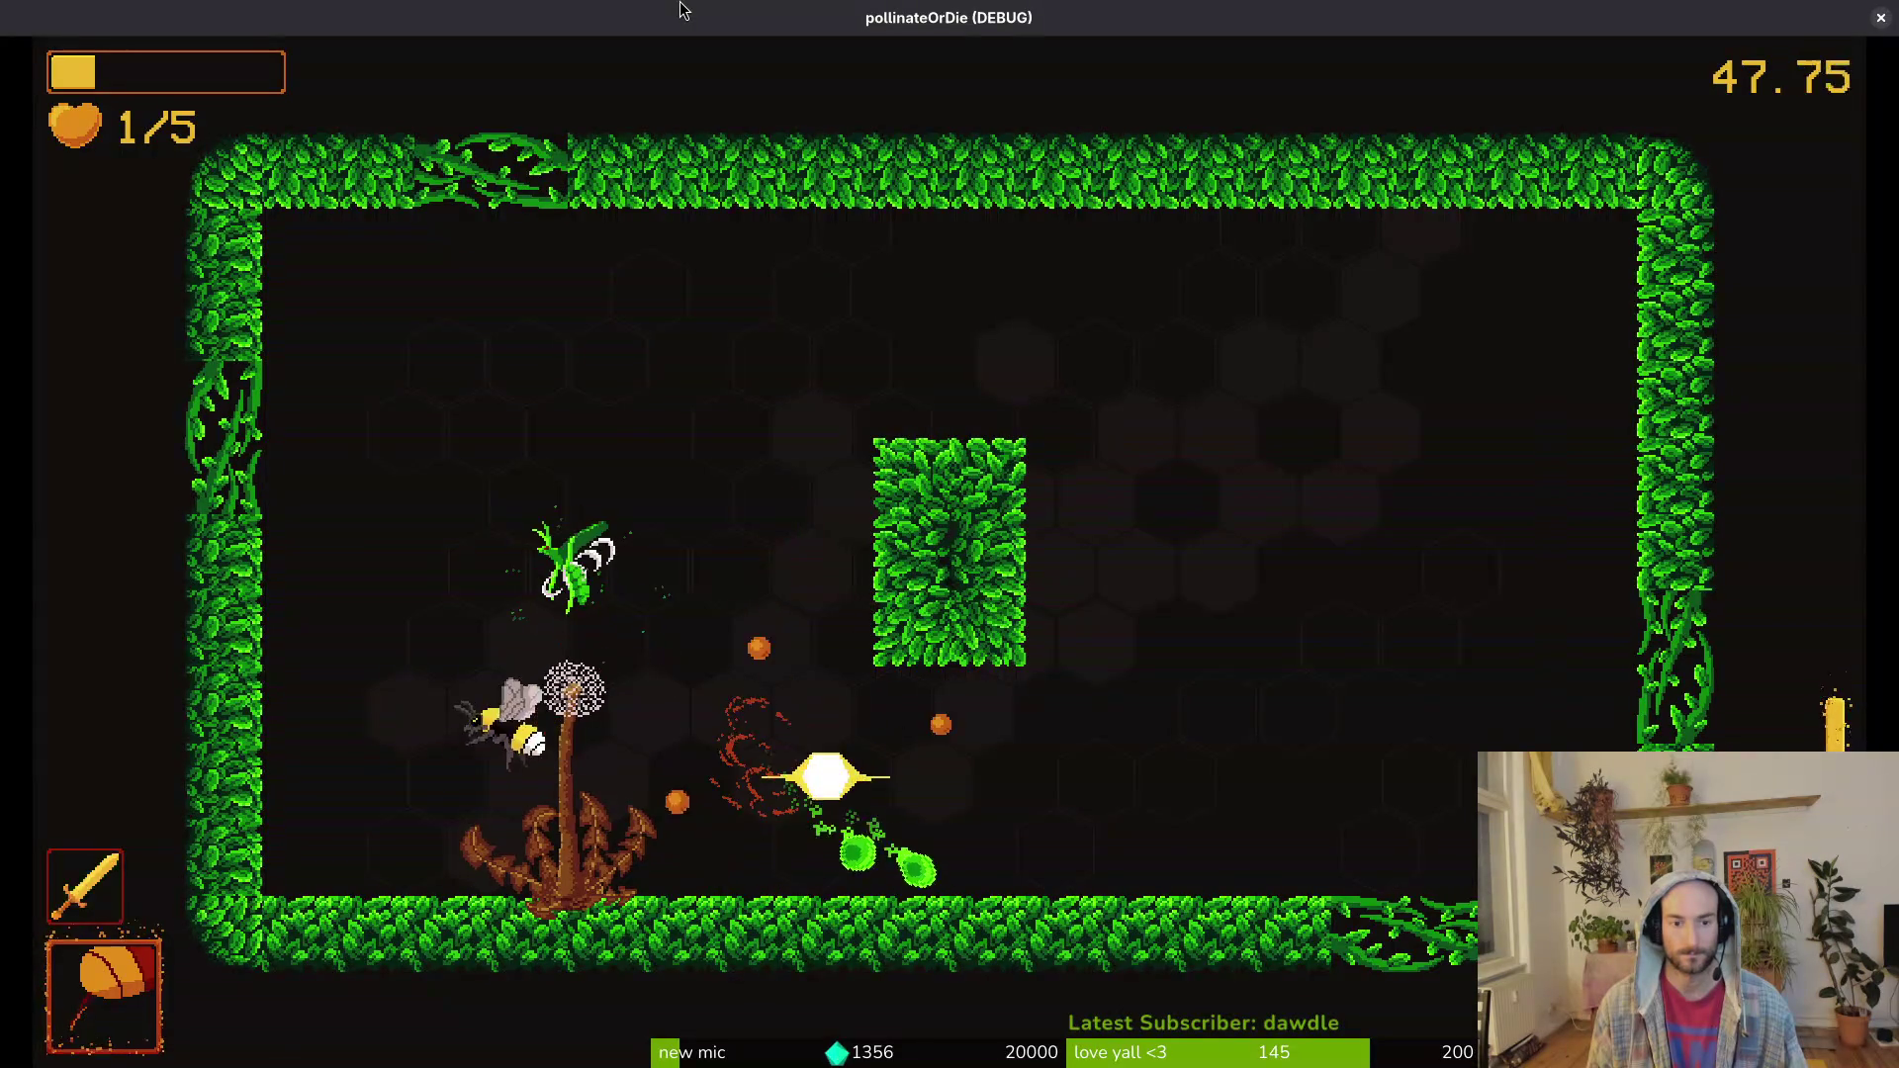
key("w")
key("w")
Step: Fight around the arena until the bee dies at 53.50 s, get reborn, and close the game
key("d")
key("a")
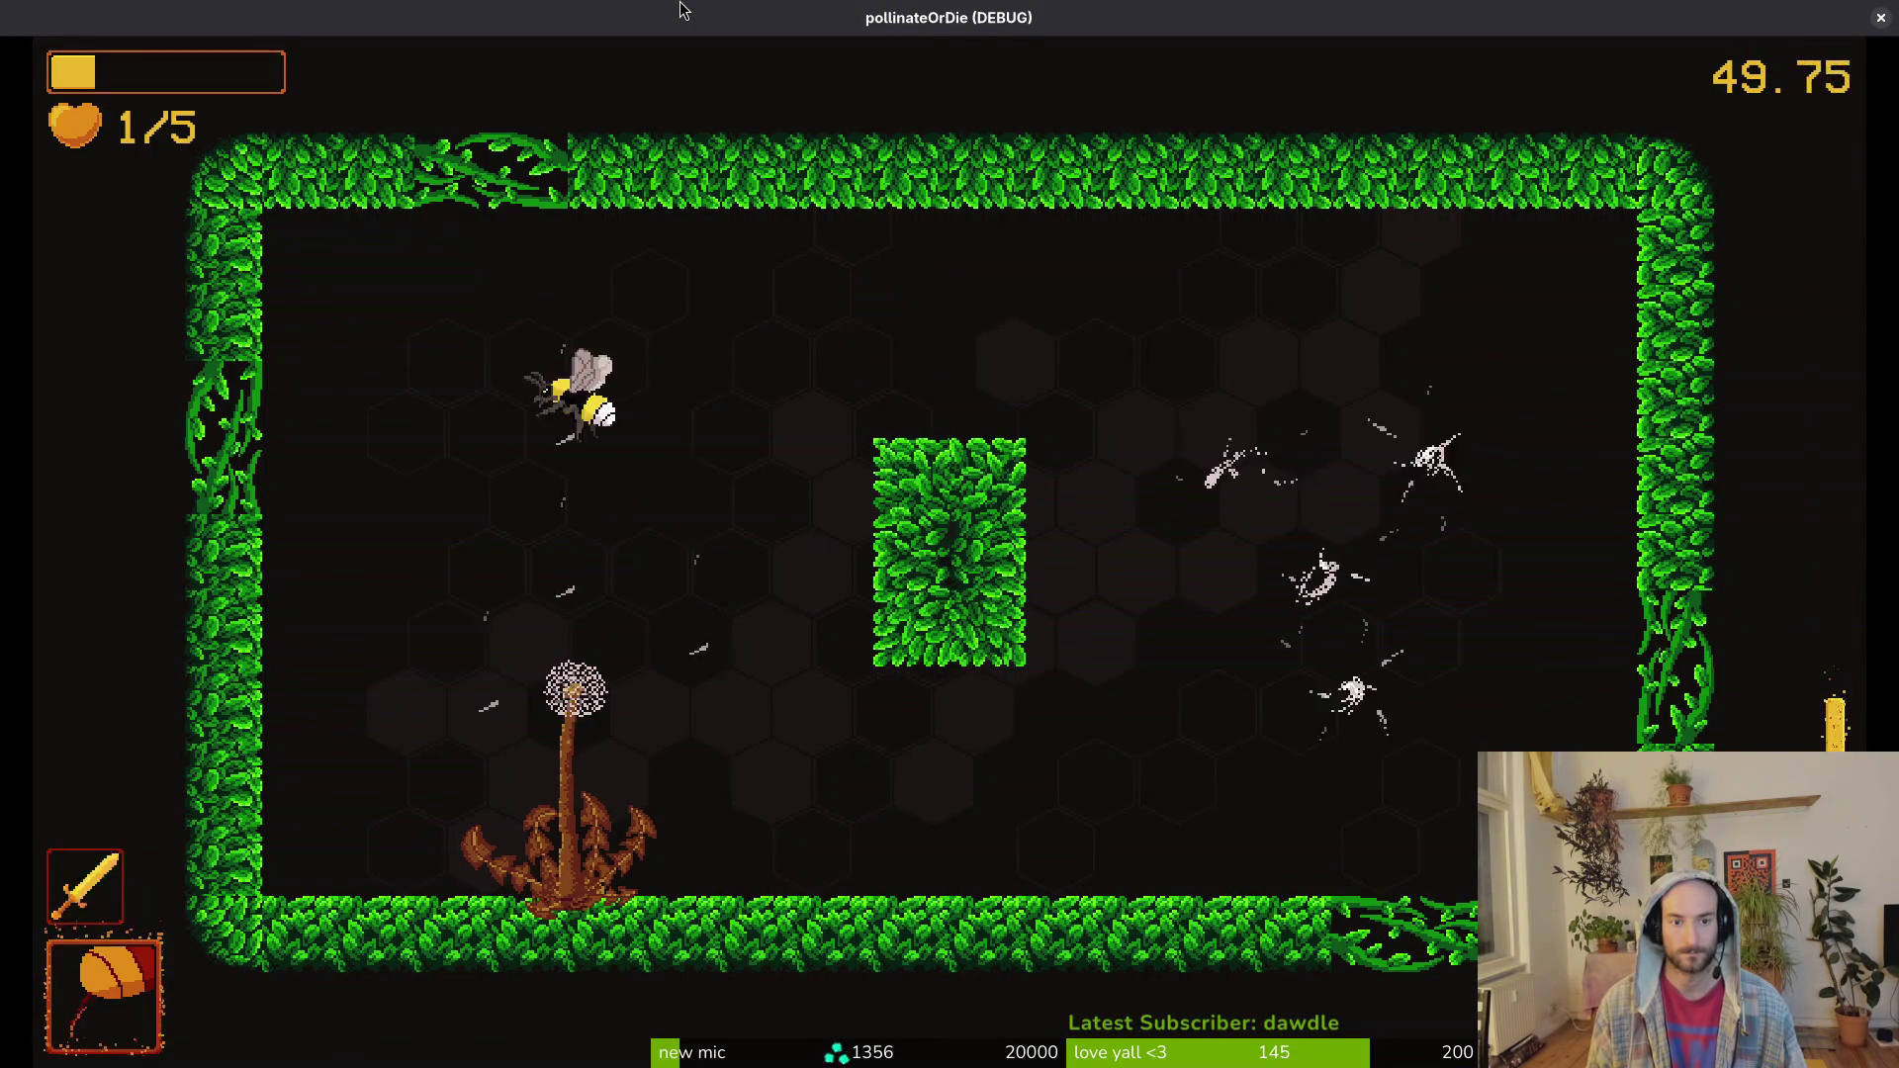
key("s")
key("d")
key("a")
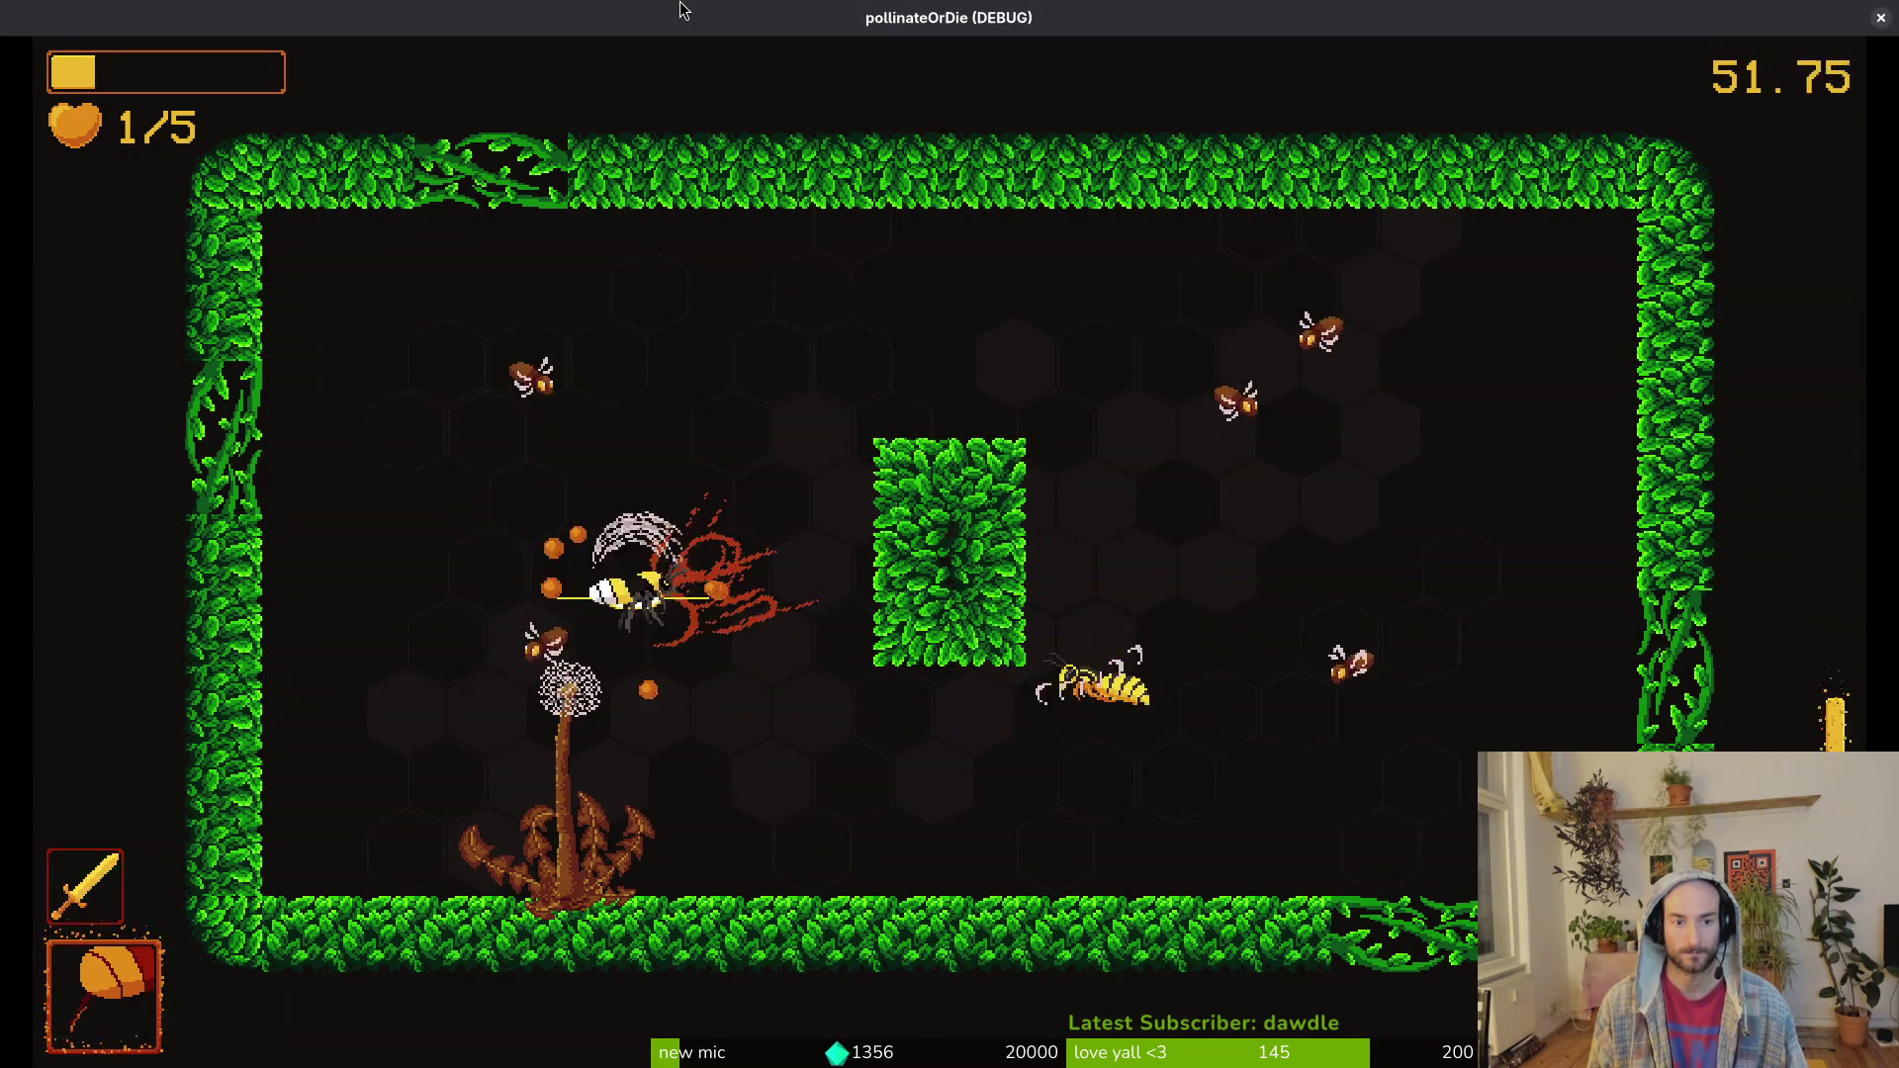
key("w")
key("s")
key("d")
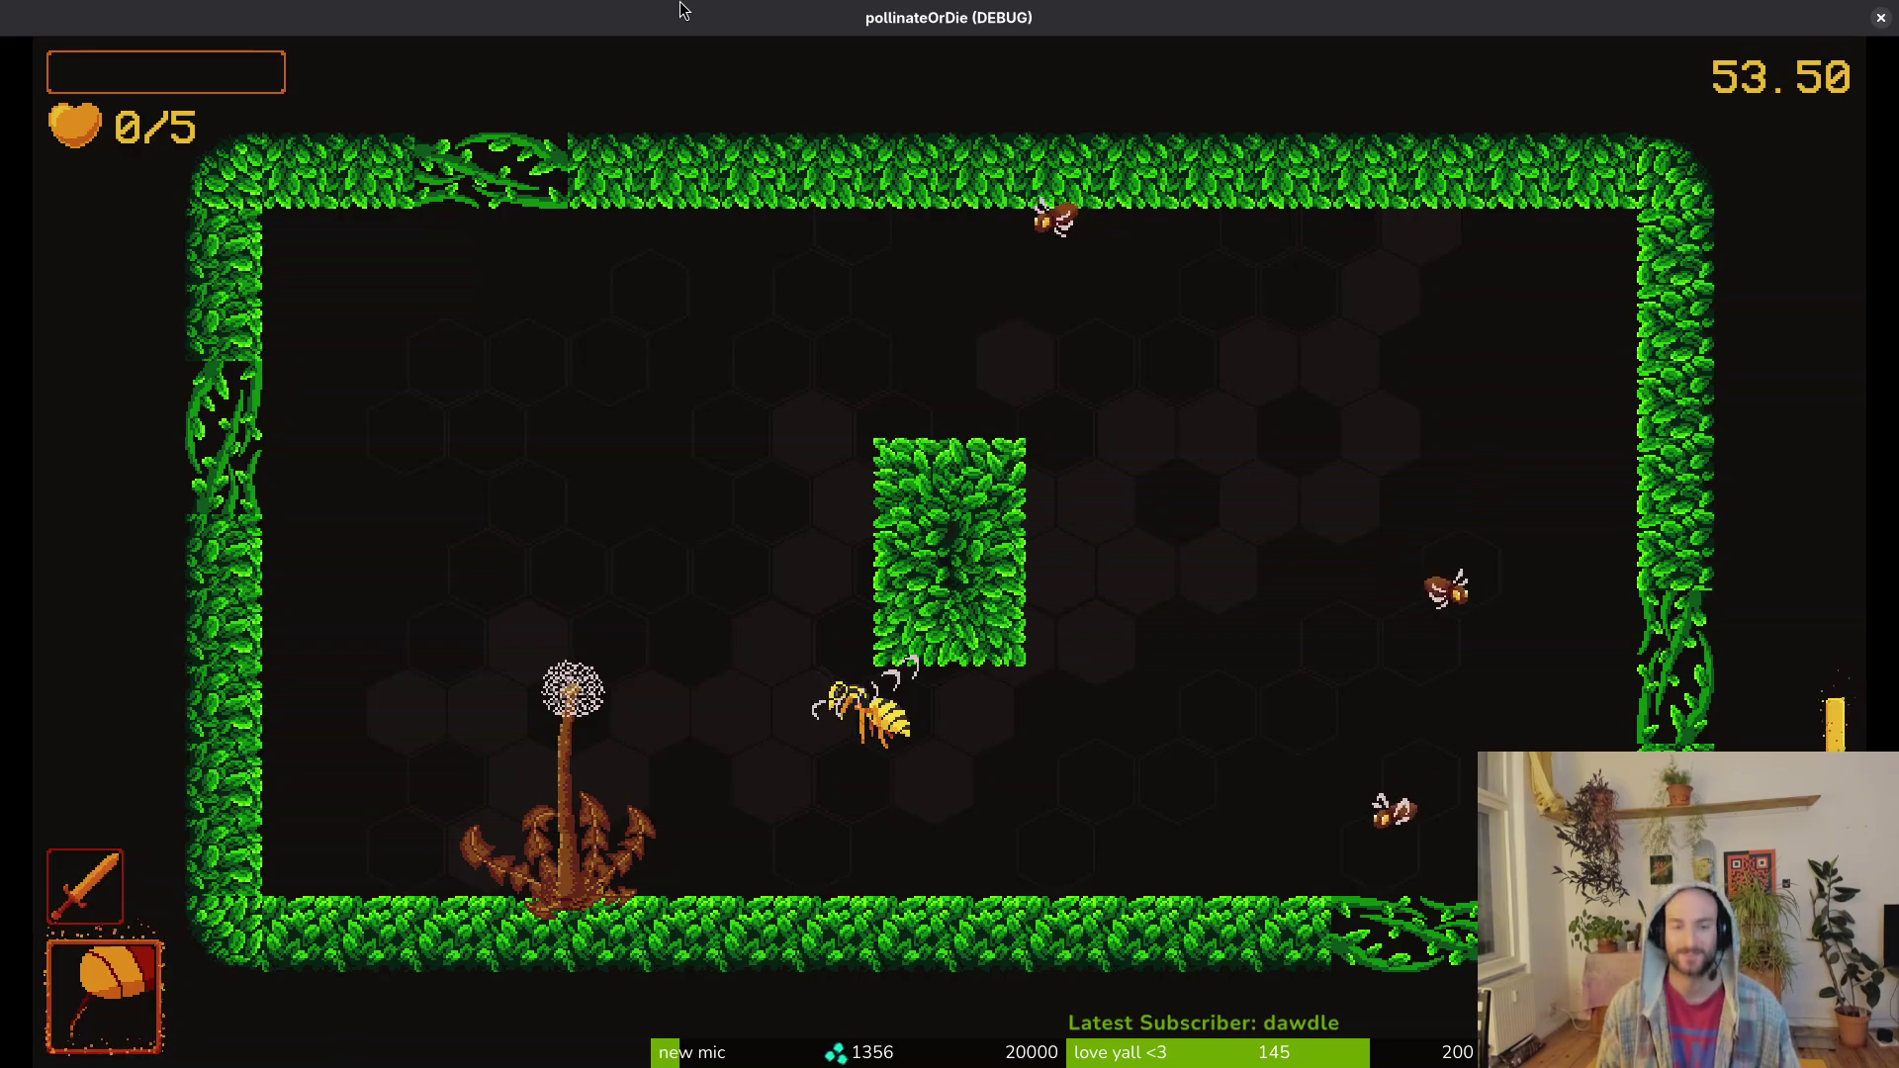
key("Return")
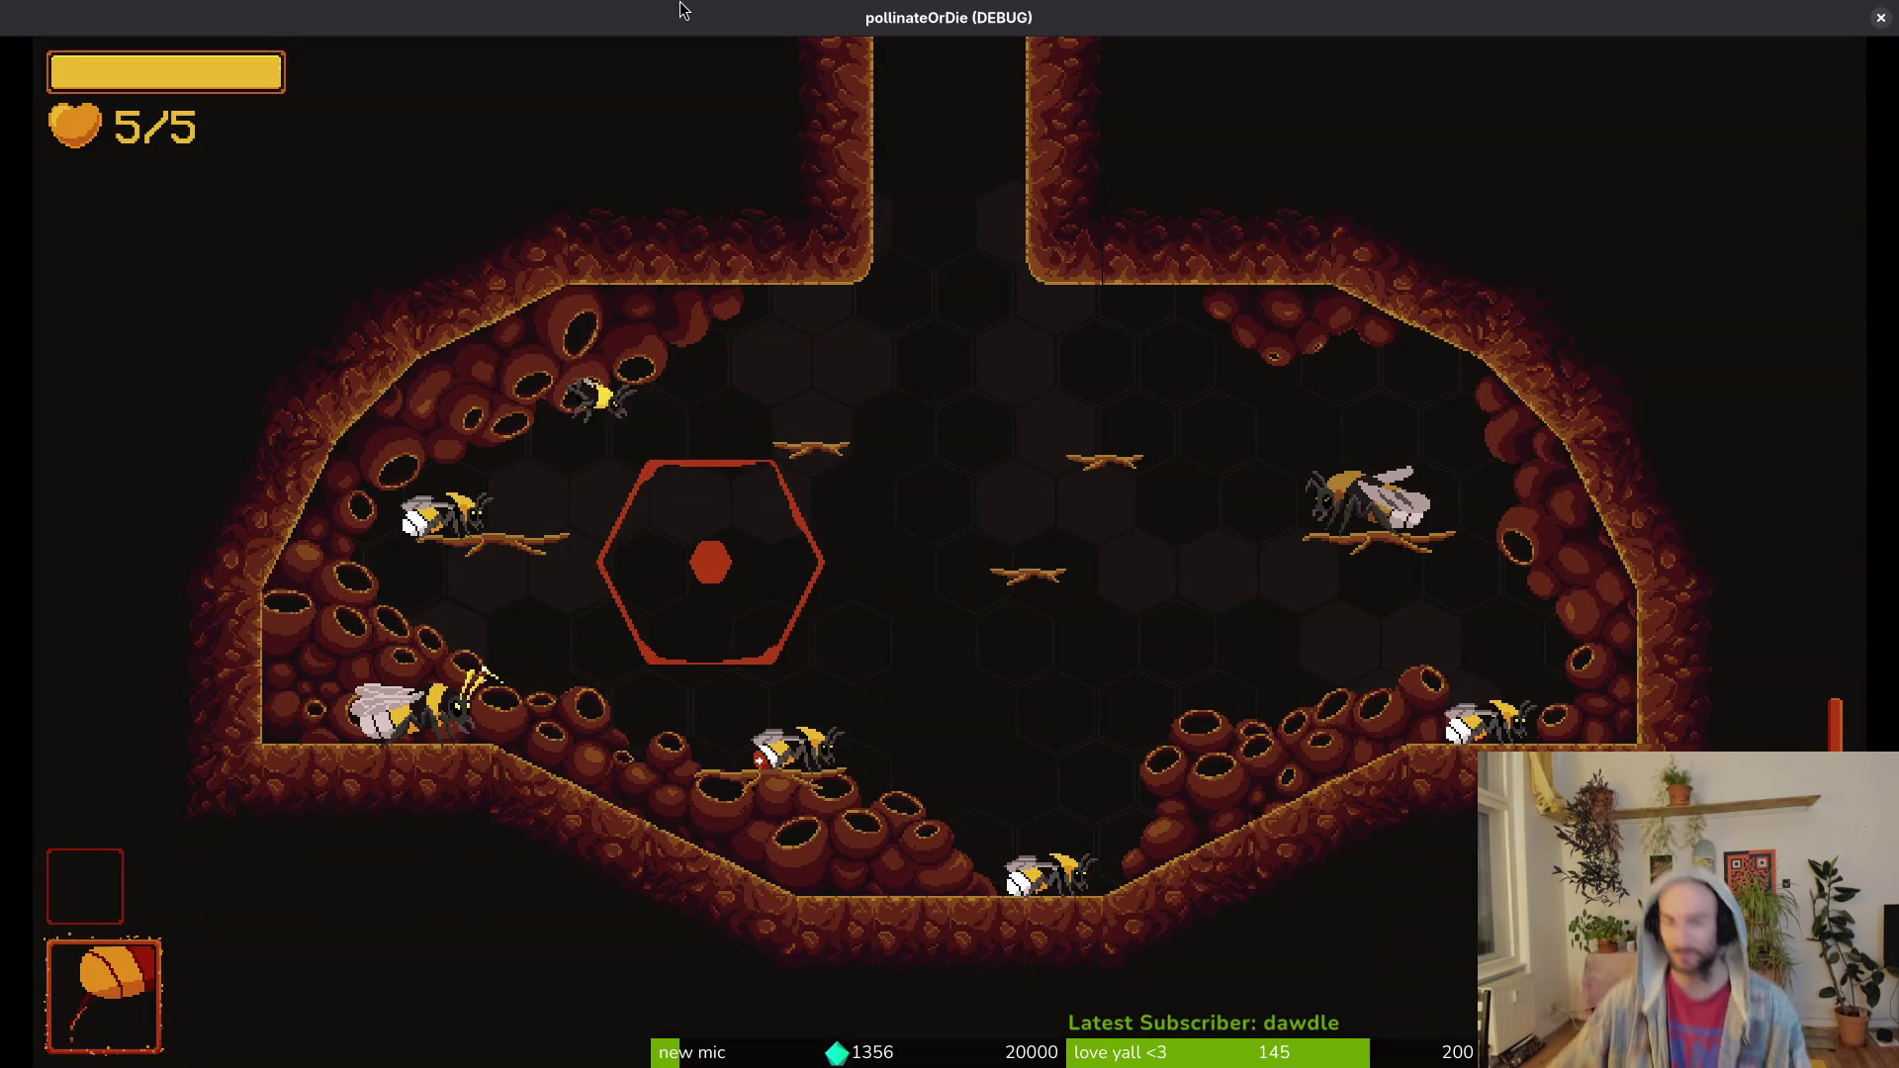
left_click(1882, 17)
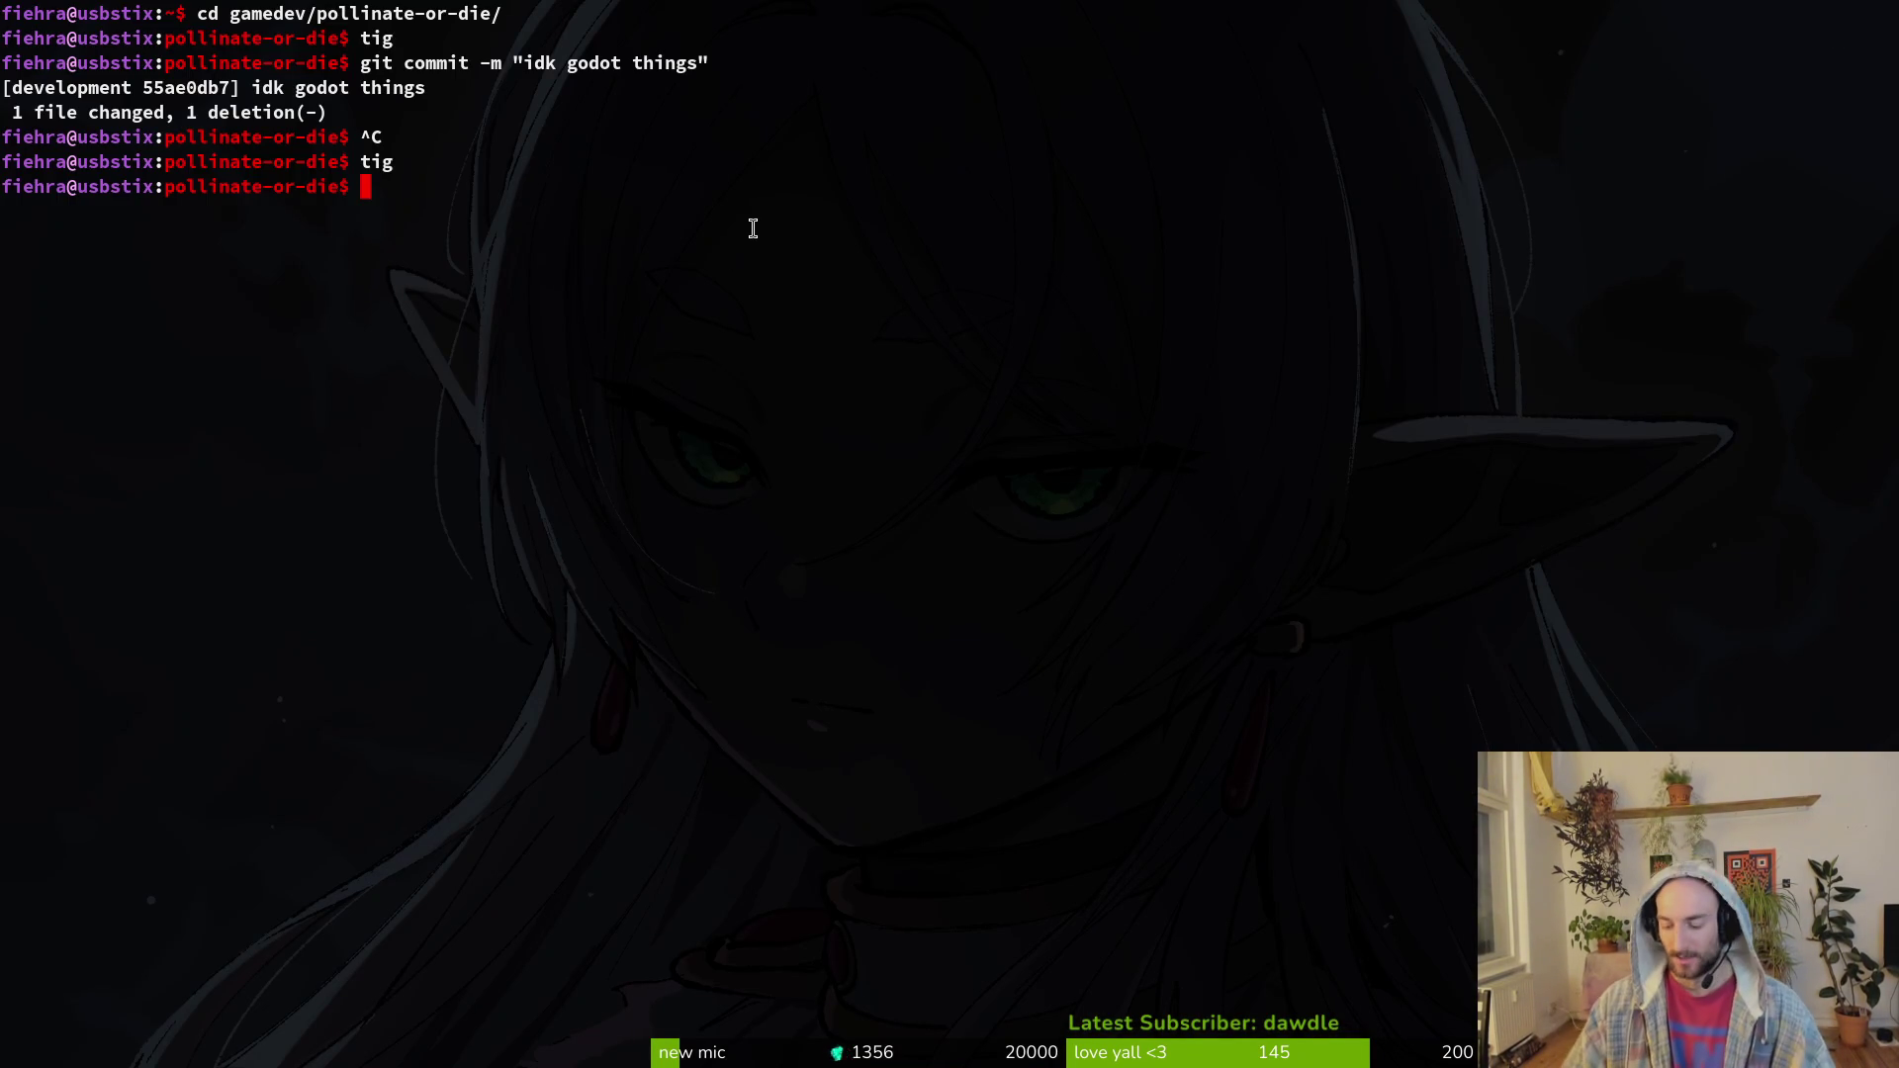
Step: In tig's status view, stage README.md and docs/content_creators.md and review debug.helper.gd
type("tig")
key("Return")
key("s")
key("Down")
key("Down")
key("Down")
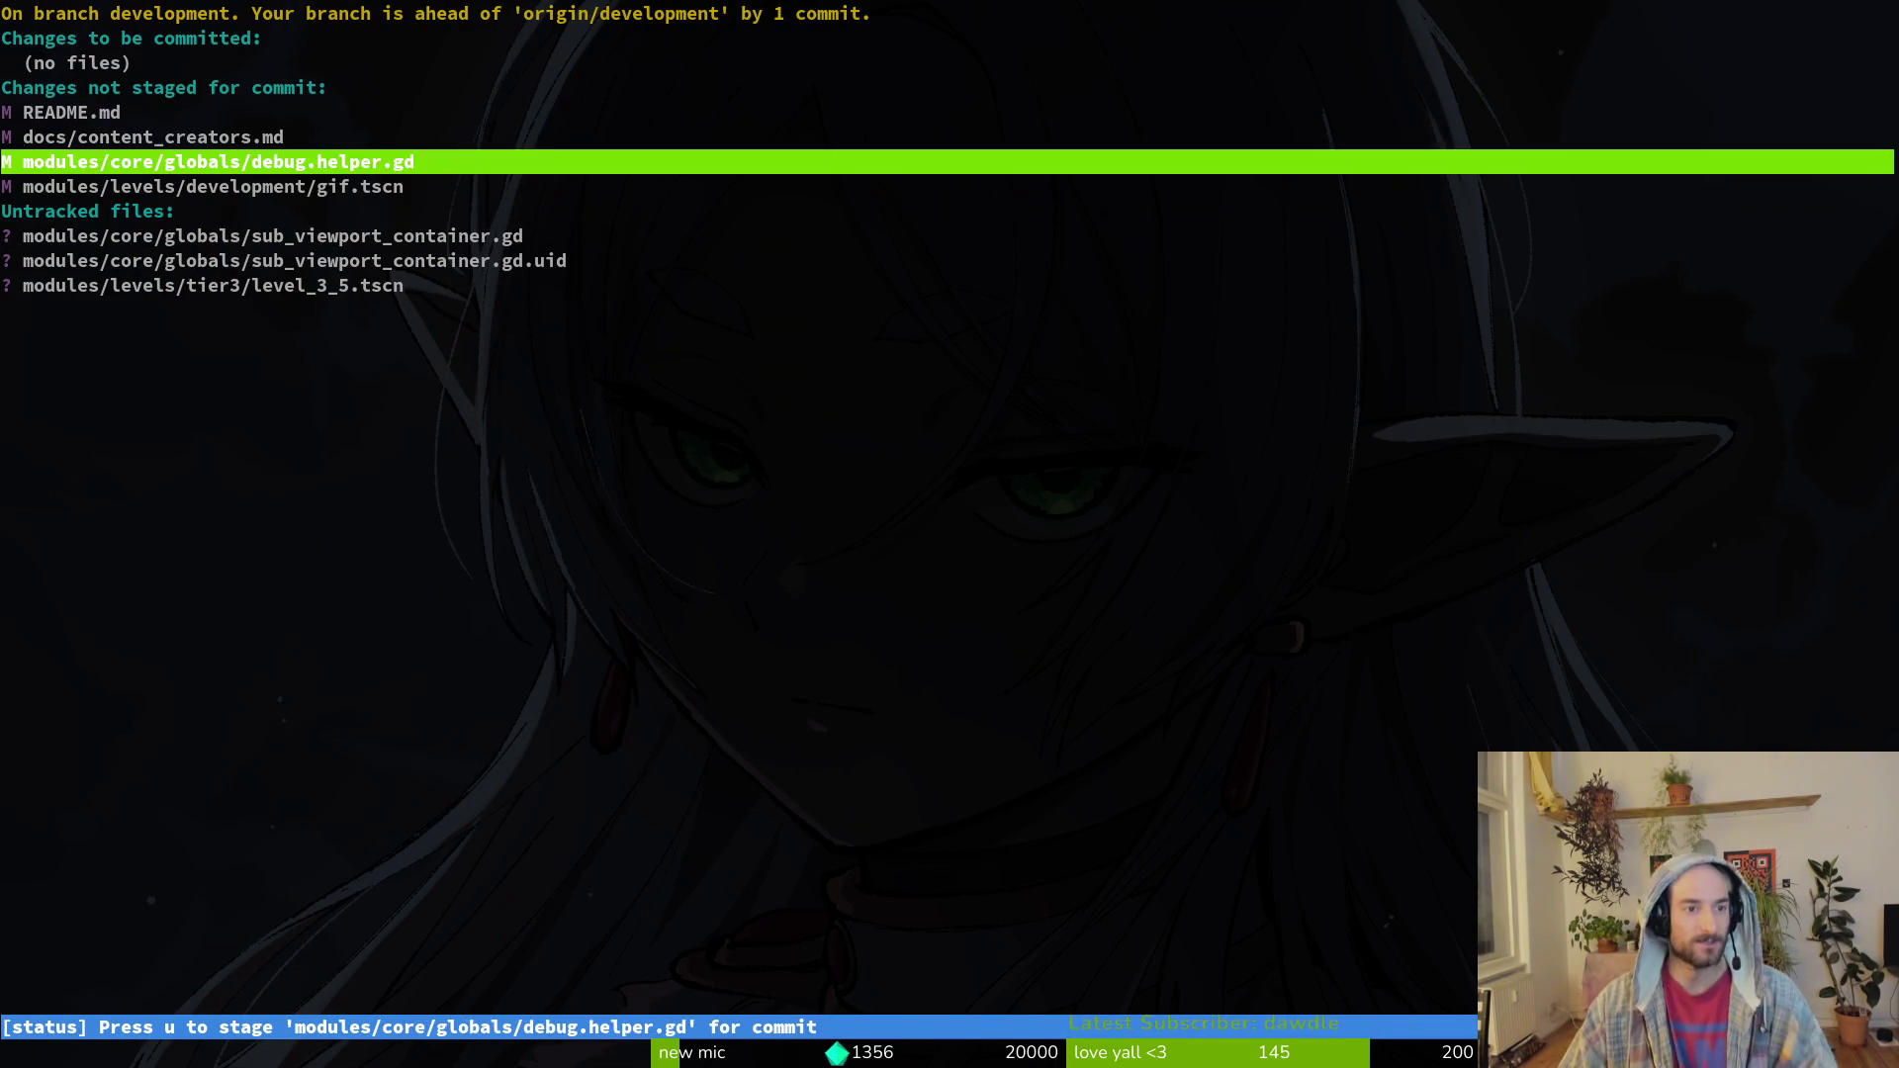
key("Up")
key("Return")
key("u")
key("Up")
key("u")
key("Down")
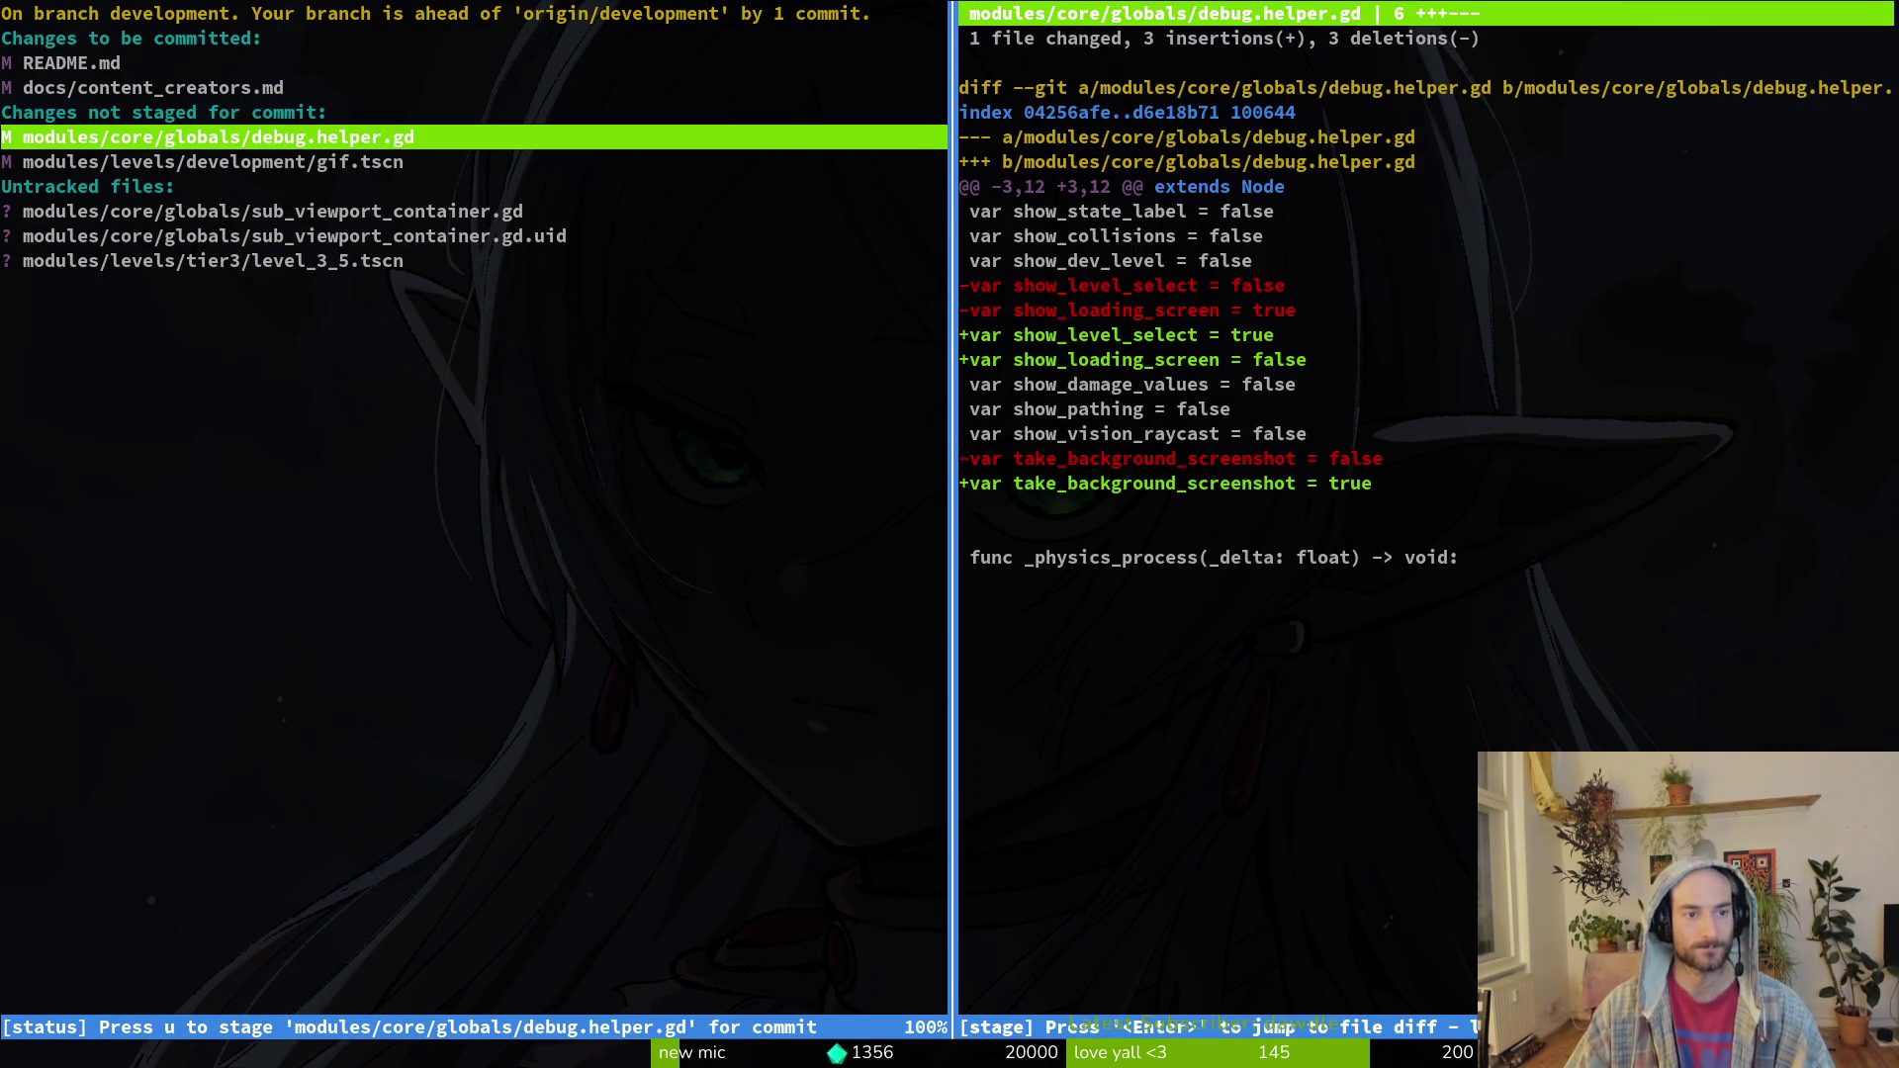
key("Down")
key("Down")
key("Down")
key("Down")
Step: Commit the staged files as 'added idea and streamre to the list'
key("q")
key("q")
type("g")
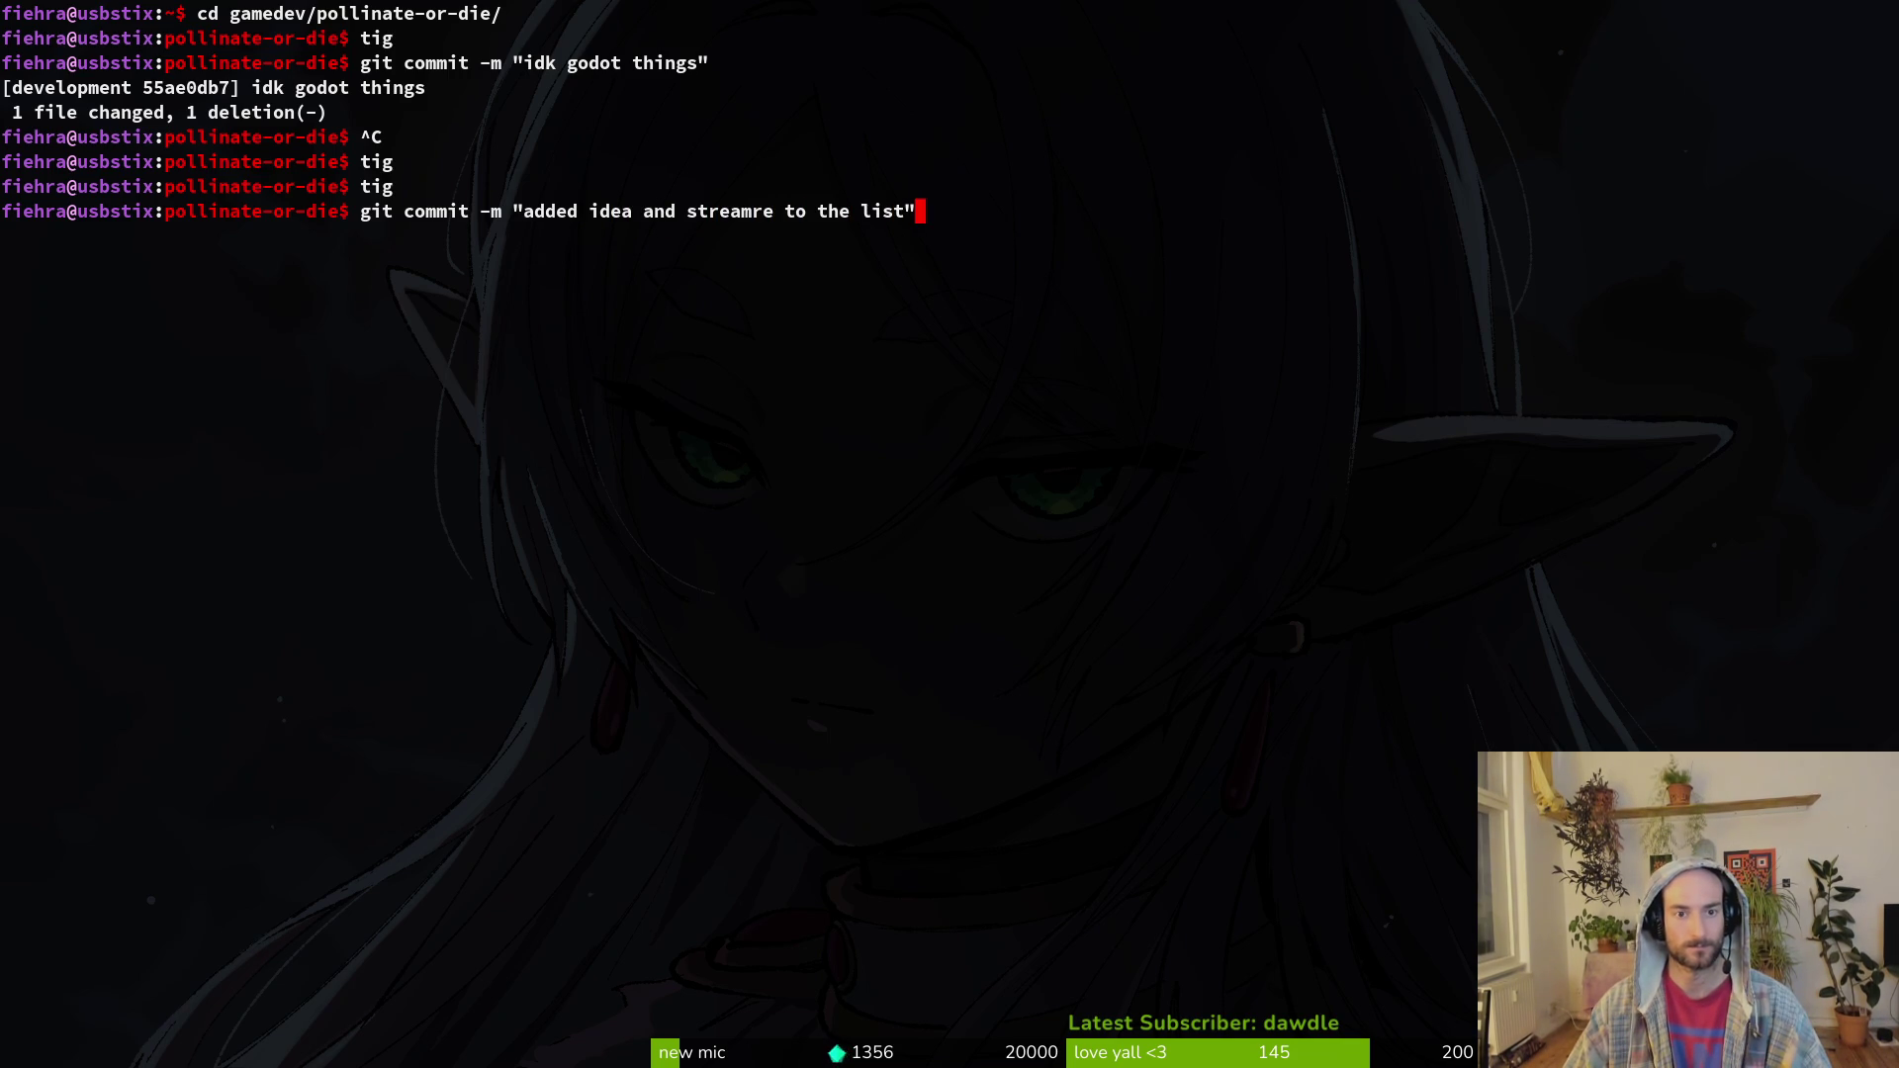
key("Return")
type("cd aseprite/")
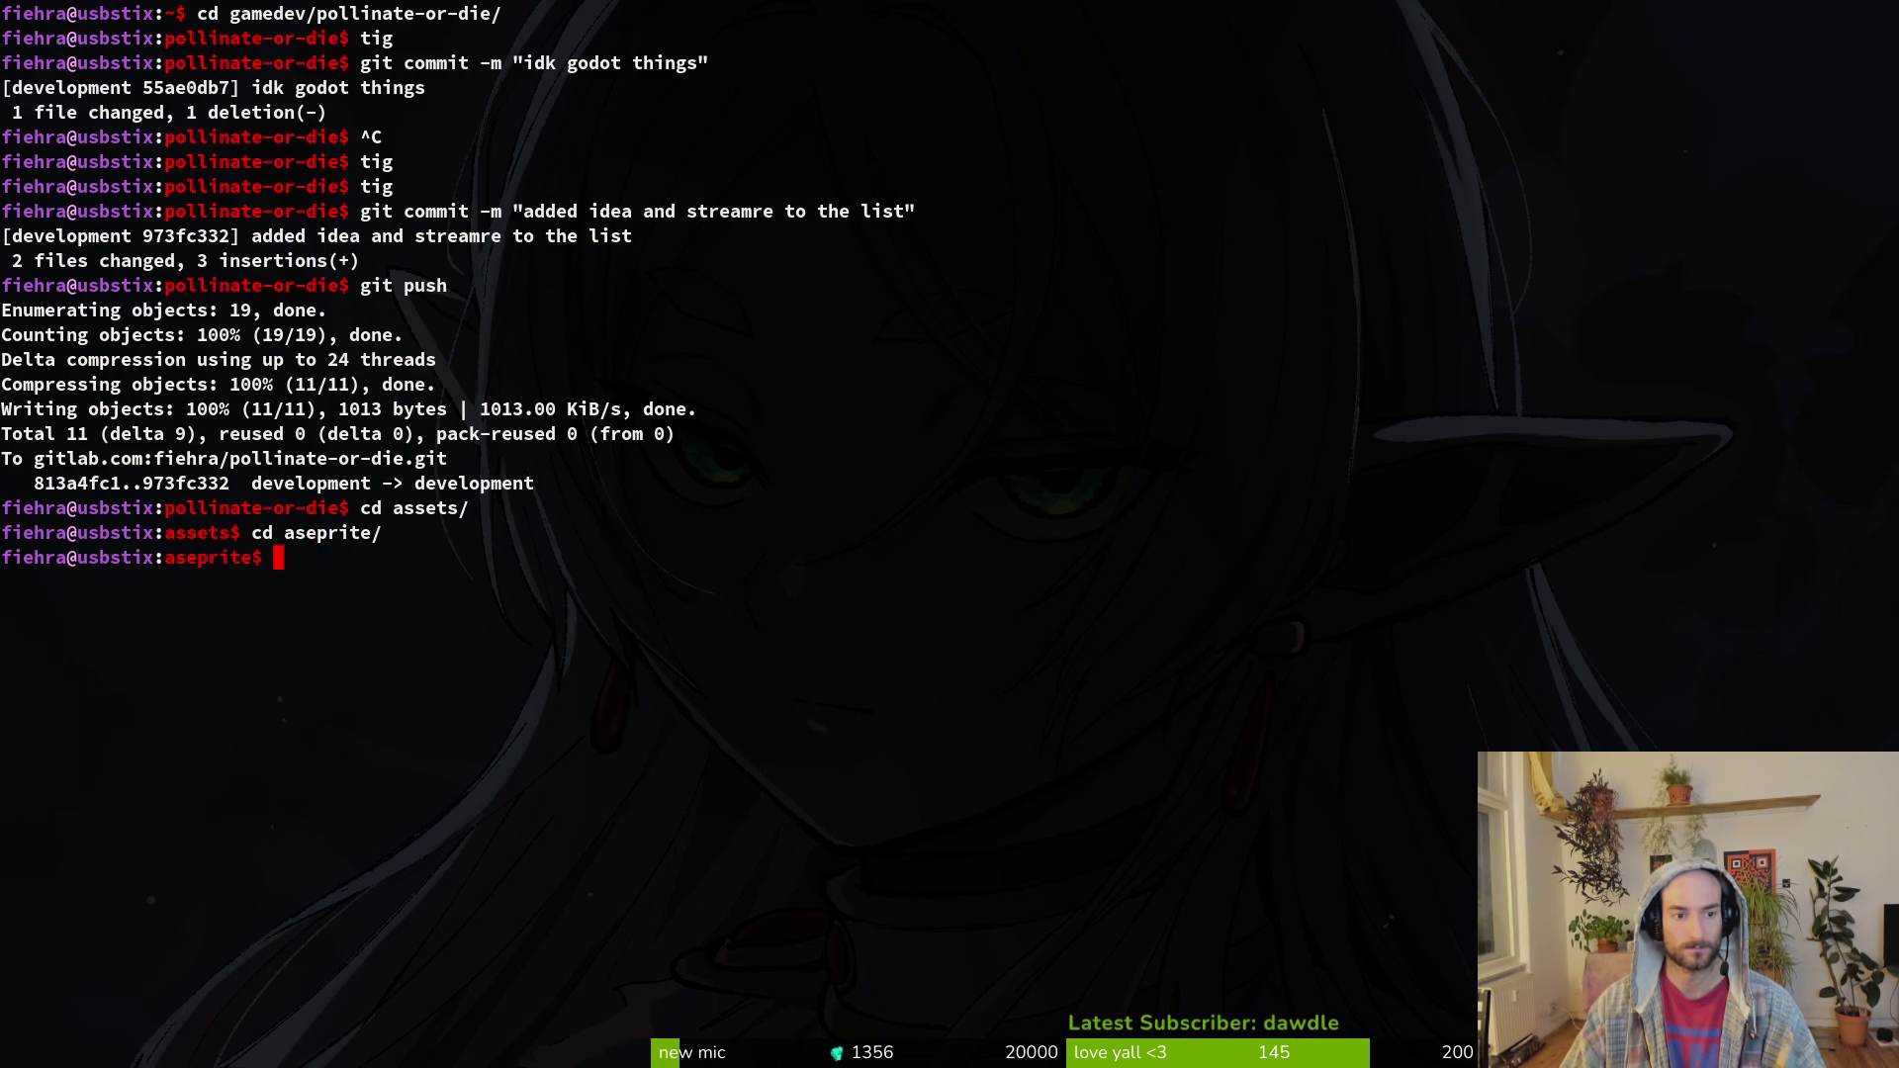
Step: In the aseprite repo, stage mantisArenaGate.aseprite and vinesDeco.aseprite in tig, then open Files
type("tig status")
key("Return")
key("Down")
key("Down")
key("Down")
key("Down")
key("Return")
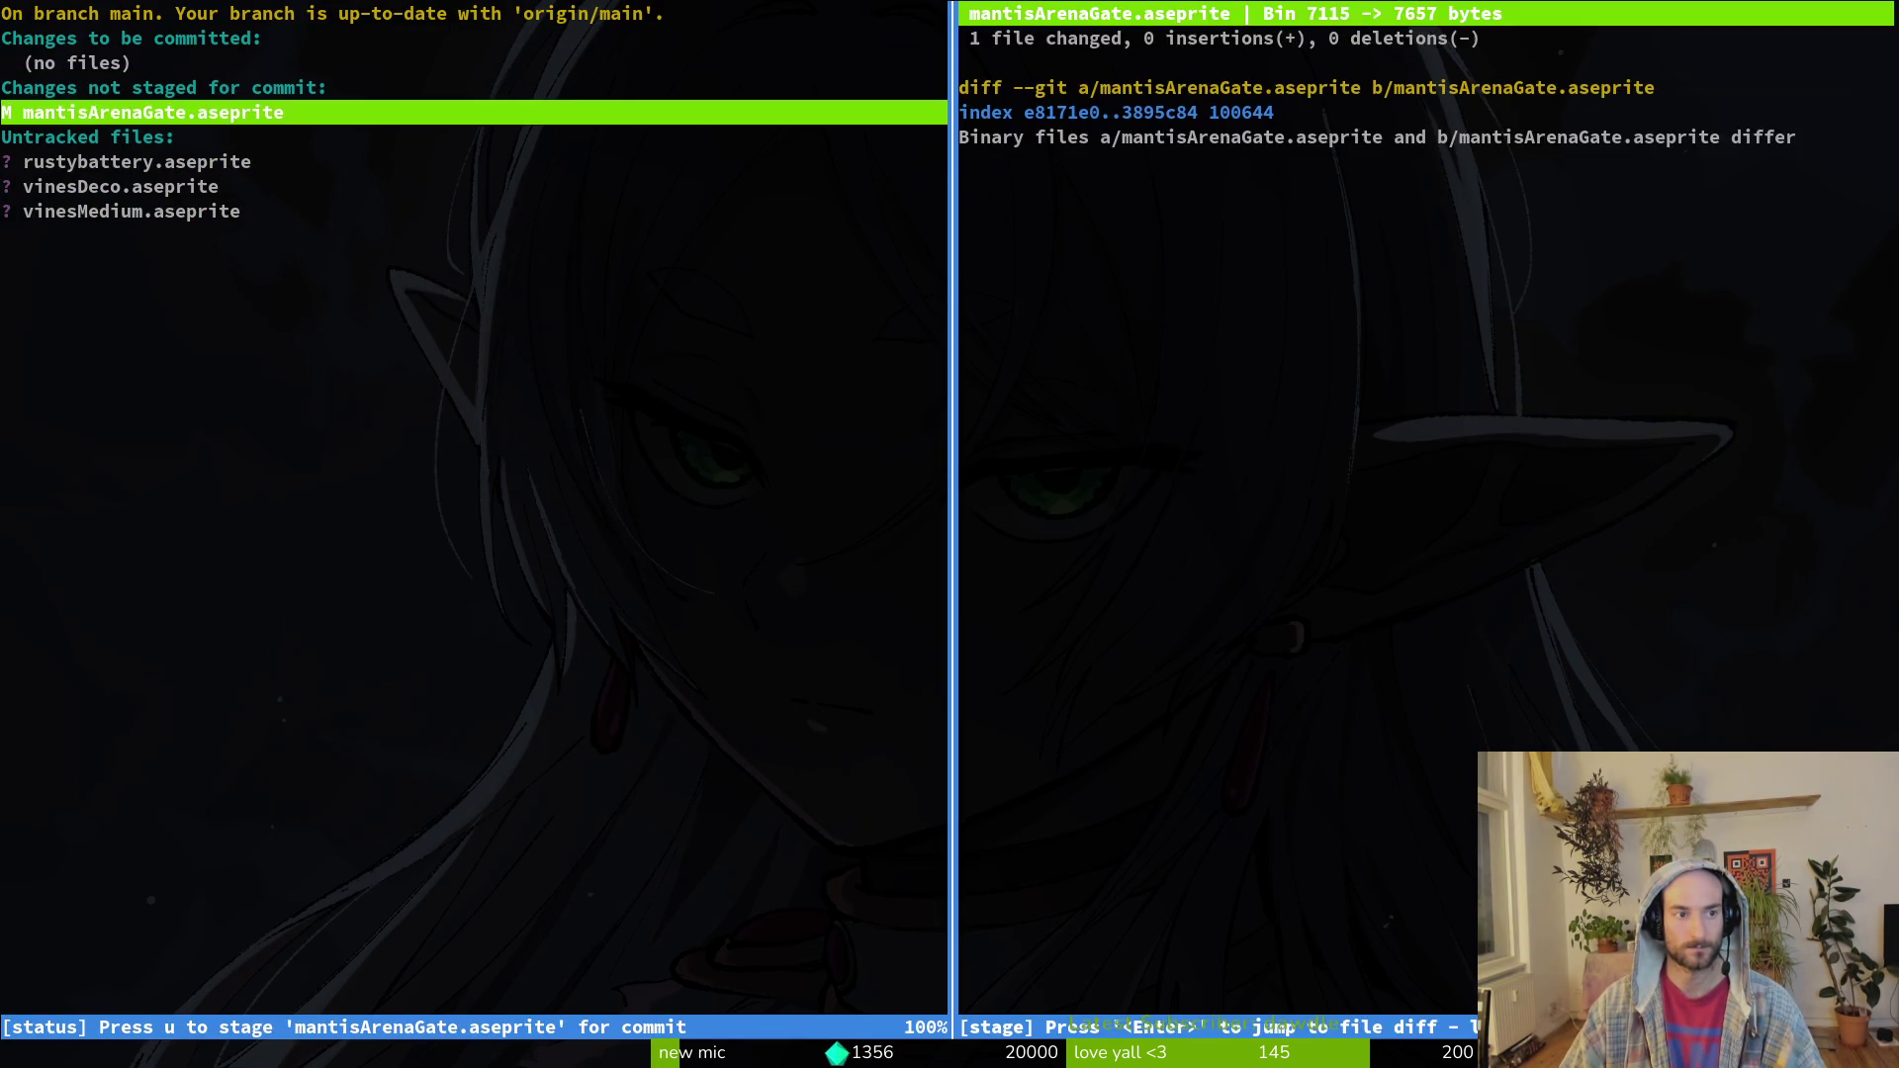
key("u")
key("Down")
key("u")
key("Down")
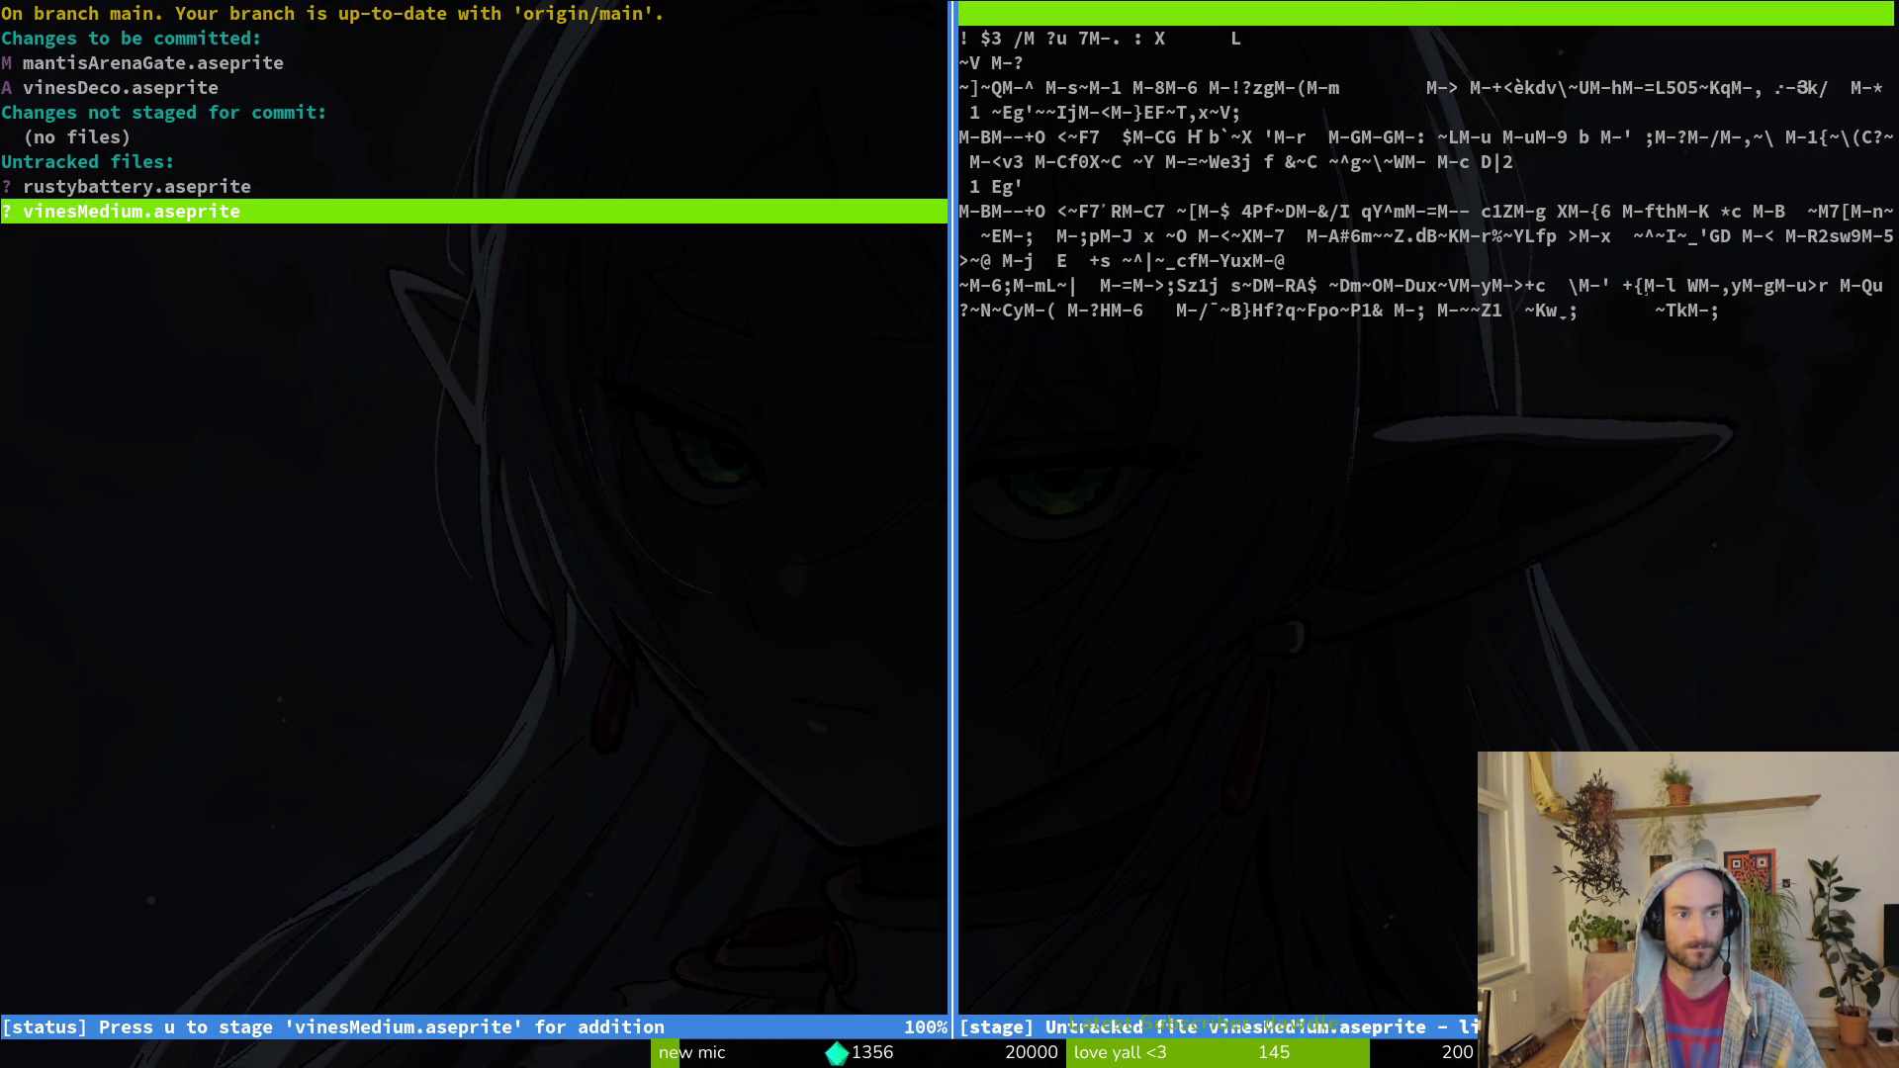
key("q")
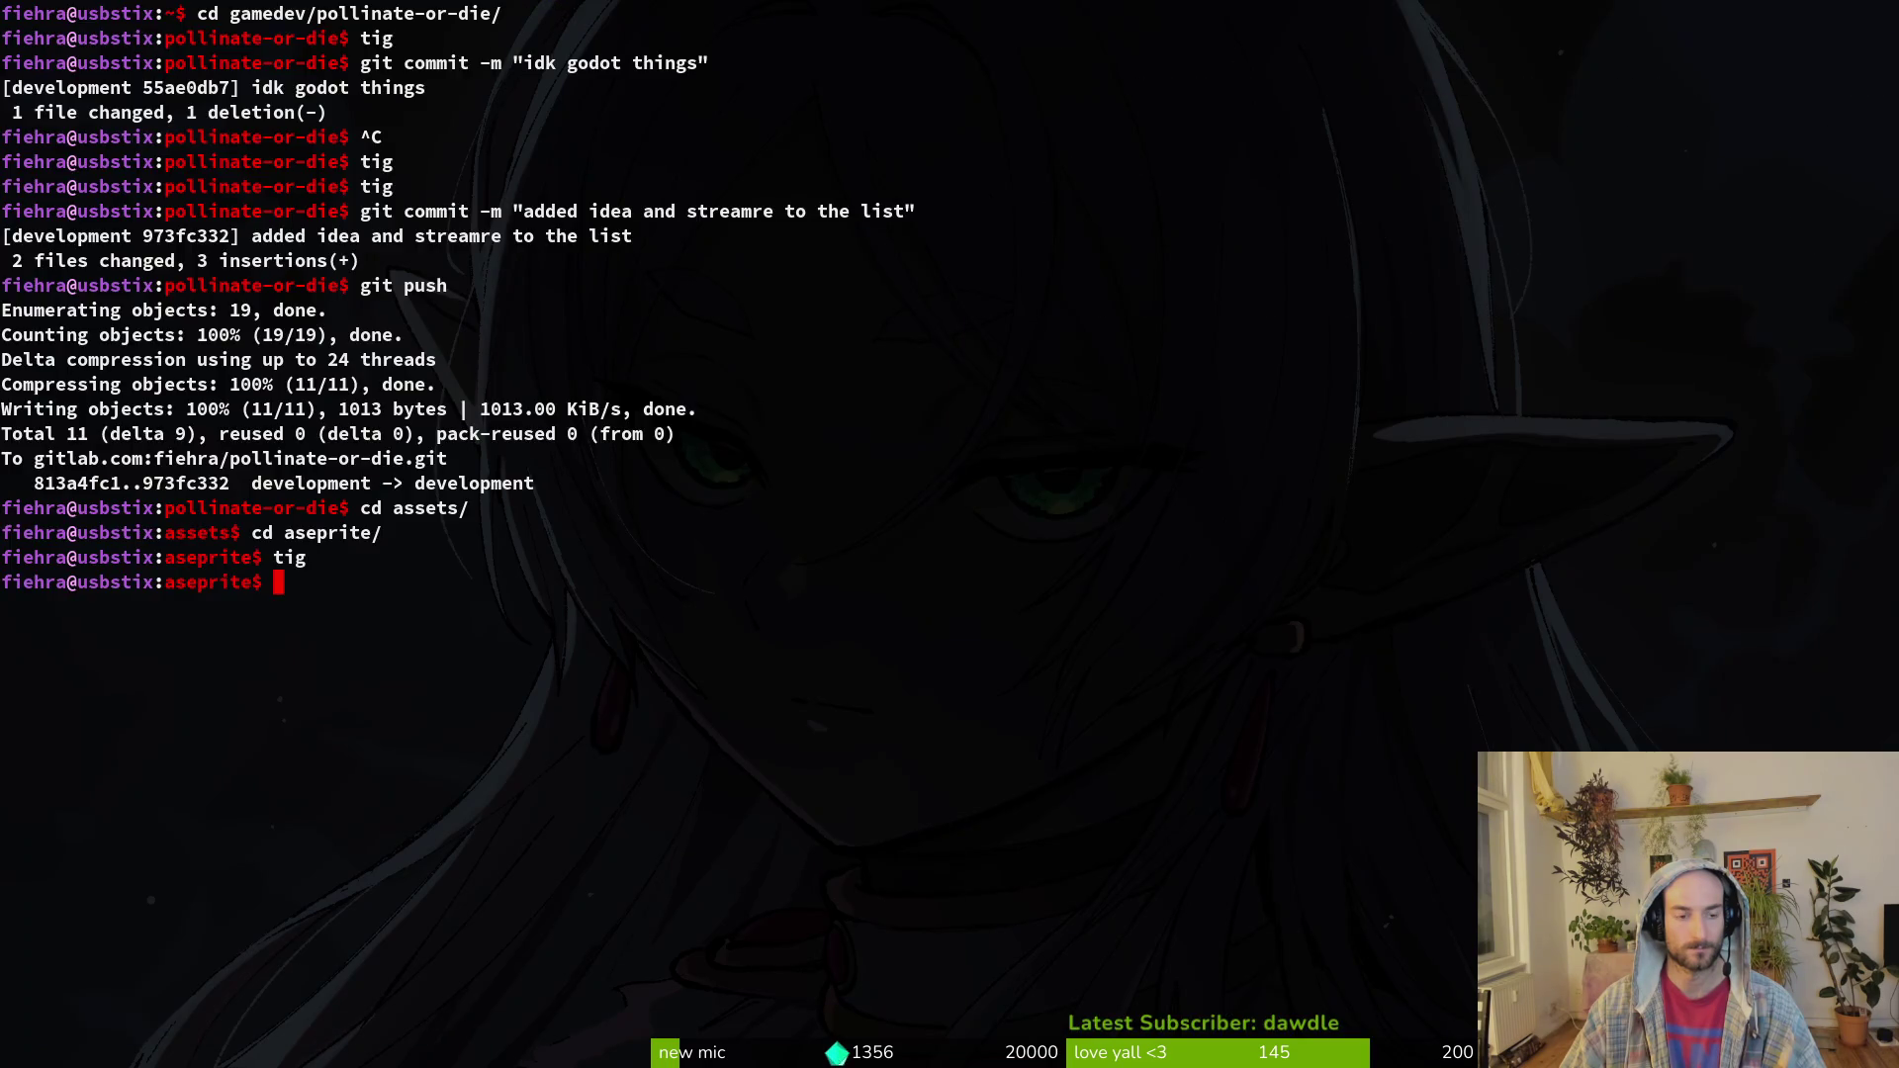
key("super+e")
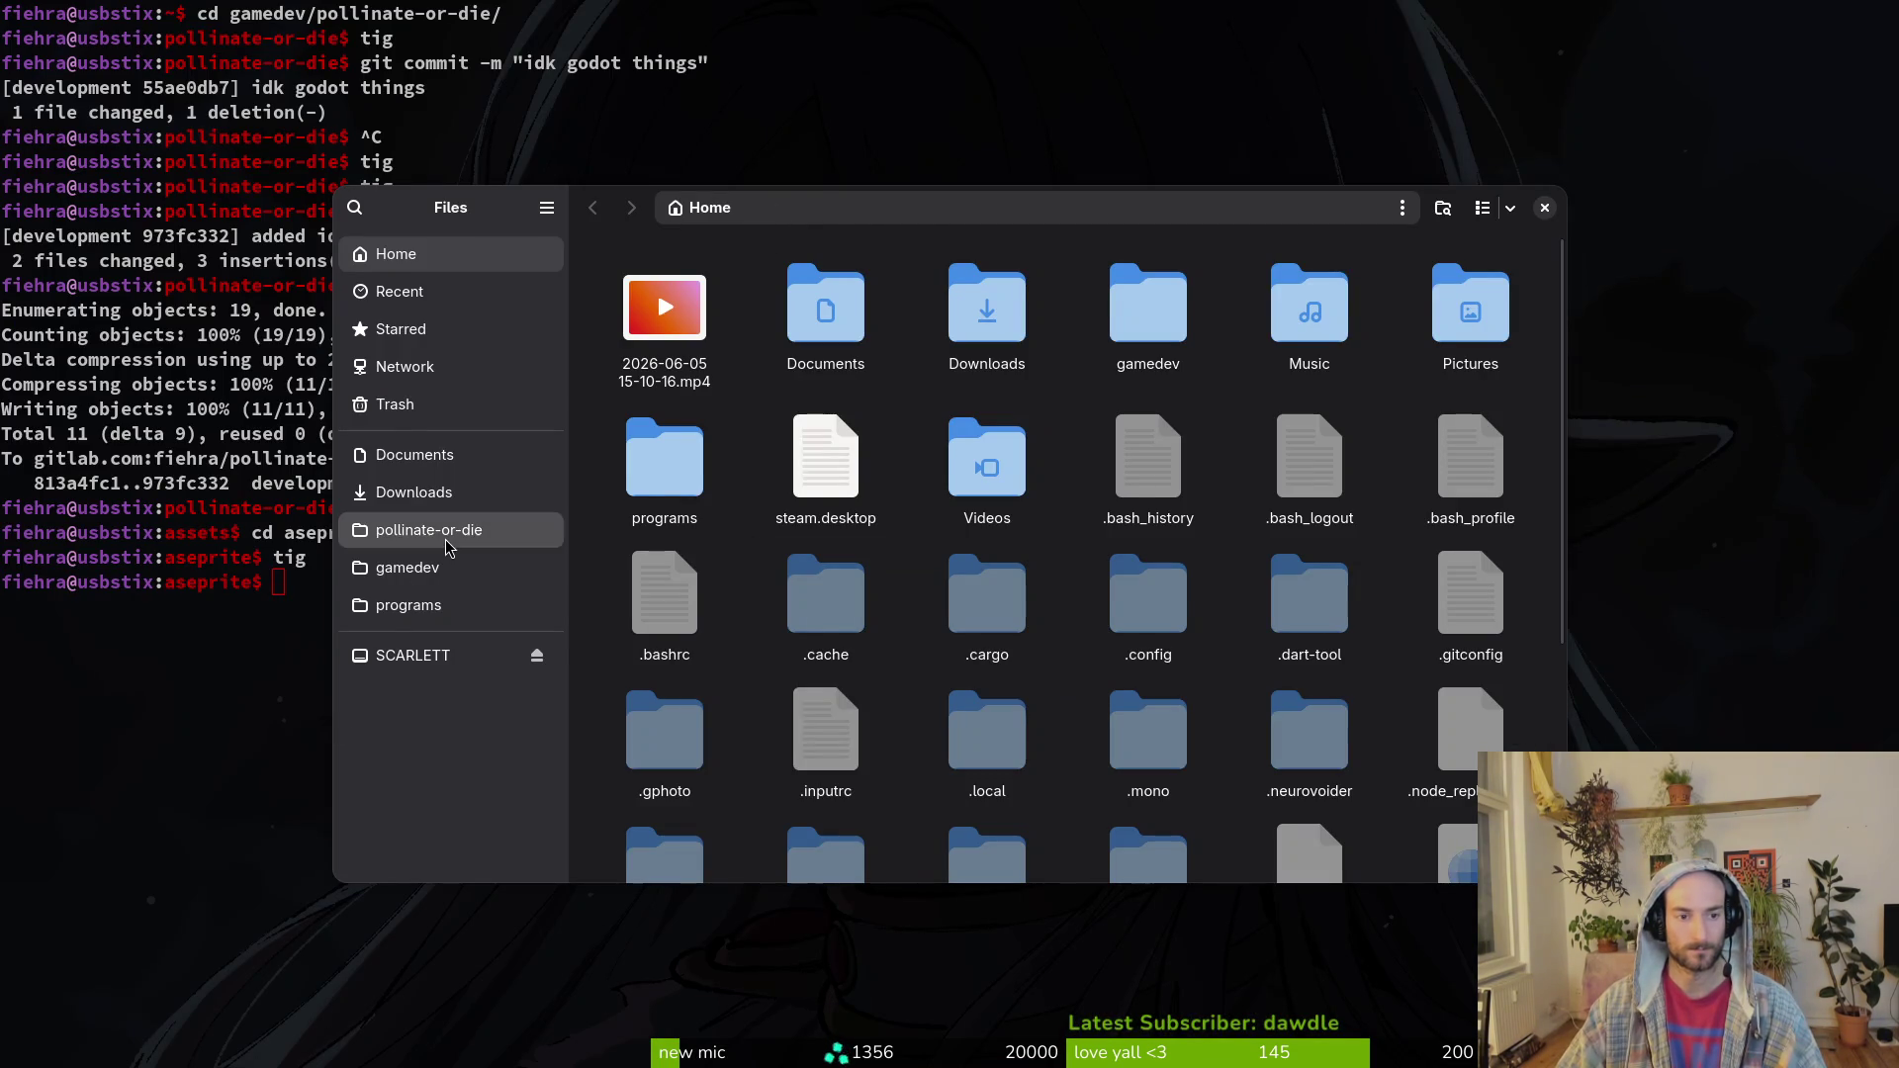
Step: Trash vinesMedium.aseprite from pollinate-or-die/assets/aseprite and close Files
left_click(447, 542)
double_click(821, 302)
double_click(821, 302)
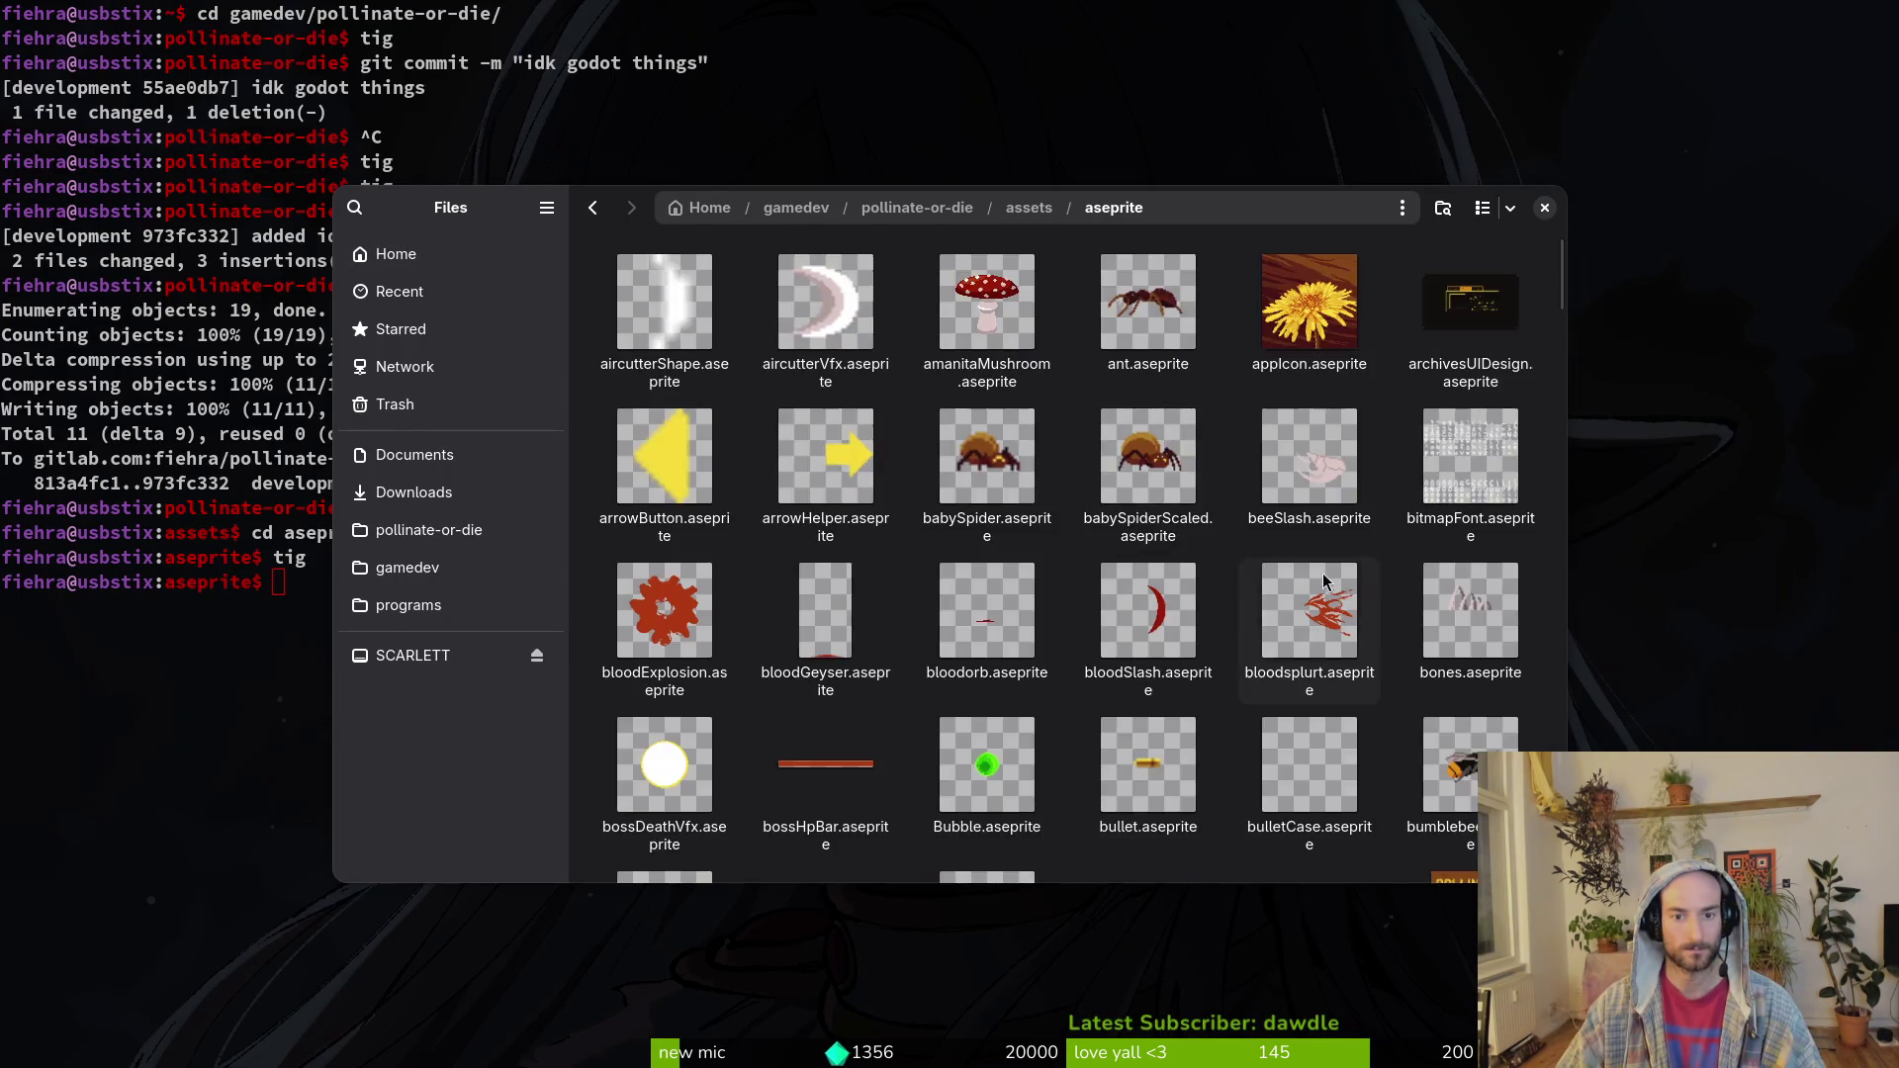
scroll(1325, 582, "down", 20)
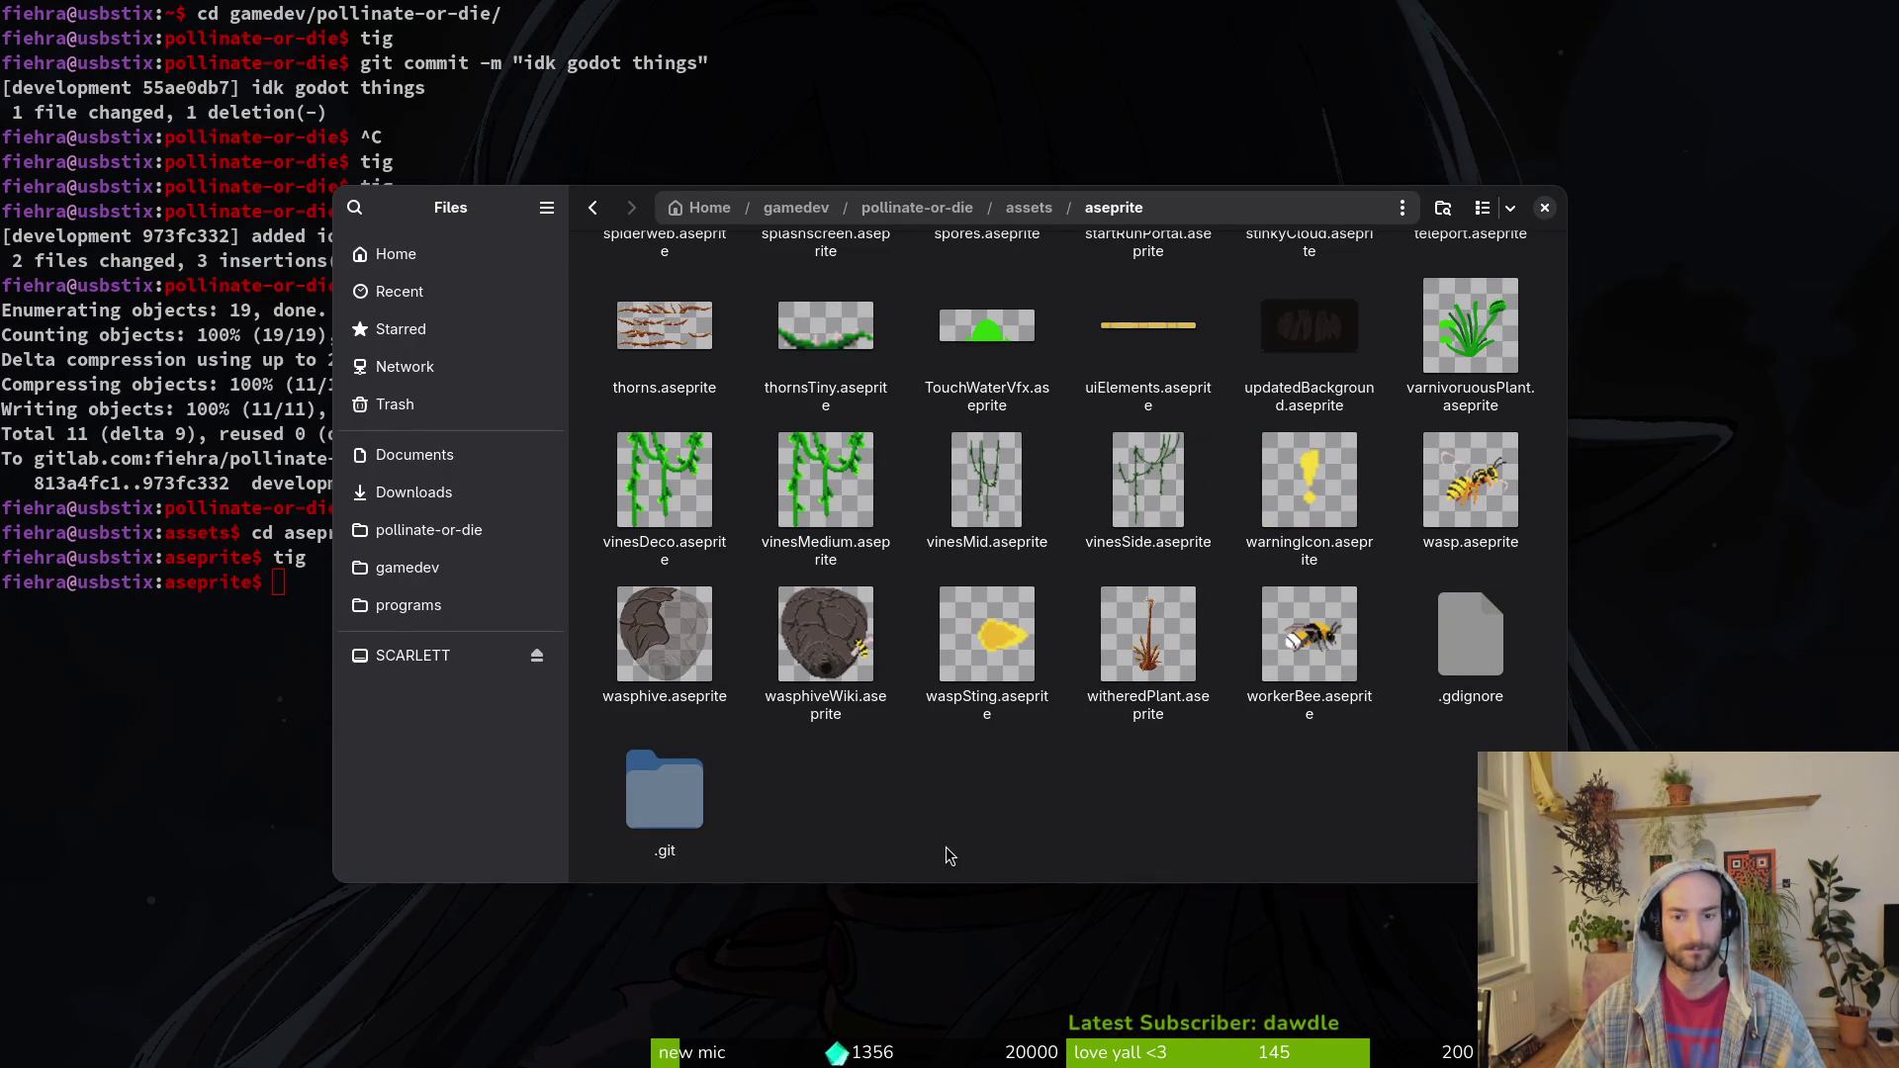
left_click(815, 460)
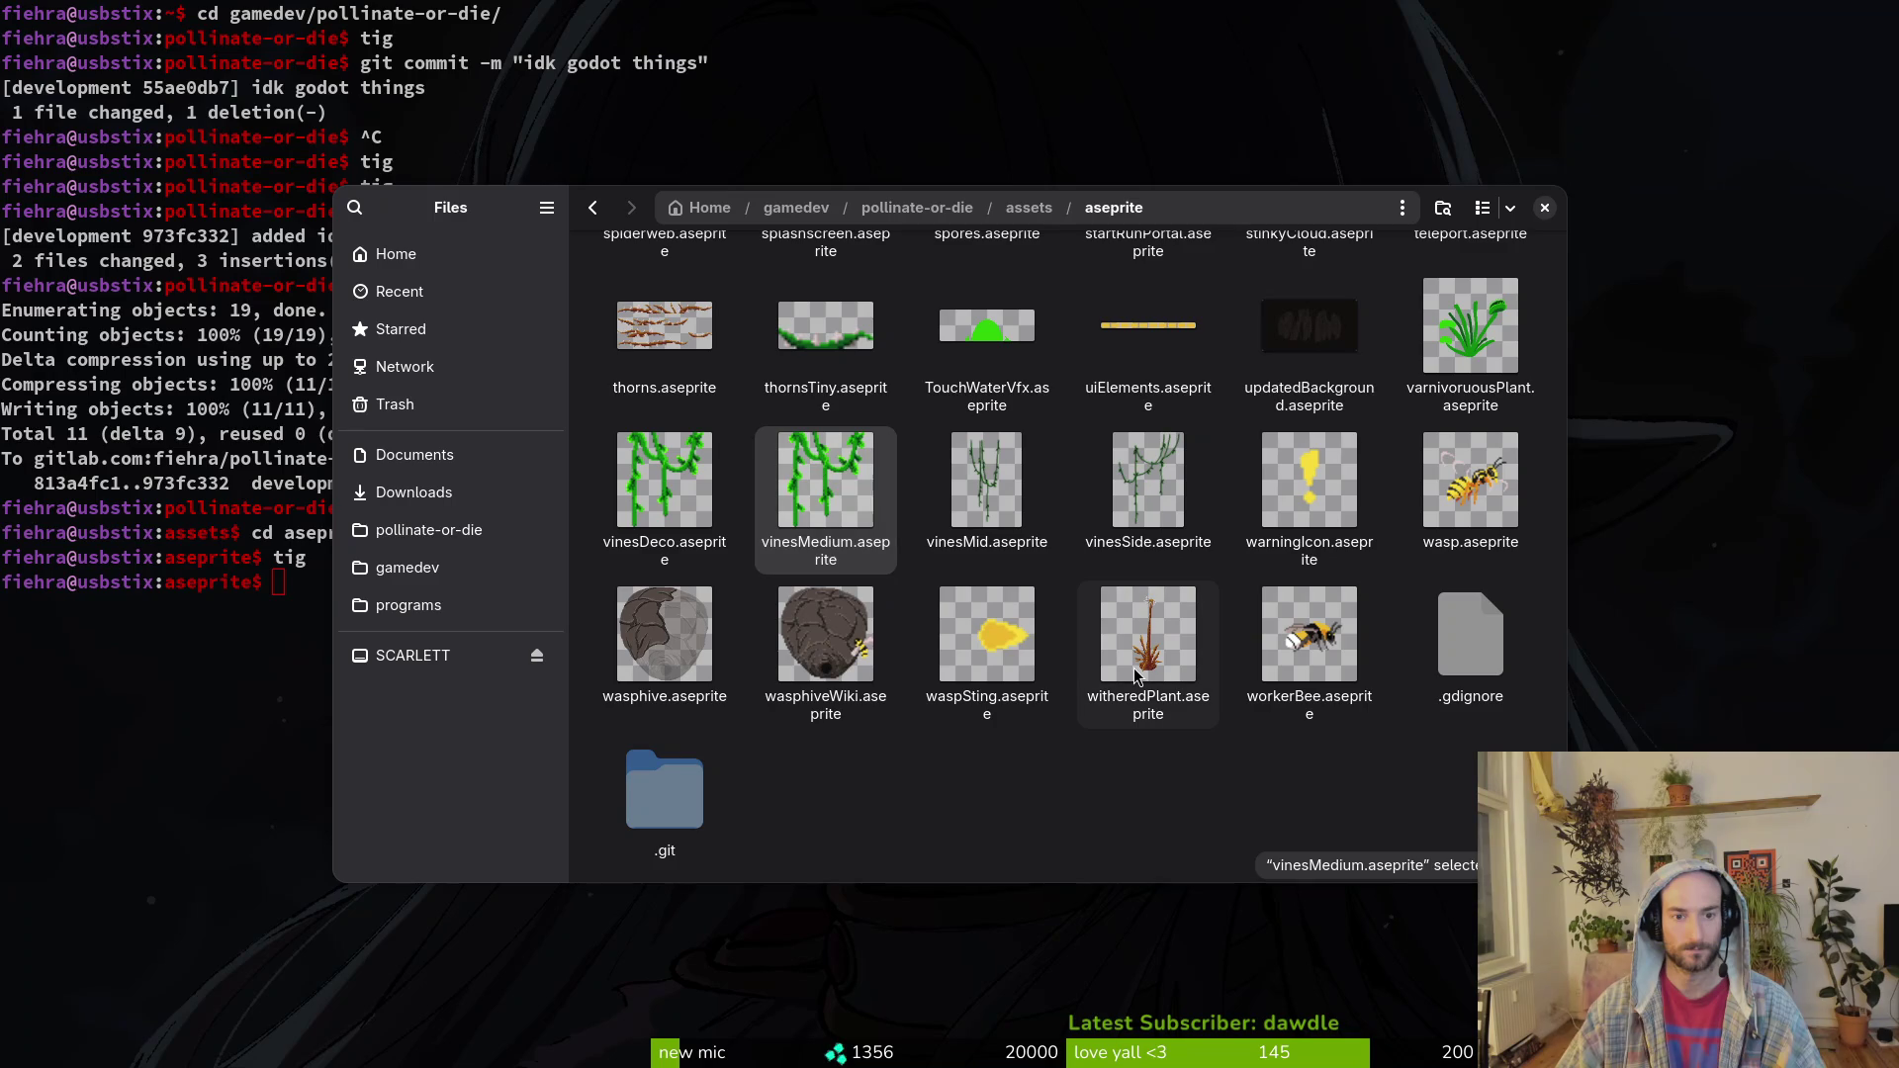
key("Delete")
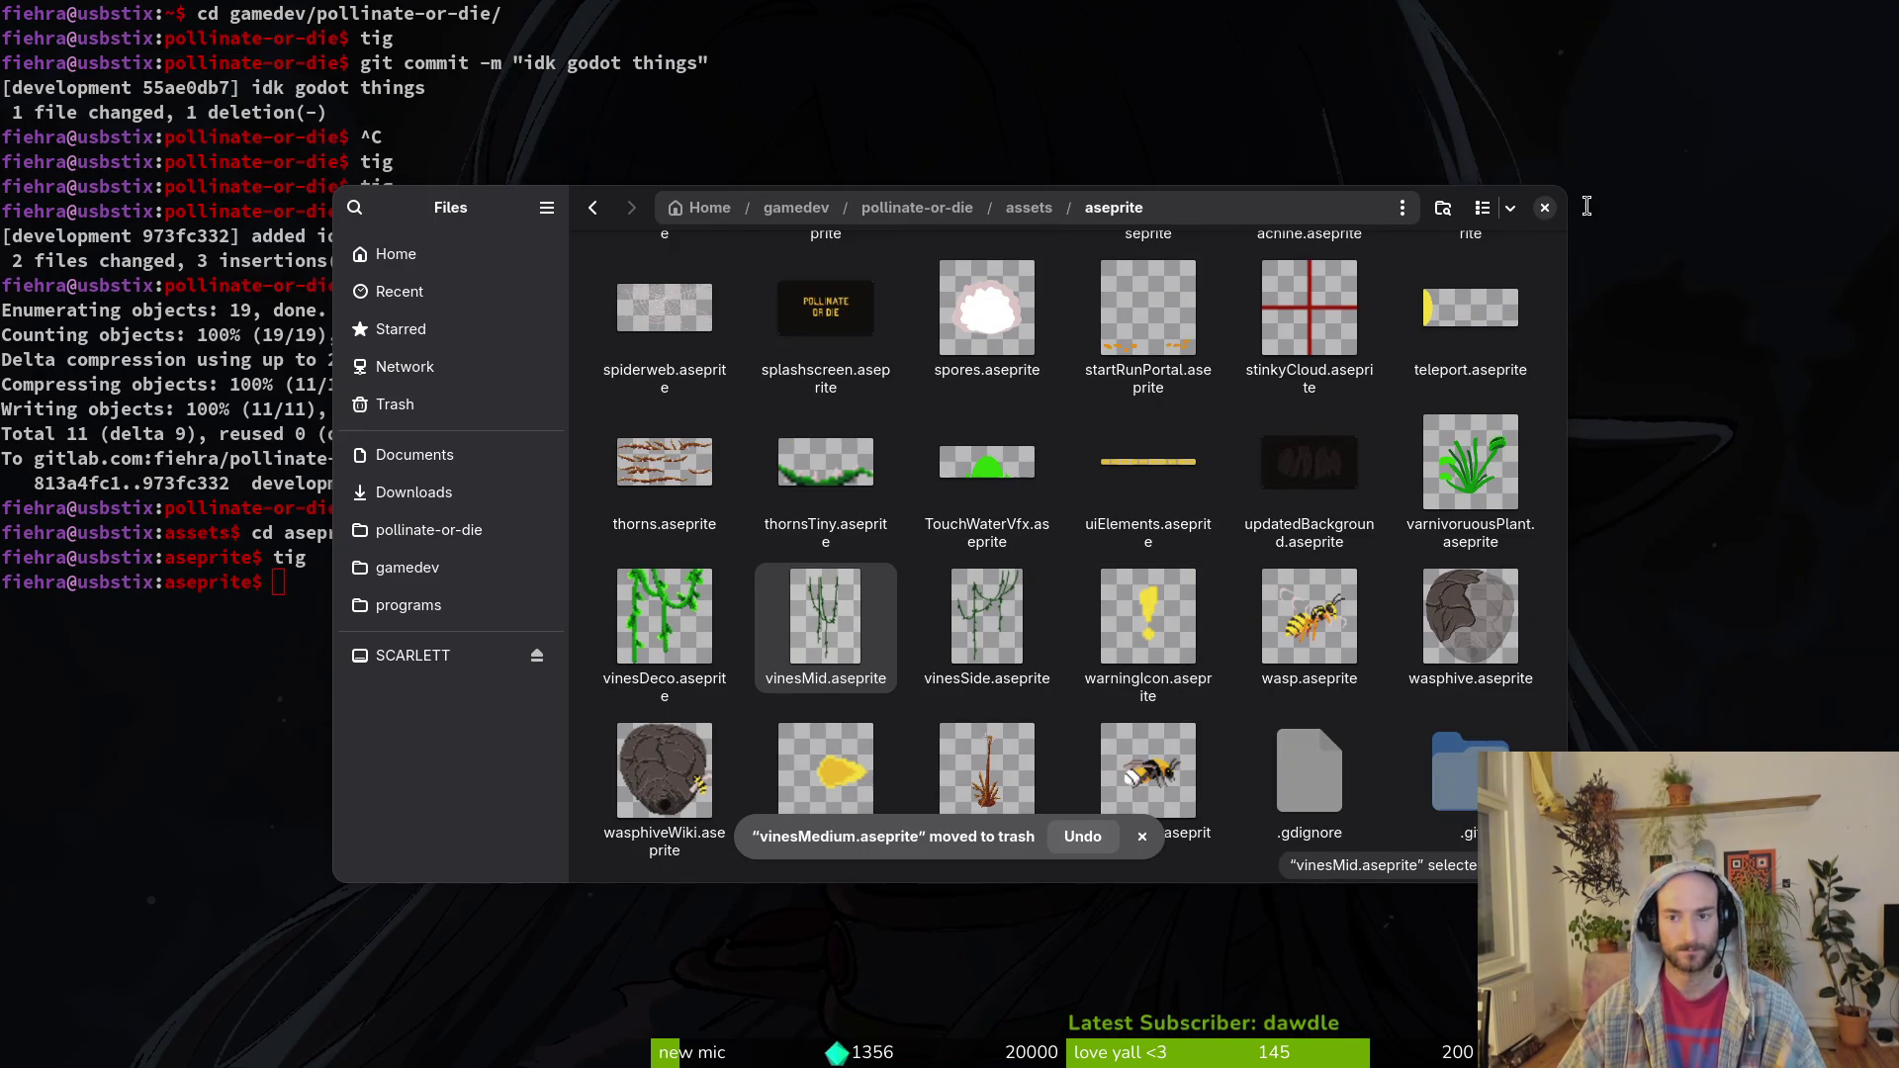
left_click(1545, 208)
type("cd ..")
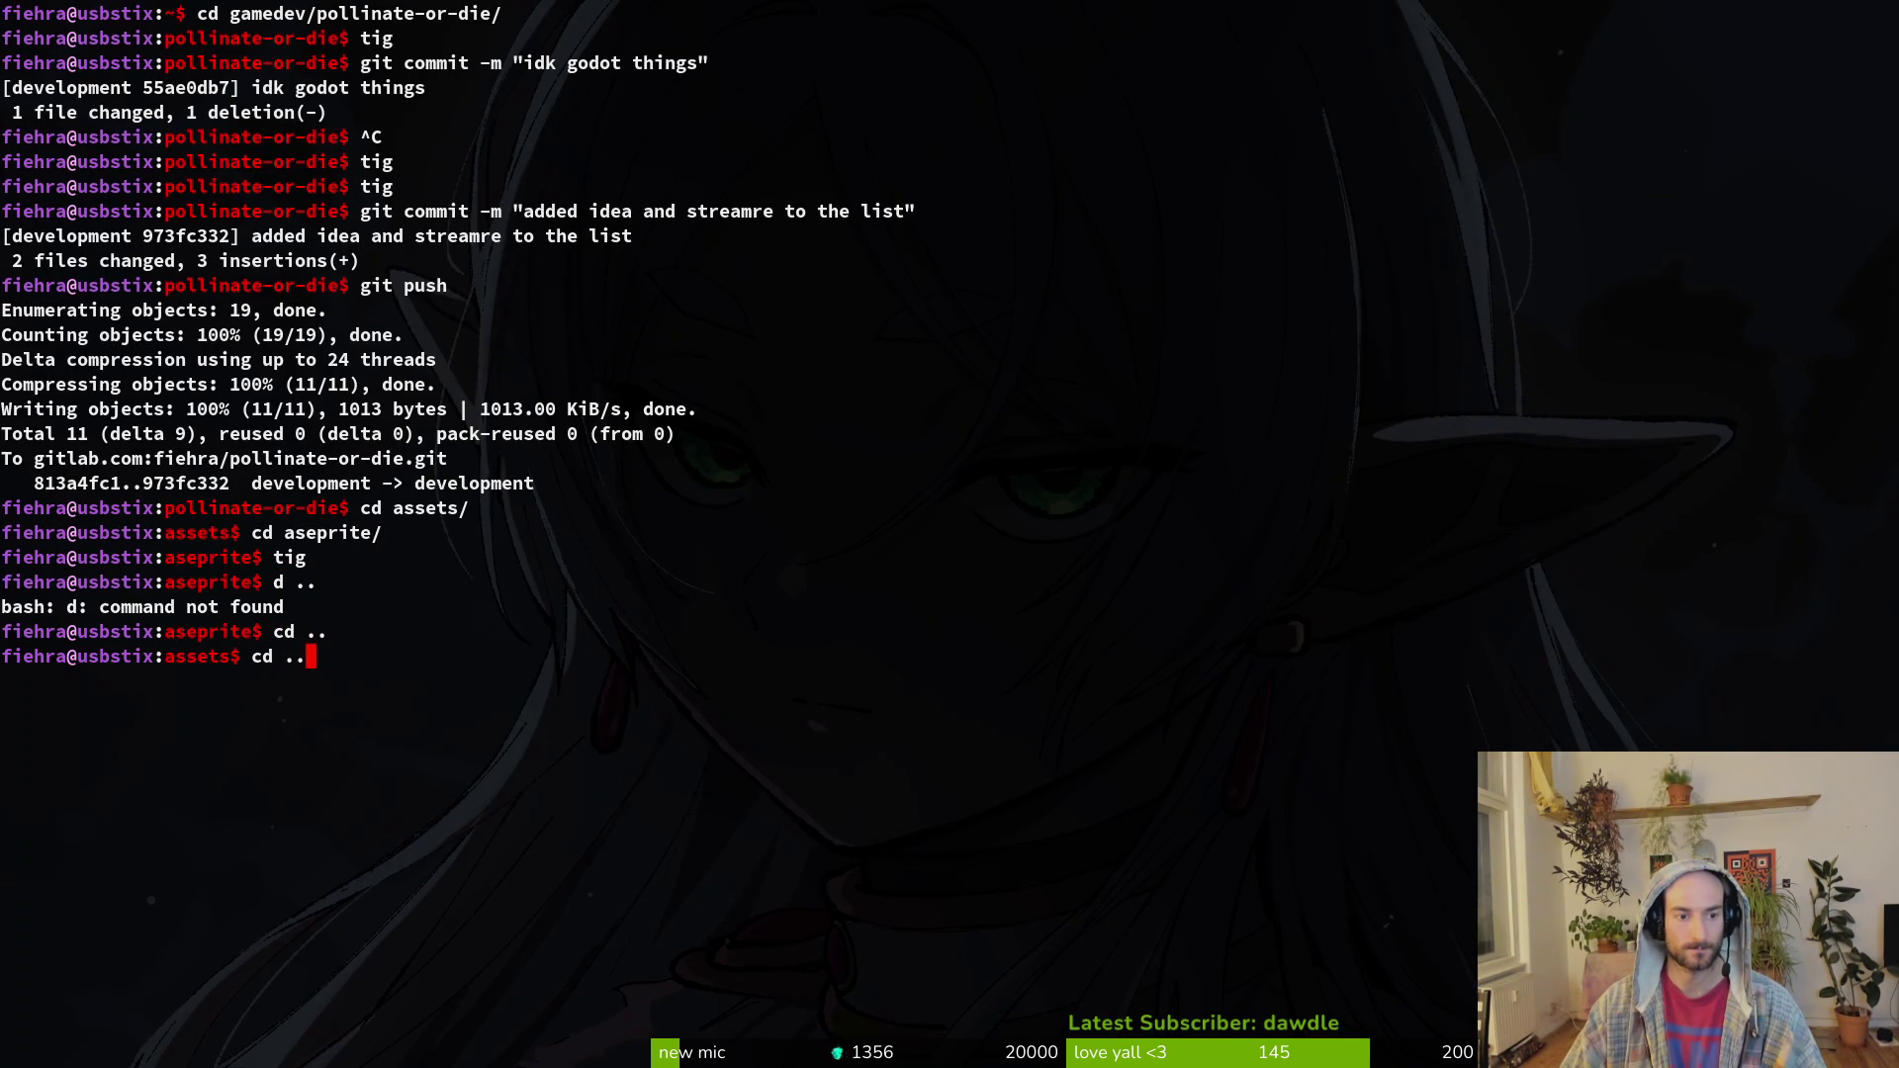
Step: Open player.tscn, set pollenSprite's Vframes to 23, make it visible, and save
key("alt+Tab")
key("ctrl+shift+o")
type("play")
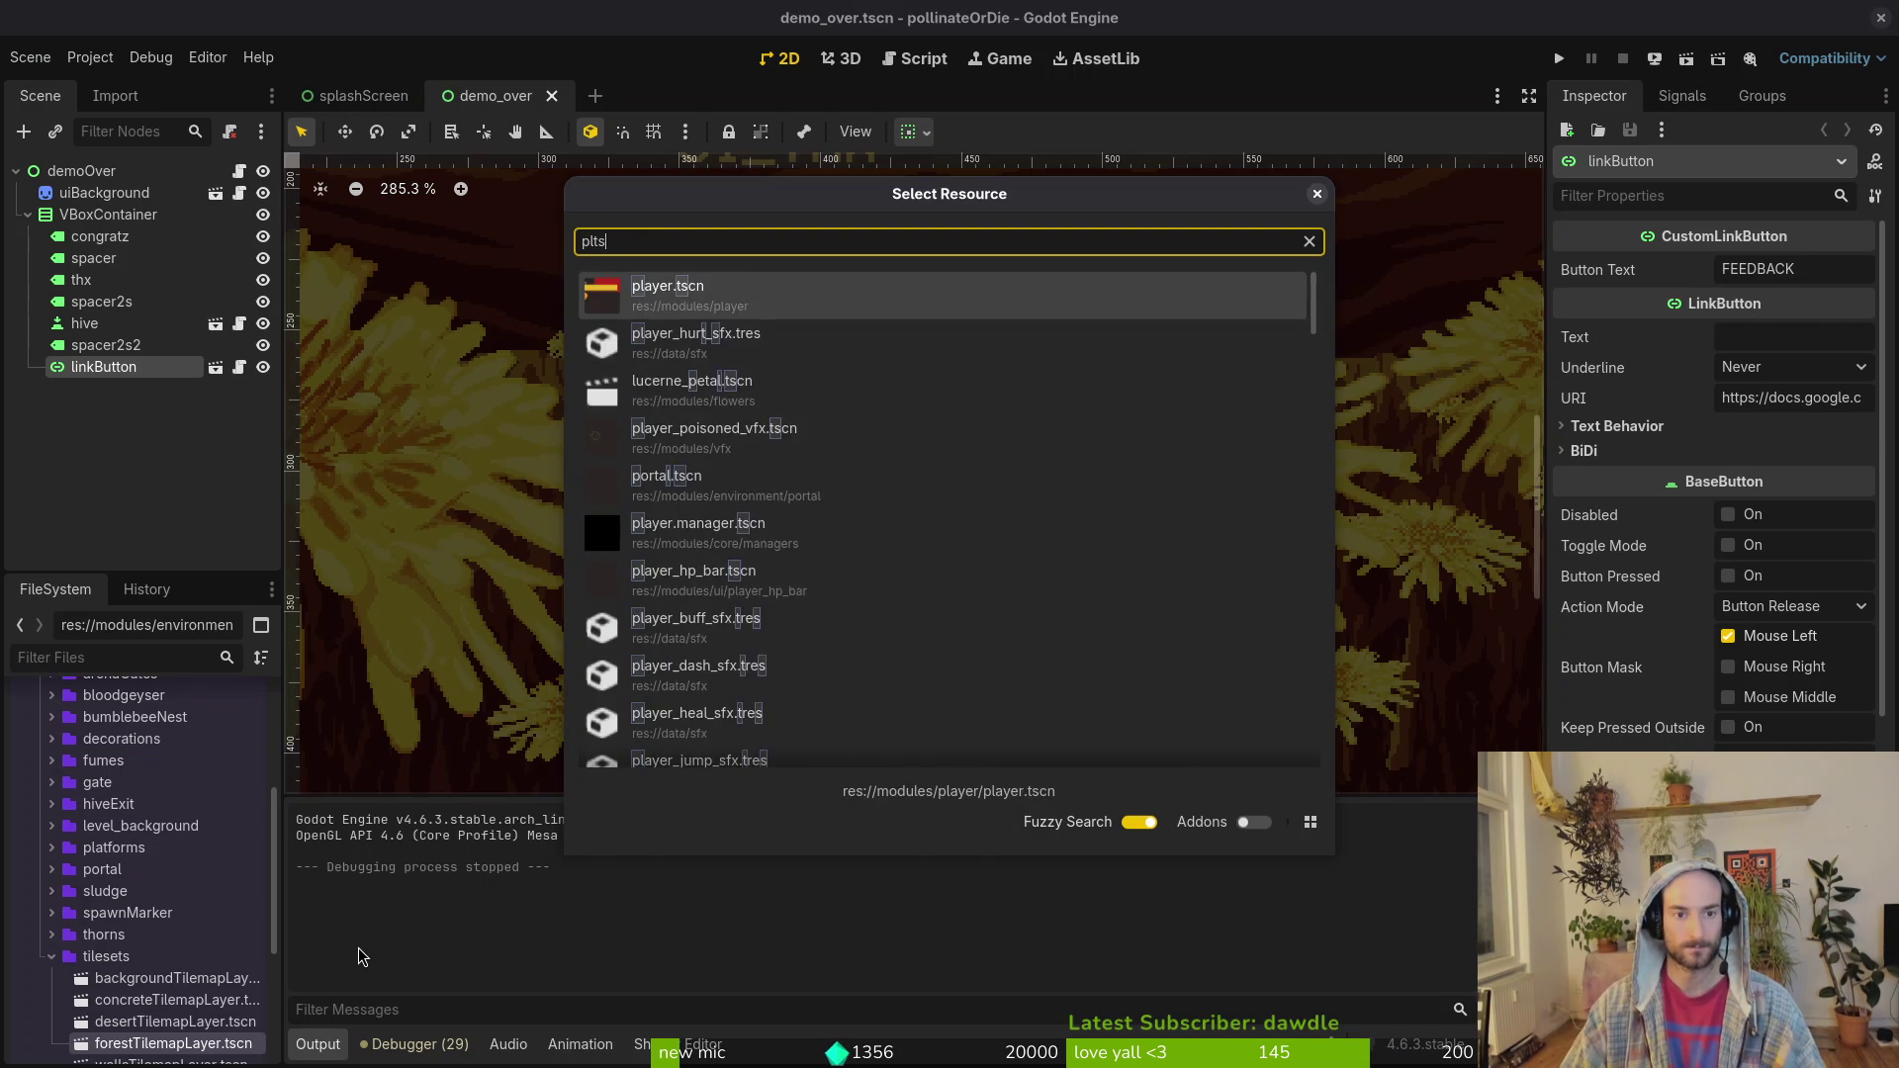
key("Return")
left_click(28, 202)
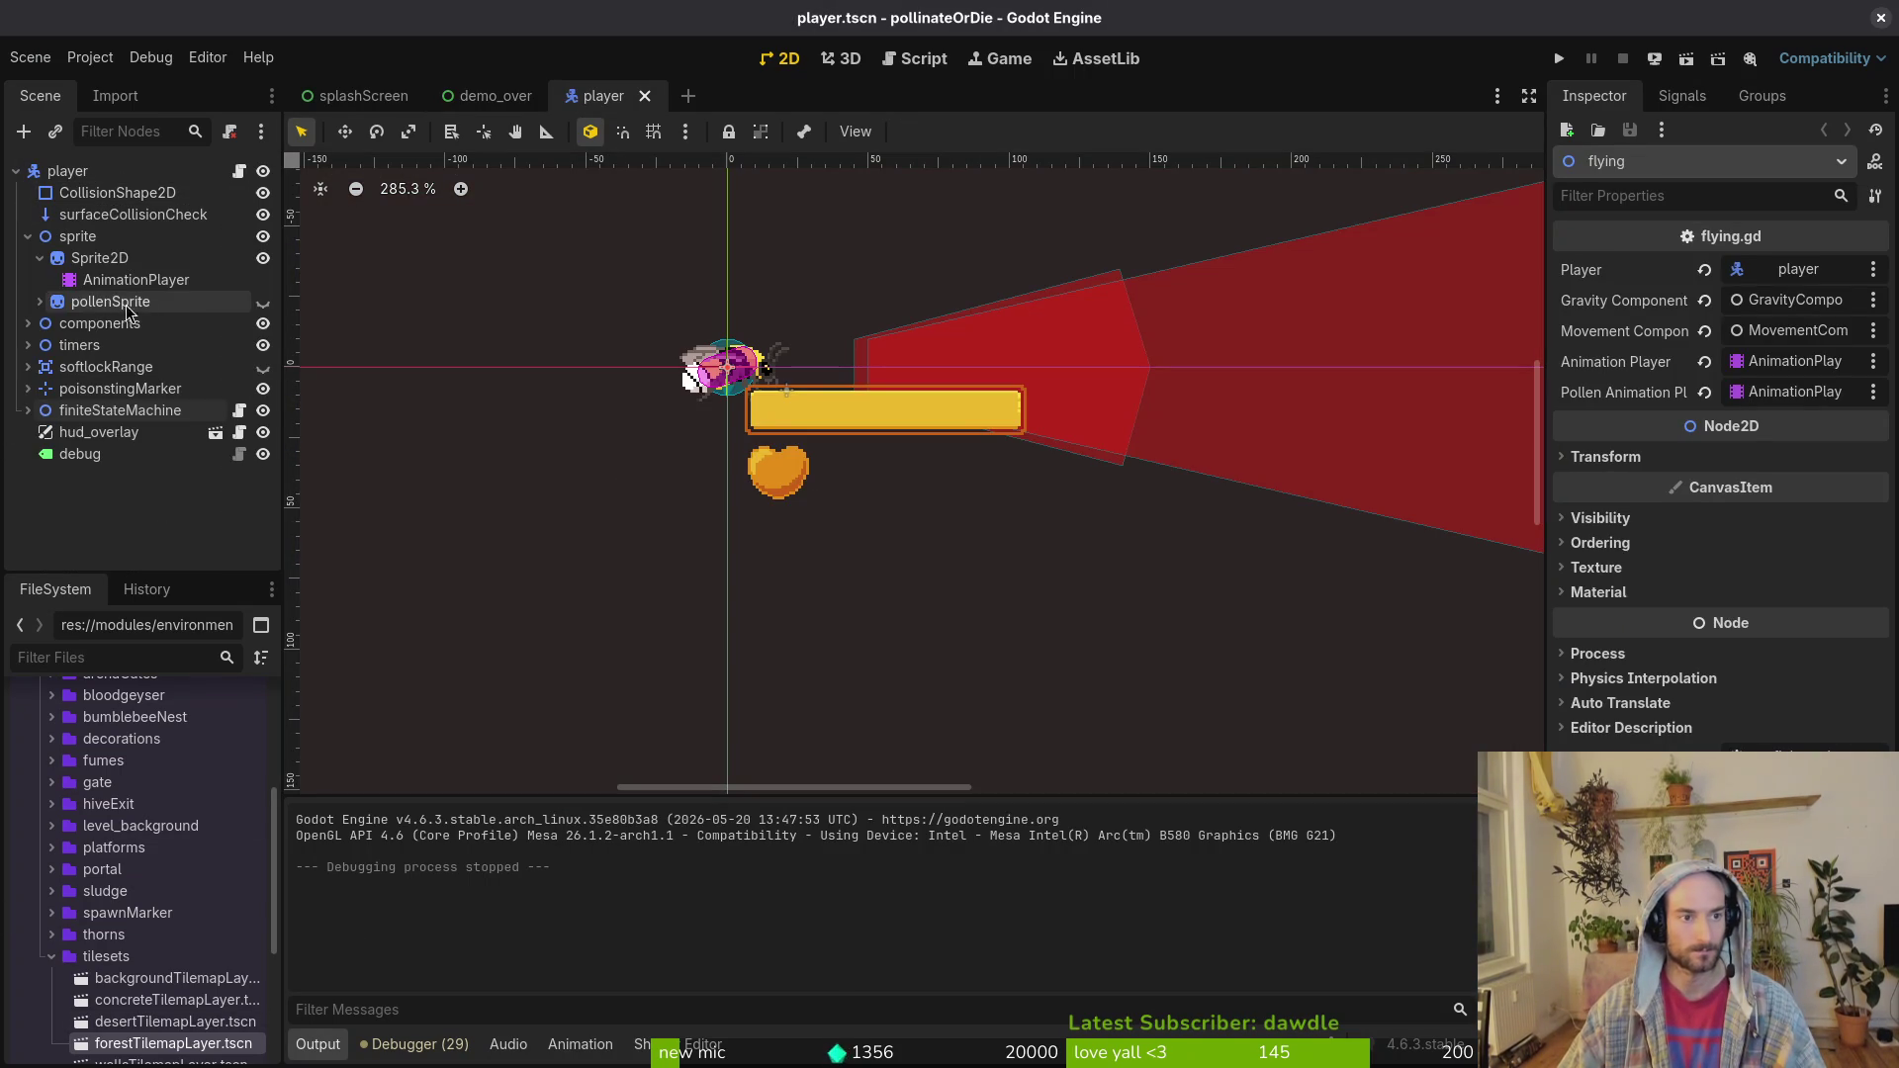
left_click(79, 301)
left_click(96, 259)
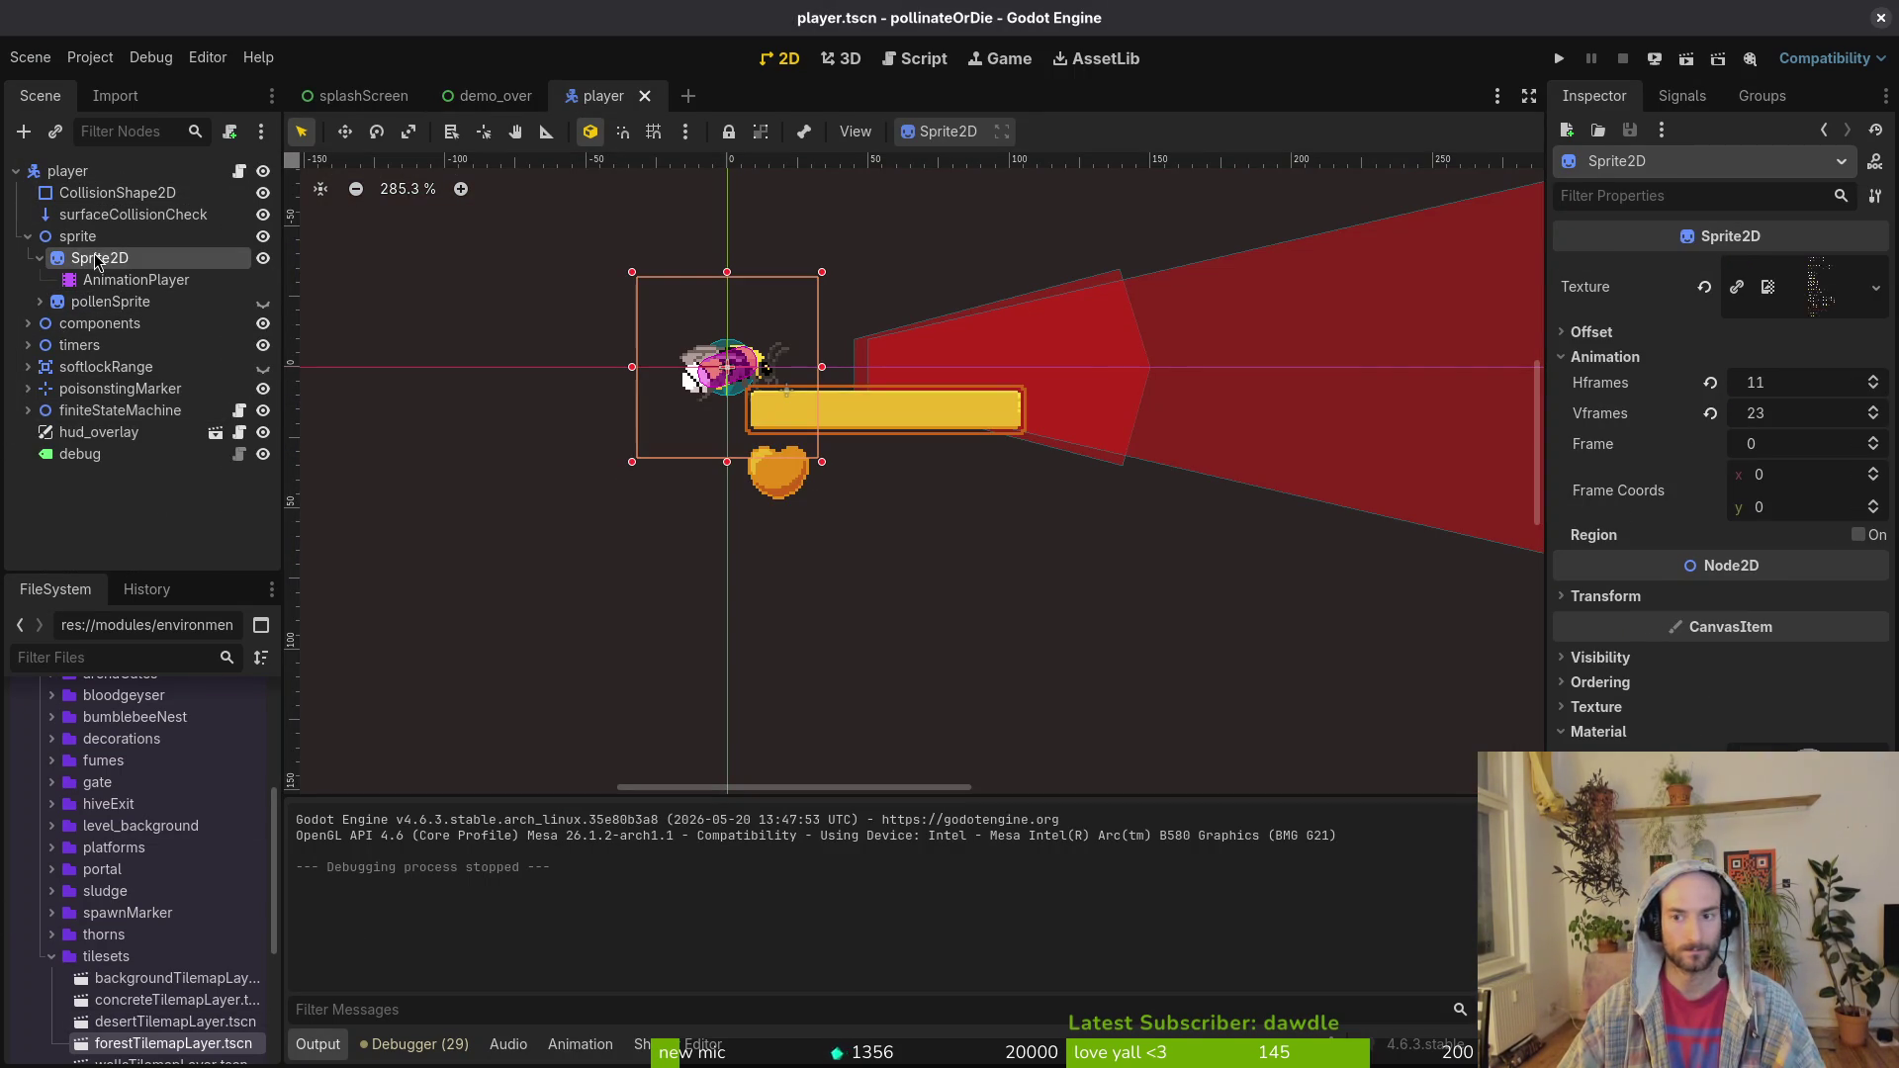
left_click(104, 302)
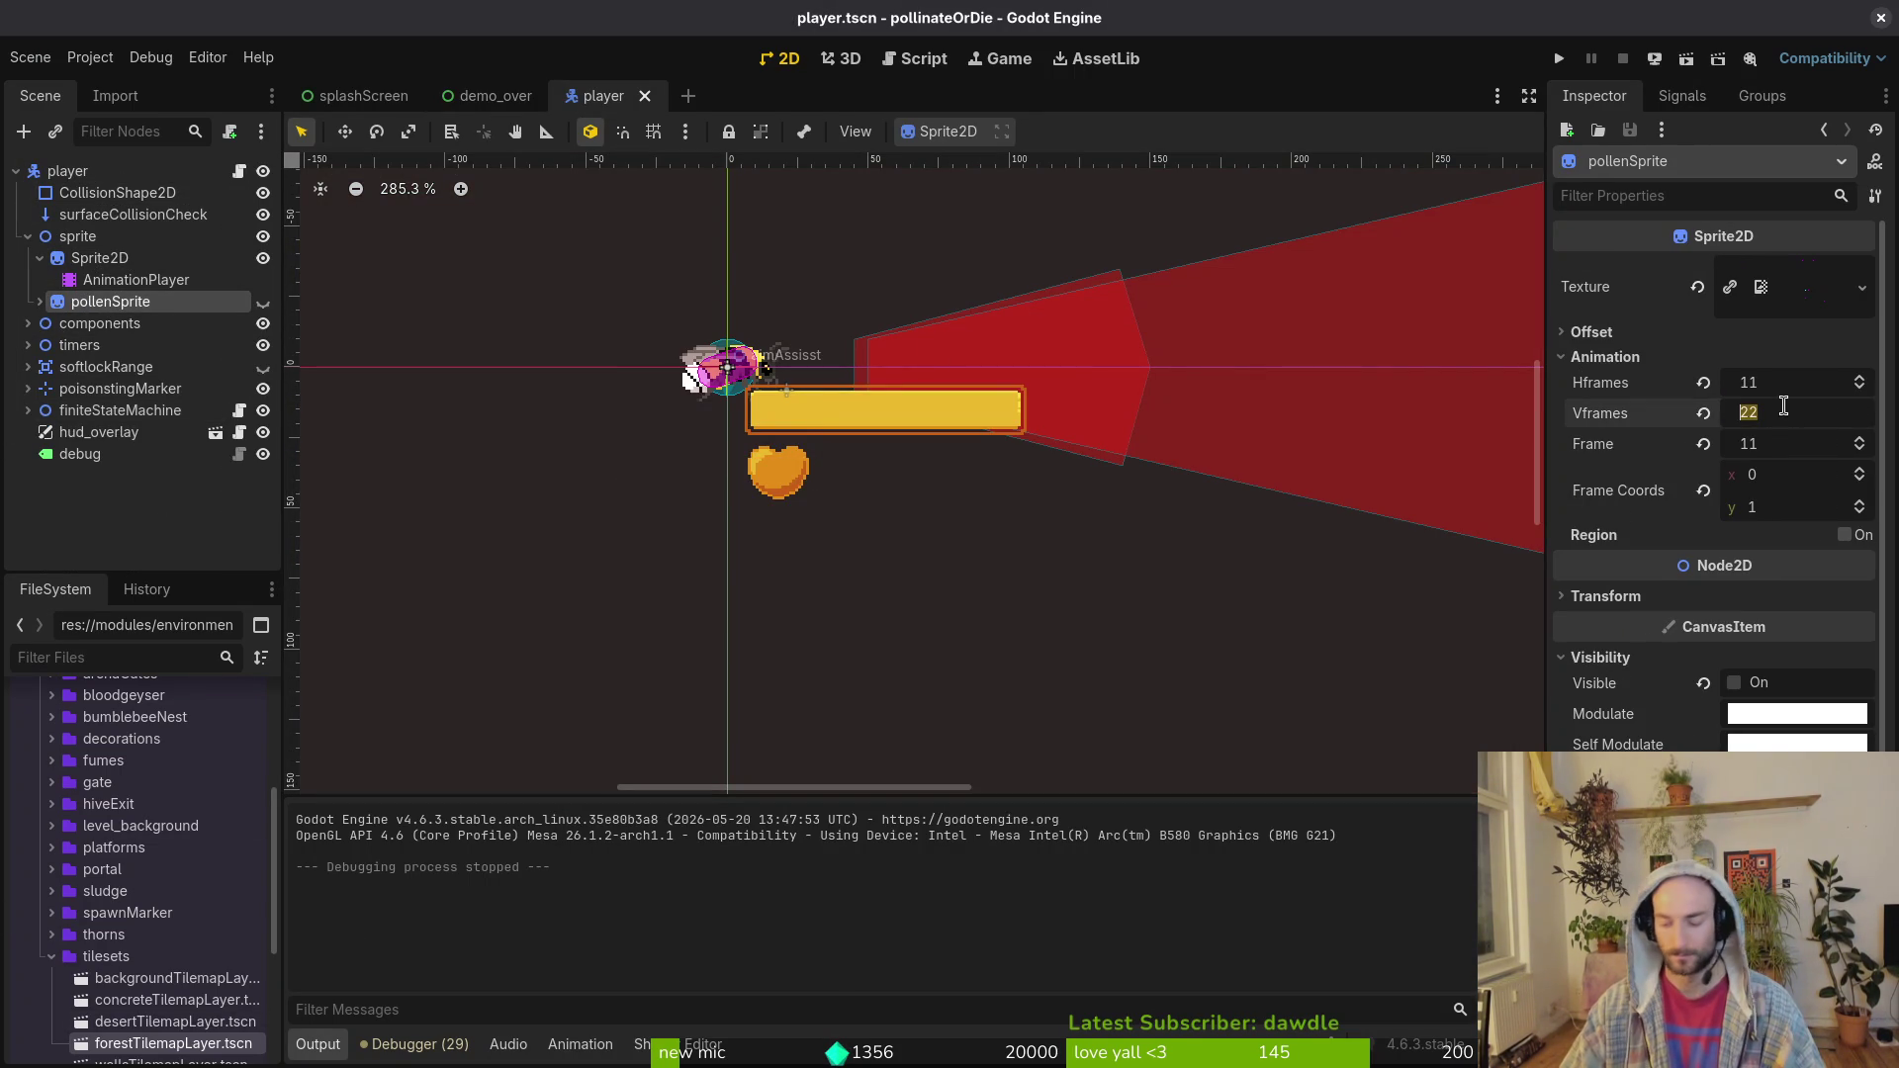
key("ctrl+s")
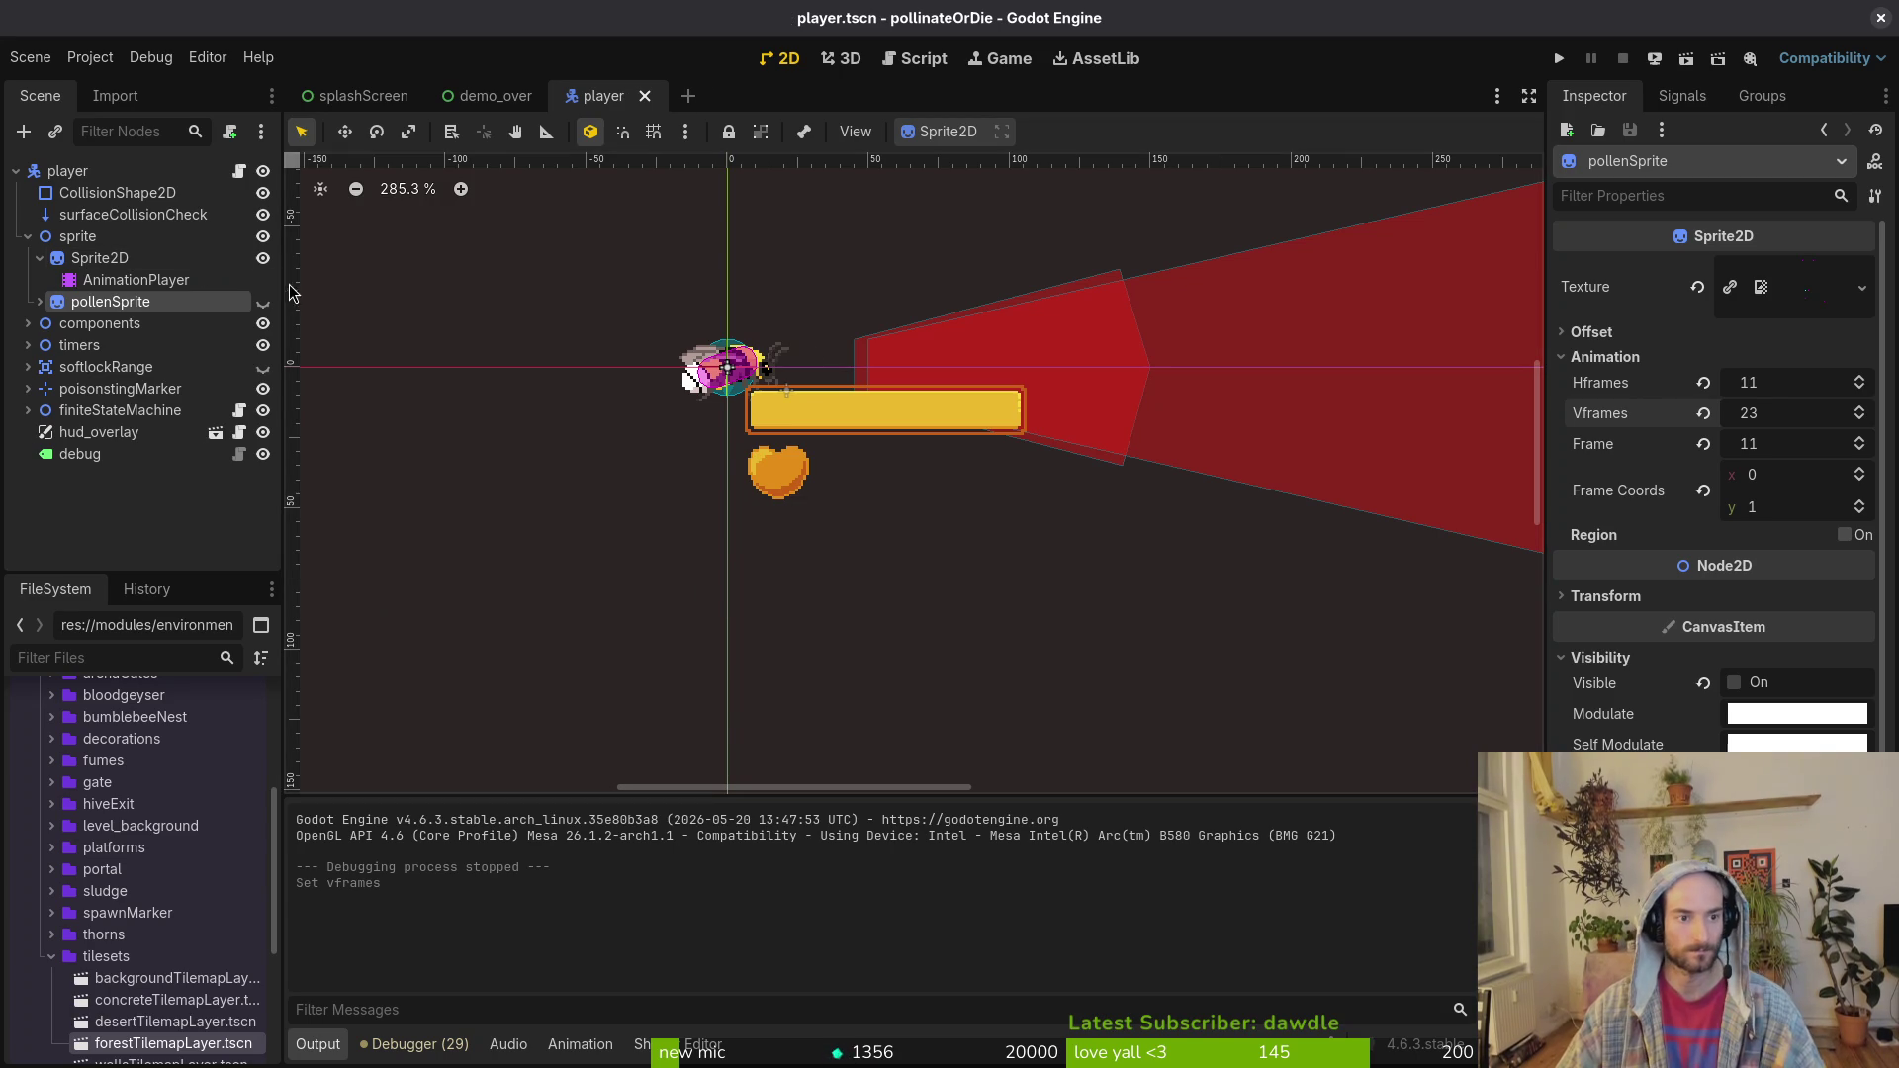
left_click(263, 302)
key("ctrl+s")
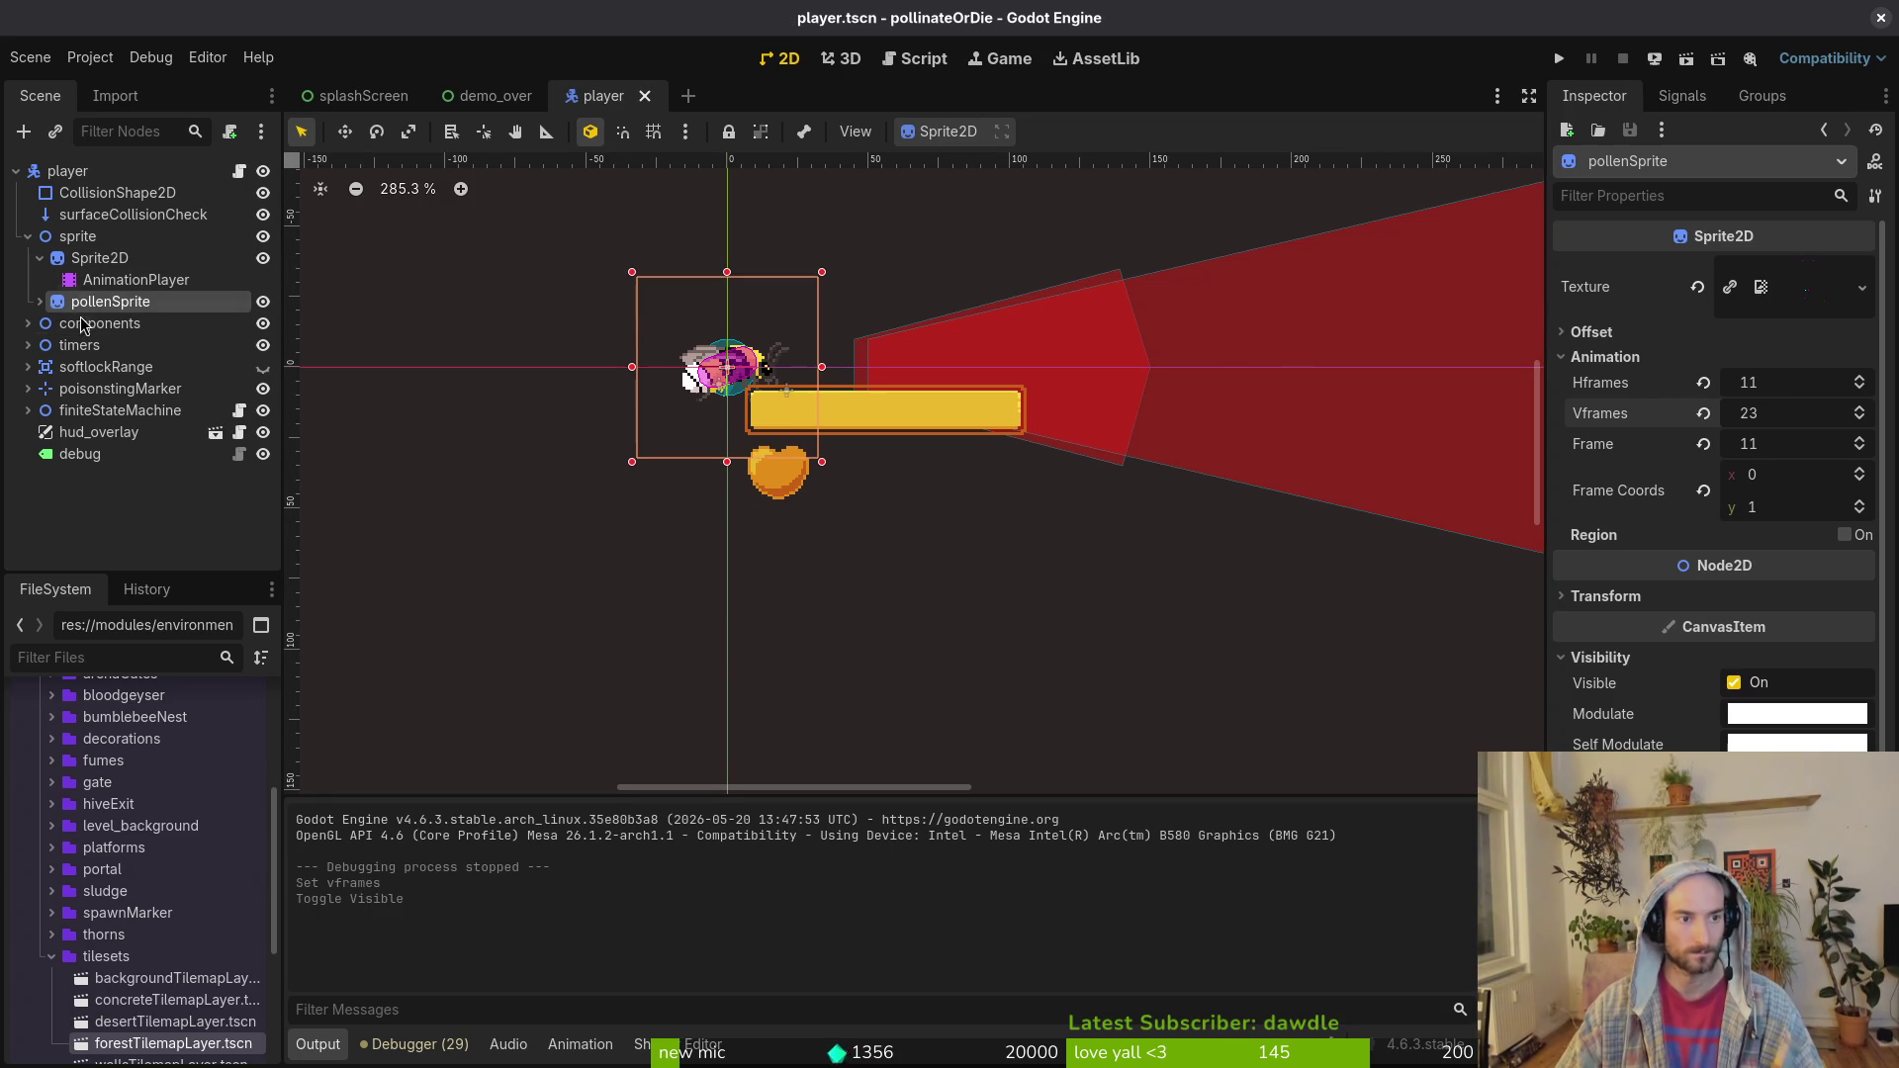
Step: Compare the animation lists of pollenSprite's and Sprite2D's AnimationPlayers
left_click(40, 303)
left_click(111, 325)
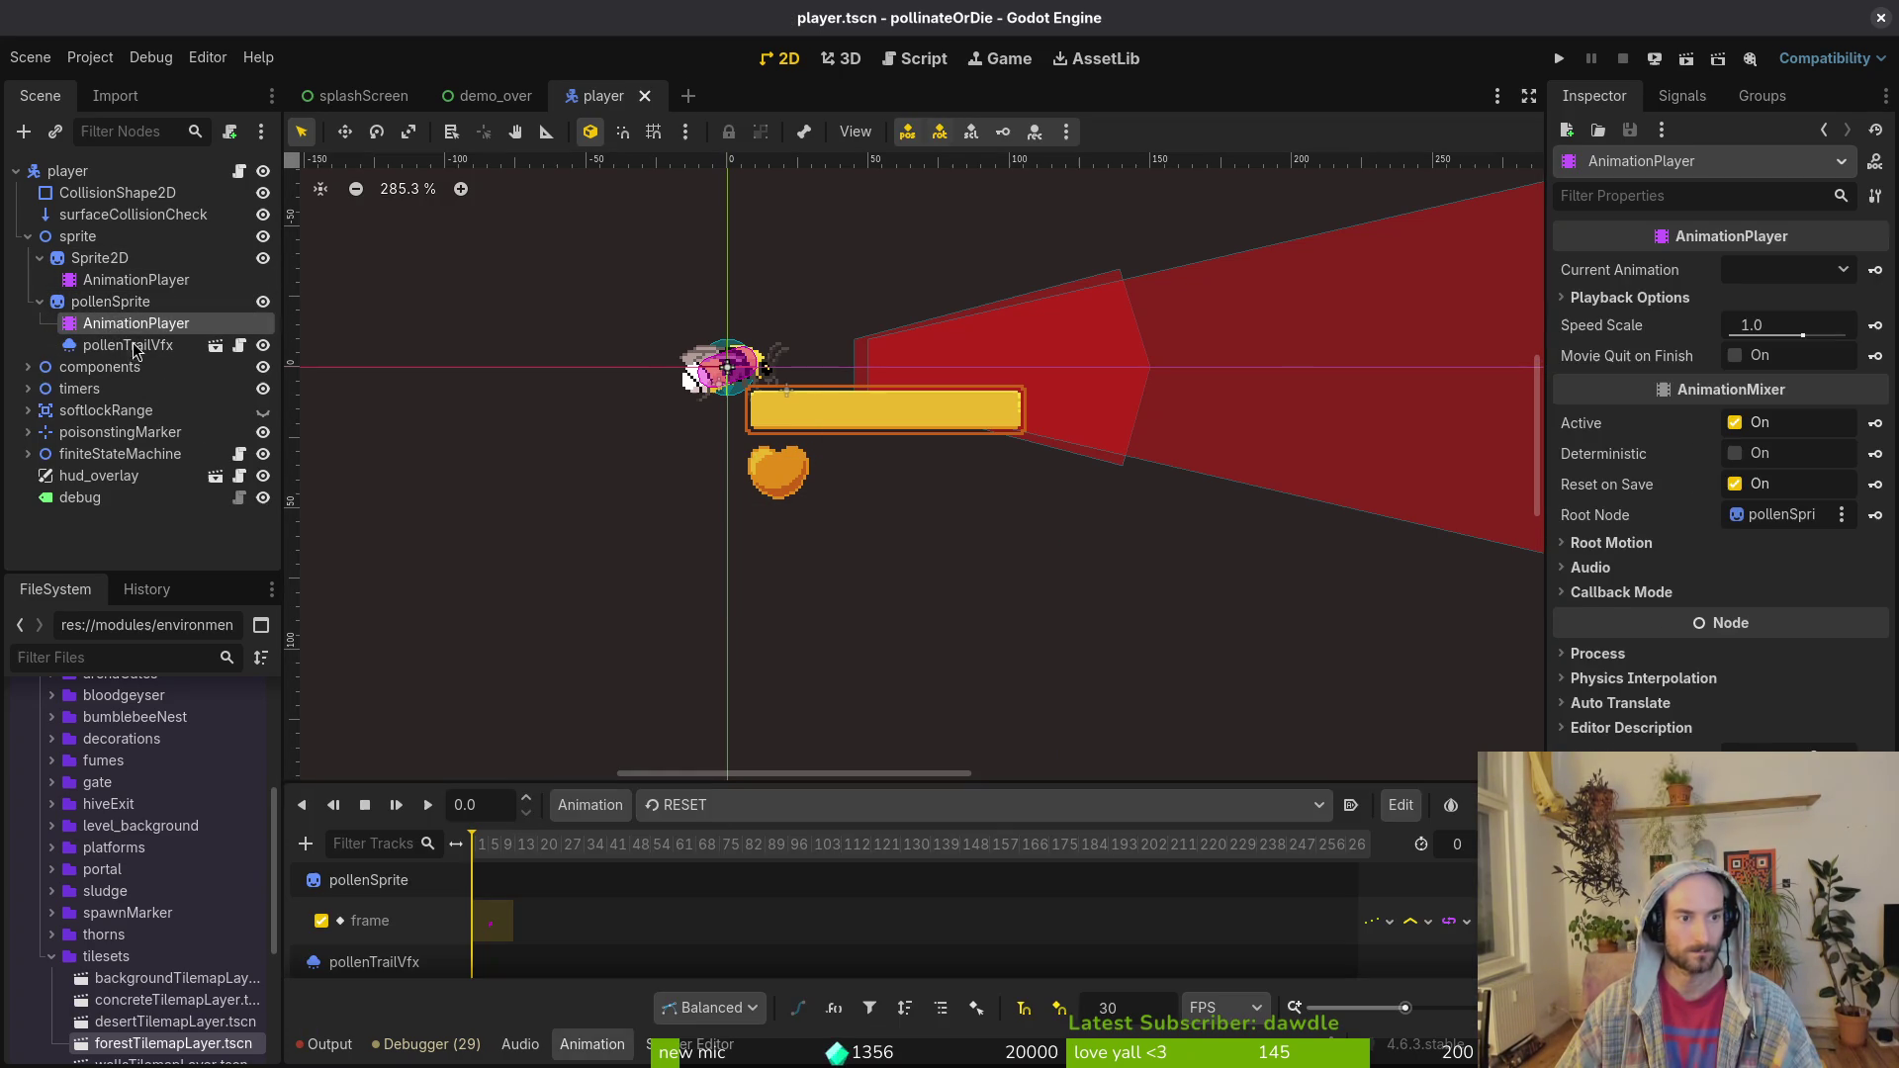
left_click(692, 805)
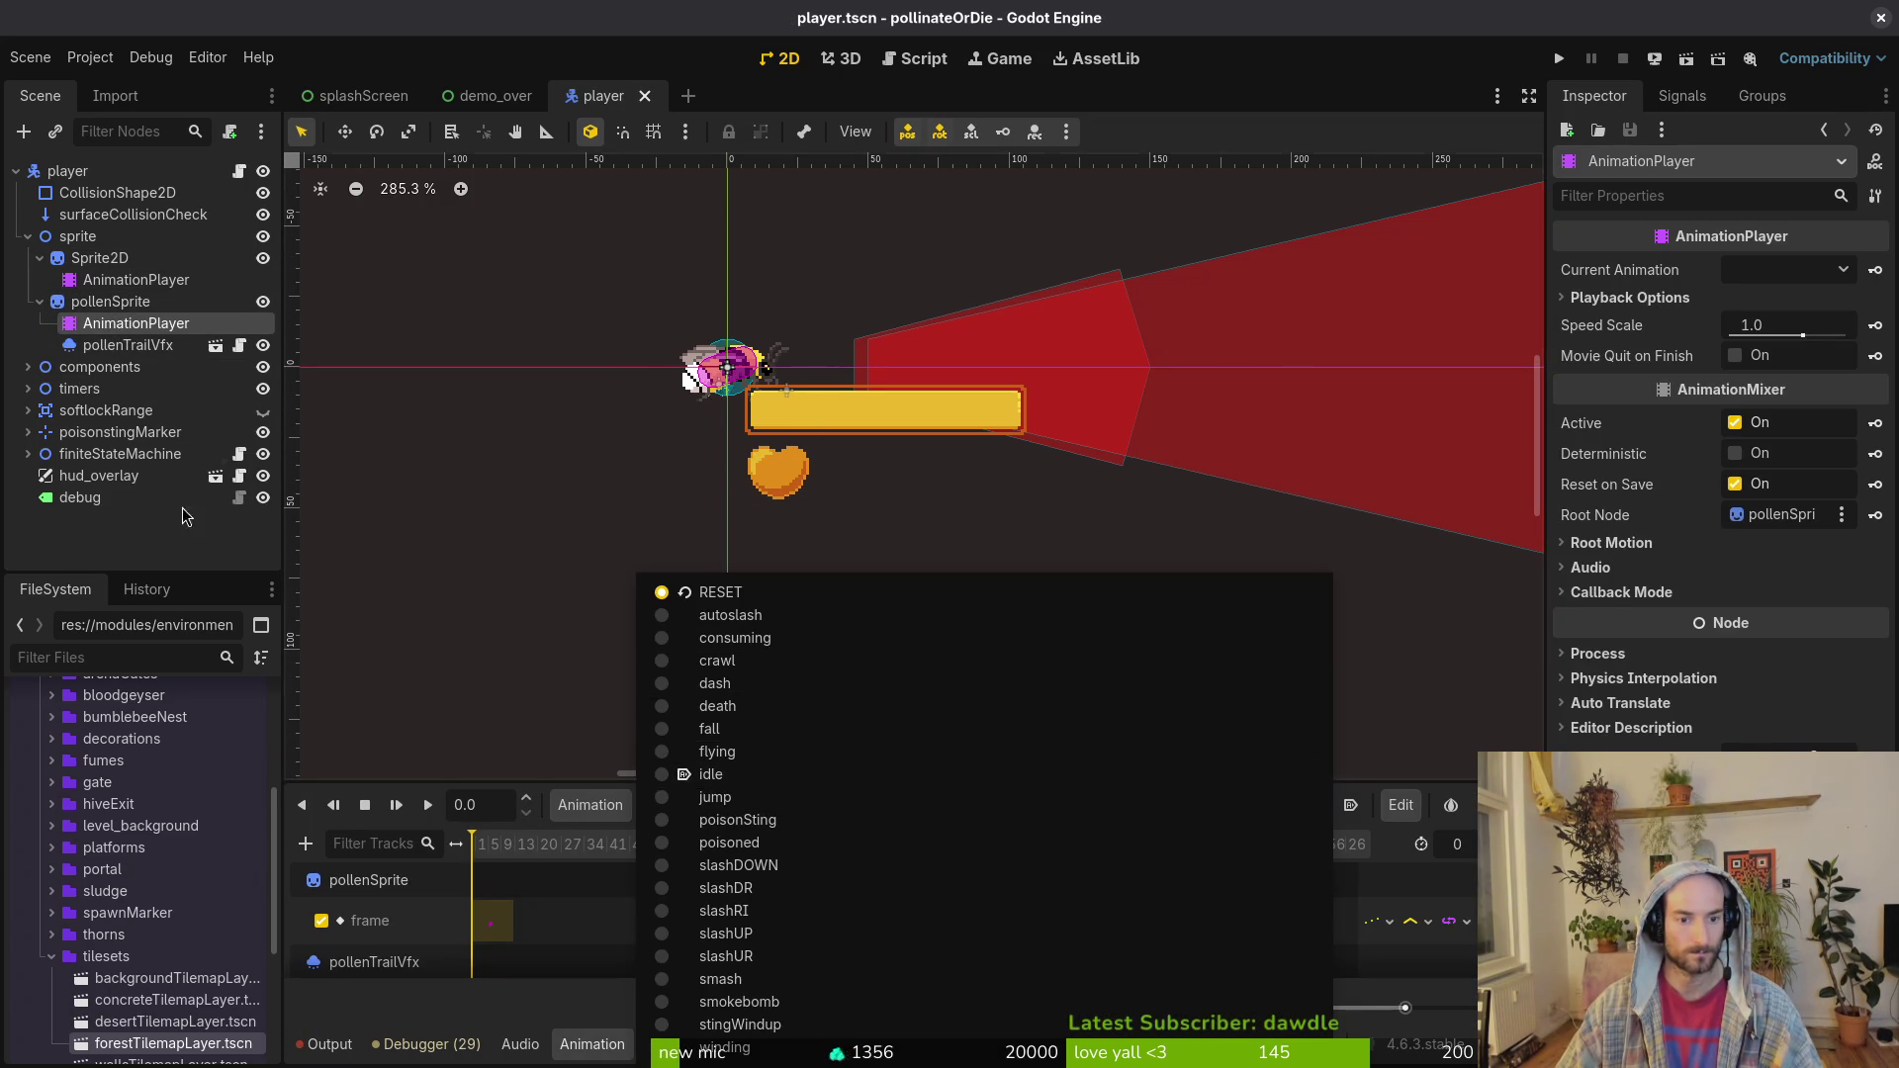
key("Escape")
key("Up")
key("Up")
left_click(747, 804)
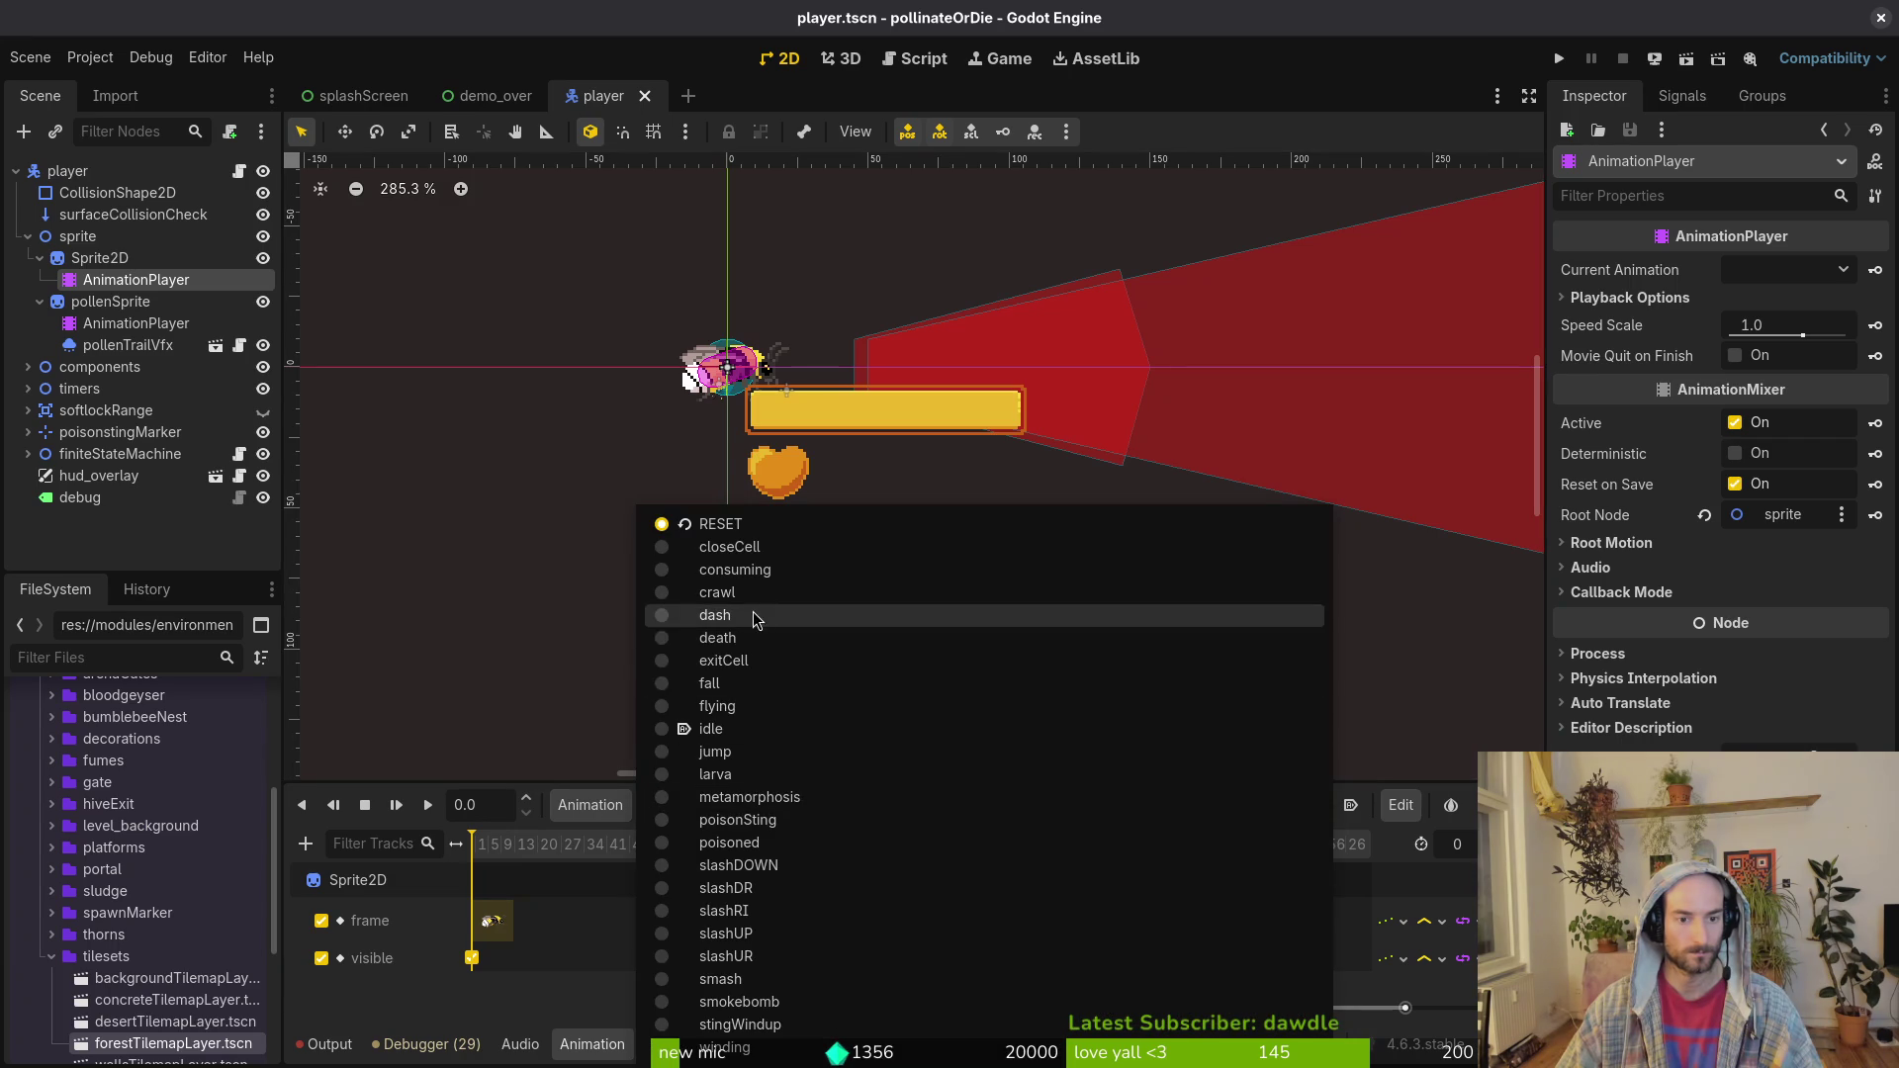
key("Escape")
key("Down")
key("Down")
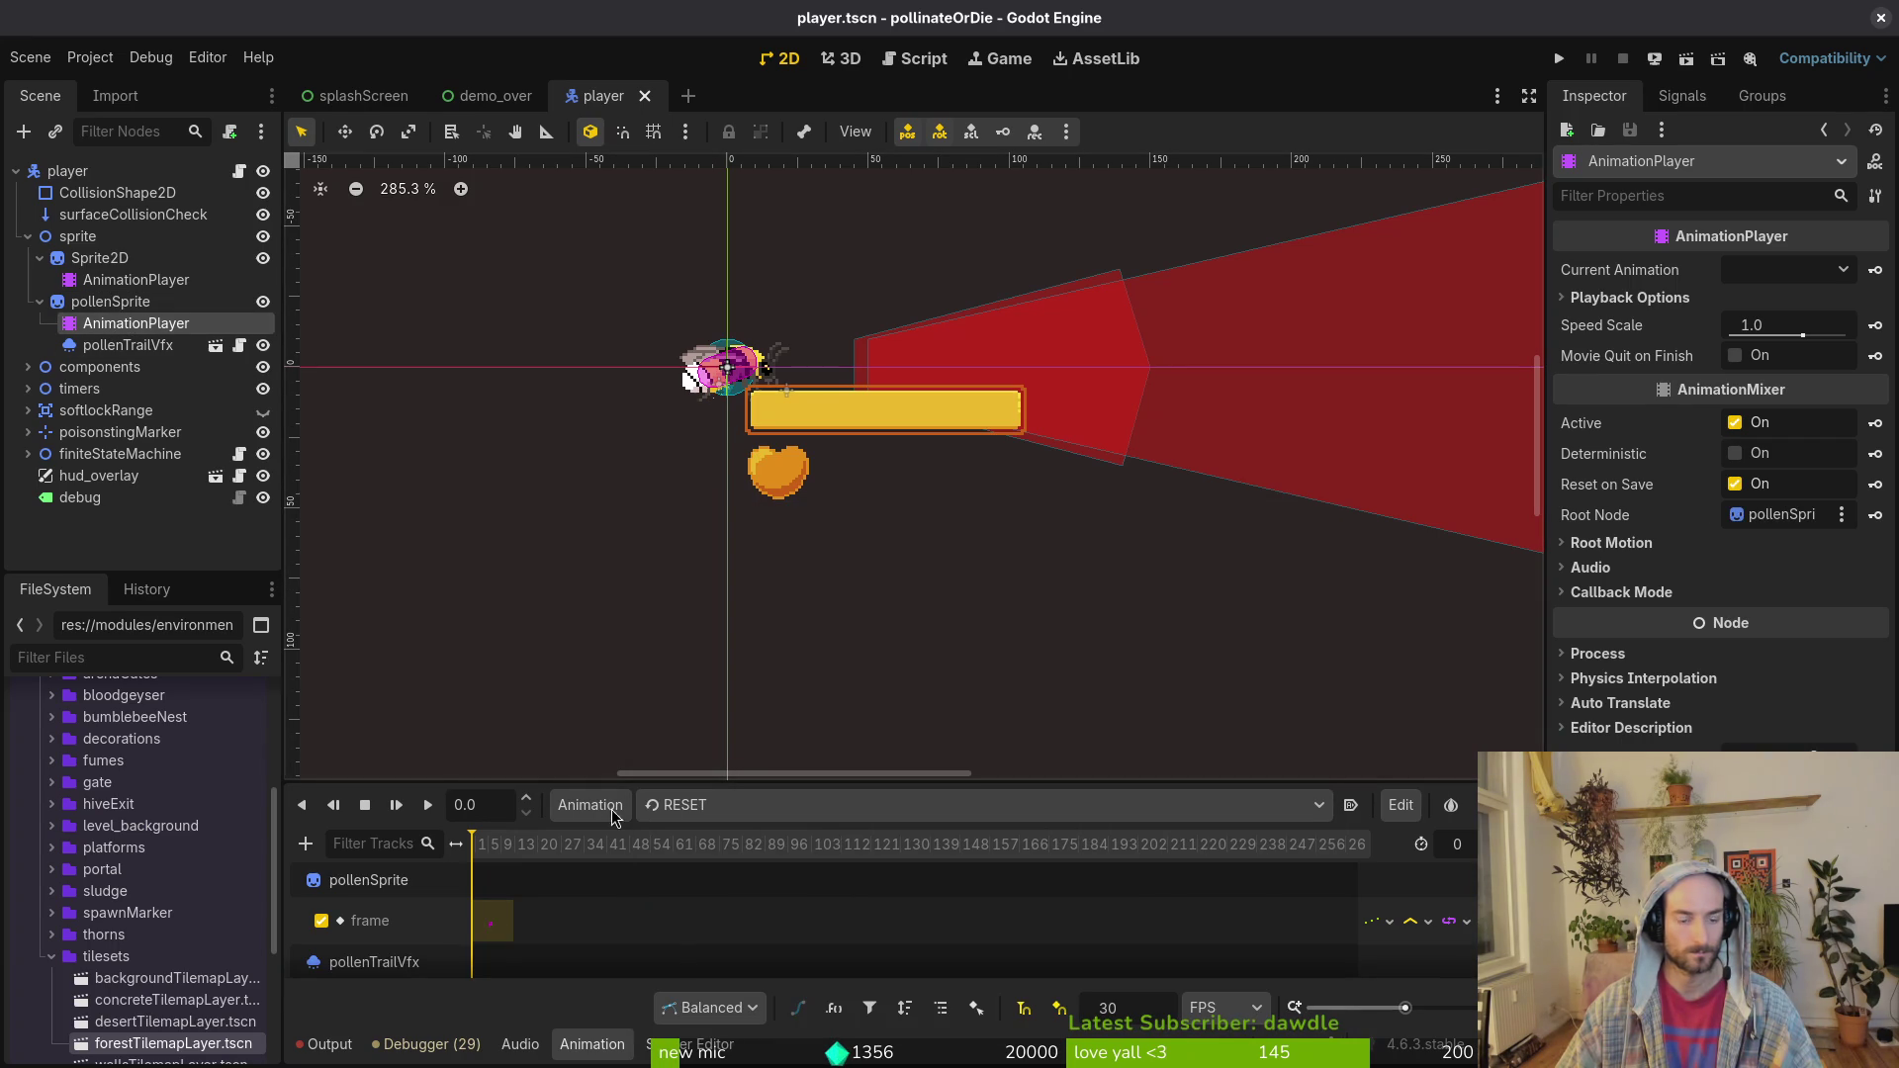
key("alt+Tab")
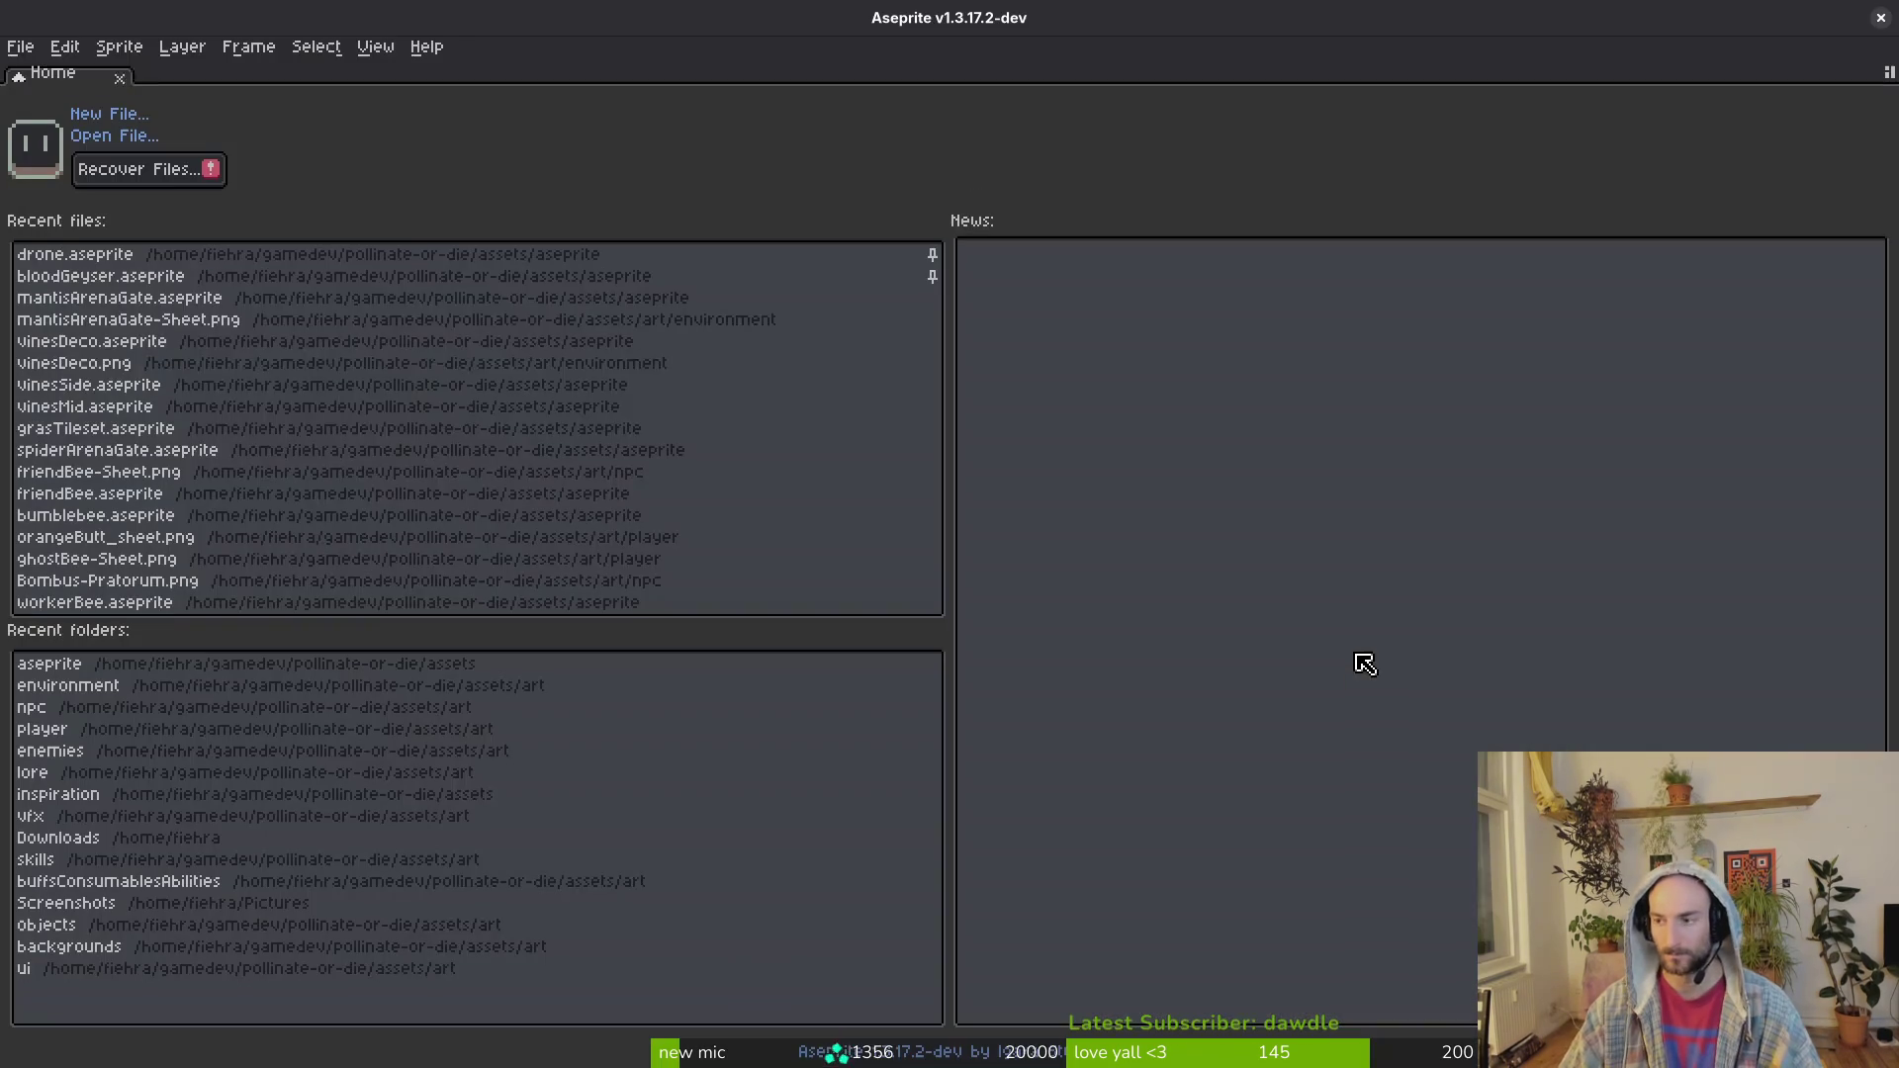
Step: Open bumblebee.aseprite at frame 51 with only the pollen layer, and bring up Export Sprite Sheet
left_click(114, 135)
key("Escape")
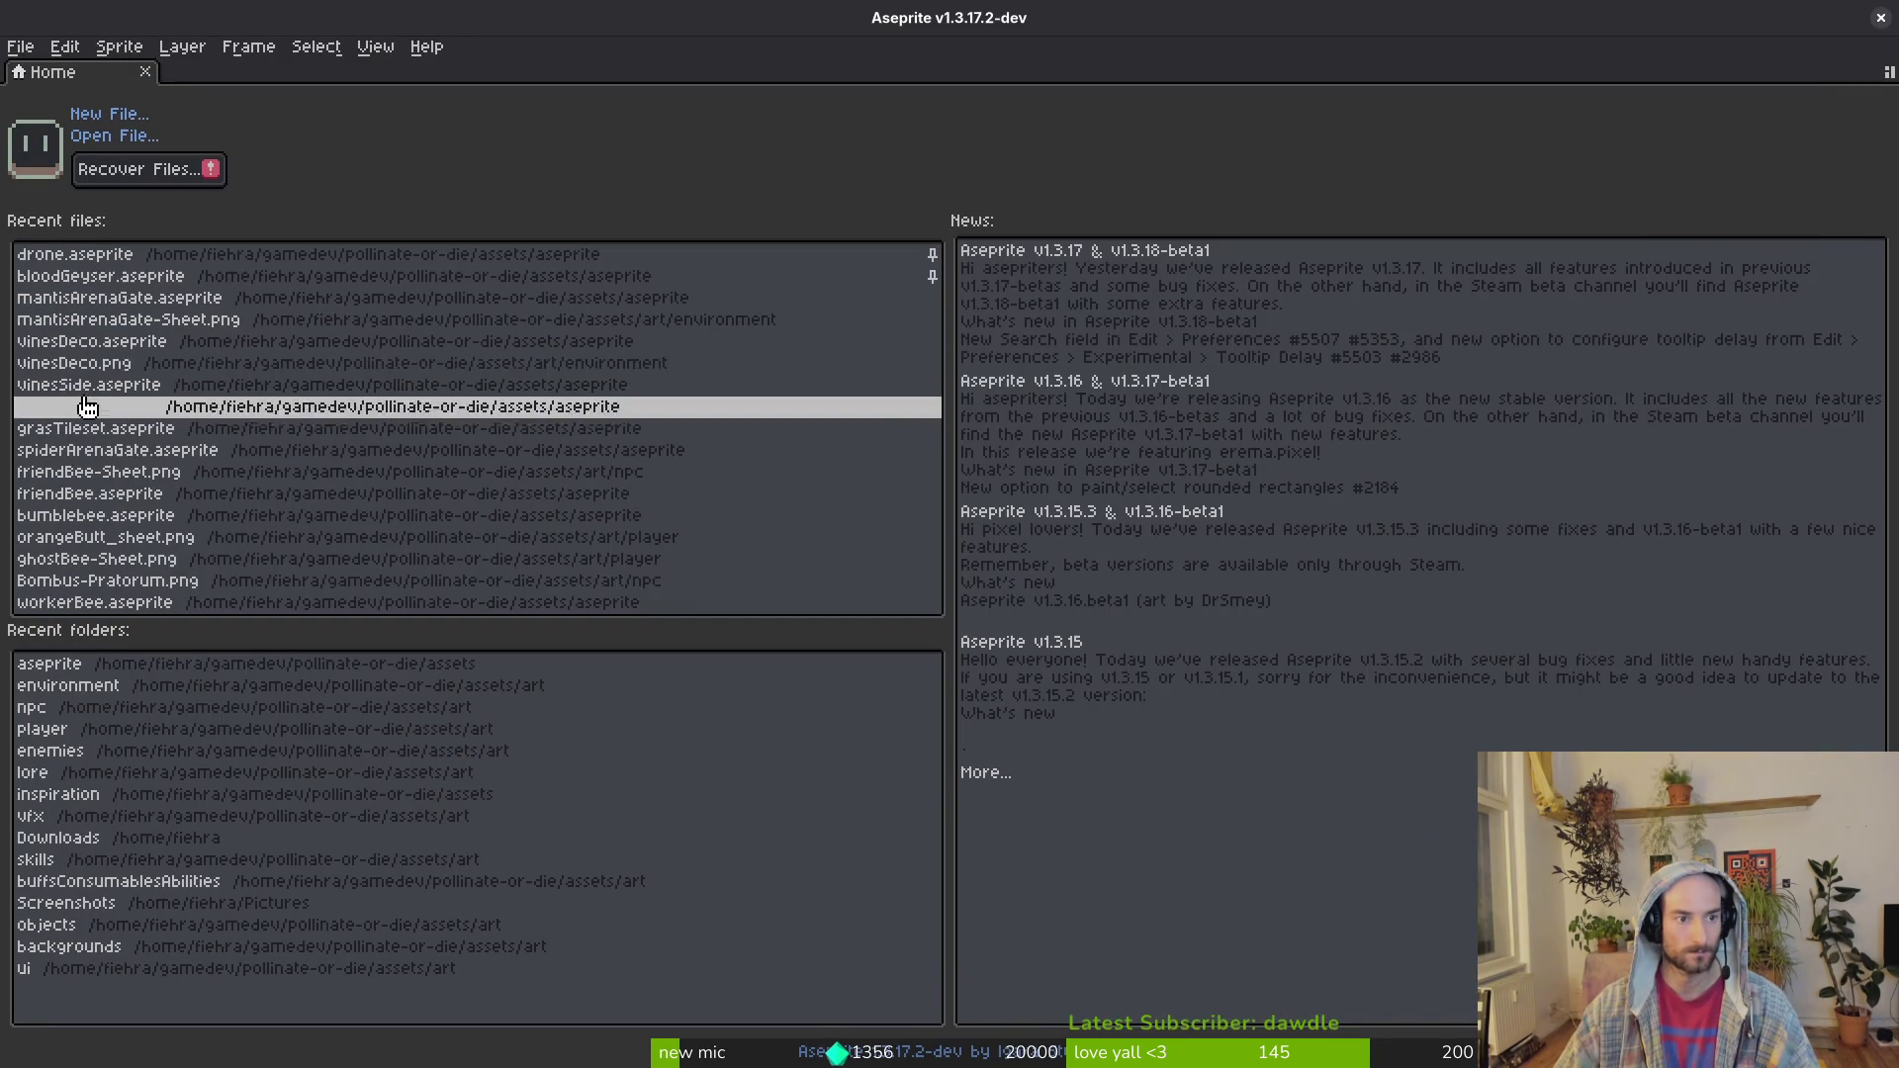
left_click(179, 515)
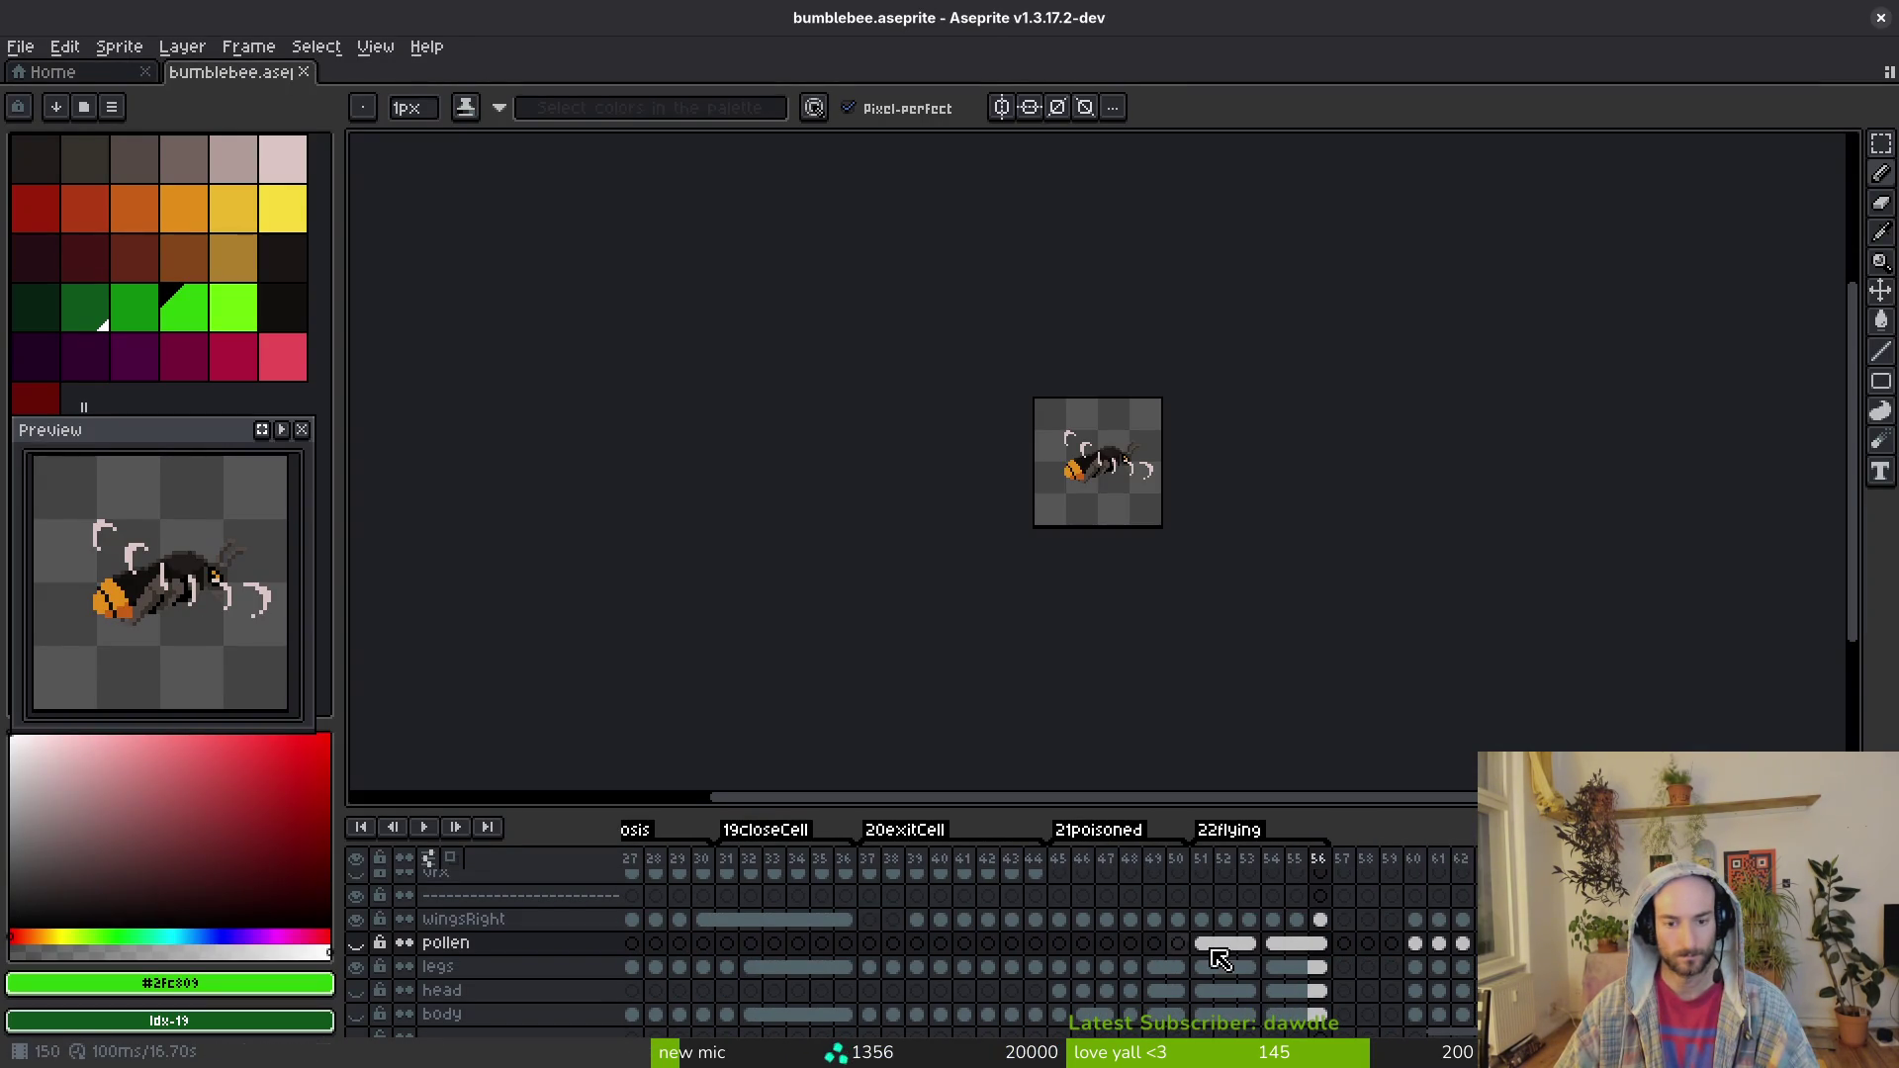
left_click(1205, 945)
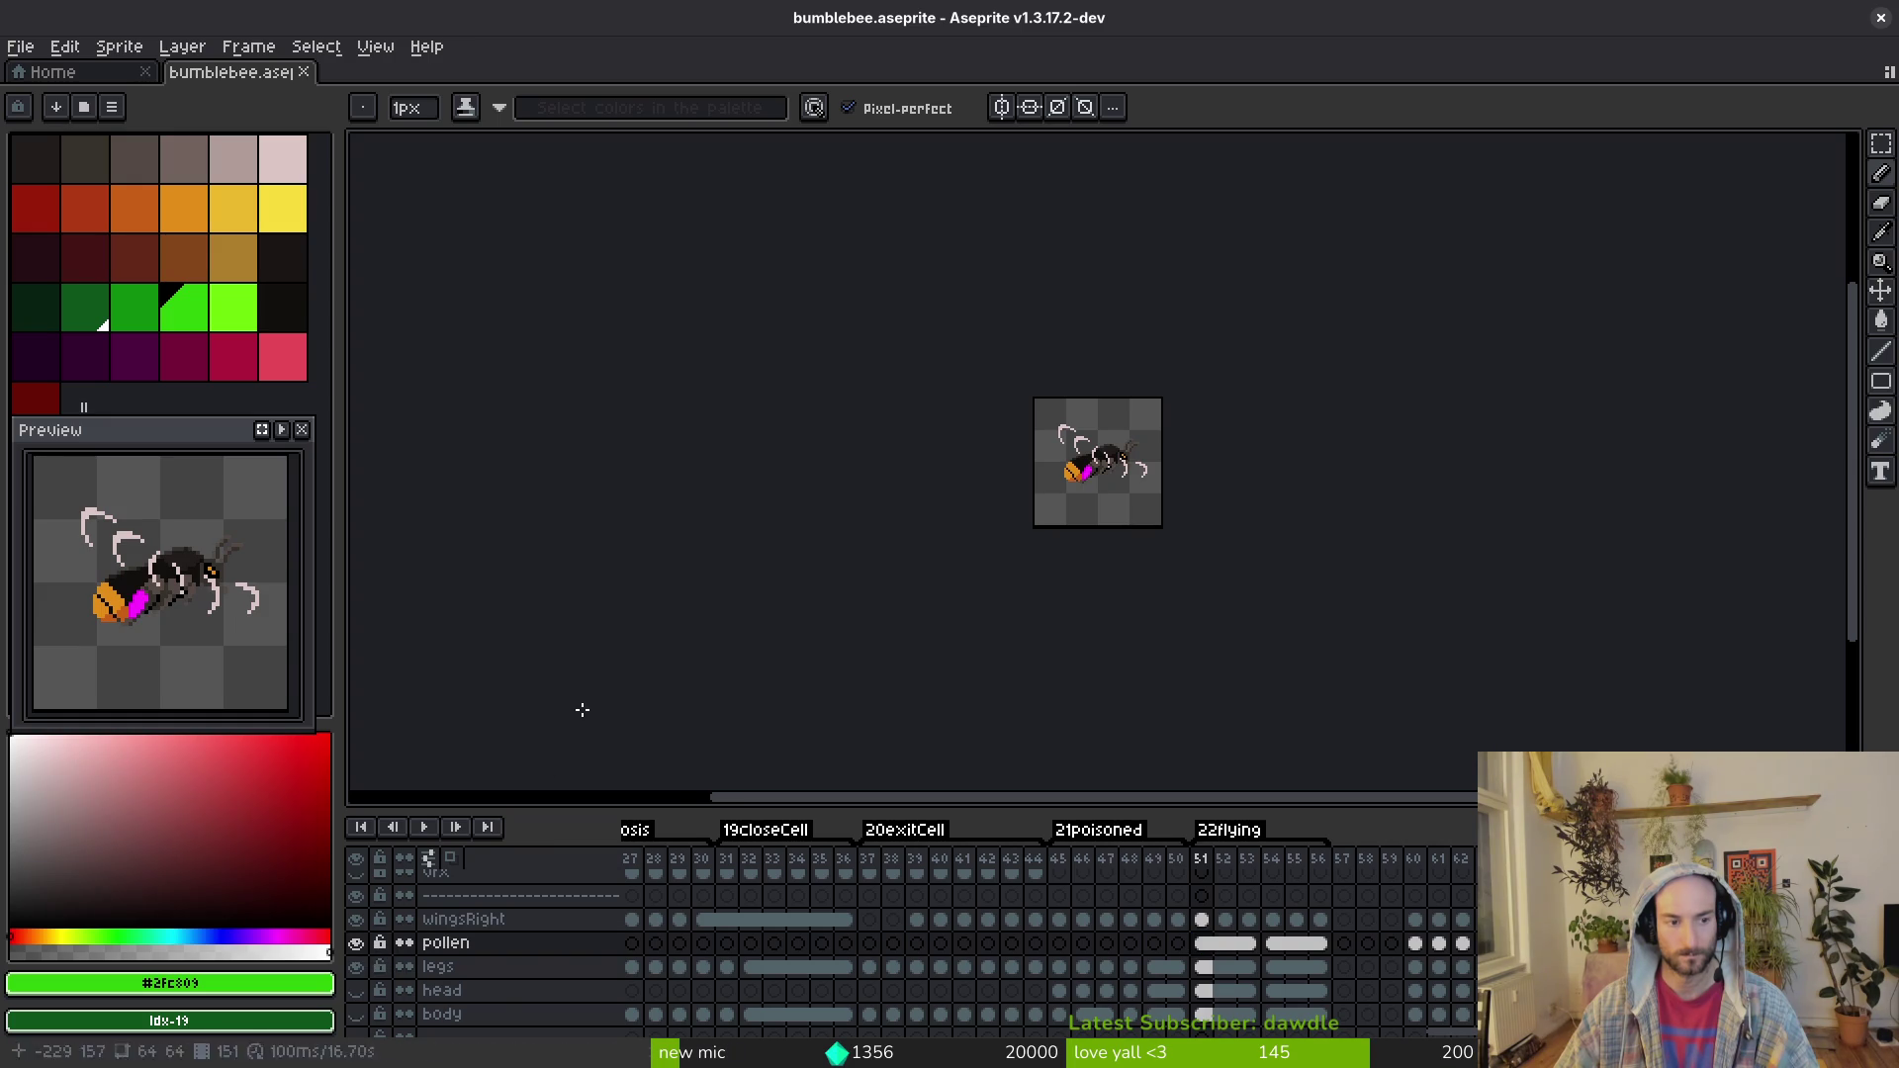
scroll(366, 984, "down", 5)
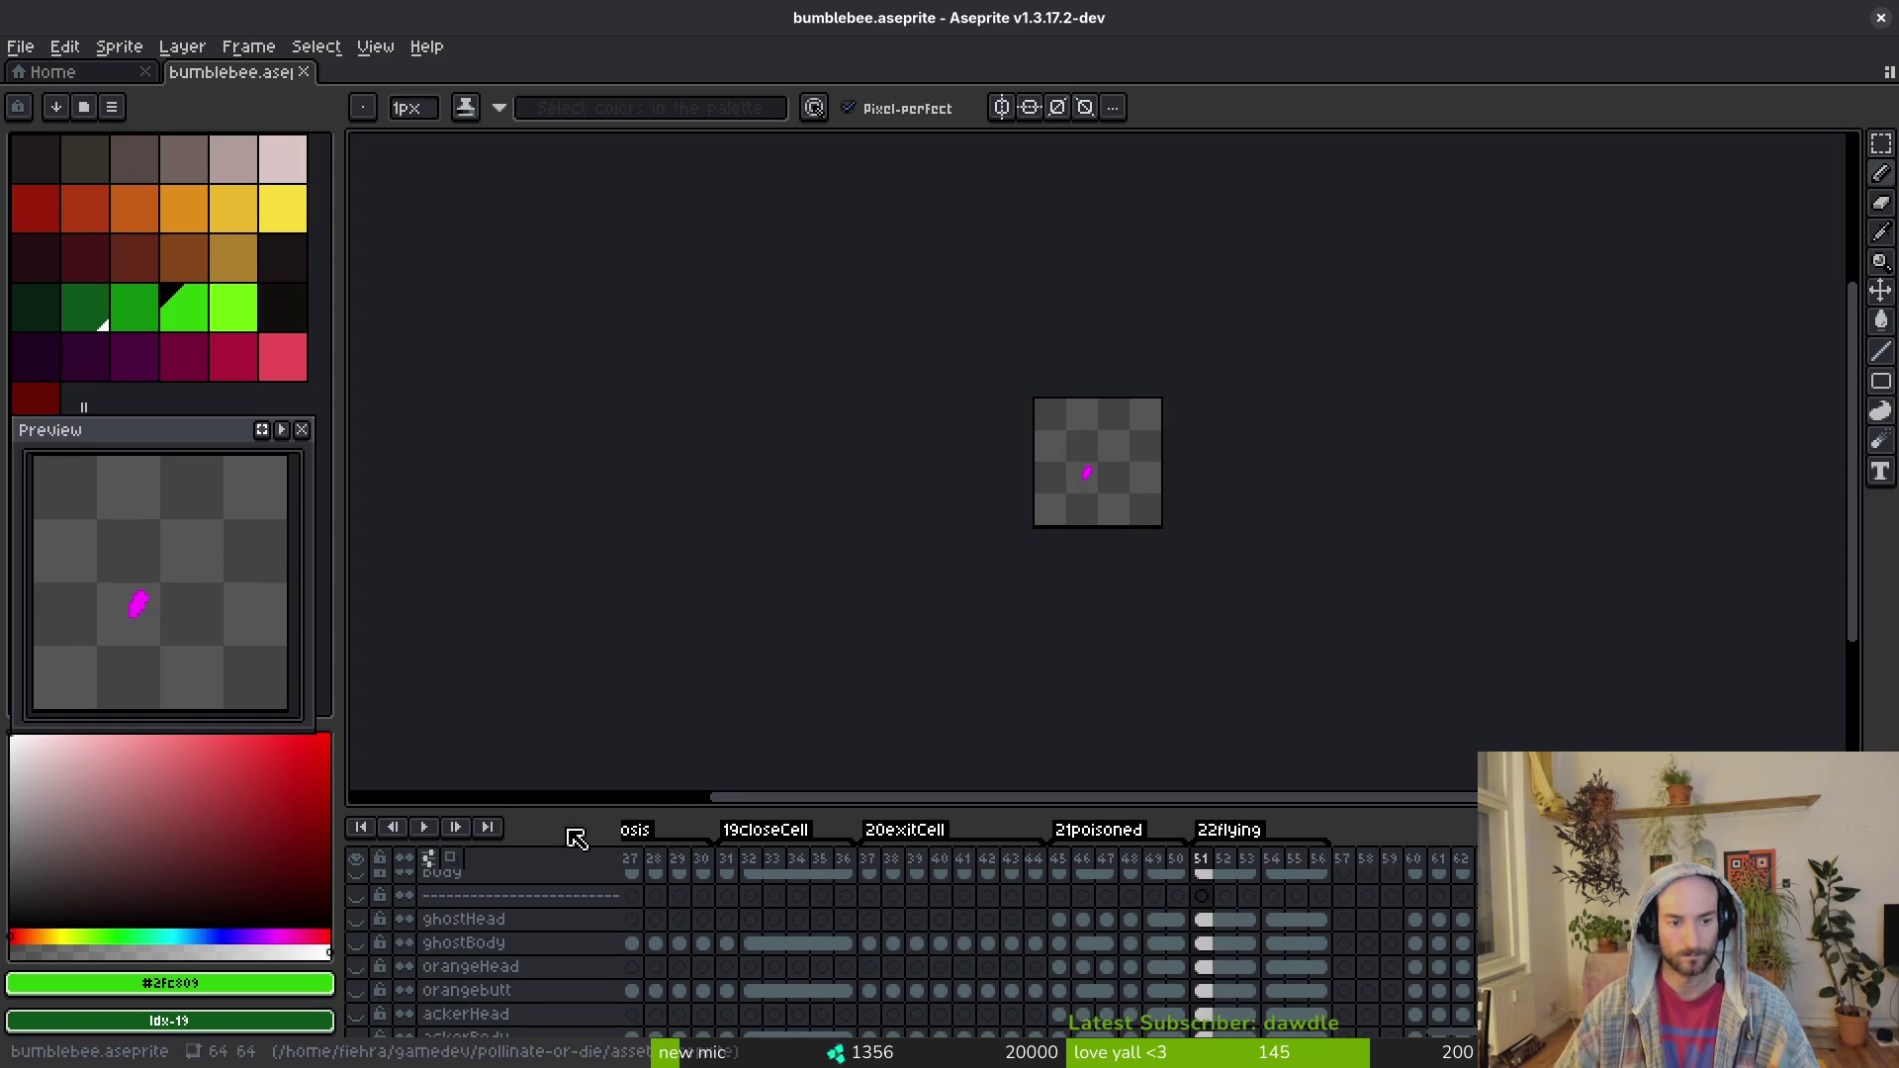
left_click_drag(658, 809, 724, 465)
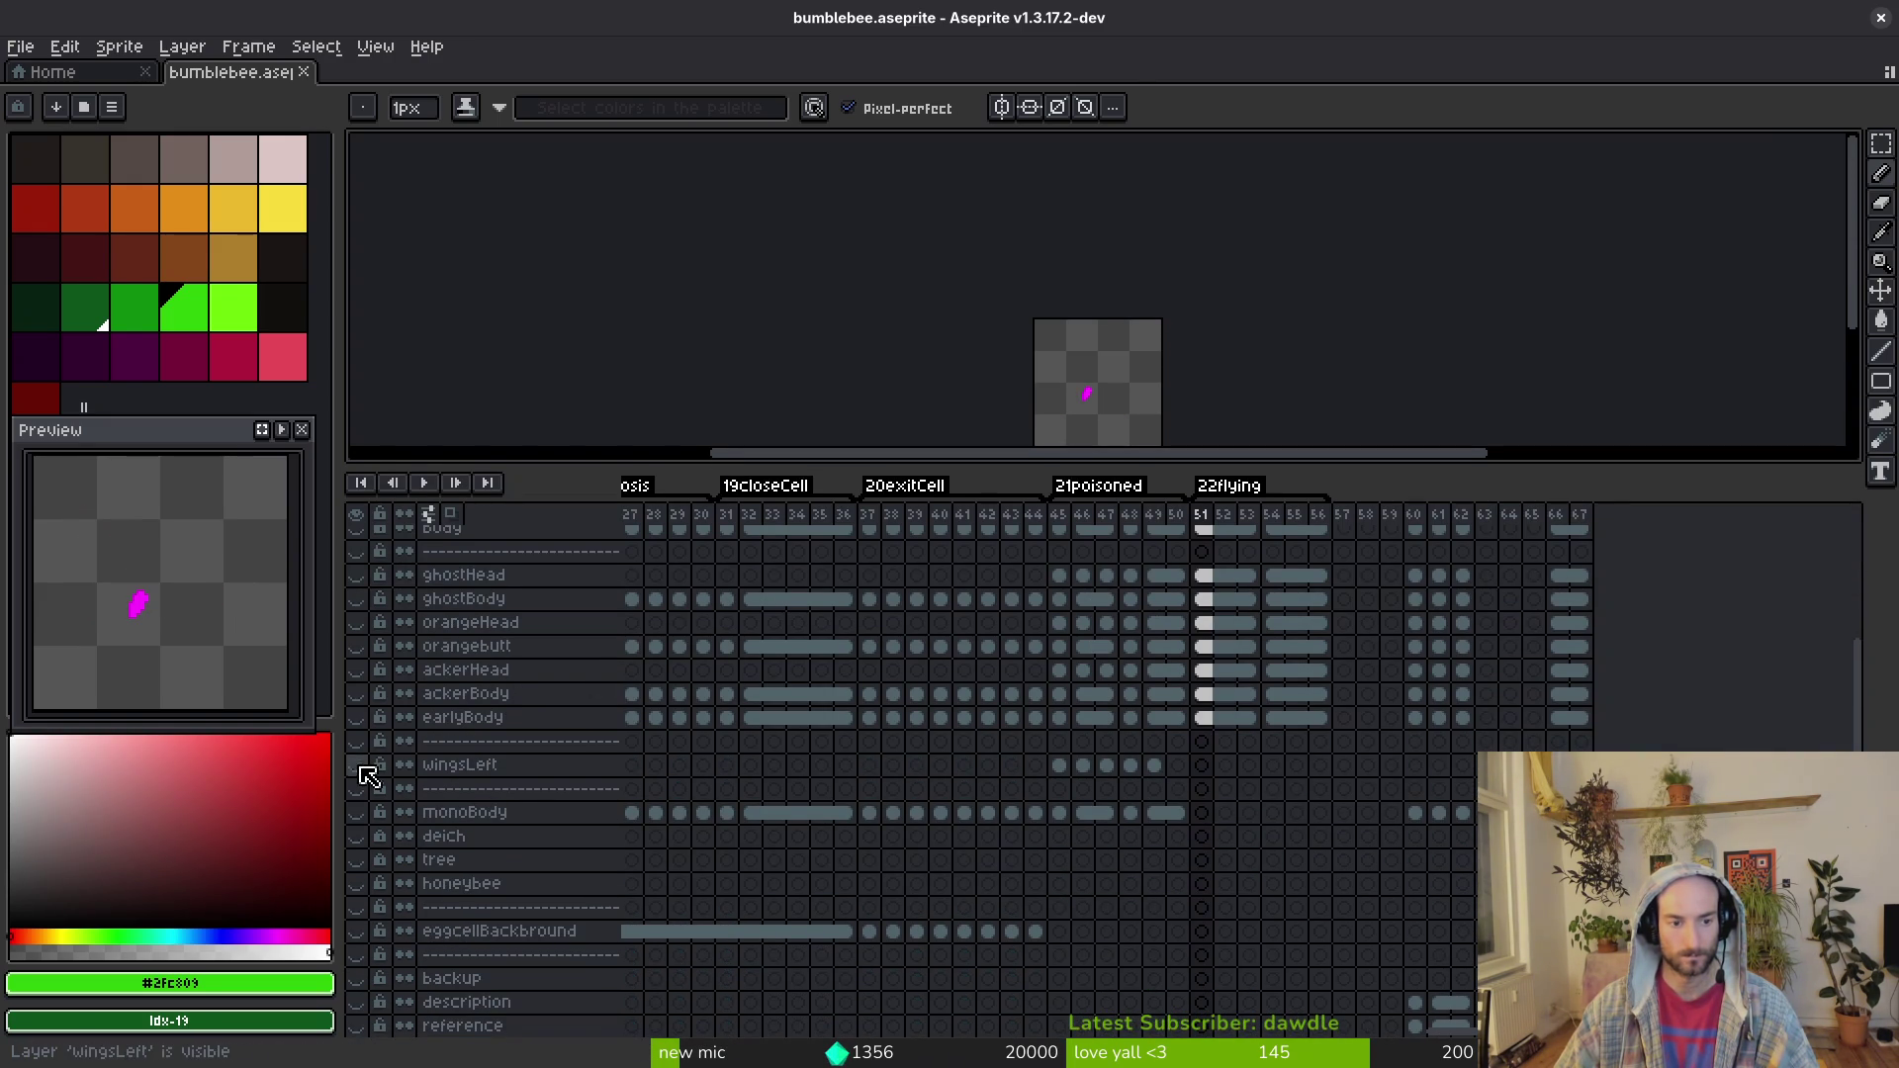
key("ctrl+e")
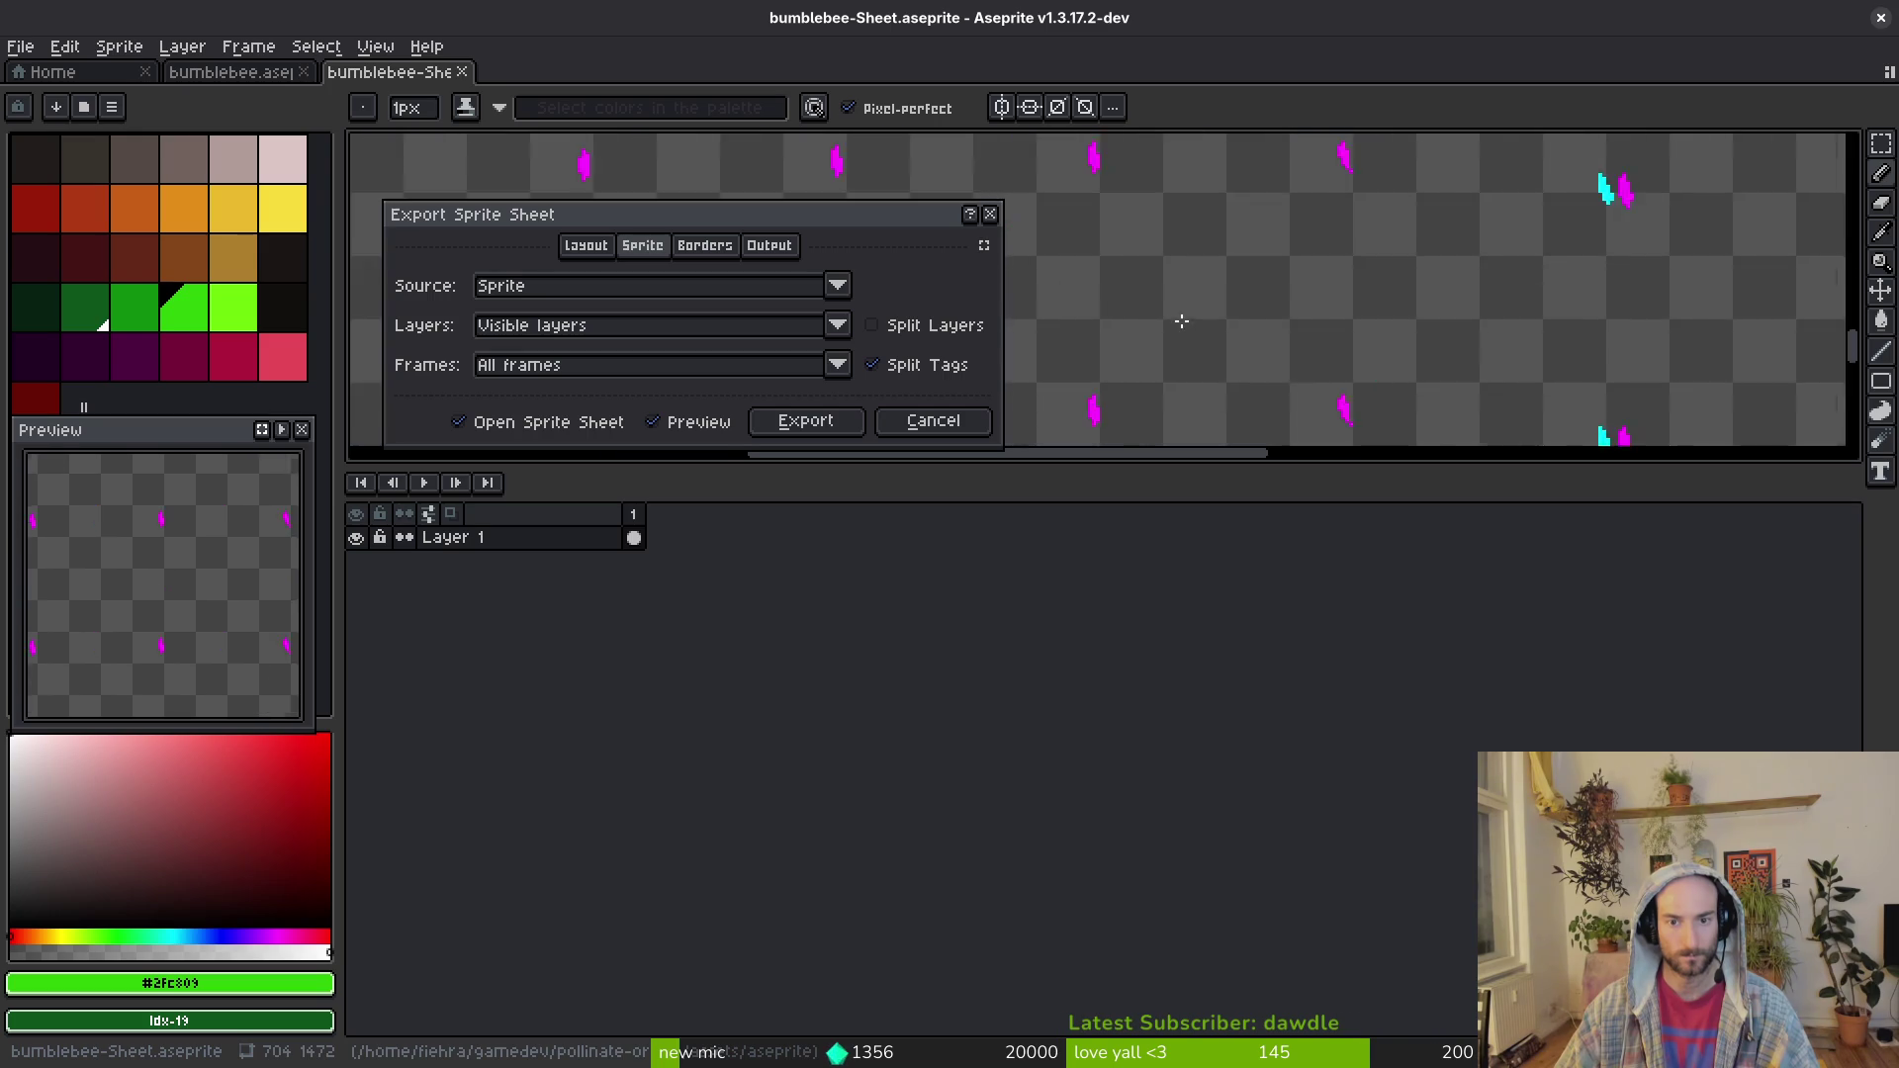
Step: Export the pollen sprite sheet over art/player/pollen-sheet.png, confirming the overwrite
scroll(1182, 321, "down", 5)
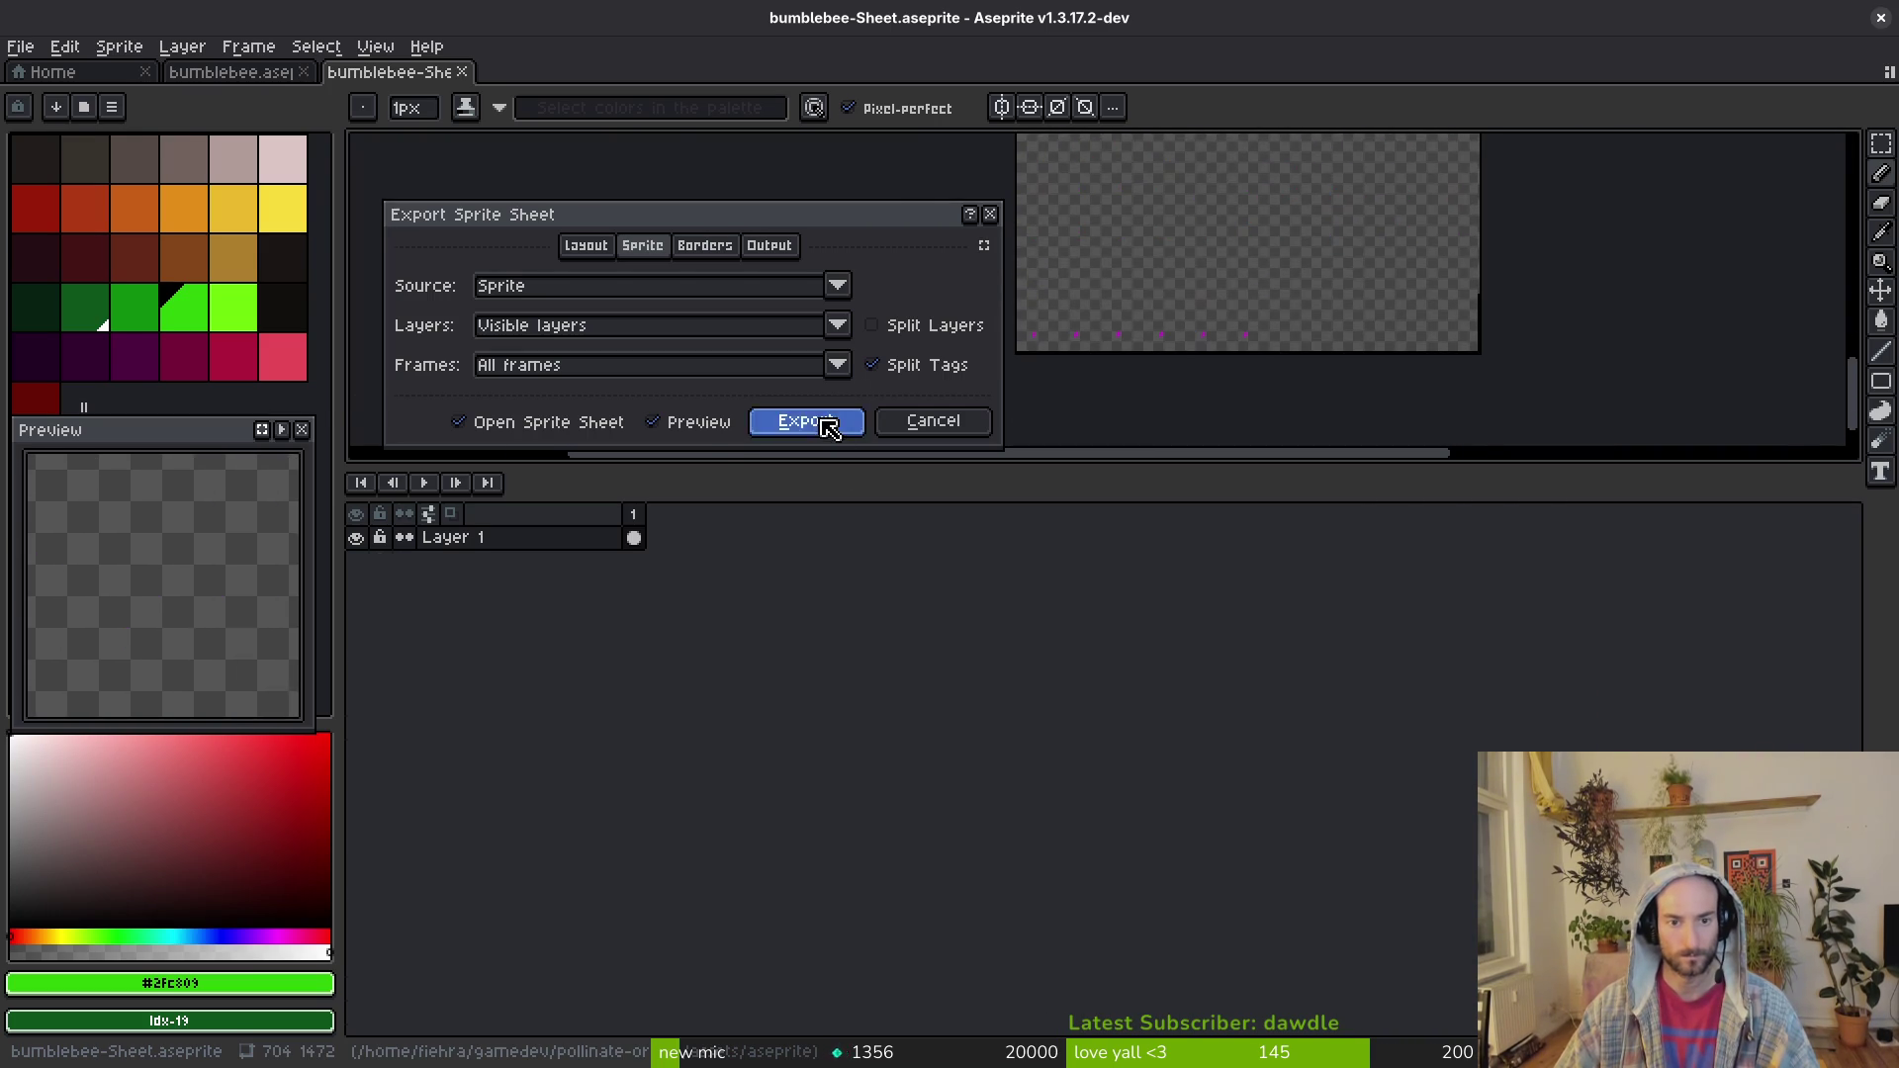
left_click(807, 422)
key("ctrl+shift+e")
left_click(485, 93)
left_click(545, 119)
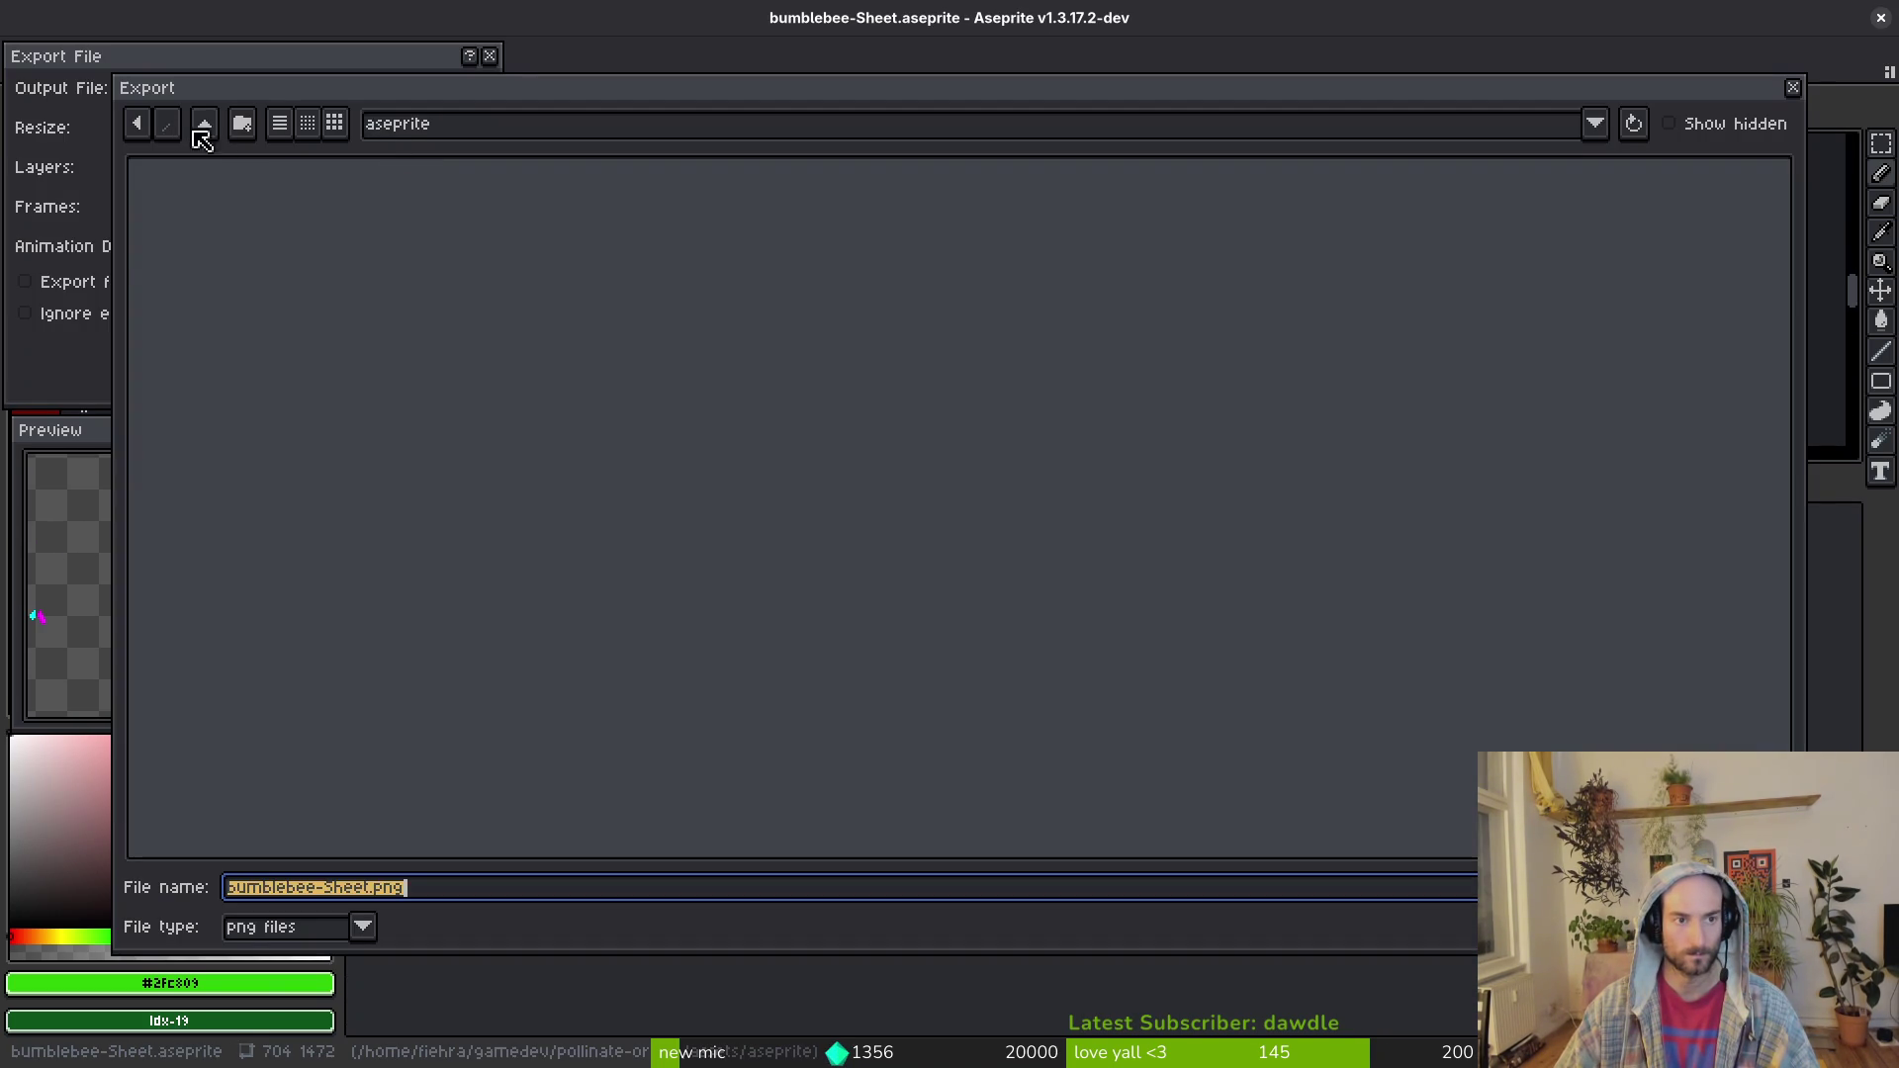
left_click(202, 139)
double_click(198, 222)
left_click(1633, 219)
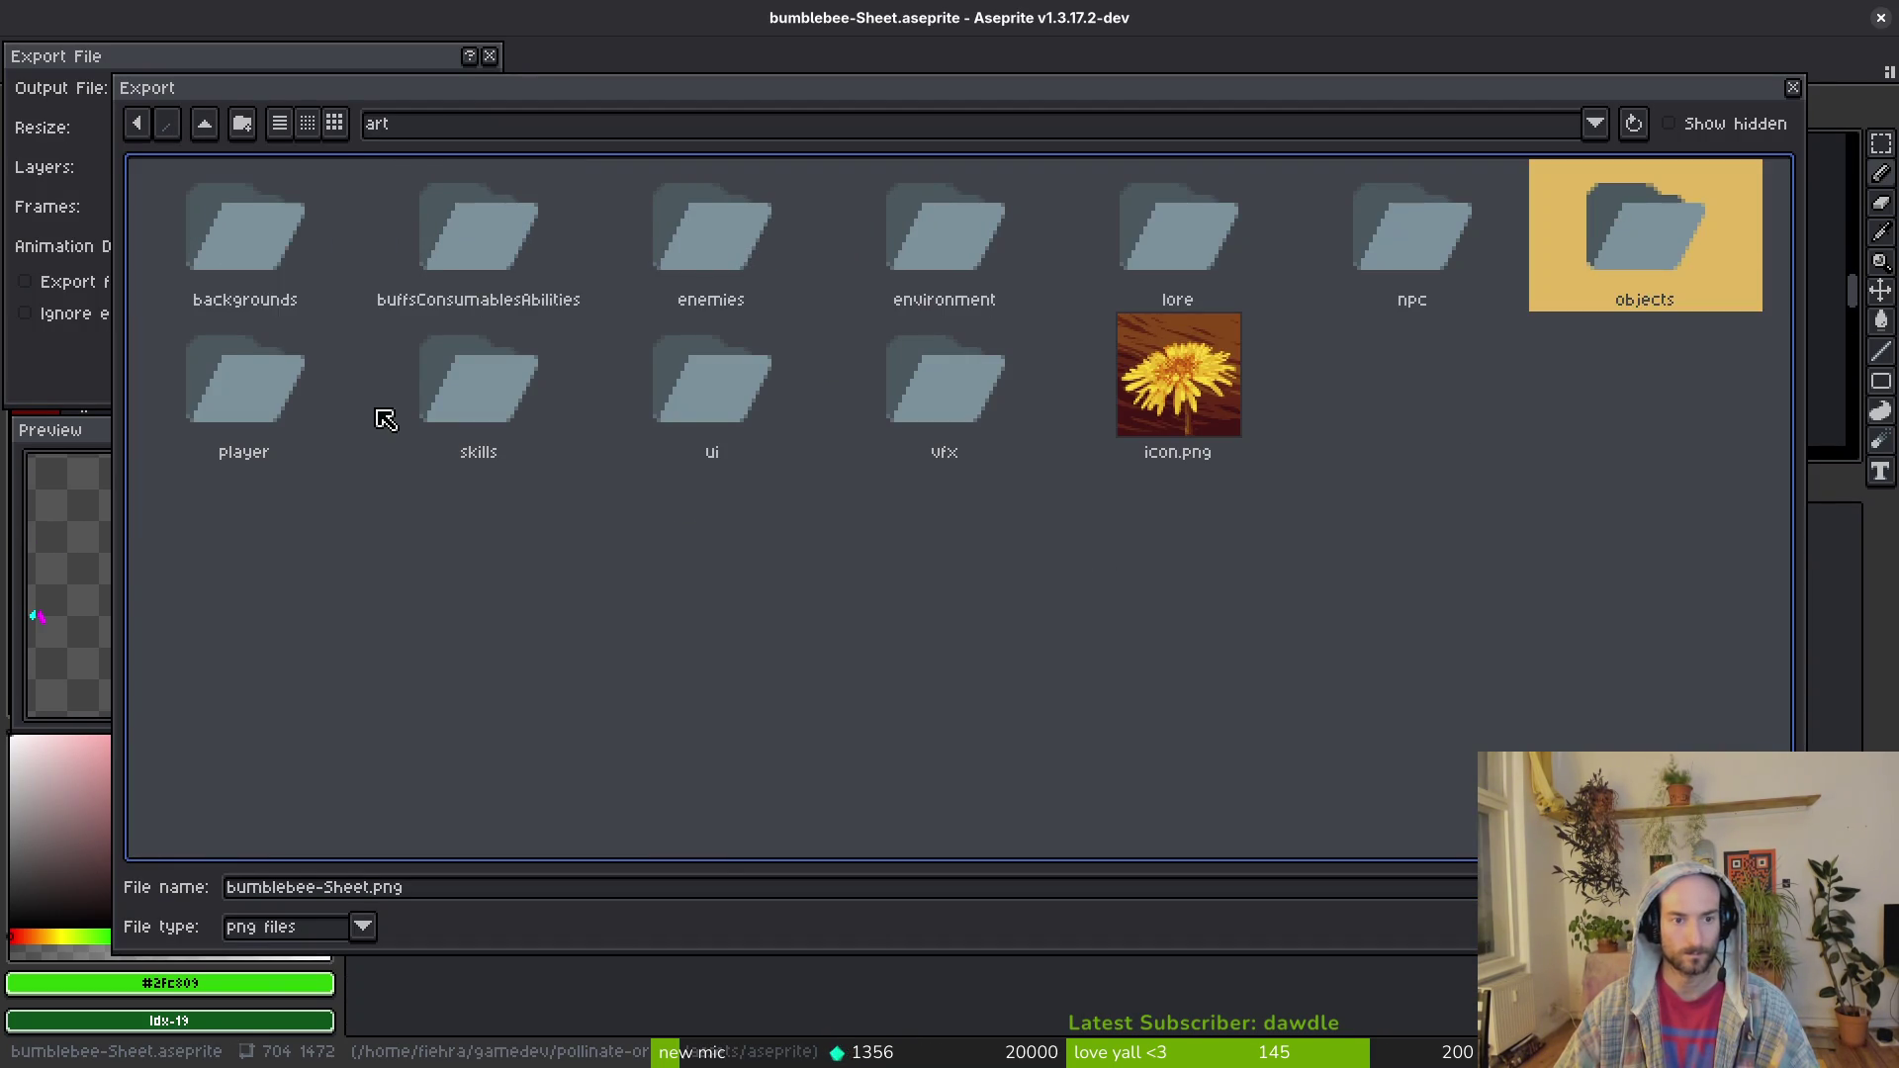
double_click(259, 408)
left_click(841, 227)
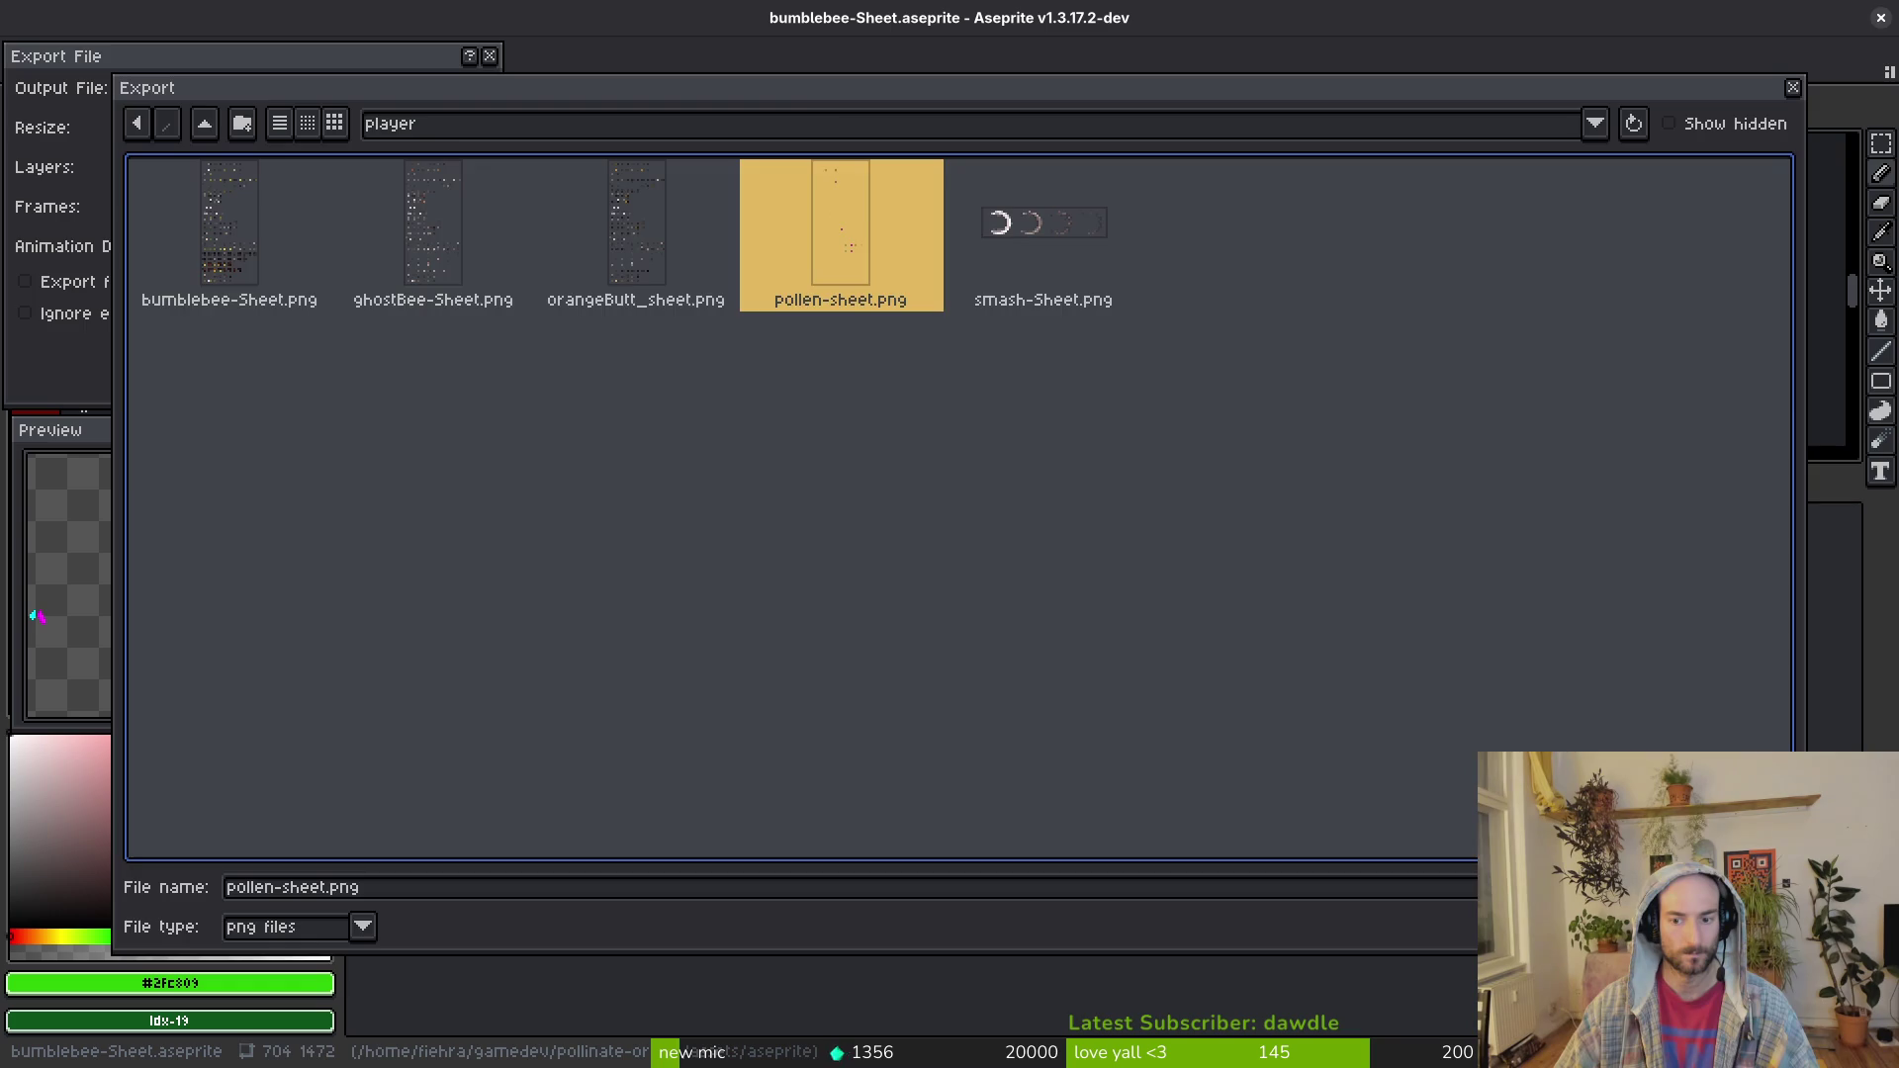
left_click(1742, 927)
left_click(808, 594)
left_click(326, 347)
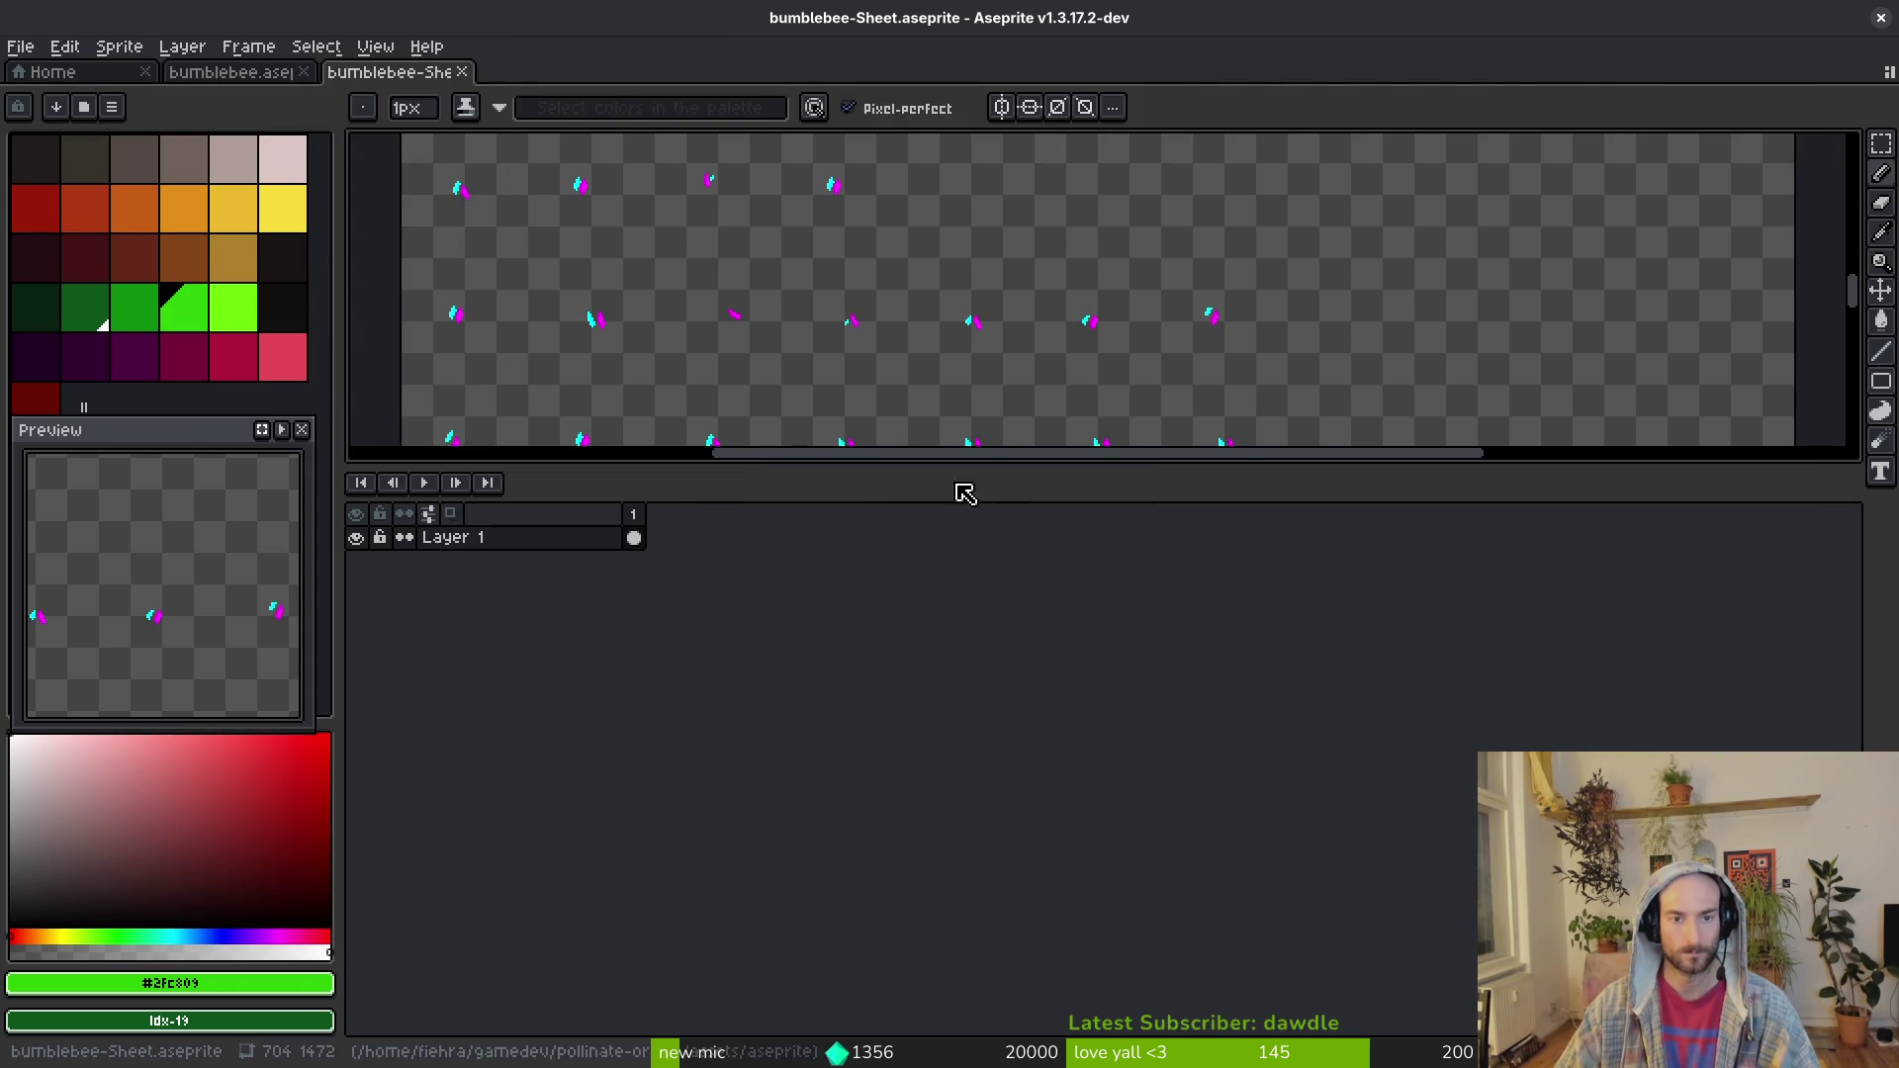
Step: Close the temporary bumblebee-Sheet tab without saving it
left_click_drag(1049, 475, 988, 805)
key("ctrl+o")
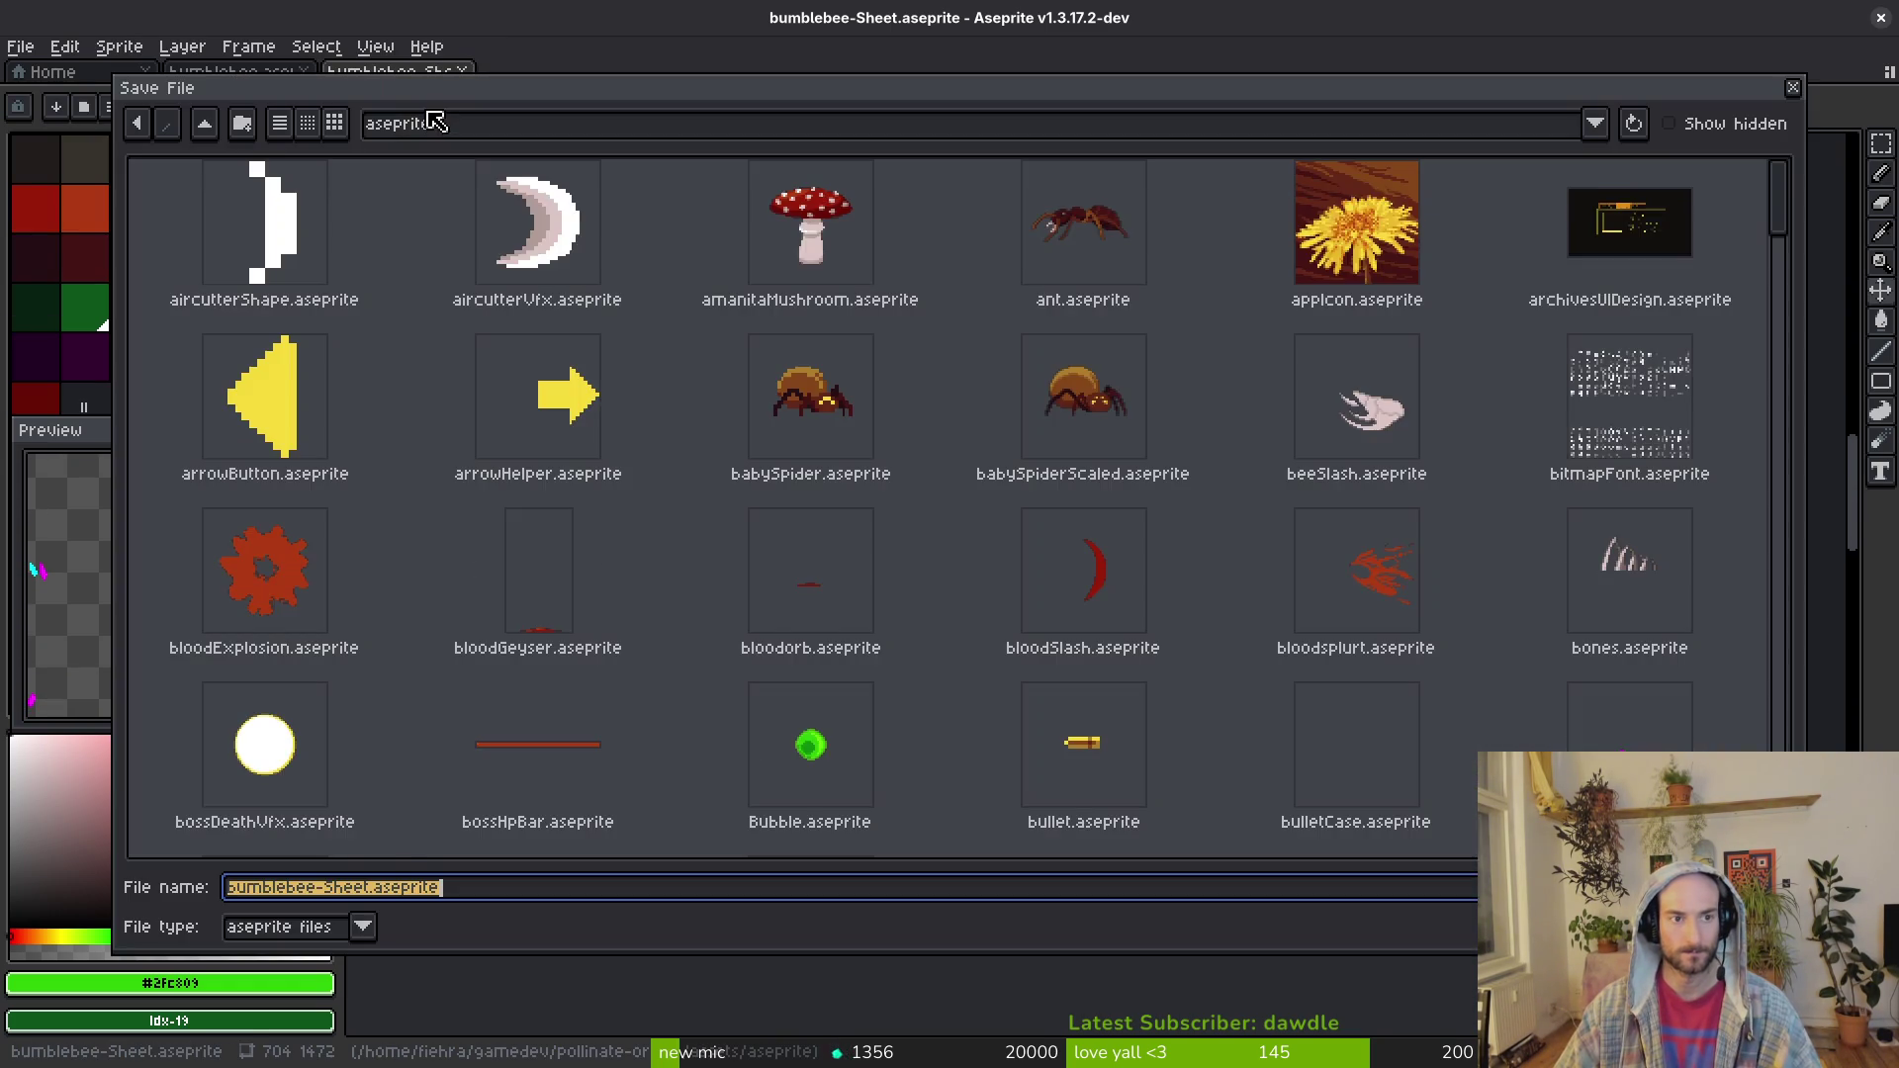
key("Escape")
key("ctrl+w")
key("b")
scroll(1039, 488, "up", 6)
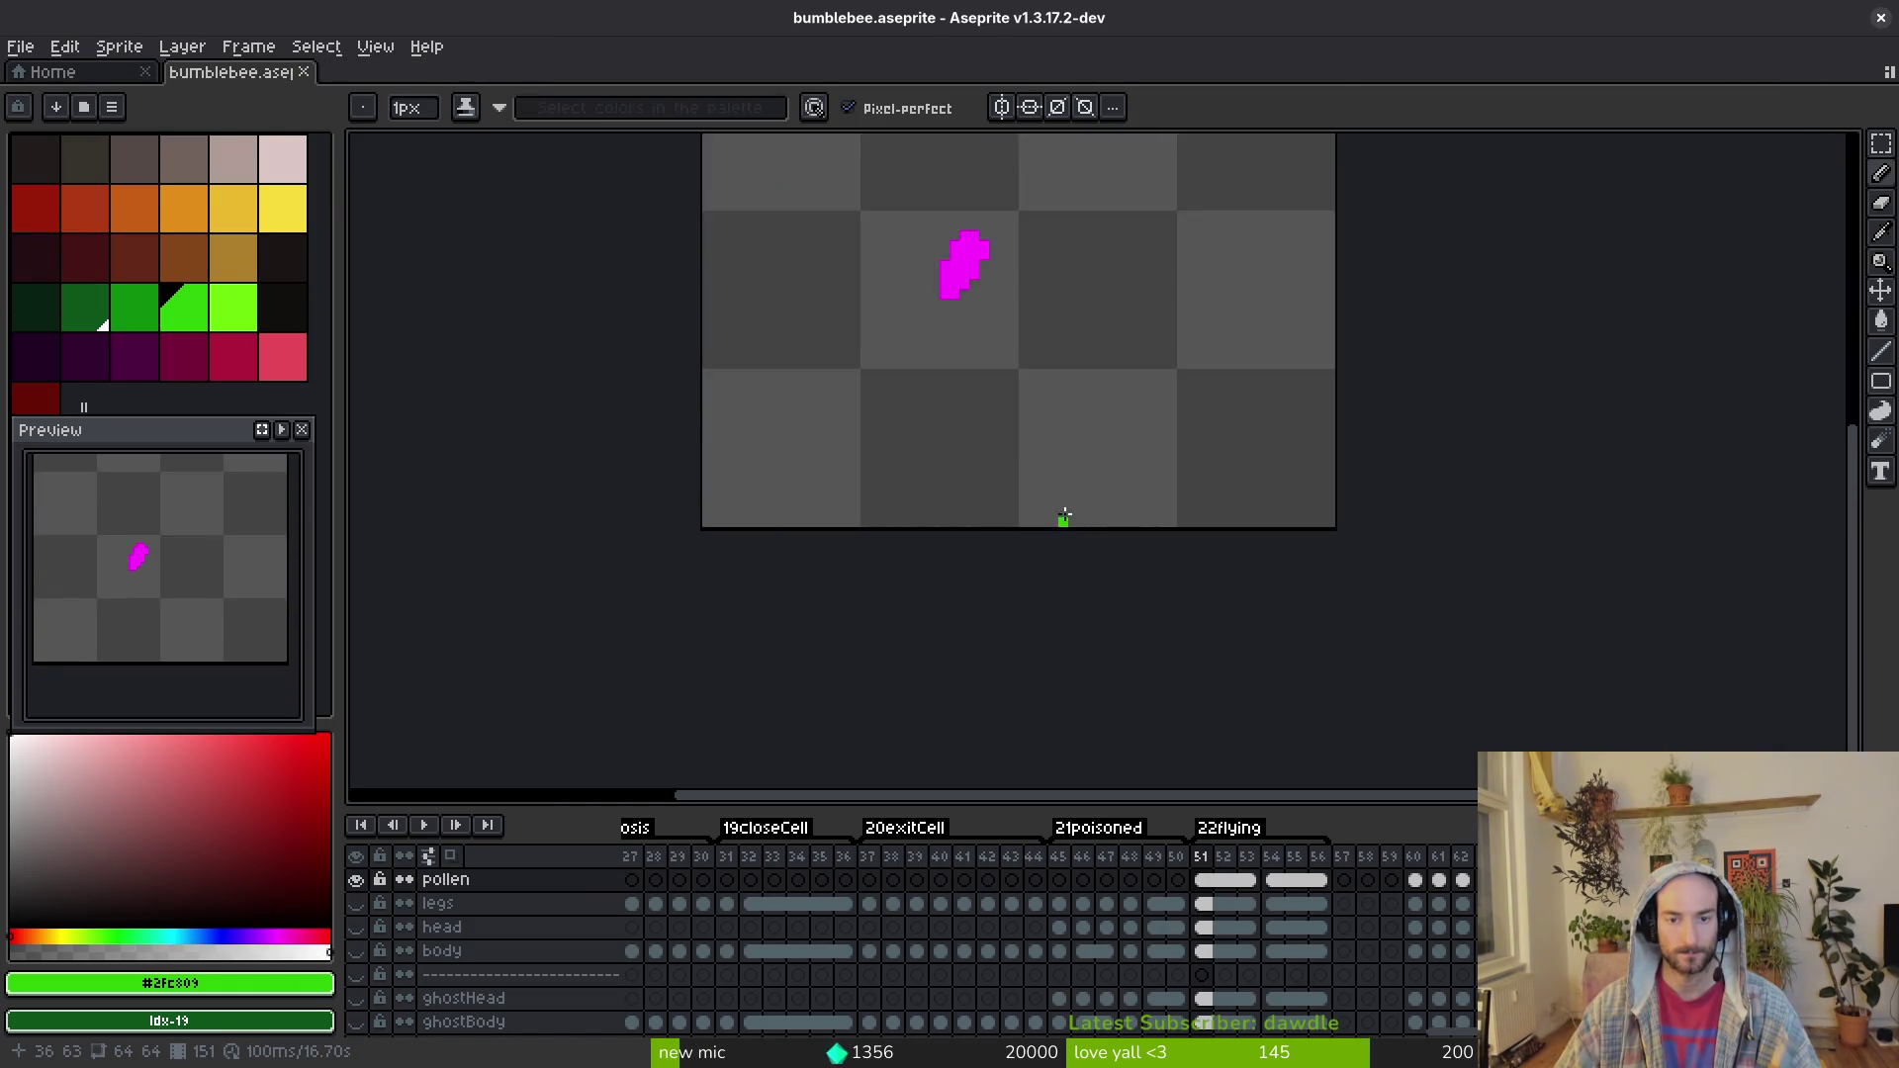
scroll(1052, 543, "down", 2)
key("i")
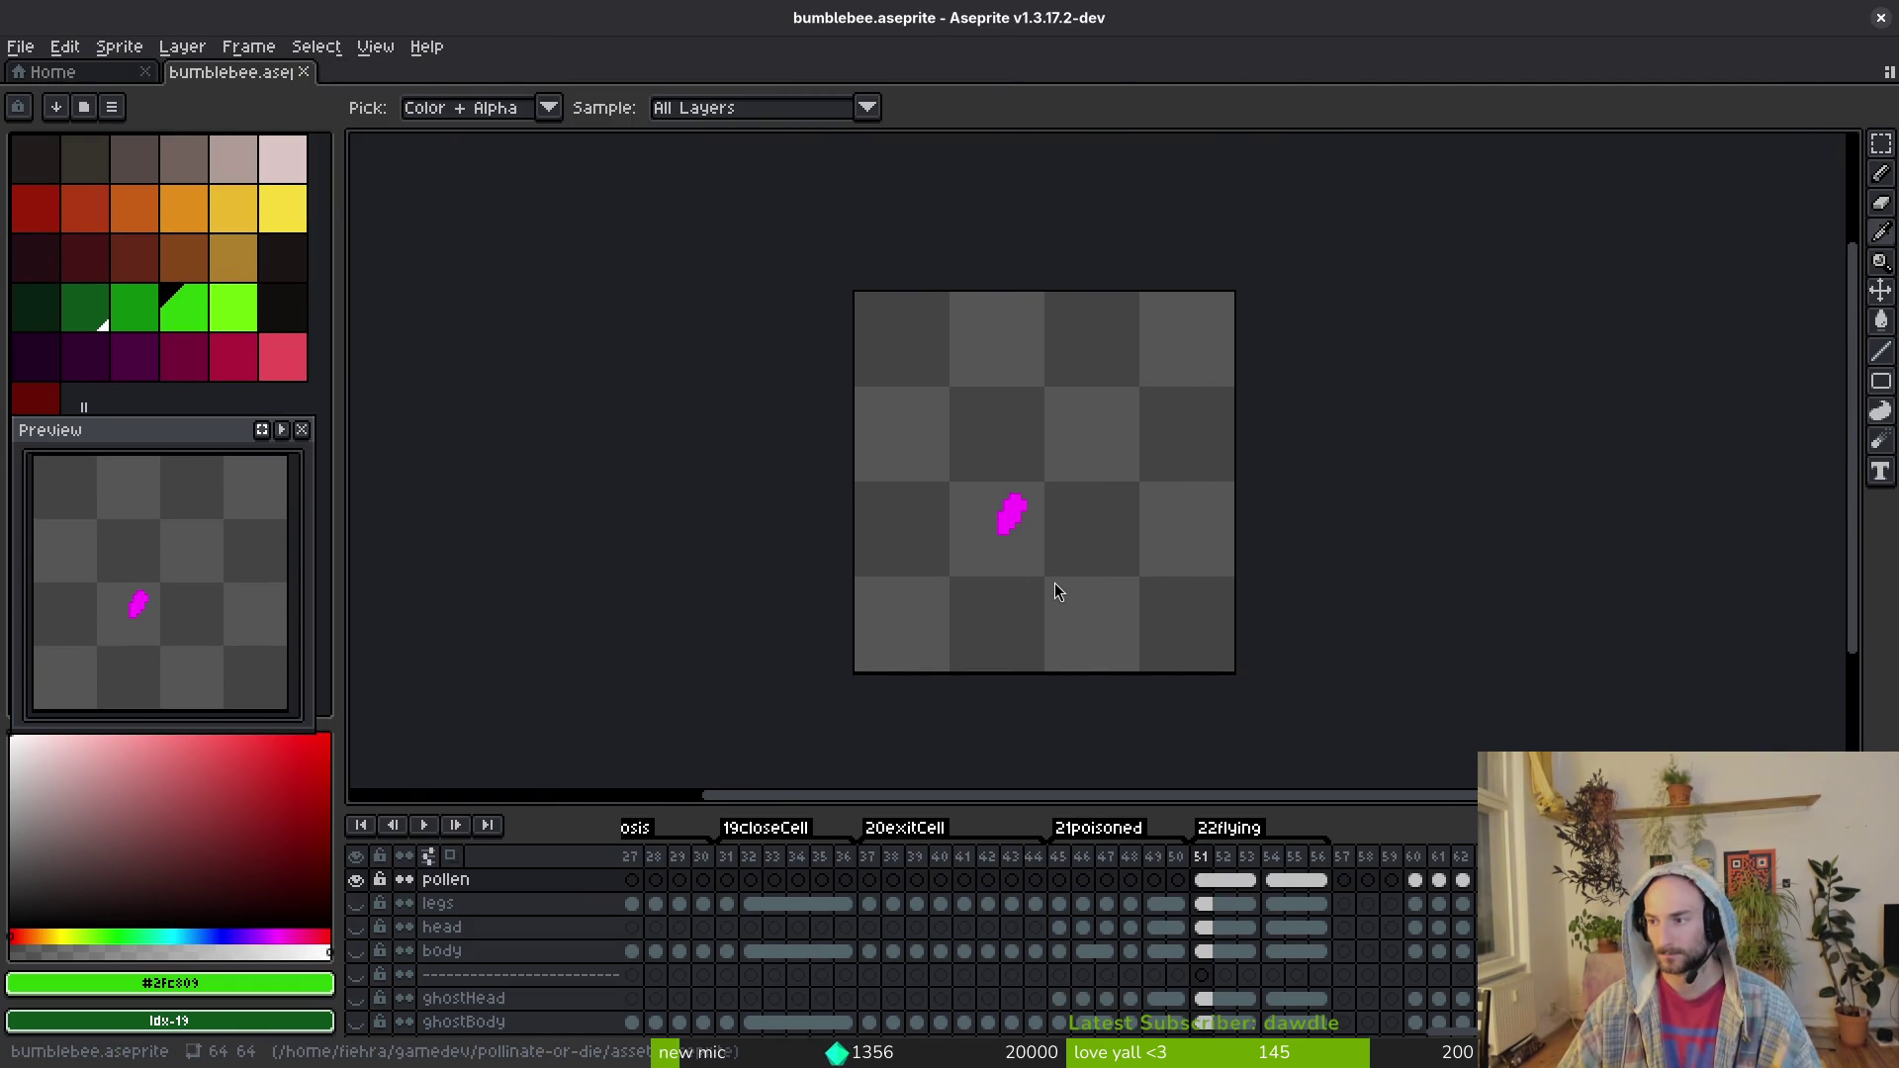
key("alt+Tab")
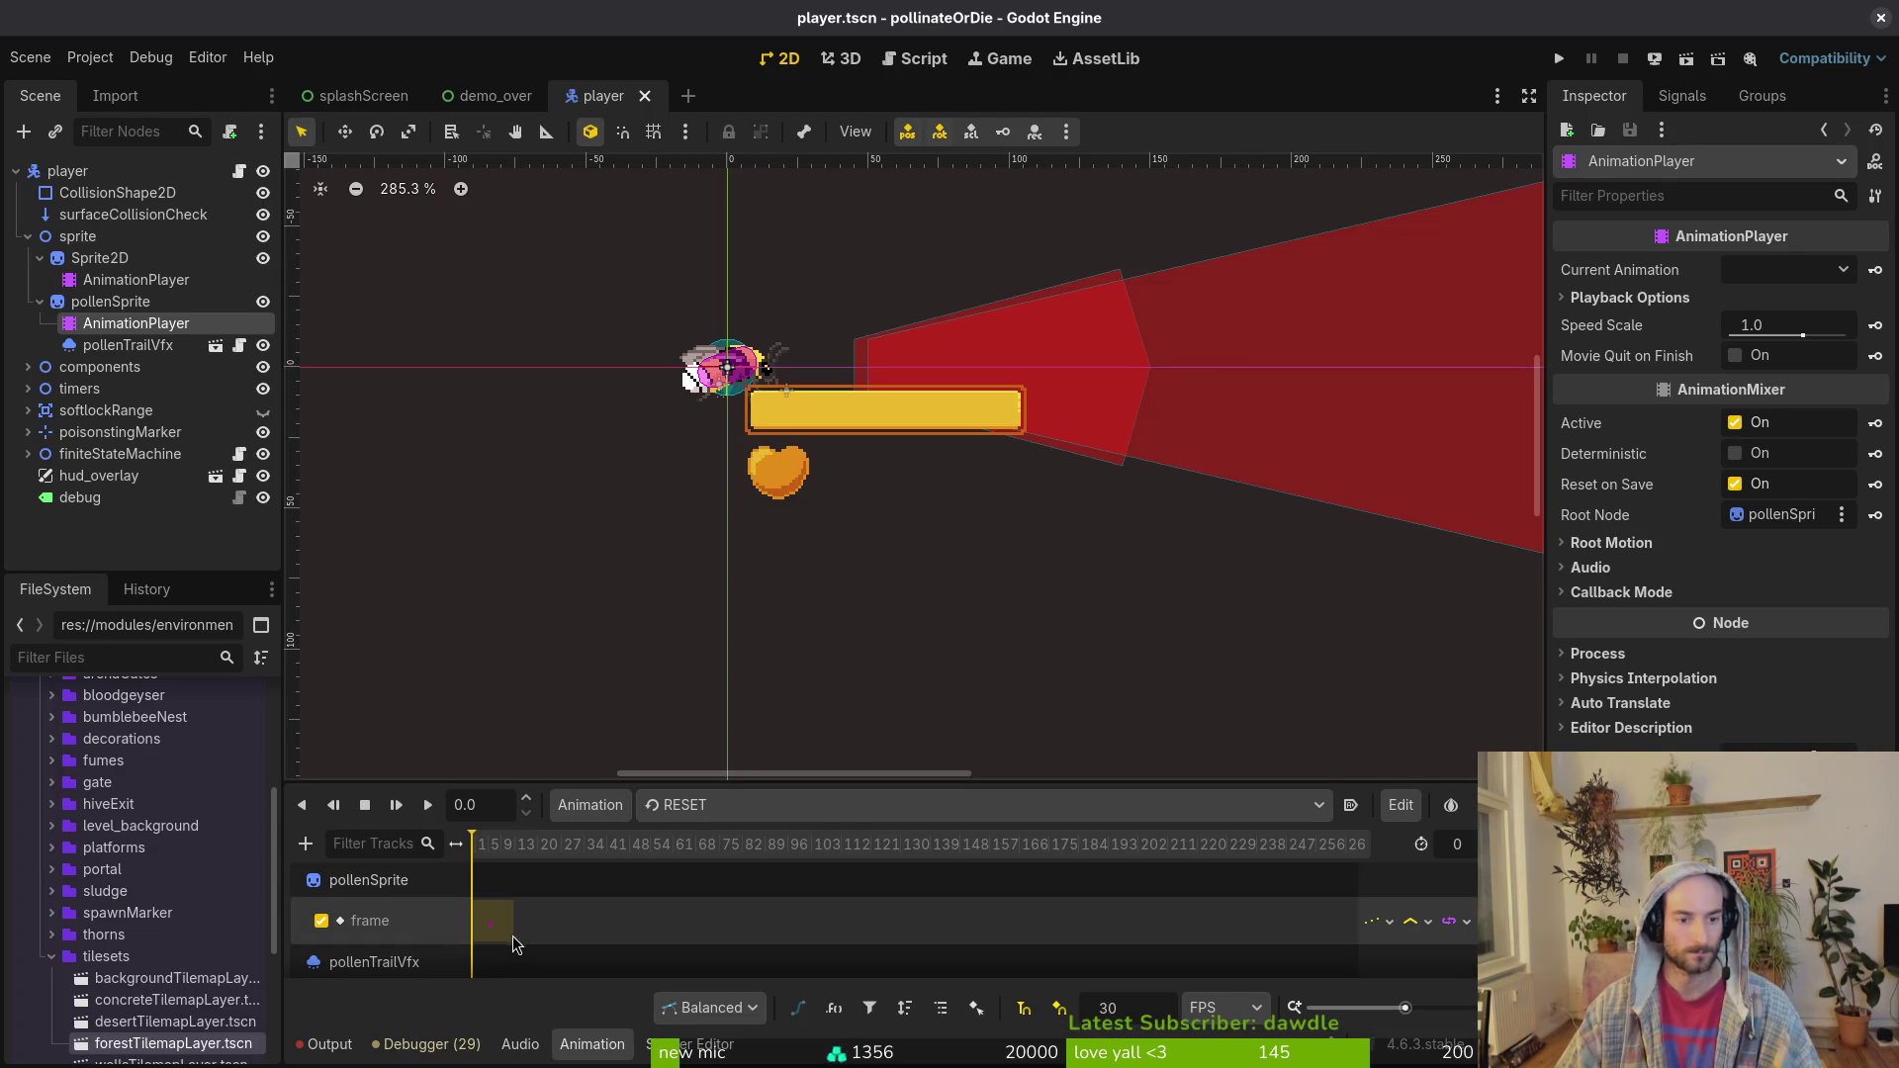
Step: Check the bee's flying animation, then select pollenSprite AnimationPlayer's flying animation
left_click(38, 302)
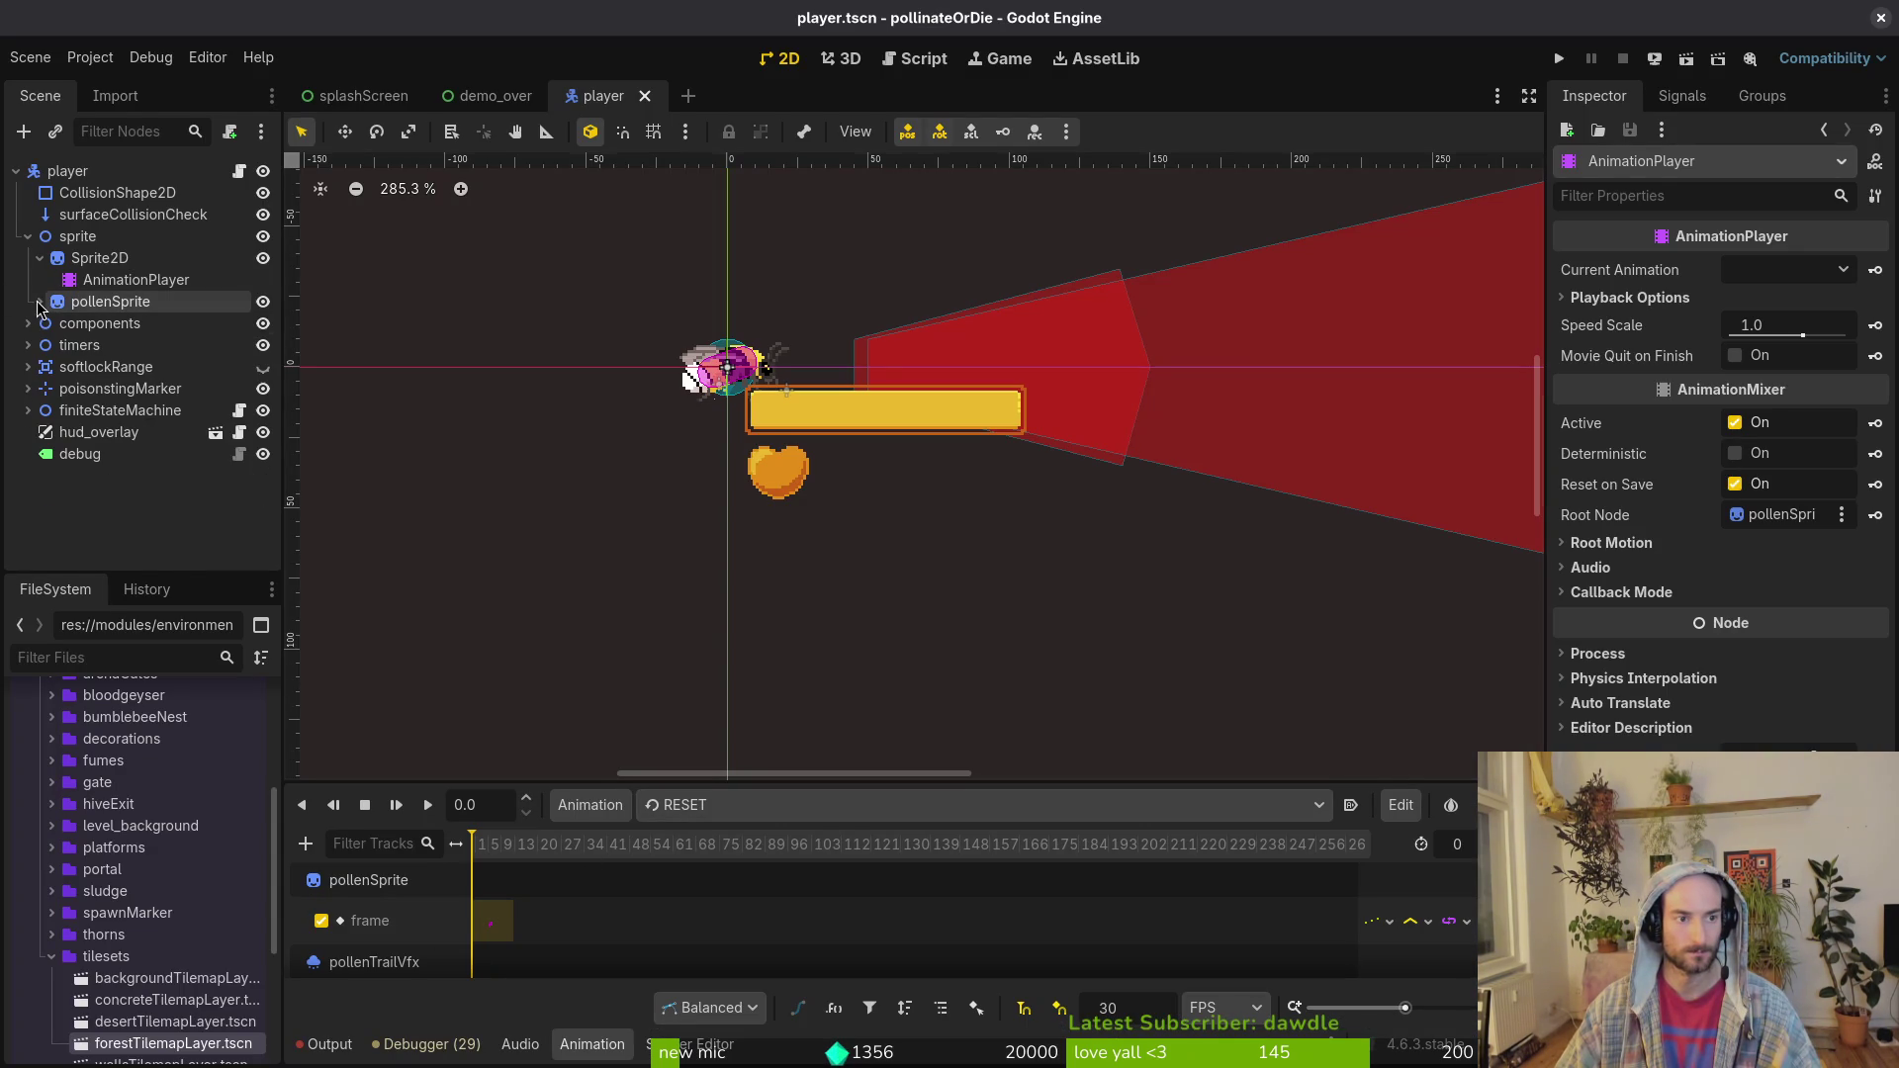
left_click(79, 303)
left_click(38, 301)
left_click(135, 324)
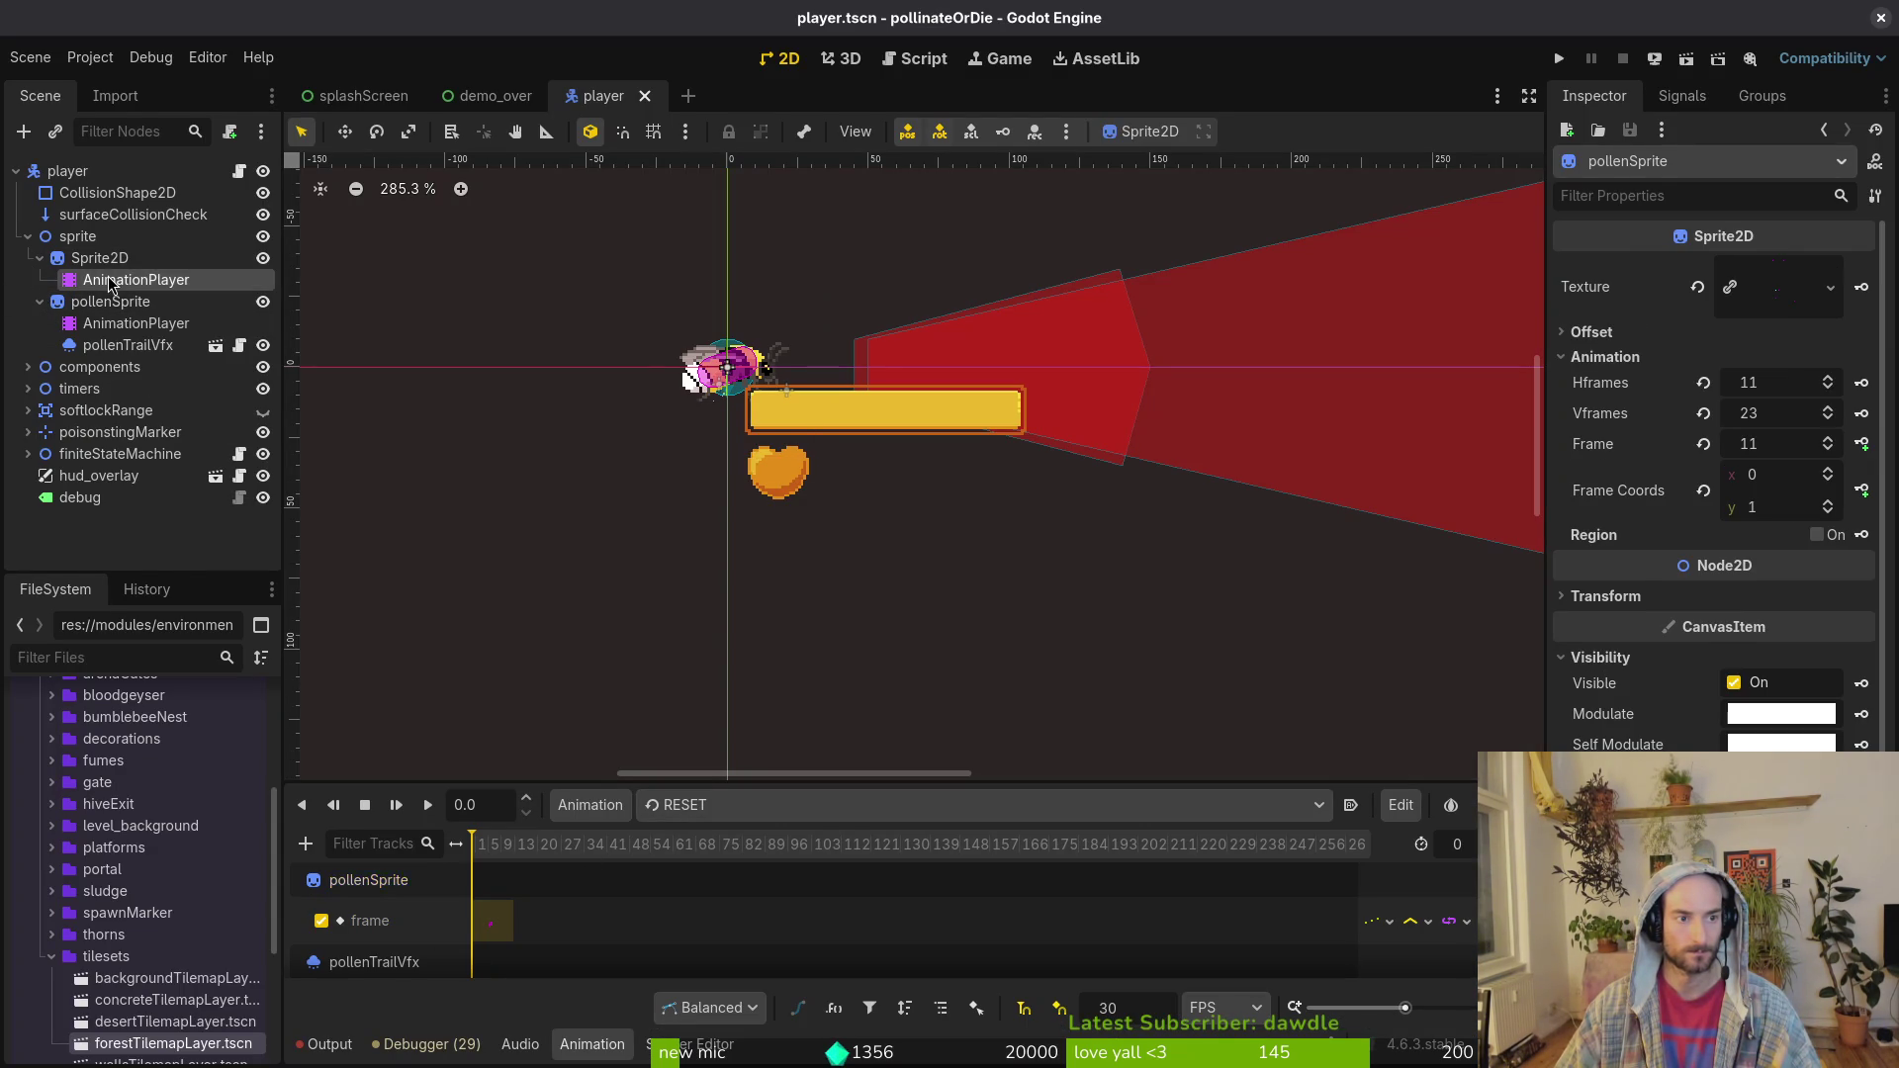
left_click(762, 804)
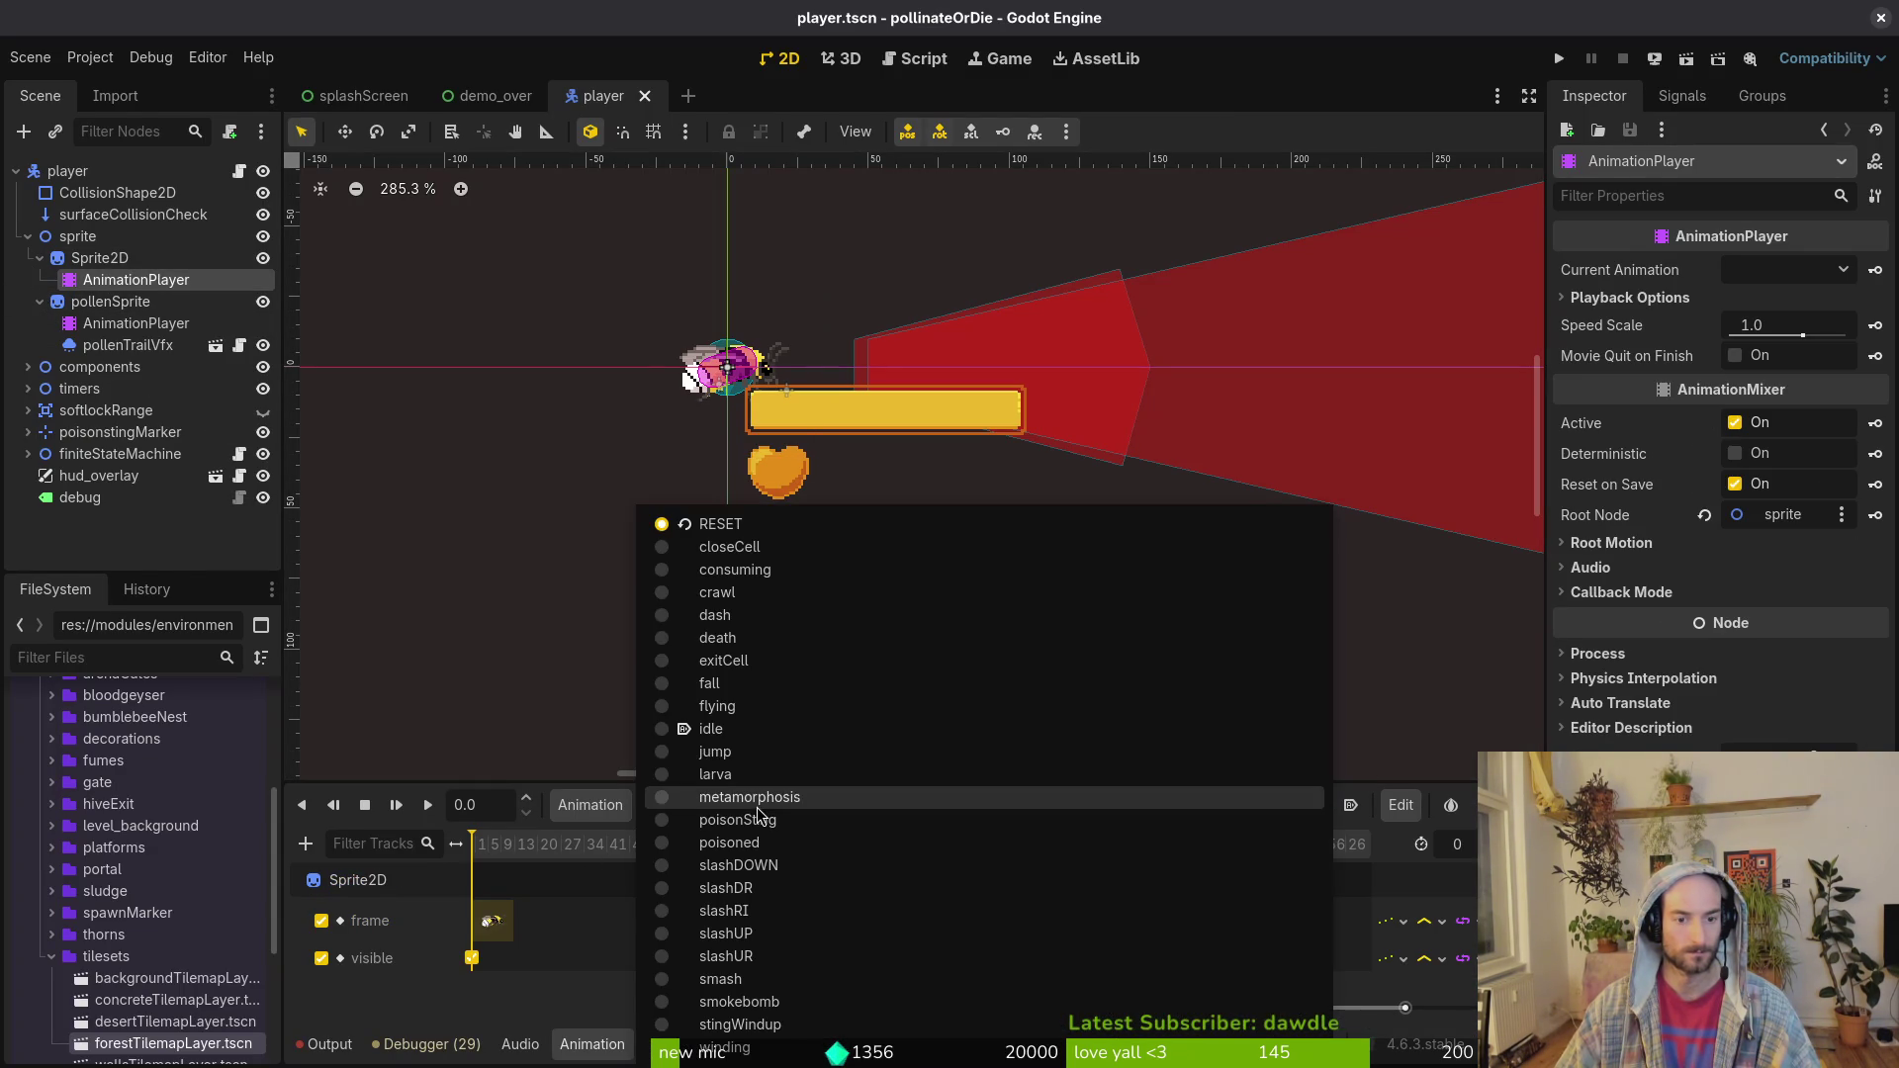
left_click(758, 707)
left_click(135, 323)
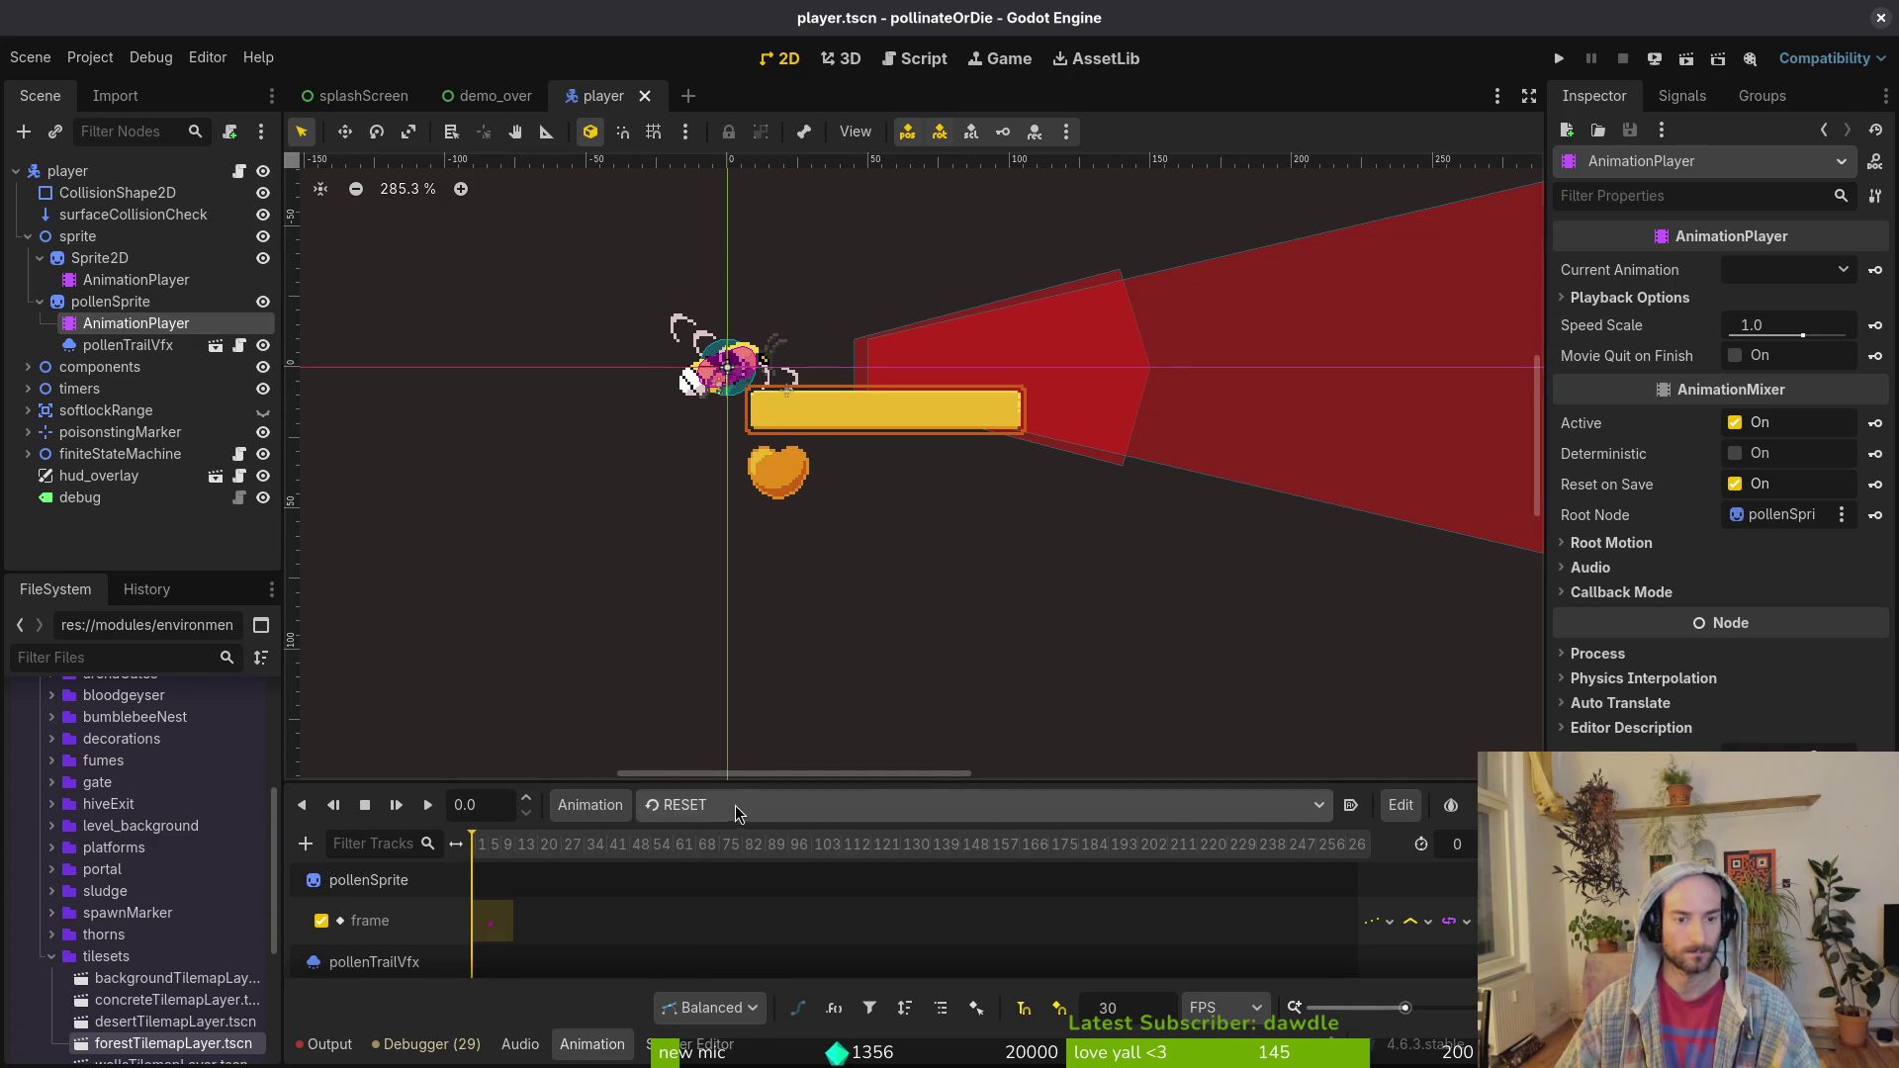
left_click(739, 805)
left_click(755, 759)
Step: Key pollenSprite's Frame Coords y as 22 into flying, save player.tscn, and run the game
scroll(720, 875, "up", 5)
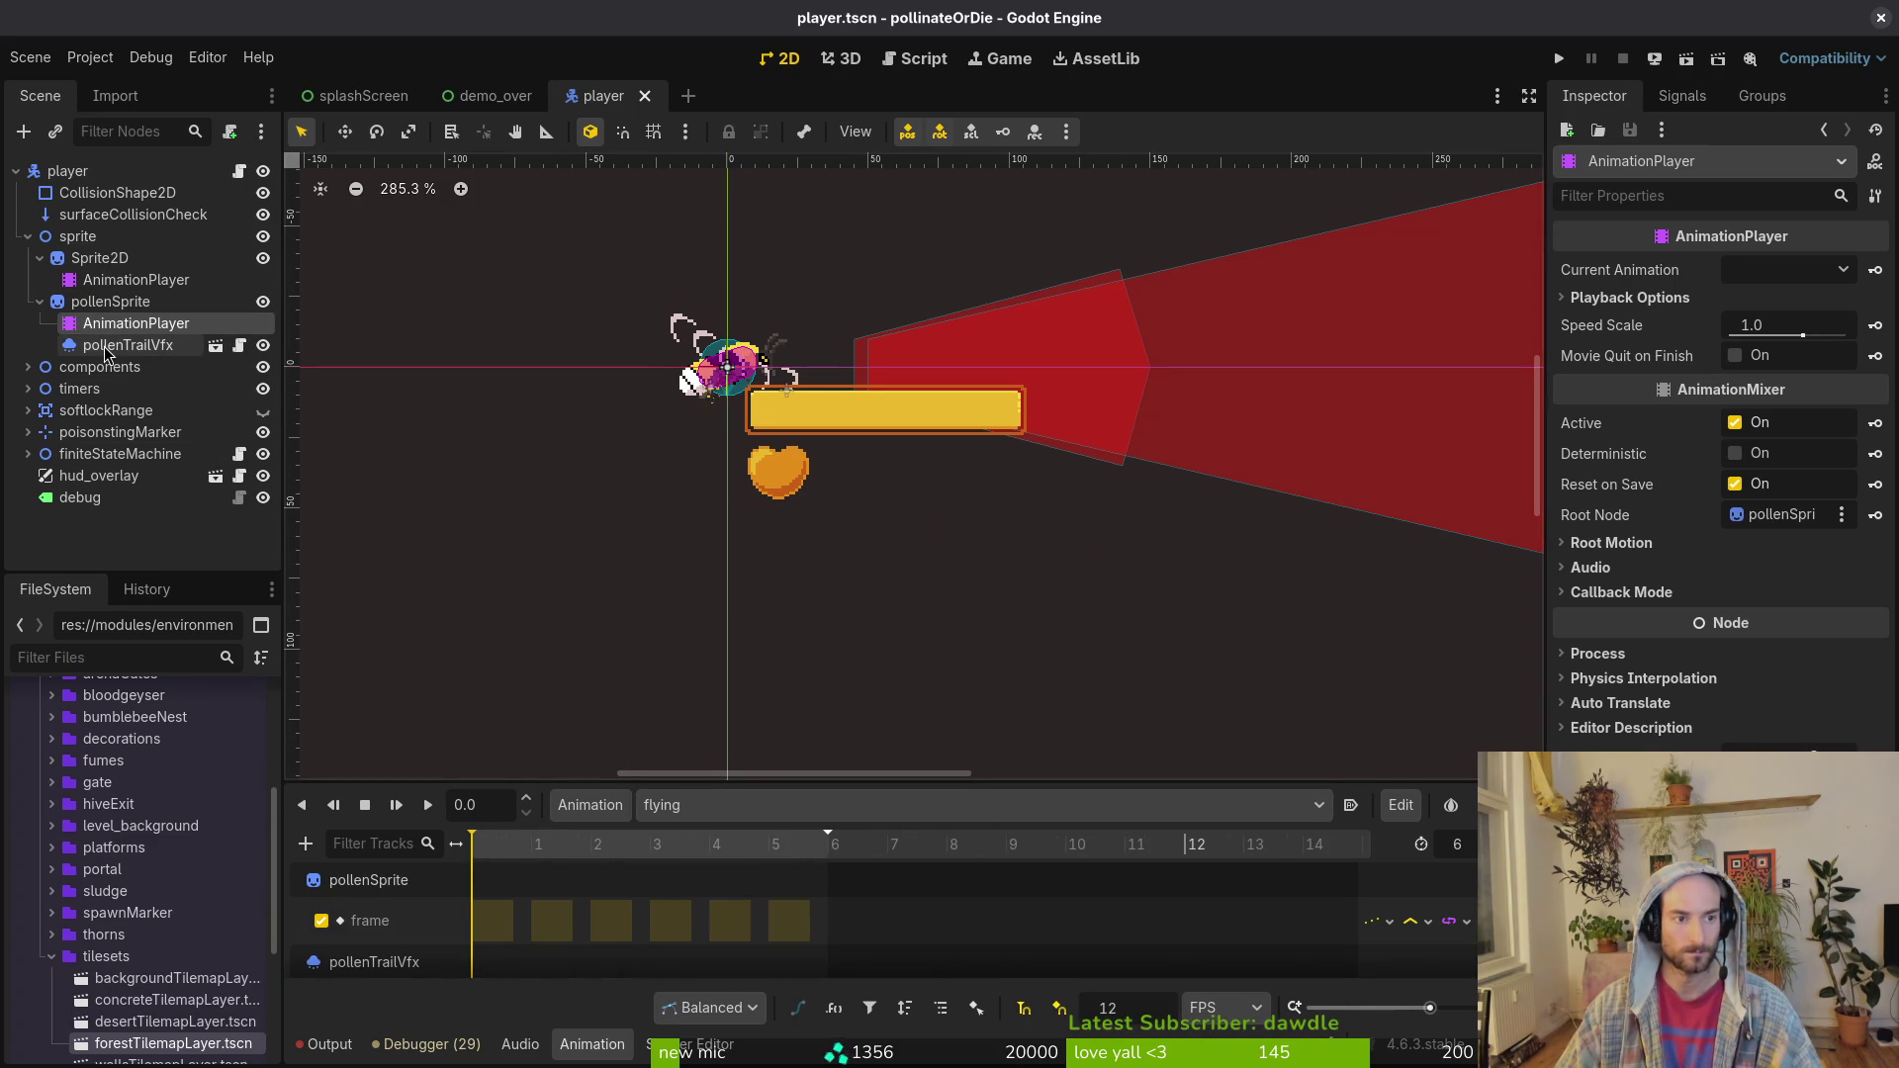
left_click(110, 302)
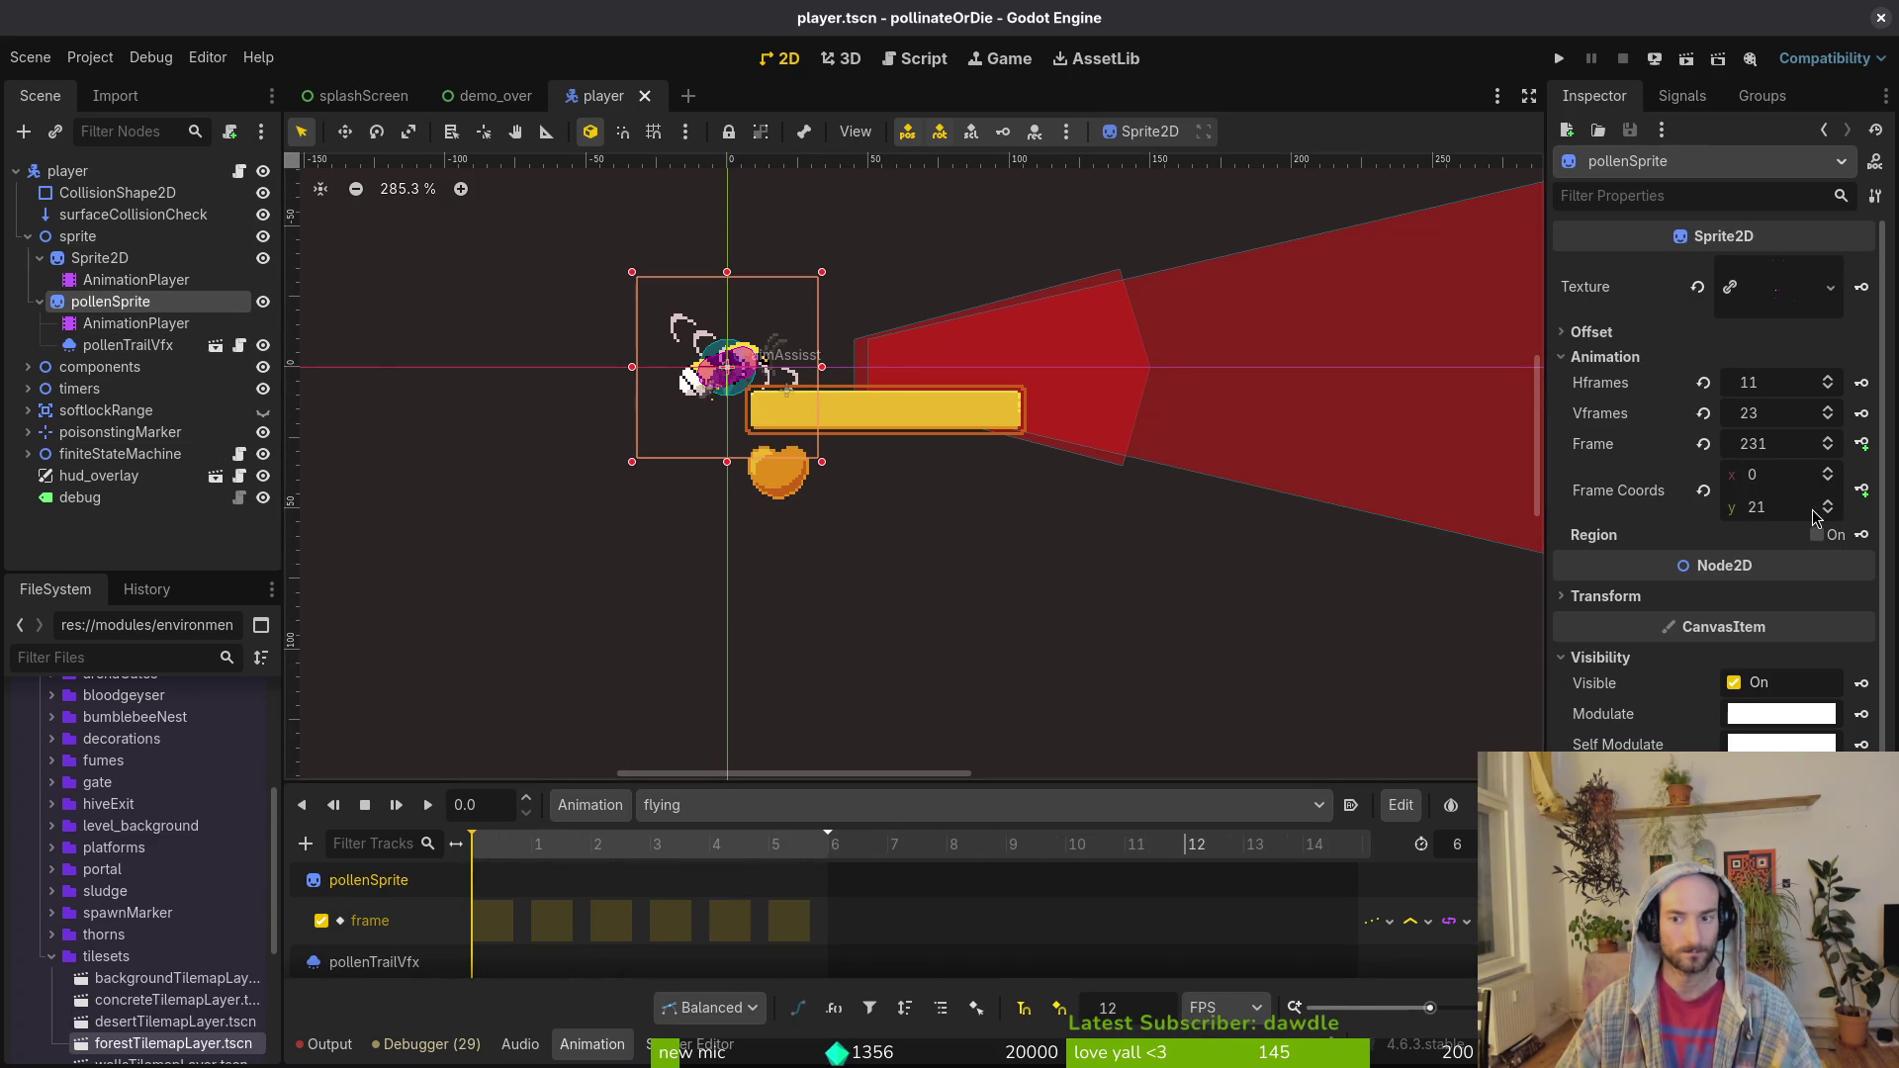
left_click(1832, 507)
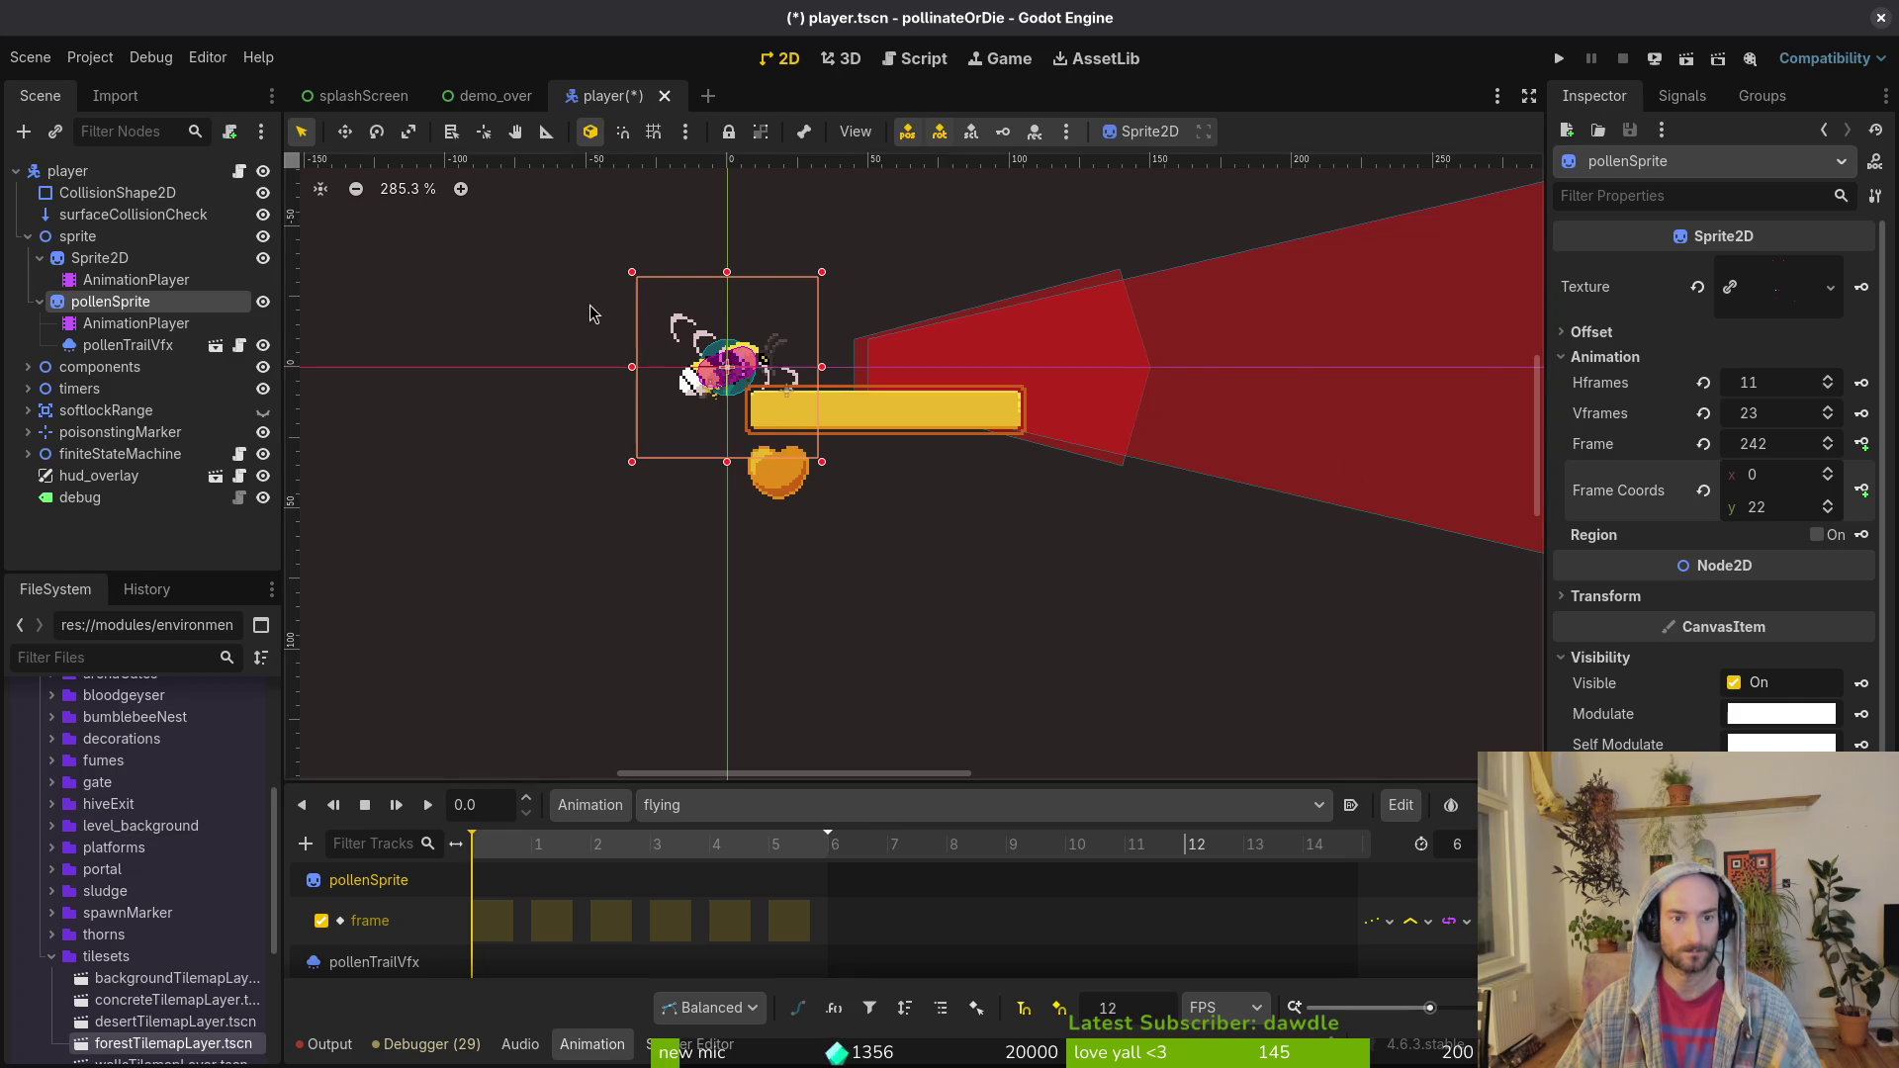
scroll(644, 376, "up", 4)
left_click(1860, 445)
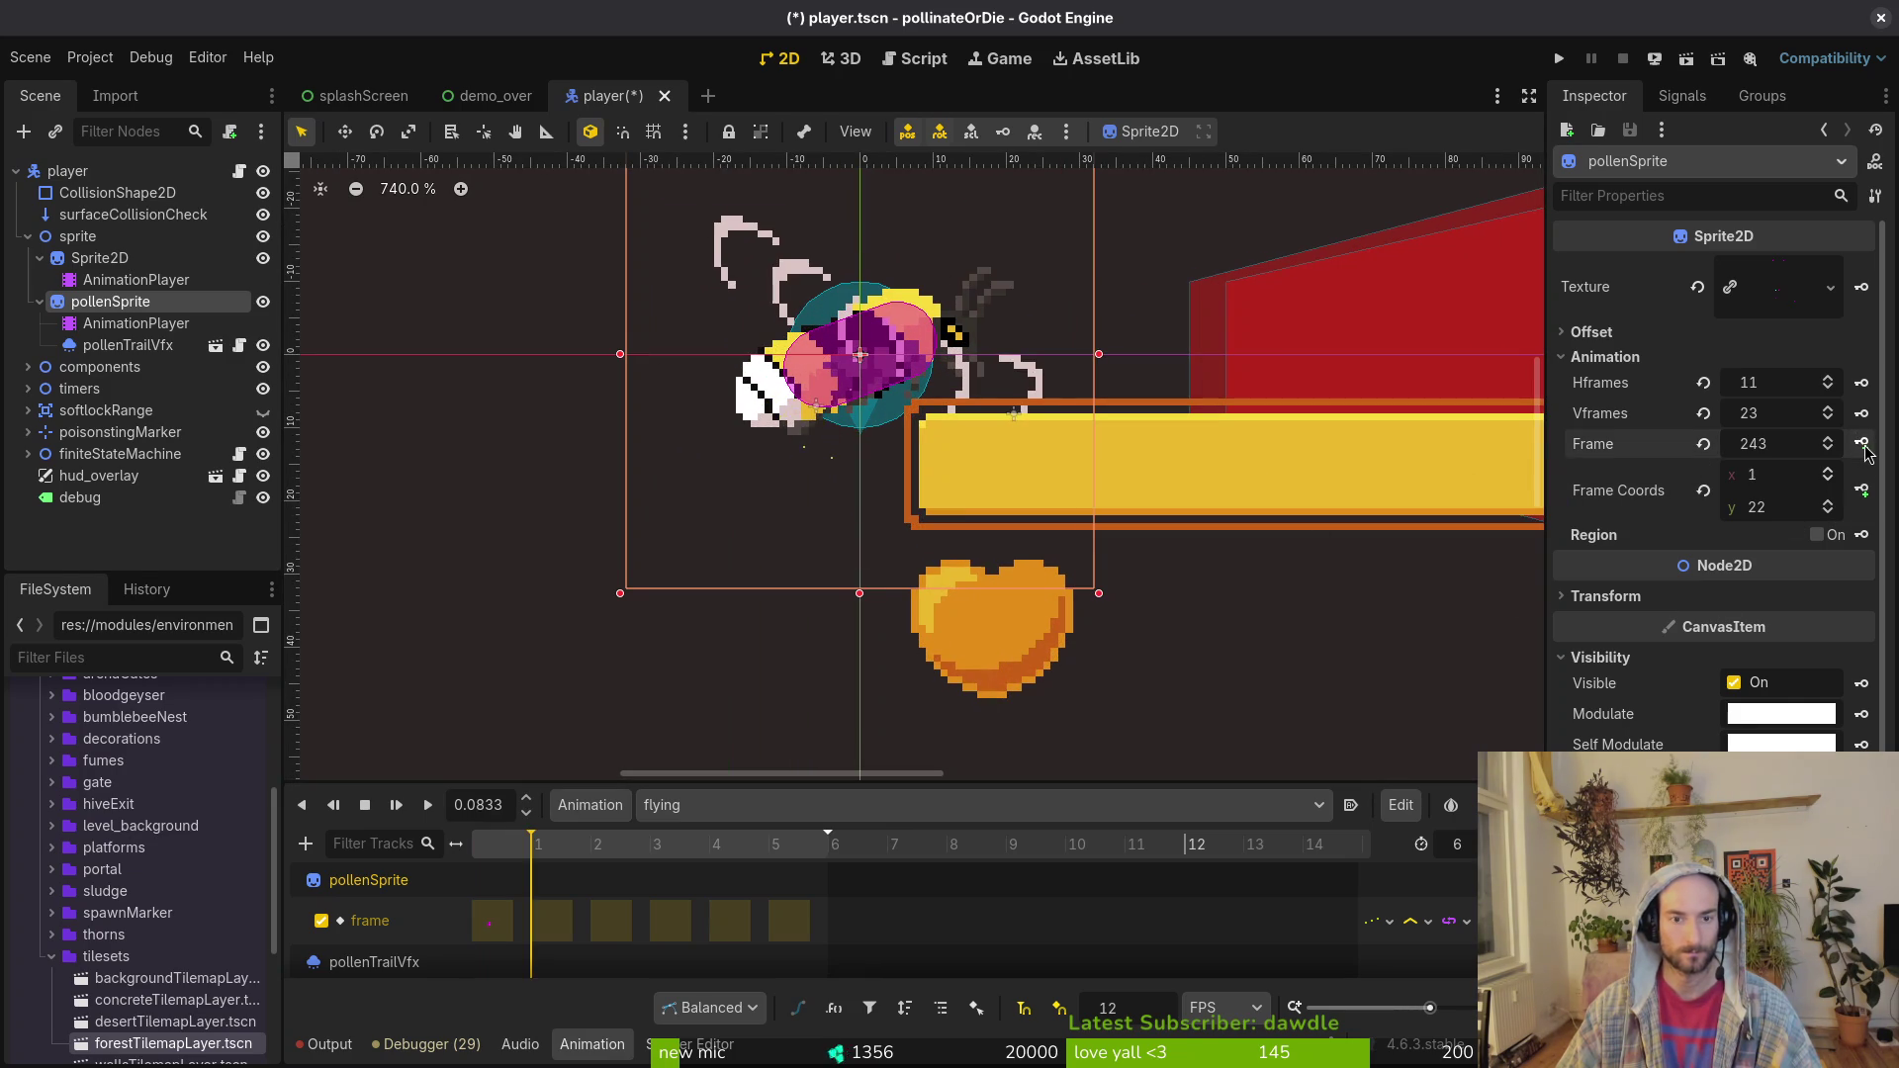
key("ctrl+s")
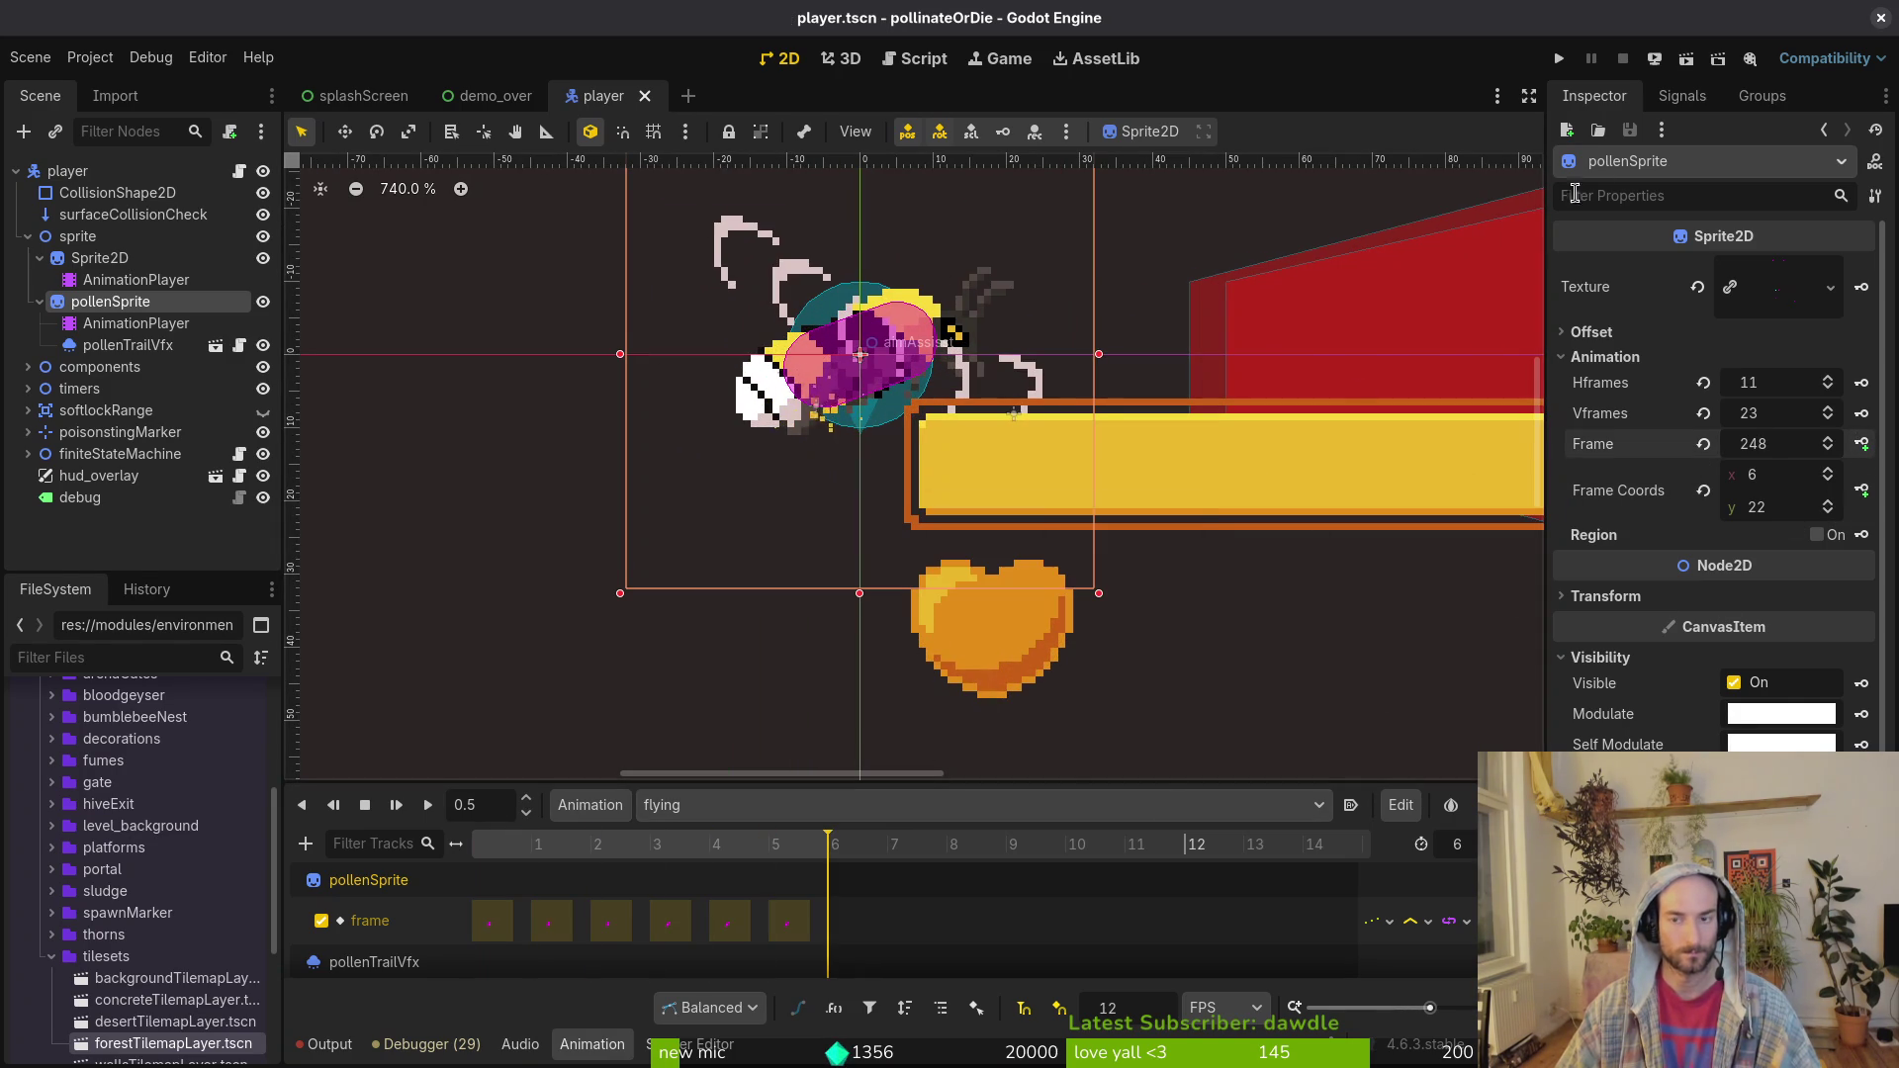
left_click(1559, 59)
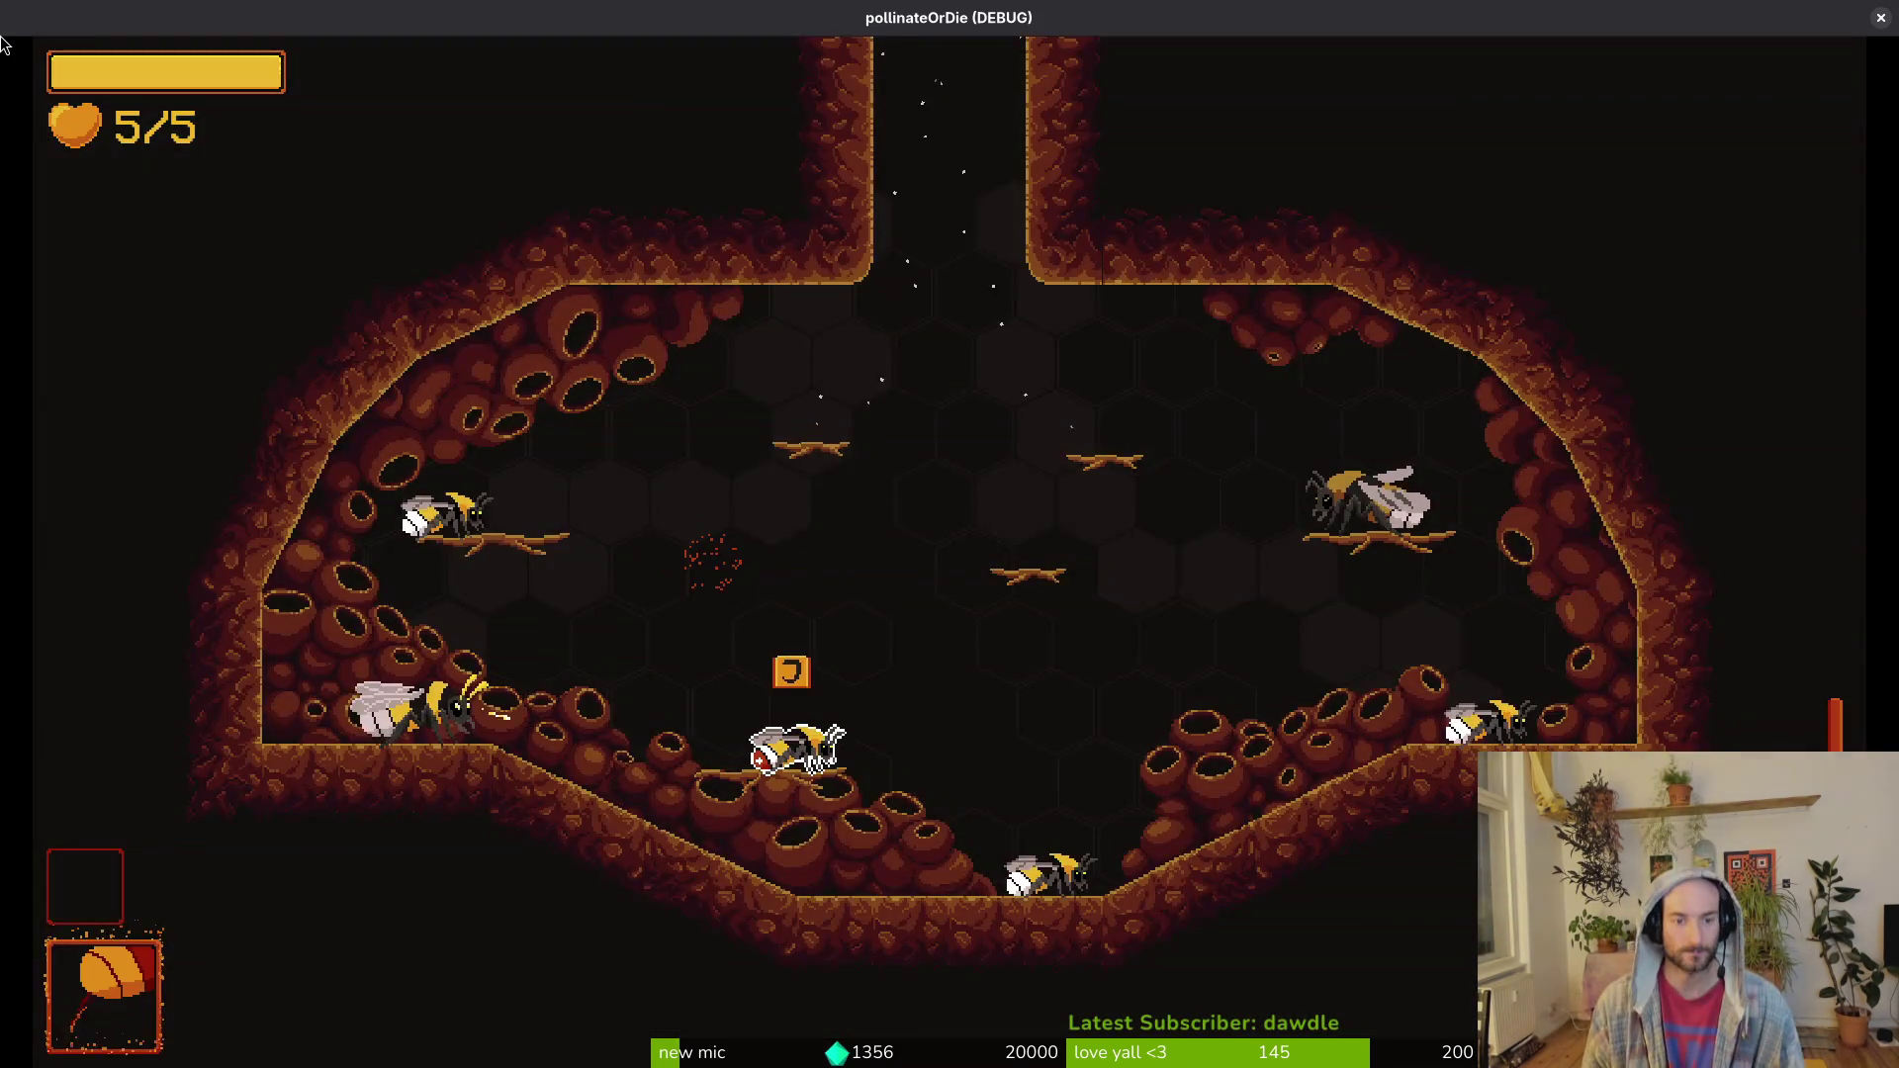
Step: Load the spider level from the F1 debug level select and play to the rescued bees' thanks
key("F1")
key("Return")
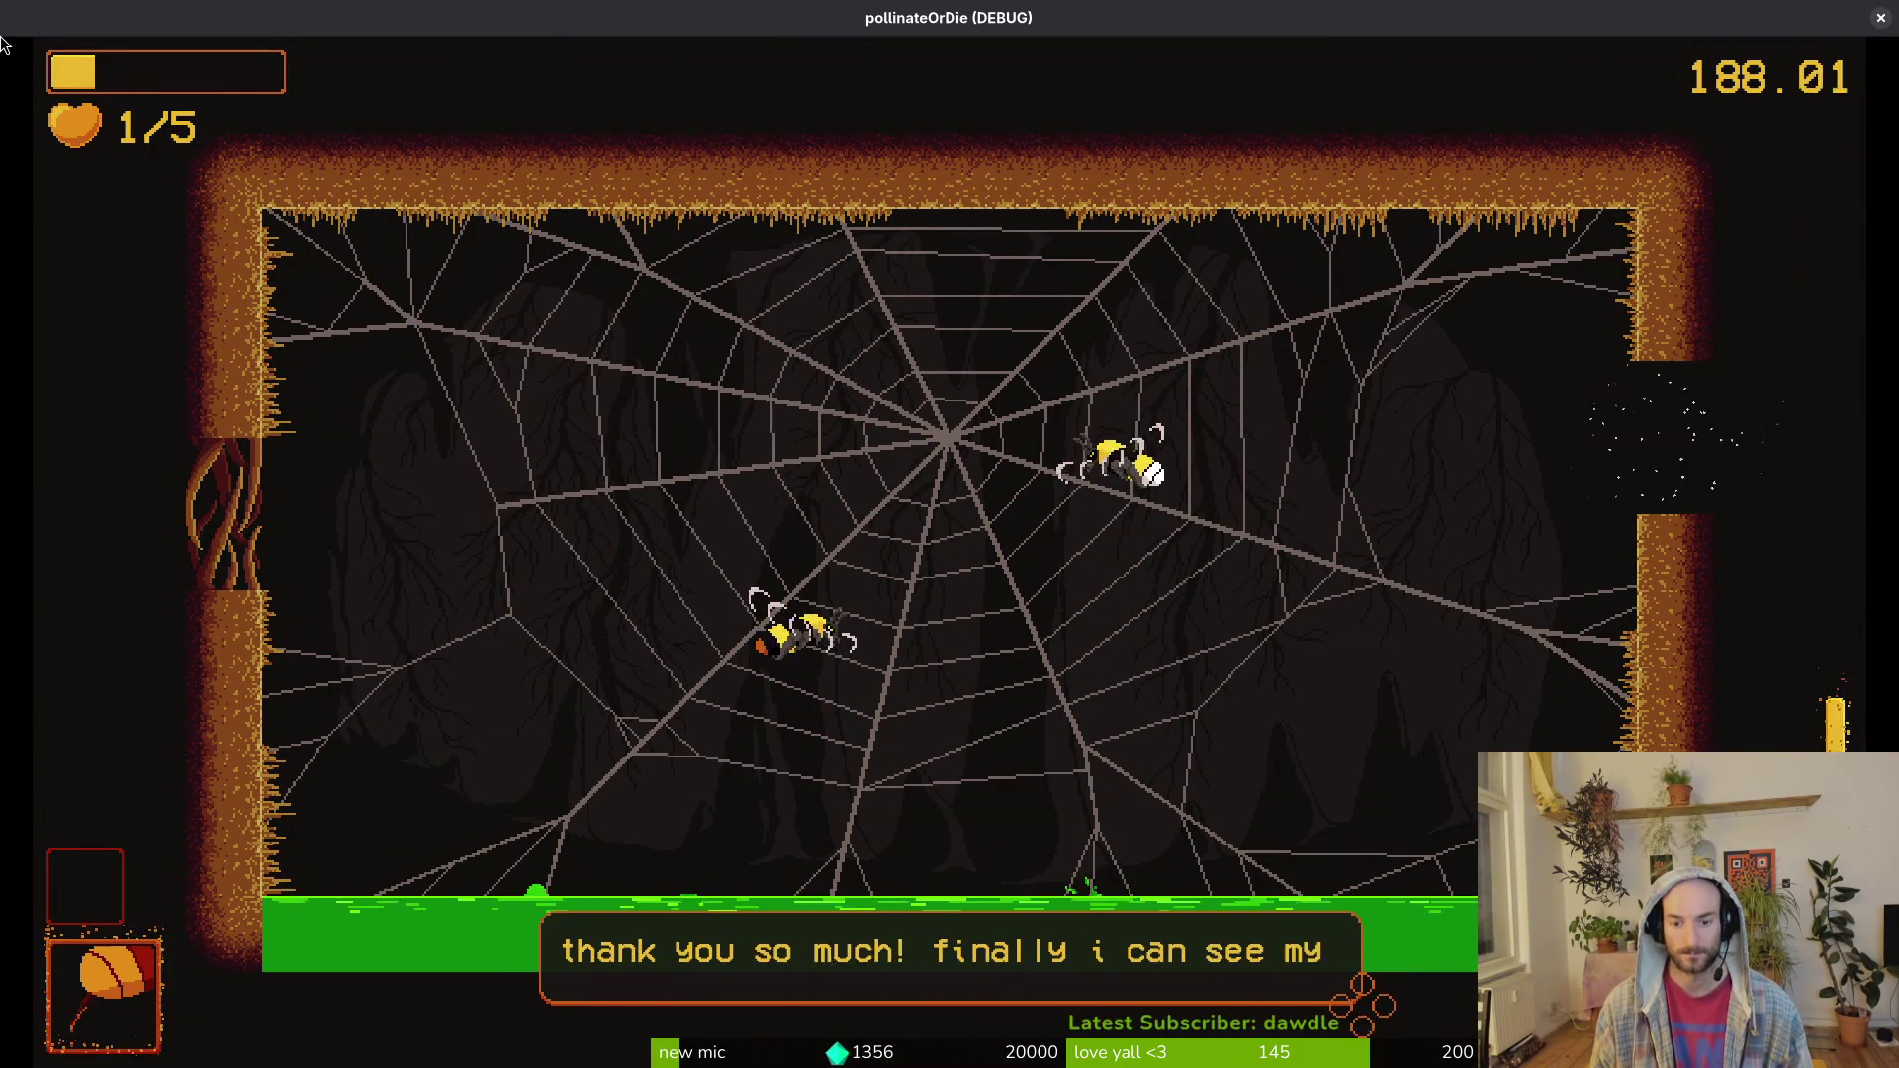
Step: Finish the dialogue, play on until dying, start a new run, and close the game window
key("Down")
key("Right")
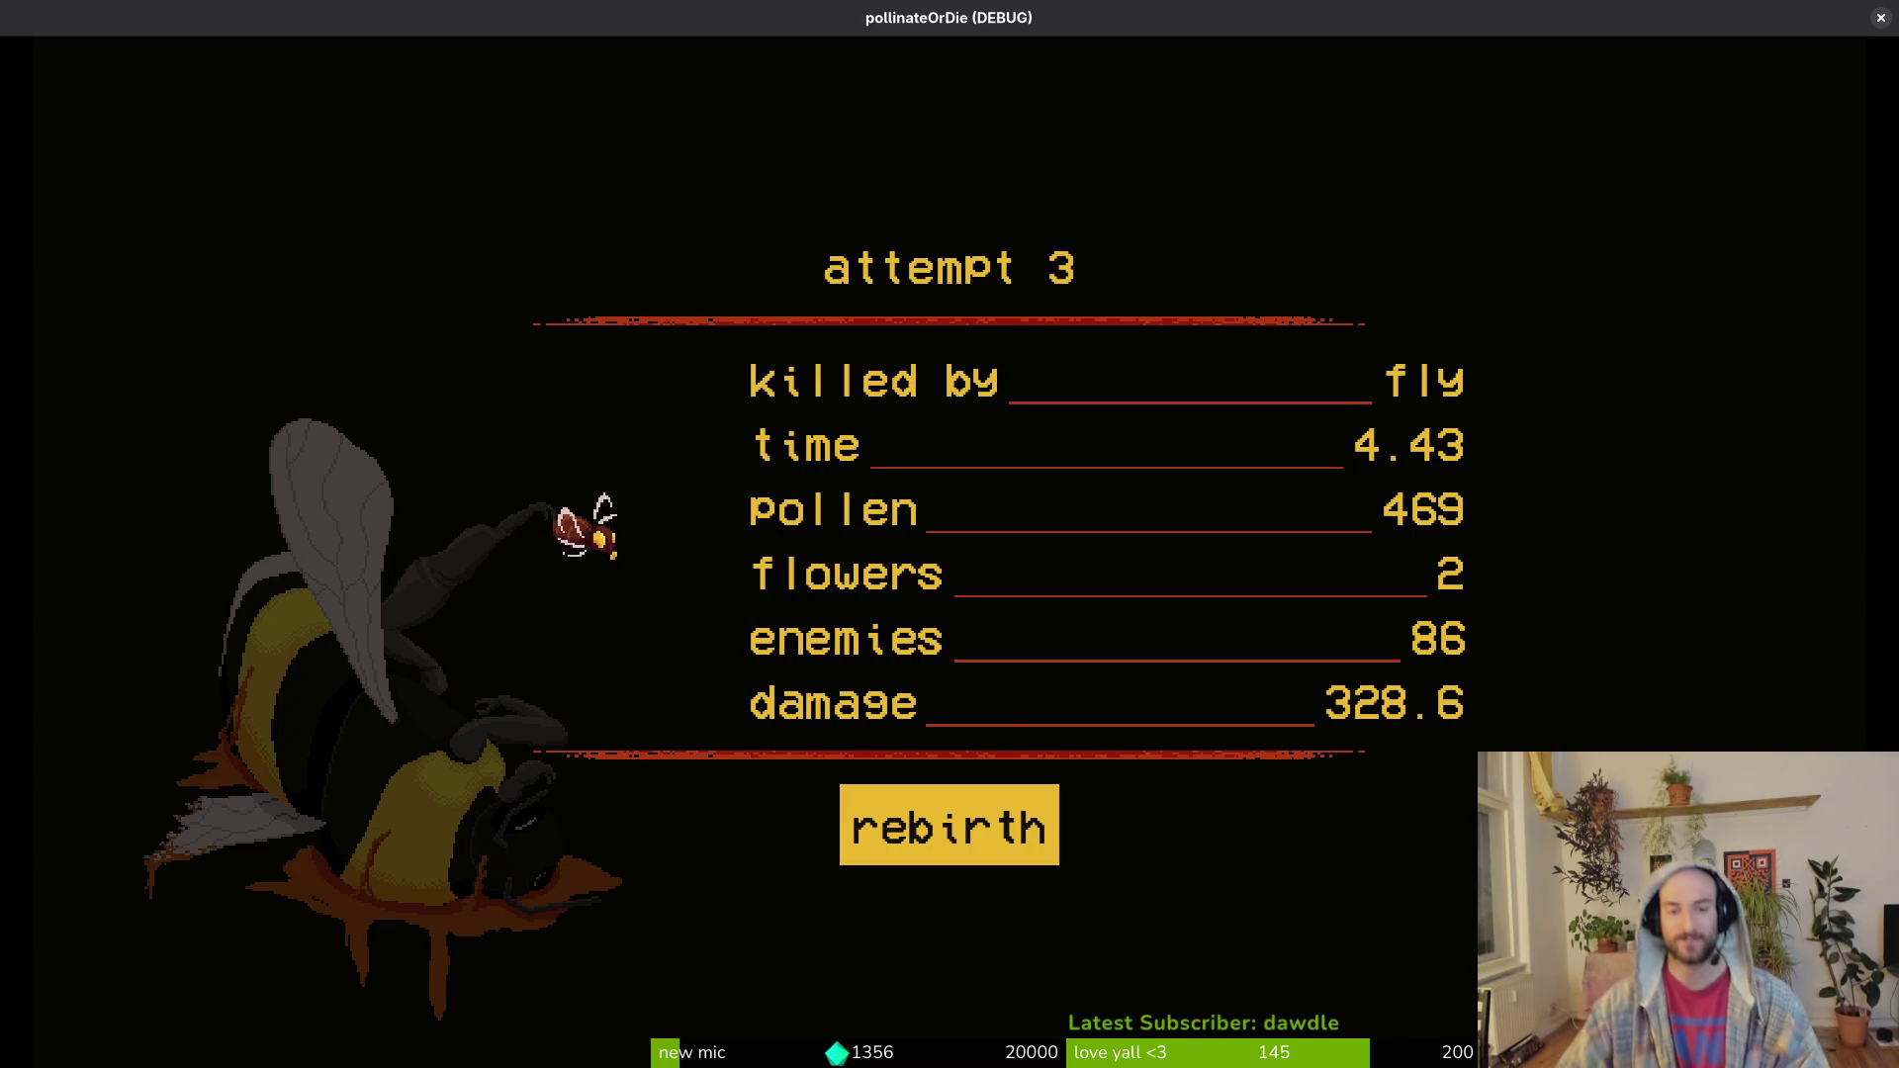
key("space")
left_click(1882, 18)
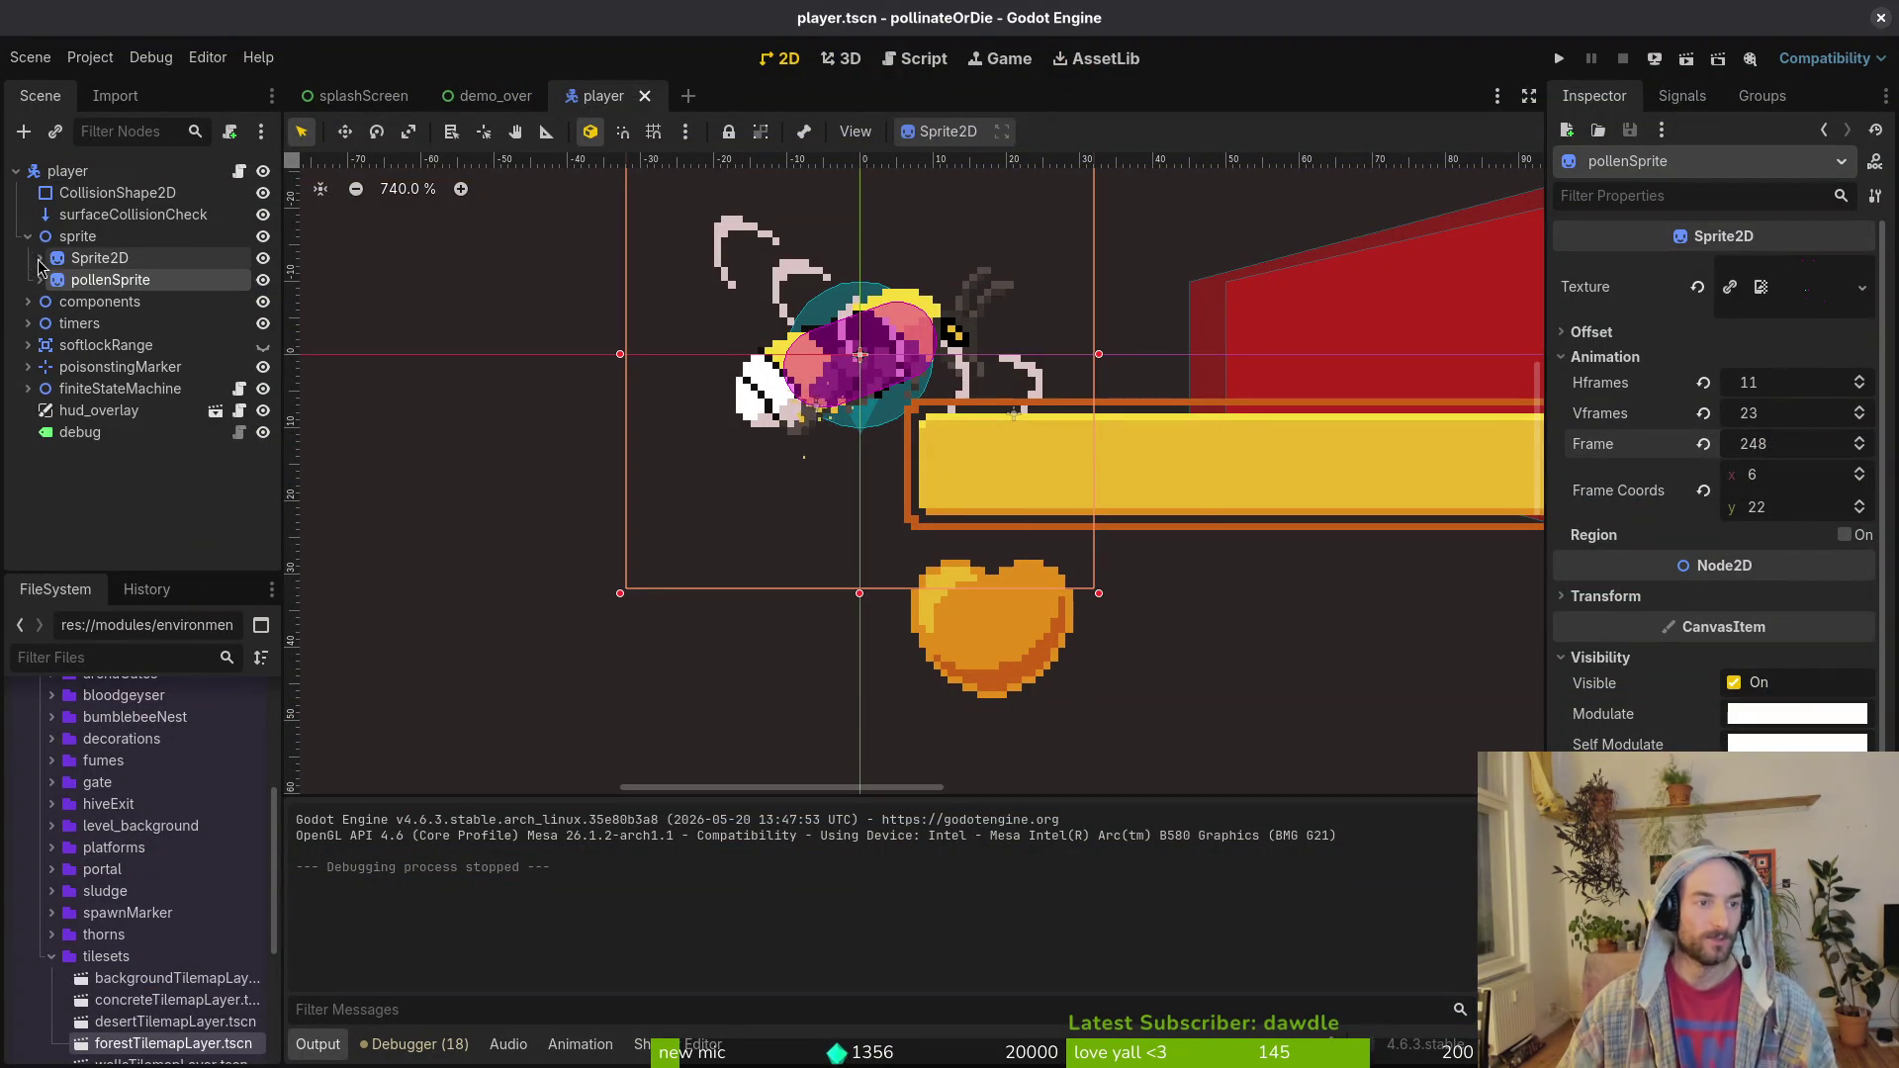
Step: Review the changed files in tig from the terminal
key("alt+Tab")
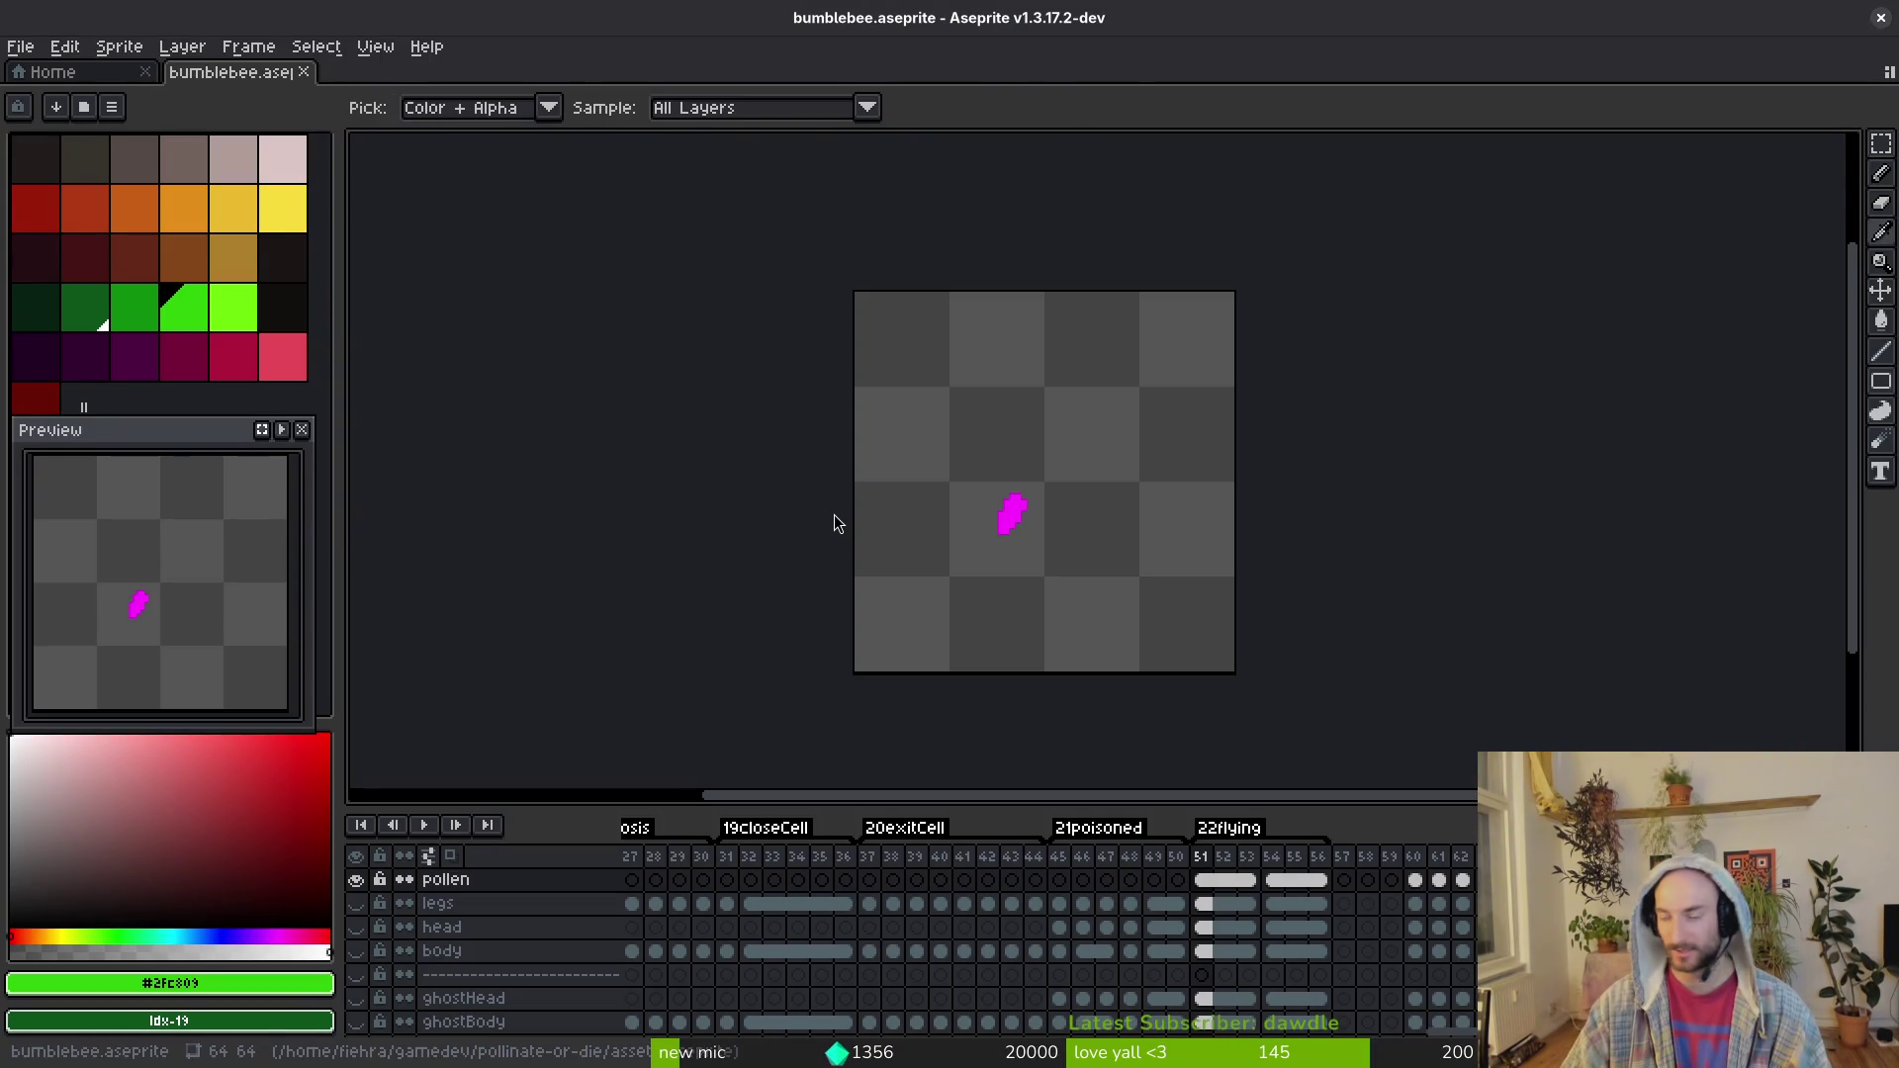
key("alt+Tab")
type("g")
key("Return")
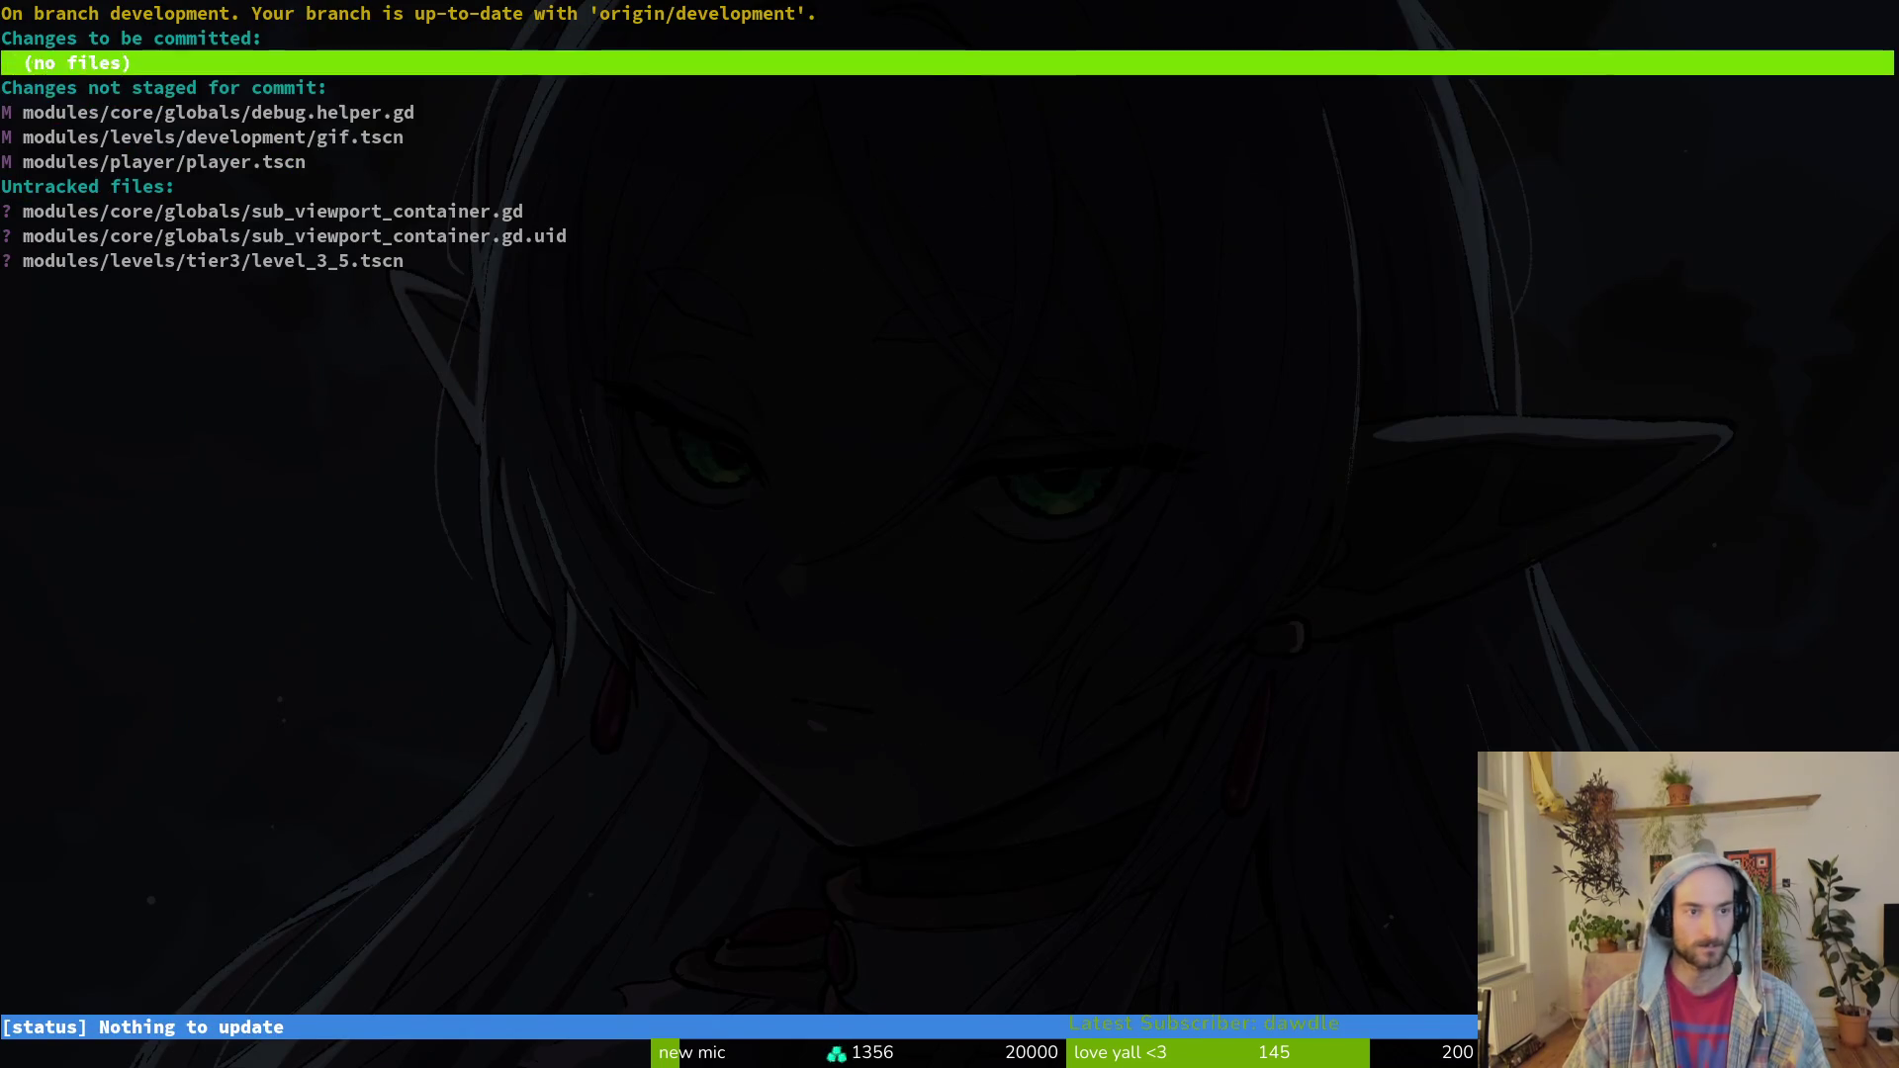
key("Down")
key("Down")
key("Down")
key("q")
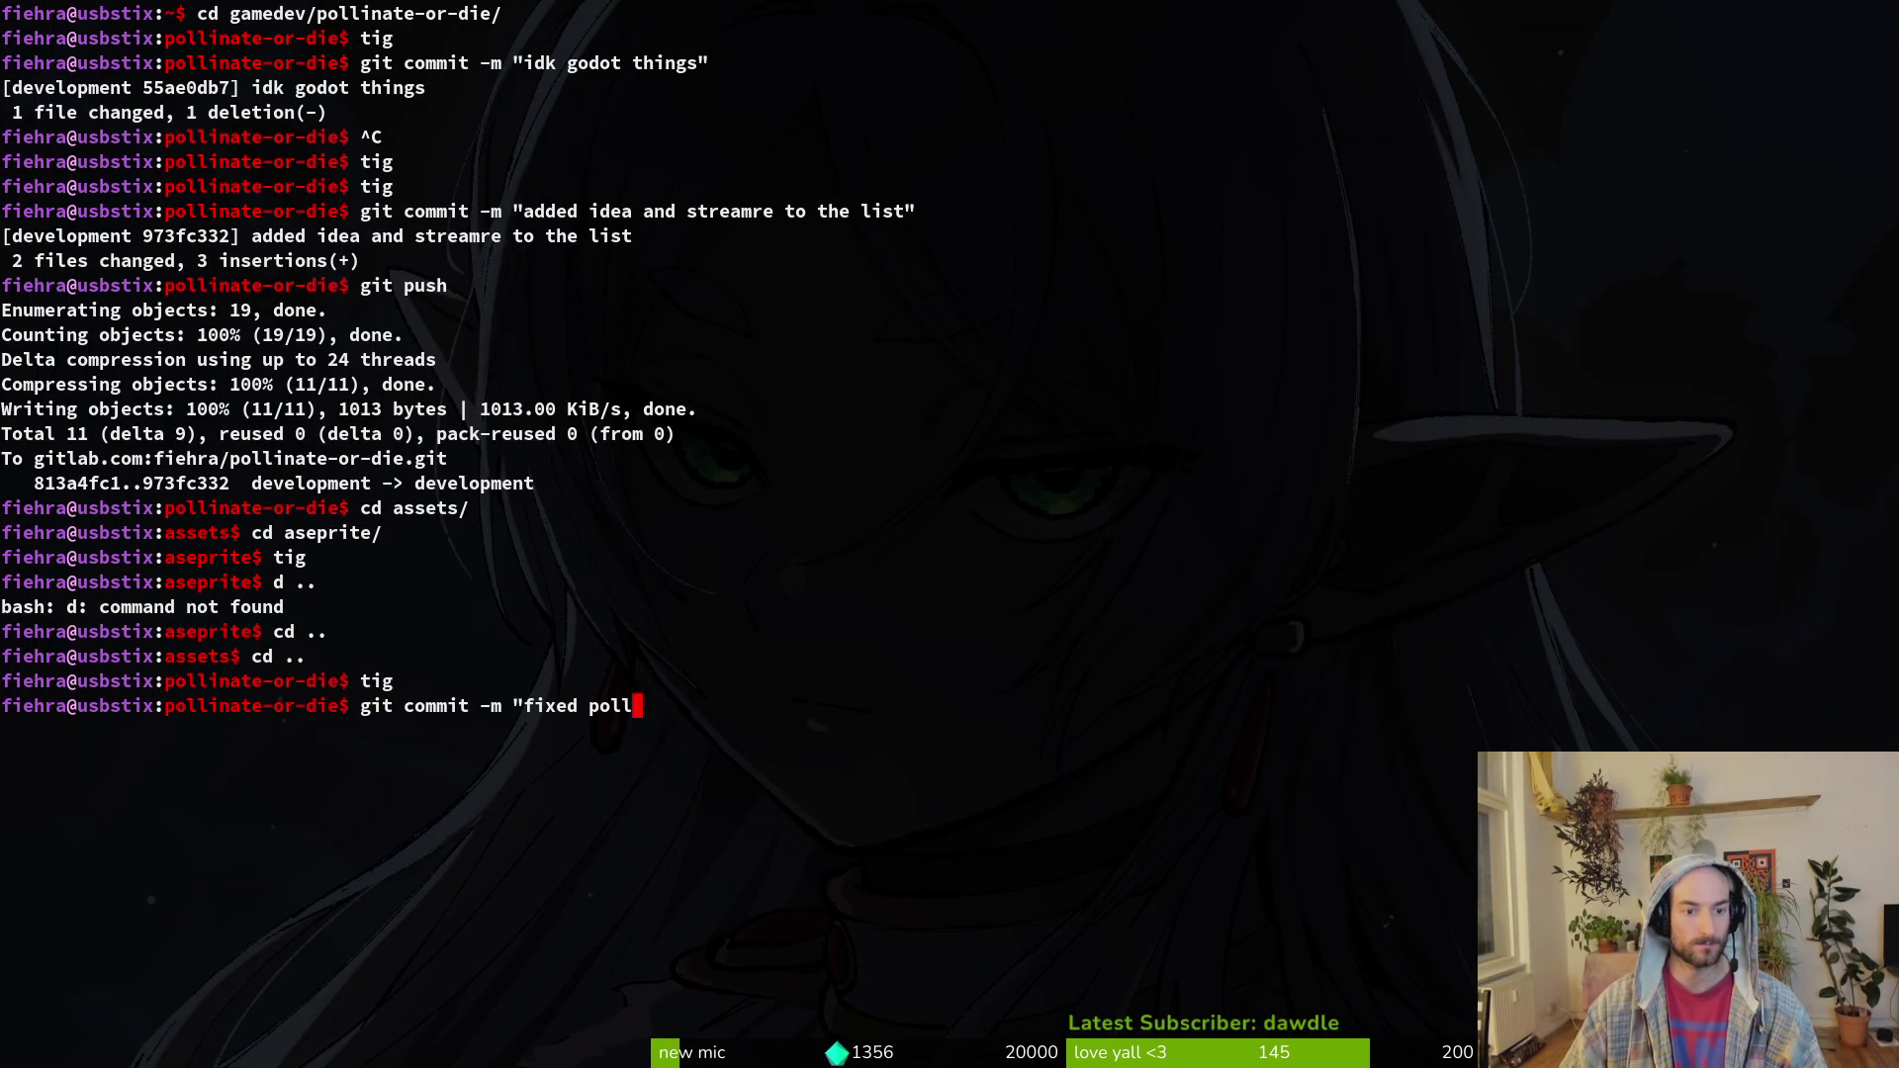
Step: Commit the fix as 'fixed pollen sprite', push it to development, and bring up GitLab
type("en sprite\"")
key("Return")
type("git push")
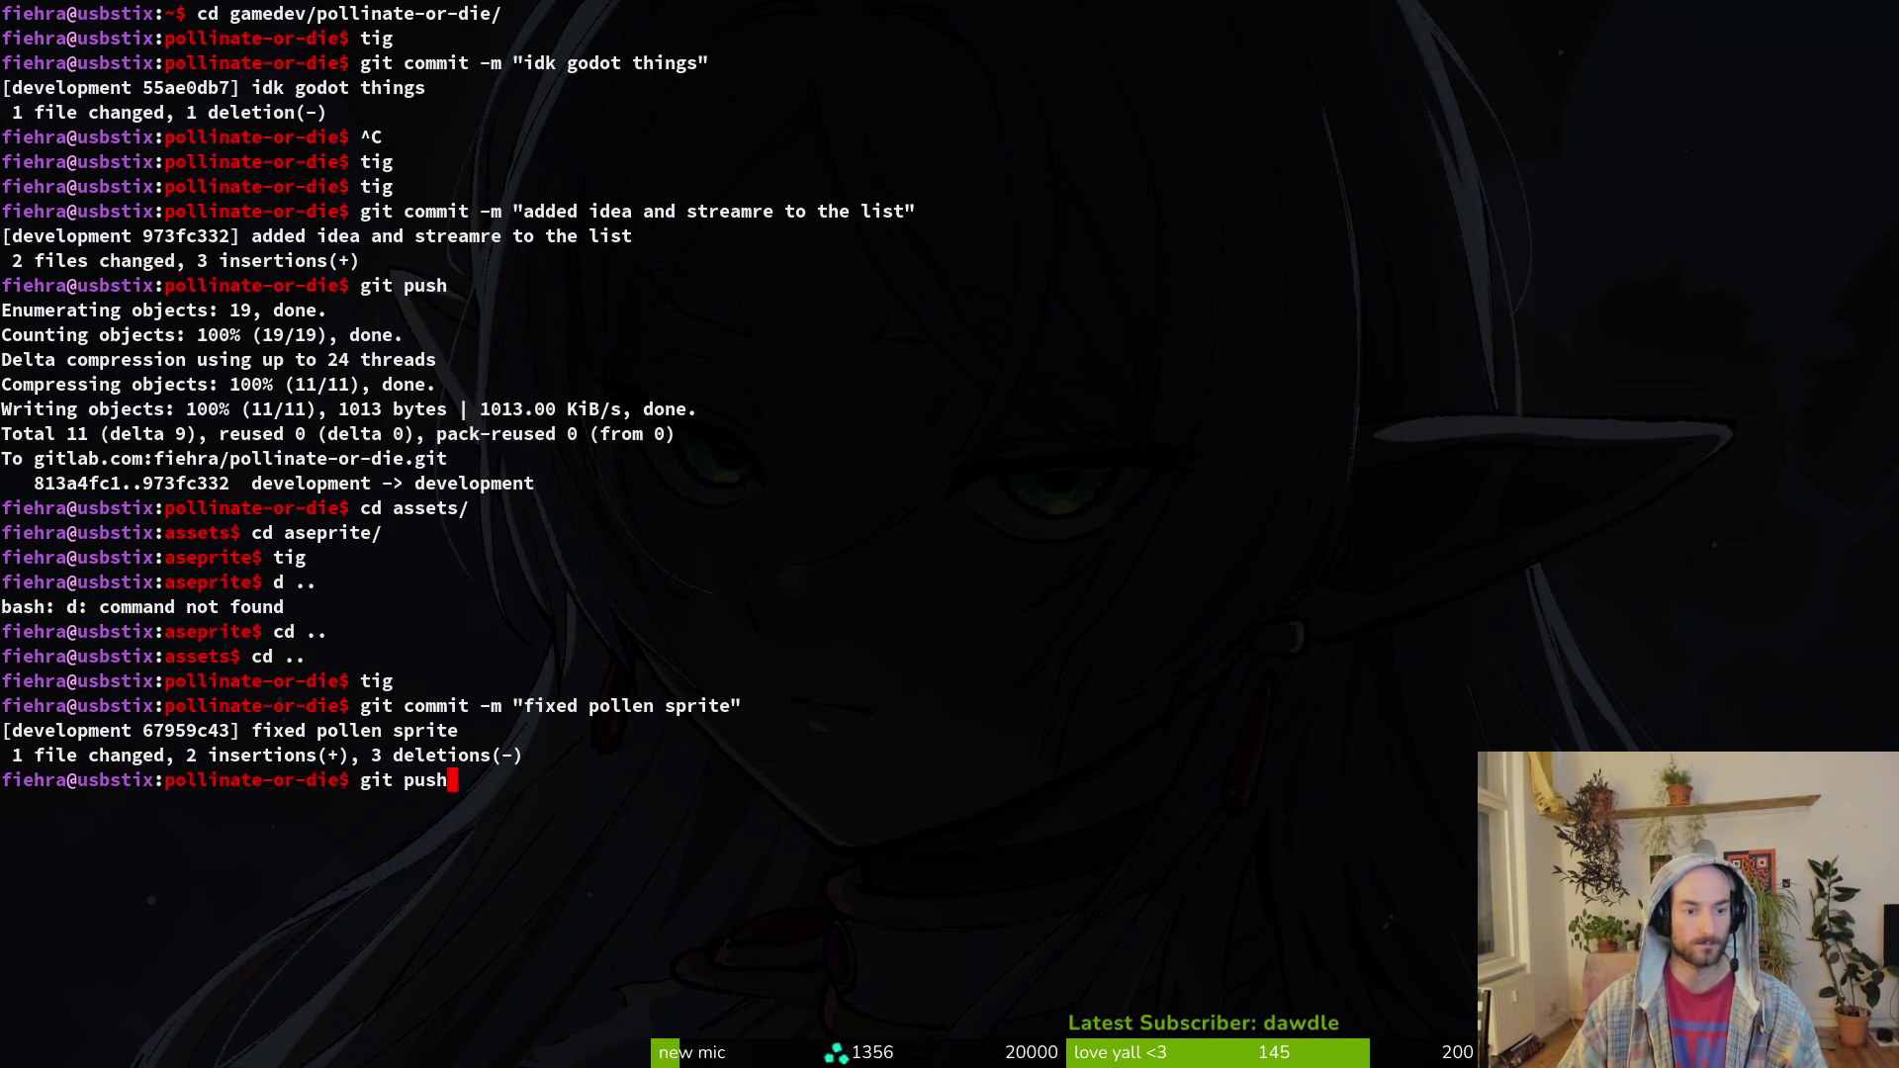
key("Return")
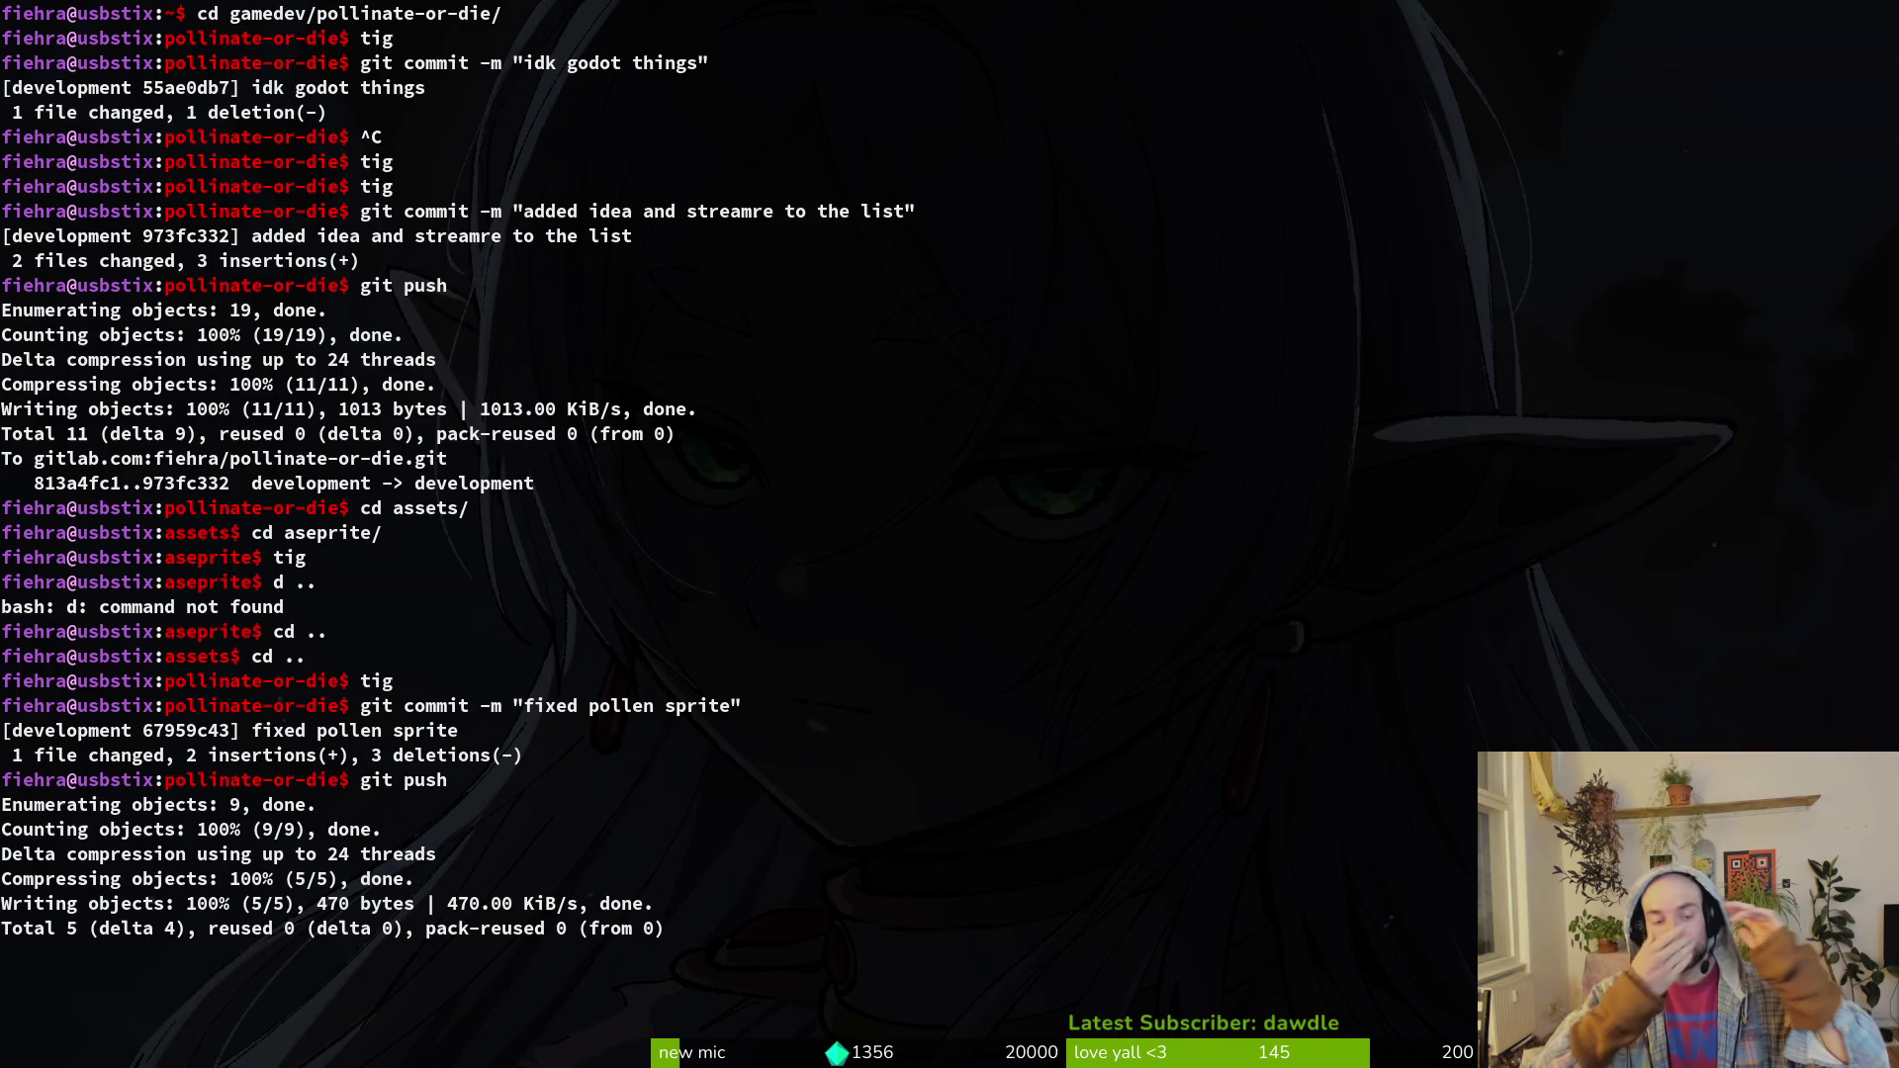
key("alt+Tab")
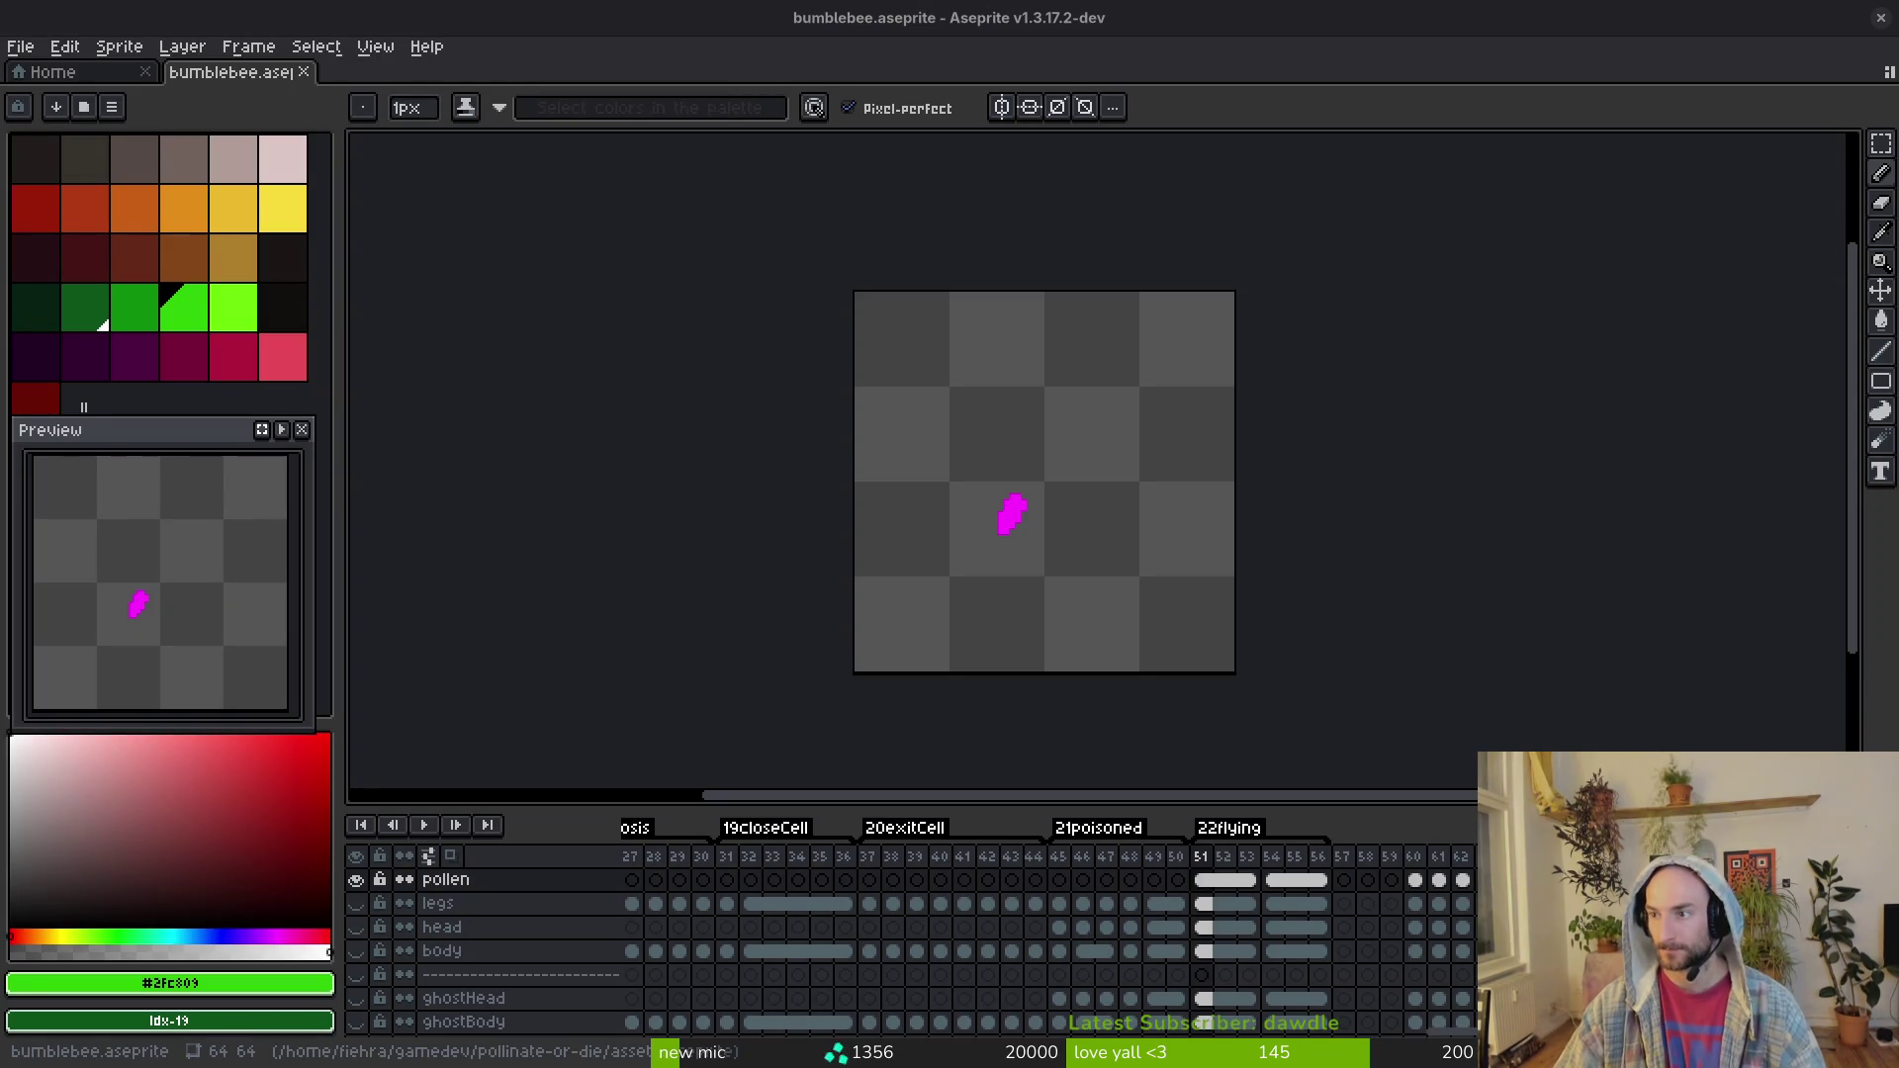
key("alt+Tab")
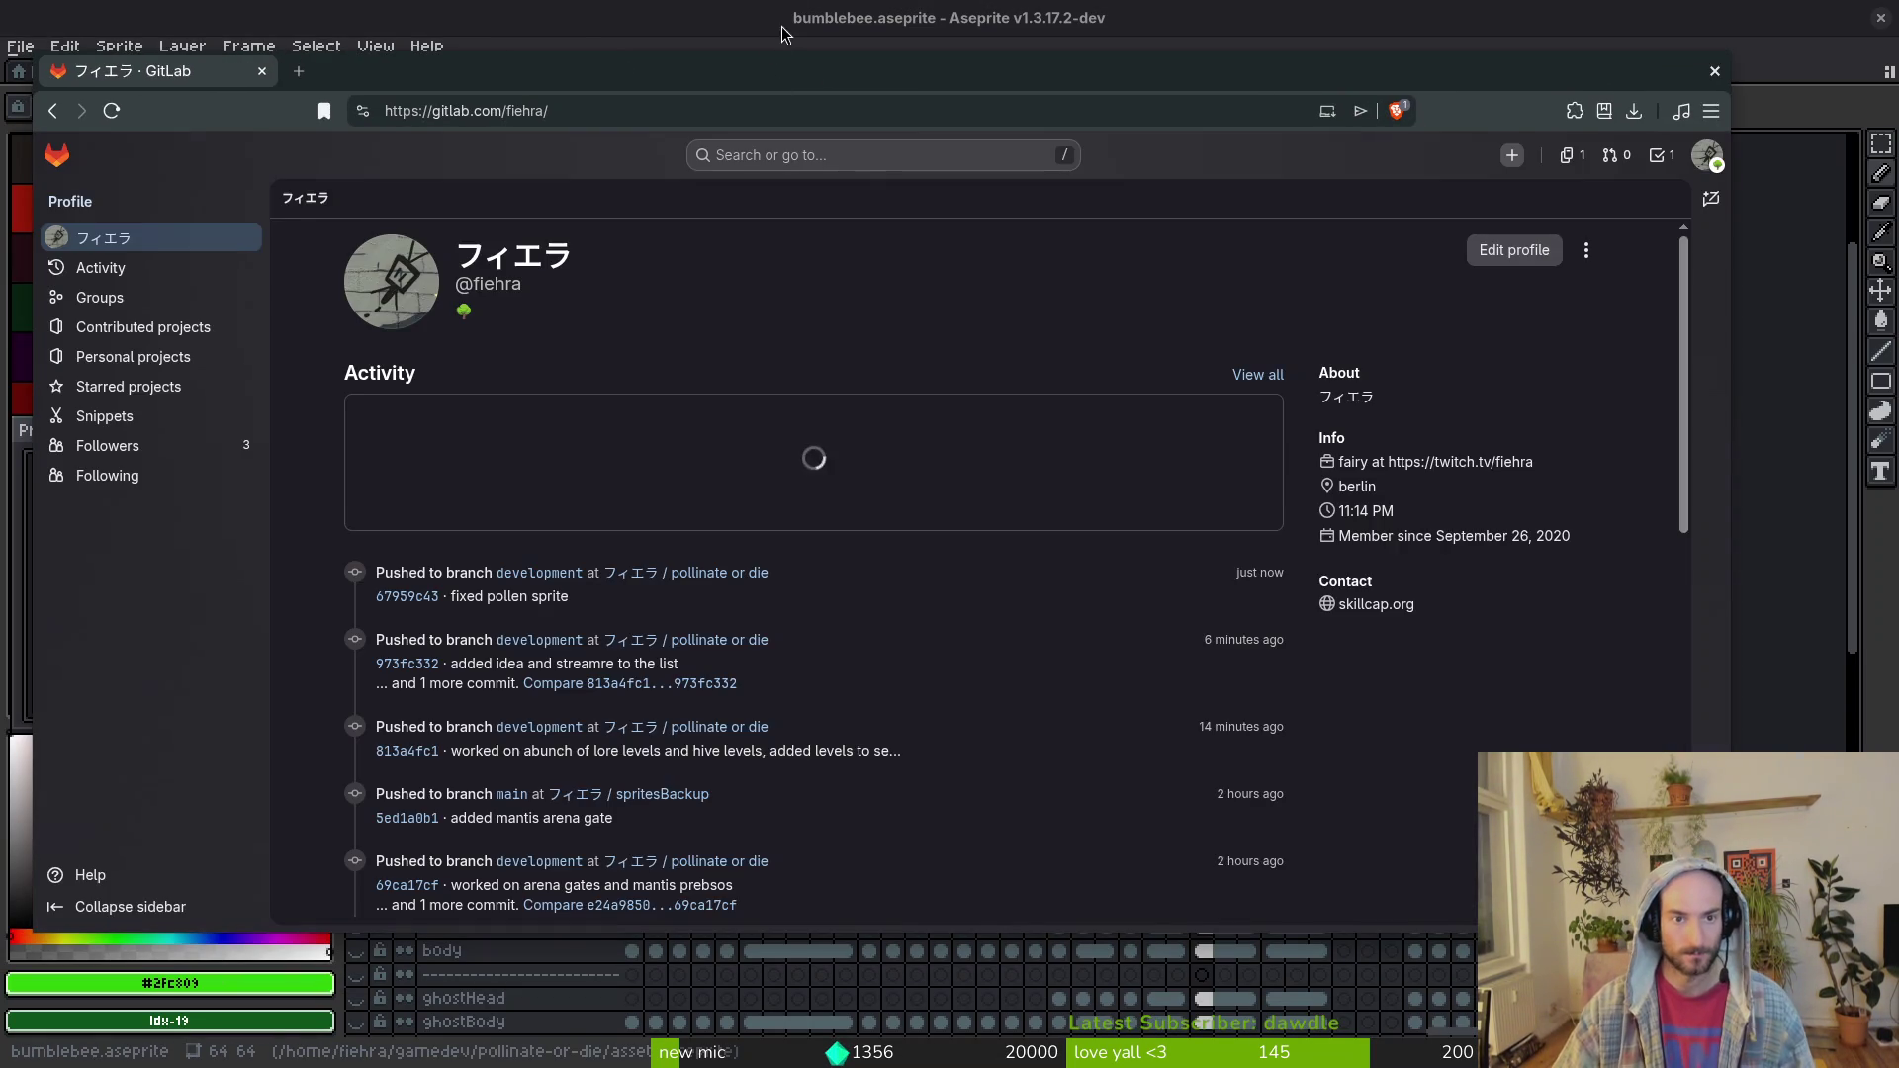
Step: Go to the pollinate or die project's milestones and open 'steam nextfest demo (forest area)' in a maximized browser
left_click(753, 581)
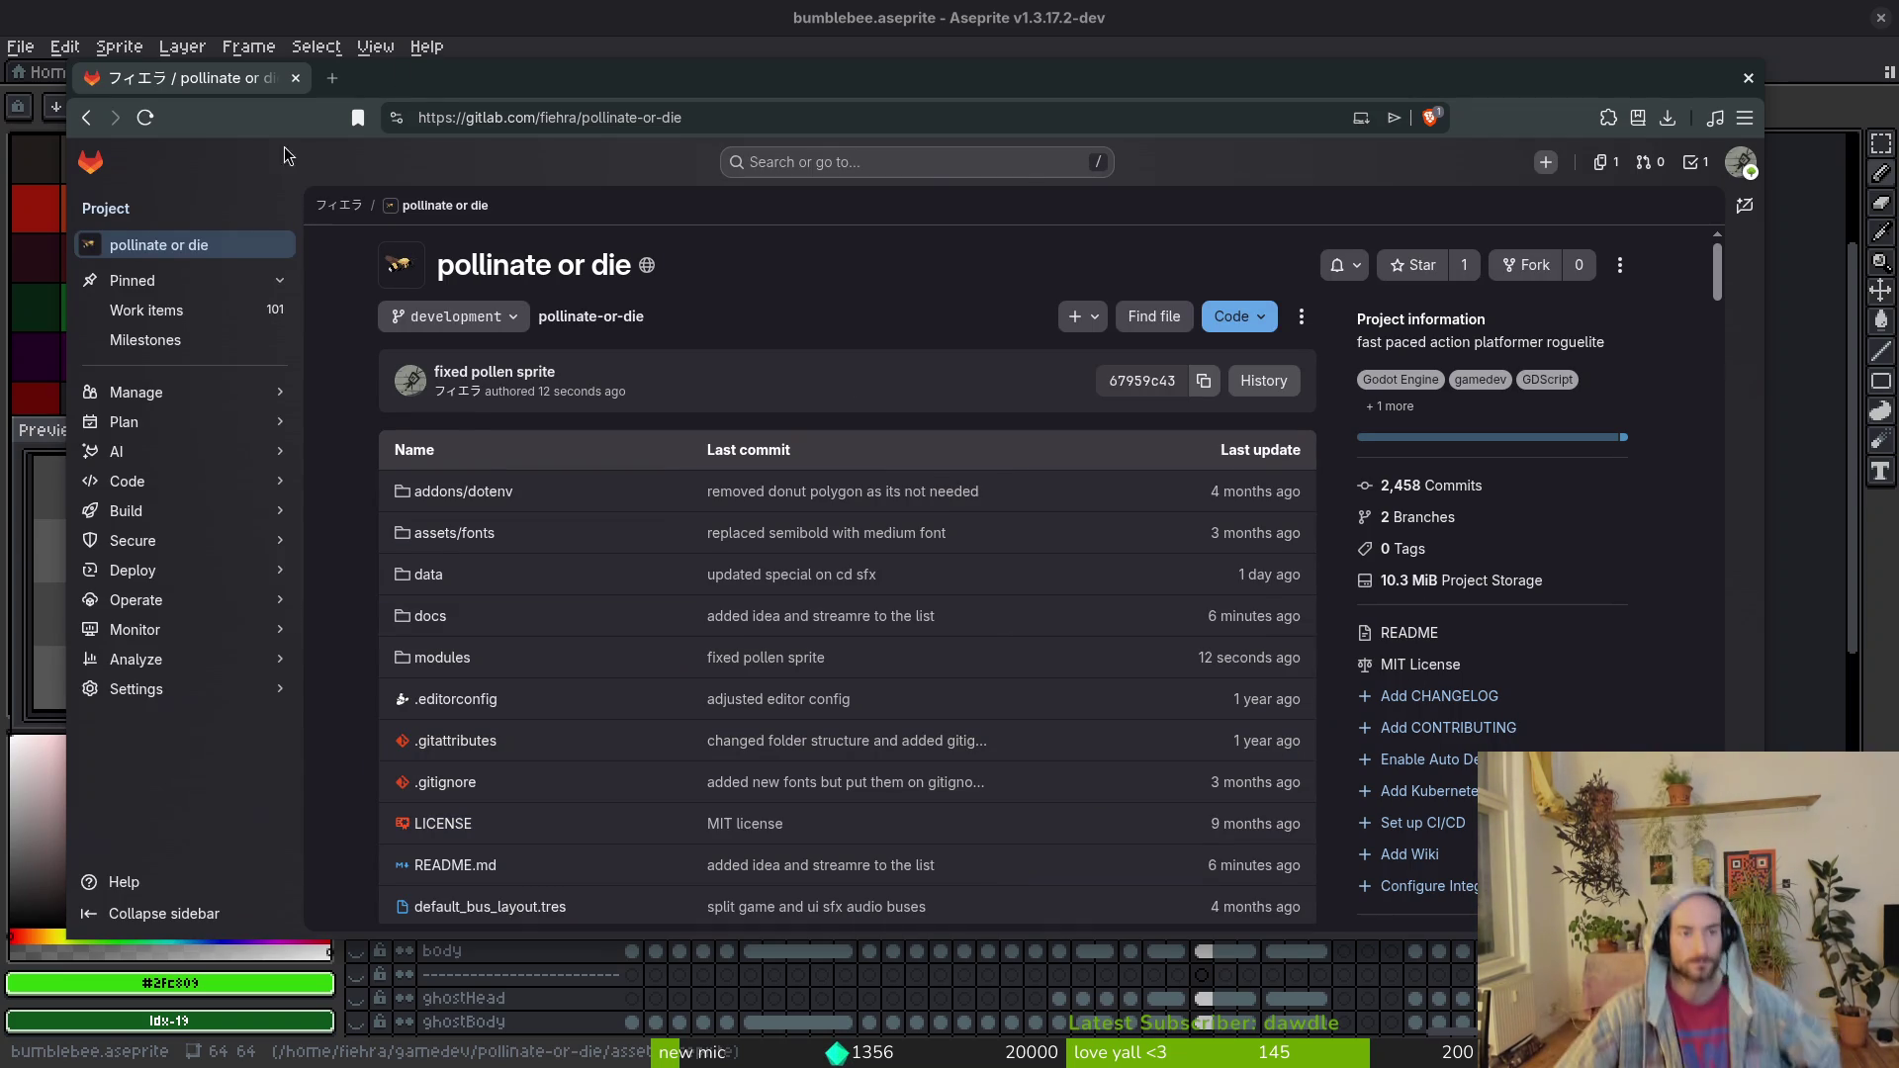
left_click(146, 310)
mouse_move(168, 423)
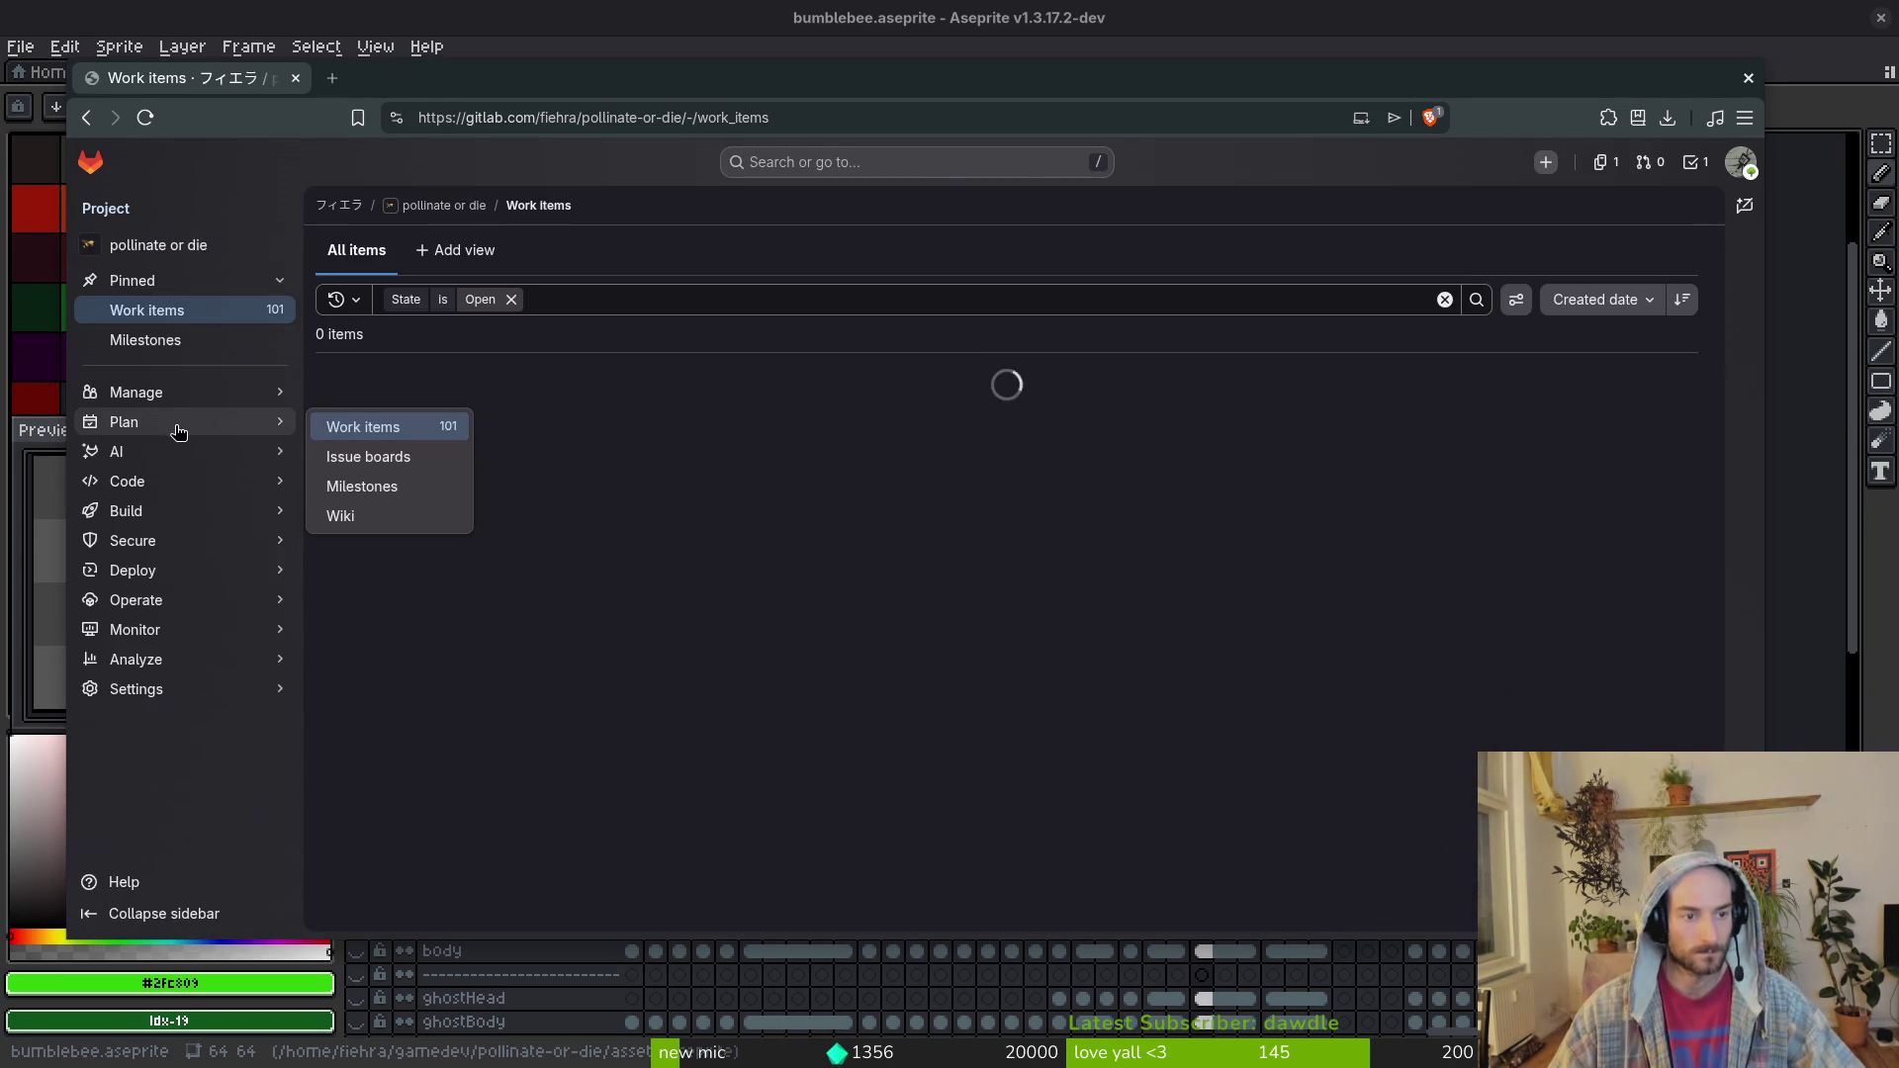
left_click(368, 485)
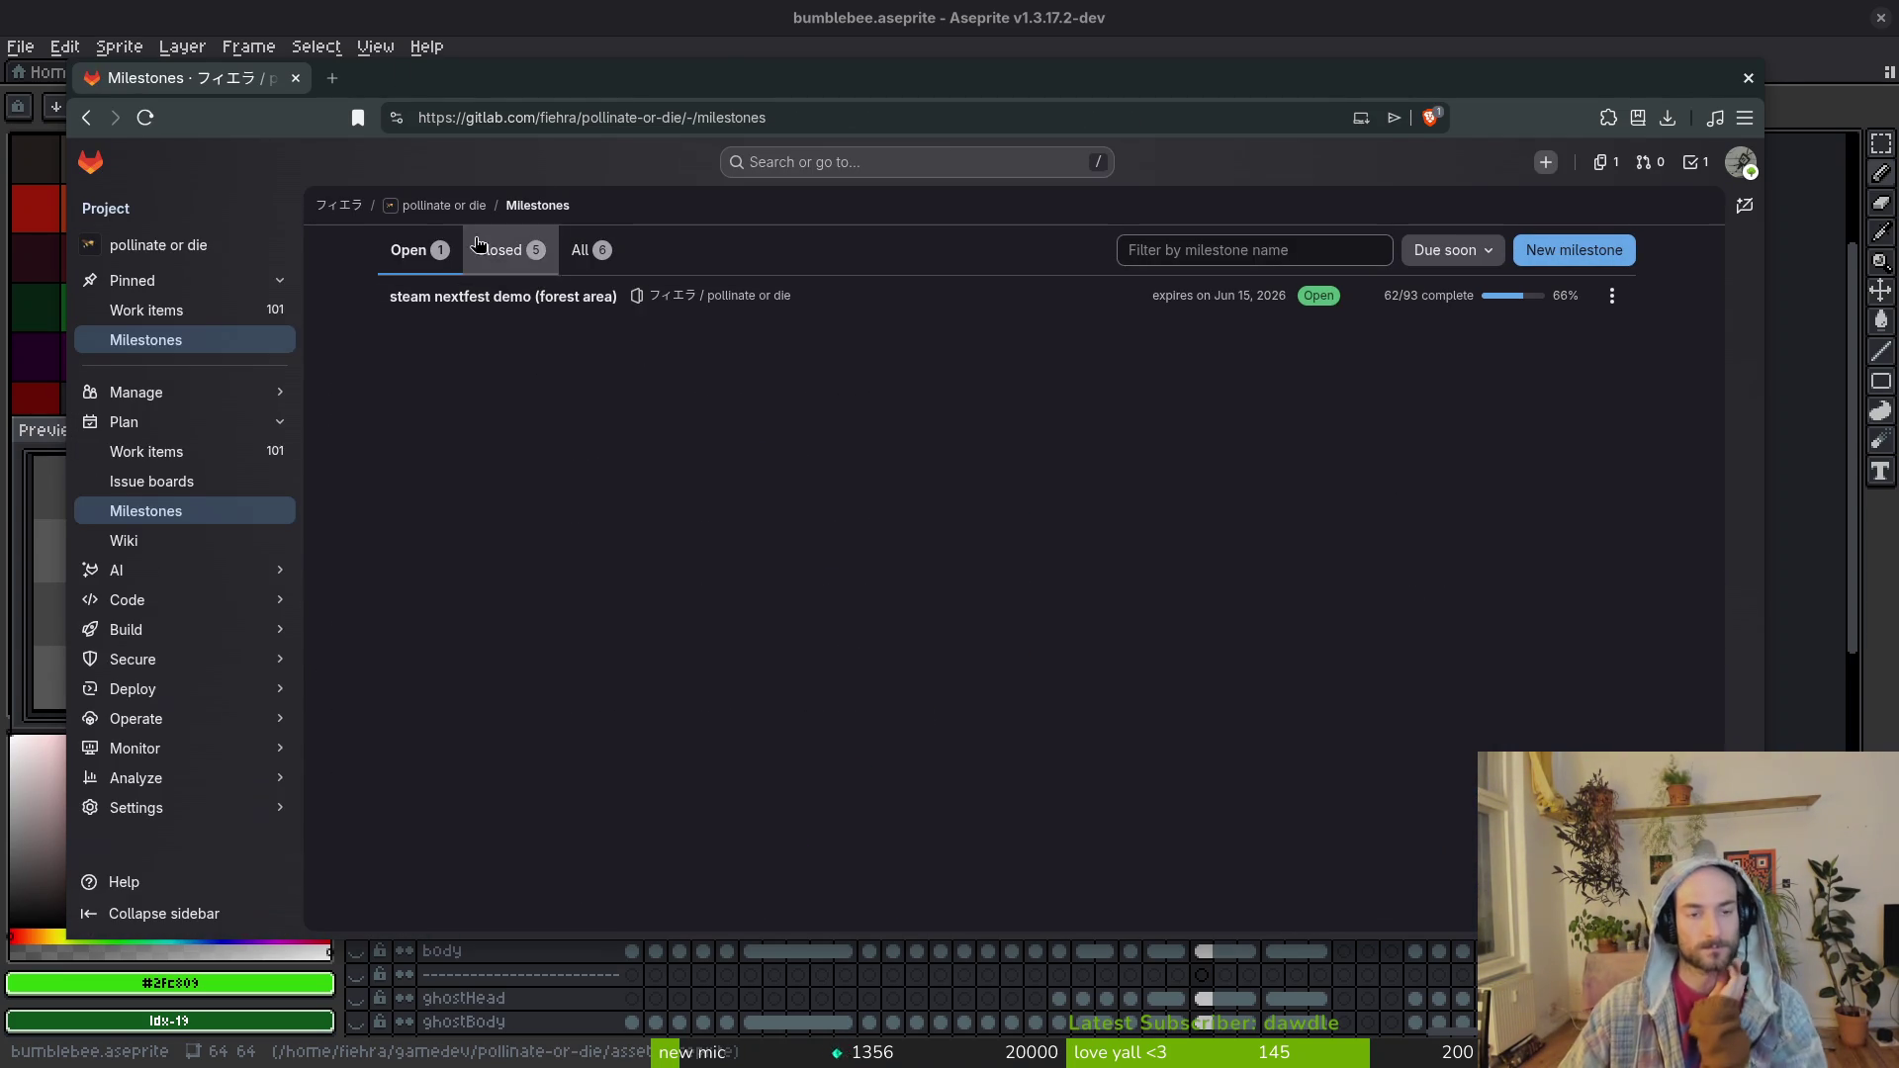
double_click(740, 78)
left_click(556, 241)
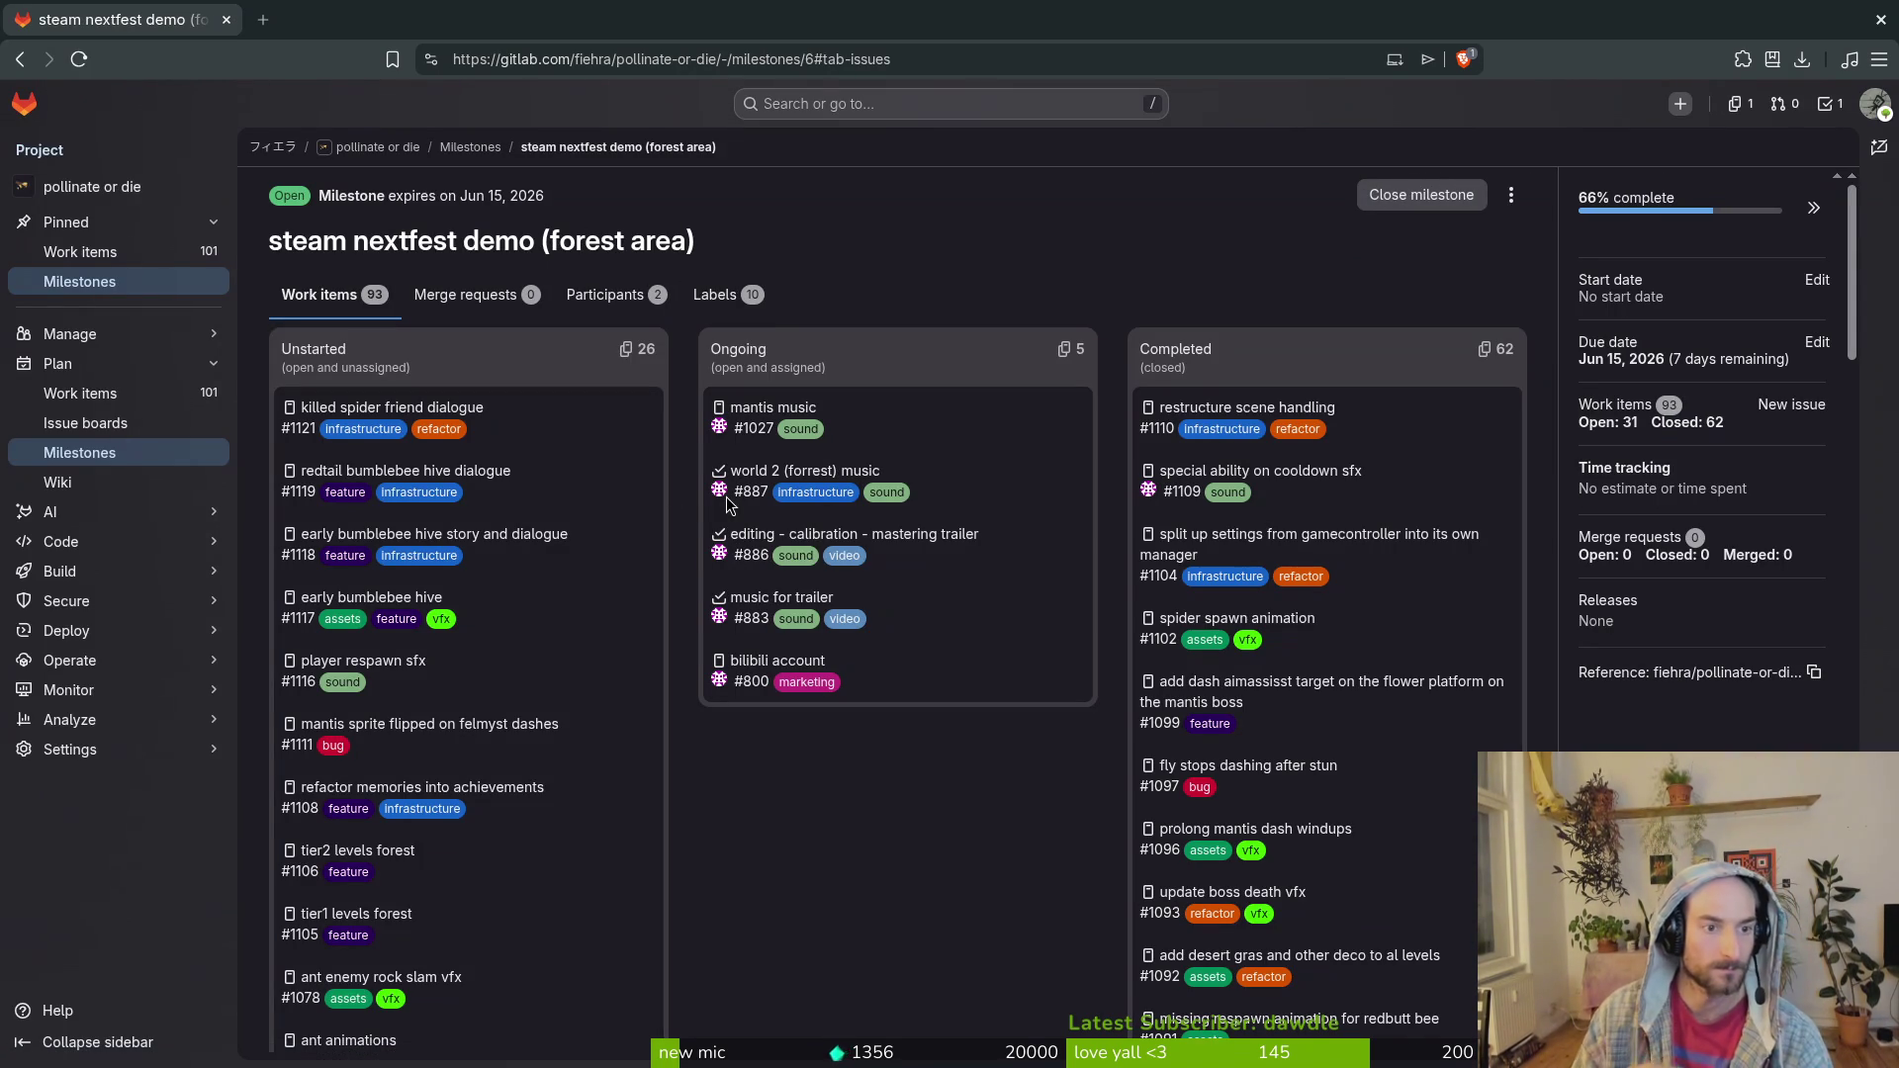
Step: Close issue #1121 'killed spider friend dialogue' and reload the milestone to see it under Completed
left_click(362, 406)
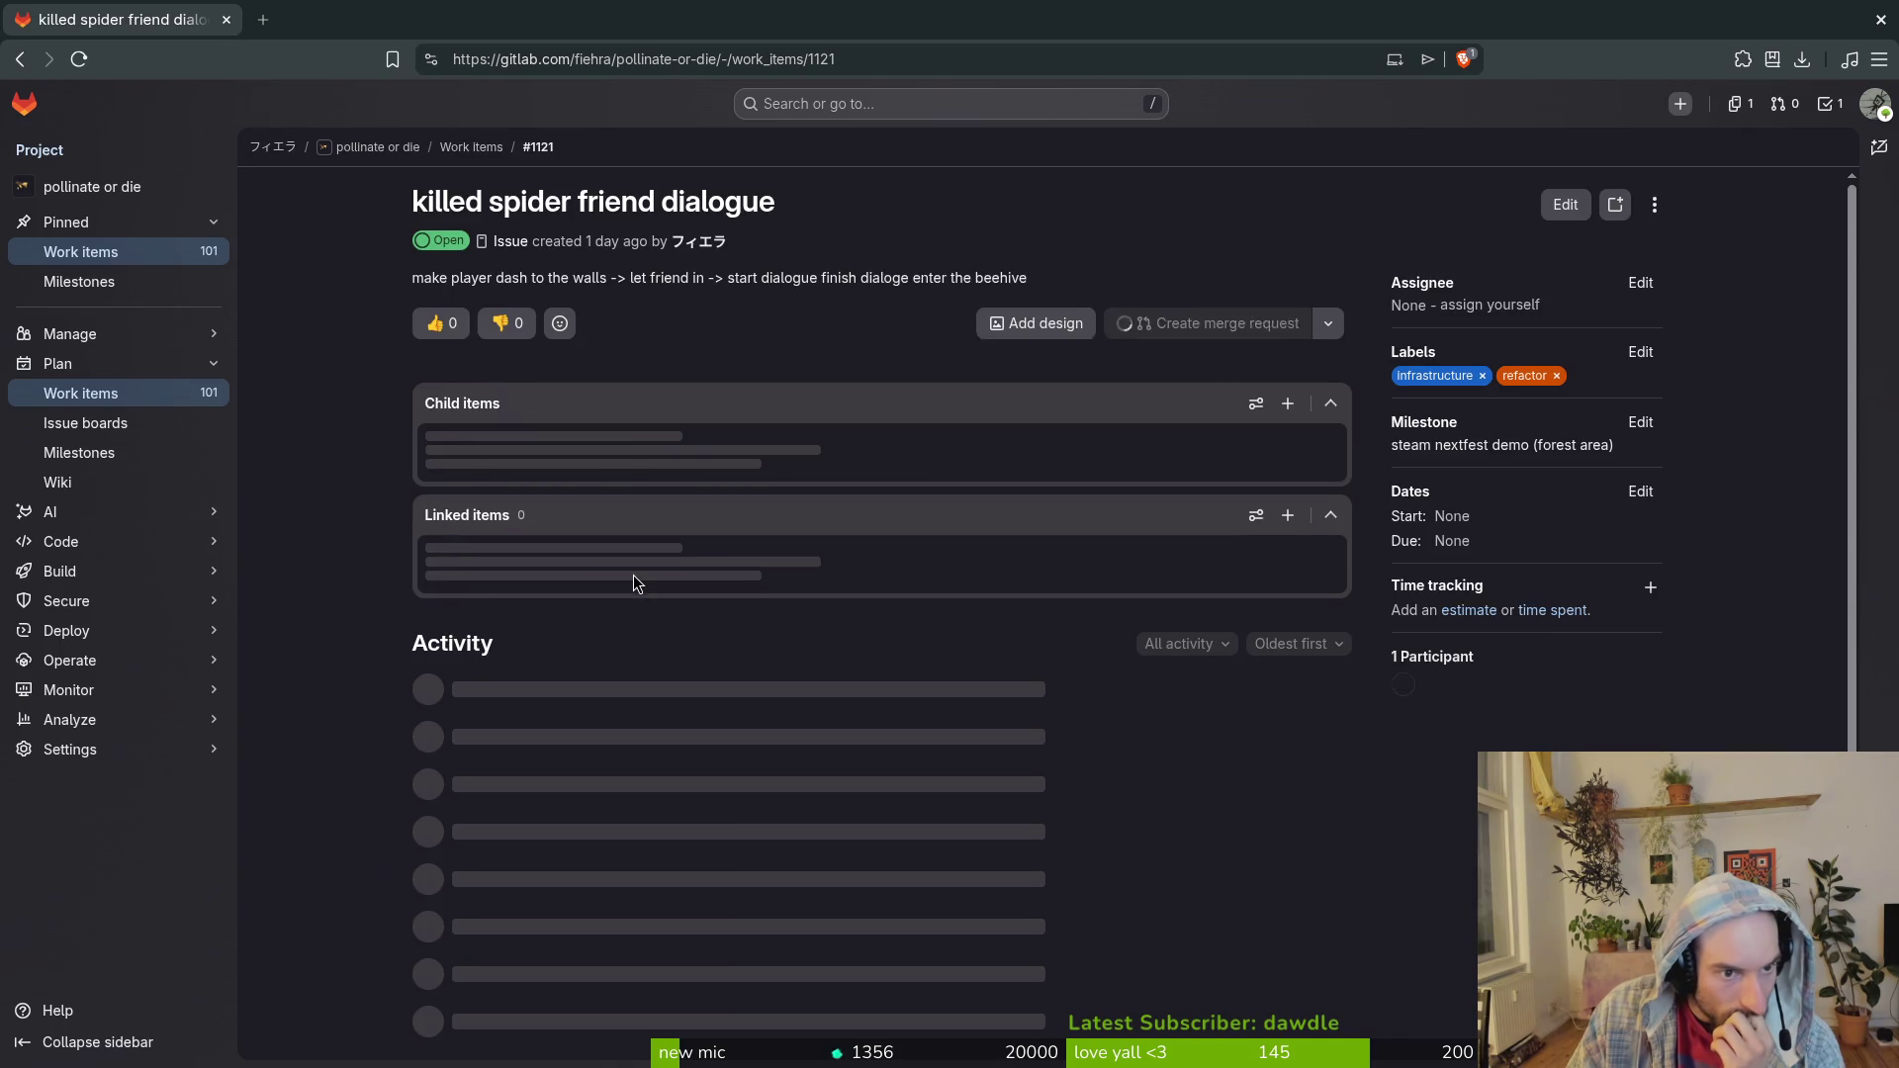
scroll(633, 584, "down", 1)
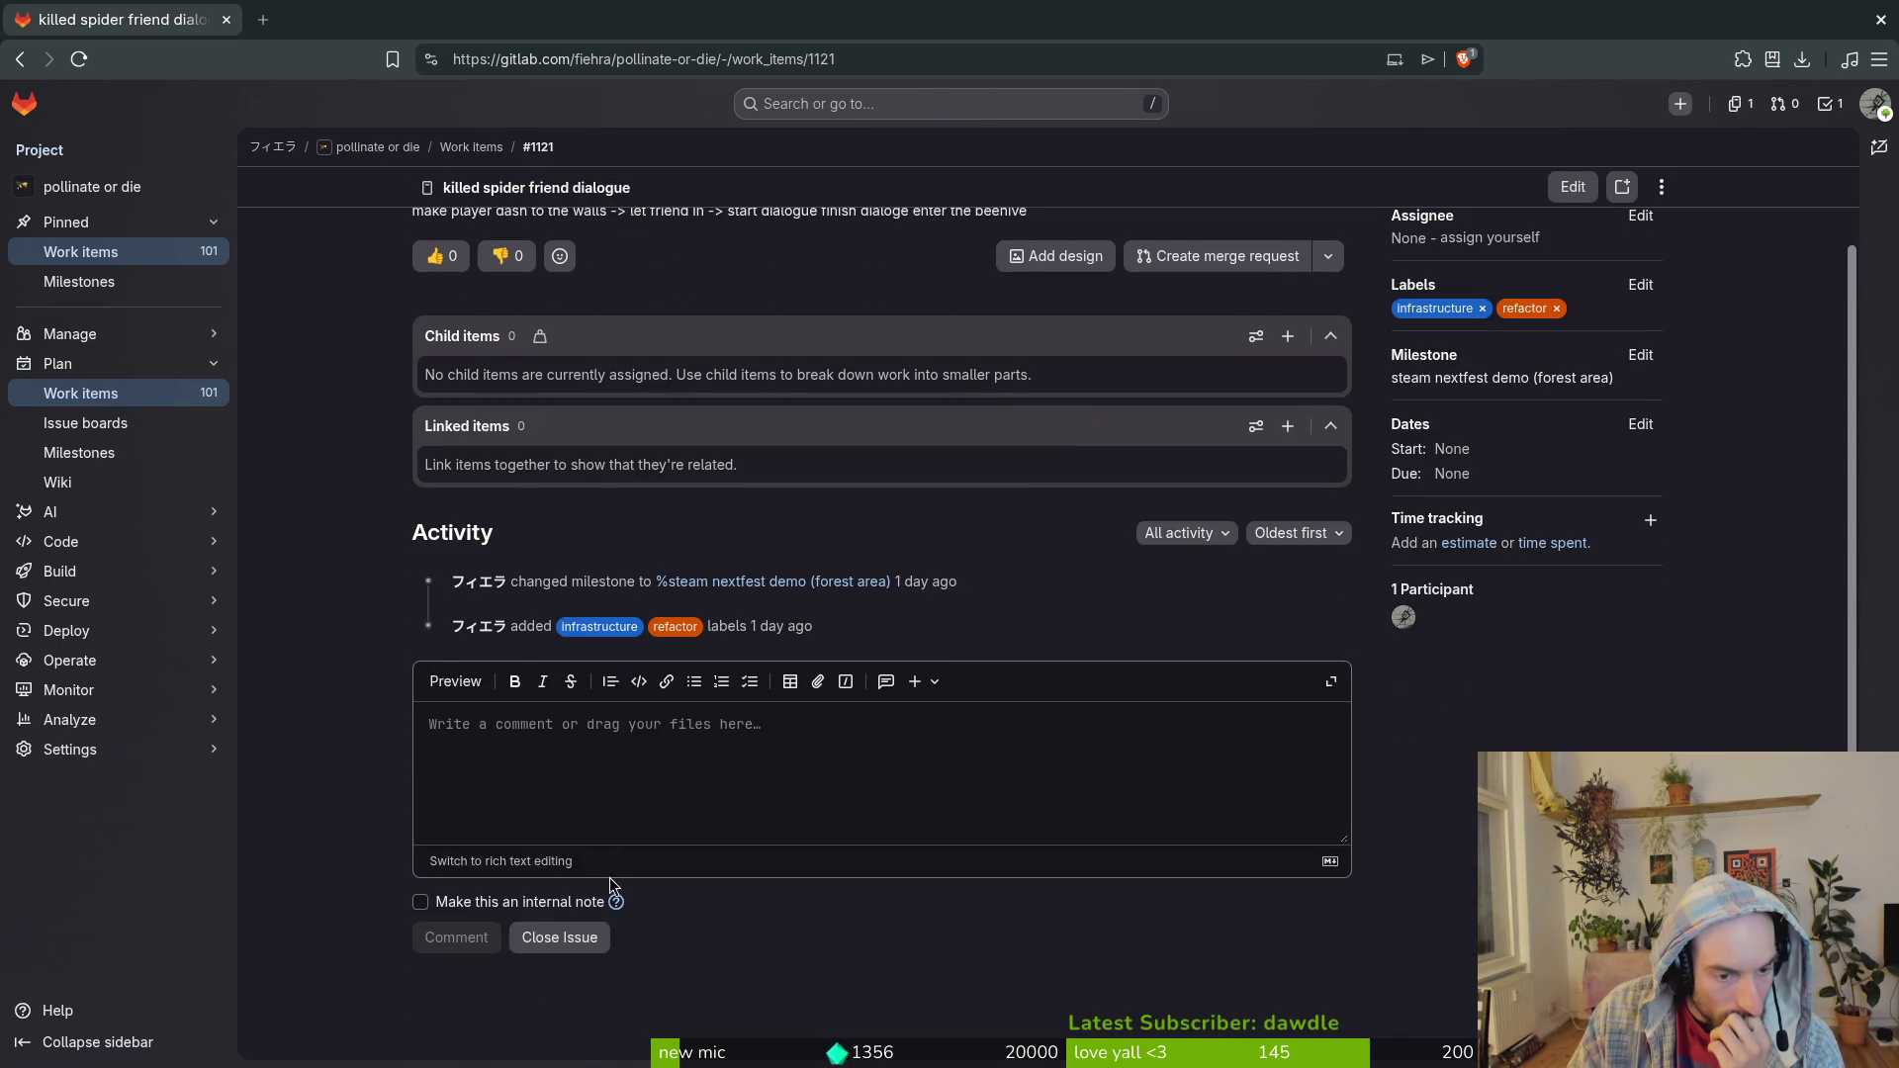
left_click(570, 938)
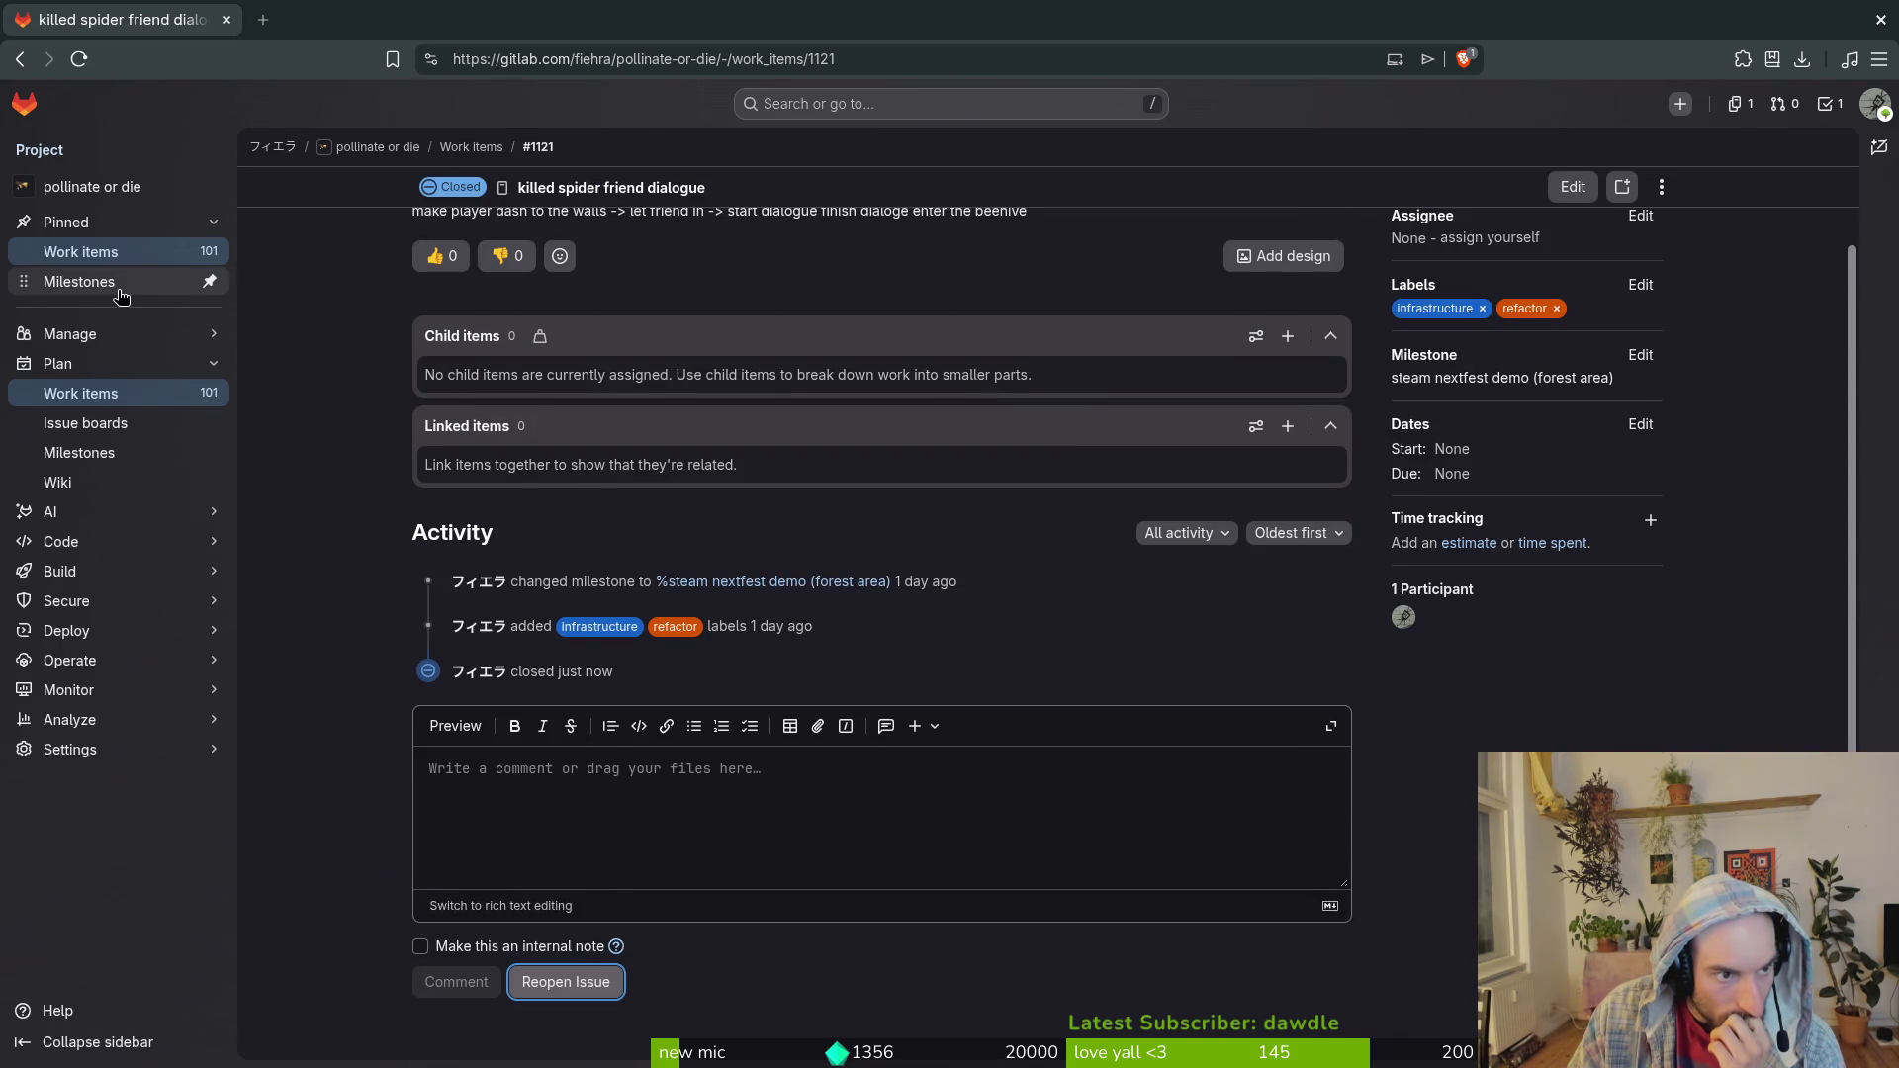
key("alt+Left")
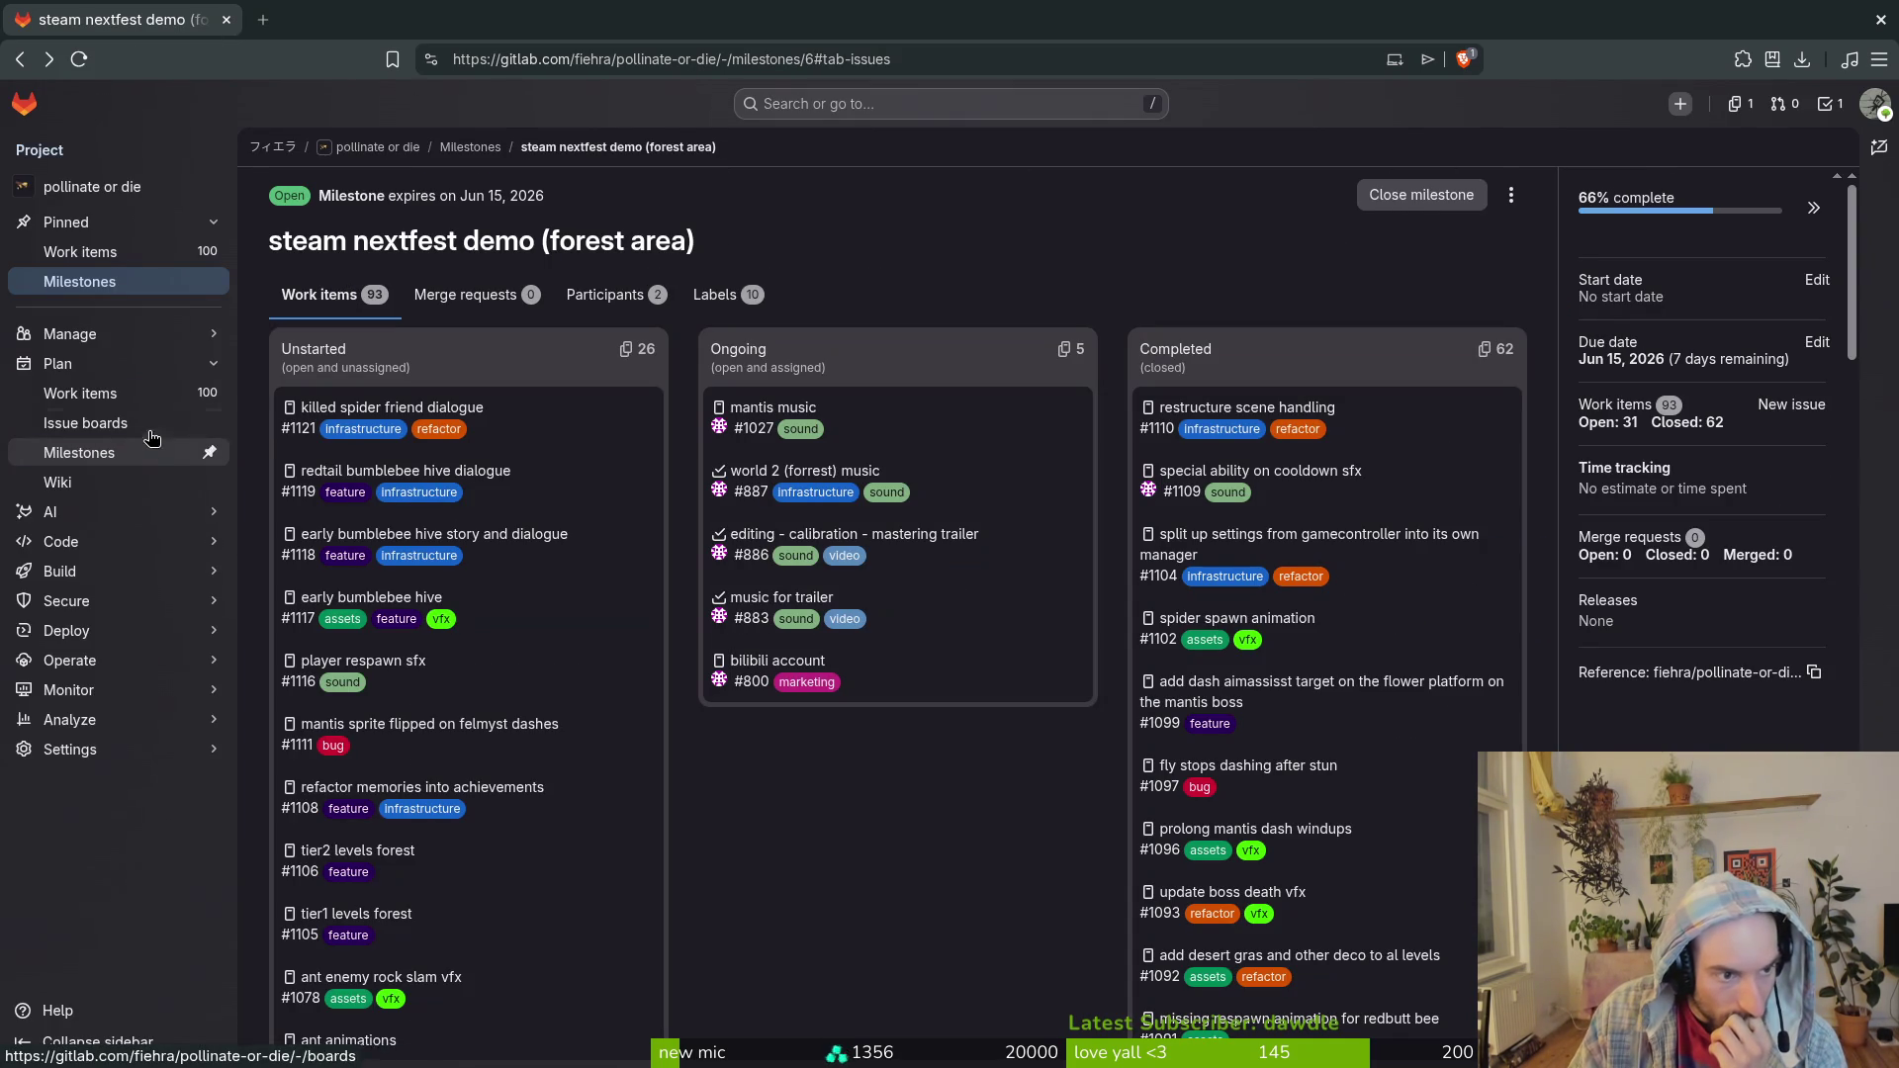
left_click(83, 63)
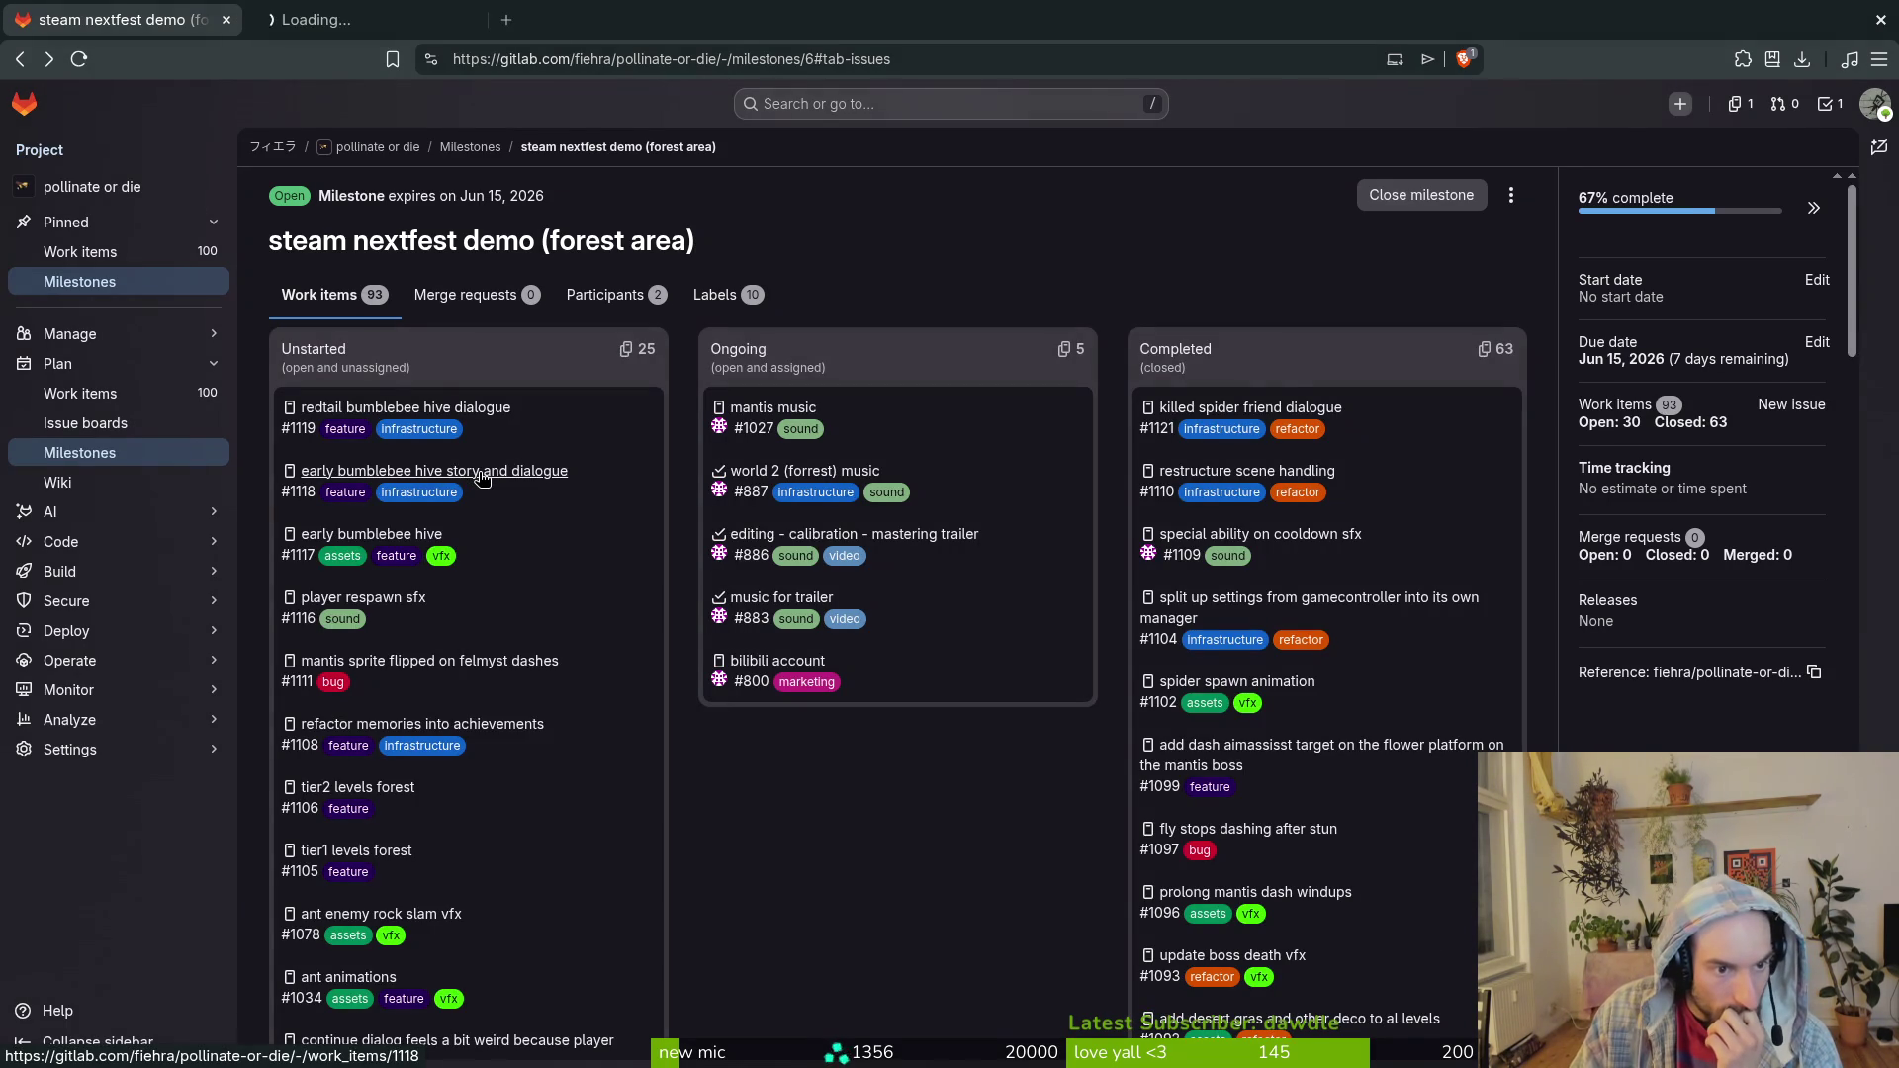
Step: Open the early bumblebee hive issues #1118 and #1117 in separate tabs
middle_click(371, 534)
left_click(362, 20)
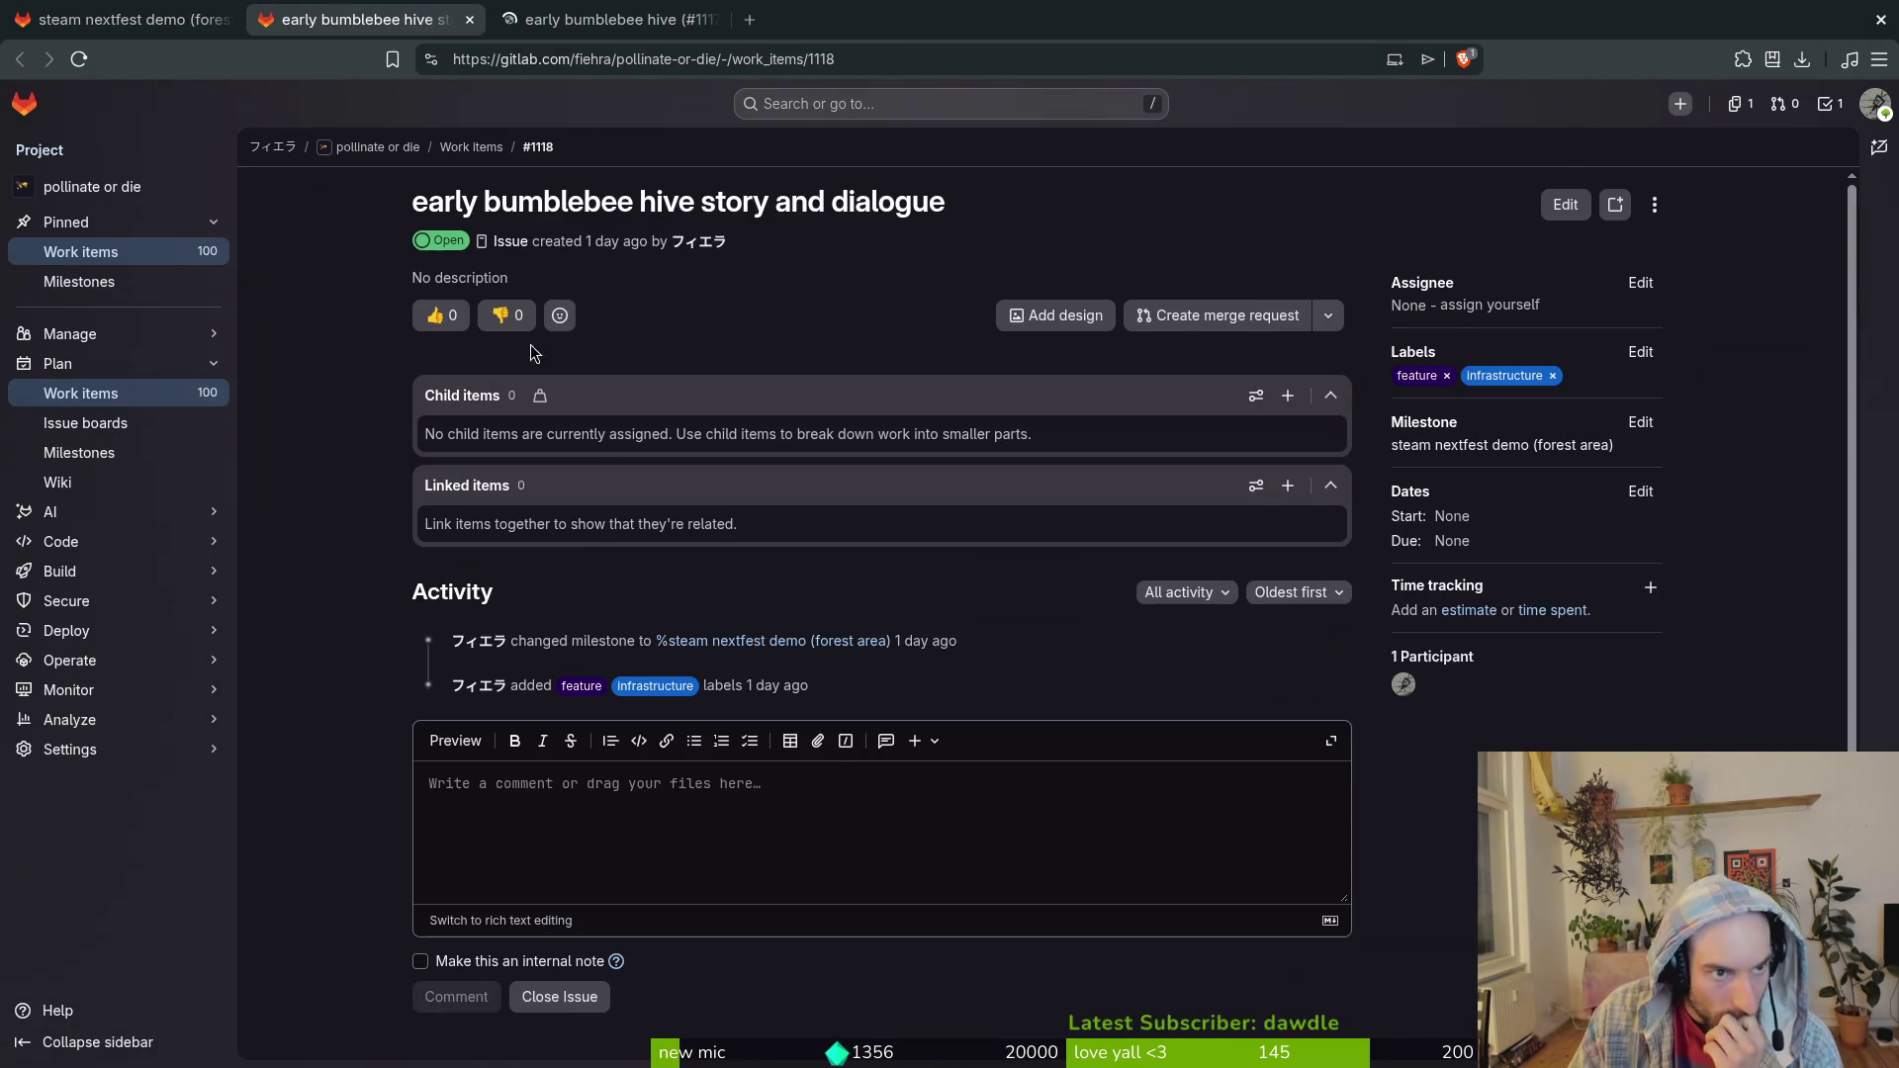
key("ctrl+Tab")
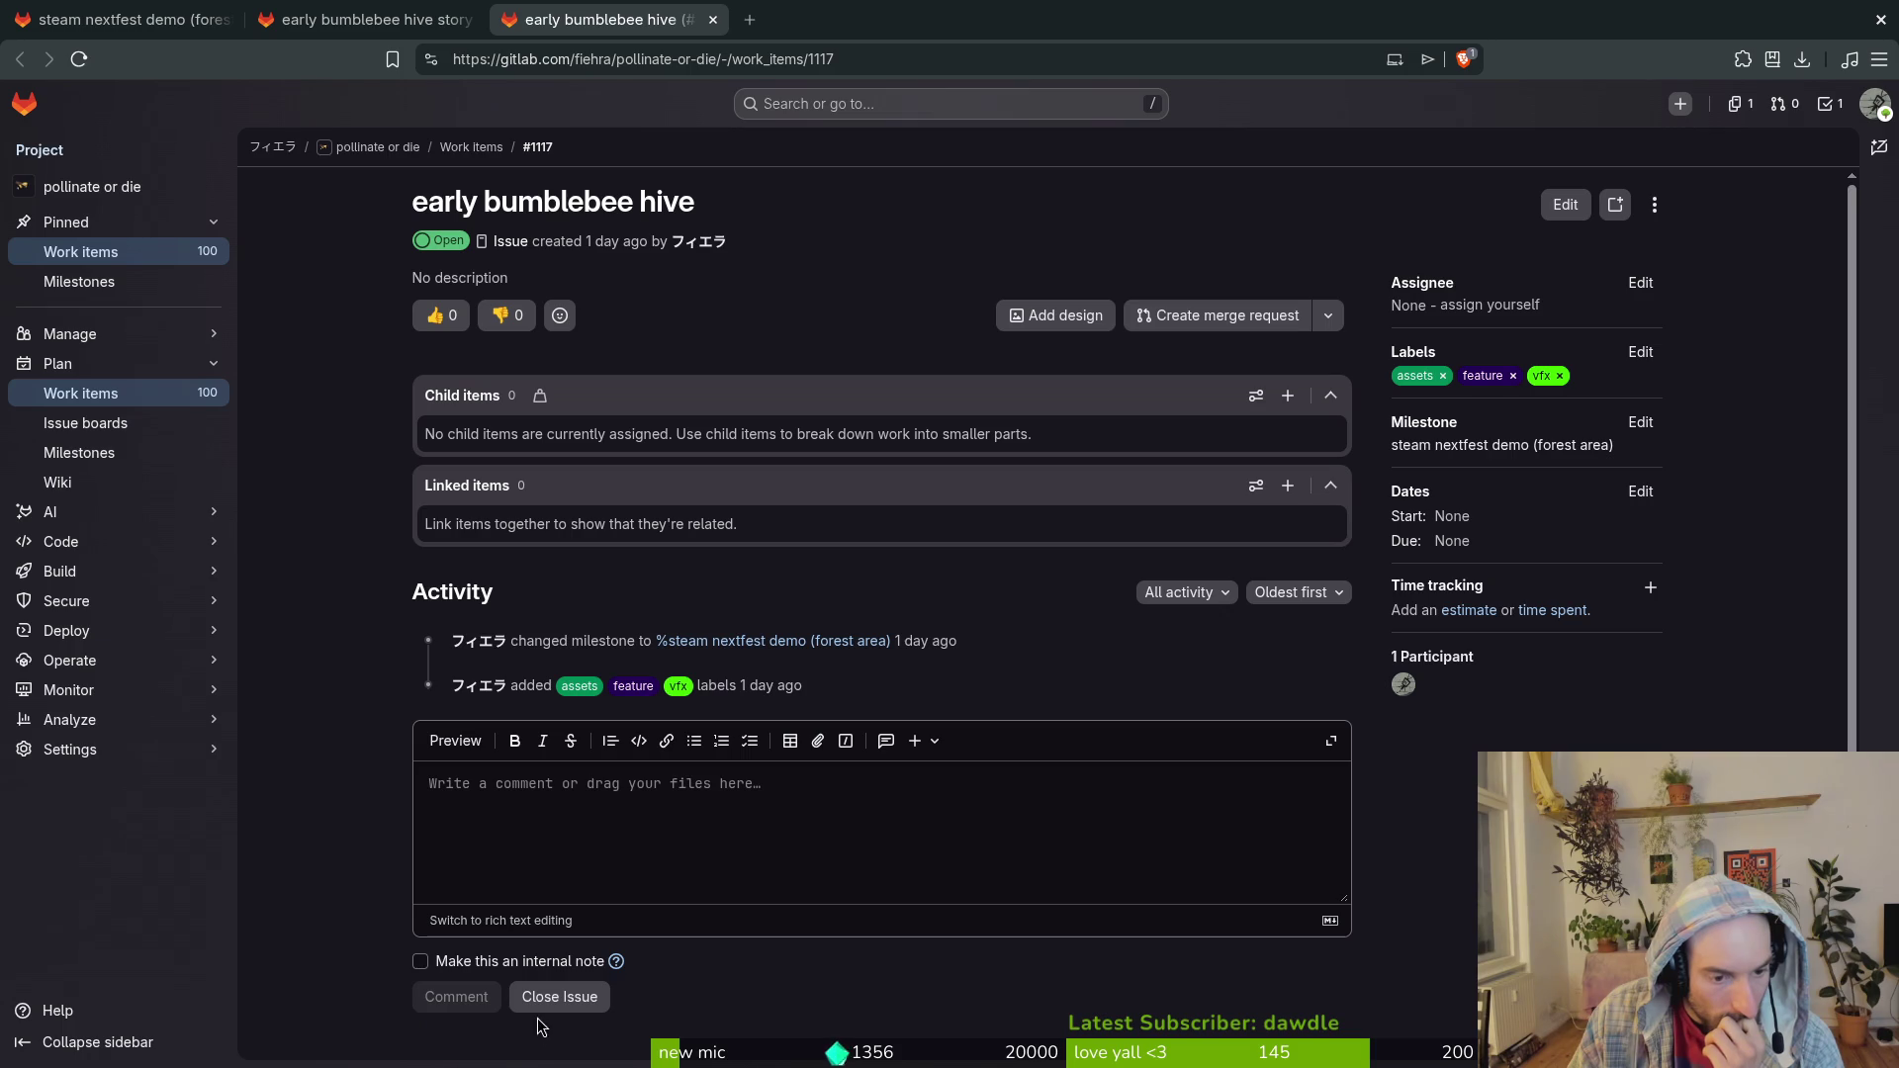
left_click(146, 12)
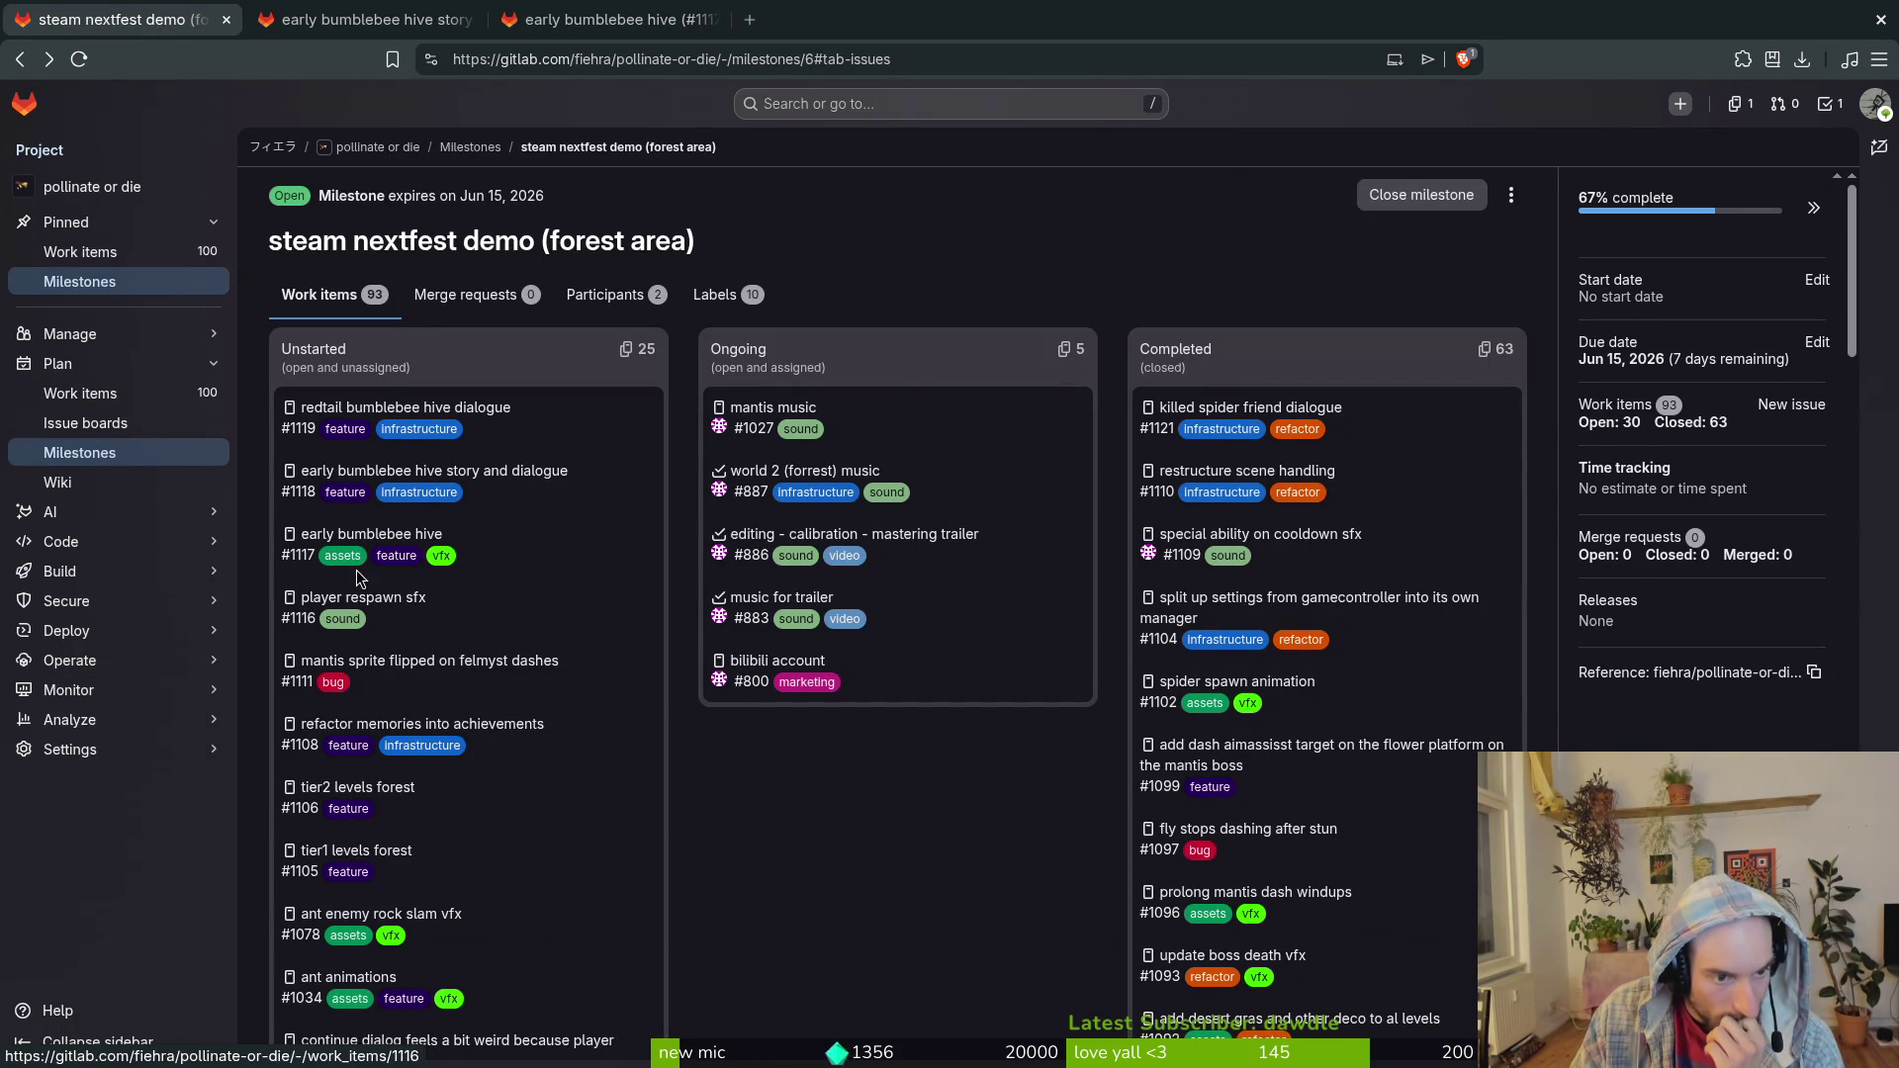
Step: Open issue #1021 'orange butt bee hive level' in a new tab and close it
scroll(579, 607, "down", 3)
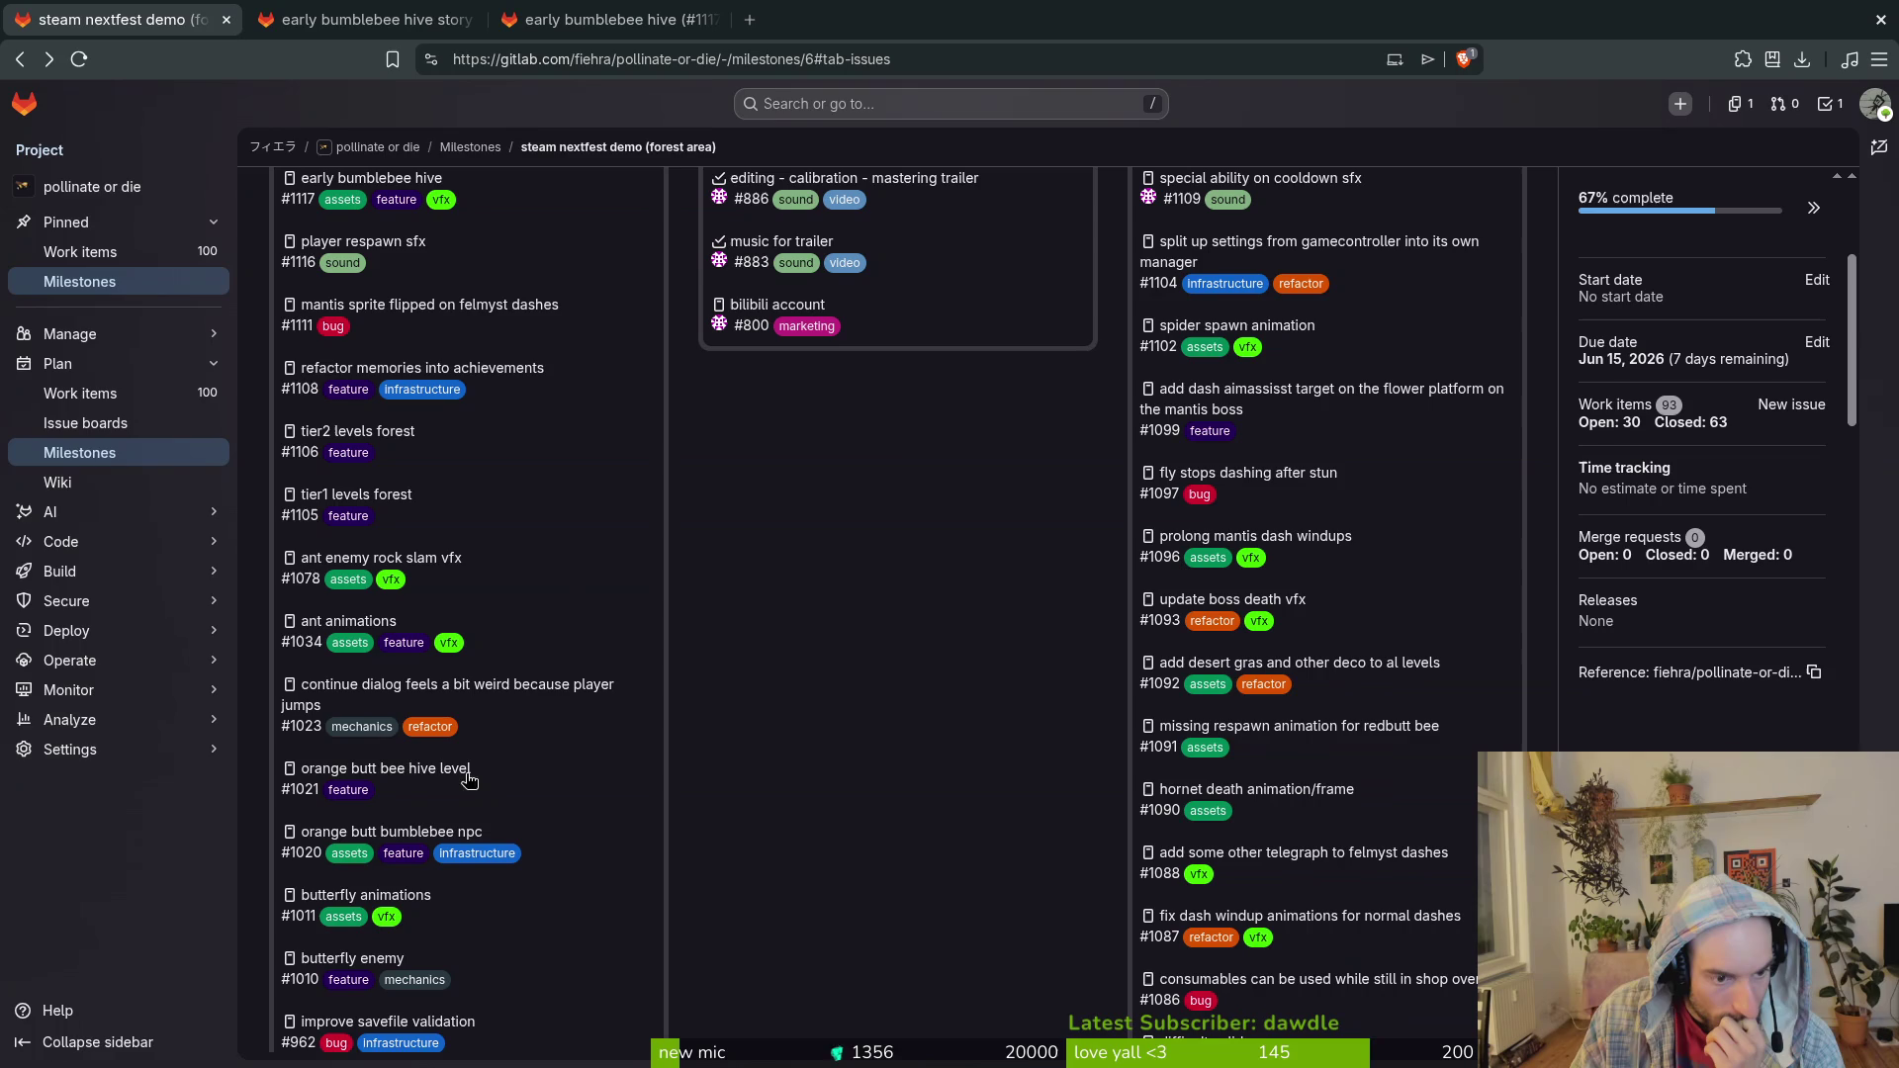
middle_click(432, 776)
left_click(791, 19)
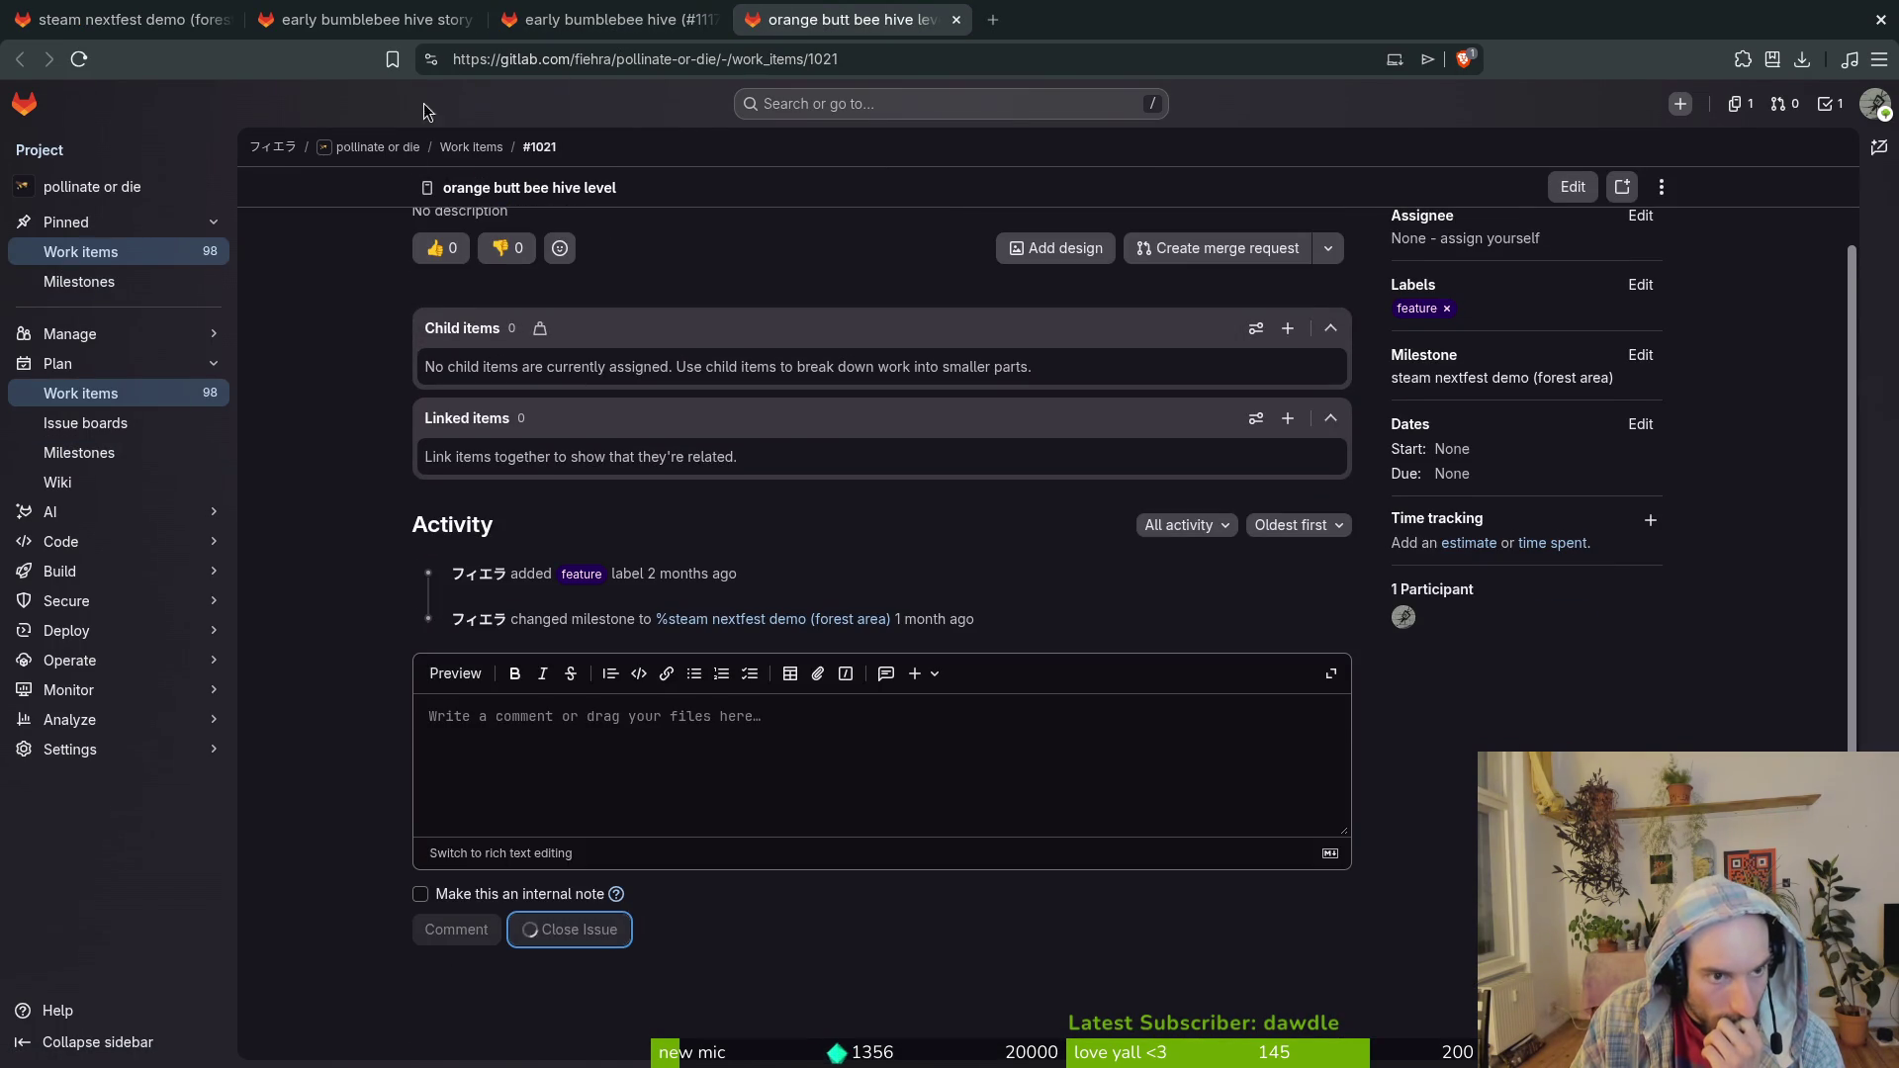
Step: Confirm early bumblebee hive #1117 is closed, then scroll the milestone's issue list
left_click(584, 20)
left_click(386, 18)
left_click(130, 18)
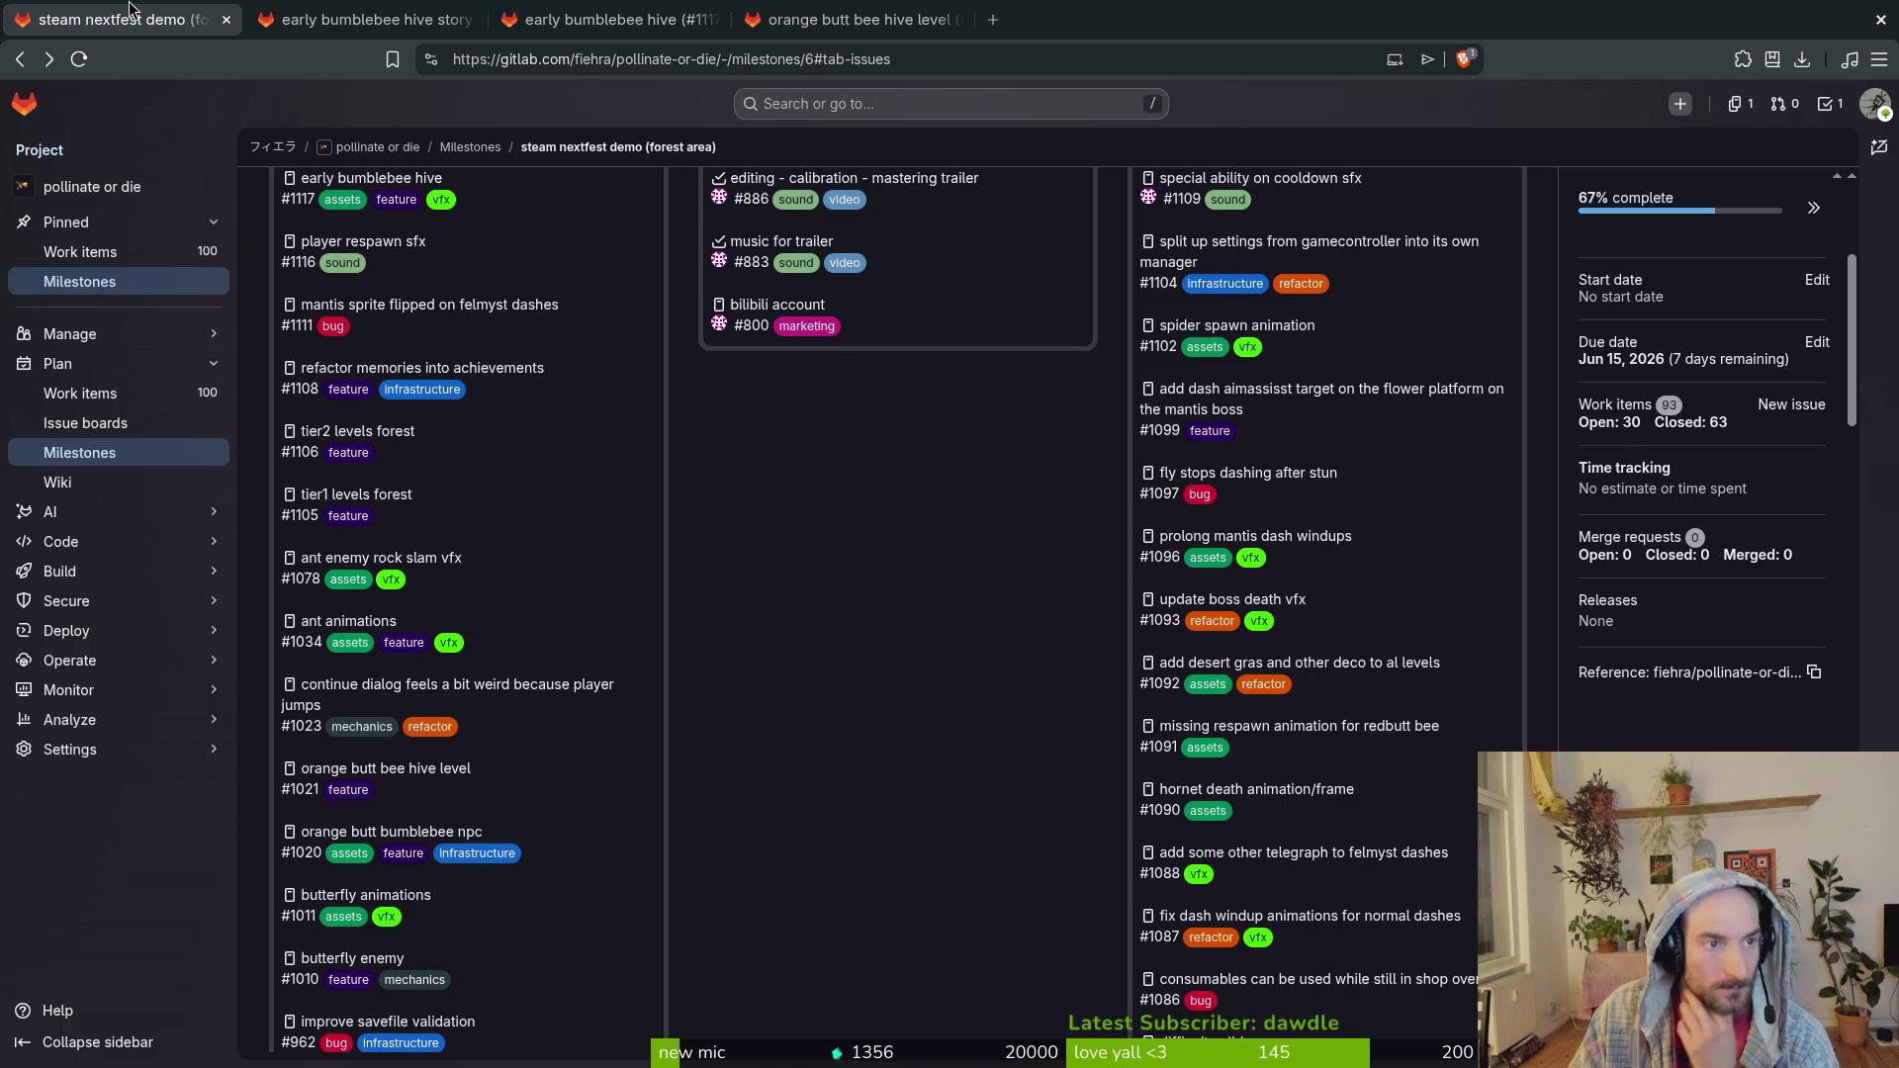
scroll(607, 744, "down", 3)
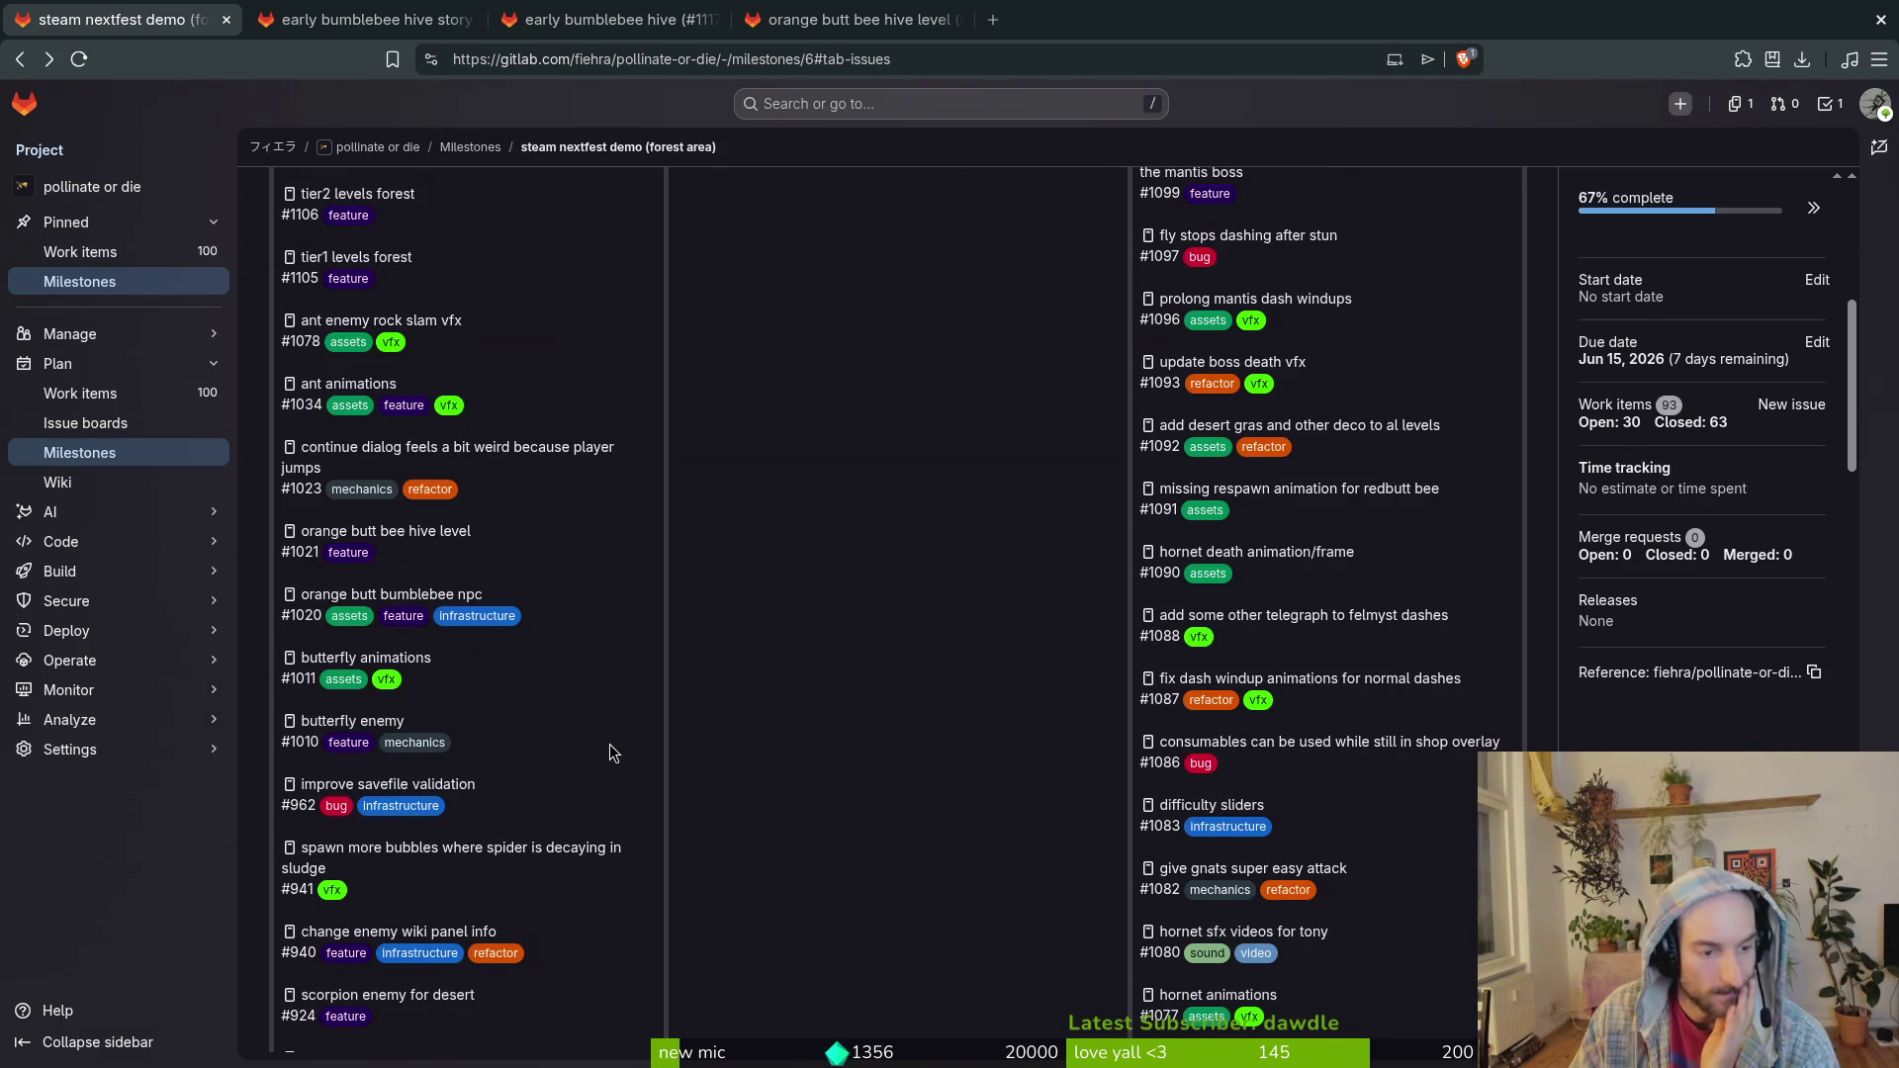
scroll(683, 720, "down", 1)
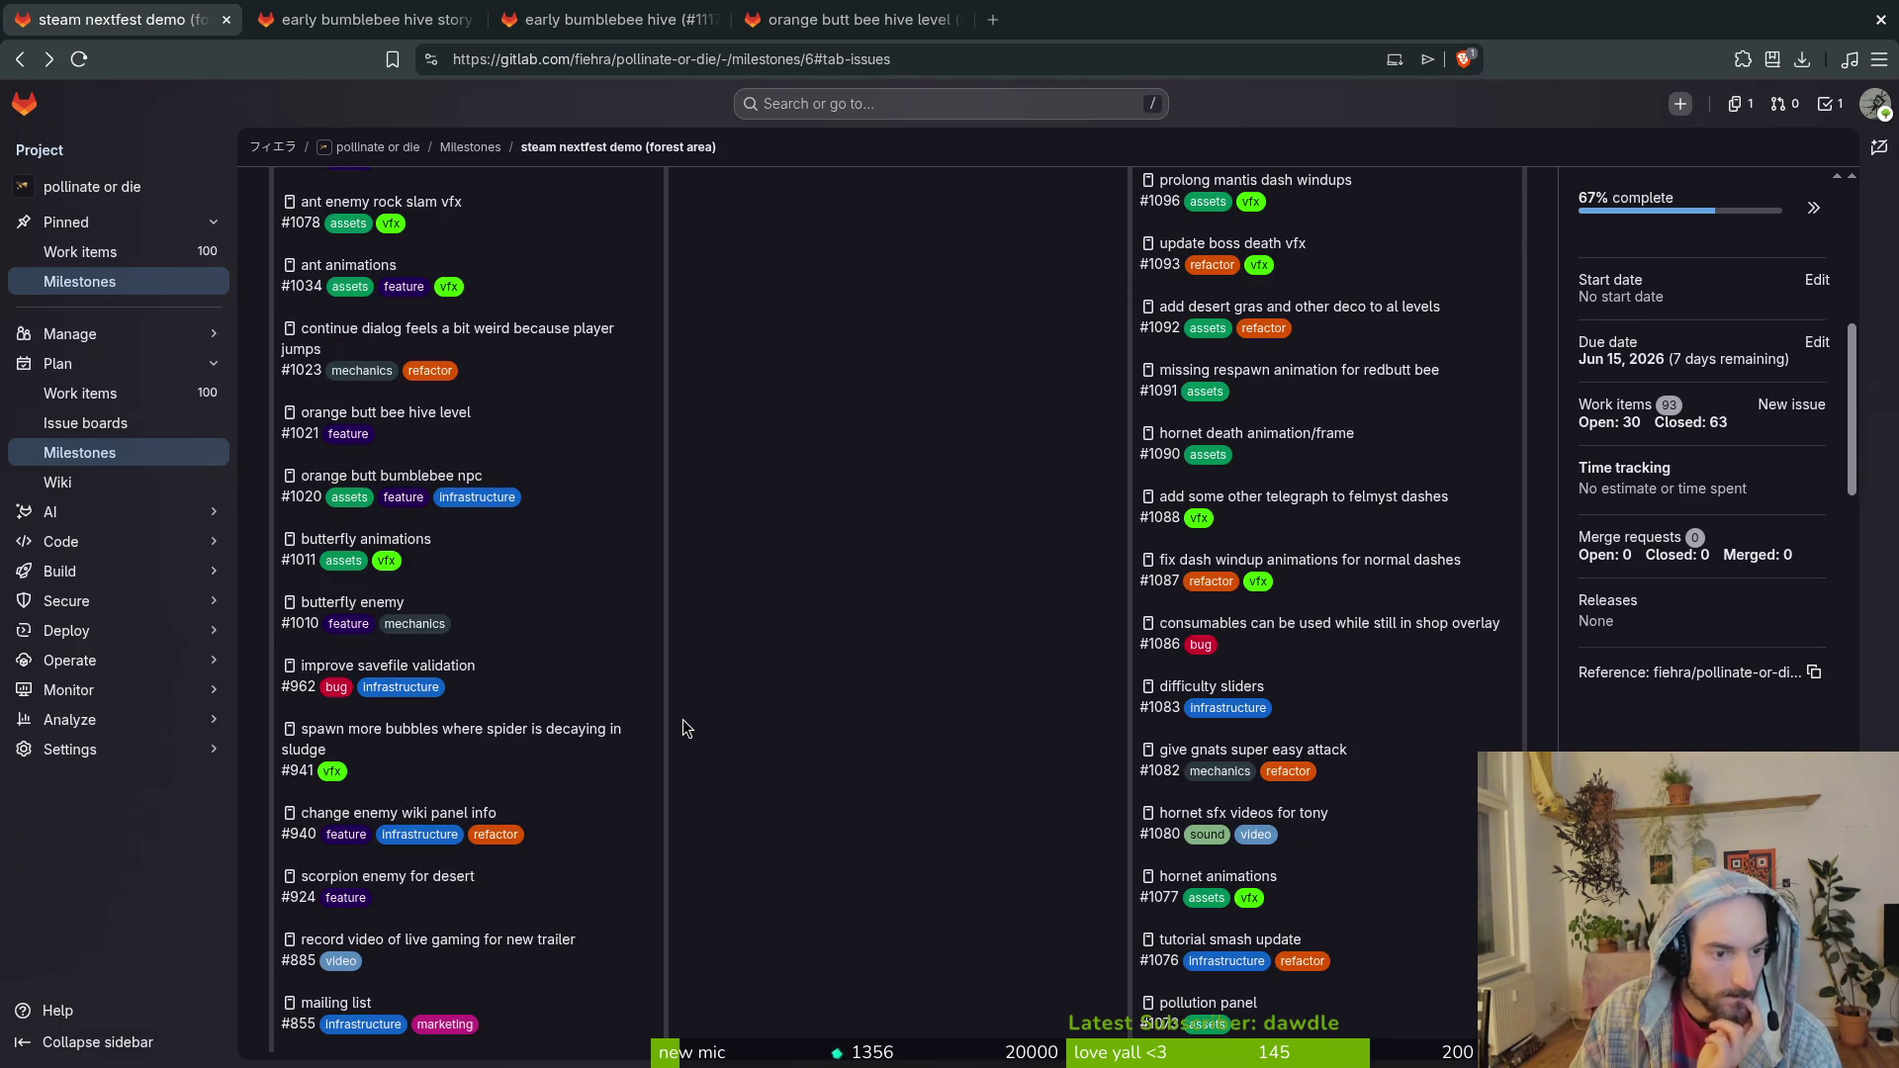
scroll(689, 727, "down", 2)
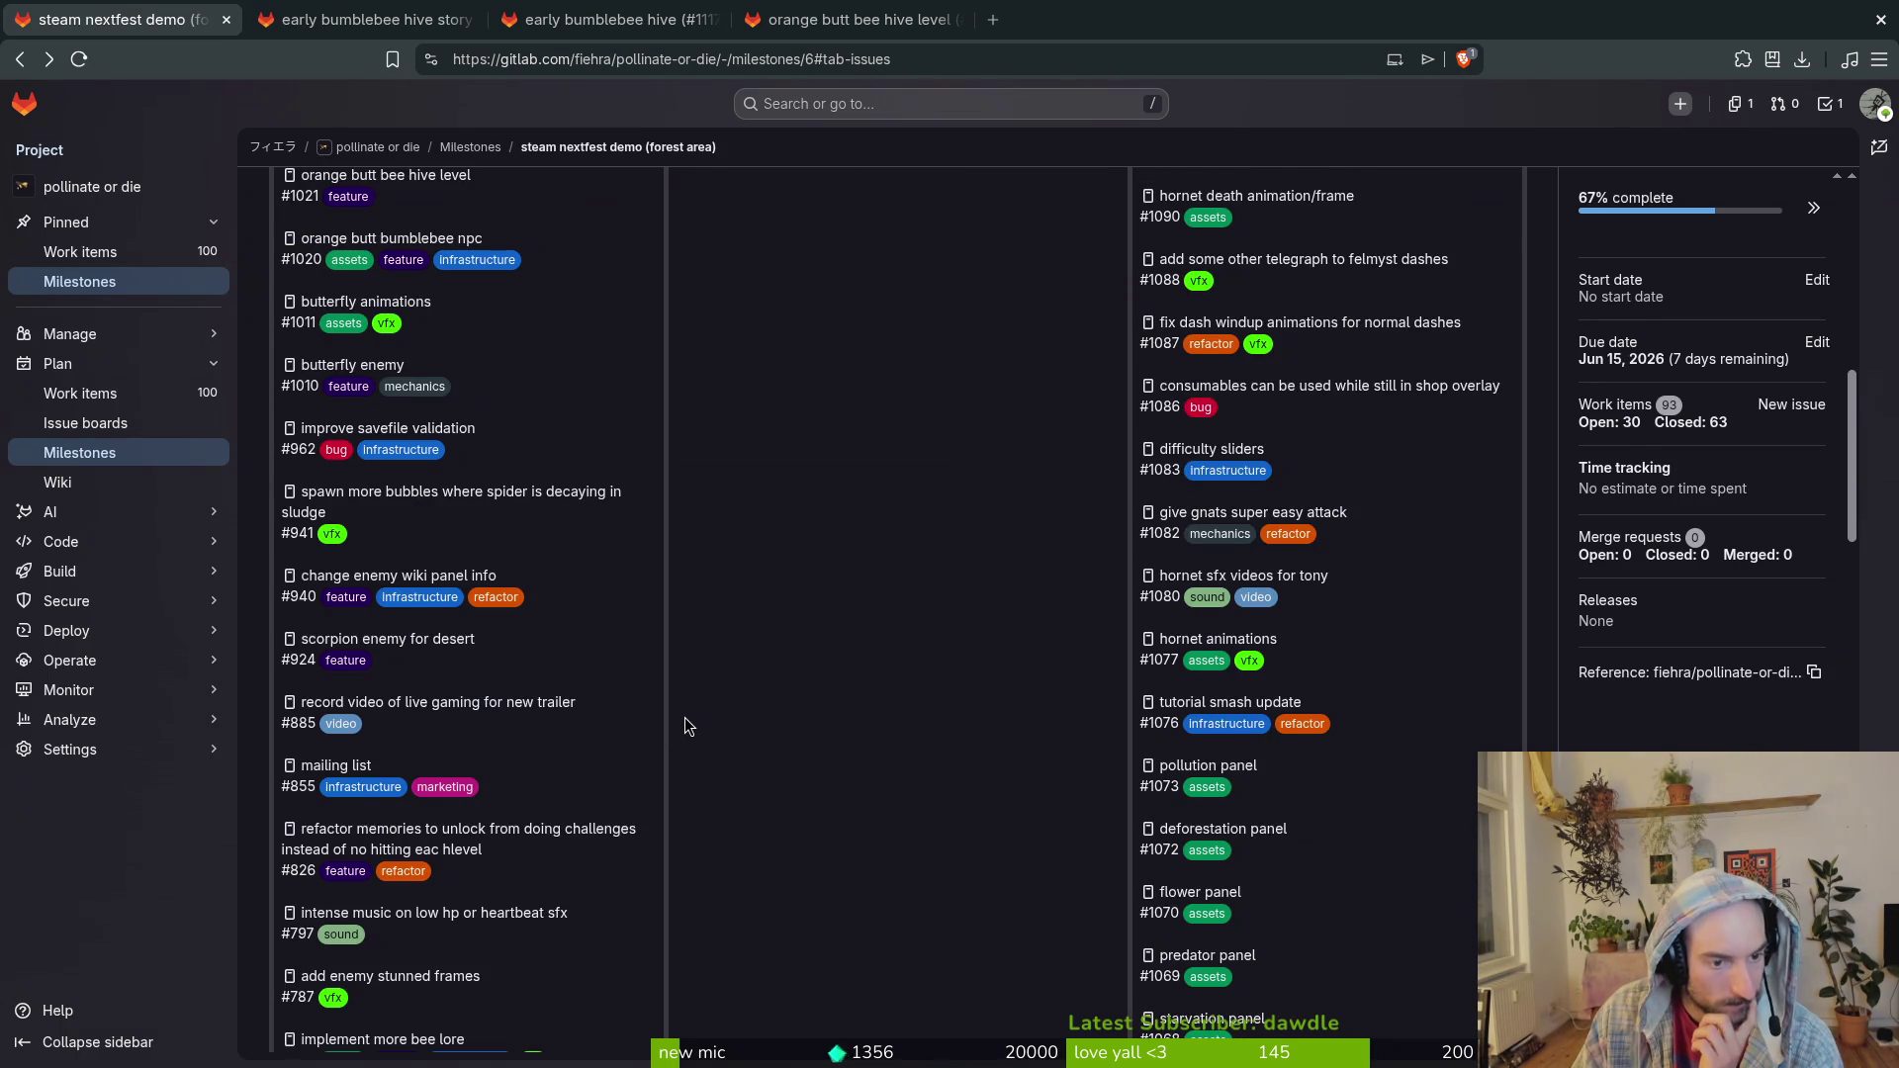
scroll(687, 725, "down", 1)
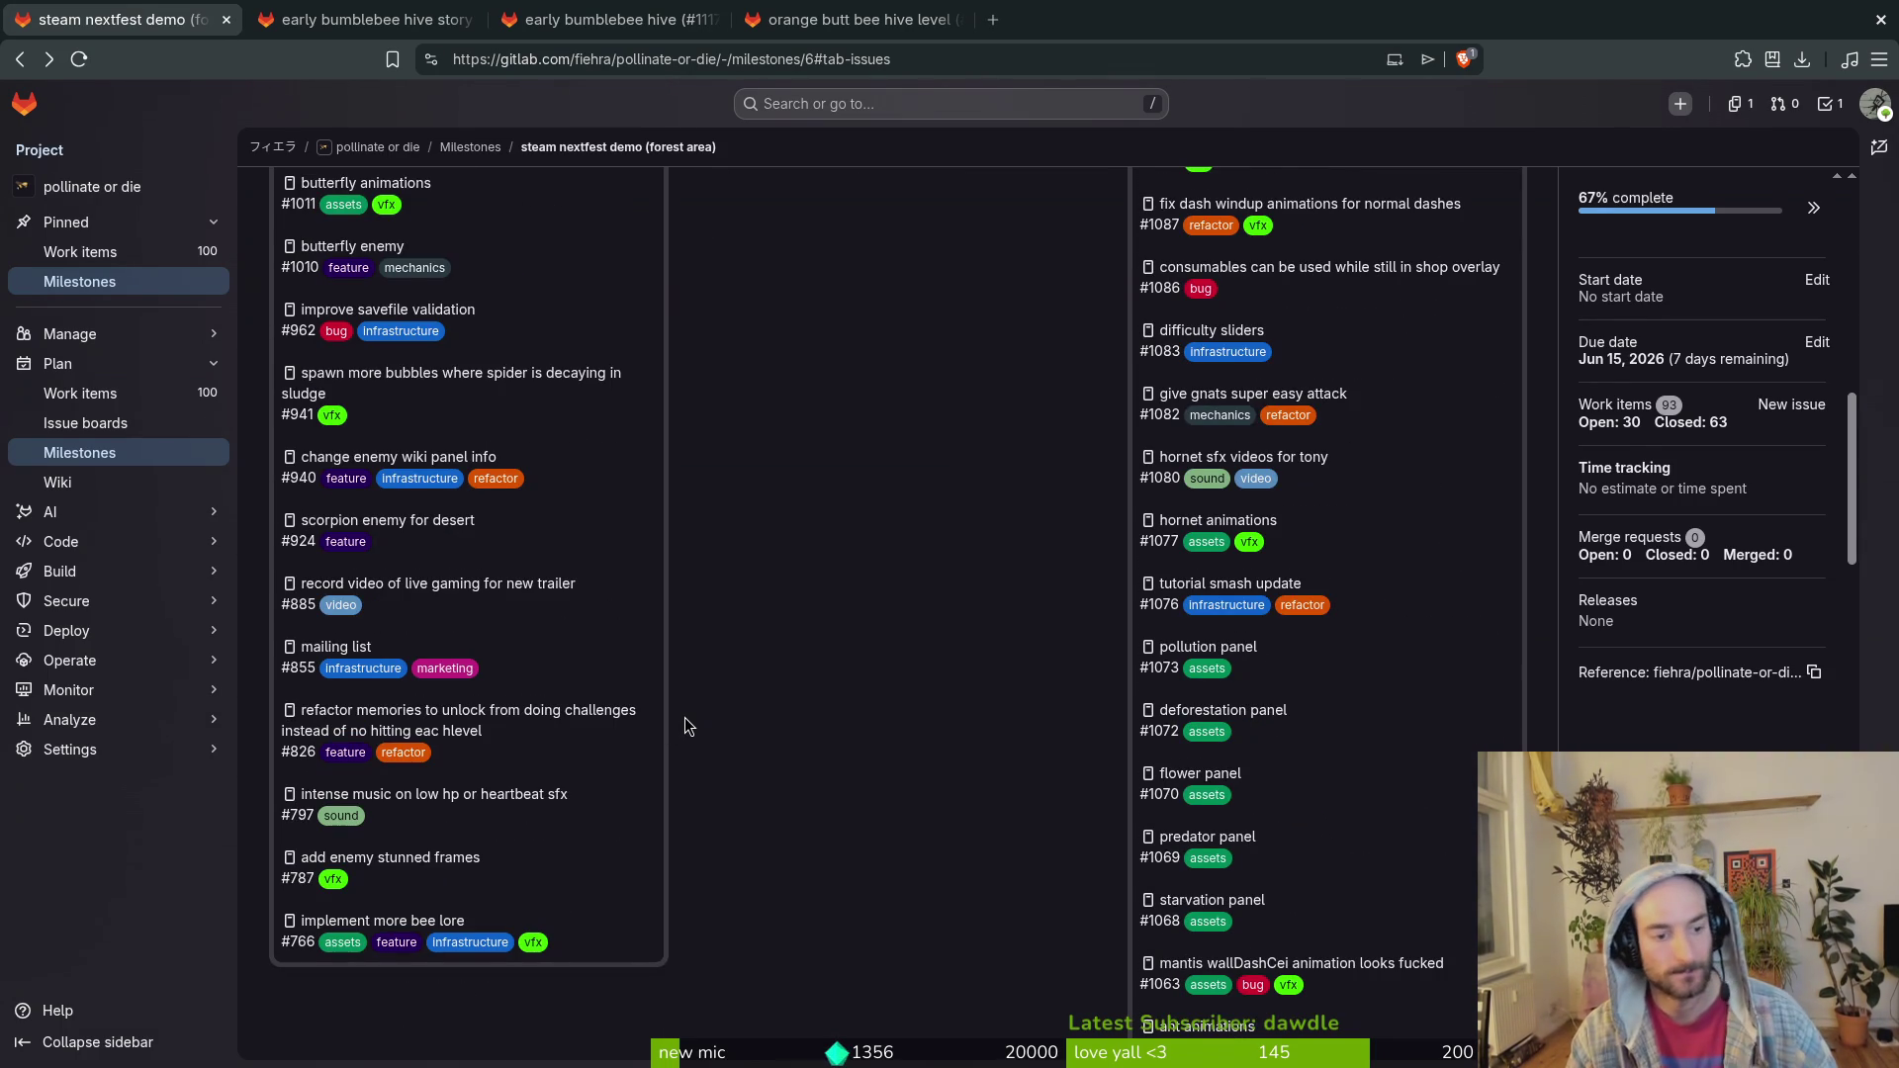
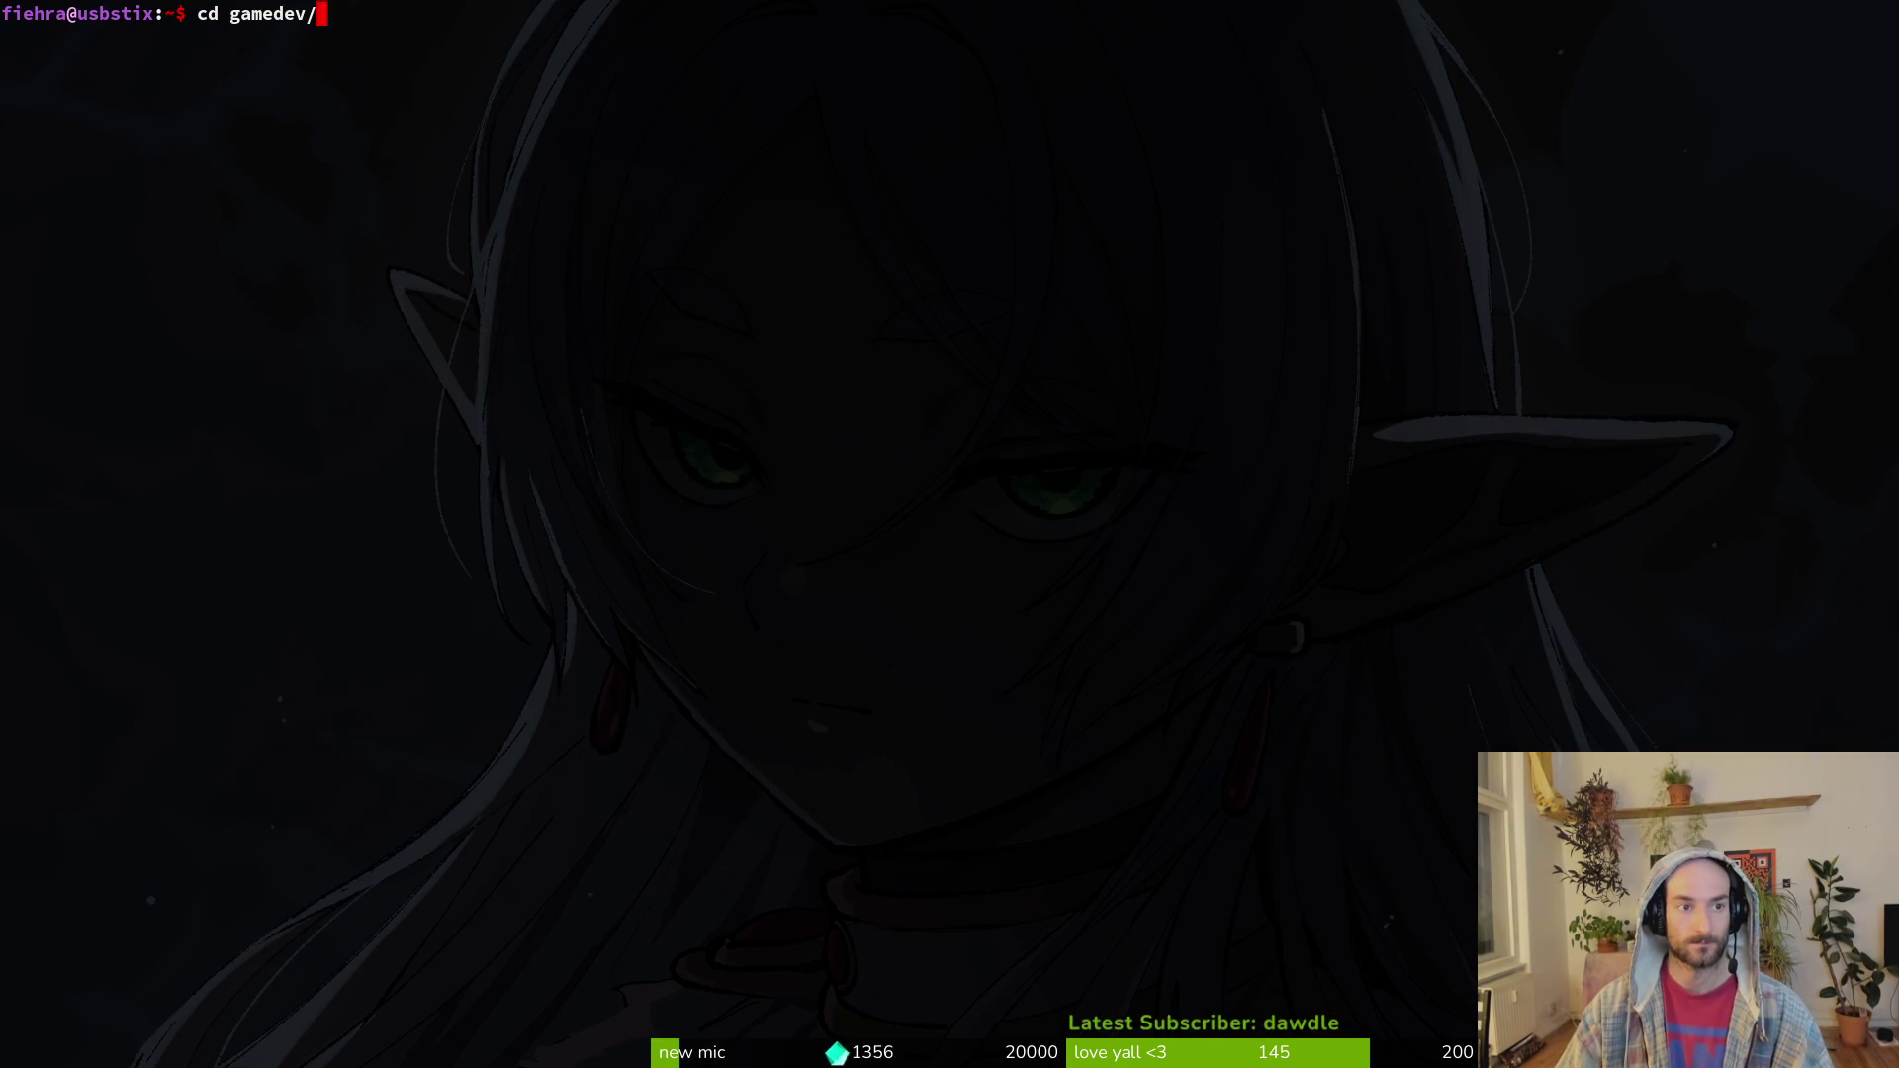
Step: Open the pollinate-or-die project in Neovim and find enum.helper.gd
type("pollinate-or-die/")
key("Return")
type("nvim .")
key("Return")
key("space")
key("f")
key("f")
type("enhel")
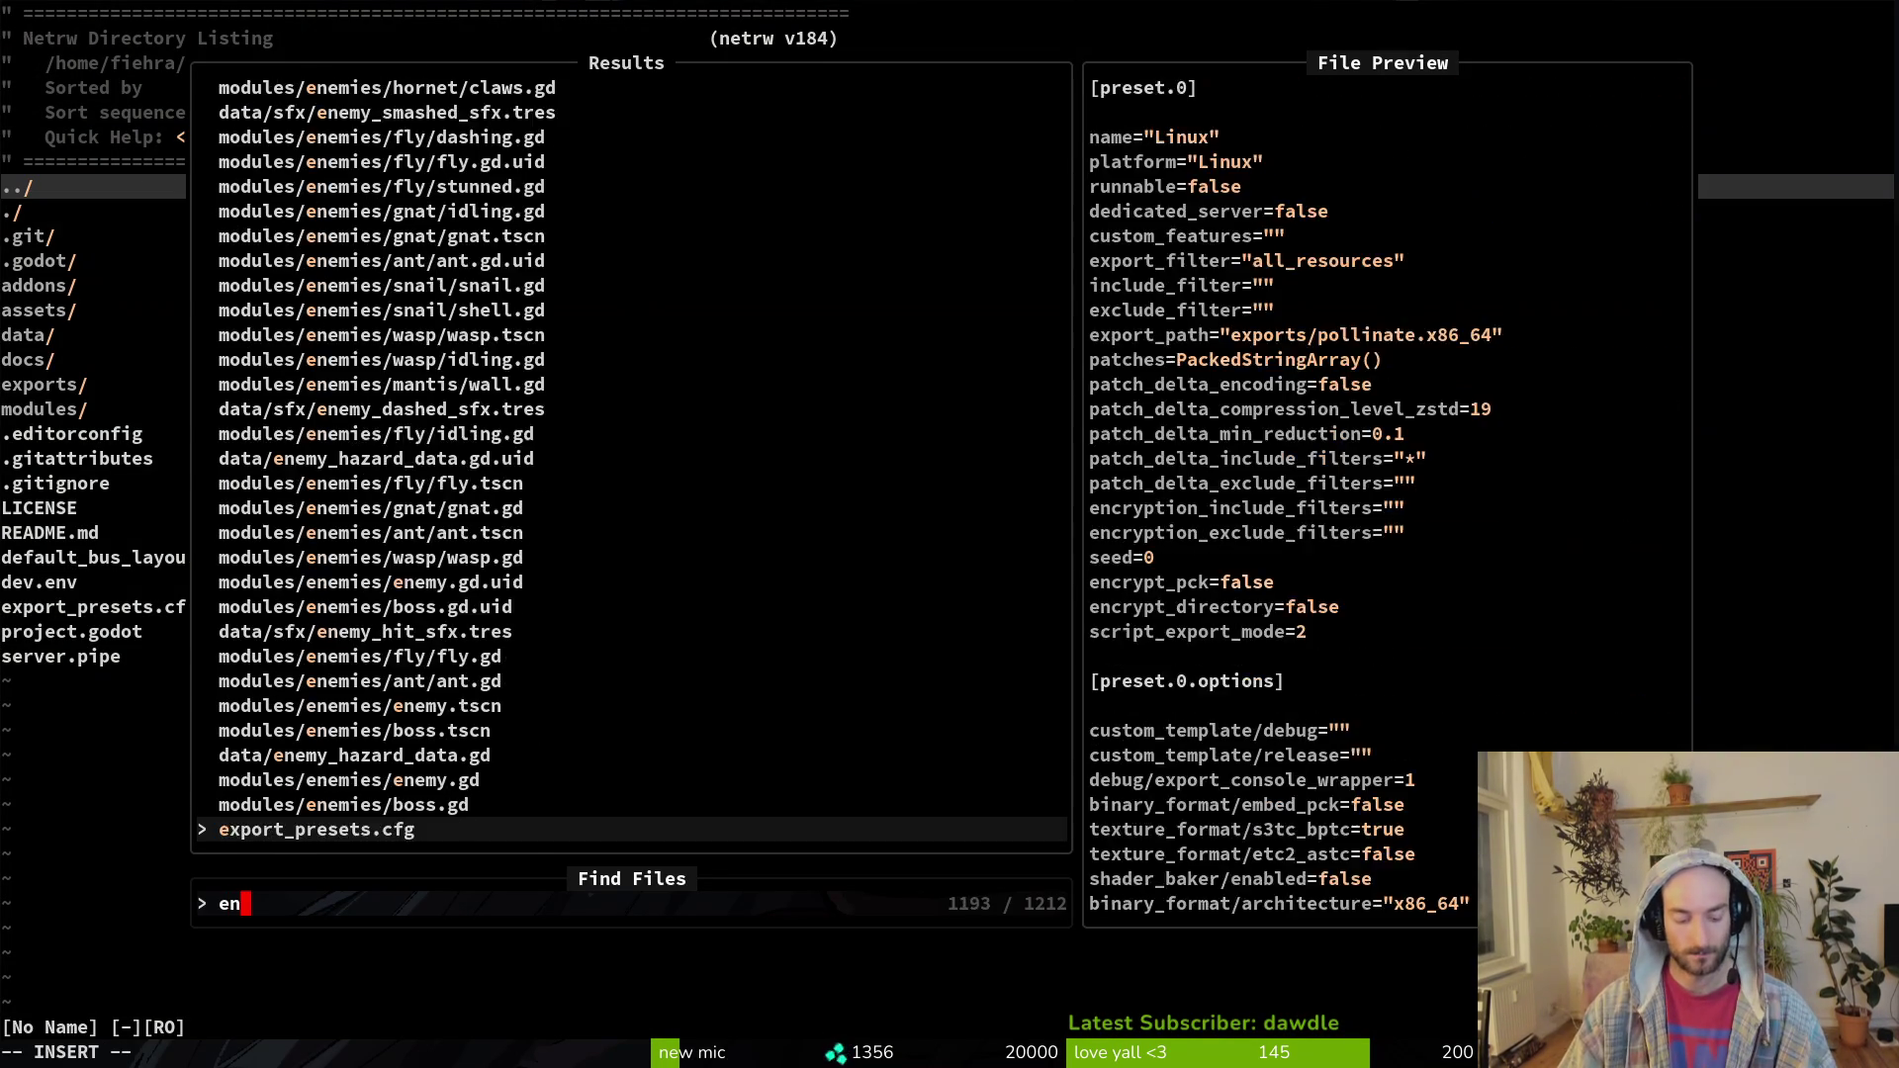
key("Return")
Step: Duplicate the last enum entry as LOW_HP, save the file, and quit Vim
key("braceright")
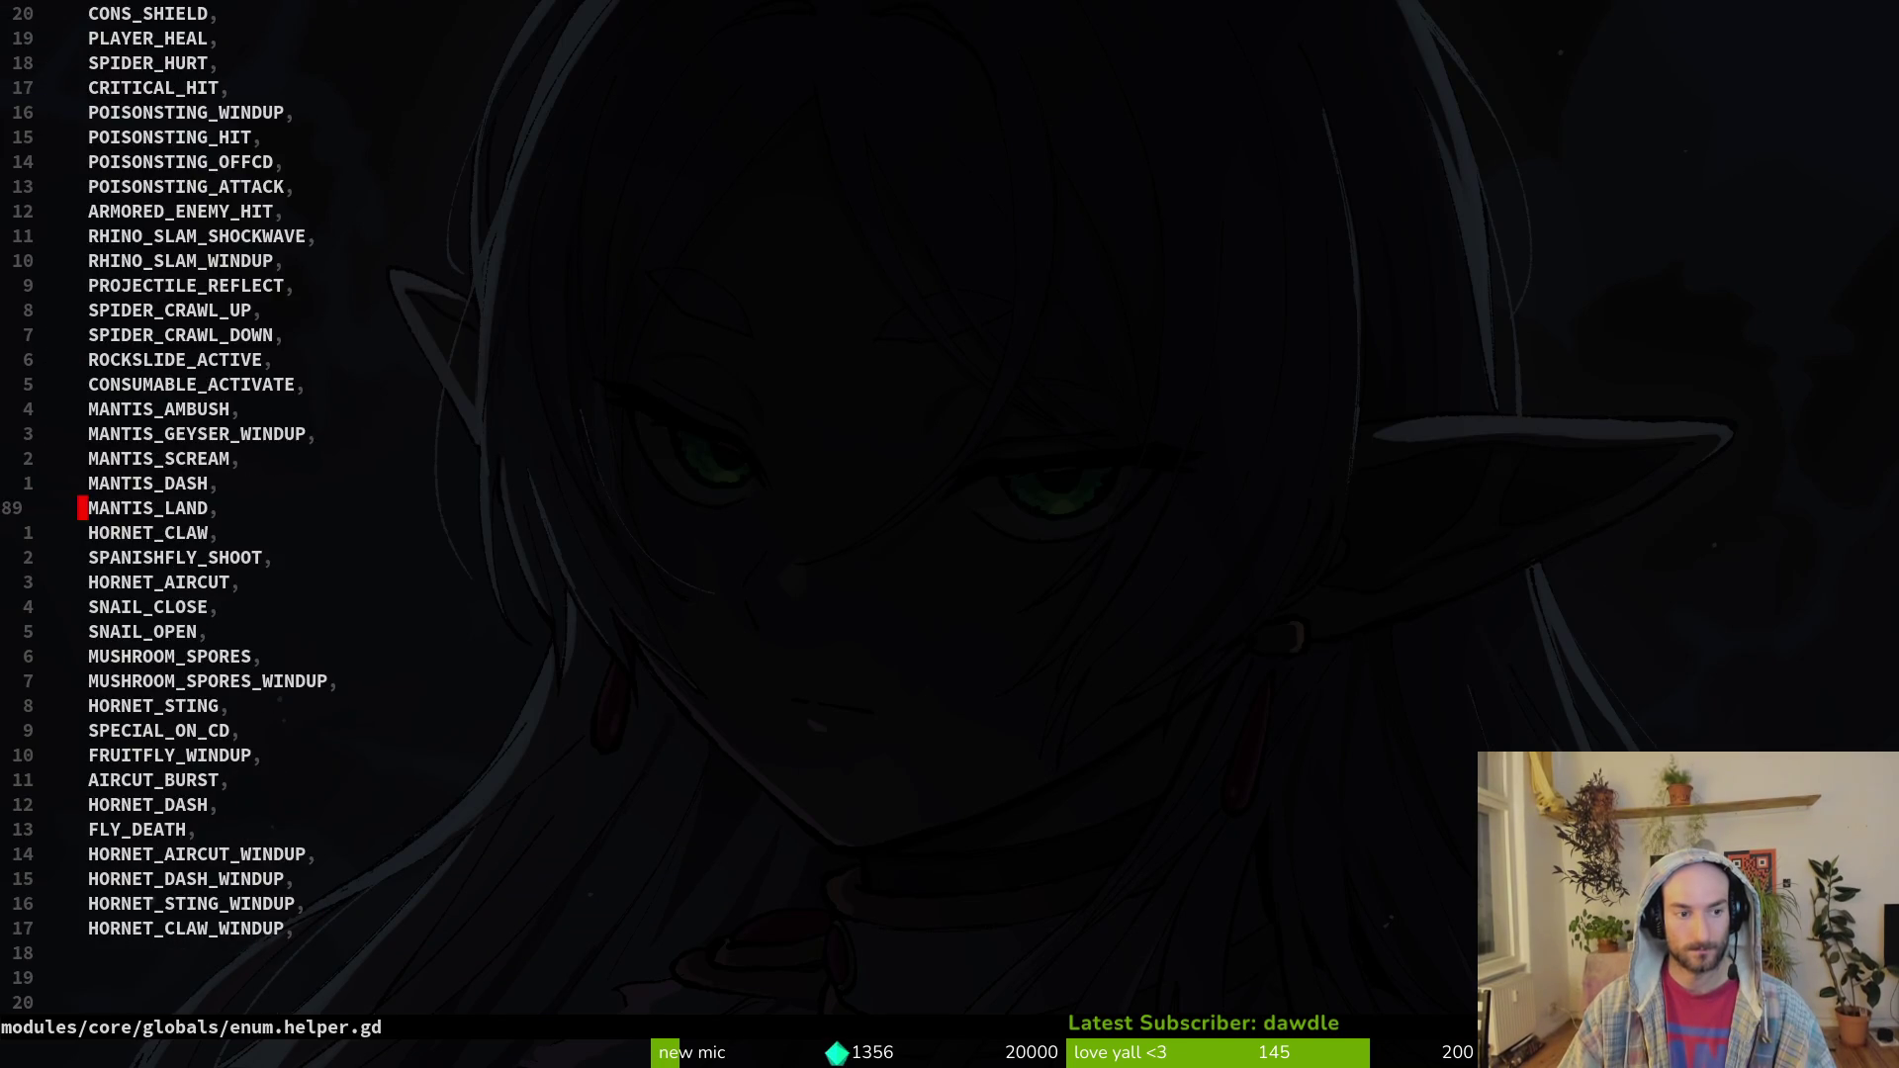
type("kVypcw")
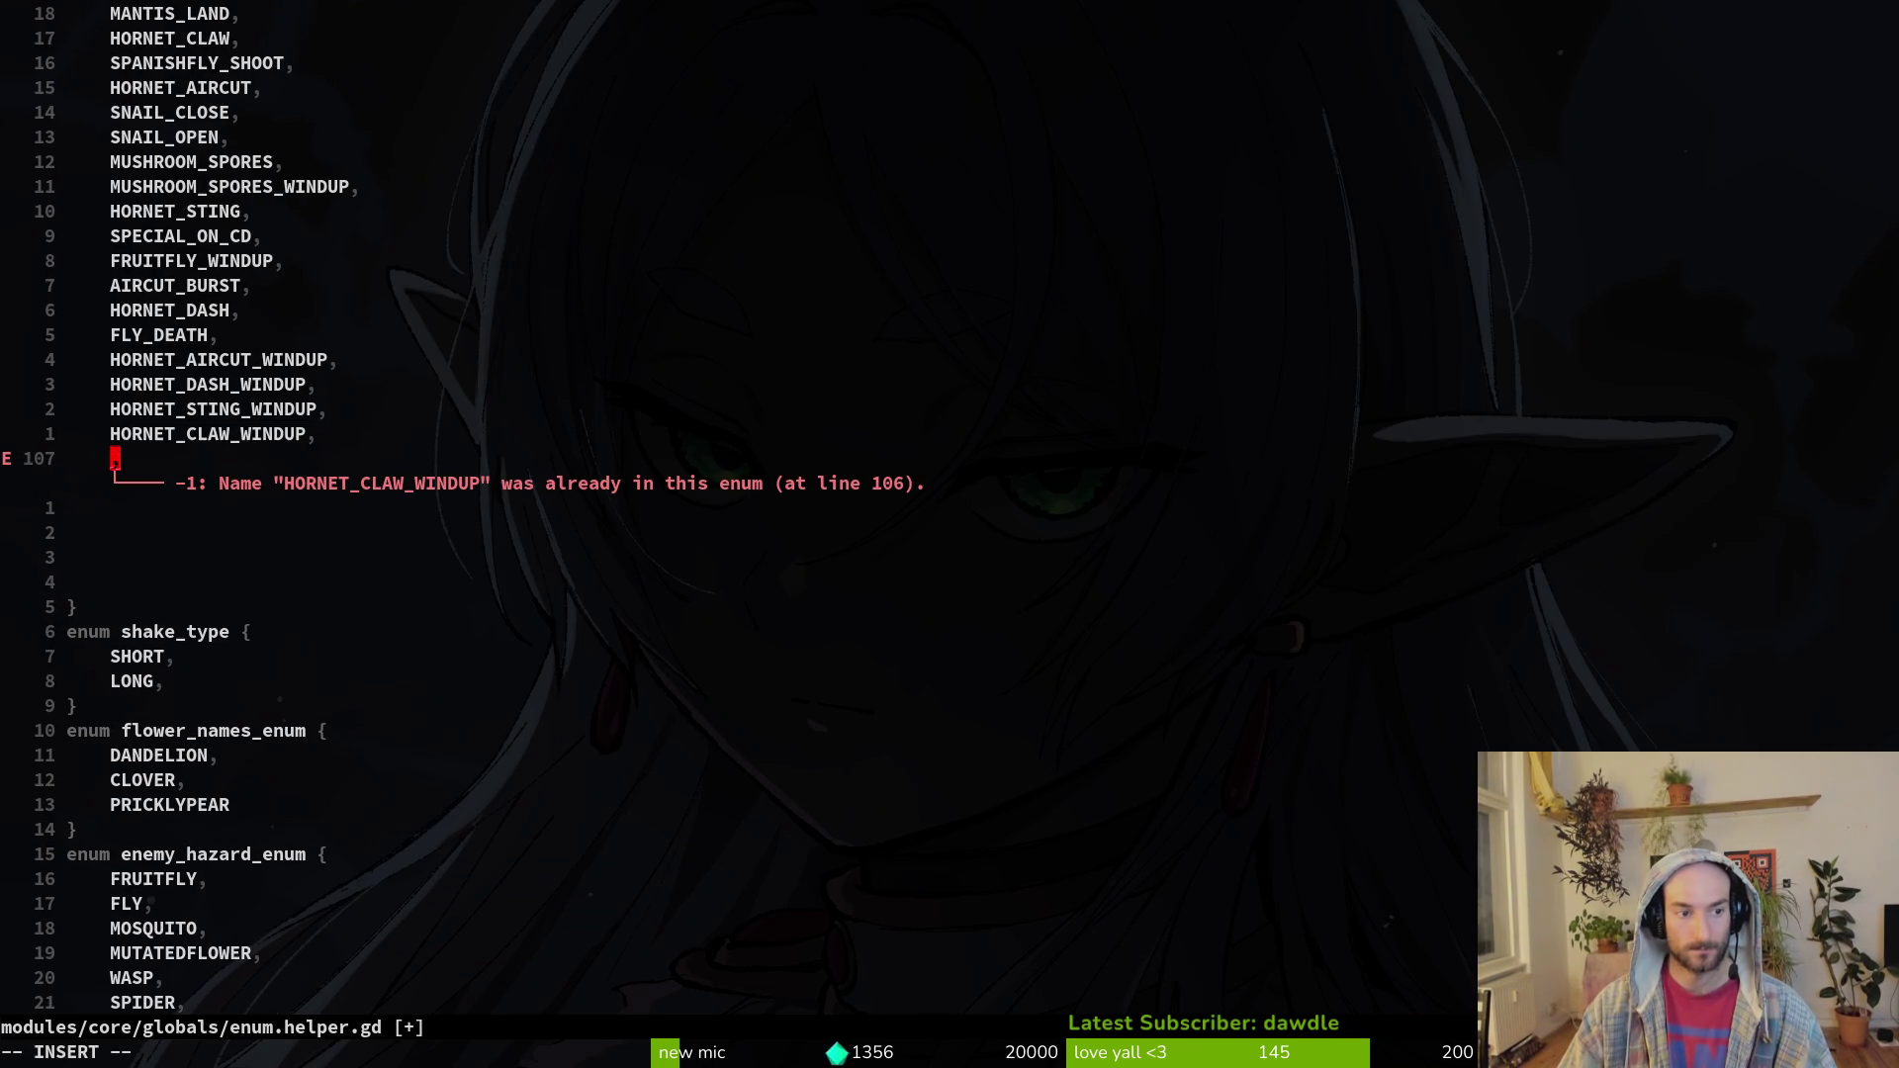
type("LOW_HP")
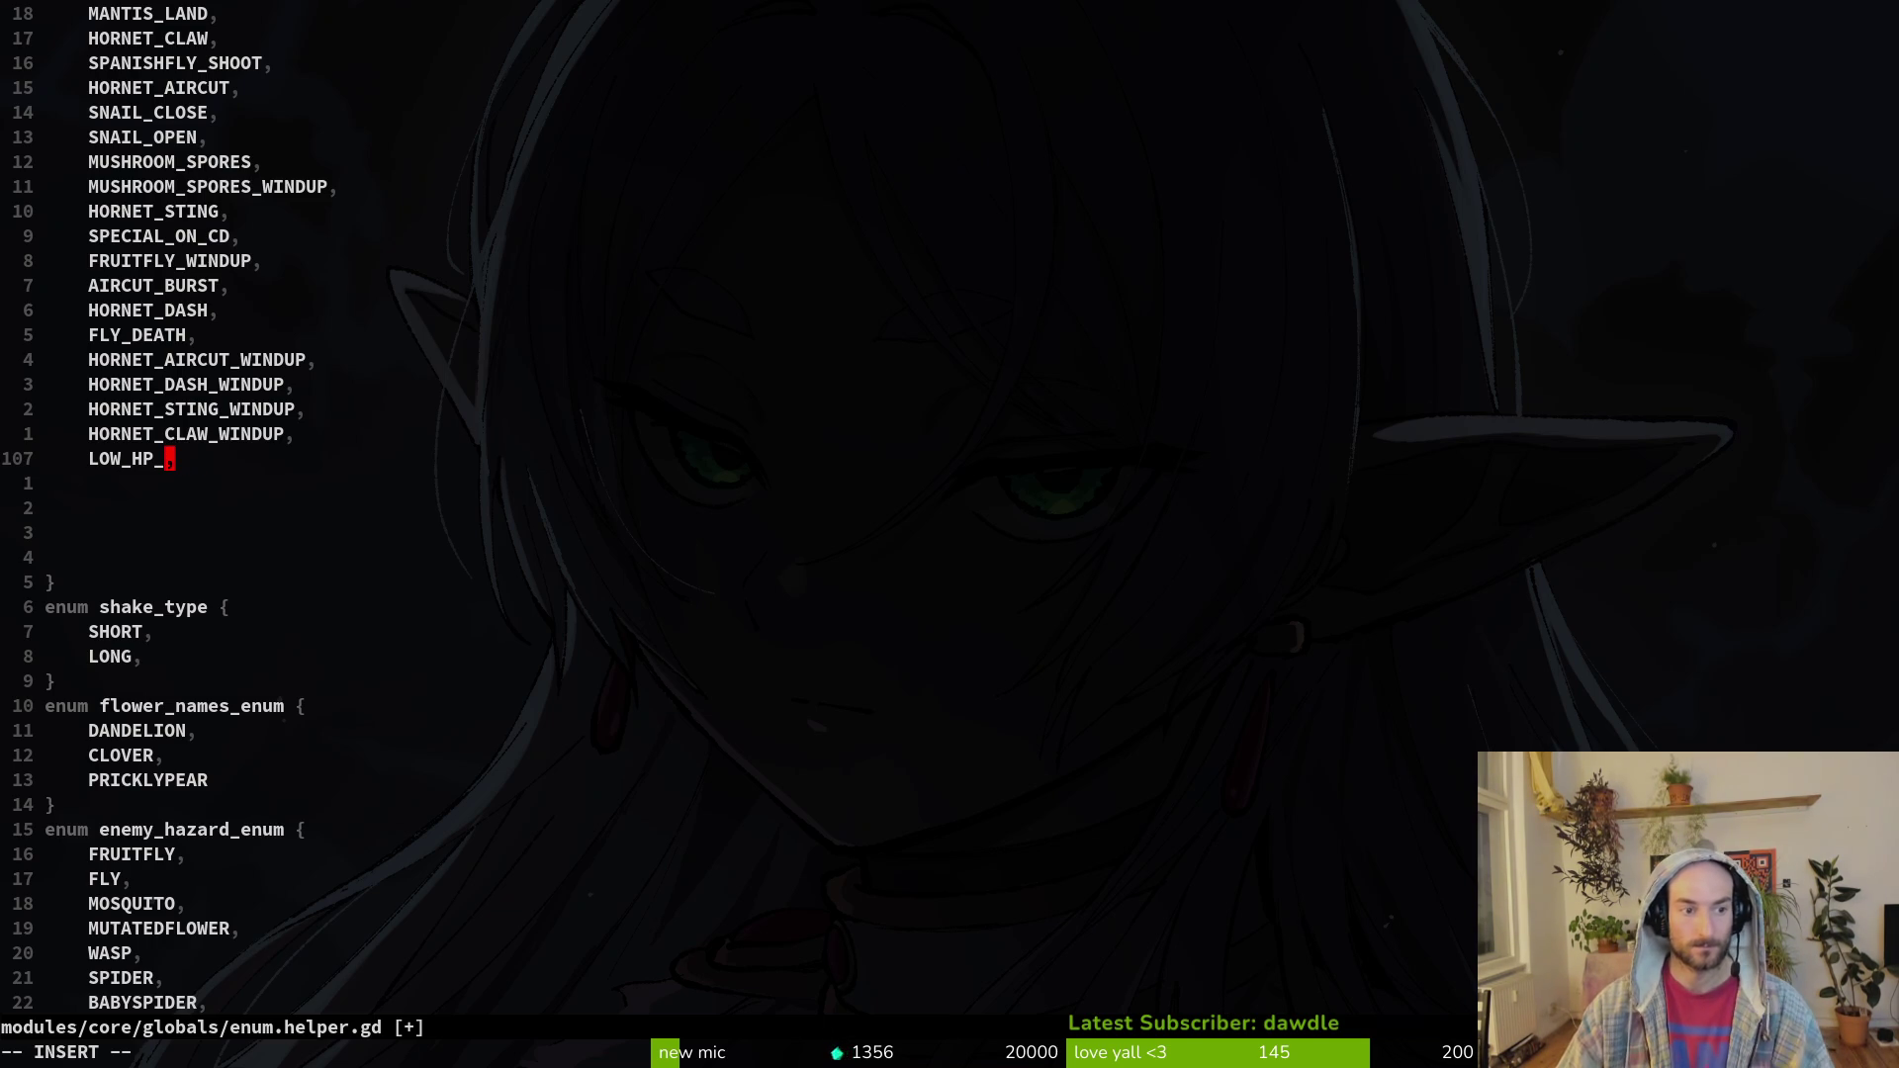
key("Escape")
type(":w")
key("Return")
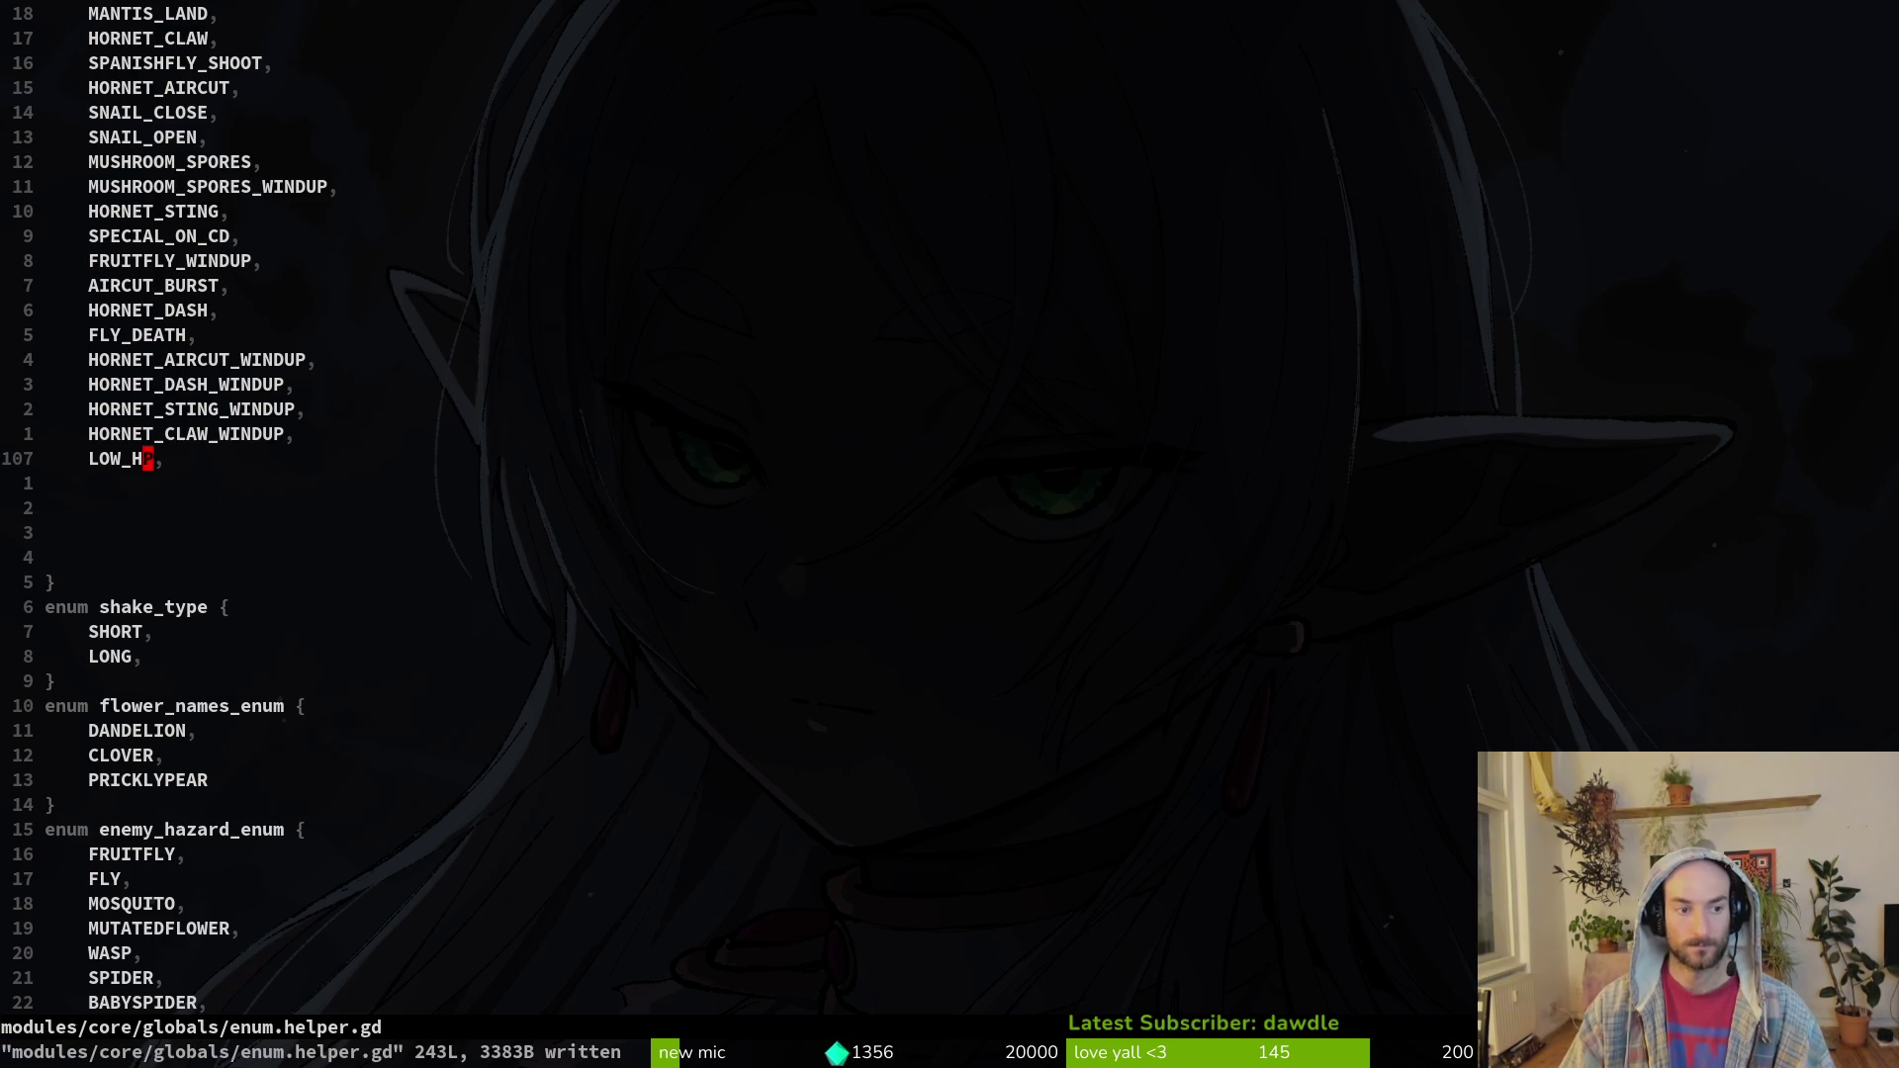
type(":wq")
key("Return")
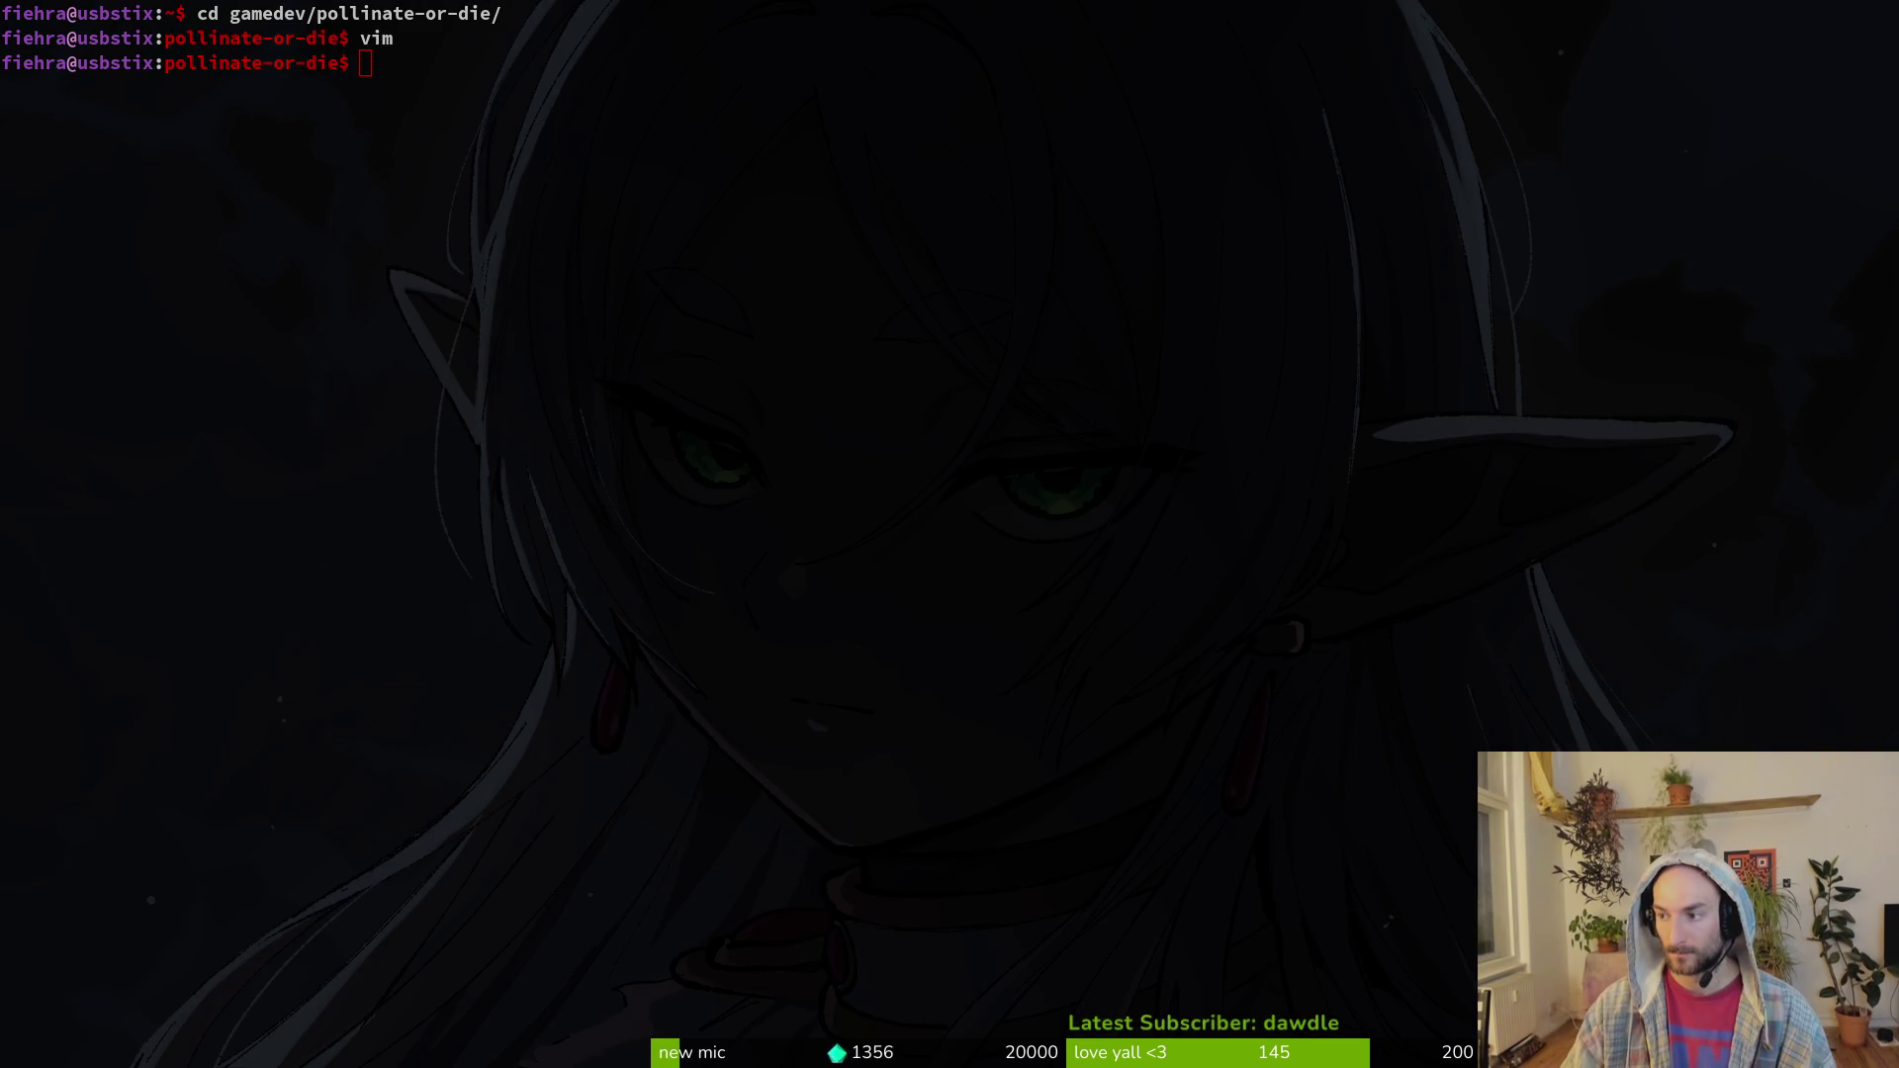
Step: Glance at the browser and Aseprite windows, then return to the terminal
key("alt+Tab")
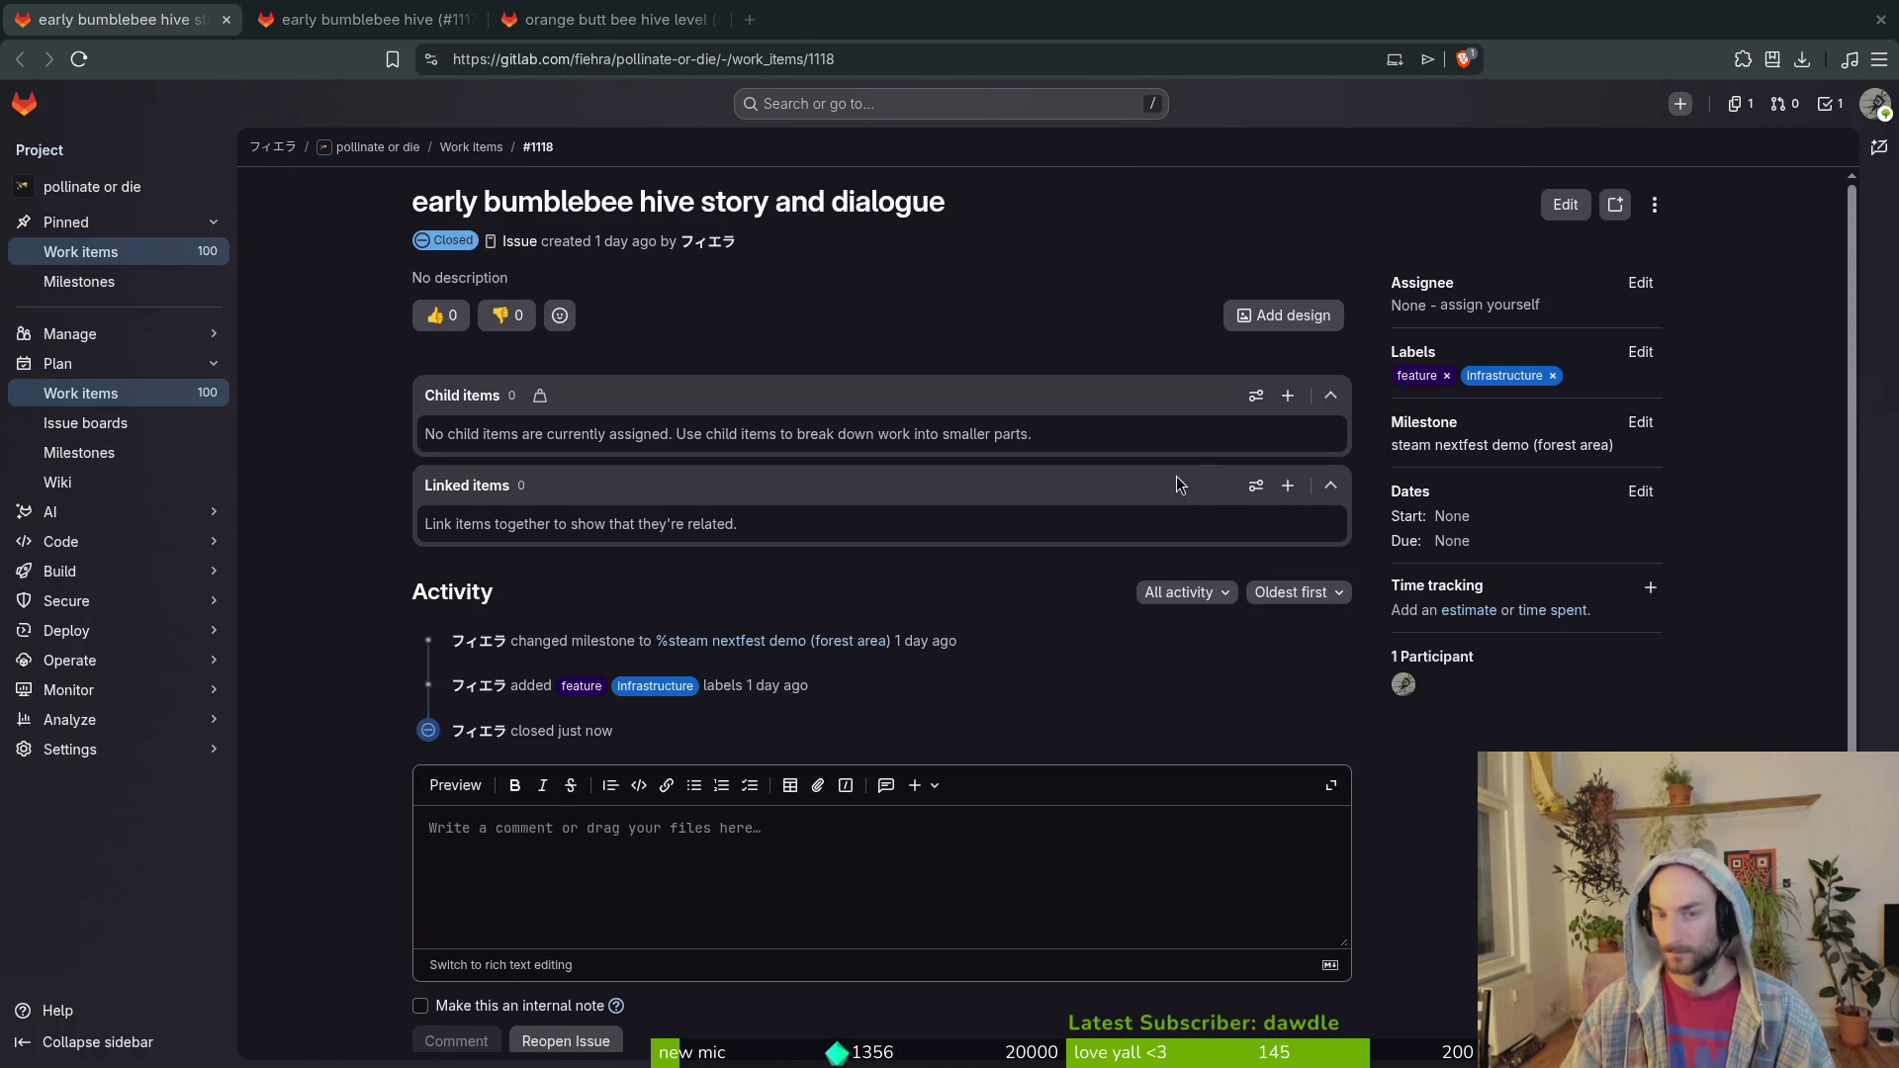
key("alt+Tab")
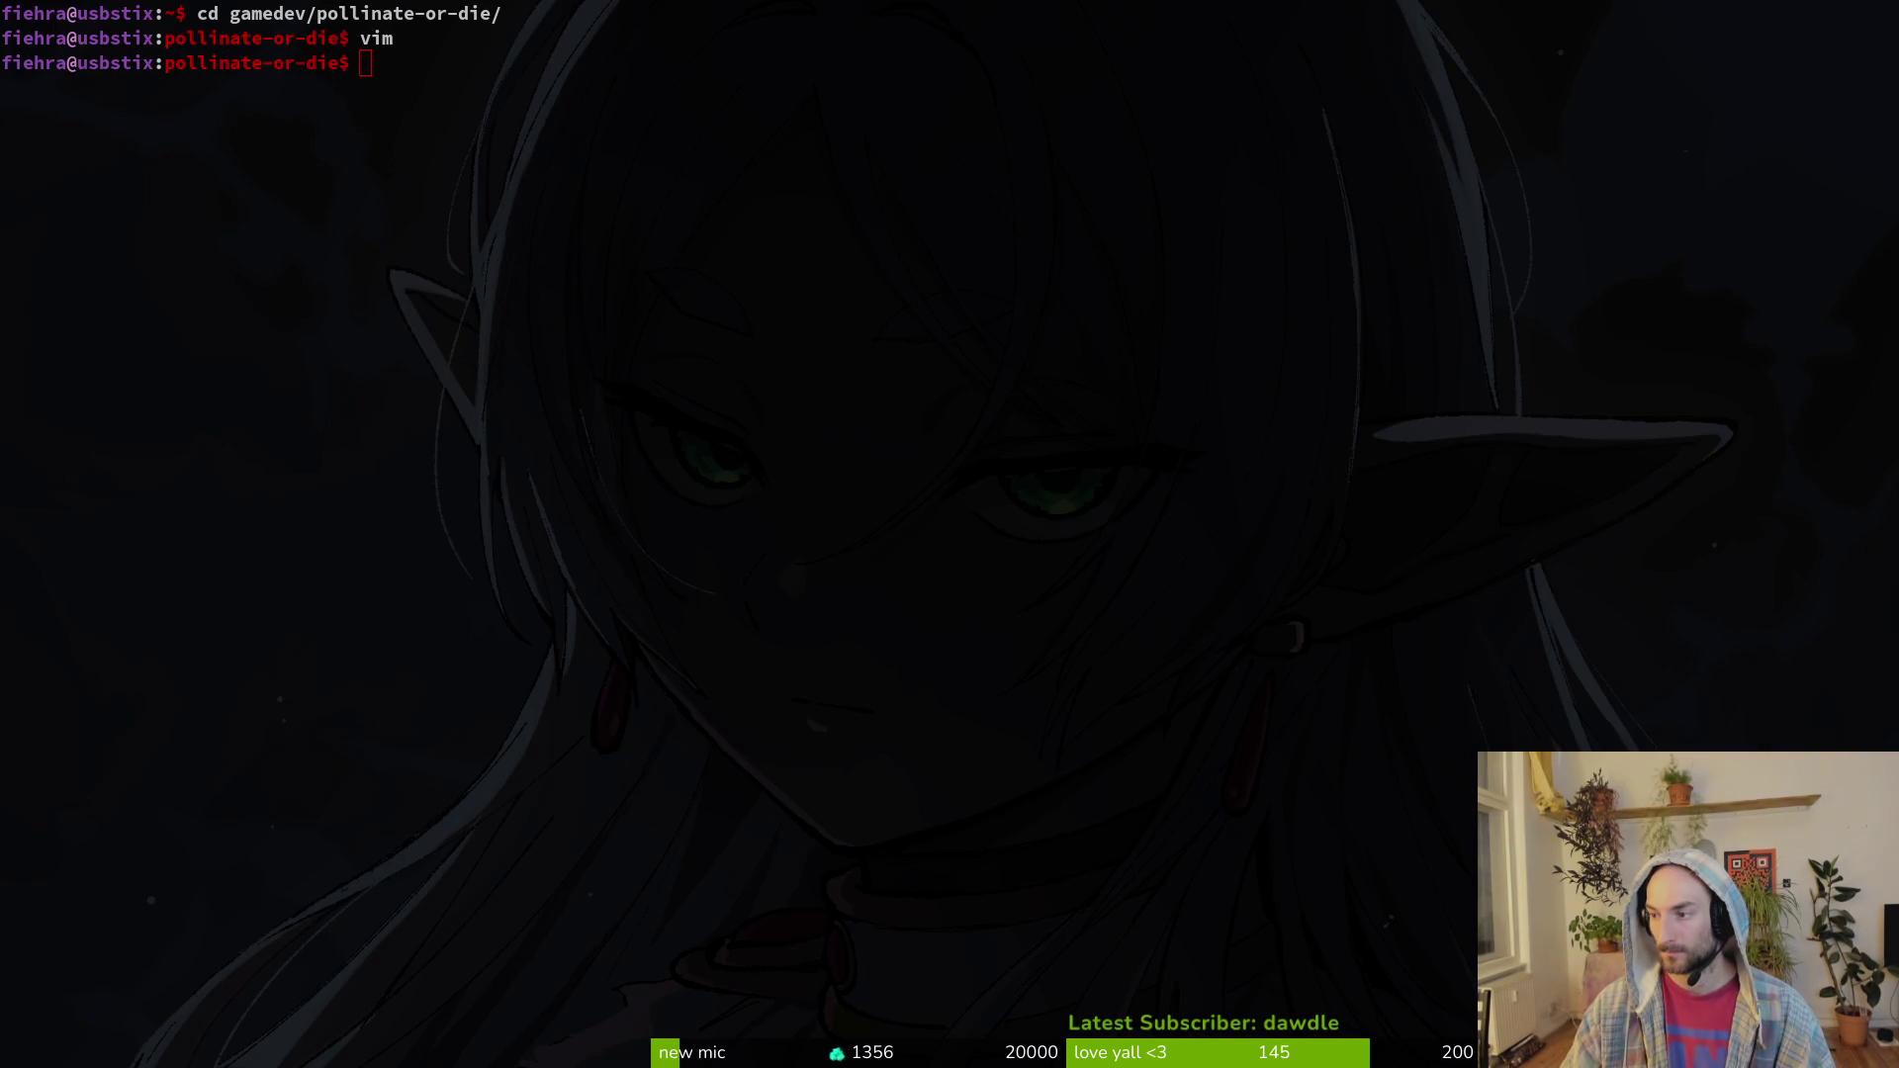
key("alt+Tab")
key("alt+Tab")
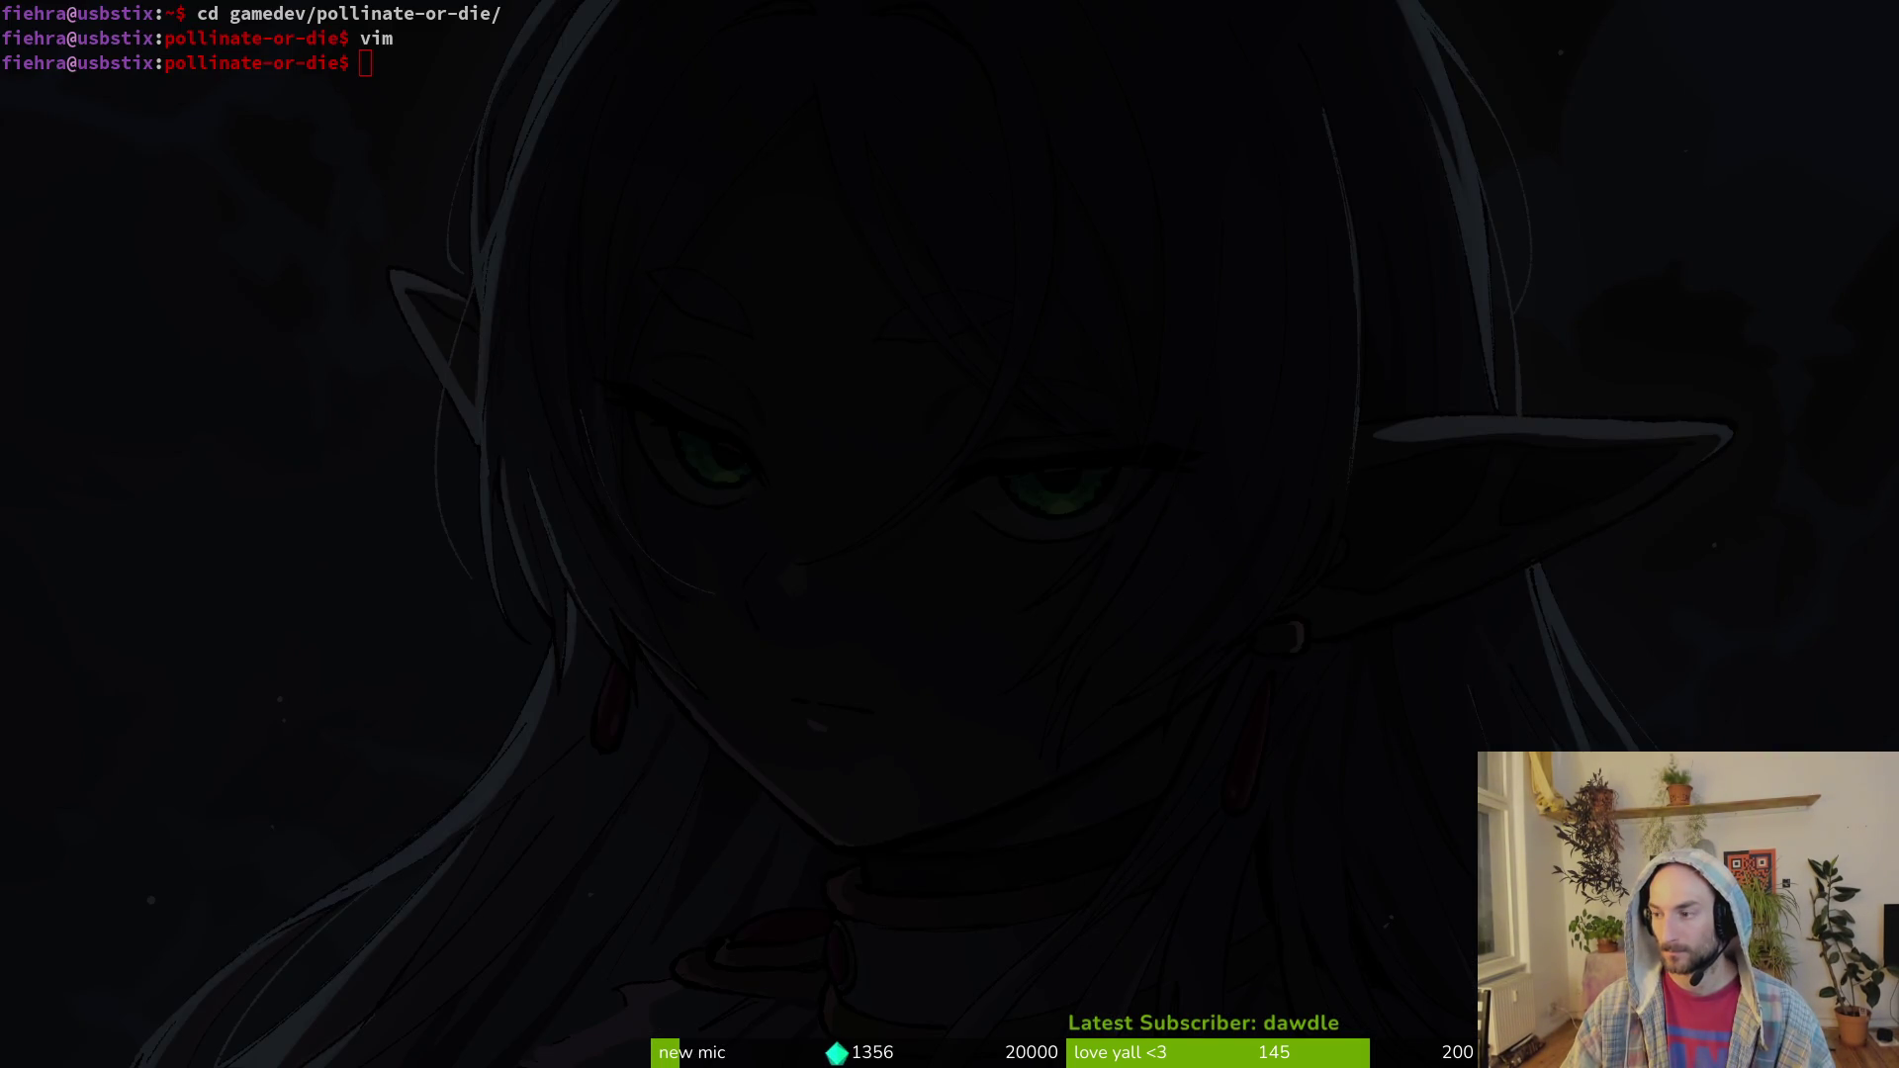
key("alt+Tab")
Step: Collapse the modules folder and expand the data folder in FileSystem
scroll(50, 866, "up", 5)
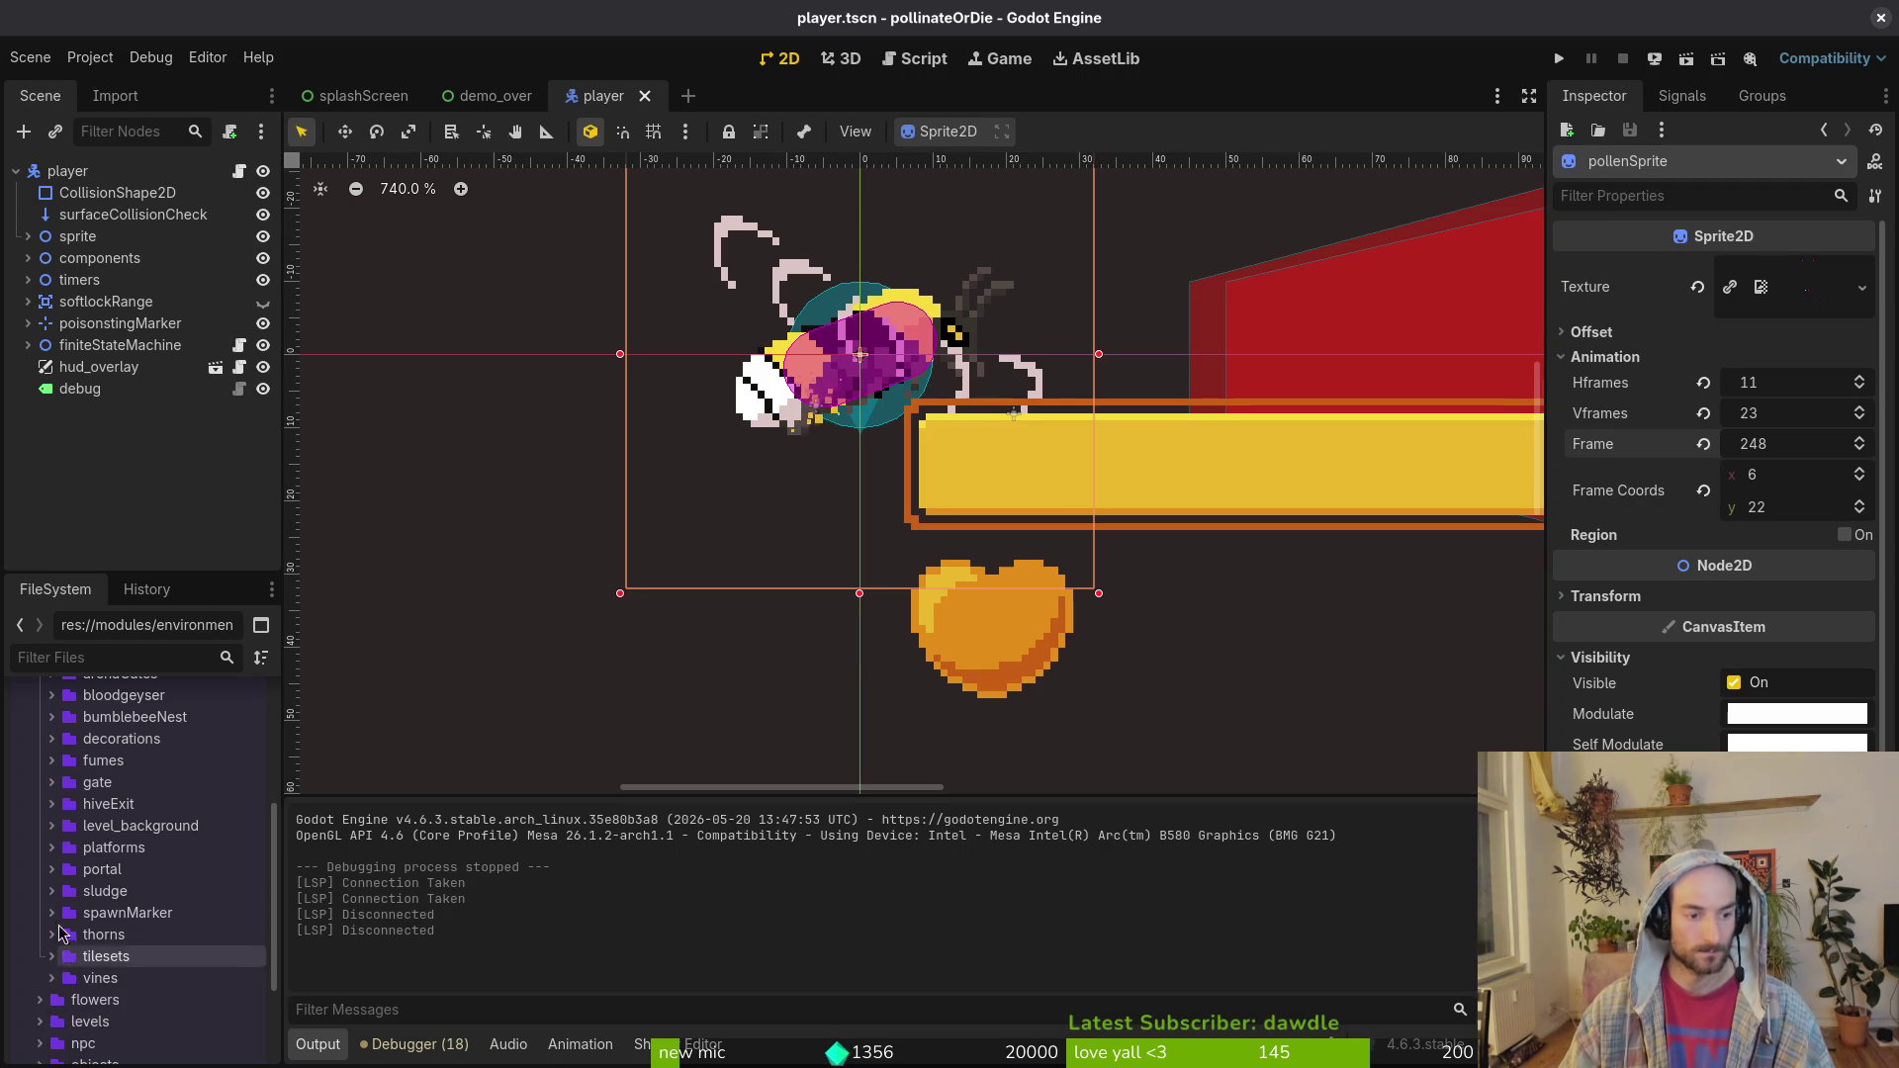
left_click(28, 849)
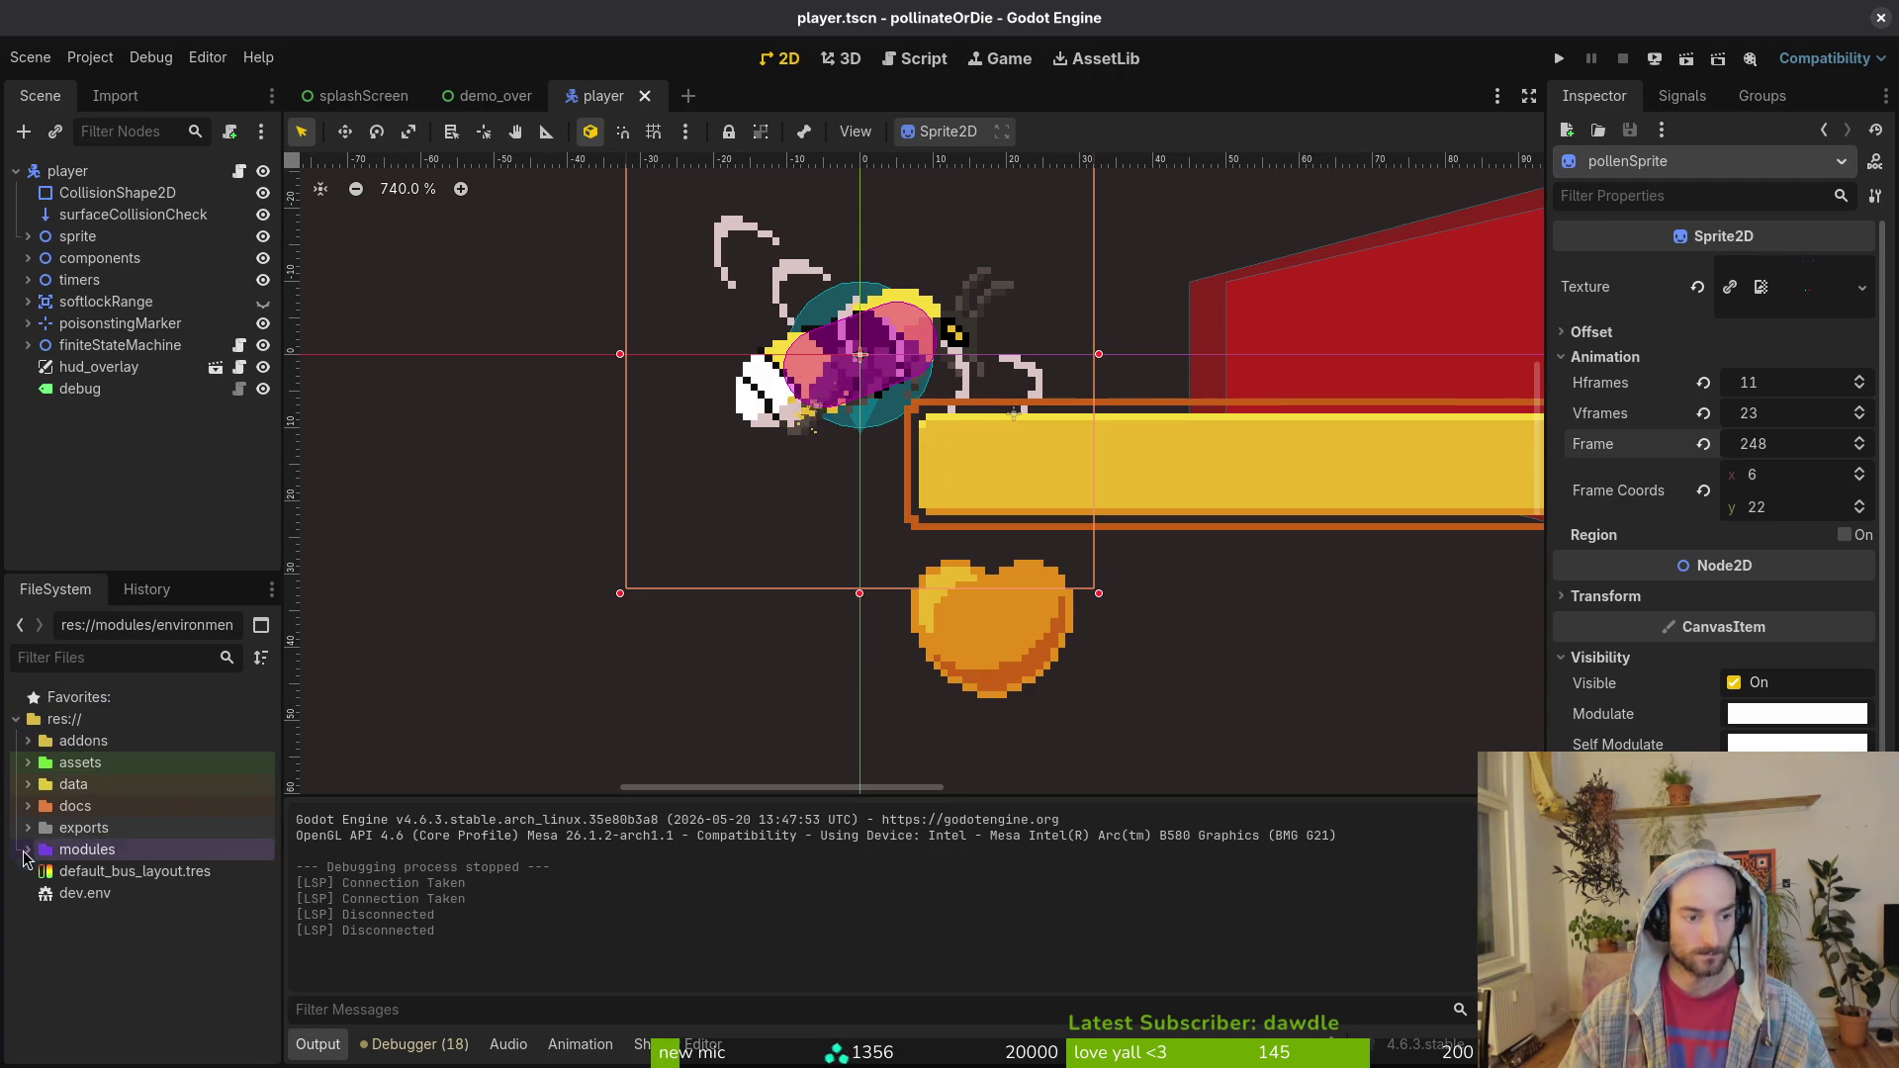
left_click(27, 784)
scroll(98, 890, "down", 3)
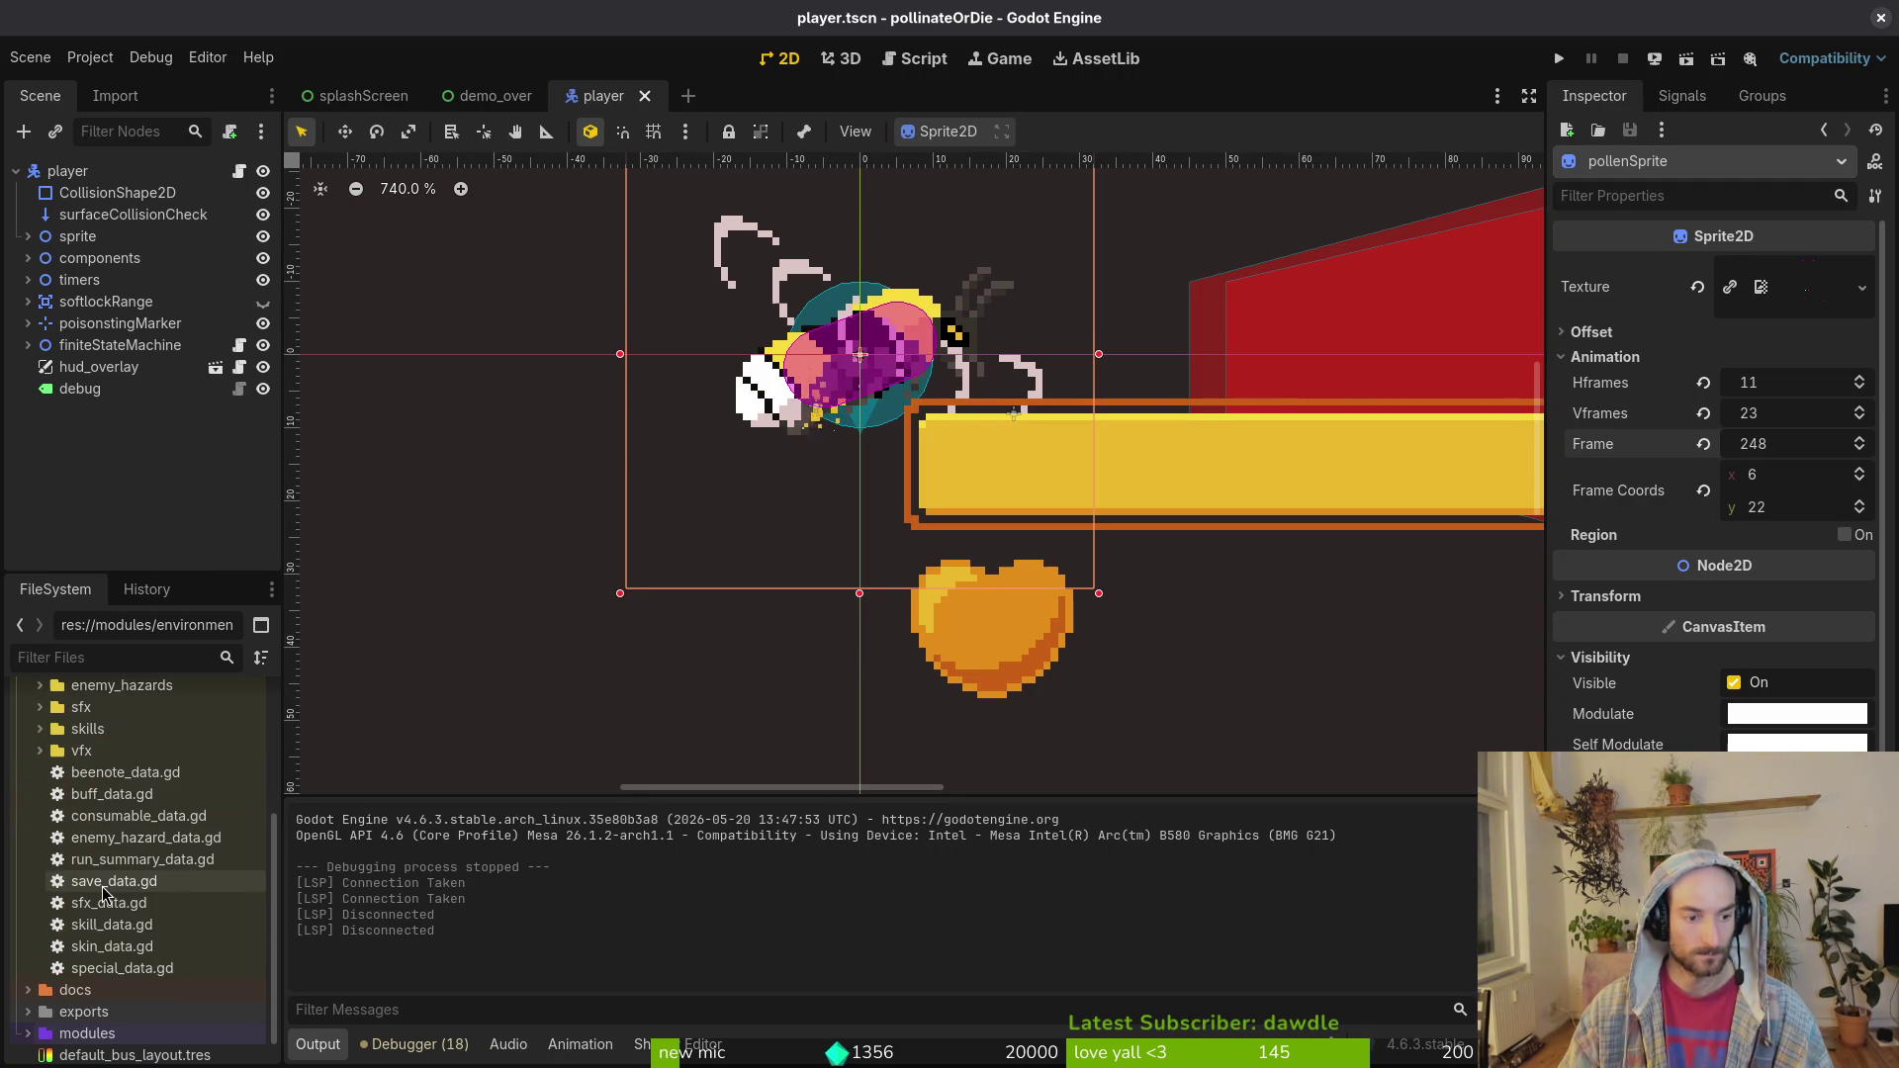
Step: Create an SfxData resource from sfx_data.gd, save it as low_hp_sfx.tres, and select it
right_click(99, 903)
mouse_move(455, 777)
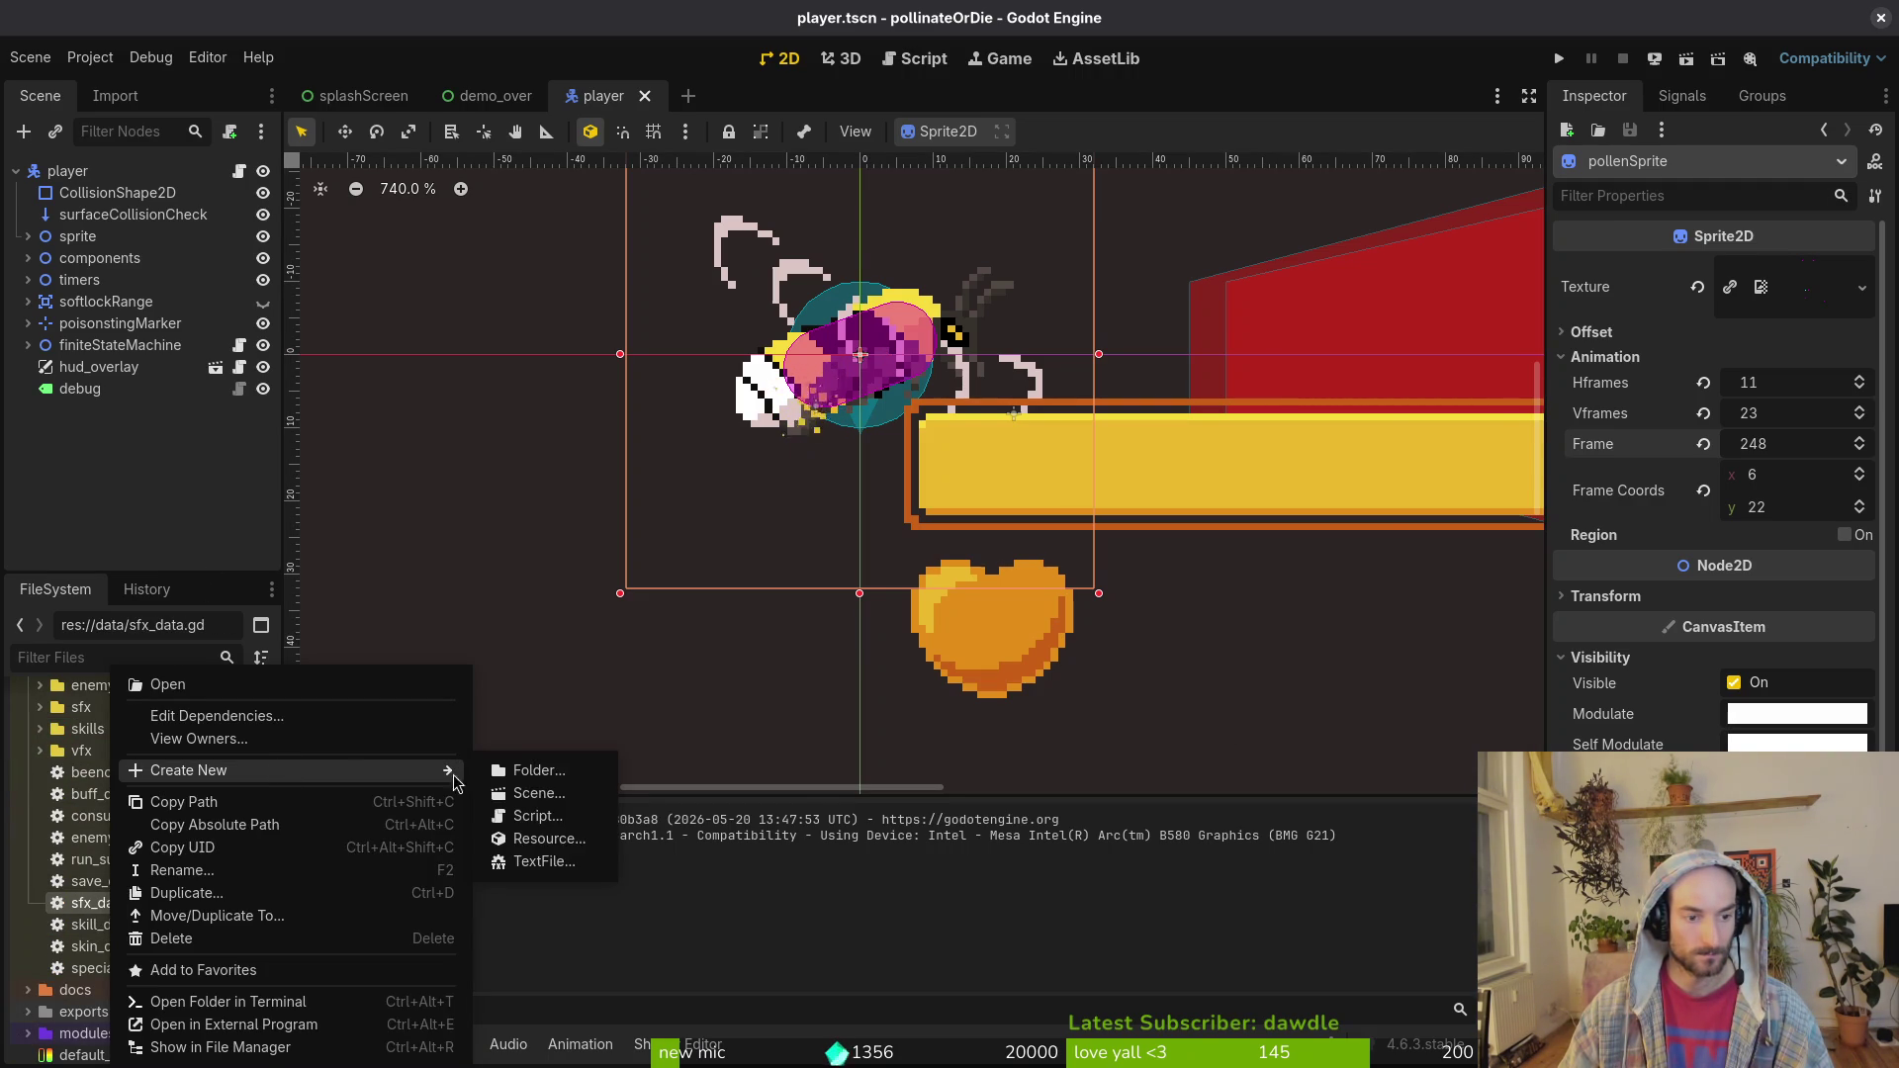
left_click(619, 854)
type("sfx")
key("Return")
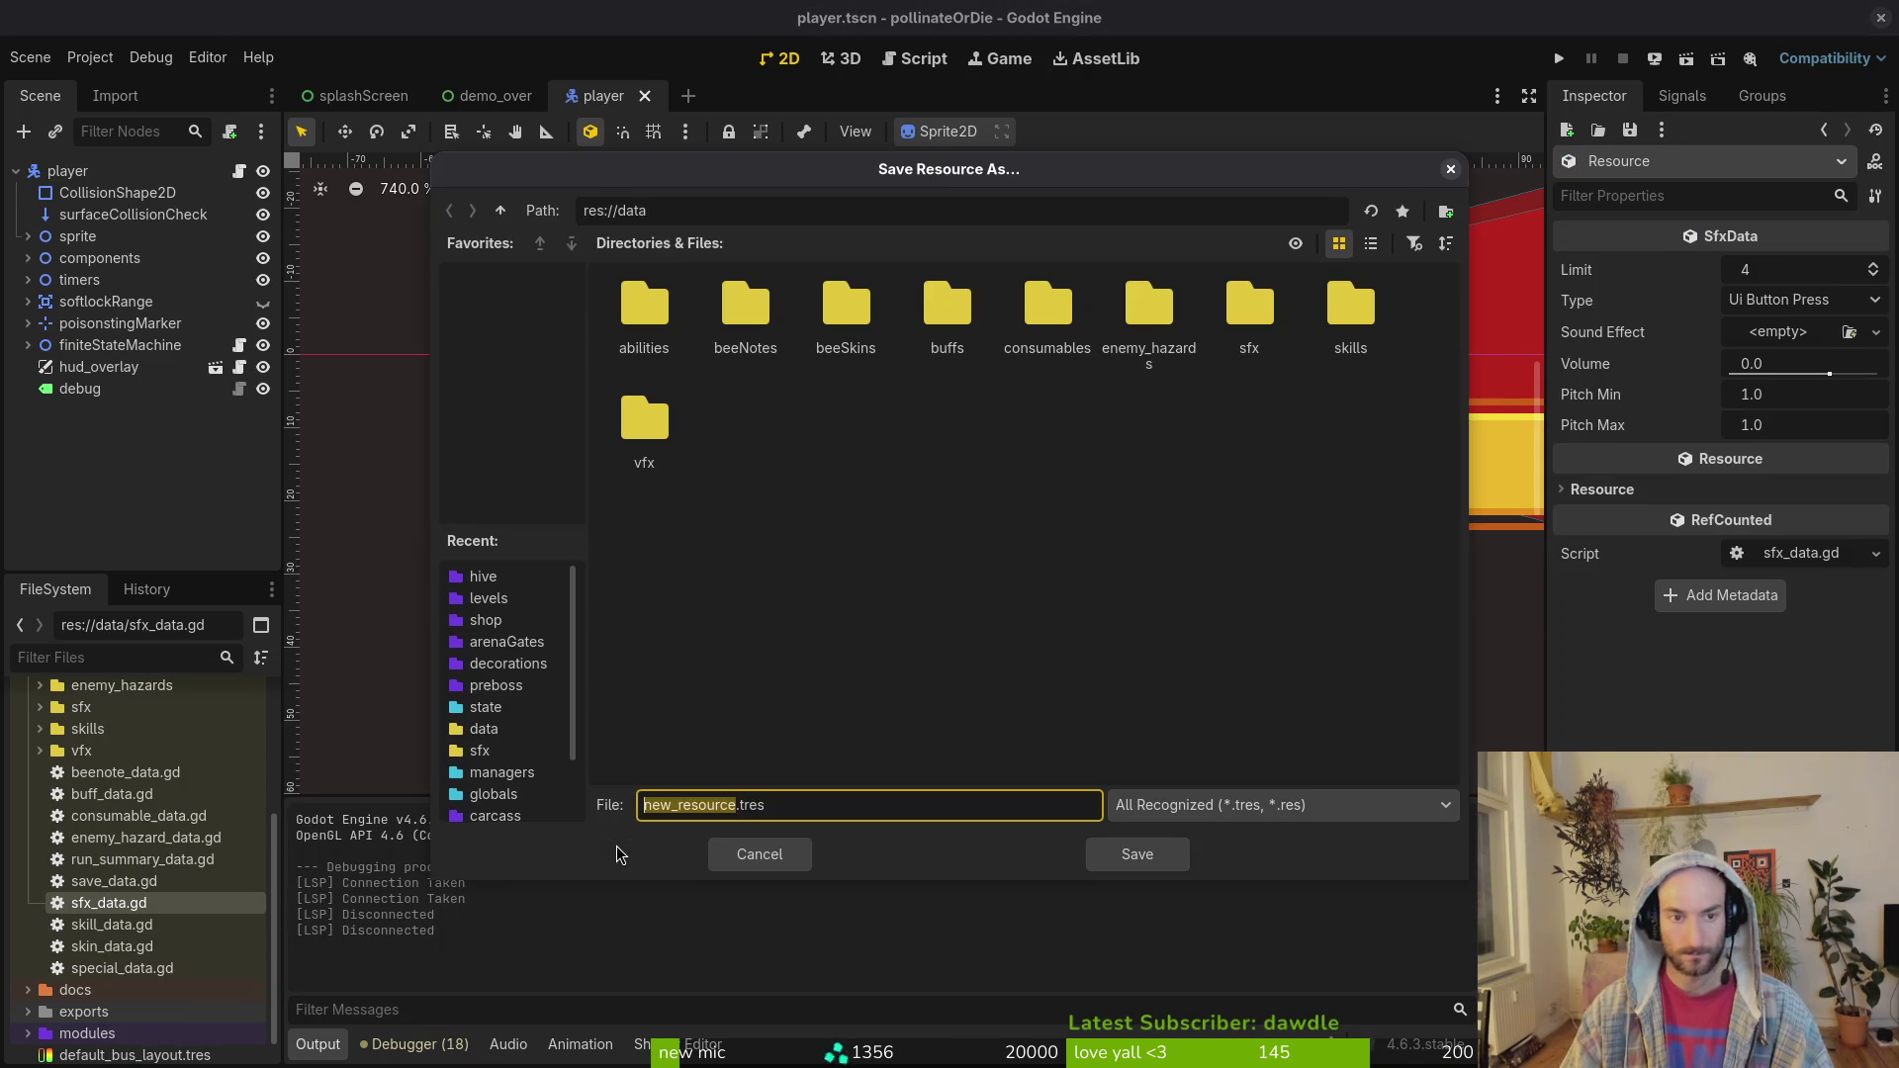
type("low_hp_sfx")
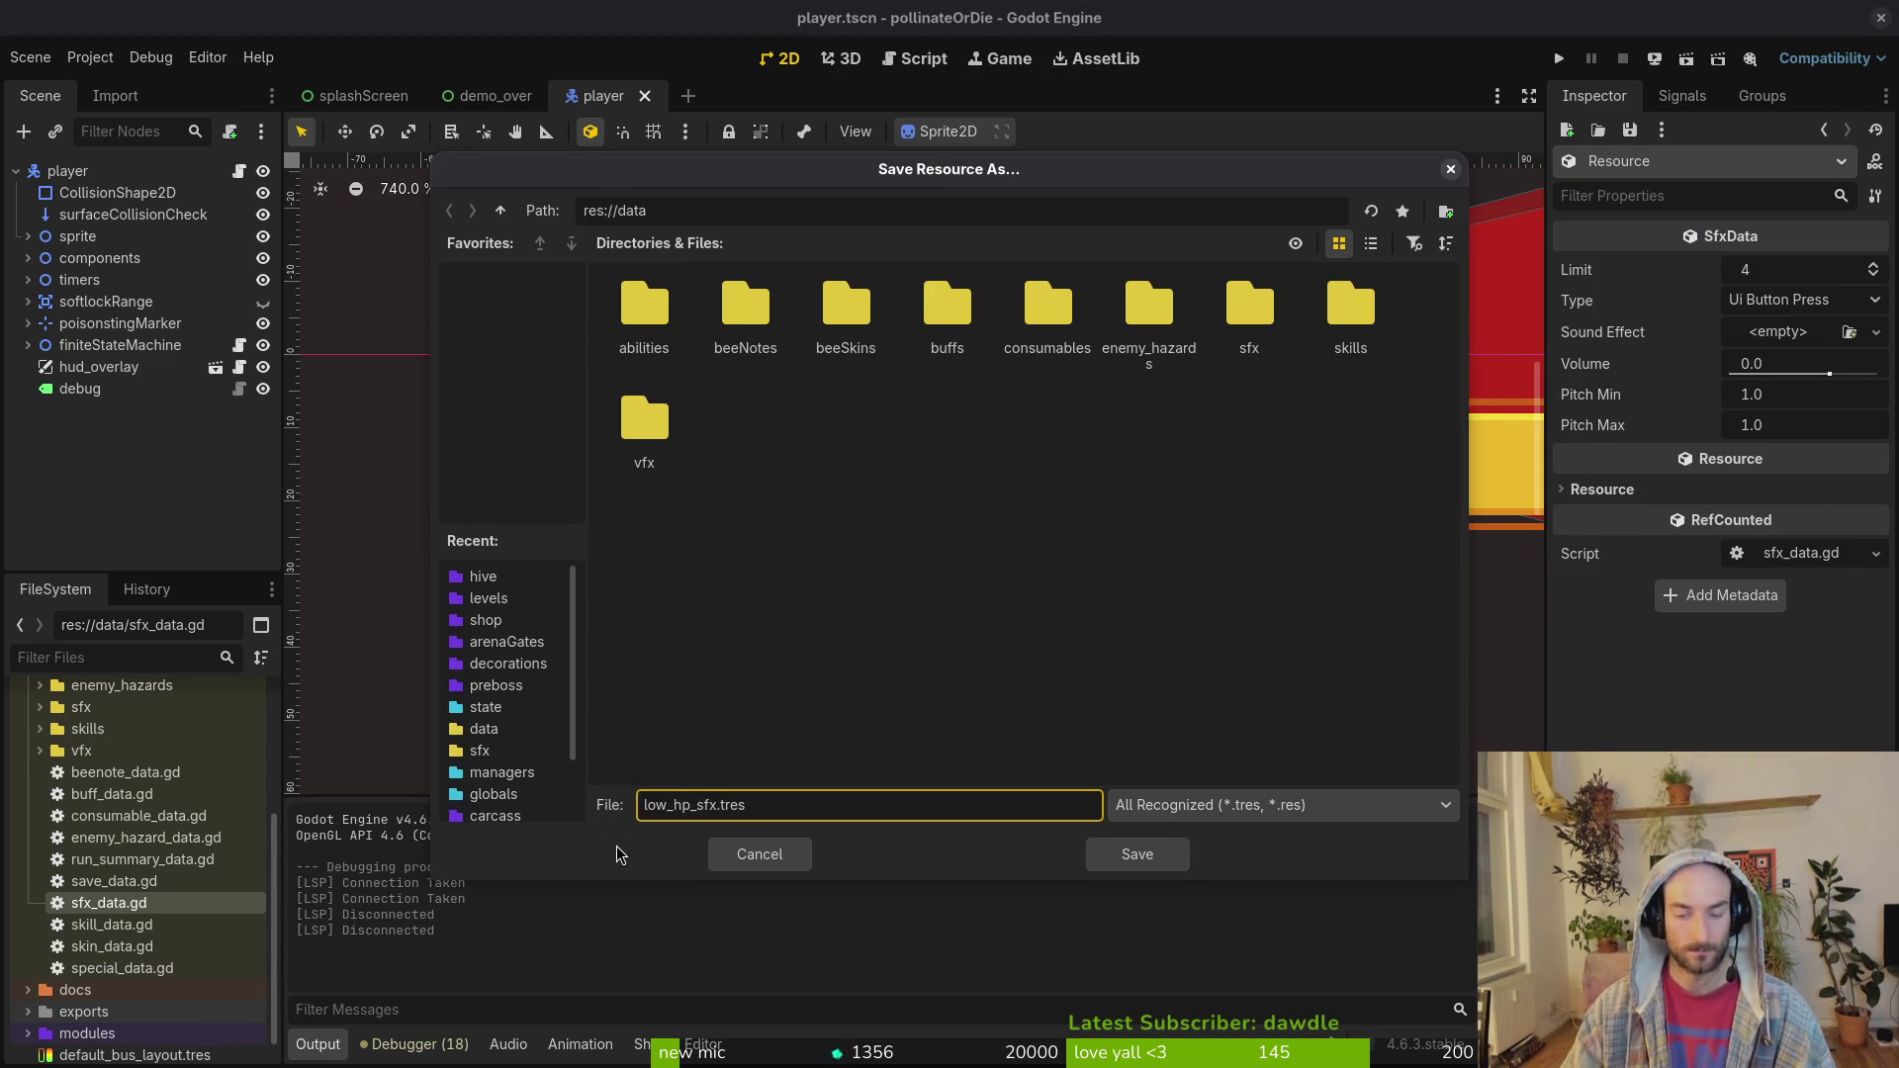
key("Return")
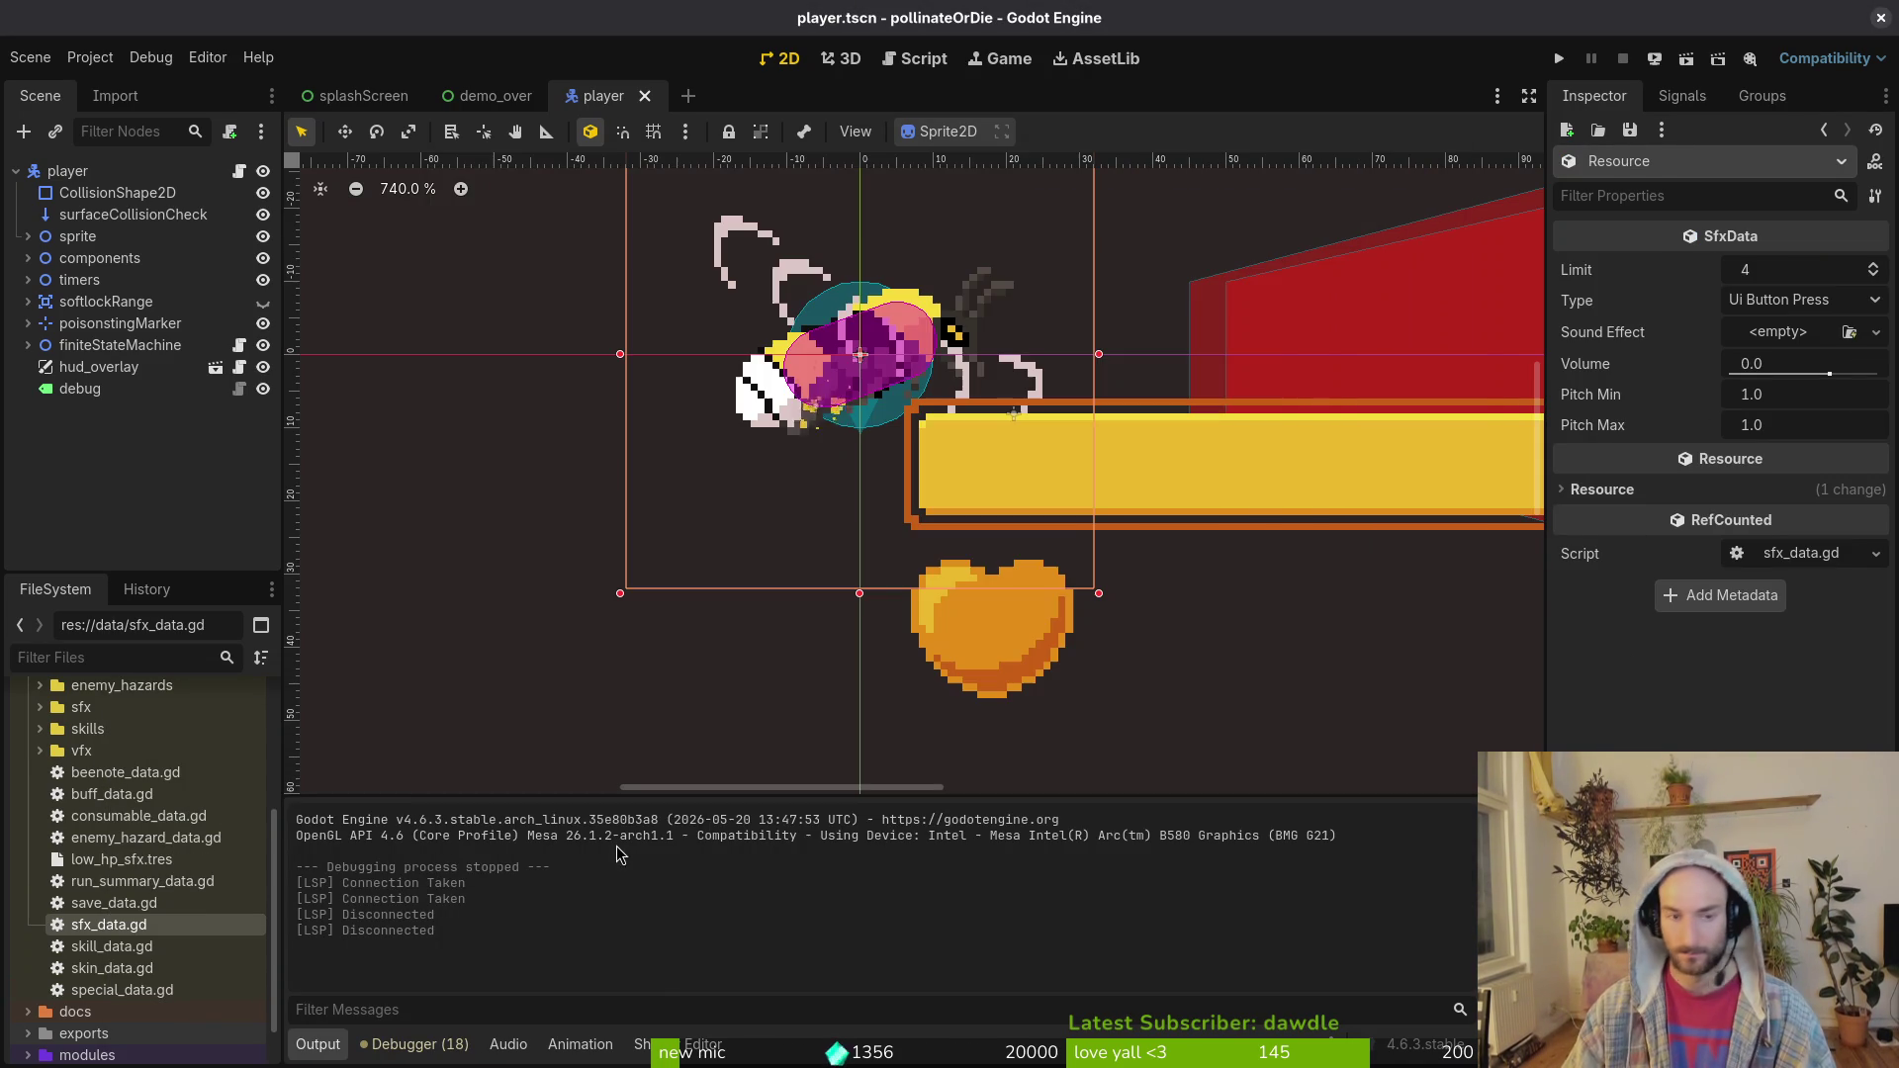
left_click(118, 858)
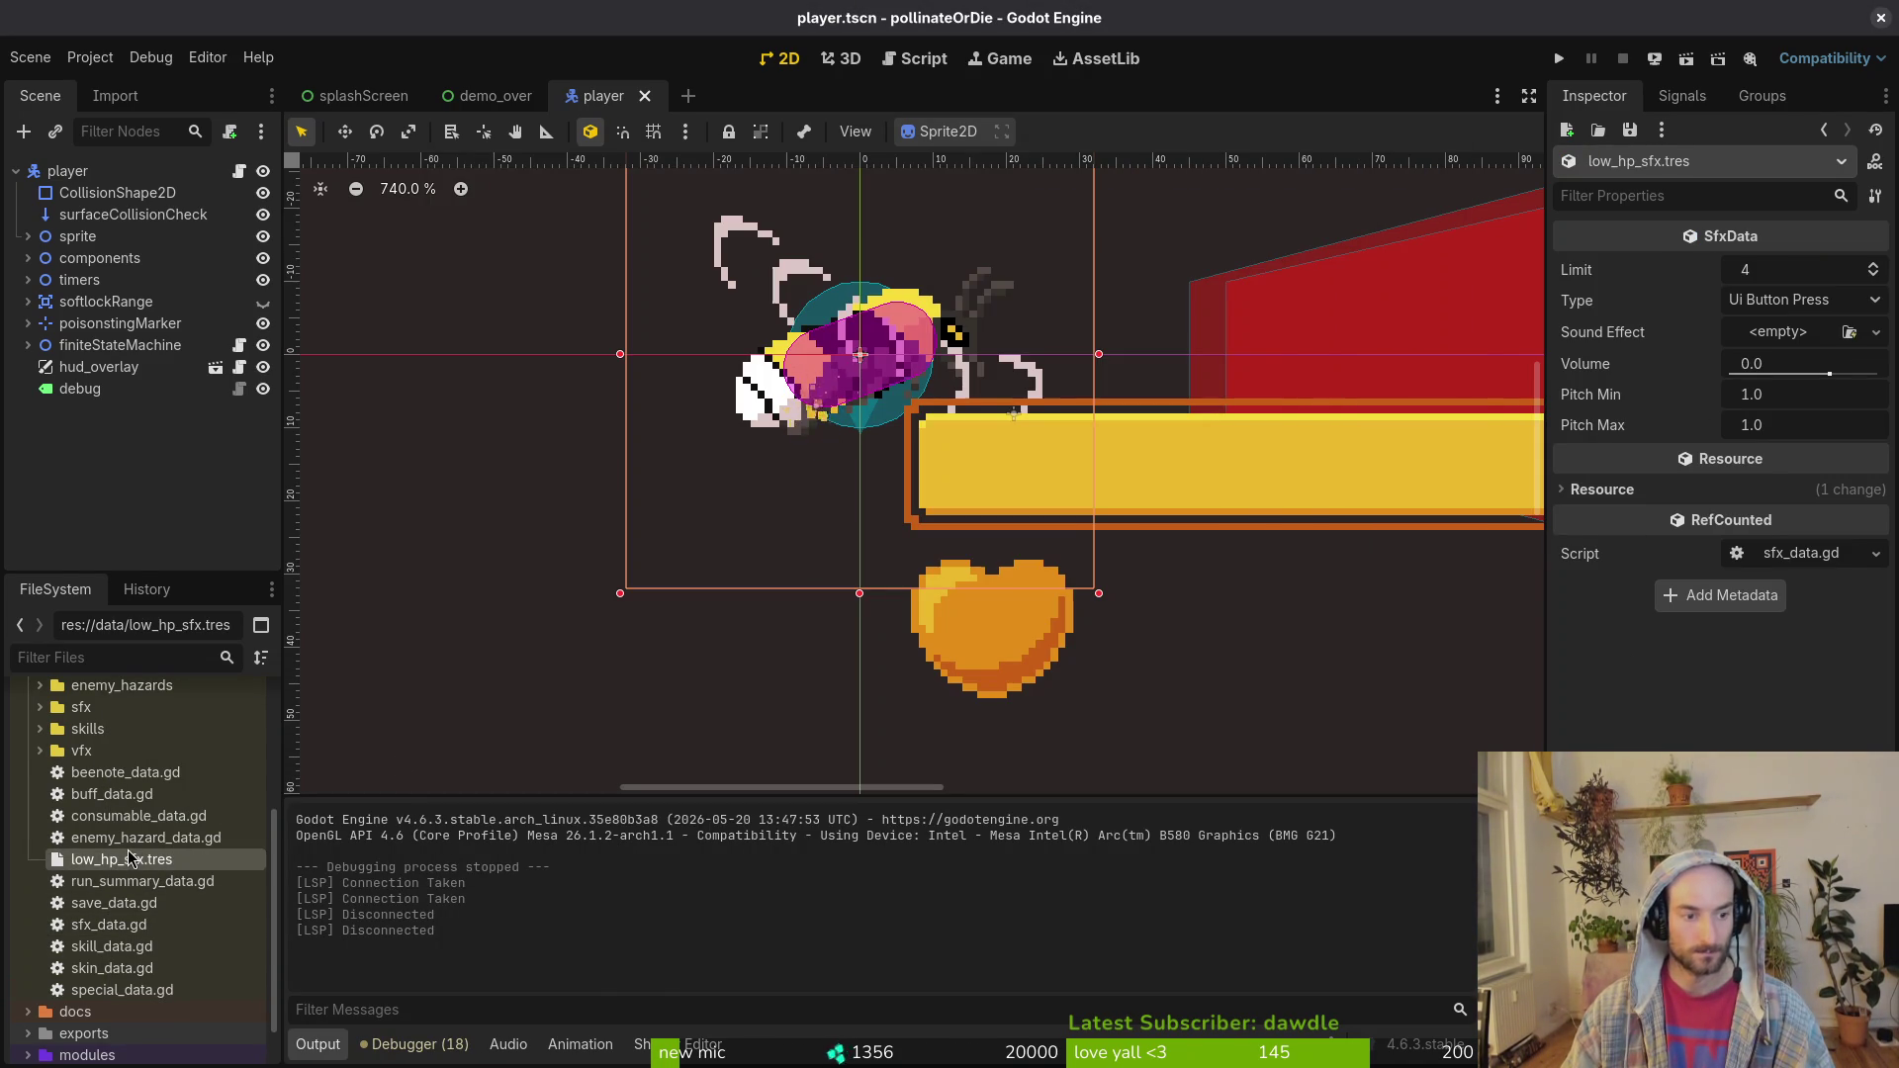
left_click(90, 56)
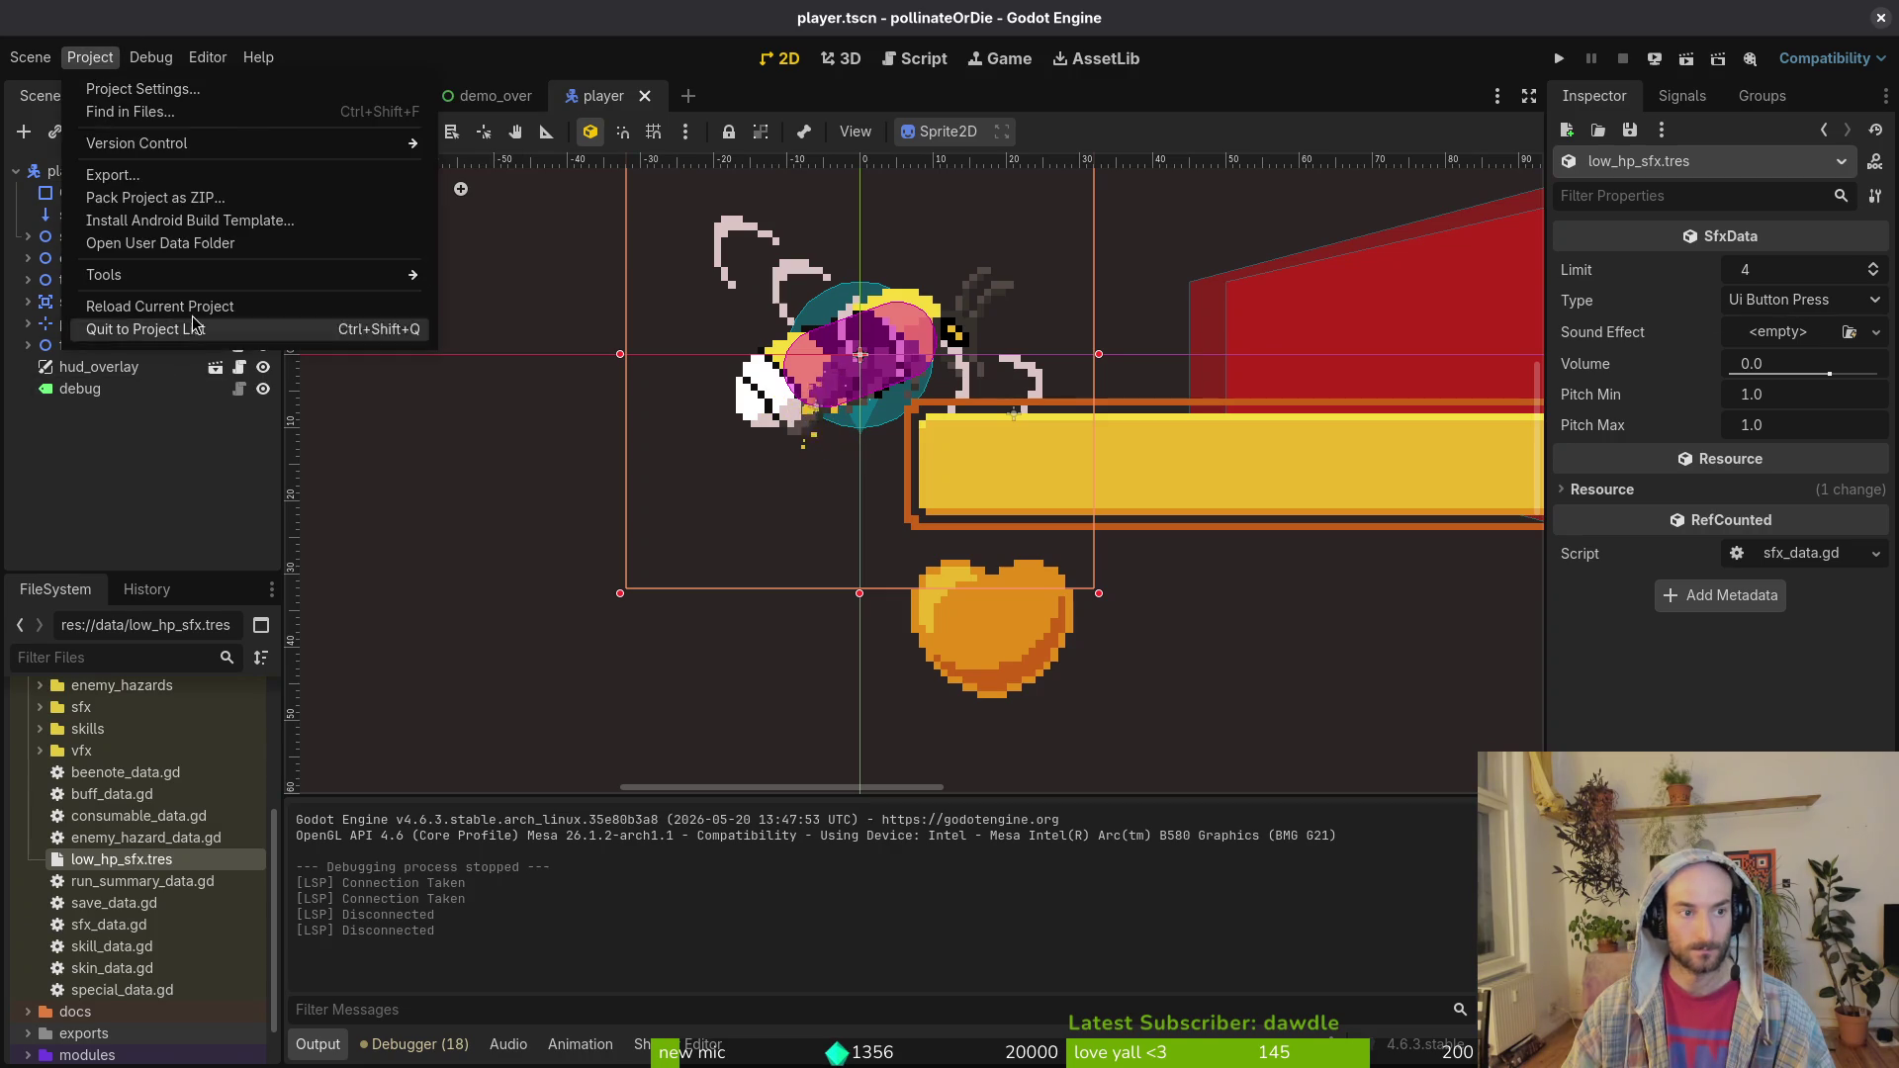
Step: Reload the current project and select low_hp_sfx.tres
left_click(109, 328)
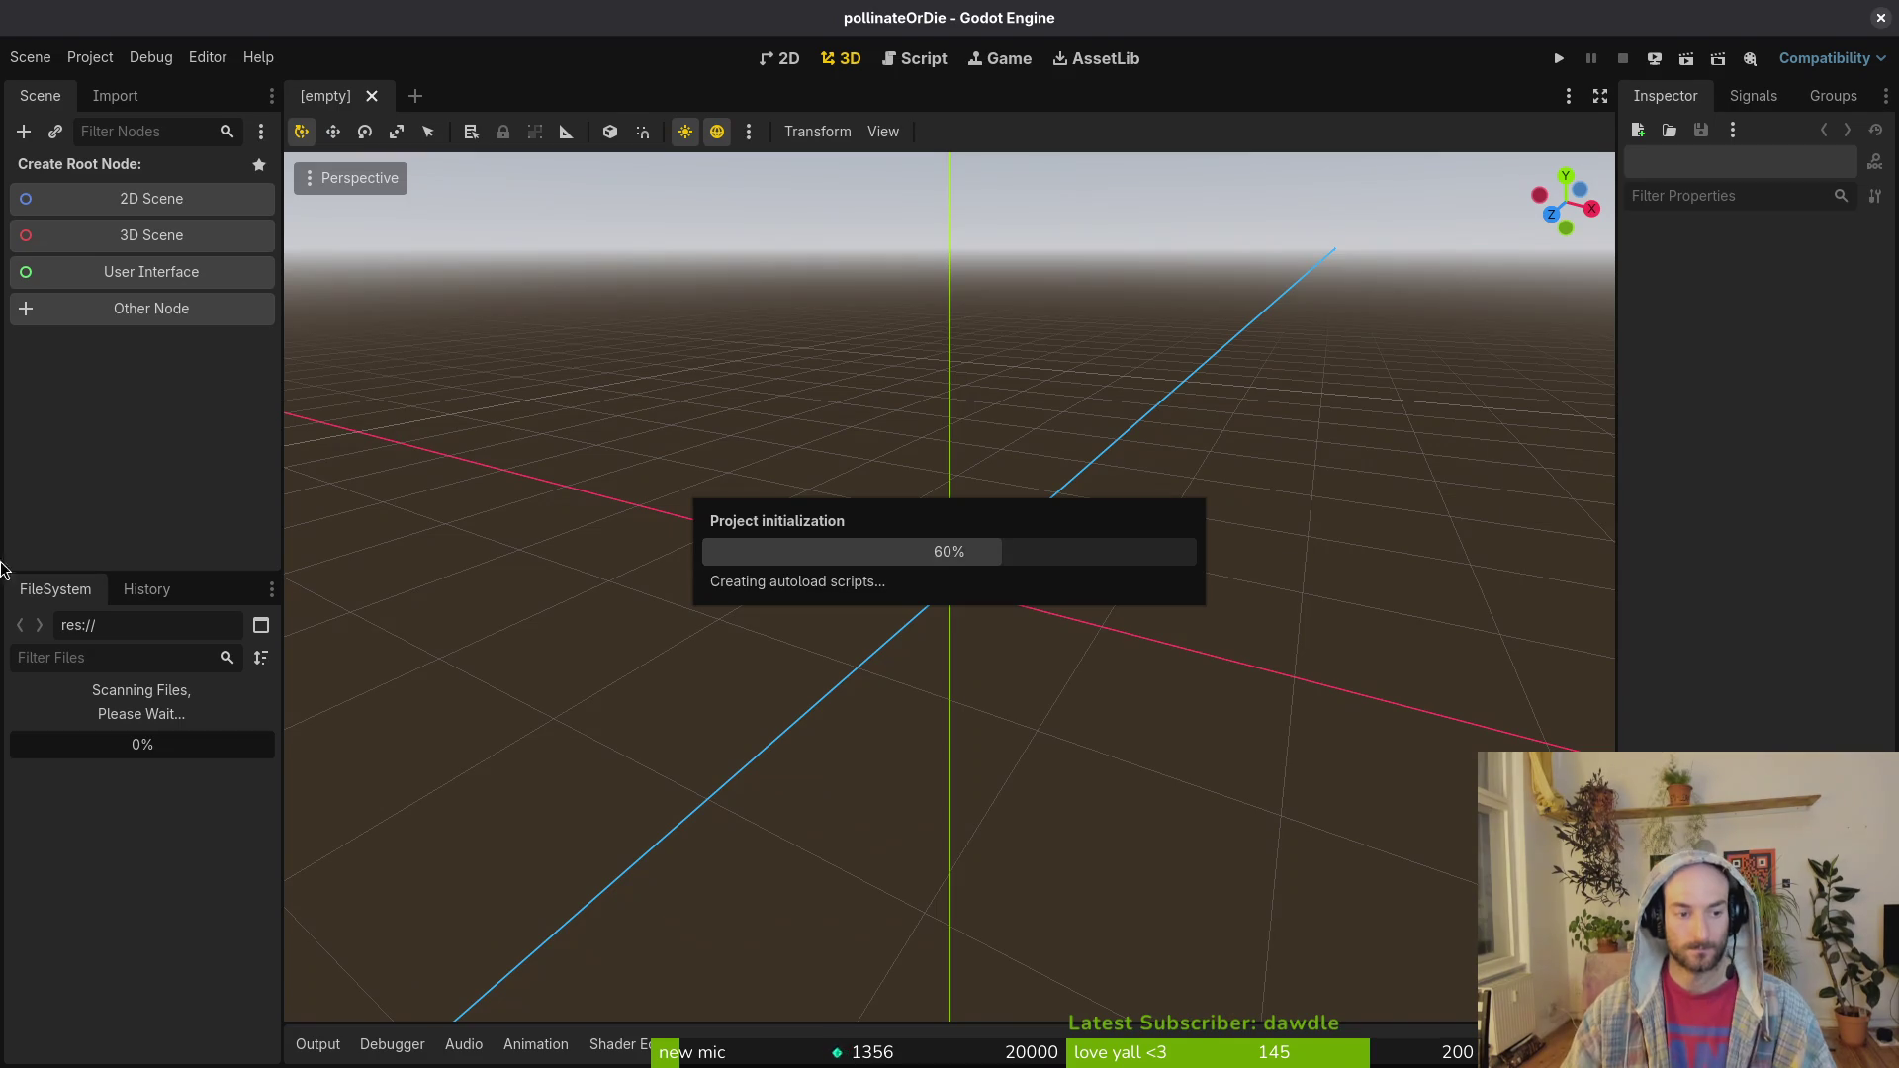
scroll(128, 891, "down", 2)
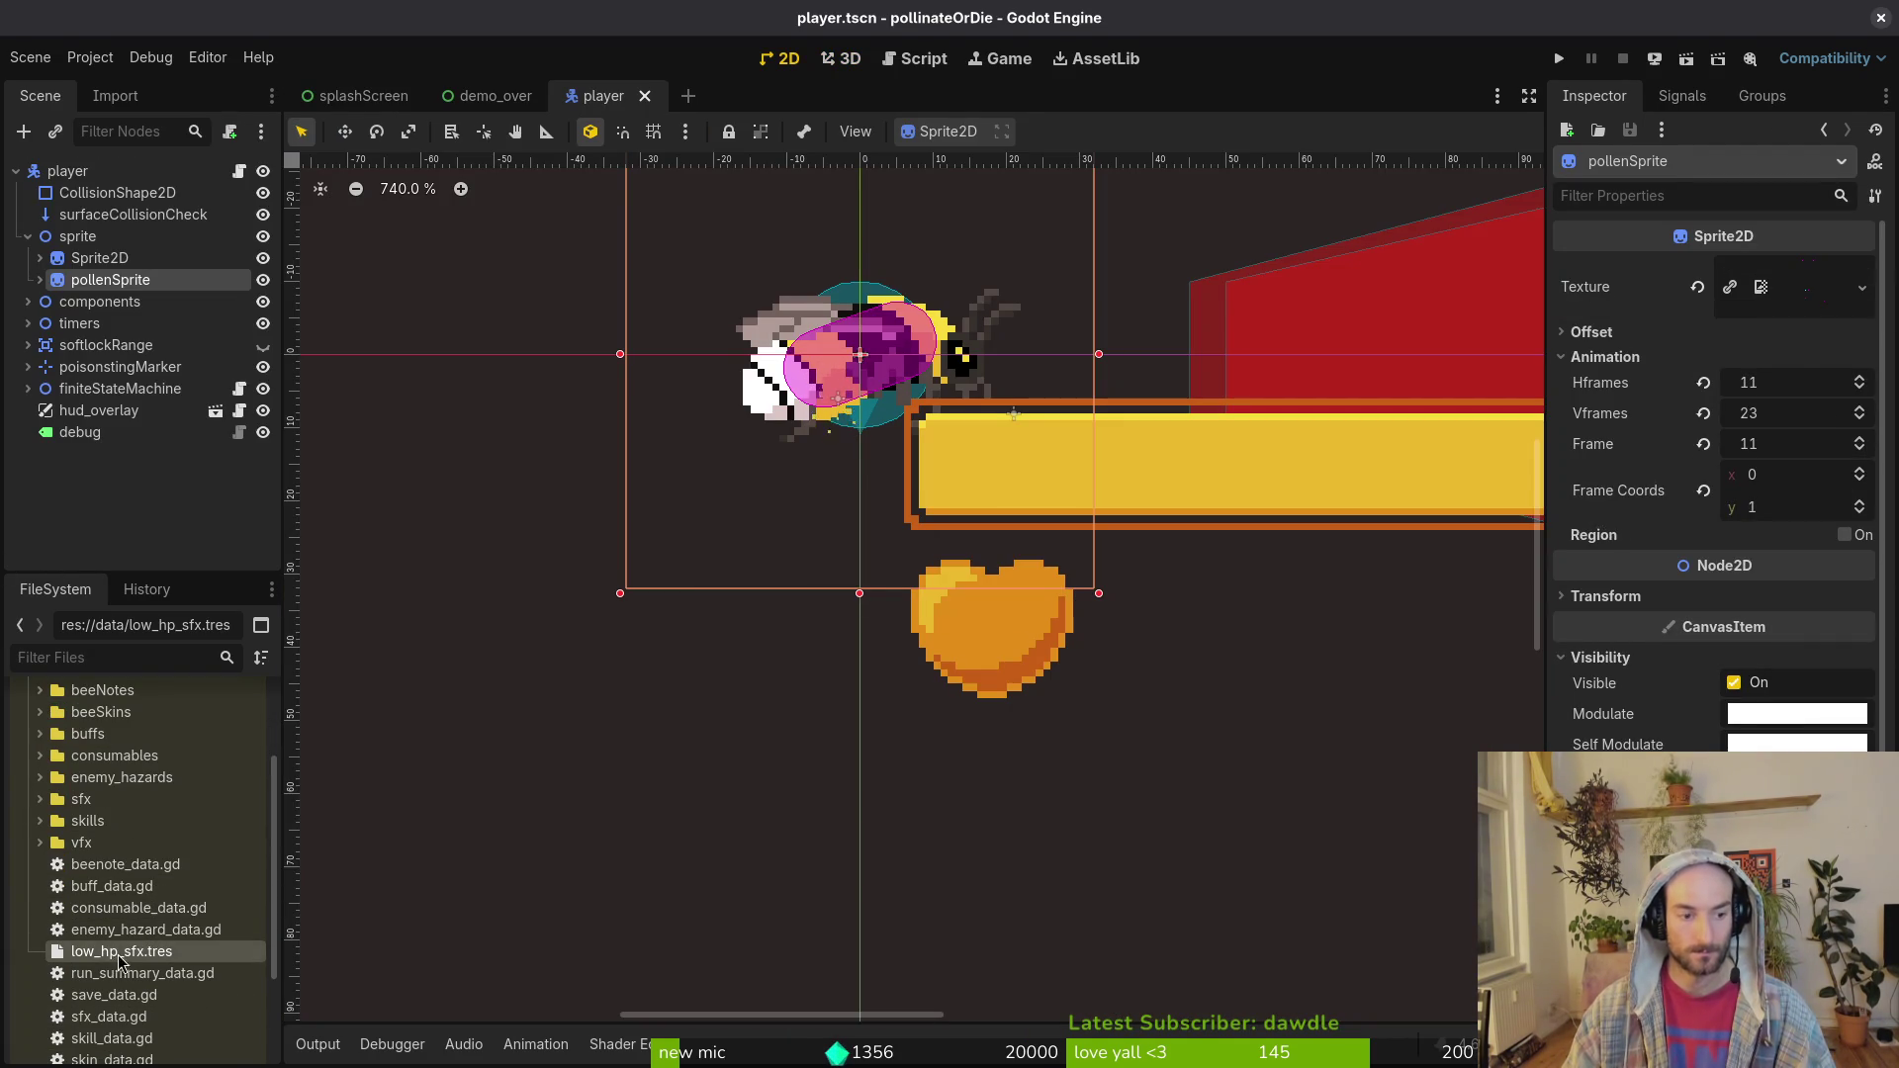
left_click(125, 953)
Step: Set the resource's Type to Low Hp in the Inspector
left_click(1746, 309)
scroll(1746, 312, "down", 10)
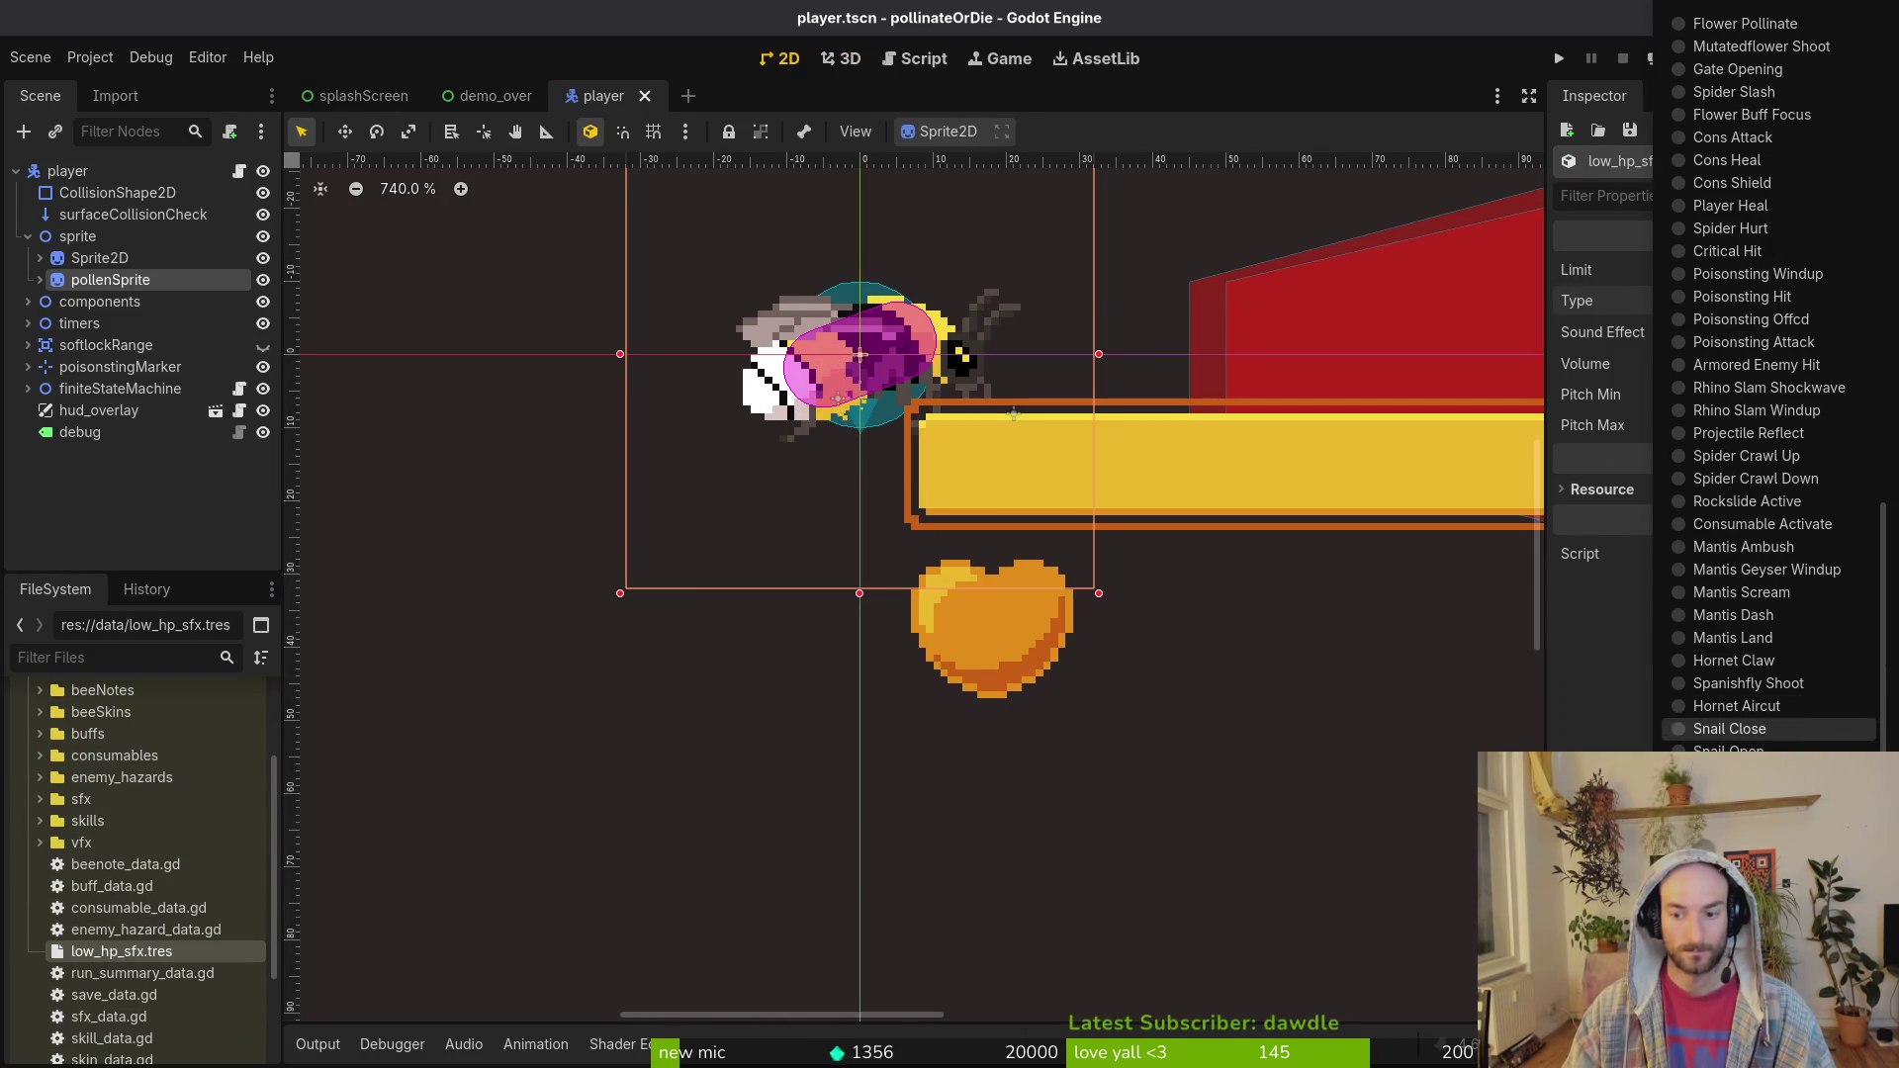
left_click(1853, 316)
left_click(1803, 336)
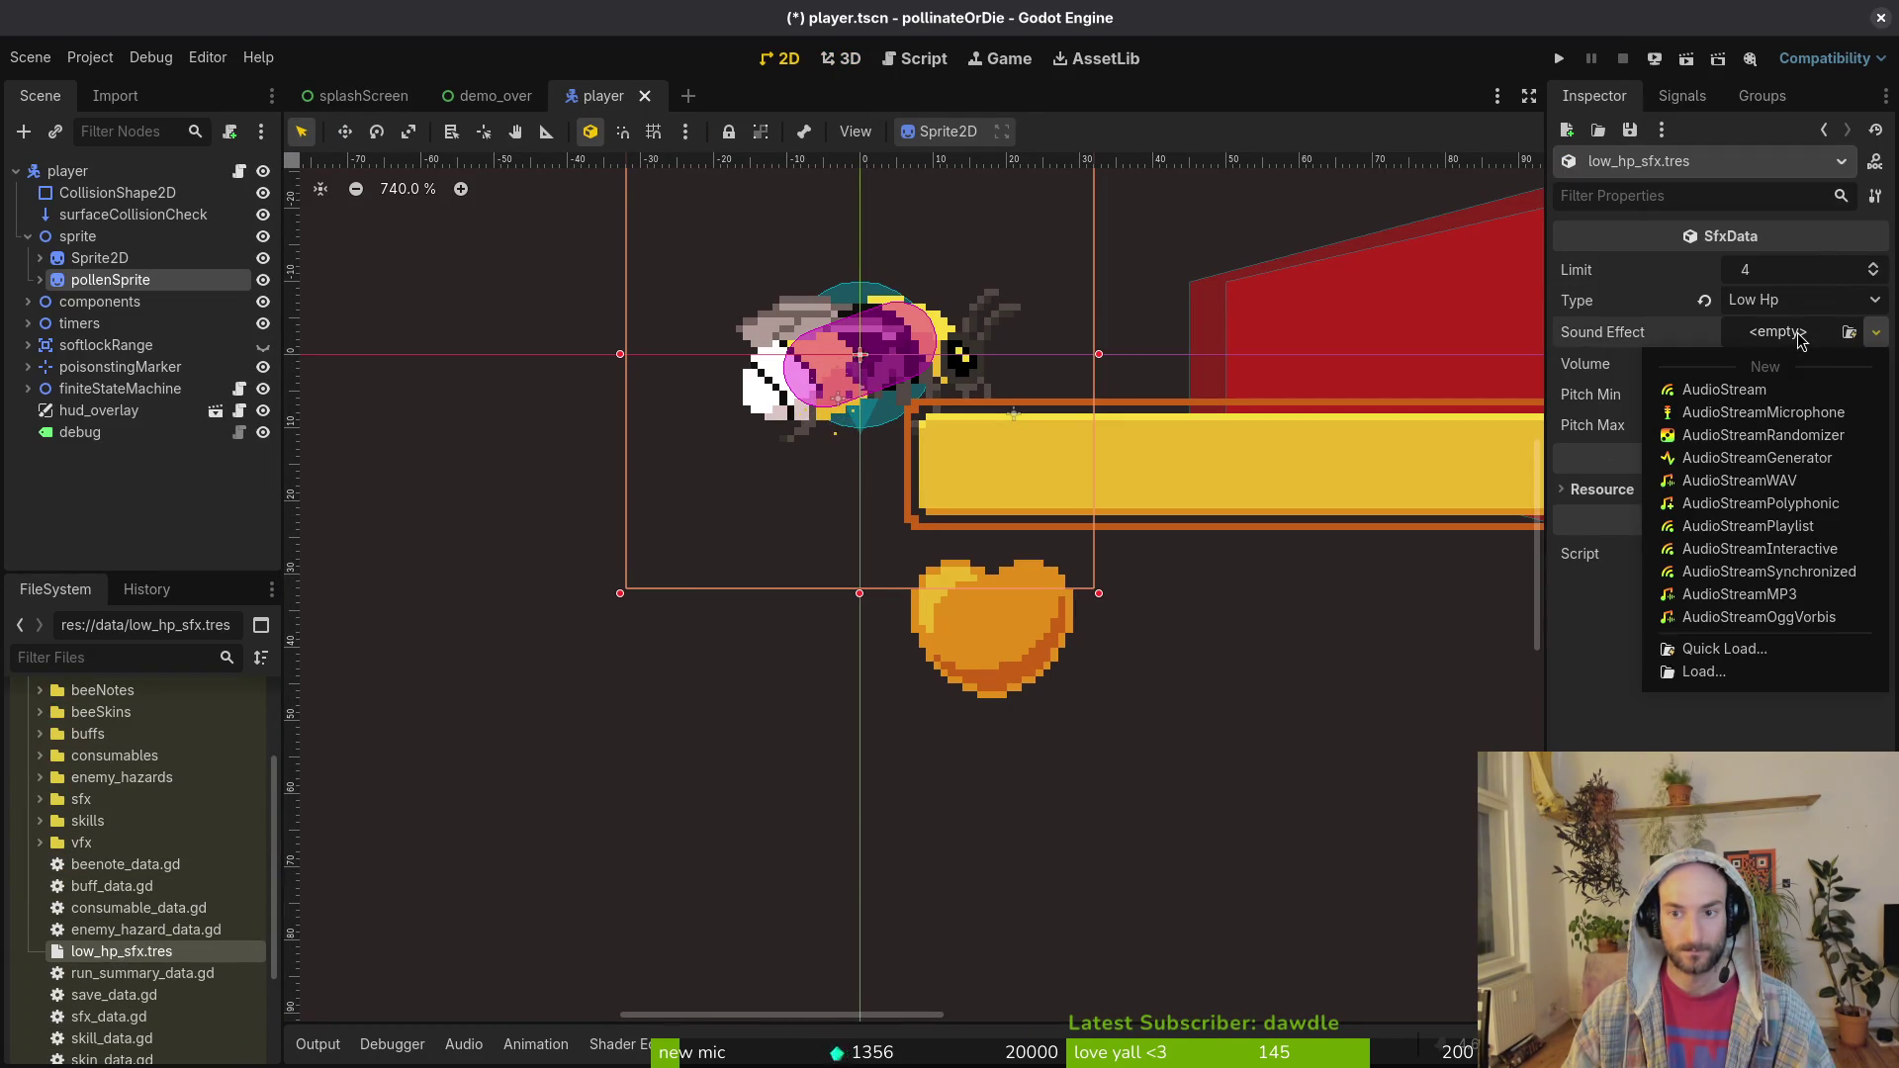
left_click(1274, 542)
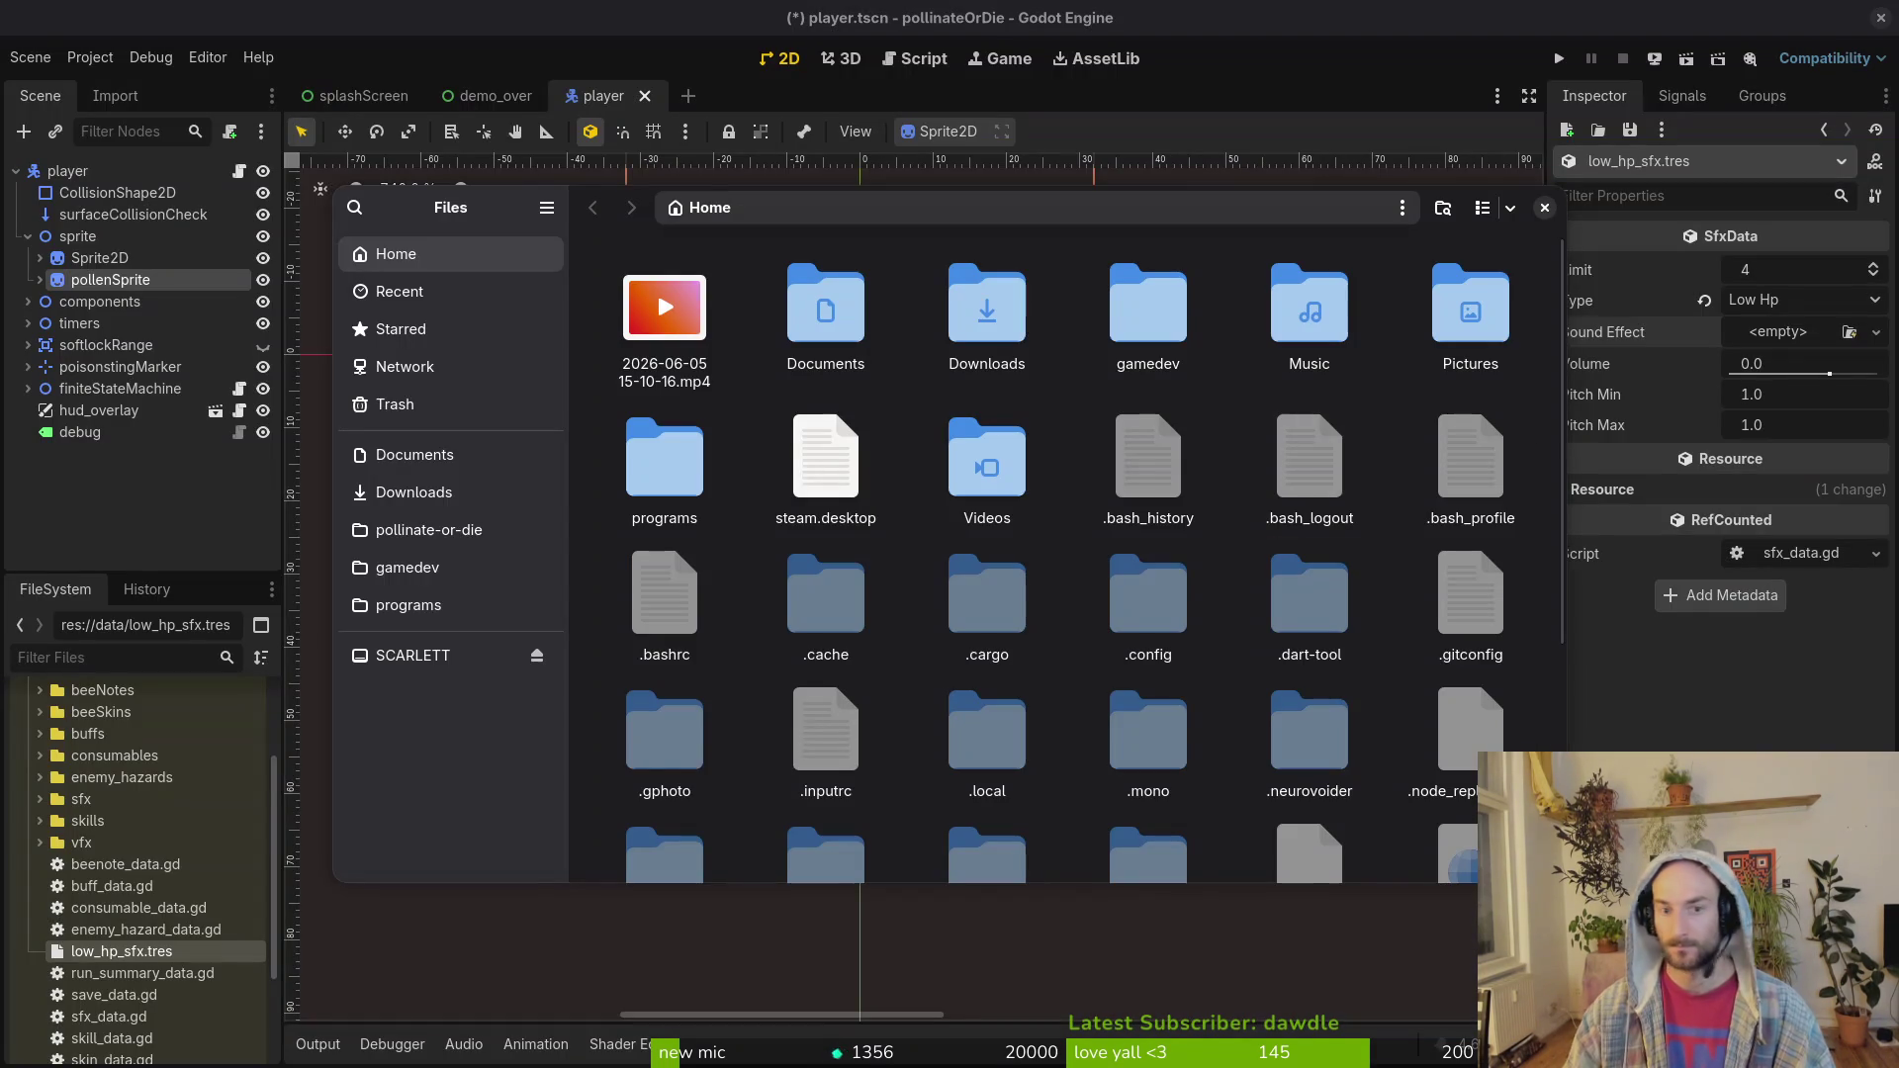
Step: Browse to assets/audio, then reorder the Downloads and Documents sidebar bookmarks
left_click(433, 535)
double_click(871, 341)
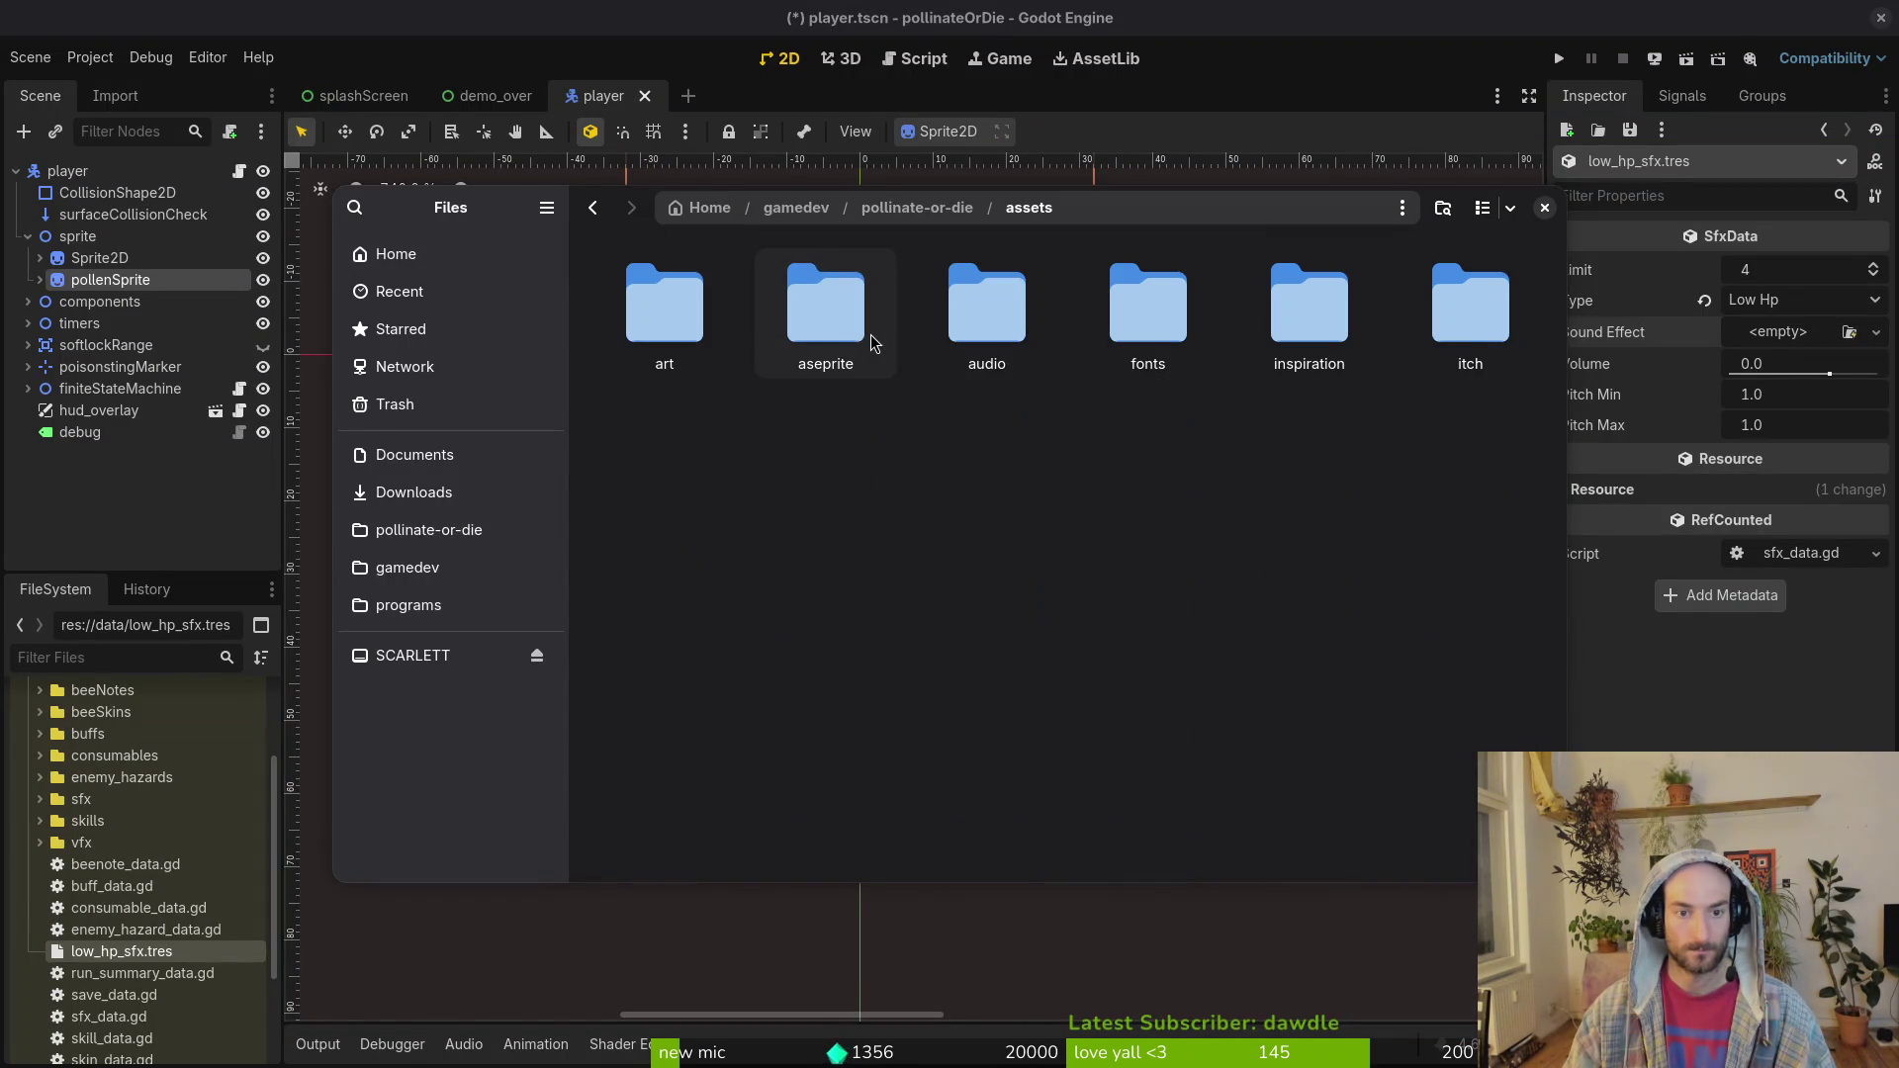
double_click(987, 314)
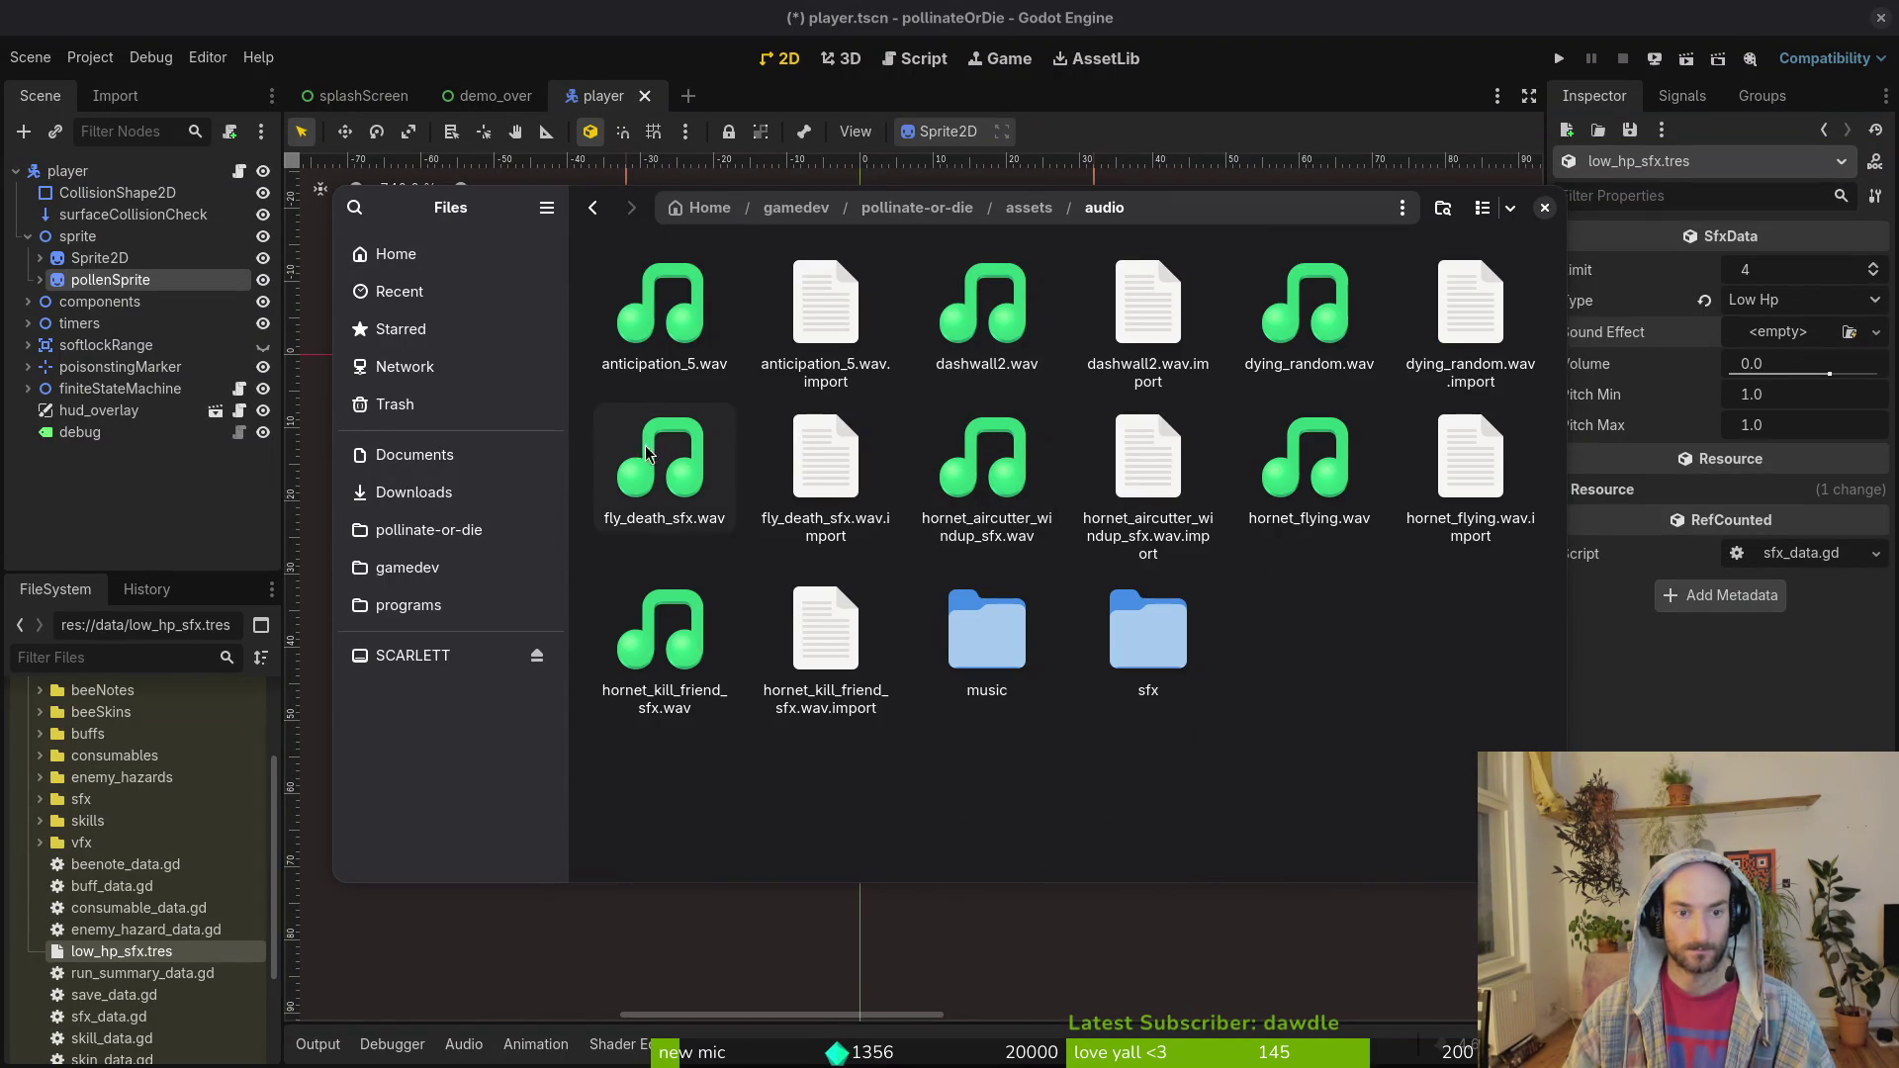
left_click(414, 454)
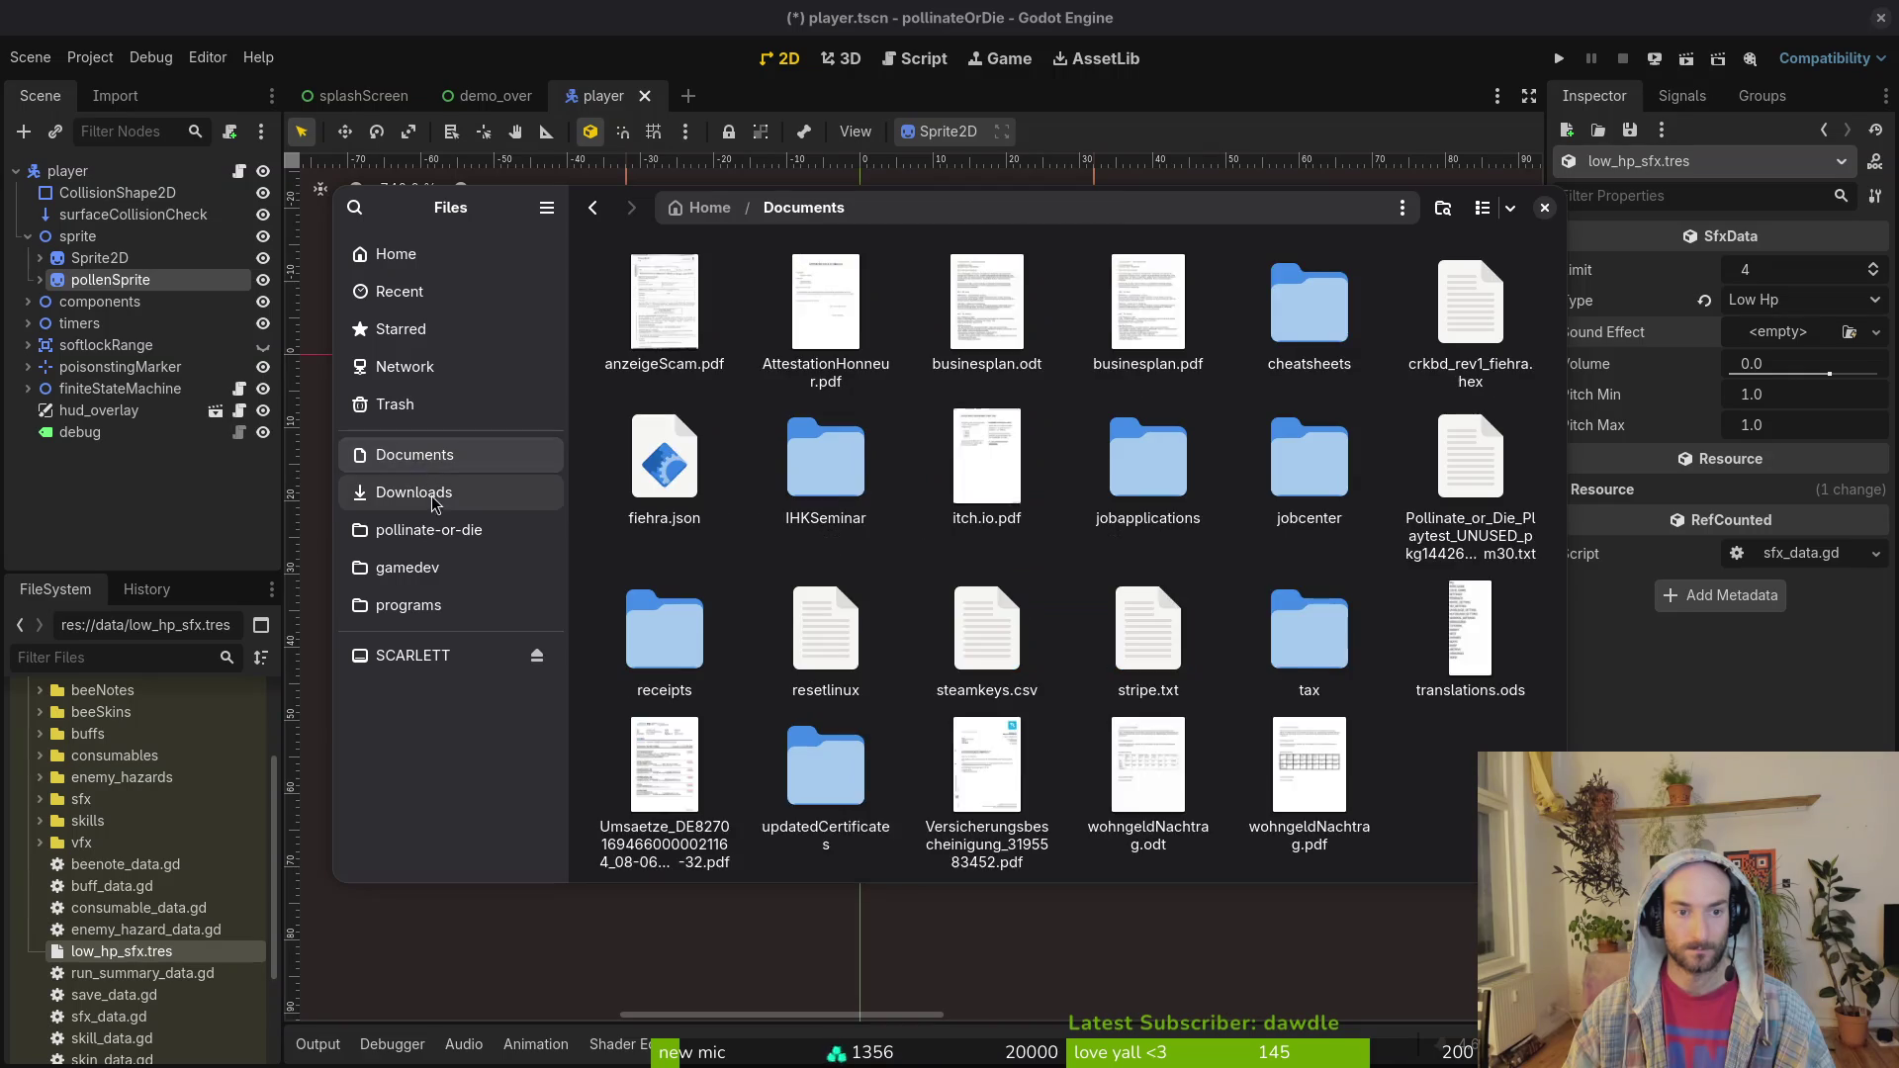
left_click(413, 492)
left_click_drag(433, 495, 426, 447)
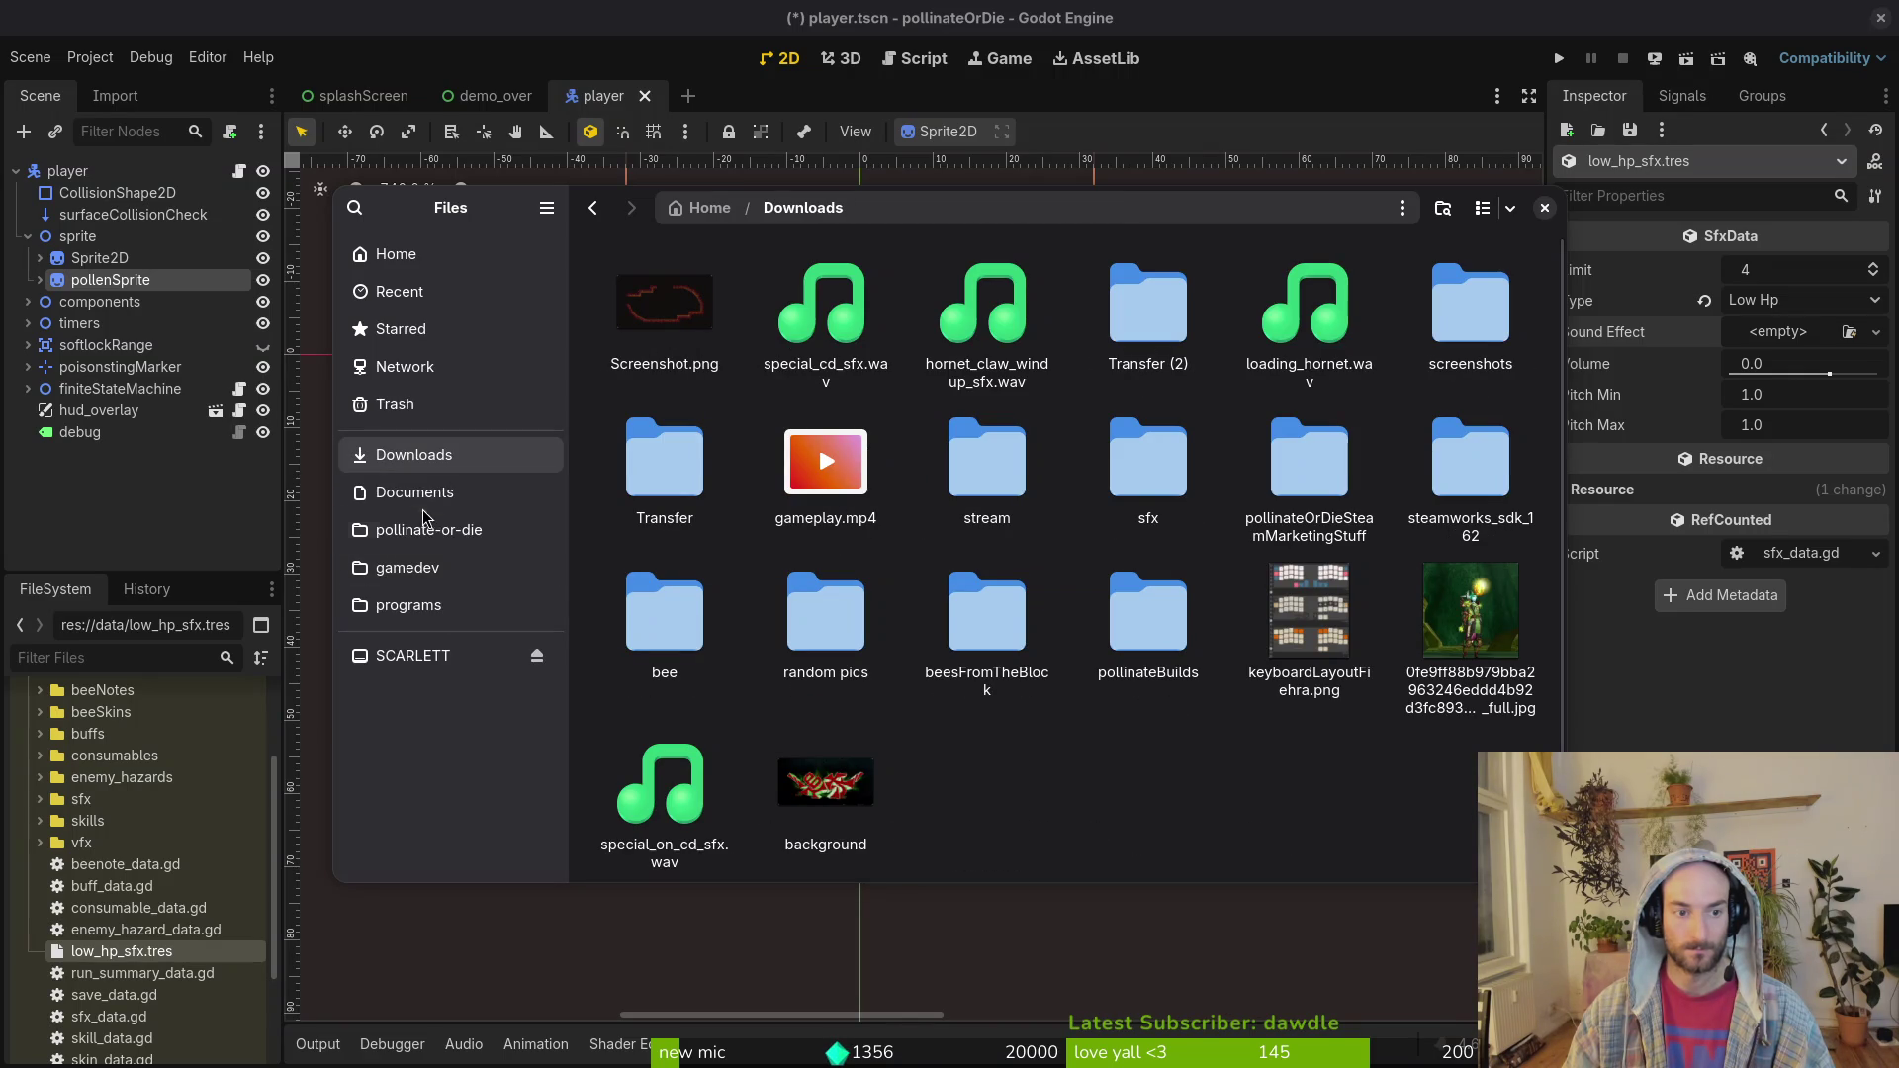
mouse_move(423, 514)
left_mouse_down()
mouse_move(415, 594)
mouse_move(476, 672)
left_mouse_up()
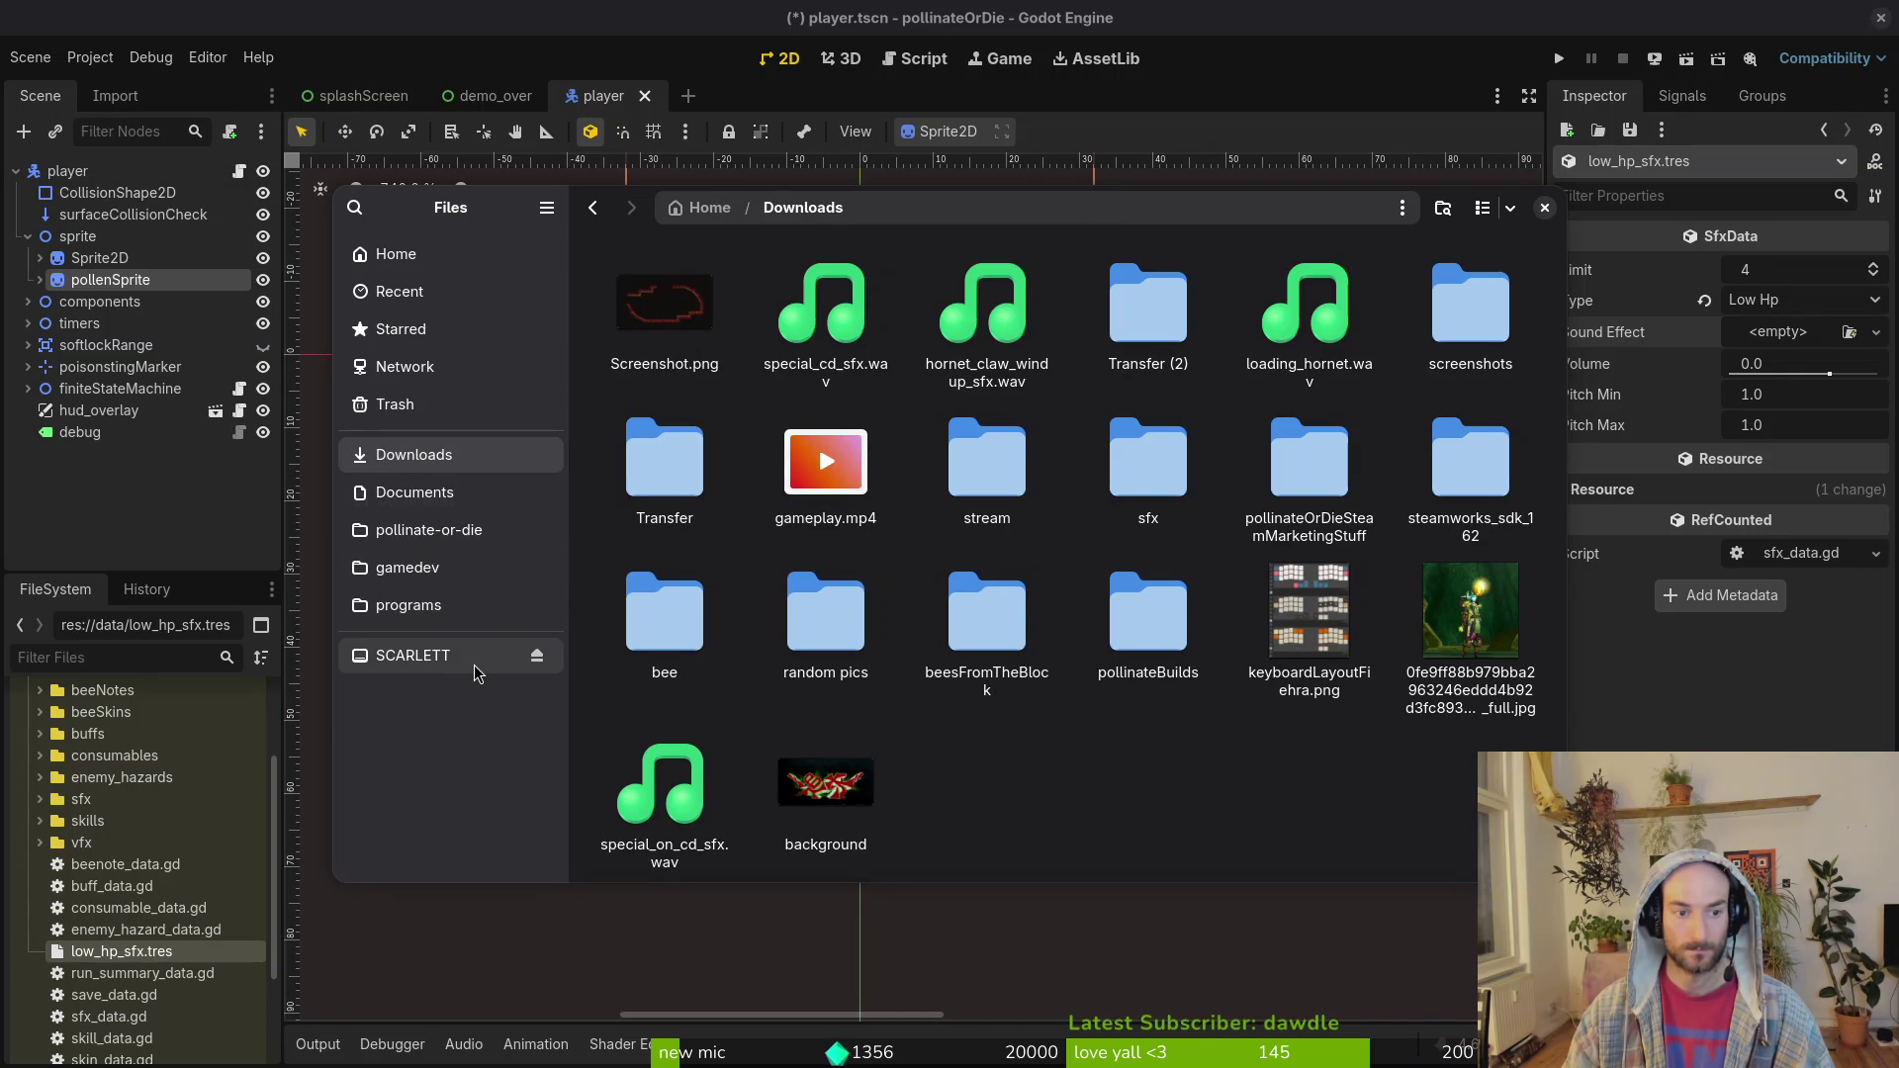
left_click_drag(433, 500, 425, 606)
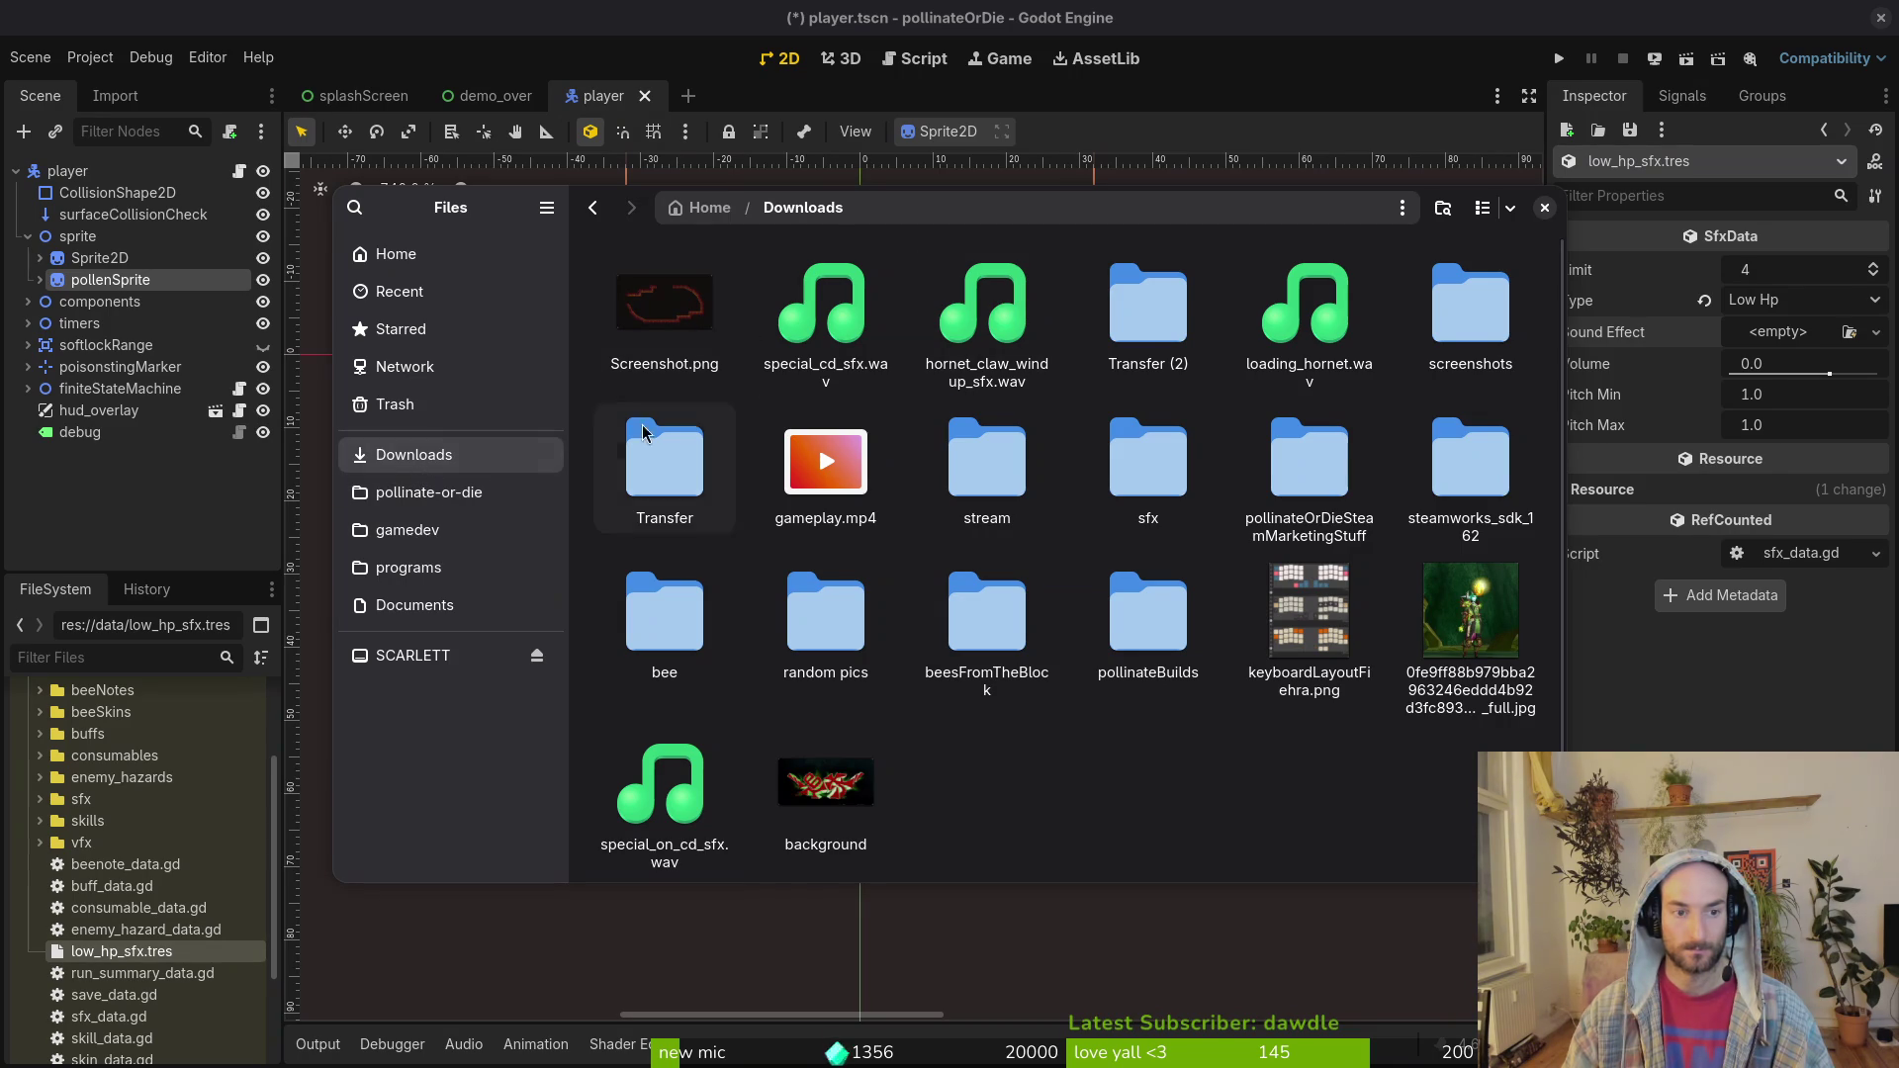
Step: Preview special_cd_sfx.wav in Transfer (2), then open the Downloads Transfer folder
left_click(1160, 328)
key("Left")
key("Left")
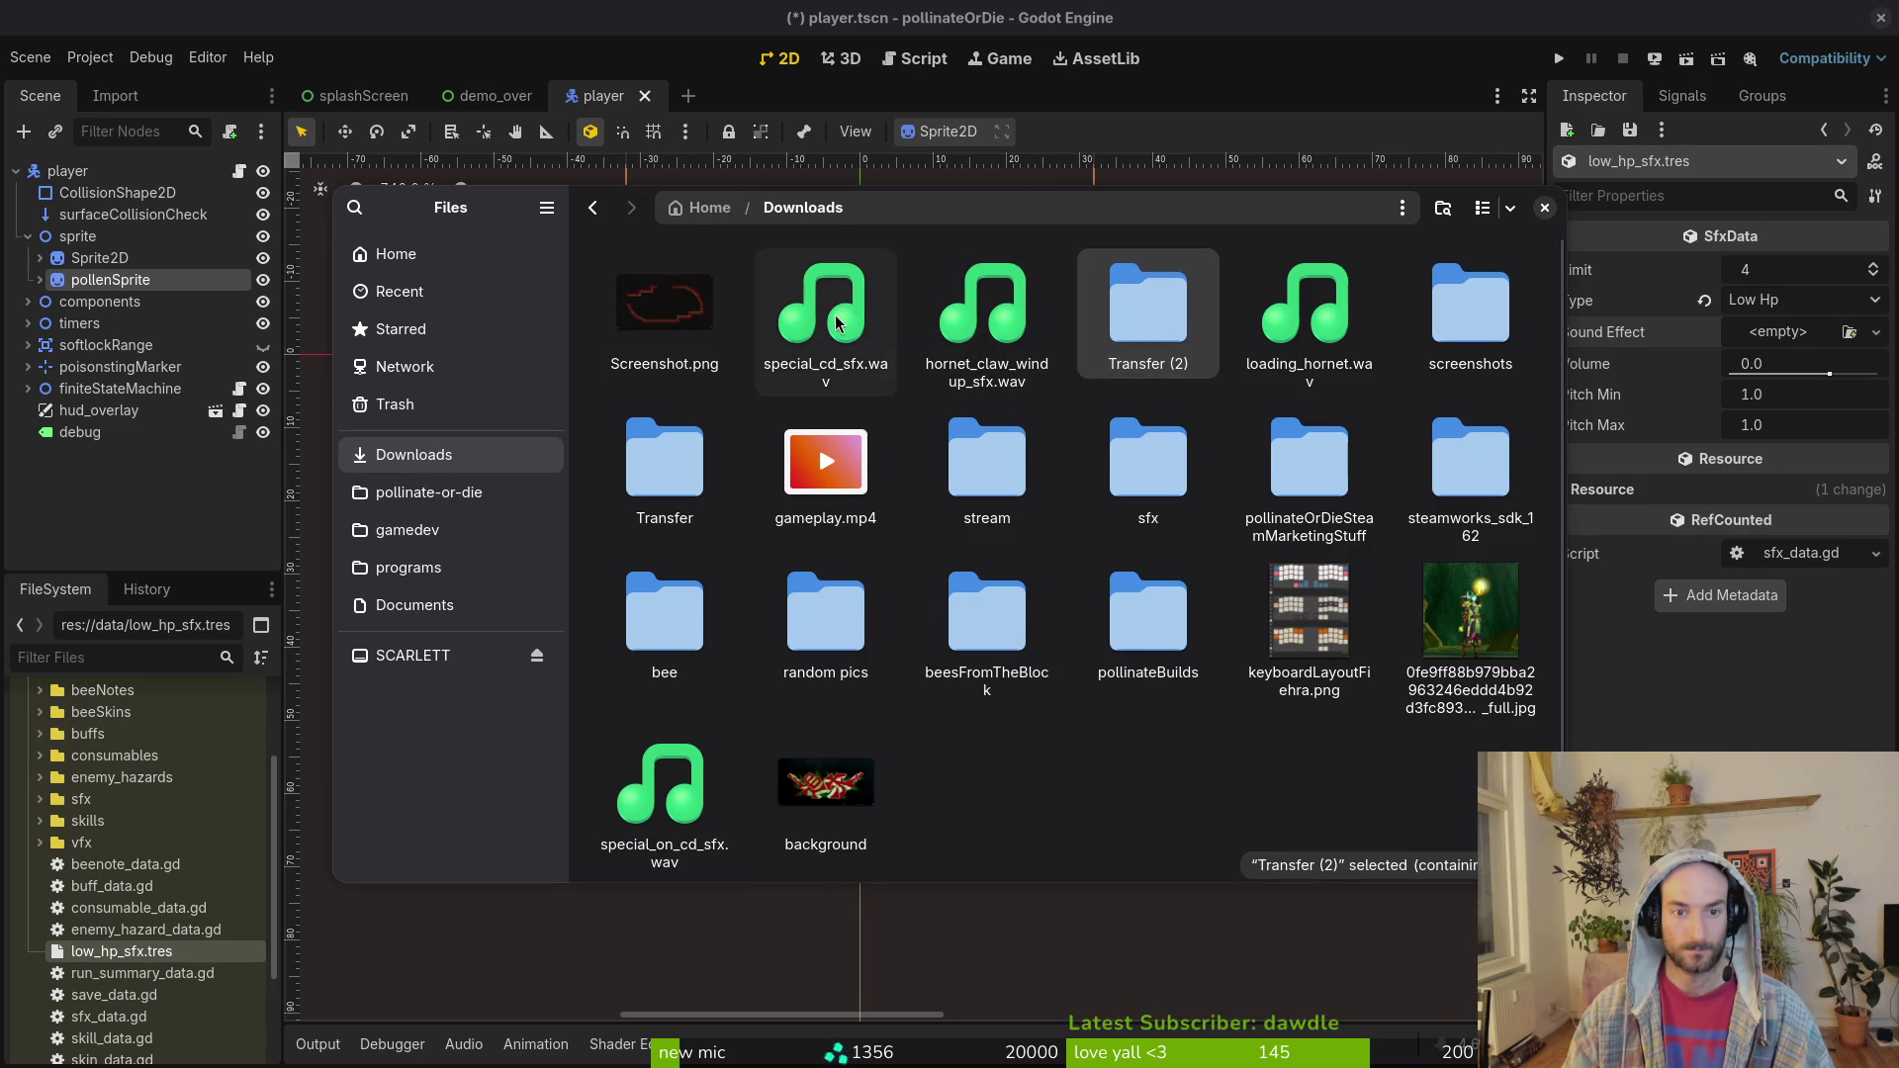
key("space")
key("space")
double_click(1162, 331)
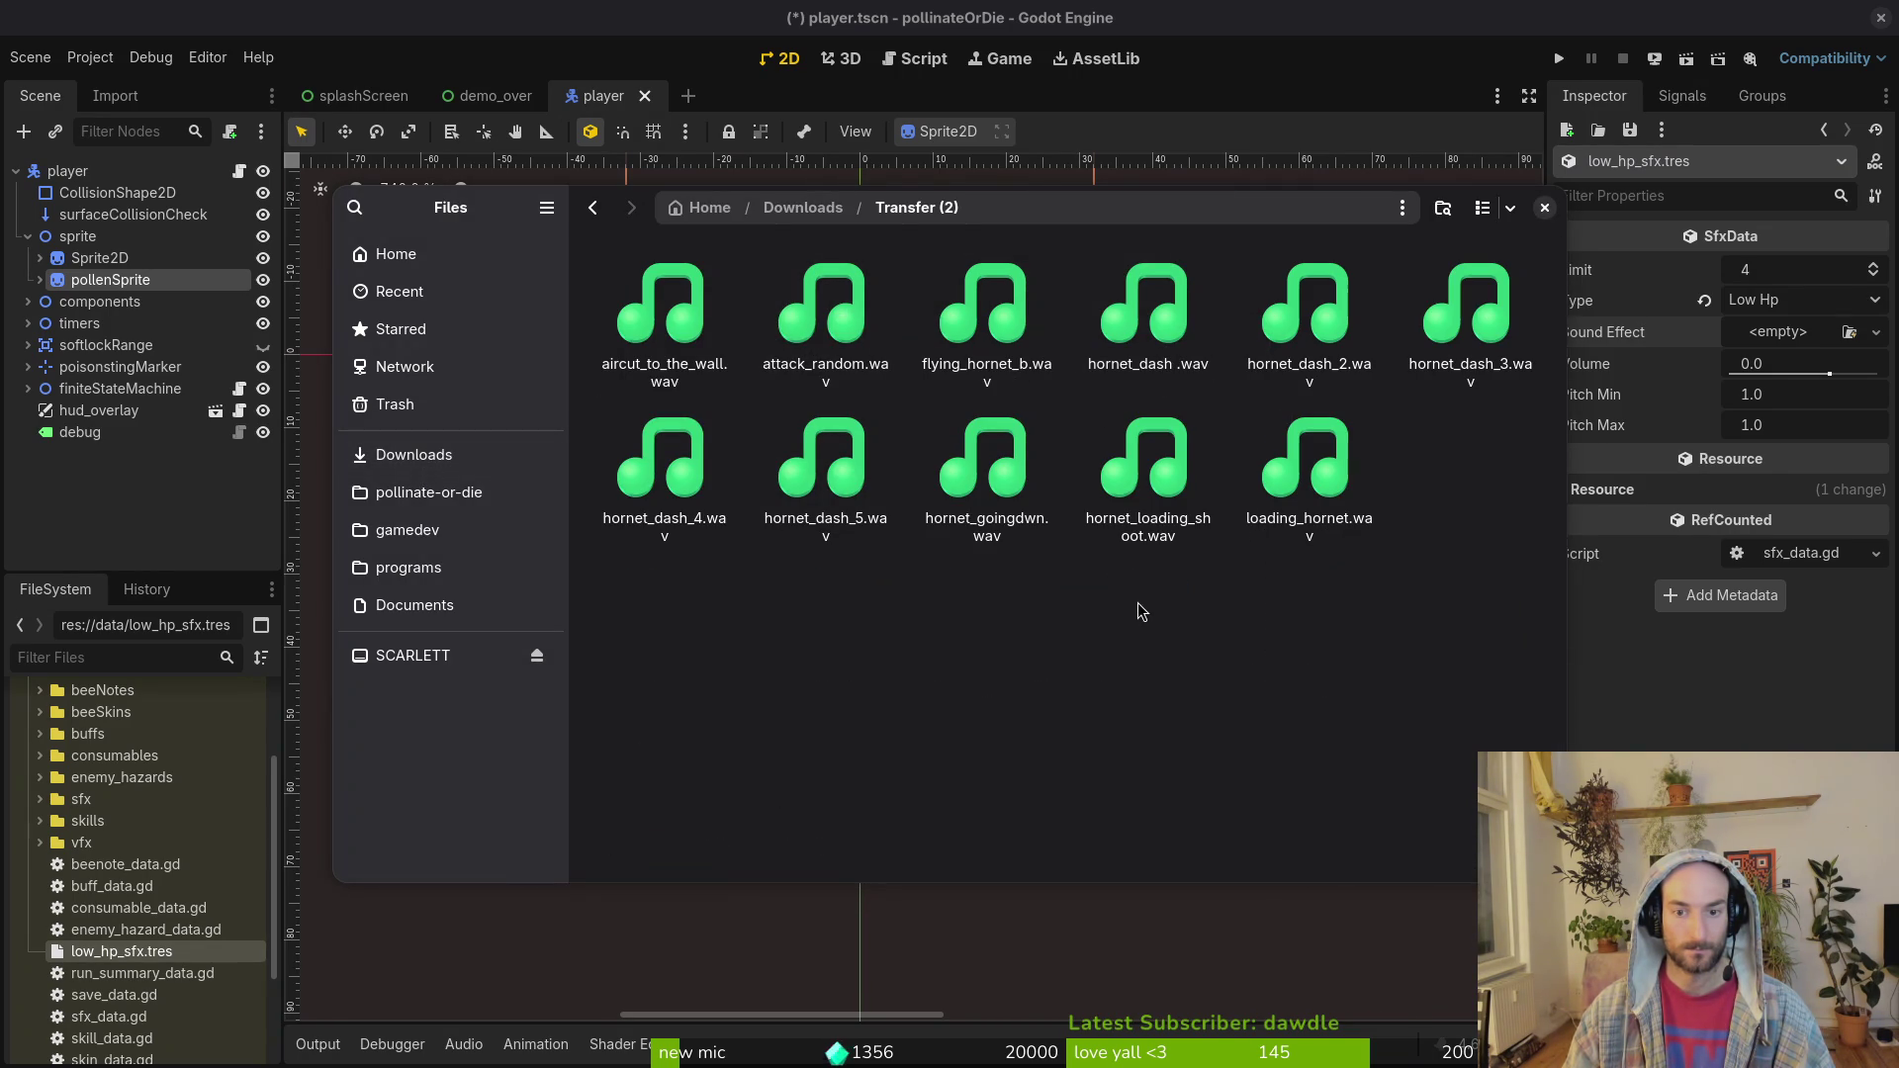
key("alt+Left")
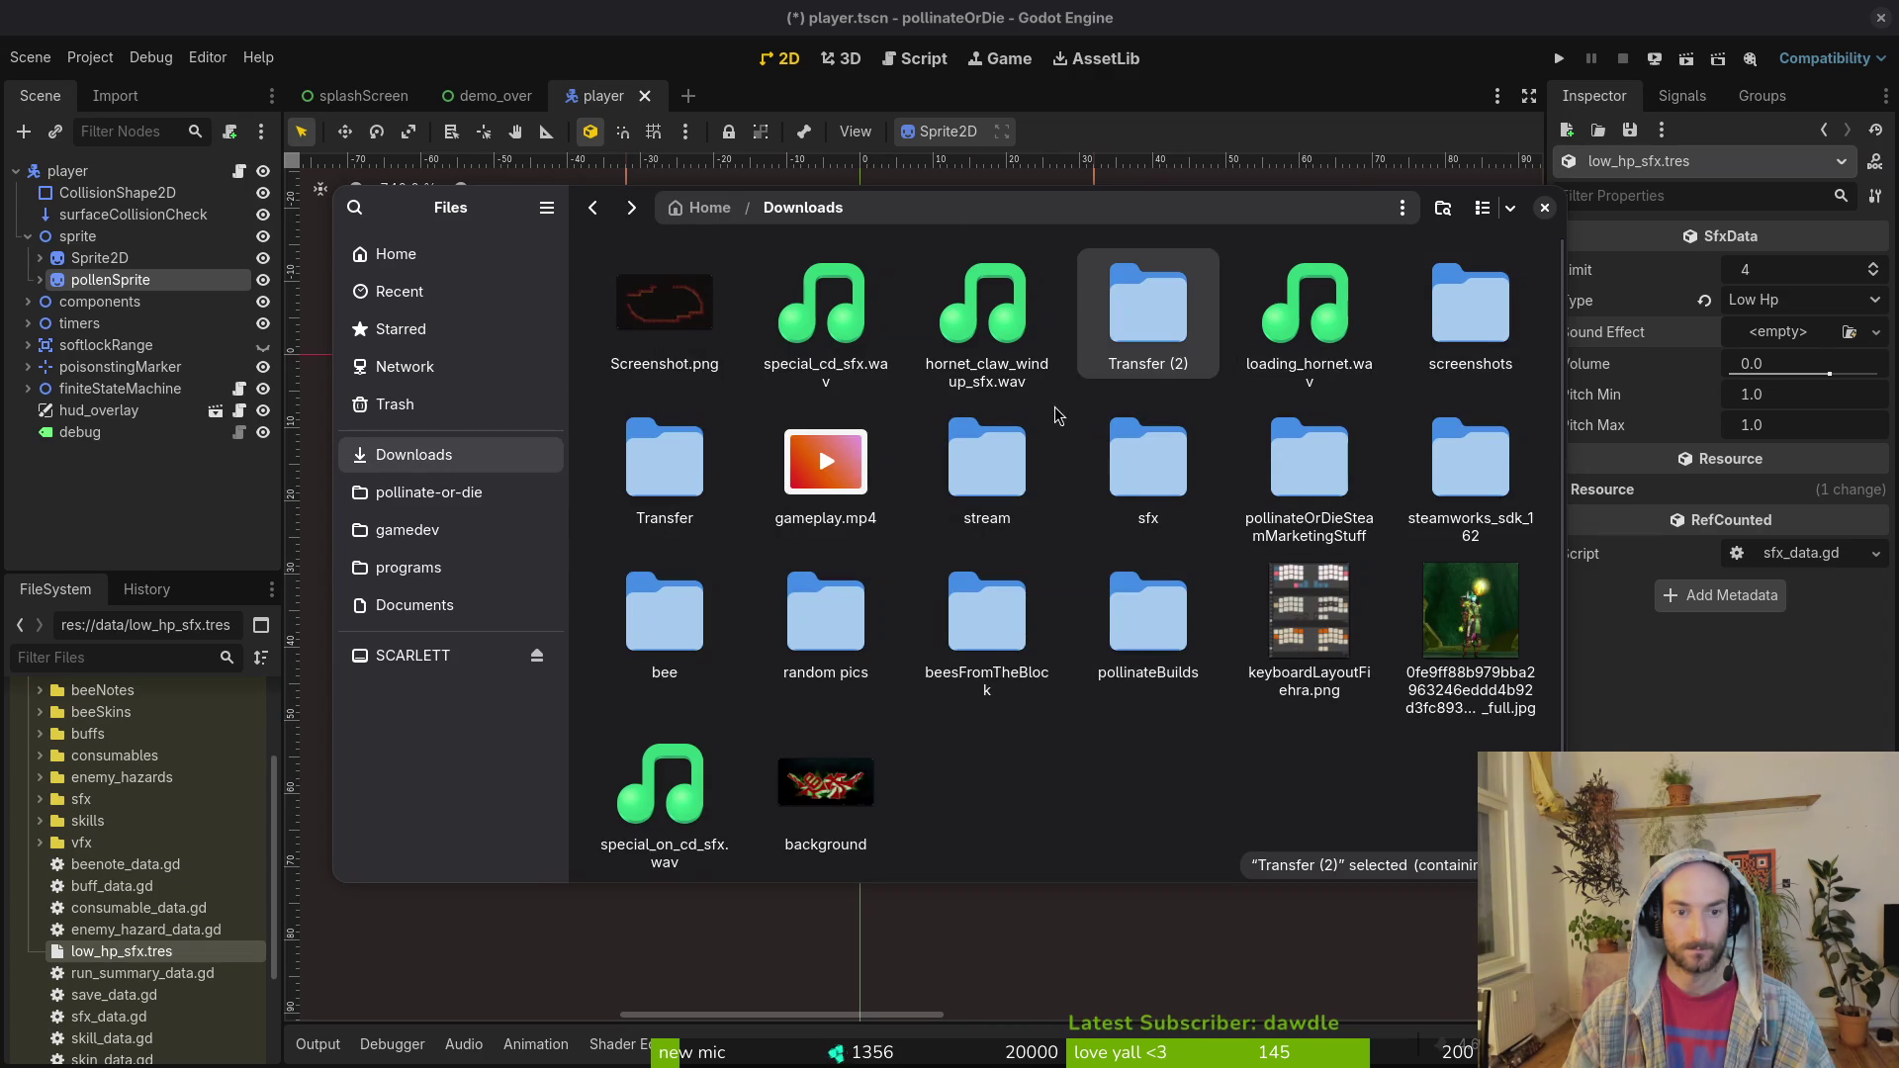
double_click(690, 465)
Step: Audition 1HP_alert.wav several times using the Space preview
left_click(670, 324)
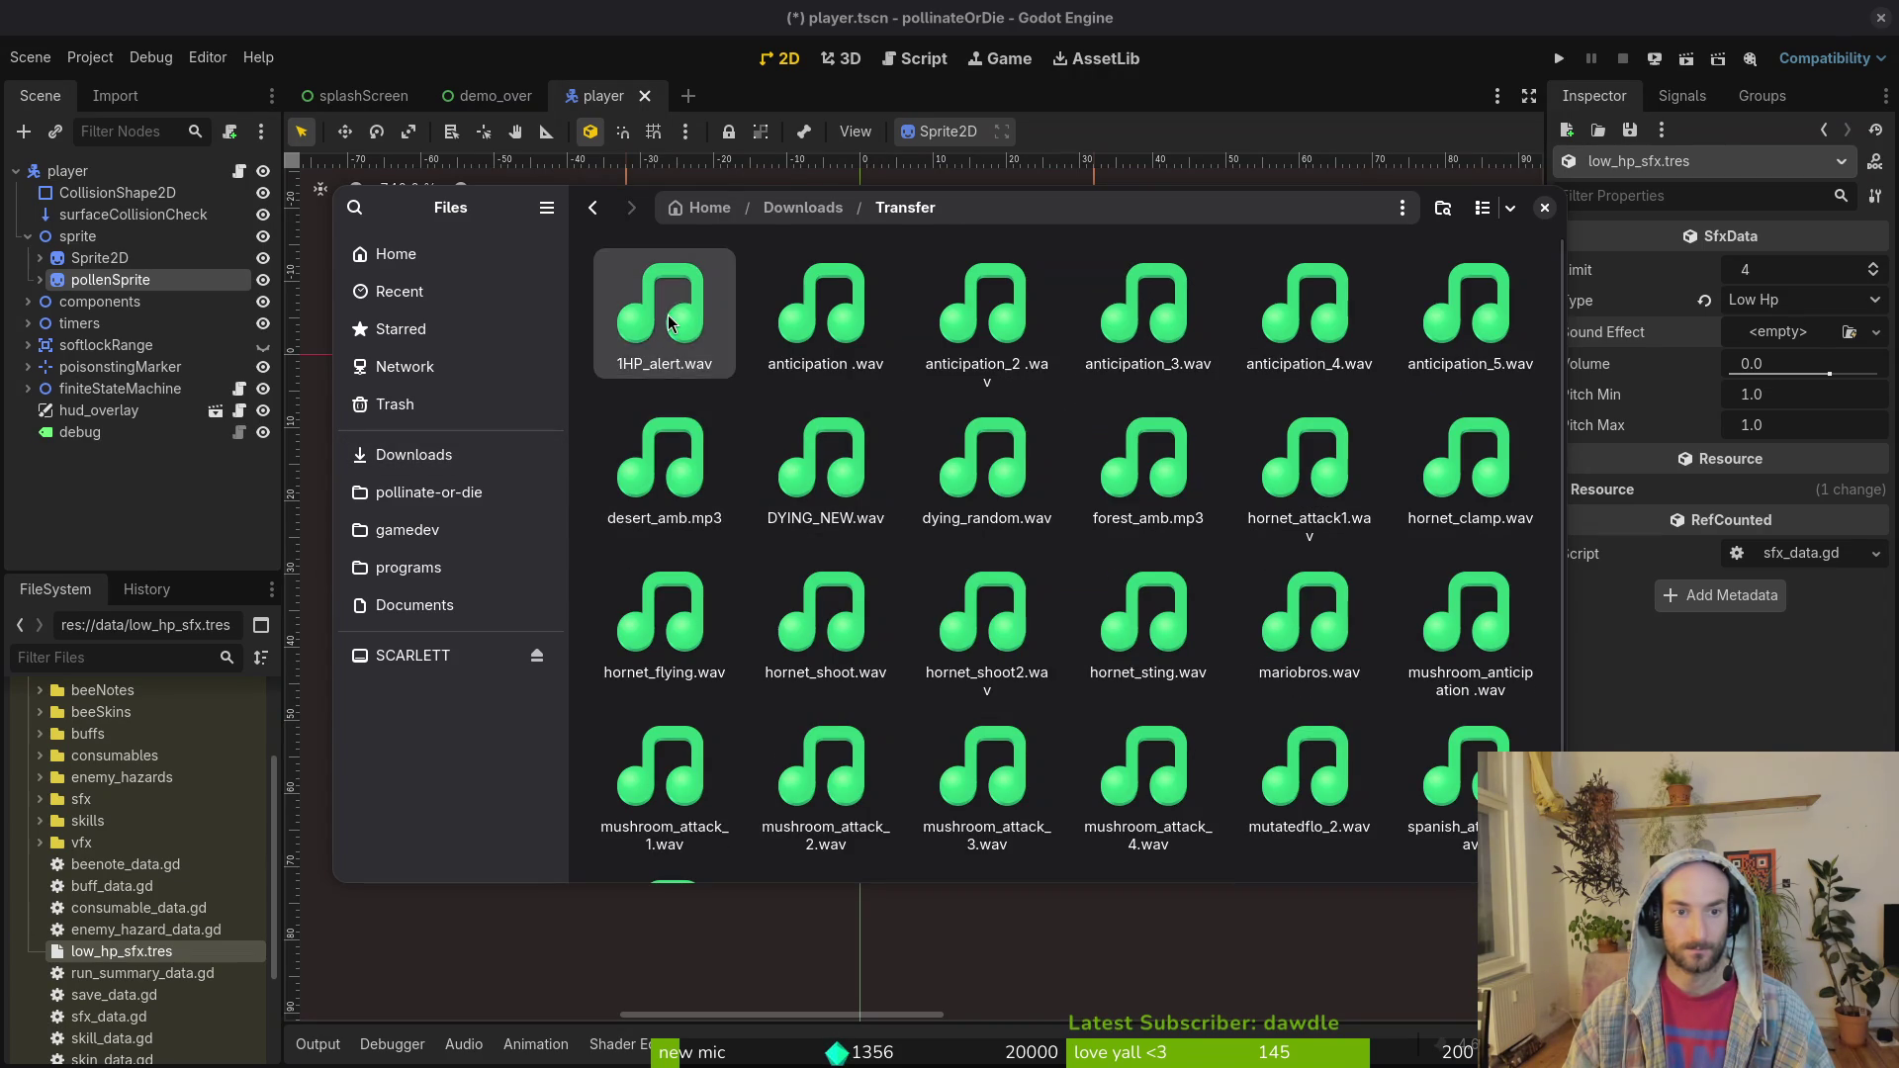
key("space")
left_click(1248, 334)
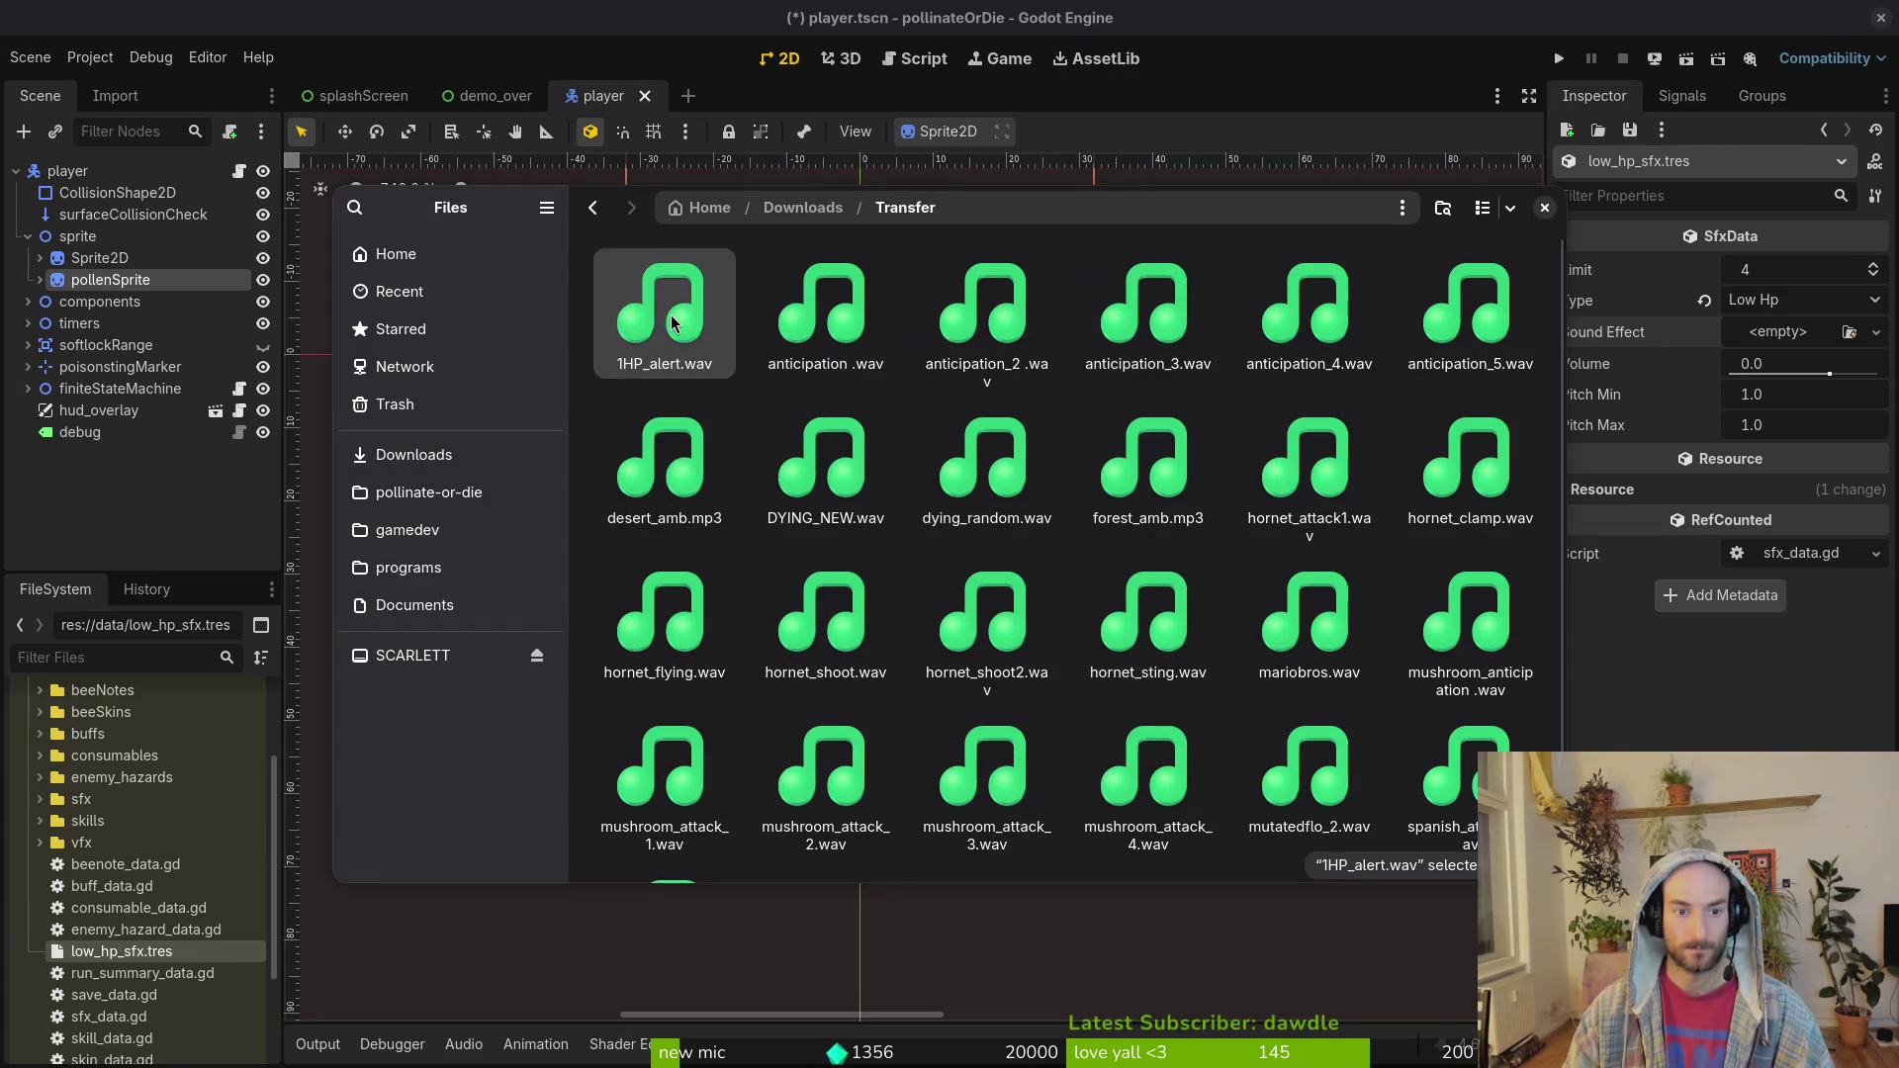
key("space")
left_click(1248, 334)
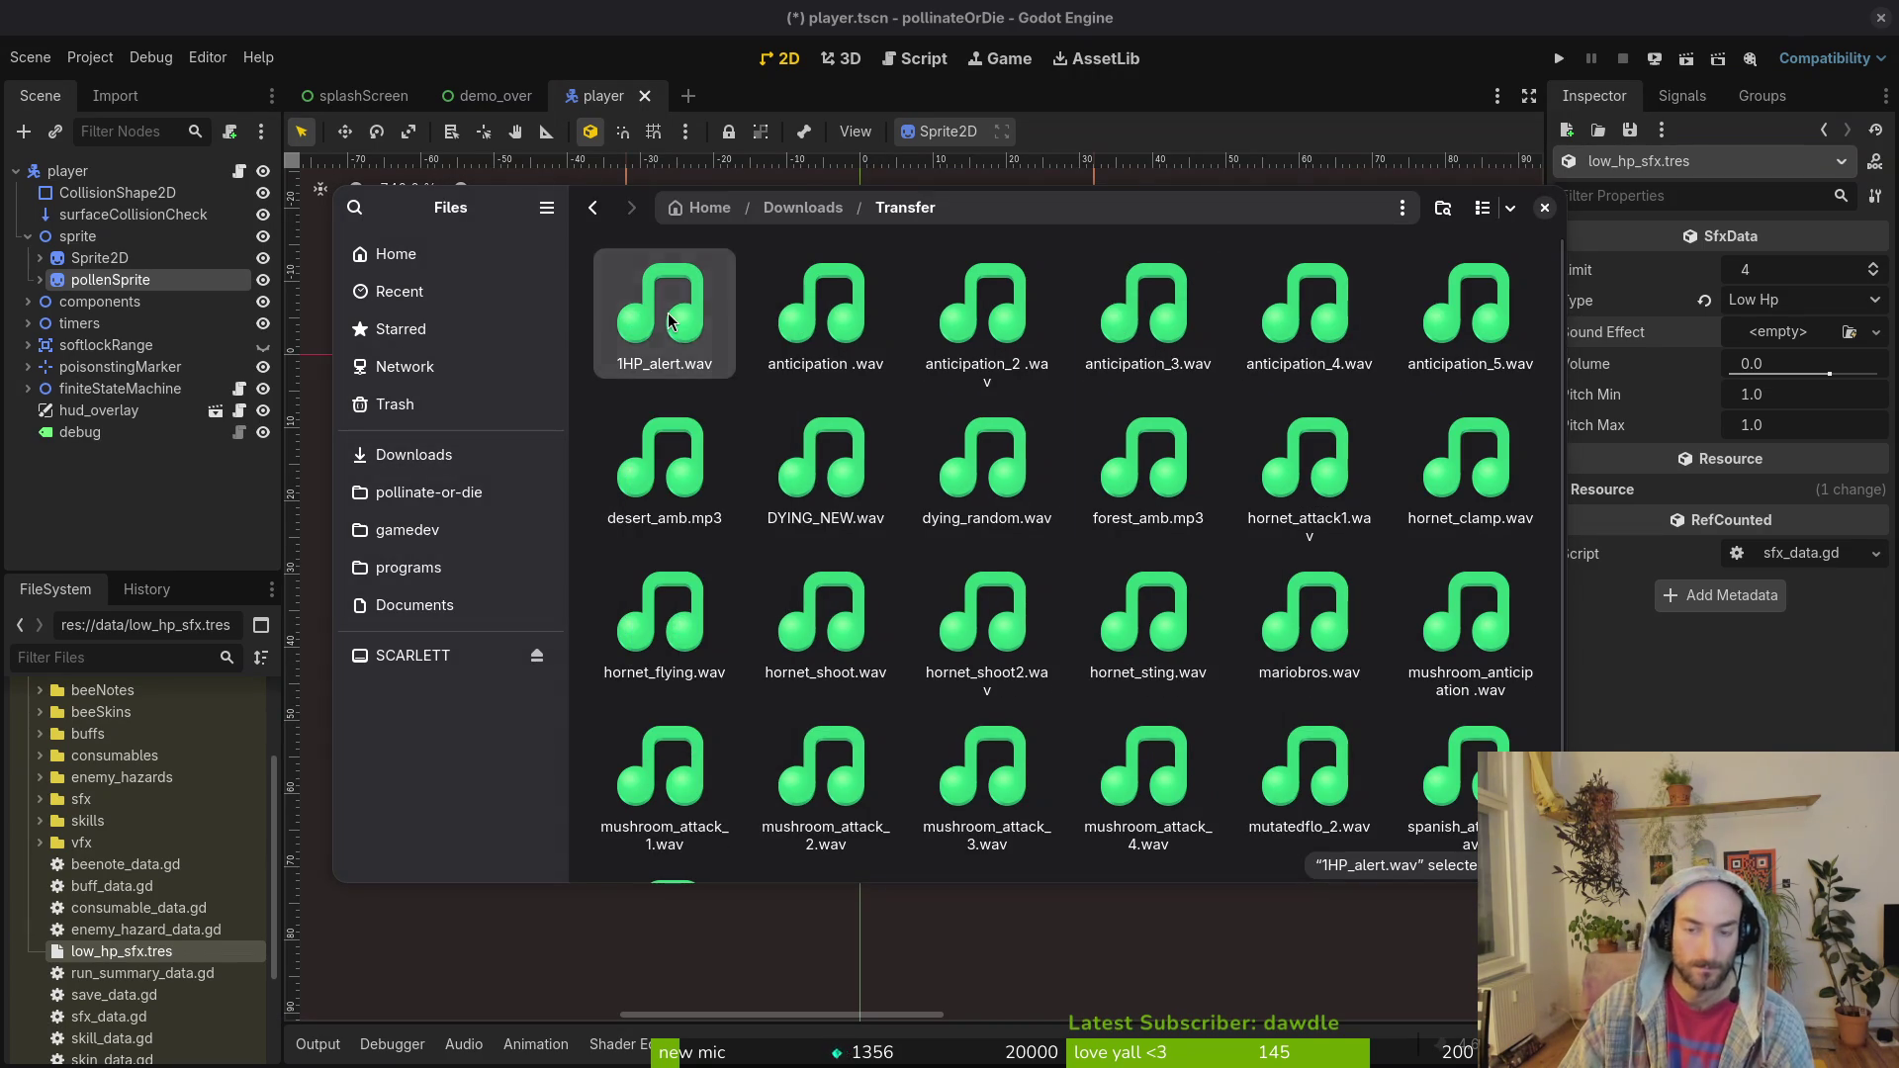
key("space")
key("space")
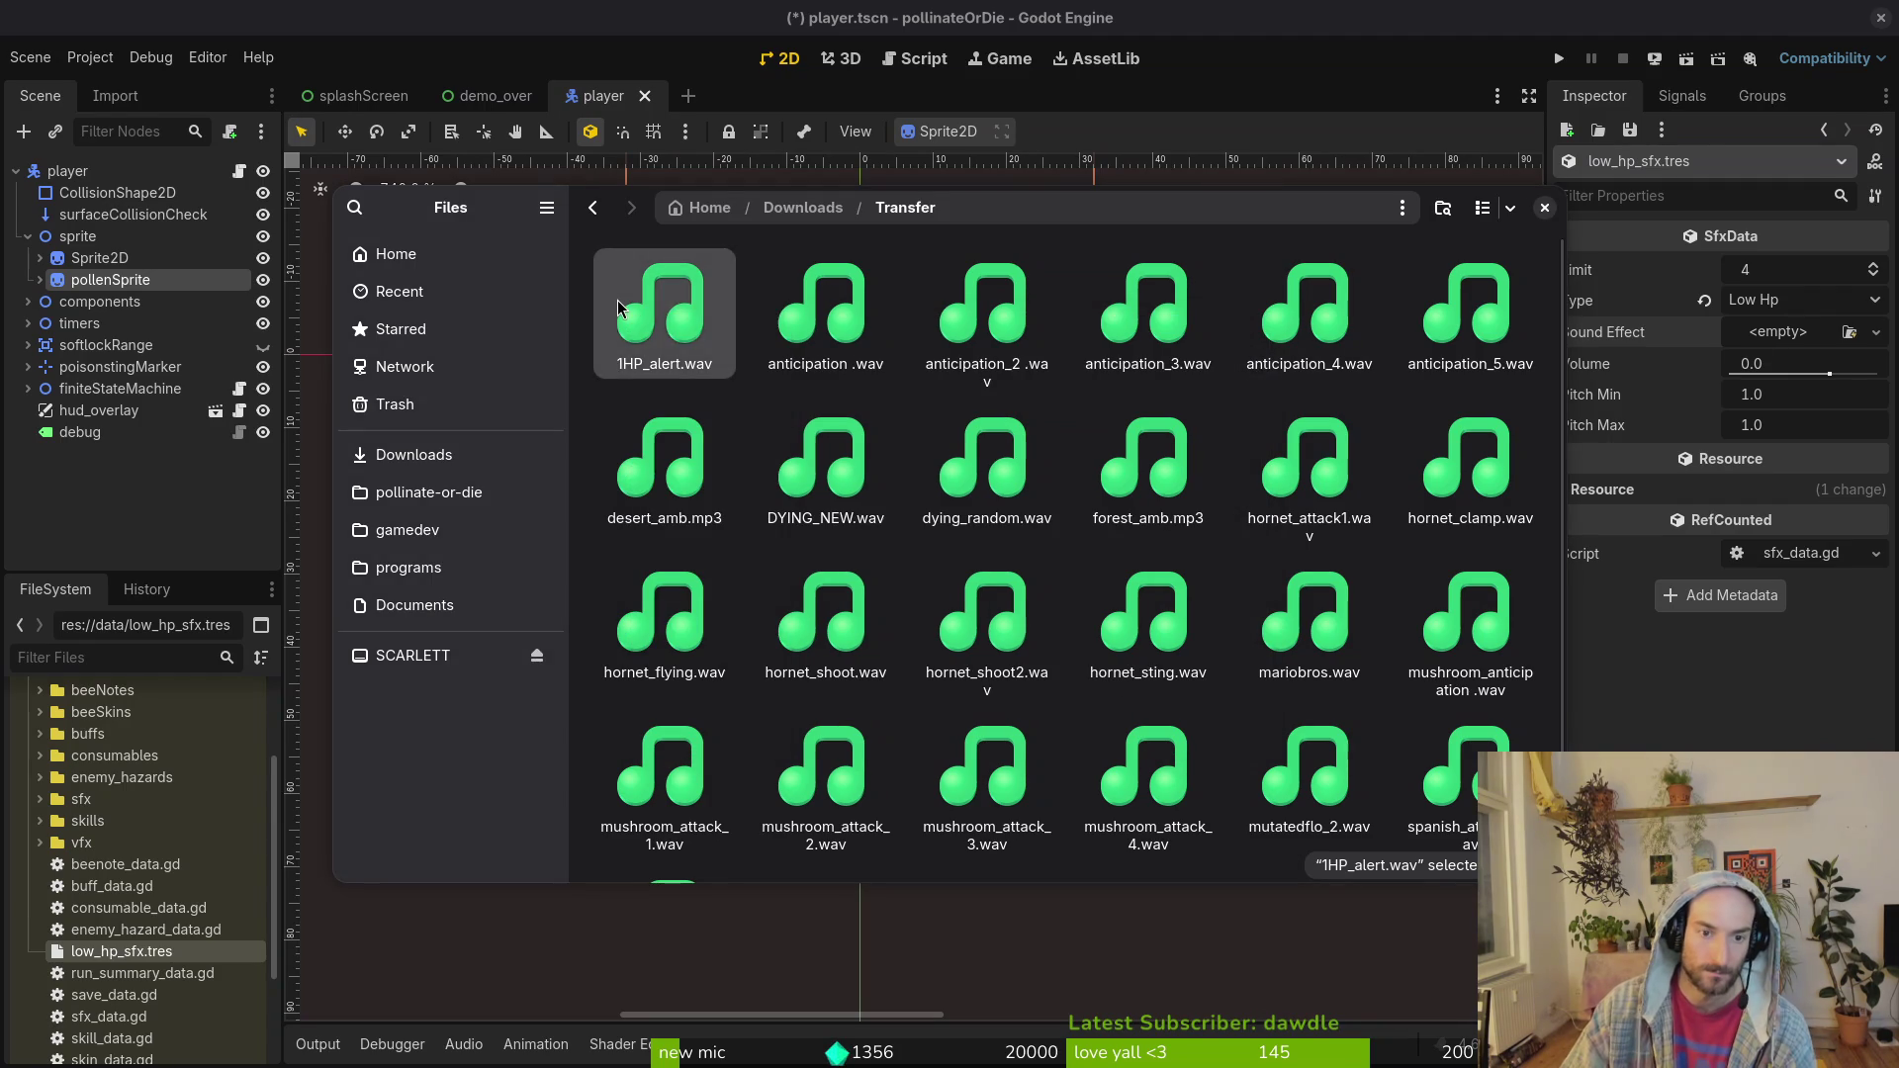
key("space")
left_click(1248, 334)
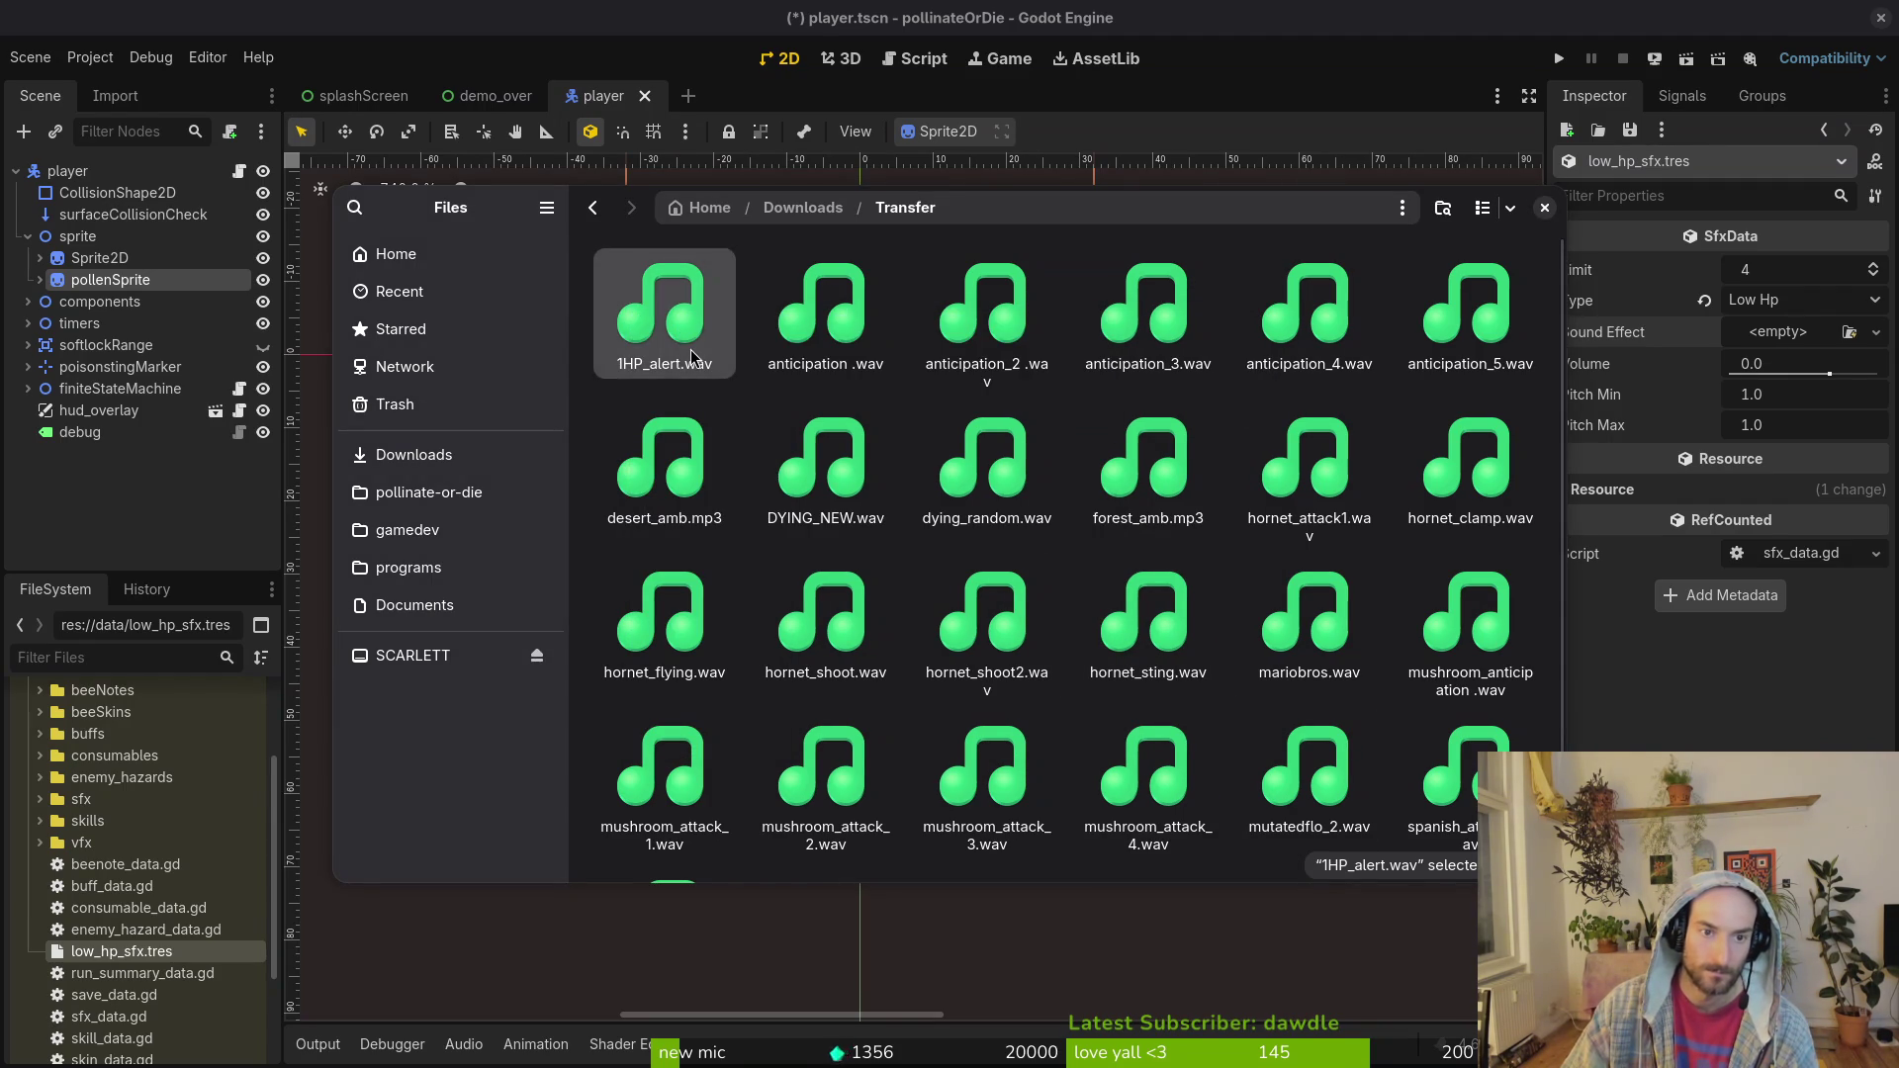
key("space")
left_click(1248, 334)
key("space")
left_click(1249, 333)
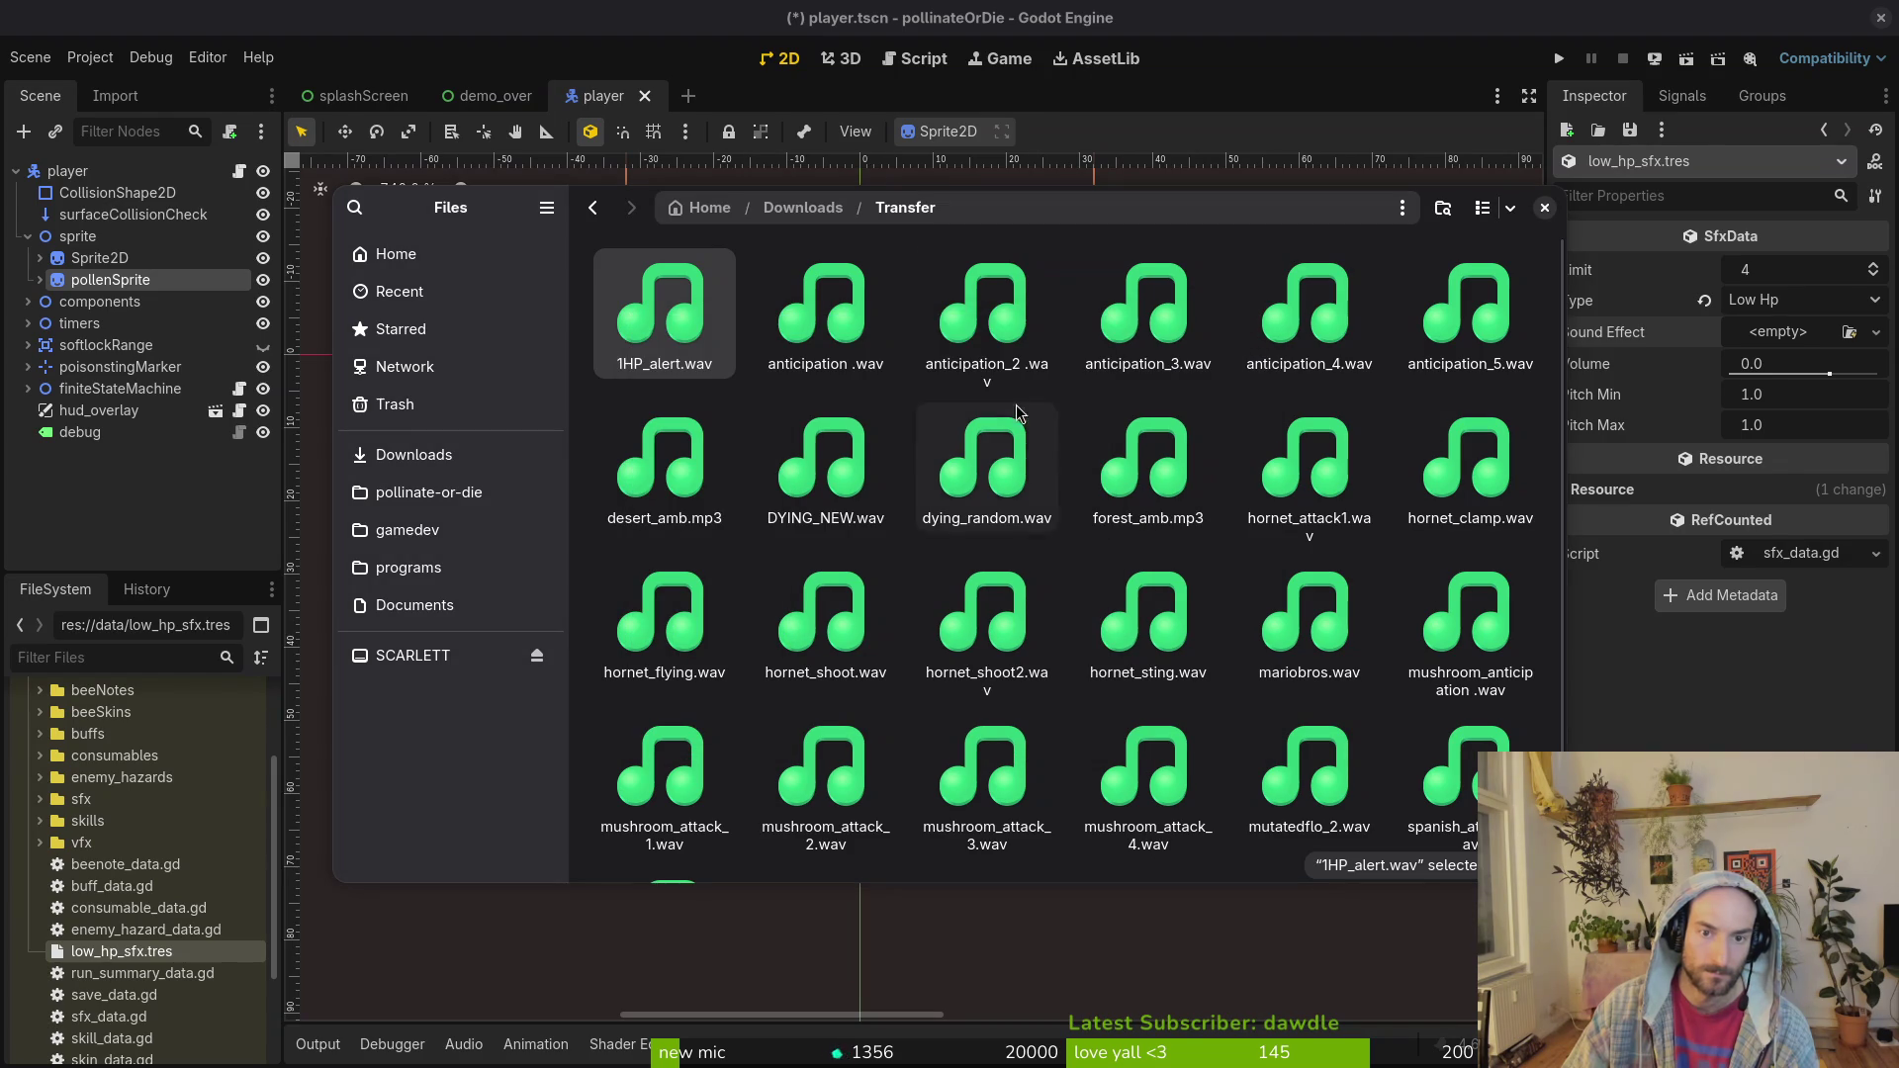
Step: Browse to pollinate-or-die/assets/audio and close the Files window
scroll(836, 508, "down", 3)
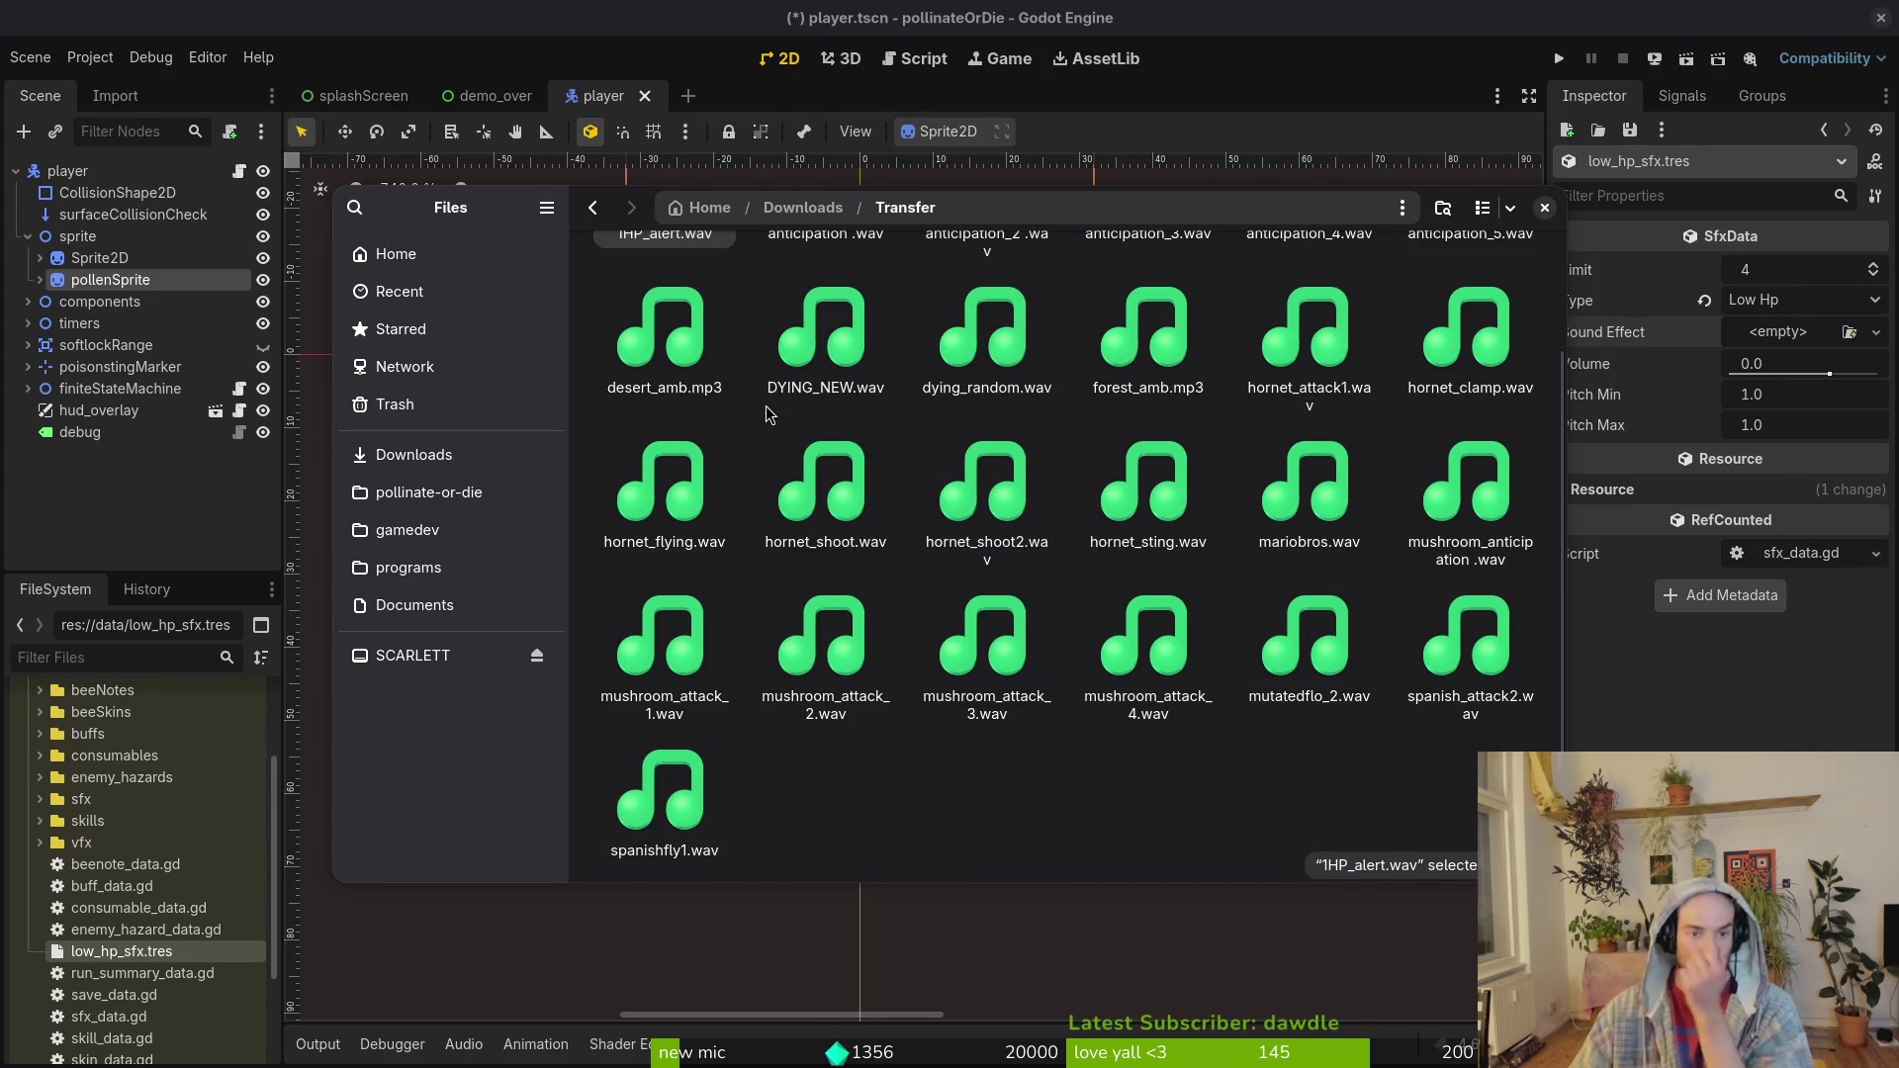
scroll(826, 465, "up", 3)
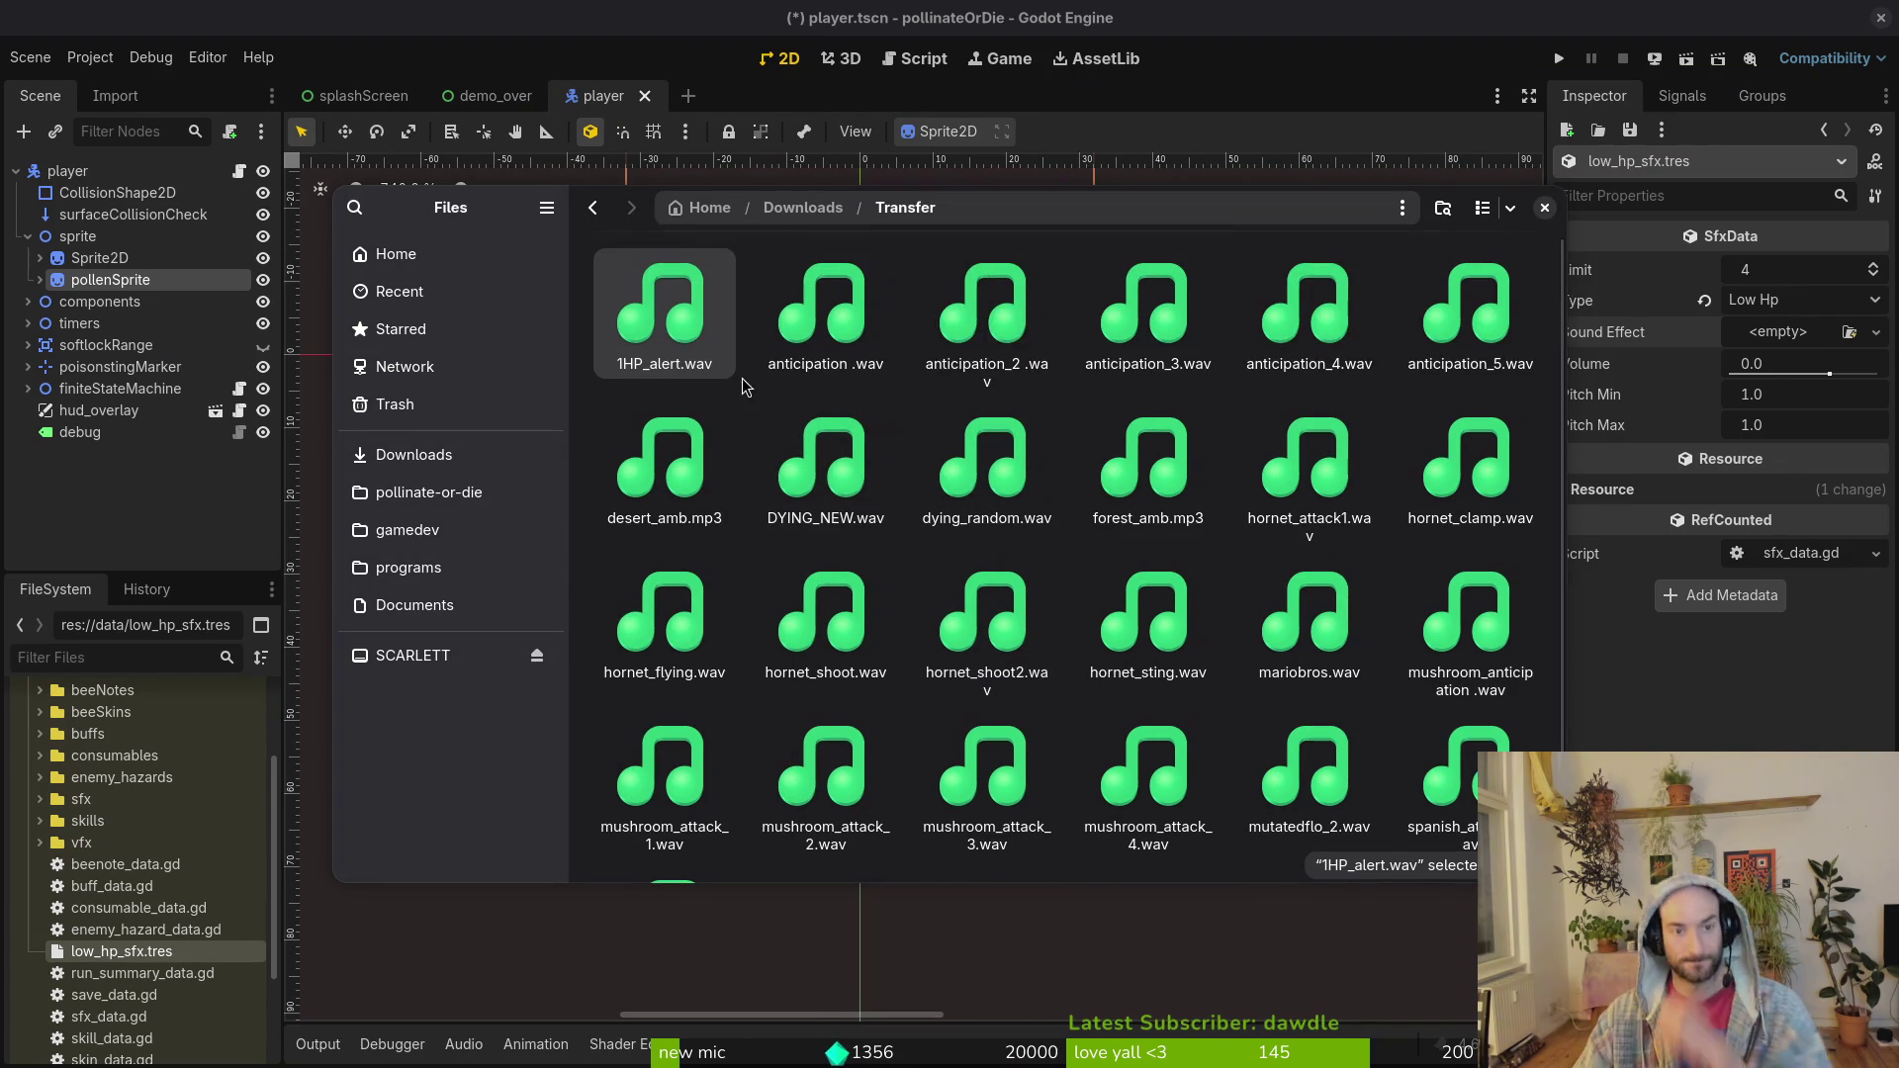
left_click(429, 492)
double_click(787, 308)
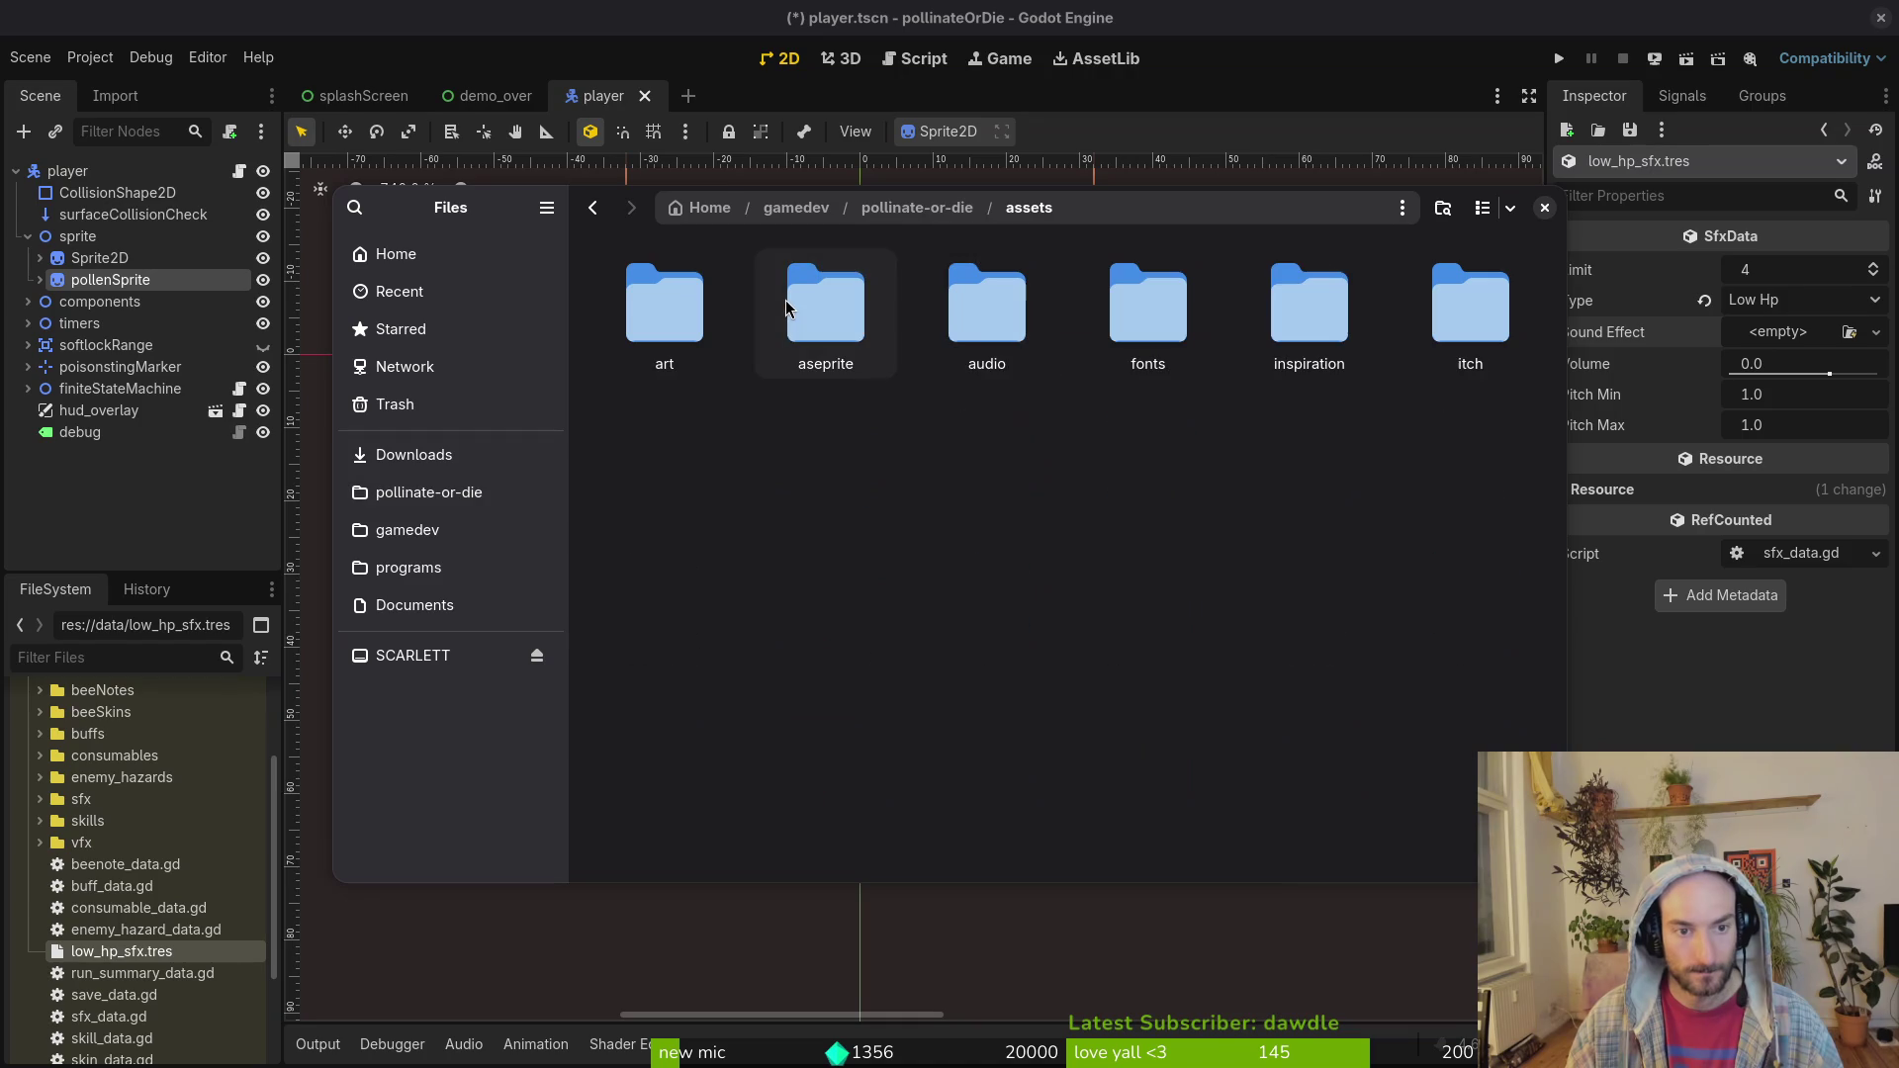
double_click(986, 307)
key("Escape")
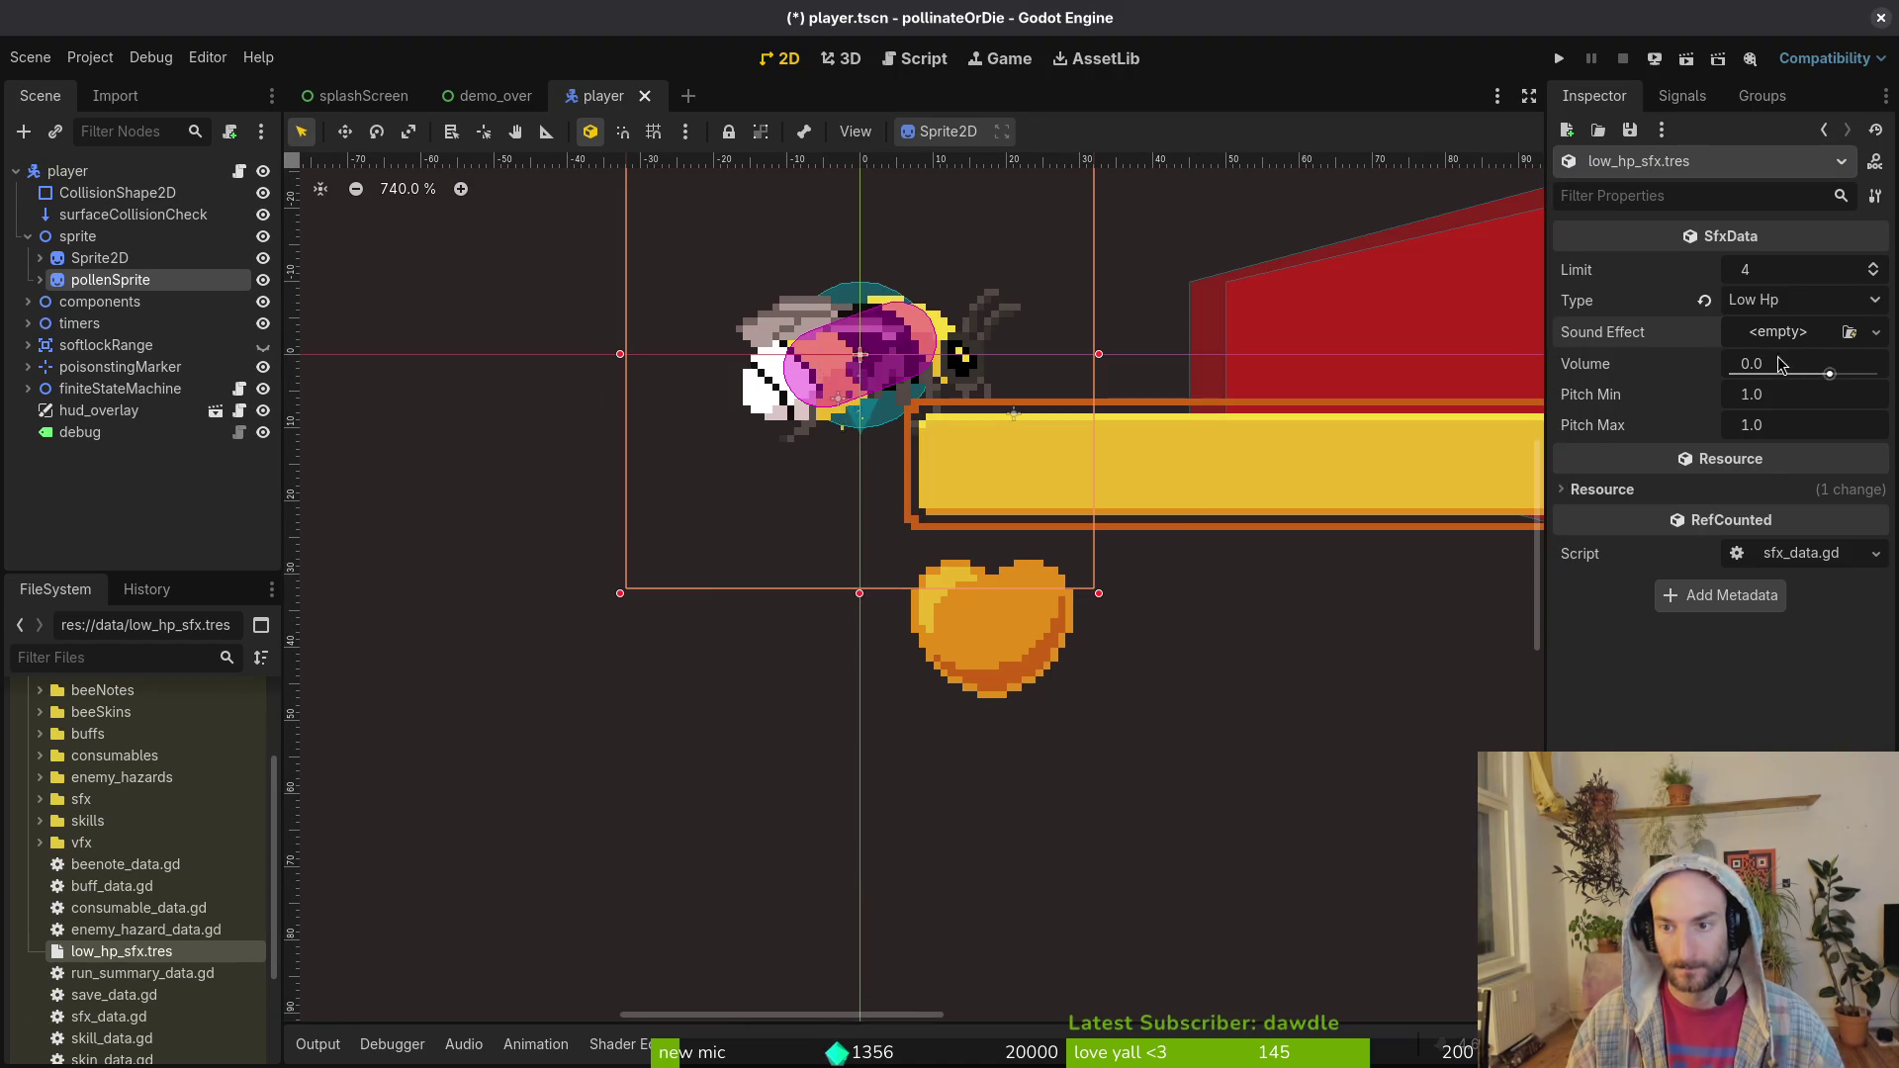
left_click(1779, 333)
Step: Quick Load 1HP_alert.wav into the Sound Effect by searching '1hp'
left_click(1742, 643)
type("lowhp")
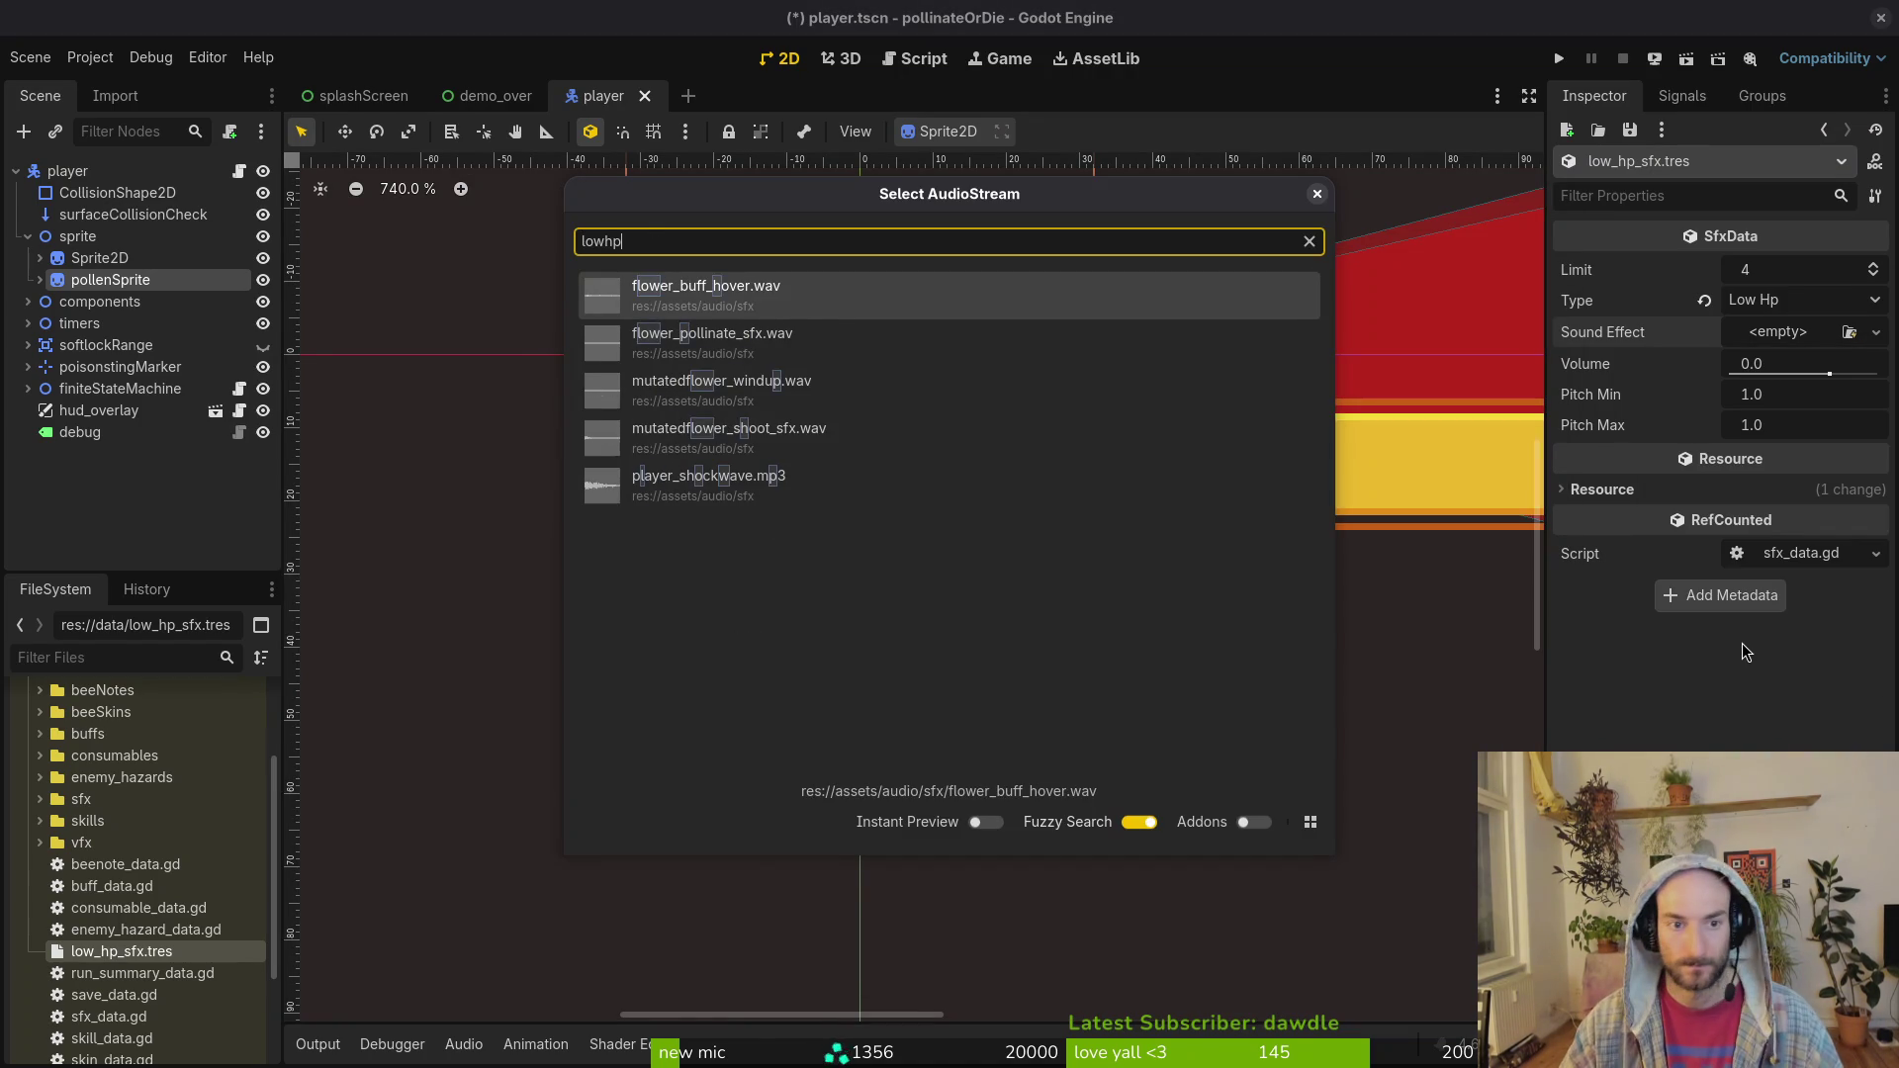
key("BackSpace")
key("BackSpace")
key("BackSpace")
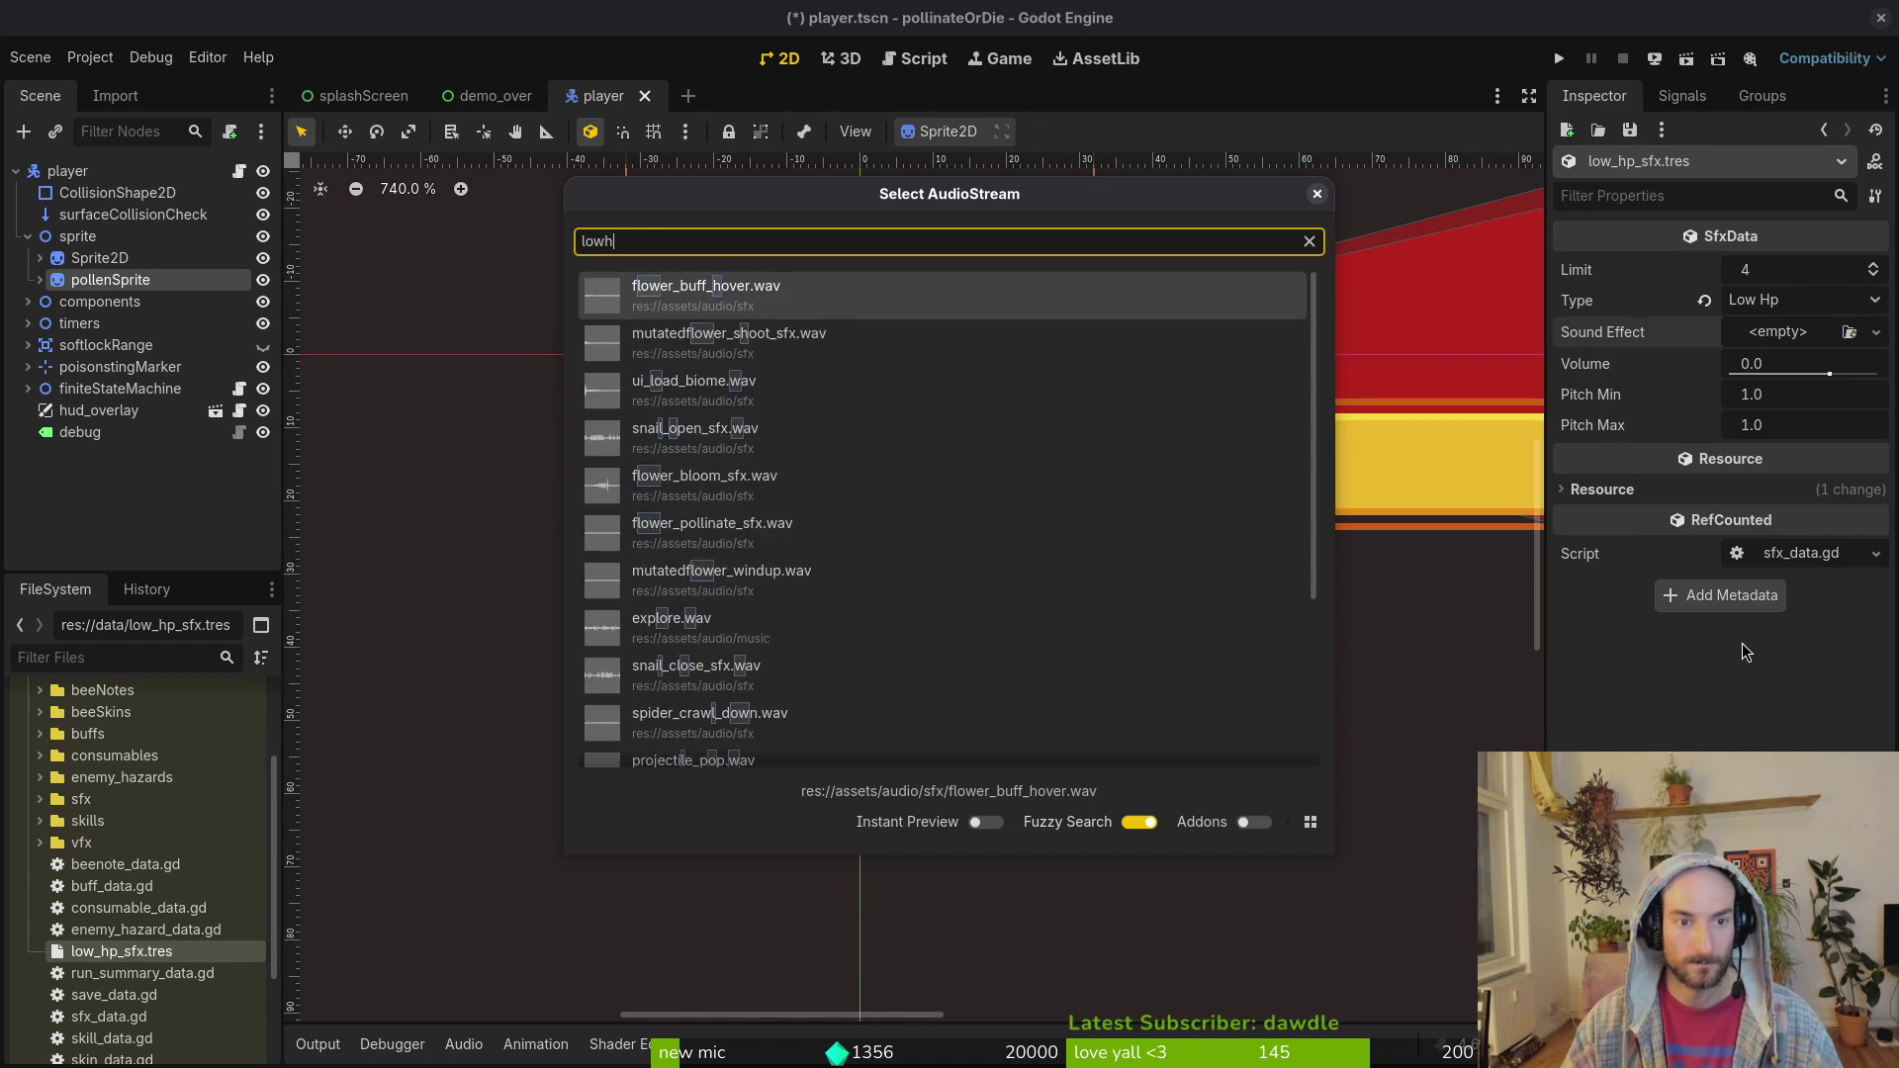
type("1hp")
key("Return")
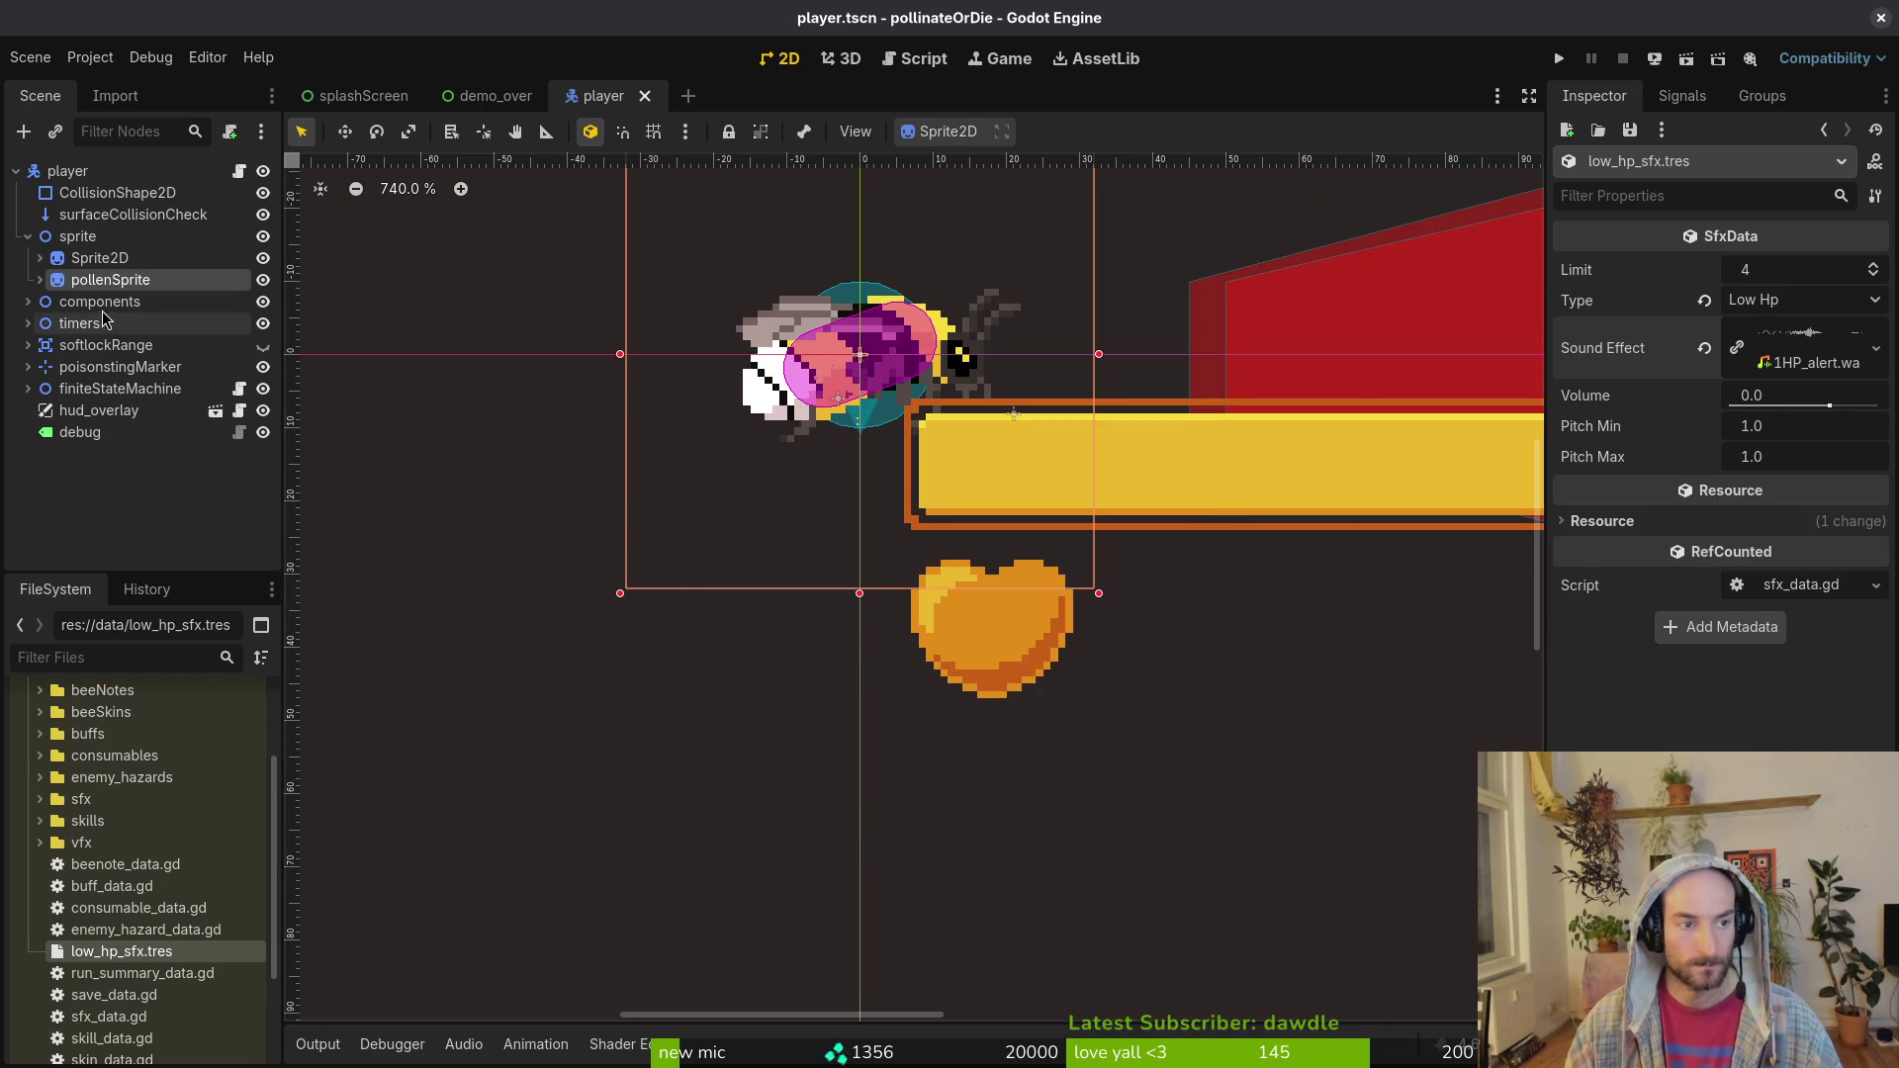
Step: Switch to a terminal and launch vim in the project
left_click(28, 237)
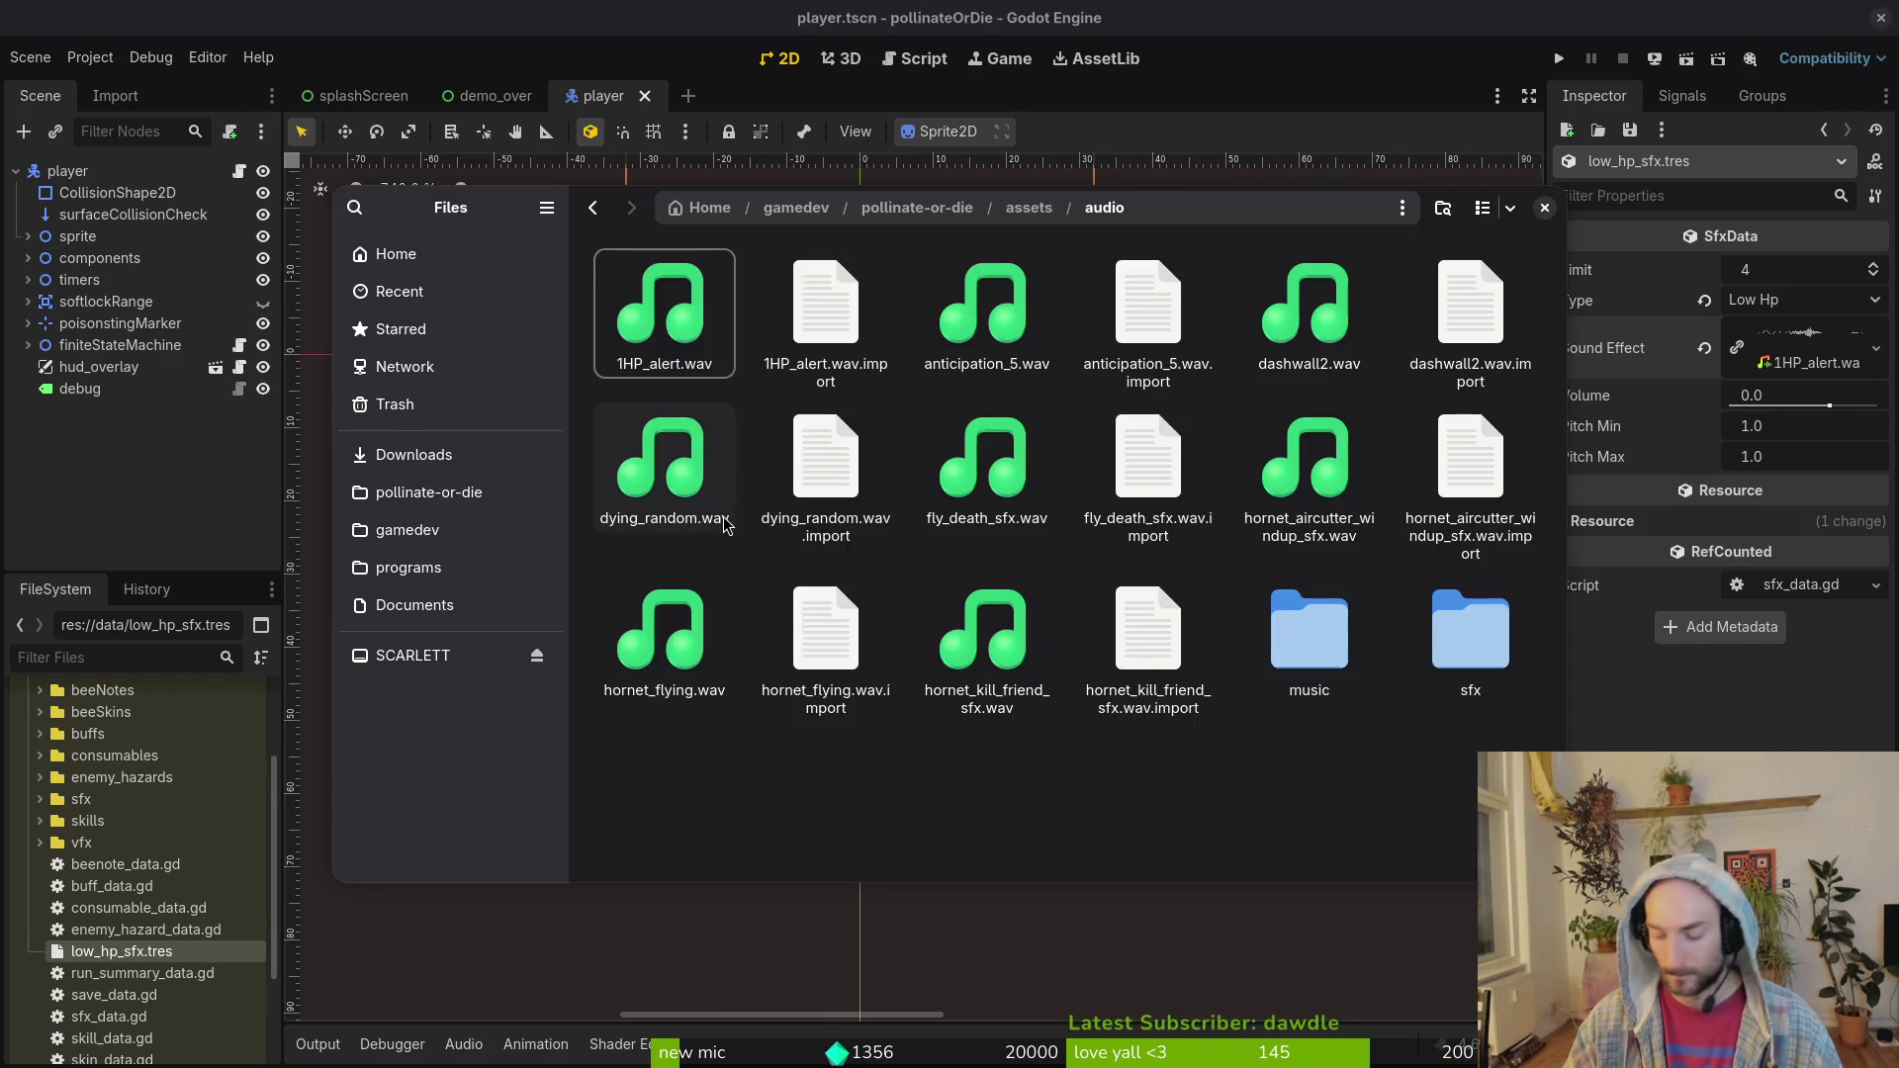
key("Escape")
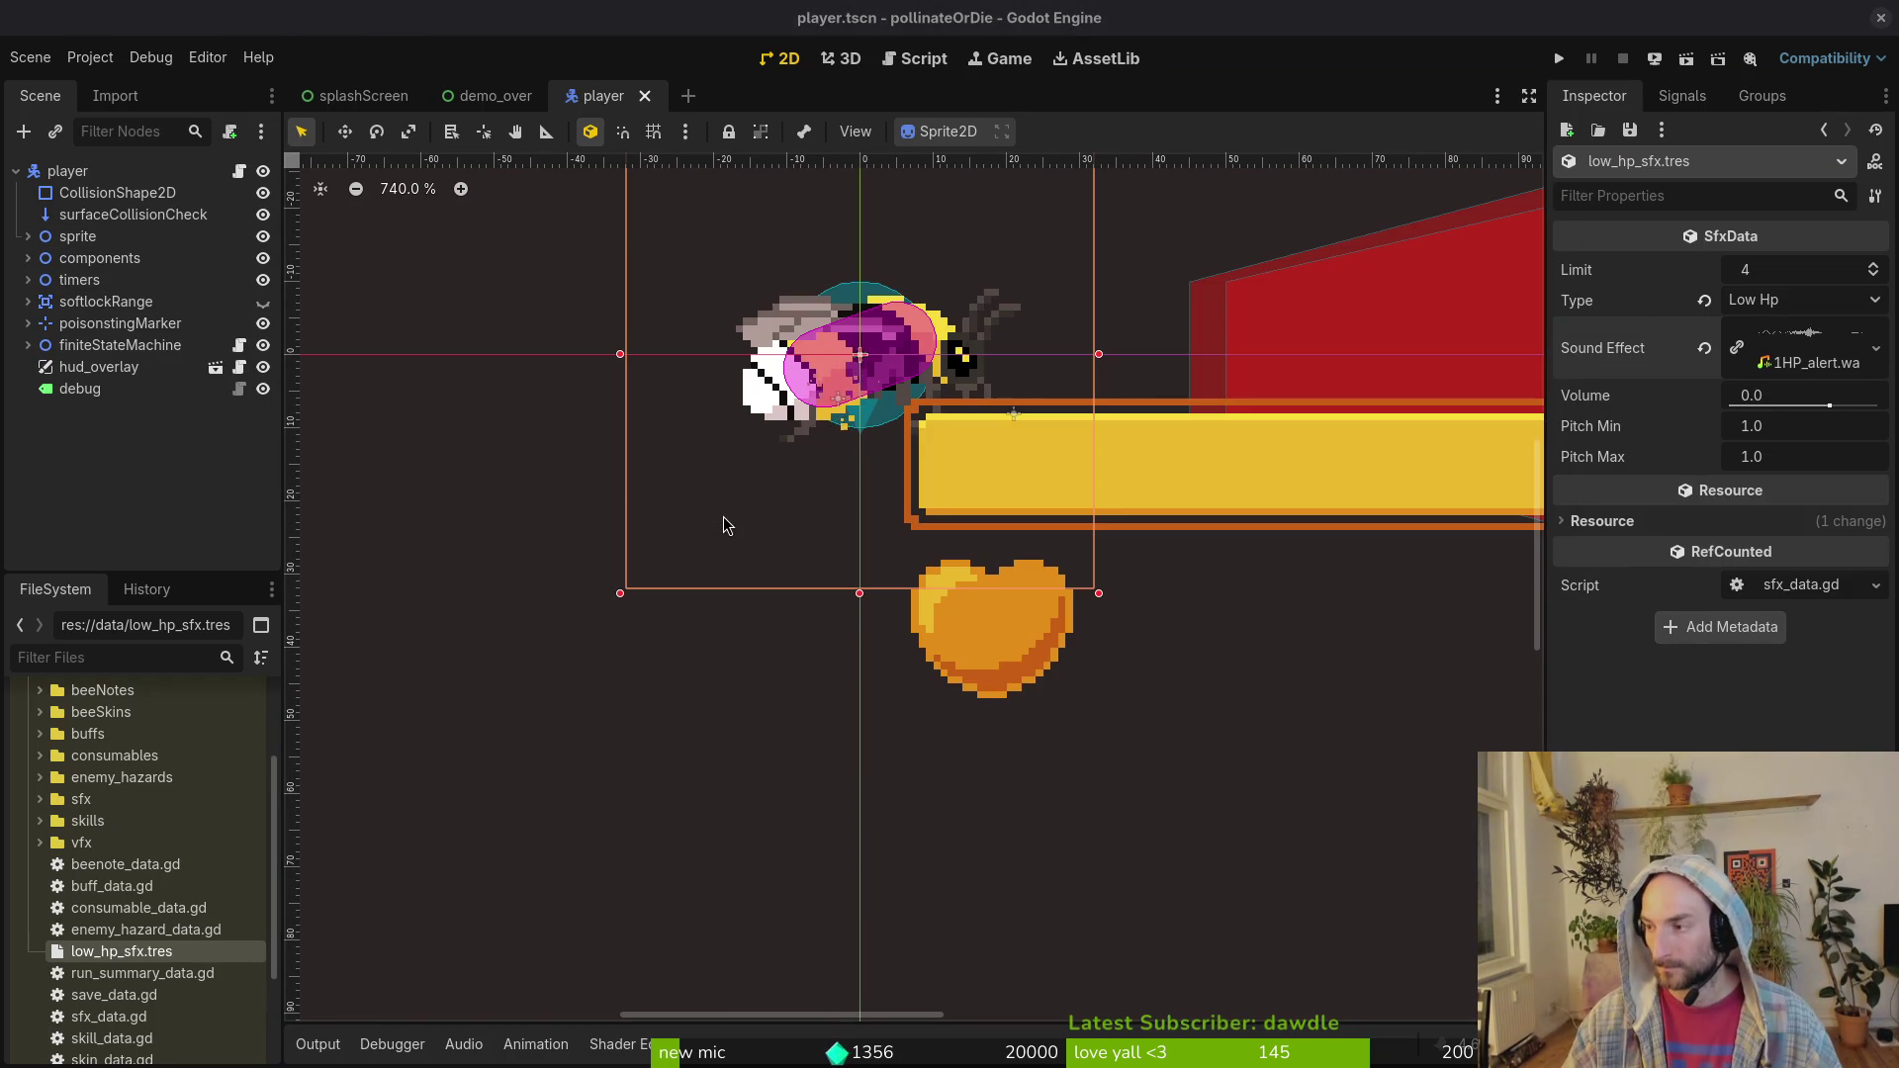
key("alt+Tab")
type("vim")
key("Return")
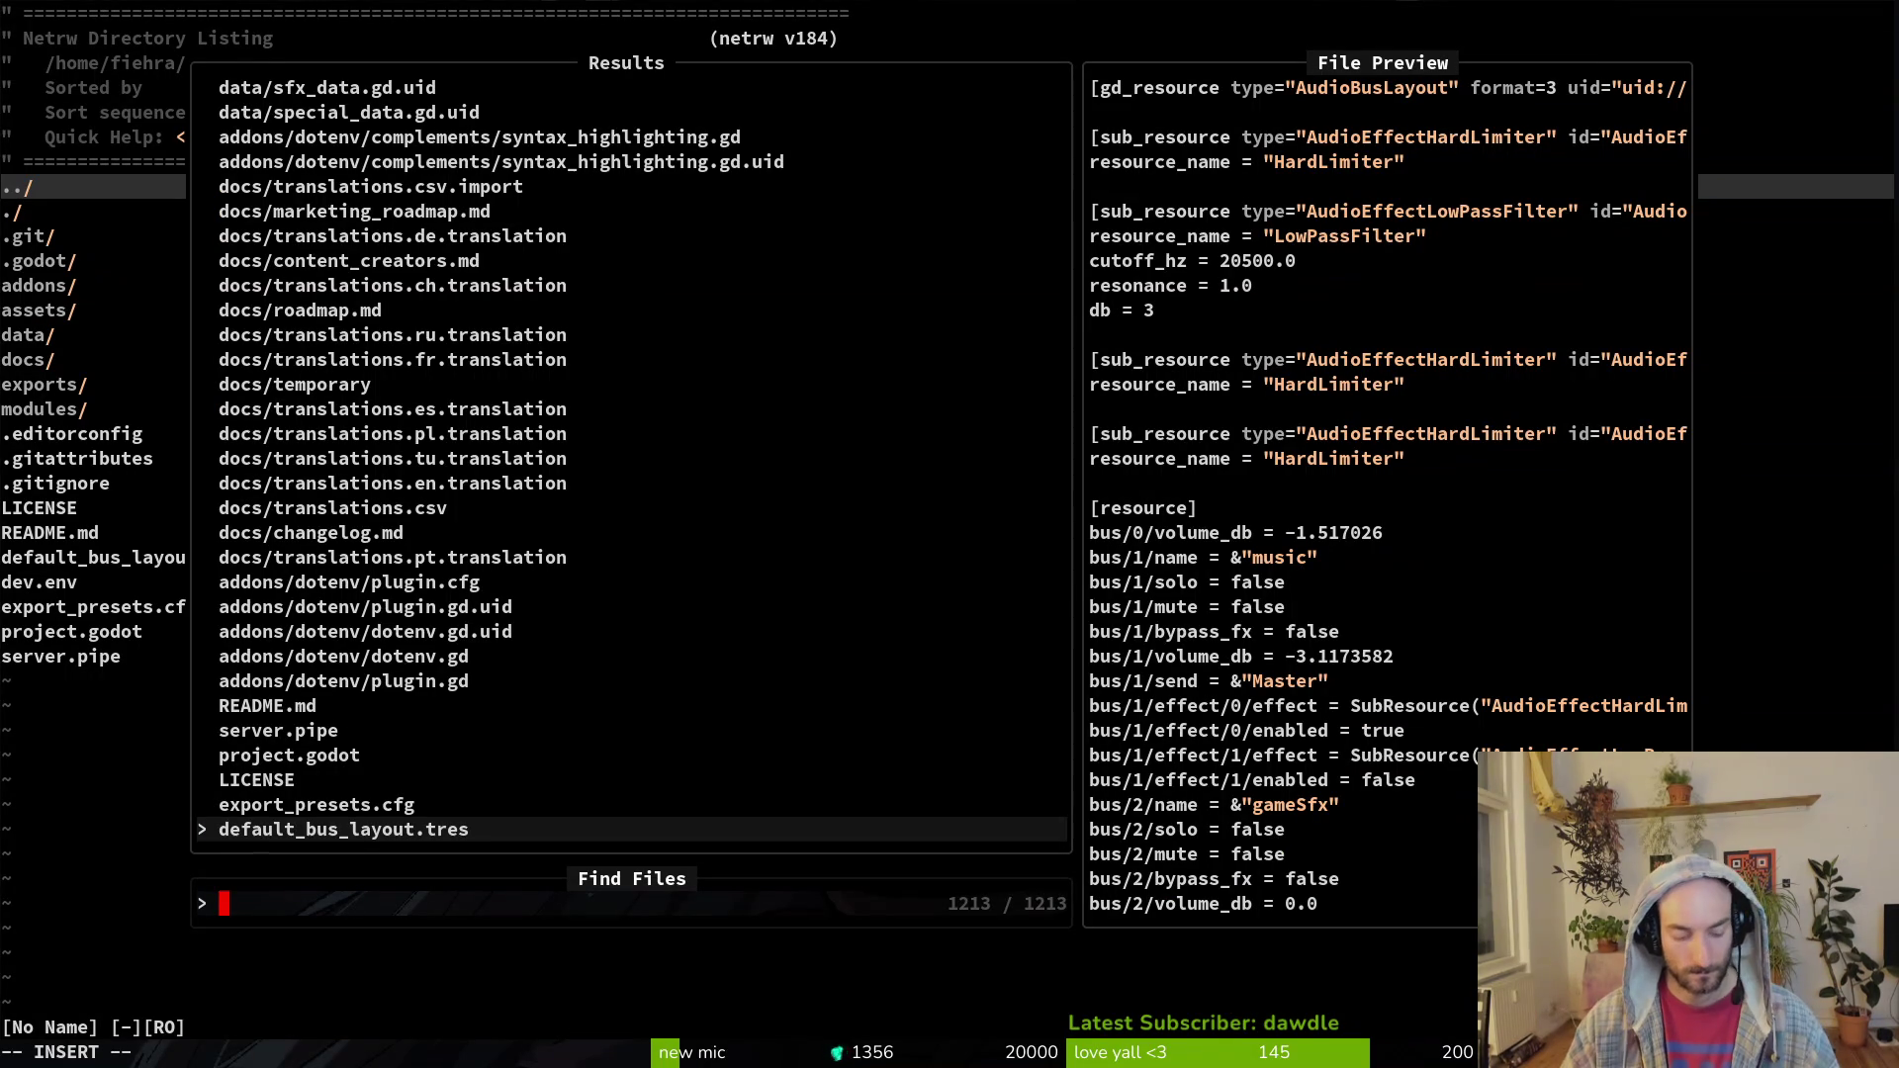
Step: Open level_background.gd from the file finder and undo an accidental edit on line 14
type("abckgrou")
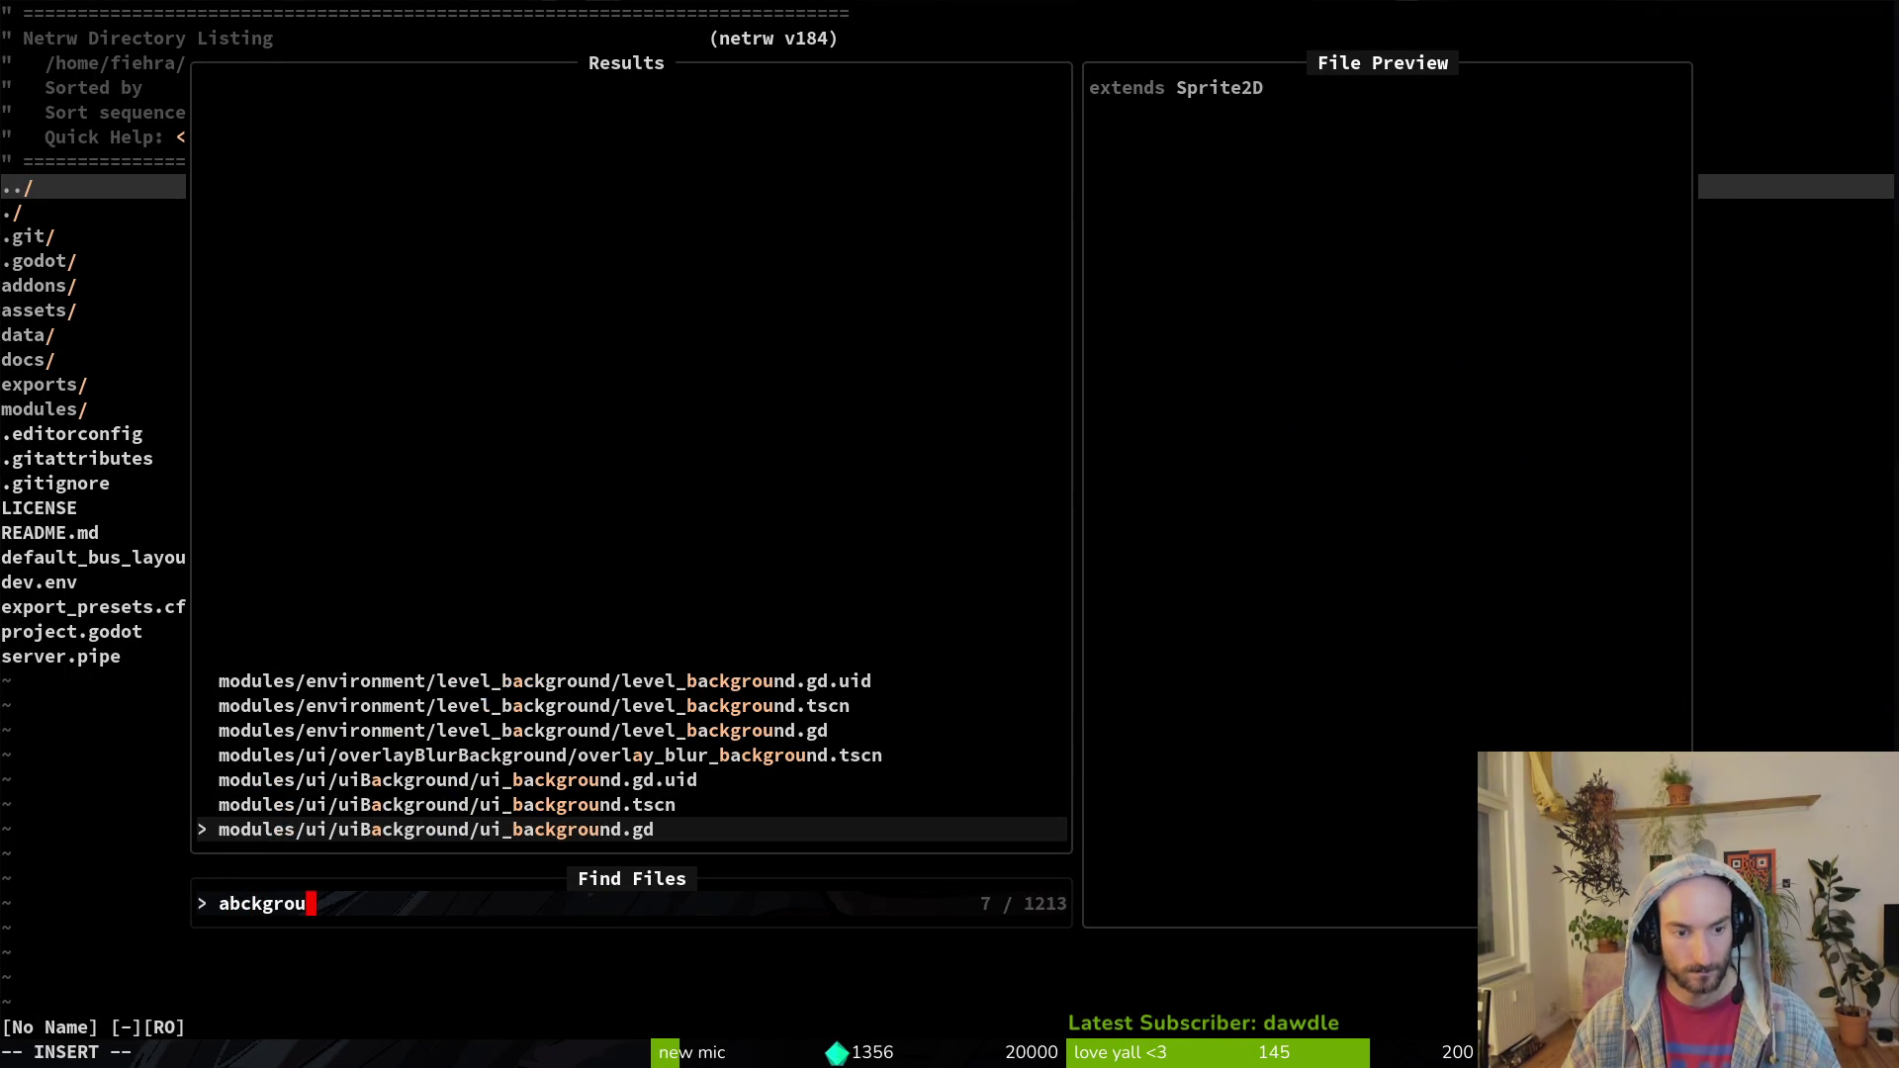
key("Up")
key("Up")
key("Up")
key("Return")
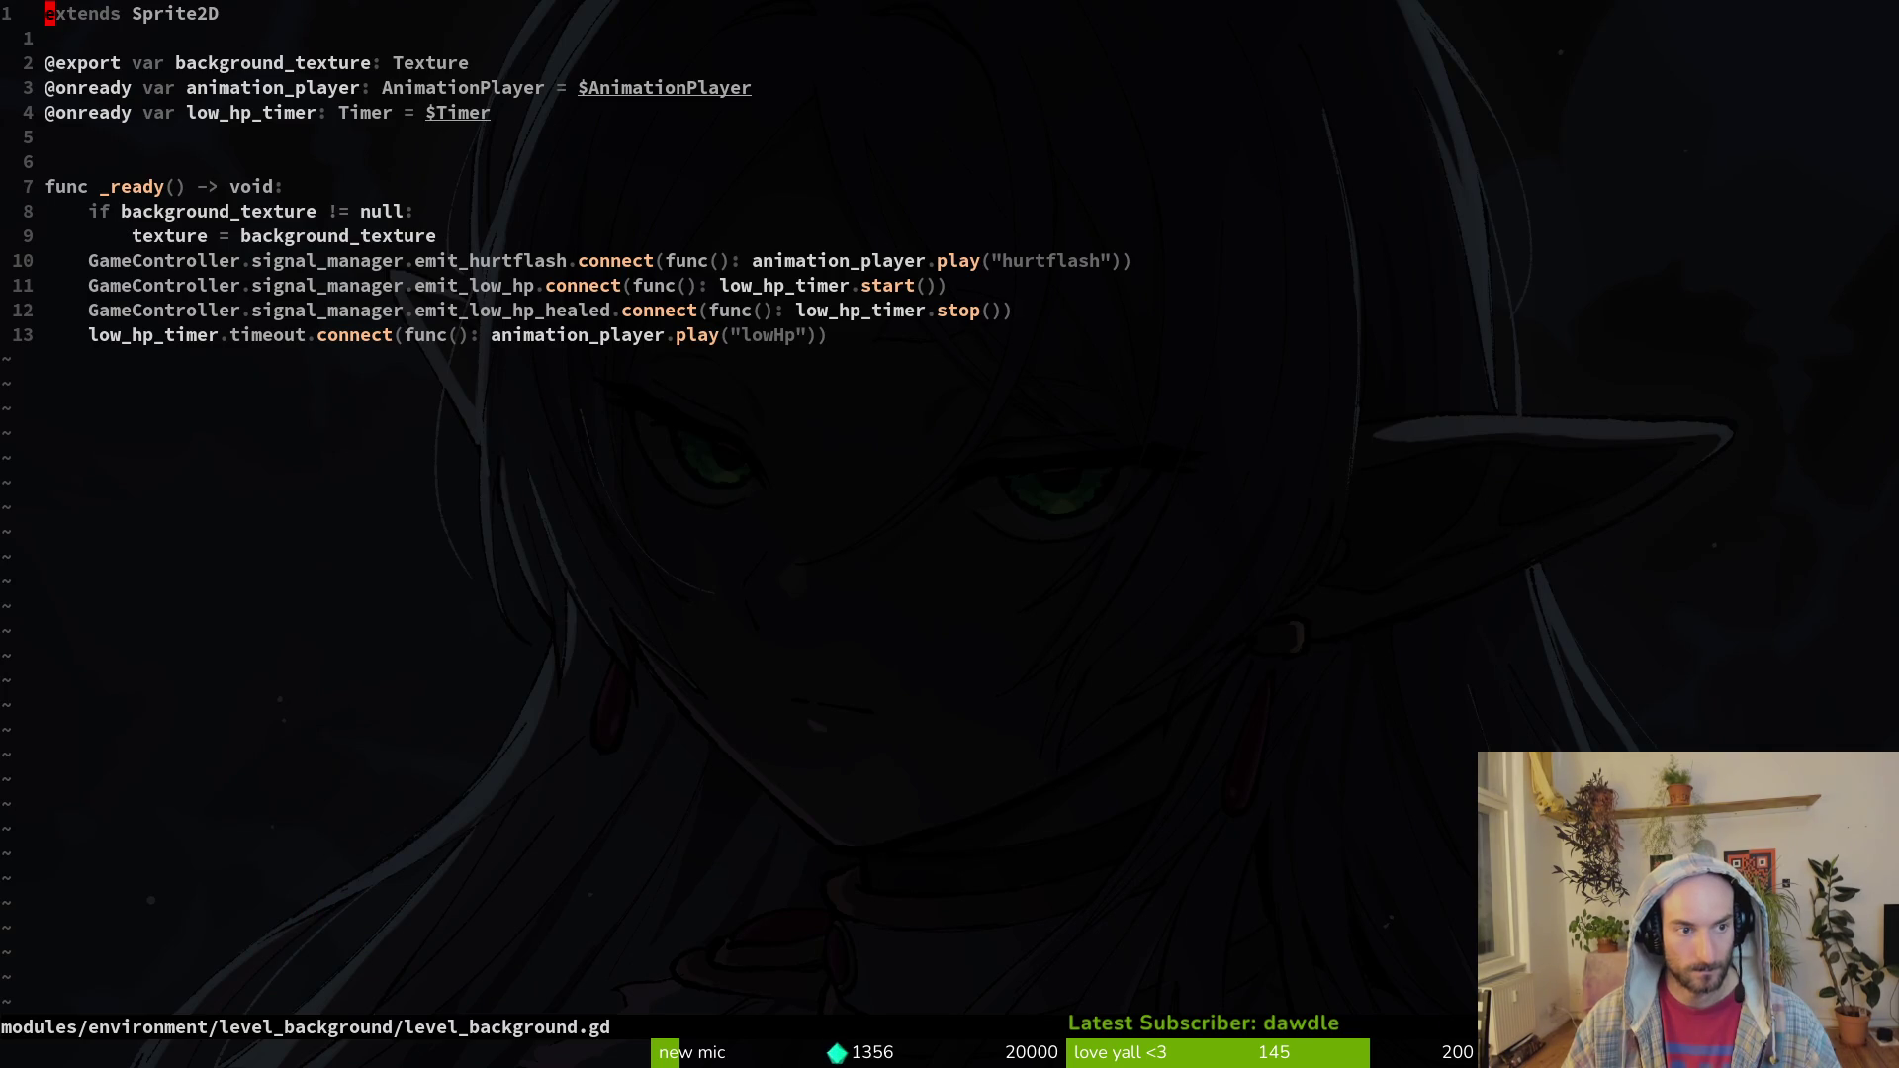
key("j")
key("j")
key("j")
key("V")
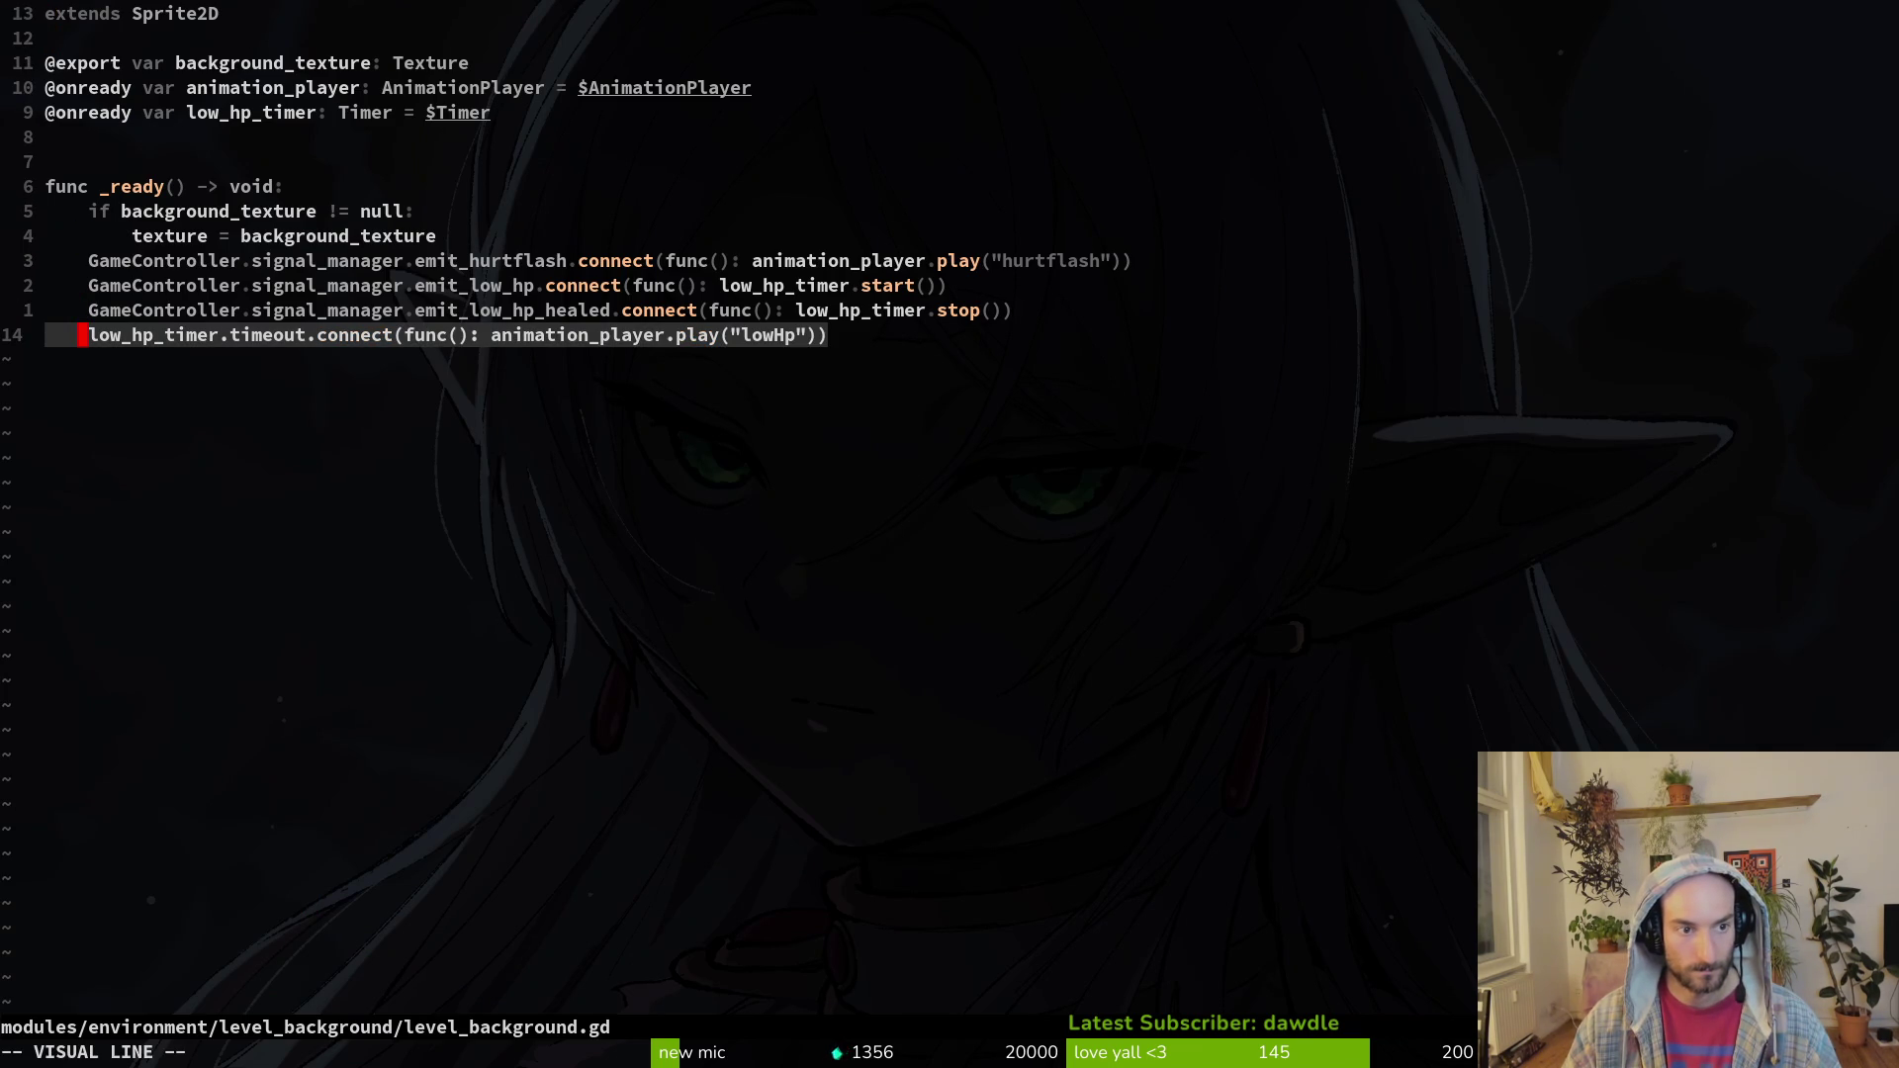
key("Escape")
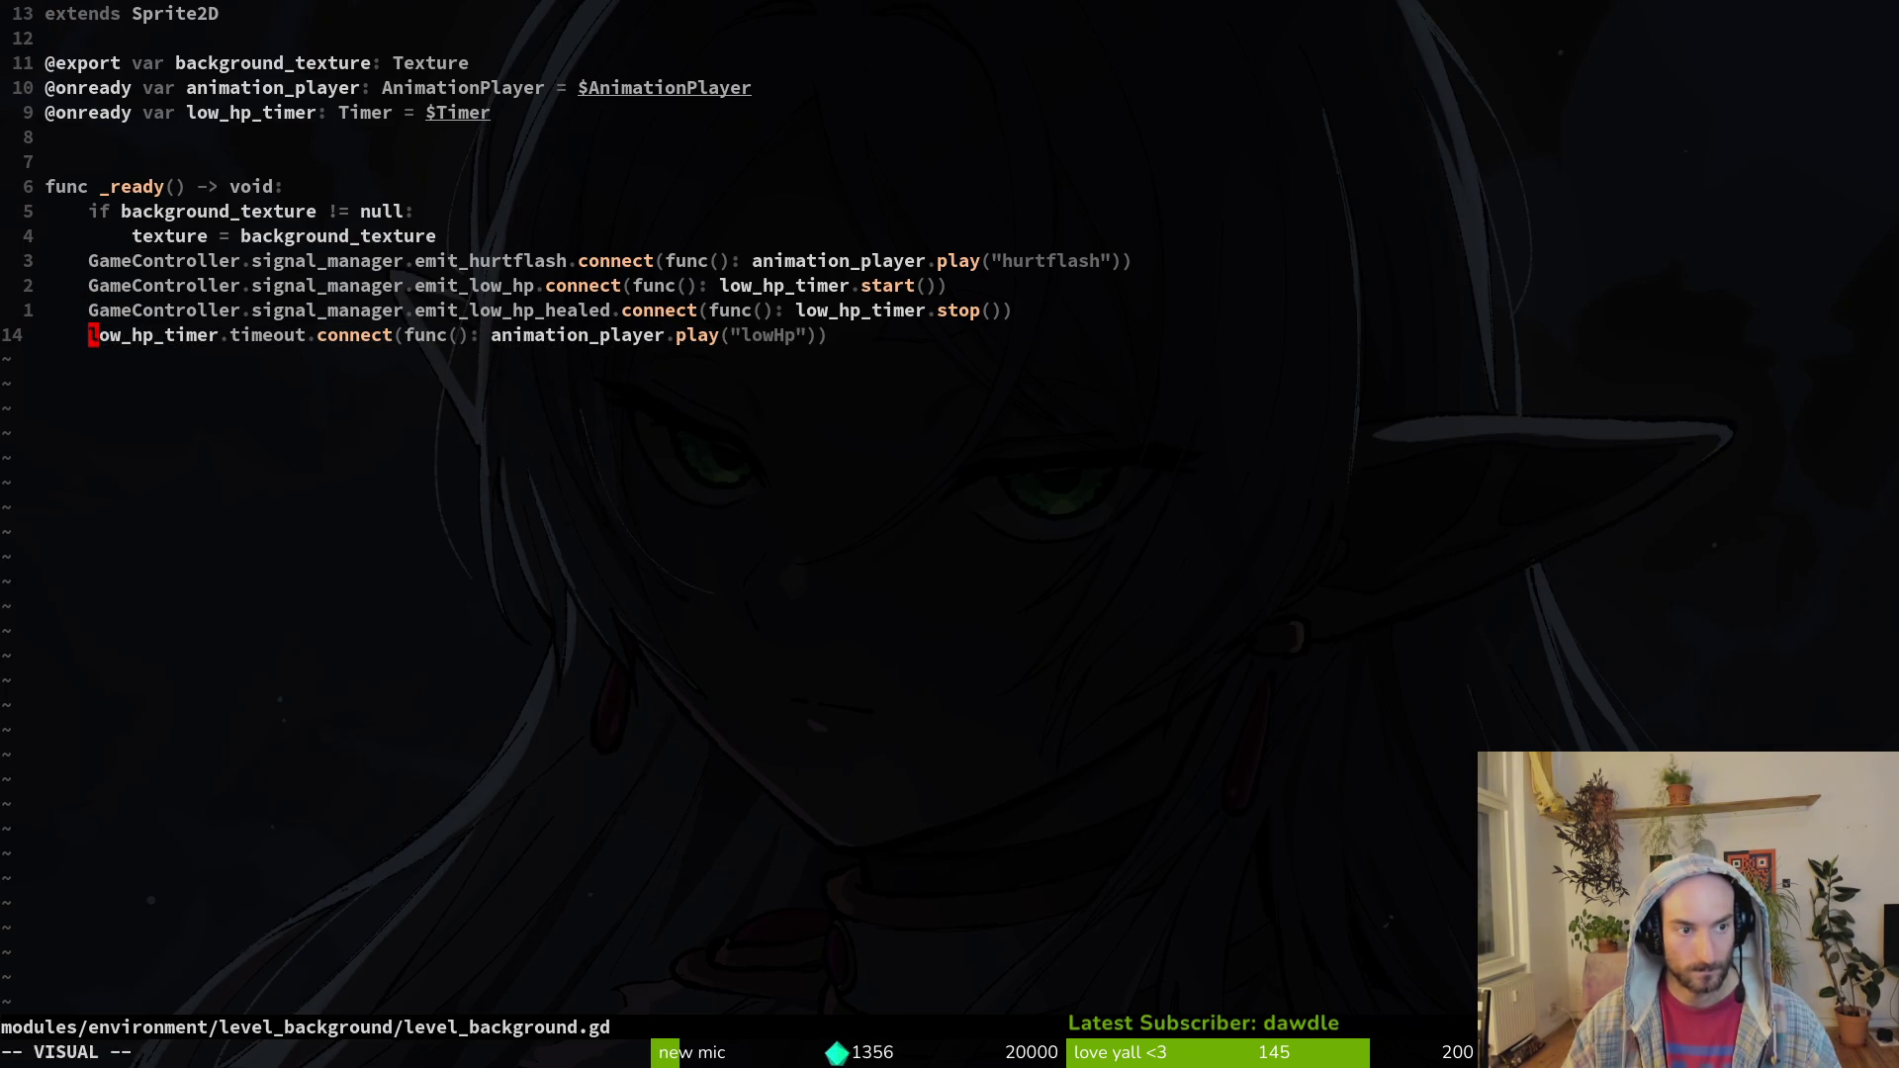
key("s")
key("Escape")
key("u")
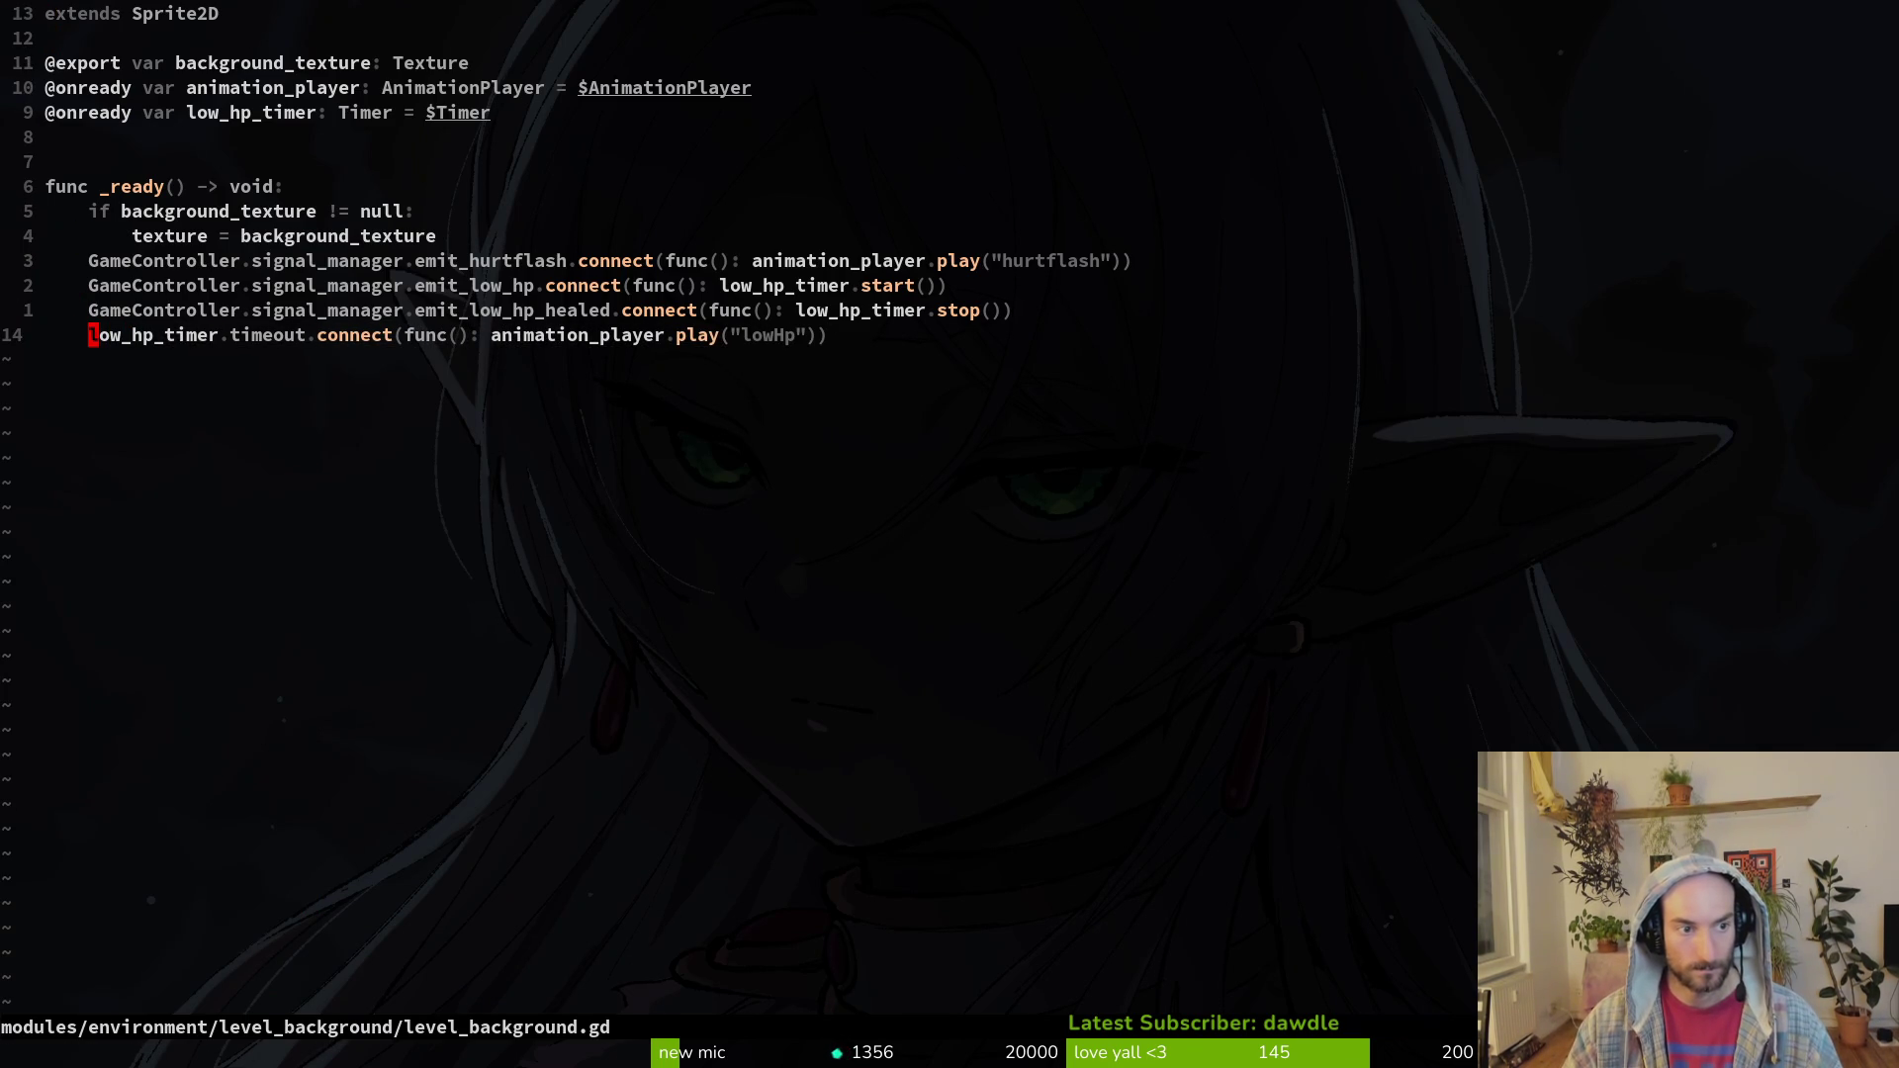
Step: Grep the file for low_hp_timer and jump to the emit_low_hp line
key("space")
key("s")
key("w")
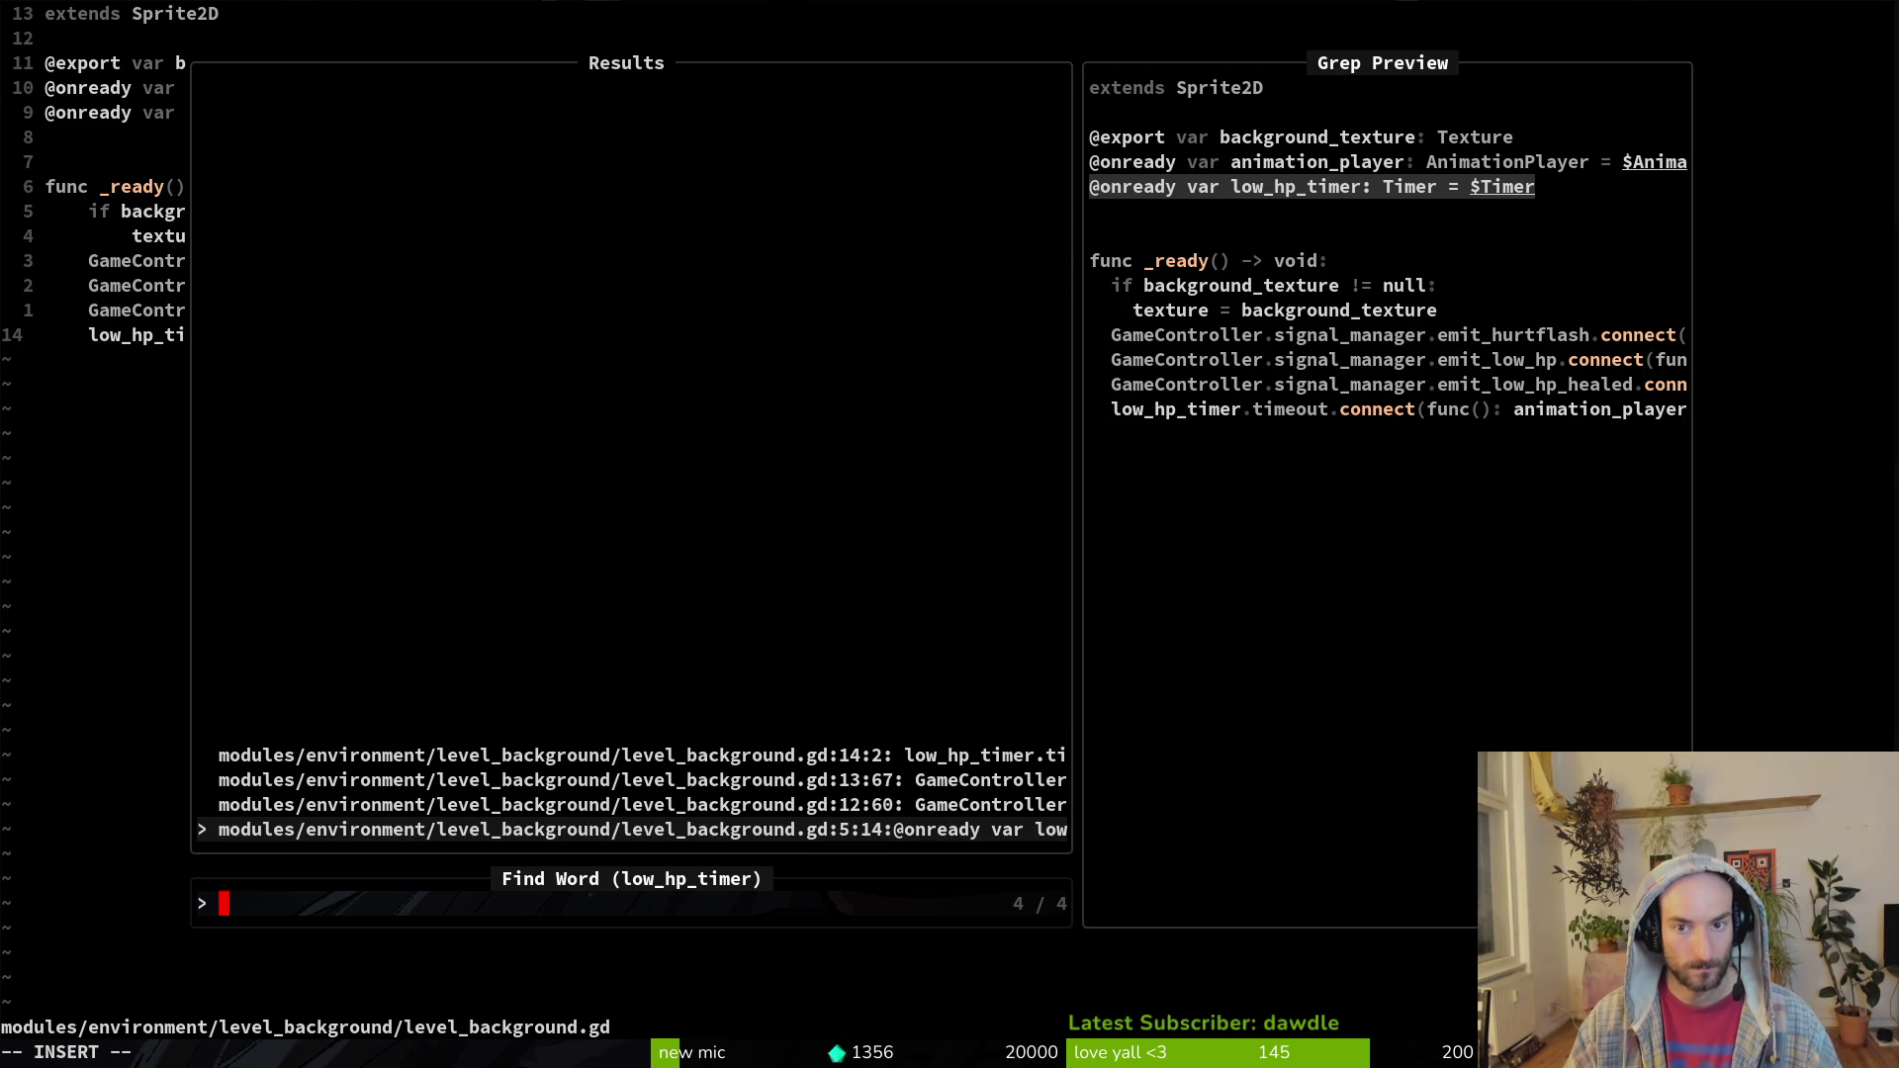
key("ctrl+p")
key("ctrl+p")
key("ctrl+n")
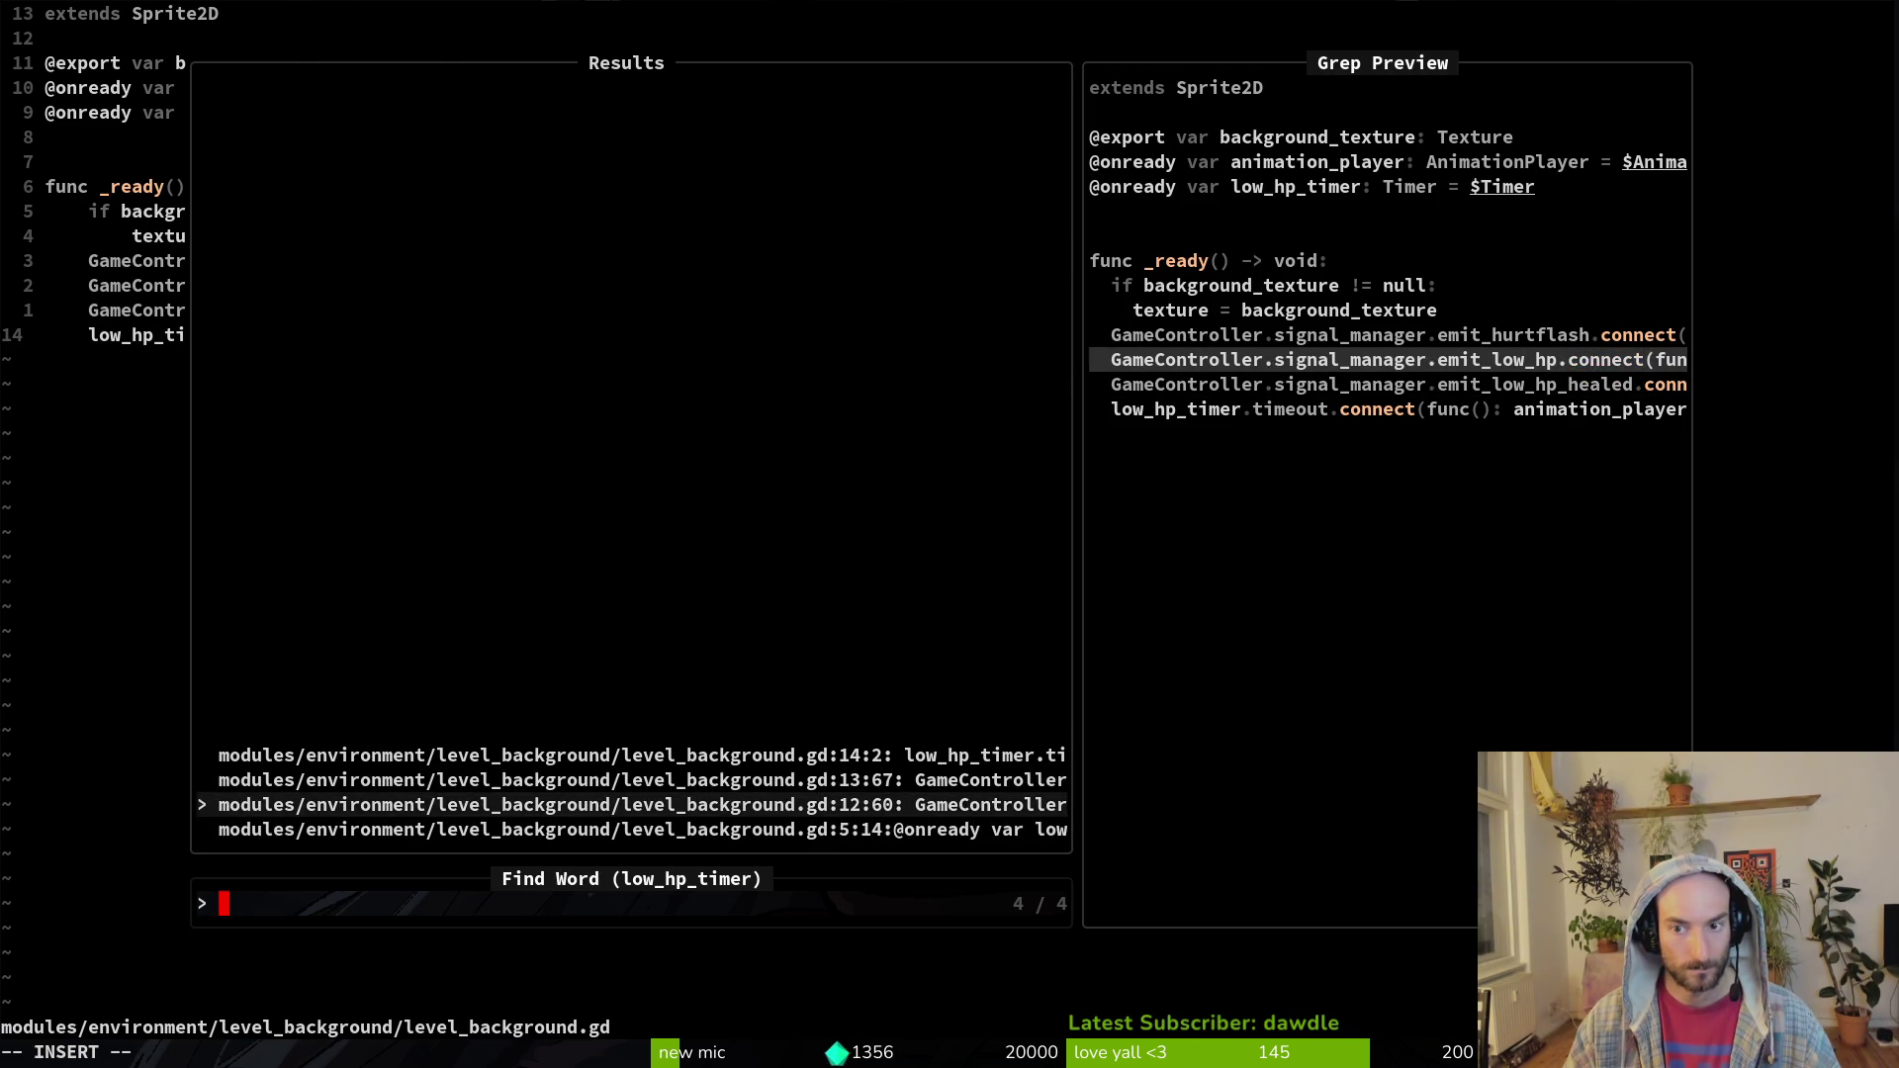
key("Return")
key("shift+v")
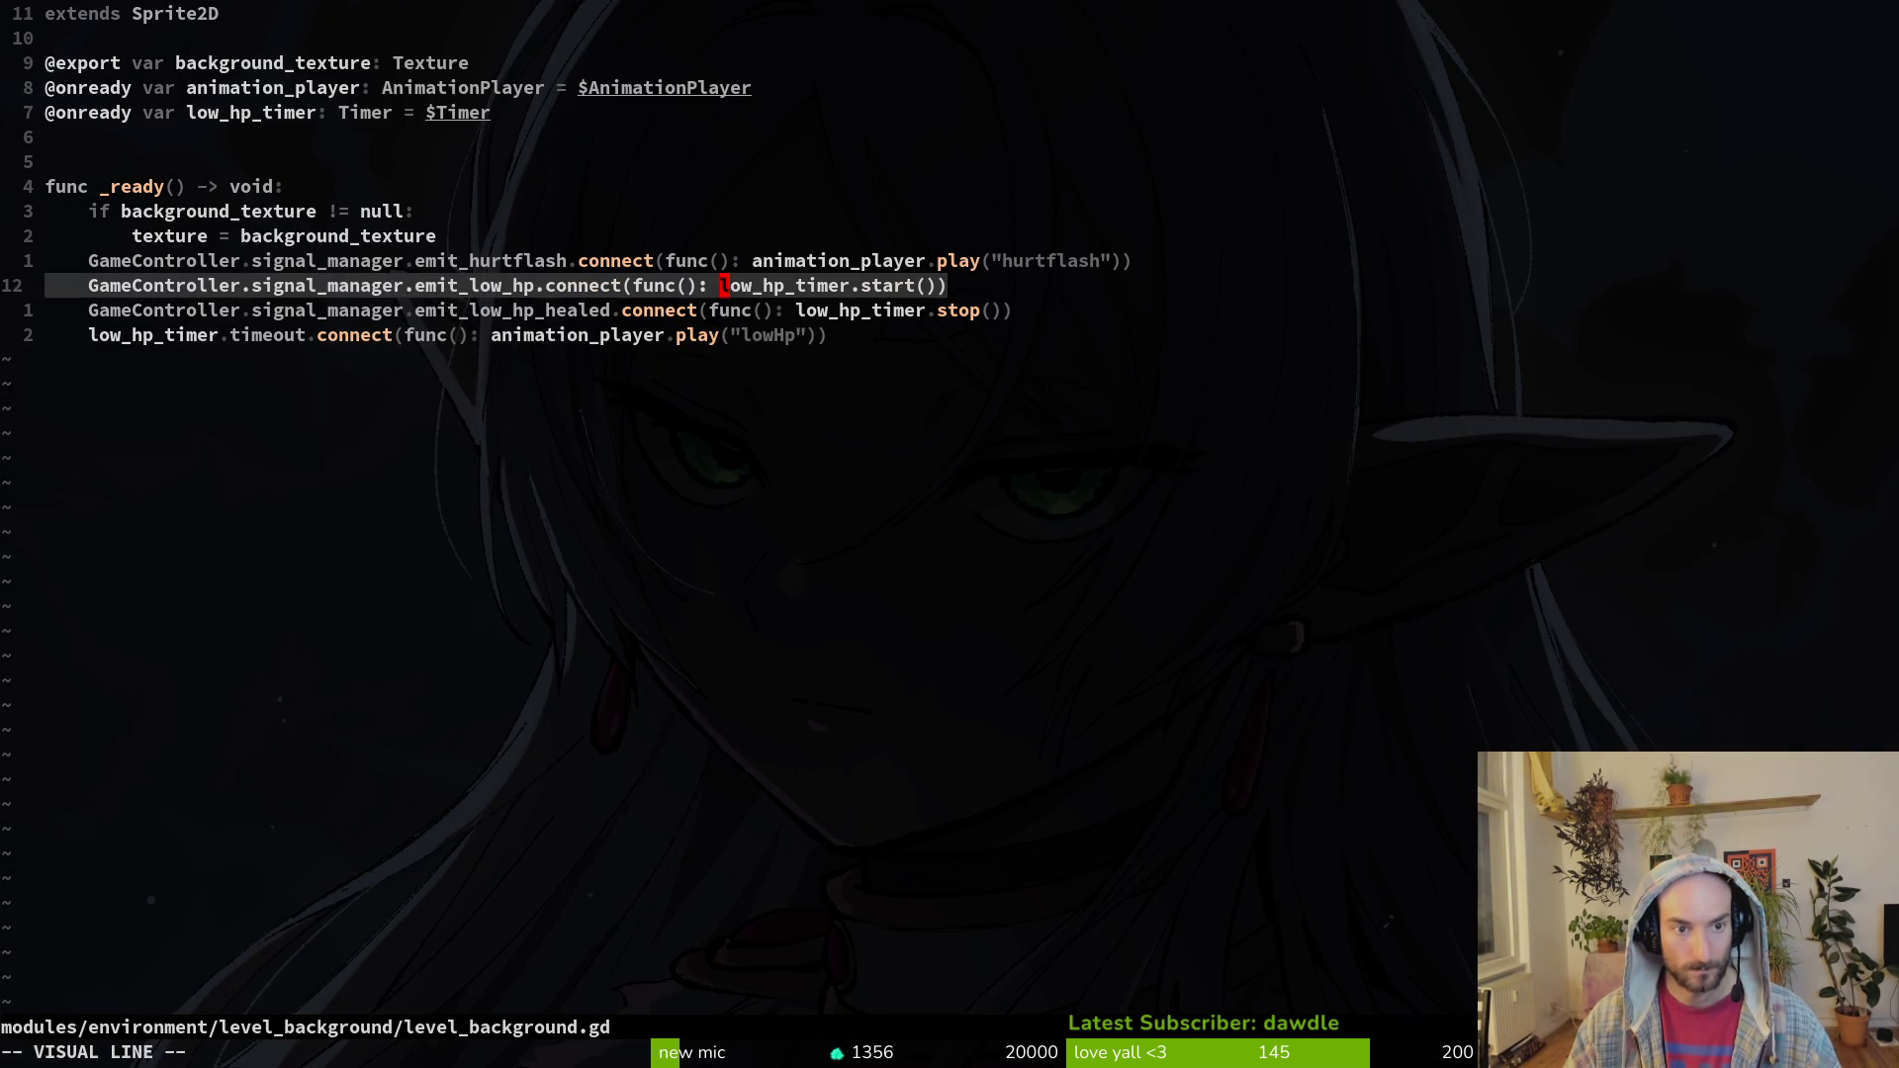
key("Escape")
Step: Begin an if condition on GameController.player_manager, trying several player member names
key("j")
key("j")
type("o")
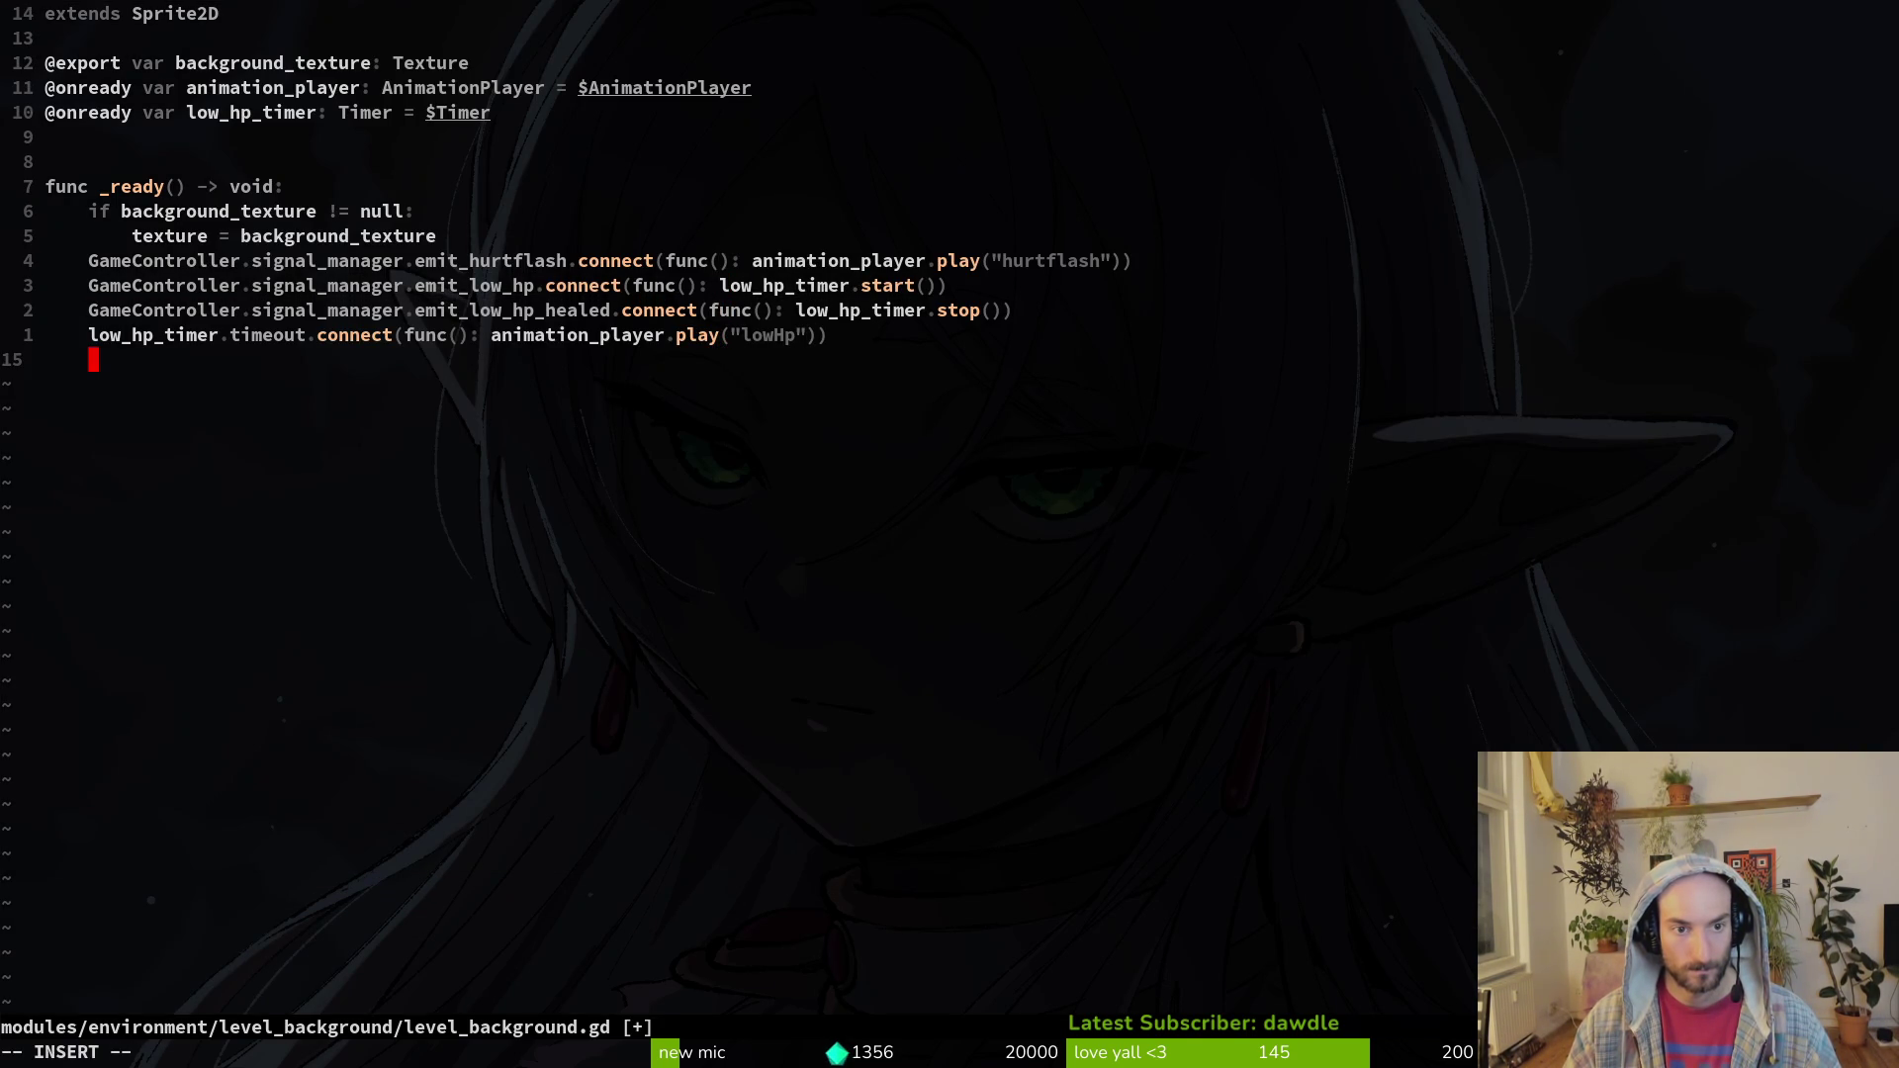
type("if")
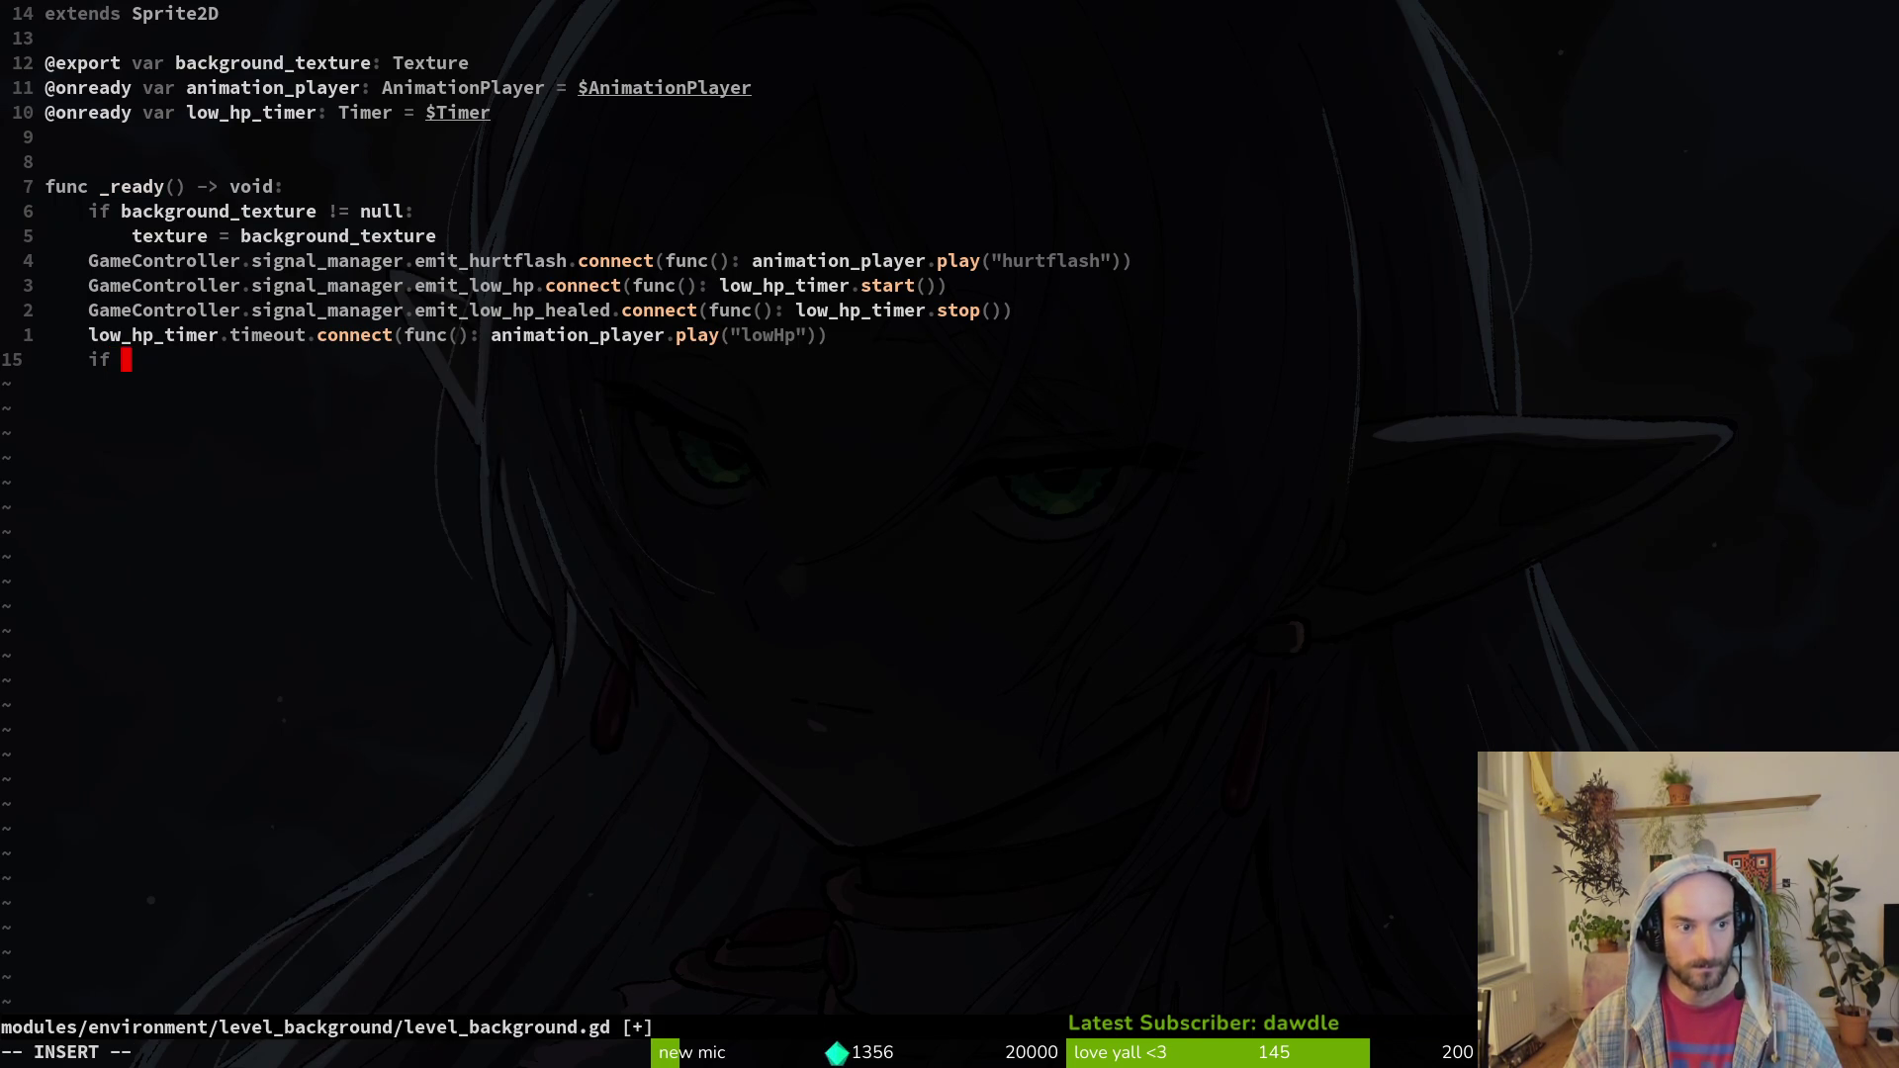
type("ameController.pl")
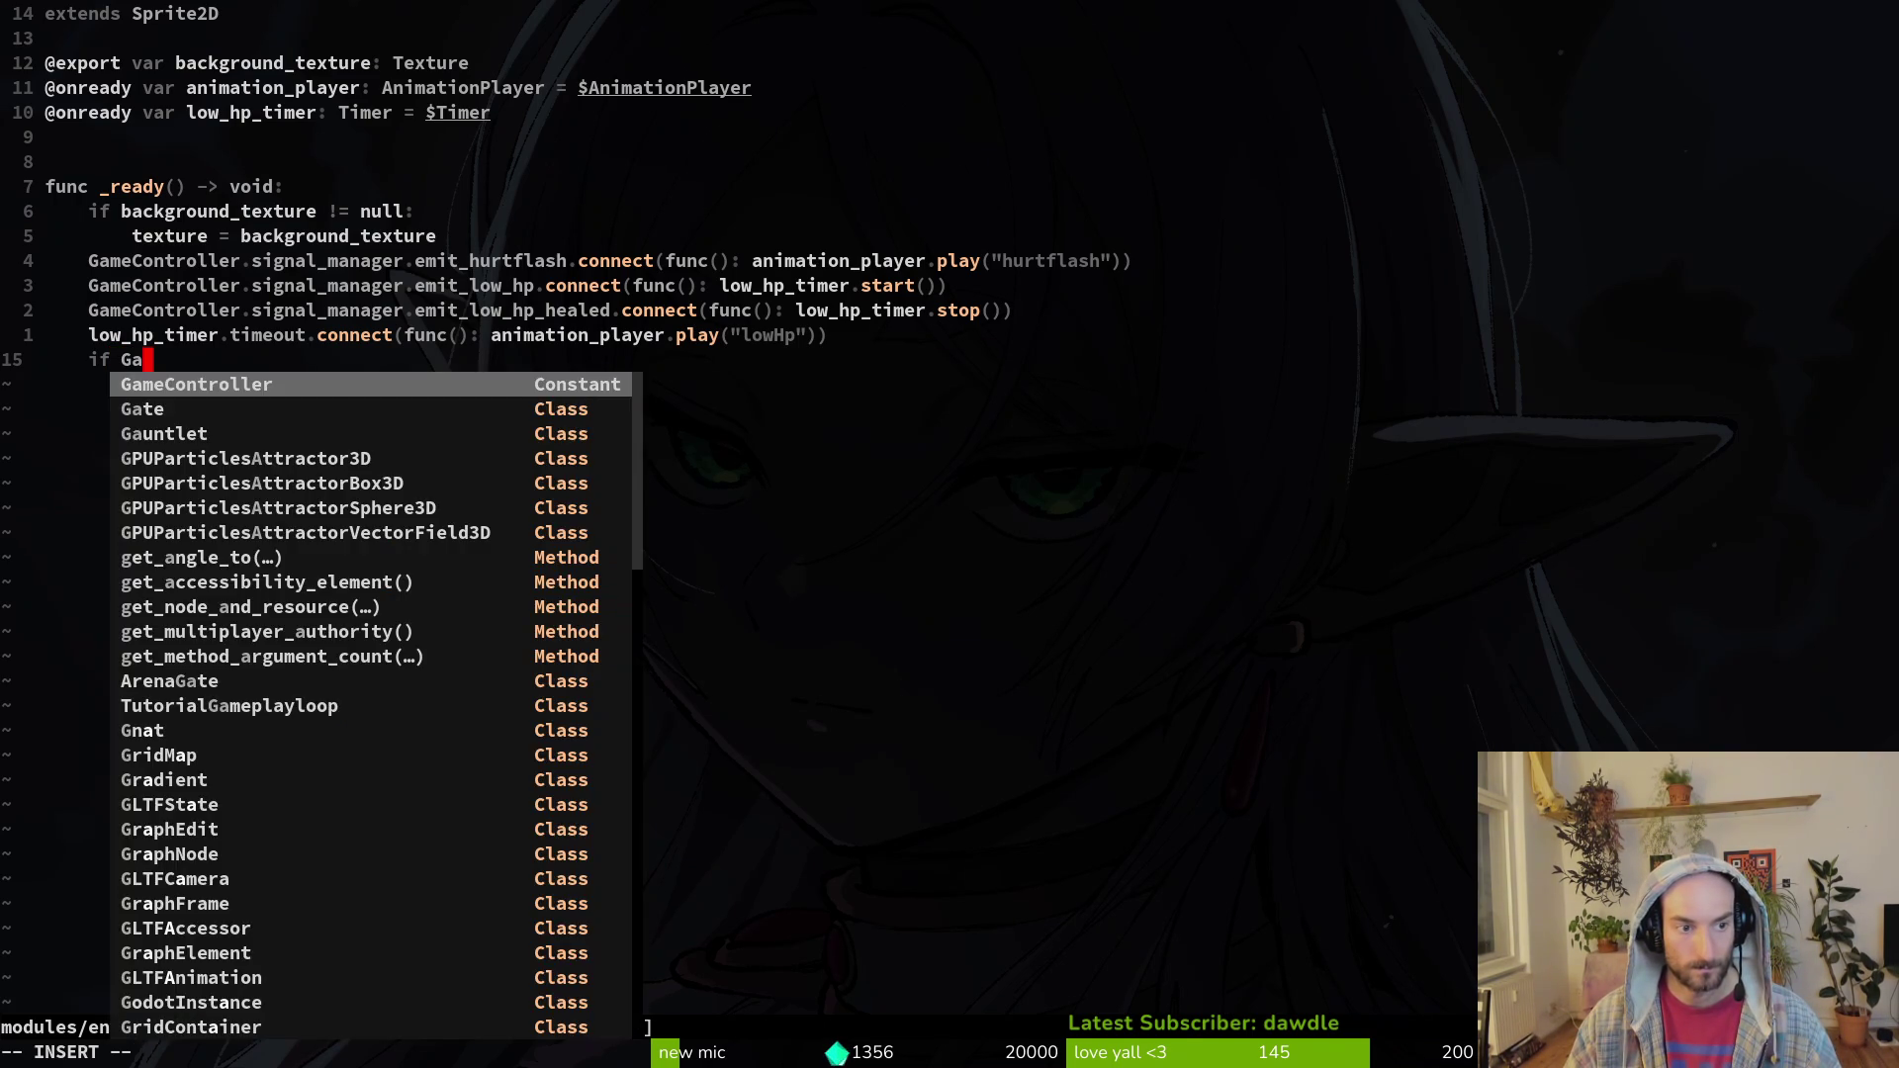
key("Return")
type(".")
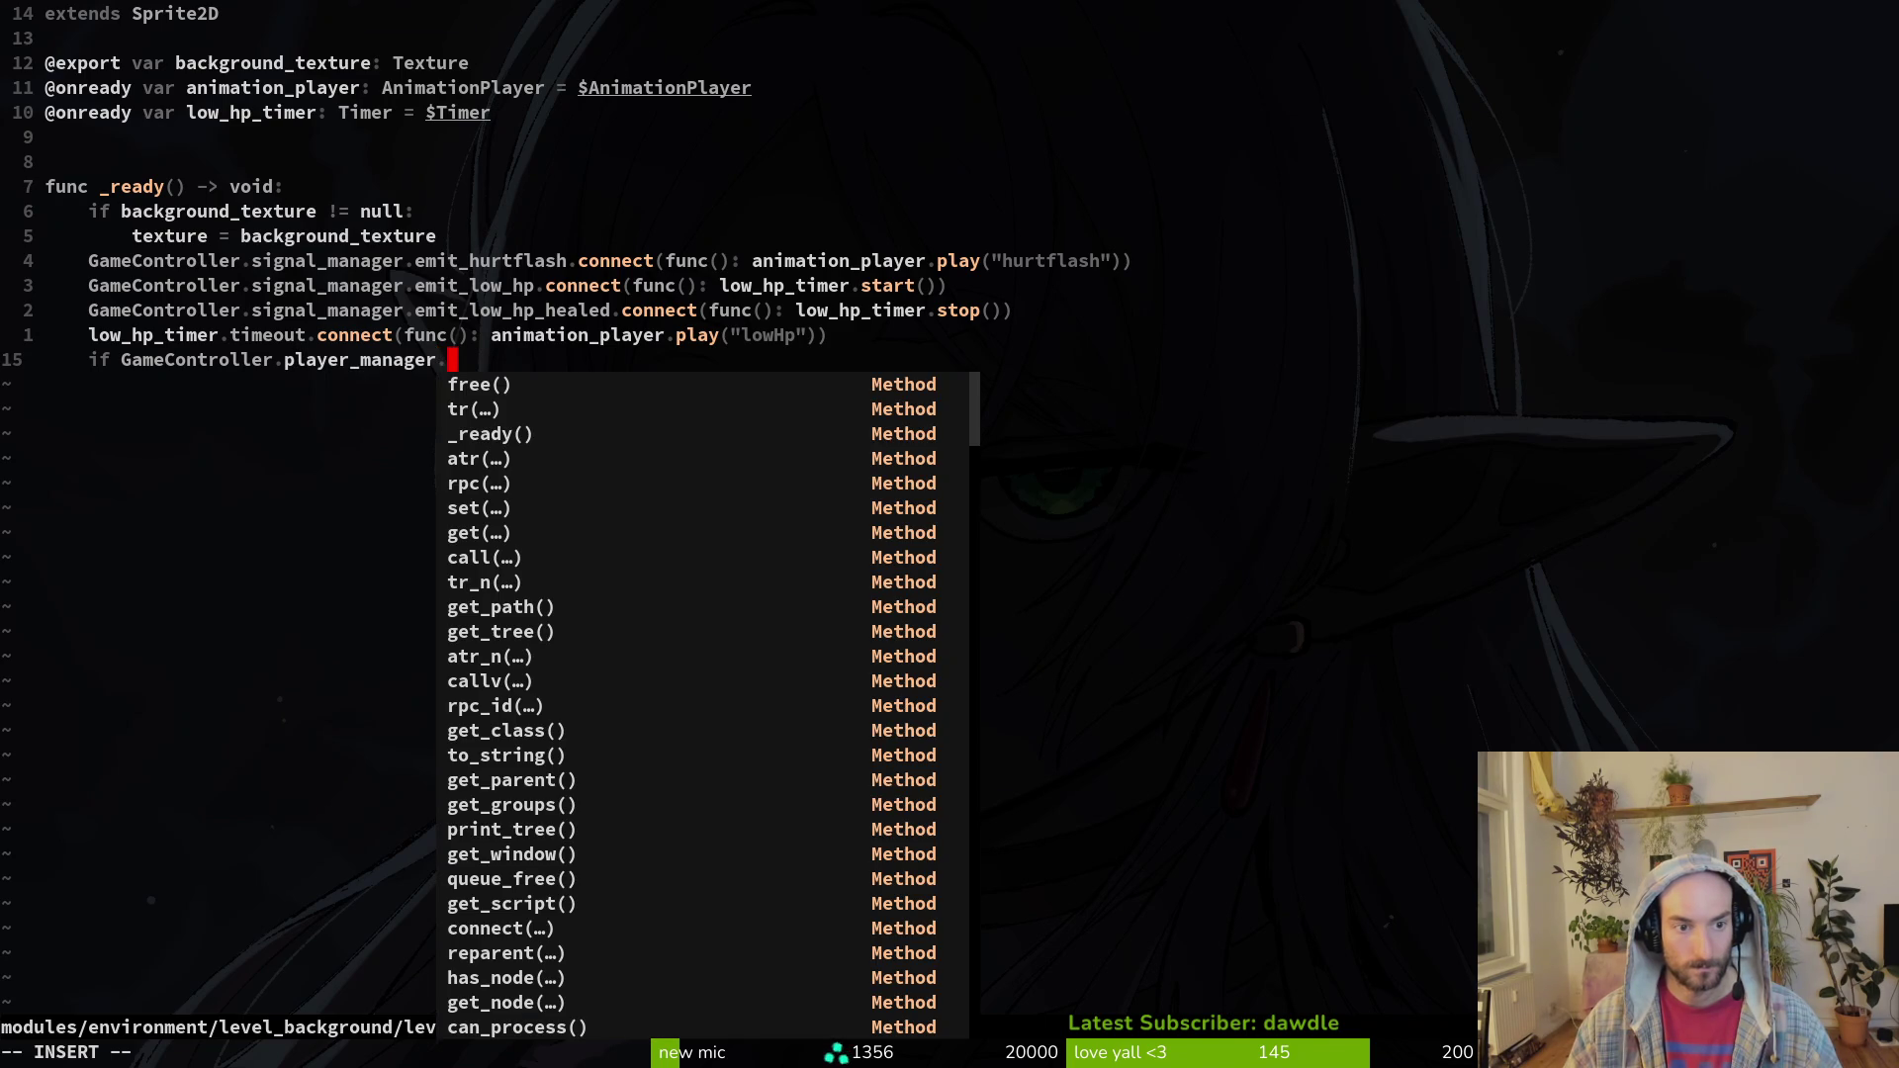
type("pla")
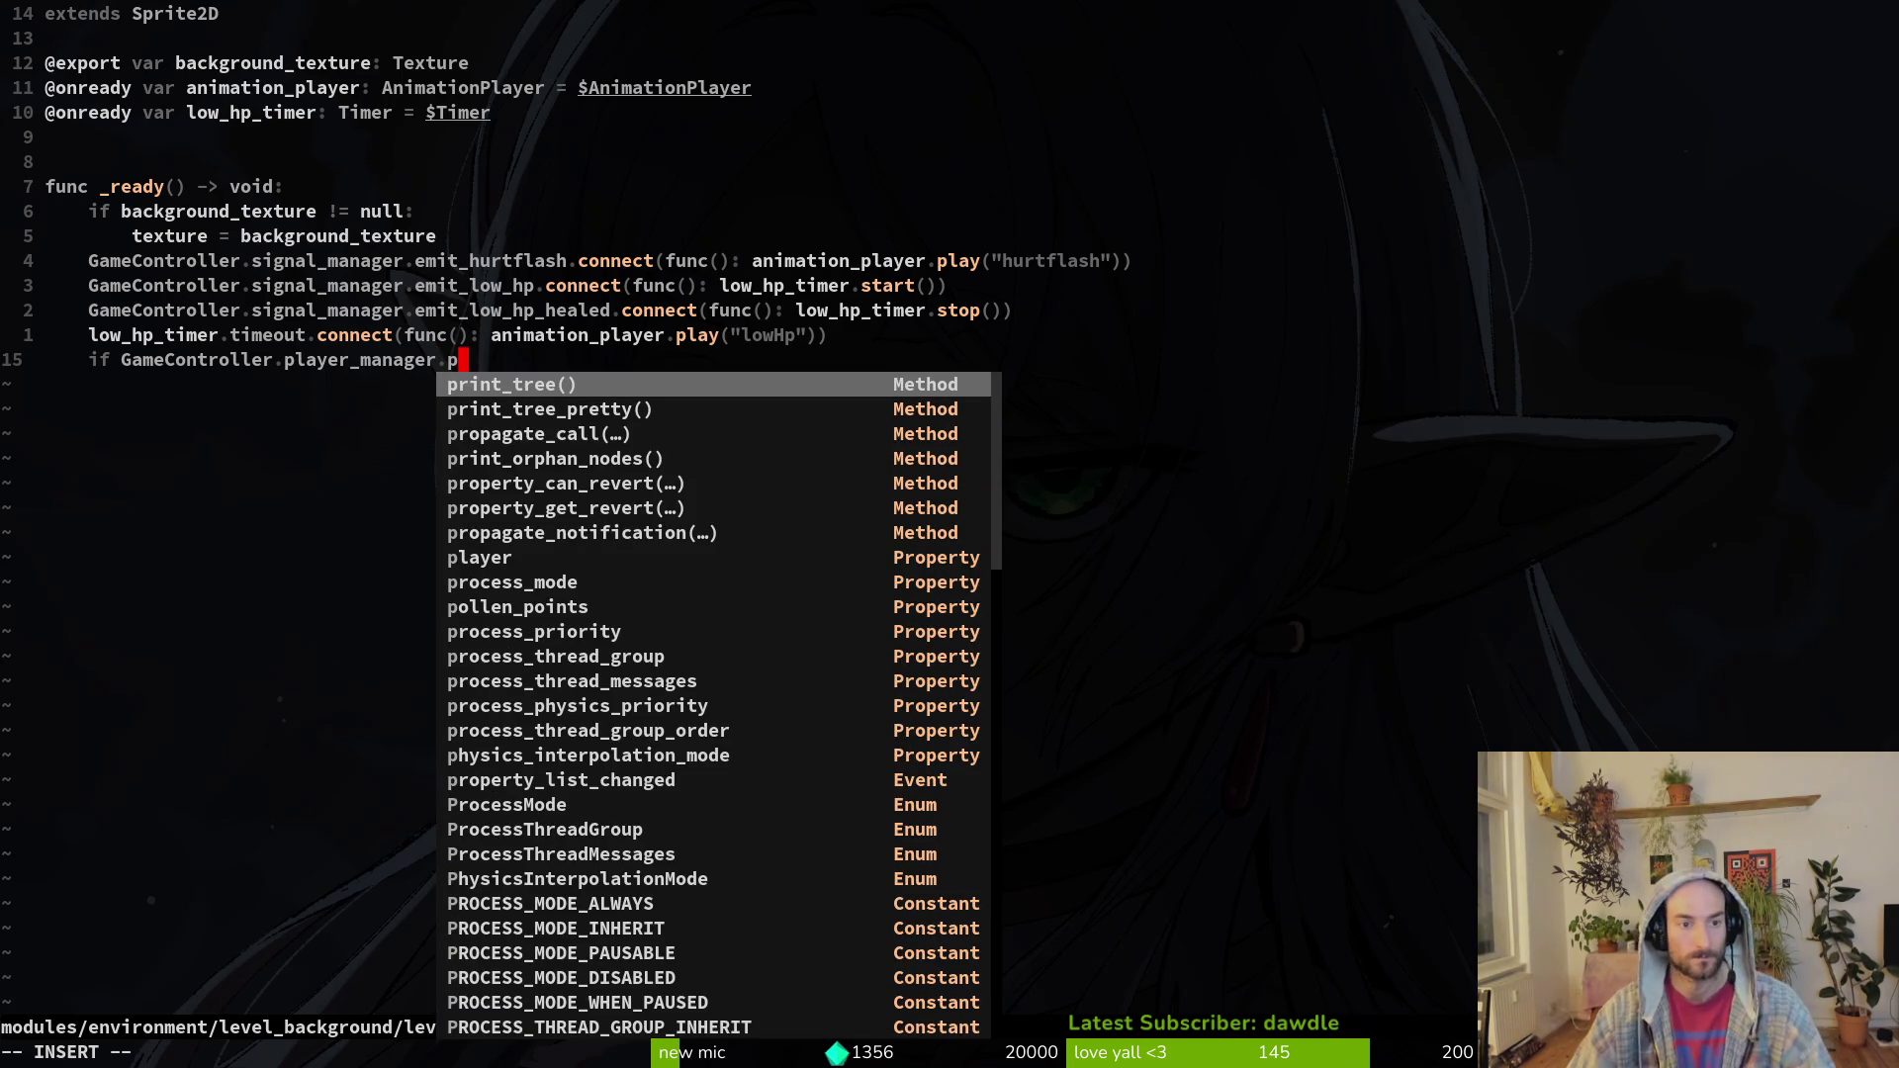
key("Return")
type(".cur")
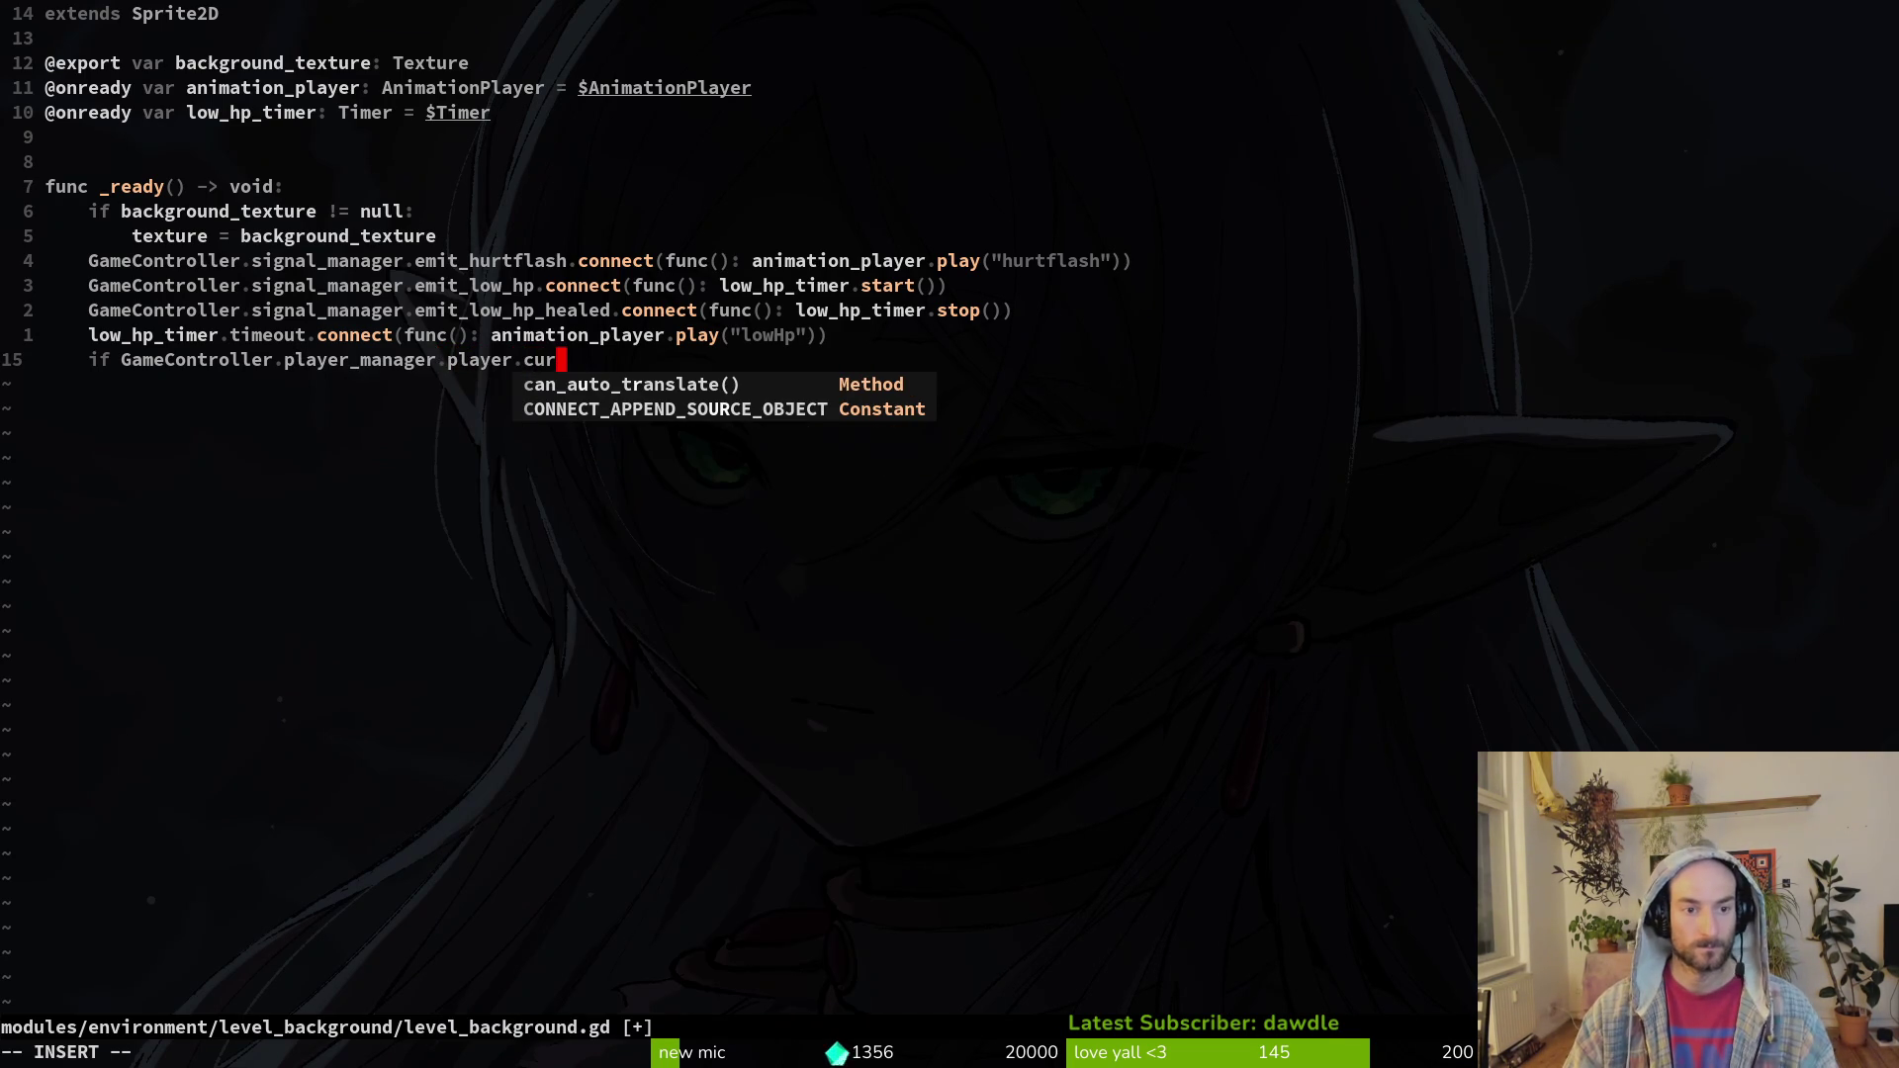
type("r")
key("BackSpace")
key("BackSpace")
key("BackSpace")
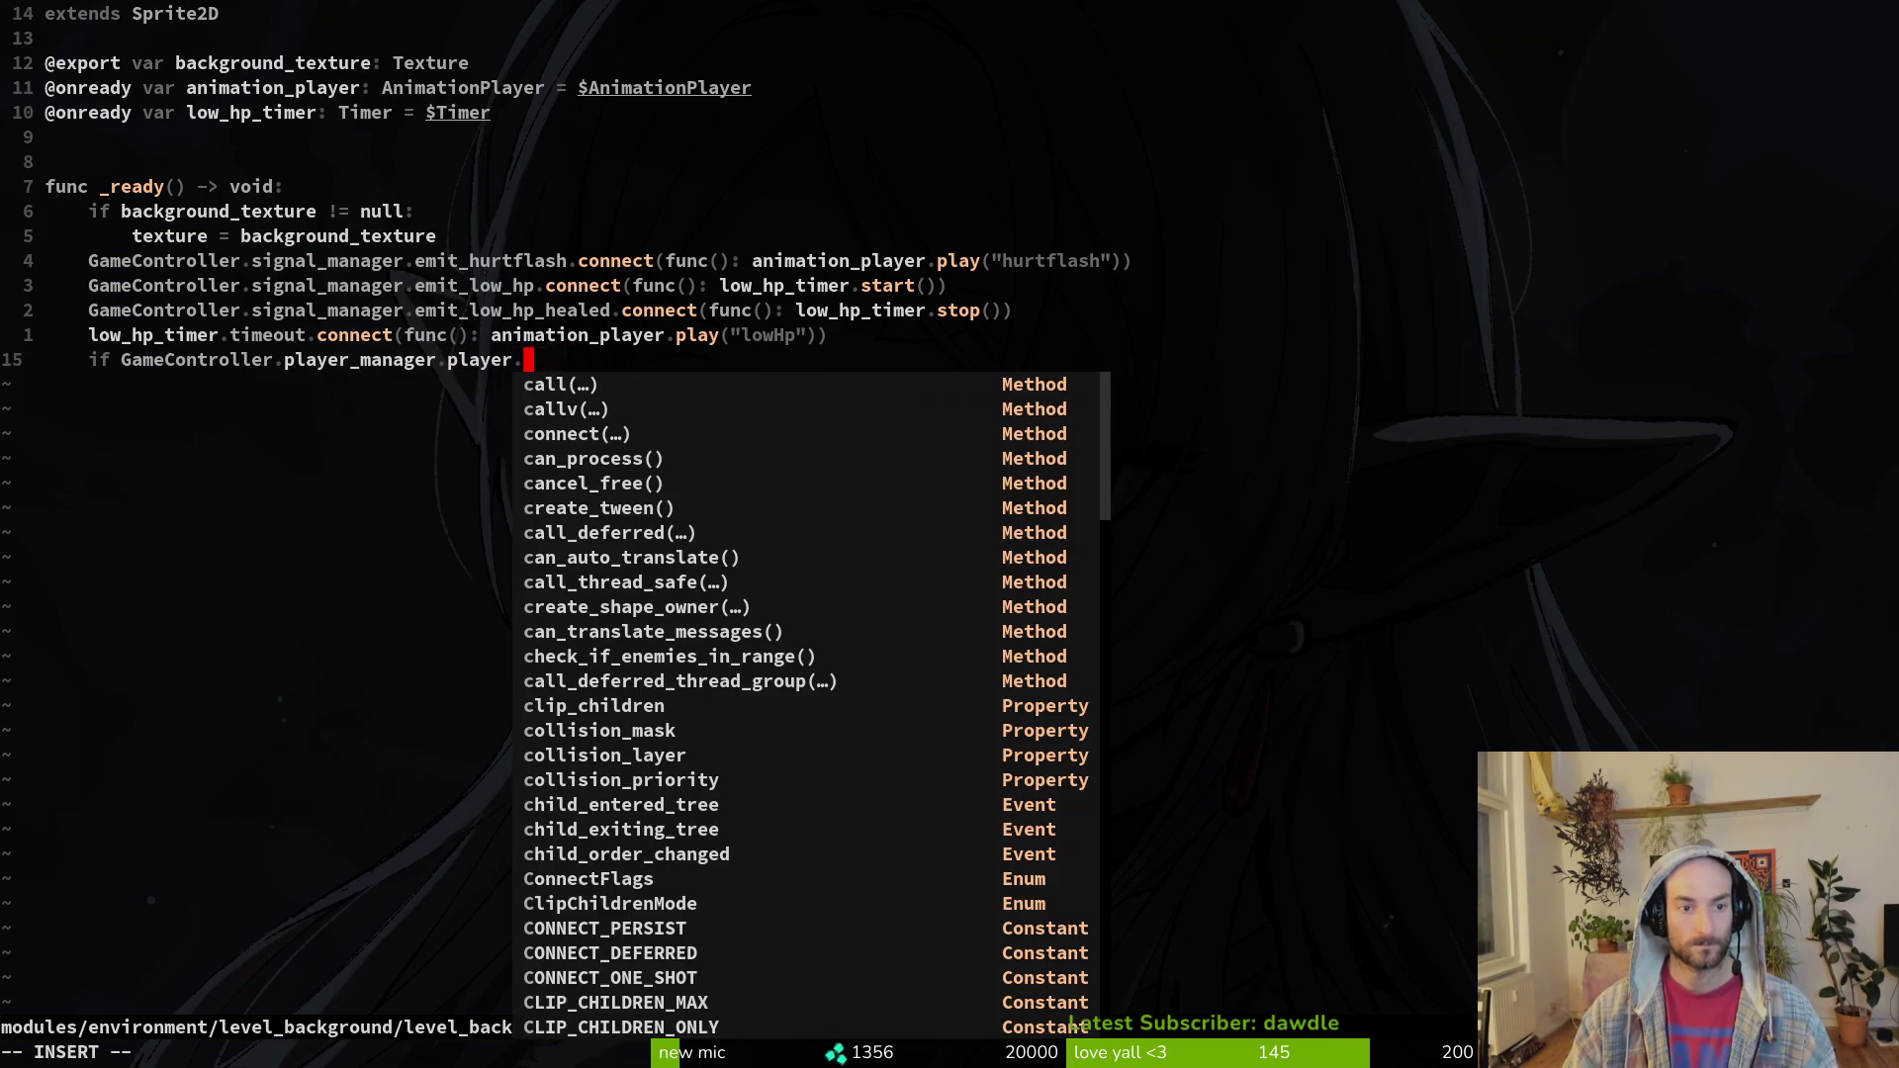
type("hp")
key("BackSpace")
key("BackSpace")
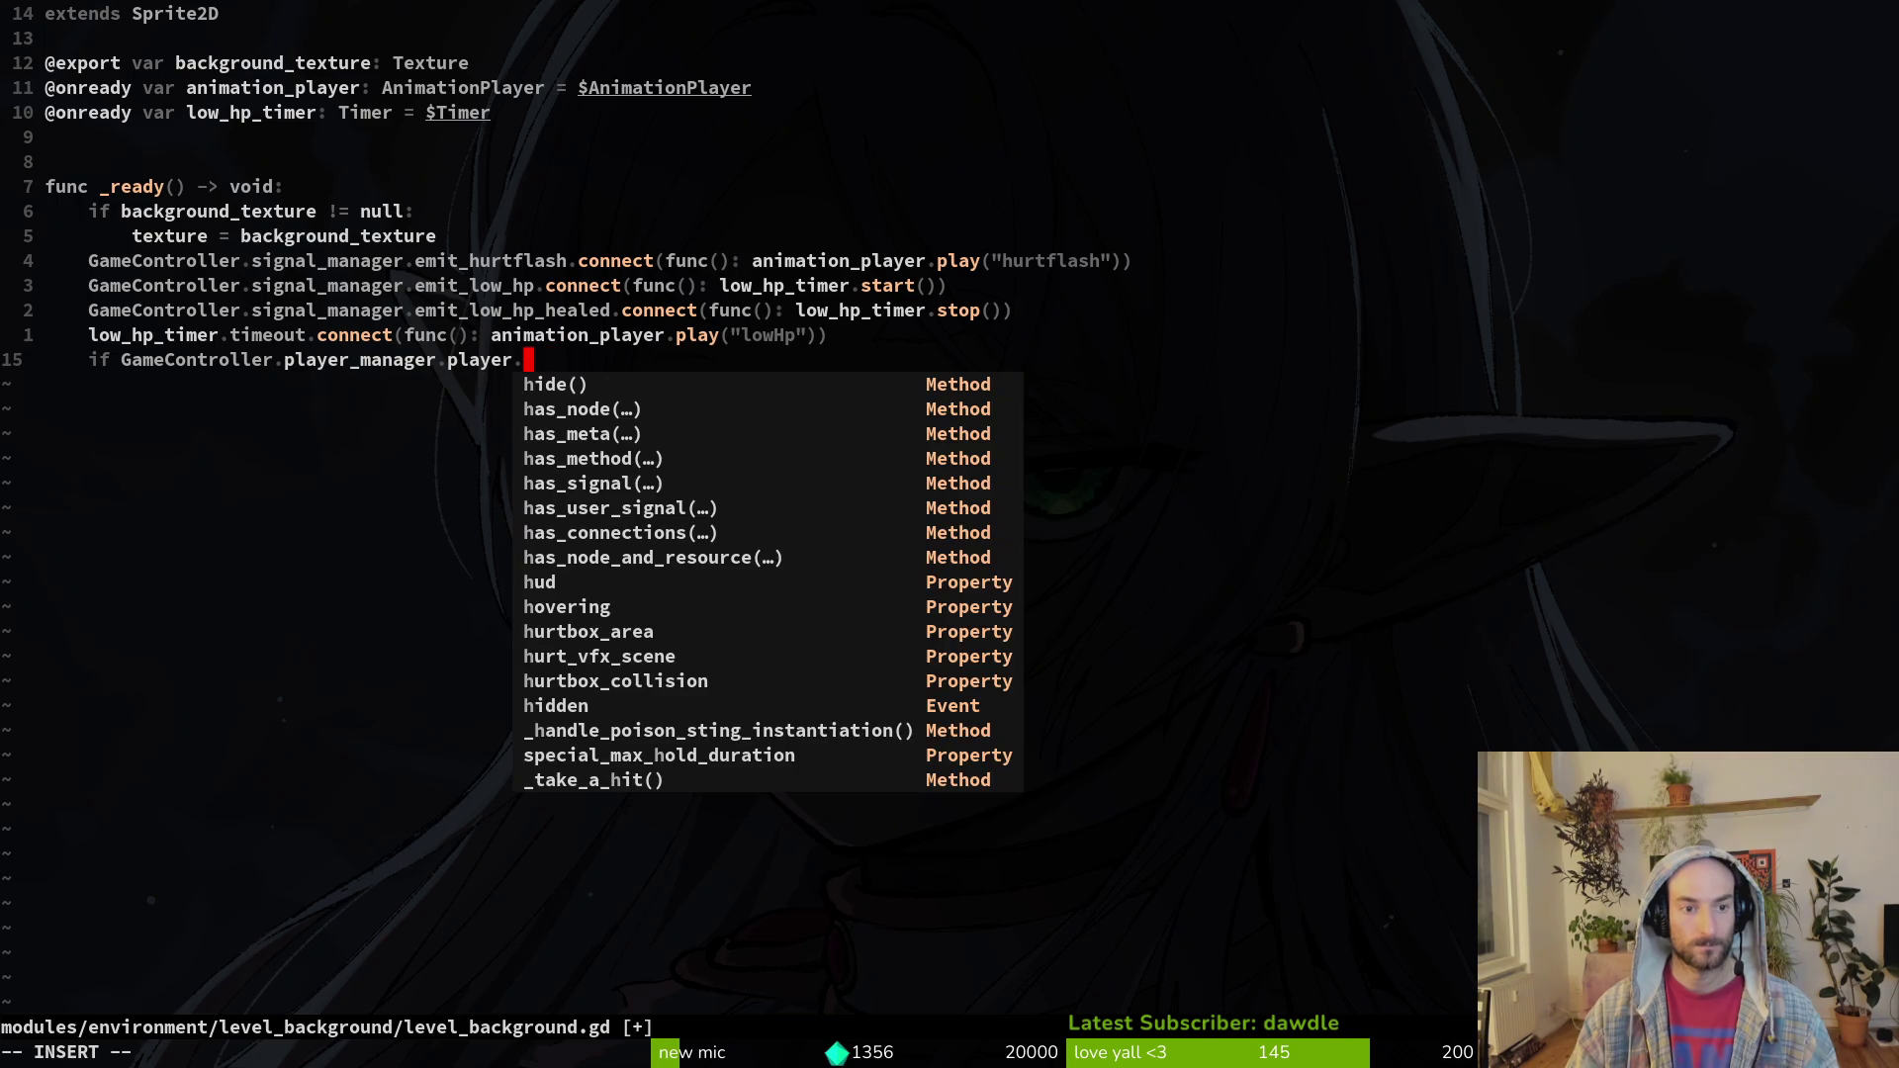
type("hea")
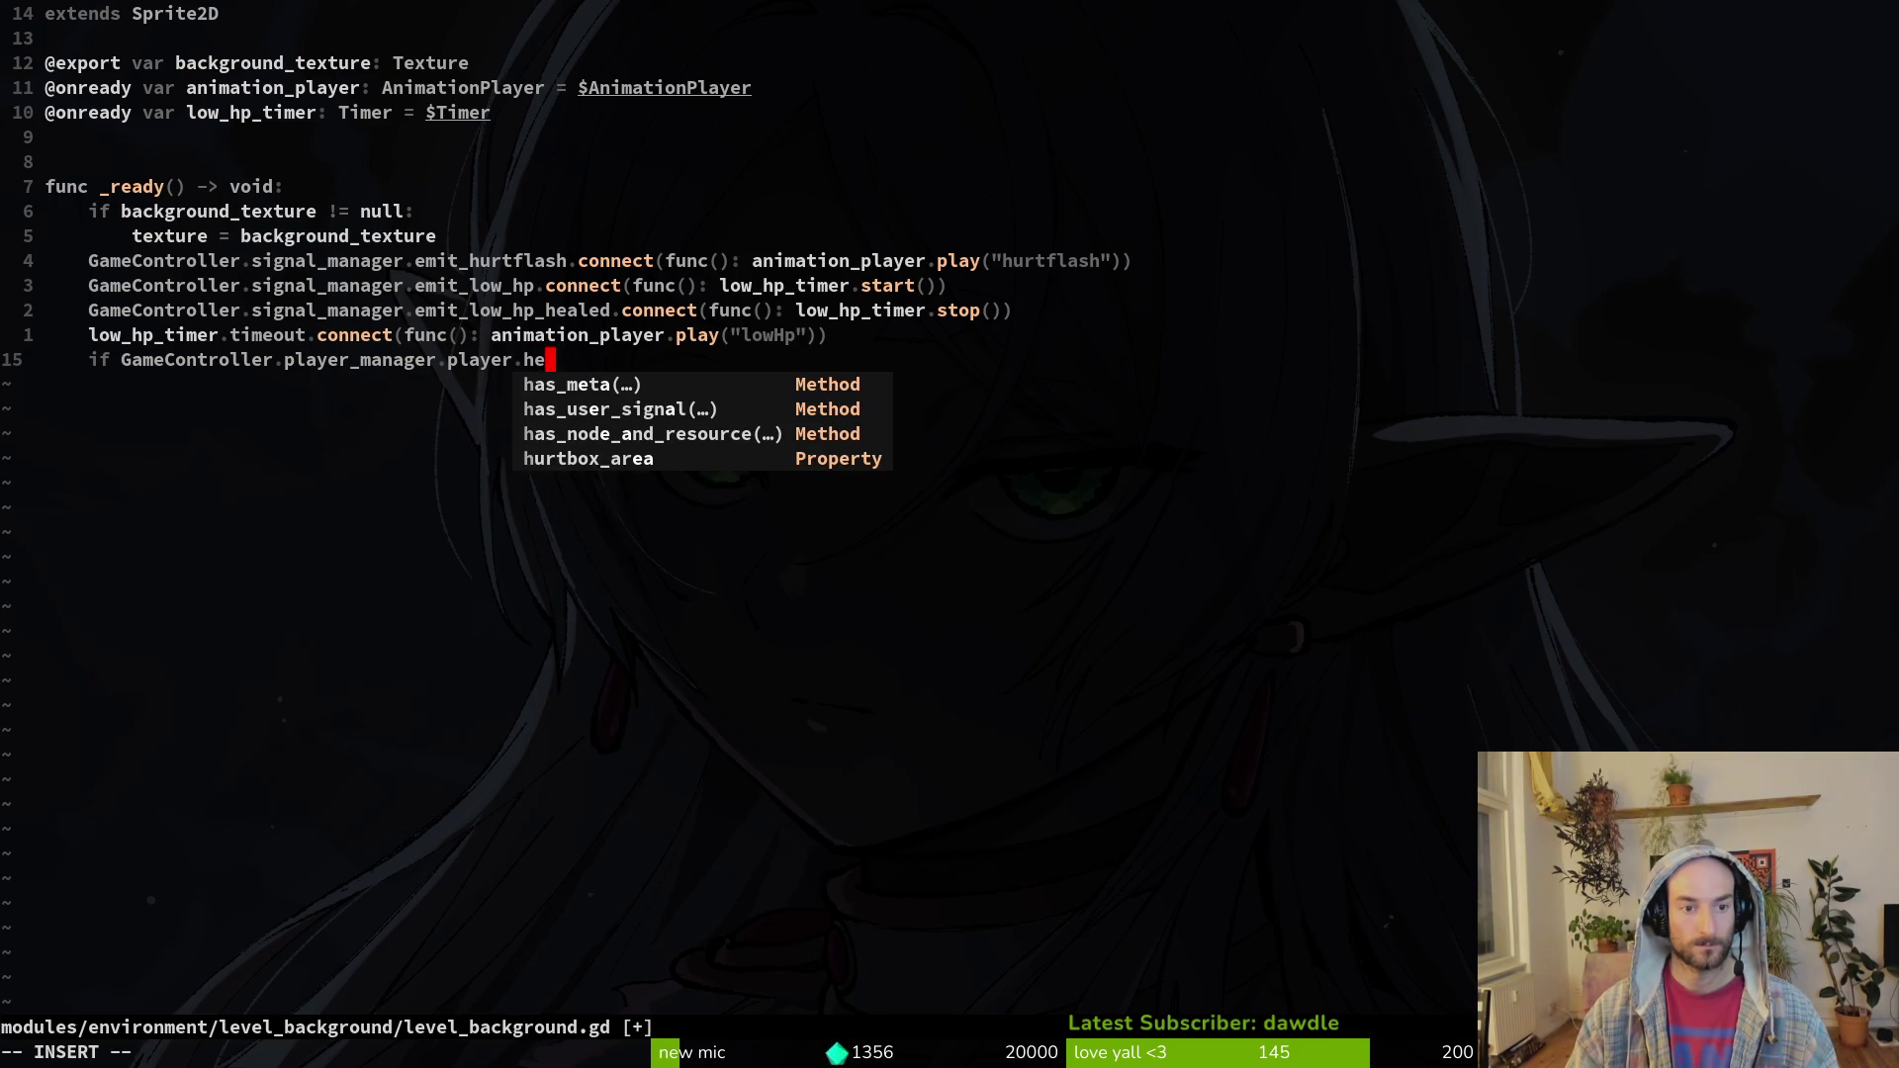
key("BackSpace")
key("BackSpace")
key("Escape")
Step: Check PlayerManager's fields and make the condition player_manager.current_hp == 1
key("space")
key("f")
key("f")
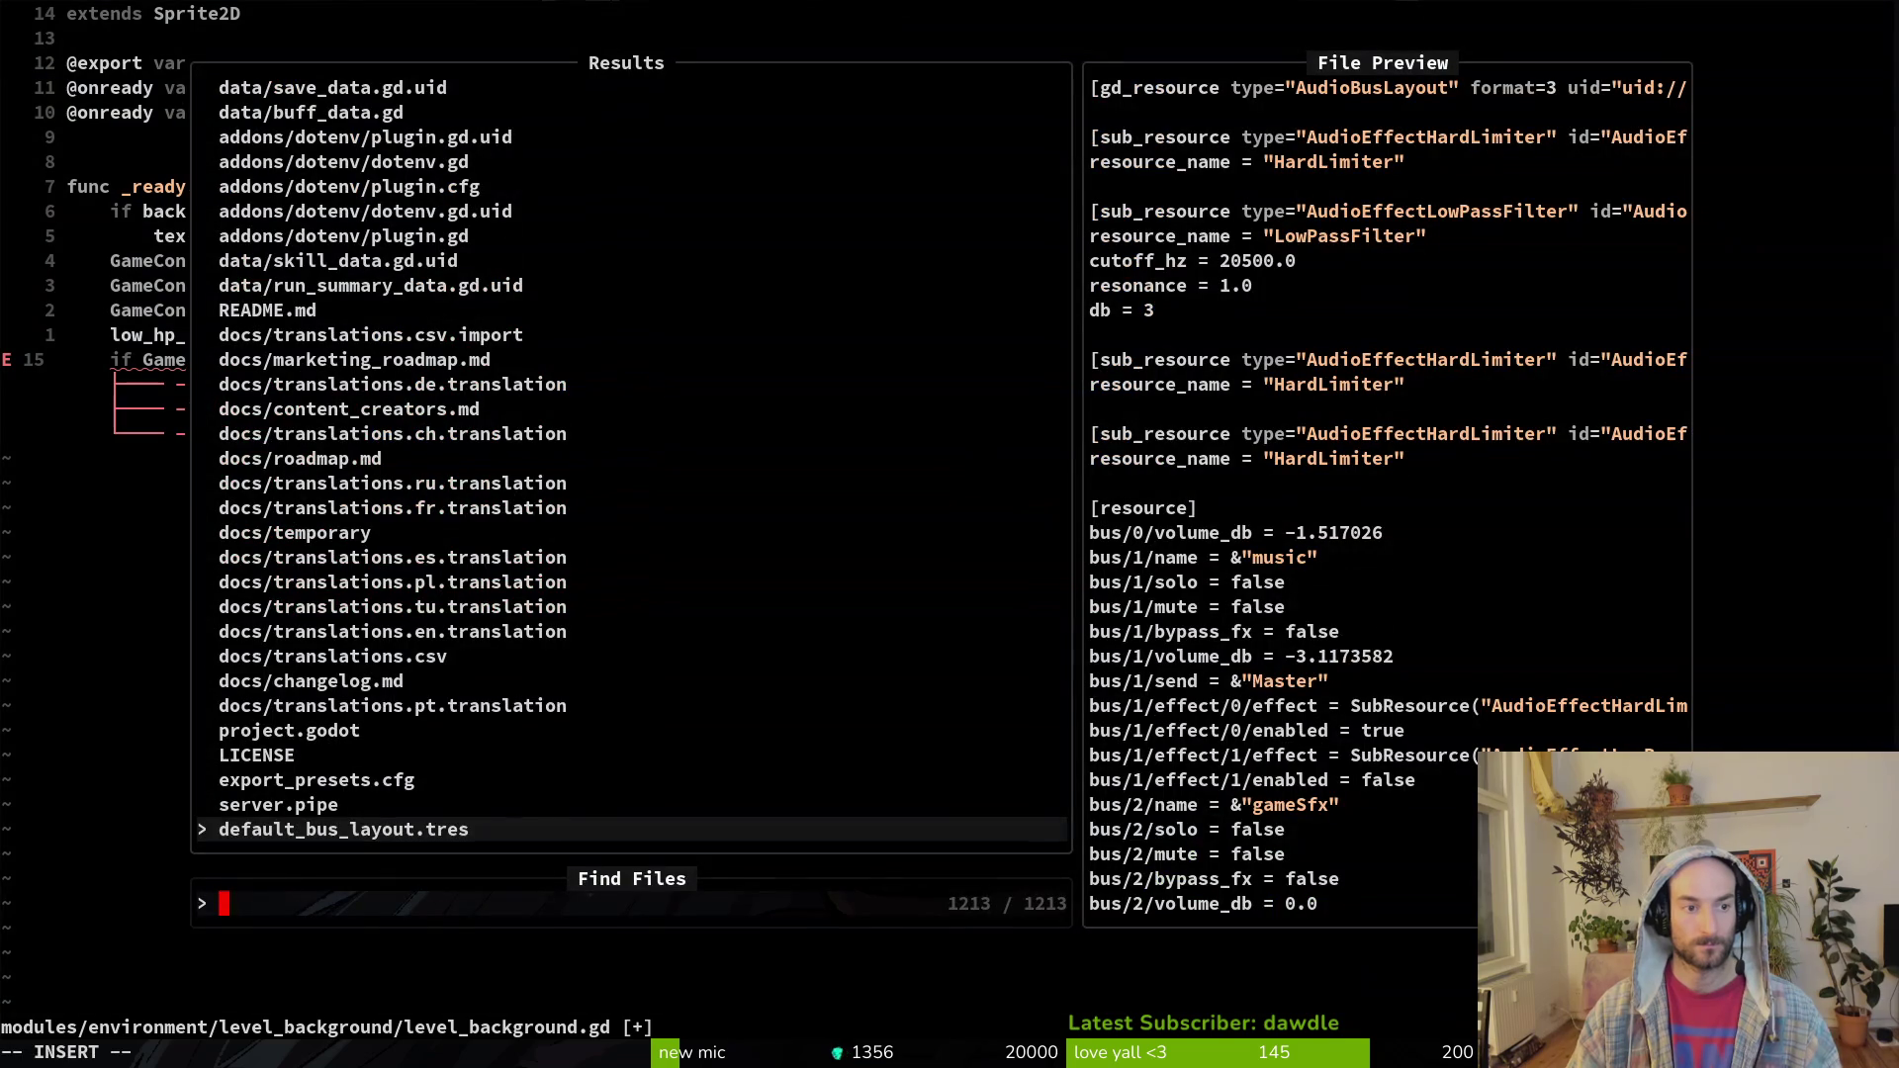
type("player_man")
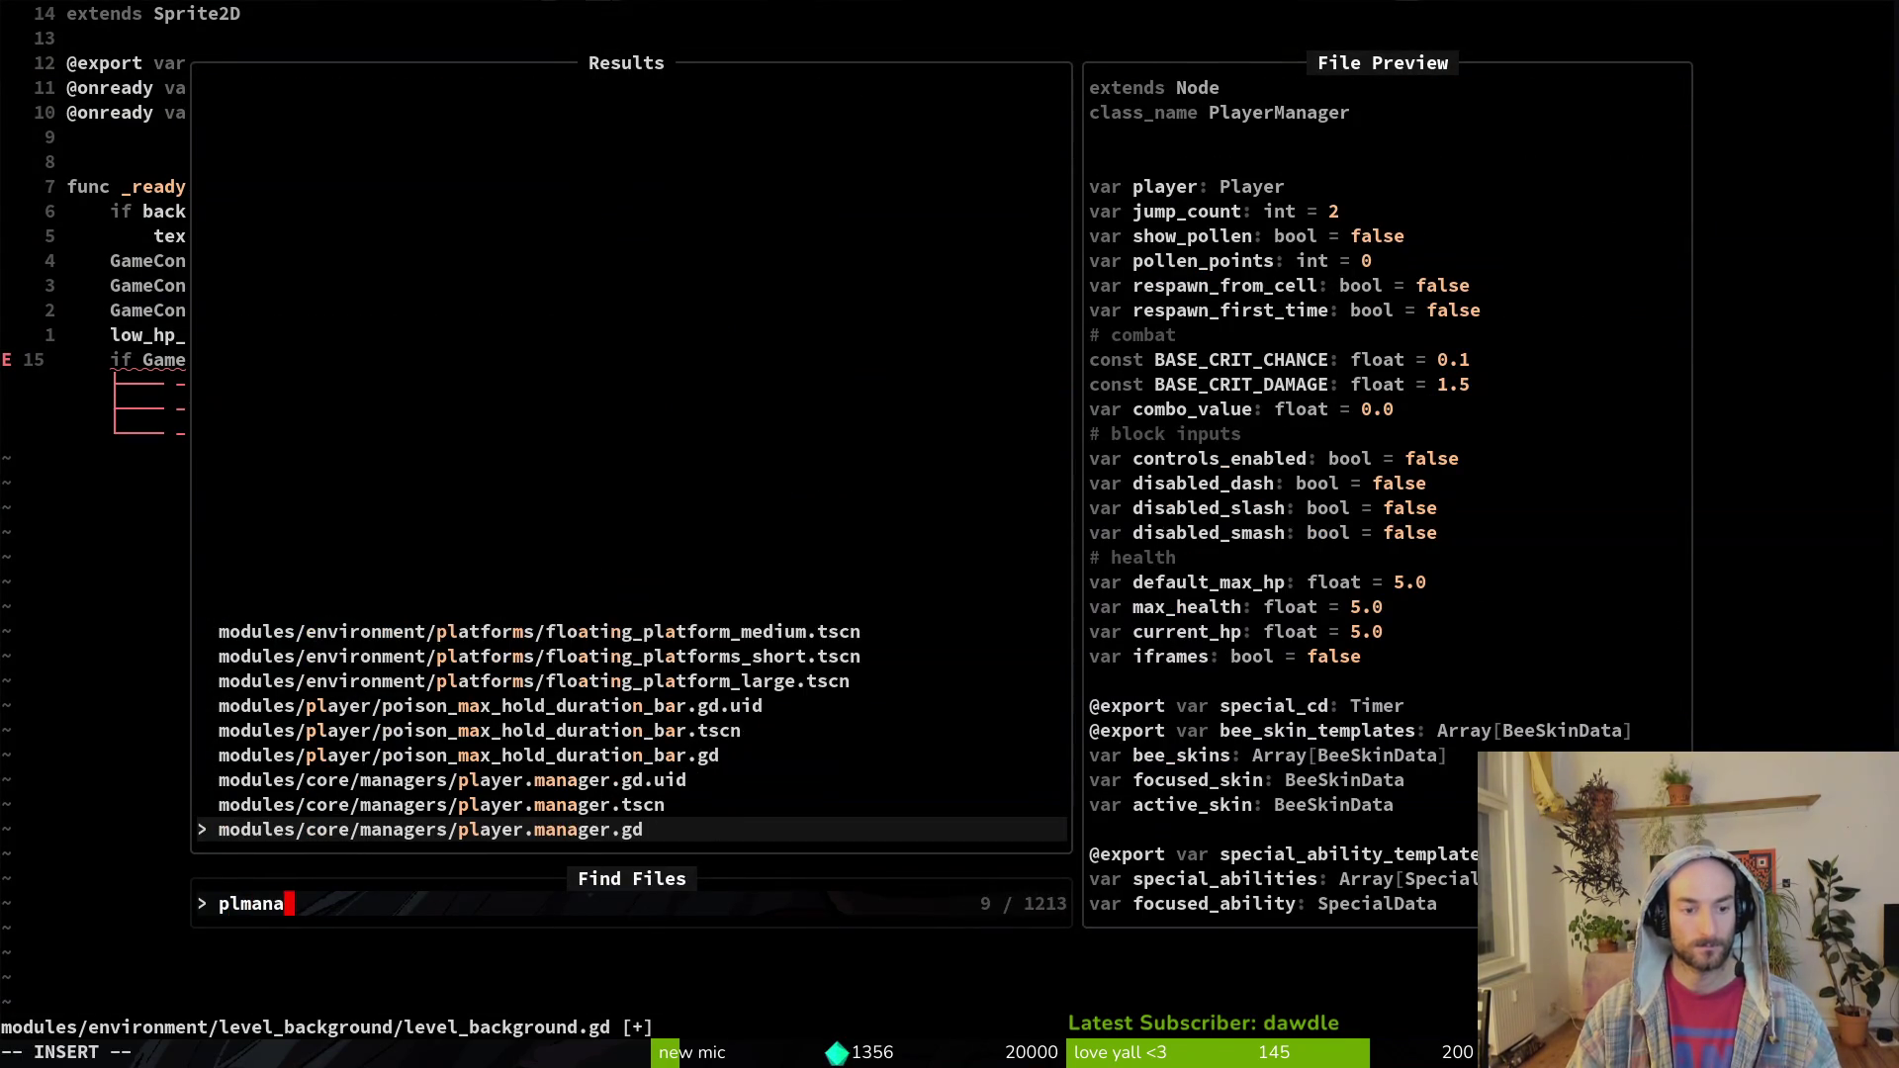
key("Escape")
key("a")
key("BackSpace")
key("BackSpace")
key("BackSpace")
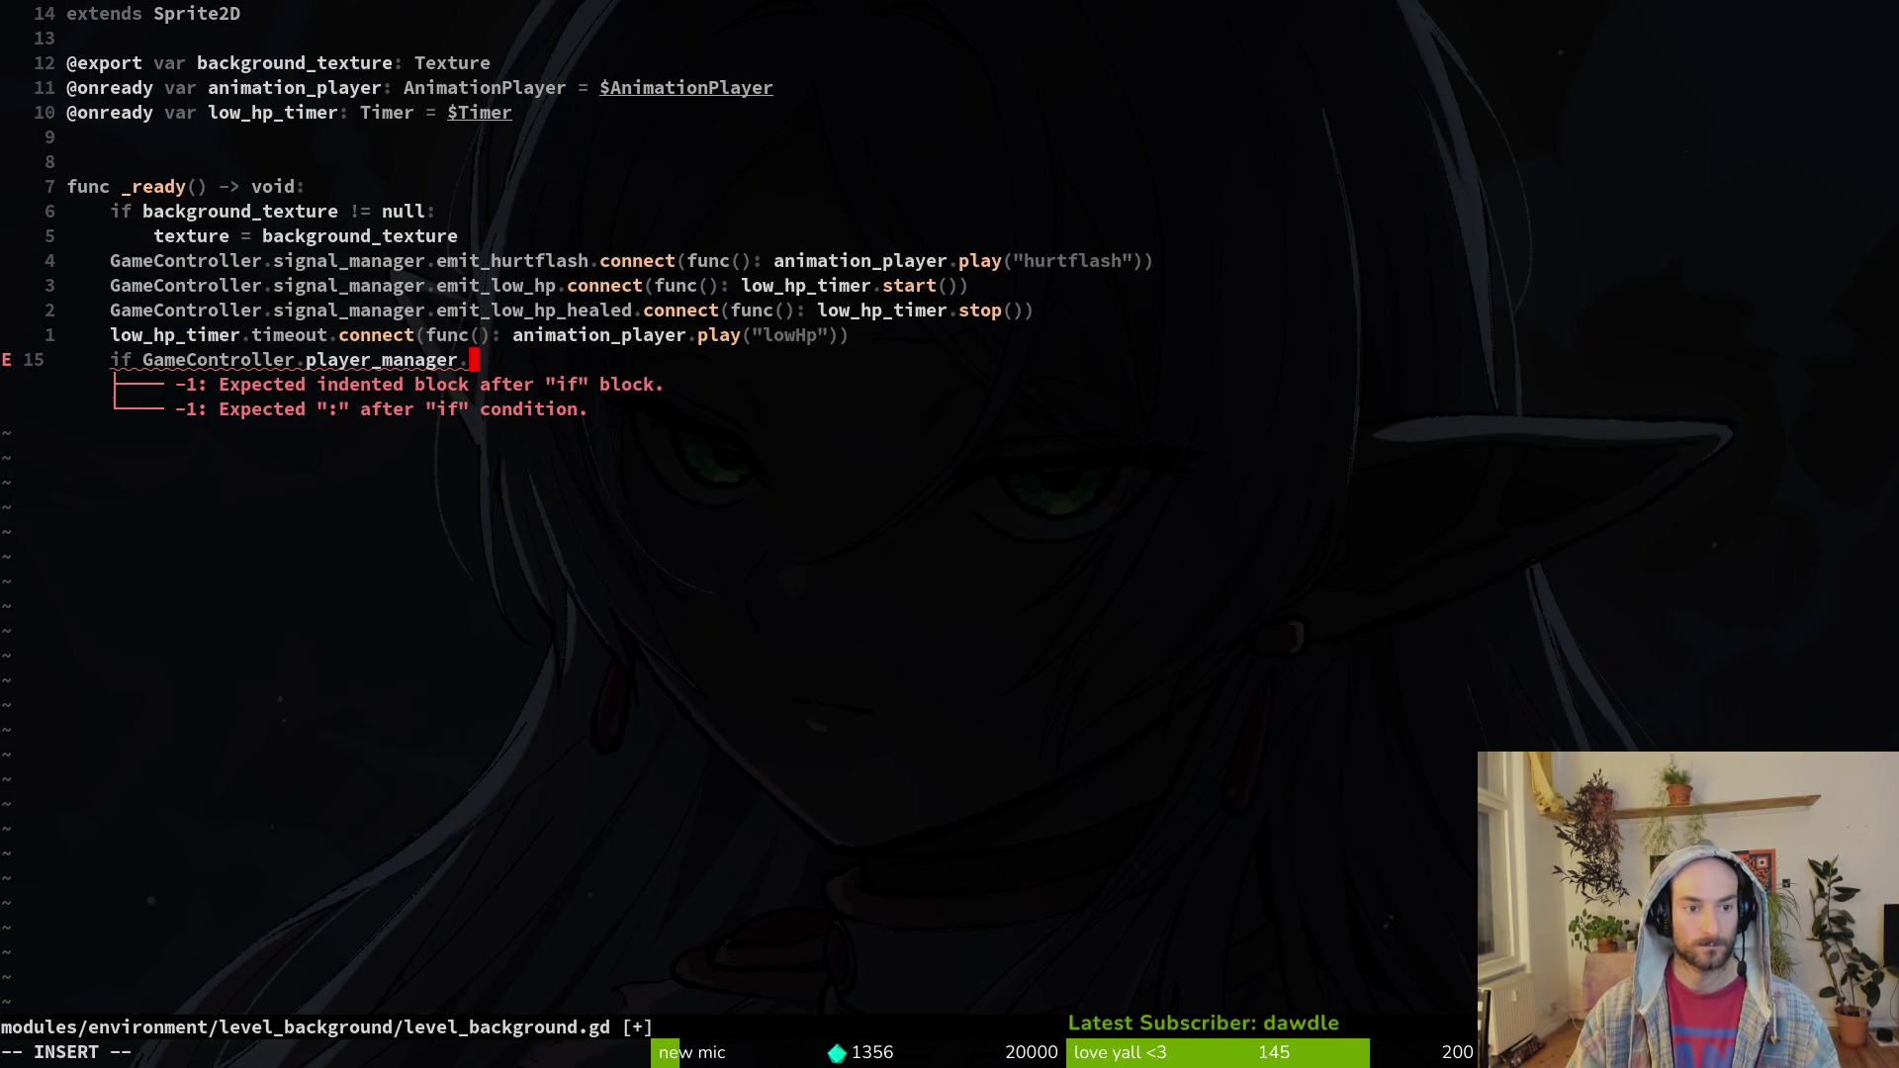
type("current_hp == 1:")
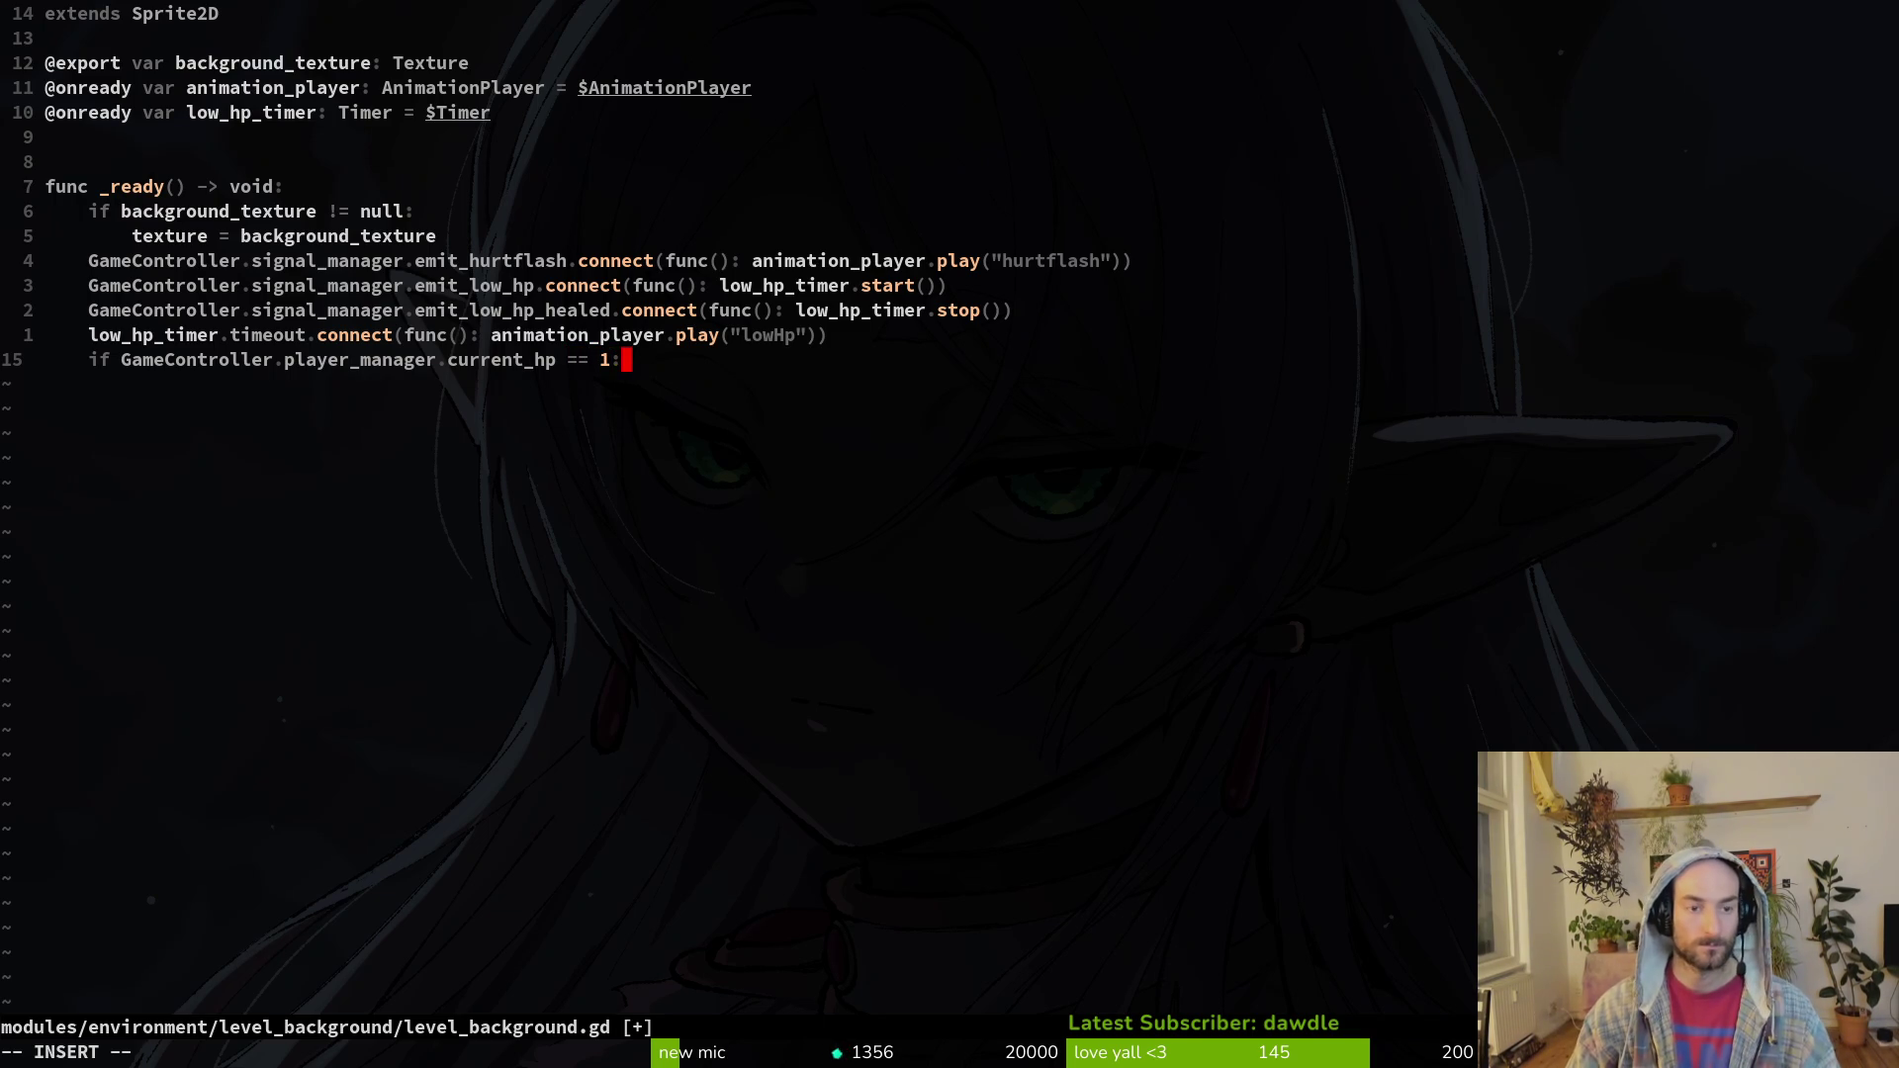
Step: Add low_hp_timer.start() inside the if block and save level_background.gd
key("Escape")
type("o")
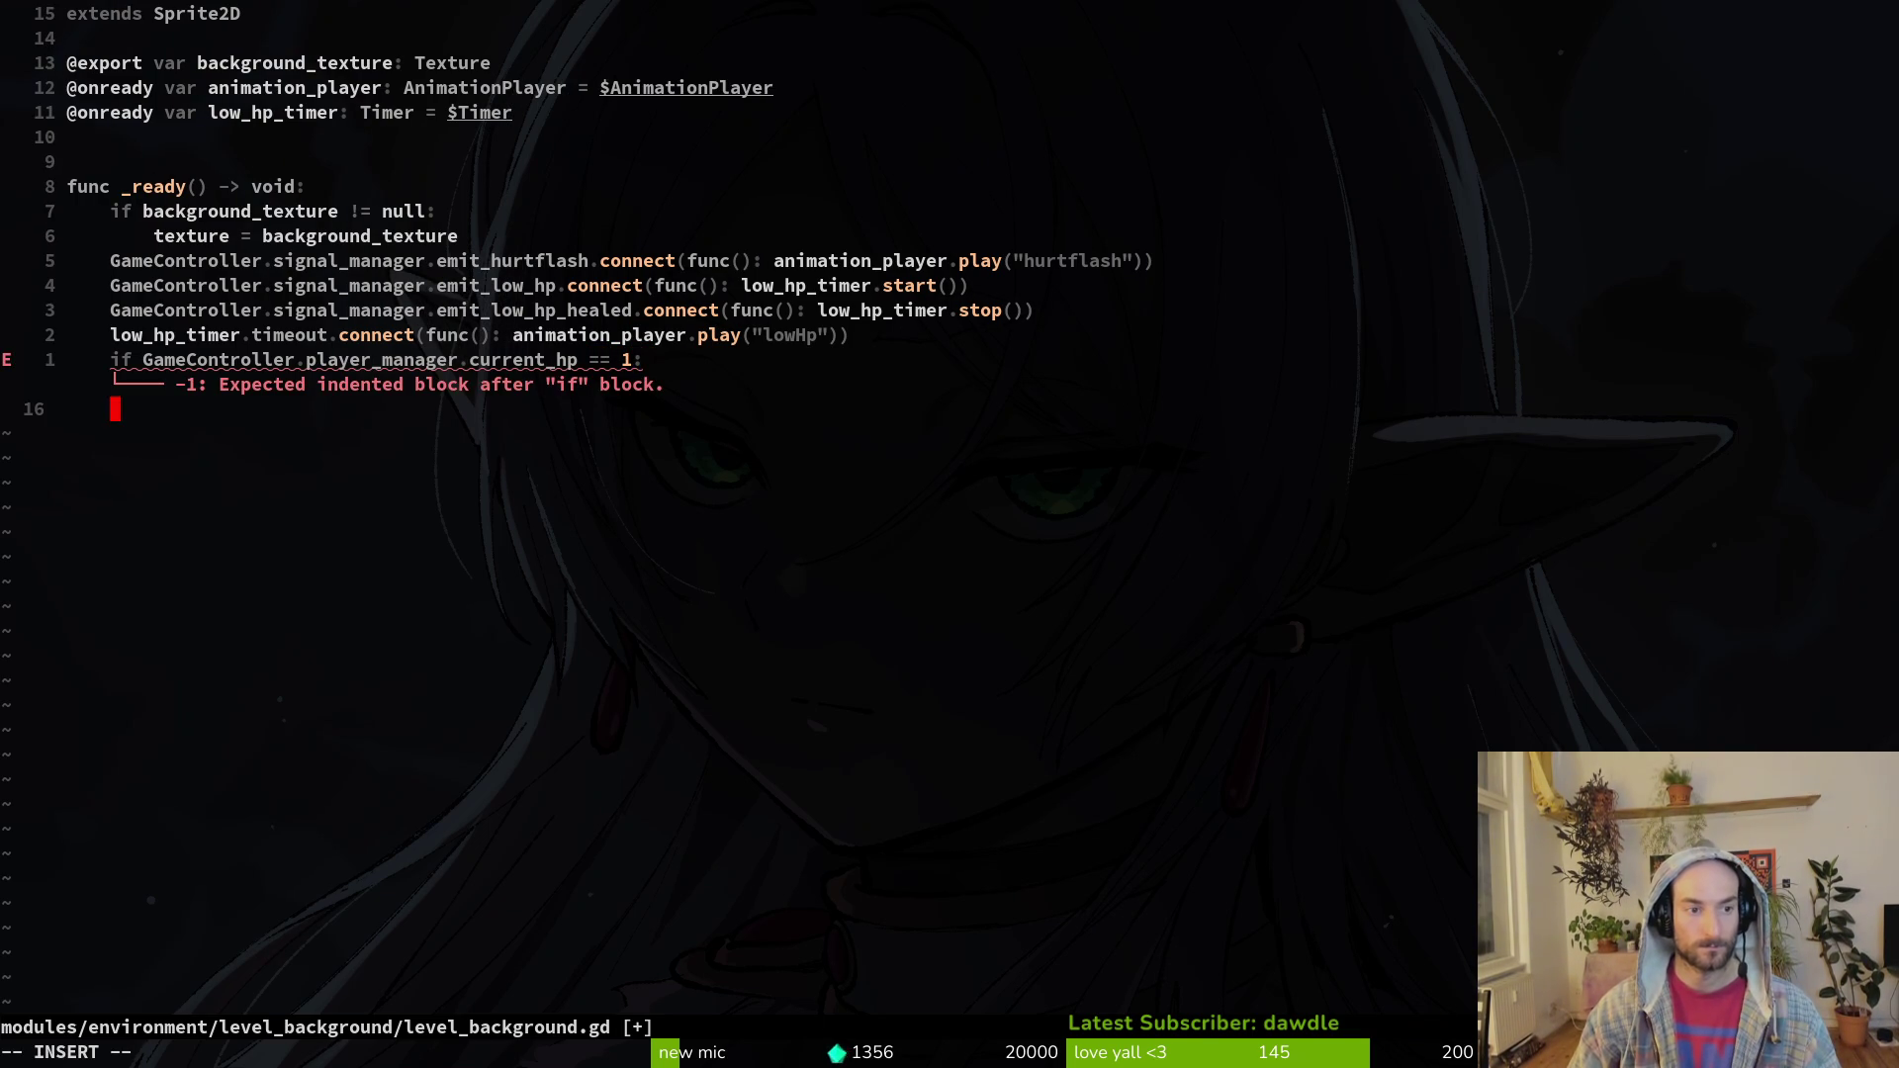
type("lowh")
key("Return")
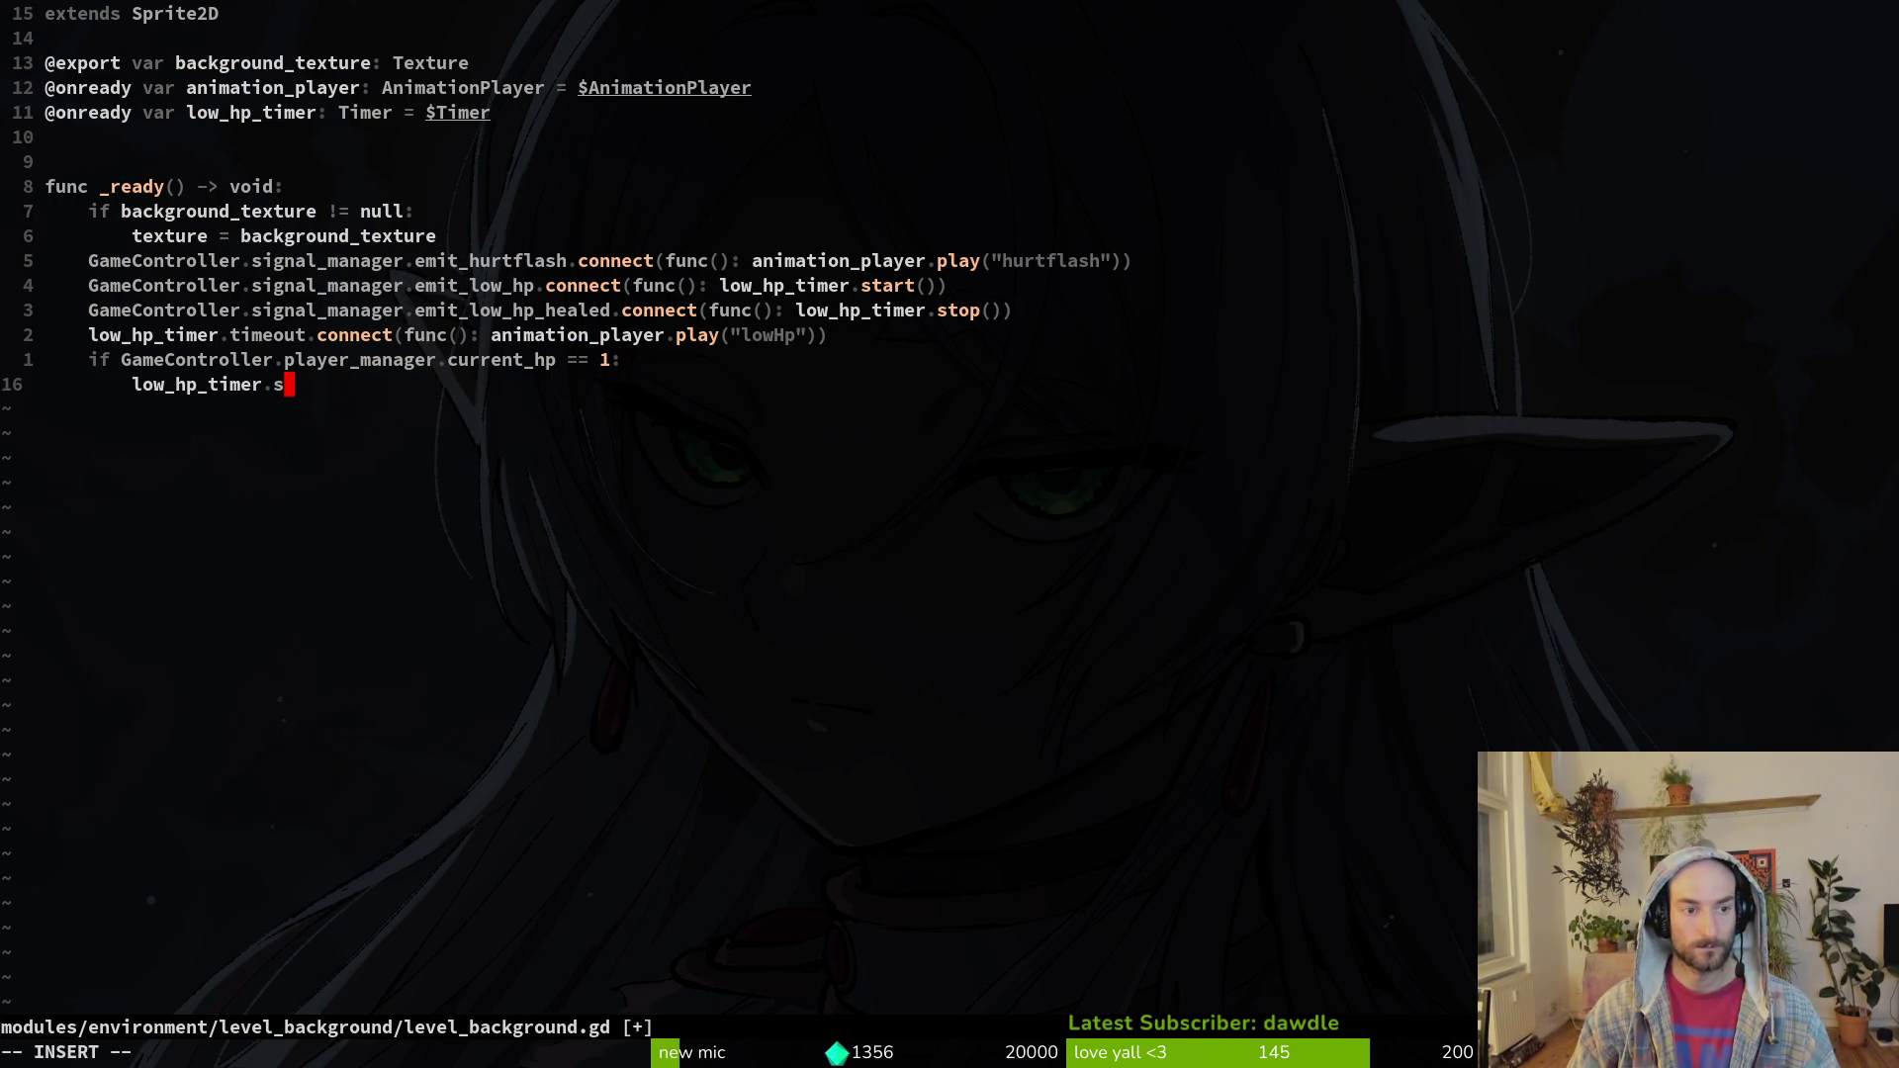
type("tart")
key("Return")
key("Escape")
type(":w")
key("Return")
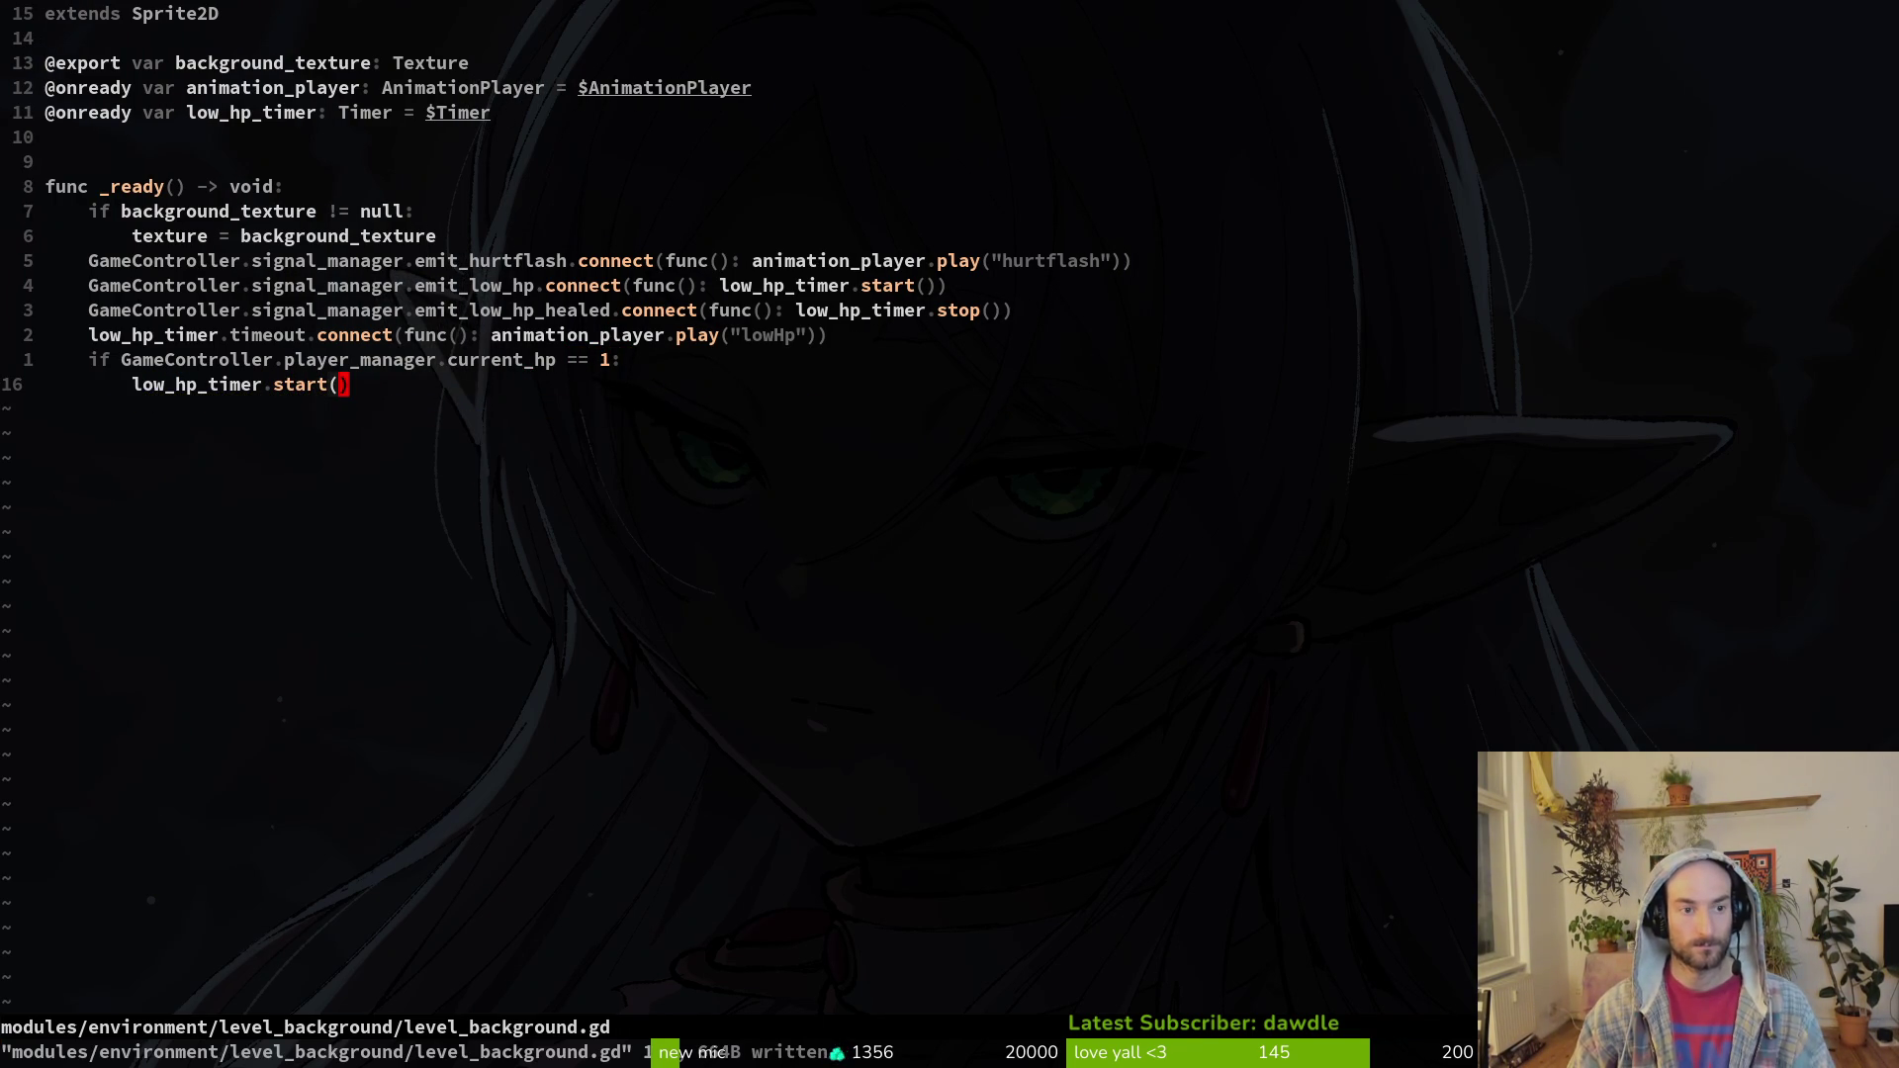
Step: Below _ready, begin a new function declaration: func _low_hp_beat() -> void:
key("k")
key("k")
key("j")
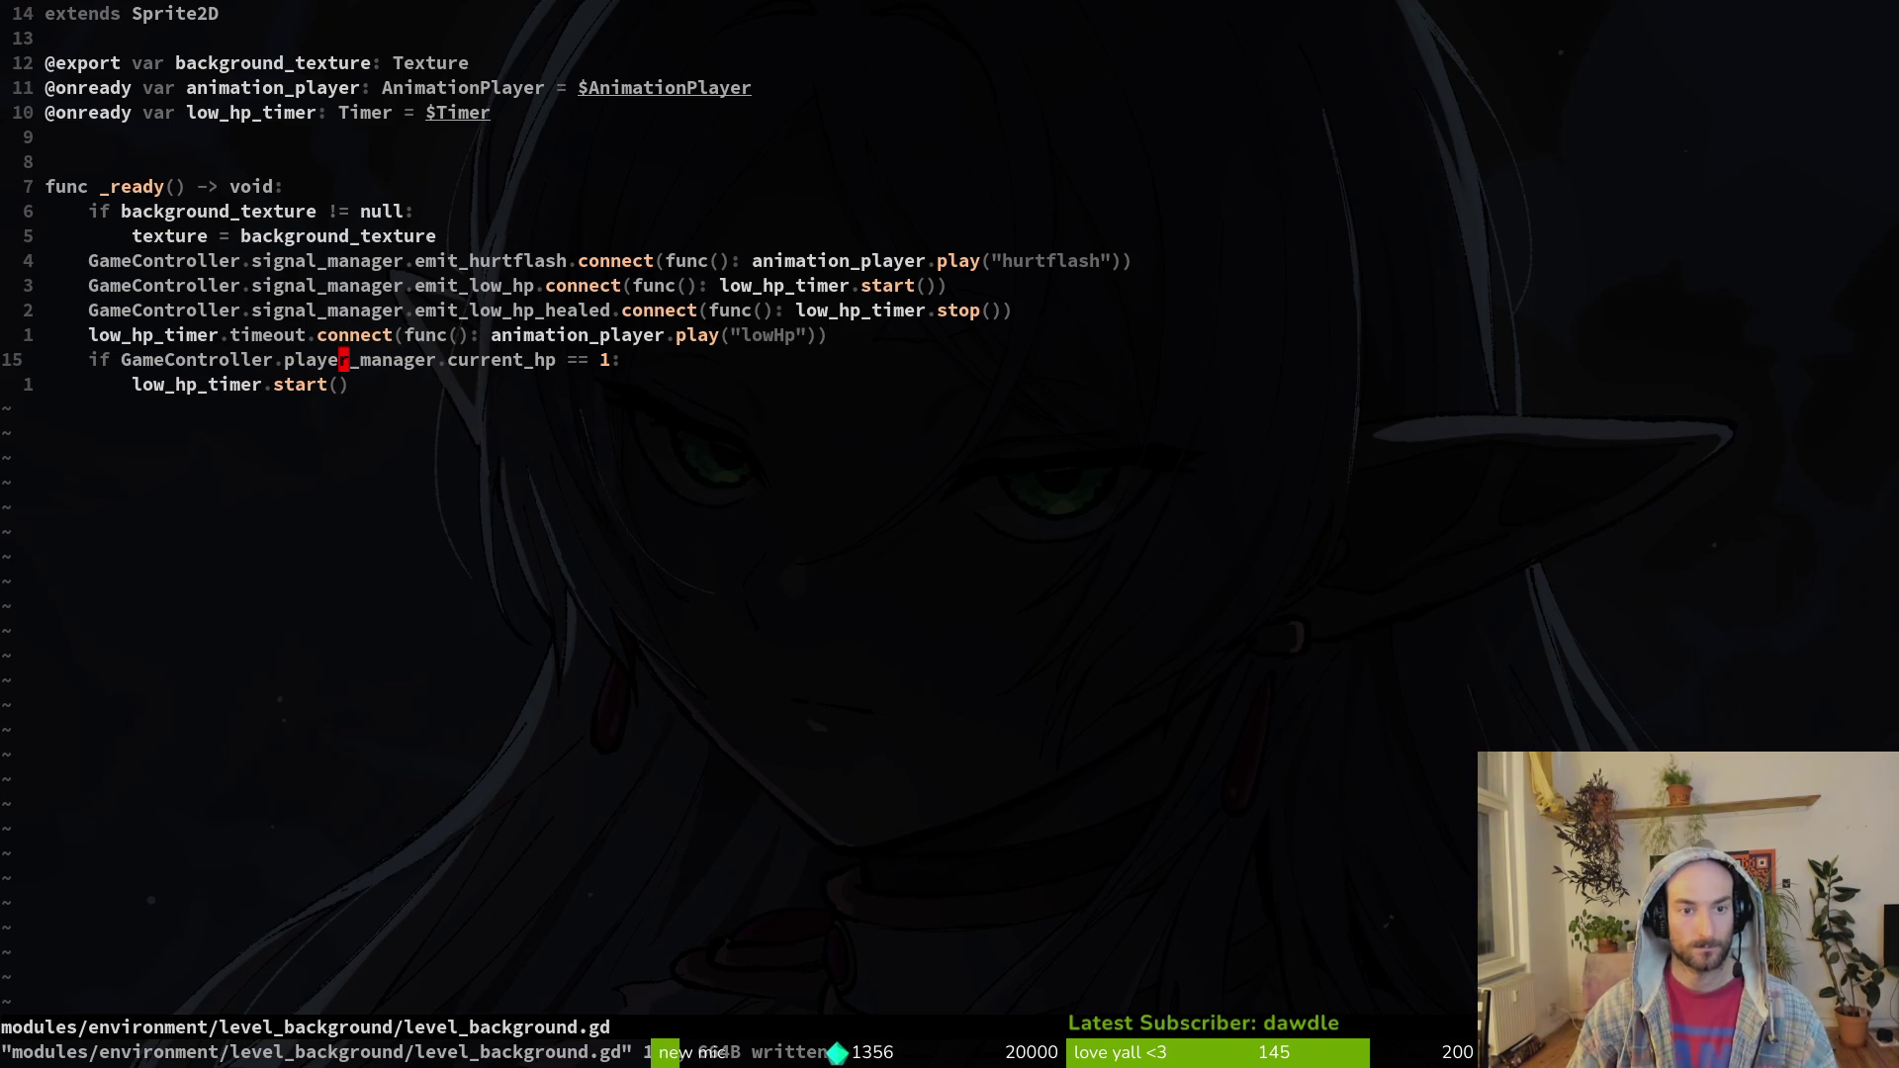
key("k")
key("k")
key("k")
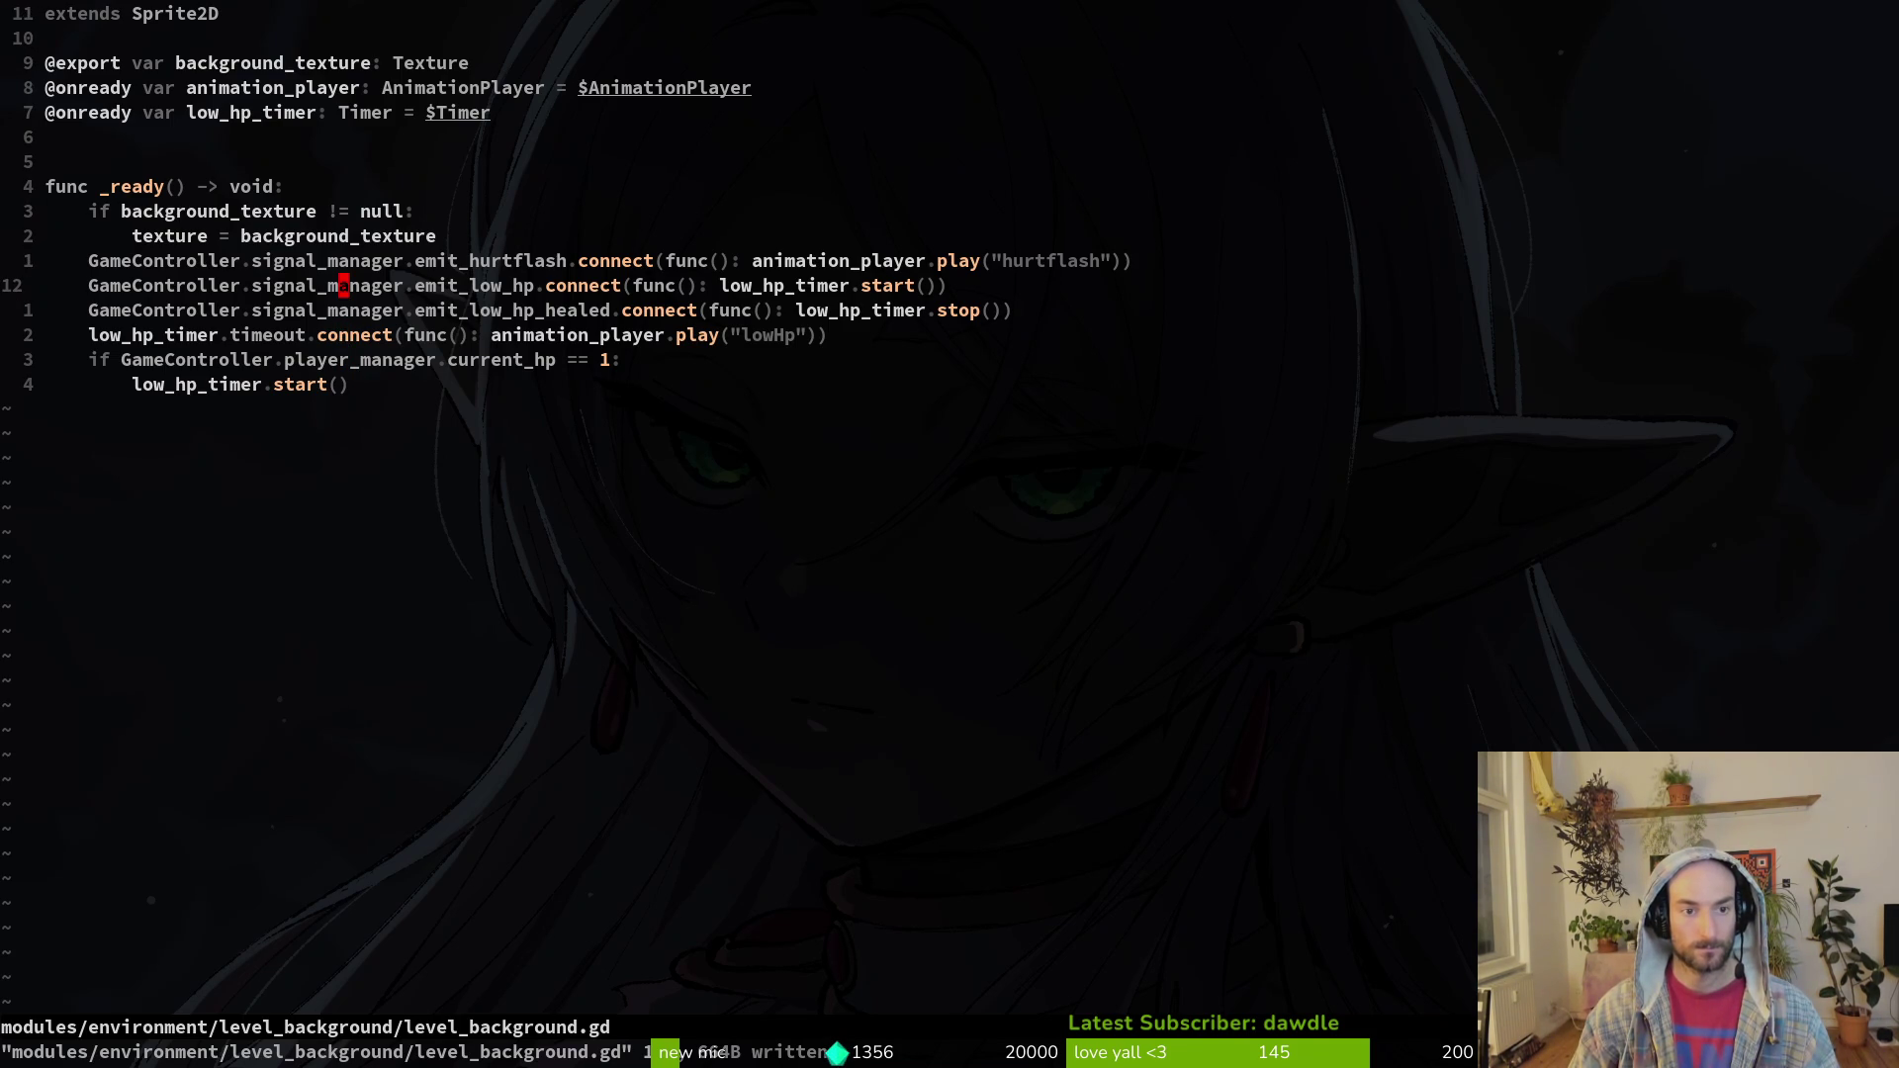
key("j")
key("j")
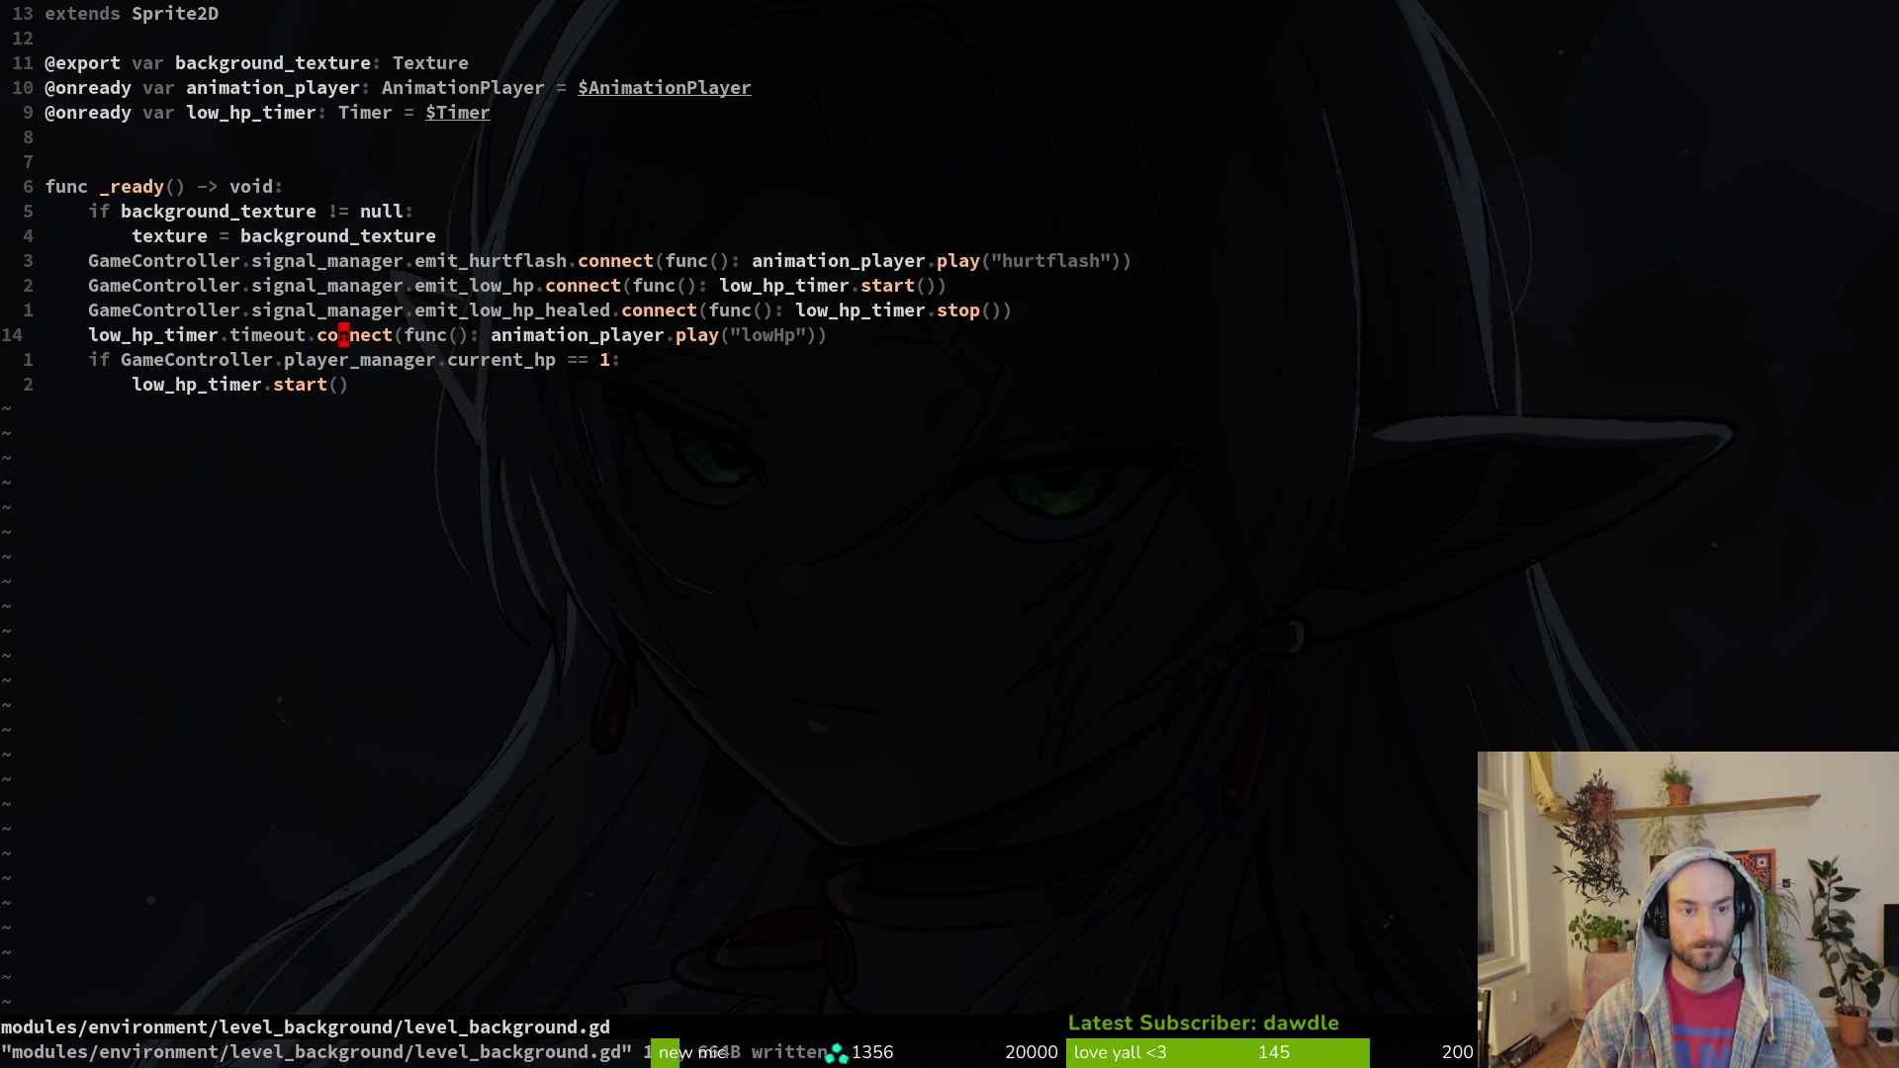
key("0")
key("j")
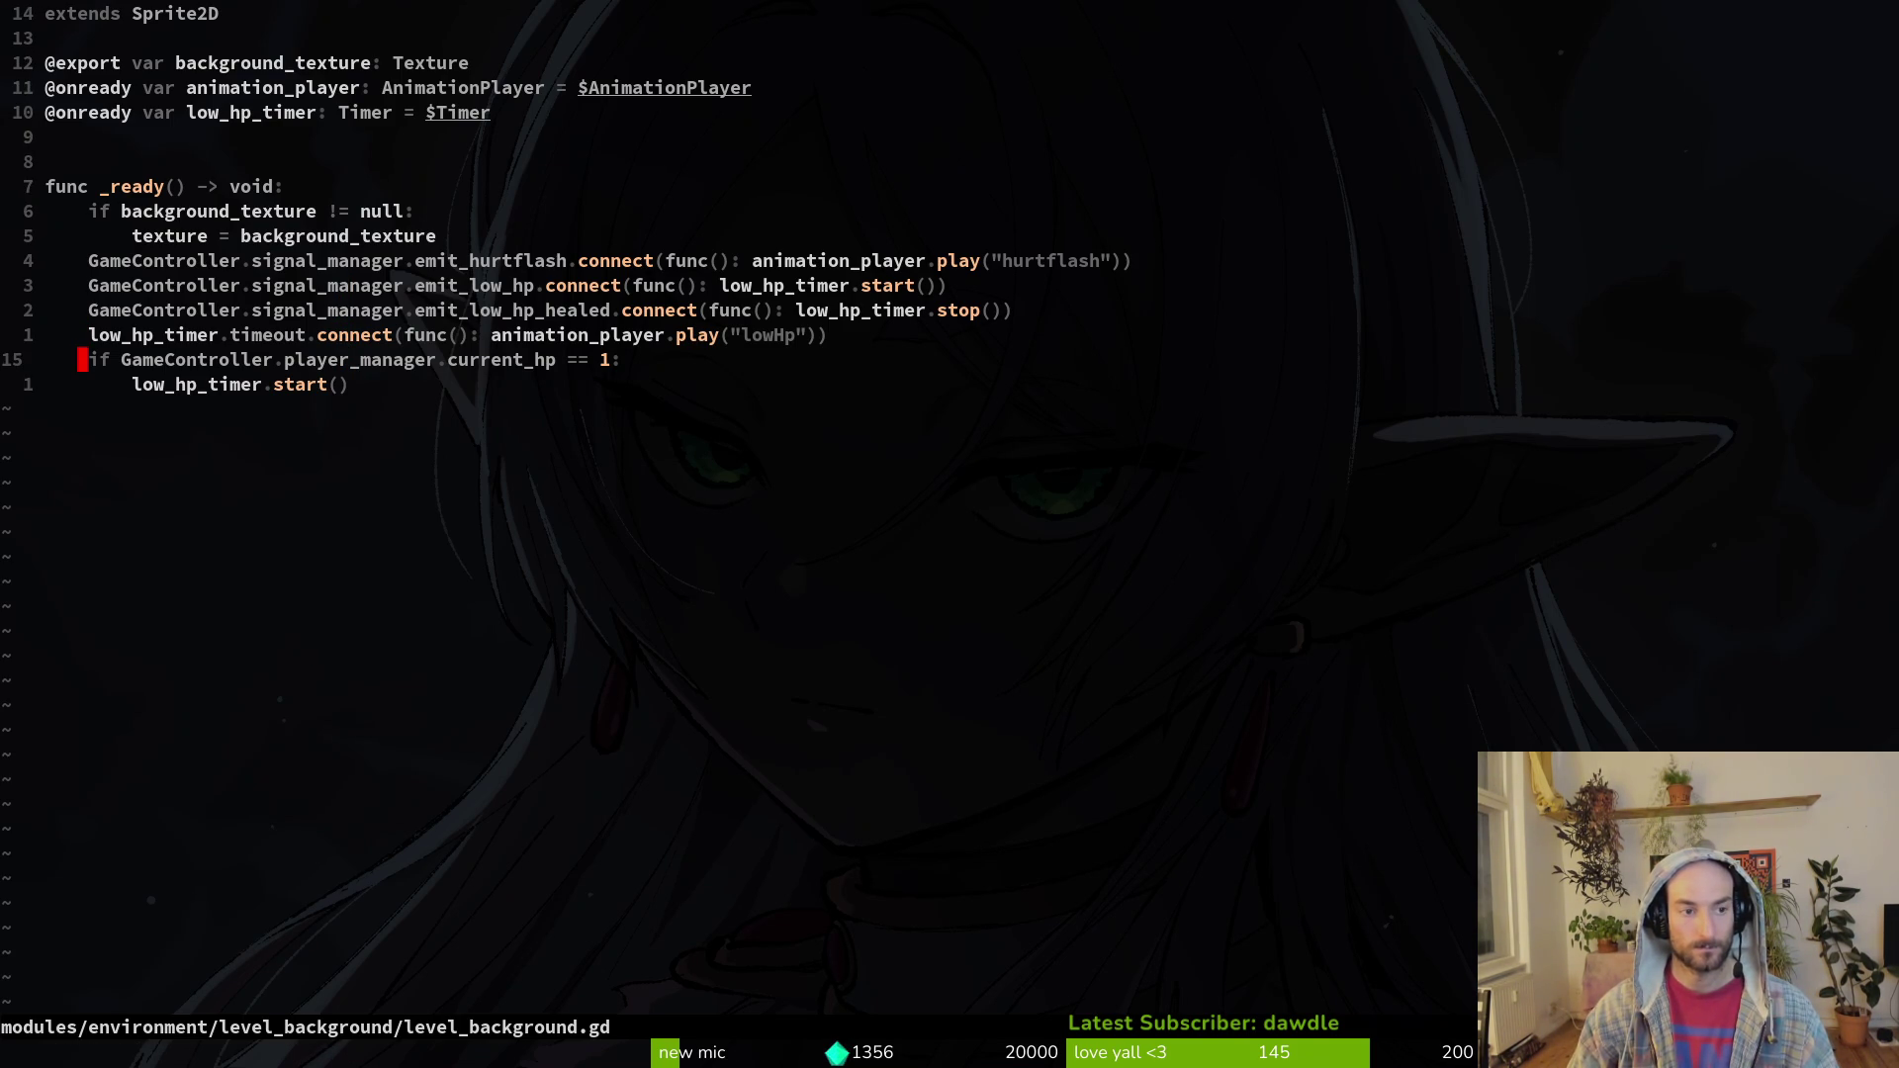
key("j")
key("o")
key("Return")
key("Return")
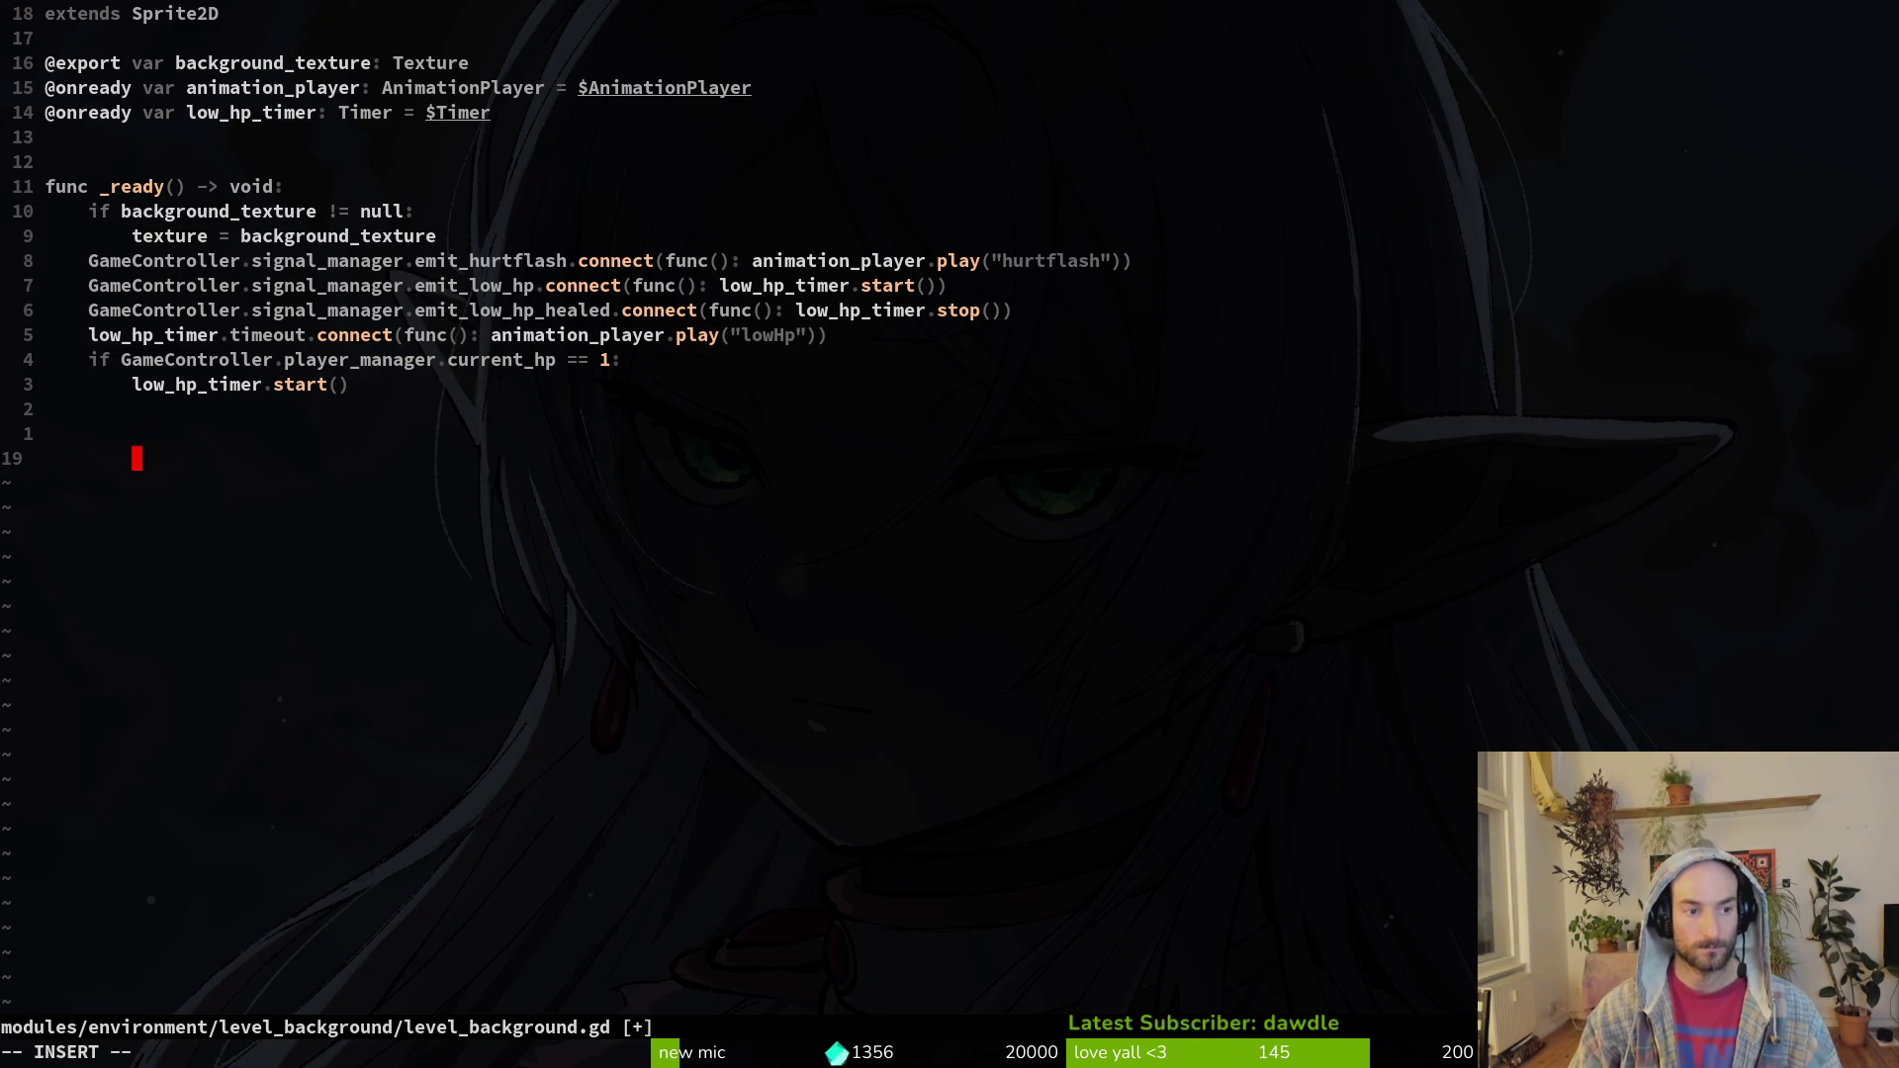
type("func ")
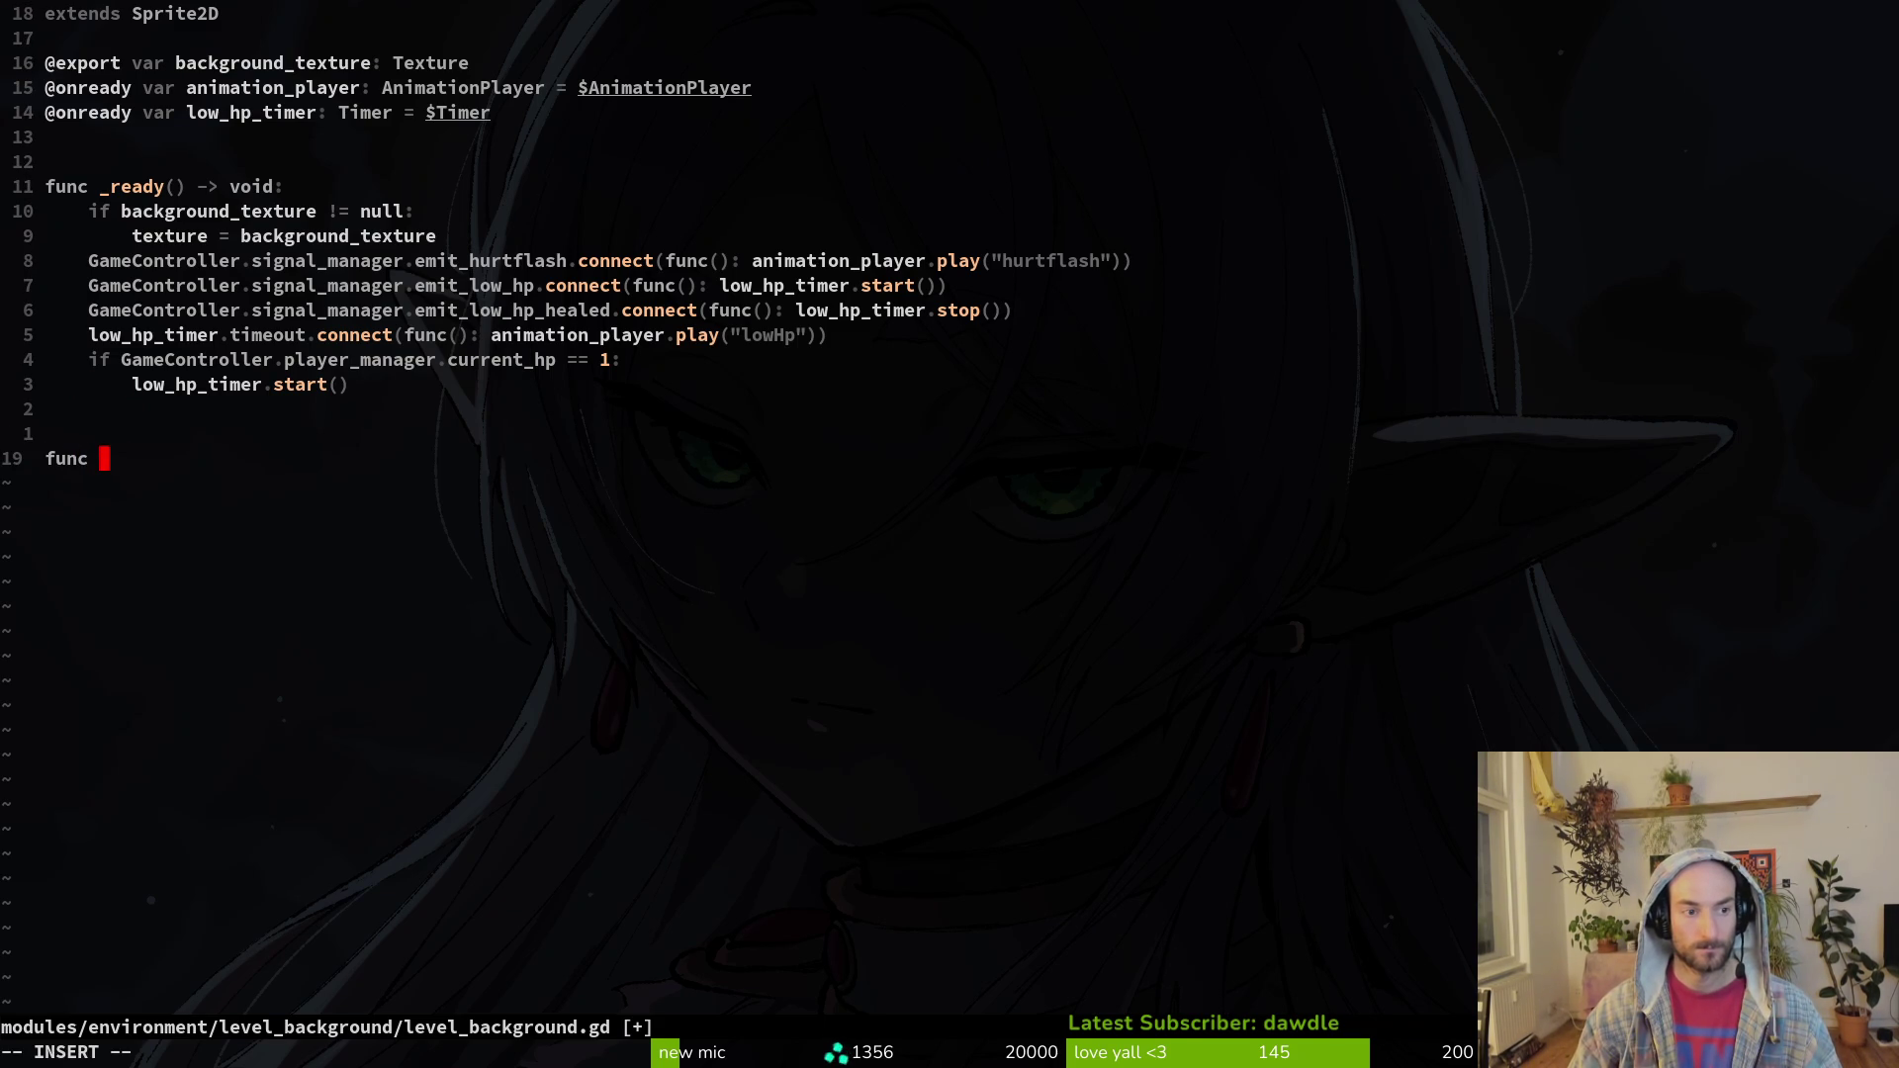
type("_low_hp_")
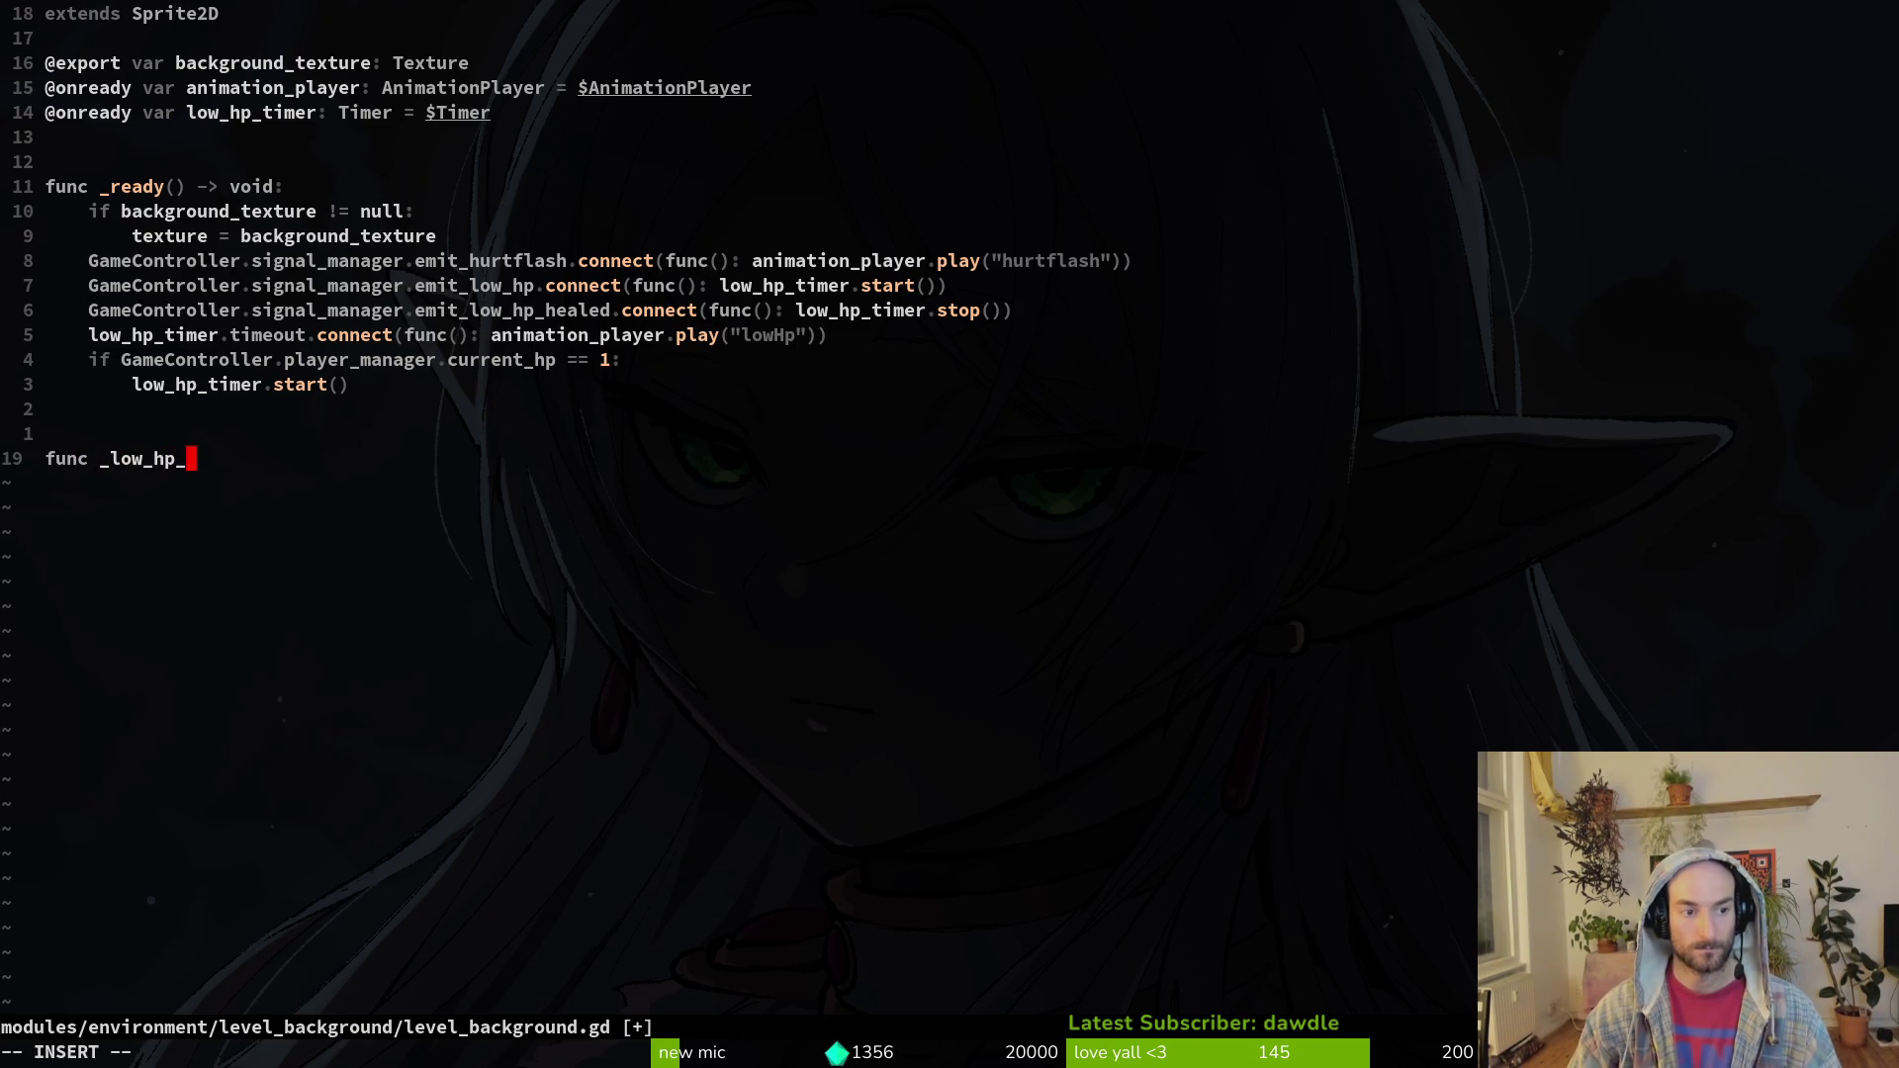
type("beat")
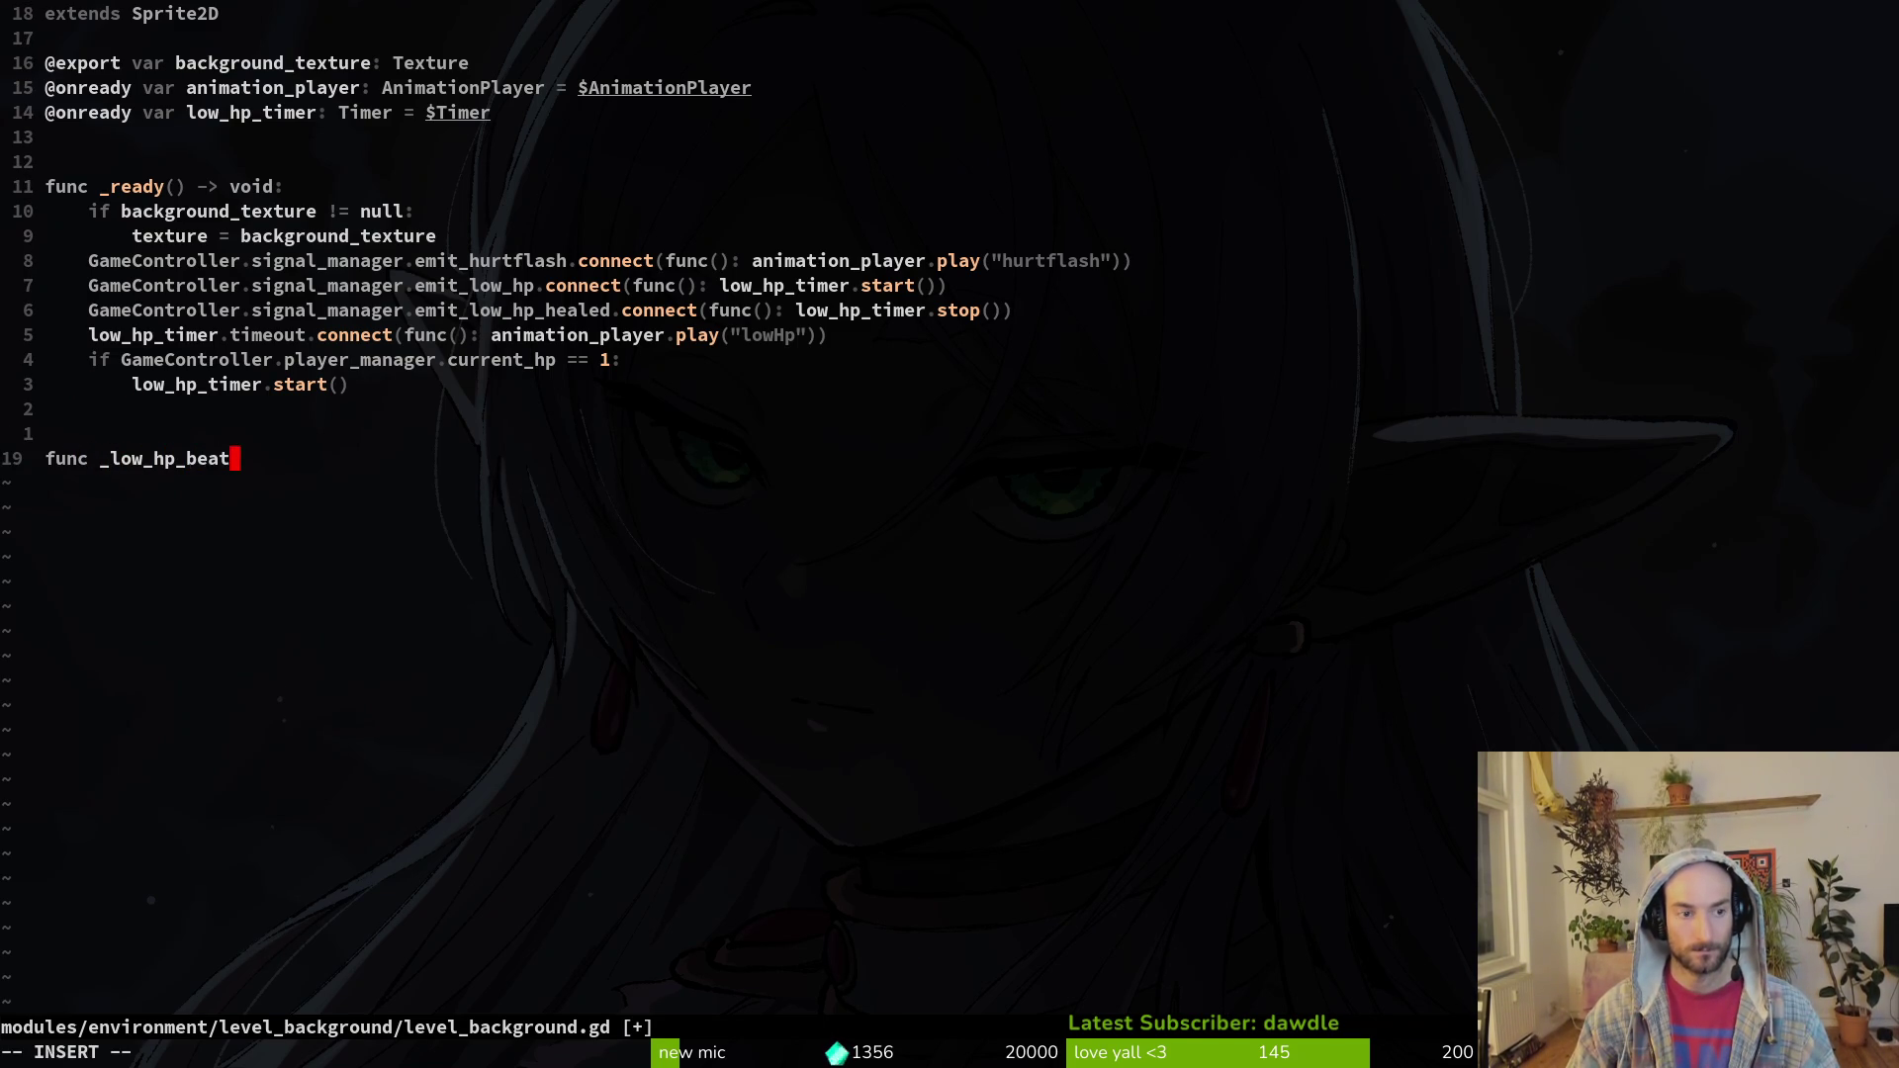
type("() -> v")
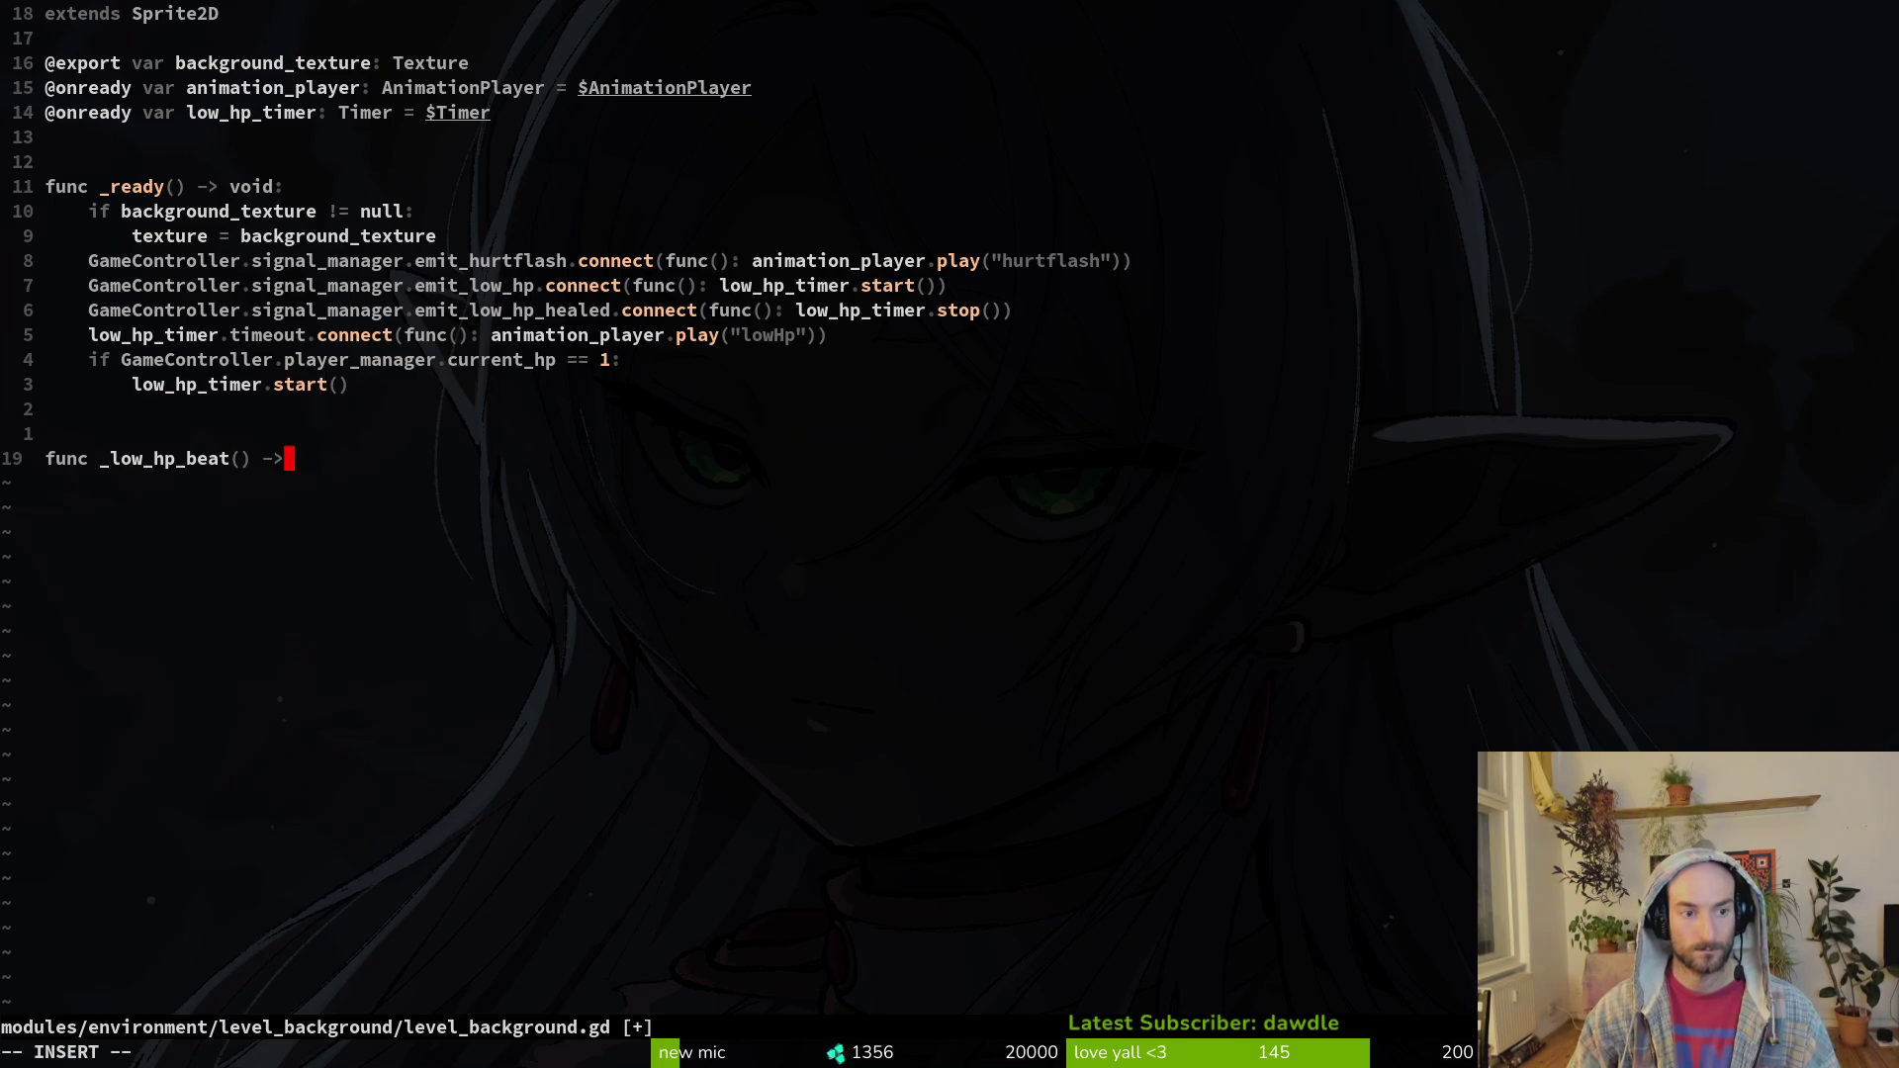
type("oid:")
Step: Make _low_hp_beat call animation_player.play("lowHp")
key("Escape")
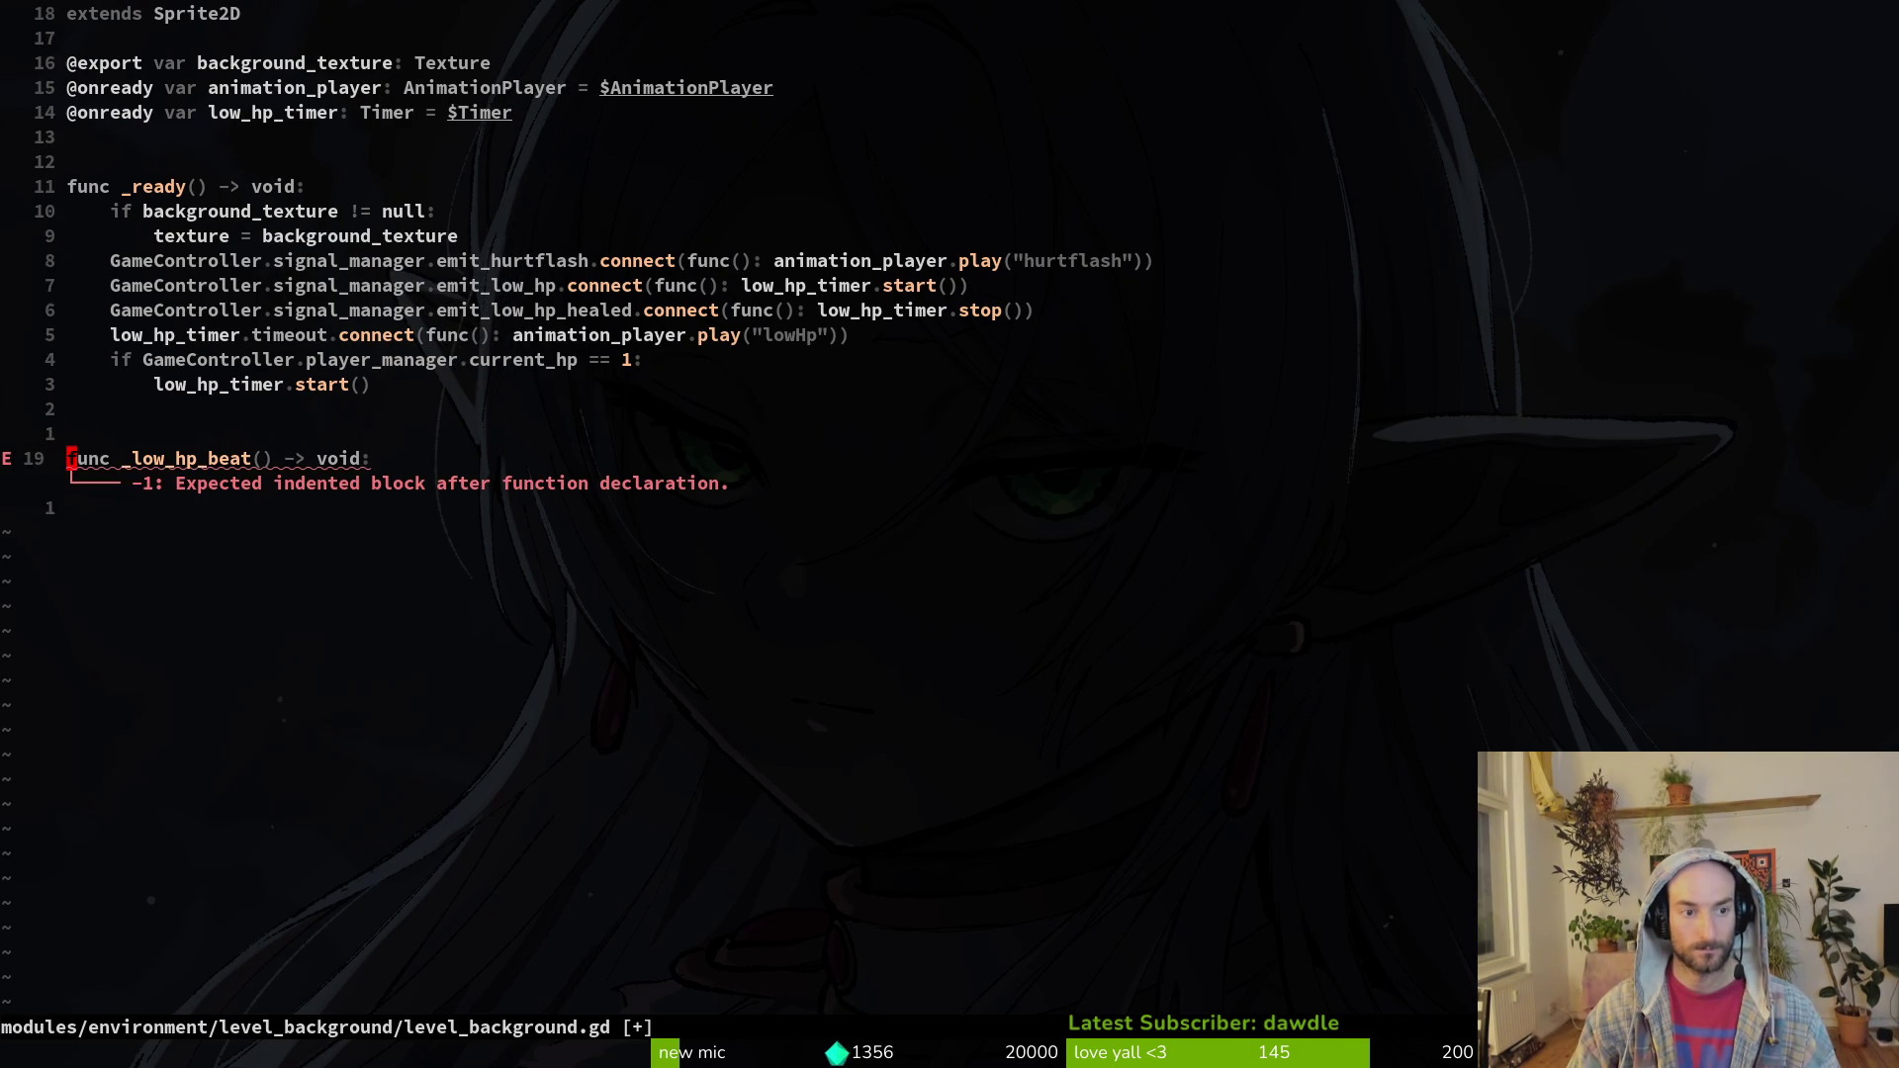
type("o")
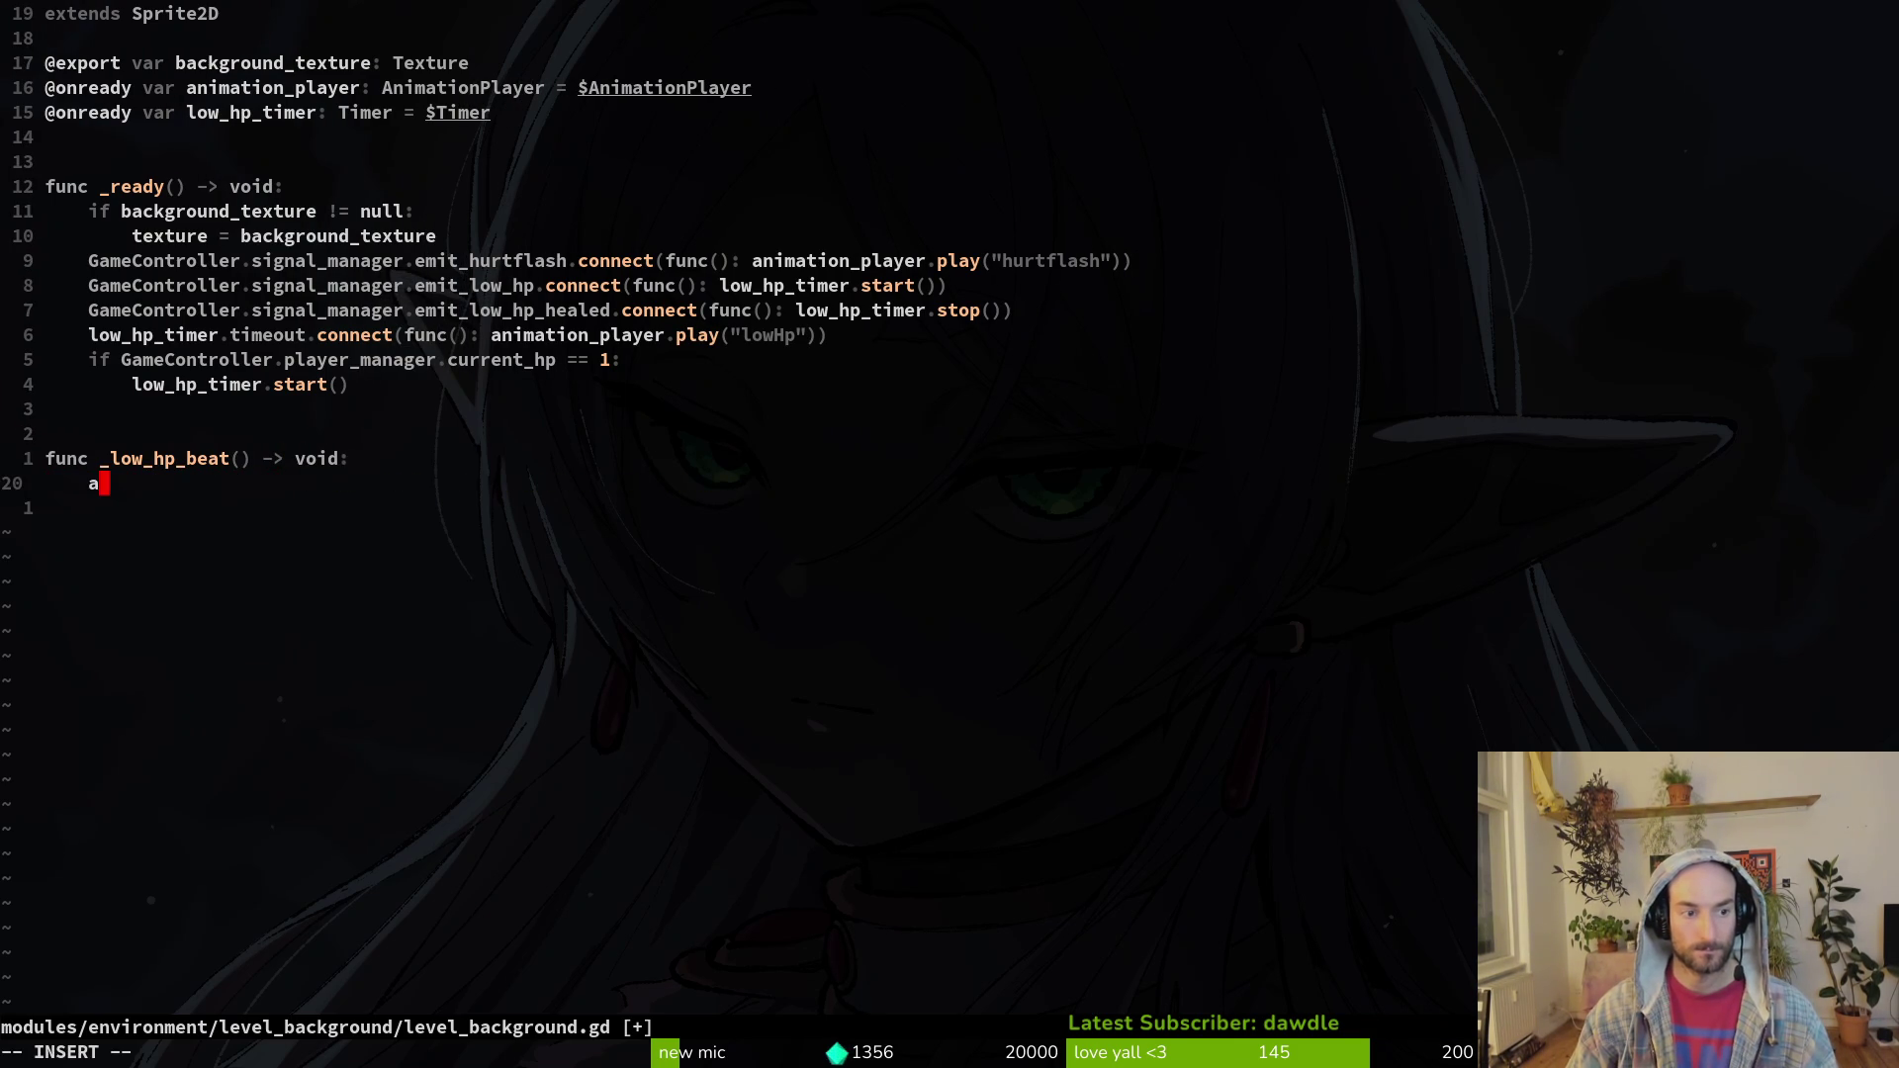
type("nimation_player.play(")
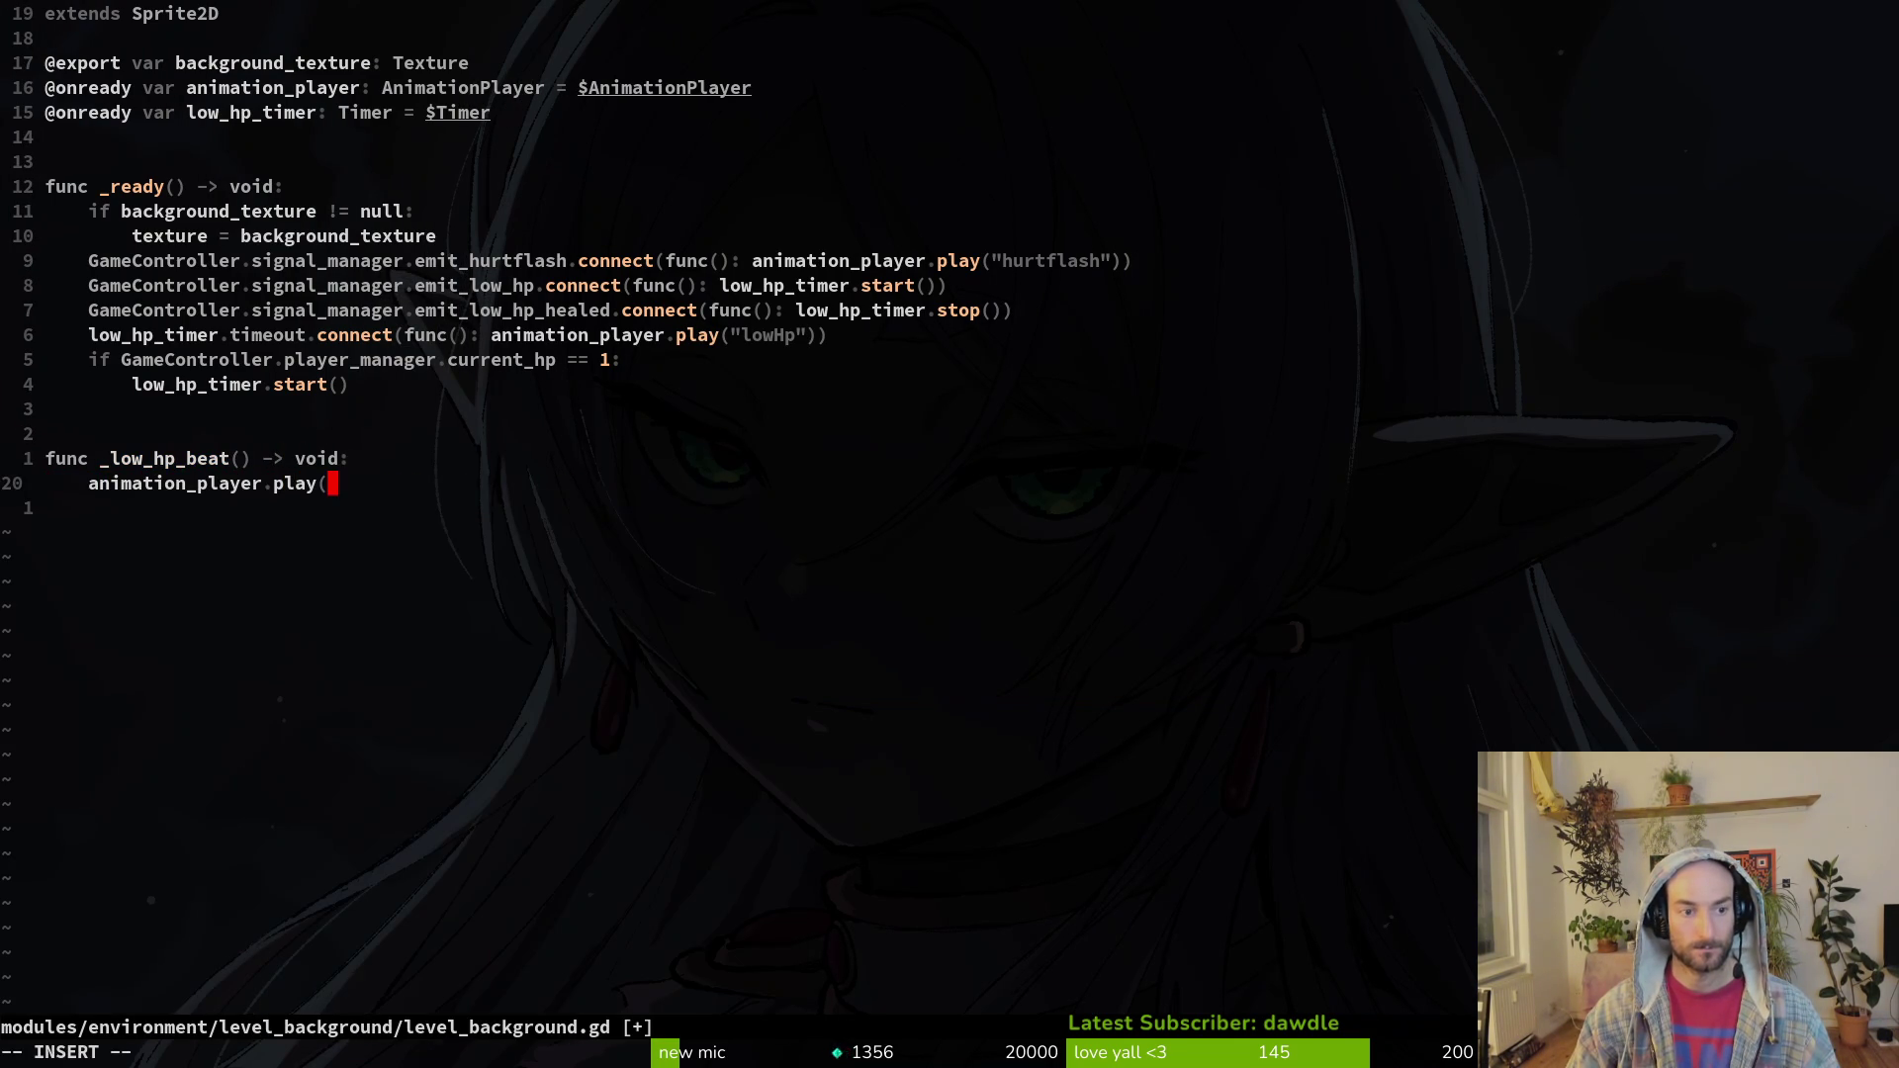
key("BackSpace")
key("BackSpace")
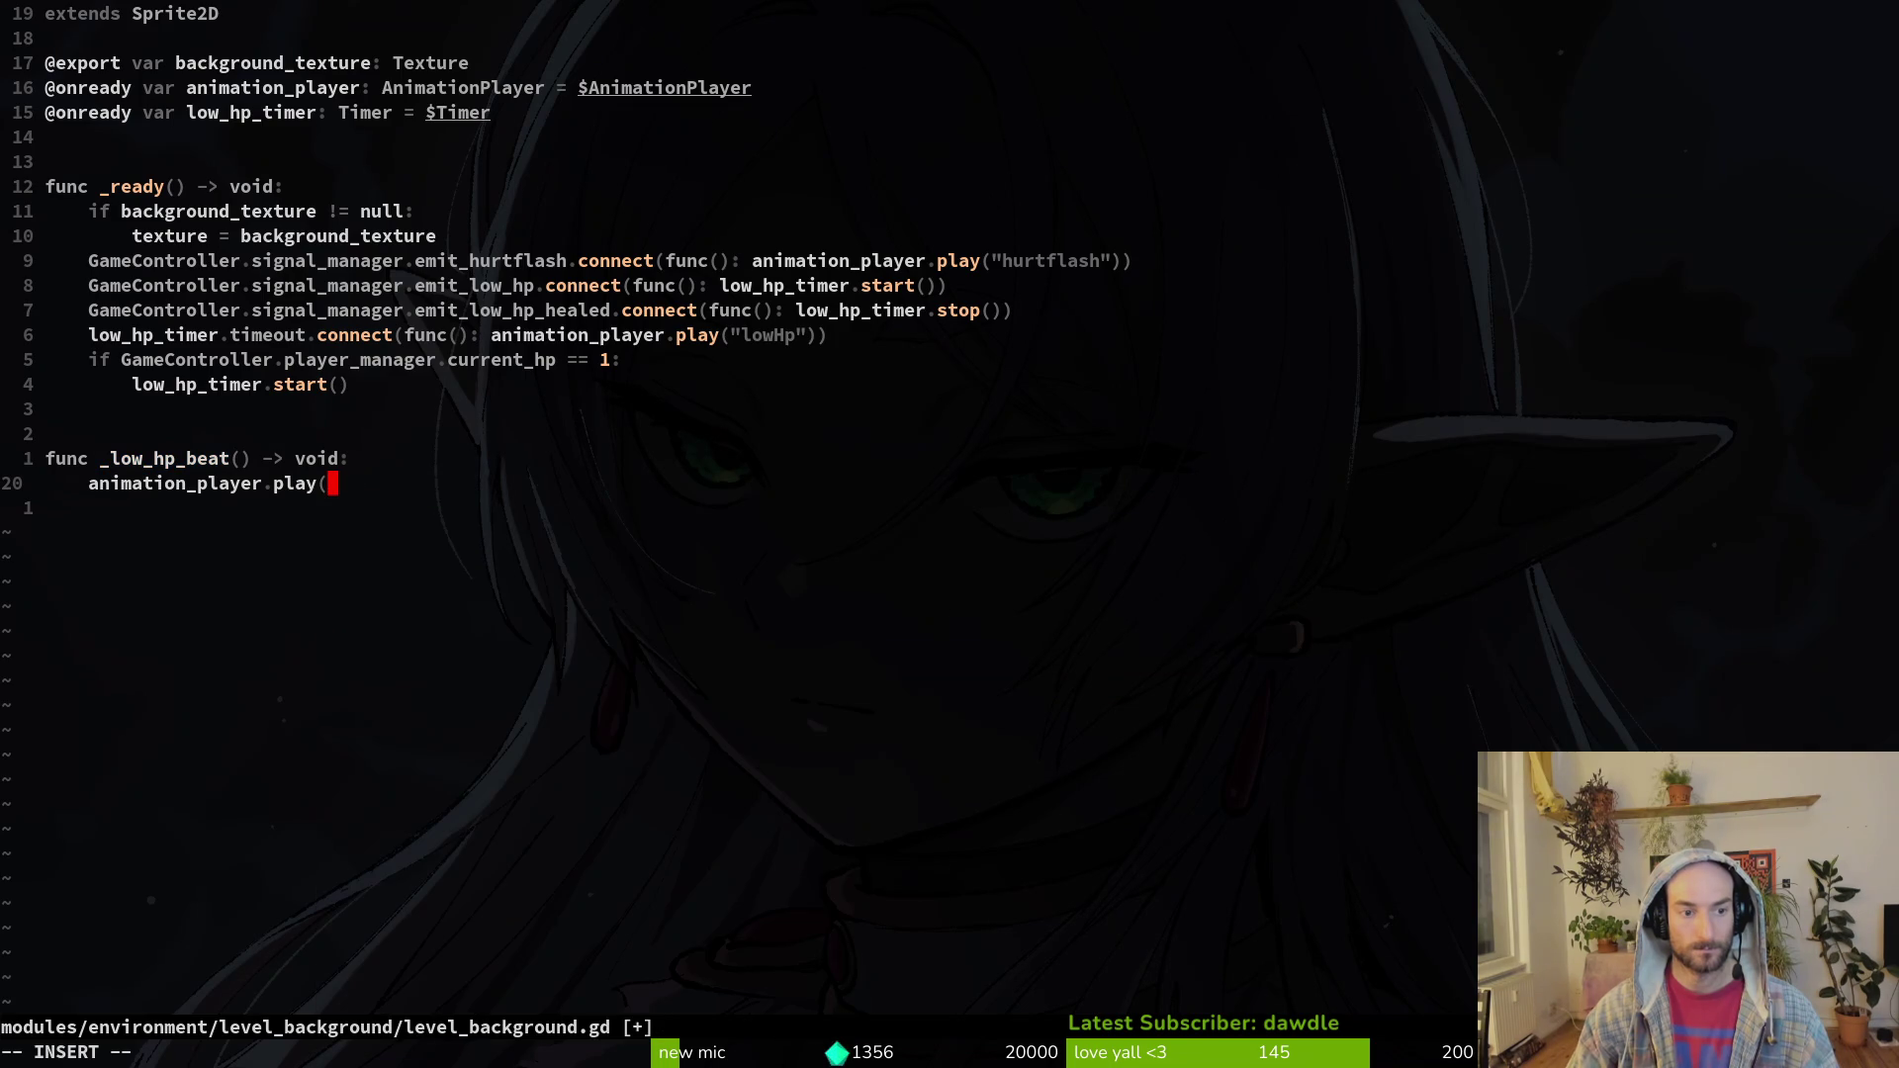
type("lo")
key("Tab")
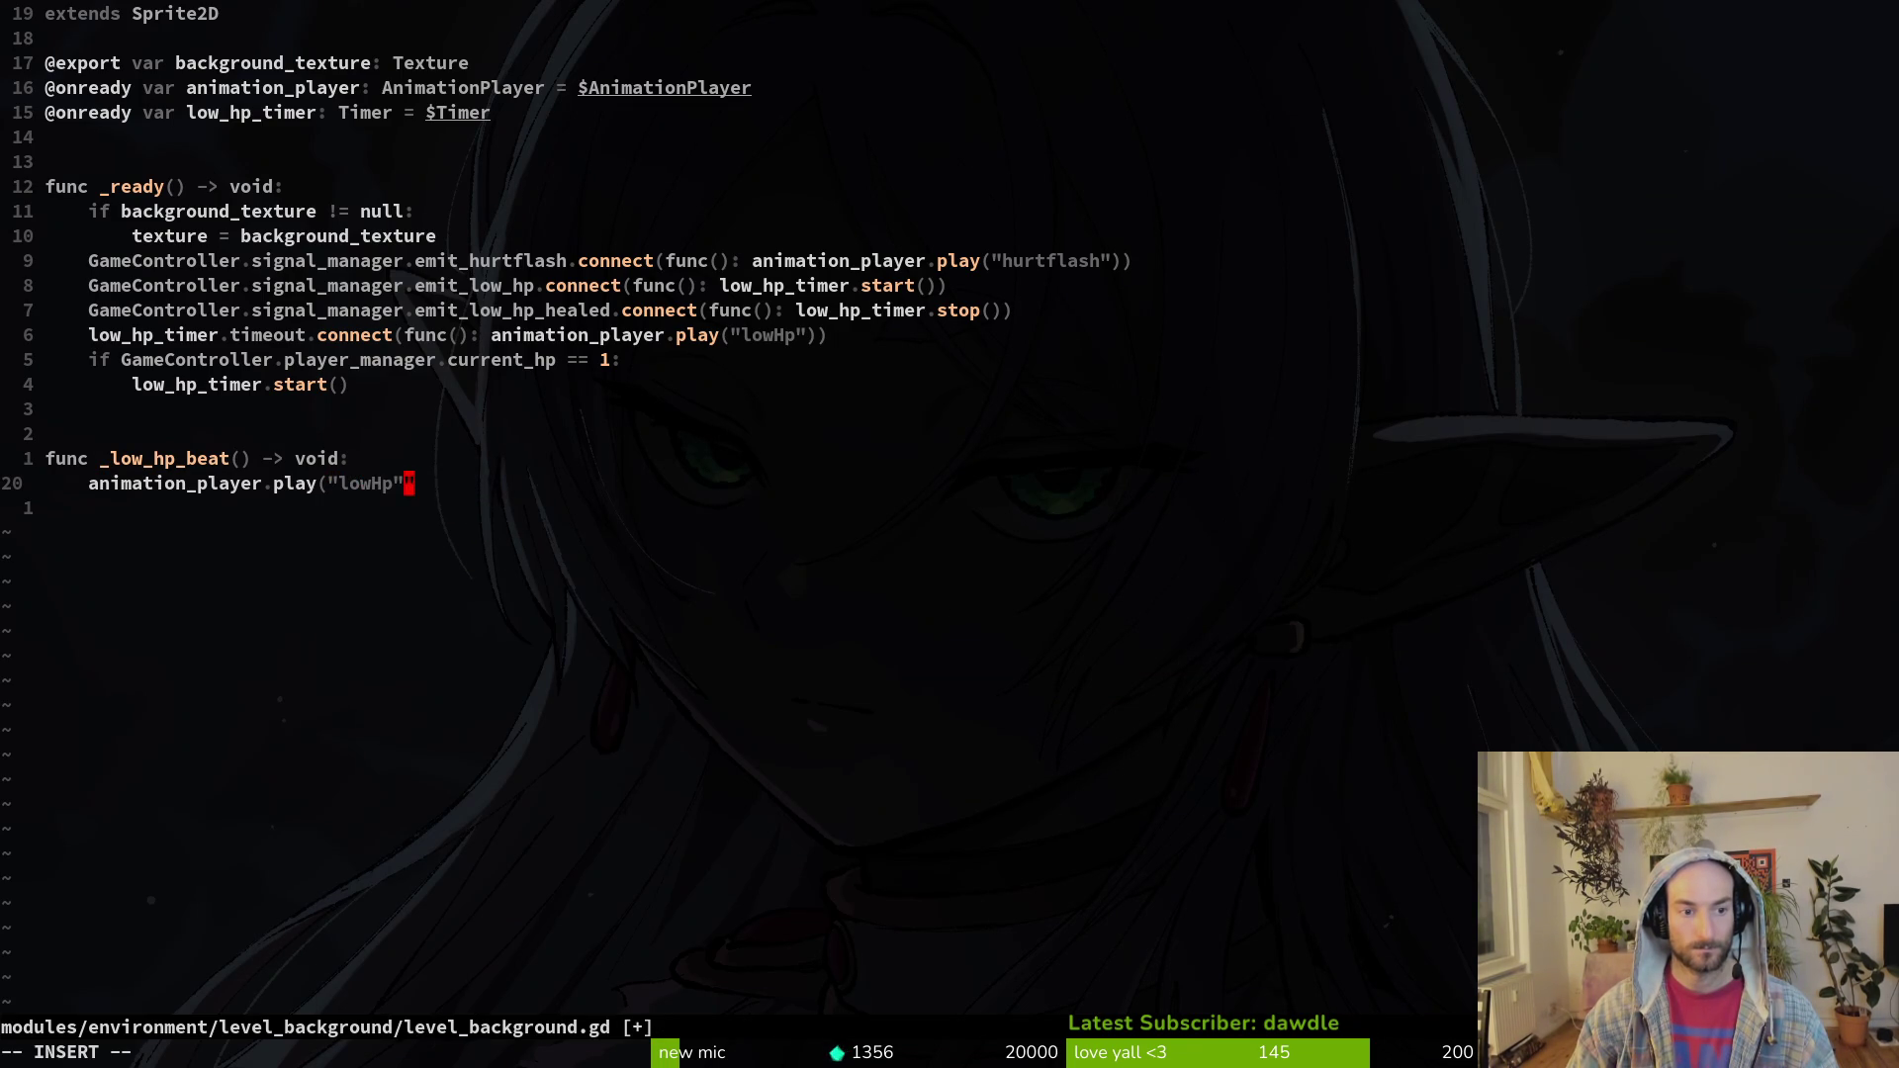
type("\"")
key("Escape")
type("a)")
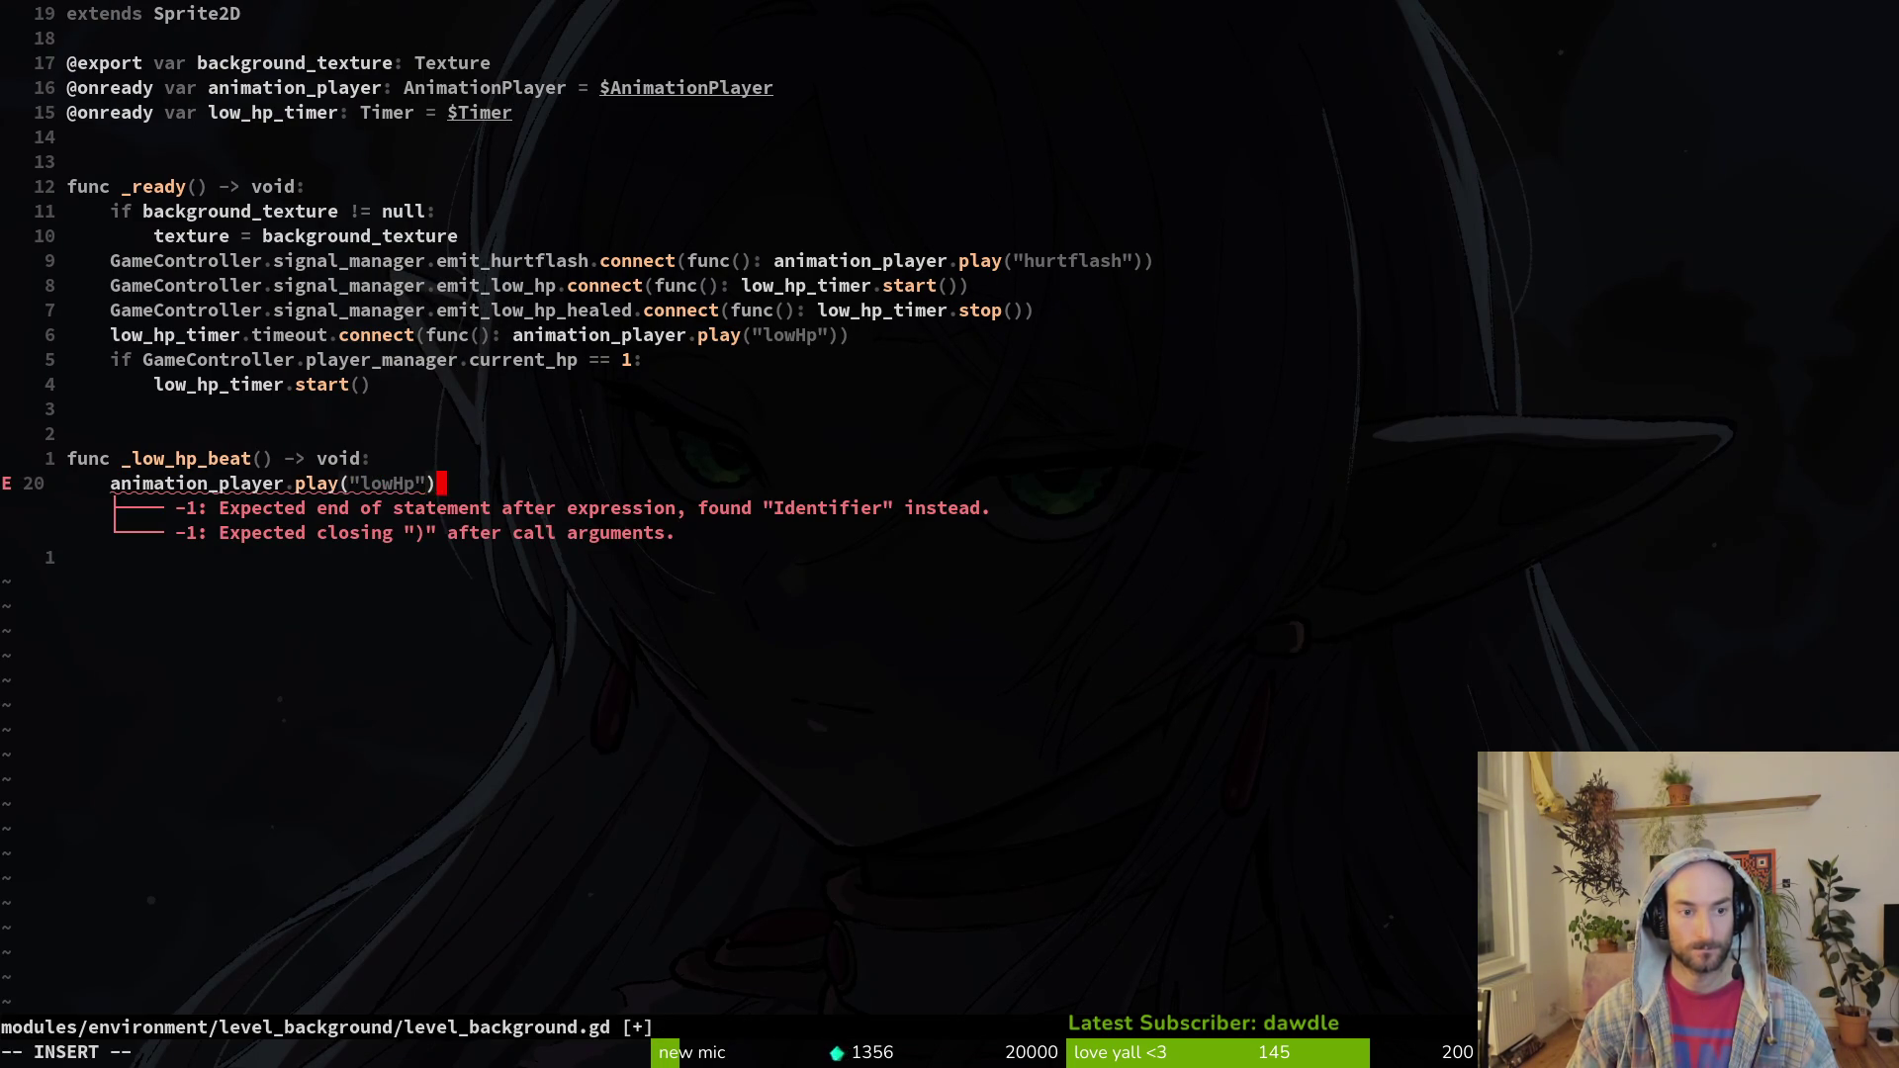
key("Escape")
Step: Paste the create_sfx call below it and change the effect to LOW_HP
key("o")
key("ctrl+shift+v")
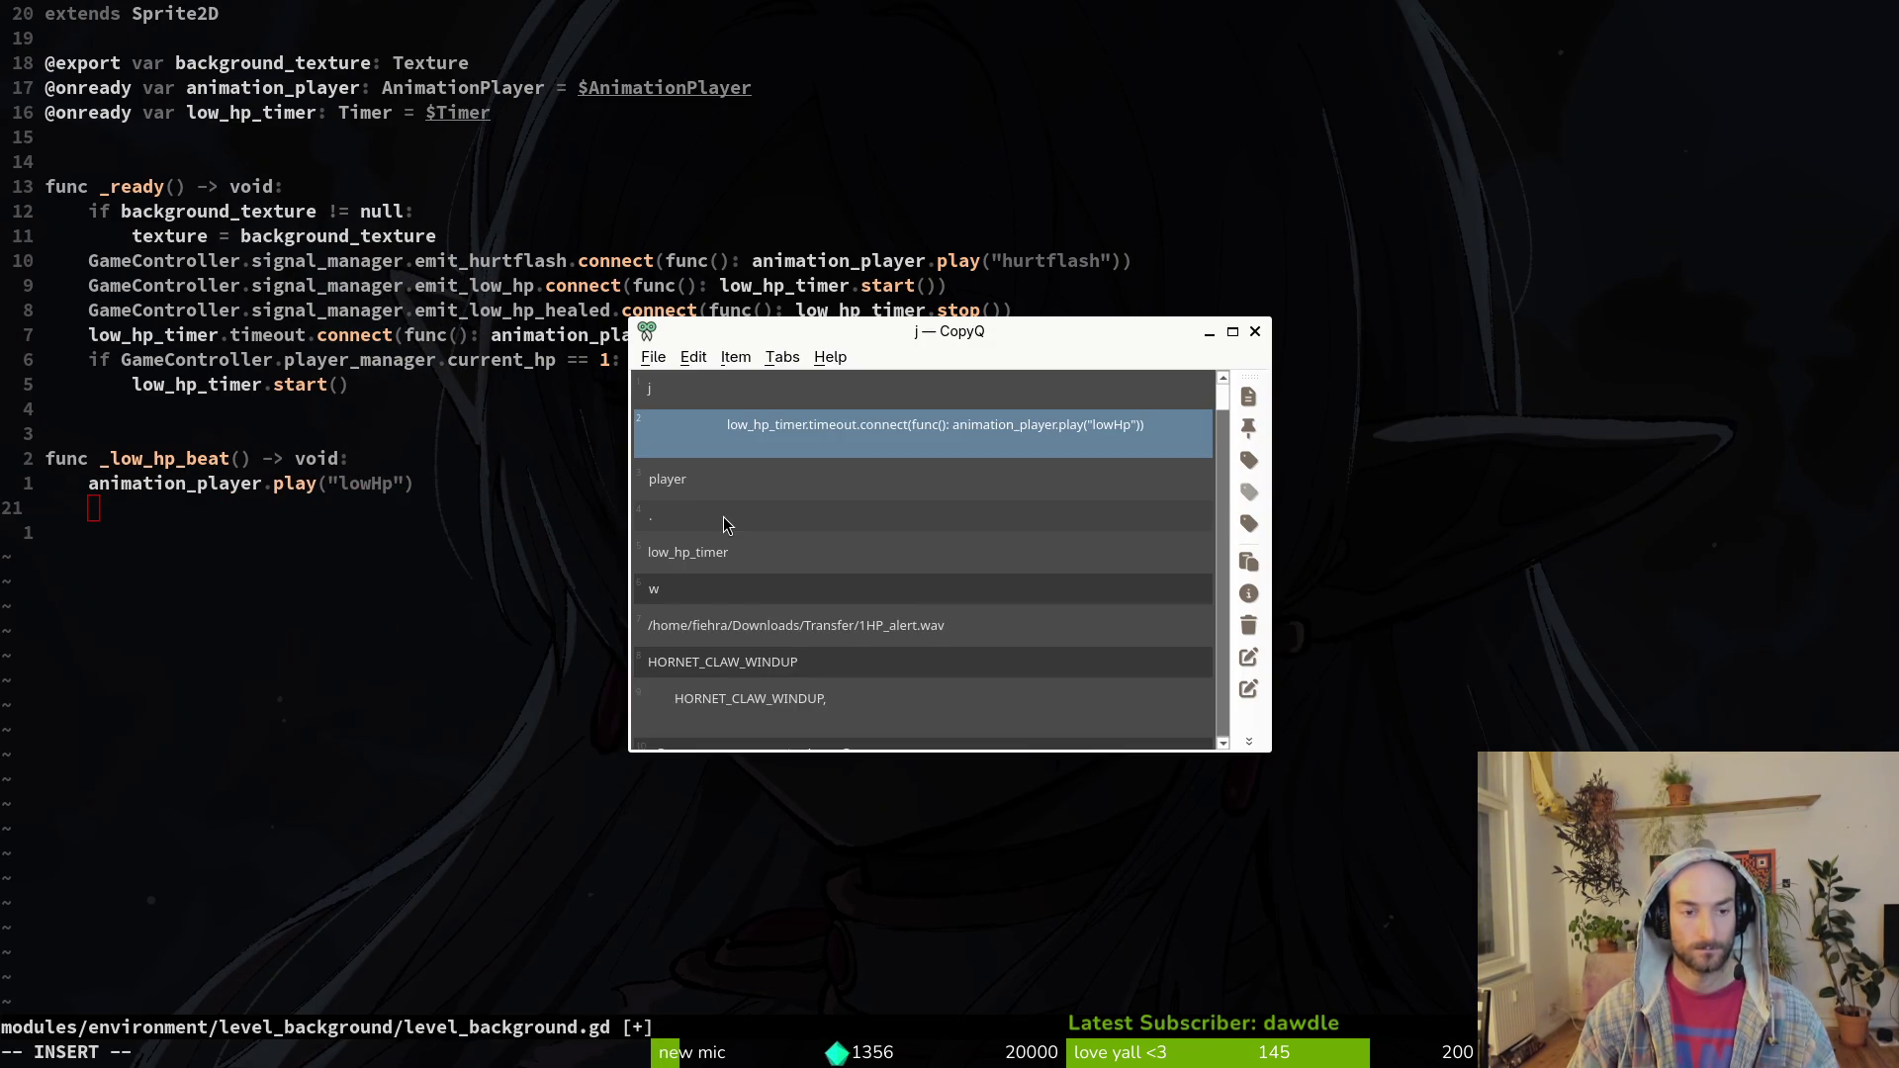
type("create_sfx")
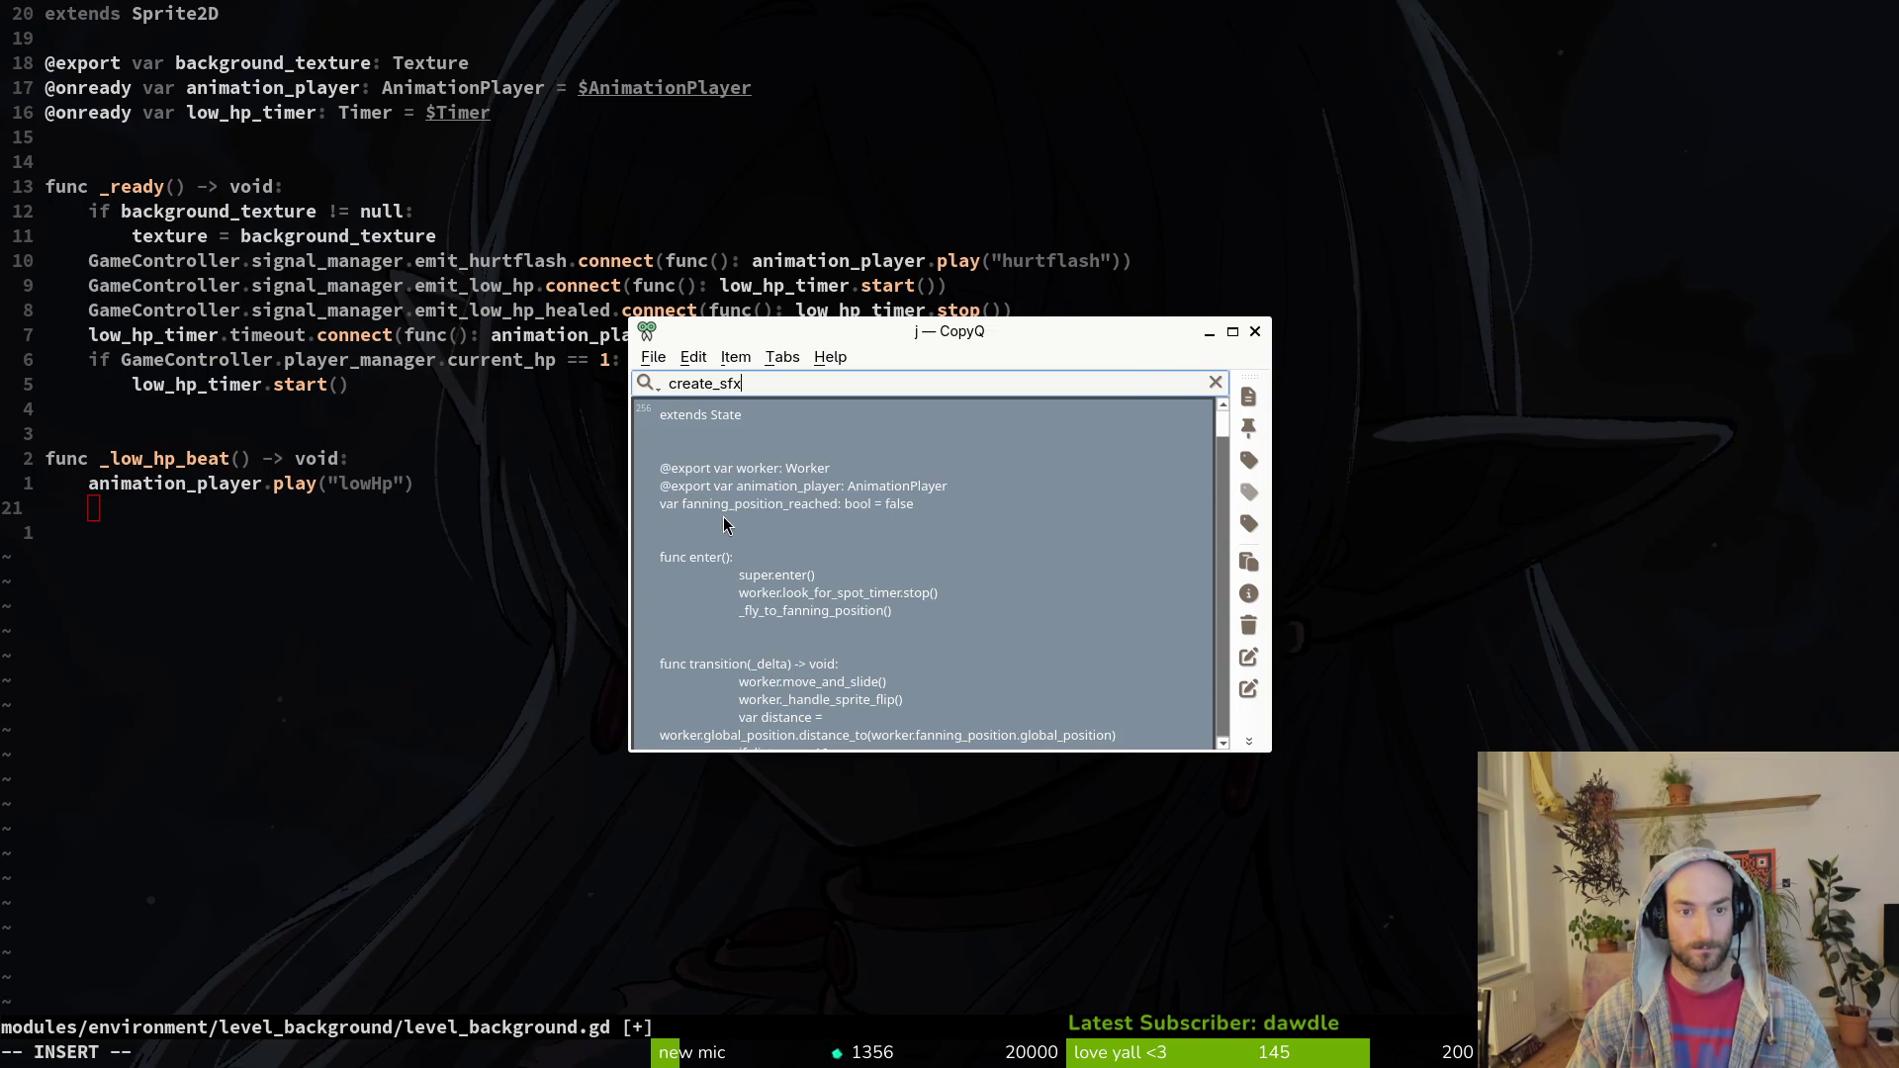
key("Return")
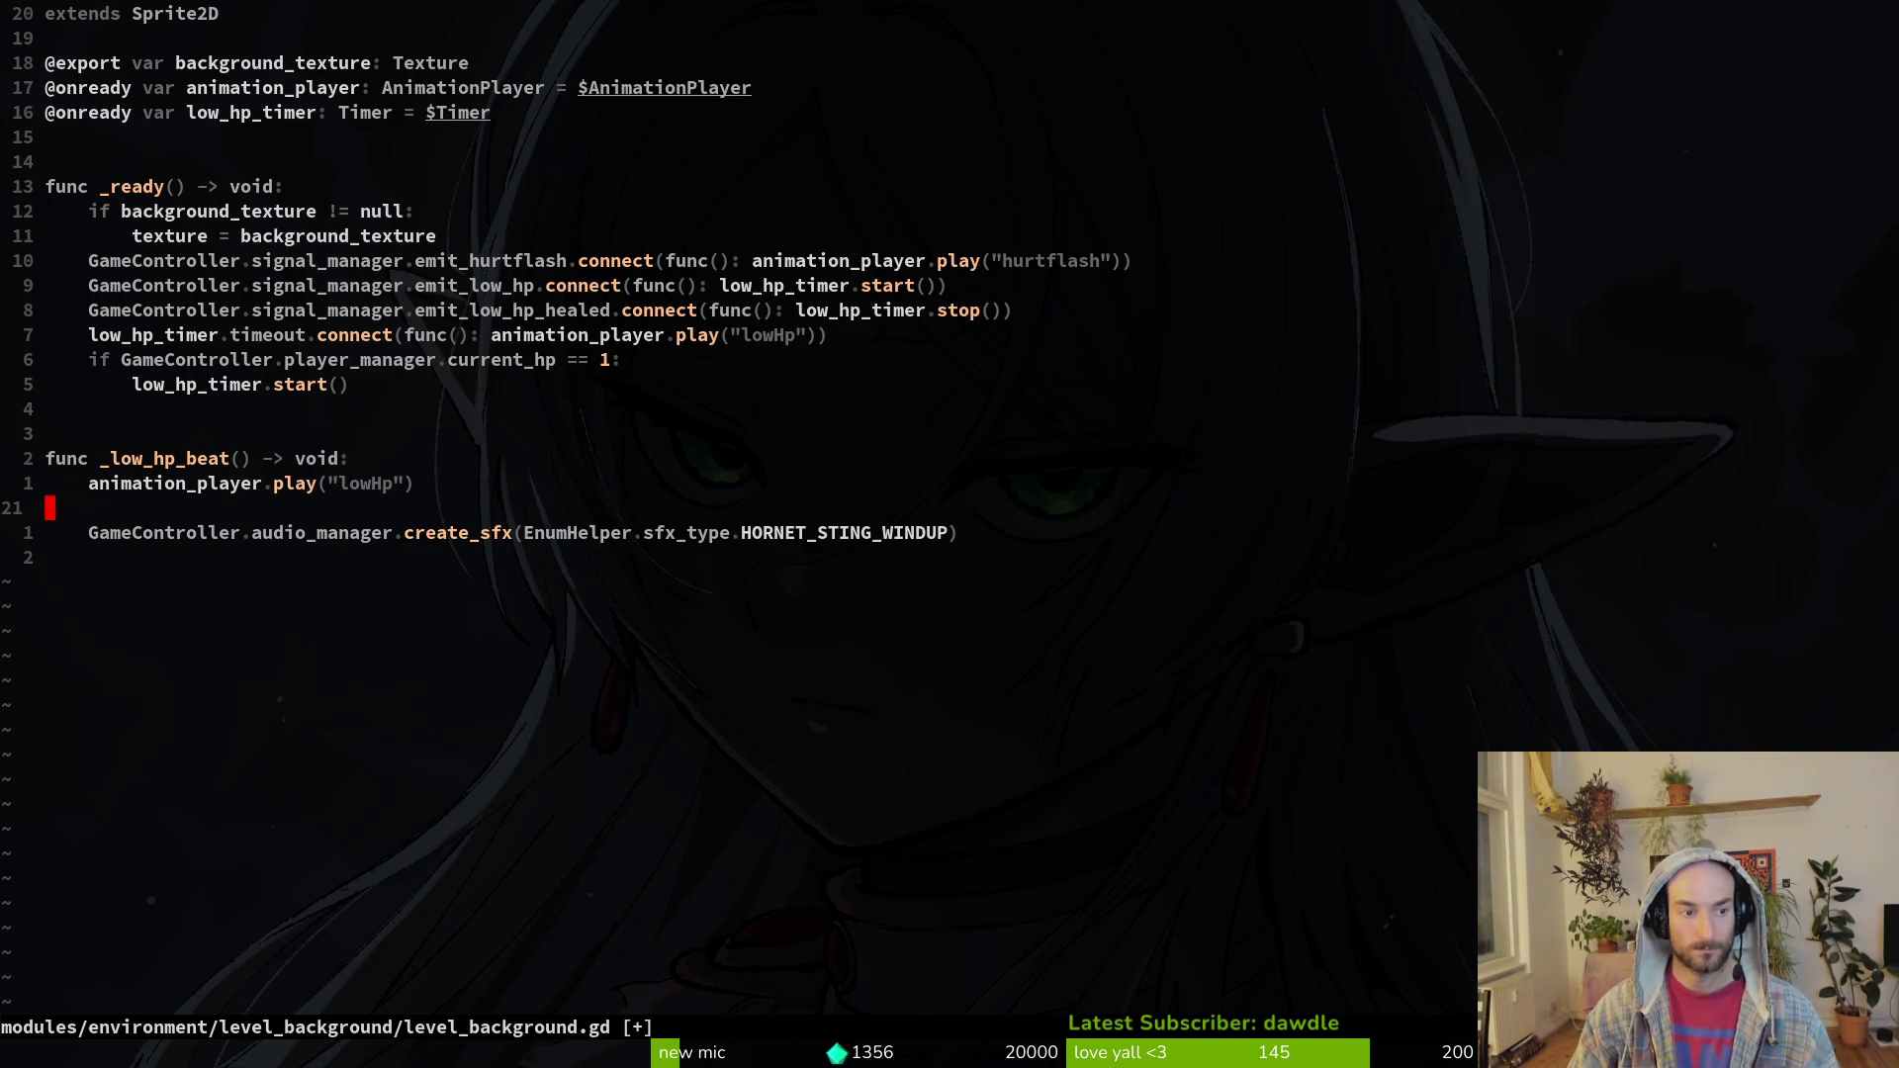
key("d")
key("d")
type("ciwlow")
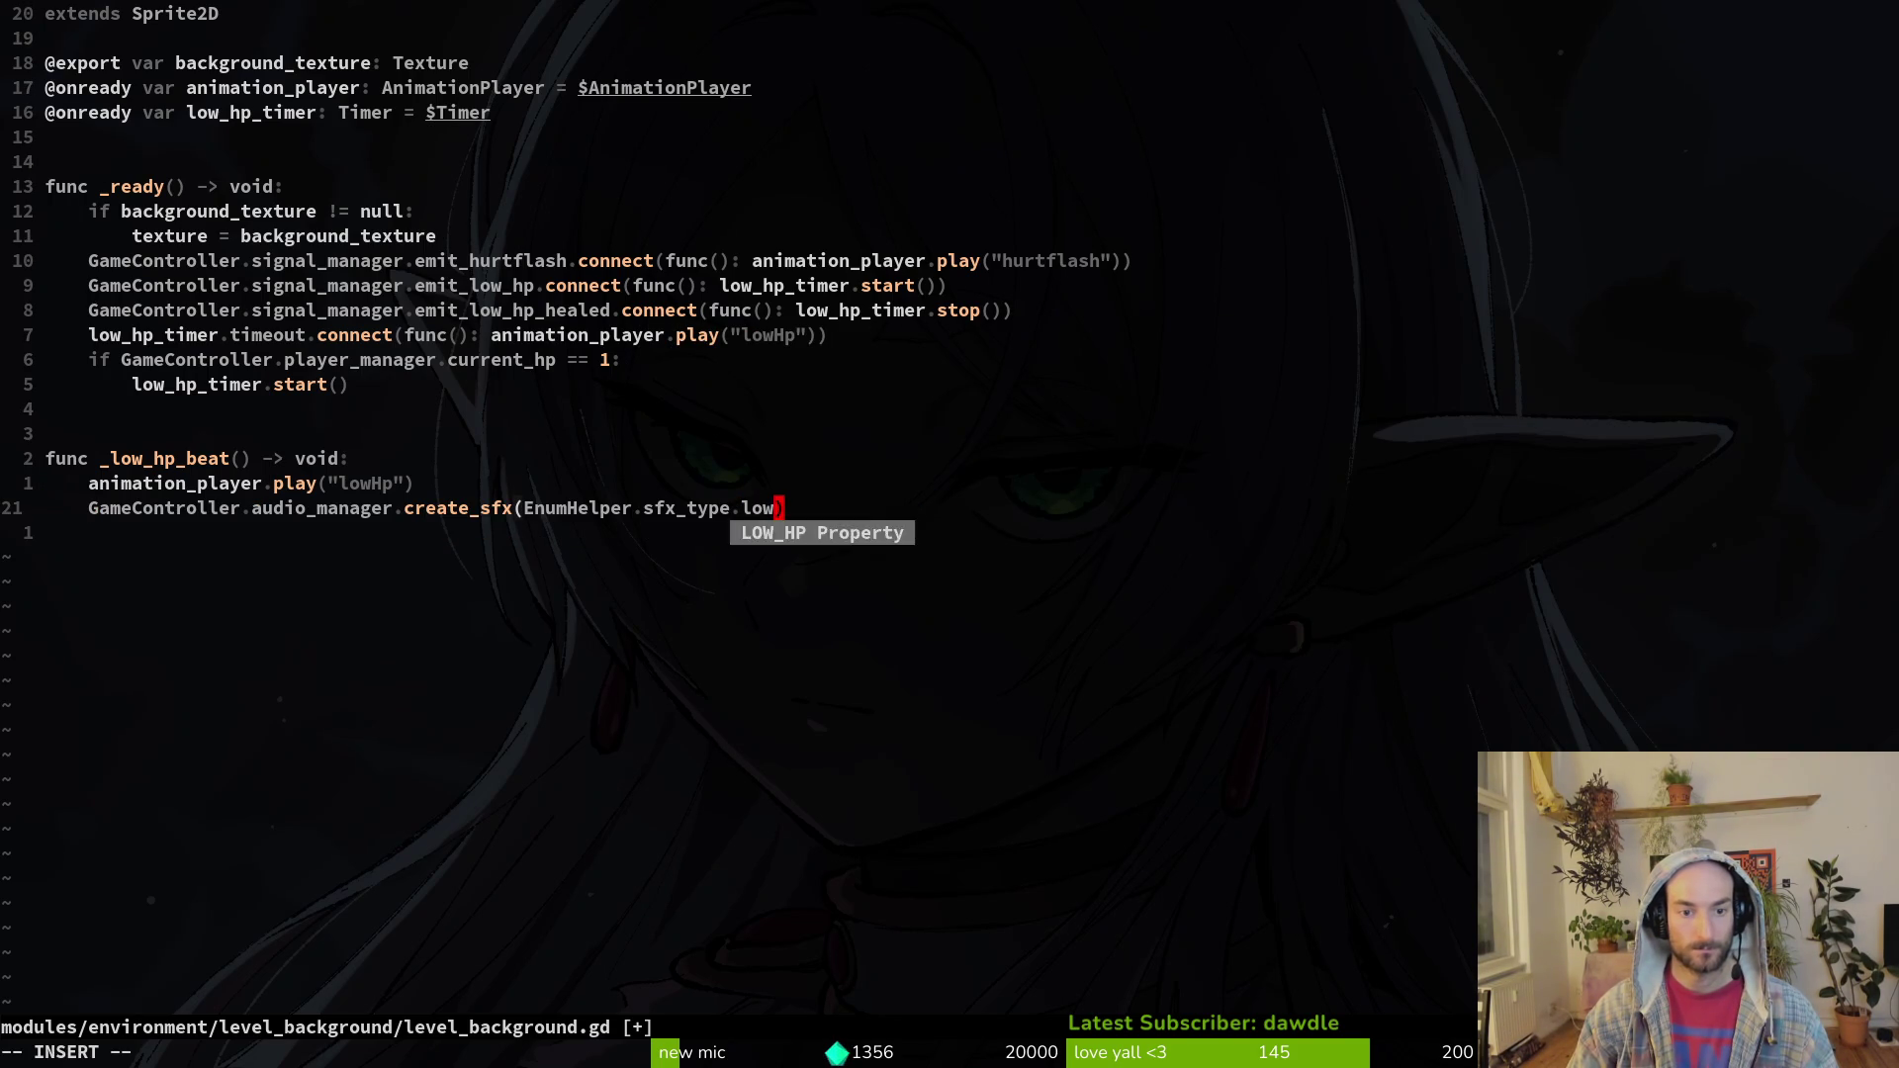
key("Tab")
key("Escape")
Step: Try rewriting the healed-signal connection line, then undo that edit
key("k")
key("k")
key("k")
left_click(801, 310)
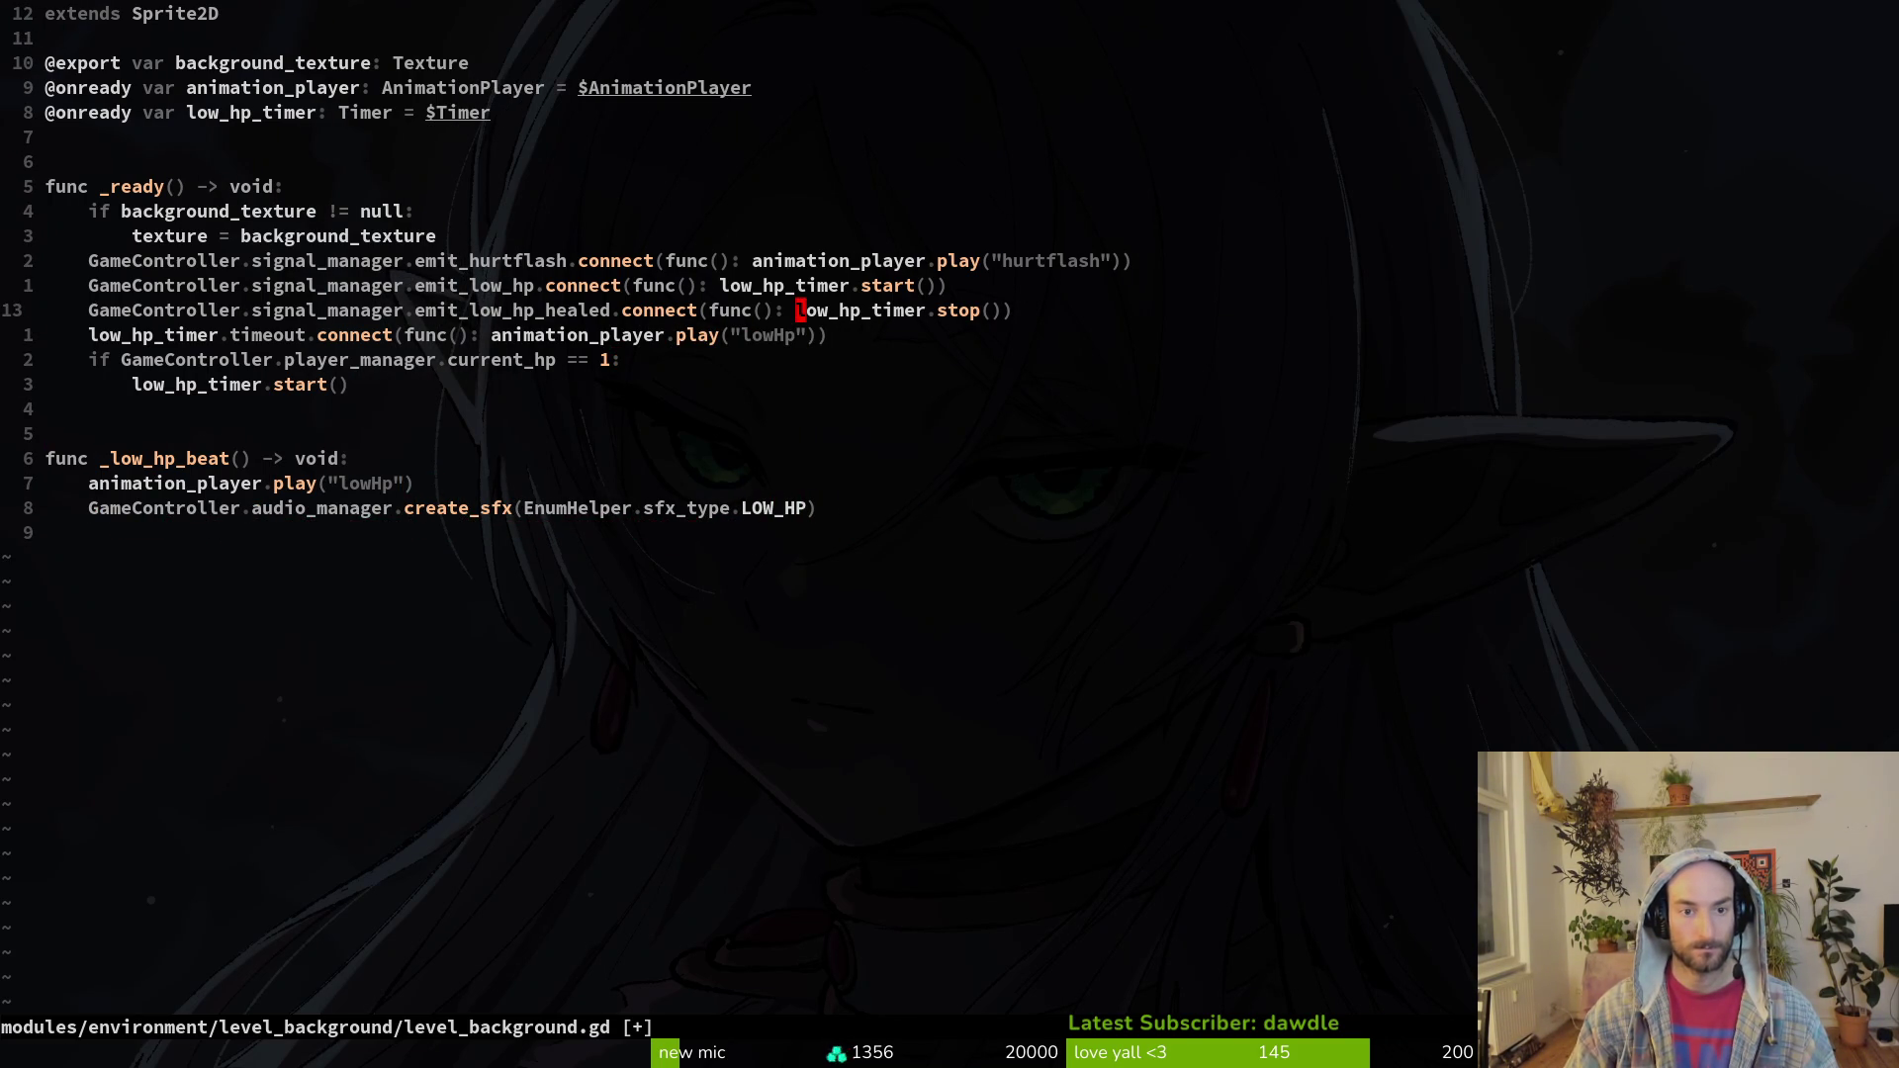
key("c")
key("i")
key("w")
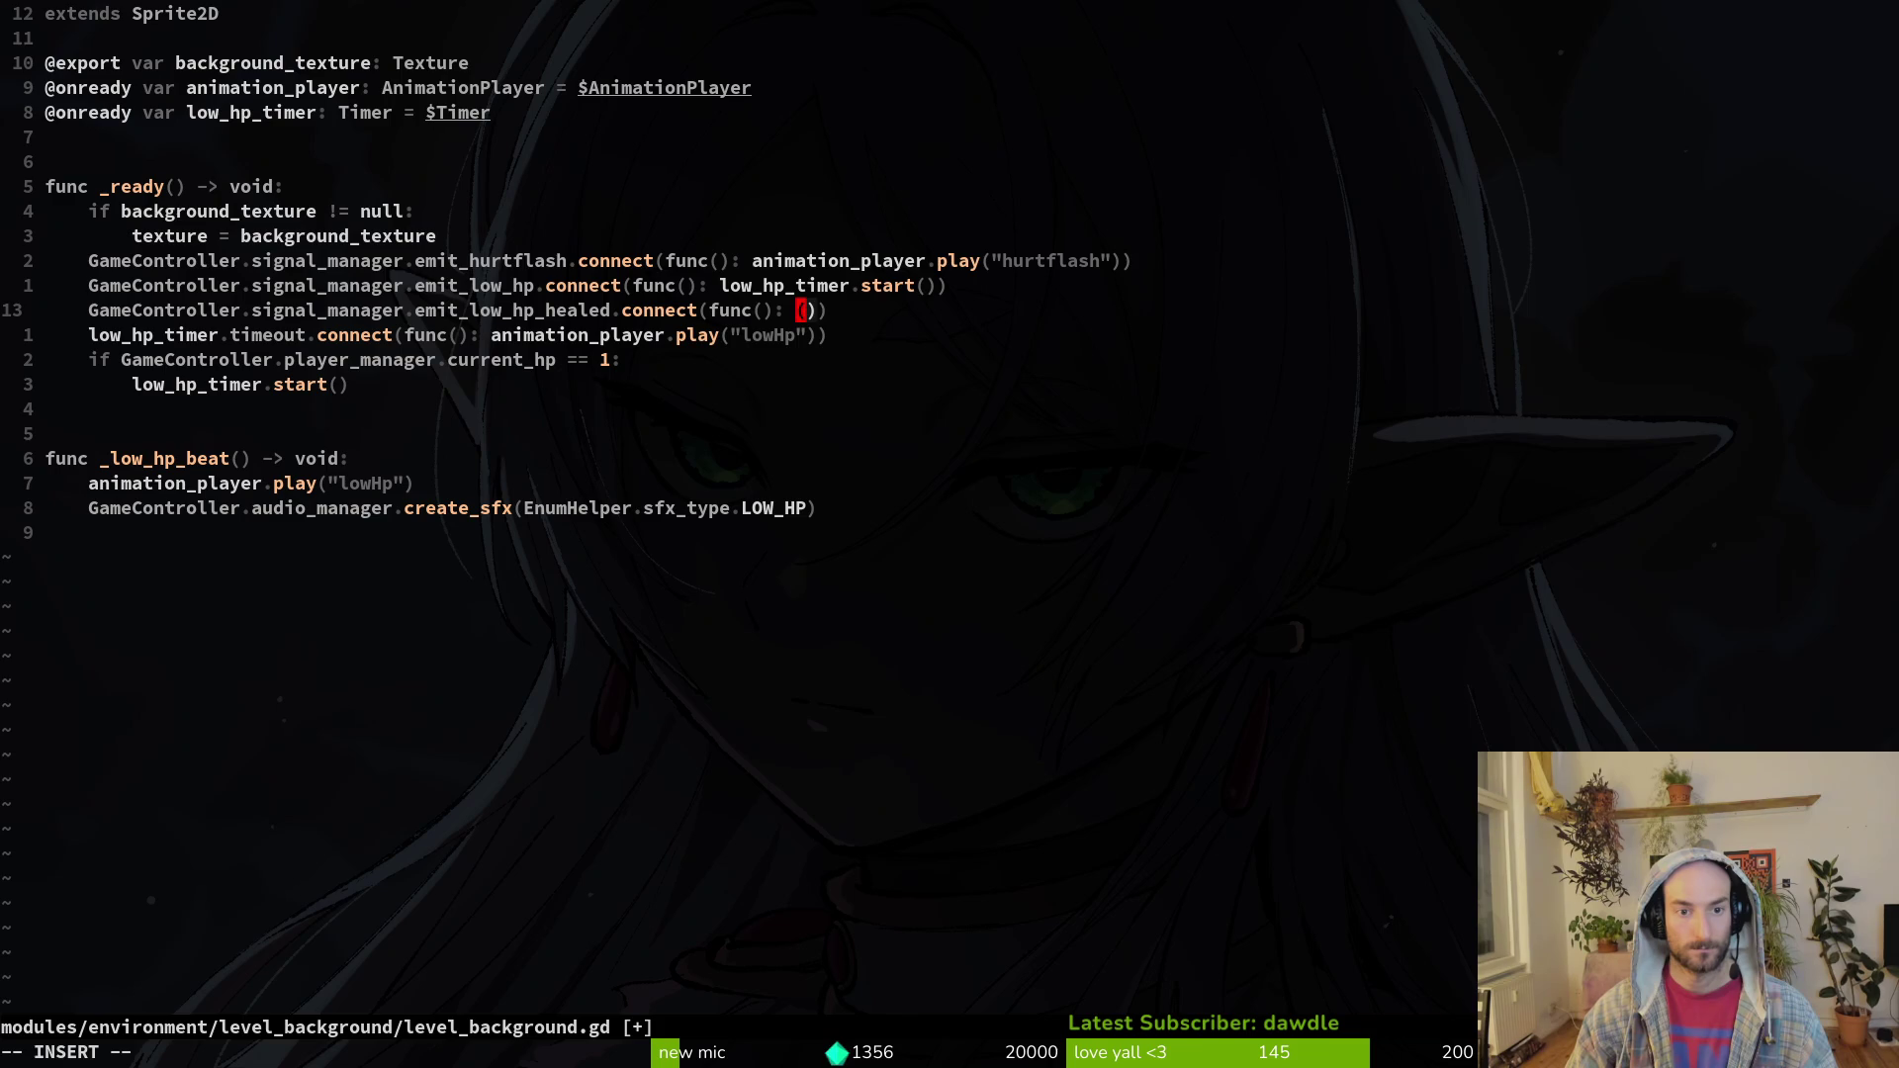
key("BackSpace")
key("BackSpace")
key("BackSpace")
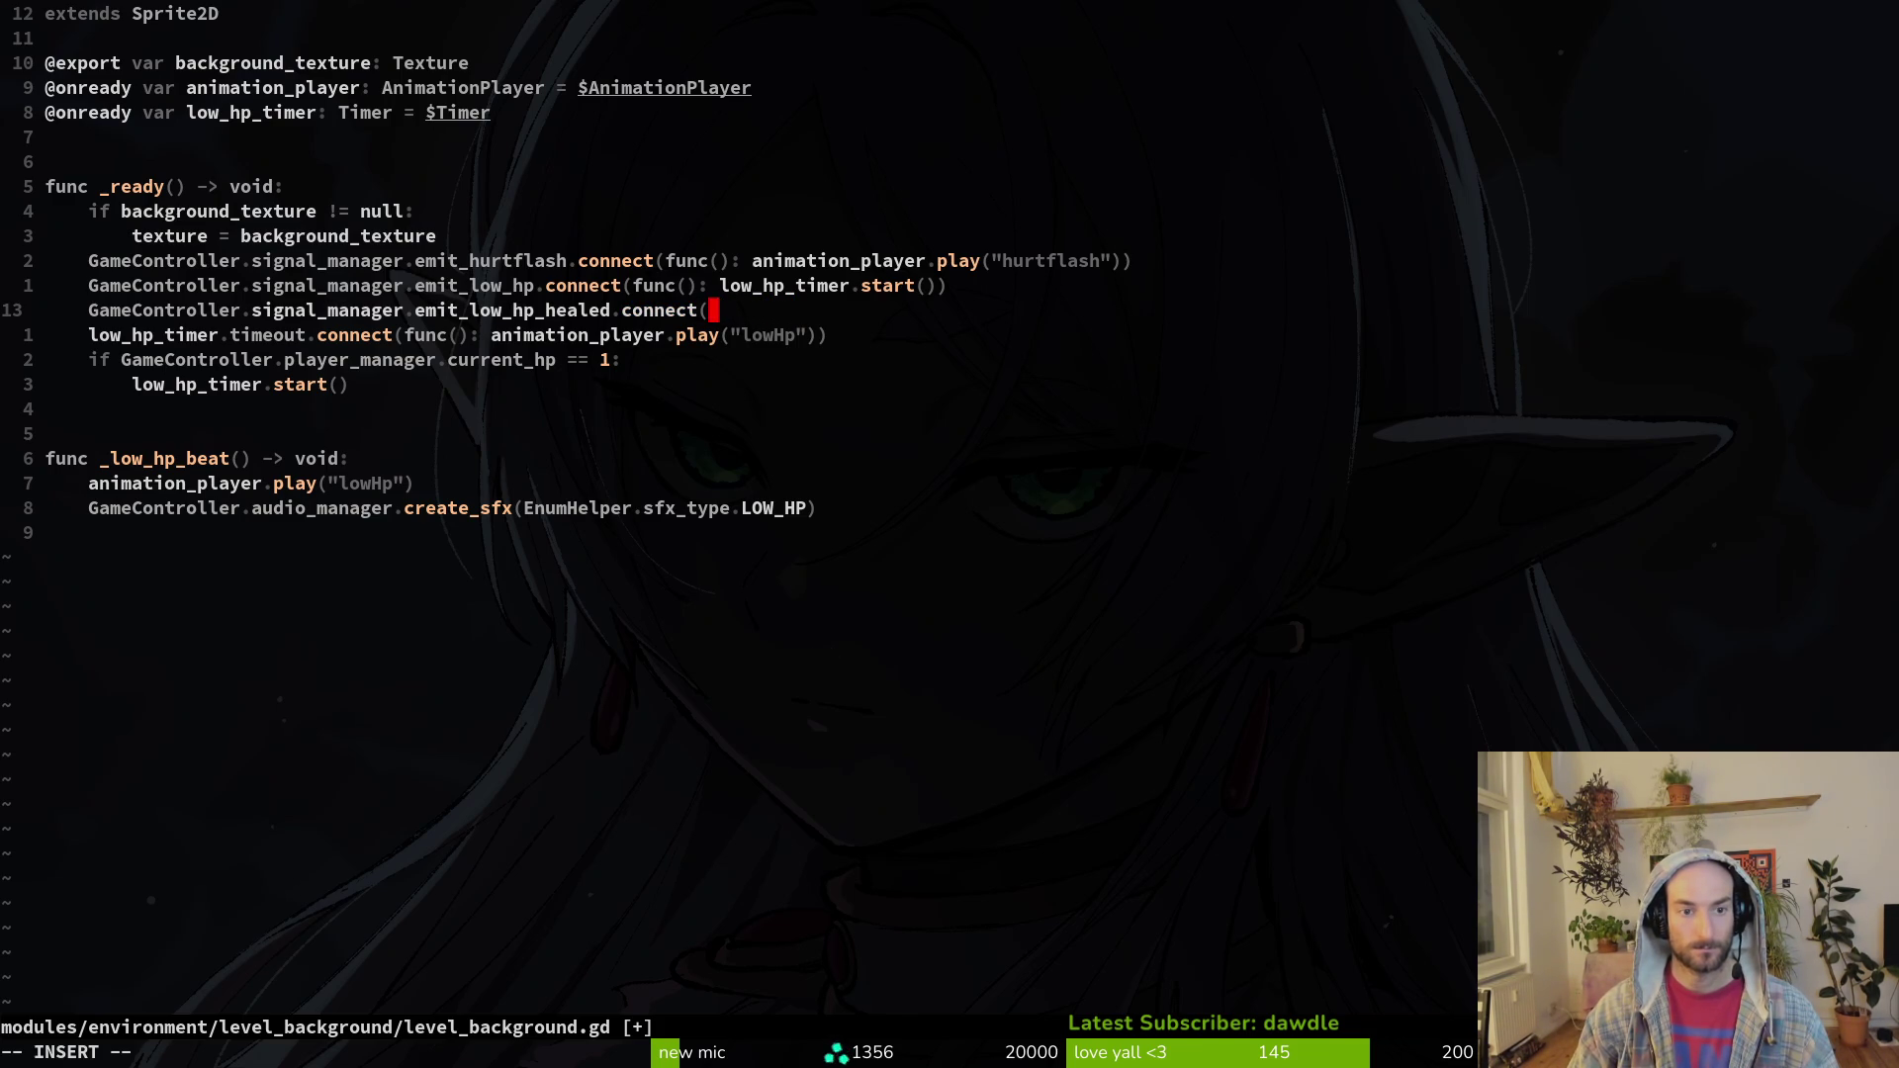
key("Escape")
key("u")
Step: Replace the timer's timeout lambda with _low_hp_beat and save with :w
key("k")
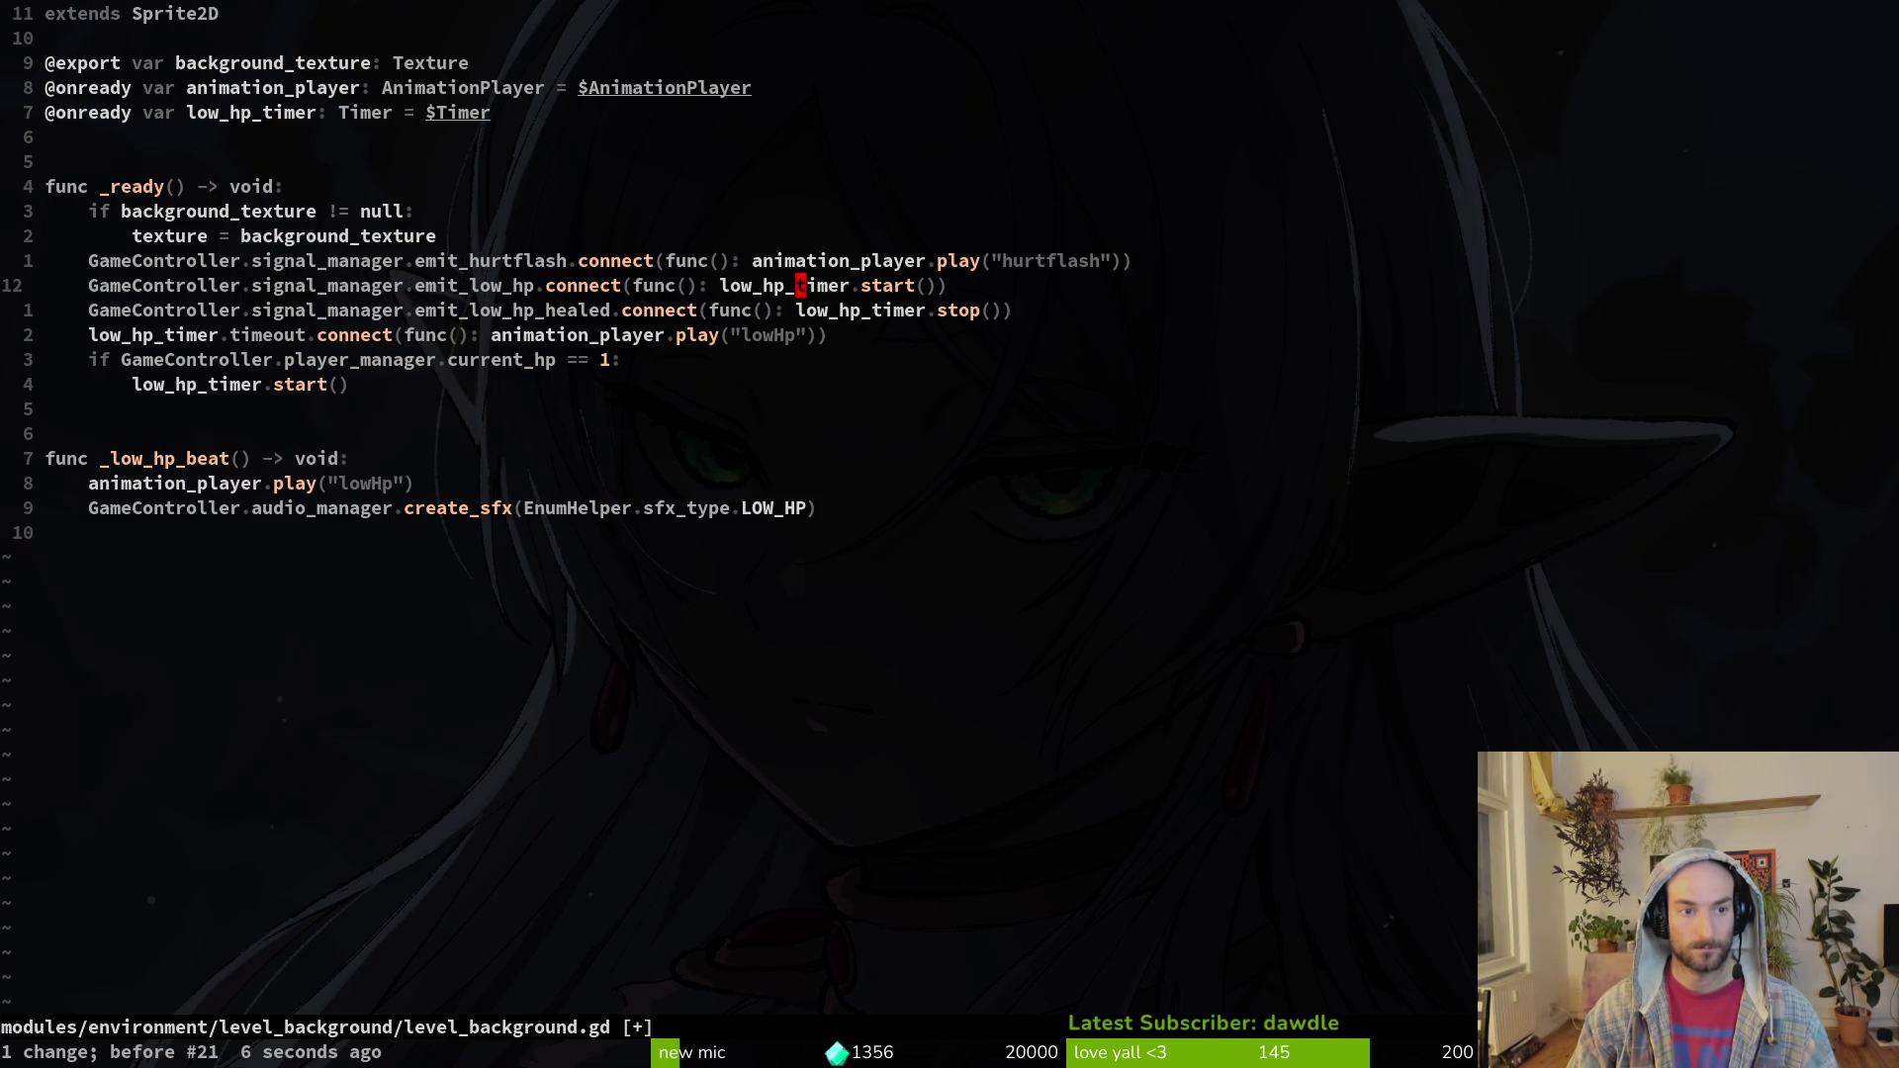
key("j")
key("j")
key("b")
key("b")
key("b")
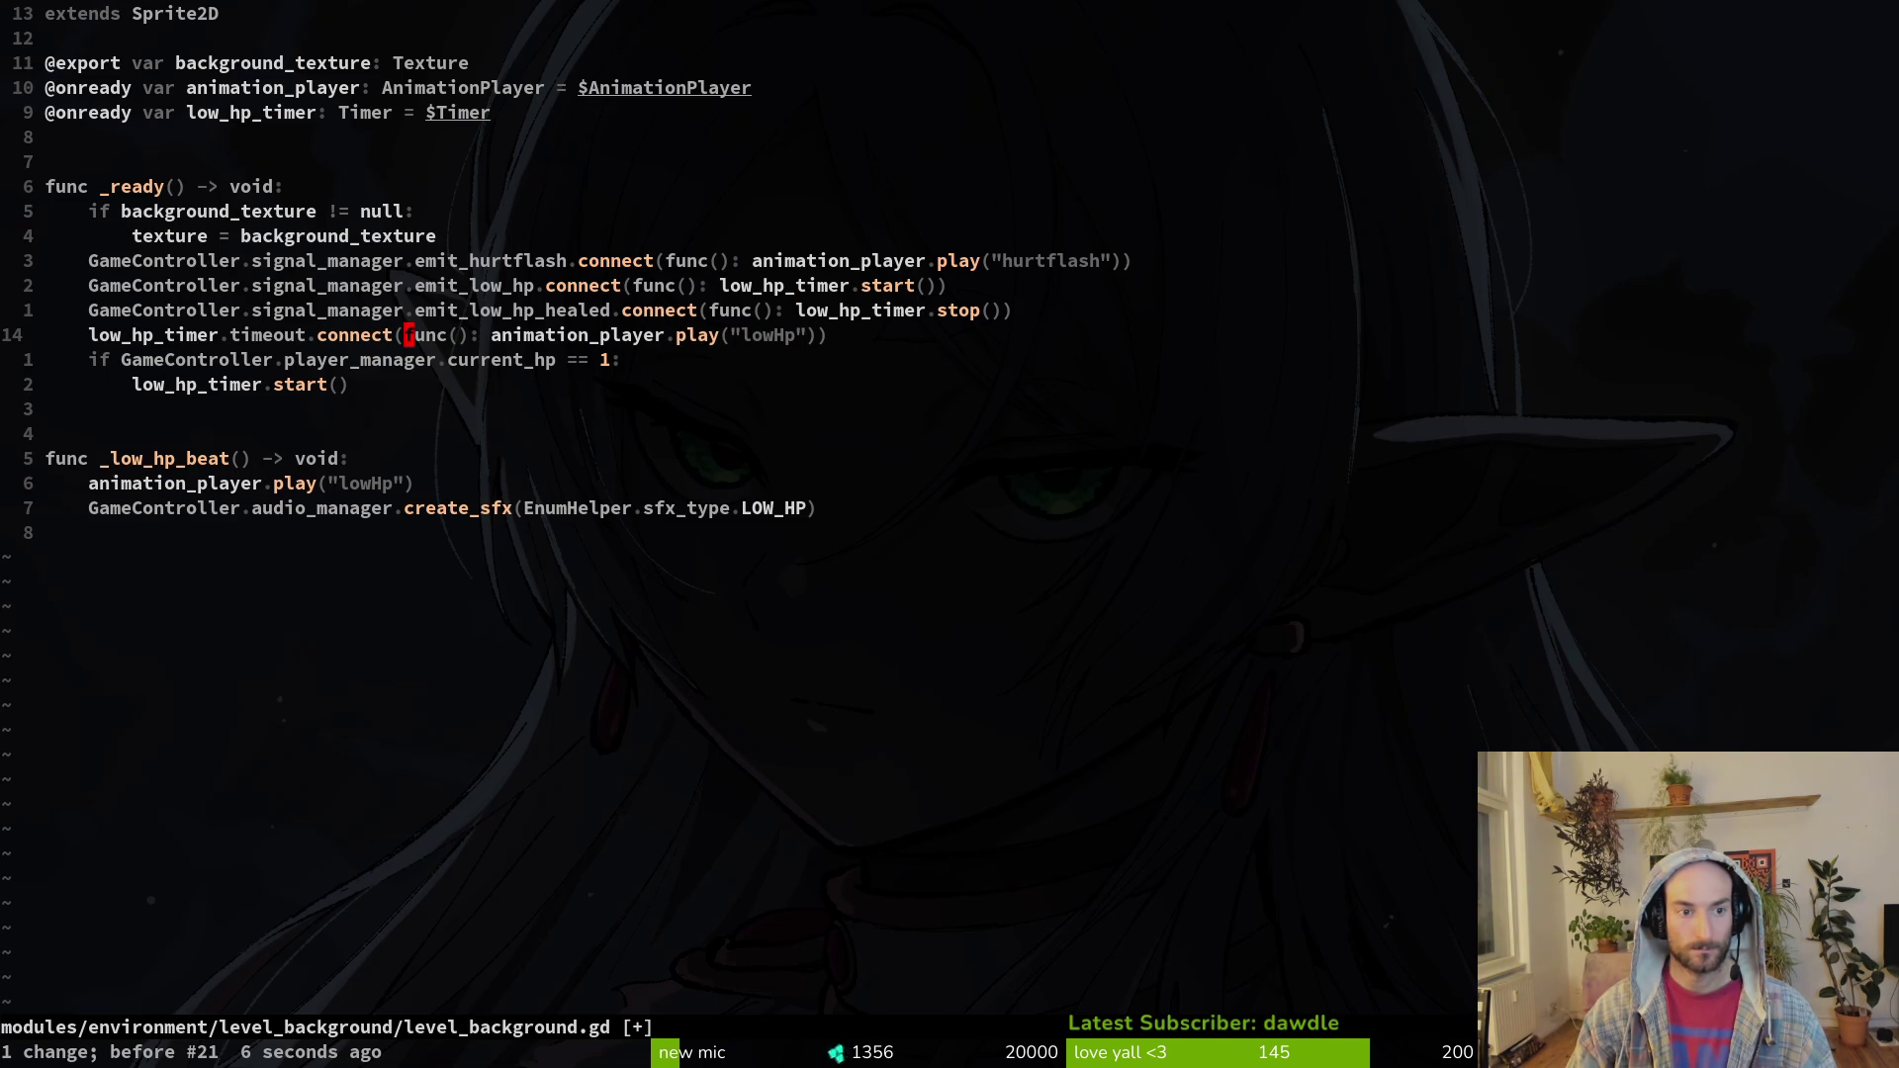
key("v")
key("$")
type("ct(_")
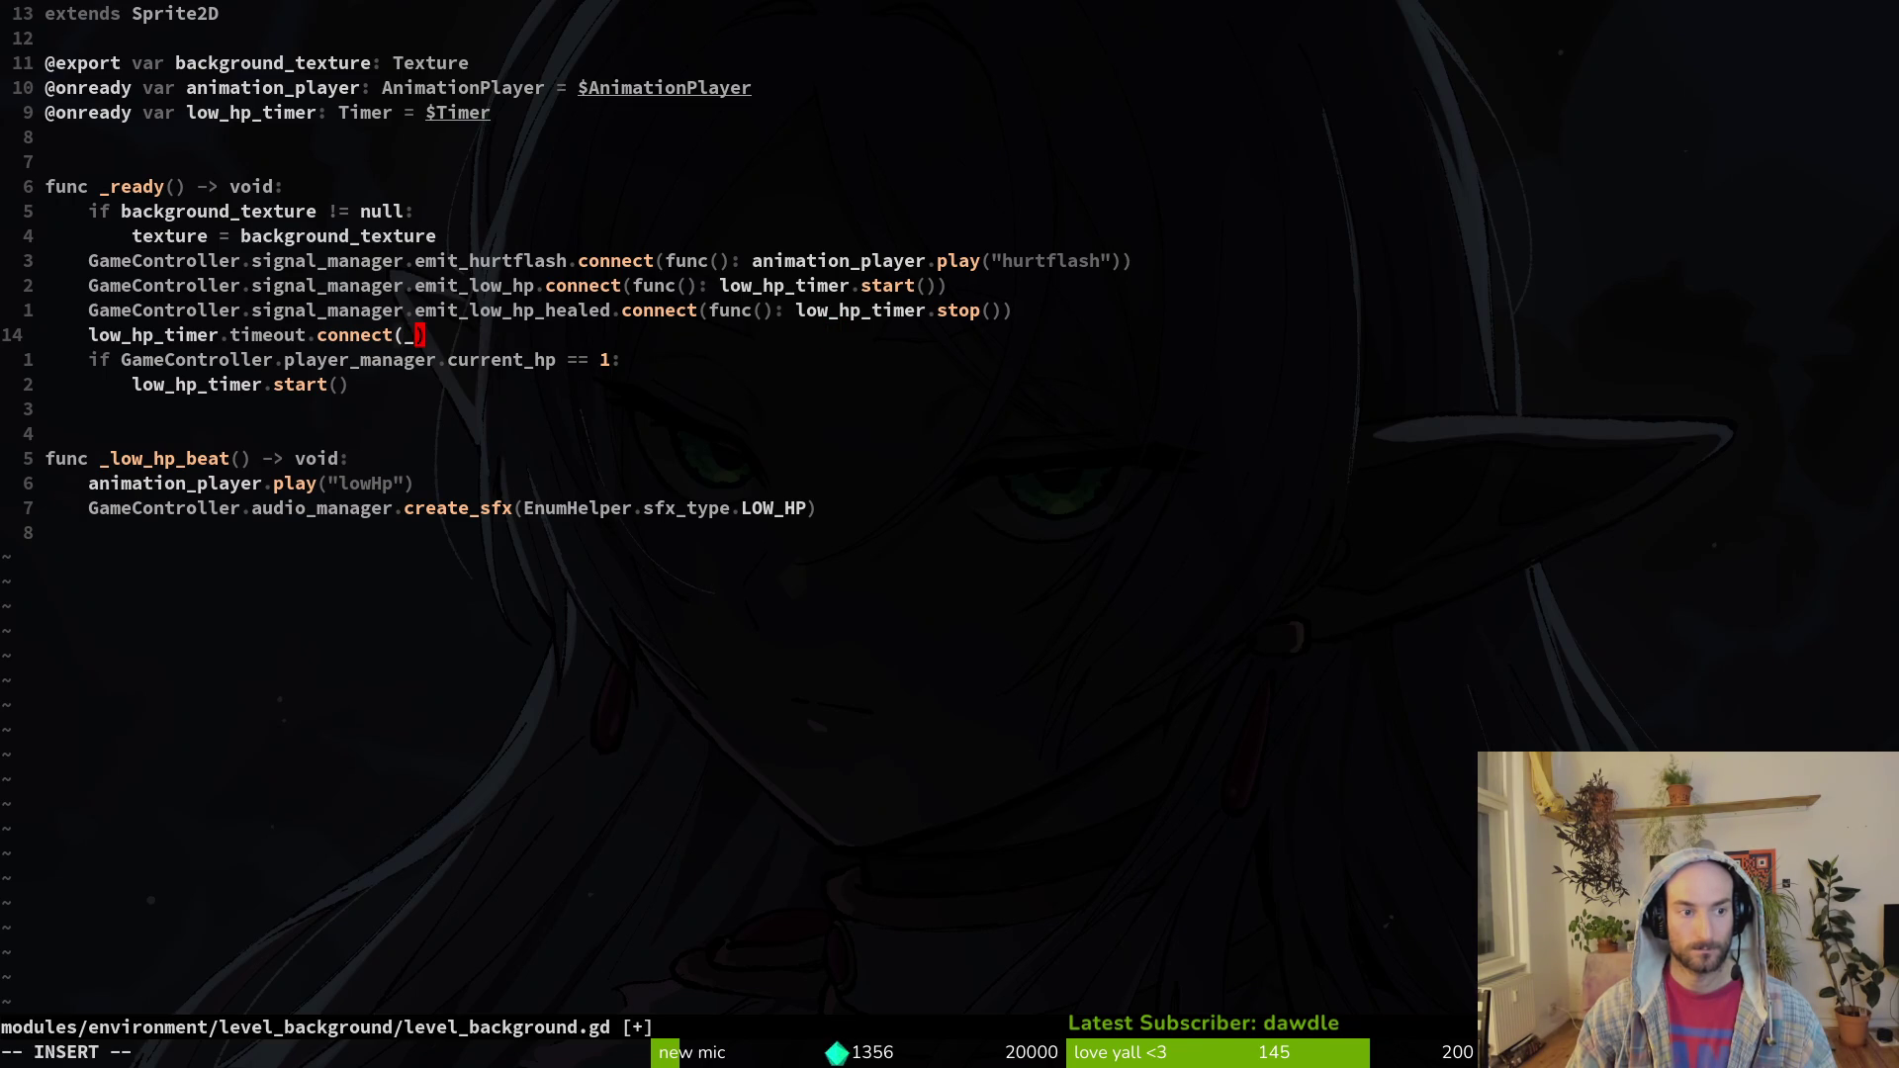
type("lo")
key("Tab")
key("Escape")
type(":w")
key("Return")
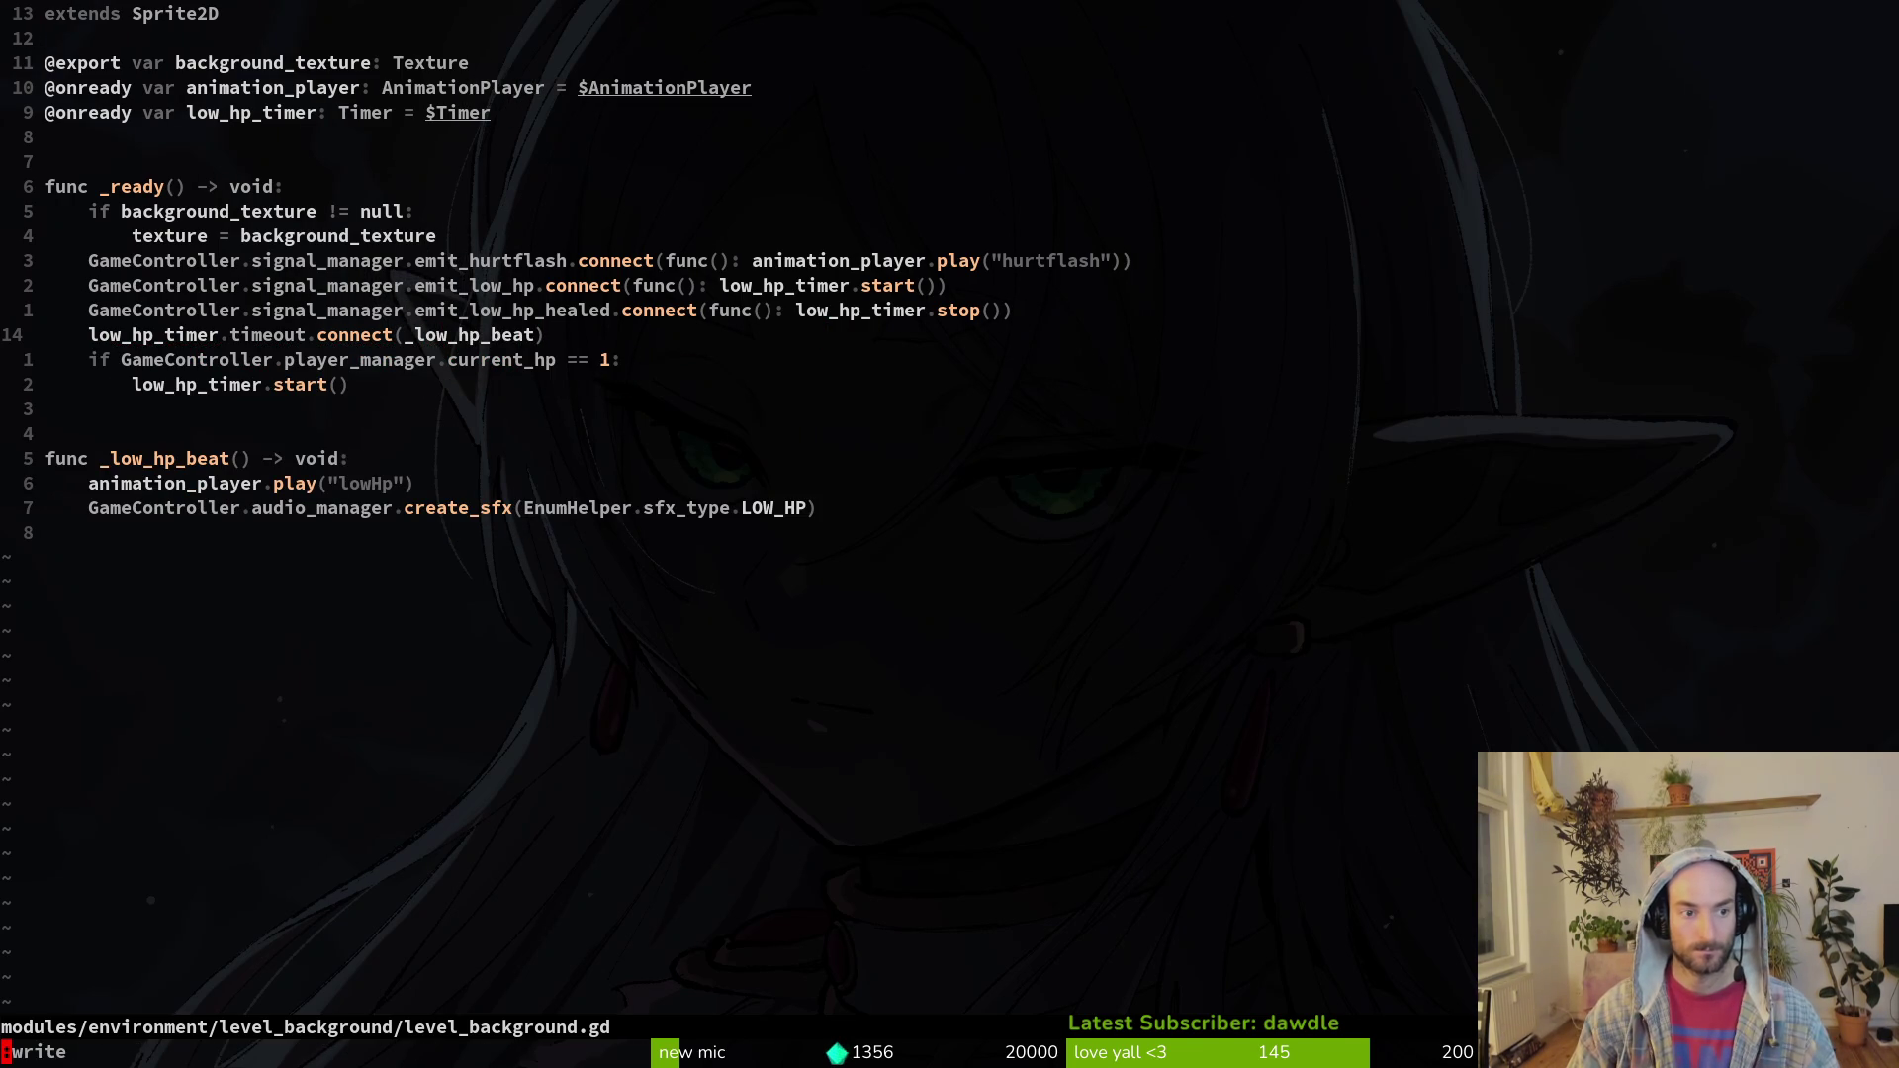
key("alt+Tab")
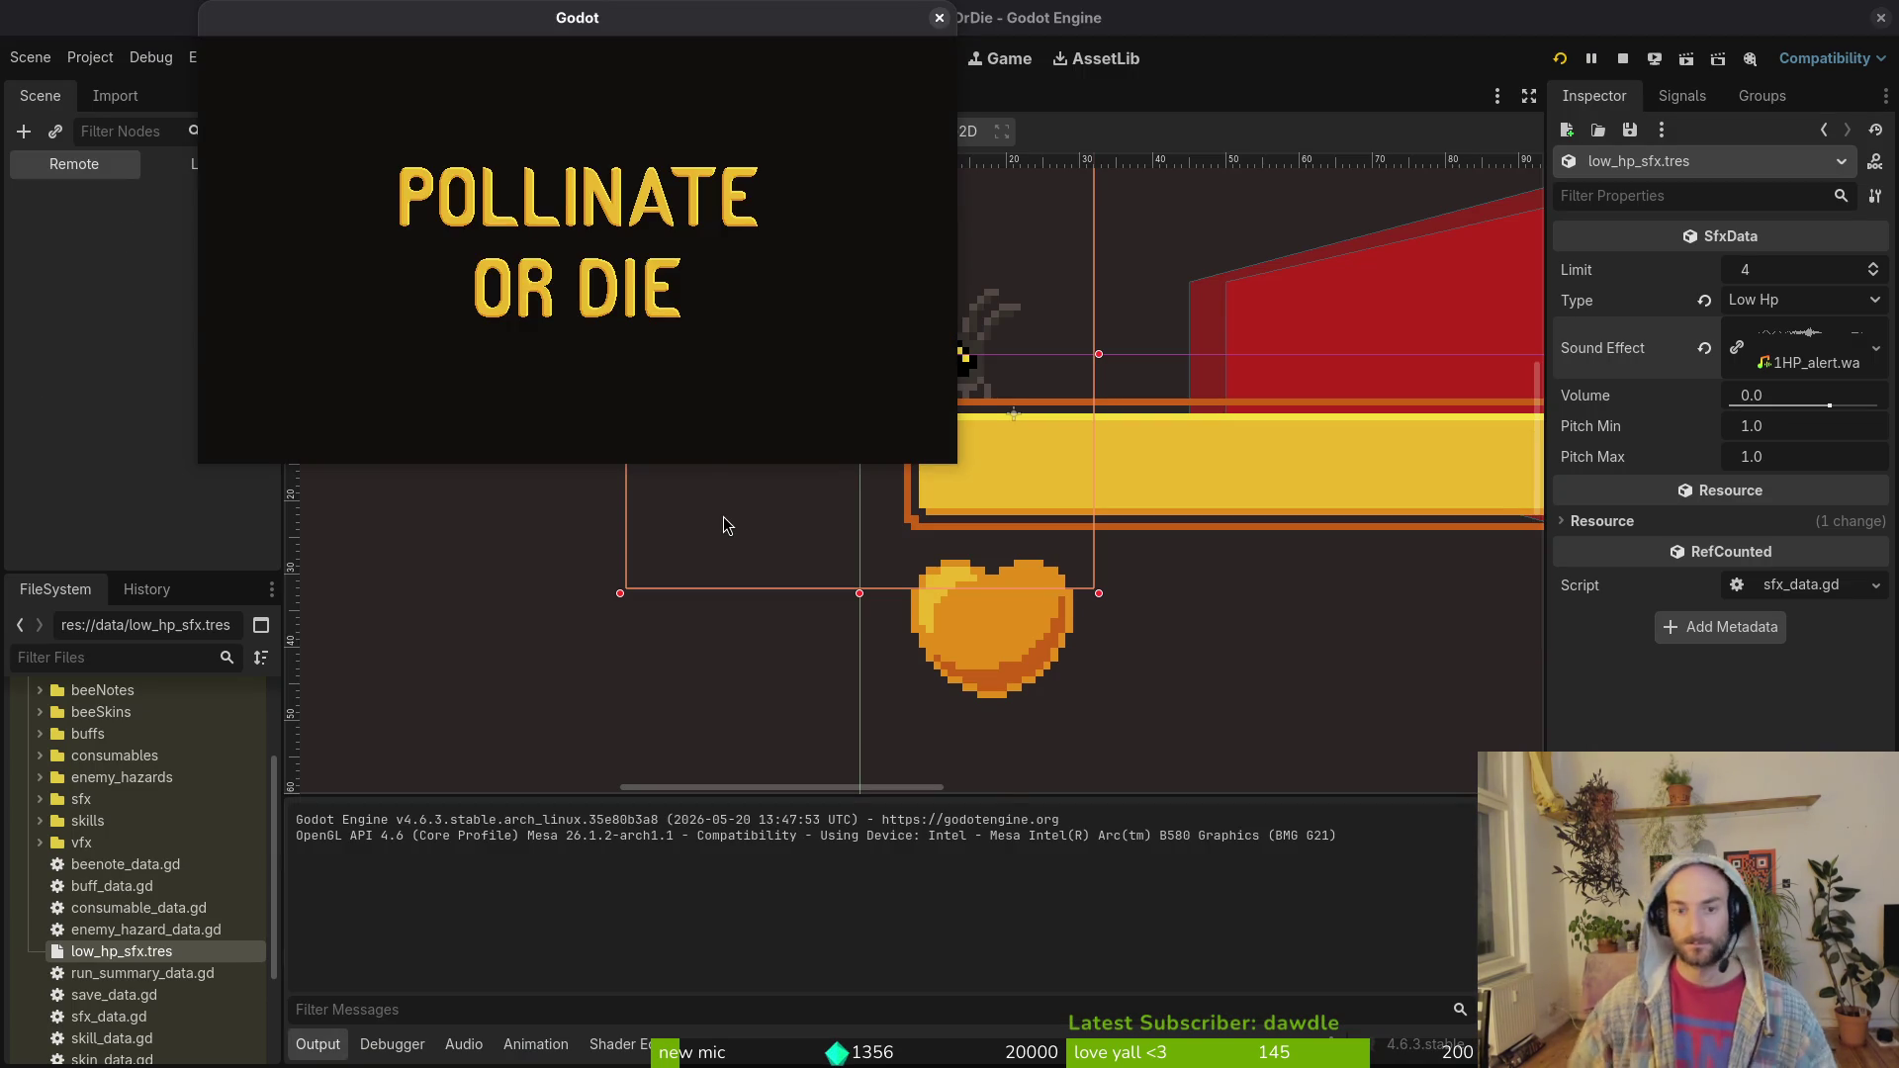
Step: Run the game from its main menu into a level, play to 1/5 health, then pause and stop
key("Return")
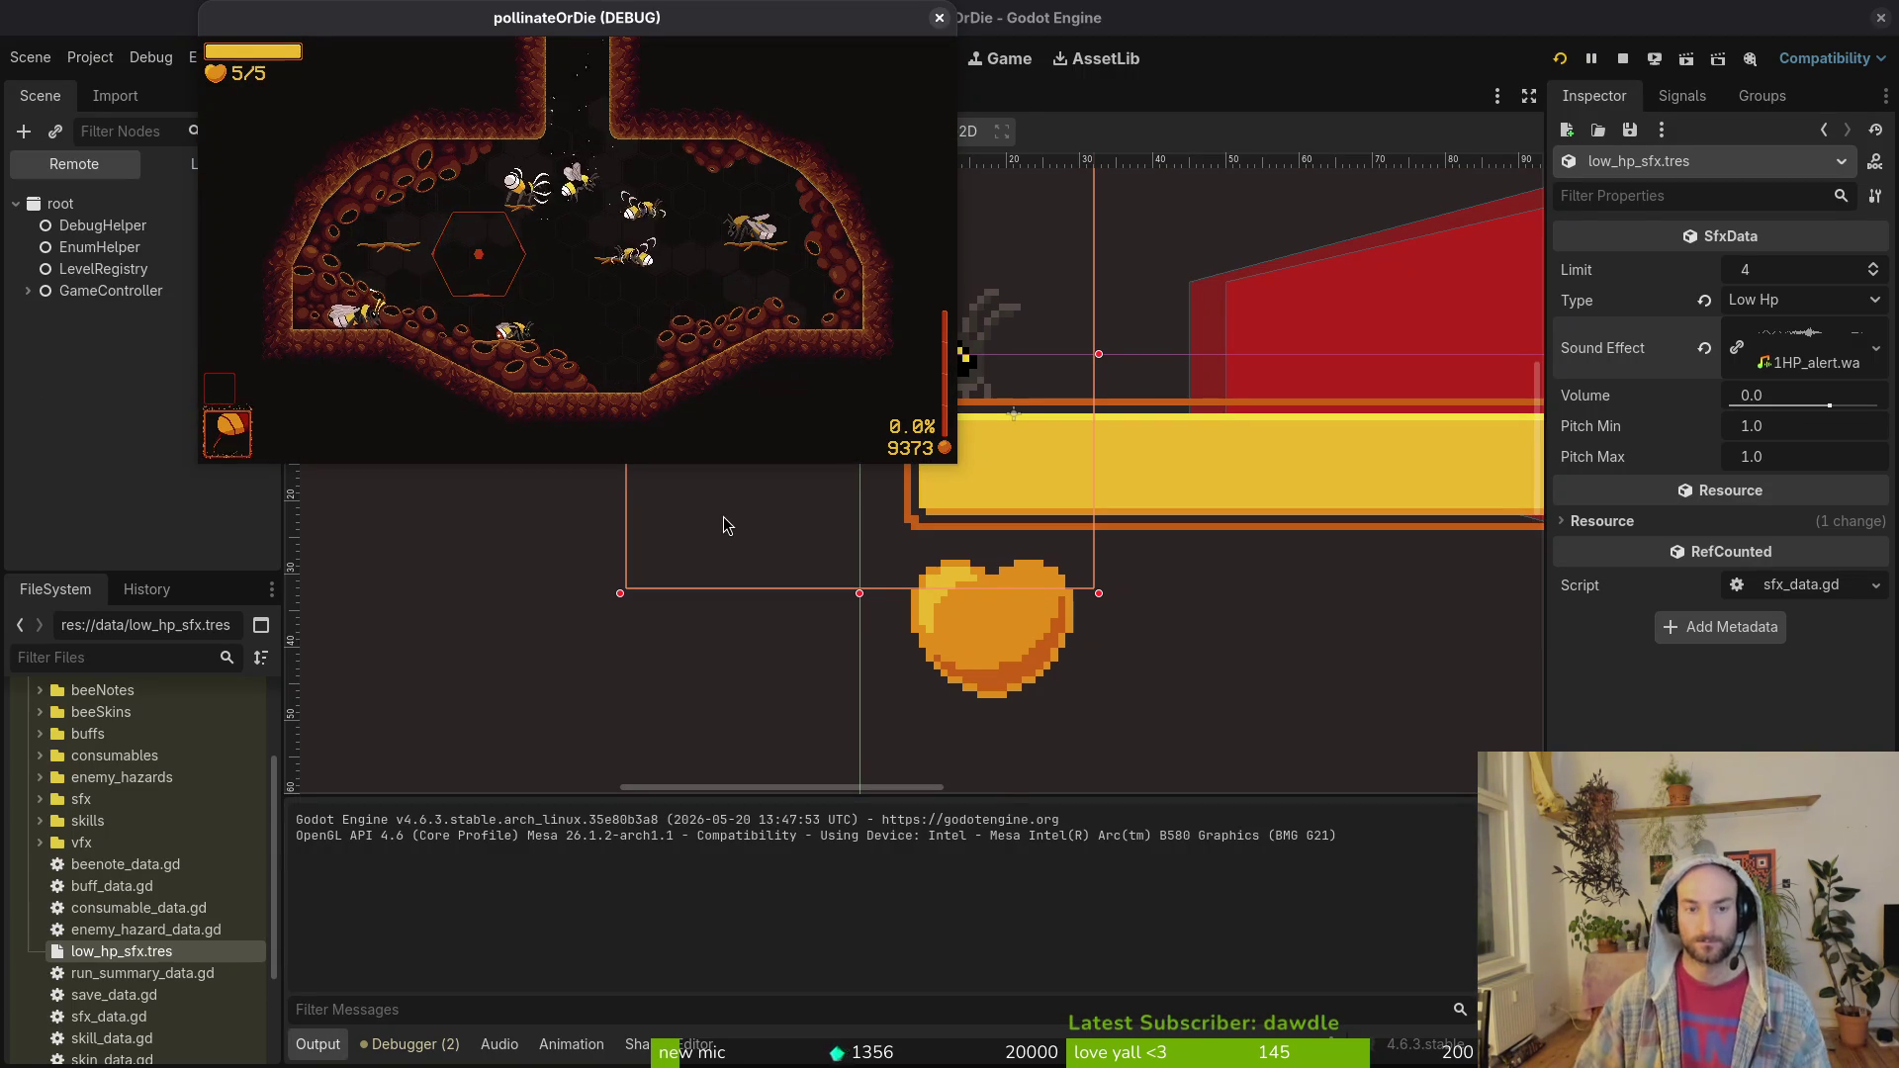
key("w")
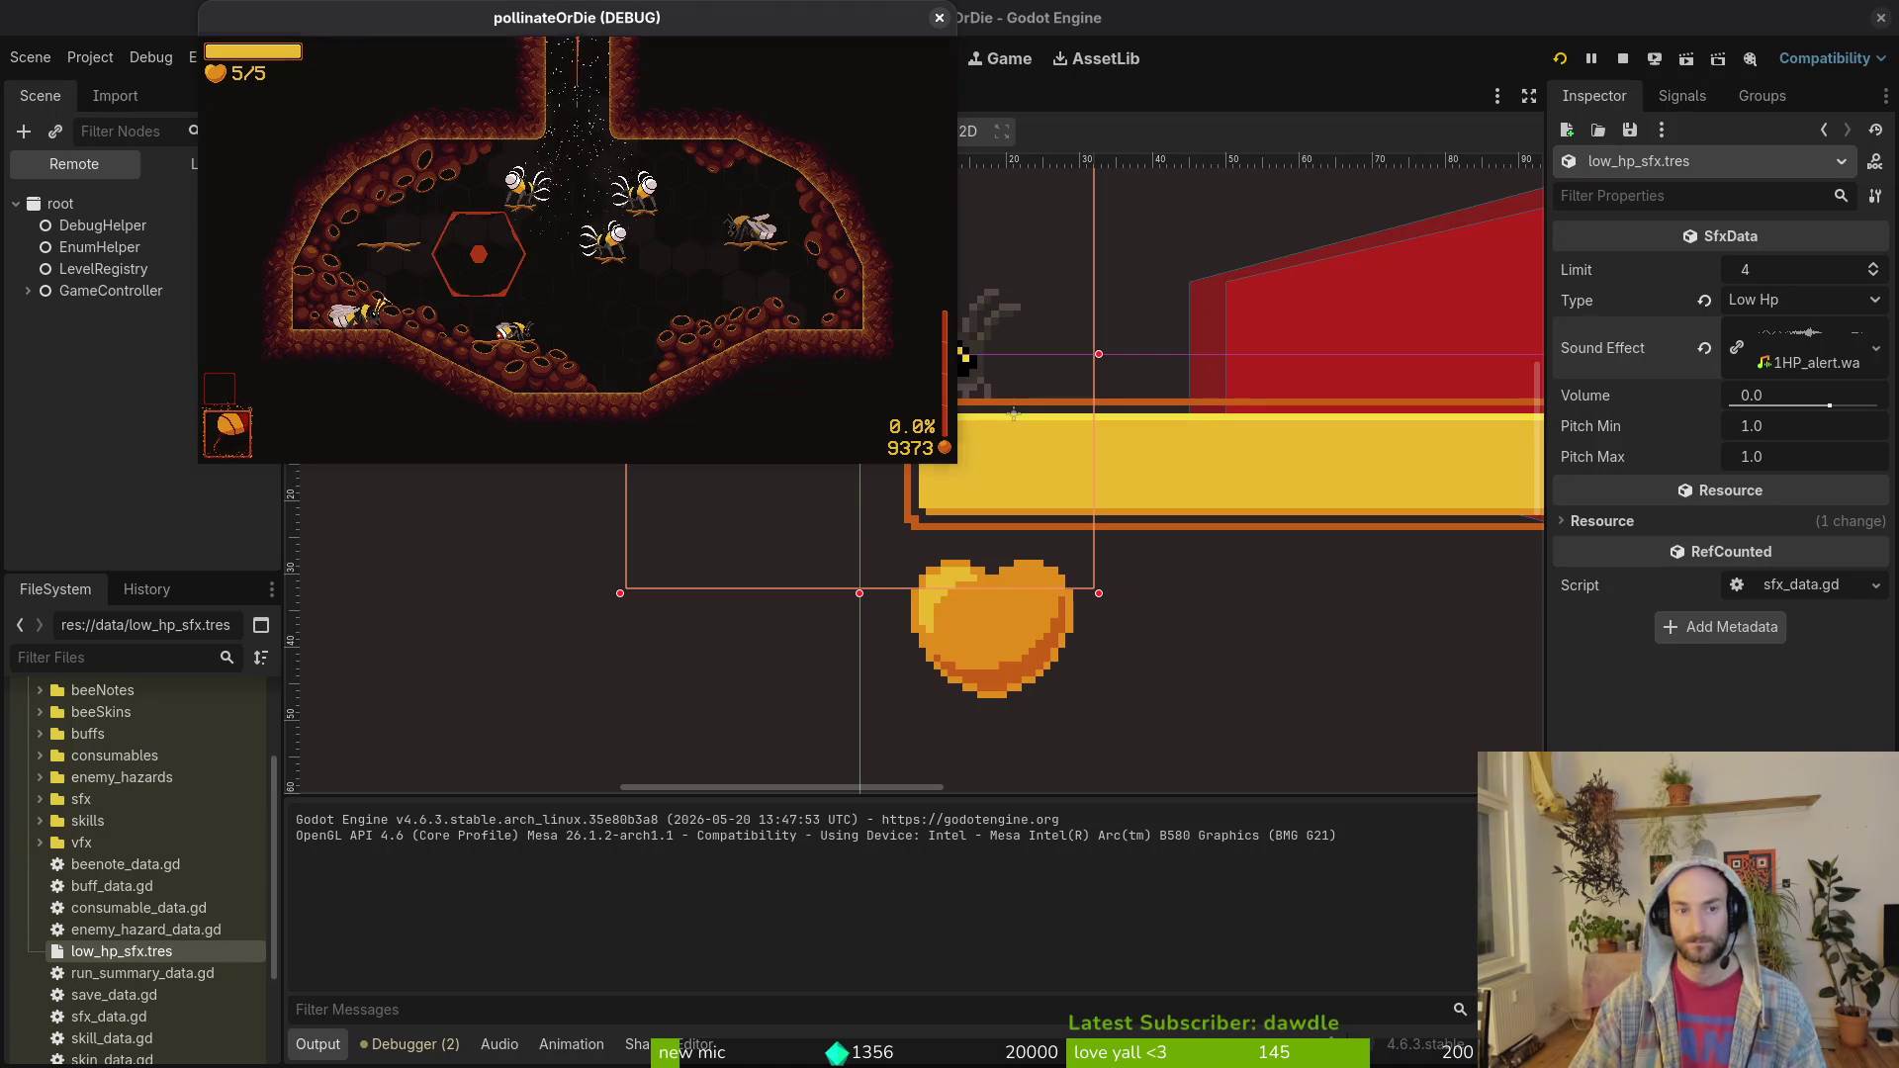
key("d")
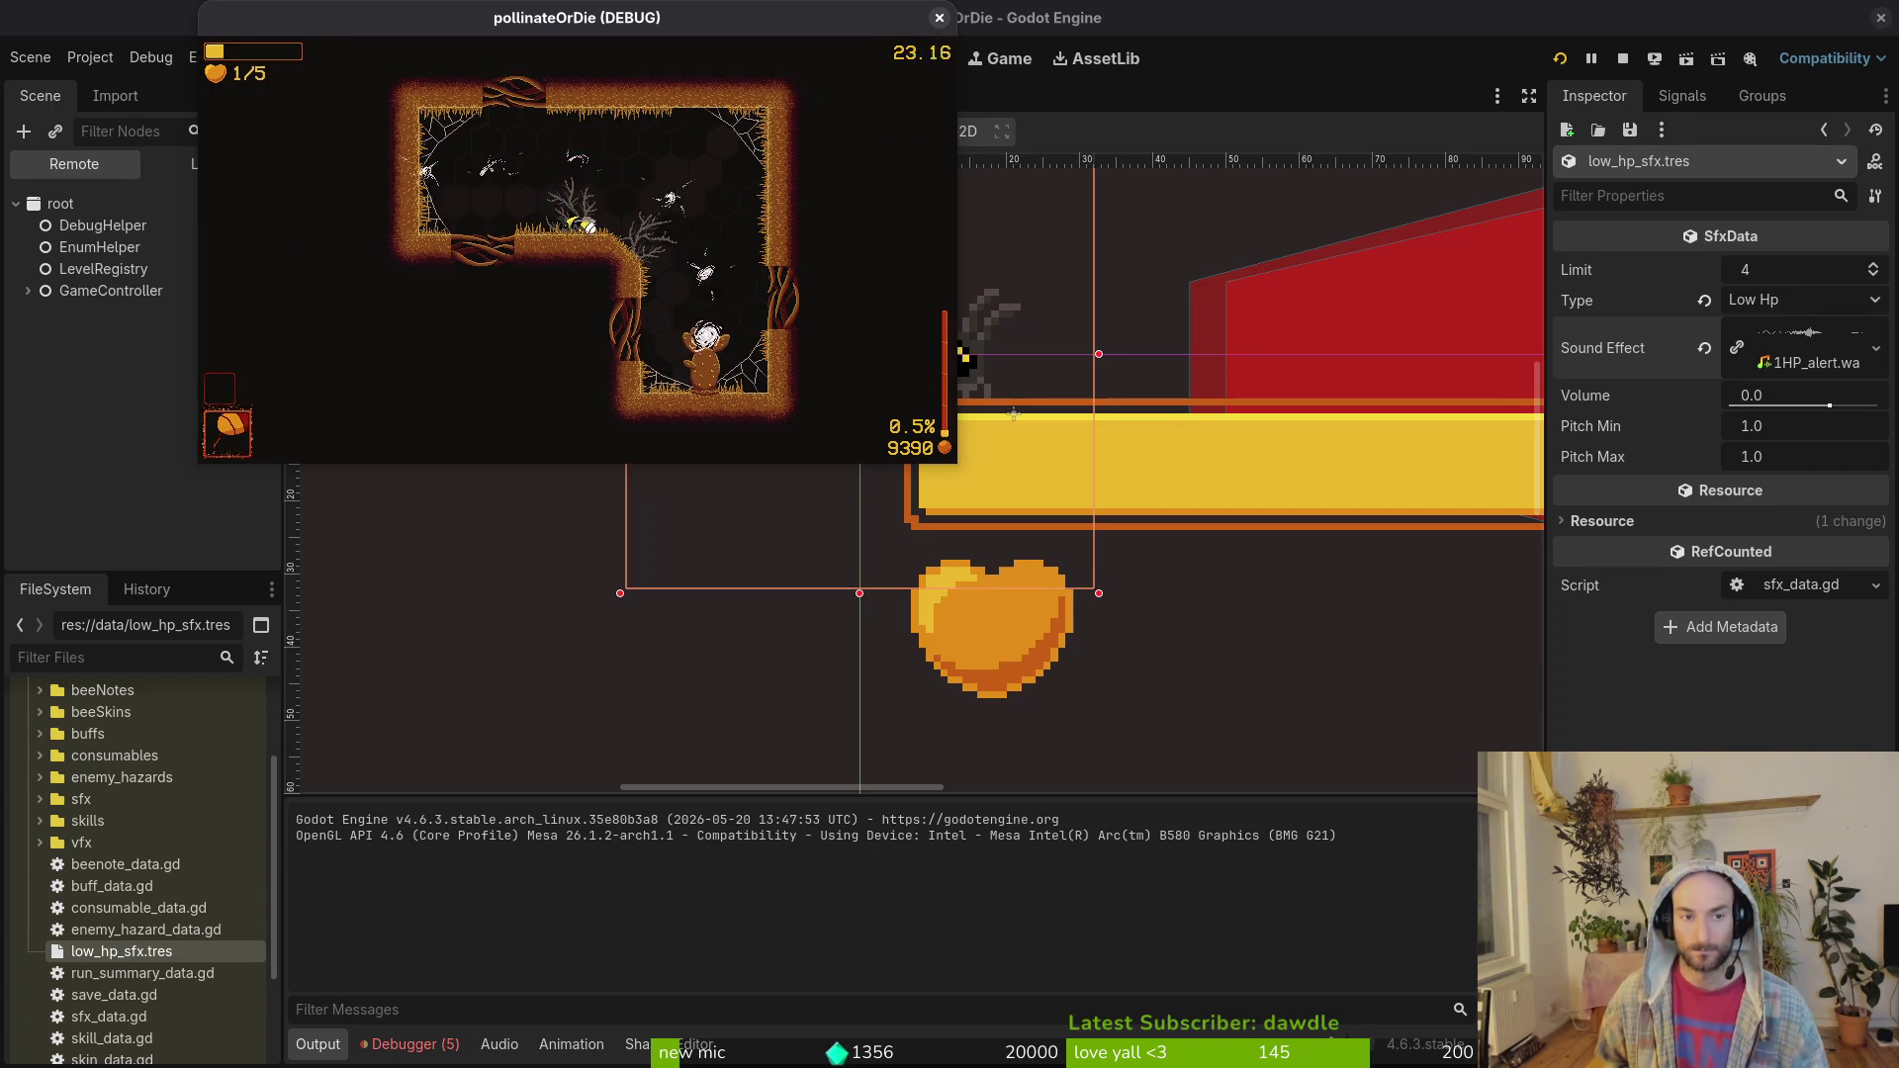
key("Escape")
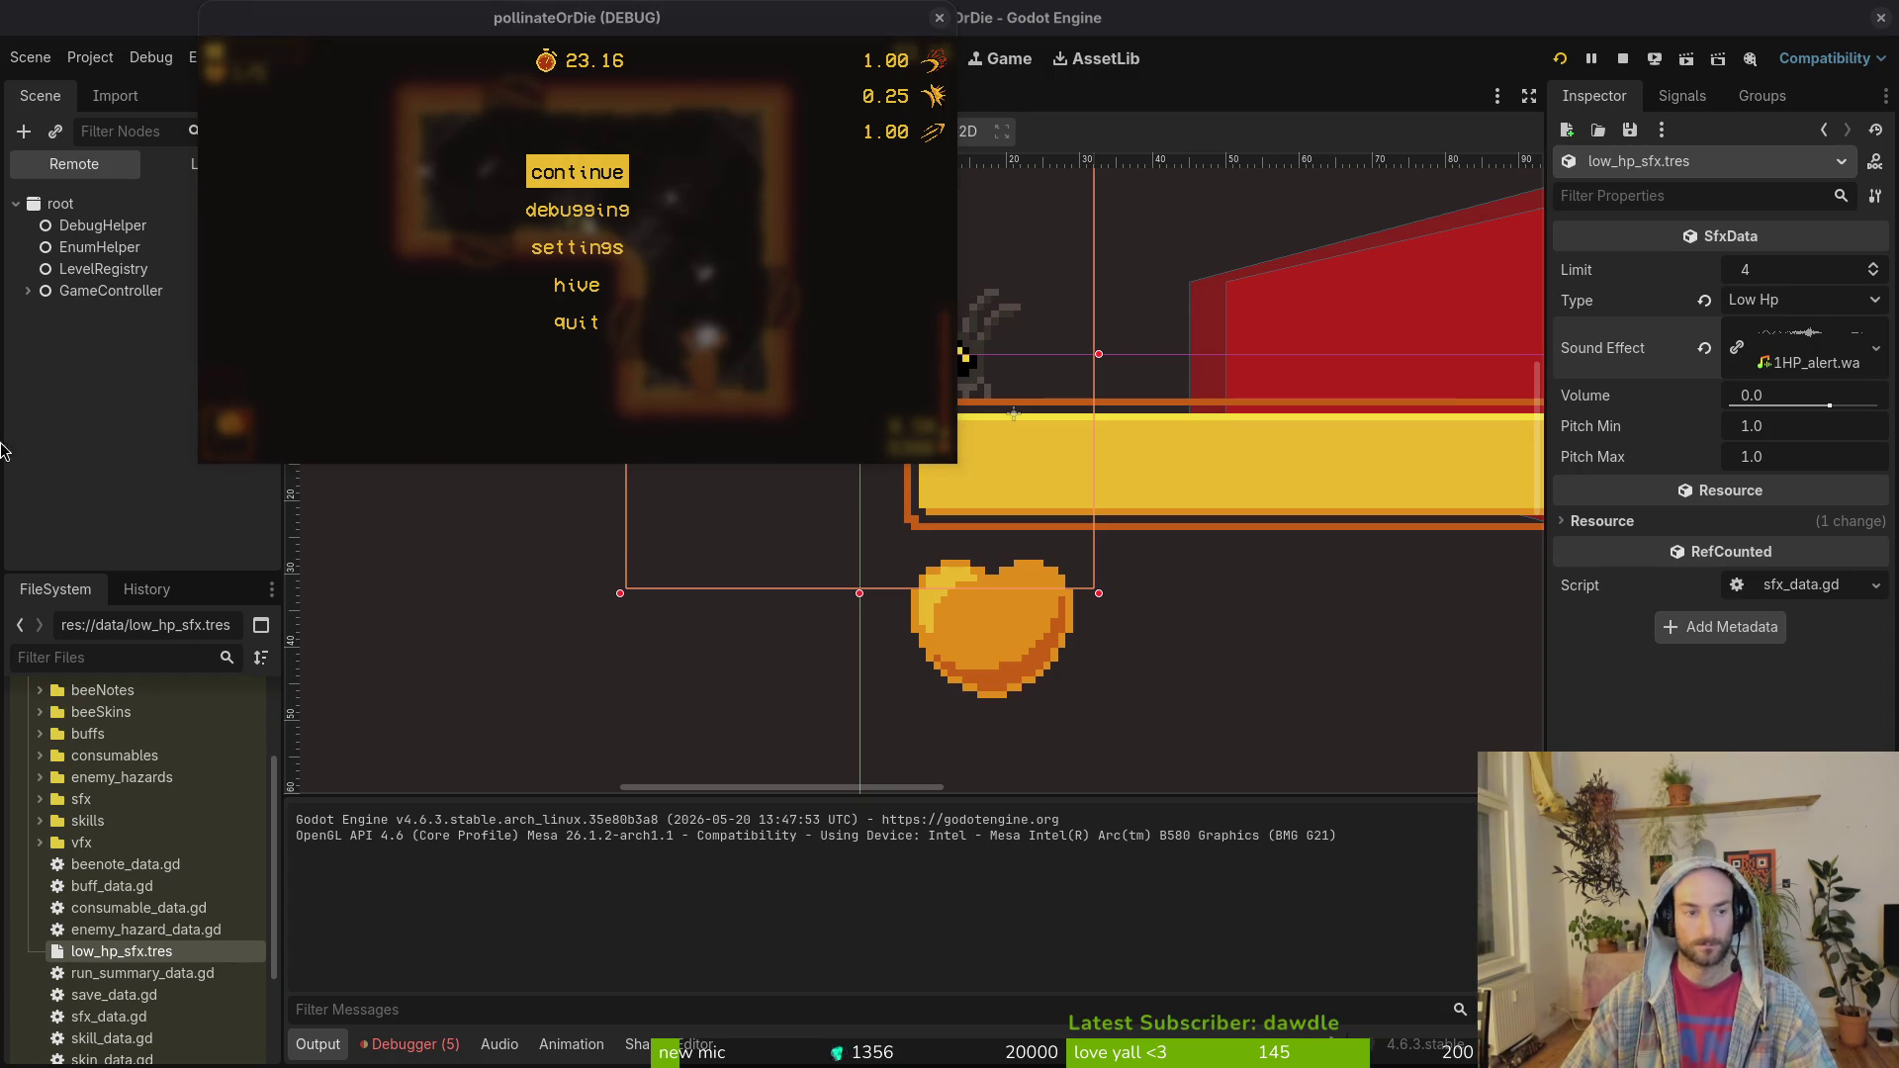
key("F8")
Step: Open audio.manager.tscn and move low_hp_sfx.tres into the data/sfx folder
key("alt+shift+o")
type("audiomanager")
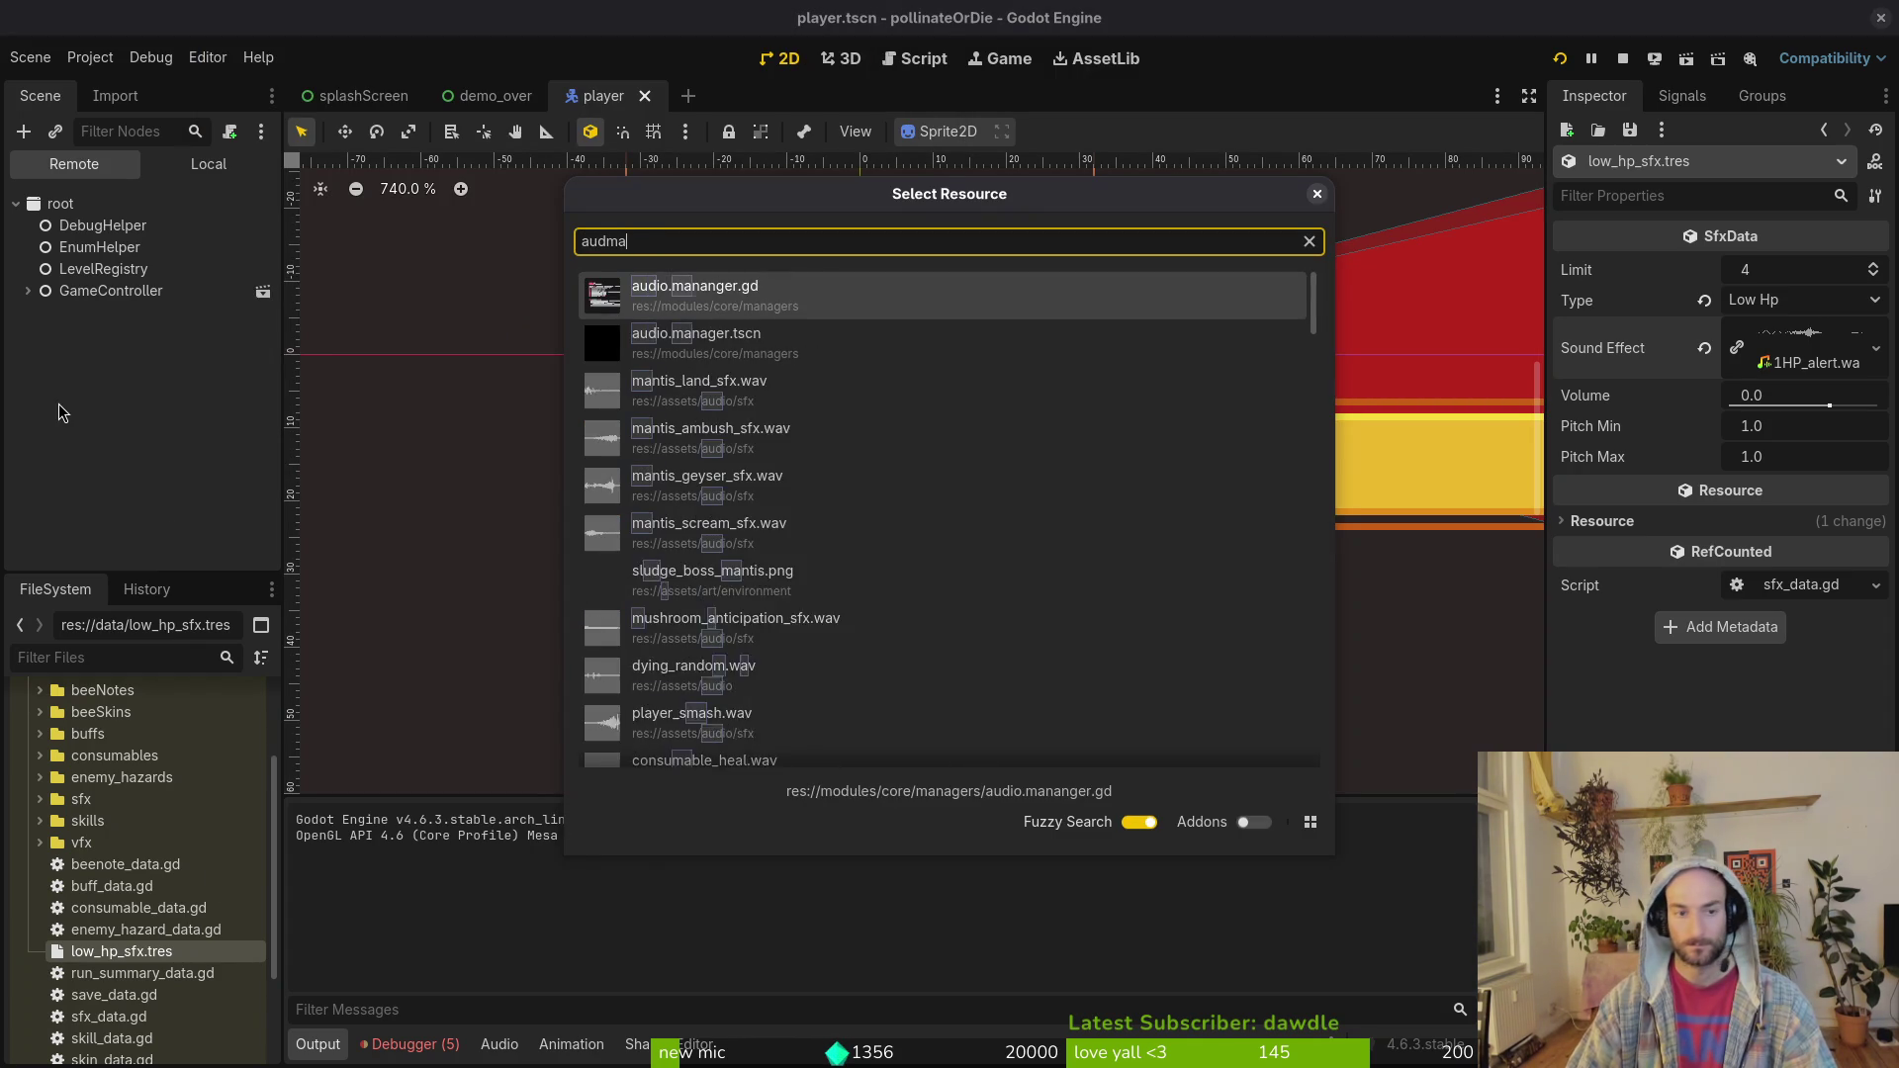
key("Return")
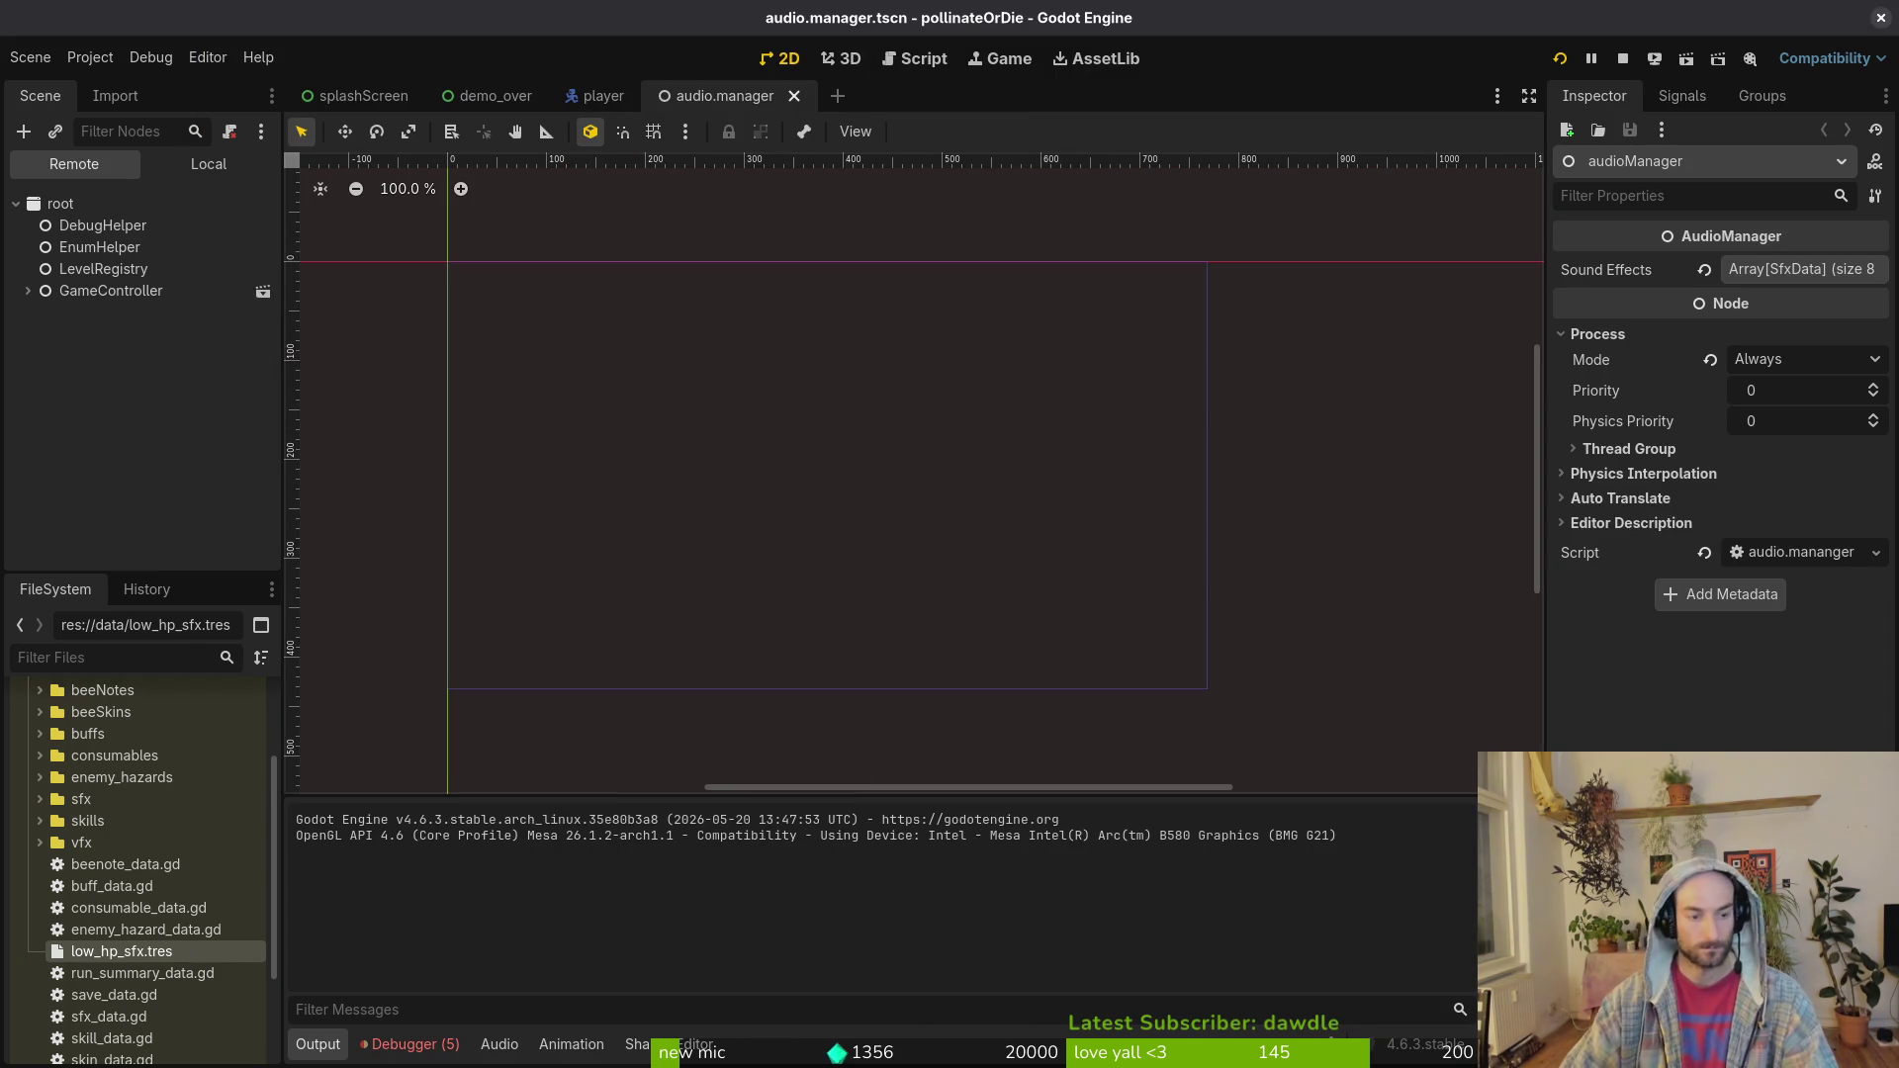
left_click_drag(118, 951, 108, 799)
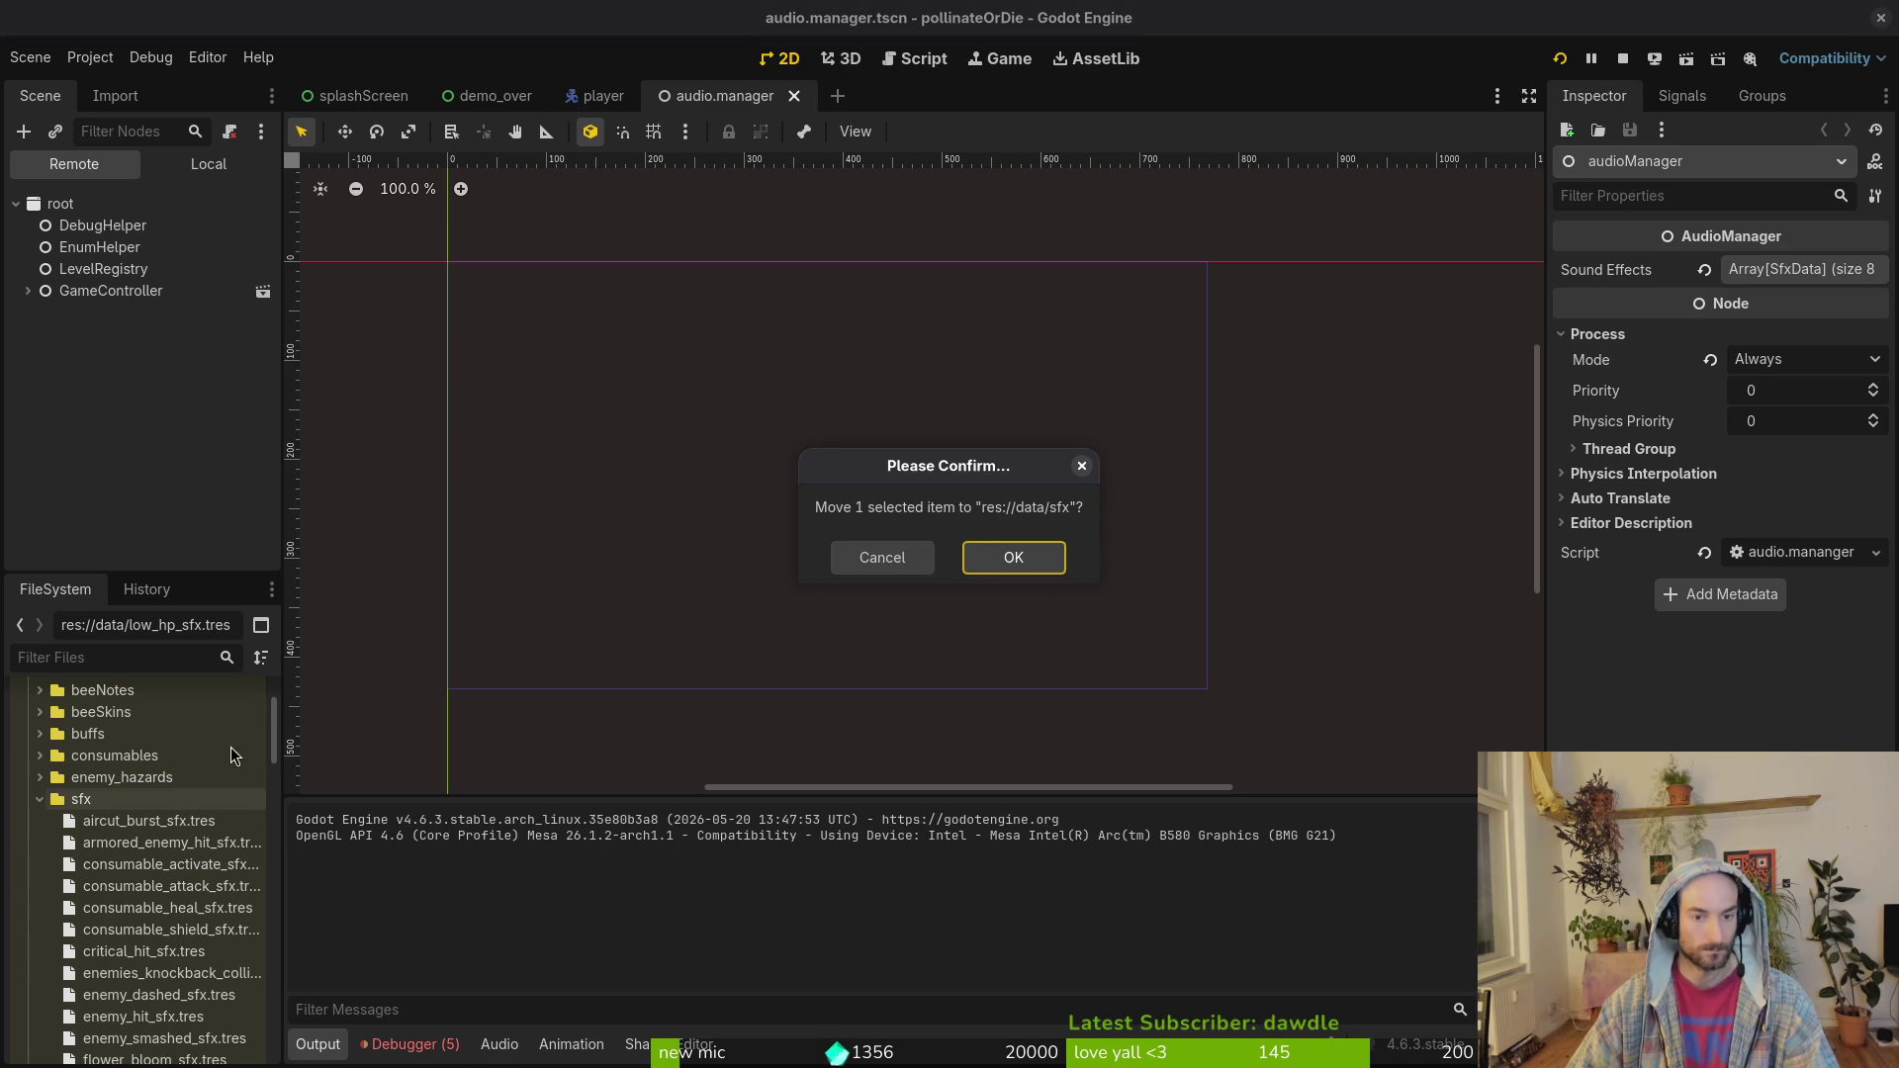
left_click(1009, 556)
Step: Add low_hp_sfx.tres as a new Sound Effects entry, save the scene, and relaunch
left_click(174, 176)
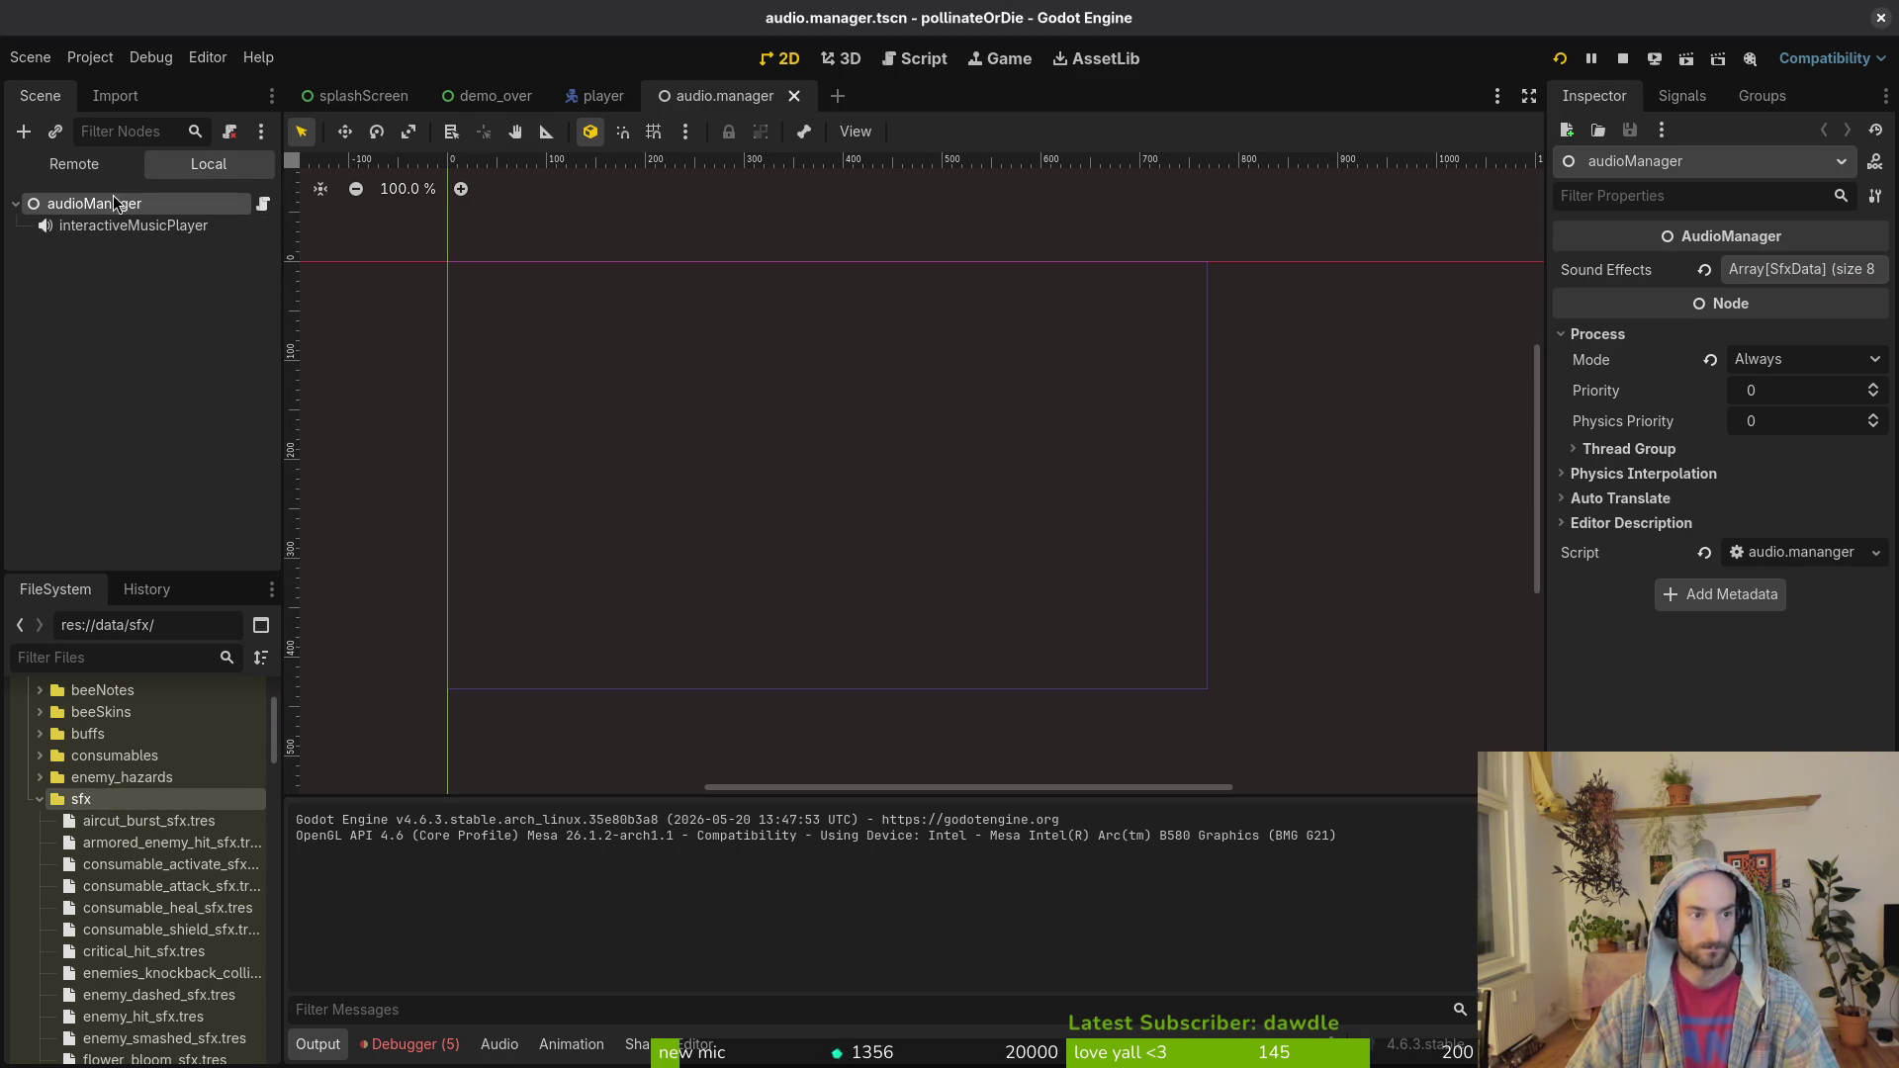
scroll(150, 837, "down", 5)
scroll(150, 842, "down", 6)
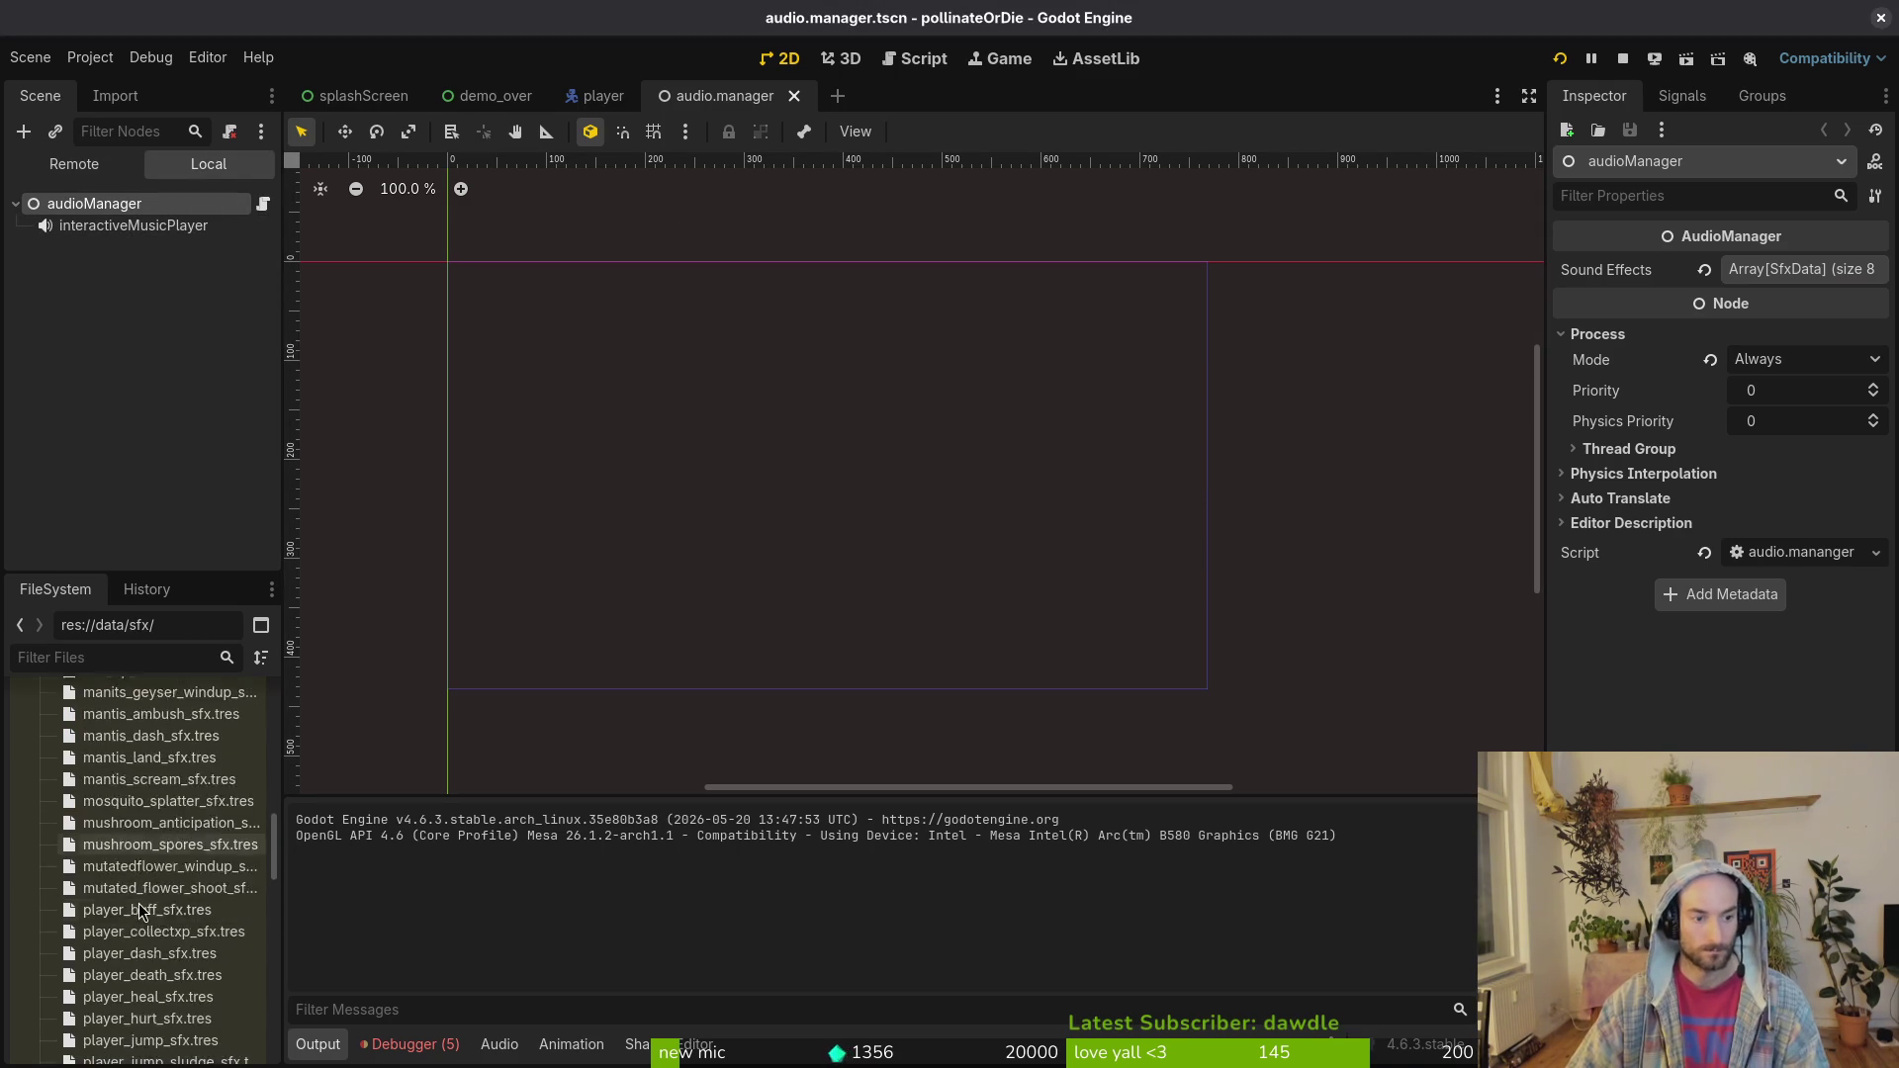
left_click(137, 857)
mouse_move(137, 867)
left_mouse_down()
mouse_move(484, 633)
mouse_move(1726, 262)
mouse_move(1729, 282)
mouse_move(126, 846)
left_mouse_up()
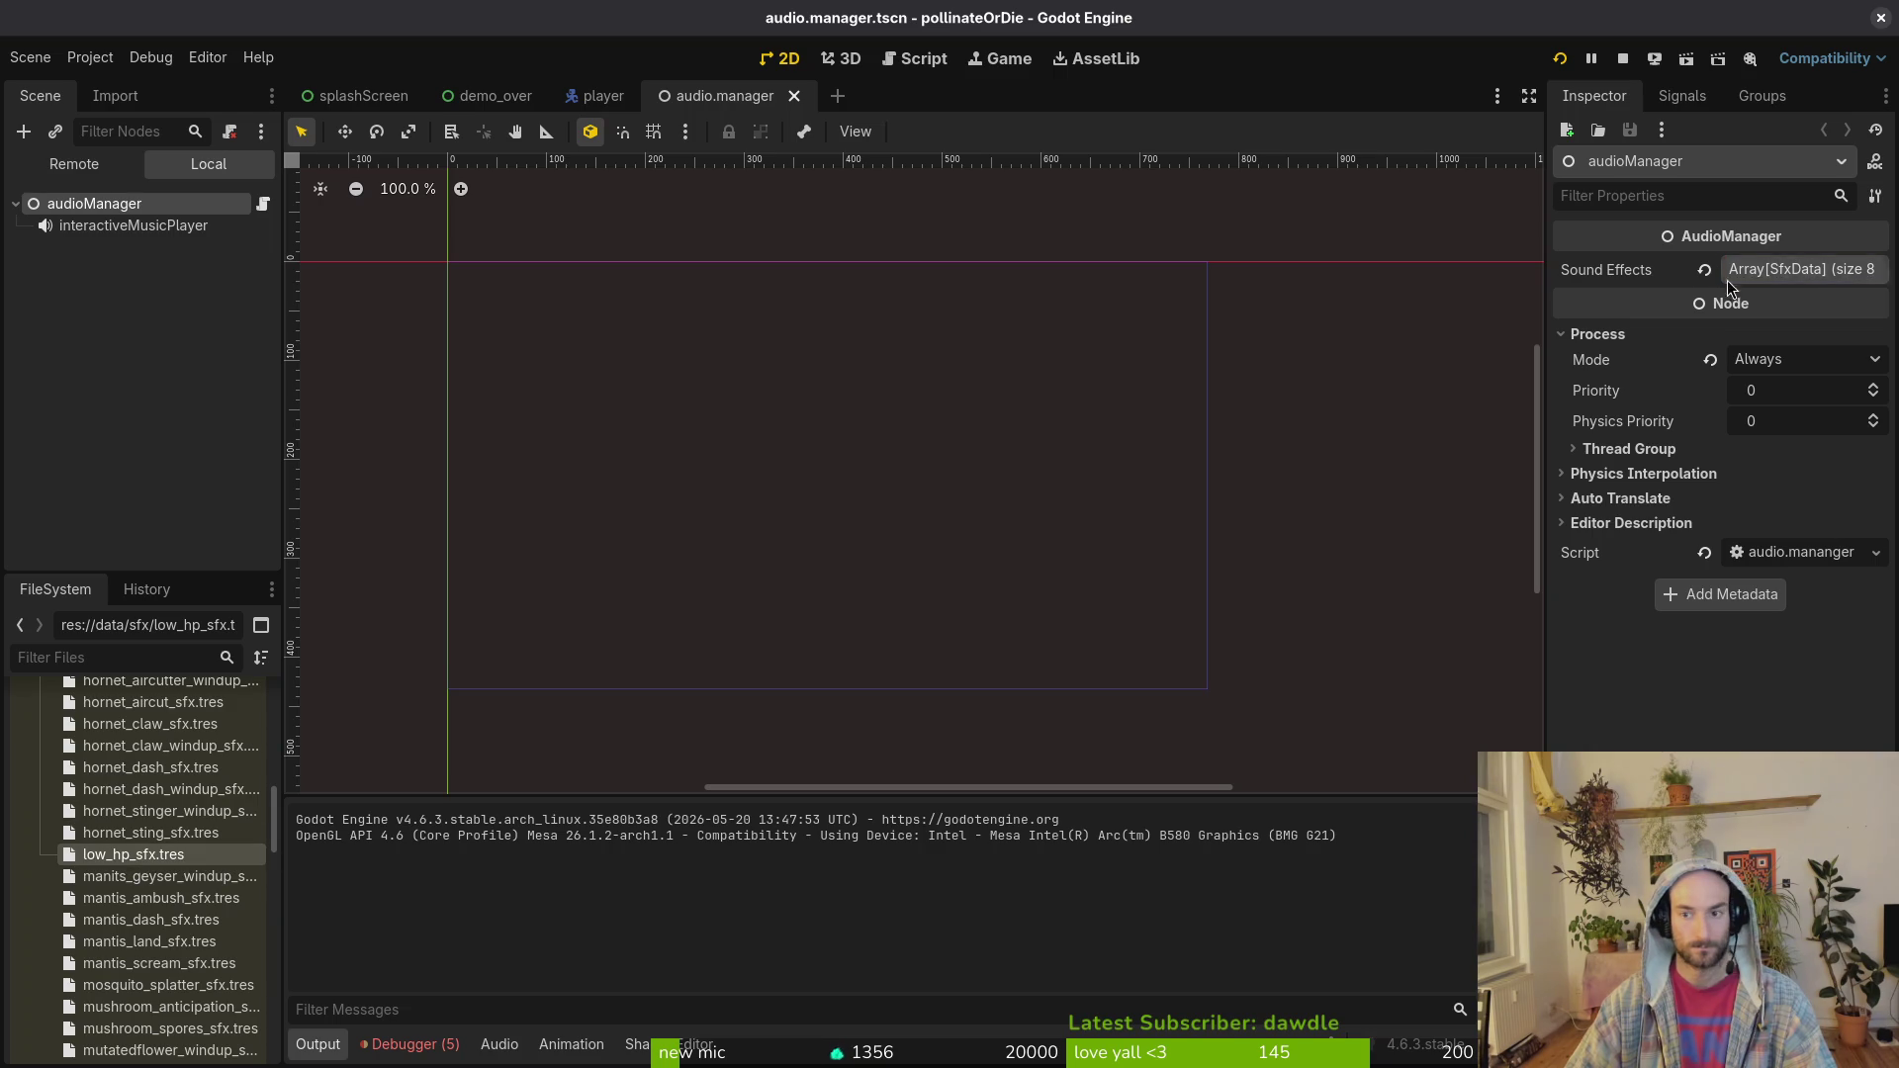
left_click(1766, 280)
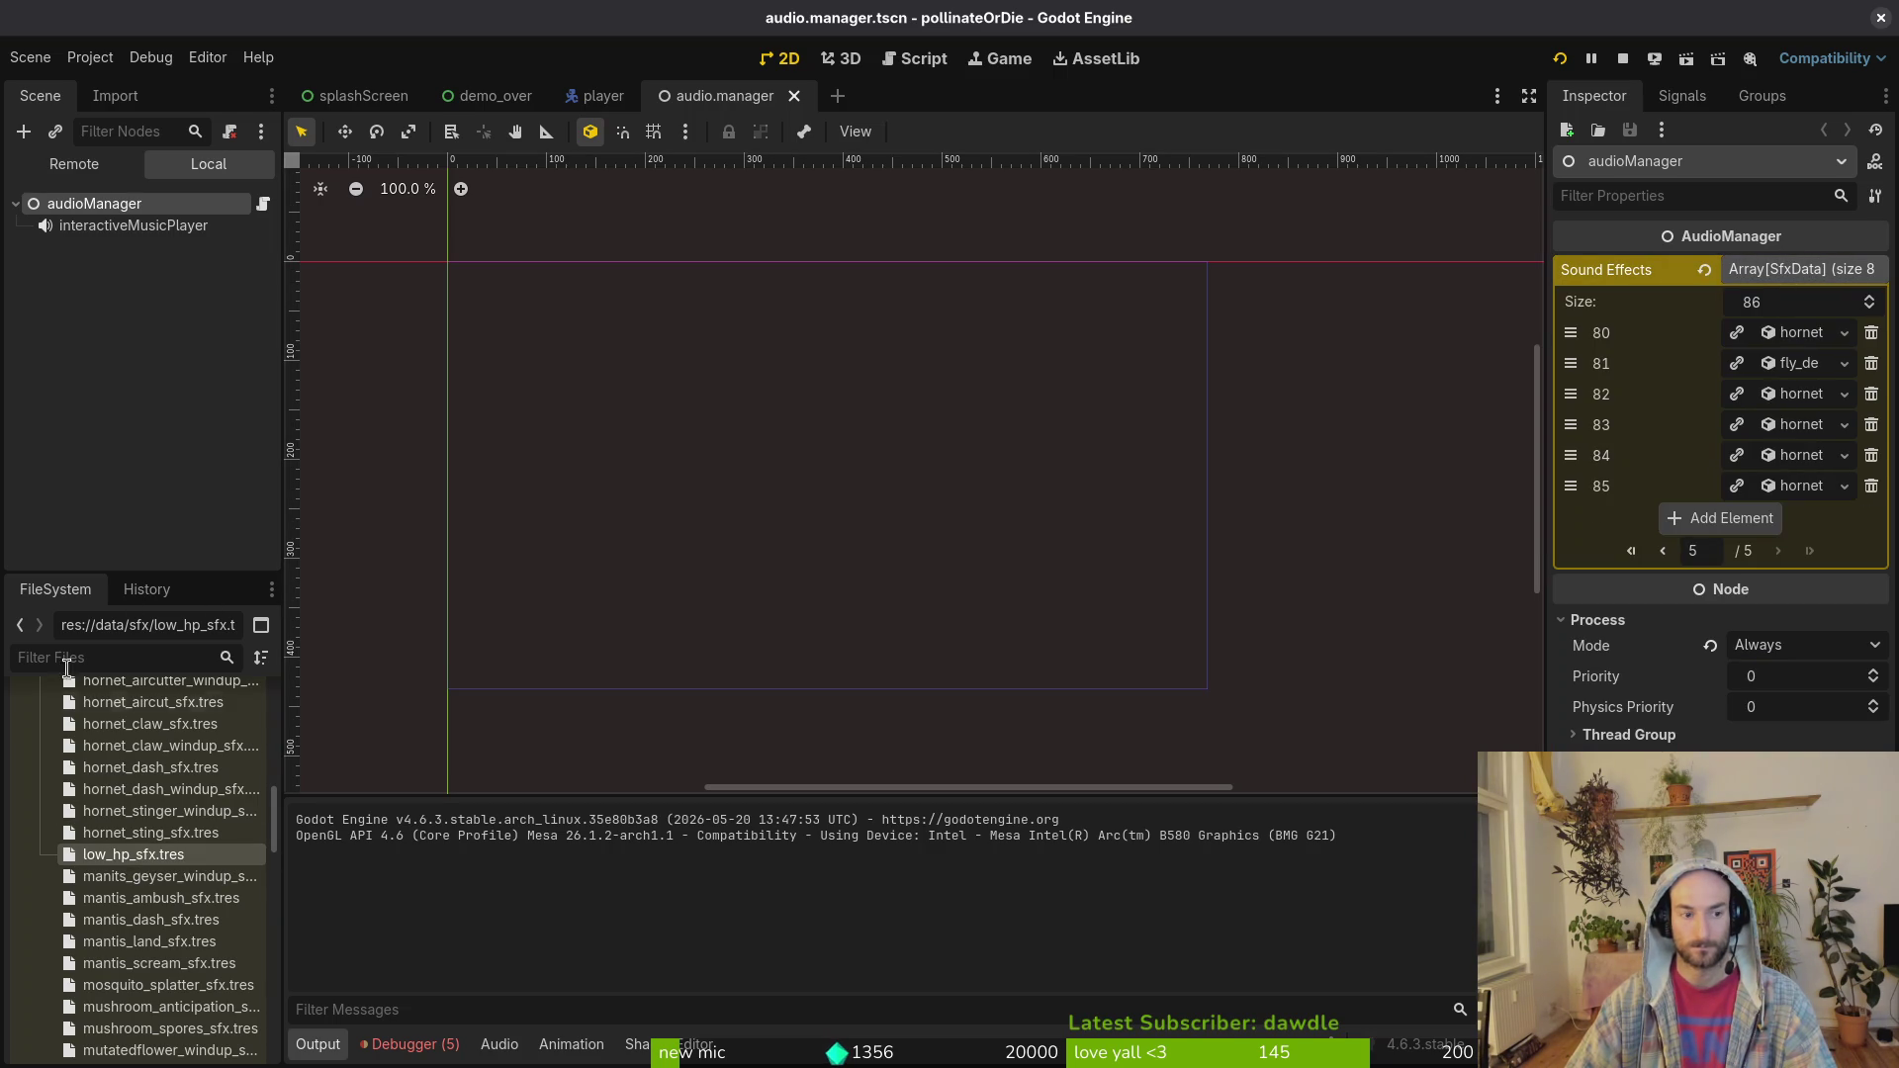
mouse_move(137, 857)
left_mouse_down()
mouse_move(1595, 645)
mouse_move(1713, 522)
left_mouse_up()
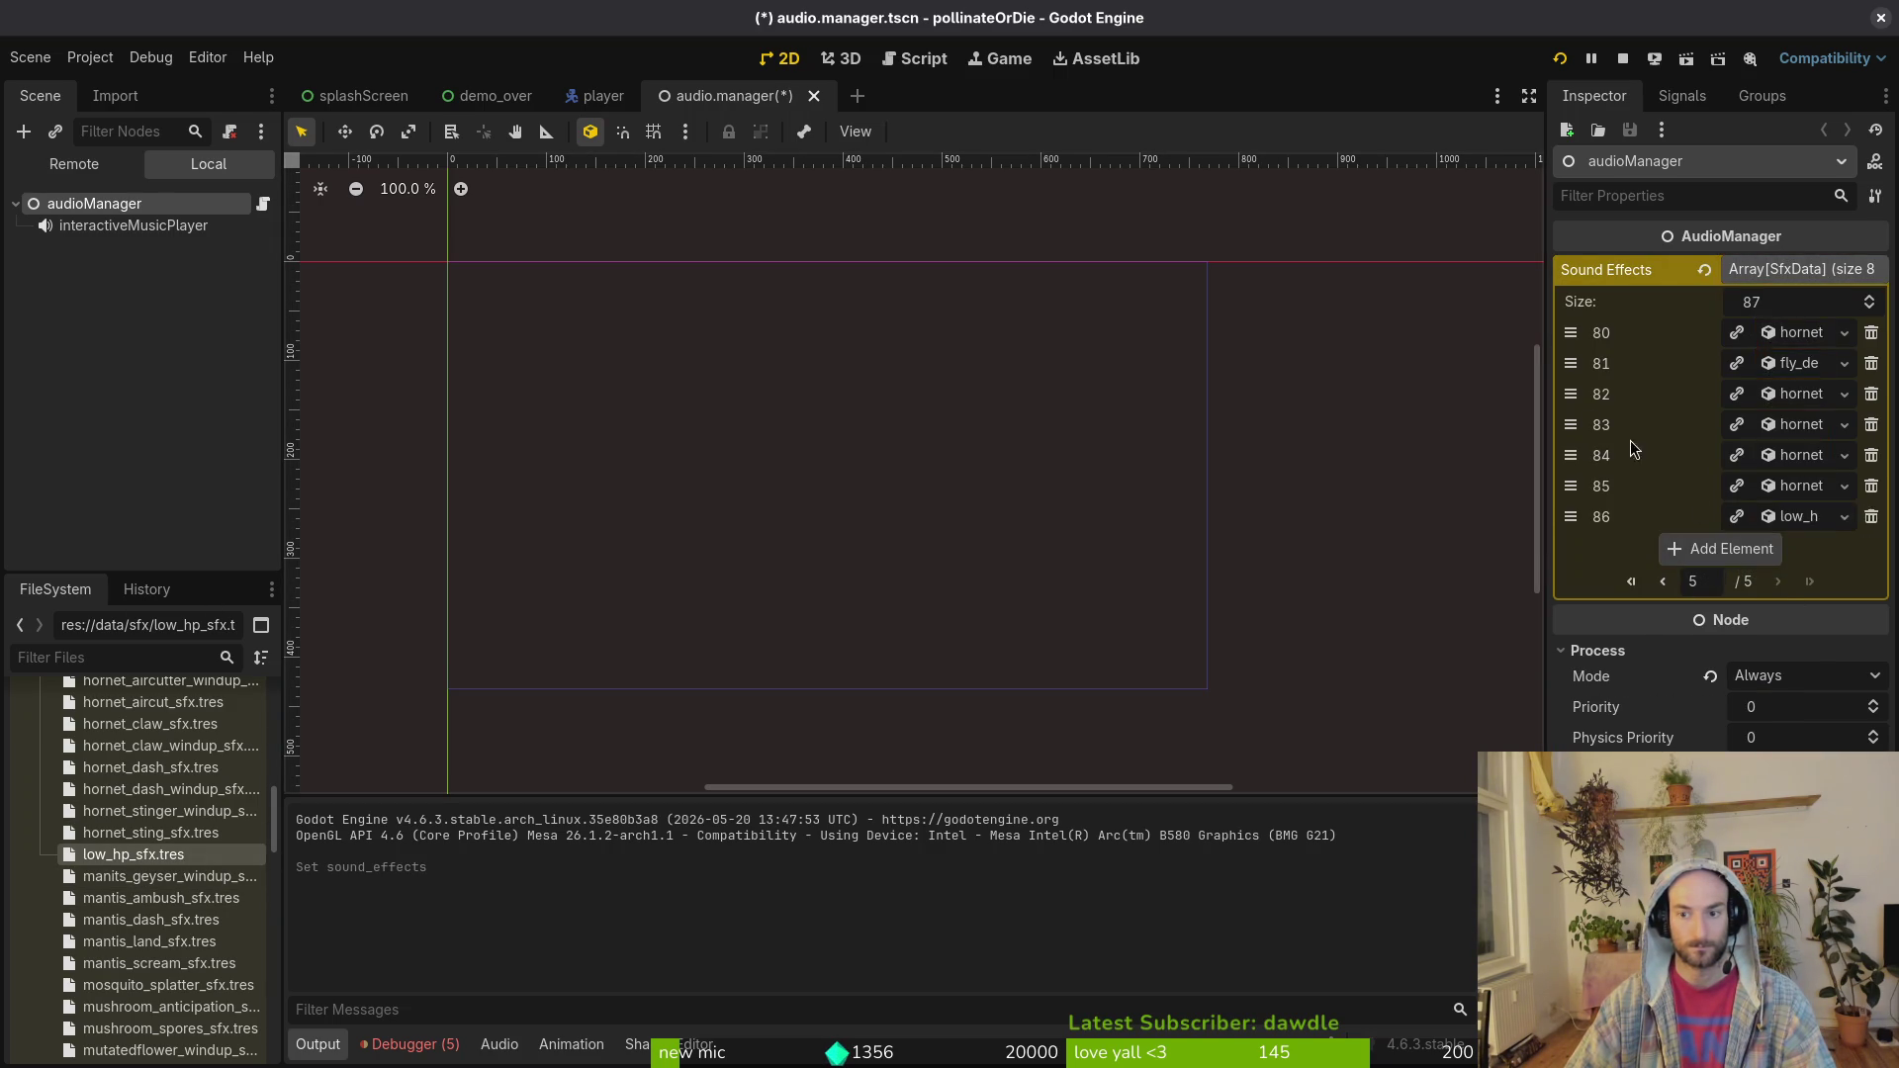
key("ctrl+s")
left_click(1560, 58)
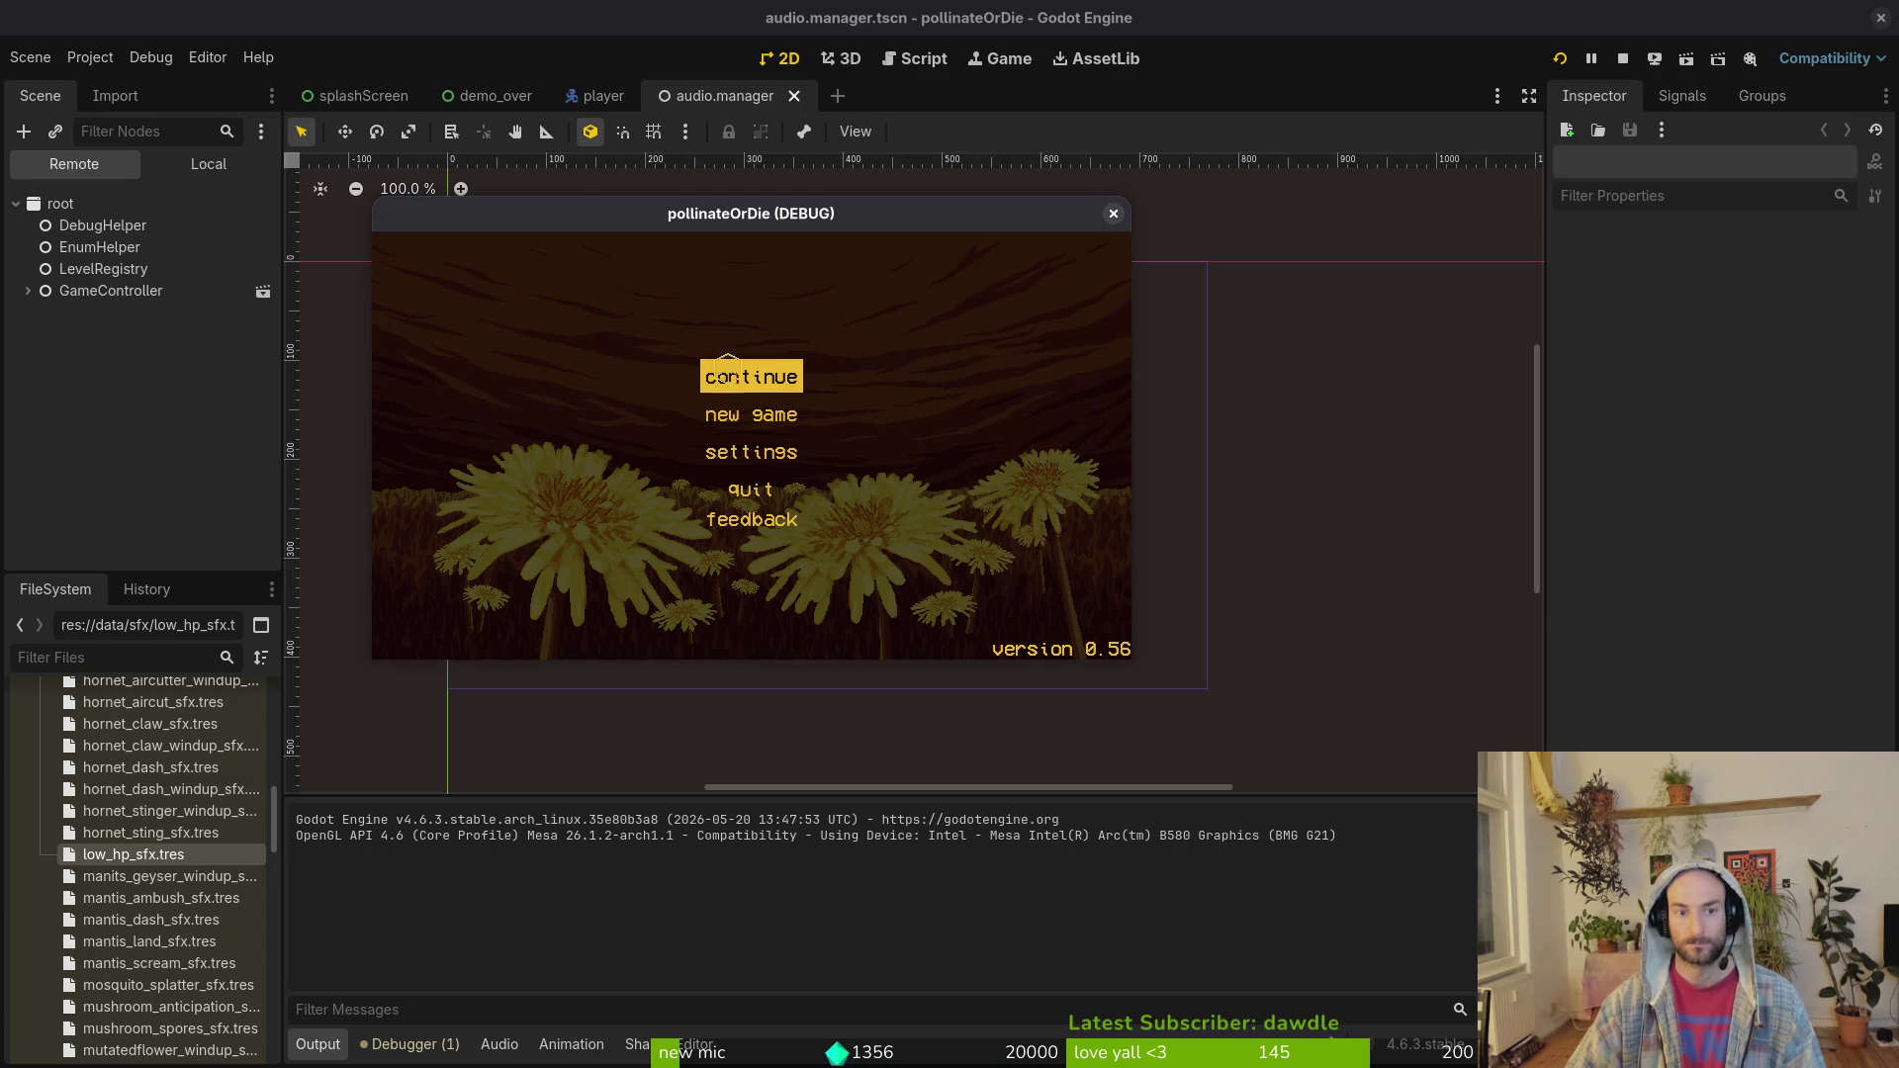
Step: Continue from the main menu and play the level until the bee has 1 of 5 health
left_click(729, 364)
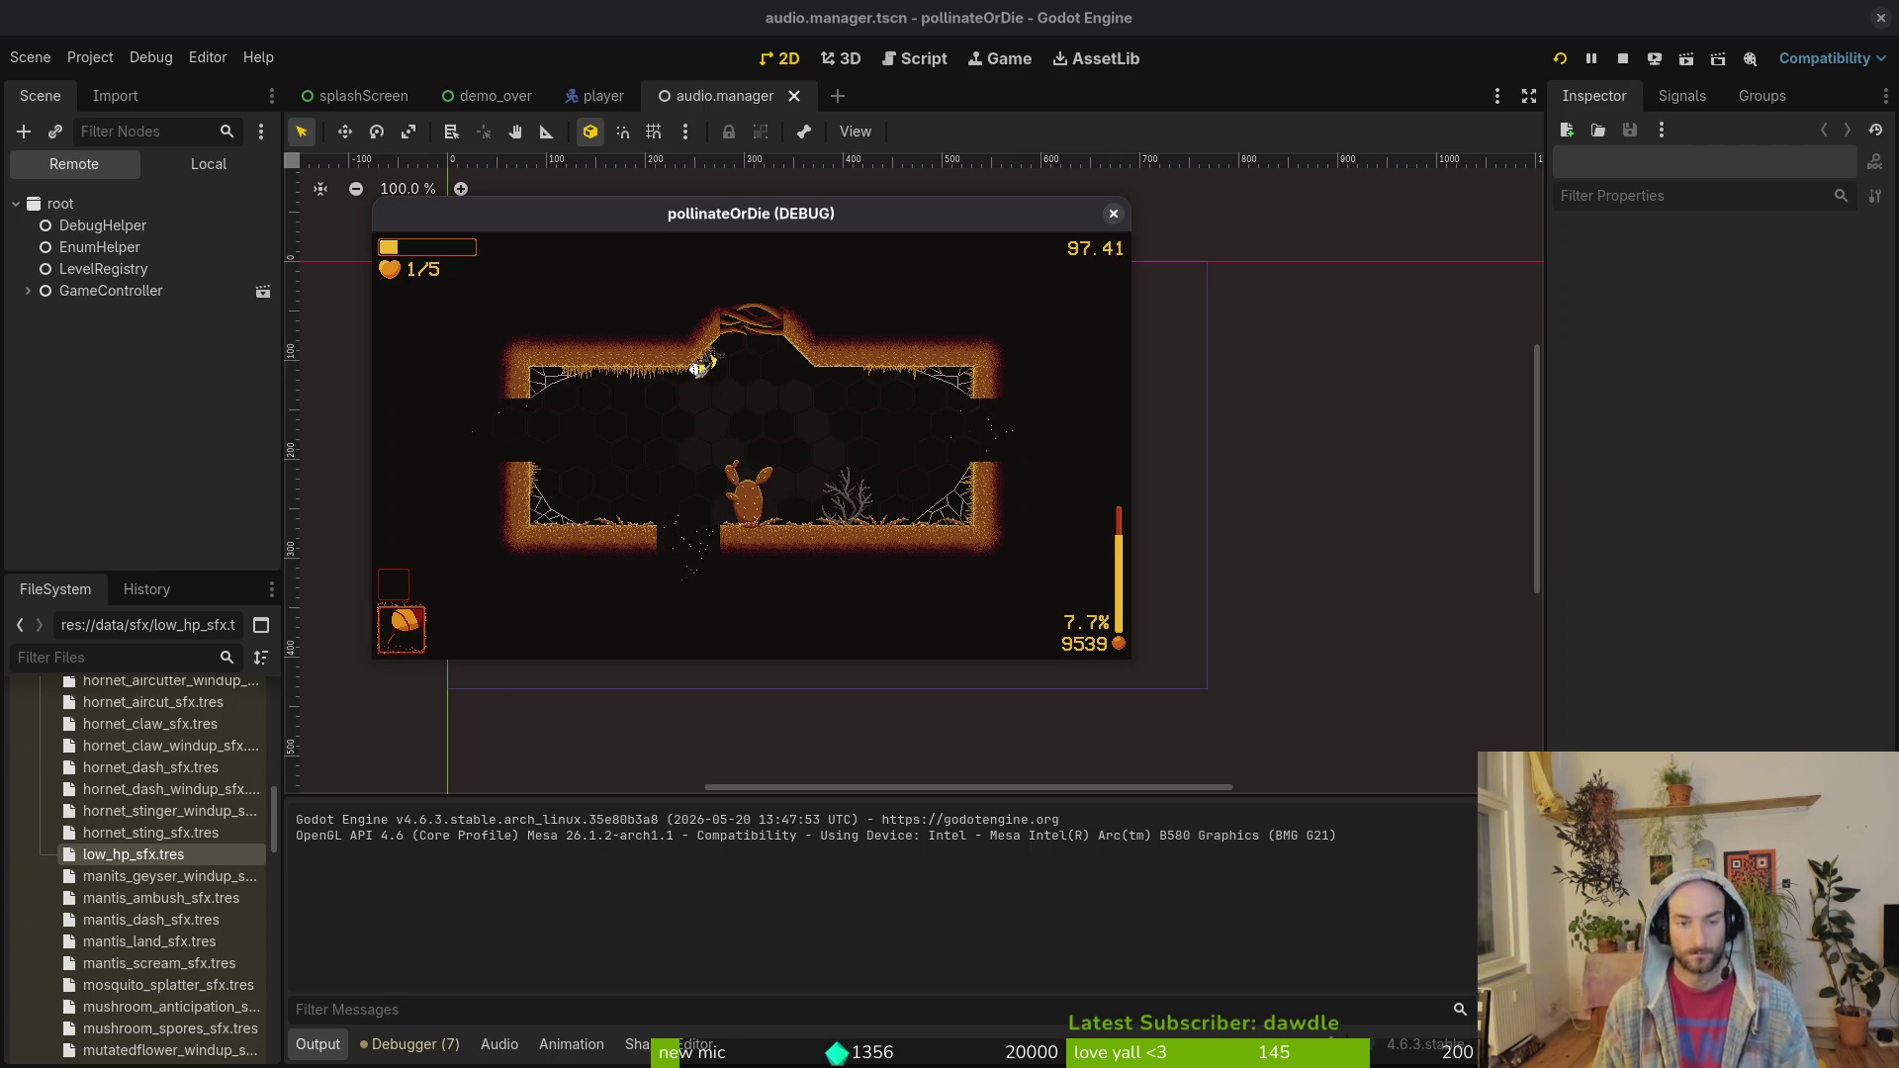
Step: Pause to peek at the sound settings, play into the next room, then pause again
key("Escape")
key("Return")
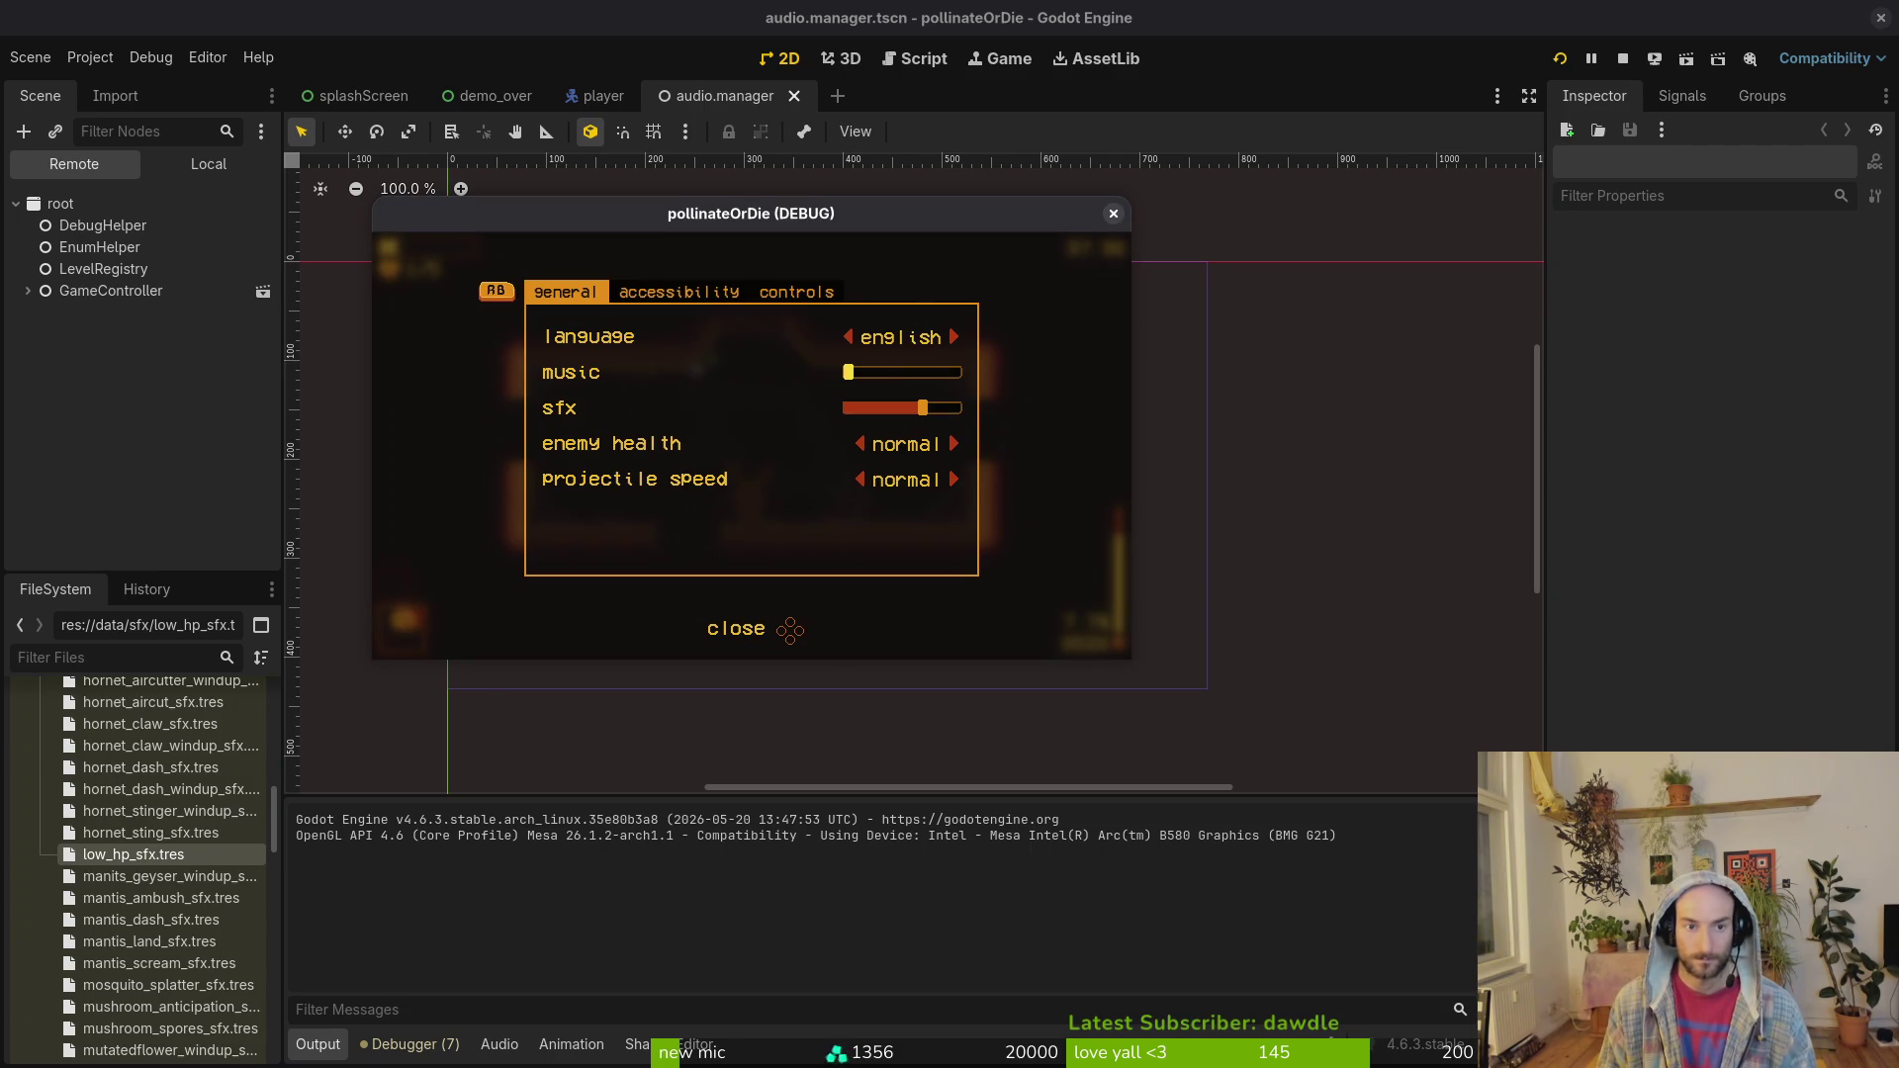
key("Escape")
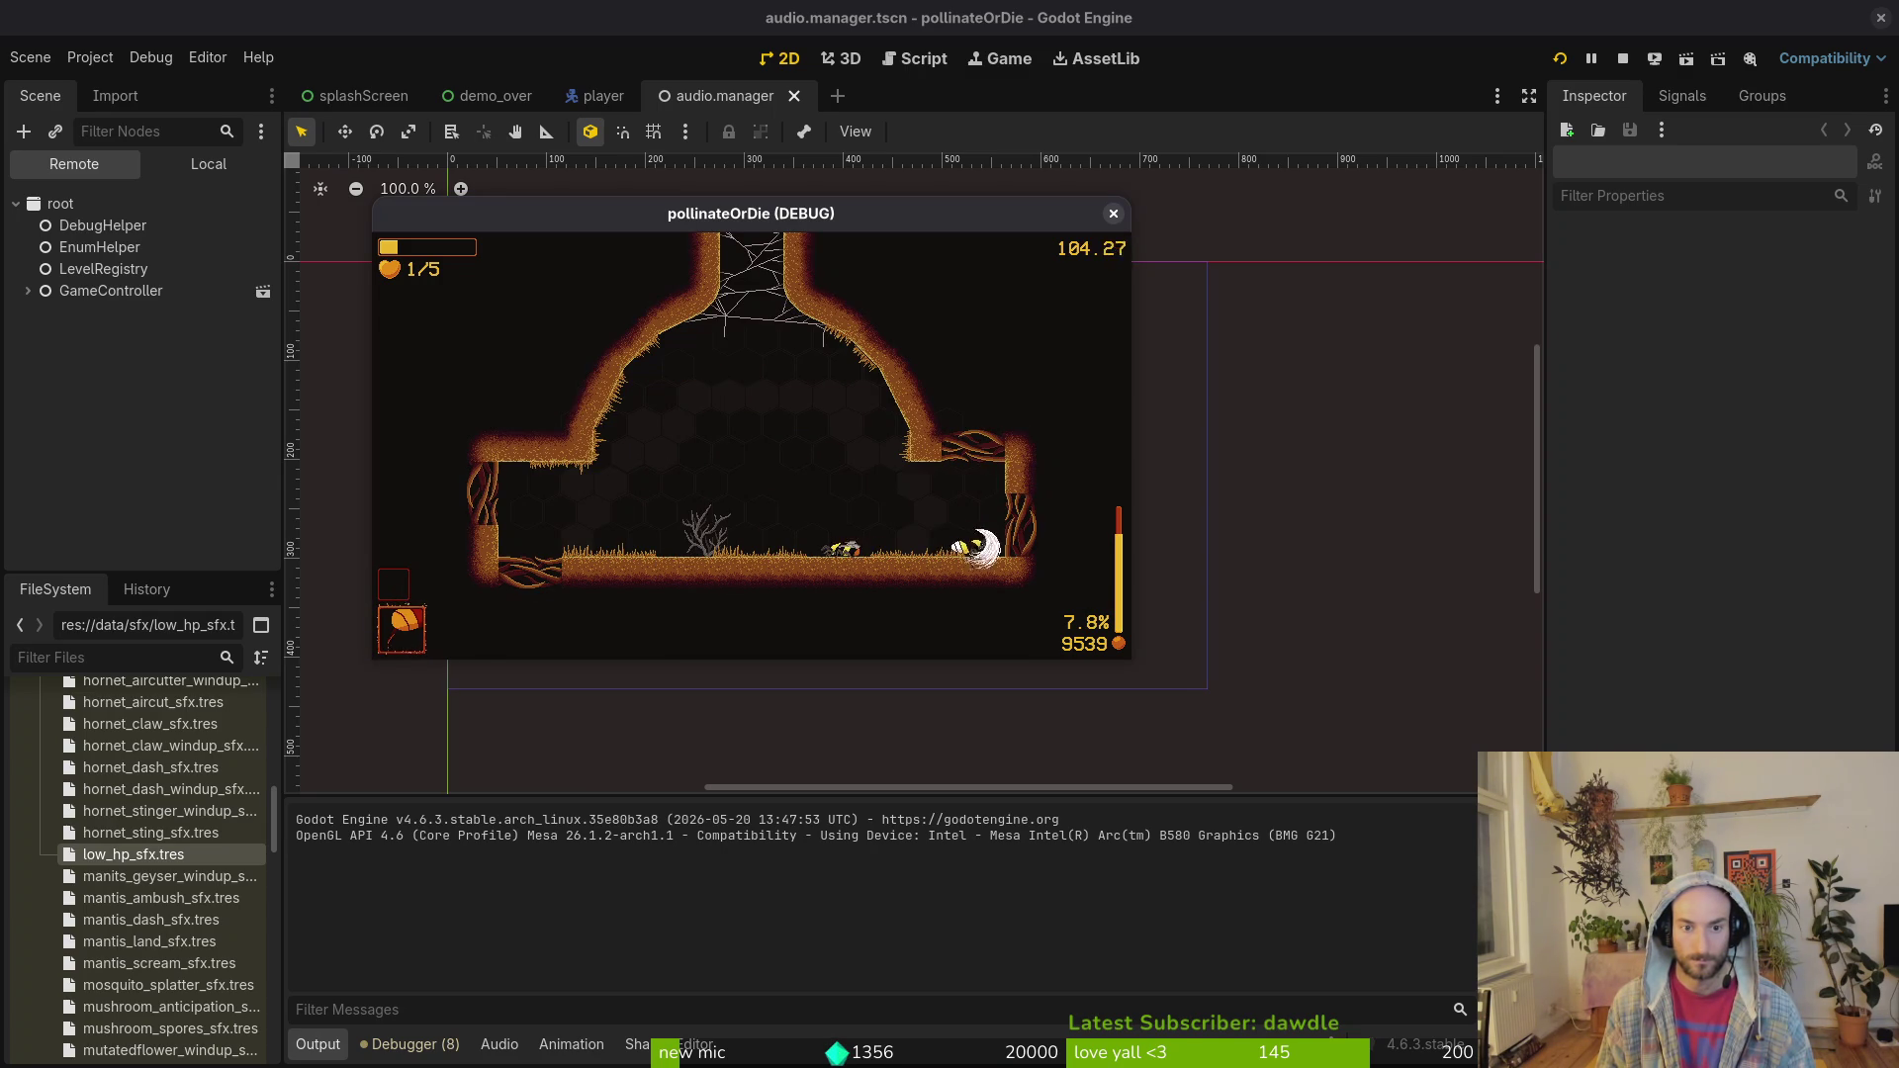
key("Left")
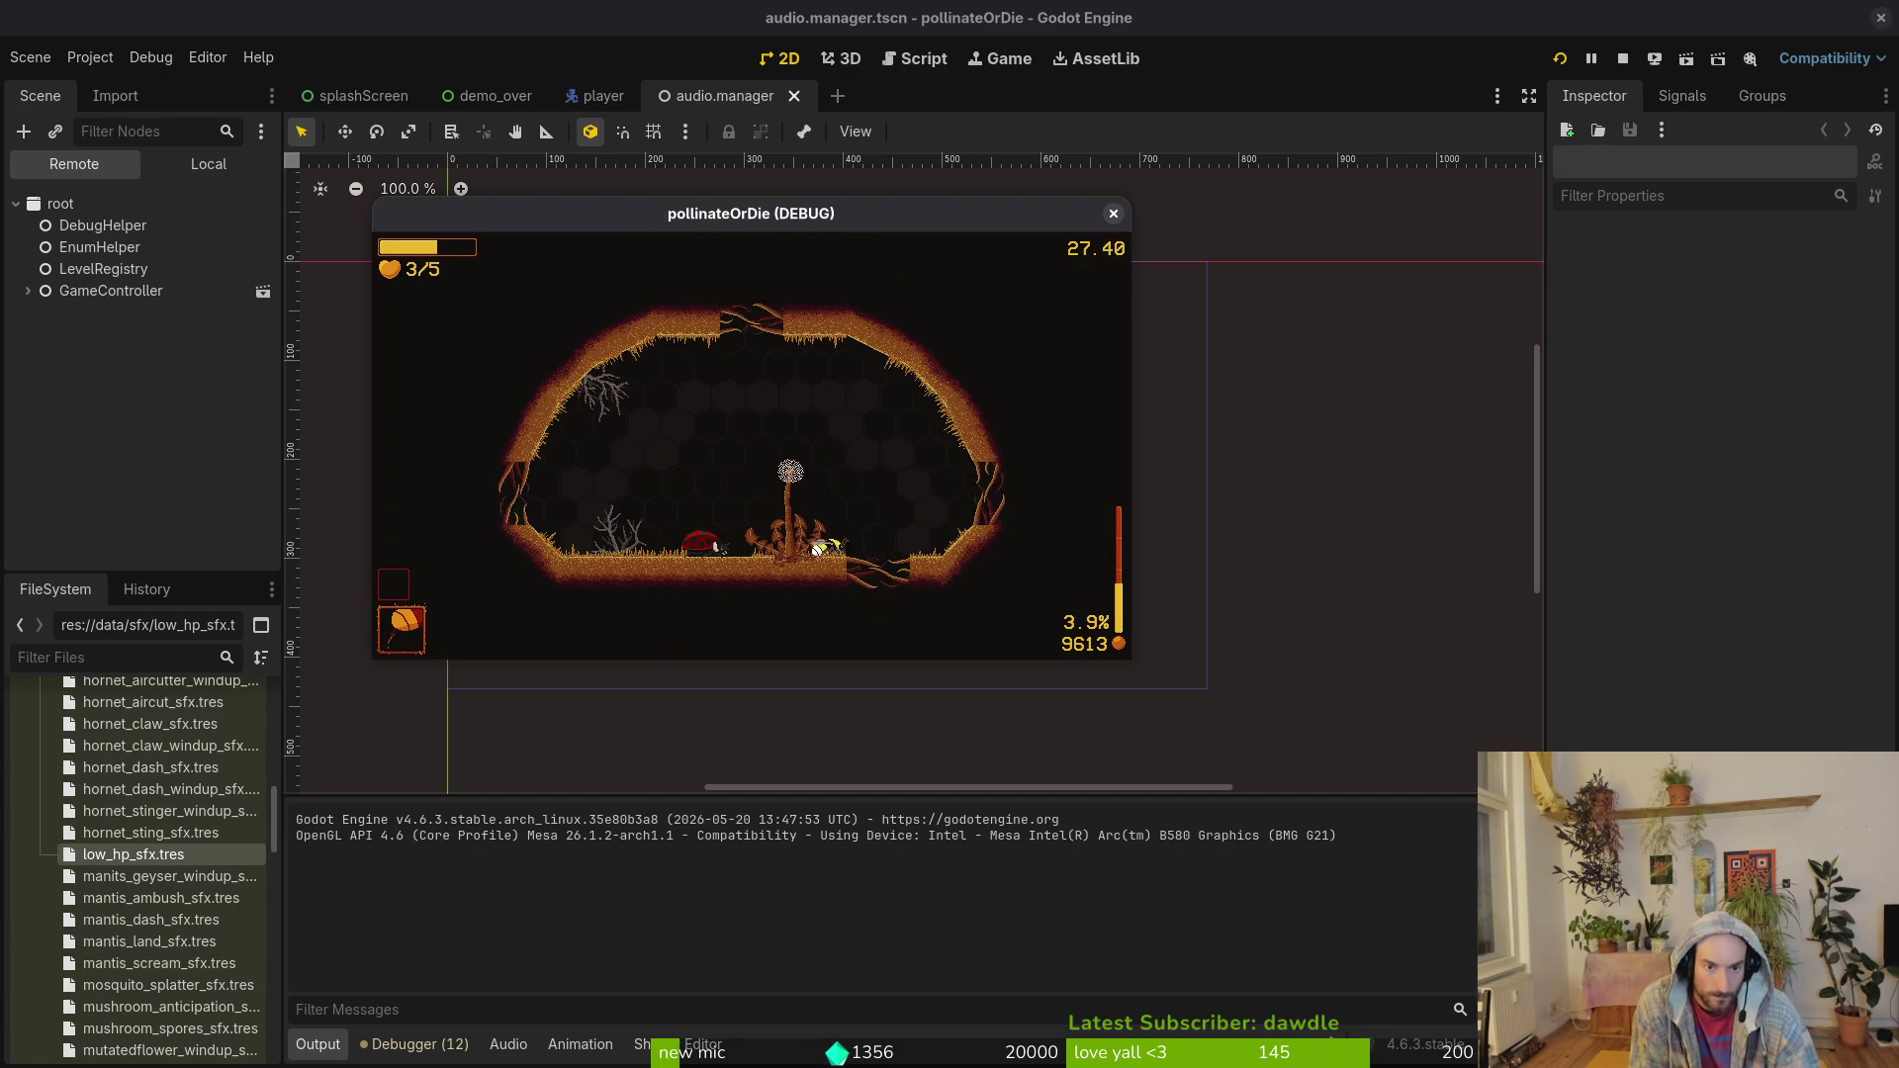
key("Escape")
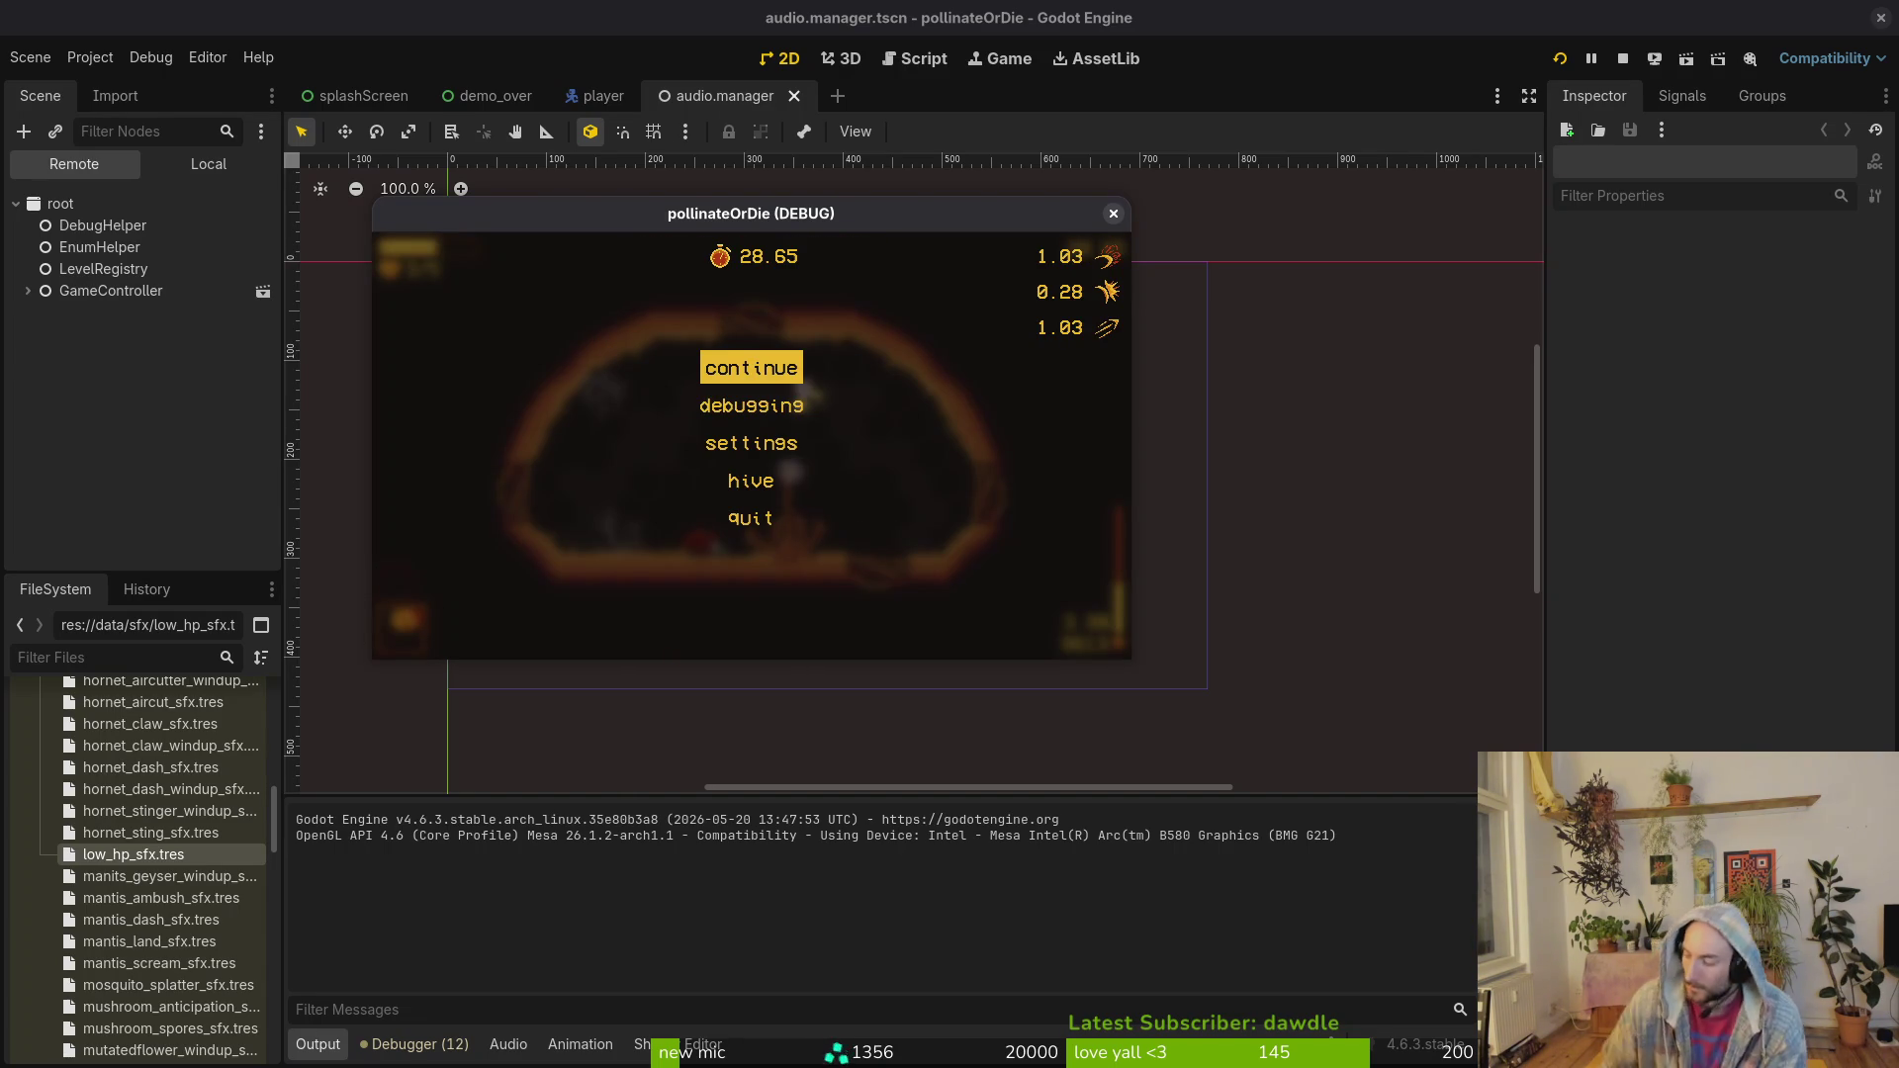
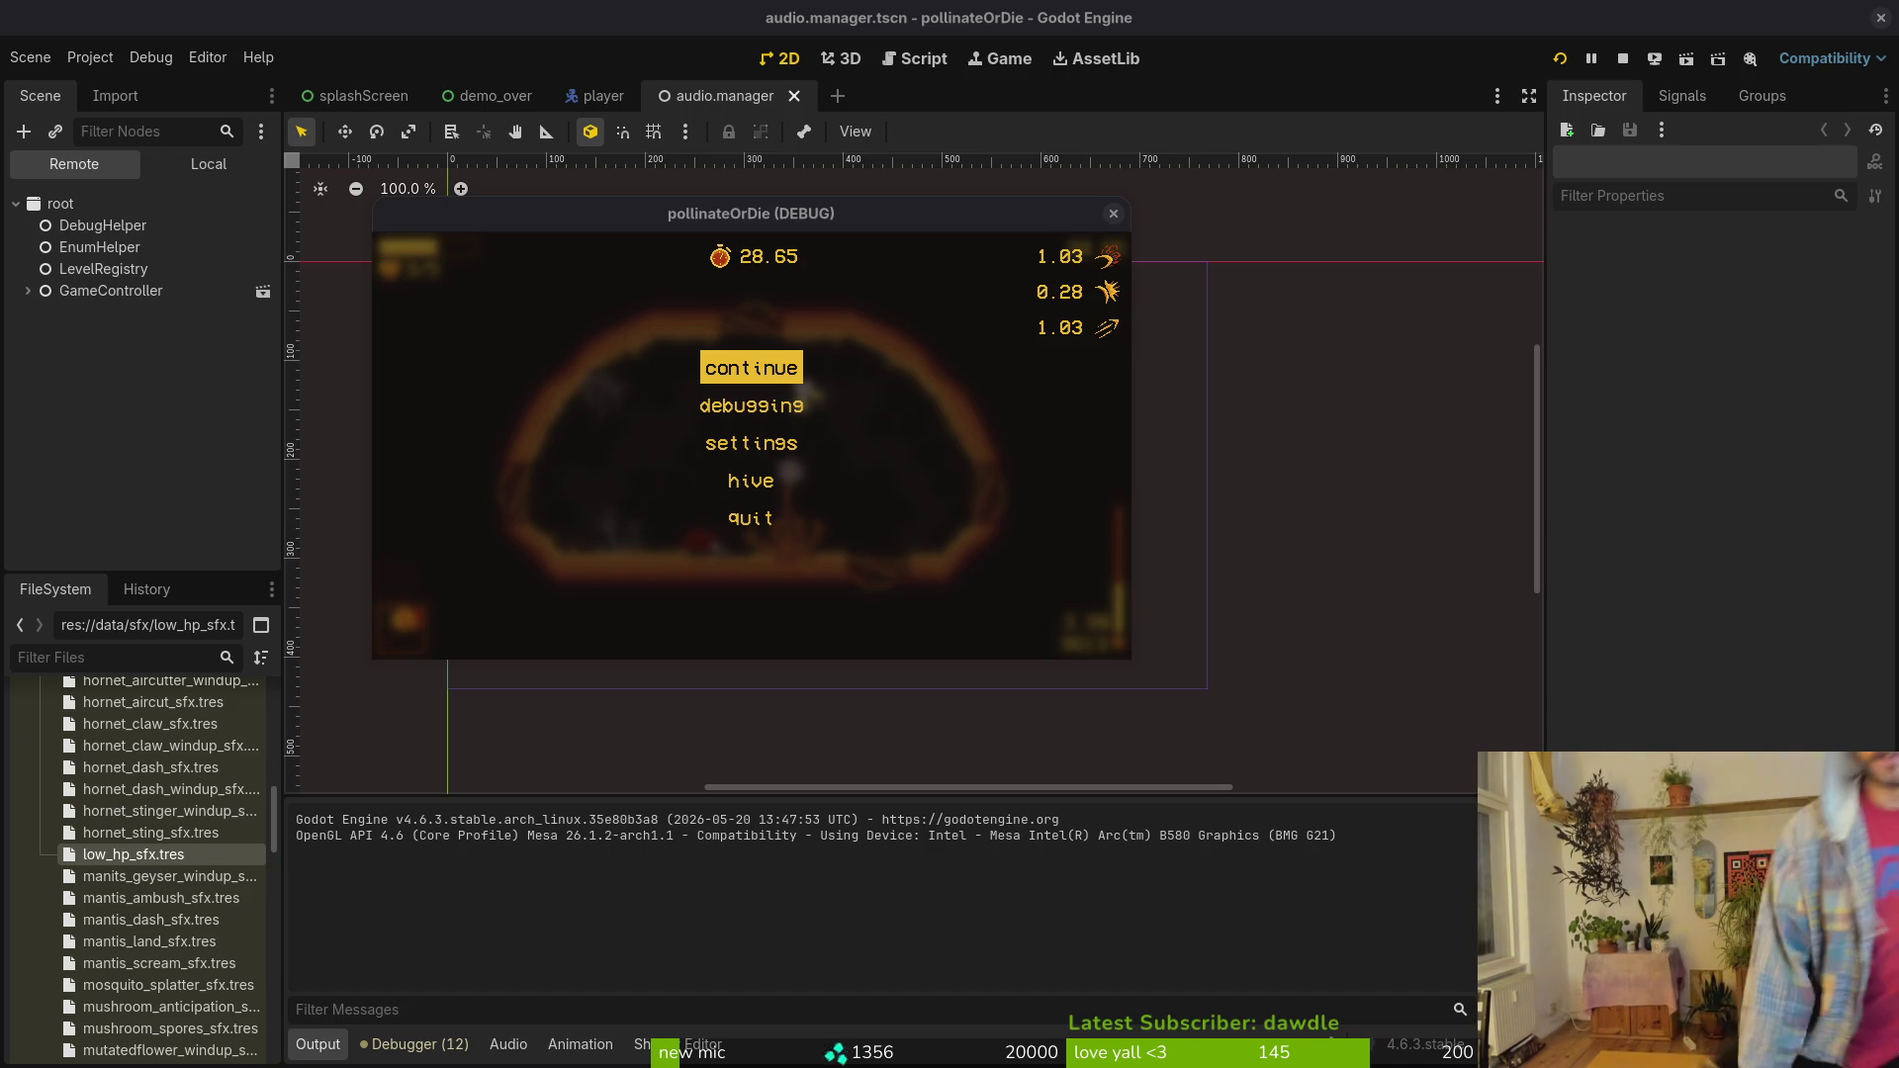
Step: Stop the running game debug session and bring the vim terminal to the front
key("super")
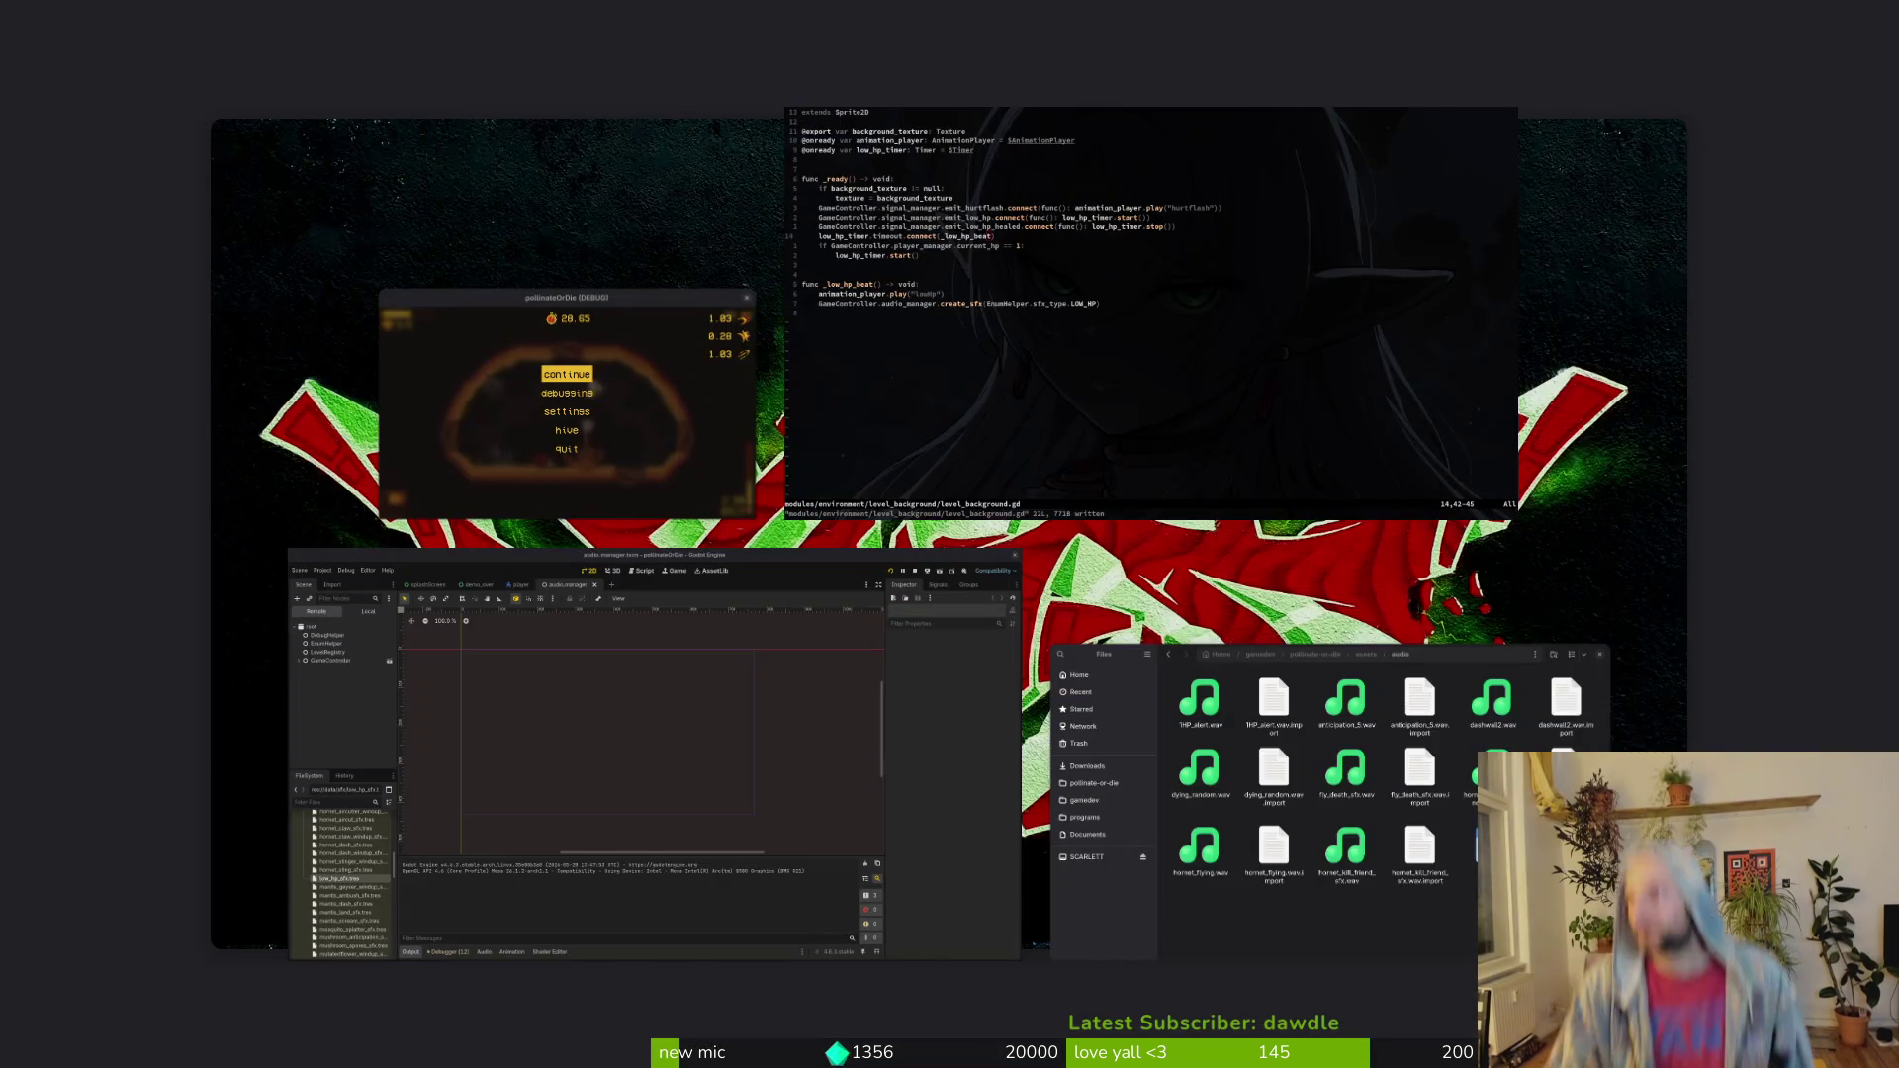
key("super")
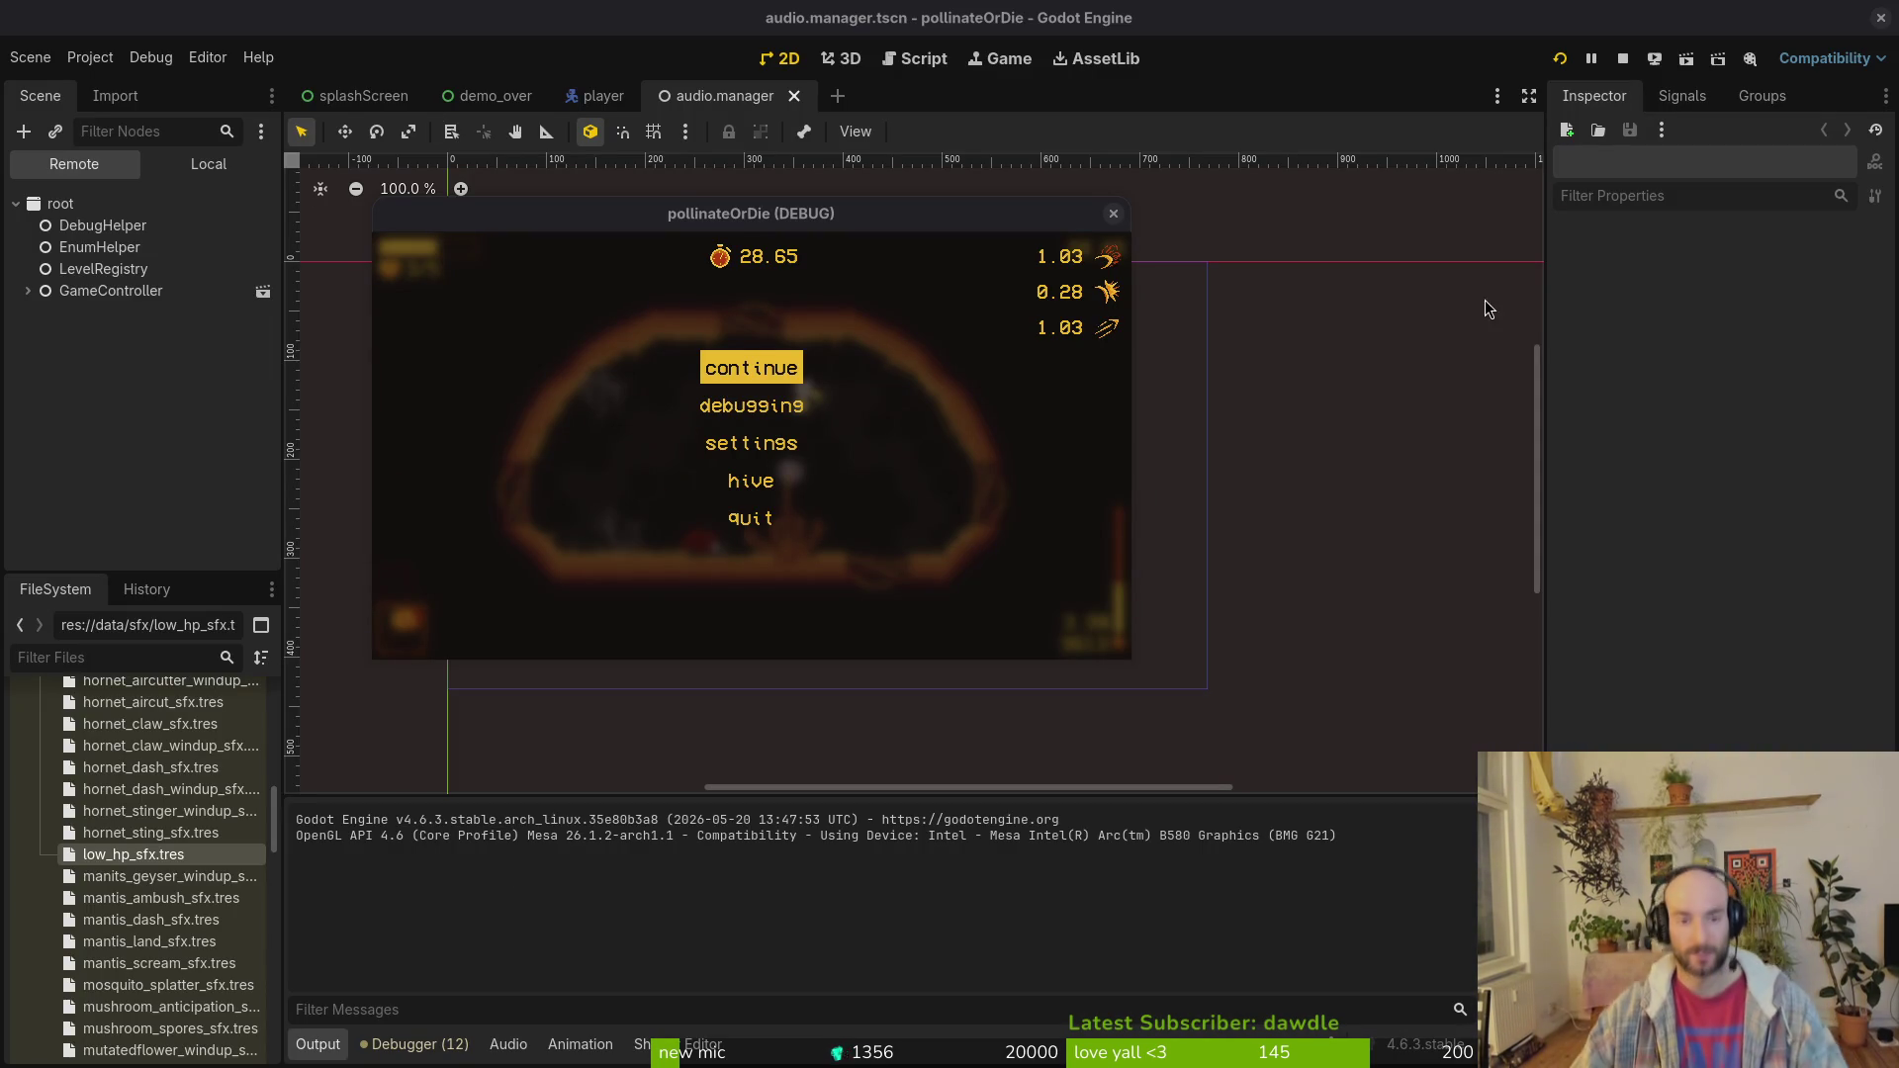
left_click(1114, 214)
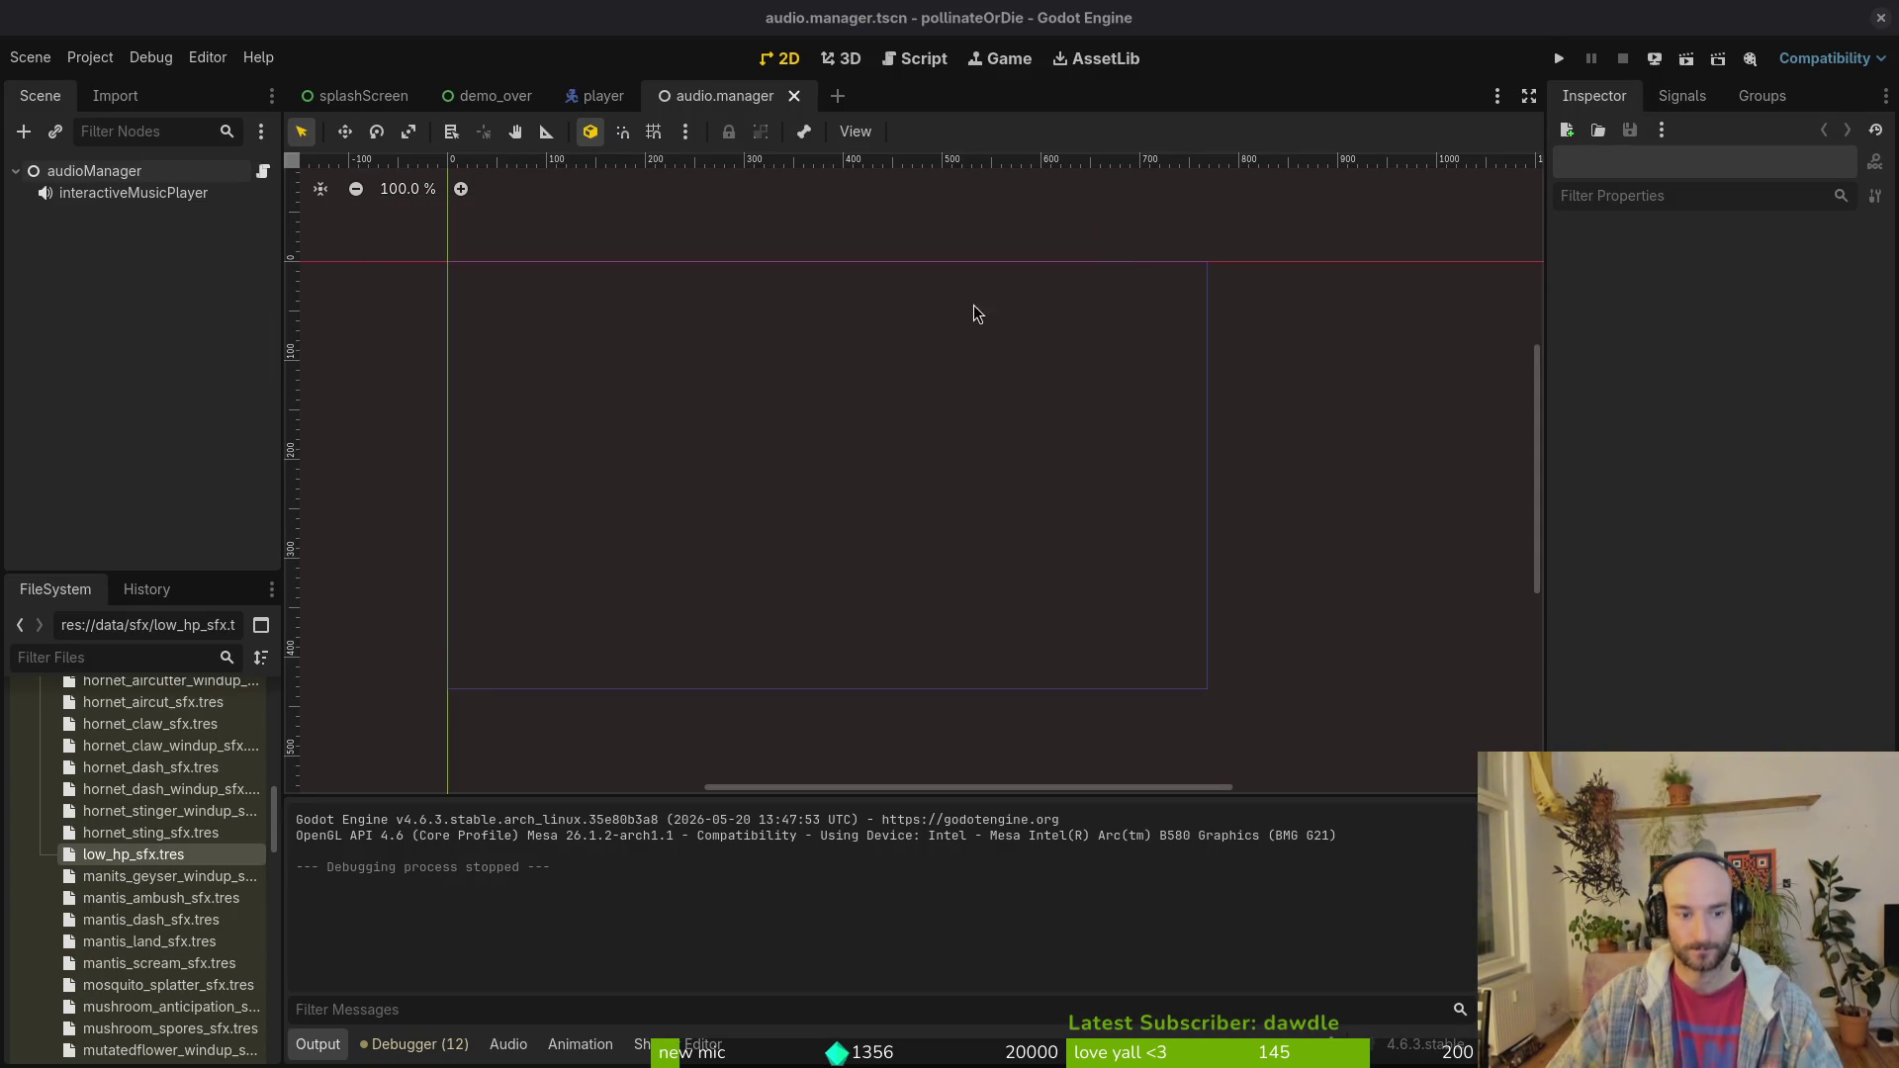
key("alt+Tab")
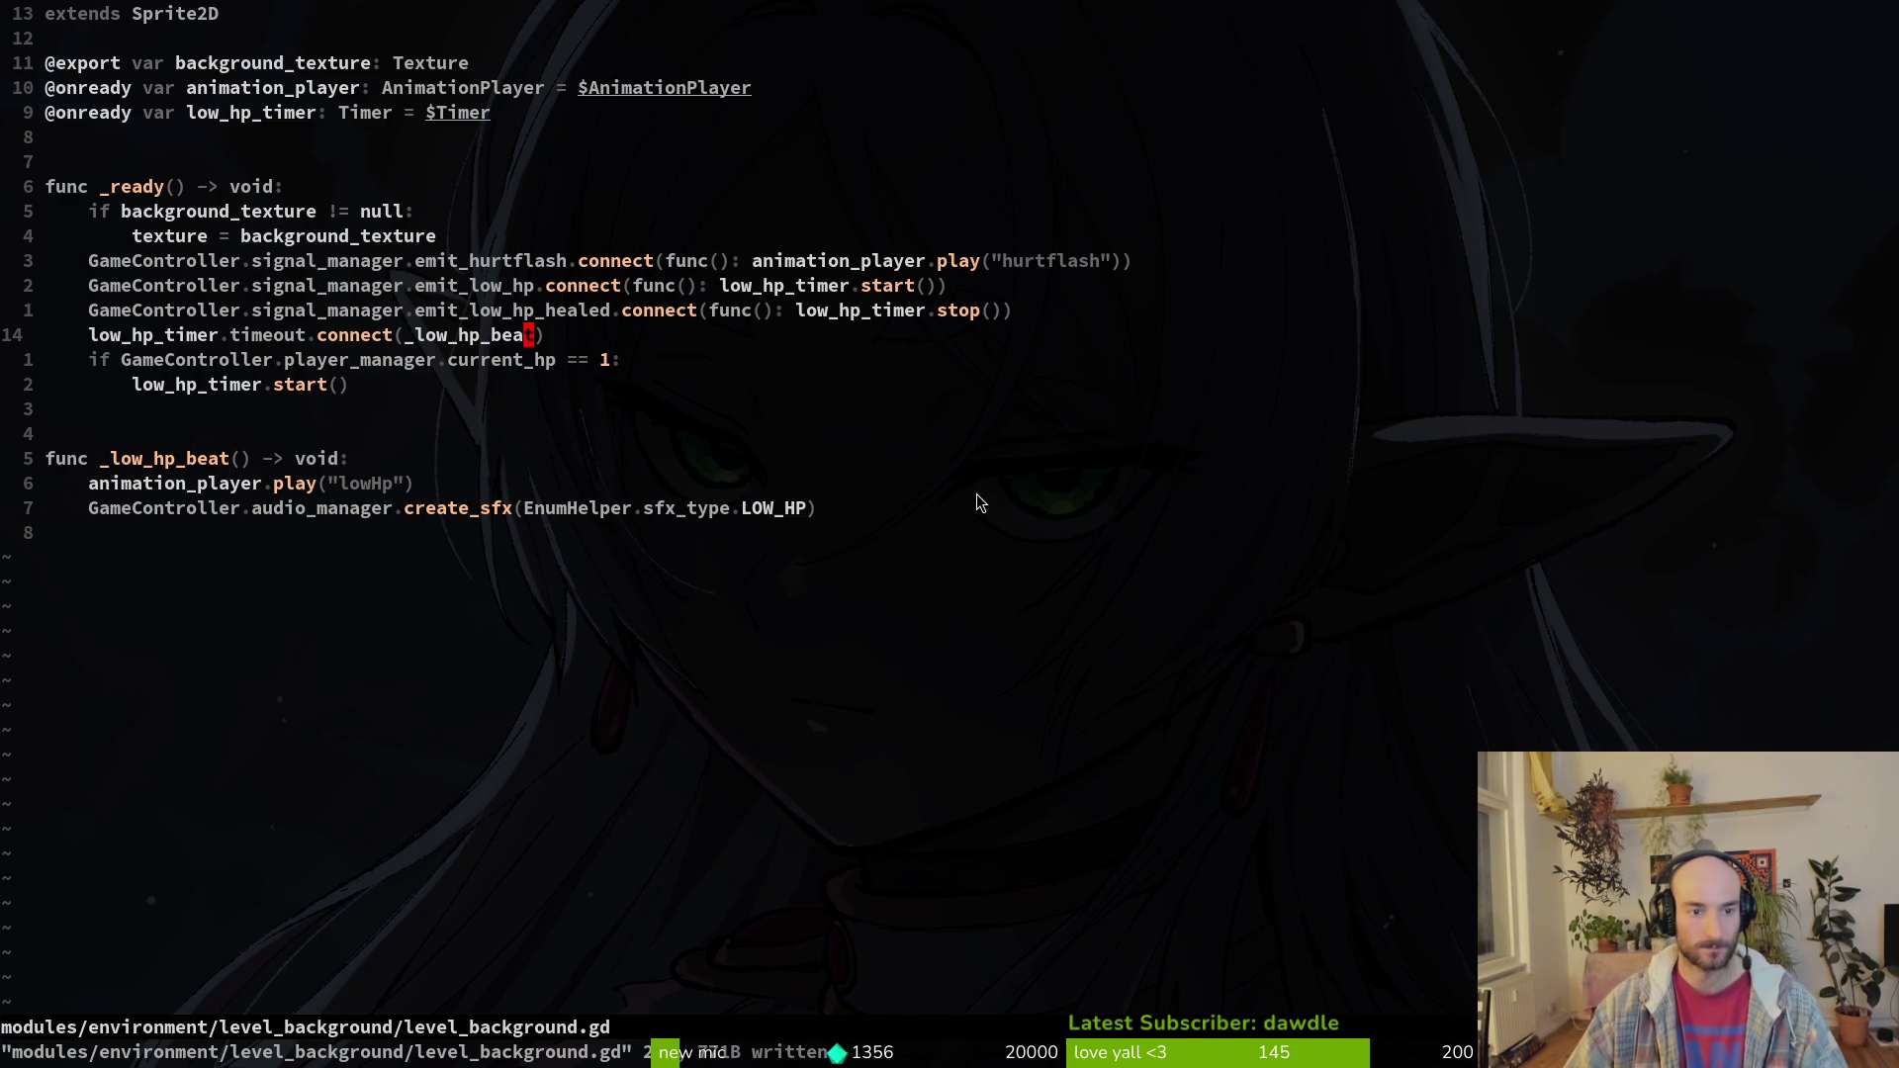
Step: Quit vim and stage level_background.gd, audio.manager.tscn and low_hp_sfx.tres in tig
type(":q")
key("Return")
type("tig")
key("Return")
key("s")
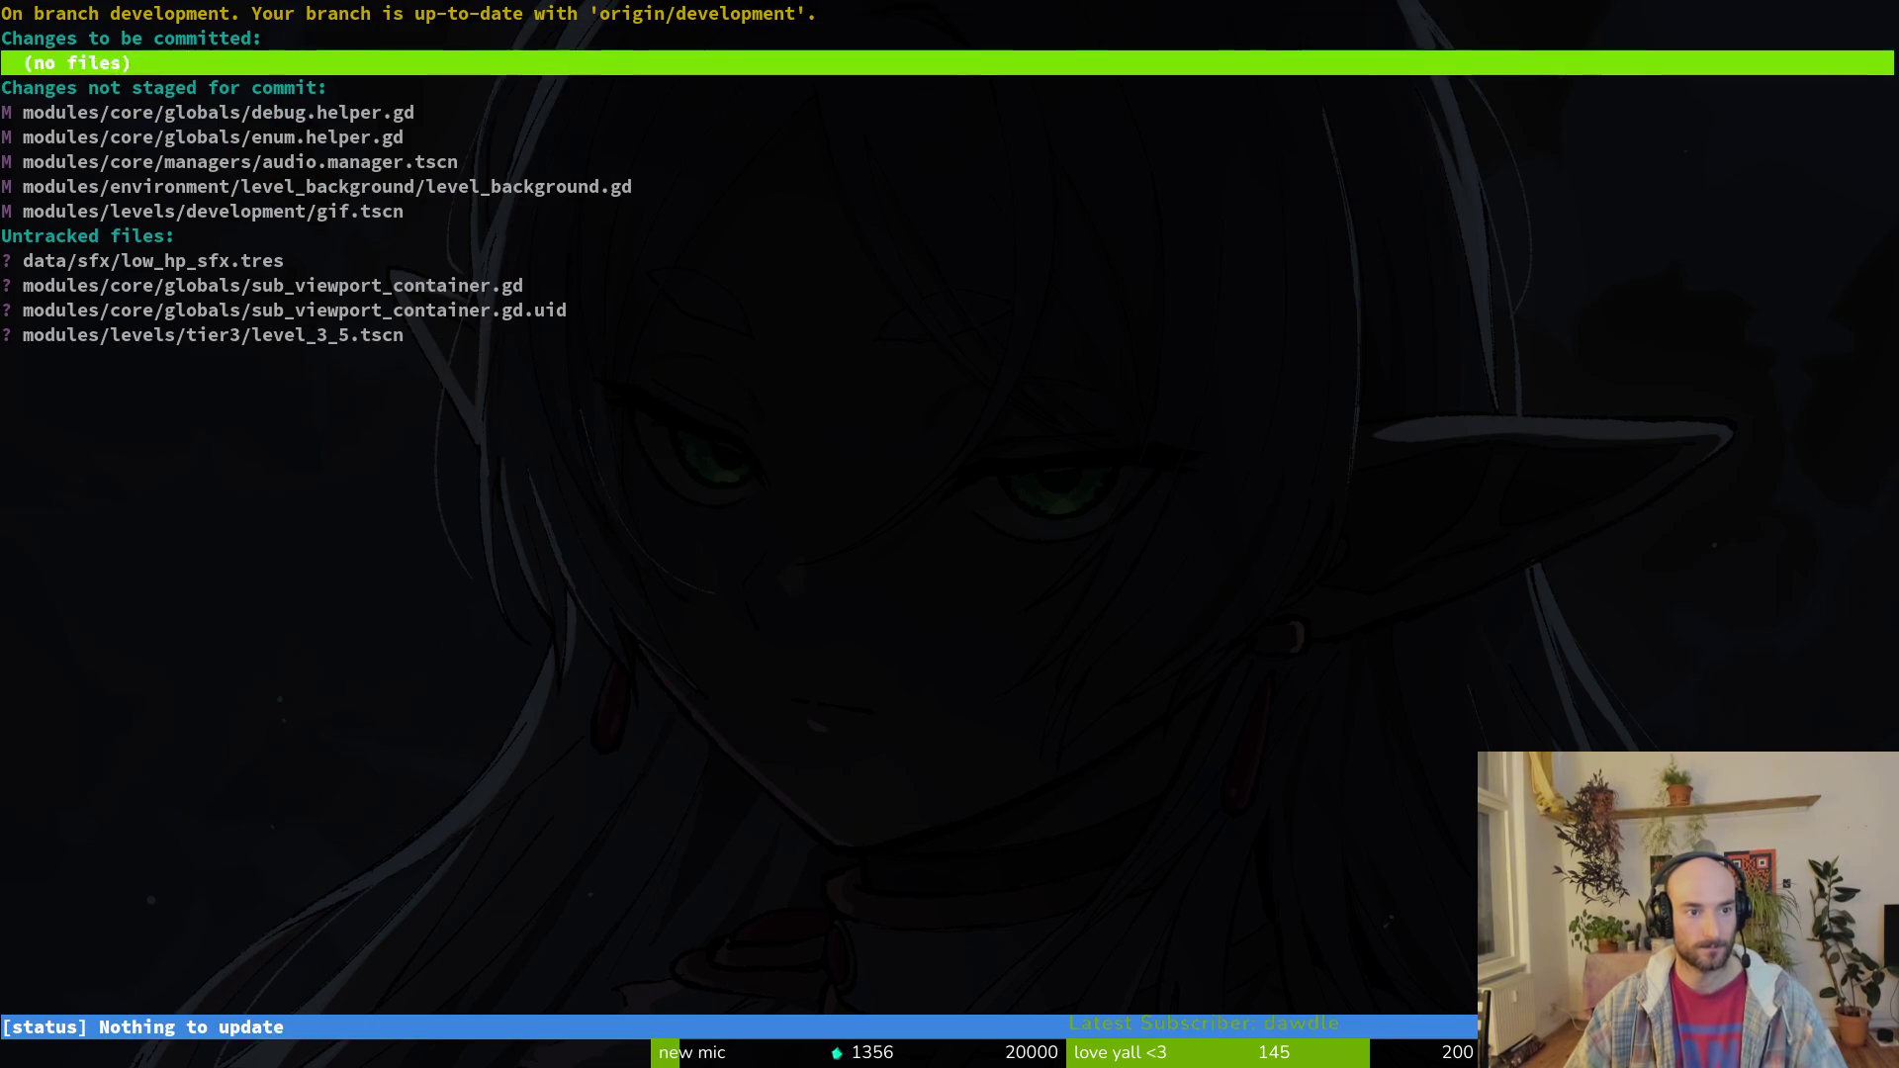
key("j")
key("j")
key("j")
key("j")
key("Return")
key("u")
key("u")
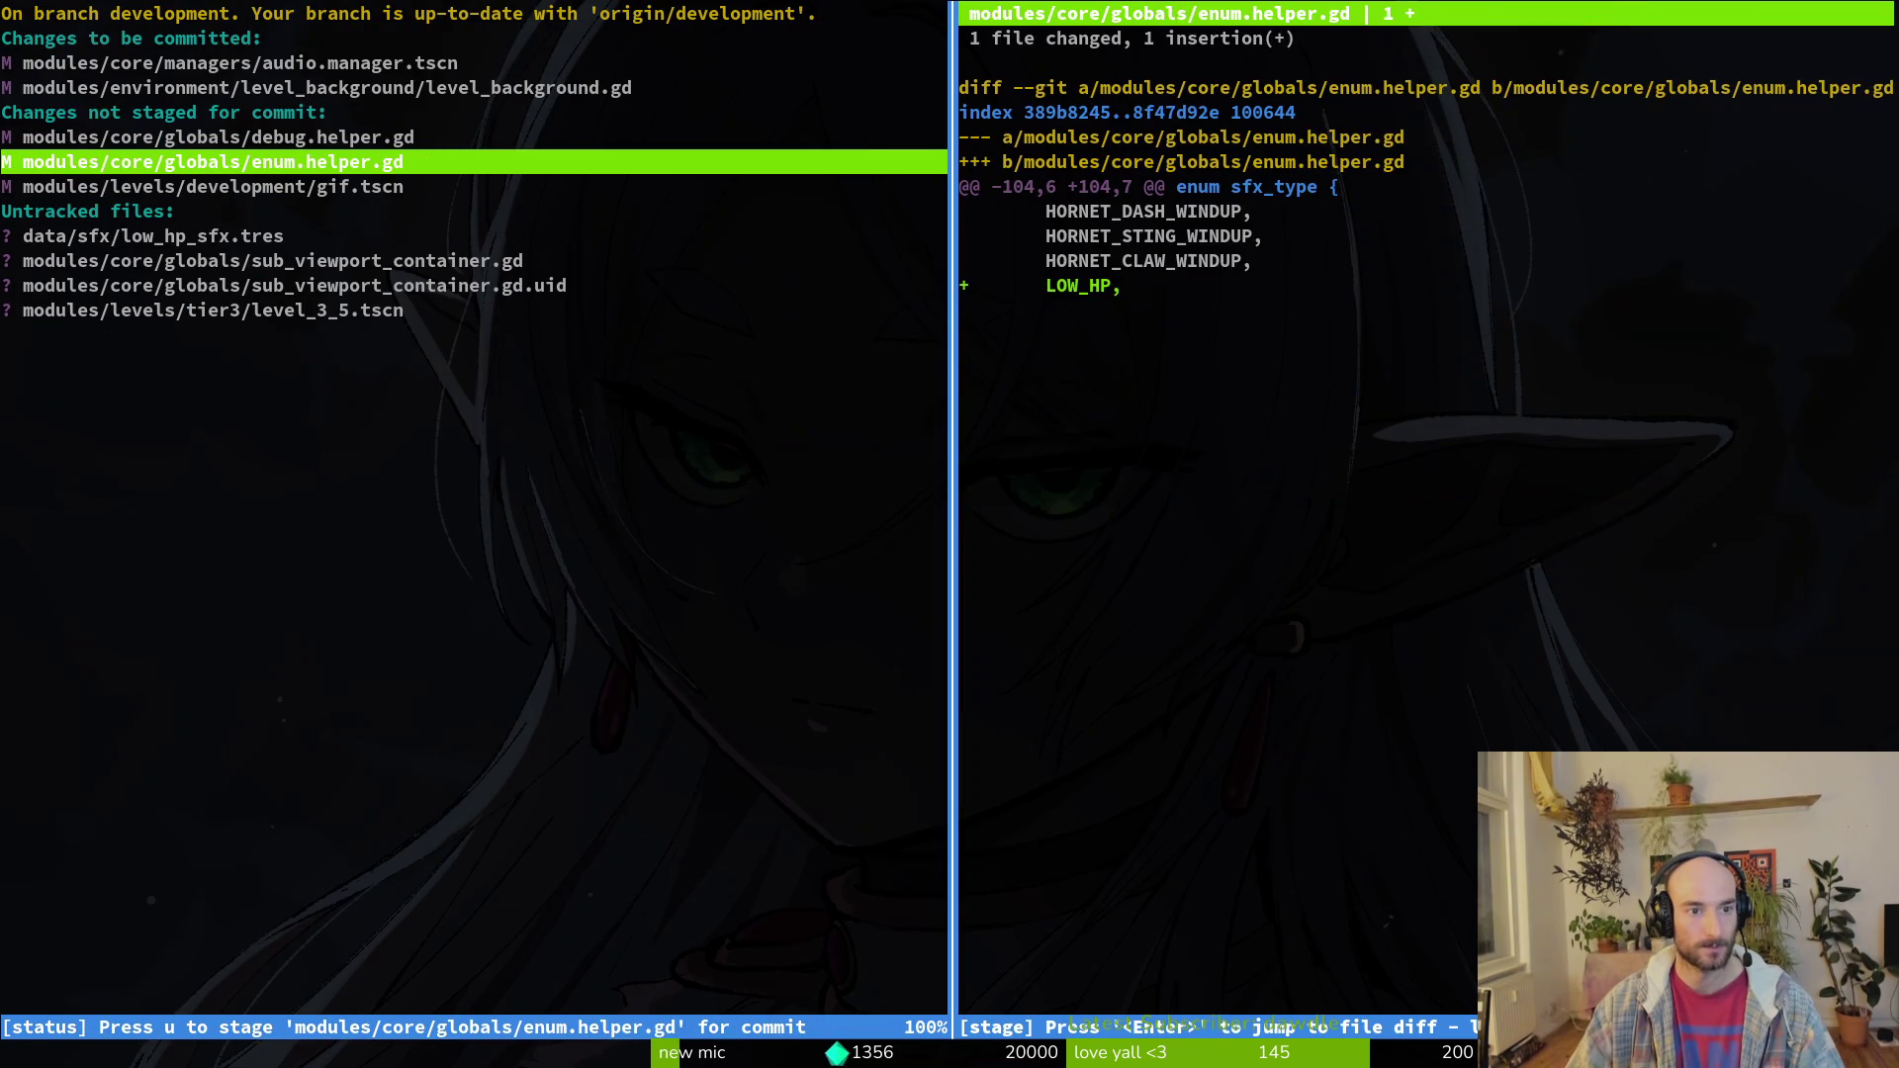
key("j")
key("j")
key("j")
key("k")
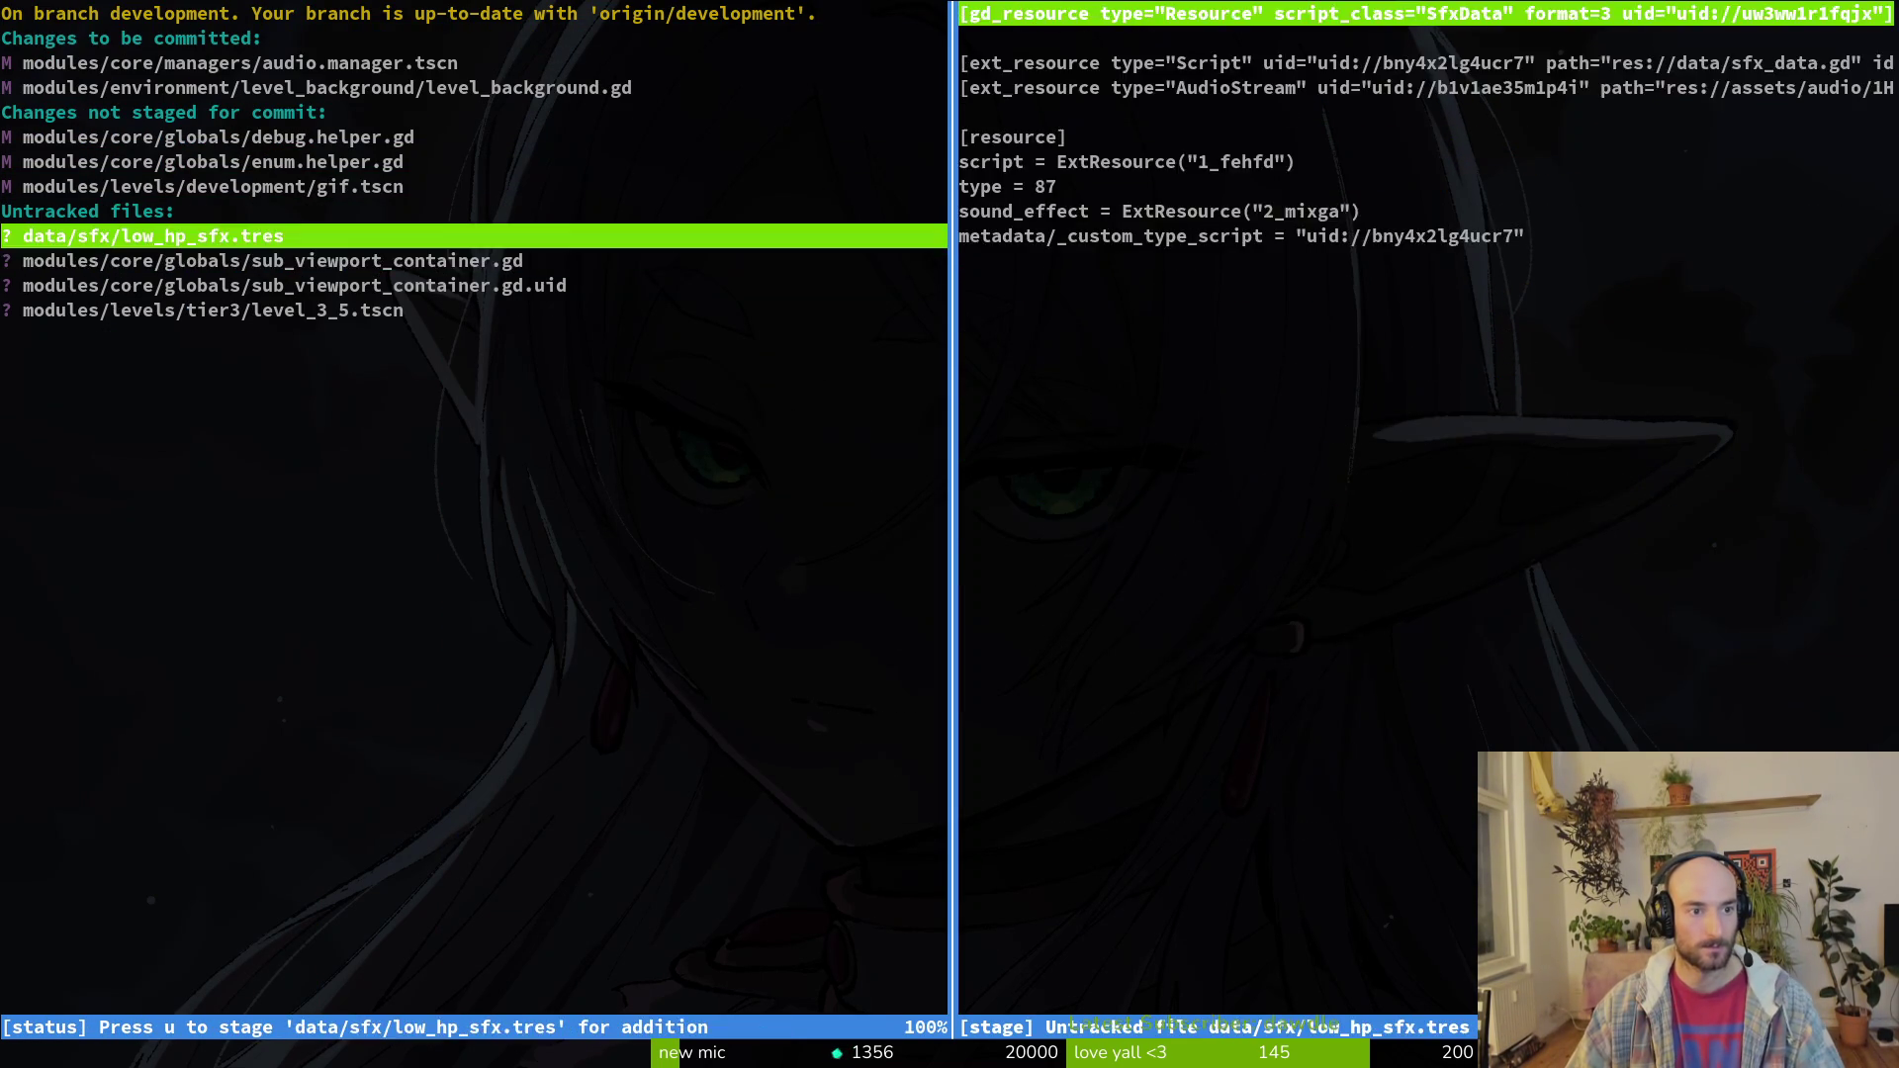
key("q")
key("q")
Step: Commit the changes as 'added sfx for low hp alert' and git push to development
type("git comit")
key("BackSpace")
key("BackSpace")
key("BackSpace")
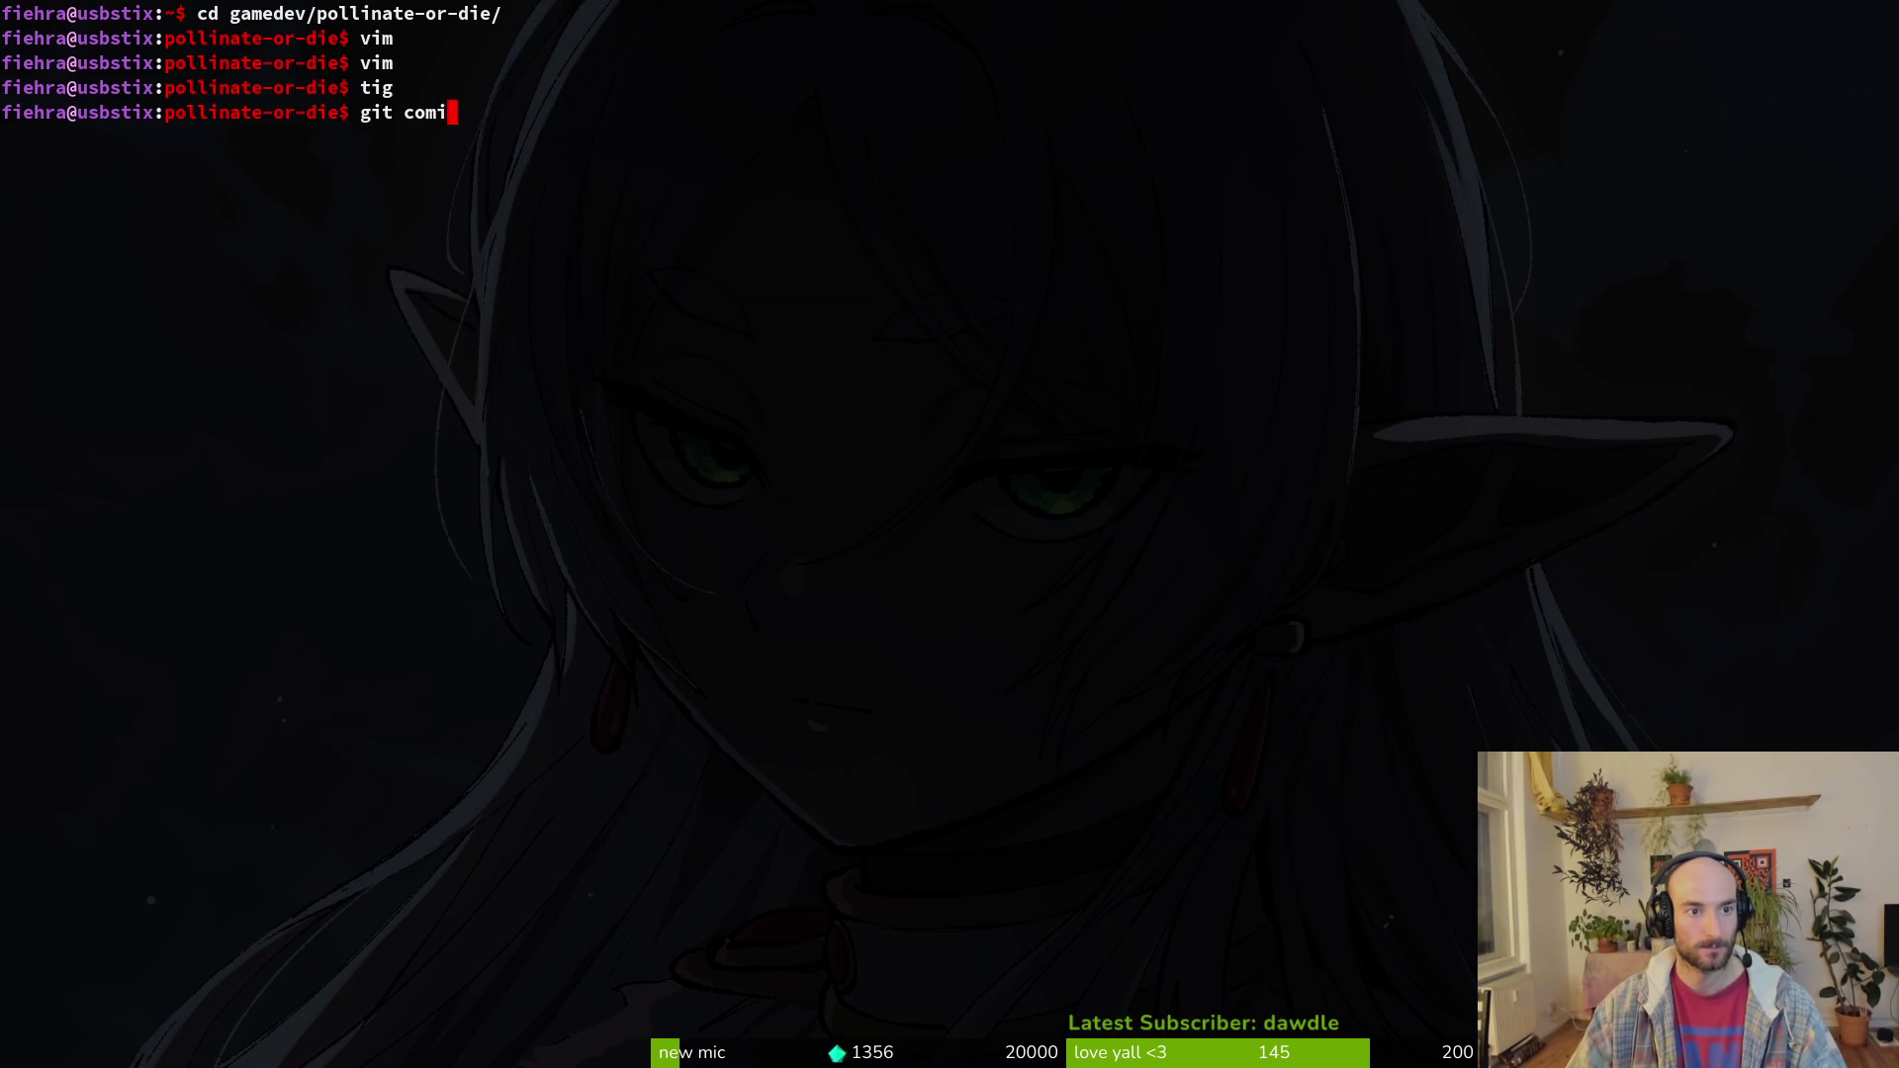
type("mit -m \"added sfx ")
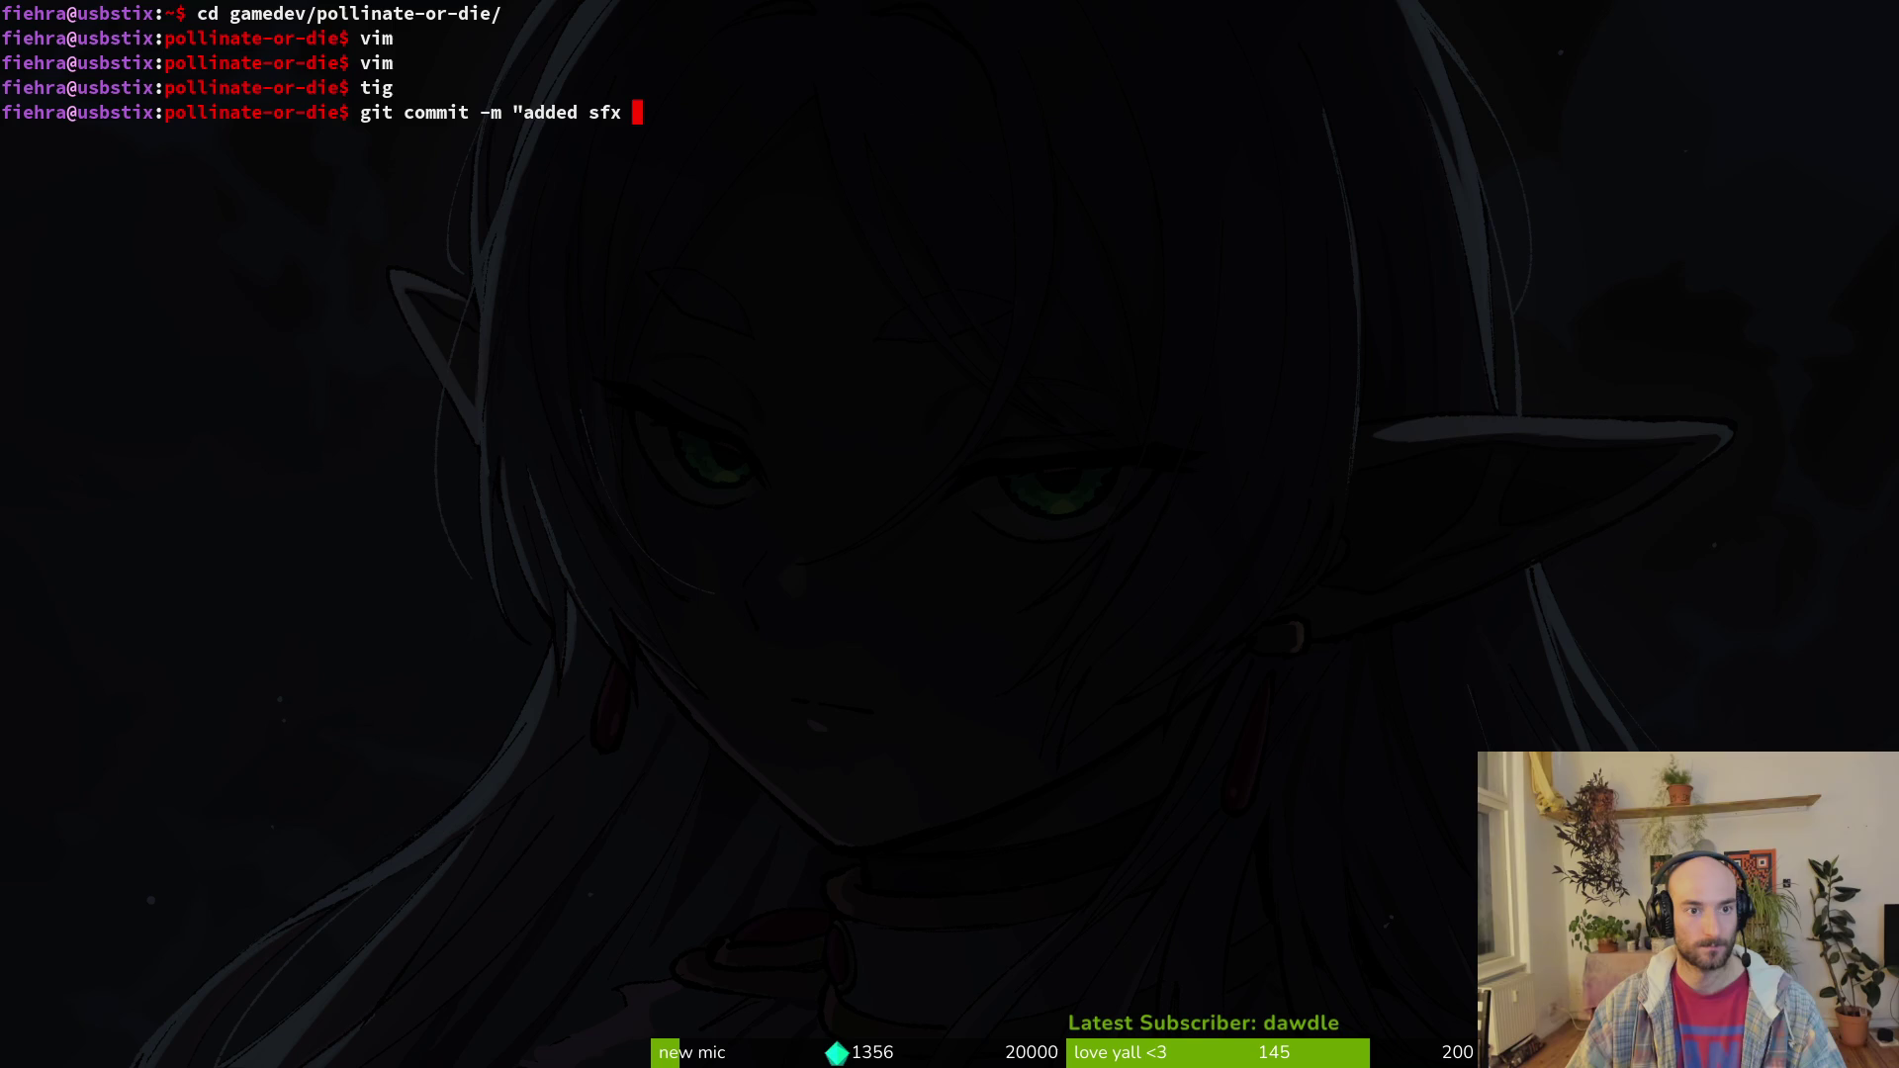
type("for low hp alert\"")
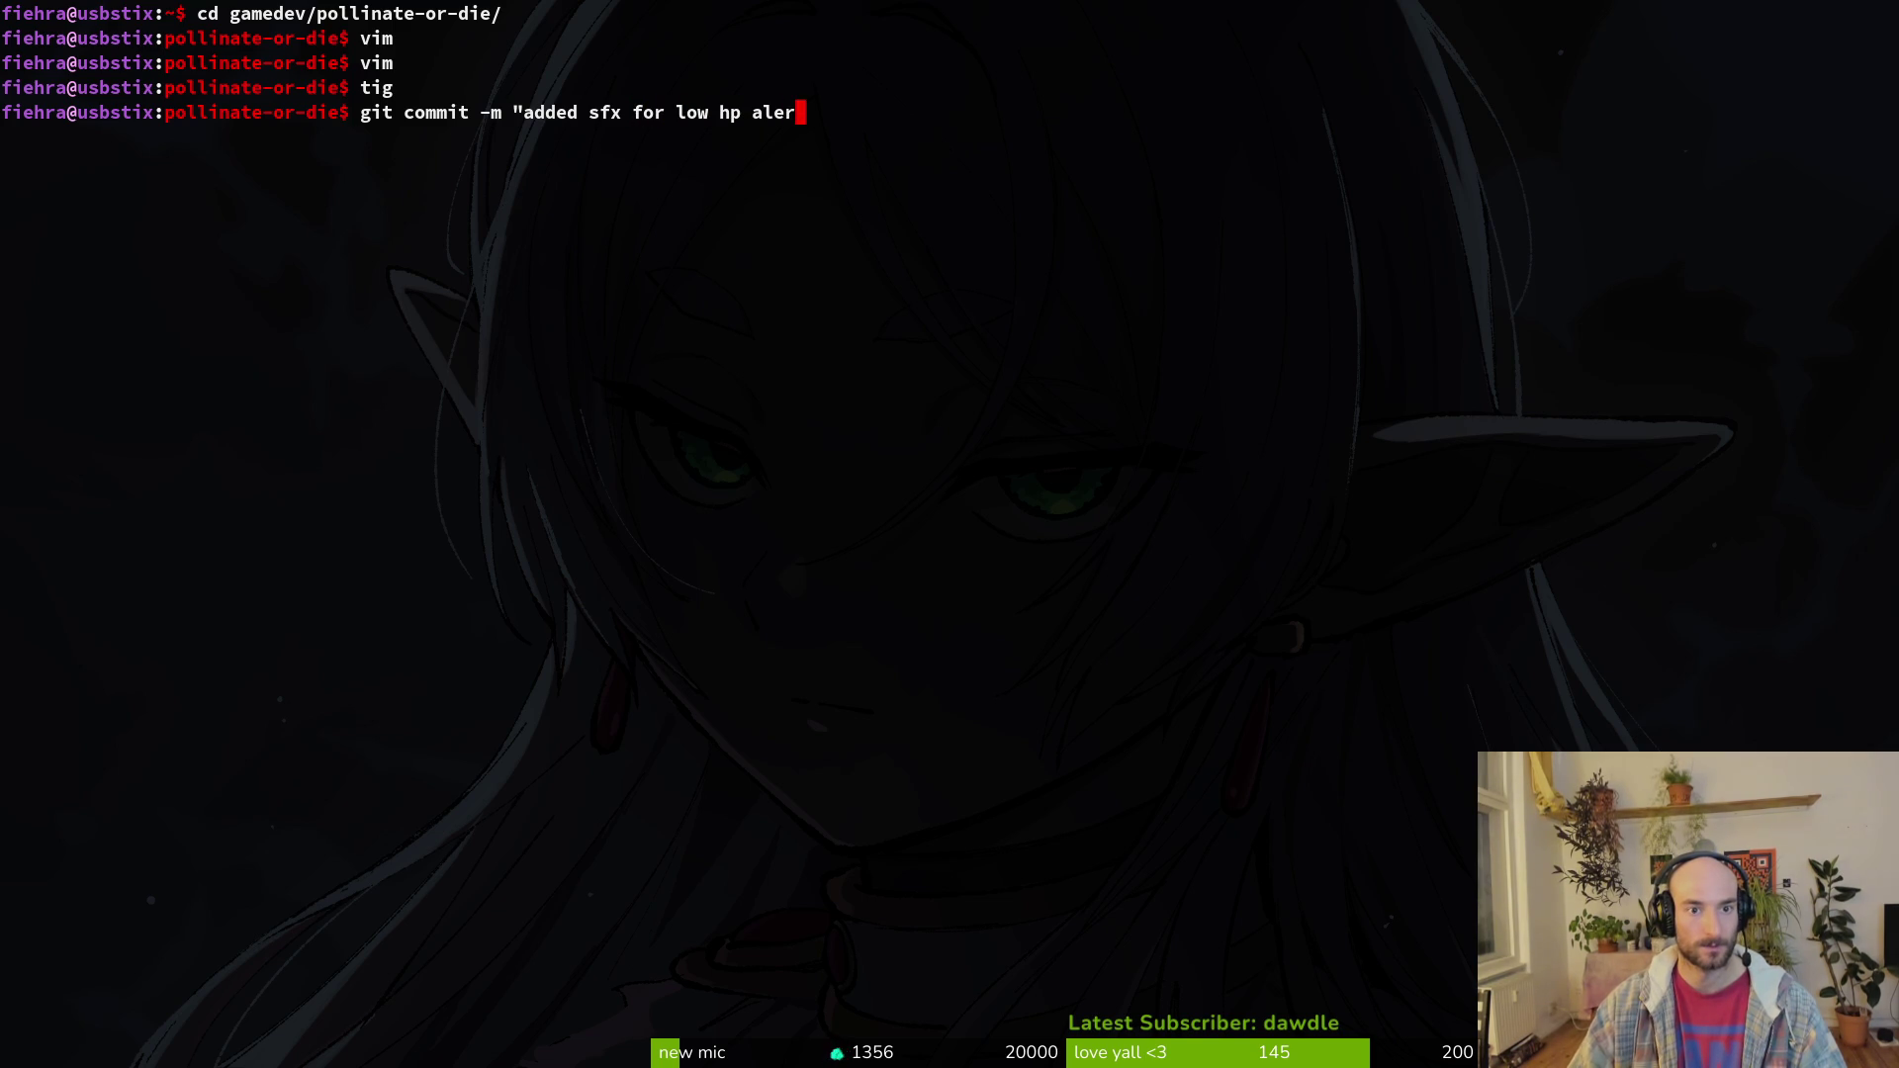
key("Return")
type("git push")
key("Return")
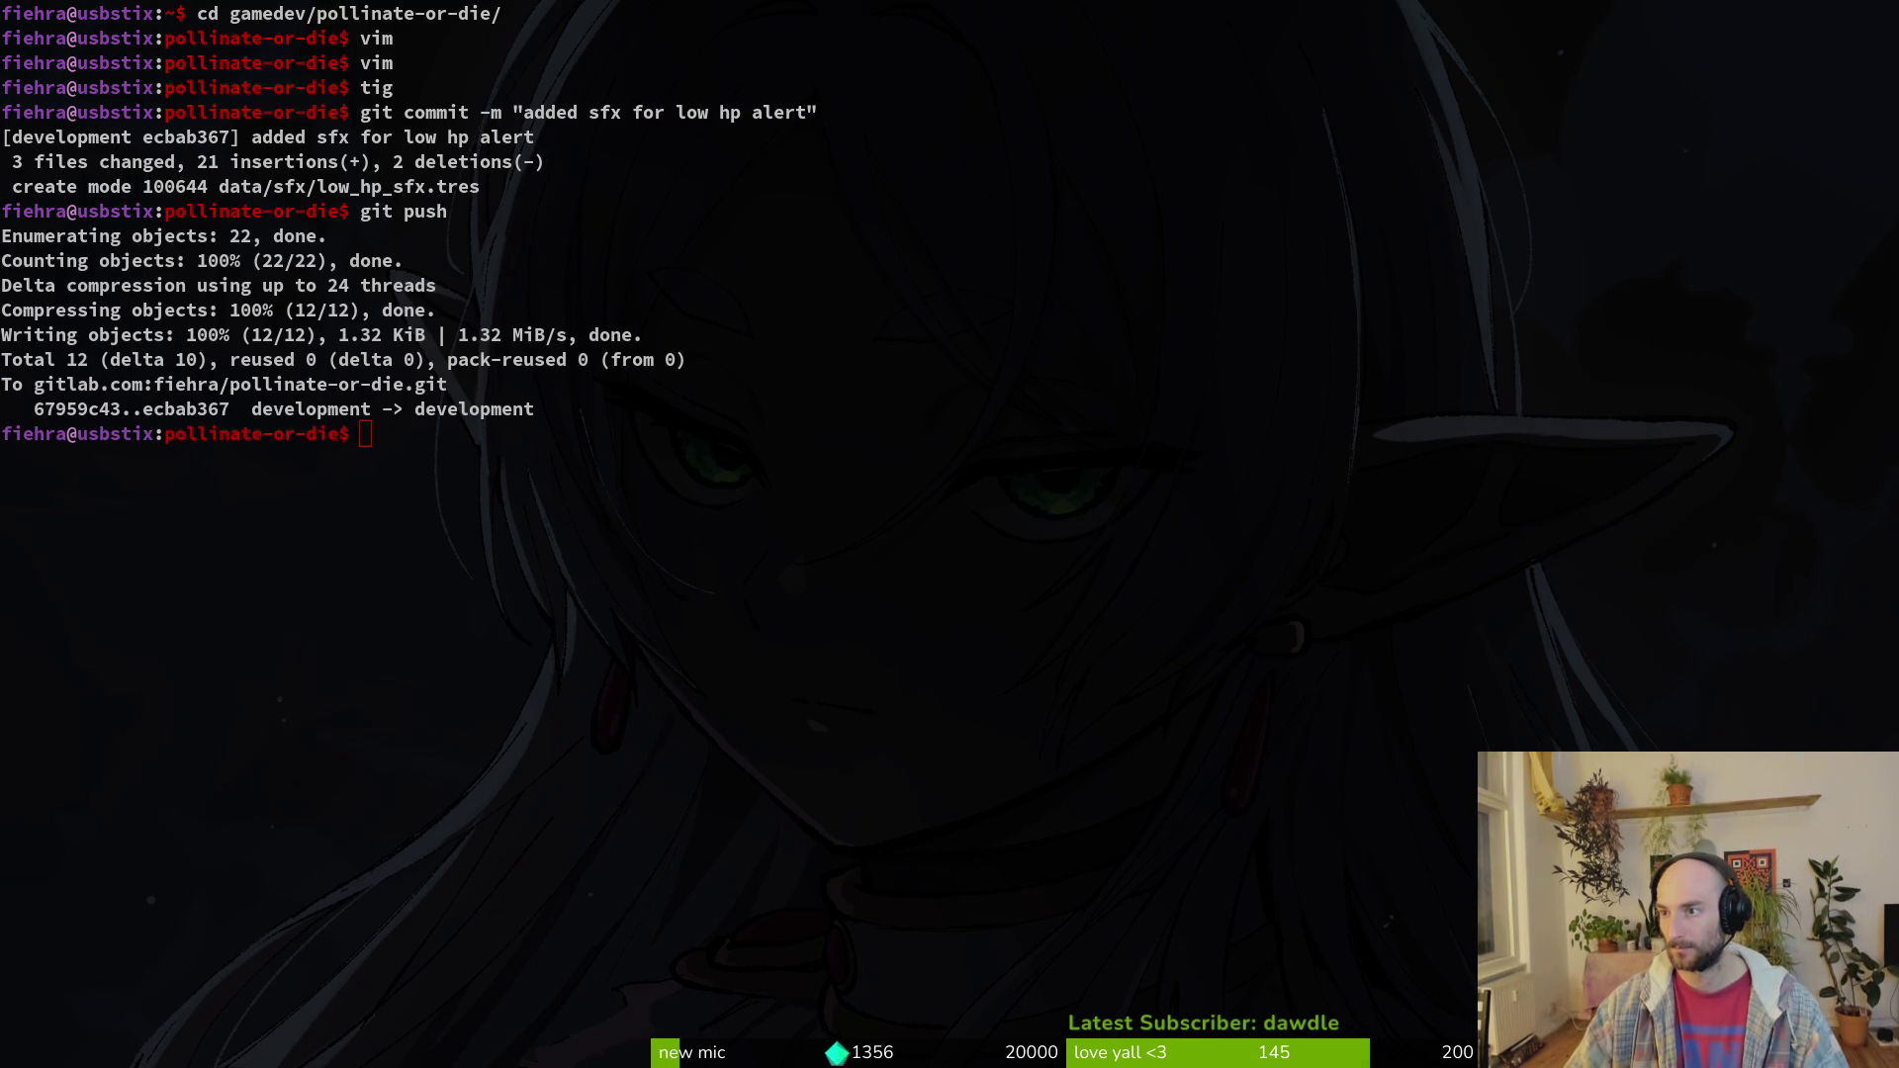
key("alt+Tab")
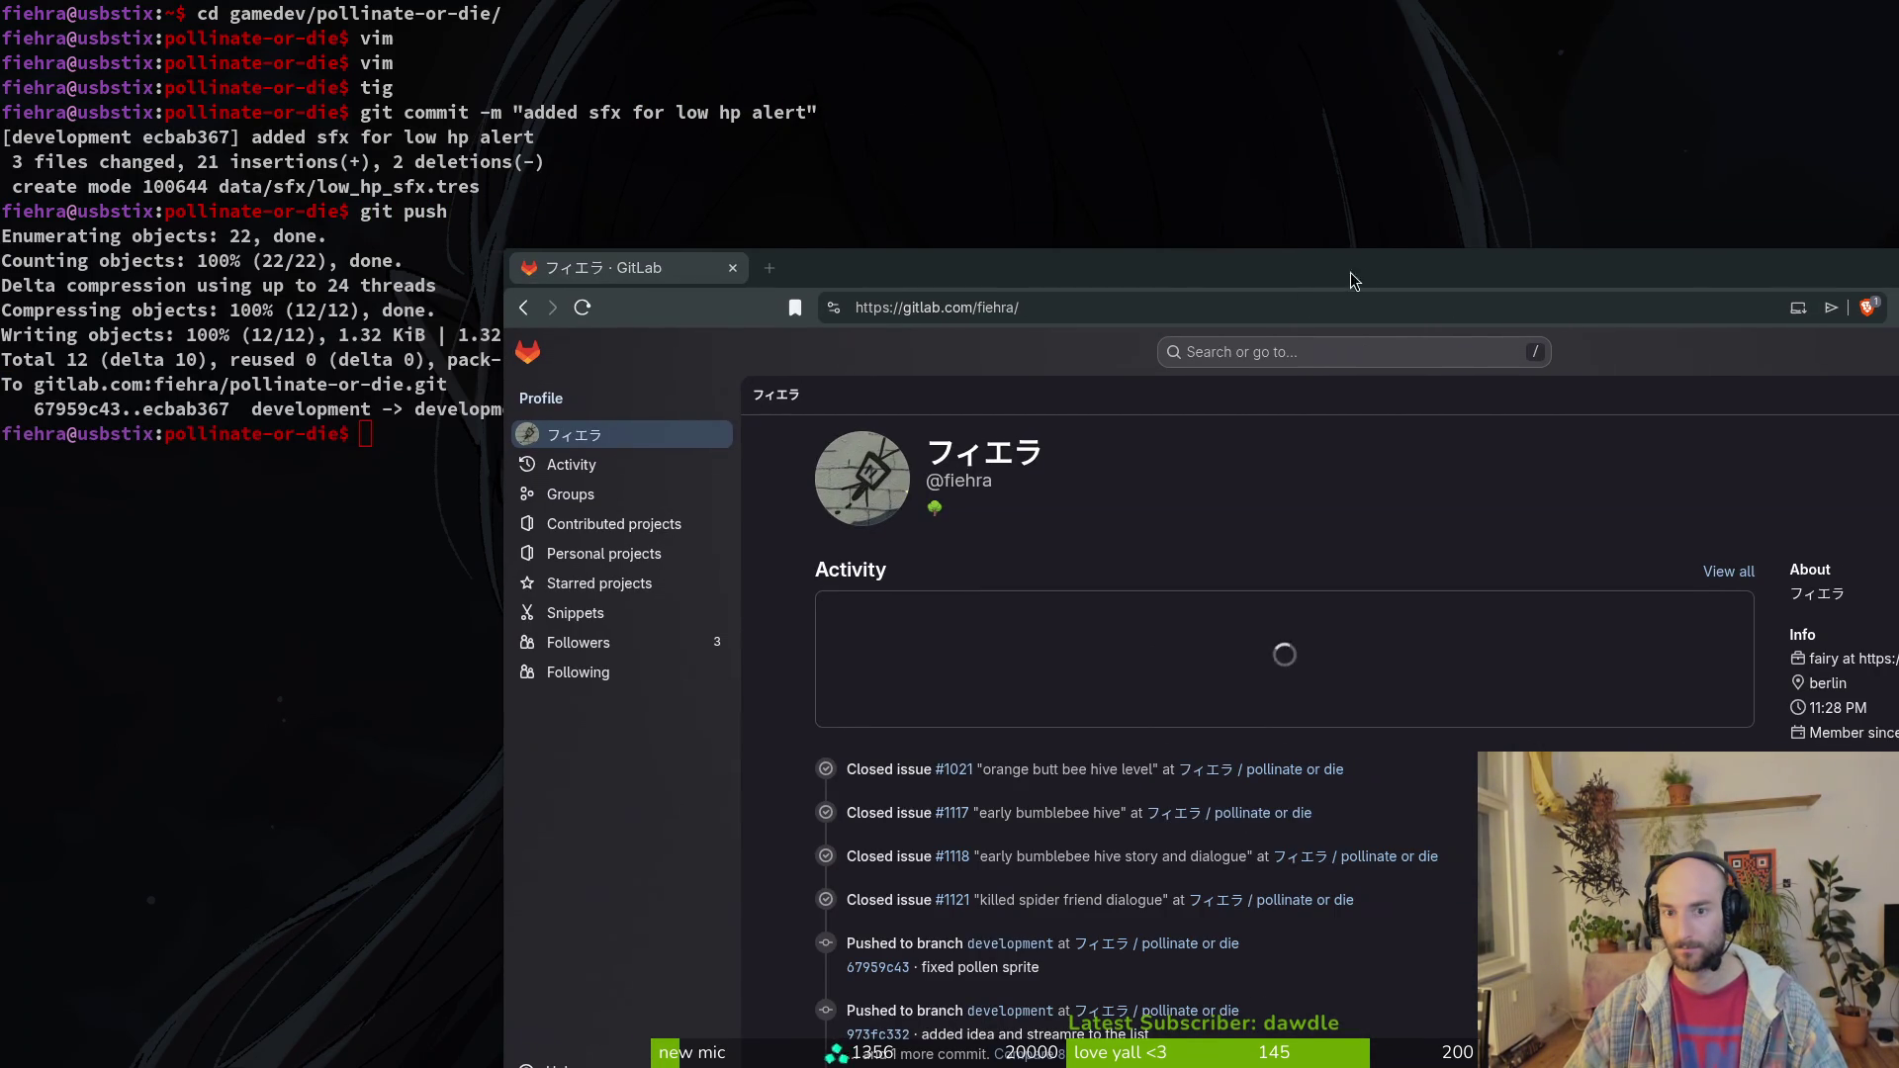
Step: Maximize the browser and open the pollinate or die 'steam nextfest demo (forest area)' milestone
mouse_move(1340, 204)
left_mouse_down()
mouse_move(831, 57)
mouse_move(940, 109)
left_mouse_up()
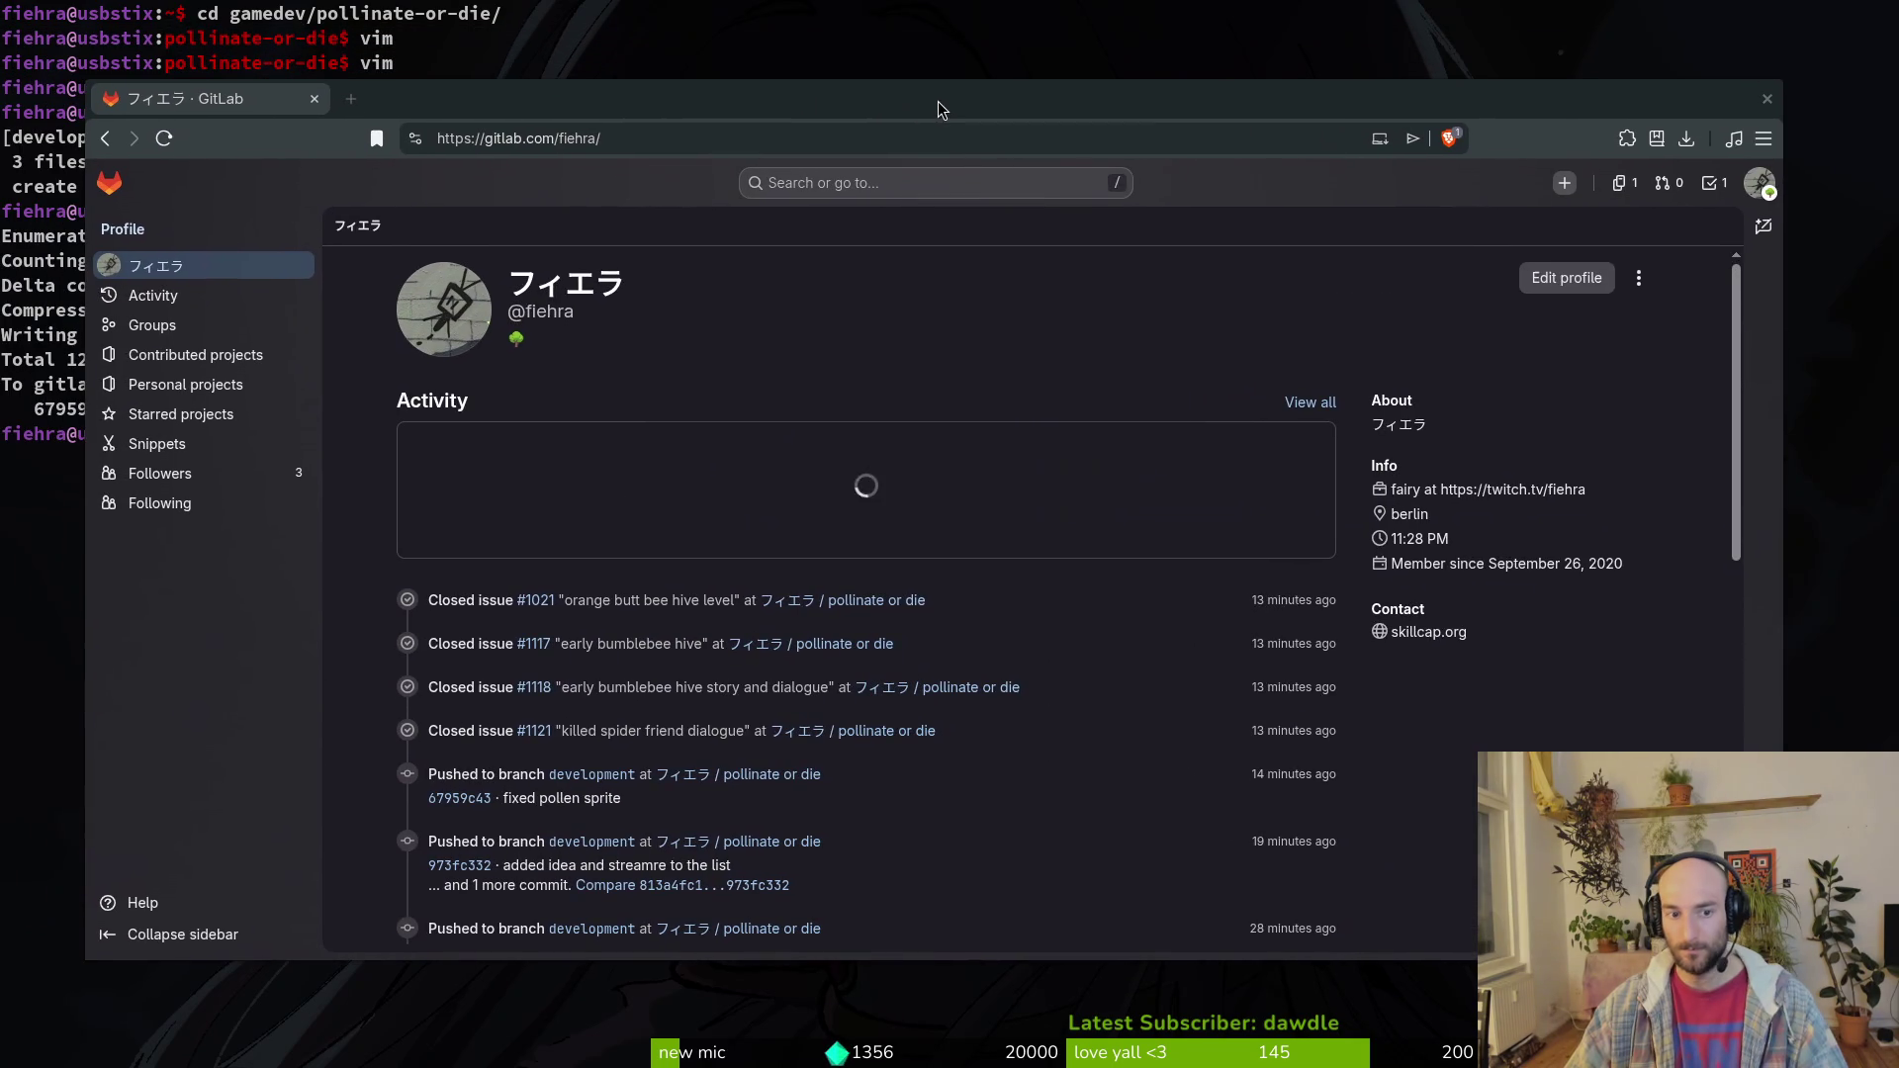
double_click(1239, 107)
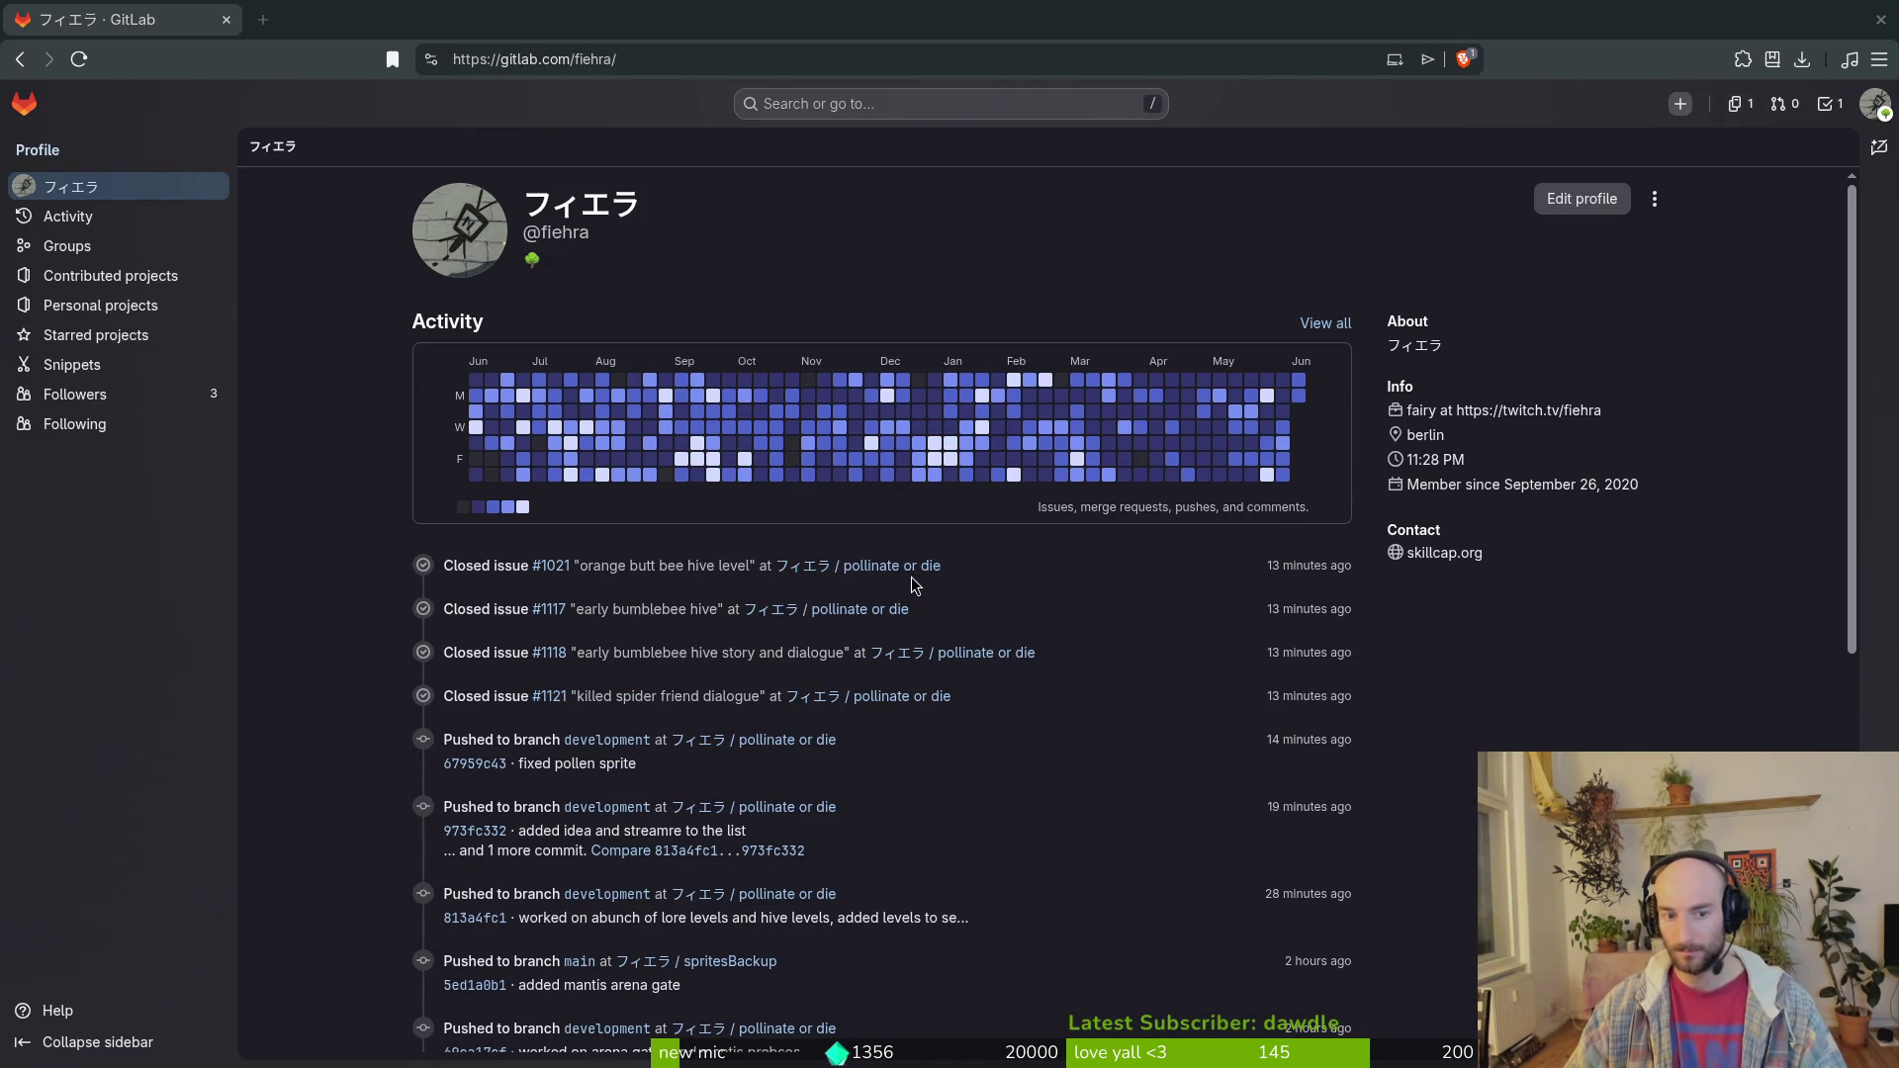
left_click(900, 566)
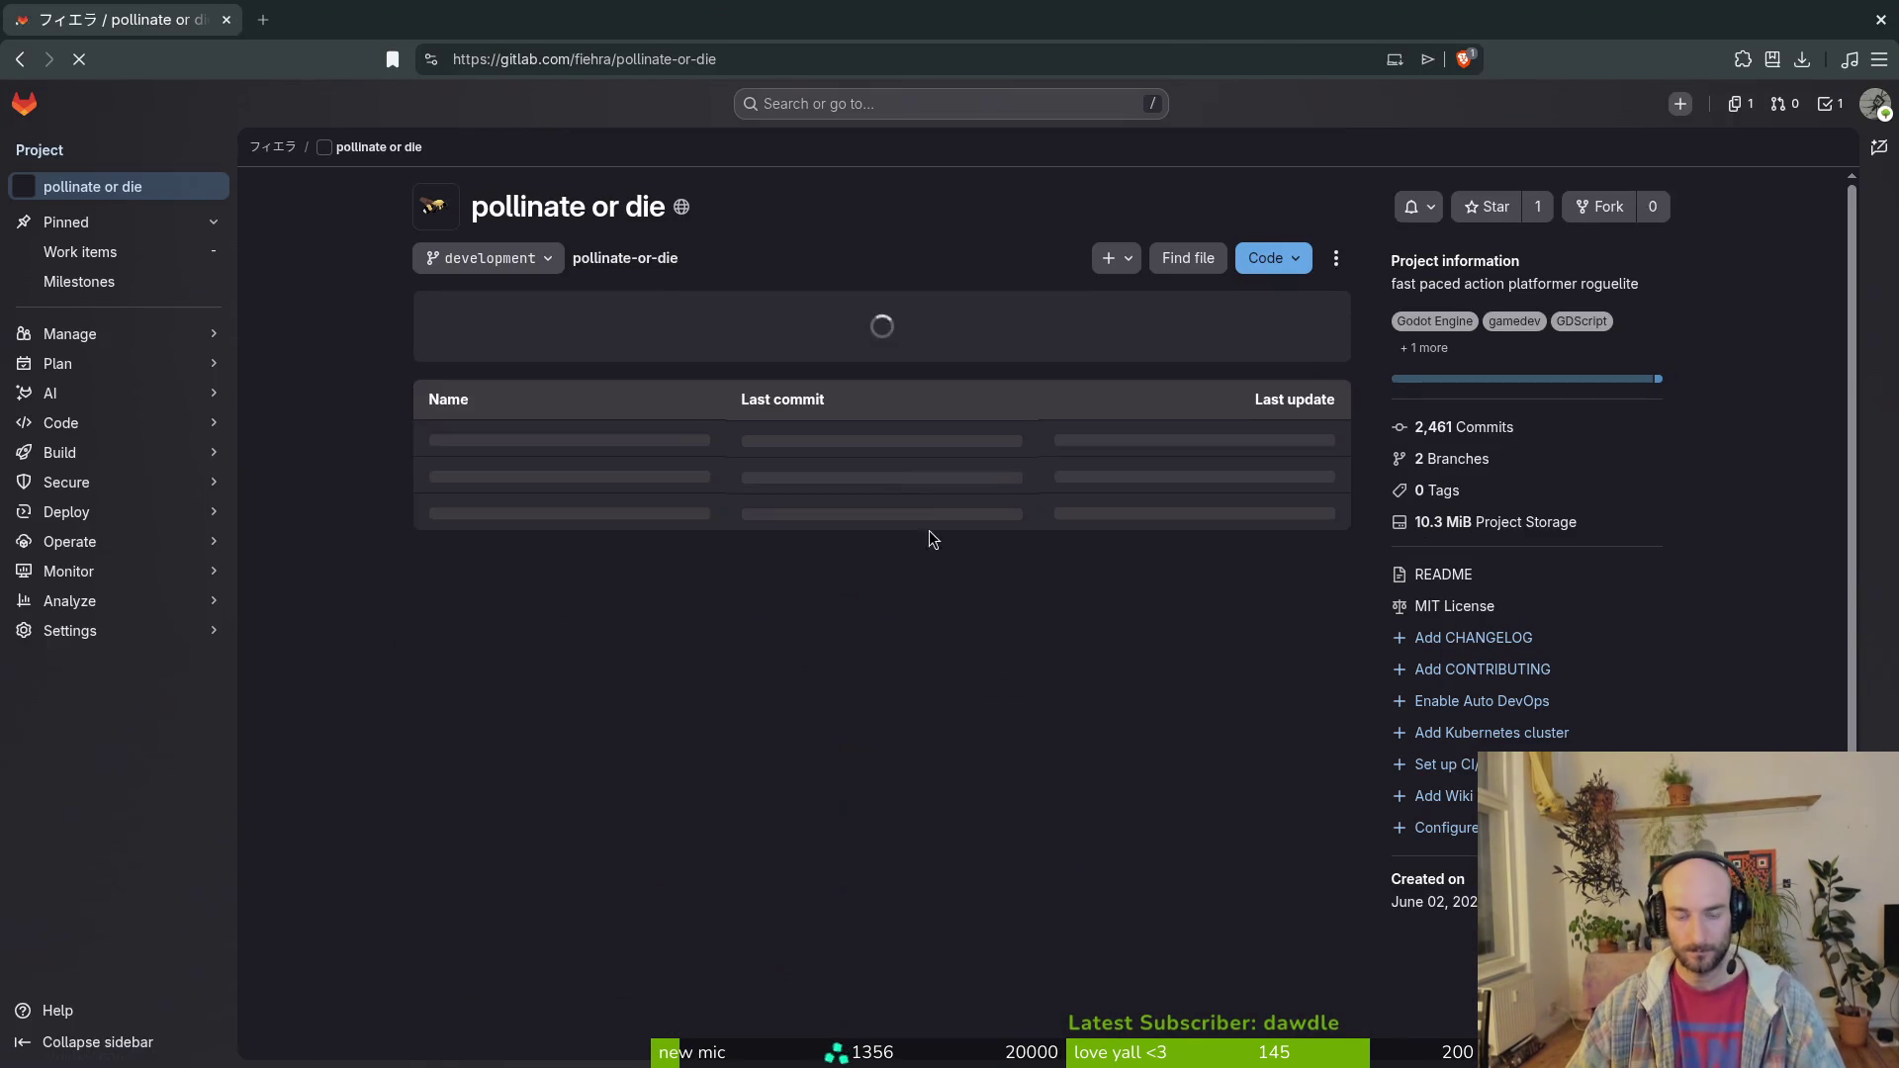
mouse_move(125, 364)
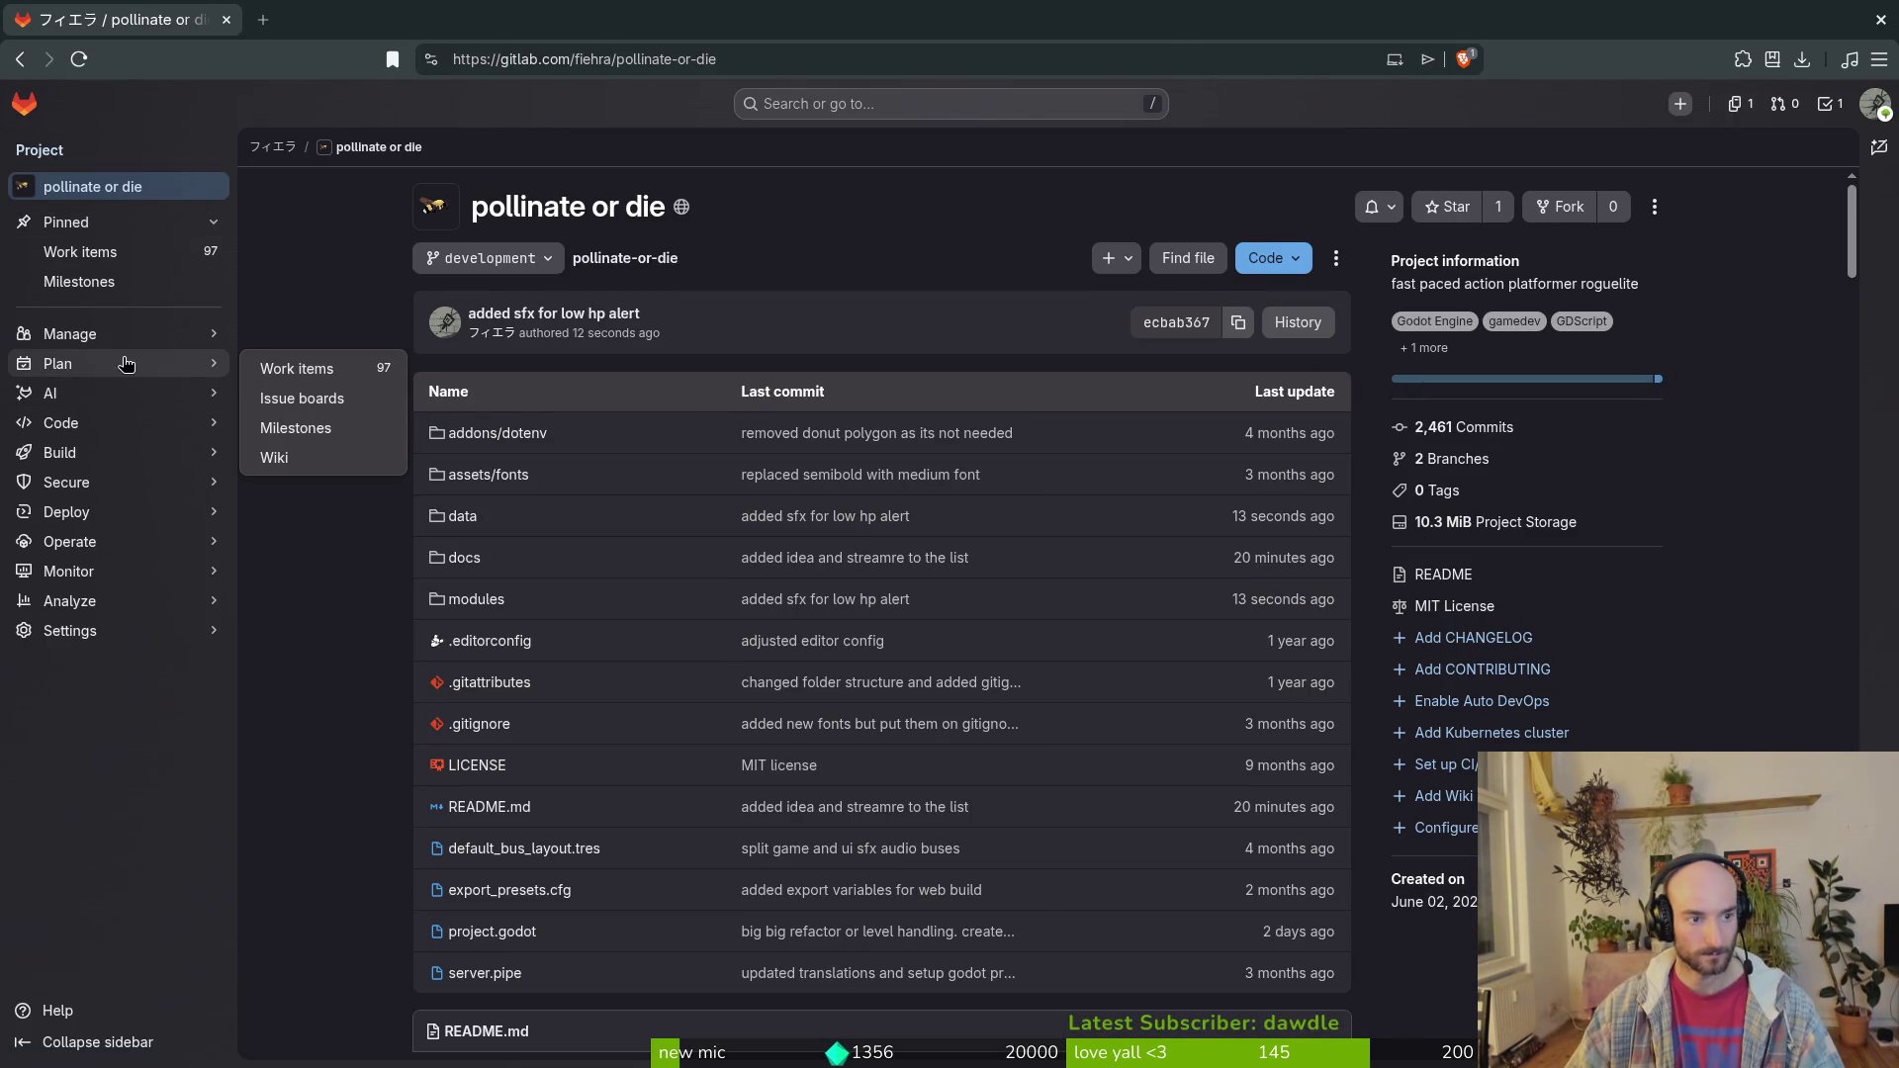
left_click(376, 428)
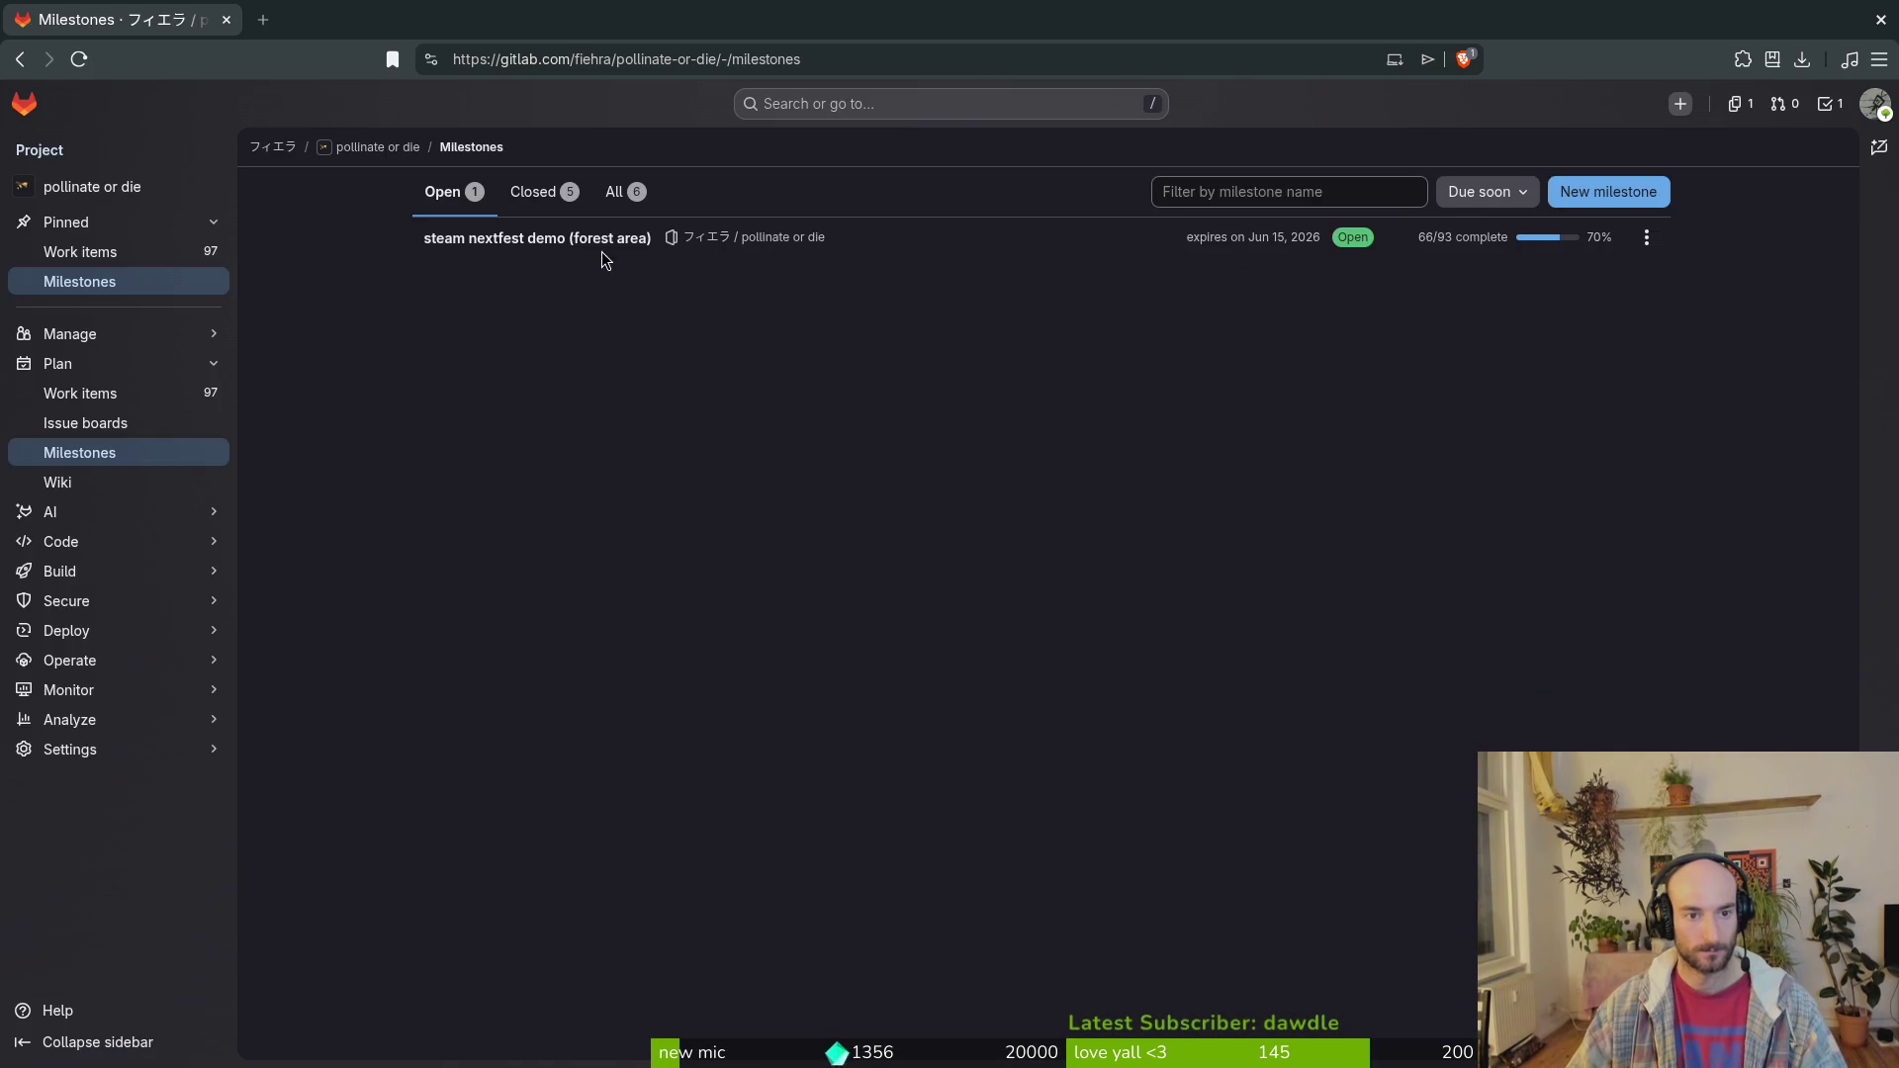
left_click(597, 249)
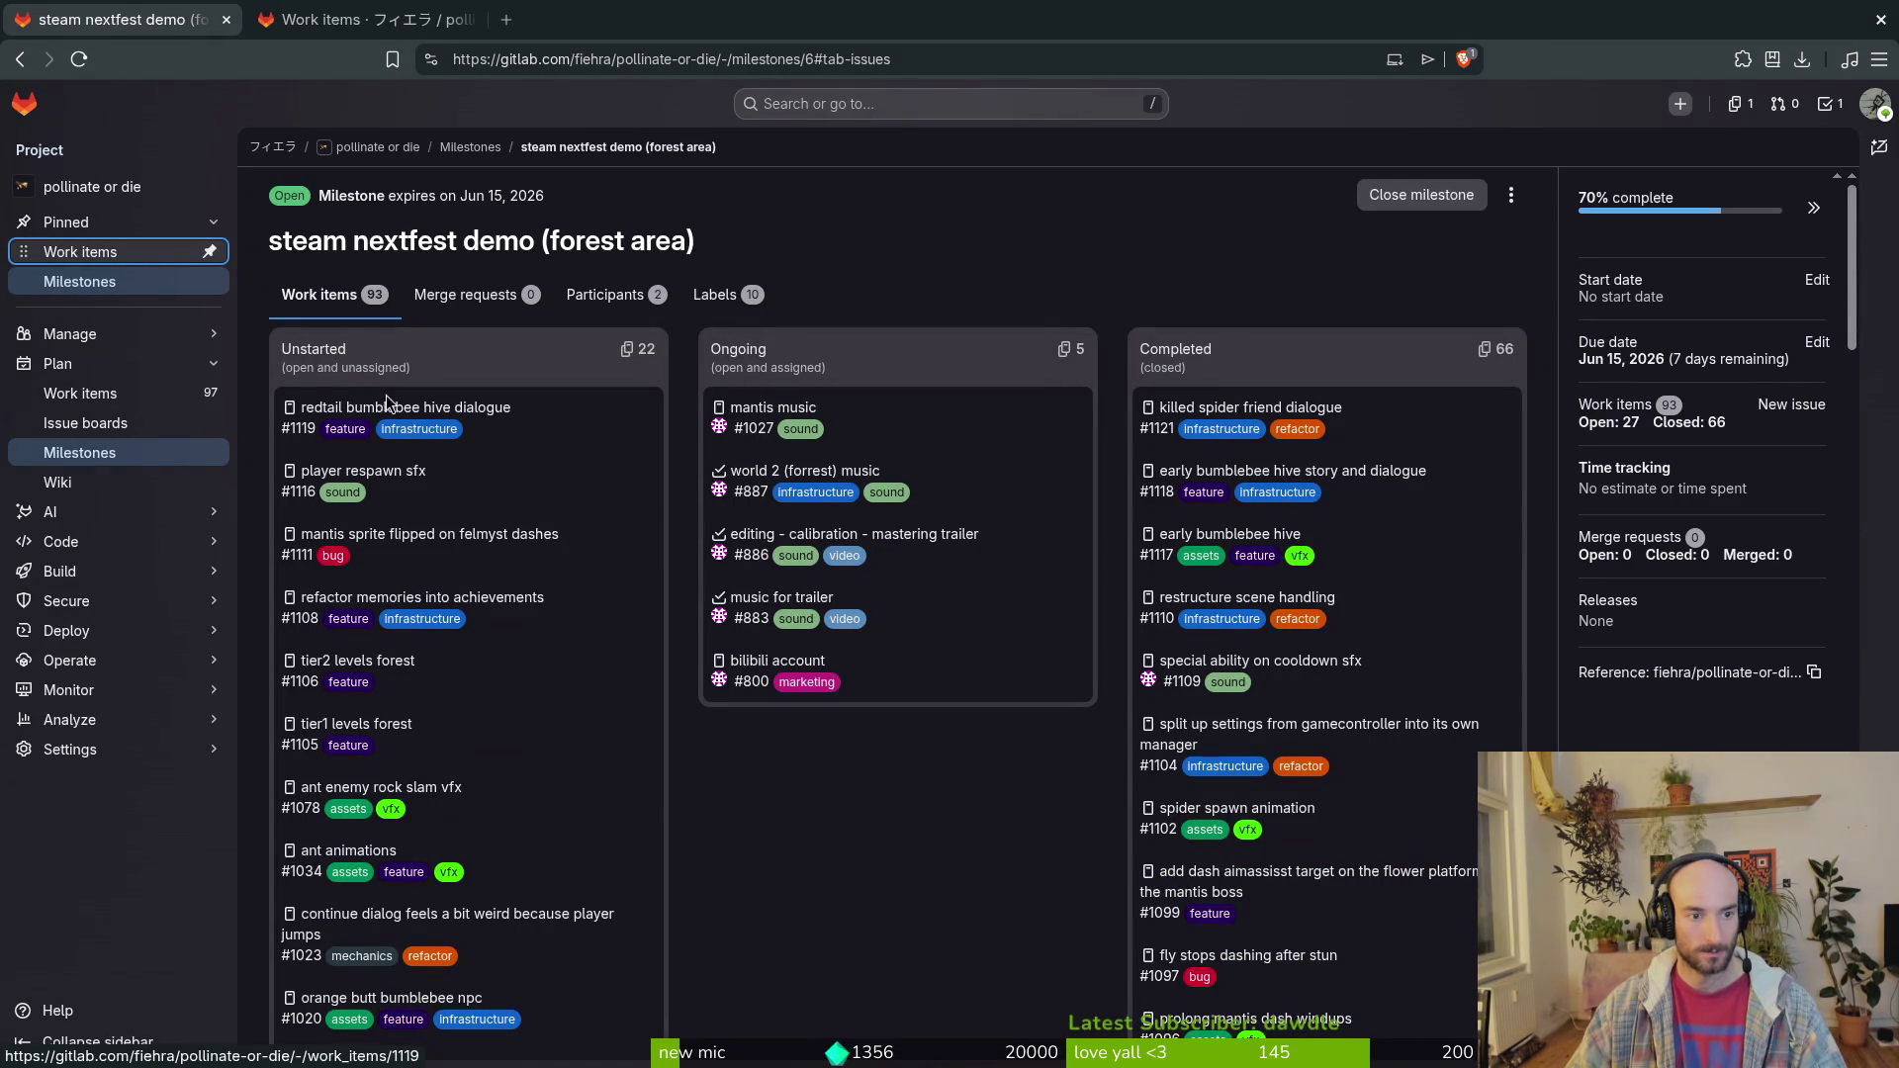
scroll(525, 747, "down", 3)
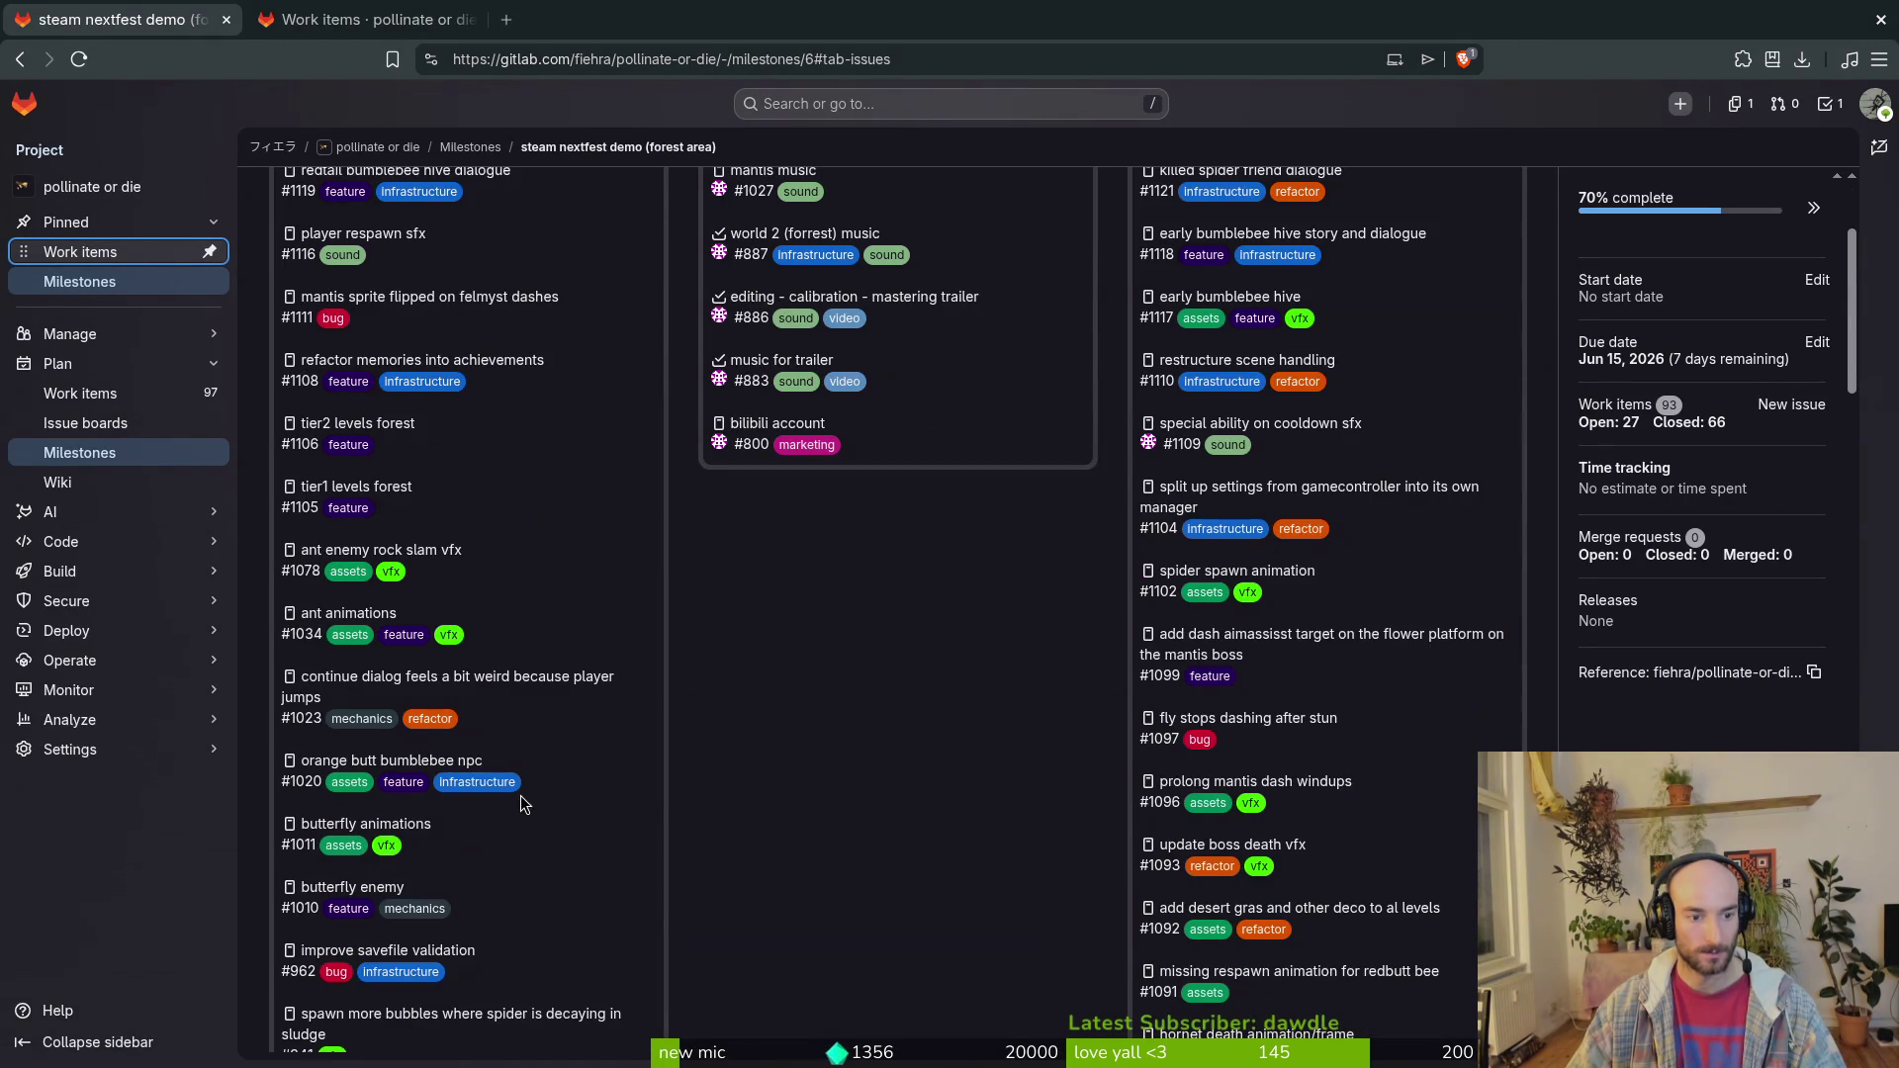
scroll(605, 777, "down", 6)
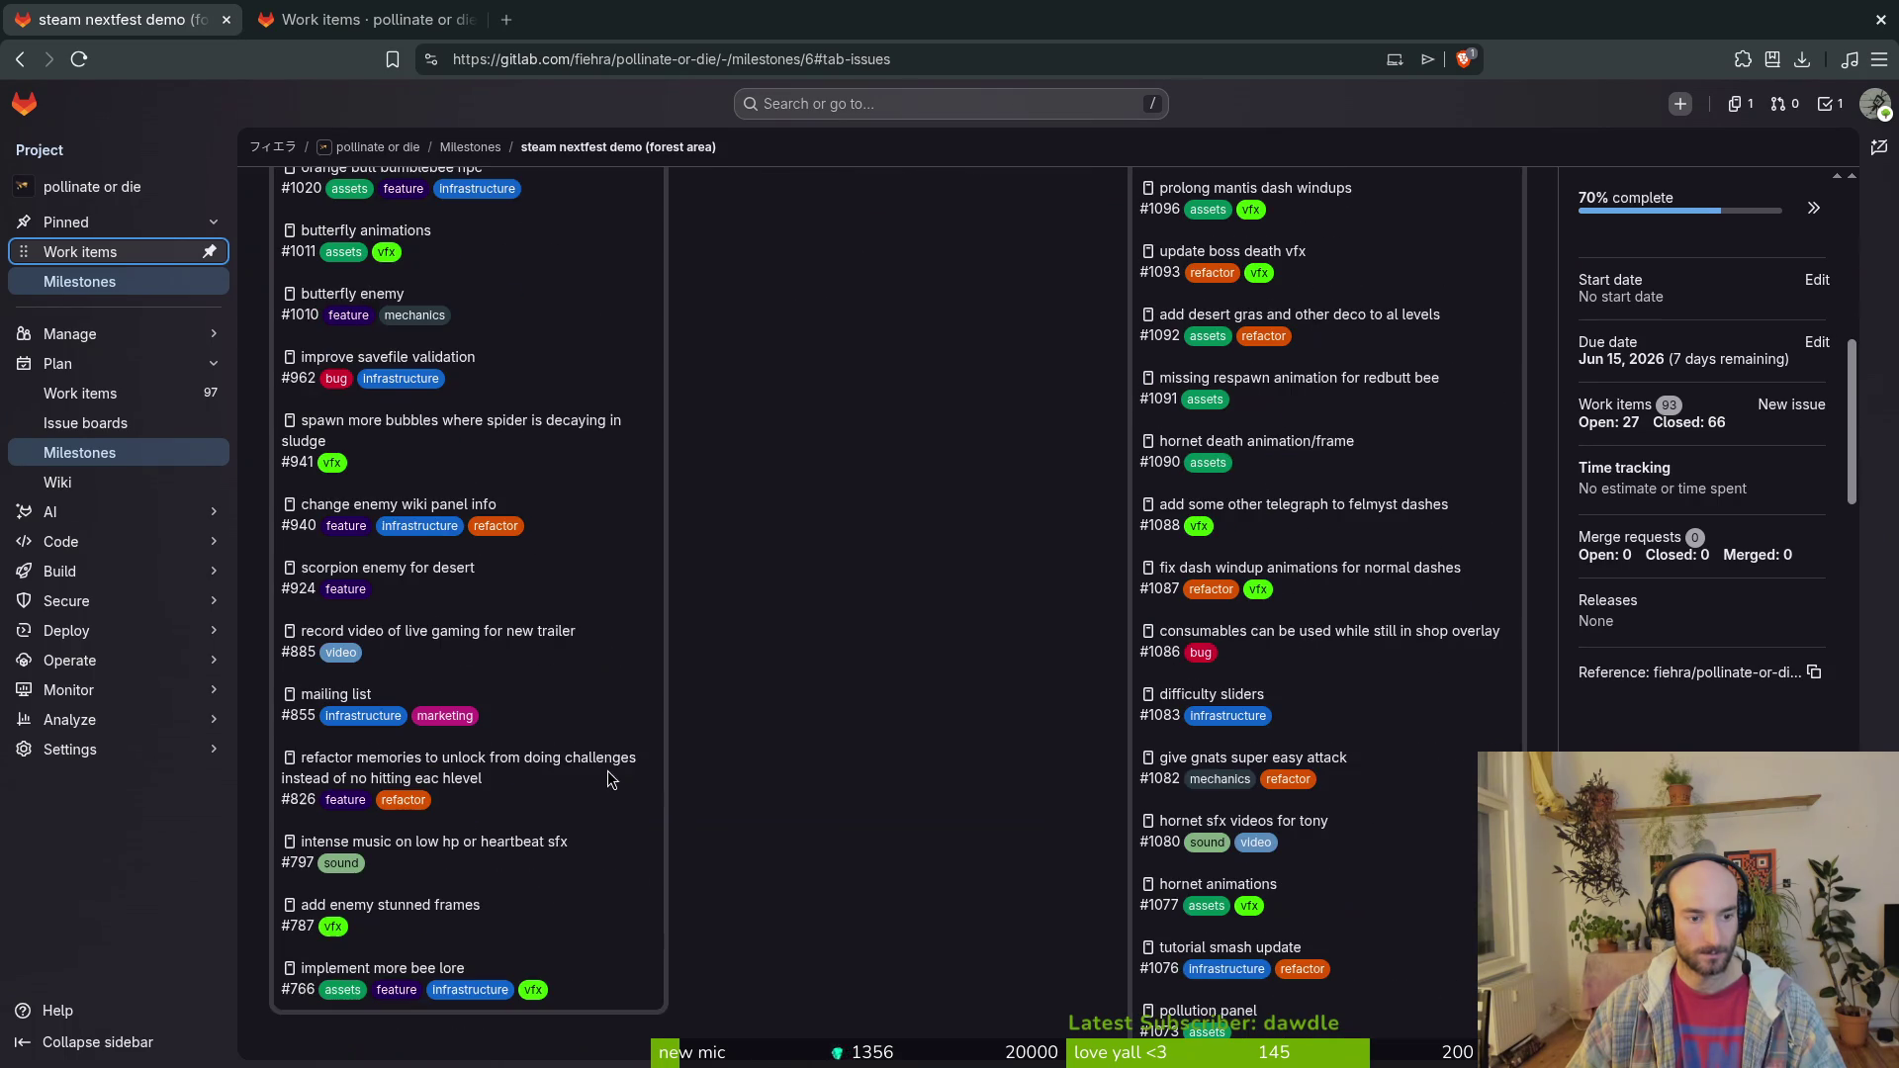
Step: Close issues #797 and #1112 from the milestone's work items
middle_click(480, 851)
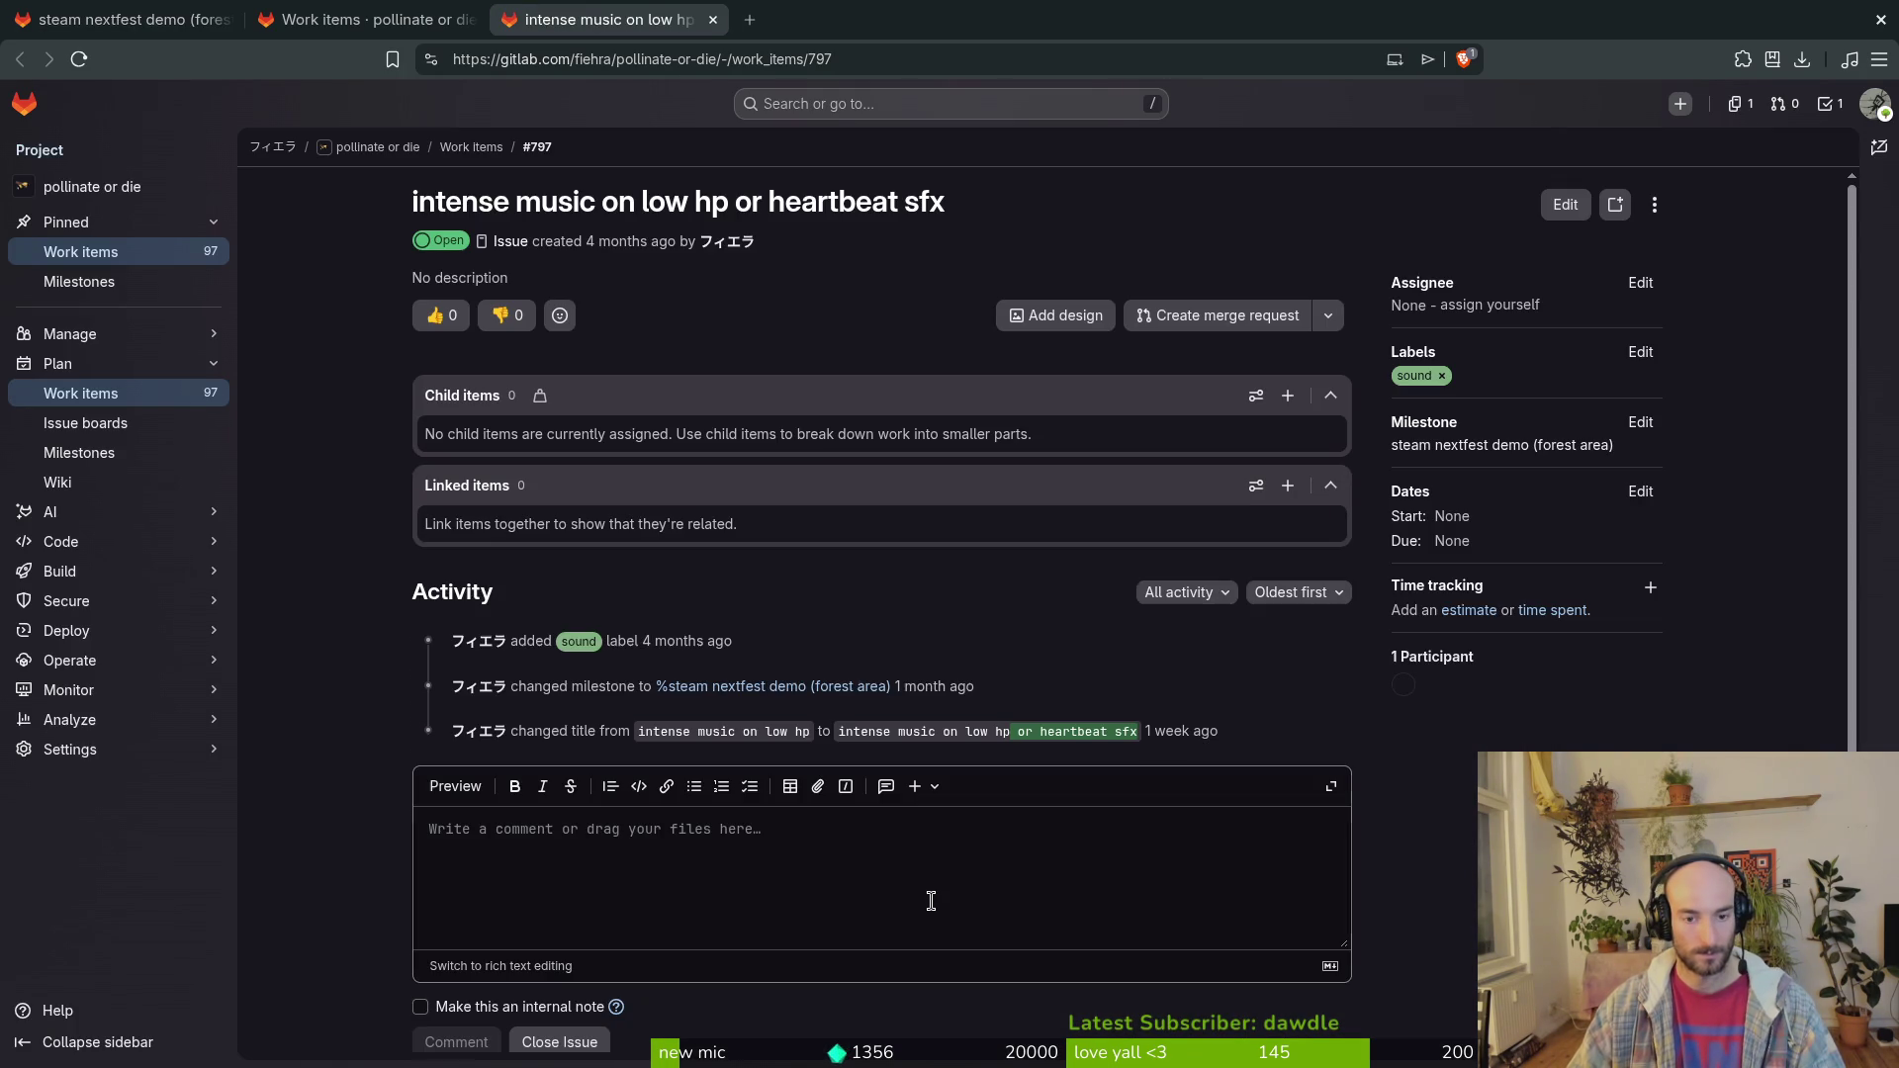
left_click(560, 1042)
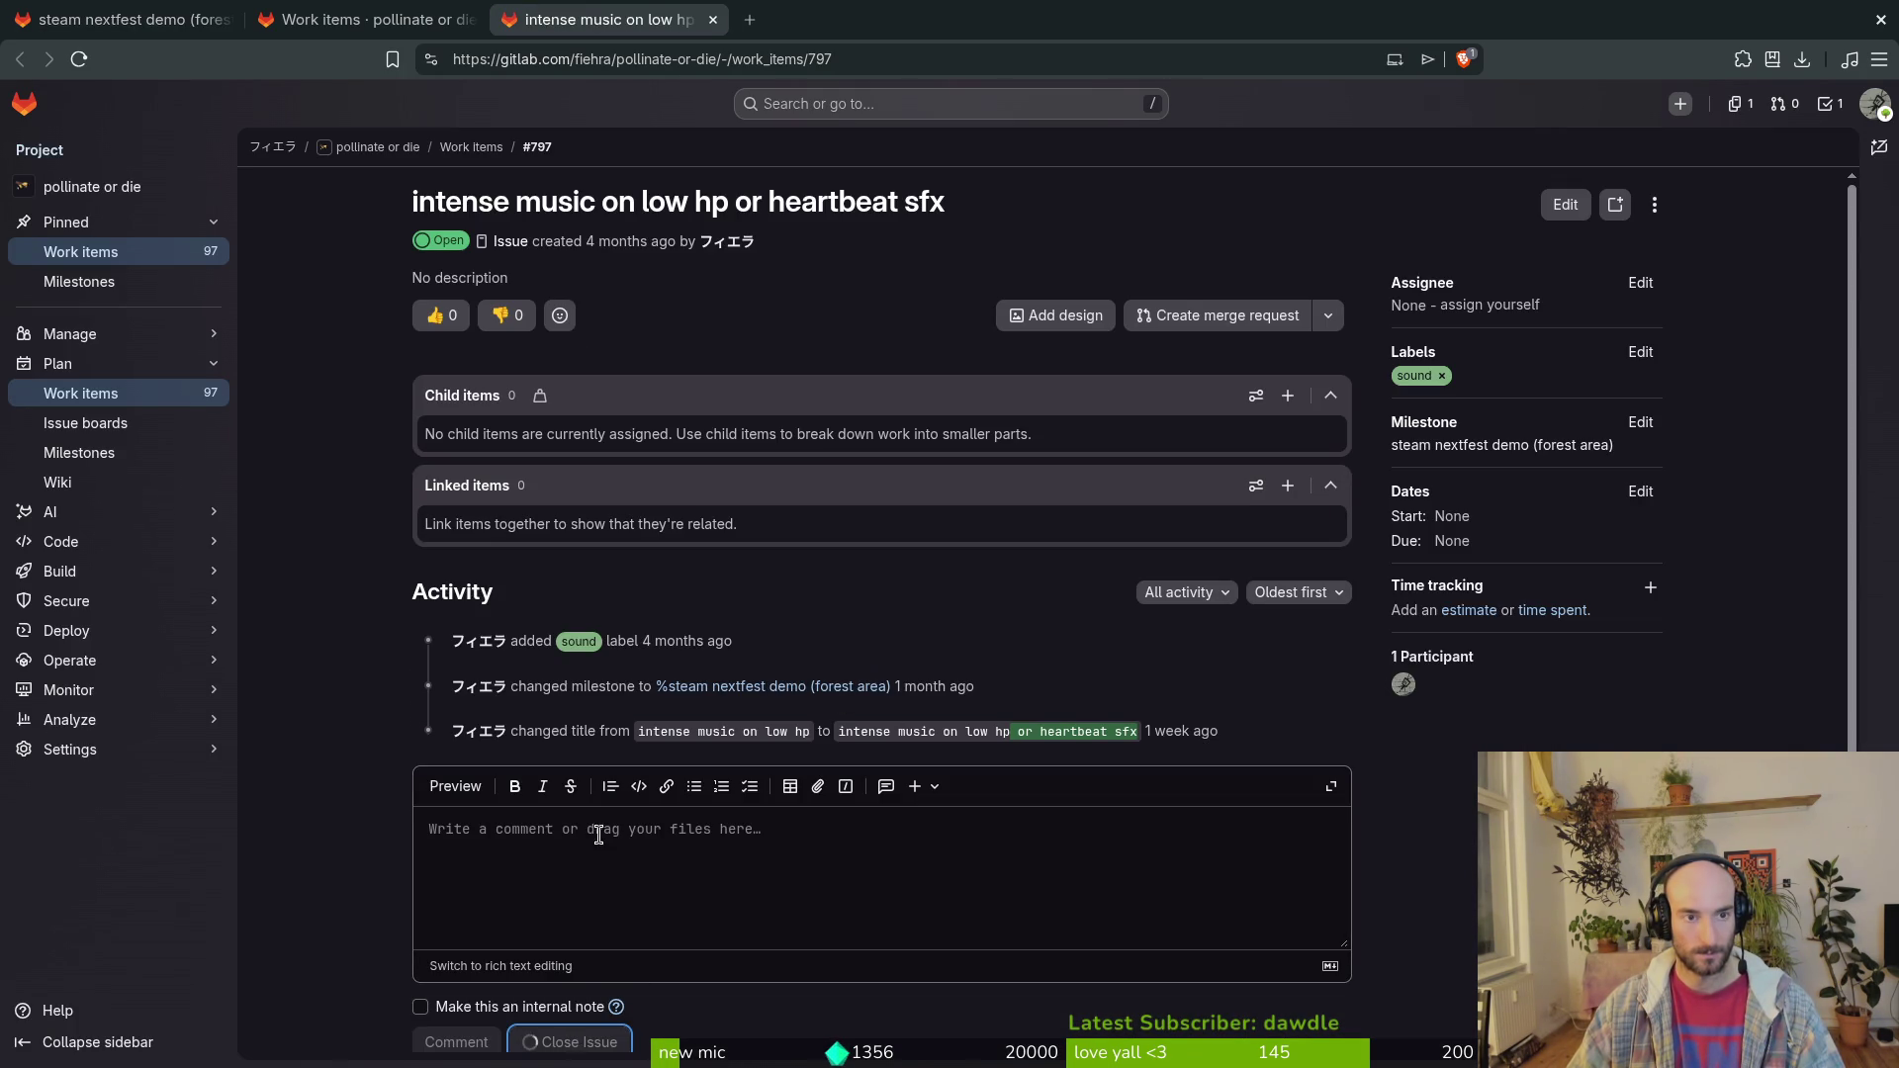
left_click(444, 22)
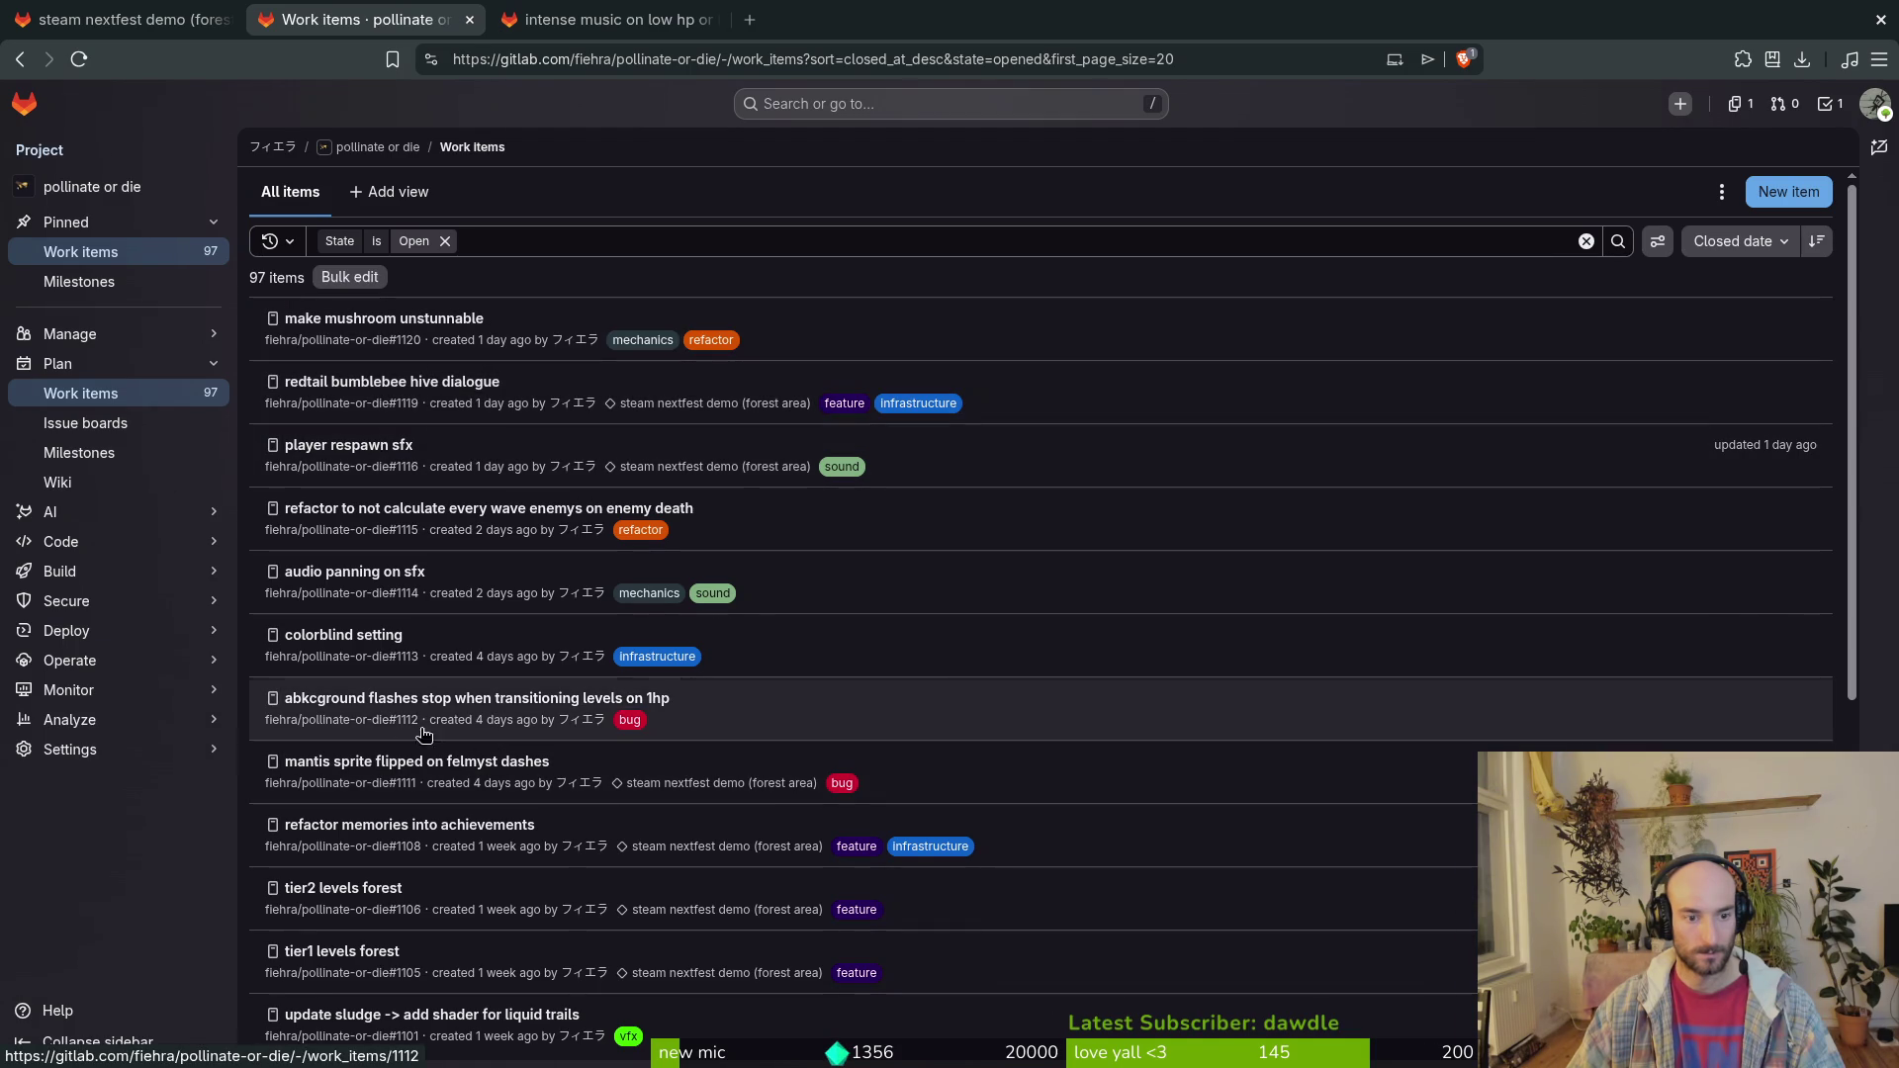
left_click(422, 706)
scroll(1236, 841, "down", 3)
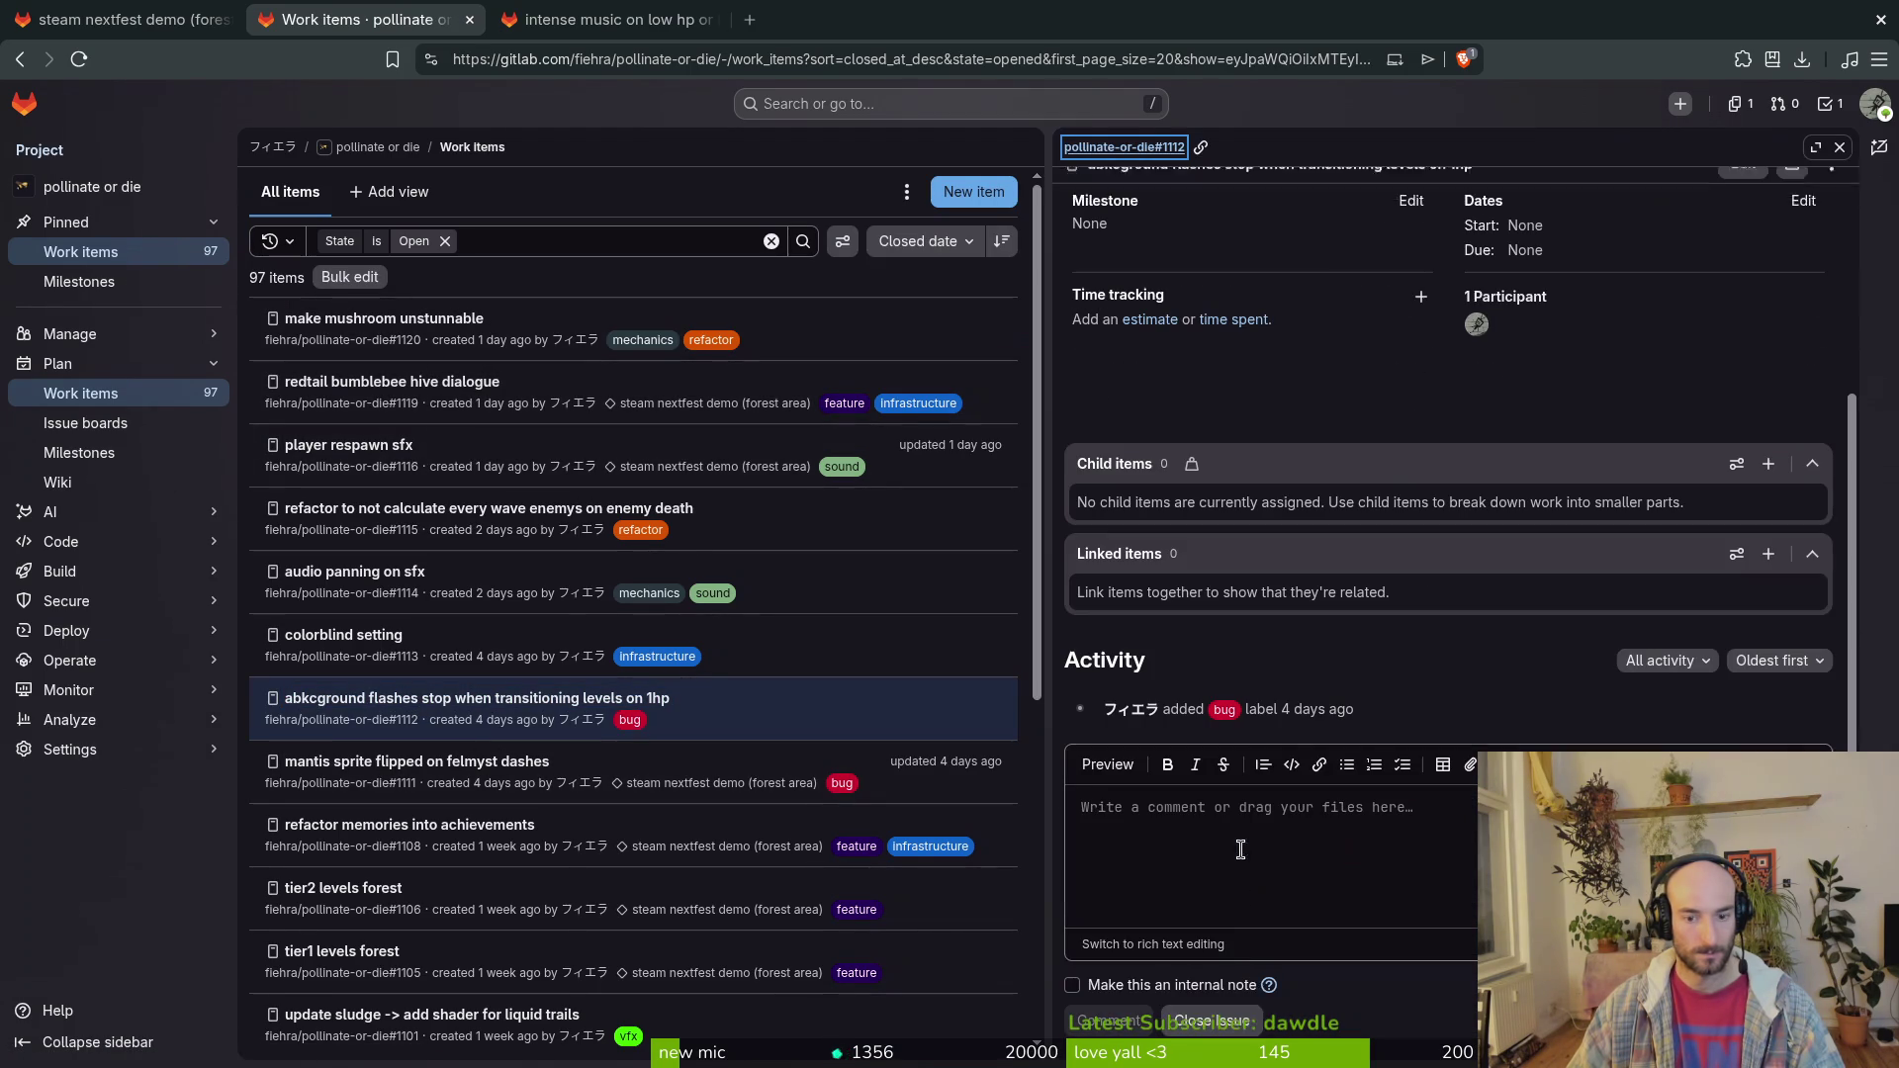
left_click(1212, 1020)
Step: Close the extra tabs, reload the milestone showing 72% complete, and close the browser
left_click(613, 20)
key("ctrl+w")
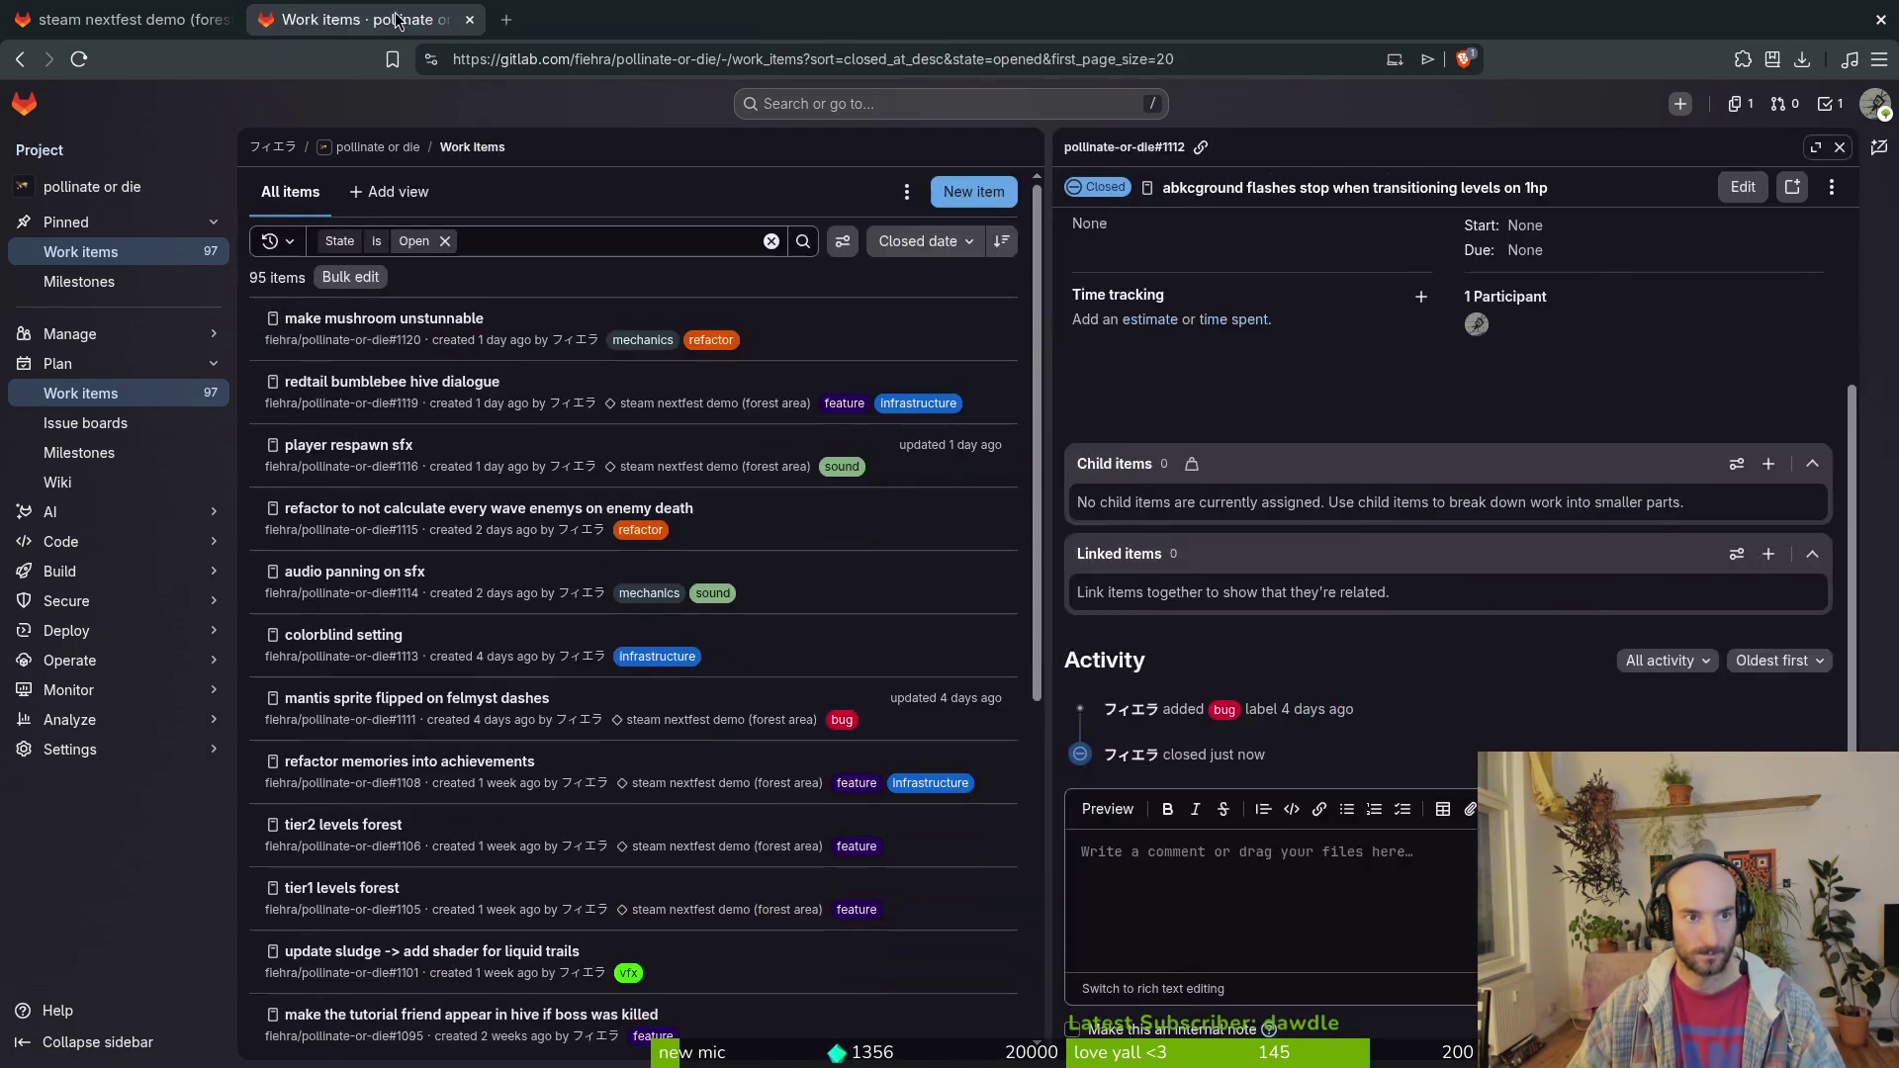
middle_click(396, 20)
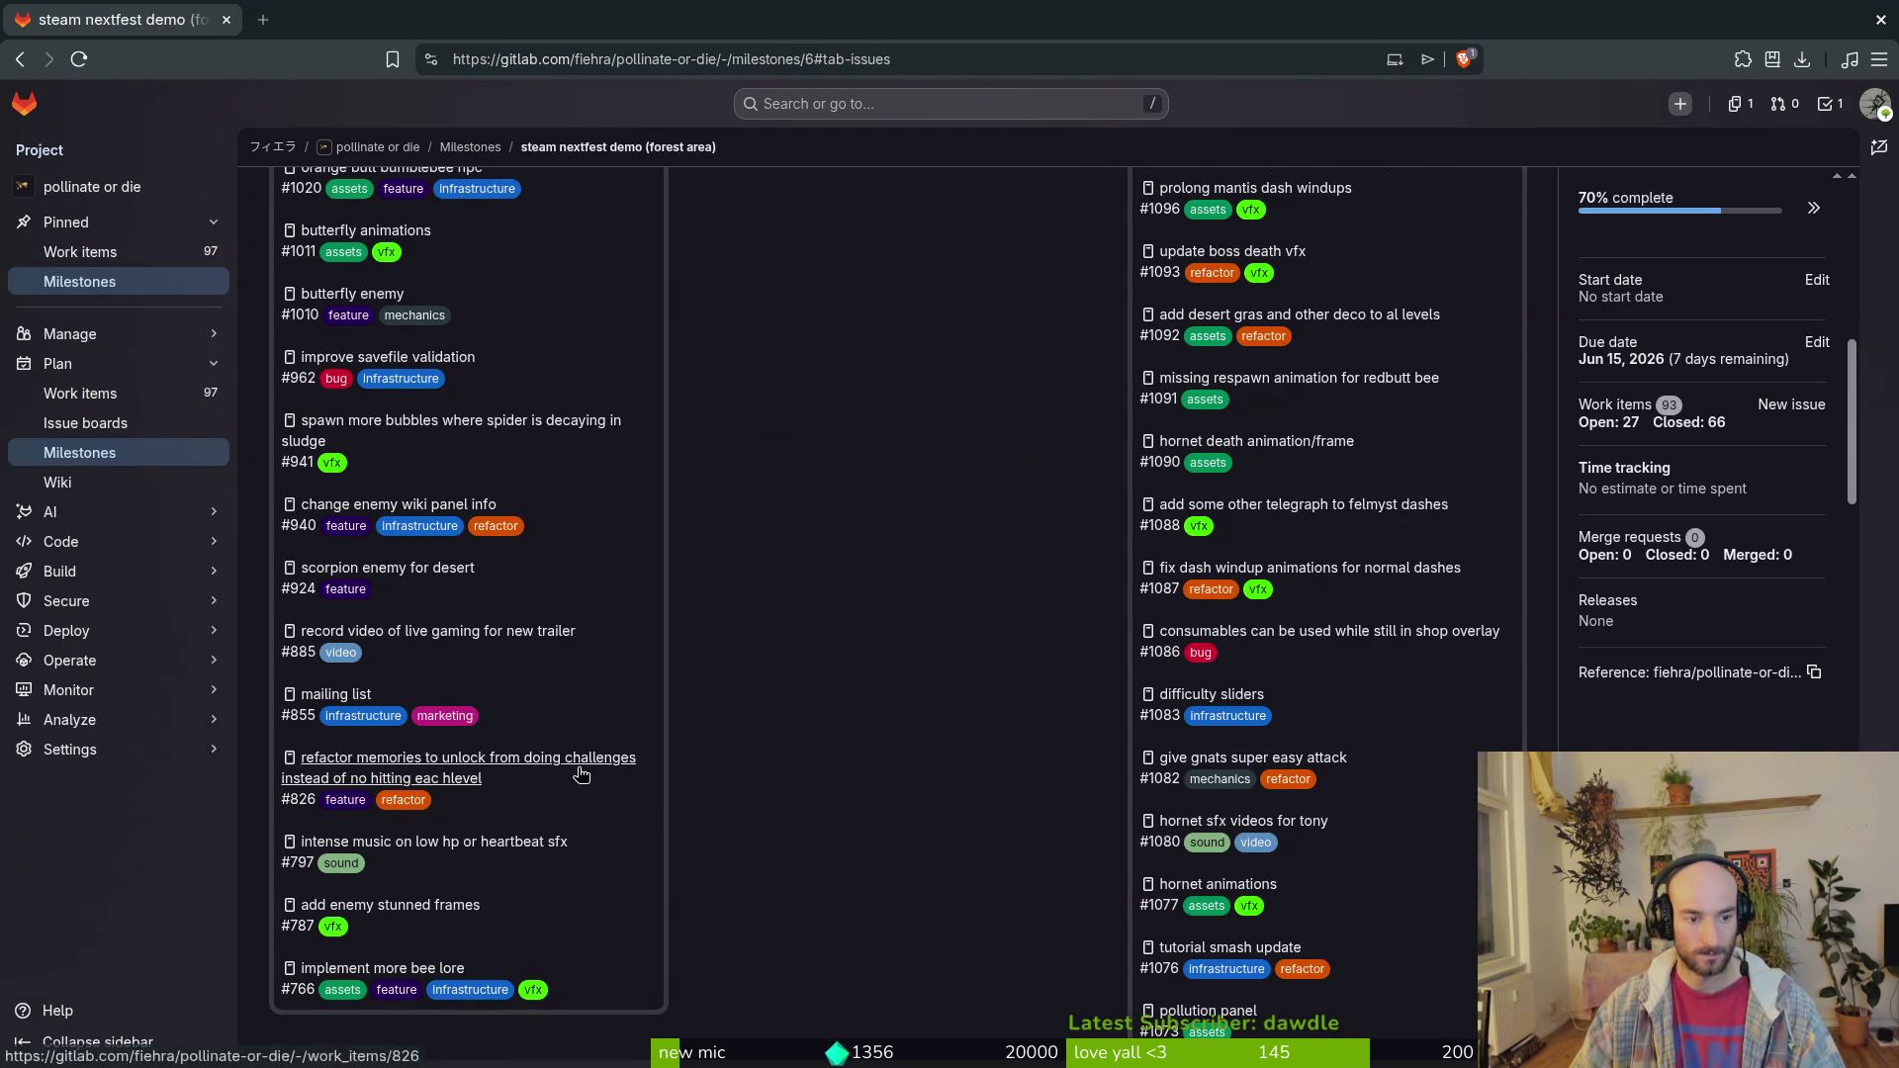
key("F5")
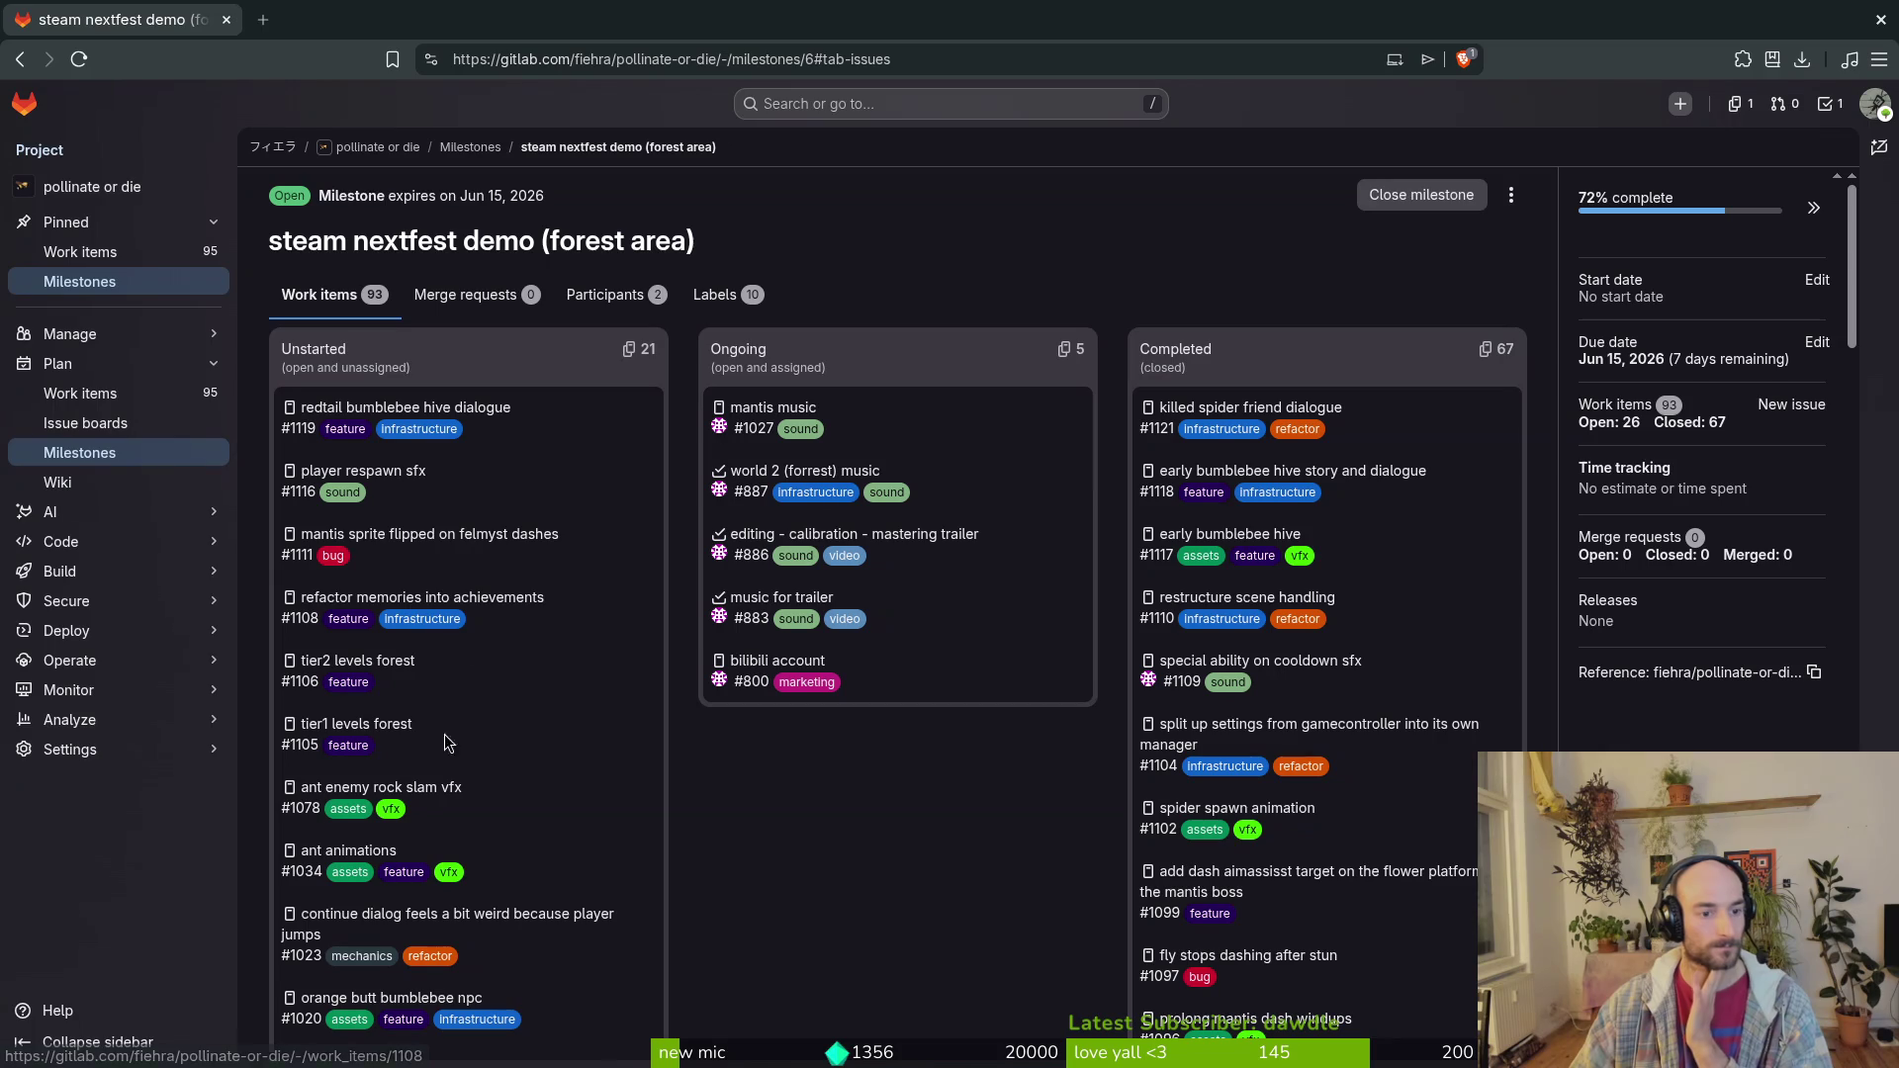
left_click(227, 18)
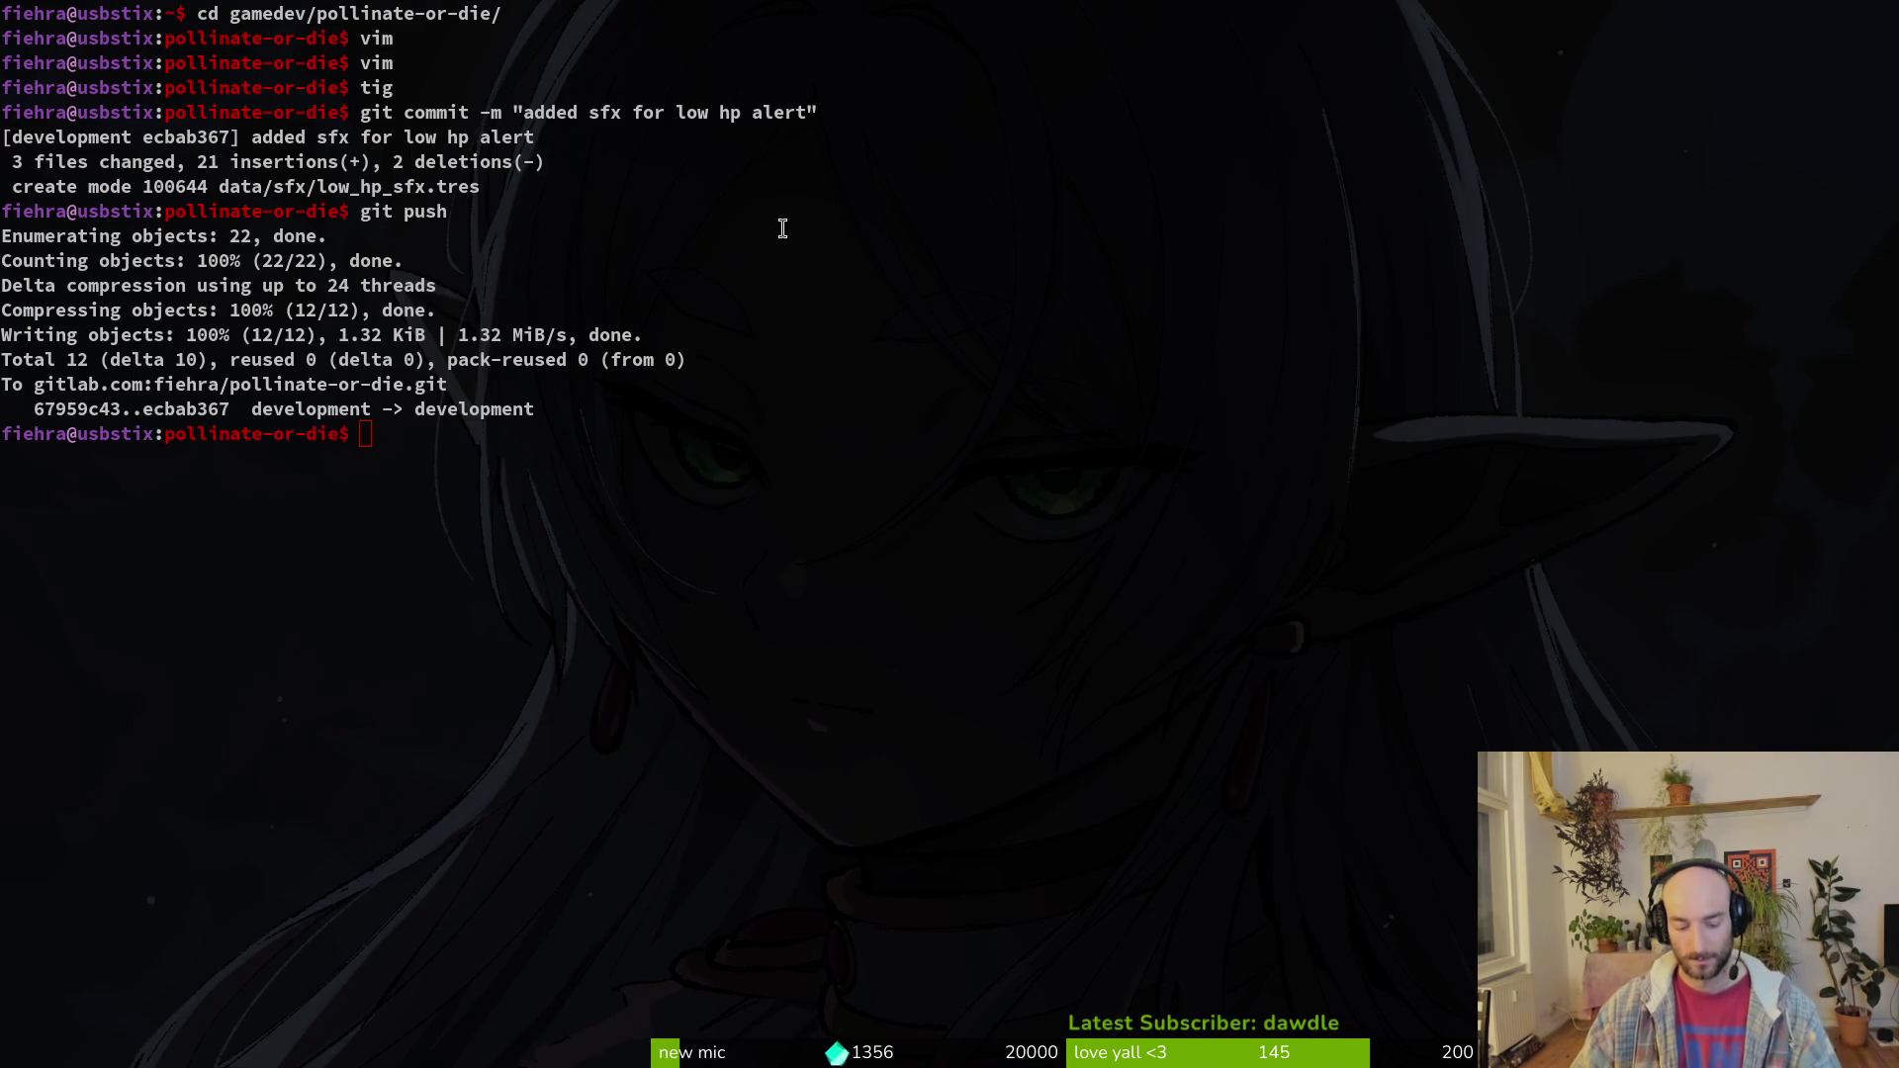
Step: Back in Godot, quick-open the empty level_3_5 scene
key("alt+Tab")
key("ctrl+shift+o")
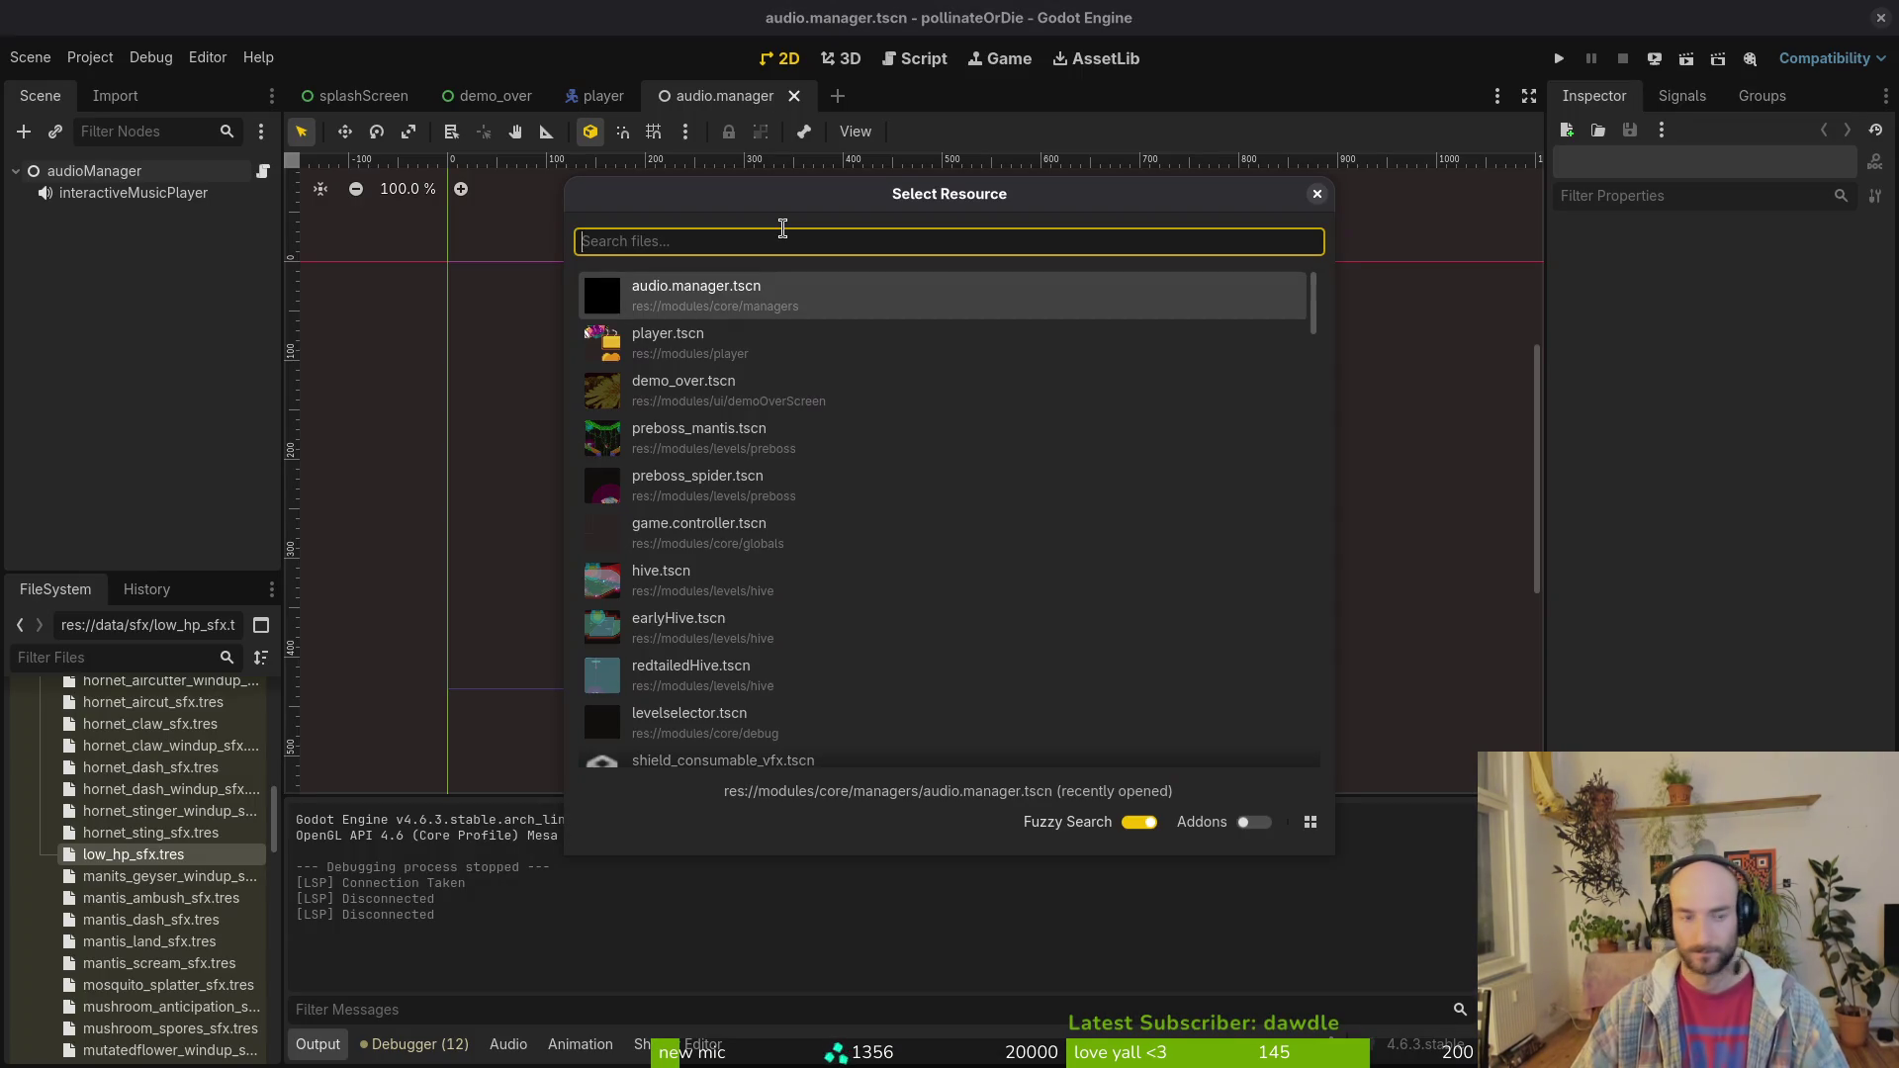
type("leve")
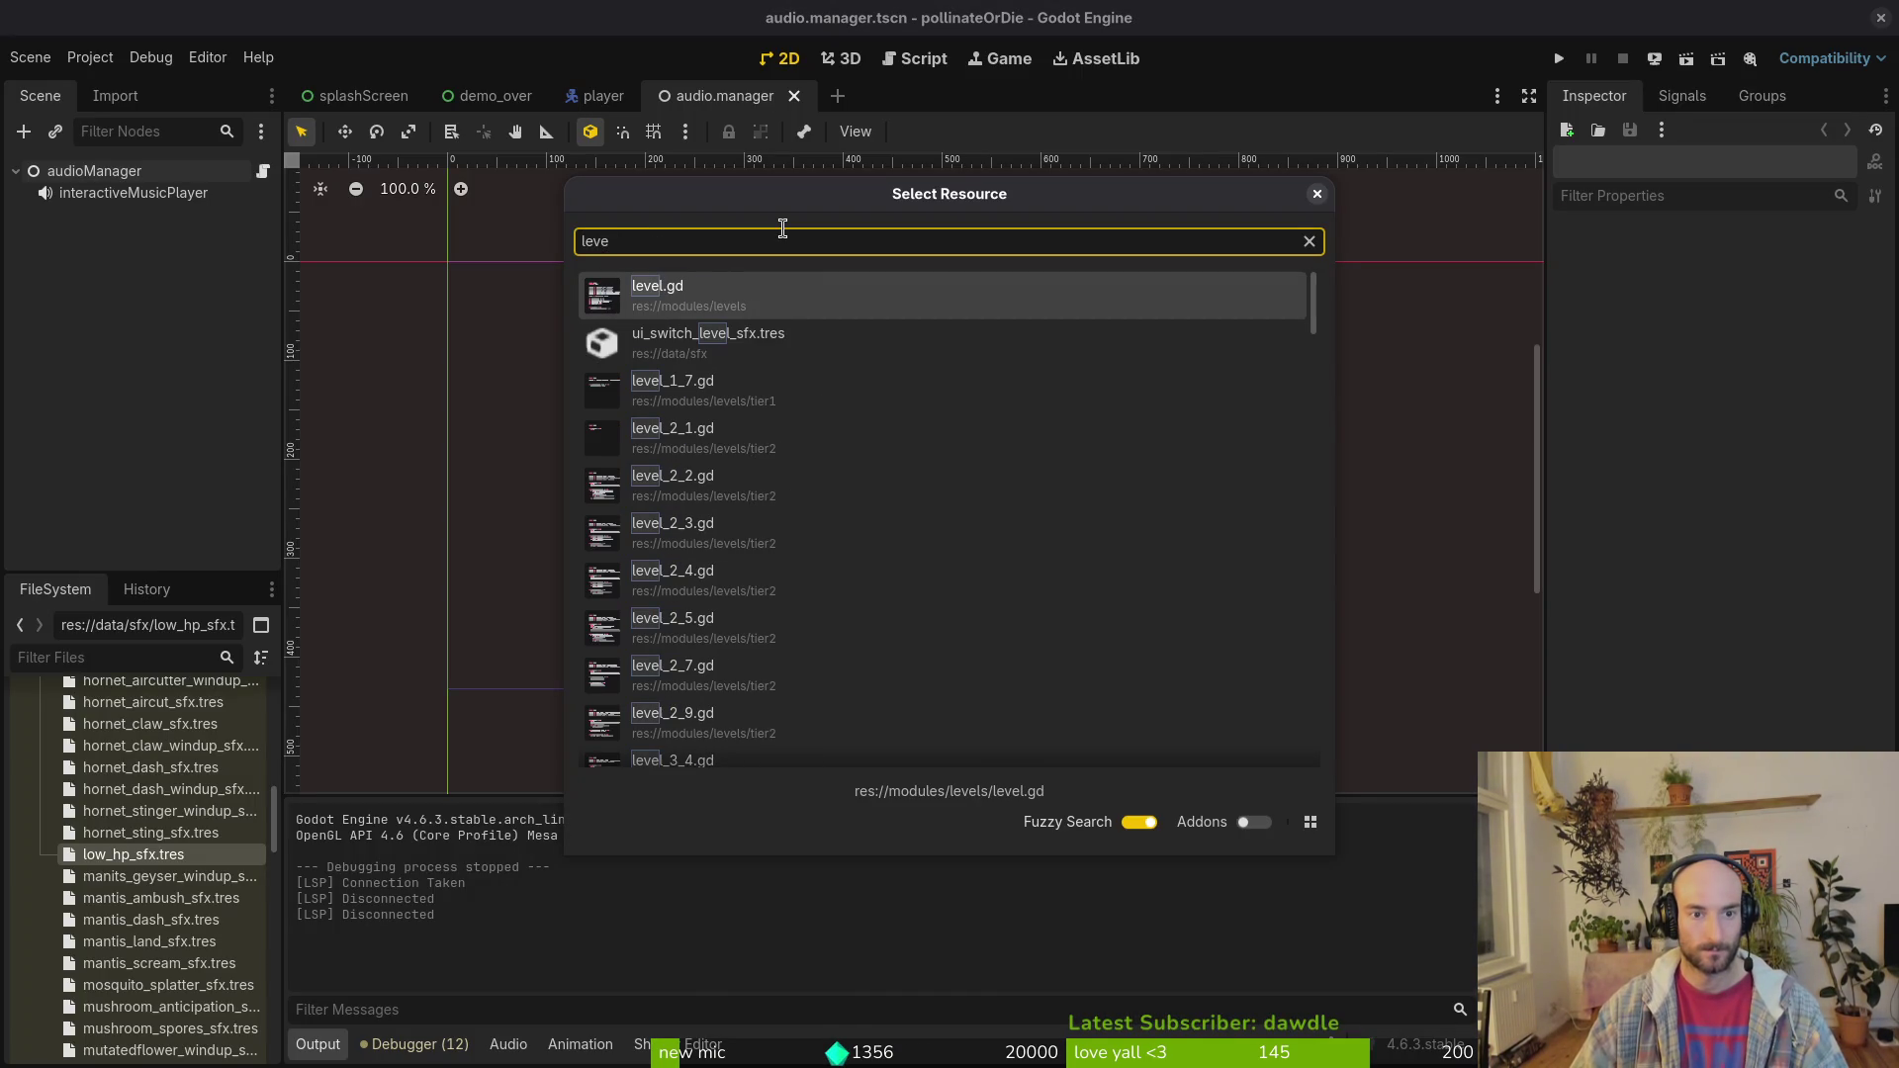
type("l_3_5")
key("Return")
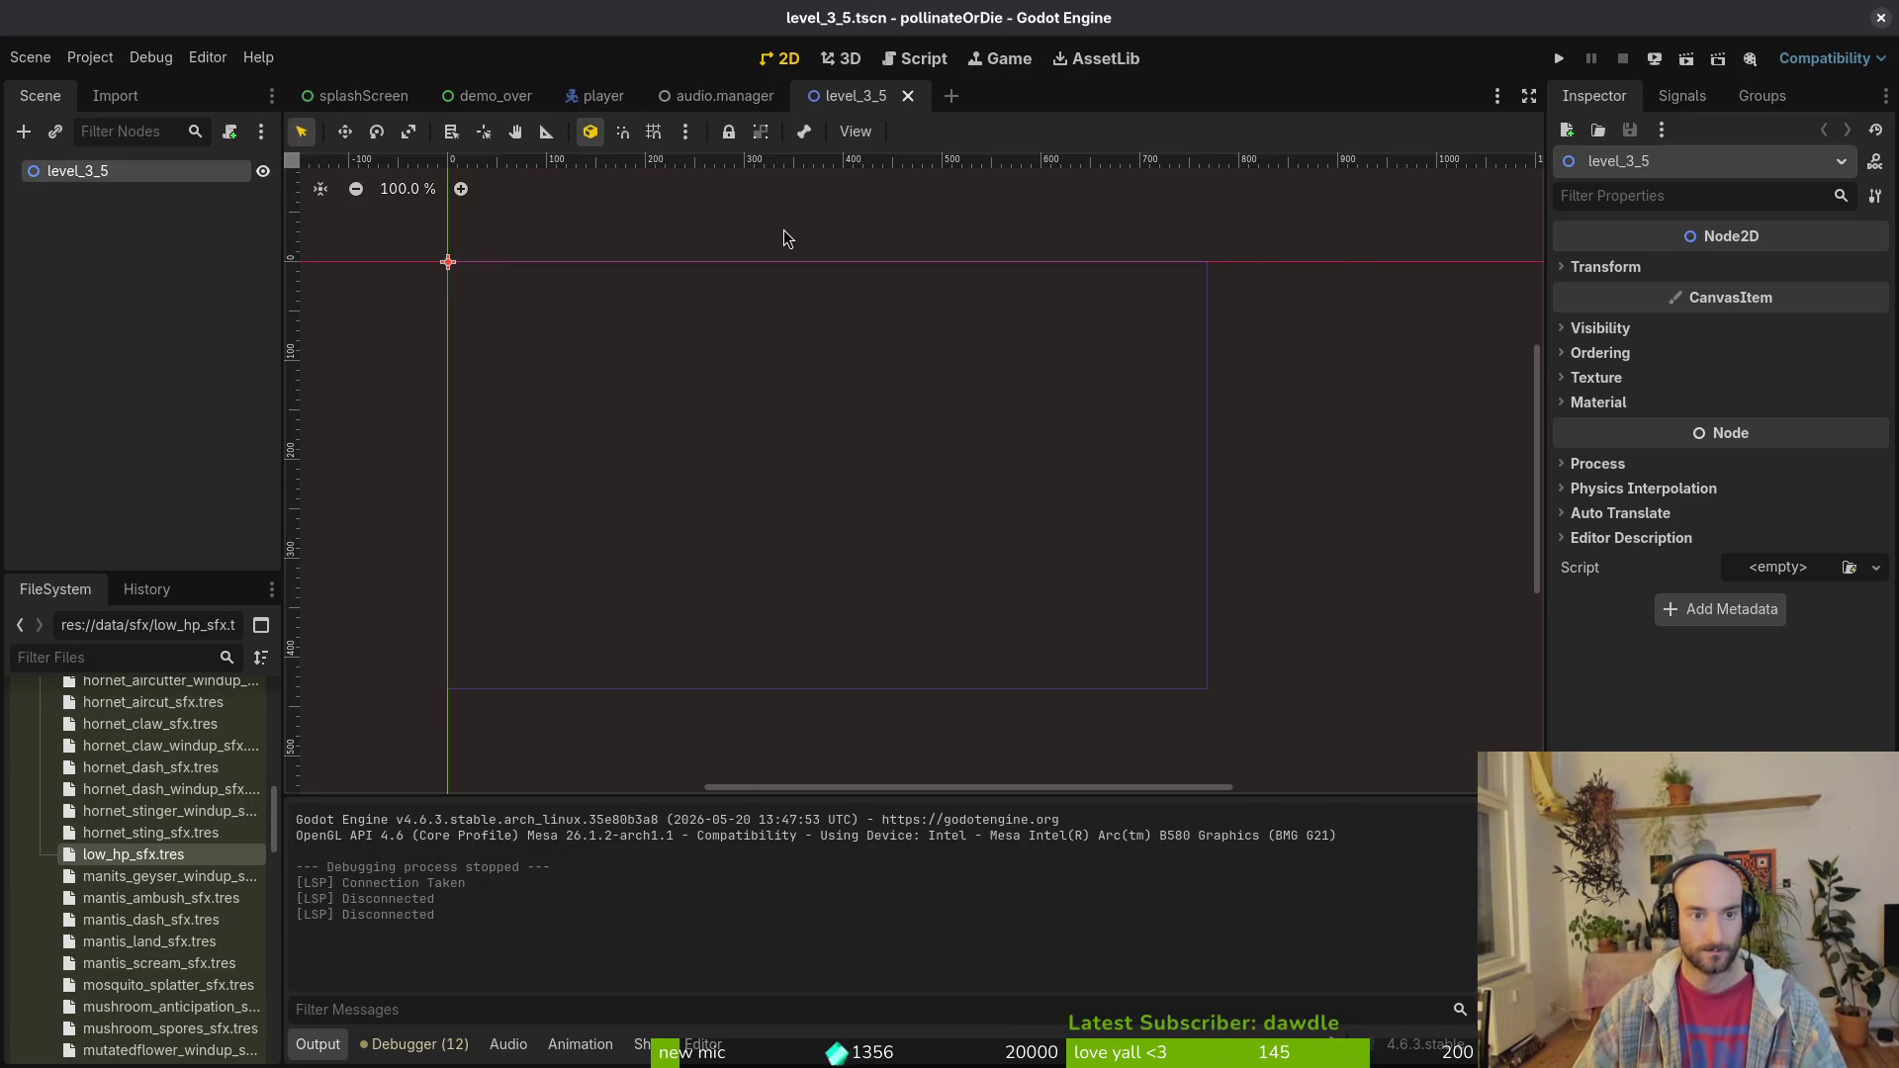
Step: Open level_3_4, select all its top-level nodes, and return to the level_3_5 tab
key("shift+alt+o")
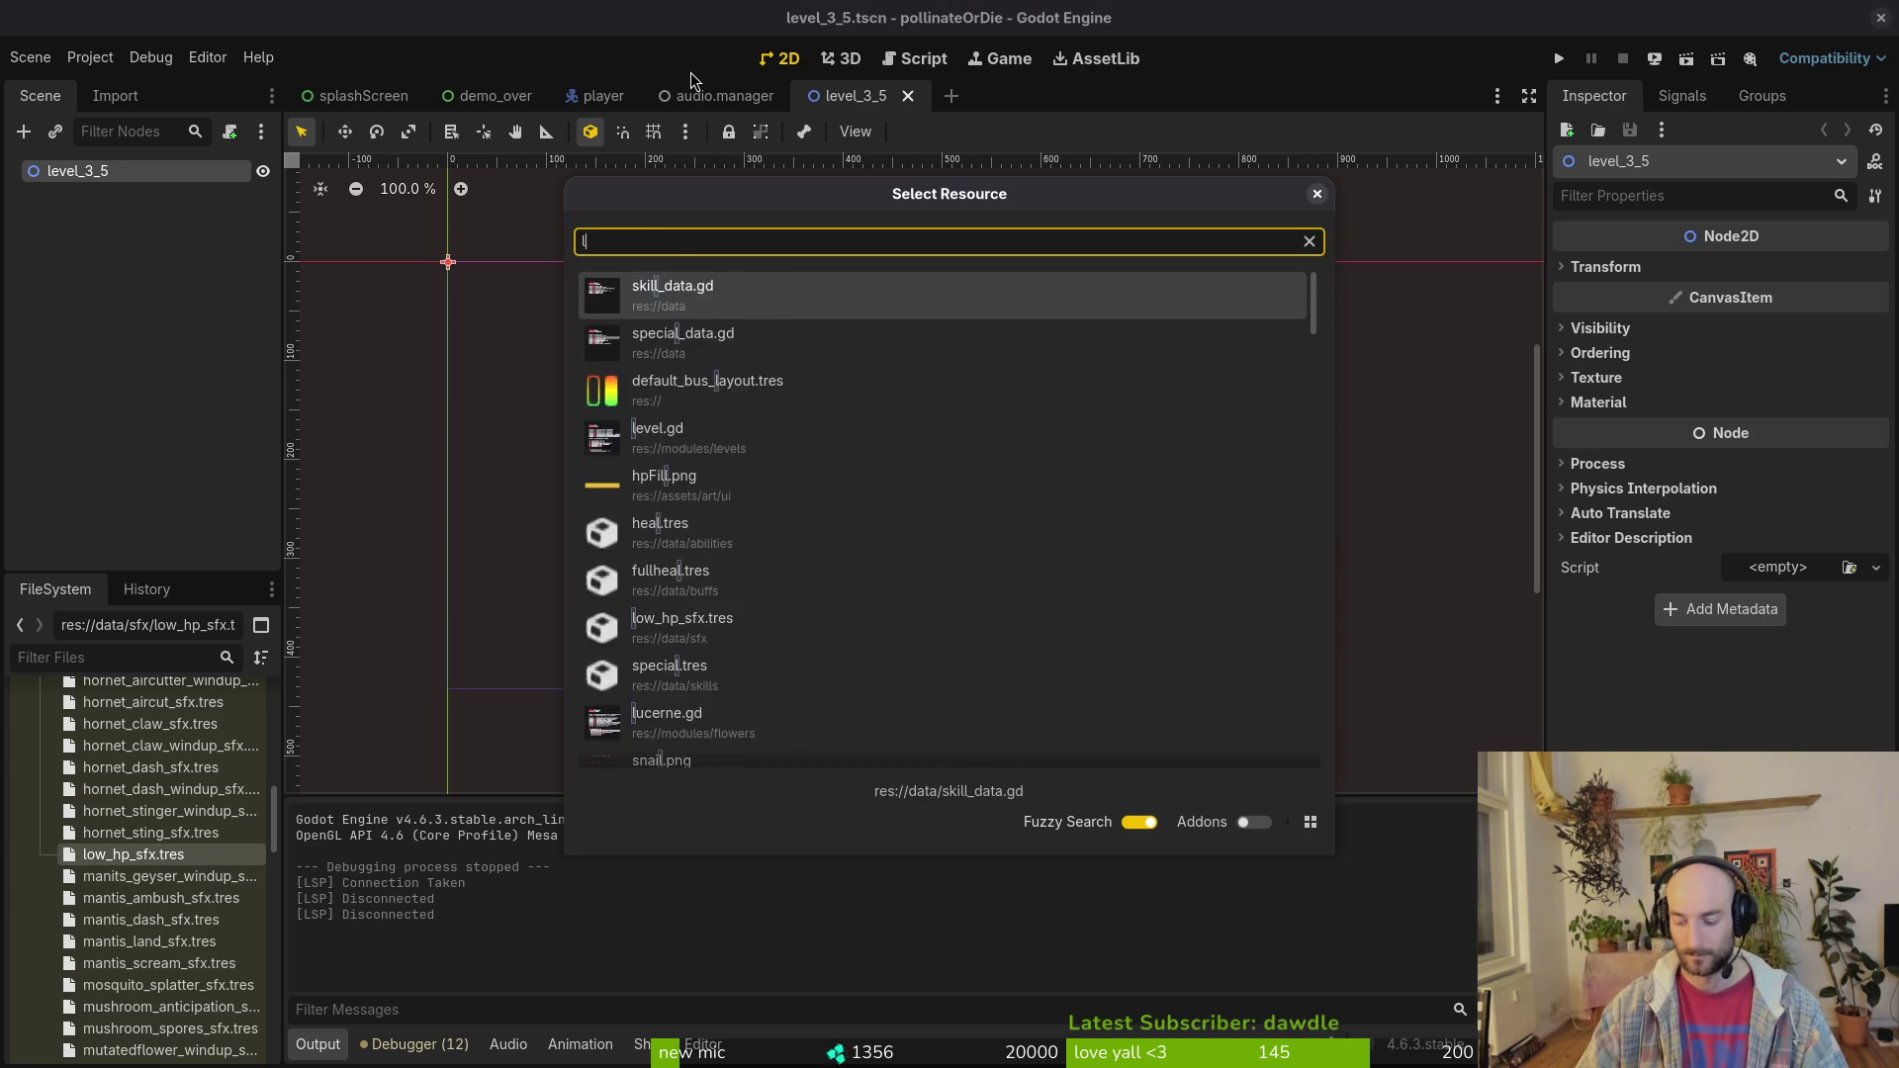
type("lev34")
key("Down")
key("Return")
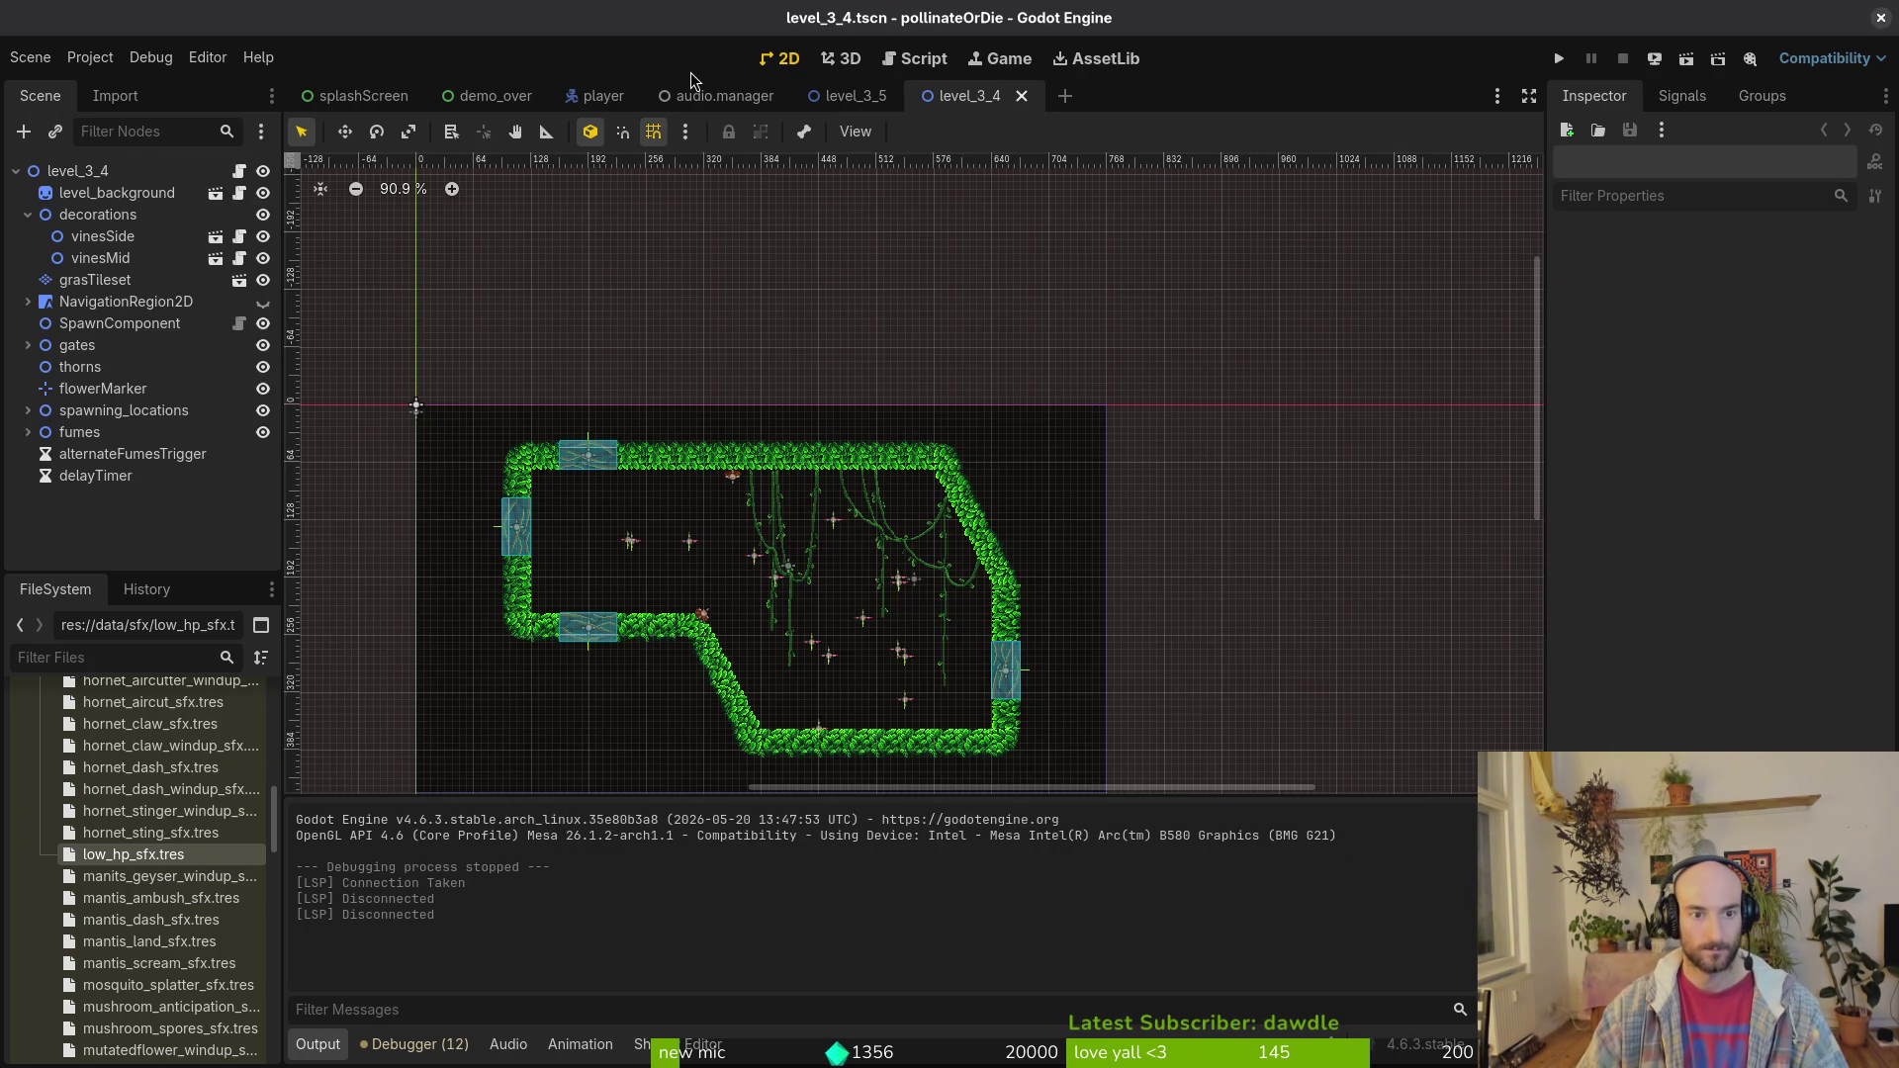
left_click(114, 192)
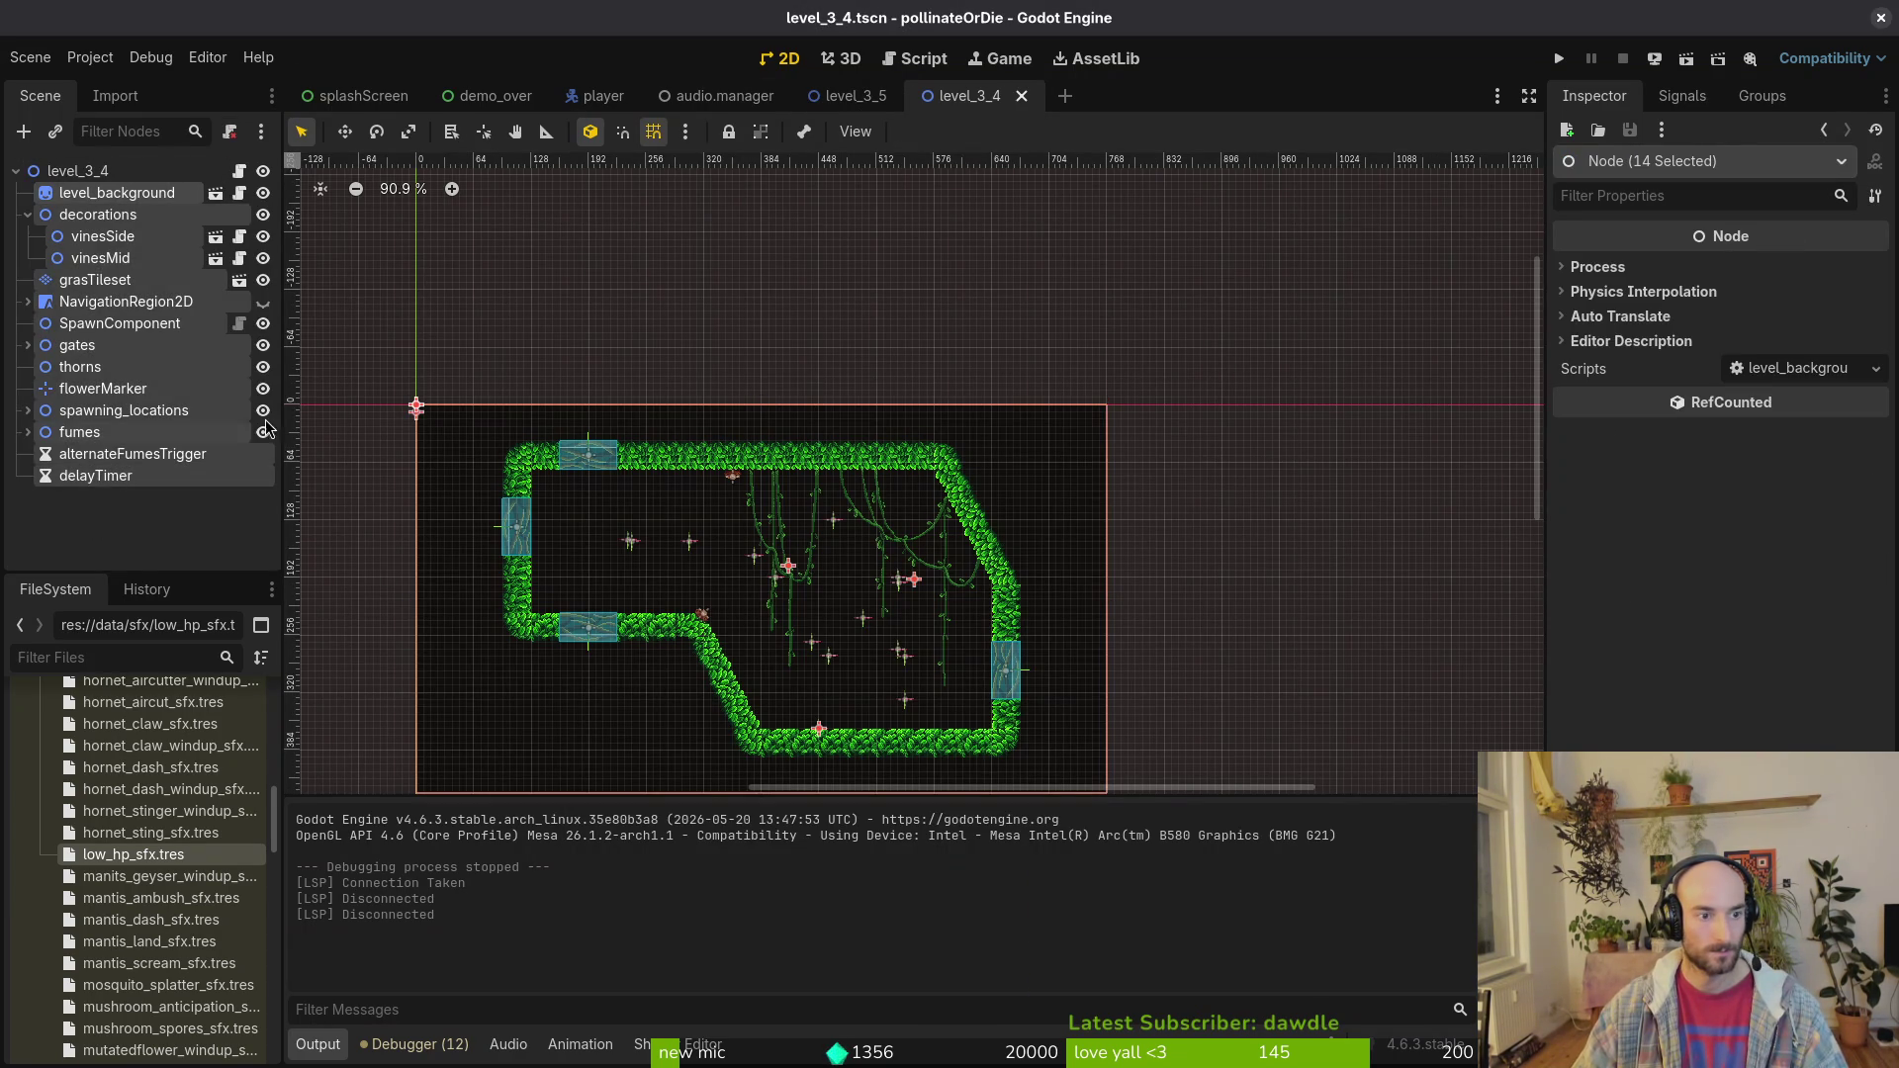
key("ctrl+shift+Tab")
Step: Paste the level_3_4 nodes and collapse the decorations, NavigationRegion2D, gates and spawning_locations branches
key("ctrl+v")
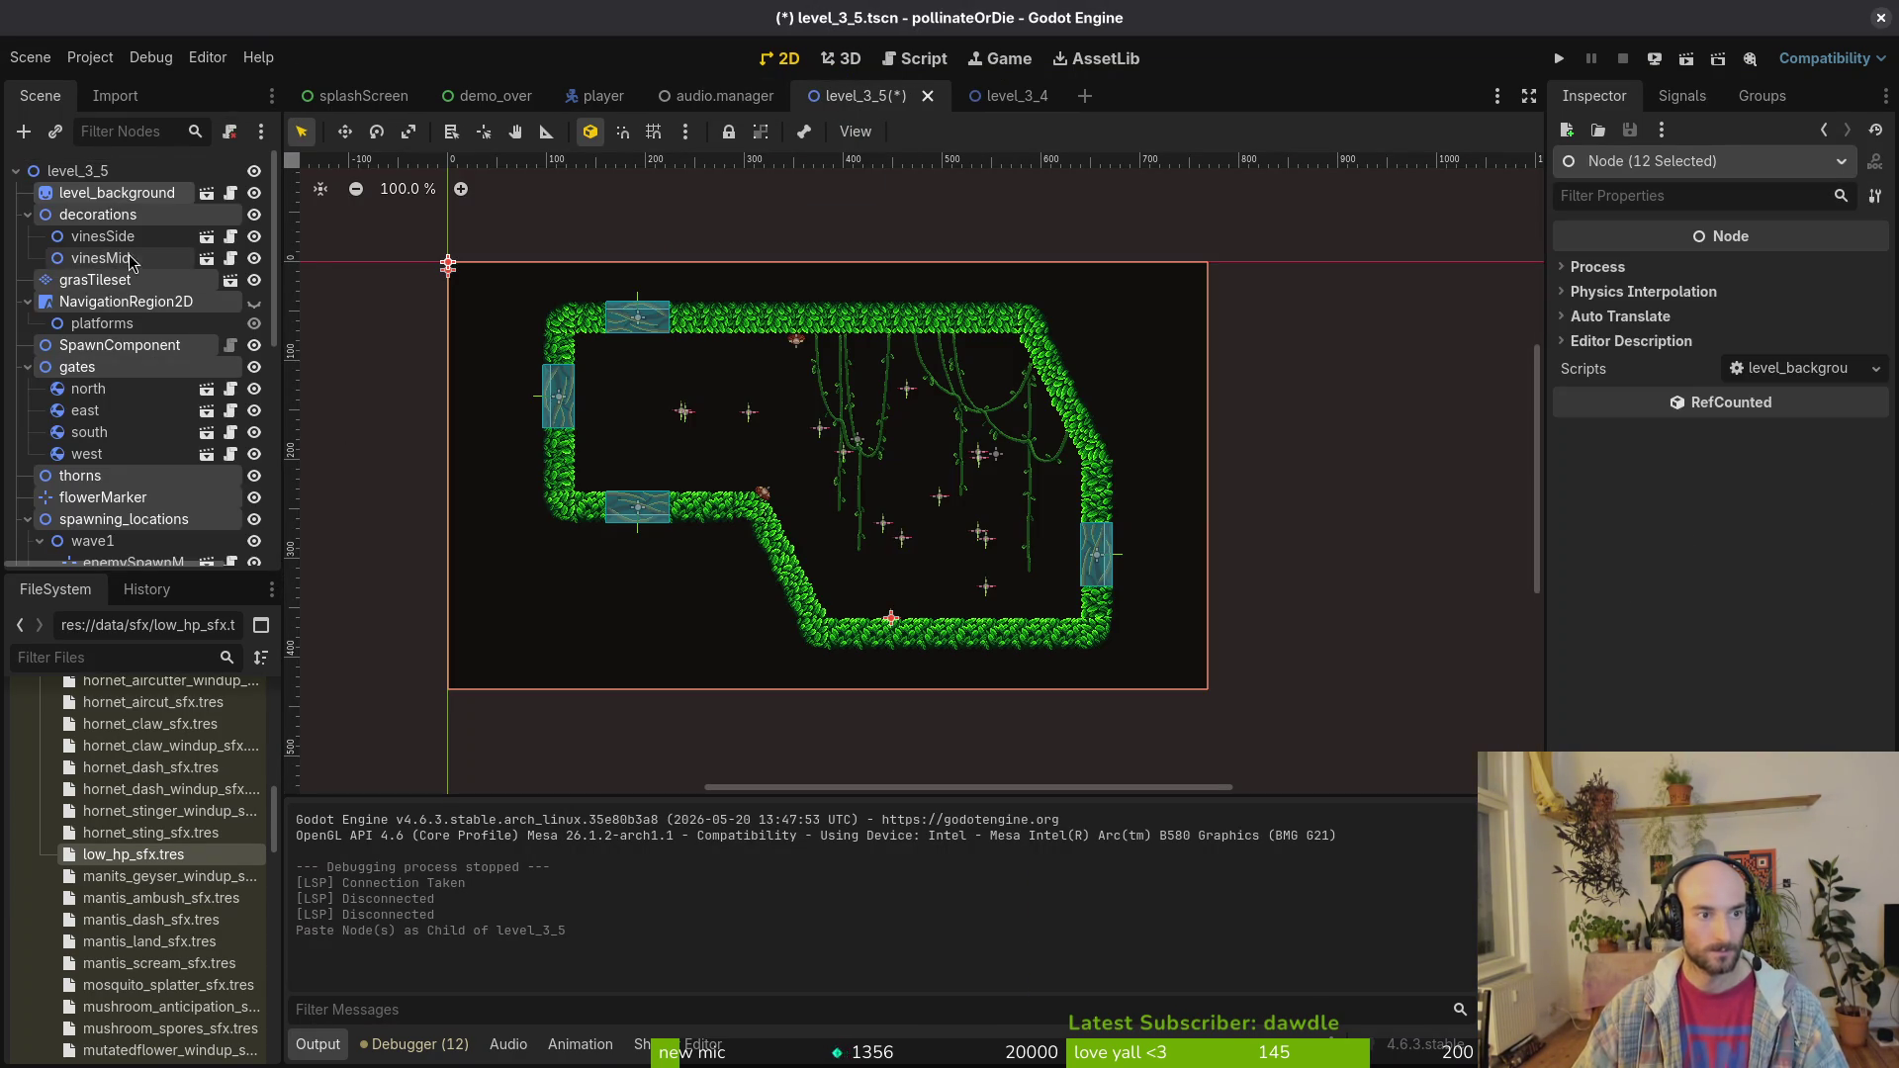
left_click(26, 216)
left_click(28, 258)
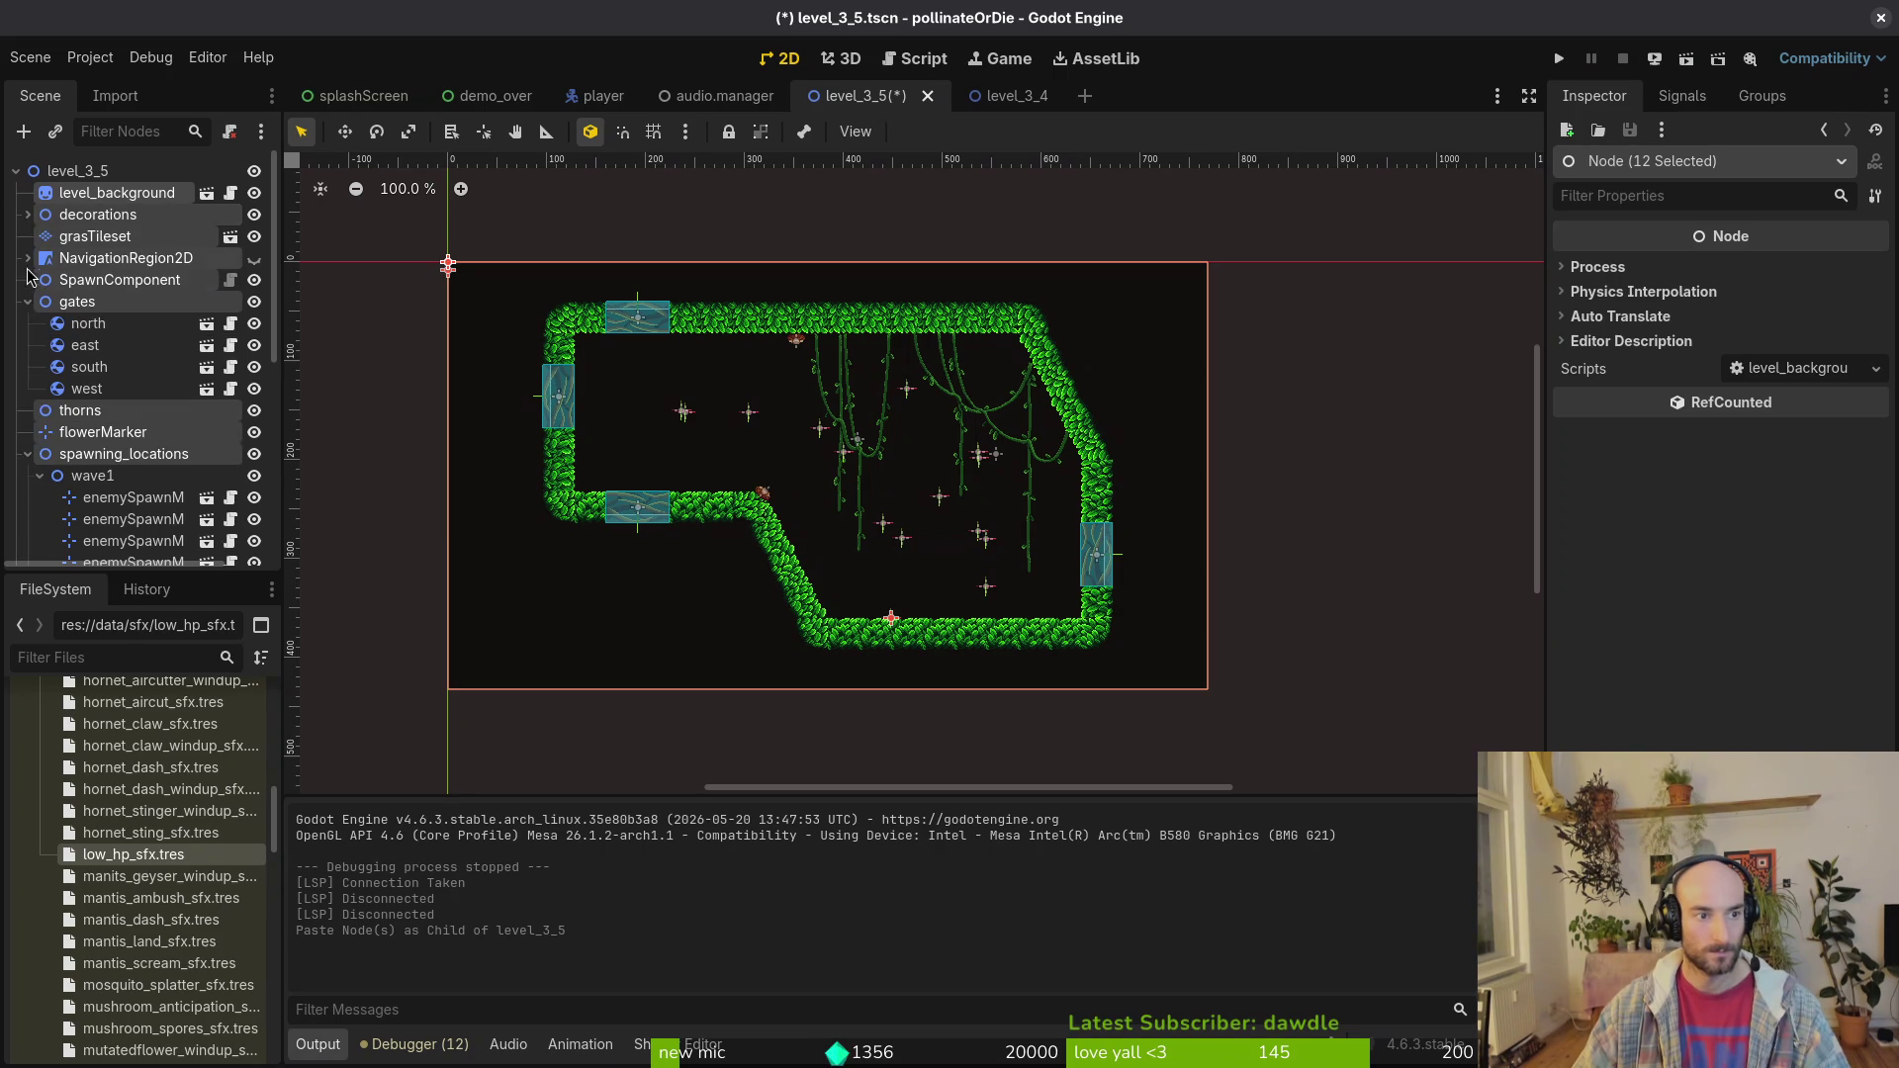
left_click(28, 302)
left_click(27, 367)
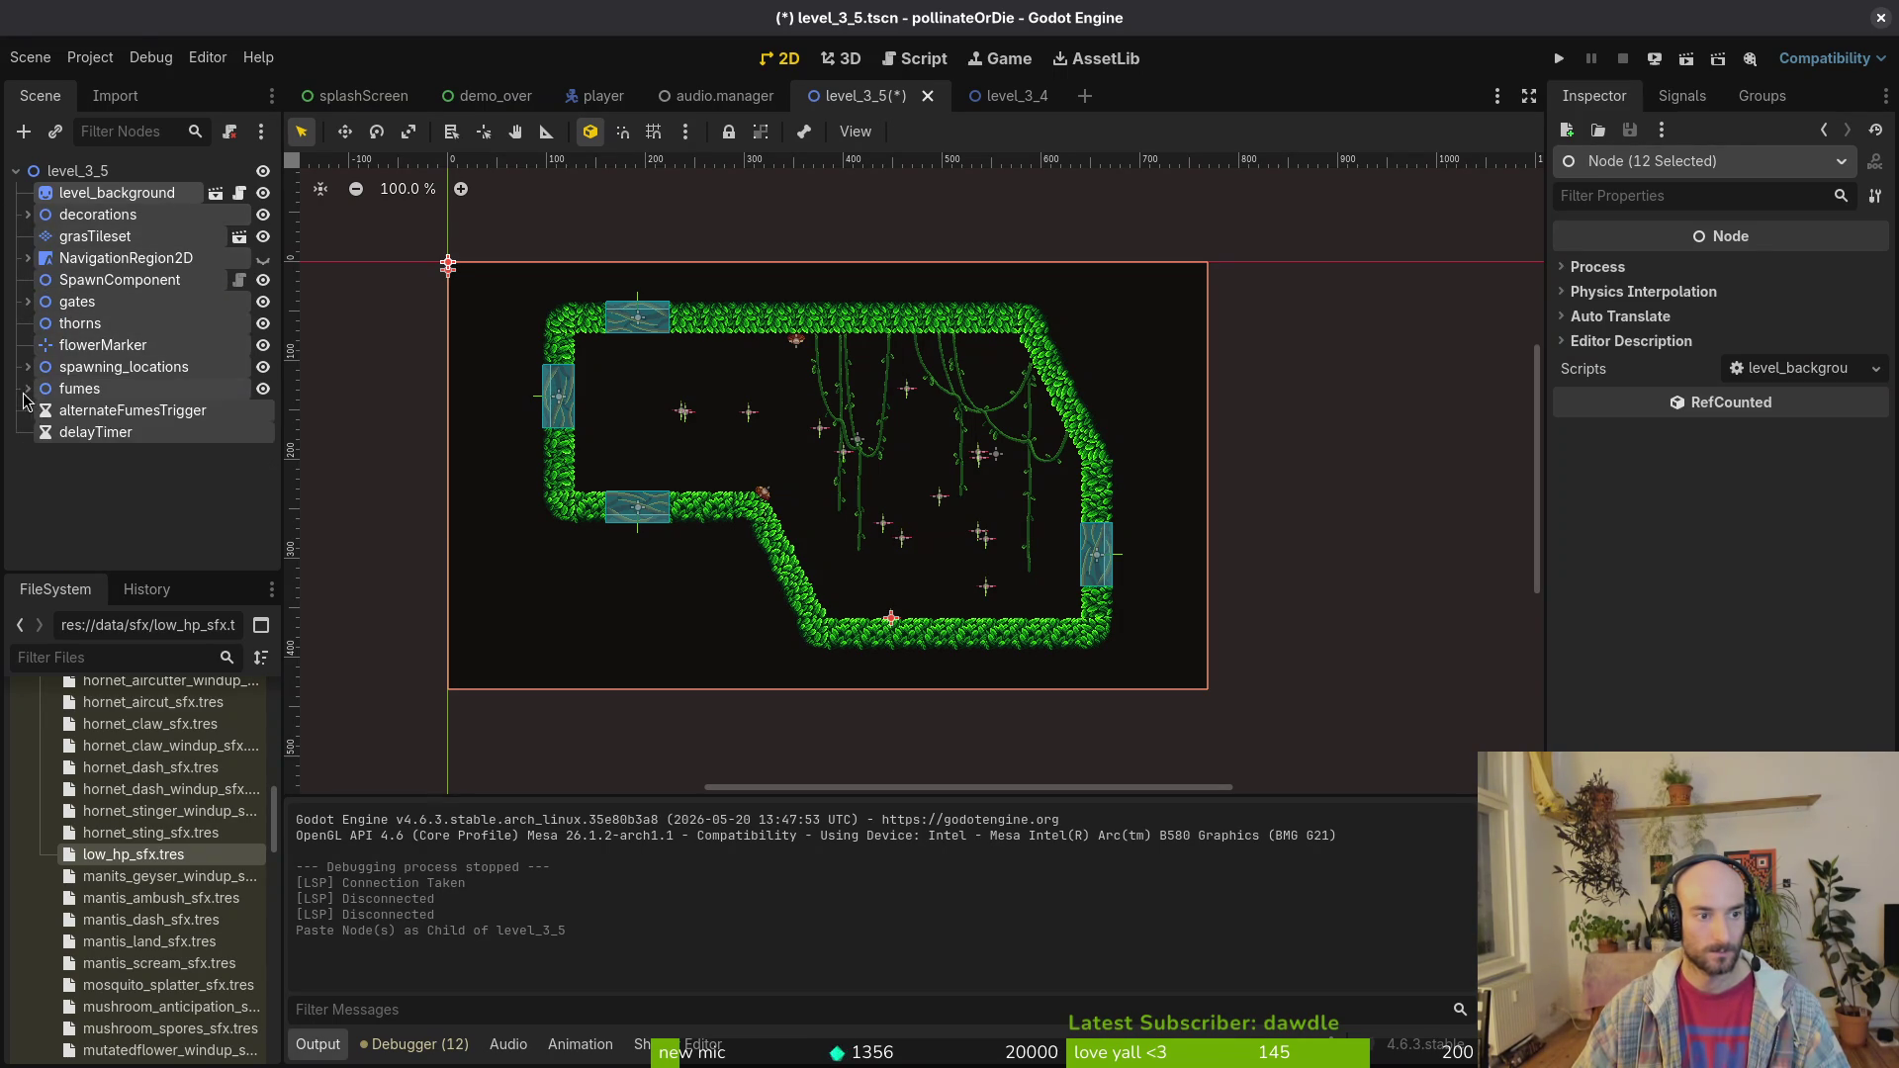
left_click(39, 450)
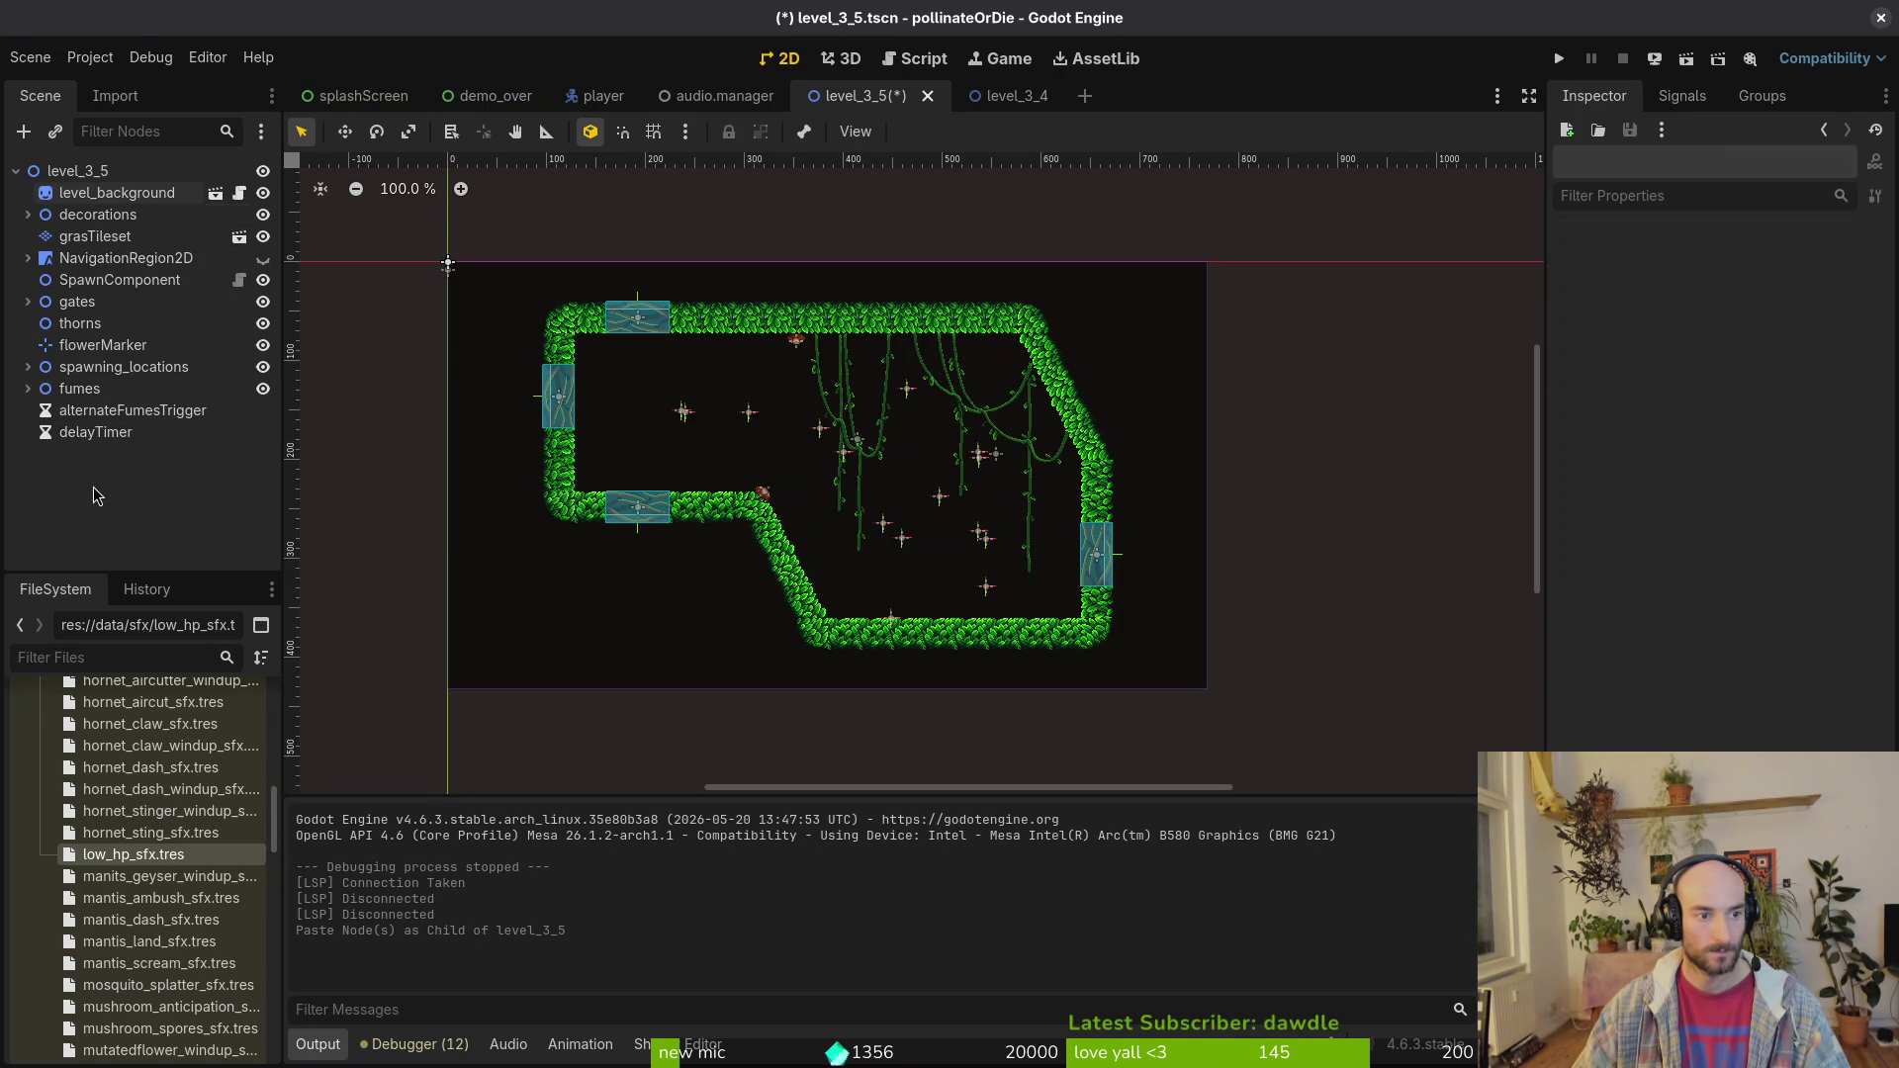
left_click(28, 367)
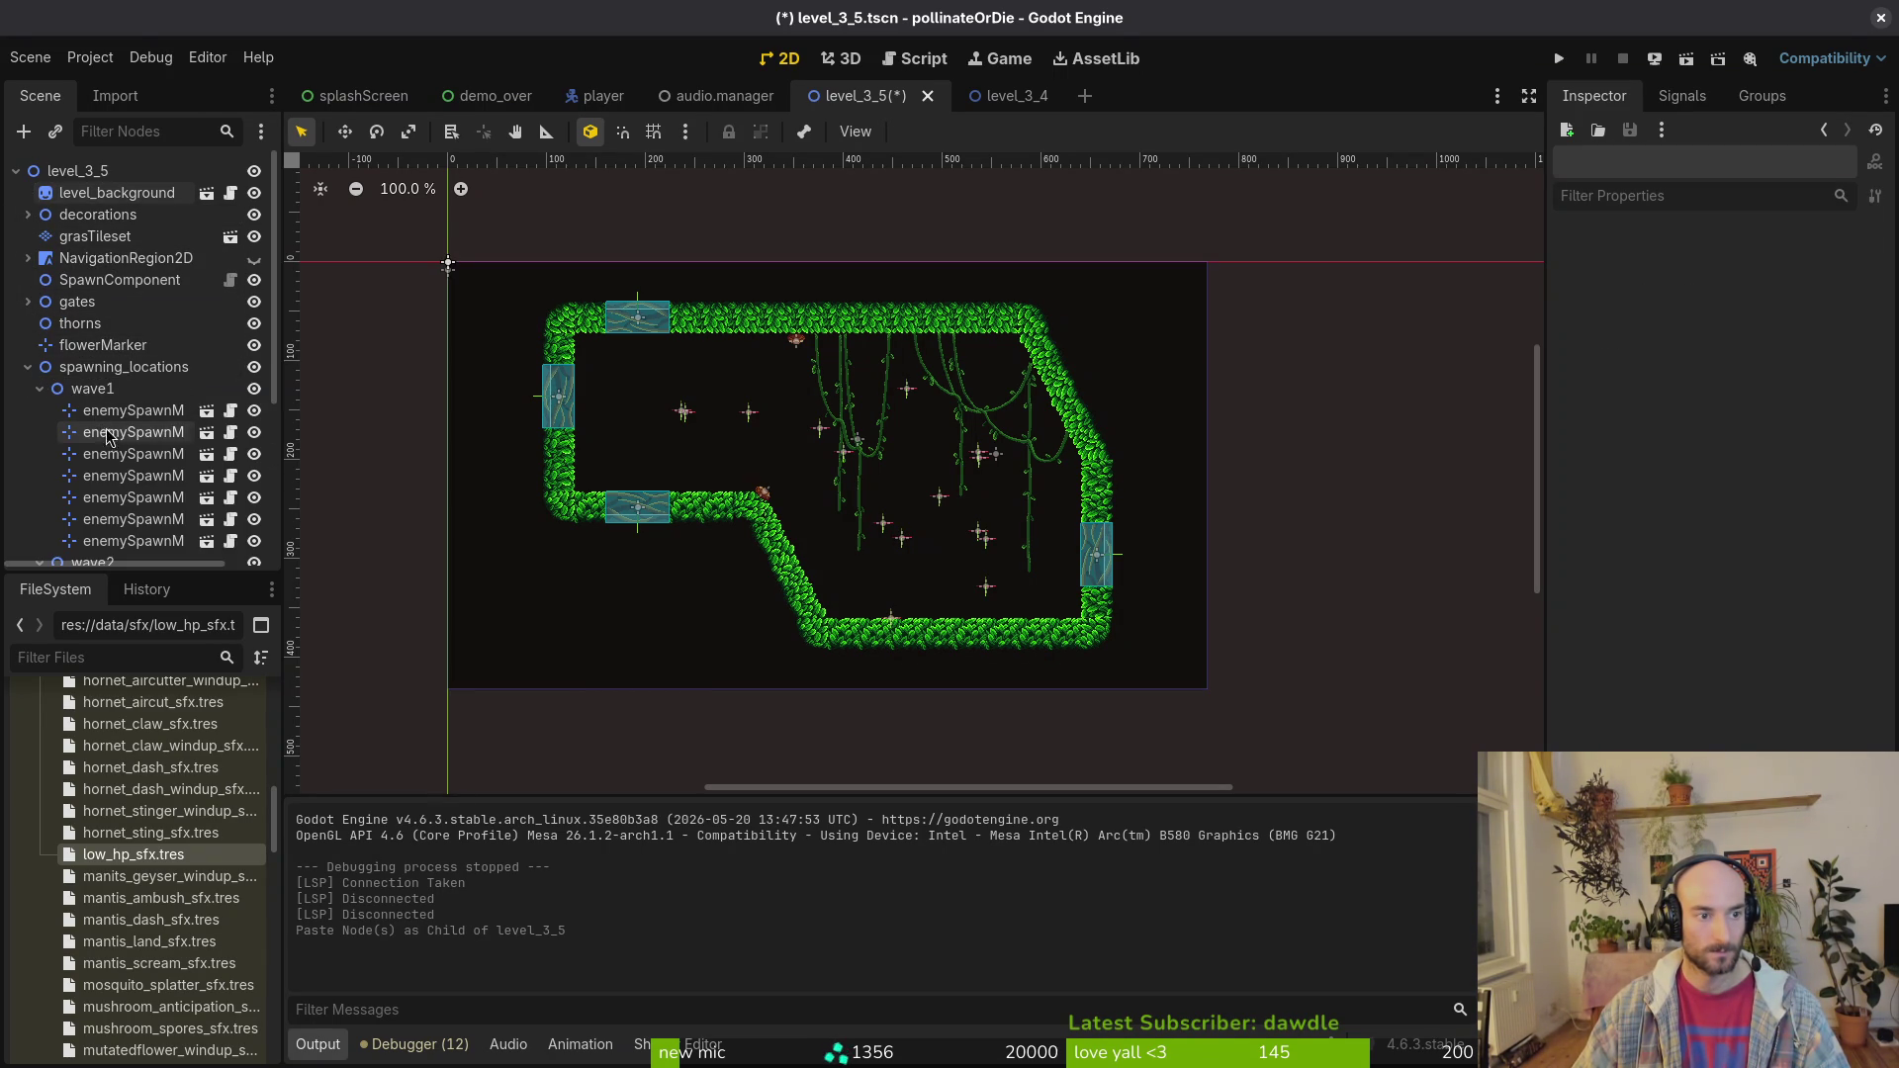
left_click(28, 368)
Step: Box-select and delete every tile on the grass tilemap layer
left_click(94, 236)
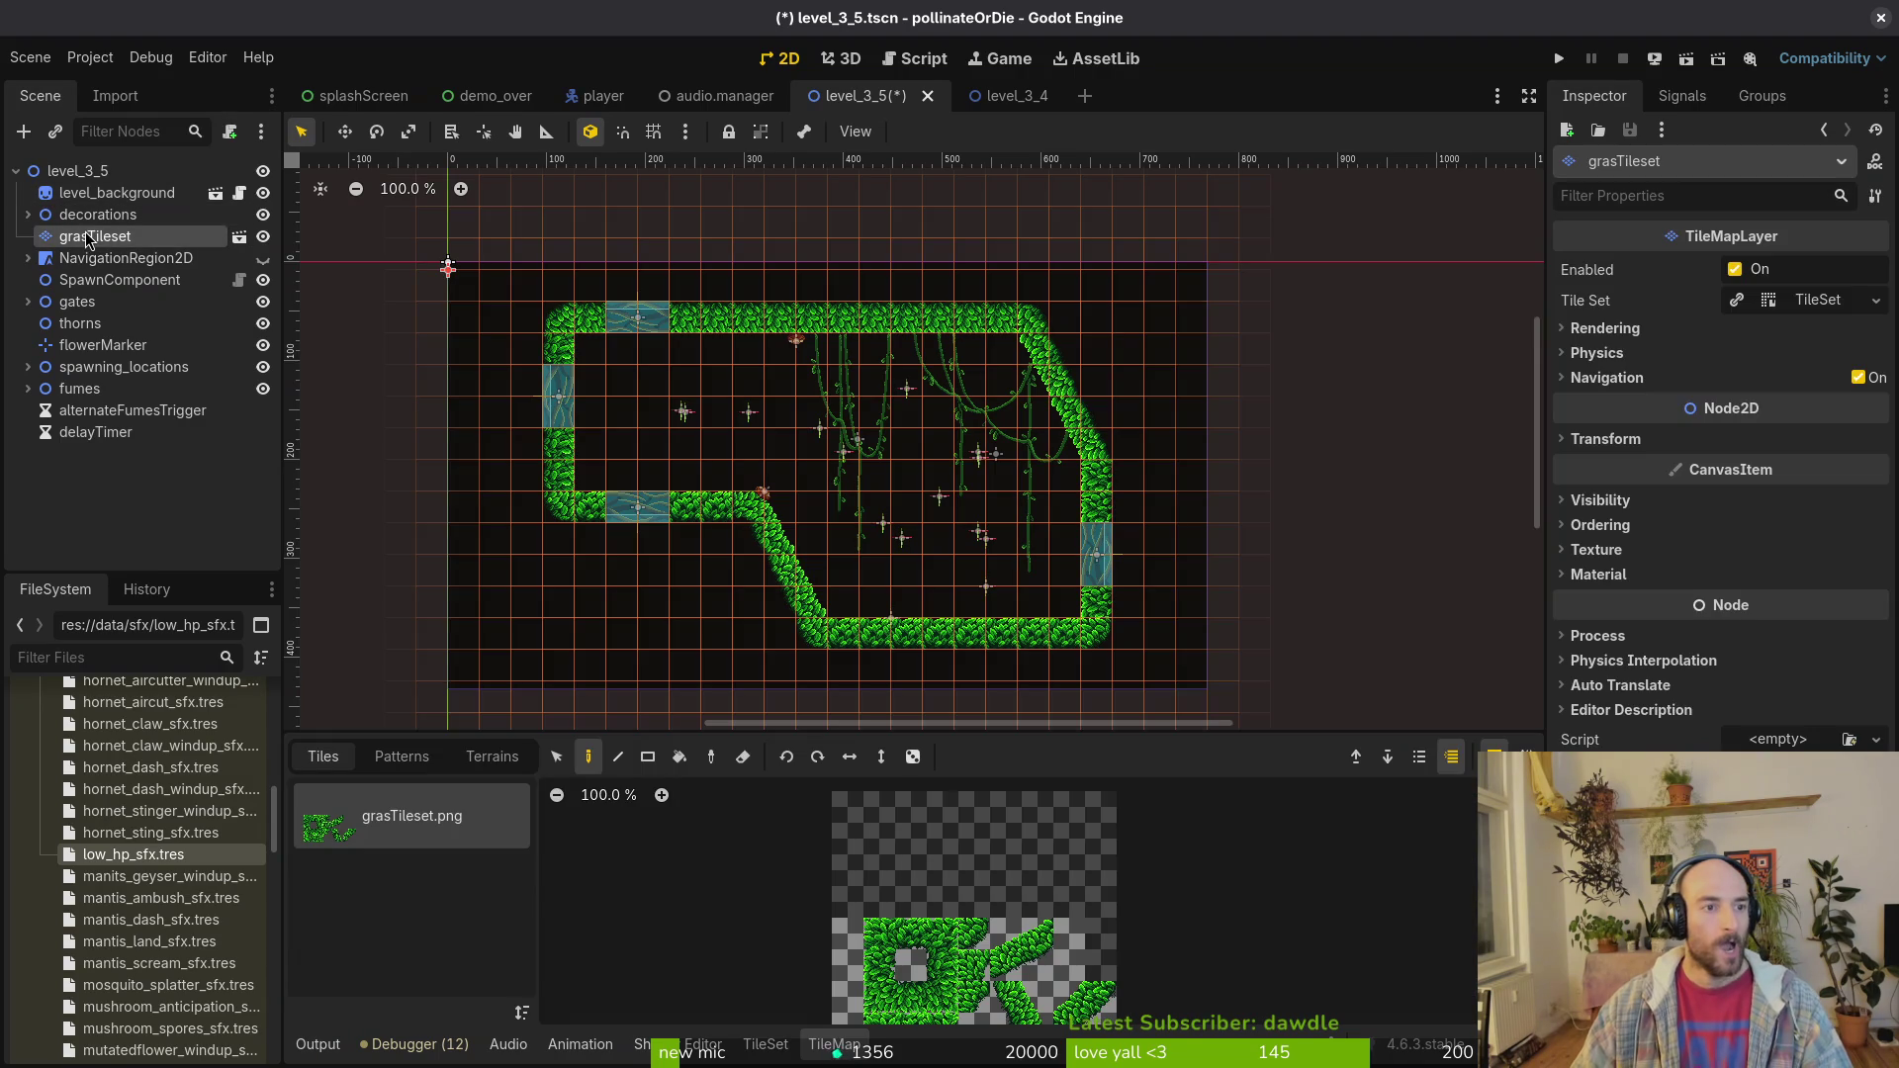
left_click(557, 757)
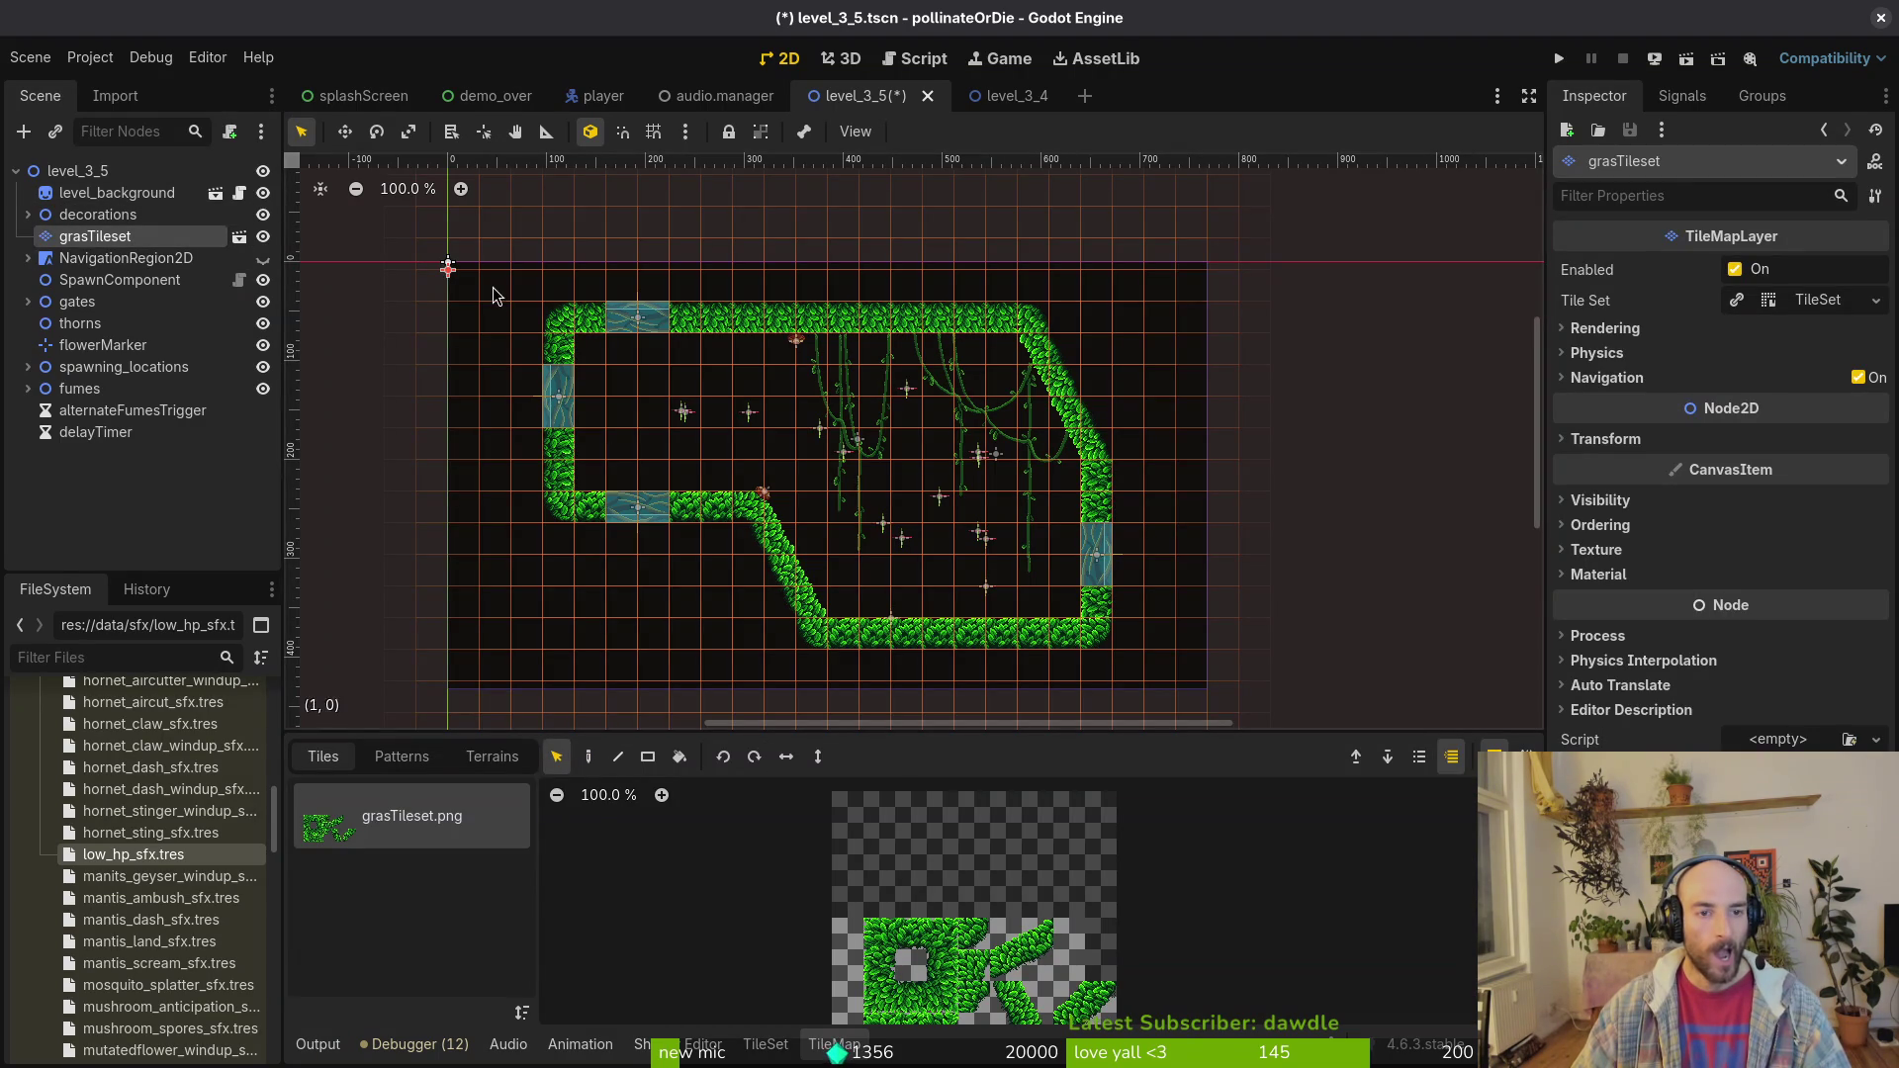
left_click_drag(479, 271, 1185, 696)
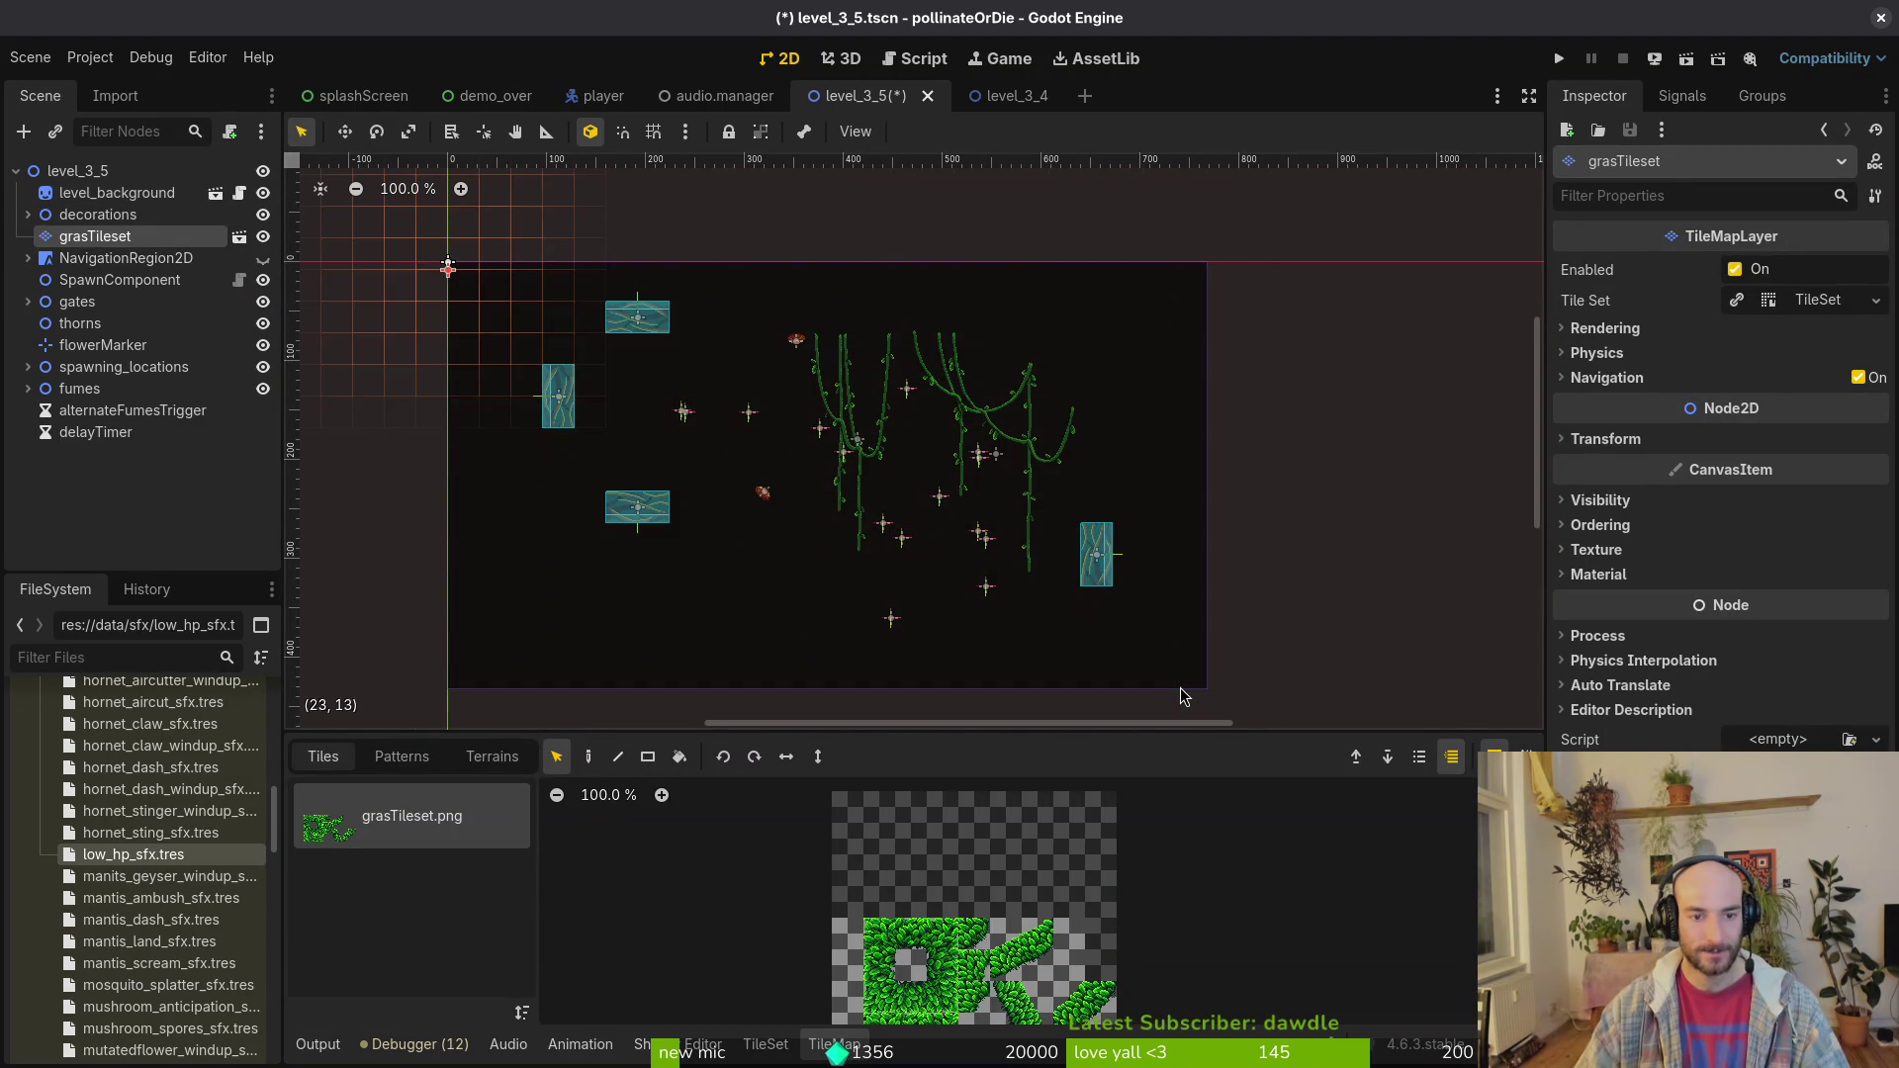
key("Delete")
left_click(1114, 627)
Step: Move the south, west, north and east gates outward
mouse_move(637, 507)
left_mouse_down()
mouse_move(633, 600)
mouse_move(570, 742)
left_mouse_up()
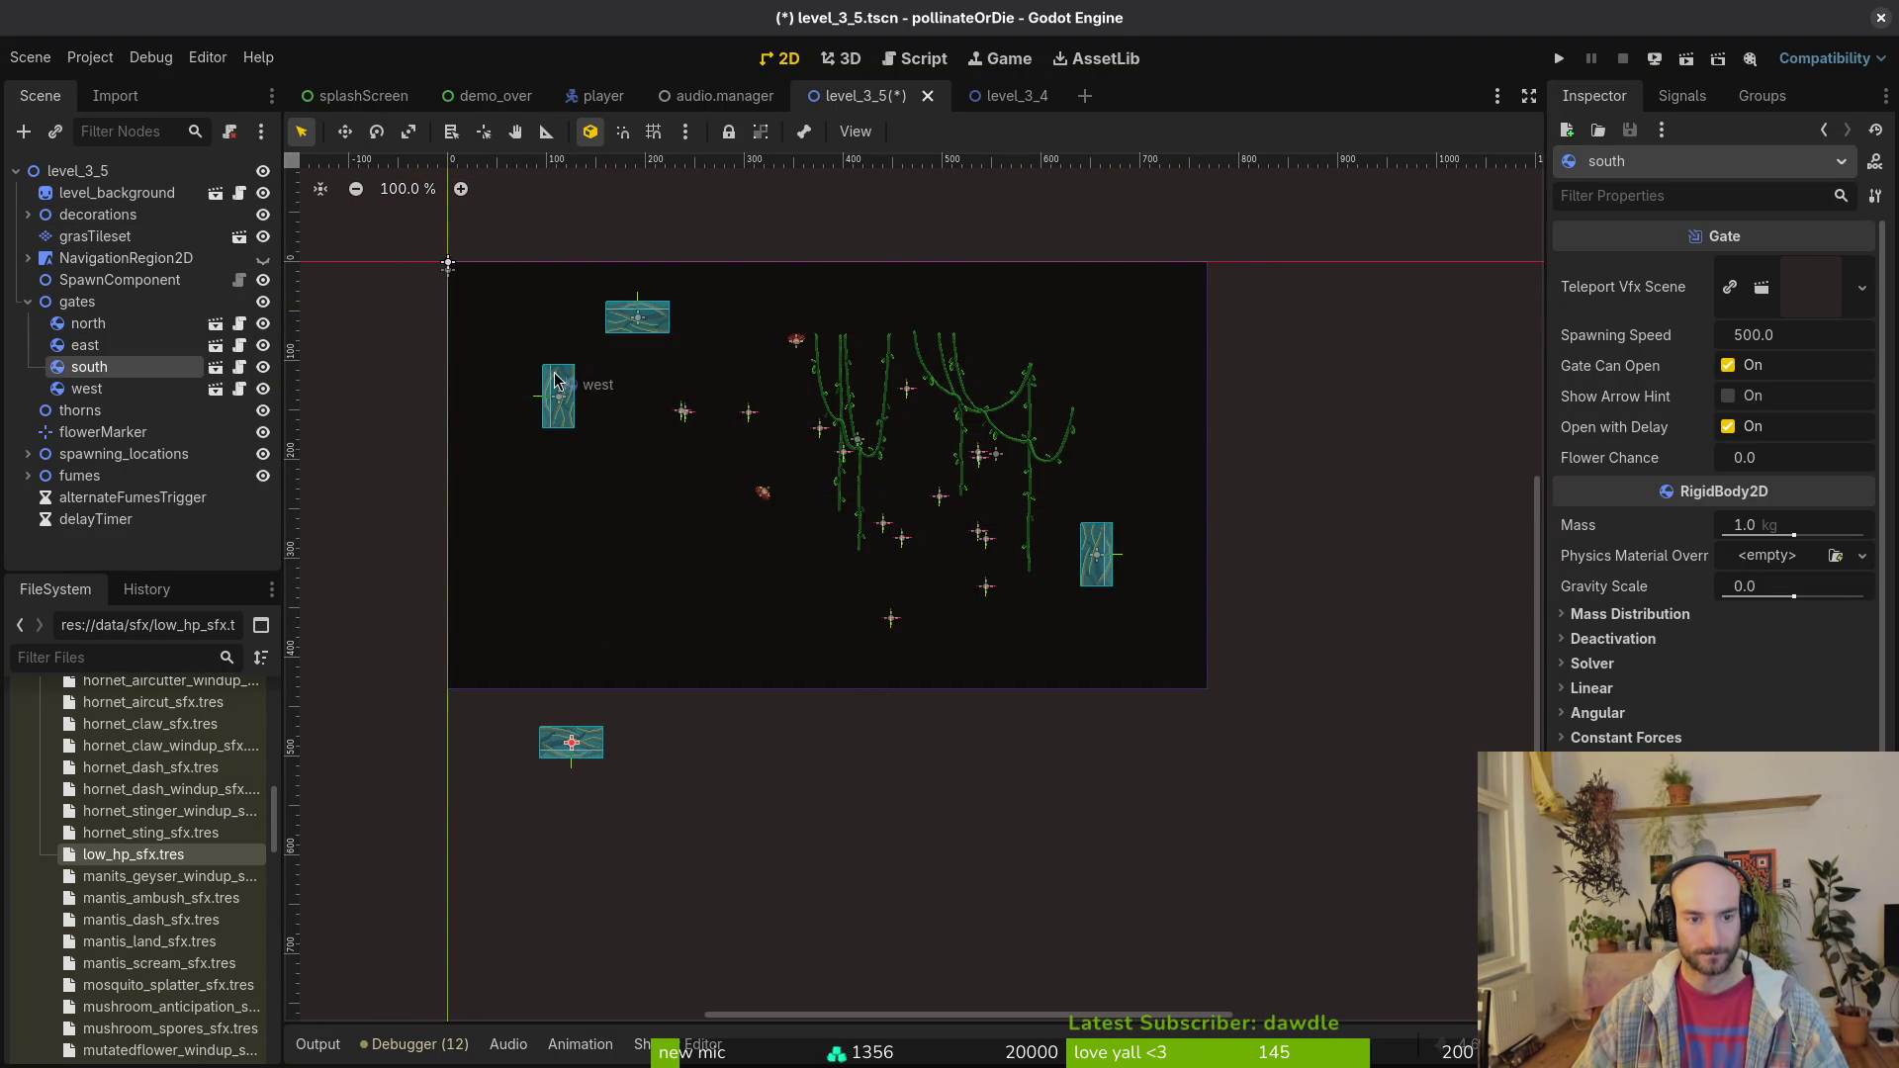
left_click_drag(558, 396, 393, 456)
left_click_drag(662, 302, 675, 186)
left_click_drag(1096, 554, 1274, 525)
left_click(1365, 633)
Step: Hide the fumes, decorations and spawning_locations nodes, then save level_3_5
left_click(28, 301)
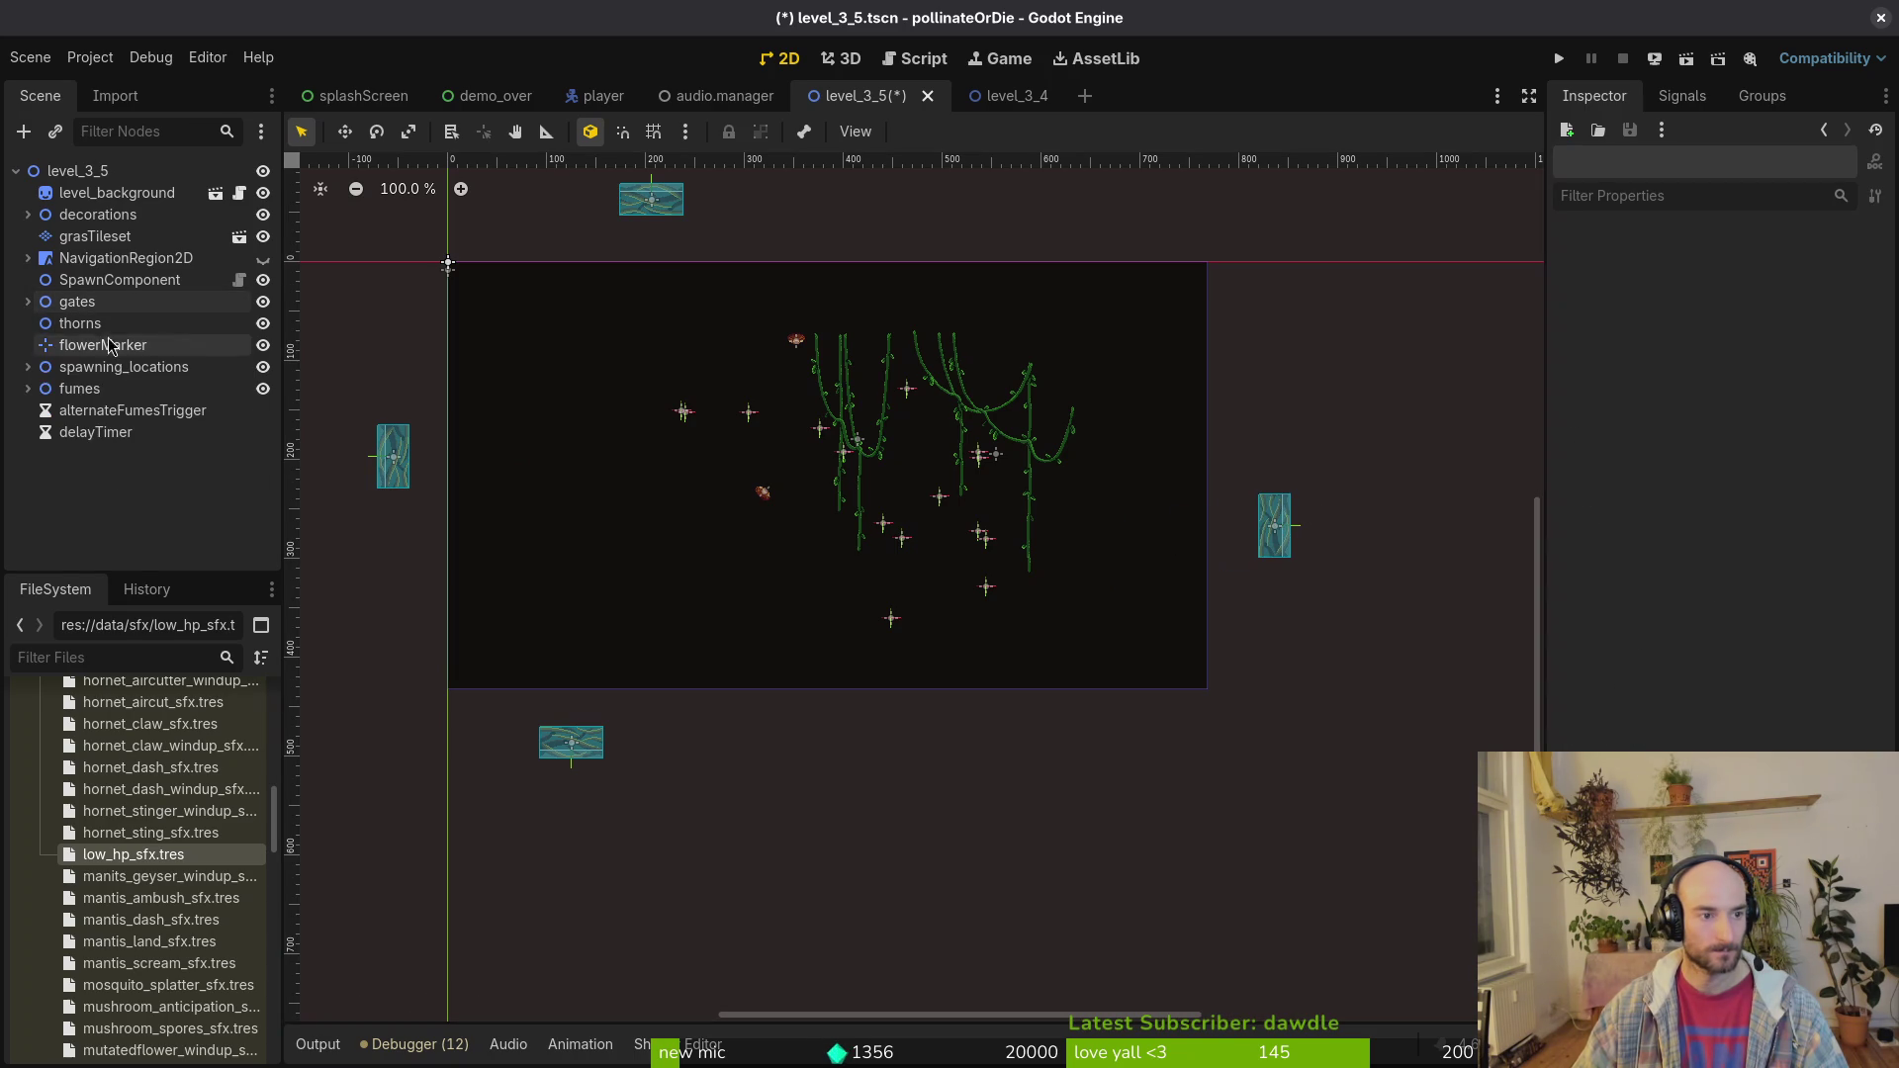
left_click(263, 389)
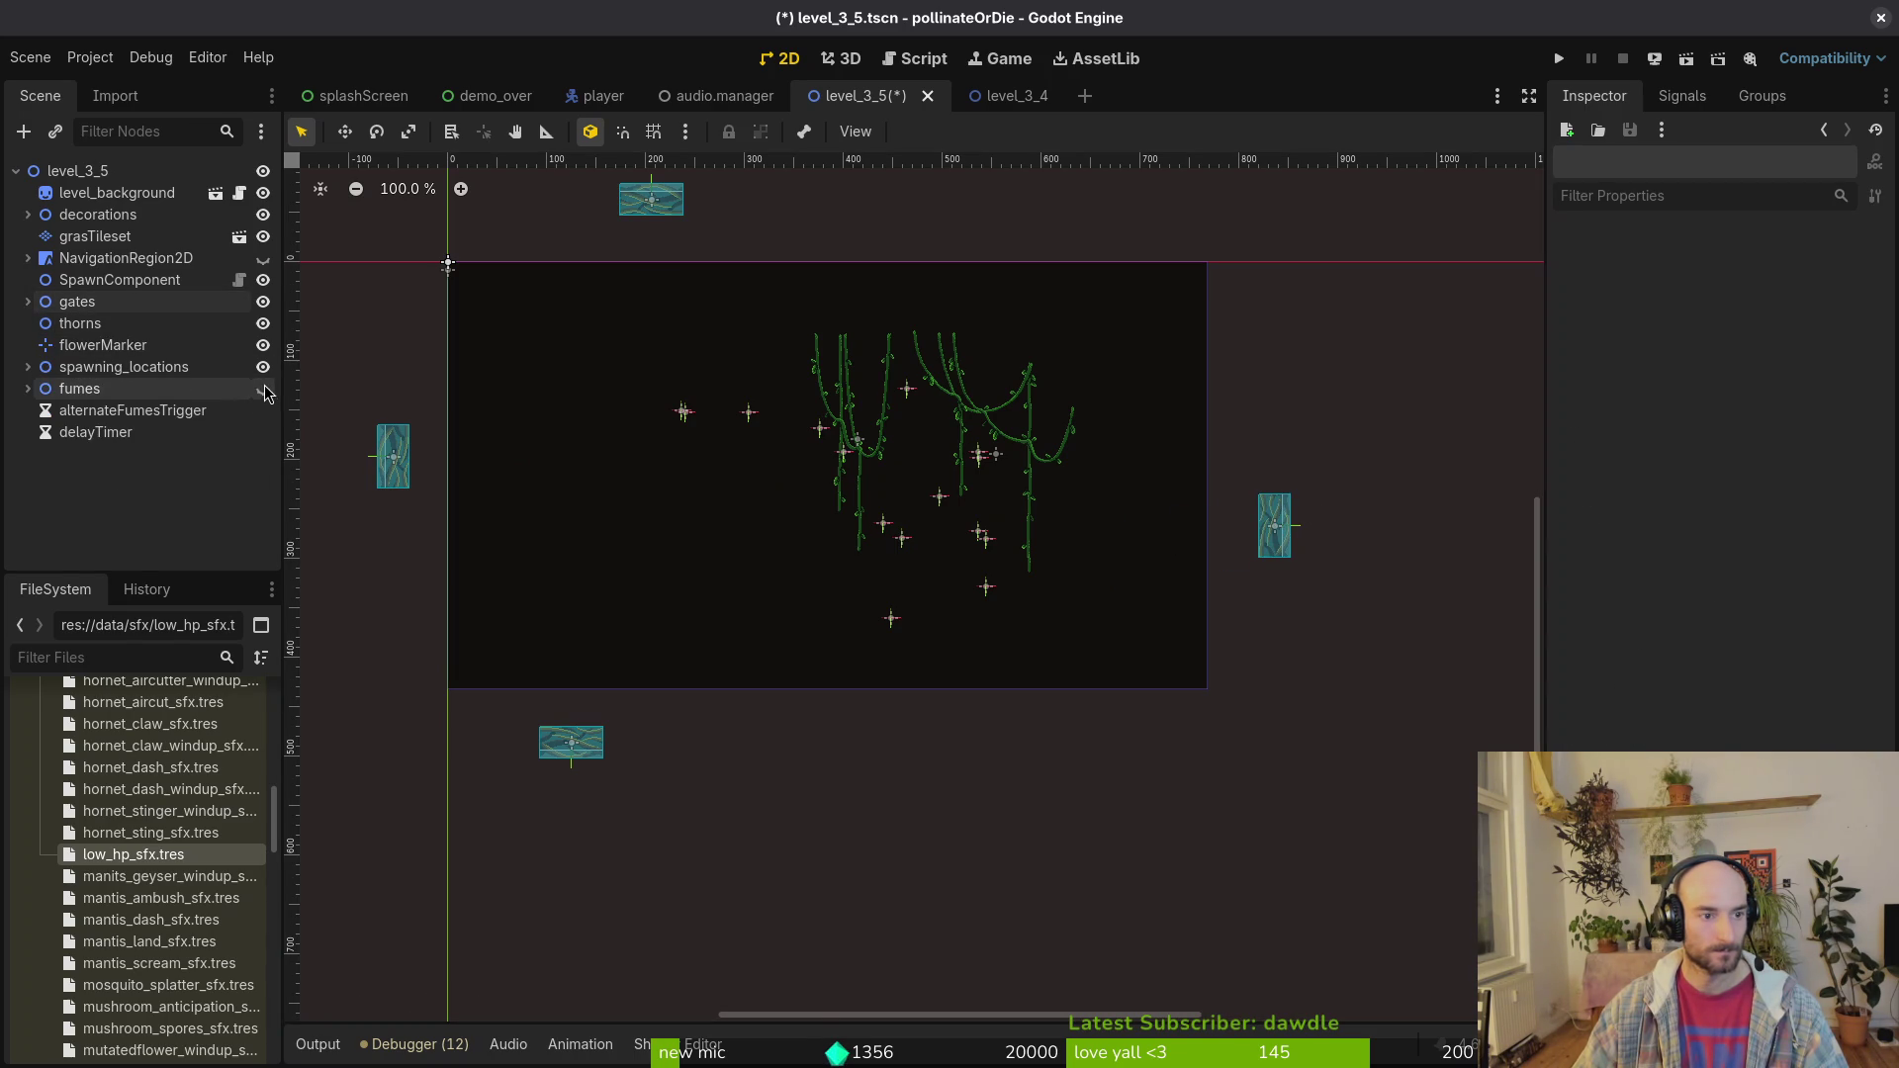
left_click(263, 215)
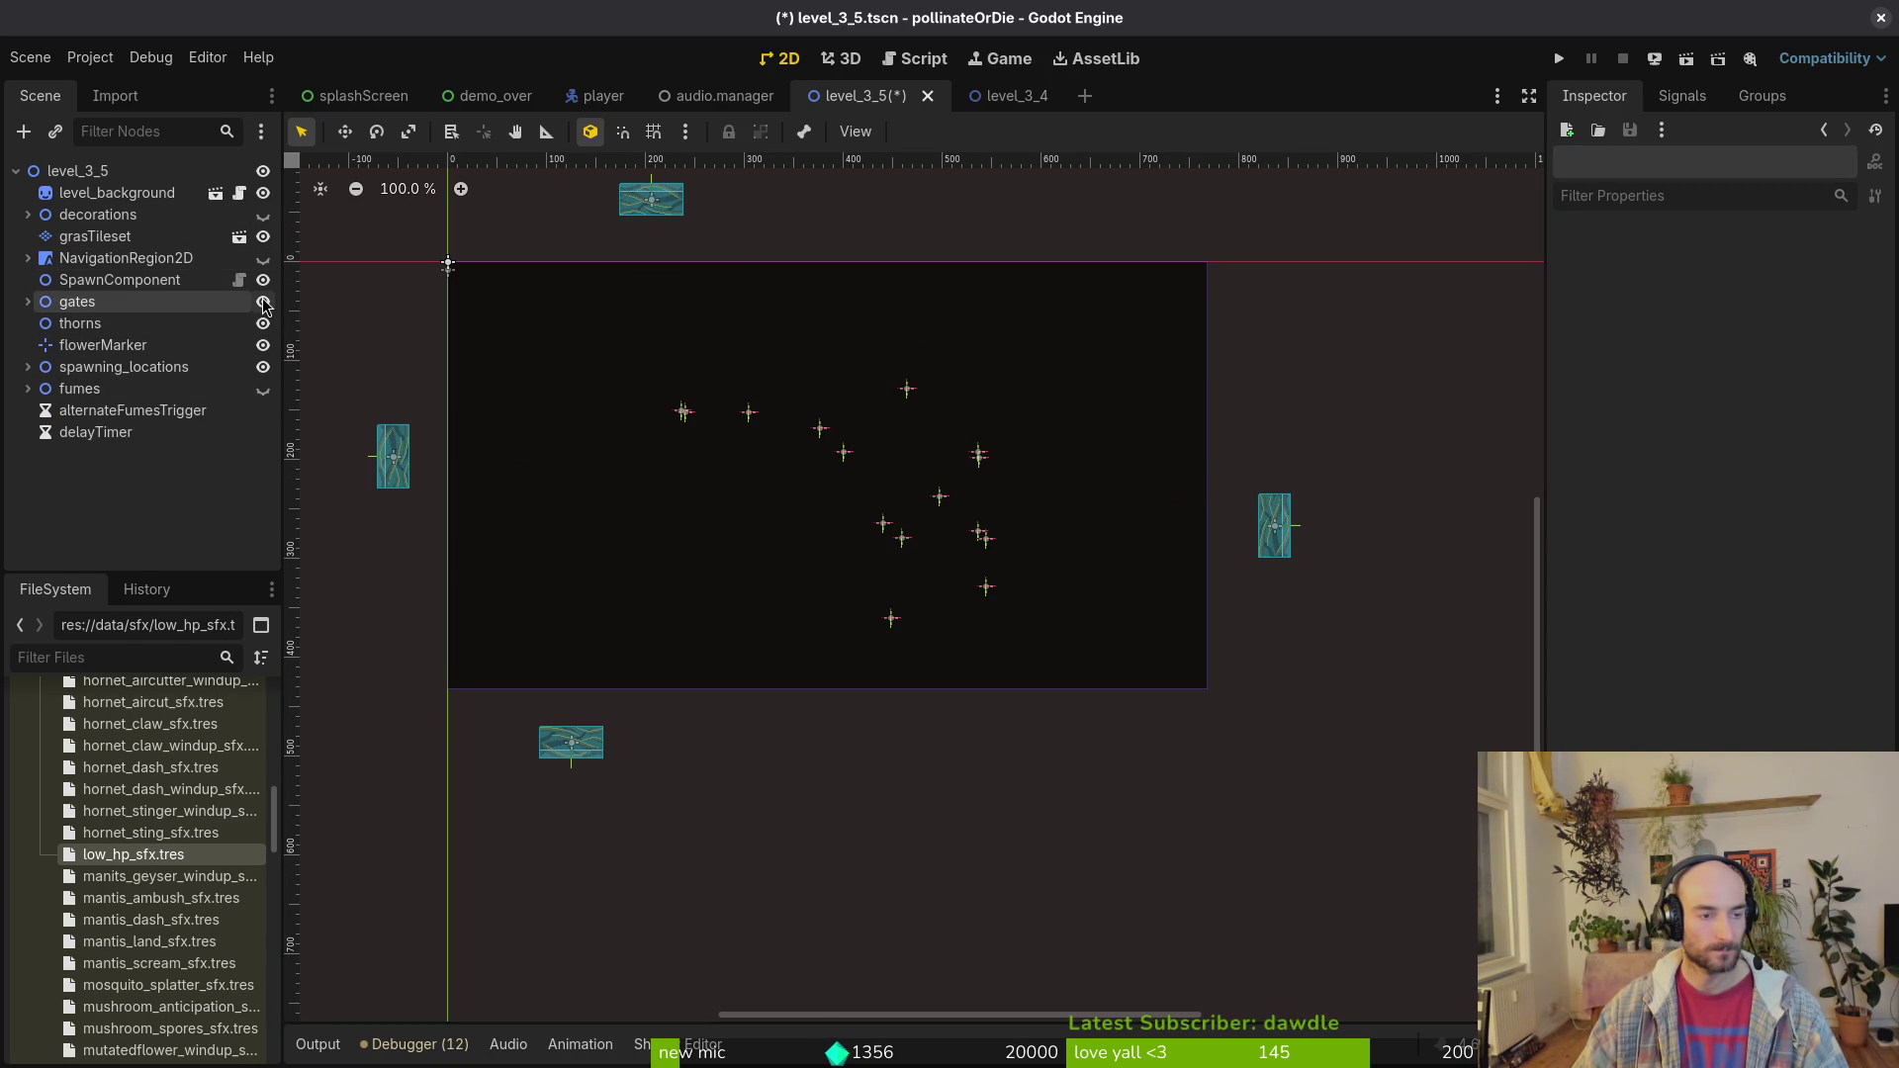
left_click(263, 367)
left_click_drag(729, 538, 786, 560)
key("ctrl+s")
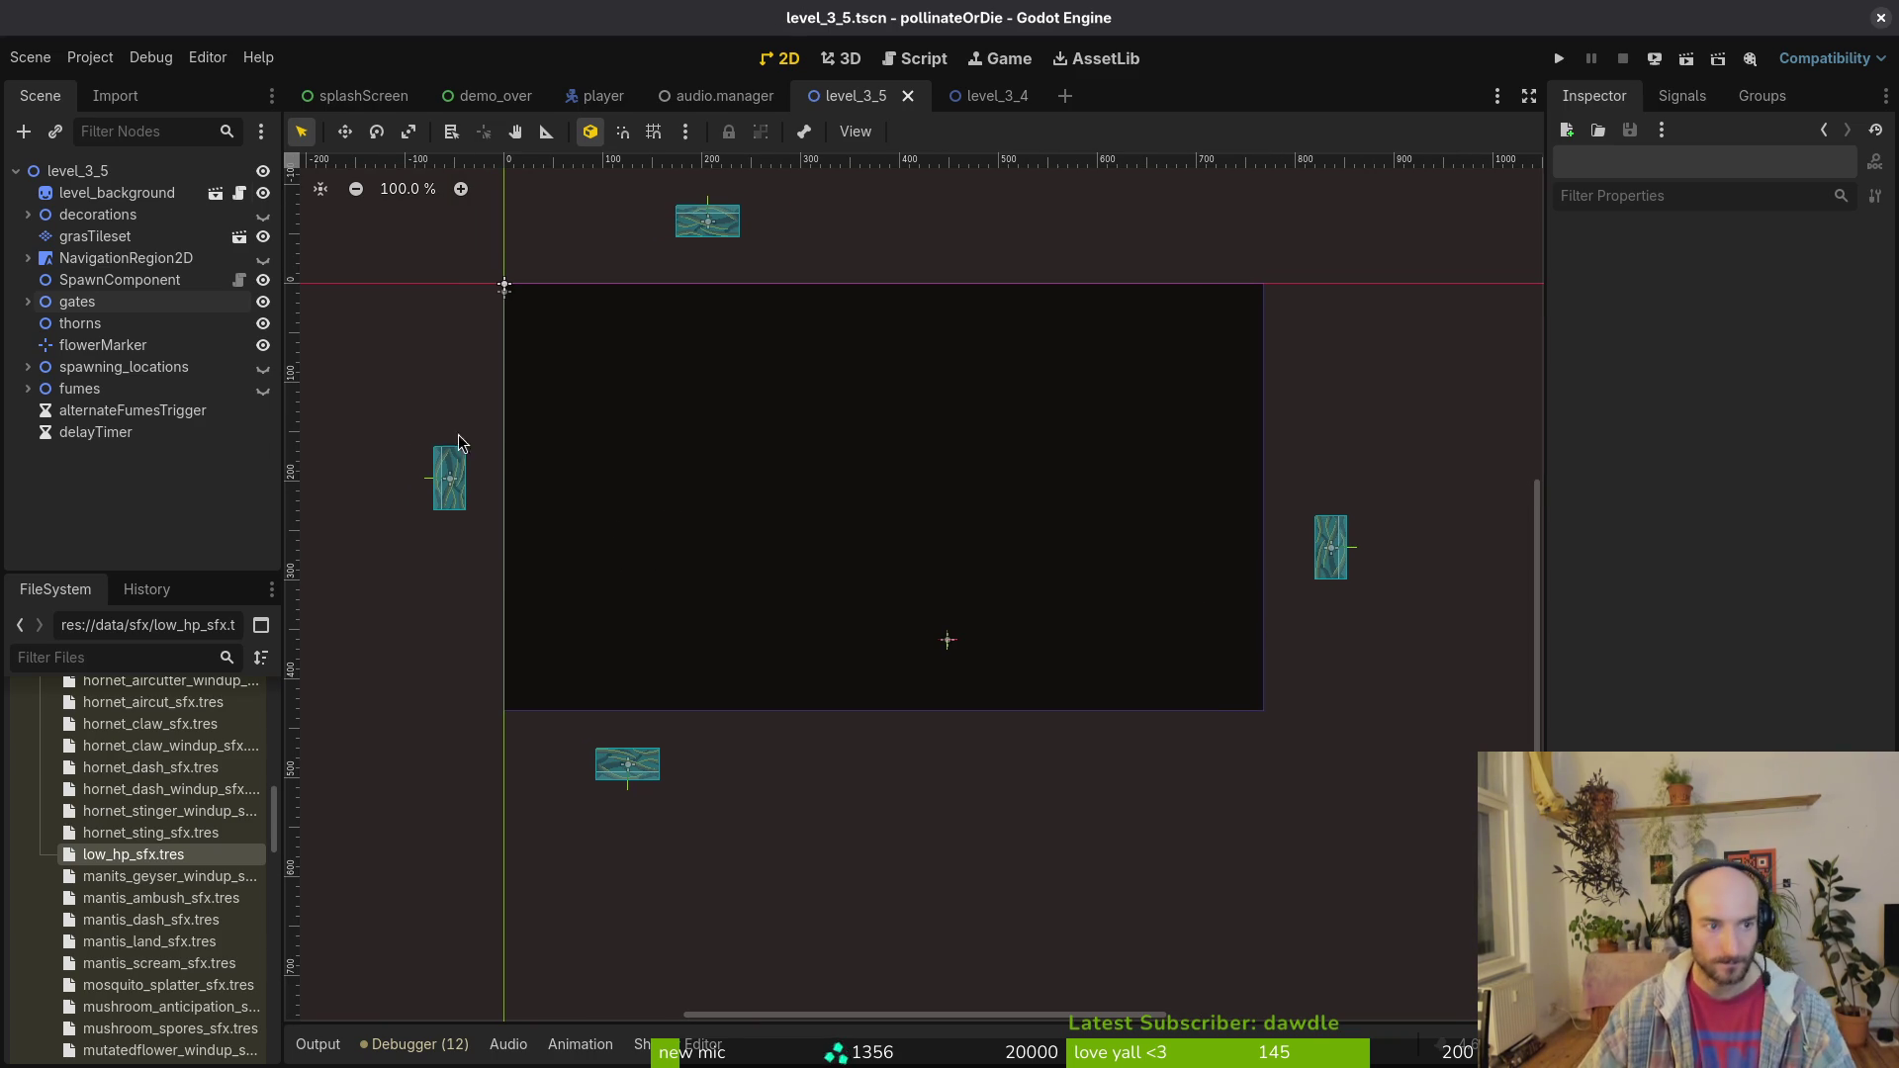
left_click(95, 236)
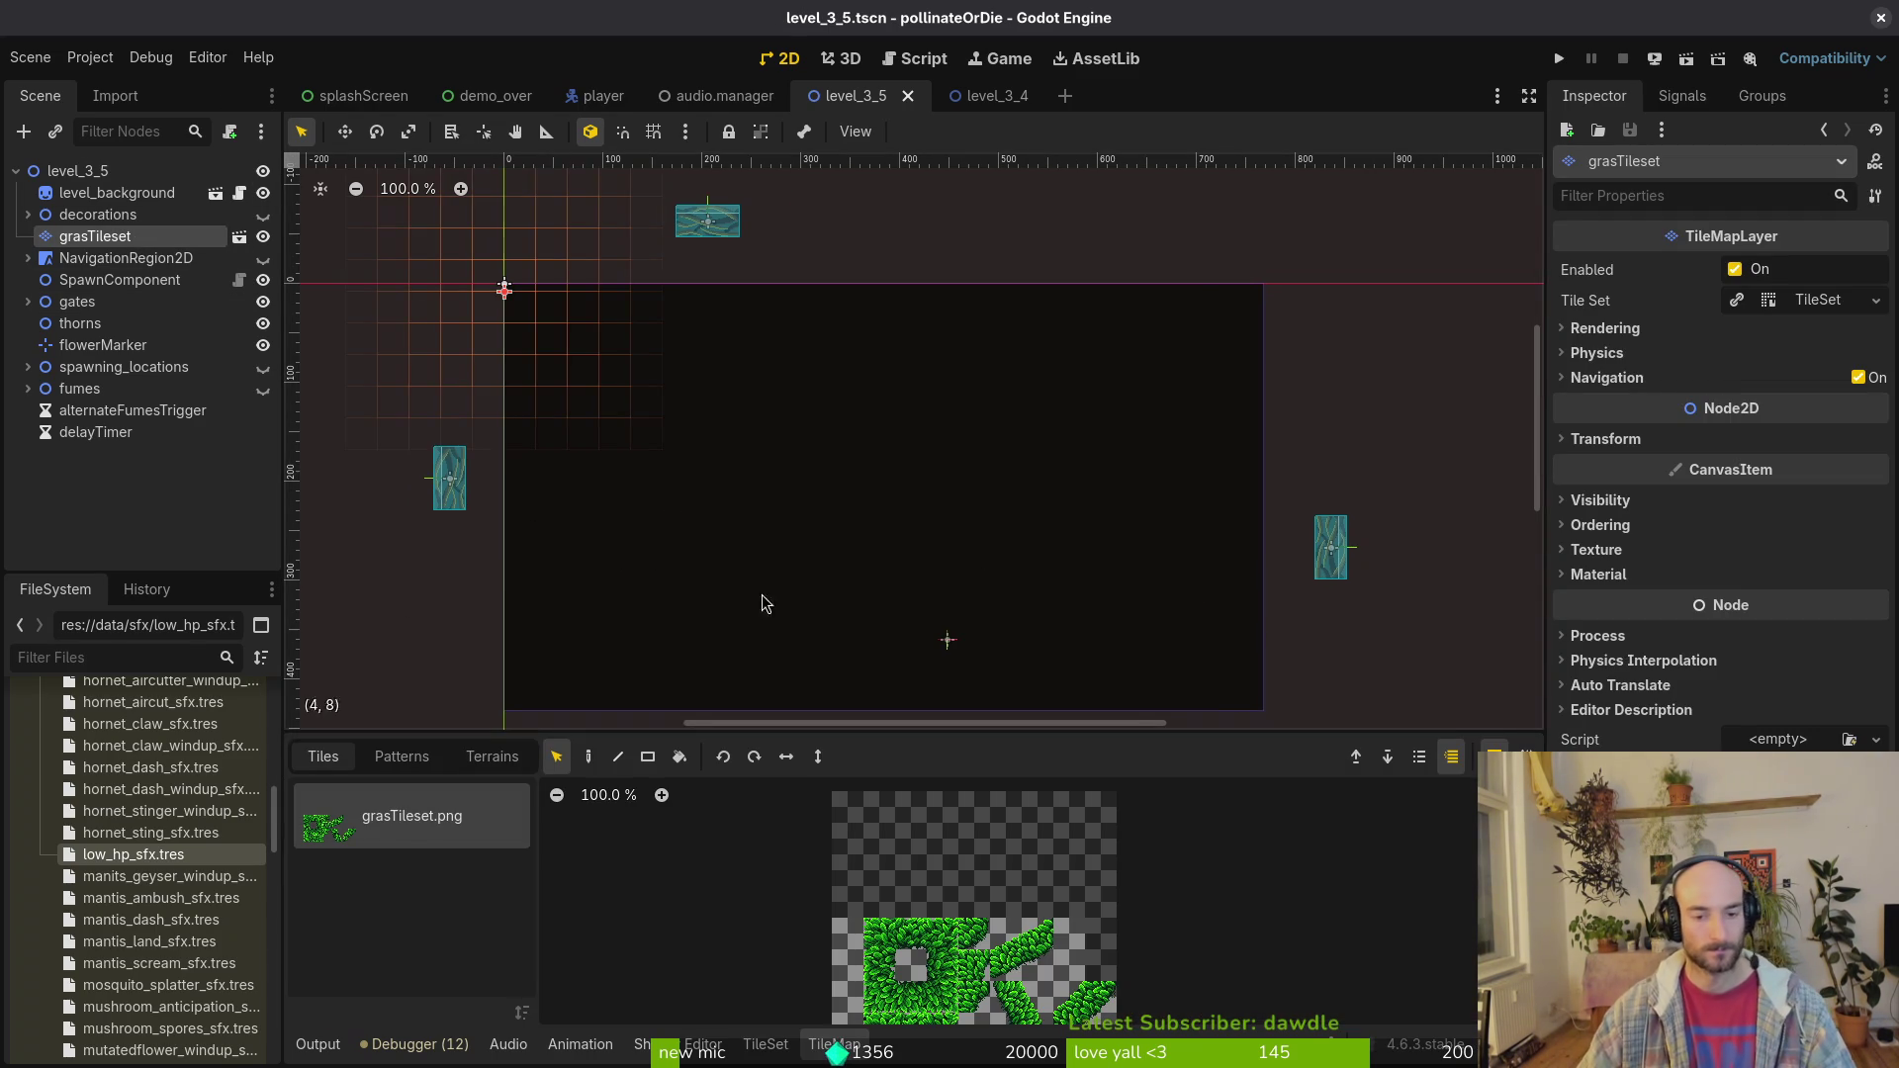
Step: Paint a horizontal grass platform across the middle and a short grass ledge on the right
scroll(1077, 526, "down", 2)
scroll(908, 477, "down", 1)
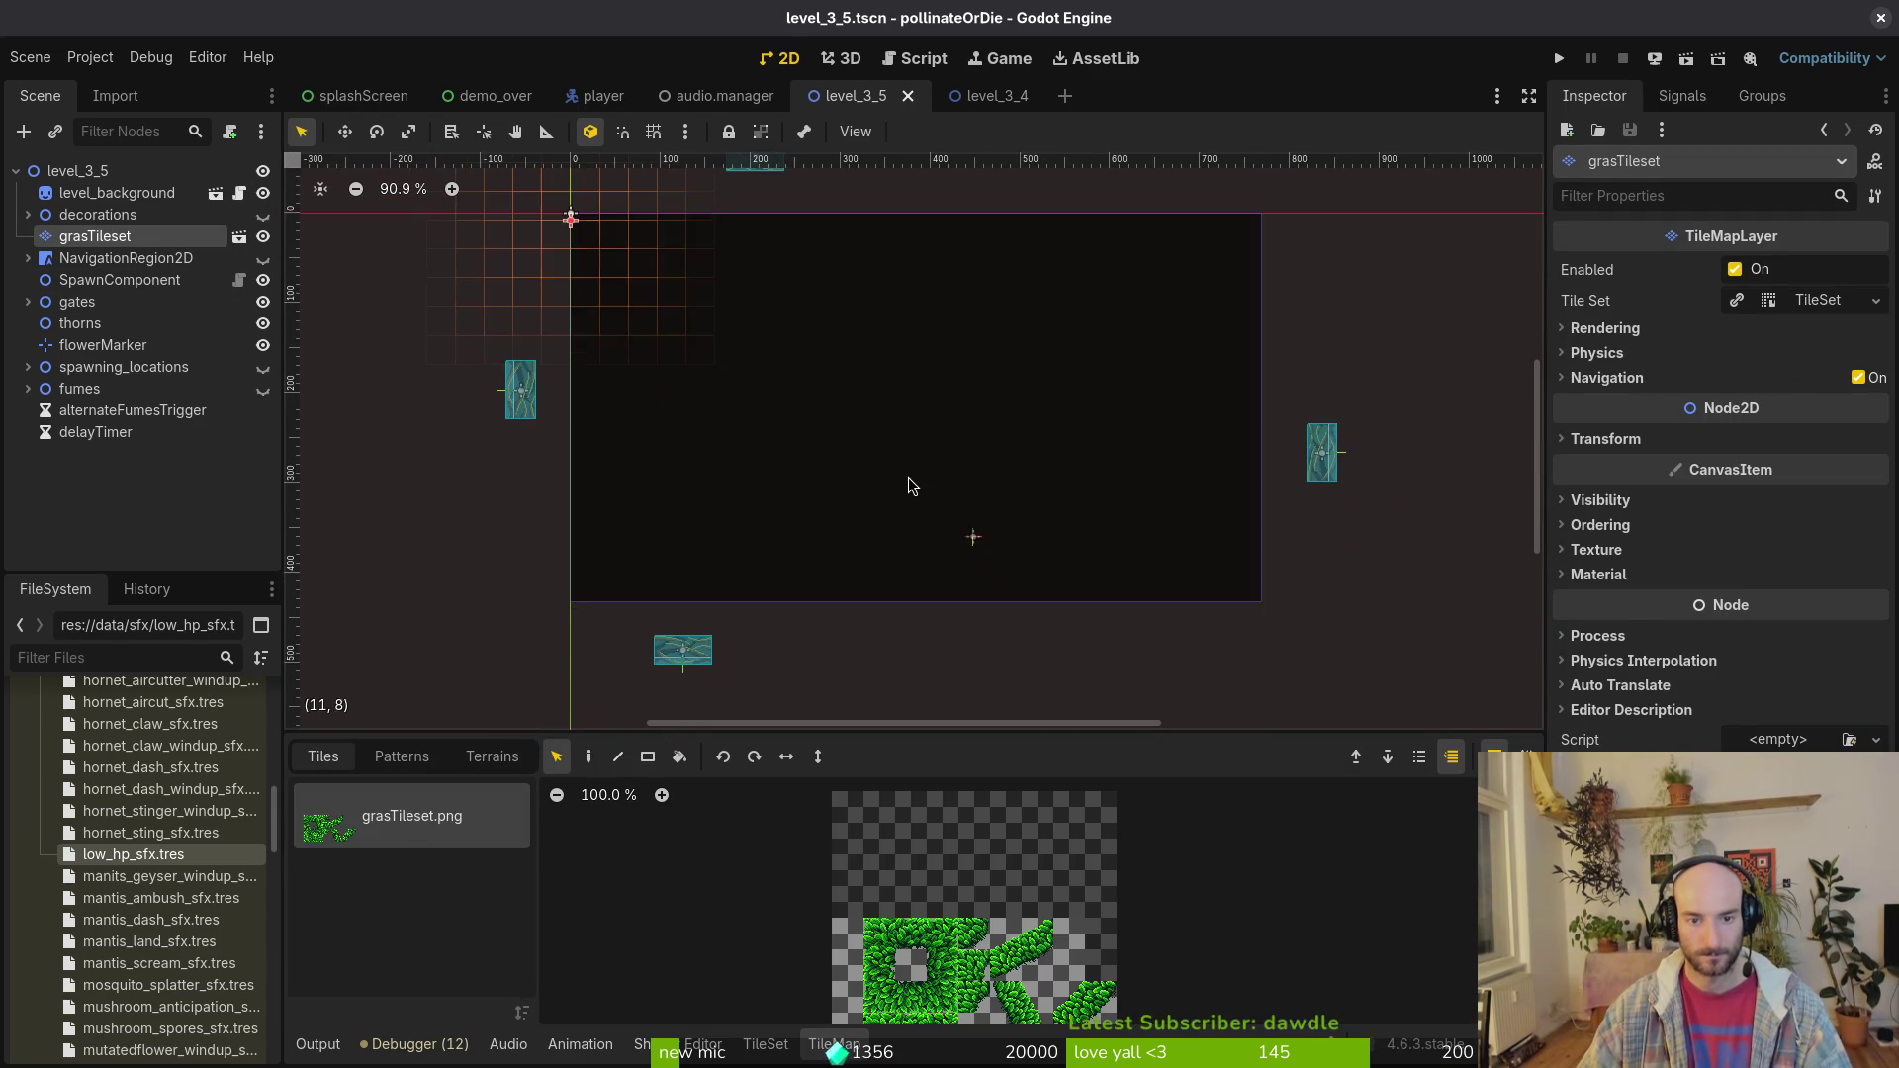
scroll(916, 483, "up", 2)
scroll(1039, 554, "up", 2)
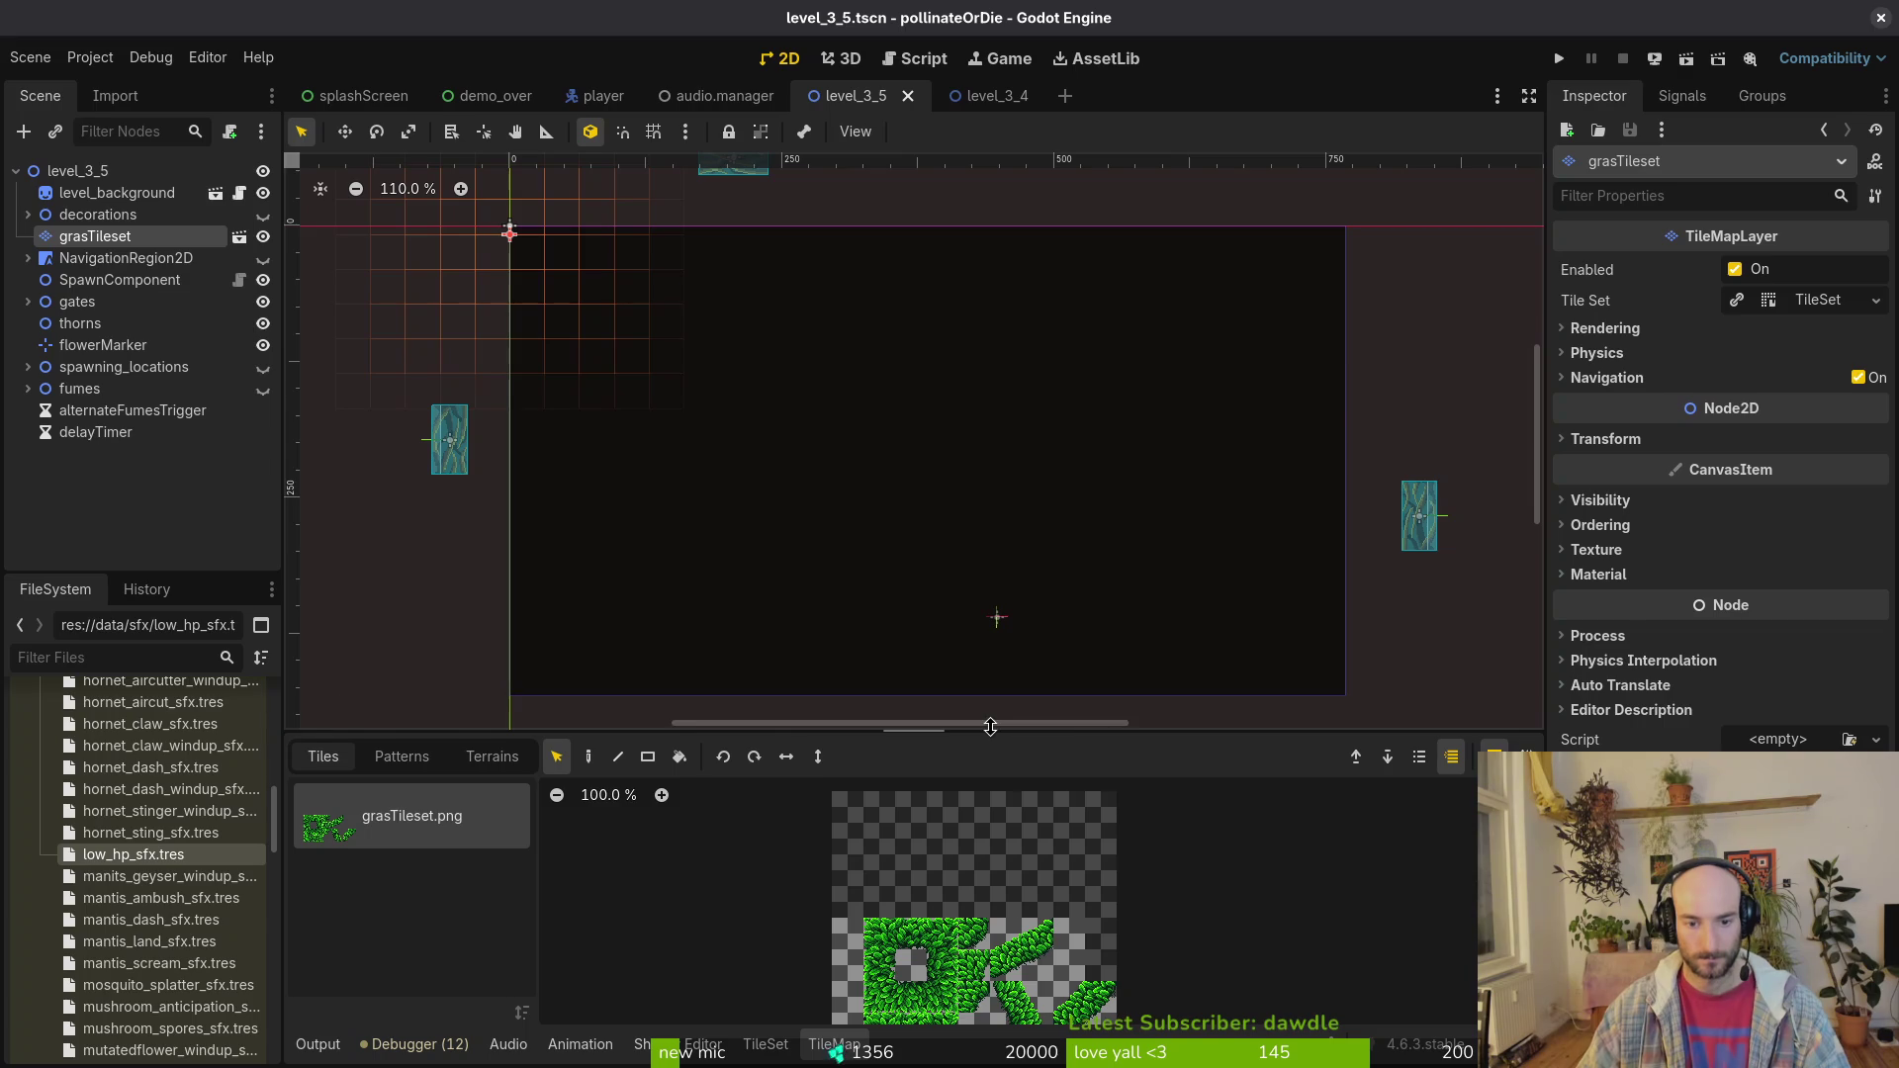
left_click_drag(991, 727, 990, 749)
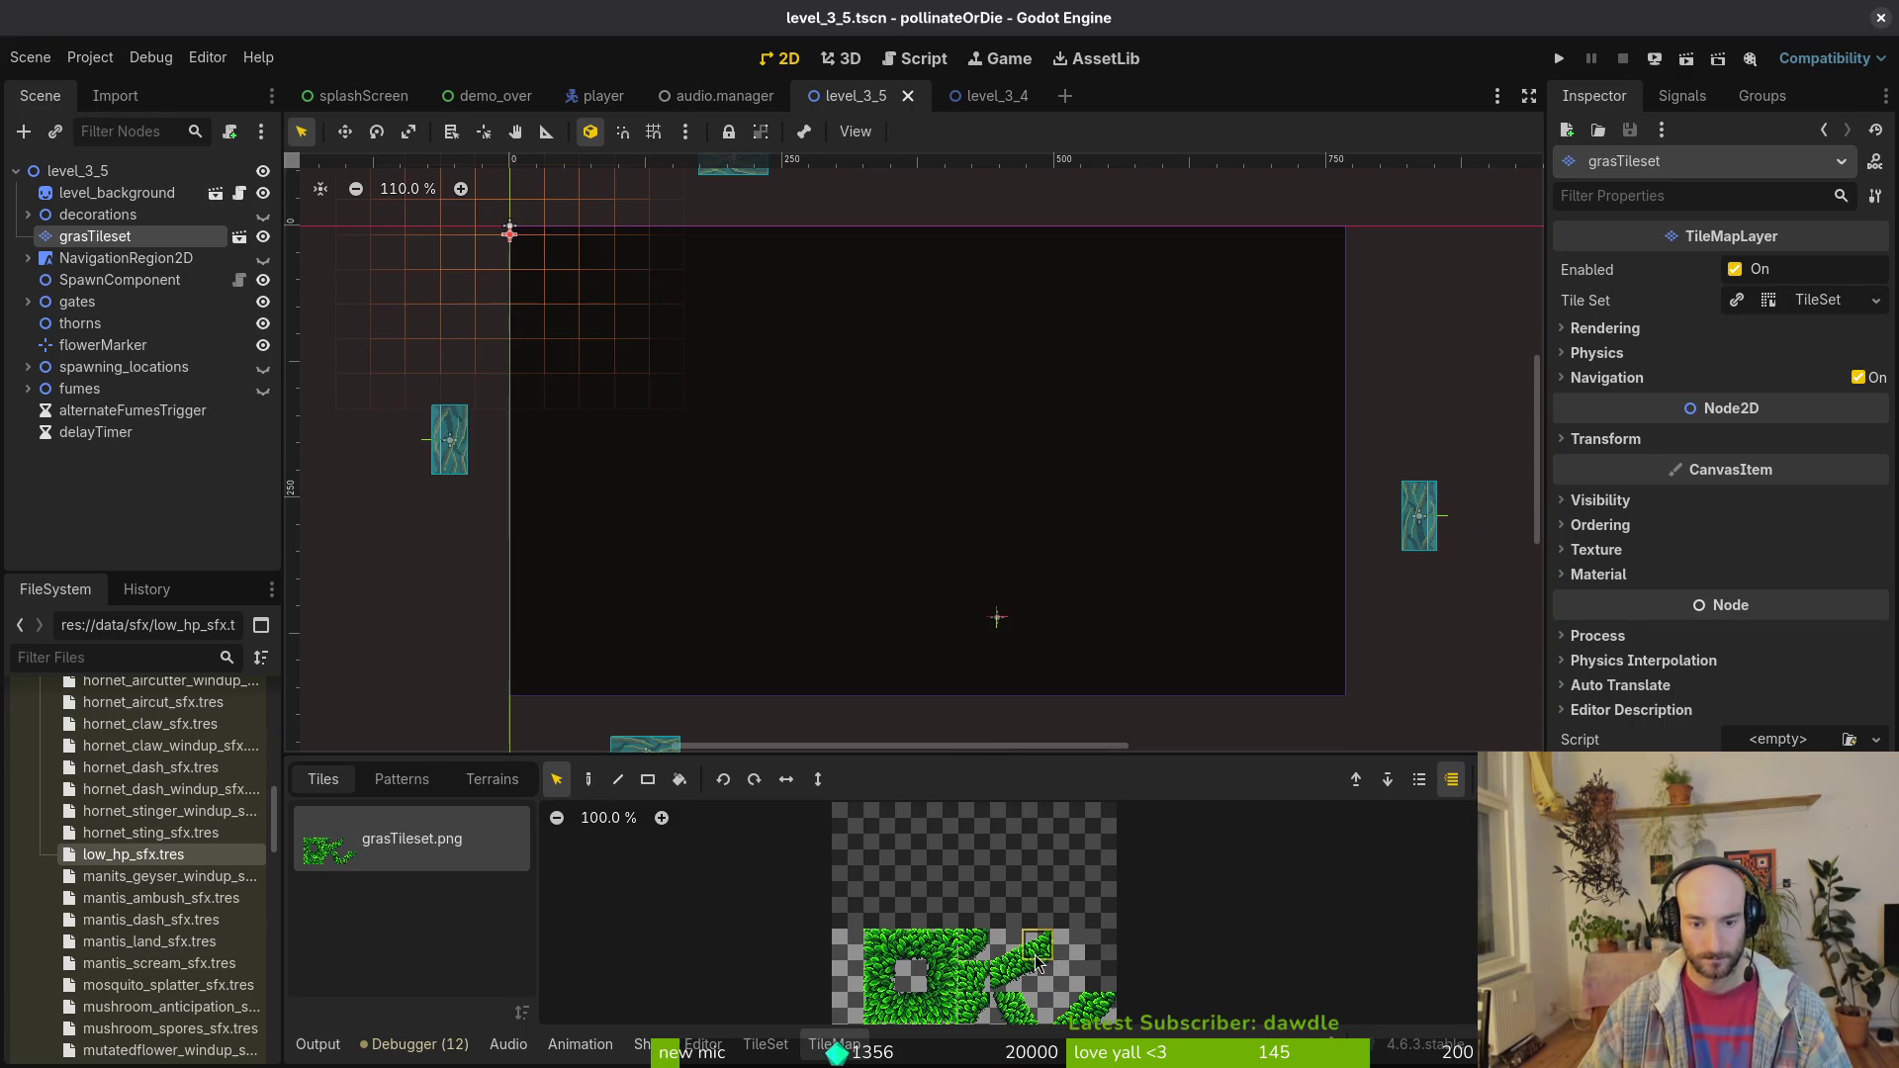
left_click_drag(968, 627, 936, 580)
scroll(883, 539, "up", 1)
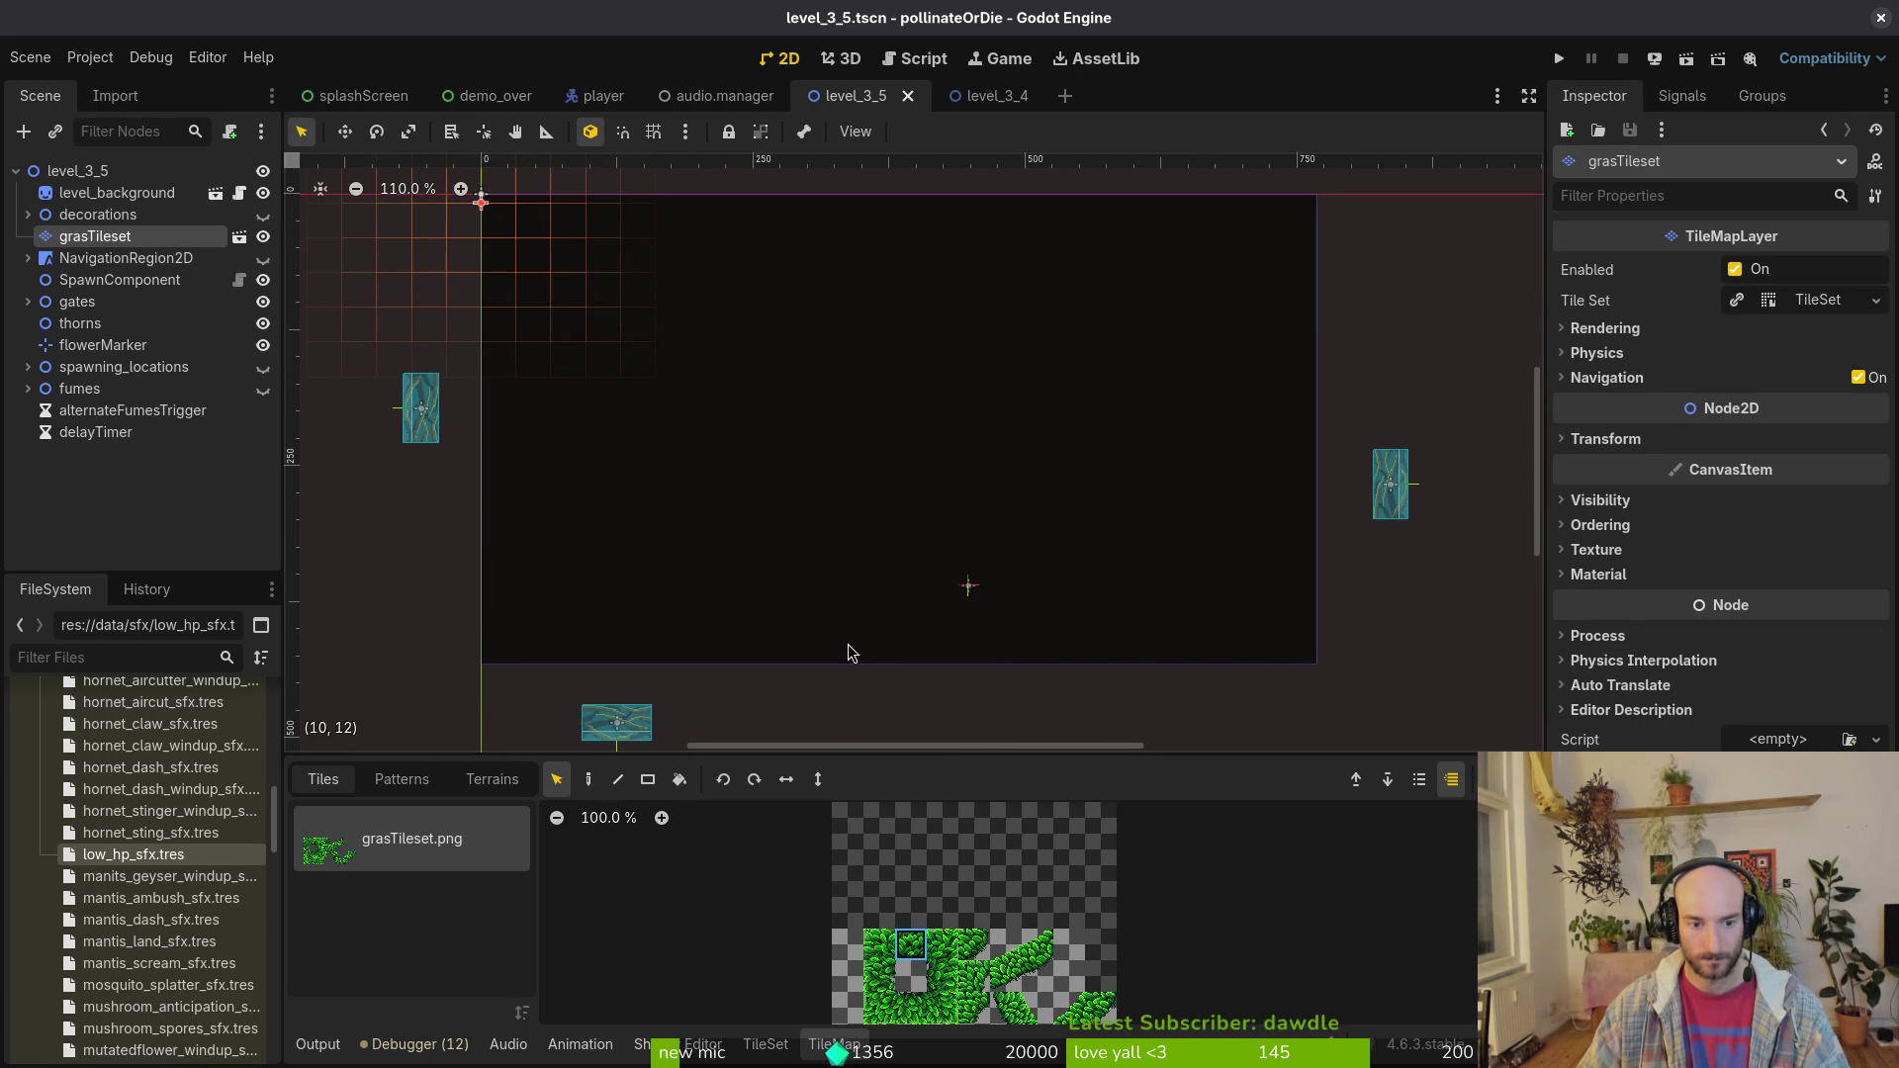
key("d")
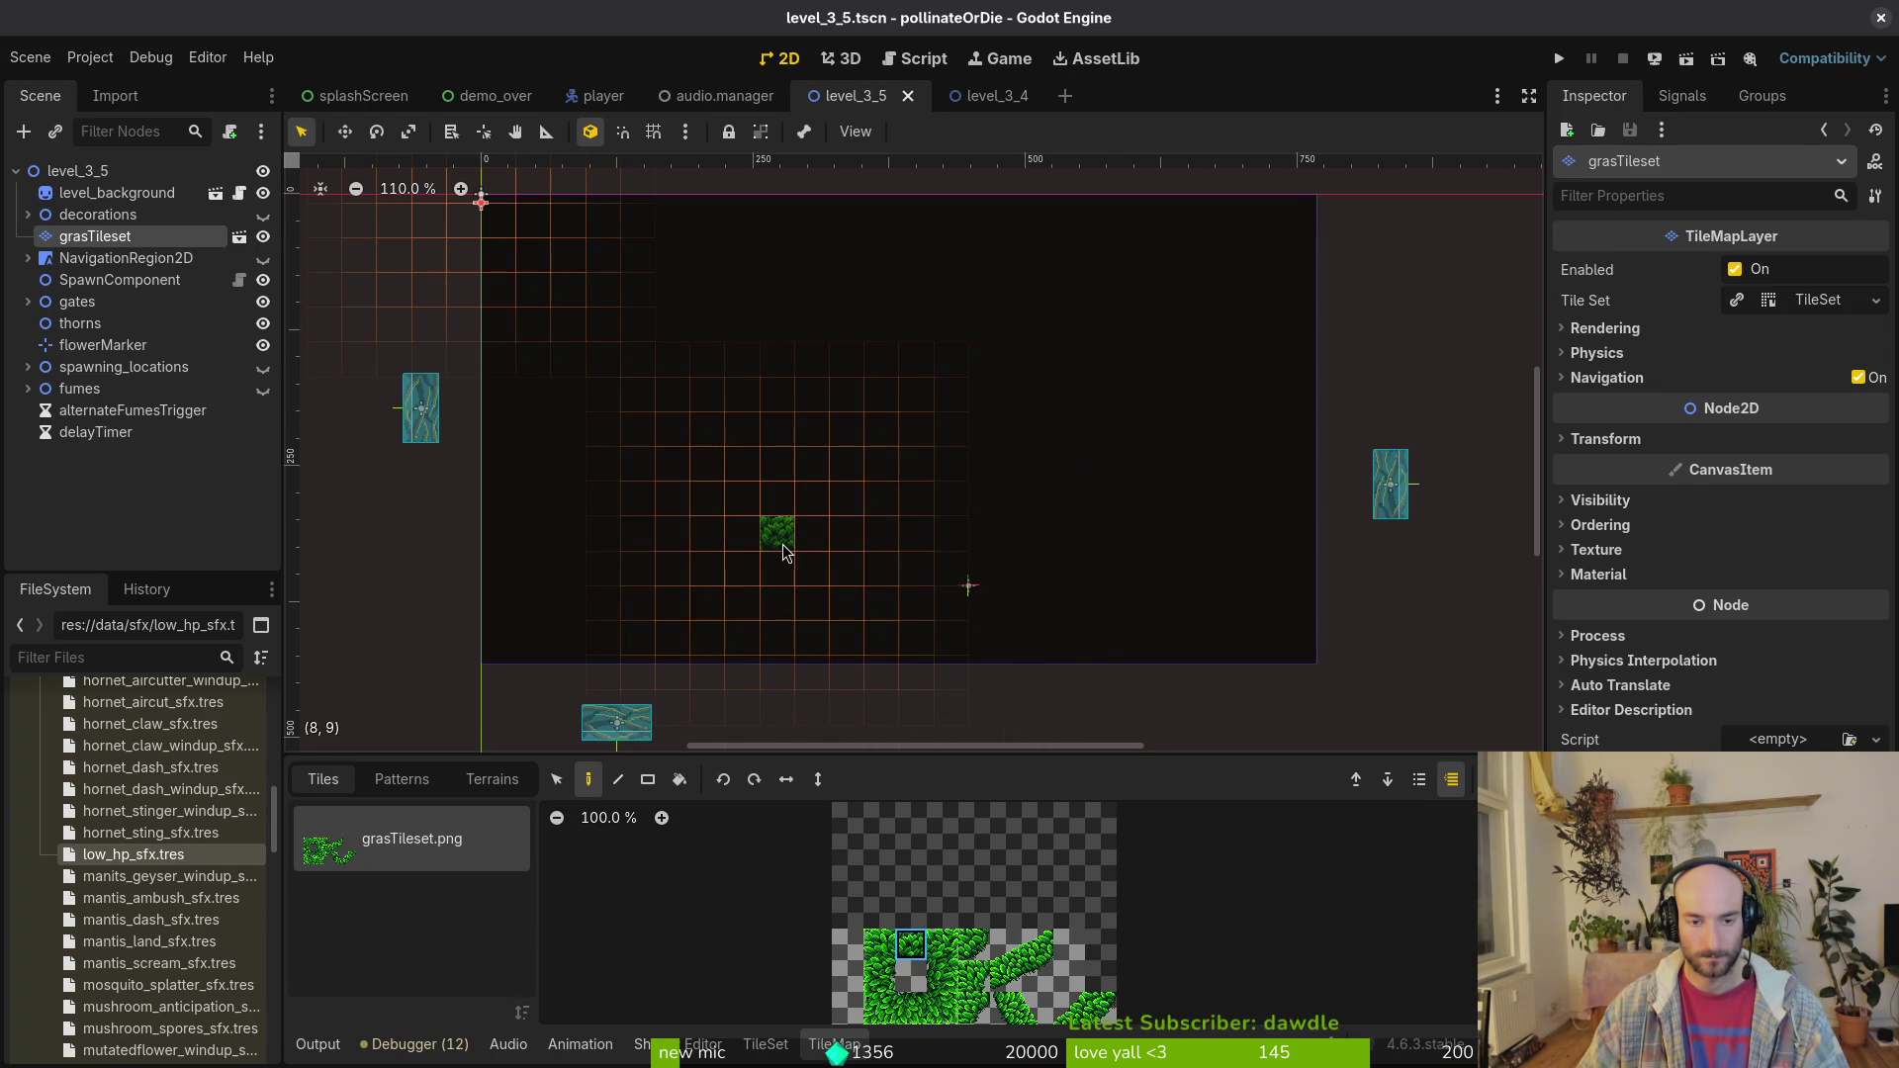
mouse_move(784, 552)
left_mouse_down()
mouse_move(989, 552)
mouse_move(880, 540)
left_mouse_up()
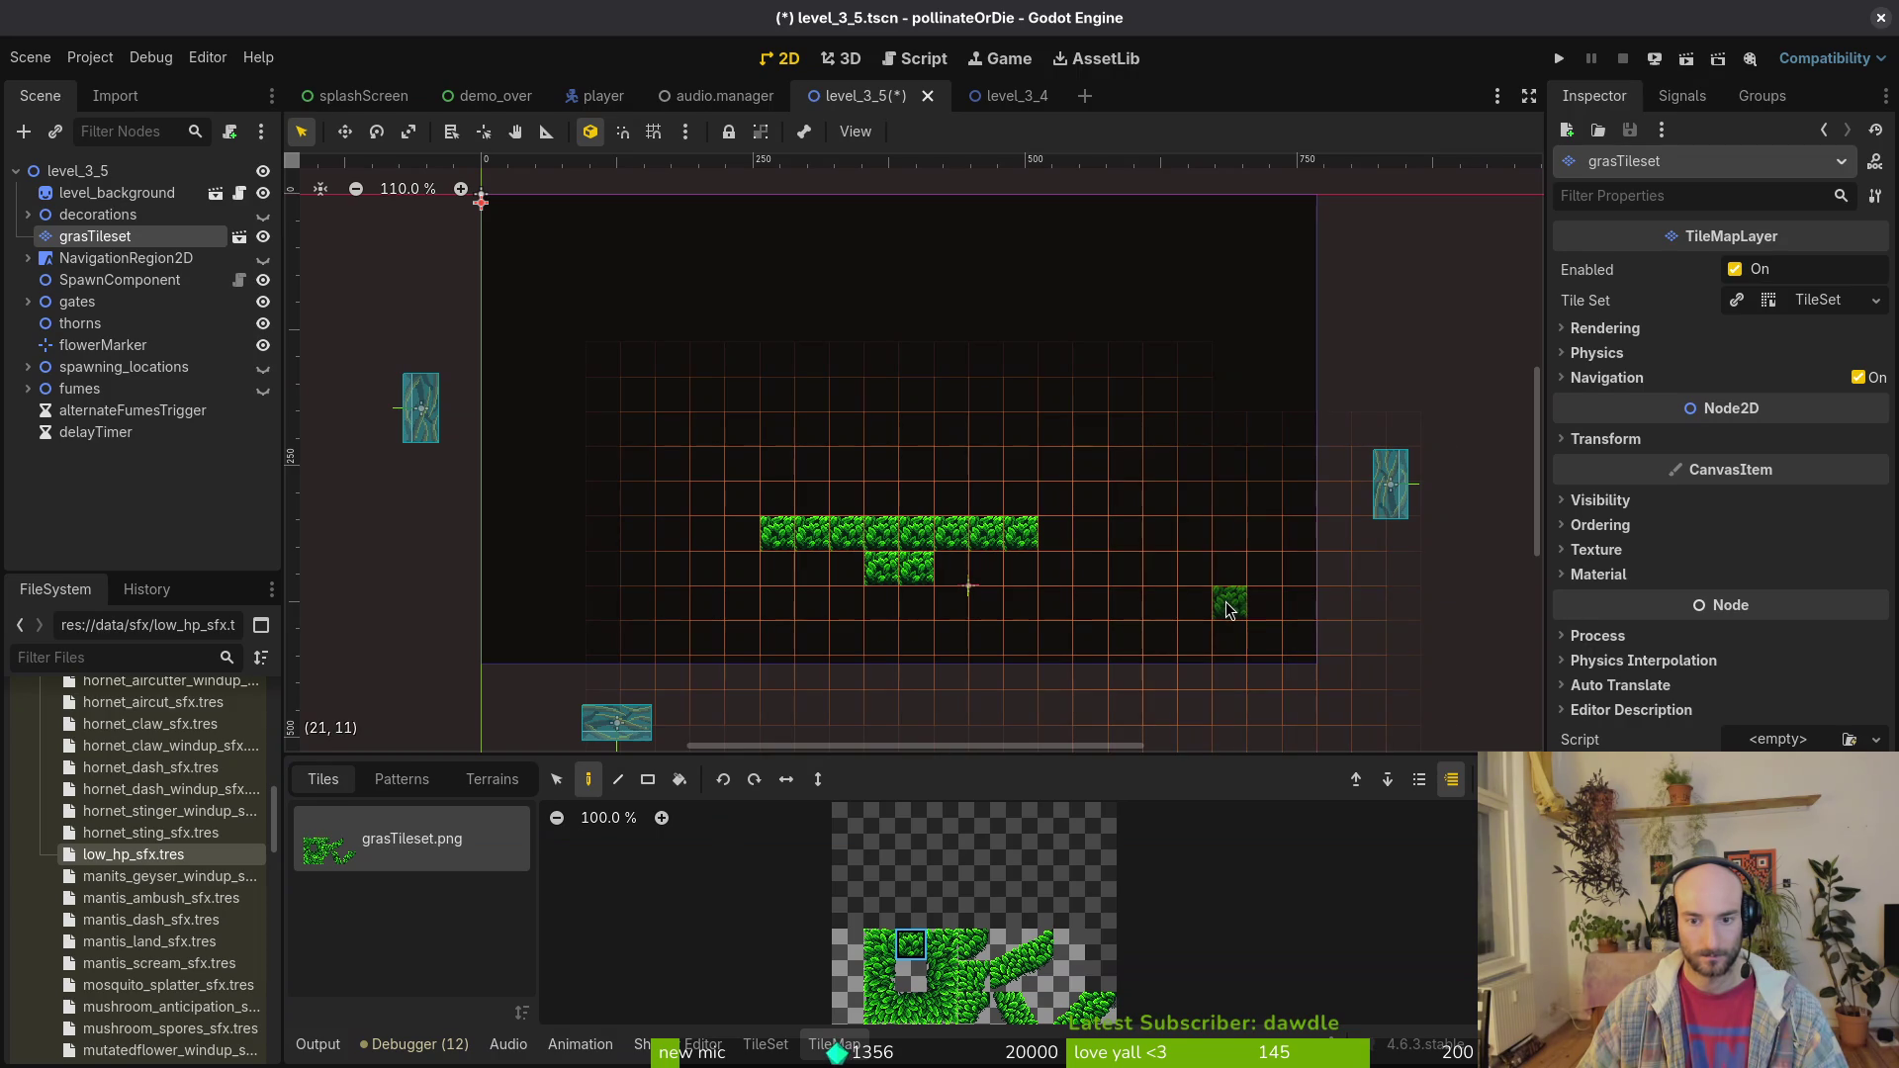
left_click_drag(1195, 605, 1126, 606)
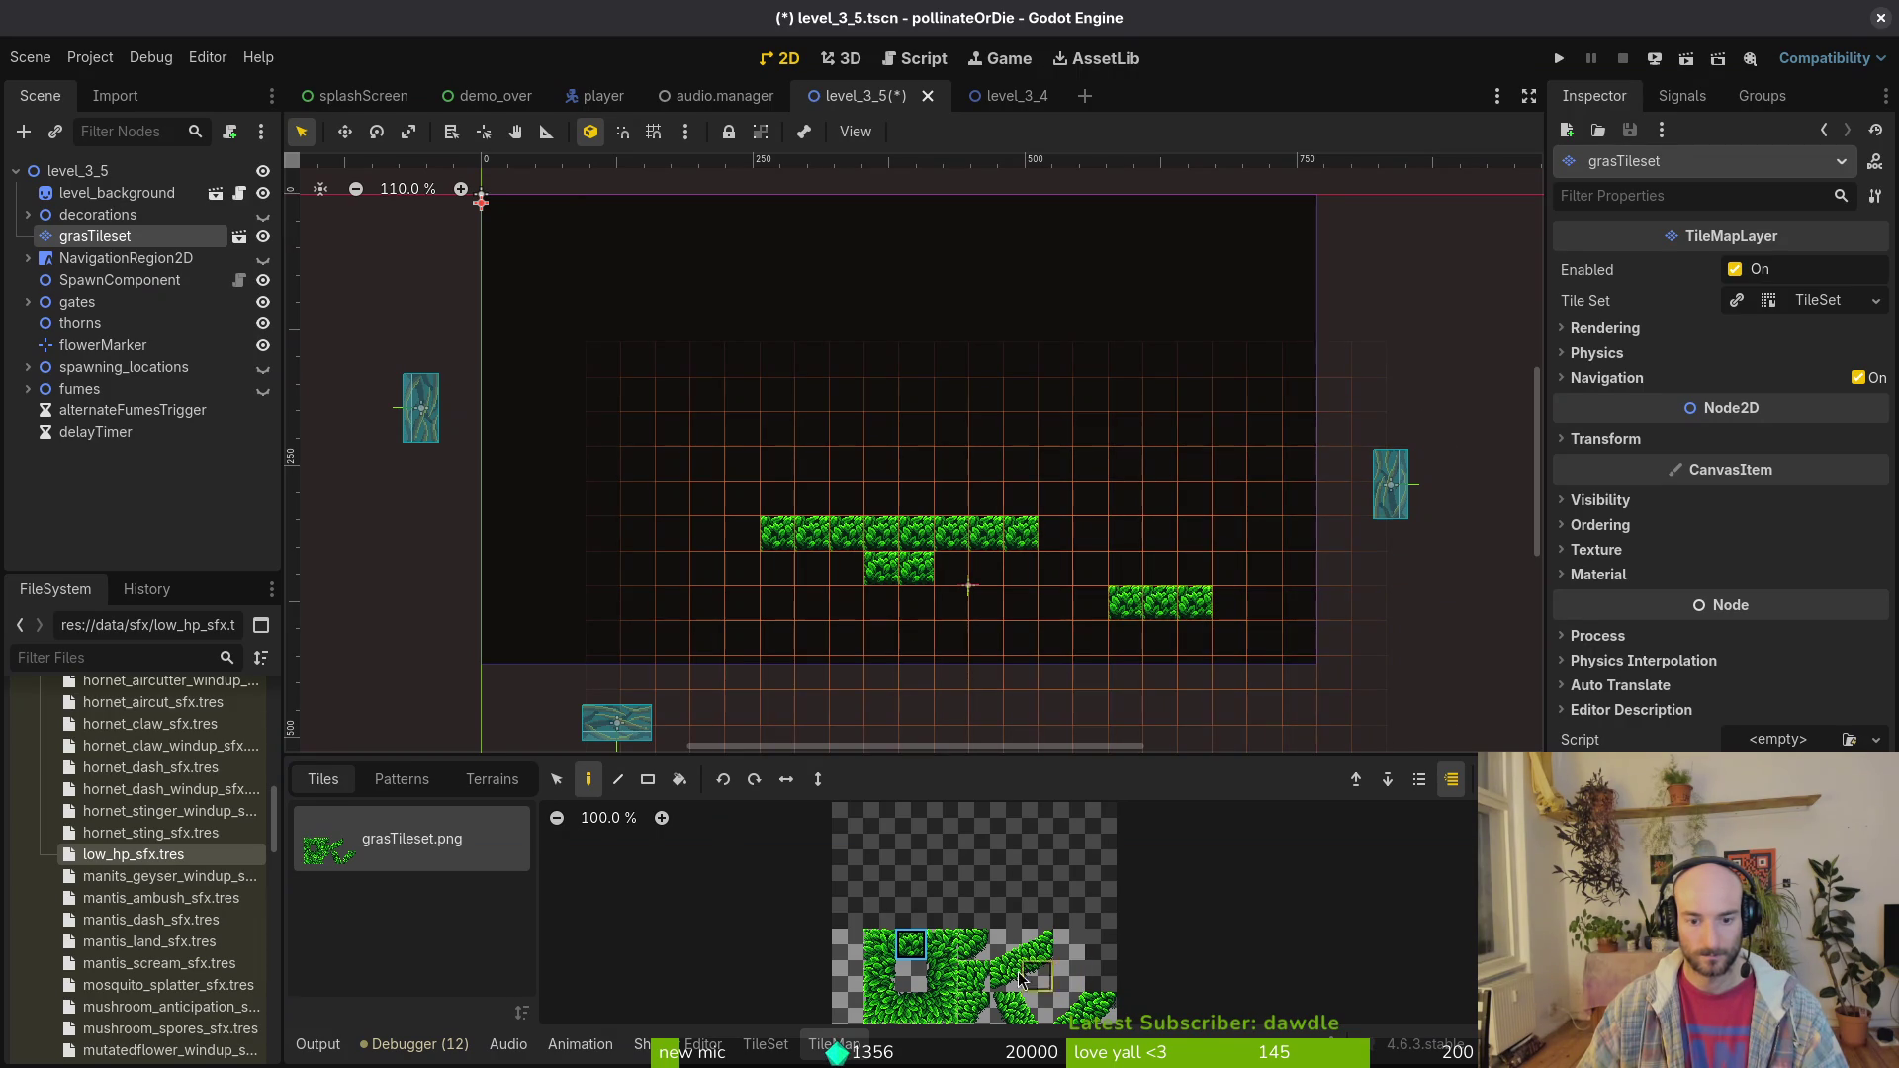
Step: Paint vertical grass walls on the right with two tiles above them
left_click(879, 977)
left_click_drag(1229, 569, 1237, 499)
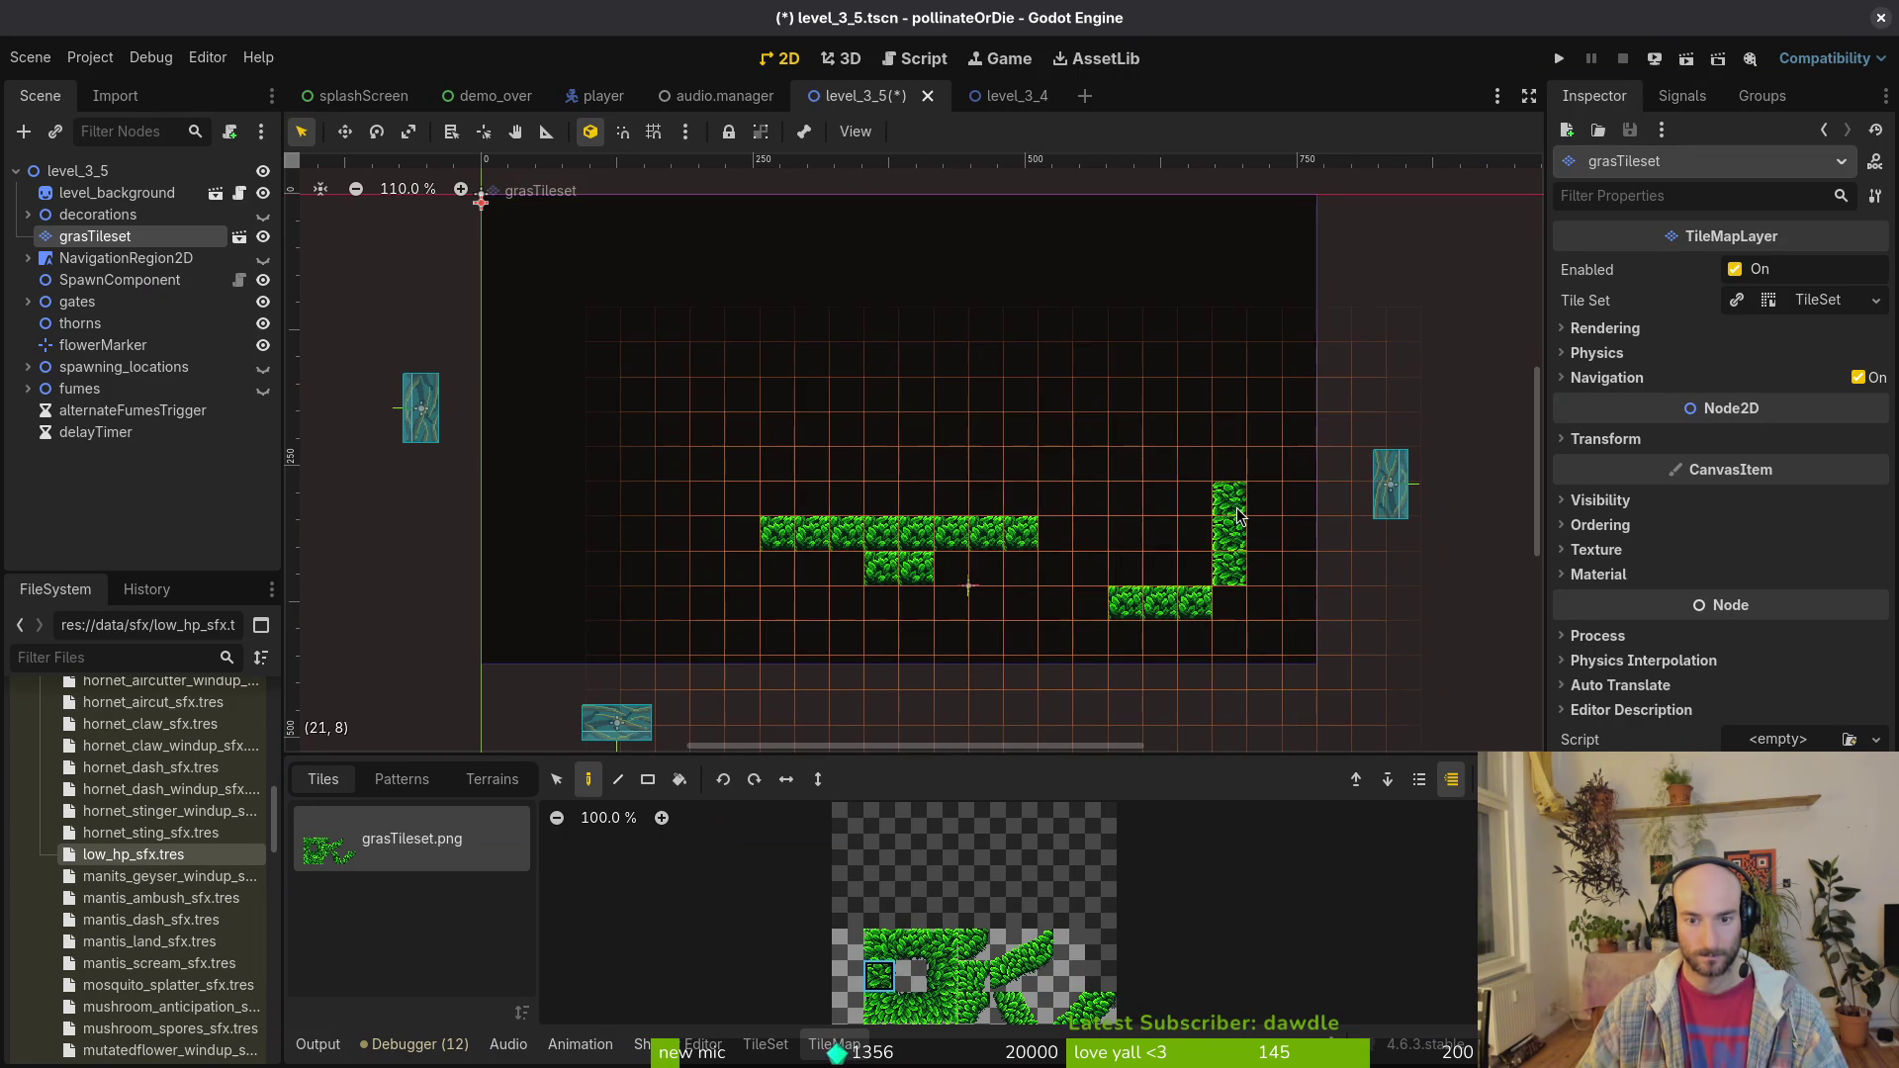
left_click(943, 977)
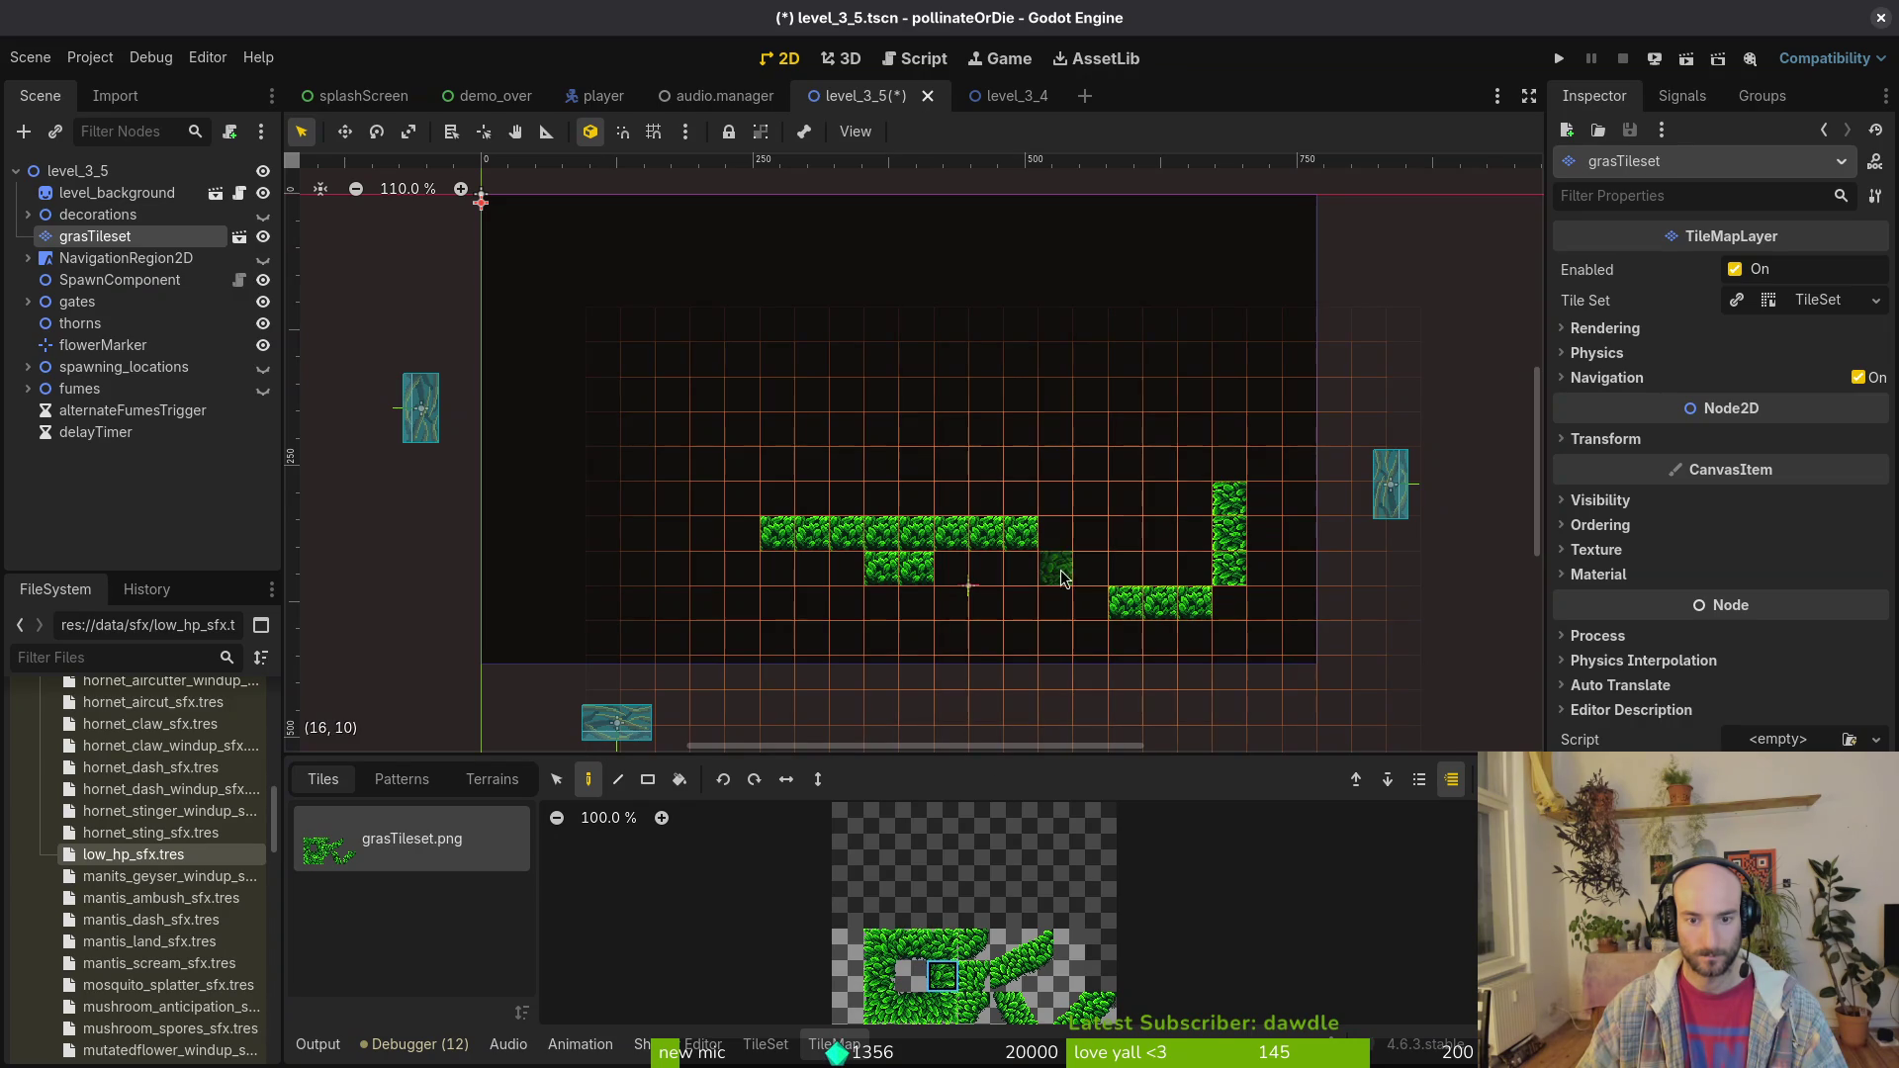
left_click_drag(1093, 574, 1093, 534)
left_click_drag(911, 1009, 911, 979)
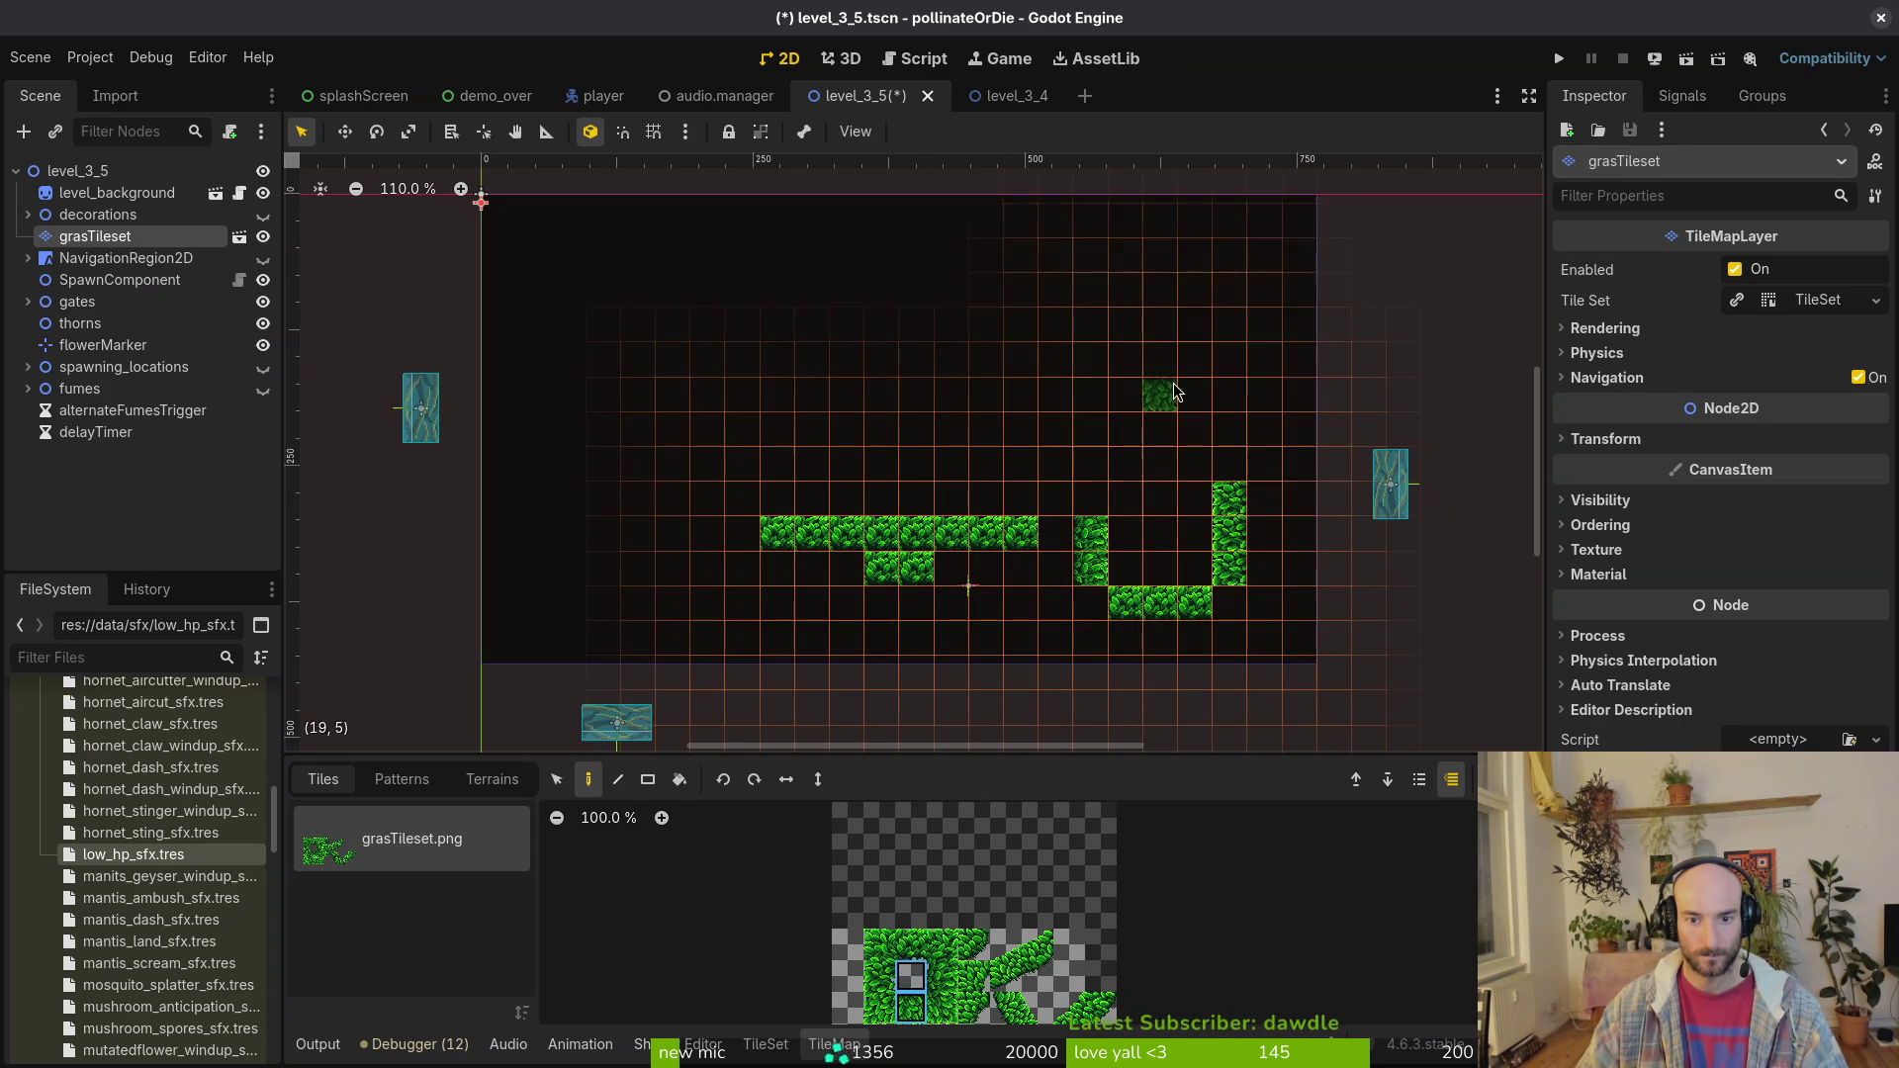
left_click_drag(1194, 463, 1175, 455)
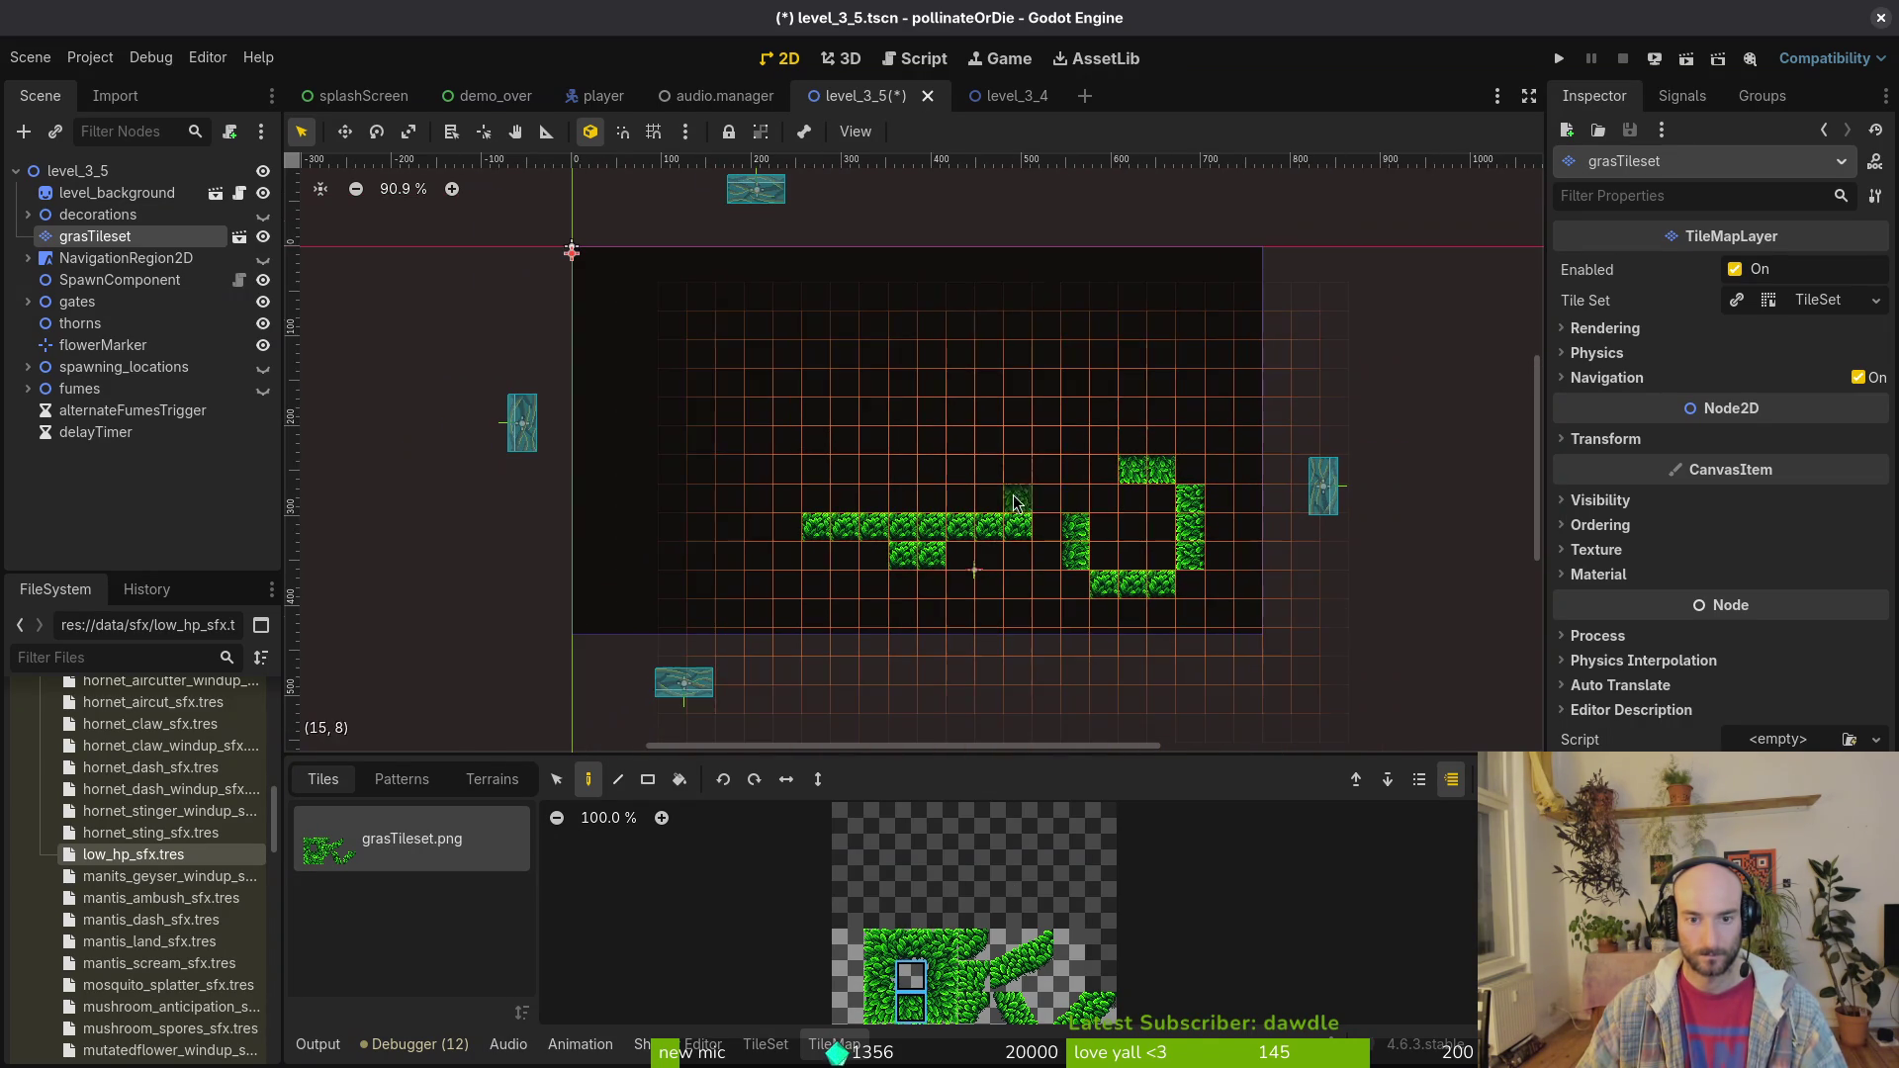
Step: Paint the top-left grass wall and top ledge, erasing the corner tile
scroll(1004, 486, "down", 2)
left_click(644, 297)
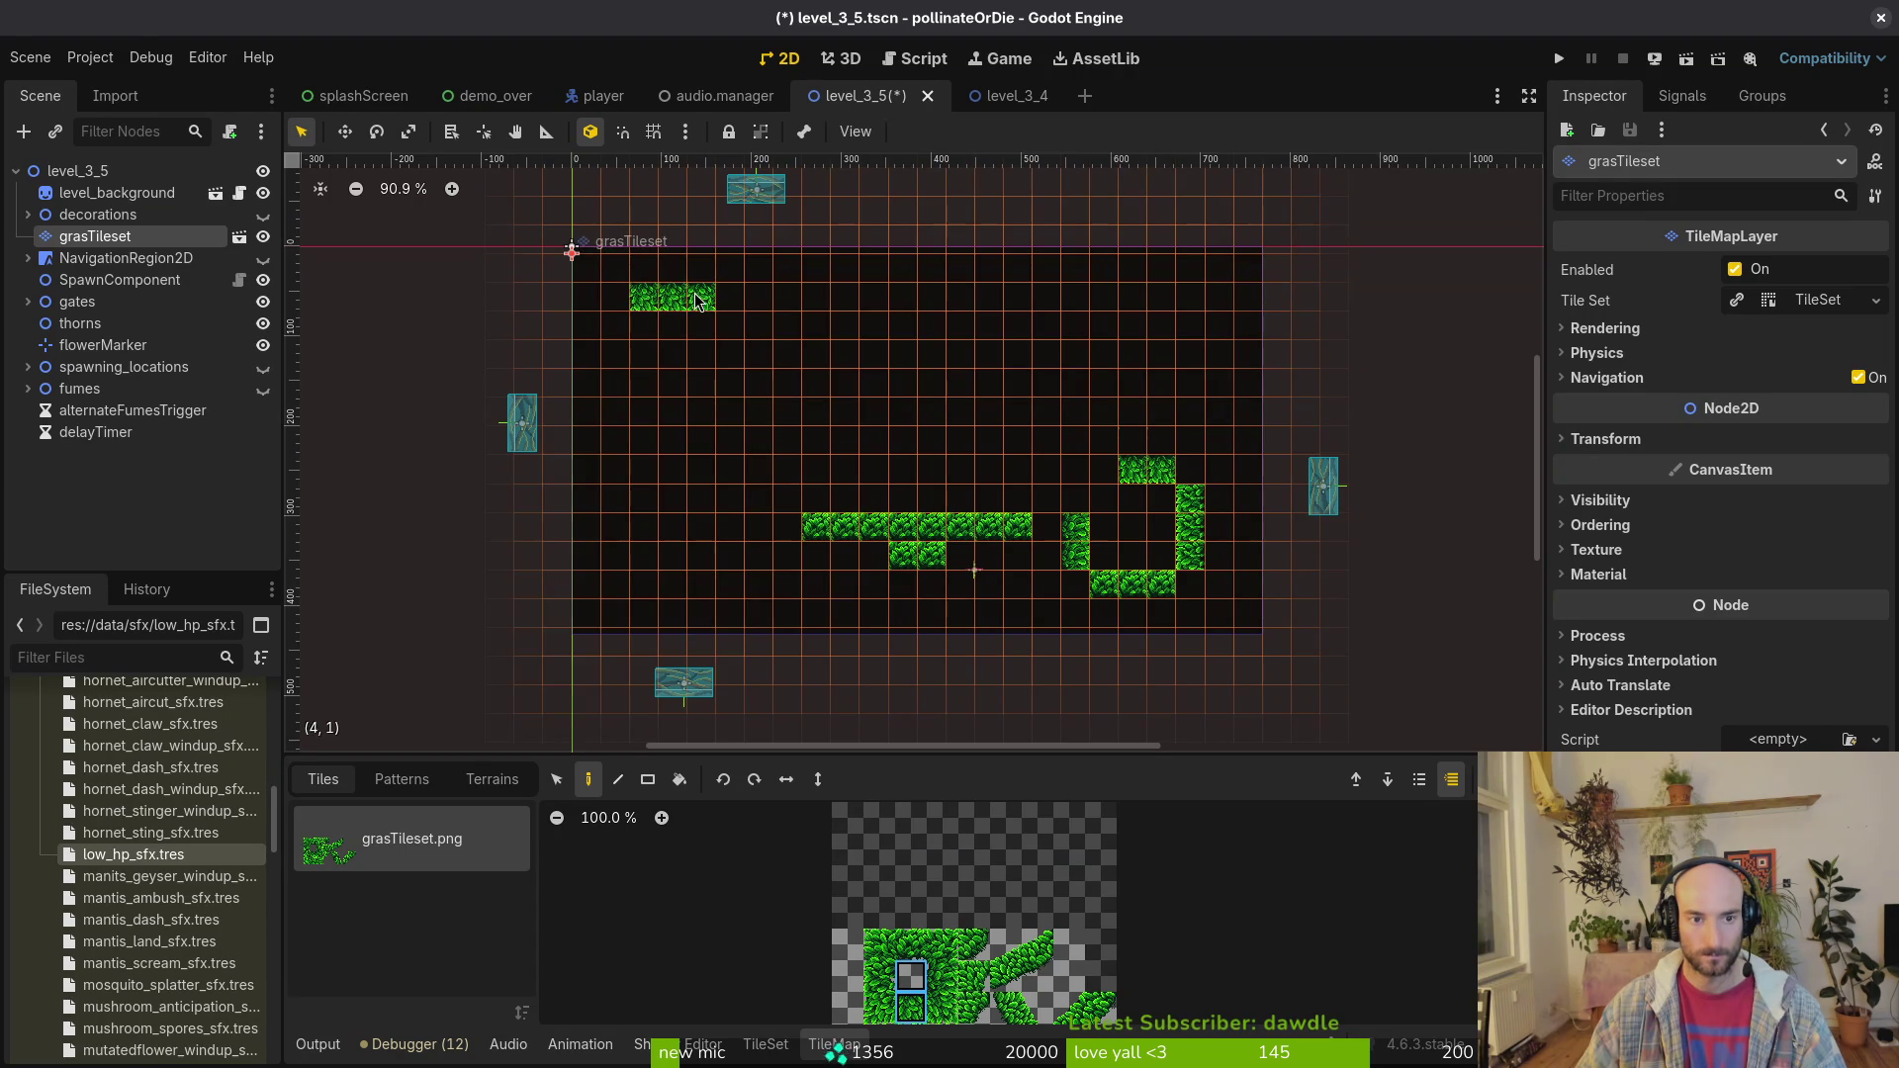
left_click(943, 975)
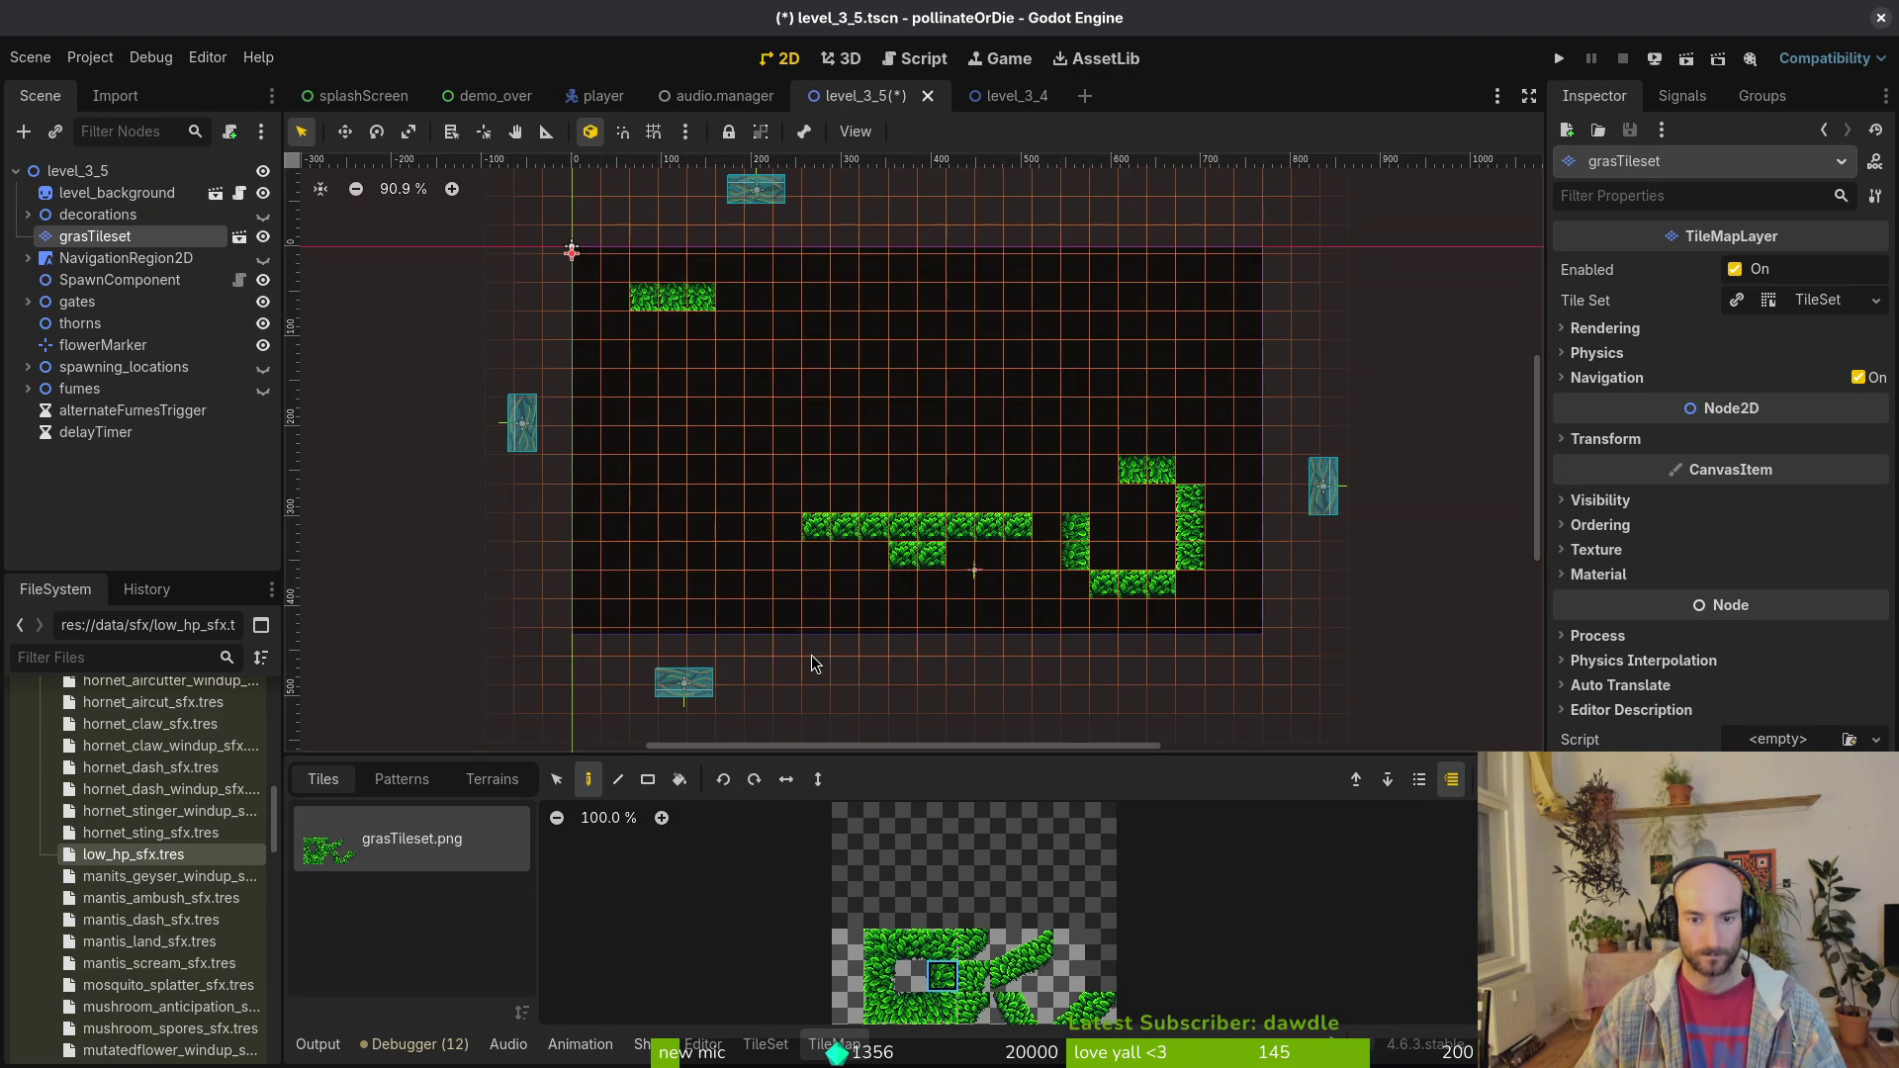
left_click_drag(644, 327, 648, 366)
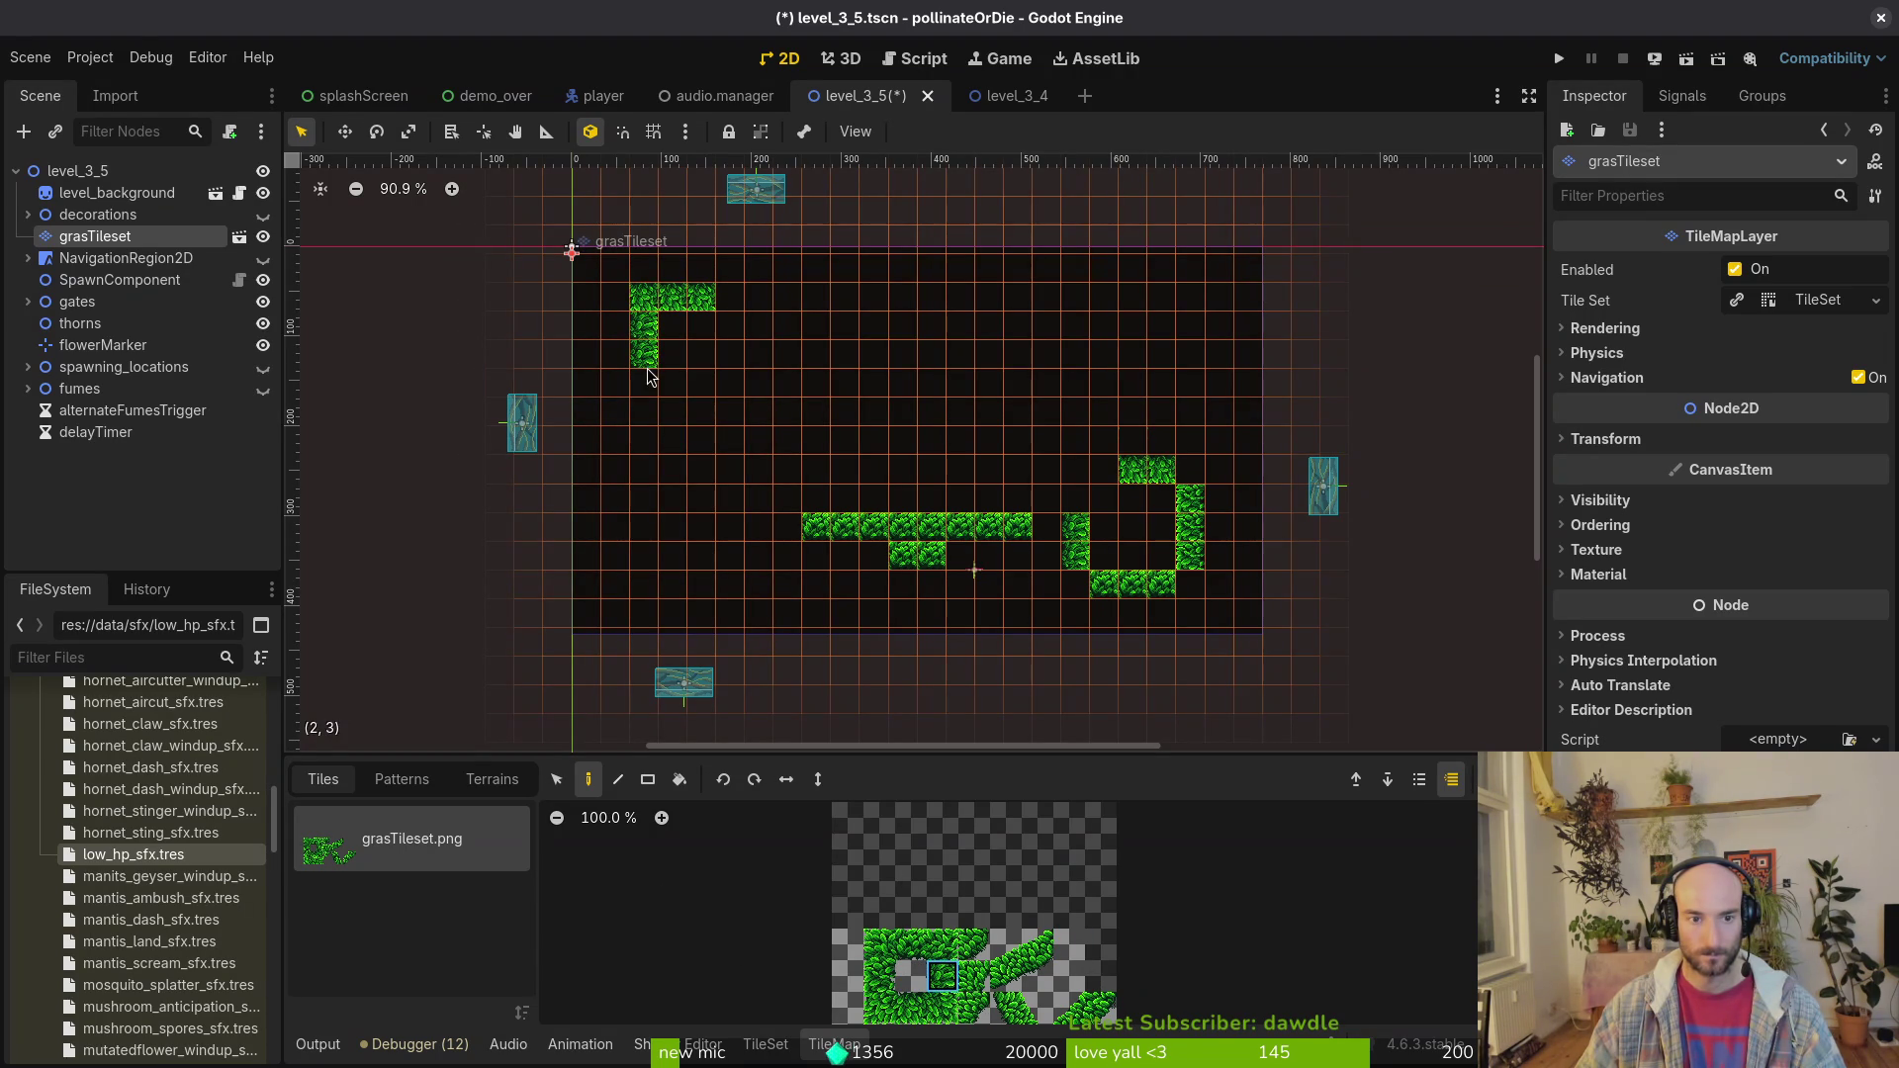
left_click(911, 1007)
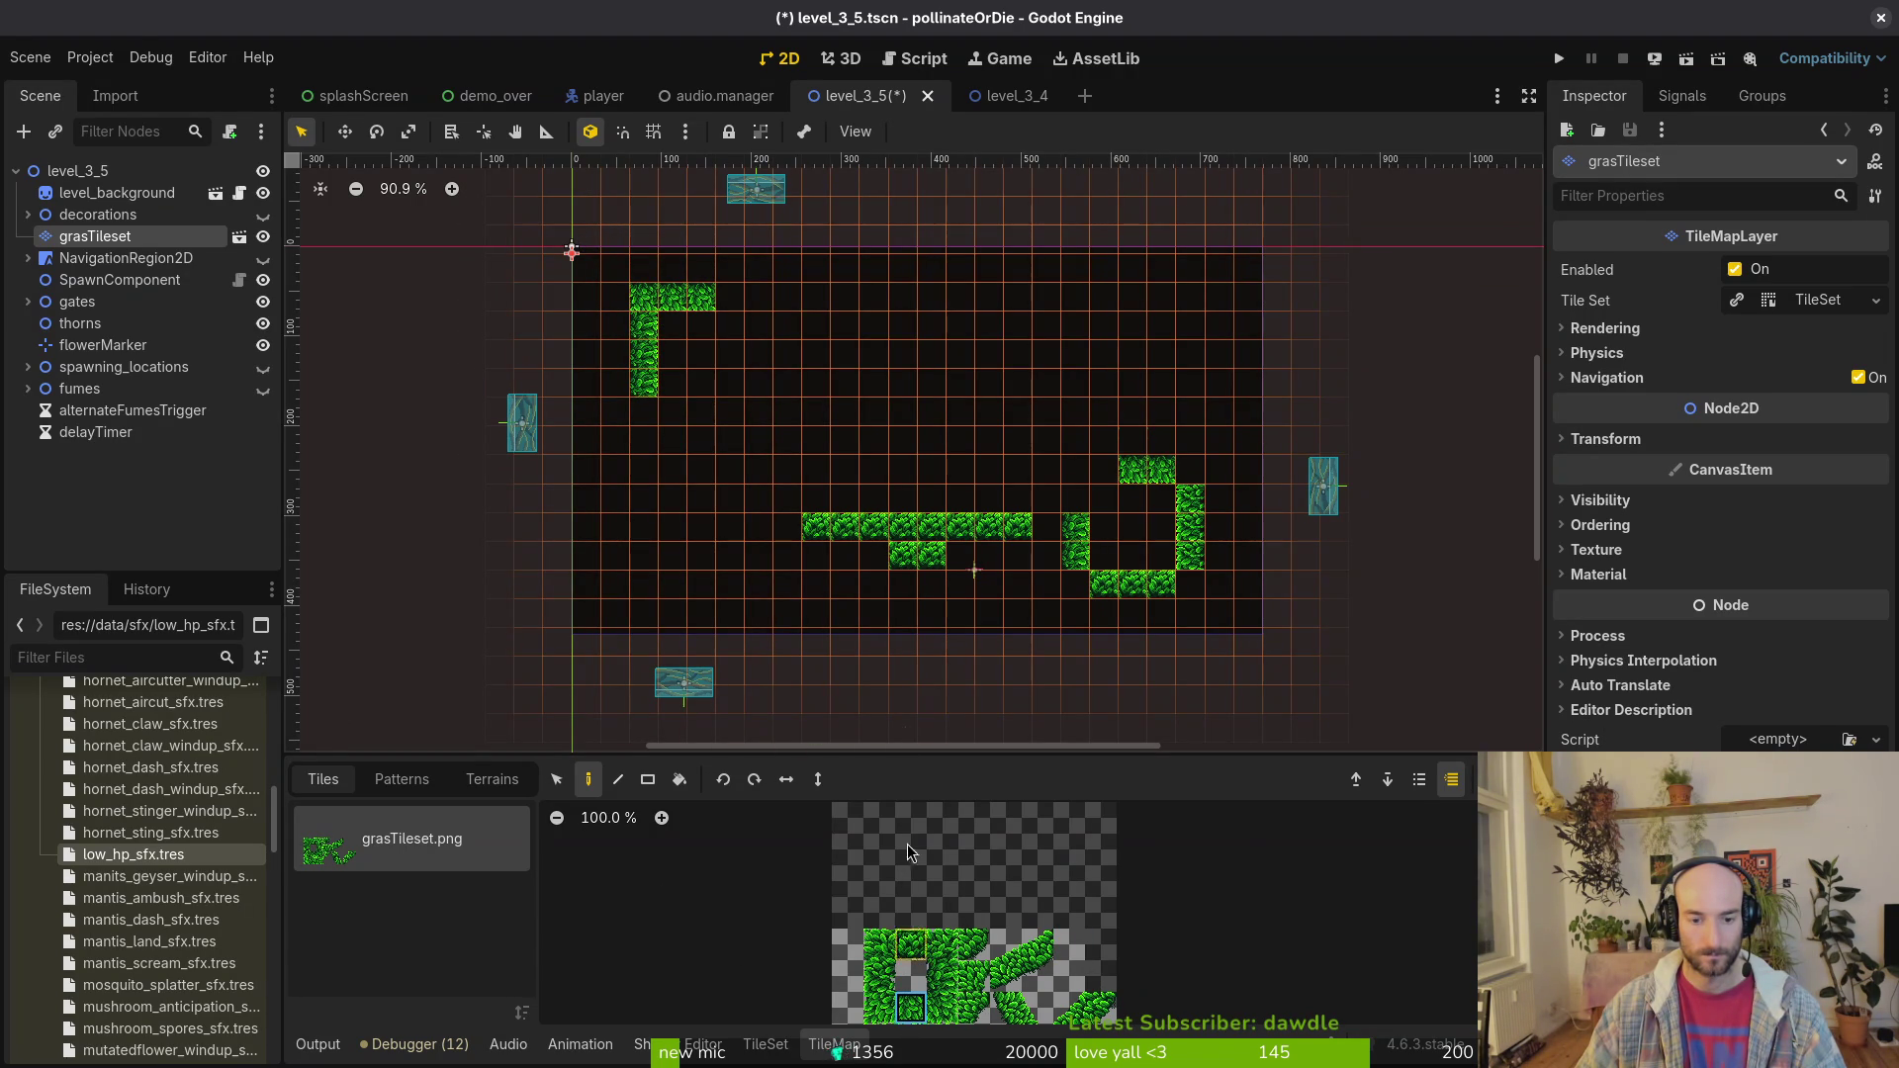
left_click(729, 298)
right_click(644, 298)
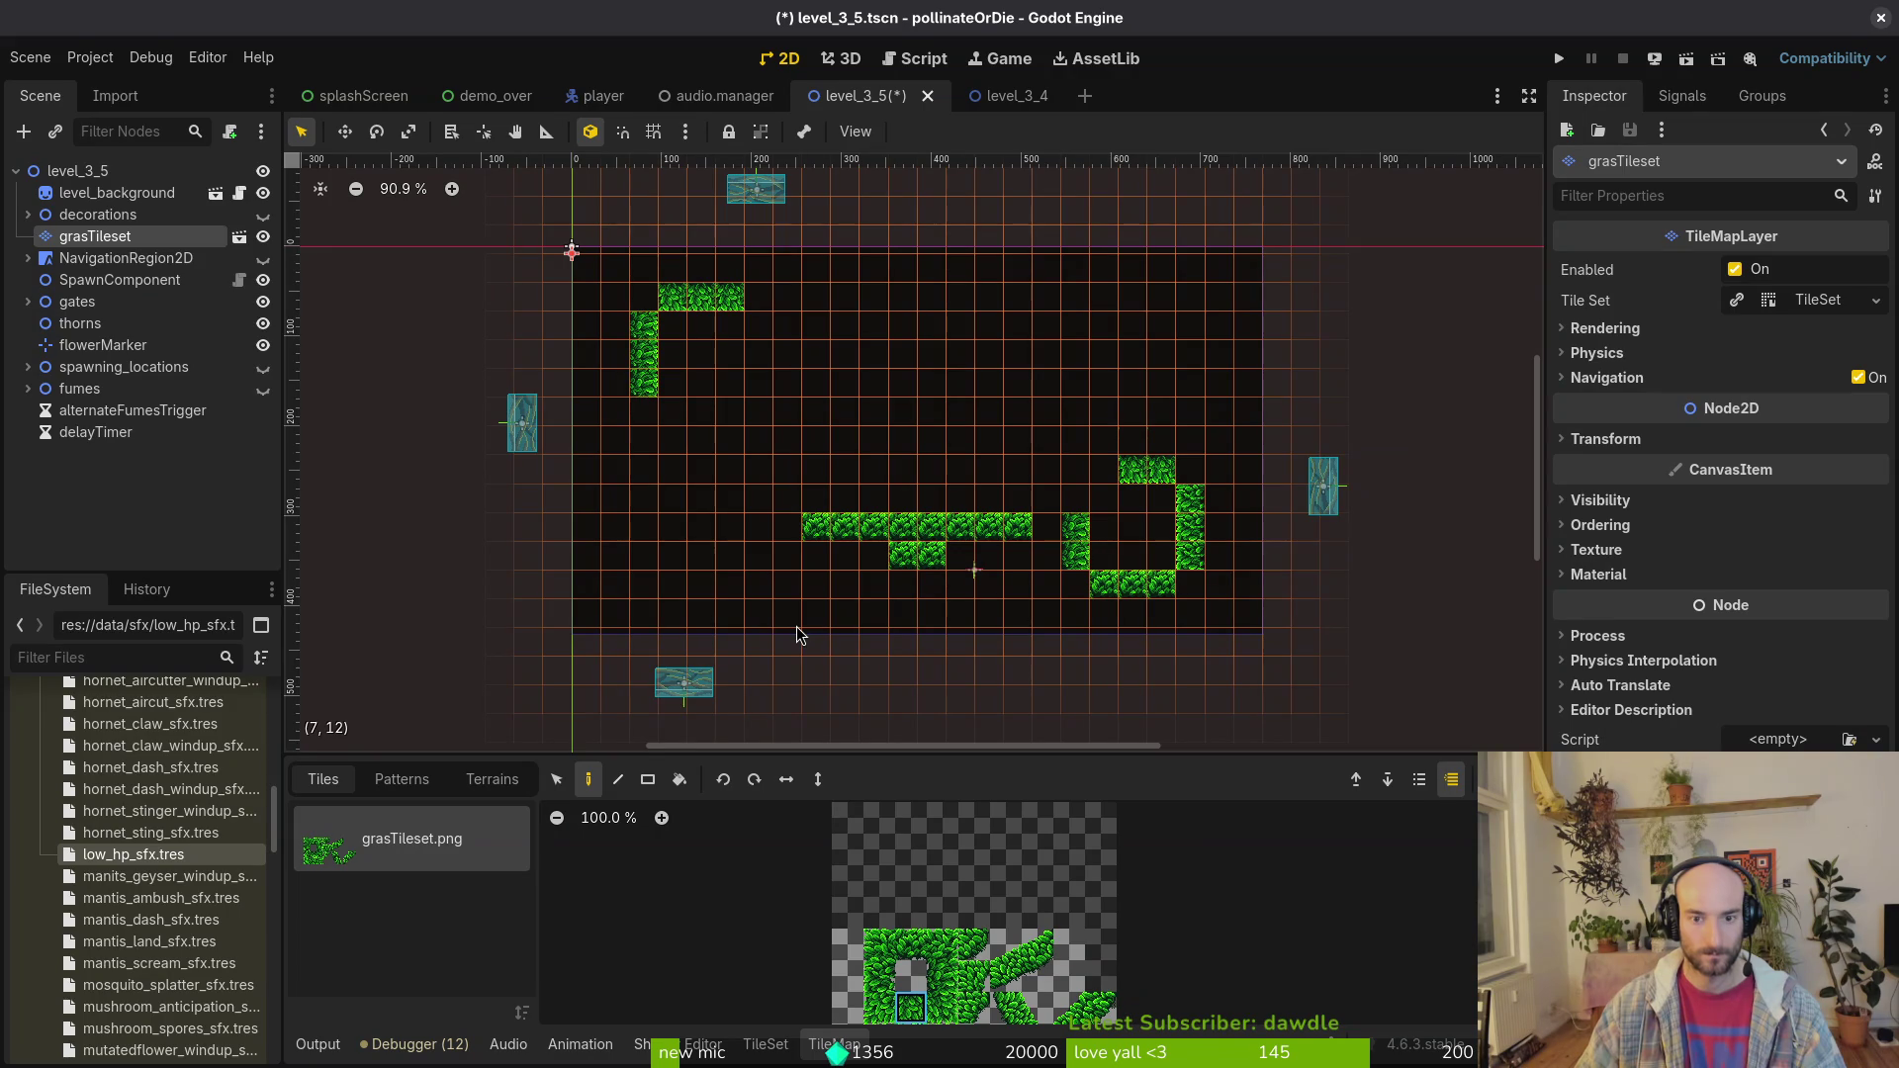
Step: Add a two-tile wall below the ledge end and two floor tiles below the left wall
left_click(880, 977)
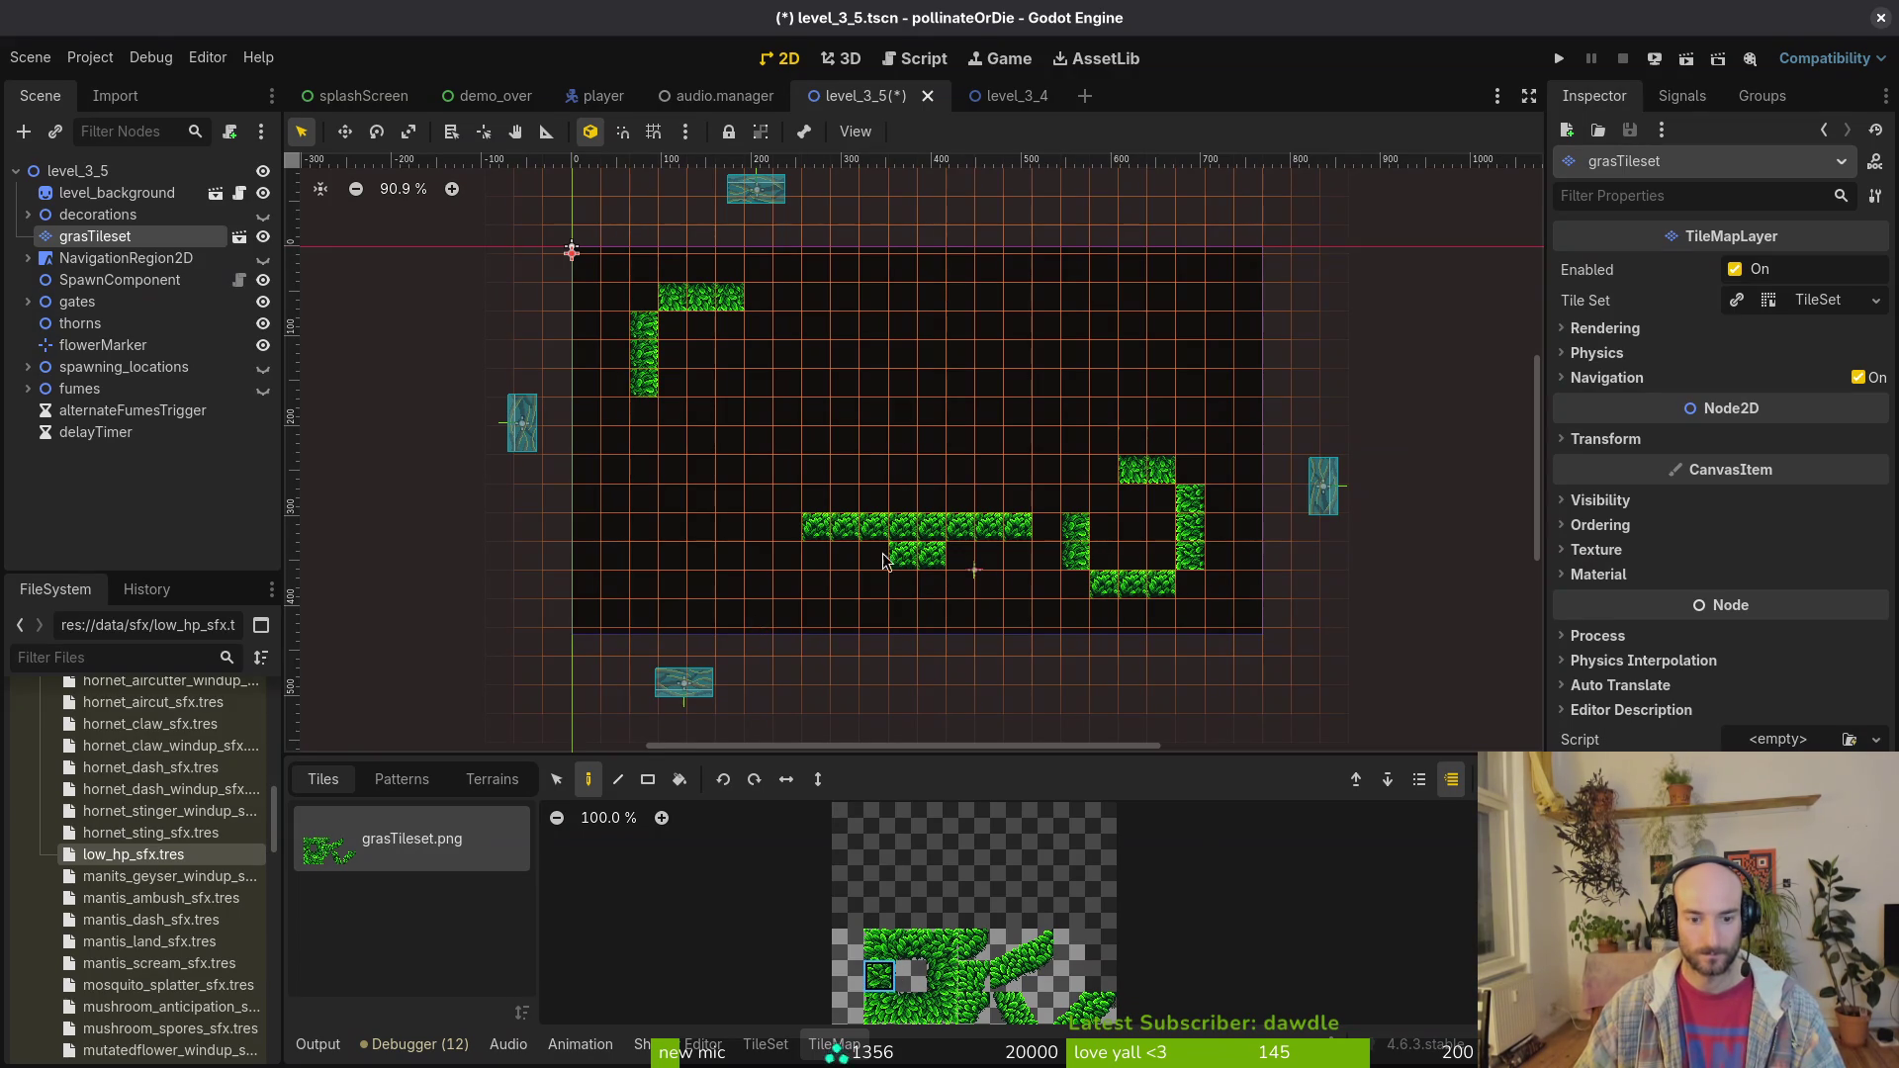
left_click(758, 336)
left_click(758, 359)
left_click(910, 944)
left_click(665, 415)
left_click(701, 413)
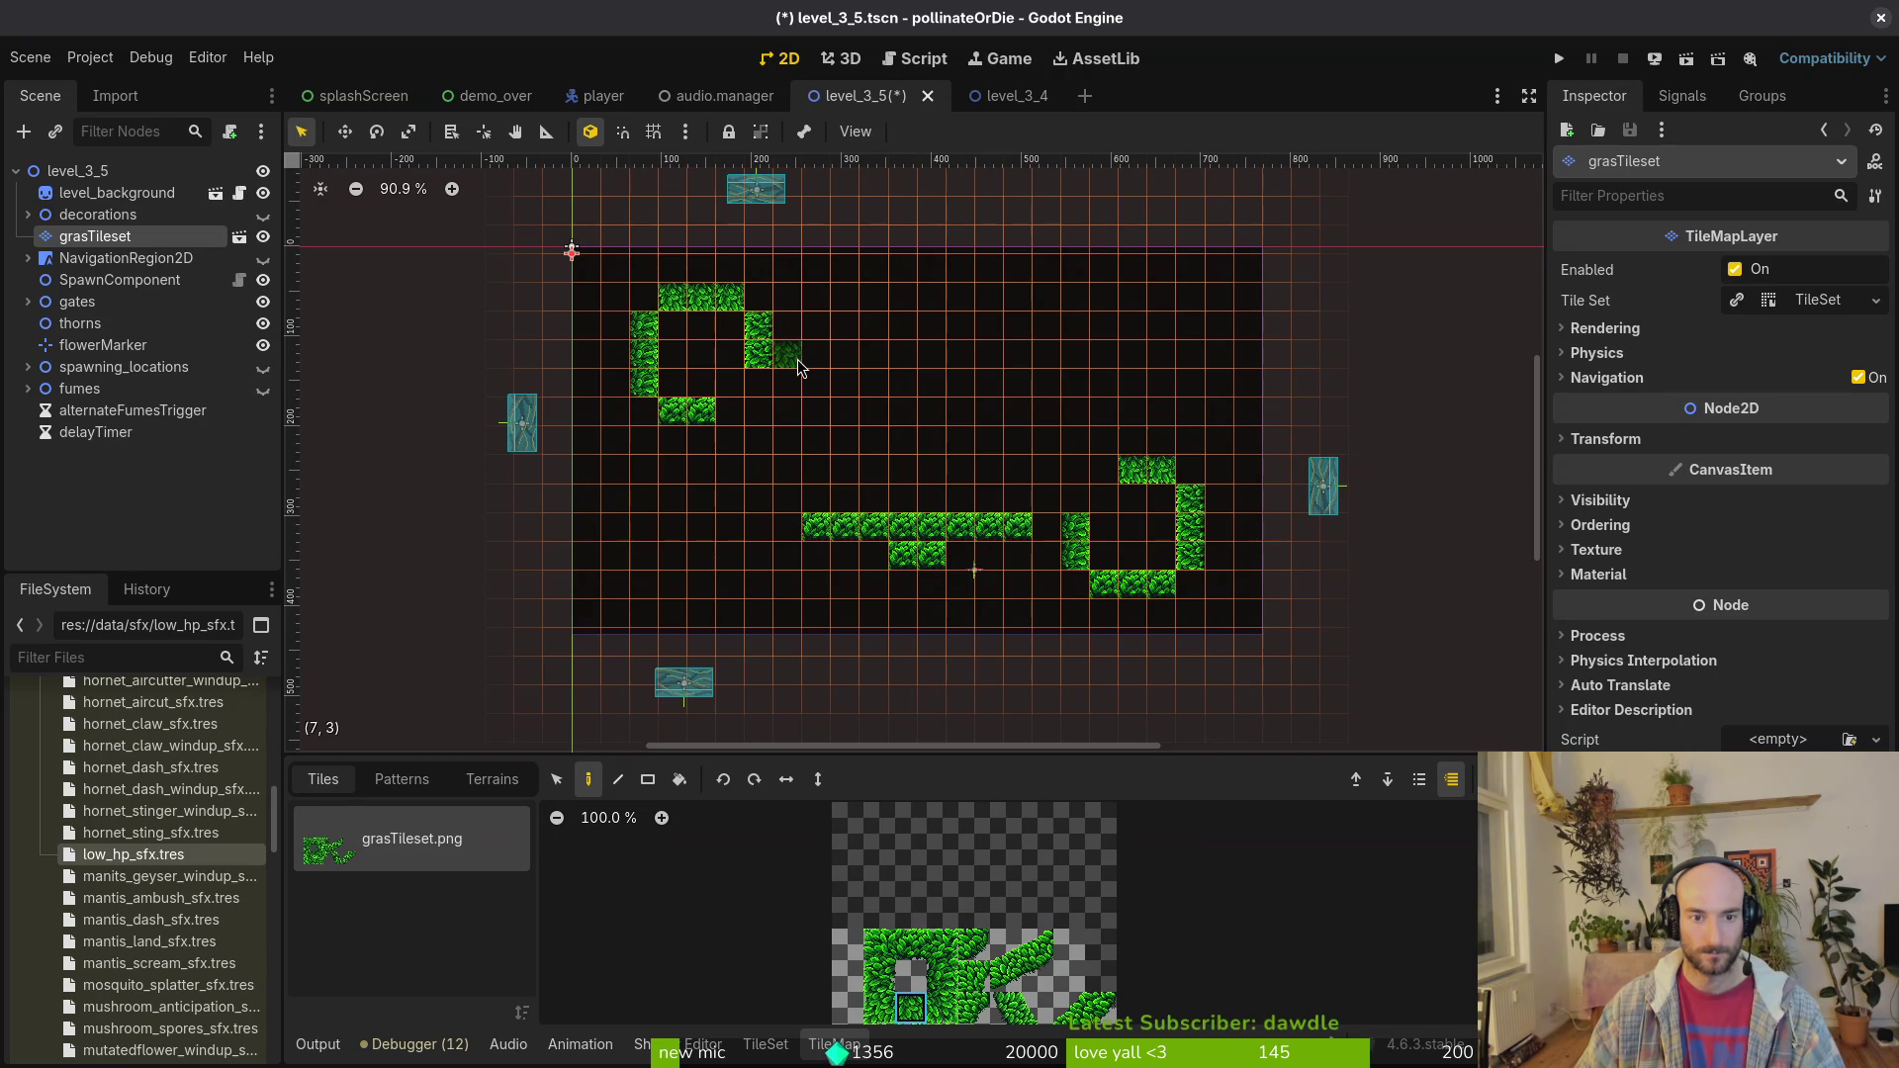
Step: Paint a long grass ledge on row 3, extend the lower ledge left, and add connecting walls
left_click_drag(797, 359, 975, 361)
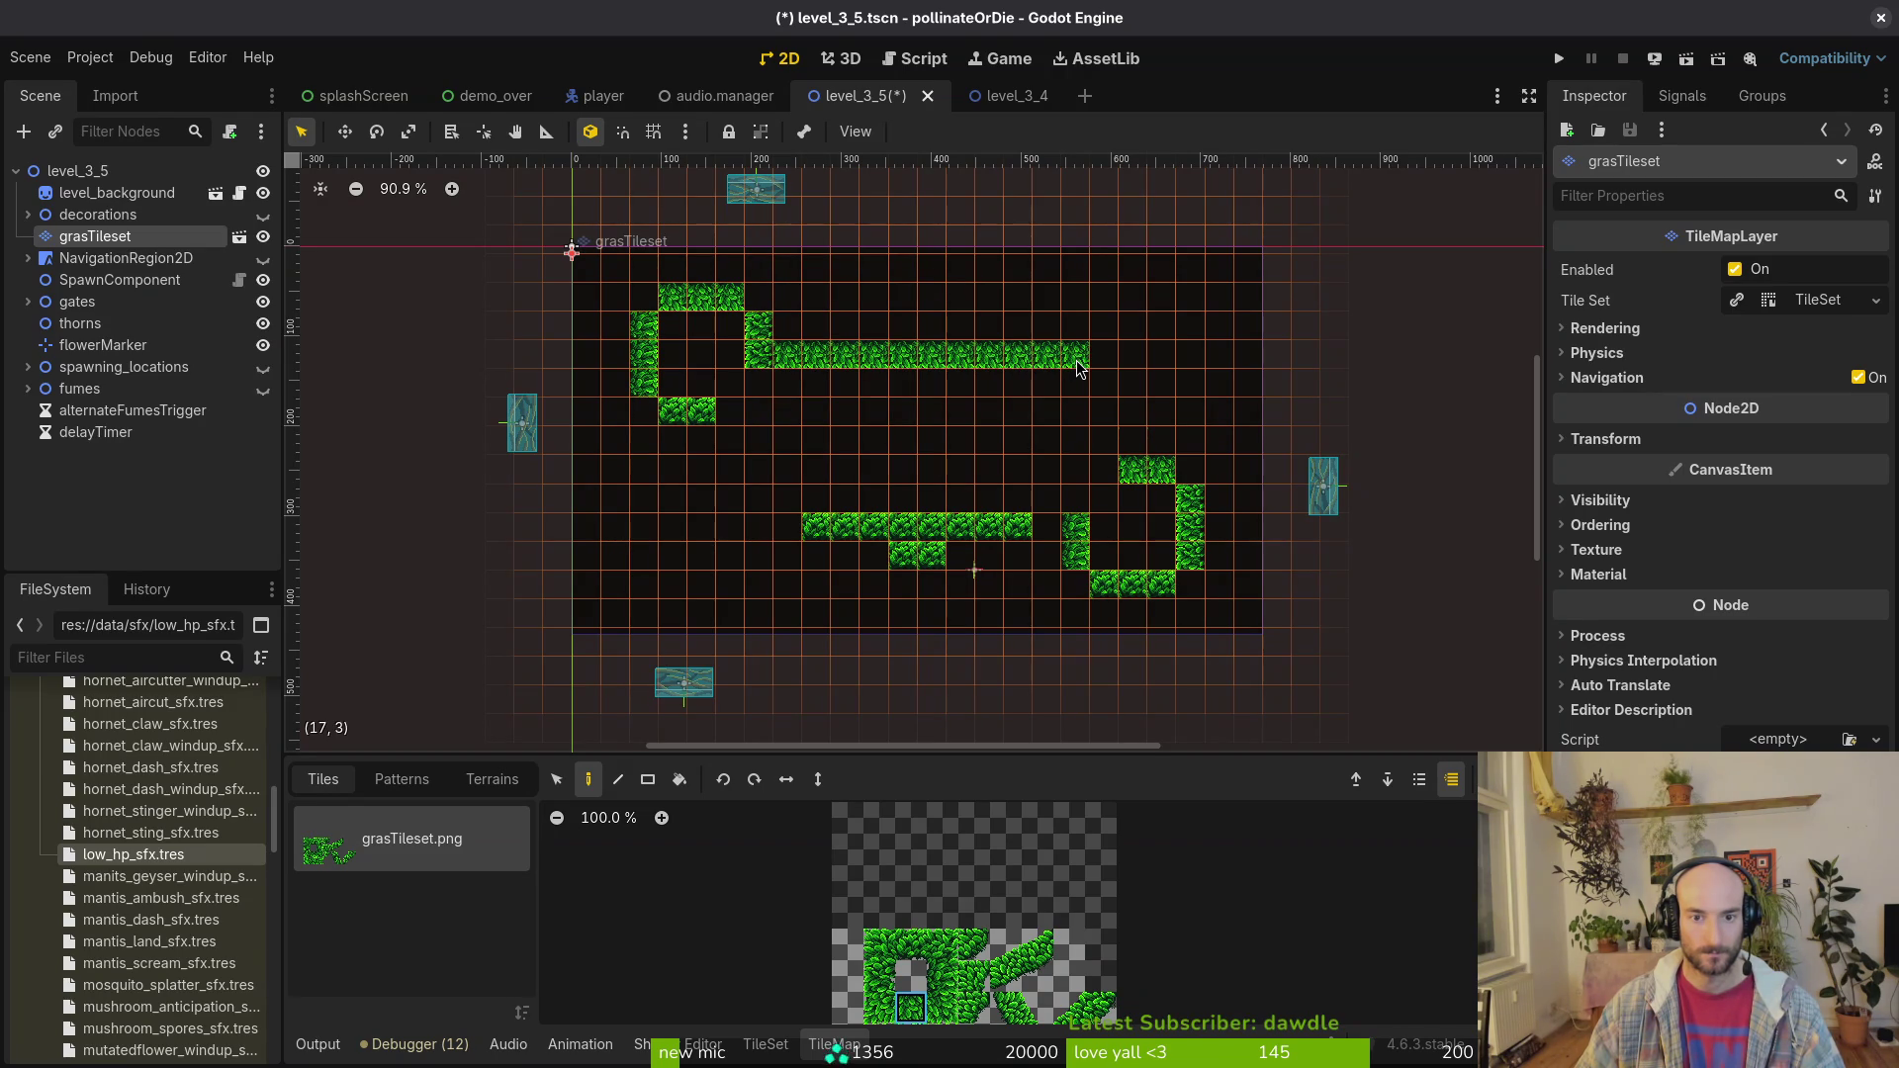
left_click(911, 946)
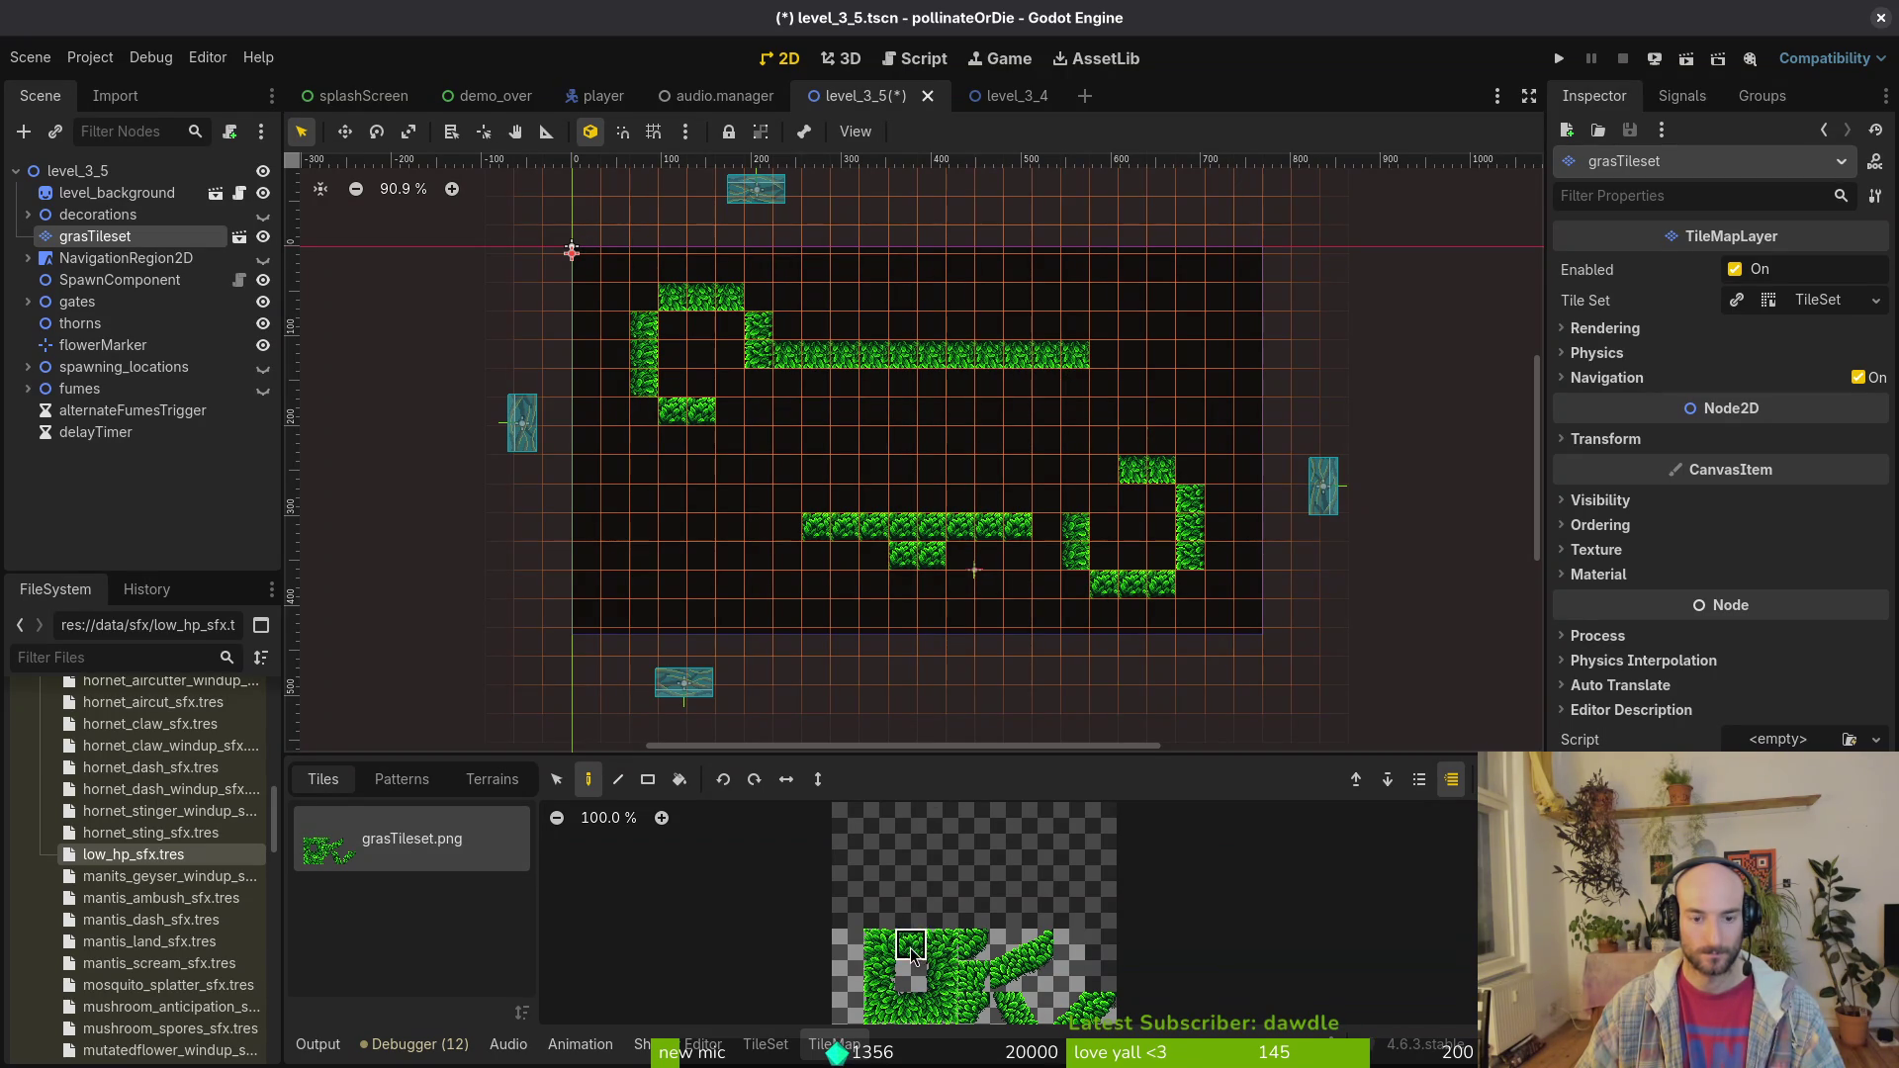
mouse_move(1049, 530)
left_mouse_down()
mouse_move(768, 531)
mouse_move(730, 495)
mouse_move(730, 440)
left_mouse_up()
left_click(941, 975)
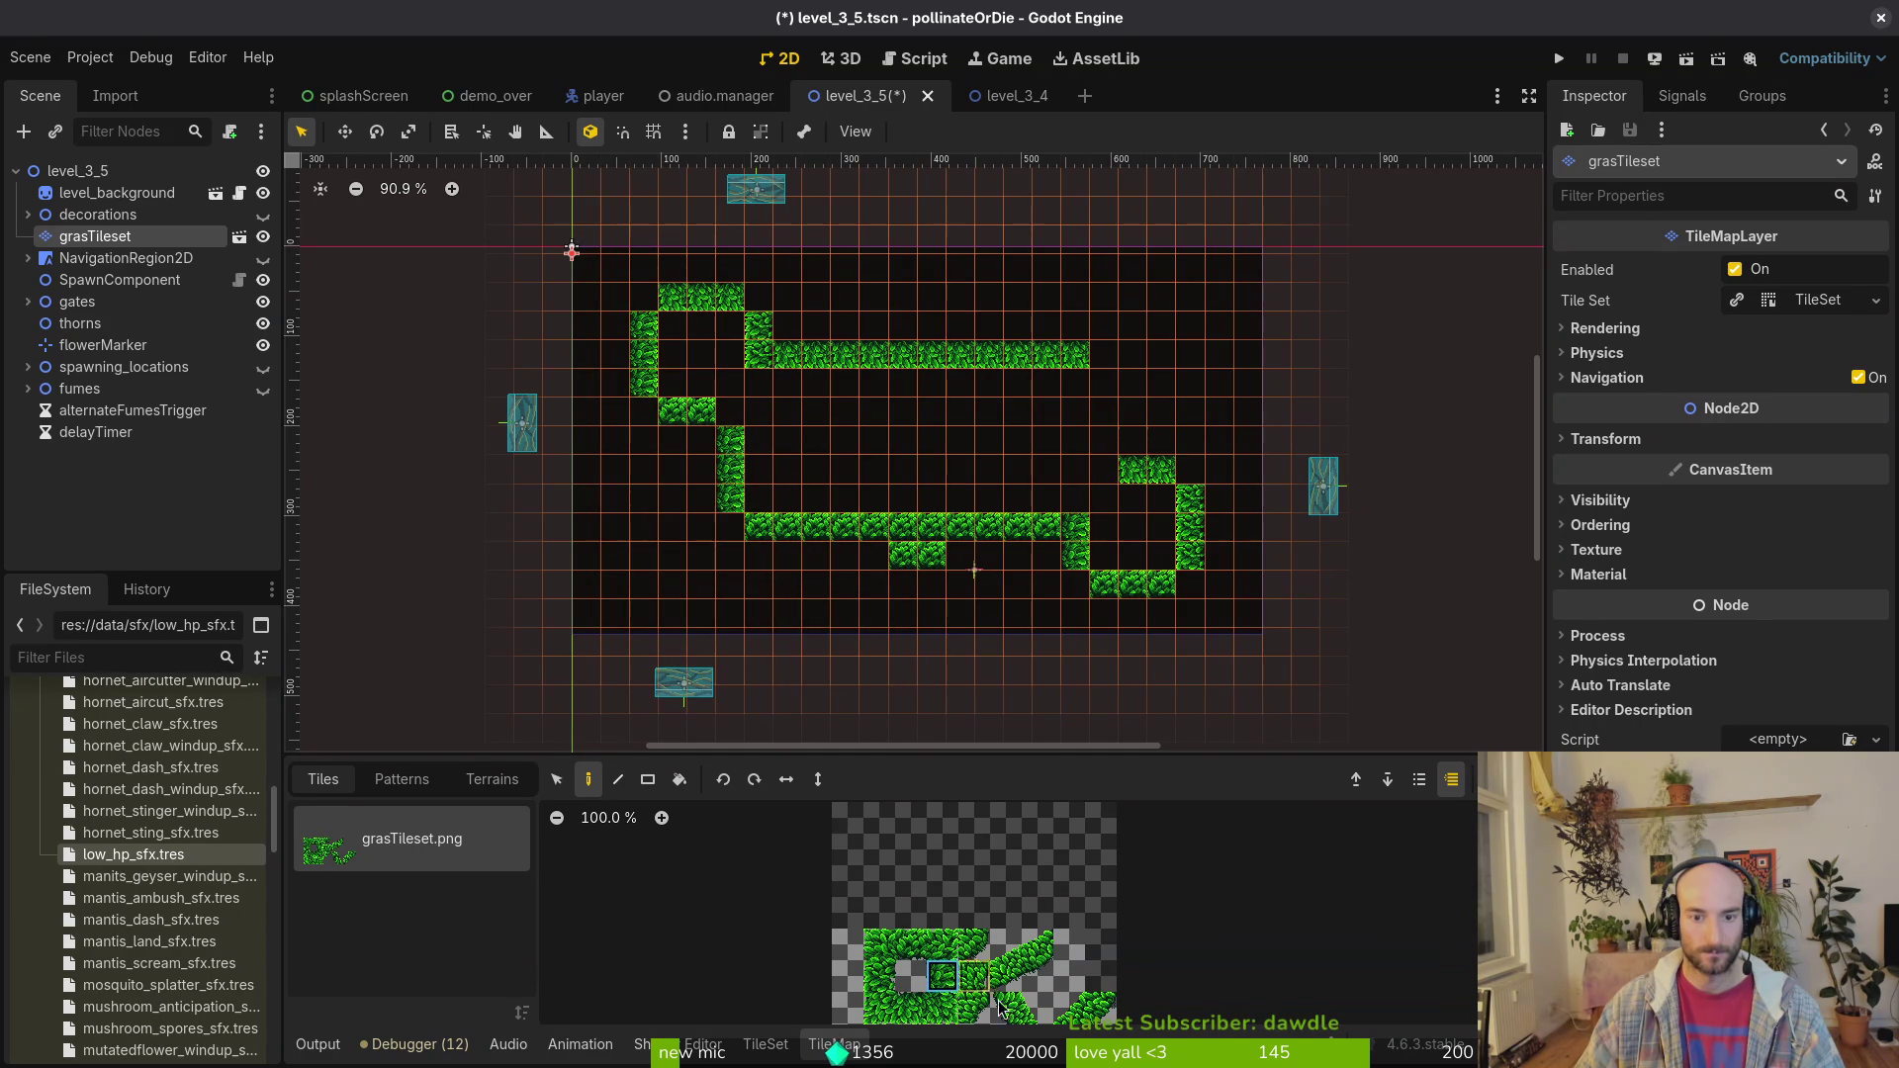
left_click(879, 976)
left_click_drag(1105, 442, 1110, 398)
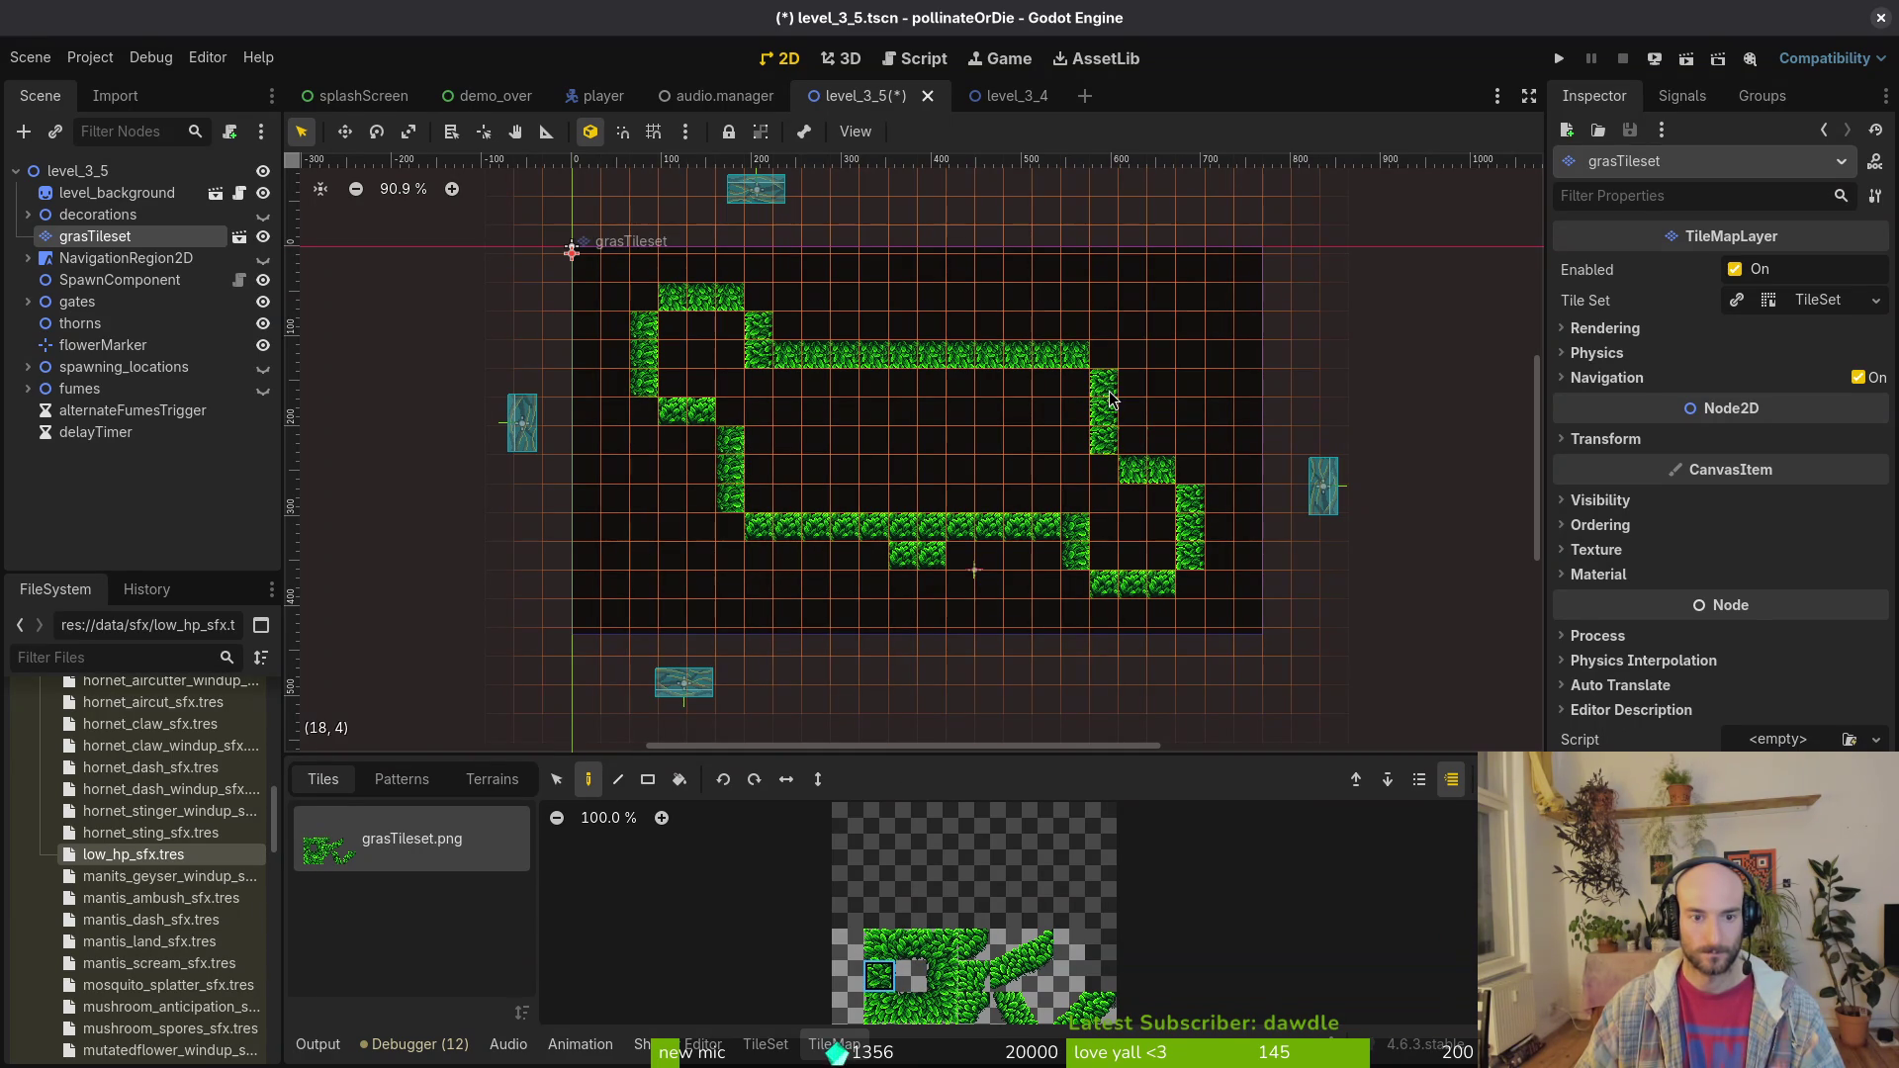
Step: Rework the grass tiles where the lower ledge meets the right loop
scroll(1128, 524, "down", 1)
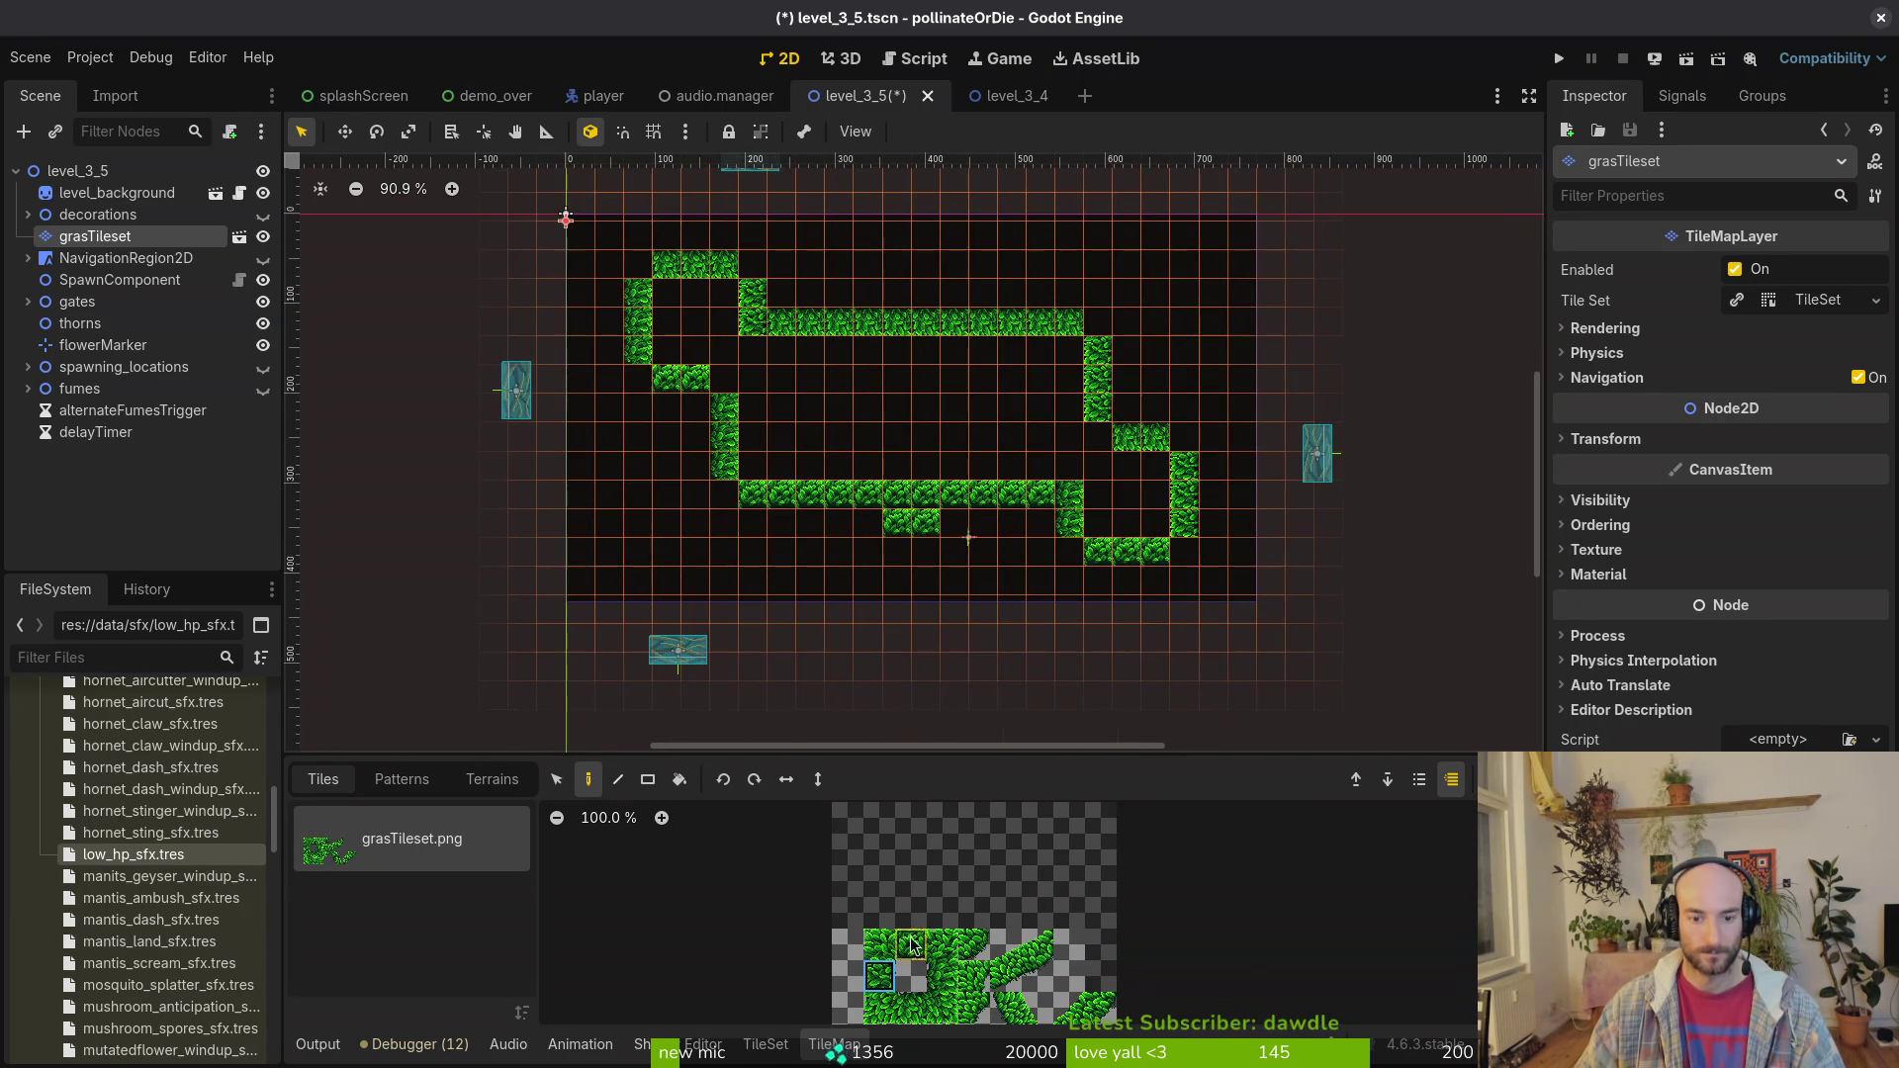
left_click(878, 943)
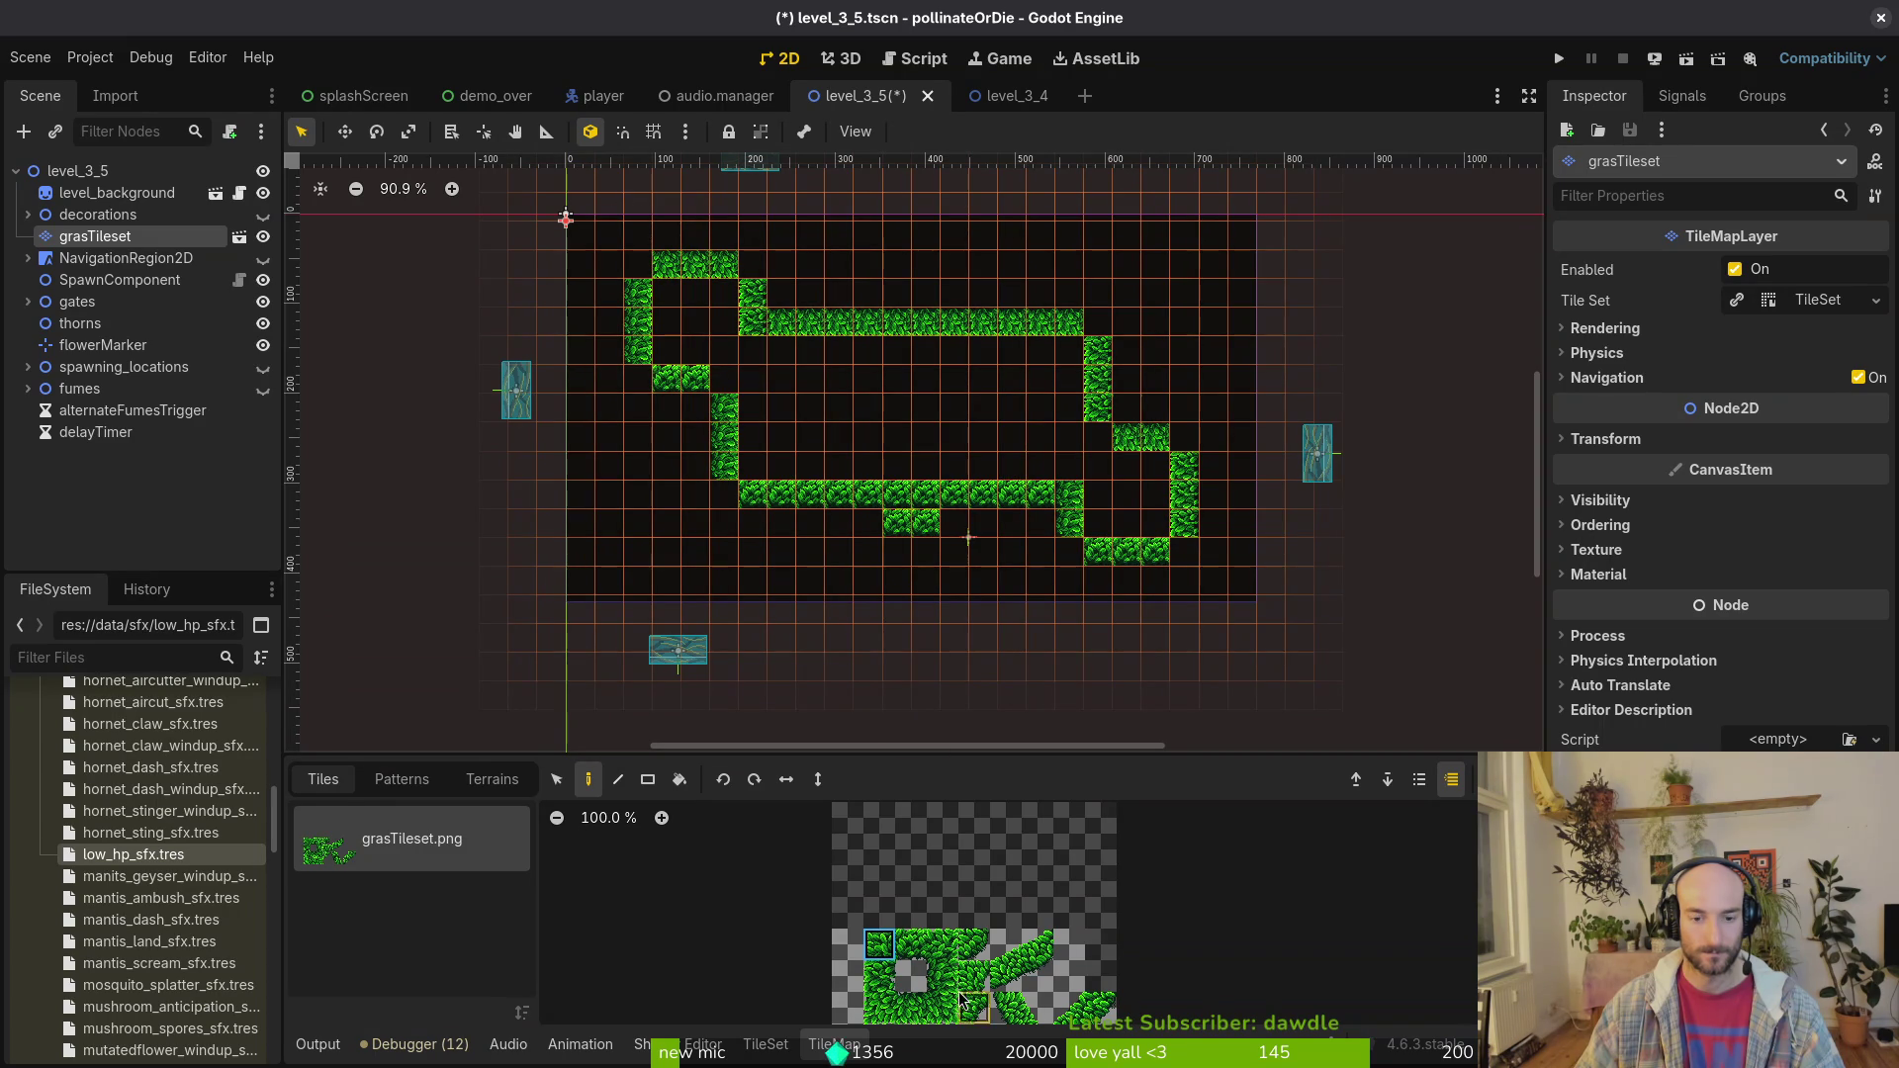
left_click(955, 945)
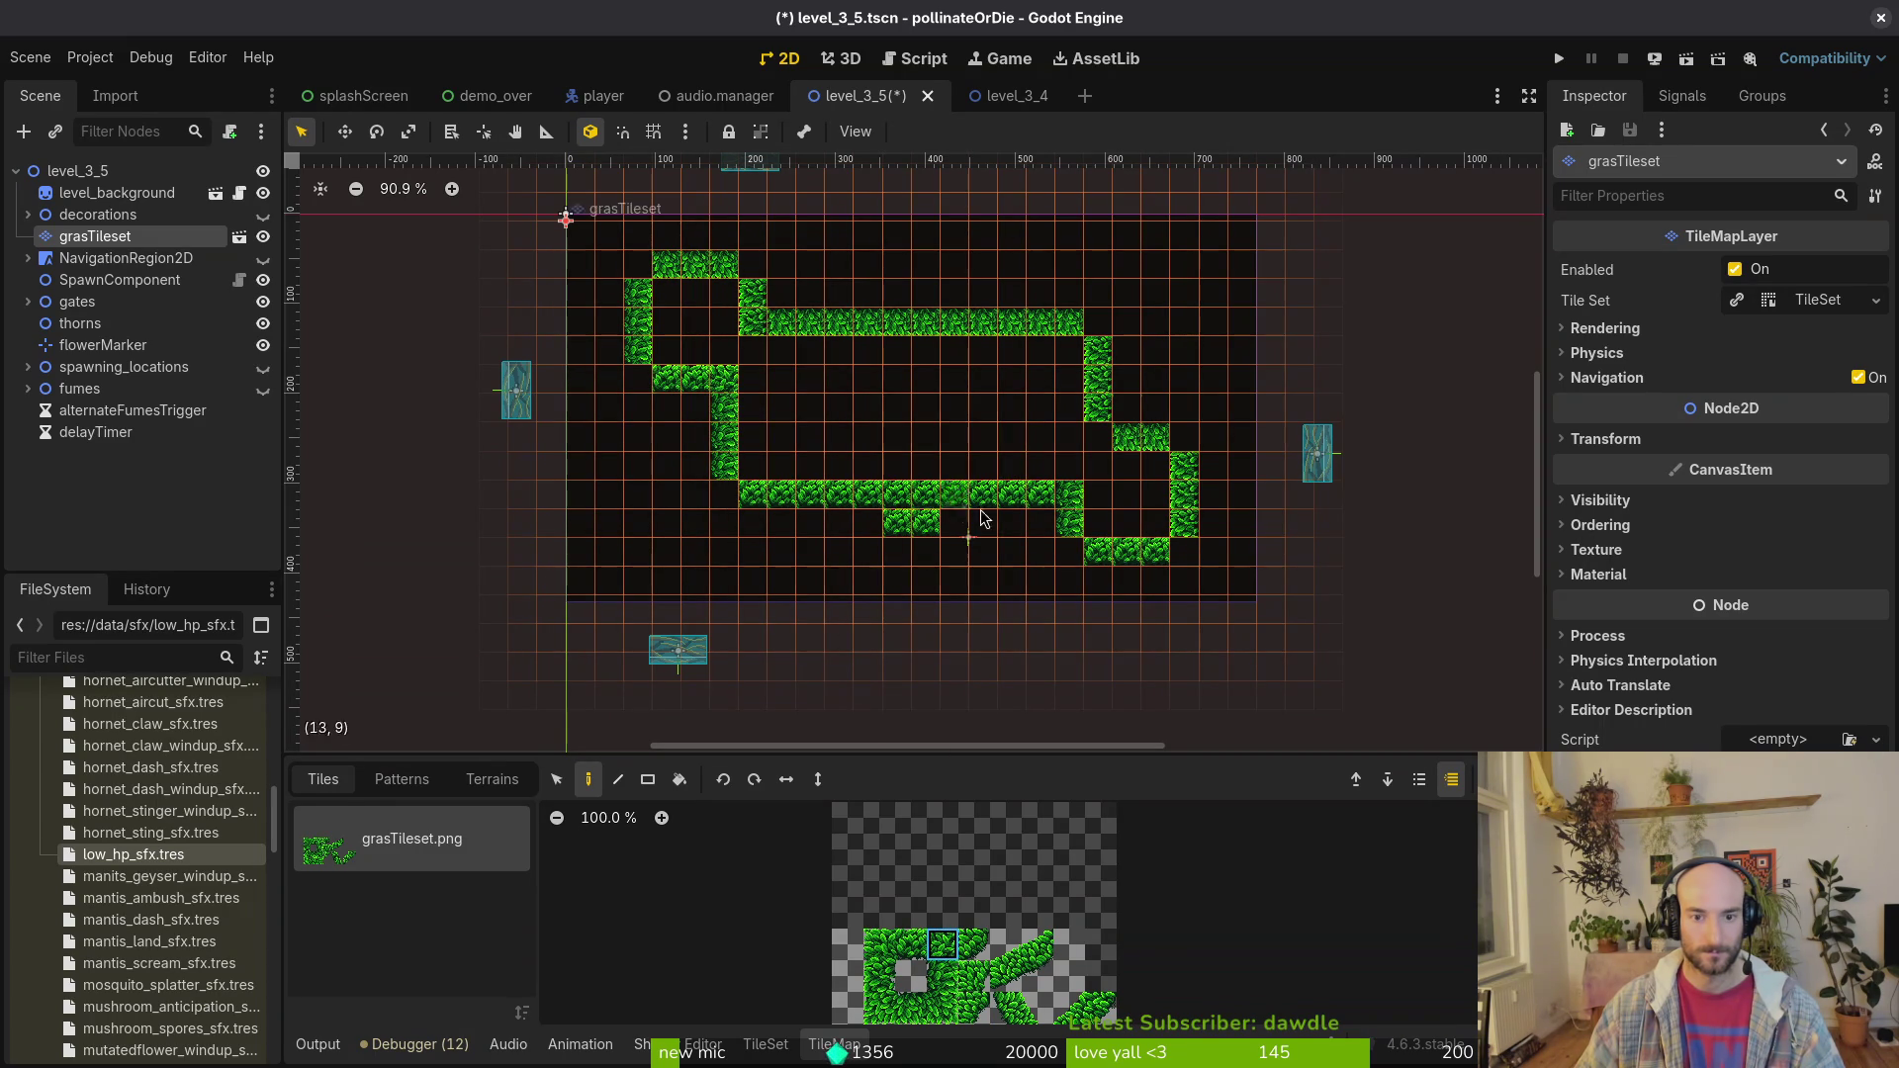
left_click(1063, 491)
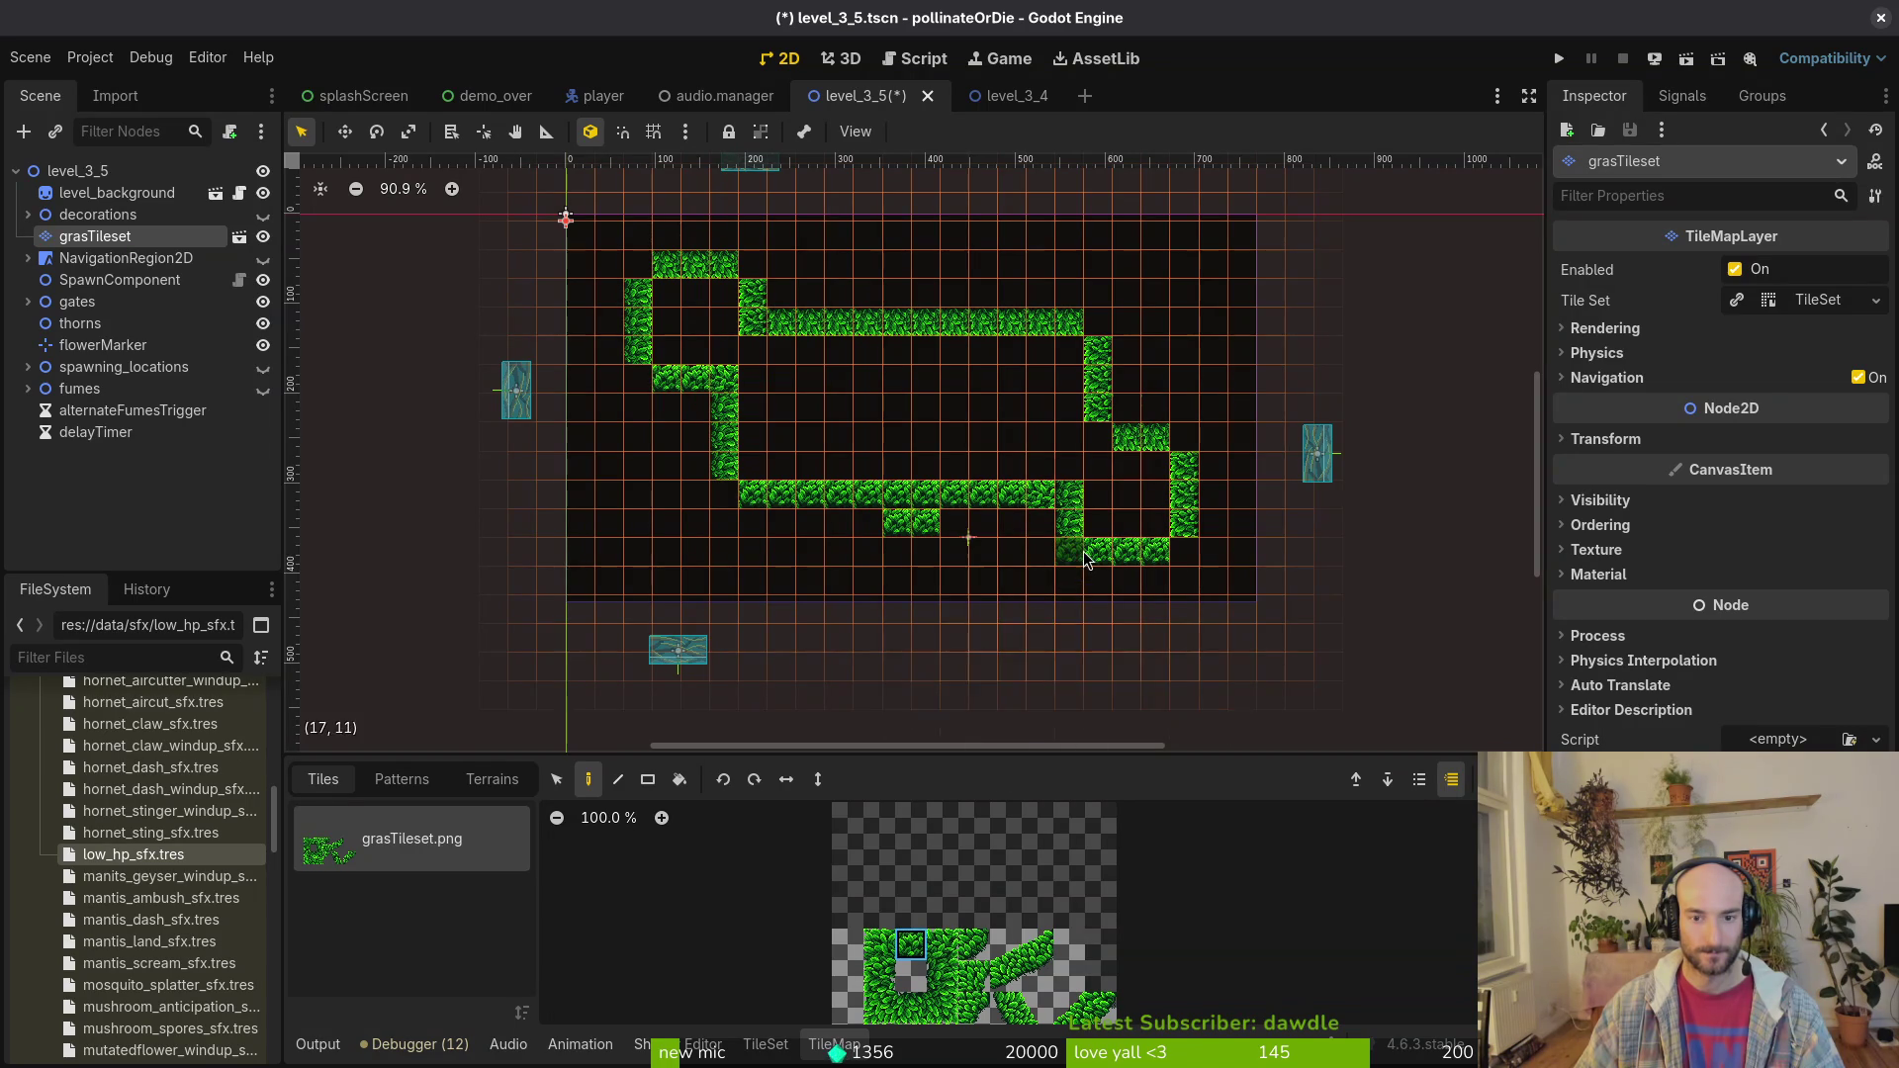
left_click(1077, 550)
left_click(942, 974)
left_click_drag(1029, 520, 1111, 509)
left_click(1133, 440)
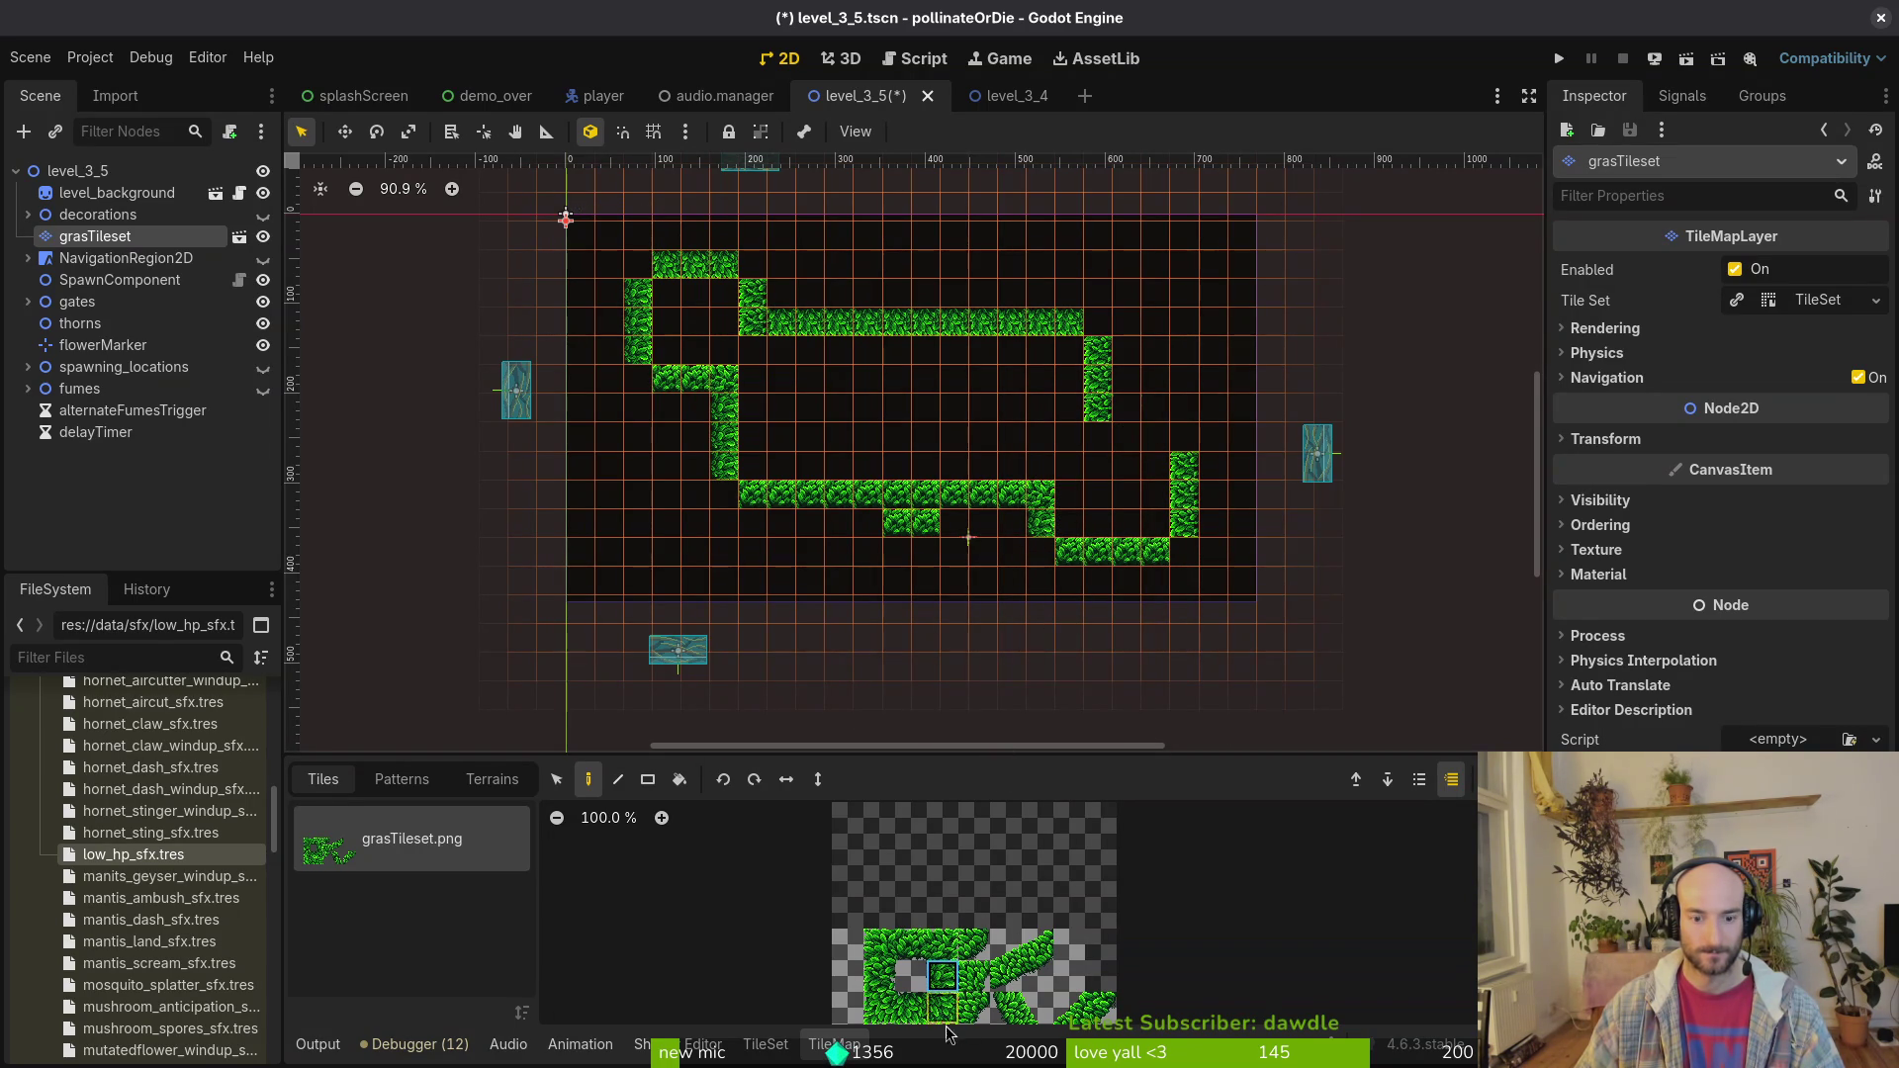
Step: Erase the three-tile grass stub below the left wall
left_click(912, 1007)
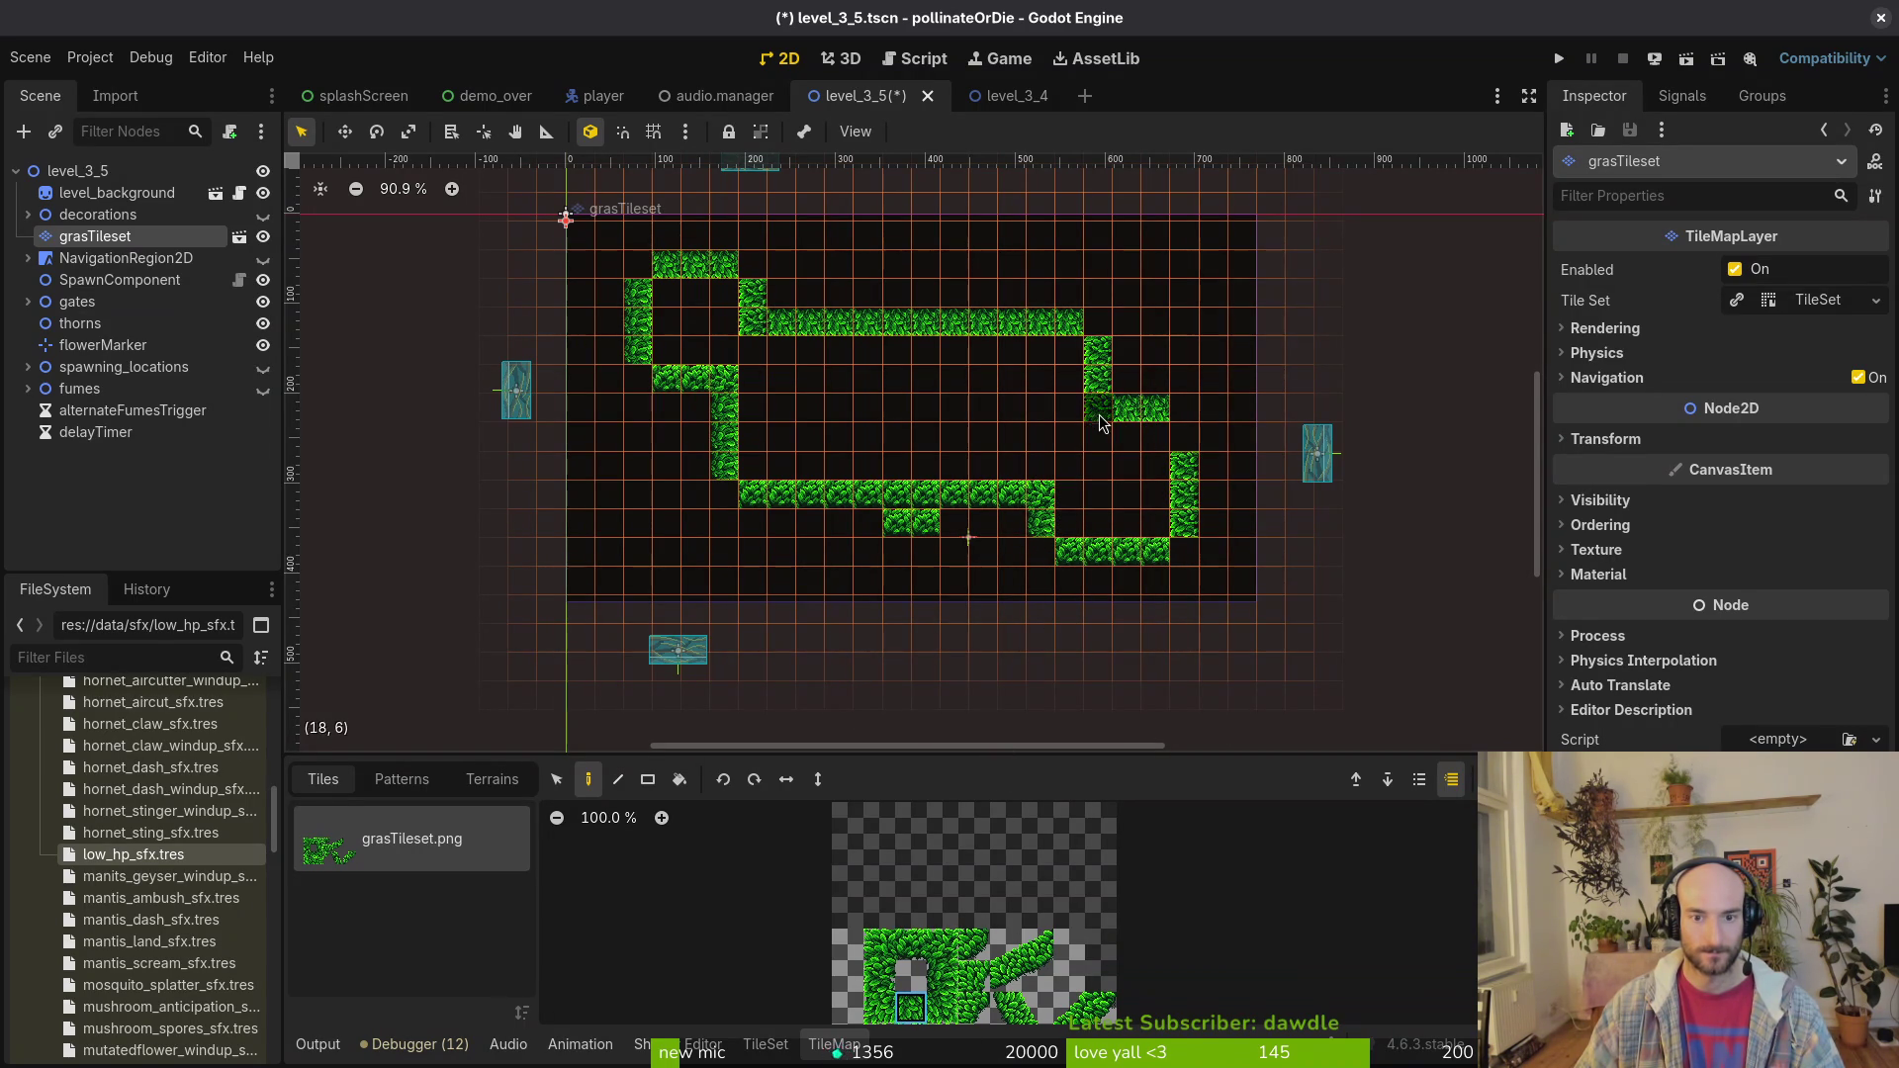
right_click(725, 378)
right_click(697, 378)
right_click(667, 378)
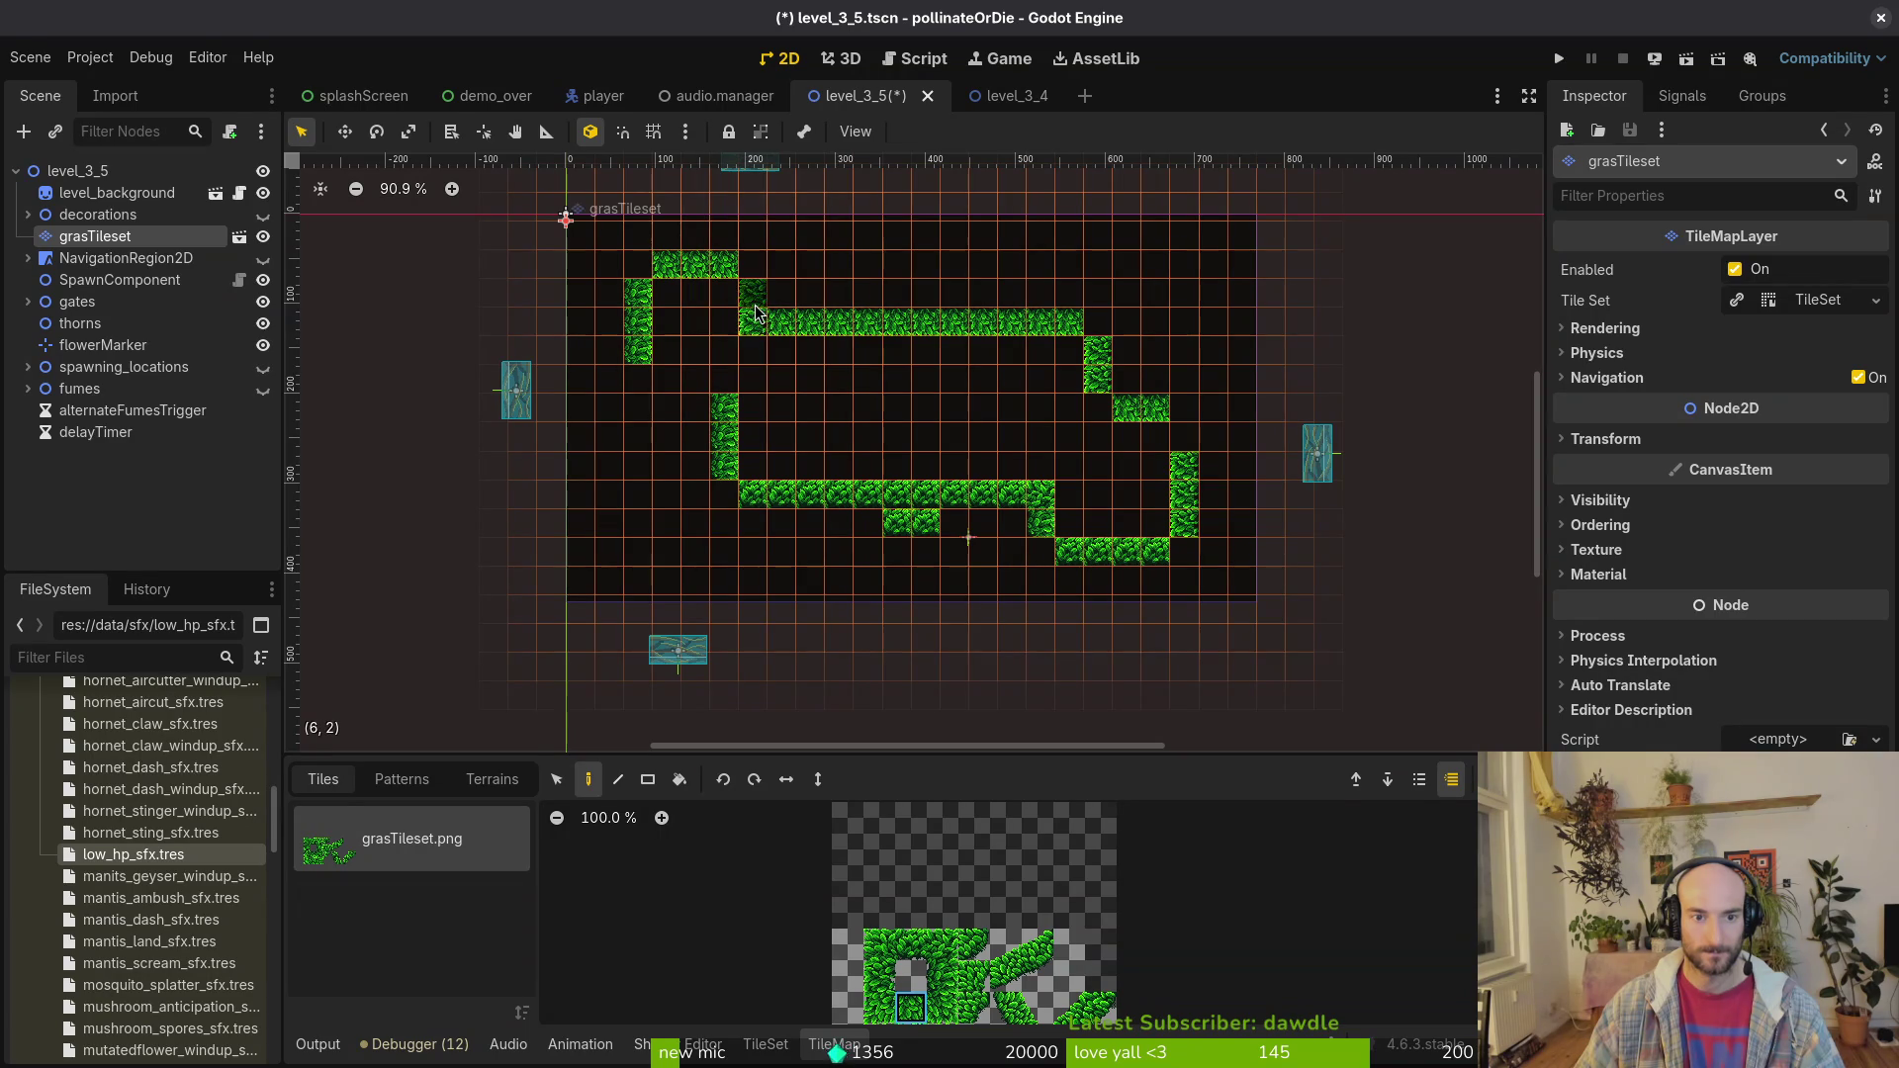
Step: Add a grass step off the left wall and extend the top ledge and right column
left_click(911, 944)
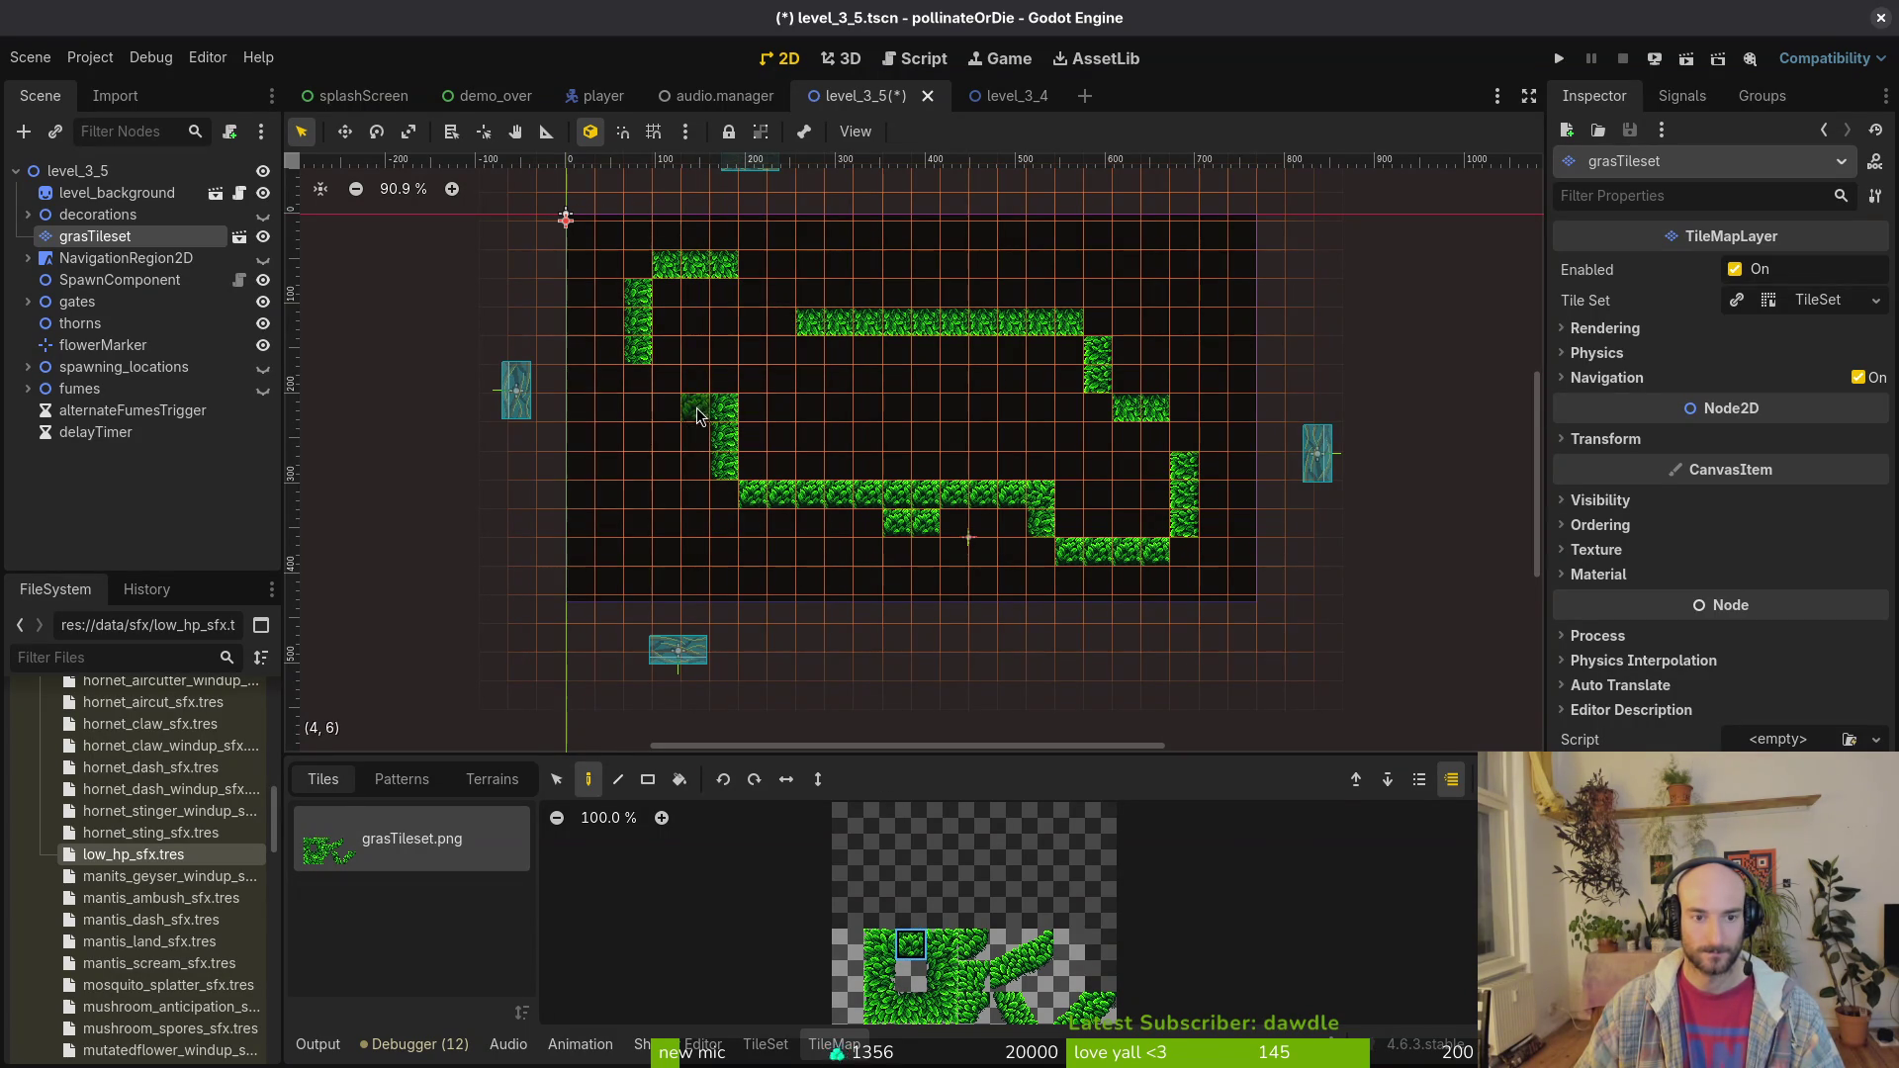
left_click(879, 1007)
left_click(781, 321)
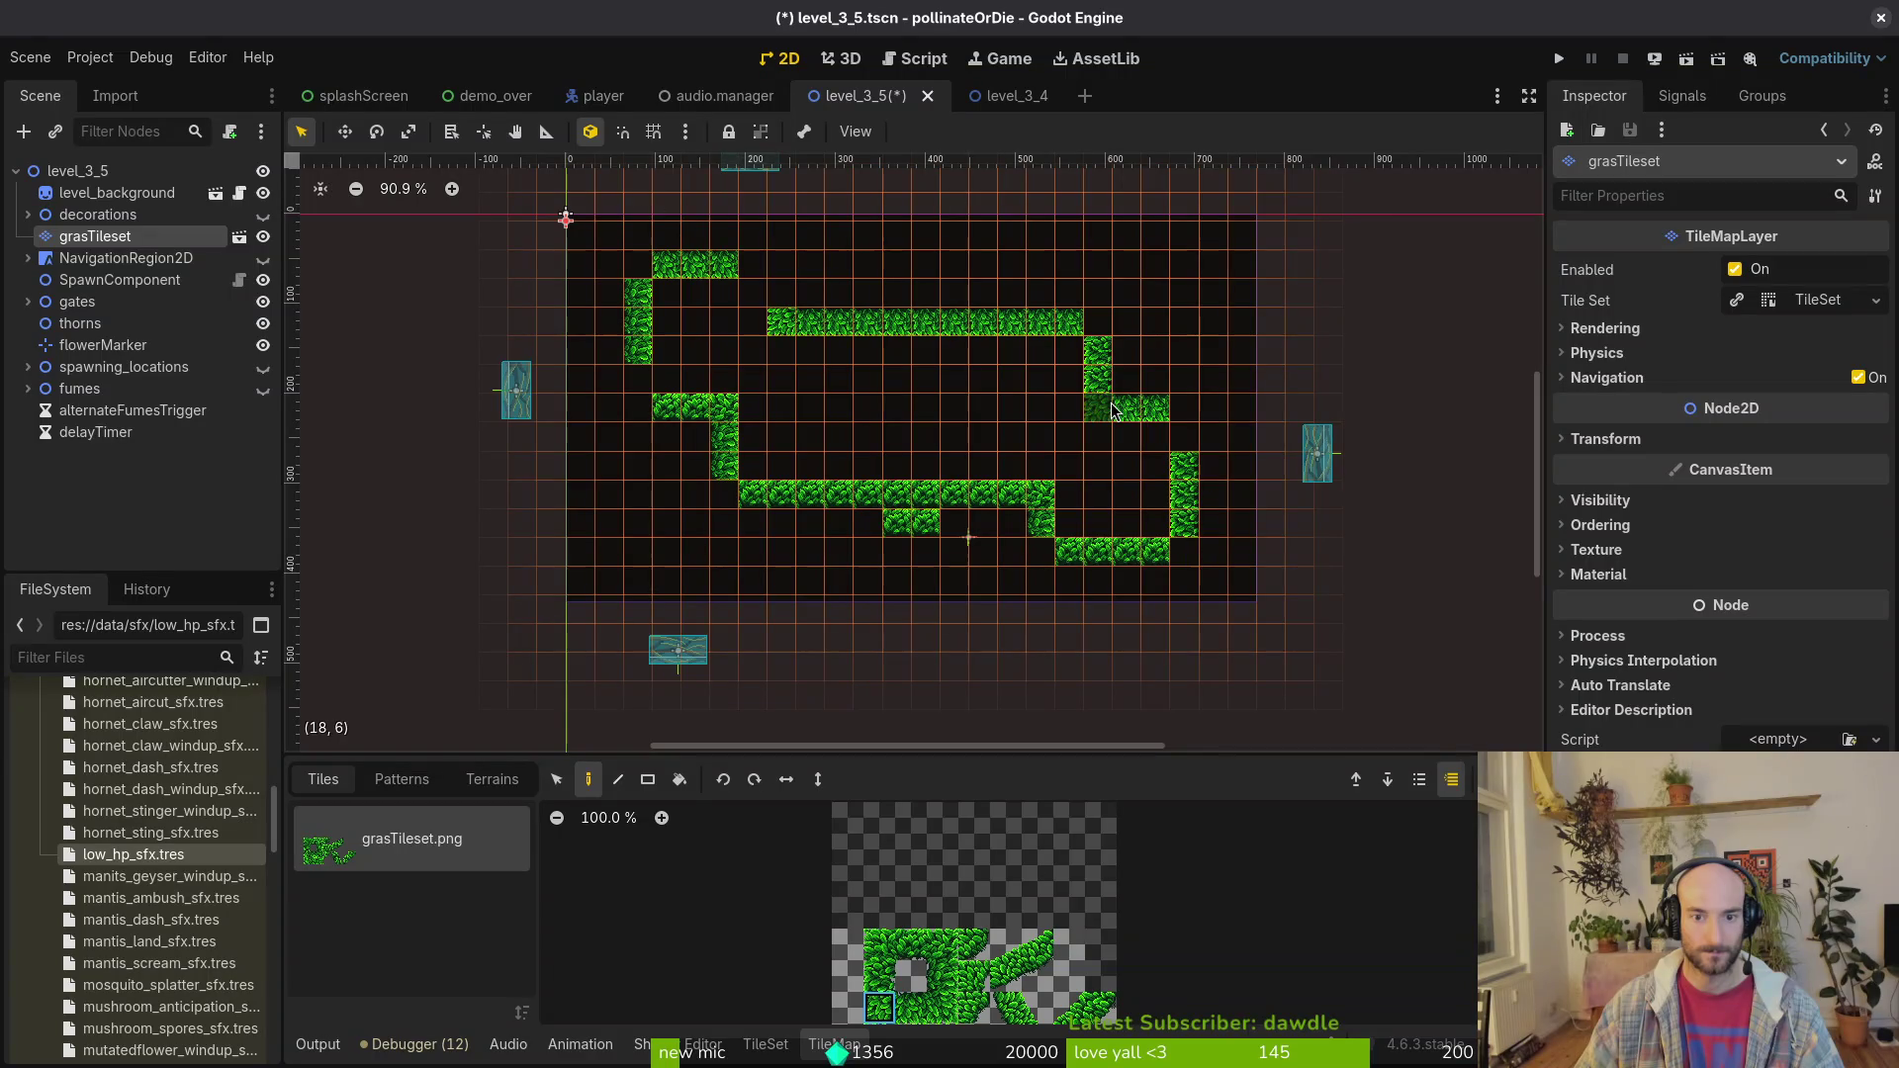
left_click(1098, 409)
left_click(879, 977)
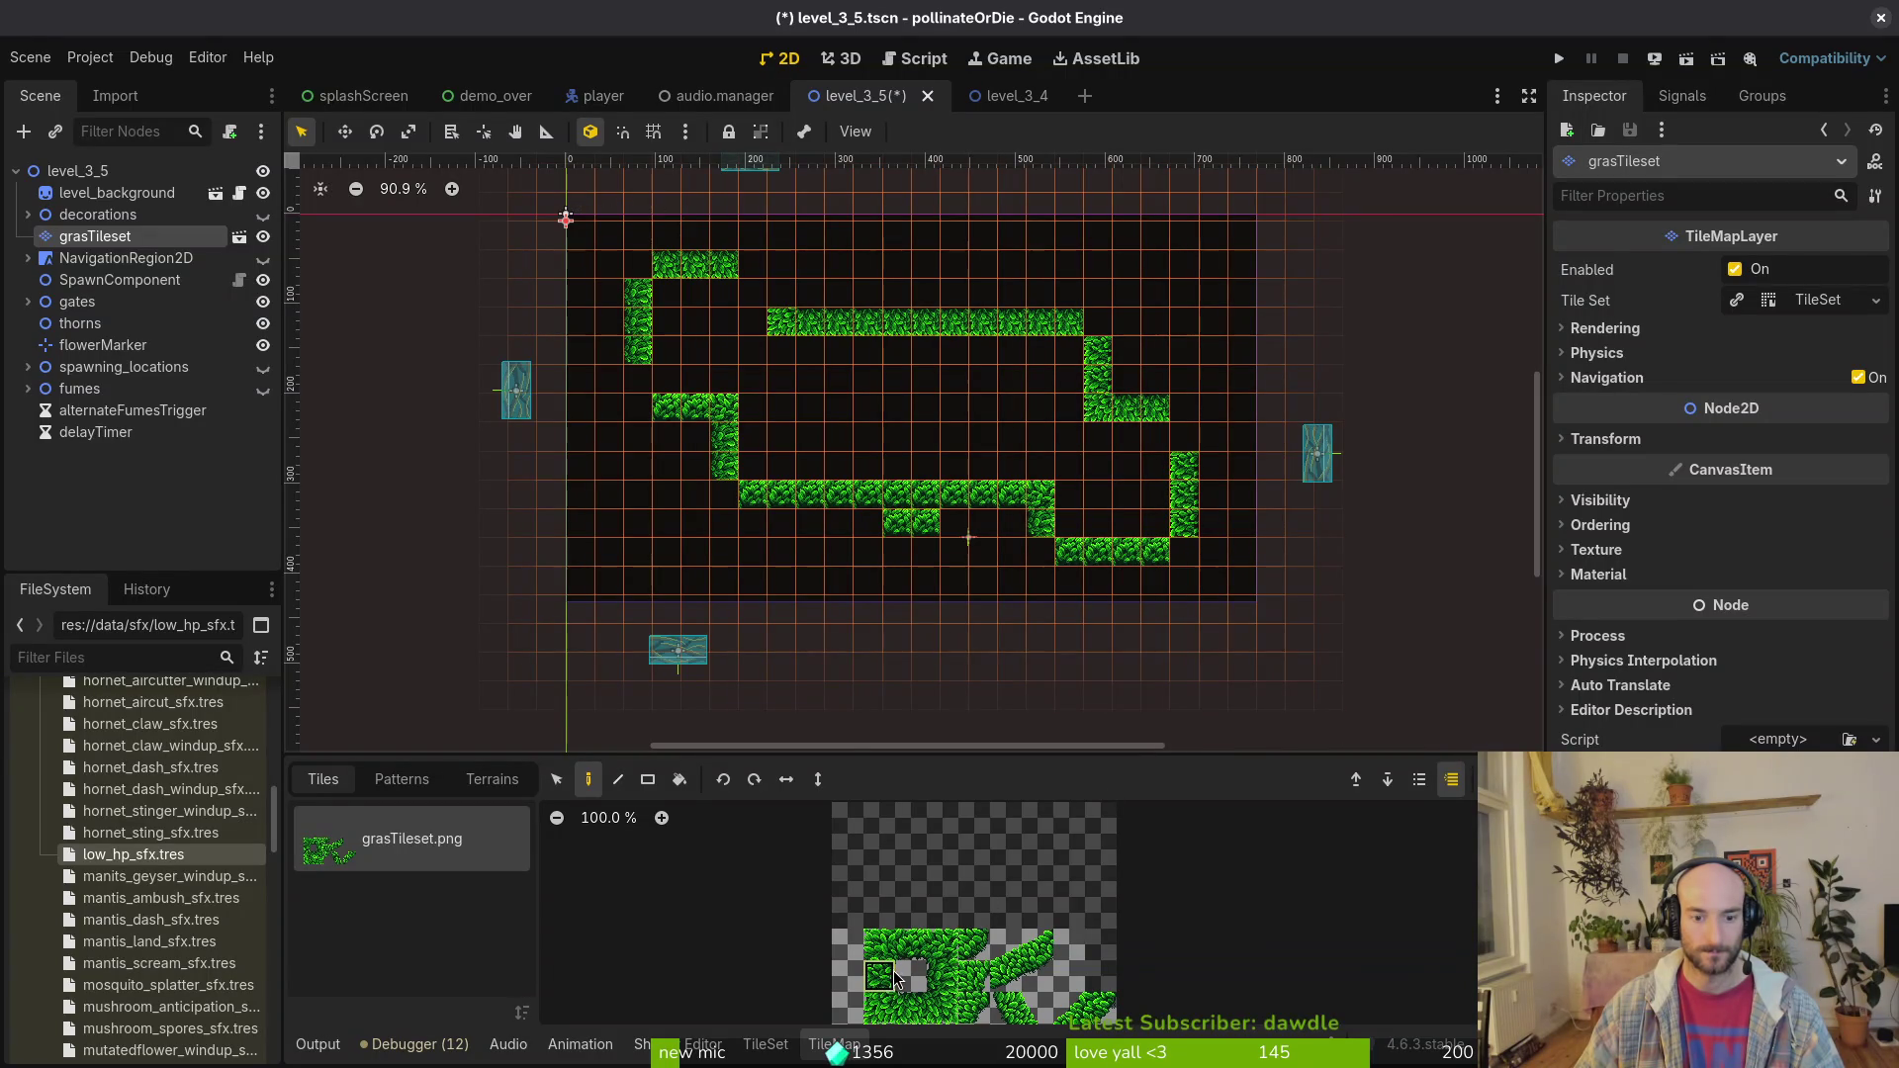
left_click(1185, 437)
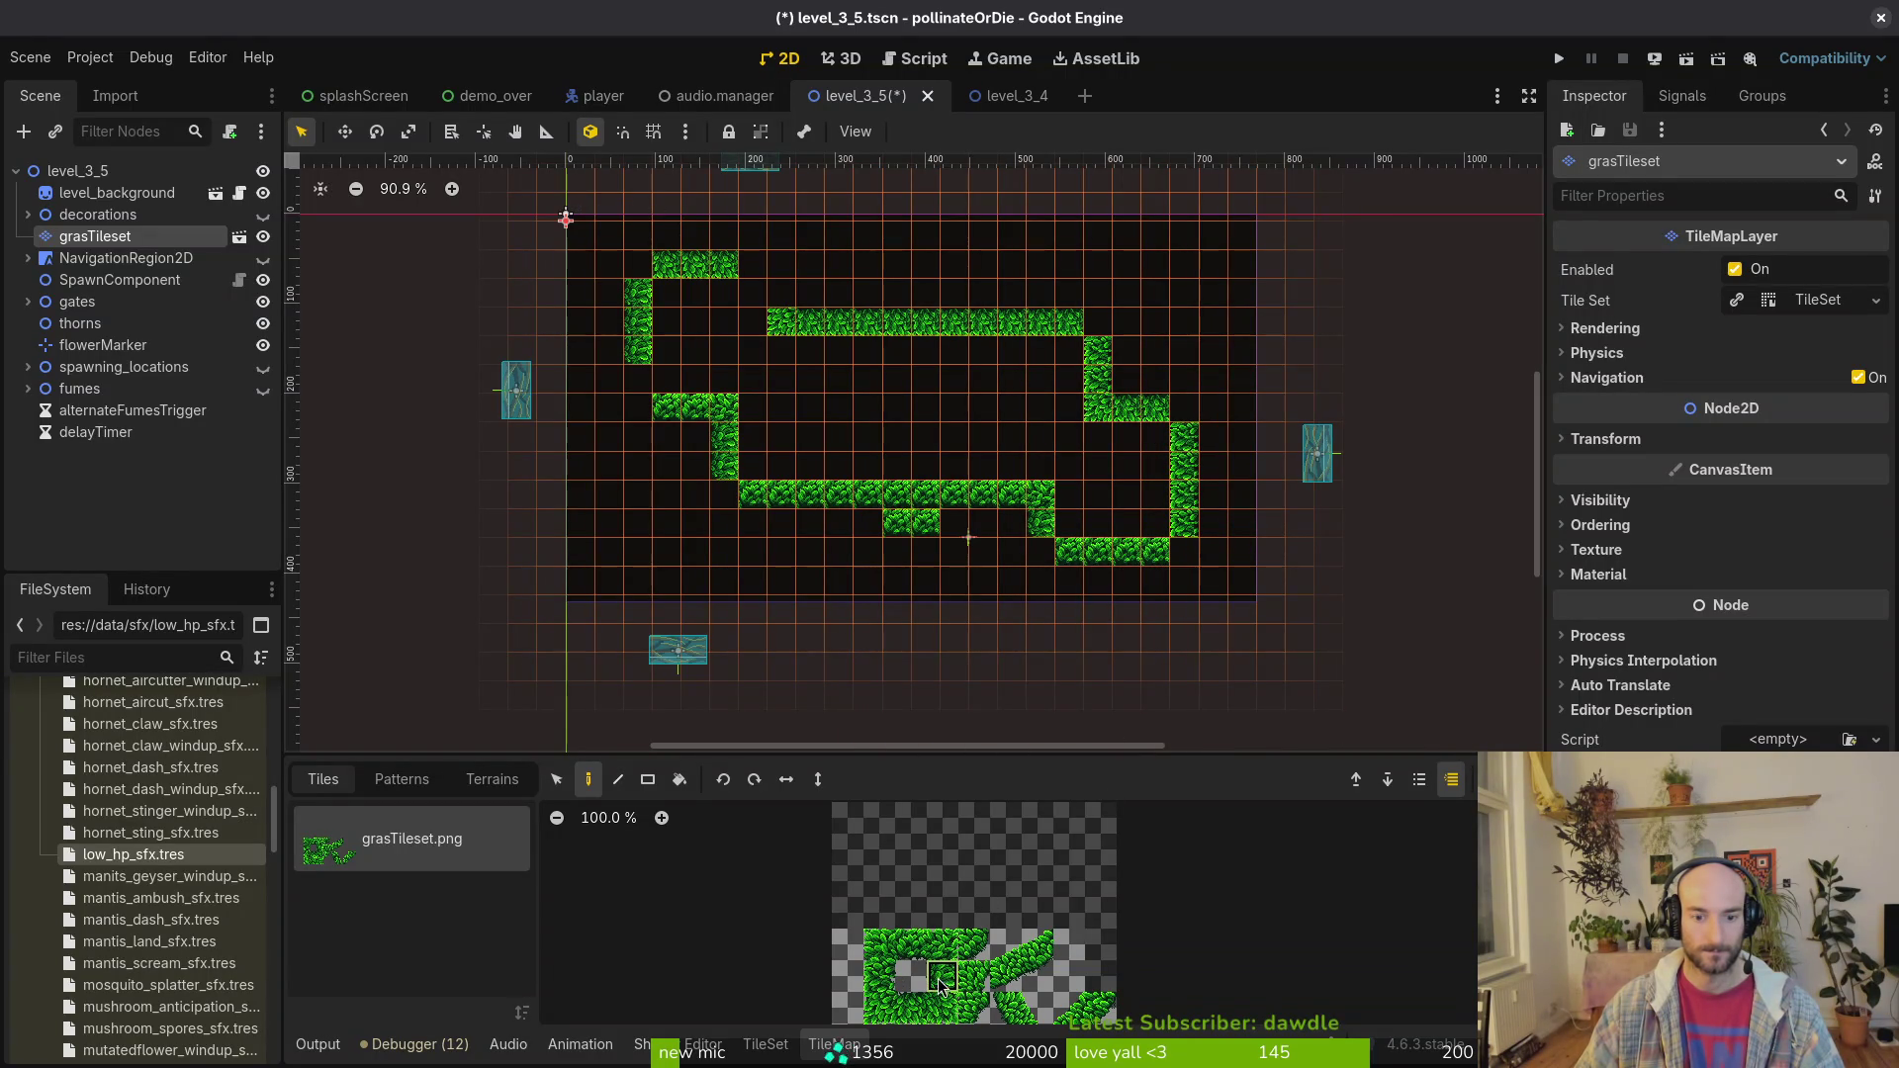
Step: Fill the remaining gaps so the grass walls form one closed loop
left_click(880, 976)
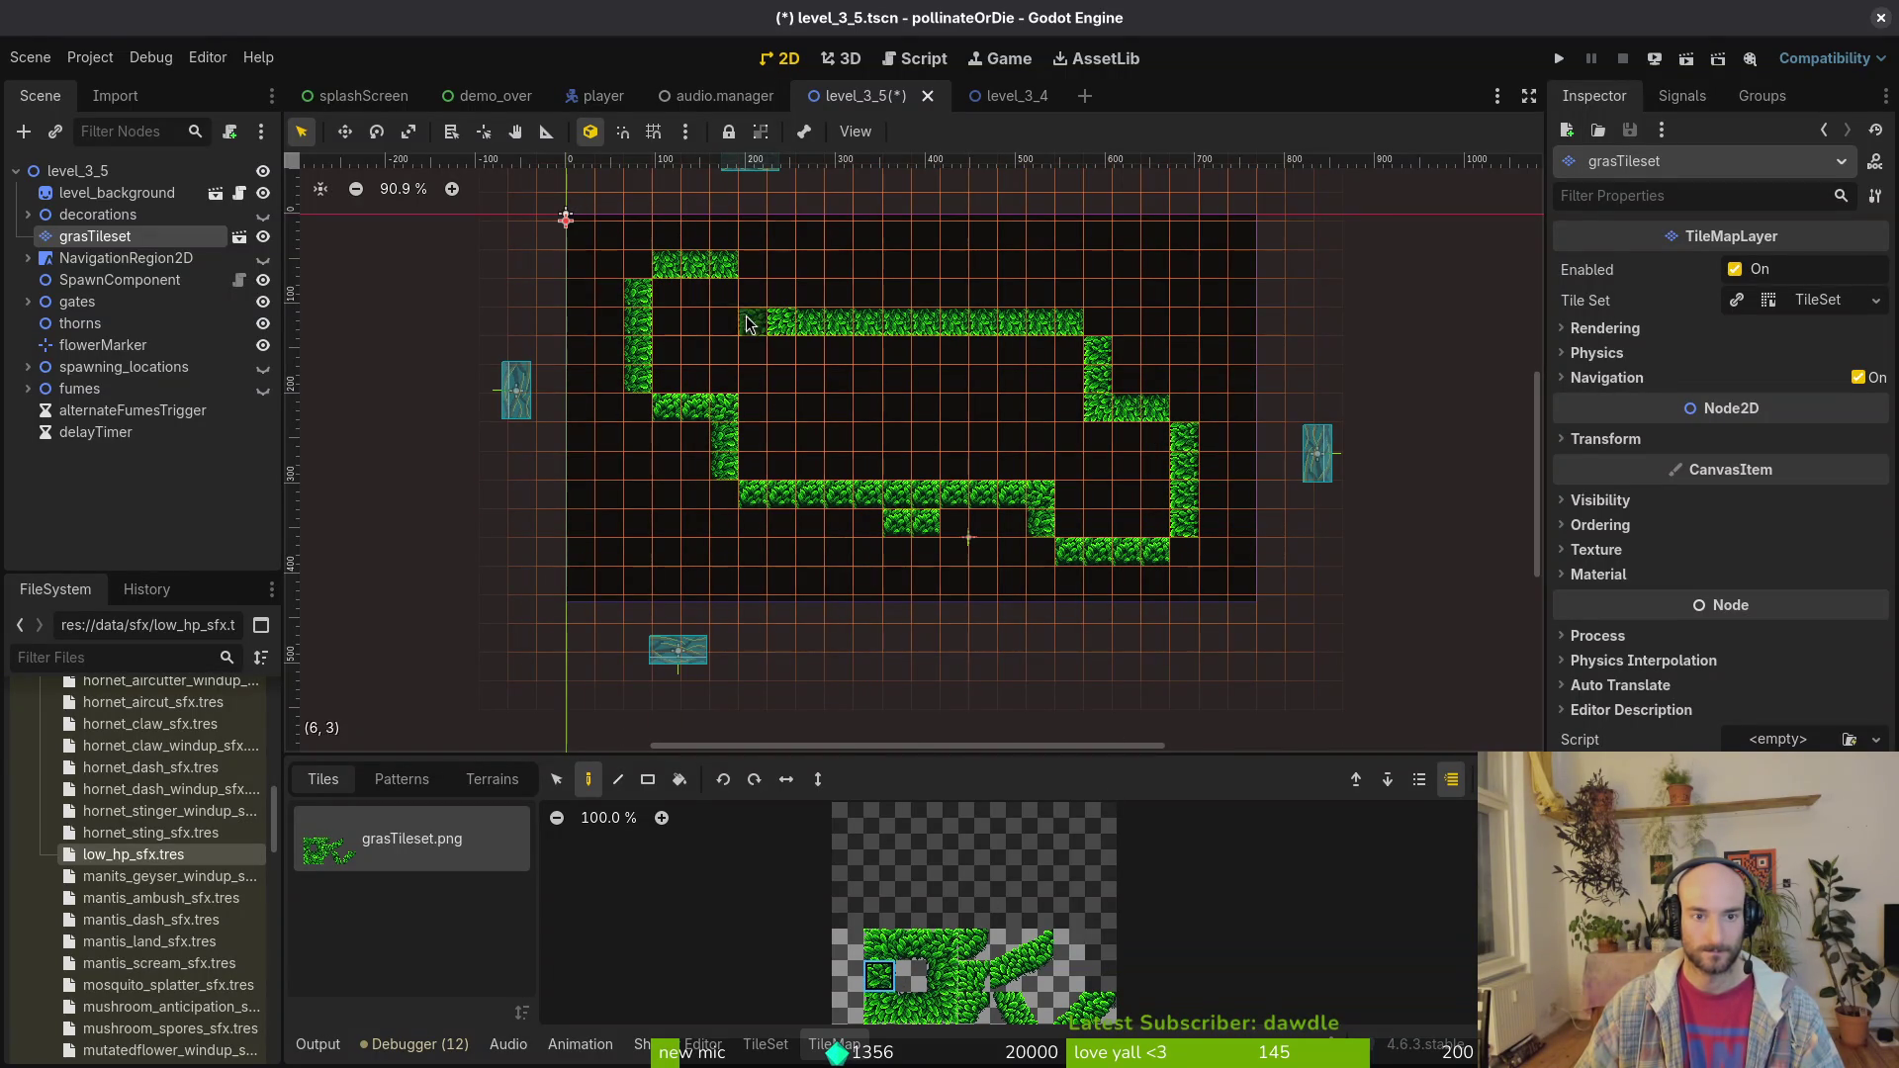
left_click(776, 300)
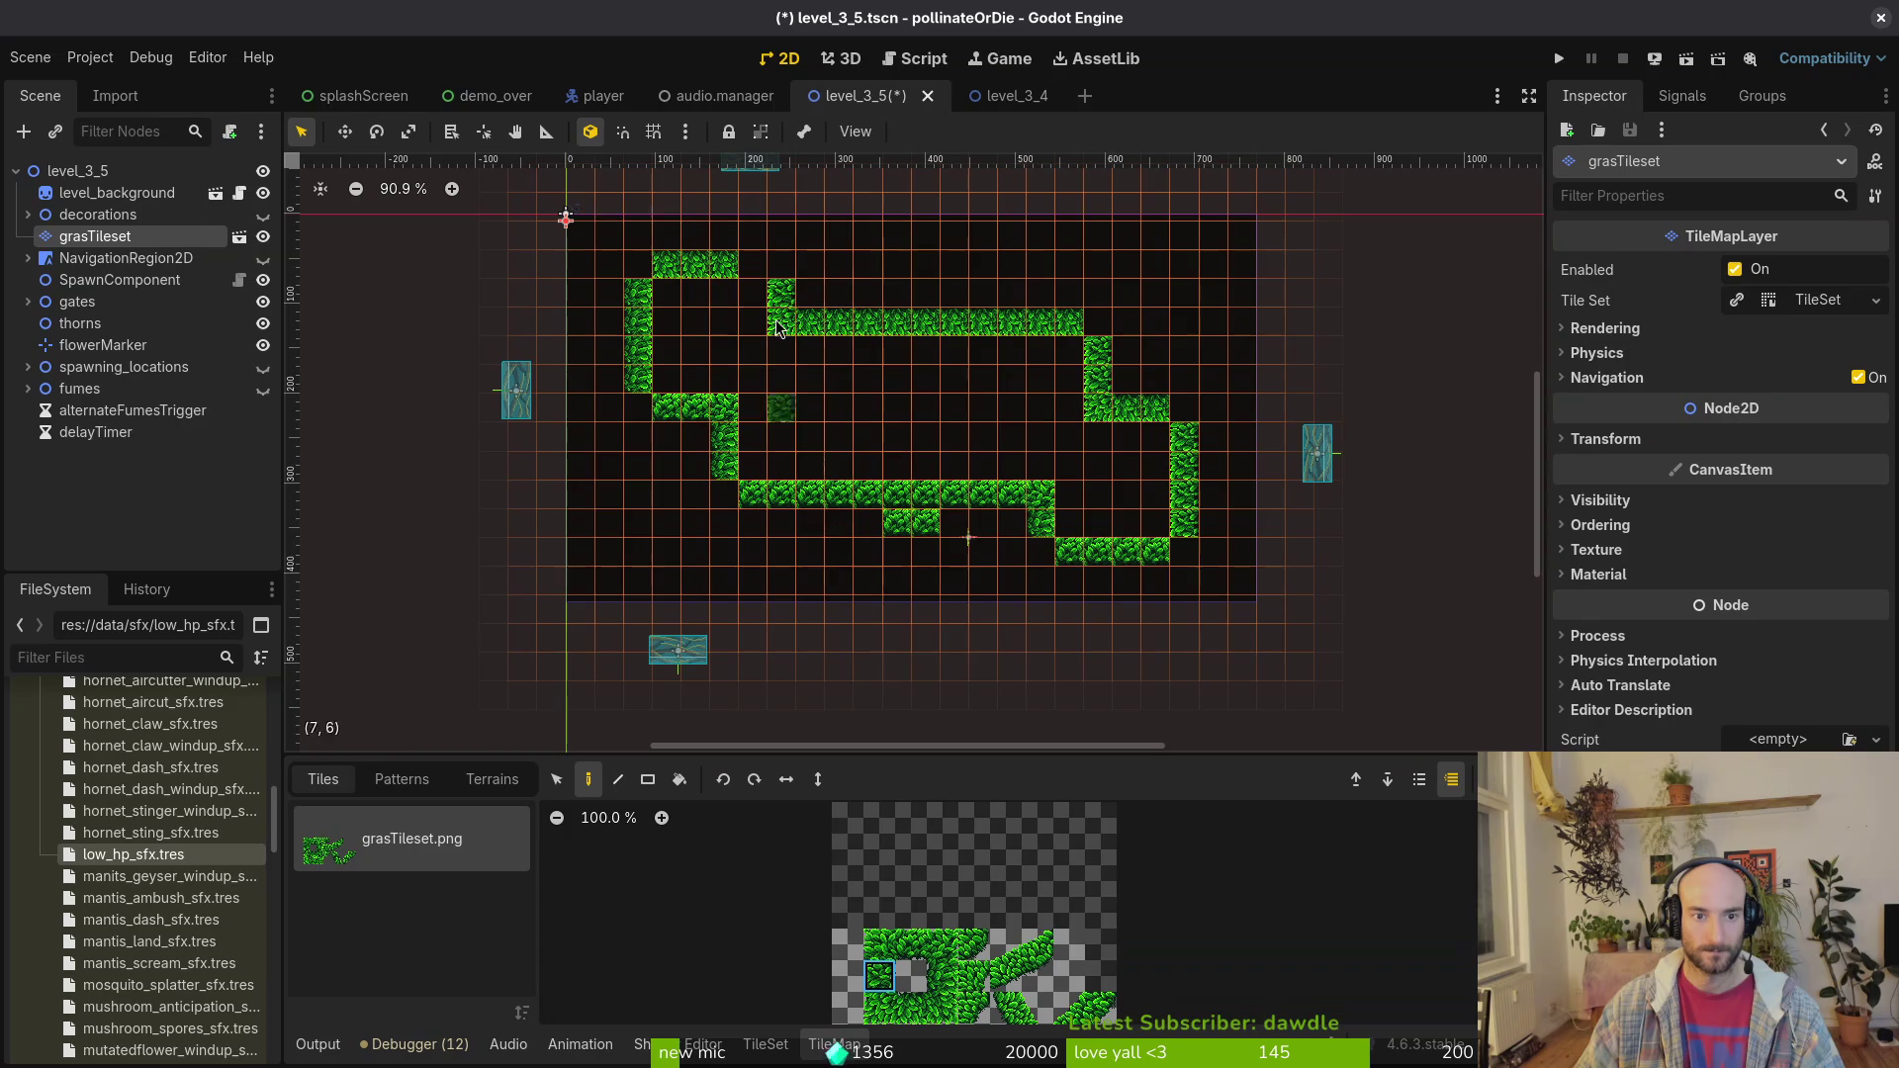
left_click(939, 1009)
left_click(910, 1007)
left_click(752, 264)
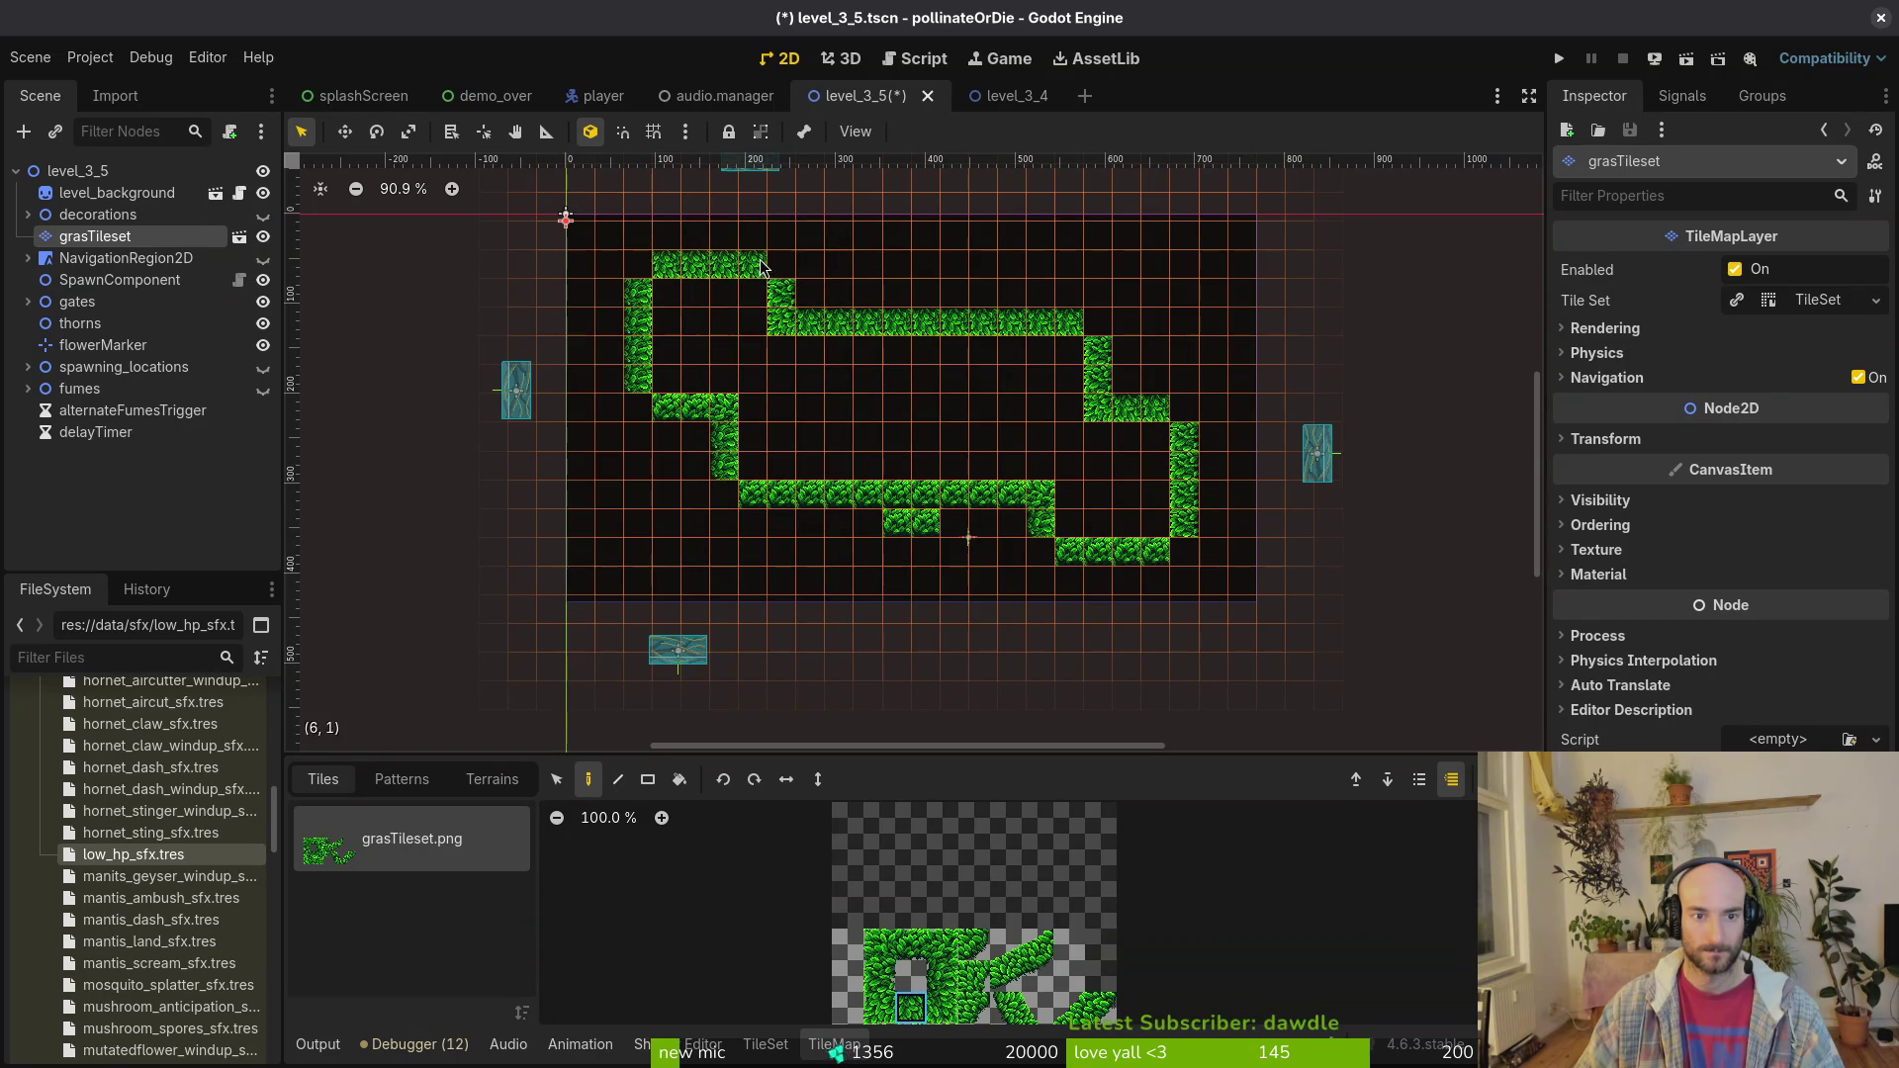
left_click(894, 530)
Step: Paint slanted grass tiles on the lower step corner and the right corner of the path
scroll(1006, 579, "down", 3)
key("Escape")
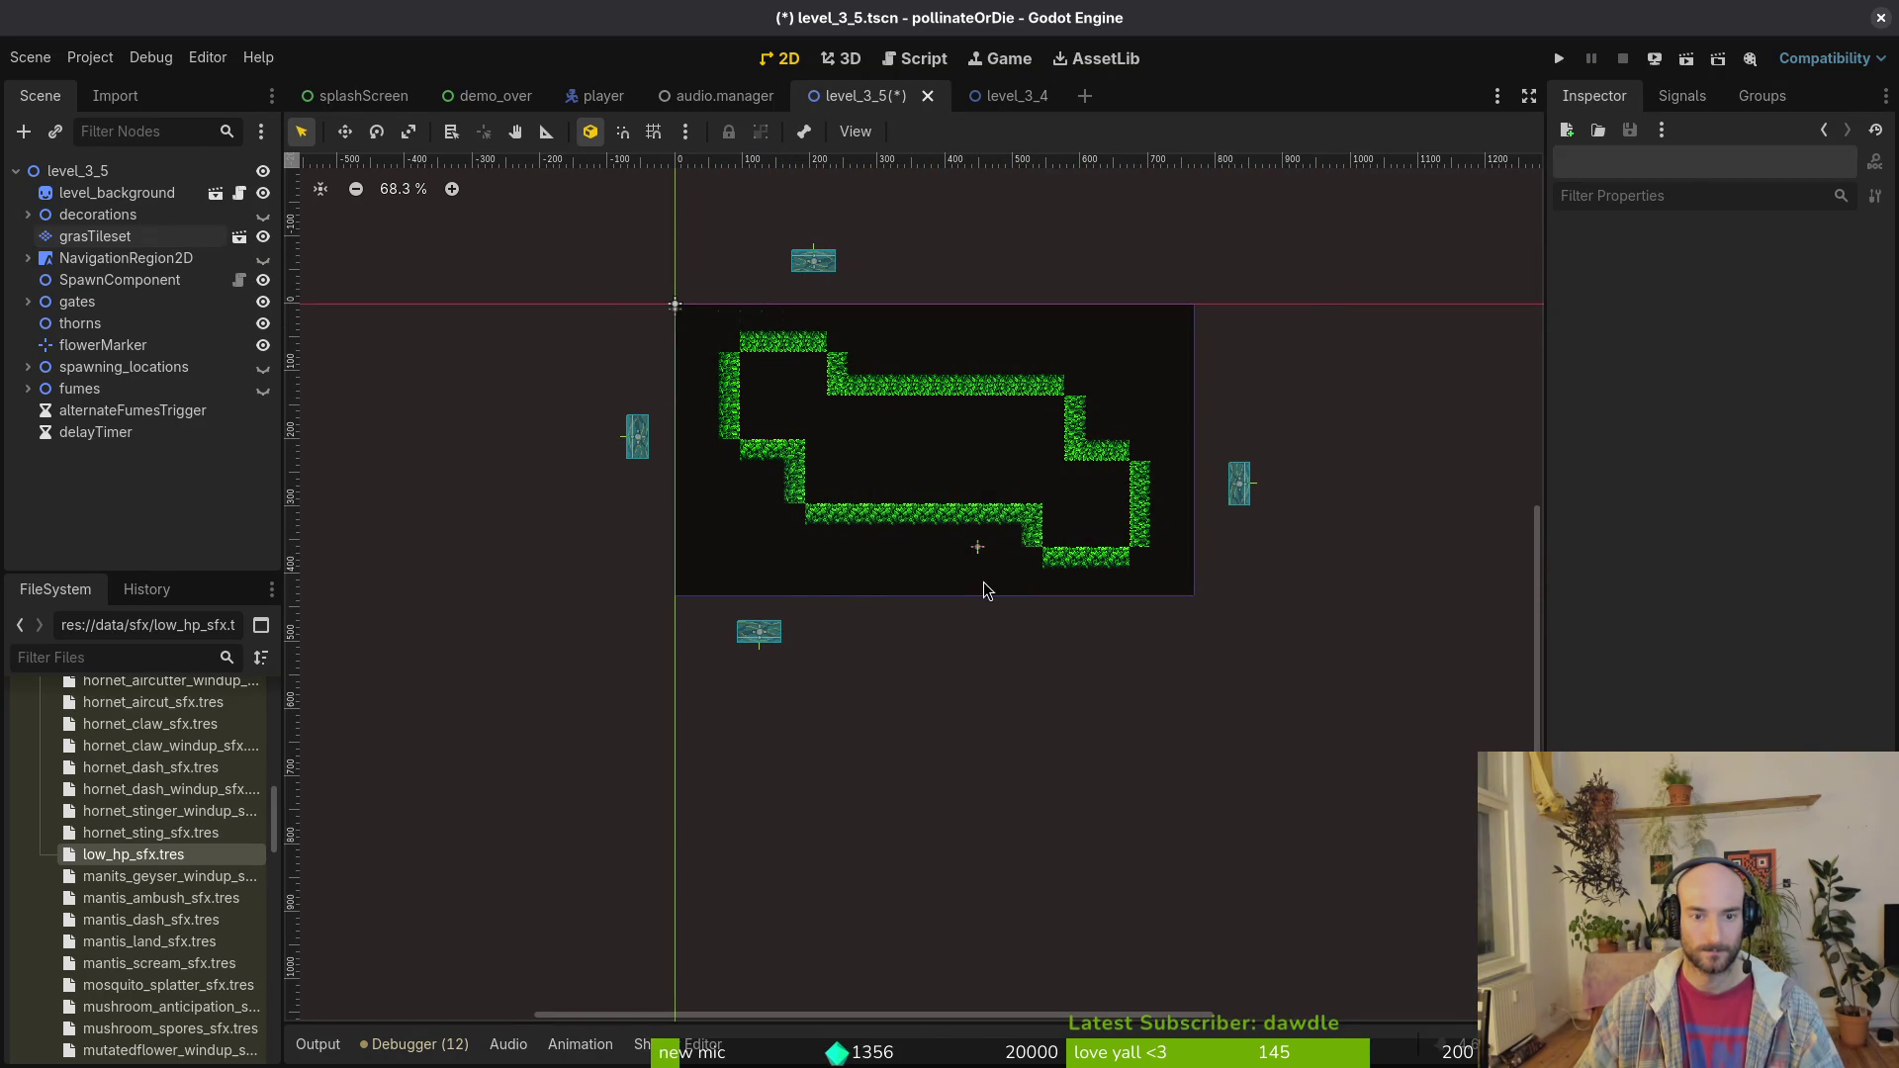
scroll(1005, 475, "up", 4)
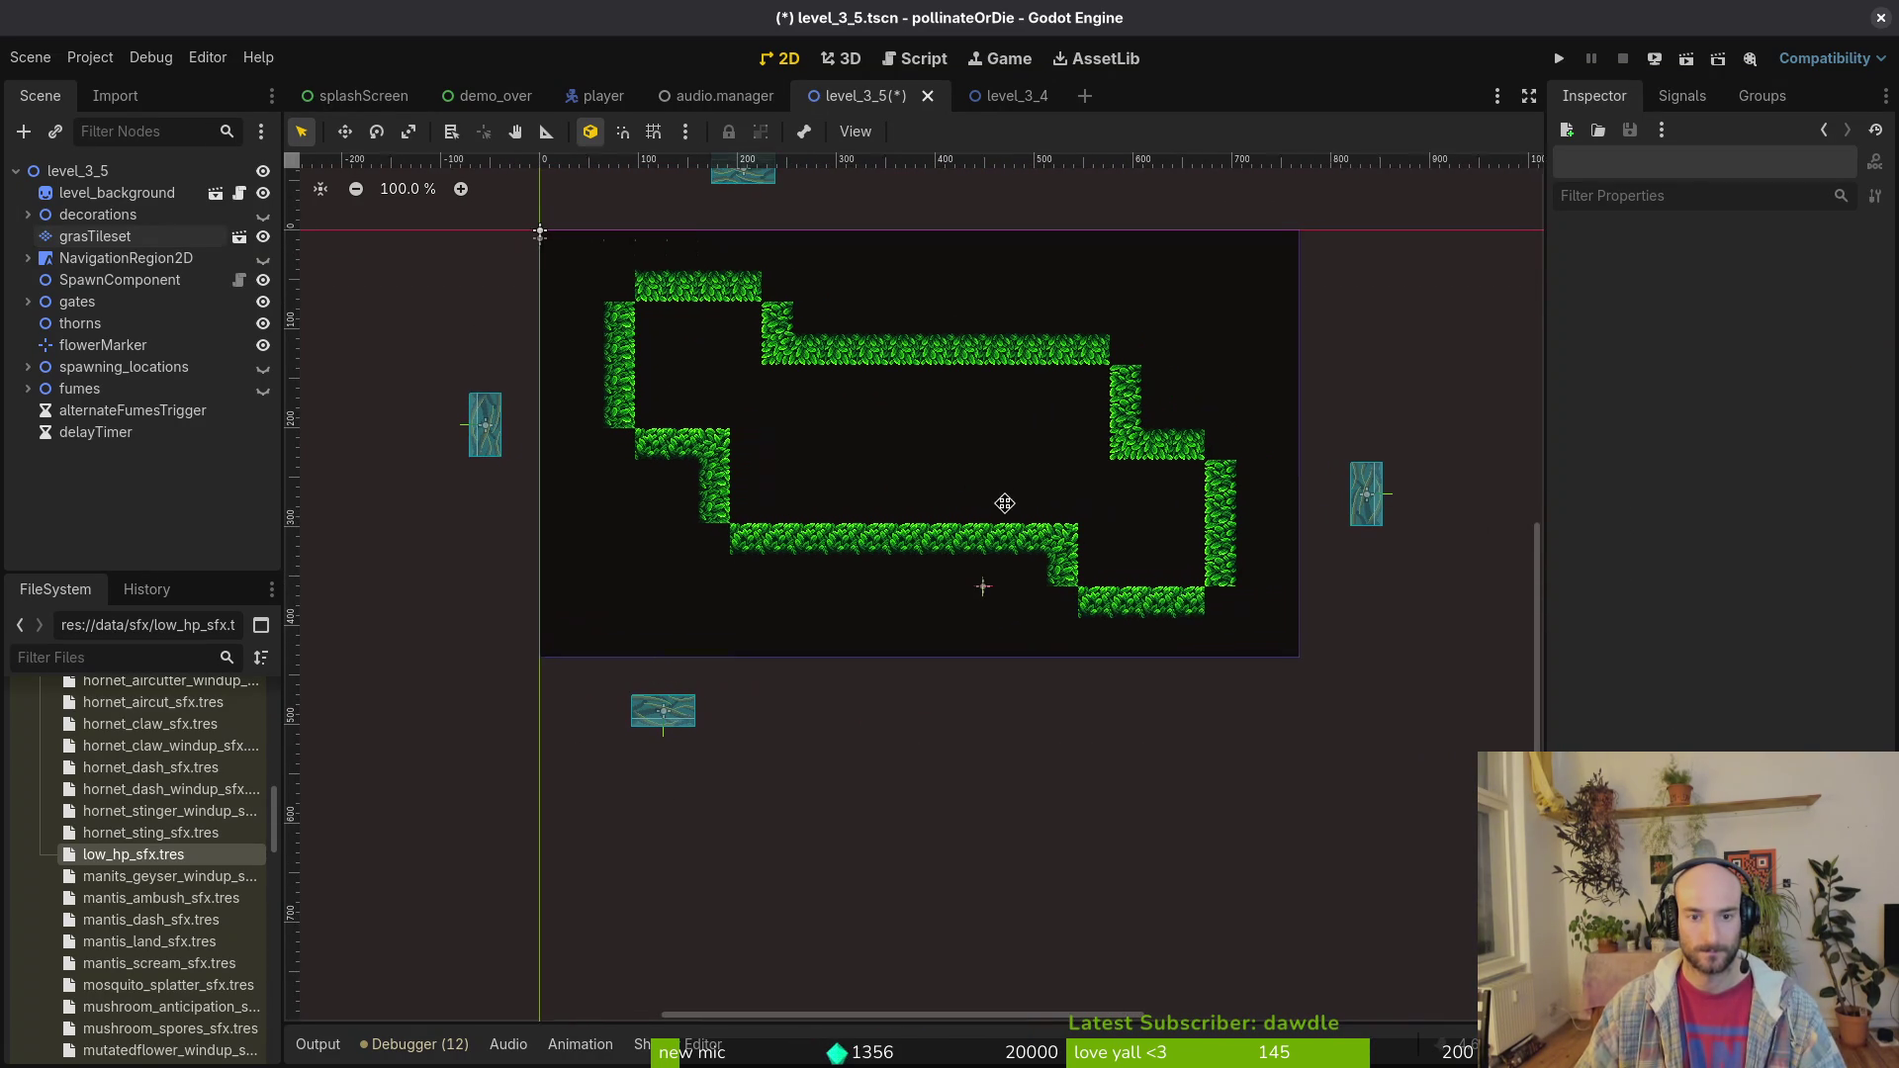
left_click(96, 238)
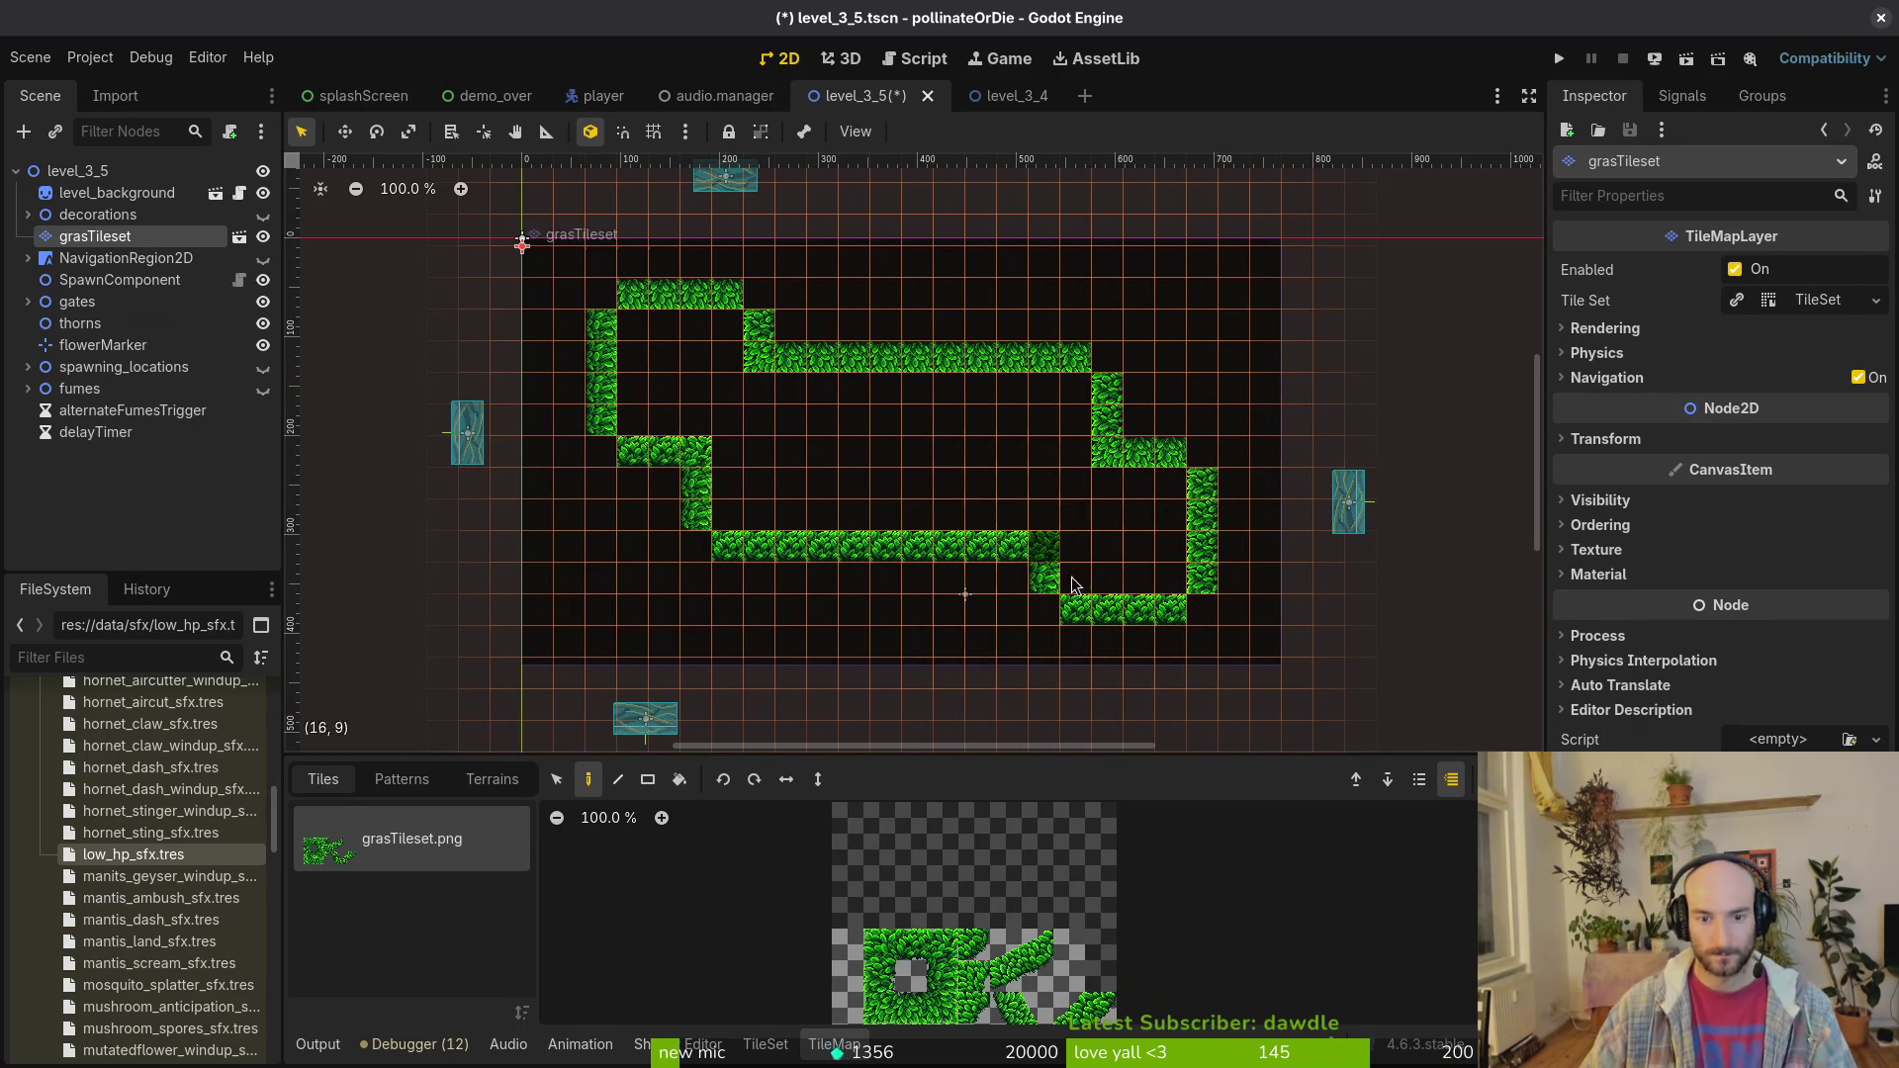
scroll(1048, 552, "up", 1)
scroll(1056, 556, "down", 2)
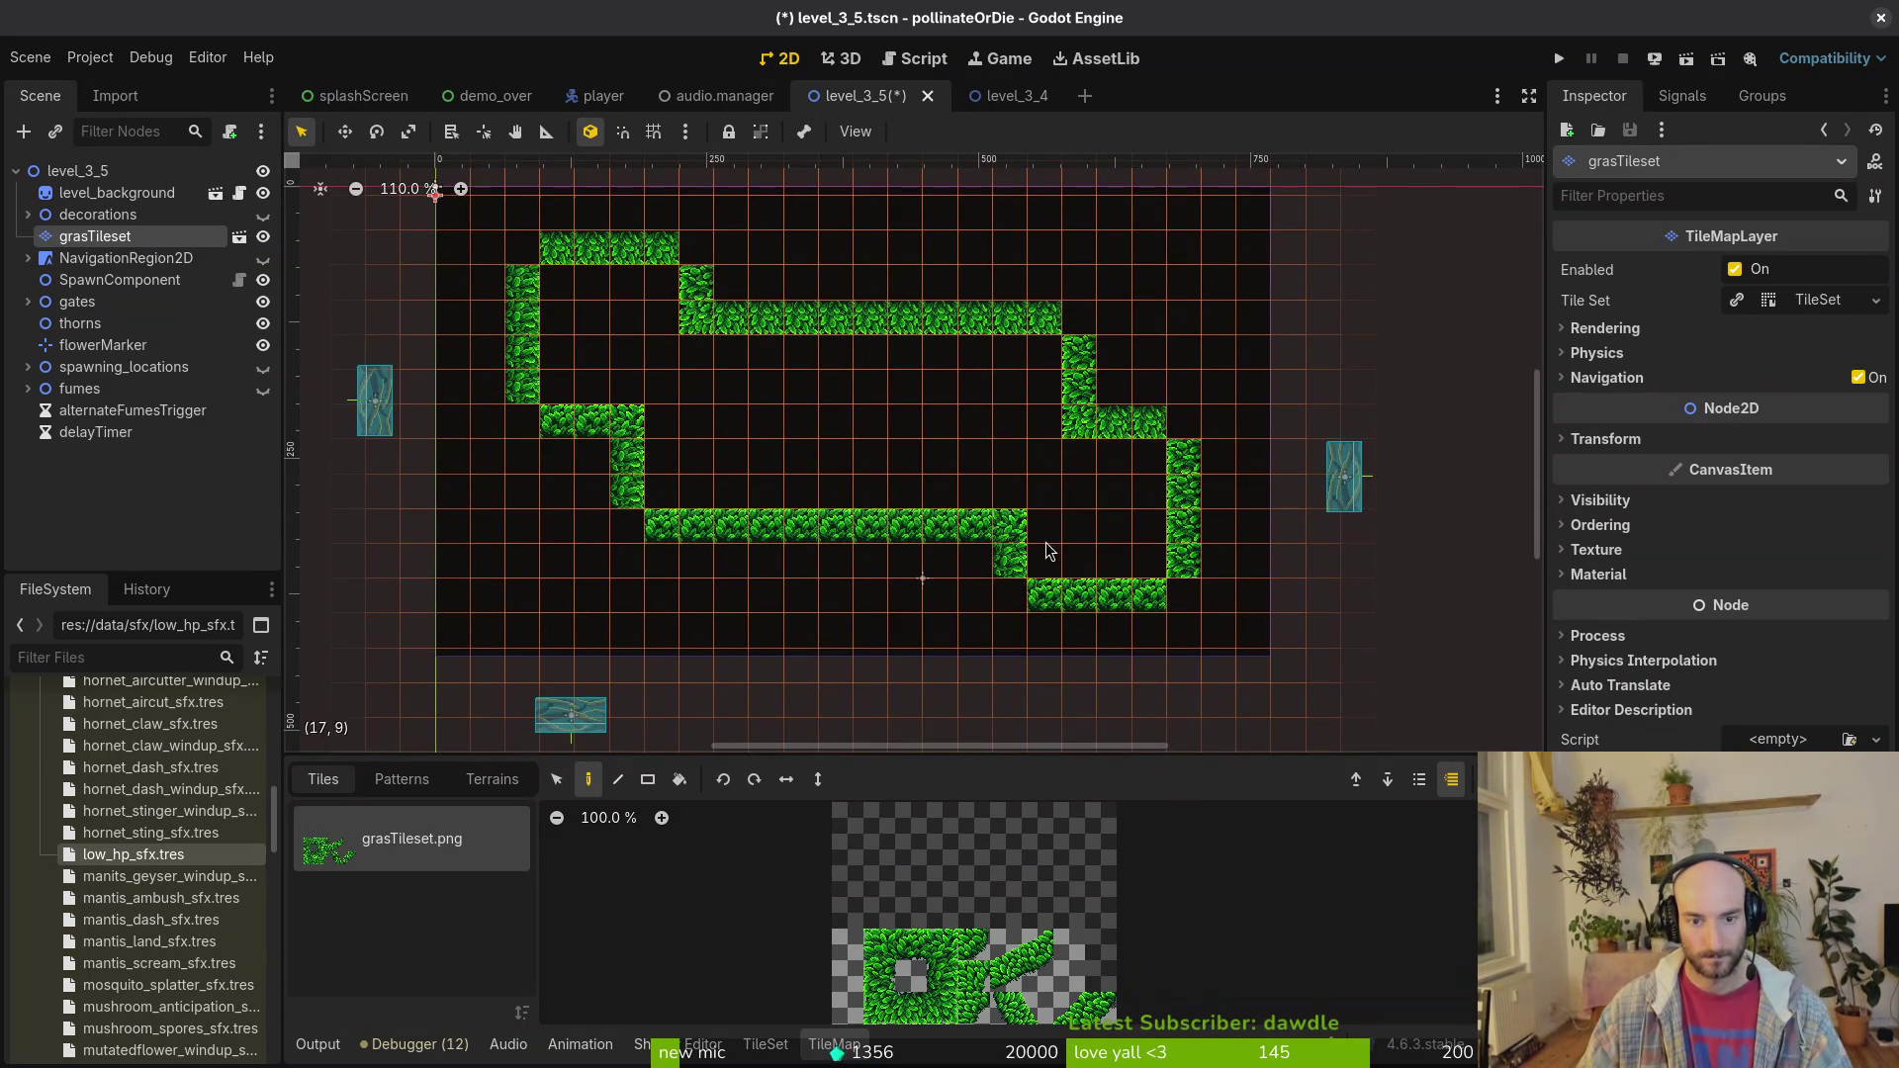
left_click(1072, 1007)
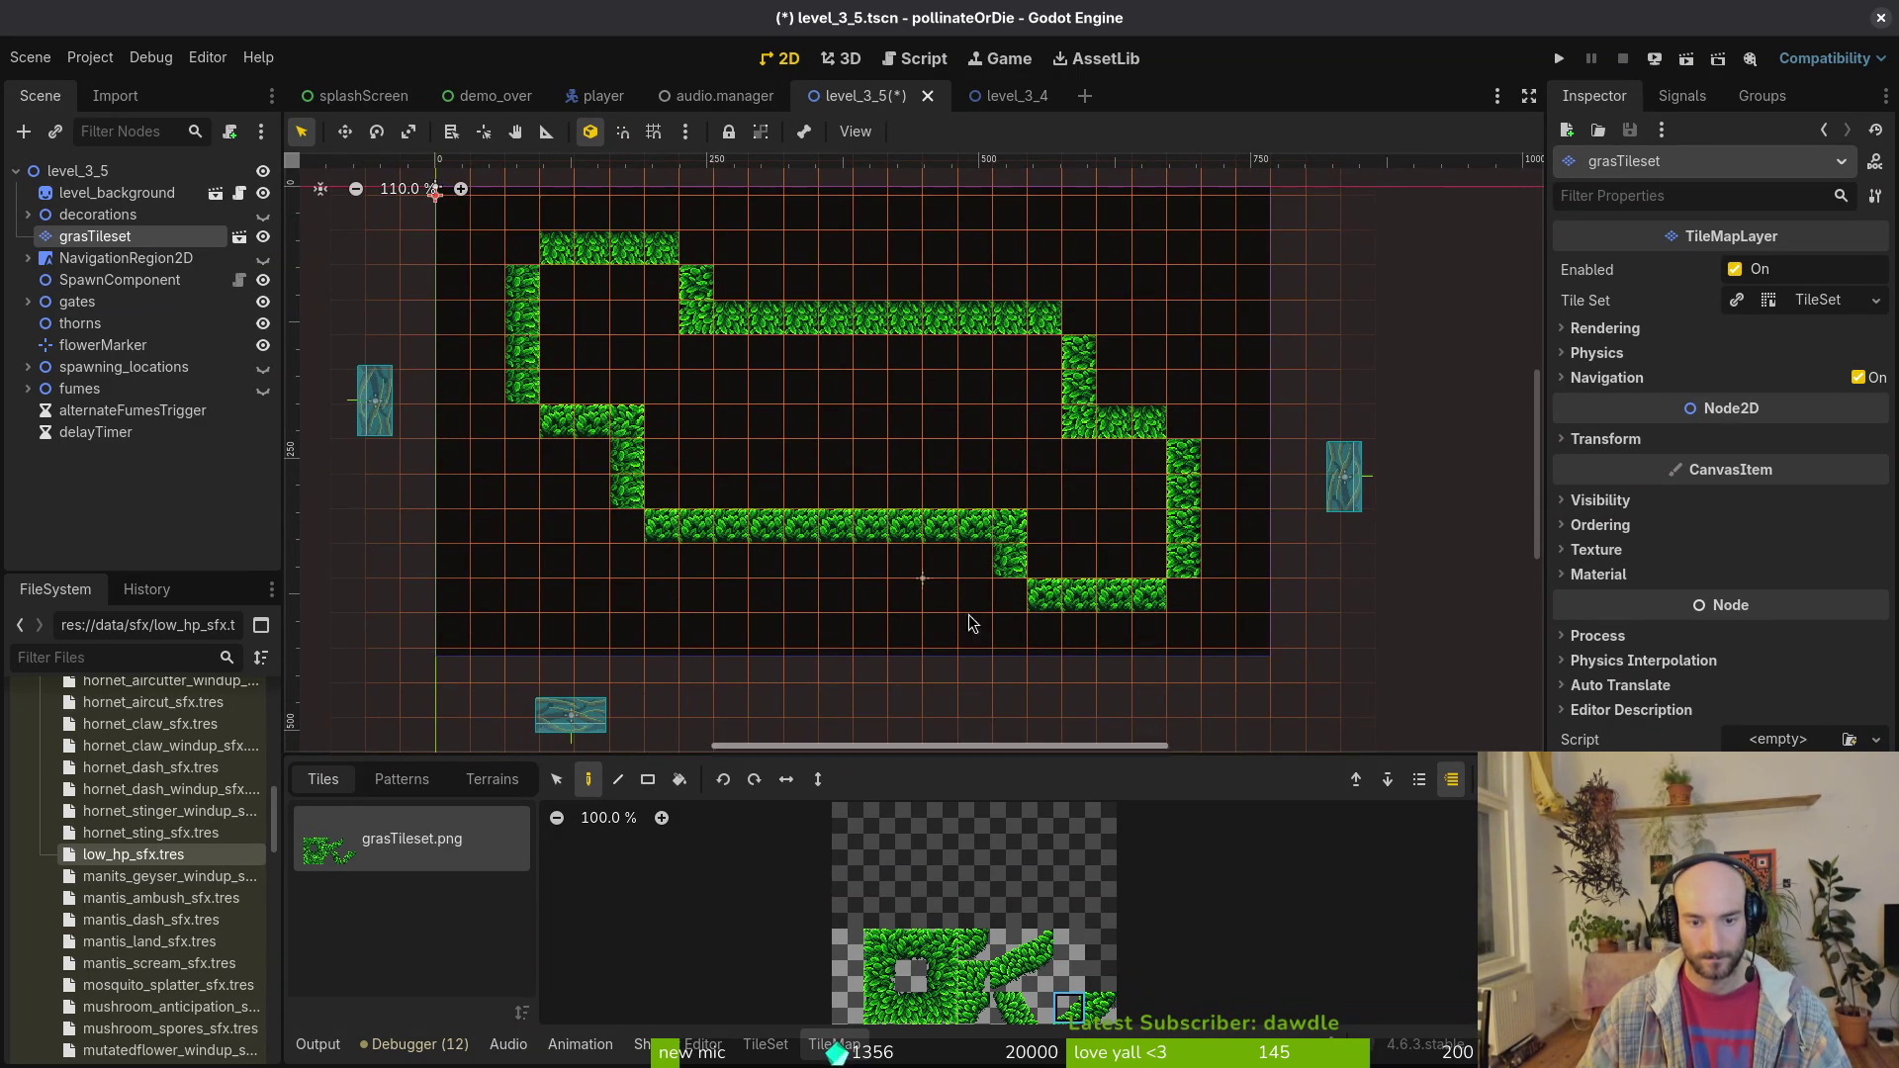
left_click(1014, 538)
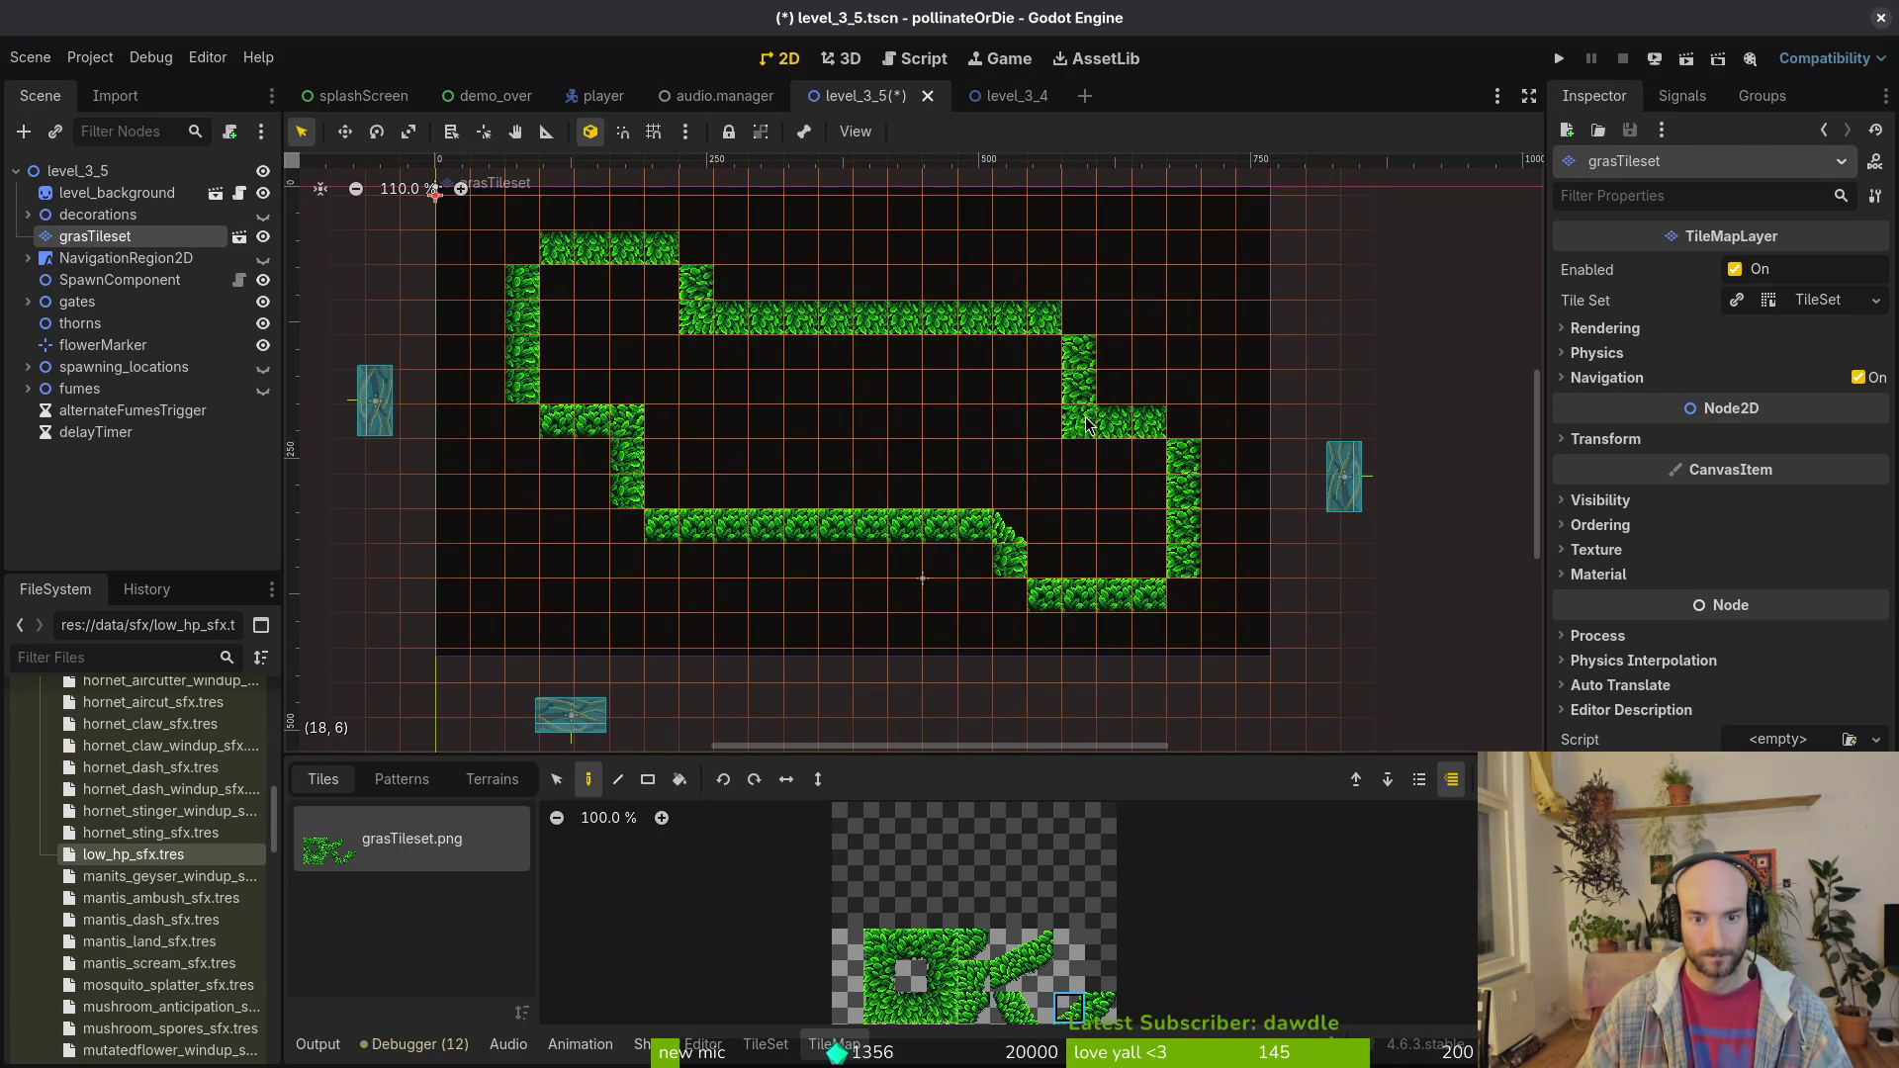
left_click(1080, 421)
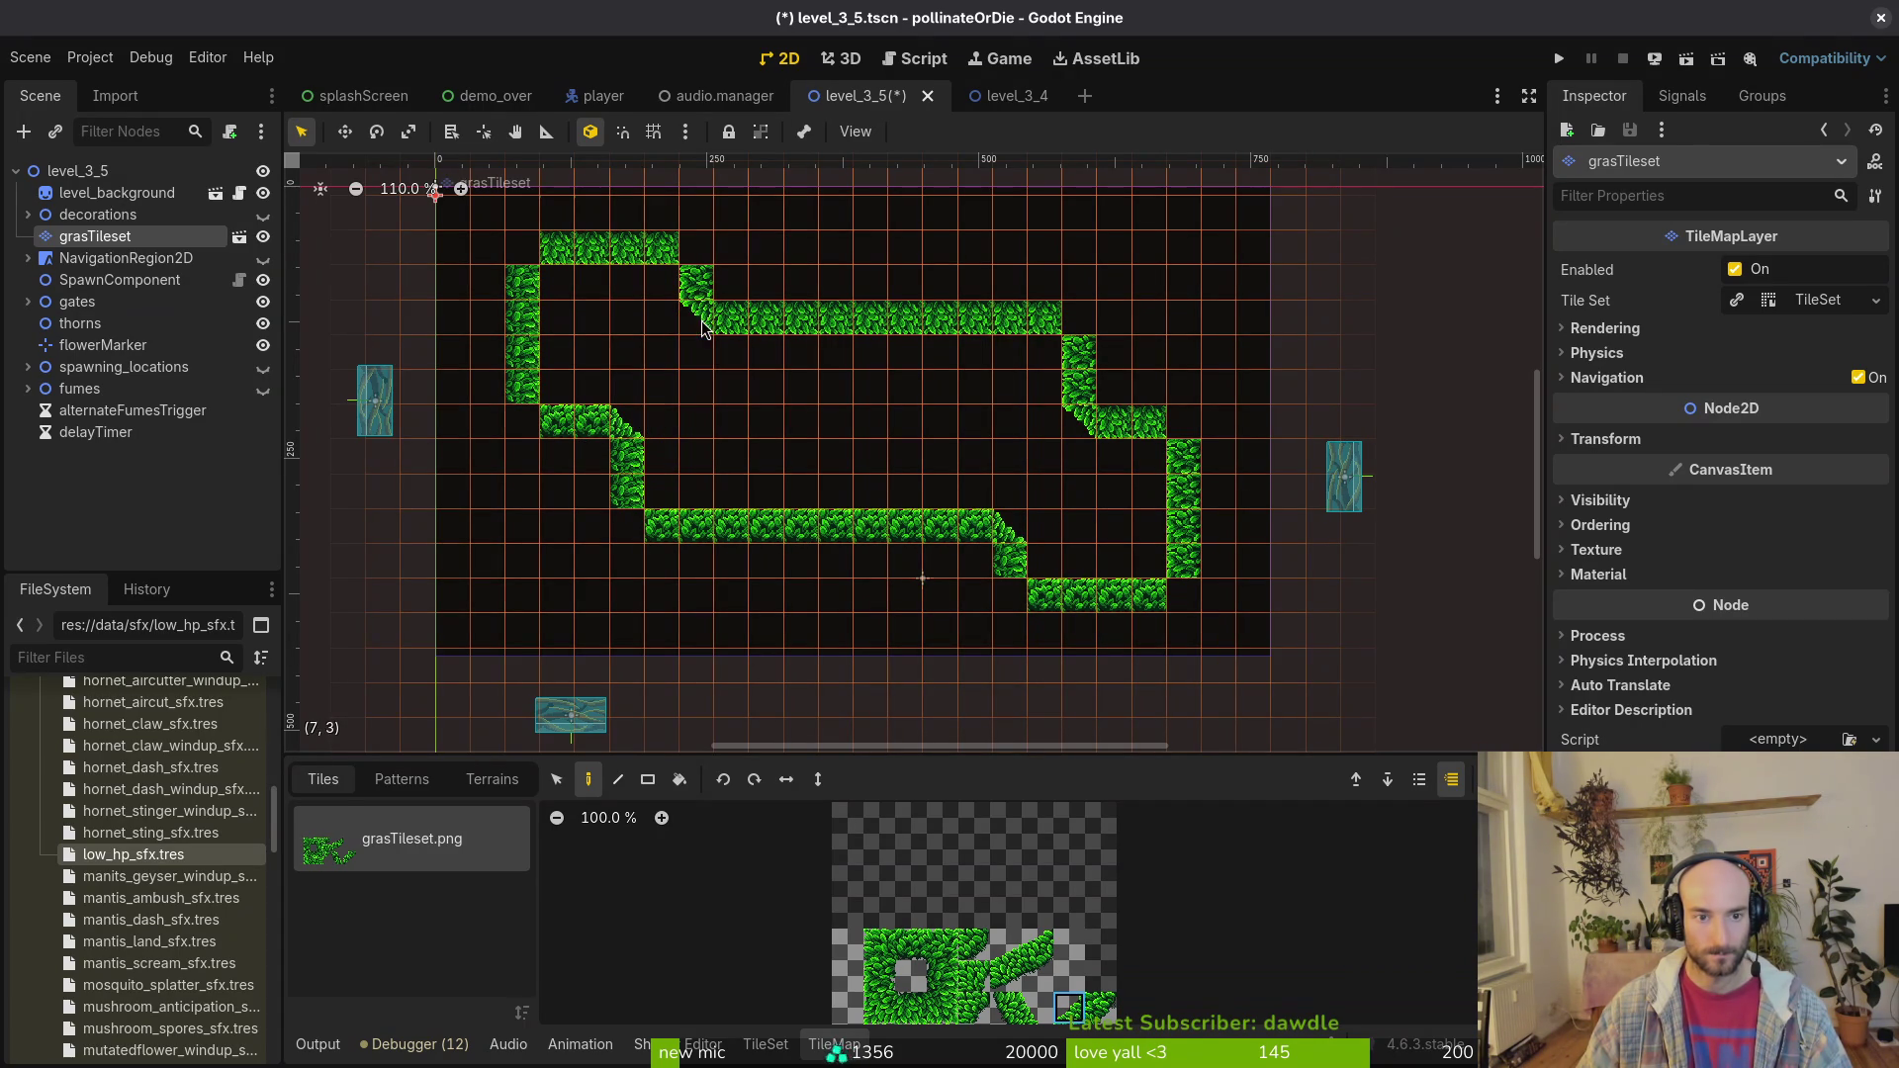
key("Escape")
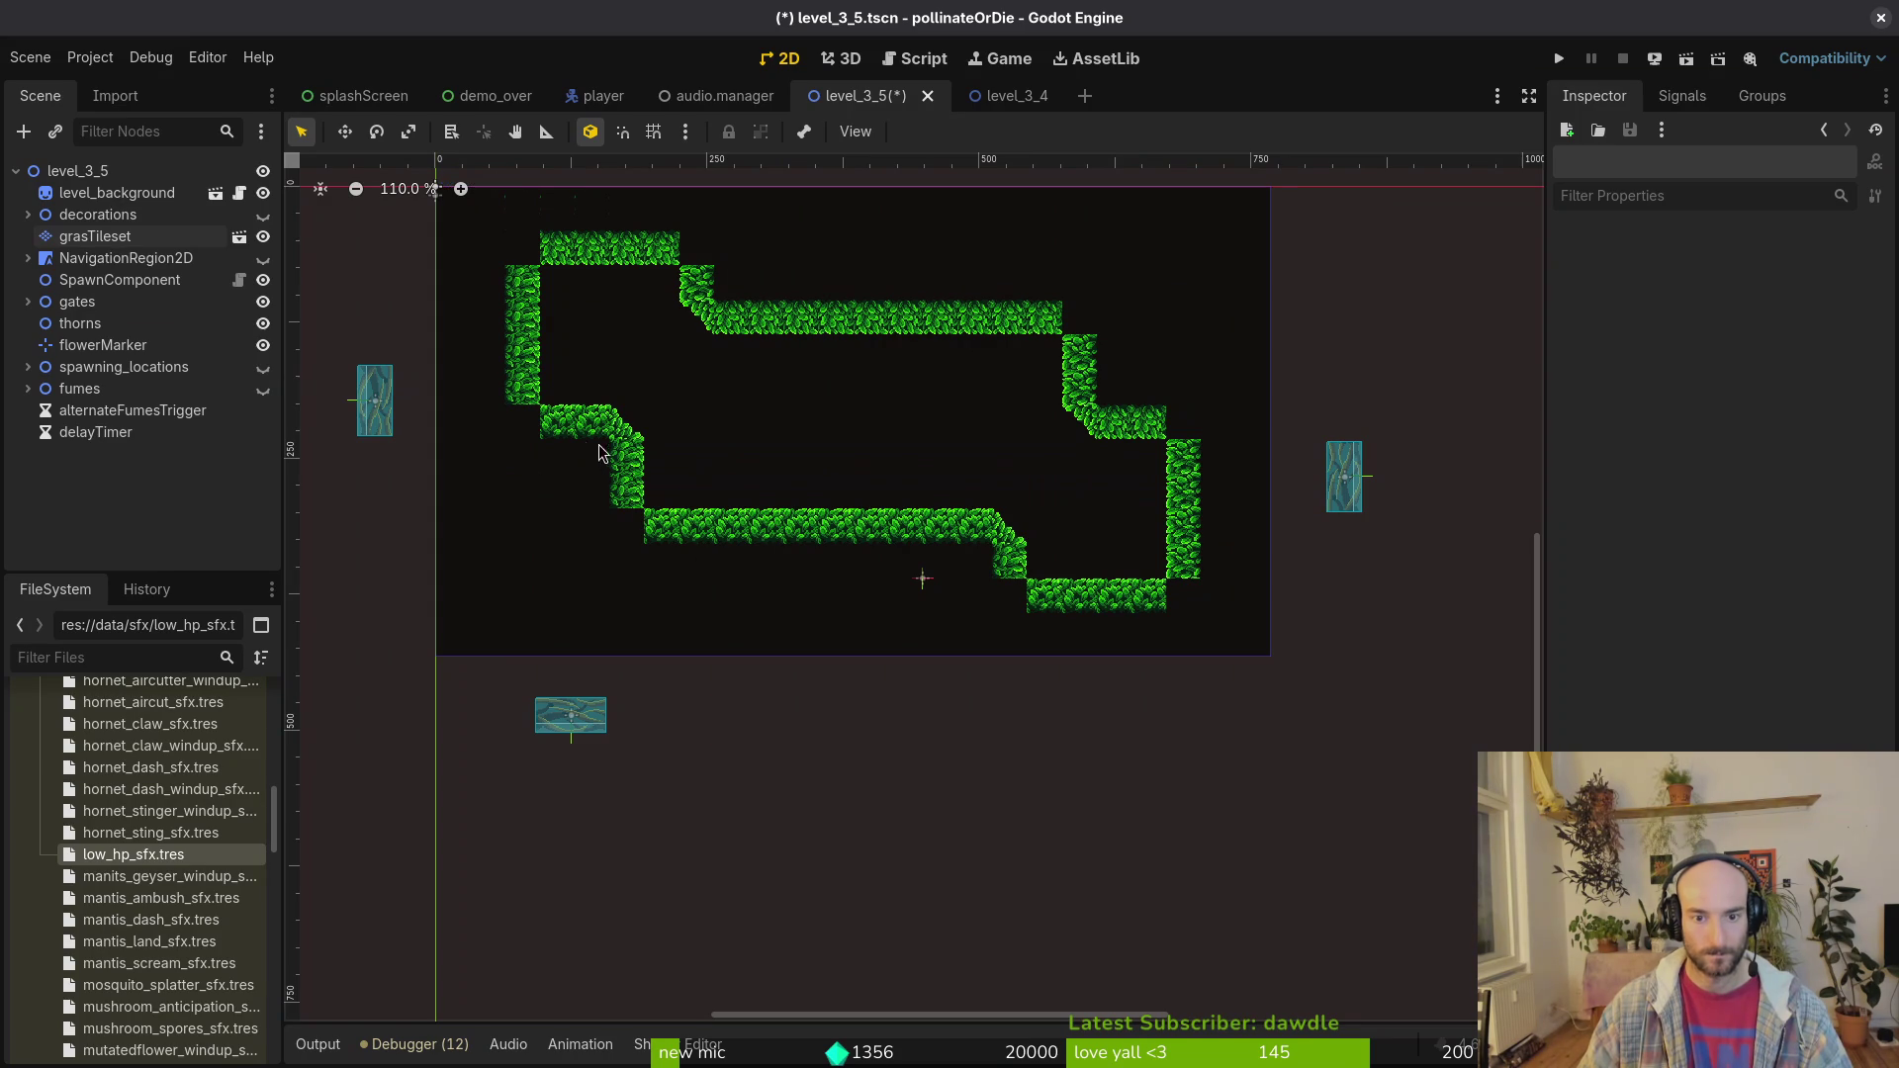
Step: Pick a 2x2 grass tile block in grasTileset and change the pattern's orientation
left_click(92, 239)
scroll(1059, 572, "down", 2)
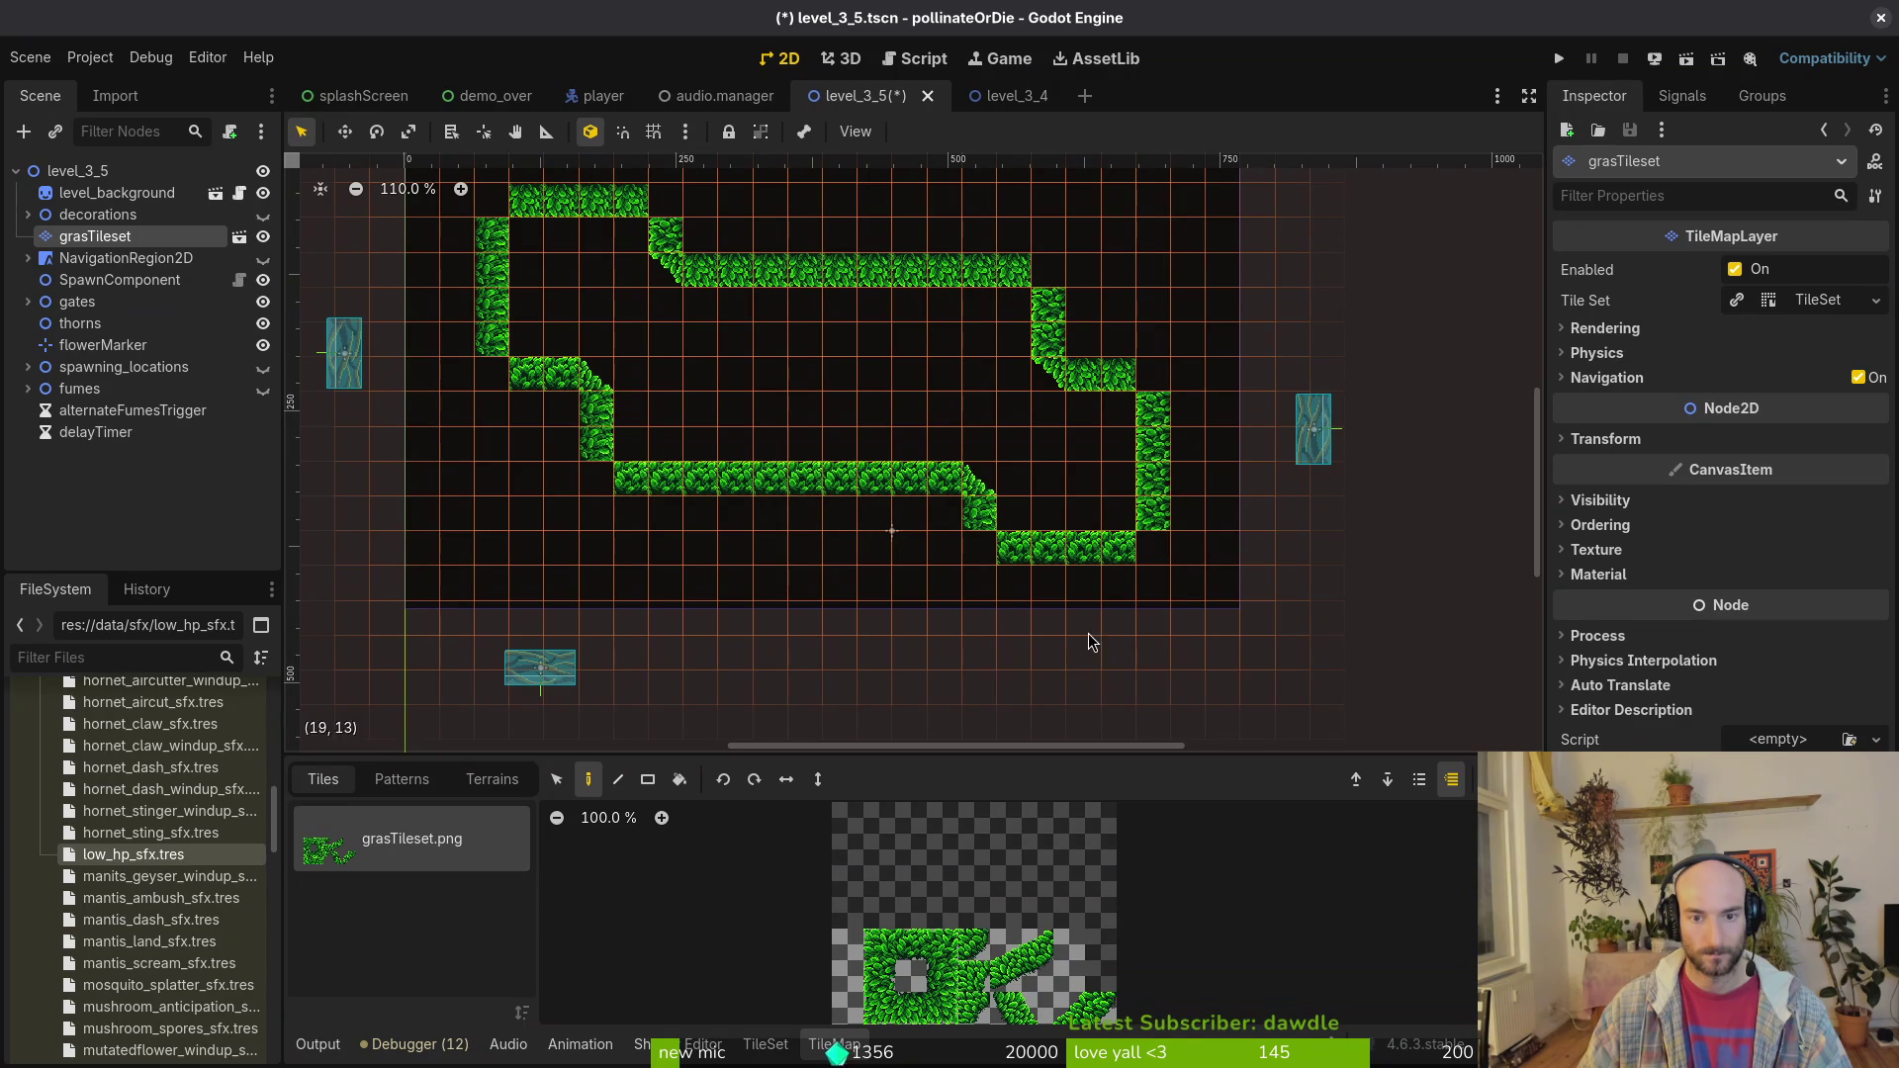
left_click_drag(1029, 974, 999, 940)
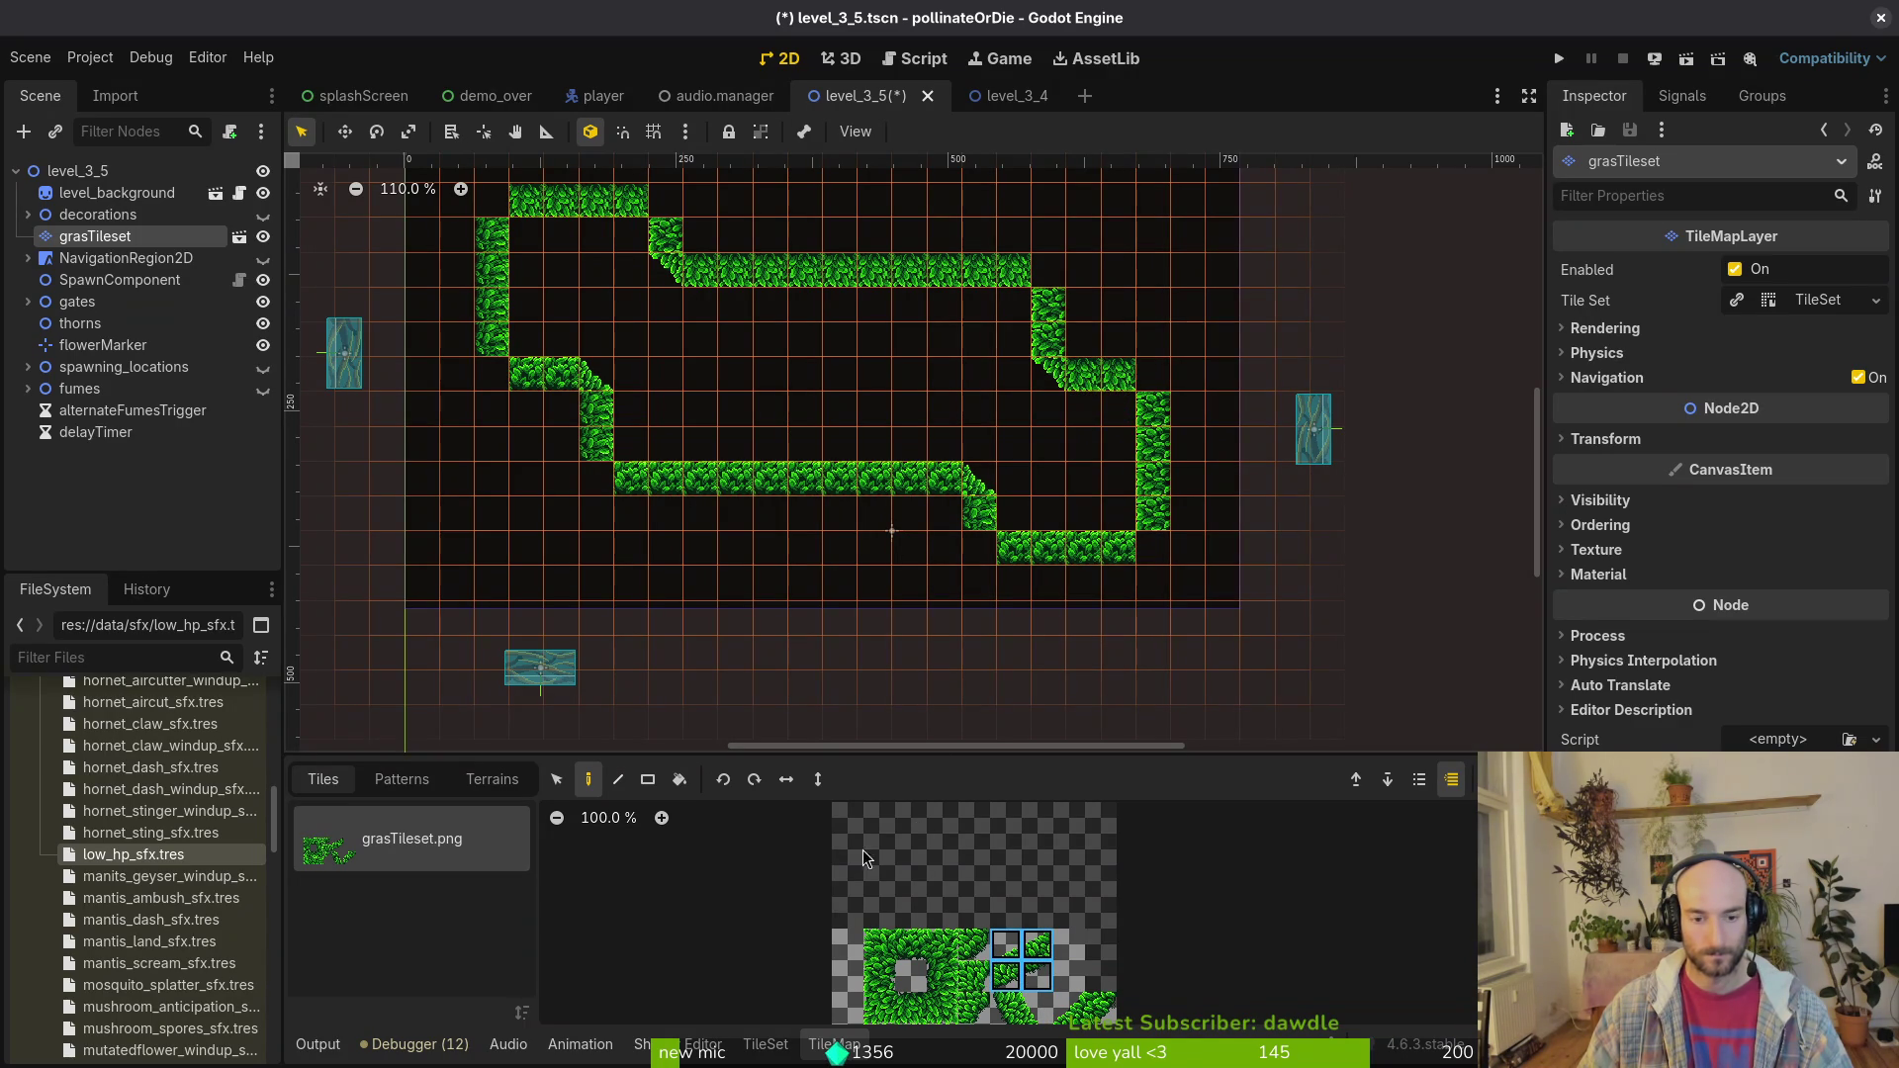
left_click(787, 780)
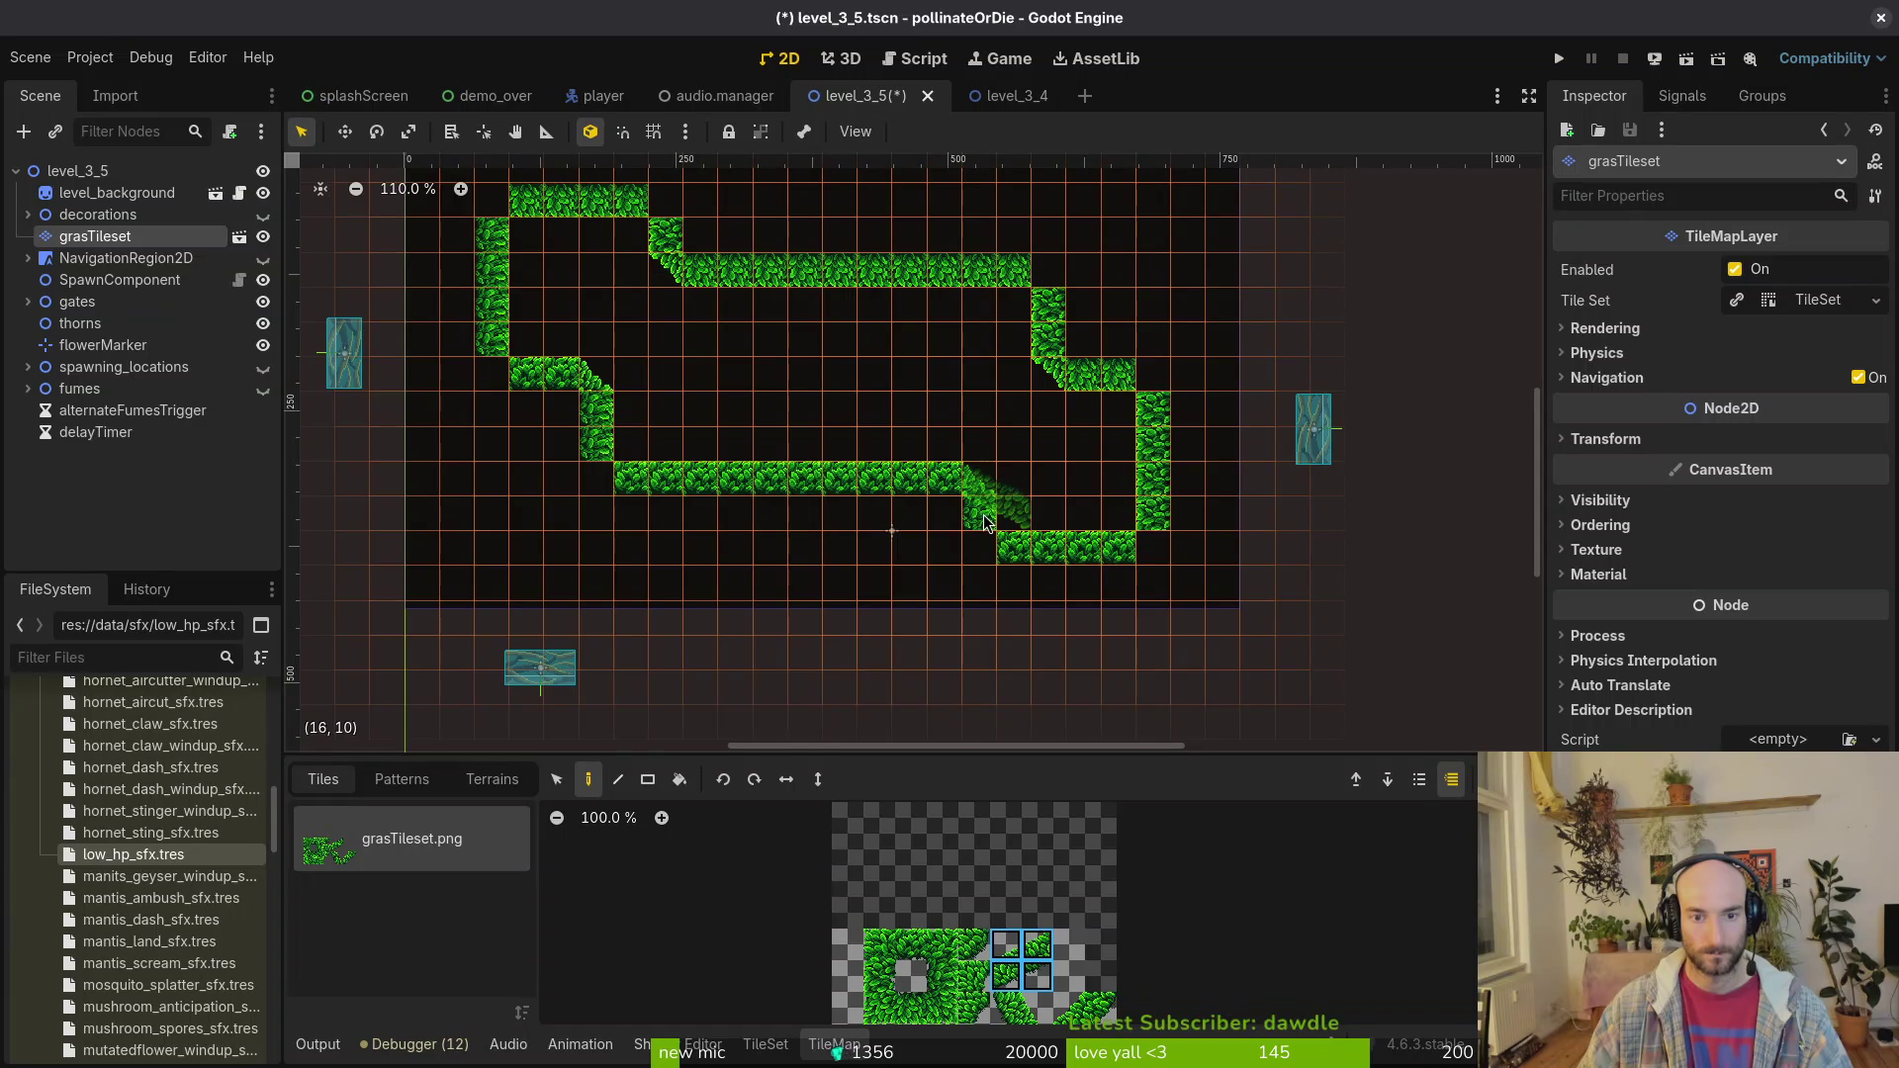
key("Escape")
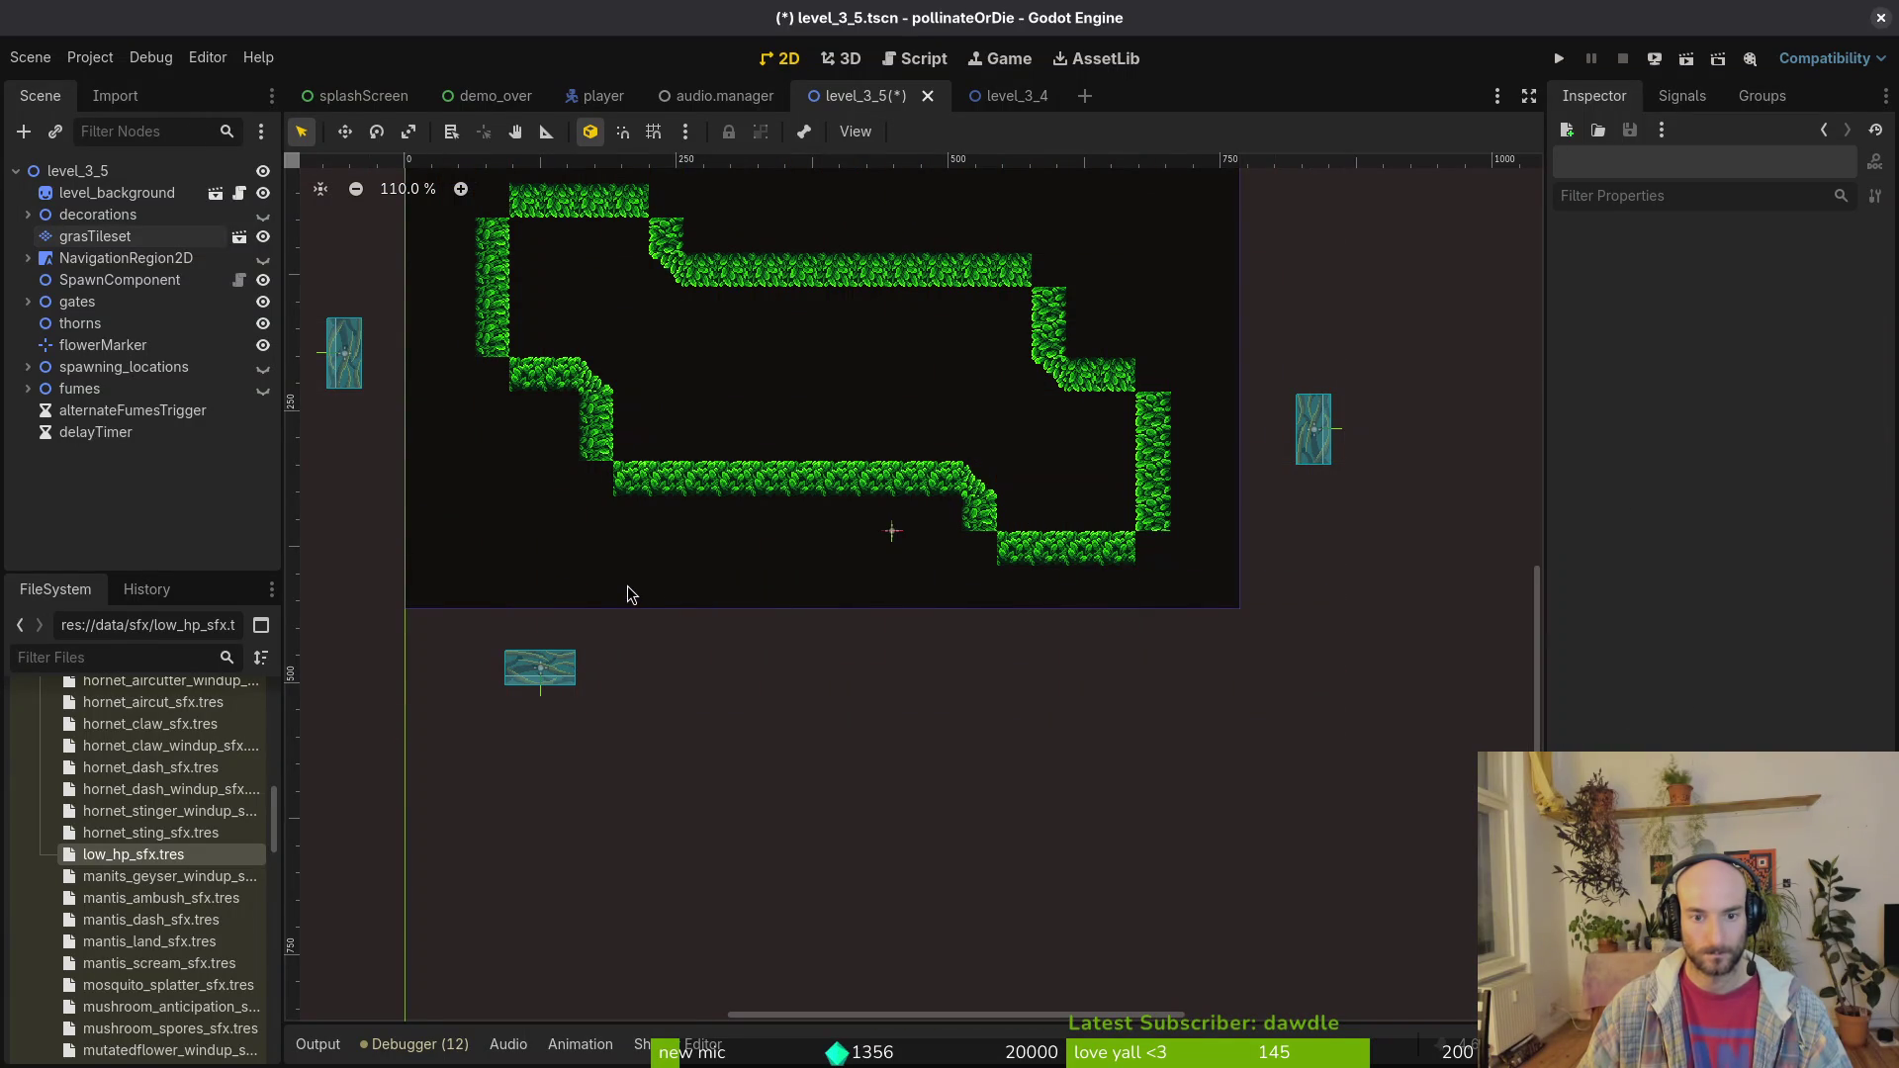
Step: Paint rounded grass corners on the right, top-left, left, lower-left and bottom-right bends
left_click_drag(646, 392, 665, 415)
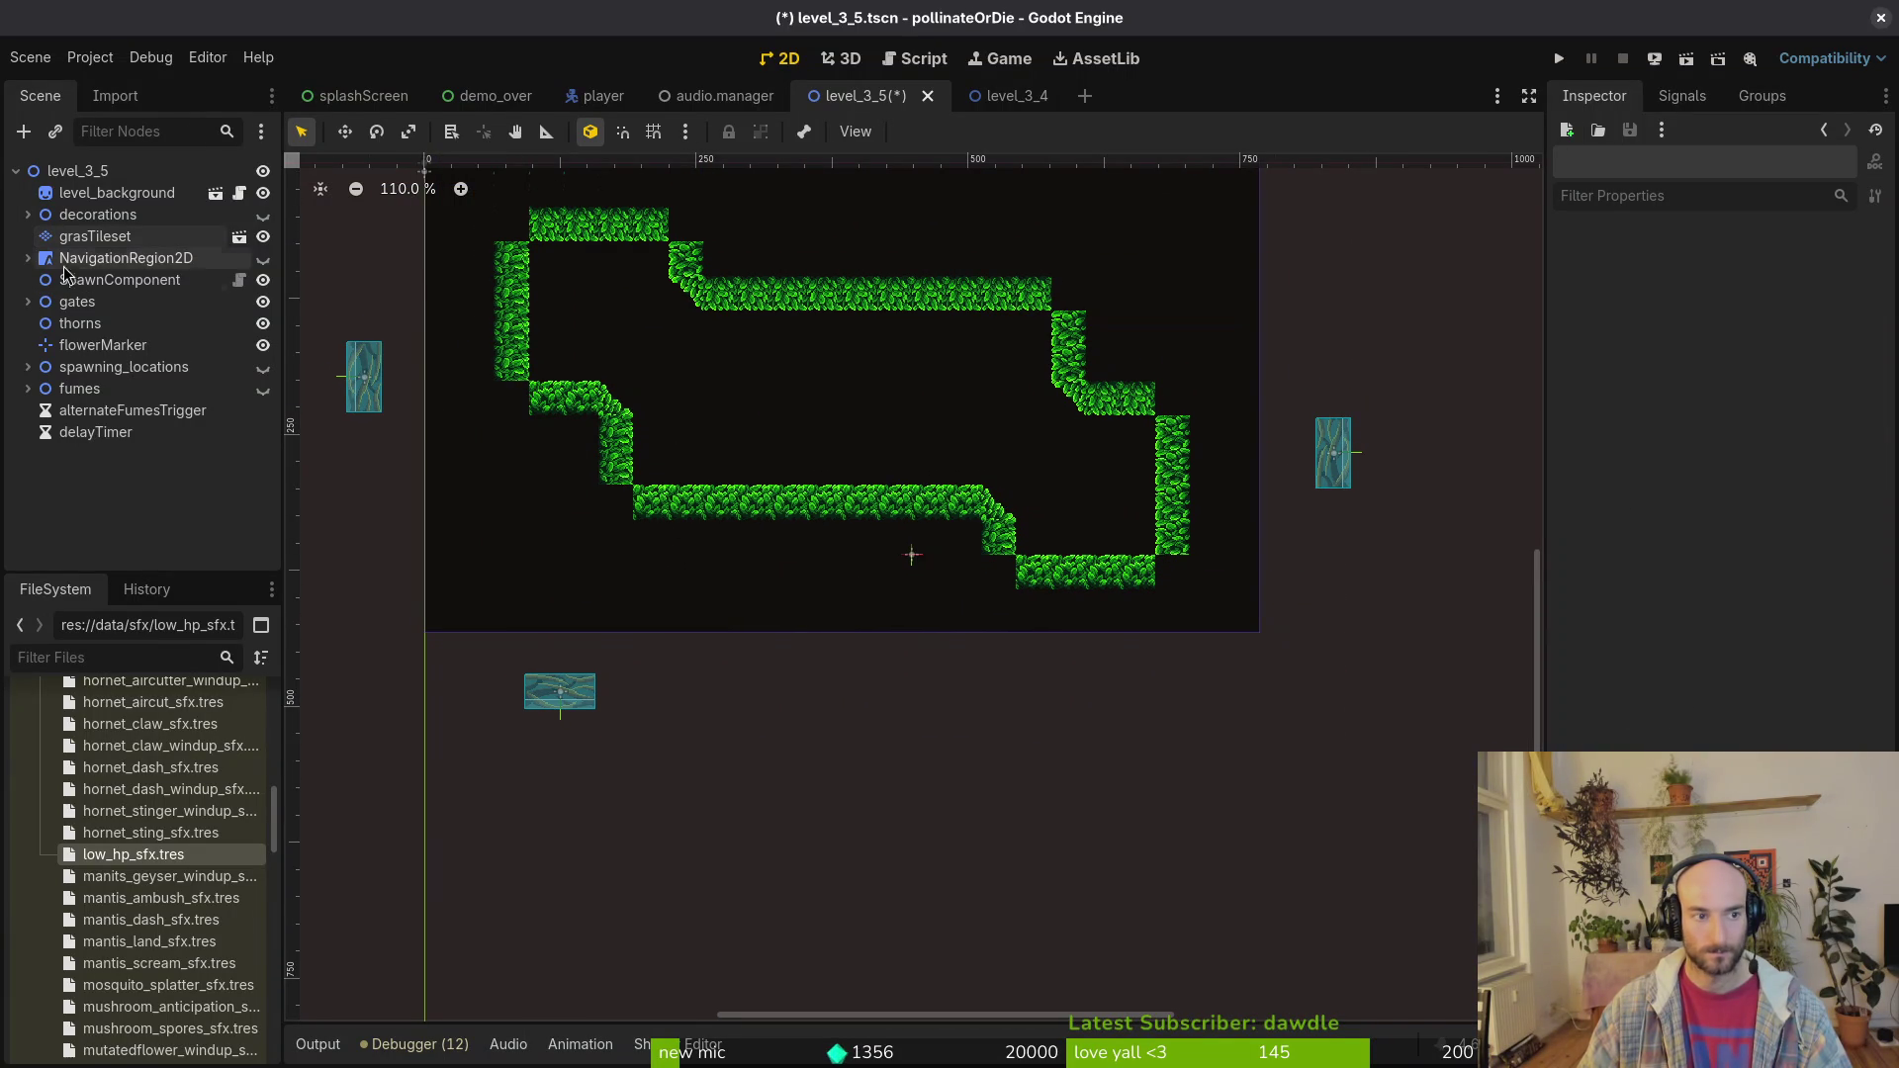
left_click(95, 235)
left_click(973, 945)
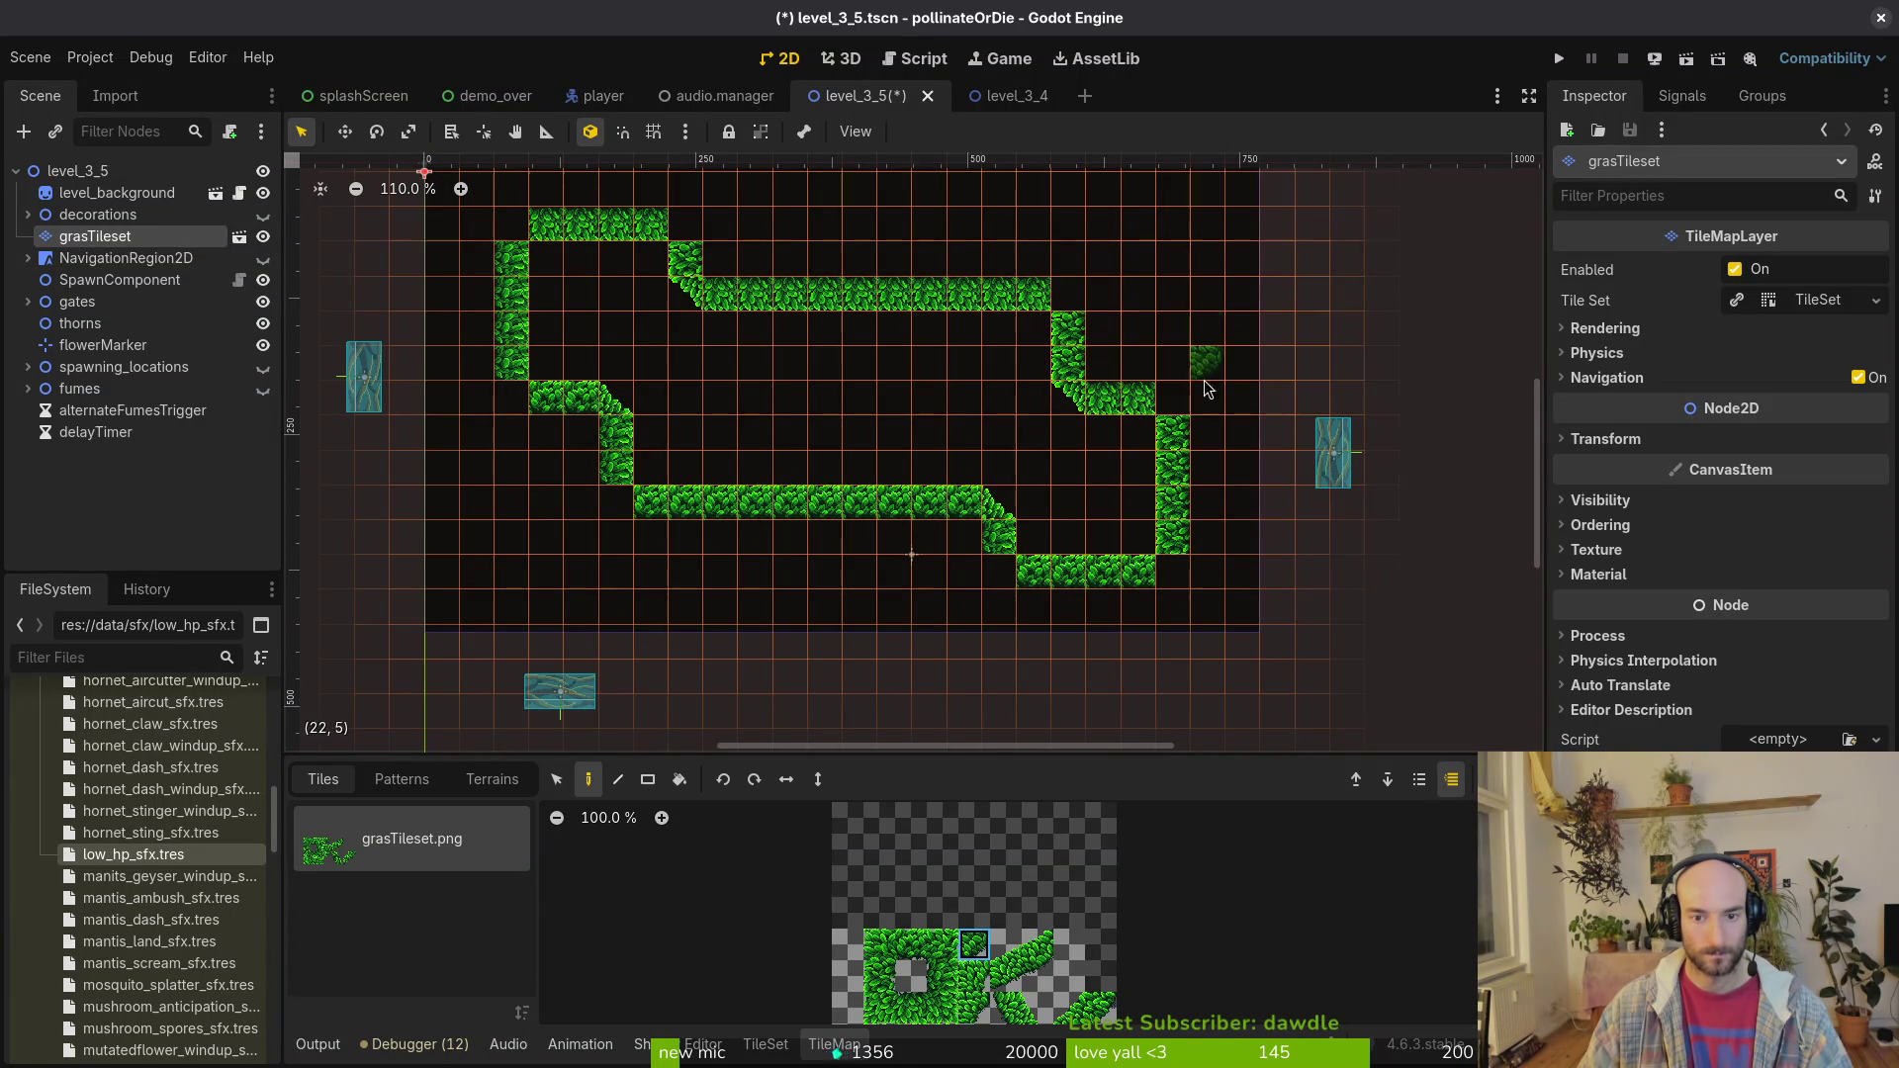
mouse_move(1182, 396)
left_mouse_down()
mouse_move(1098, 356)
mouse_move(1069, 297)
mouse_move(692, 227)
mouse_move(512, 225)
left_mouse_up()
left_click(512, 396)
left_click(618, 502)
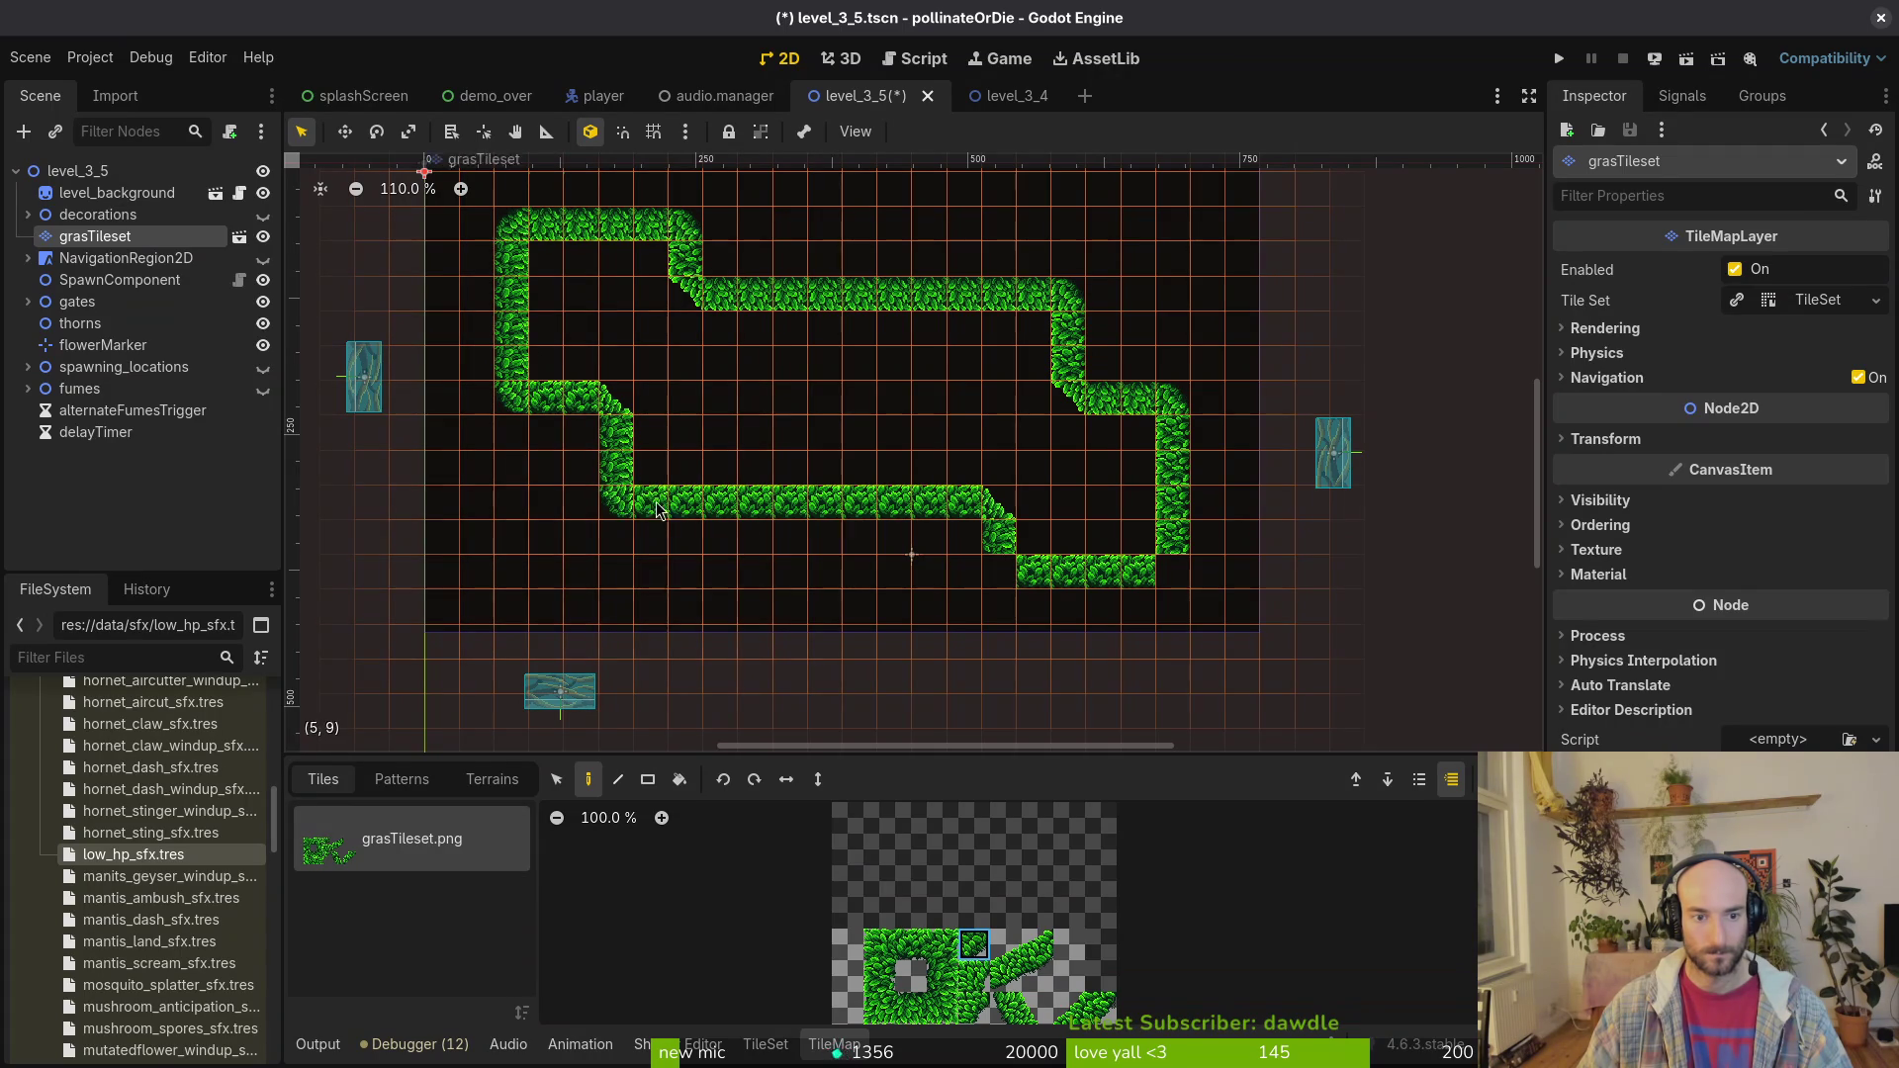
left_click(1002, 571)
left_click(1165, 576)
key("Escape")
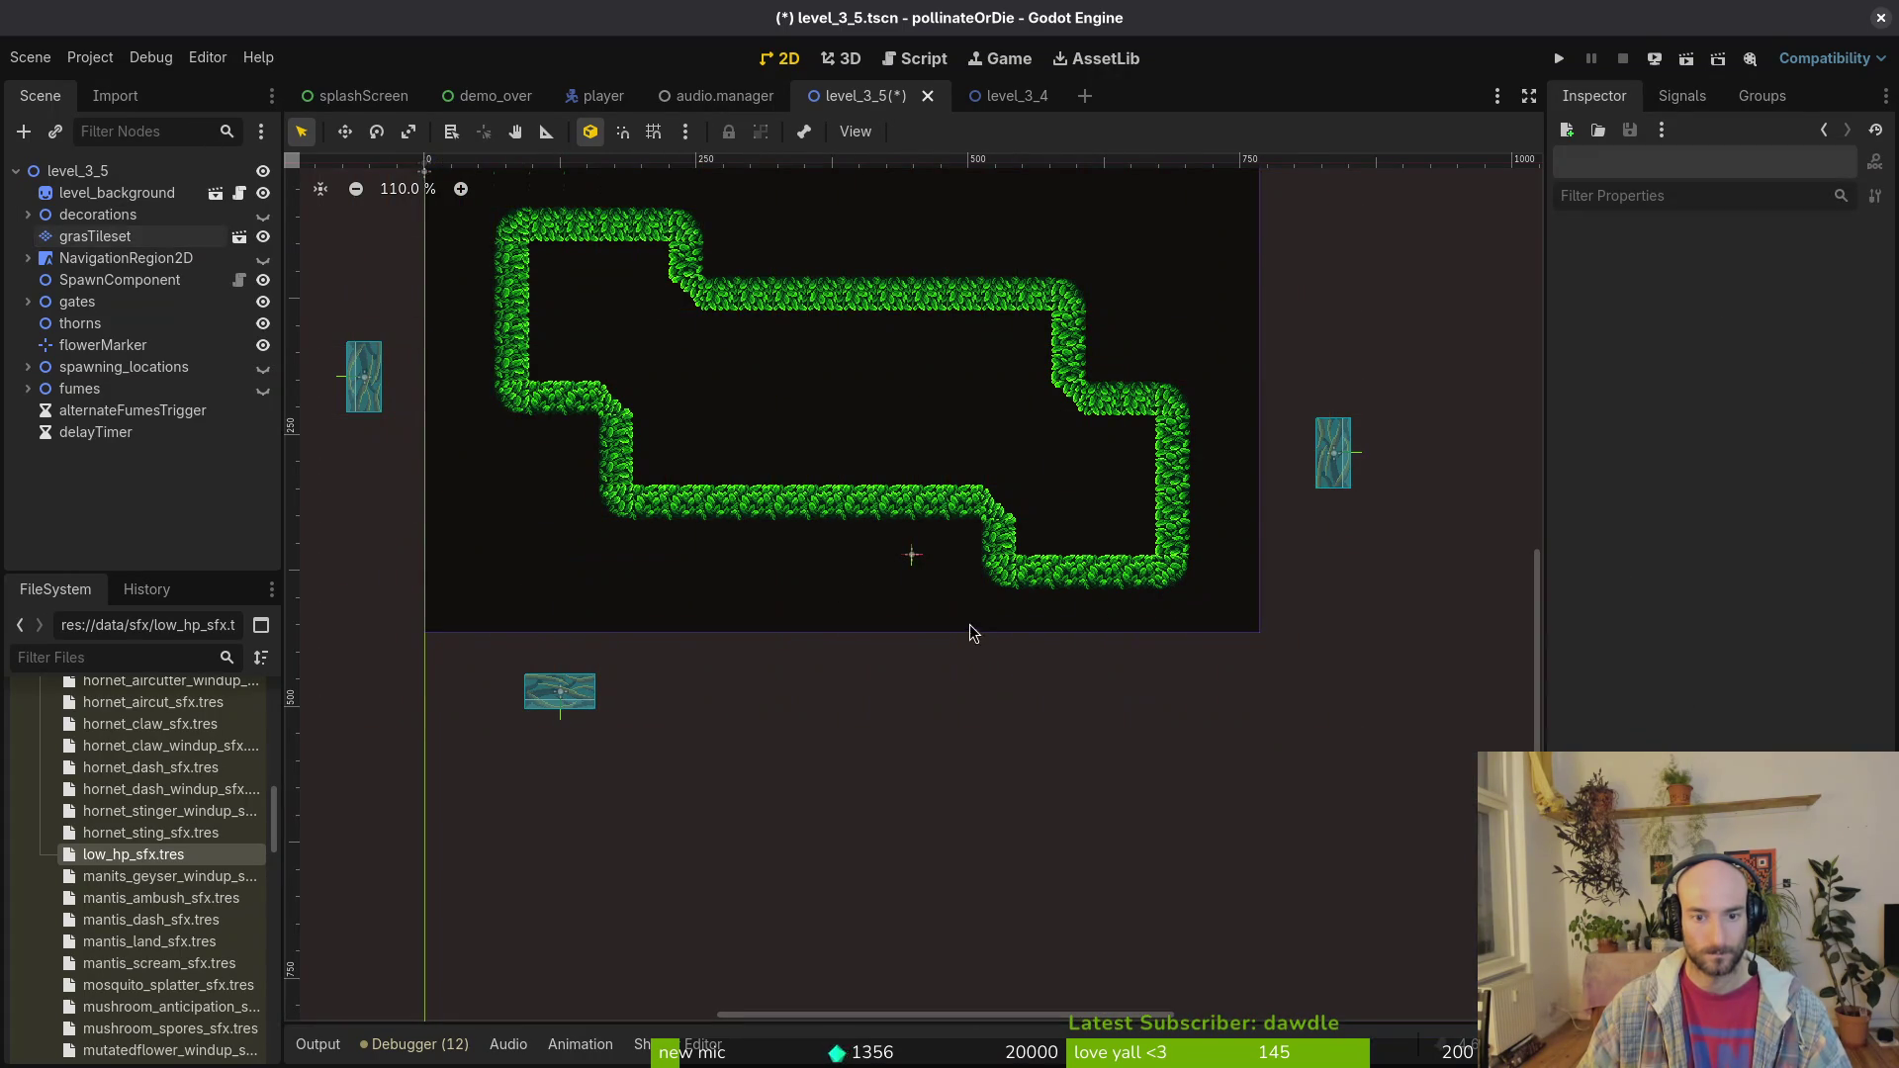
Step: Move the flowerMarker to a new spot on the level
scroll(919, 596, "up", 3)
scroll(918, 597, "left", 2)
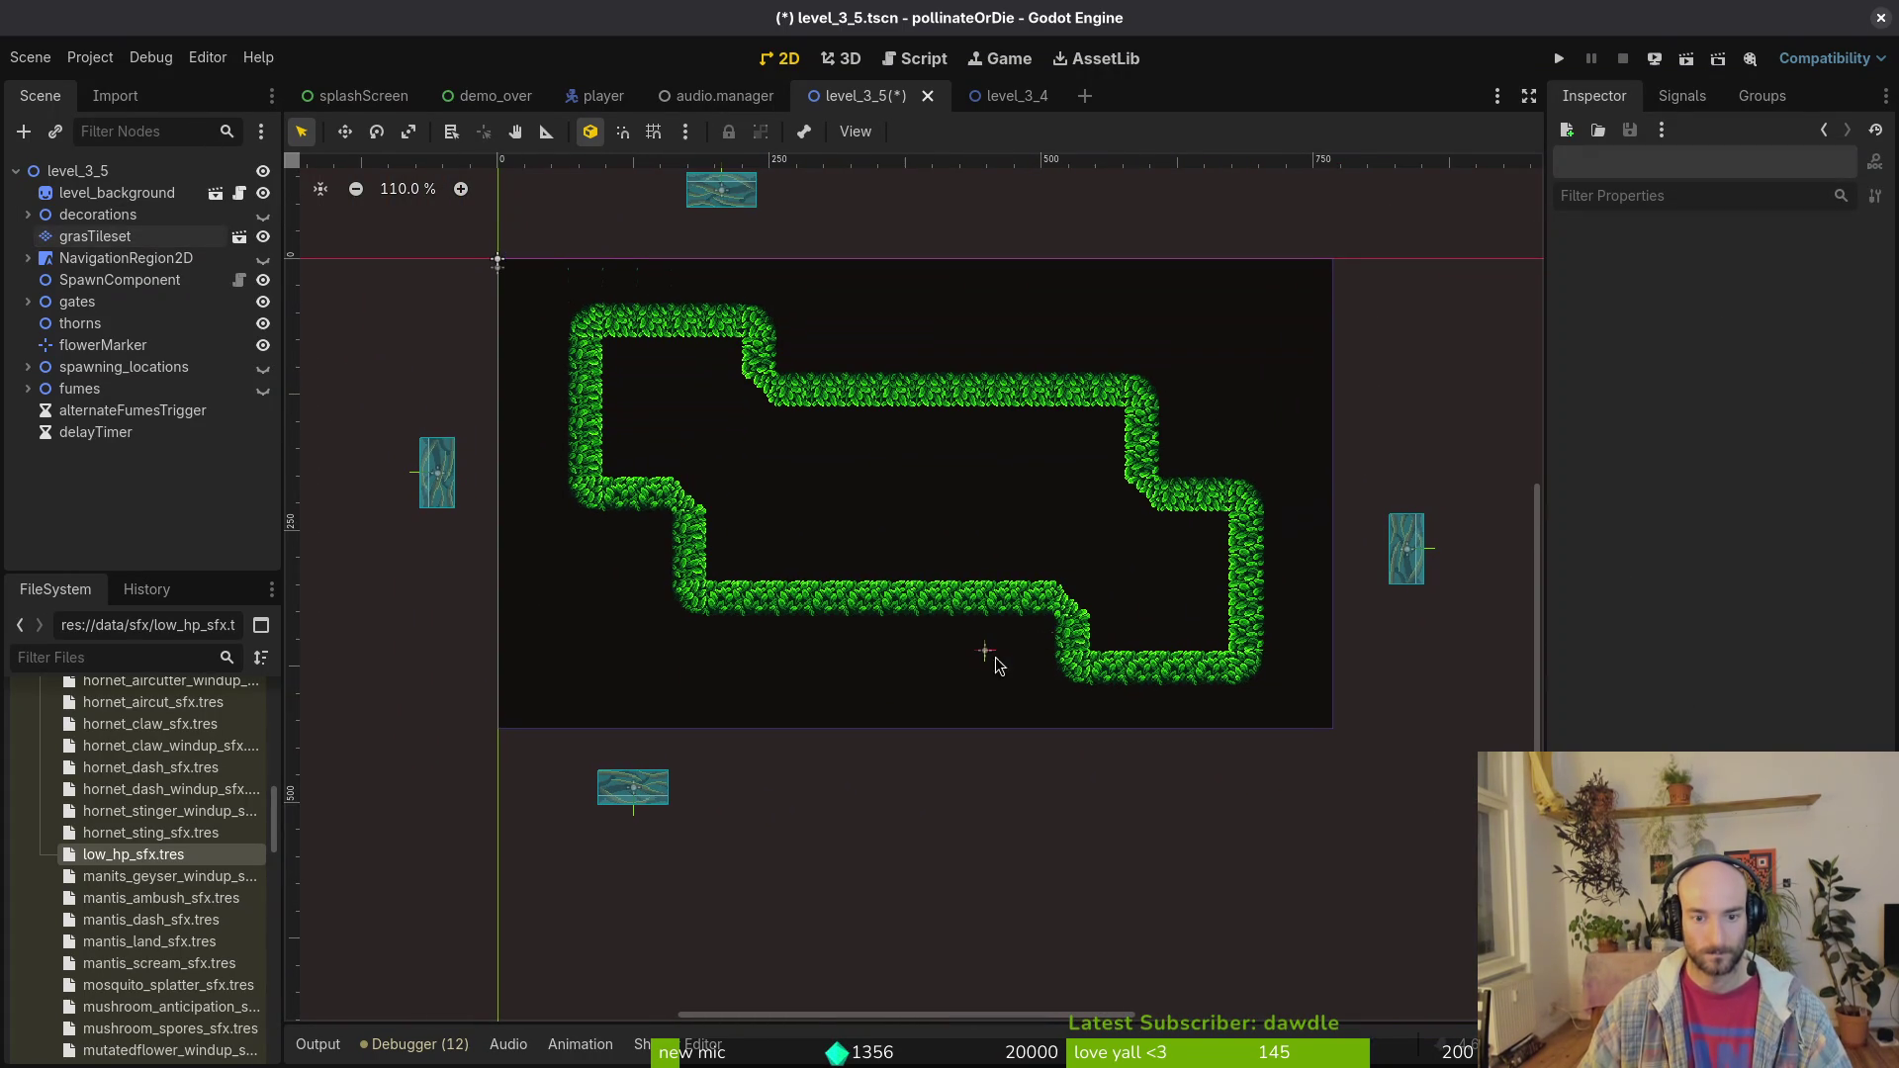
mouse_move(993, 660)
left_mouse_down()
mouse_move(959, 543)
mouse_move(907, 551)
mouse_move(848, 635)
left_mouse_up()
scroll(907, 551, "up", 5)
scroll(871, 593, "down", 3)
left_click(892, 558)
Step: Nudge the flowerMarker slightly right, turn on grid snapping, and save the scene
key("ctrl+s")
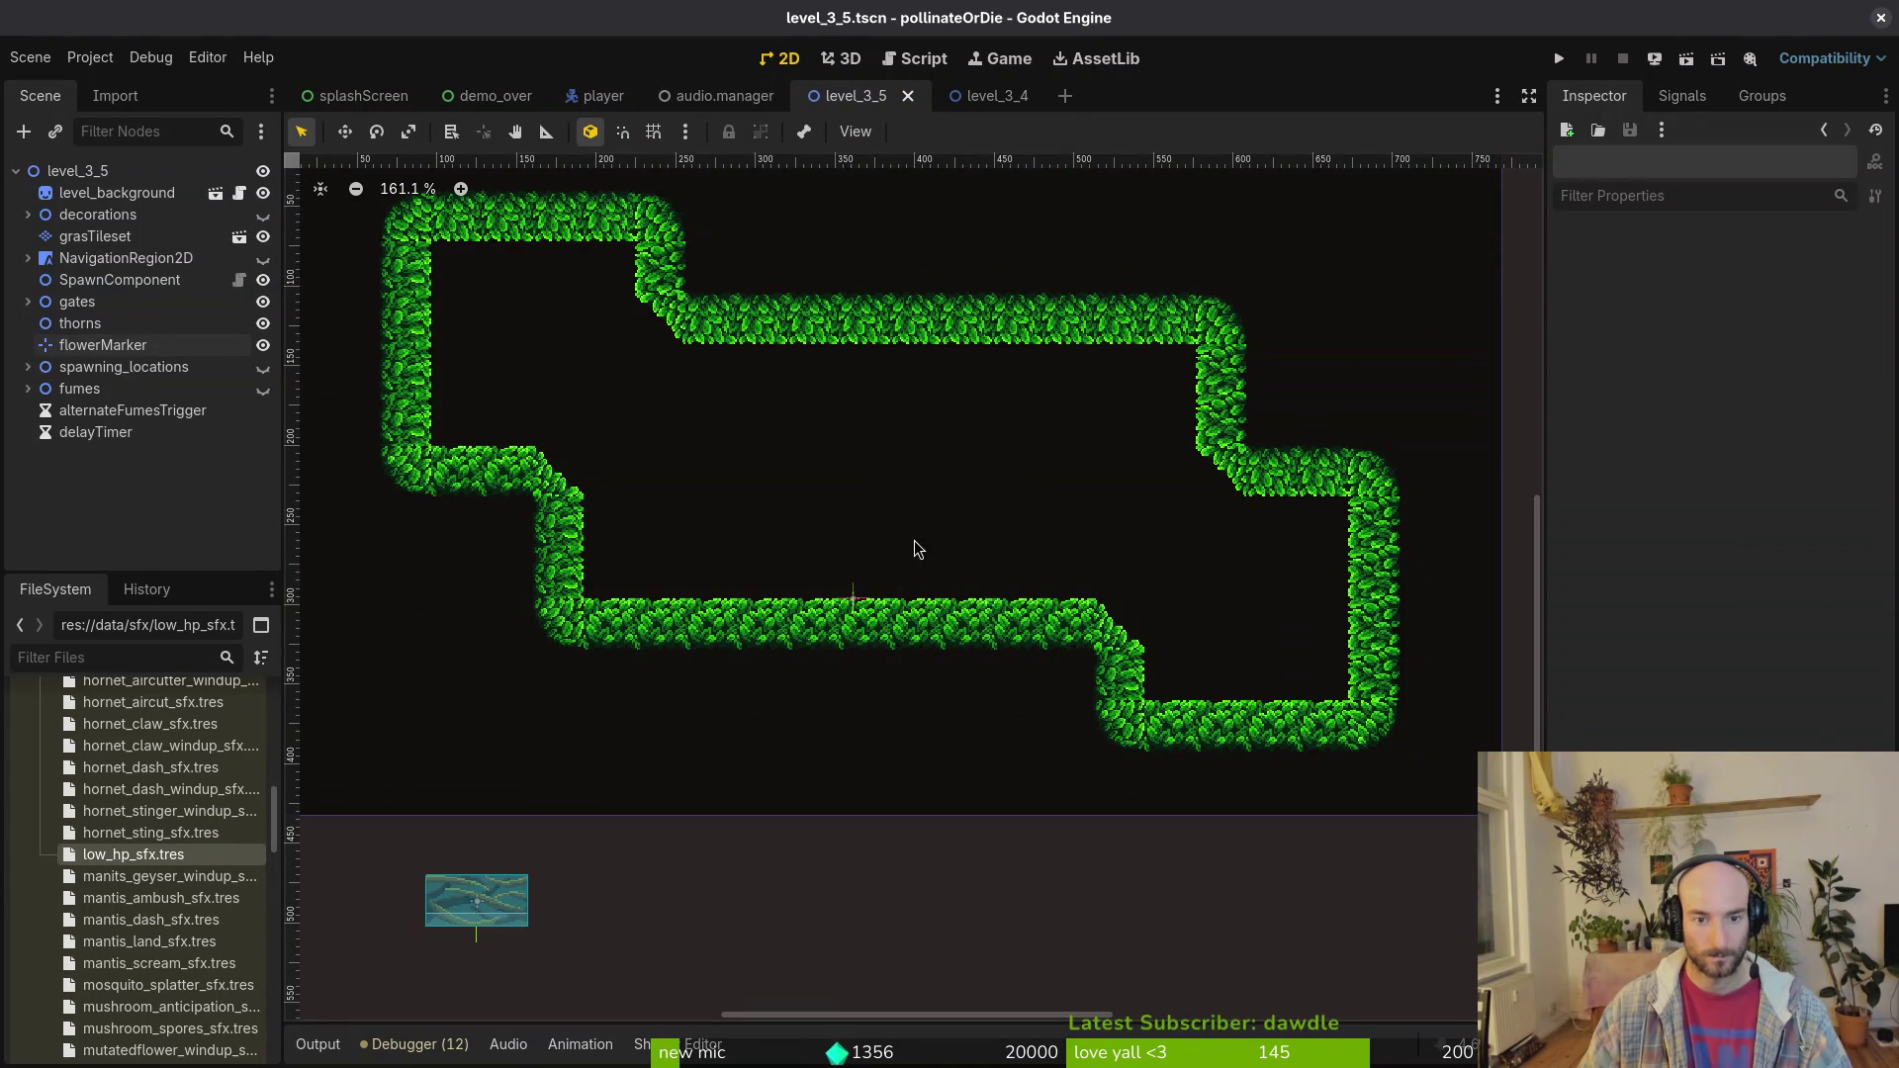
scroll(921, 538, "down", 2)
scroll(730, 352, "up", 3)
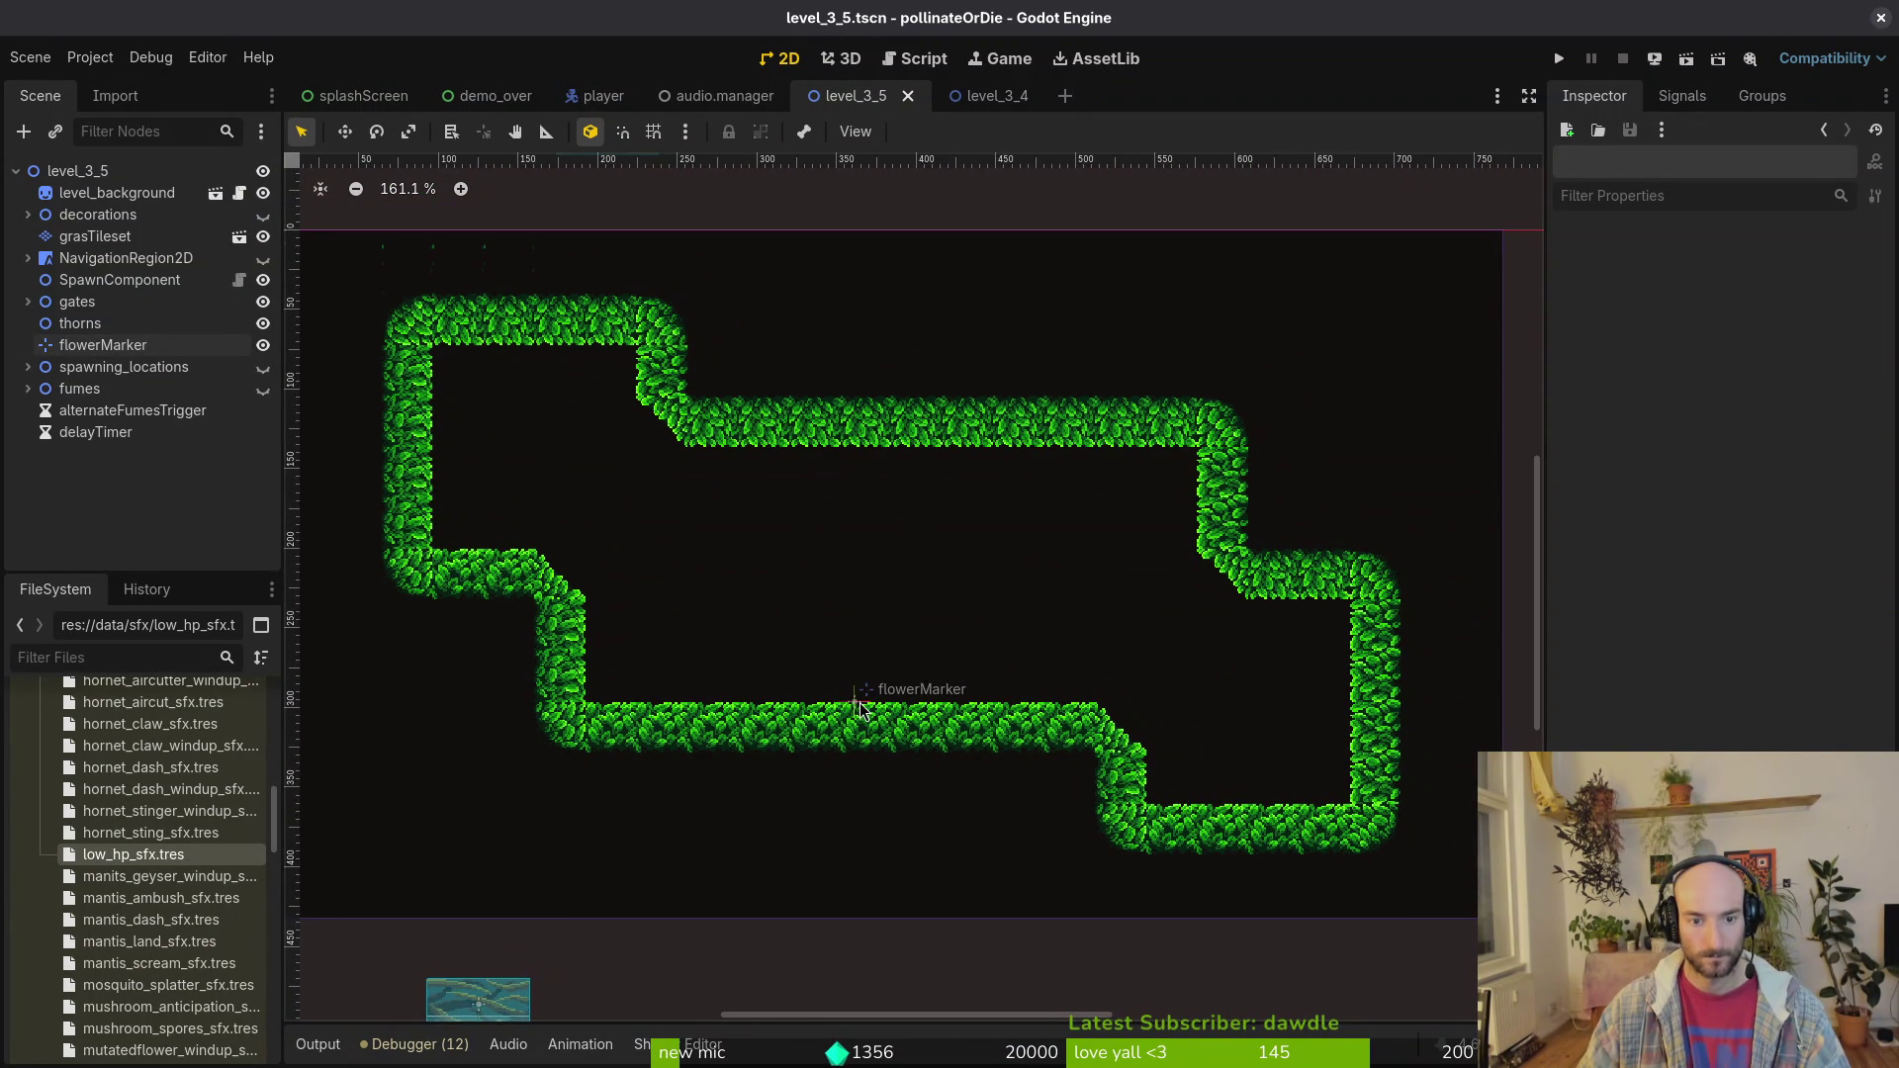
left_click_drag(856, 704, 908, 697)
scroll(888, 708, "up", 2)
key("shift+g")
key("ctrl+s")
scroll(975, 596, "down", 4)
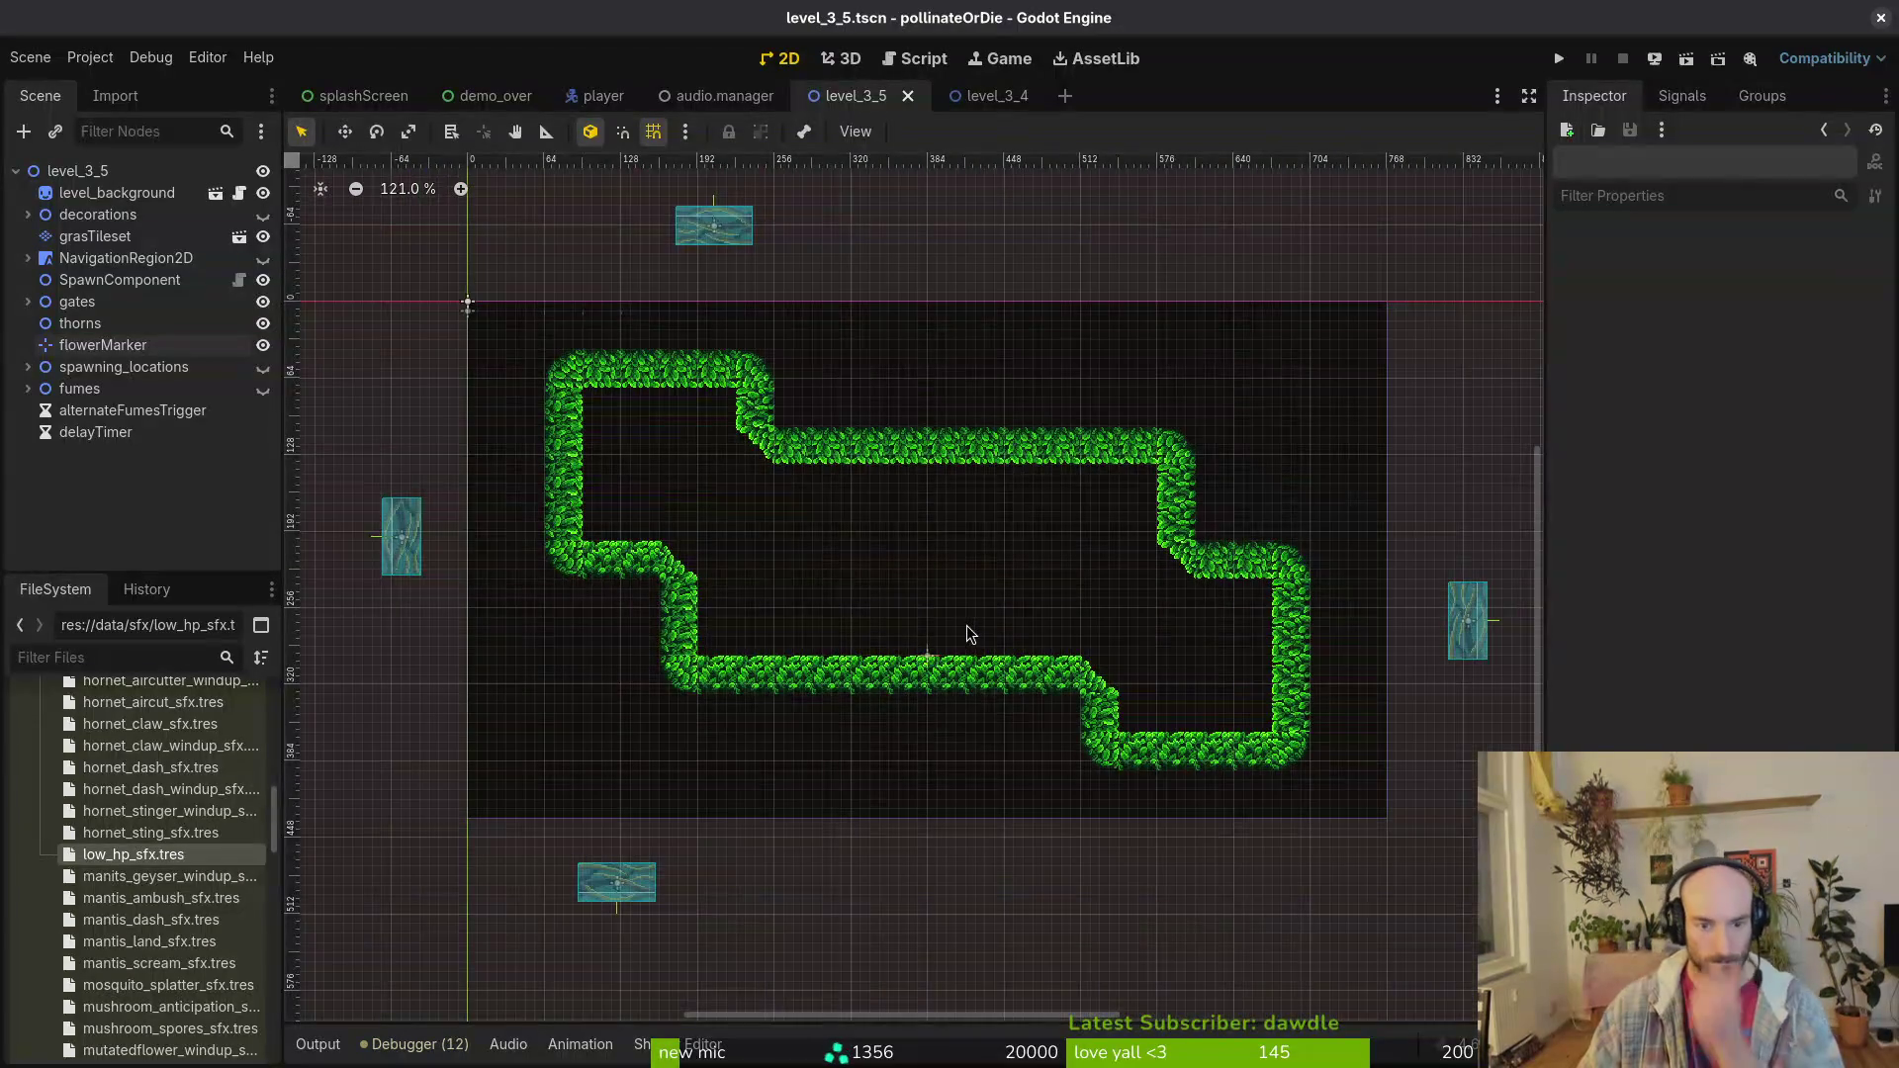
scroll(542, 465, "up", 3)
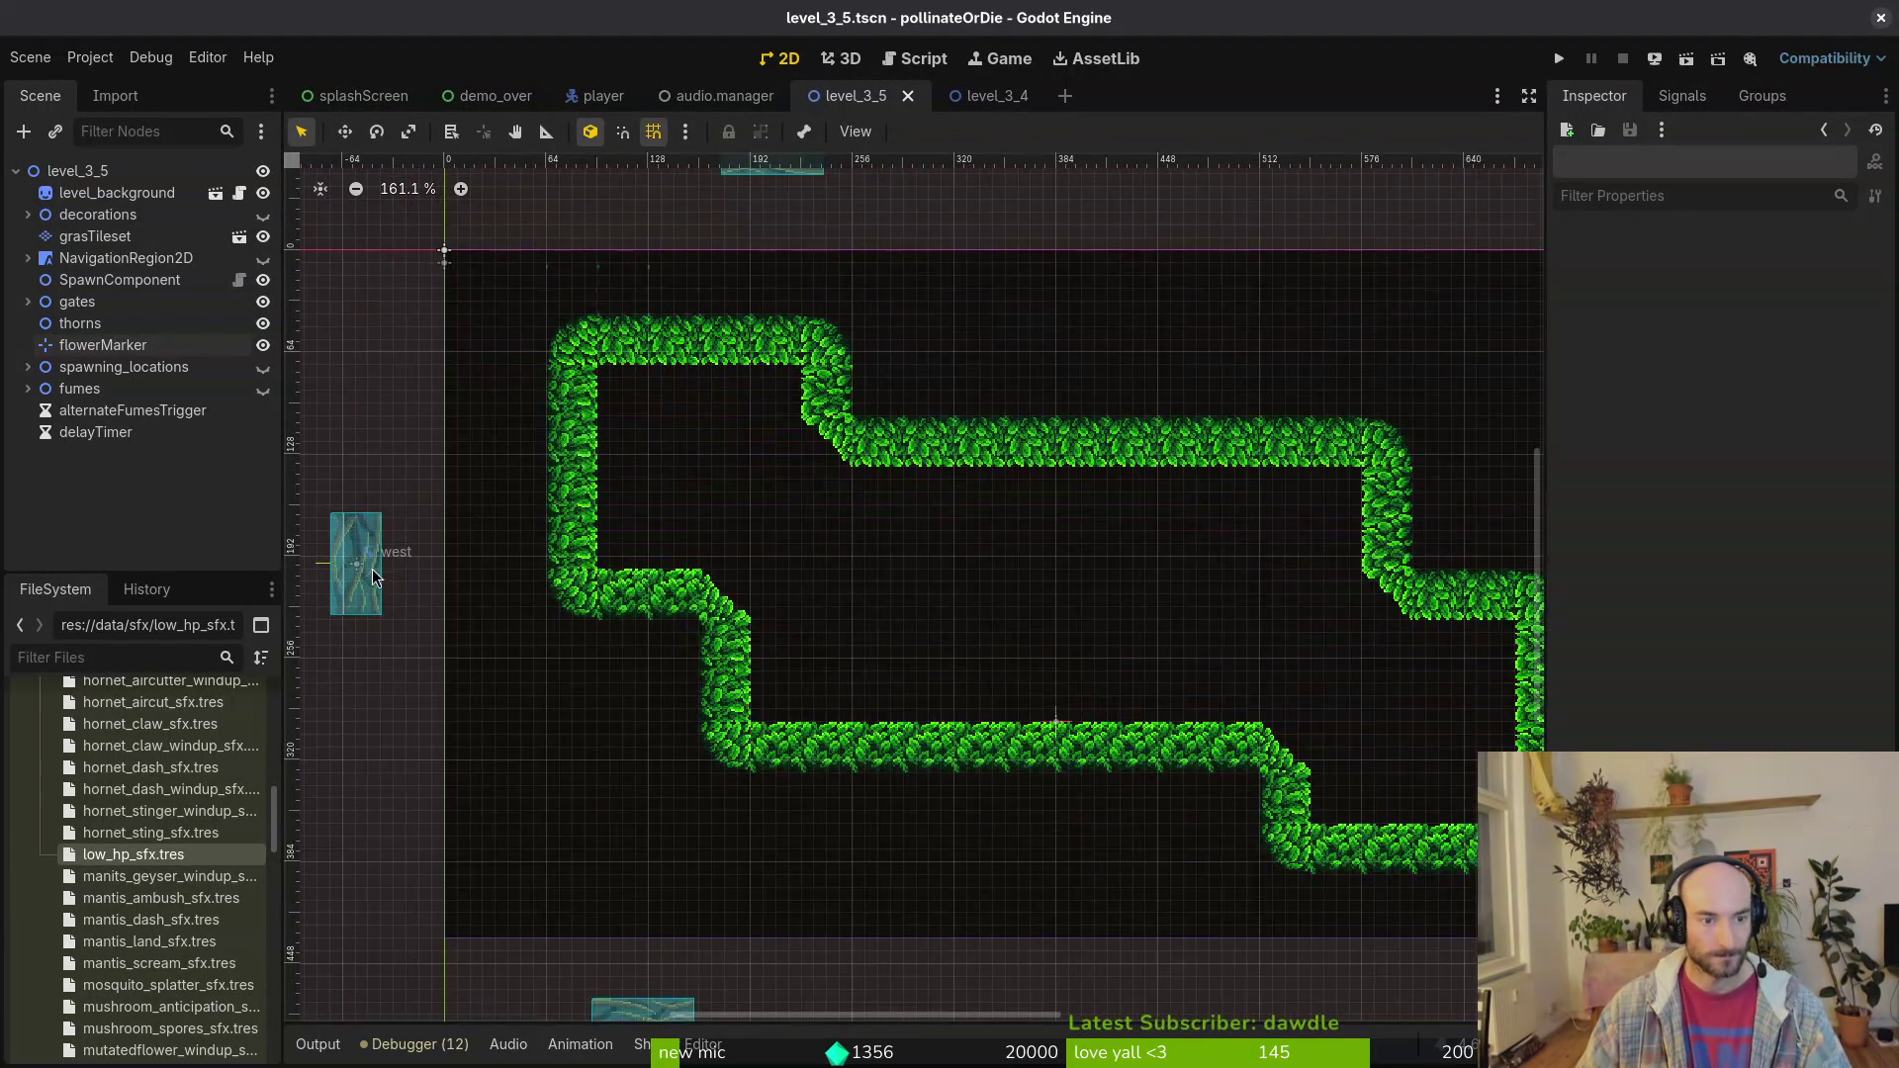
Step: Place the west, north, east and south gates on their grass border edges
mouse_move(372, 577)
left_mouse_down()
mouse_move(604, 481)
mouse_move(585, 482)
left_mouse_up()
left_click(768, 372)
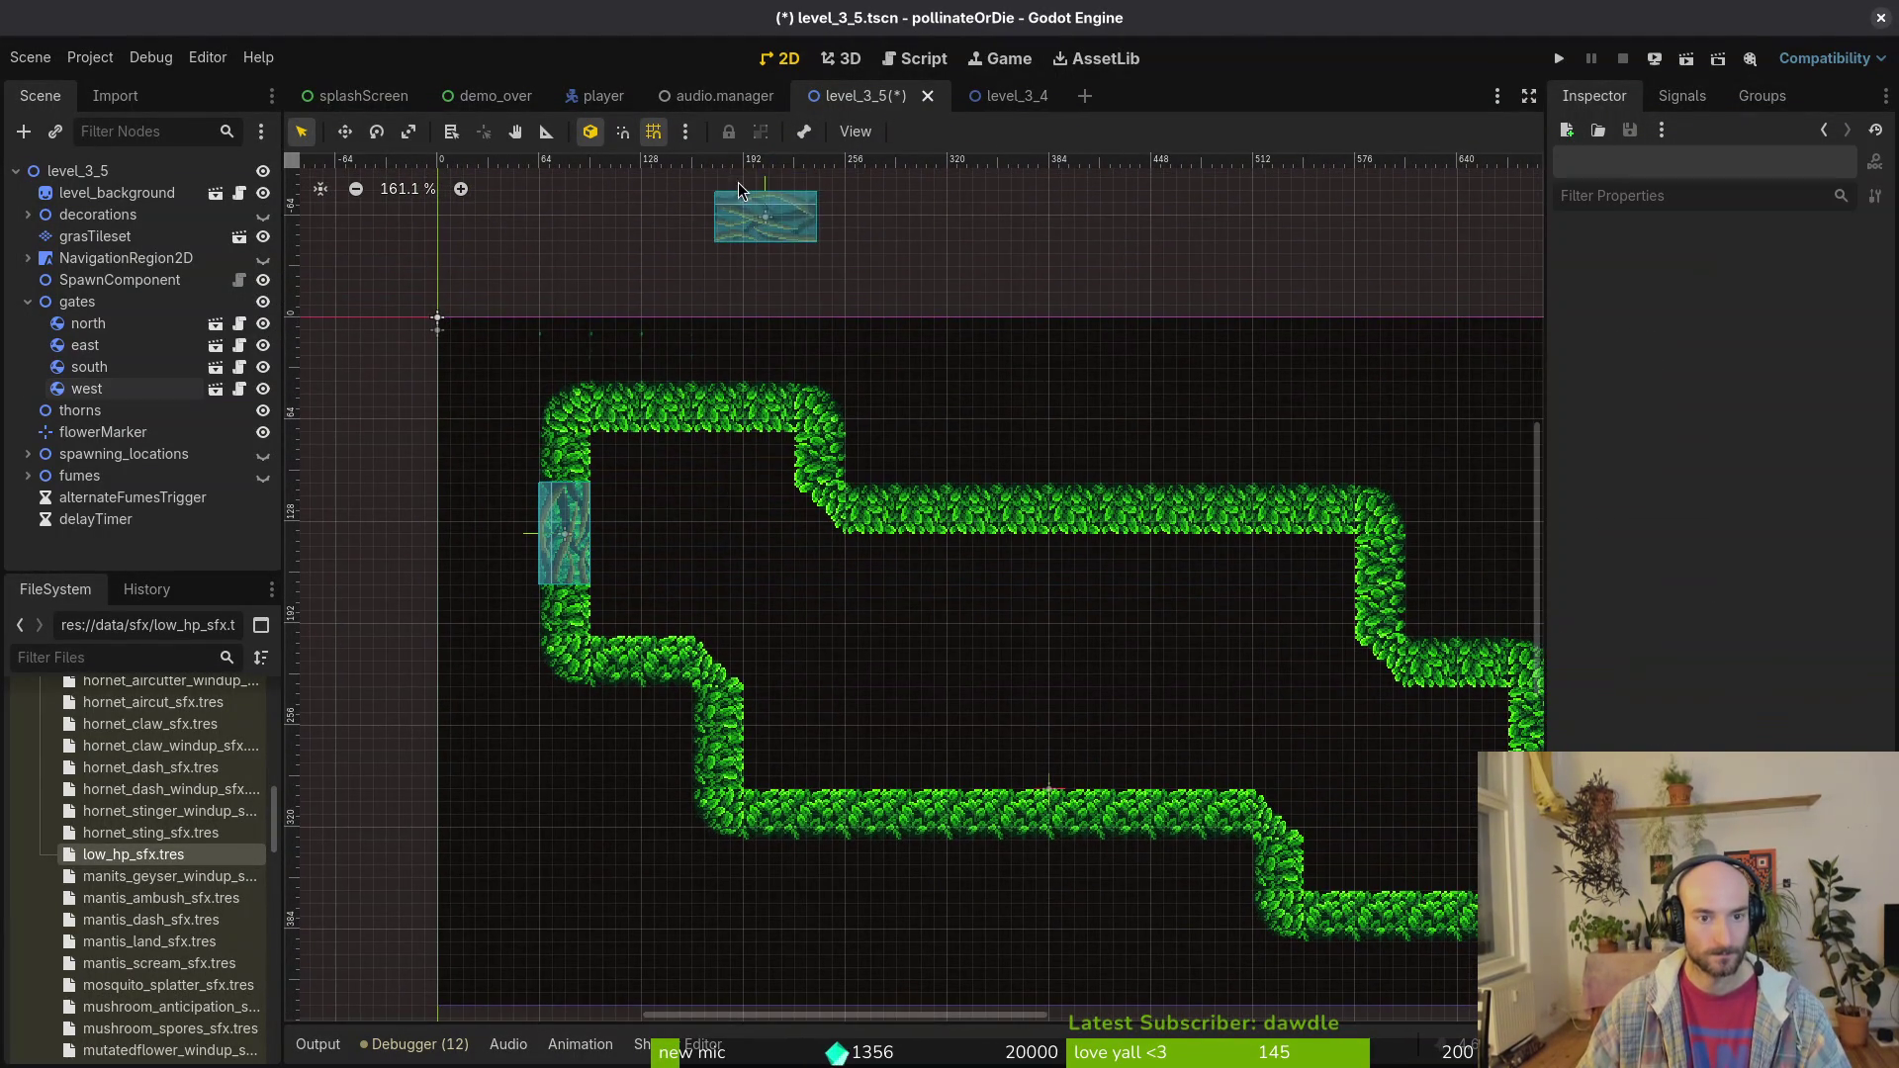
left_click_drag(738, 187, 684, 377)
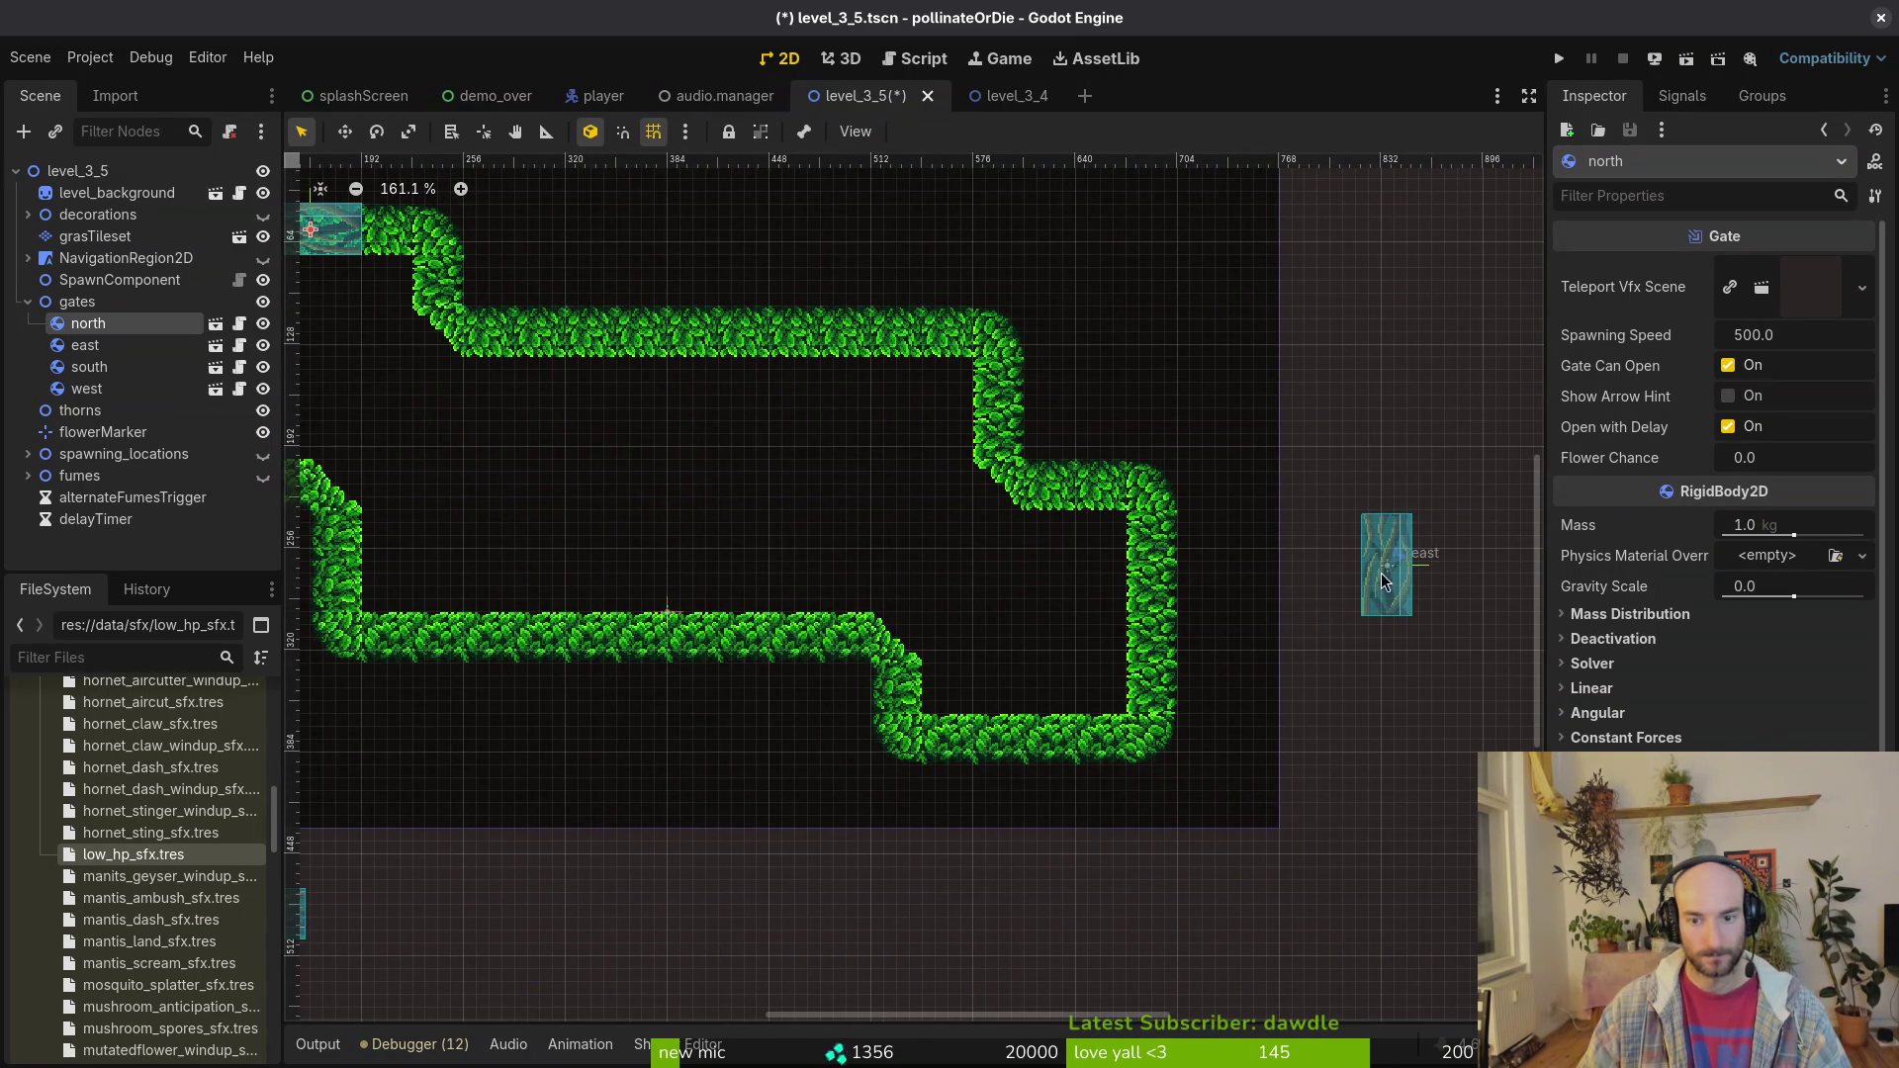
mouse_move(1383, 580)
left_mouse_down()
mouse_move(1156, 599)
mouse_move(1151, 621)
left_mouse_up()
left_click_drag(359, 723, 1115, 552)
Step: Recentre the view on the level and collapse the gates group
left_click(1093, 556)
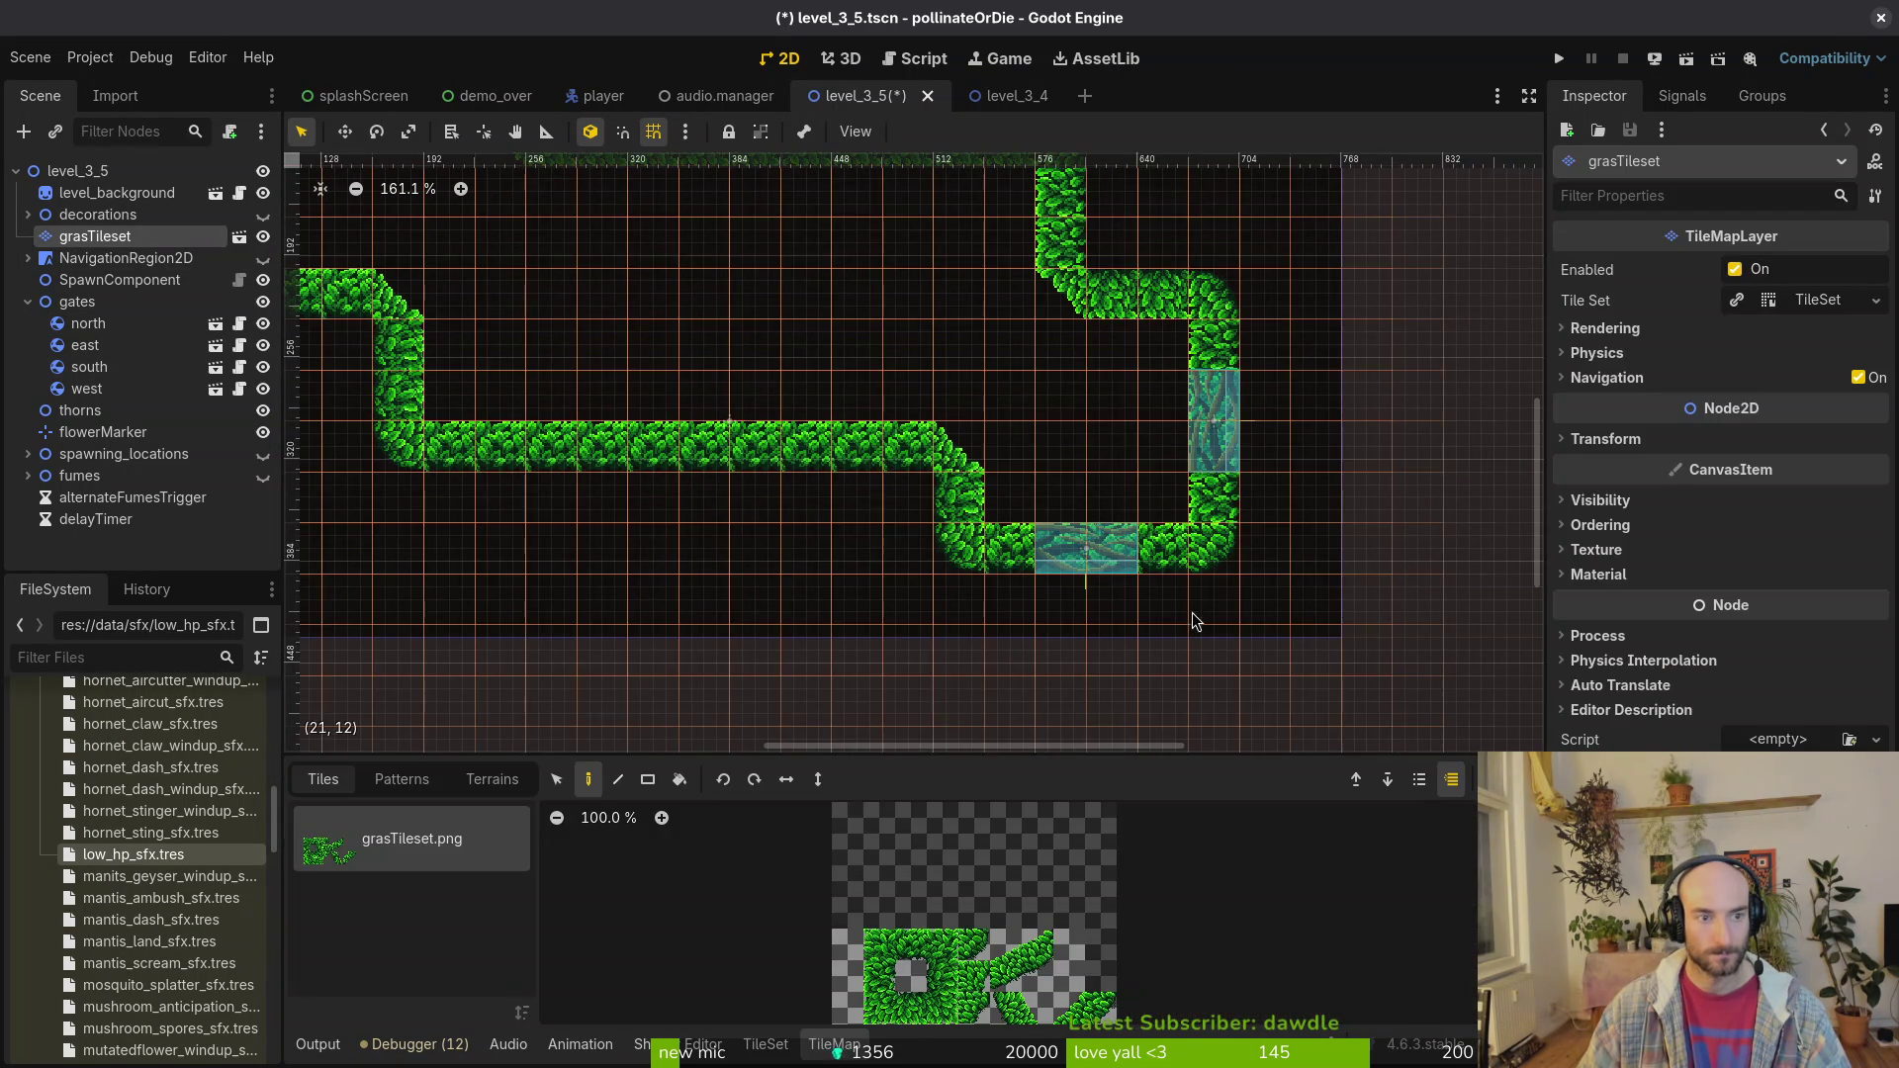
scroll(1071, 451, "up", 5)
scroll(1070, 452, "left", 3)
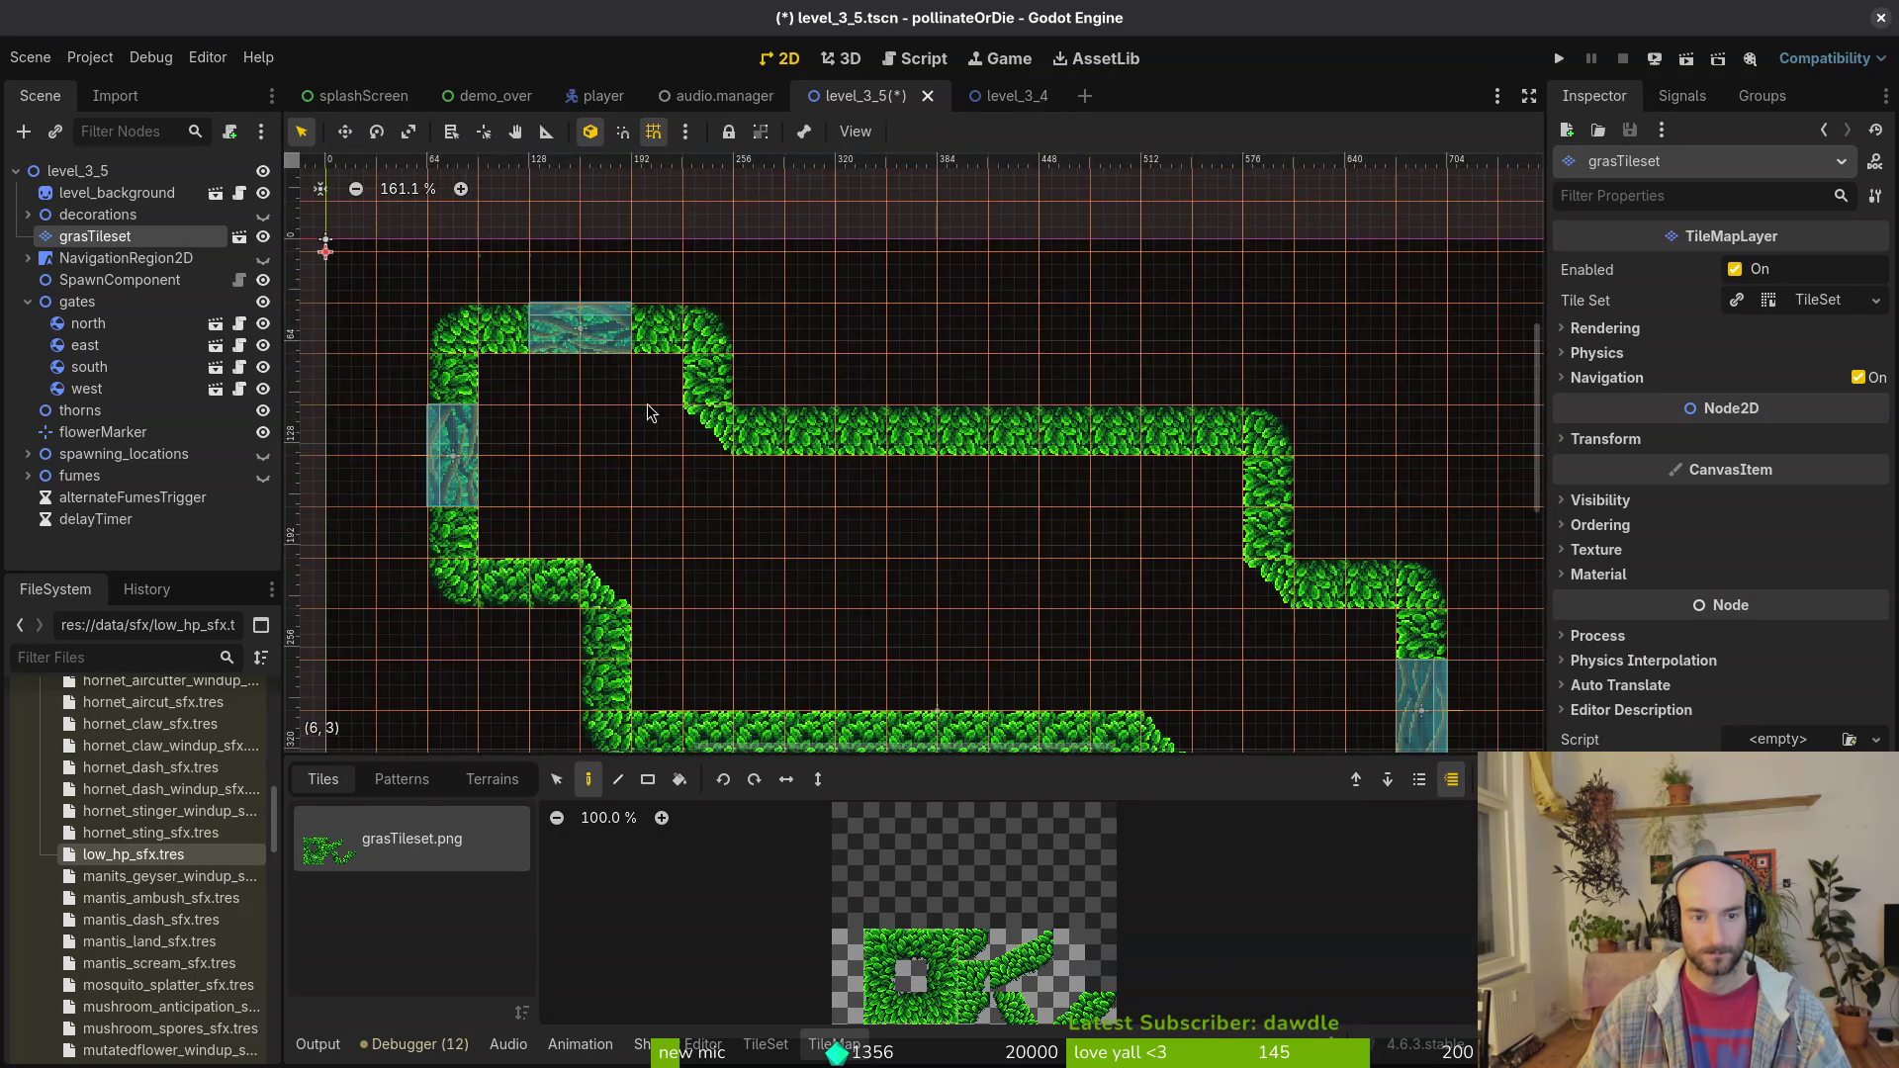
left_click(660, 554)
scroll(661, 554, "down", 4)
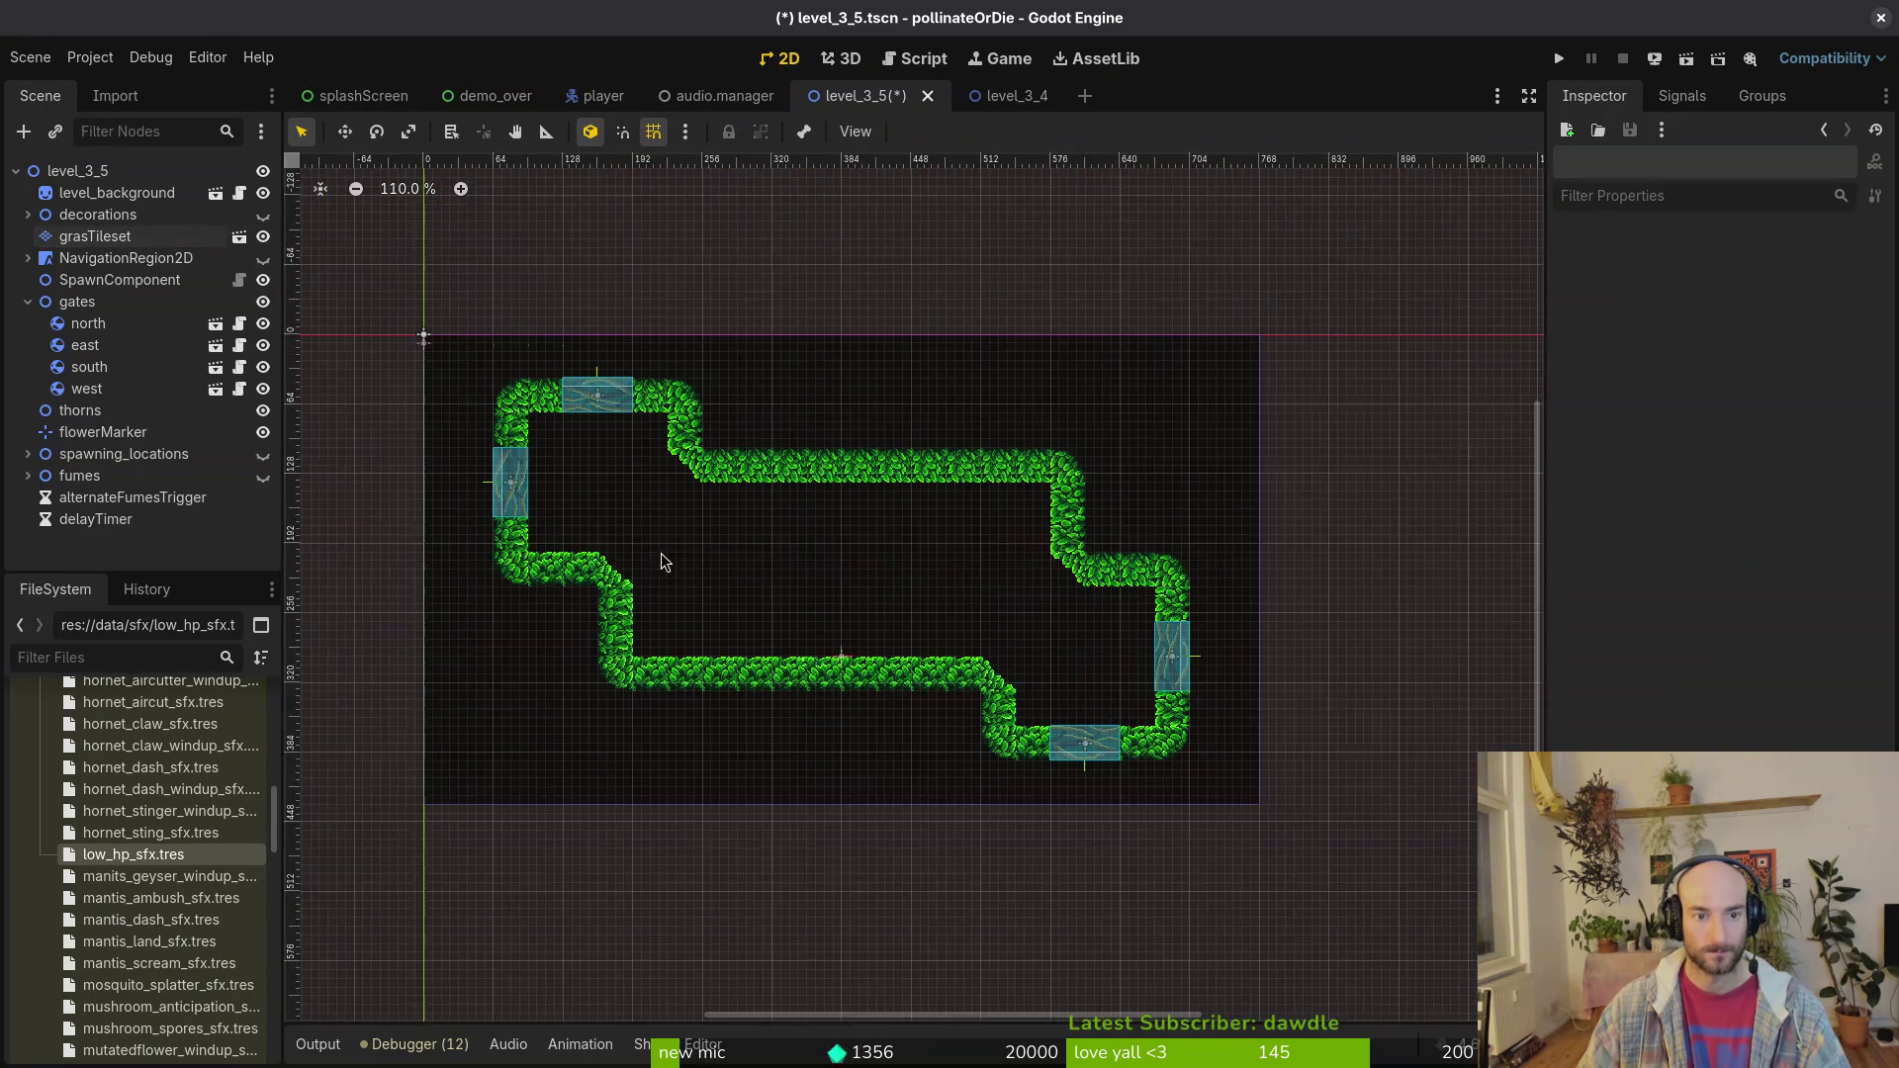
mouse_move(674, 521)
left_mouse_down()
mouse_move(957, 538)
mouse_move(911, 527)
left_mouse_up()
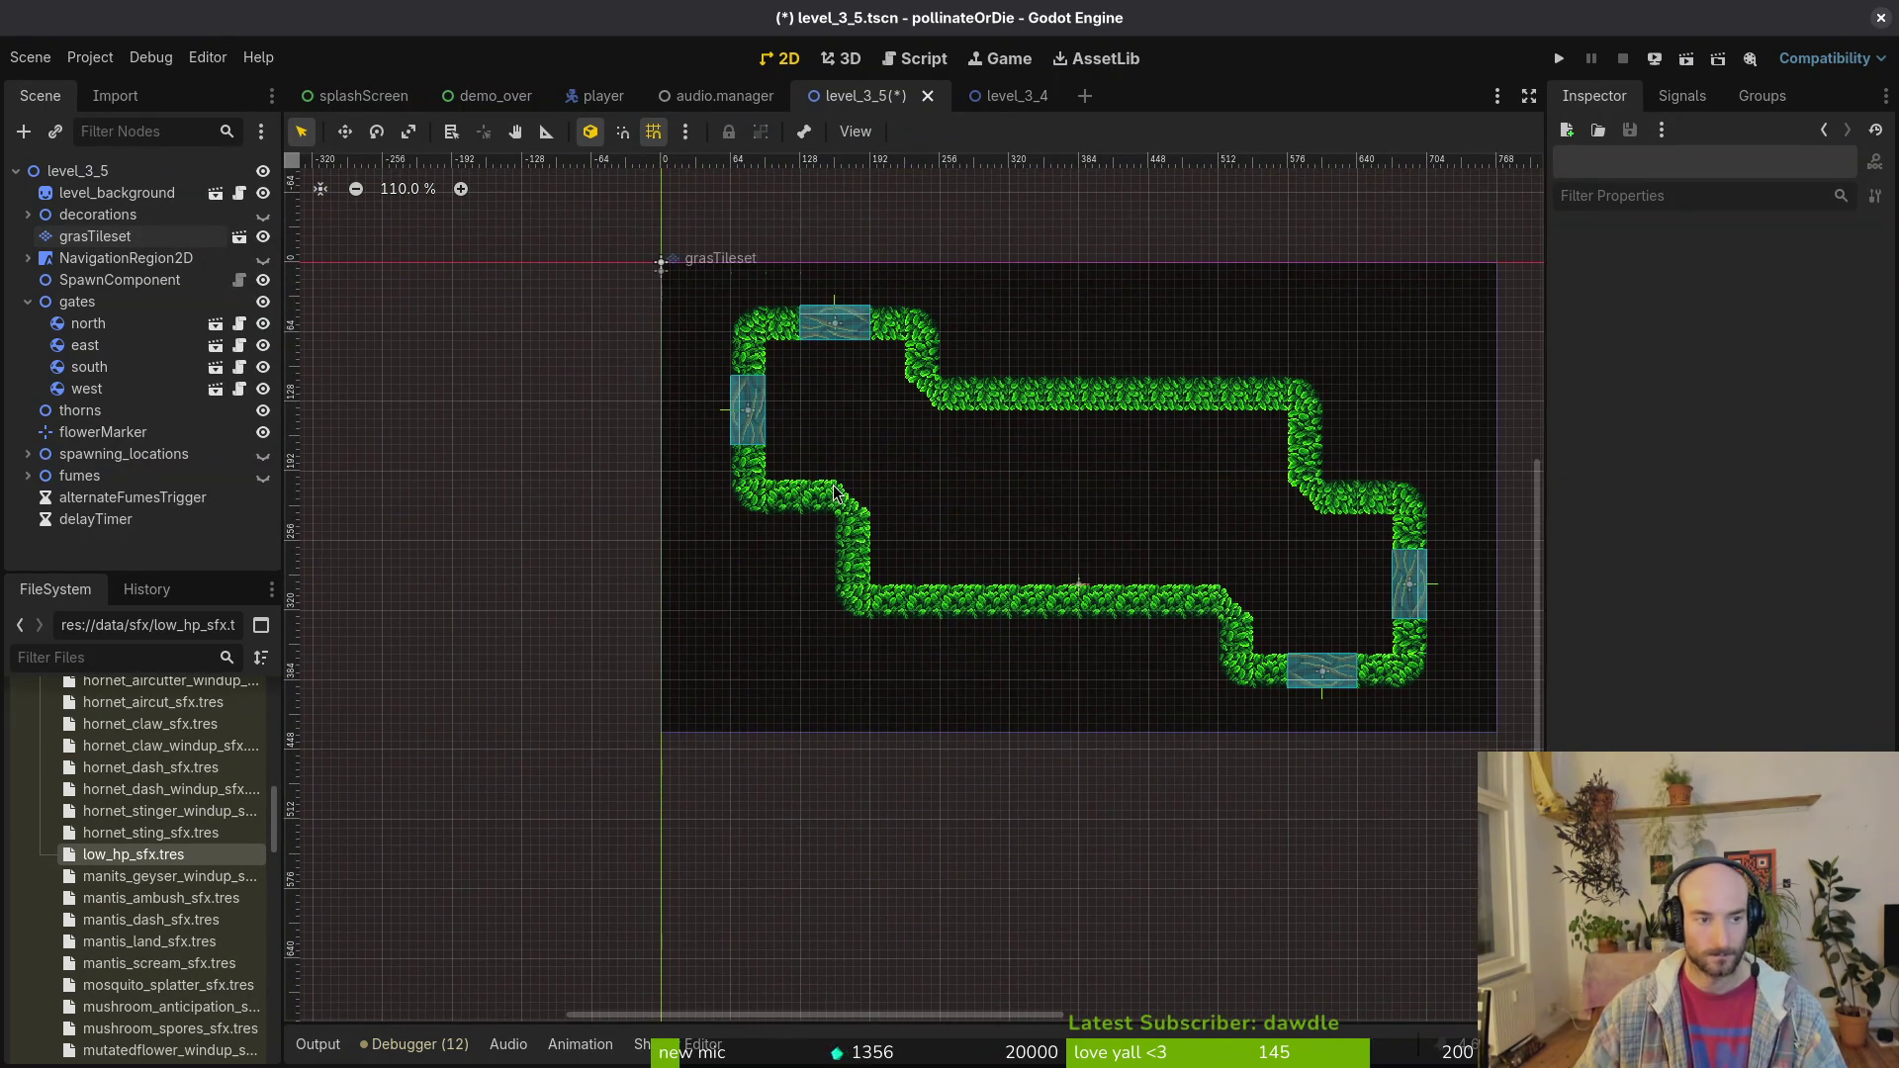
left_click(28, 302)
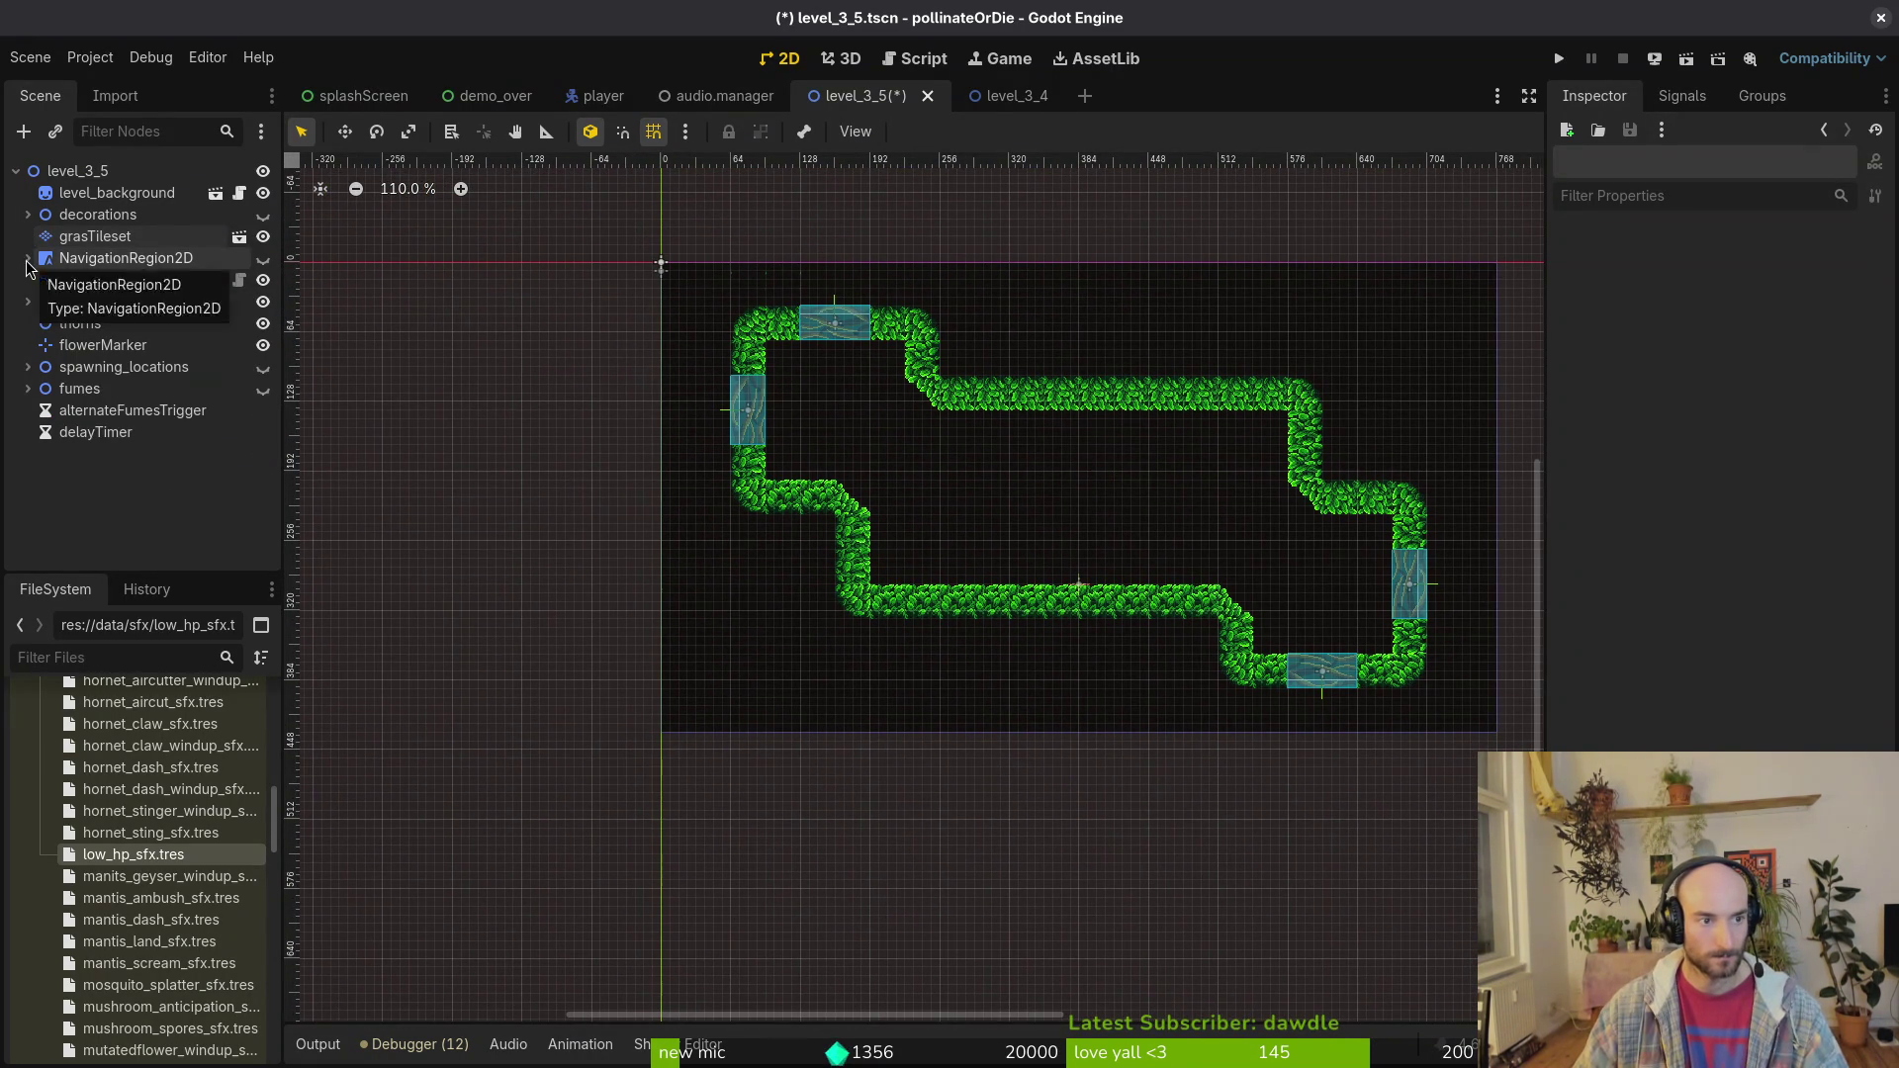
Step: Show the decorations and lower the vinesSide vines slightly below the upper edge
left_click(263, 215)
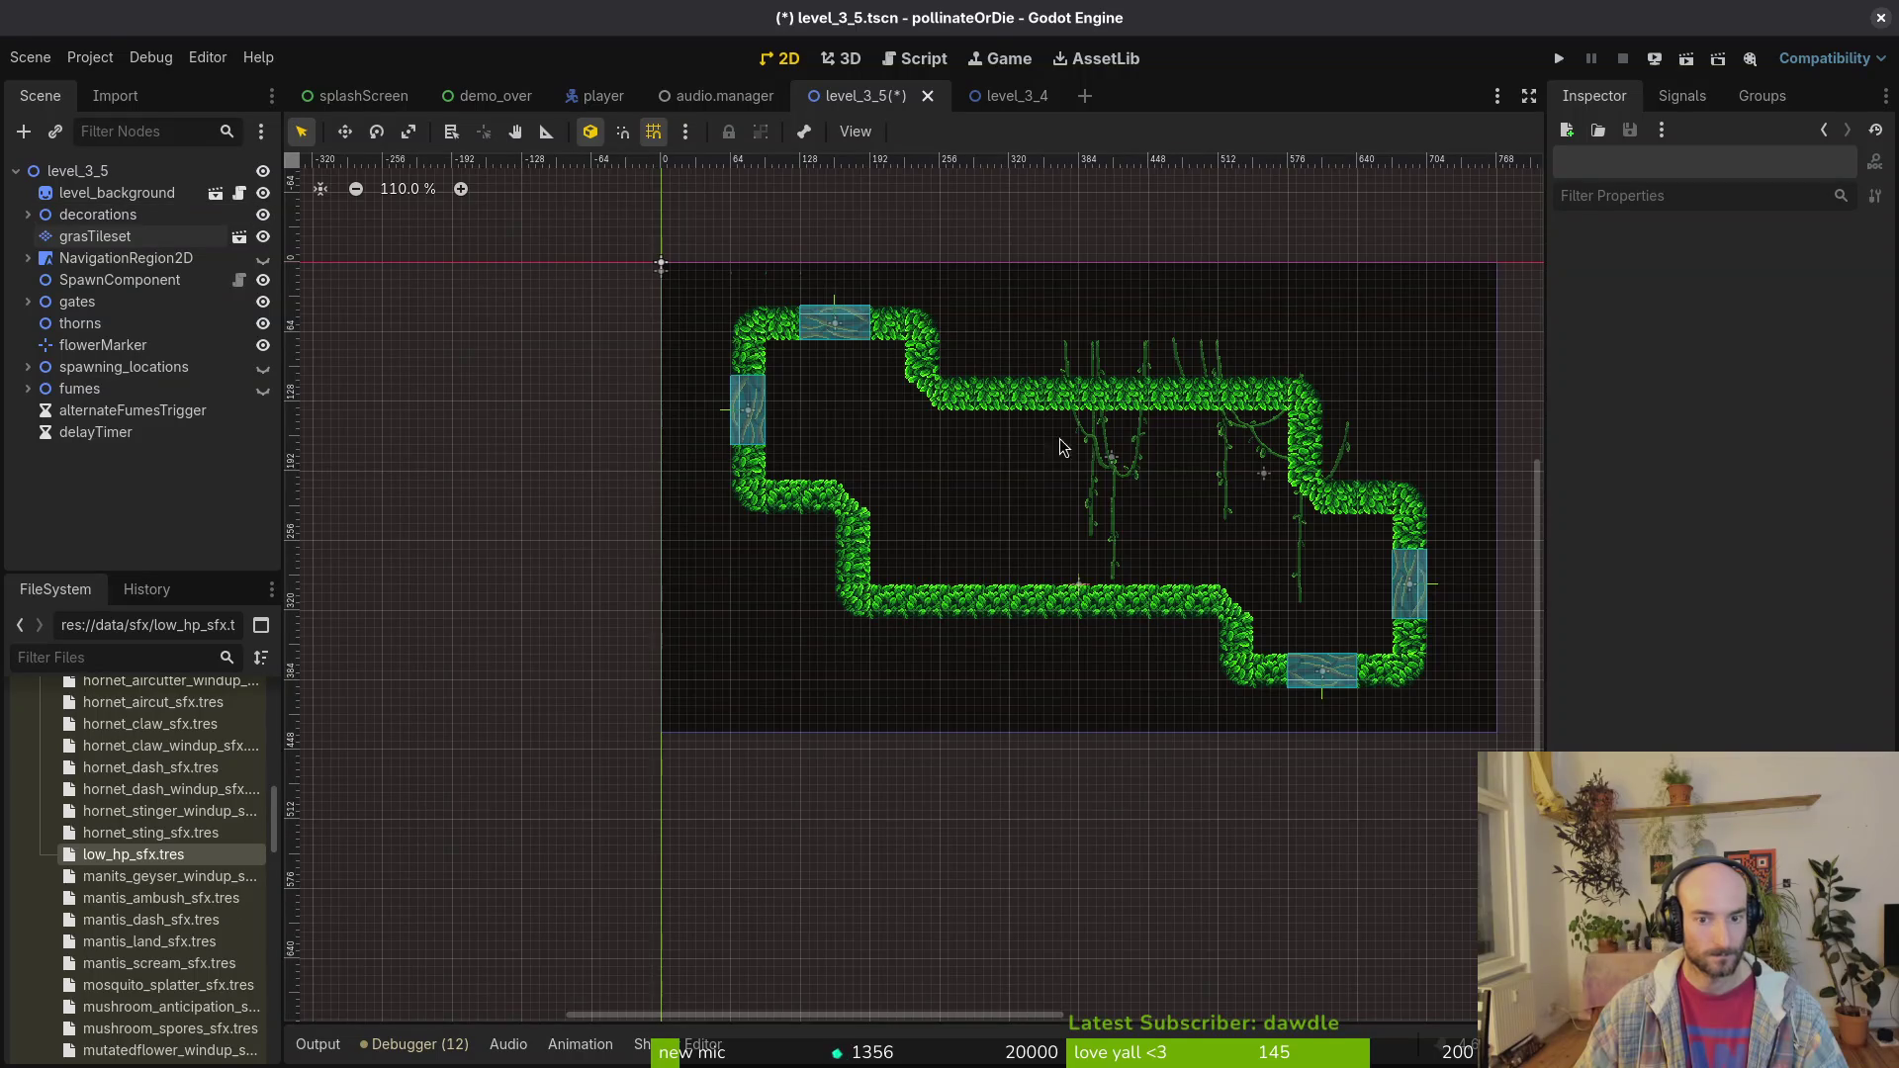
scroll(1138, 425, "up", 3)
mouse_move(1192, 481)
left_mouse_down()
mouse_move(1190, 525)
mouse_move(1138, 511)
mouse_move(1153, 534)
left_mouse_up()
key("Escape")
Step: Remove the vinesMid decoration and save level_3_5
mouse_move(1004, 480)
left_mouse_down()
mouse_move(930, 495)
mouse_move(673, 450)
mouse_move(717, 479)
left_mouse_up()
key("Return")
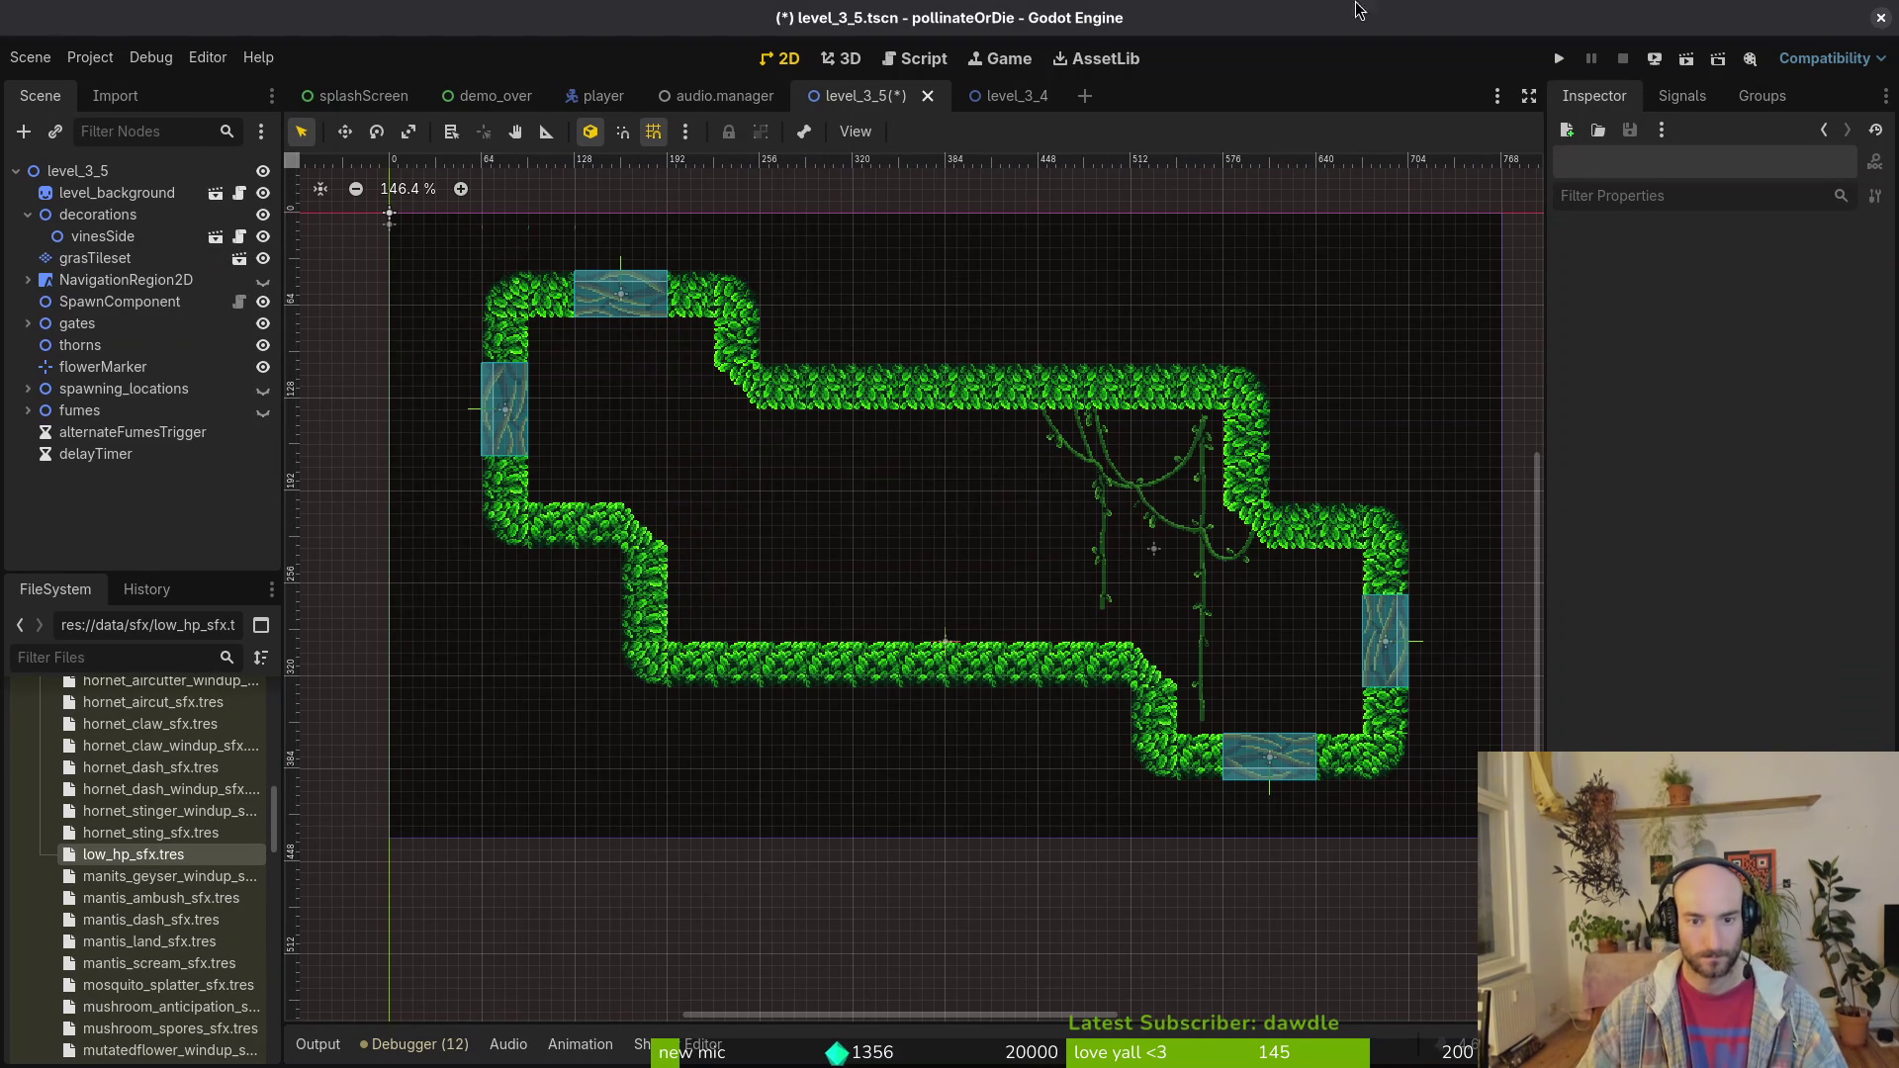
key("ctrl+s")
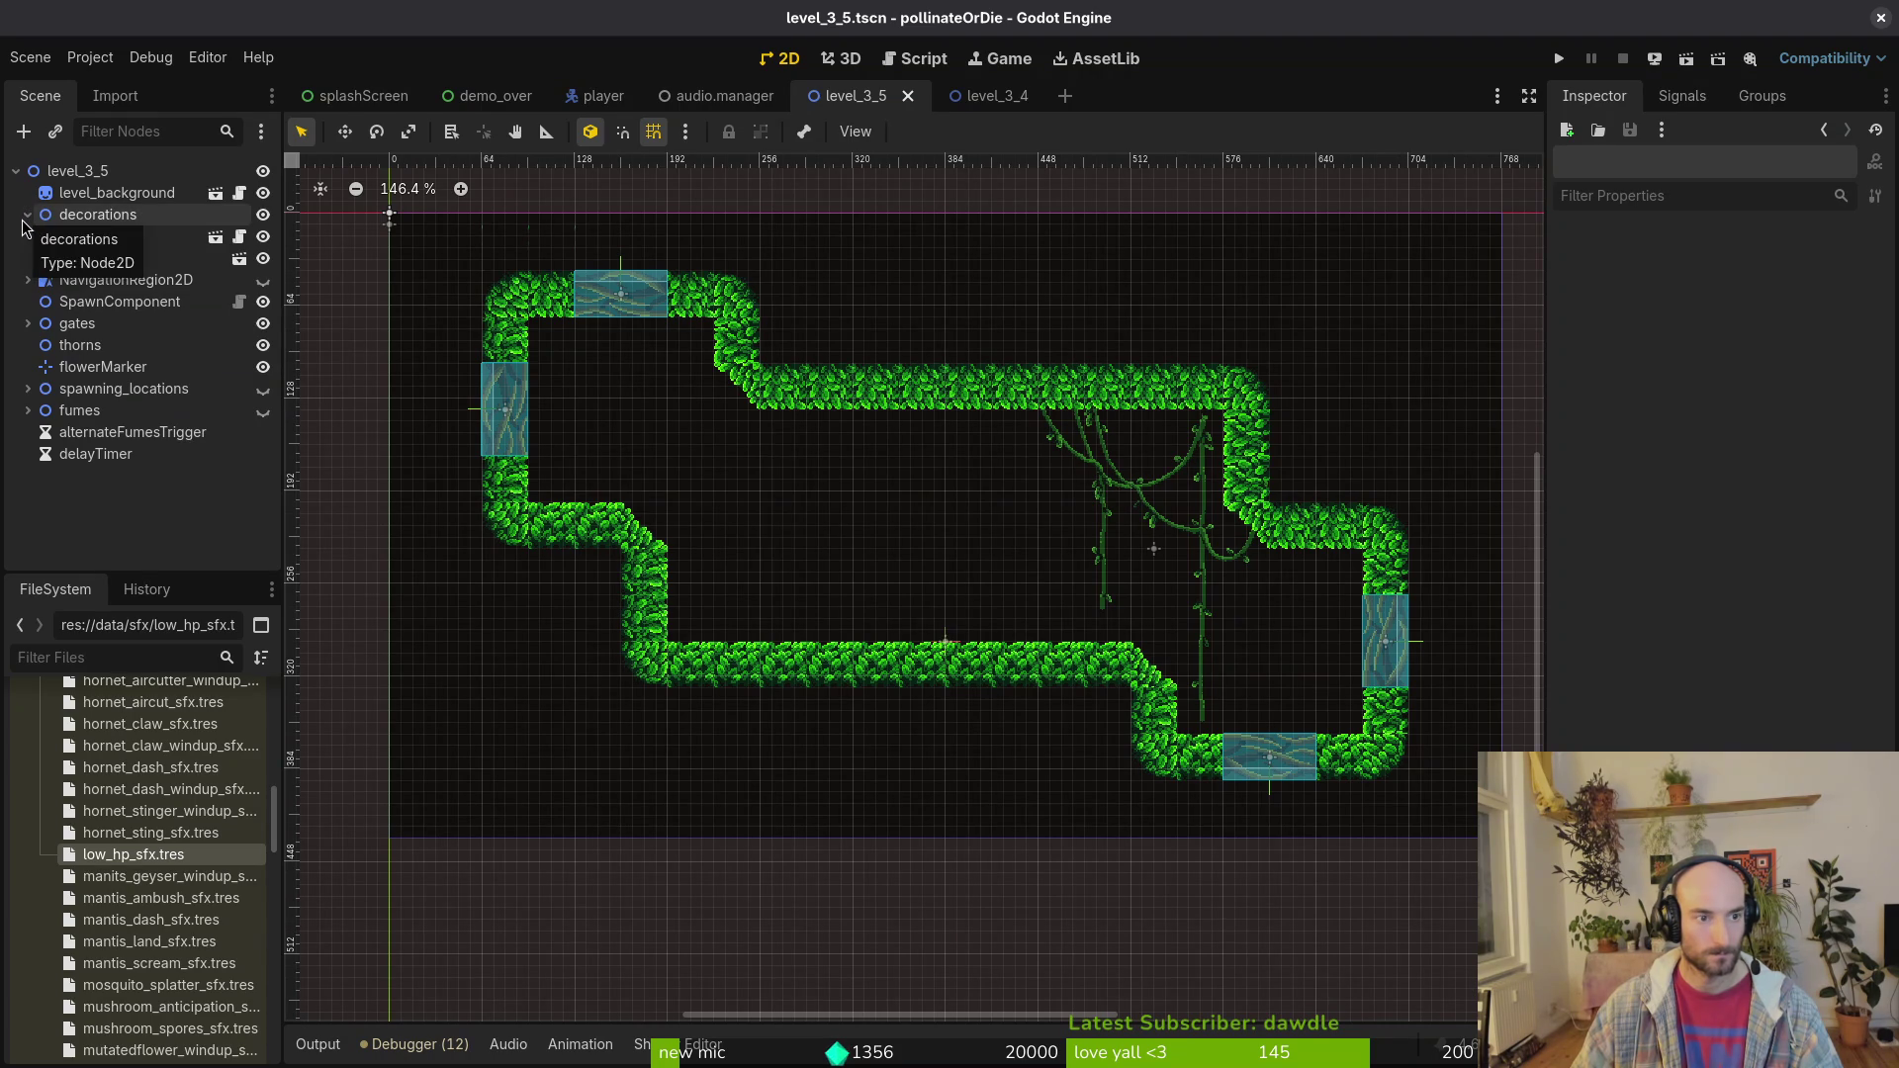
Step: Show the navigation region and fit its left and bottom vertices to the inner wall edges
left_click(126, 280)
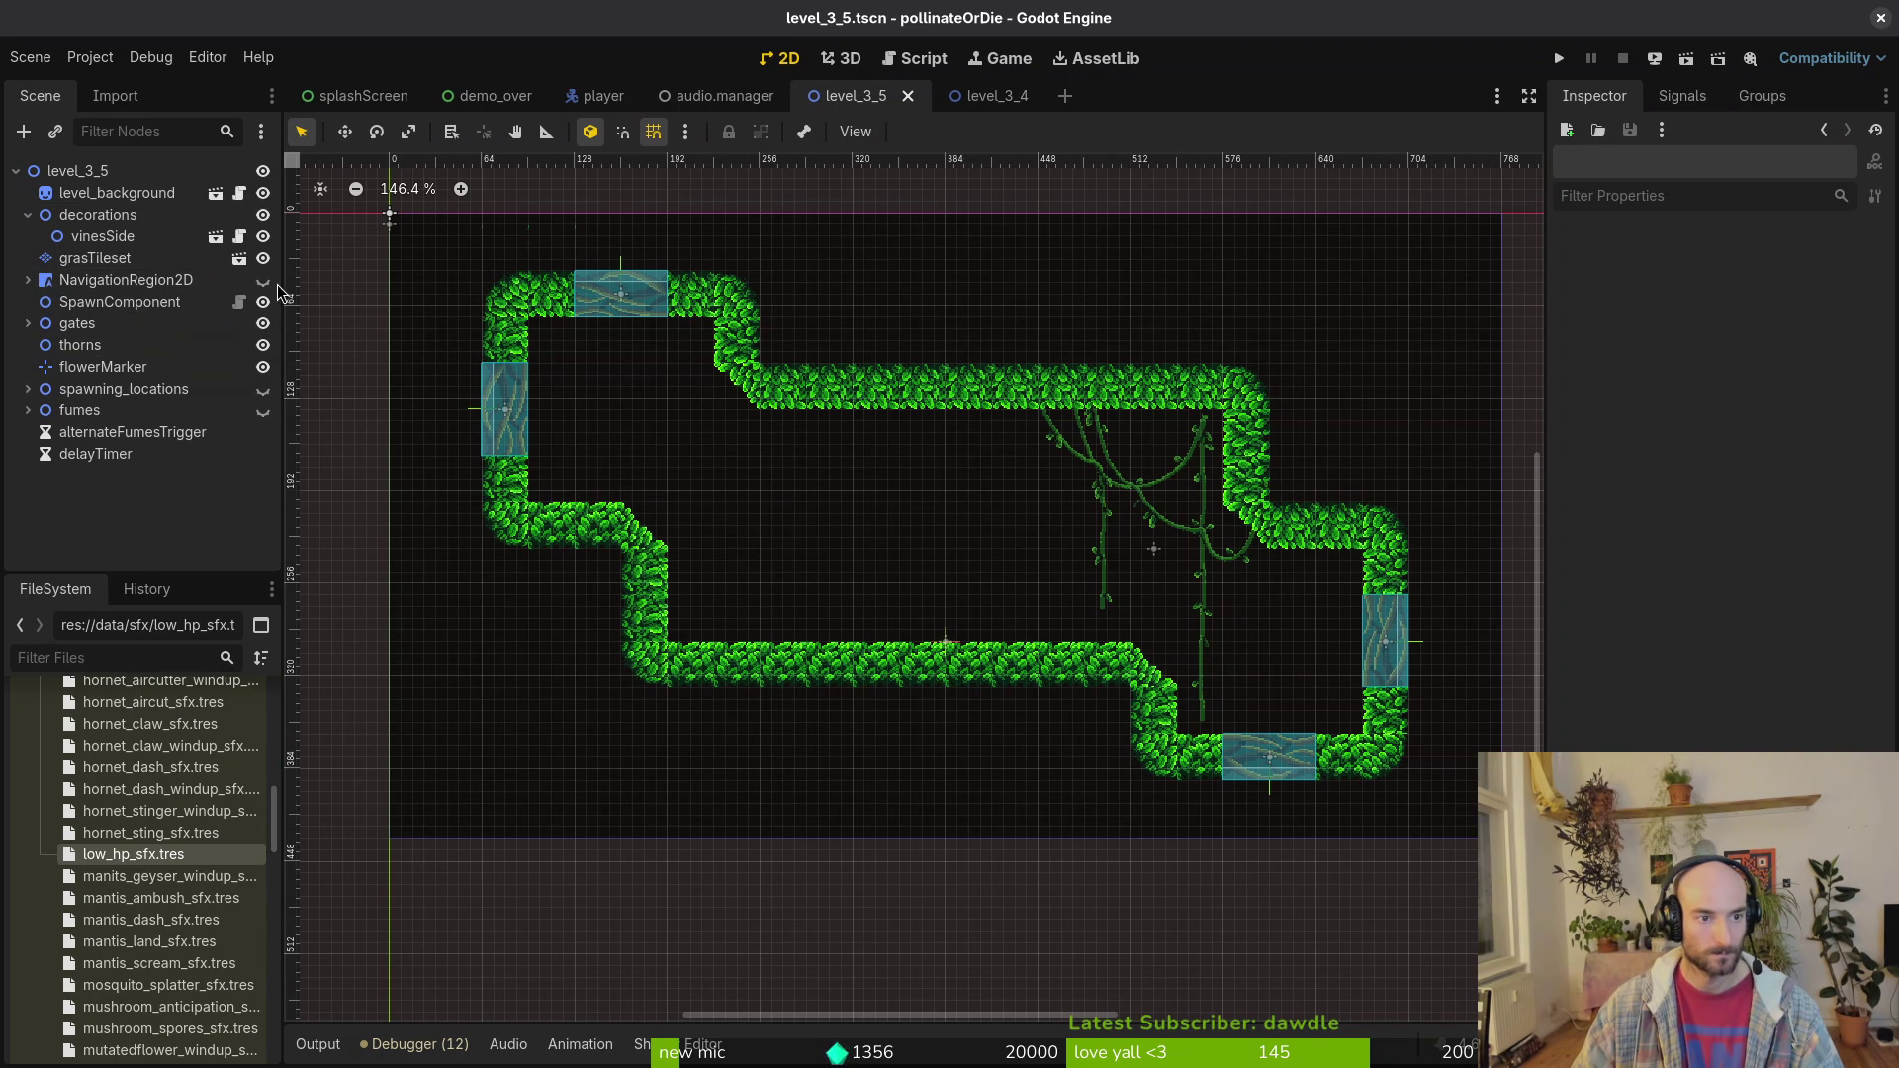
left_click(263, 281)
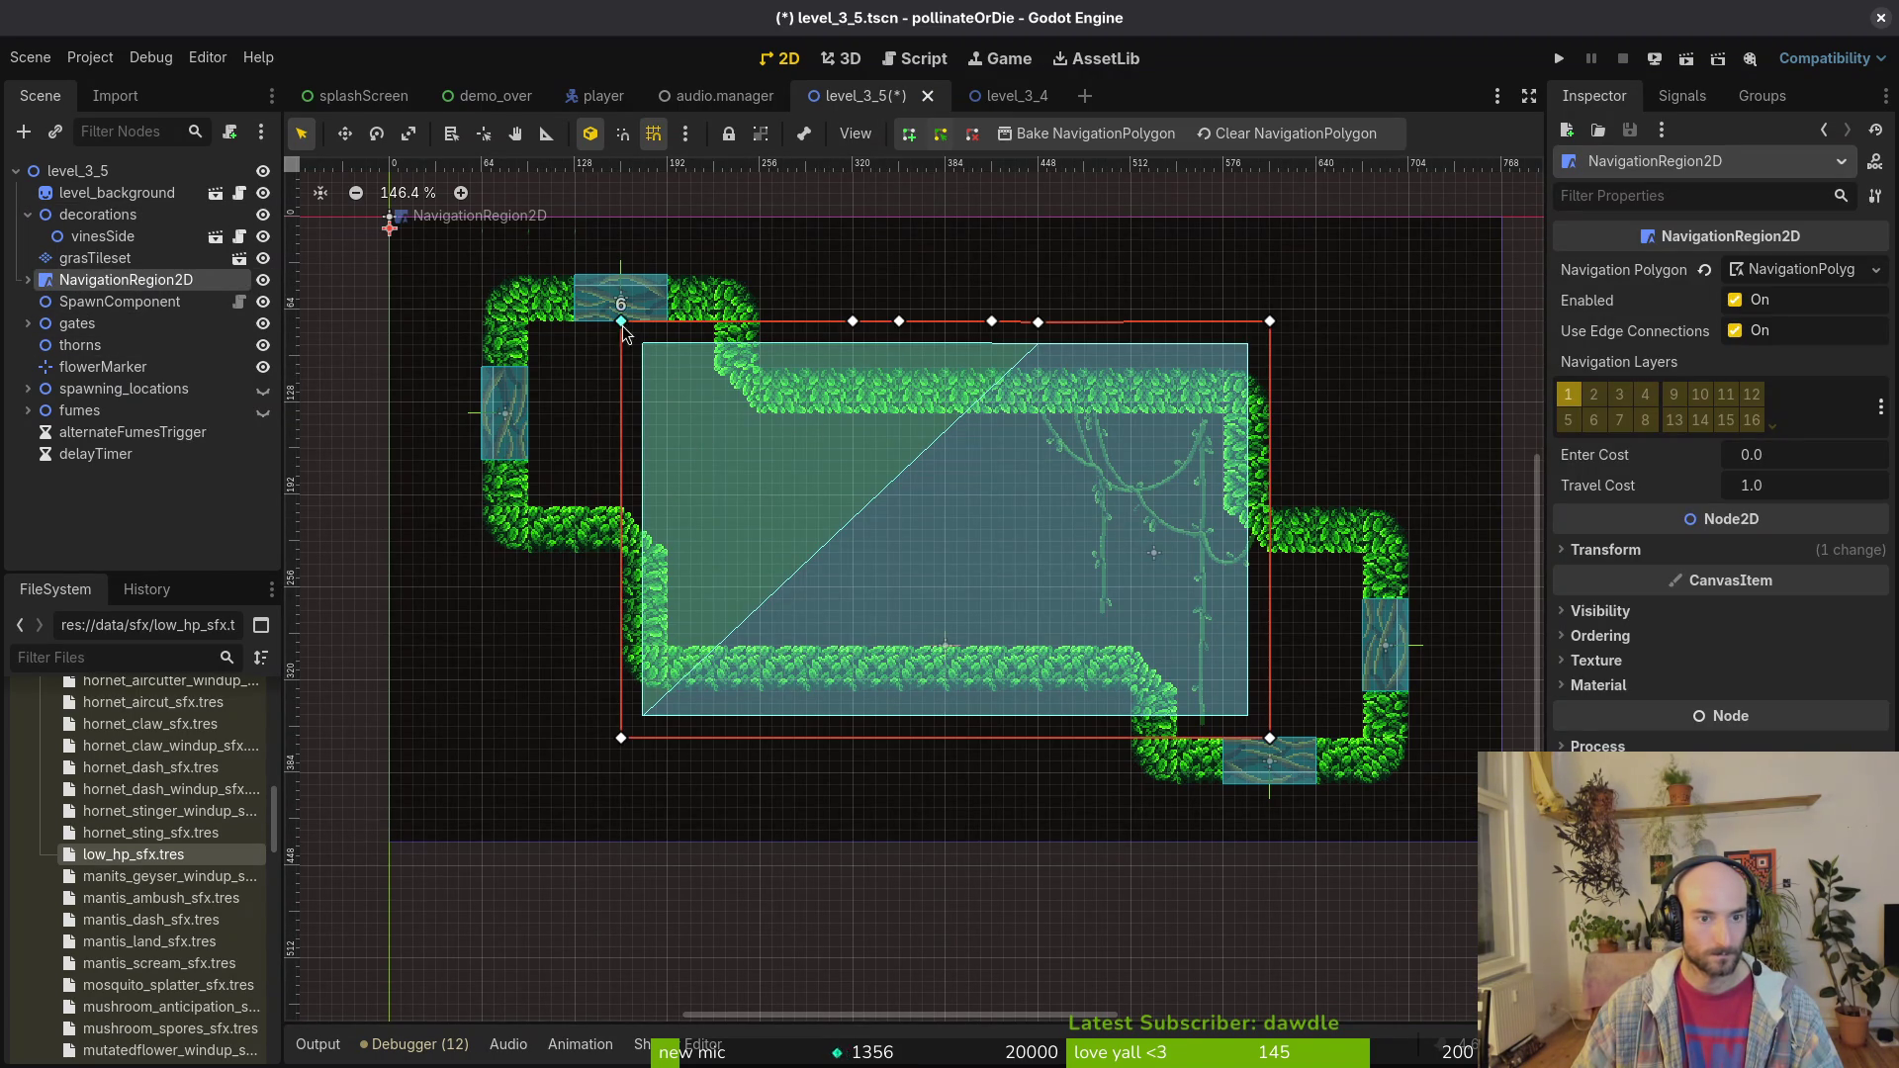
left_click_drag(620, 322, 528, 321)
mouse_move(620, 738)
left_mouse_down()
mouse_move(525, 555)
mouse_move(529, 506)
mouse_move(622, 508)
left_mouse_up()
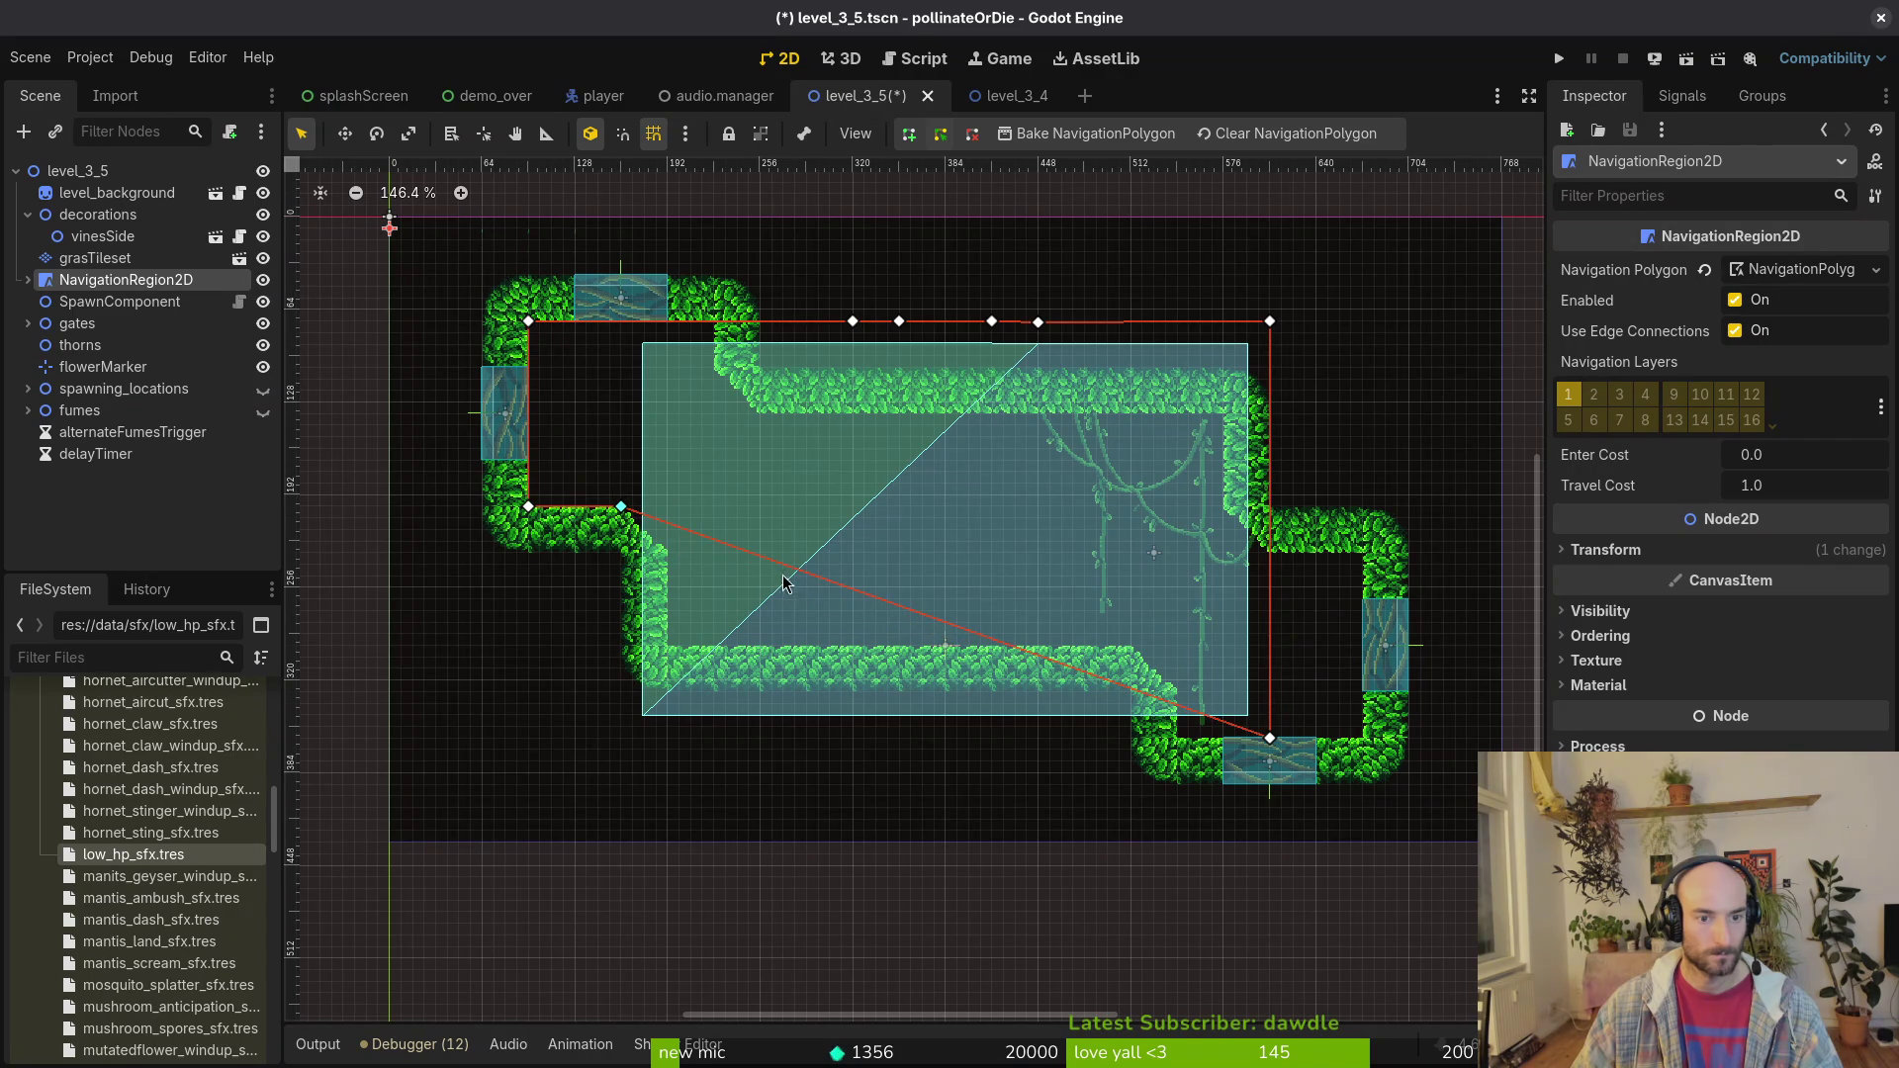
left_click_drag(763, 556, 668, 552)
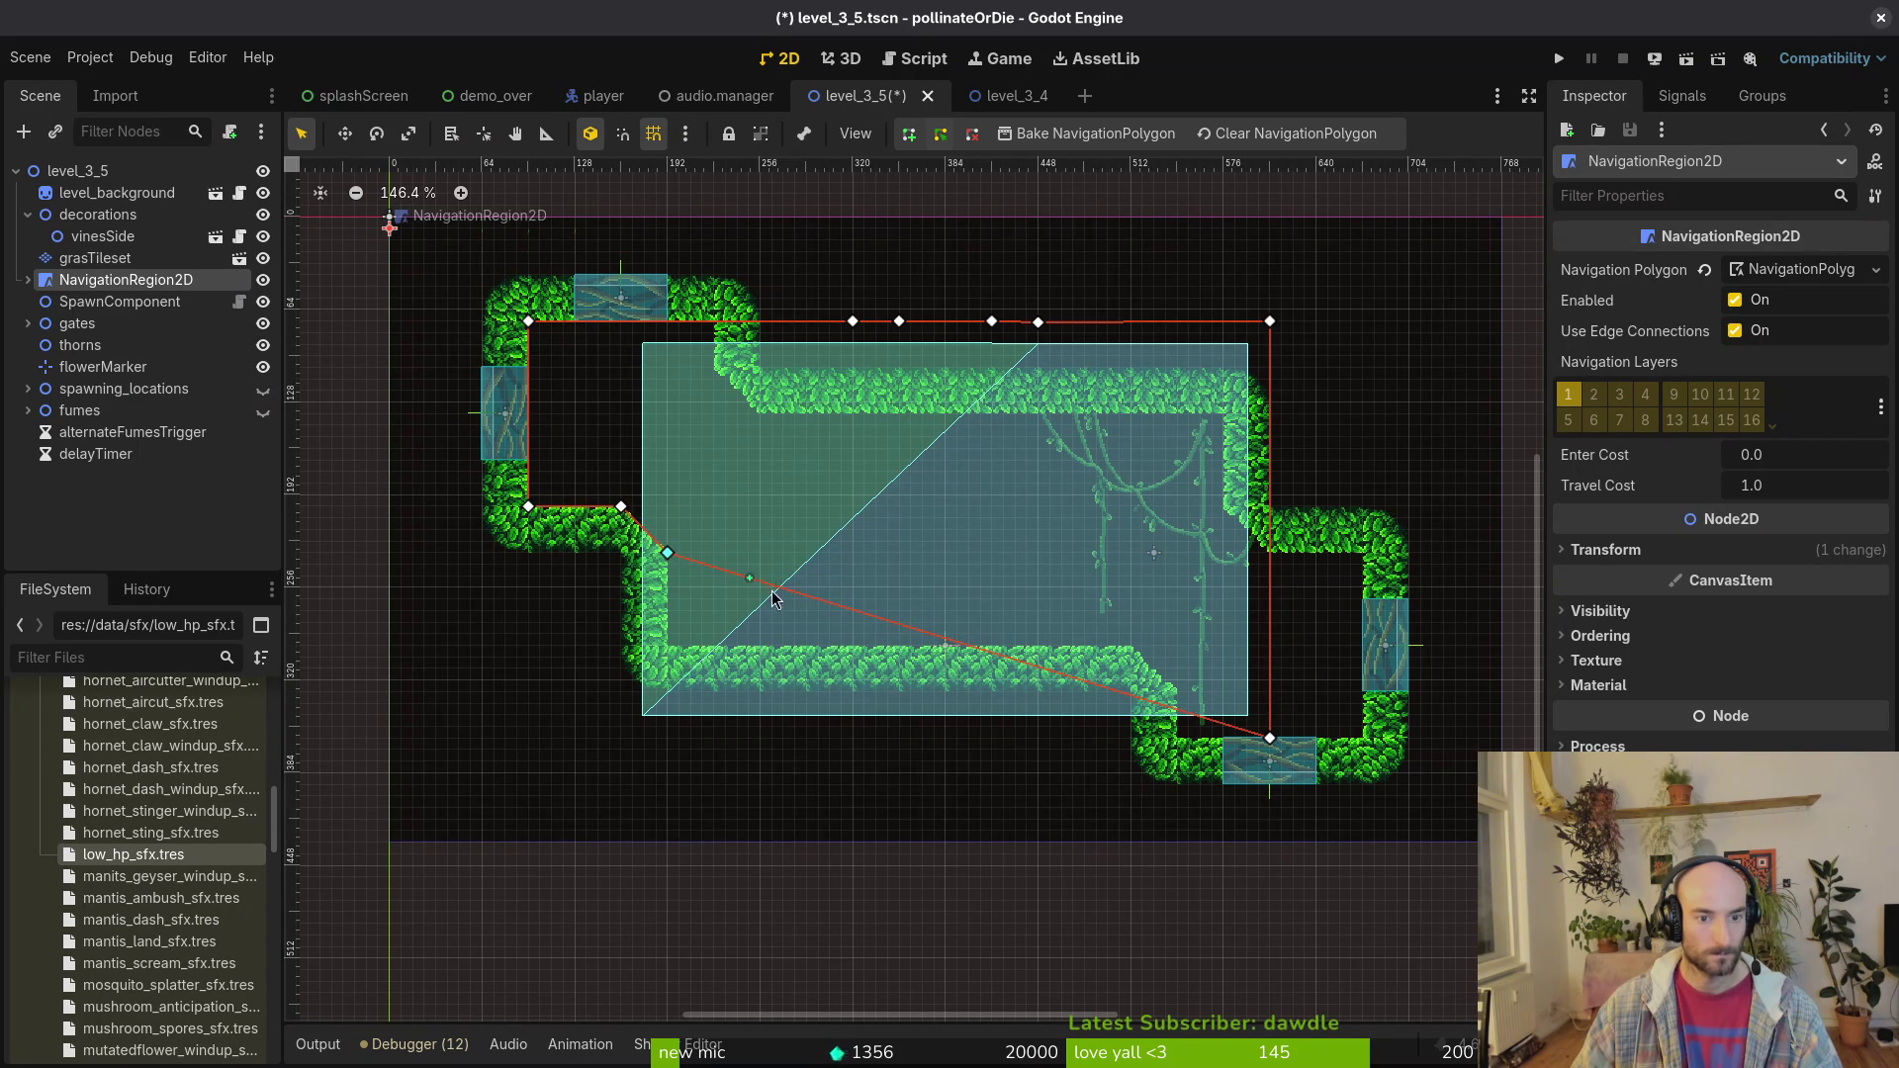
left_click_drag(1270, 738, 657, 635)
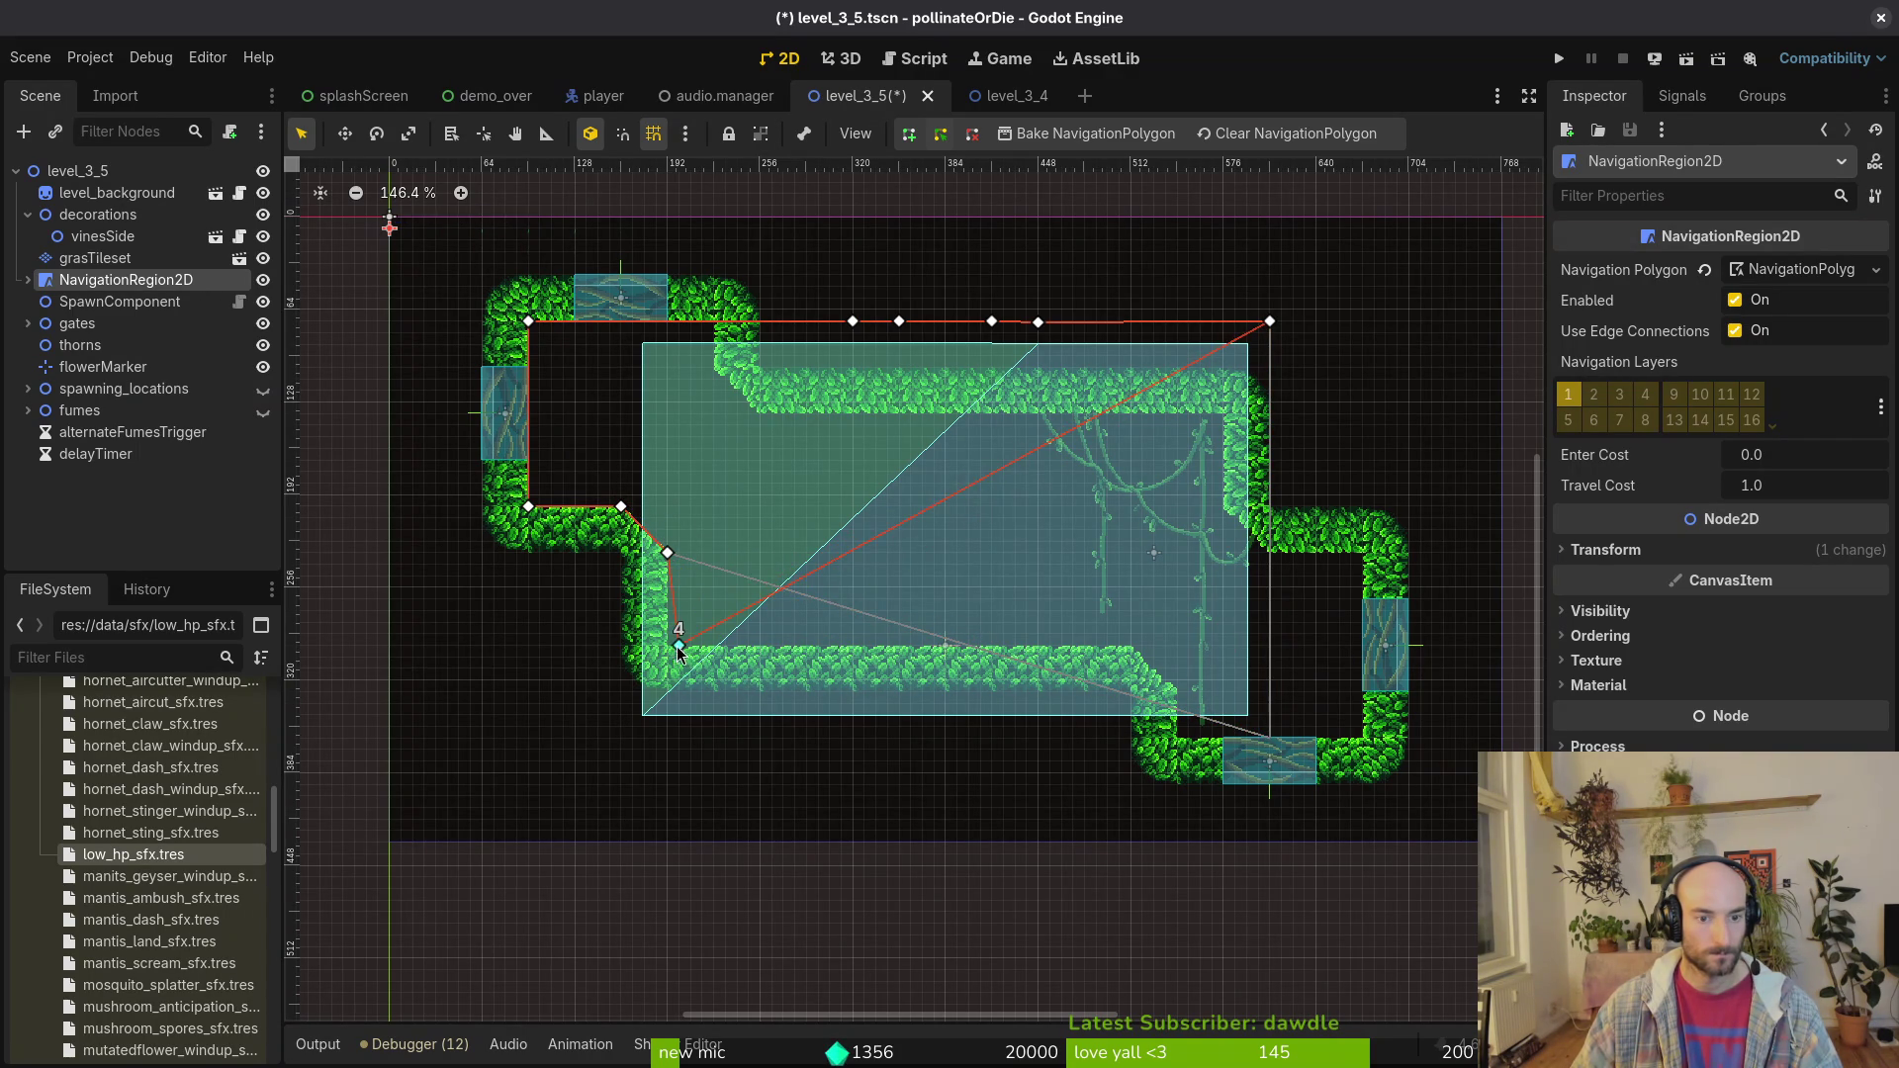
left_click(958, 512)
key("ctrl+z")
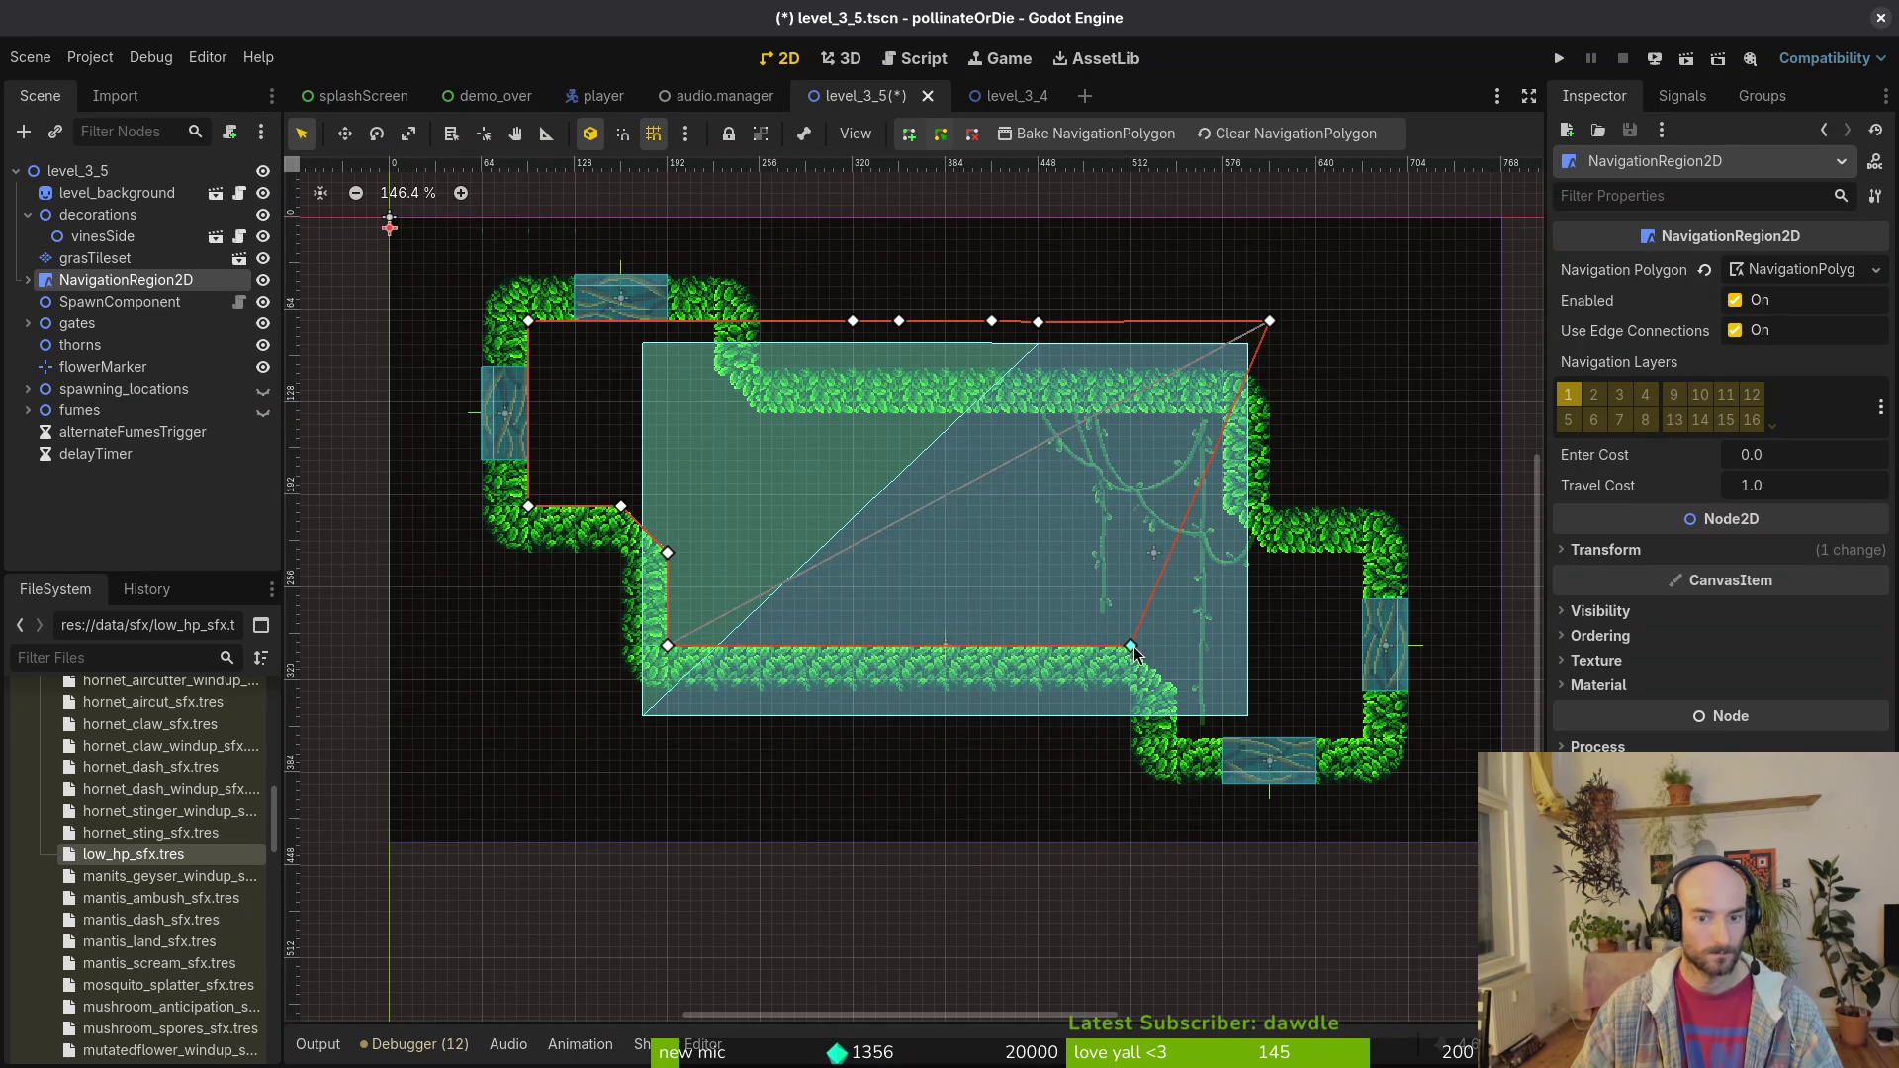
Step: Pull the right-side navigation outline points onto the leaf-wall corners and edges
scroll(1175, 602, "up", 5)
scroll(892, 427, "up", 3)
mouse_move(816, 344)
left_mouse_down()
mouse_move(886, 557)
mouse_move(827, 454)
mouse_move(818, 330)
mouse_move(898, 639)
mouse_move(899, 609)
left_mouse_up()
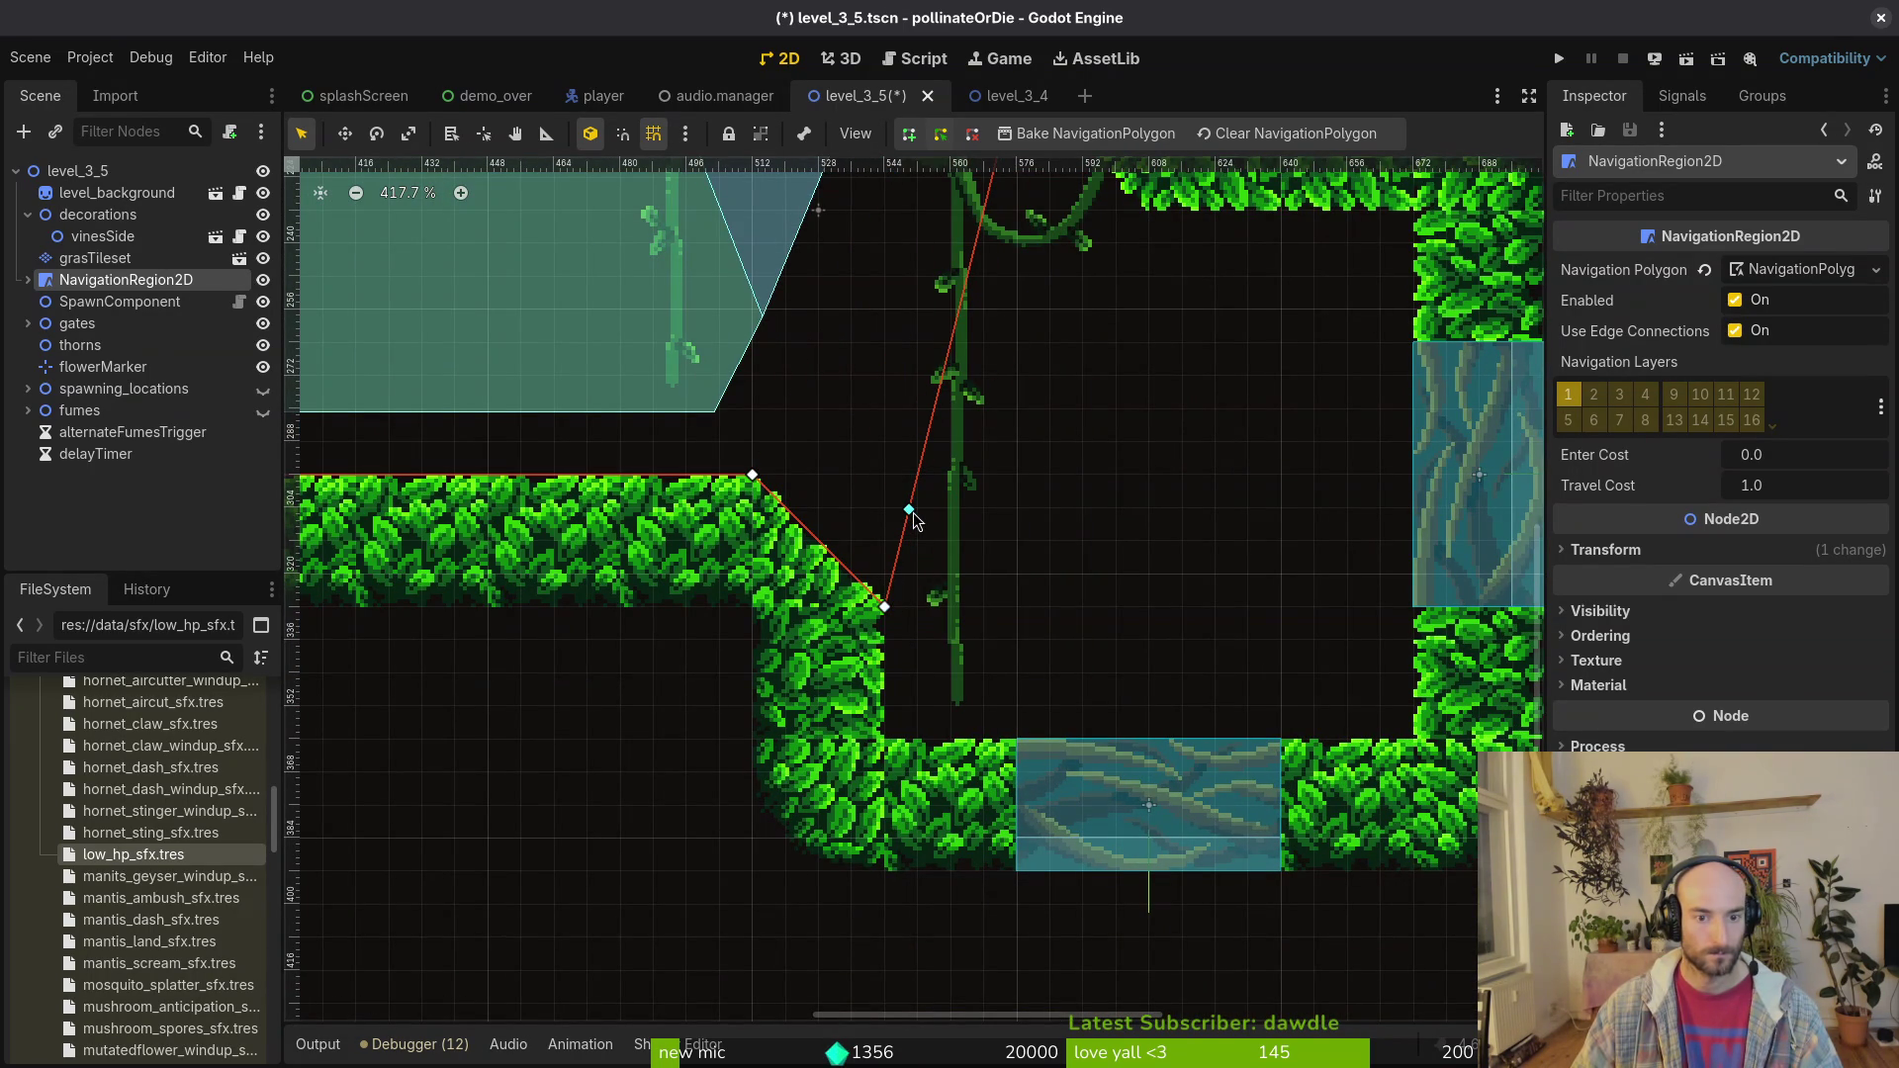
left_click_drag(910, 495, 885, 739)
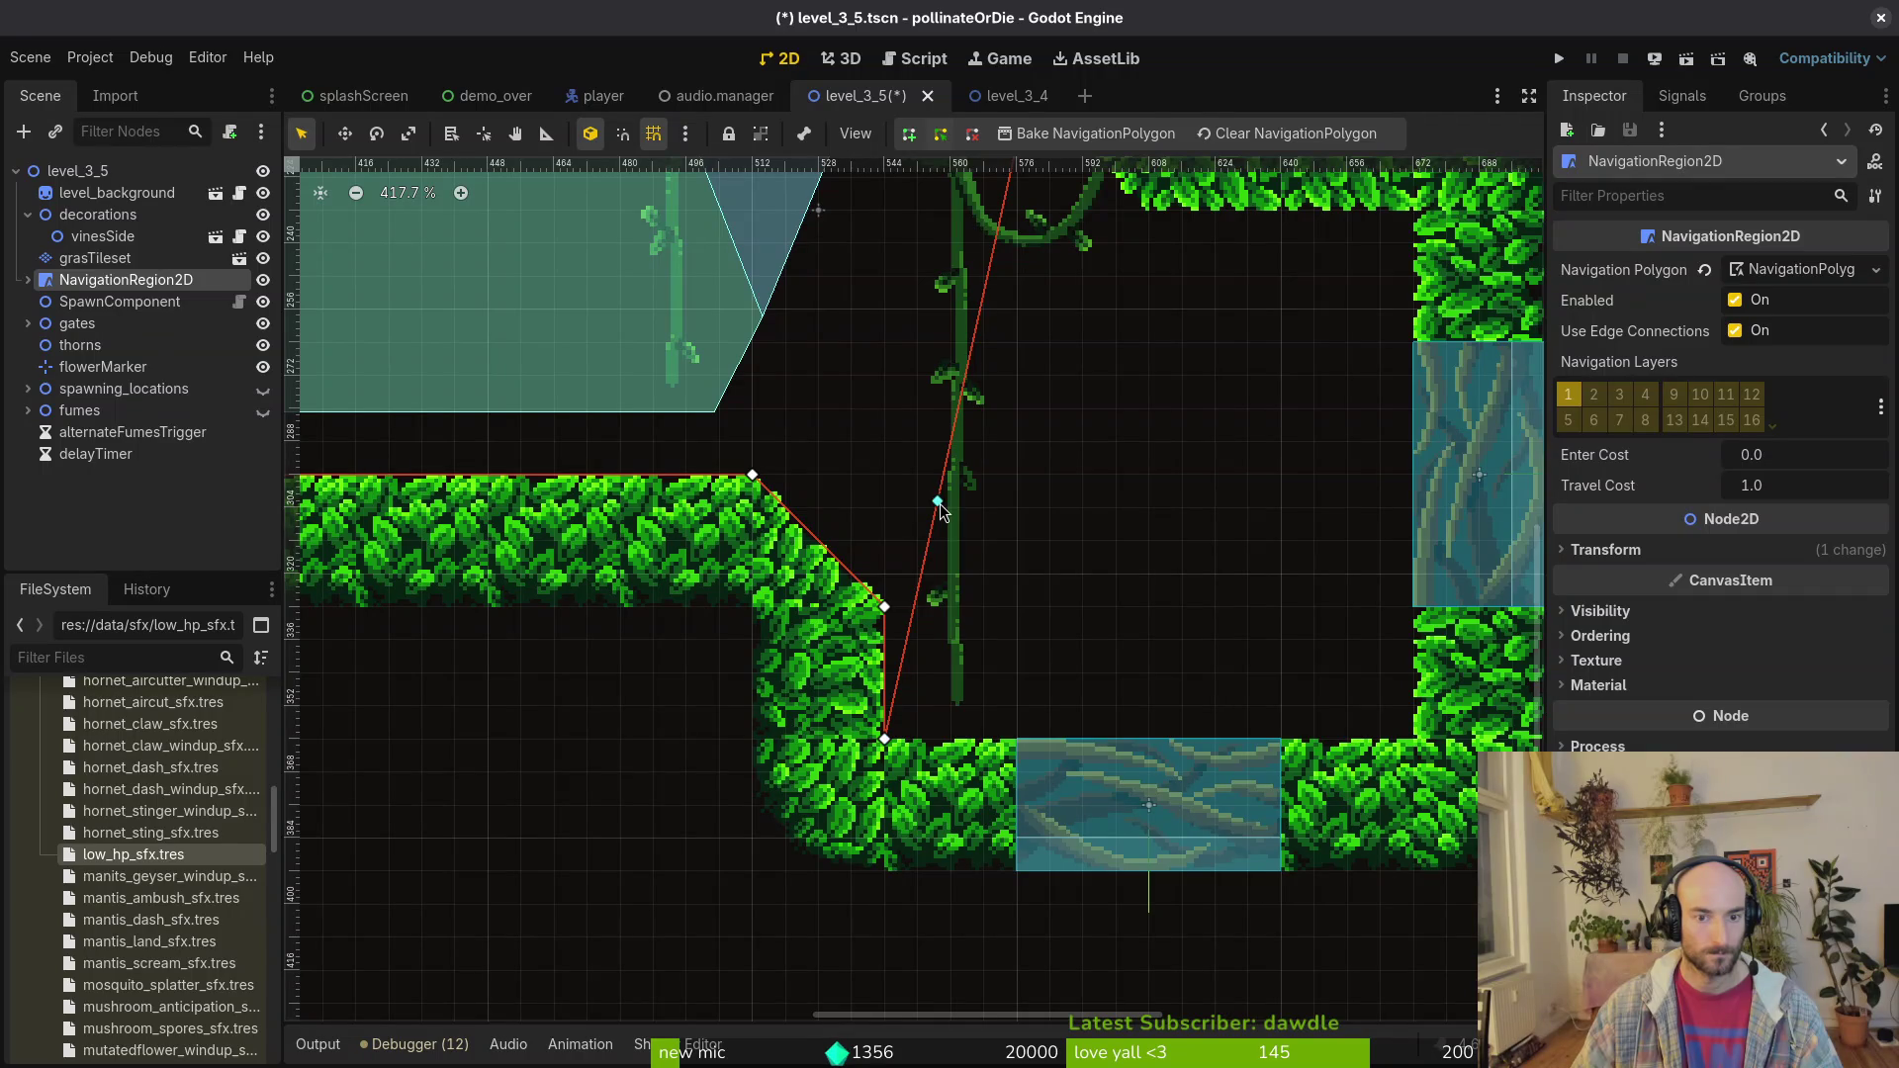
scroll(1114, 390, "up", 5)
scroll(1114, 390, "right", 3)
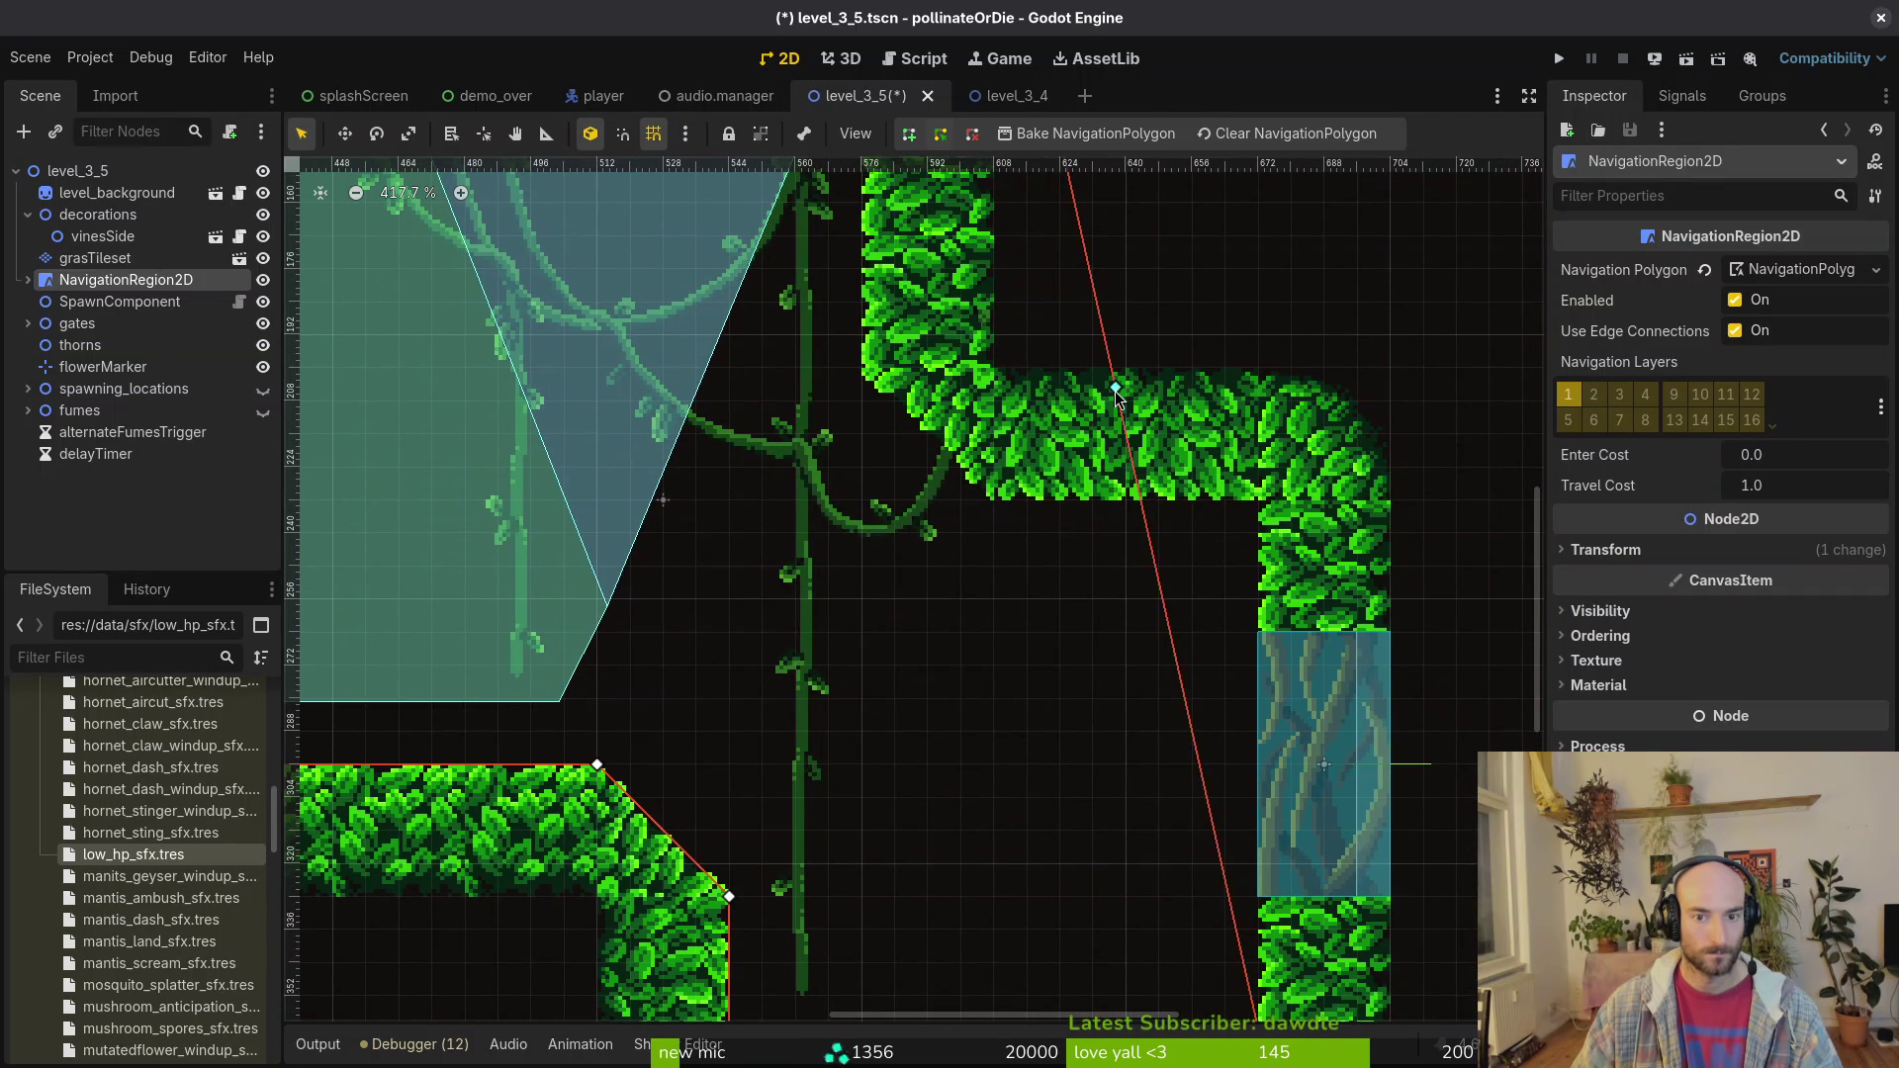
mouse_move(1114, 389)
left_mouse_down()
mouse_move(994, 500)
mouse_move(1230, 519)
mouse_move(1258, 499)
left_mouse_up()
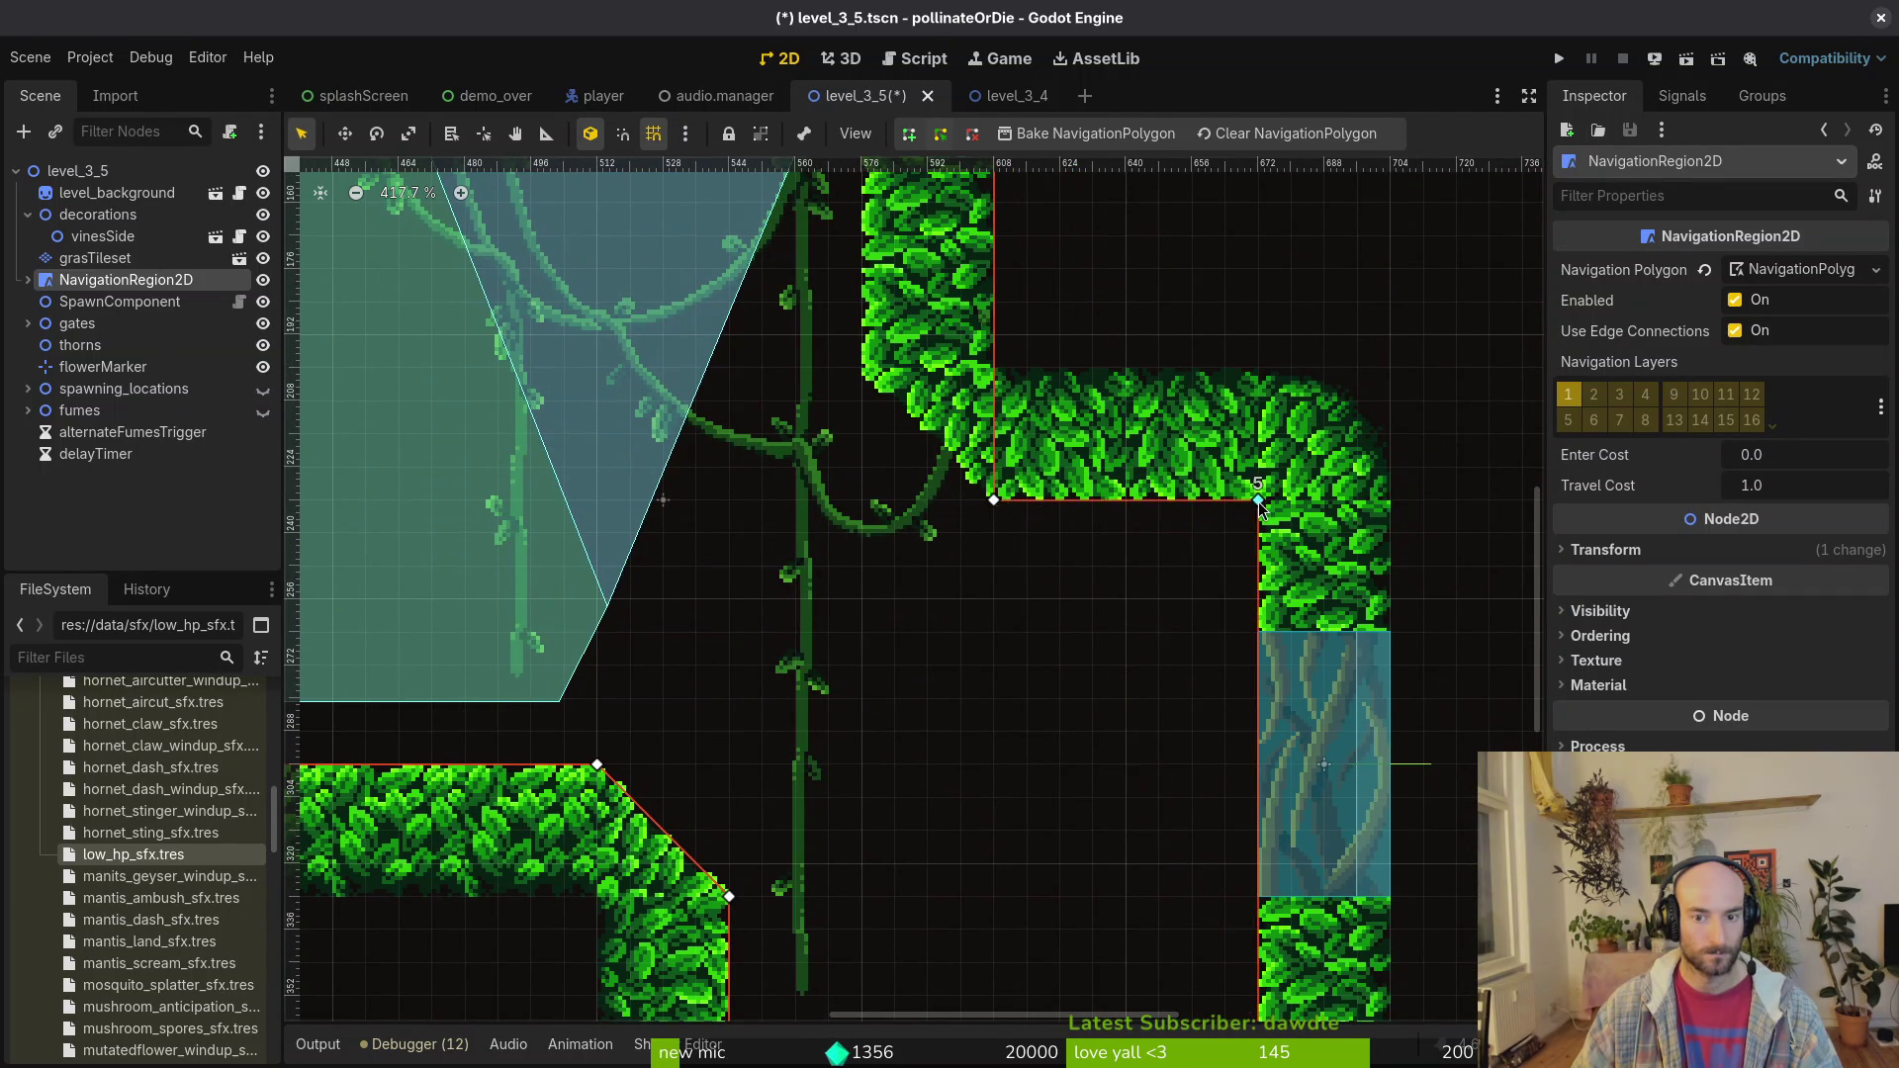
scroll(1187, 534, "up", 3)
scroll(1137, 554, "left", 2)
left_click_drag(1121, 545, 989, 569)
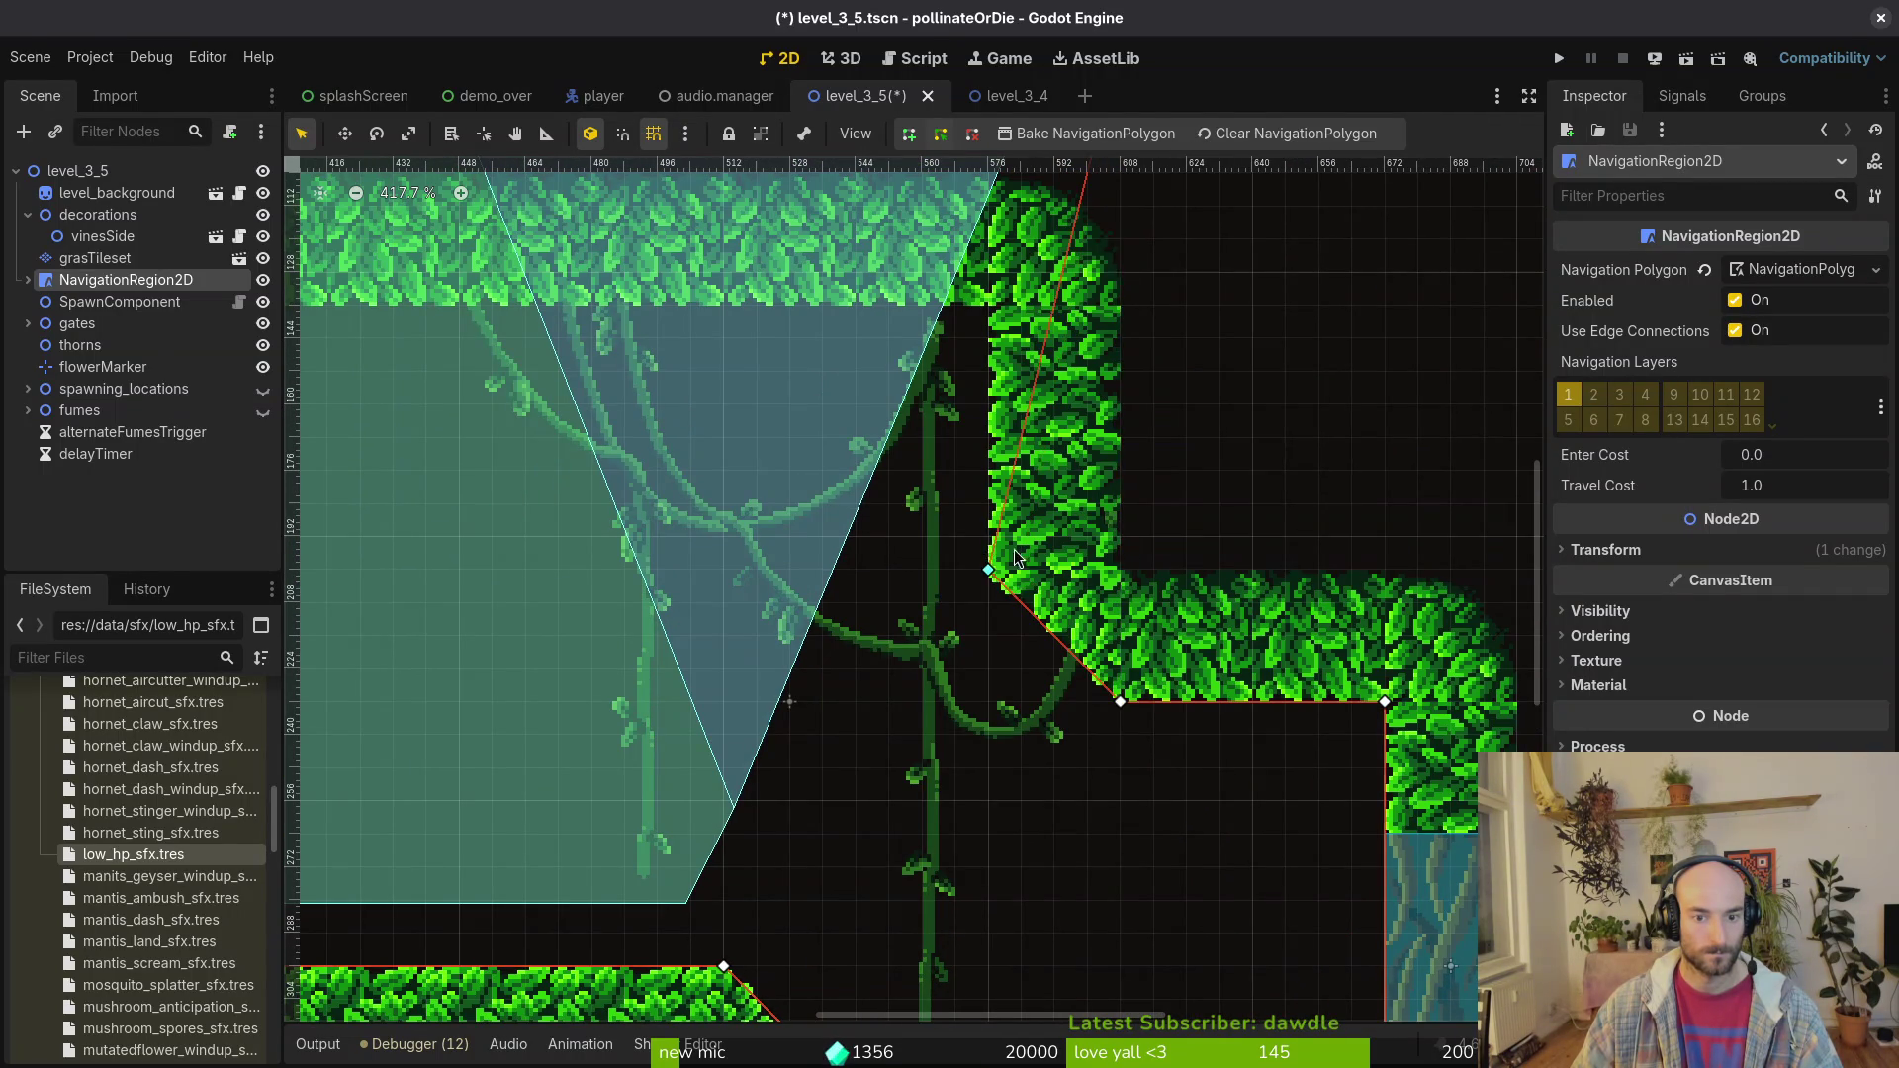
scroll(1169, 453, "up", 5)
scroll(1168, 453, "left", 1)
left_click_drag(1185, 353, 1051, 617)
Step: Delete an extra outline point, reshape the top-right corner, and rebake the navigation polygon
scroll(1051, 617, "down", 3)
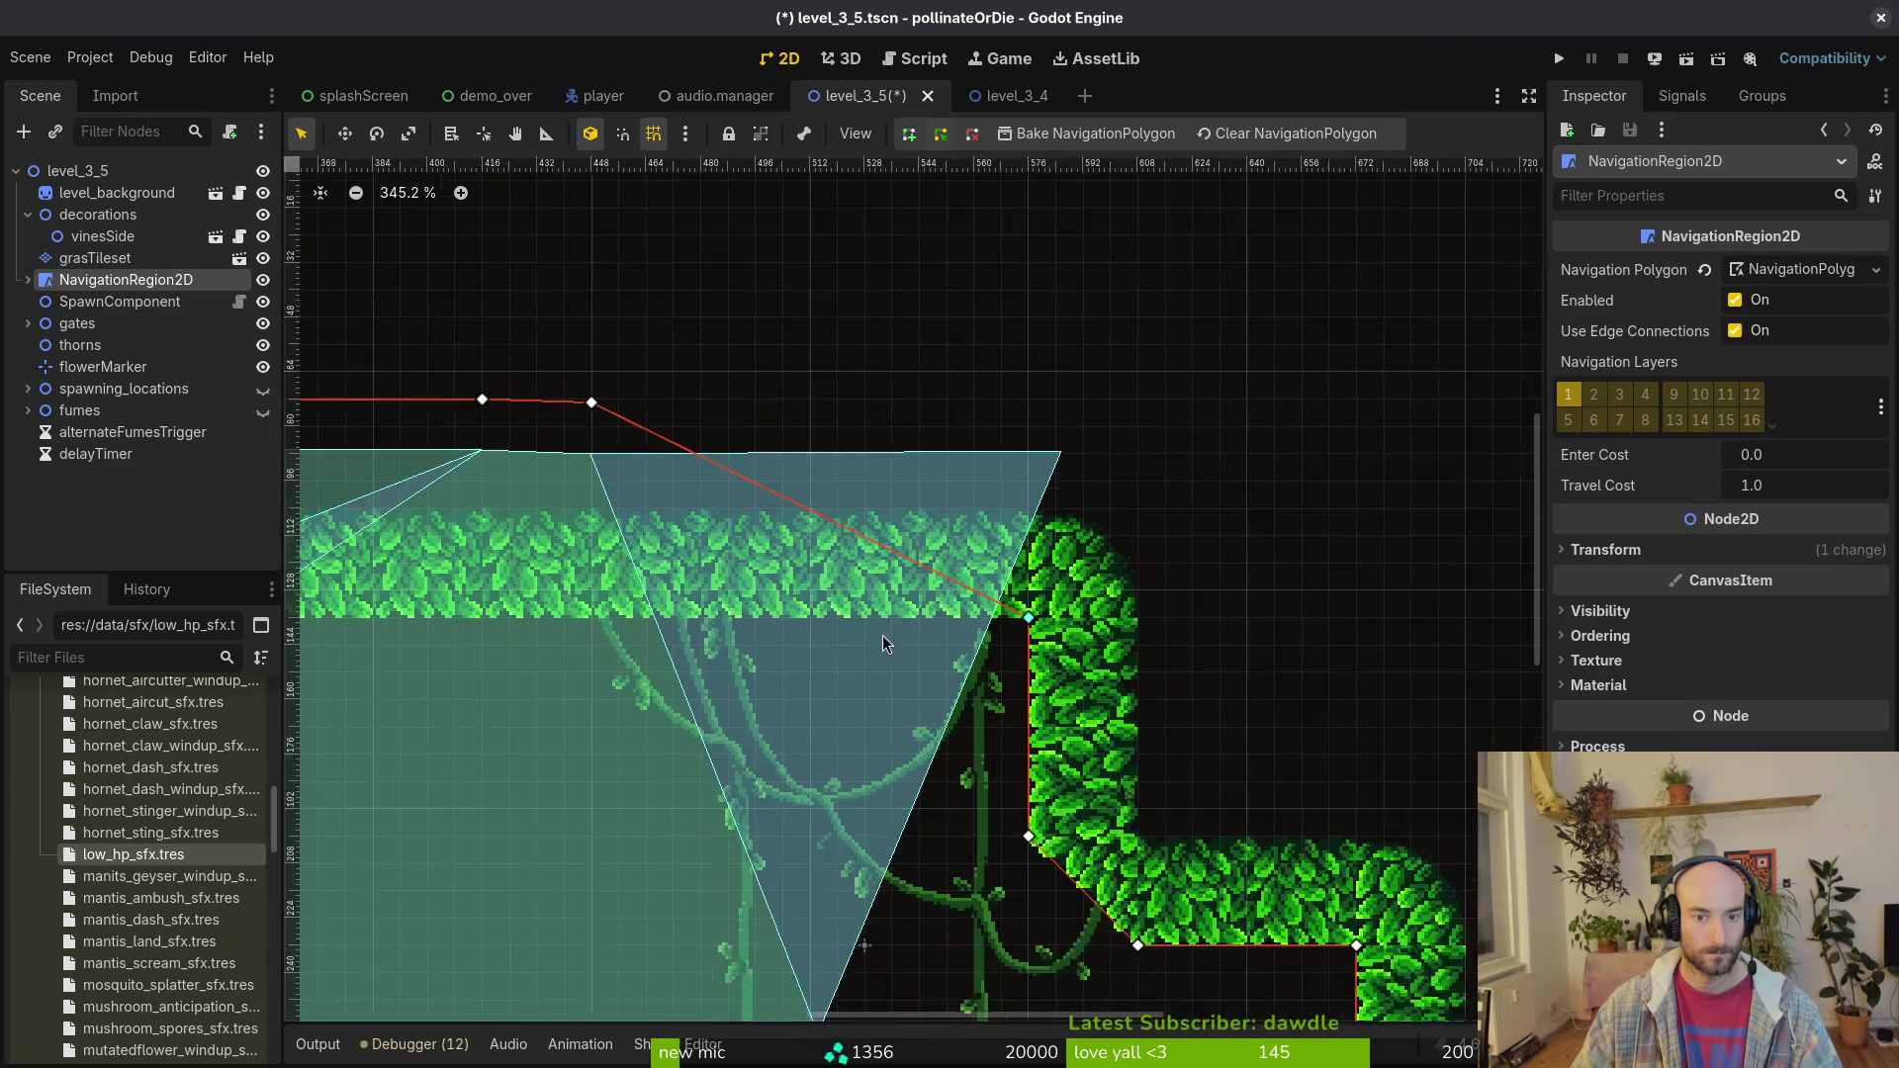
scroll(1033, 368, "left", 5)
right_click(1041, 357)
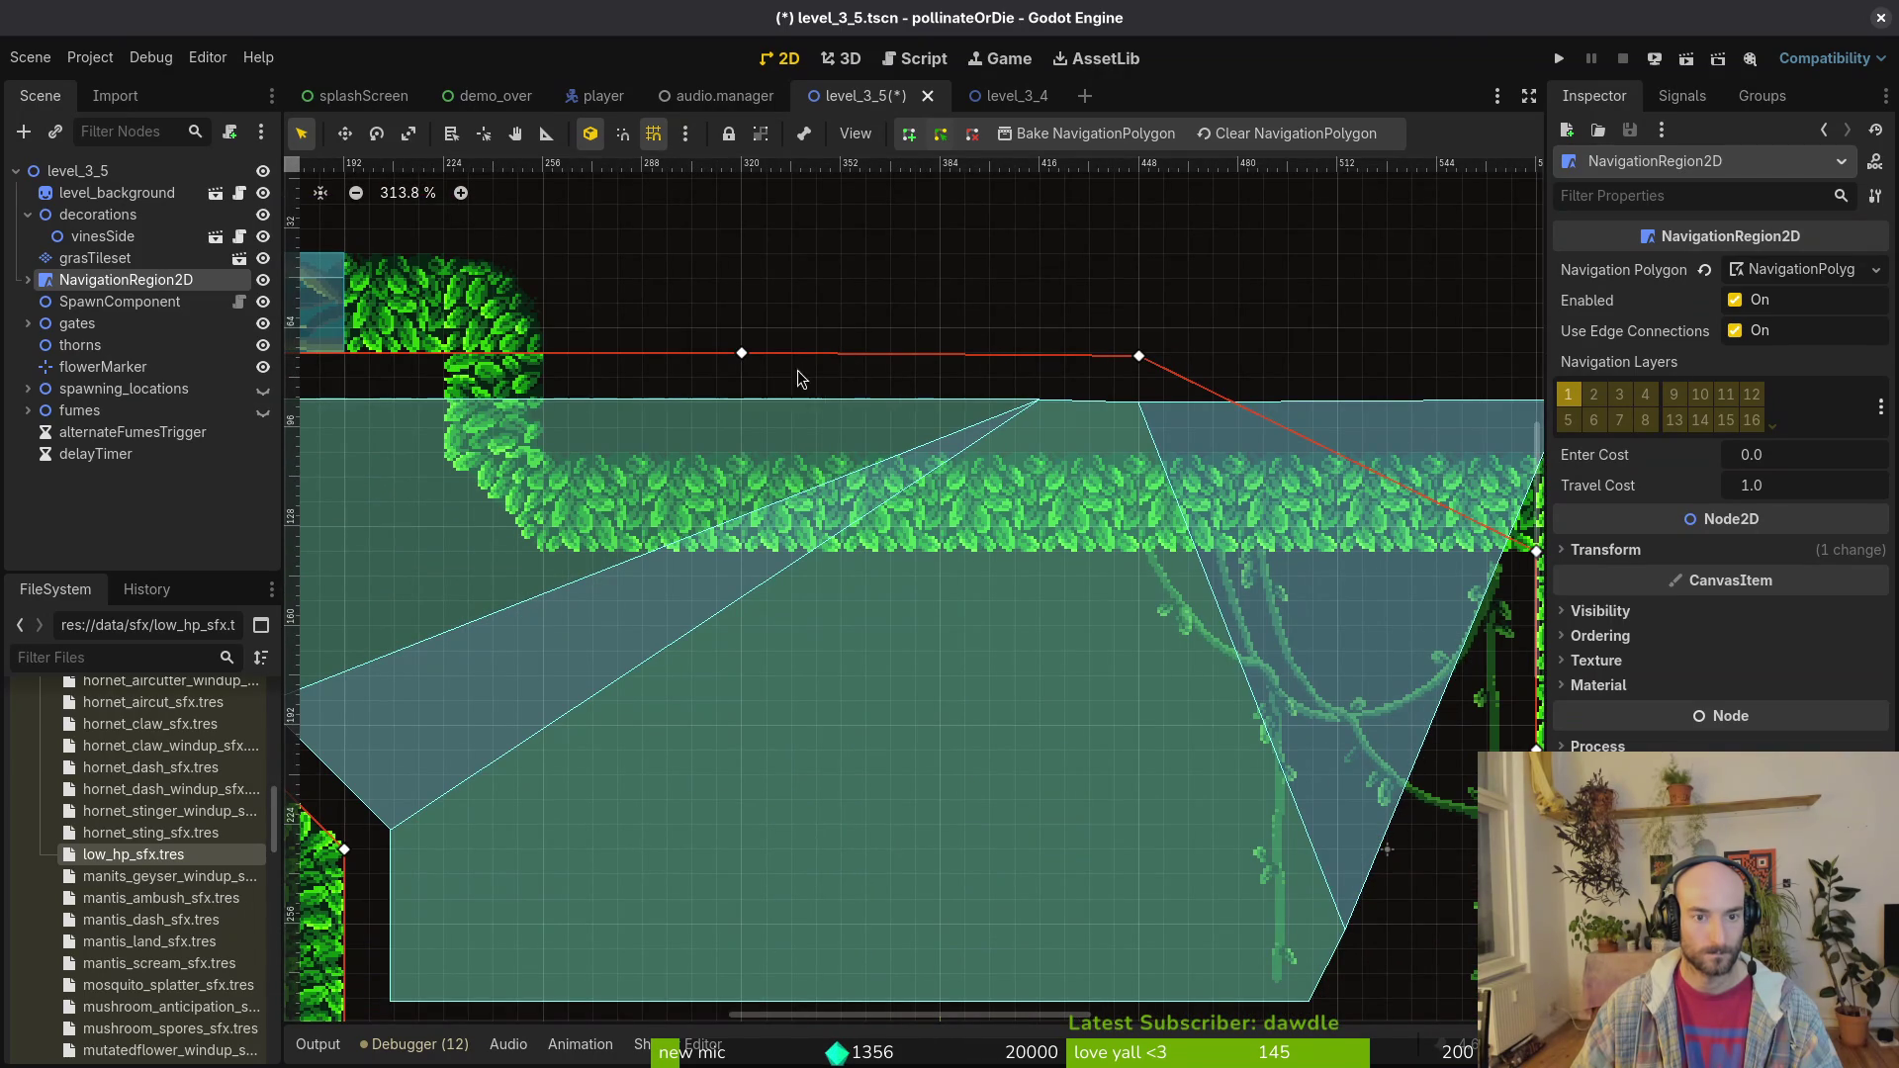
mouse_move(1139, 356)
left_mouse_down()
mouse_move(708, 577)
mouse_move(547, 551)
left_mouse_up()
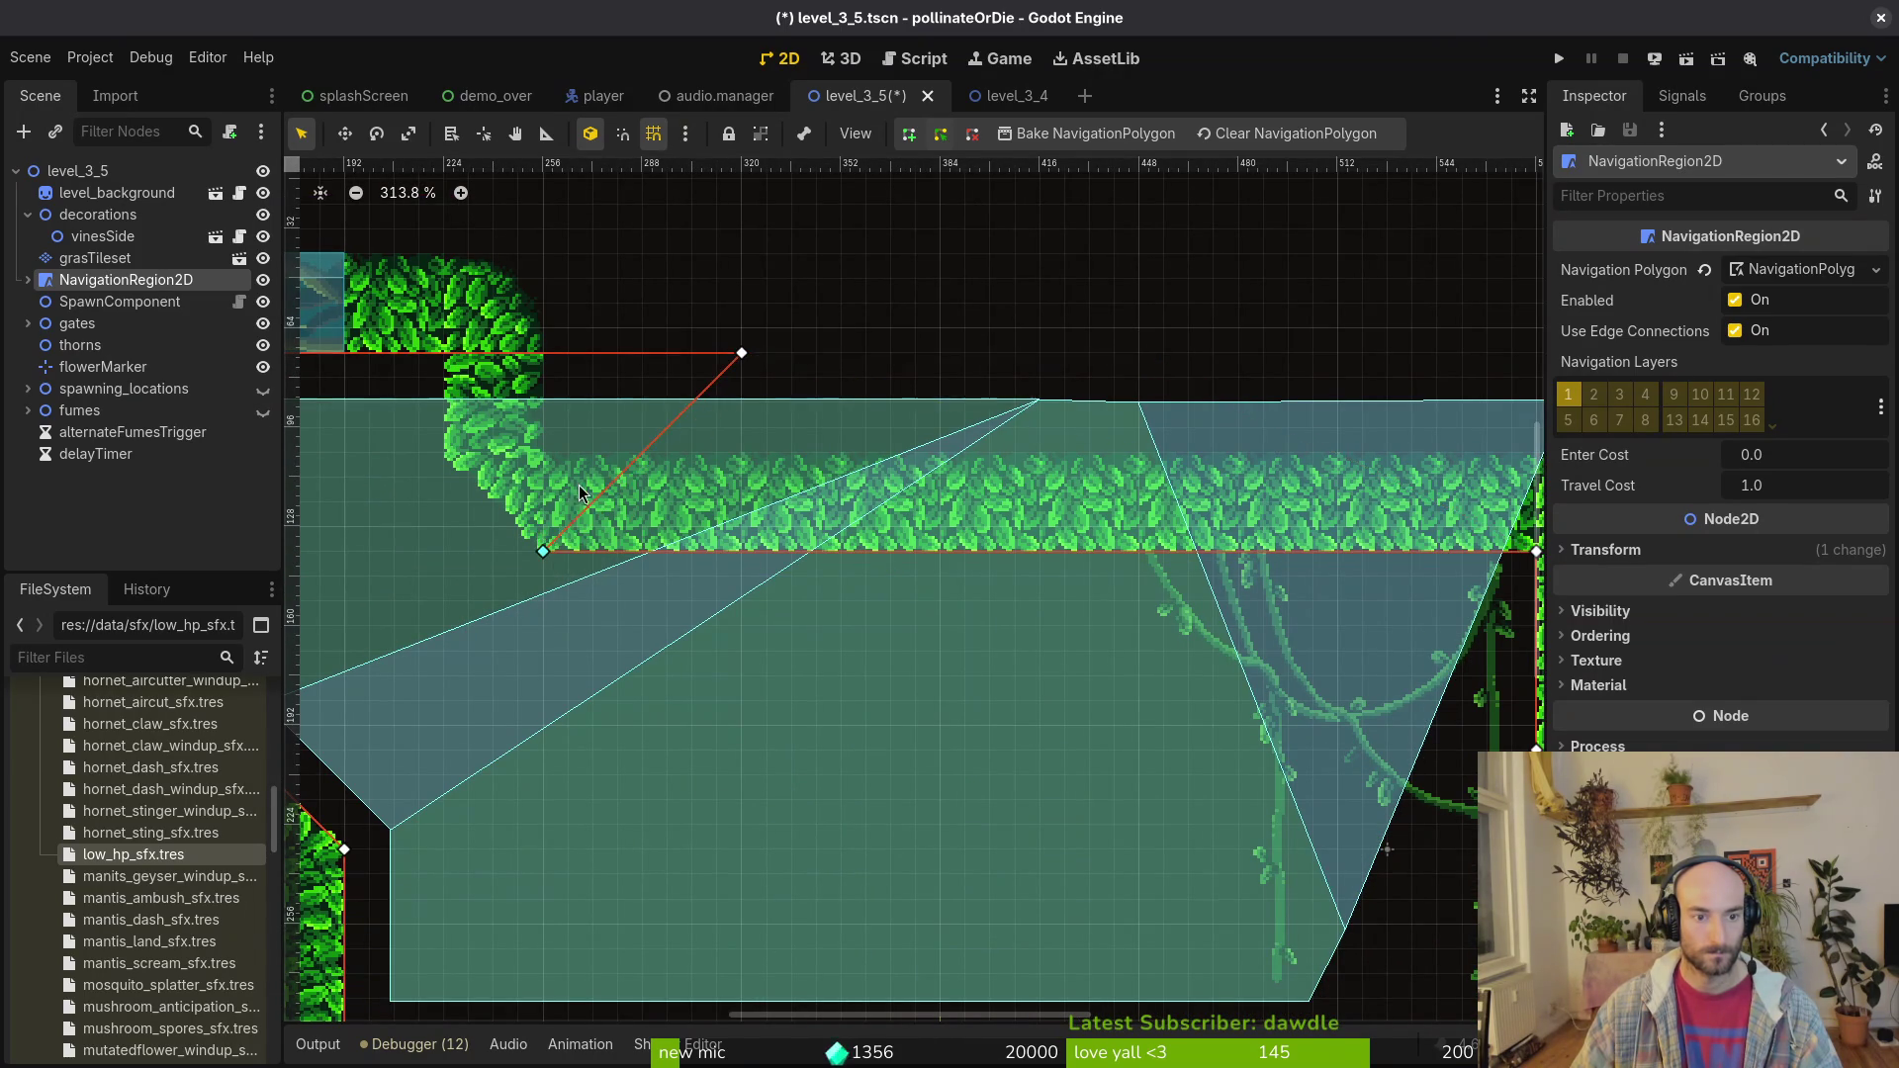
scroll(1182, 423, "left", 7)
scroll(1182, 423, "up", 1)
mouse_move(1187, 398)
left_mouse_down()
mouse_move(896, 512)
mouse_move(859, 440)
mouse_move(888, 397)
left_mouse_up()
scroll(827, 488, "down", 5)
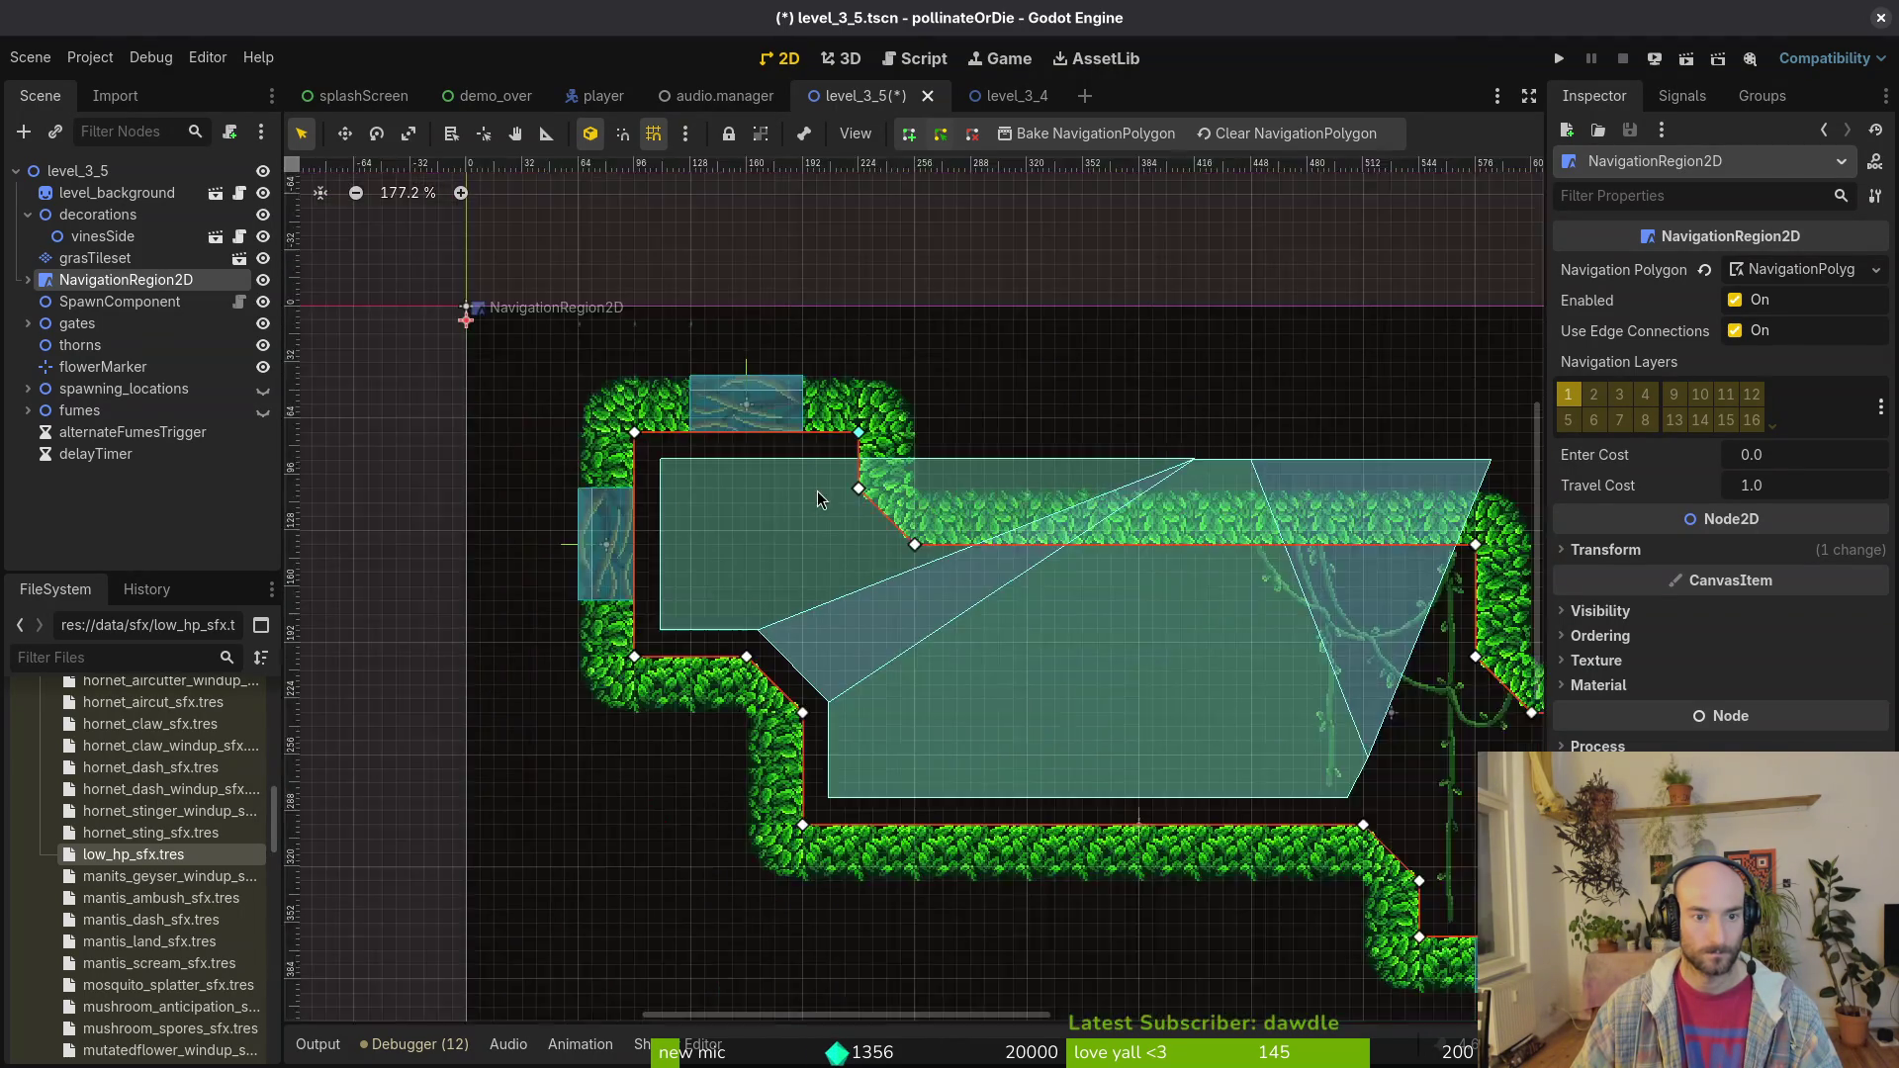
left_click(1088, 133)
Step: Deselect the navigation region and save the scene
left_click(1121, 554)
scroll(1089, 574, "right", 3)
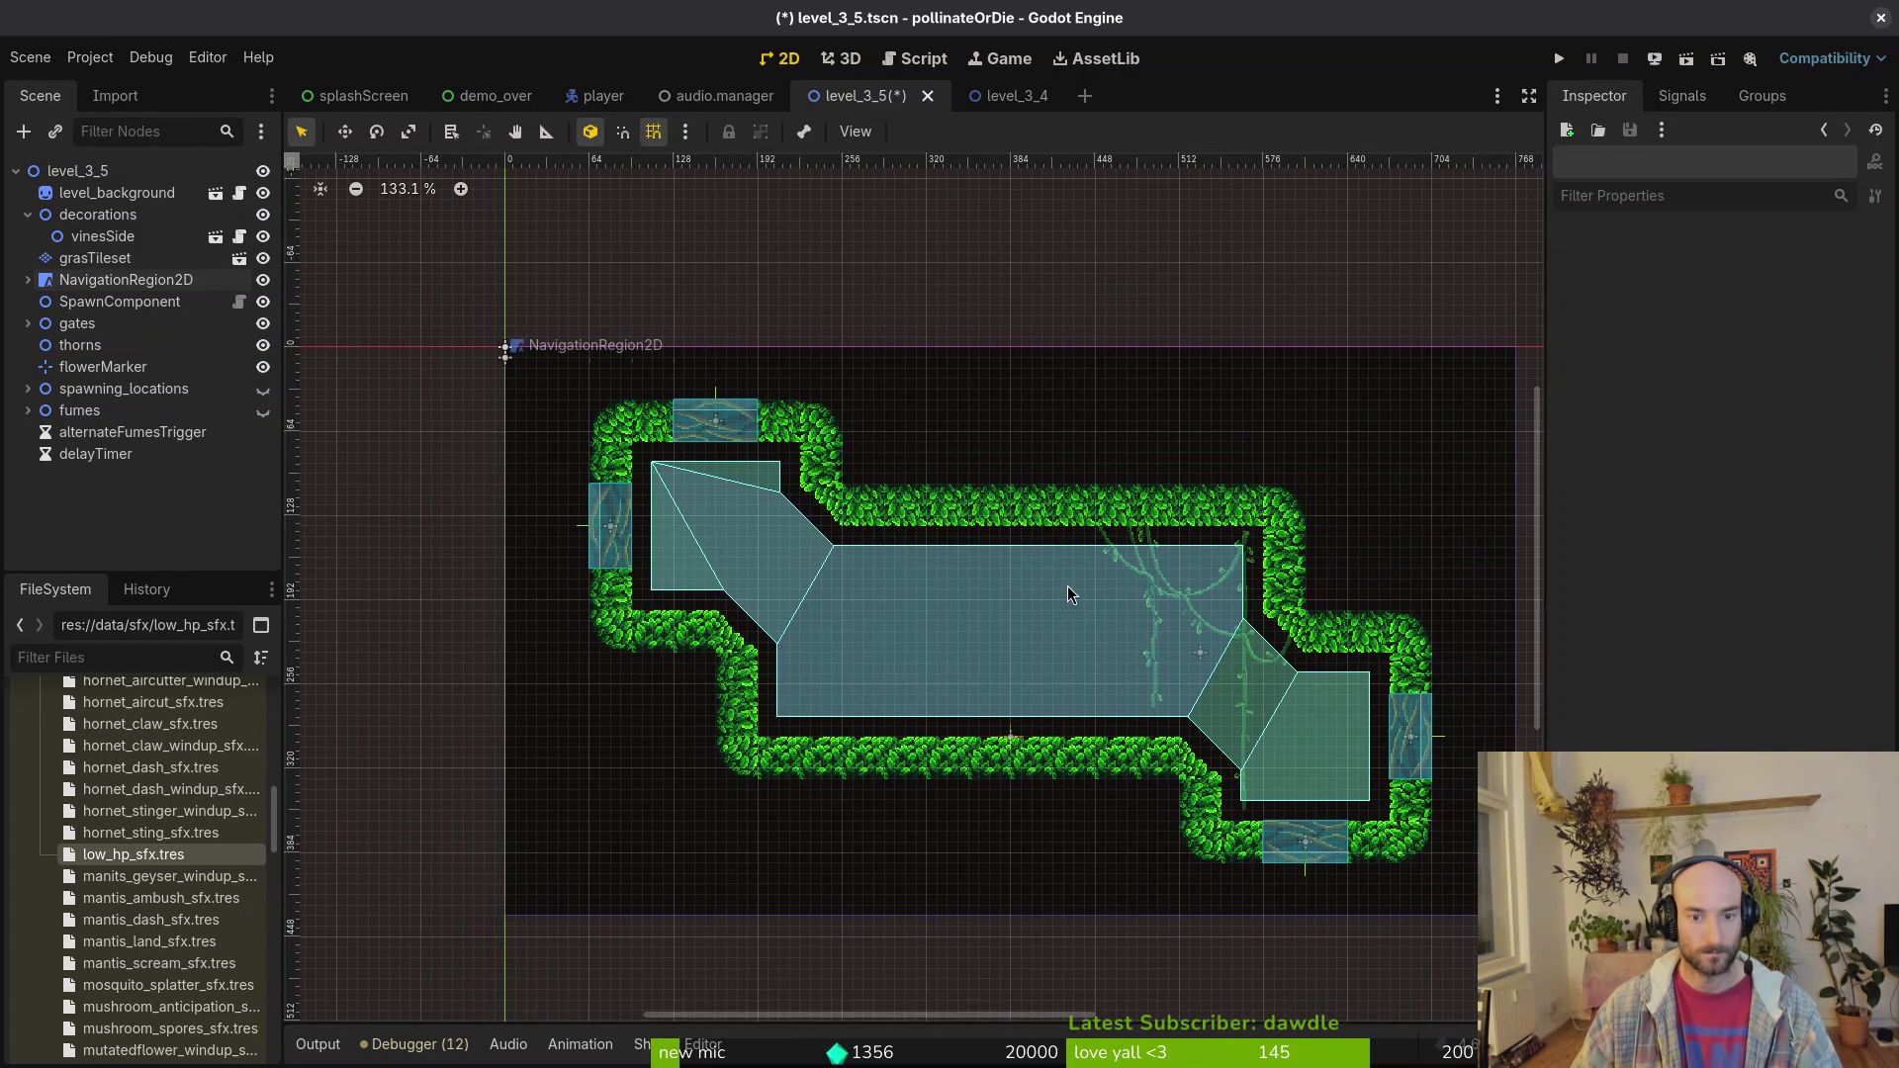
key("ctrl+s")
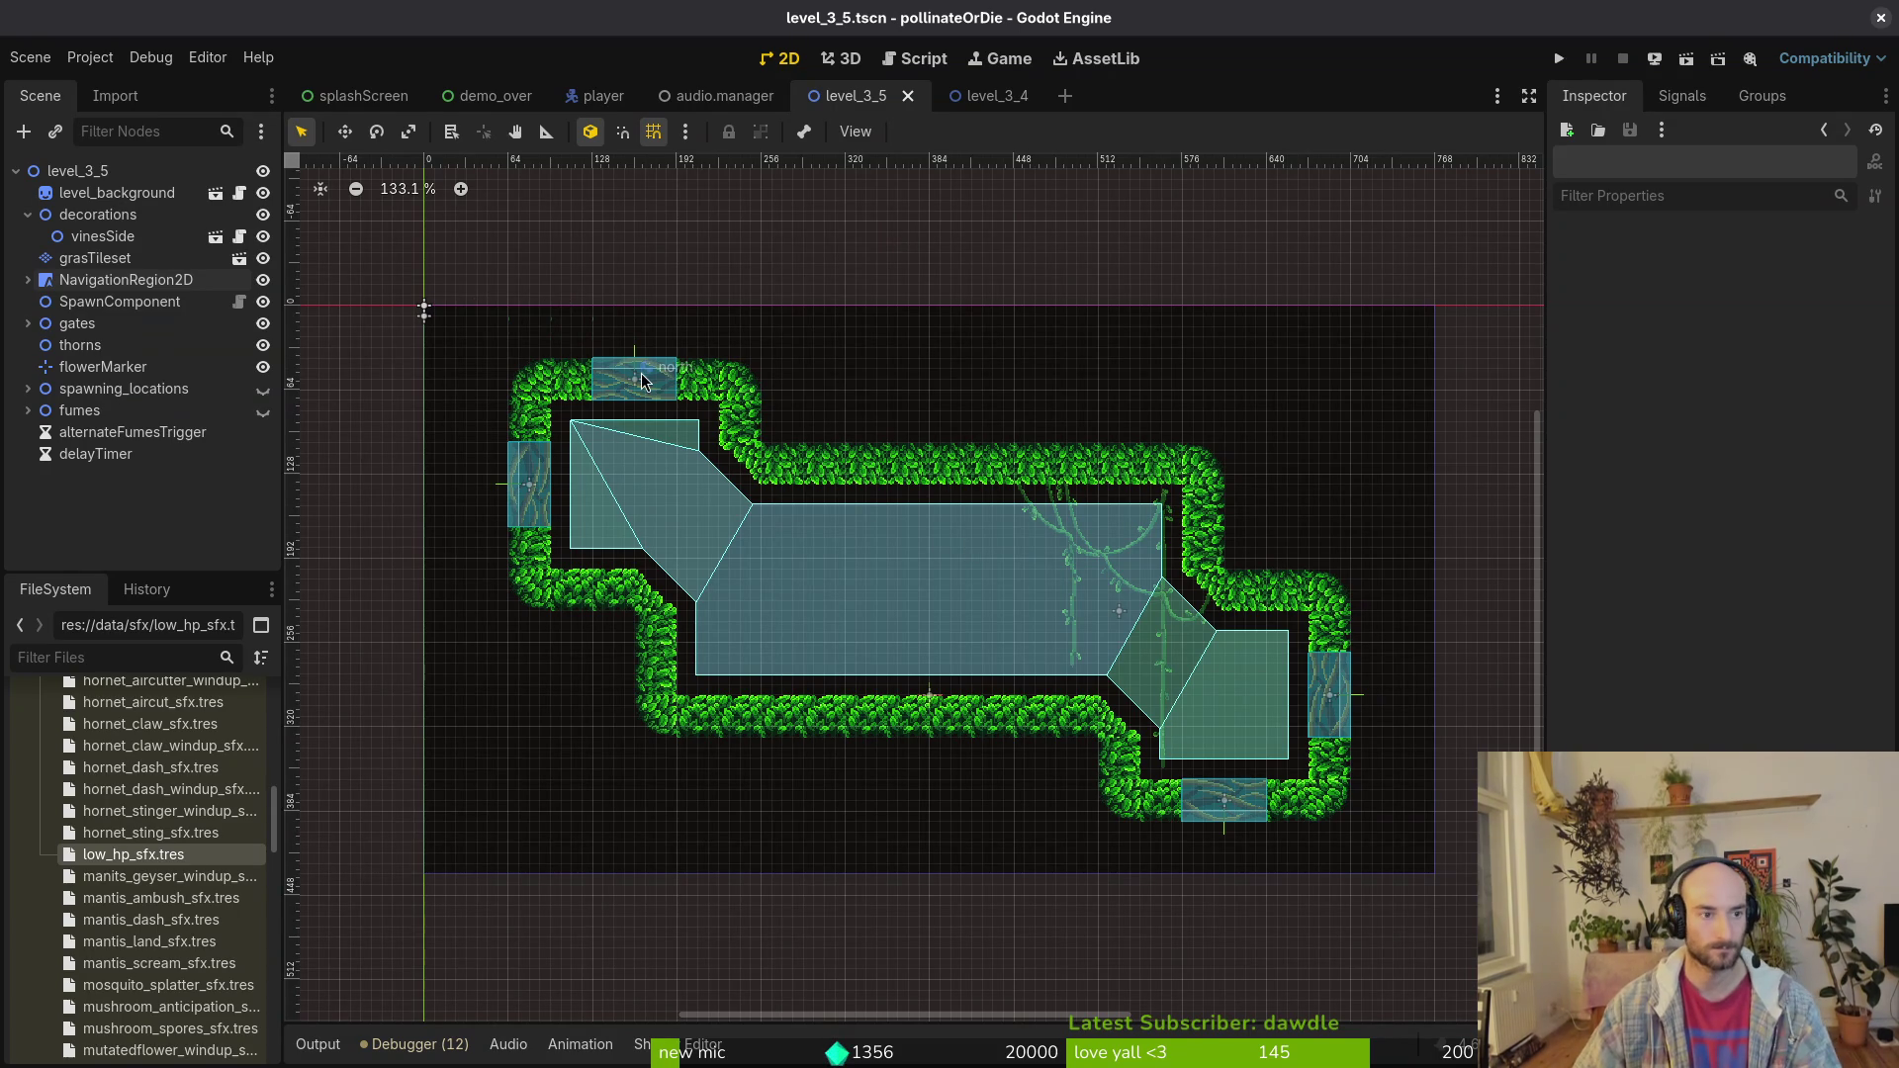
Step: Show the fumes group and delete both fume nodes, fumes and fumes2
left_click(262, 413)
left_click(853, 615)
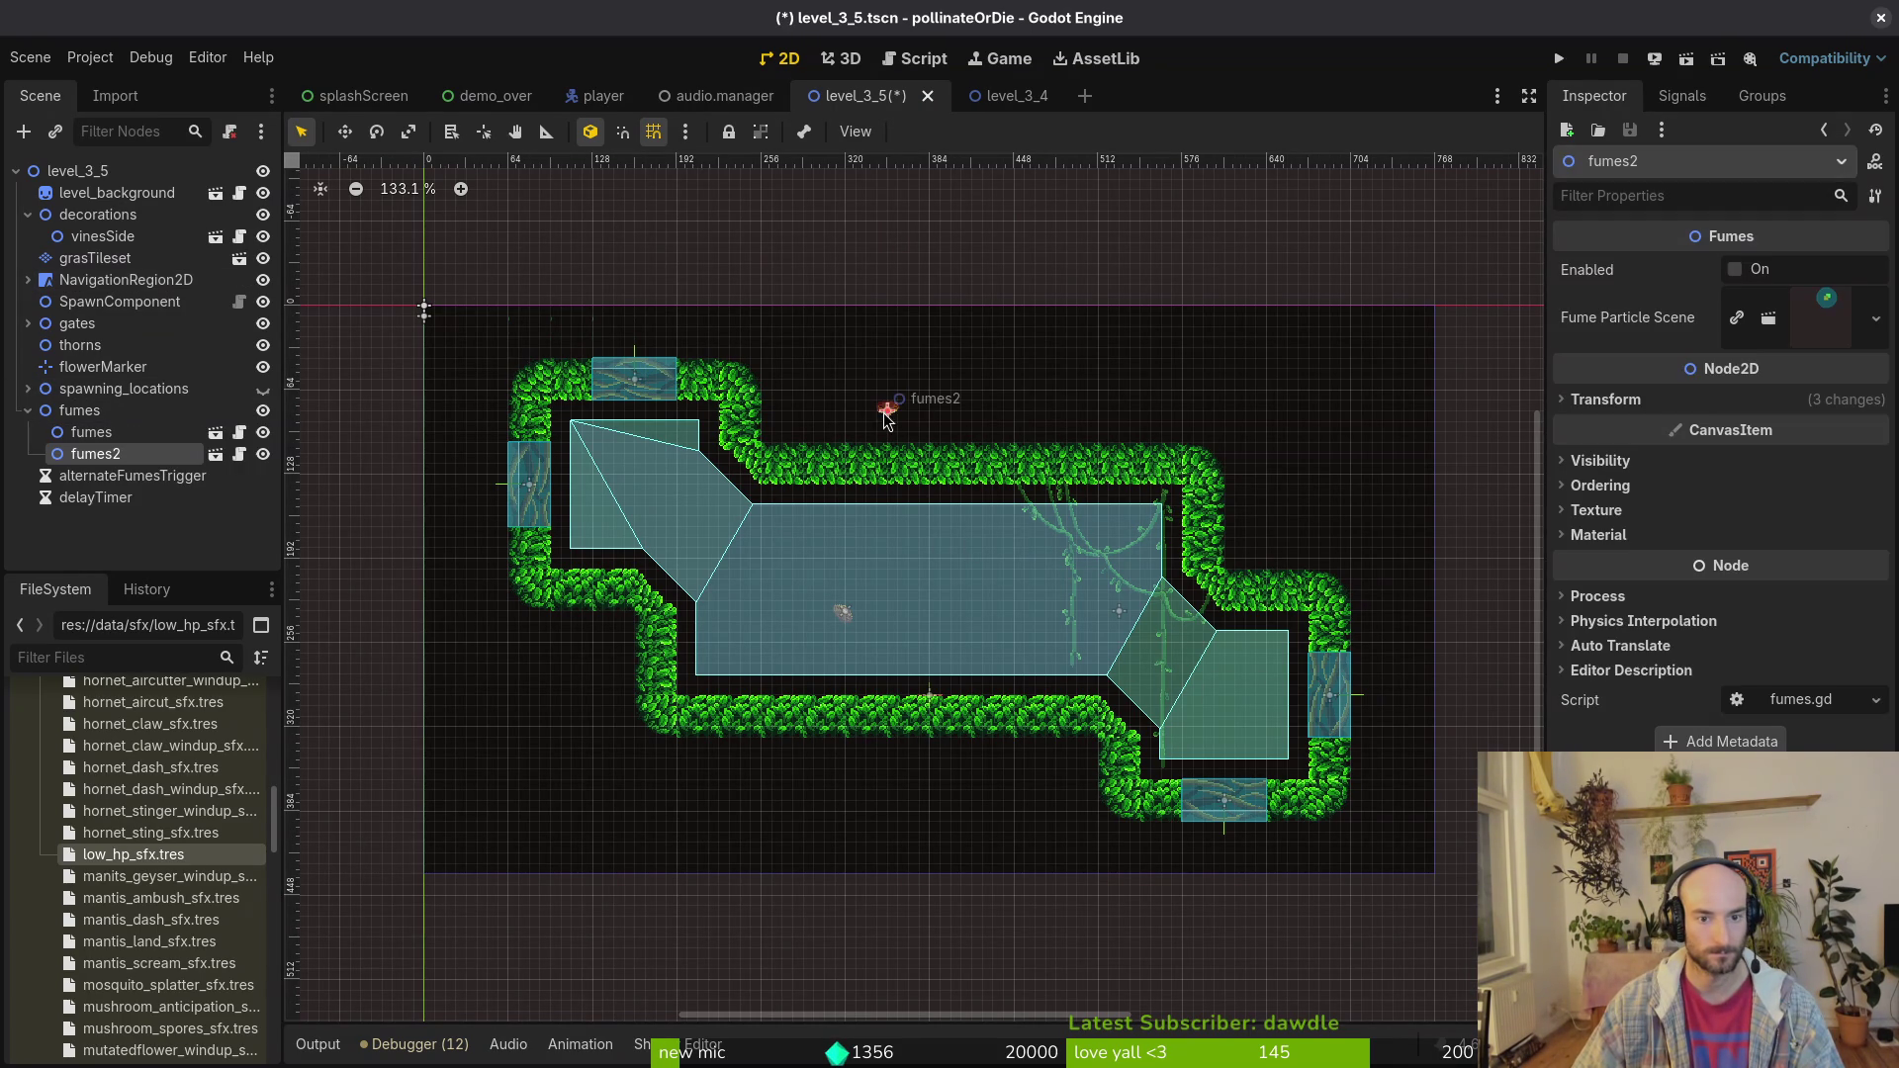
left_click(845, 614, "shift")
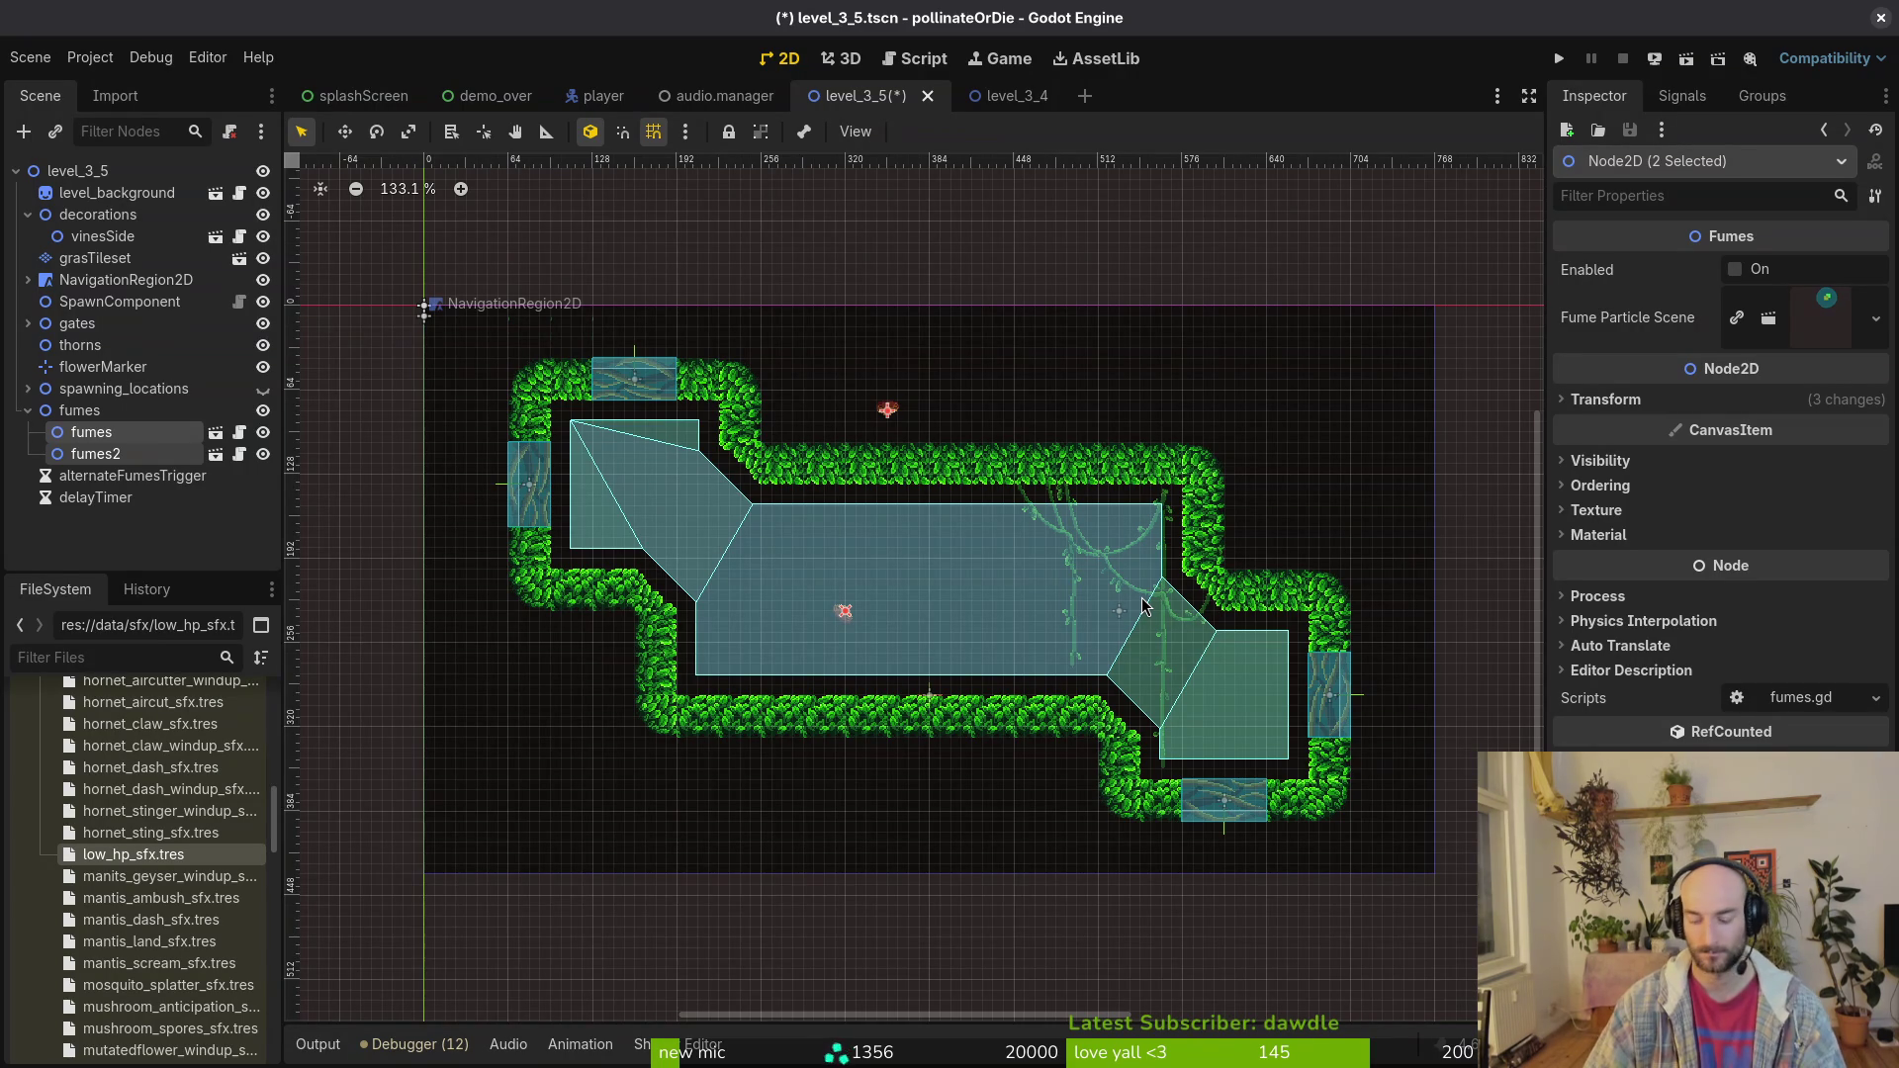
key("Delete")
key("Return")
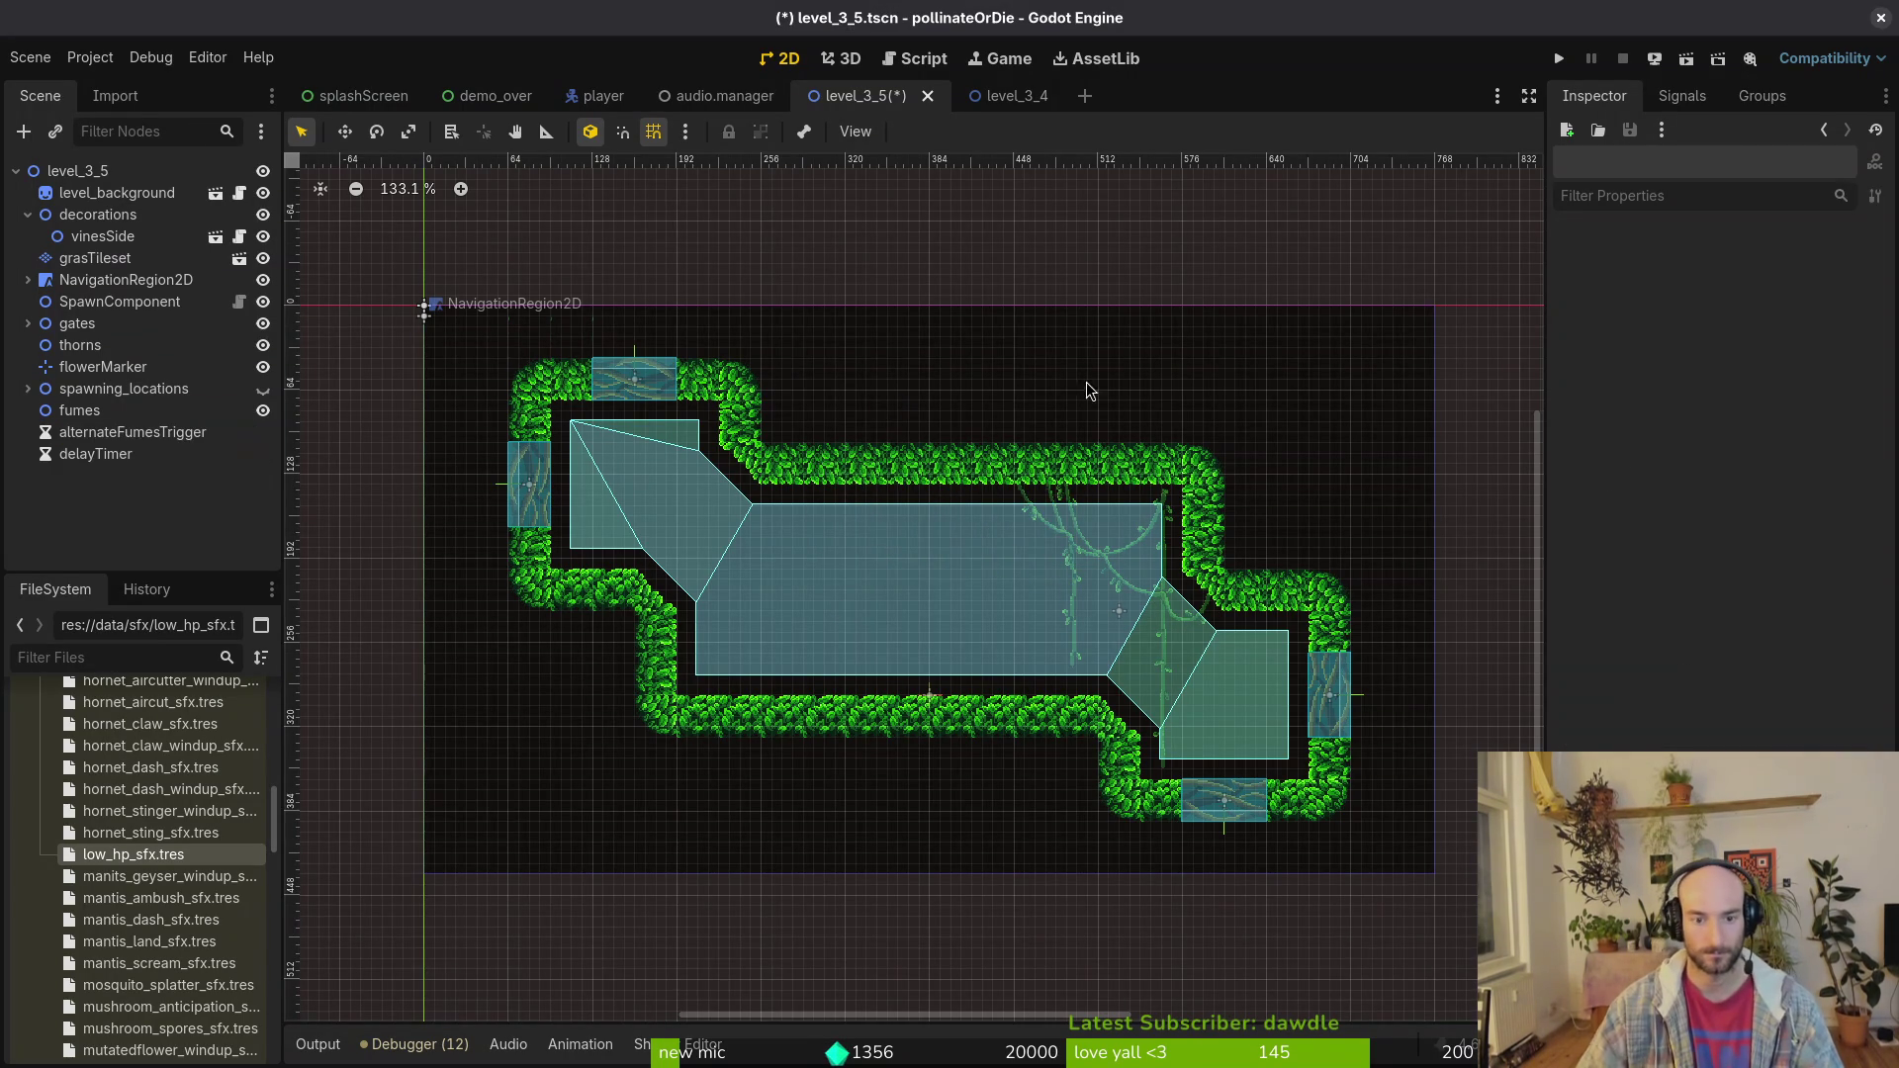
scroll(1128, 594, "left", 2)
scroll(1128, 675, "right", 2)
scroll(1083, 623, "up", 1)
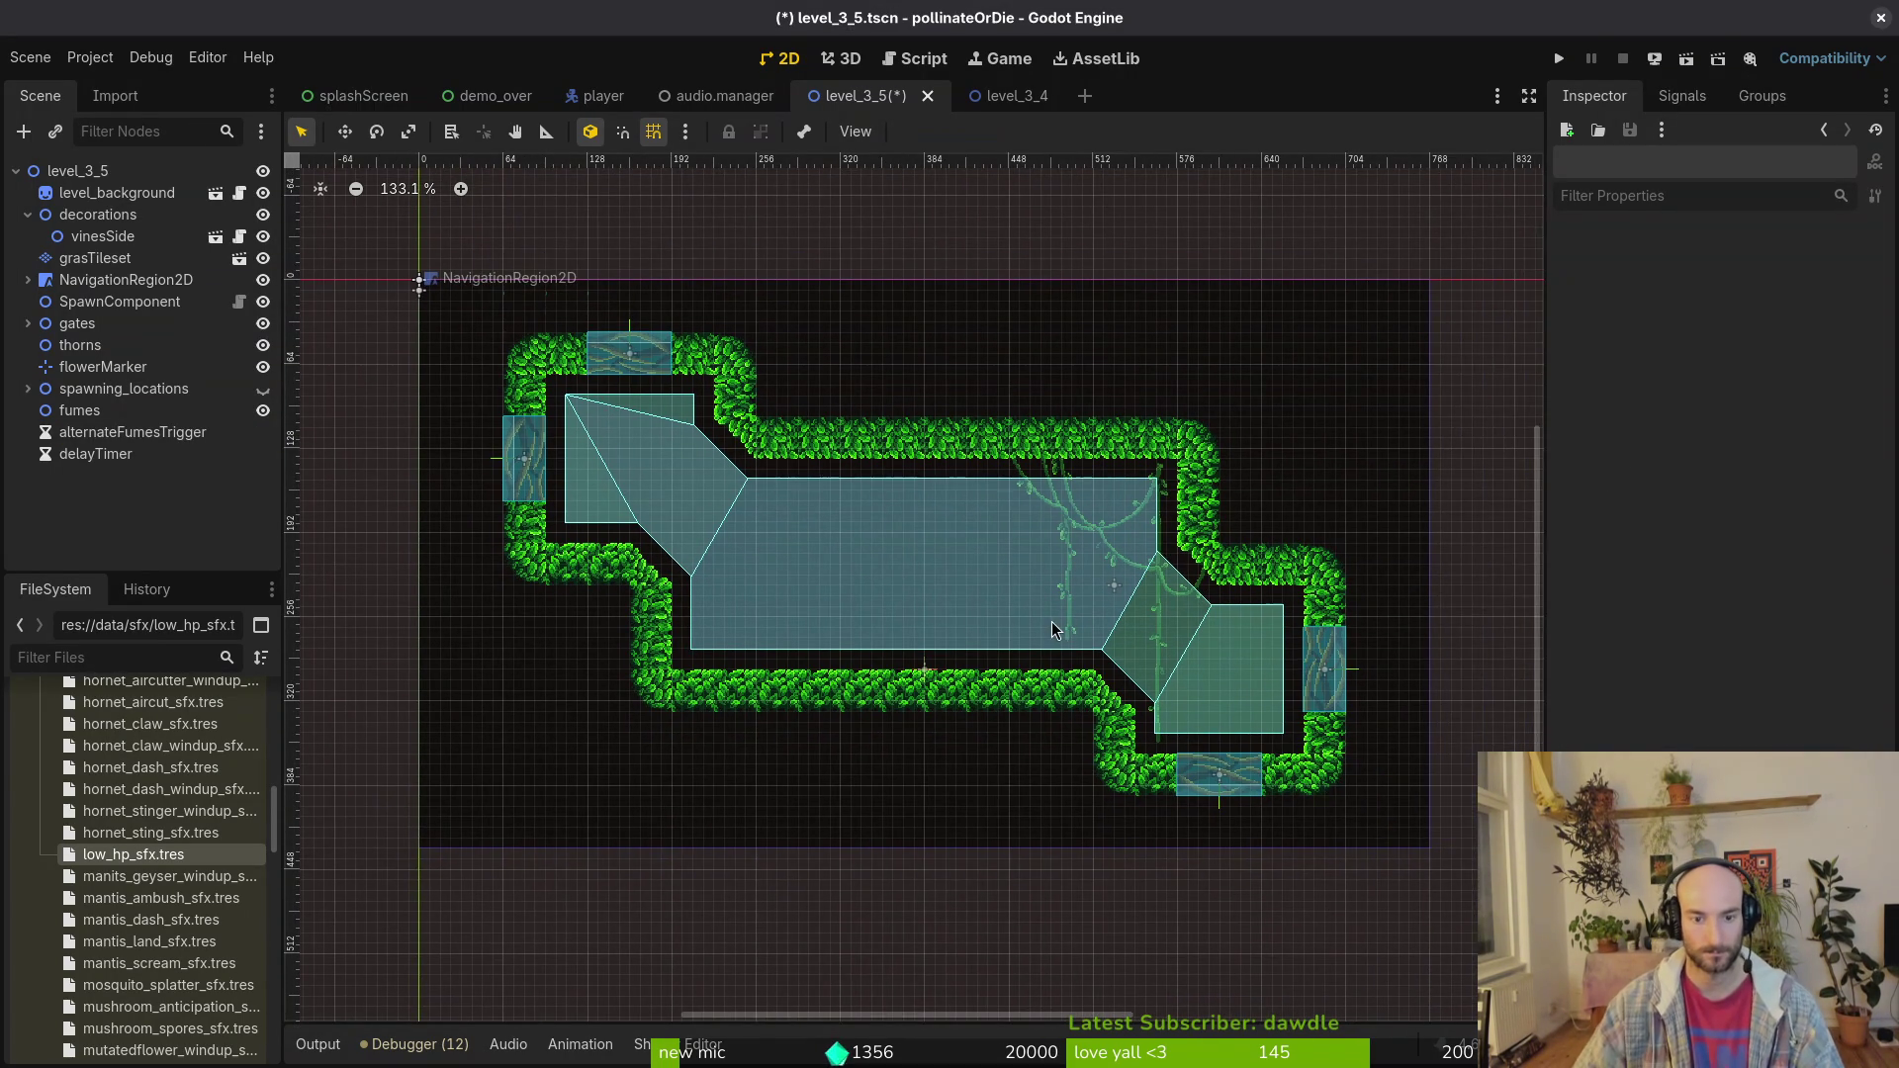
scroll(833, 718, "right", 1)
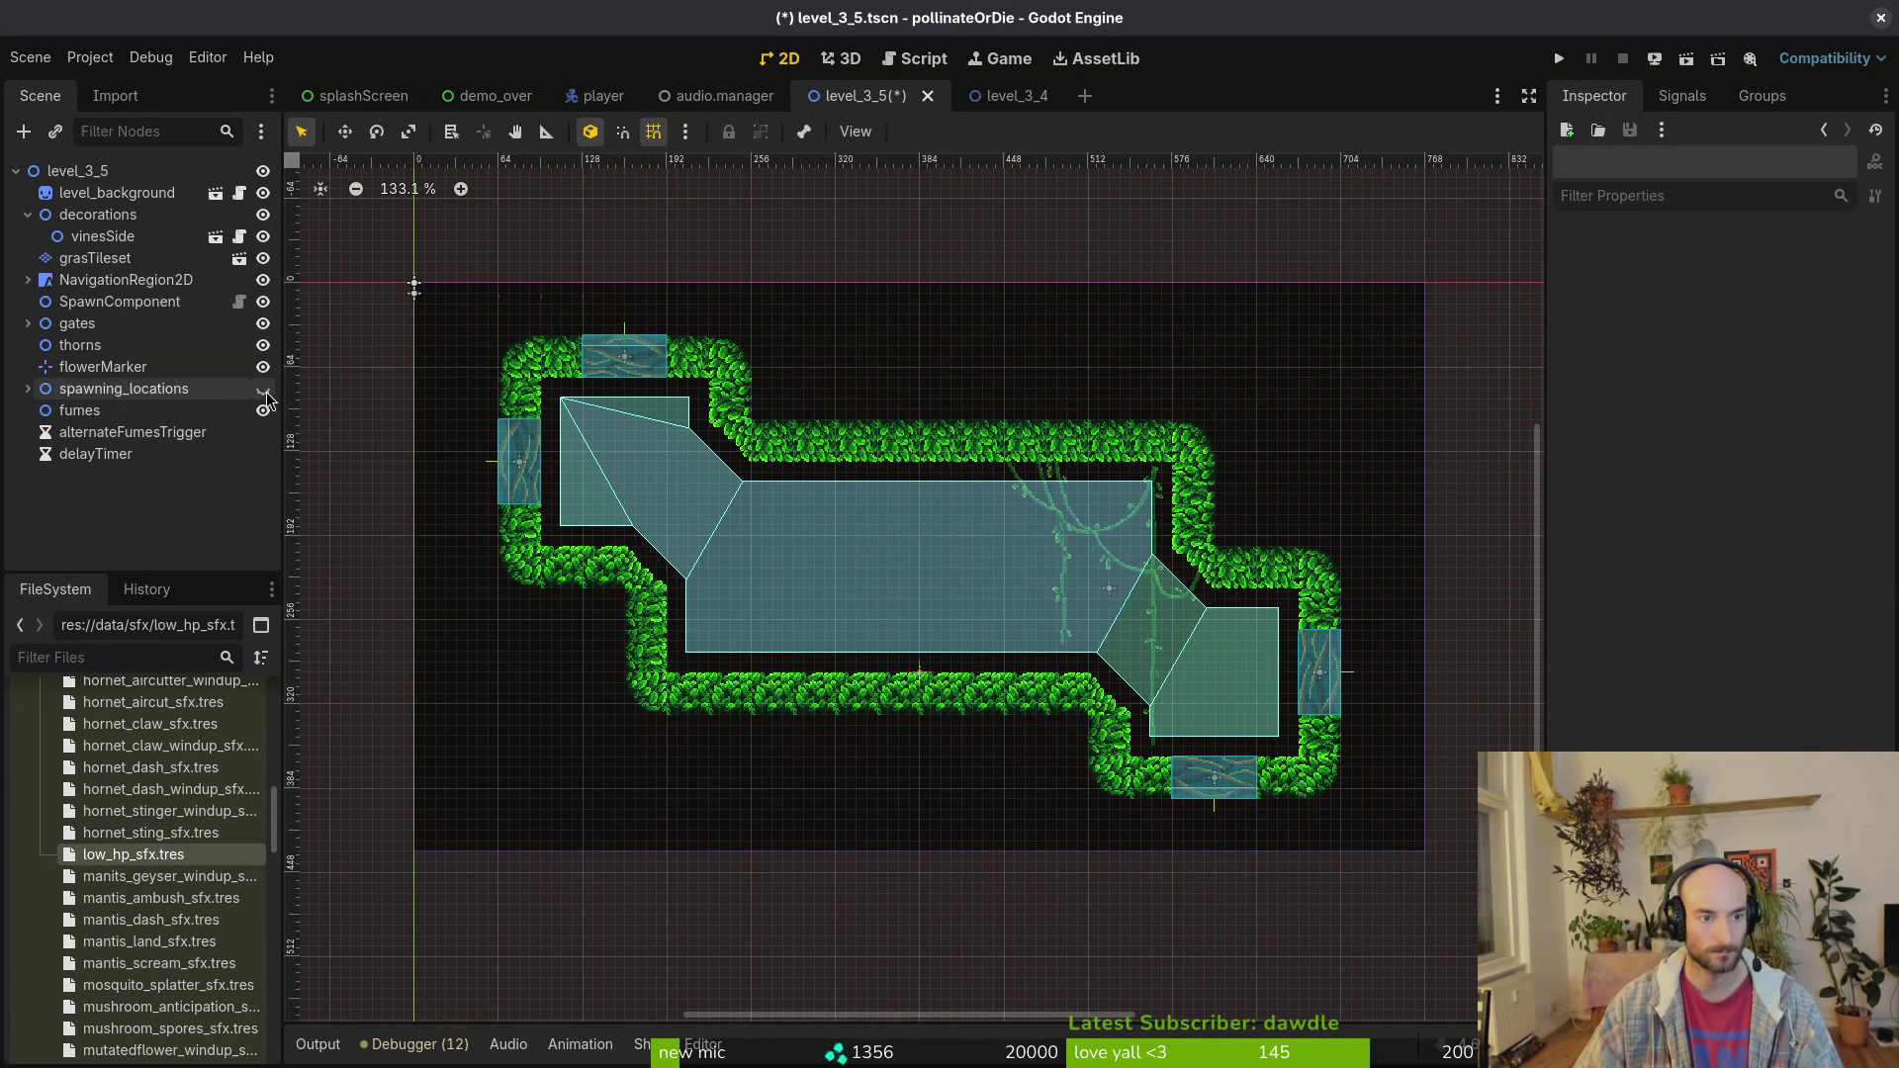
Step: Expand spawning_locations, hide the wave2 spawn markers, and list the wave1 markers
left_click(124, 389)
left_click(27, 389)
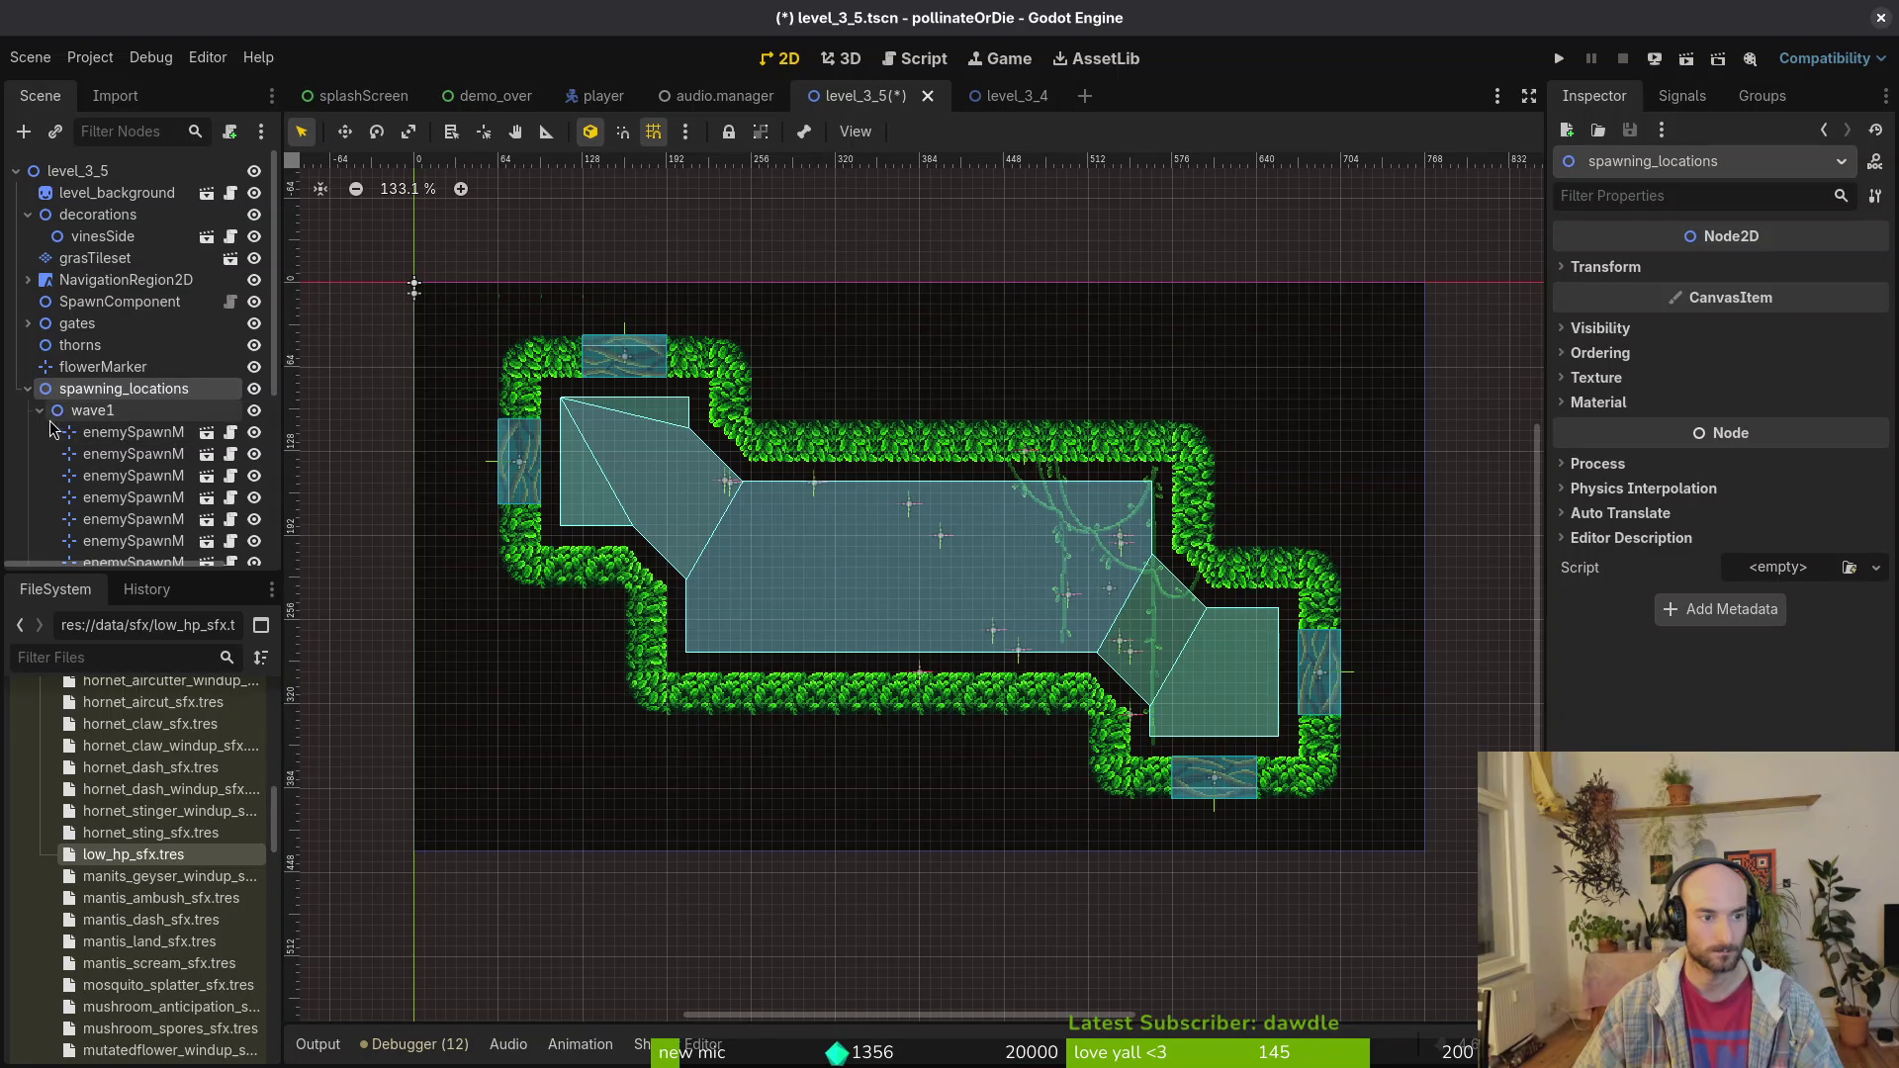
left_click(40, 410)
left_click(262, 433)
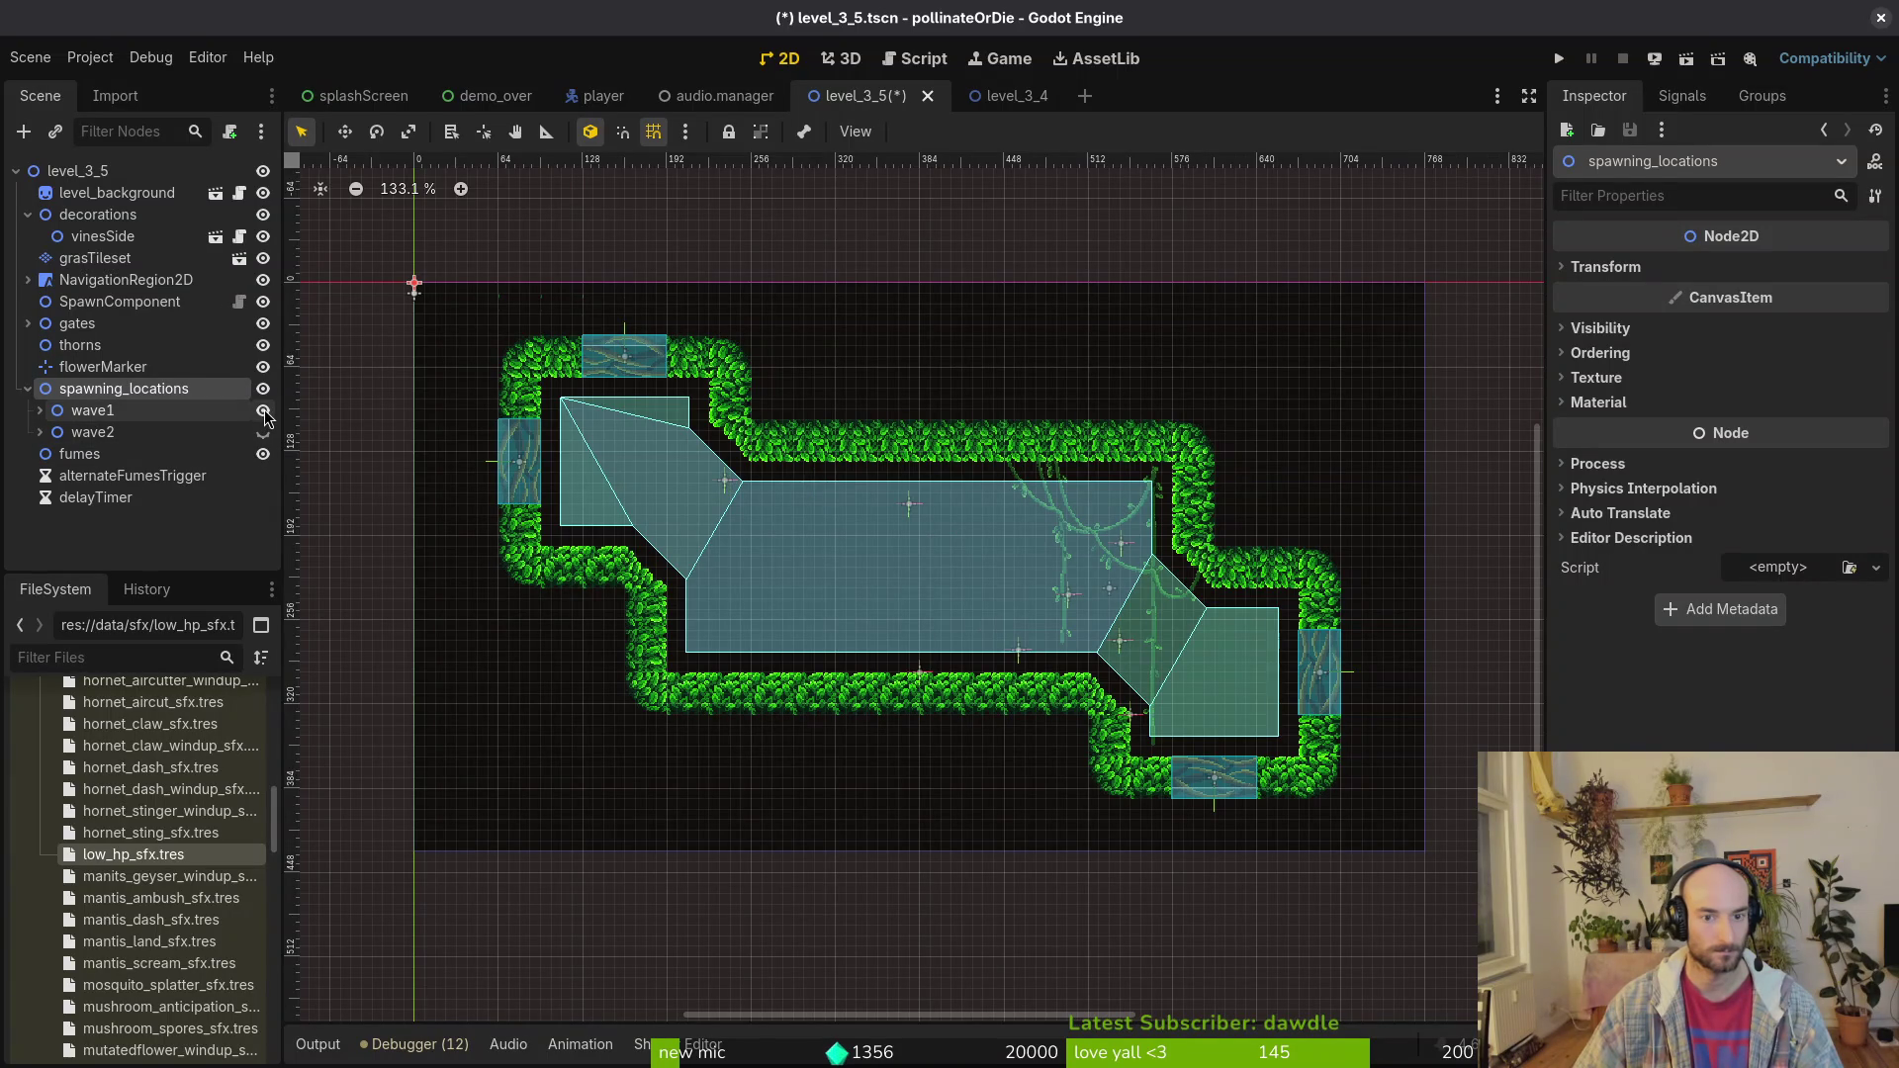
left_click(40, 411)
Step: Hide the navigation region, save, and move enemySpawnMarker8 into the arena's left section
left_click(254, 280)
left_click(982, 653)
key("ctrl+s")
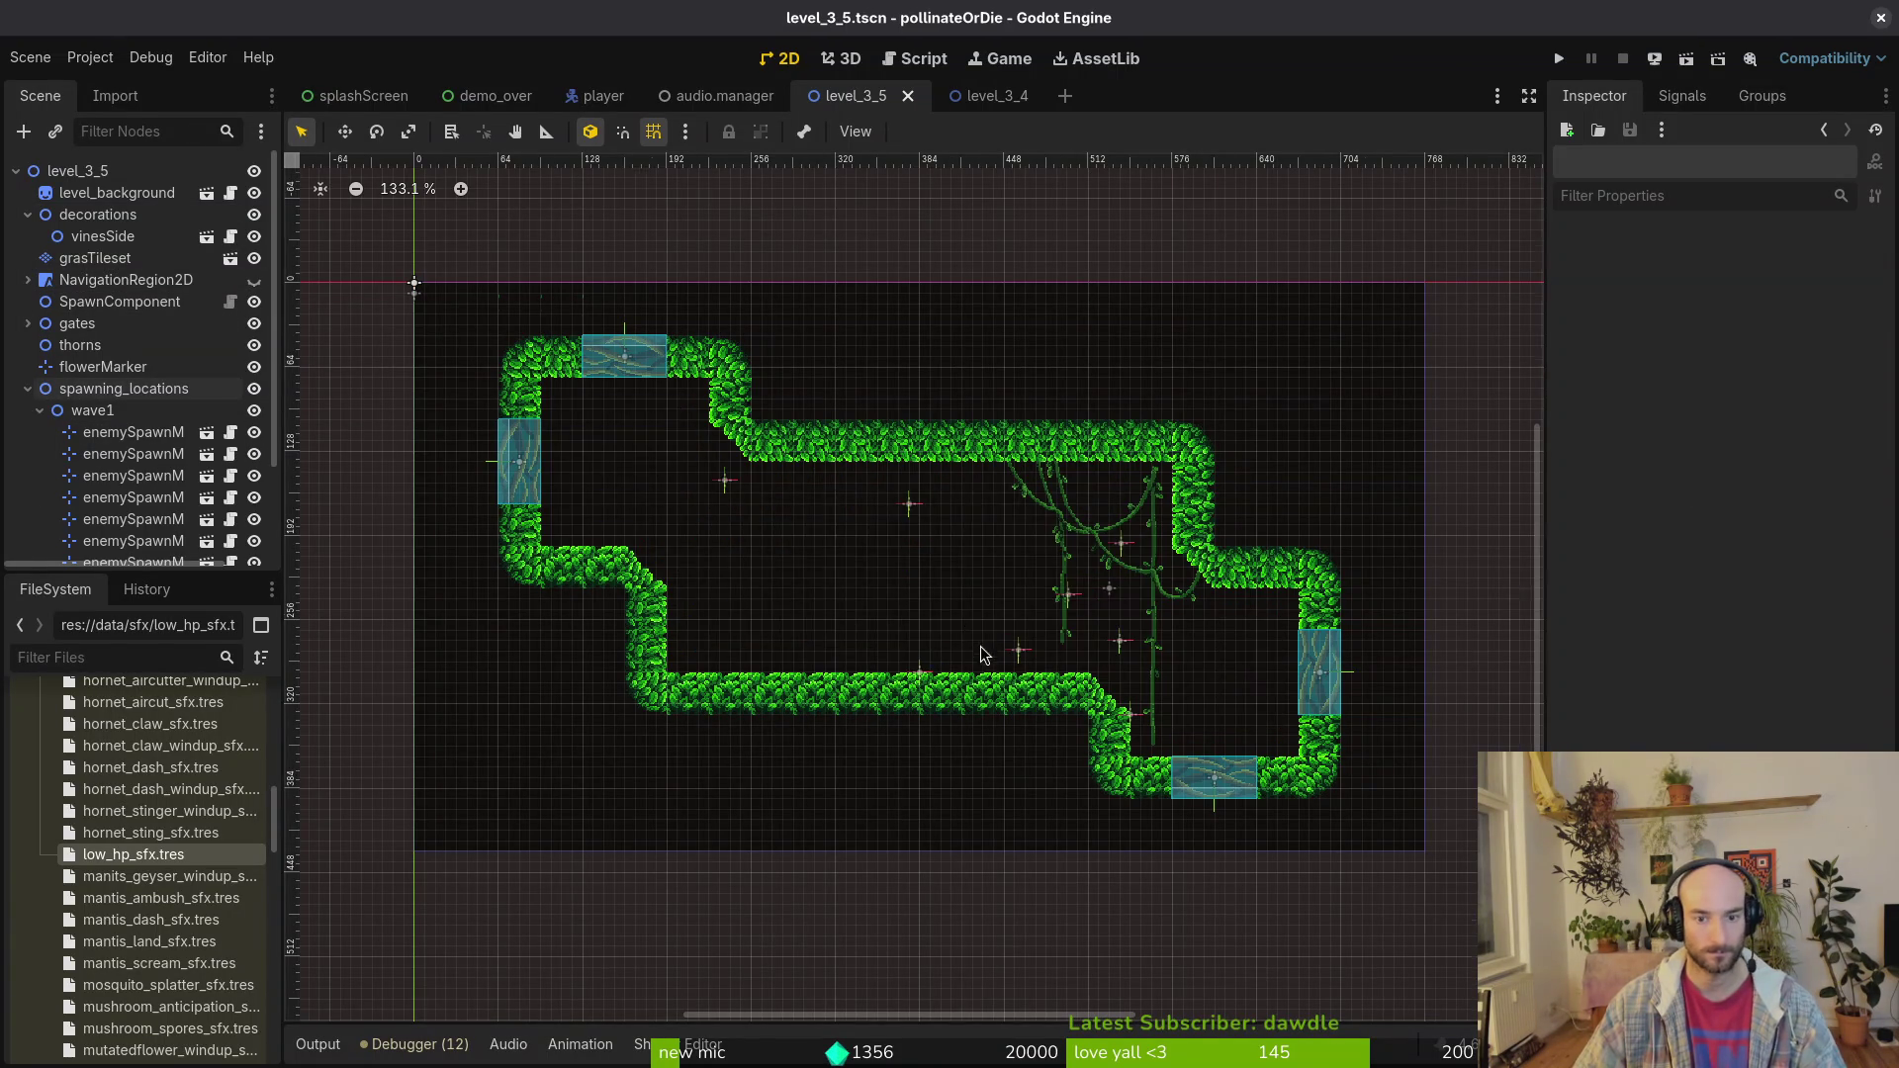
scroll(981, 653, "up", 3)
mouse_move(1038, 658)
left_mouse_down()
mouse_move(1304, 693)
mouse_move(668, 569)
mouse_move(658, 593)
left_mouse_up()
Step: Drag enemySpawnMarker7, 10, 9, 12 and the others left into the open room
left_click(641, 435)
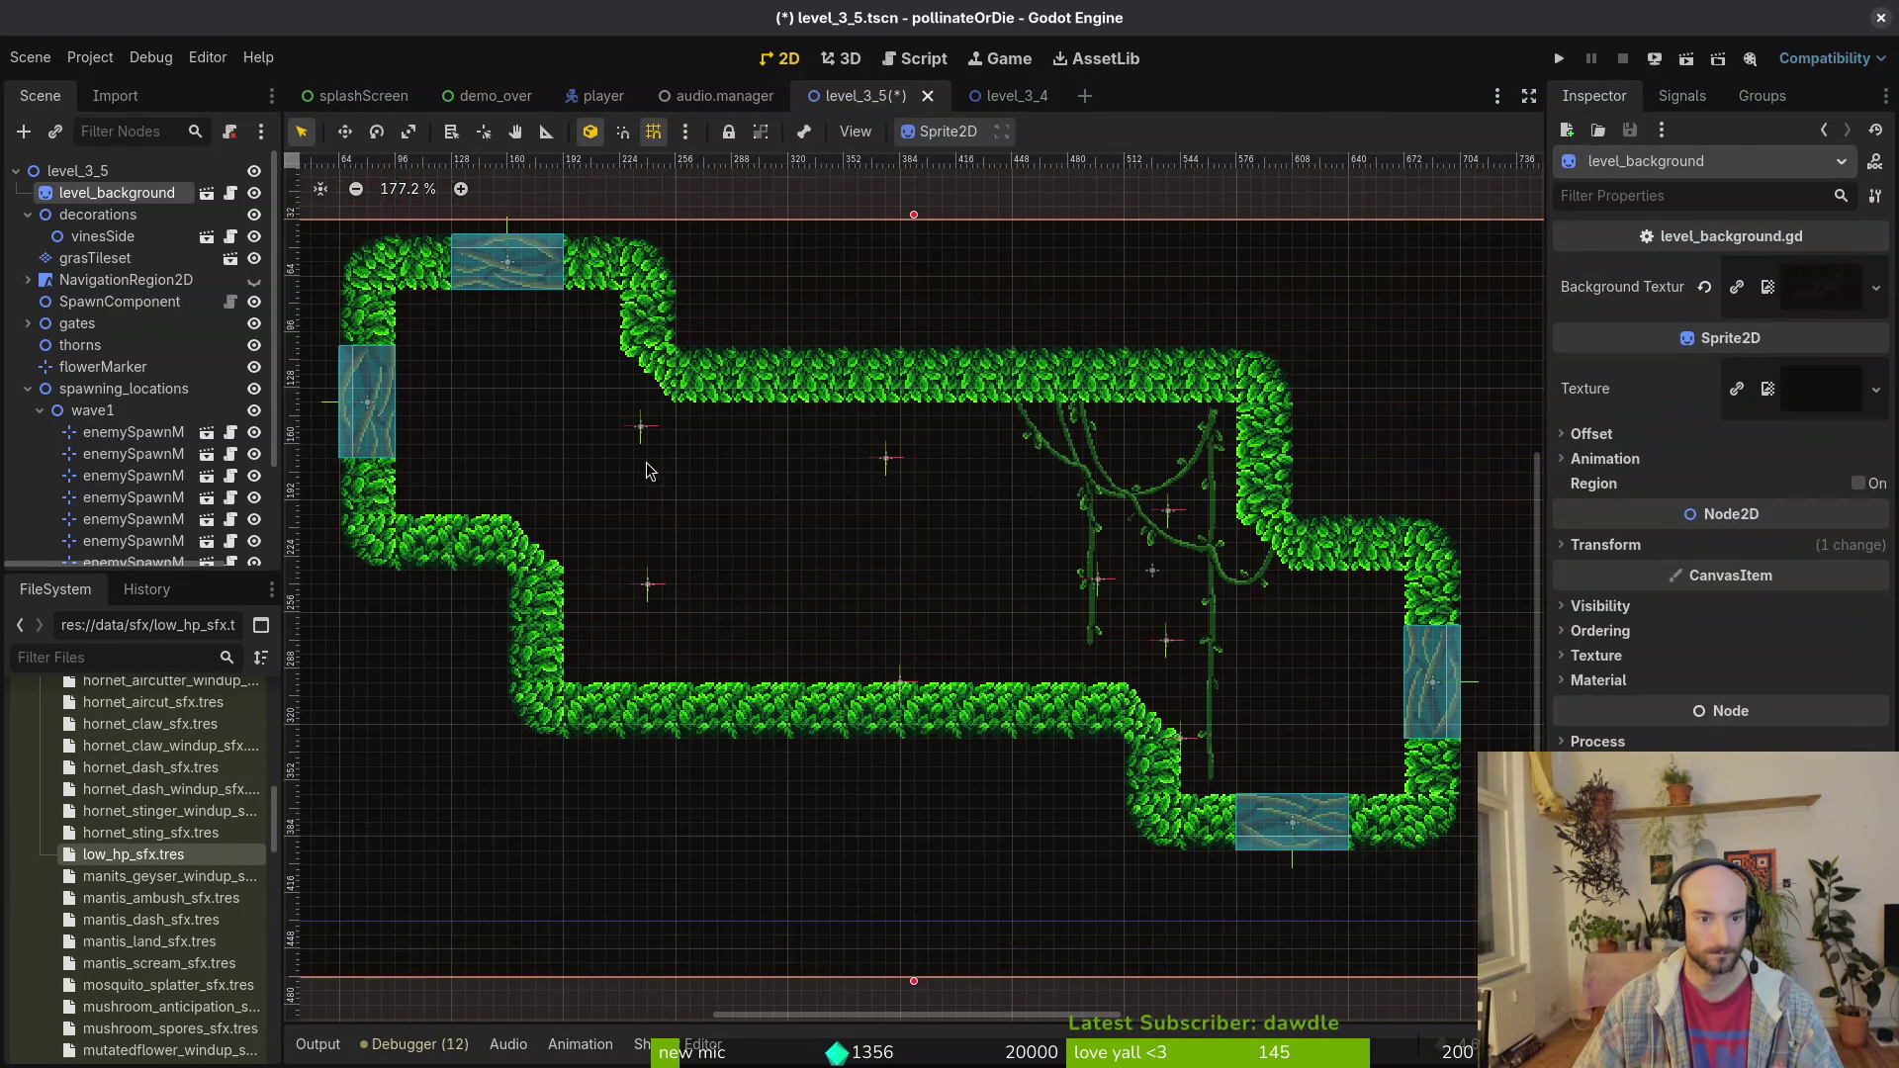
left_click_drag(643, 431, 648, 500)
left_click_drag(891, 465, 722, 522)
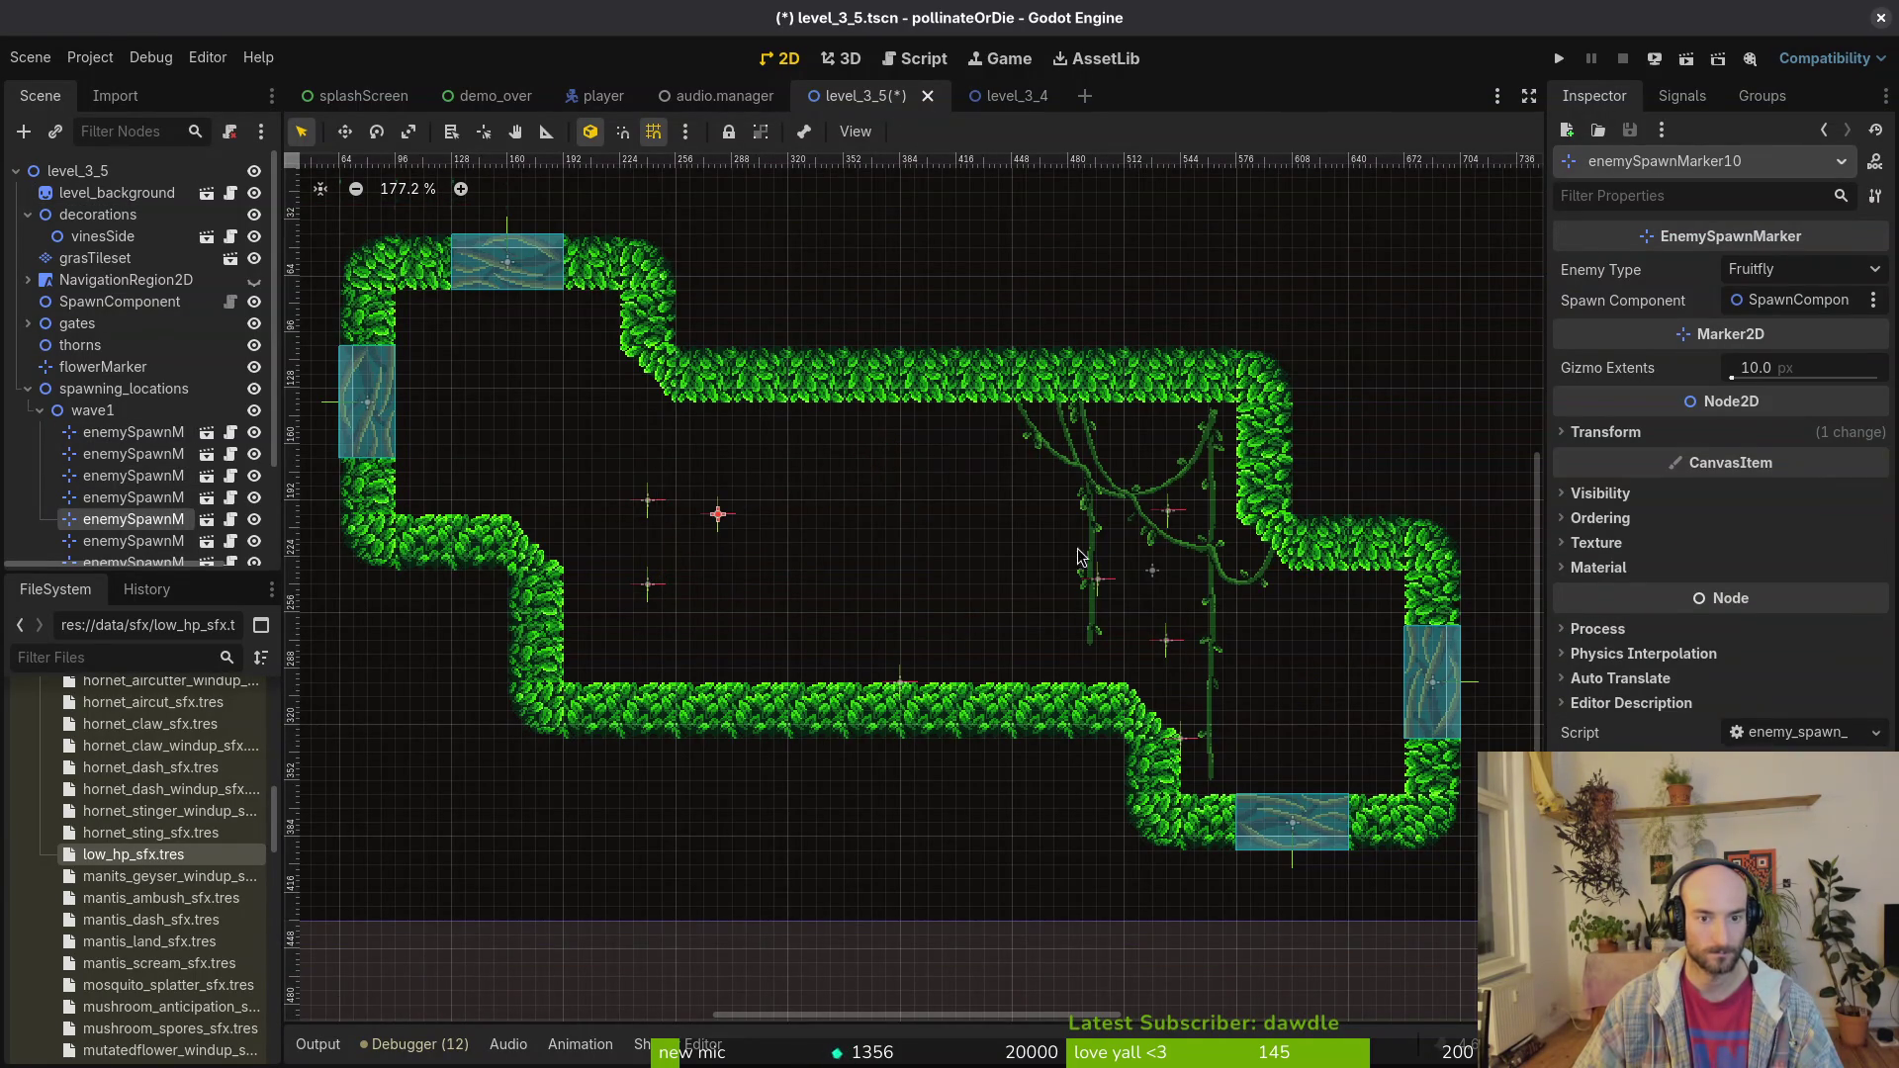
left_click_drag(1106, 584, 765, 605)
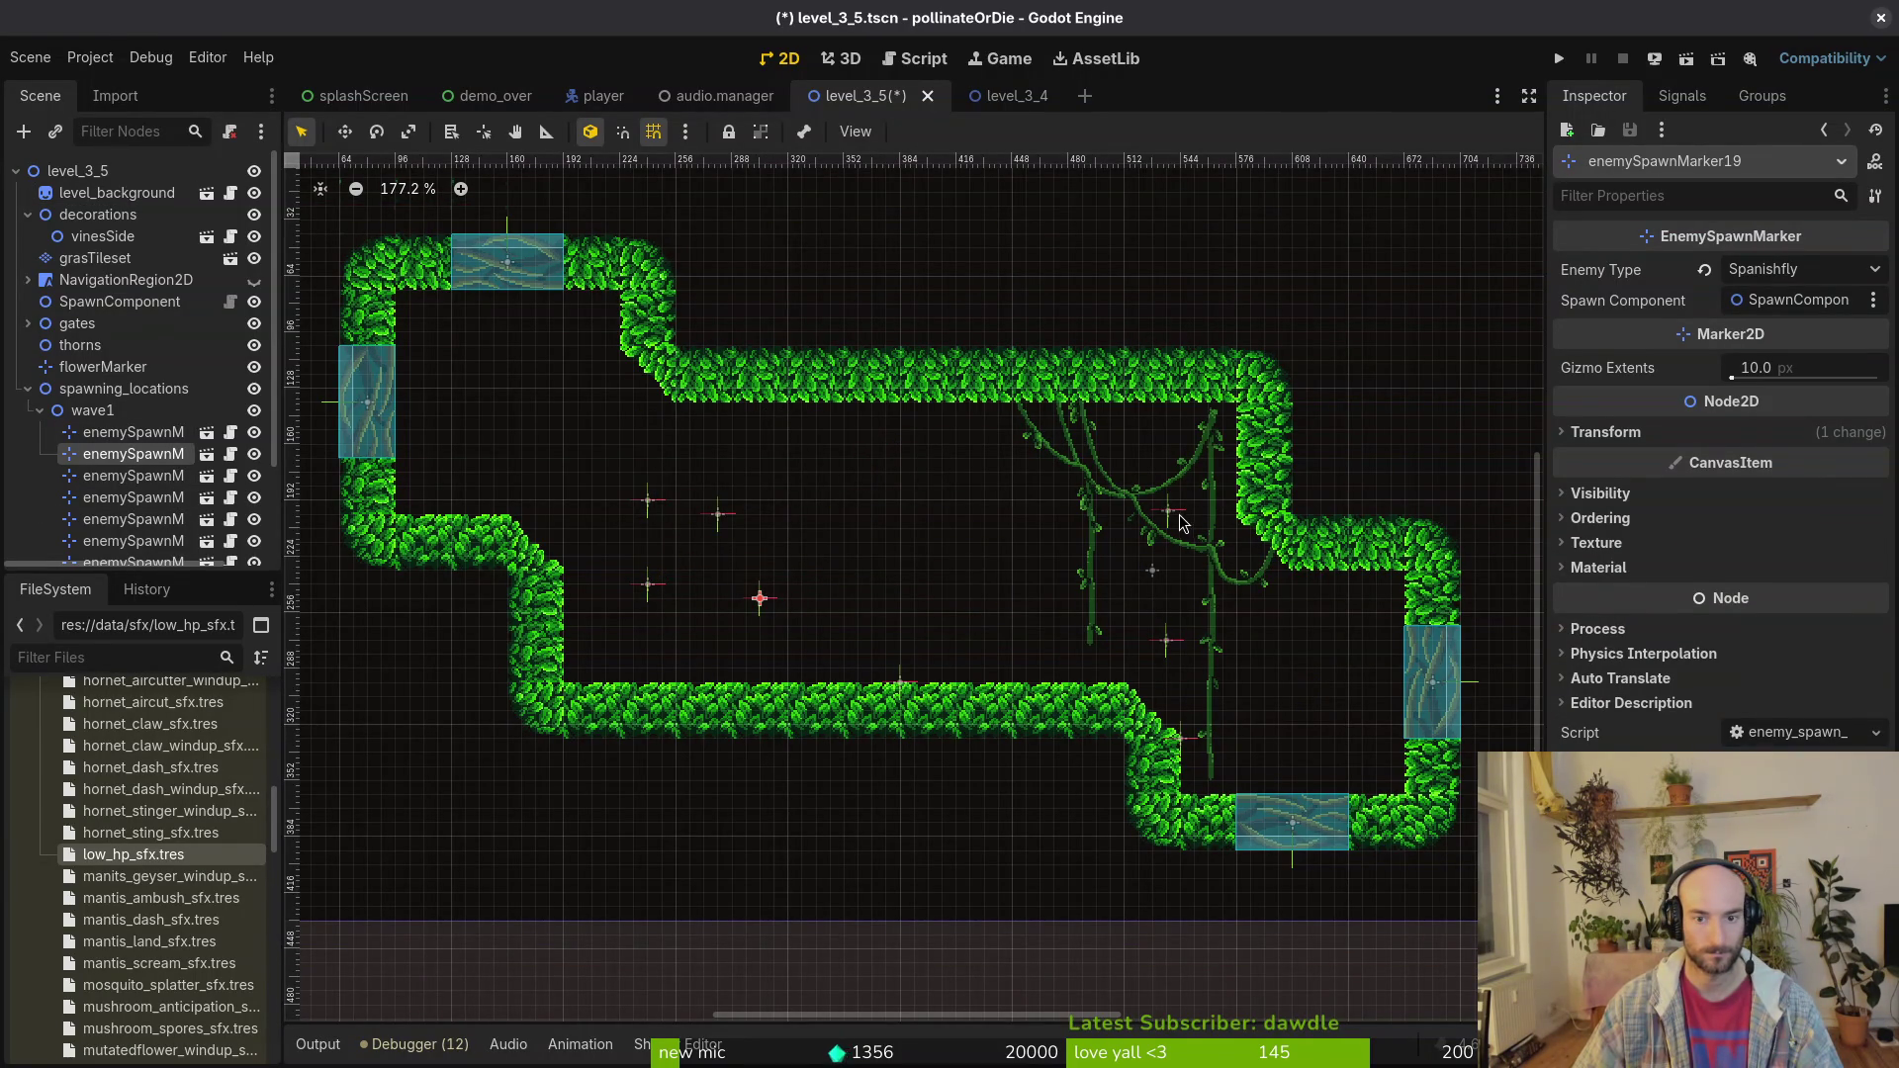
left_click_drag(1178, 518, 811, 517)
left_click_drag(1171, 647, 835, 619)
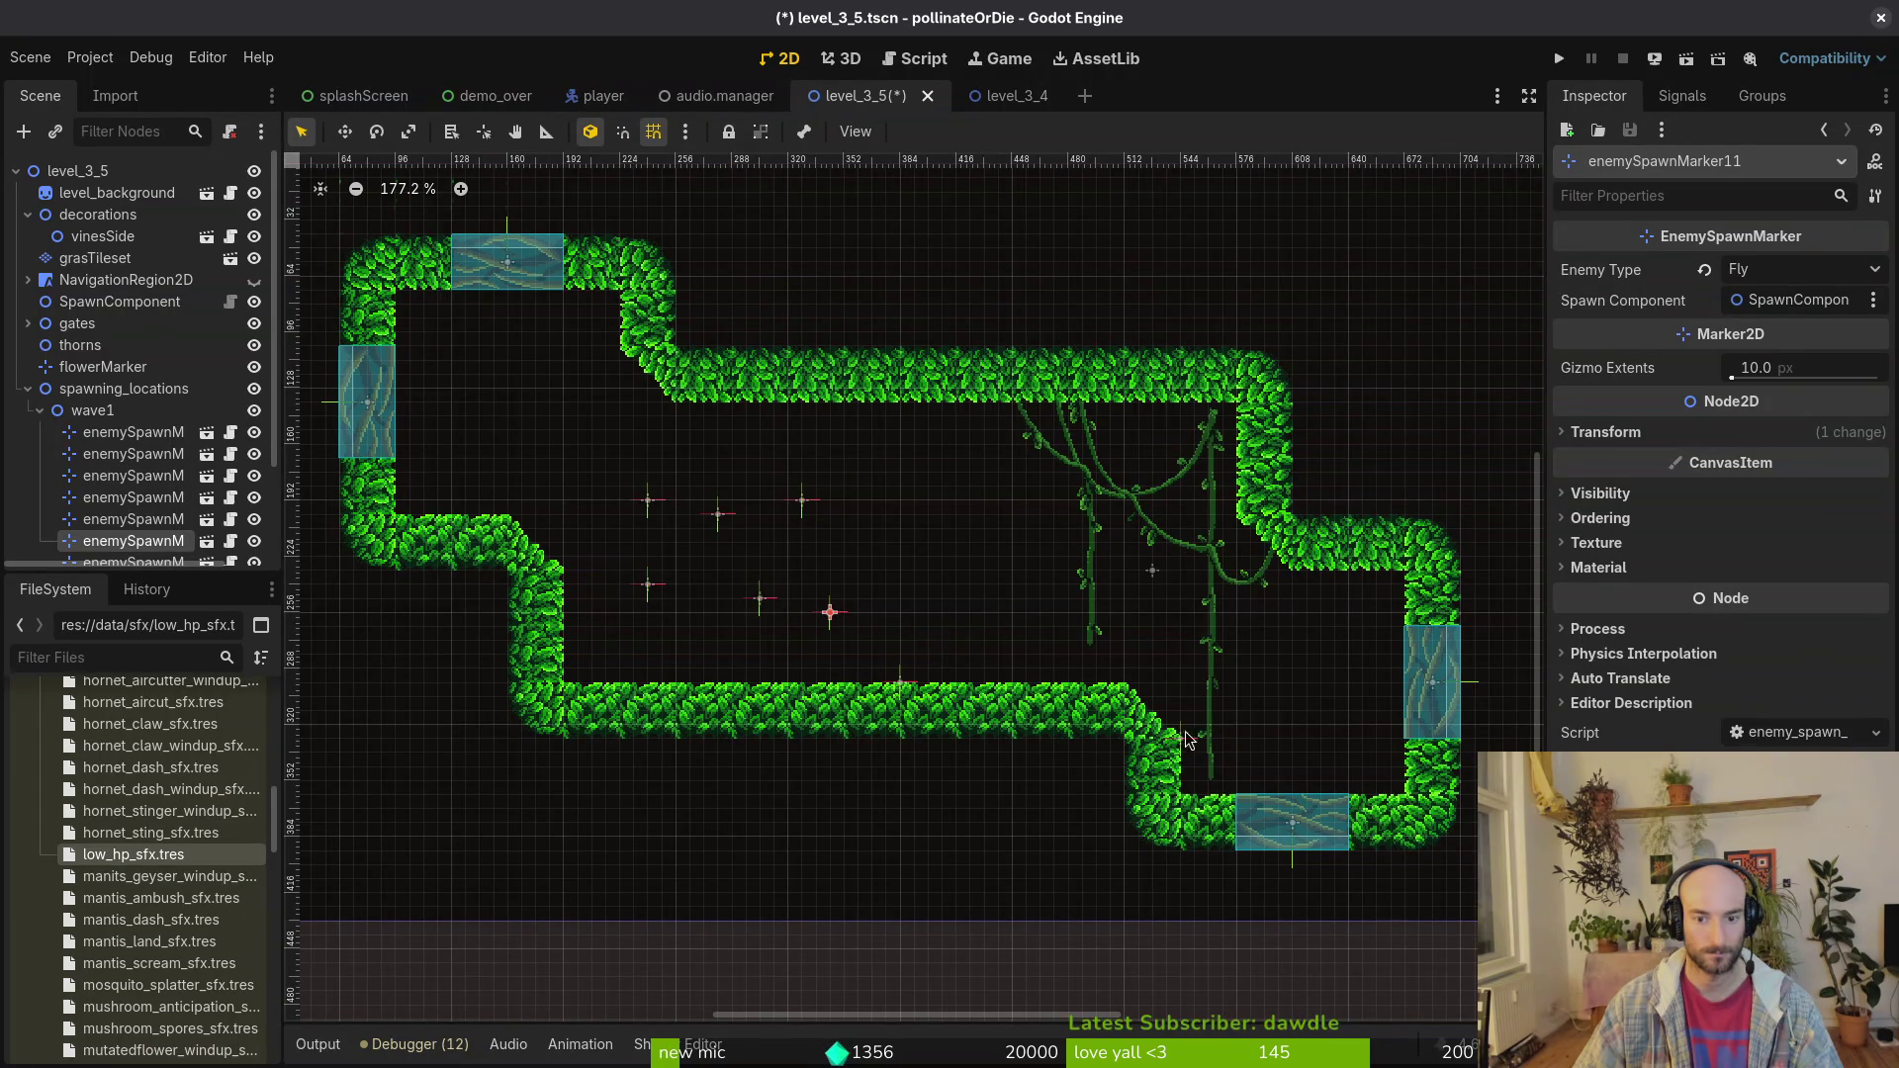
mouse_move(1187, 749)
left_mouse_down()
mouse_move(1029, 597)
mouse_move(1096, 625)
mouse_move(1165, 616)
mouse_move(1126, 603)
mouse_move(1128, 582)
mouse_move(1125, 614)
mouse_move(970, 625)
mouse_move(890, 569)
mouse_move(900, 515)
mouse_move(1012, 528)
left_mouse_up()
Step: Fine-tune the Fly, Fruitfly, enemySpawnMarker7 and 10 positions, placing the Fruitfly near the right vines
left_click_drag(831, 612, 790, 532)
left_click_drag(761, 600, 705, 603)
left_click_drag(723, 528, 1089, 605)
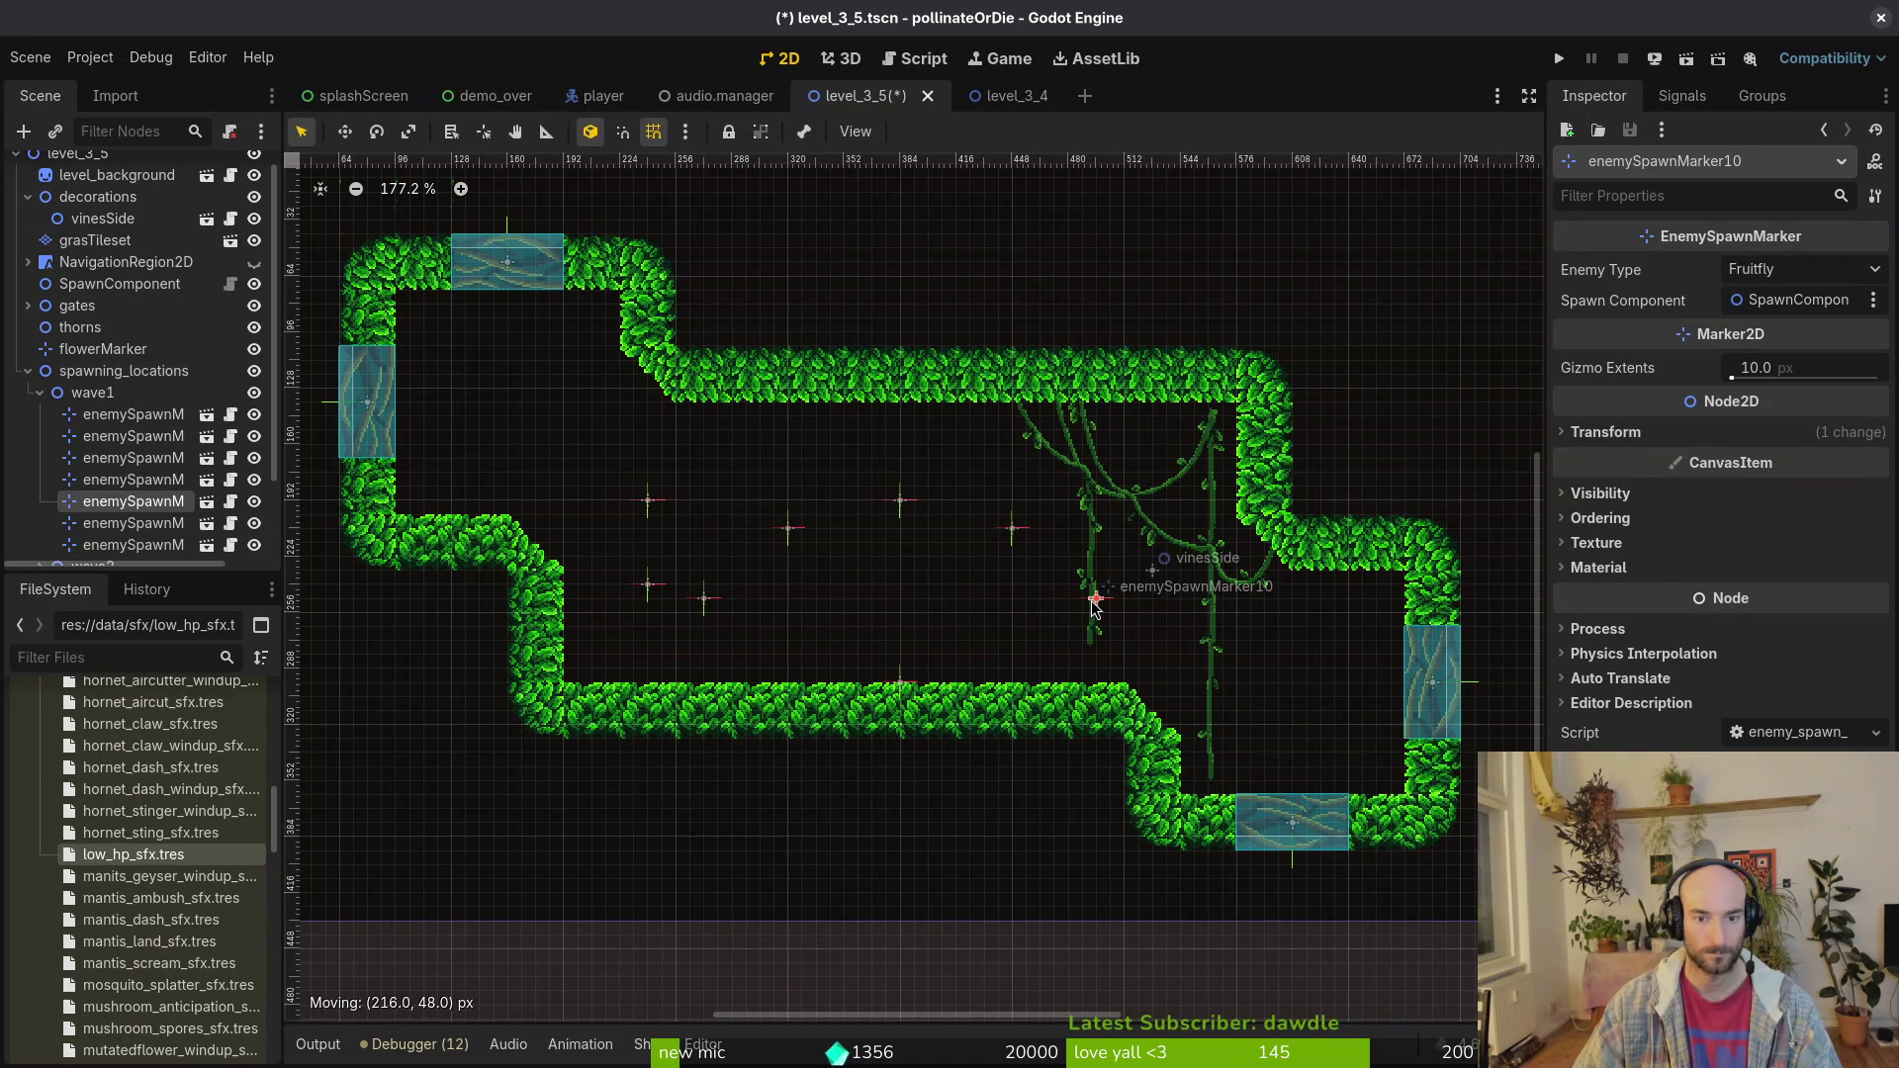
mouse_move(672, 513)
left_mouse_down()
mouse_move(938, 626)
mouse_move(684, 479)
mouse_move(725, 493)
mouse_move(696, 464)
mouse_move(737, 479)
mouse_move(771, 649)
mouse_move(789, 655)
mouse_move(791, 618)
mouse_move(633, 445)
mouse_move(626, 483)
left_mouse_up()
mouse_move(650, 587)
left_mouse_down()
mouse_move(782, 621)
mouse_move(1227, 638)
mouse_move(1178, 636)
left_mouse_up()
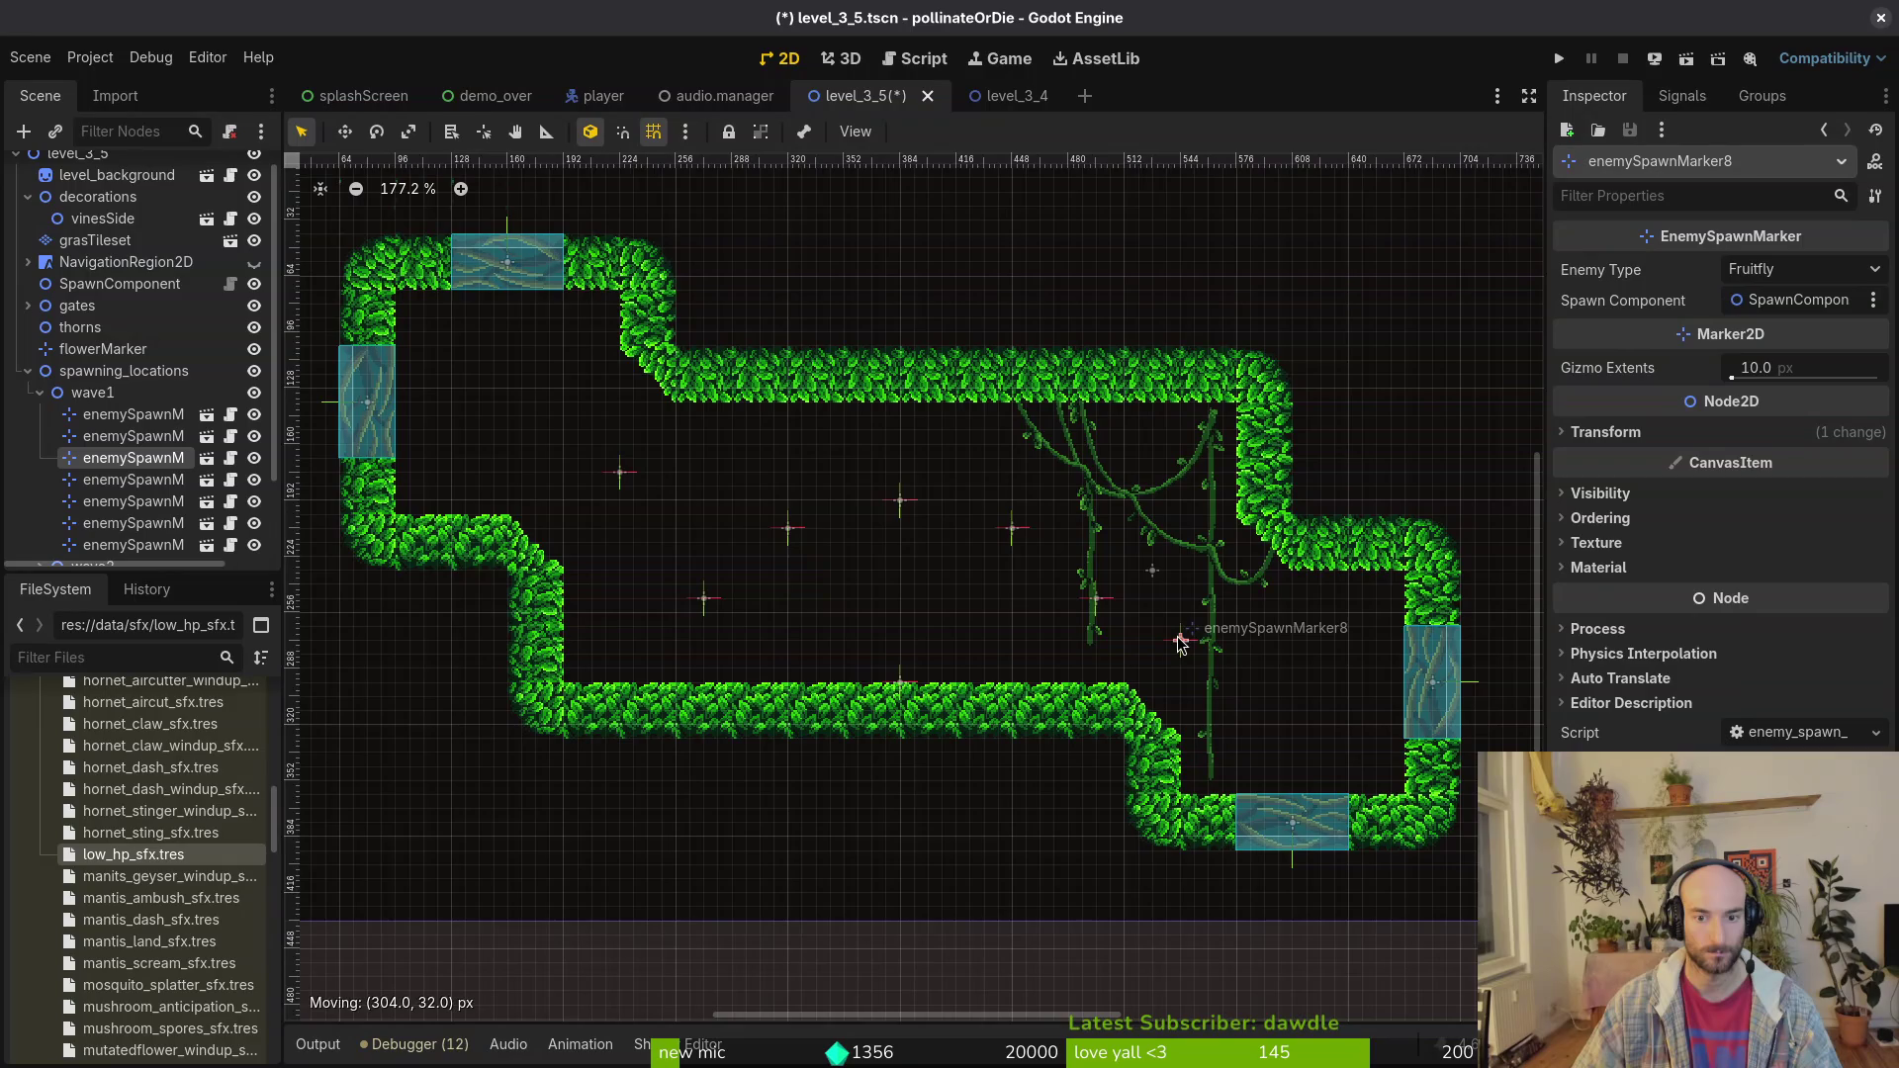
left_click_drag(1180, 643, 1181, 643)
scroll(1154, 649, "down", 5)
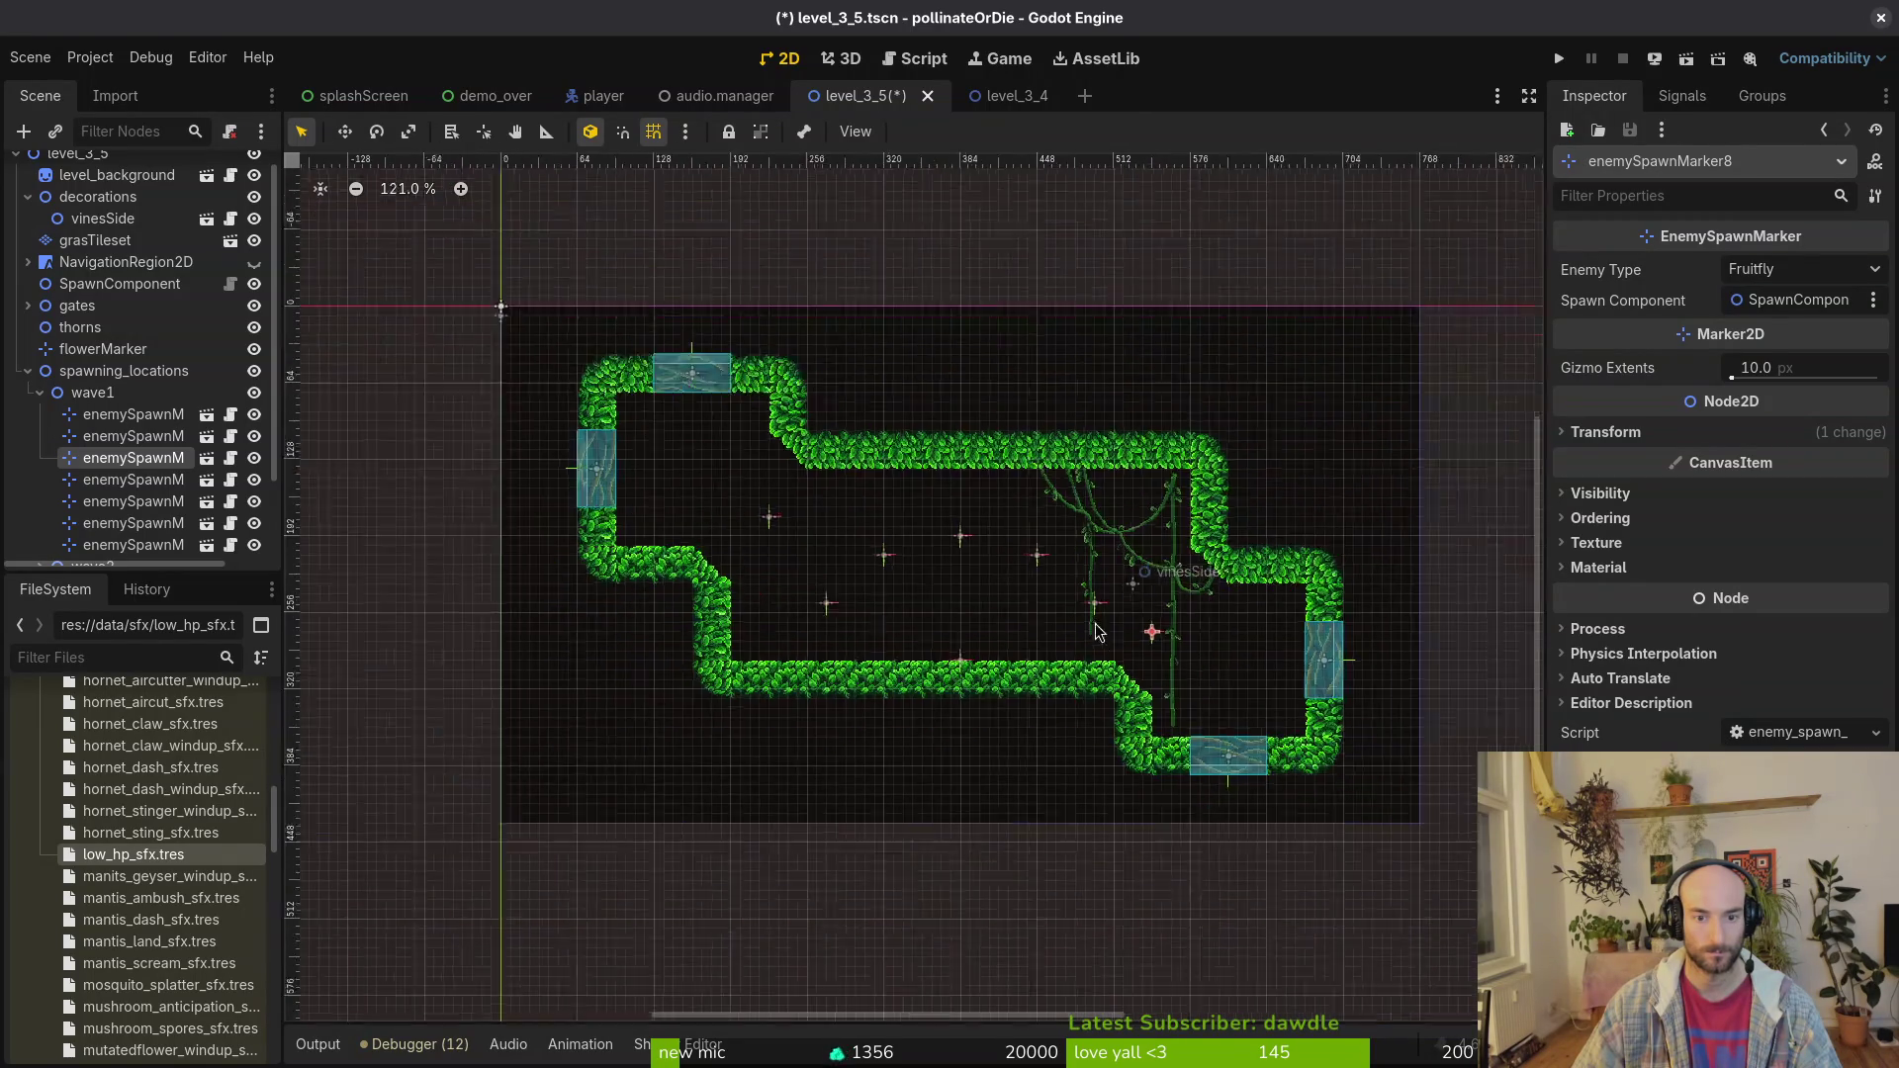
scroll(1024, 608, "up", 4)
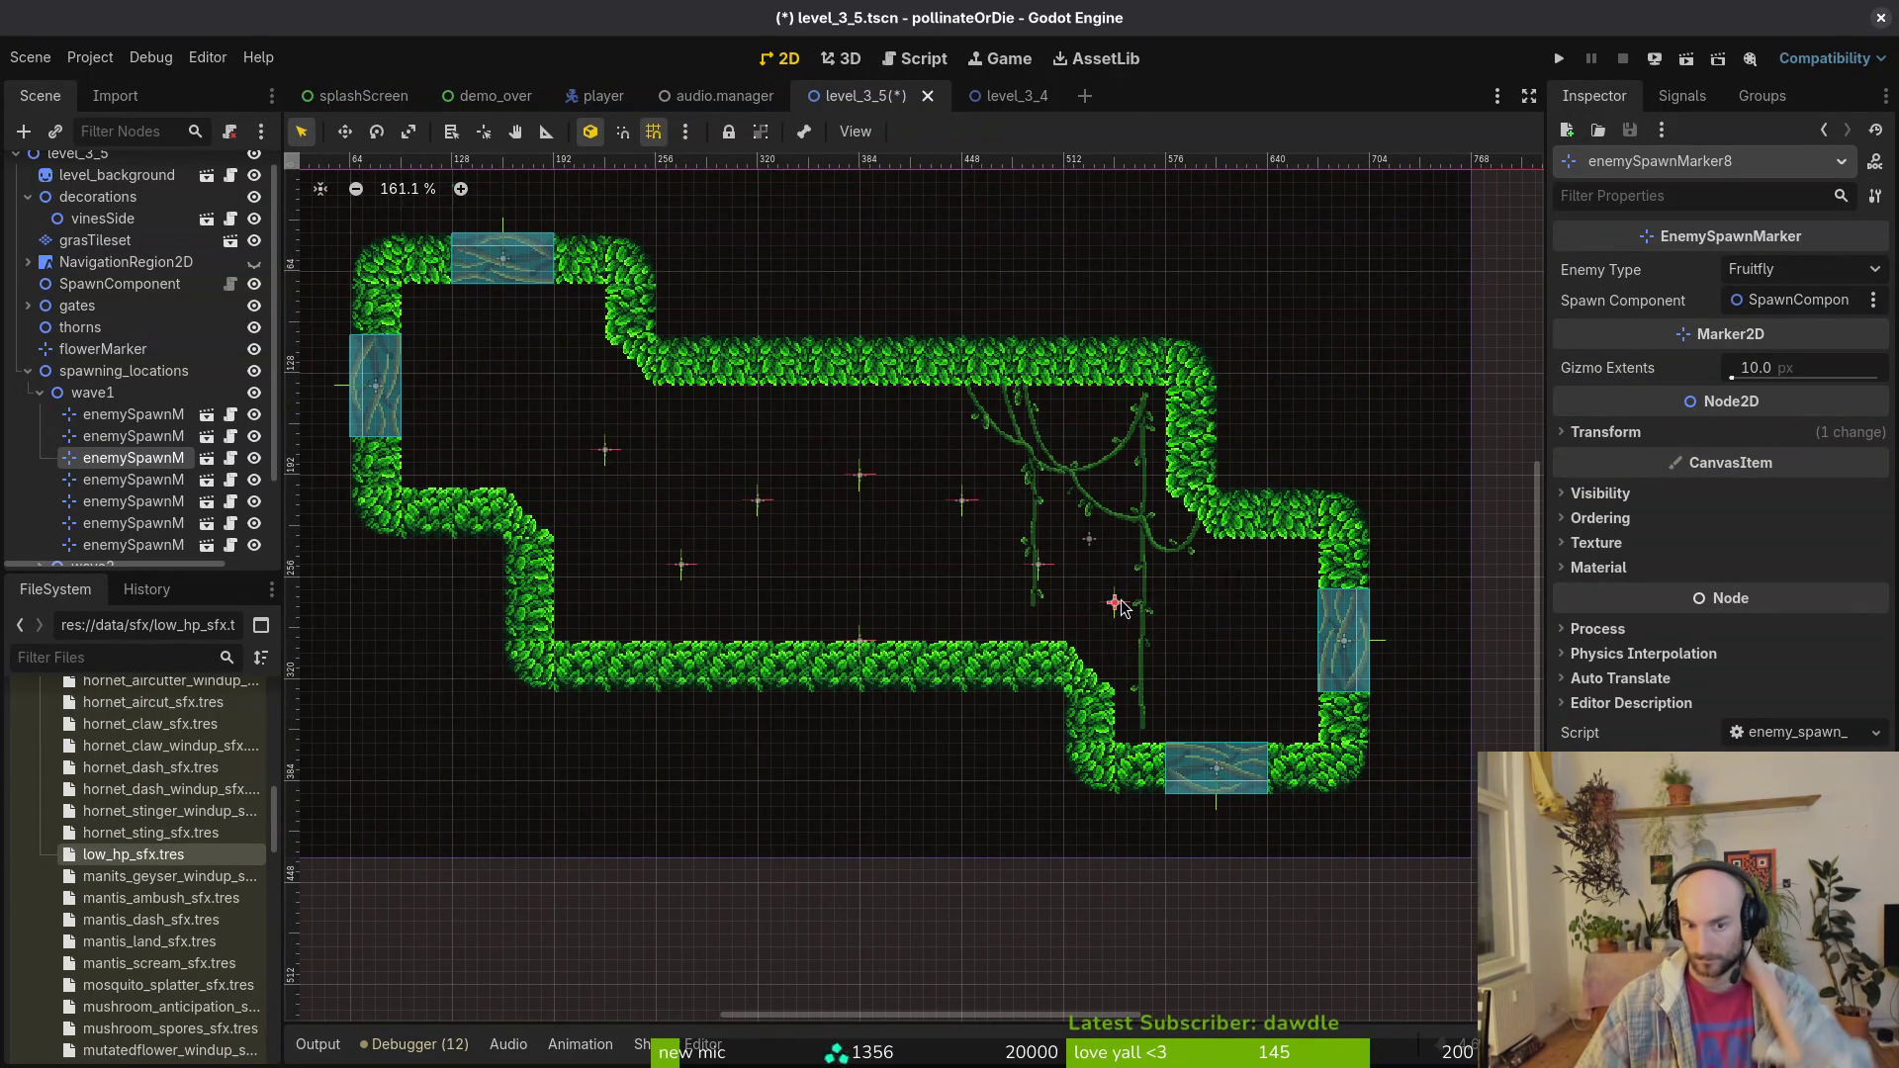
left_click_drag(1123, 608, 1173, 582)
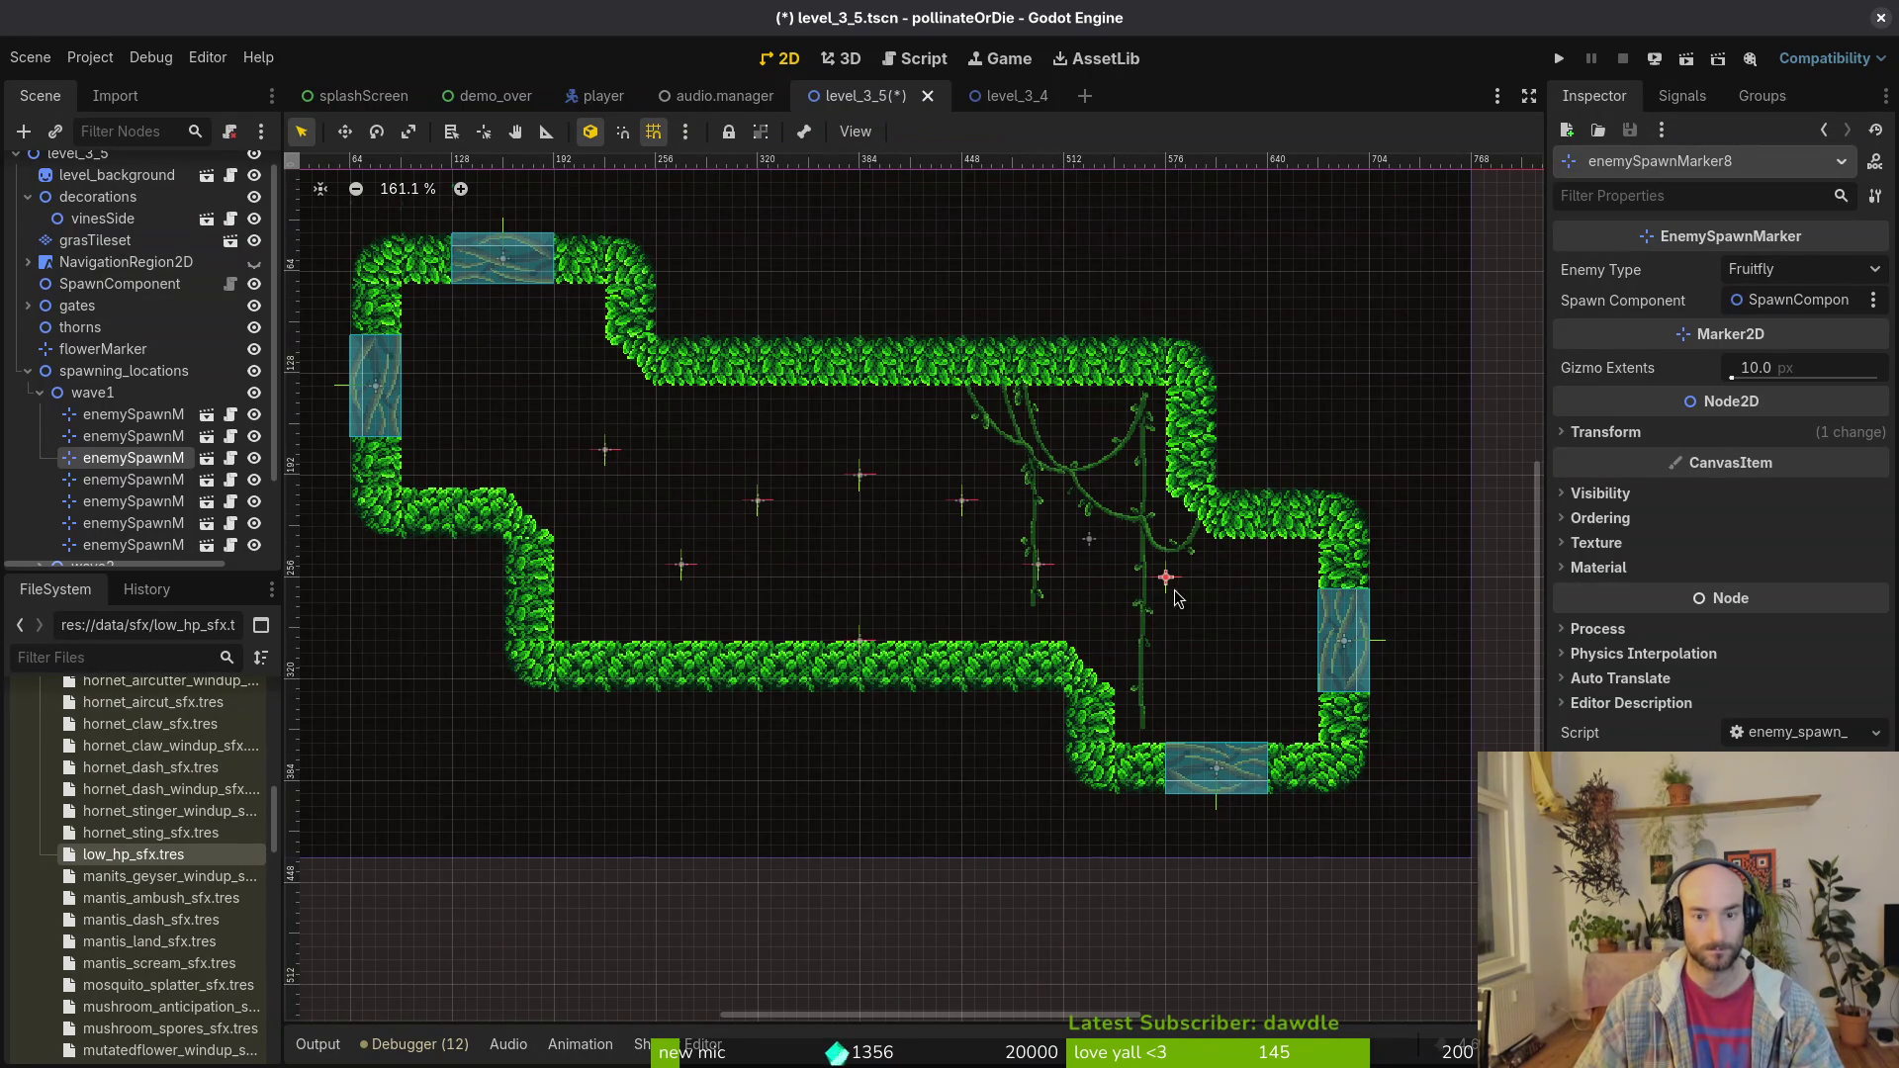
scroll(1169, 566, "up", 5)
scroll(1193, 556, "up", 2)
left_click_drag(1159, 602, 1088, 593)
scroll(1089, 593, "down", 11)
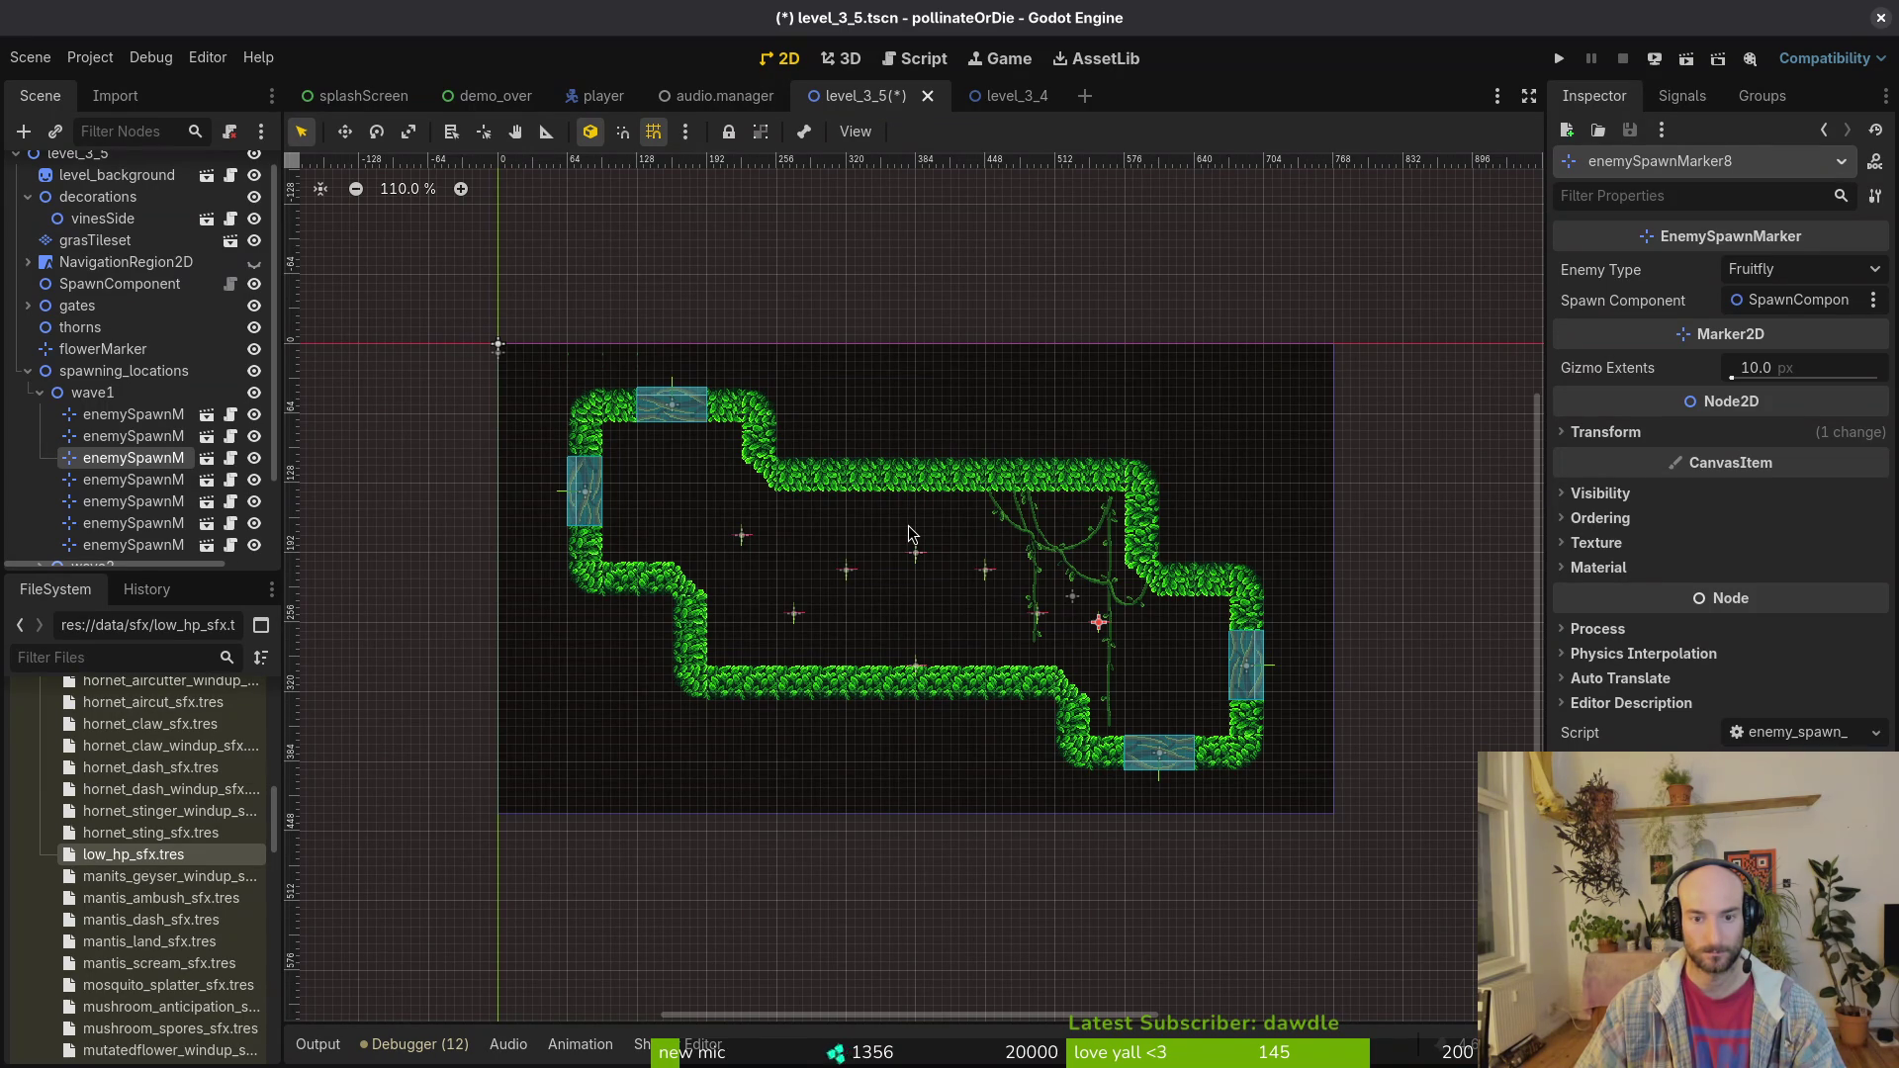
scroll(920, 593, "up", 4)
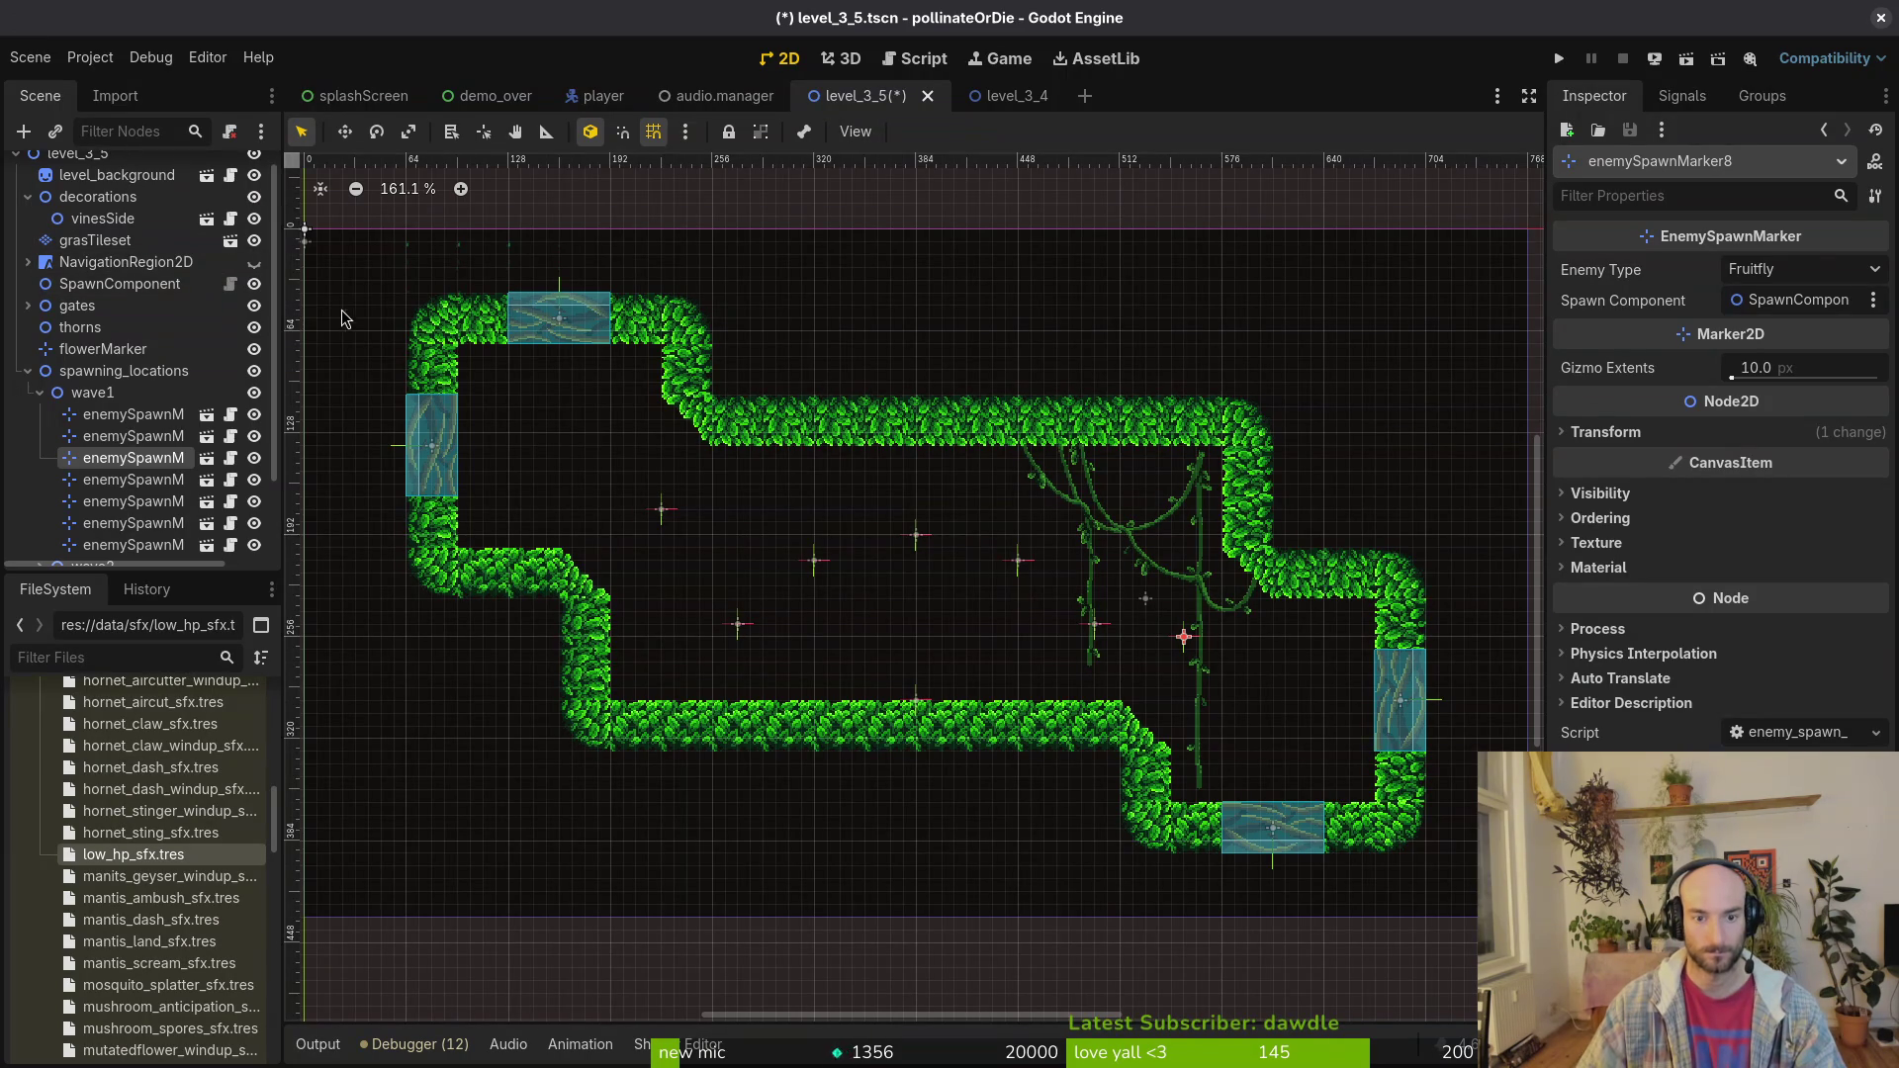
Step: Paint flipped and mirrored grass slope tiles, plus a single grass tile, onto the top wall
left_click(95, 241)
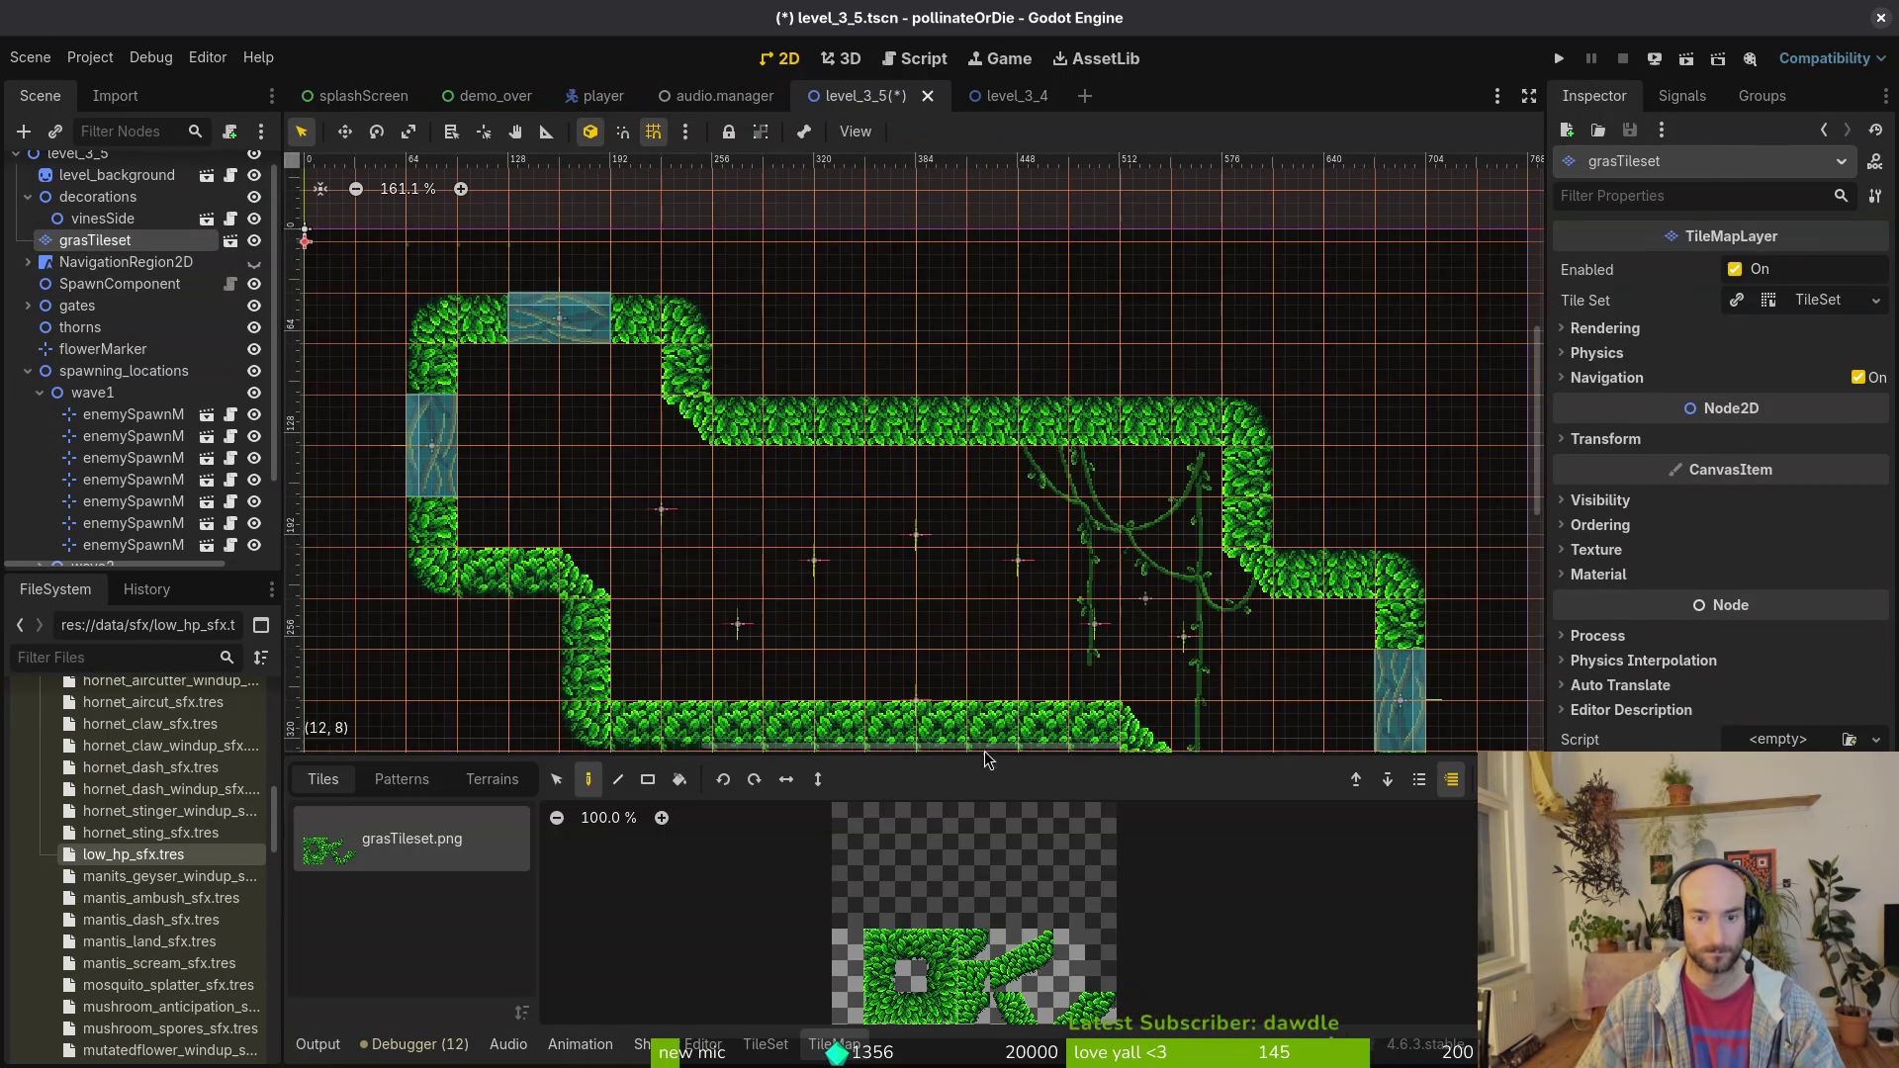
left_click_drag(1001, 940, 1039, 980)
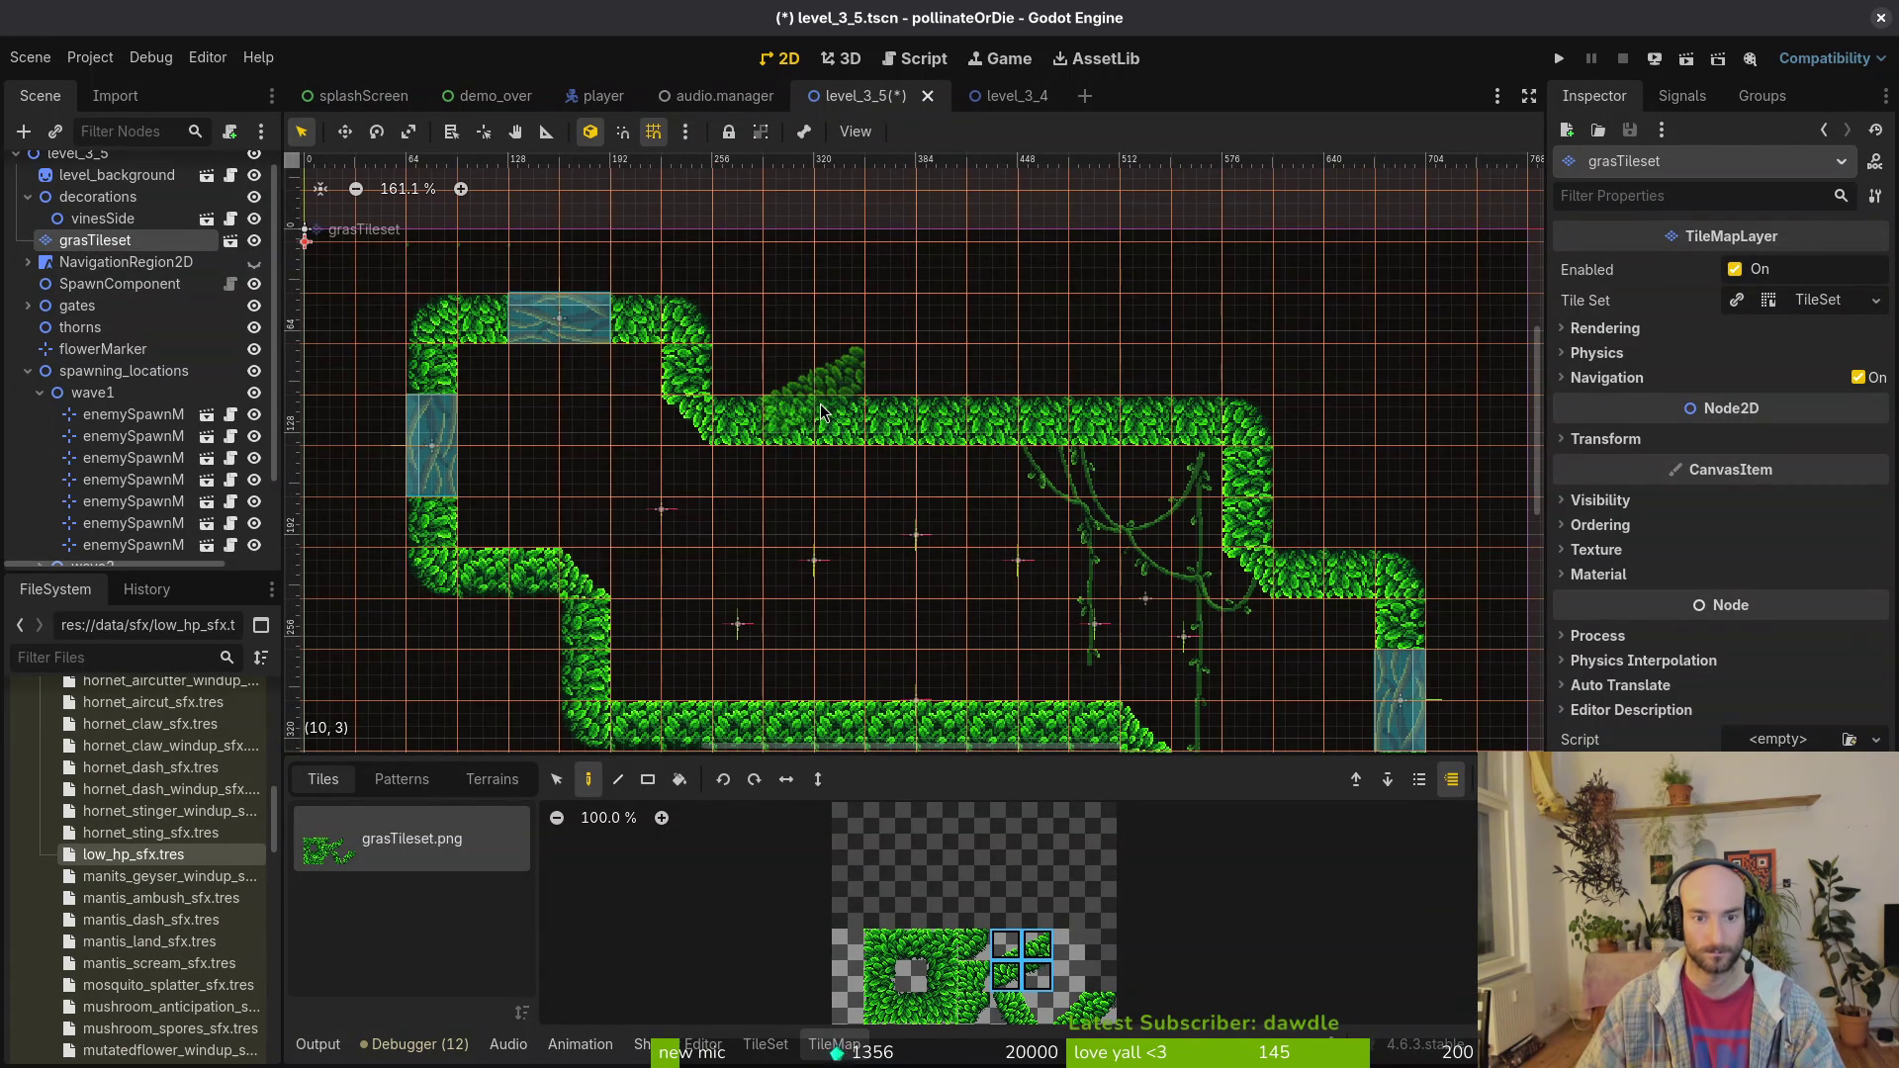
key("c")
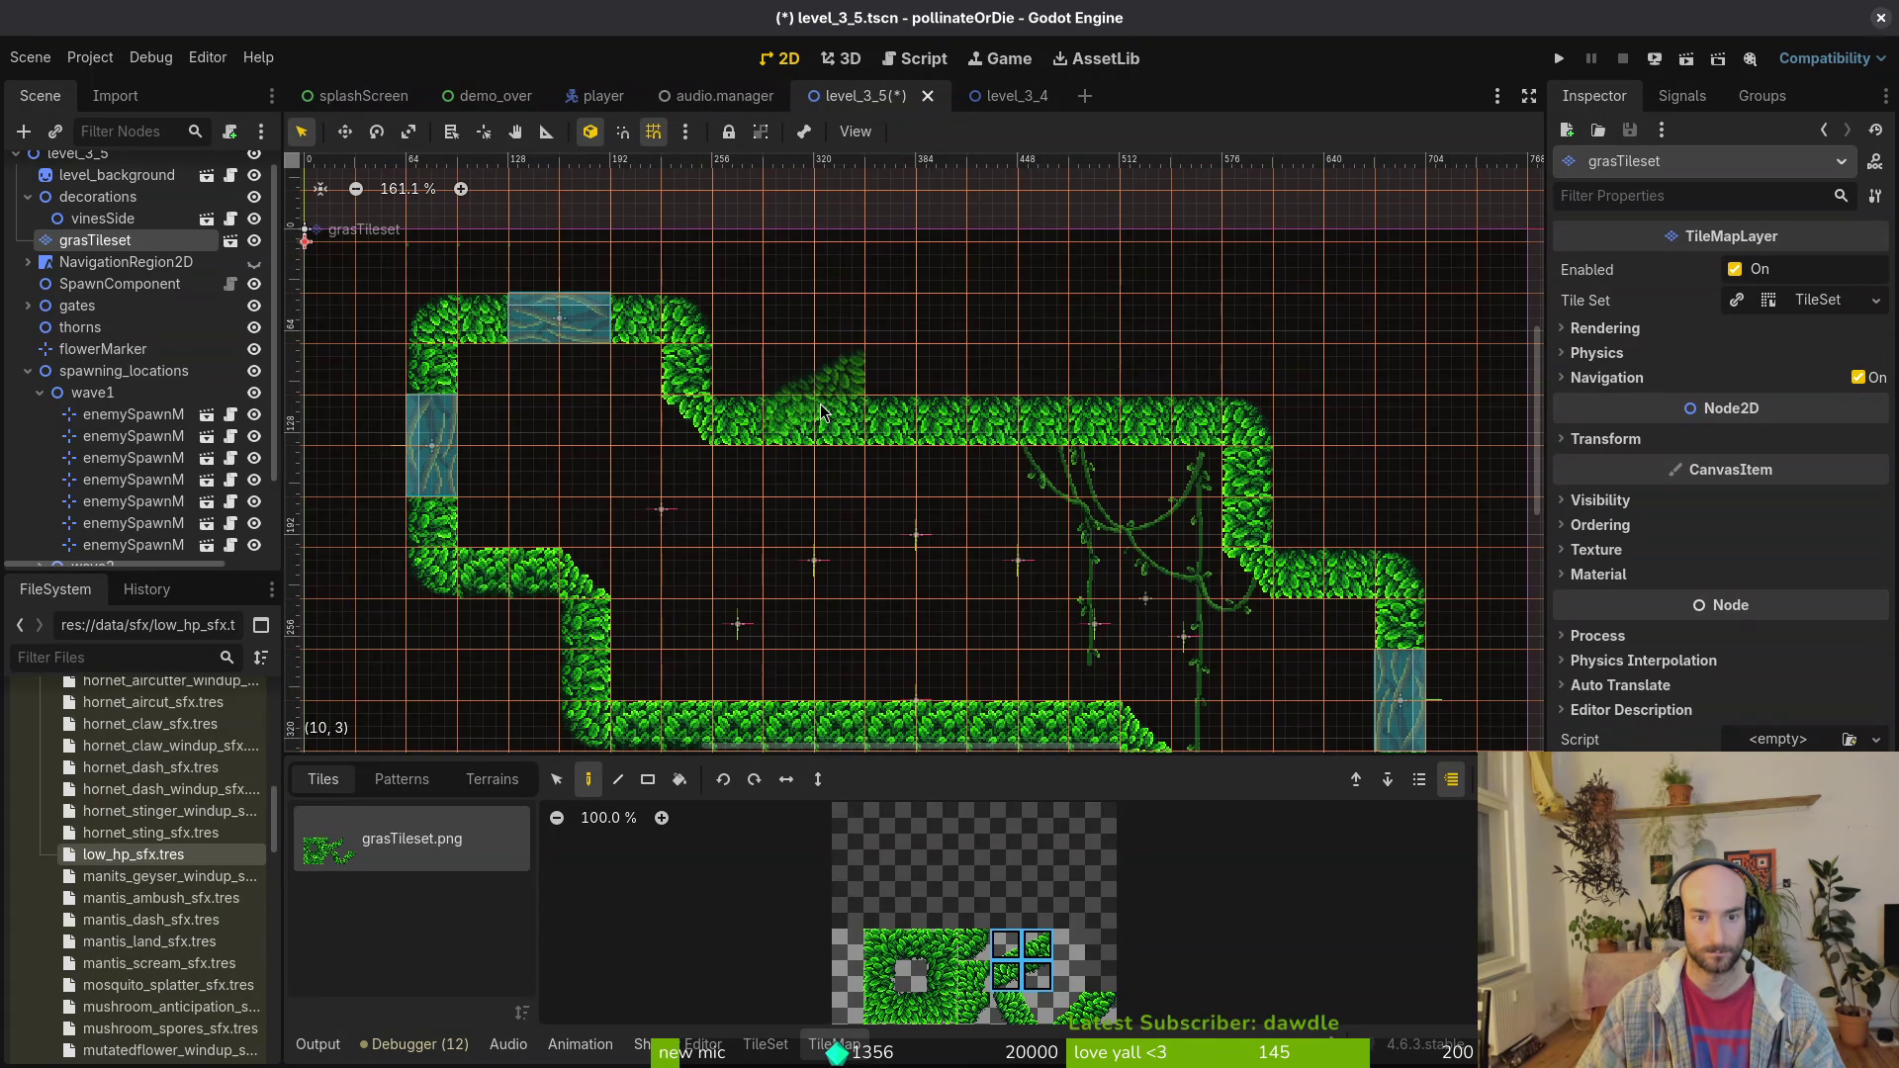
left_click(822, 413)
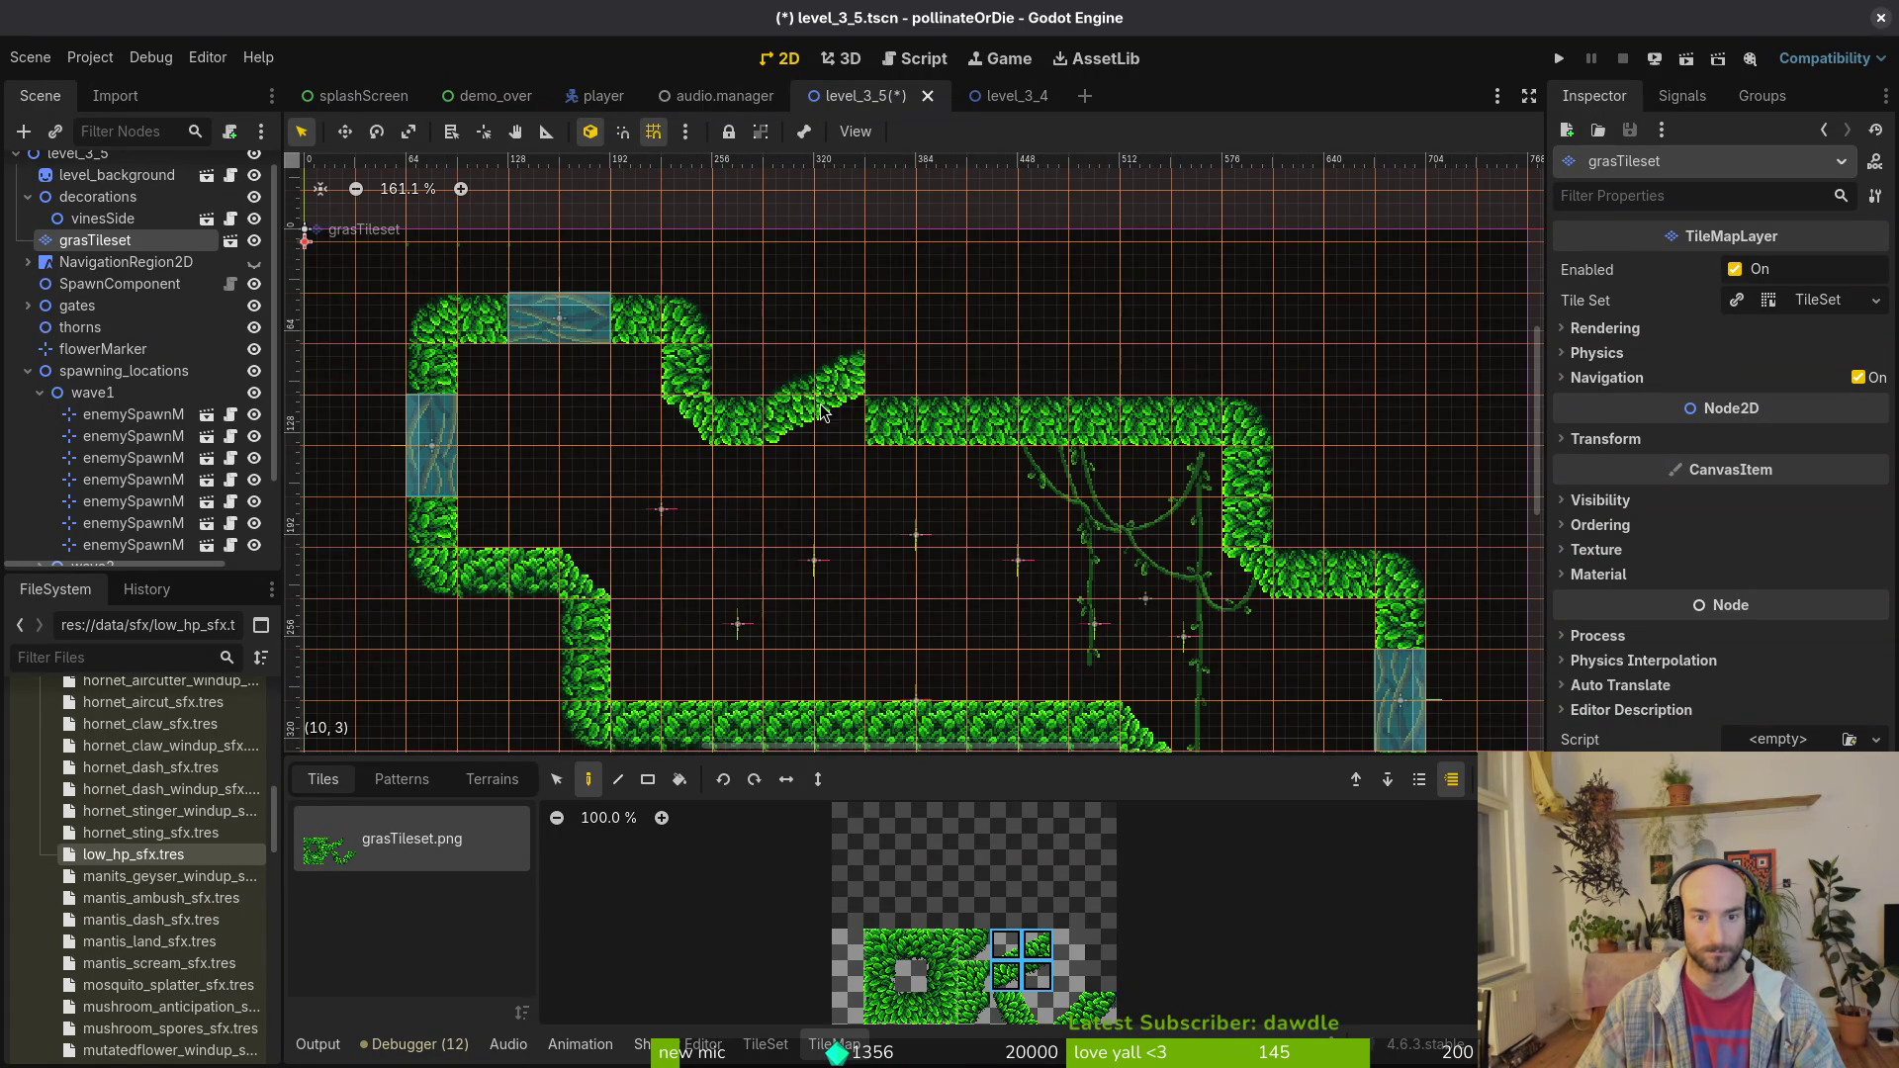
left_click(787, 783)
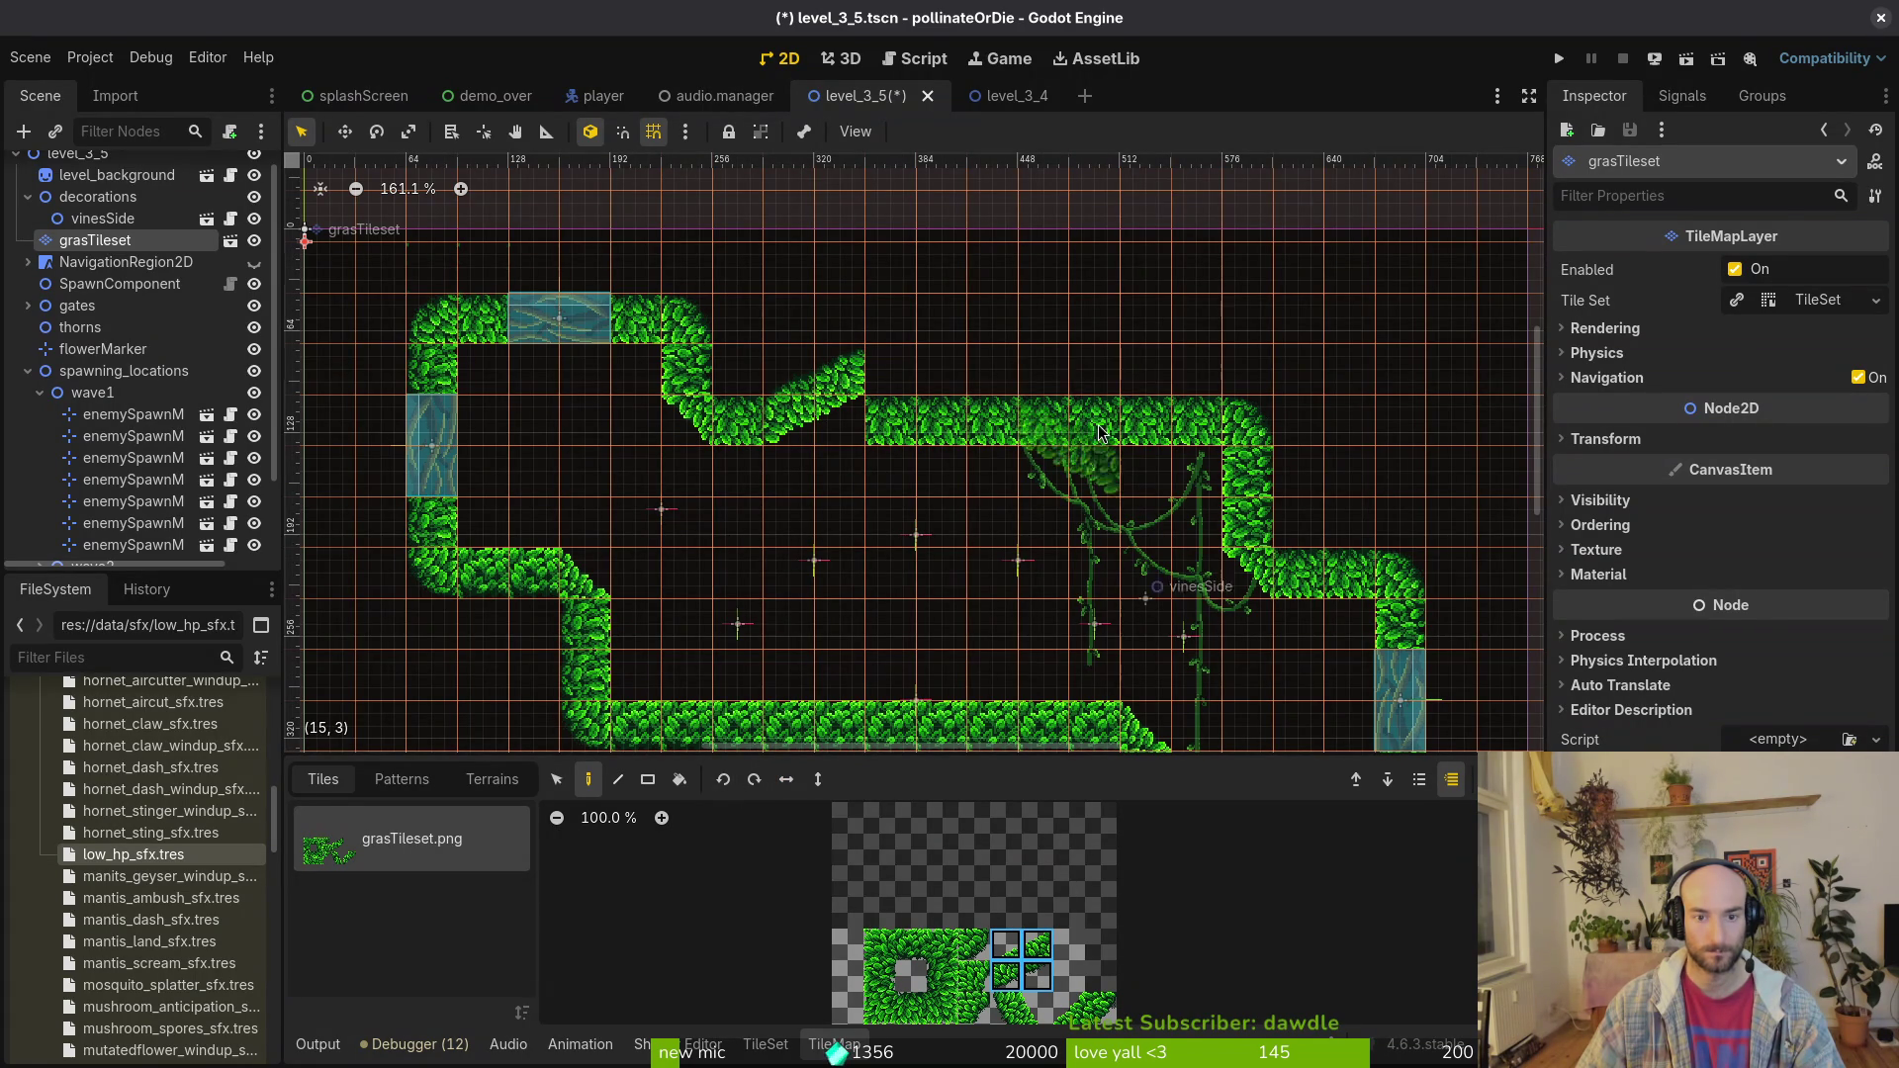
left_click(1032, 409)
left_click(910, 1009)
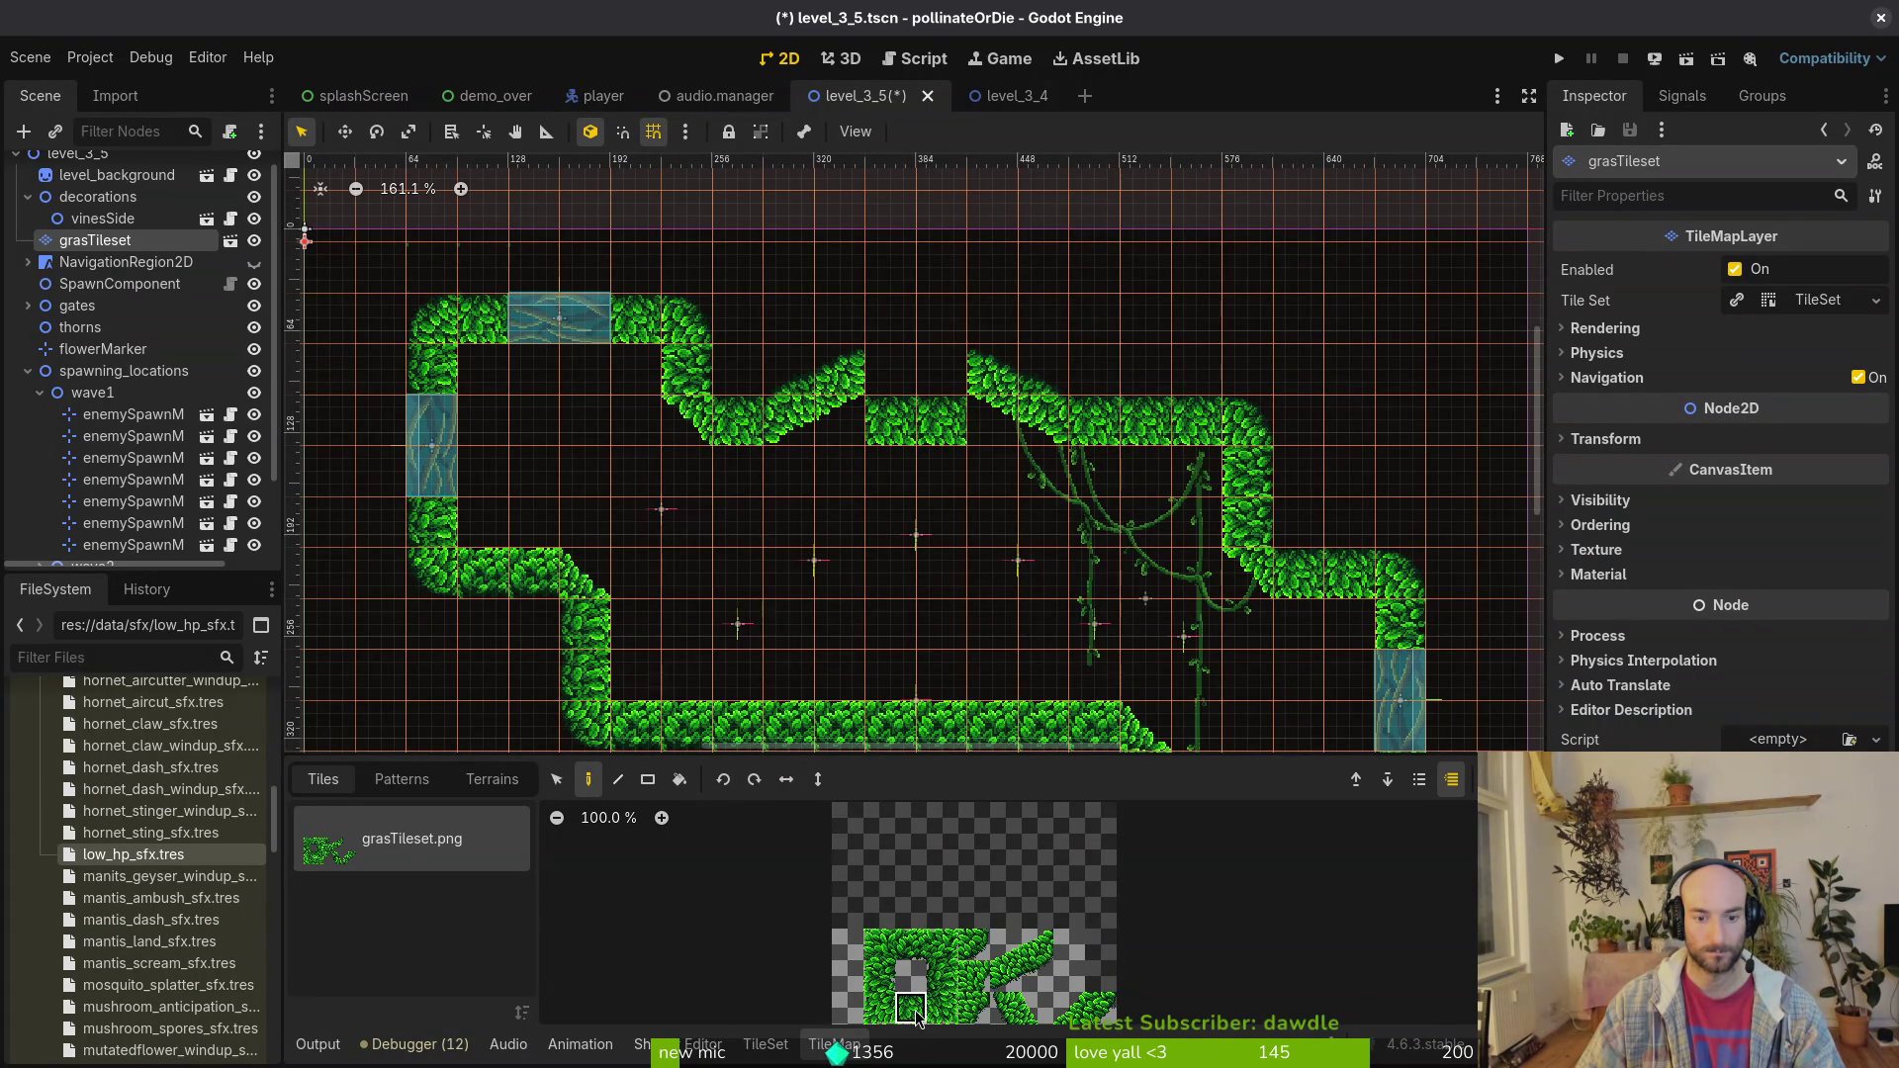
left_click(881, 381)
Step: Leave tile painting and undo the trial slope tiles, restoring the flat wall
key("Escape")
scroll(935, 426, "down", 4)
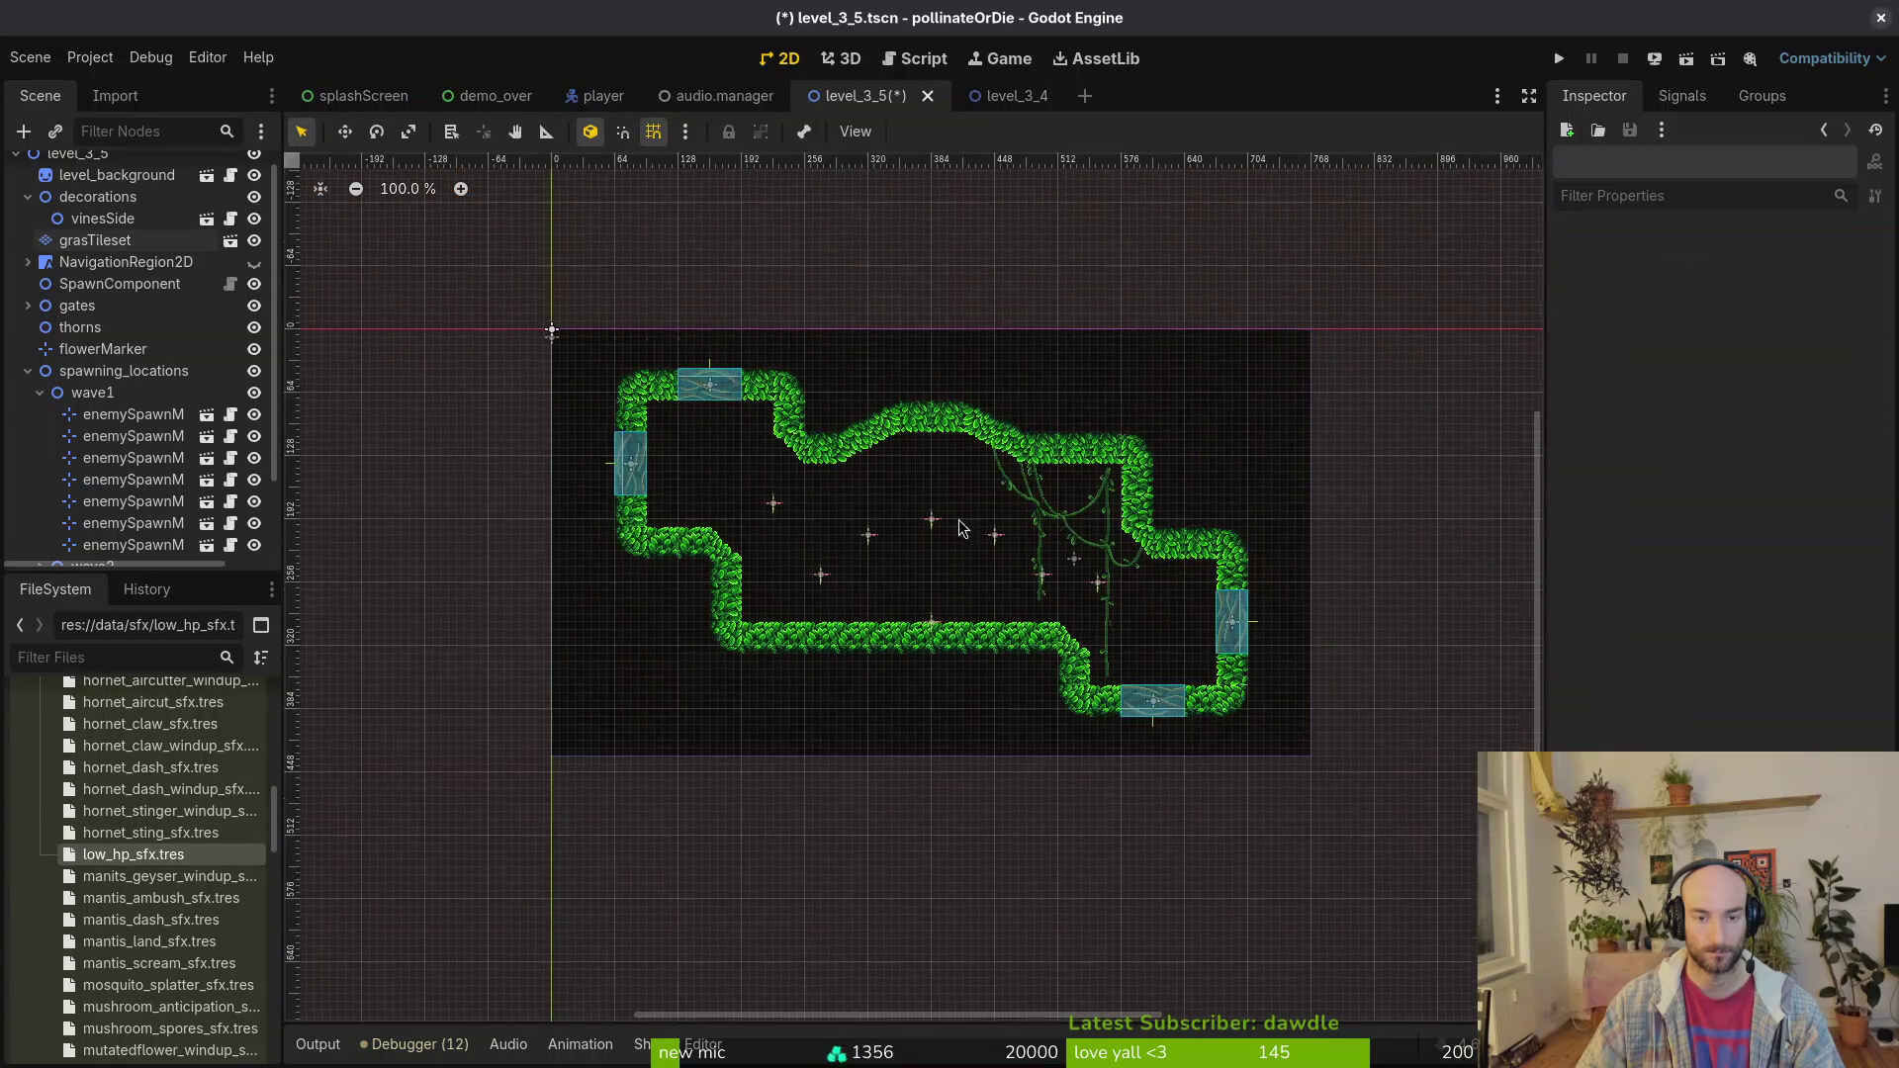
scroll(966, 566, "up", 3)
key("ctrl+z")
key("ctrl+z")
key("ctrl+z")
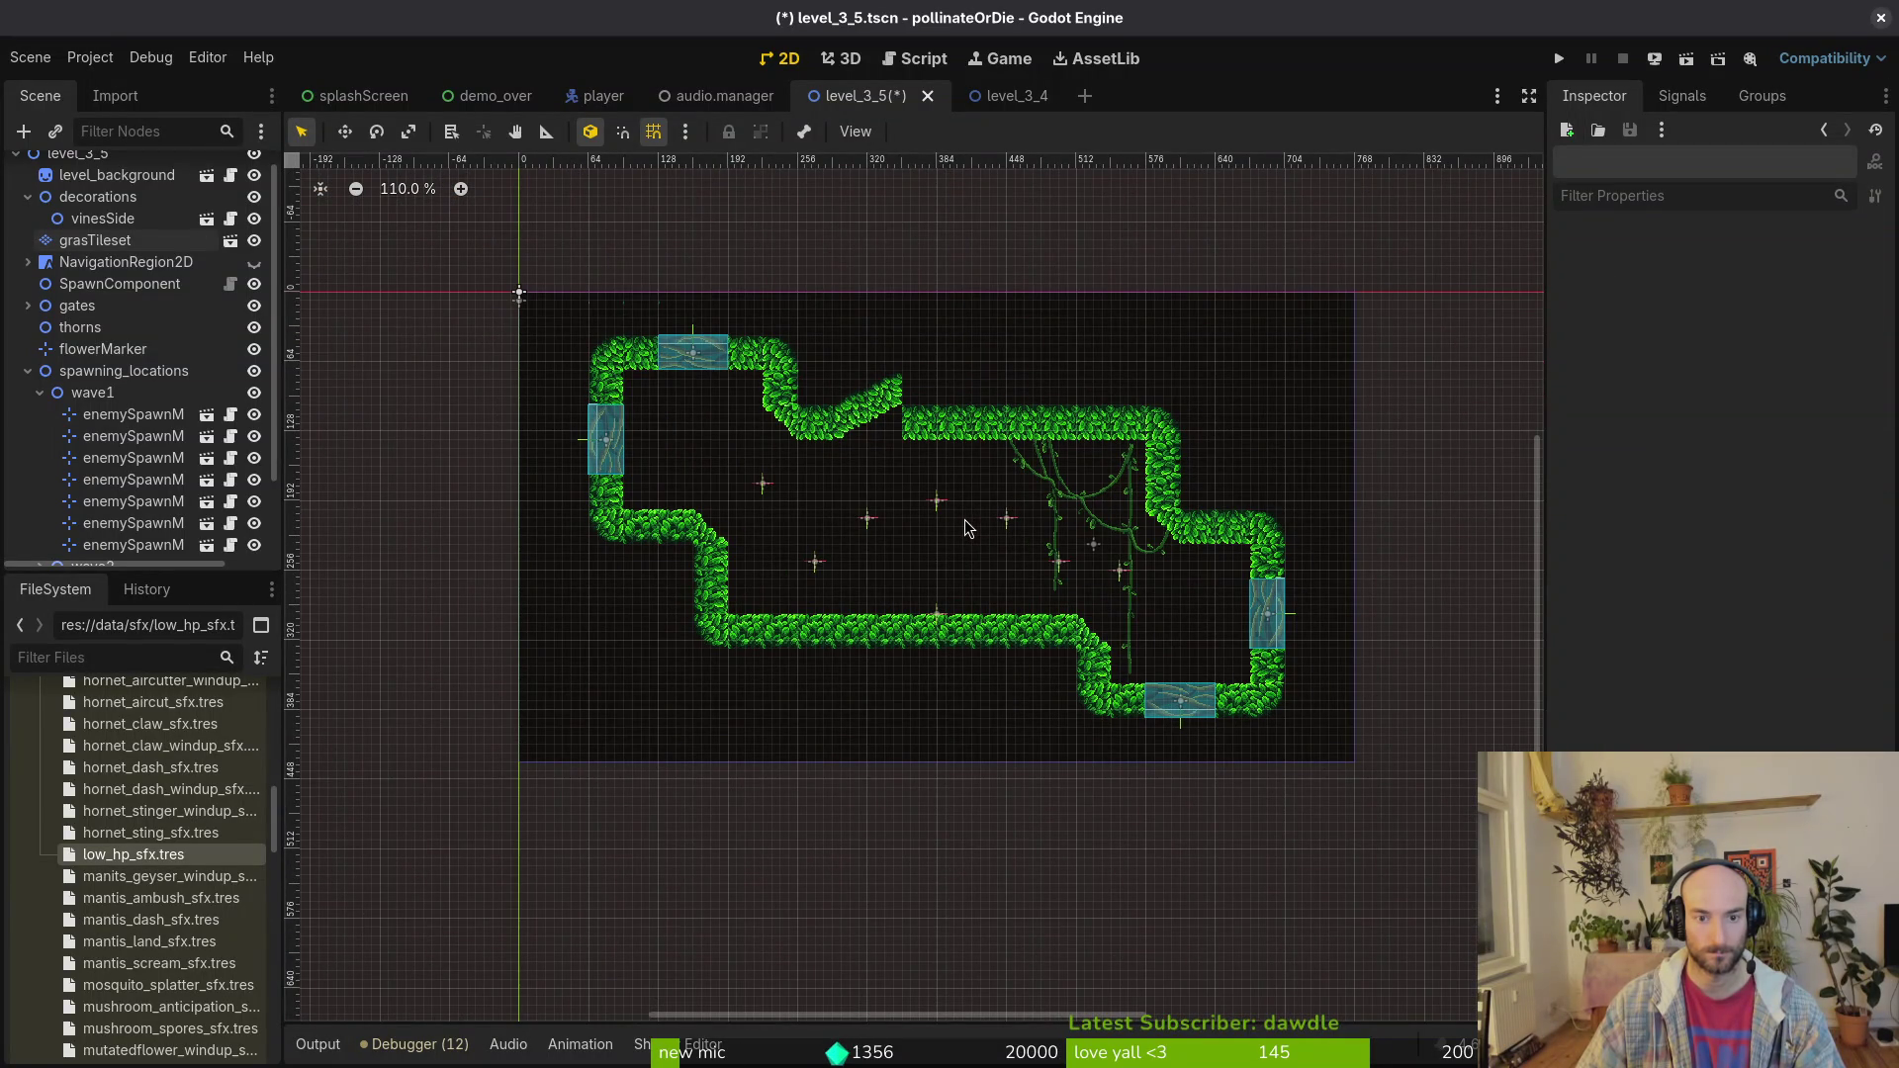
scroll(950, 523, "up", 4)
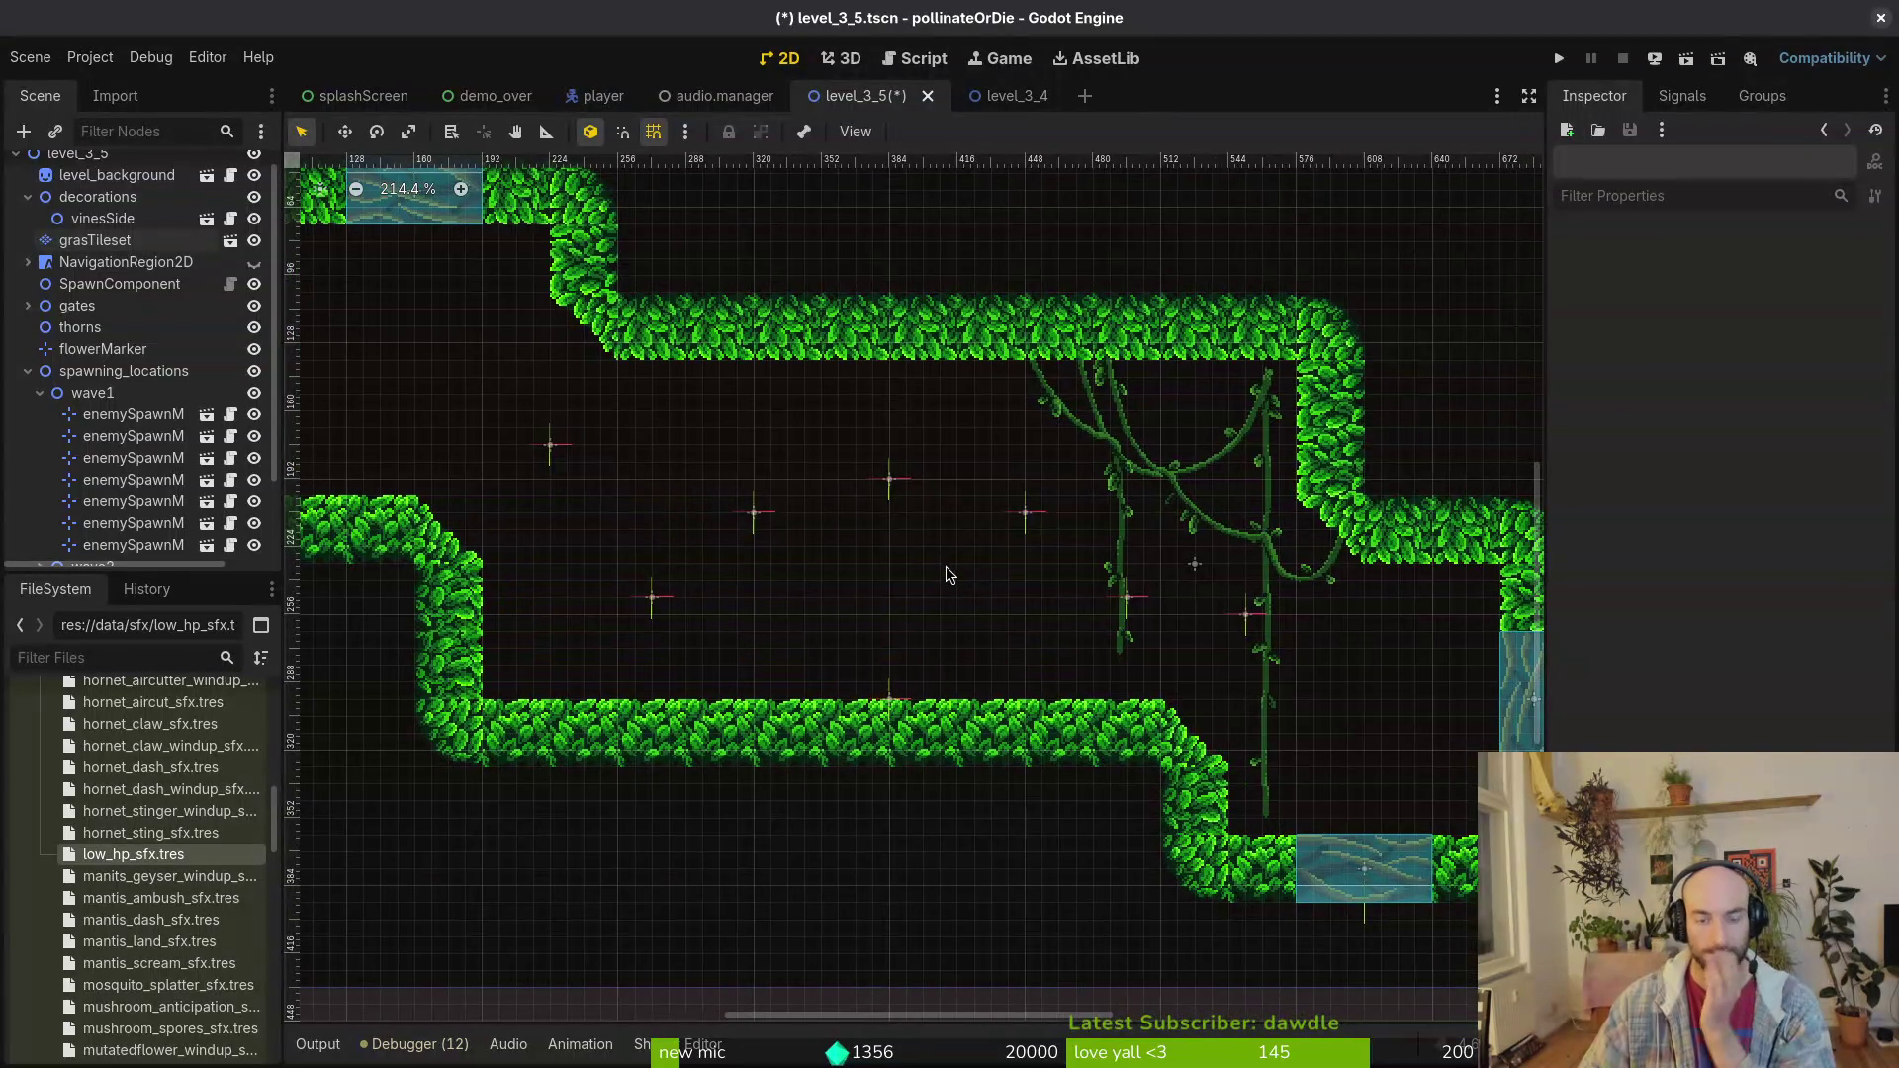
Step: Move the Fruitfly marker lower, nudge enemySpawnMarker10 right, move another marker up, then save
left_click(892, 485)
left_click(754, 481)
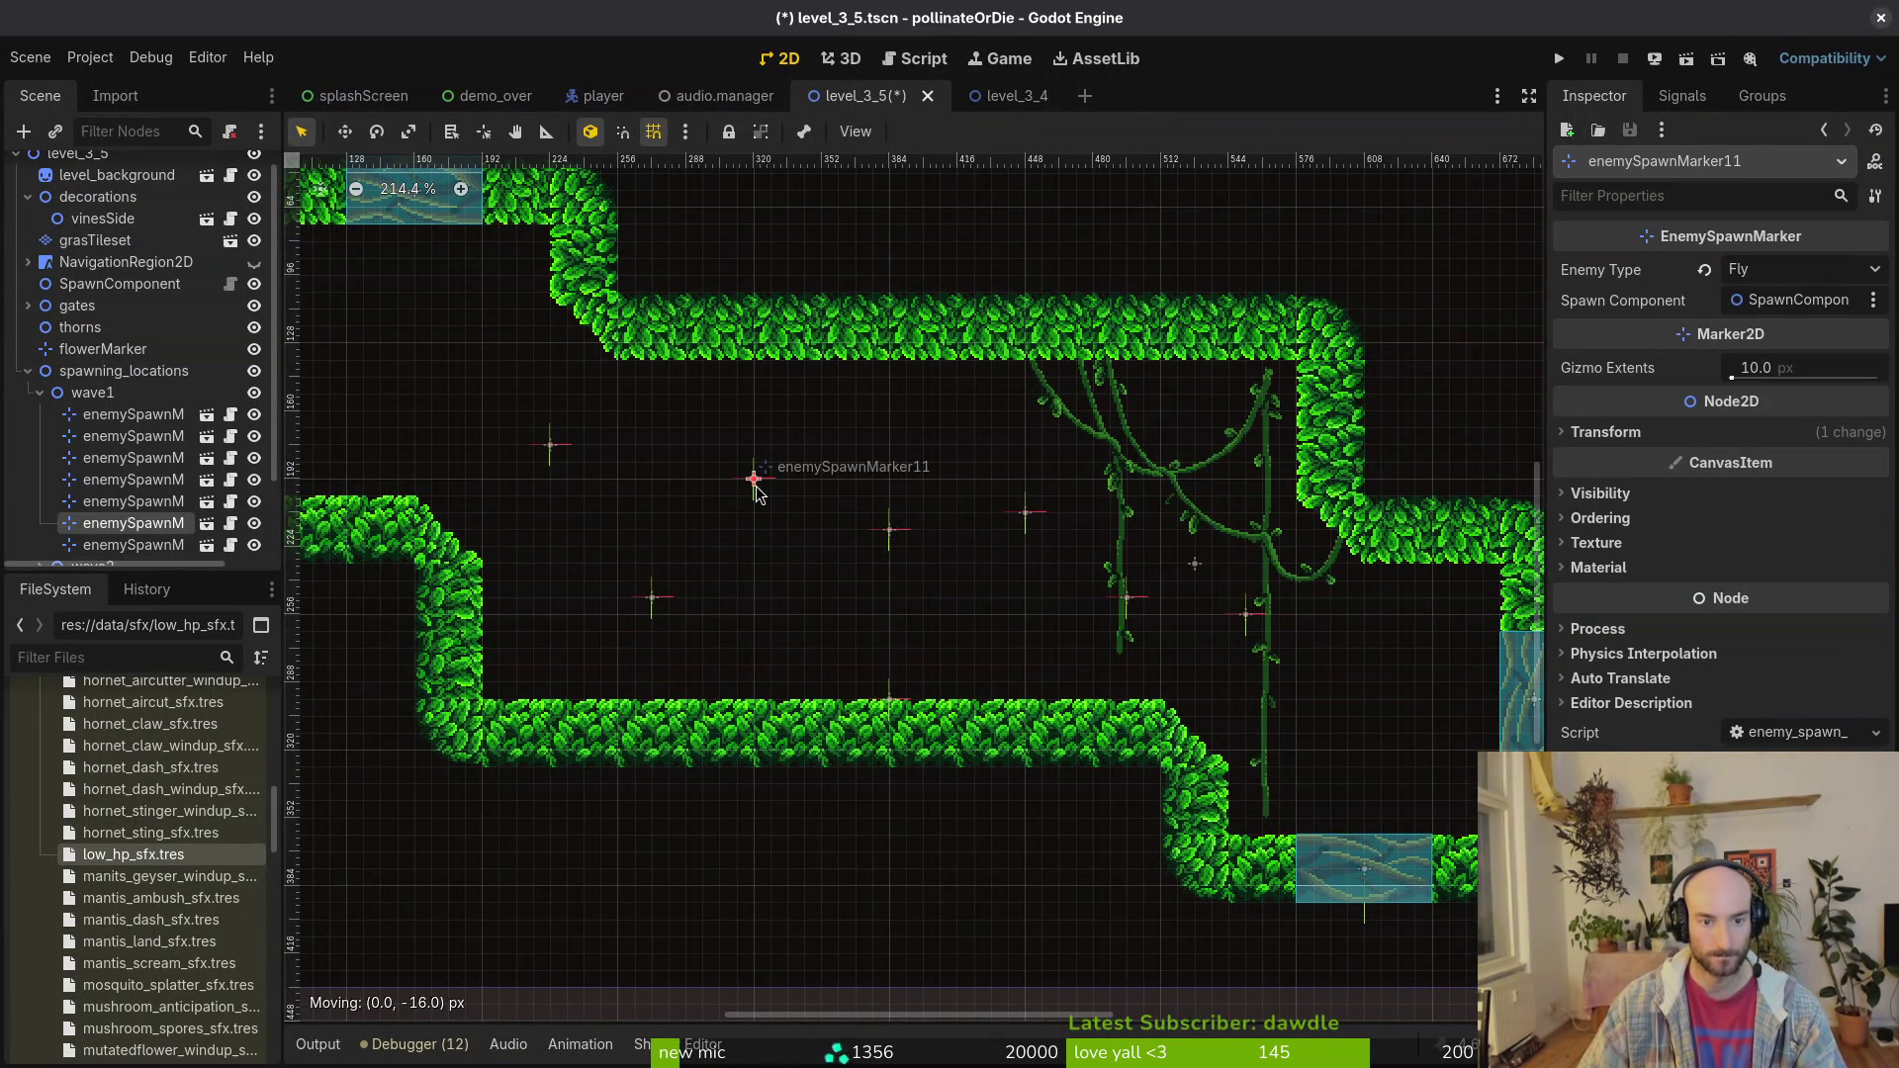
left_click(891, 517)
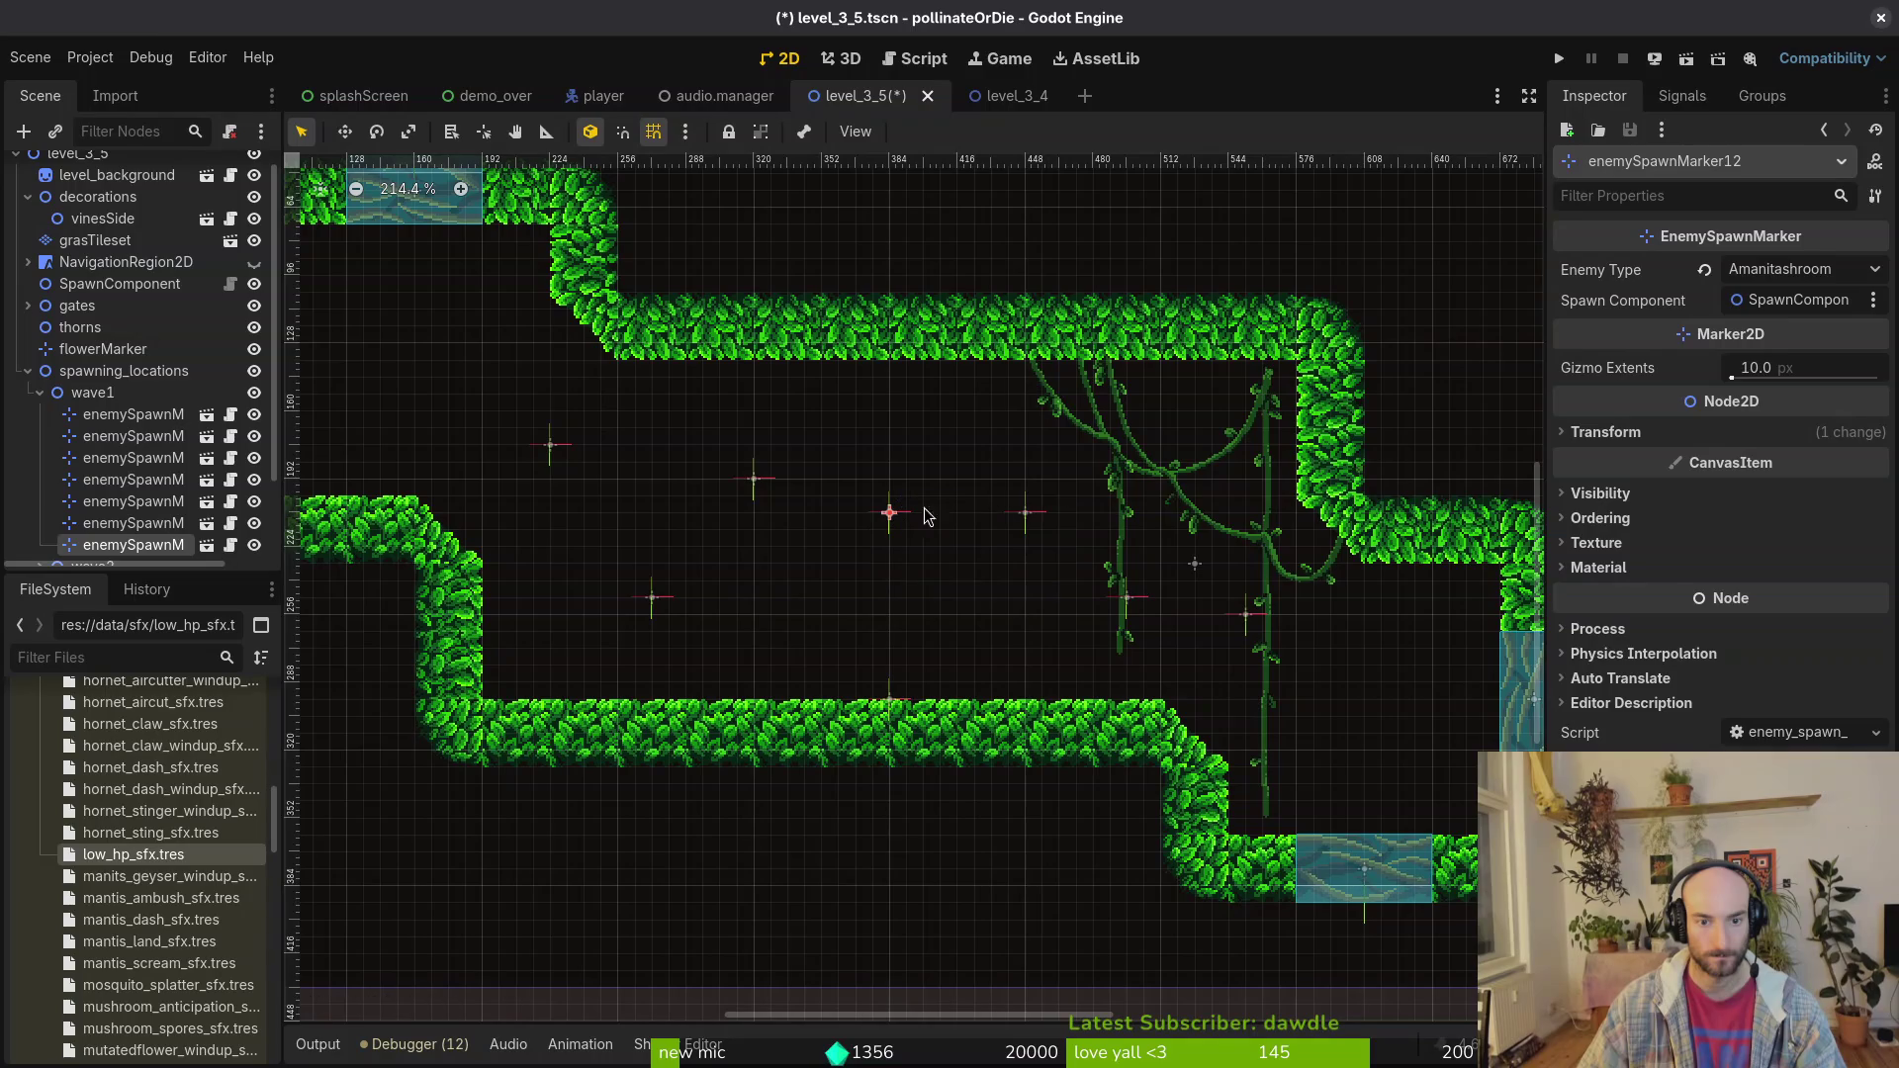
left_click_drag(1029, 519, 1036, 559)
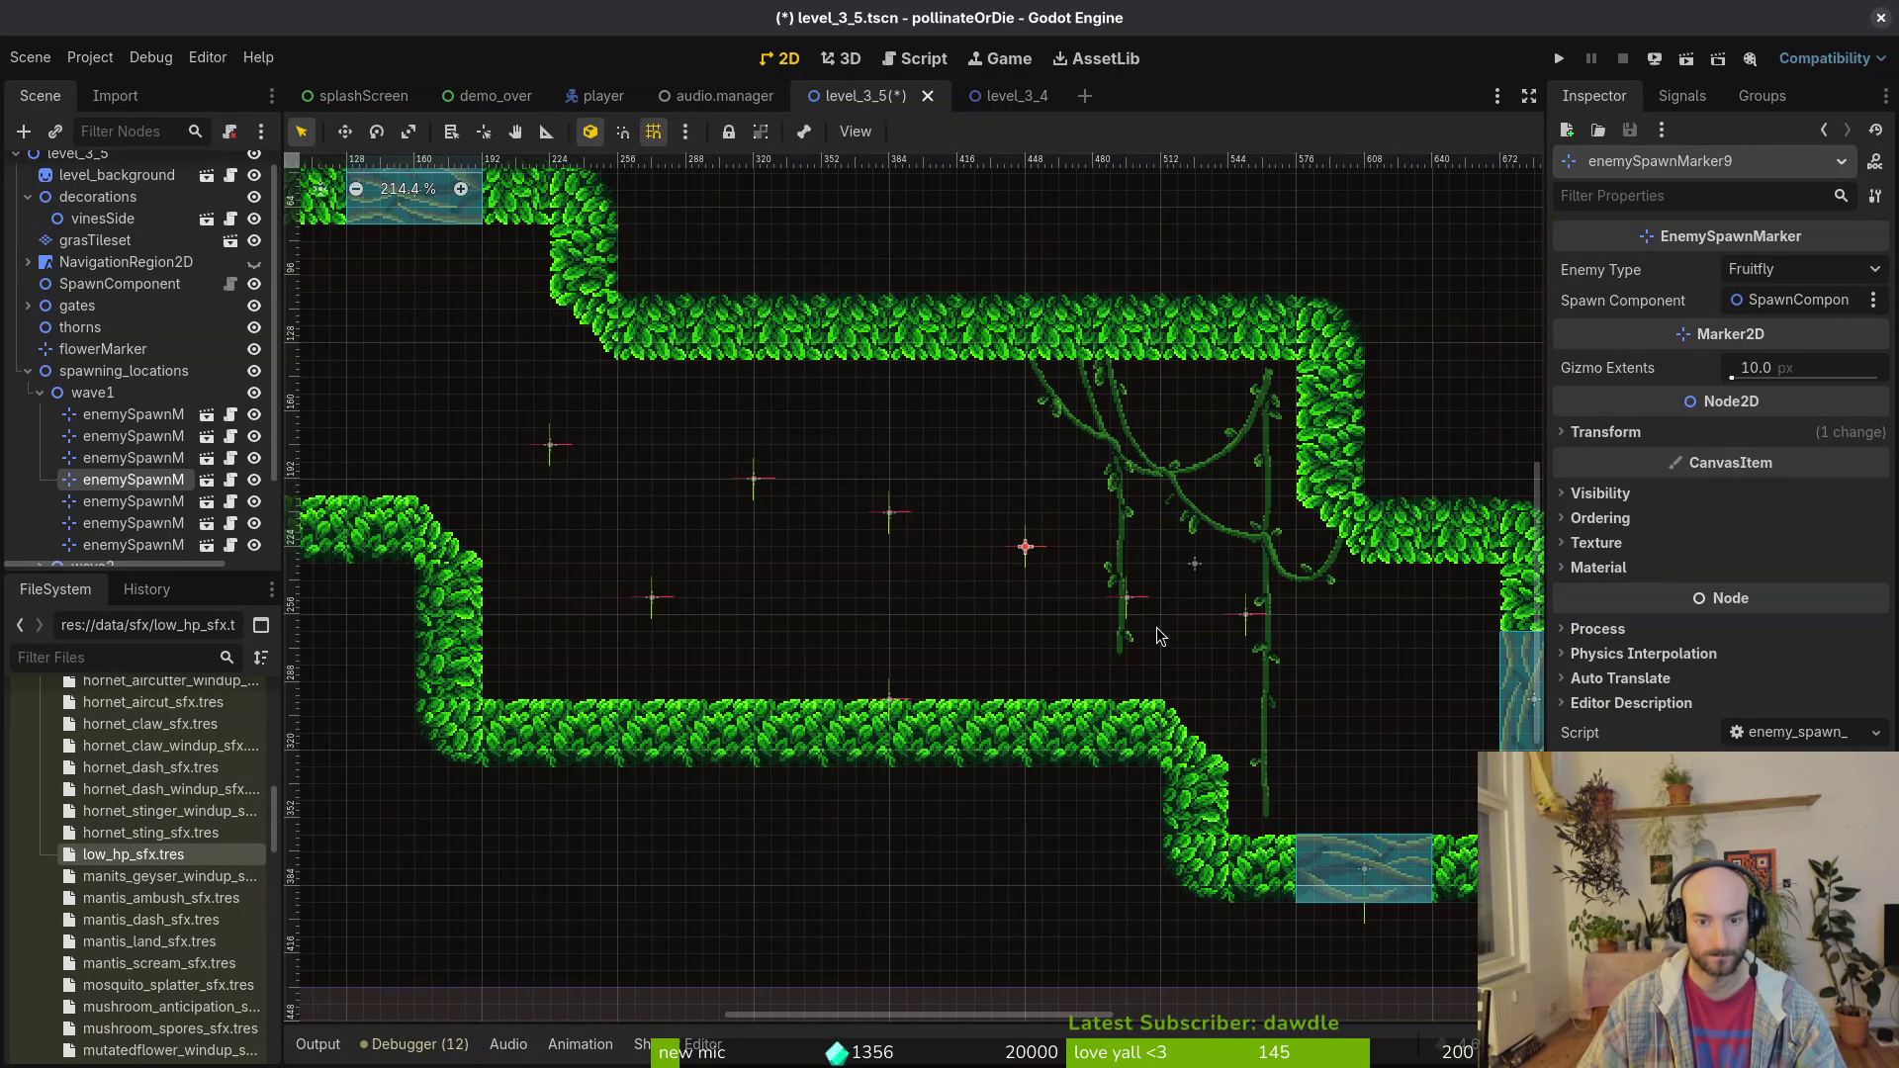
mouse_move(1138, 608)
left_mouse_down()
mouse_move(1172, 590)
mouse_move(1297, 618)
left_mouse_up()
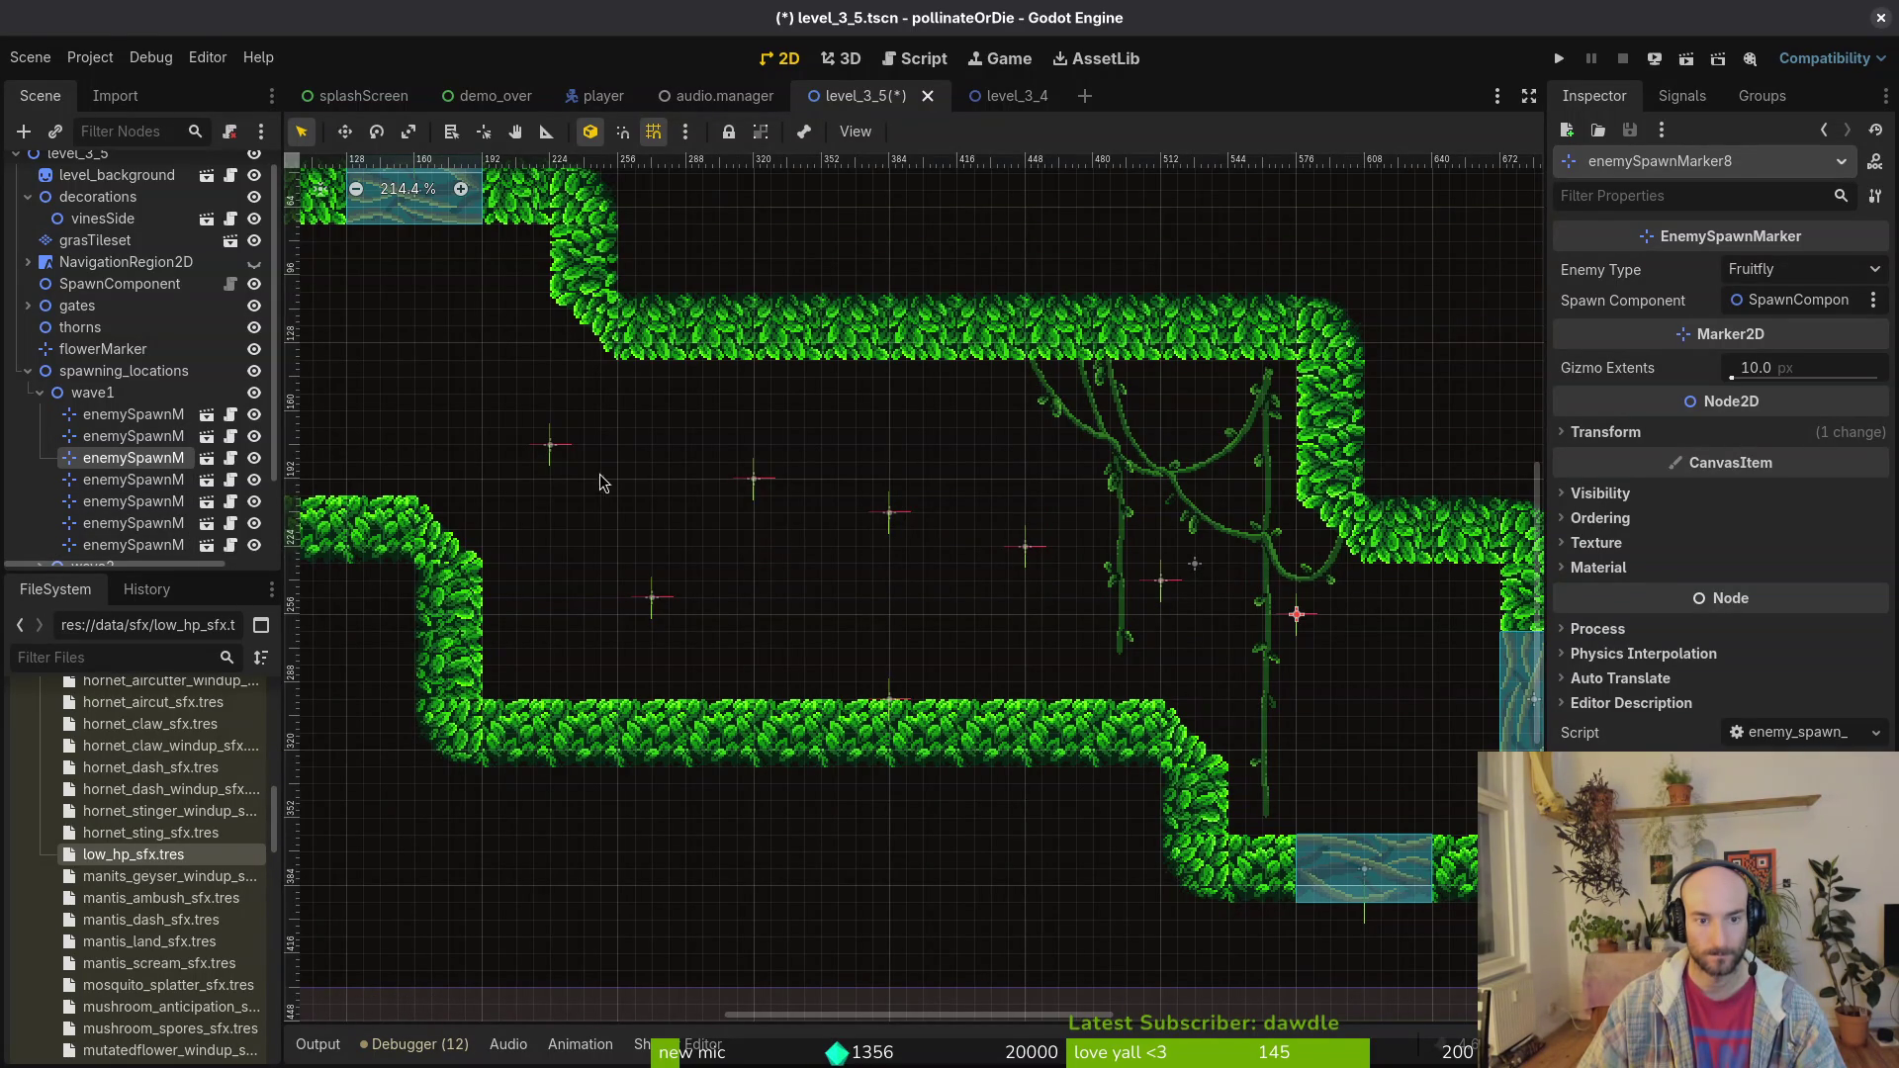
mouse_move(669, 613)
left_mouse_down()
mouse_move(615, 536)
mouse_move(635, 460)
mouse_move(484, 414)
left_mouse_up()
scroll(815, 562, "down", 6)
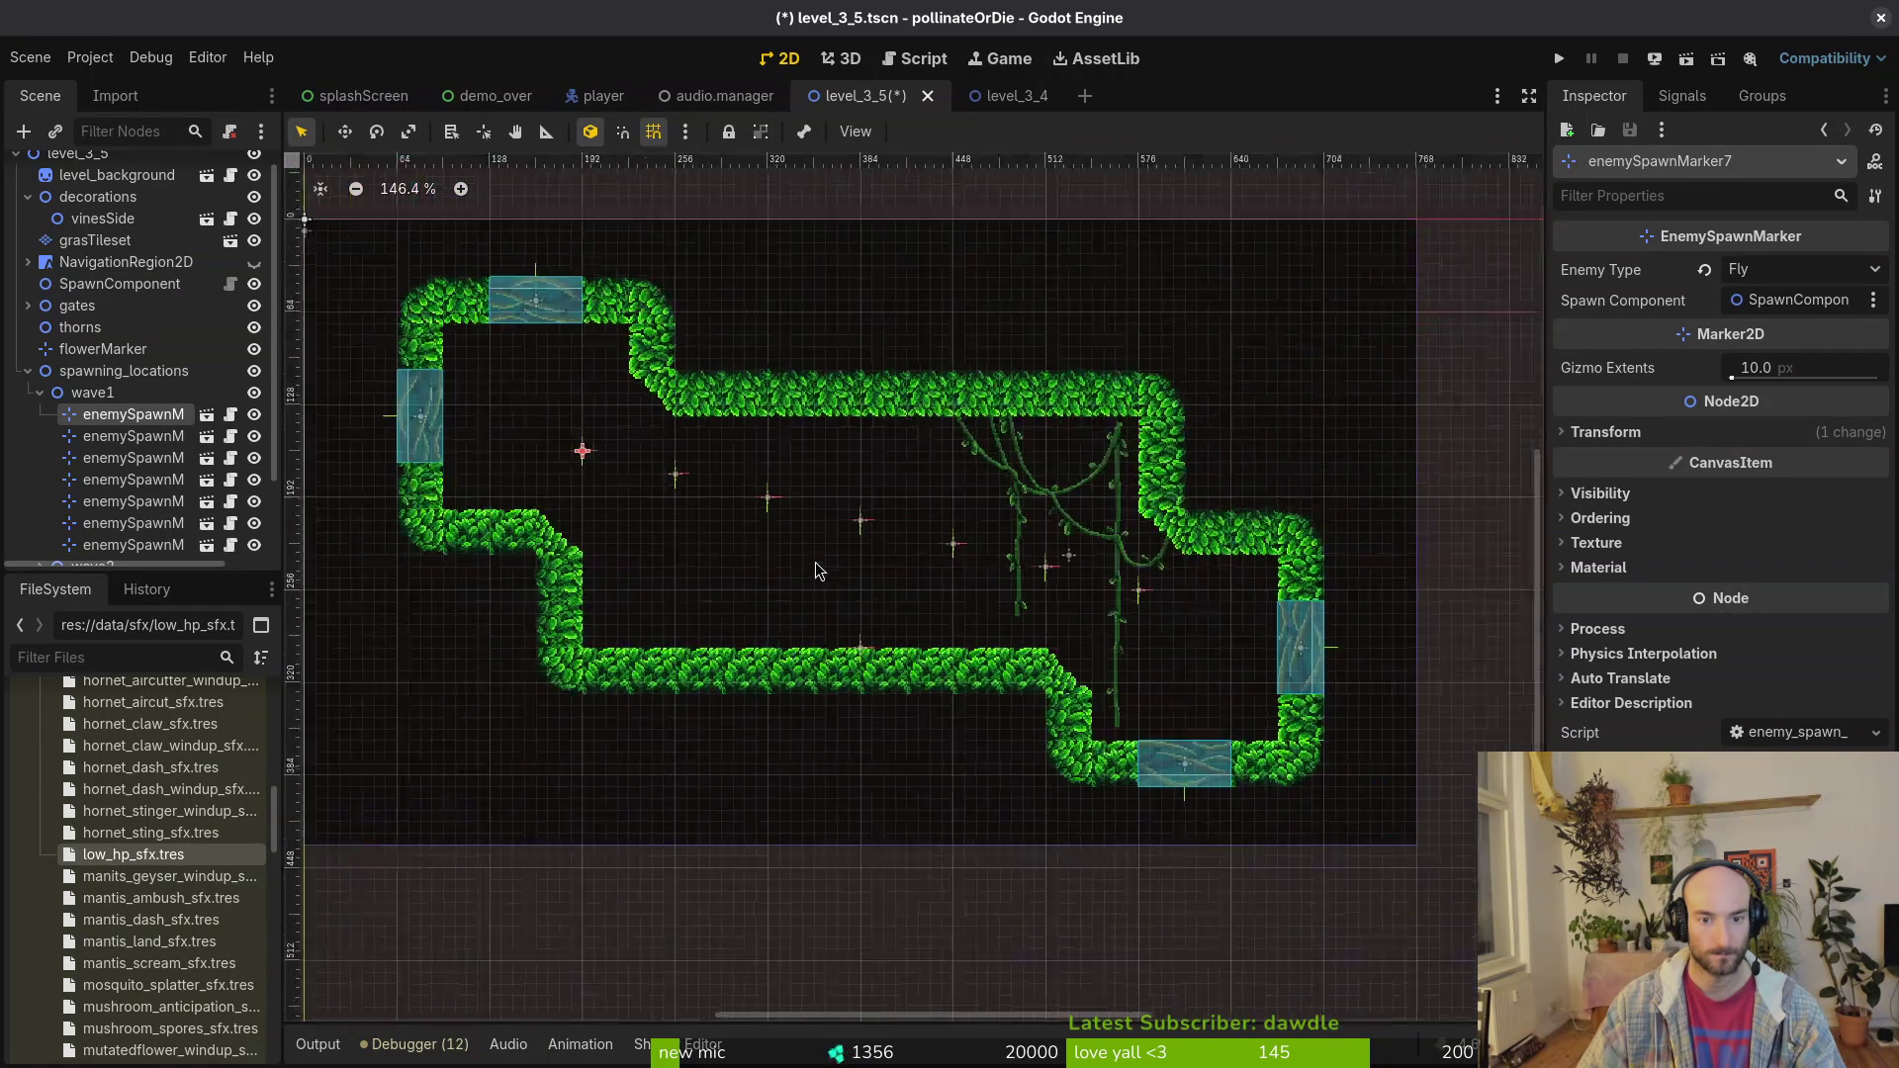
left_click(834, 582)
key("ctrl+s")
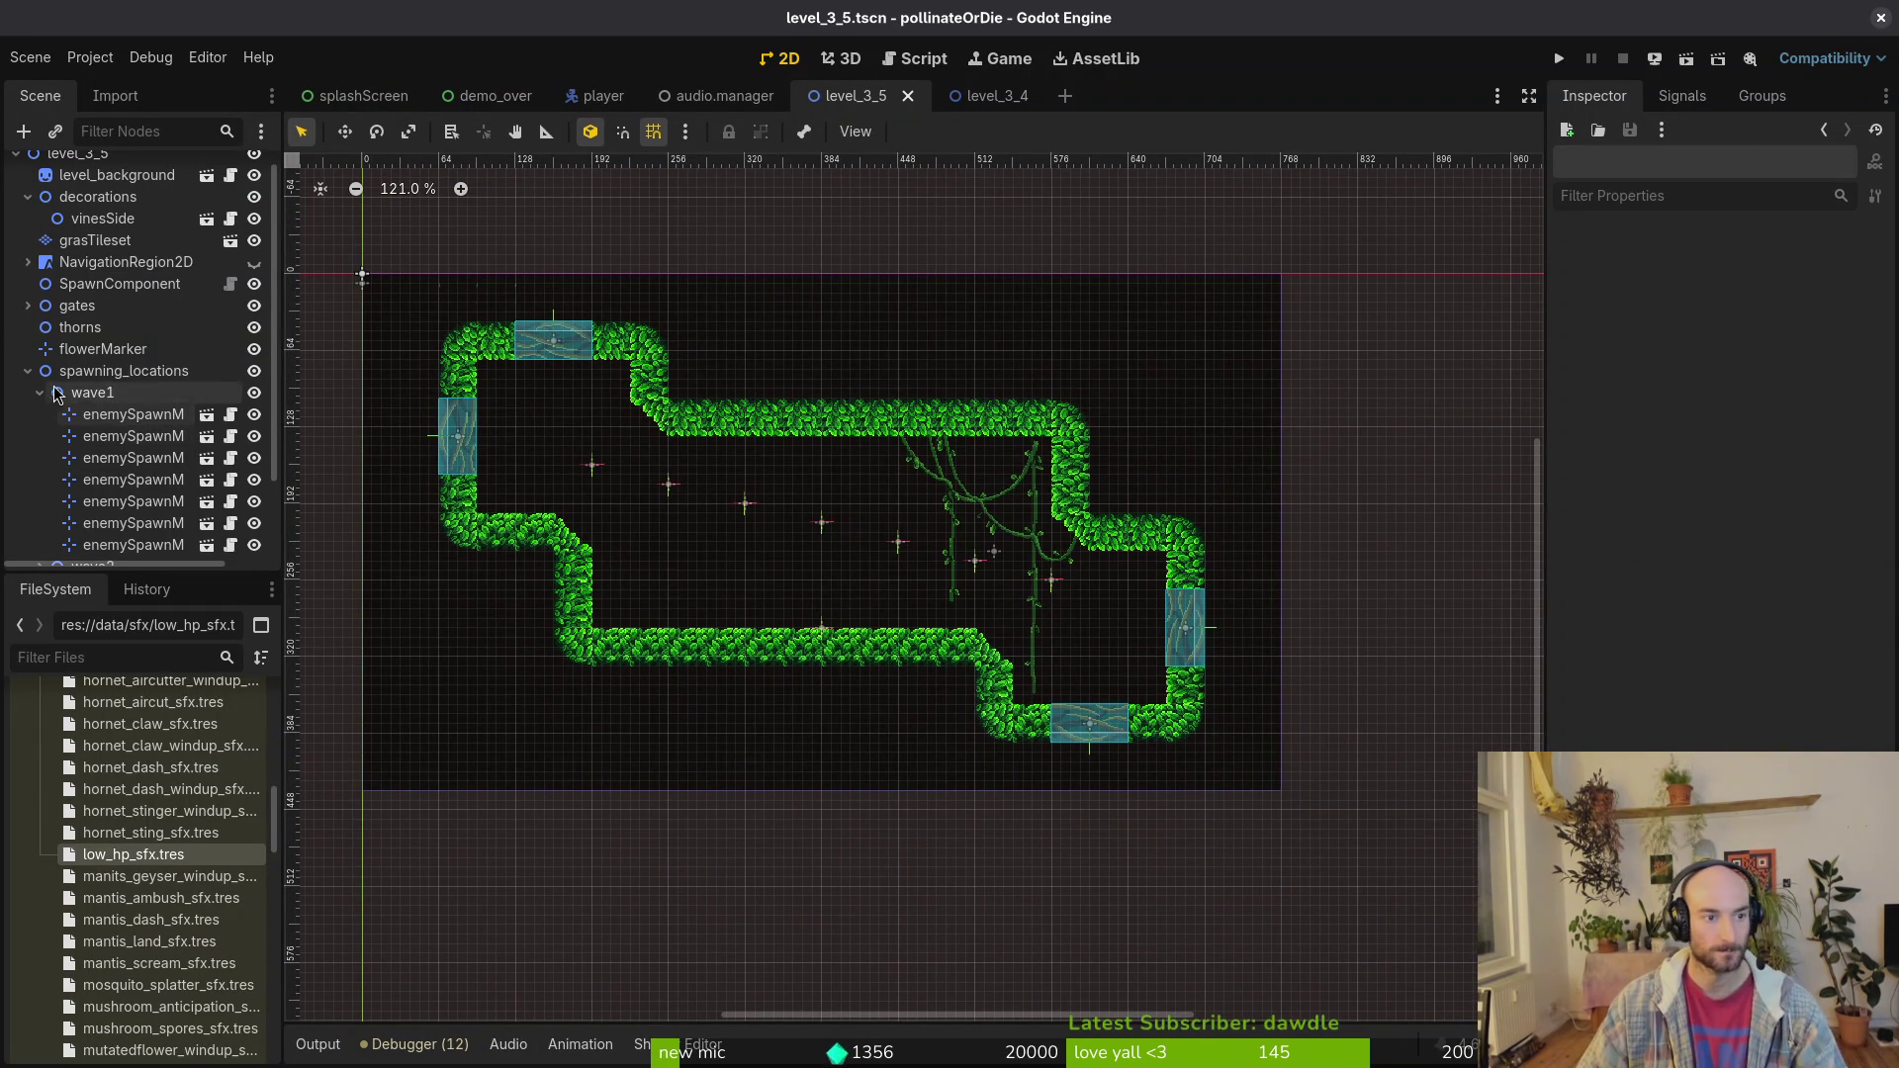
Step: Set marker12's enemy type to Wasp, and marker9 and marker11 to Fly
left_click(825, 524)
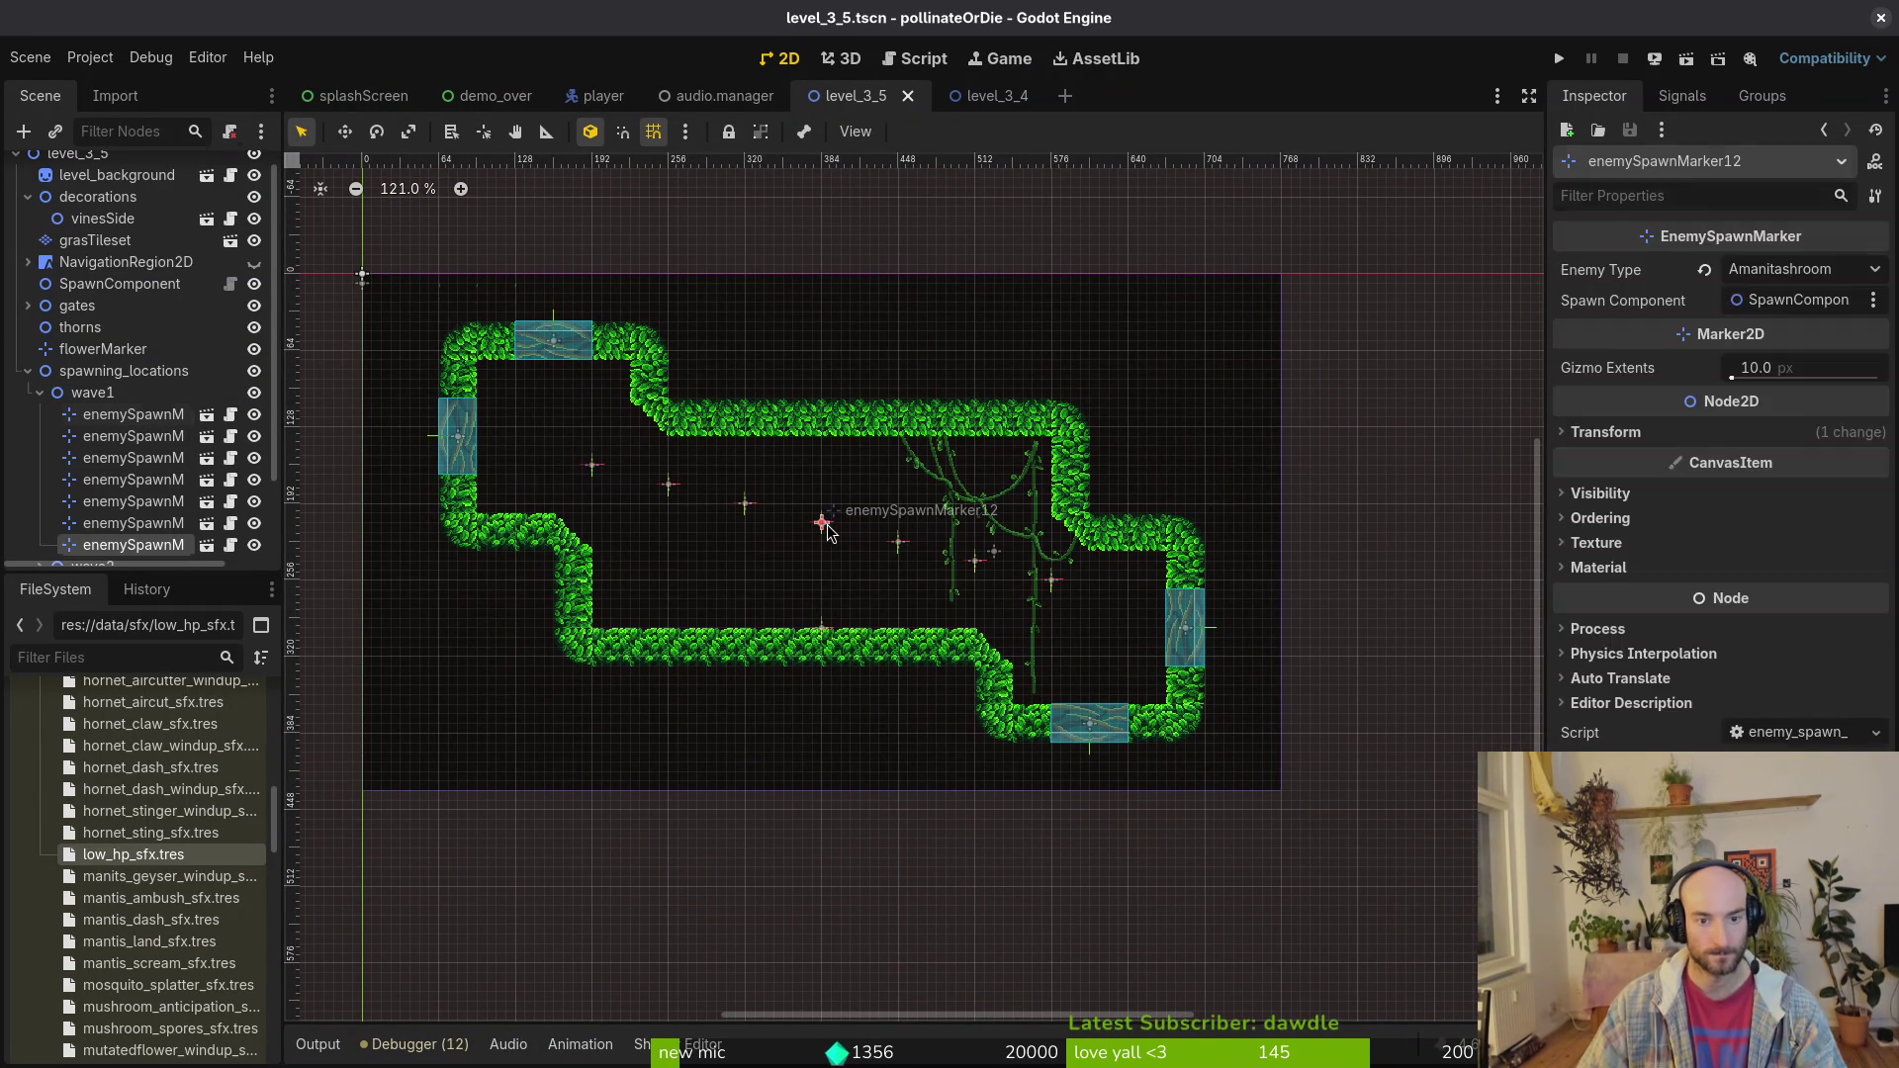
left_click(1784, 271)
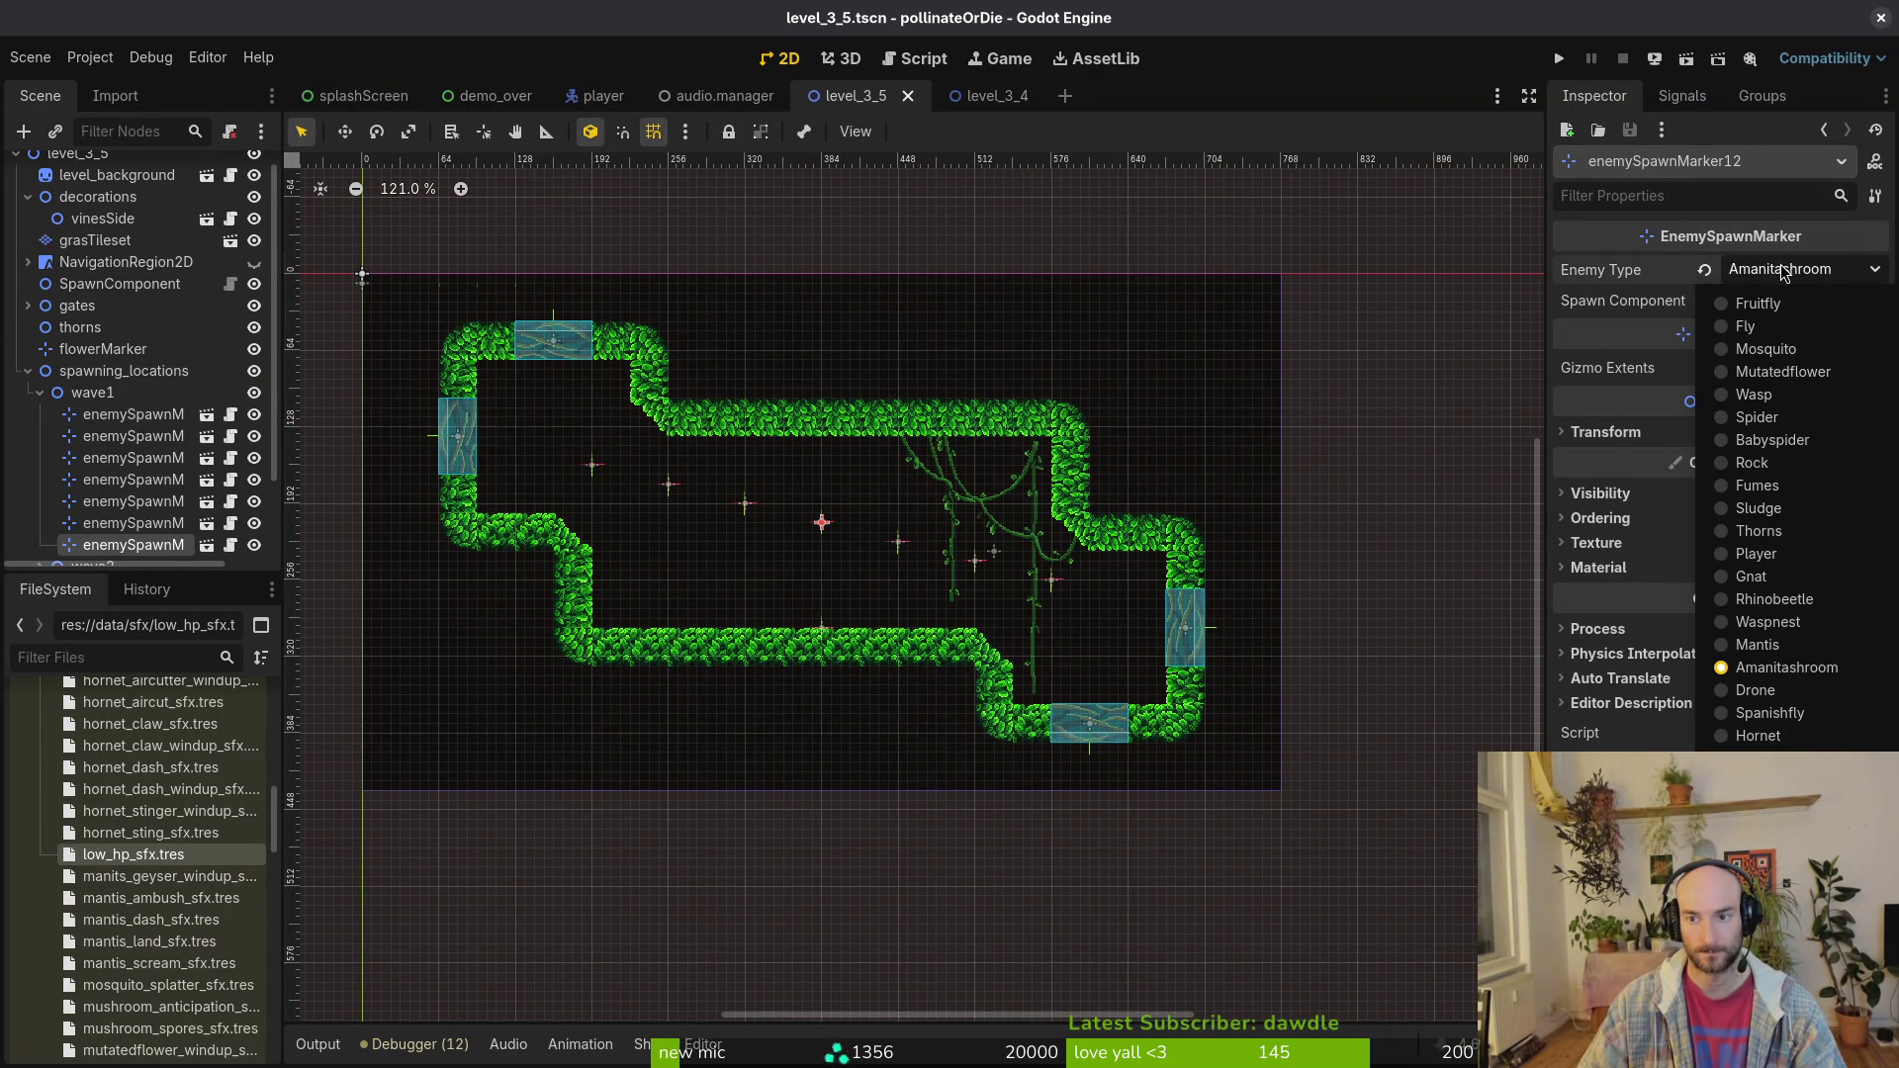
left_click(1794, 398)
left_click(898, 541)
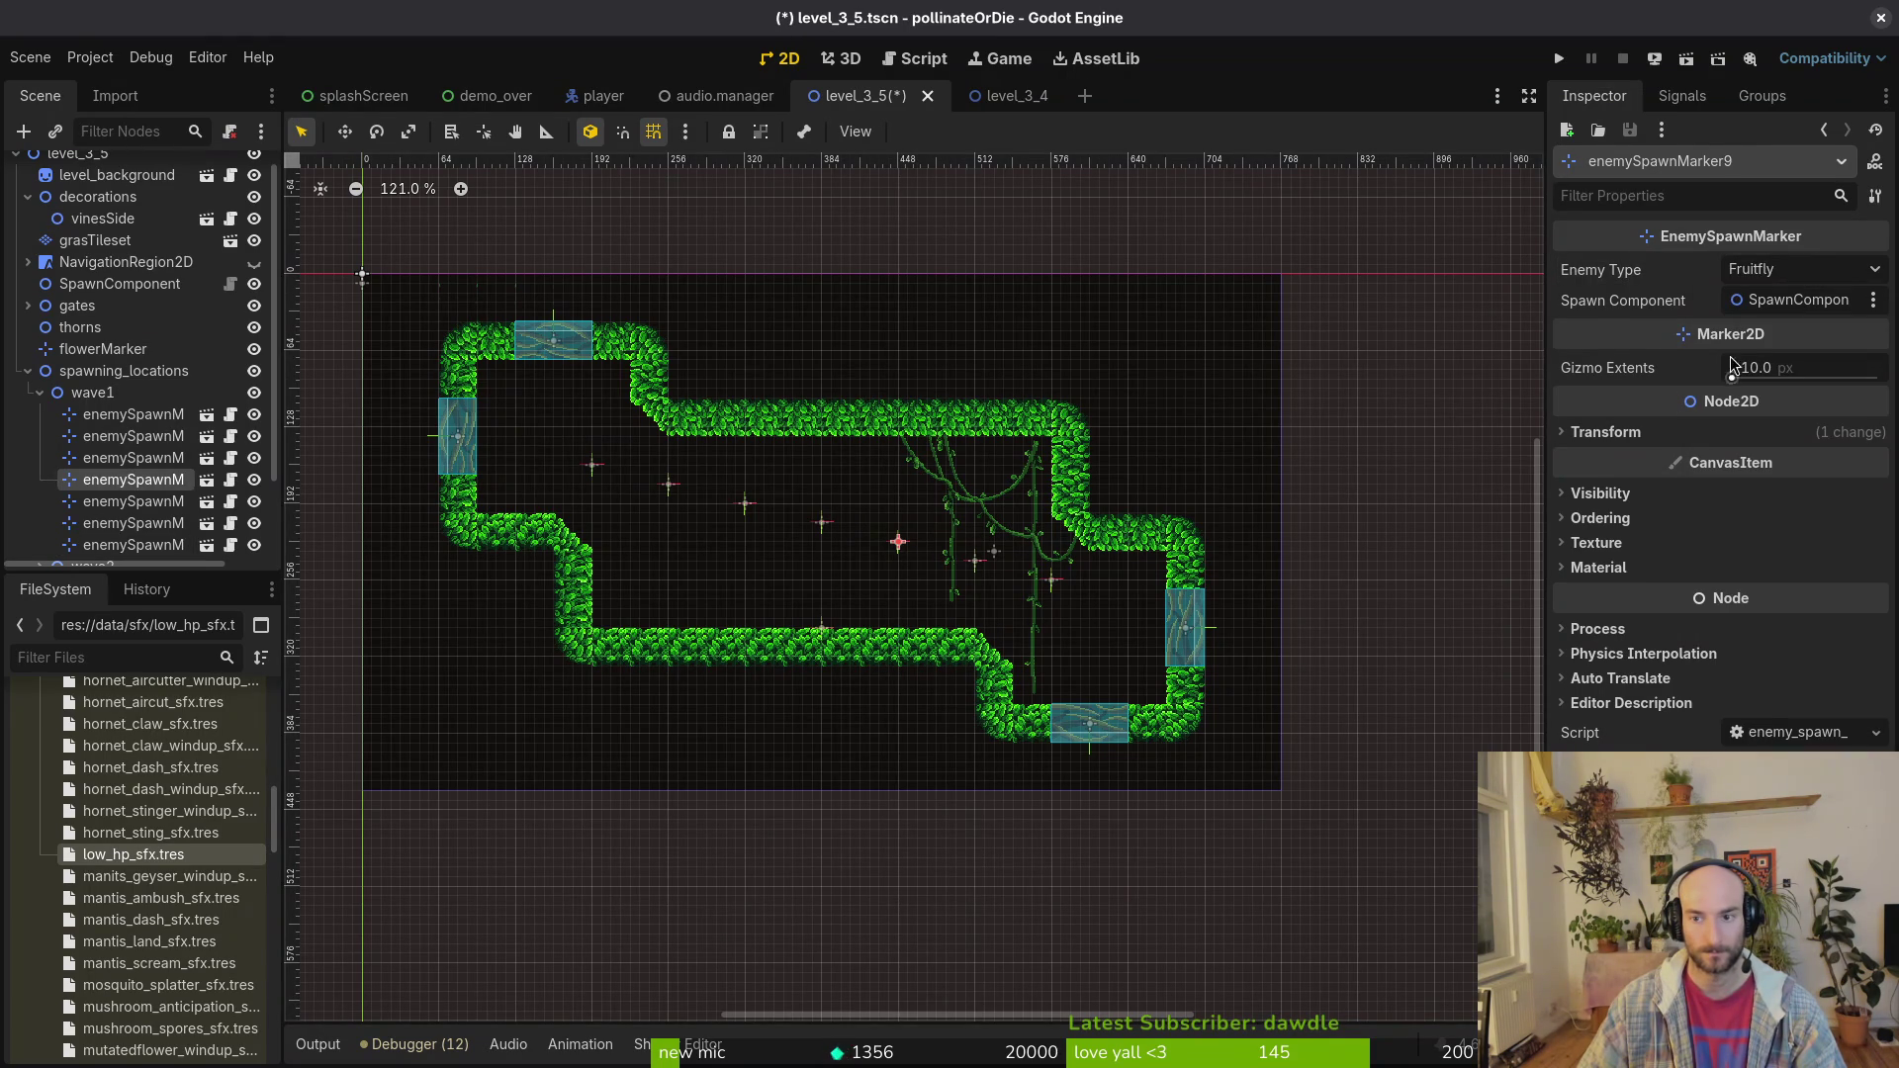
left_click(1766, 271)
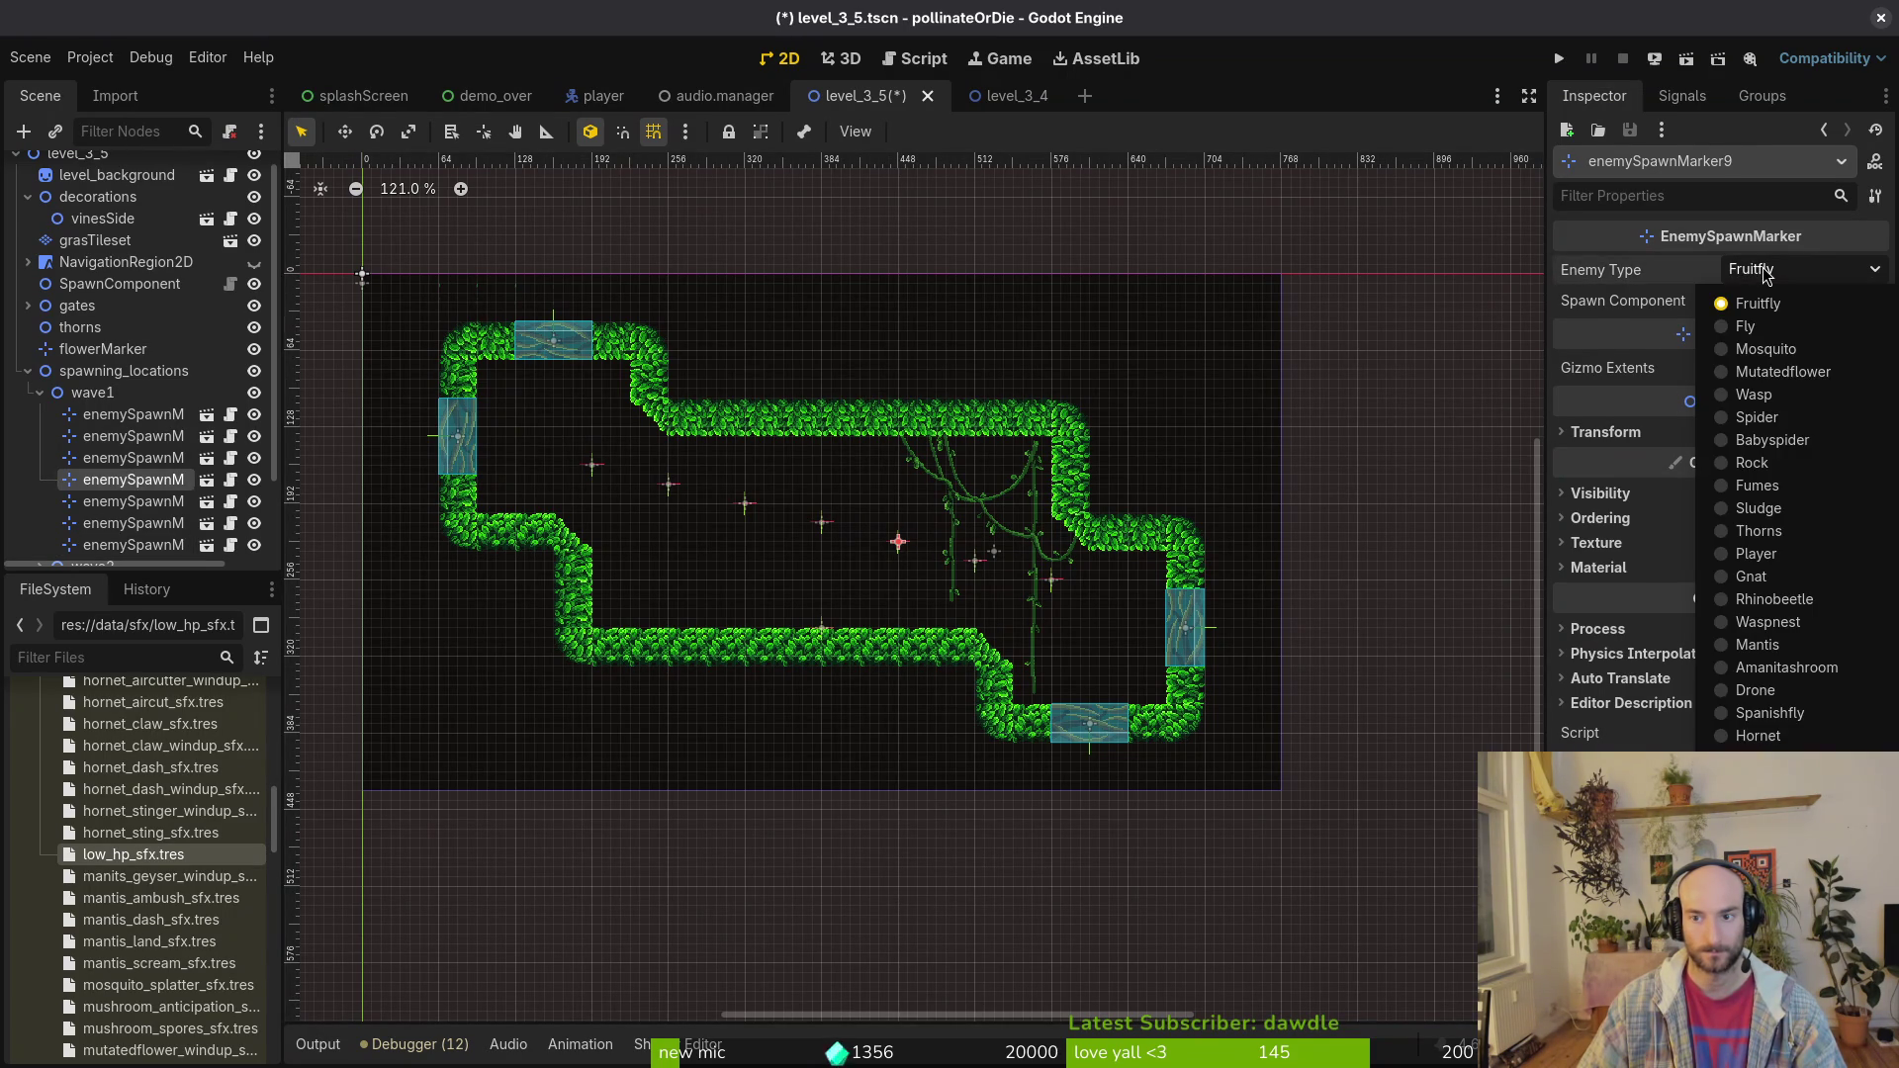
left_click(1776, 329)
left_click(745, 505)
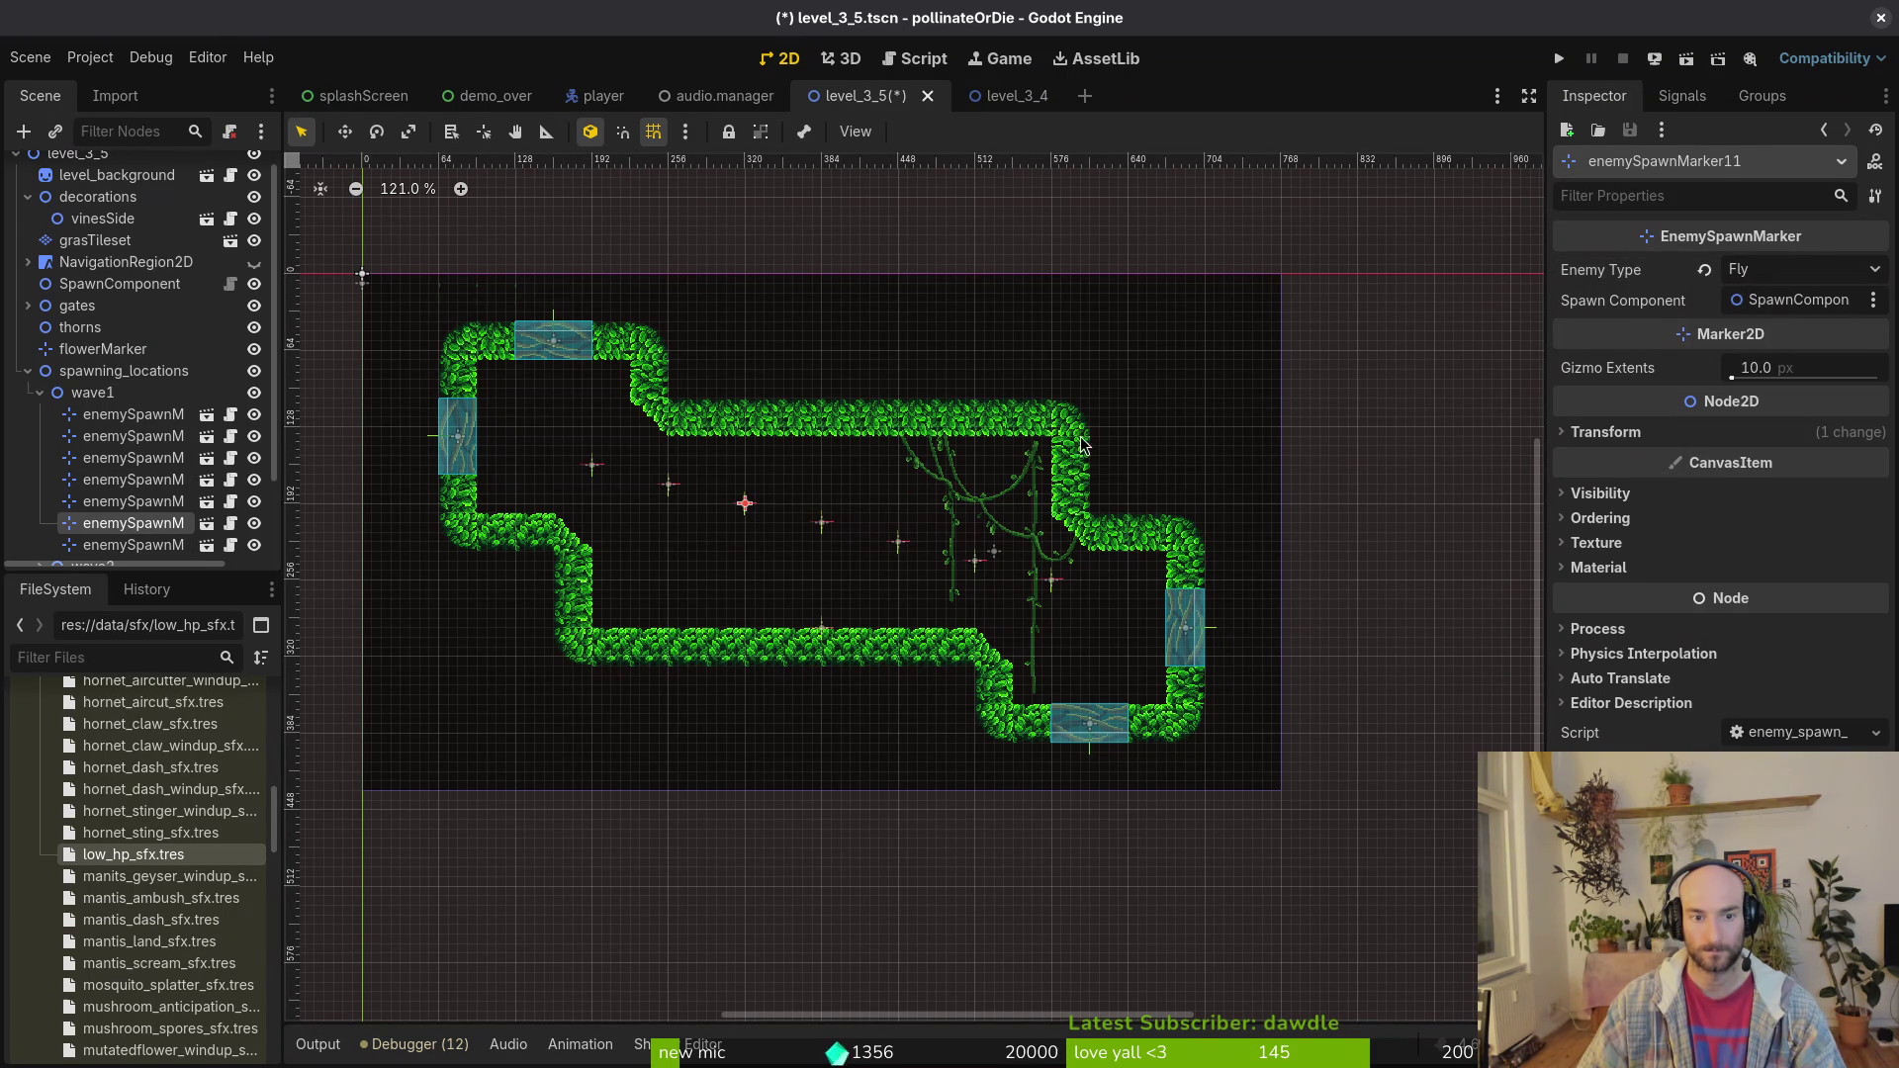
left_click(1762, 272)
left_click(1797, 328)
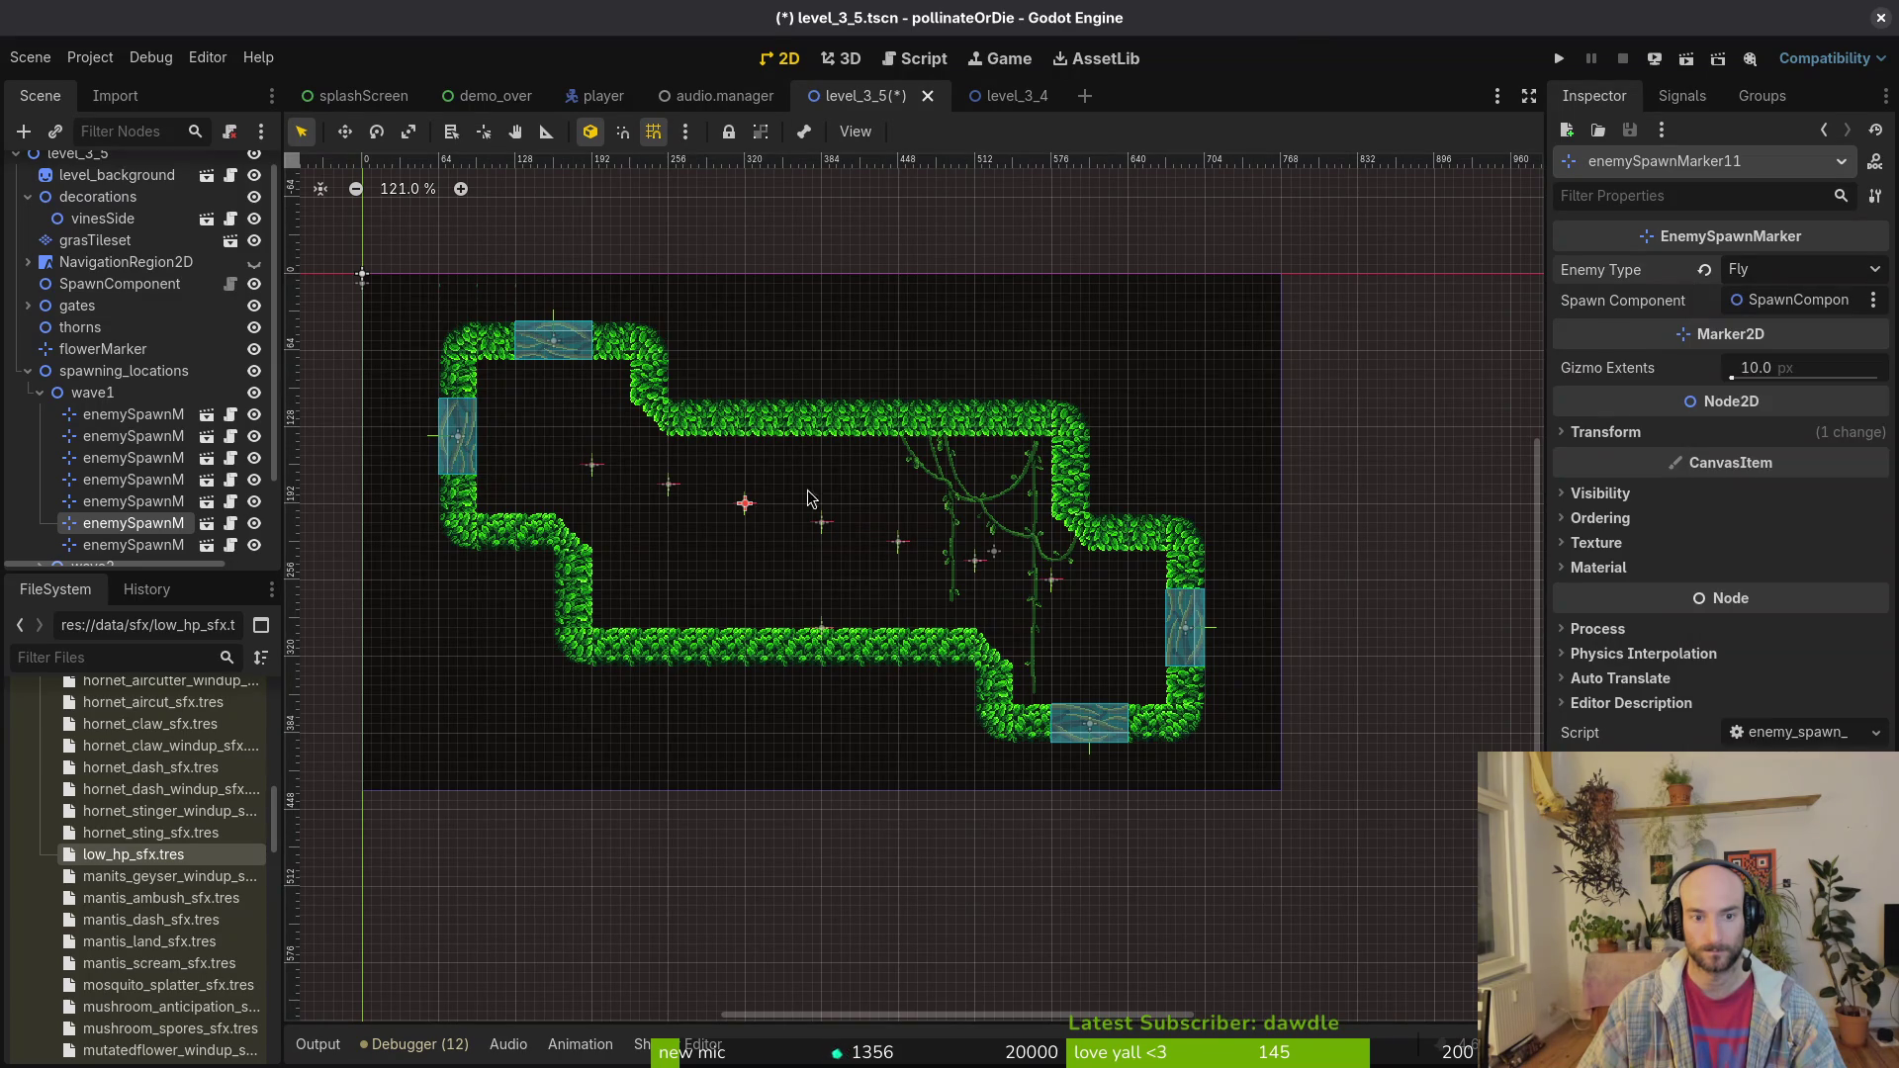
Step: Set marker19 and marker10 to Fruitfly, and keep marker7 as Fly
left_click(669, 486)
left_click(1787, 269)
left_click(1771, 294)
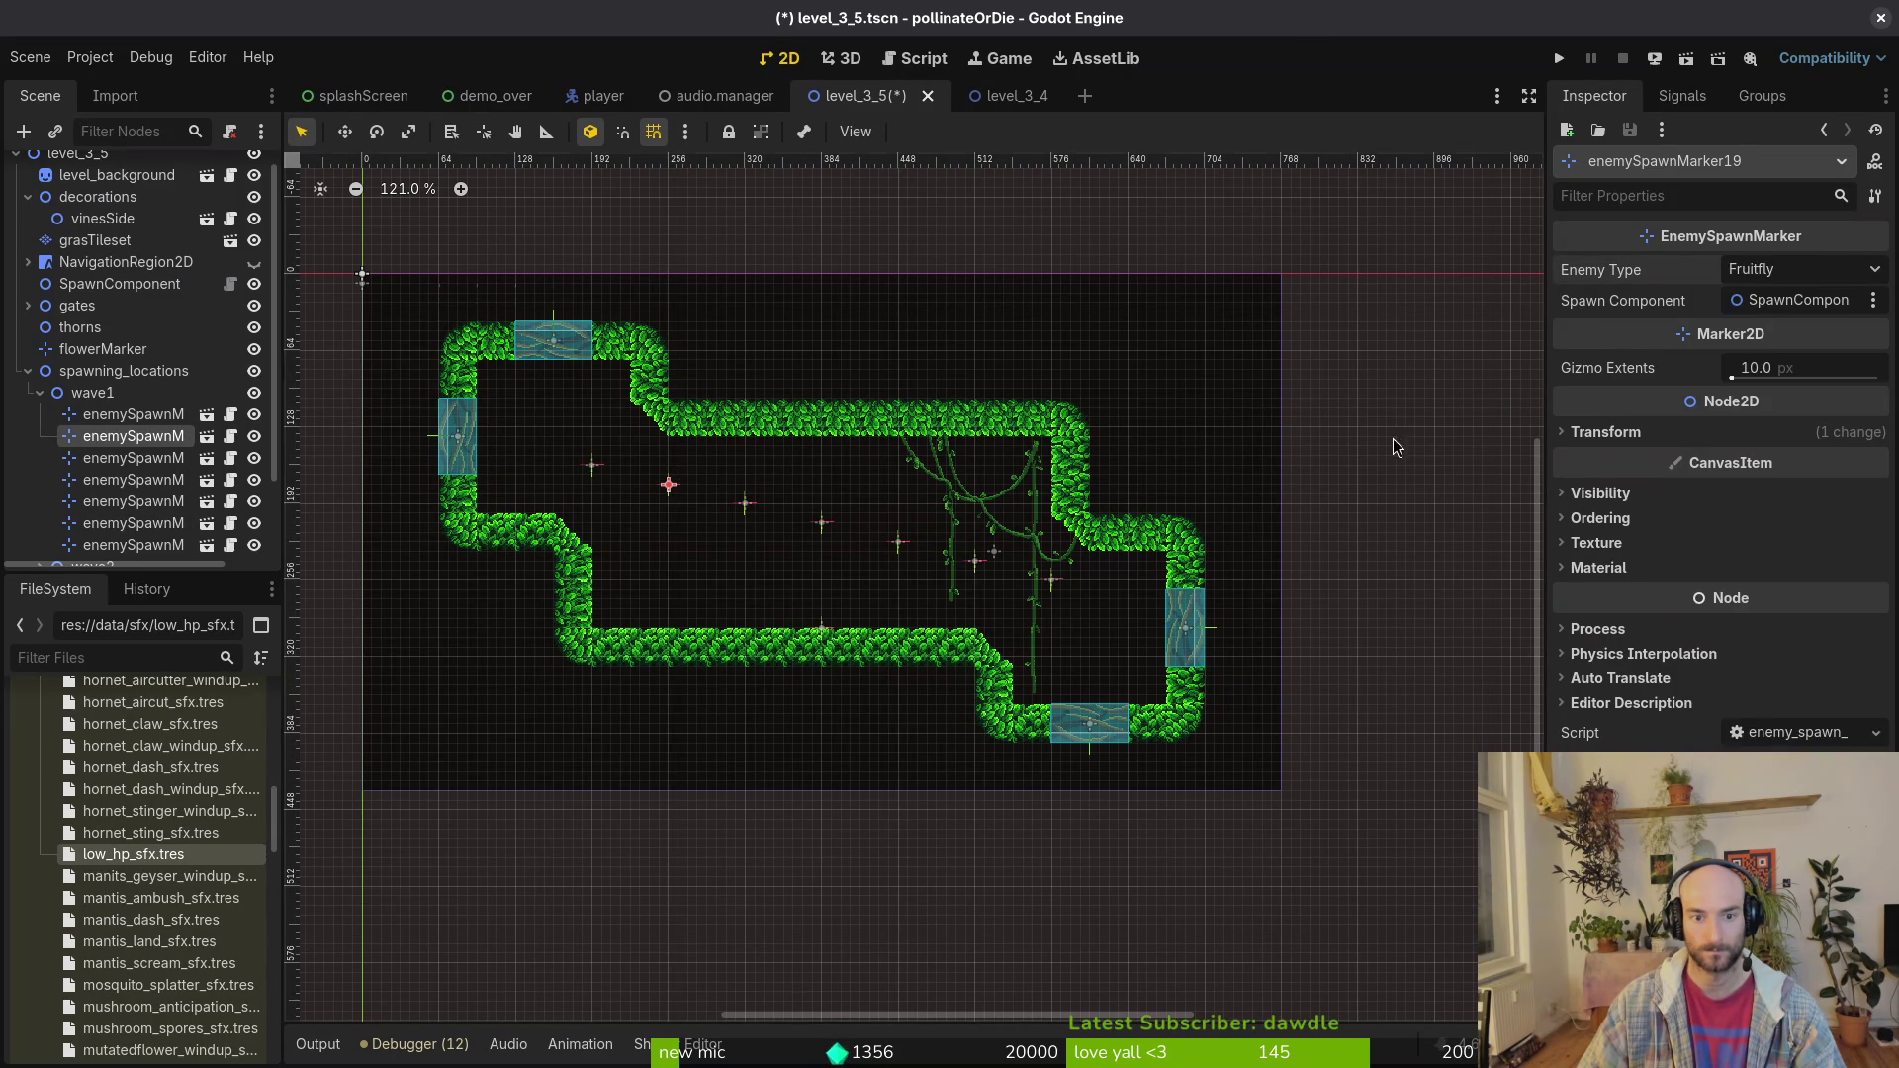
left_click(974, 562)
left_click(1792, 269)
left_click(1771, 297)
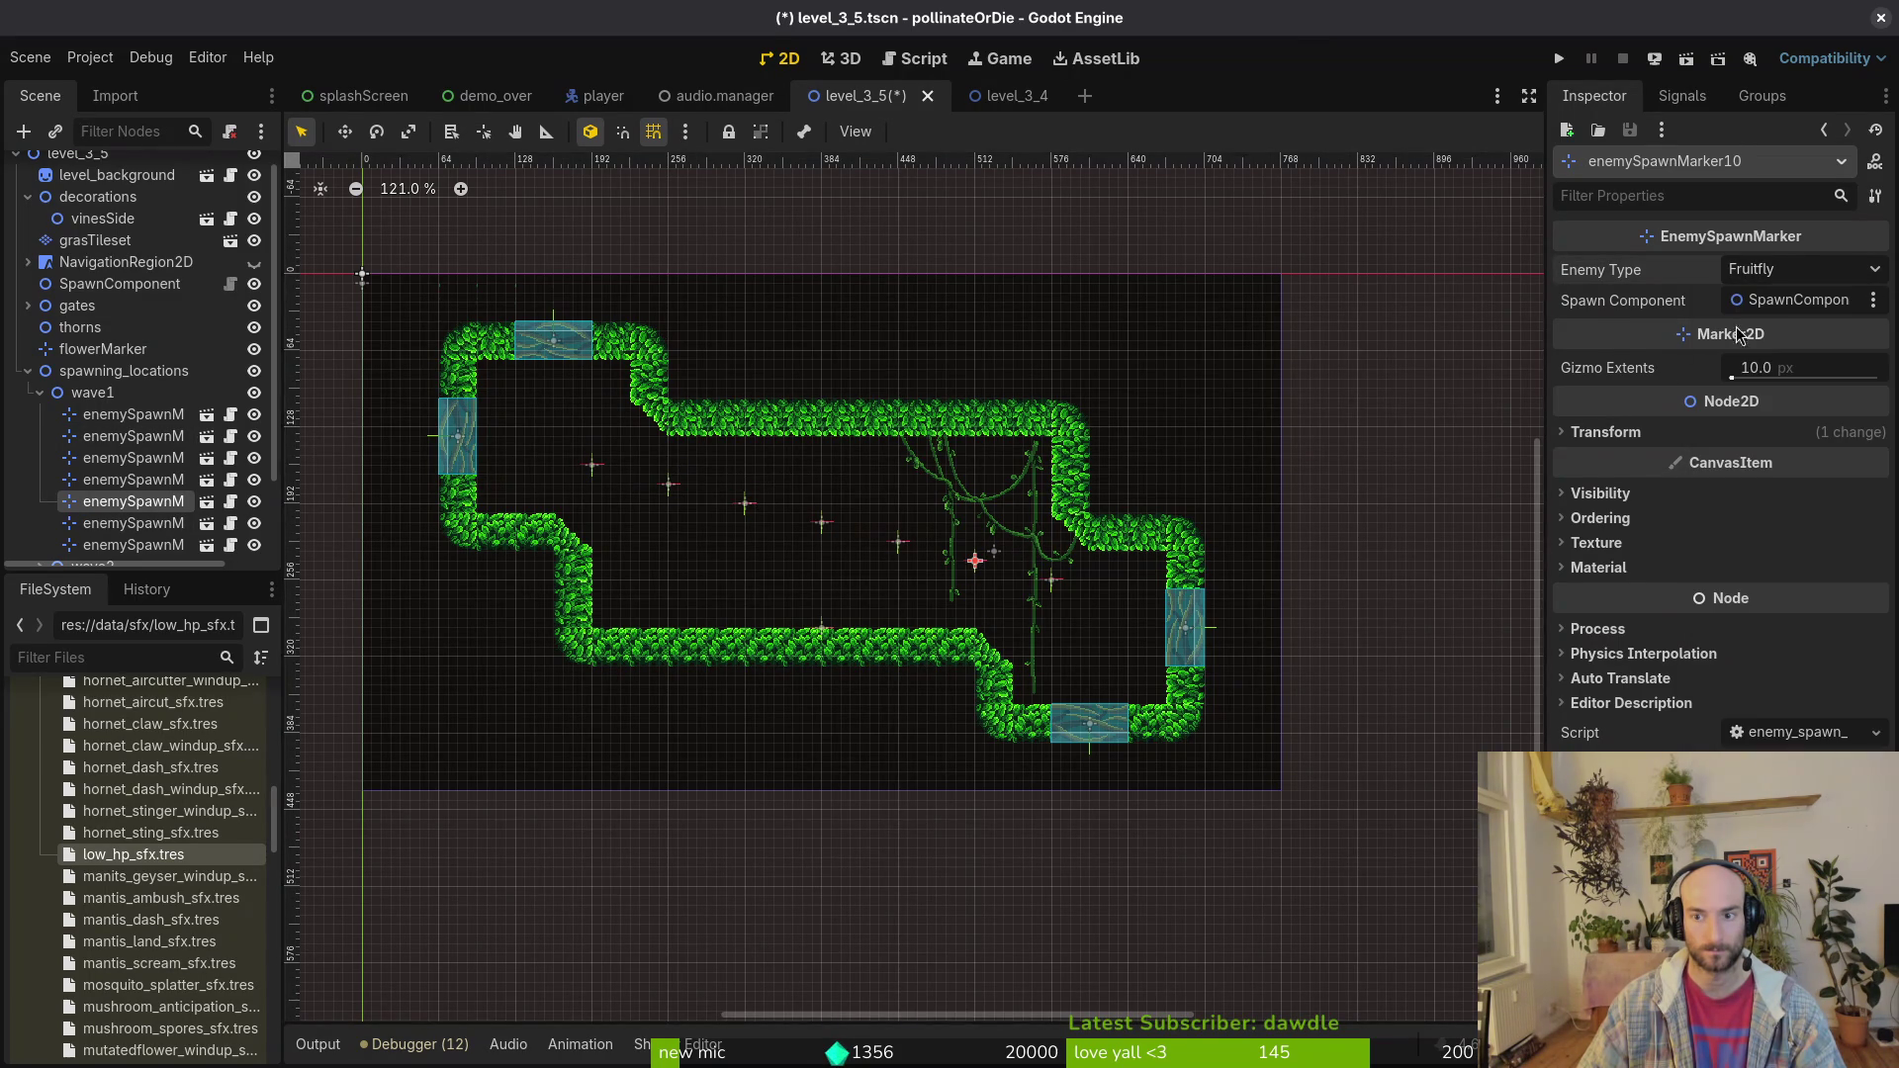
left_click(1054, 584)
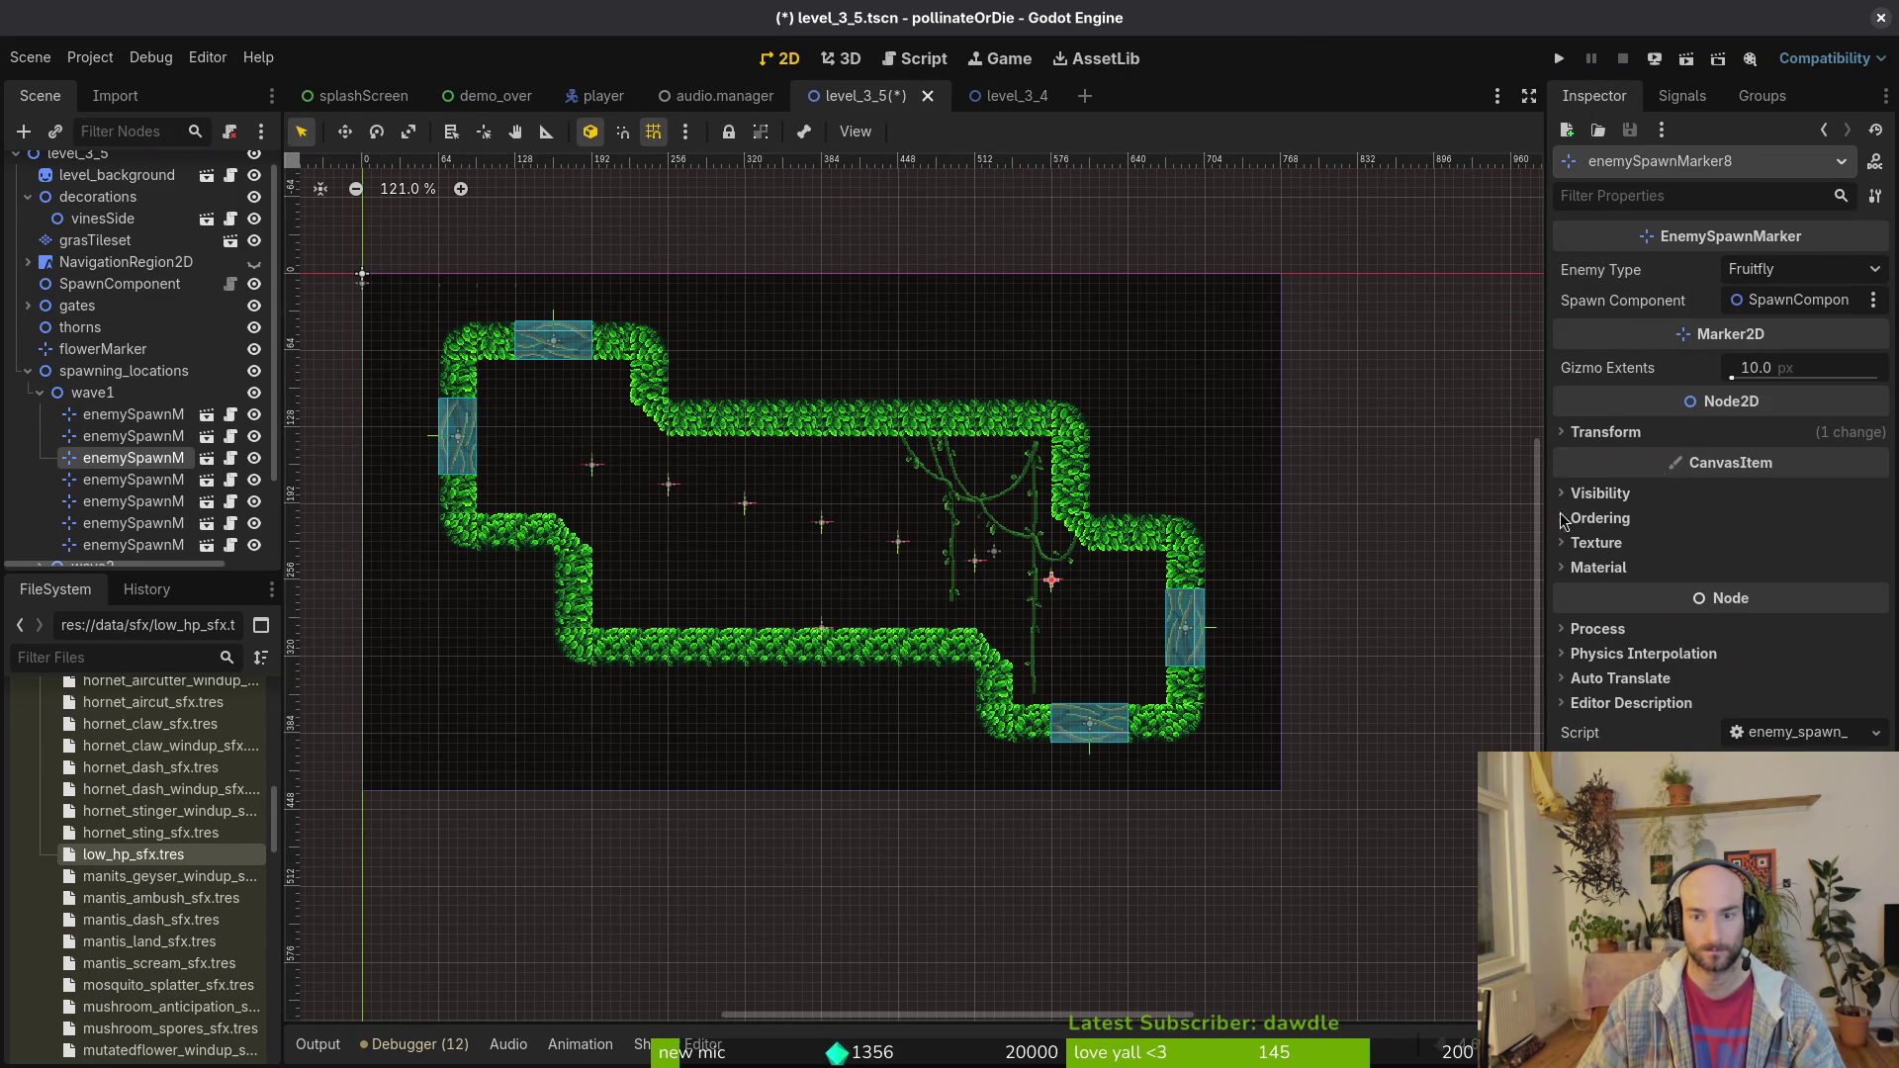
left_click(615, 488)
left_click(593, 465)
left_click(1774, 280)
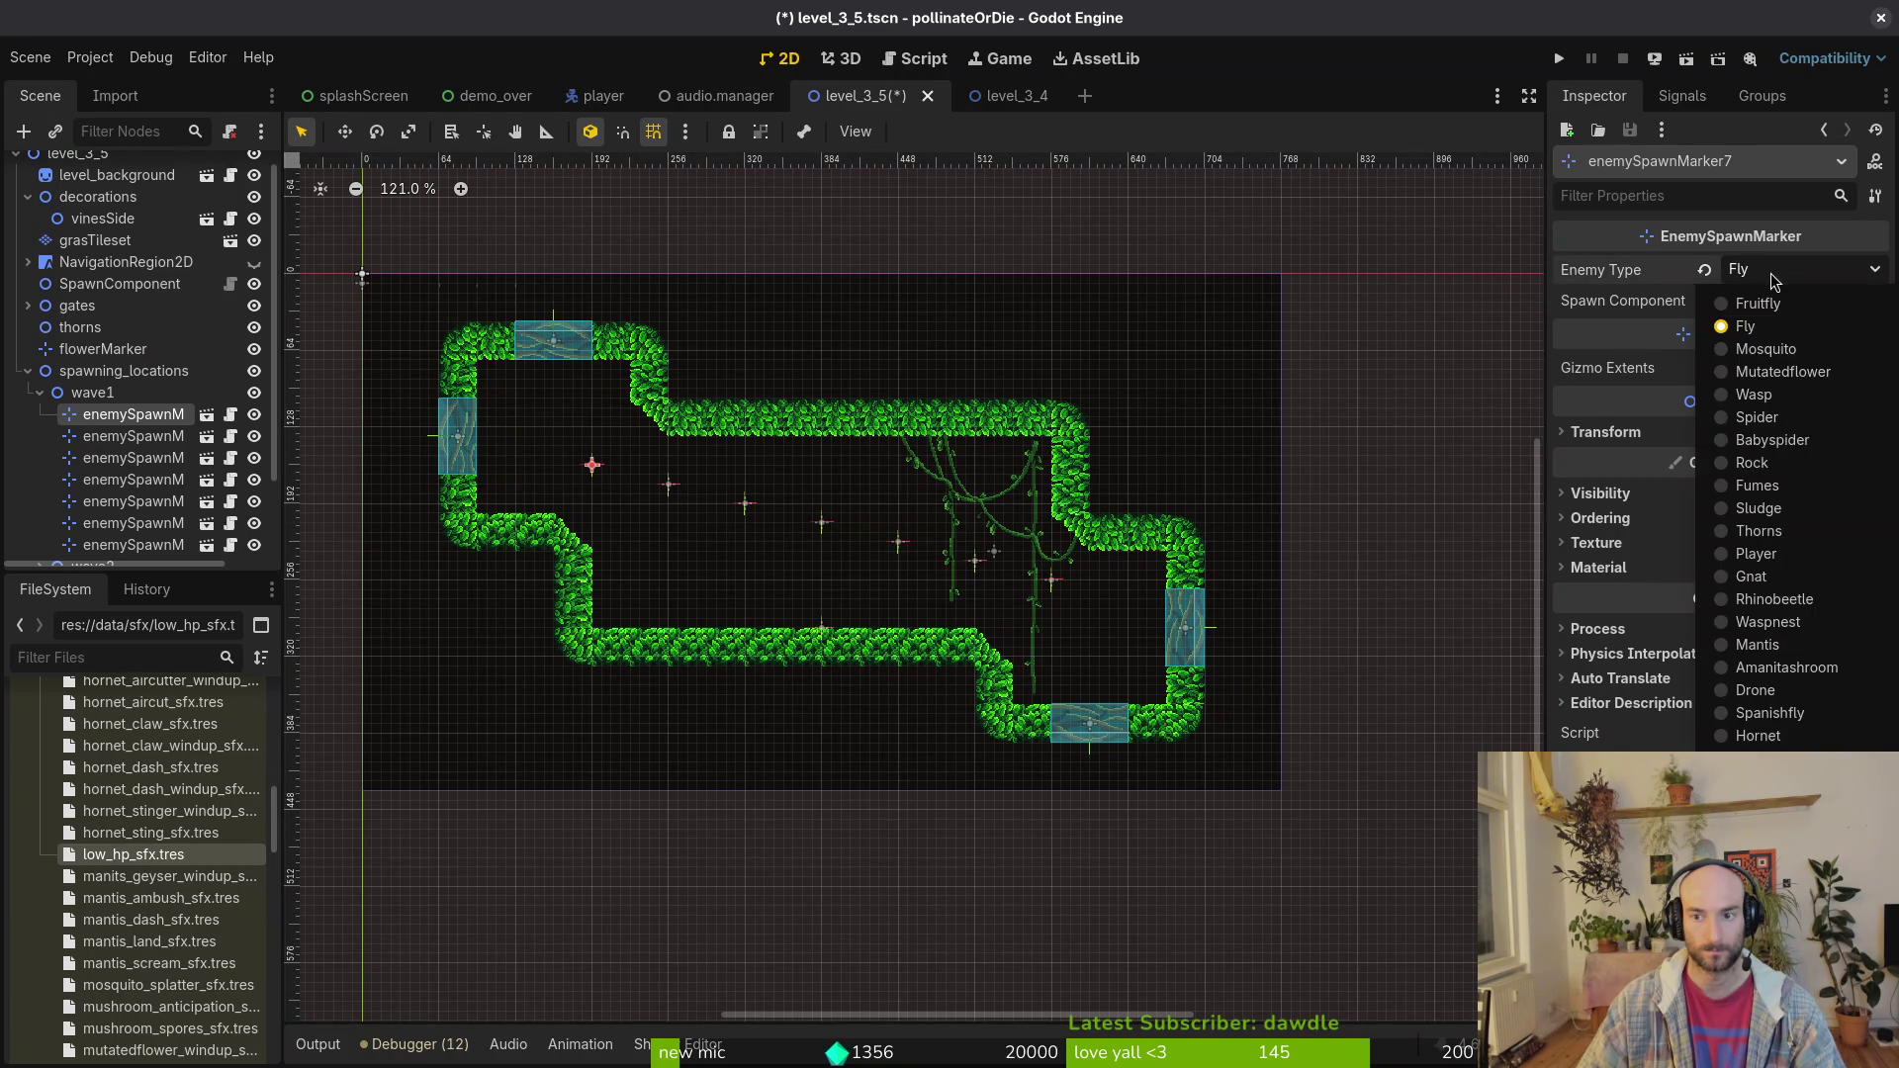
left_click(1758, 304)
Step: Make marker8 a Fly and marker9 a Fruitfly, change marker11's enemy type, then save
left_click(1052, 581)
left_click(1757, 279)
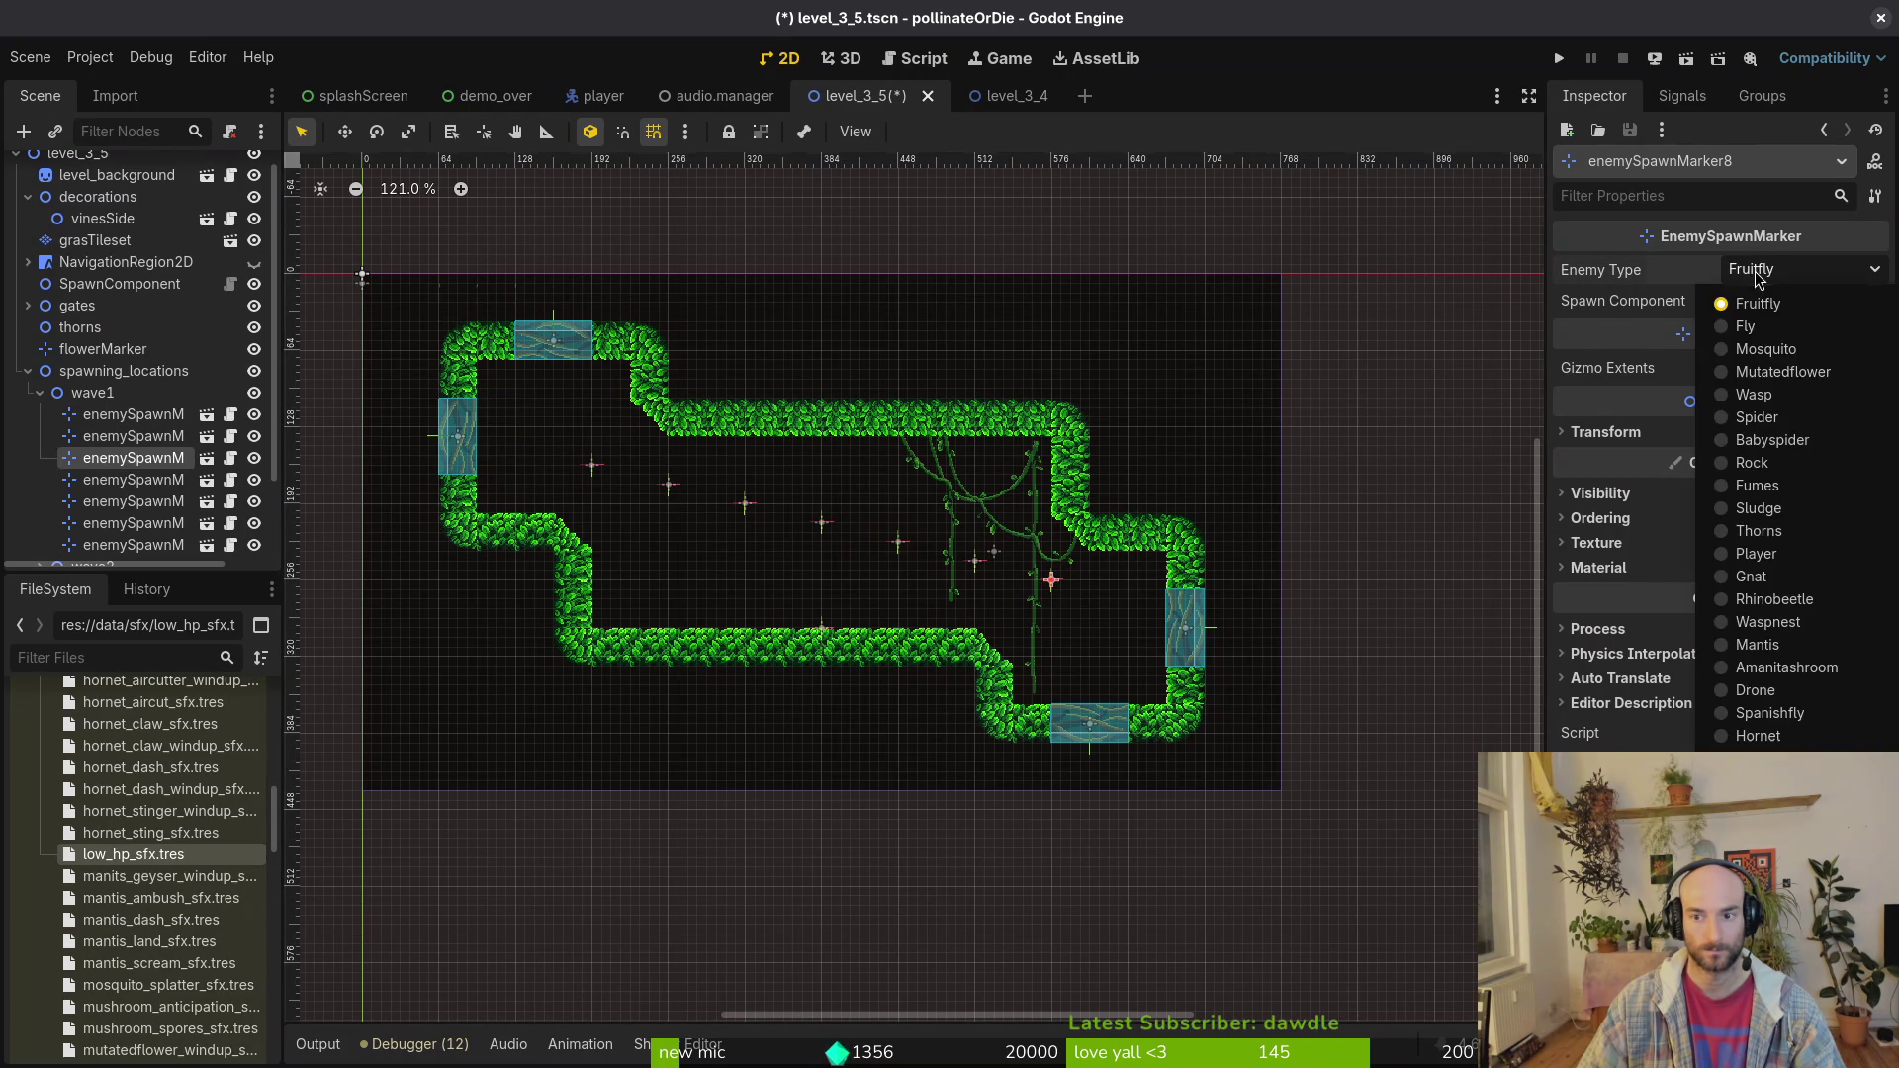
left_click(1745, 326)
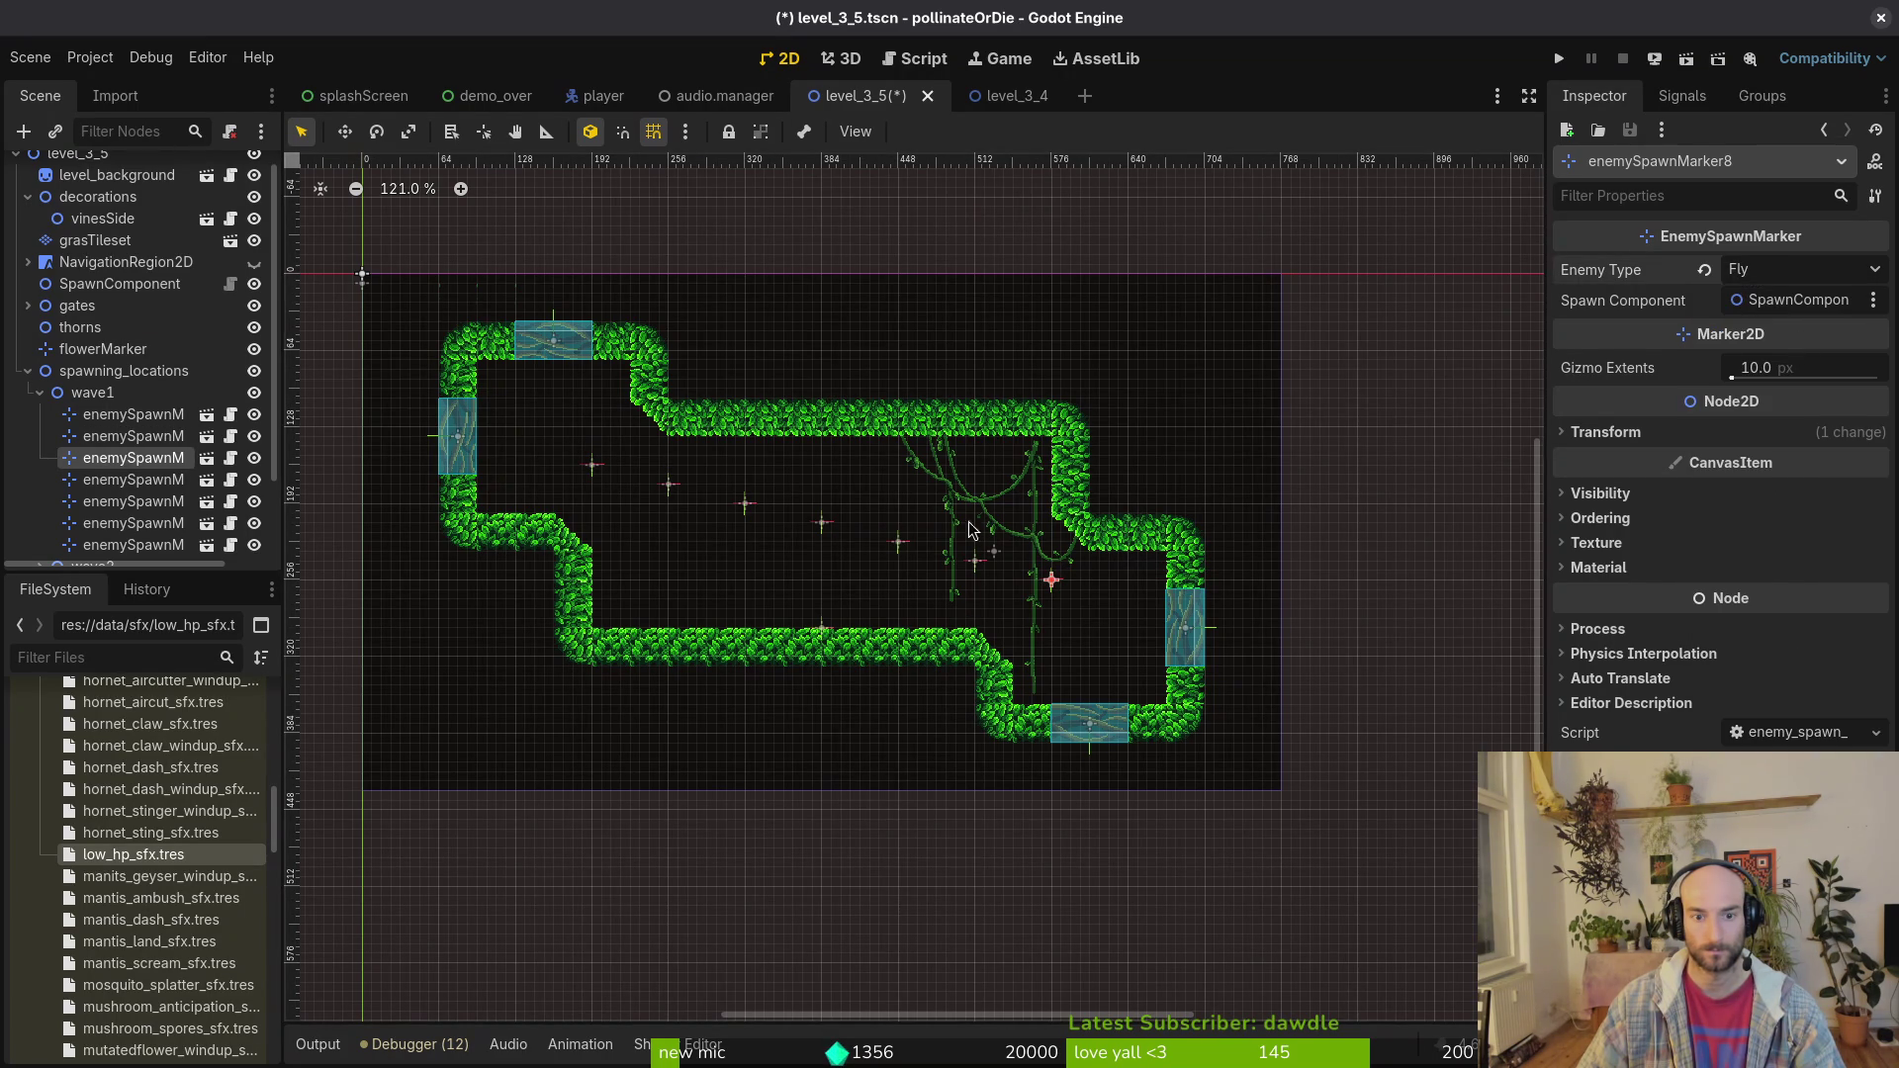
left_click(899, 543)
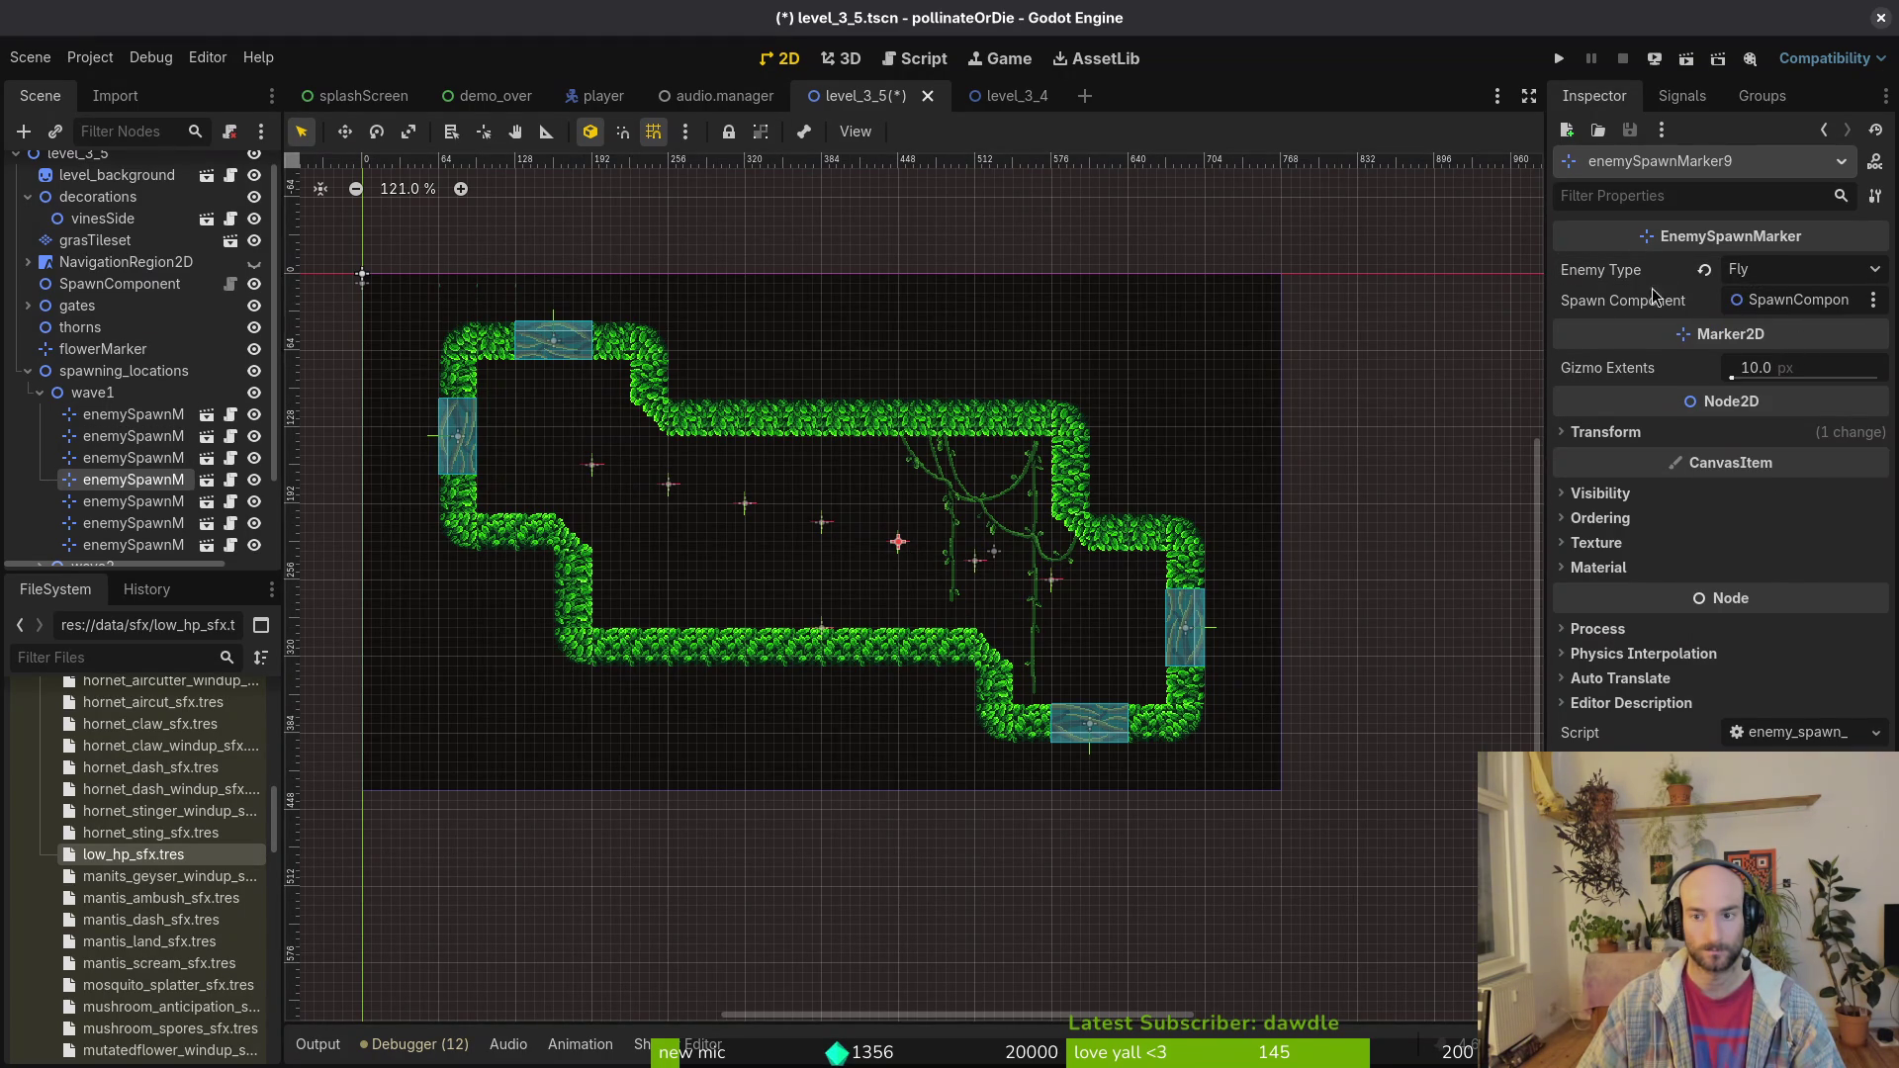
left_click(1763, 280)
left_click(1792, 317)
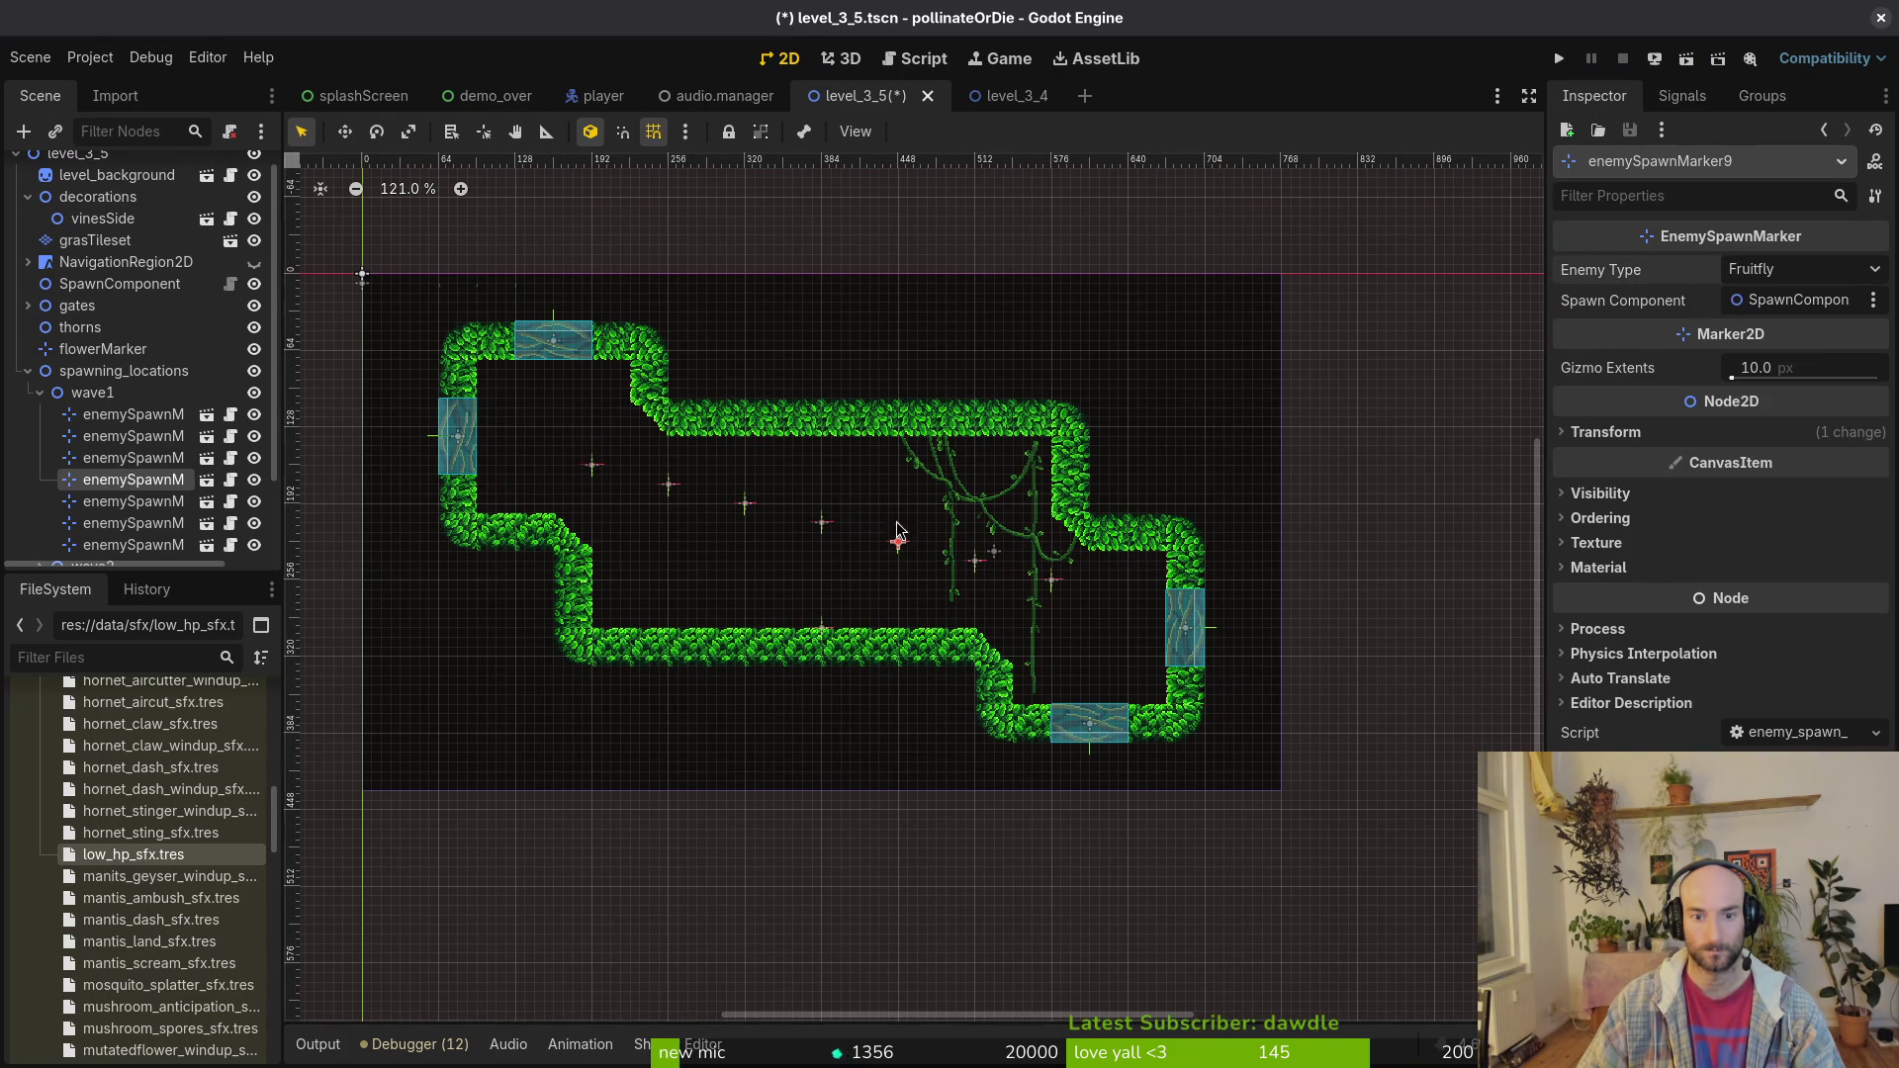
left_click(744, 503)
left_click(1770, 269)
left_click(1793, 317)
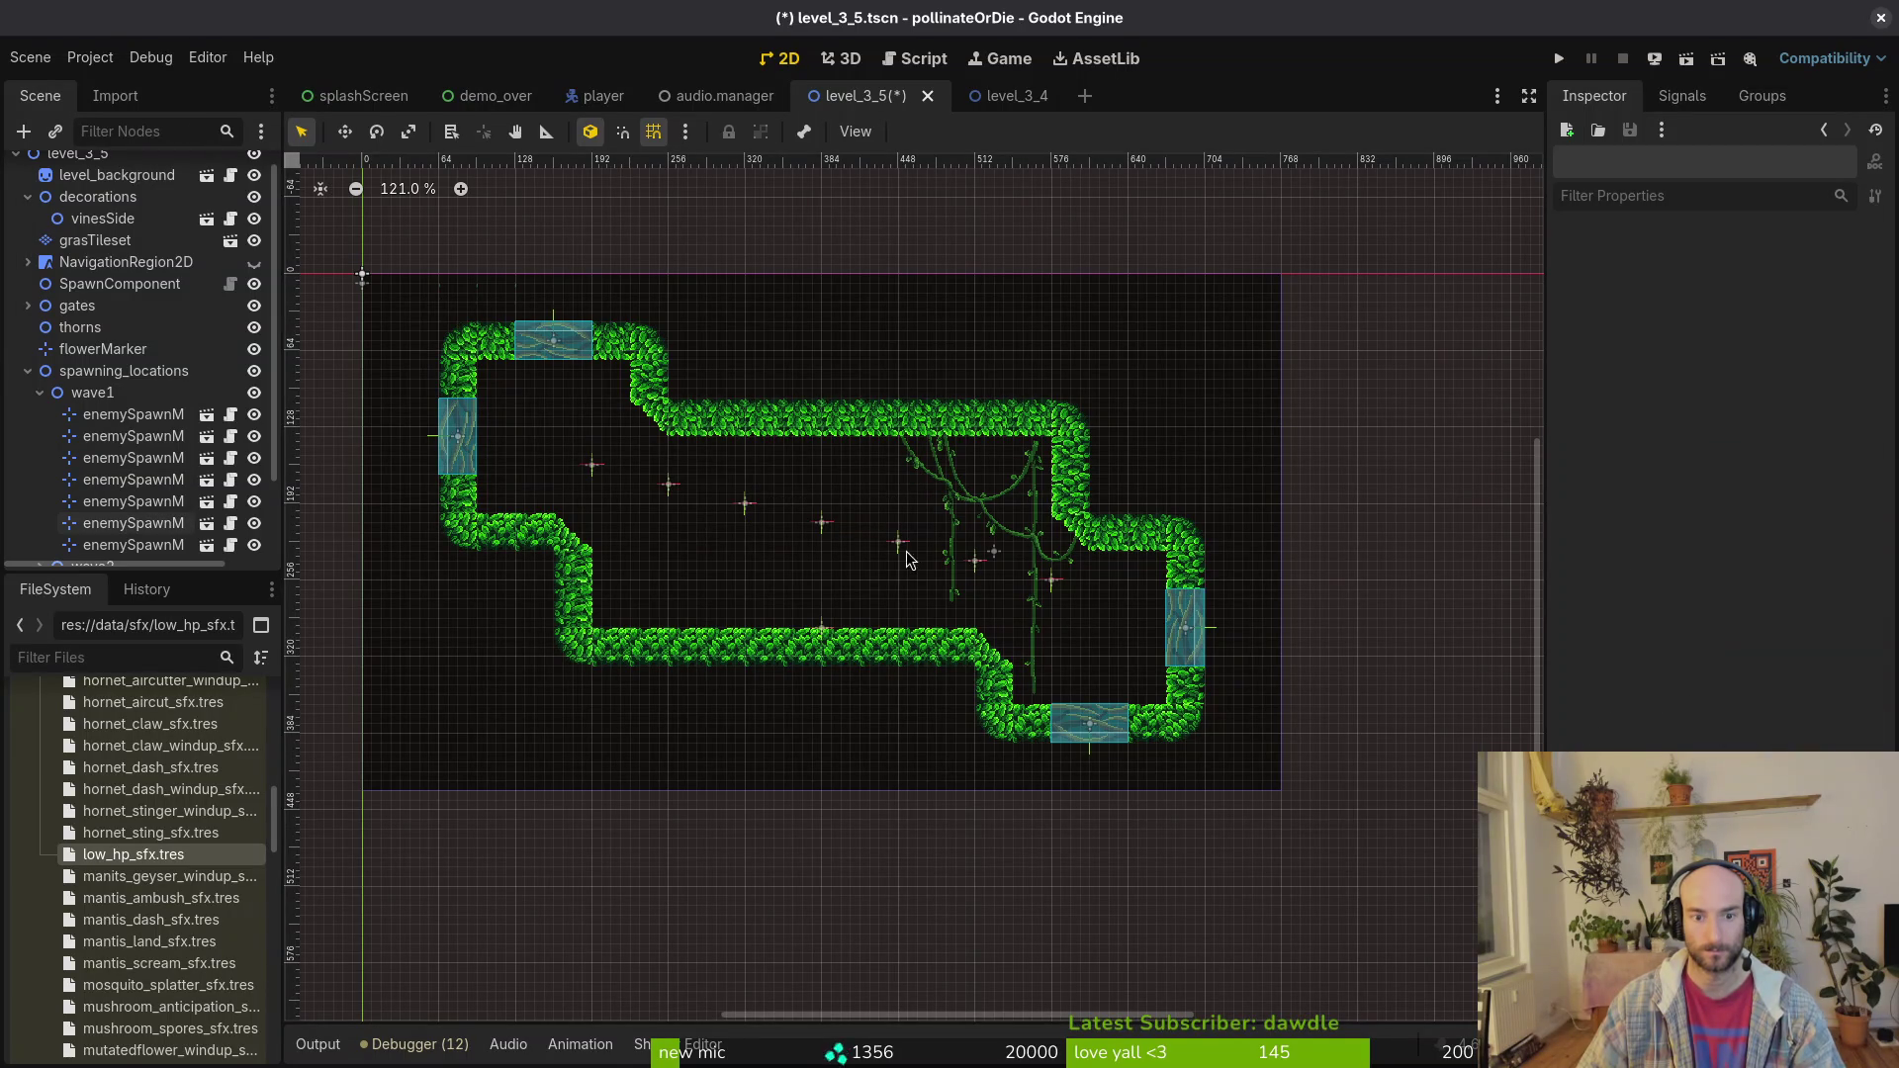
left_click(348, 539)
key("ctrl+s")
Step: Hide wave1's spawn markers, then move marker9 left and make it an Amanitashroom
left_click(40, 393)
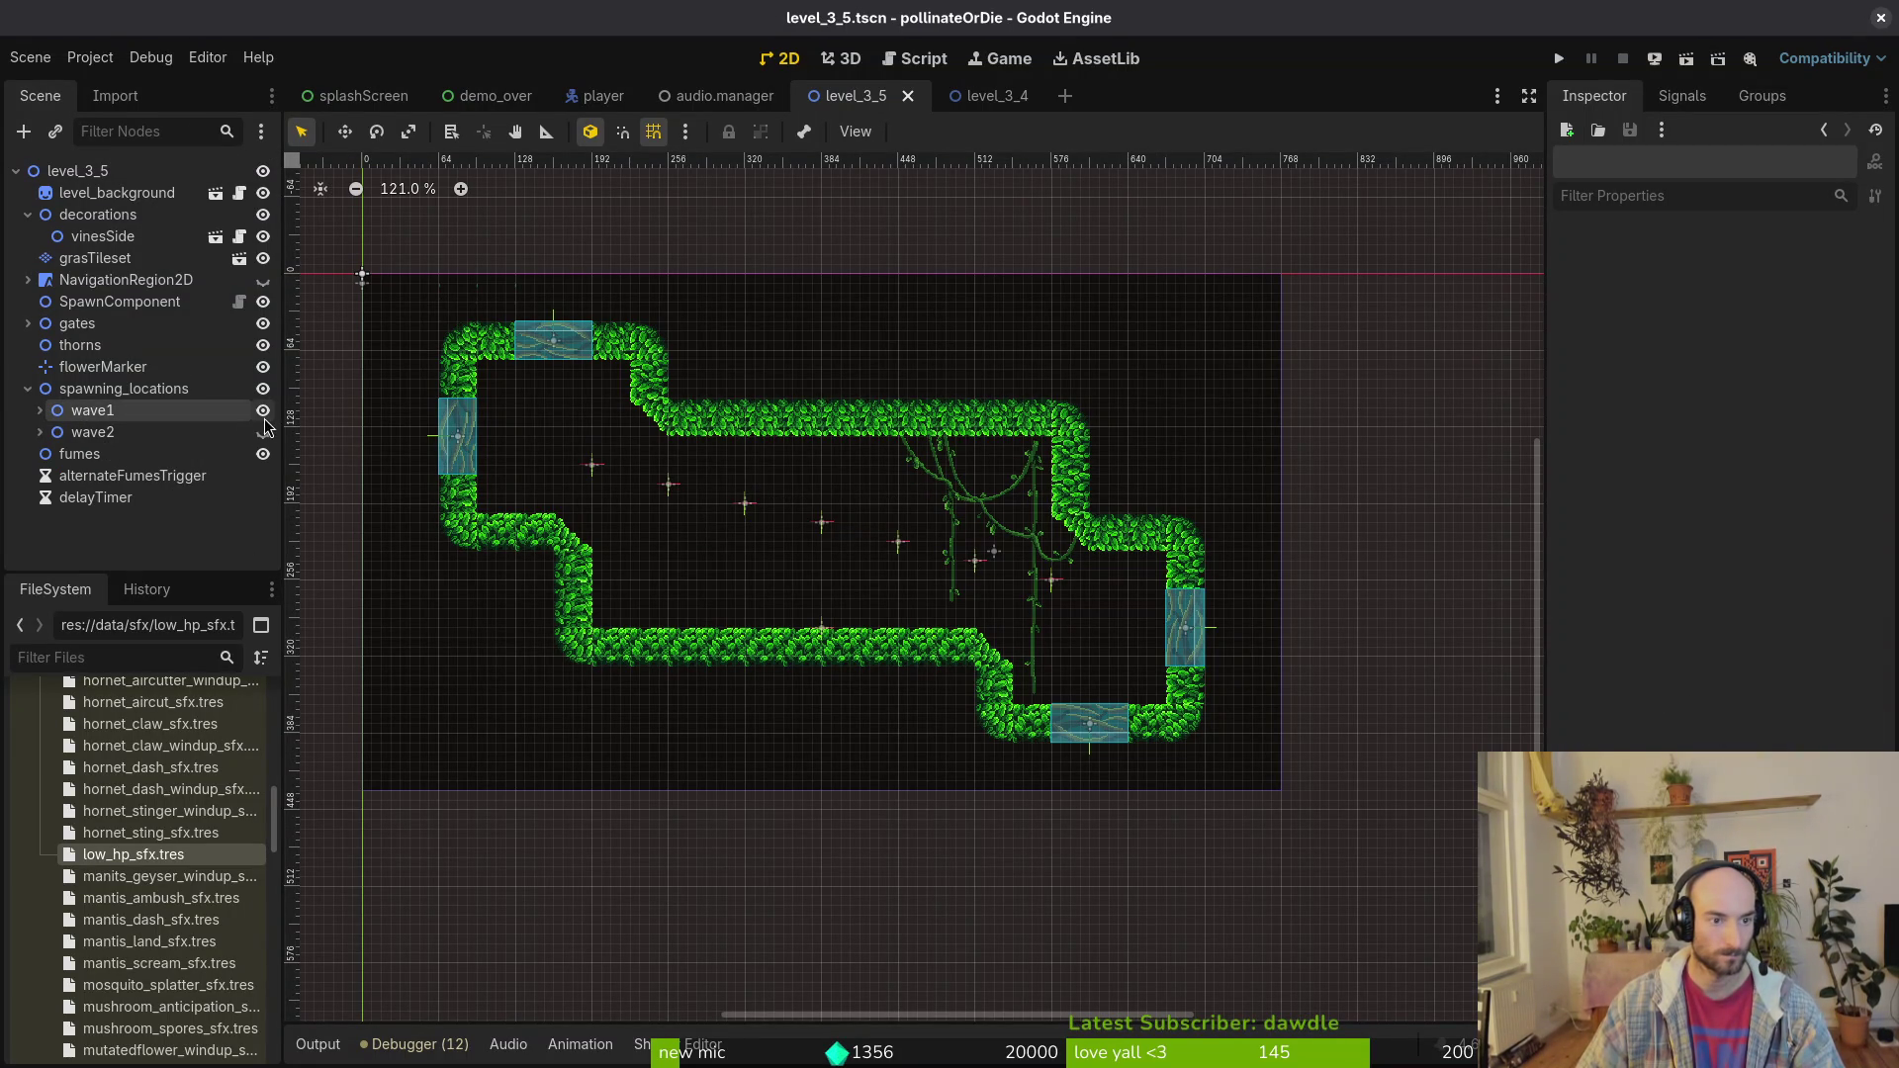
left_click(263, 411)
scroll(896, 531, "up", 4)
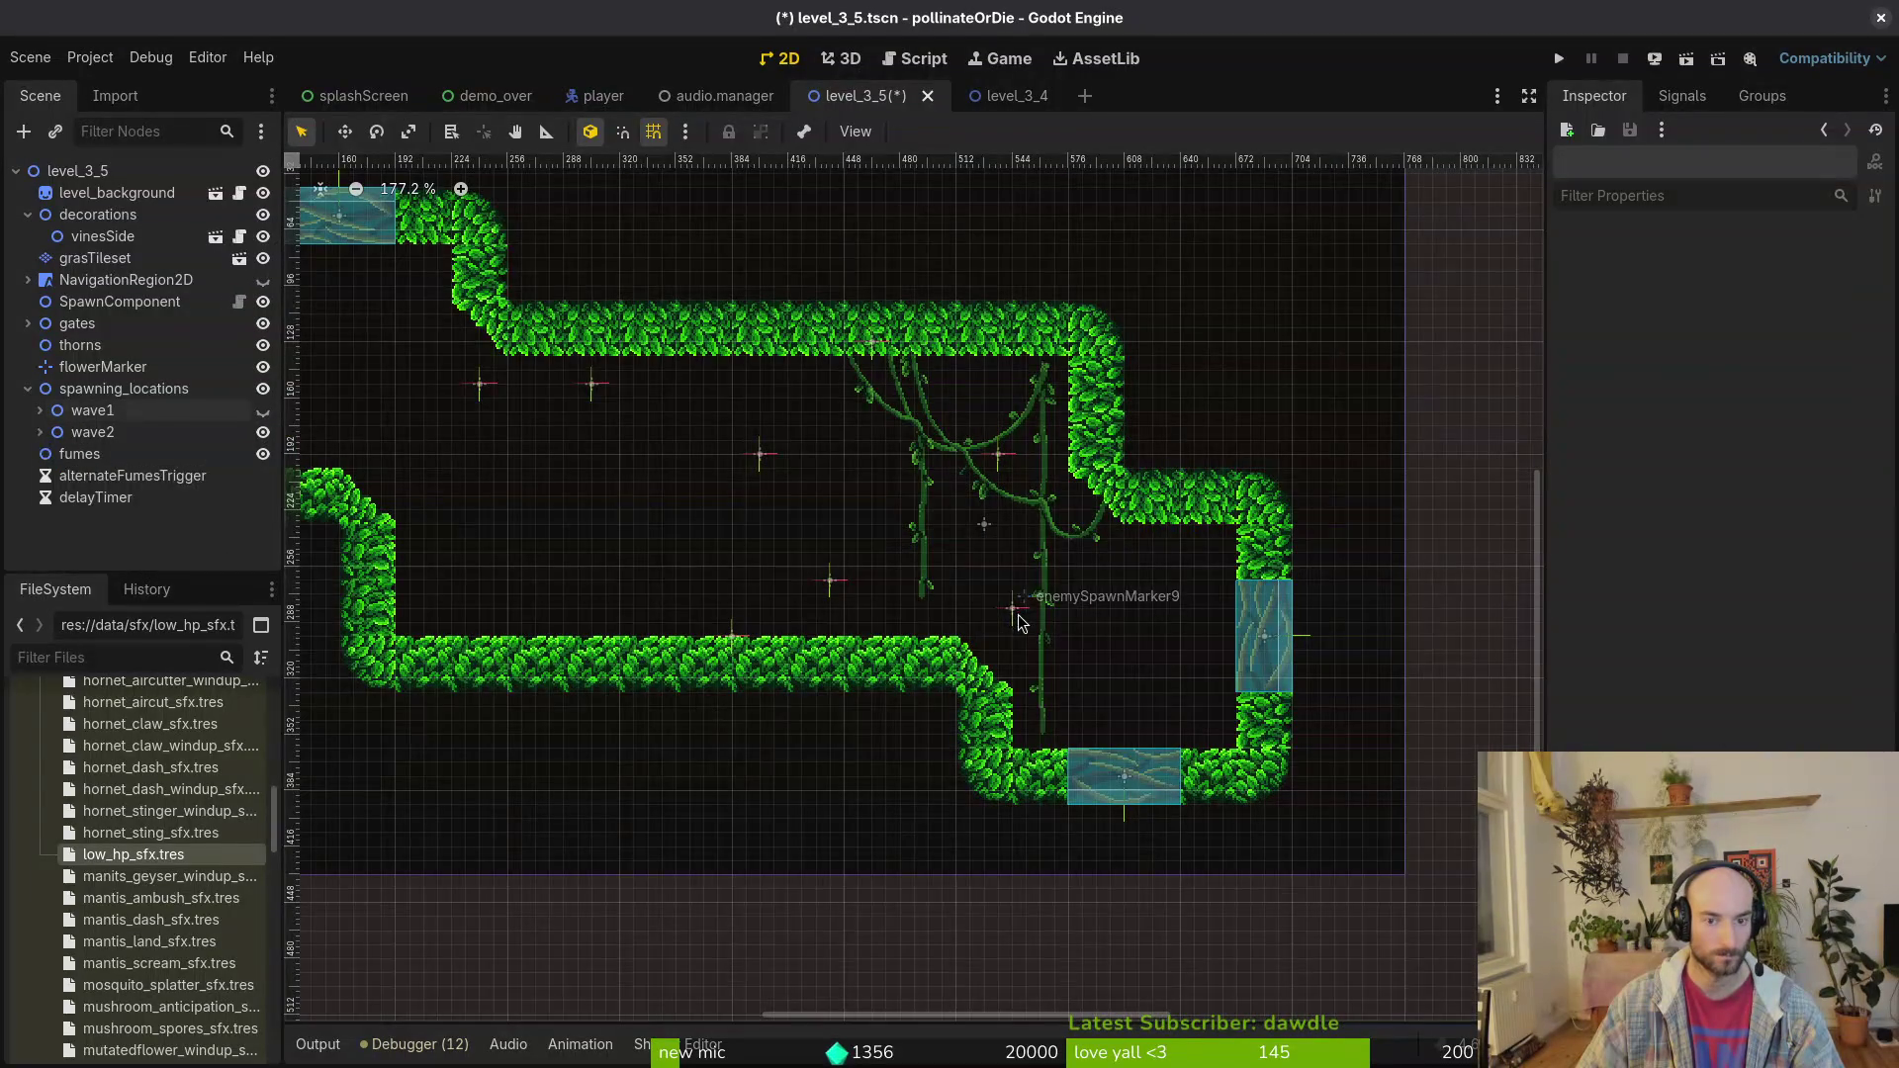
mouse_move(1015, 614)
left_mouse_down()
mouse_move(534, 623)
mouse_move(1073, 594)
mouse_move(591, 559)
mouse_move(584, 588)
mouse_move(515, 601)
mouse_move(513, 573)
left_mouse_up()
left_click(1830, 269)
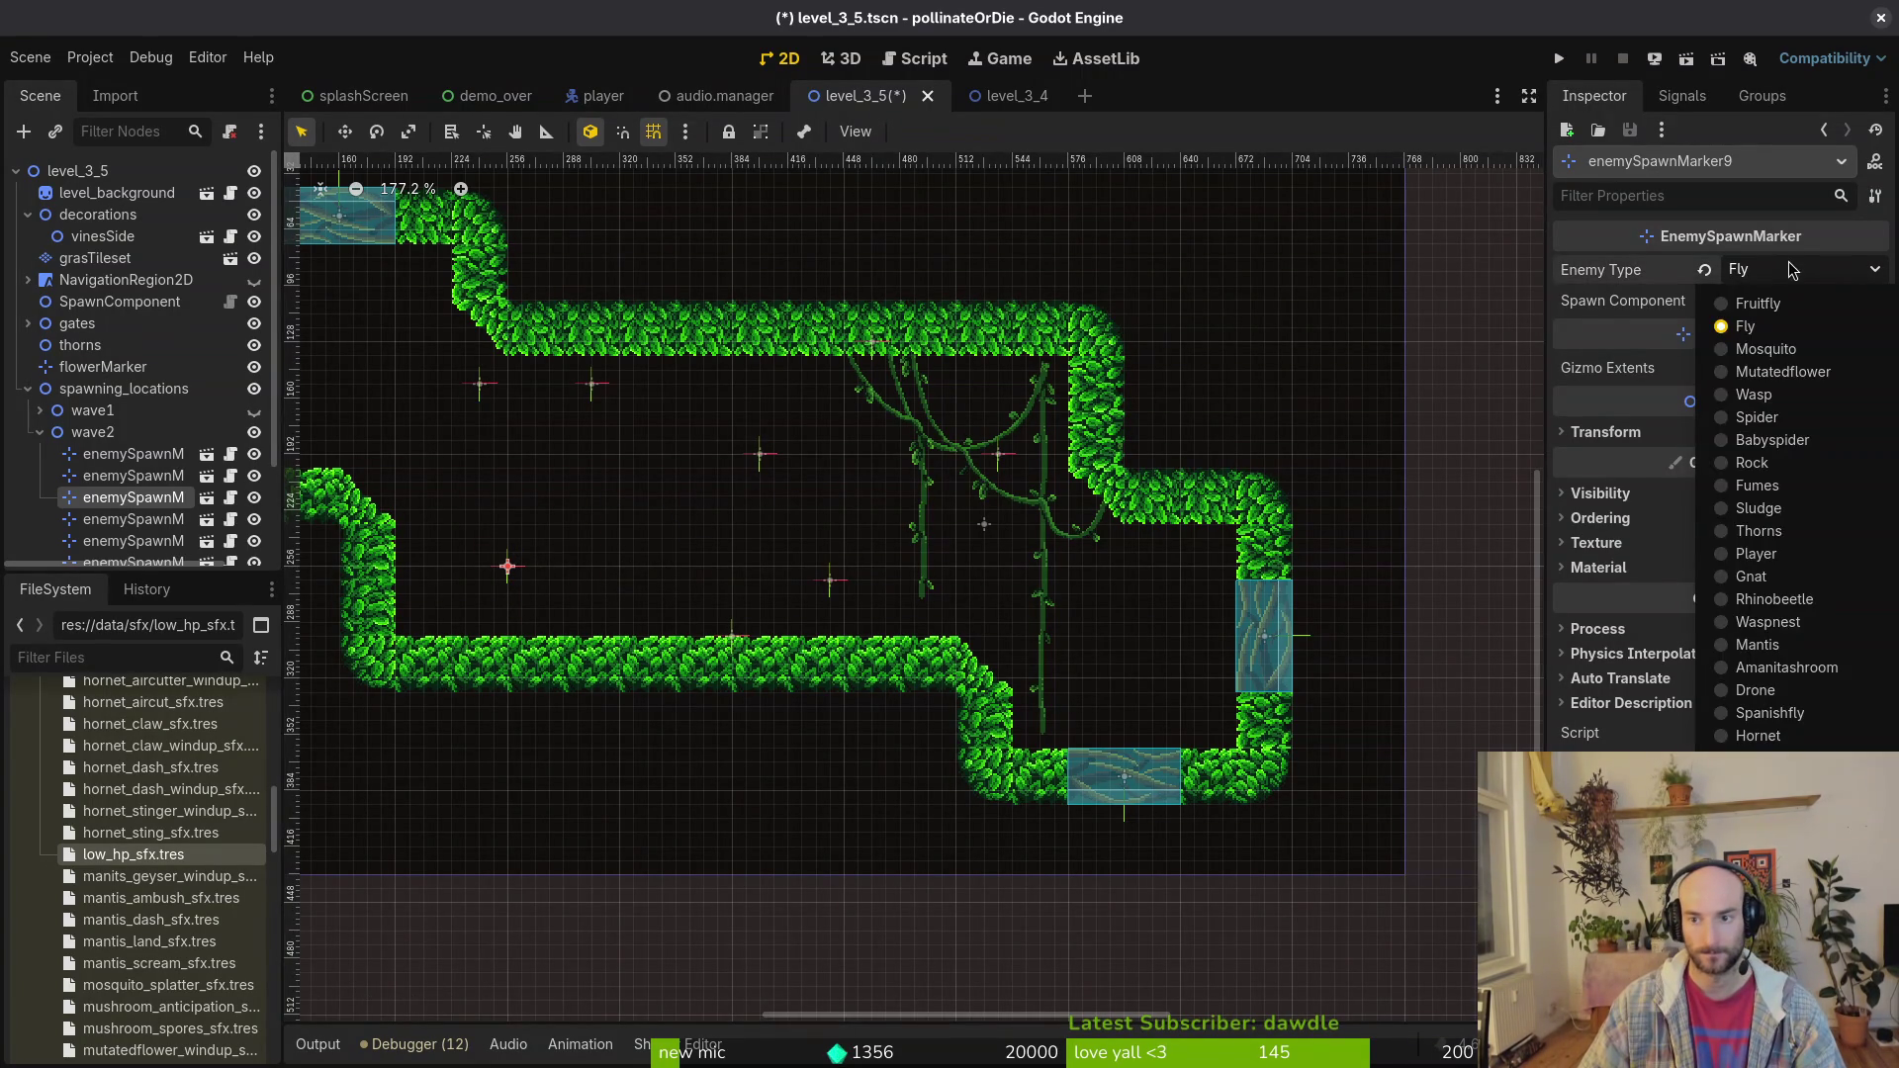
left_click(1787, 667)
Step: Shift marker9 toward the vines, move marker8 upper-left with a new enemy type, and save
scroll(687, 586, "left", 3)
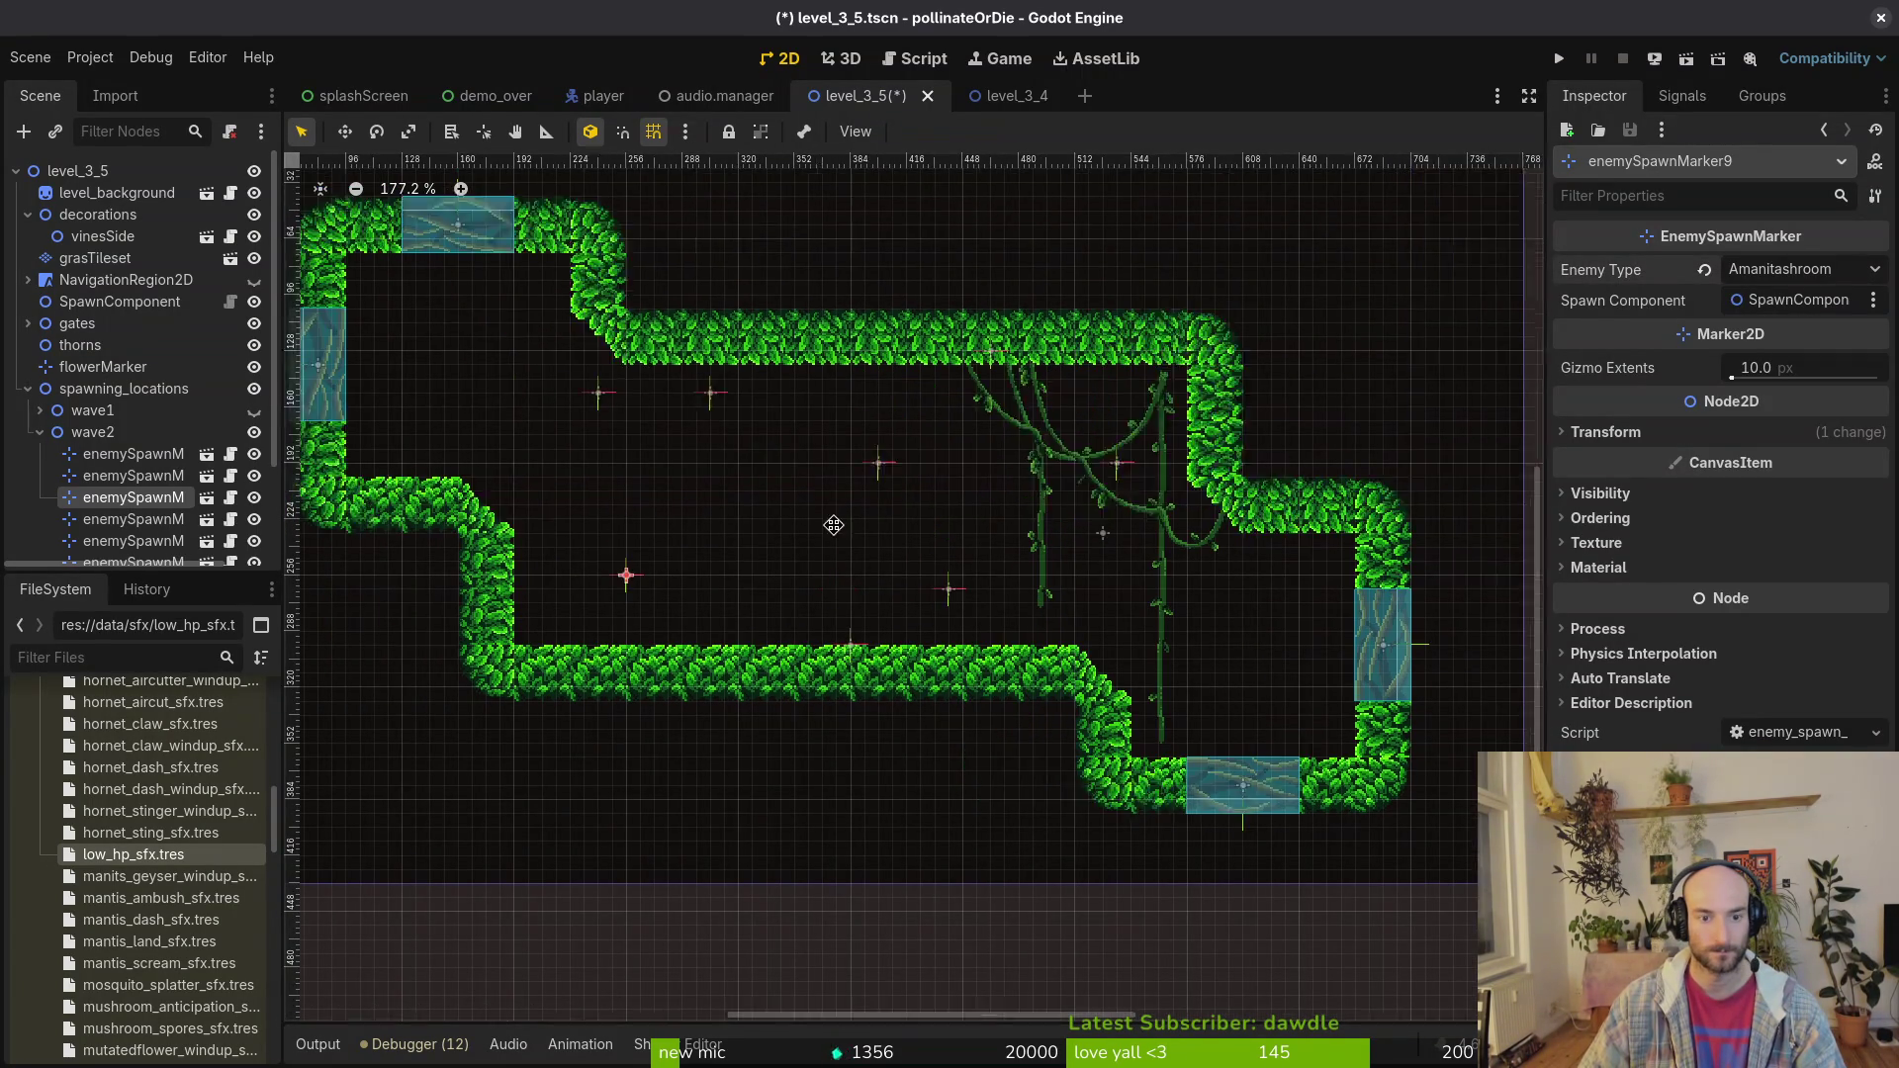
mouse_move(690, 589)
left_mouse_down()
mouse_move(1252, 650)
mouse_move(1113, 637)
mouse_move(1140, 606)
left_mouse_up()
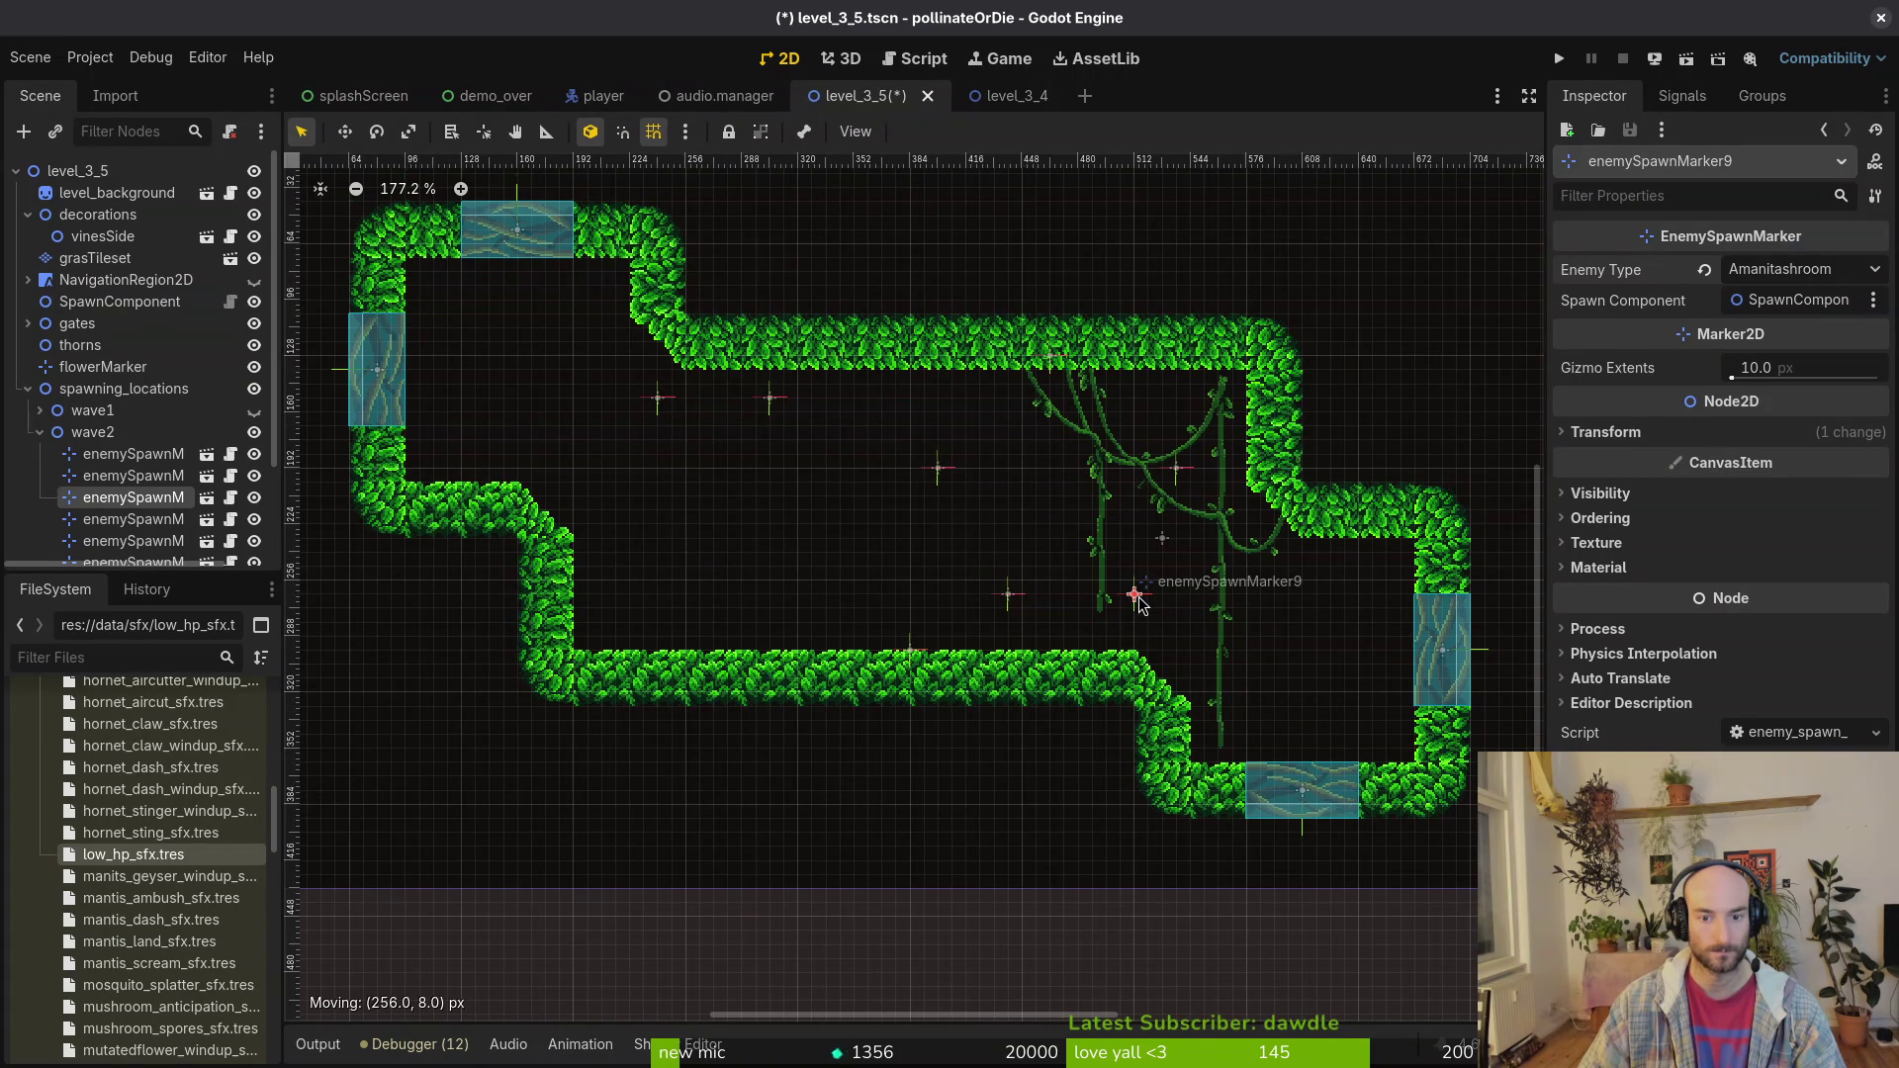
mouse_move(1180, 480)
left_mouse_down()
mouse_move(788, 509)
mouse_move(535, 438)
left_mouse_up()
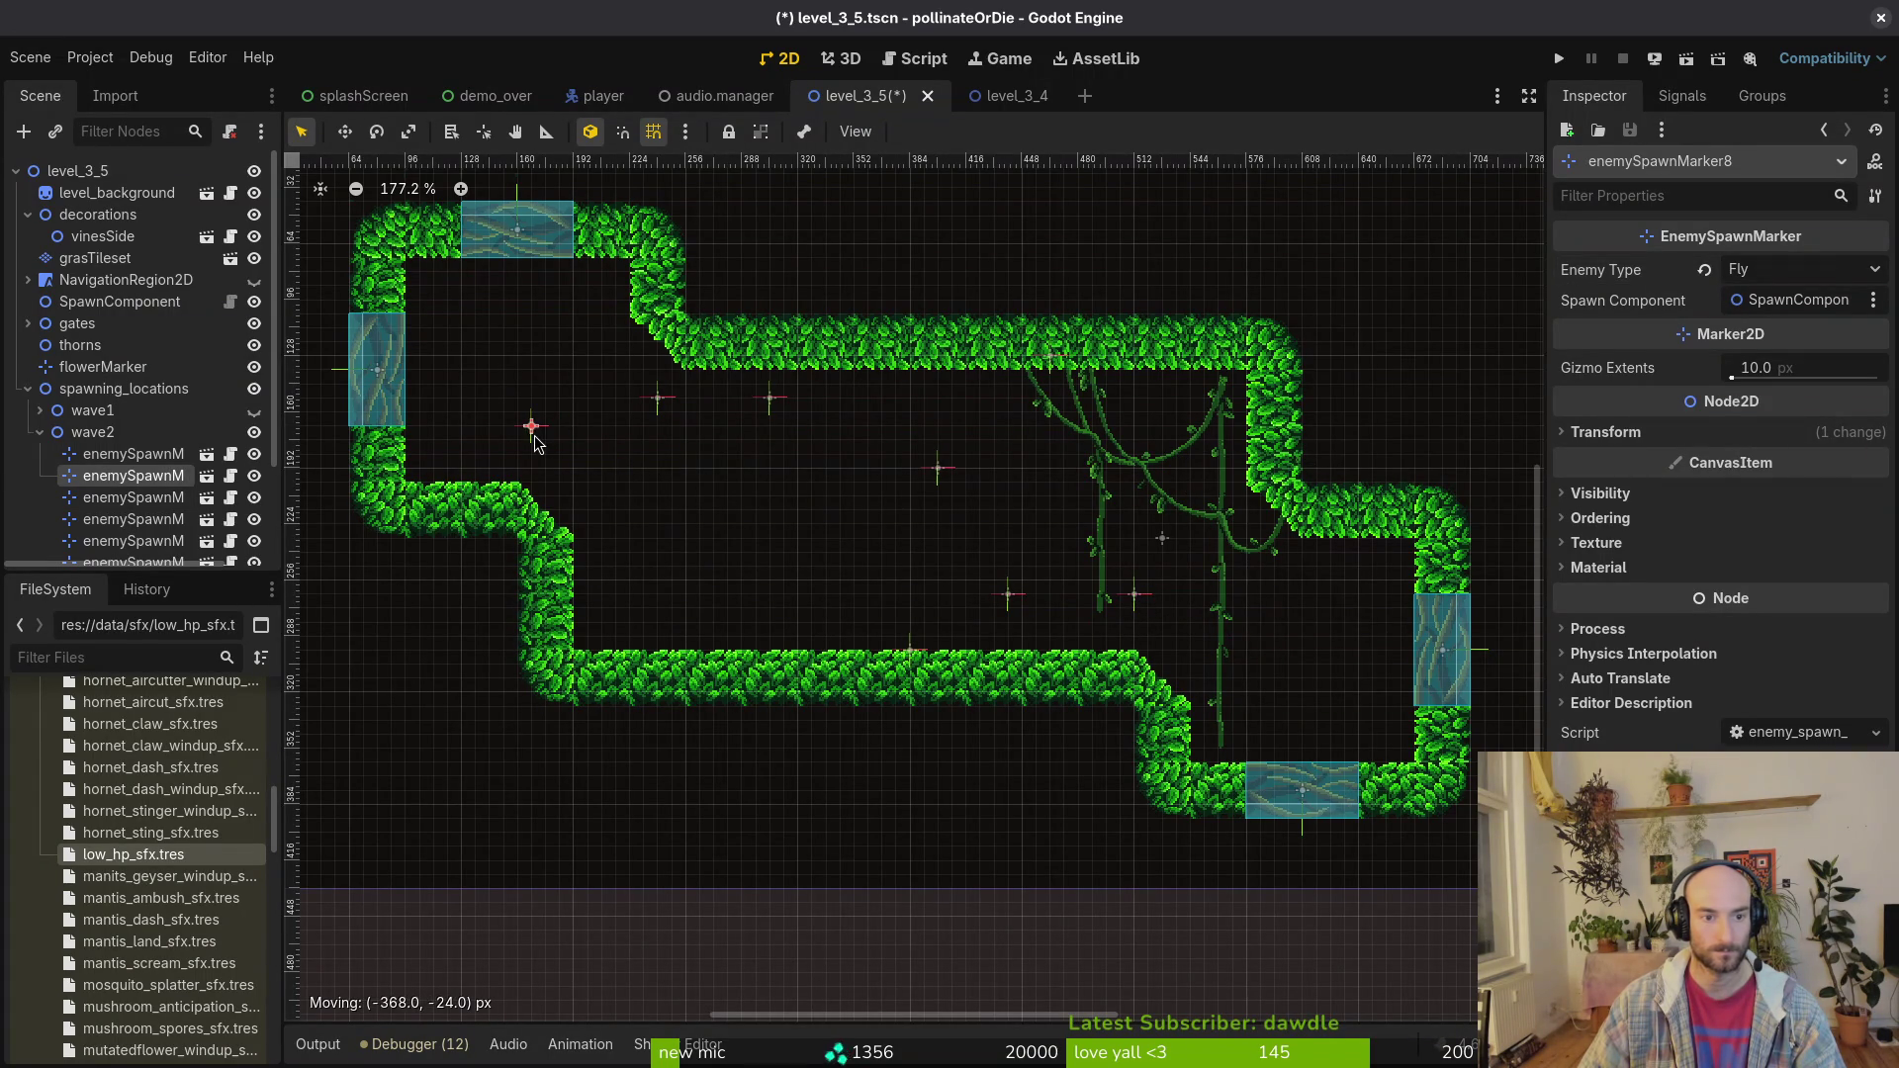
left_click(1745, 260)
left_click(1790, 739)
left_click(829, 547)
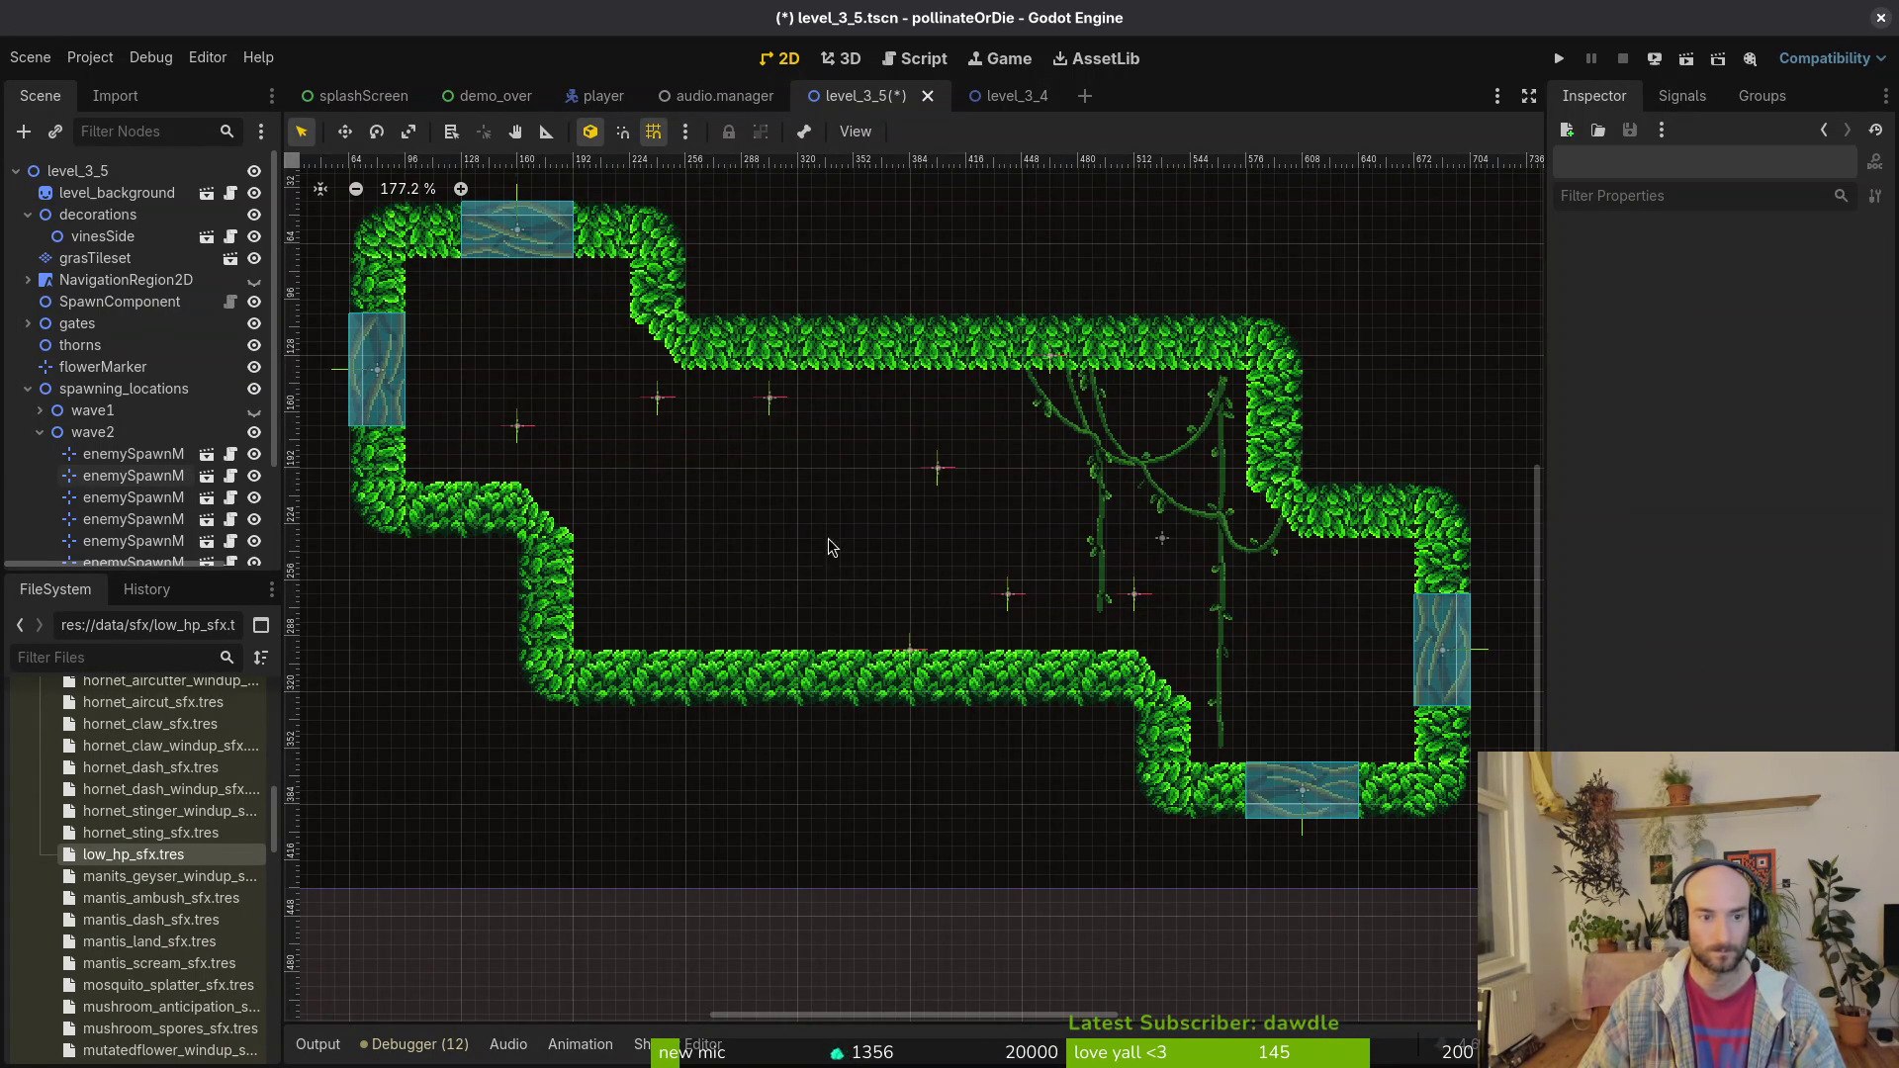
key("ctrl+s")
Step: Reposition markers 11 (lower right), 10 (up-left), 12 and 7 (upward) around the room
mouse_move(769, 399)
left_mouse_down()
mouse_move(771, 423)
mouse_move(1363, 625)
mouse_move(1305, 672)
left_mouse_up()
left_click_drag(666, 406, 524, 372)
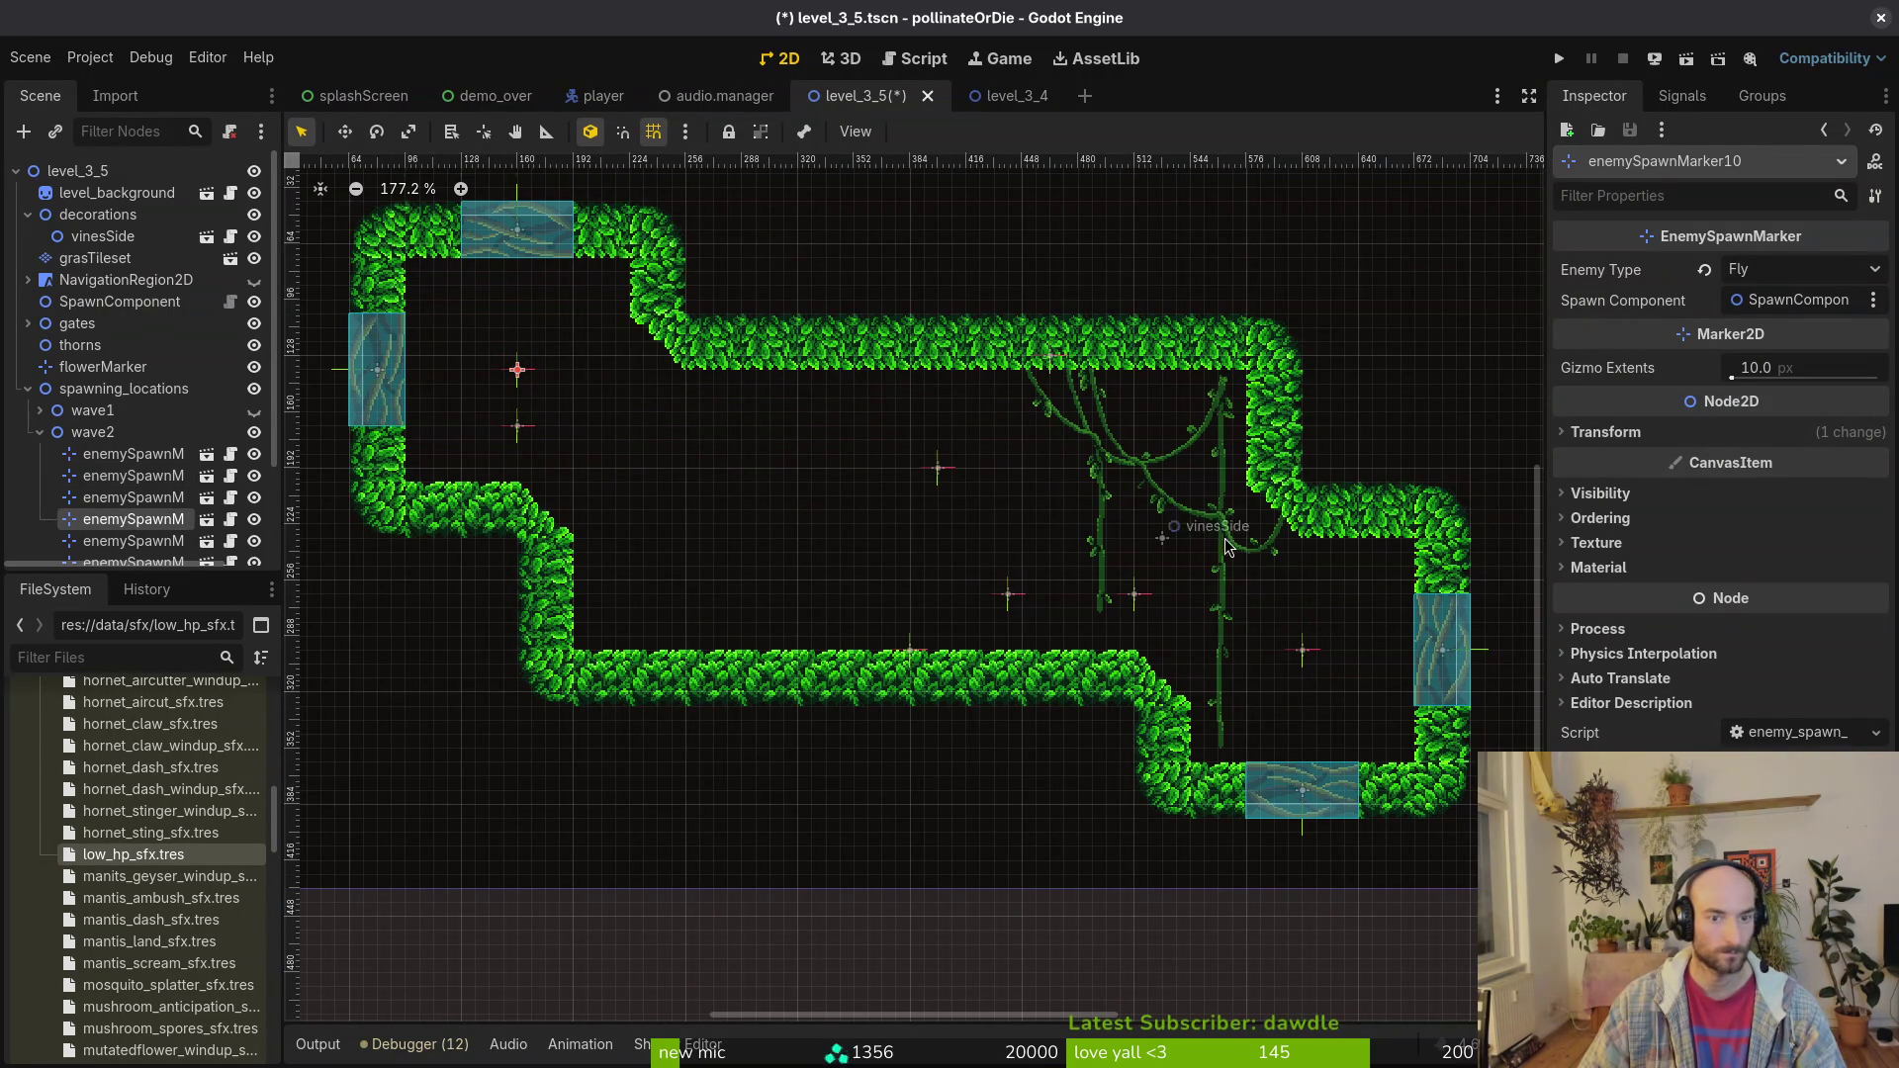
mouse_move(942, 478)
left_mouse_down()
mouse_move(599, 414)
mouse_move(1194, 590)
mouse_move(1306, 725)
mouse_move(1351, 687)
mouse_move(1001, 522)
mouse_move(807, 462)
left_mouse_up()
left_click_drag(1013, 599, 1023, 485)
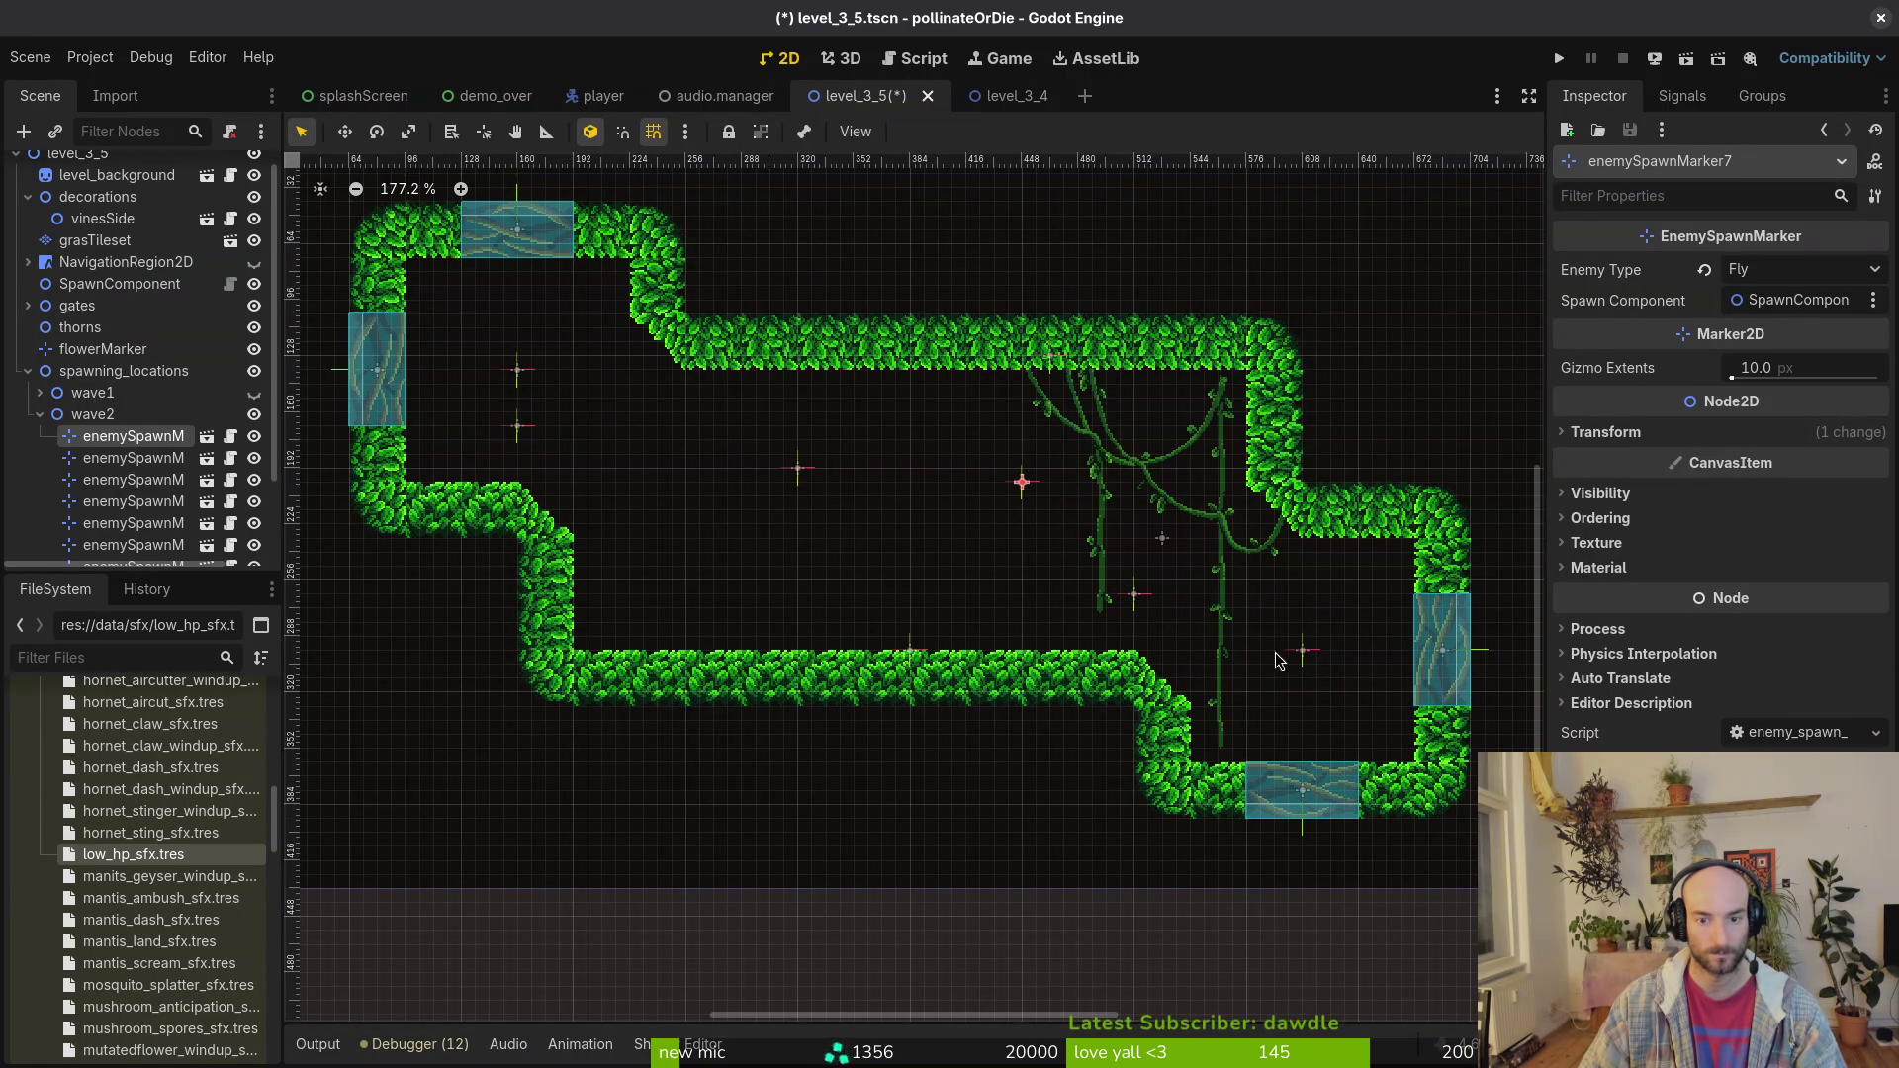
Step: Make marker11 Amanitashroomdiag, then set both marker10 and marker11 to Spanishfly
left_click(1304, 652)
left_click(1796, 273)
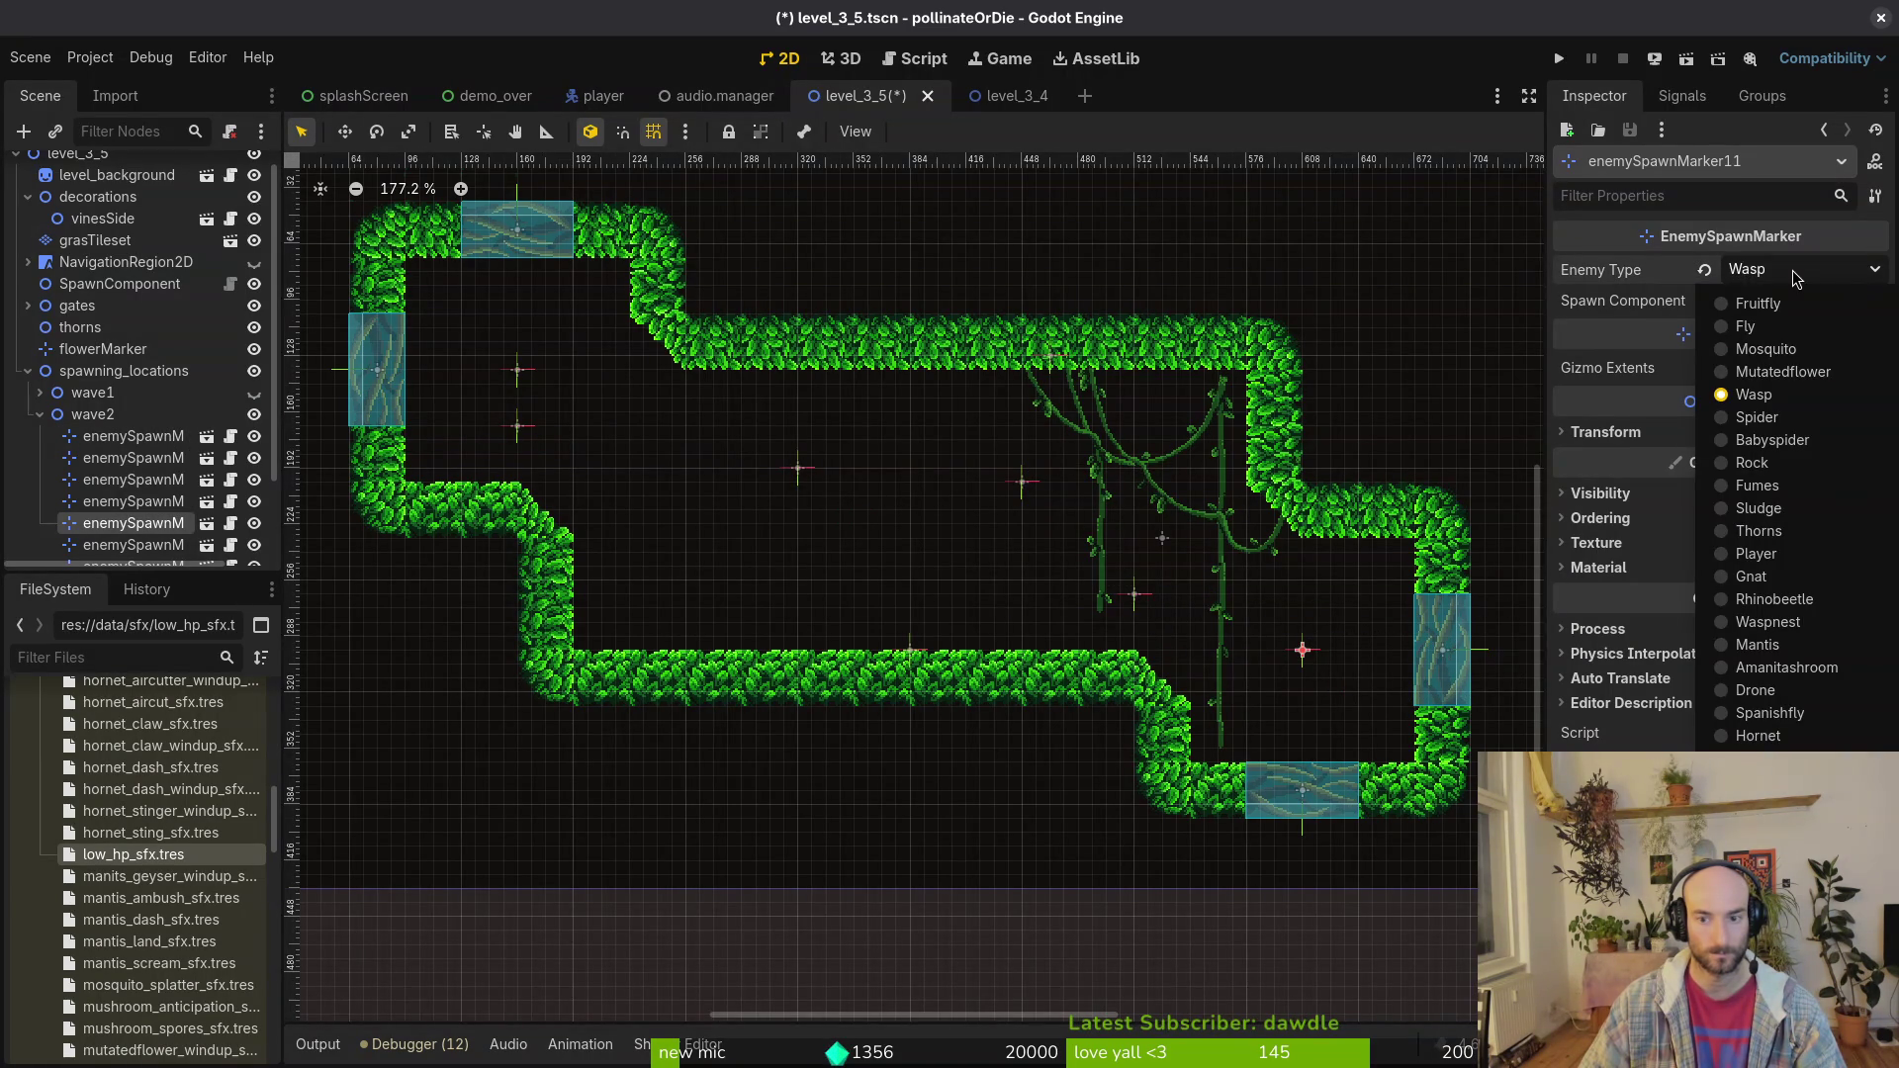
left_click(1771, 781)
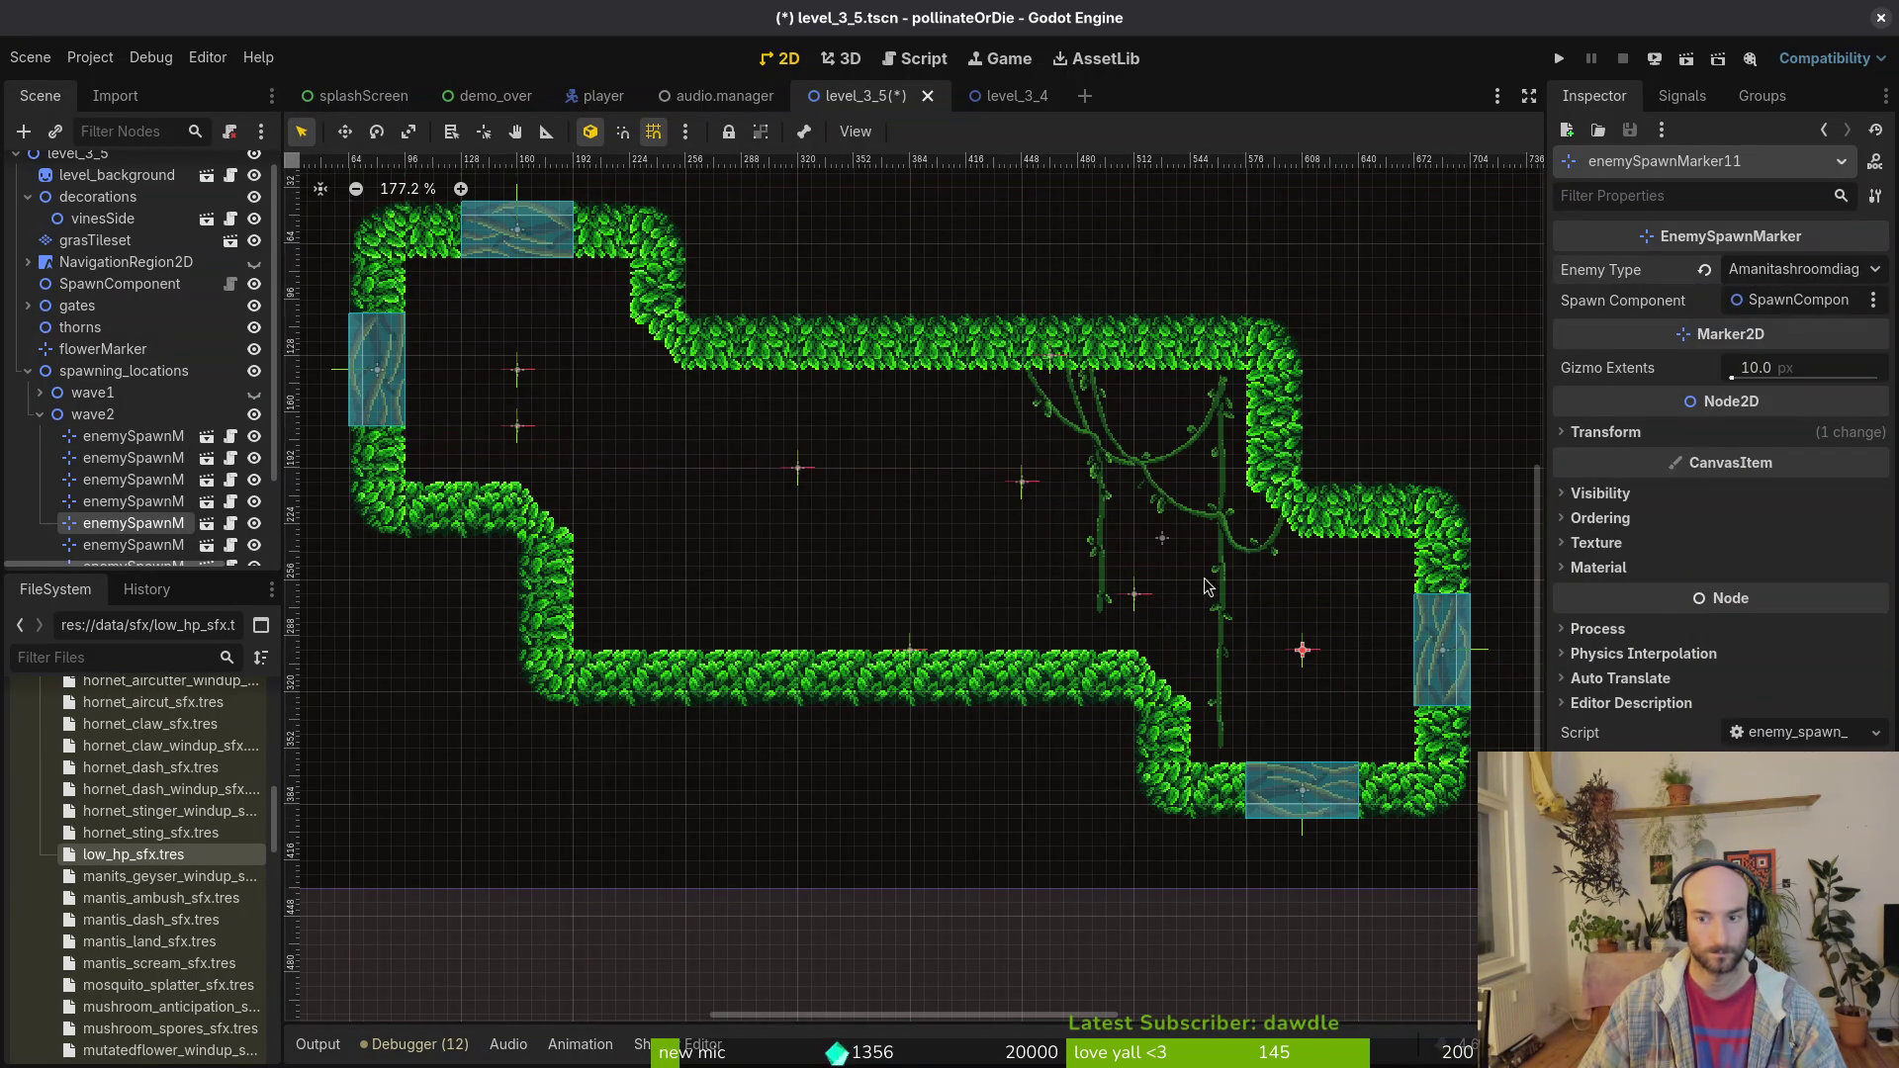
left_click(518, 371)
left_click(1738, 278)
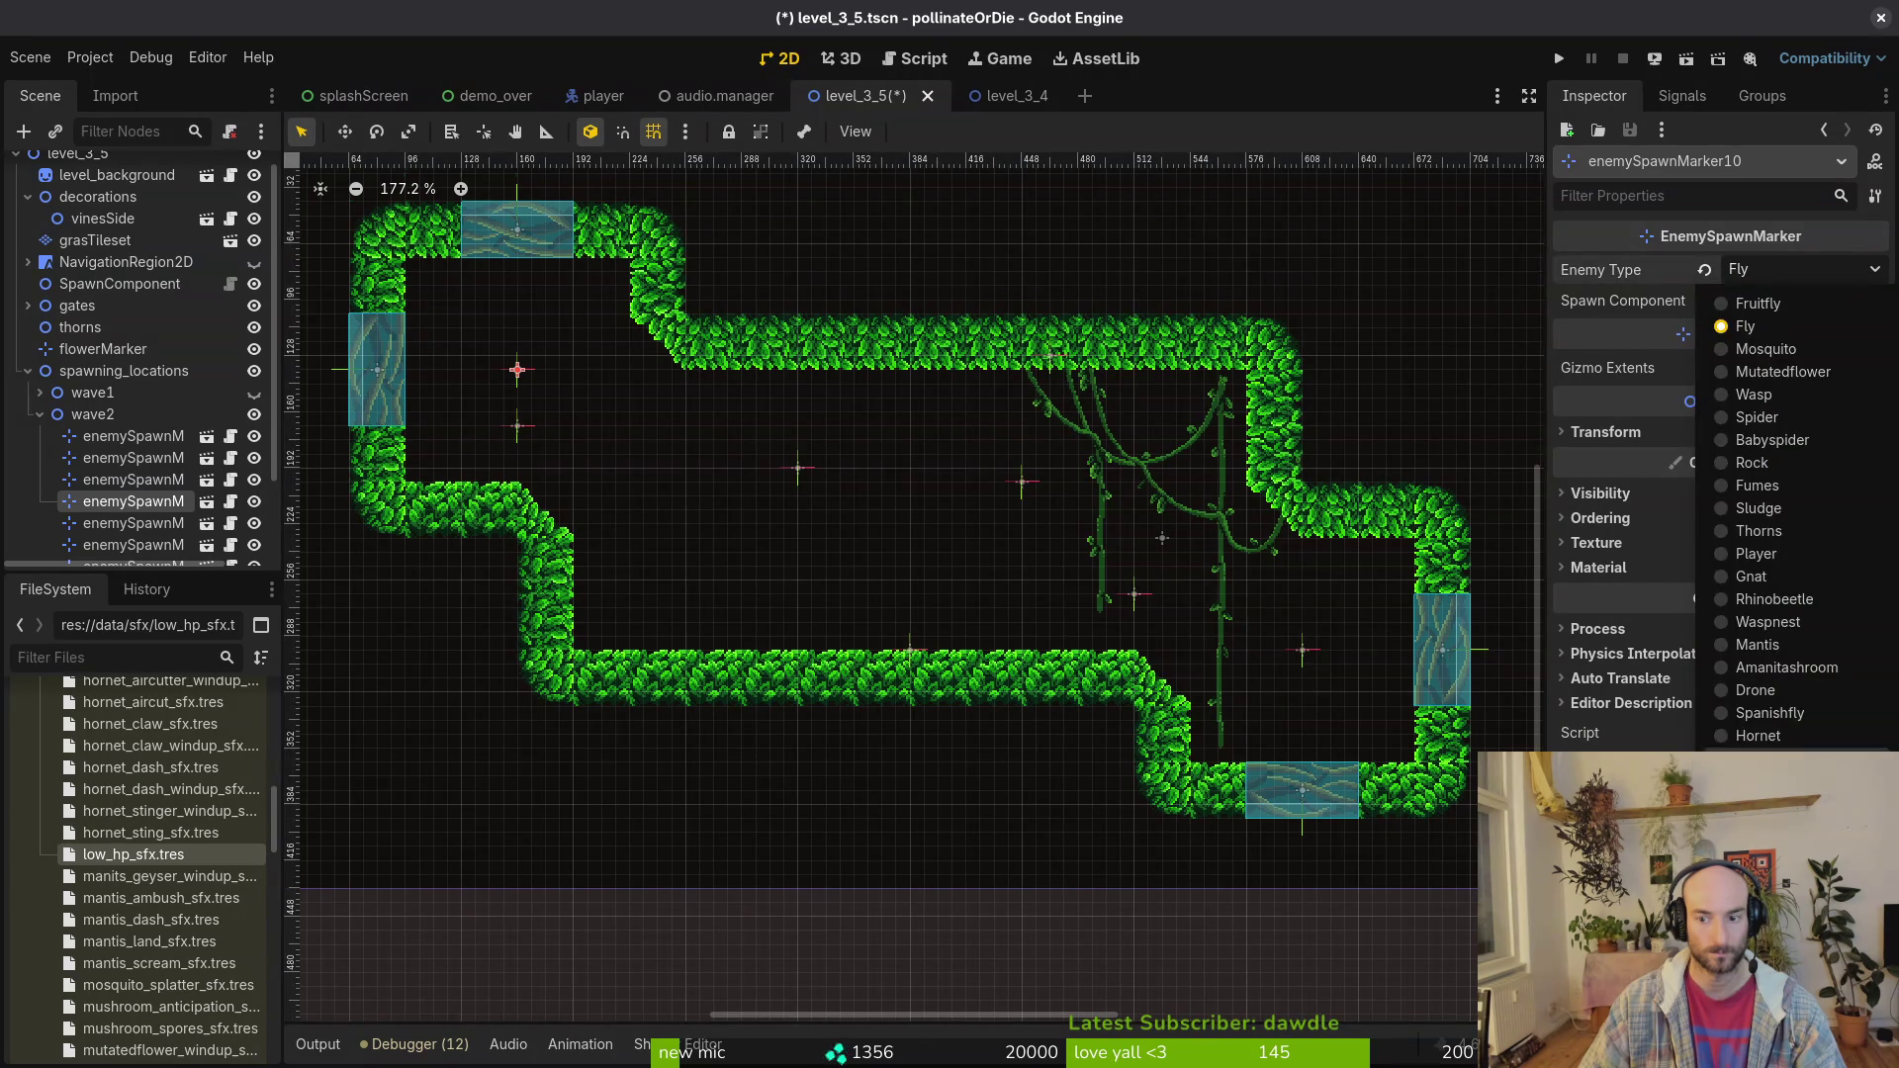
left_click(1771, 733)
left_click(1305, 653)
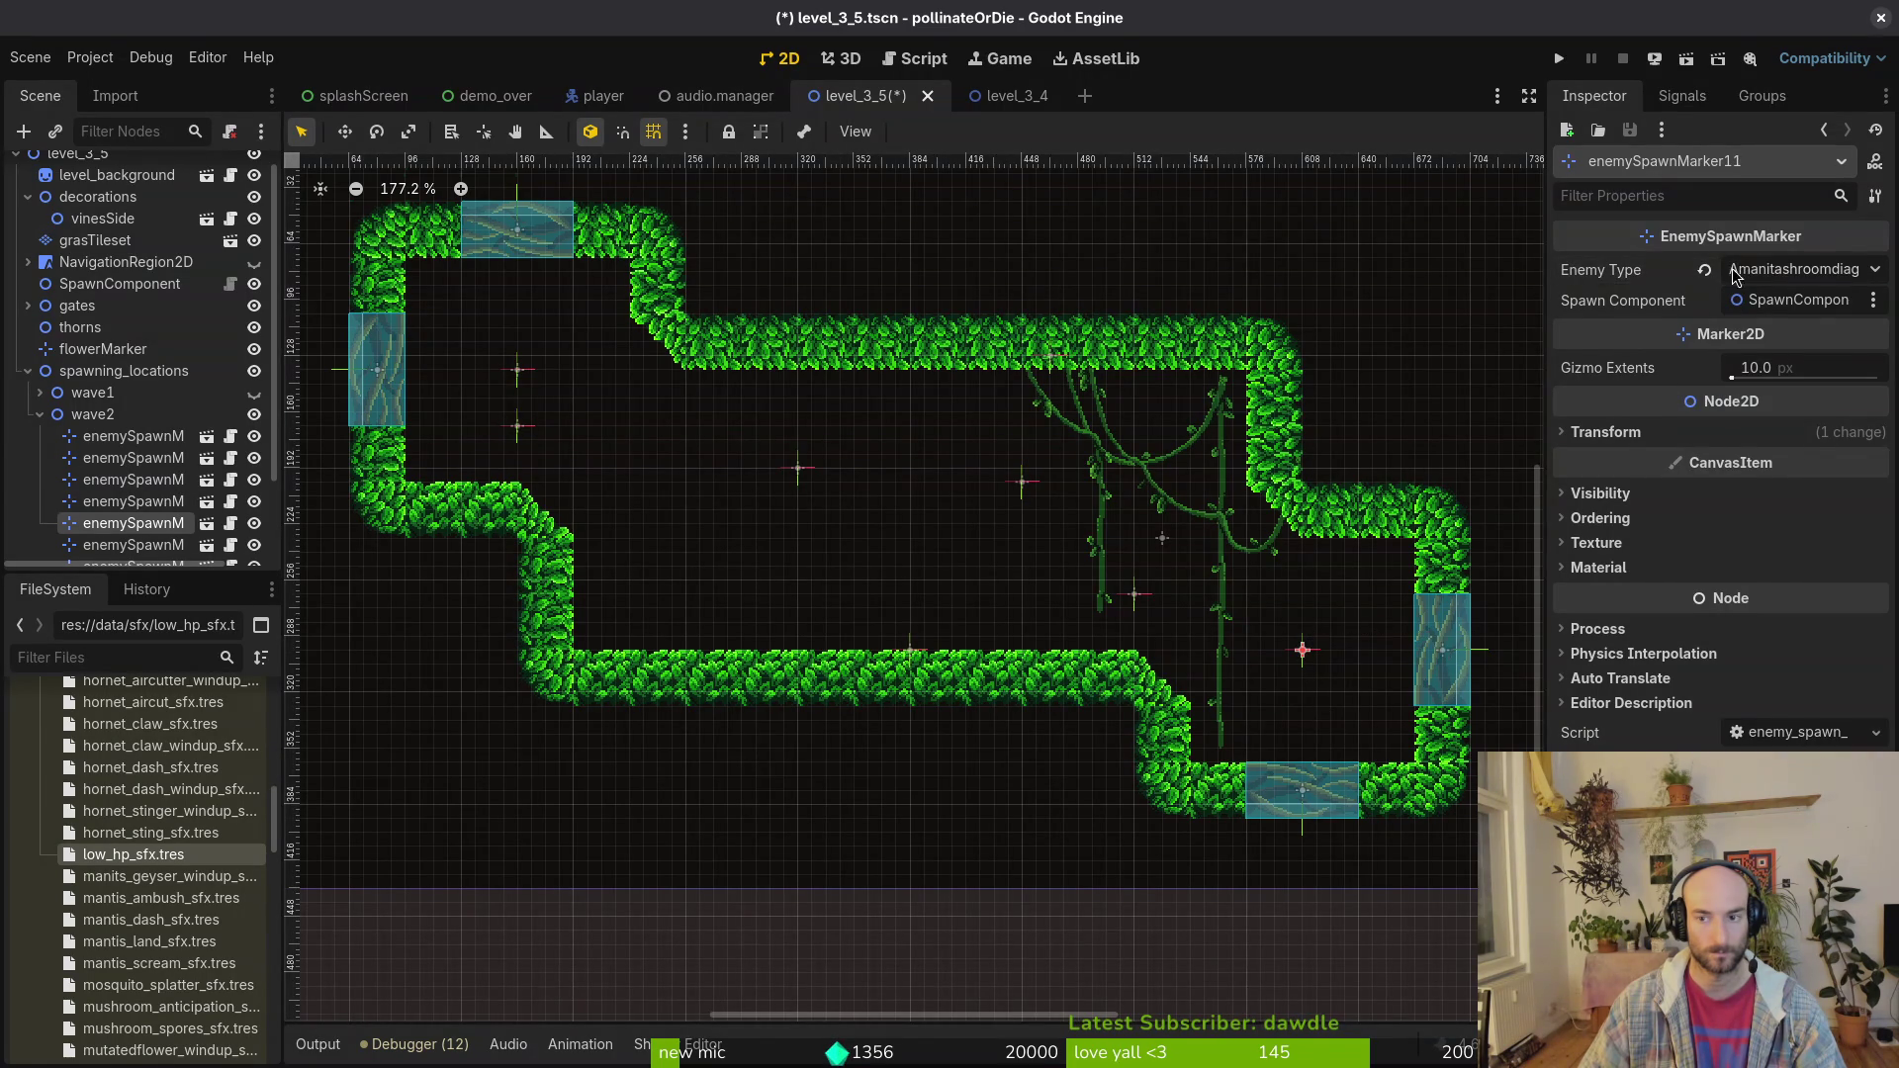
left_click(1739, 278)
left_click(1771, 733)
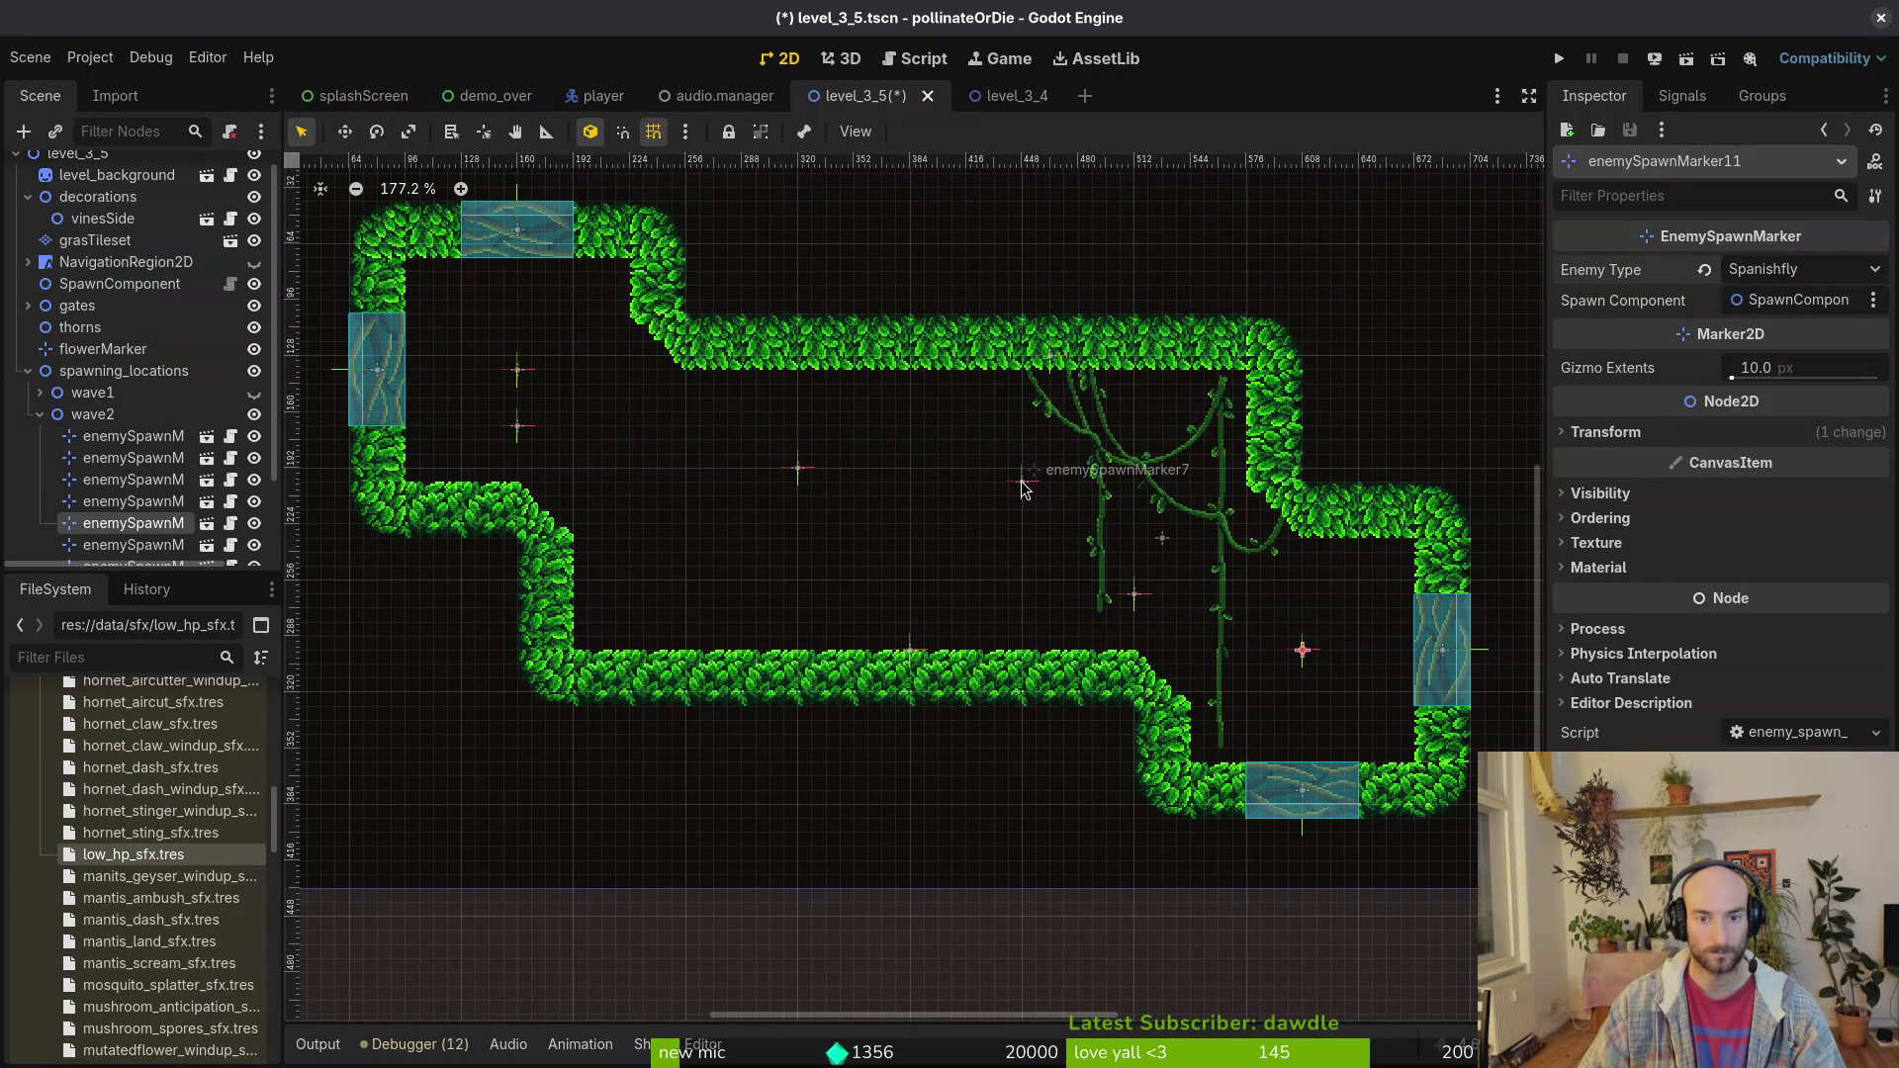
Step: Fine-tune positions: marker12 moved left and marker7 nudged into the centre
mouse_move(1024, 490)
left_mouse_down()
mouse_move(1009, 515)
mouse_move(1013, 498)
mouse_move(1026, 527)
left_mouse_up()
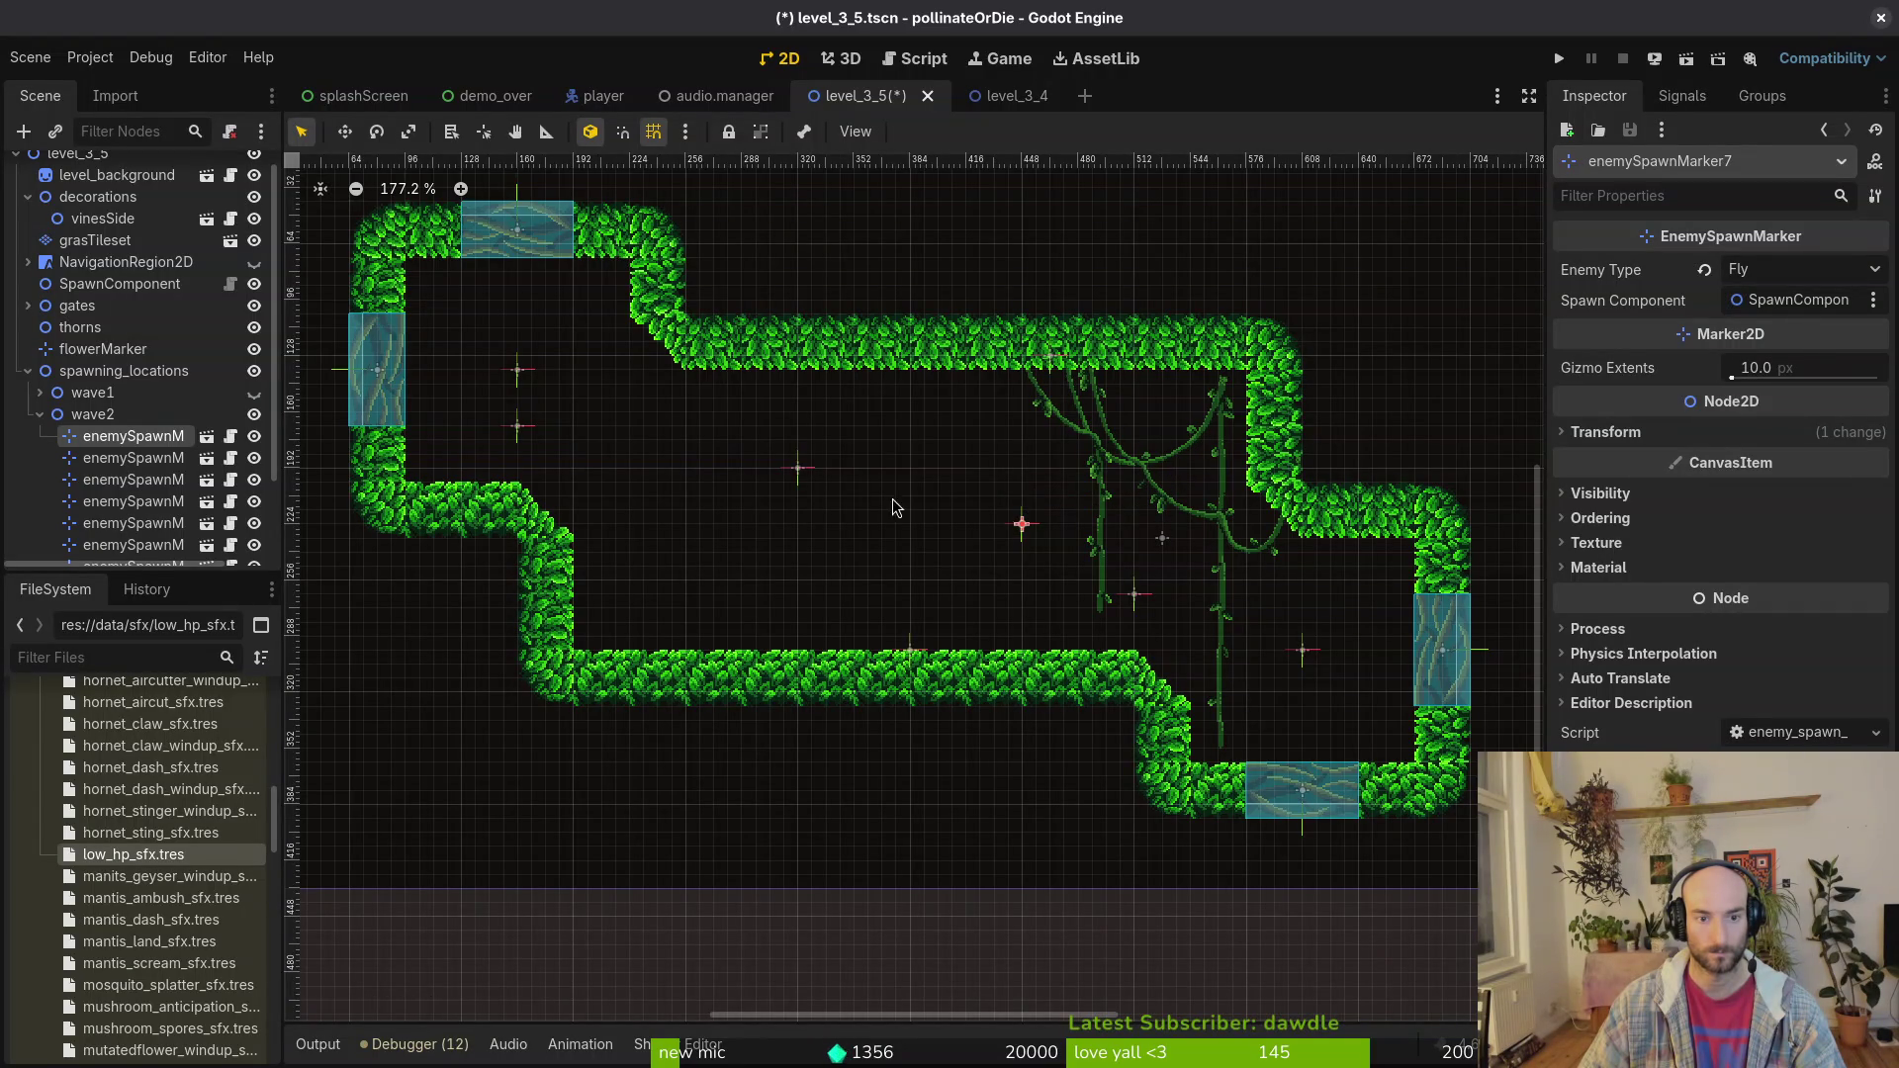
left_click(799, 468)
left_click_drag(798, 468, 687, 468)
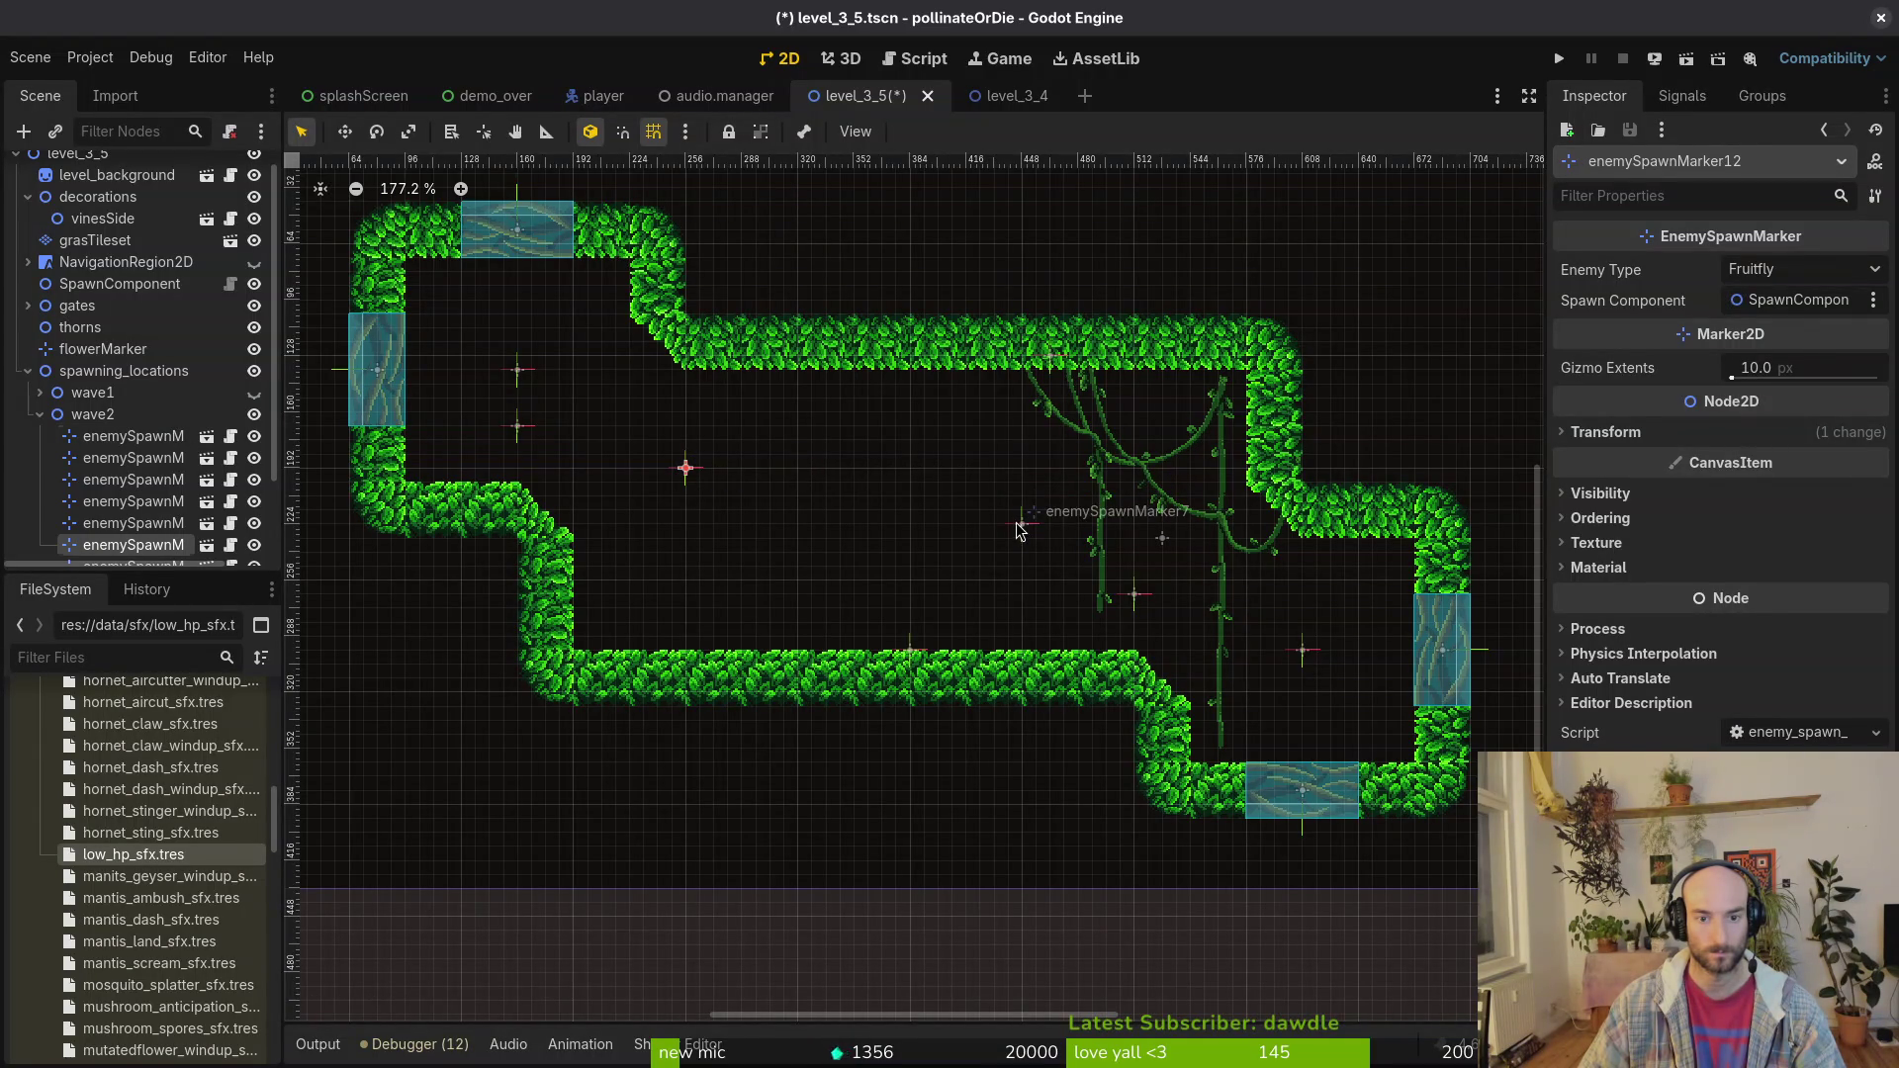
mouse_move(1024, 522)
left_mouse_down()
mouse_move(1024, 465)
mouse_move(900, 520)
left_mouse_up()
Step: Duplicate enemySpawnMarker7 as marker14 and reposition markers 14, 12, 8 and 9
key("ctrl+d")
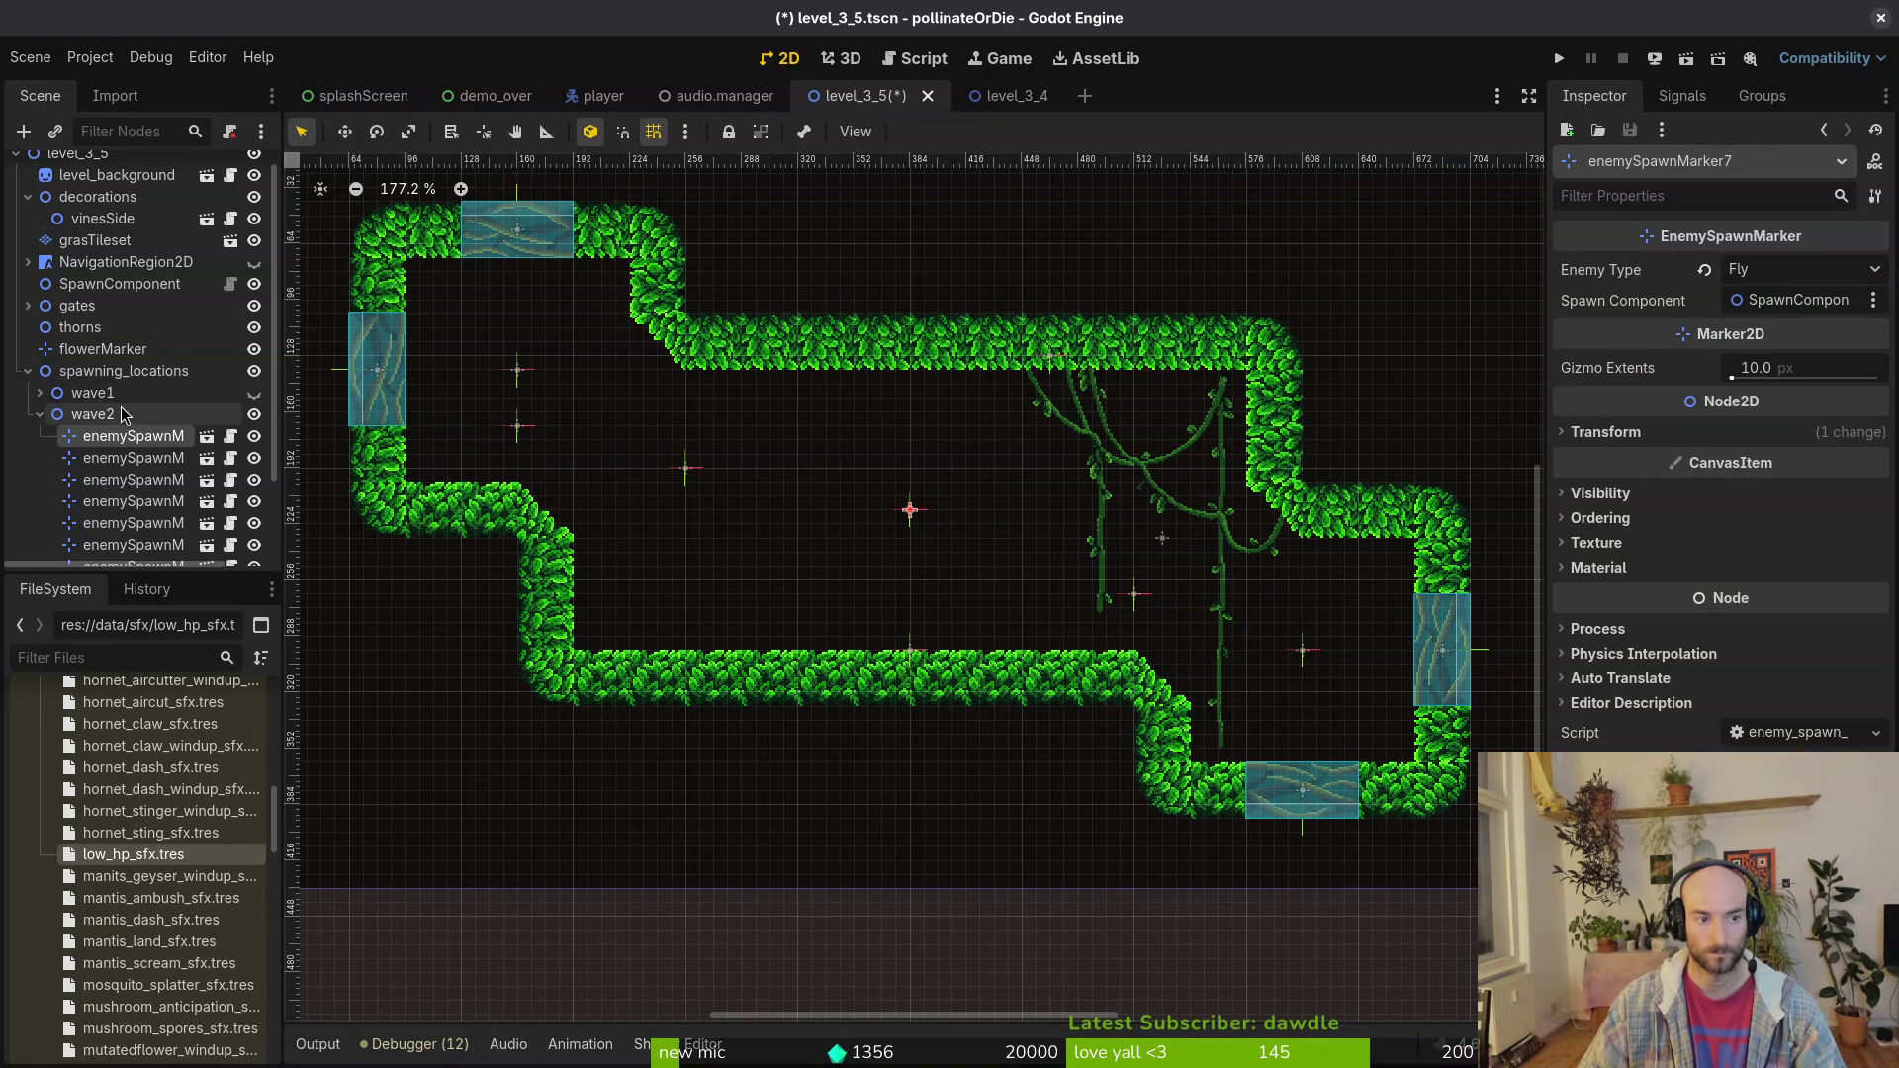
mouse_move(910, 510)
left_mouse_down()
mouse_move(1177, 556)
mouse_move(1008, 552)
left_mouse_up()
left_click_drag(691, 480, 721, 479)
mouse_move(997, 544)
left_mouse_down()
mouse_move(1082, 572)
mouse_move(1057, 599)
mouse_move(1100, 606)
left_mouse_up()
left_click_drag(521, 435, 690, 589)
left_click_drag(1100, 605, 1143, 591)
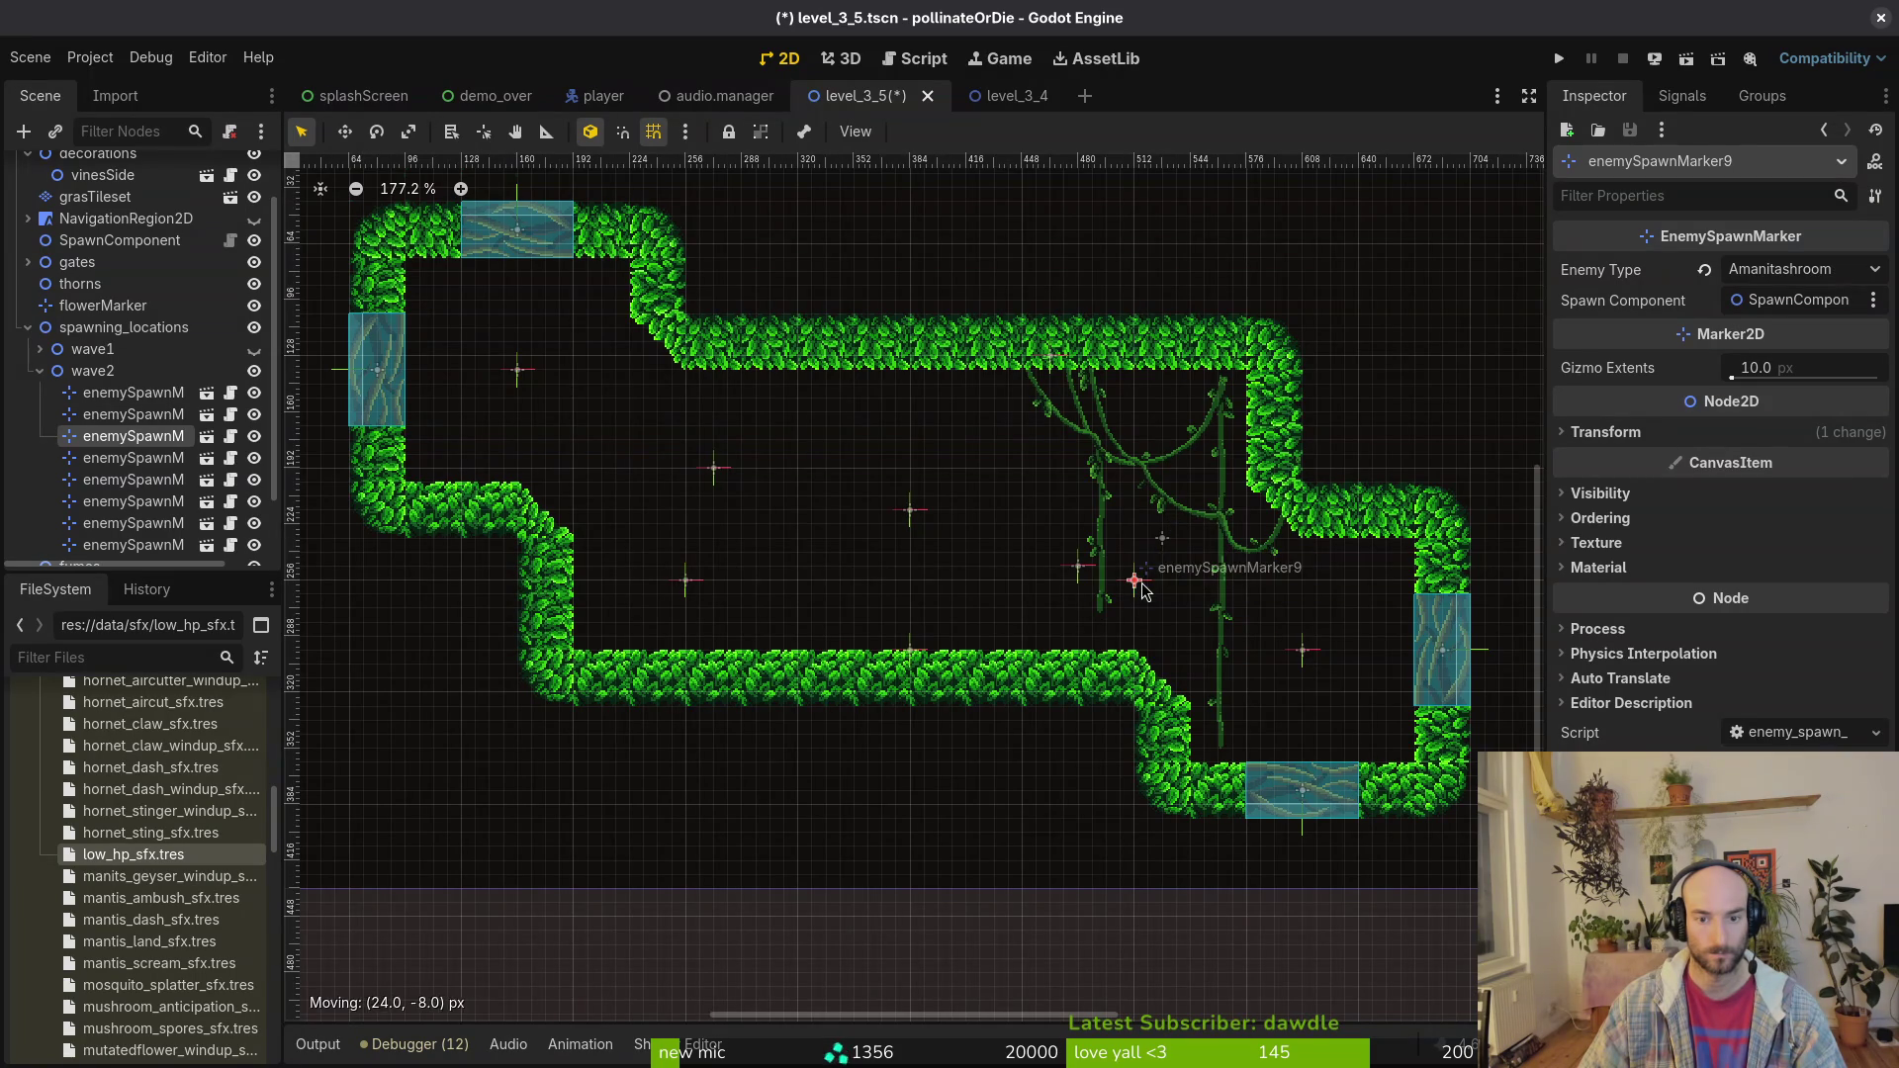
mouse_move(712, 467)
left_mouse_down()
mouse_move(623, 424)
mouse_move(670, 432)
mouse_move(700, 474)
mouse_move(633, 435)
mouse_move(648, 420)
mouse_move(826, 495)
left_mouse_up()
left_click(1088, 572)
Step: Review the markers' enemy types and make marker14 a Fruitfly
left_click(913, 515)
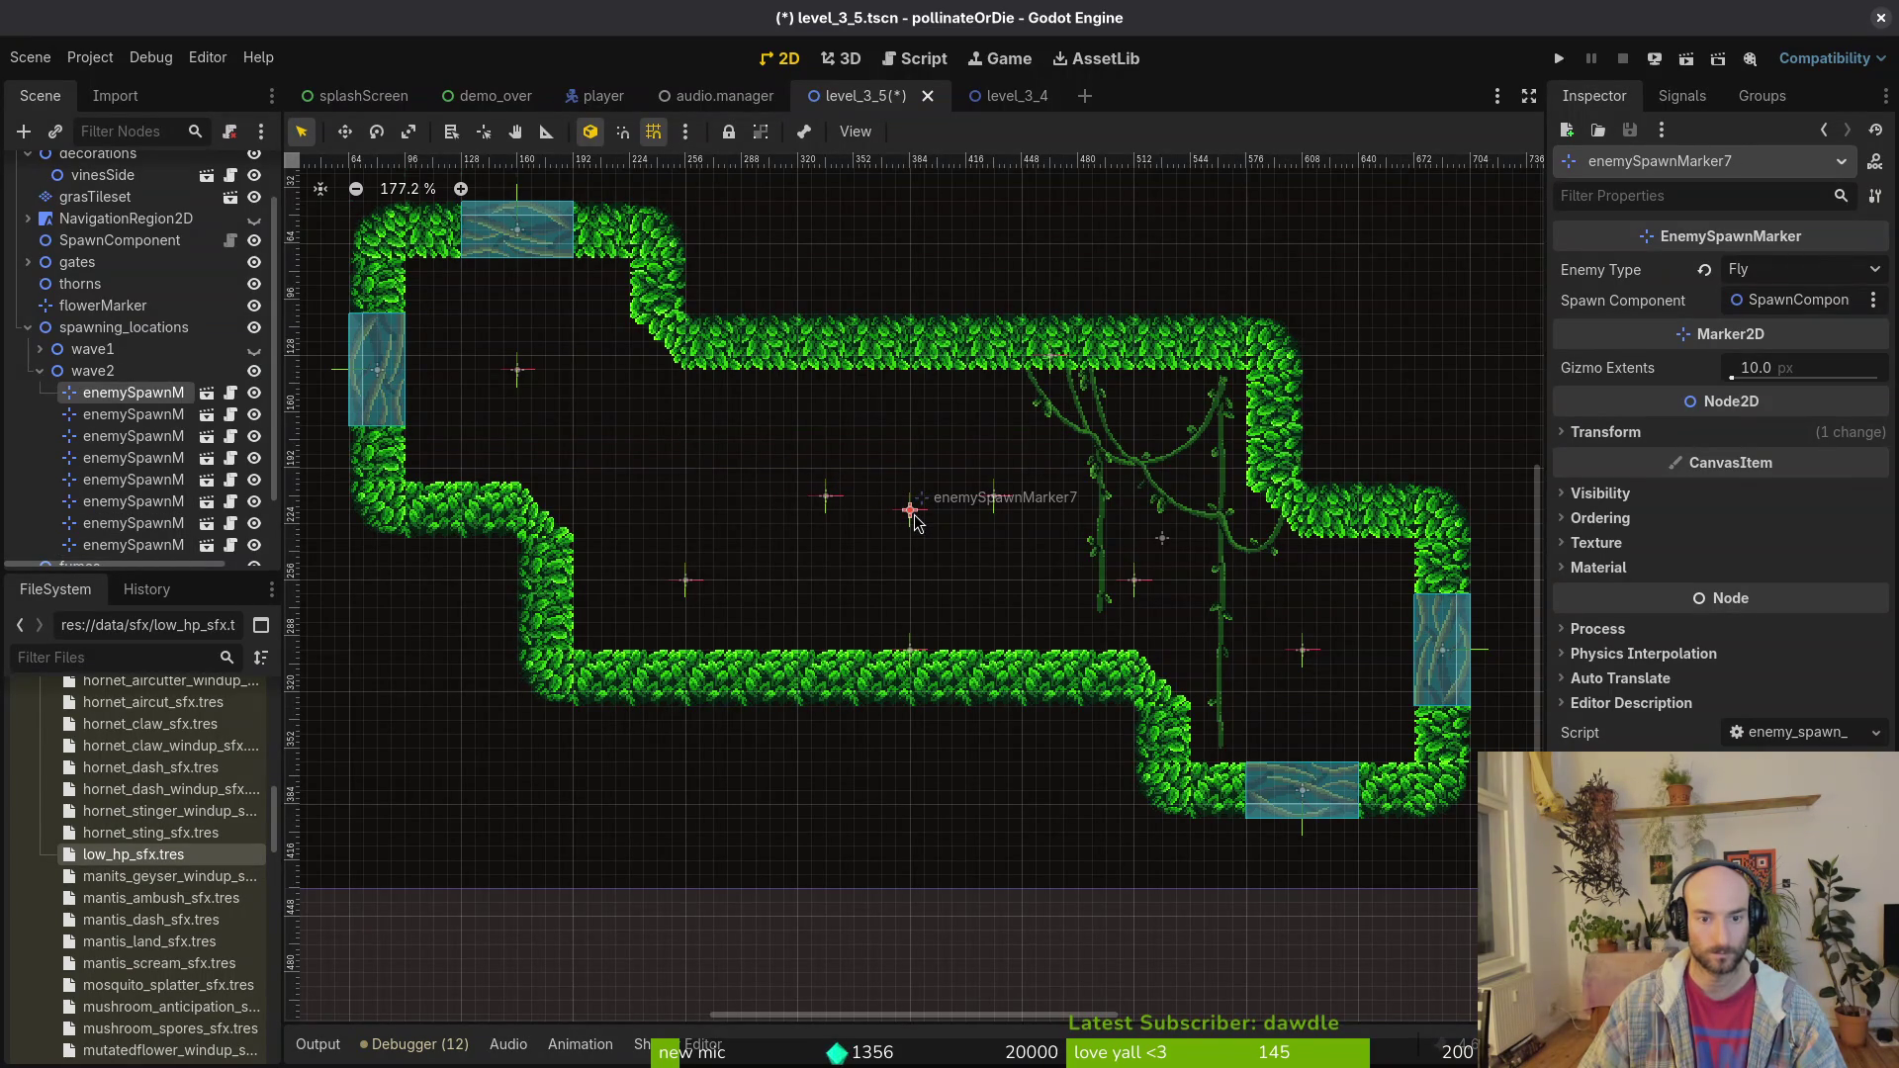
left_click(886, 596)
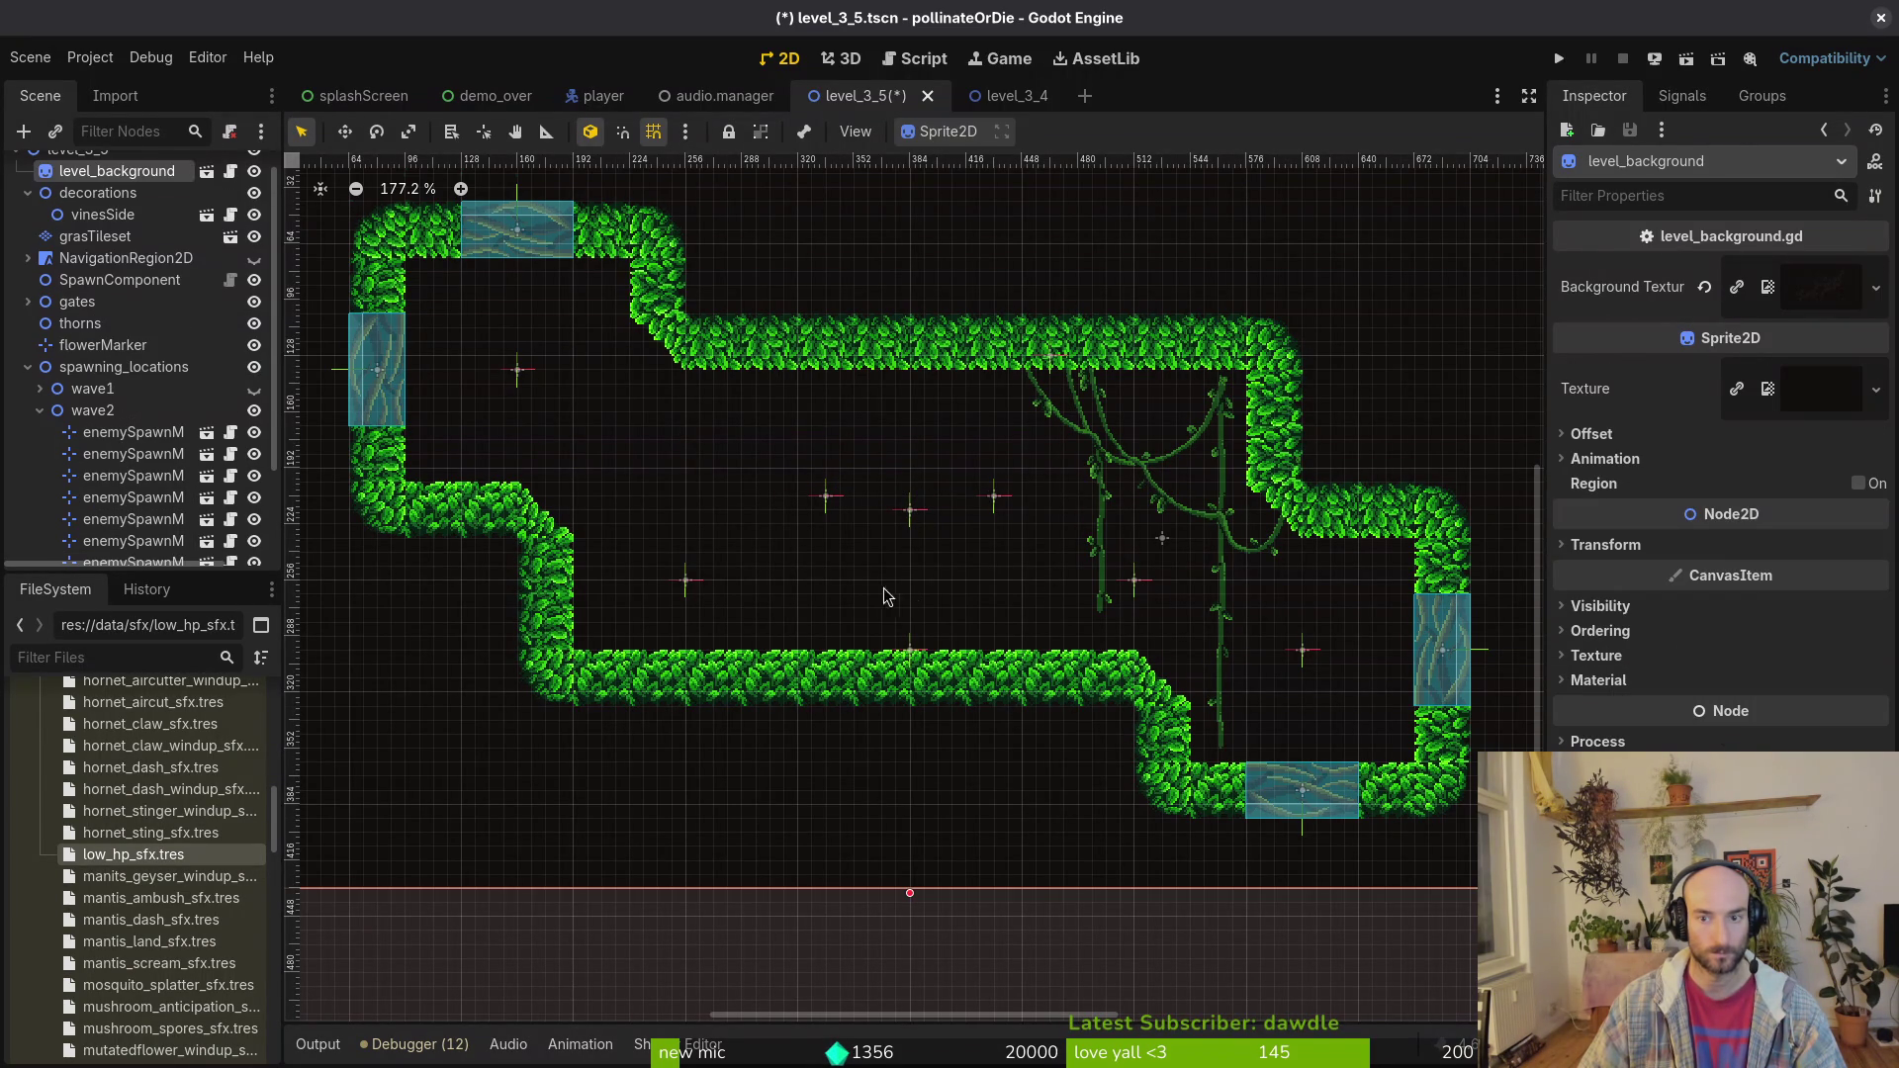
left_click(1135, 585)
left_click(686, 582)
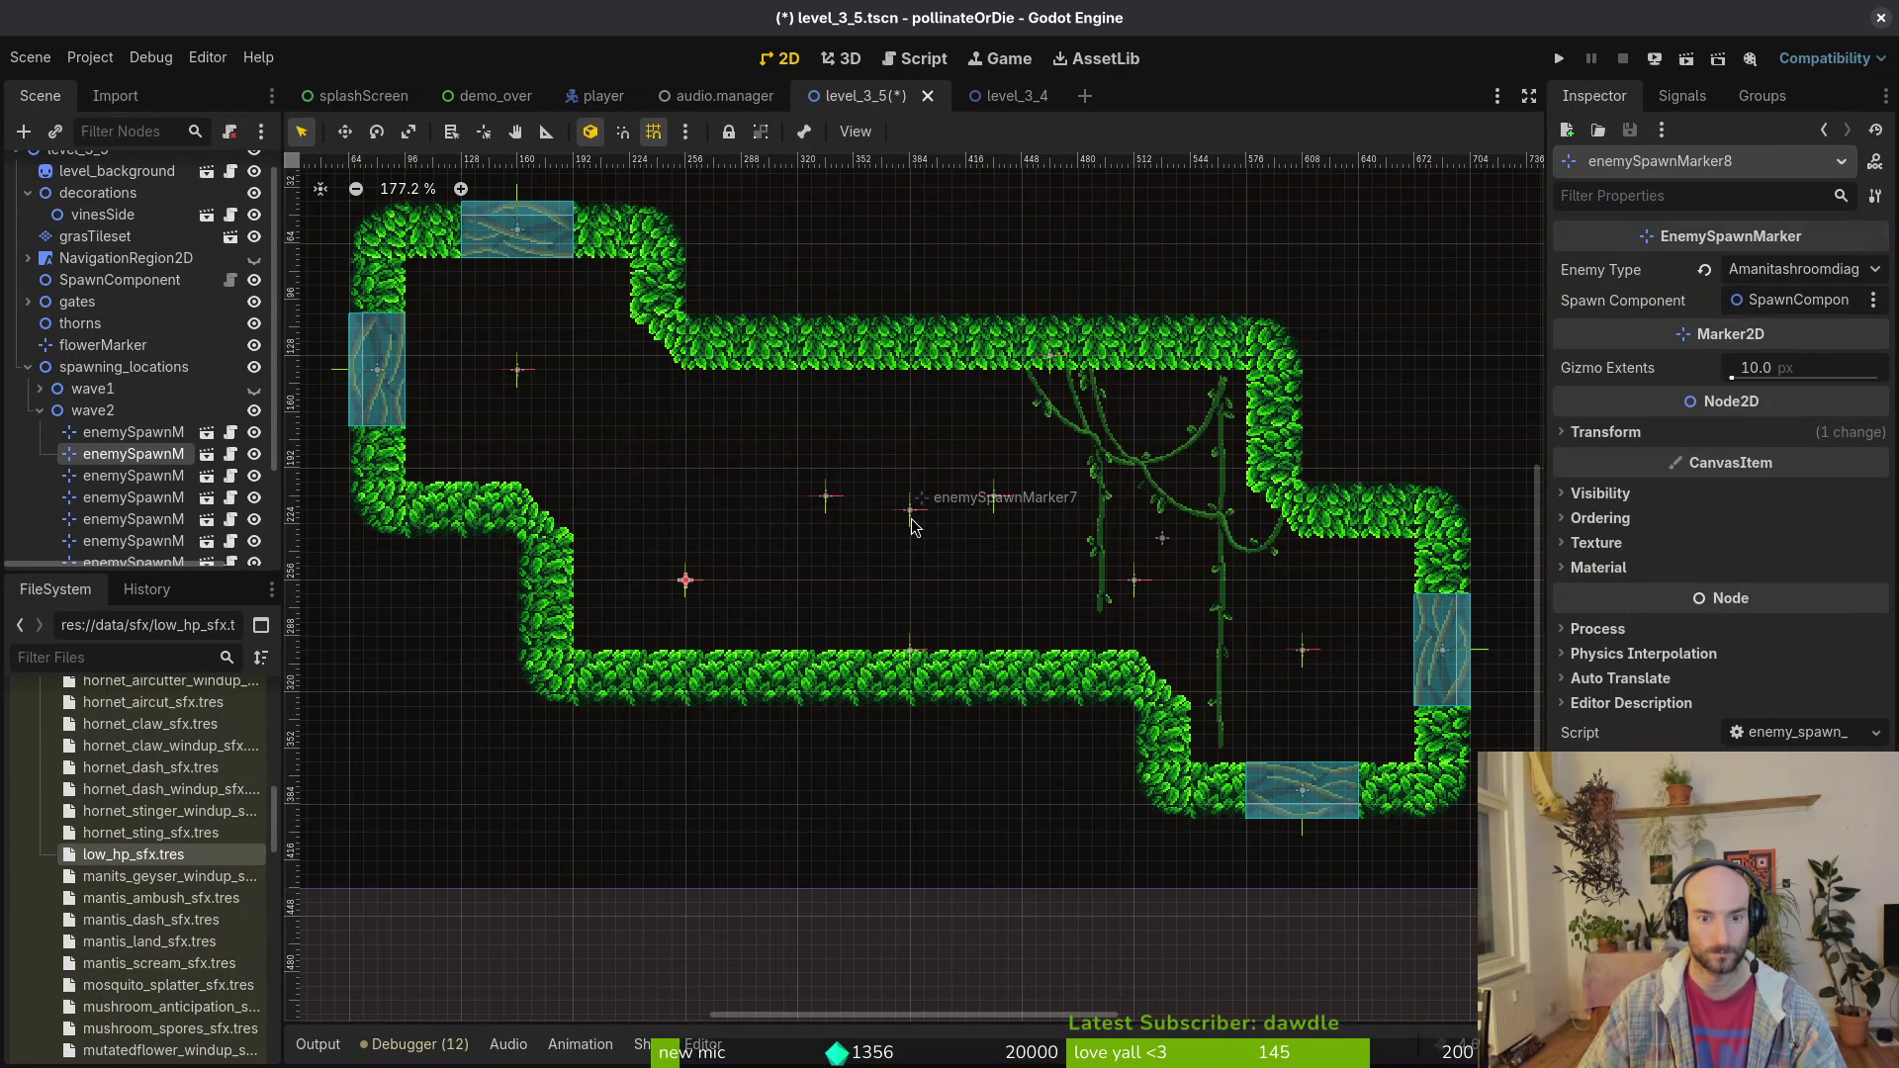
left_click(910, 512)
left_click(995, 498)
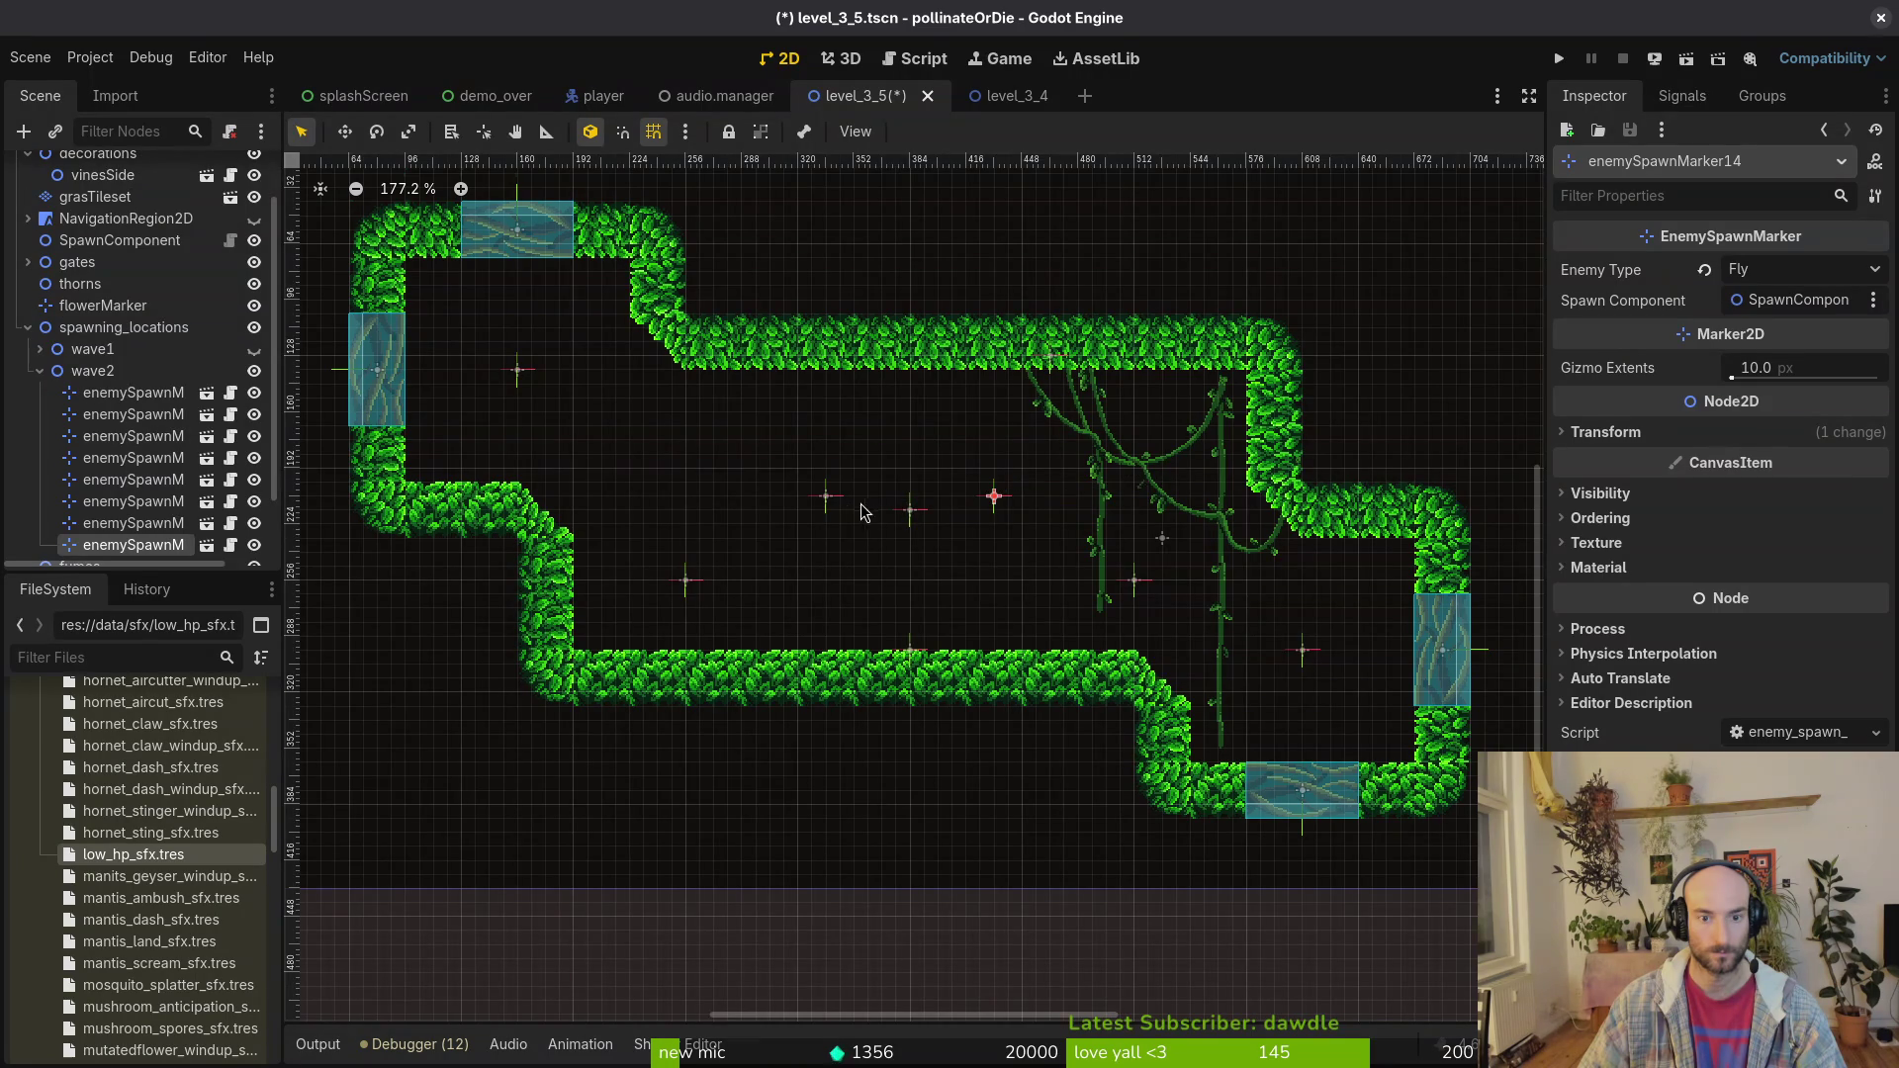
left_click(827, 498)
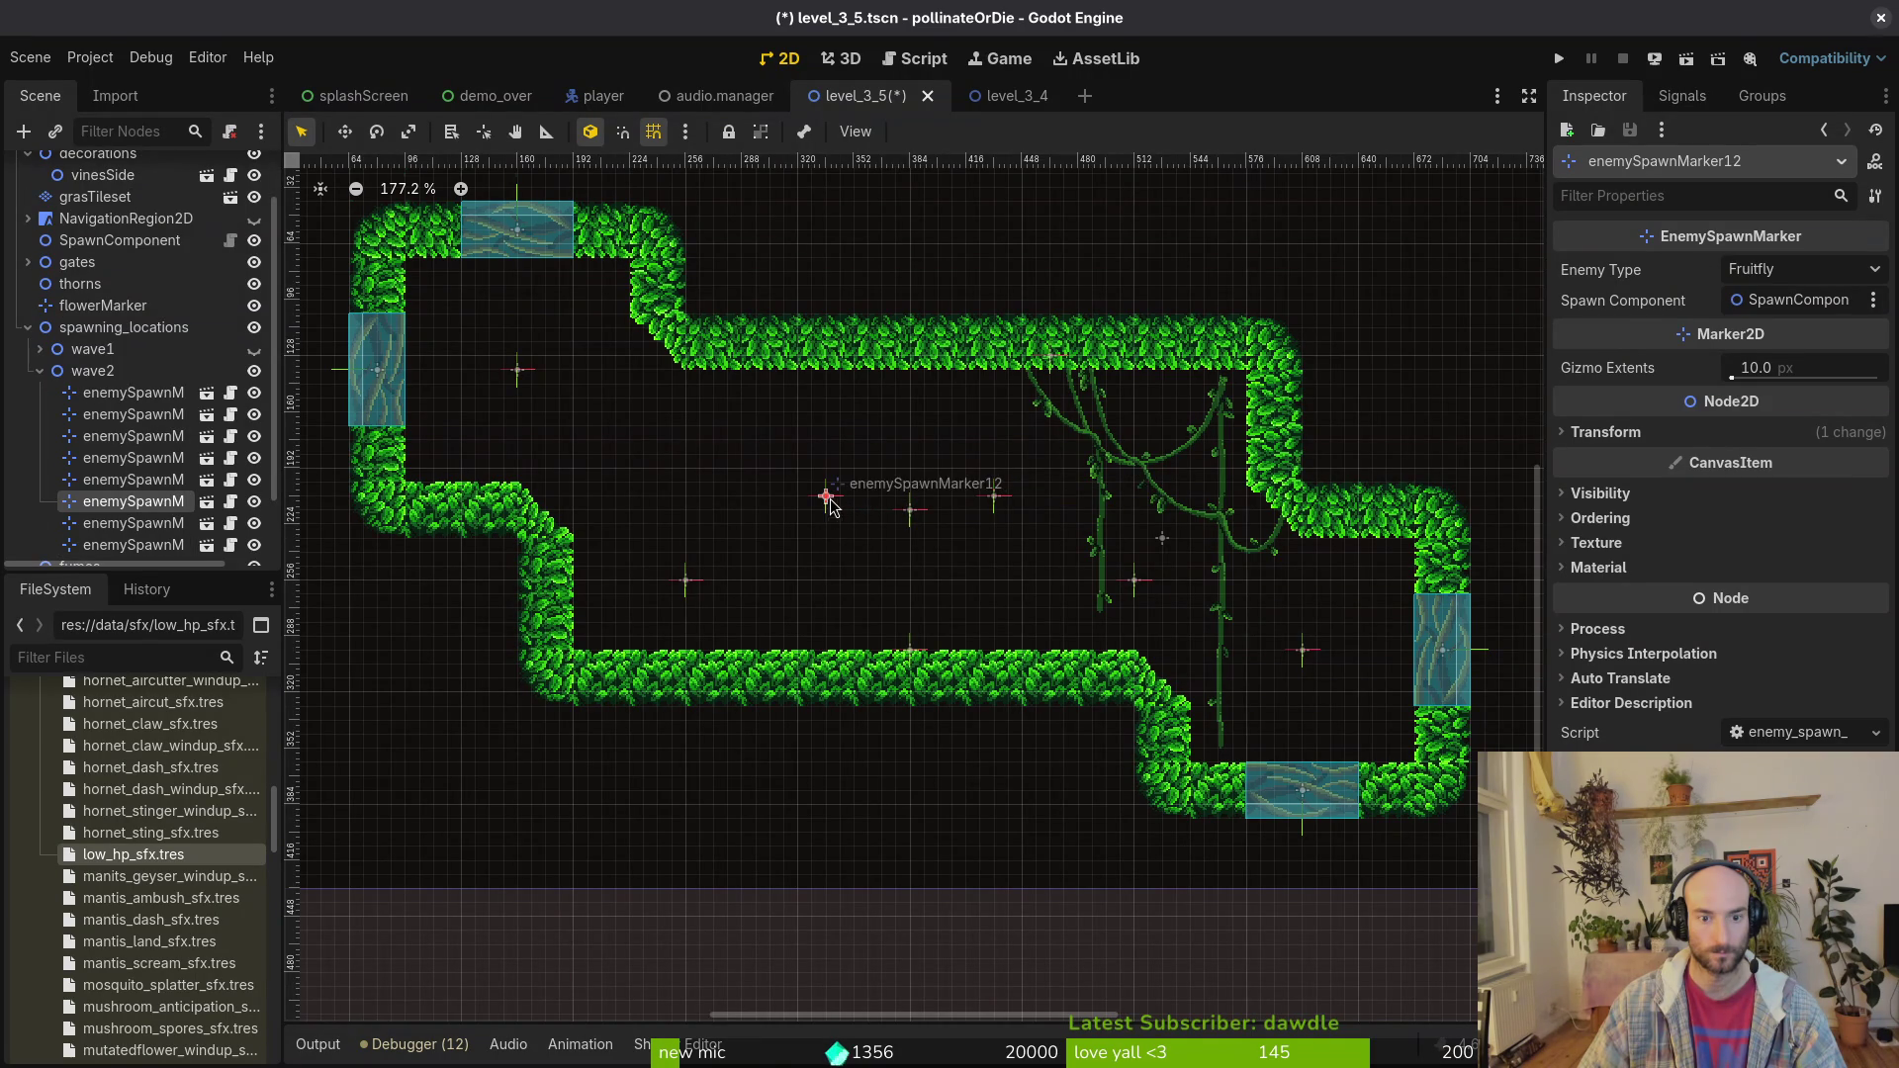
left_click(995, 497)
left_click(1794, 272)
left_click(1791, 299)
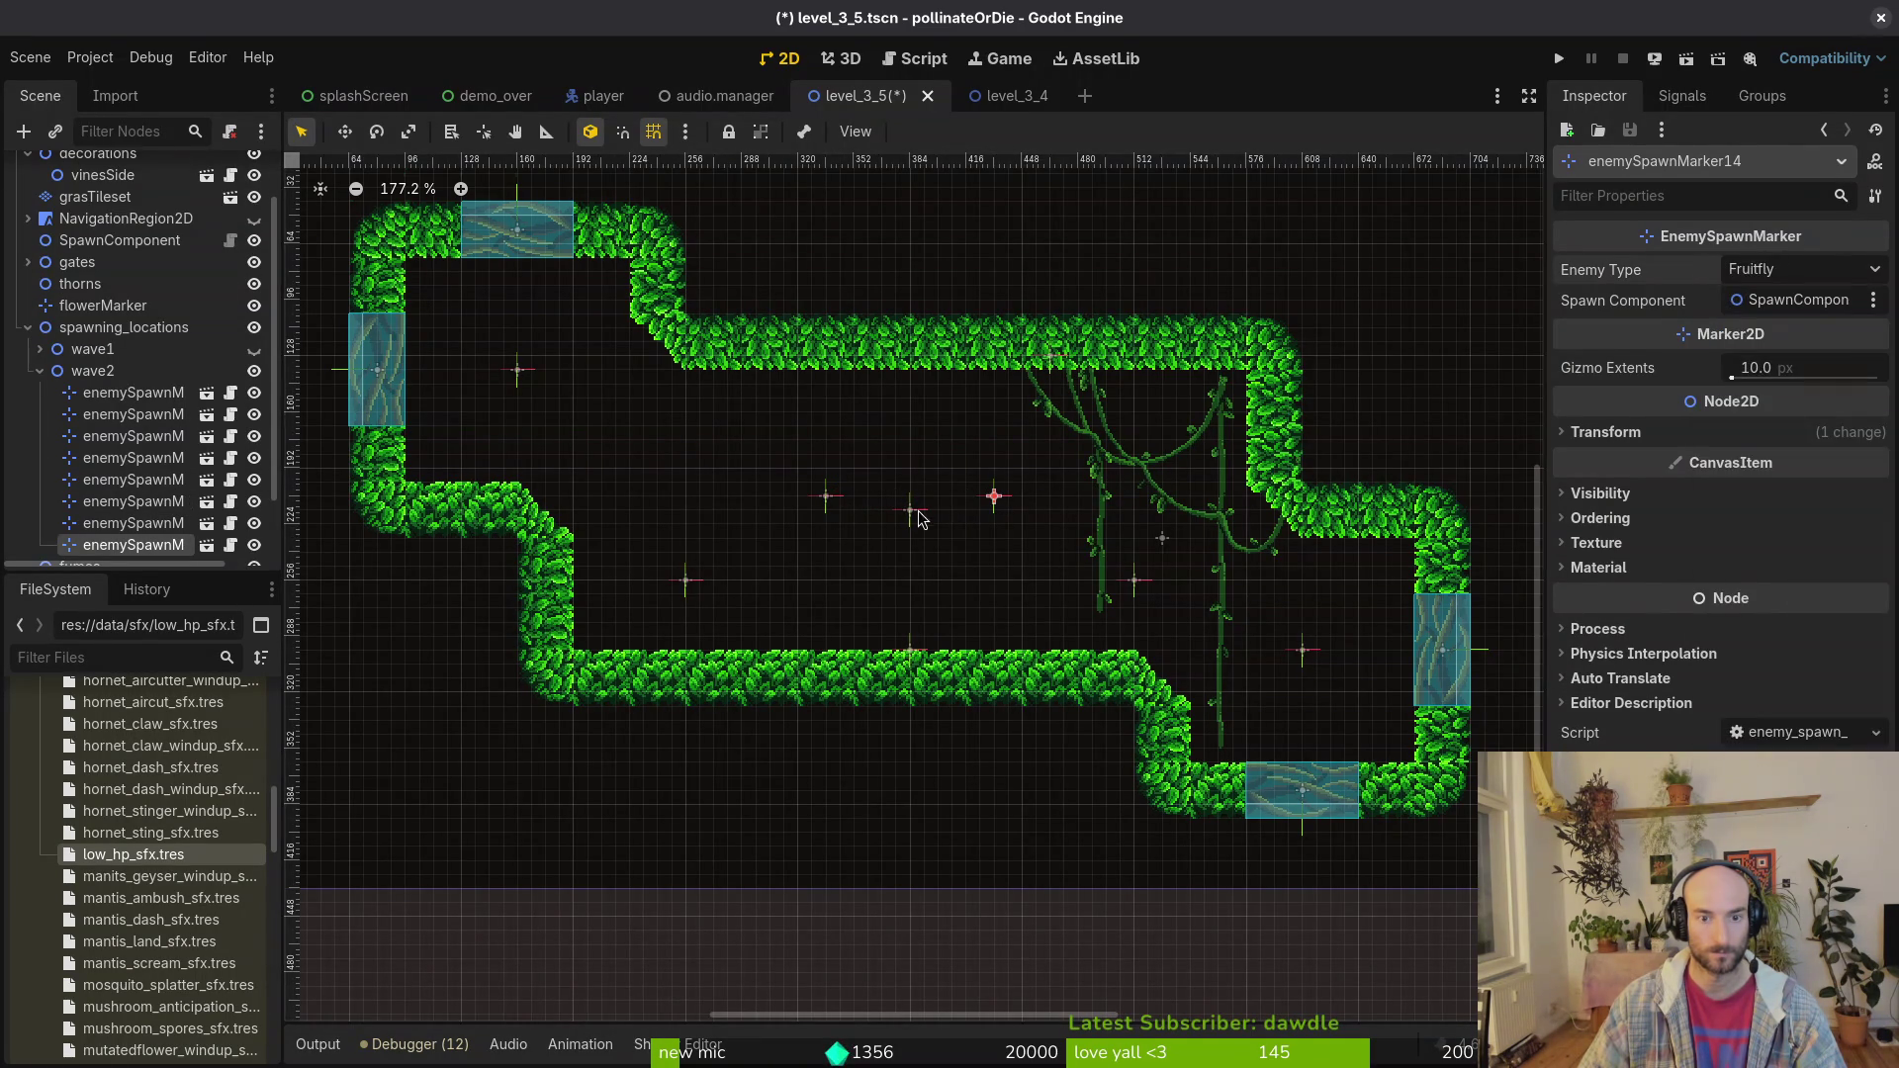
Step: Move marker12 left and marker14 right beside the right-hand vines
left_click(910, 510)
left_click(519, 374)
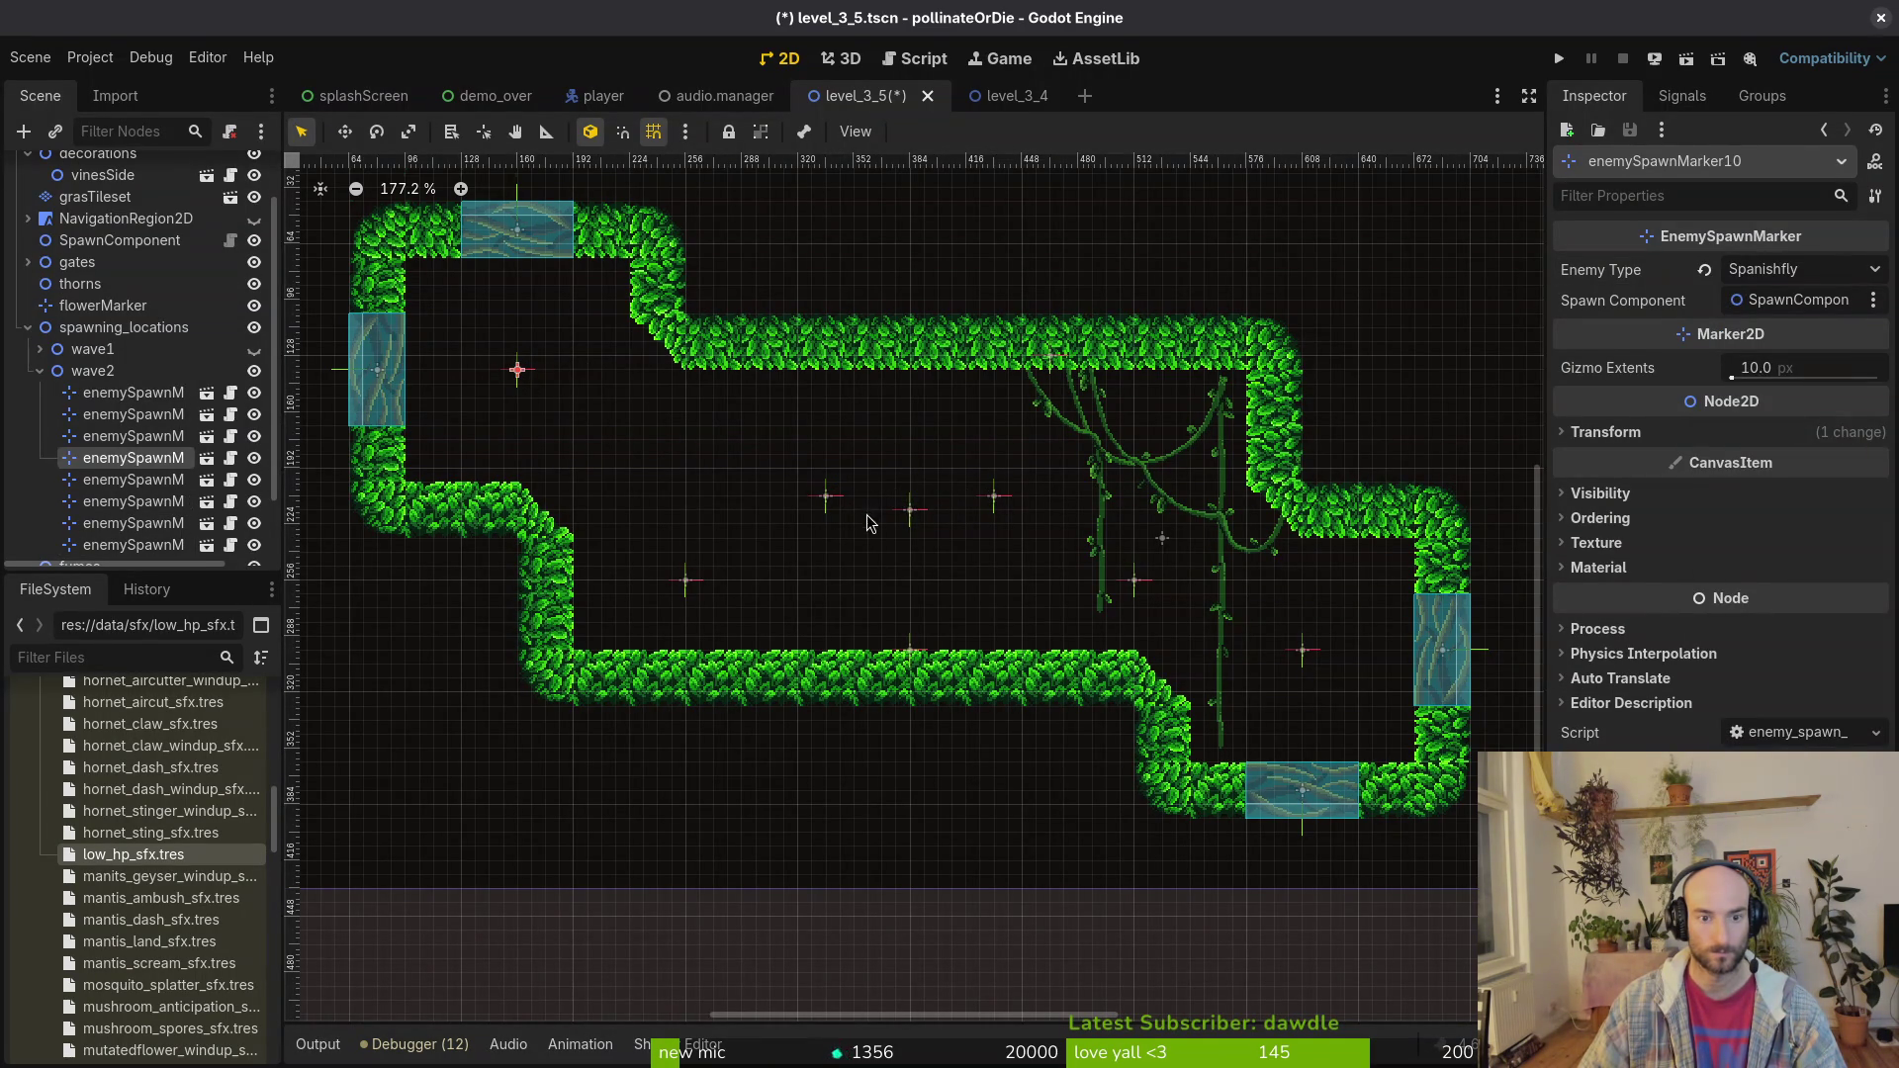
mouse_move(817, 501)
left_mouse_down()
mouse_move(740, 488)
mouse_move(754, 477)
left_mouse_up()
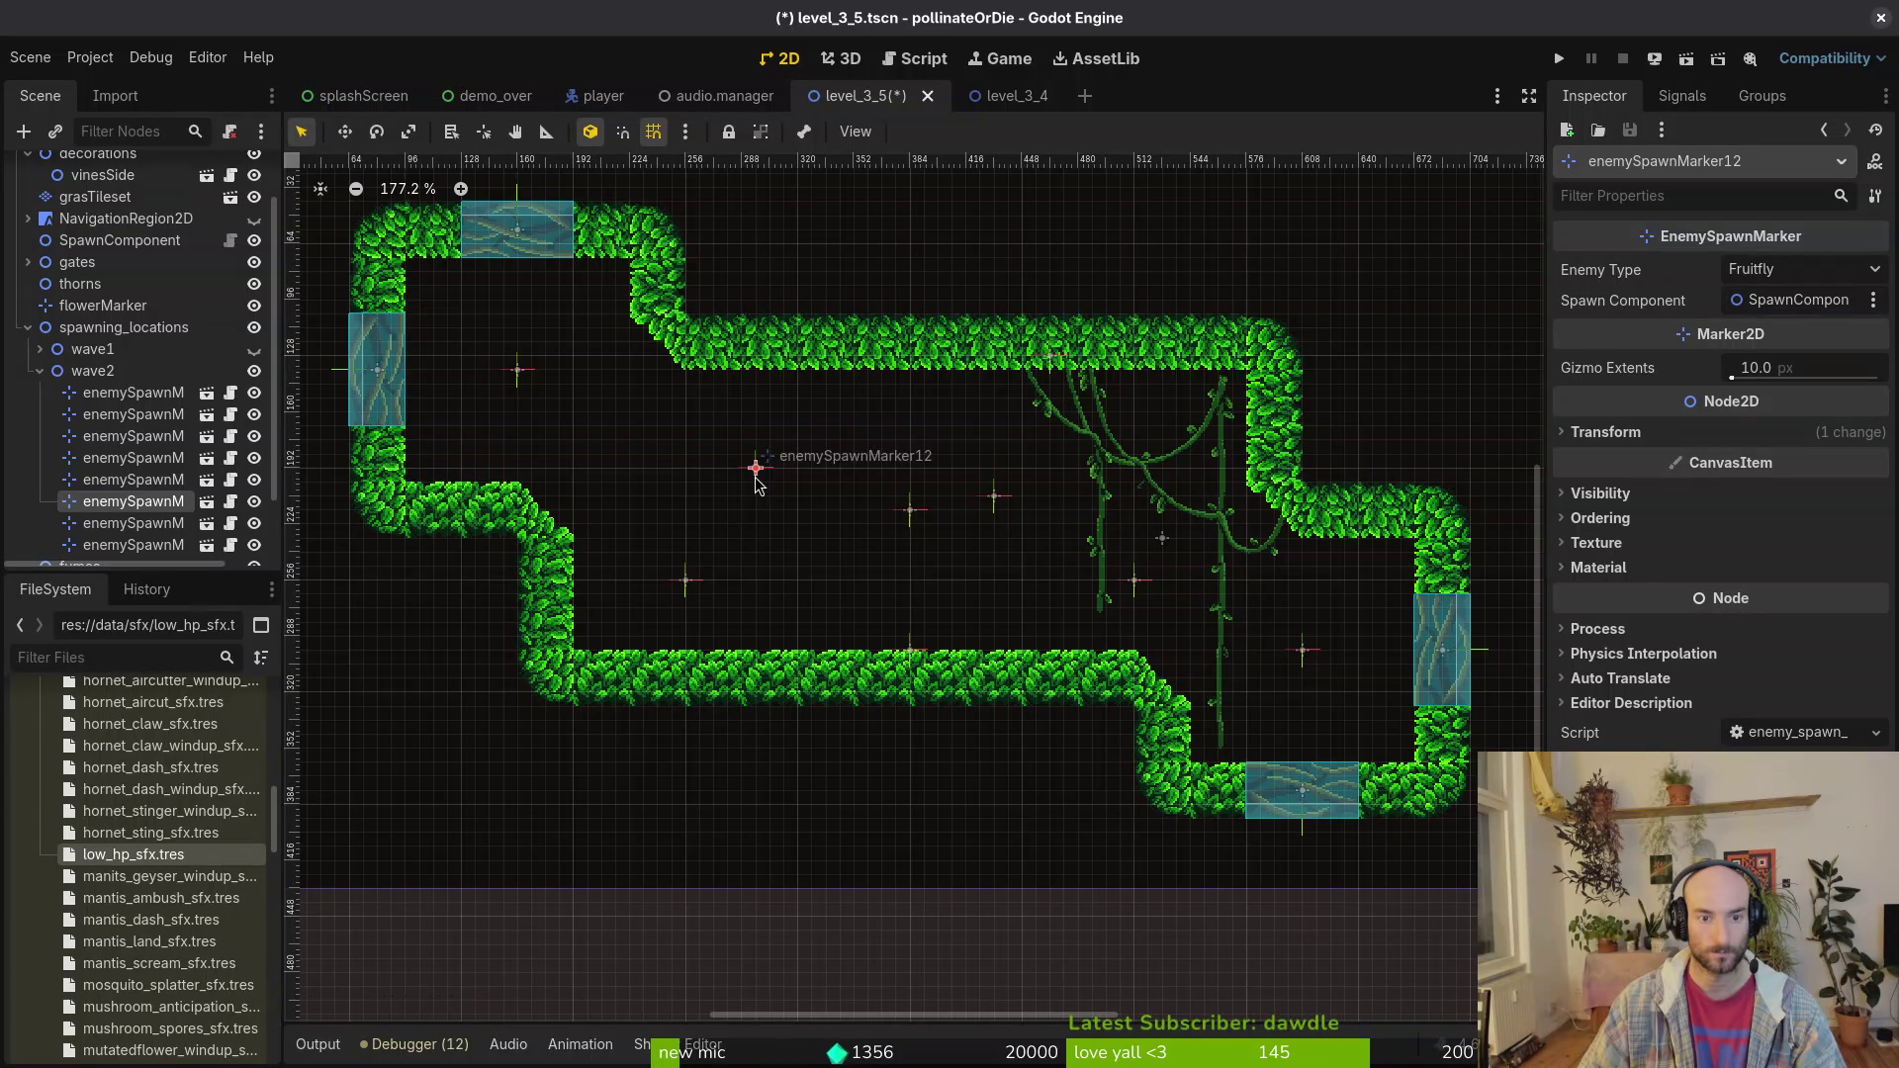
mouse_move(993, 496)
left_mouse_down()
mouse_move(1076, 482)
mouse_move(1024, 546)
left_mouse_up()
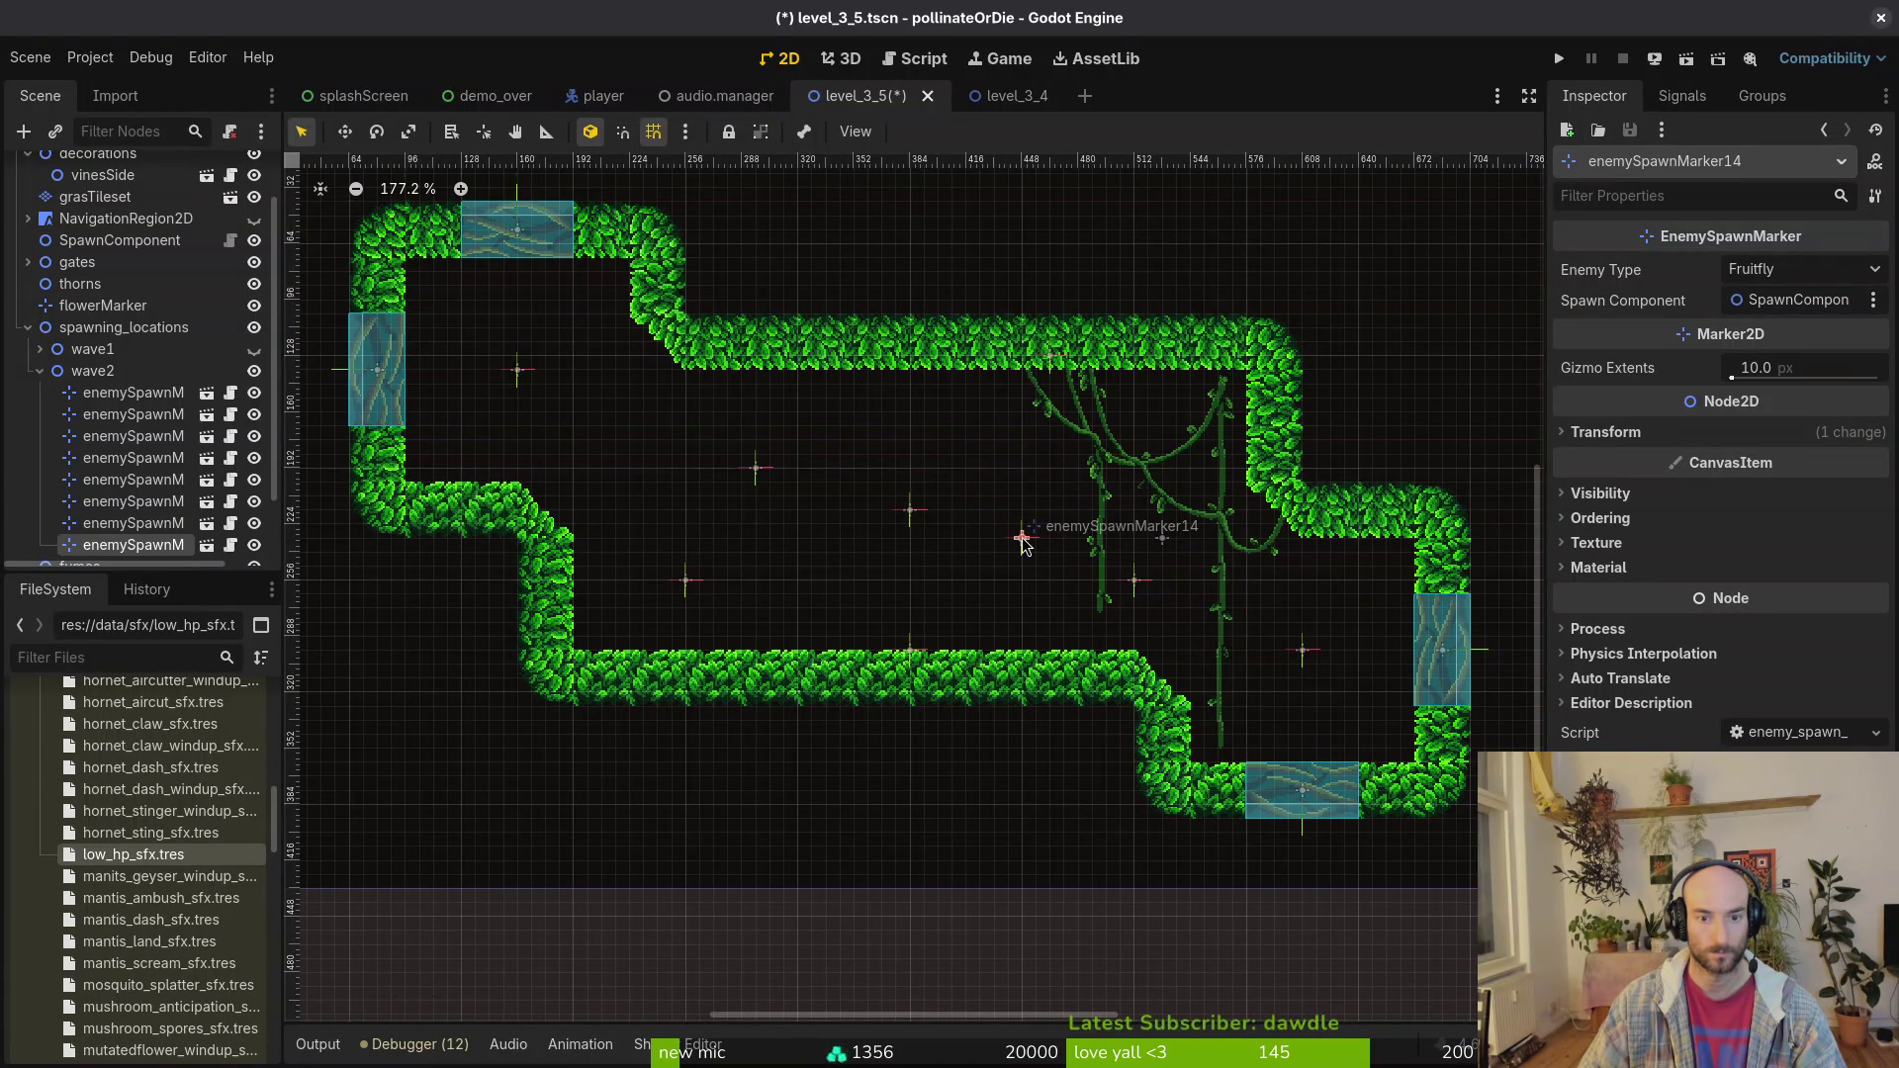
scroll(910, 512, "up", 4)
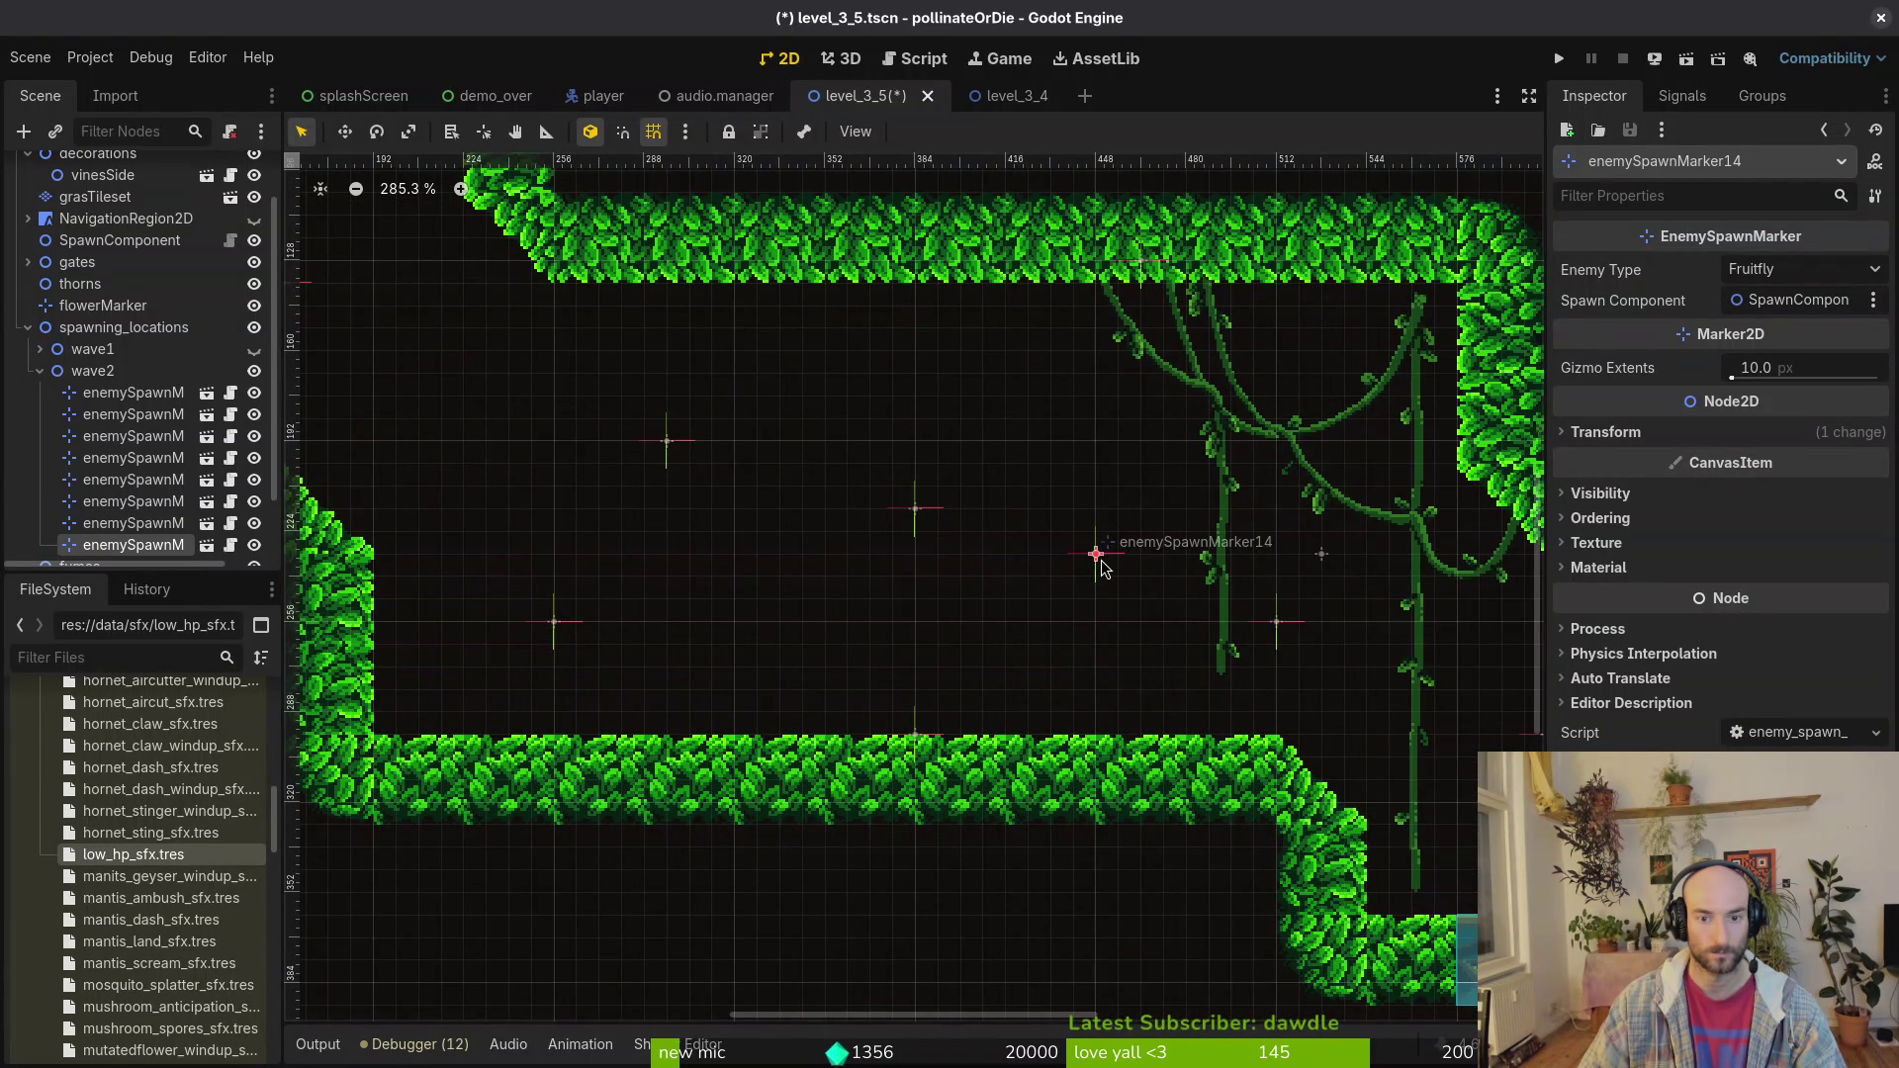
left_click_drag(1102, 555, 1160, 565)
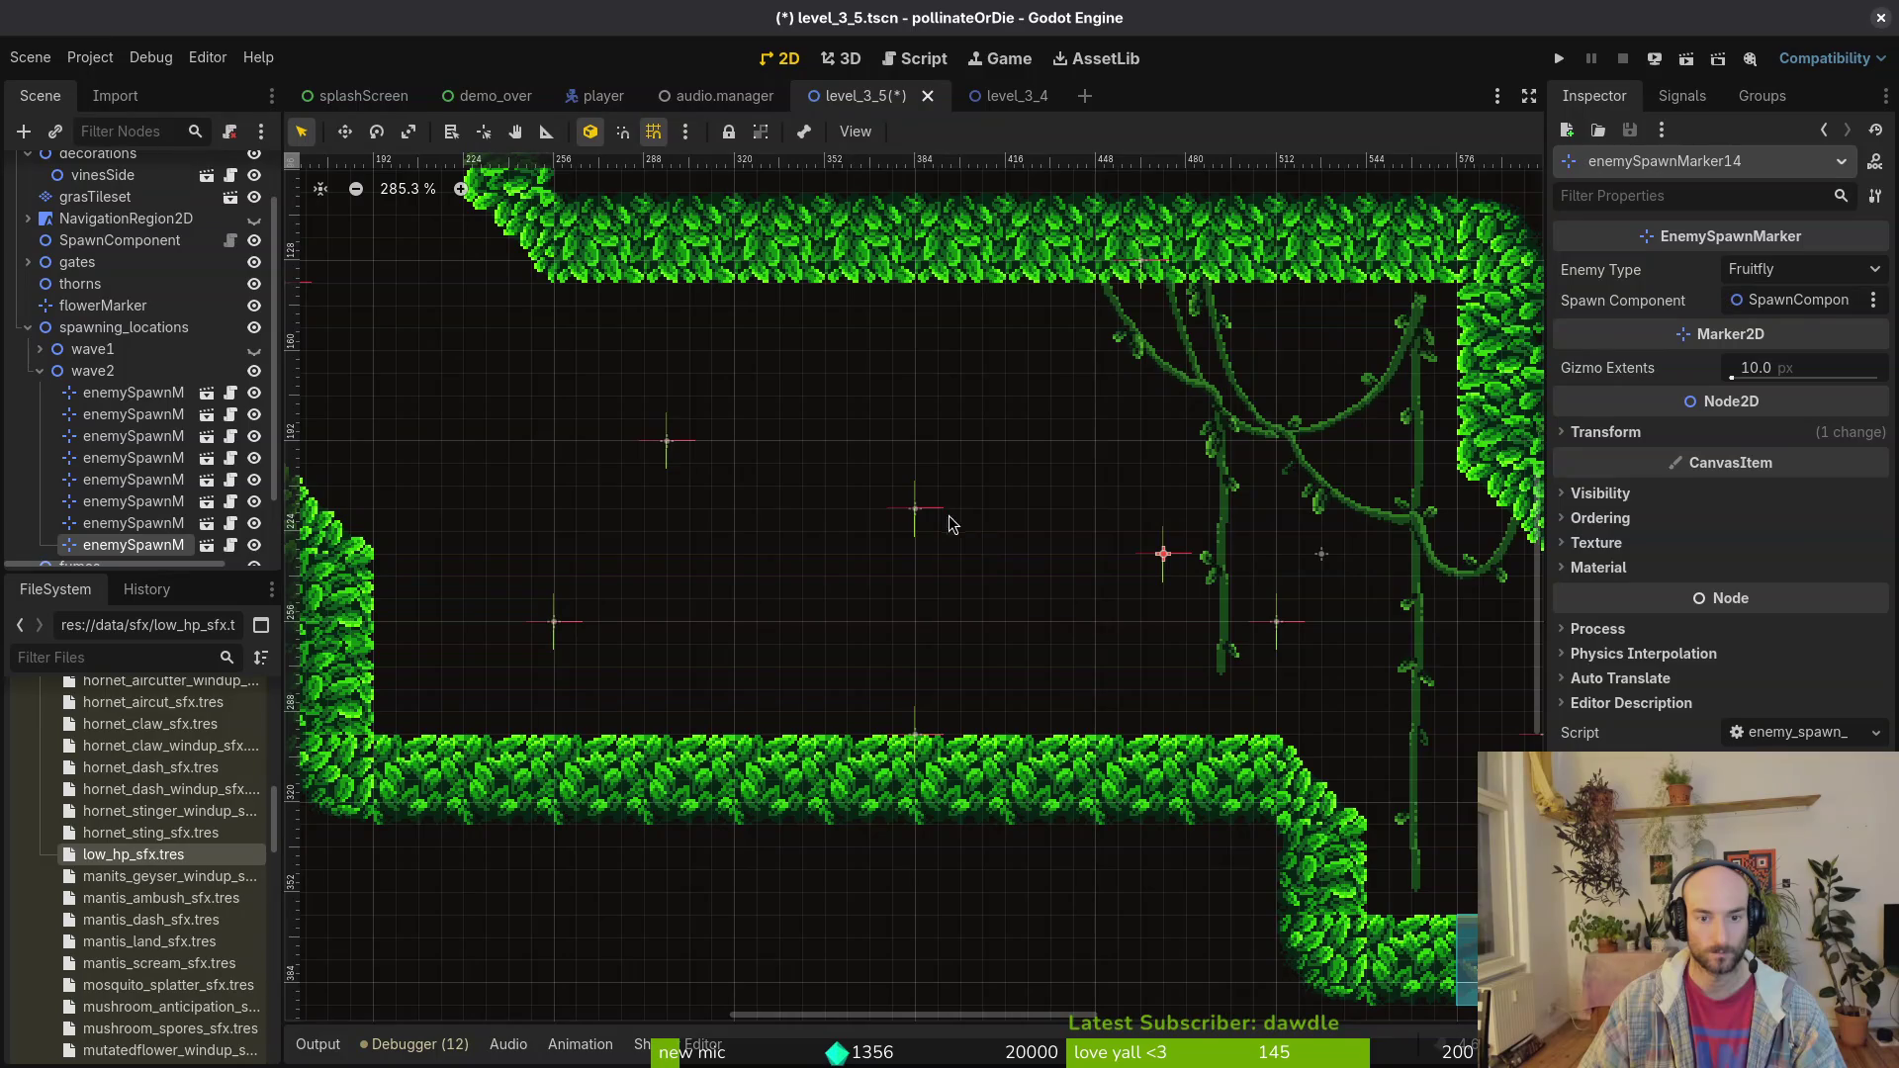
Step: Check the settings of markers 12, 14, 7, 9 and 11, then clear the selection
left_click(667, 461)
scroll(754, 491, "down", 4)
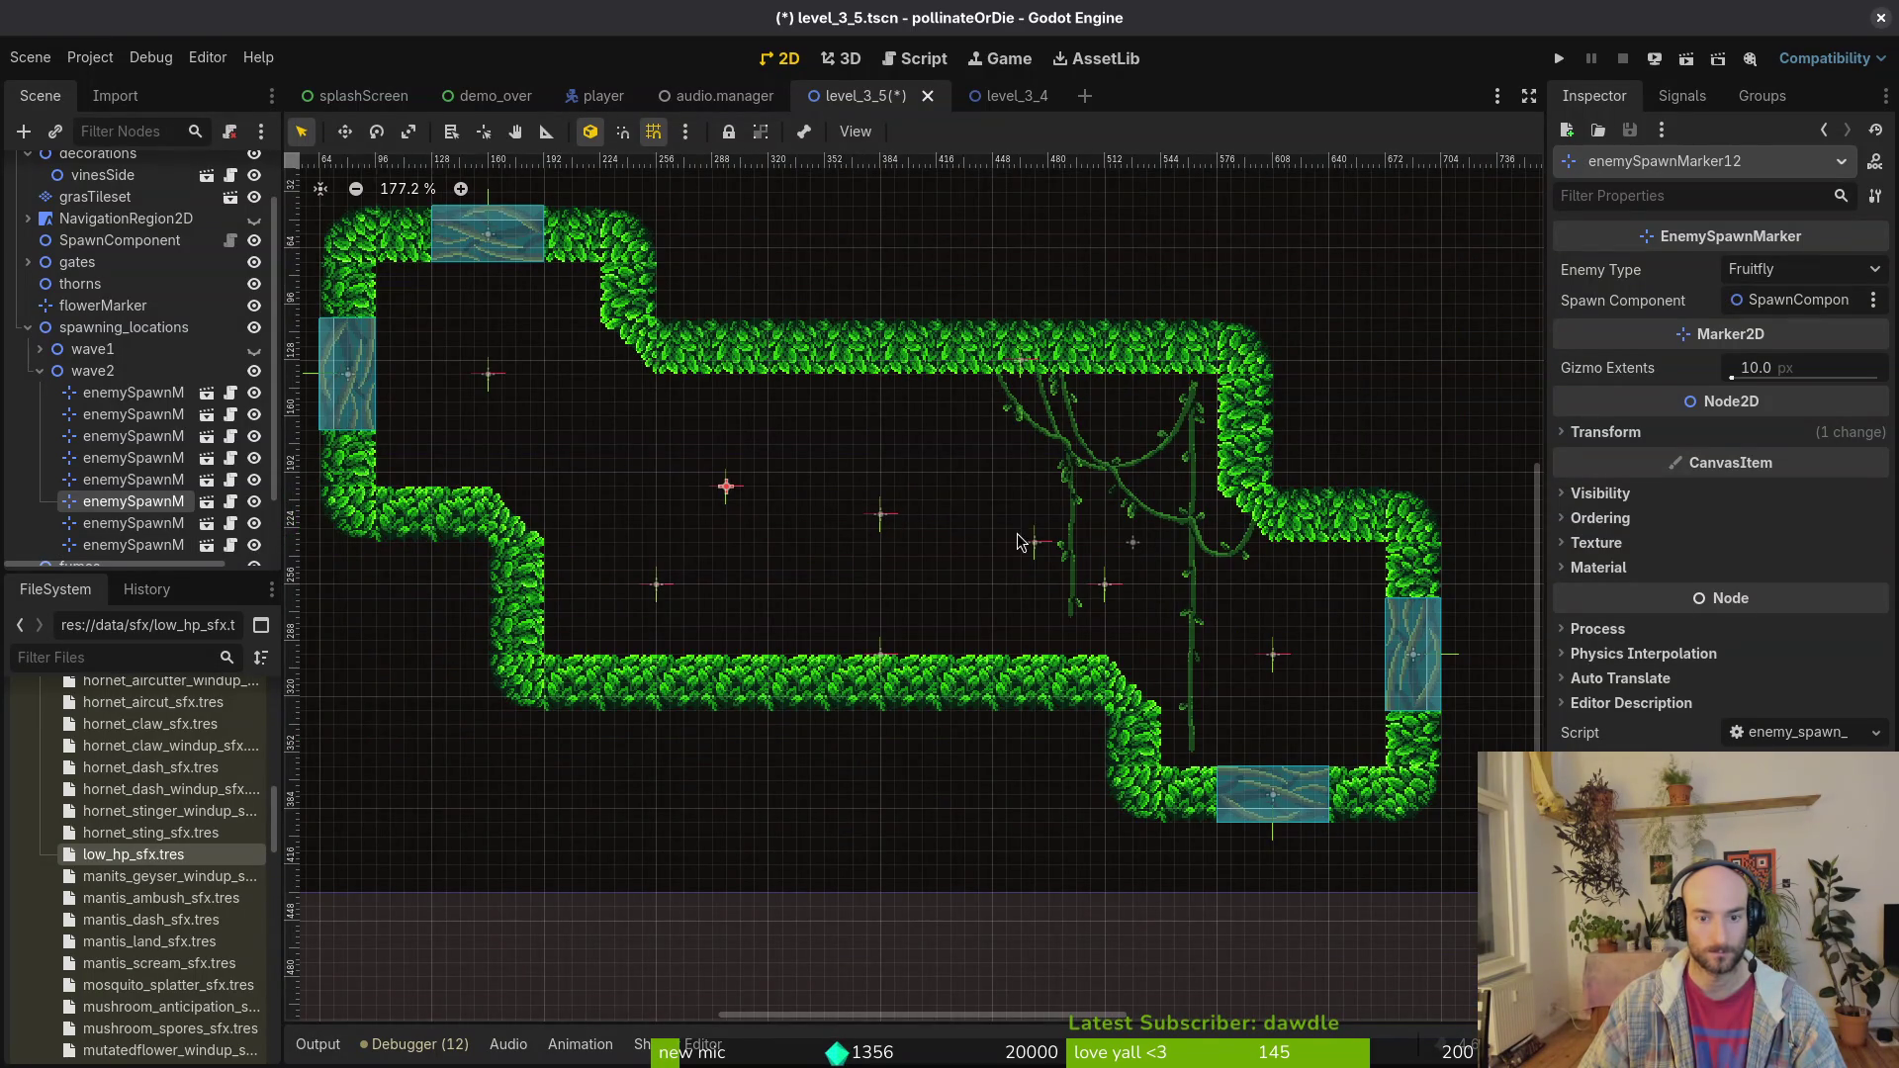
left_click(1033, 544)
left_click(881, 517)
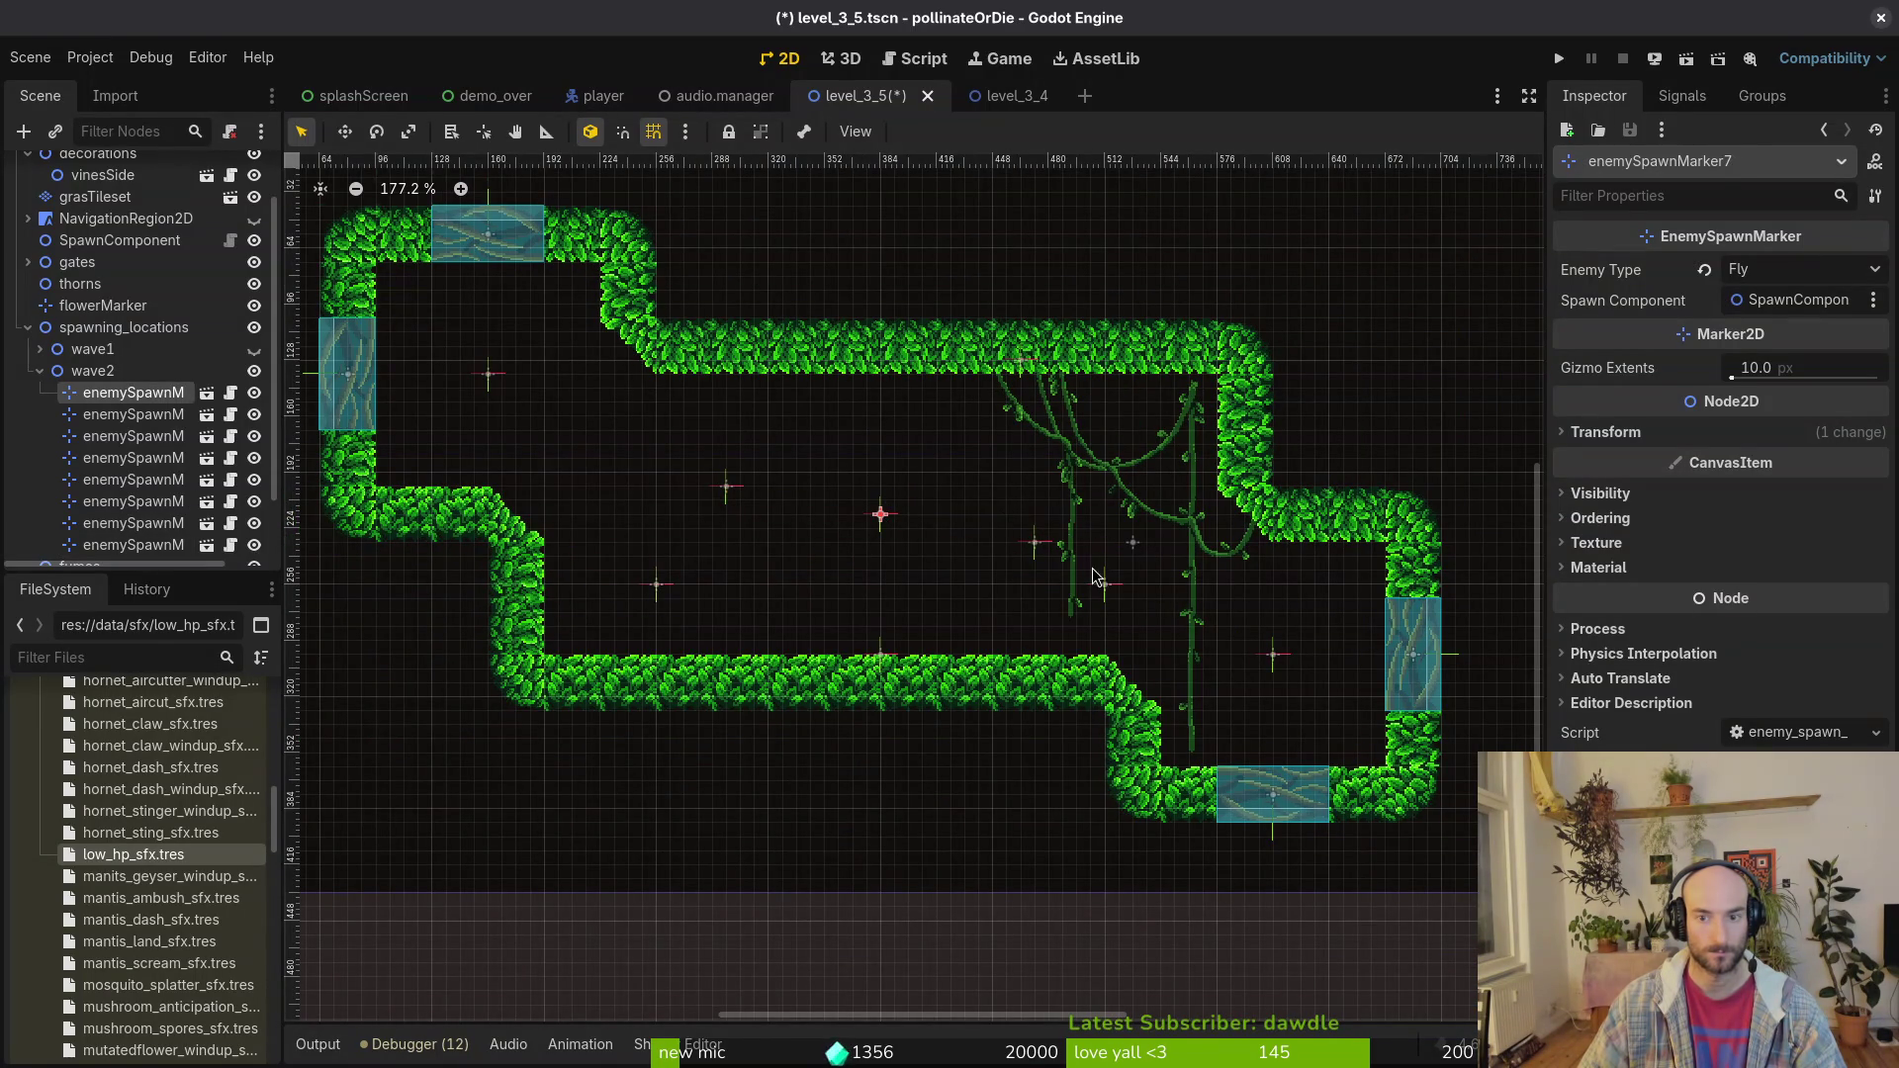
left_click(1107, 587)
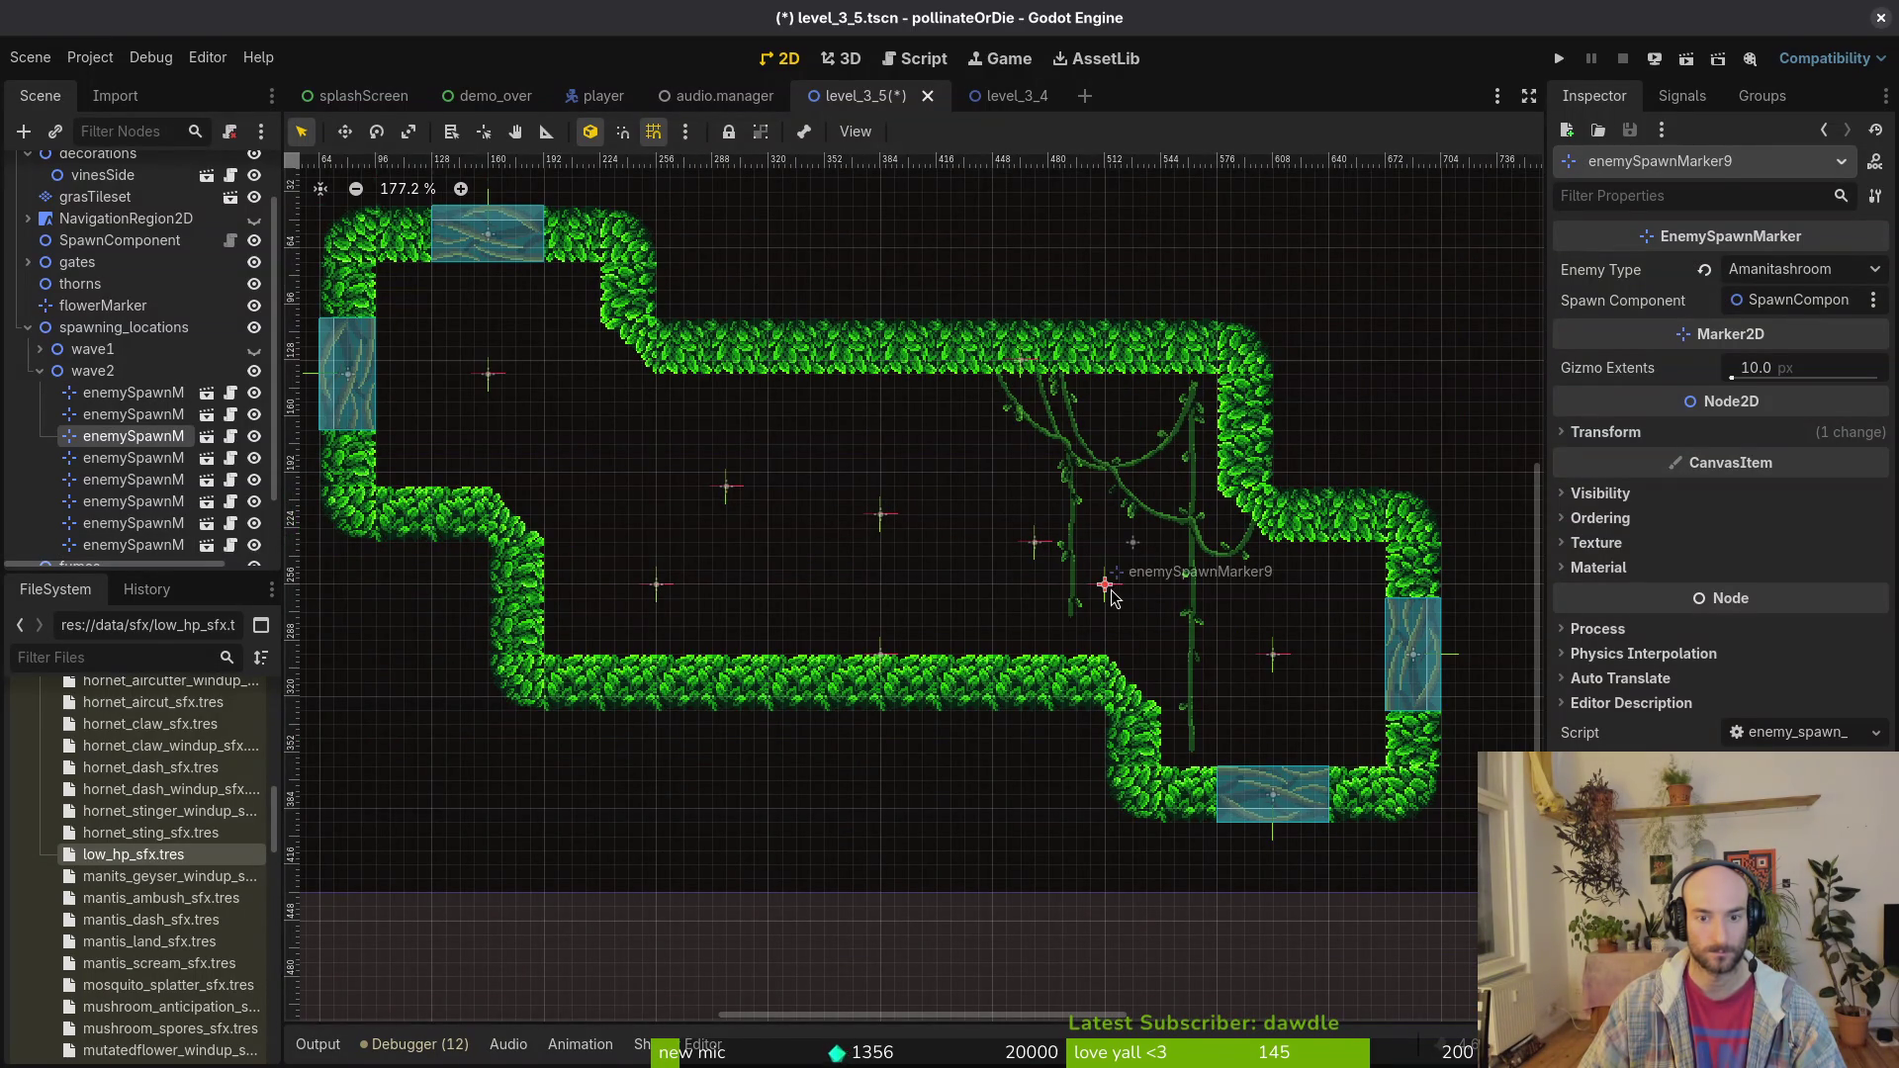
left_click(1278, 661)
left_click(841, 519)
Step: Save level_3_5 after showing wave1's spawn markers and collapsing the wave2 group
key("ctrl+s")
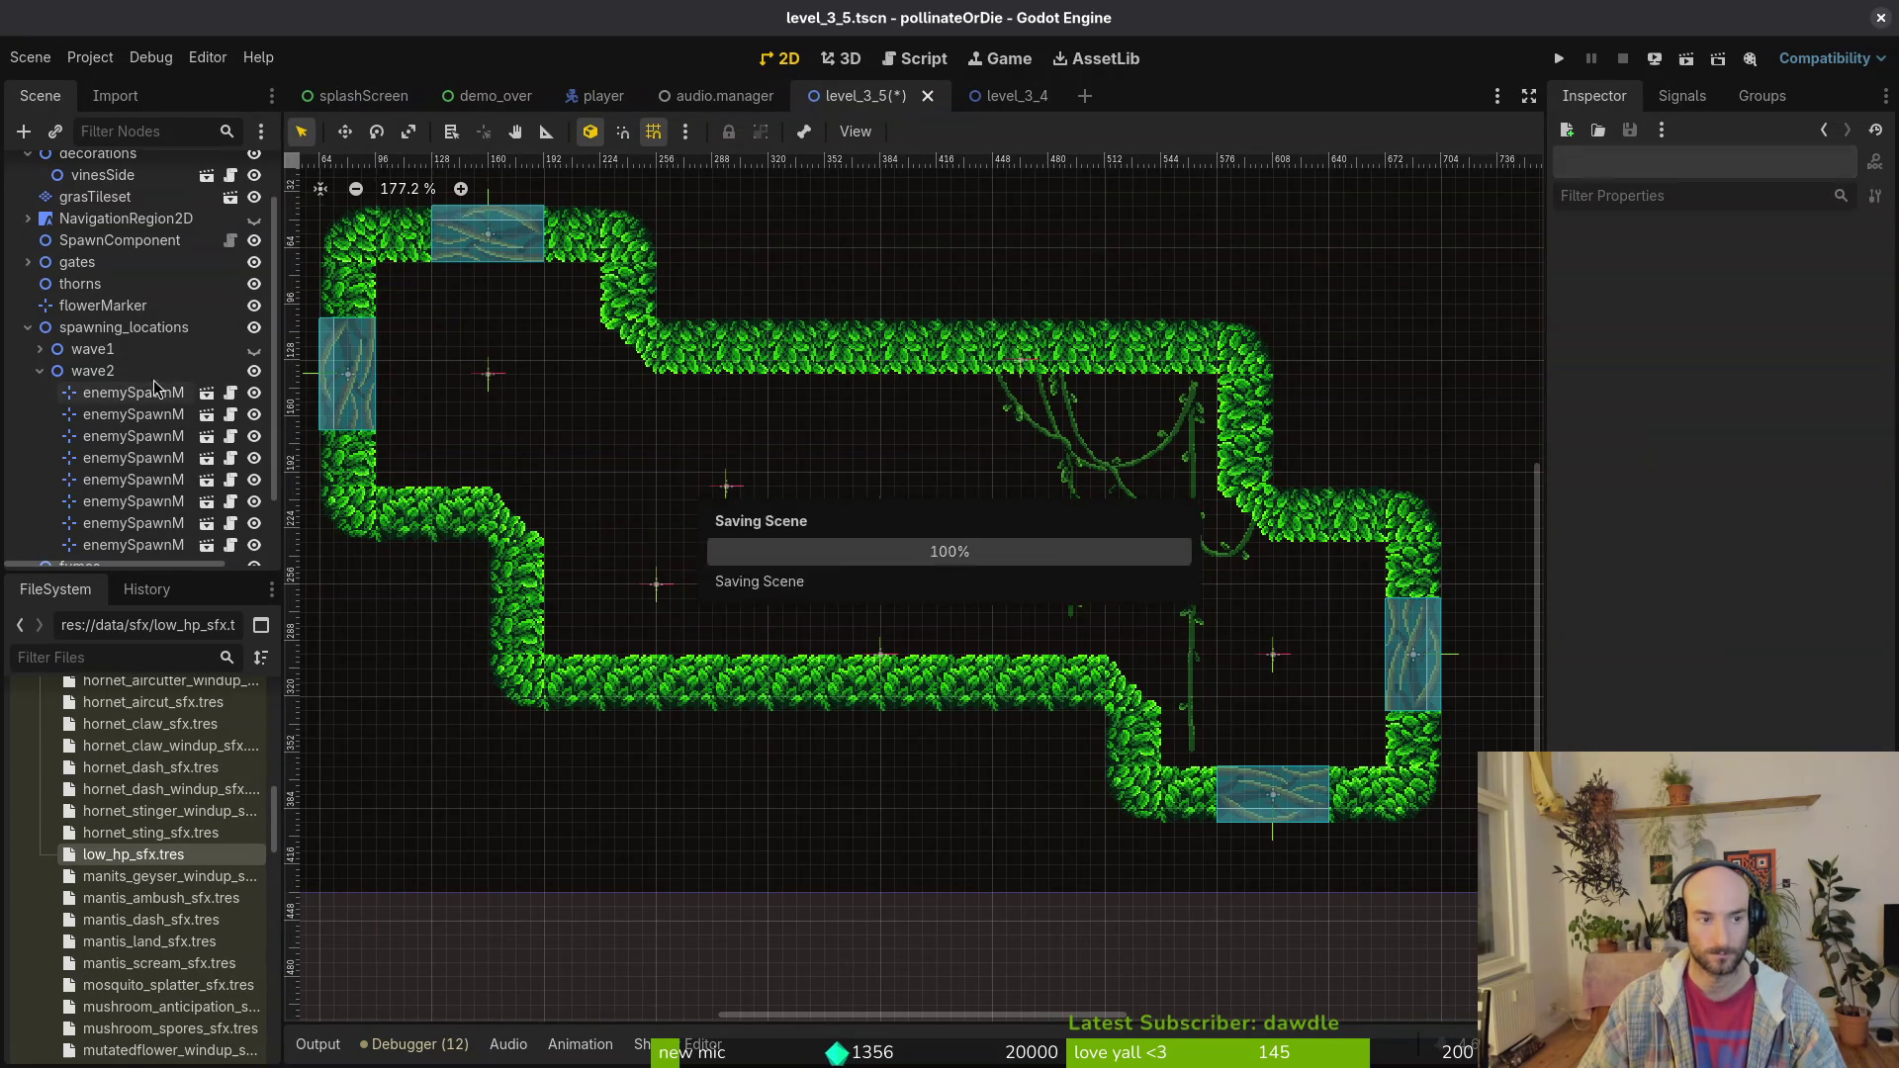
left_click(254, 349)
left_click(40, 371)
key("ctrl+s")
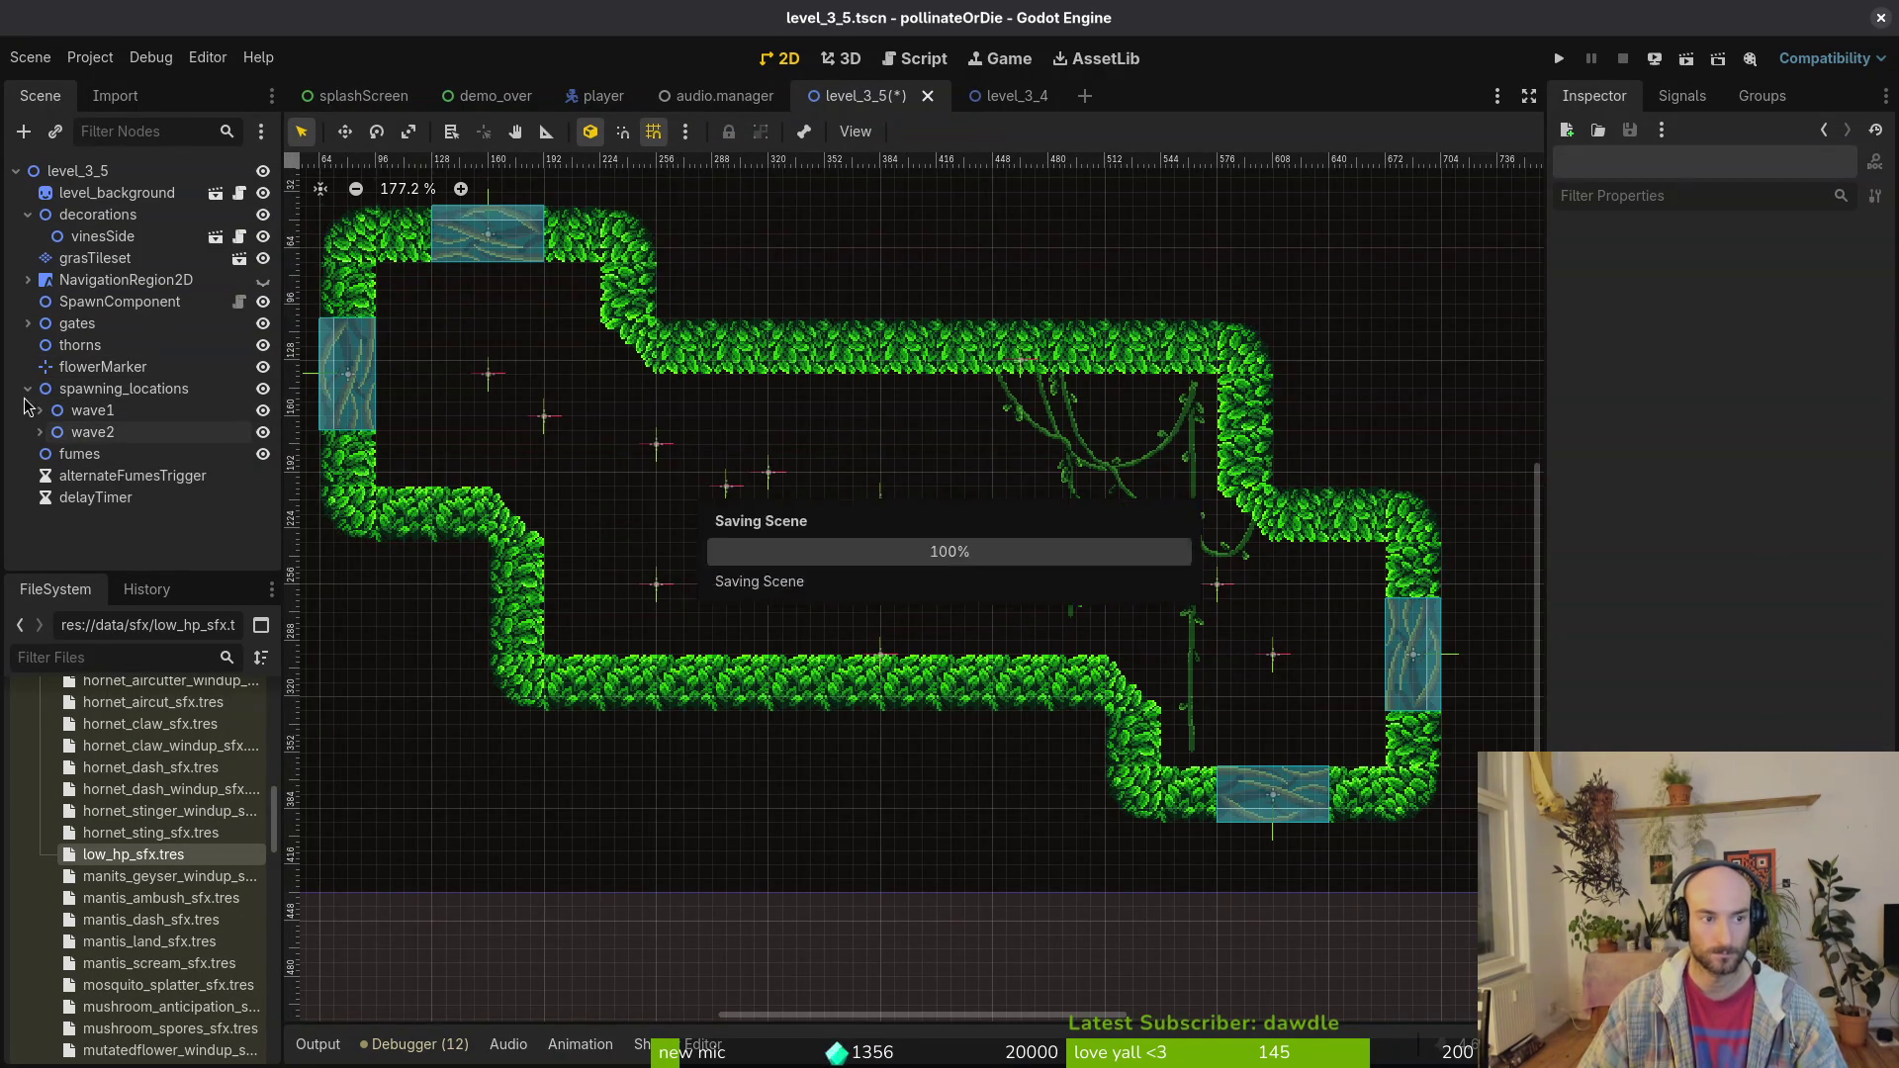
scroll(996, 581, "down", 5)
key("ctrl+s")
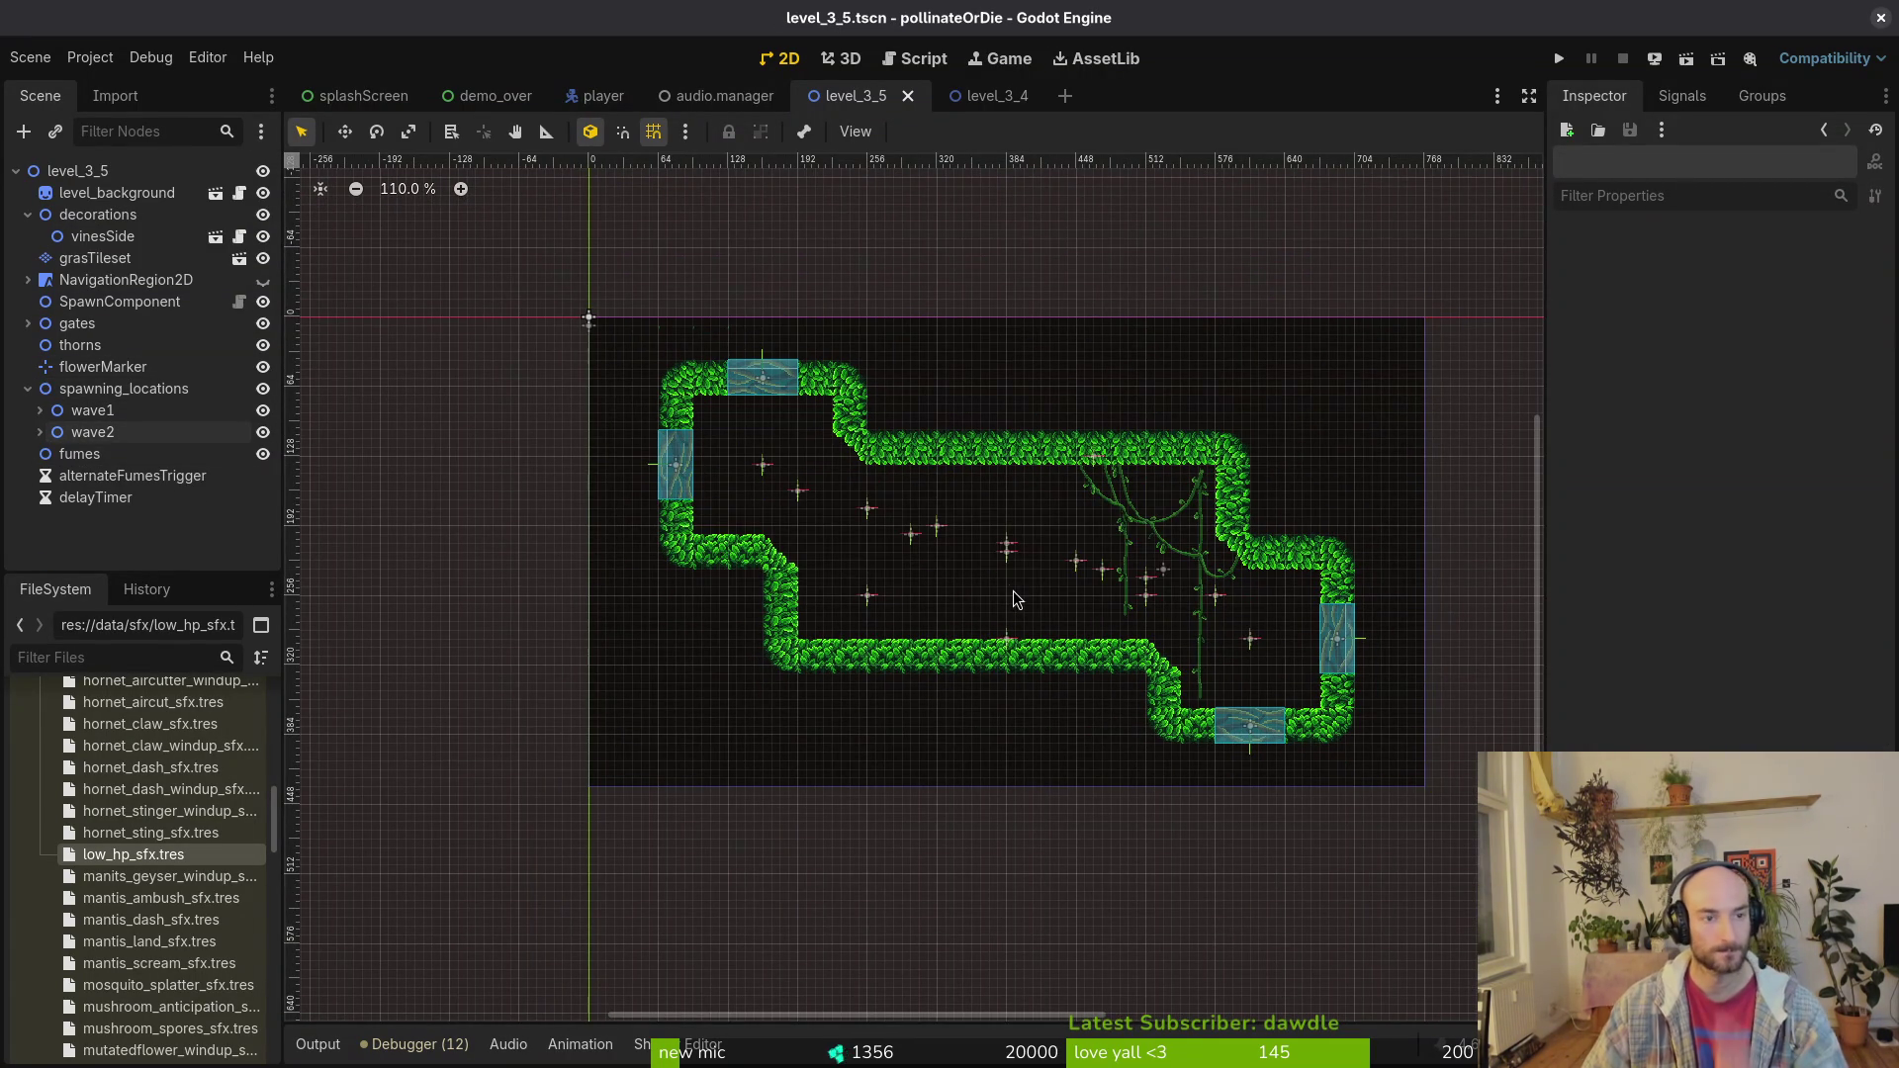
Step: Attach the existing levels/level.gd script to the level_3_5 root node
left_click(135, 178)
right_click(135, 178)
left_click(178, 376)
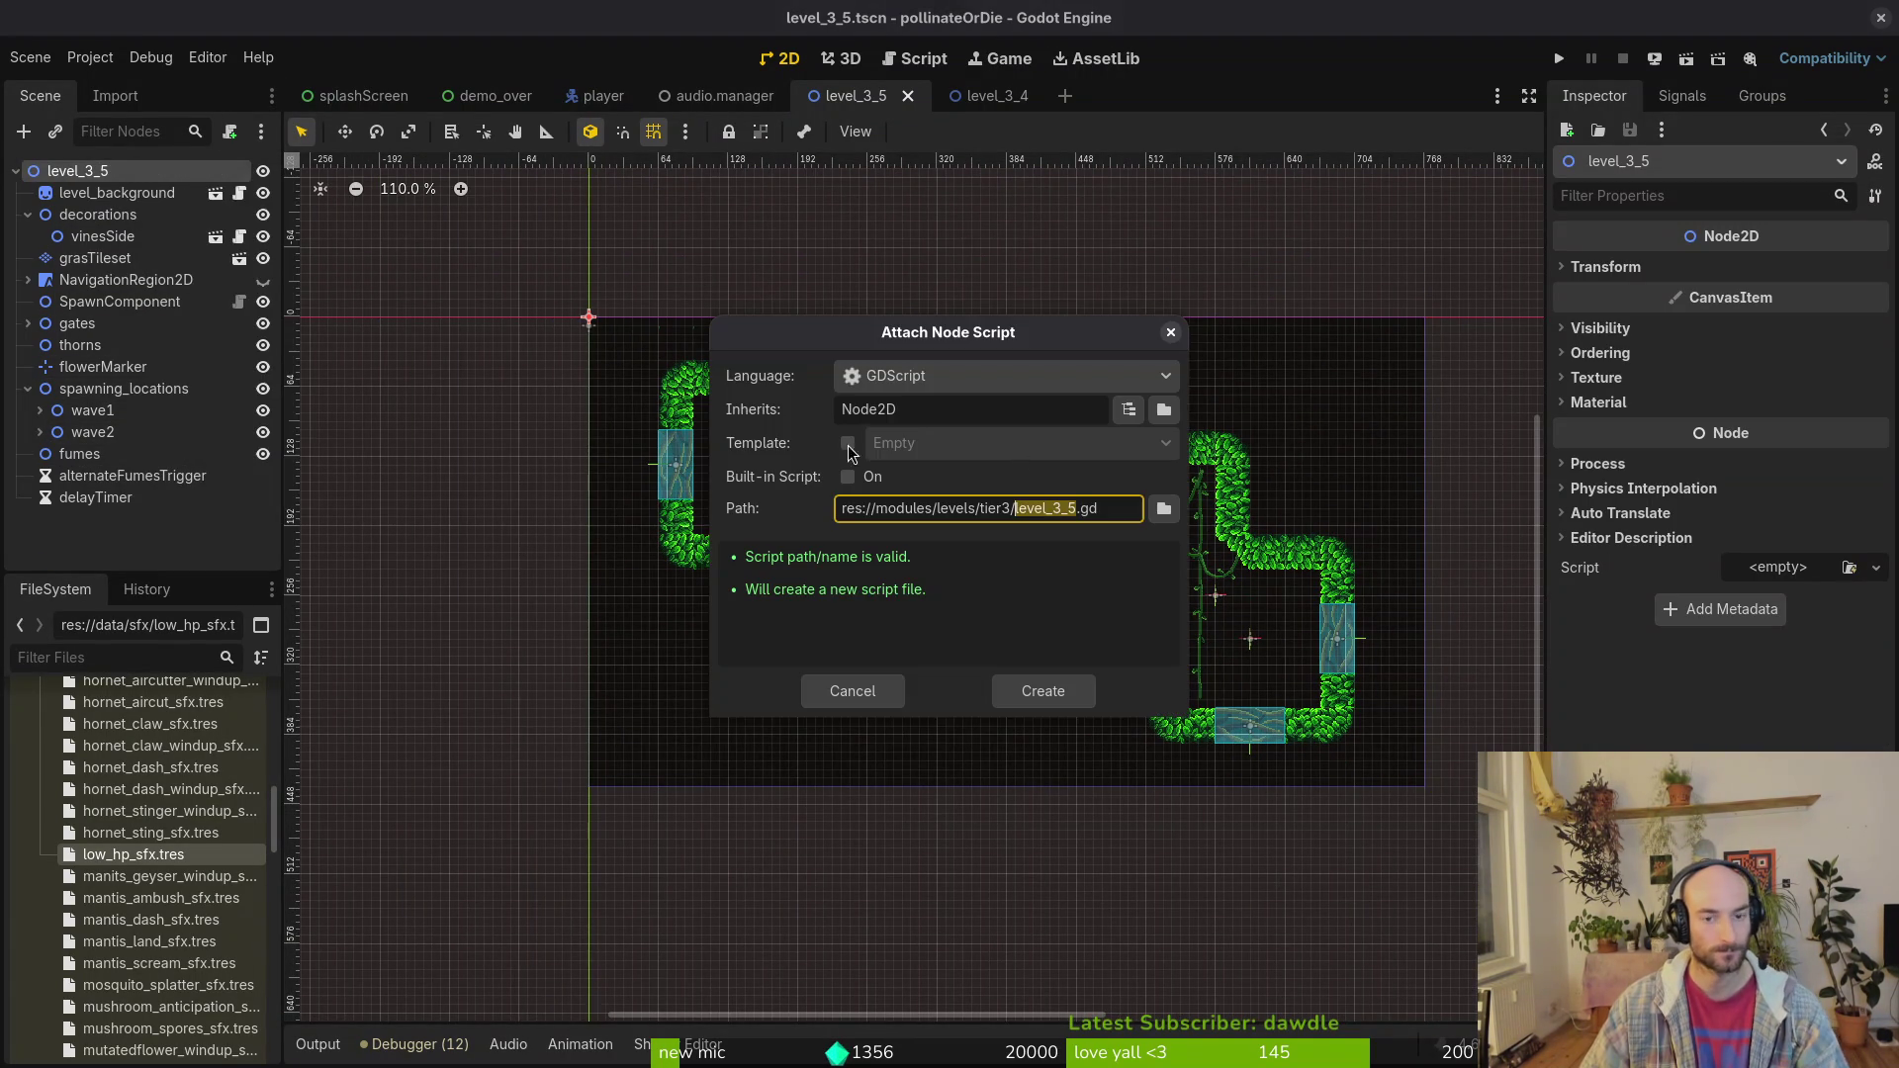
left_click(1164, 509)
left_click(501, 211)
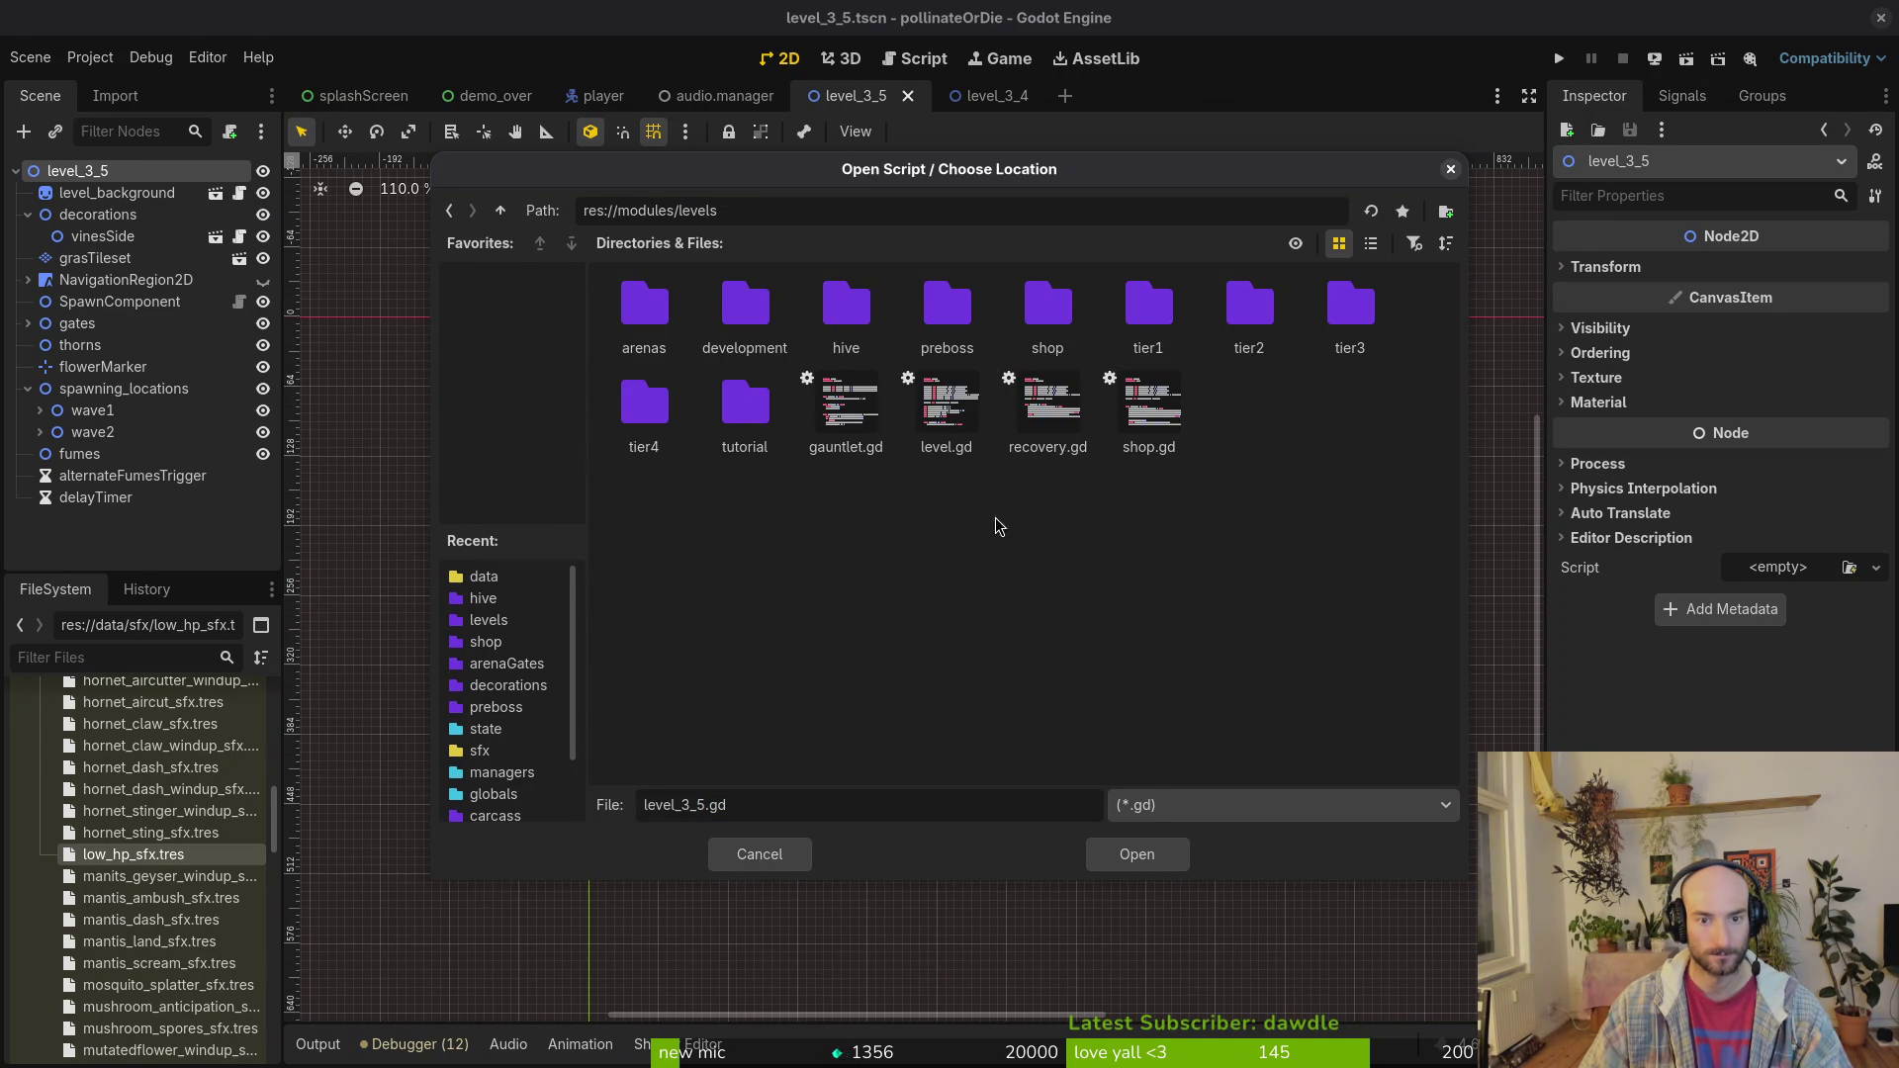
left_click(946, 406)
left_click(1136, 854)
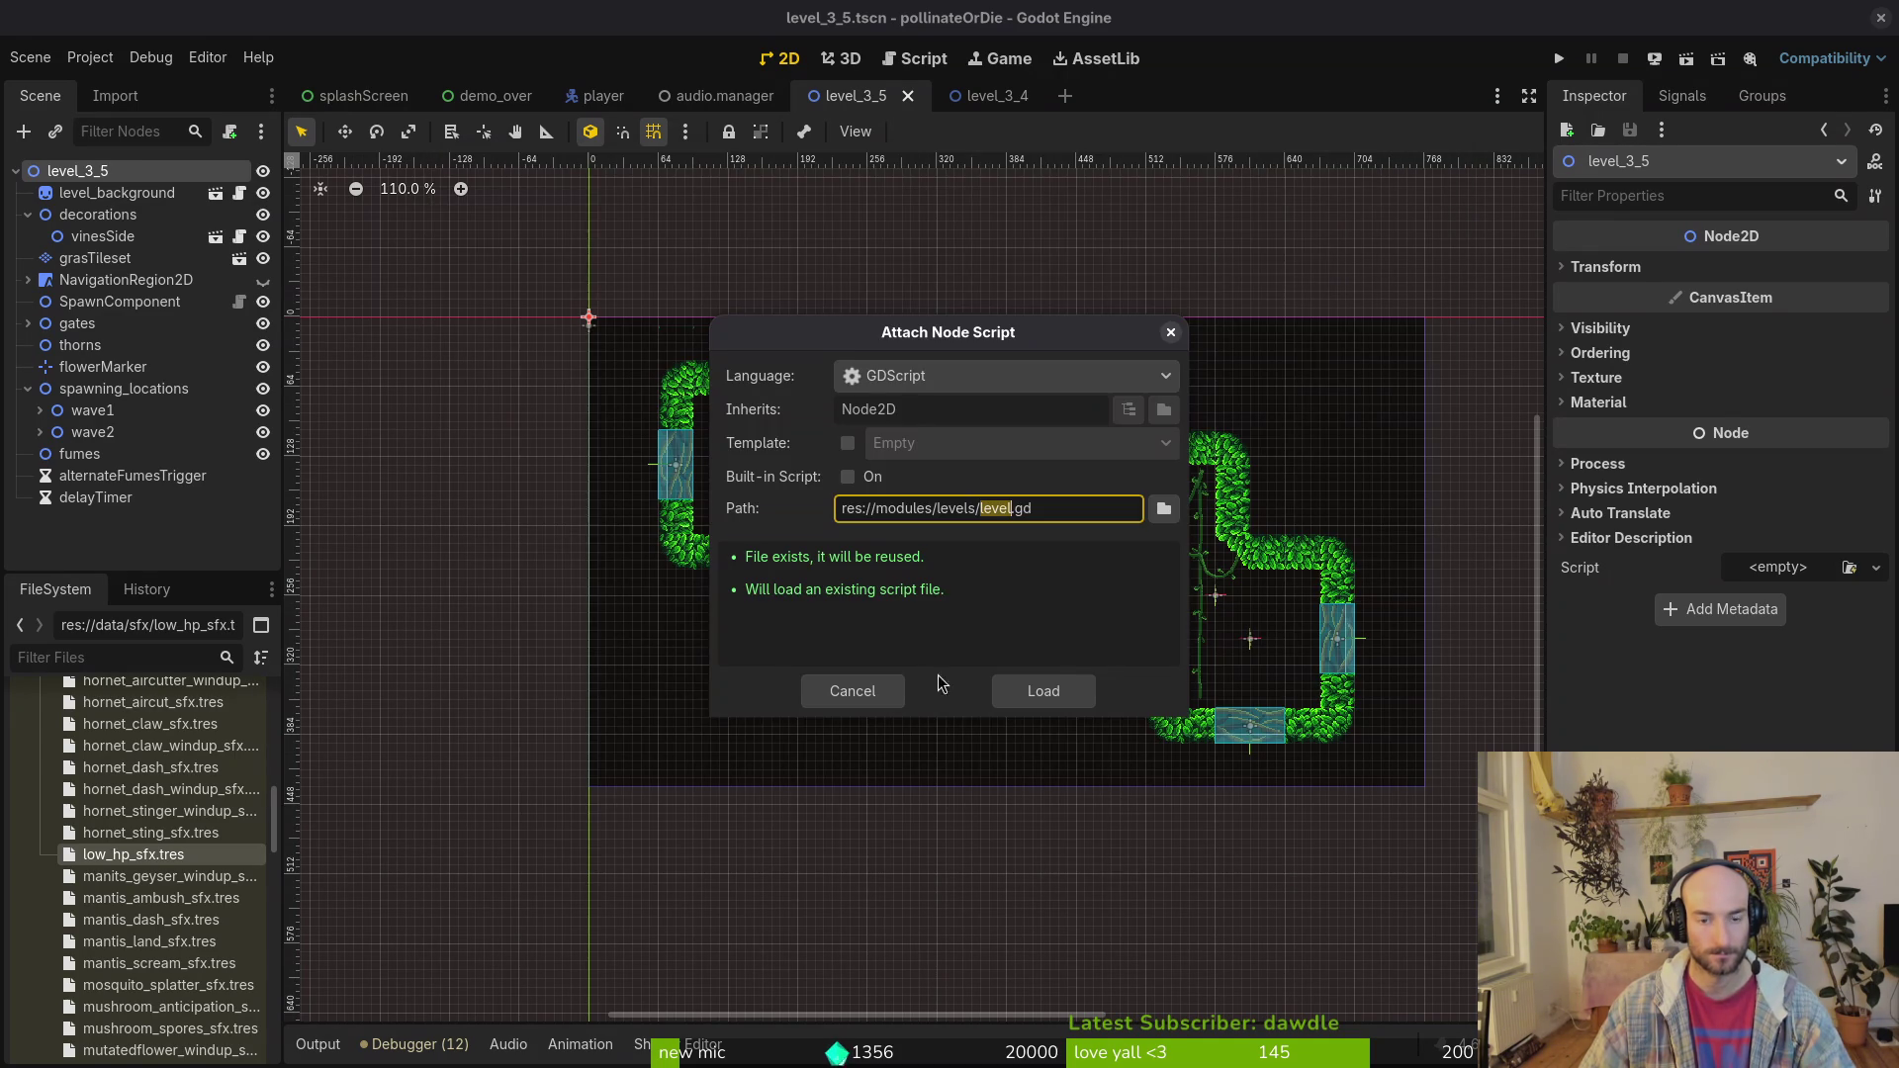
left_click(1041, 692)
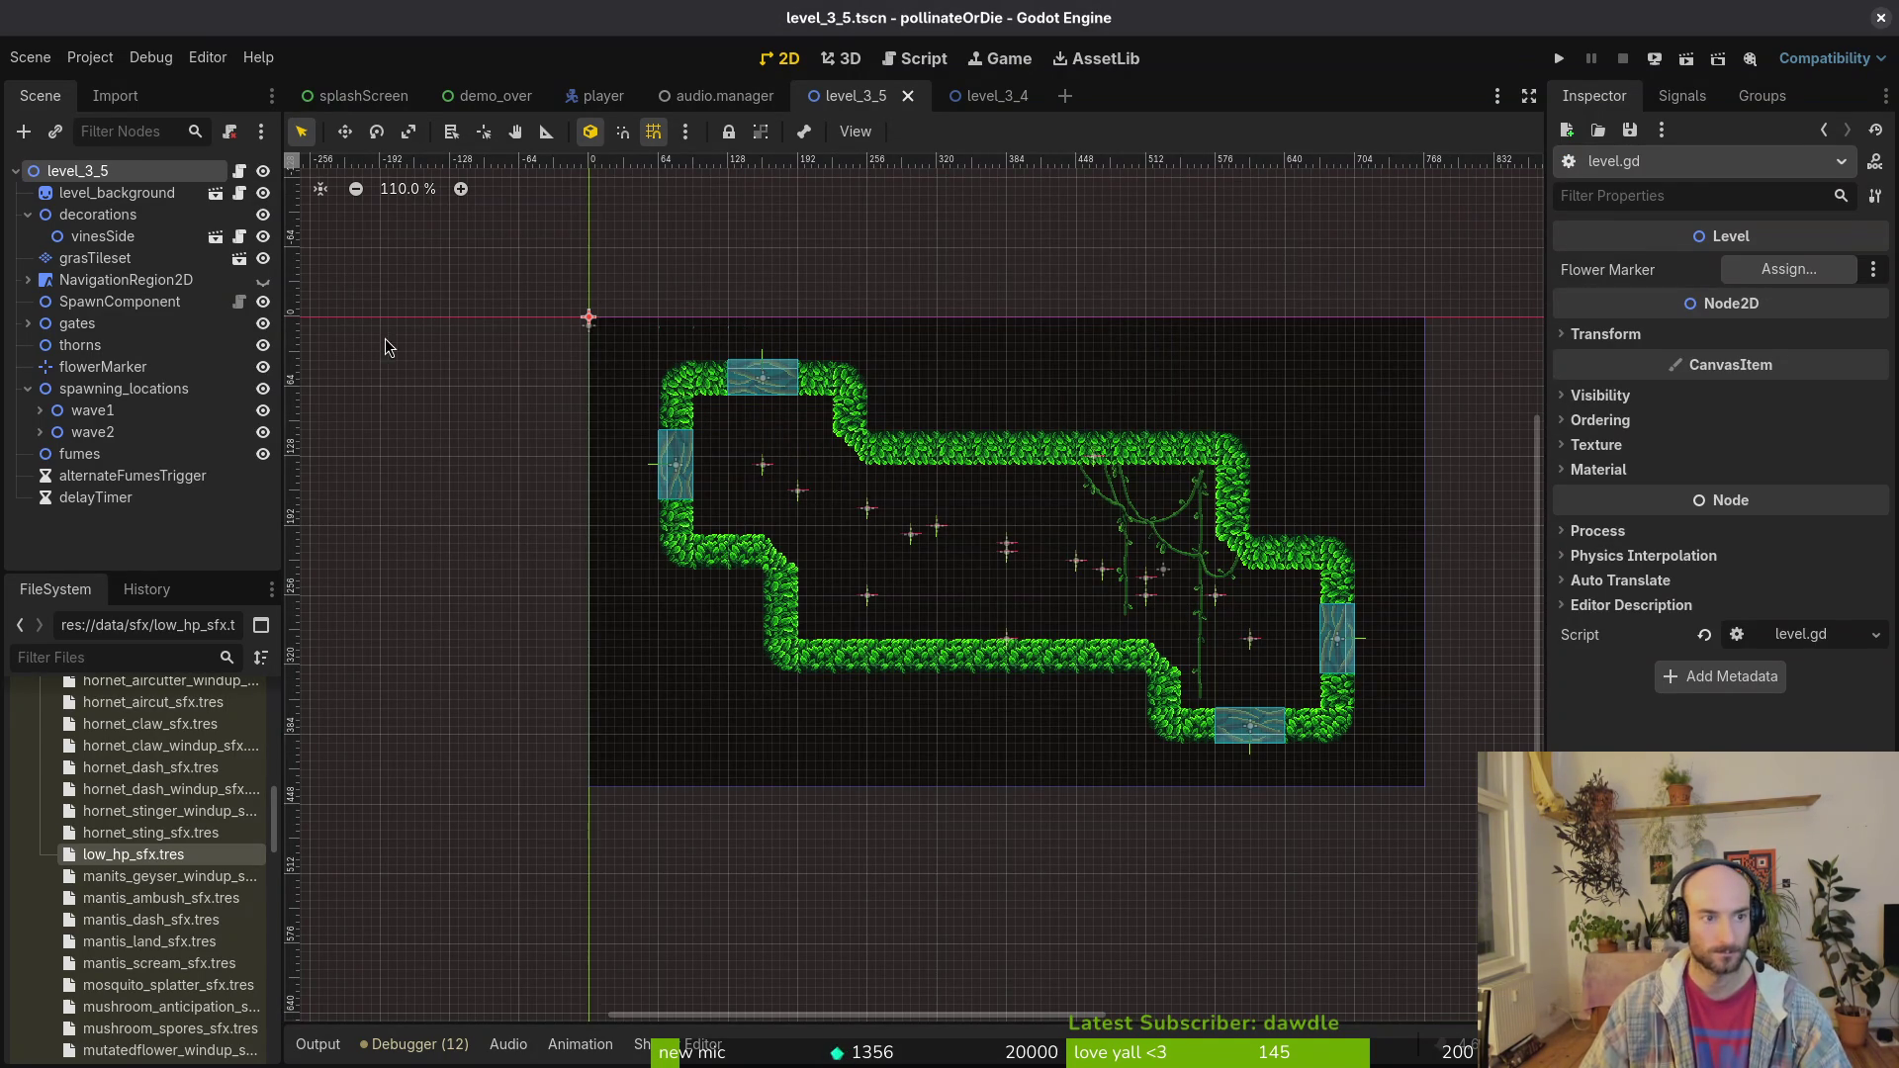
Step: Set flowerMarker as the Flower Marker, collapse the tree branches, and save level_3_5
left_click(1790, 269)
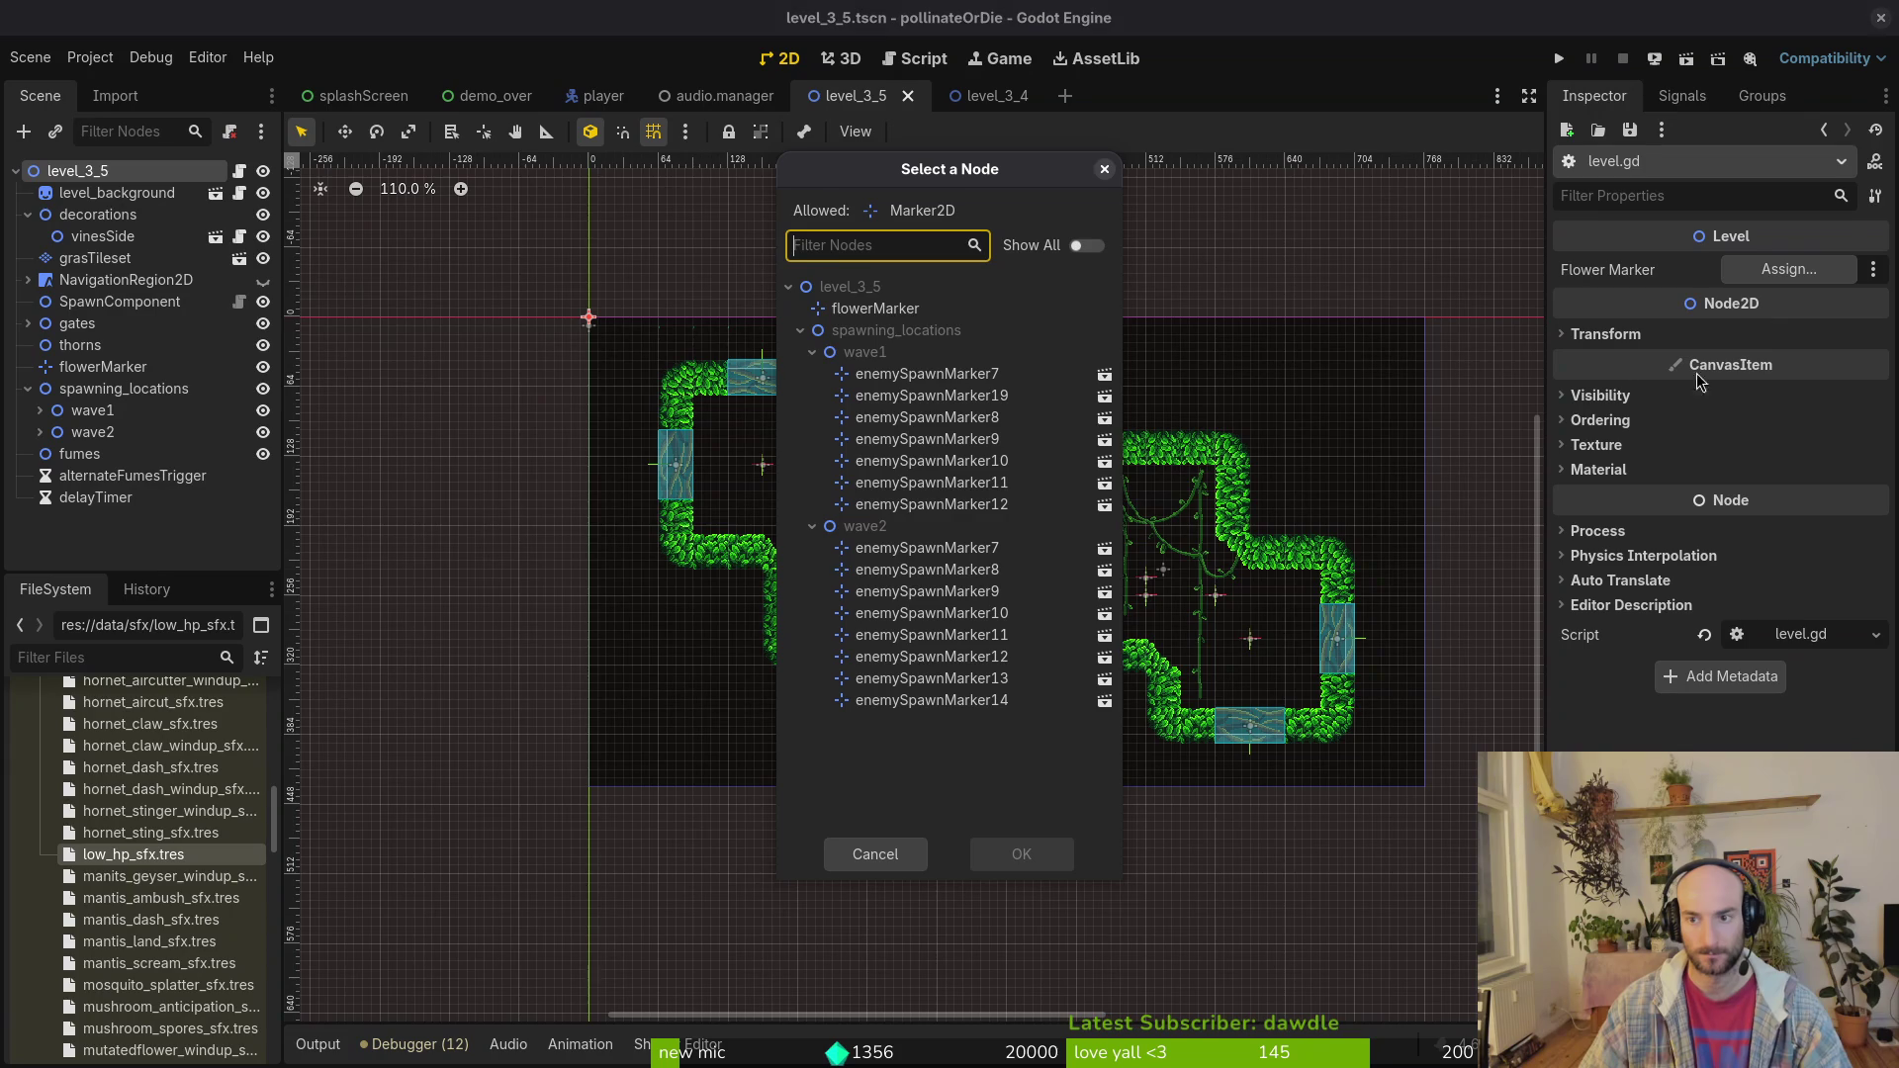
left_click(823, 312)
left_click(993, 858)
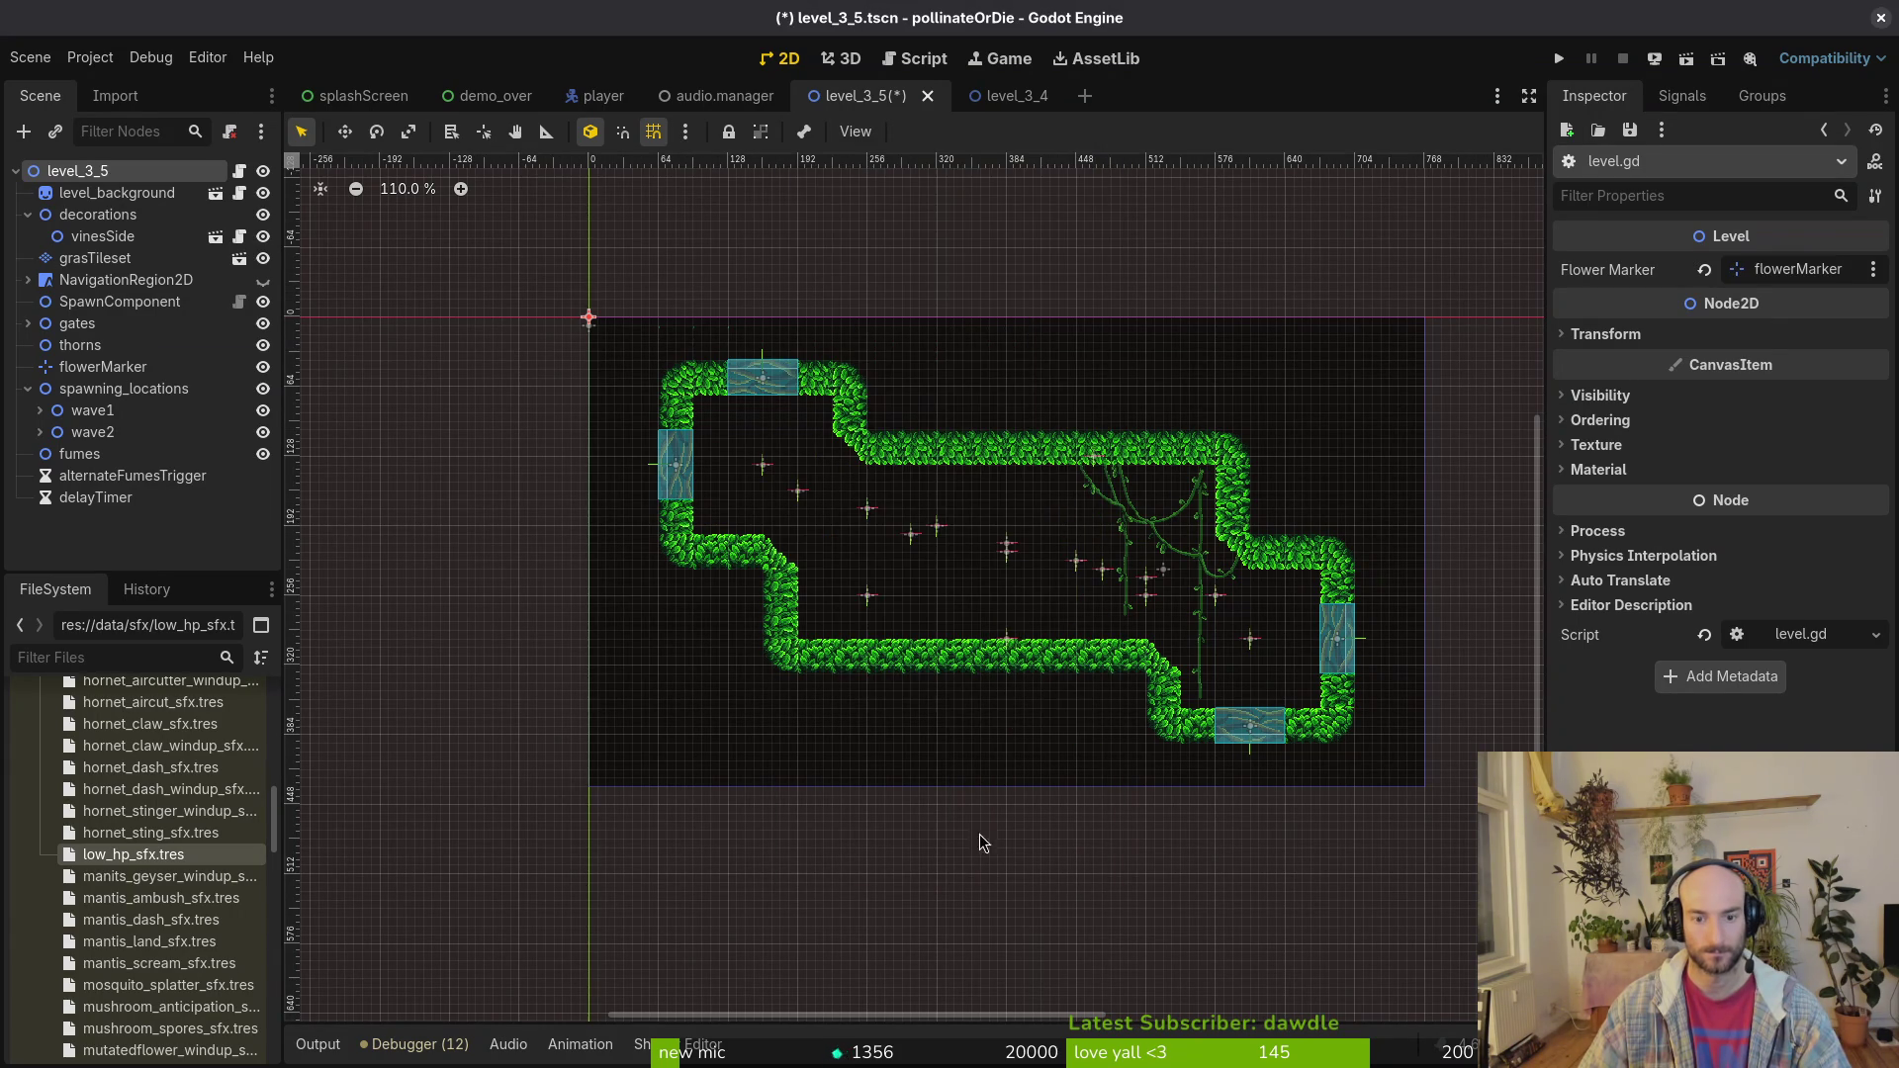
left_click(28, 215)
left_click(28, 258)
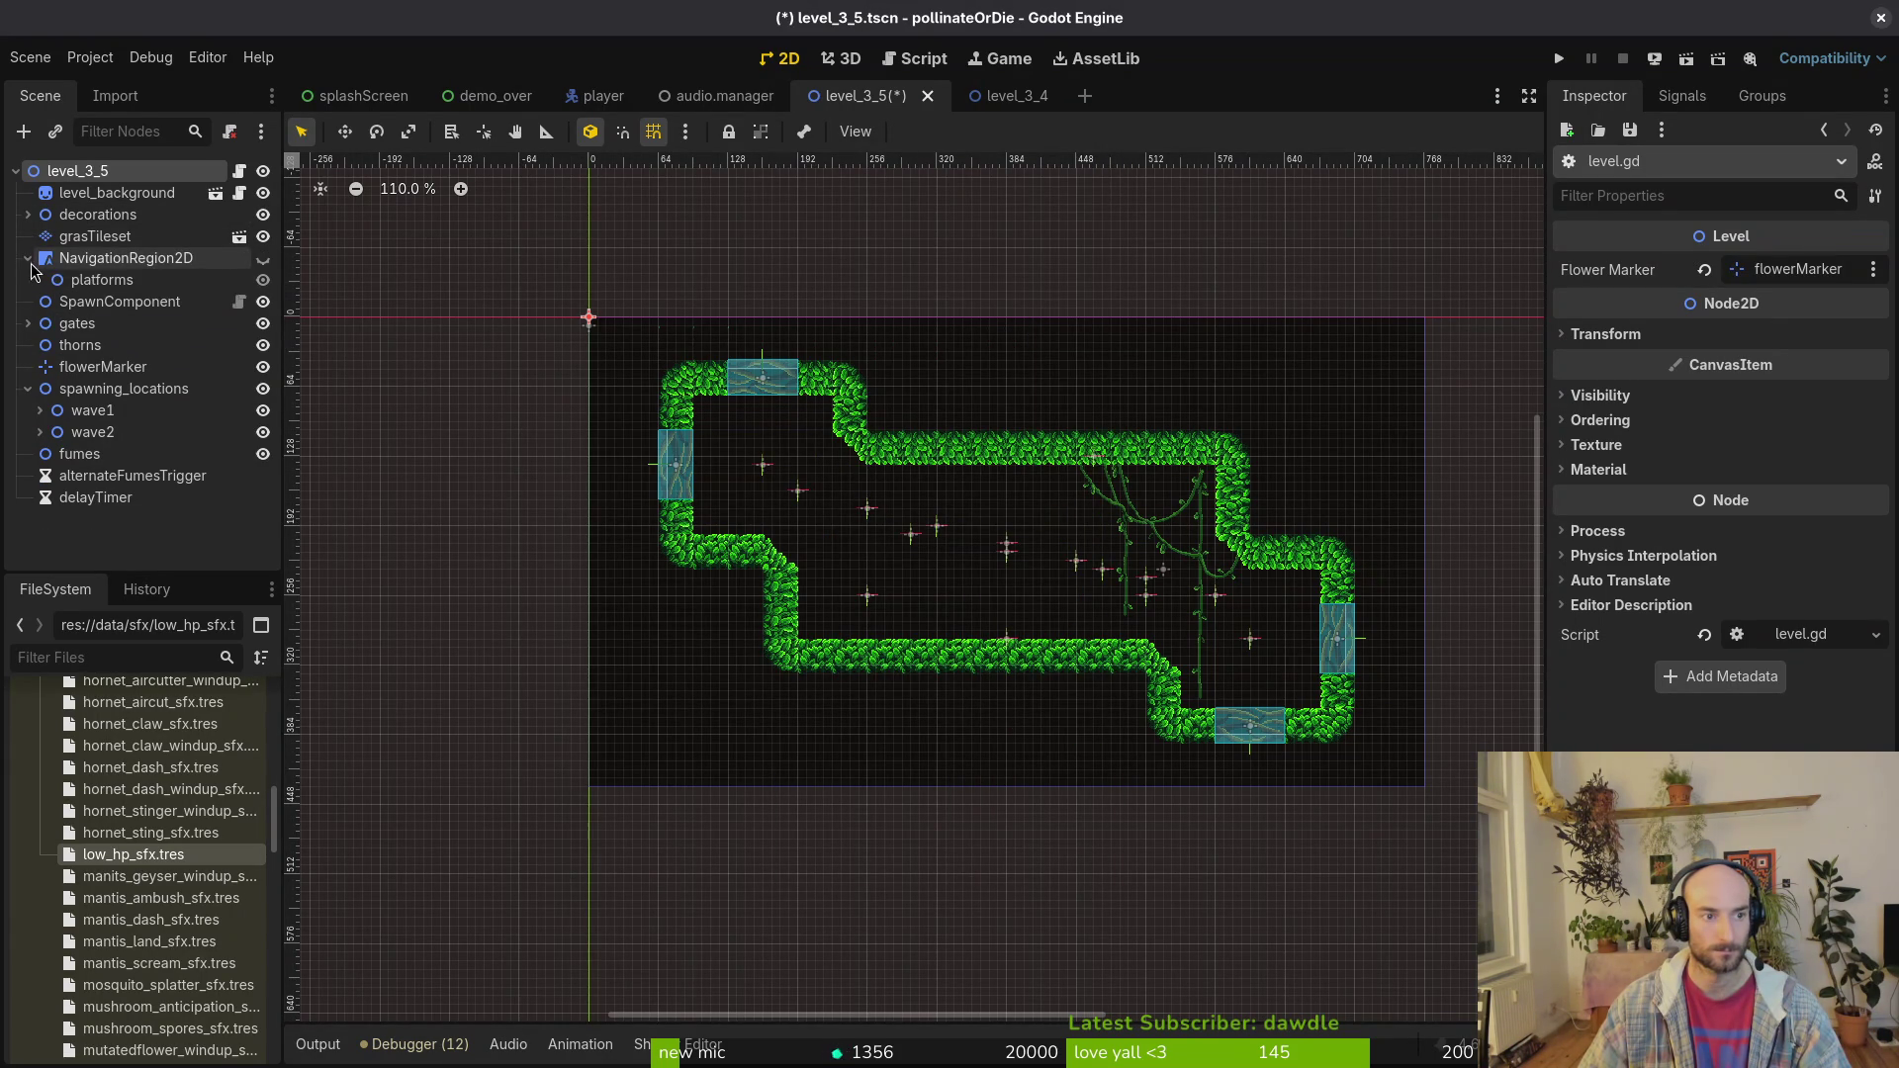
left_click(27, 259)
left_click(27, 302)
left_click(27, 302)
left_click(28, 367)
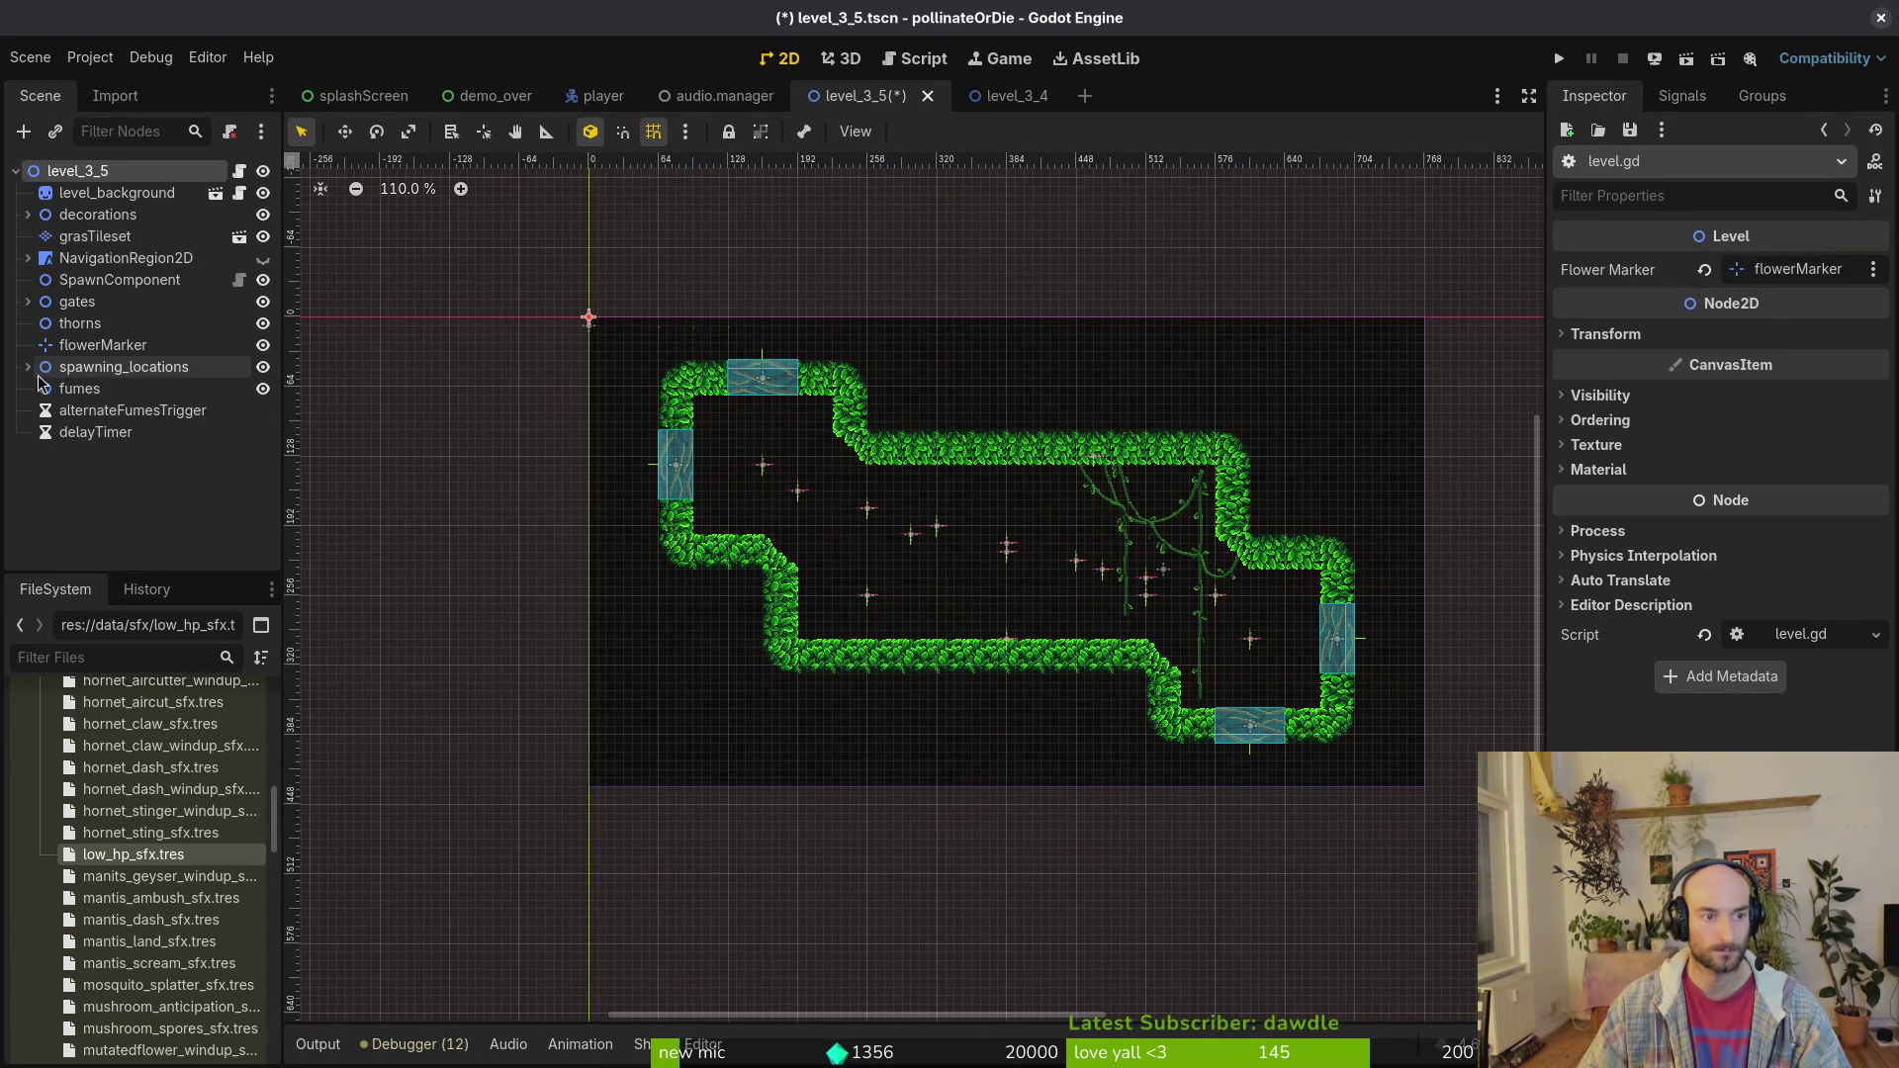
key("ctrl+s")
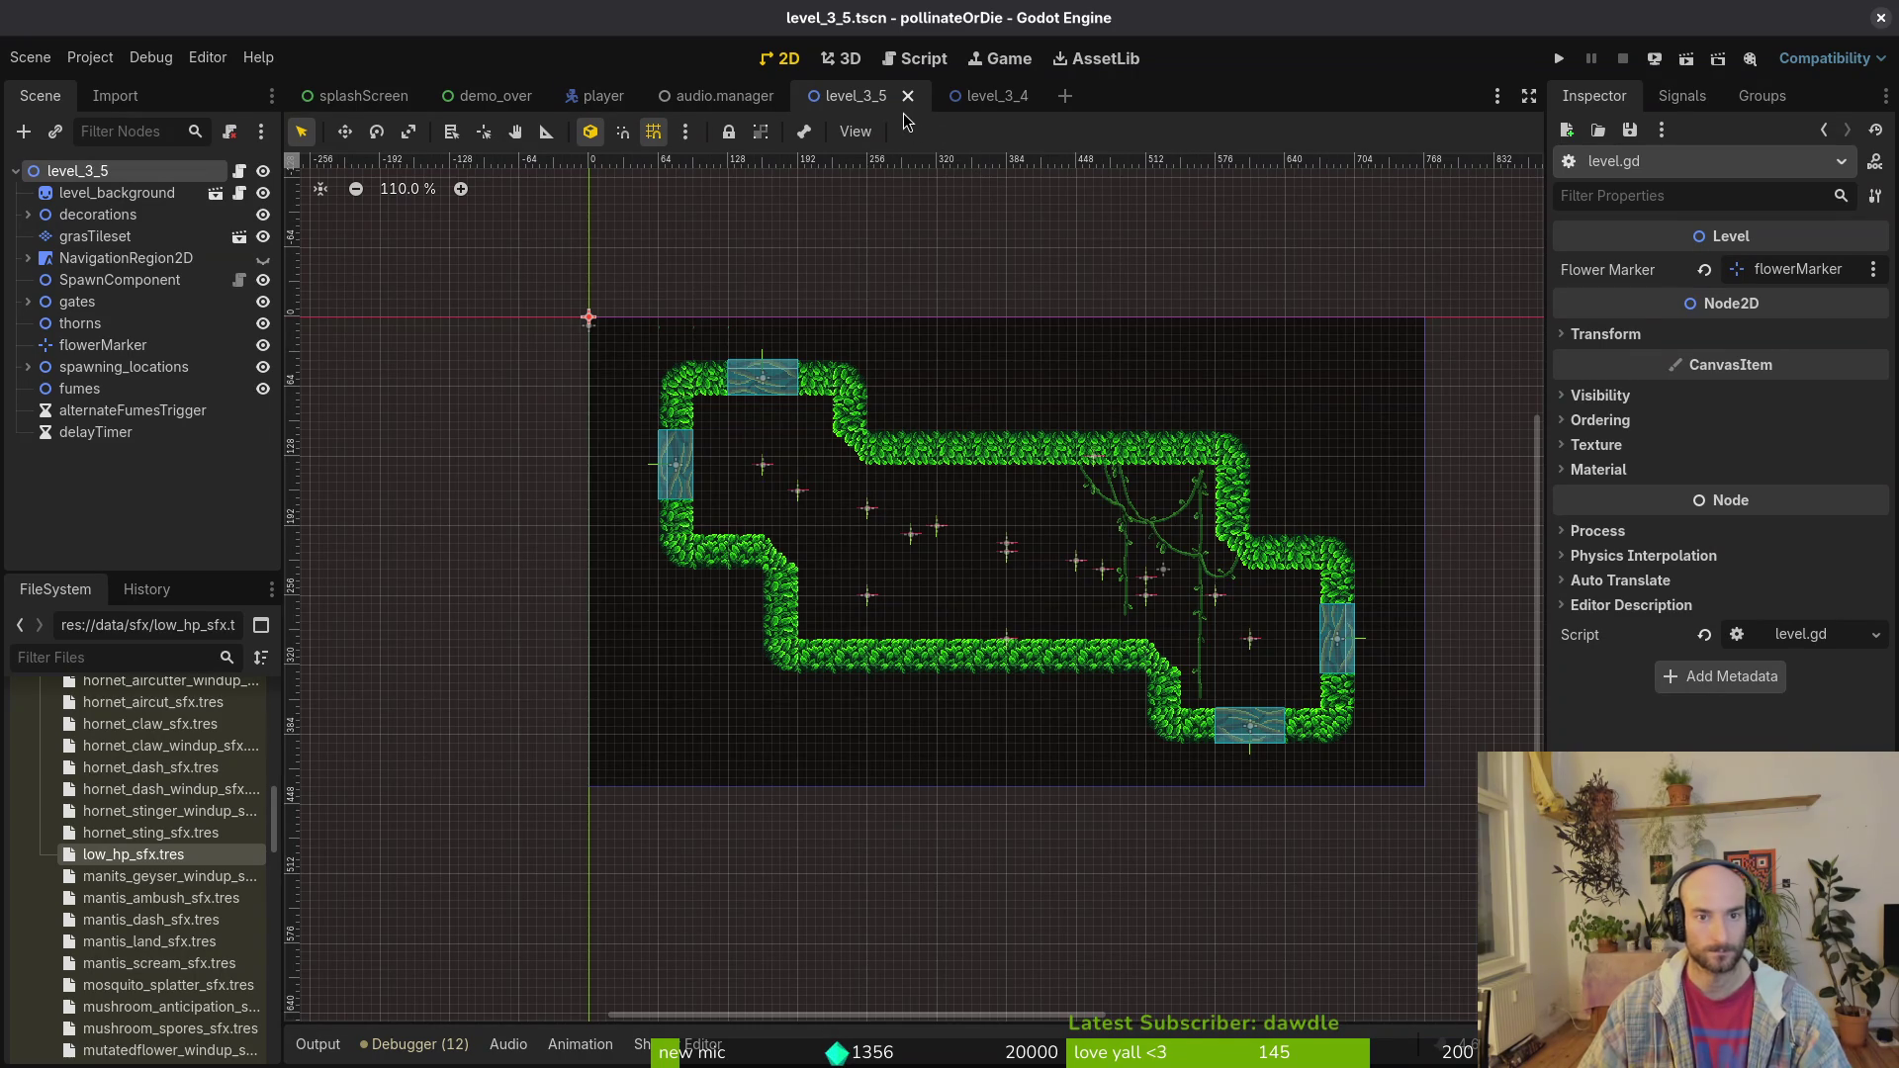
Step: Create a new 2D scene and rename its root node to level_3_6
key("shift+alt+o")
key("Escape")
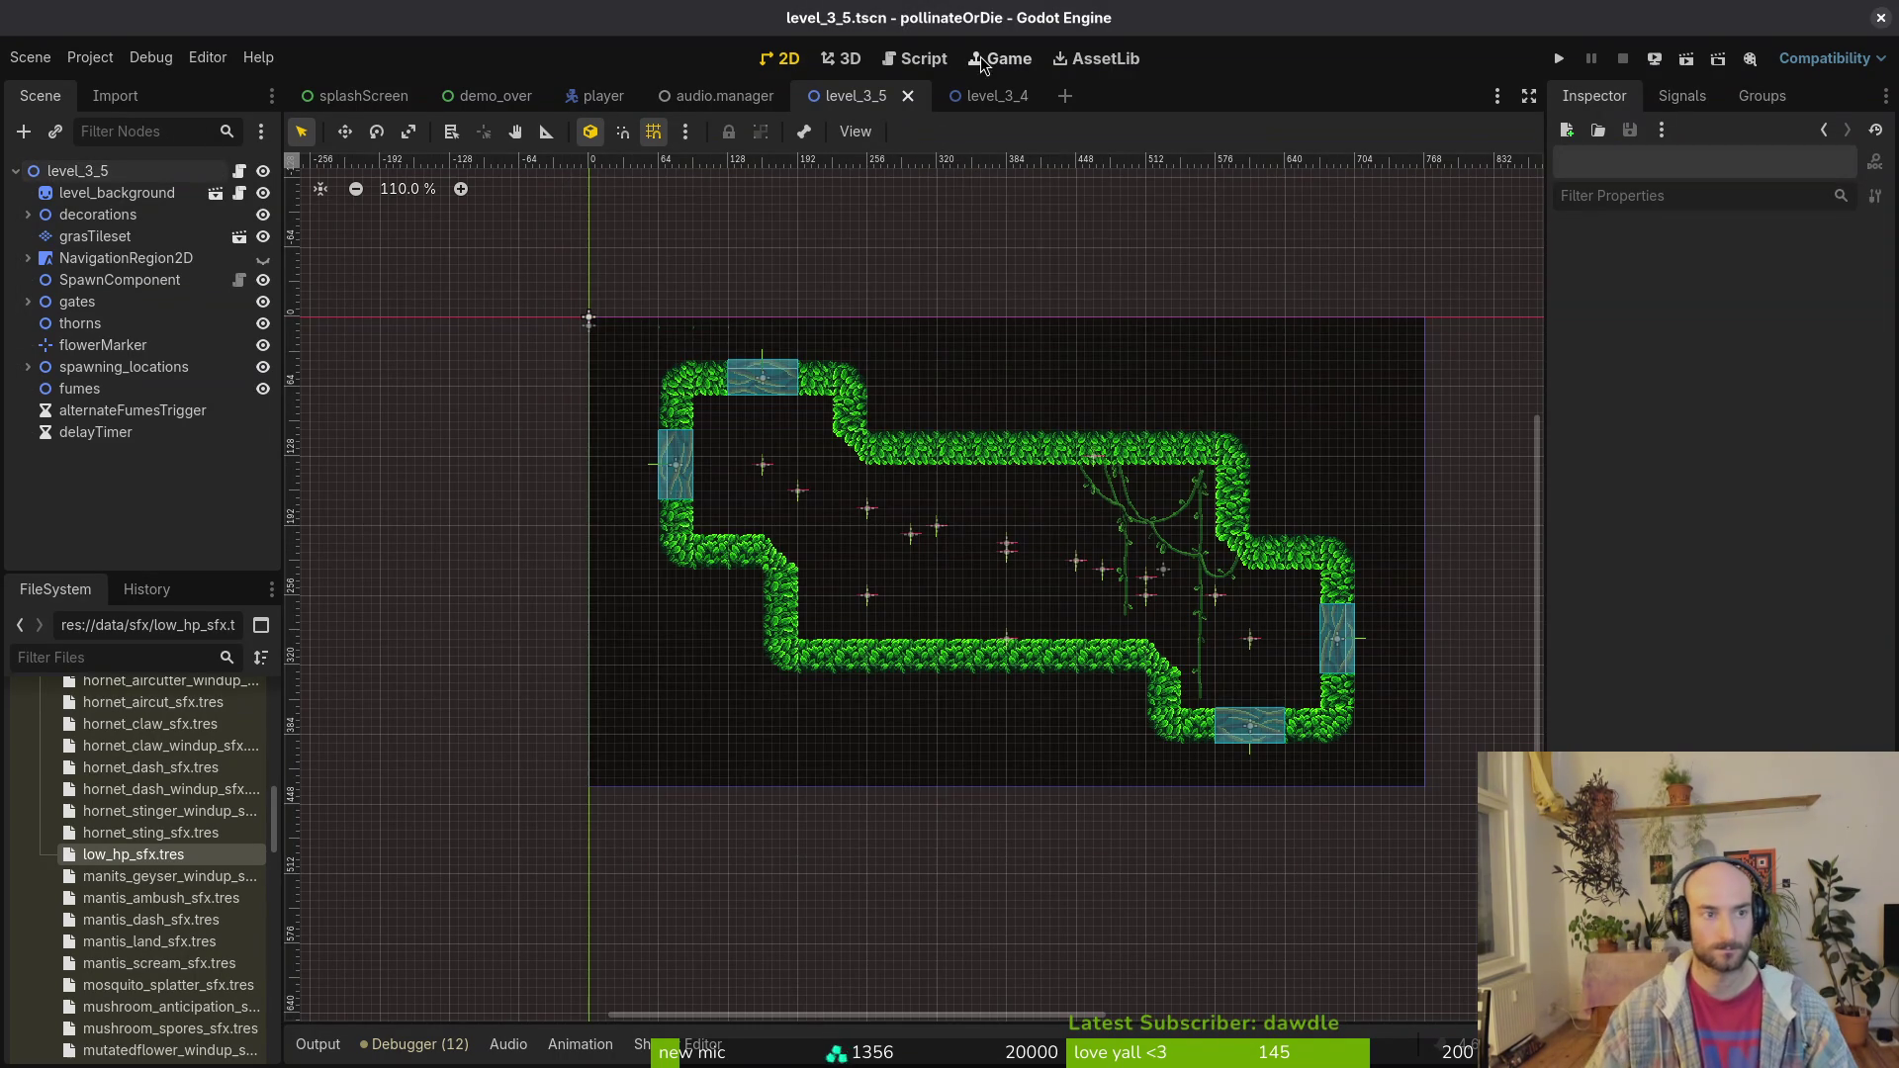
left_click(30, 56)
left_click(44, 79)
left_click(191, 189)
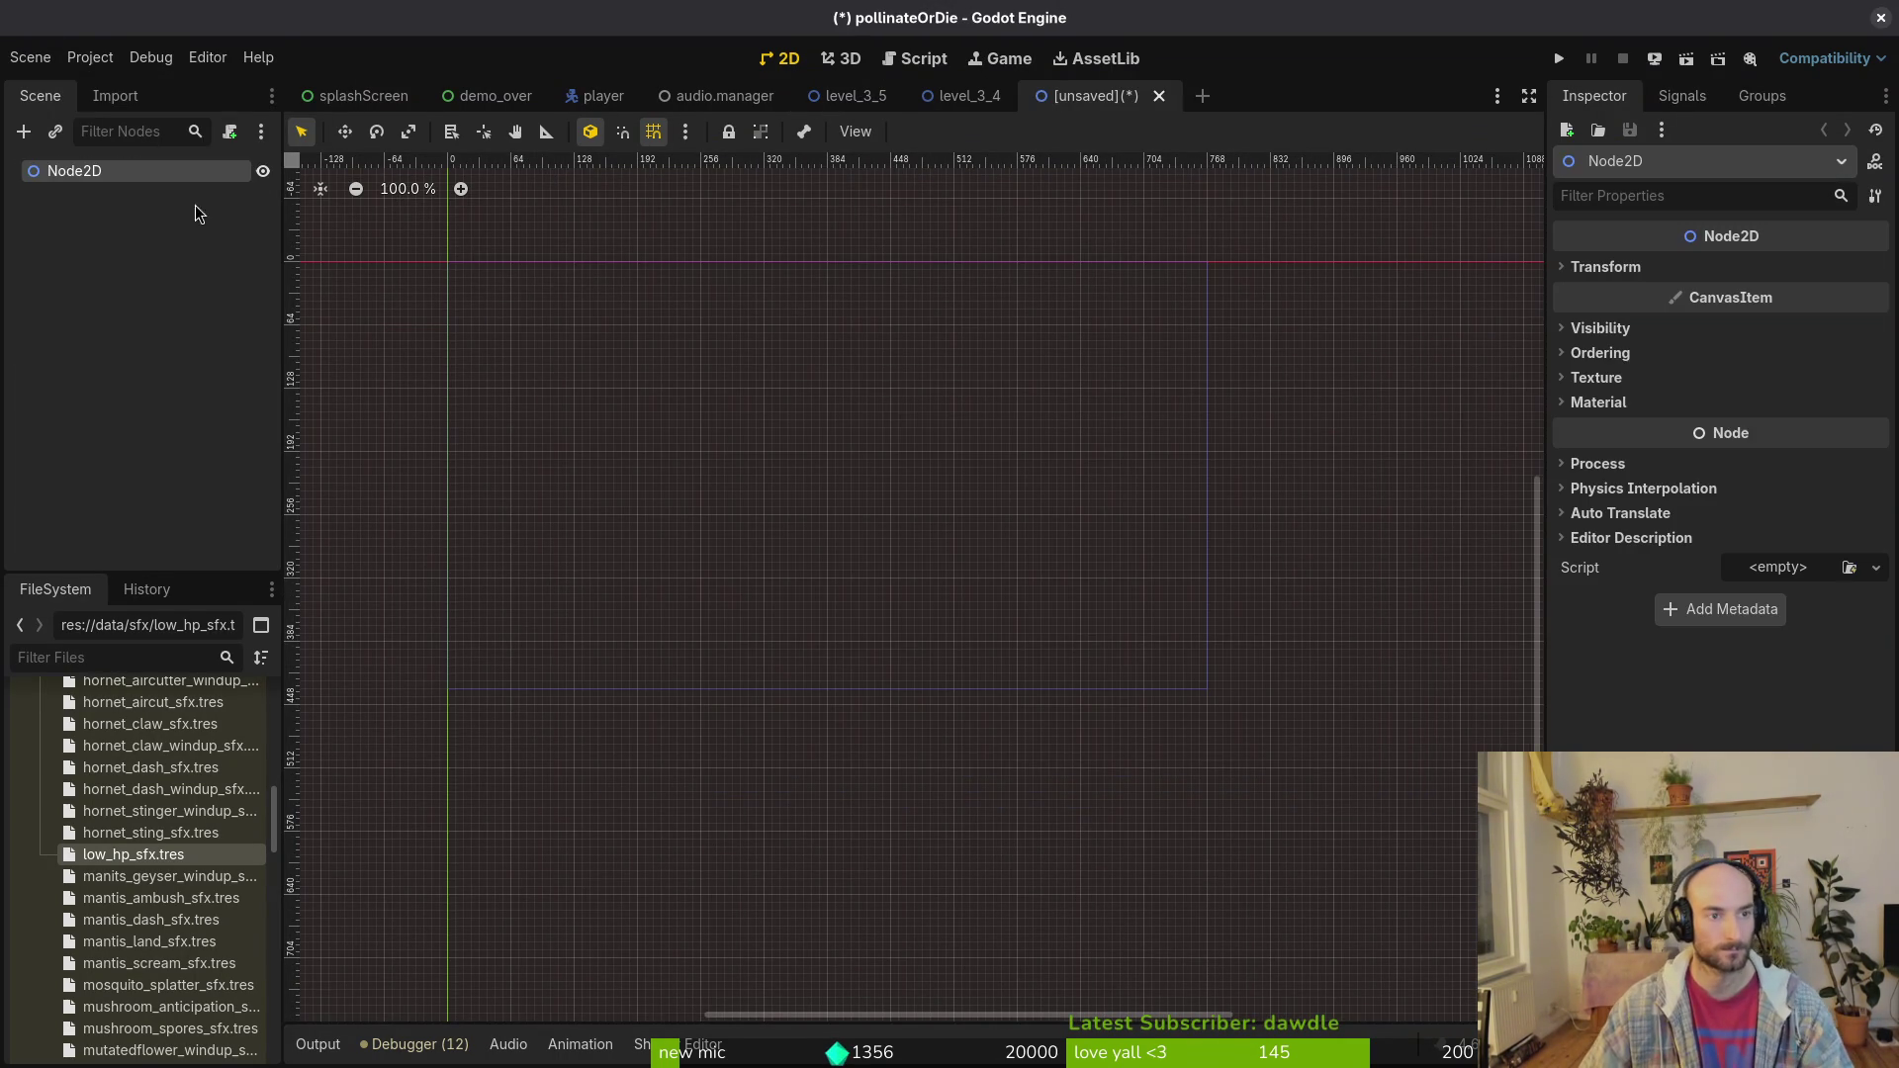
double_click(188, 178)
type("level_3_6")
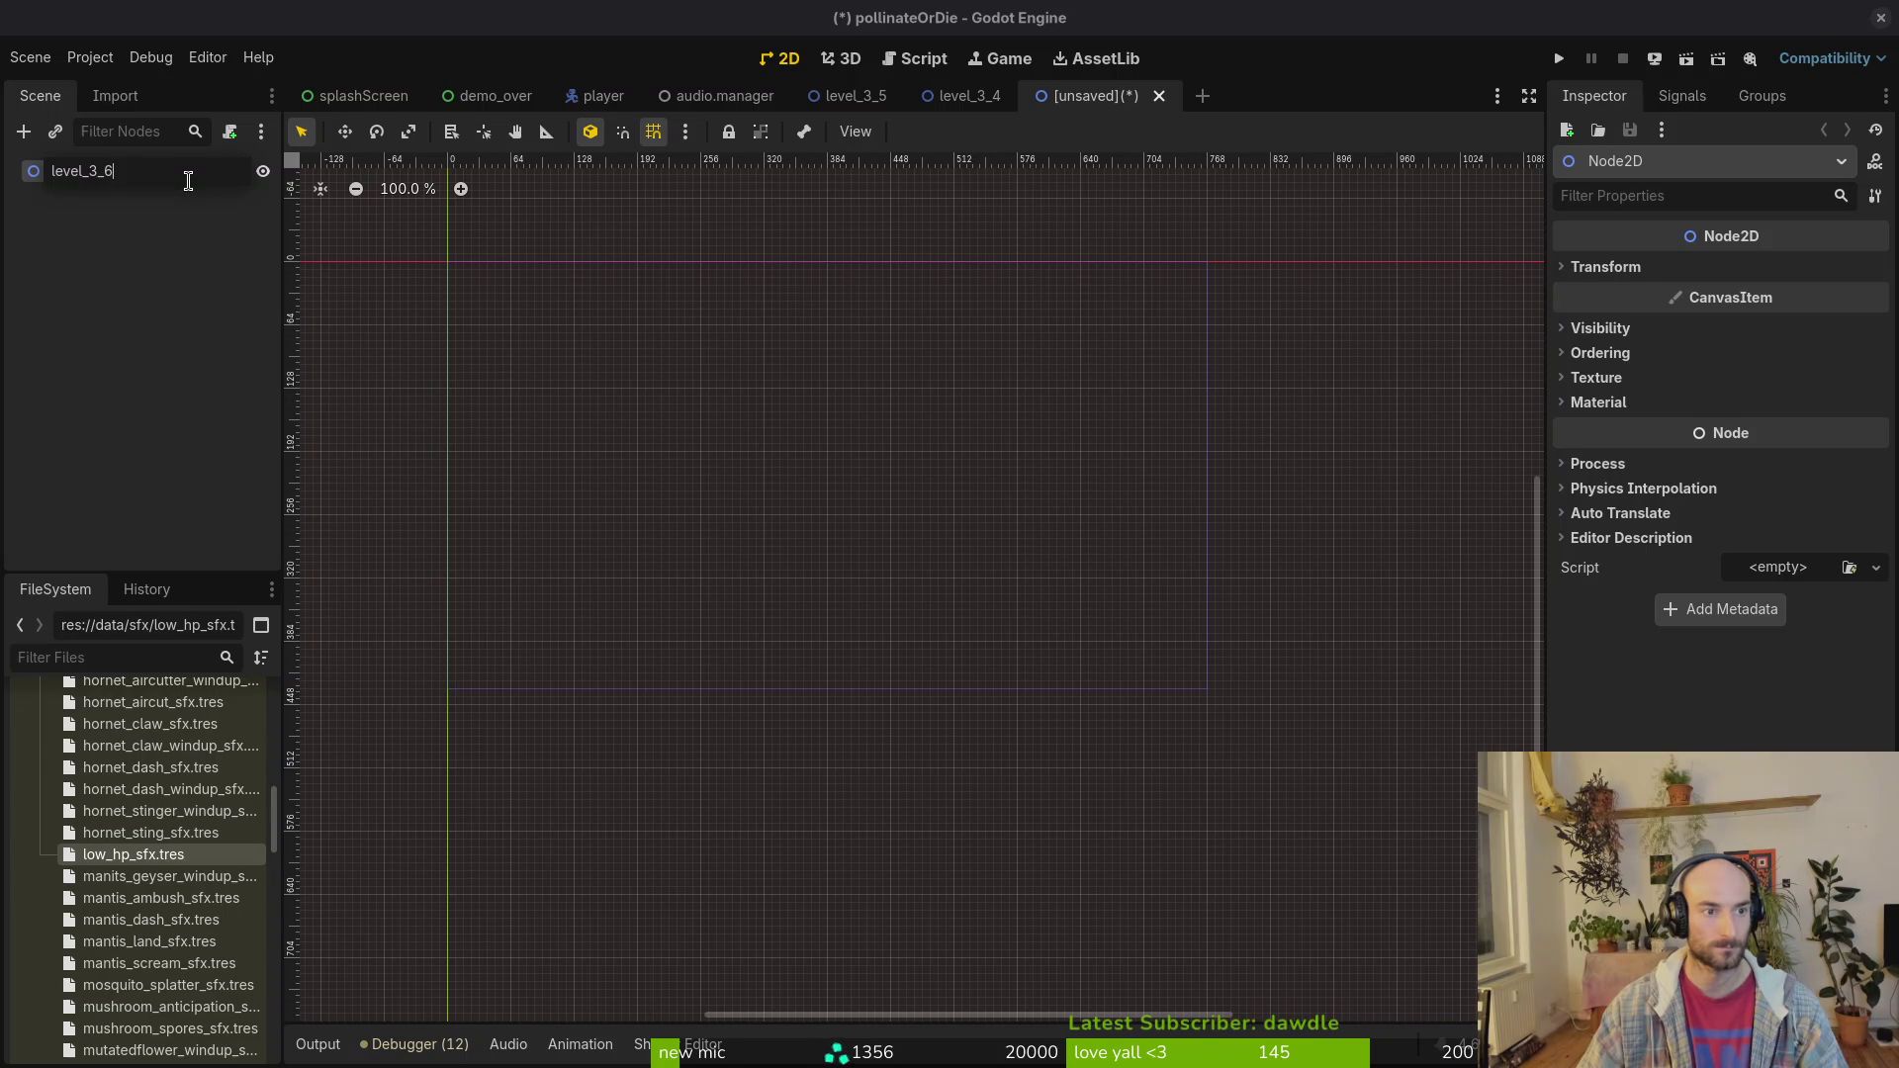
key("Return")
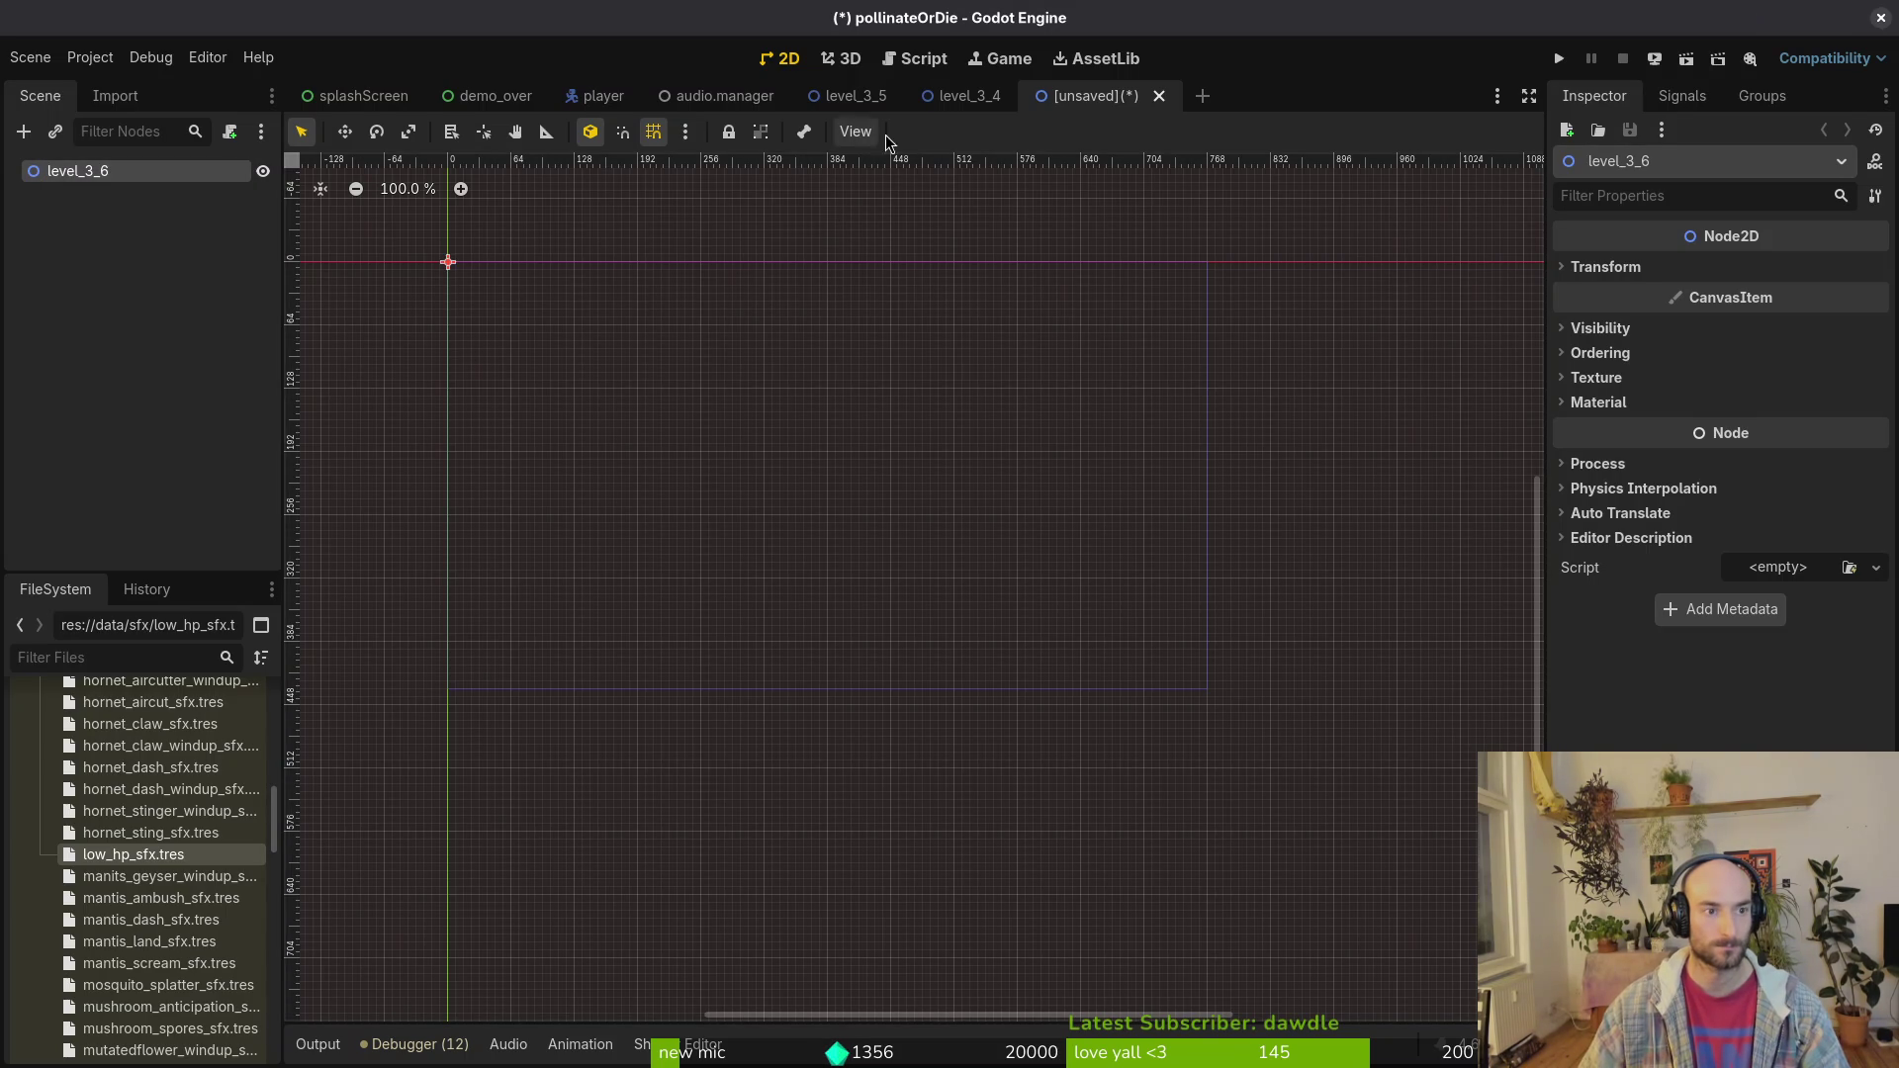
Step: Paste the copied level_3_4 nodes into the new level_3_6 scene
left_click(967, 95)
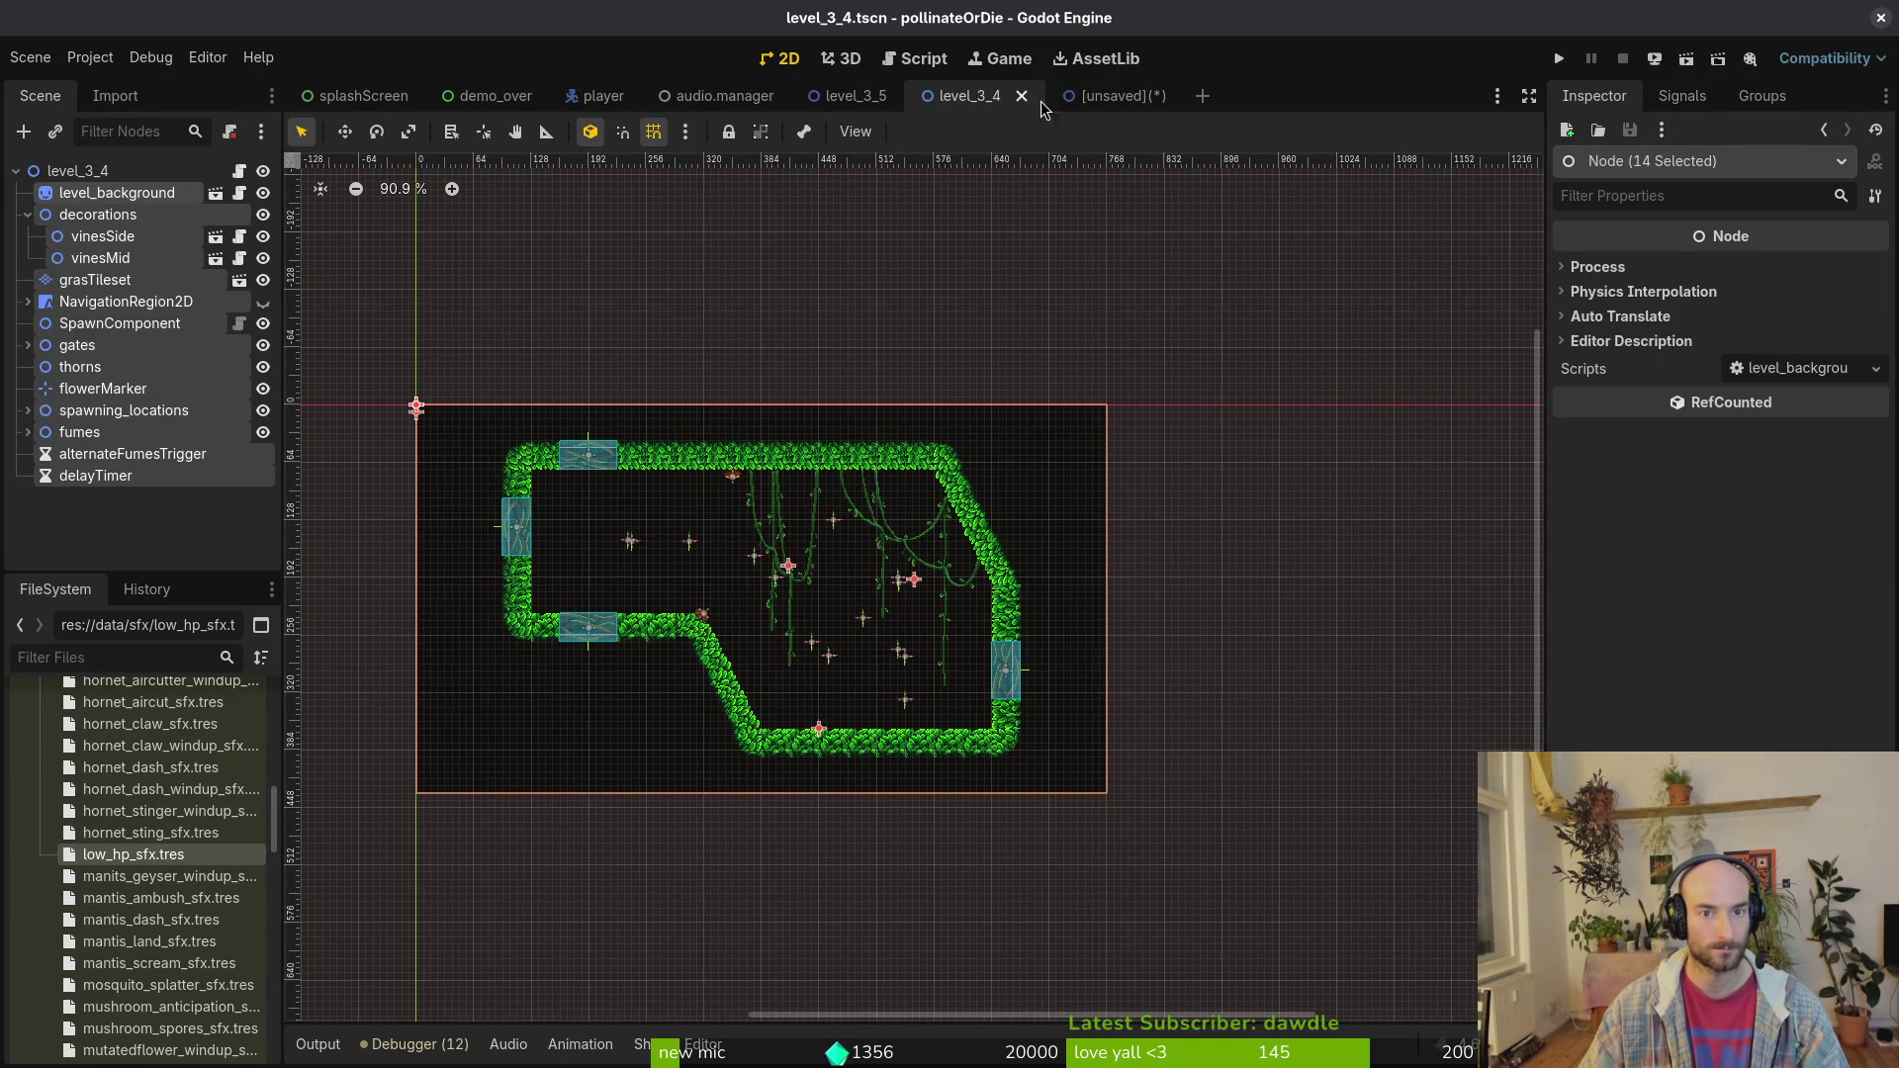
left_click(1098, 96)
key("ctrl+v")
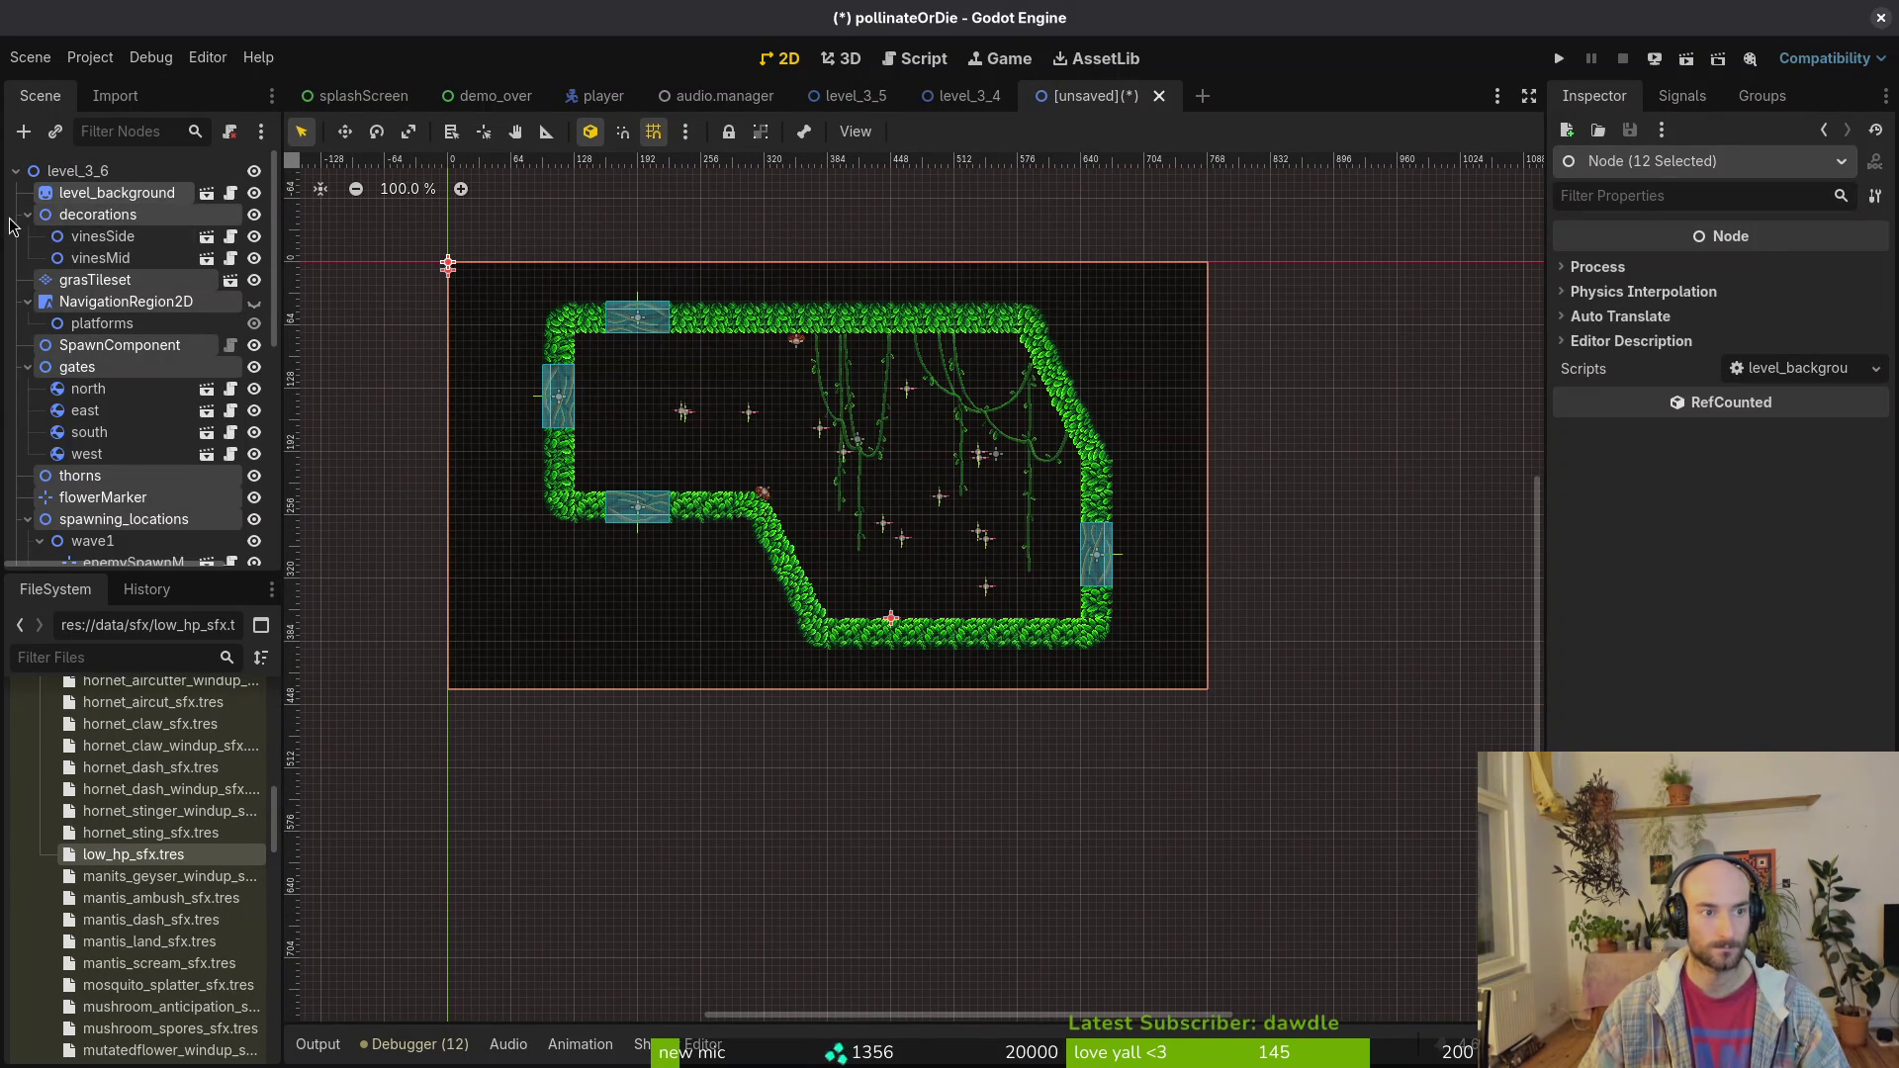
Step: Collapse the pasted branches and hide the spawn location markers and fumes
left_click(27, 214)
left_click(28, 258)
left_click(30, 281)
left_click(27, 302)
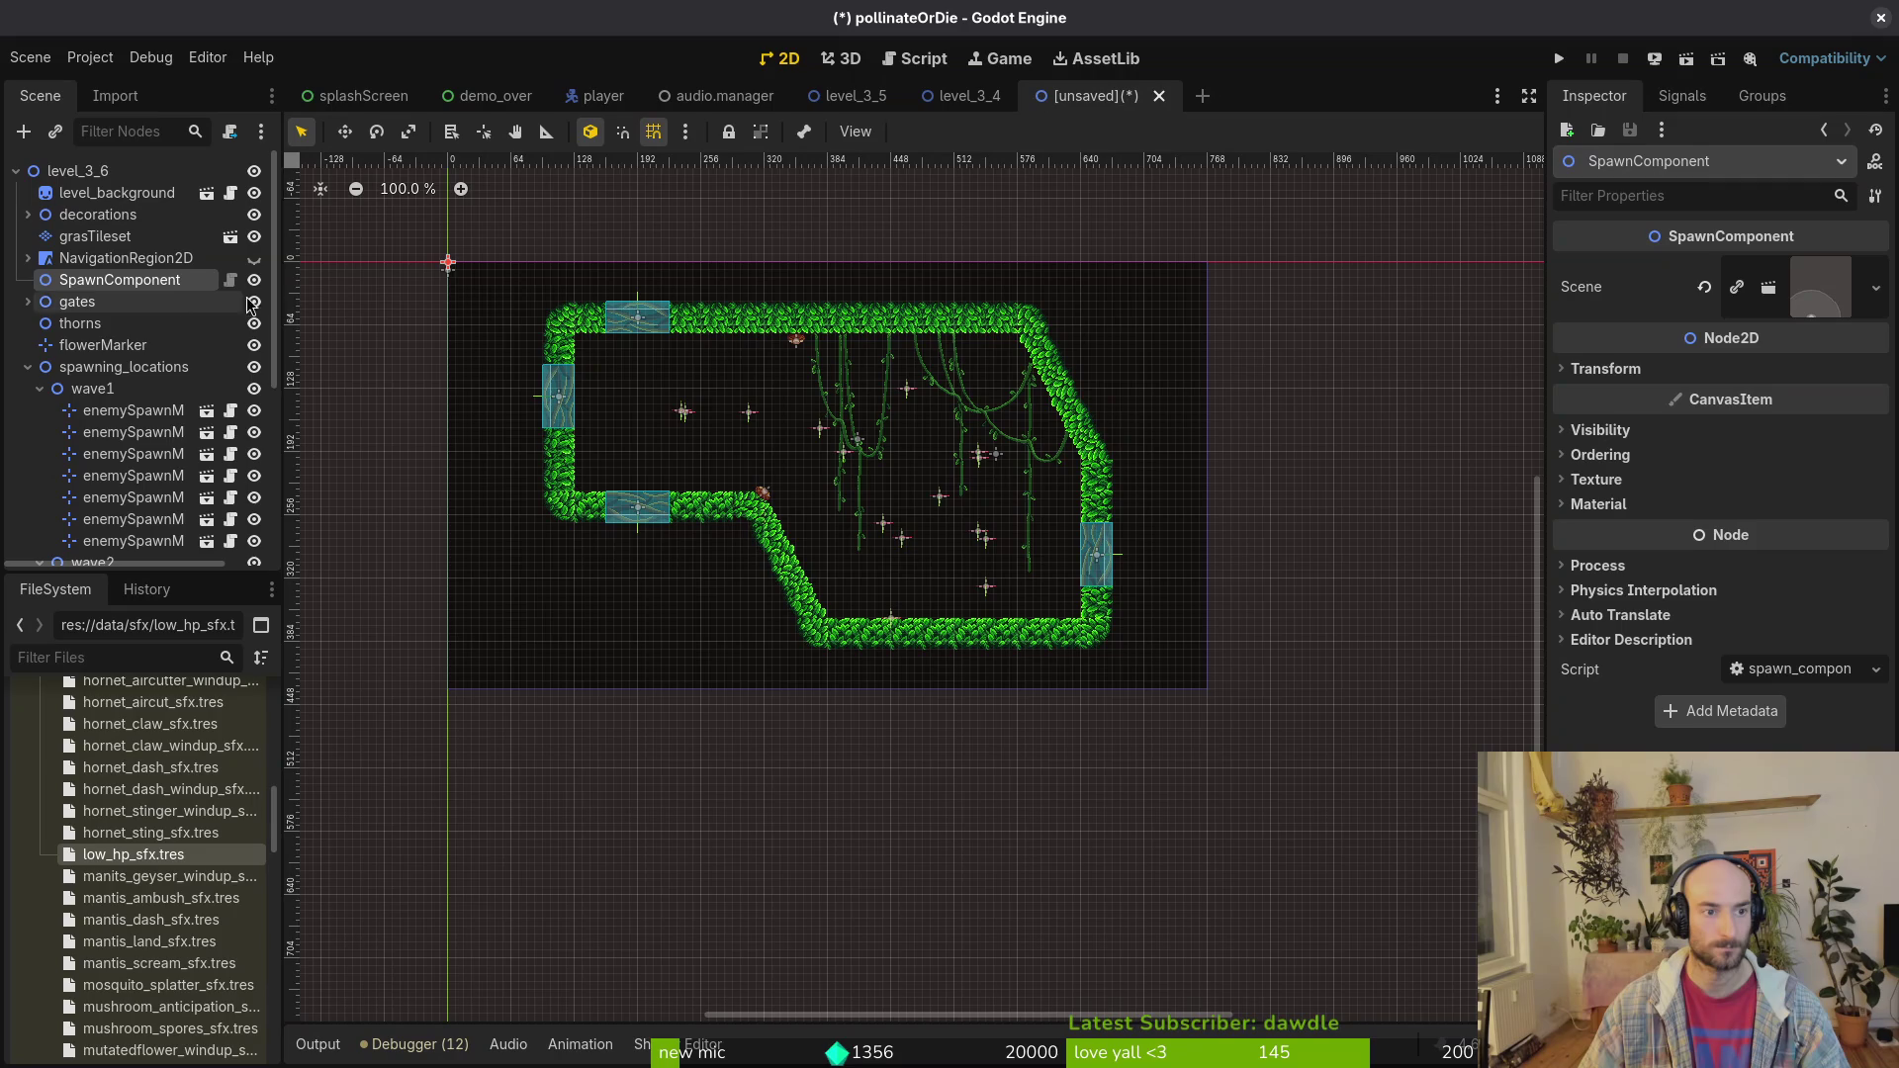
left_click(28, 367)
left_click(28, 367)
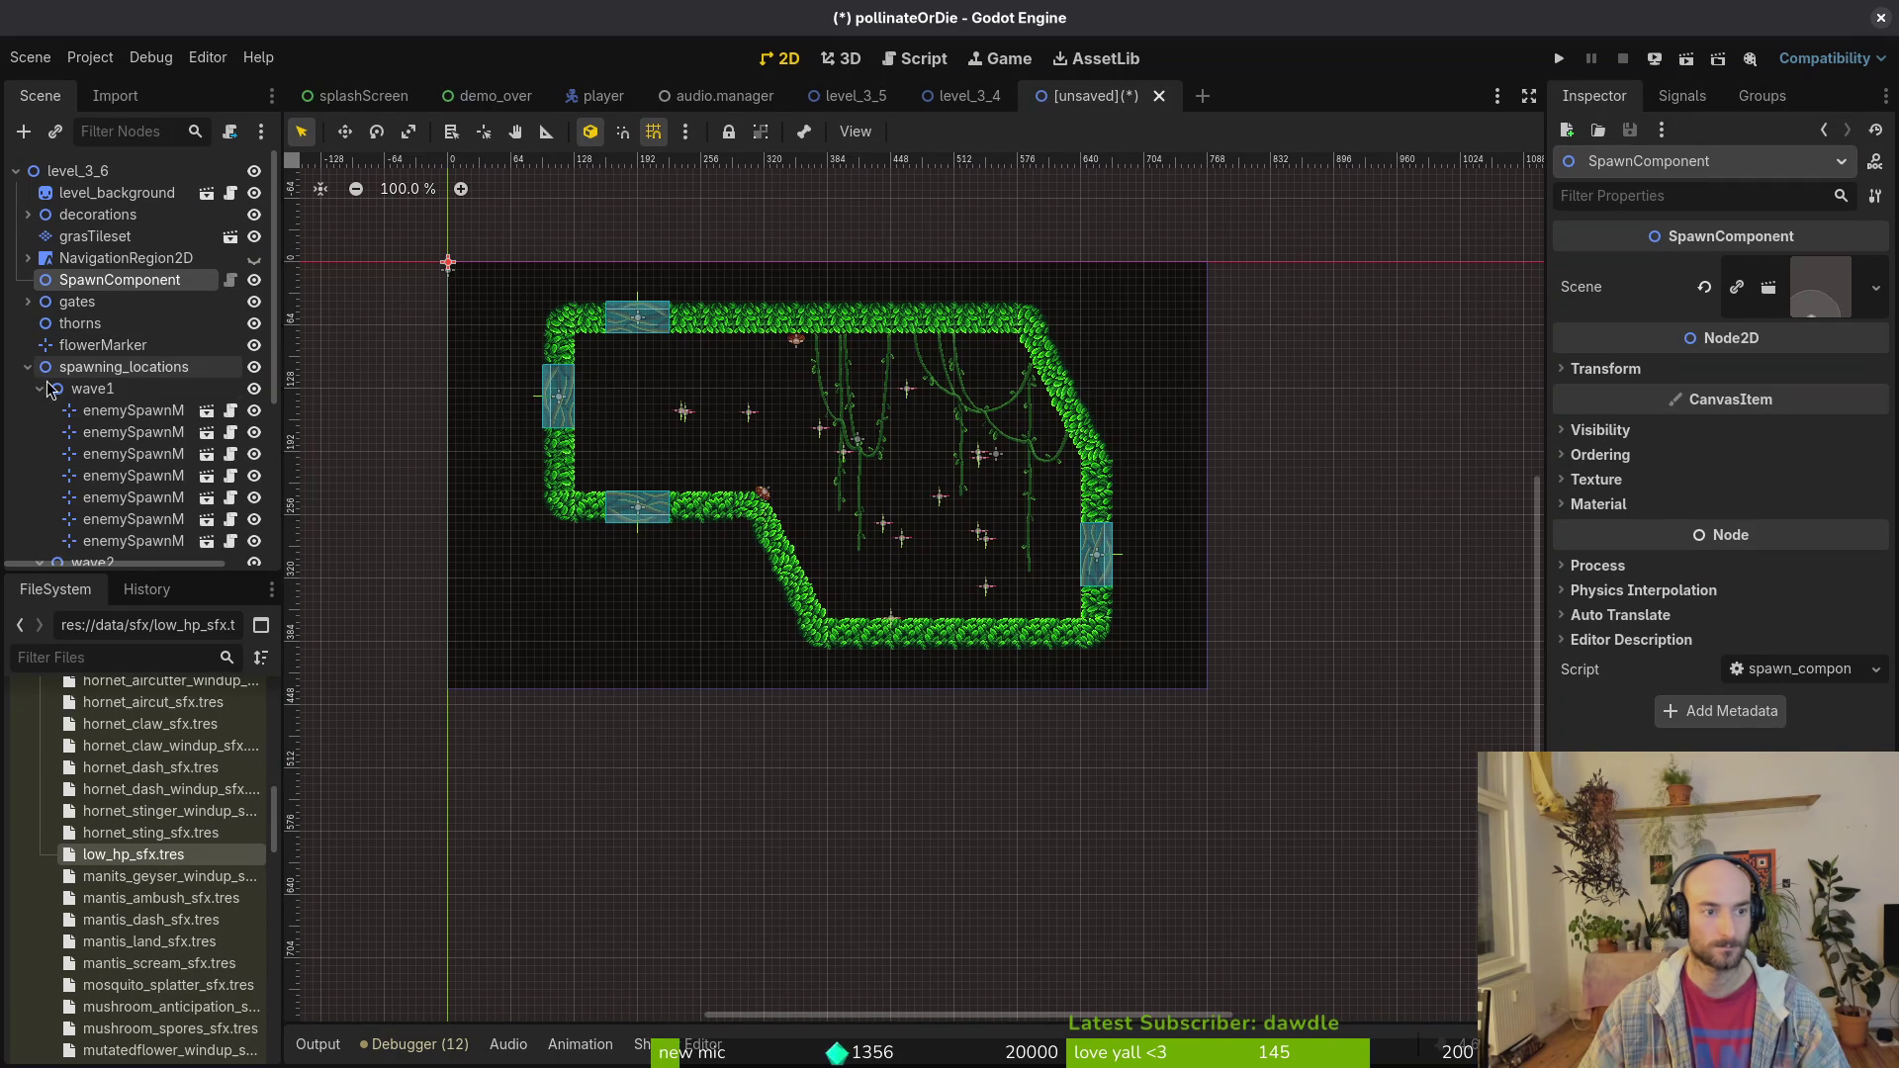
left_click(39, 389)
left_click(39, 411)
left_click(27, 367)
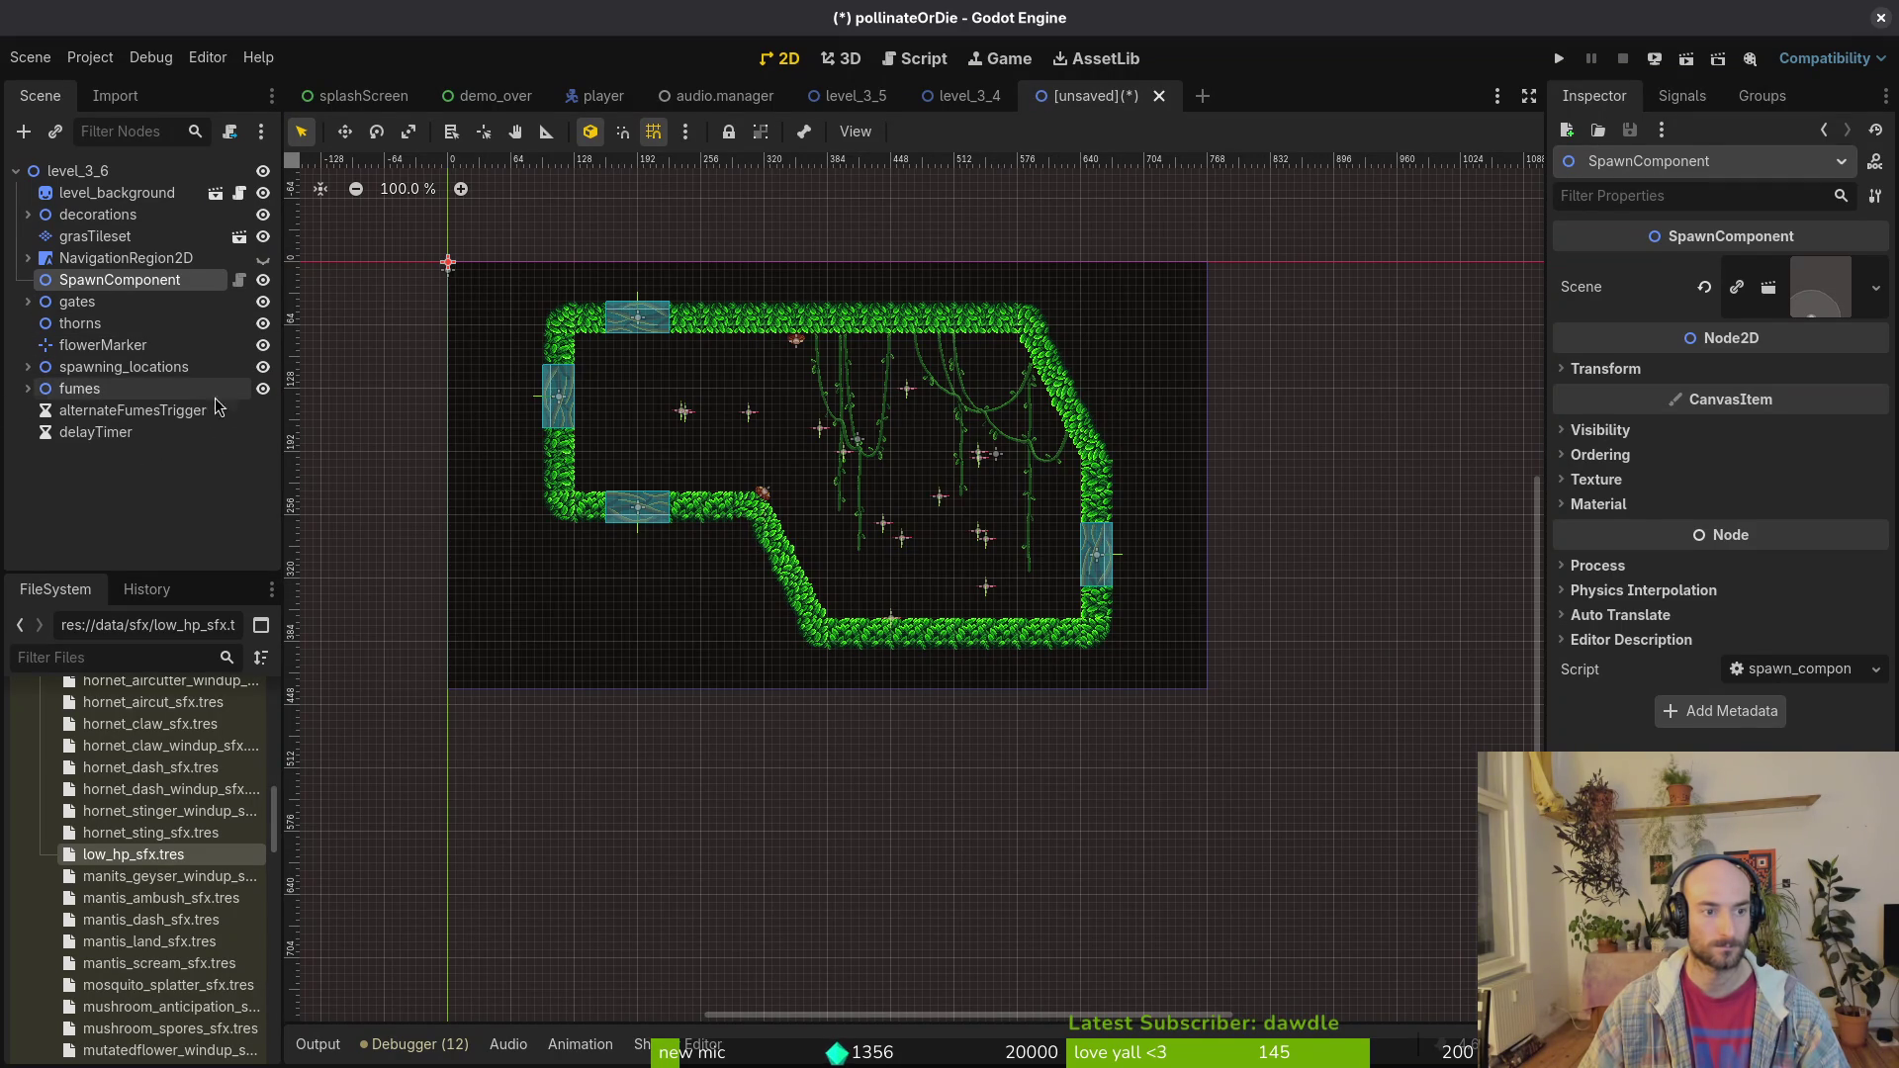
left_click(263, 367)
left_click(263, 389)
Step: Hide the thorns and vine decorations, then select the grasTileset layer for tile editing
left_click(263, 323)
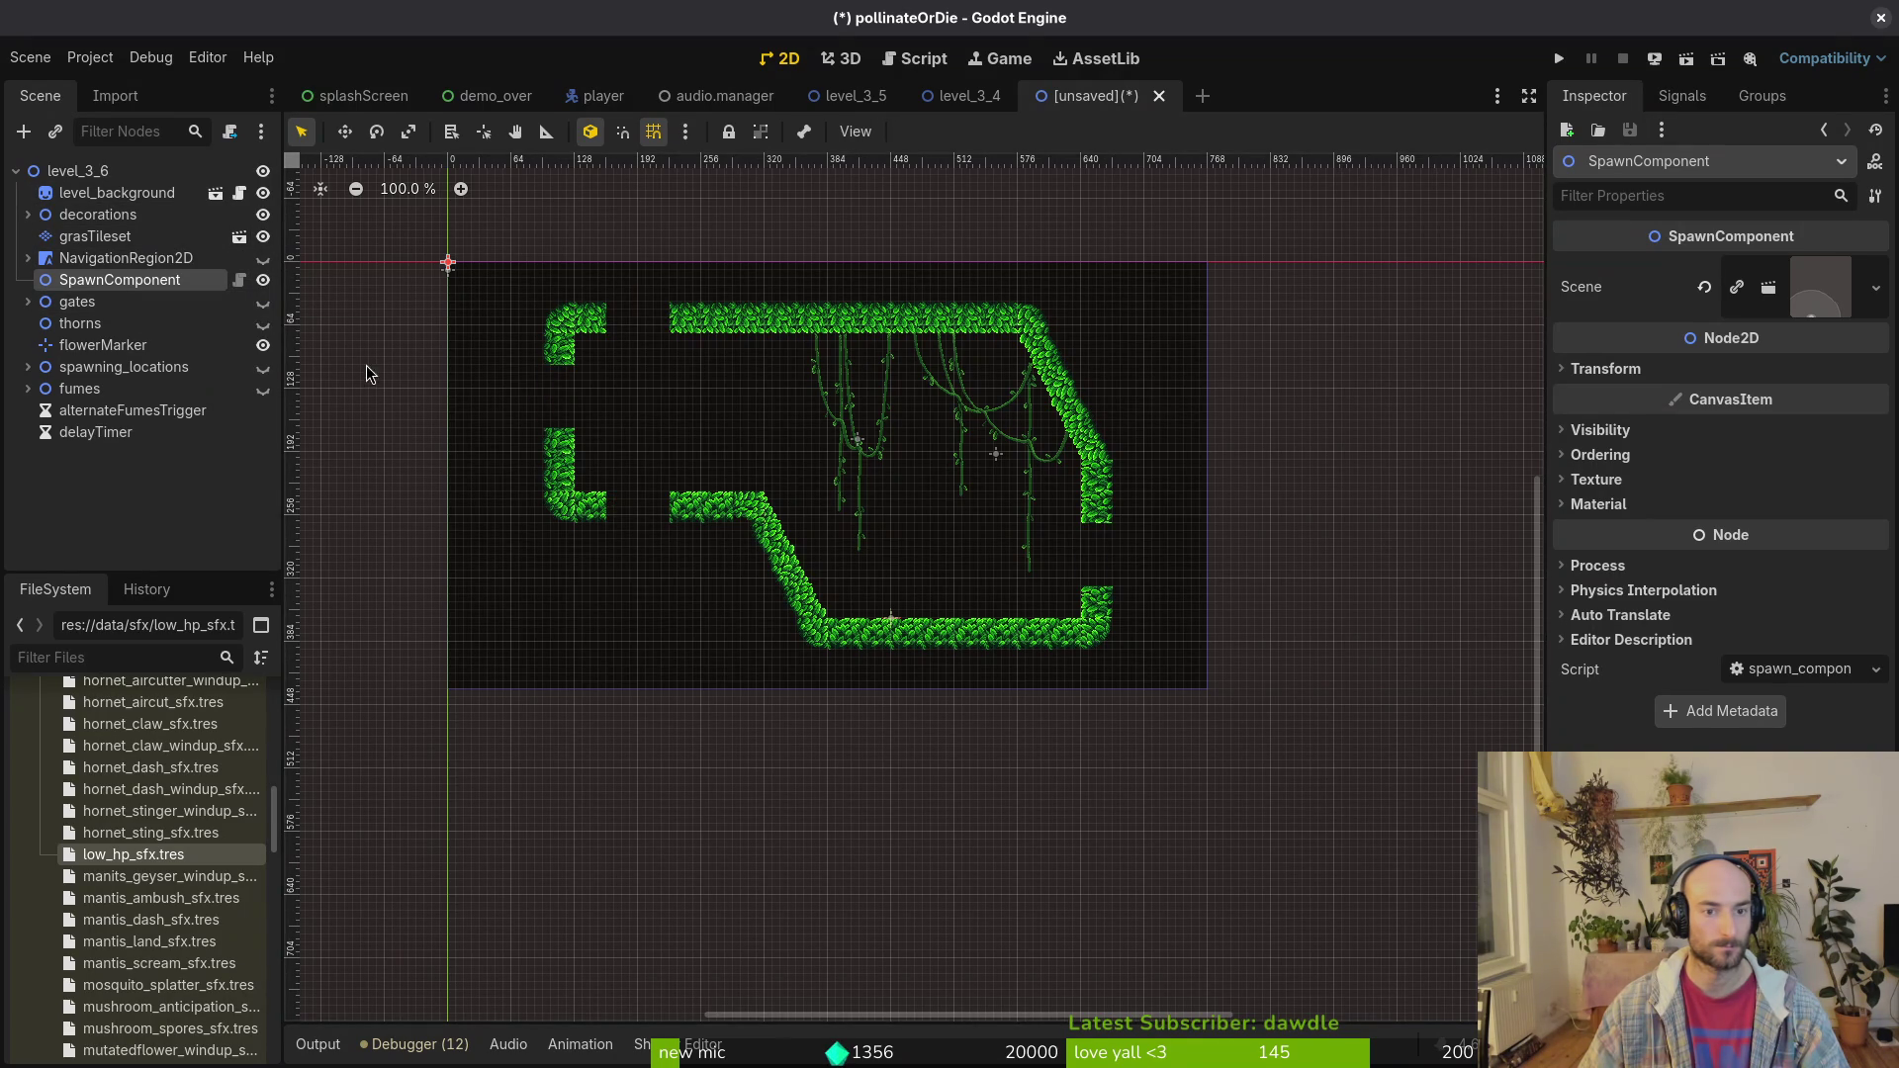
left_click(263, 215)
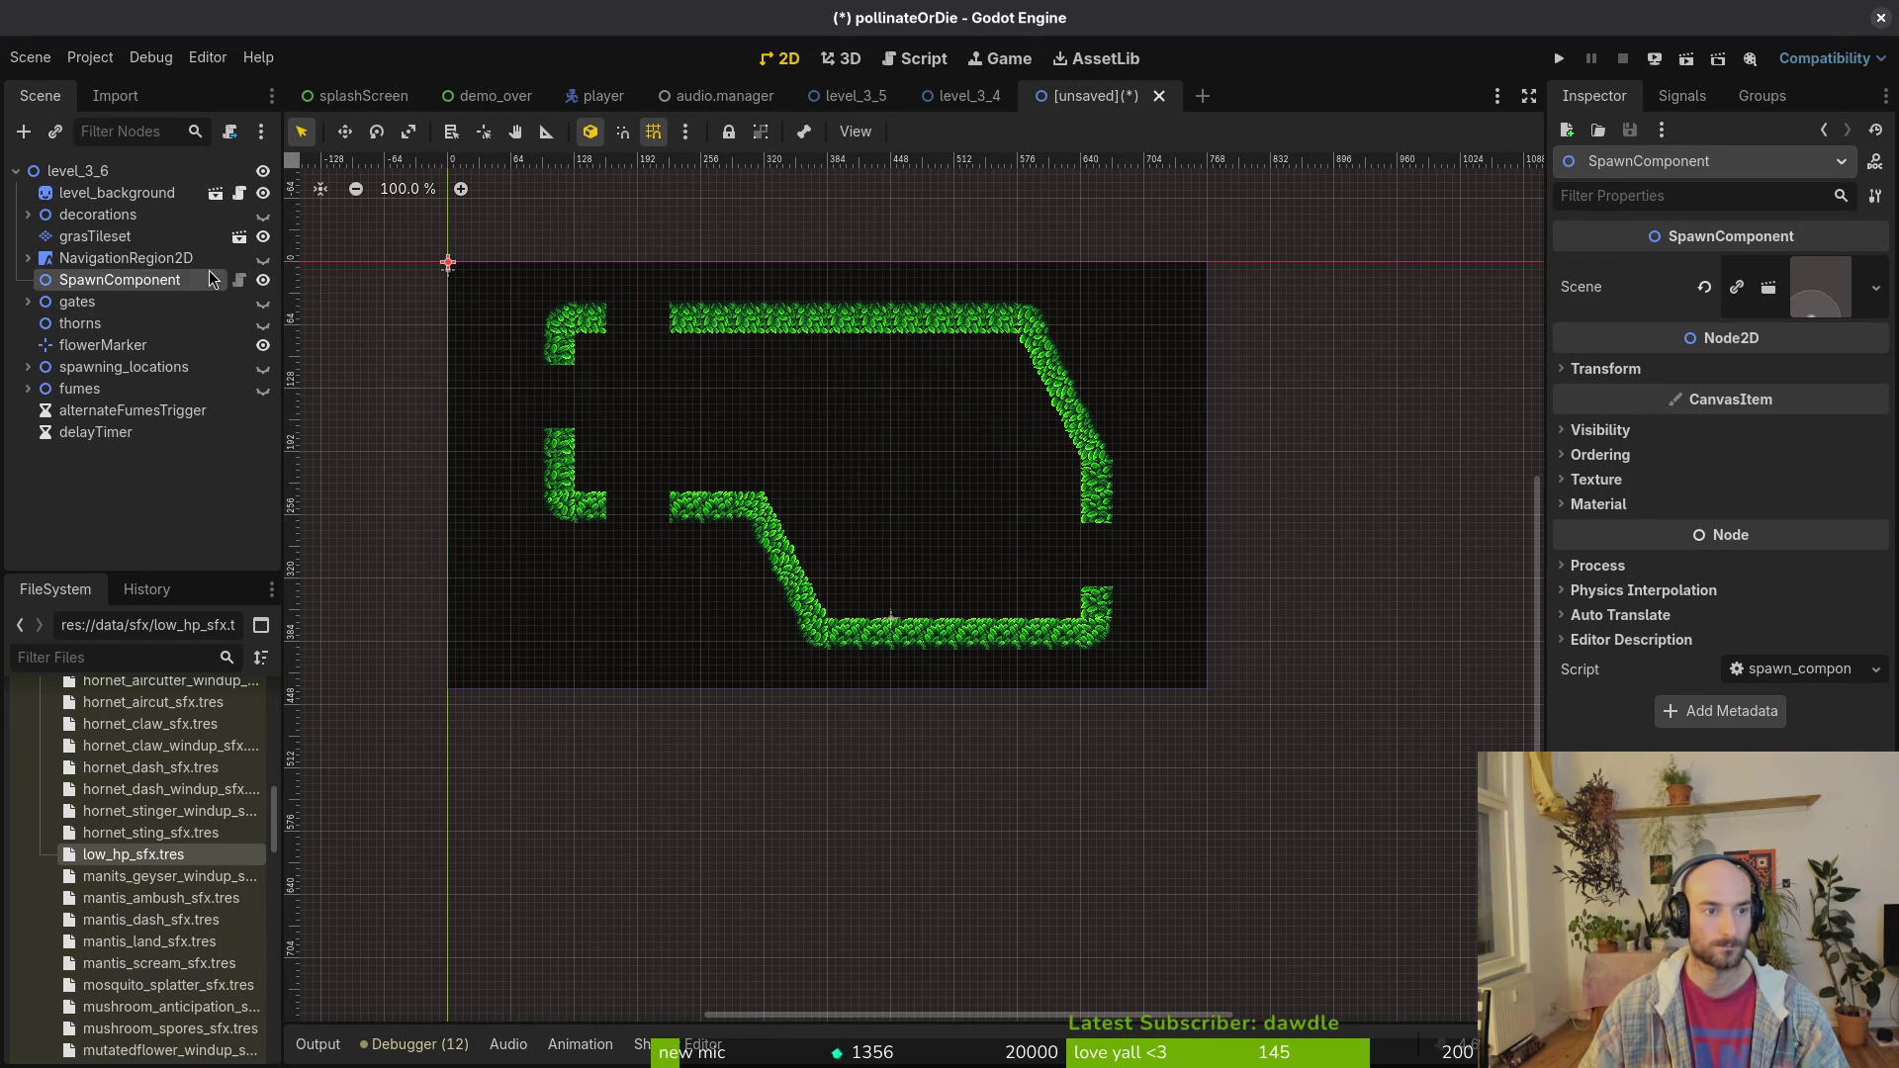
left_click(264, 258)
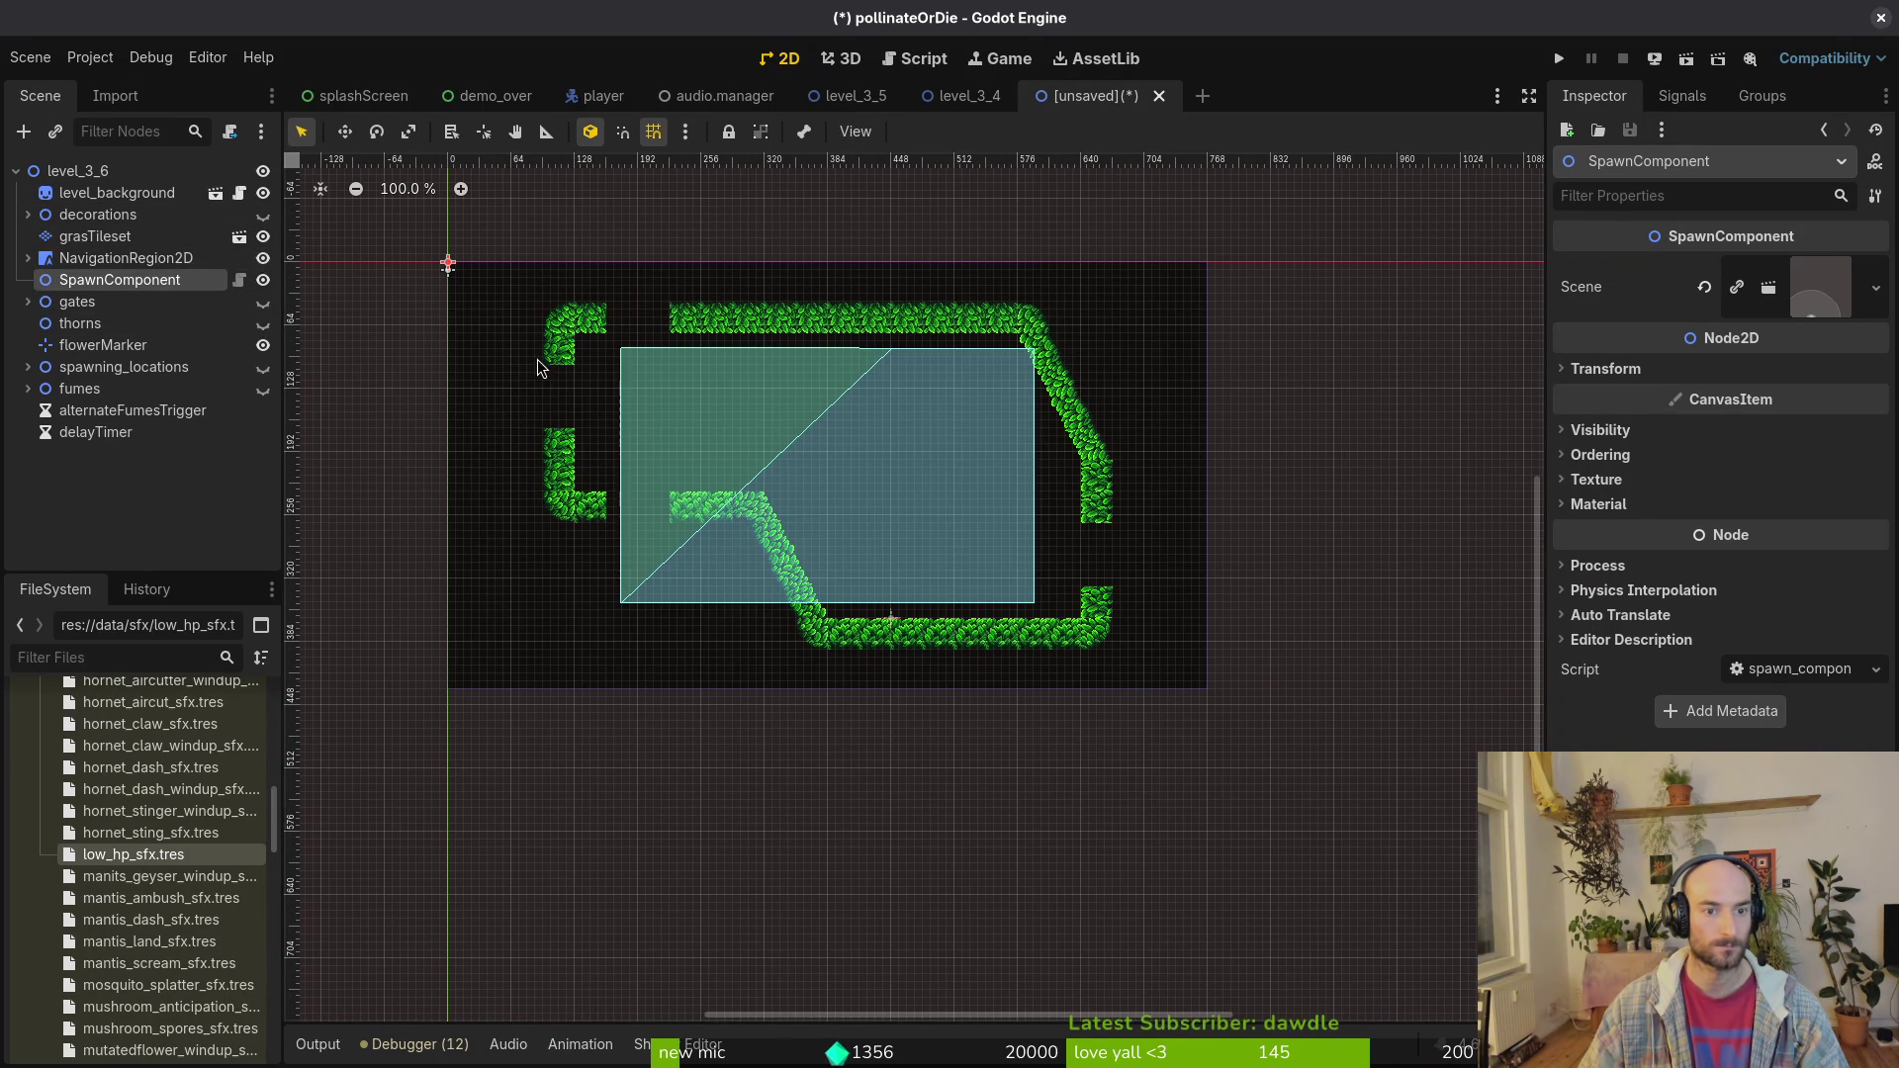
left_click(263, 258)
left_click(149, 237)
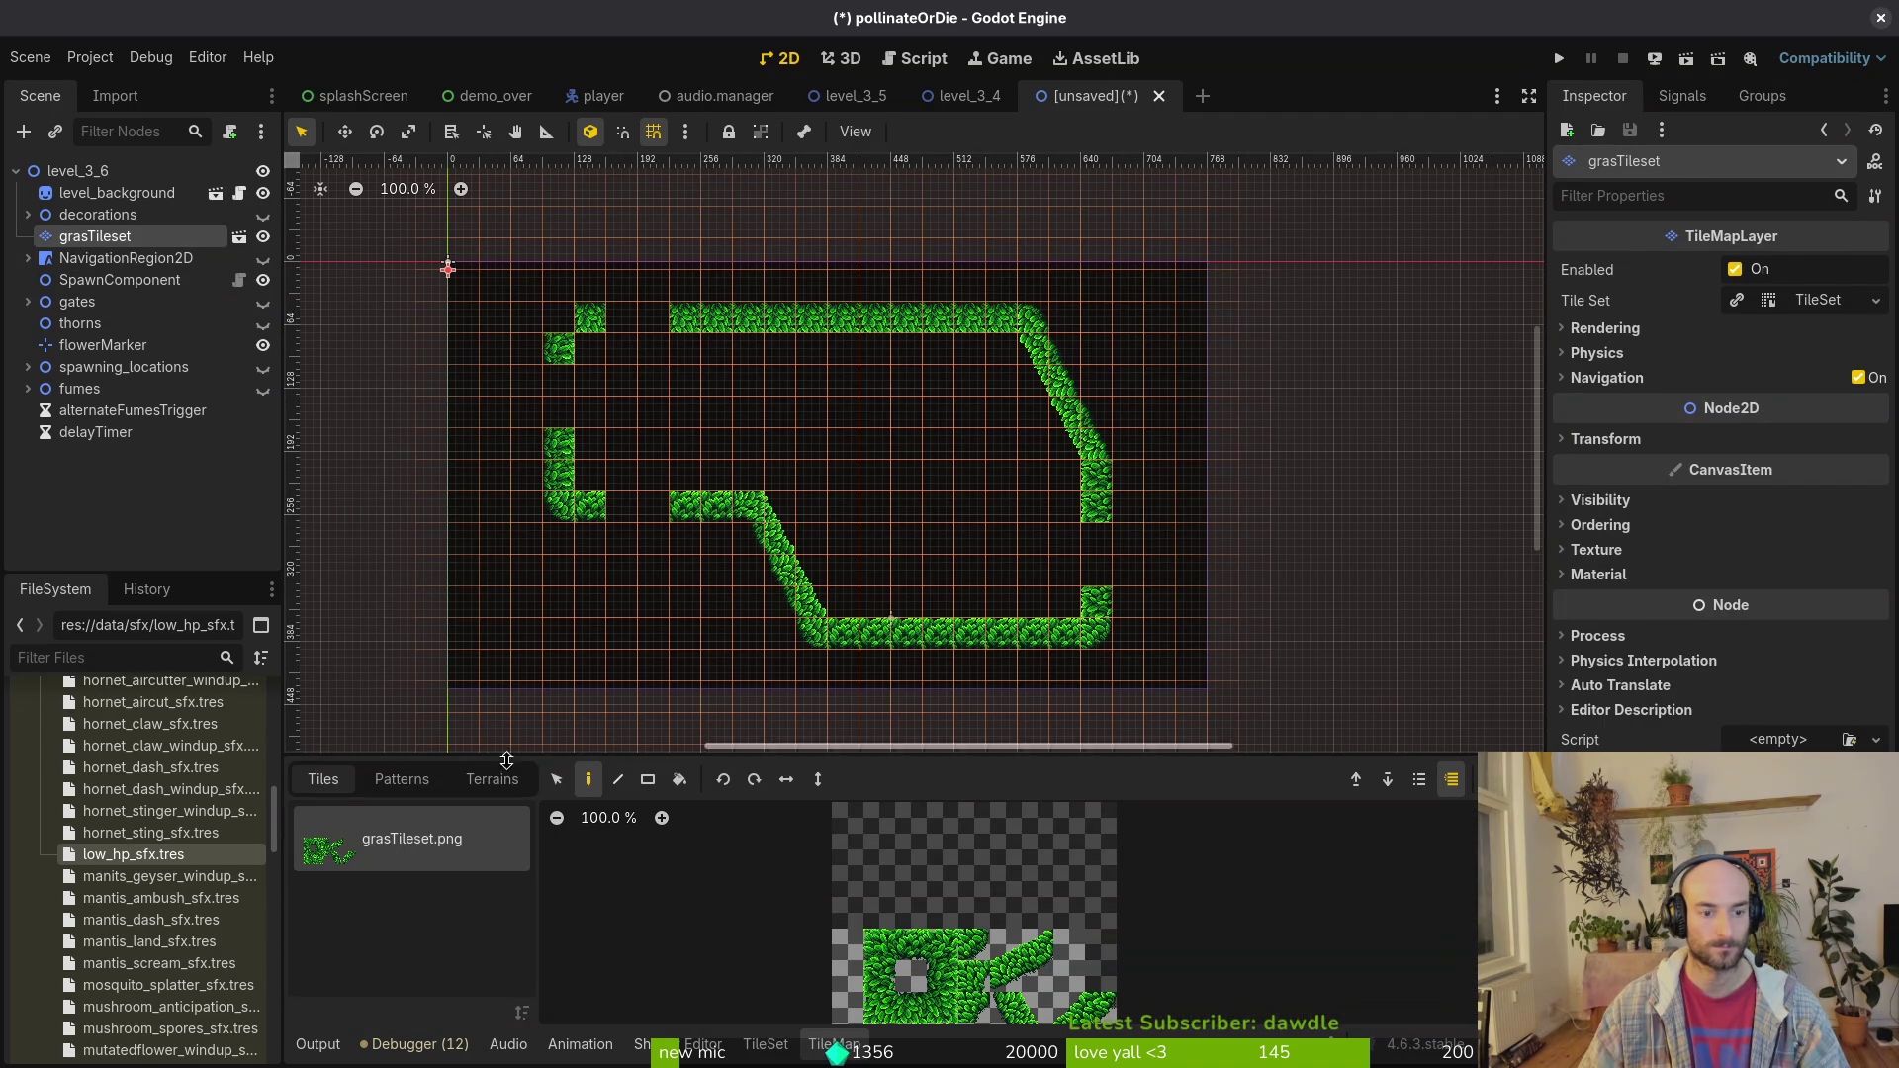
Step: Box-select every grass tile on the grasTileset layer and delete them
left_click(552, 780)
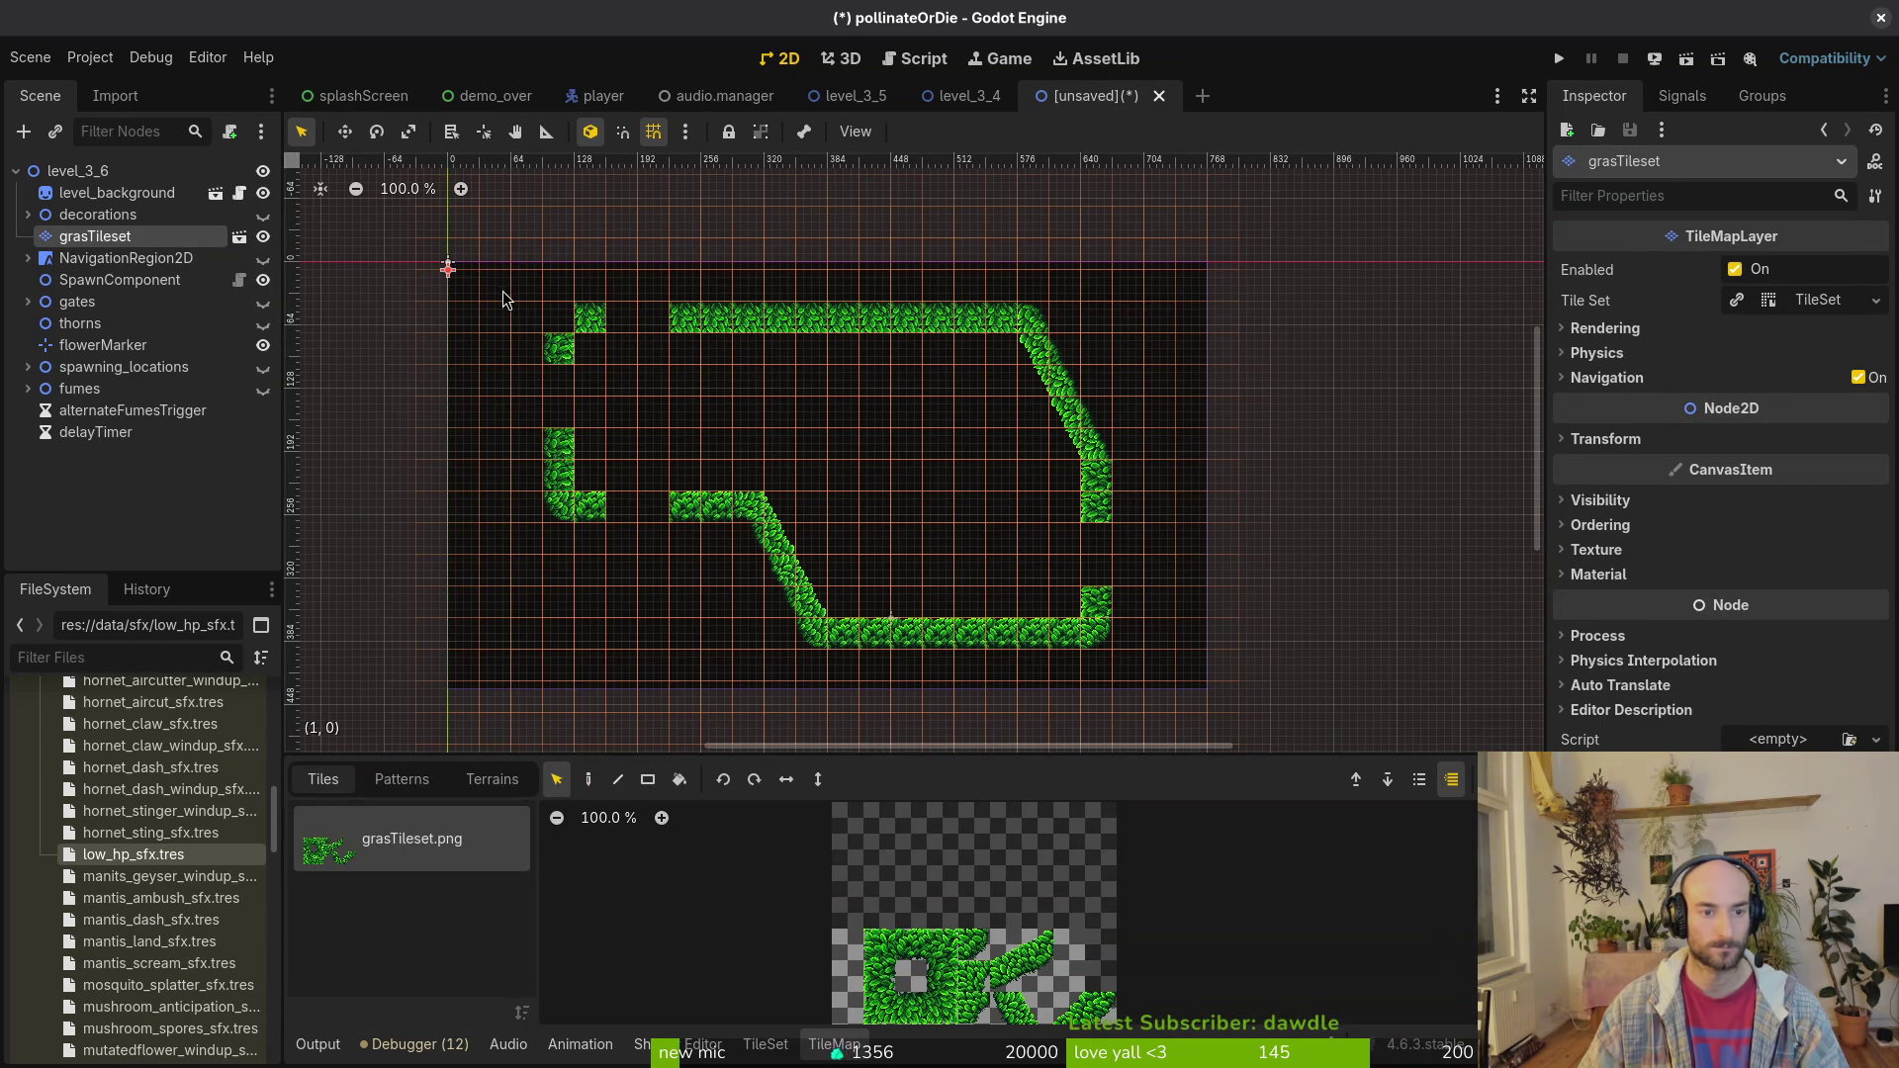
left_click_drag(485, 282, 1219, 673)
key("Delete")
key("Escape")
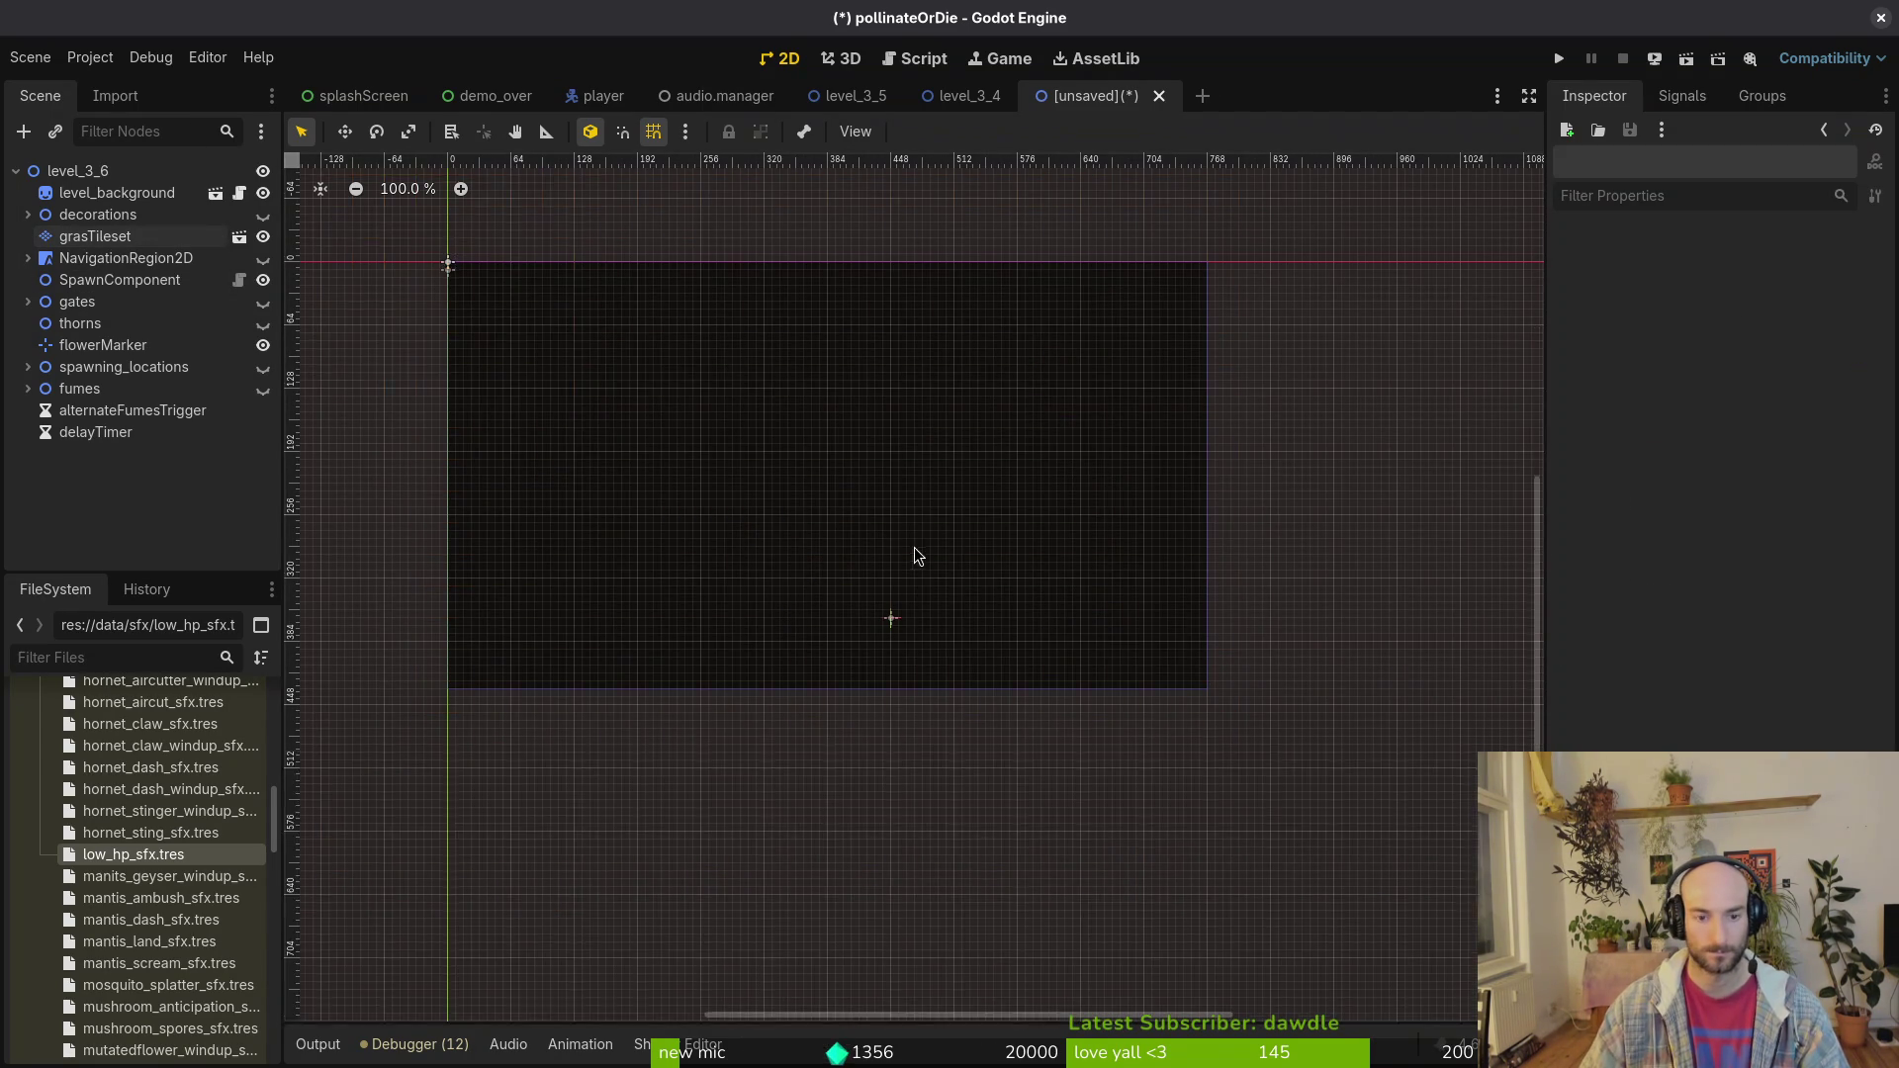
Step: Pick a single grass tile from the atlas and switch to the Paint tool
scroll(914, 548, "down", 4)
left_click(94, 237)
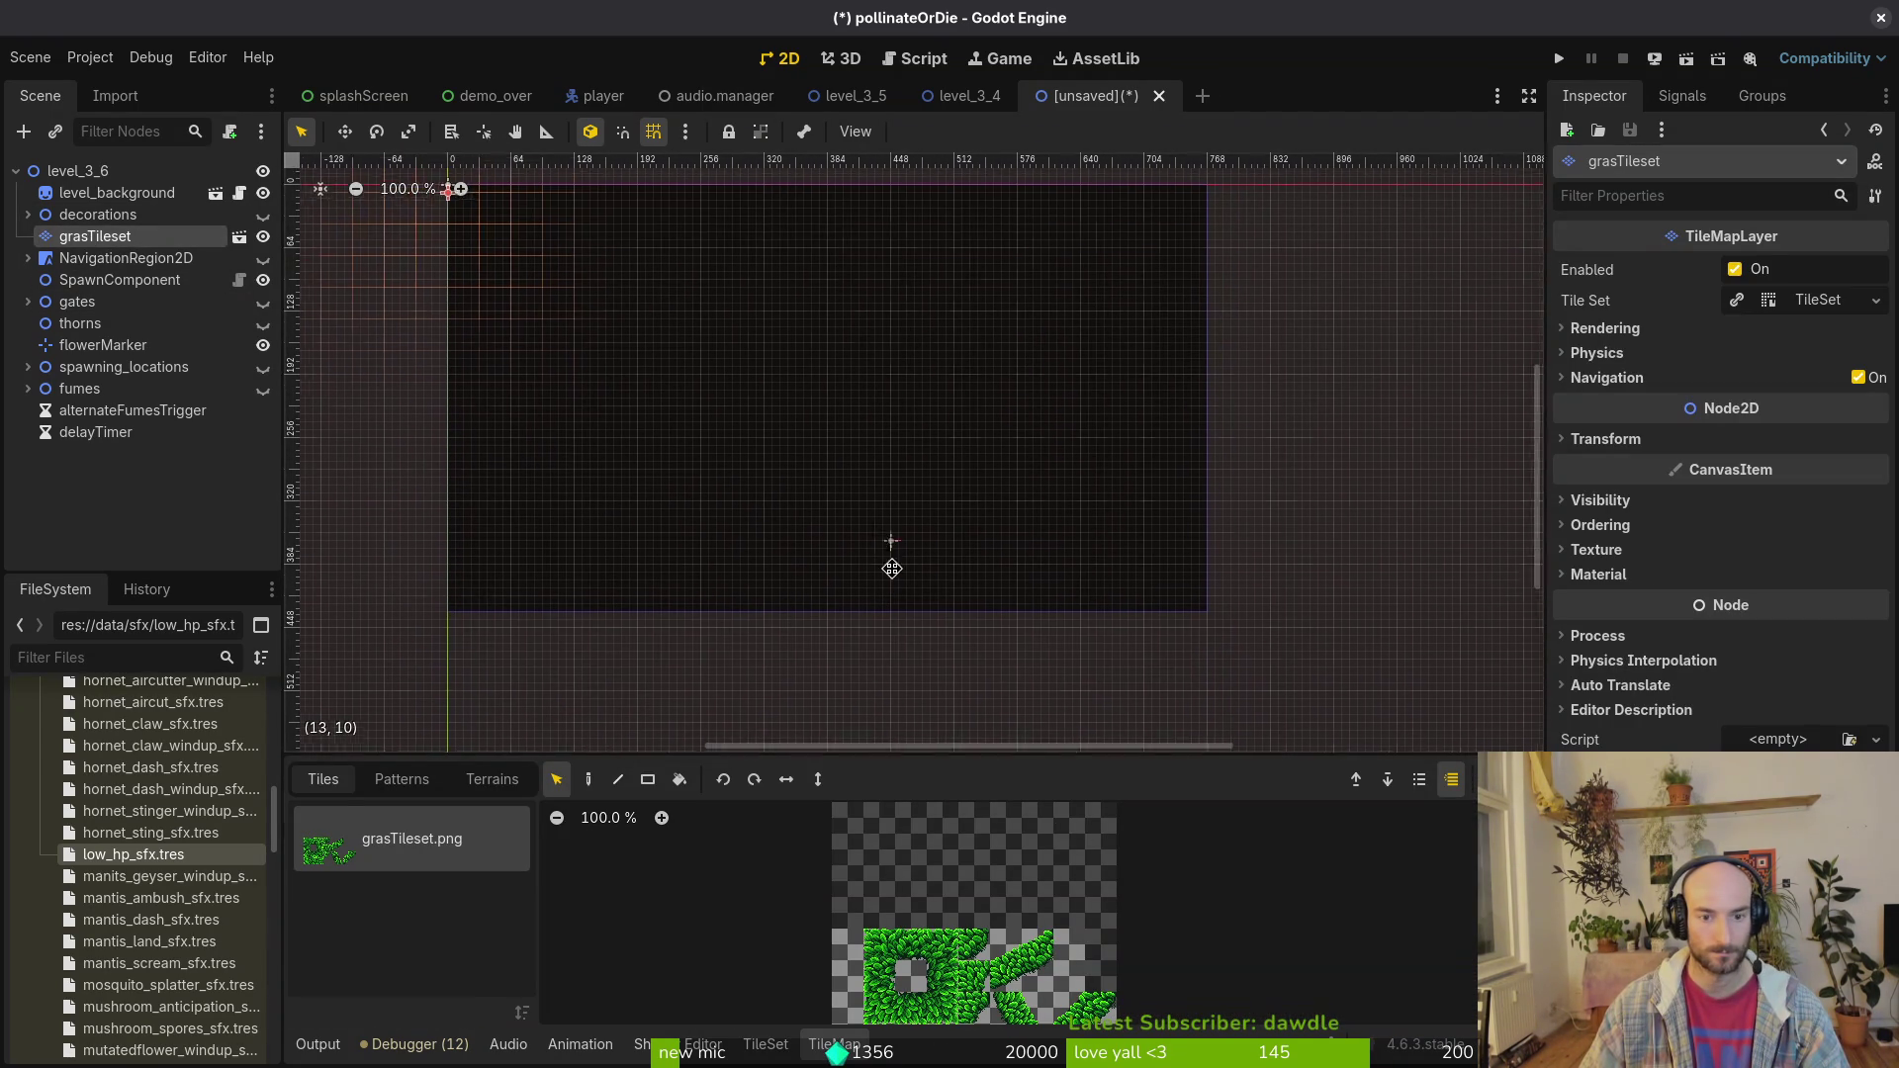
scroll(891, 683, "up", 4)
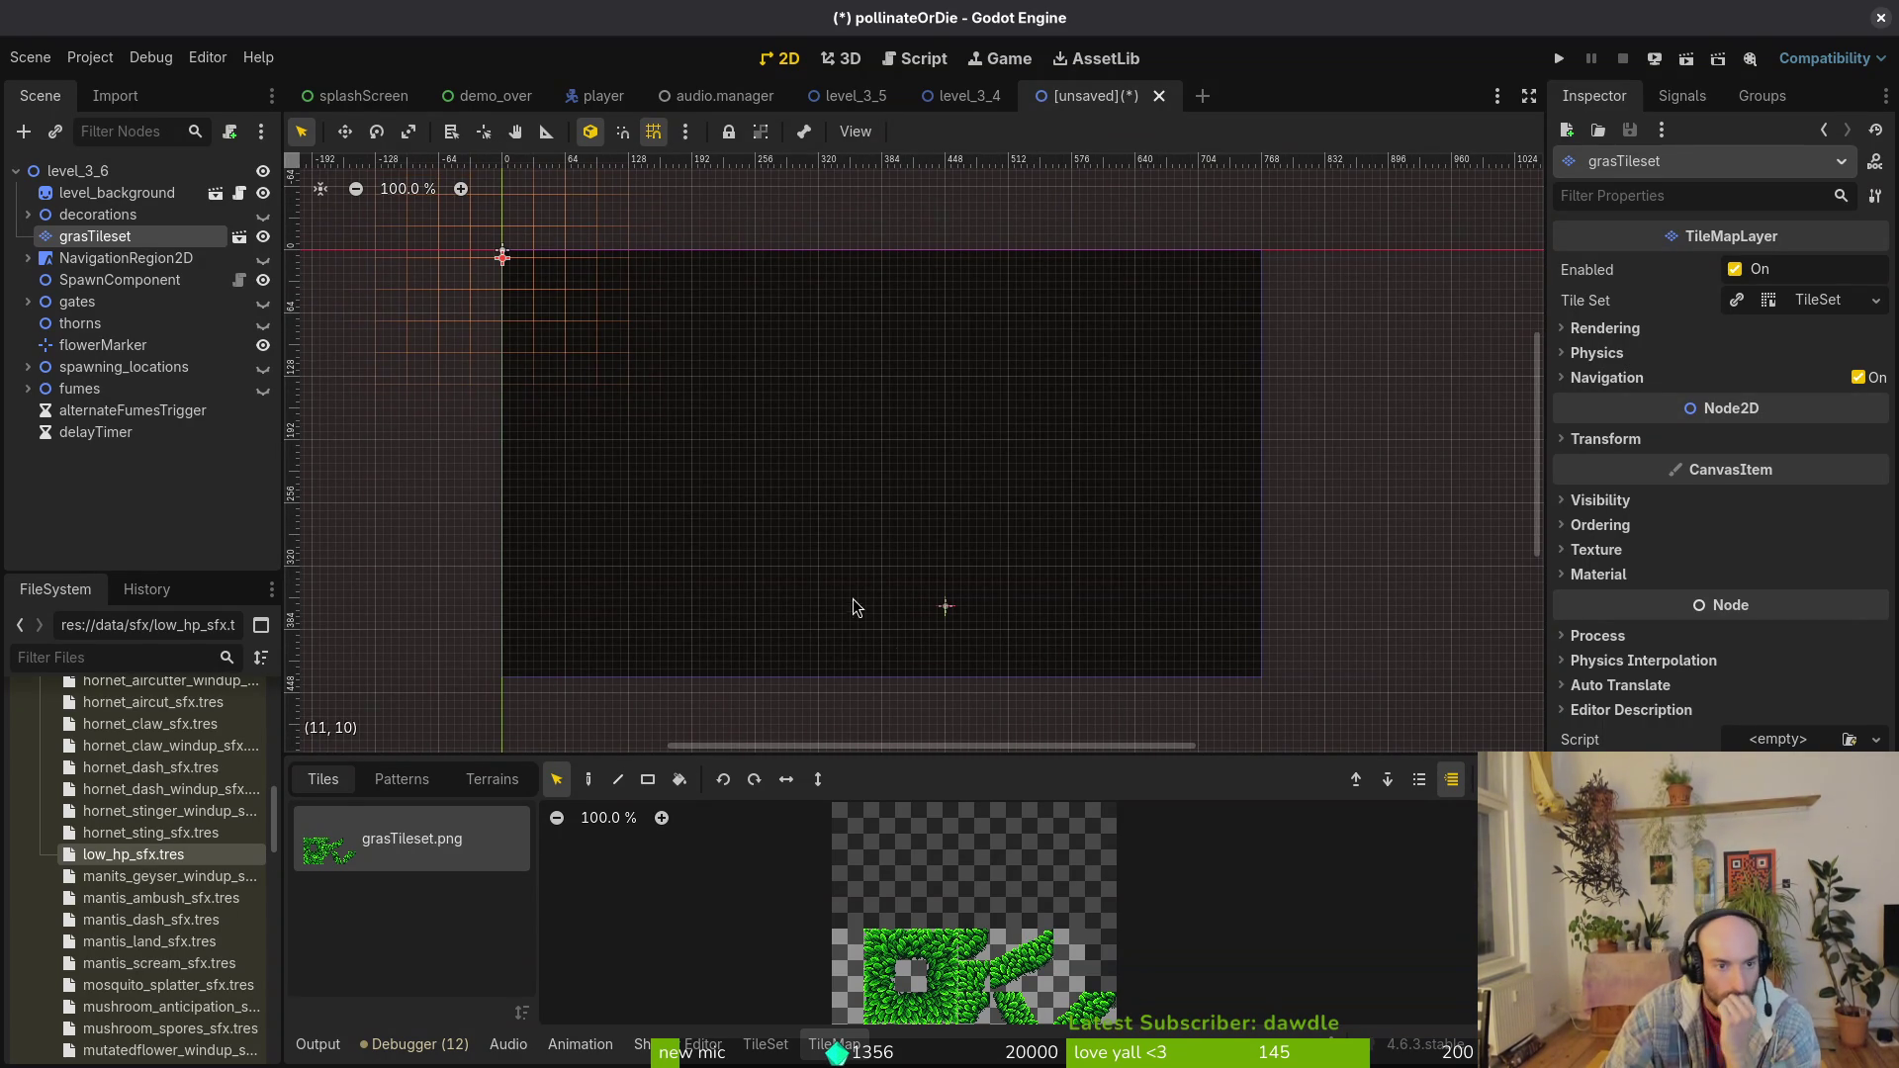
scroll(979, 989, "down", 2)
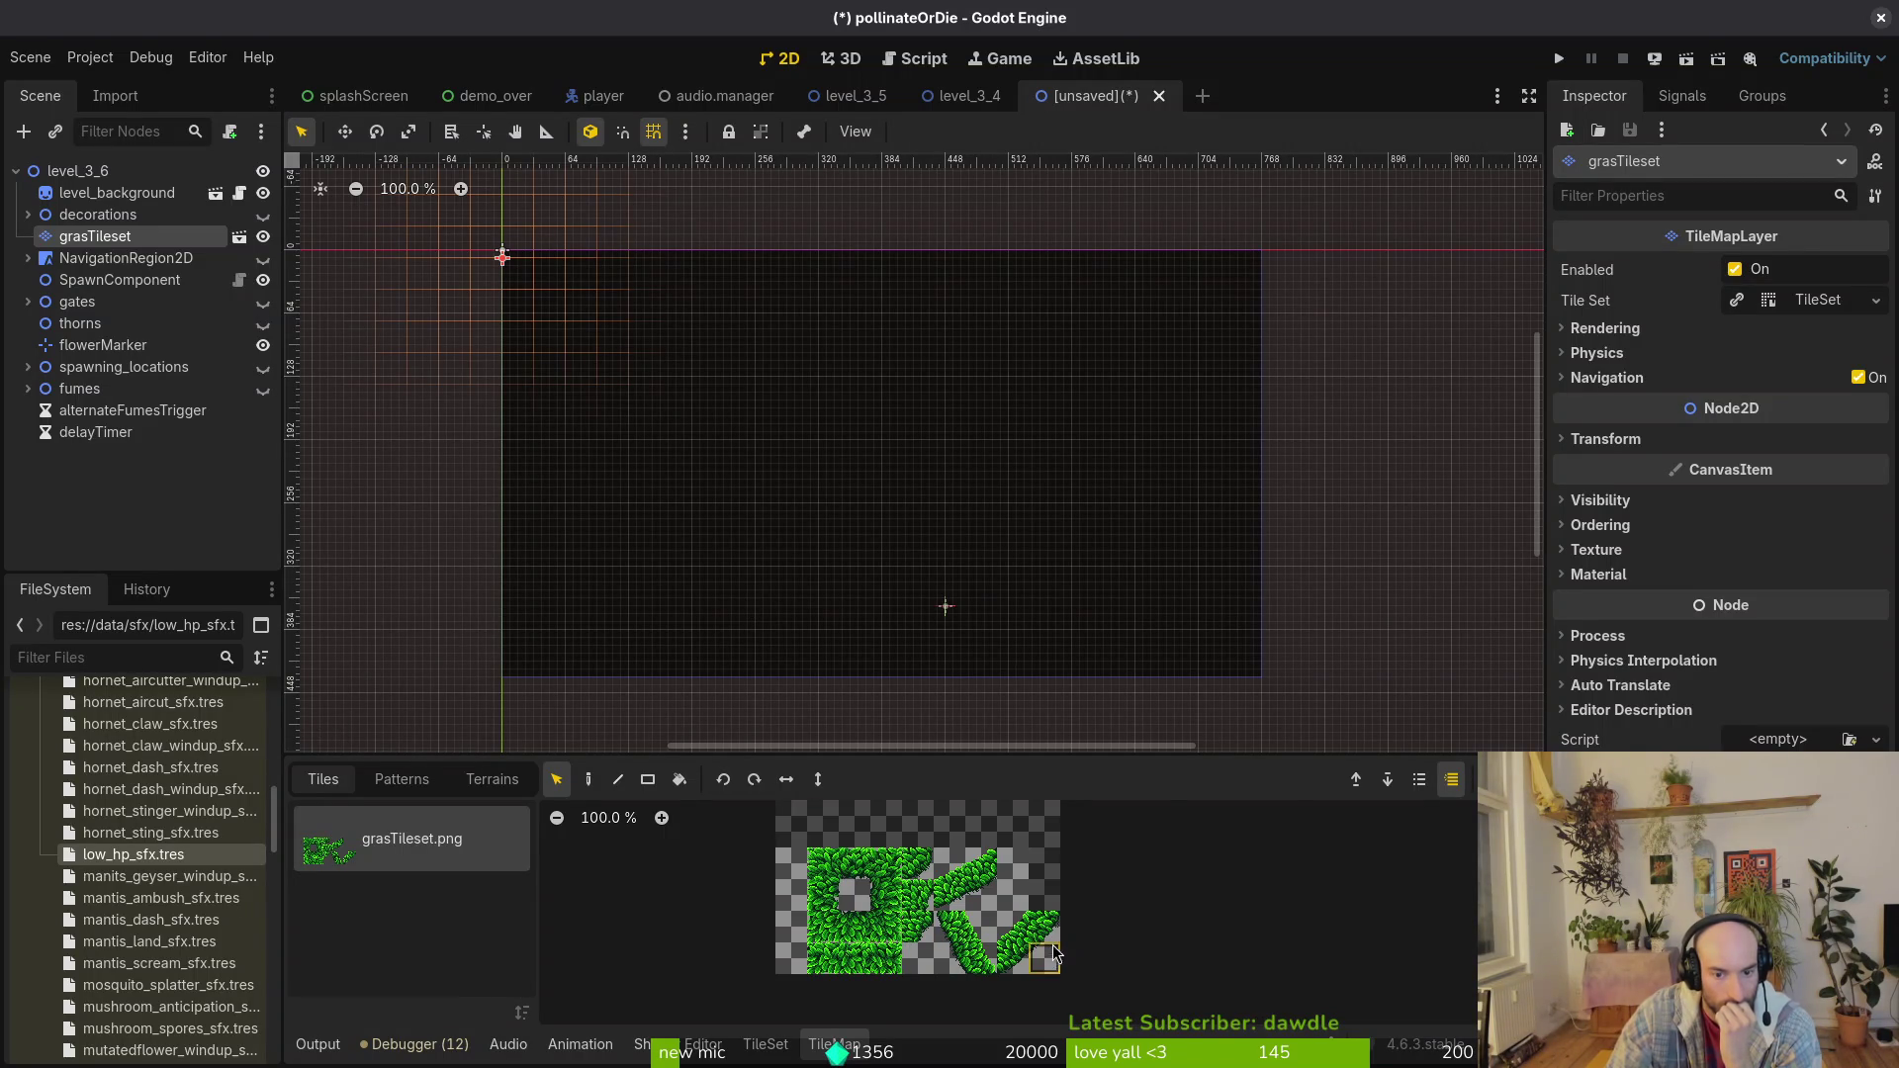
left_click_drag(1013, 927, 1044, 958)
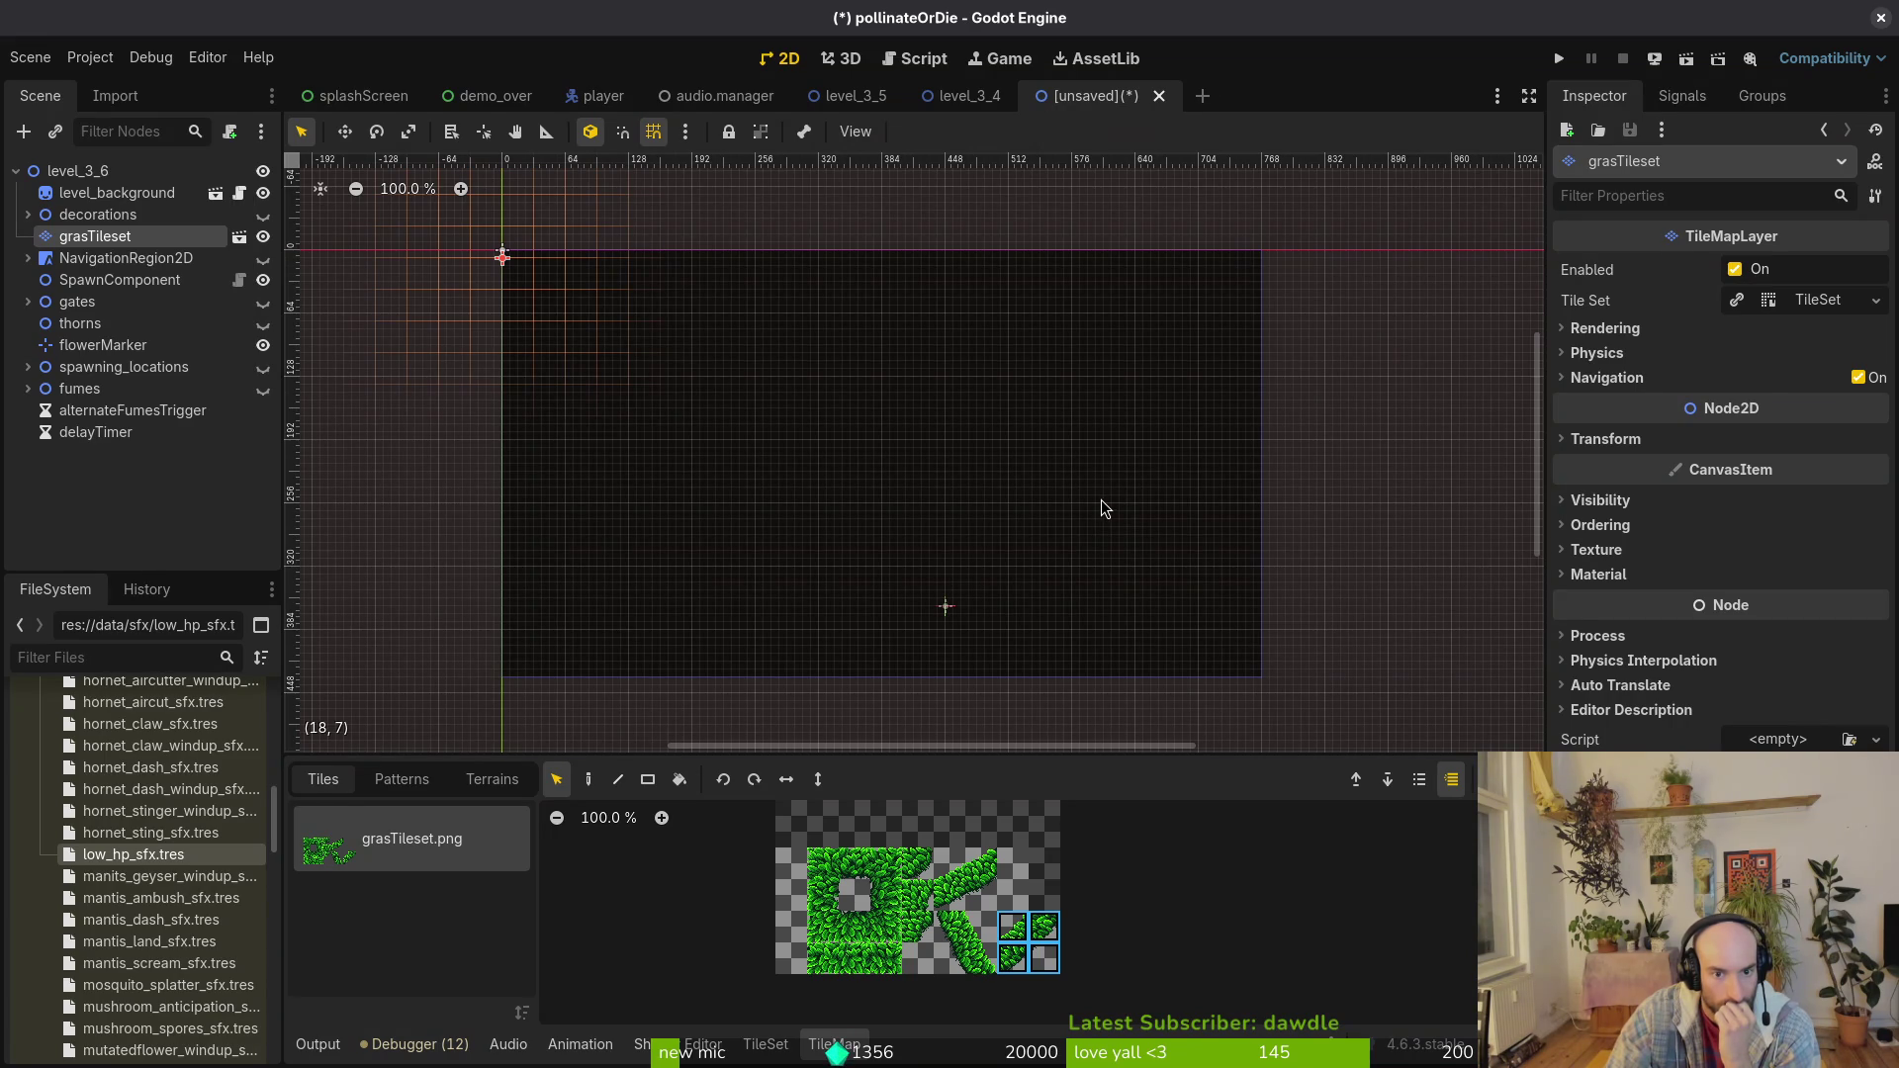
left_click(854, 863)
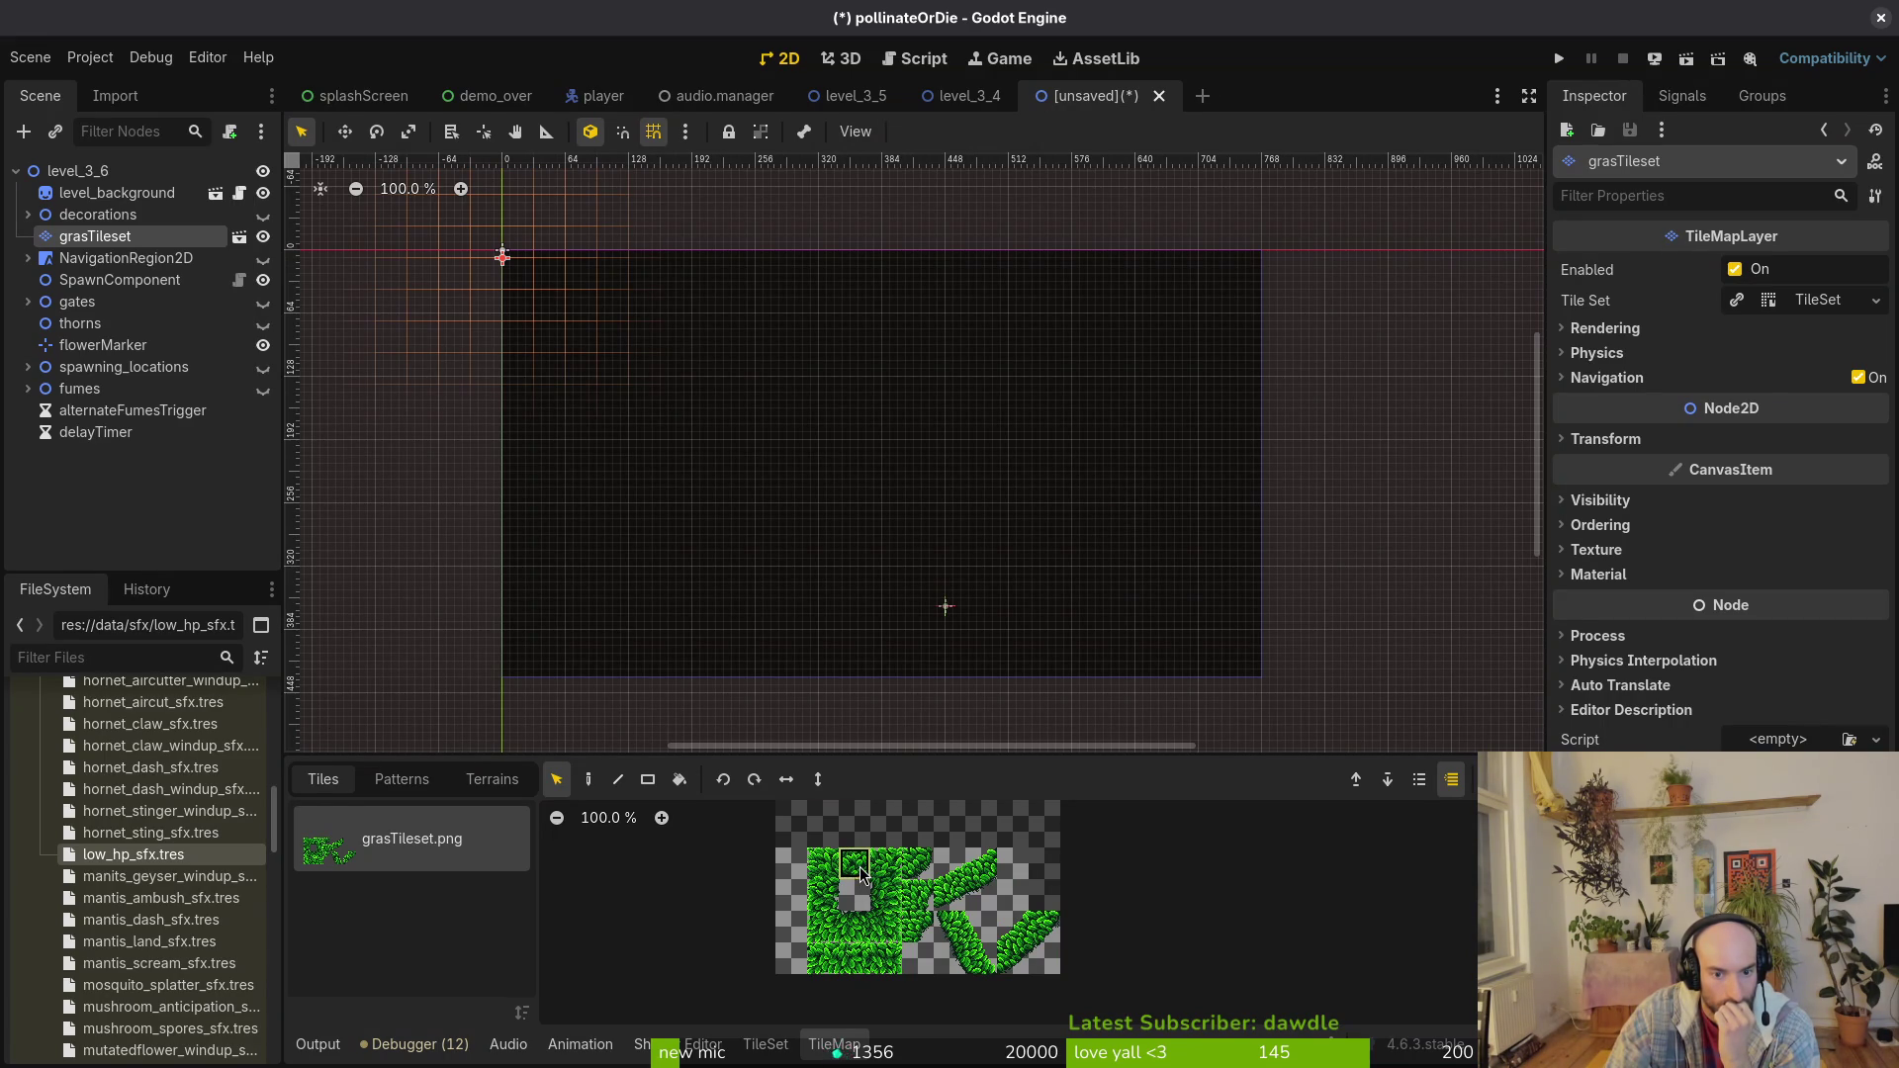
left_click(588, 780)
scroll(883, 408, "up", 4)
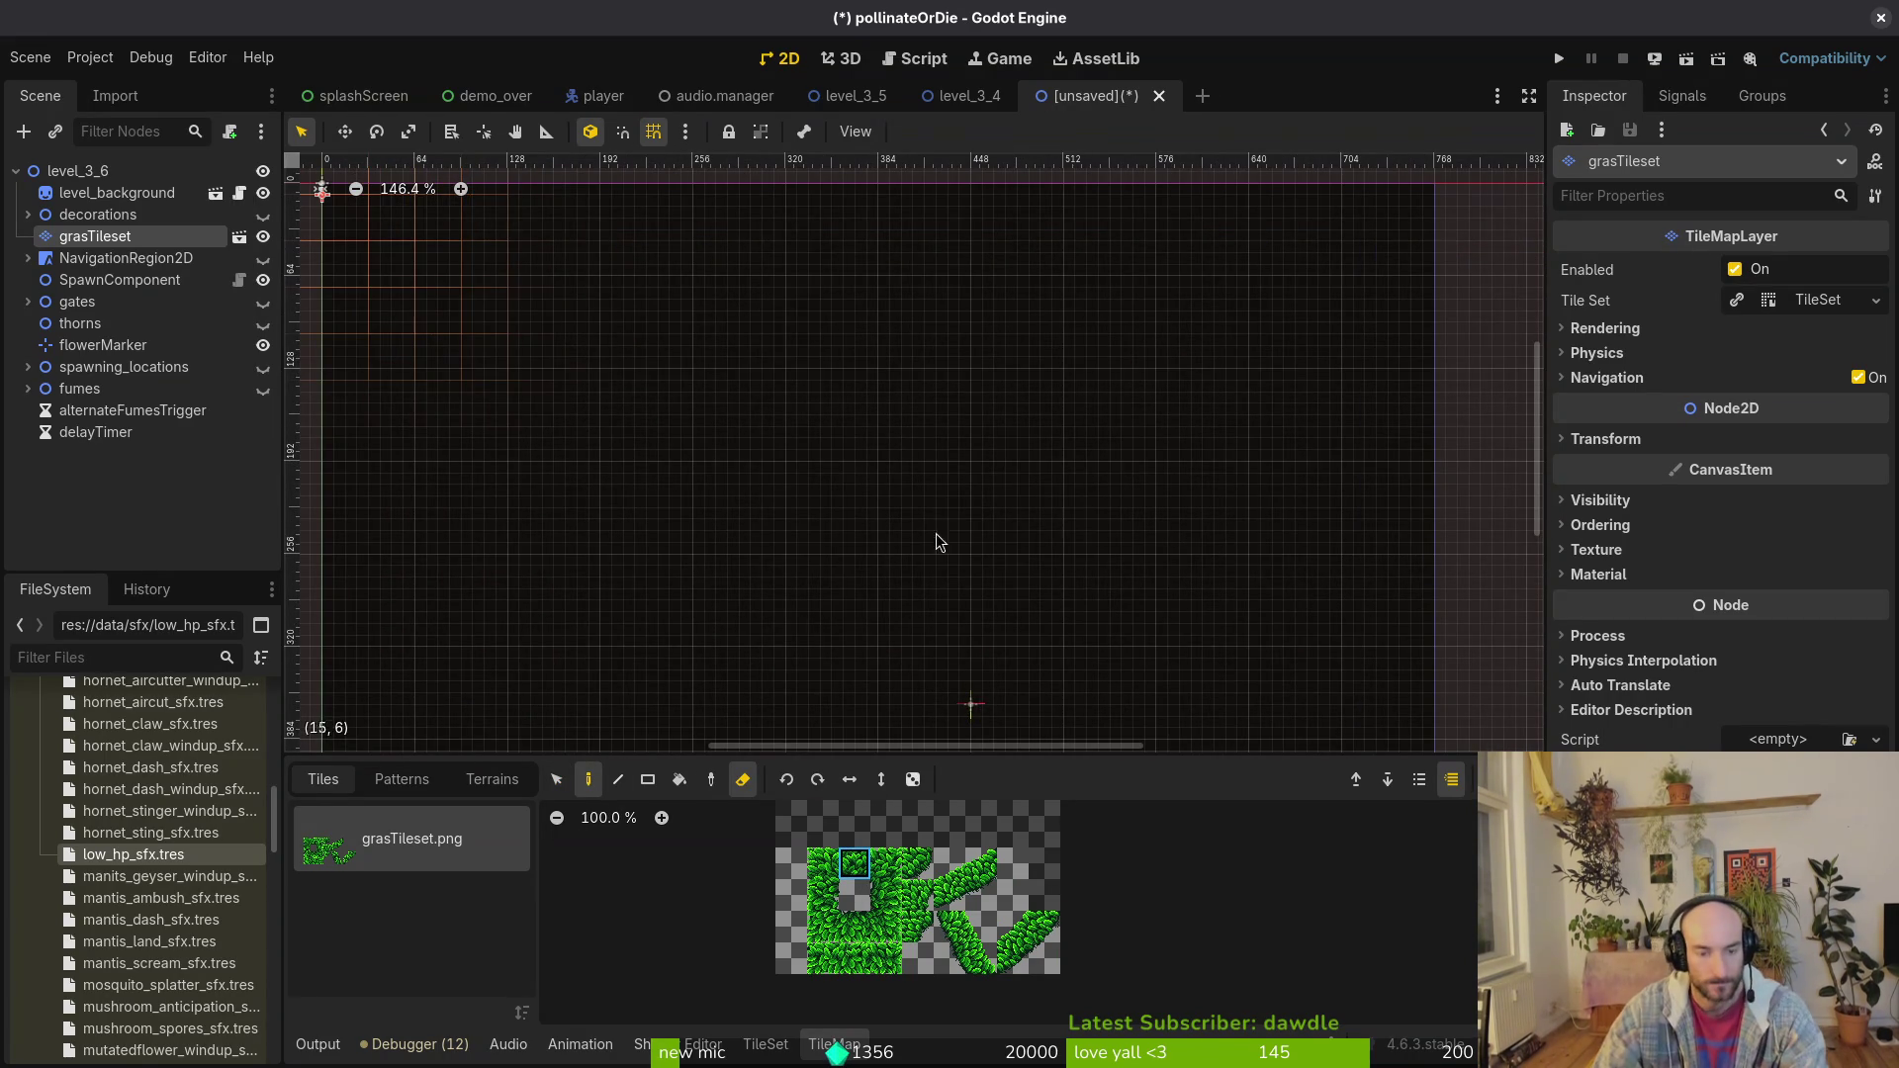
Step: Paint two pairs of single grass tiles near the canvas centre
key("e")
left_click_drag(846, 445, 786, 343)
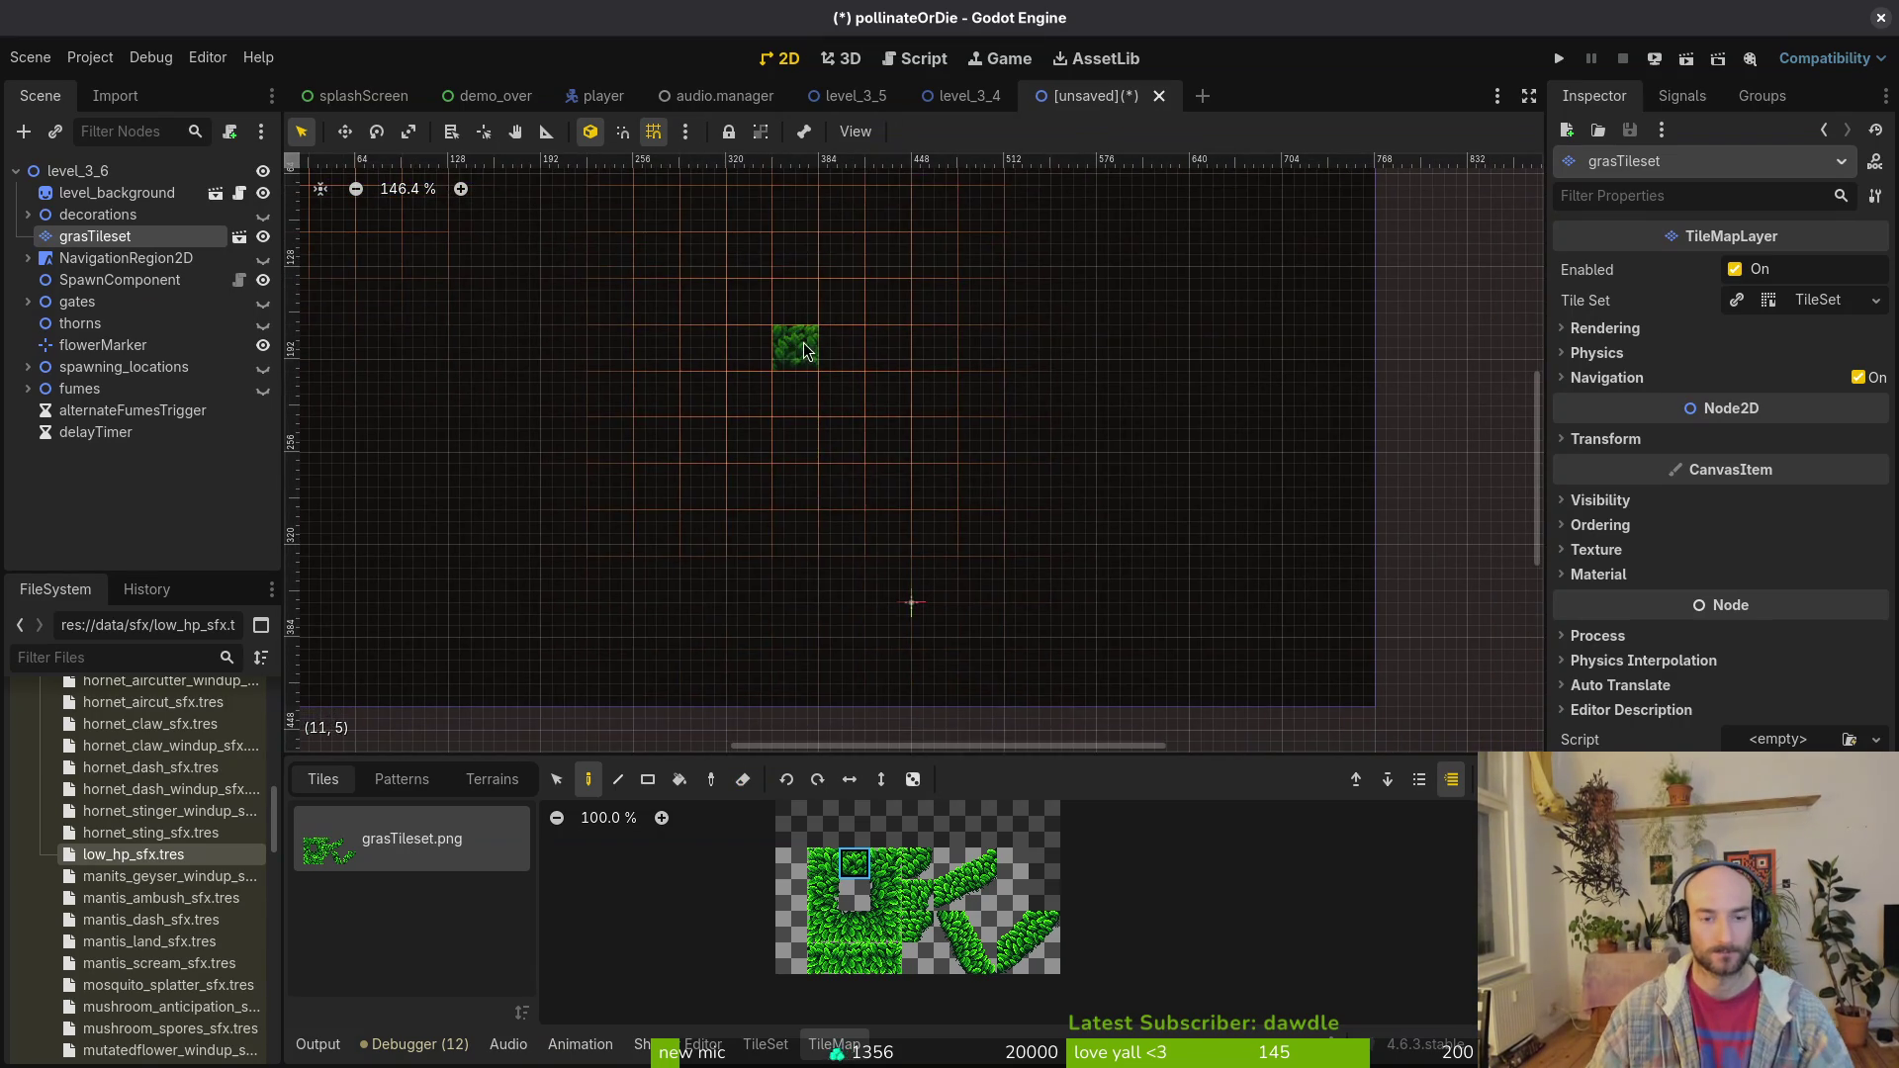
left_click(886, 863)
scroll(944, 474, "down", 2)
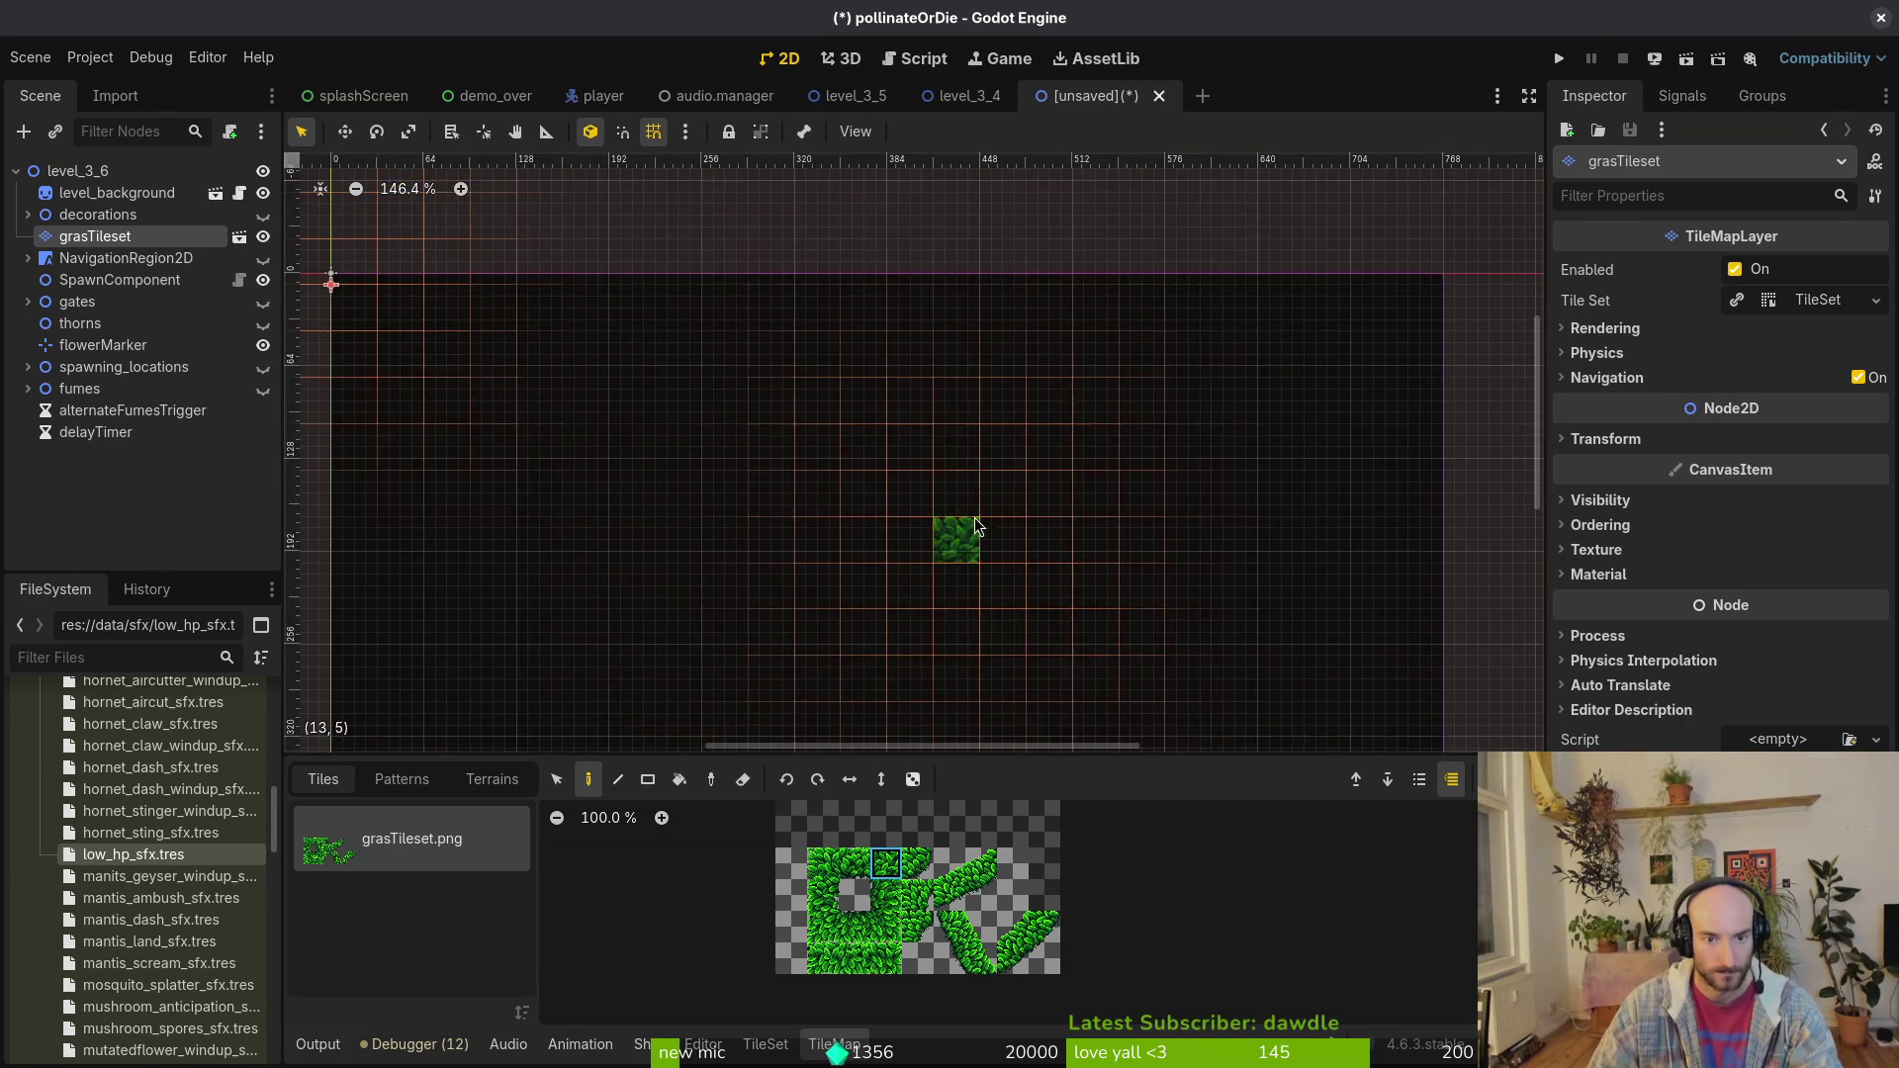
left_click_drag(986, 493, 974, 390)
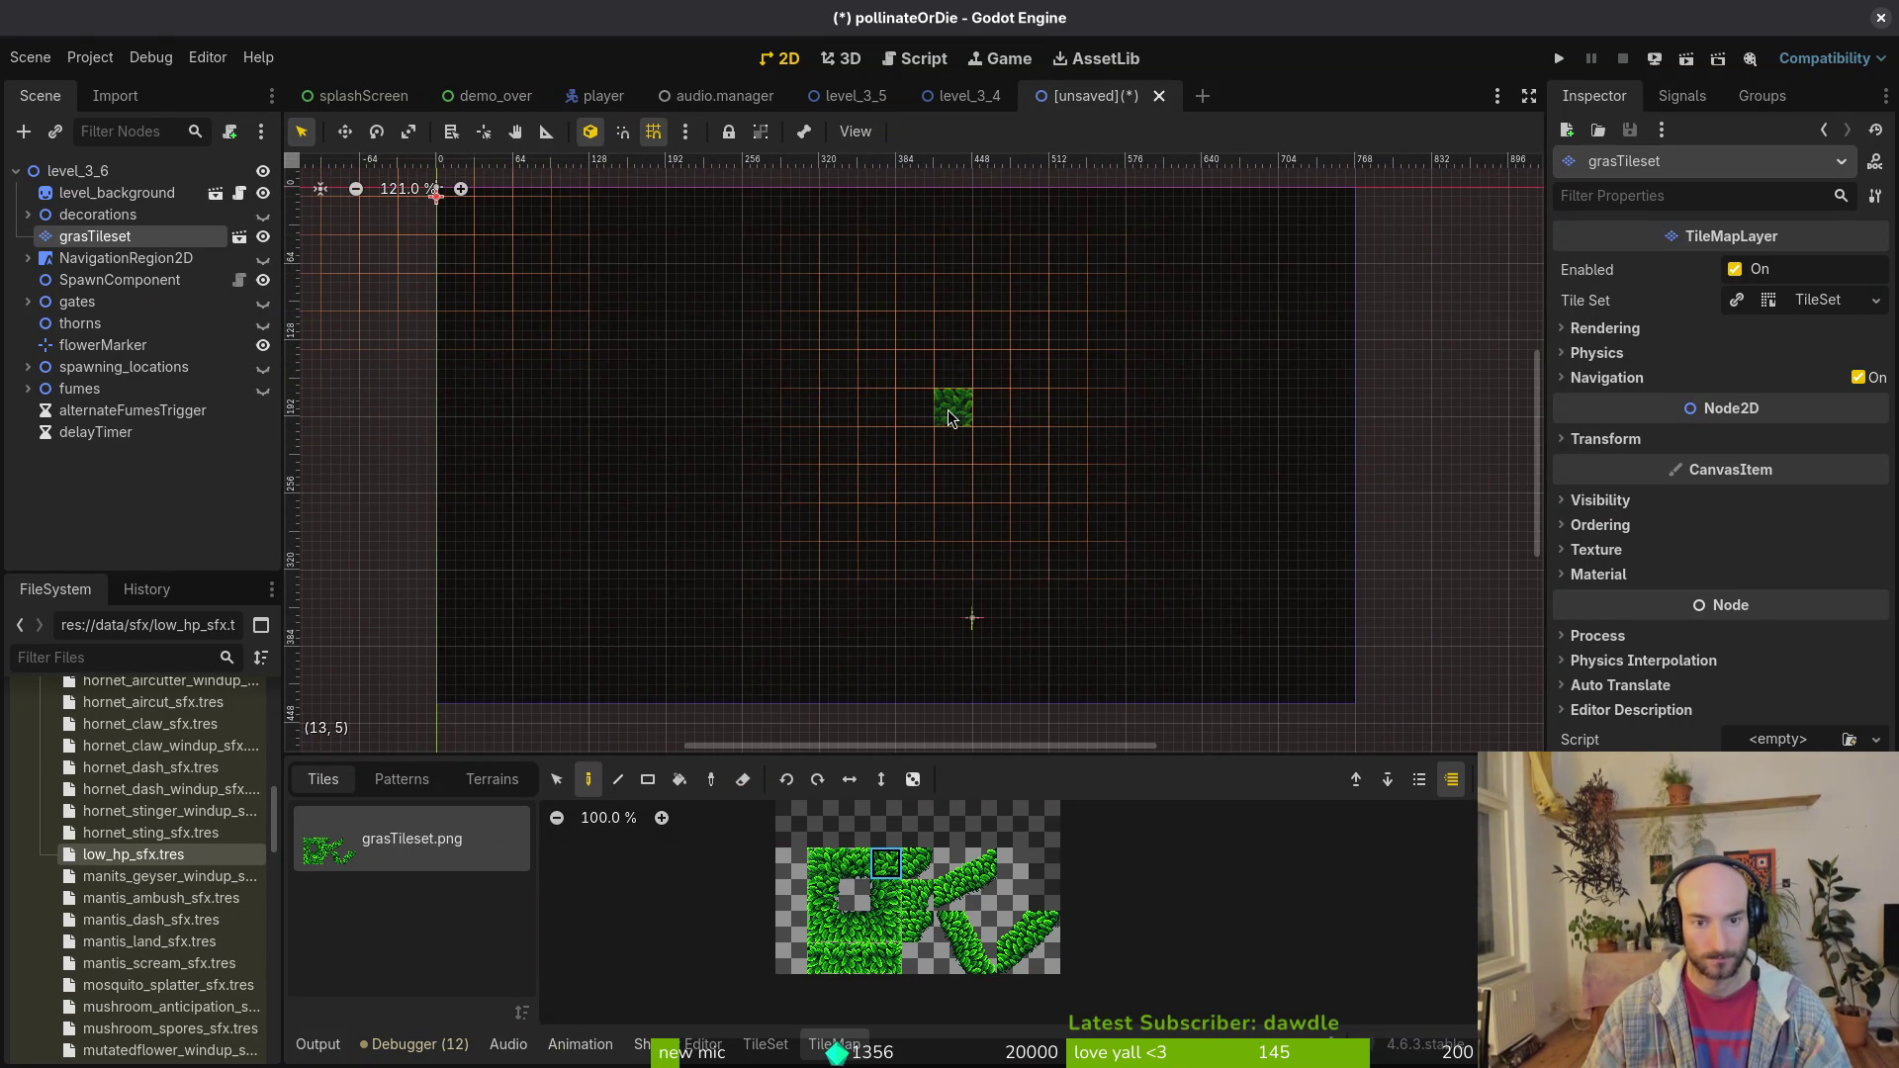
left_click(948, 416)
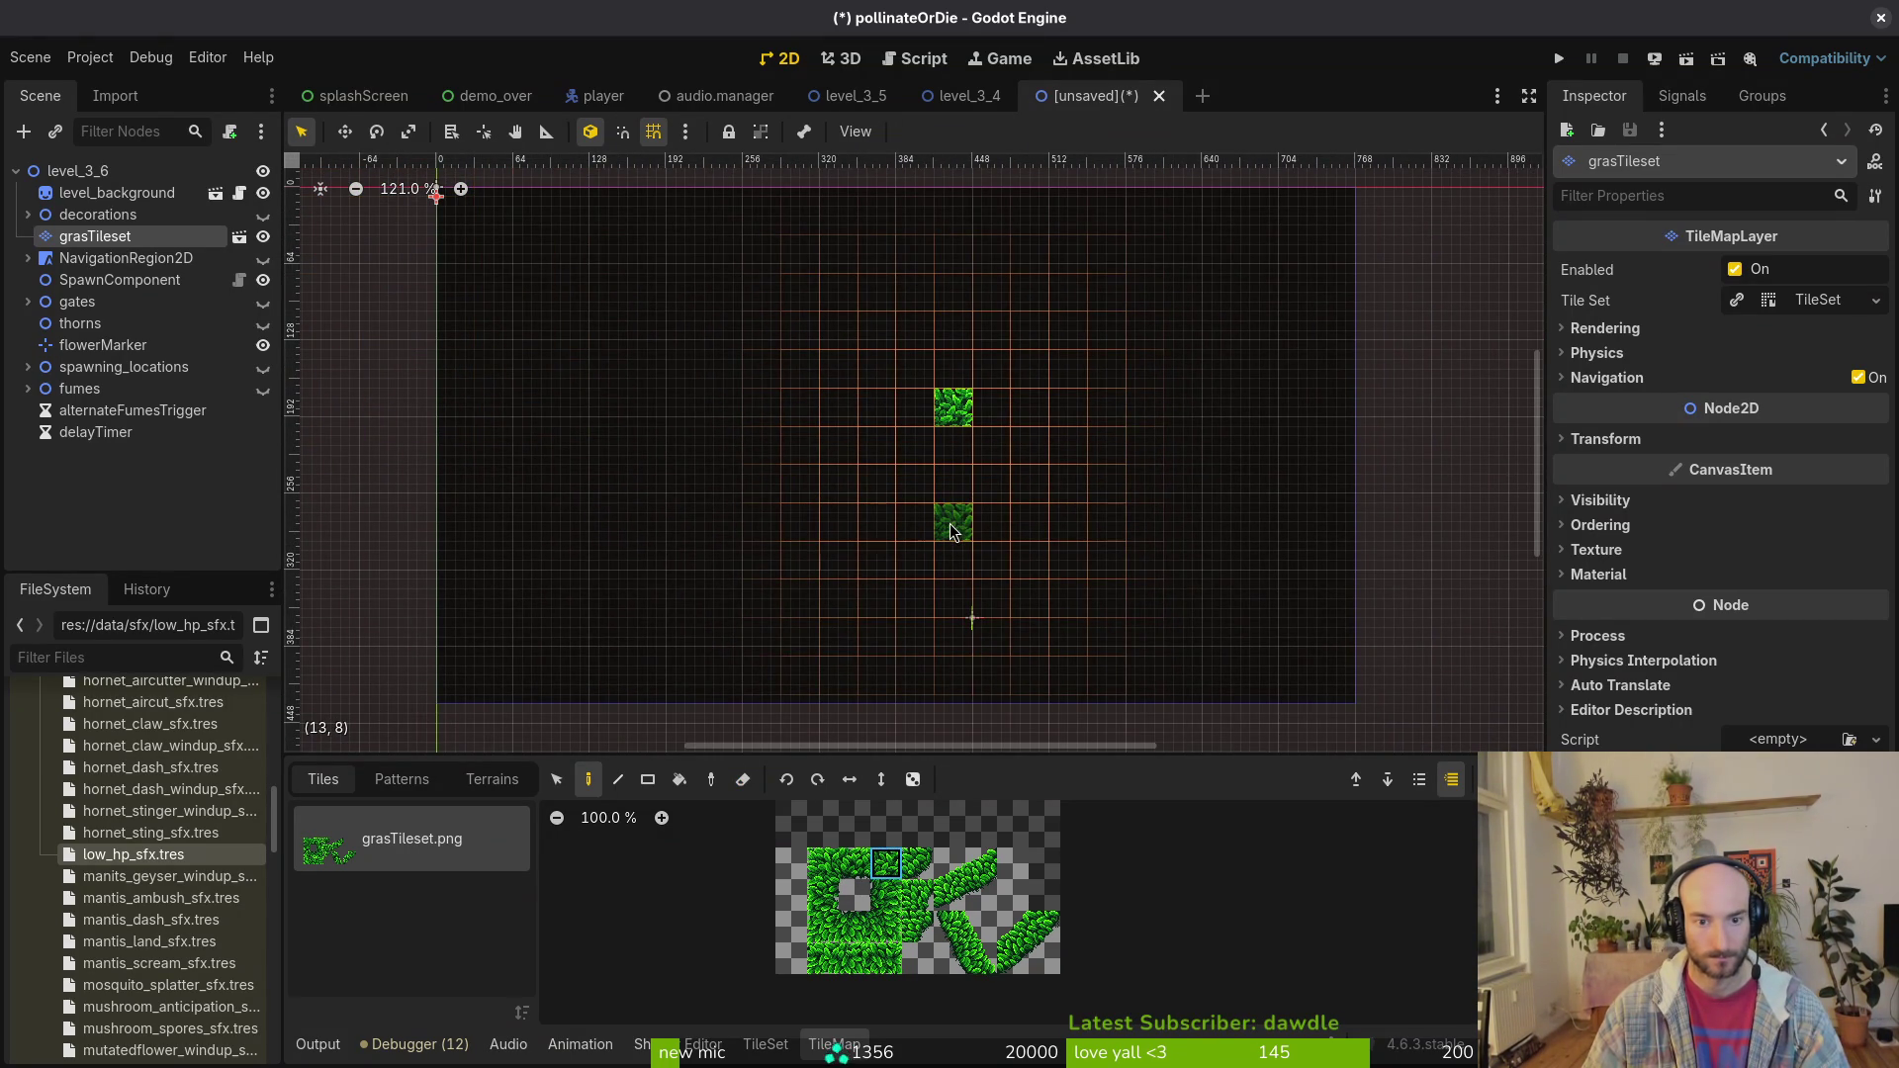
left_click(894, 930)
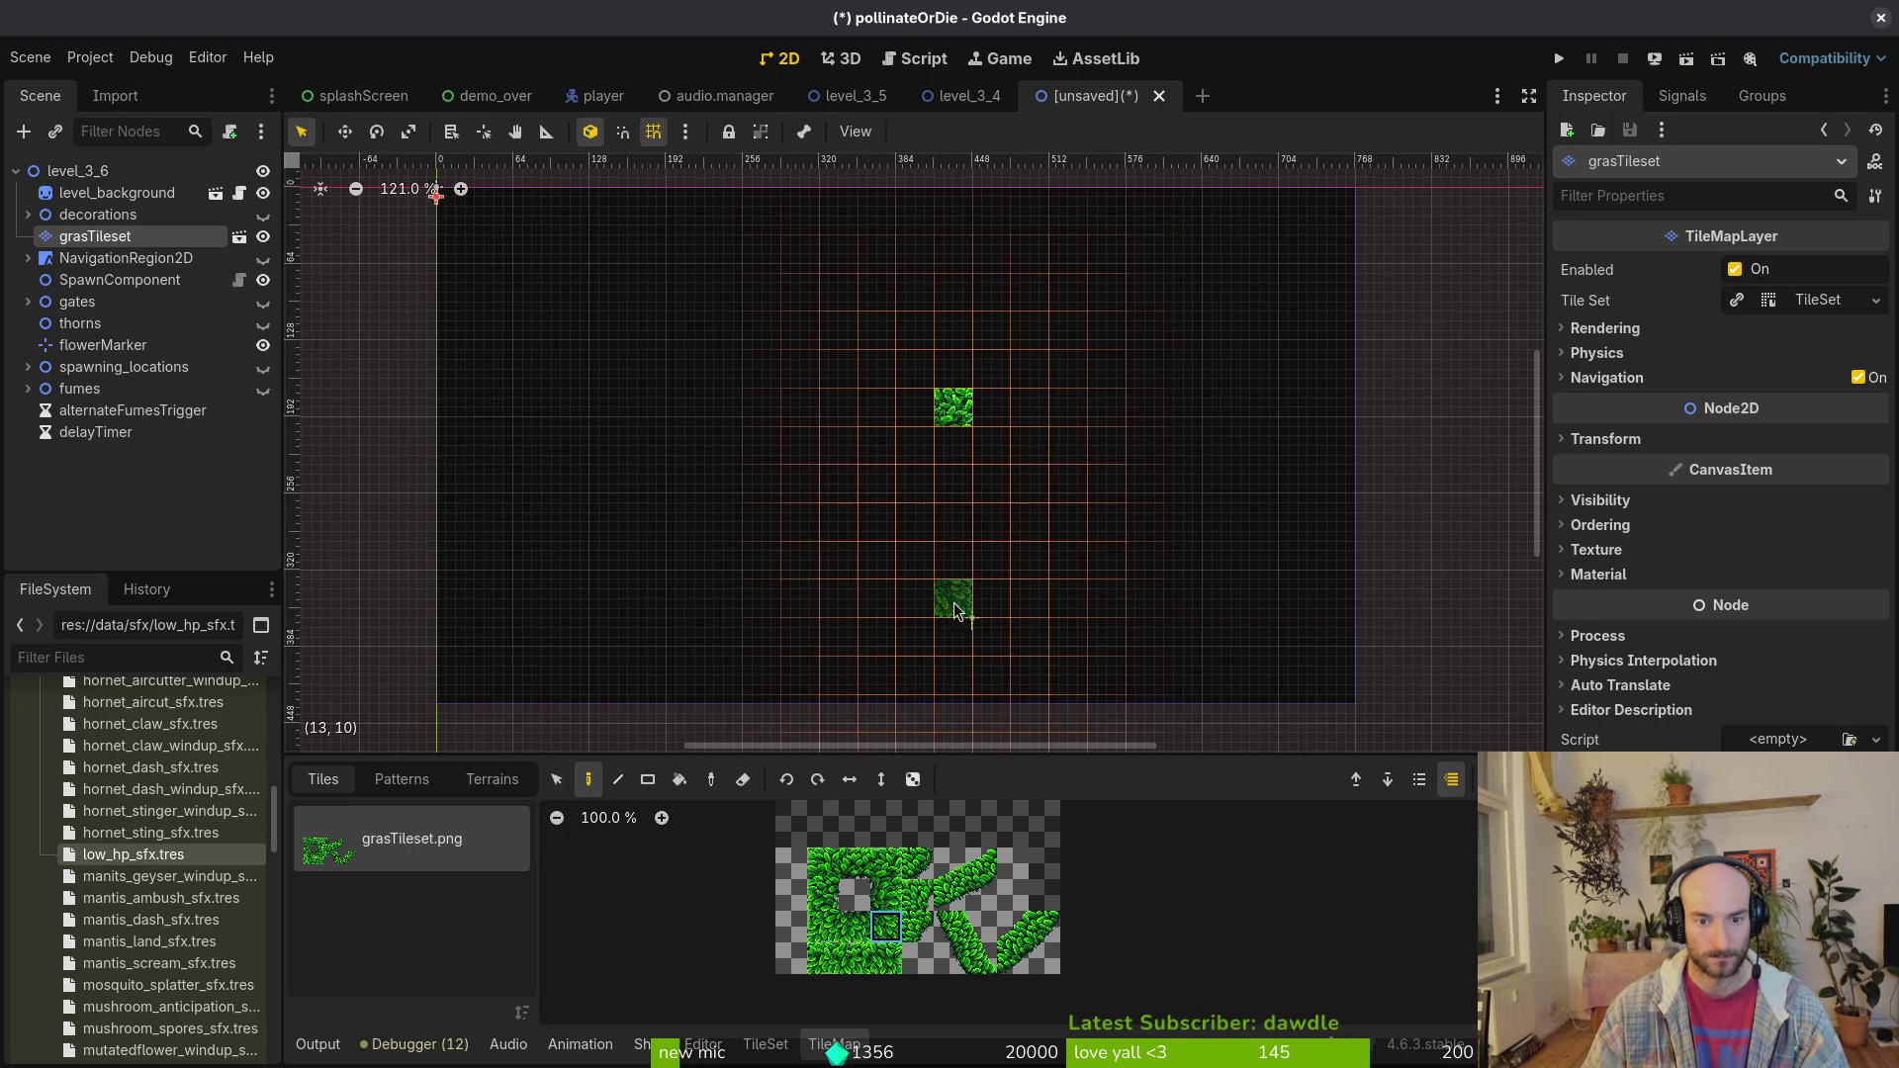
left_click(956, 535)
left_click(823, 927)
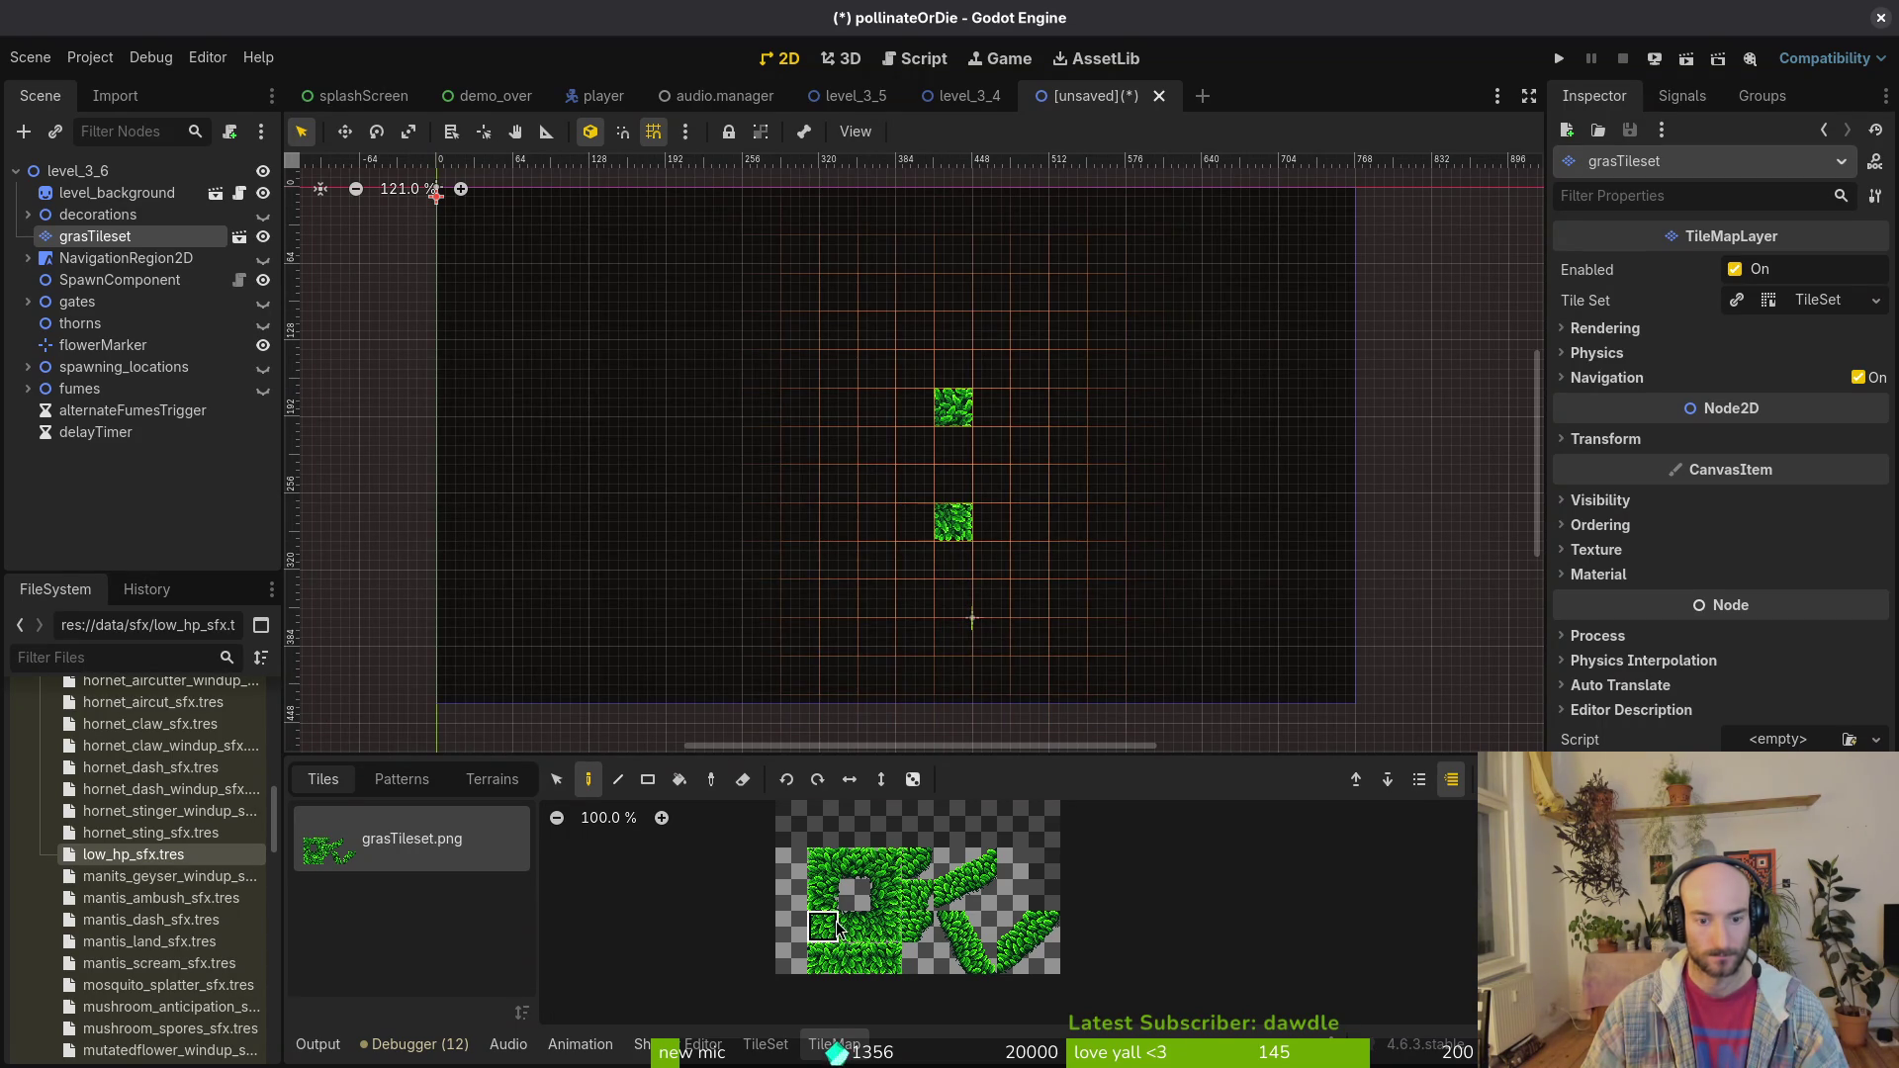
left_click(835, 542)
left_click(823, 864)
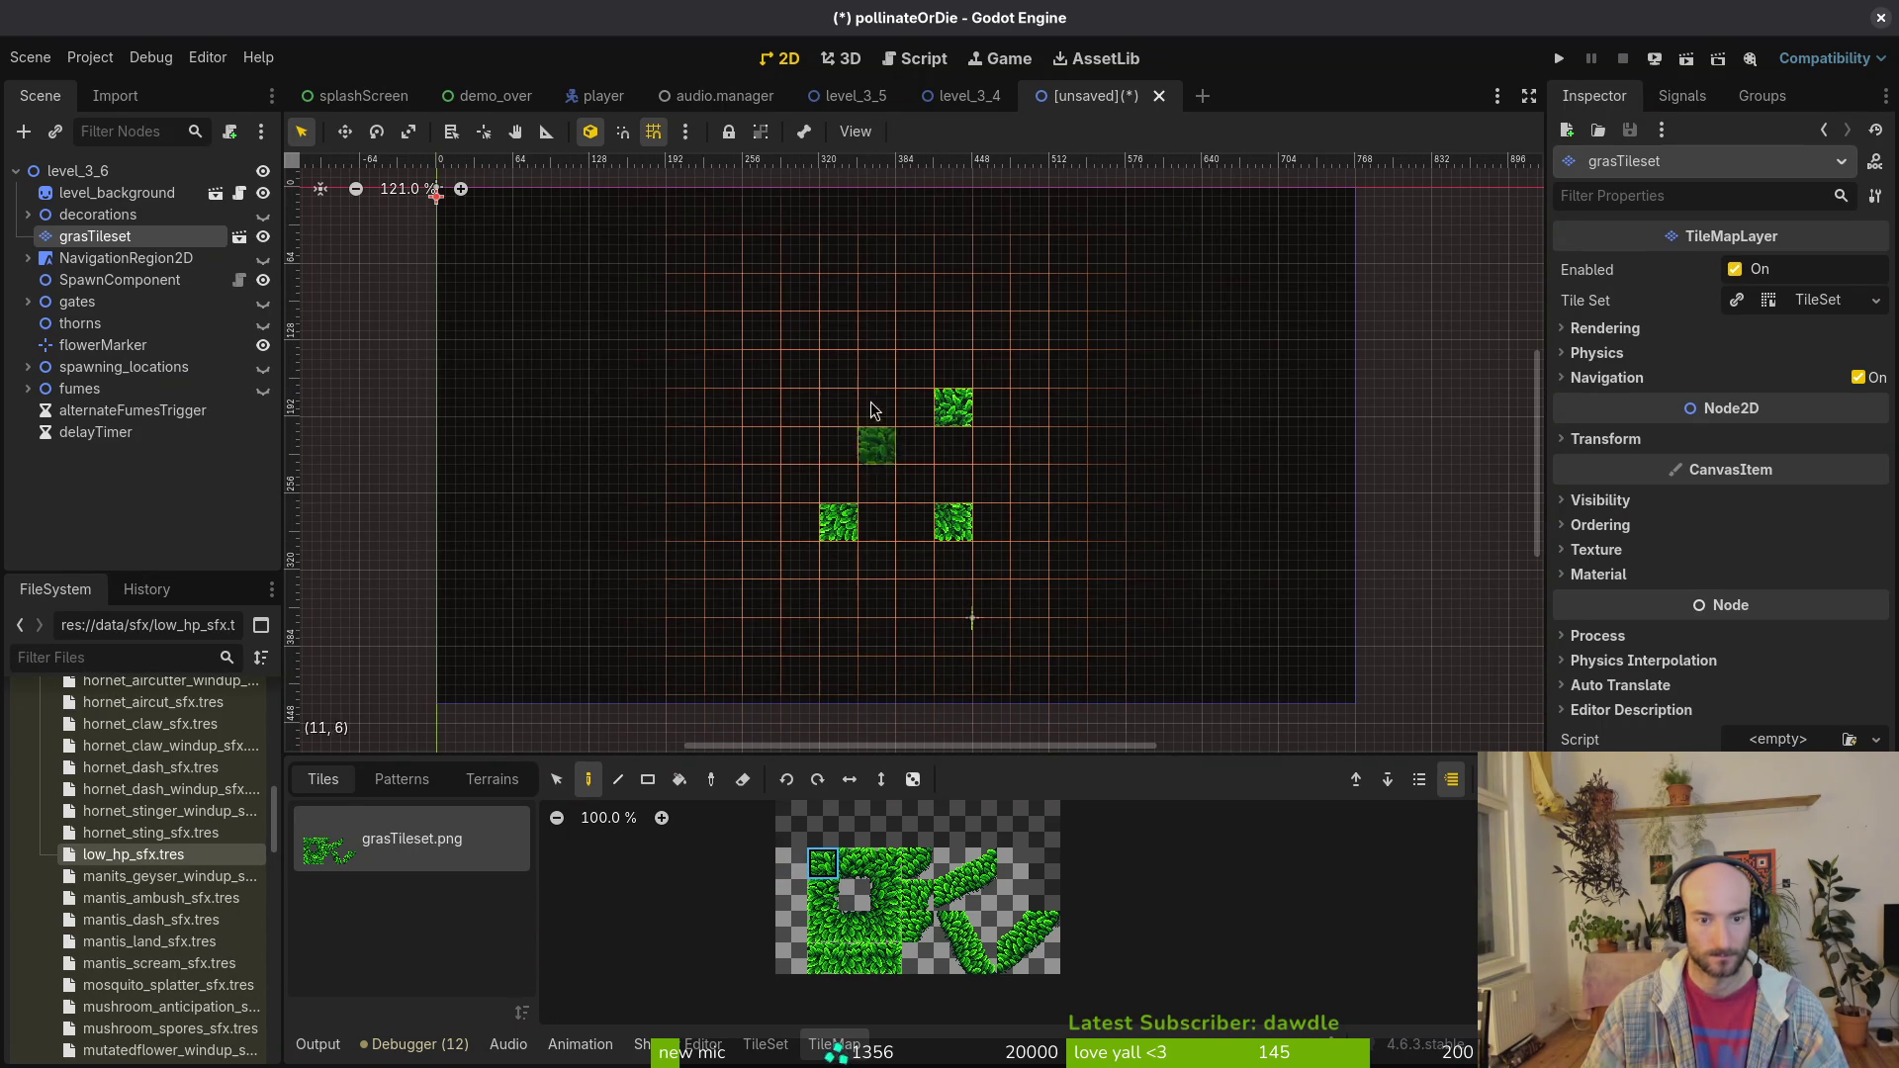
left_click(850, 406)
Step: Paint four-tile grass rows along the top and bottom of the arena
left_click(855, 928)
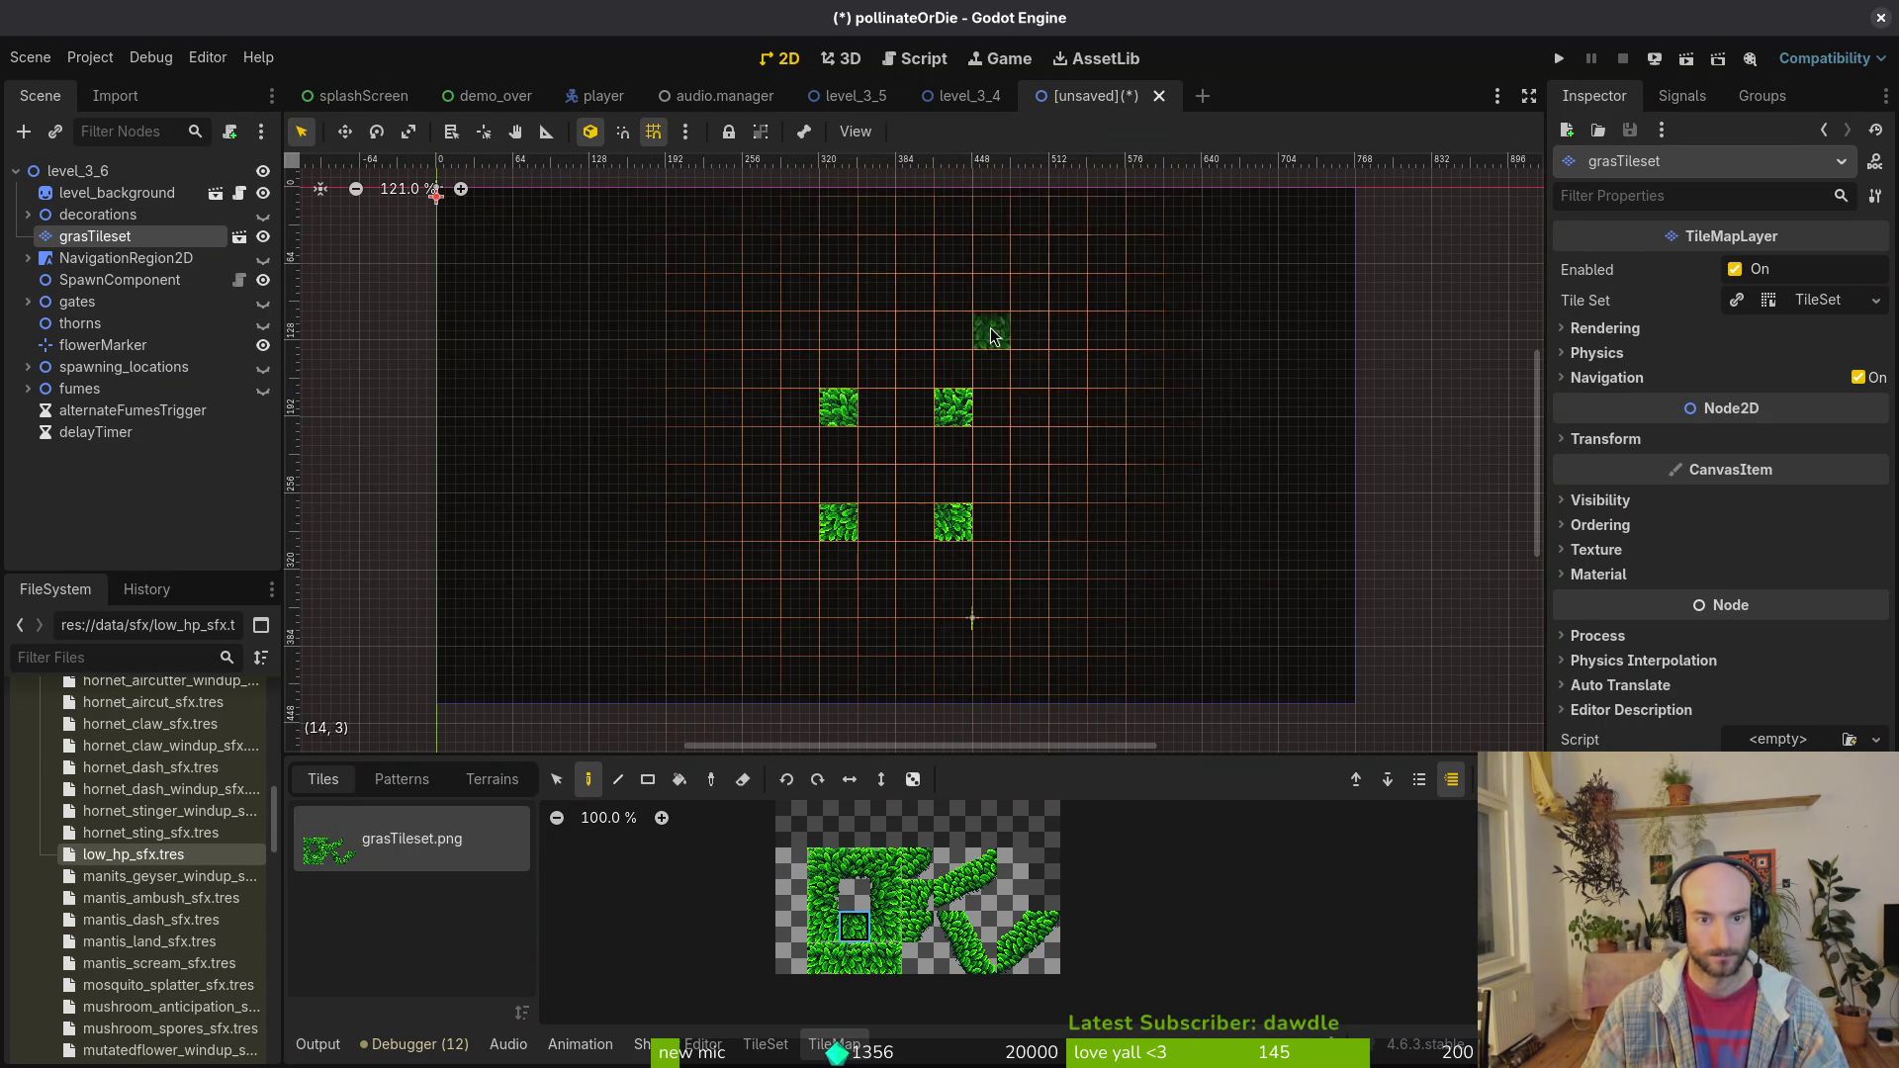
left_click_drag(847, 238, 955, 255)
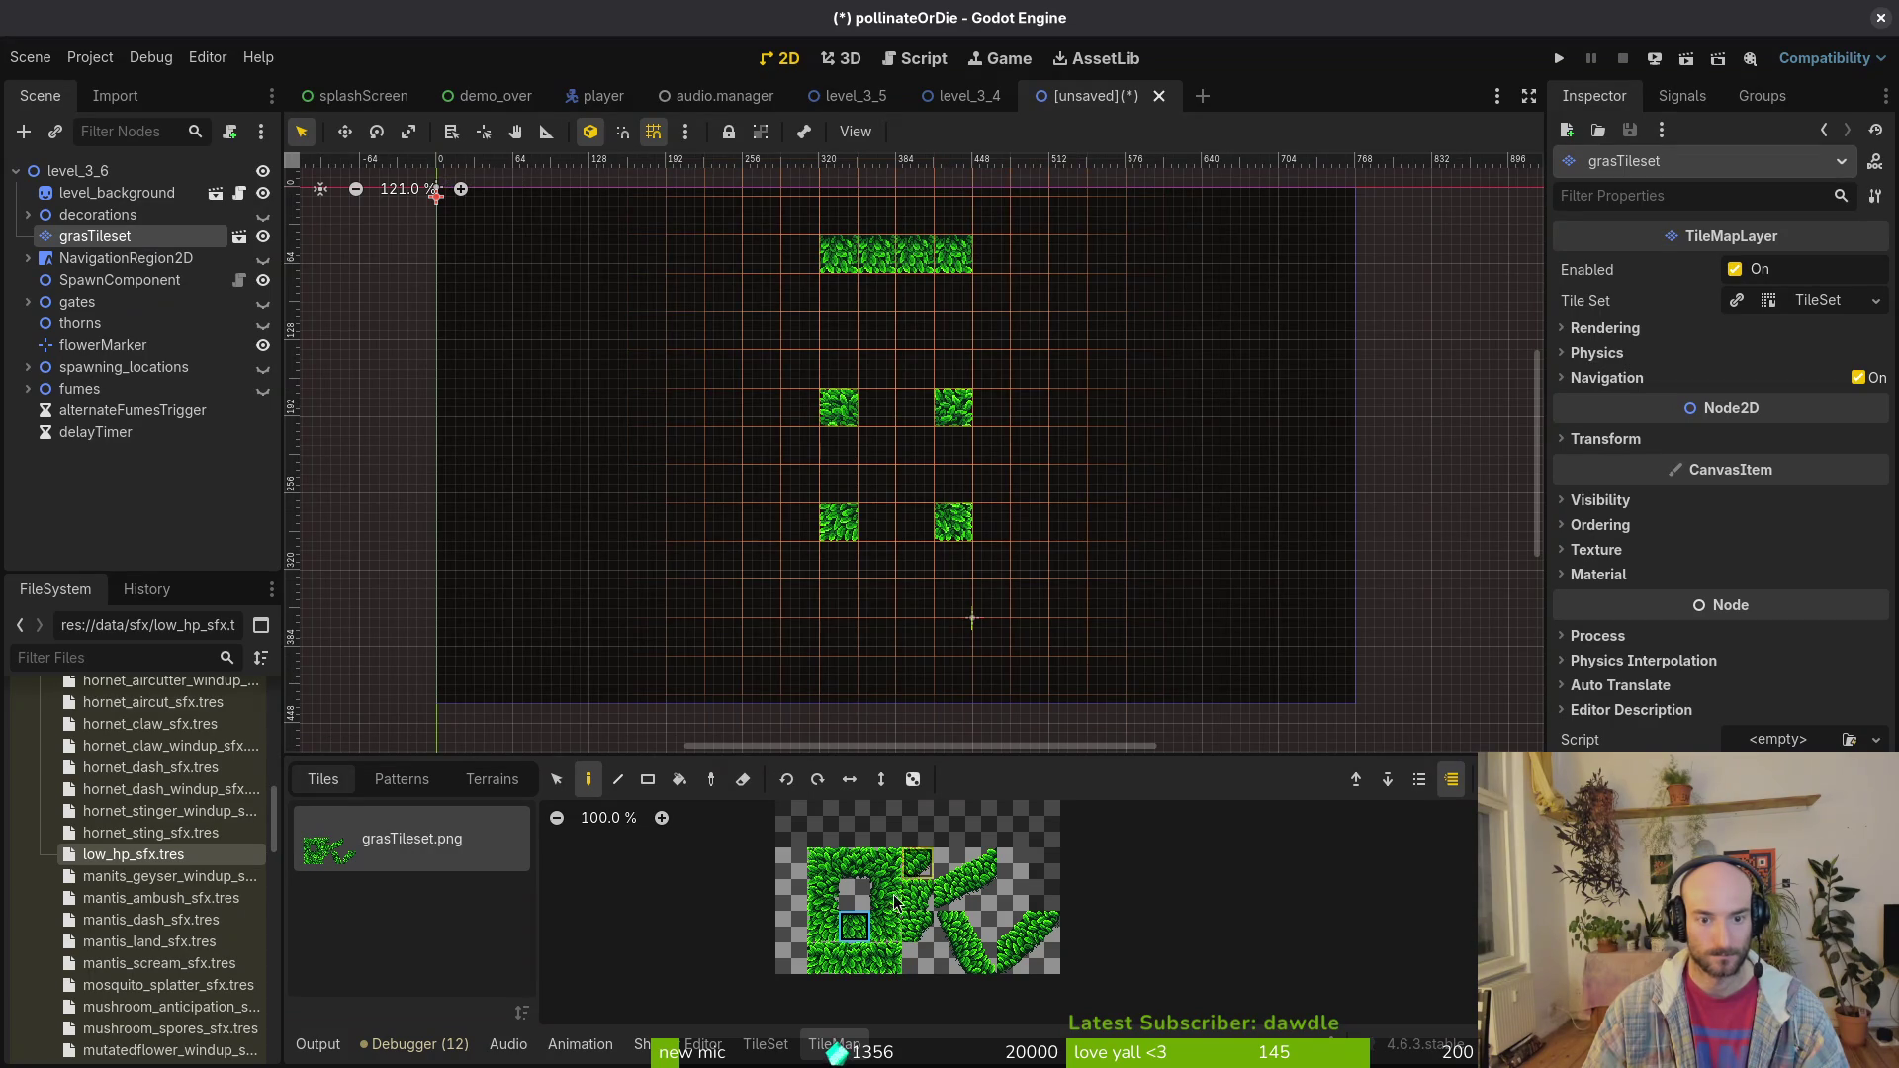
left_click(857, 865)
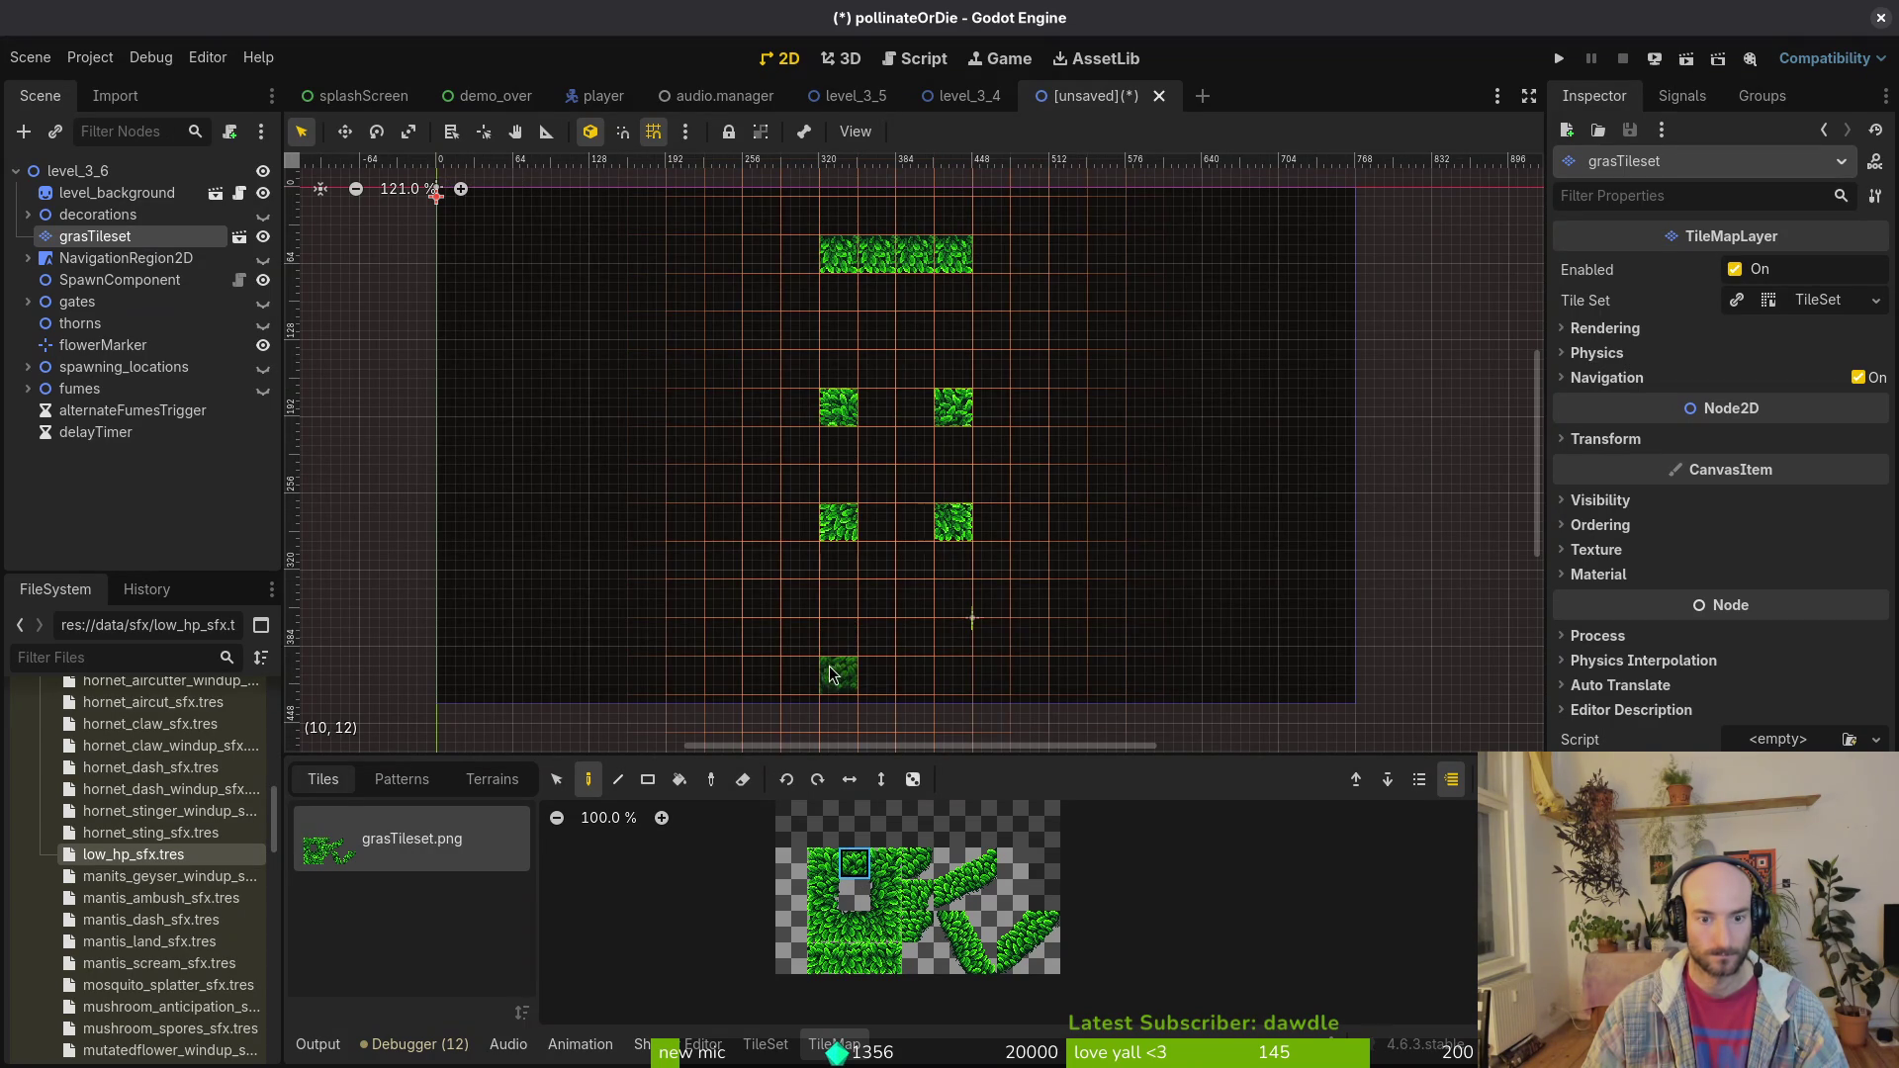
left_click_drag(837, 652, 910, 655)
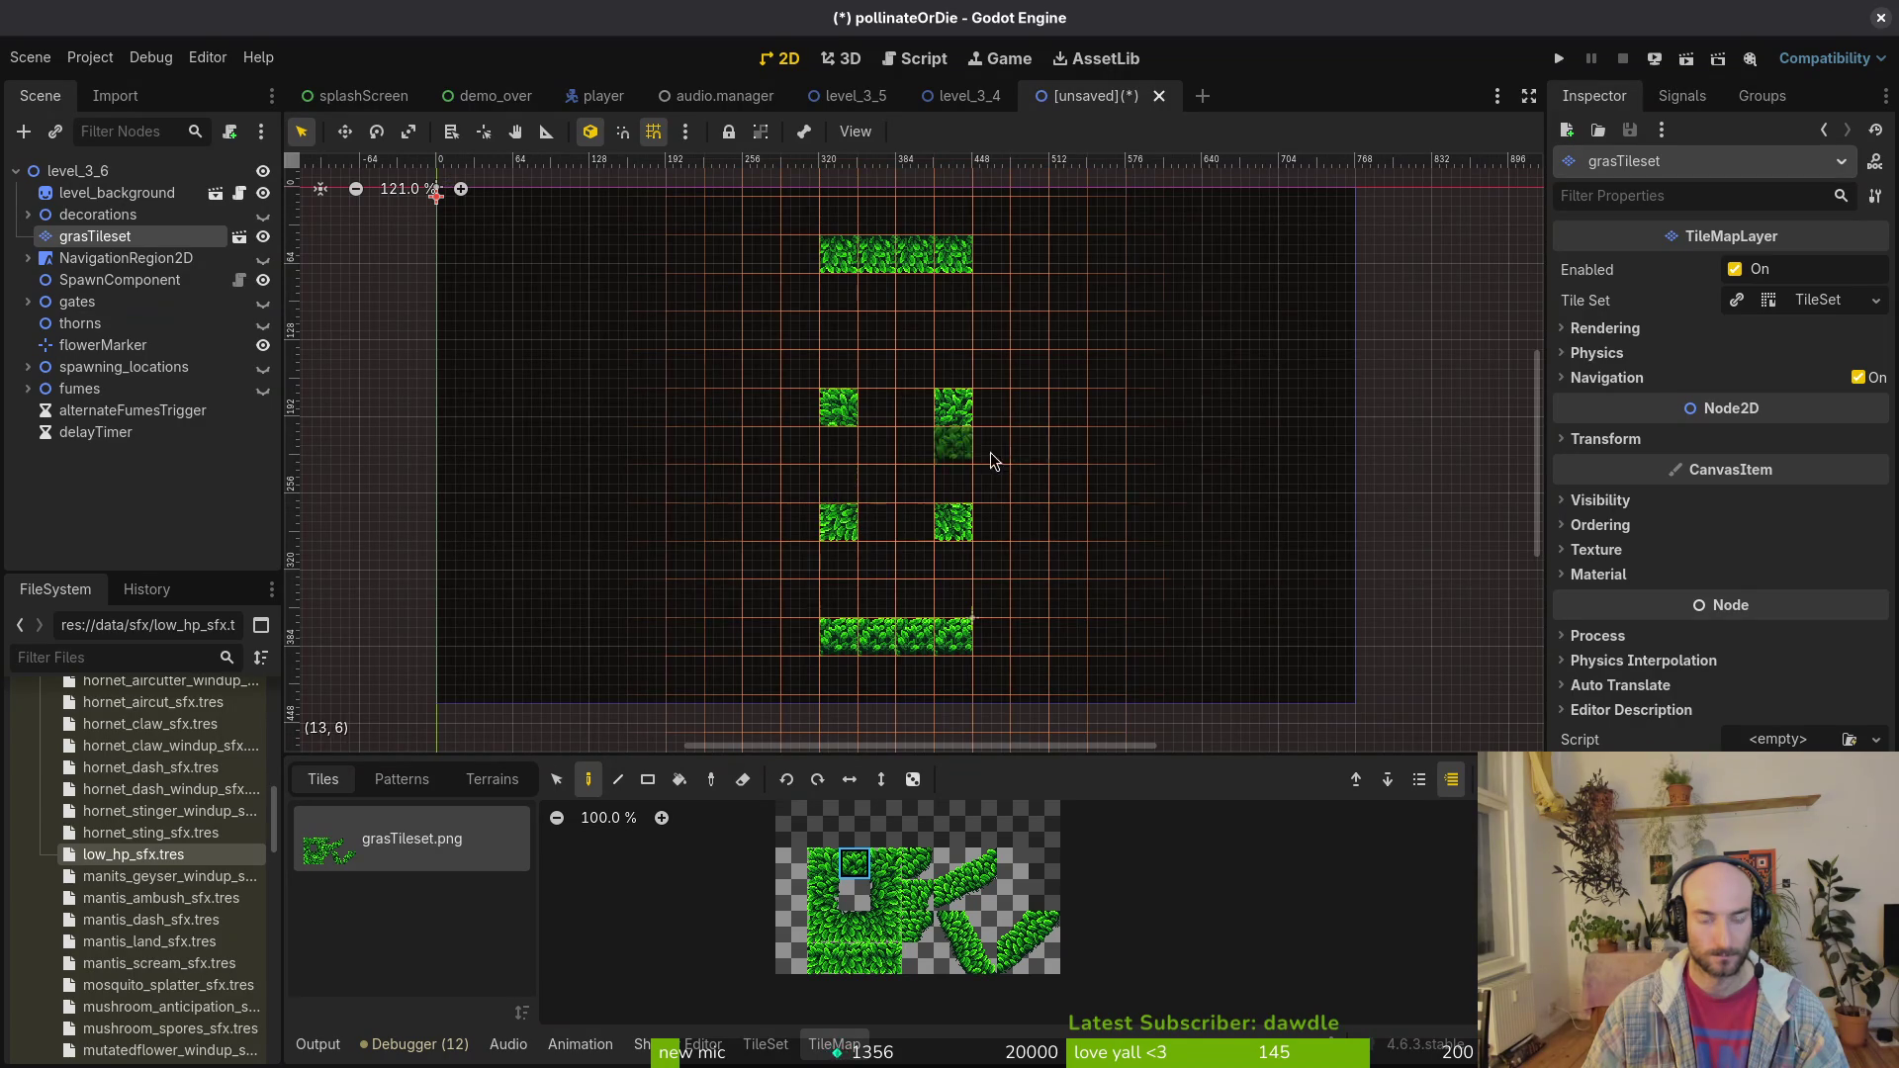
Step: Erase the lower grass tile pair and repaint it one row higher
key("e")
left_click(839, 522)
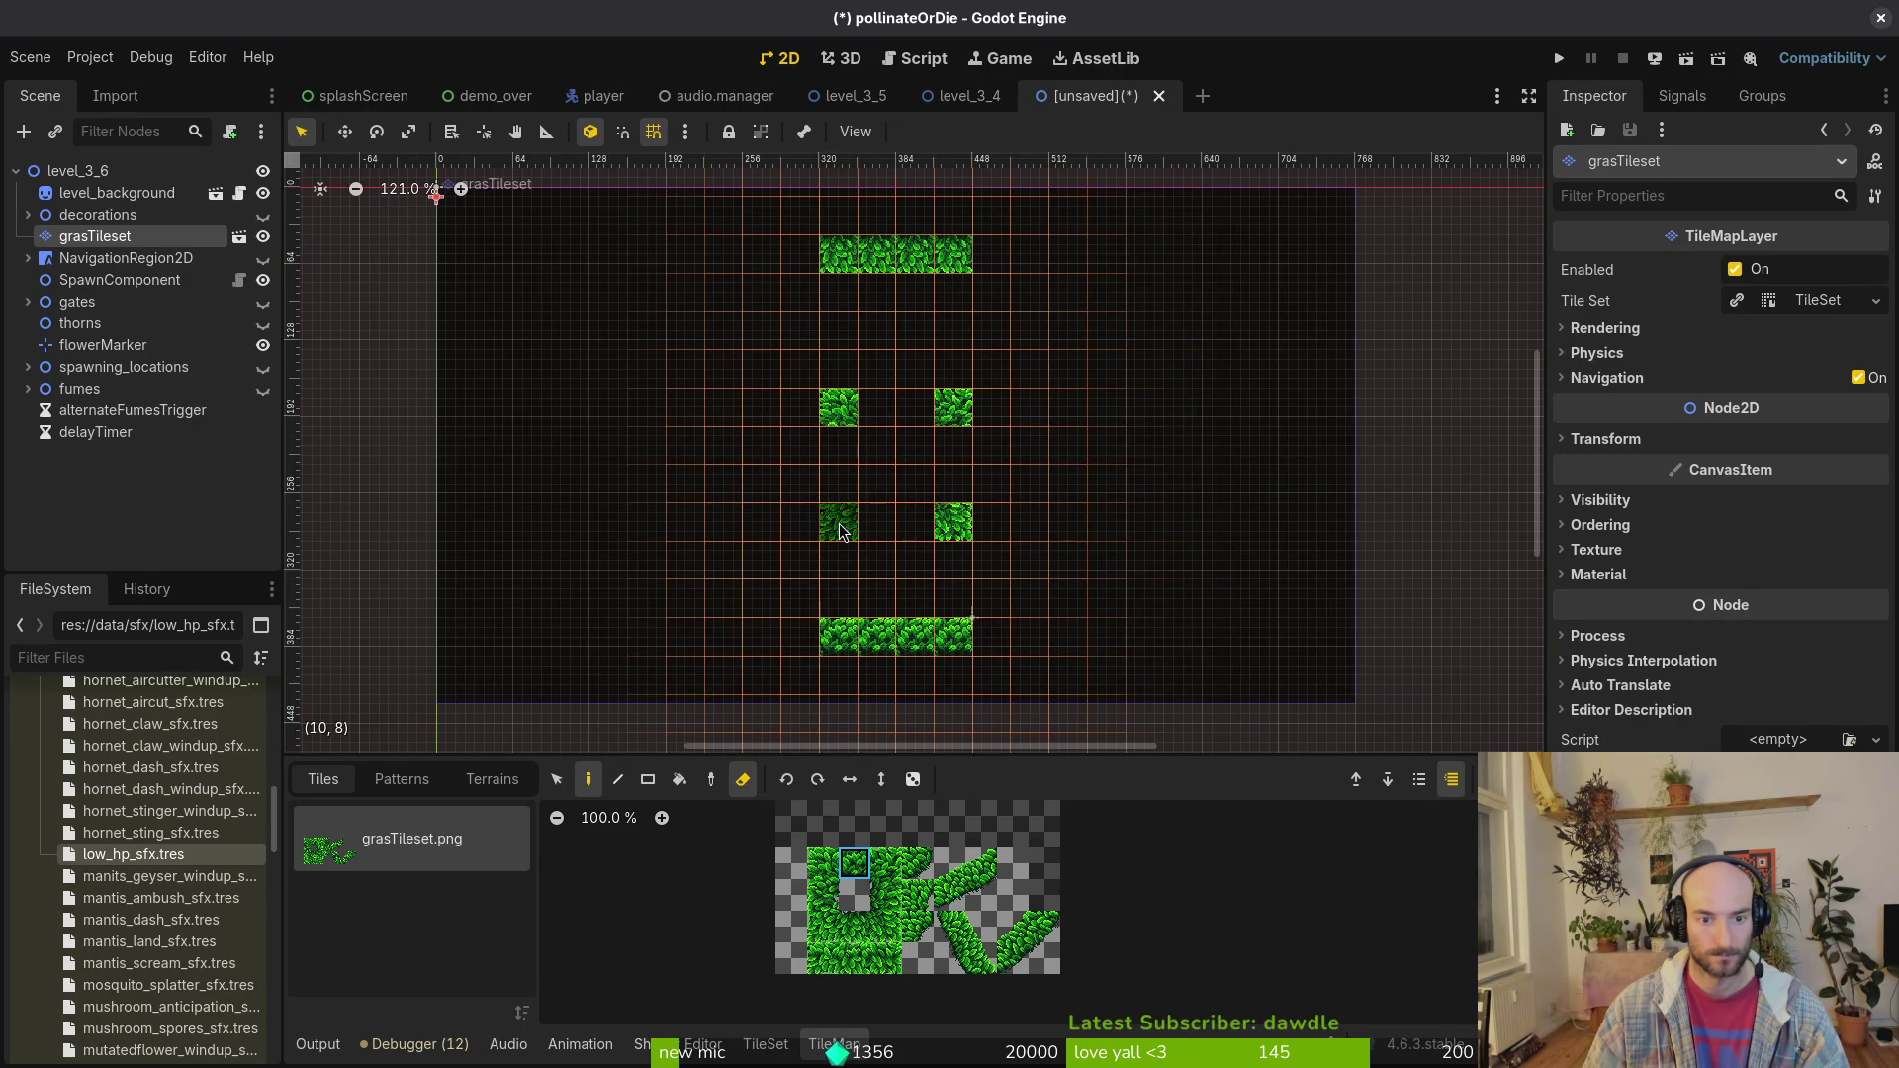
left_click(954, 523)
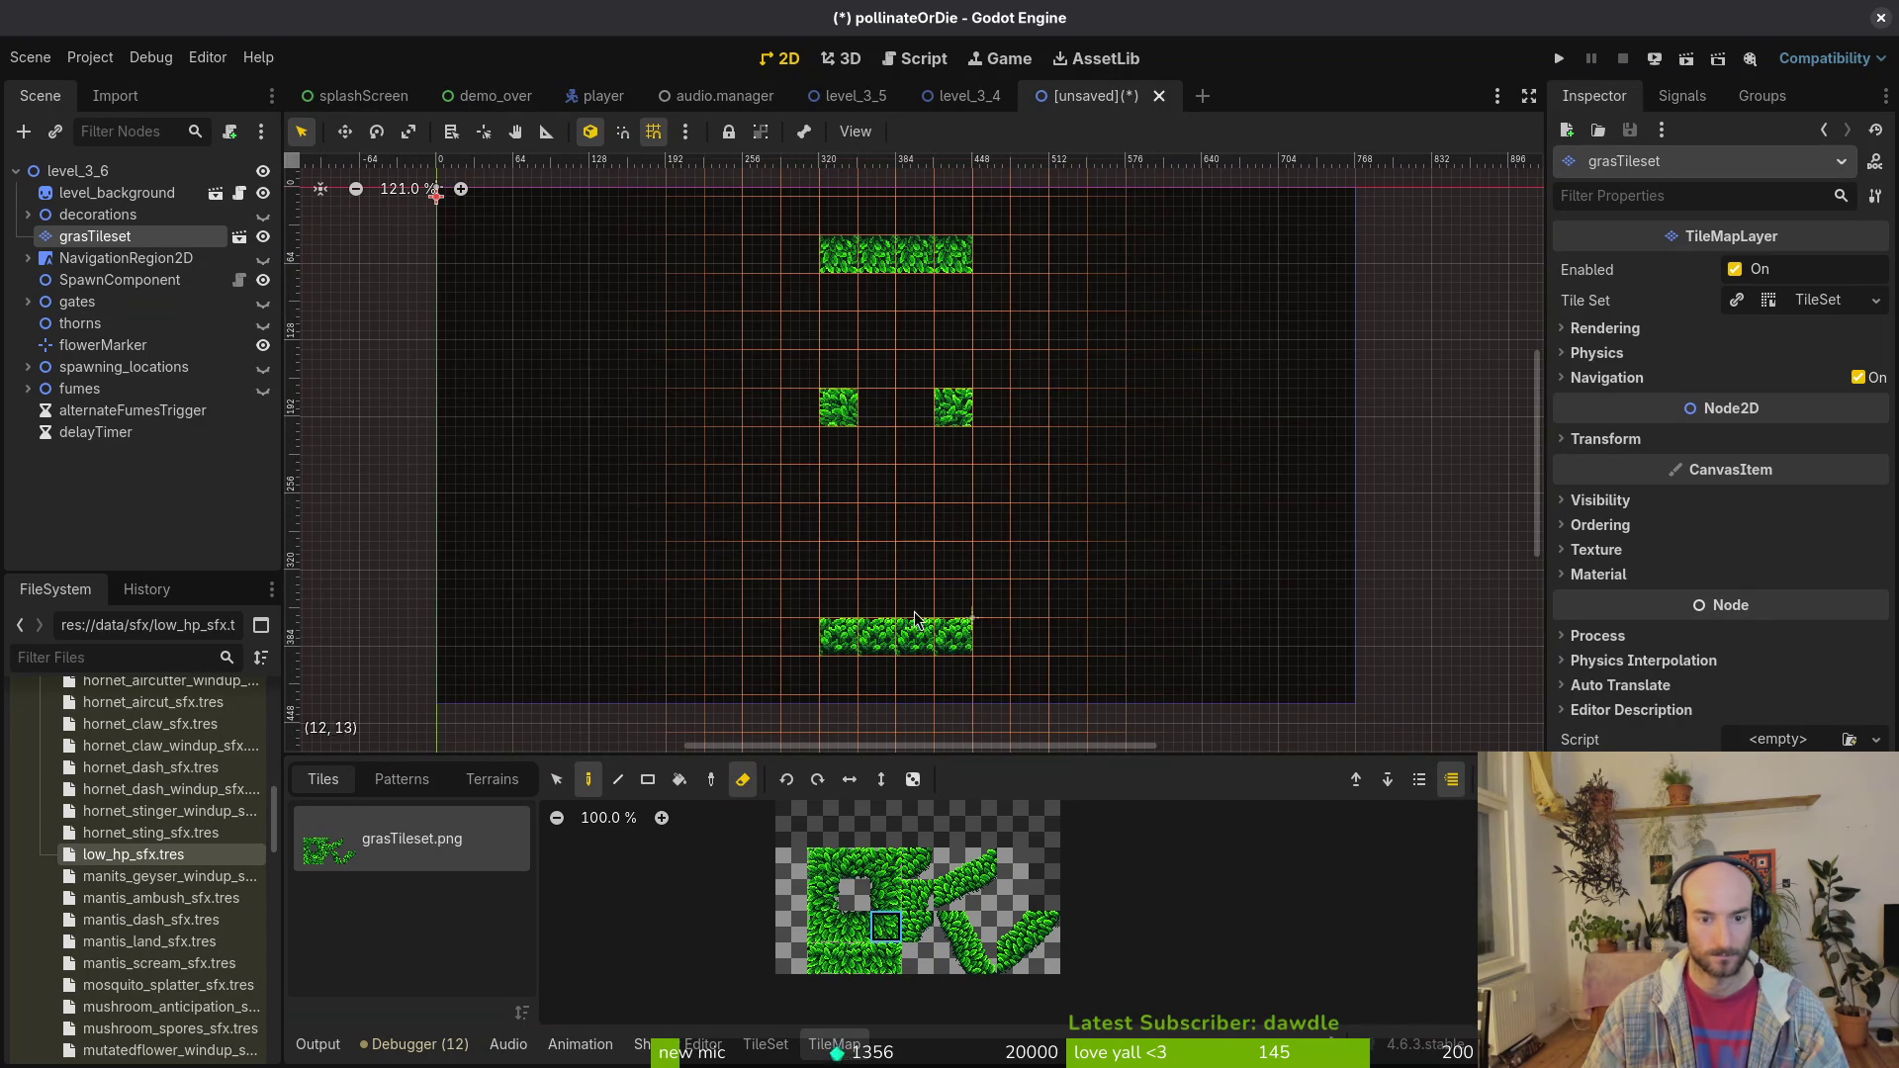
key("e")
left_click(958, 502)
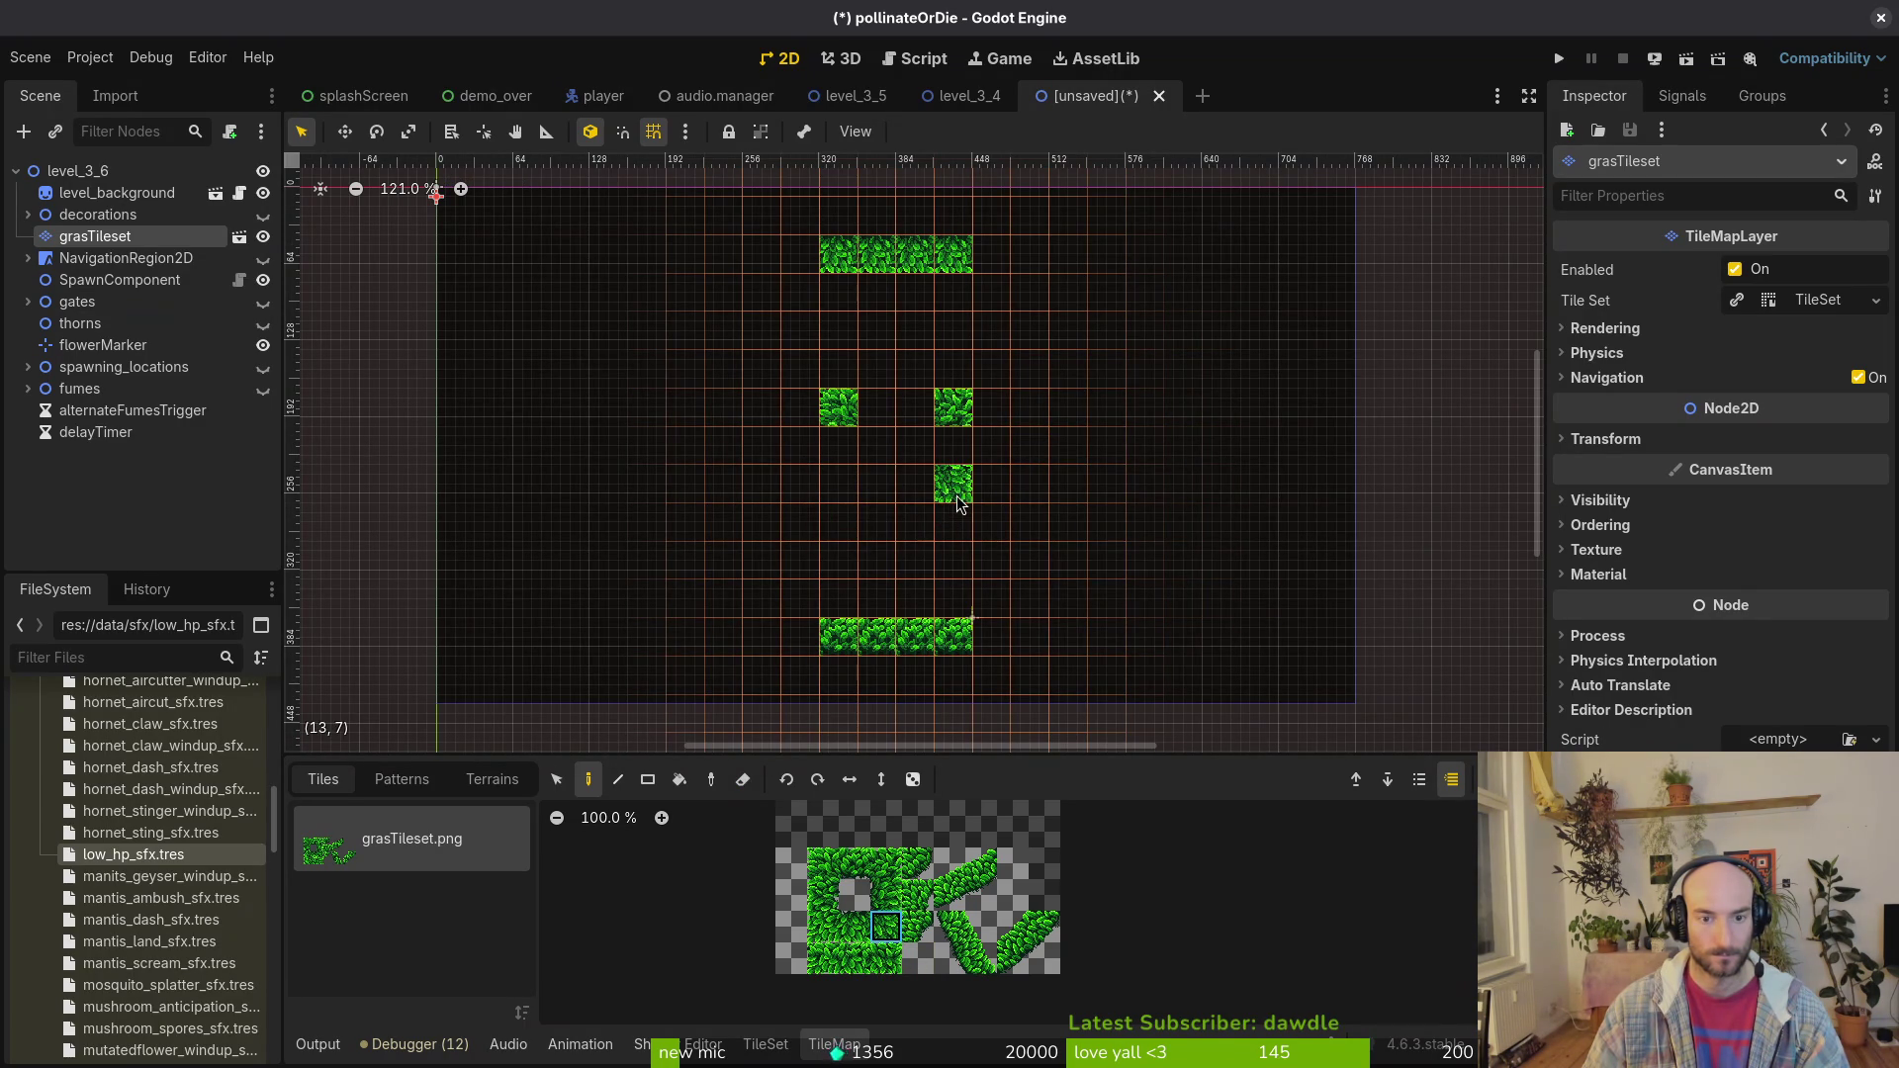
left_click(823, 926)
left_click(836, 487)
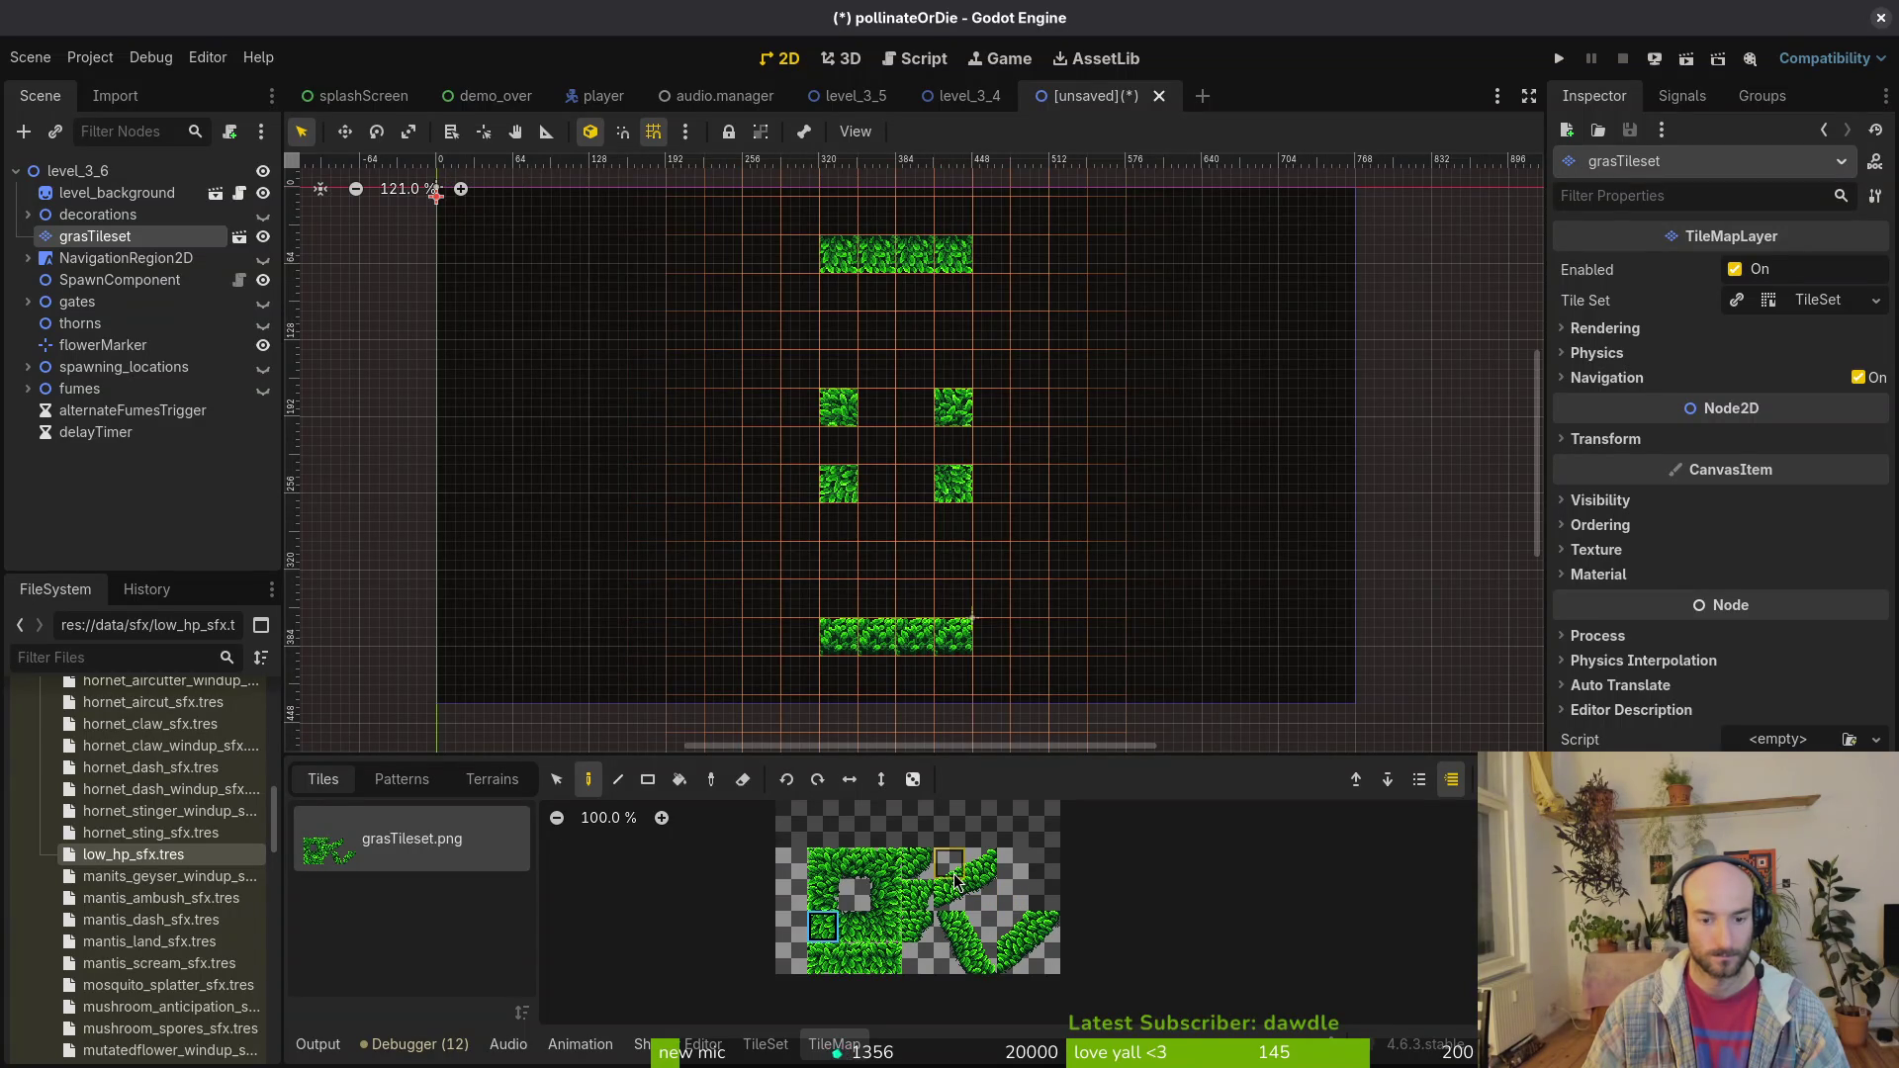
Step: Paint curved grass arcs at the top-left and top-right, undoing the extra lower-right piece
left_click_drag(949, 864, 1013, 896)
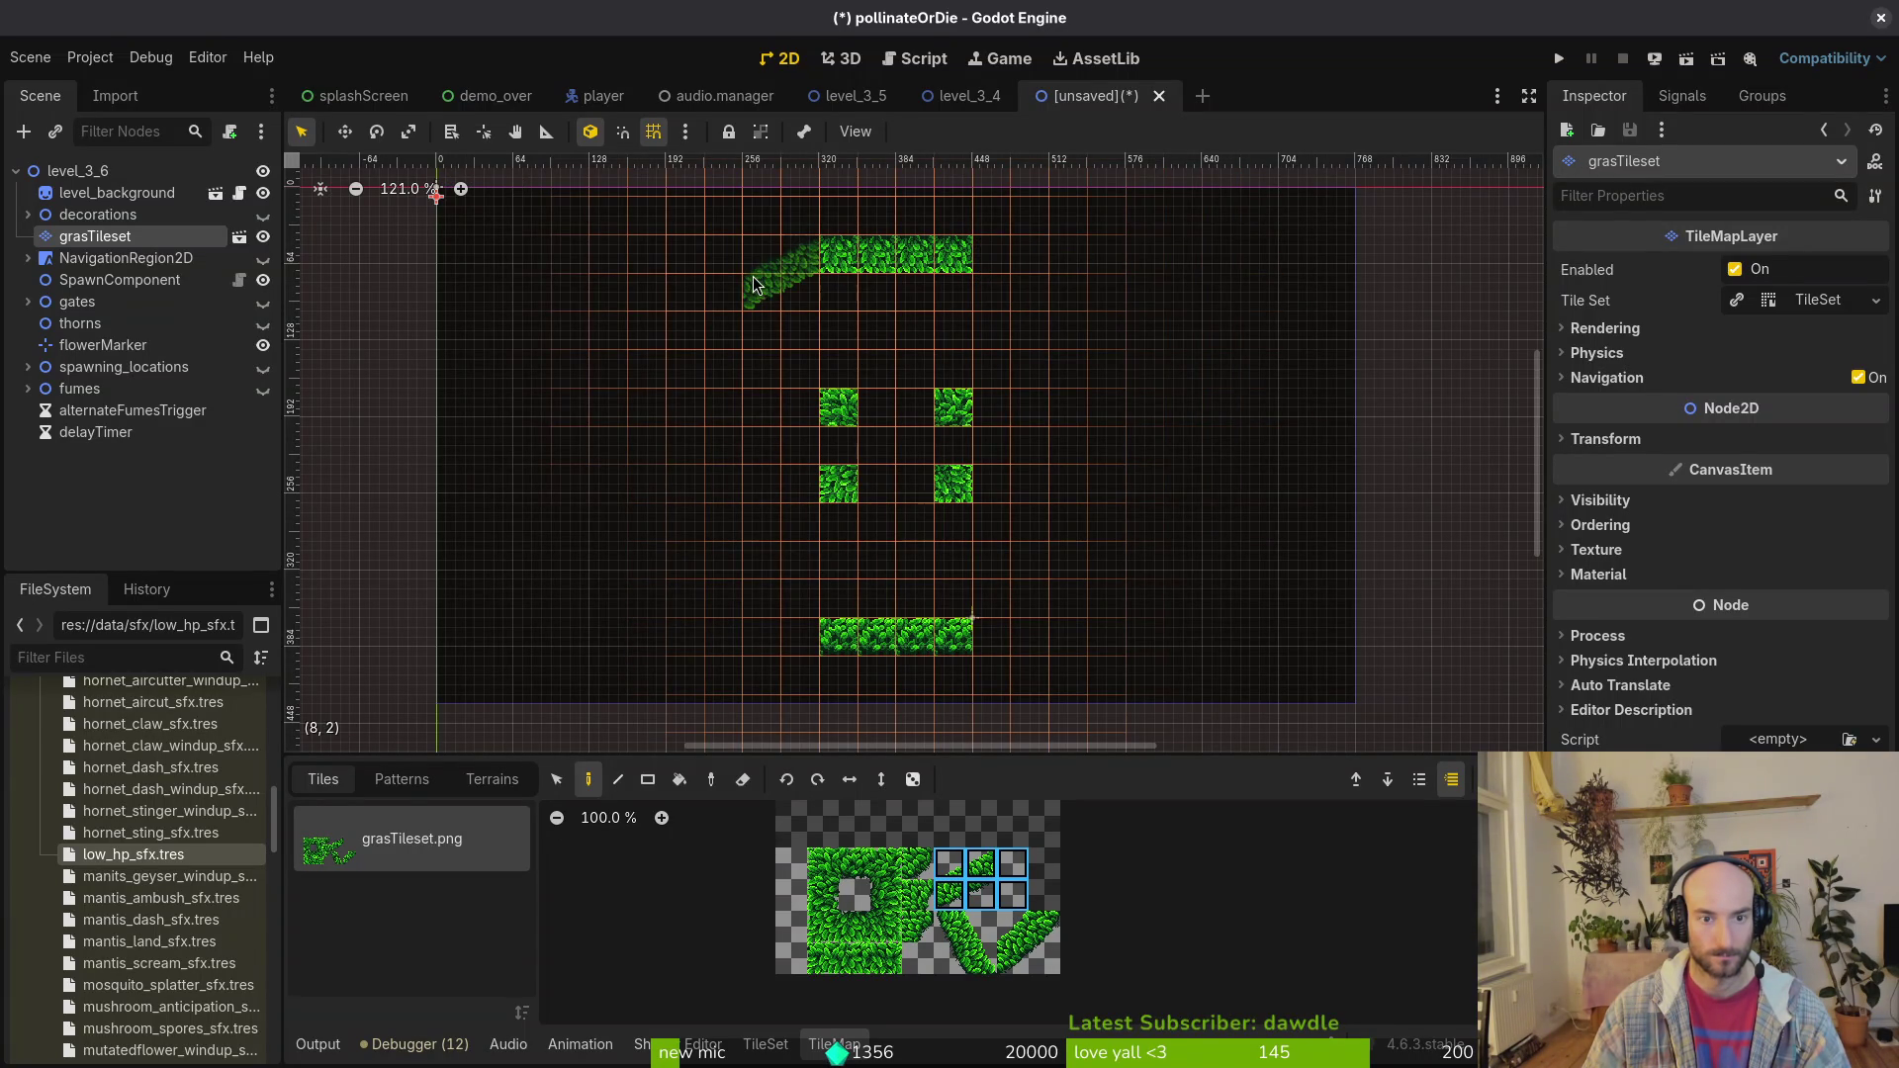
mouse_move(699, 283)
left_mouse_down()
mouse_move(621, 322)
mouse_move(633, 373)
left_mouse_up()
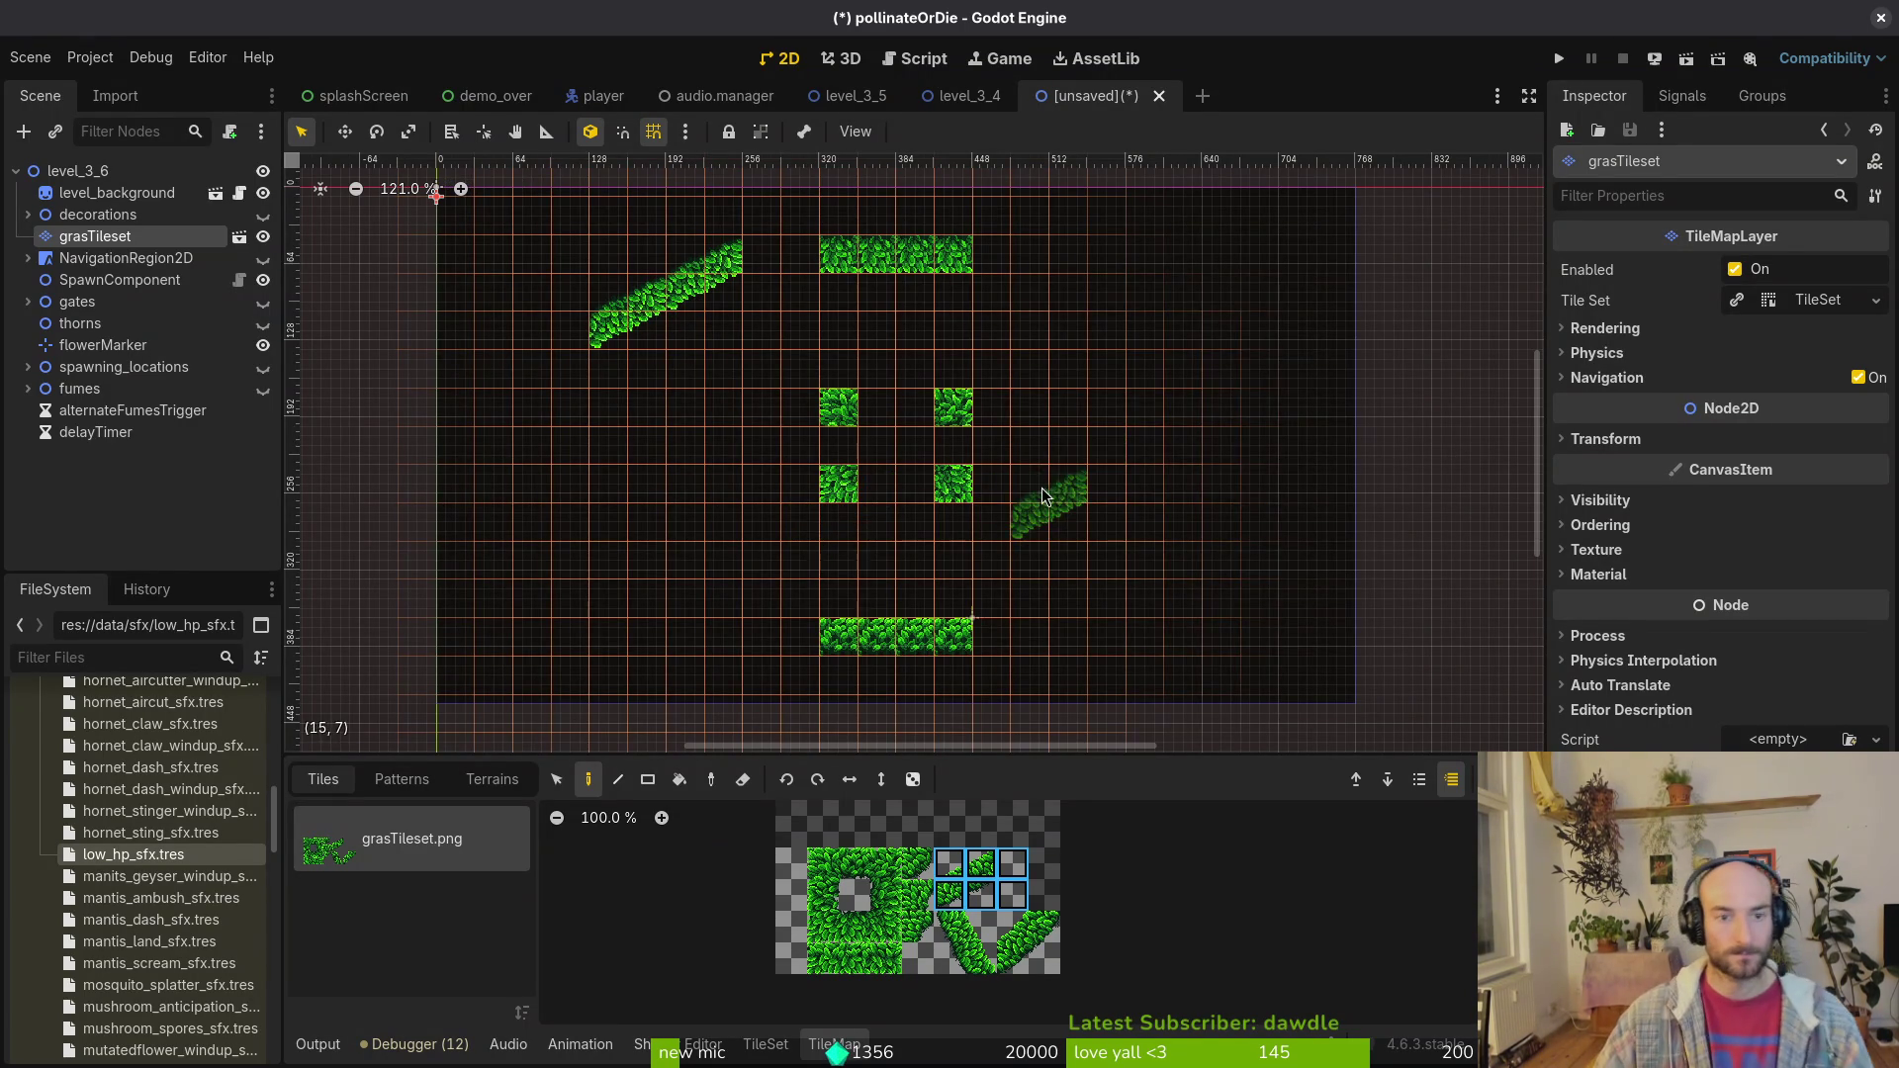
left_click_drag(1046, 962, 1009, 924)
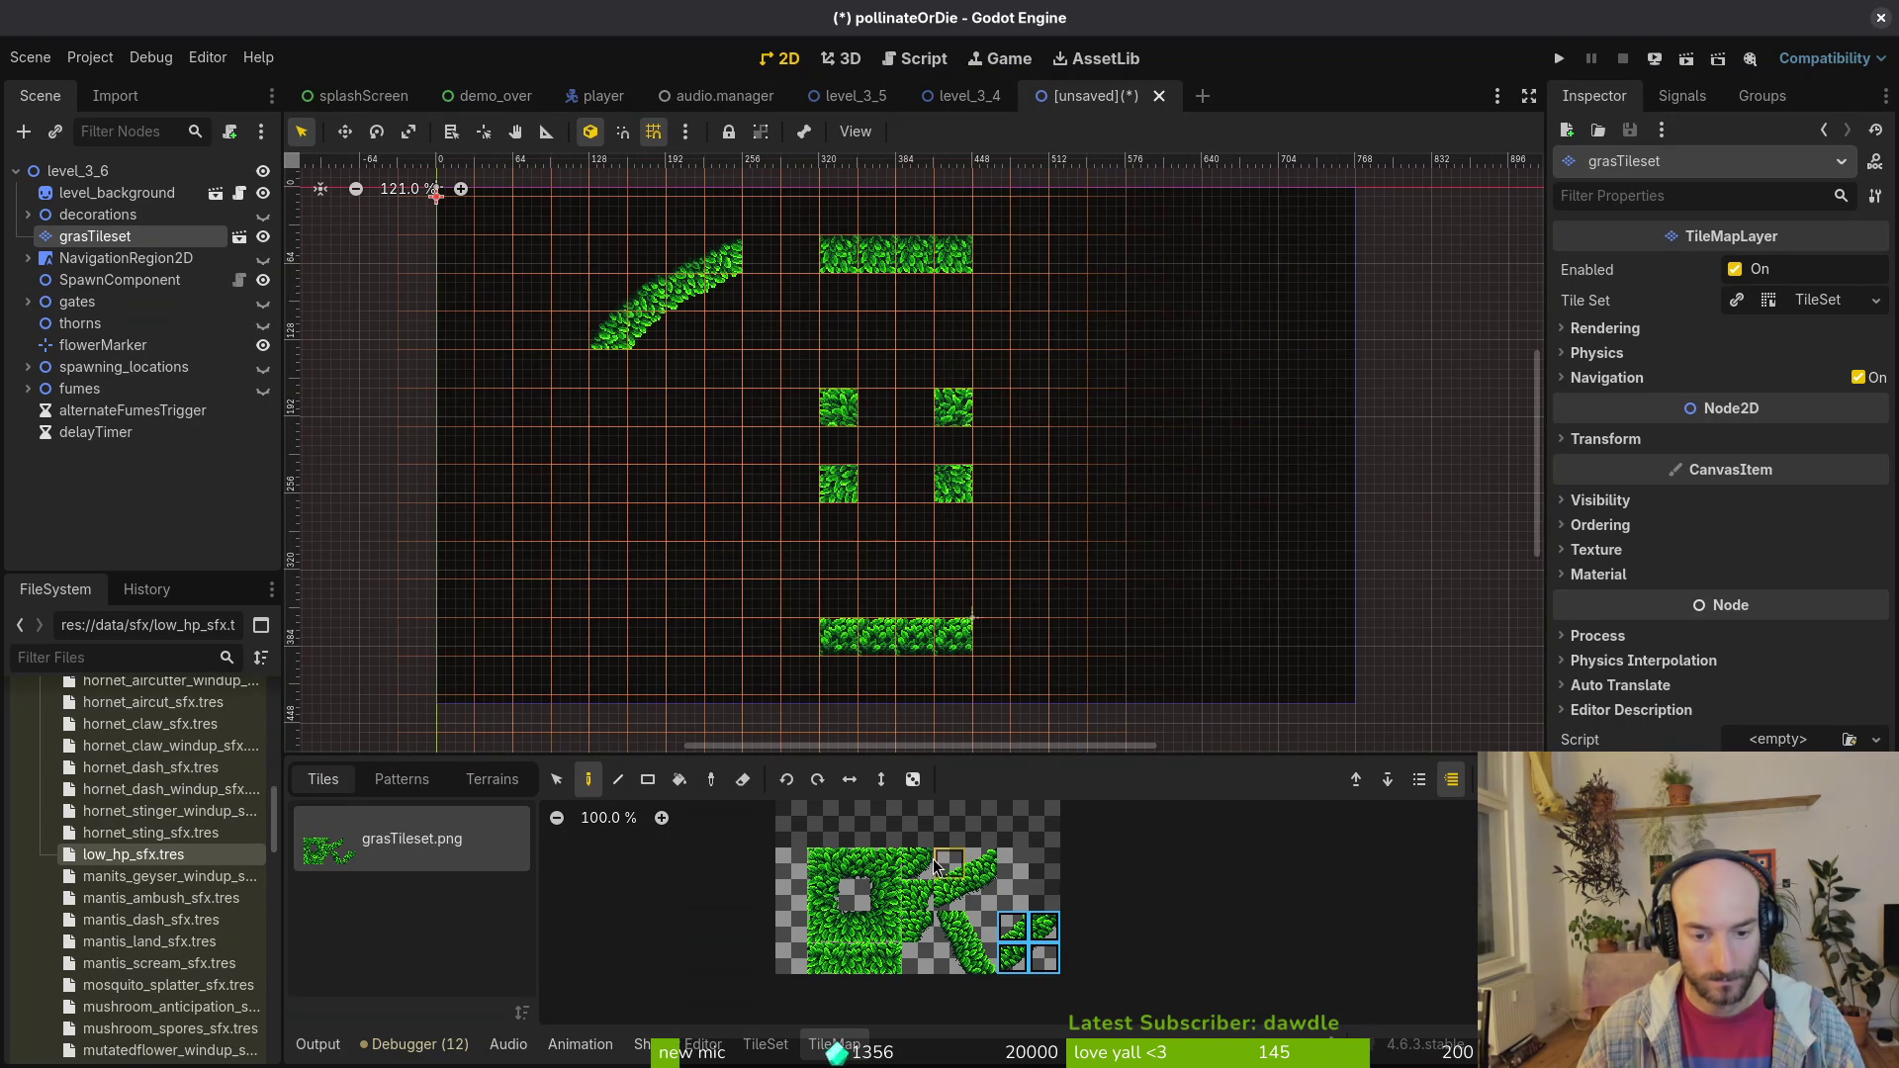
left_click_drag(938, 860, 982, 901)
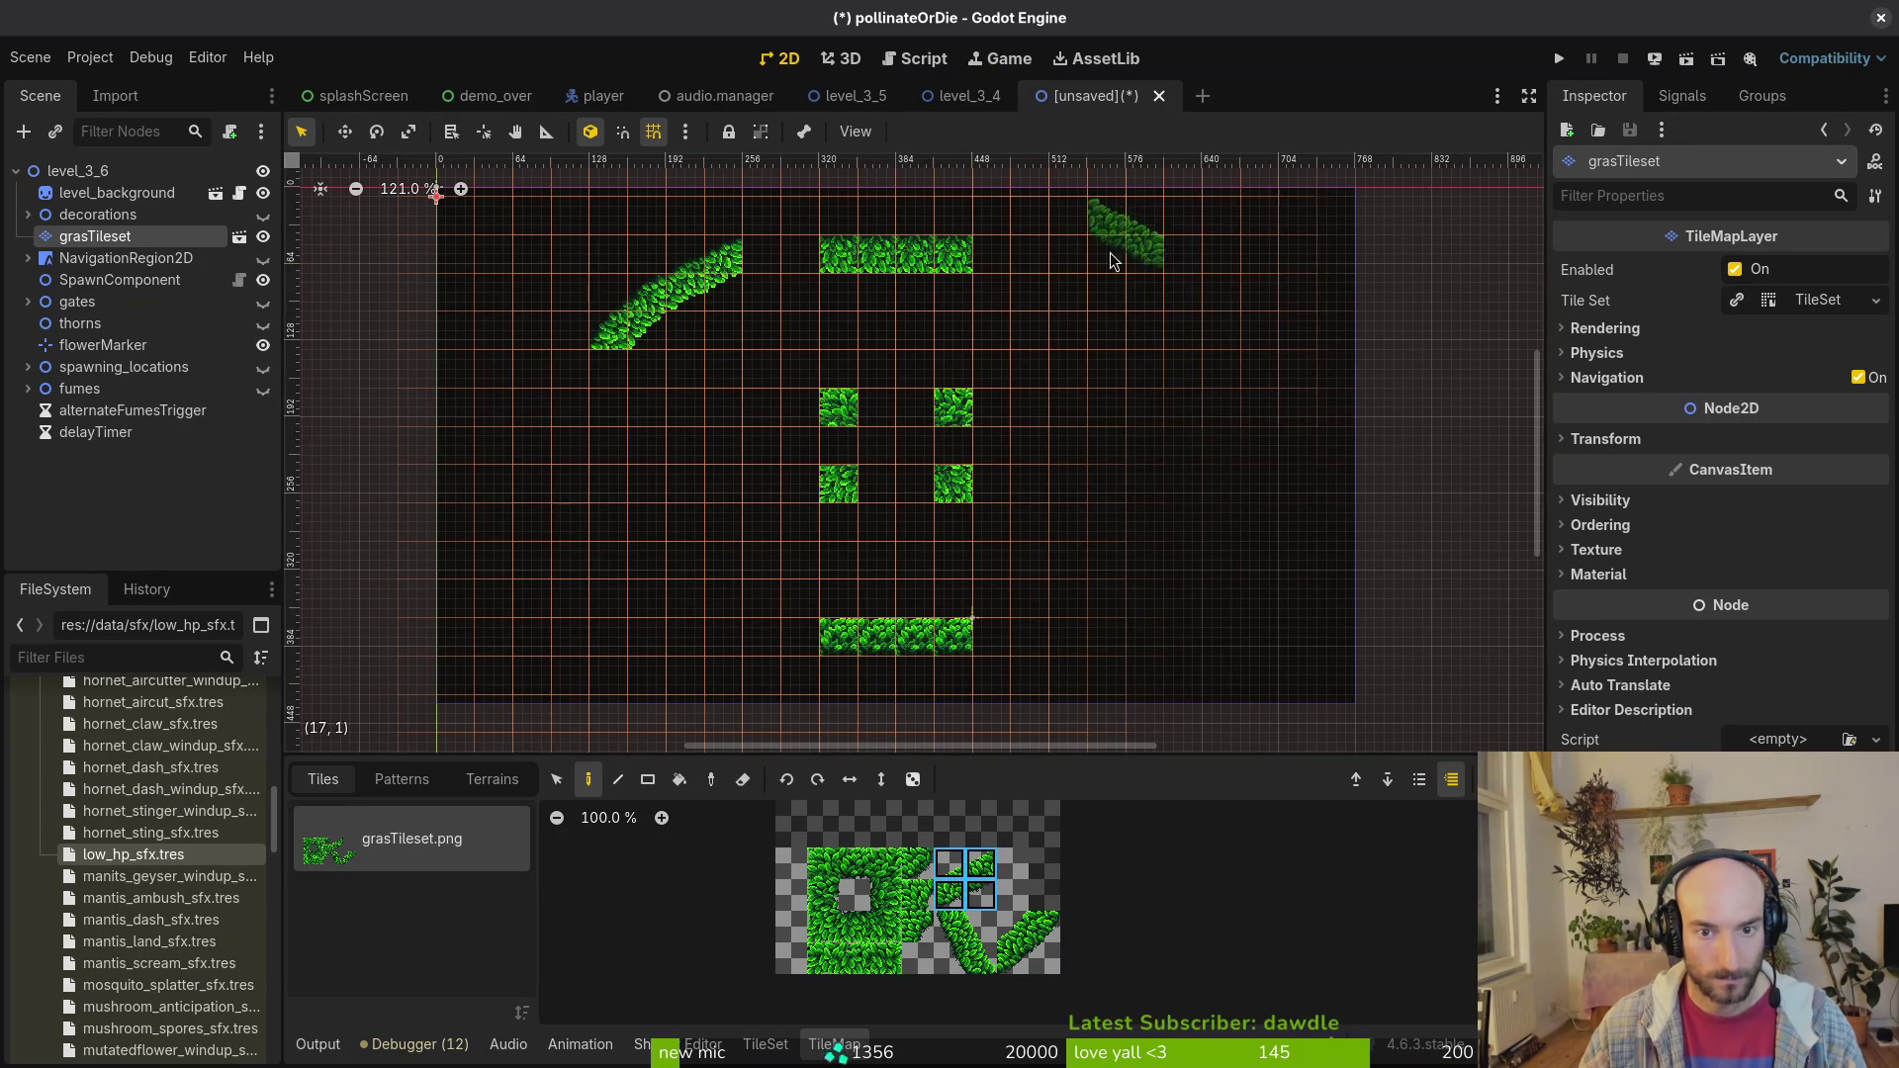
left_click(1087, 275)
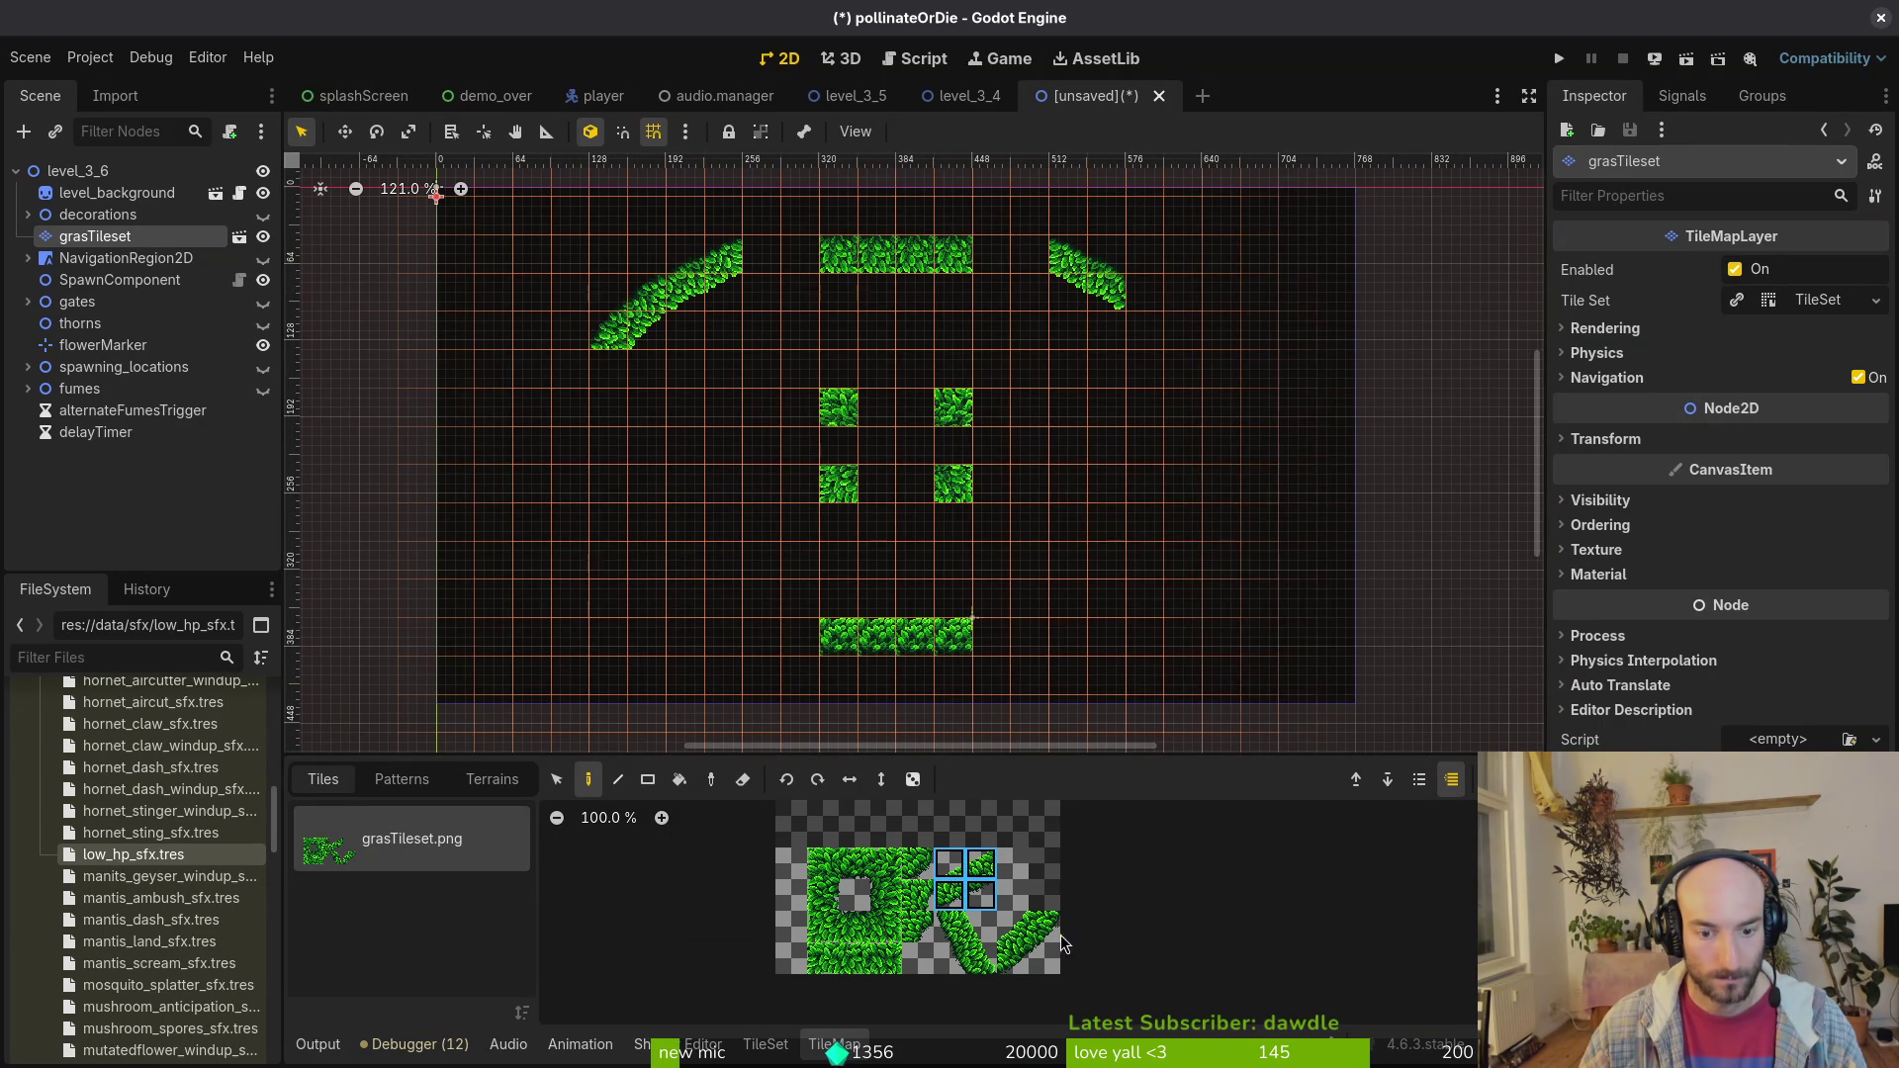
mouse_move(1014, 928)
left_mouse_down()
mouse_move(1045, 957)
mouse_move(976, 962)
left_mouse_up()
left_click(1171, 309)
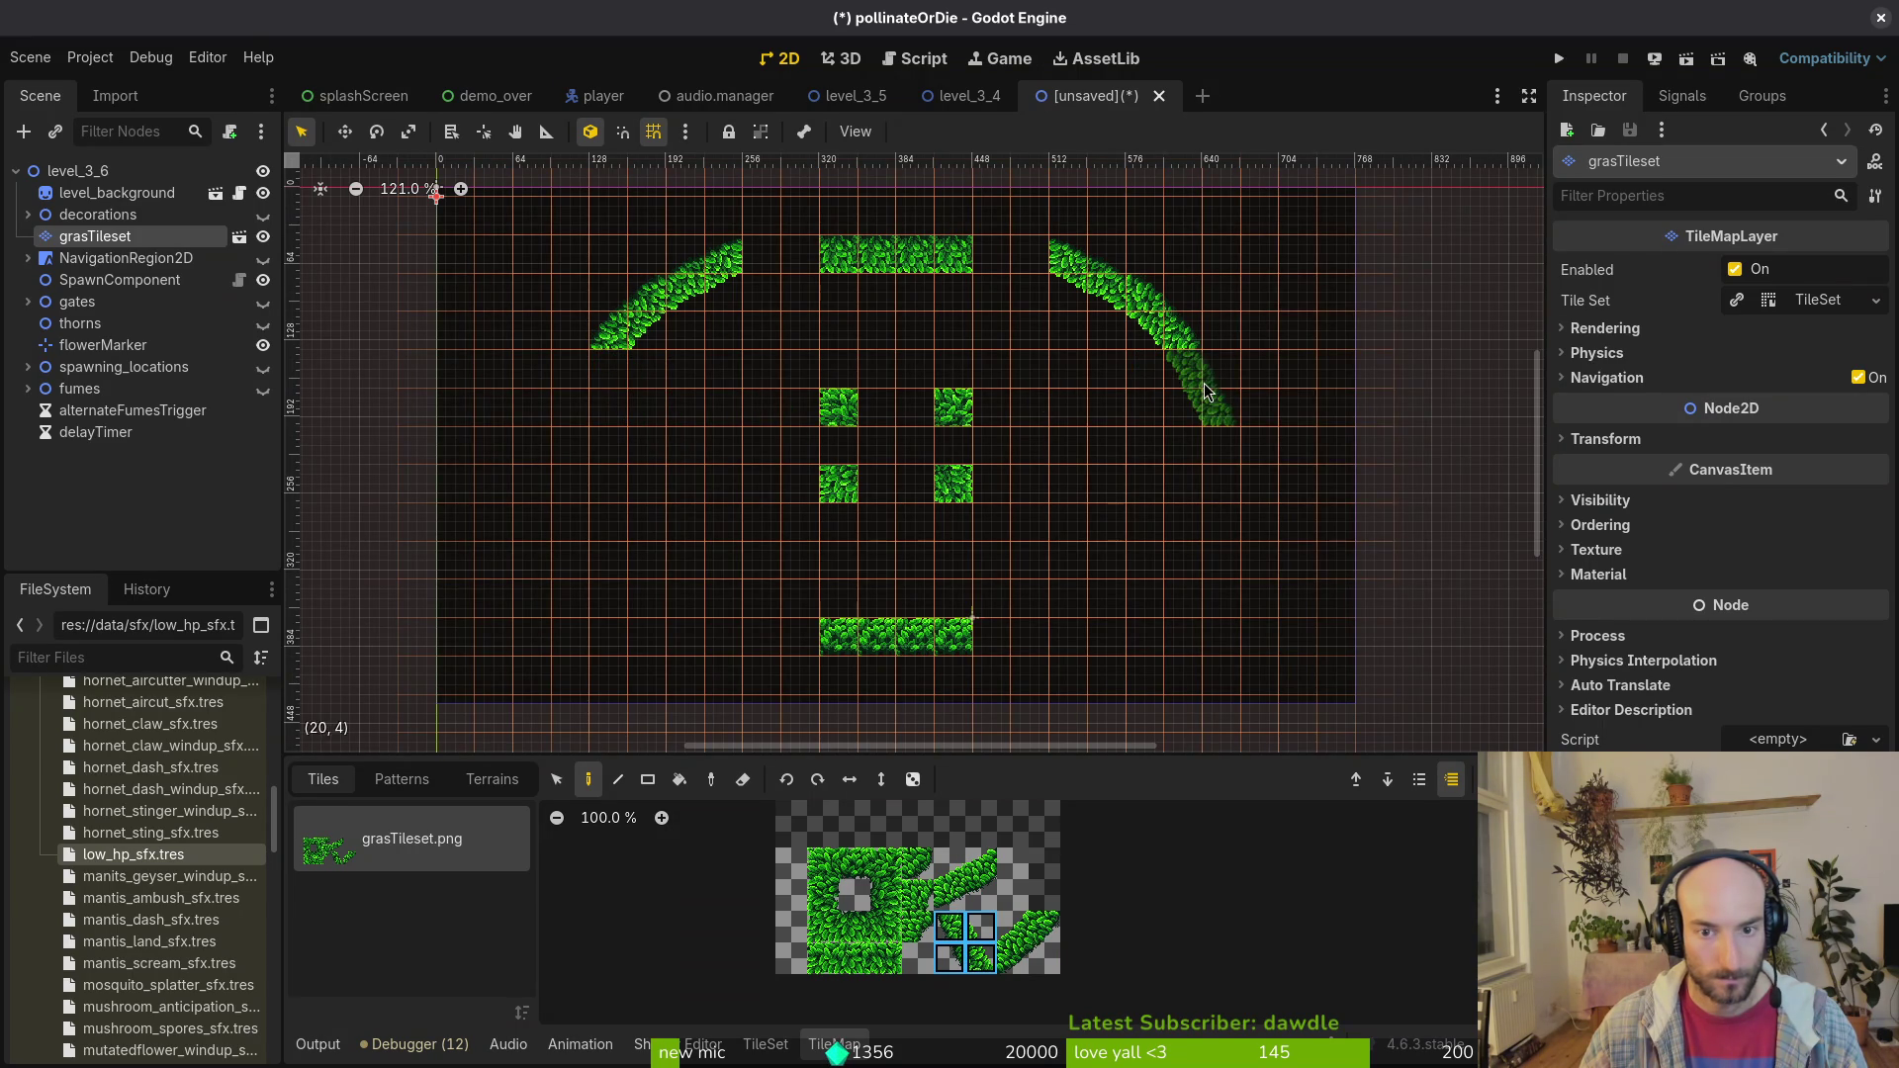
left_click(1197, 396)
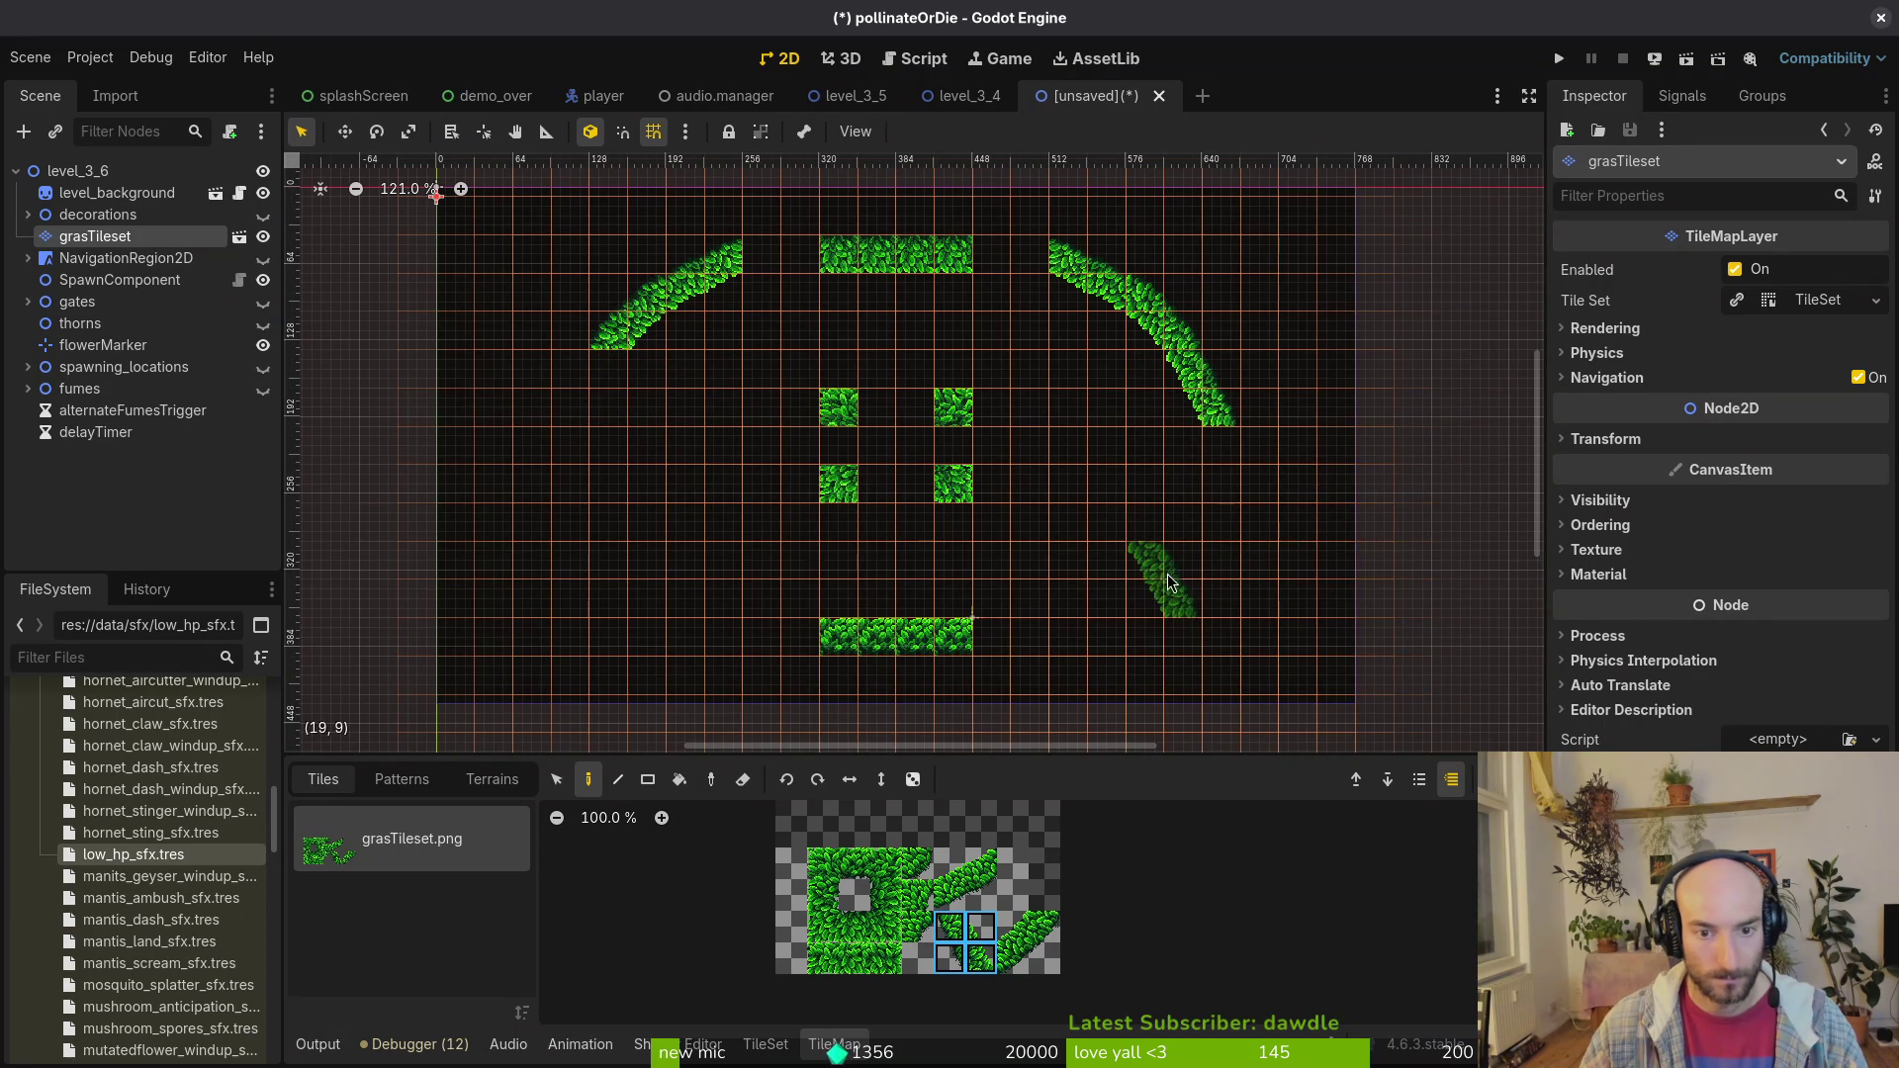
left_click(1261, 559)
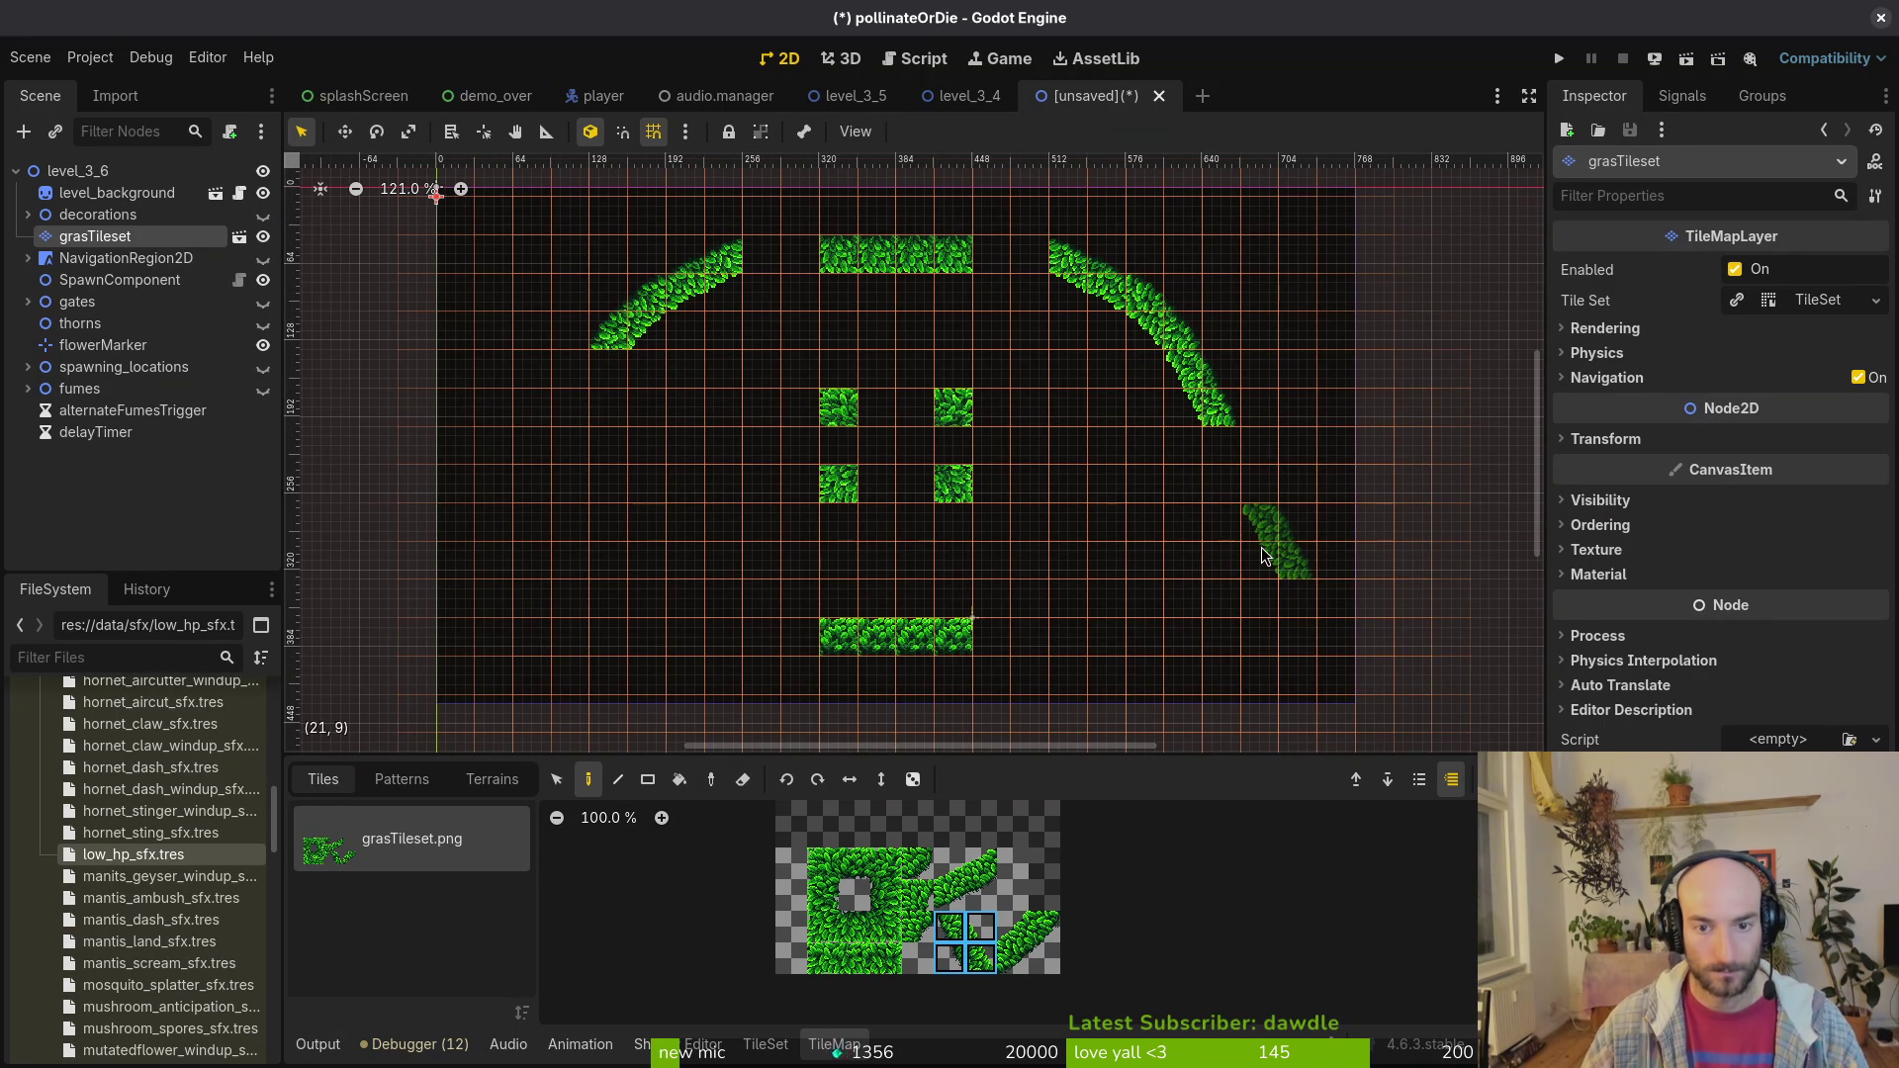
key("ctrl+z")
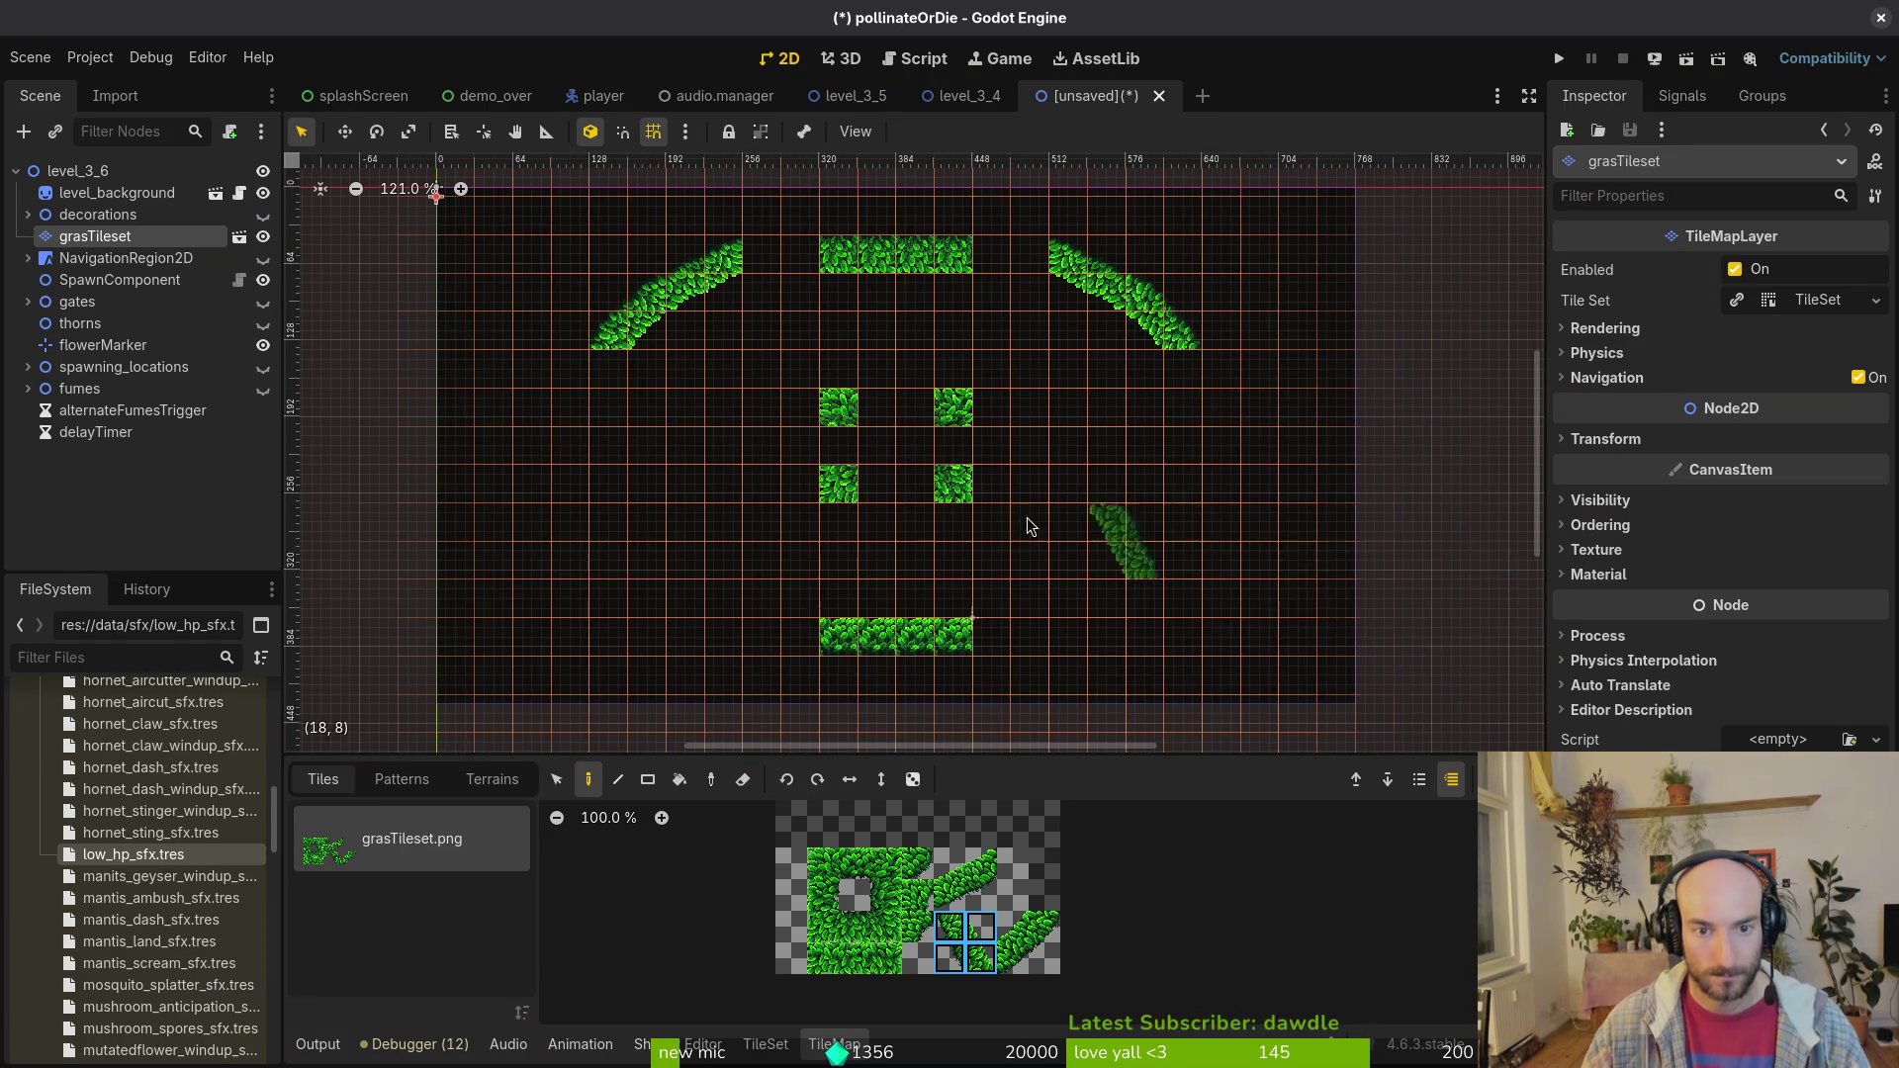
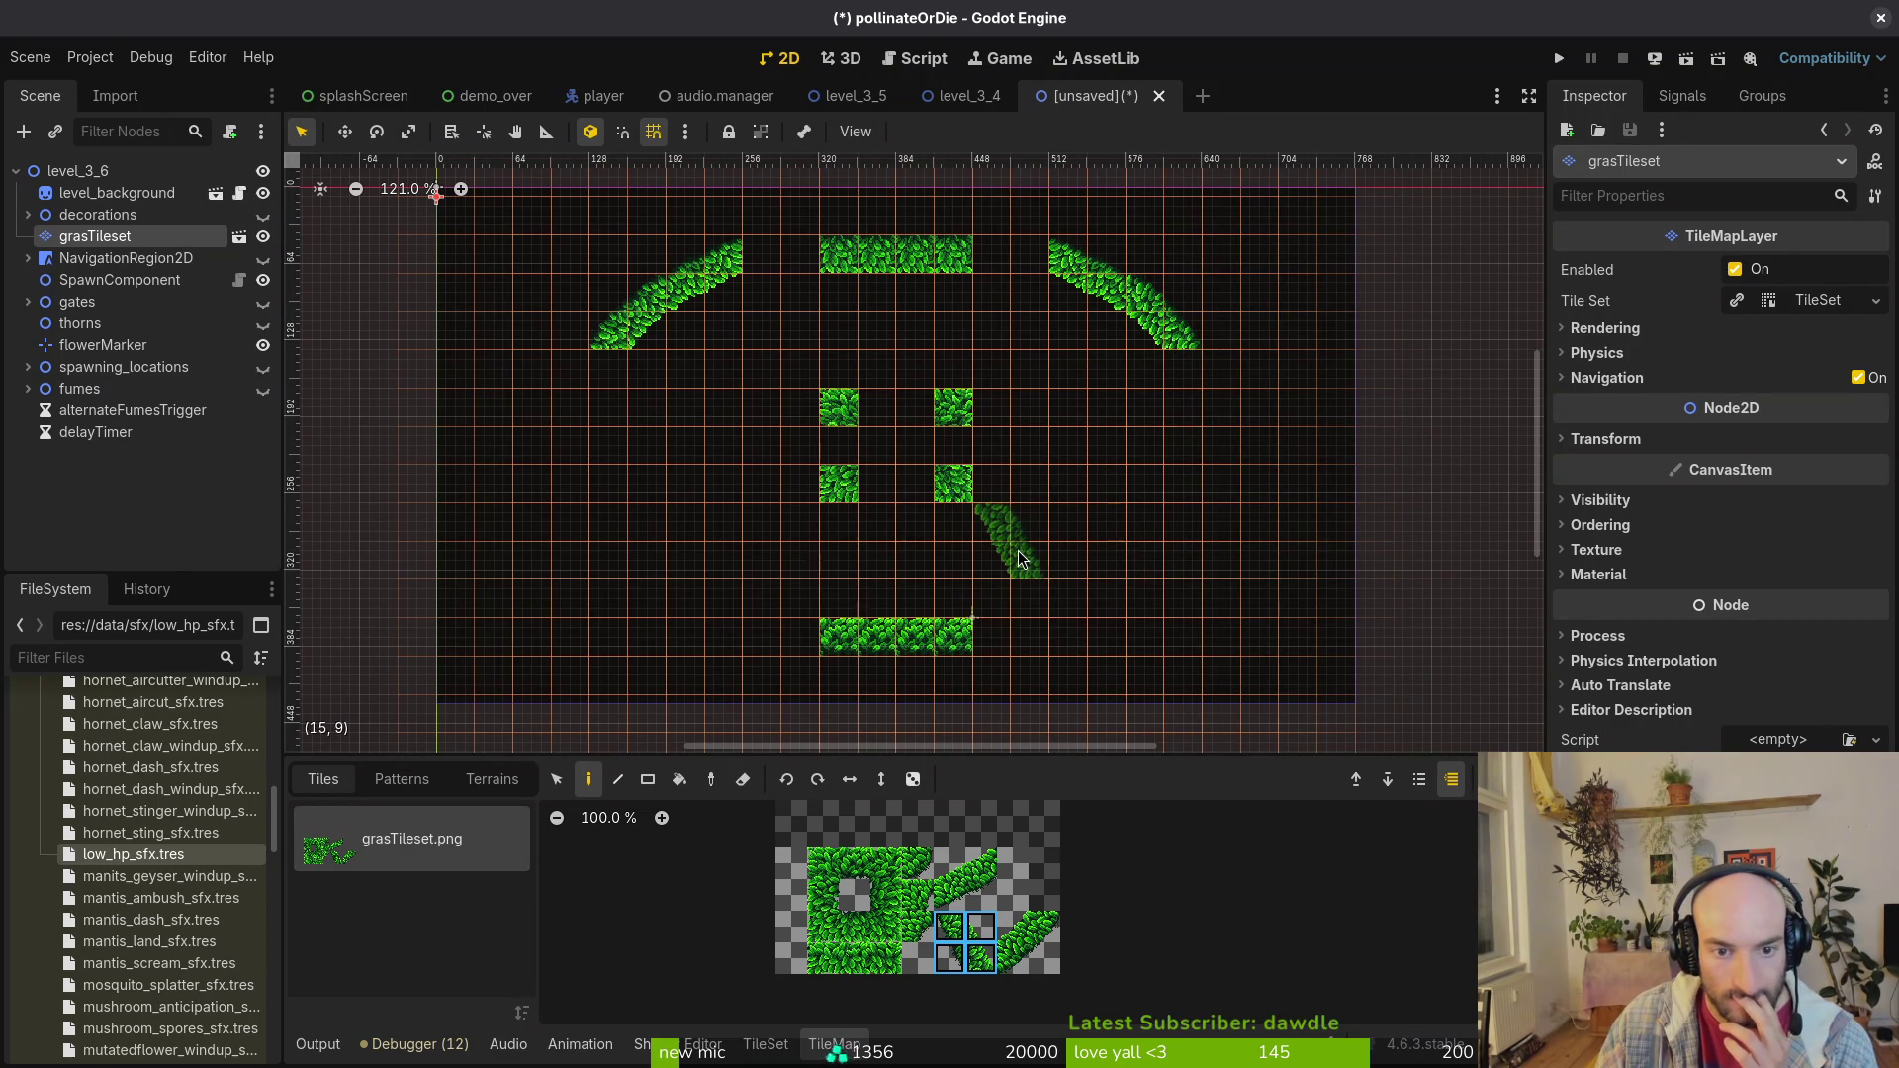
Step: Paint a horizontally mirrored 2x2 curved grass block at the lower end of the left arc
left_click(948, 884)
key("Escape")
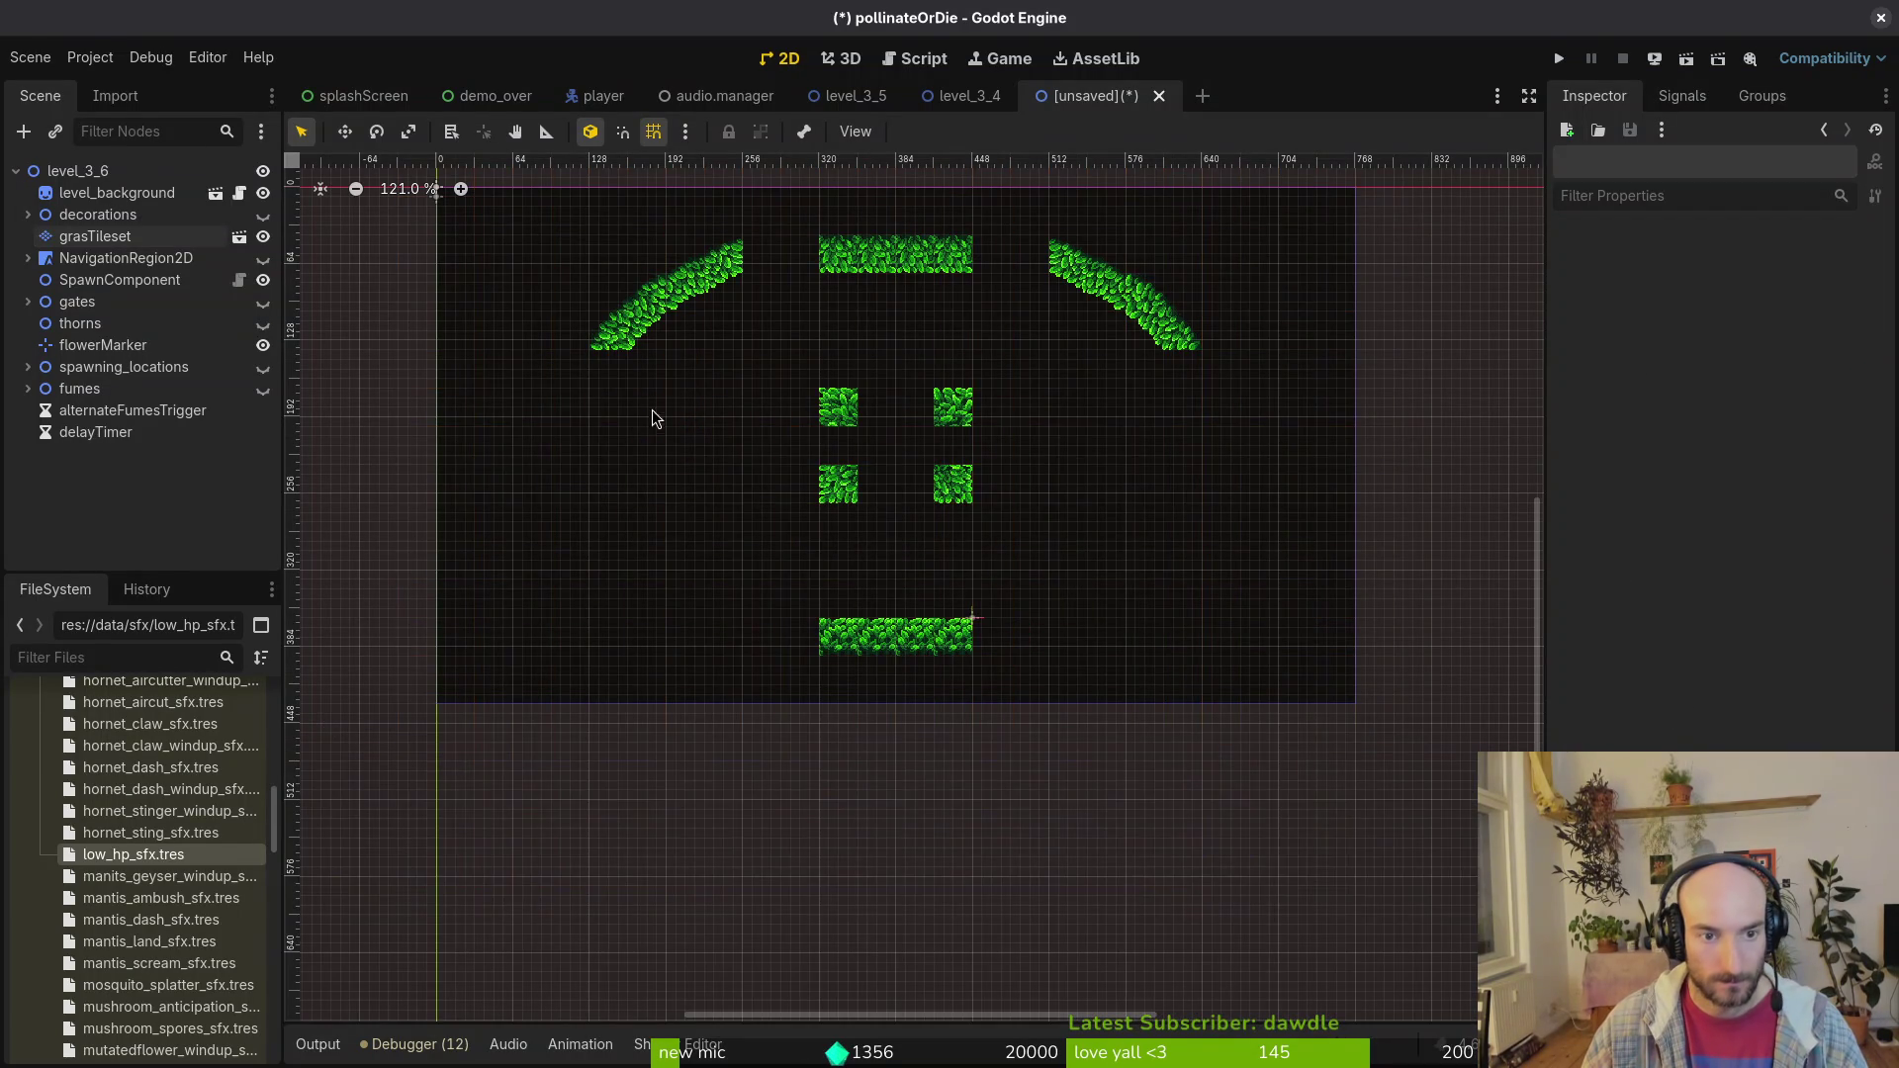
left_click(95, 236)
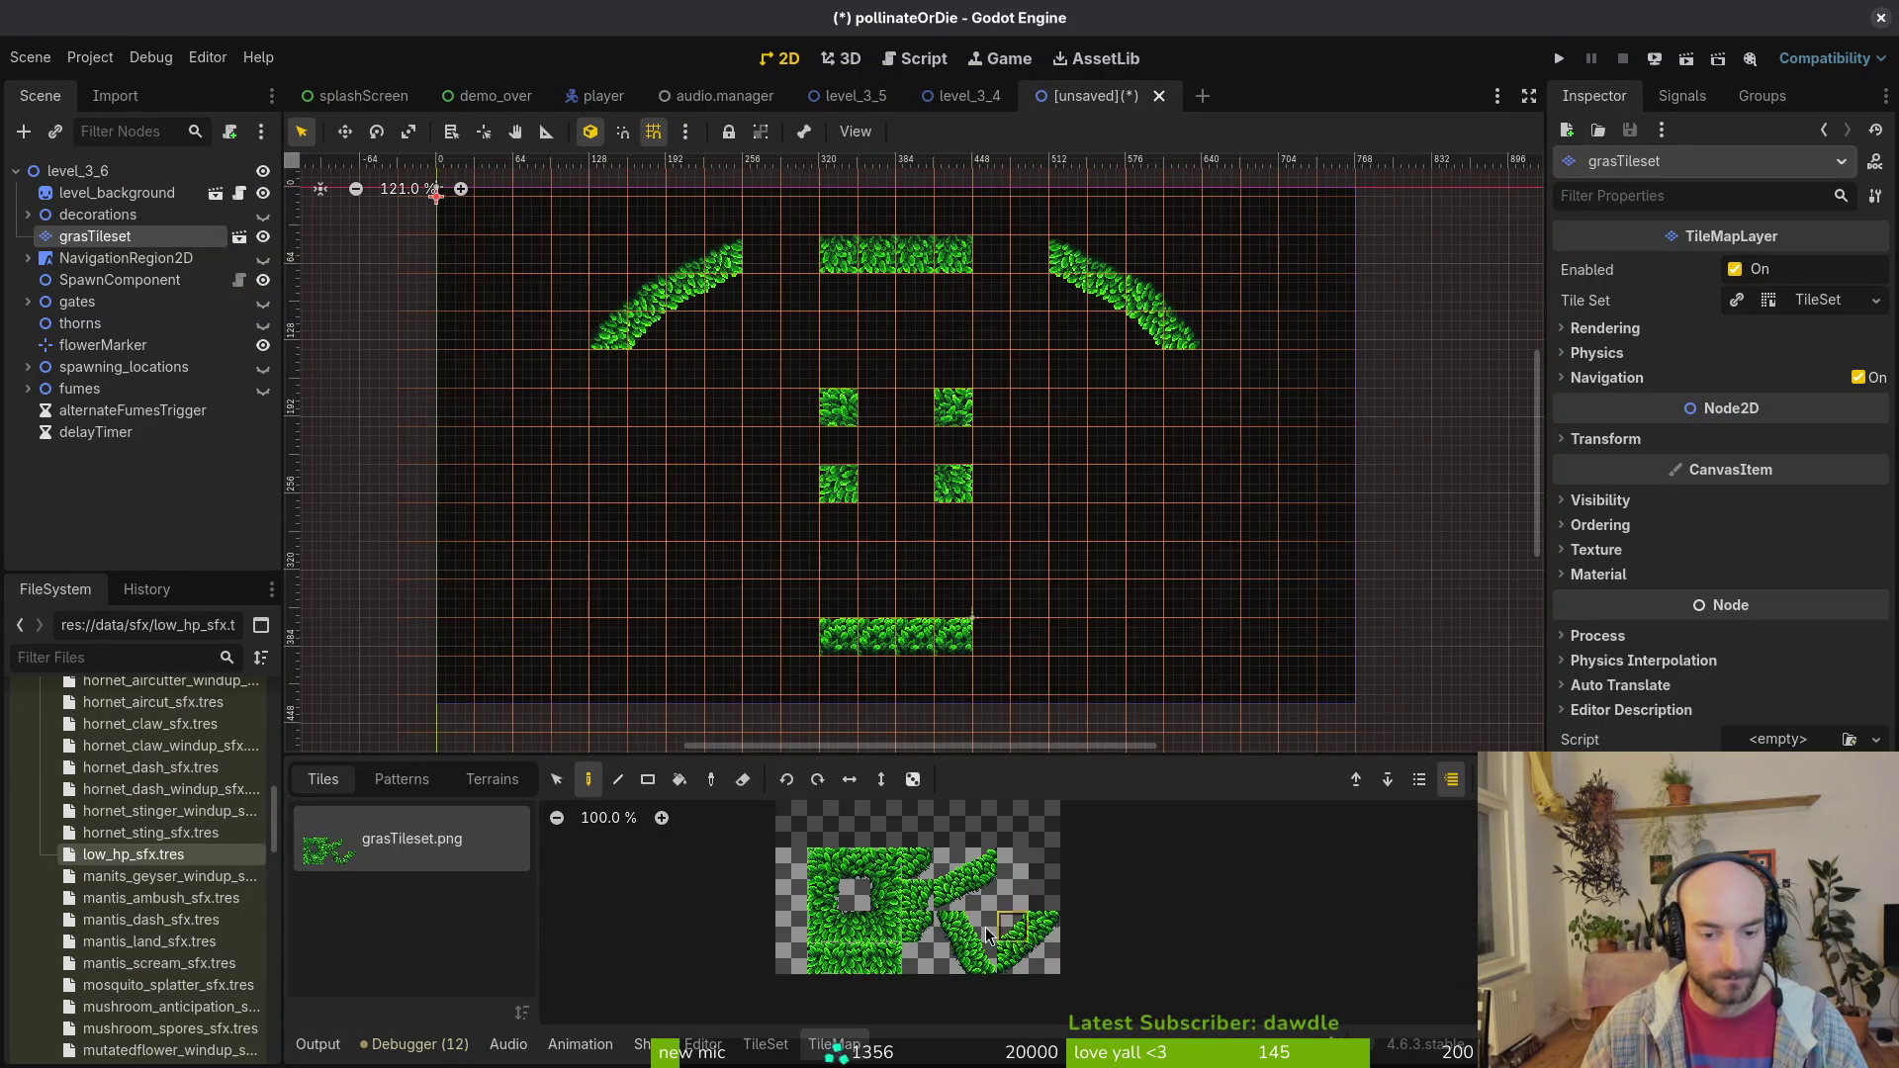
left_click_drag(948, 927, 984, 969)
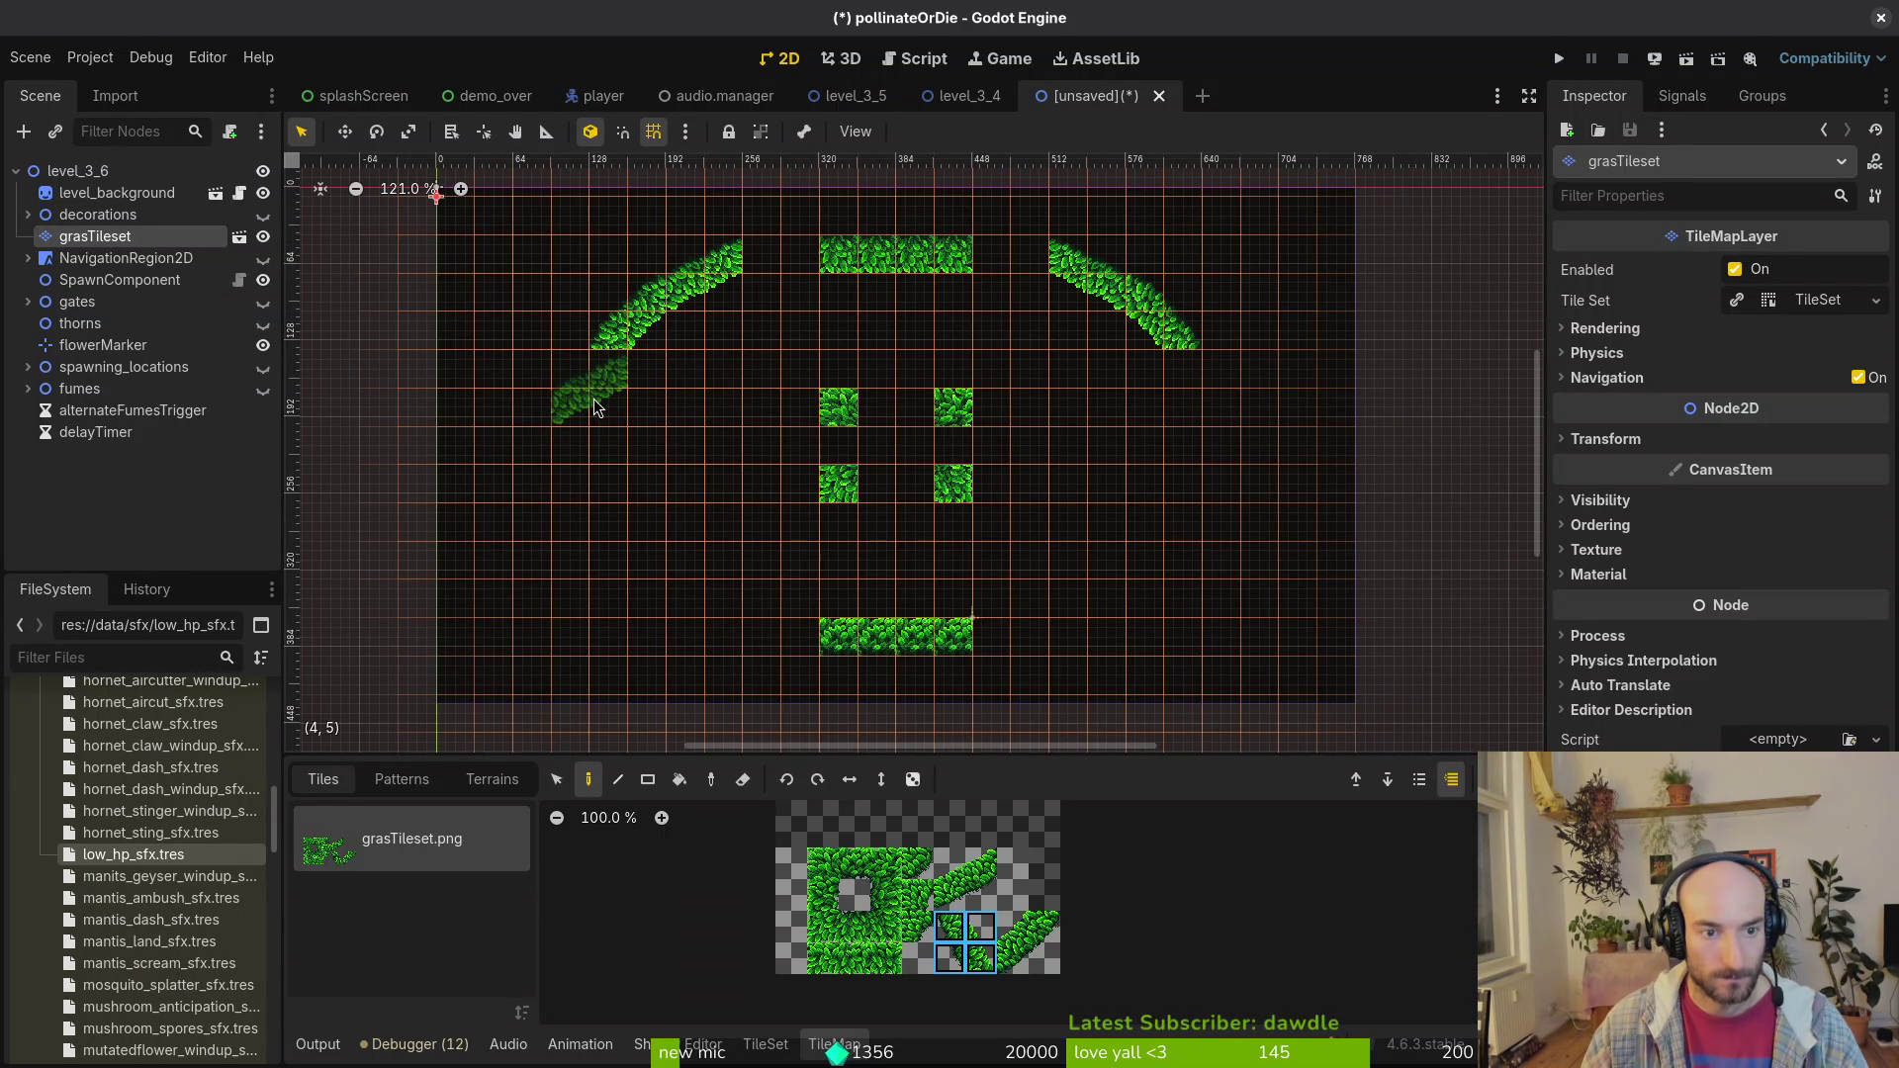
left_click(850, 779)
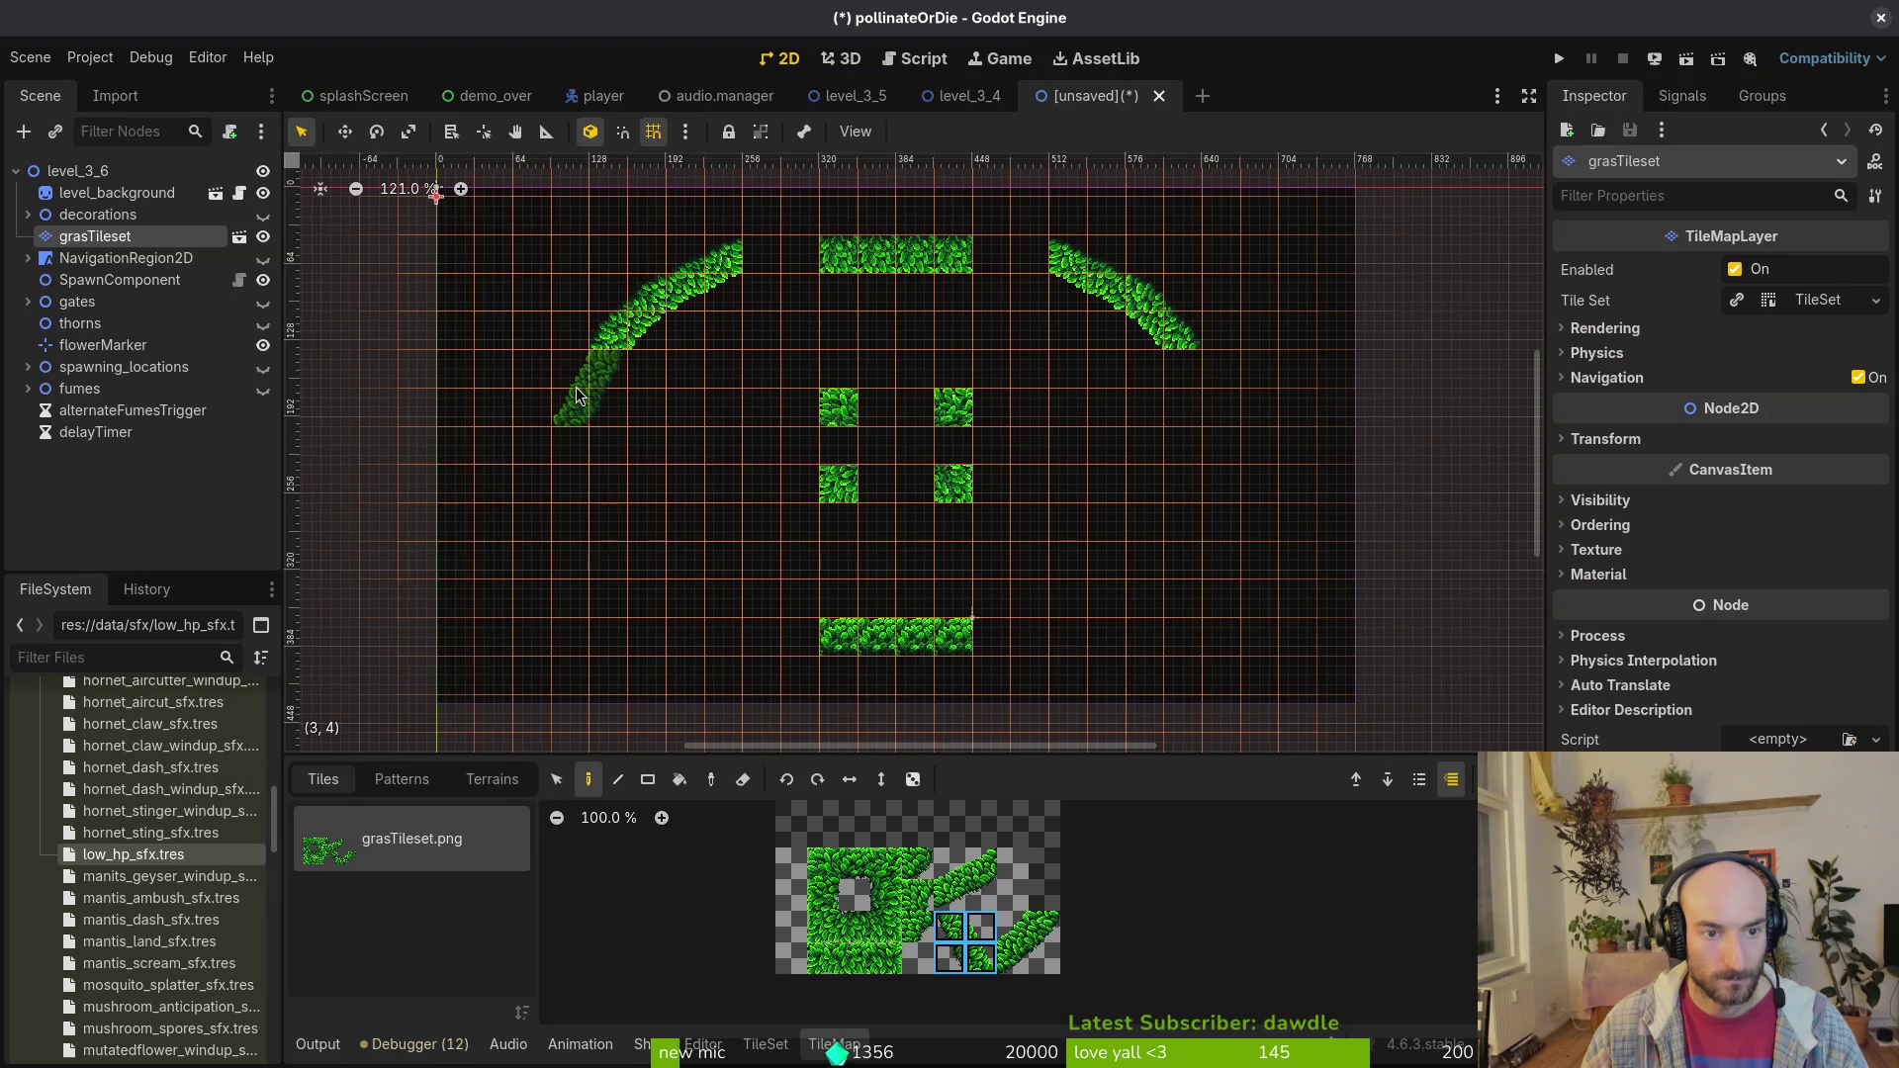
left_click(578, 388)
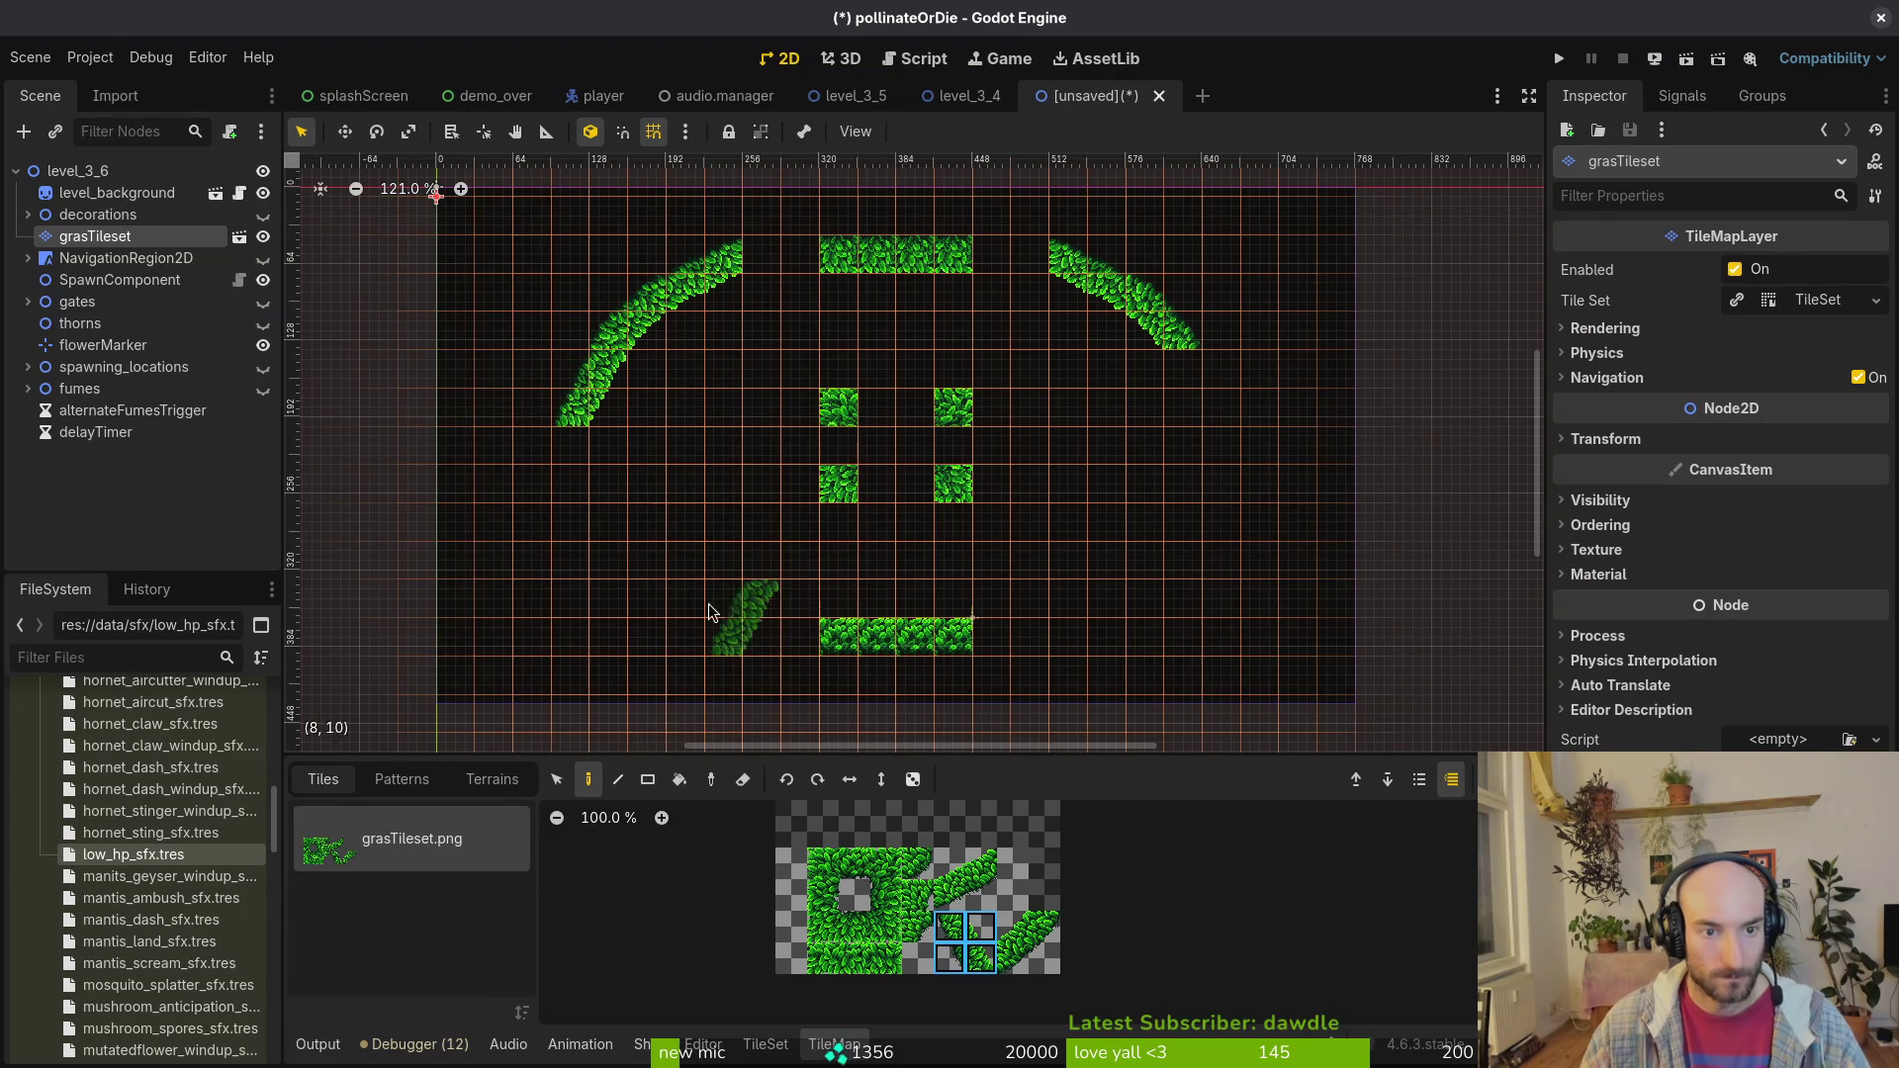
Step: Extend the arc downward with straight grass tiles, then curved pieces toward the bottom row
left_click(885, 893)
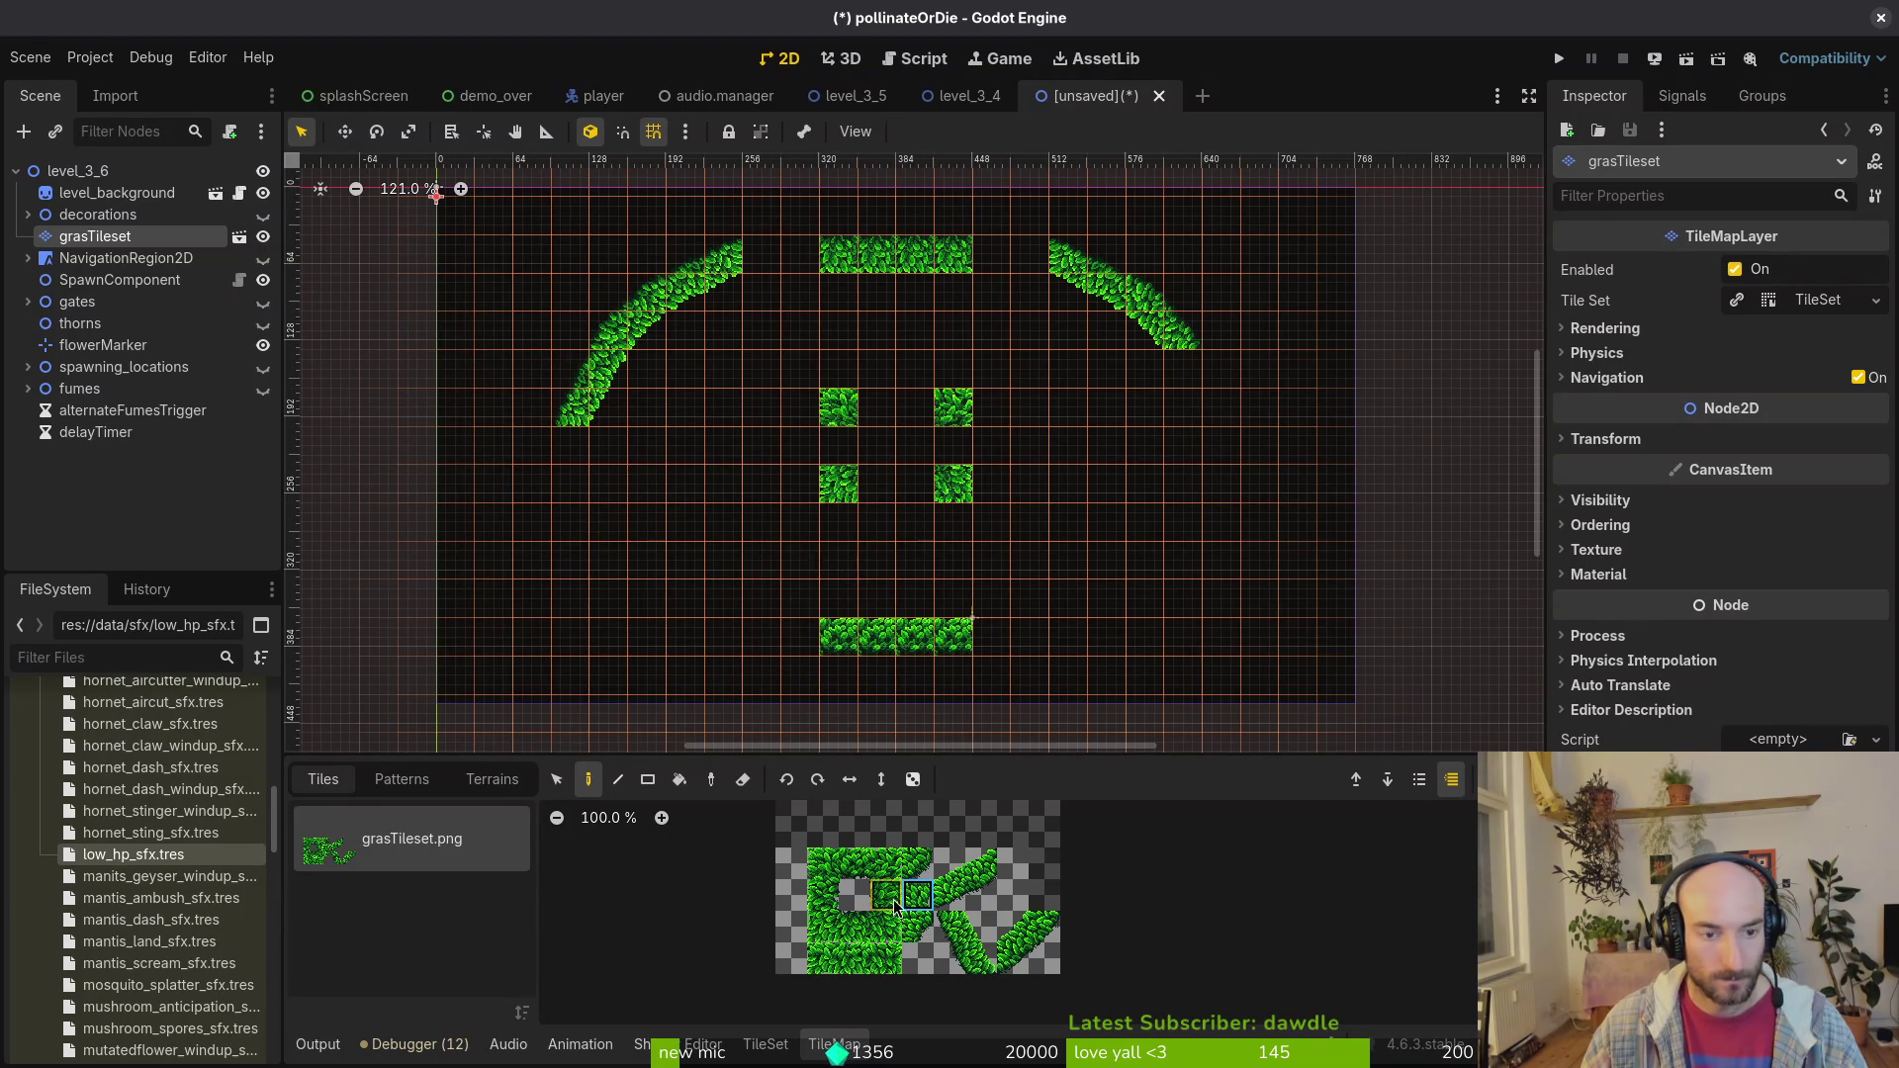
left_click(568, 460)
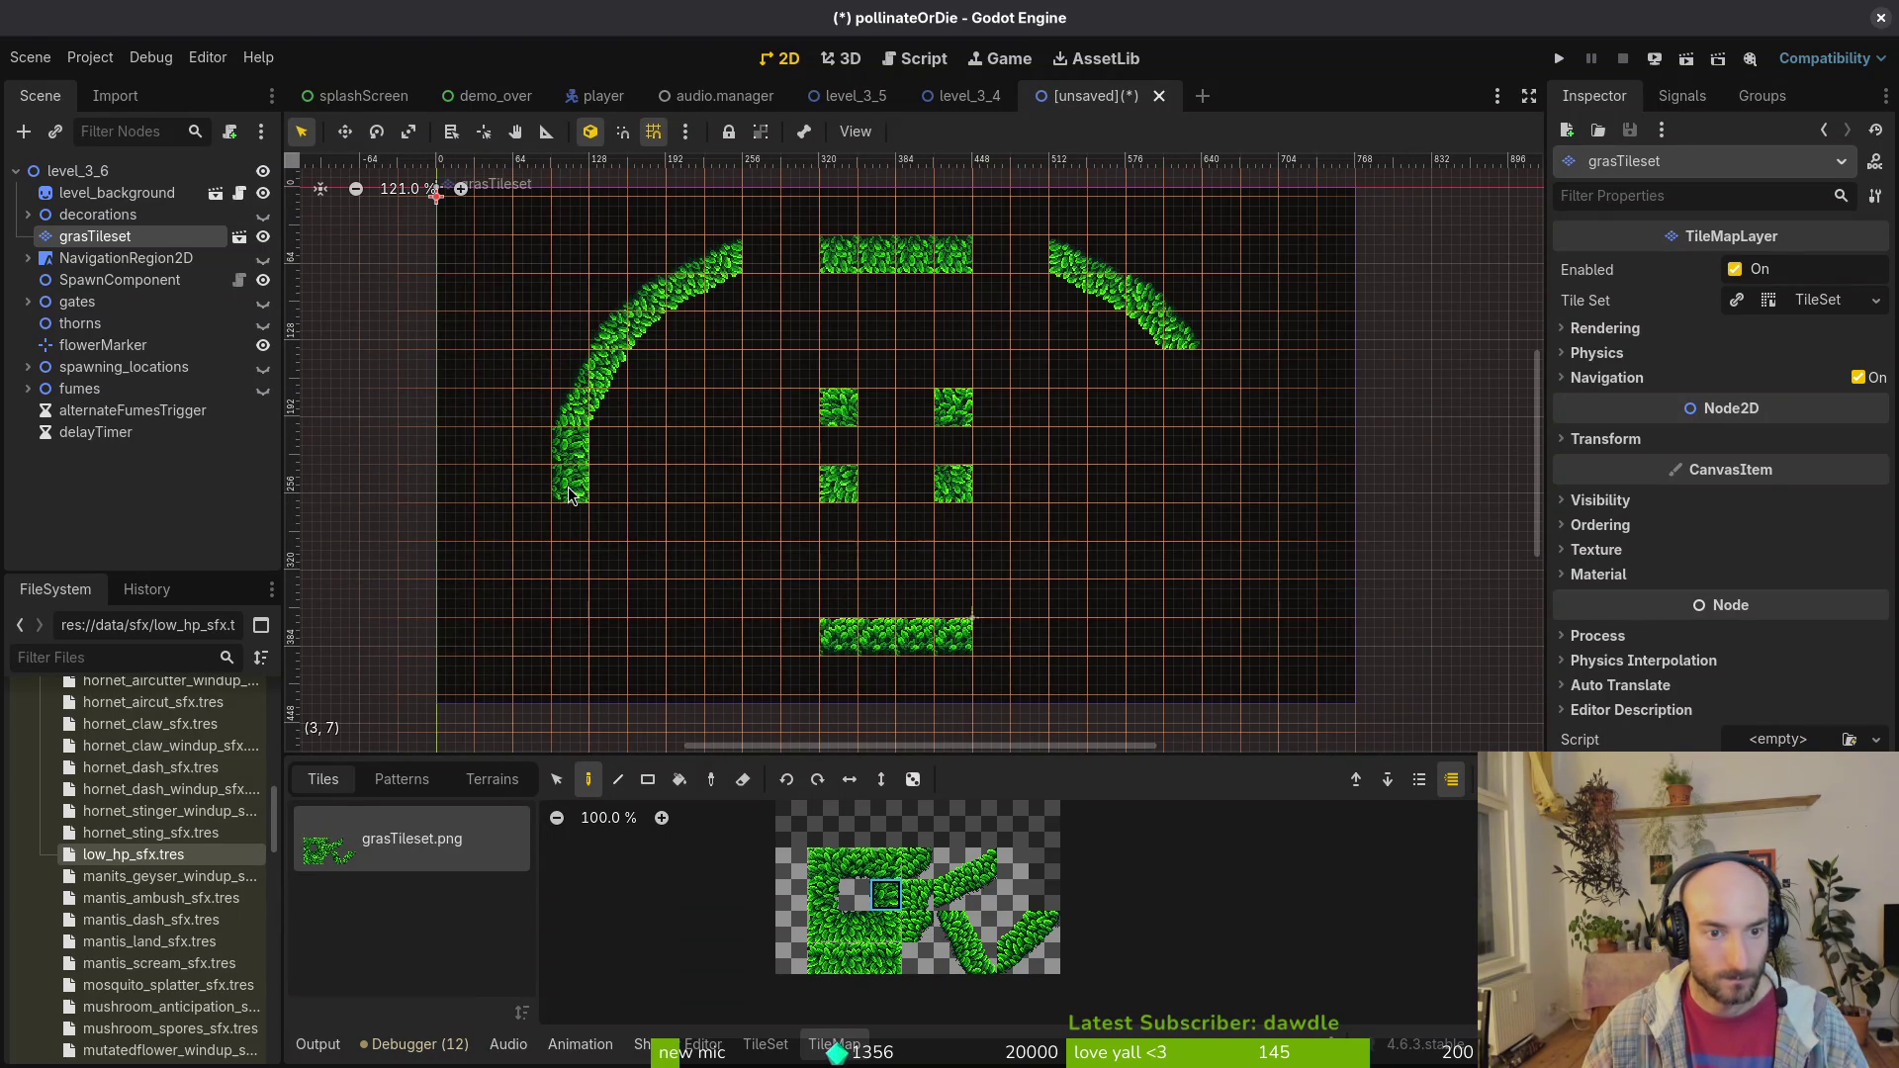
left_click(570, 522)
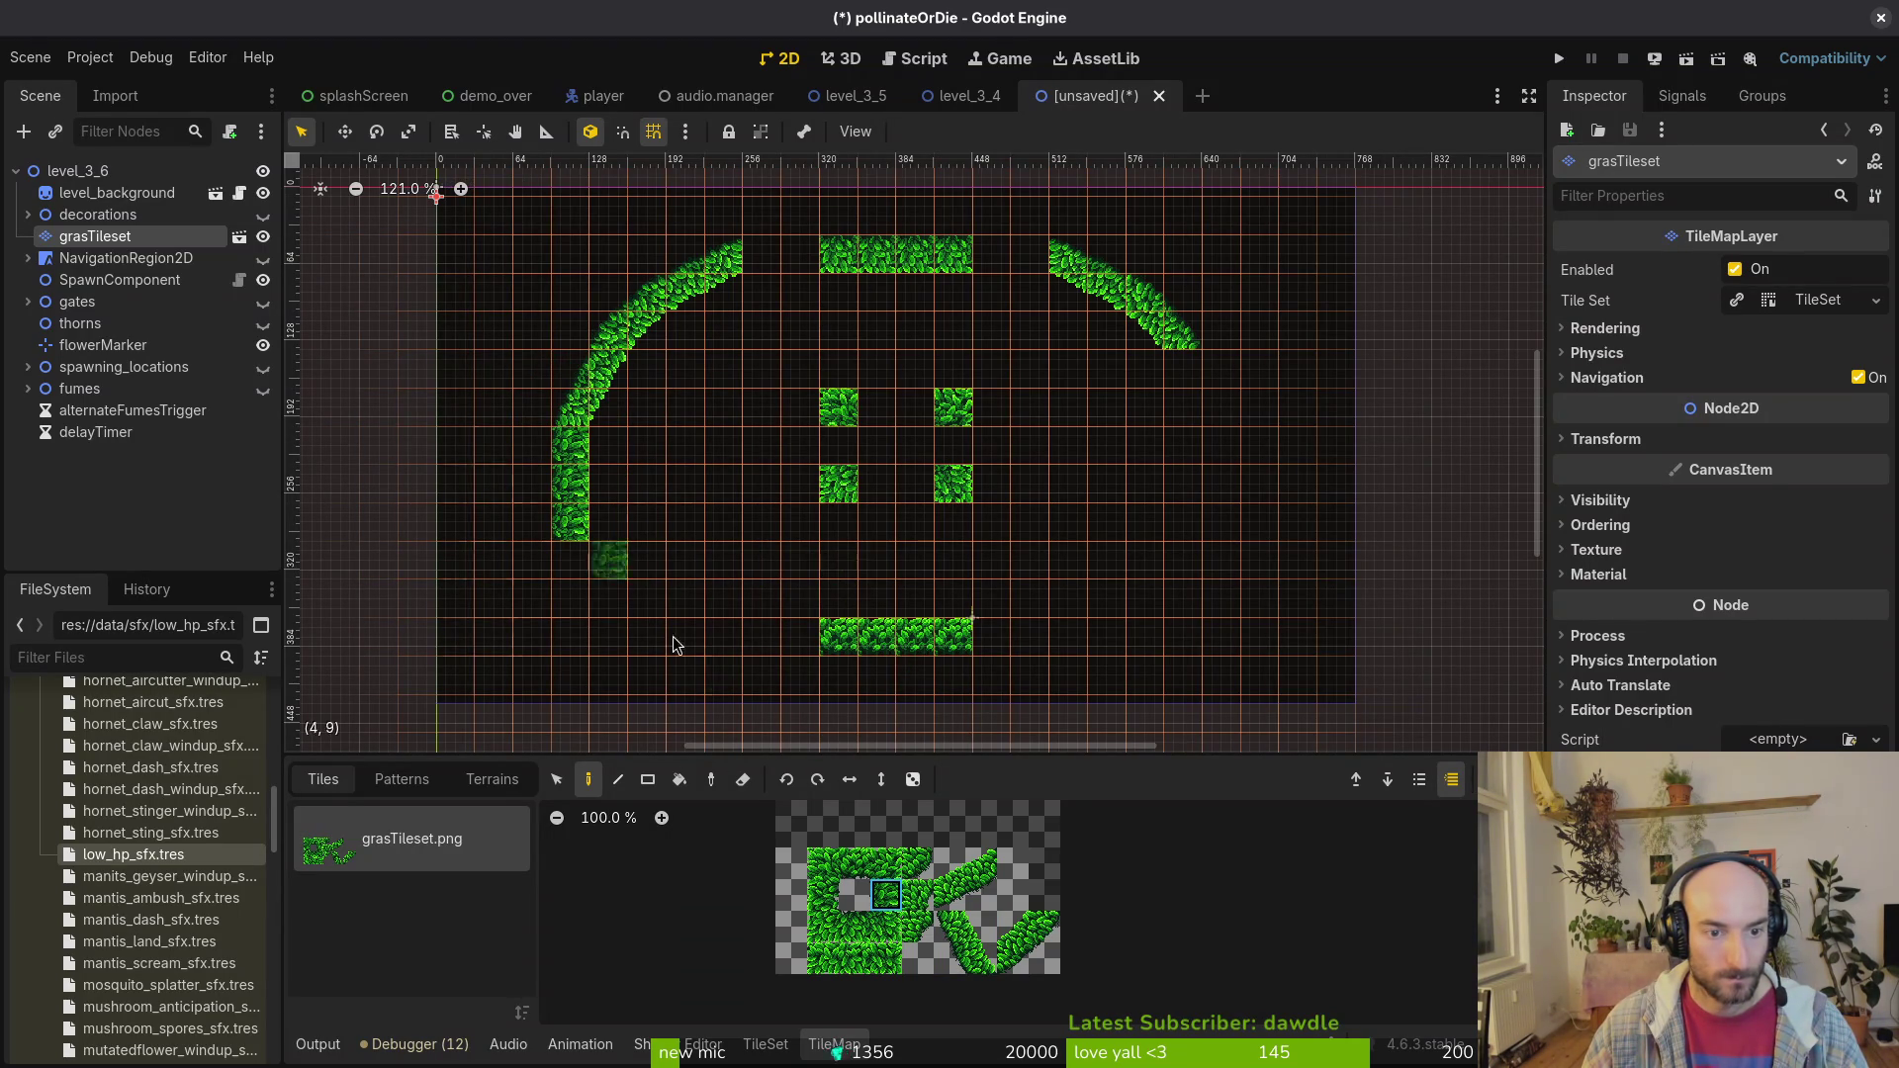
left_click_drag(1013, 939, 1047, 962)
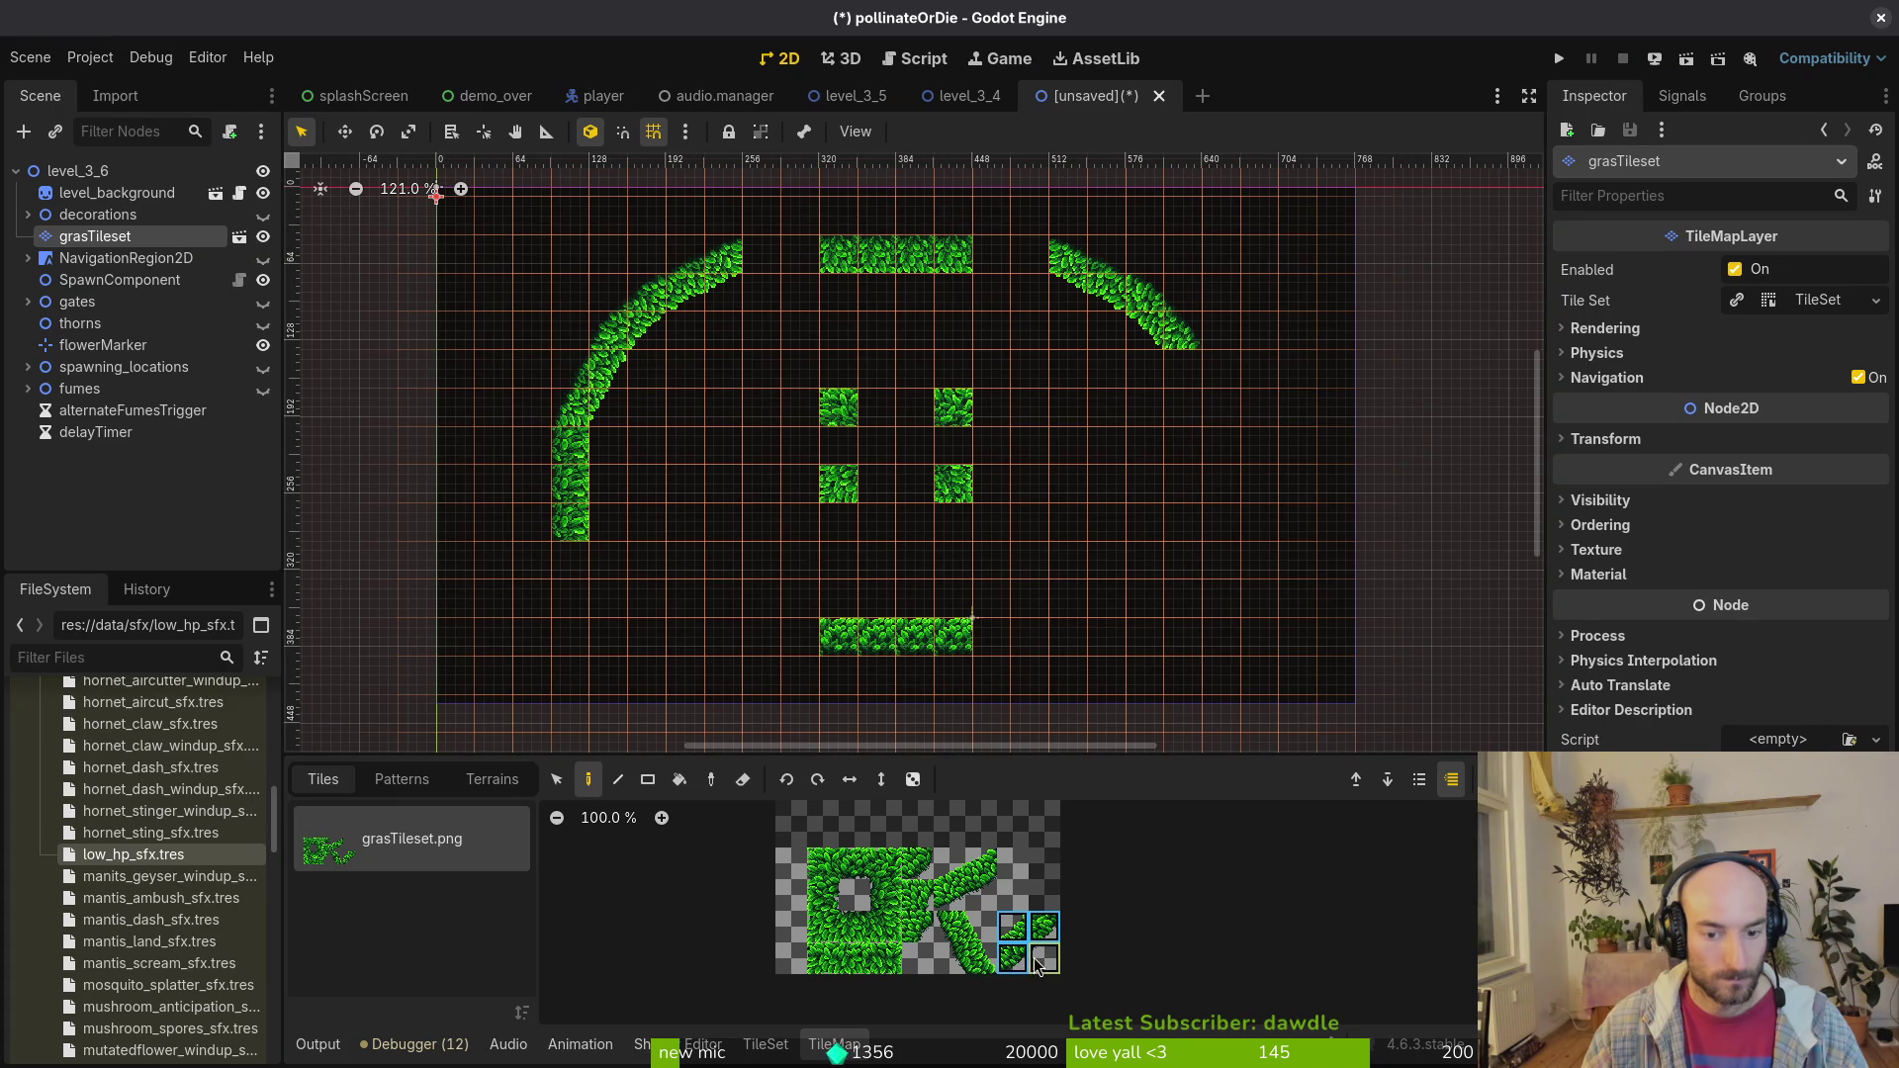
left_click(592, 582)
left_click(594, 585)
left_click(629, 620)
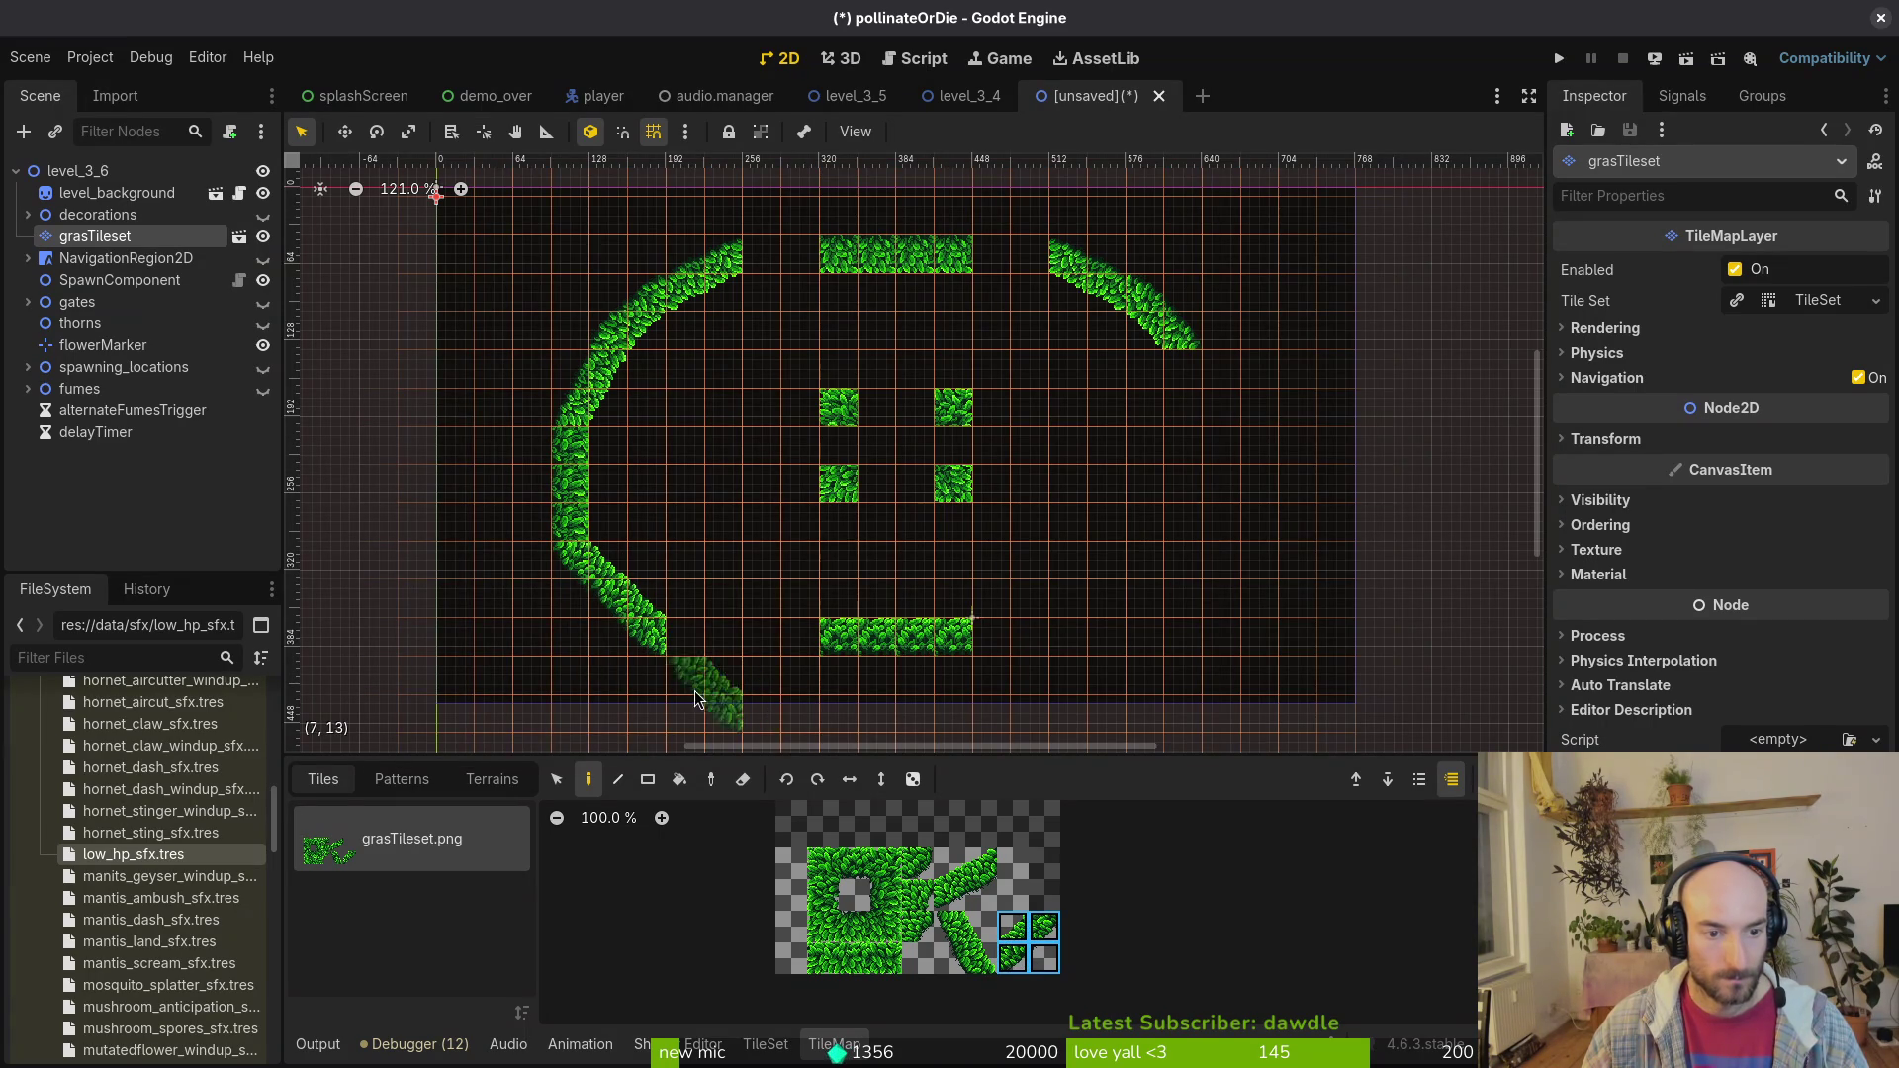
Step: Fill the gap to the bottom row with grass, then undo the last three extra tile paints
left_click(855, 863)
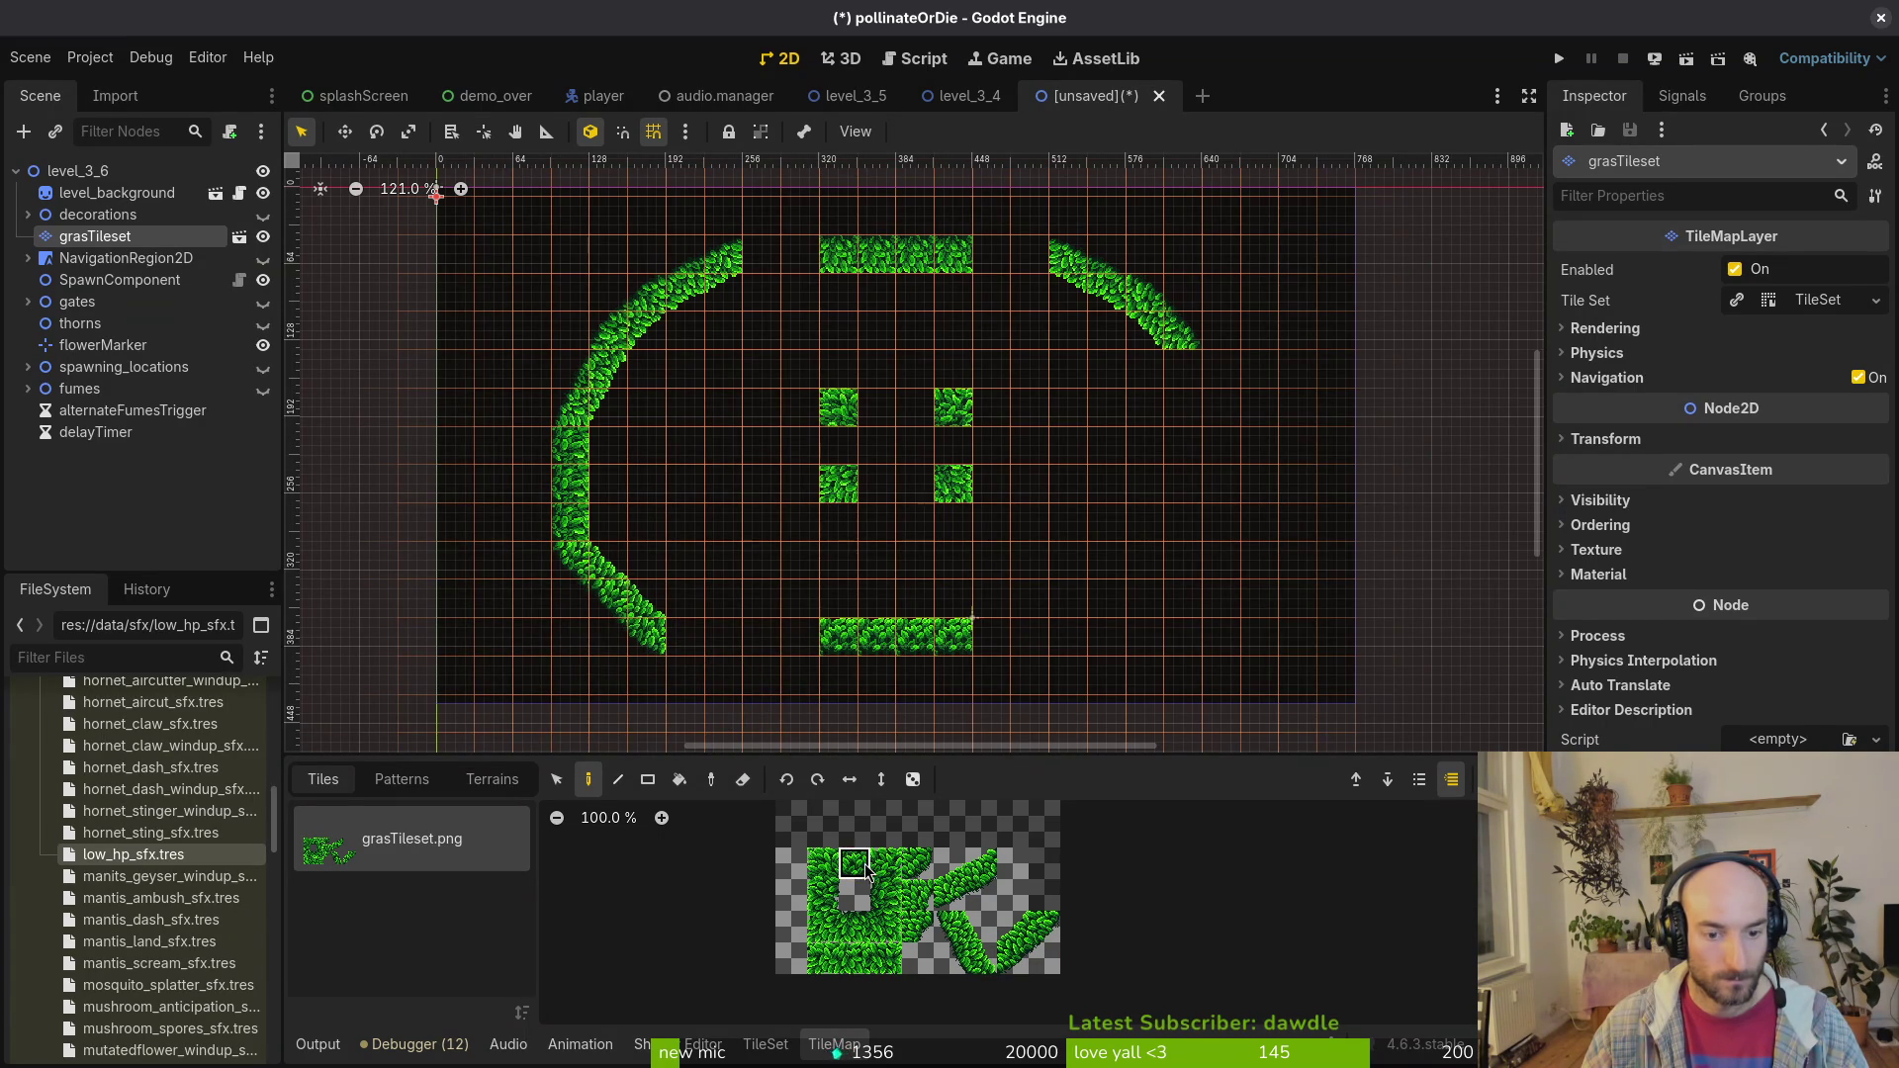
left_click_drag(806, 638, 683, 638)
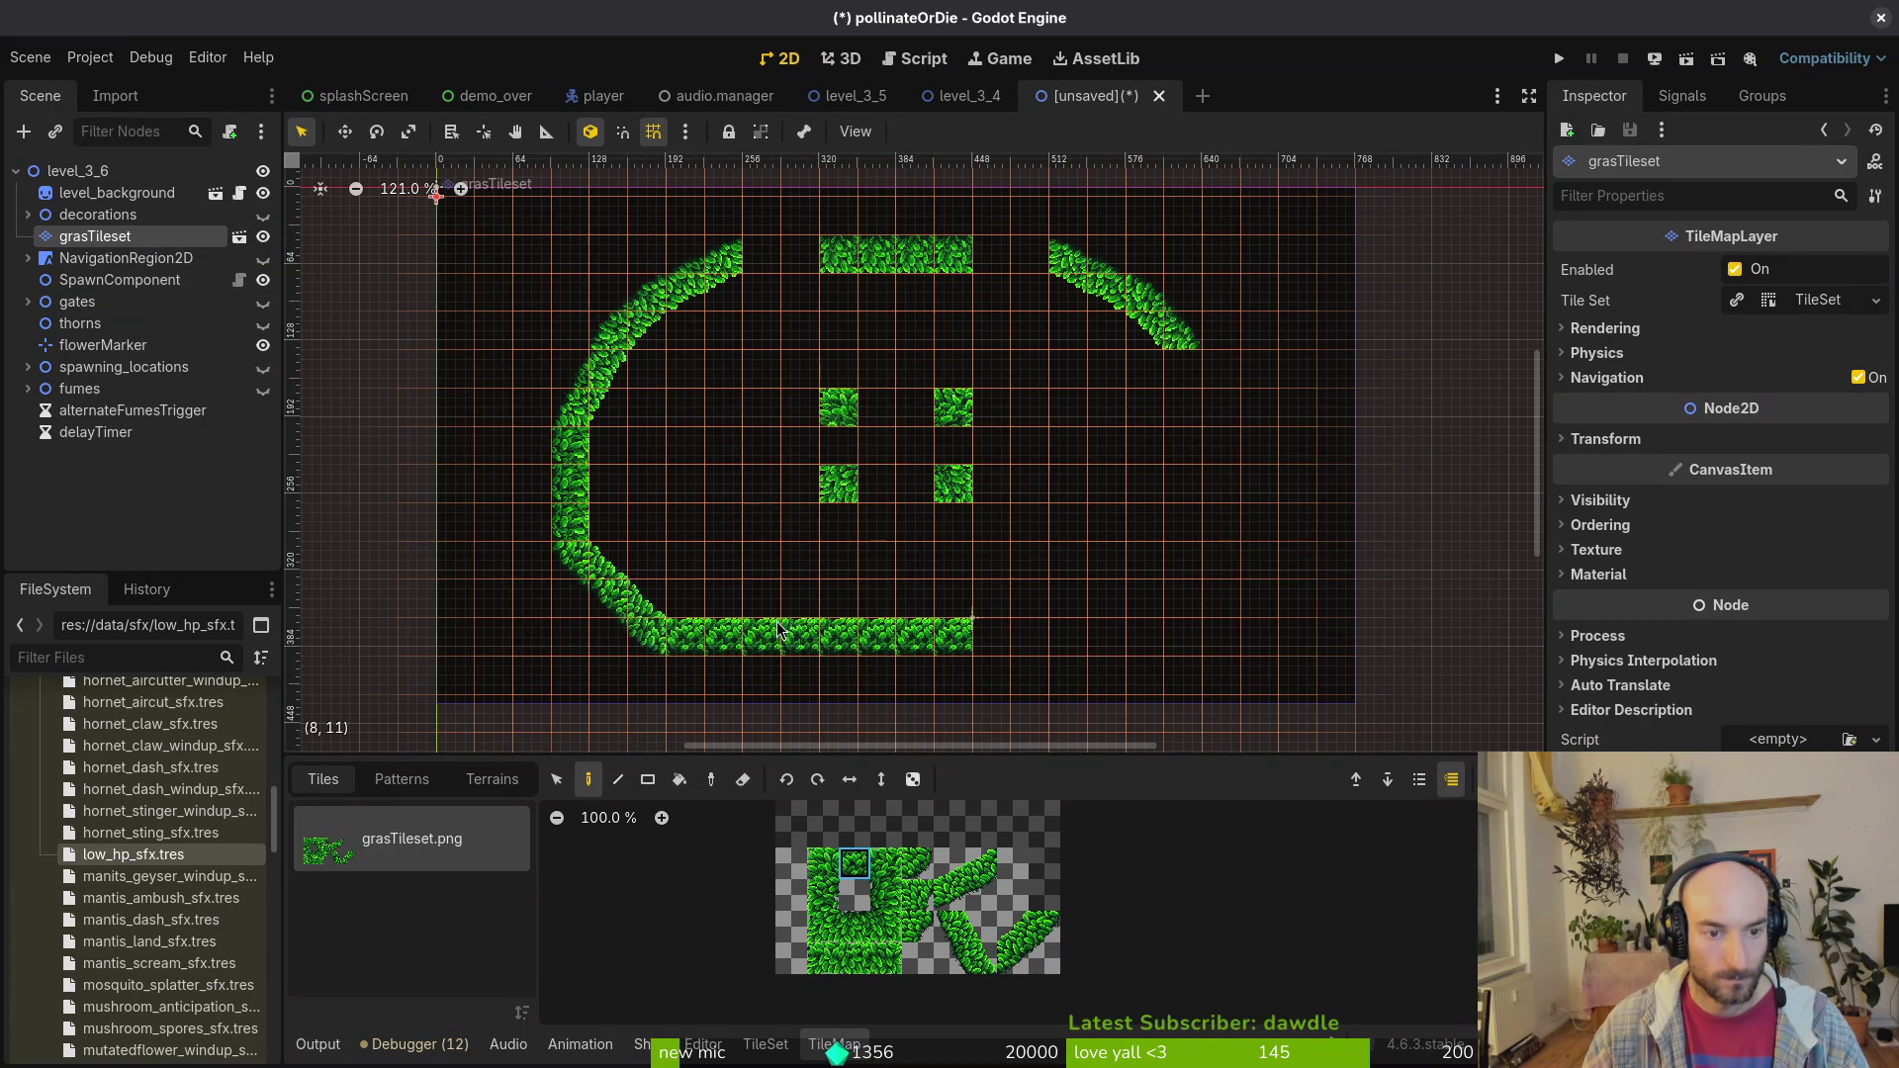
key("ctrl+z")
key("ctrl+z")
key("ctrl+z")
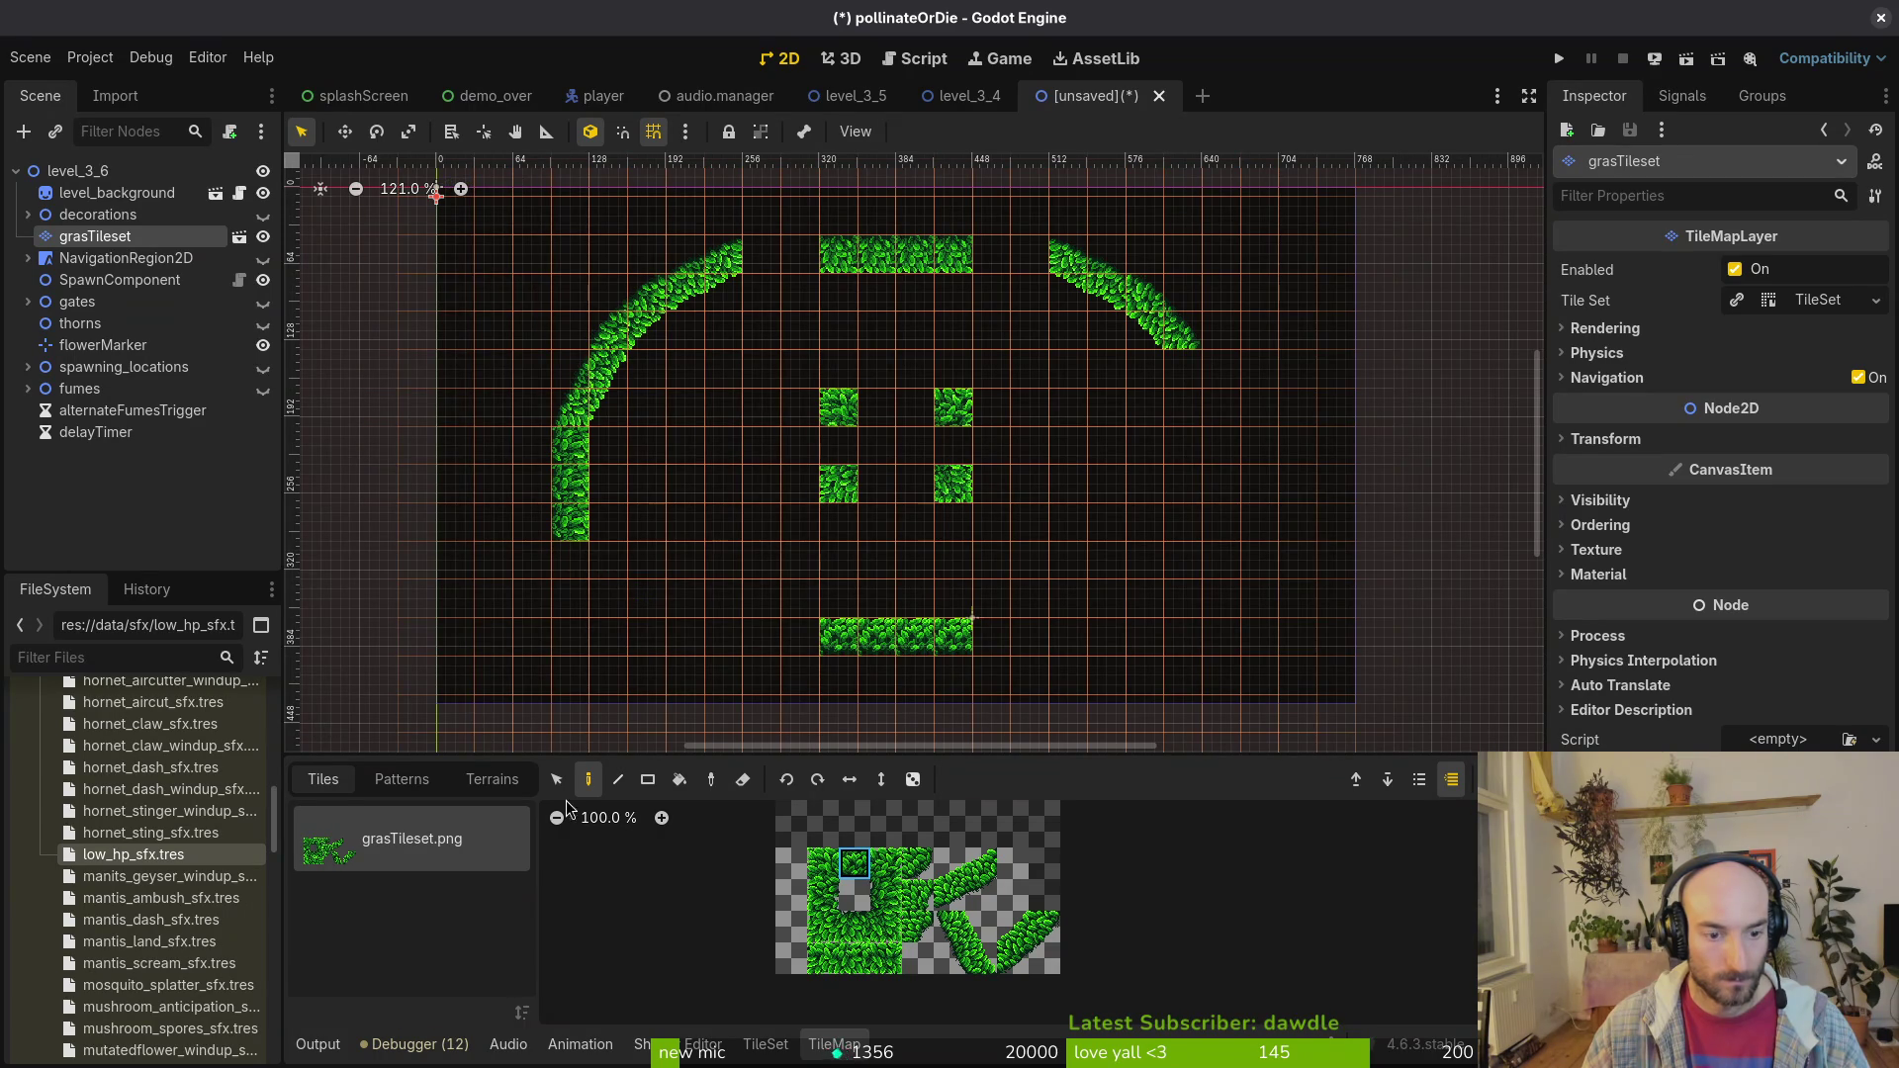
left_click(554, 780)
Step: Box-select the left grass arc tiles and move them one tile right, nearer the top bar
left_click_drag(518, 239, 742, 416)
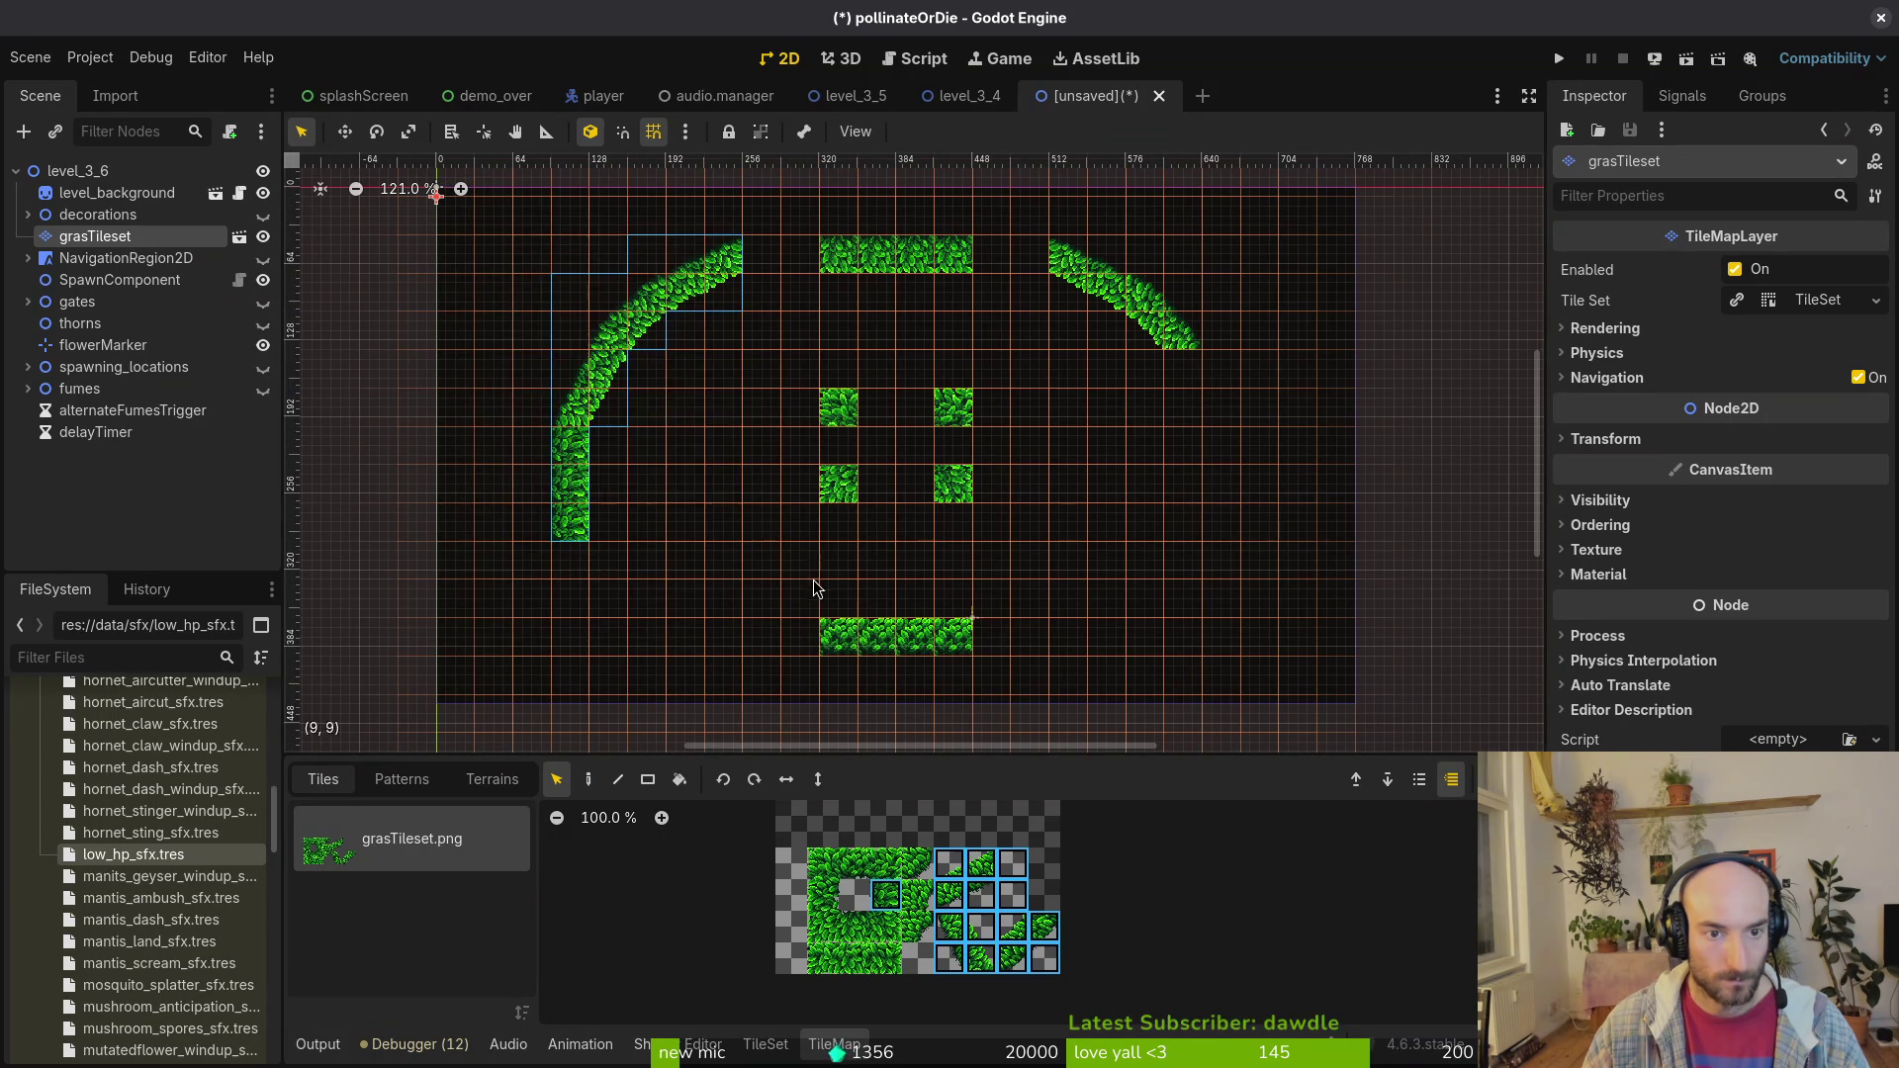
left_click_drag(613, 386, 691, 382)
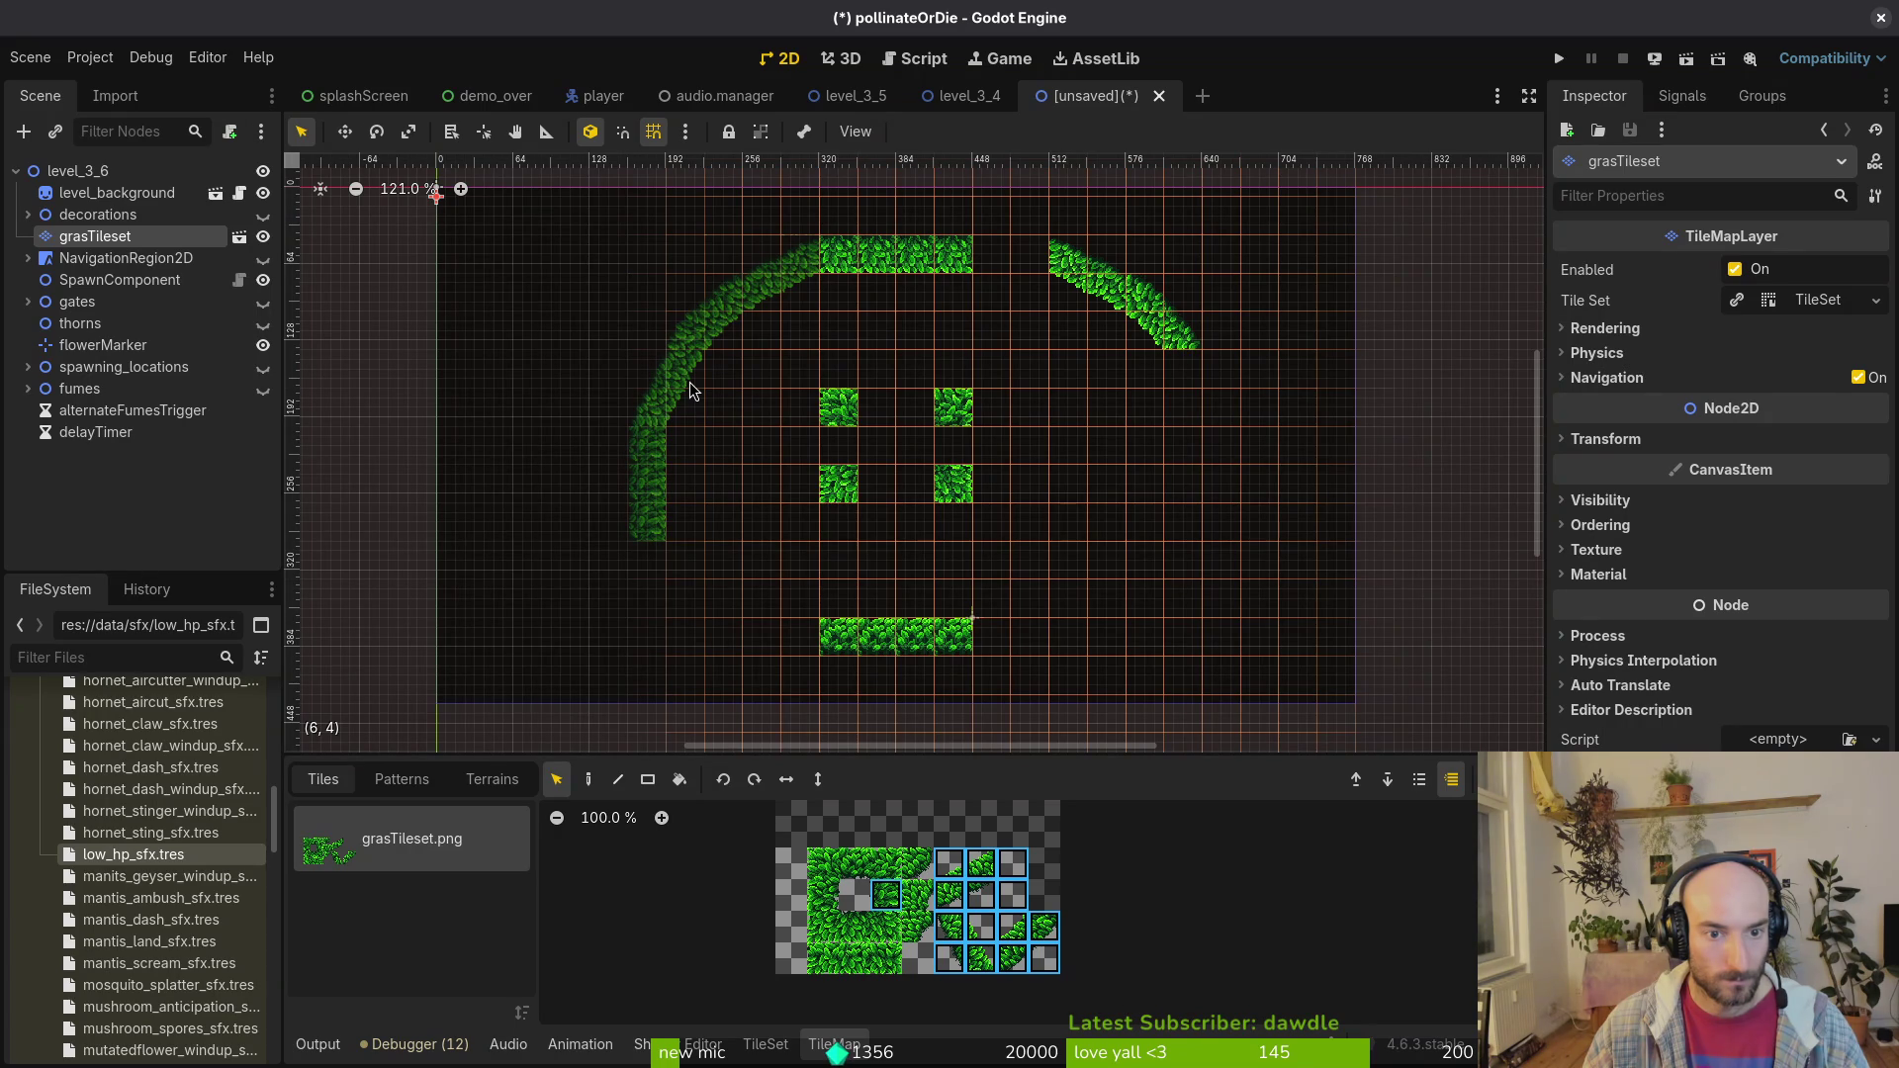
left_click_drag(691, 381, 690, 382)
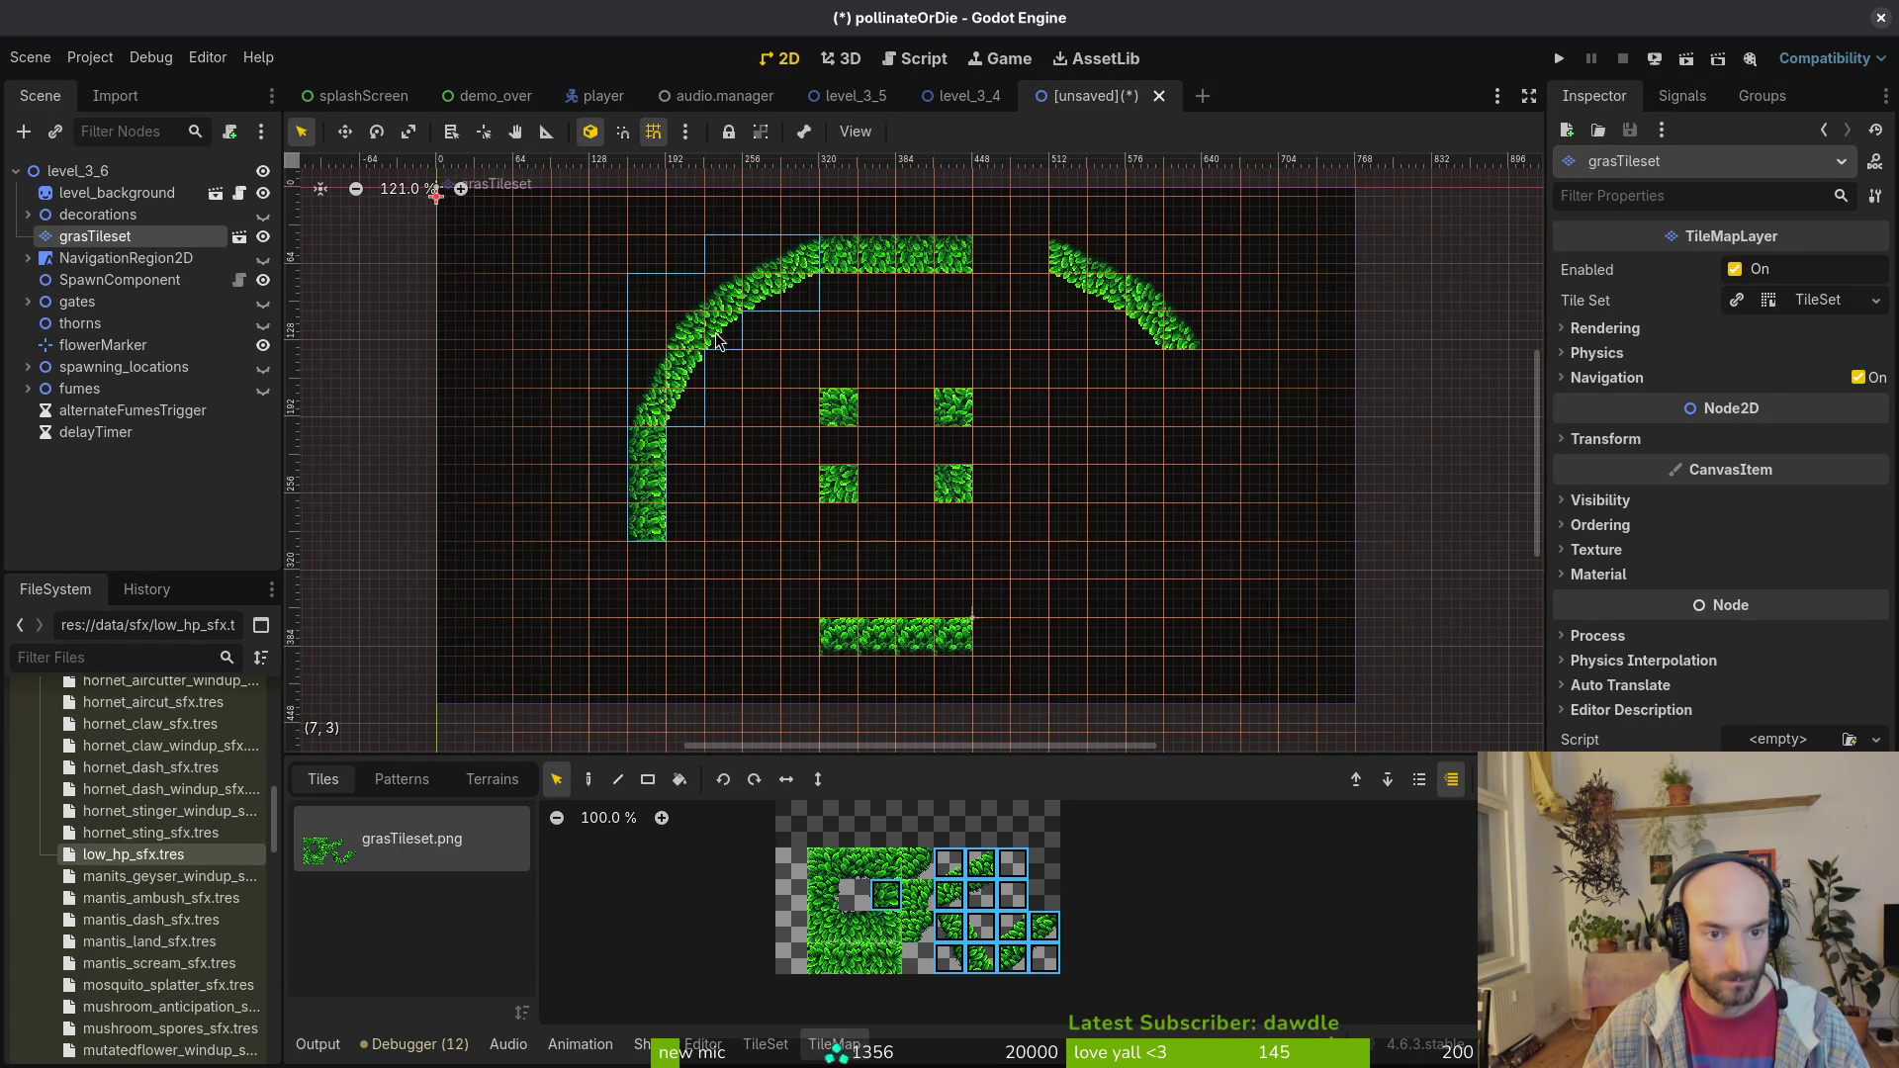
left_click_drag(722, 326, 683, 324)
left_click(689, 357)
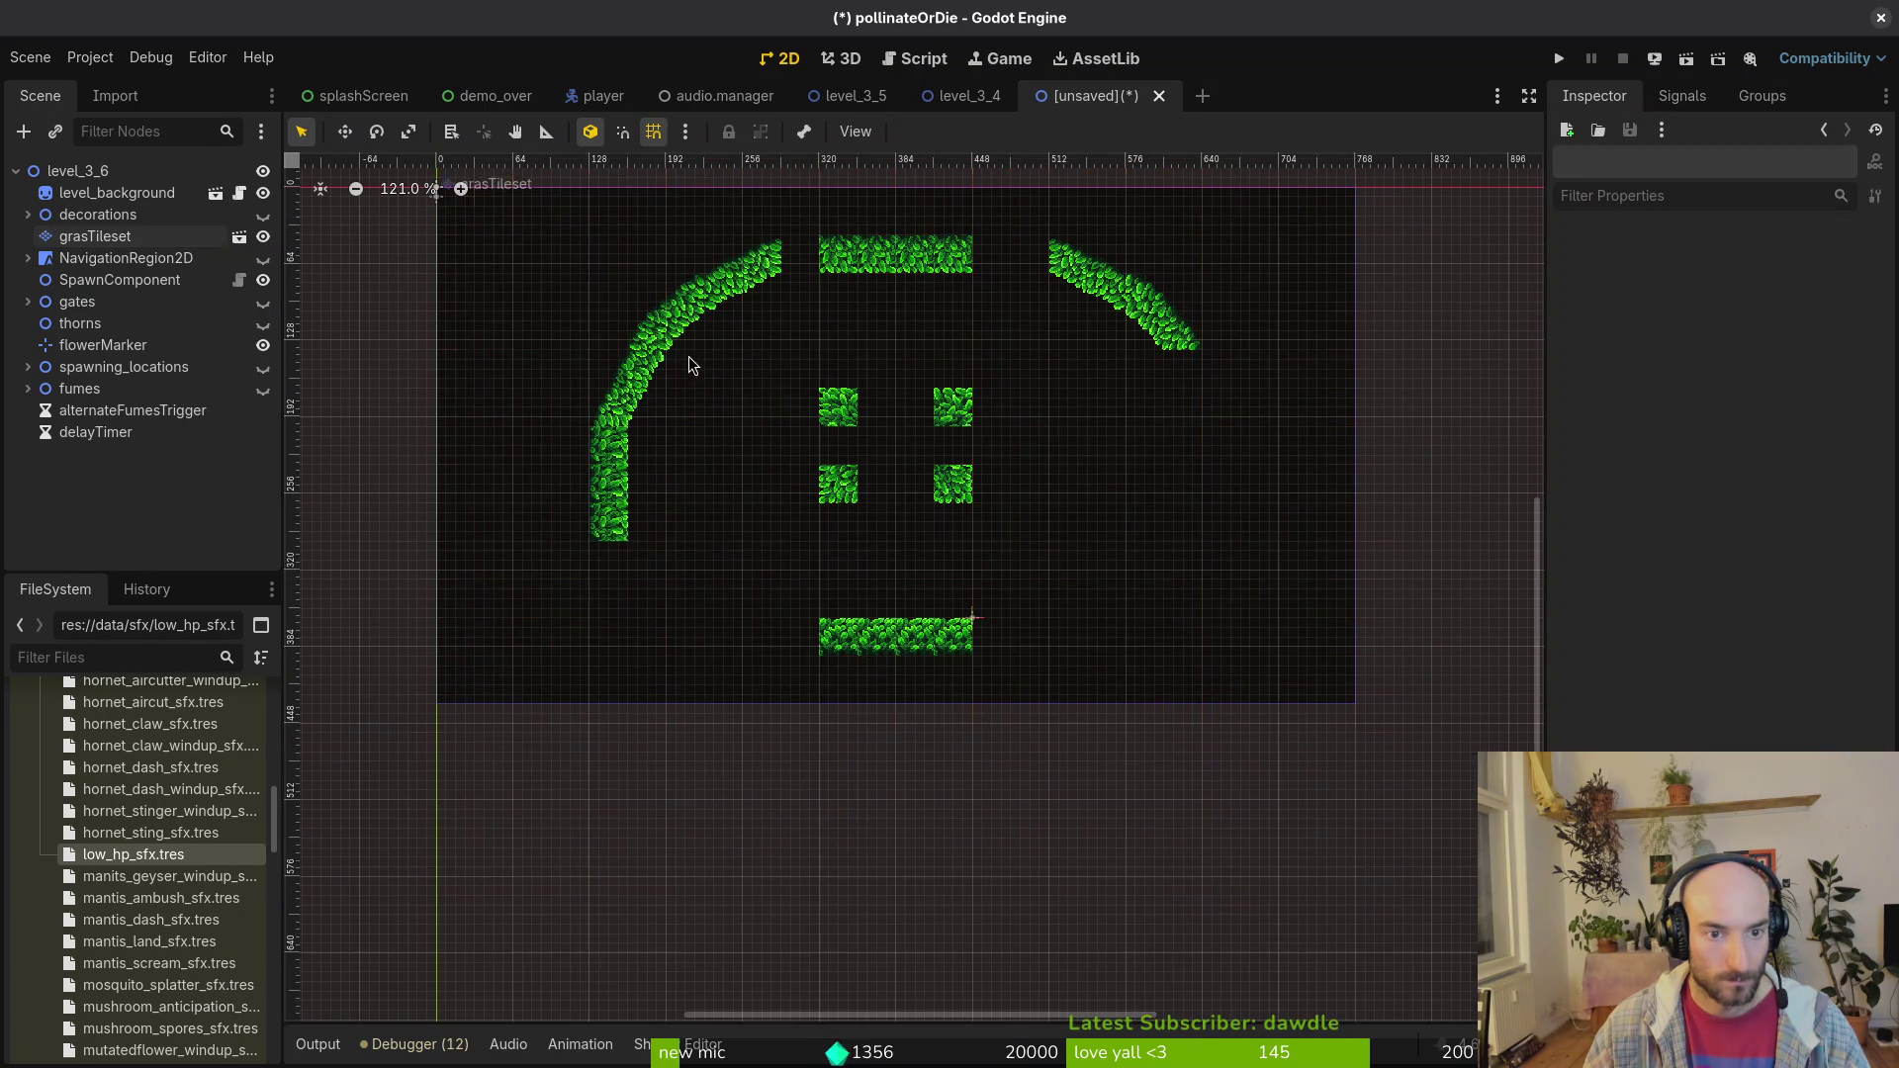
left_click(62, 239)
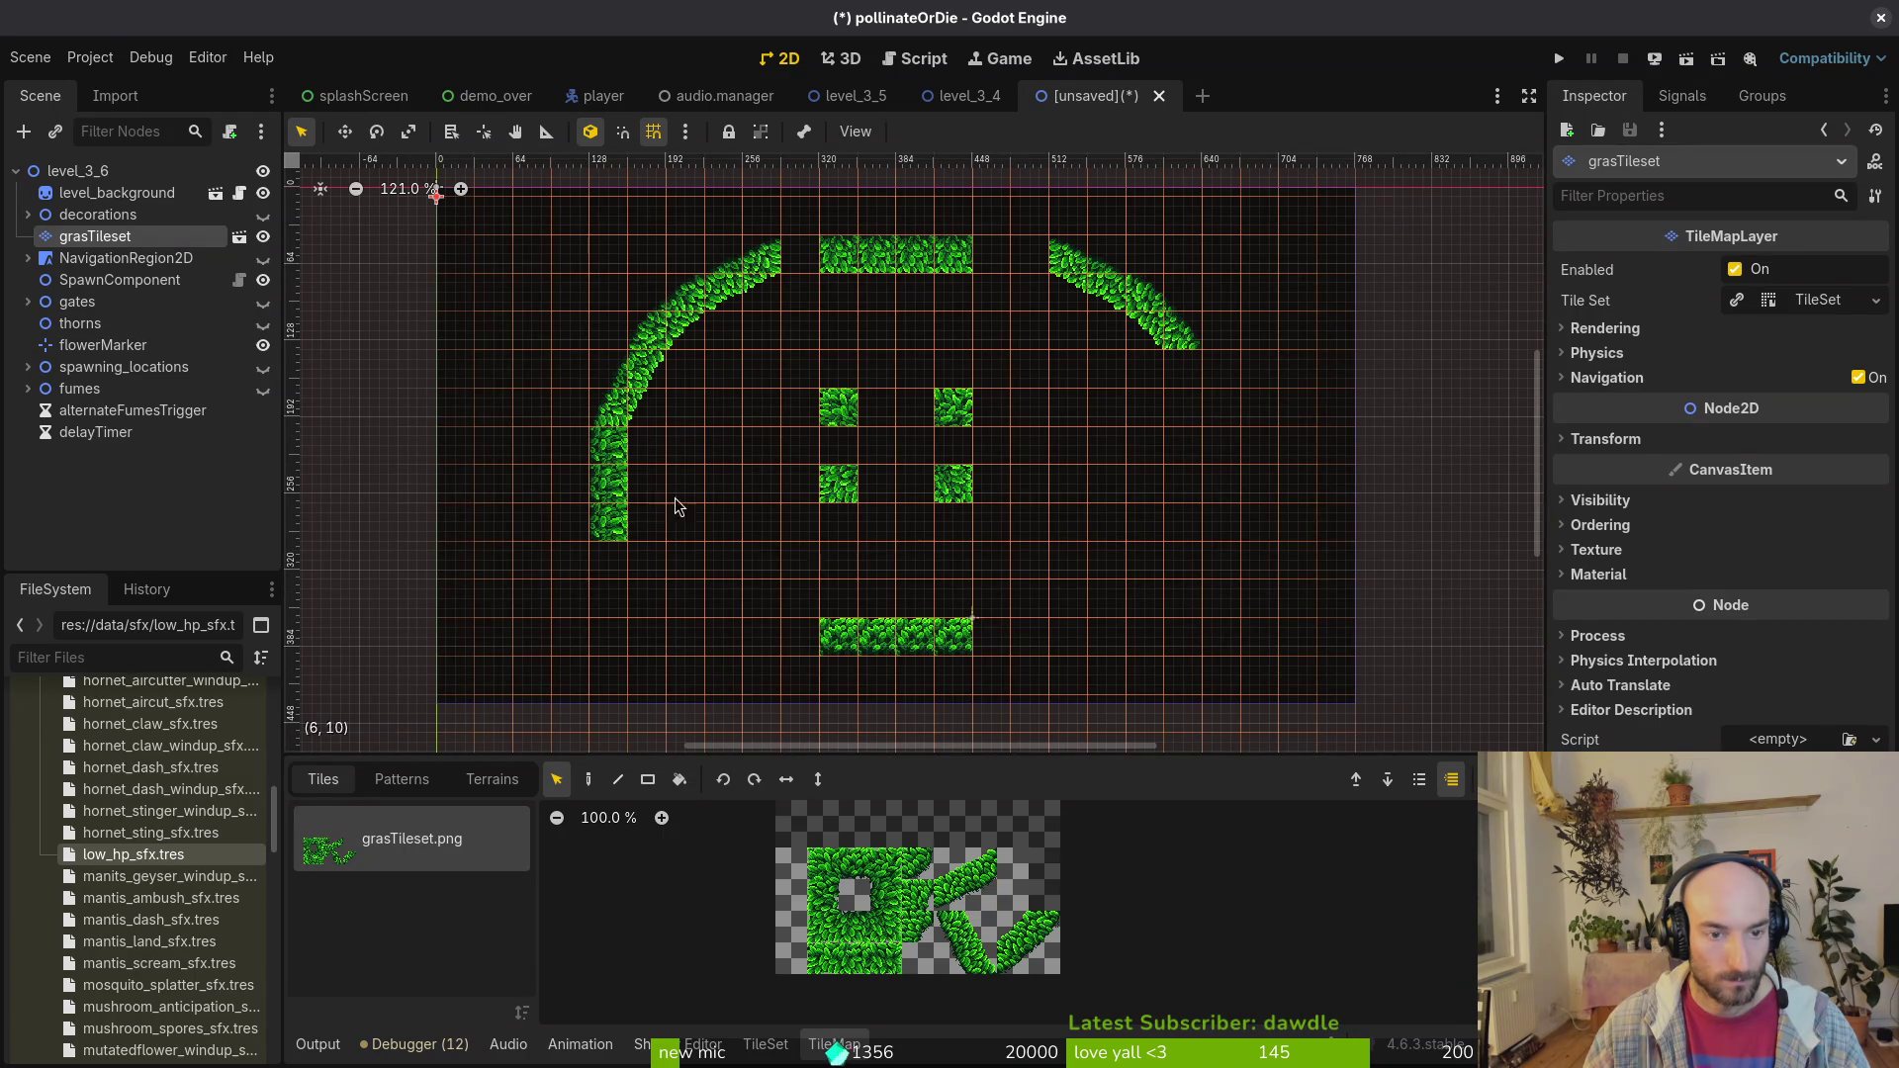
left_click(589, 779)
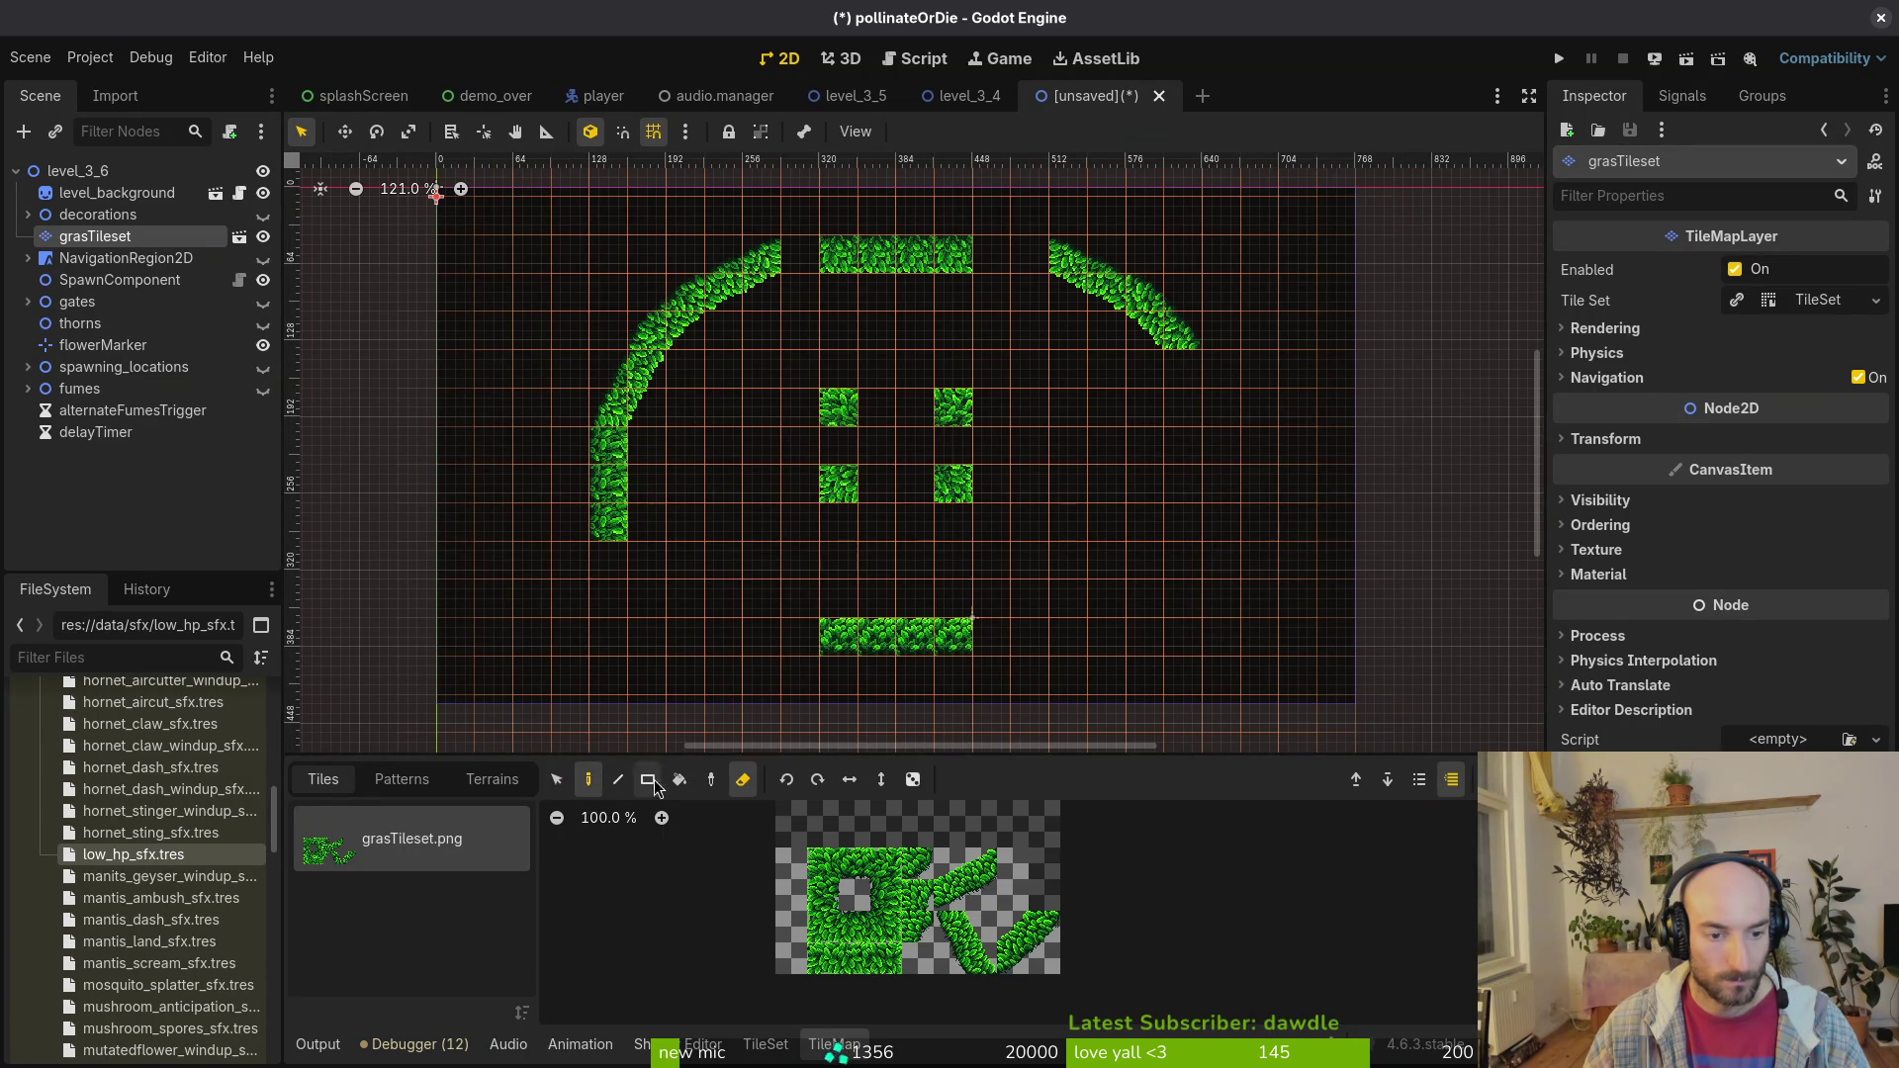
Step: Erase the arc's top-end tiles and stamp a 2x2 curved grass piece left of the top bar
key("e")
mouse_move(757, 262)
left_mouse_down()
mouse_move(723, 267)
mouse_move(614, 423)
left_mouse_up()
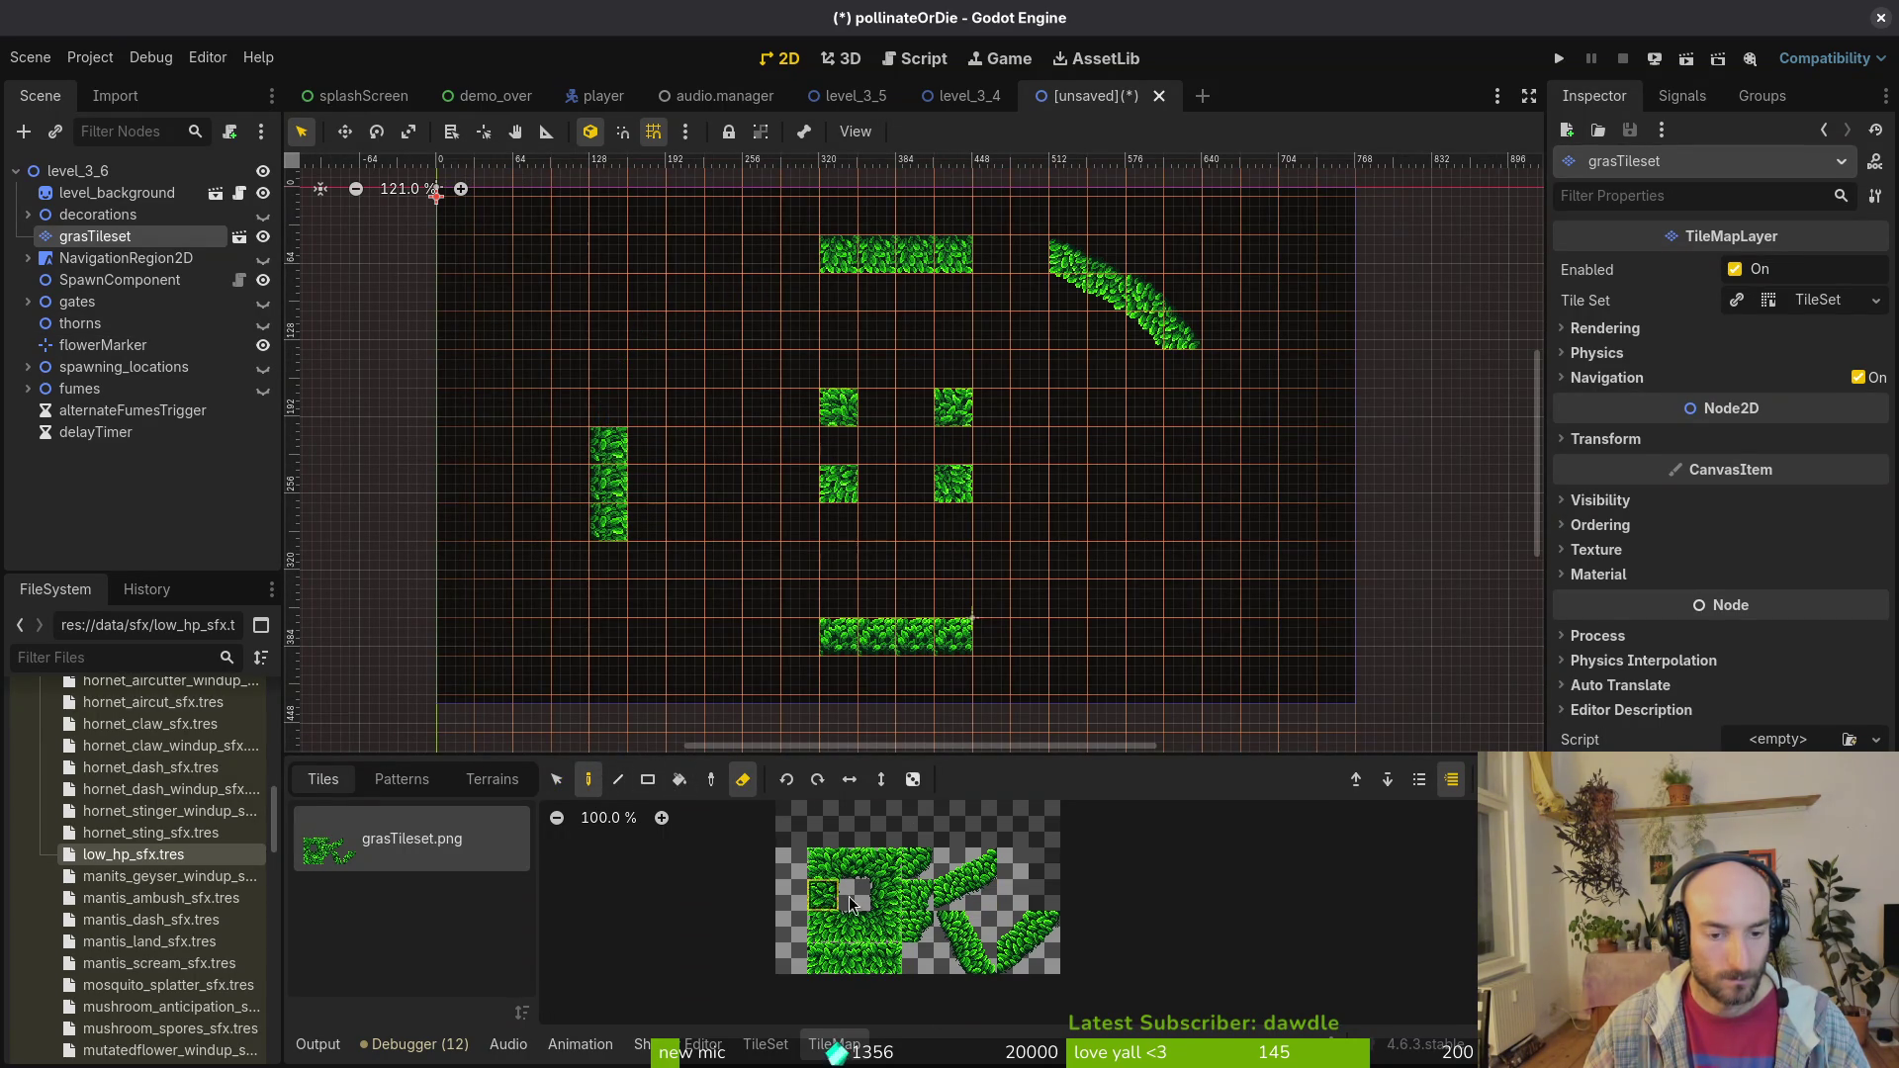
left_click_drag(947, 895, 969, 871)
key("e")
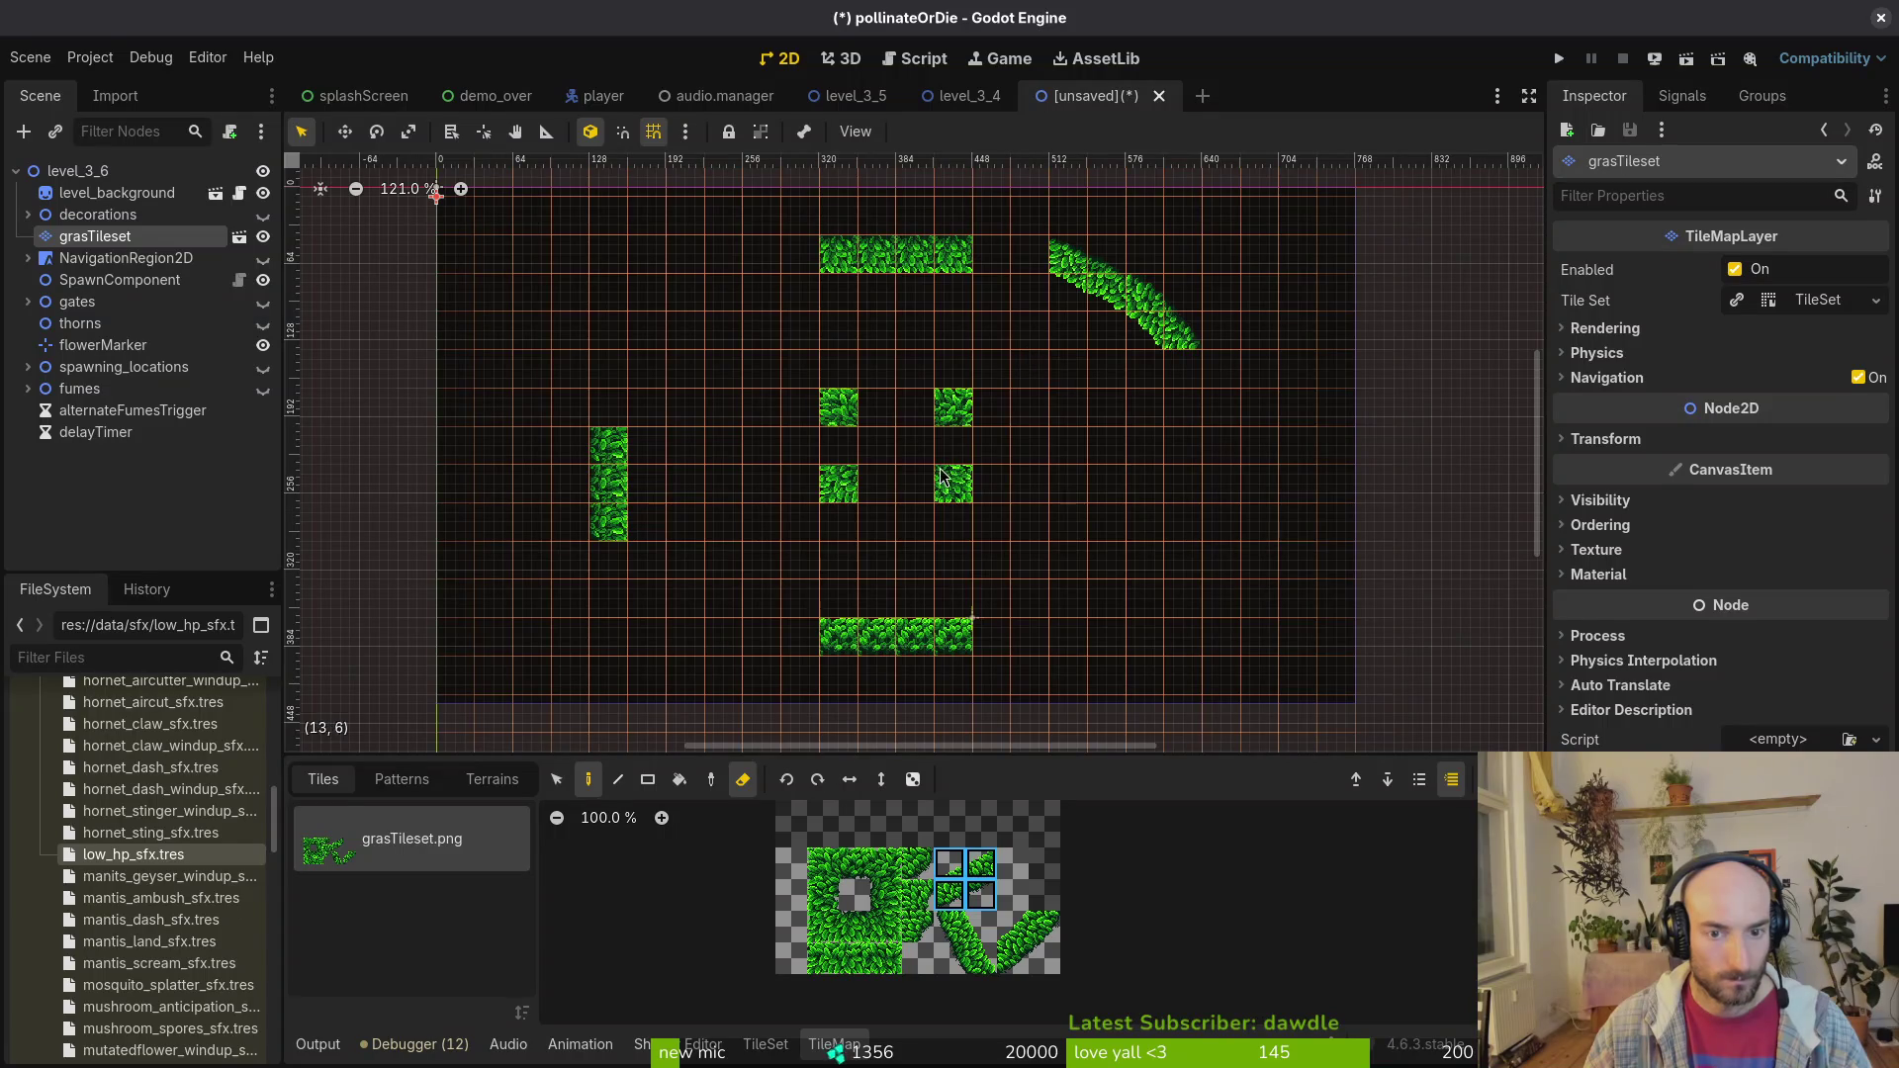
left_click(733, 267)
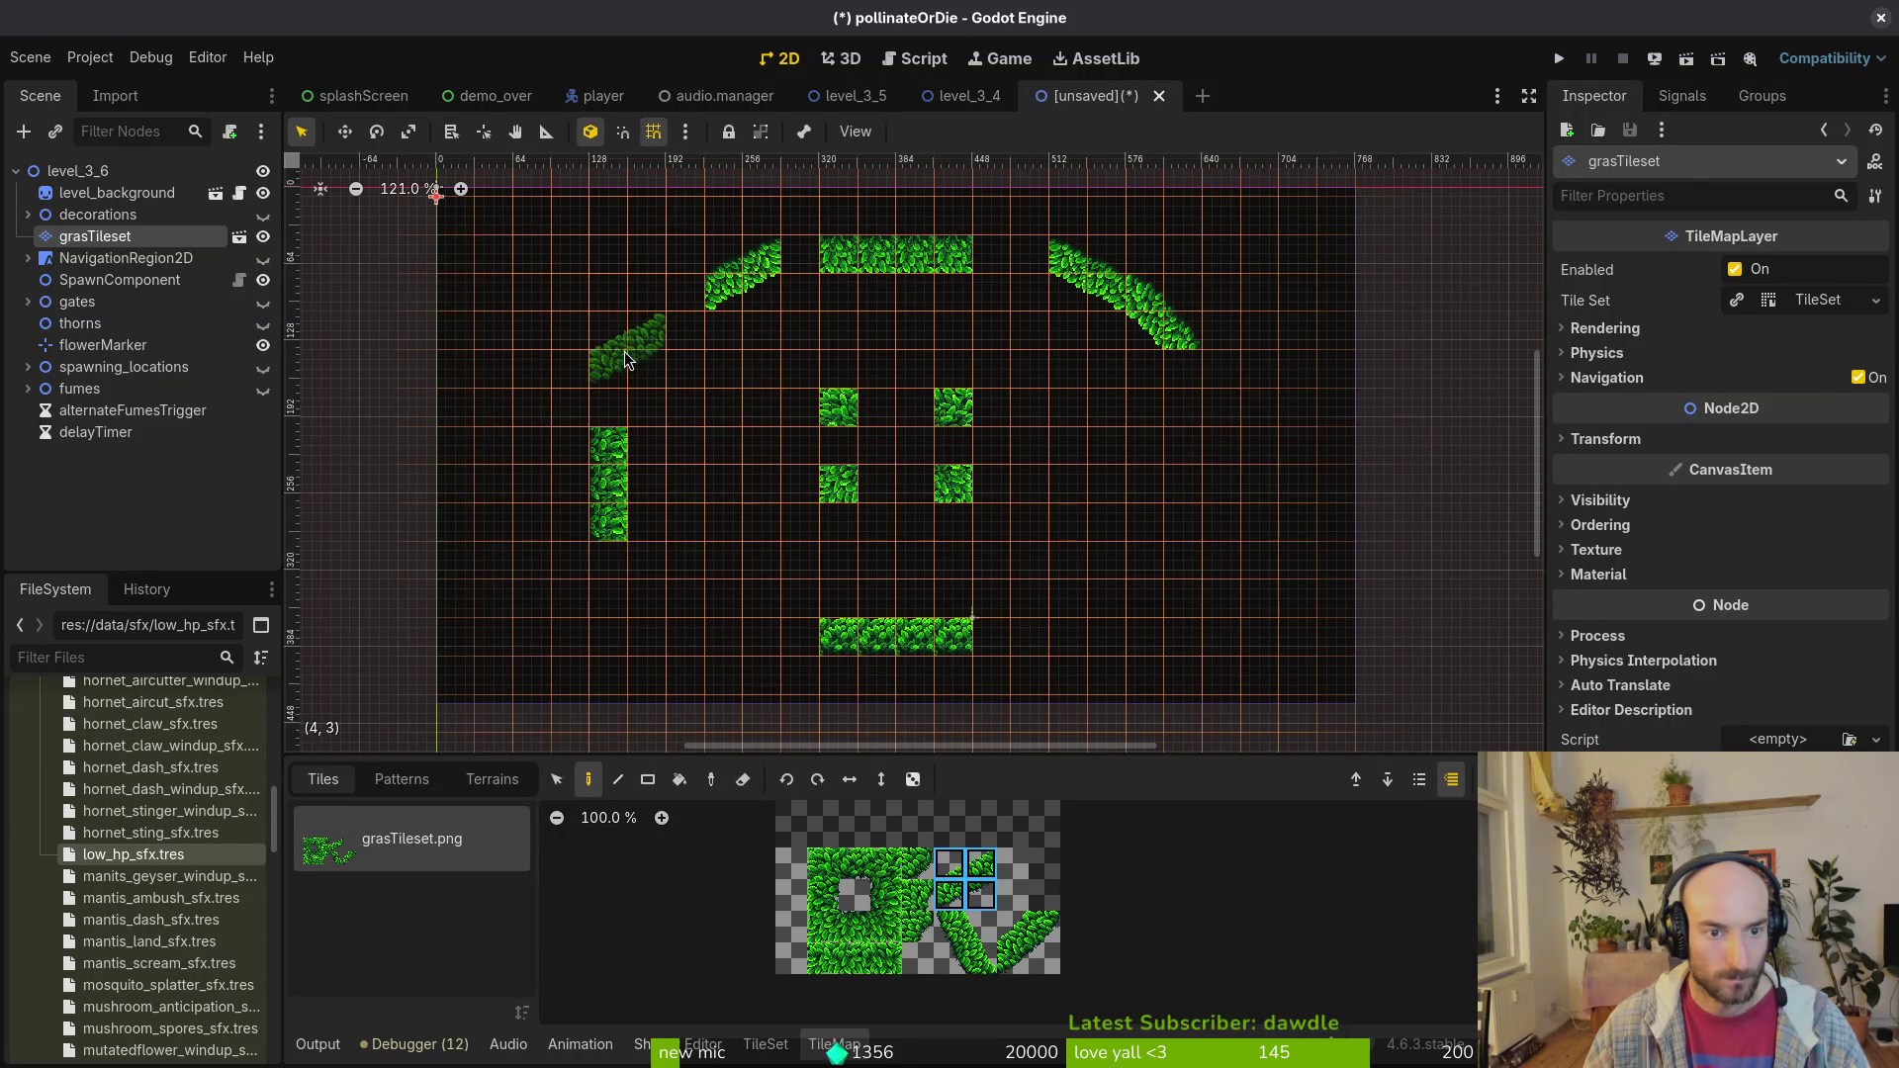
Step: Flip the curve piece to match the placed curve and stamp it above the vertical strip
left_click(849, 787)
key("z")
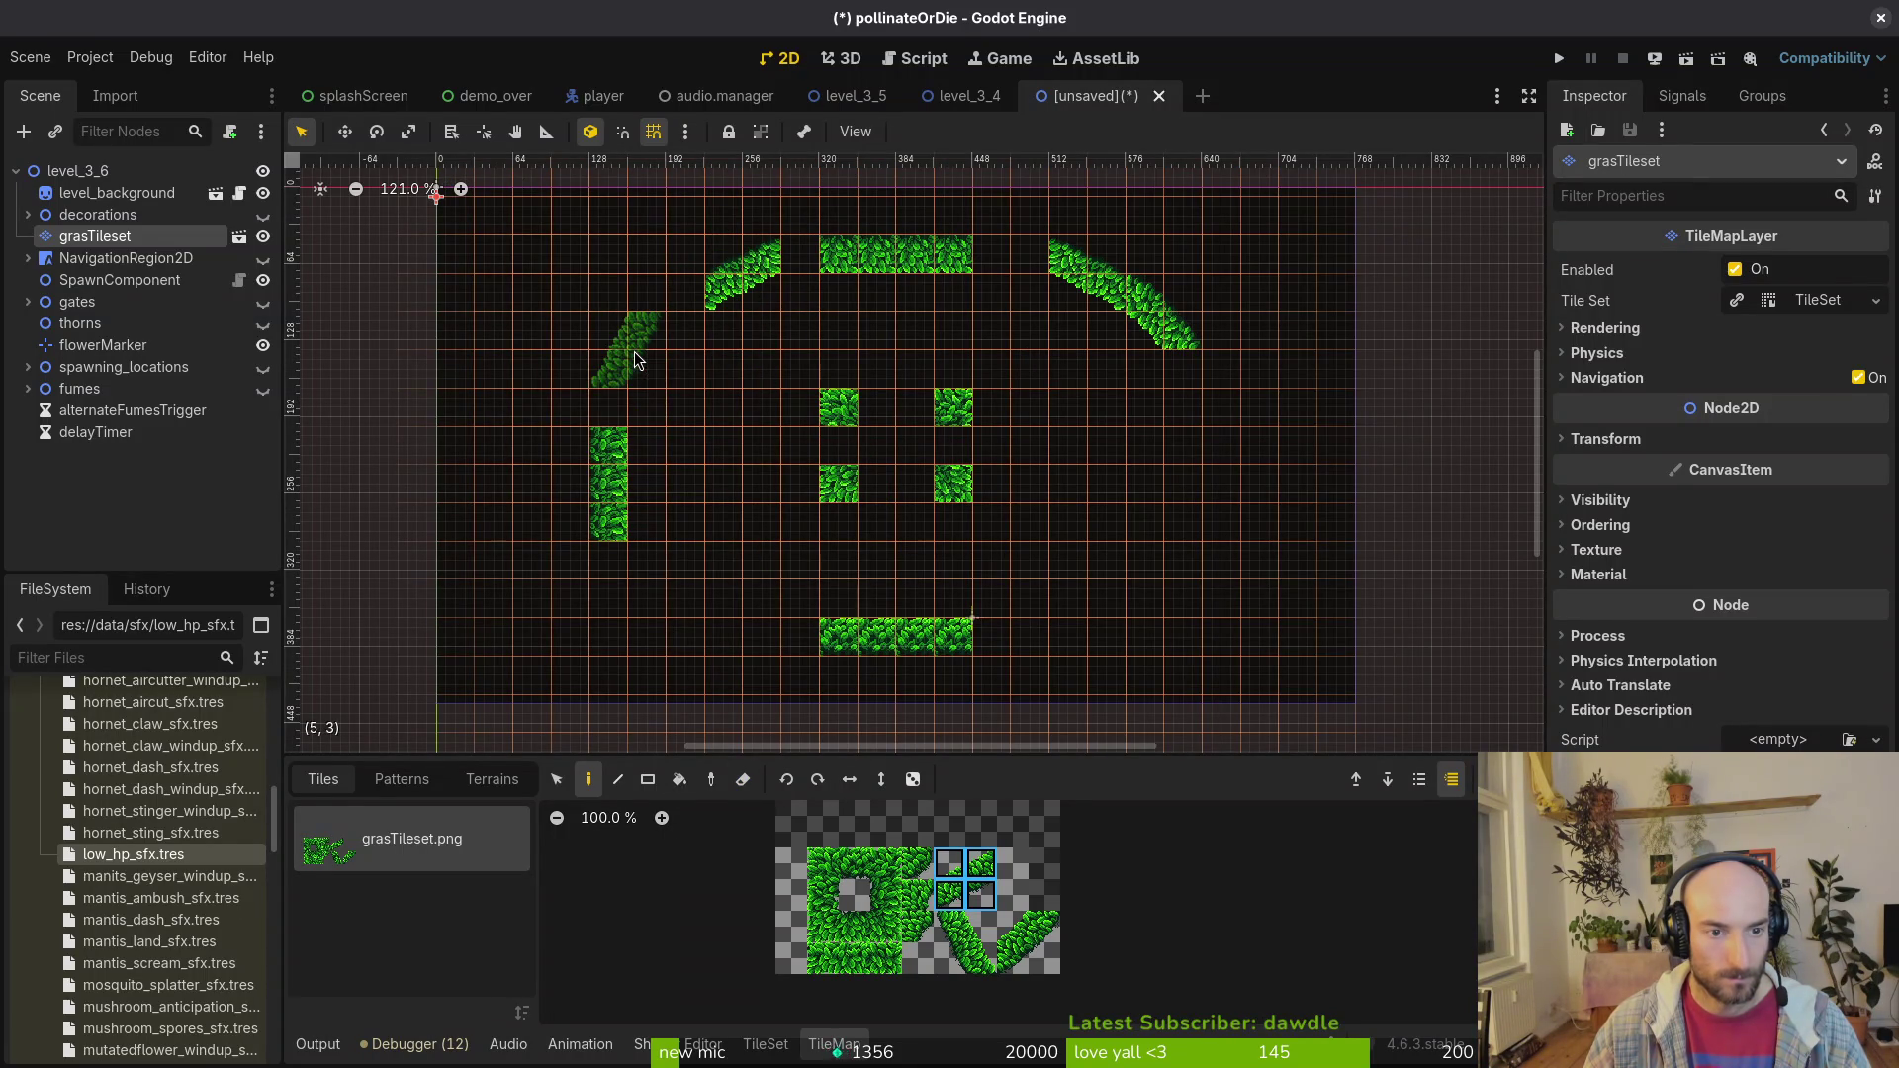
key("x")
key("z")
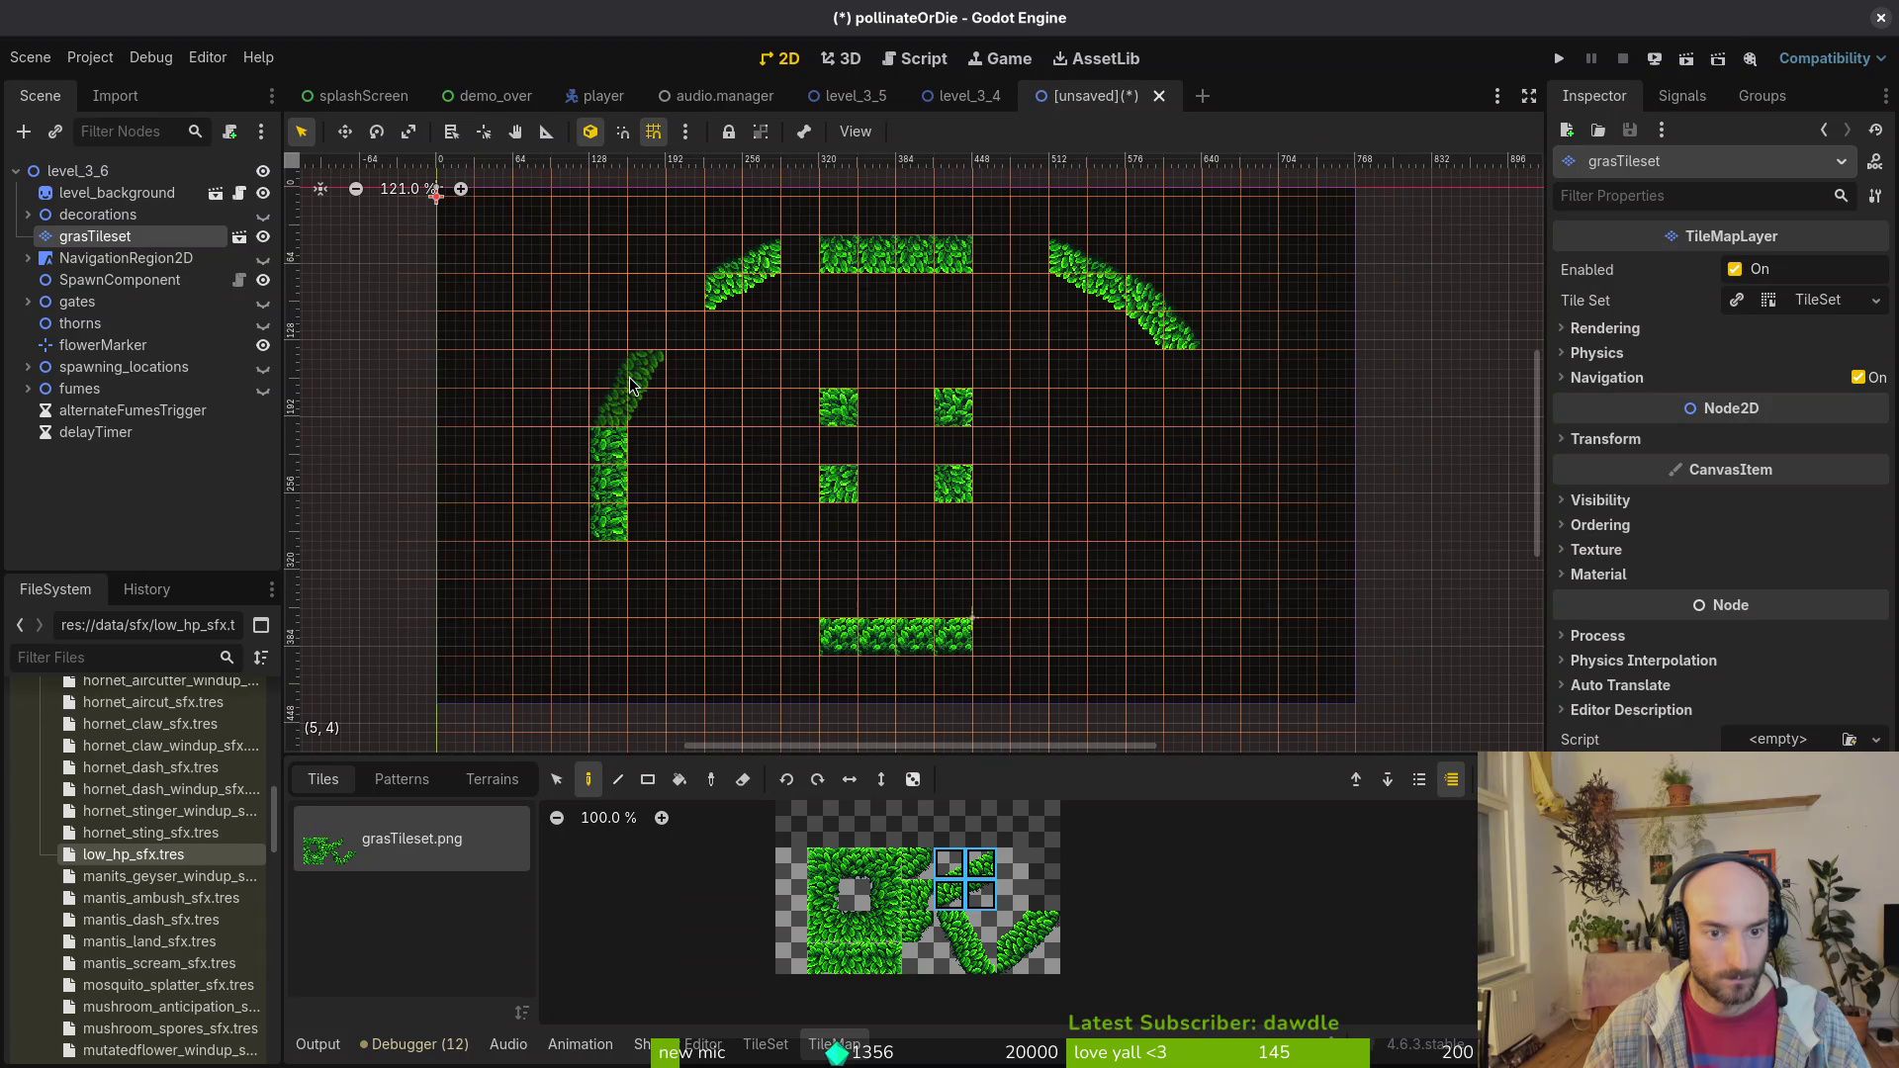
key("x")
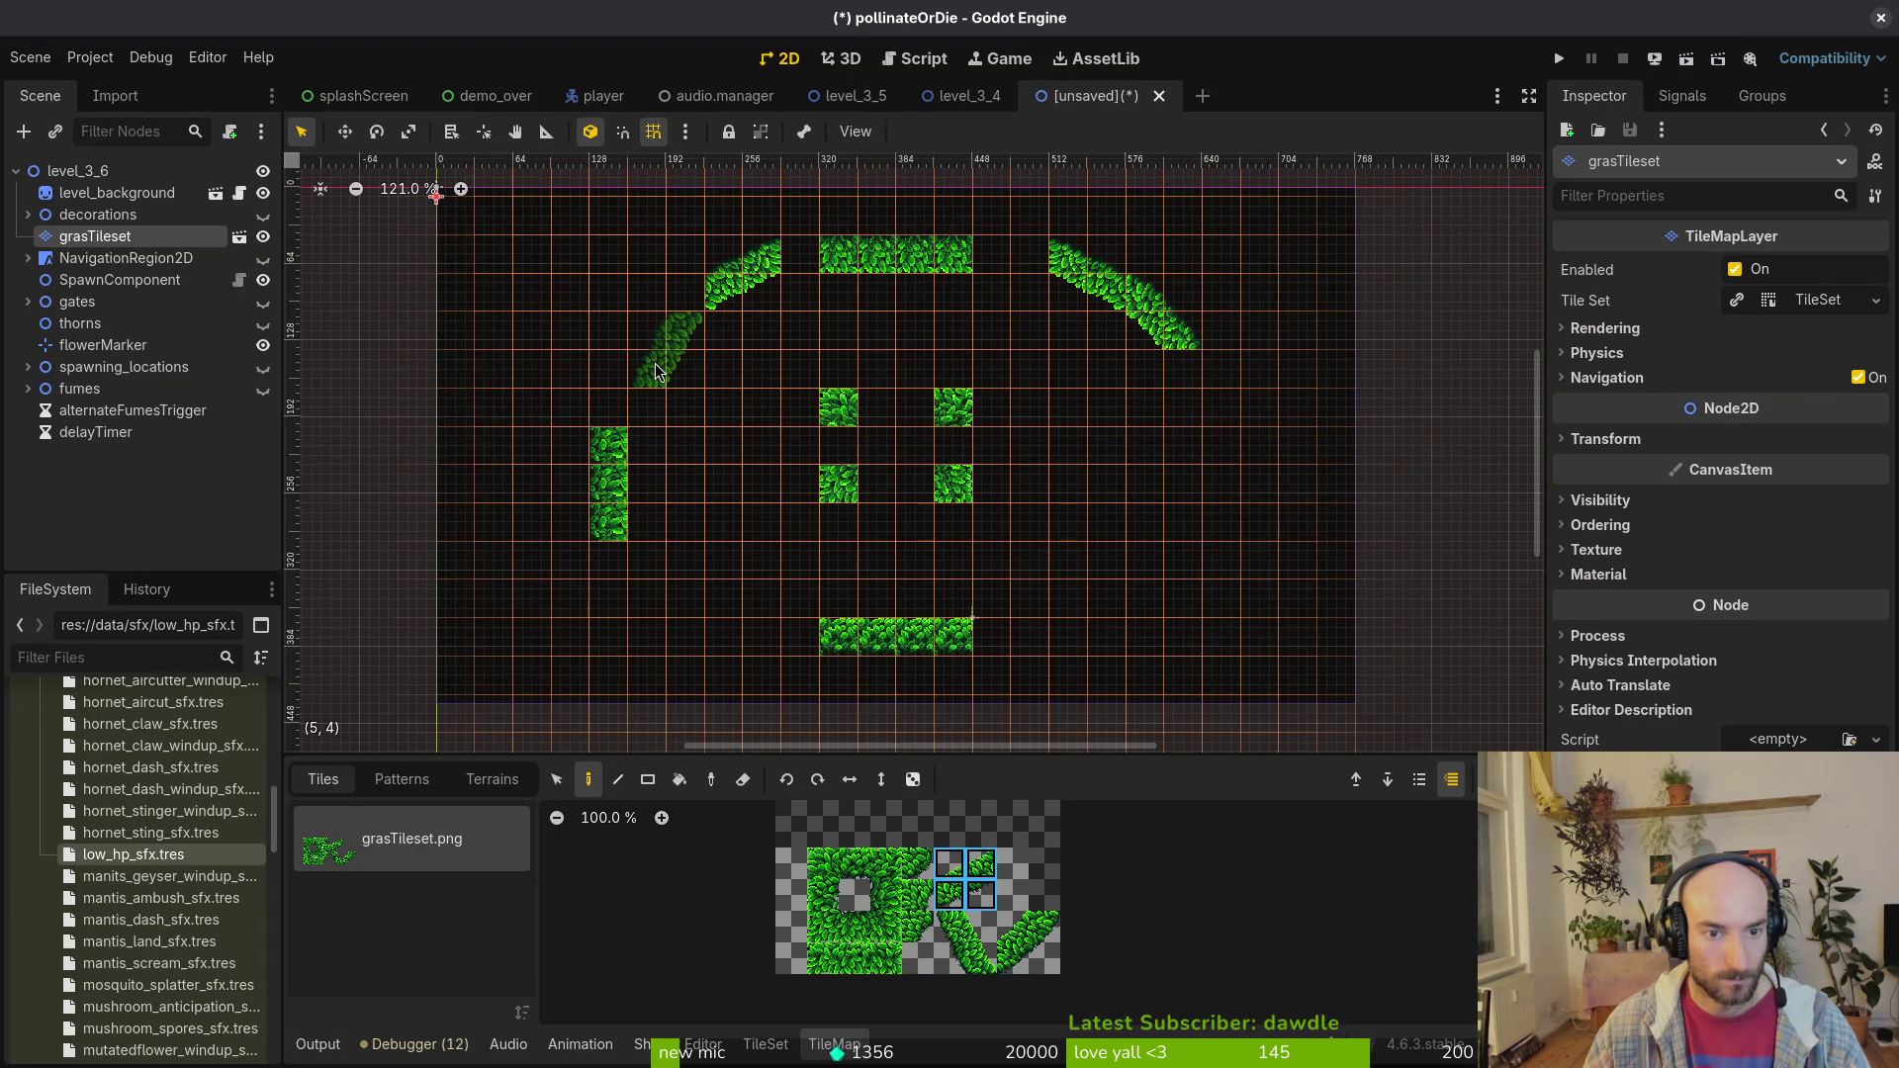
left_click(617, 369)
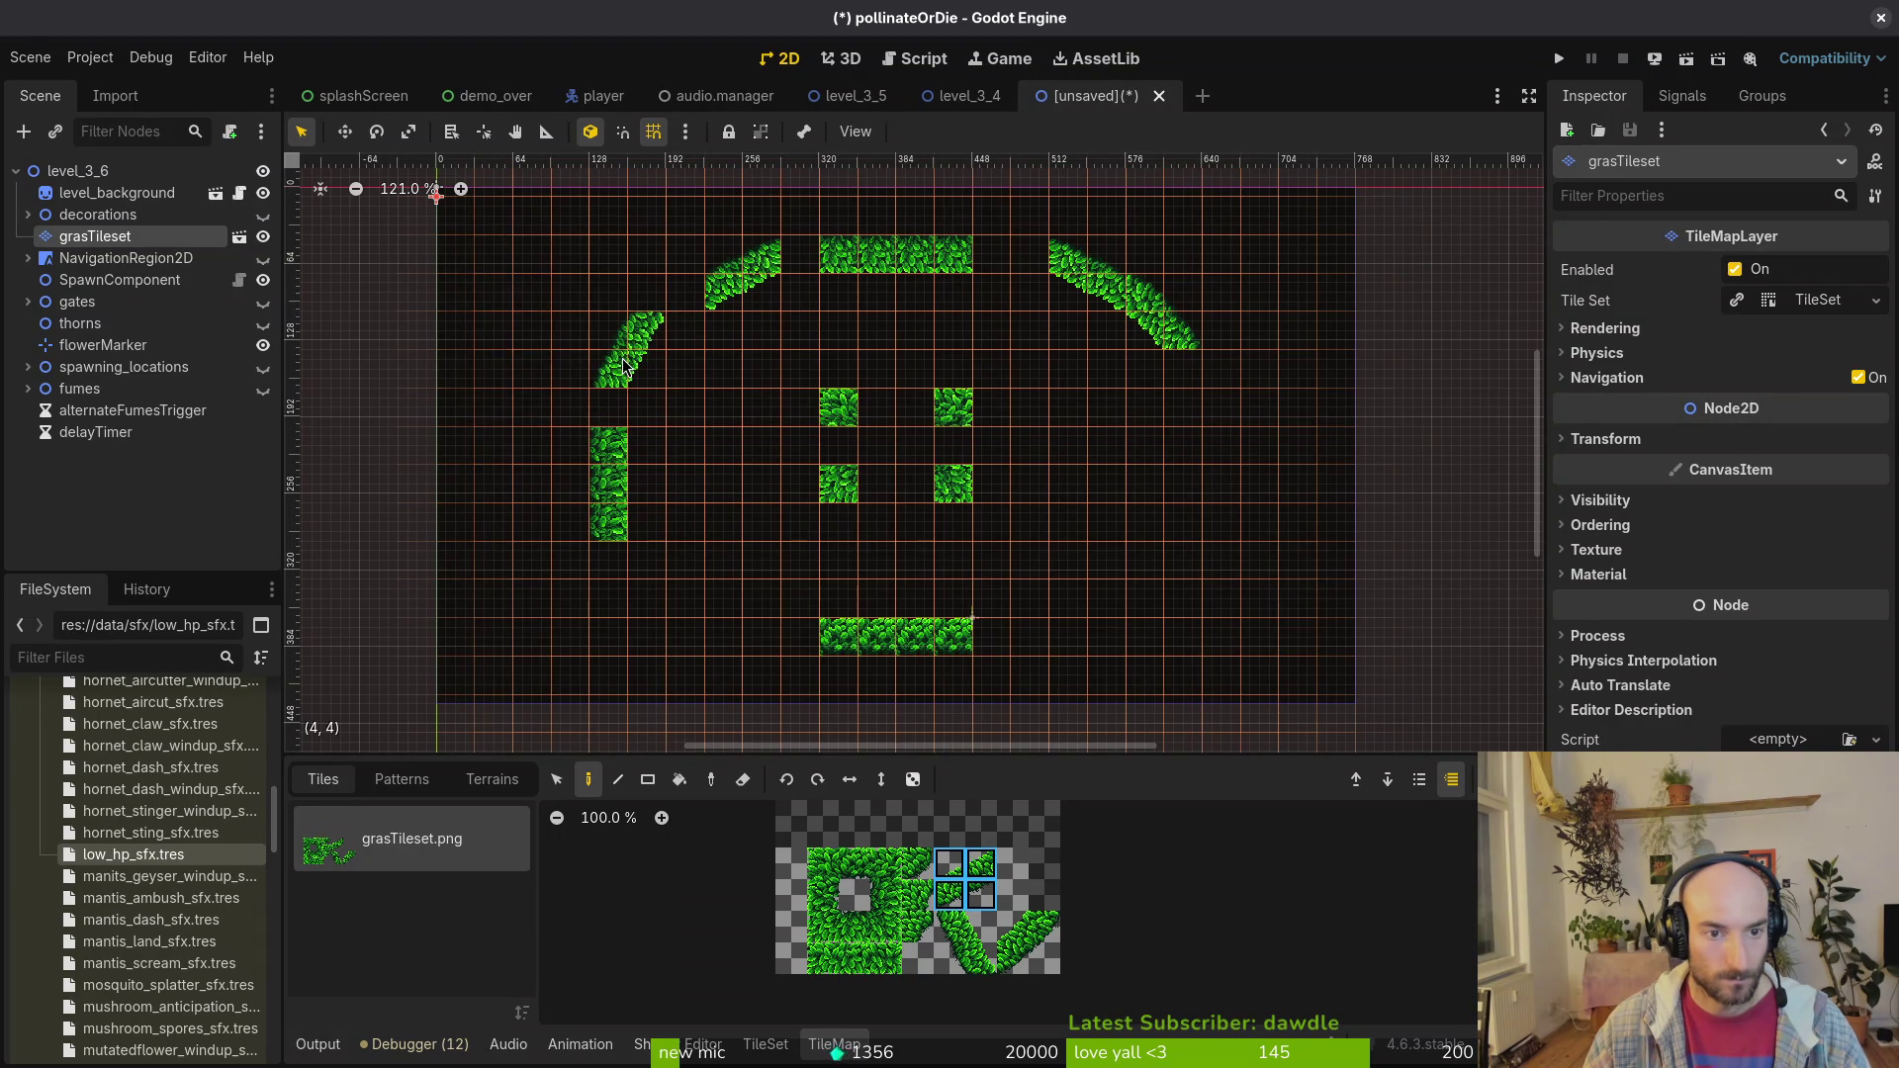
mouse_move(703, 198)
left_mouse_down()
mouse_move(782, 312)
mouse_move(716, 281)
left_mouse_up()
Step: Paint a single straight grass tile onto the left column
key("Escape")
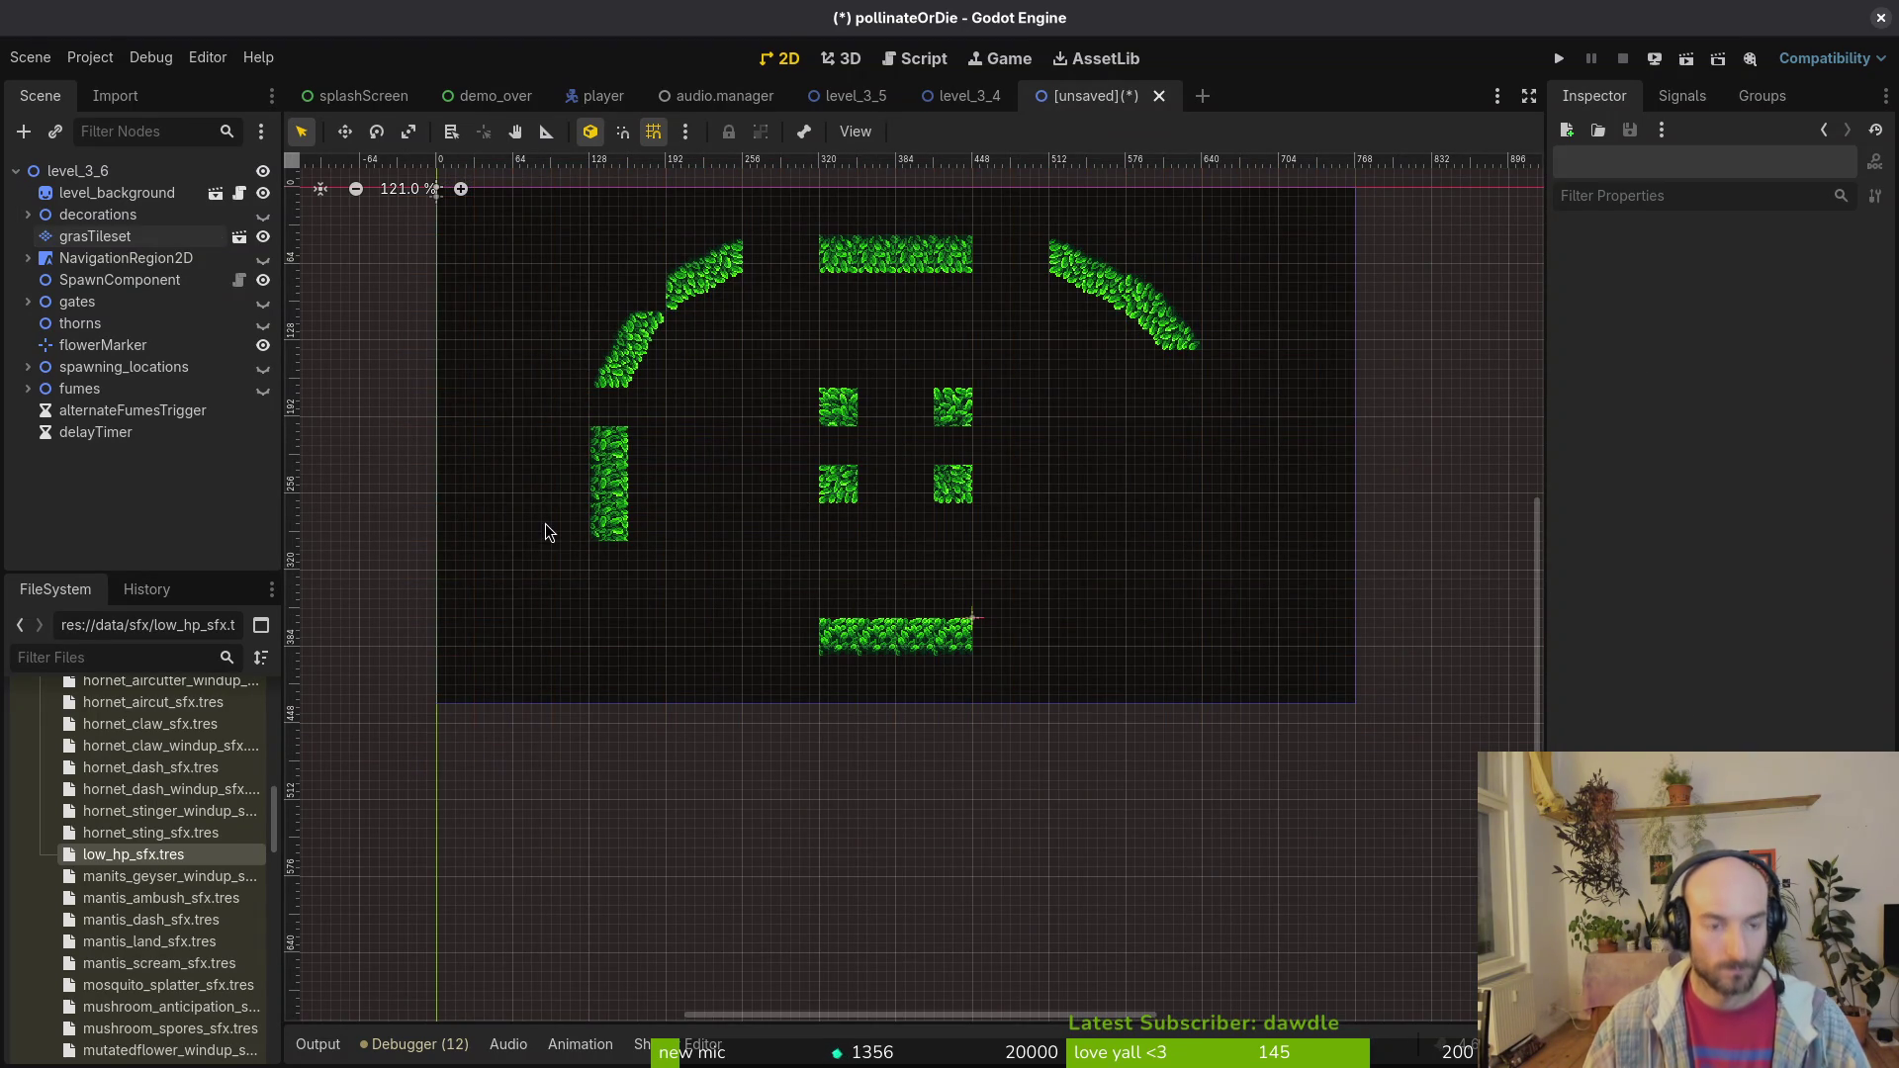
left_click(109, 237)
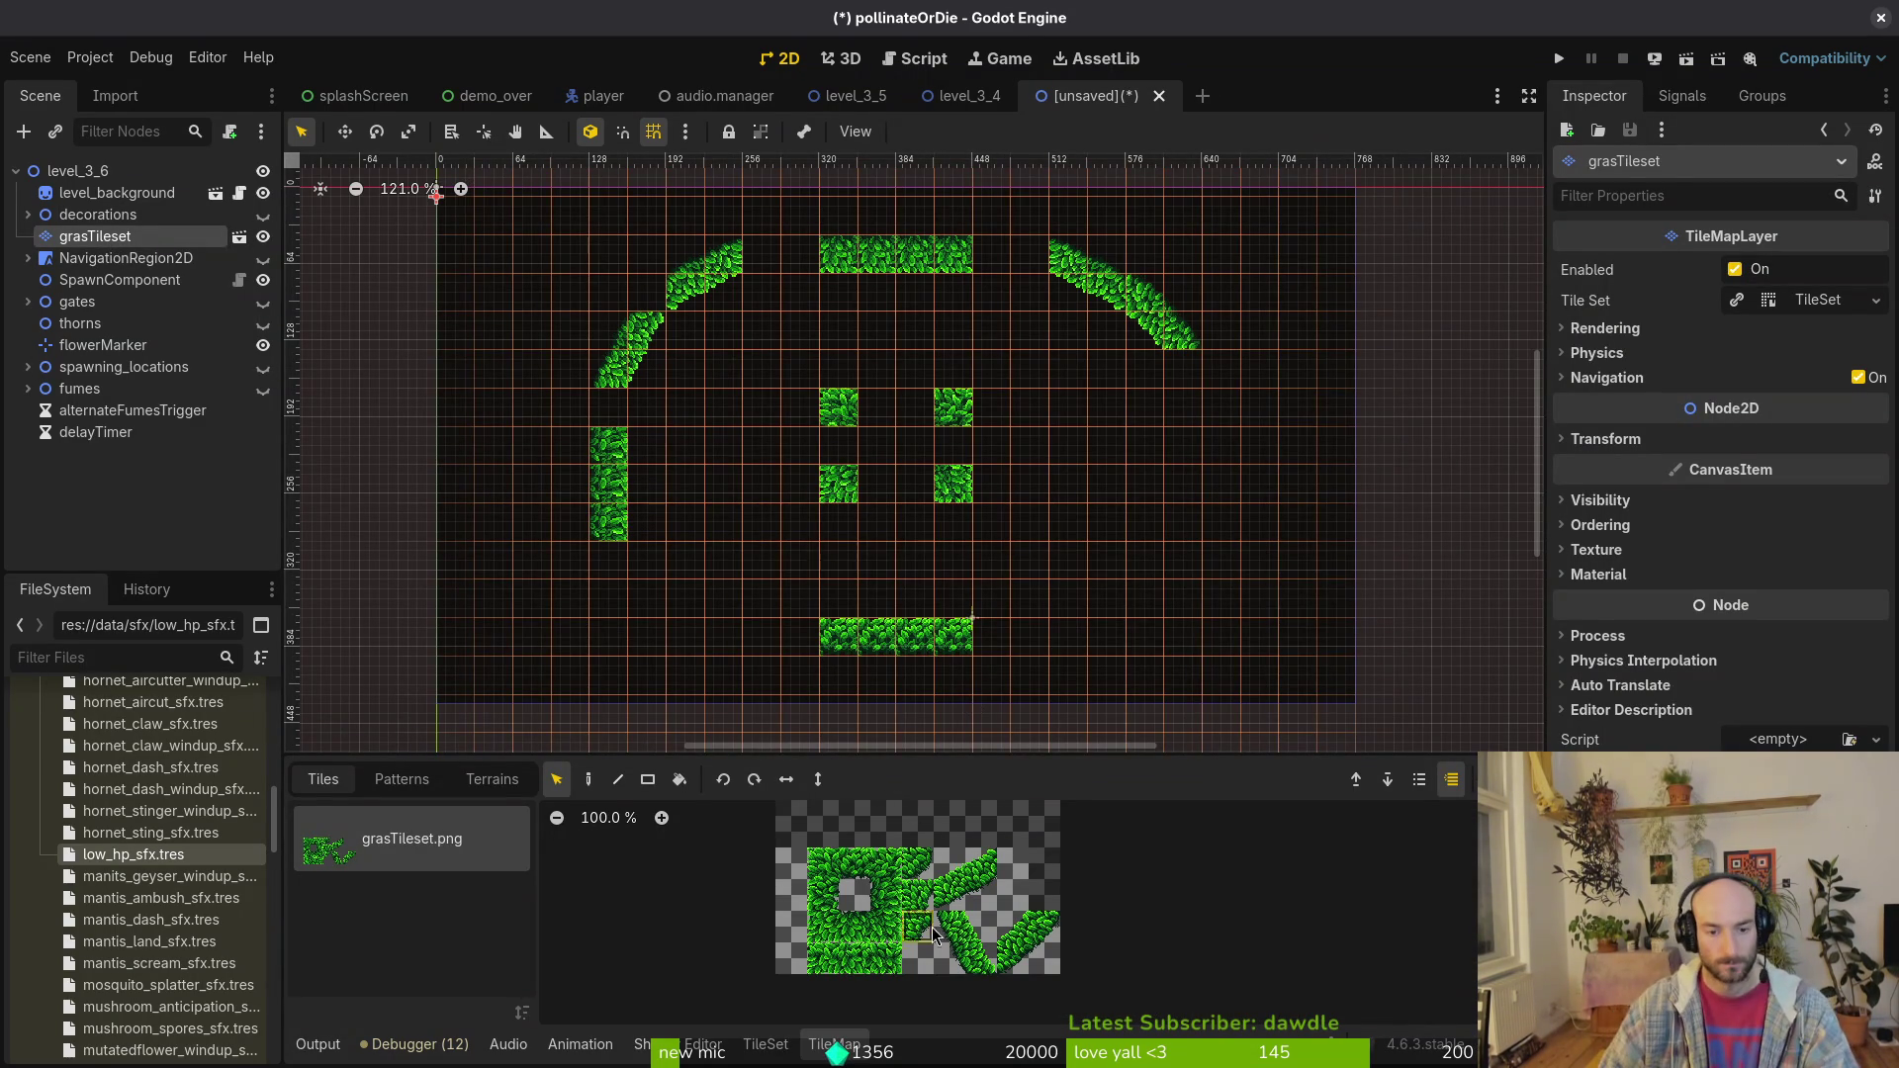
left_click_drag(948, 861, 970, 886)
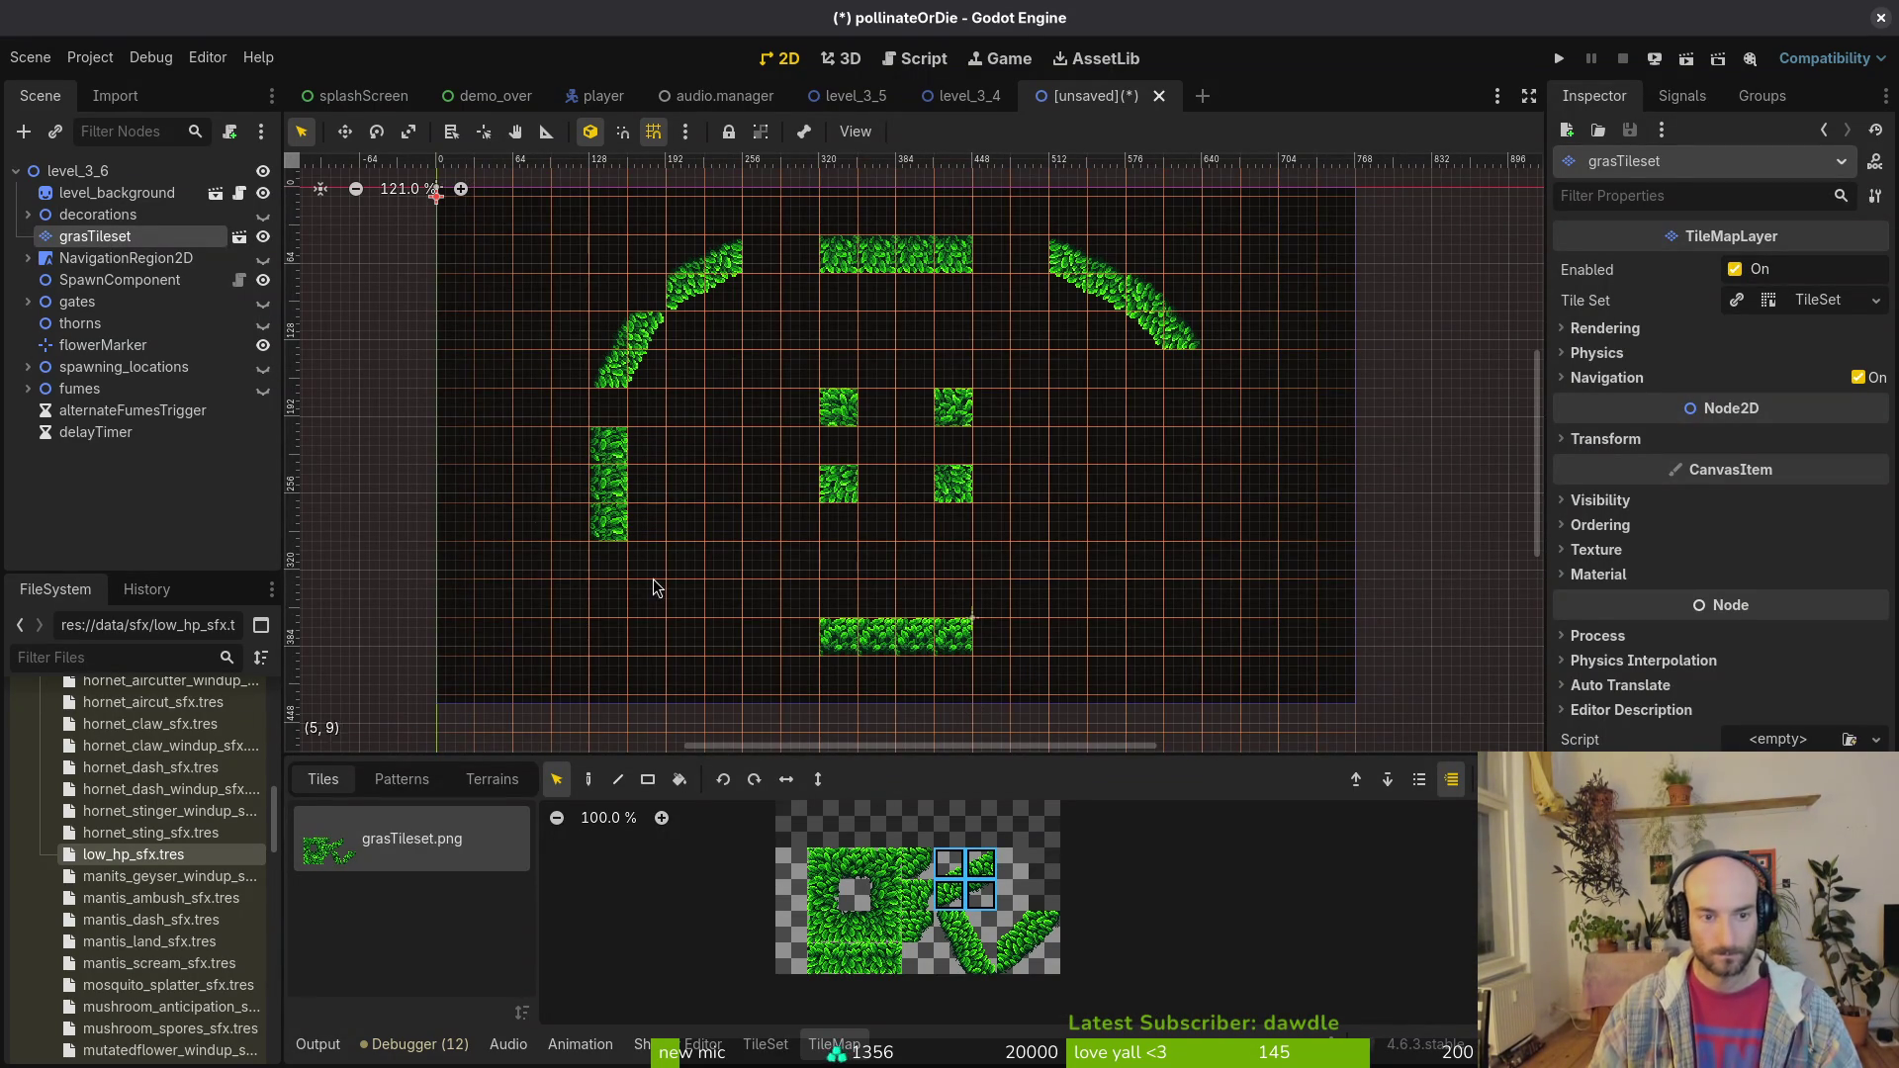
left_click(888, 898)
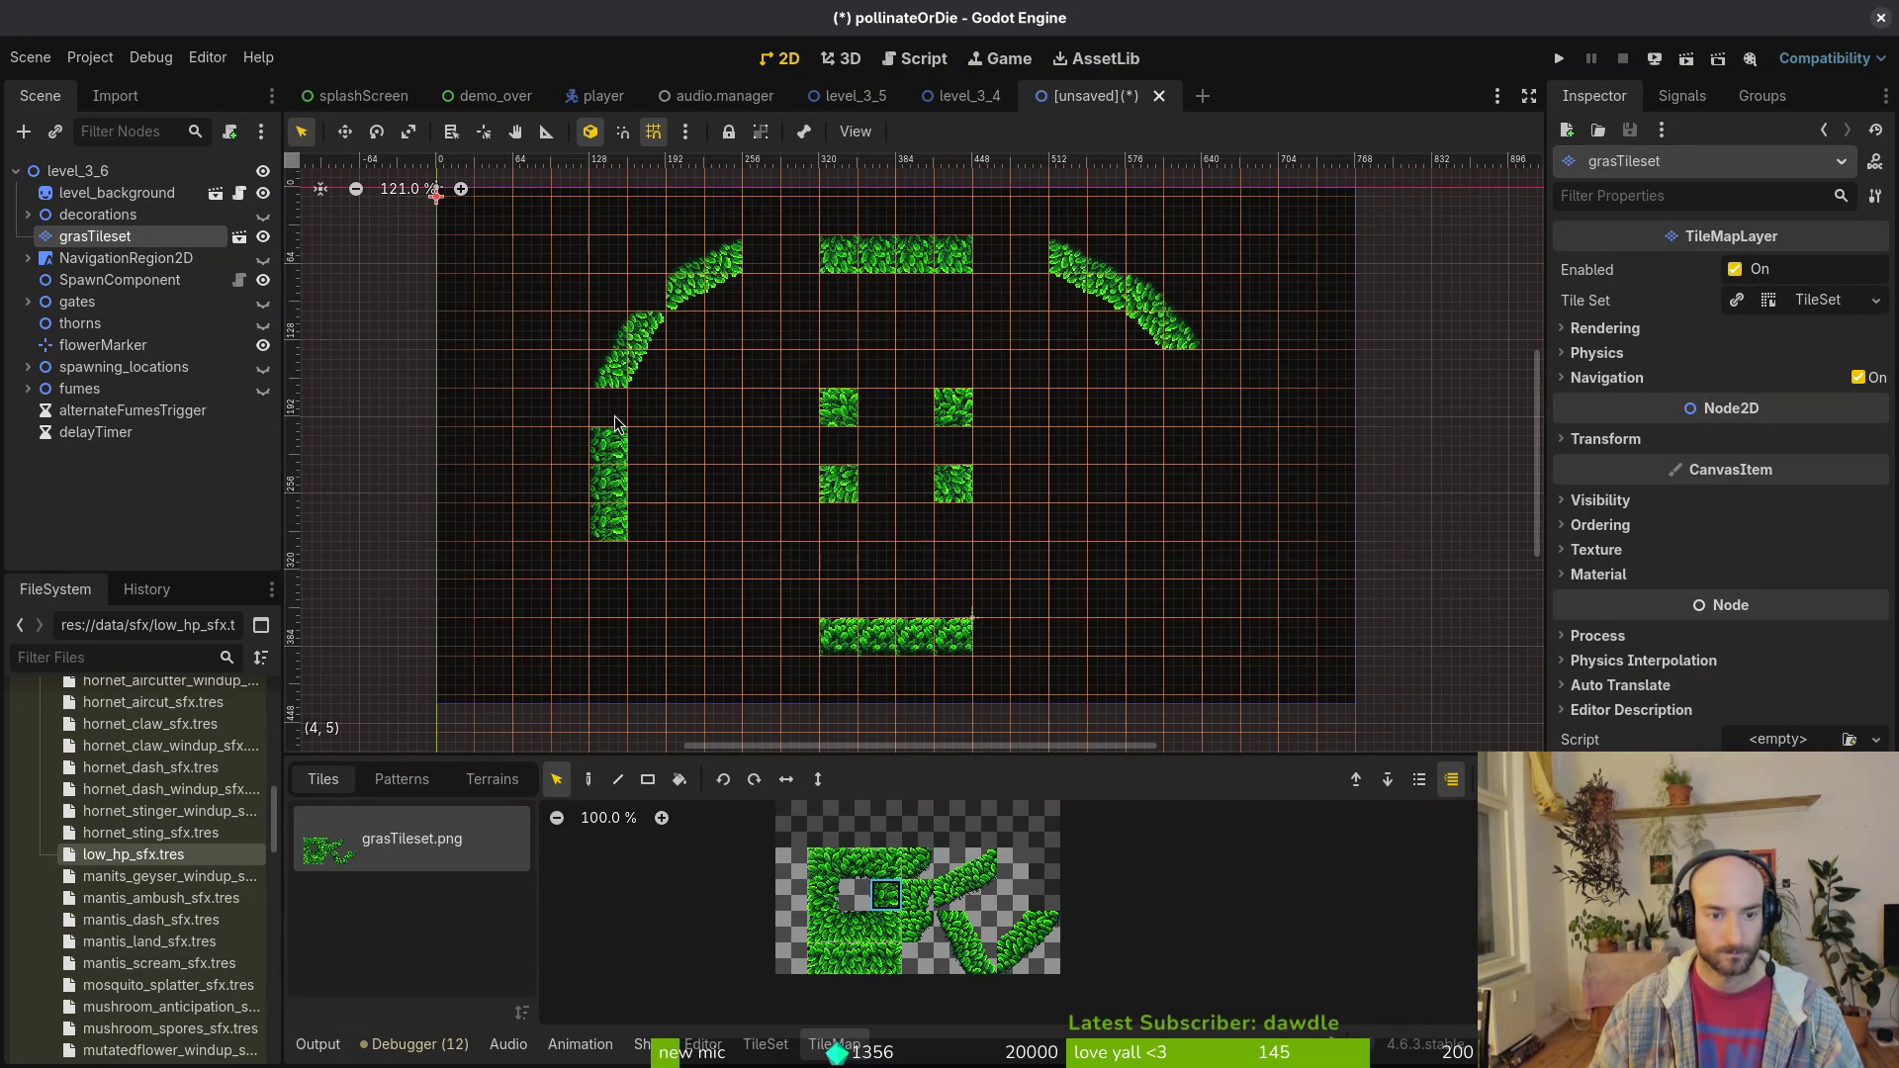
key("d")
left_click(609, 383)
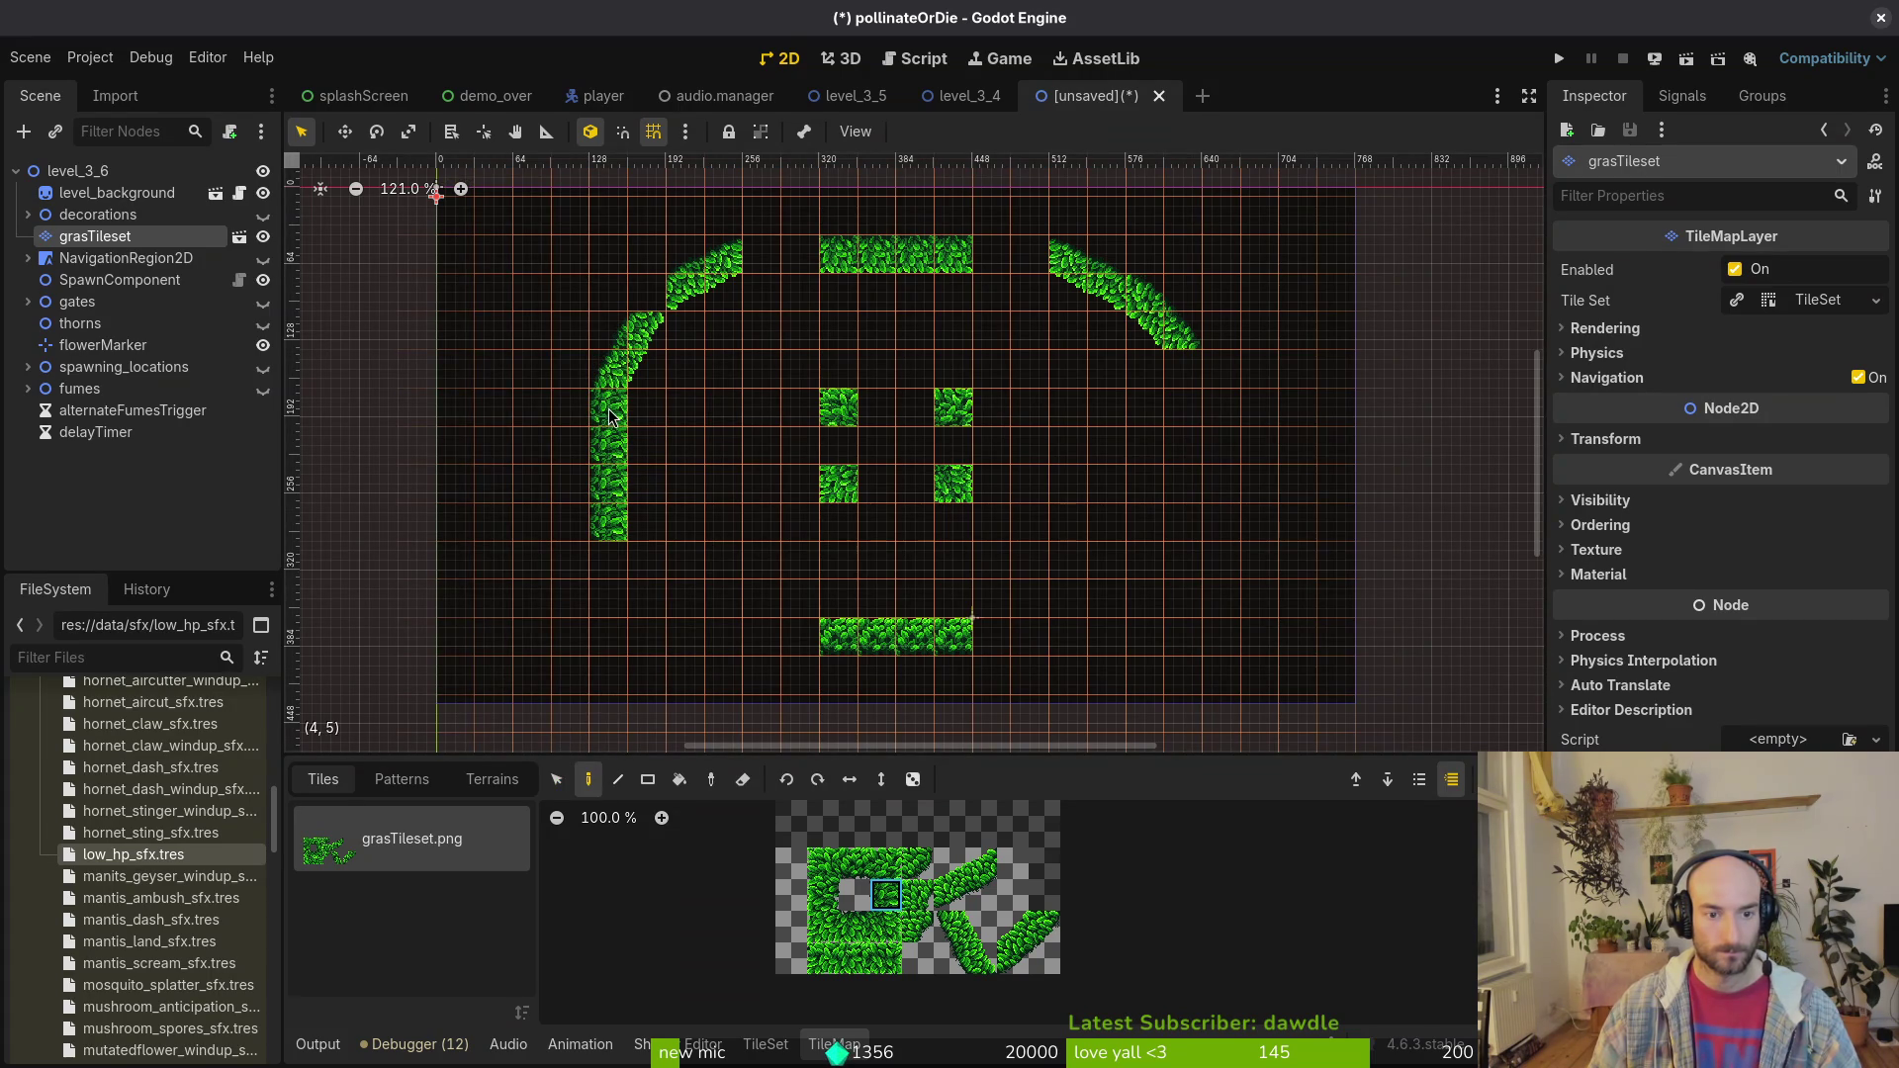
Step: Replace the column's bottom tile with a curve, plus a flipped curve at the bottom-left corner
key("e")
left_click(616, 530)
left_click_drag(946, 924, 974, 952)
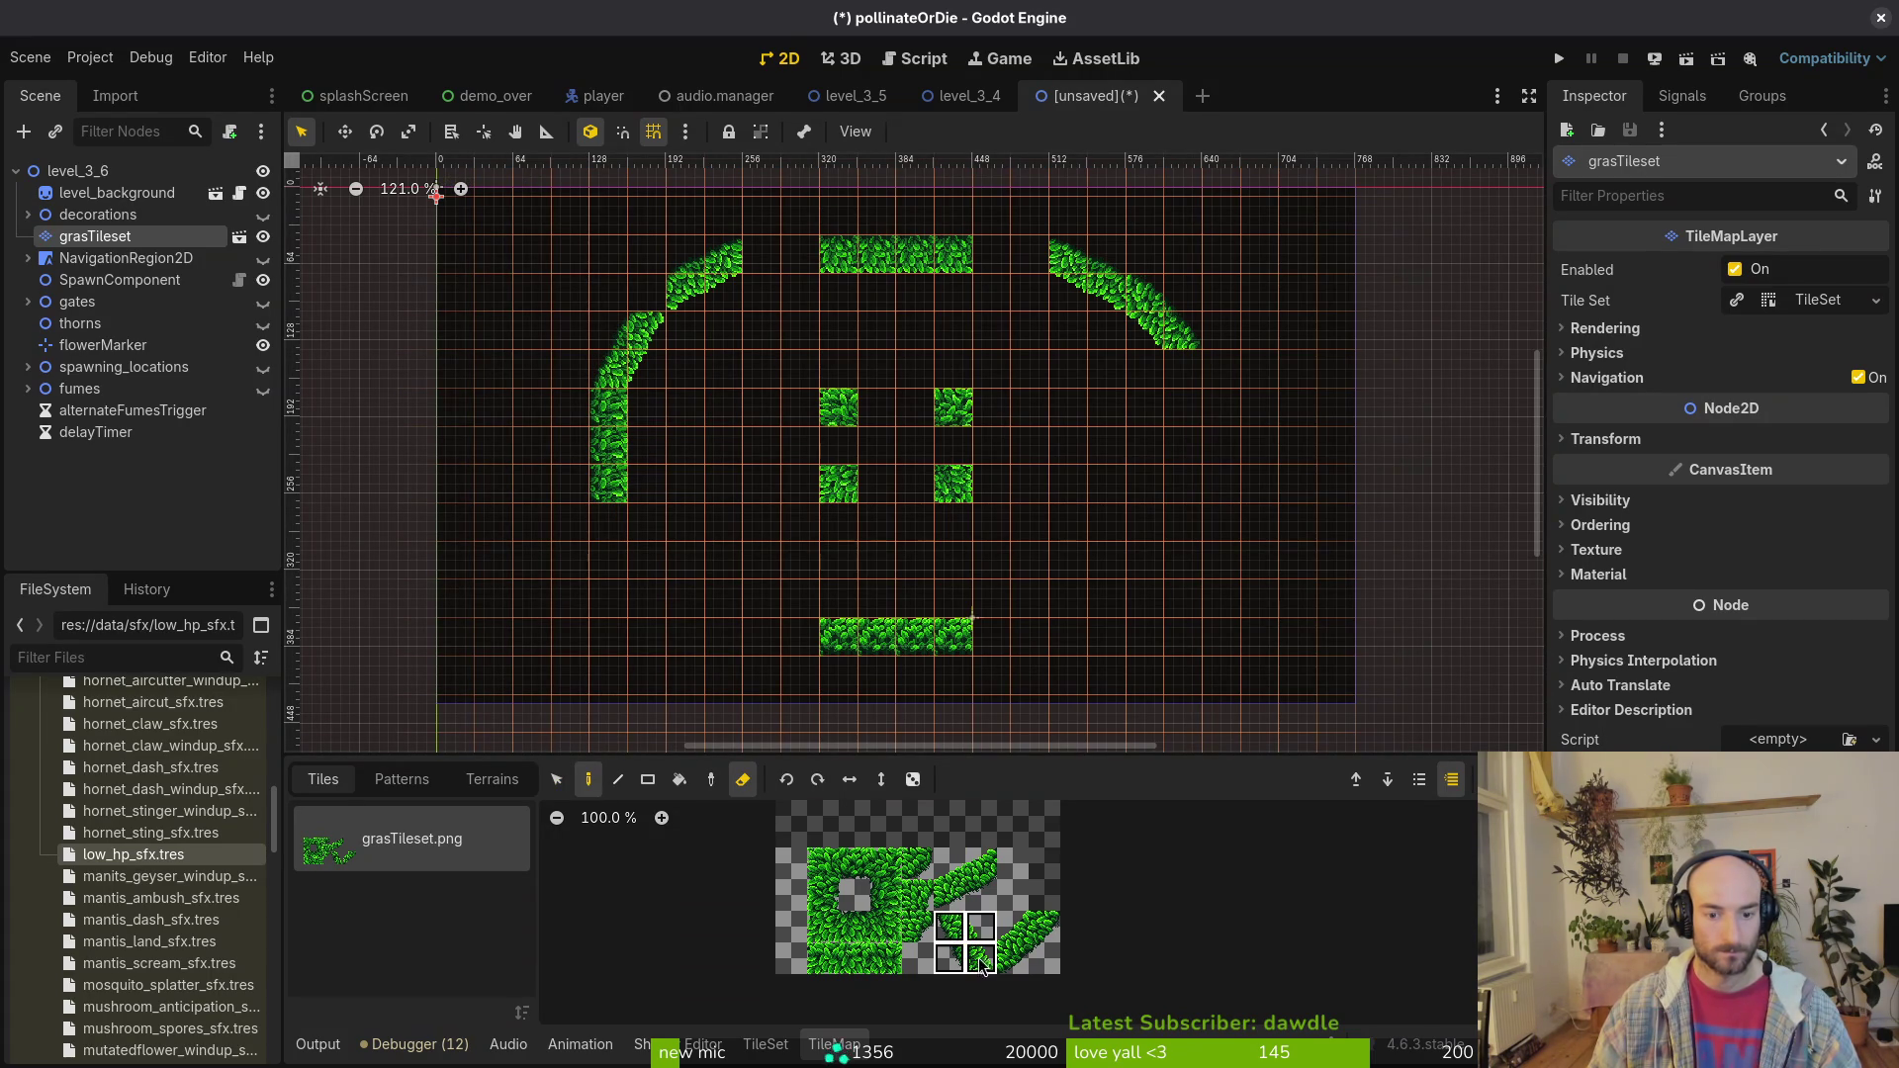
left_click(616, 538)
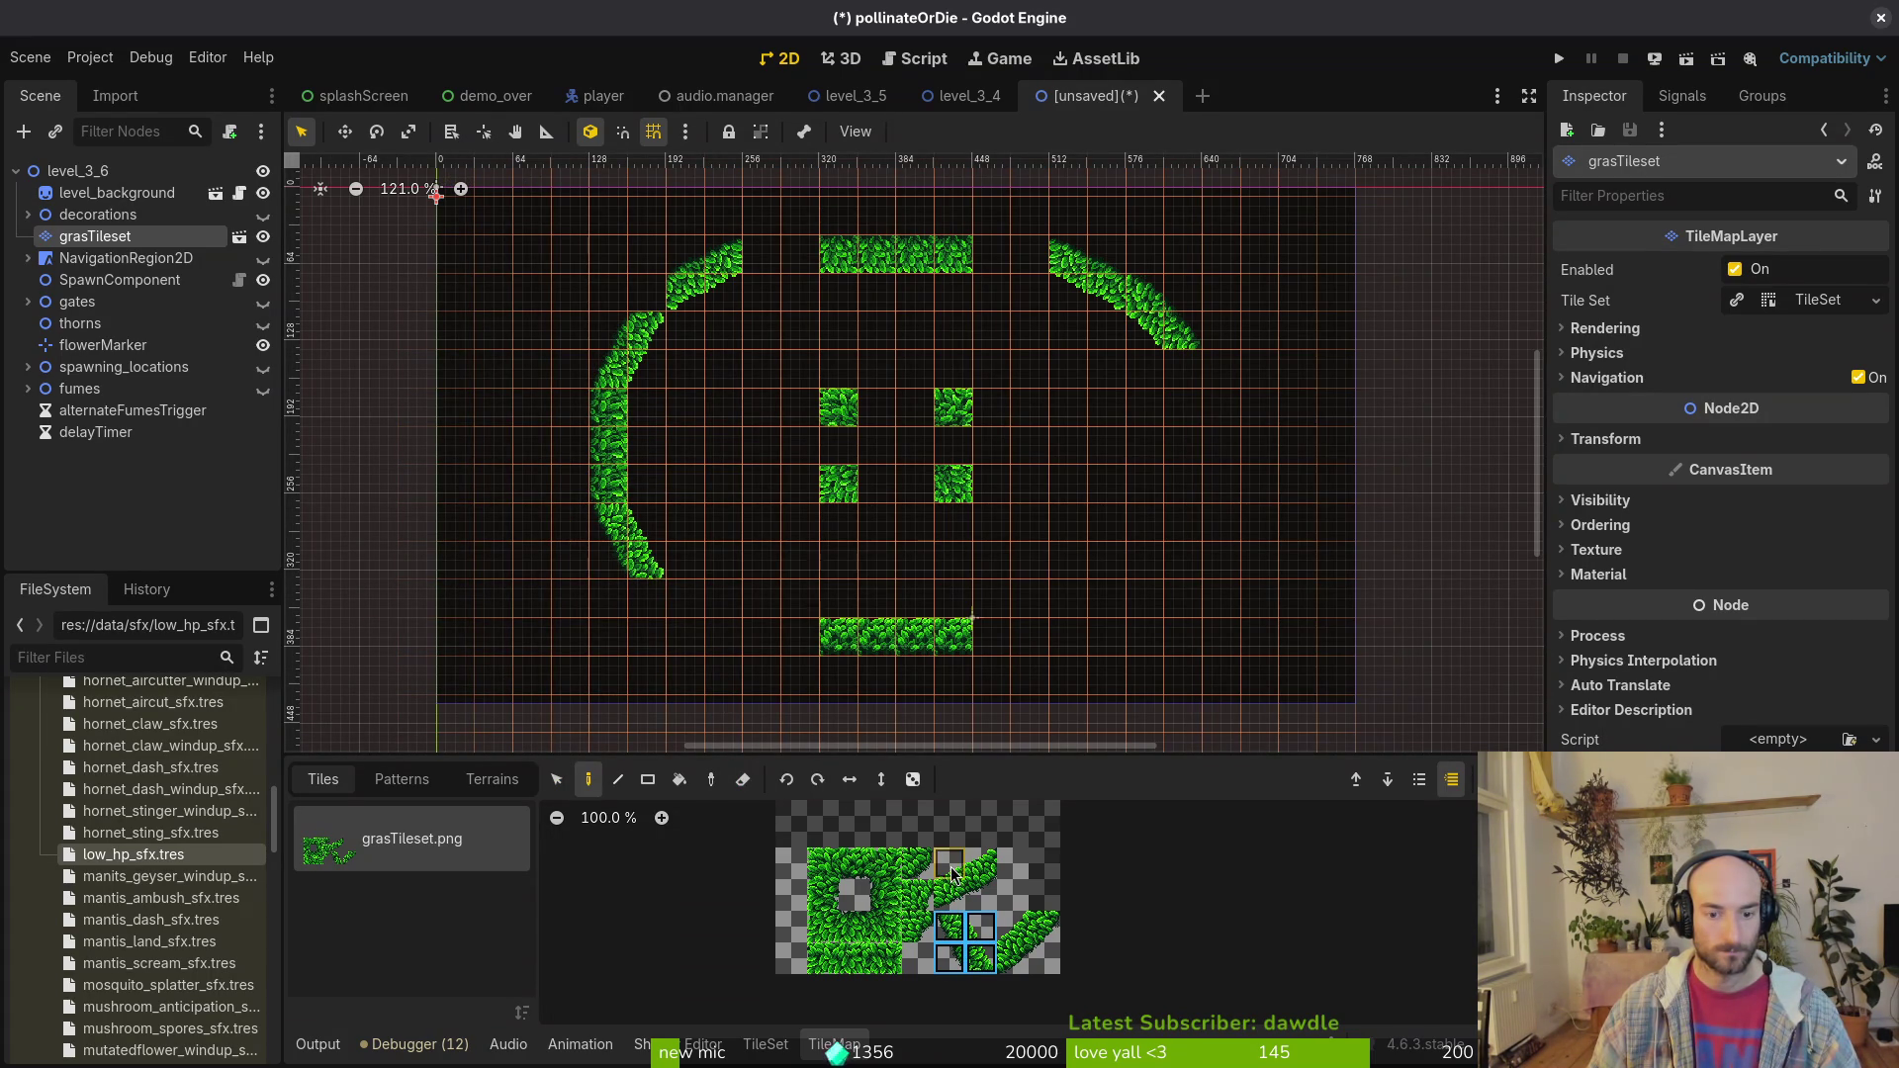
left_click_drag(952, 873, 982, 896)
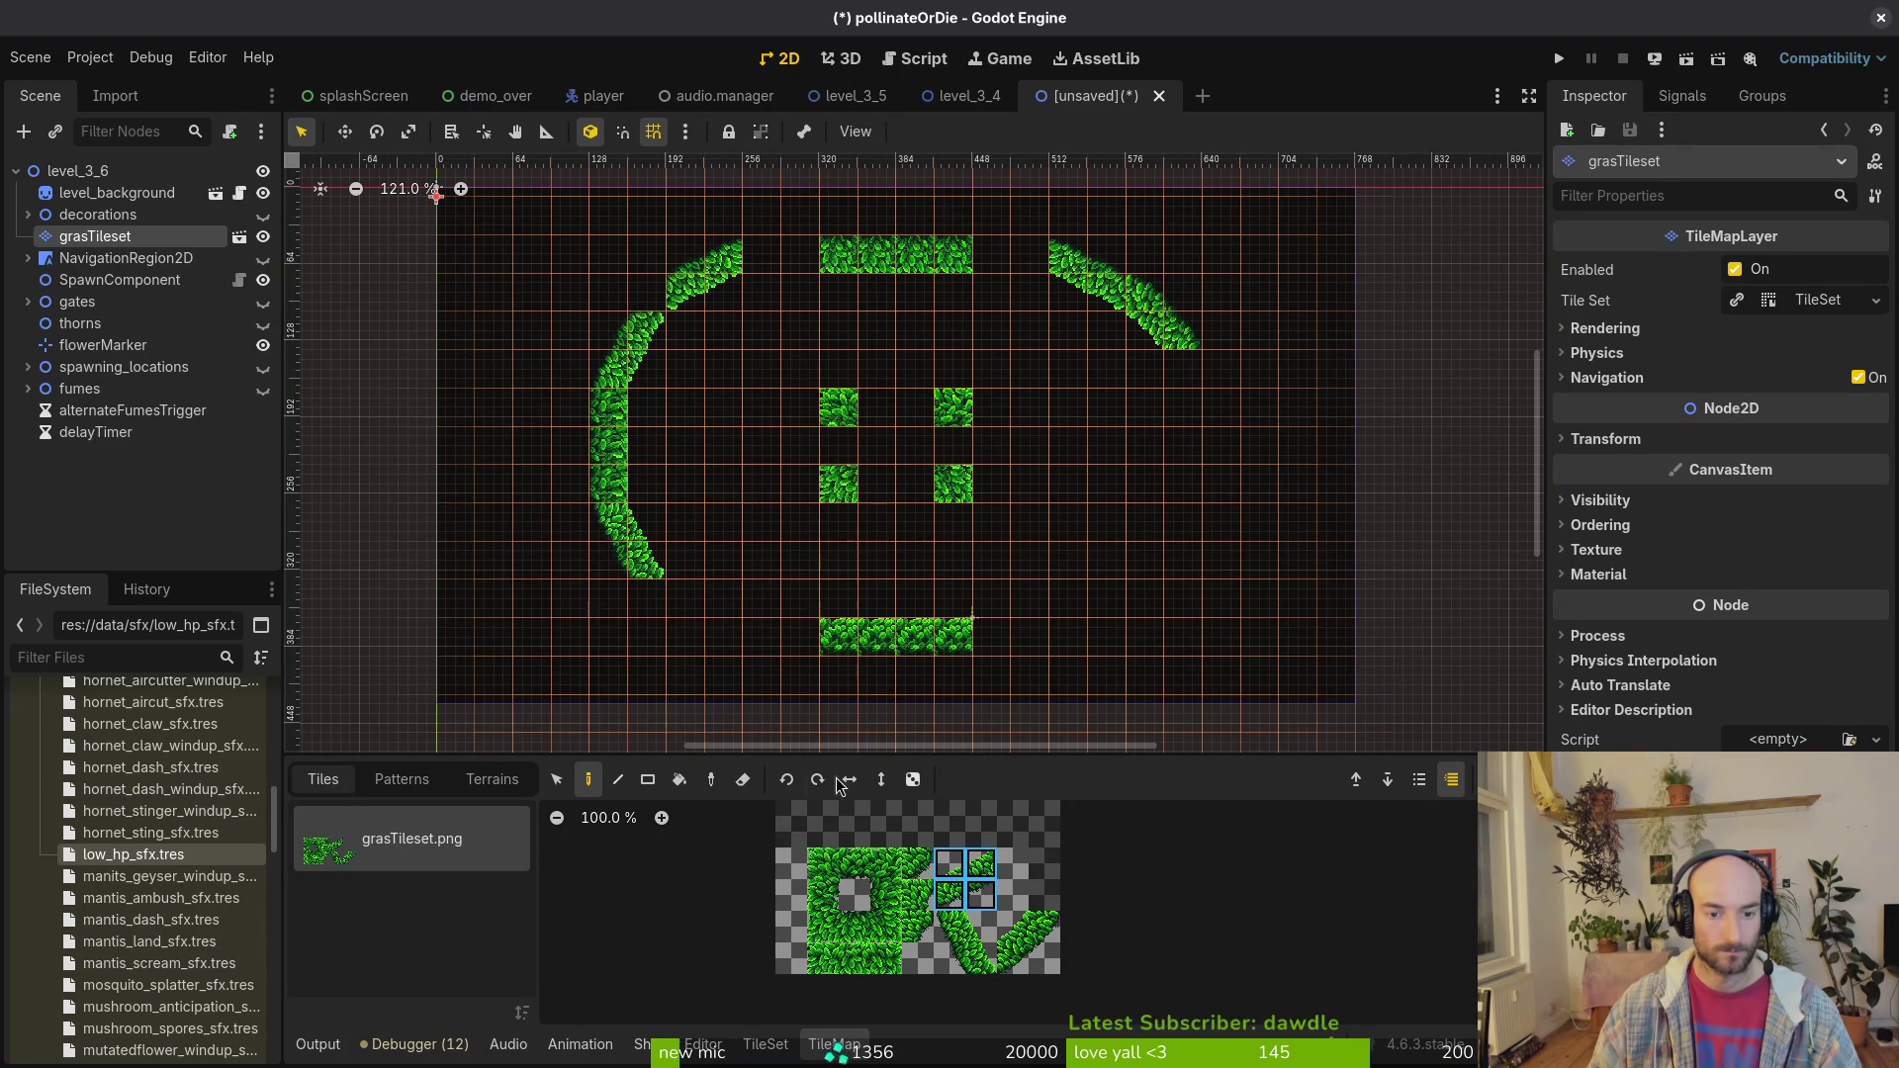
key("x")
left_click(690, 622)
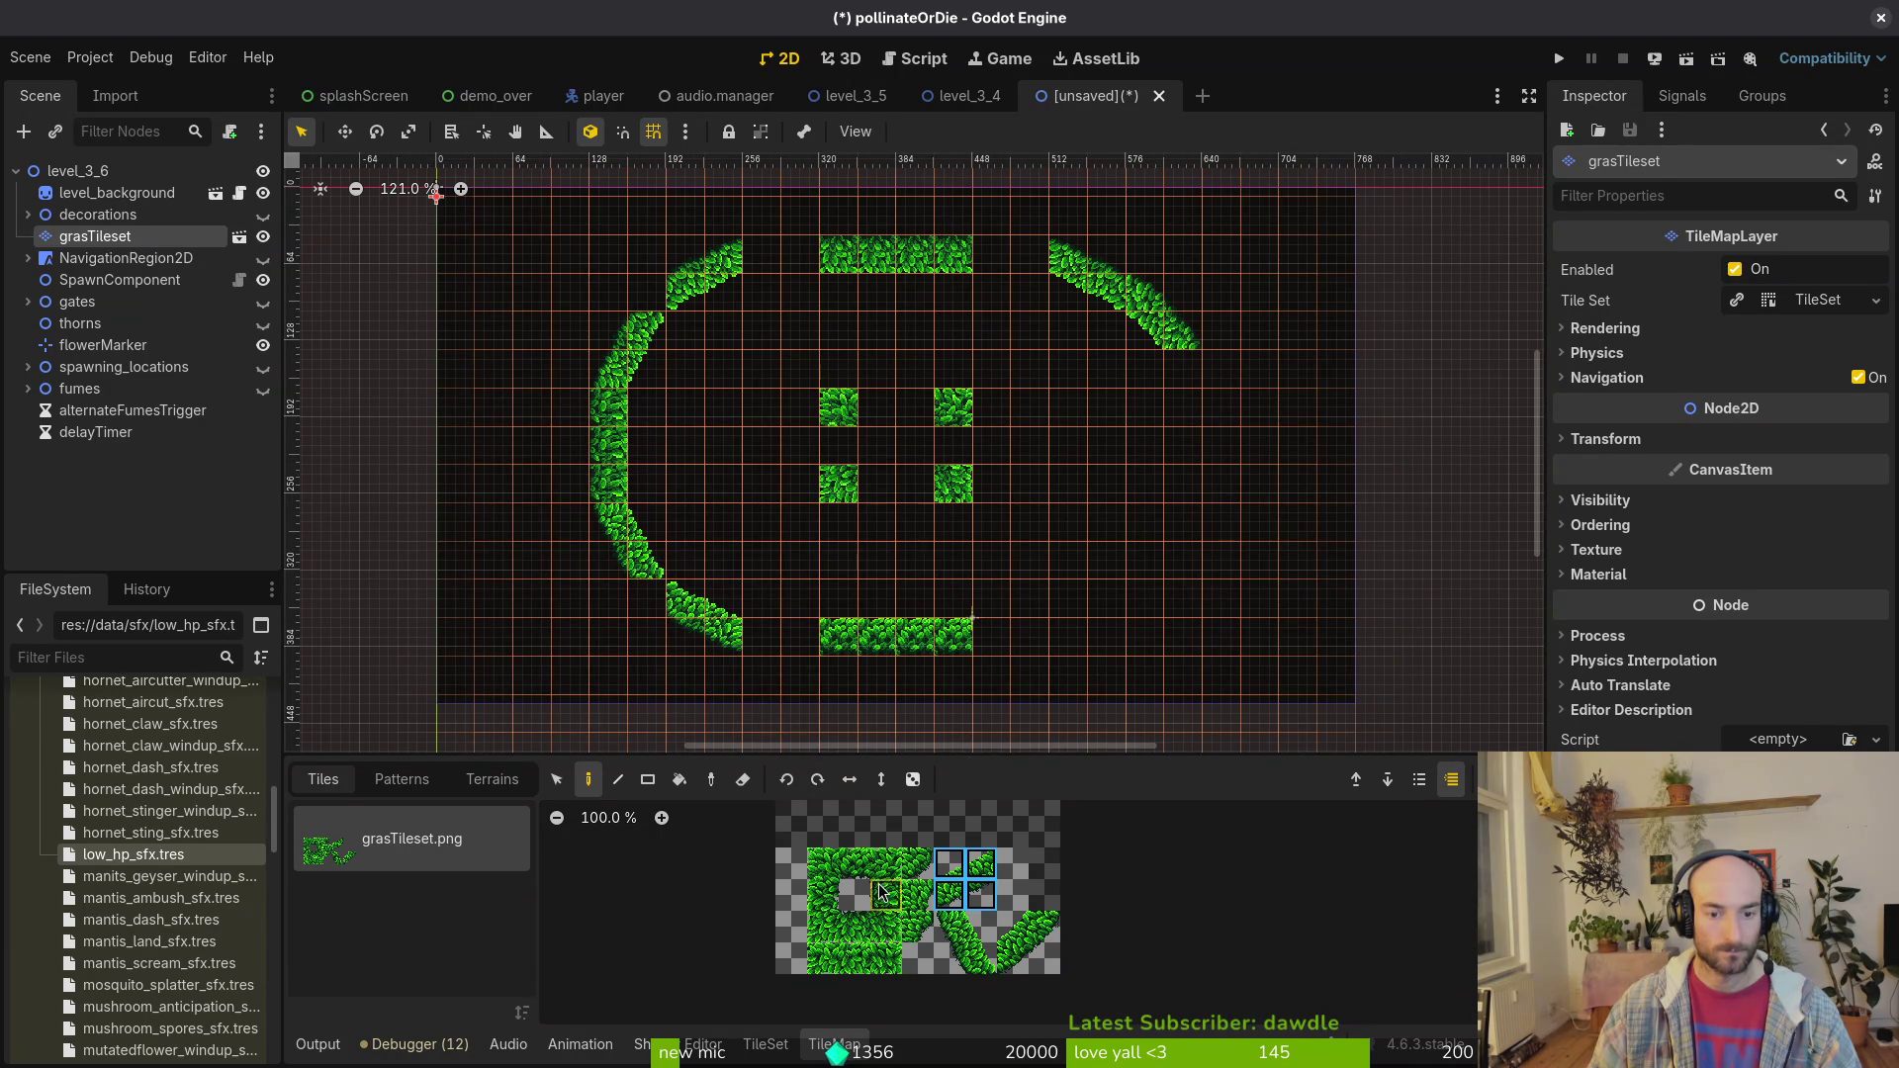
Step: Fill the top-left curve corner with a single grass tile
left_click(921, 870)
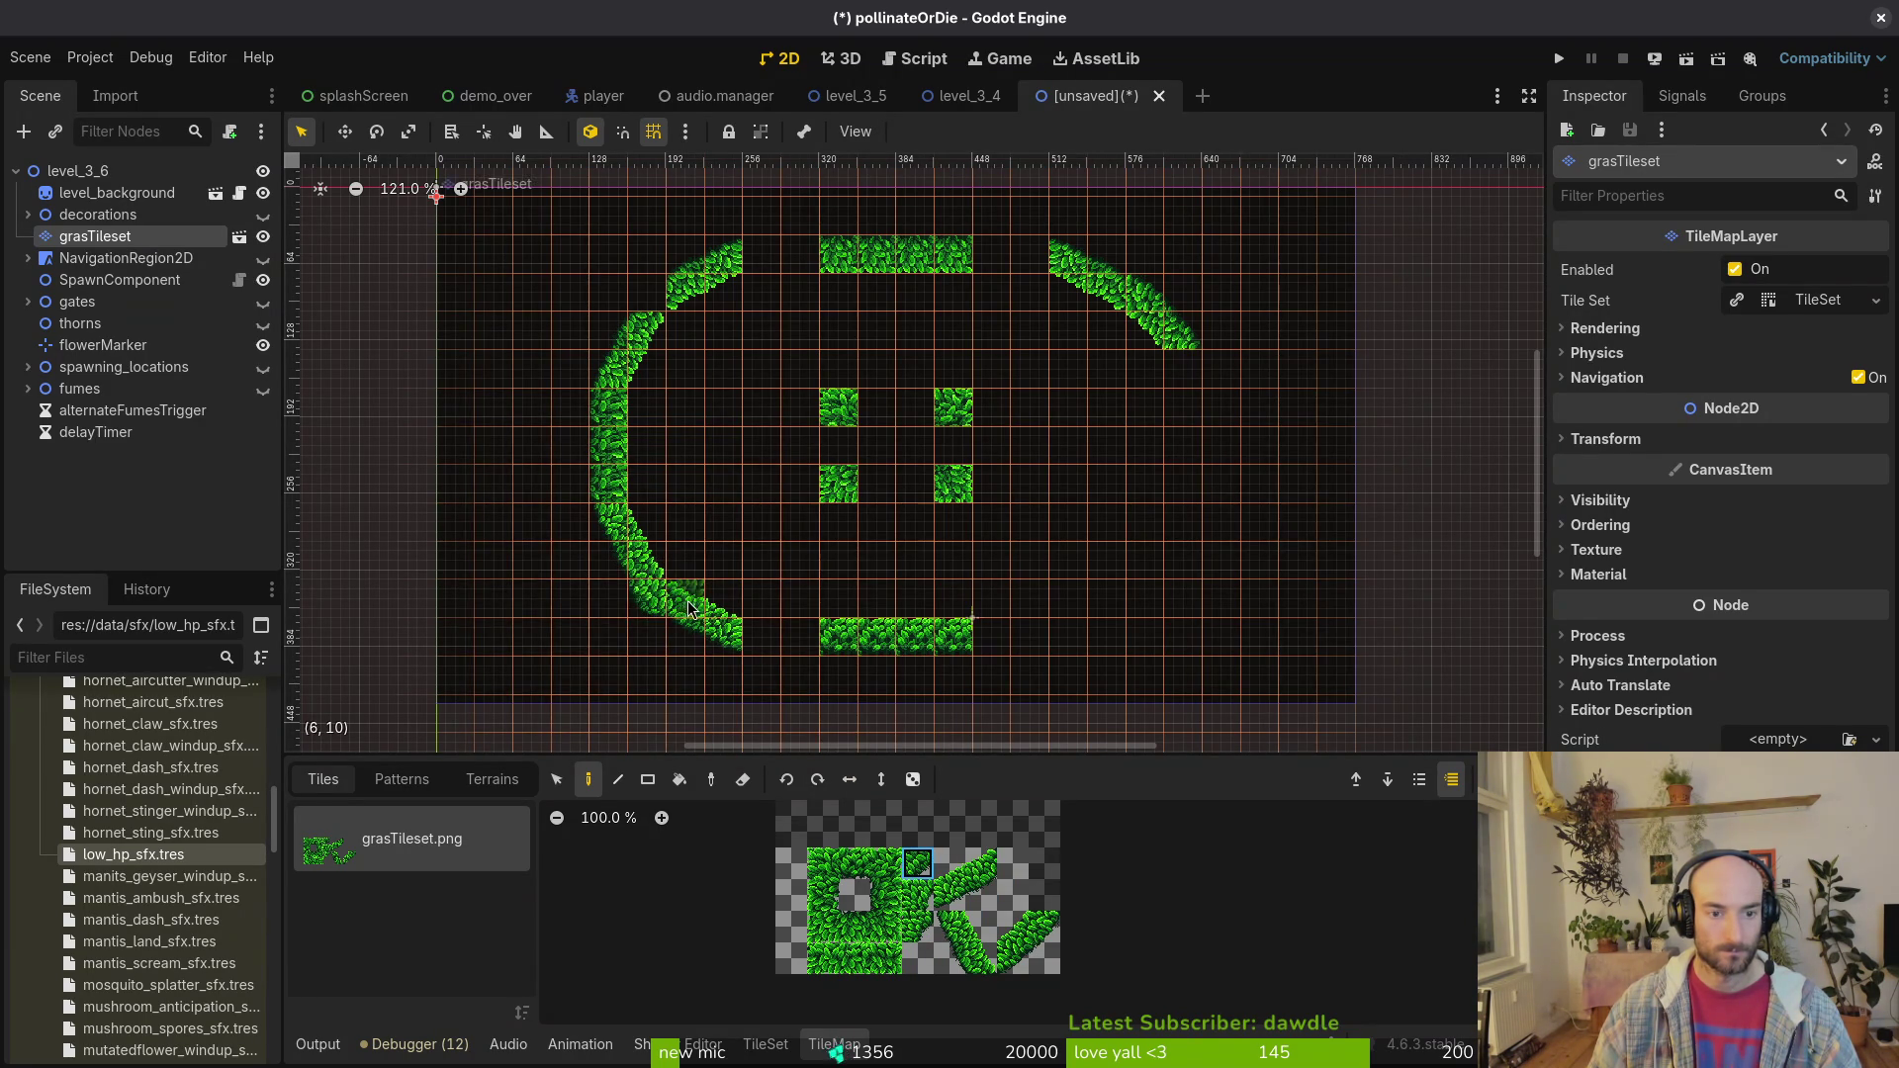
scroll(727, 549, "up", 5)
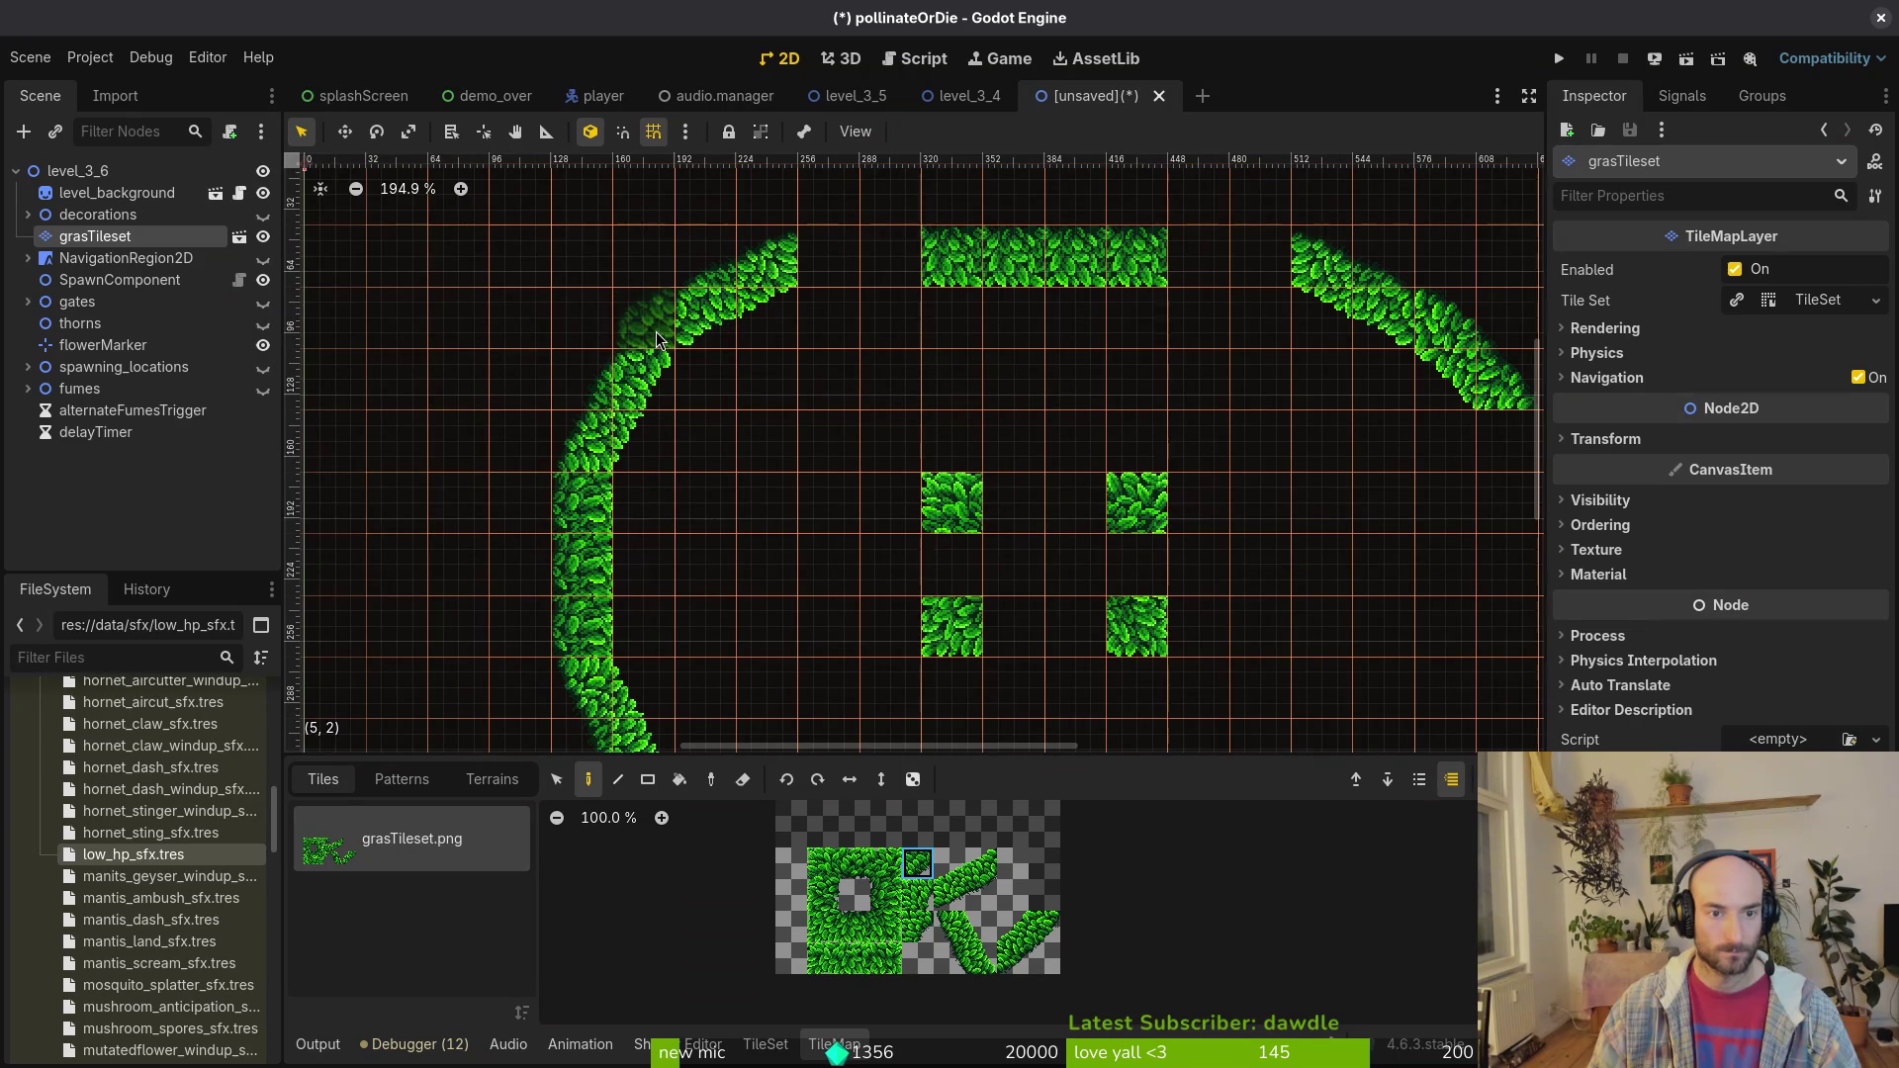
left_click(643, 319)
key("Escape")
scroll(792, 463, "down", 3)
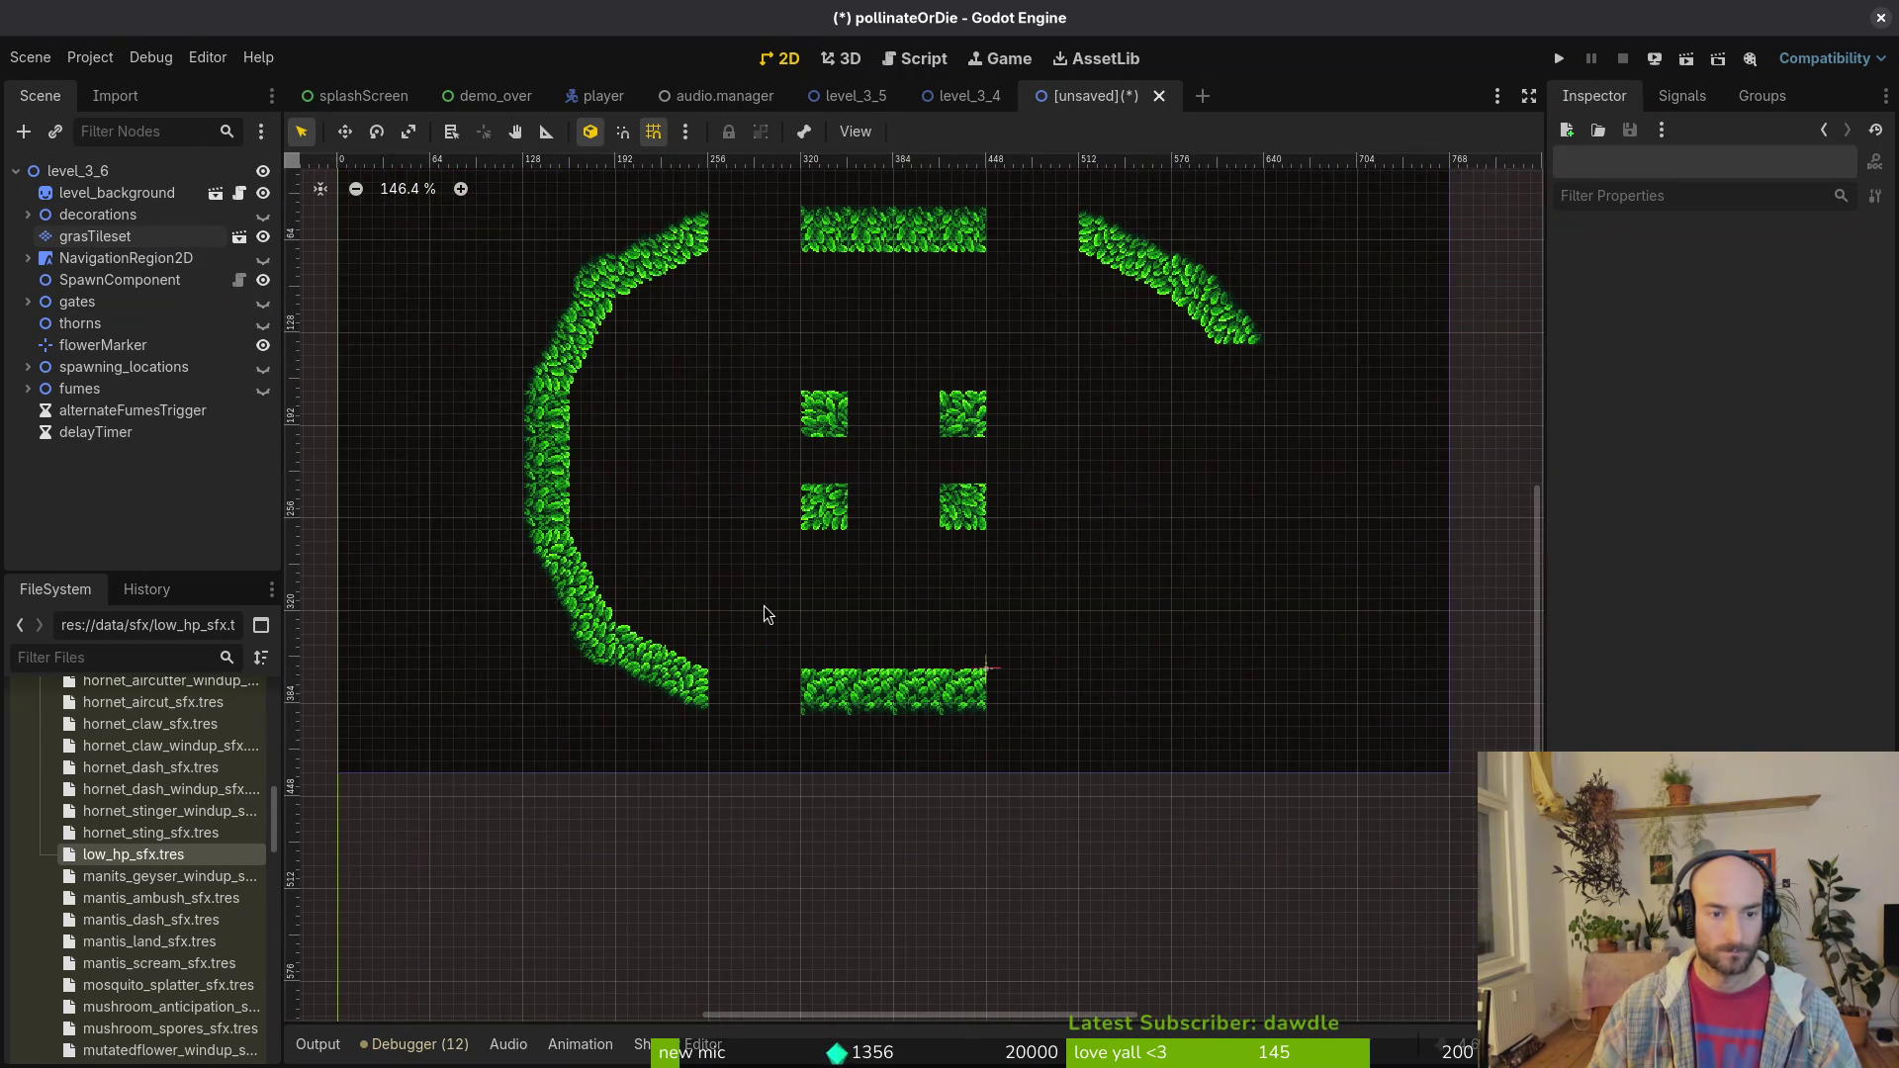
scroll(717, 505, "down", 3)
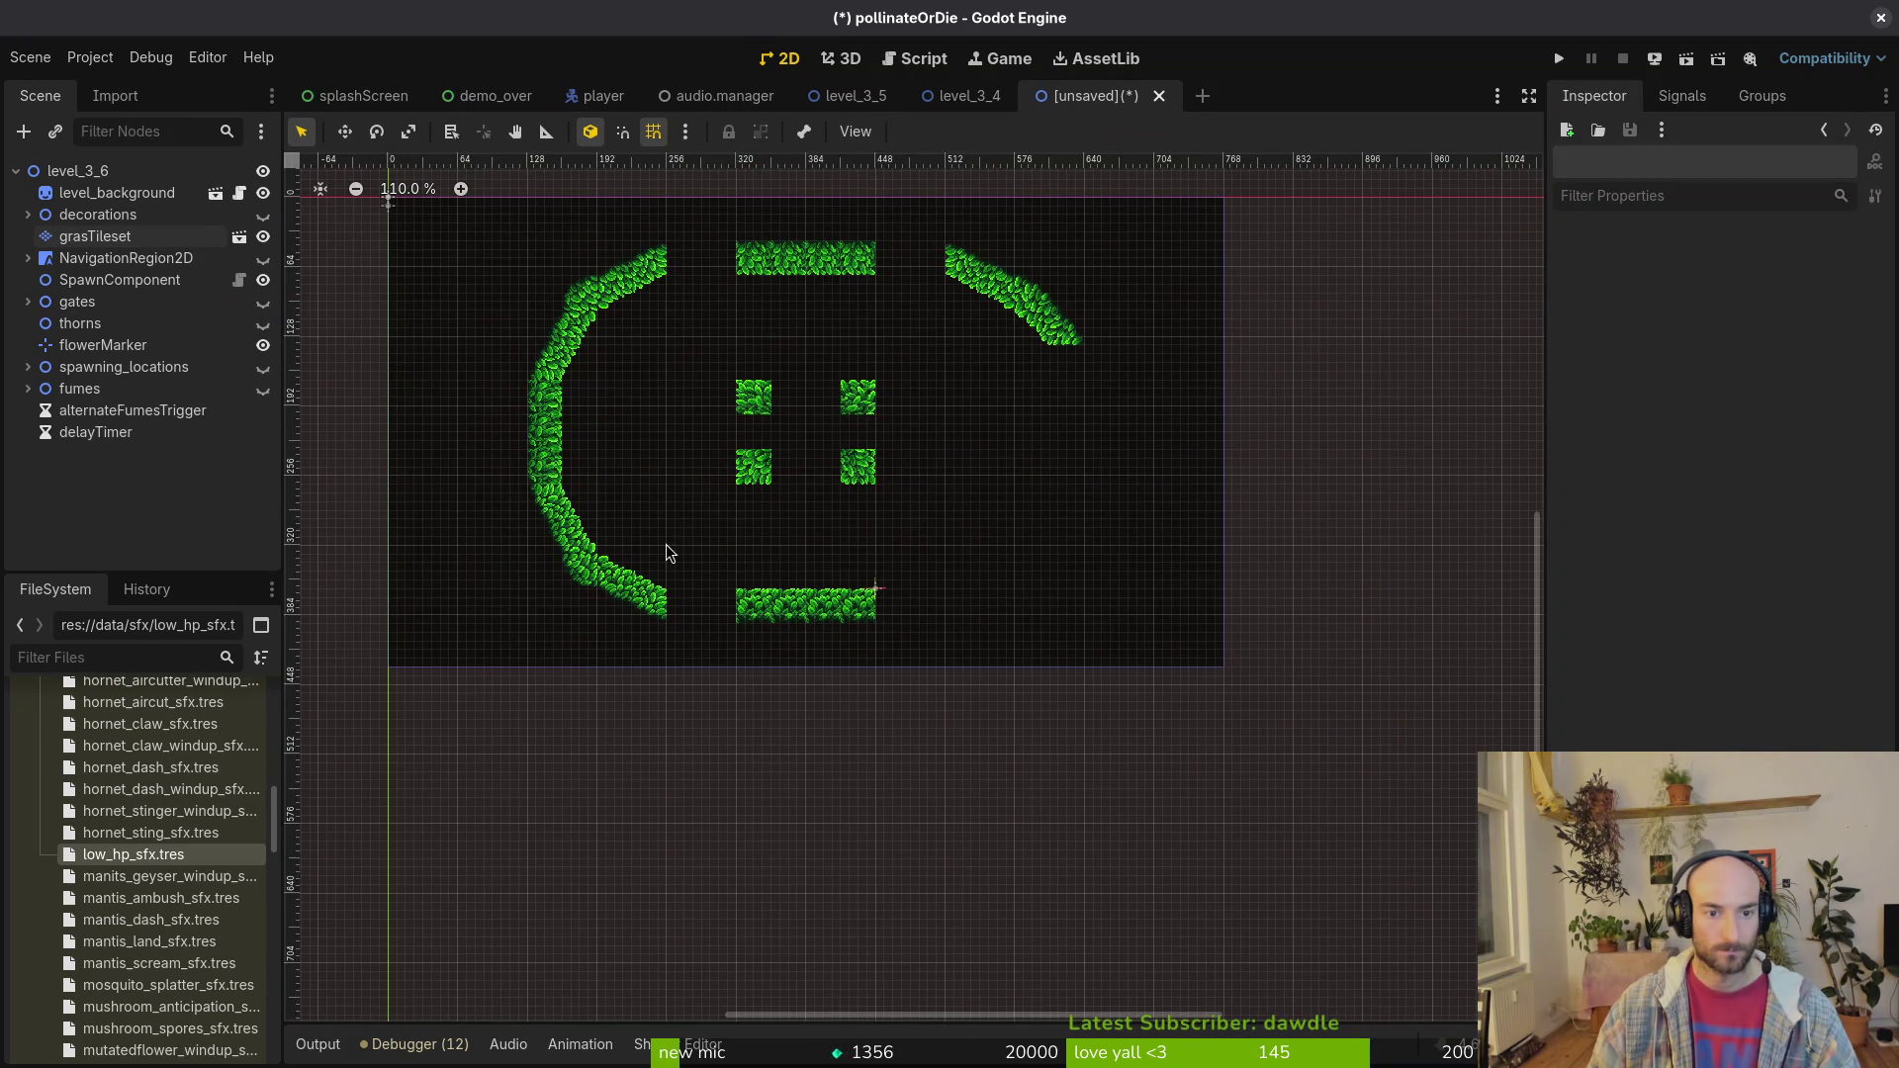
scroll(644, 511, "down", 2)
scroll(626, 492, "up", 2)
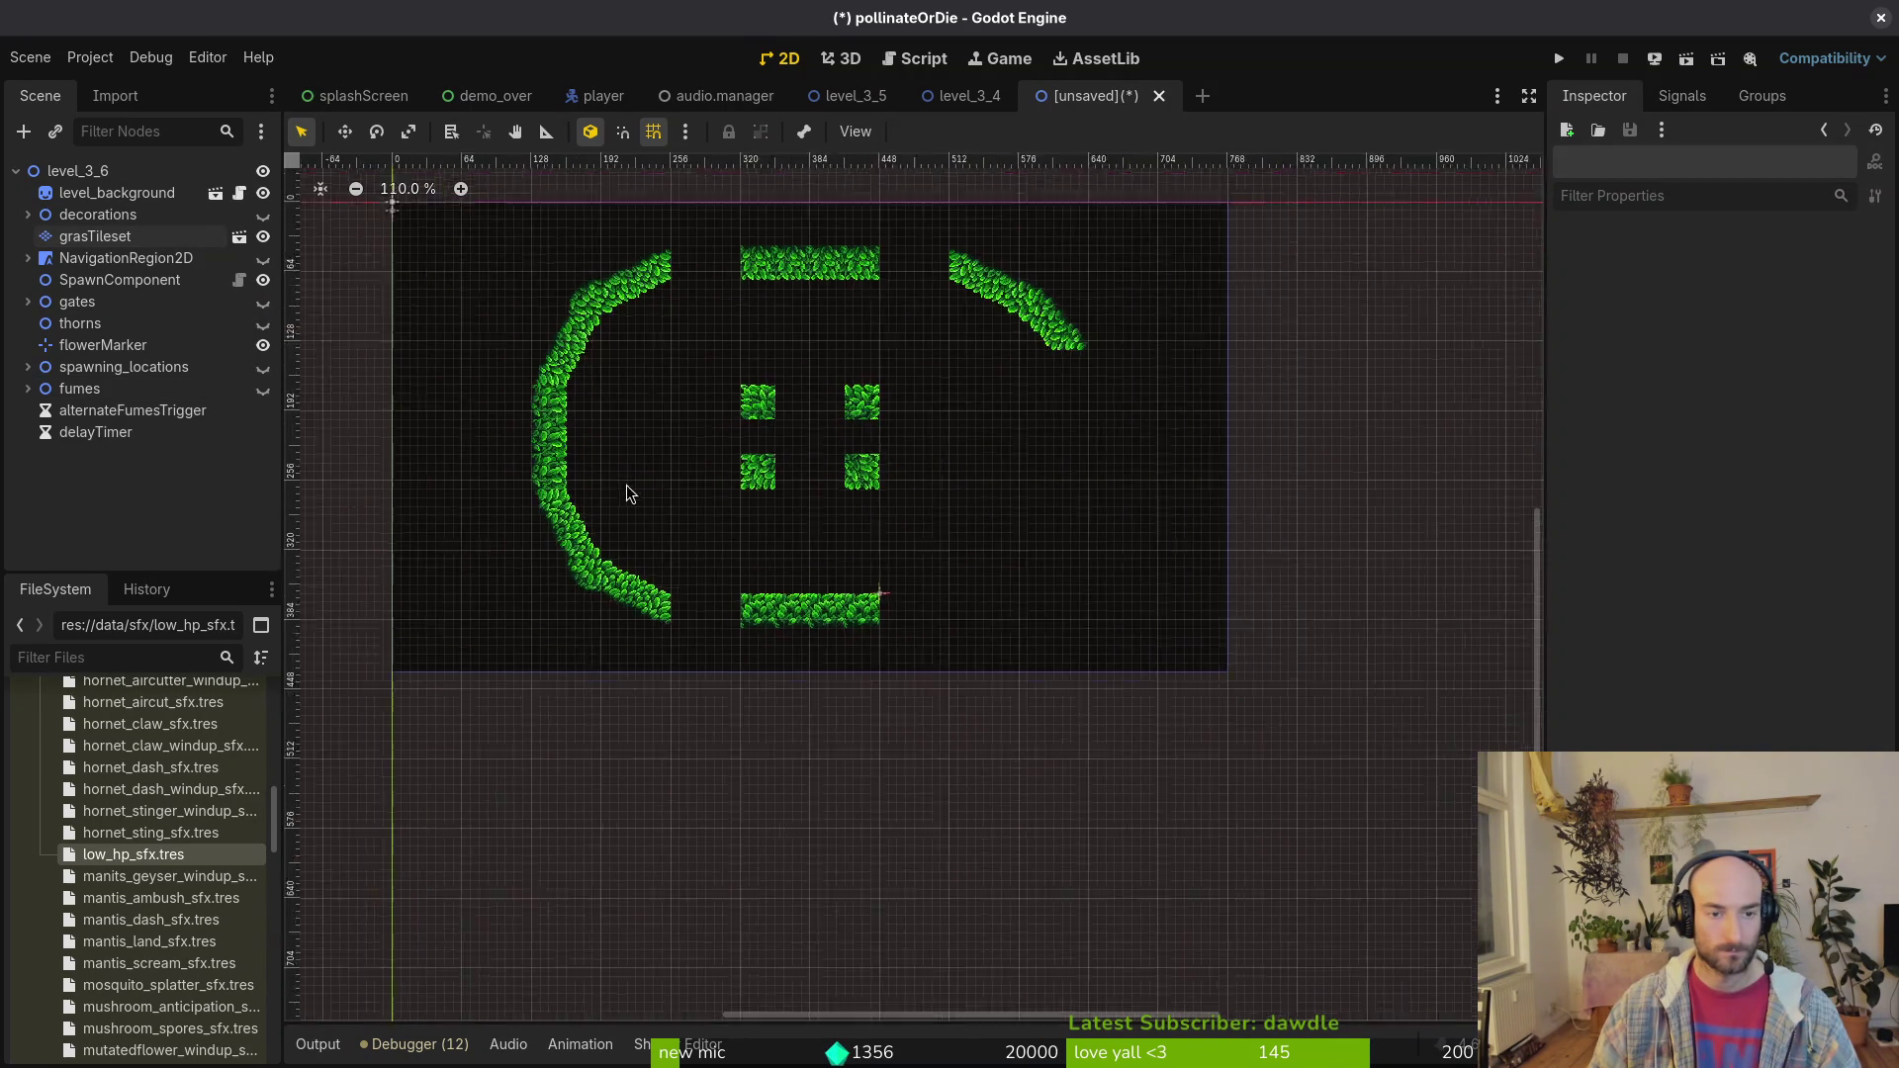
scroll(633, 490, "up", 1)
Step: Cut the left grass curve tiles and paste them back in place on the left
left_click(104, 237)
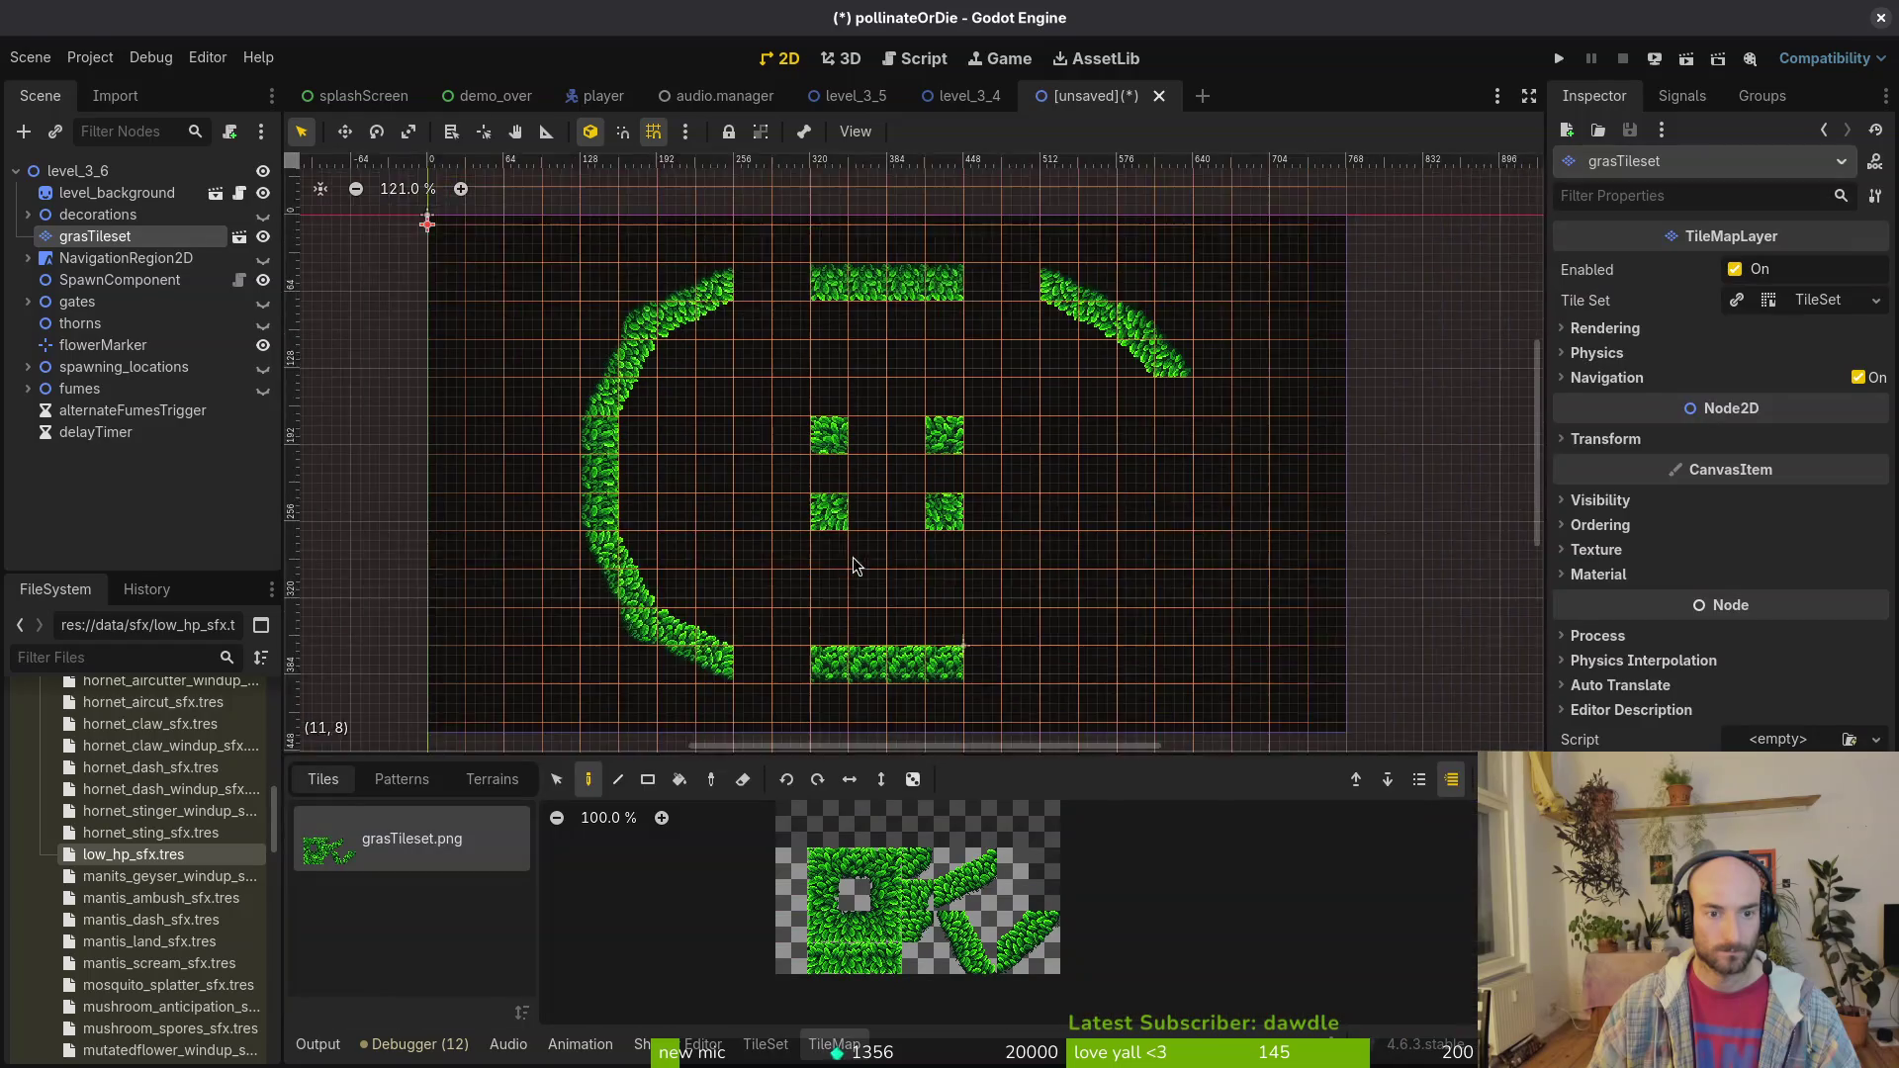
left_click_drag(616, 407, 517, 342)
left_click(559, 780)
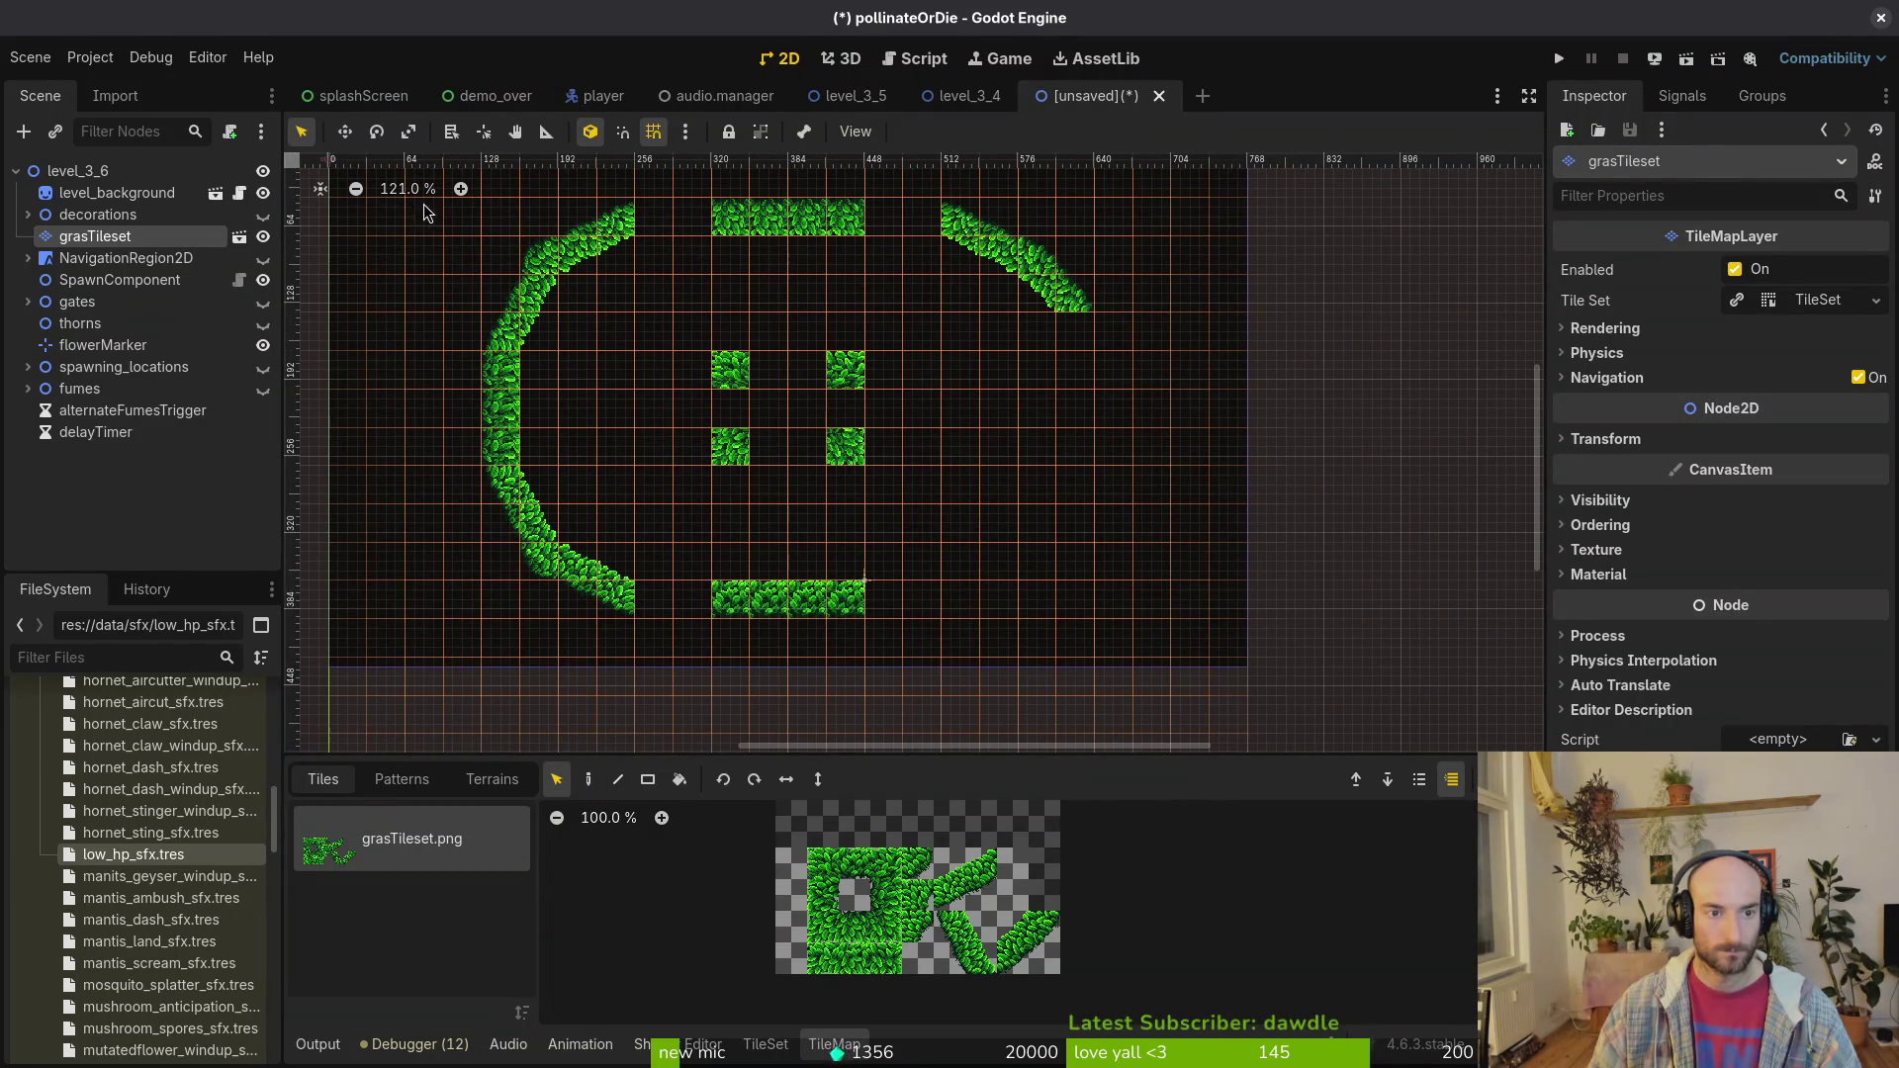
scroll(607, 466, "down", 2)
left_click_drag(473, 215, 695, 630)
key("Delete")
key("ctrl+v")
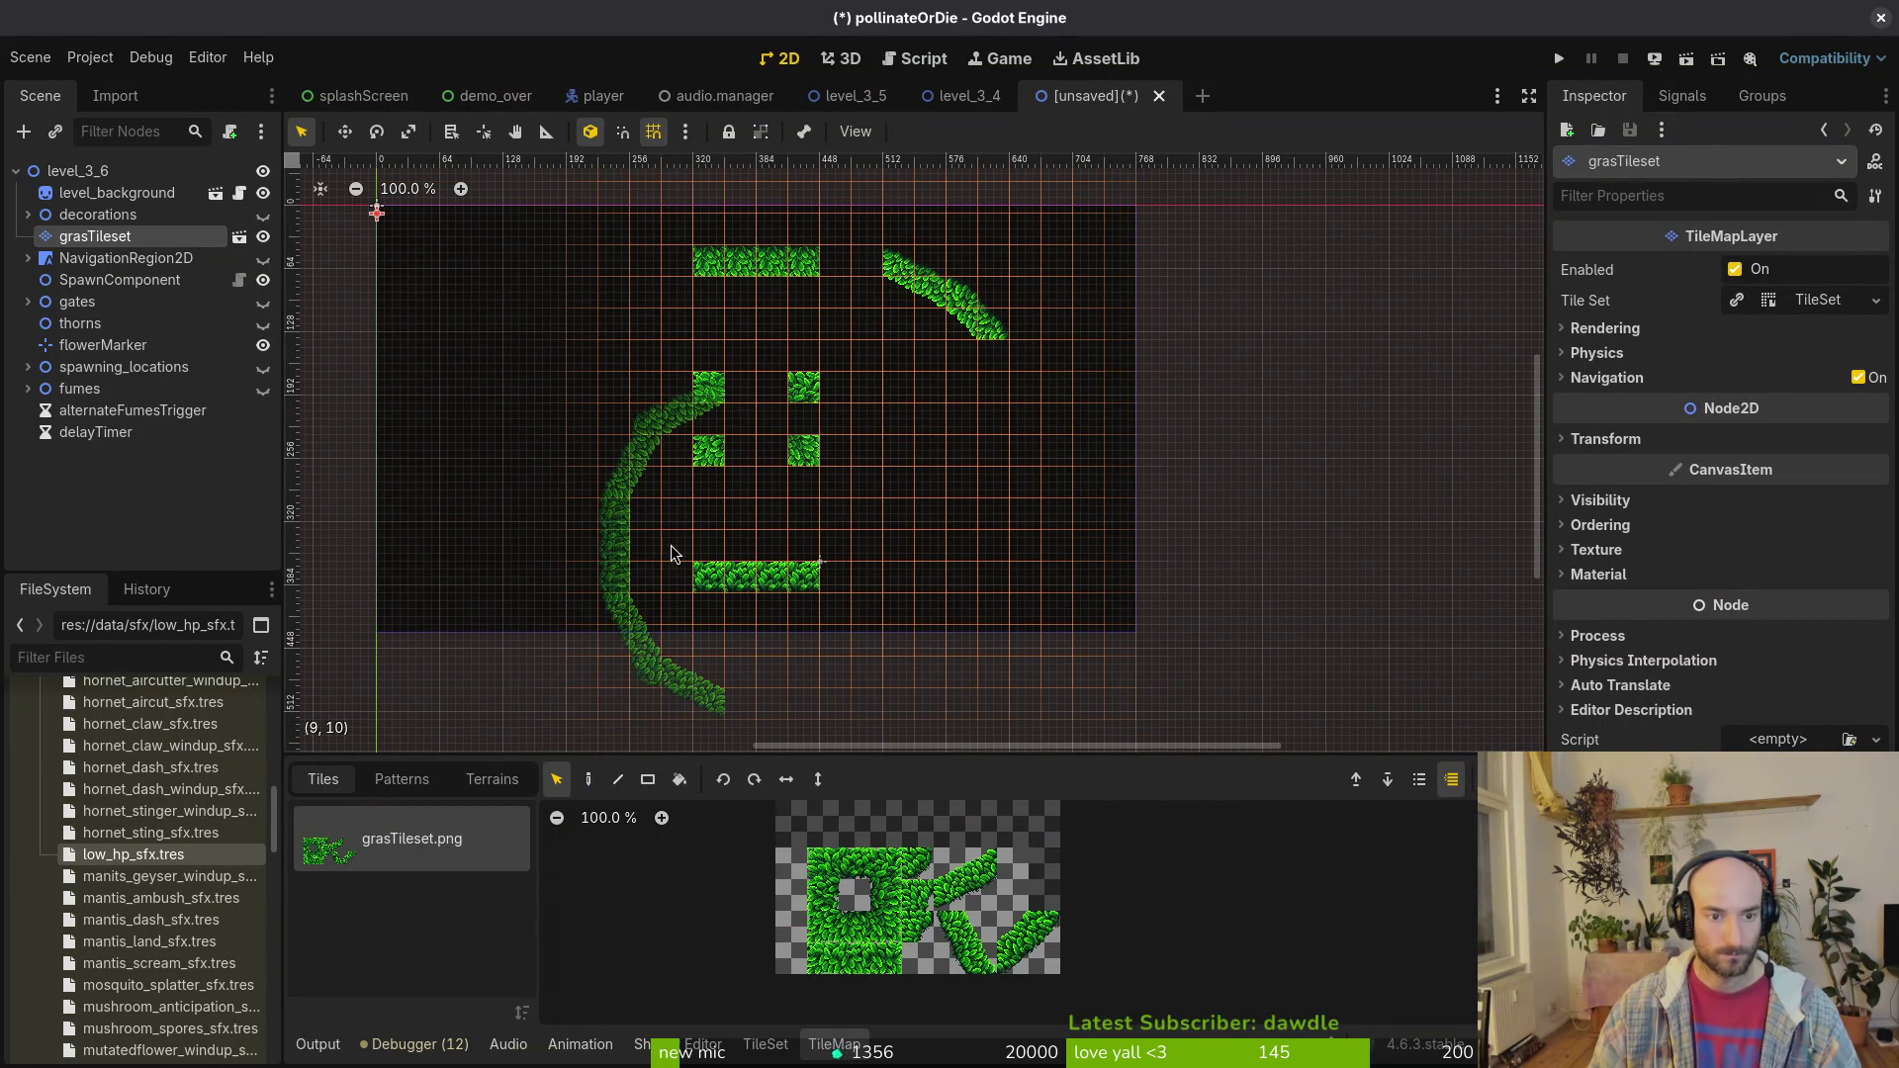
left_click(574, 428)
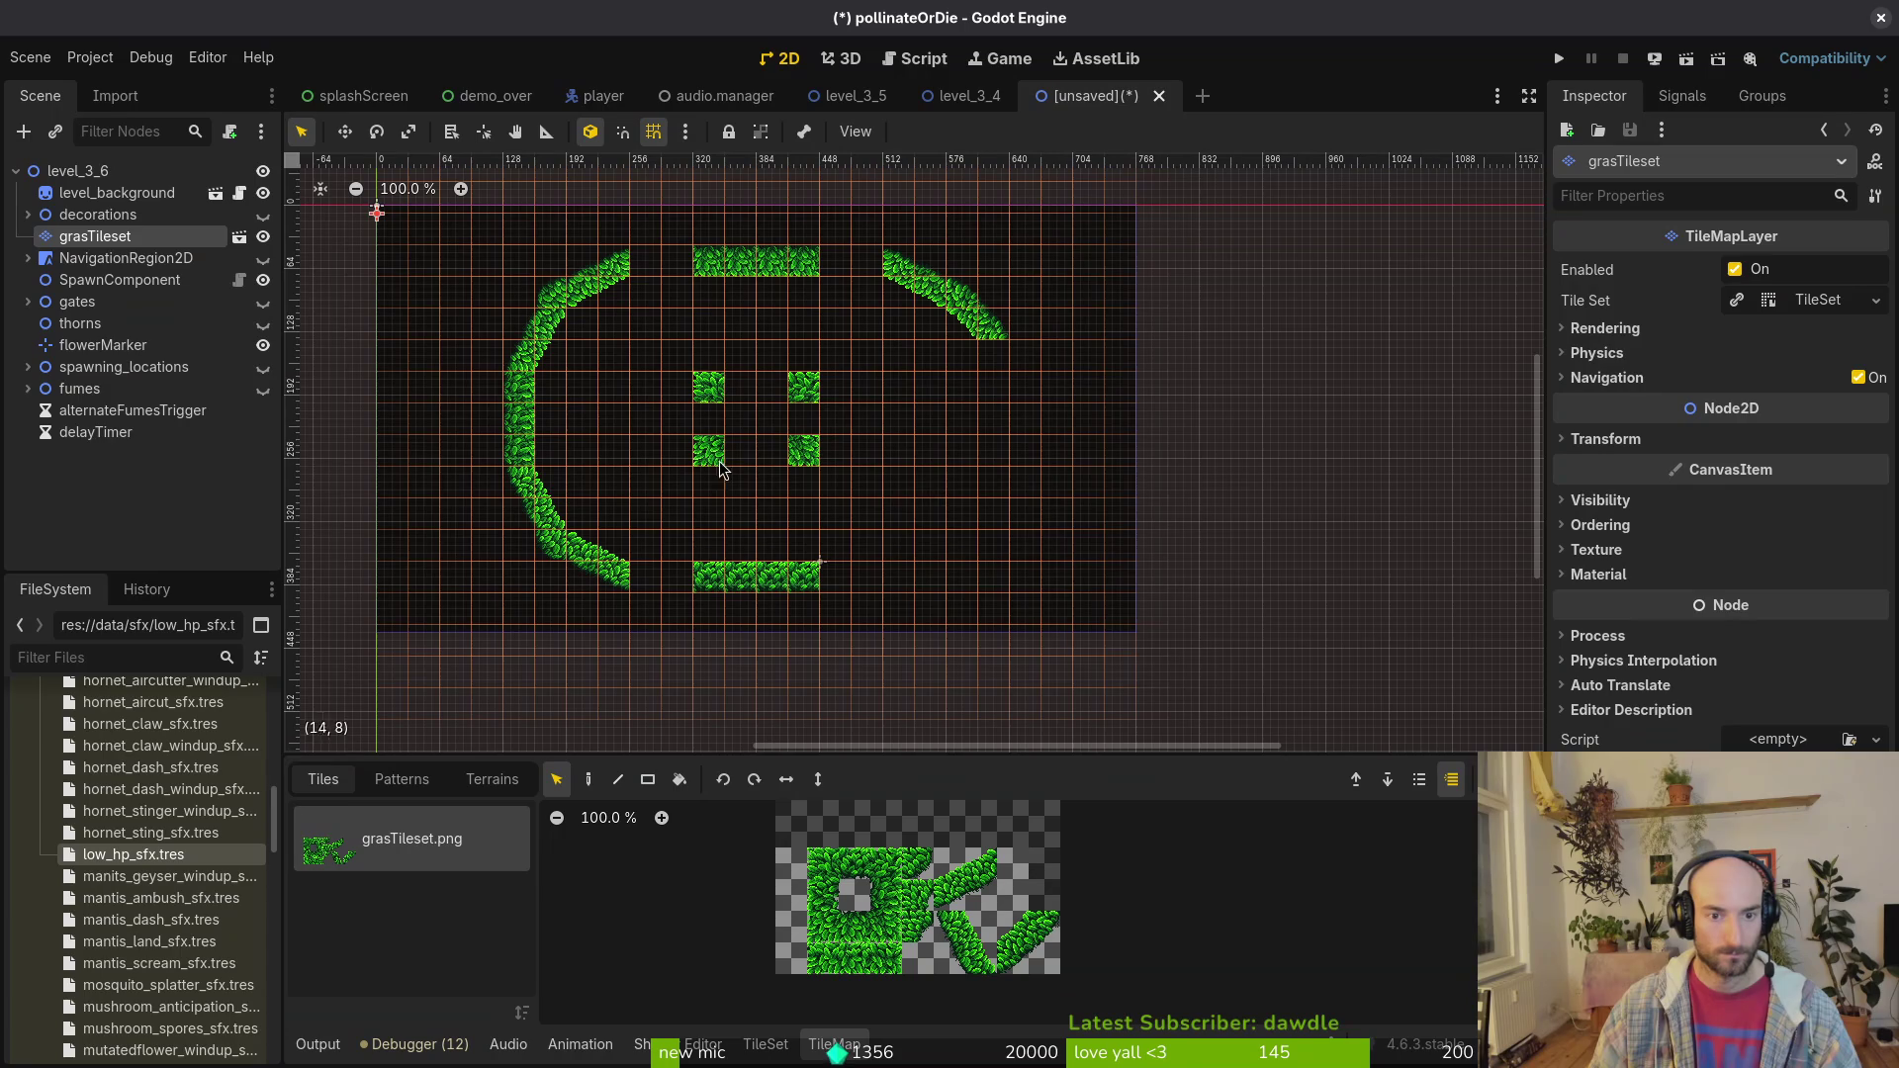
Step: Copy the left curve and try a mirrored paste, then cancel it and clear the selection
left_click_drag(465, 286, 645, 609)
key("ctrl+c")
key("ctrl+v")
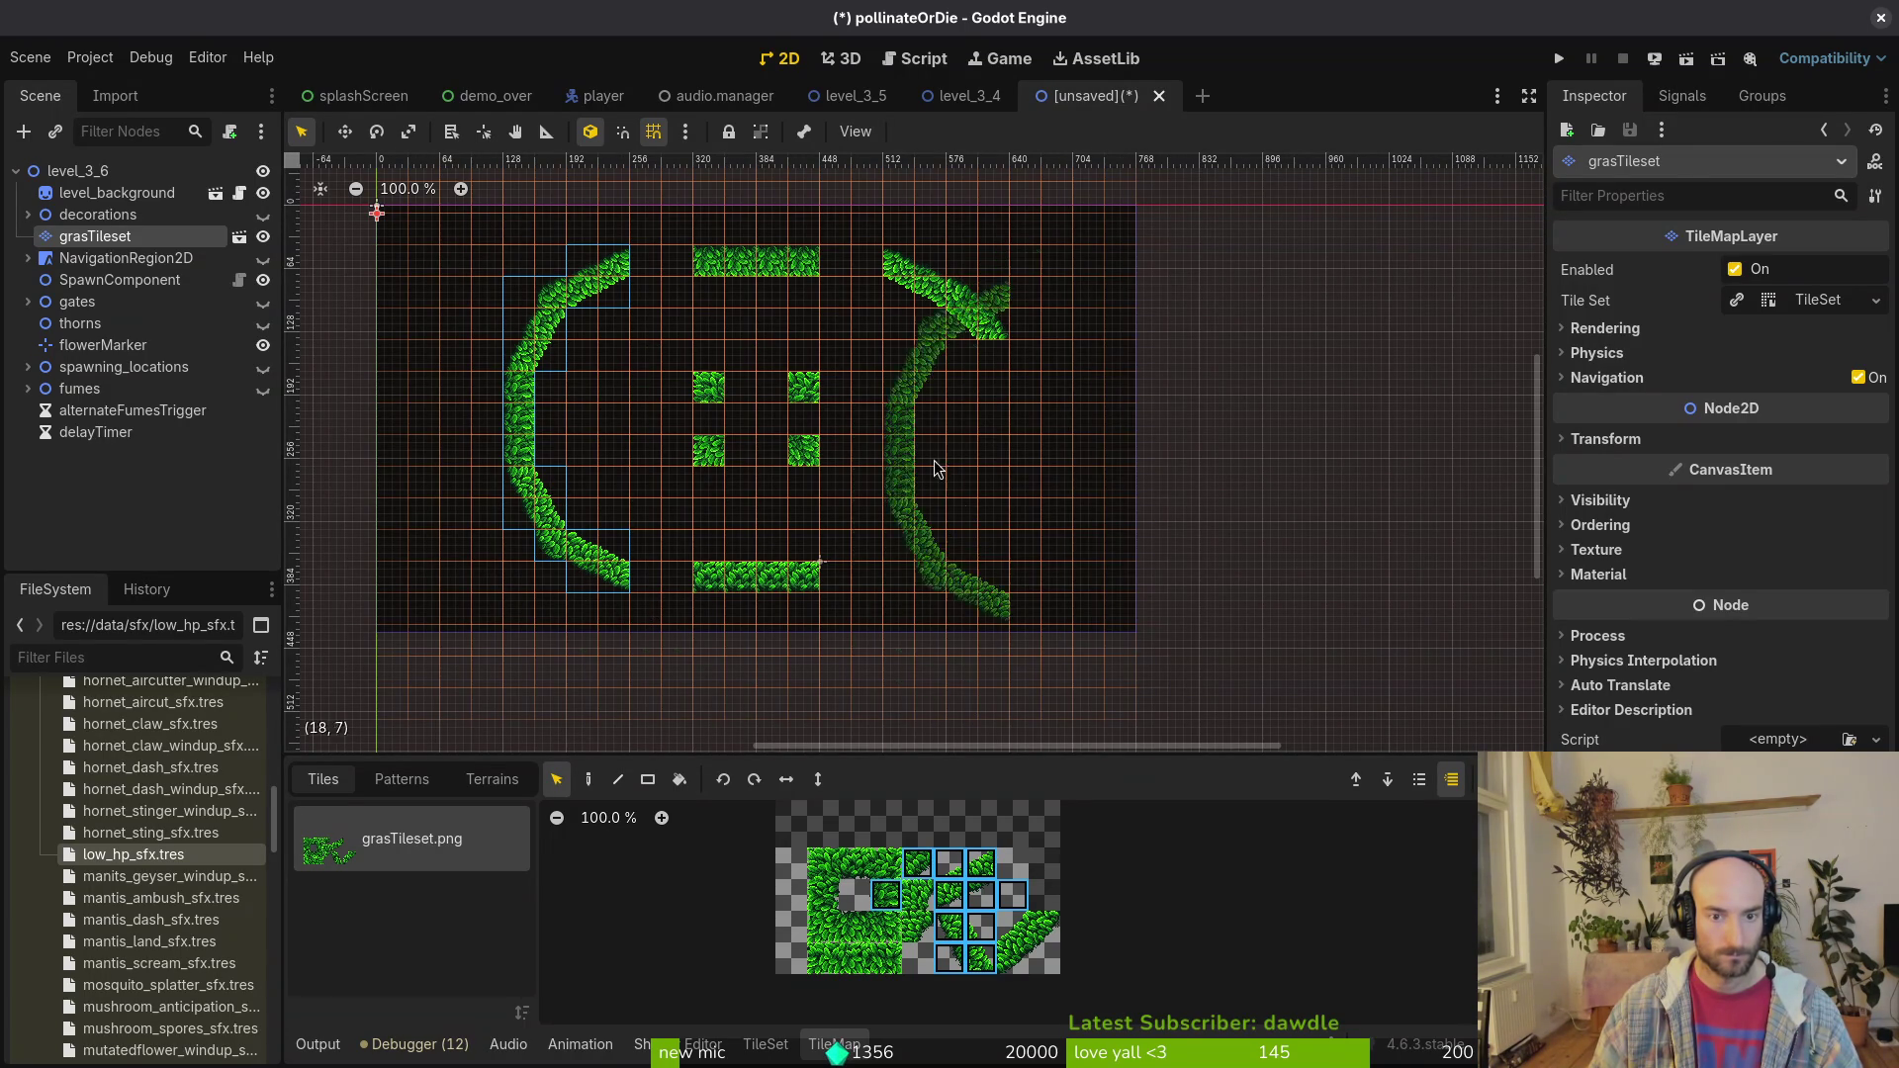
left_click(727, 784)
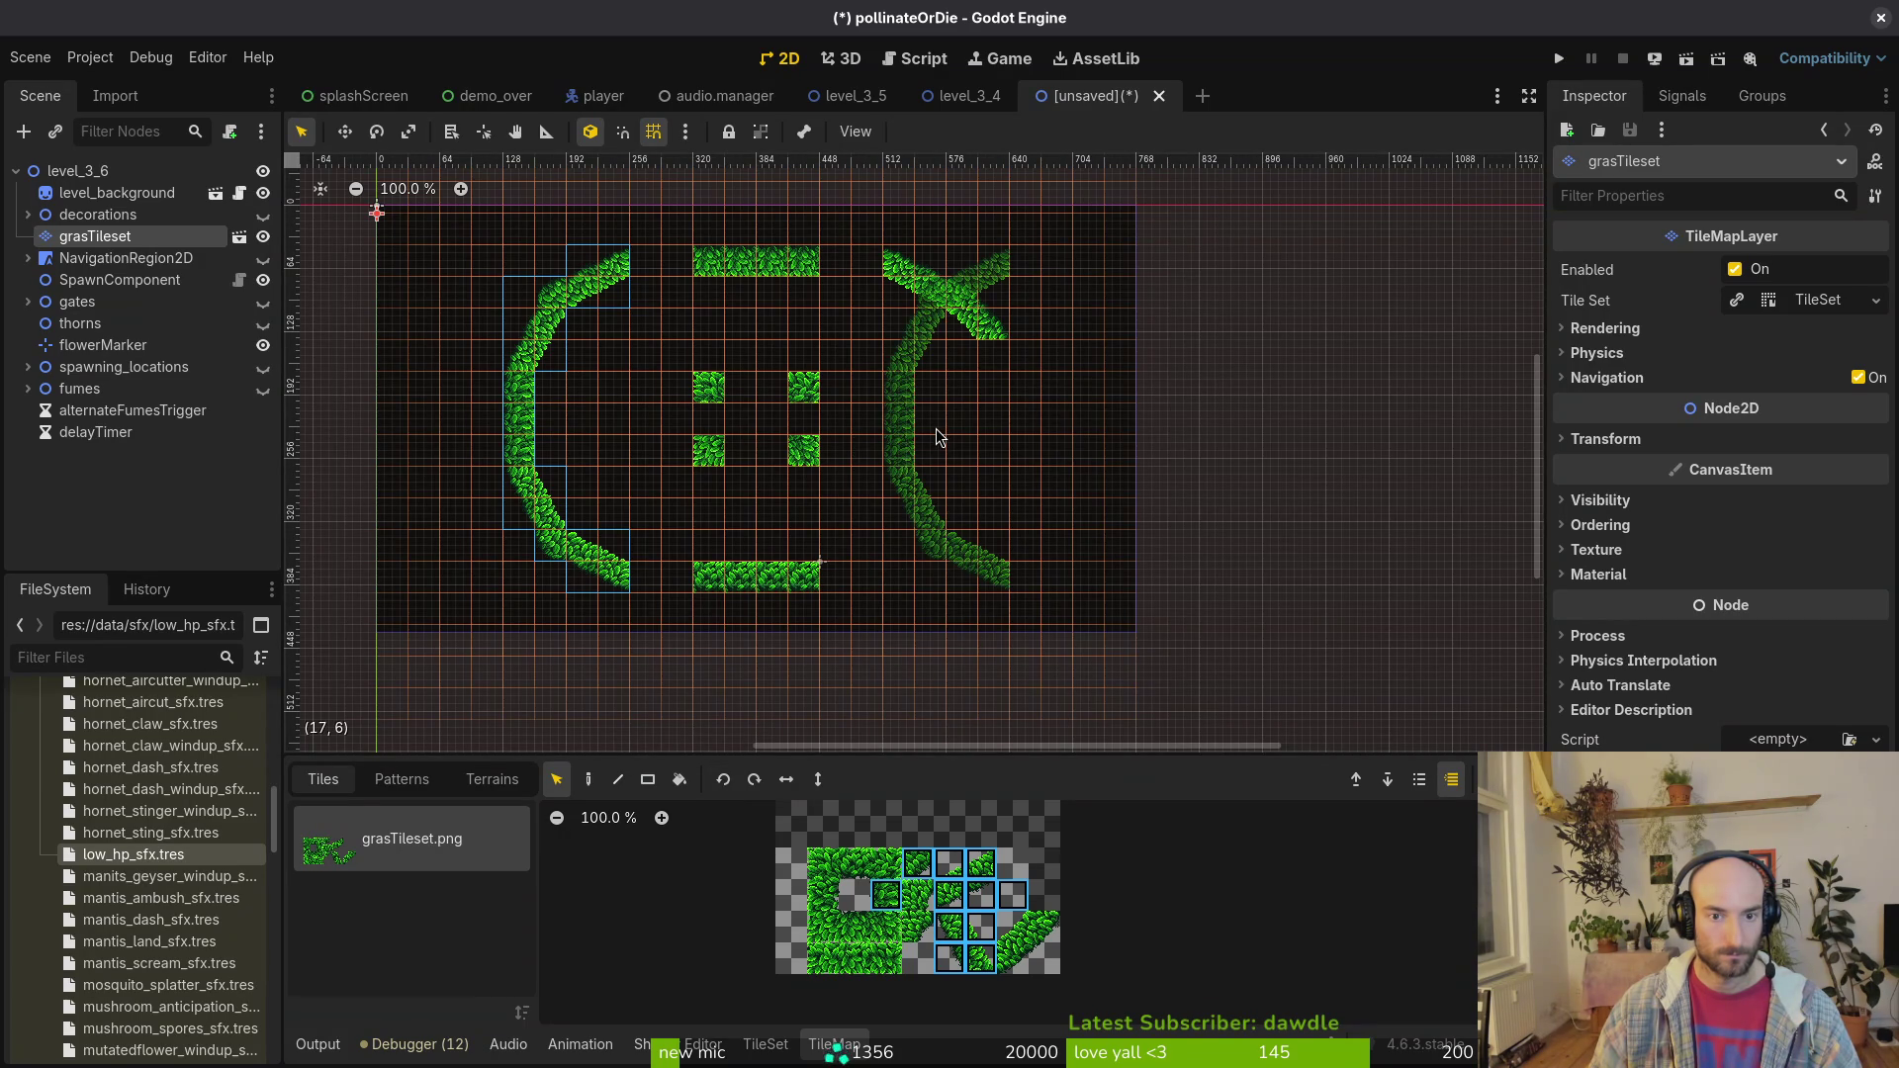
key("c")
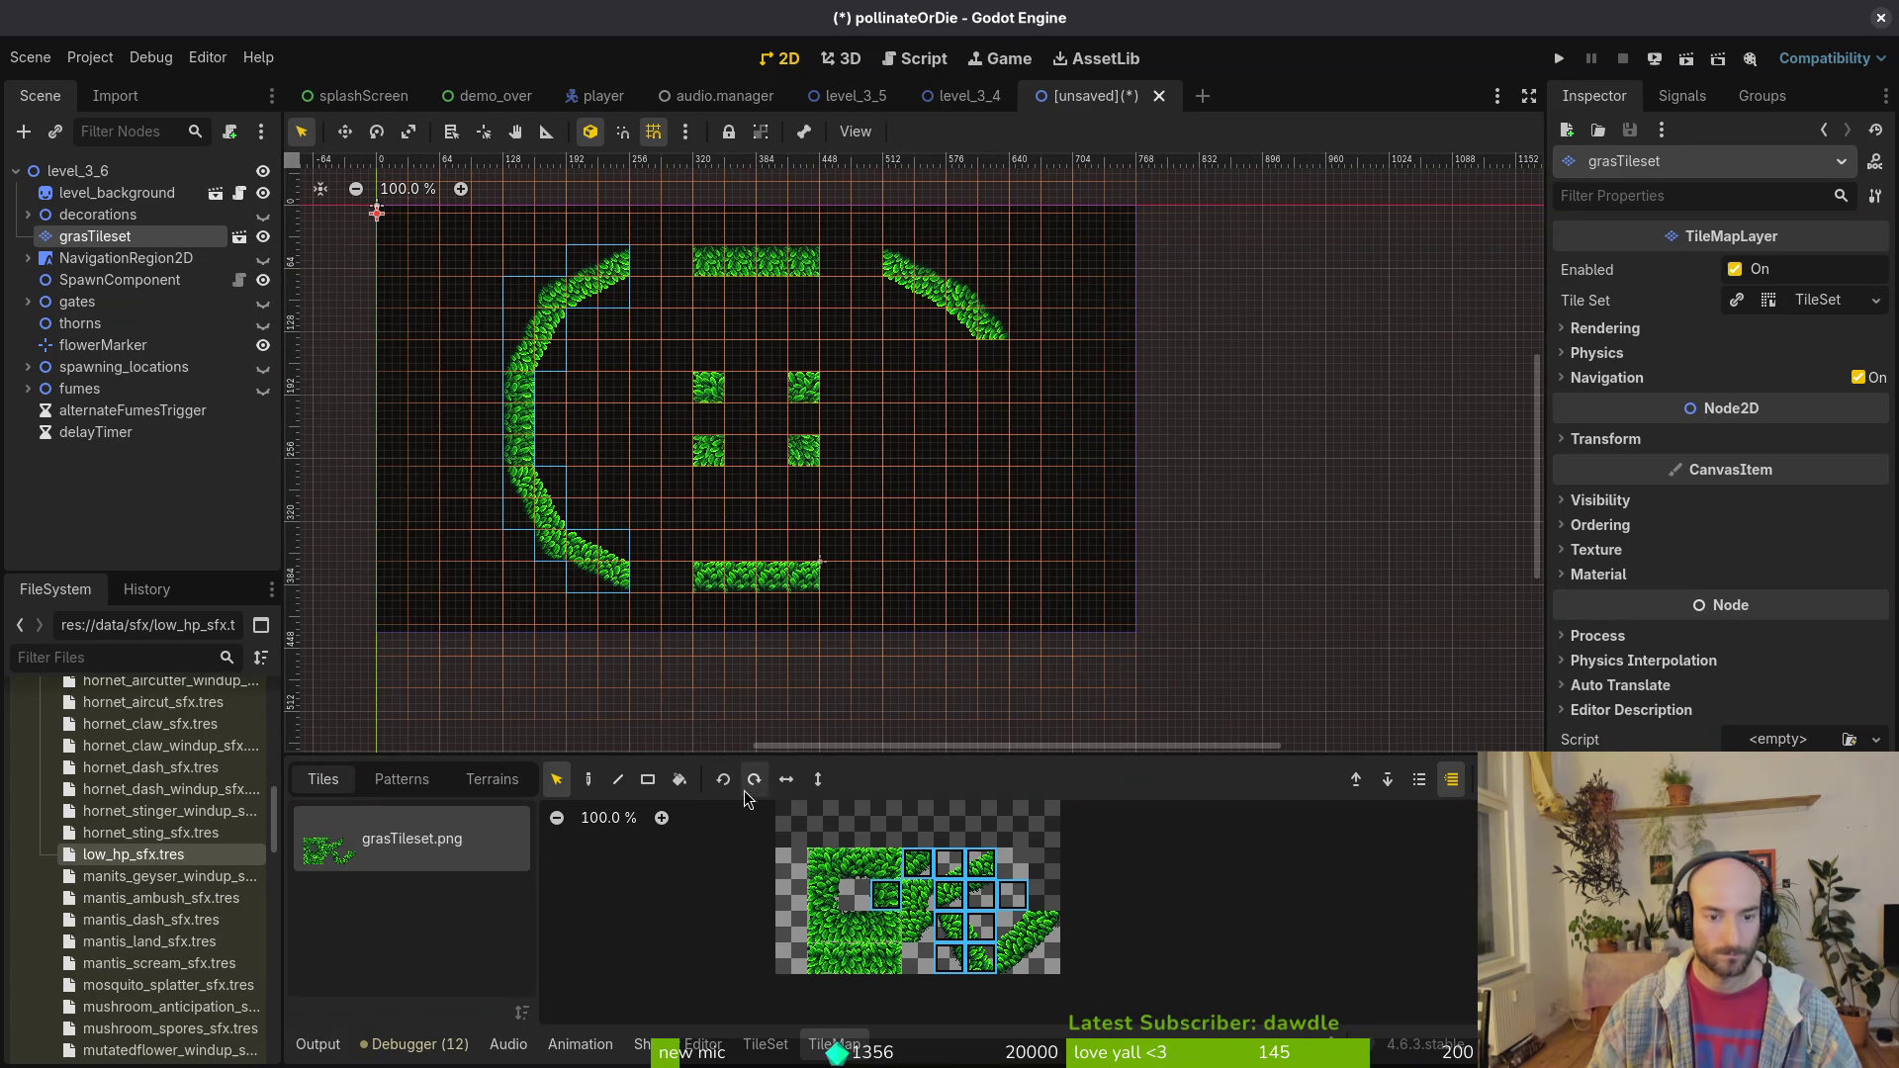
key("Escape")
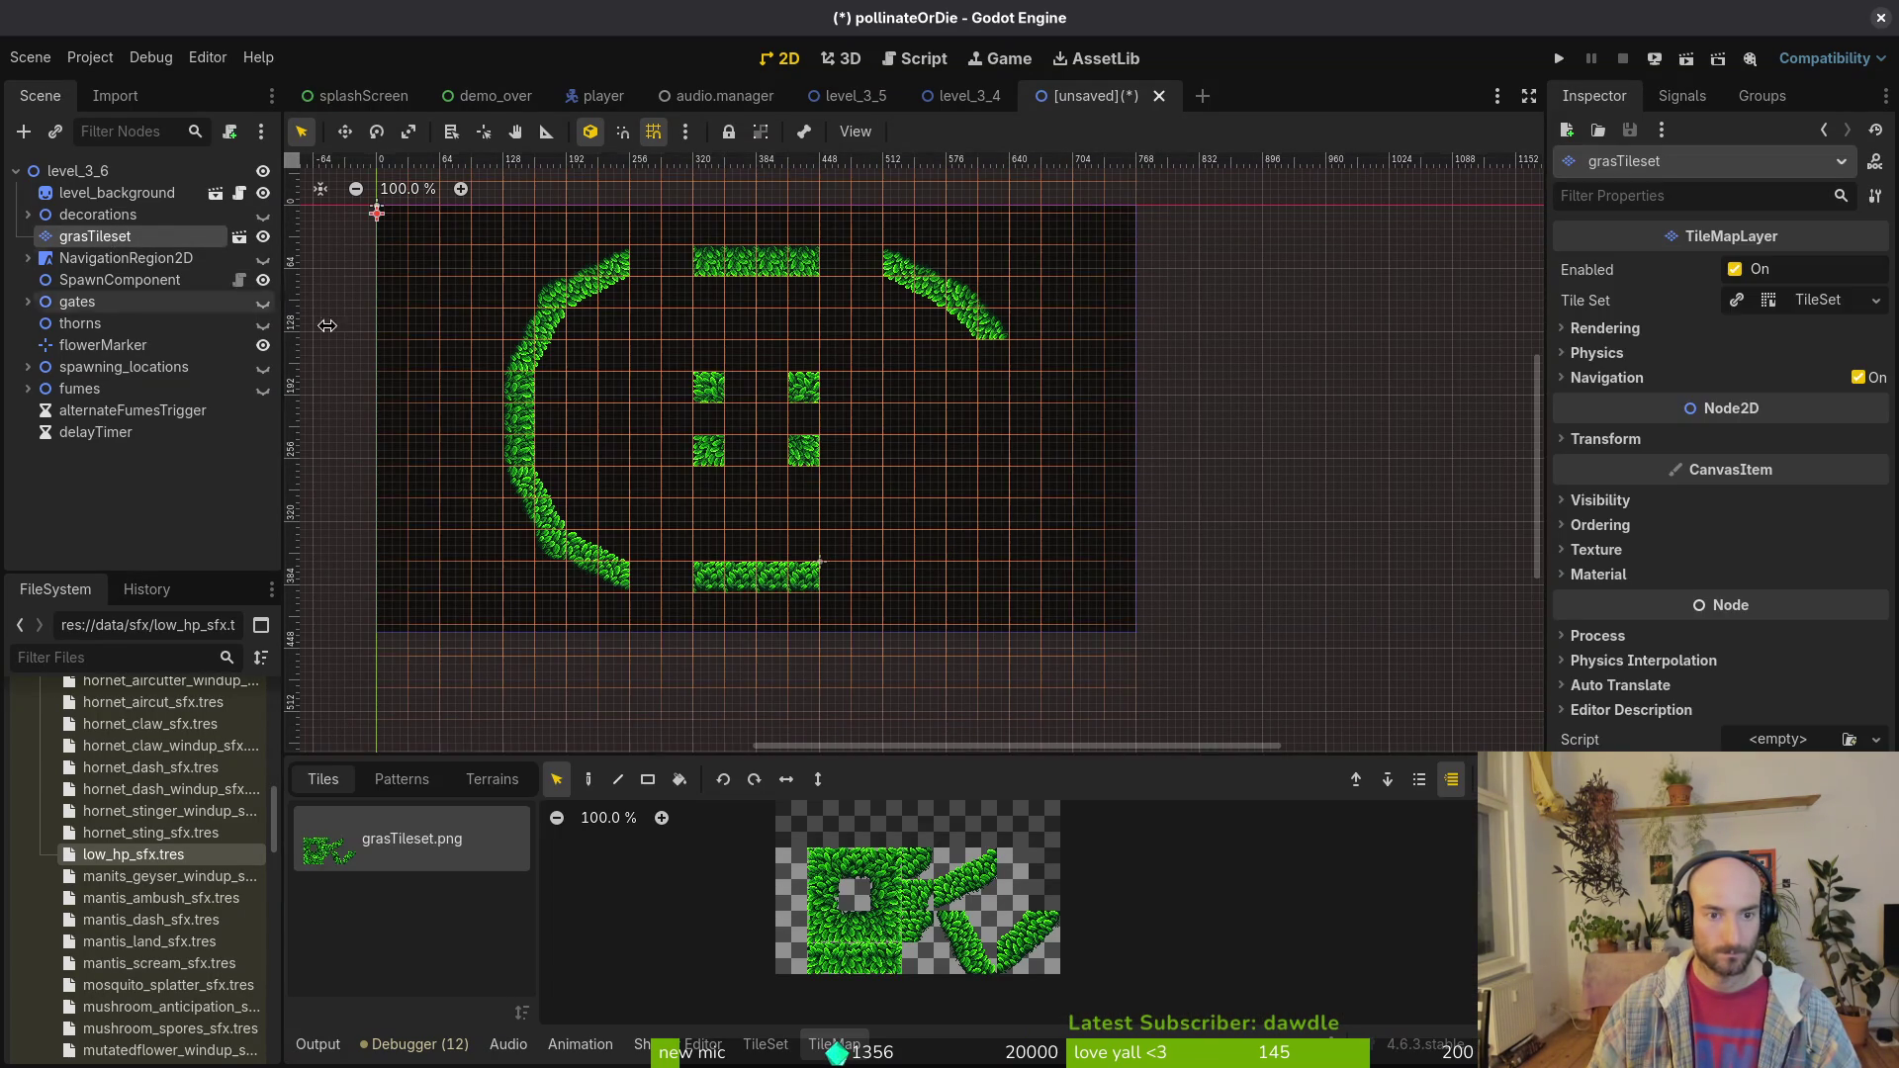
Step: Stamp 2x2 curved grass blocks at the bottom right and higher up the right side
left_click_drag(969, 882, 982, 896)
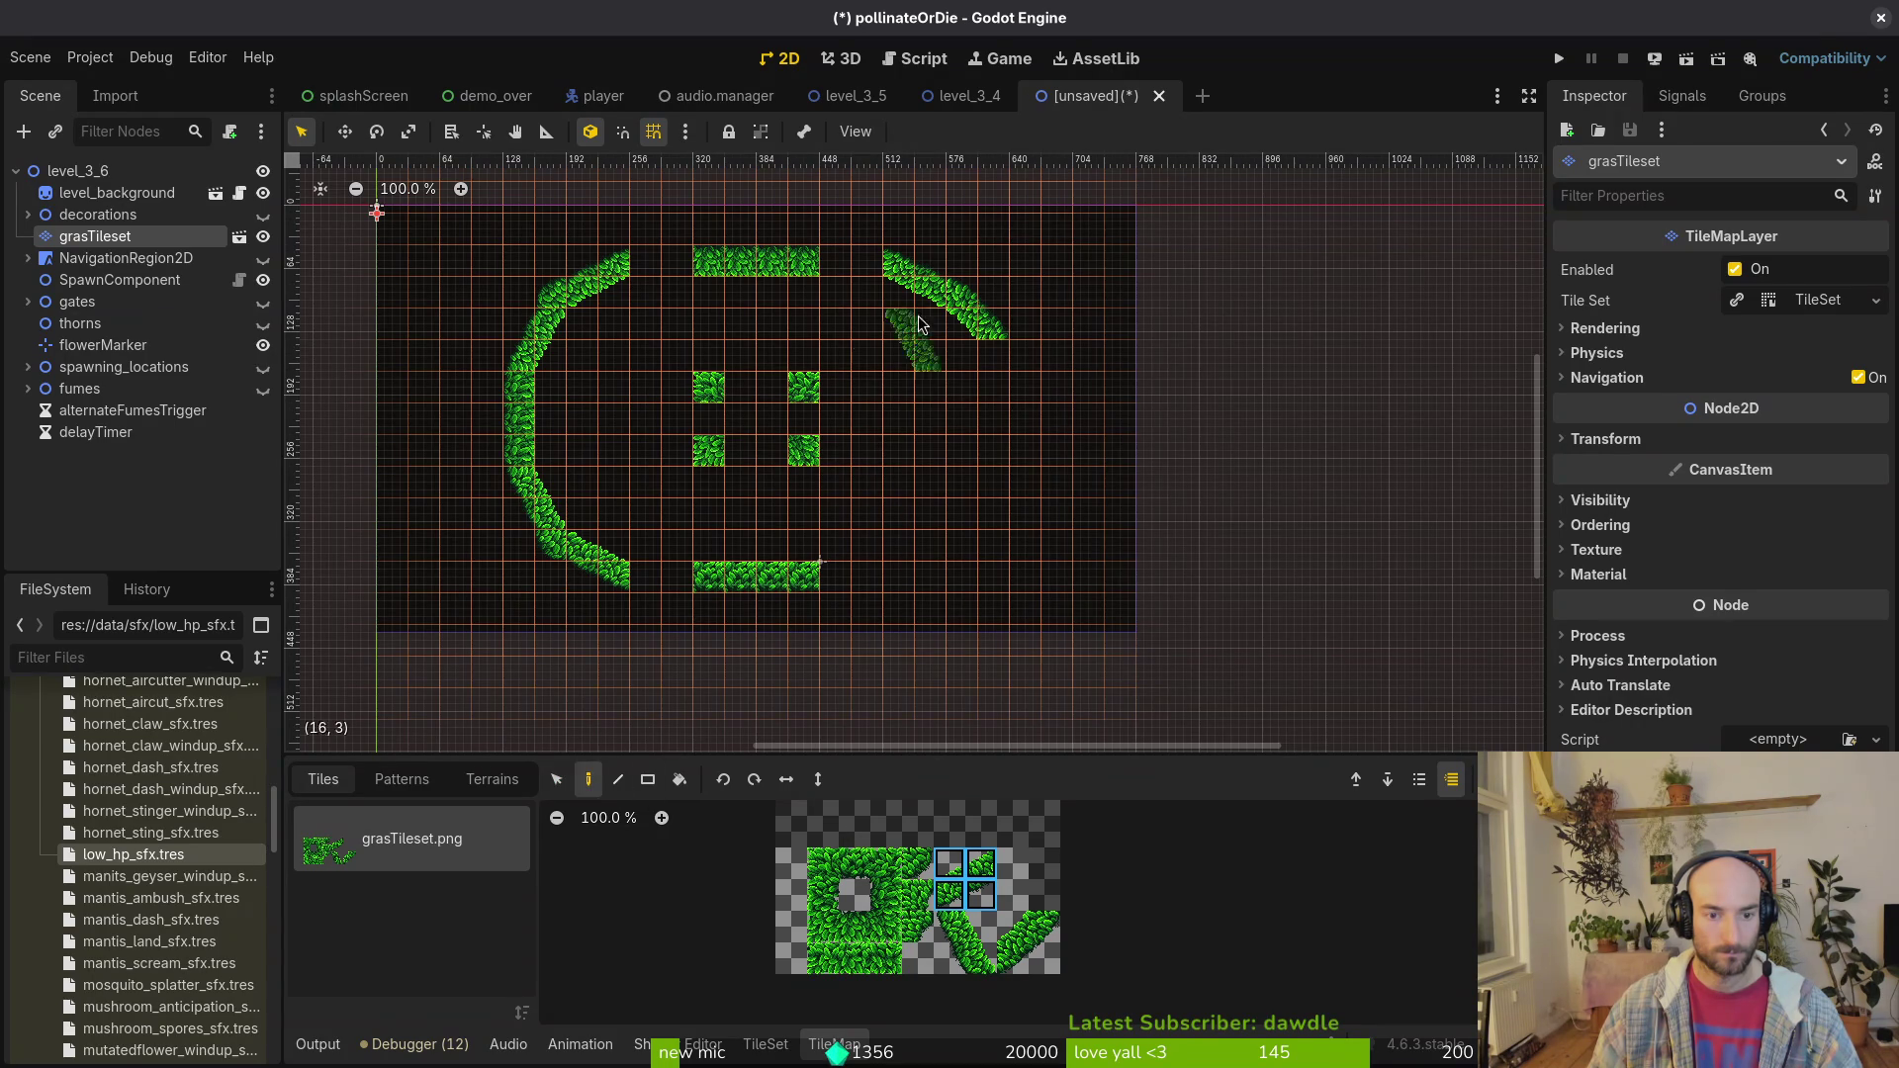
key("d")
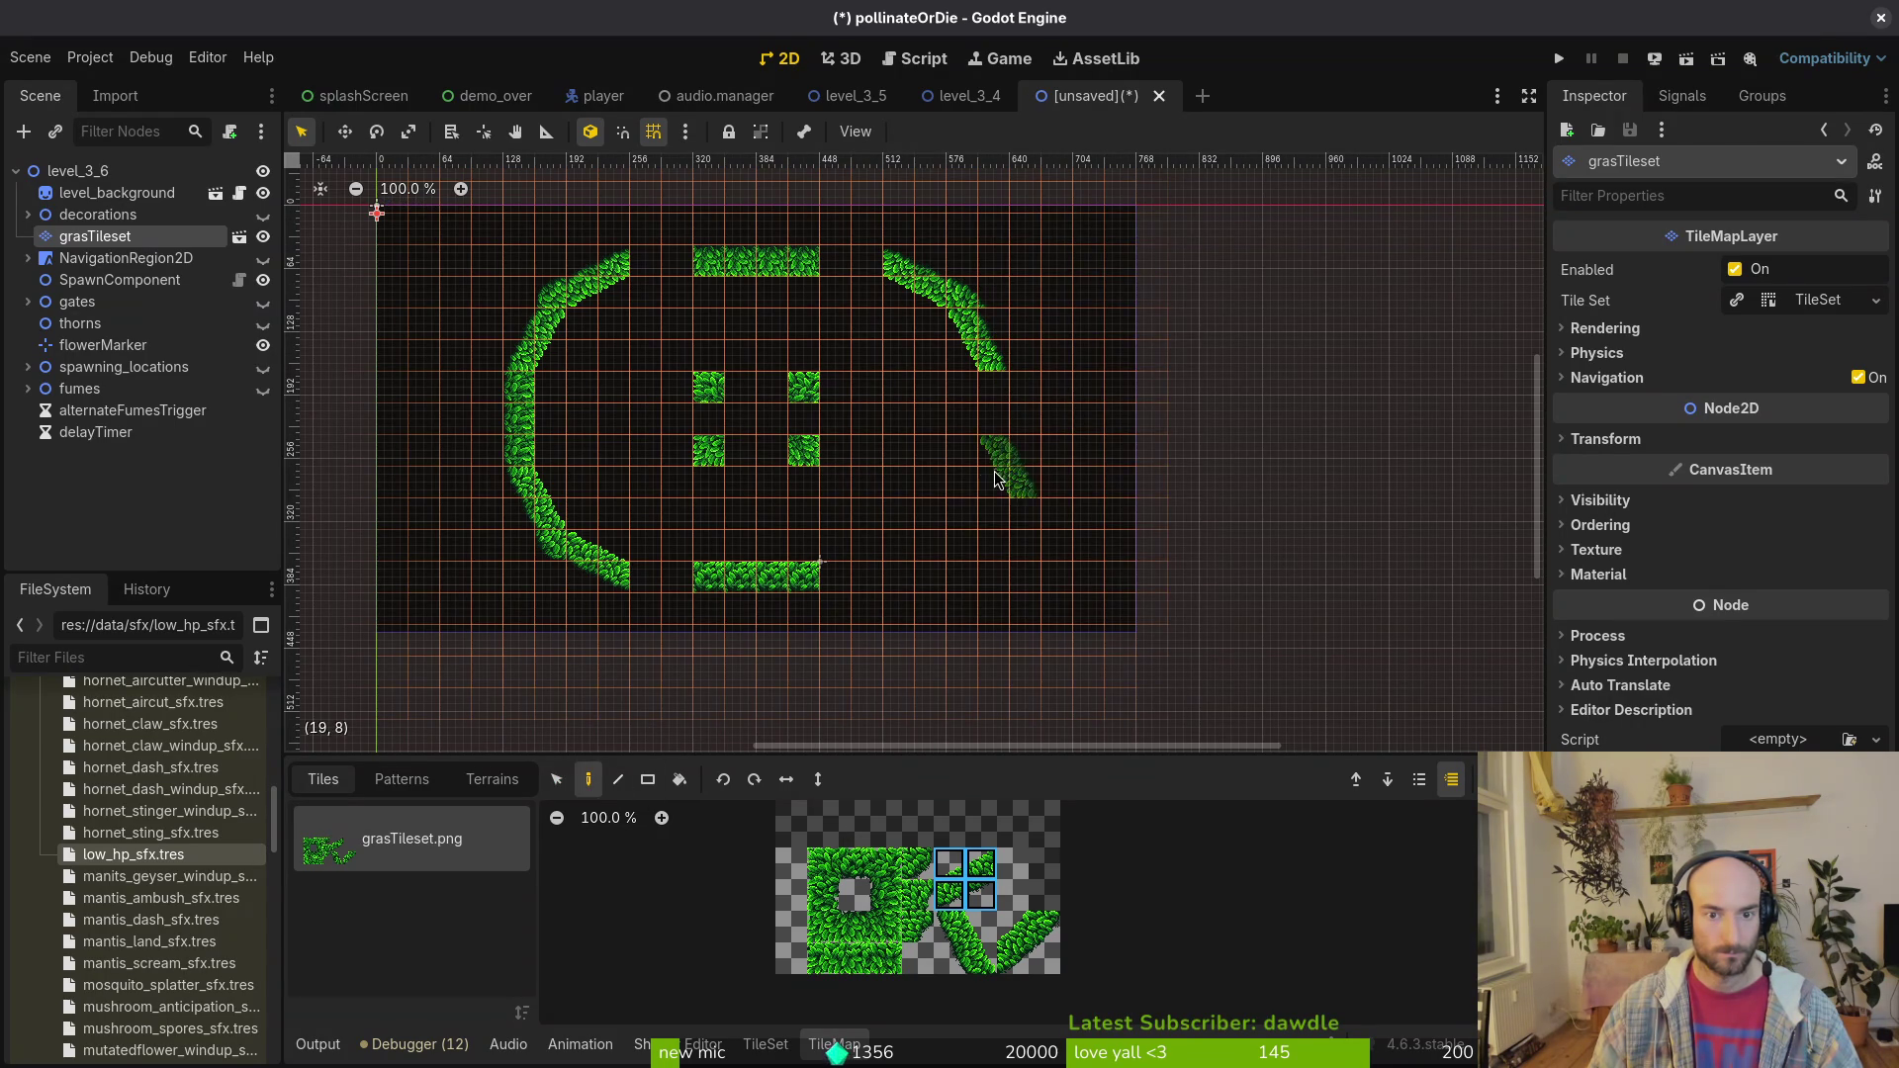
left_click(926, 575)
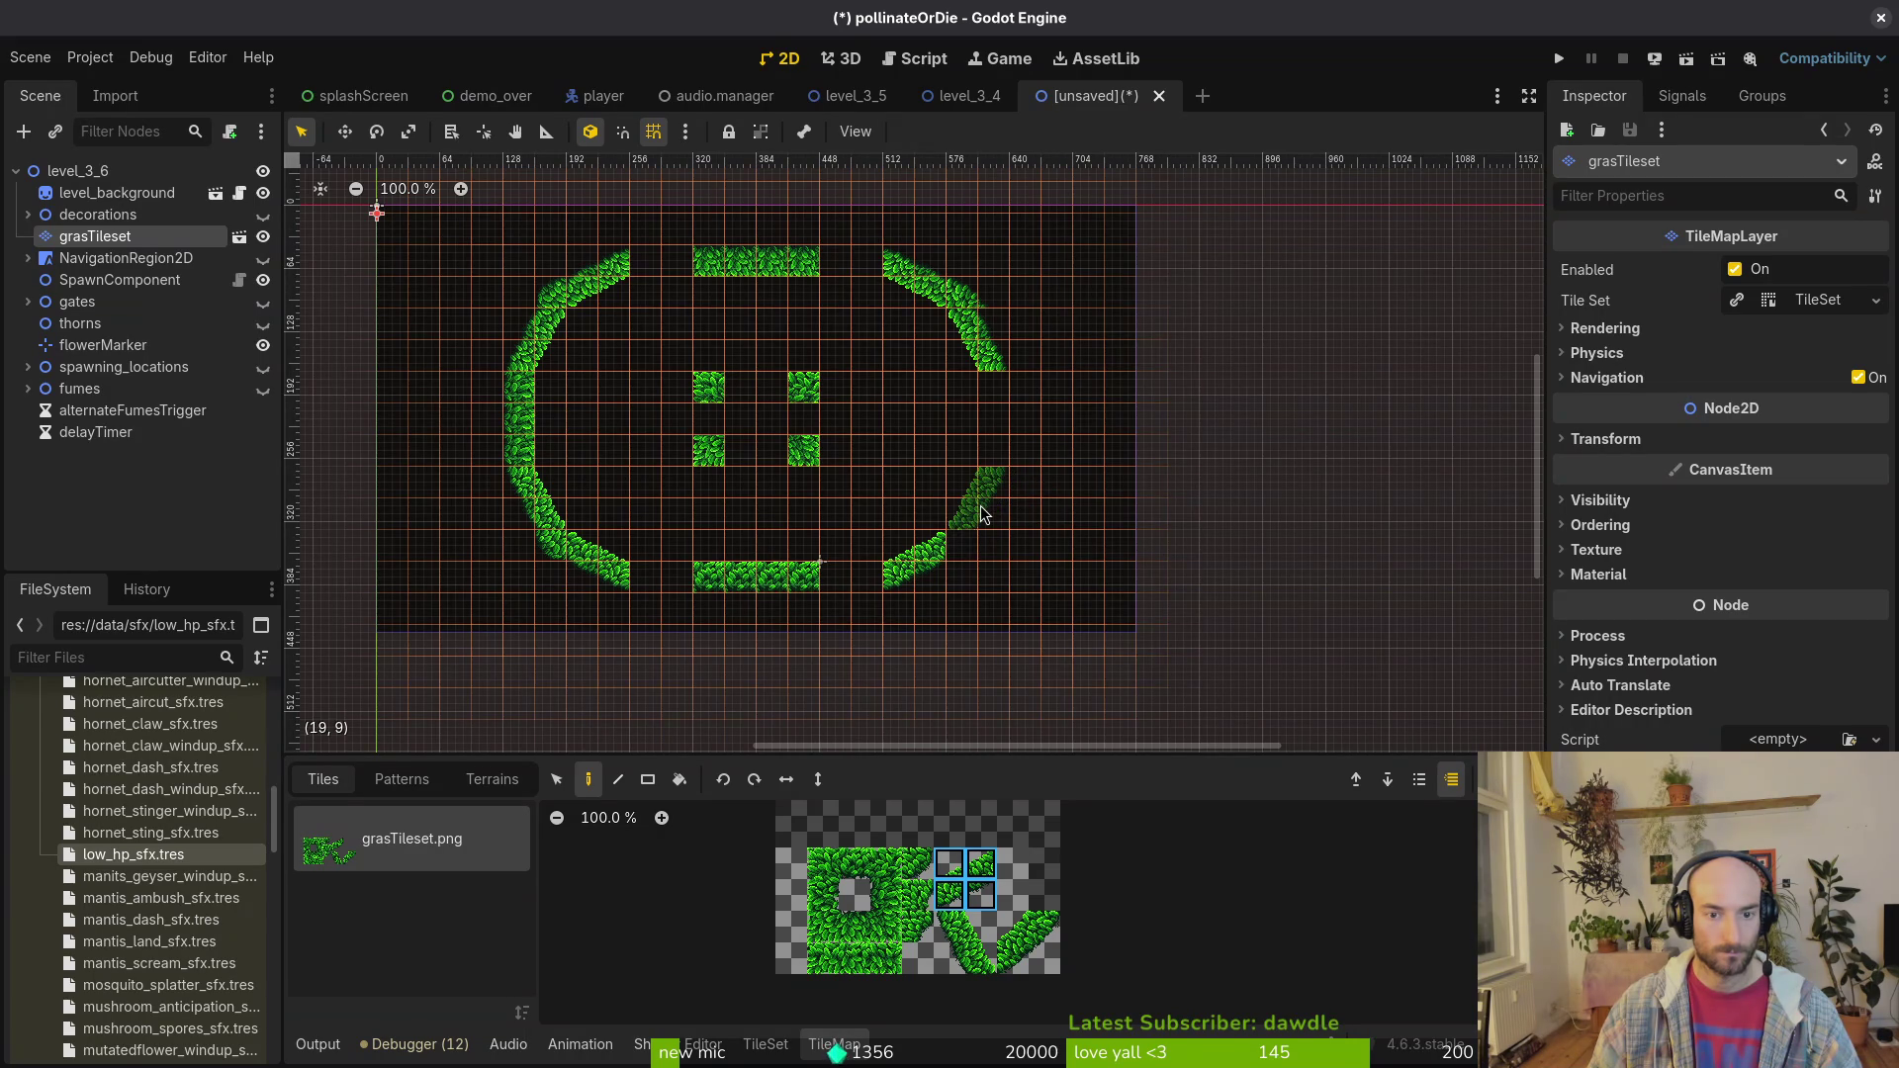
left_click(981, 506)
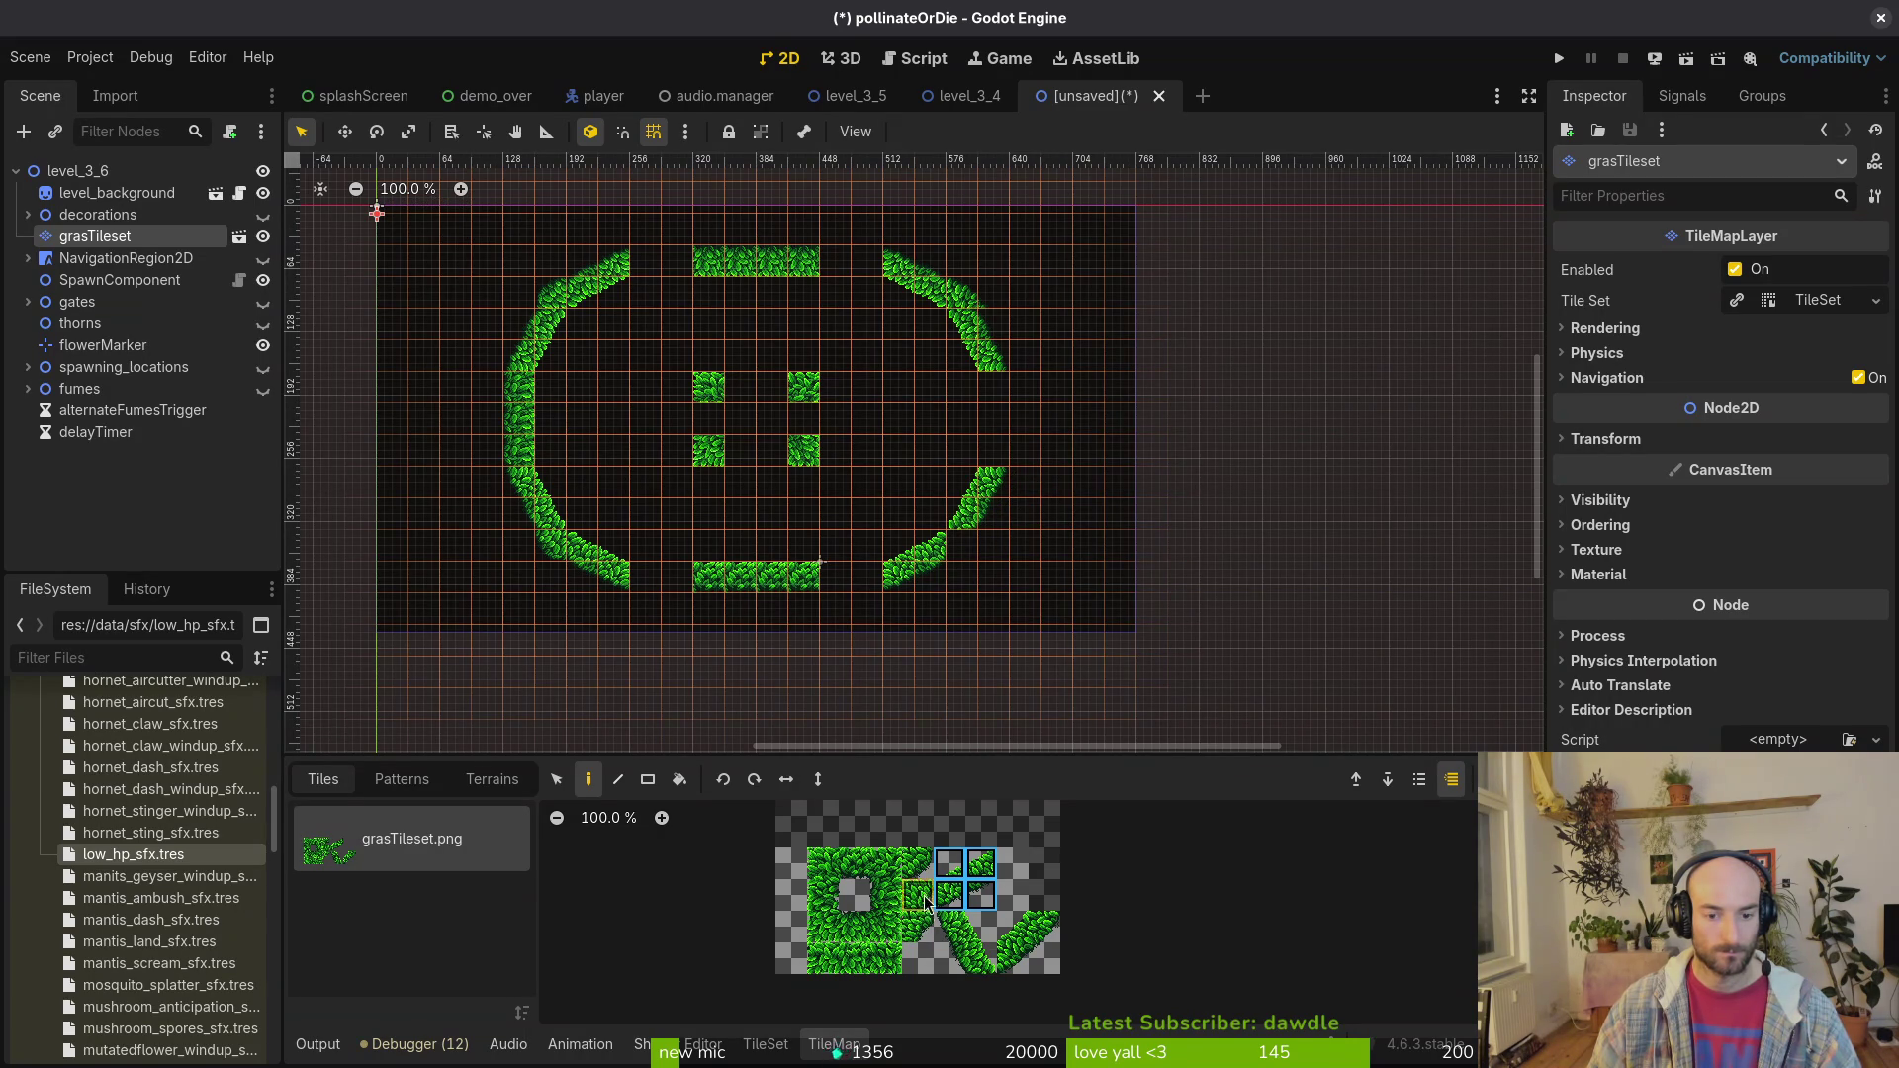
left_click(918, 863)
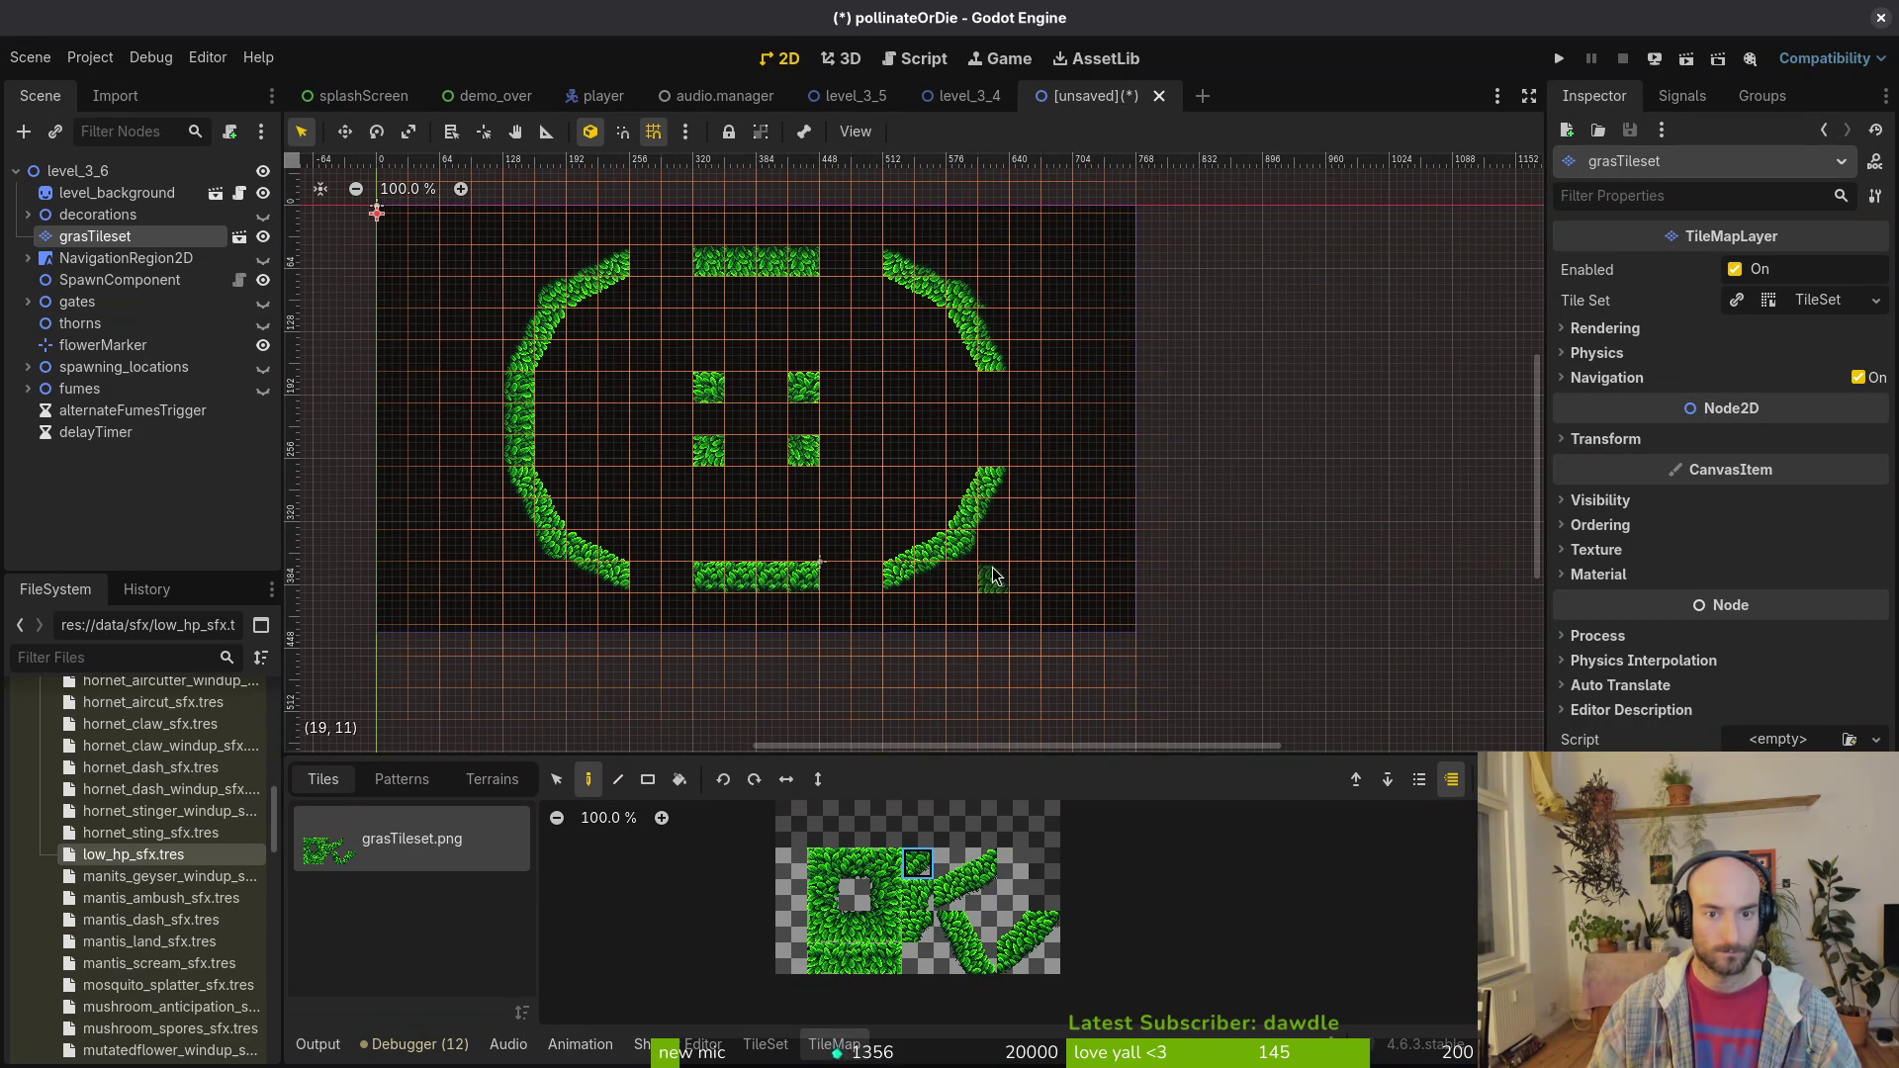
Step: Close the gap in the right grass arc
key("Escape")
scroll(1085, 315, "up", 5)
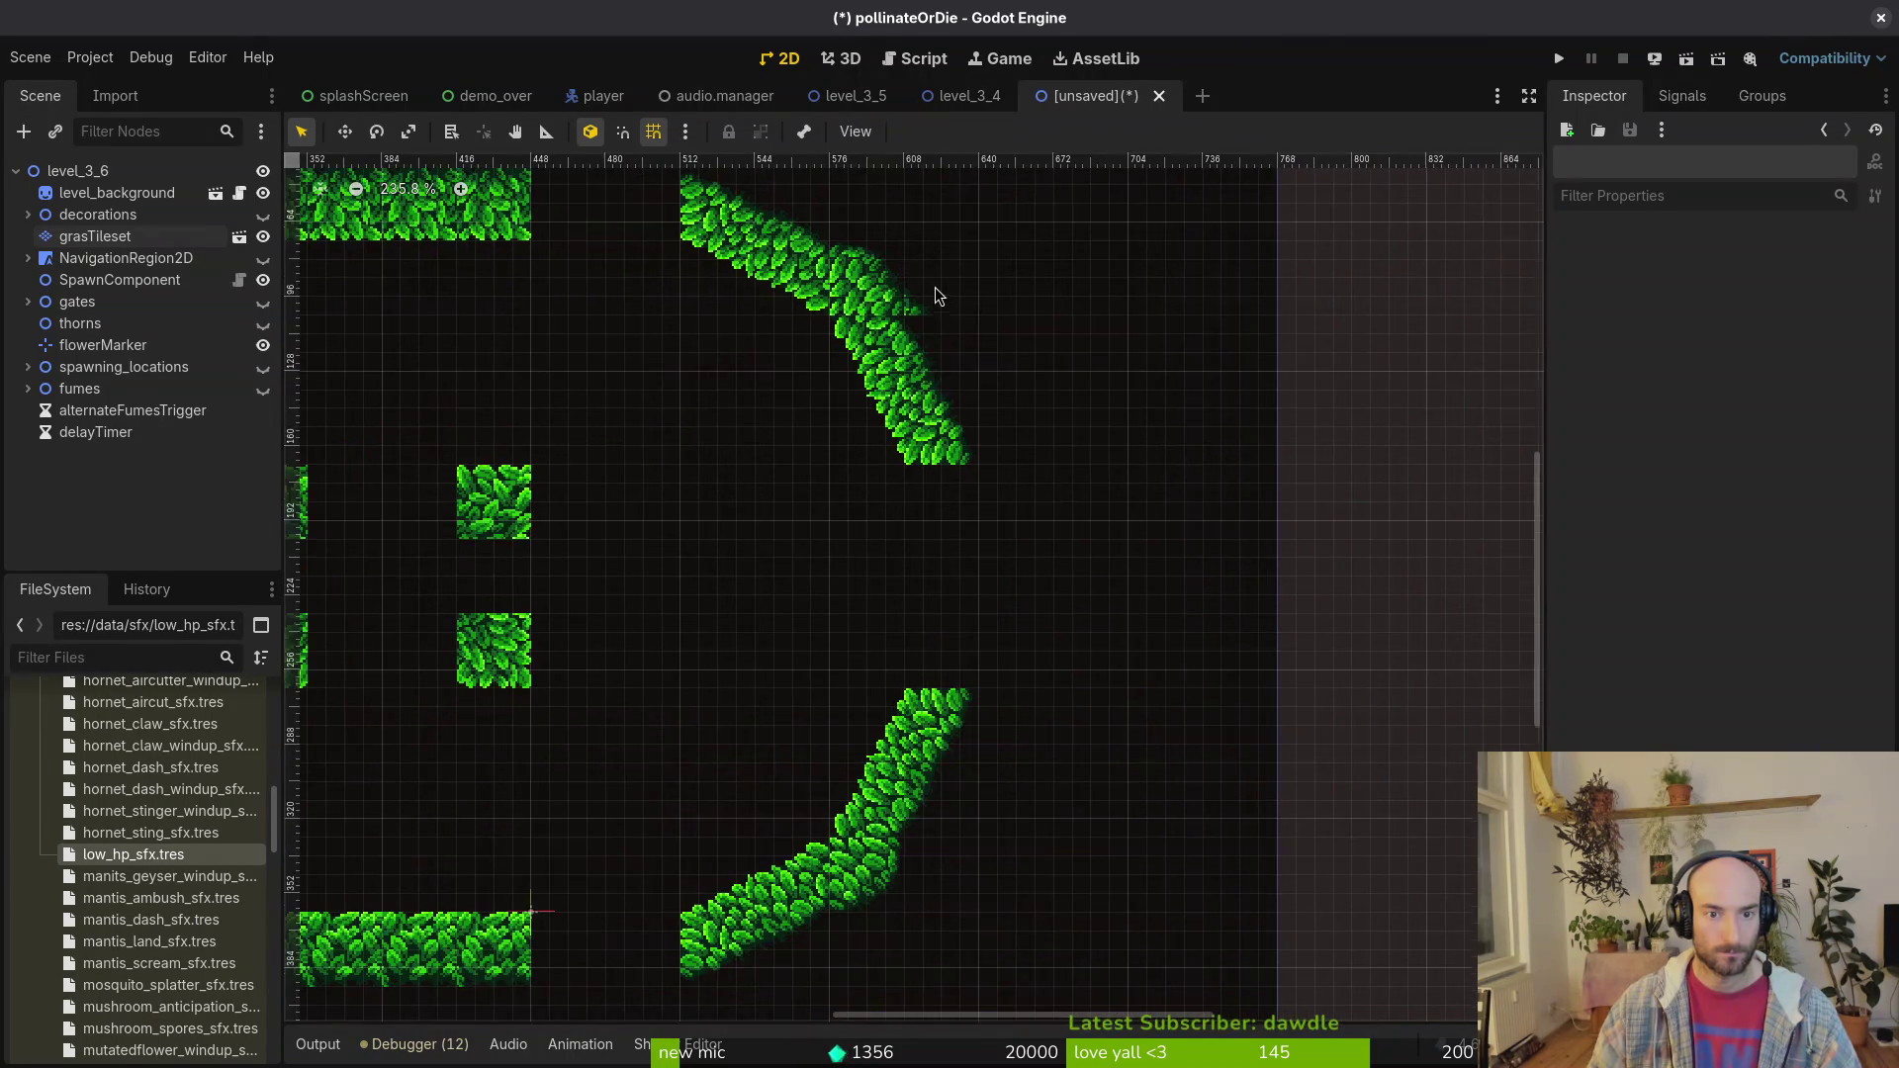
left_click(356, 267)
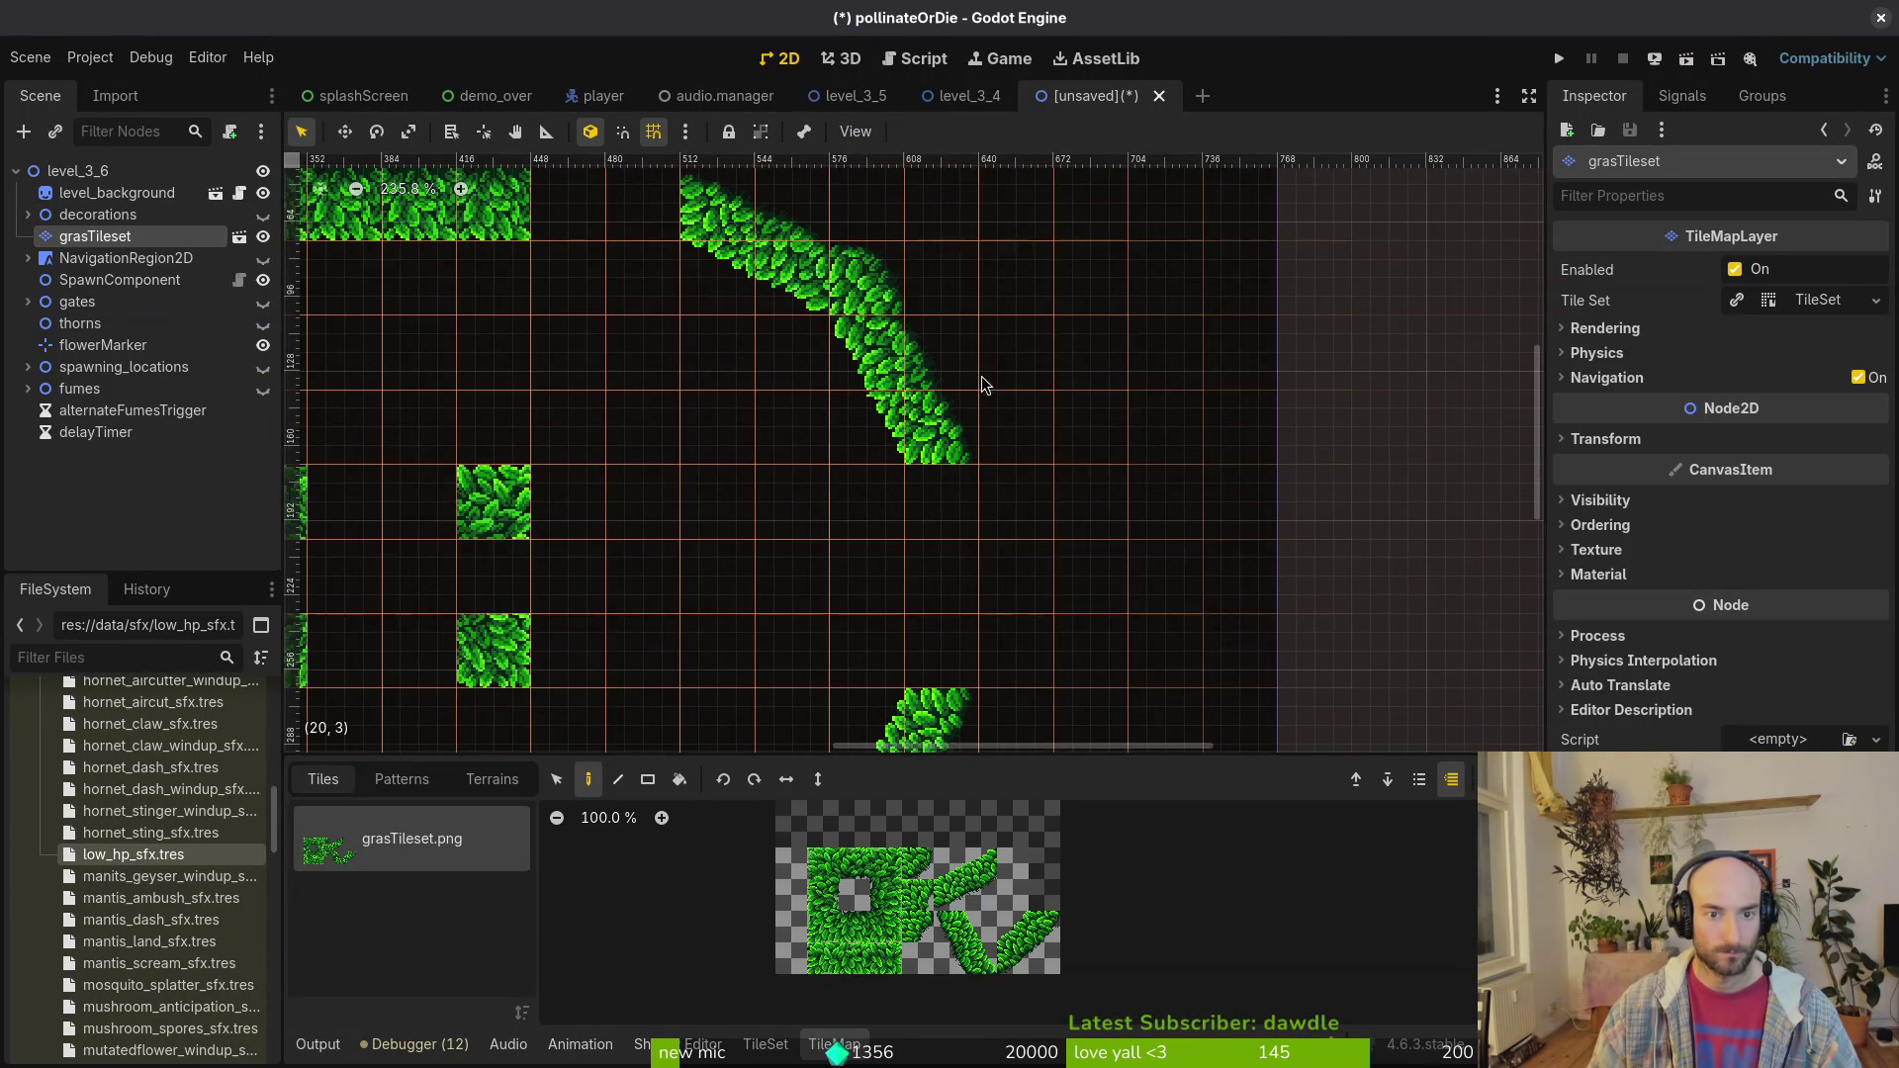
key("Escape")
scroll(896, 537, "down", 5)
scroll(964, 354, "up", 6)
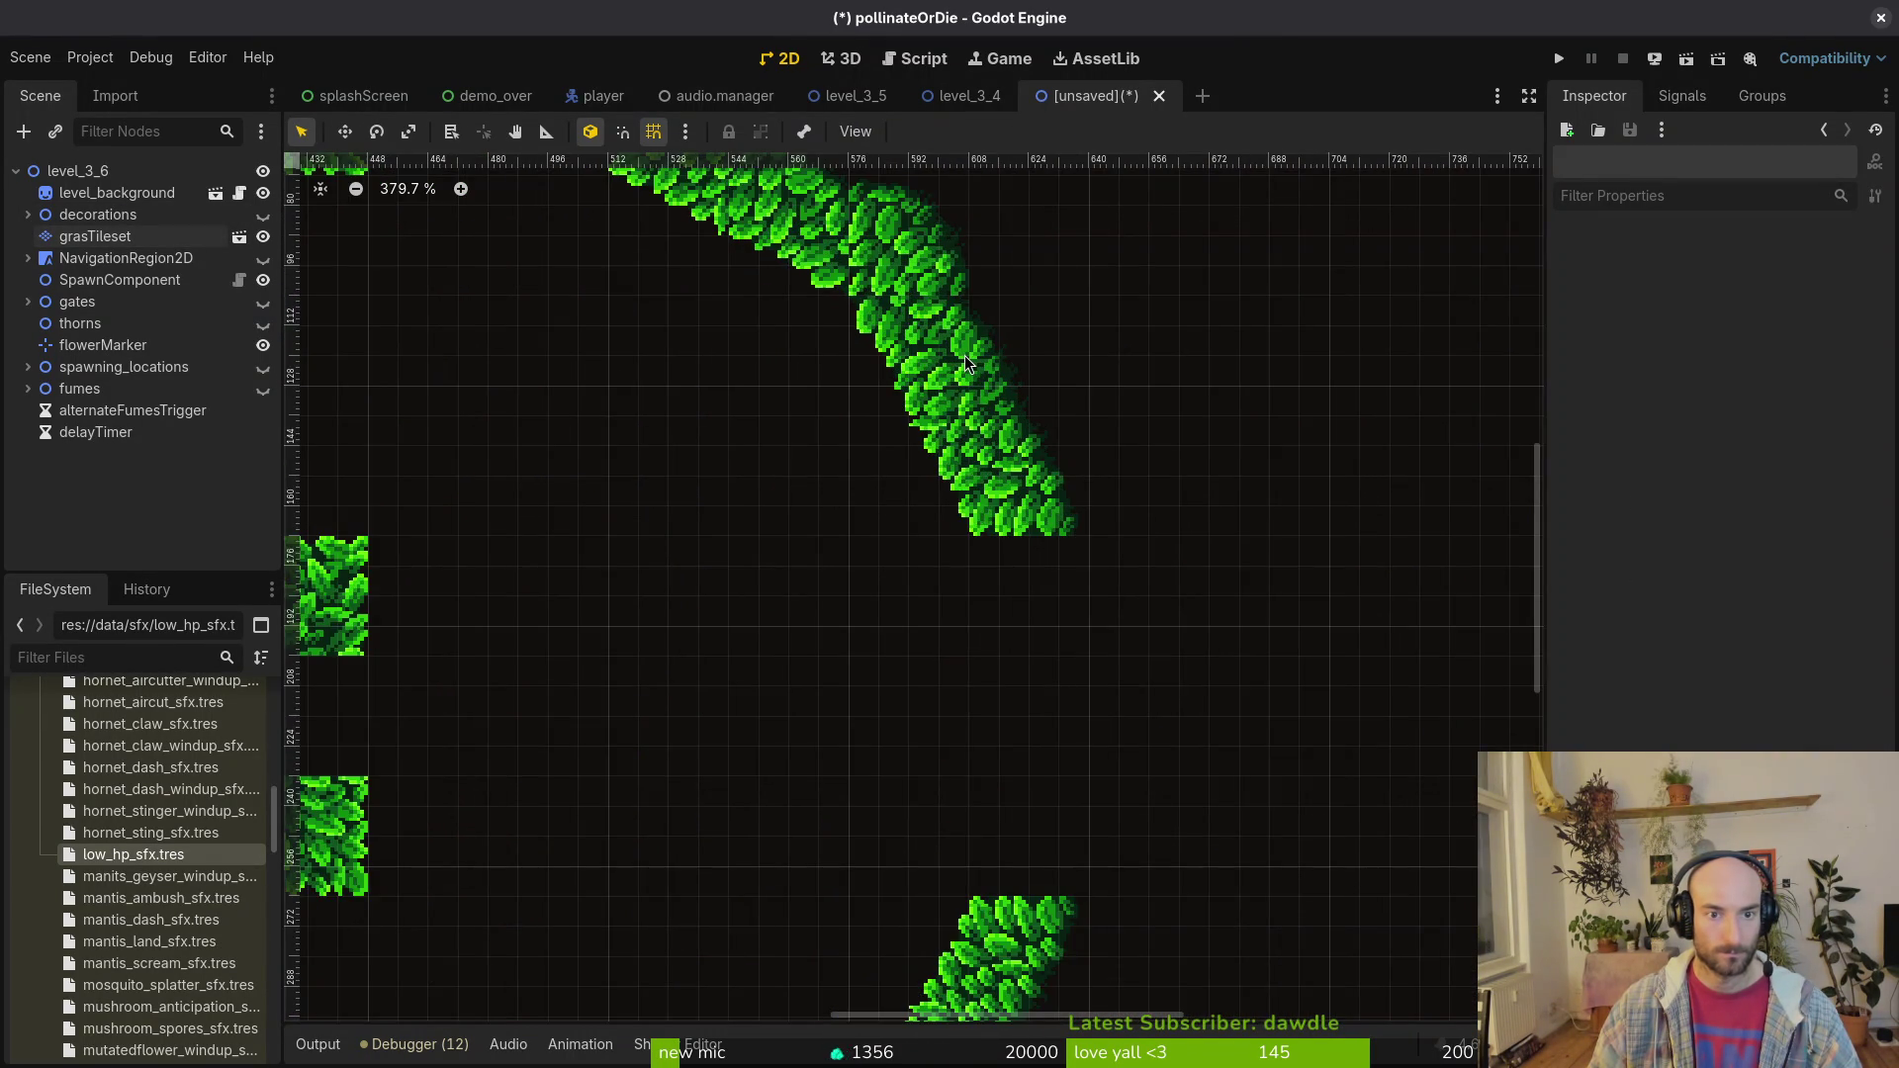
scroll(964, 355, "down", 6)
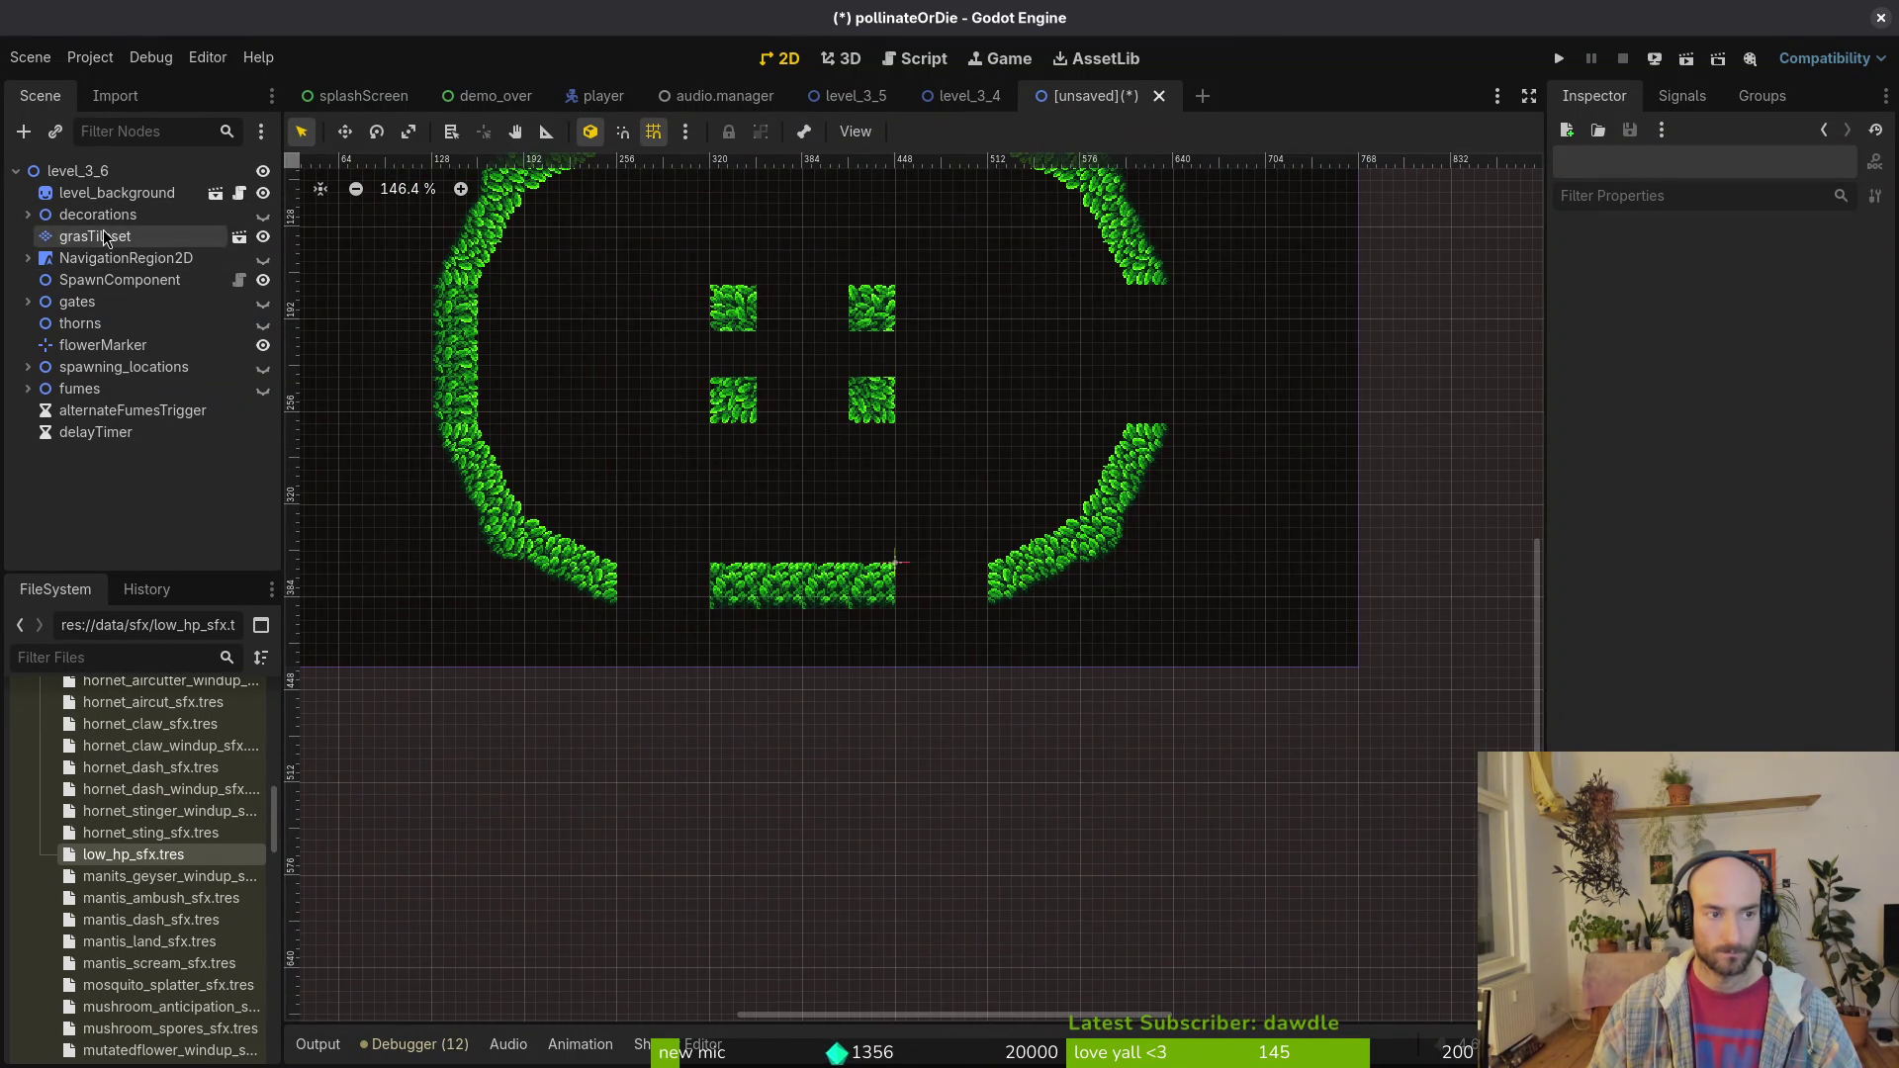
left_click(106, 238)
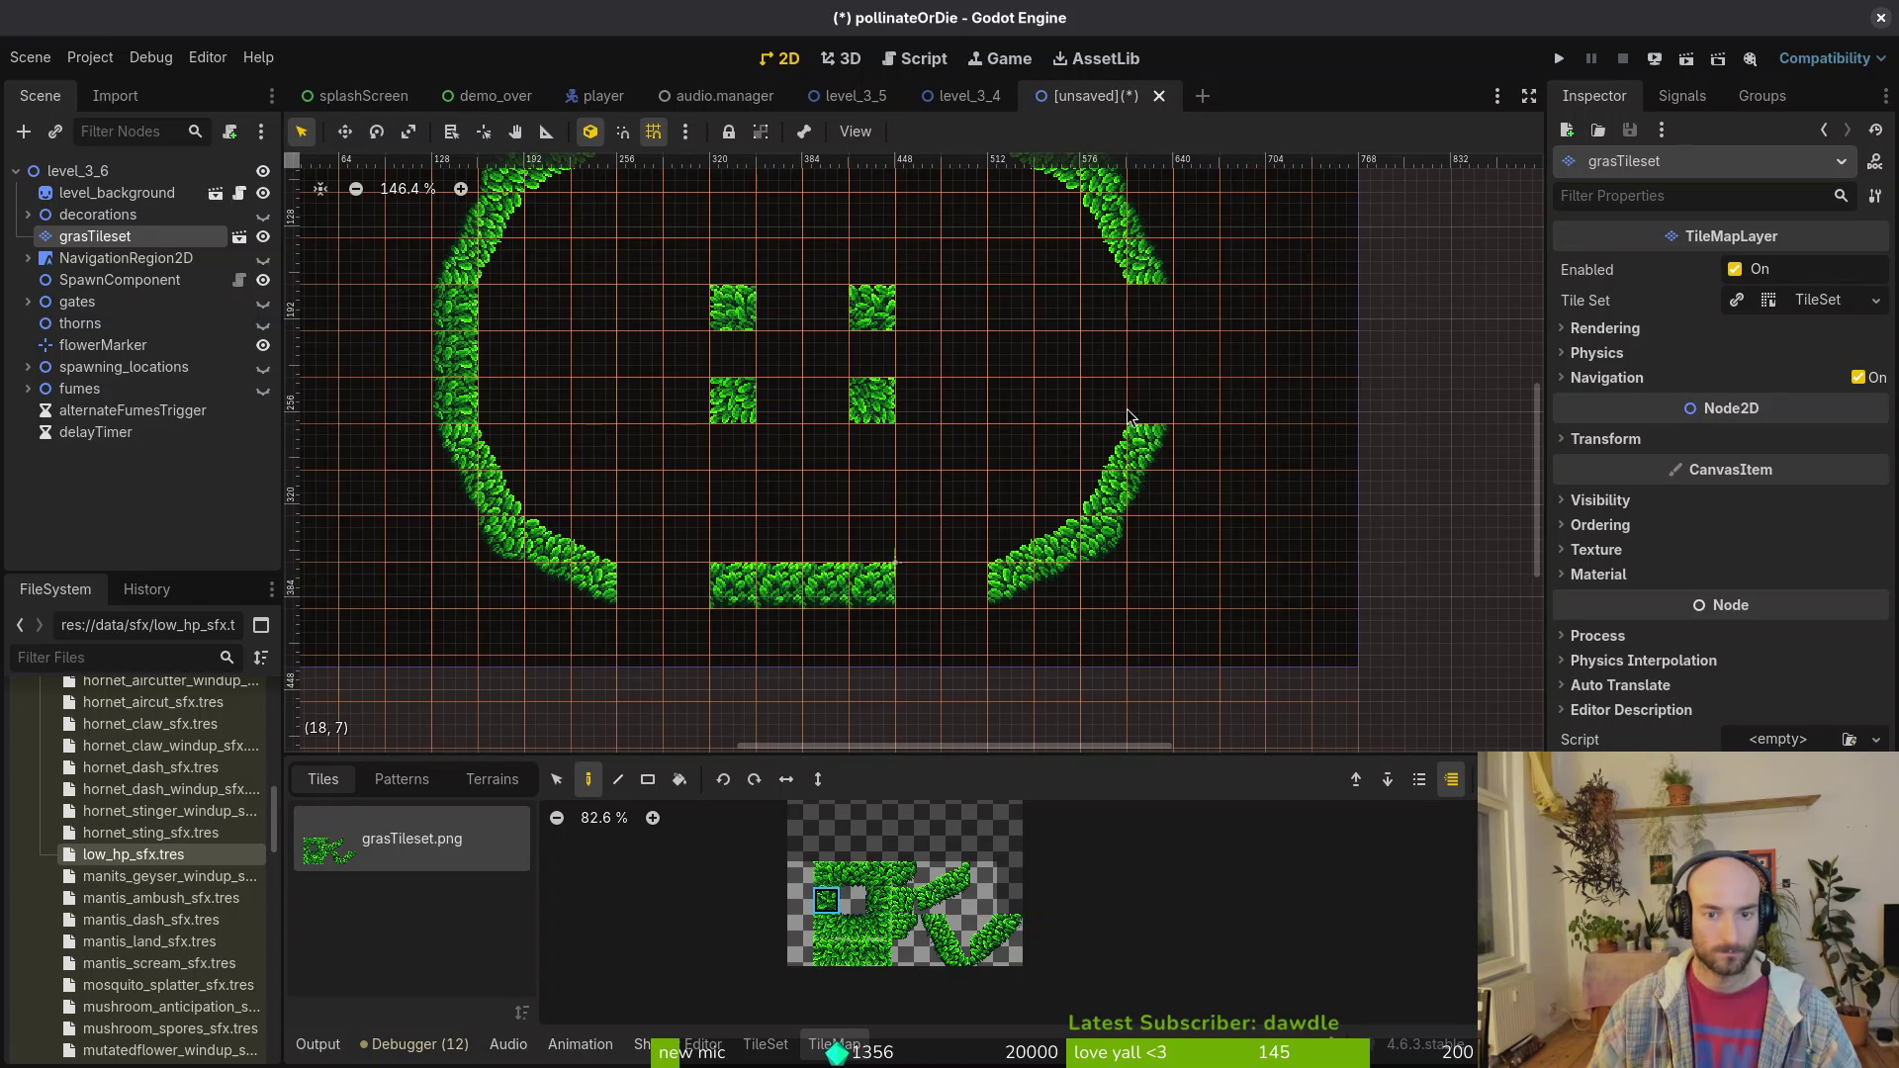
left_click_drag(1148, 411, 1149, 309)
Step: Fill the gaps at both ends of the top grass row and beside the bottom row
scroll(1076, 508, "down", 3)
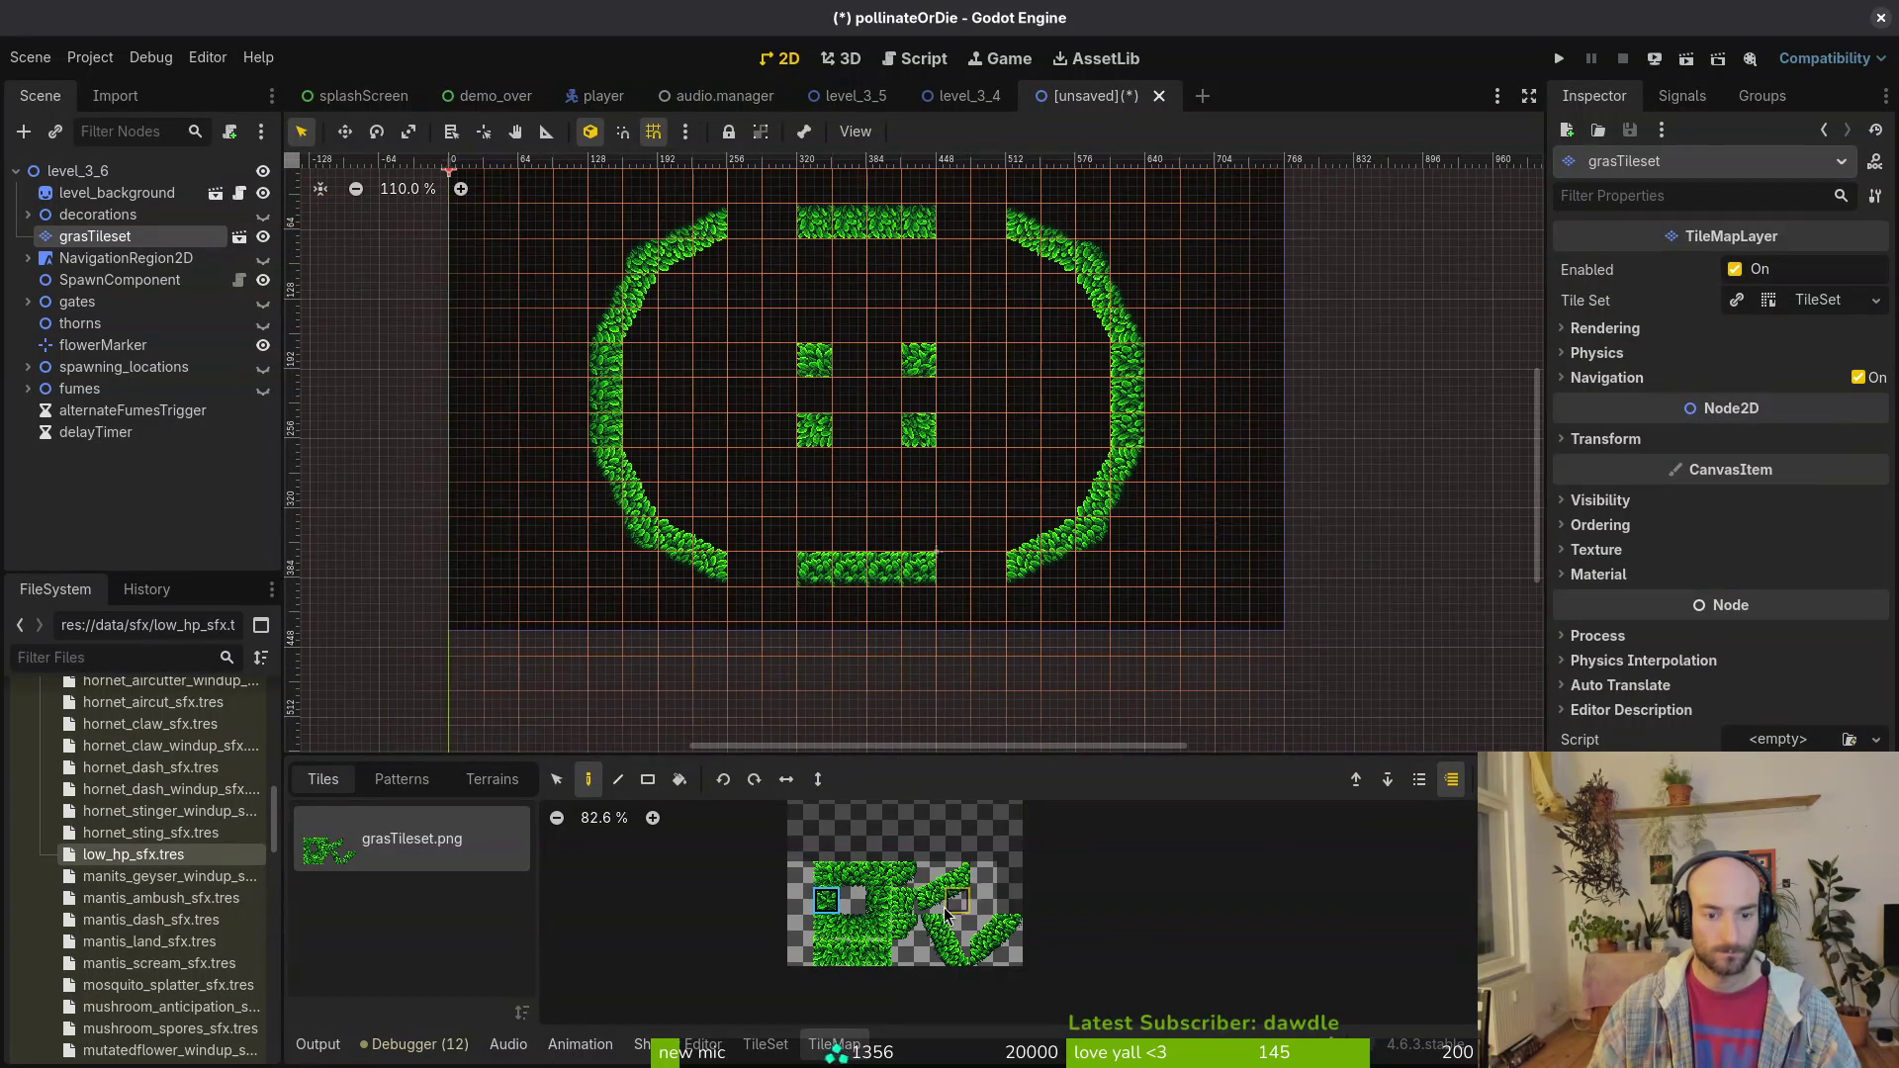
left_click(853, 930)
mouse_move(779, 224)
left_mouse_down()
mouse_move(744, 224)
mouse_move(988, 224)
left_mouse_up()
left_click(853, 875)
left_click_drag(994, 570, 759, 577)
Step: Erase tiles to open gaps in the middle of the left and right grass walls
key("Escape")
scroll(992, 412, "down", 2)
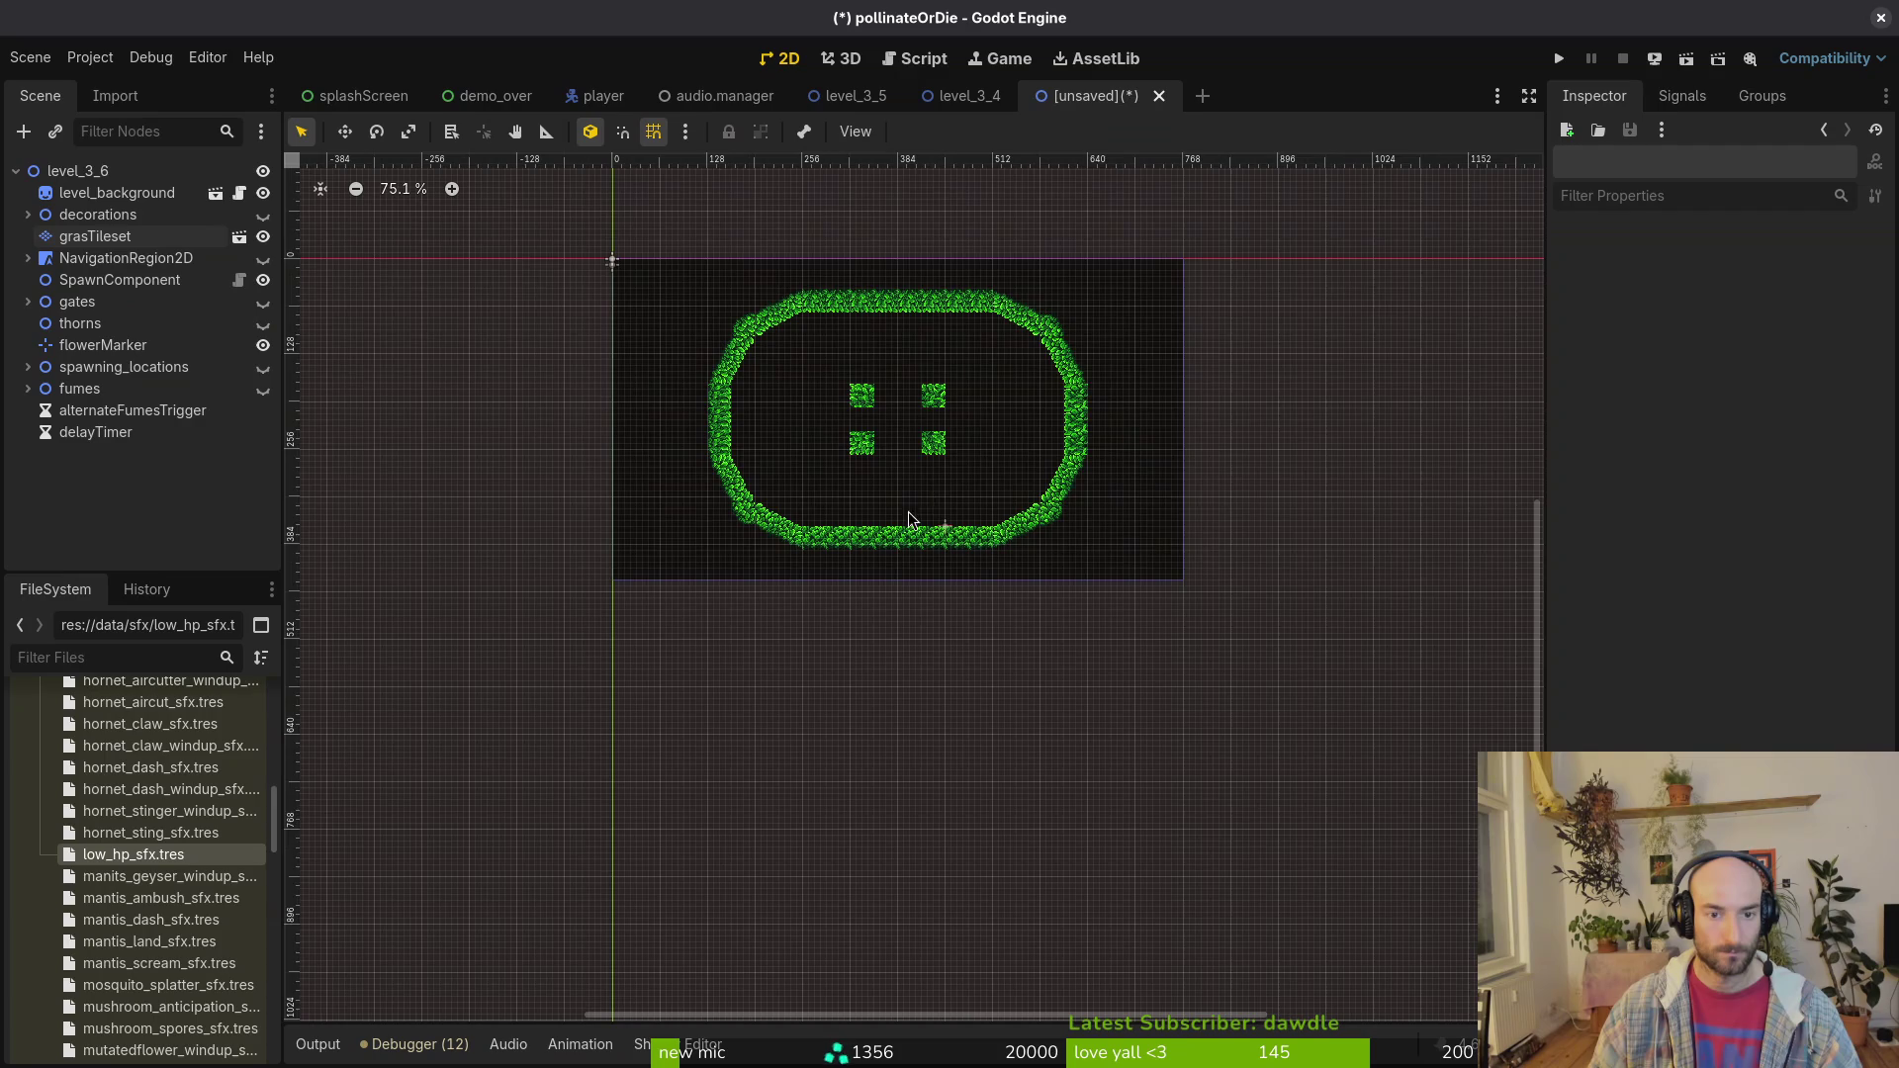
scroll(907, 525, "up", 4)
left_click(95, 235)
left_click_drag(633, 391, 634, 475)
left_click_drag(1262, 366, 1264, 421)
key("Escape")
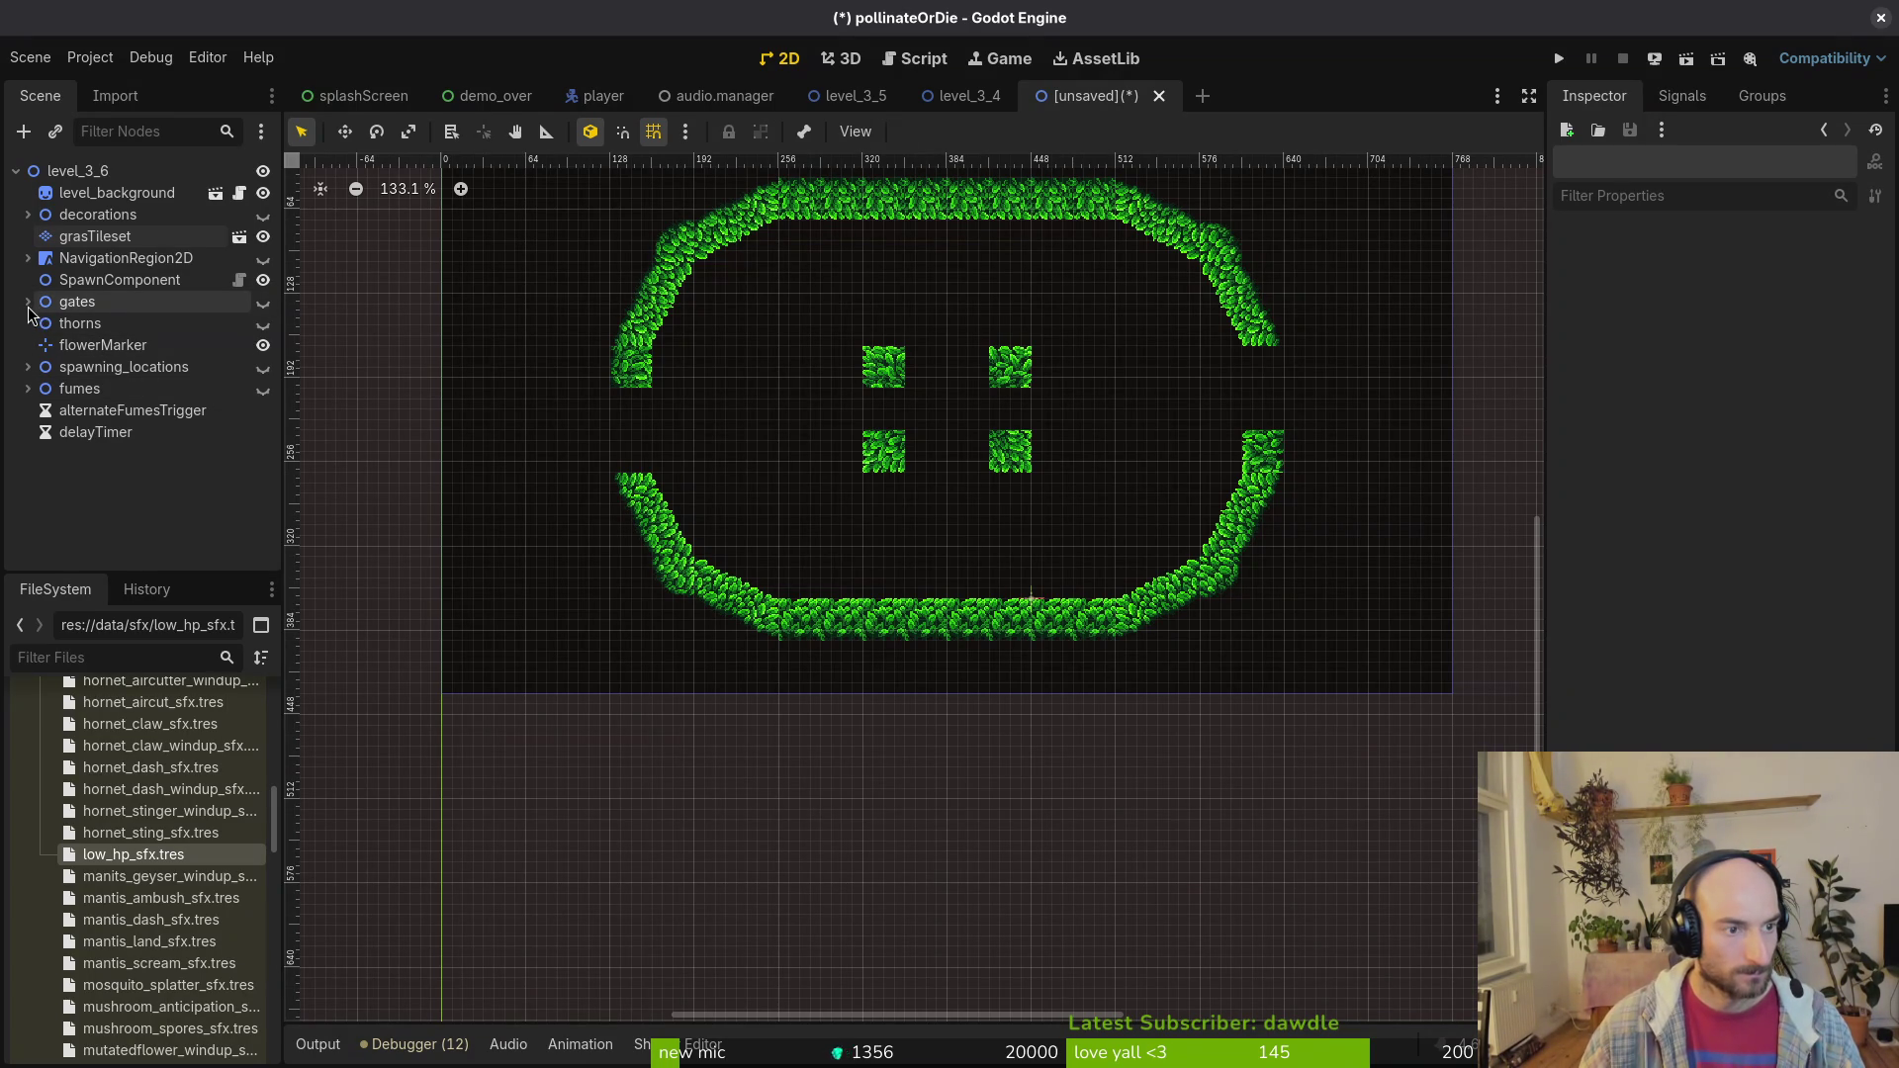
Step: Show the fumes node and place the fumes vent on the left wall, nudged slightly left
left_click(263, 389)
scroll(862, 429, "up", 4)
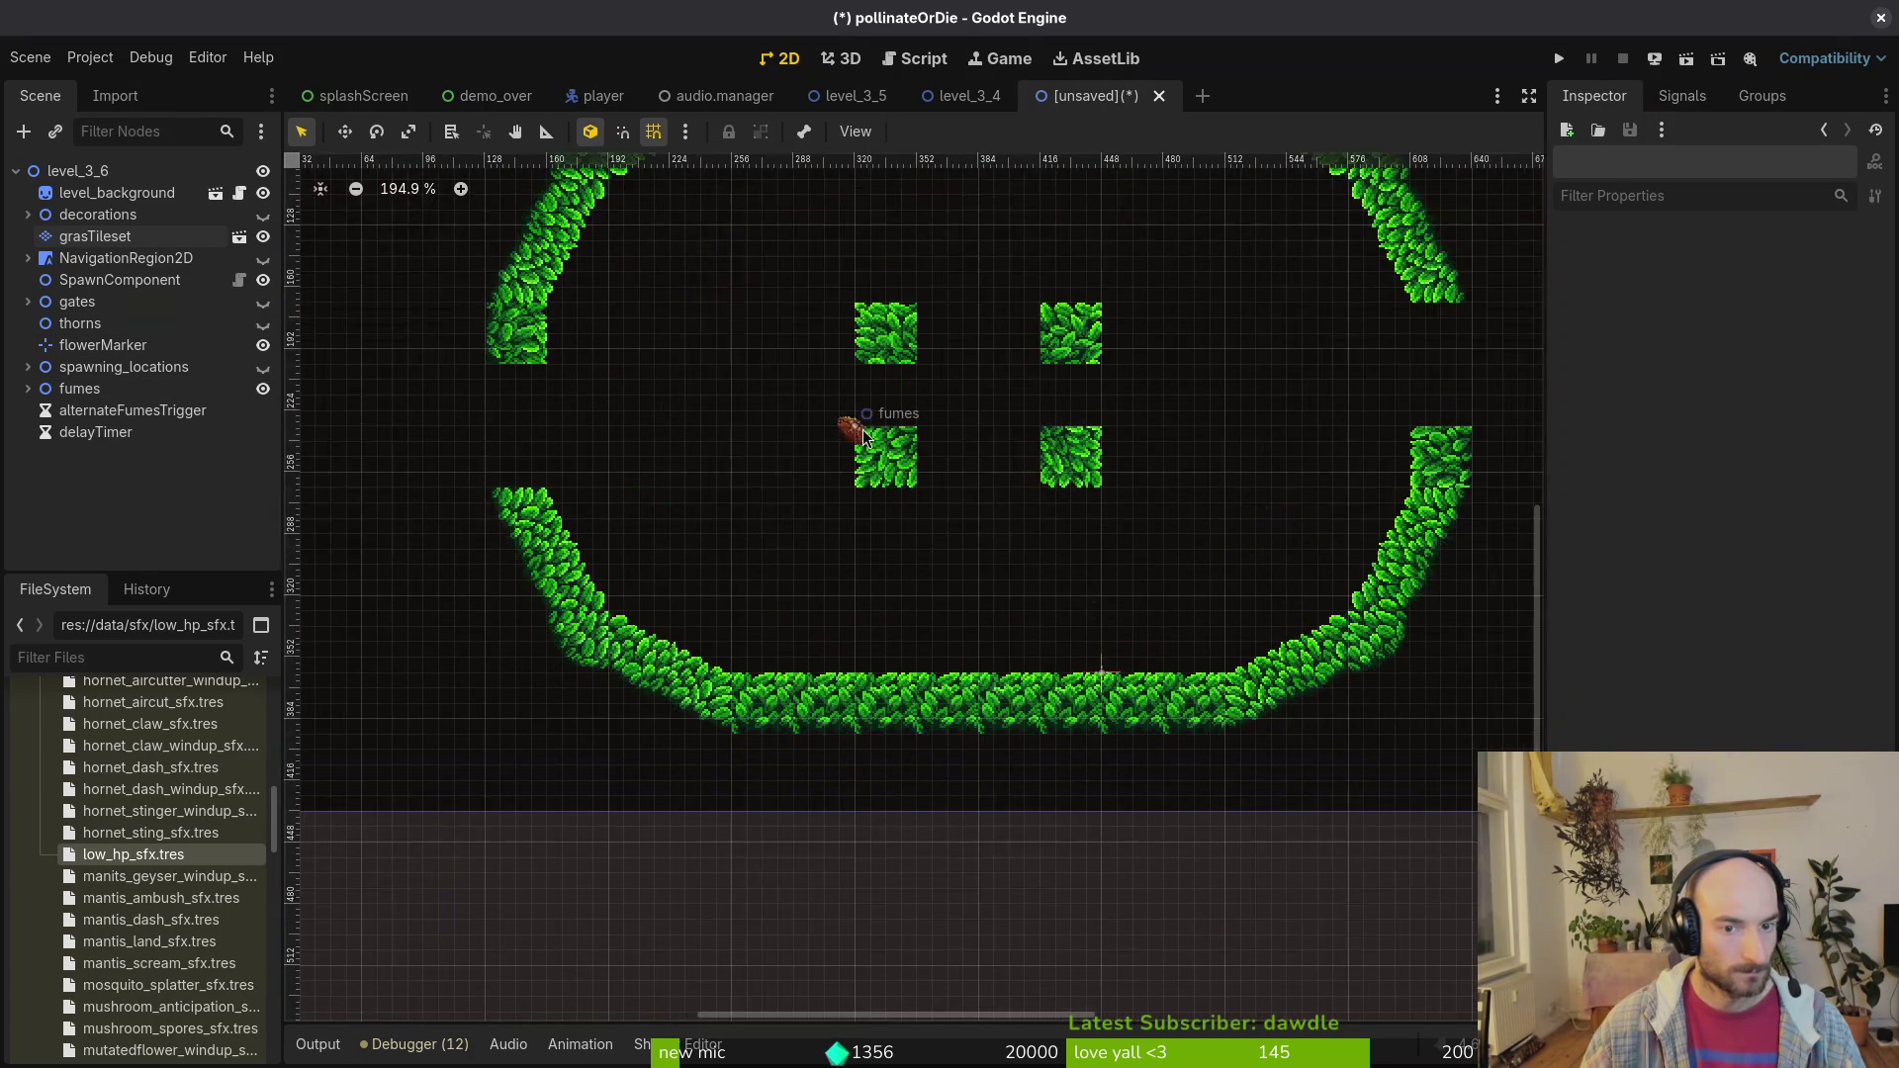
mouse_move(863, 429)
left_mouse_down()
mouse_move(657, 348)
mouse_move(461, 345)
mouse_move(478, 335)
left_mouse_up()
scroll(657, 349, "up", 5)
scroll(485, 342, "up", 2)
scroll(499, 356, "up", 3)
key("shift+g")
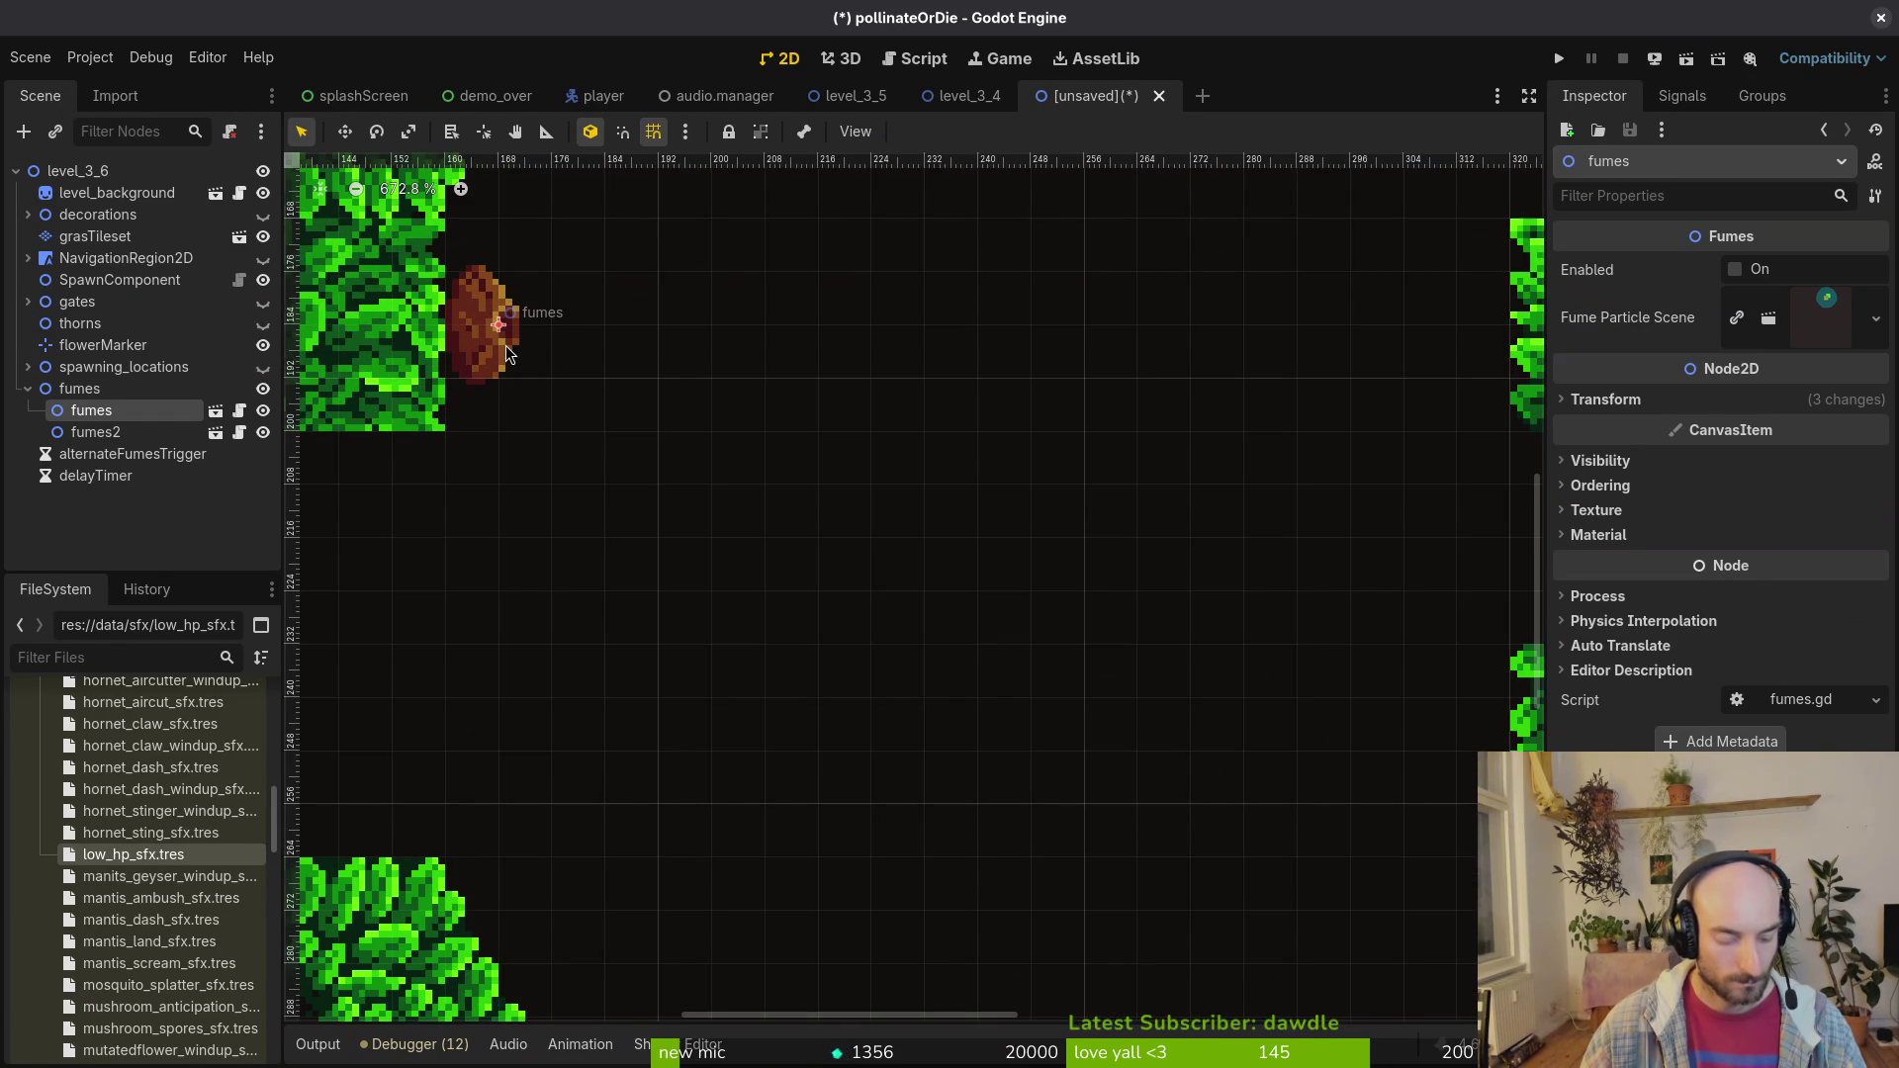
key("shift+g")
key("Left")
key("Left")
key("Left")
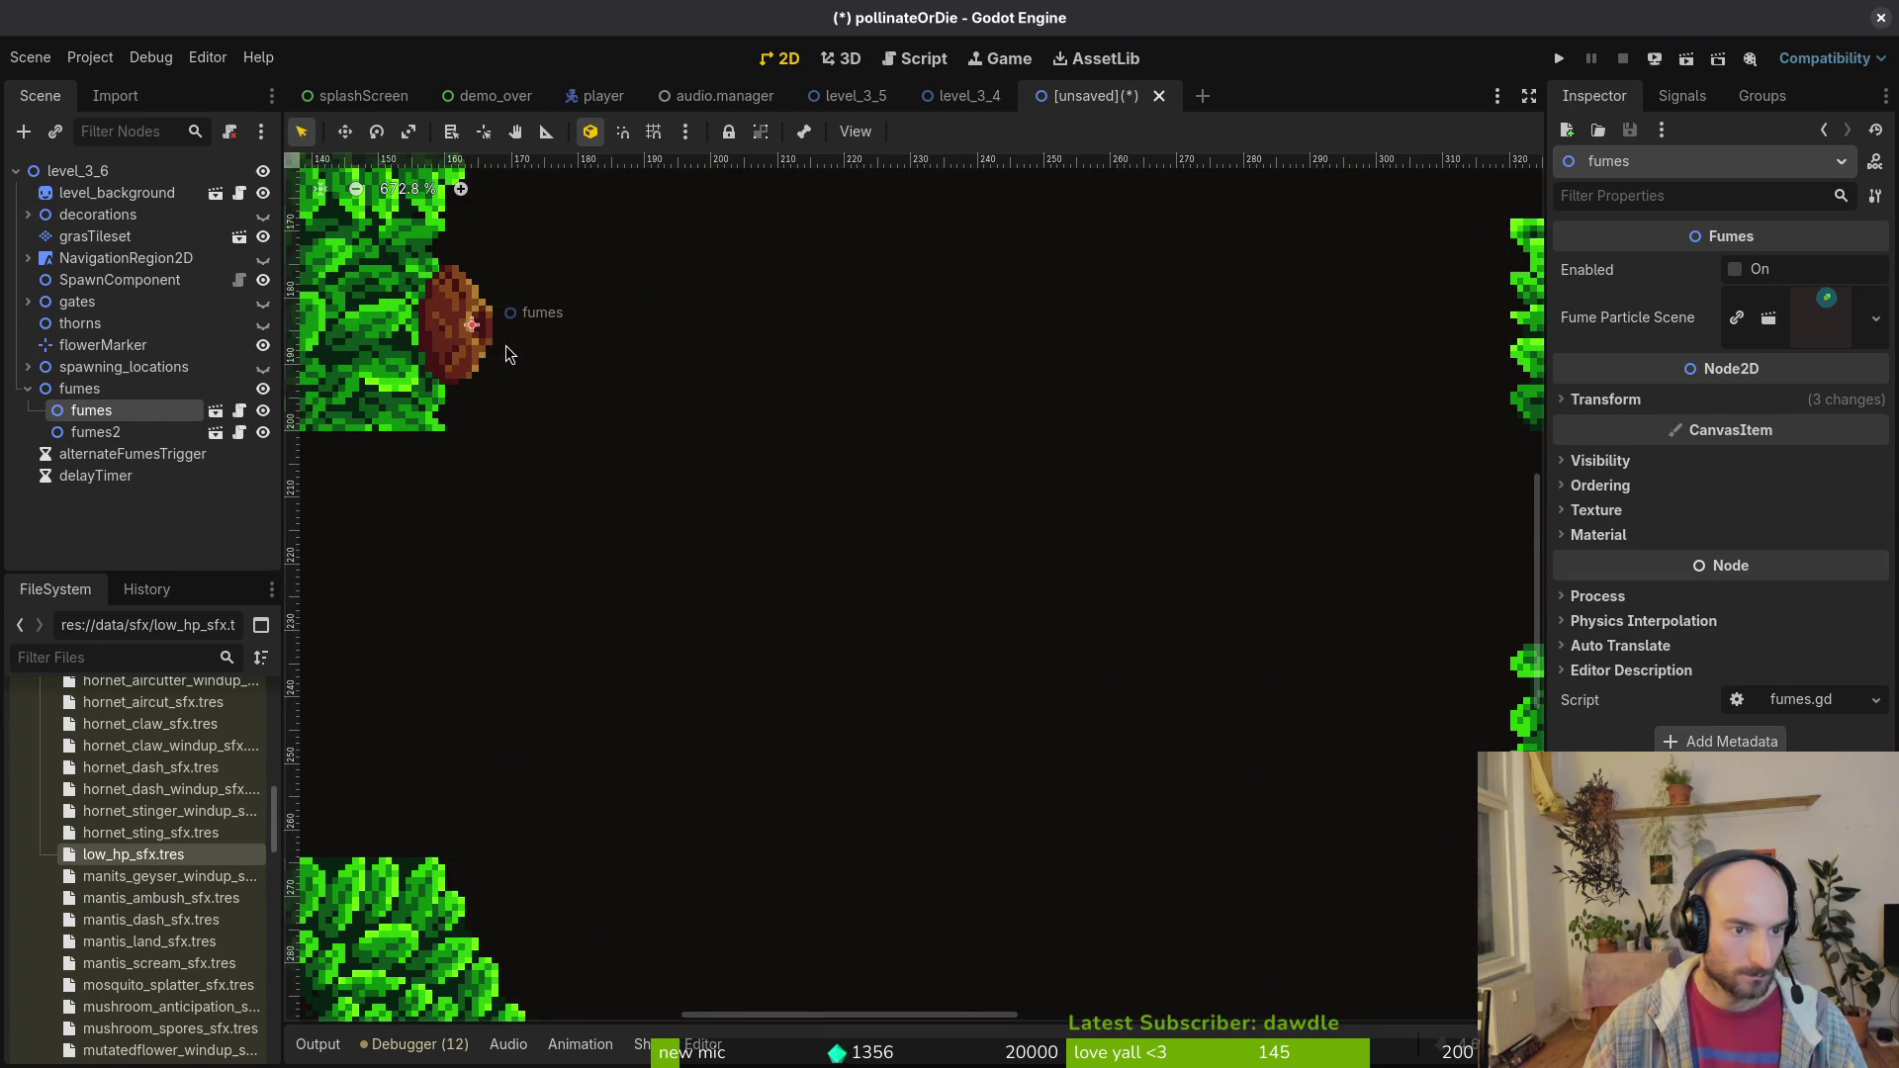
scroll(507, 346, "down", 5)
left_click(1076, 238)
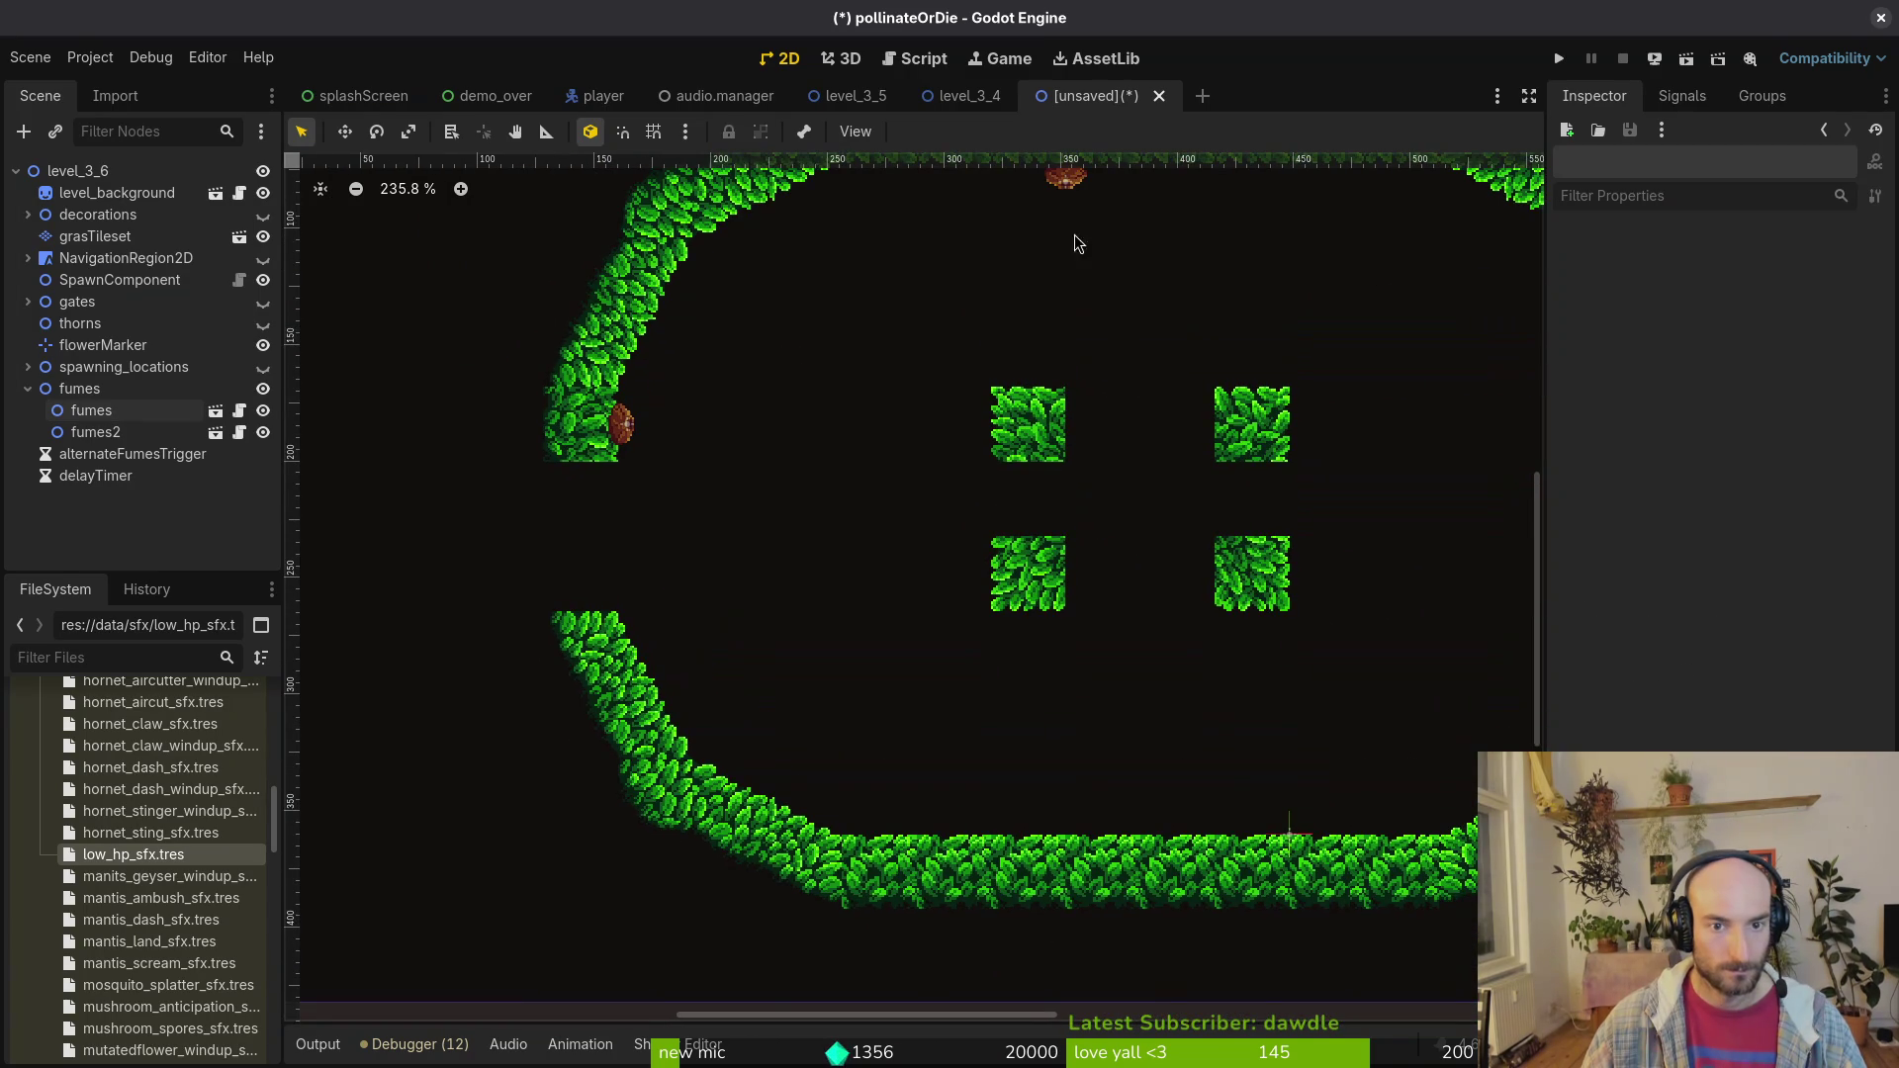
Step: Place fumes2 flush beside the upper-left centre grass block
left_click_drag(1065, 179, 954, 390)
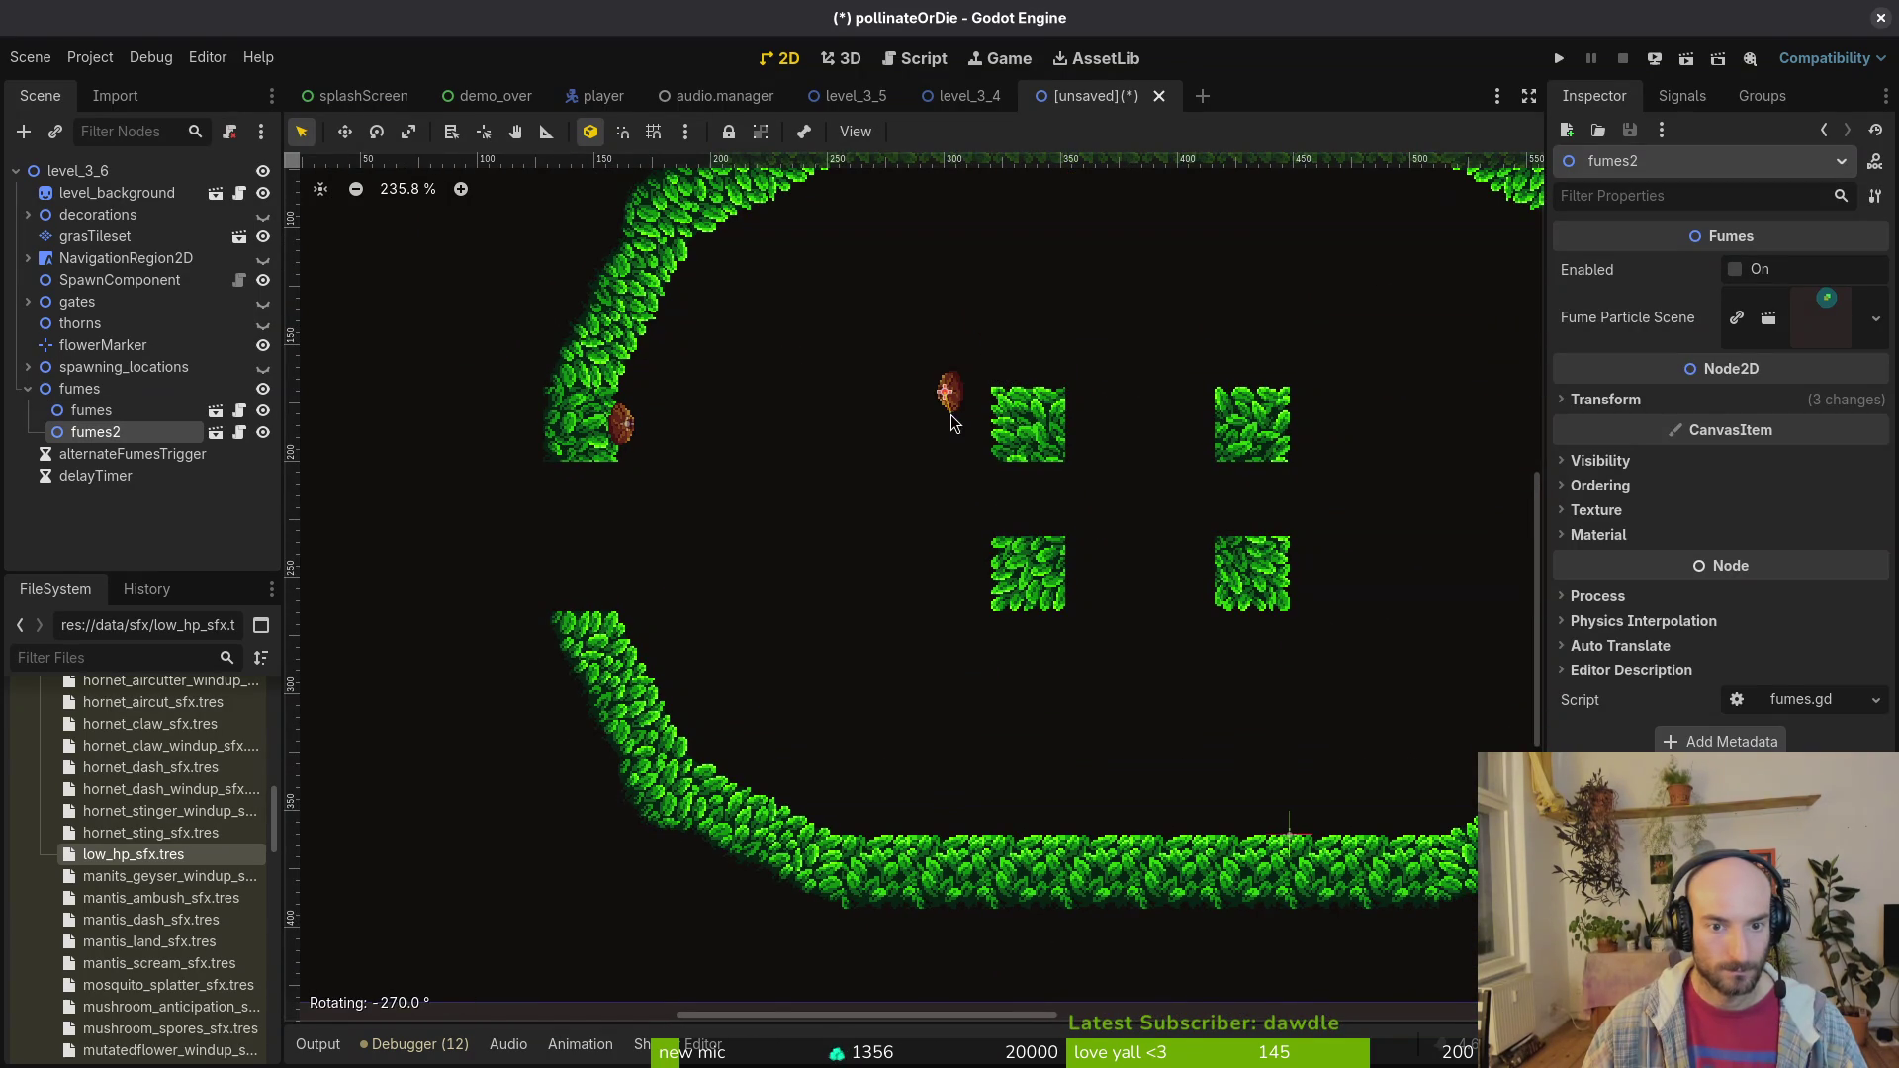
scroll(953, 411, "up", 2)
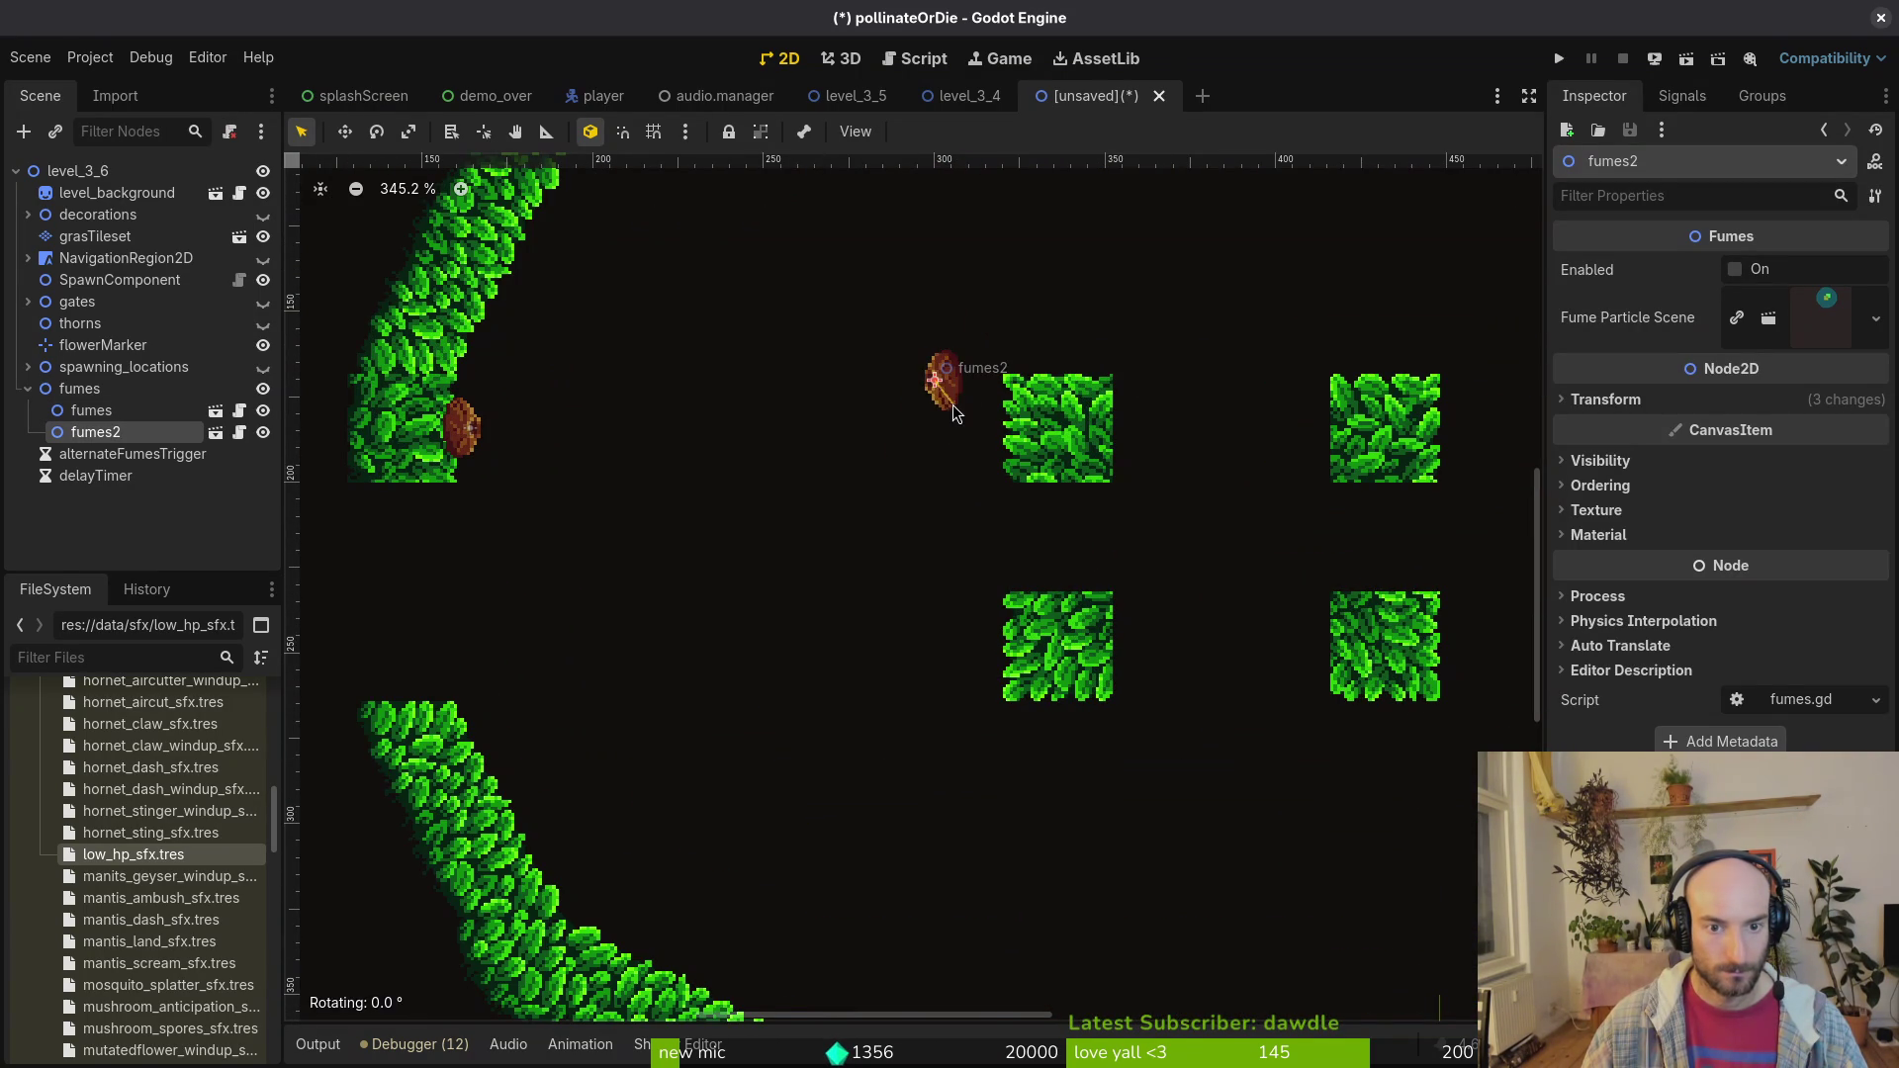
mouse_move(954, 405)
left_mouse_down()
mouse_move(912, 425)
mouse_move(1005, 438)
left_mouse_up()
scroll(1024, 465, "down", 3)
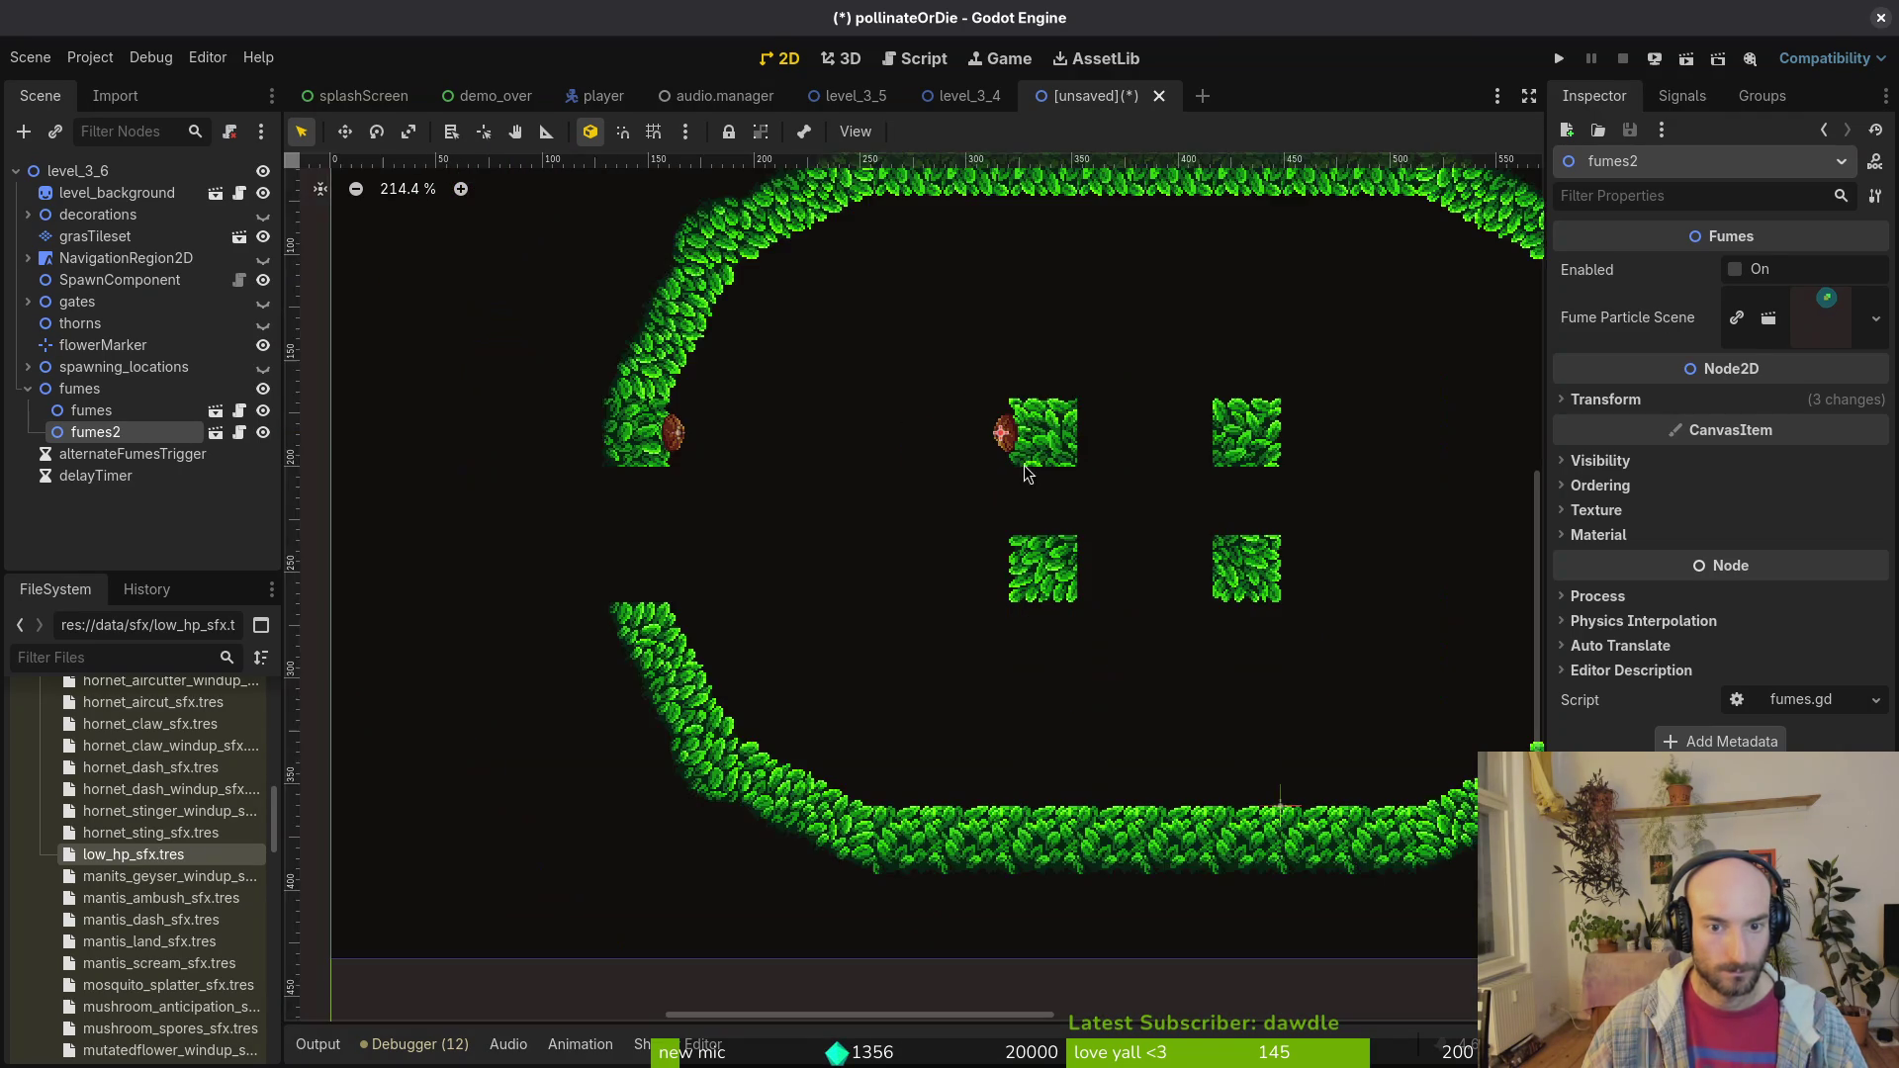
Step: Duplicate both fume vents with Ctrl+D and move the copies to the right side
scroll(831, 471, "right", 3)
left_click(101, 412)
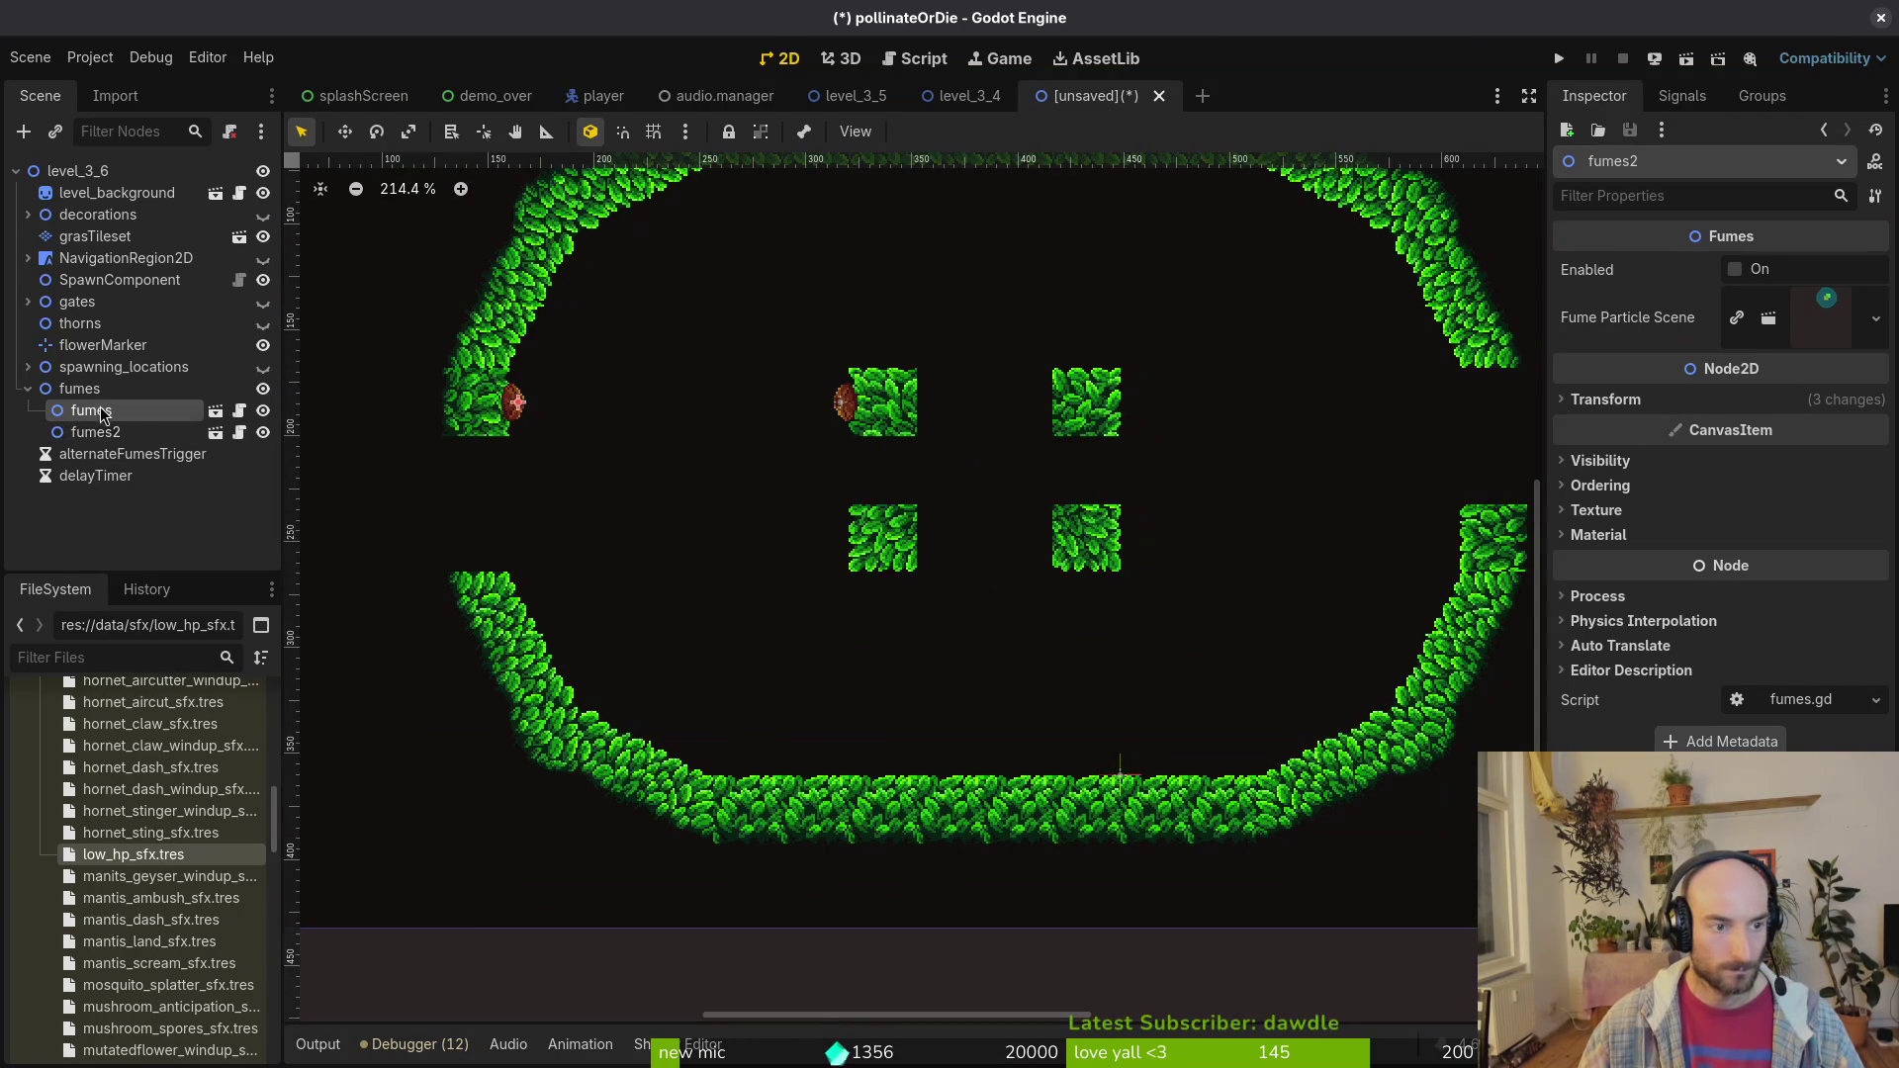
left_click(99, 391)
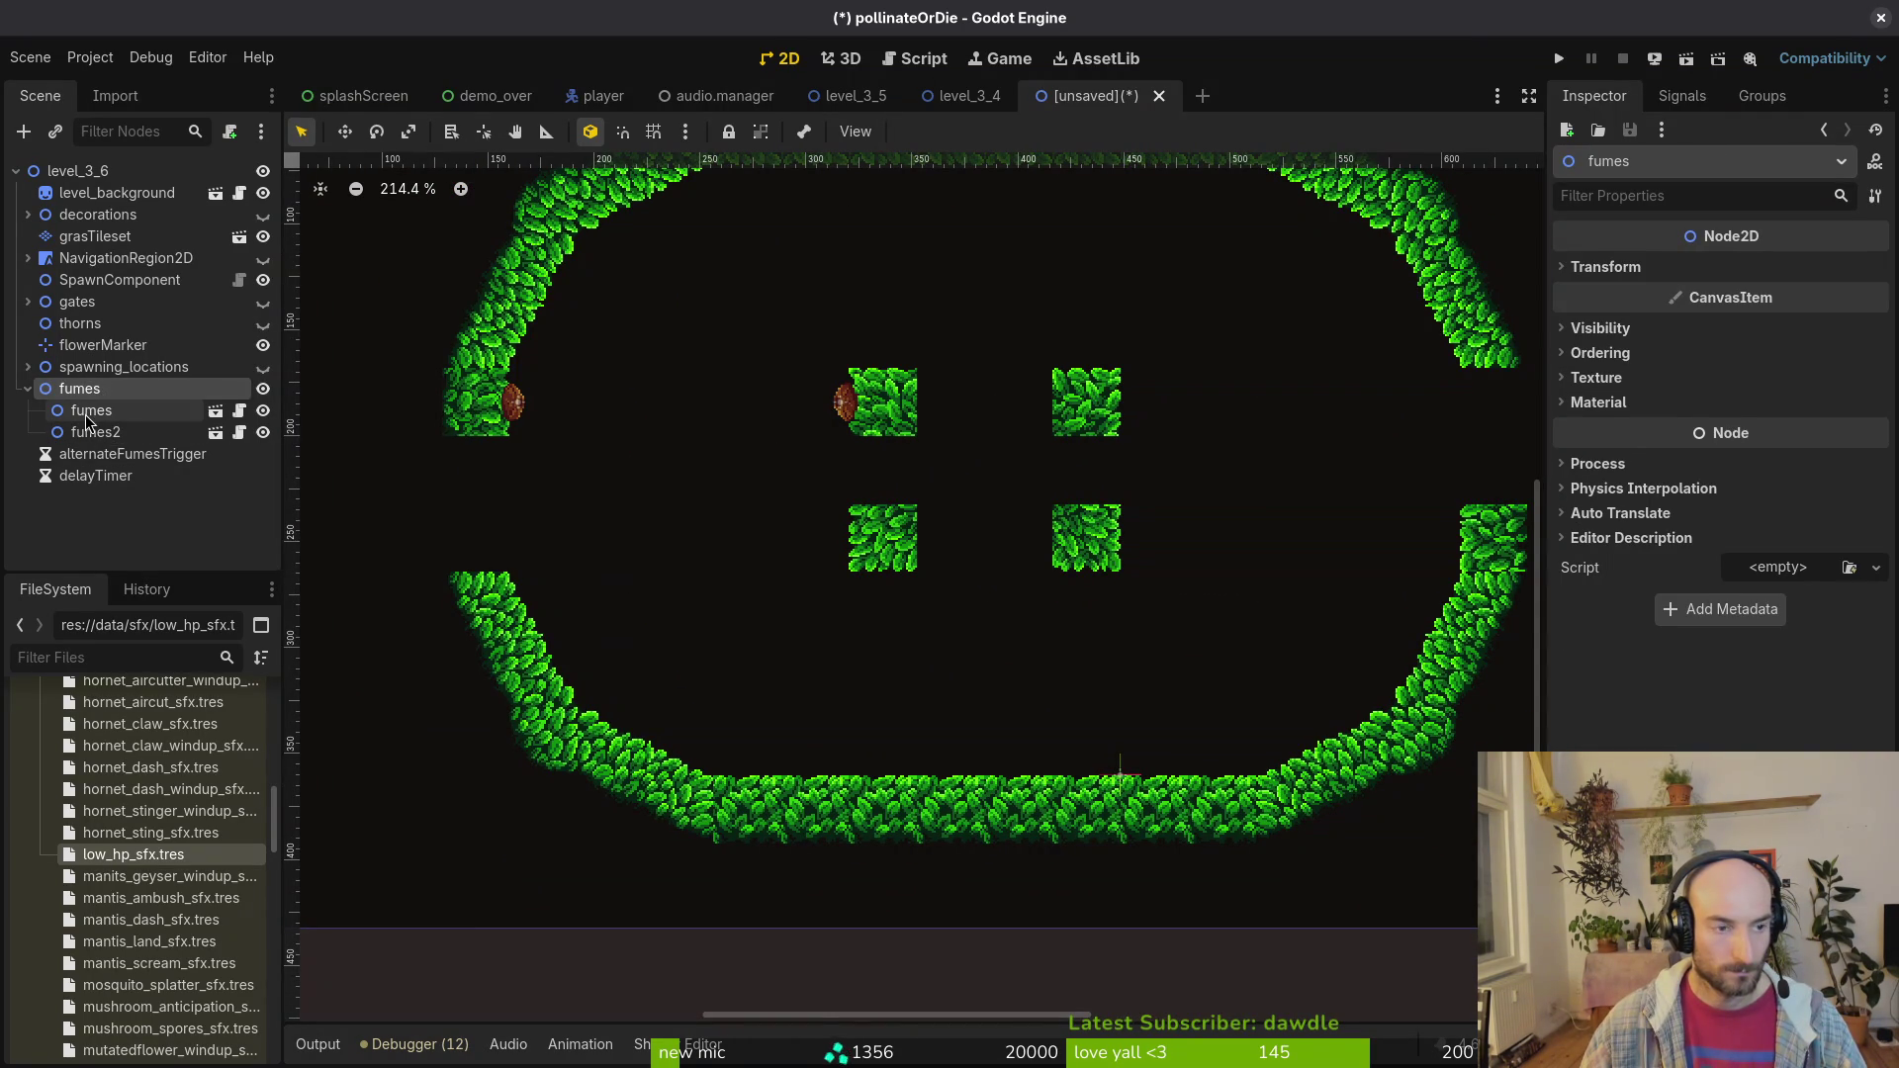
left_click(91, 432, "shift")
key("ctrl+d")
left_click_drag(858, 413, 1456, 554)
scroll(609, 502, "down", 3)
Step: Show the gates node and position the south gate between the centre bushes
left_click(643, 479)
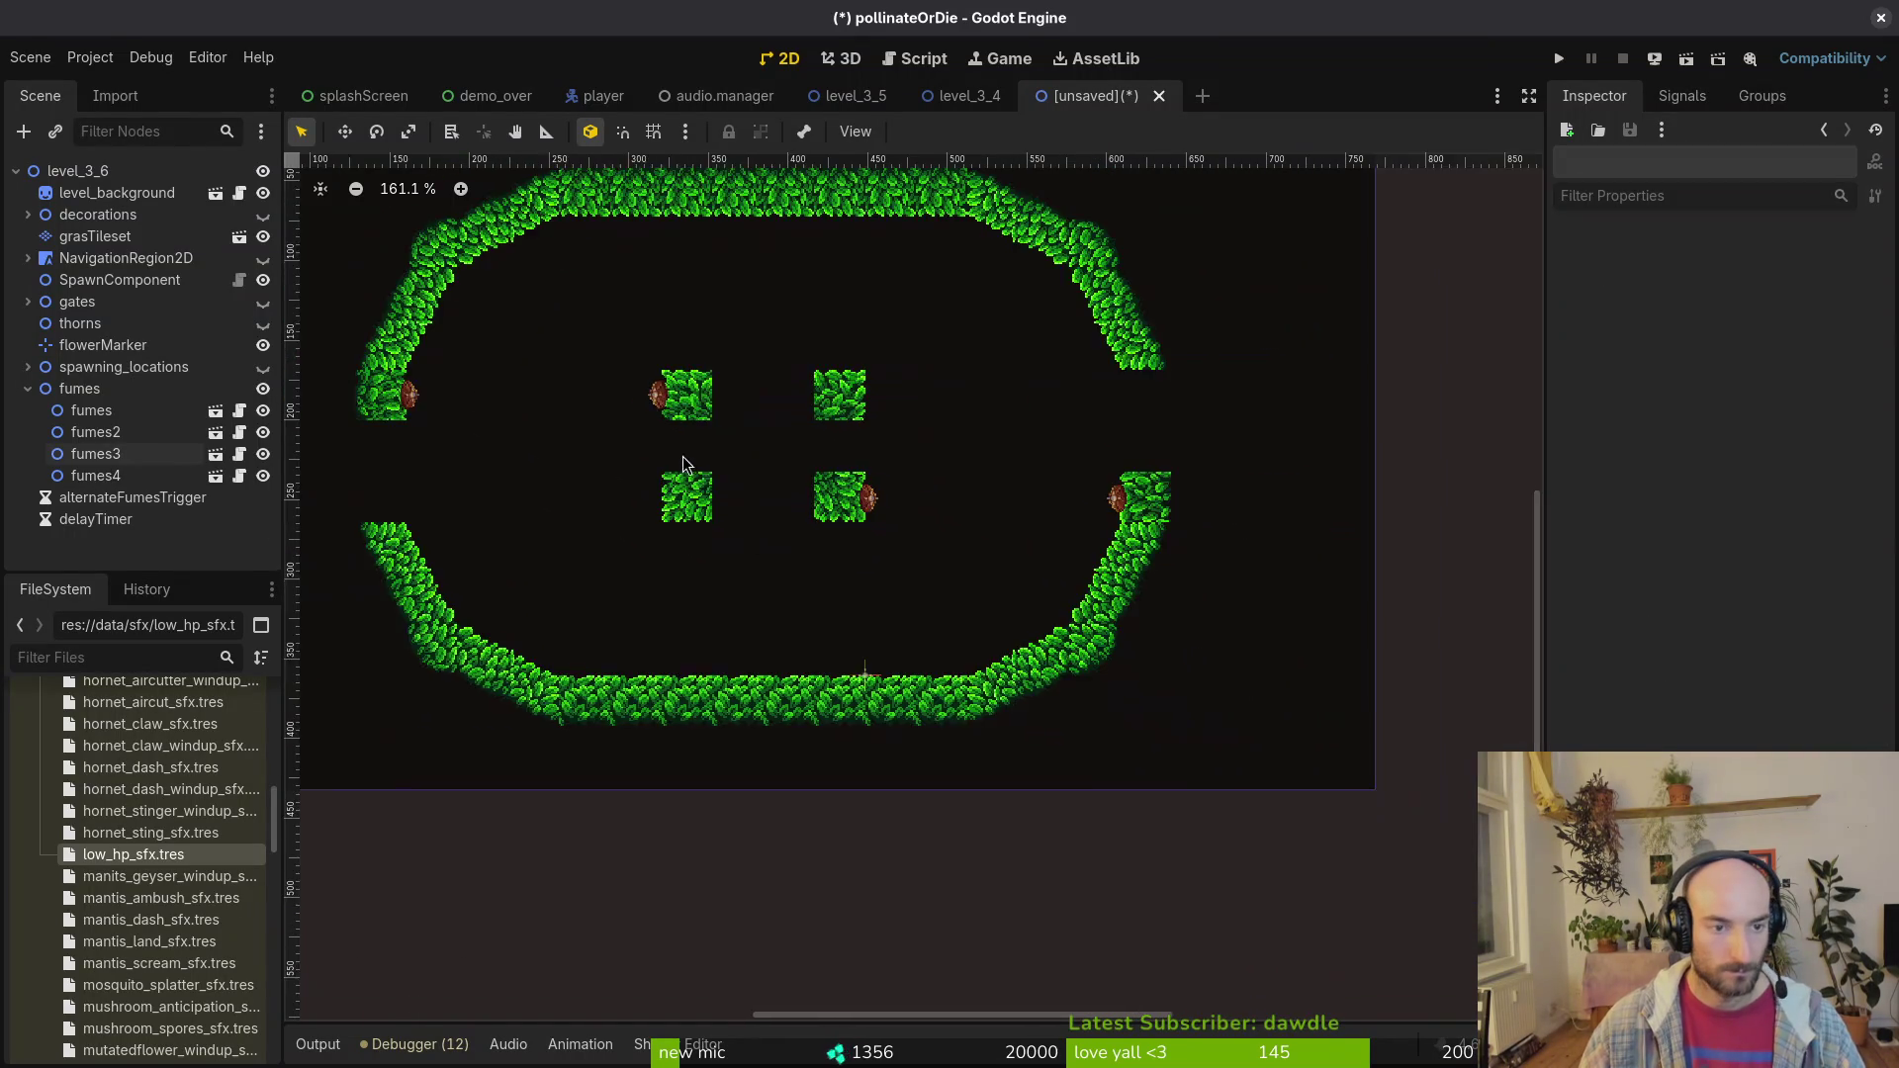
left_click(28, 389)
left_click(263, 301)
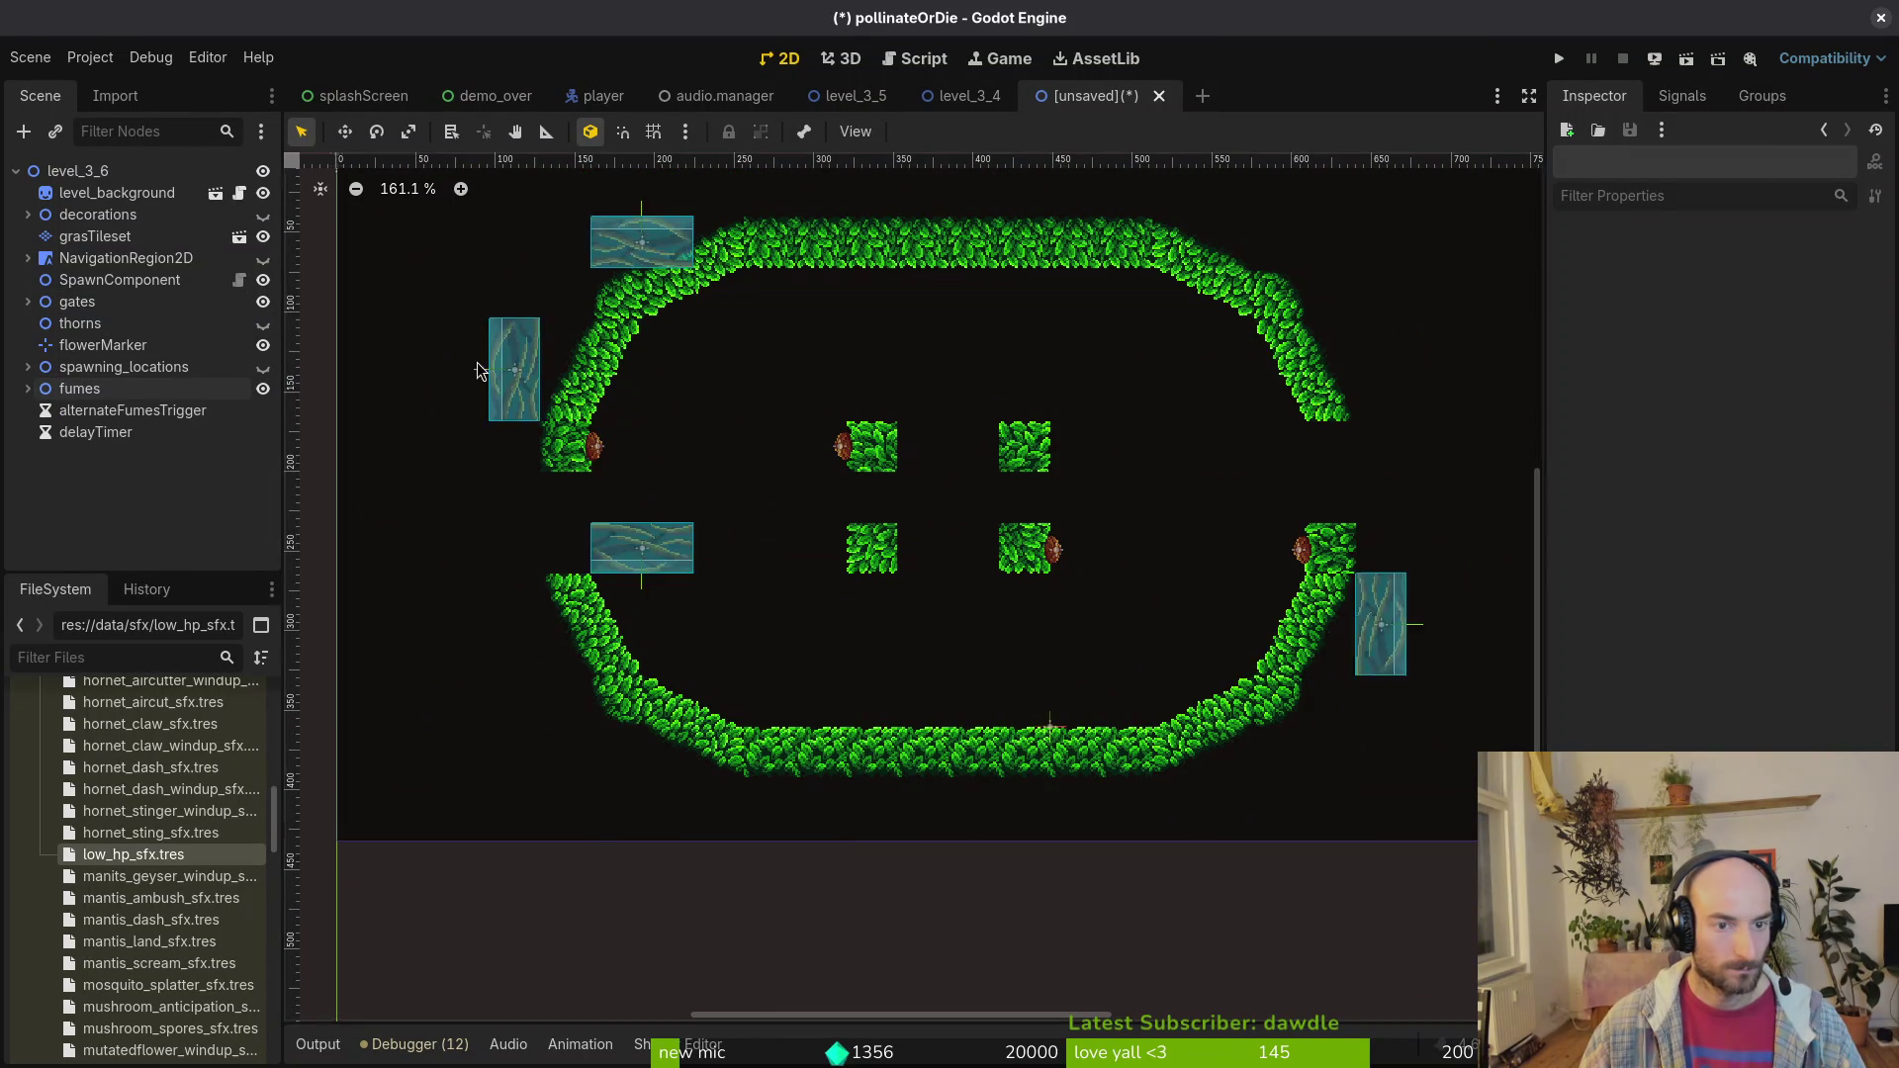
scroll(758, 437, "down", 3)
mouse_move(702, 504)
left_mouse_down()
mouse_move(887, 509)
mouse_move(892, 435)
mouse_move(888, 451)
left_mouse_up()
double_click(889, 453)
key("ctrl+shift+w")
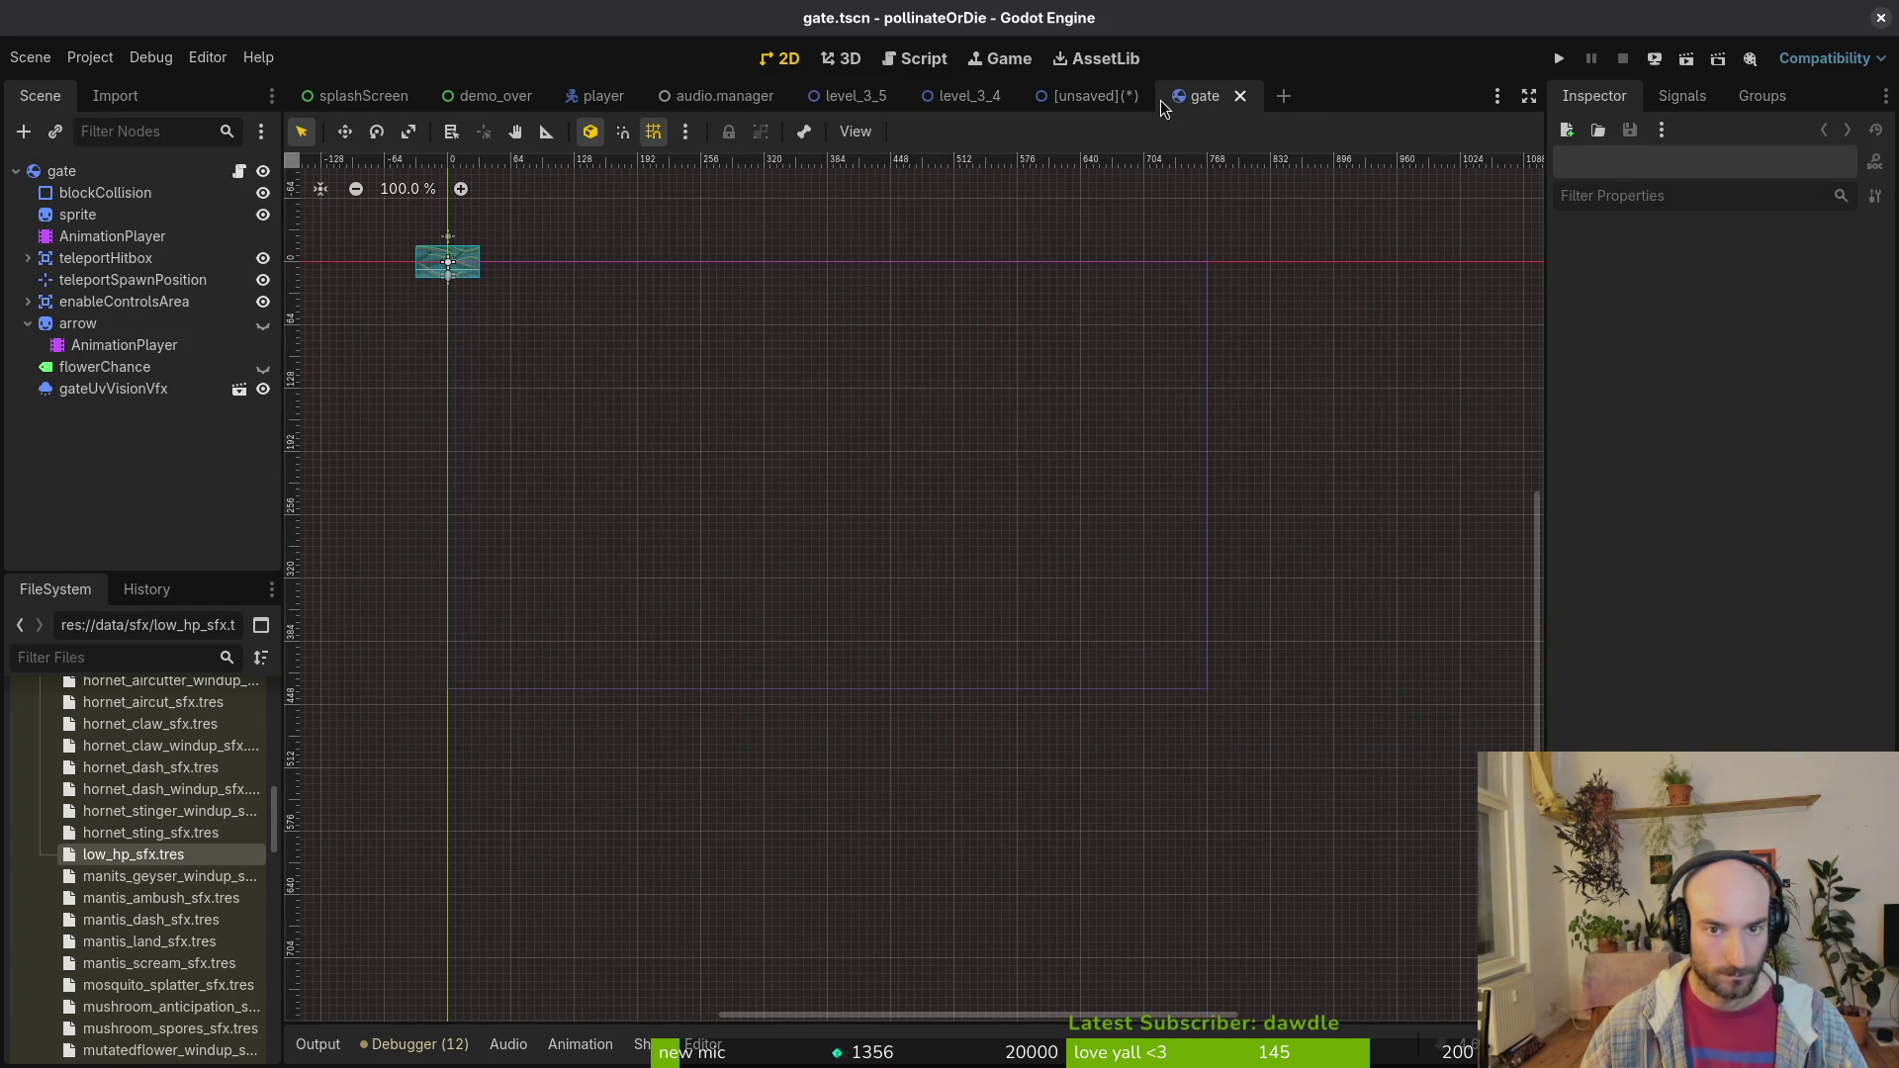
left_click_drag(914, 440, 900, 441)
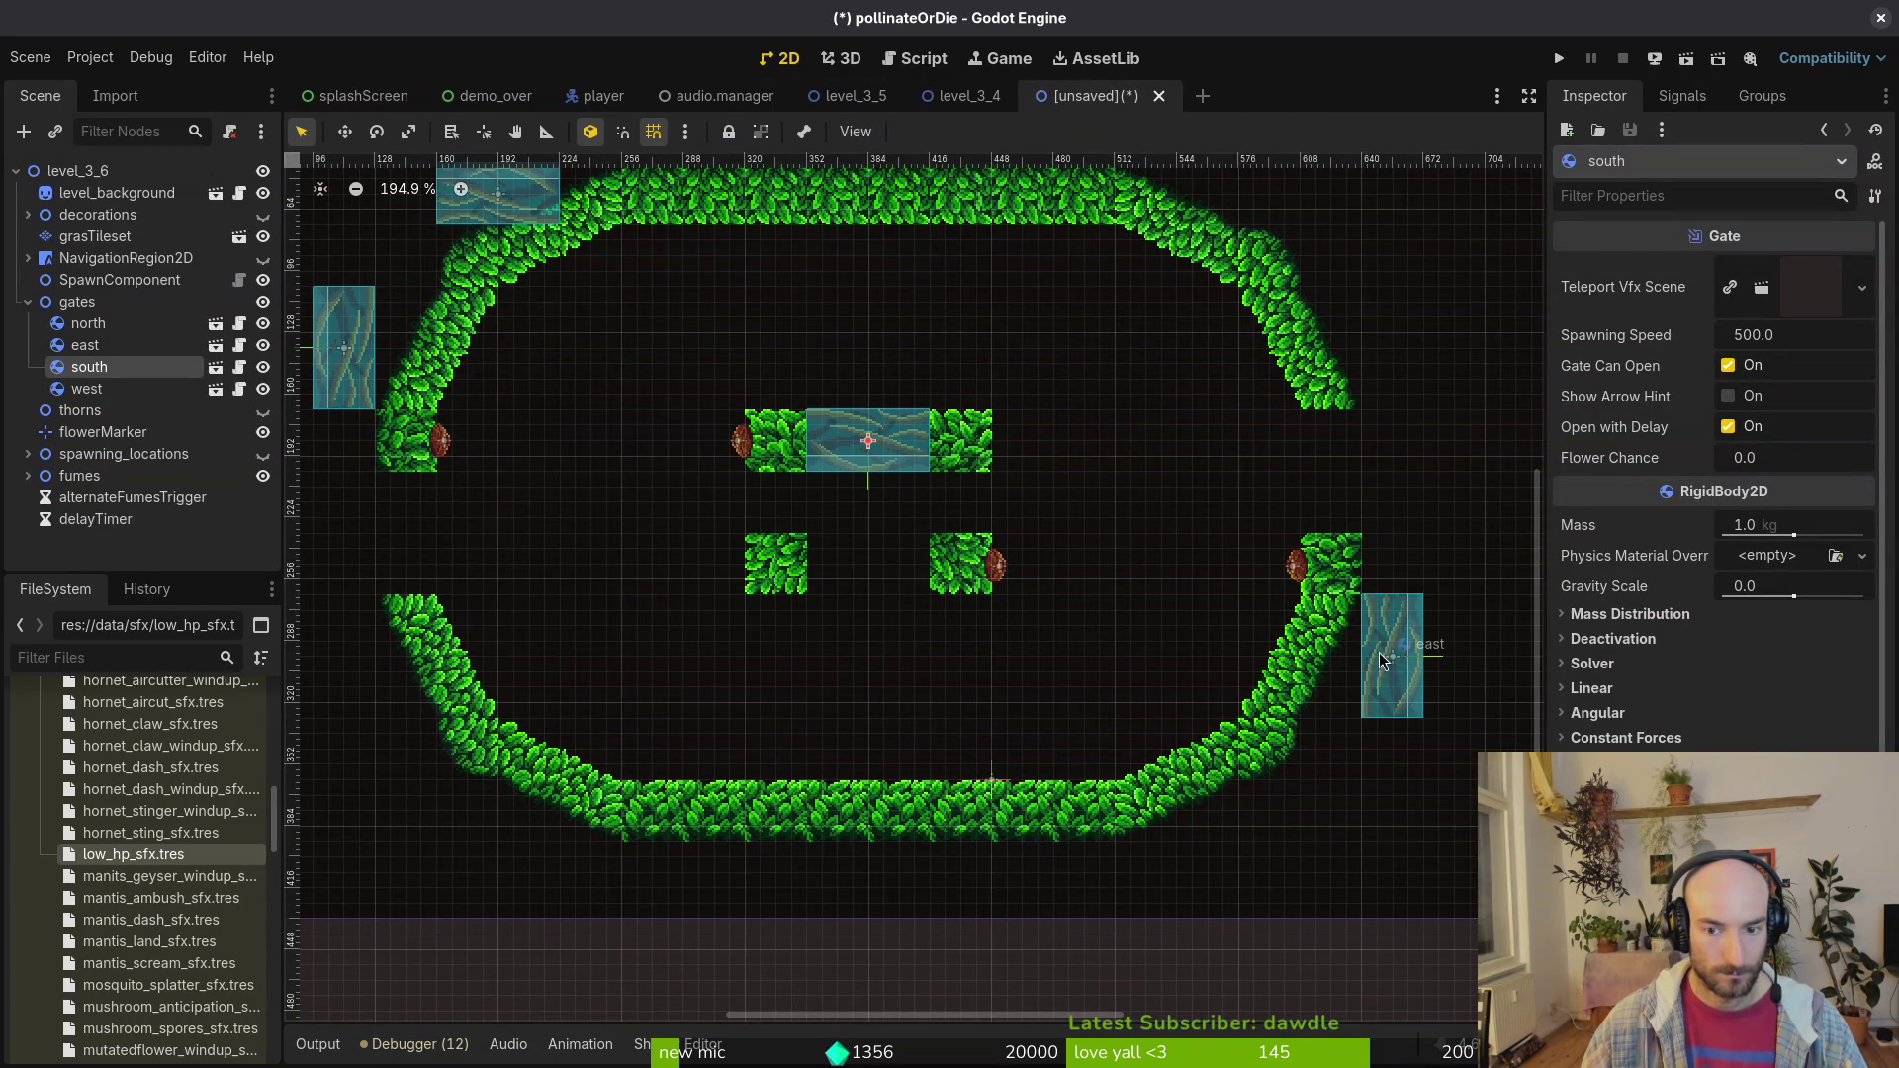
Step: Move the east gate to the right wall gap, north gate to centre, west gate to left gap
left_click_drag(1382, 660, 1320, 481)
scroll(786, 405, "down", 5)
mouse_move(591, 276)
left_mouse_down()
mouse_move(834, 529)
mouse_move(814, 510)
left_mouse_up()
left_click_drag(508, 388, 546, 512)
left_click(787, 477)
scroll(820, 556, "down", 5)
scroll(561, 397, "up", 6)
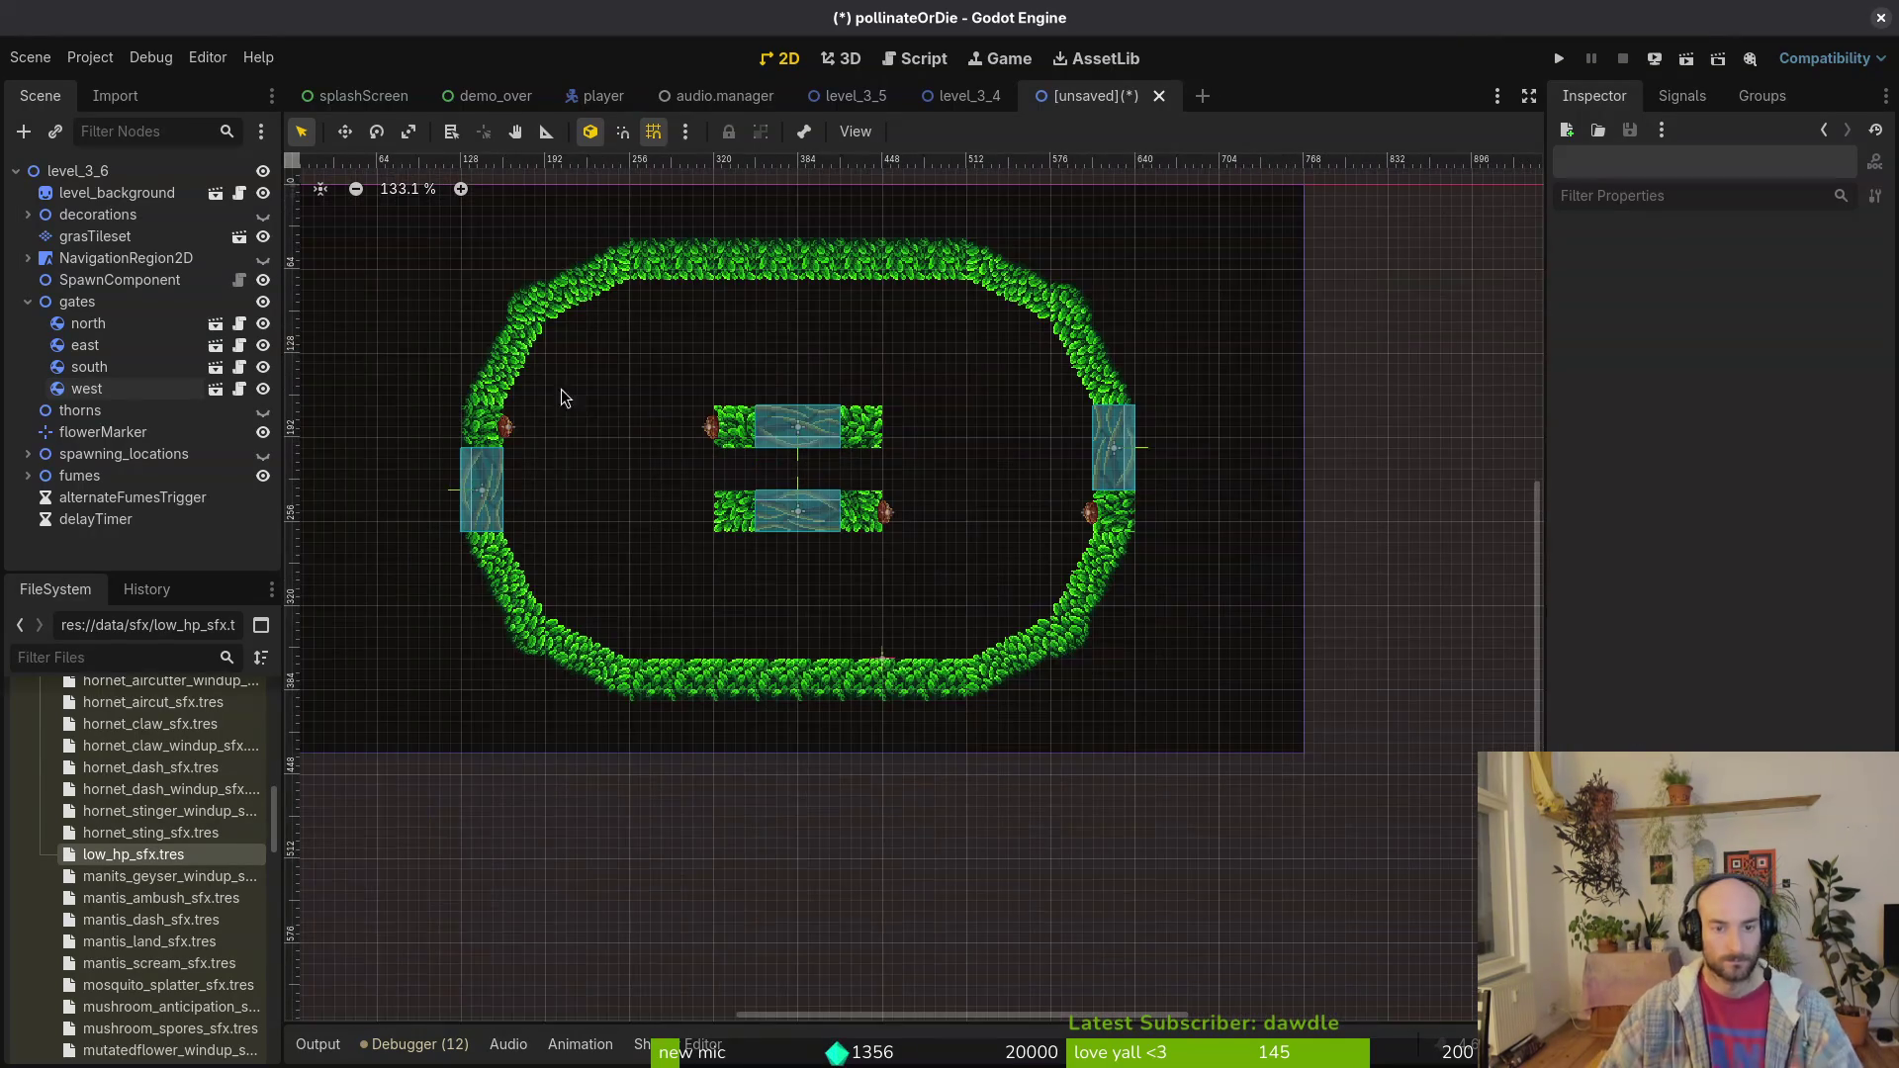
Step: Paint grass tiles beside the upper centre gate and between the two centre gates
left_click(81, 241)
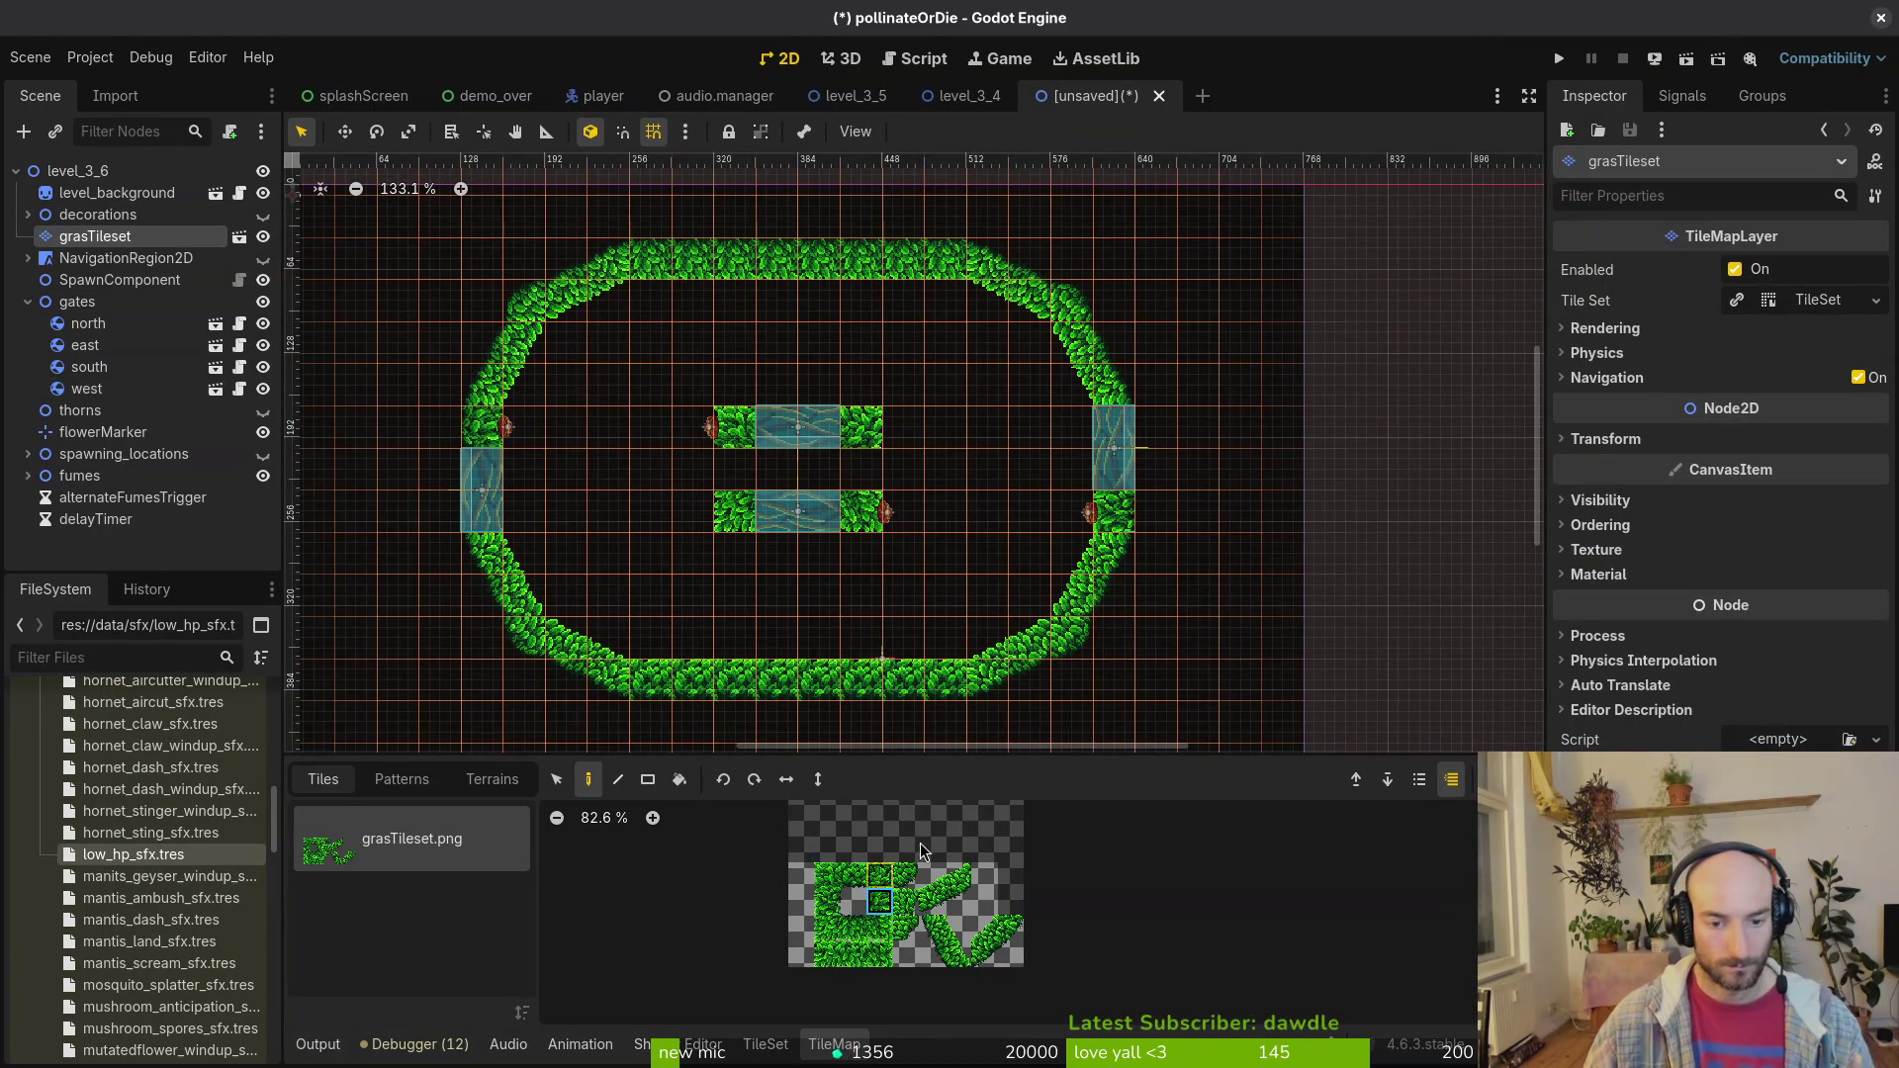
left_click(863, 469)
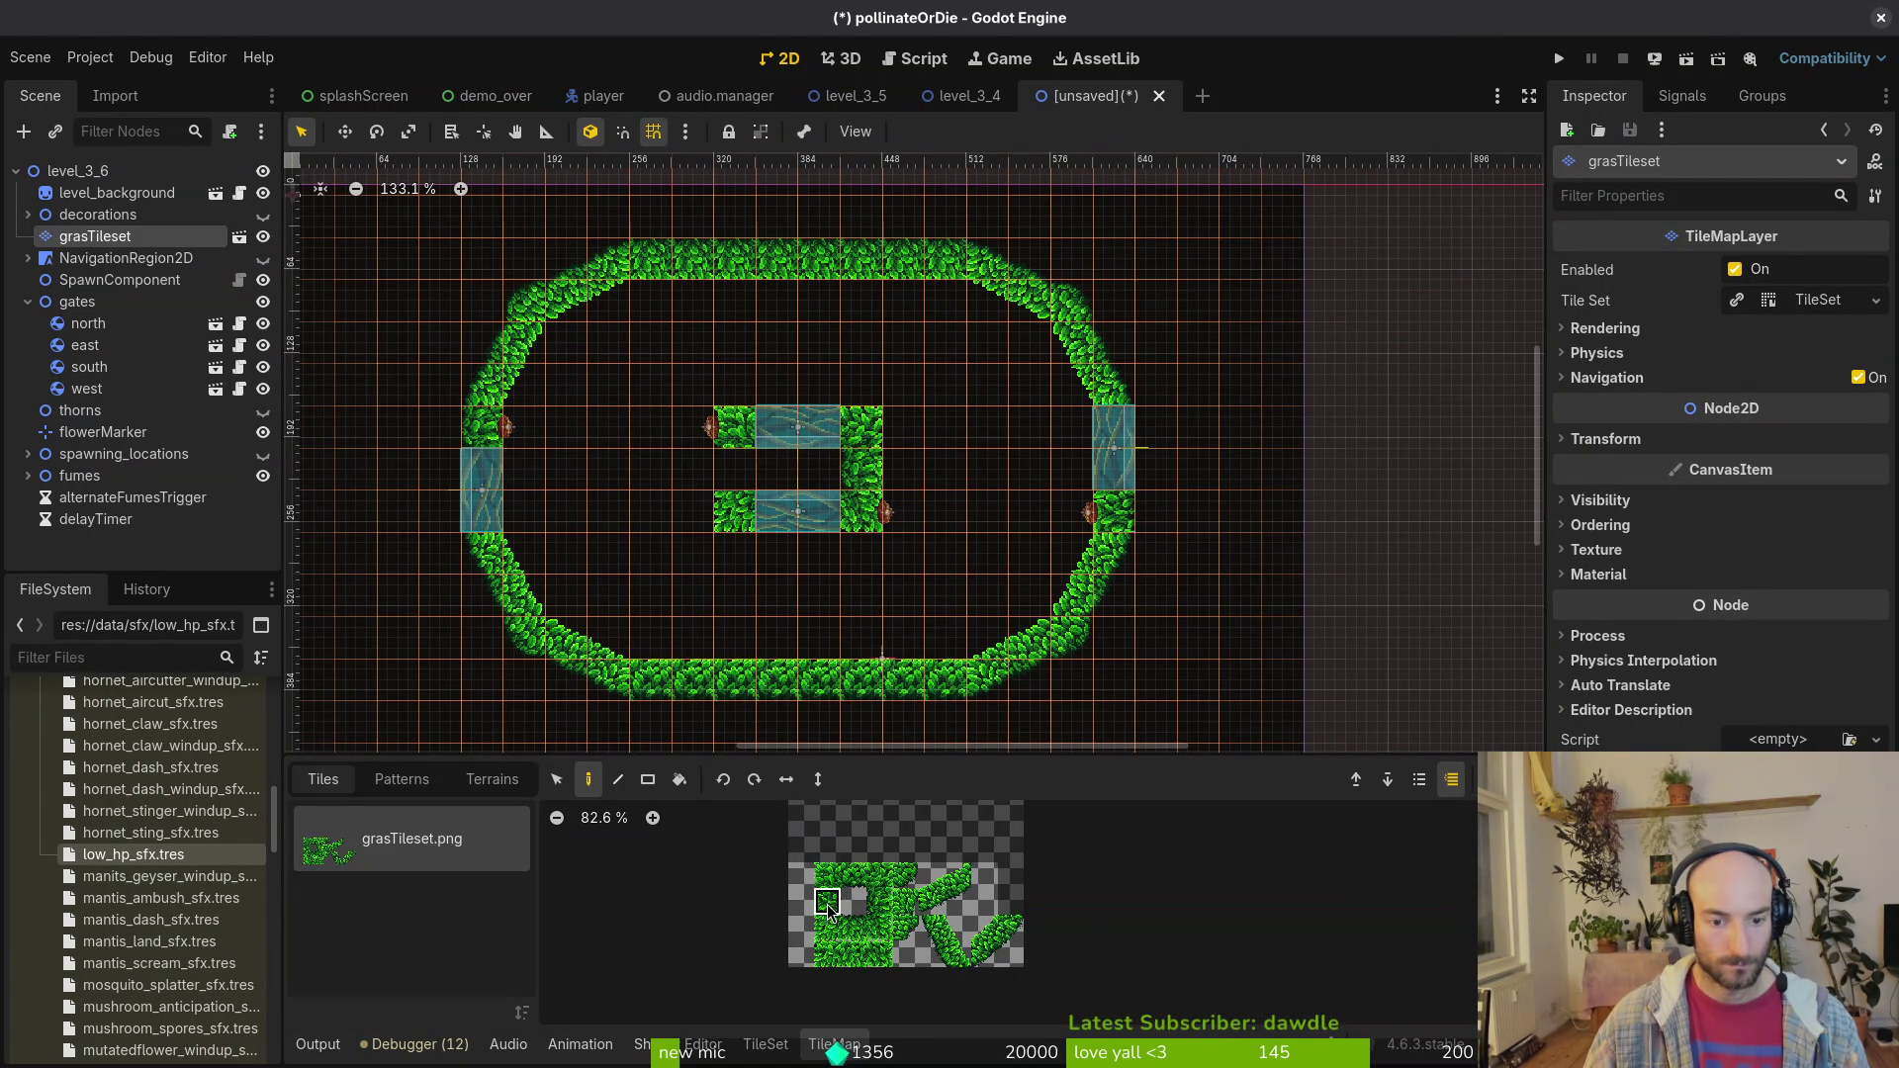
key("Escape")
scroll(849, 544, "down", 5)
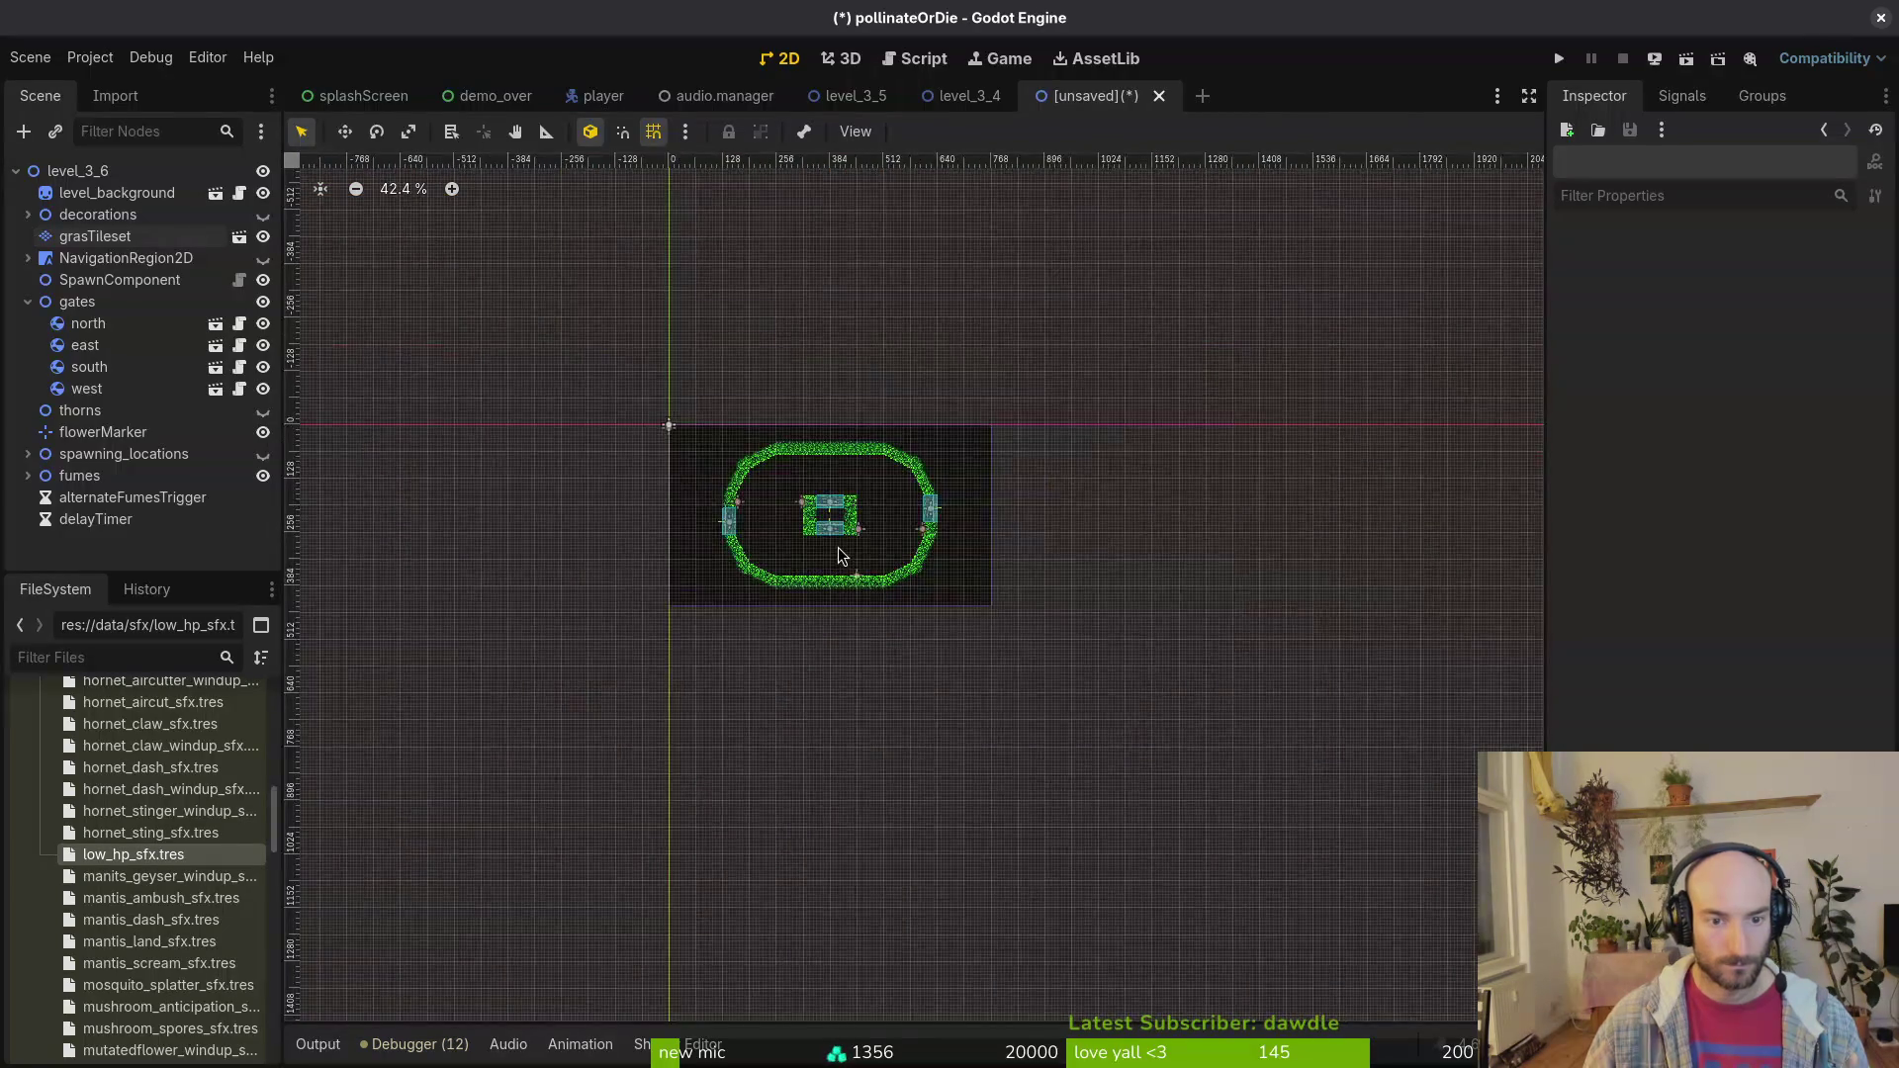
scroll(839, 548, "up", 7)
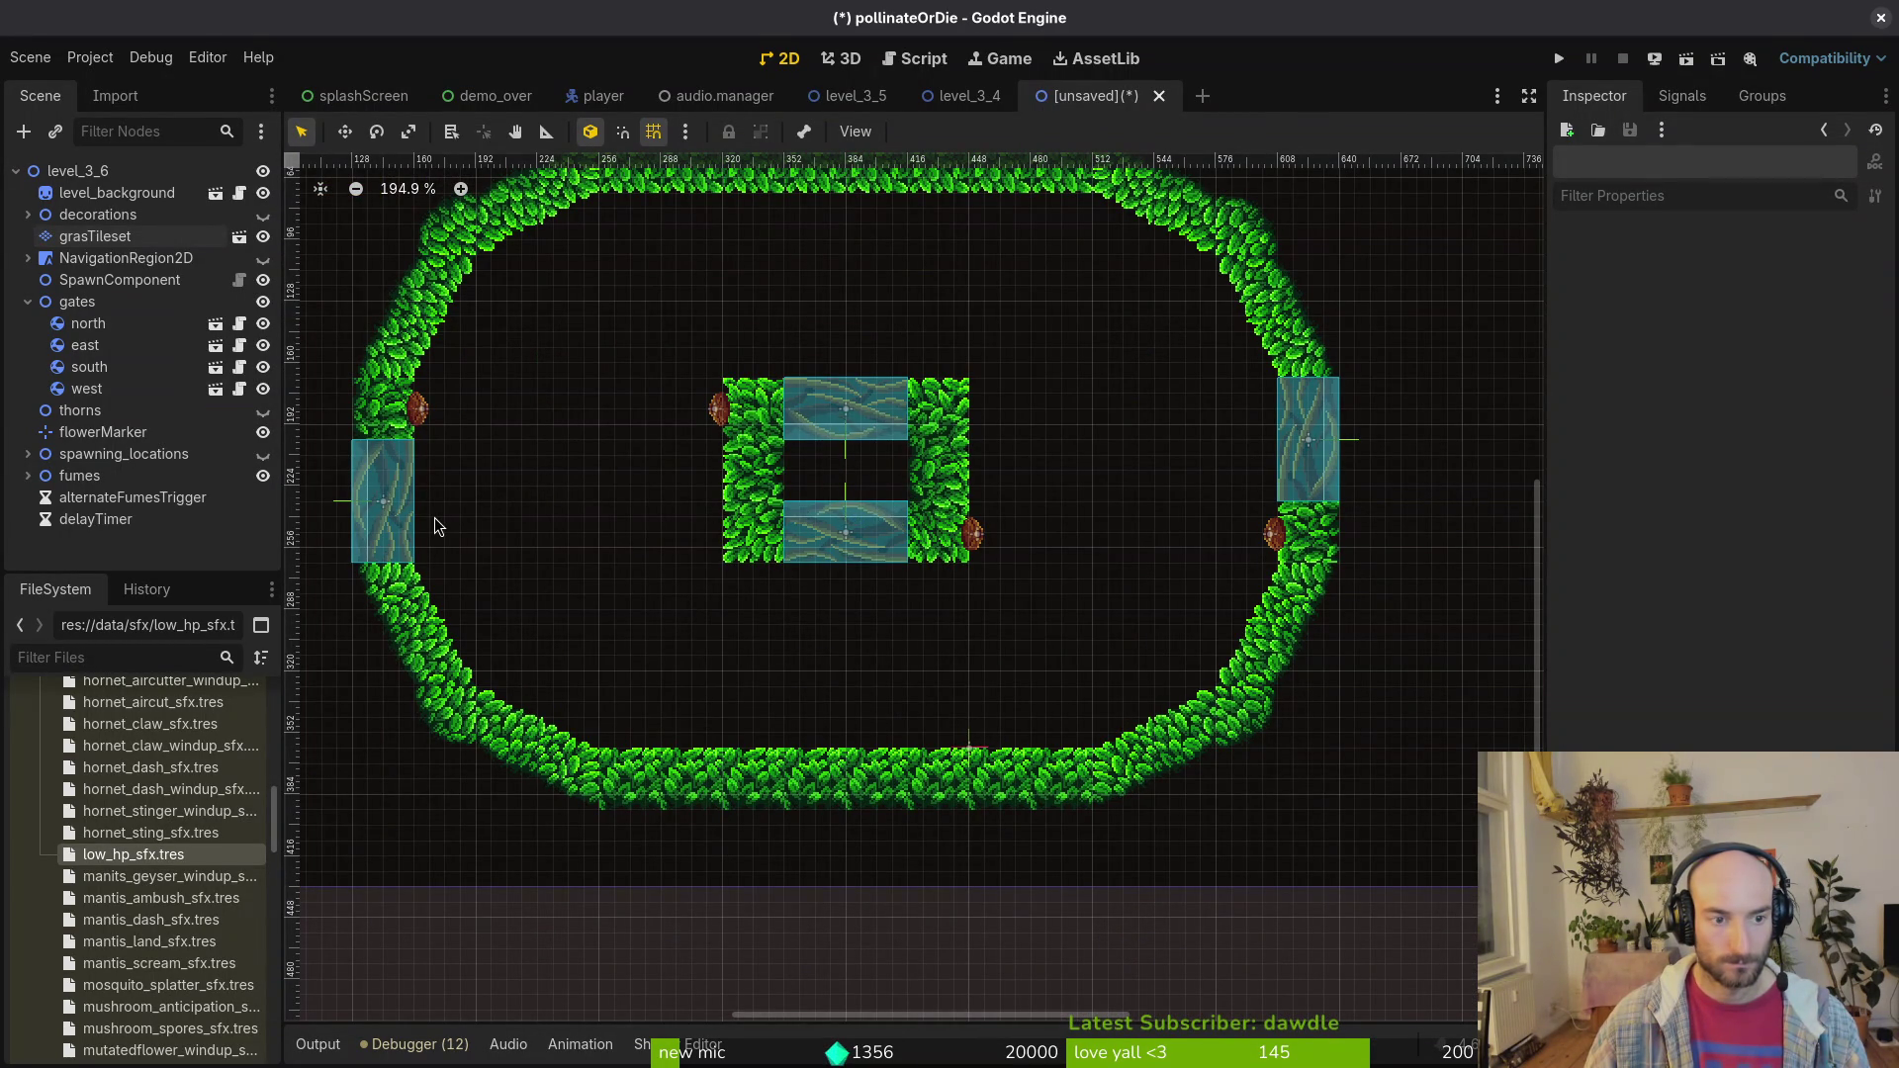
scroll(992, 465, "down", 2)
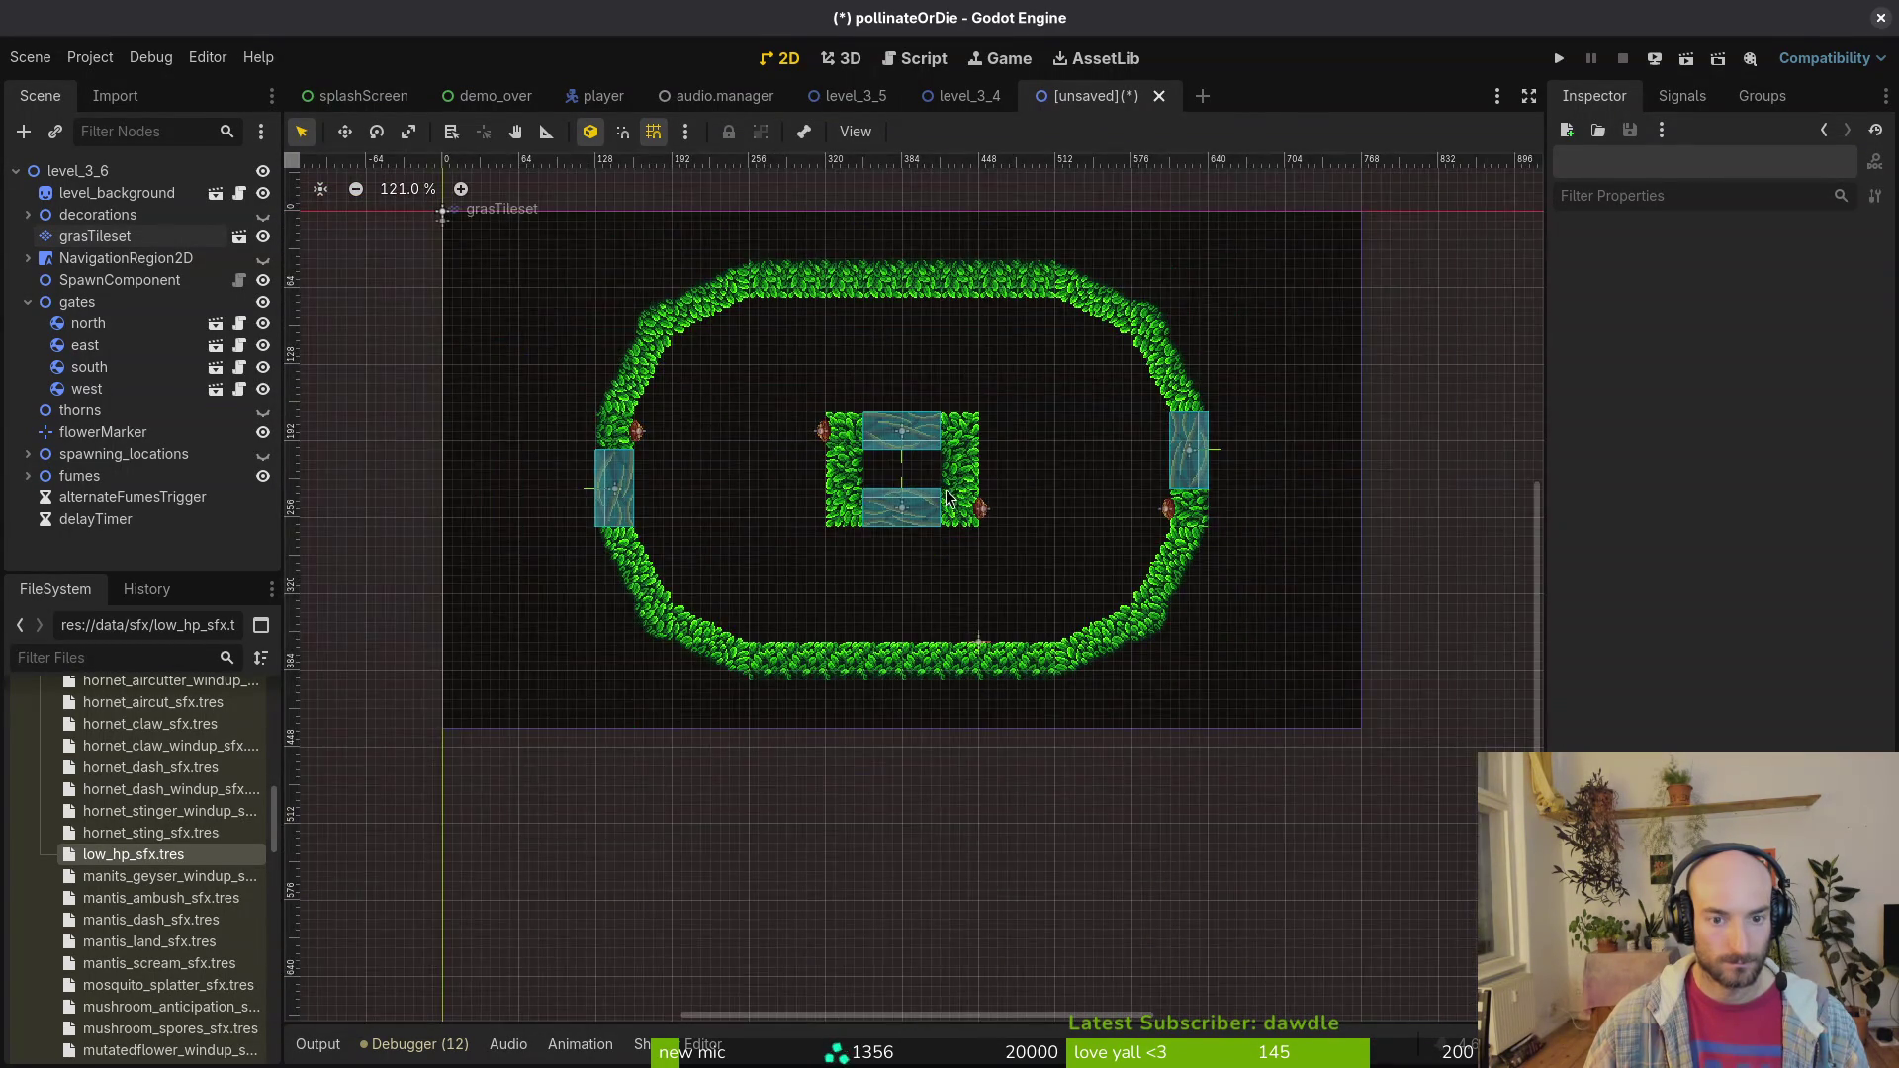
scroll(745, 476, "up", 2)
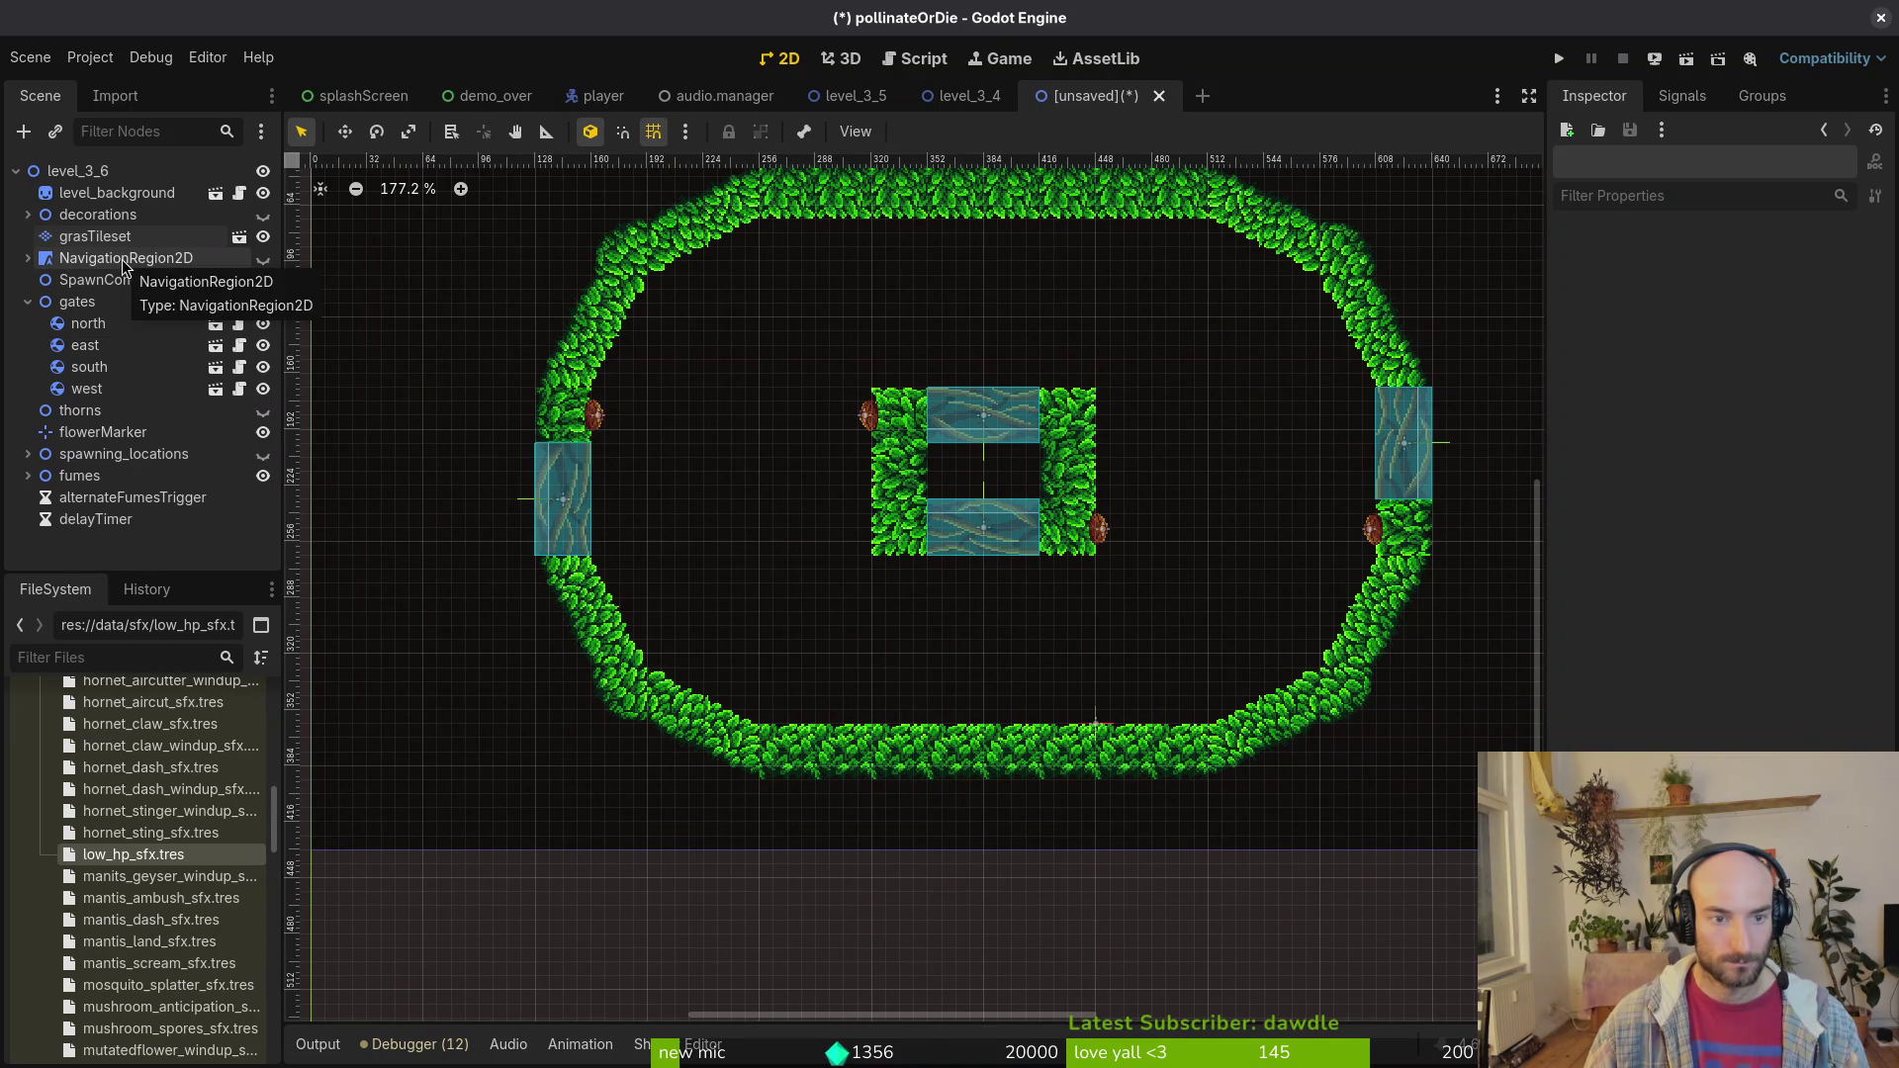
left_click(118, 238)
left_click_drag(940, 470, 1029, 470)
key("Escape")
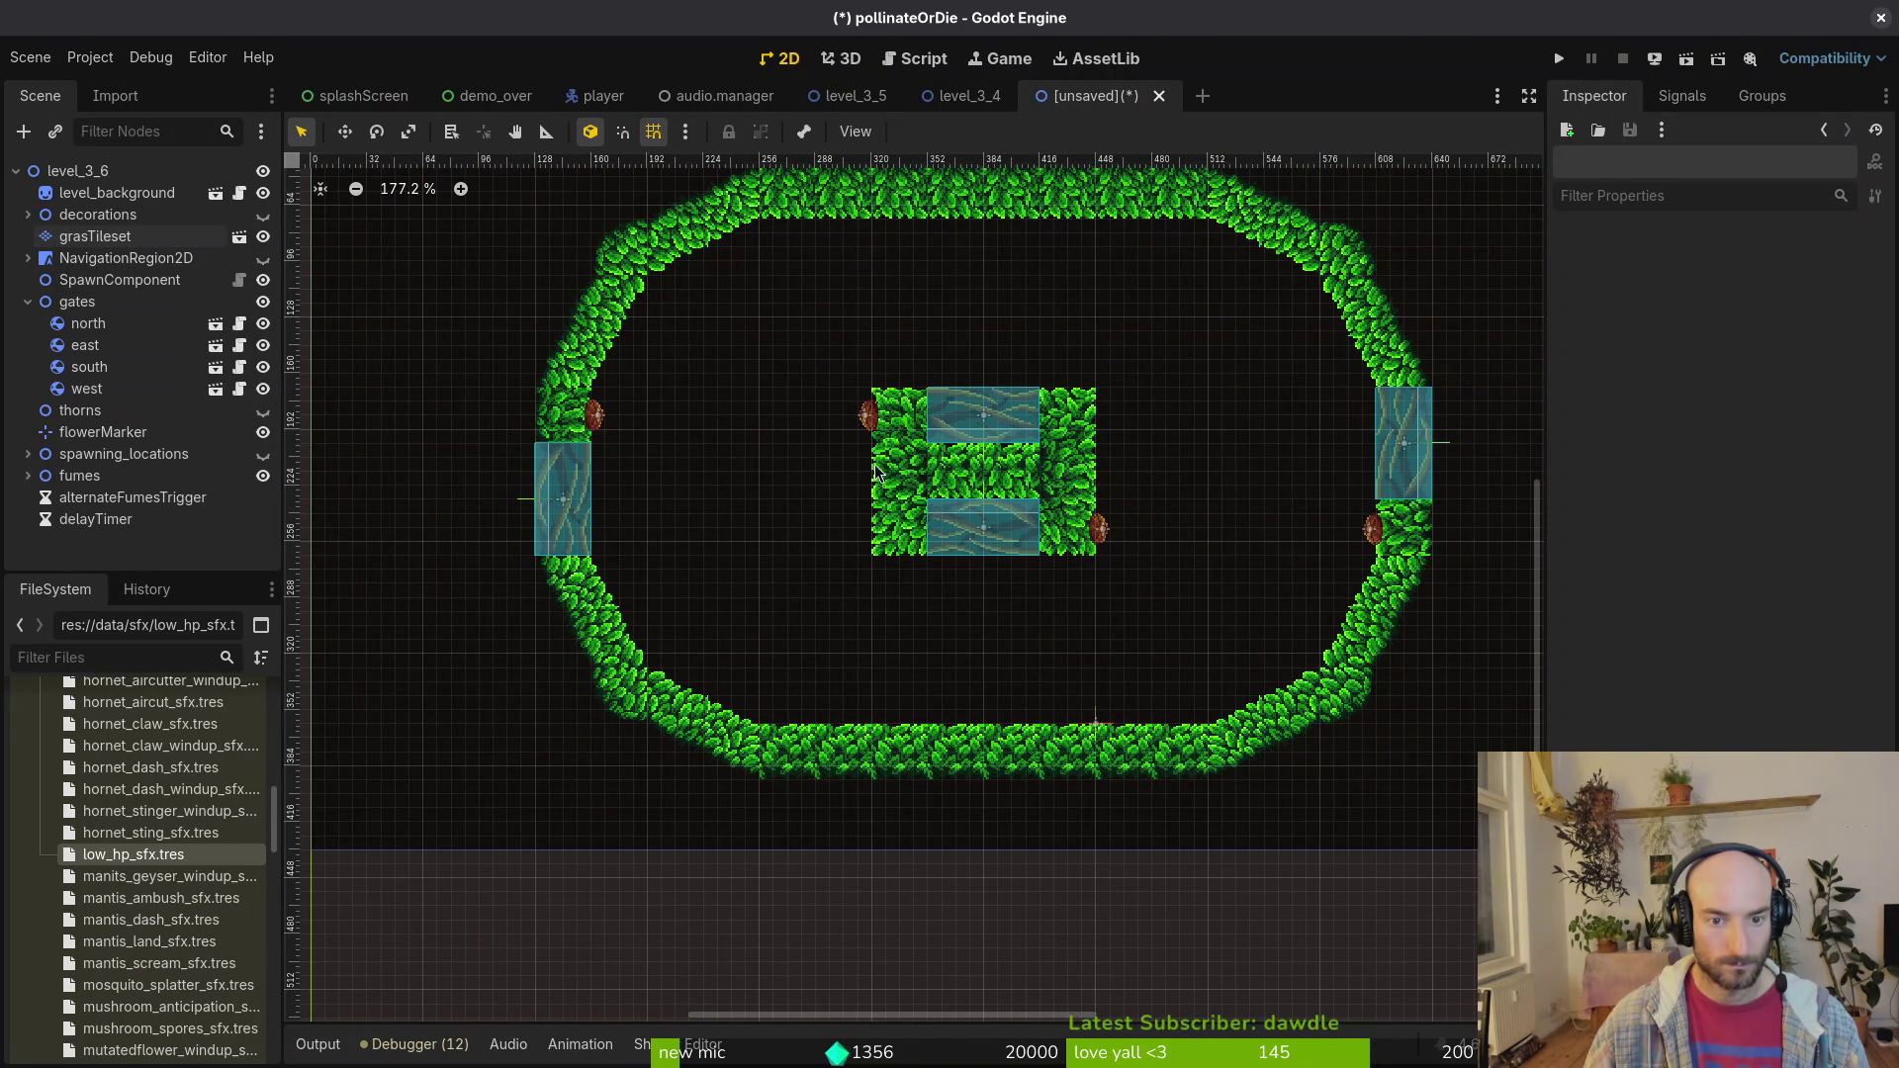
Step: Move the flower marker 48 px right and save the level scene
scroll(970, 519, "up", 10)
scroll(970, 518, "down", 13)
scroll(979, 544, "down", 1)
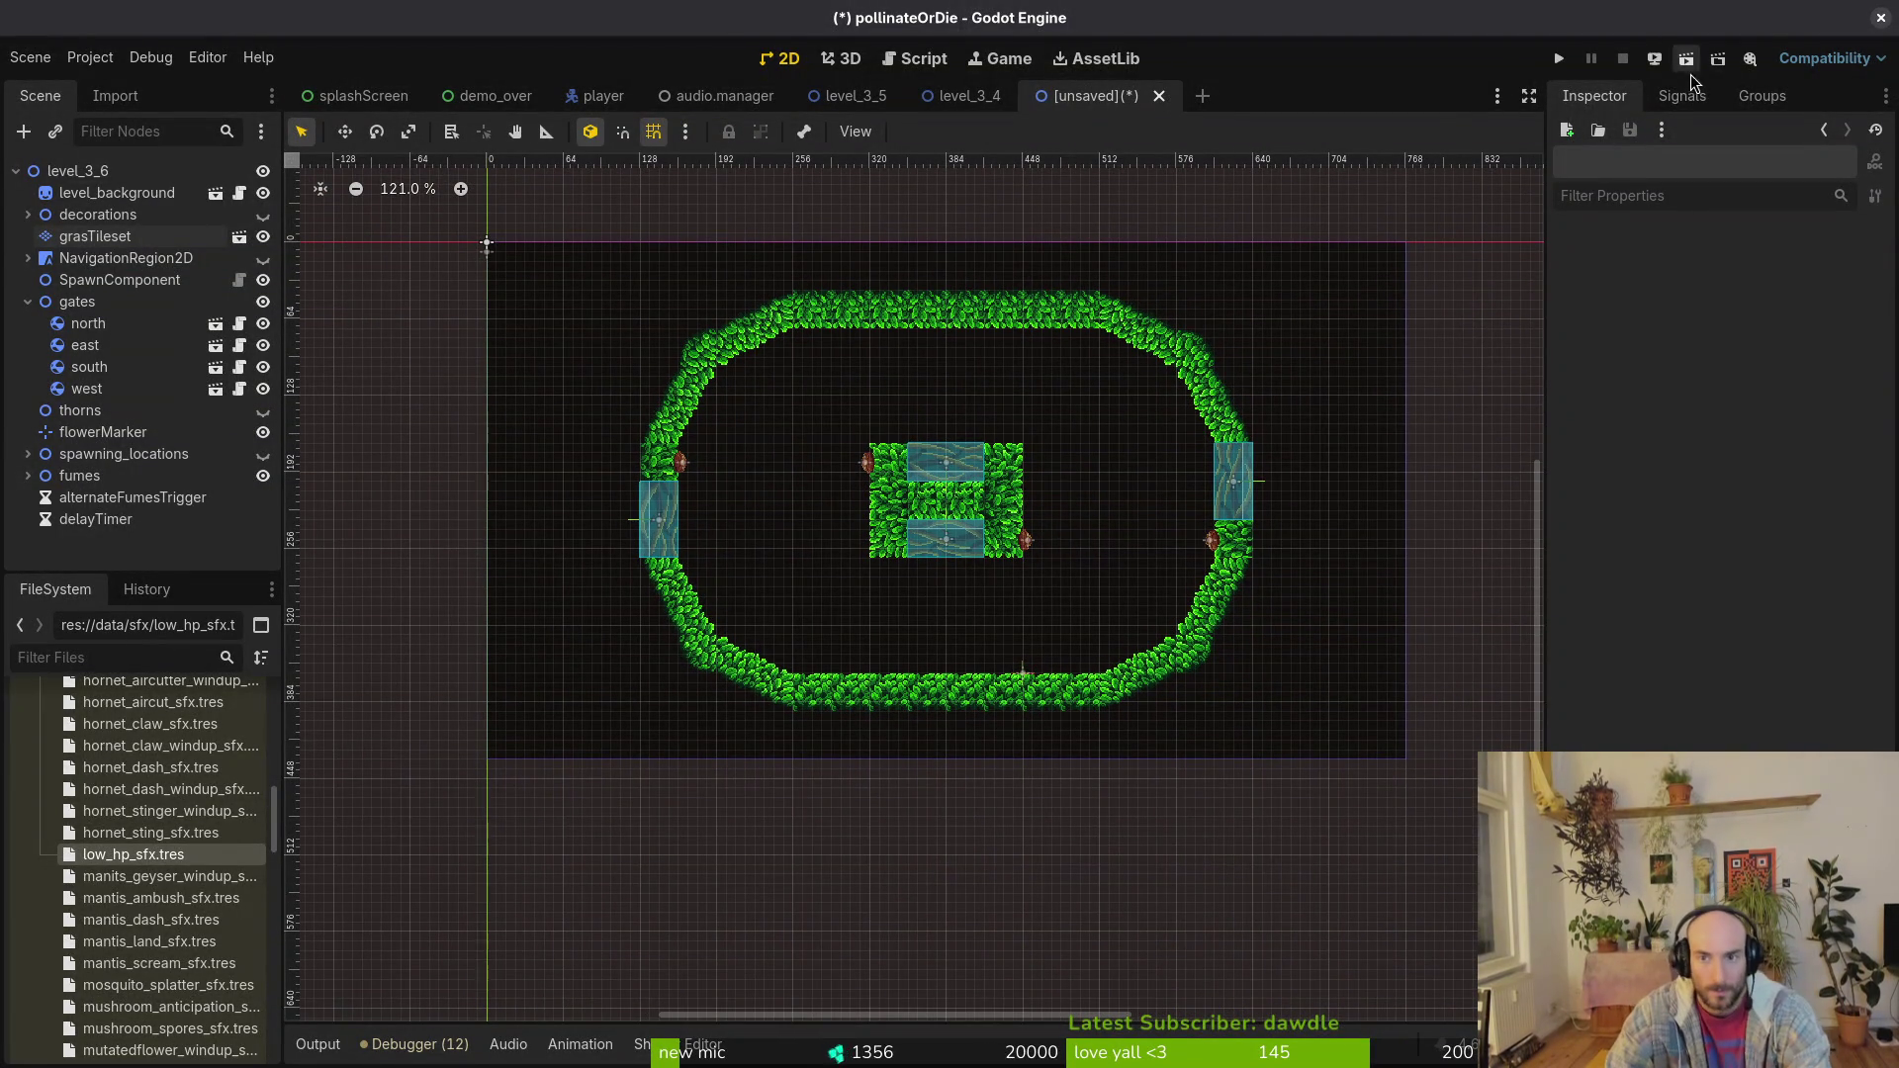
scroll(949, 507, "down", 5)
scroll(950, 507, "up", 5)
scroll(950, 508, "up", 3)
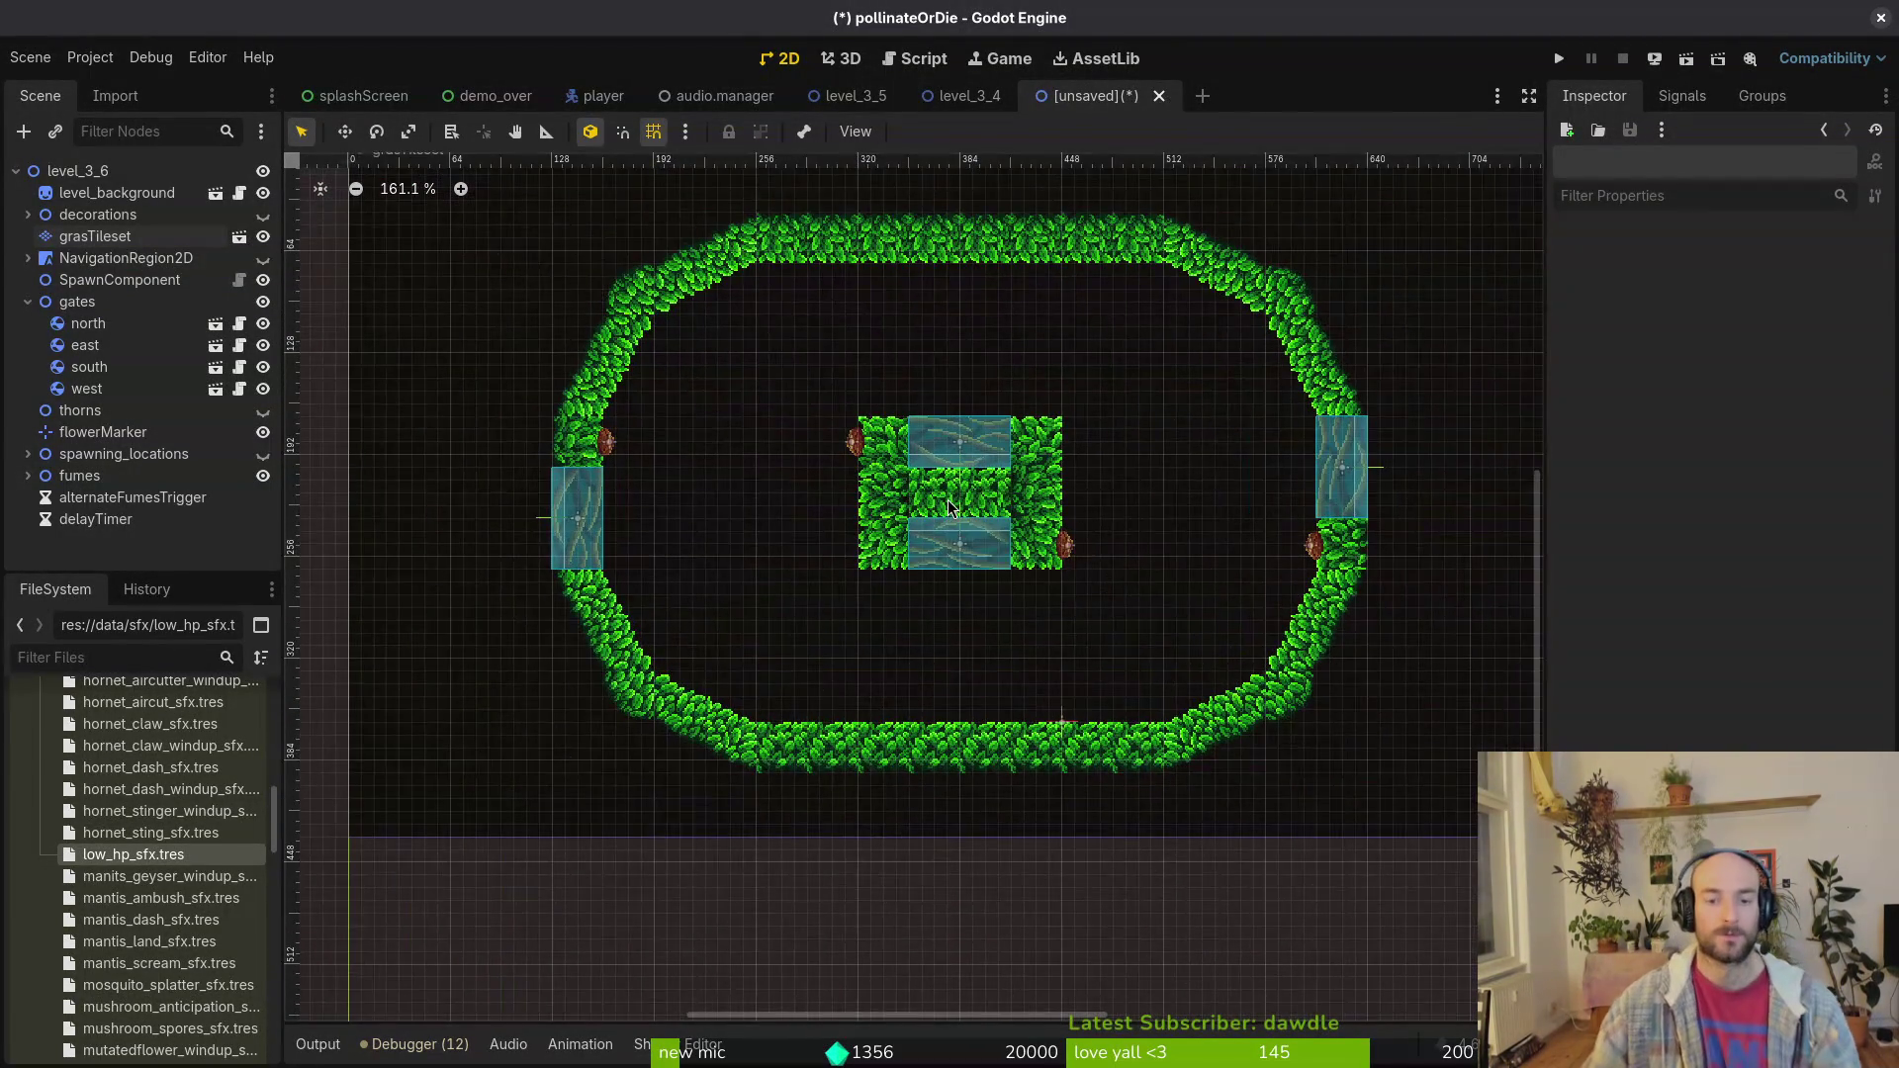
scroll(1128, 702, "up", 4)
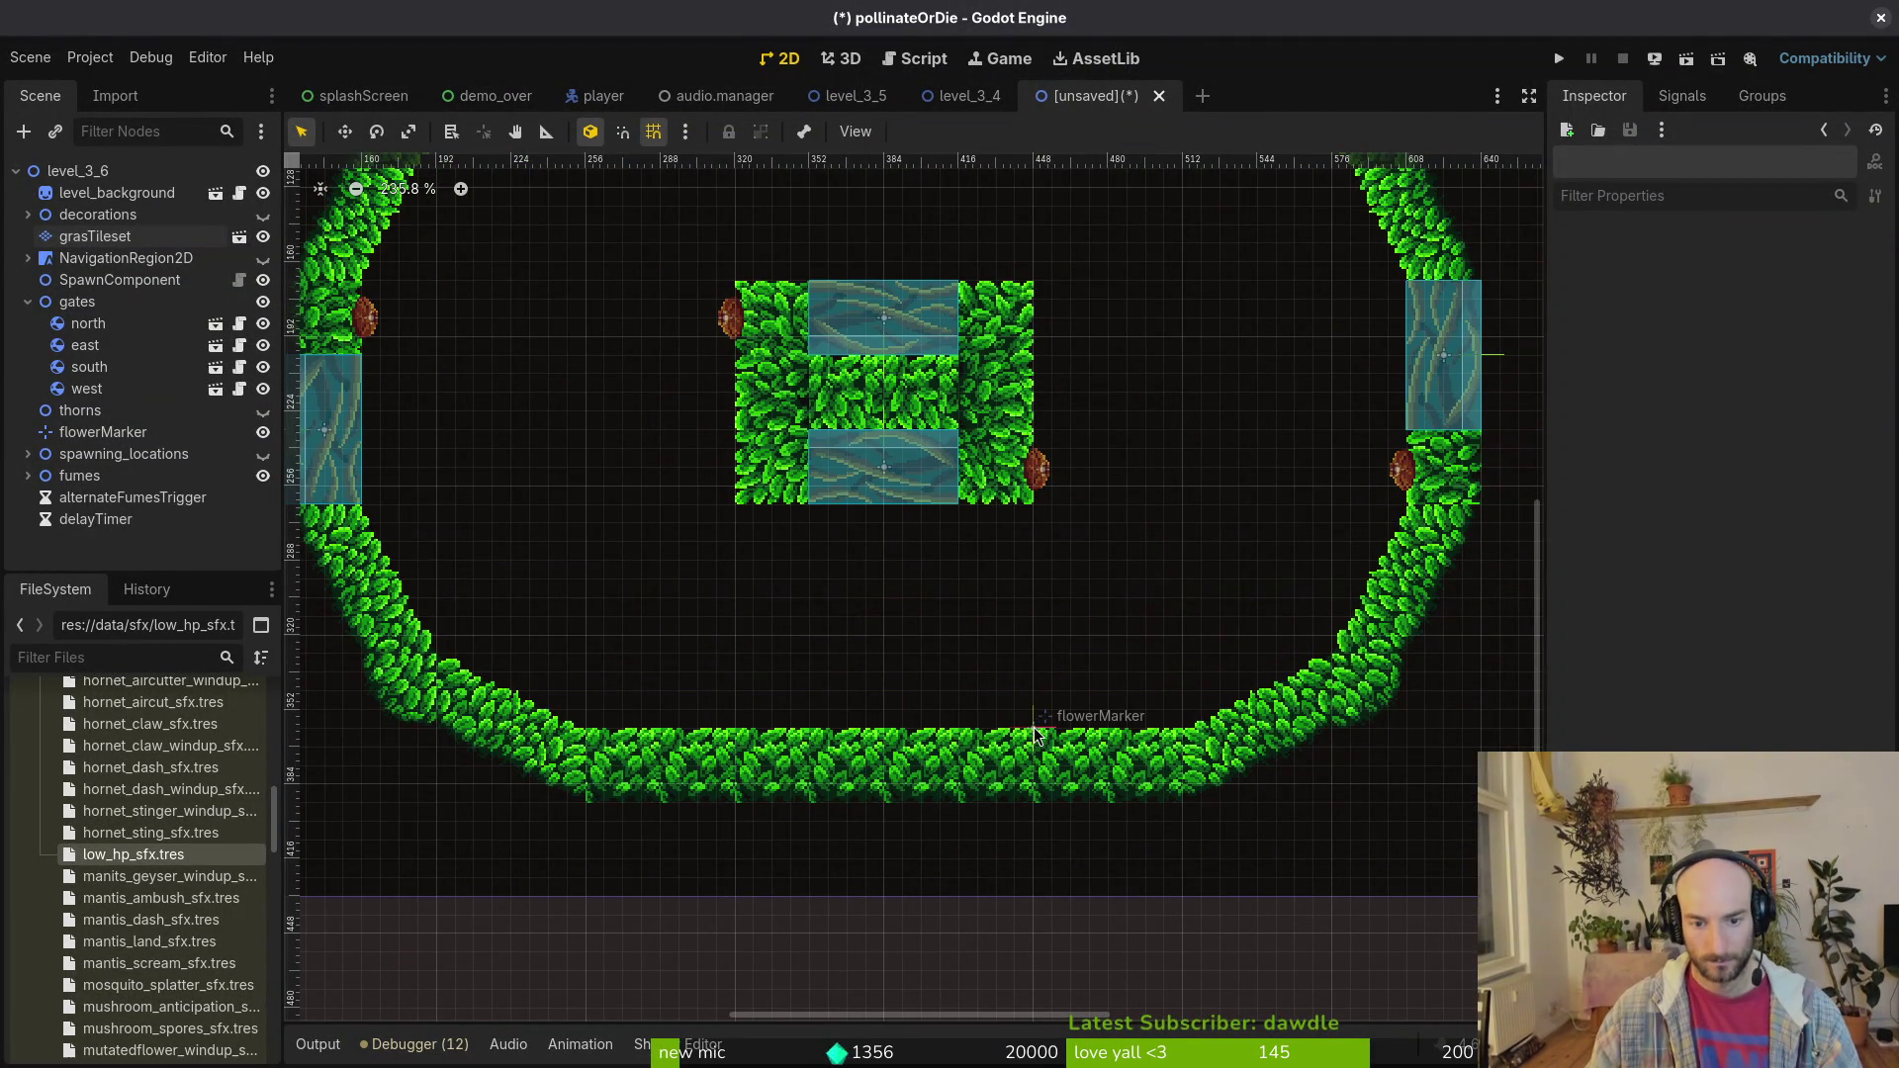
left_click_drag(1035, 727, 1160, 726)
scroll(1185, 620, "down", 10)
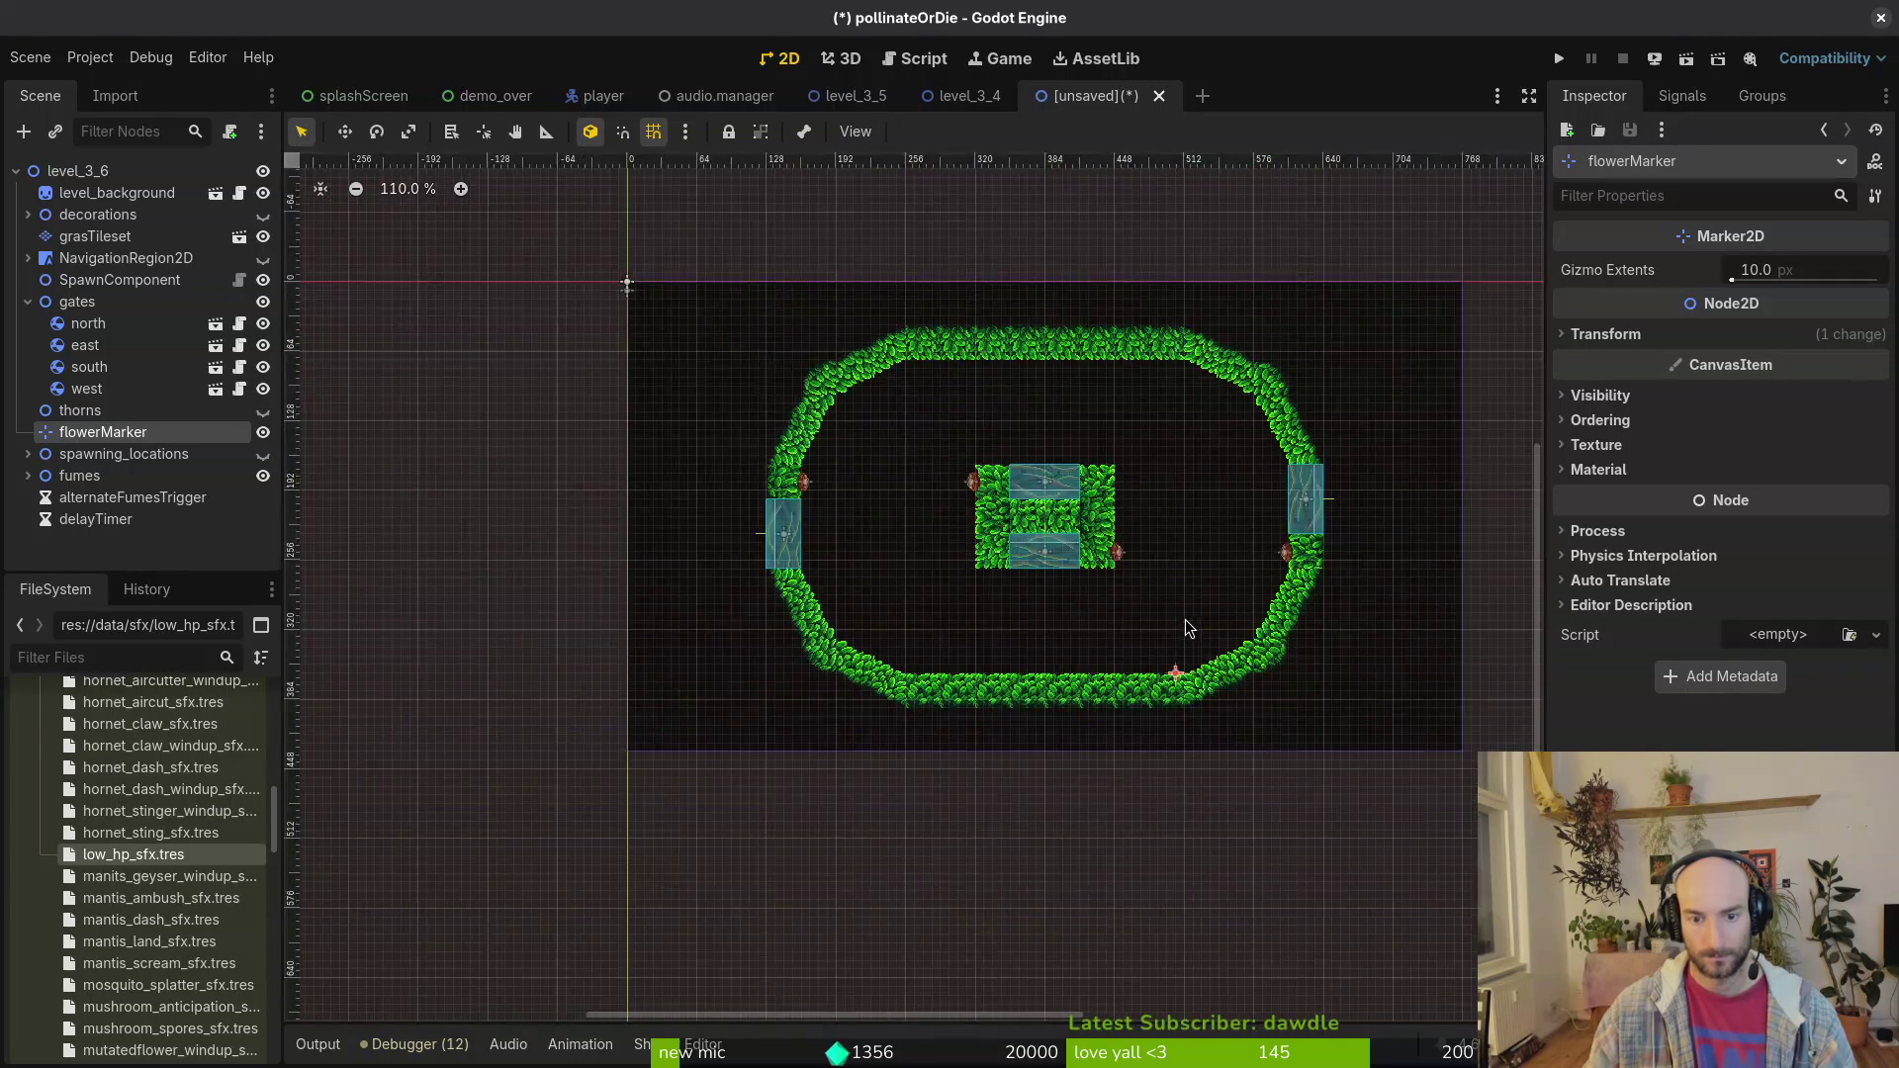
left_click(1209, 609)
key("ctrl+s")
key("Escape")
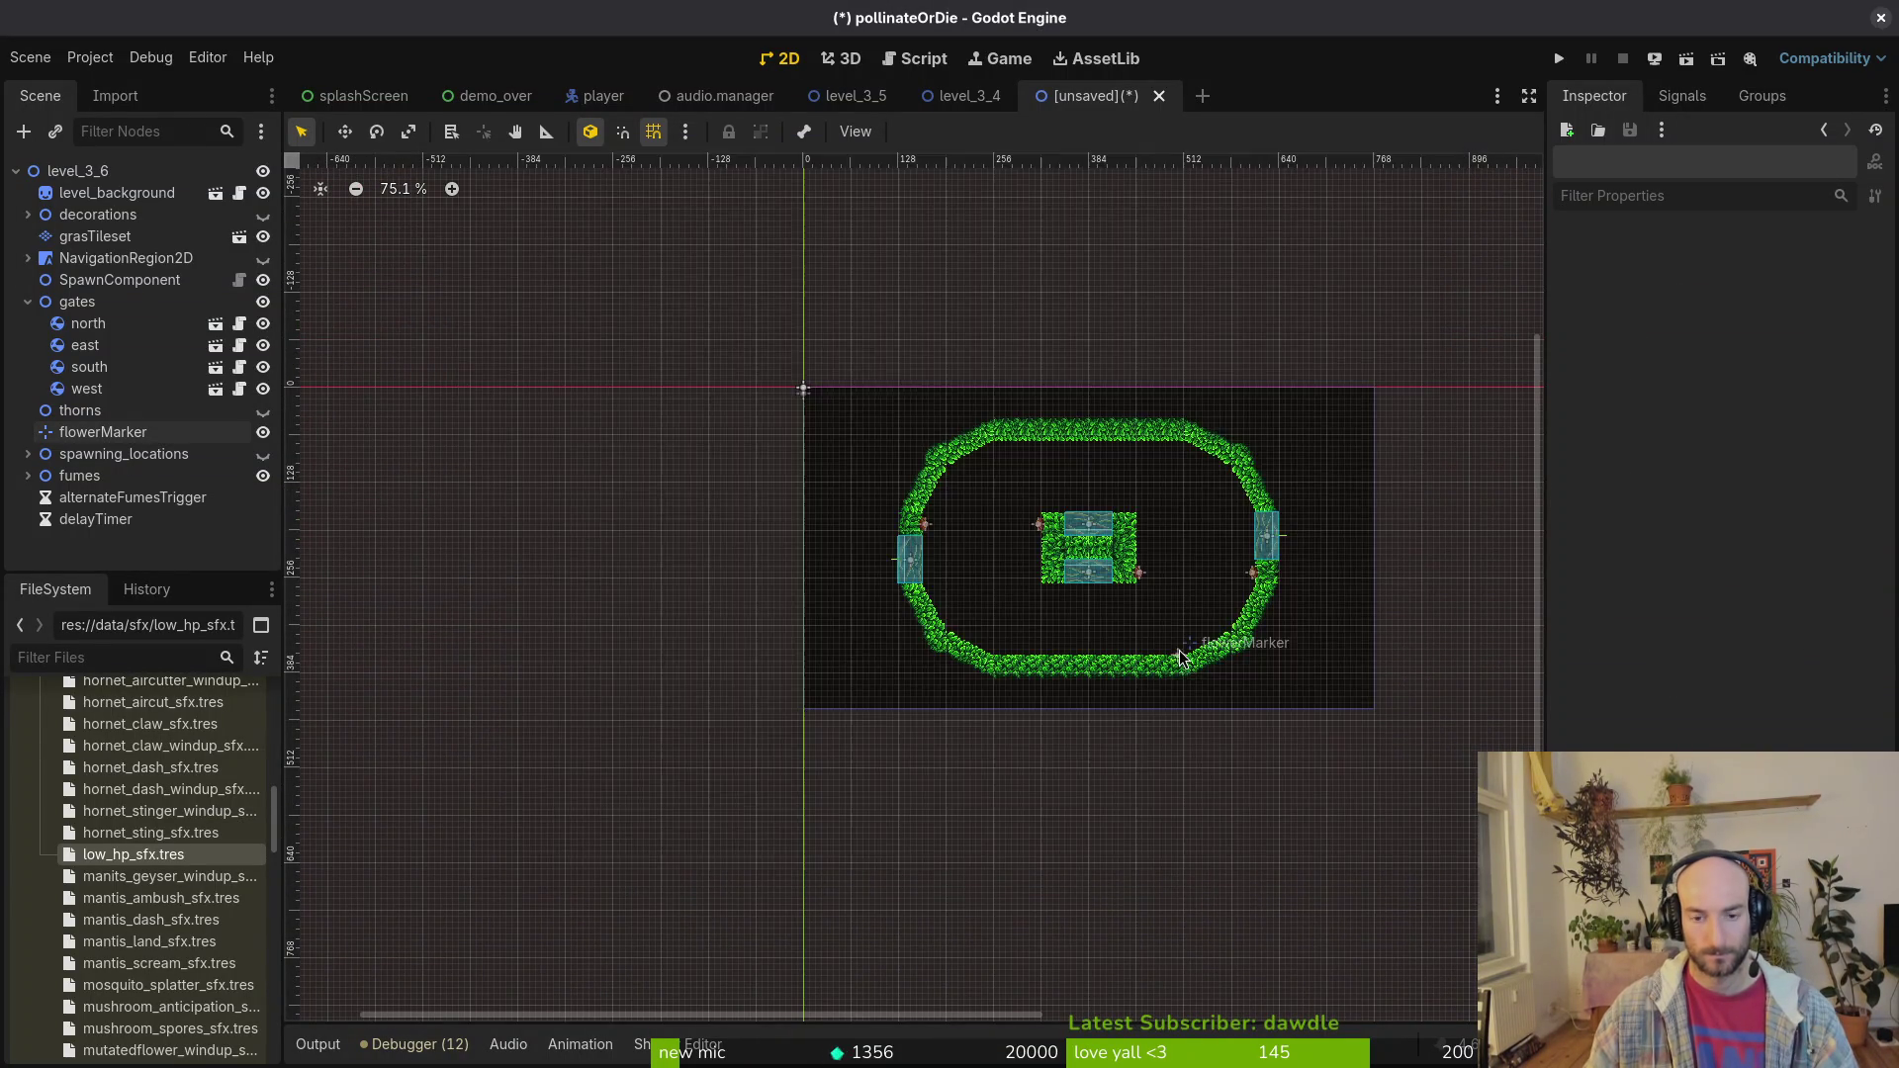
Step: Show the spawning location markers, keep the thorns hidden, and collapse the gates group
scroll(1182, 653, "up", 10)
scroll(1192, 643, "down", 5)
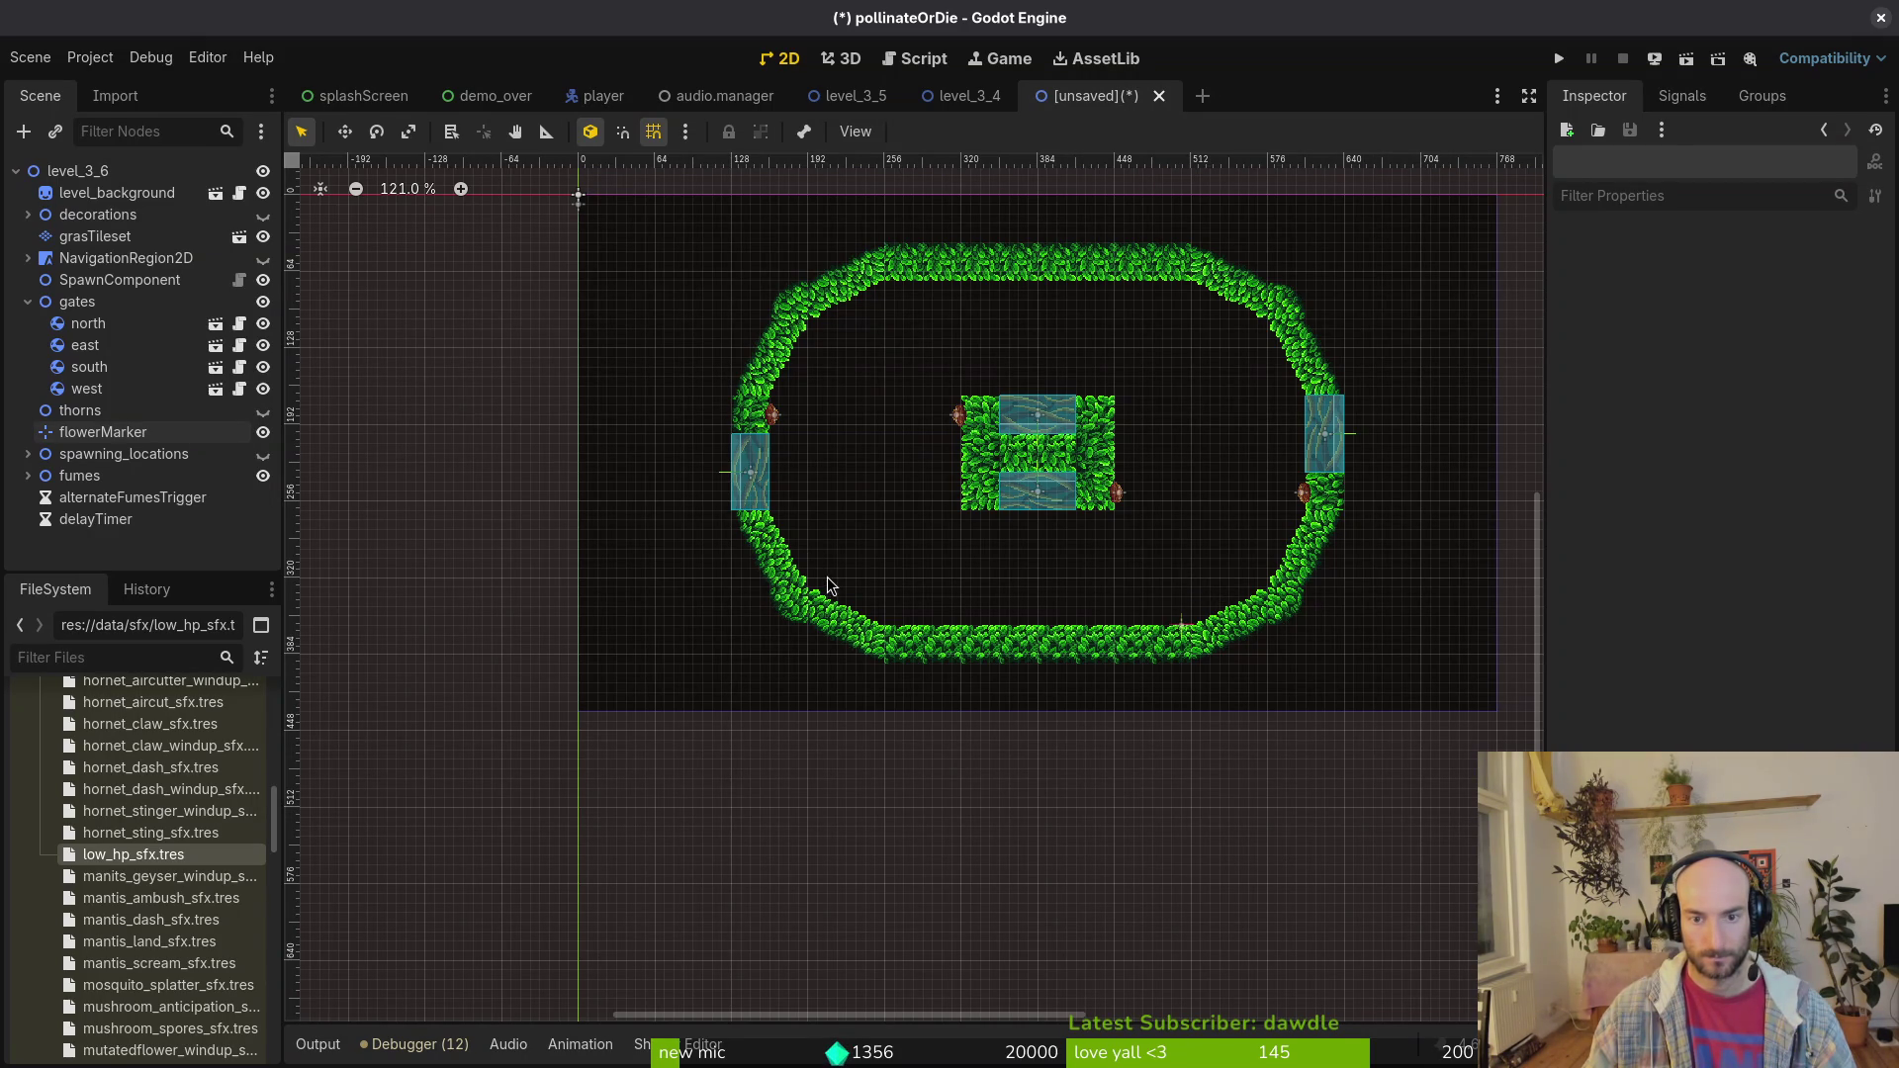
scroll(868, 578, "up", 6)
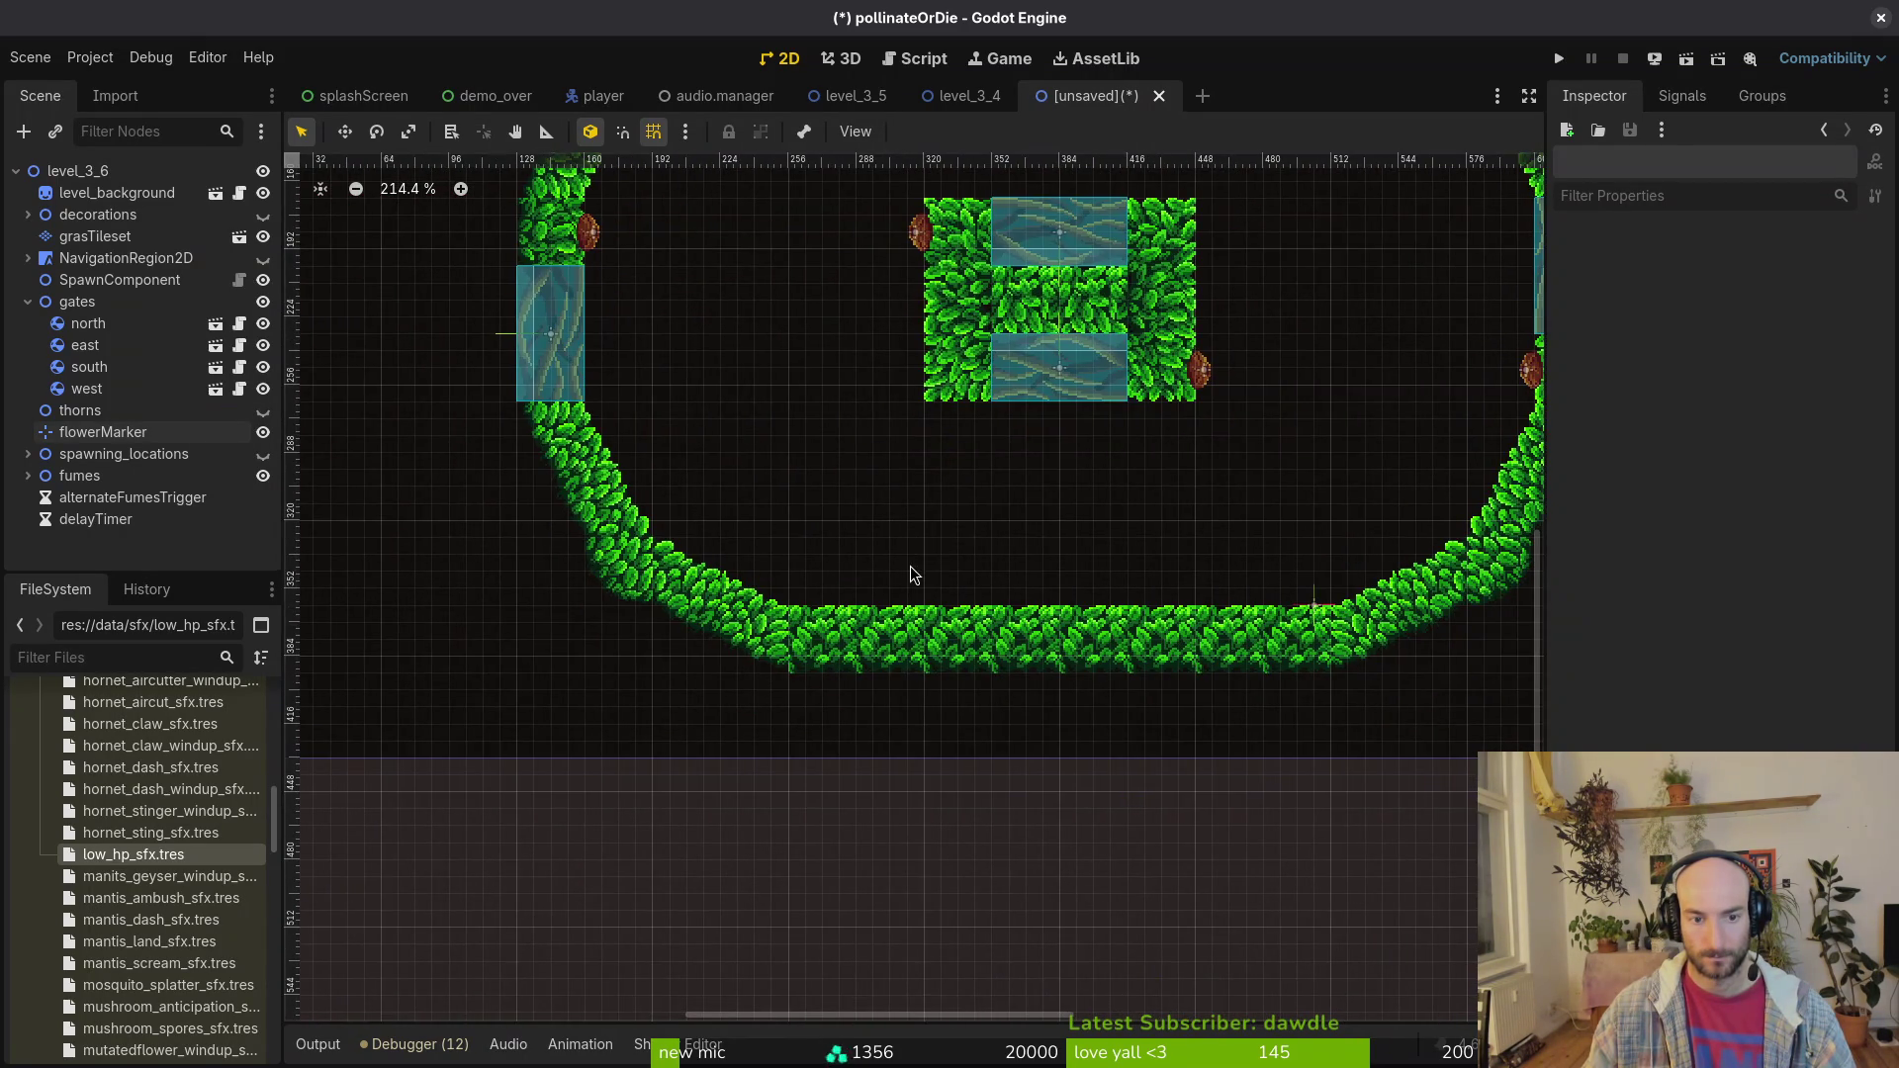
scroll(905, 554, "down", 9)
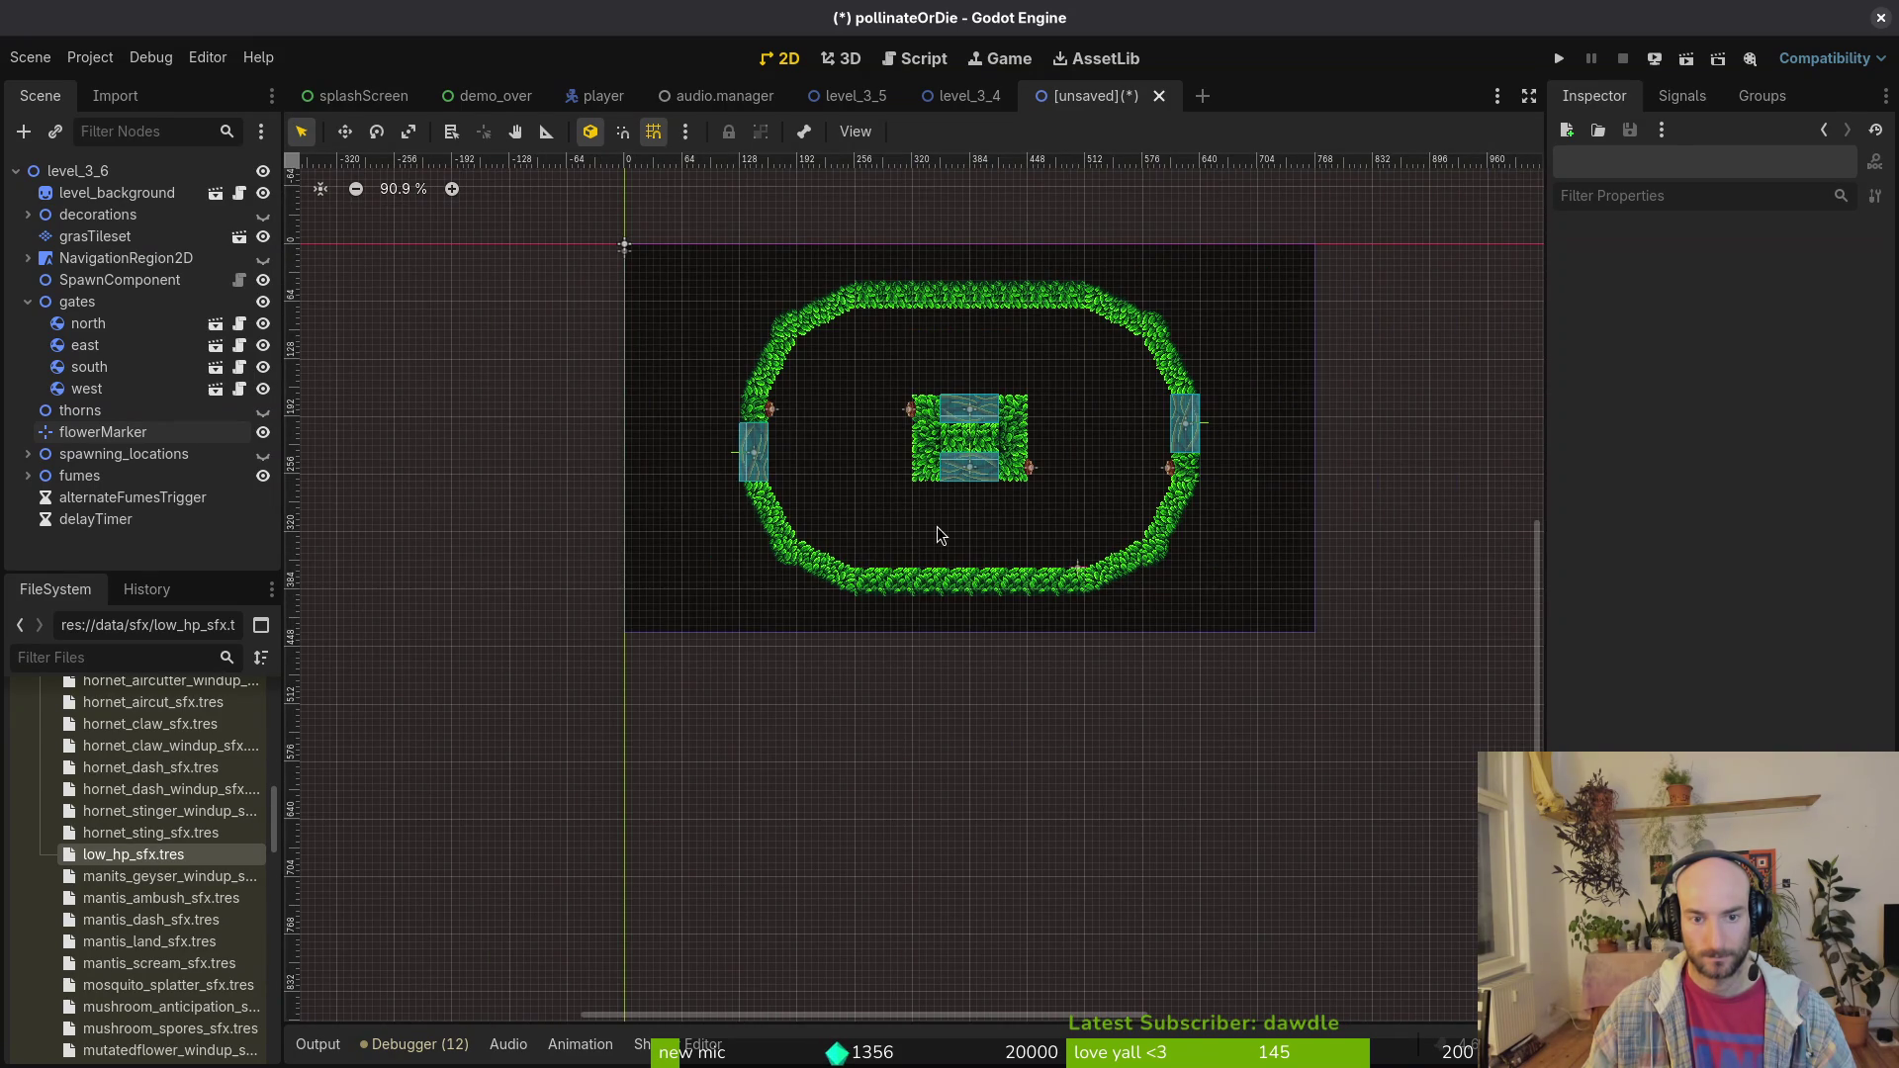
scroll(958, 524, "down", 6)
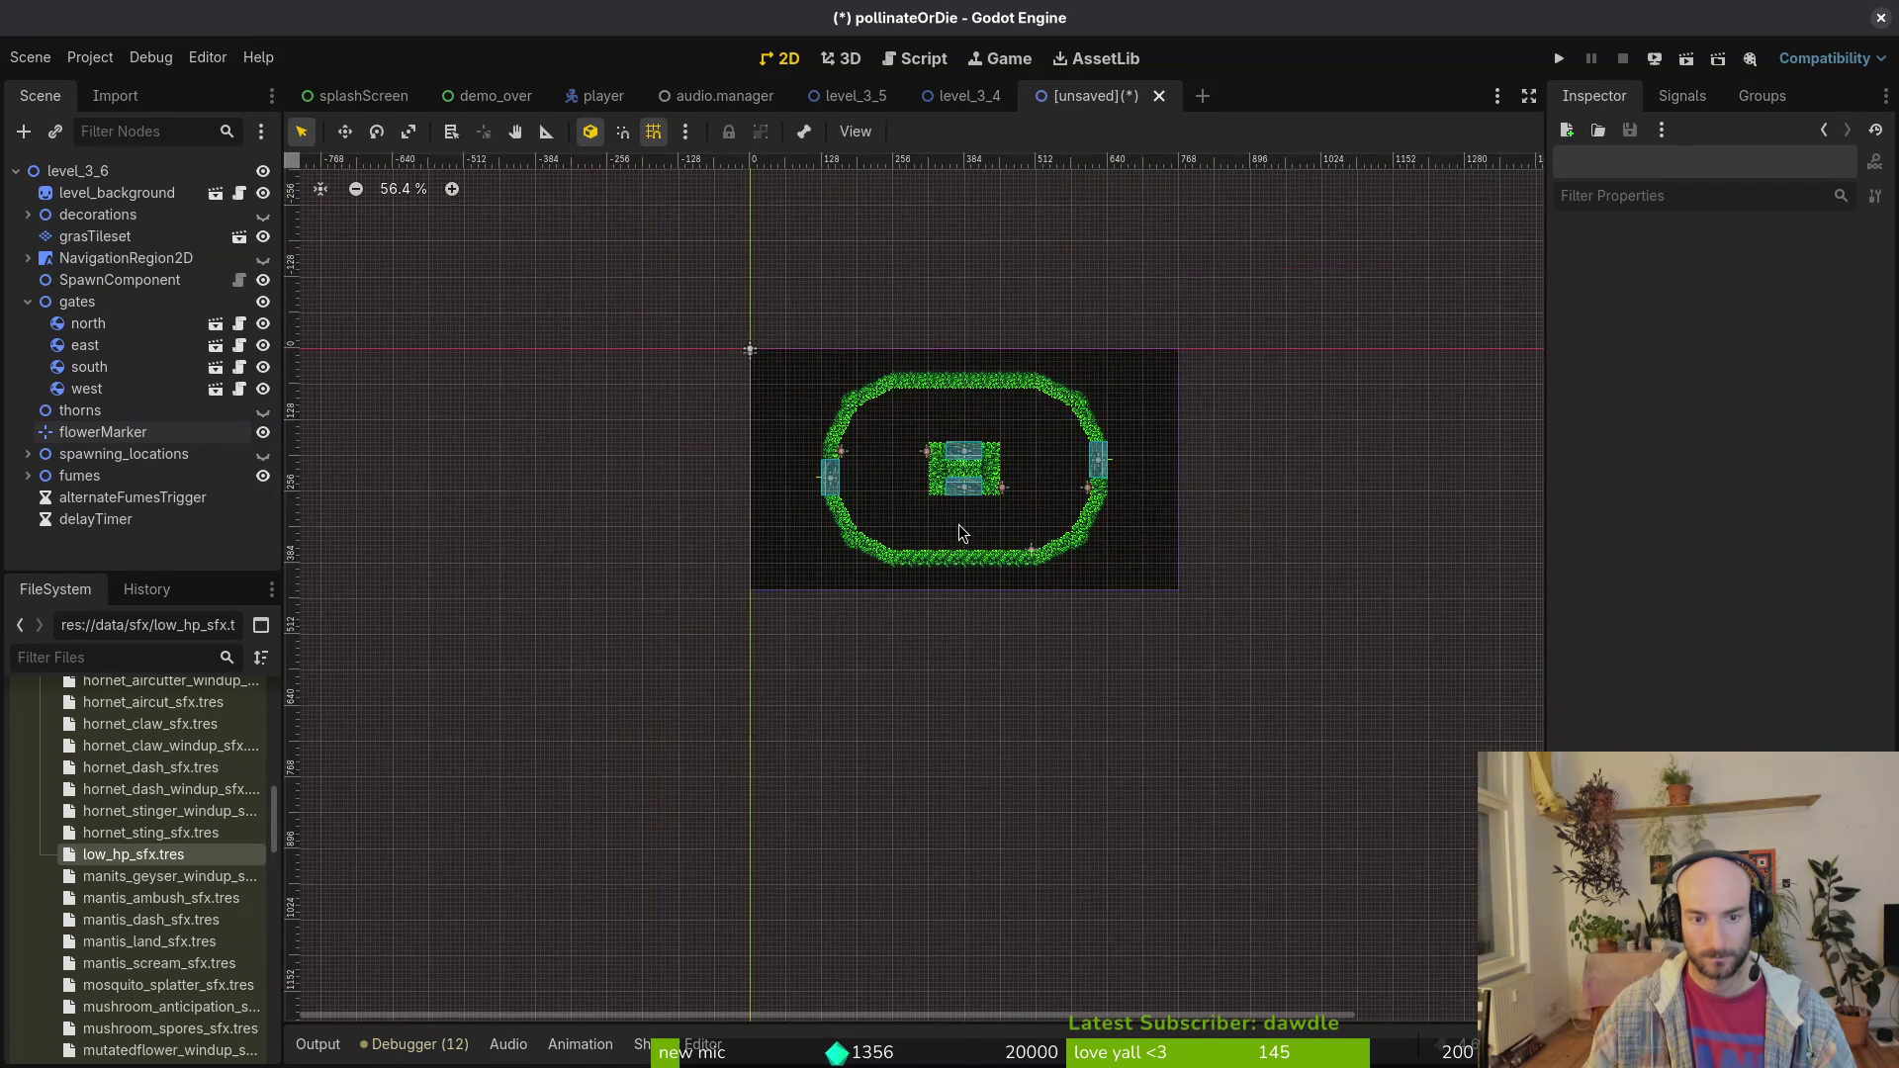
scroll(965, 534, "up", 10)
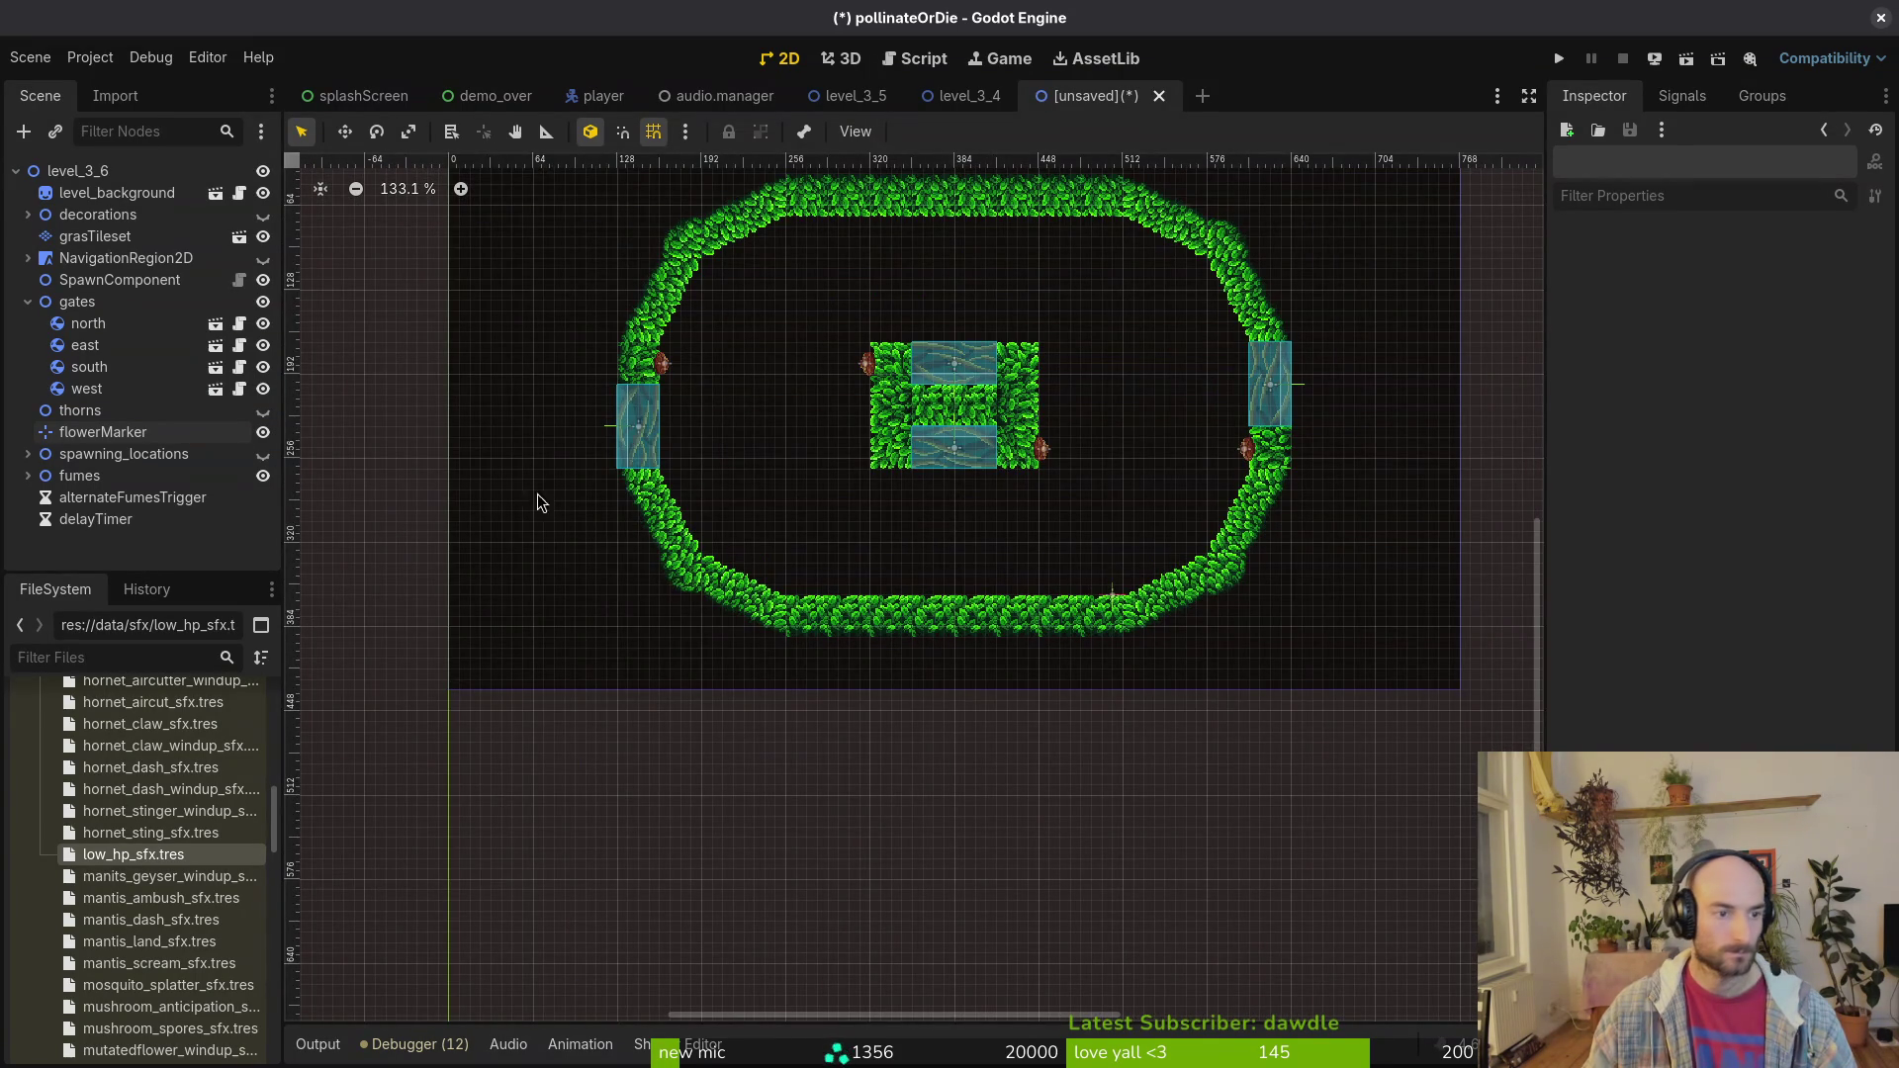
left_click(264, 412)
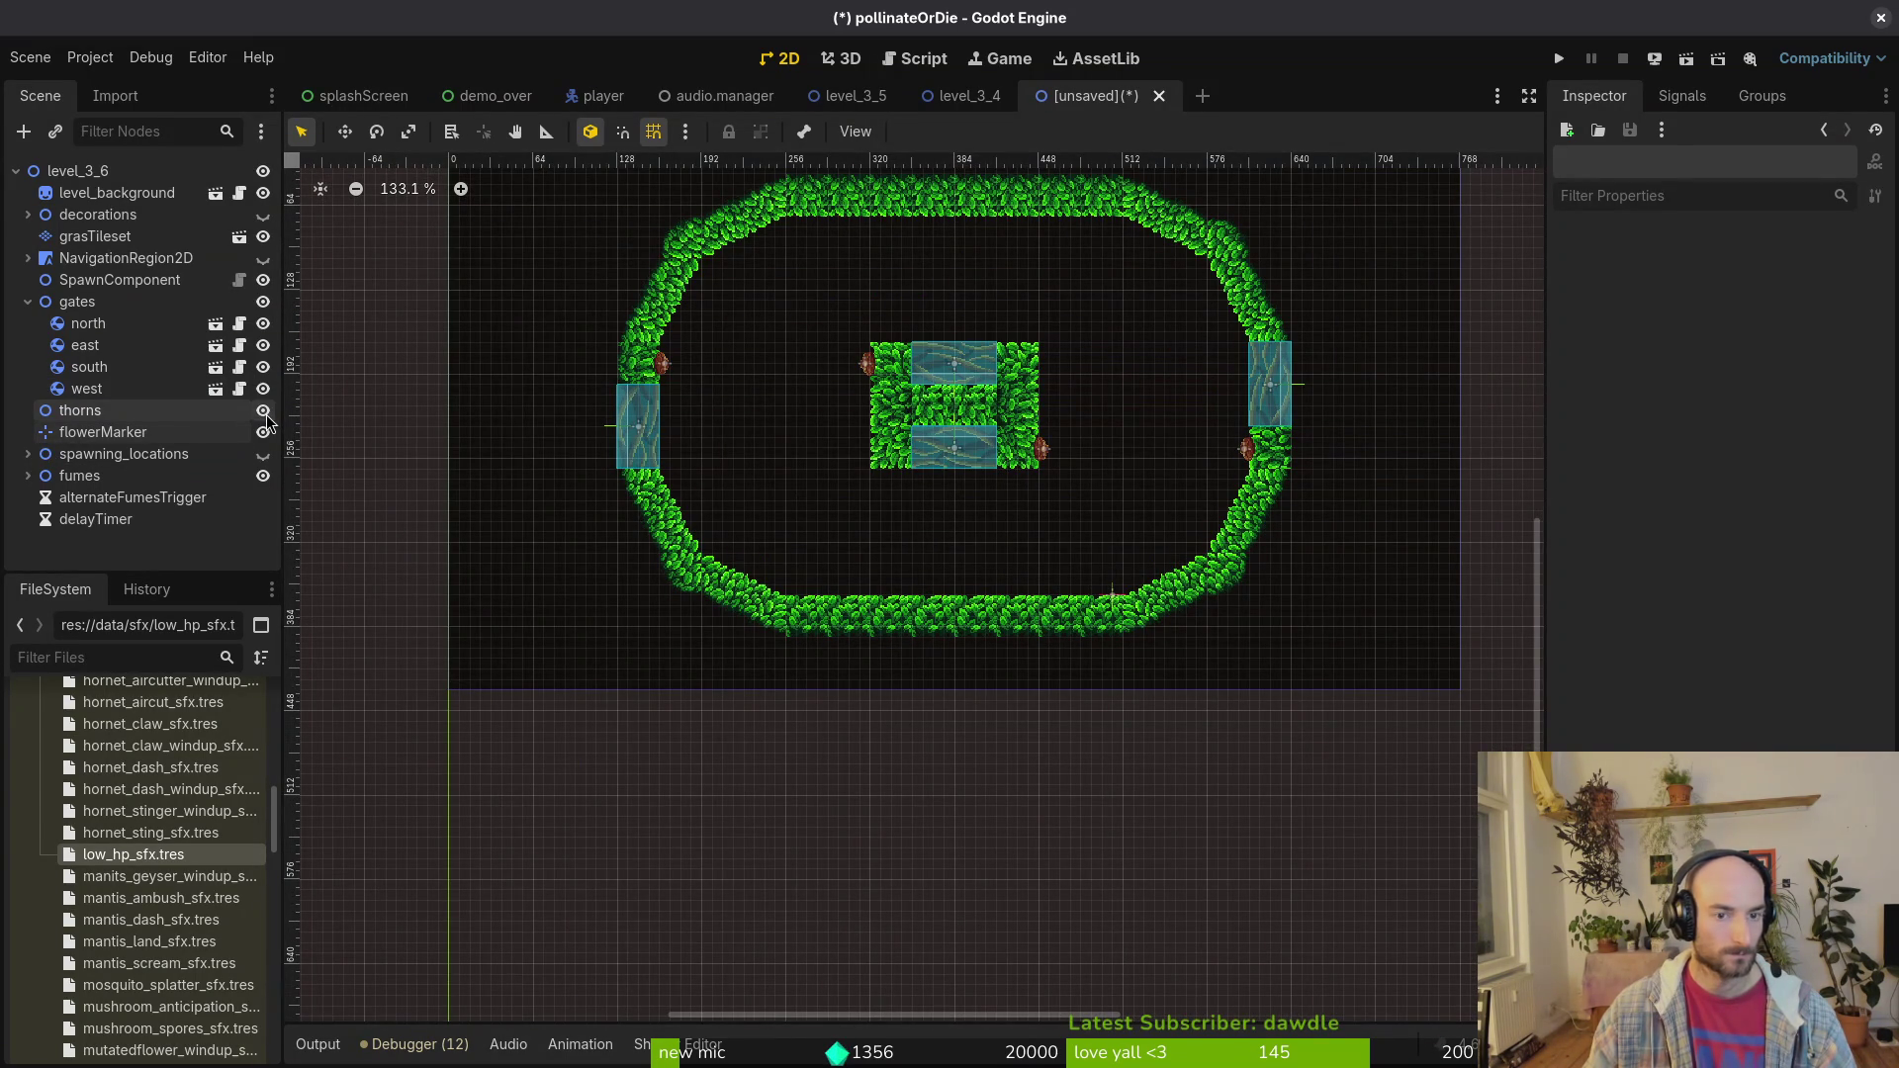
left_click(264, 412)
left_click(263, 455)
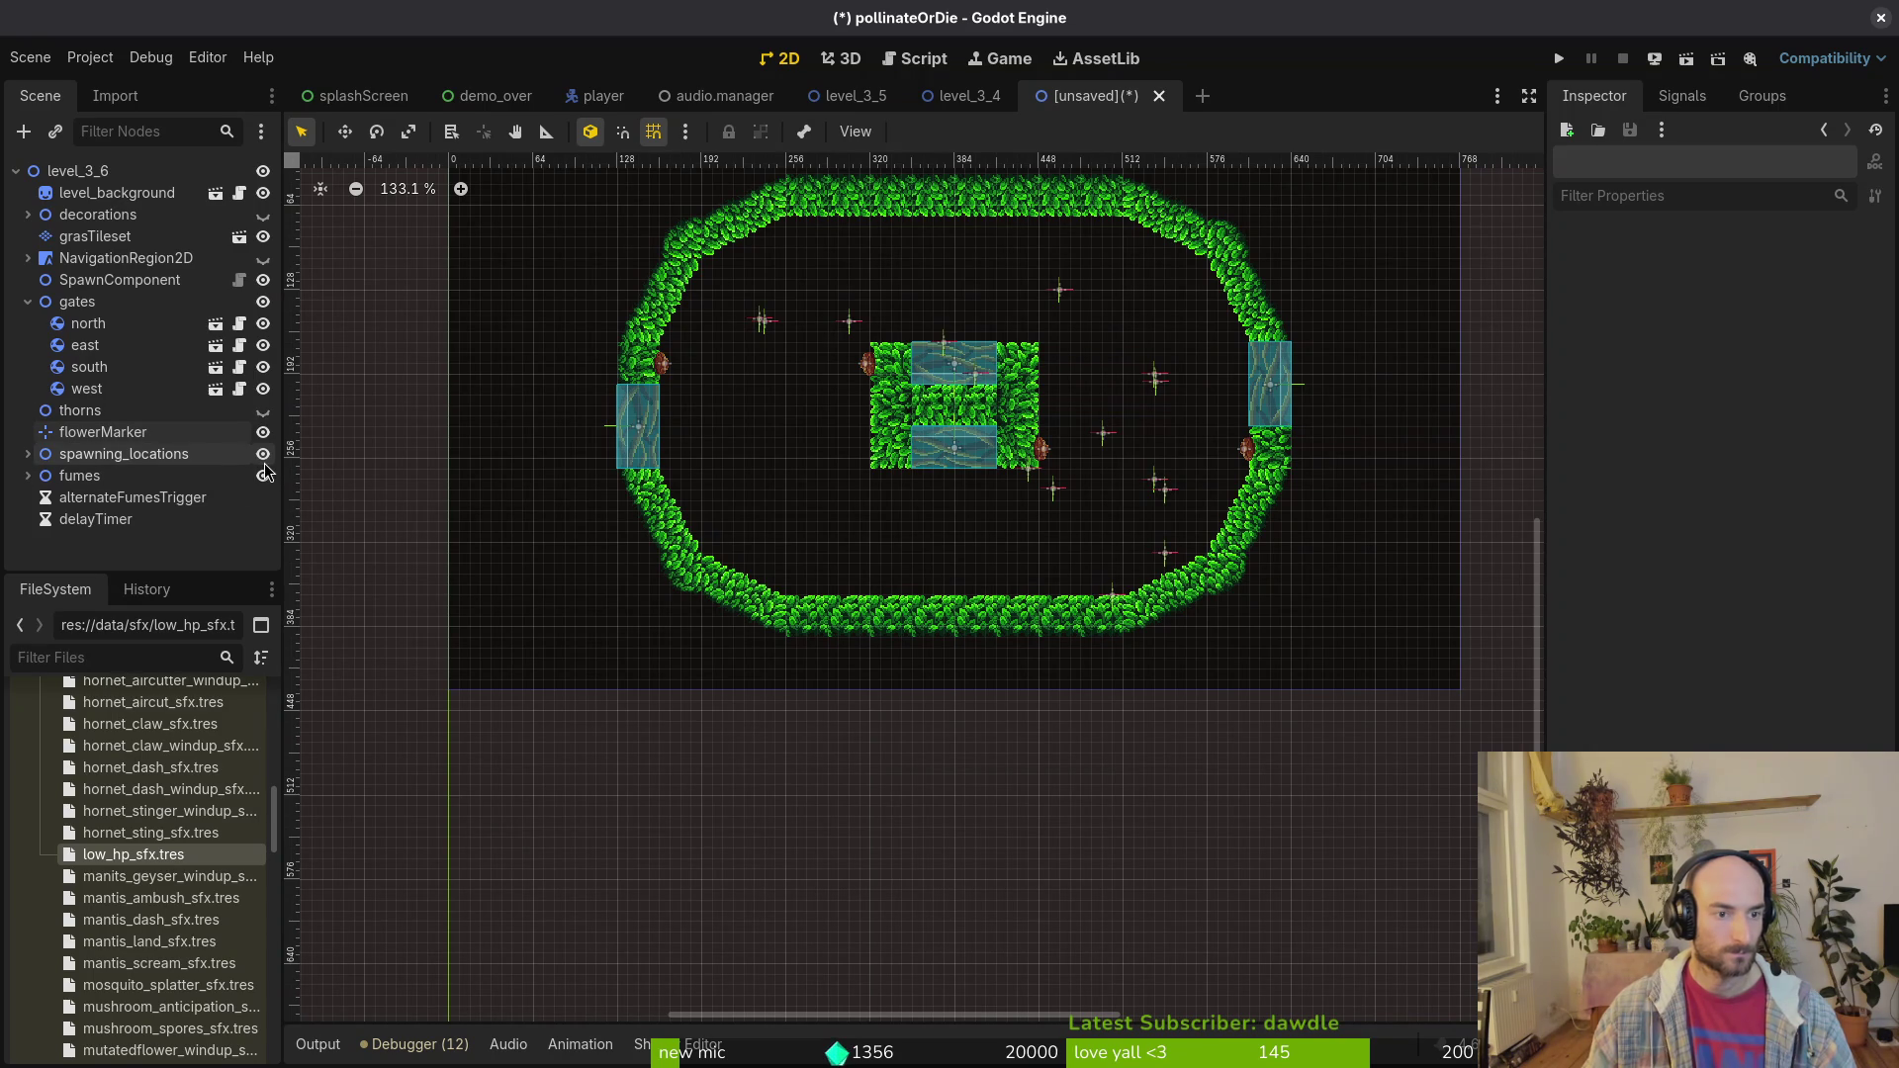
left_click(28, 302)
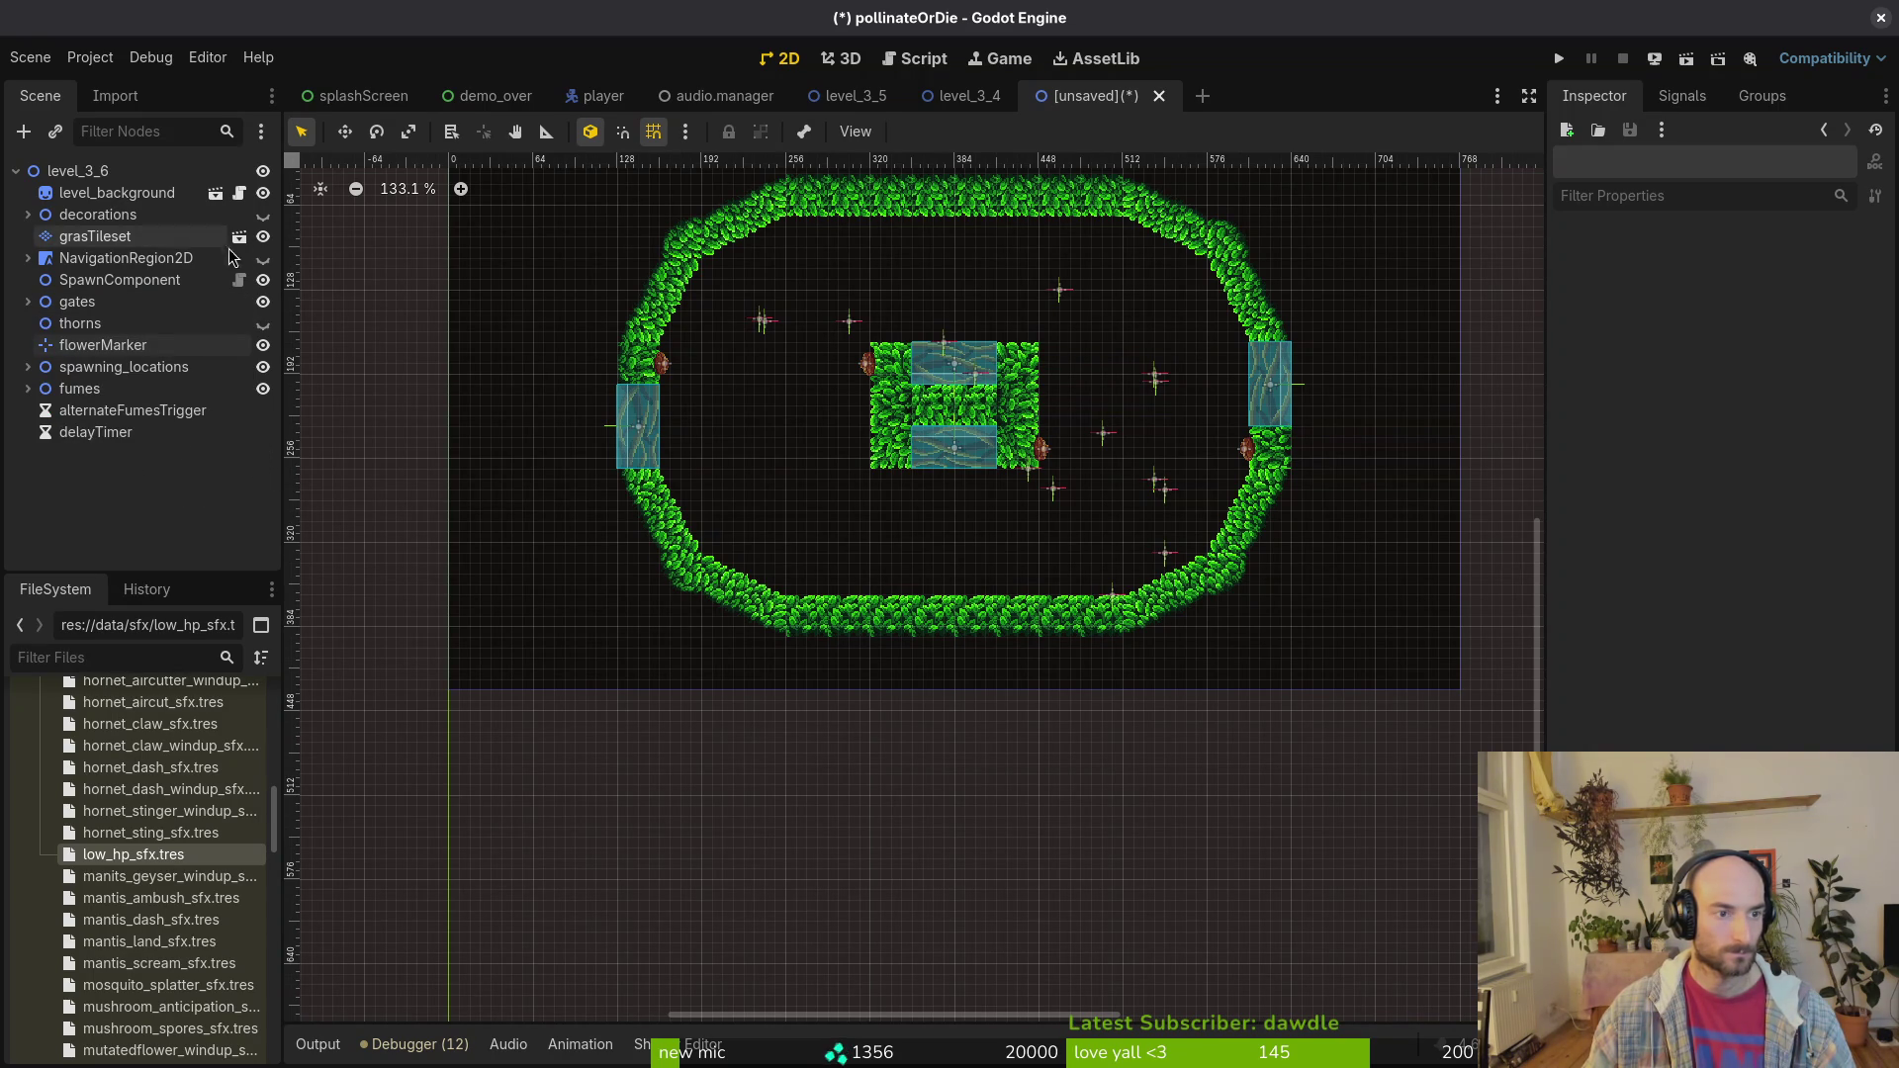
Step: Show NavigationRegion2D and drag its left and top polygon vertices to the inner bush edge
left_click(263, 258)
left_click(910, 396)
scroll(900, 406, "up", 3)
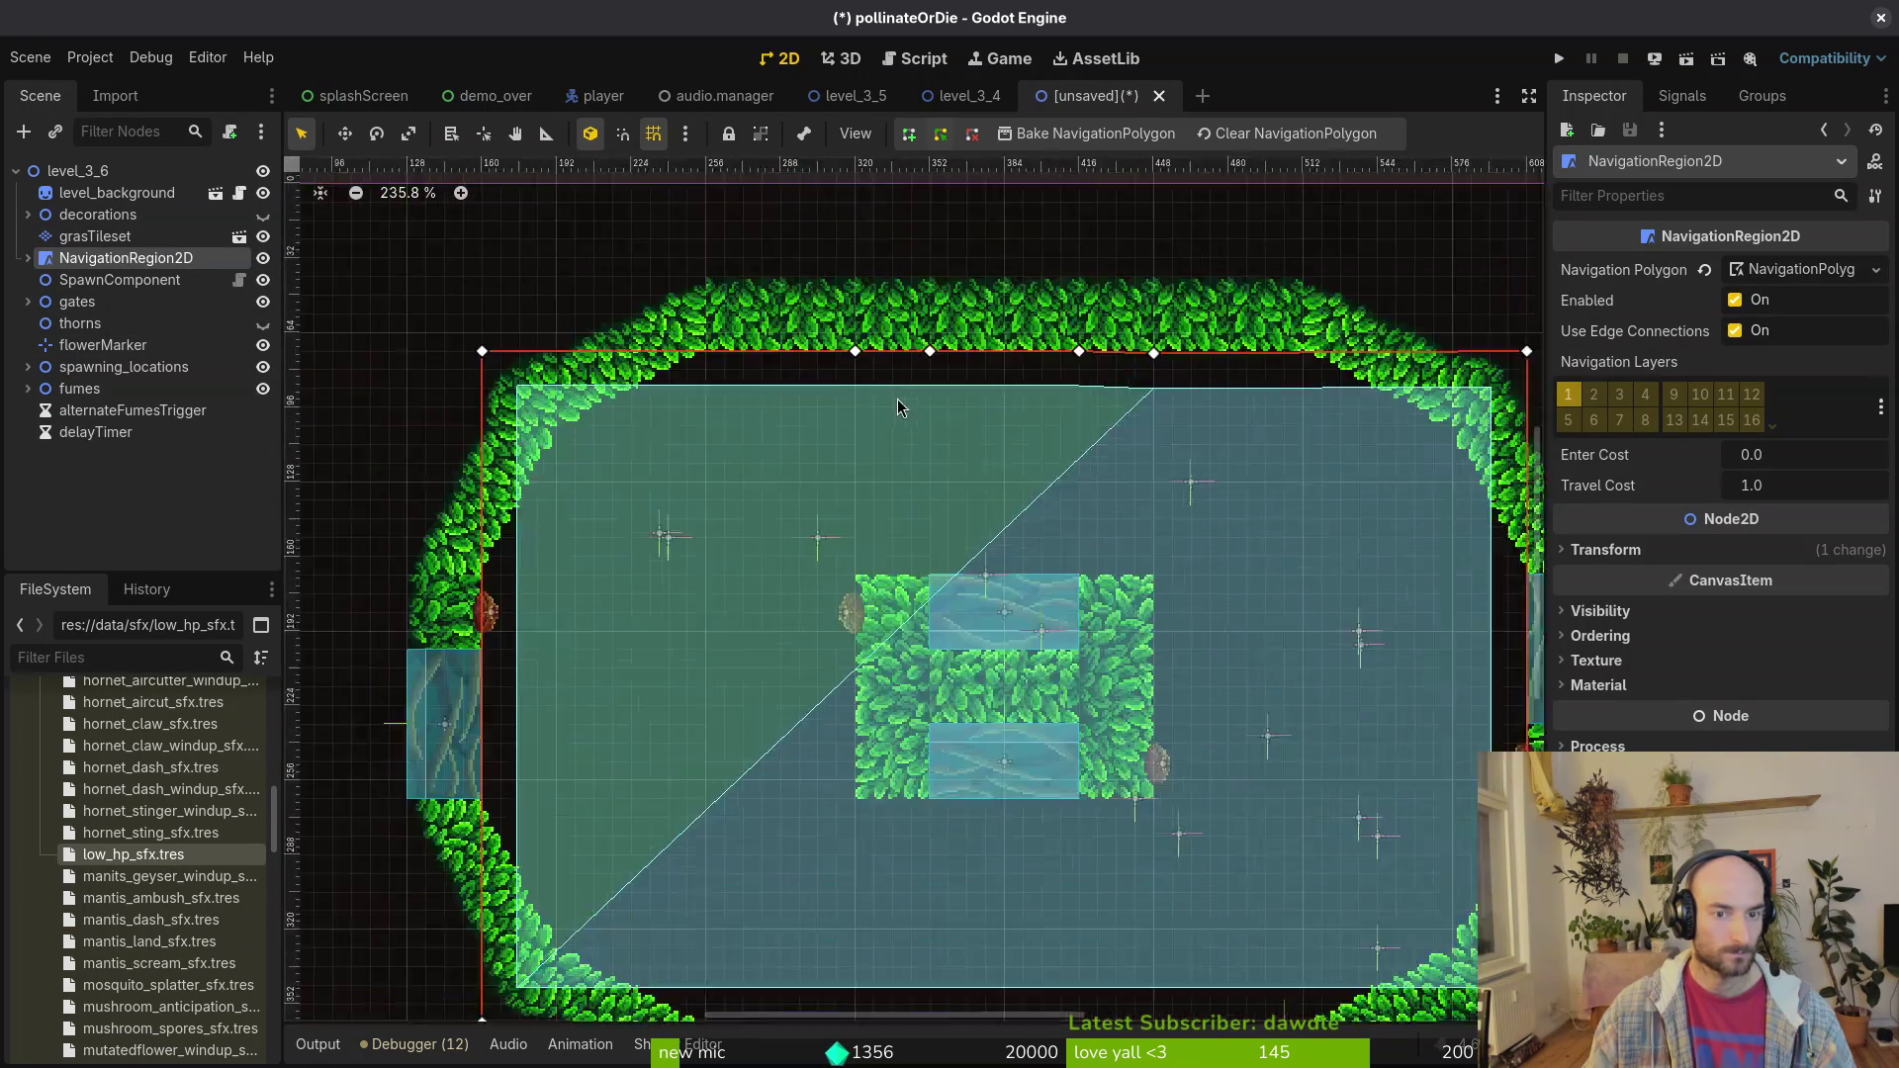
scroll(851, 361, "up", 1)
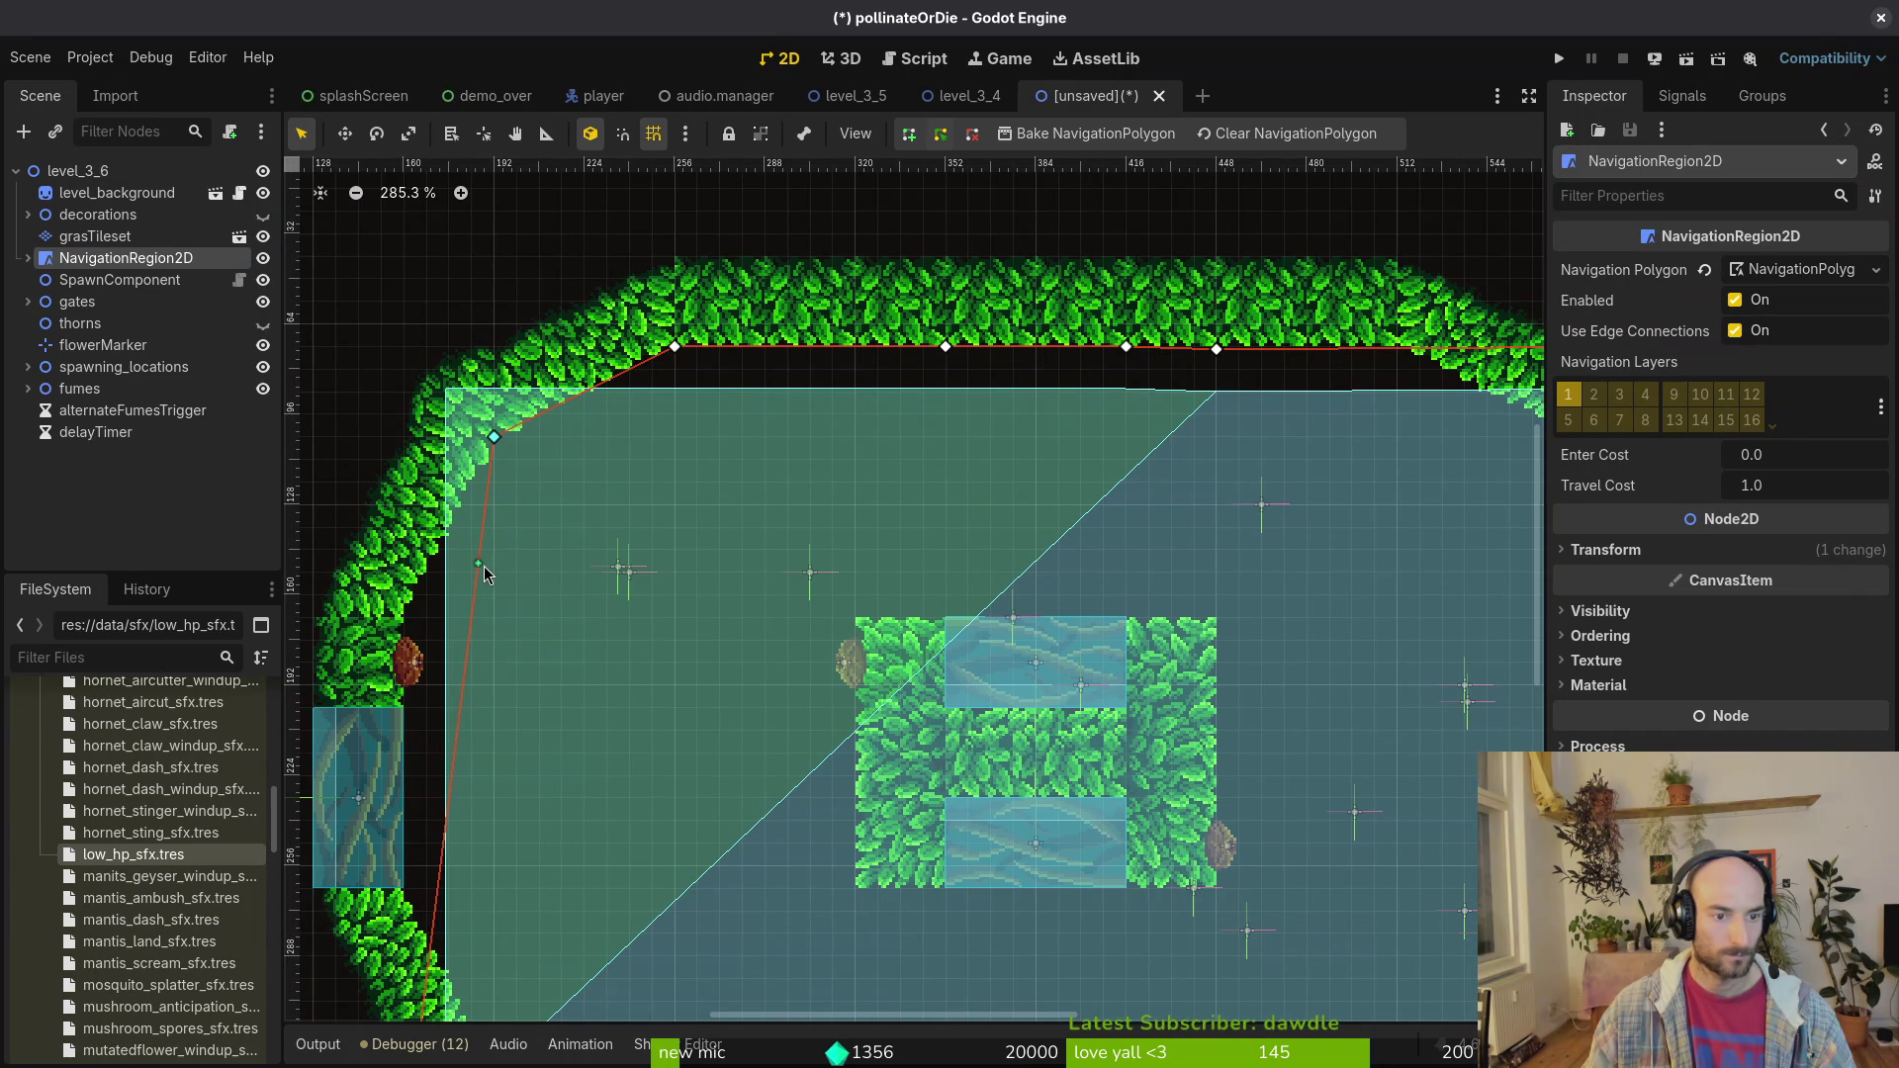
mouse_move(480, 566)
left_mouse_down()
mouse_move(525, 461)
mouse_move(412, 648)
mouse_move(403, 704)
left_mouse_up()
left_click_drag(411, 903, 408, 895)
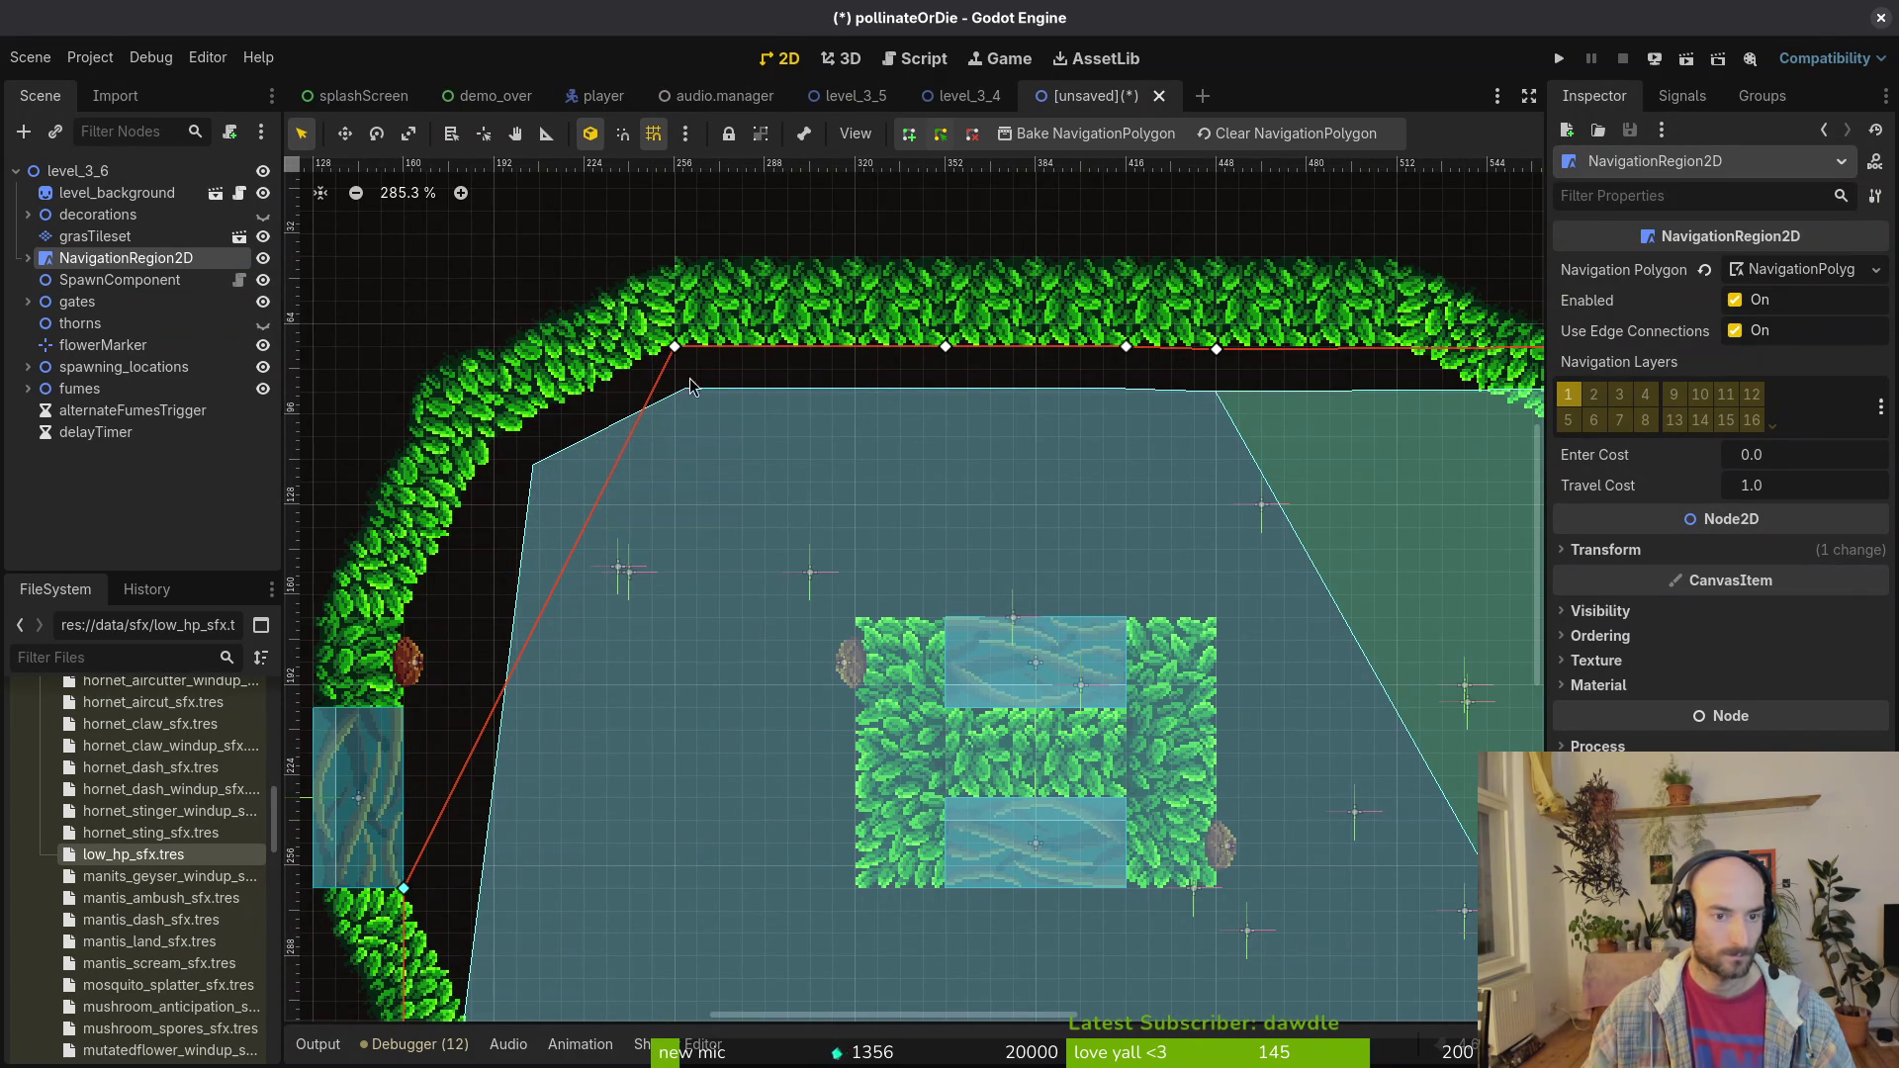
left_click_drag(674, 346, 404, 618)
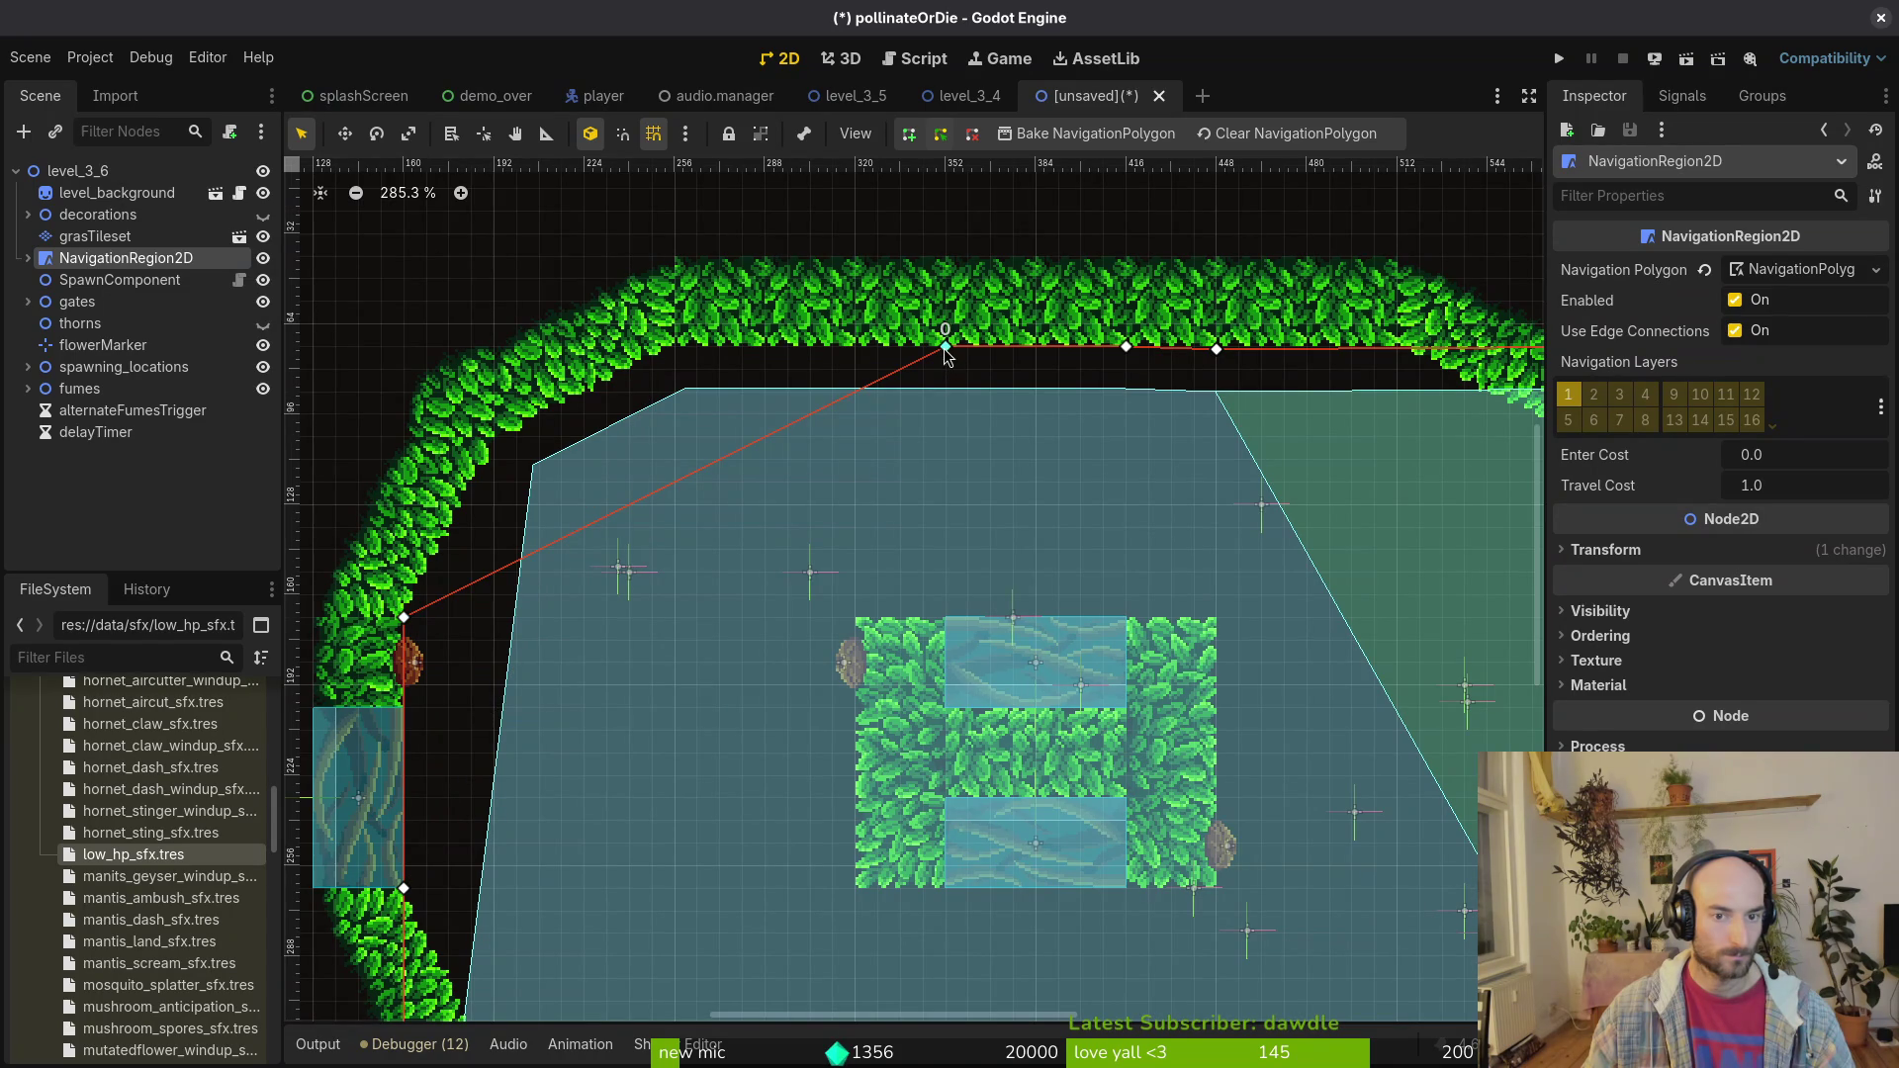
left_click_drag(947, 348, 494, 436)
left_click_drag(1126, 347, 771, 426)
left_click_drag(1365, 436, 944, 414)
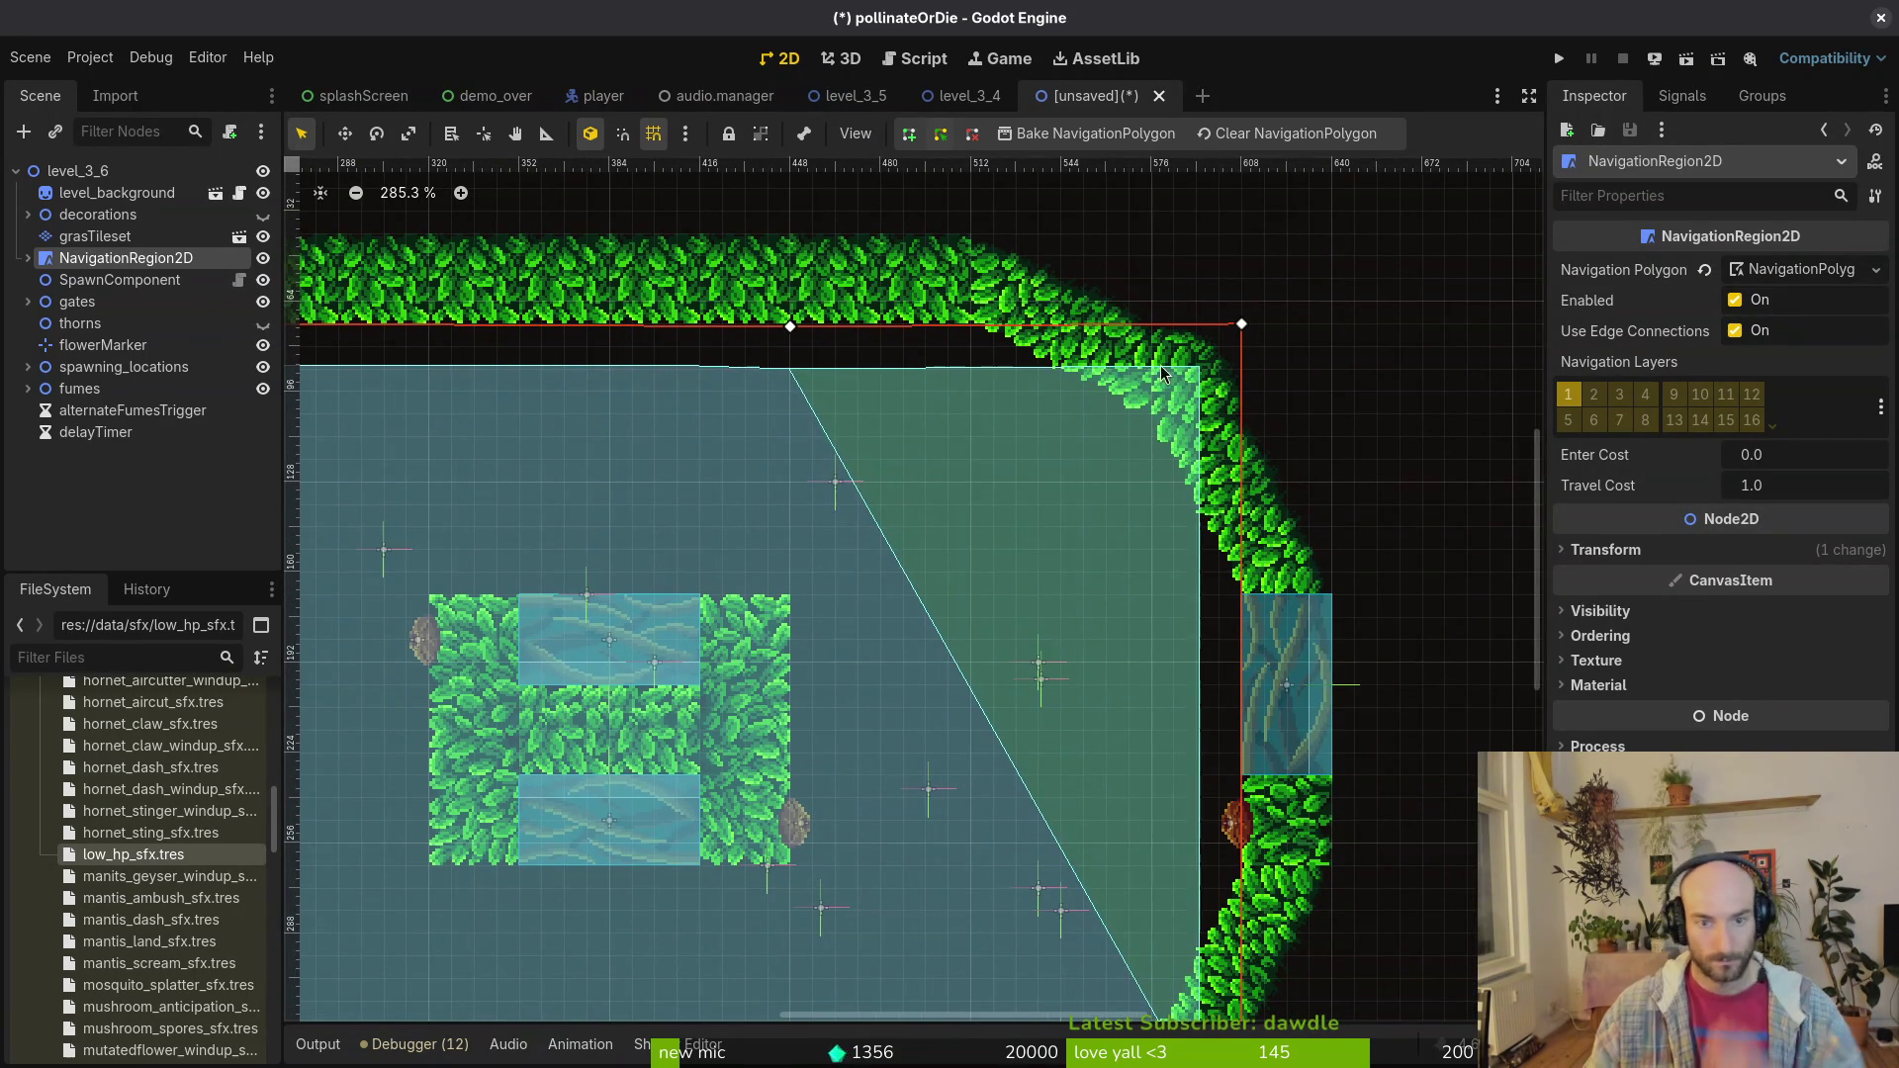
left_click_drag(1242, 326, 1161, 426)
left_click_drag(789, 327, 972, 327)
Step: Fit the right-side and bottom polygon vertices to the curved inner wall, forming an octagon
scroll(974, 337, "down", 5)
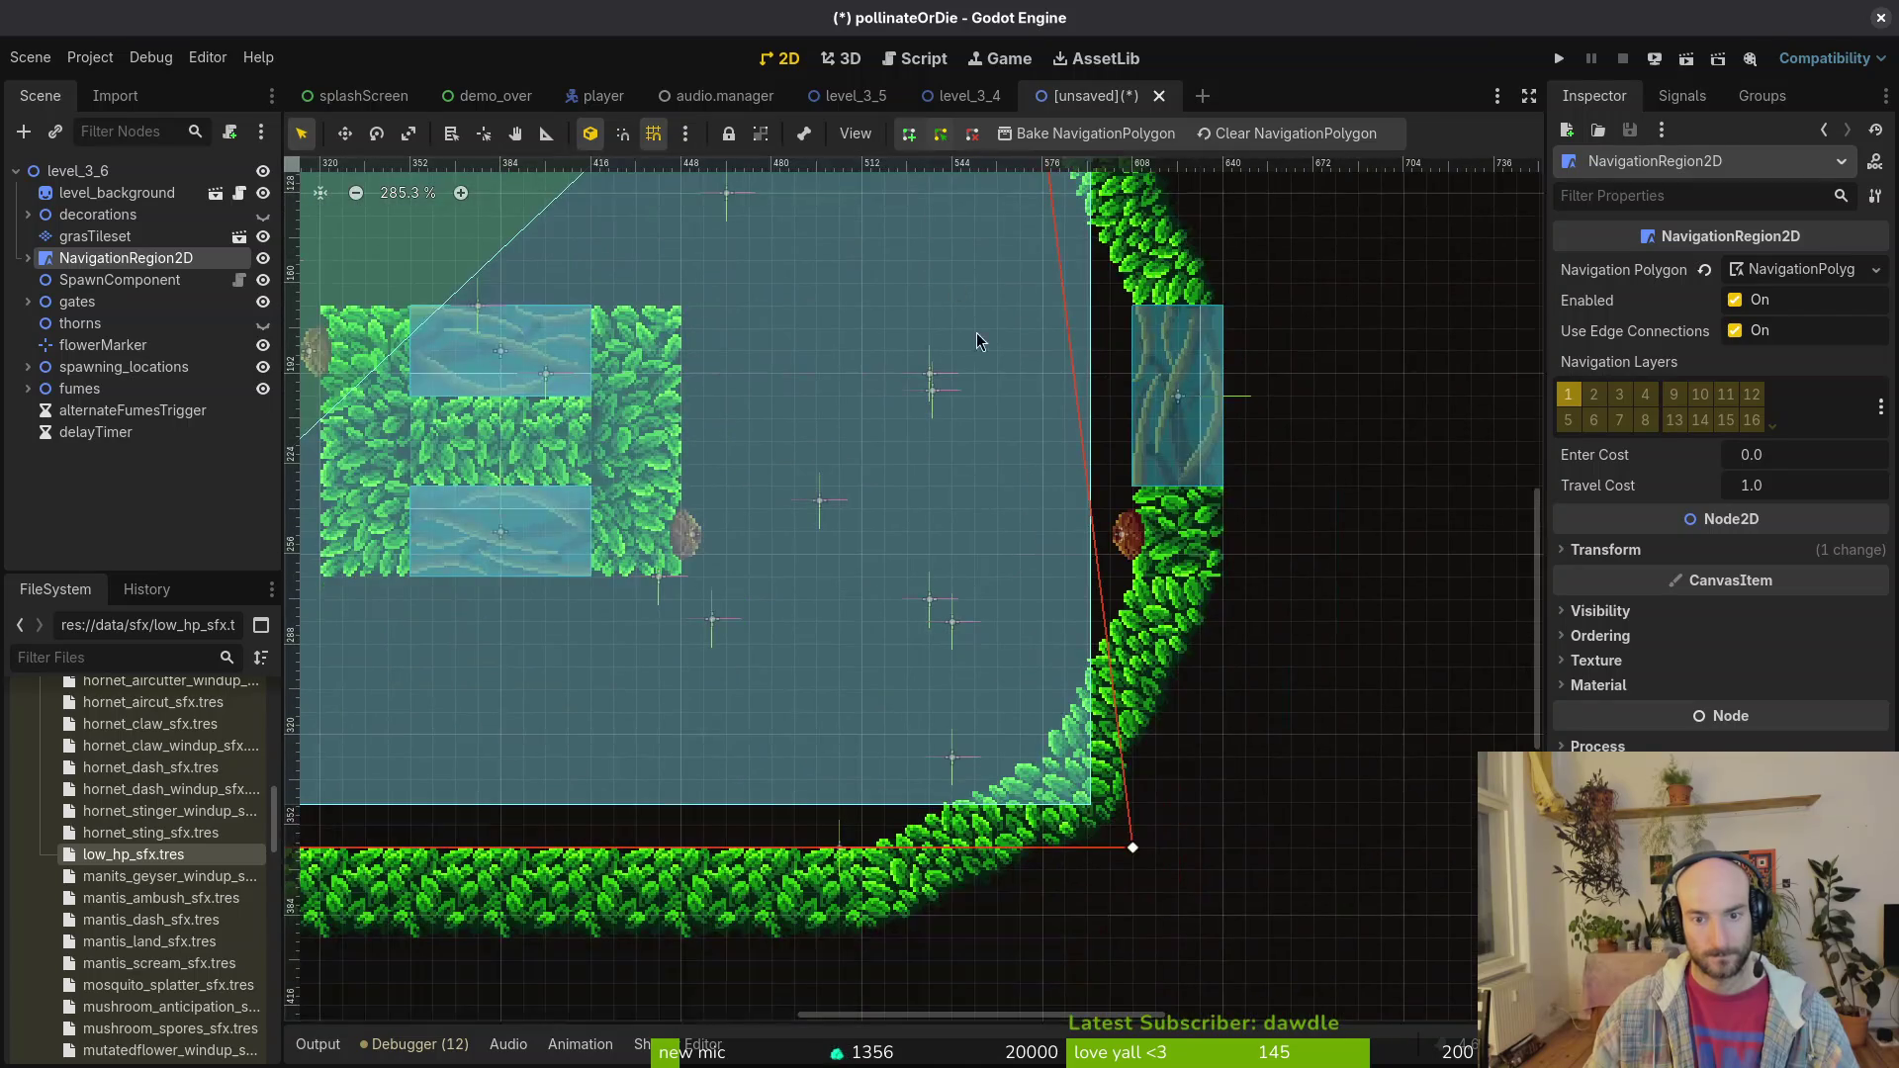
left_click_drag(1136, 853, 1130, 314)
scroll(1091, 347, "down", 2)
mouse_move(1011, 366)
left_mouse_down()
mouse_move(1133, 445)
mouse_move(1133, 491)
left_mouse_up()
scroll(1132, 492, "up", 4)
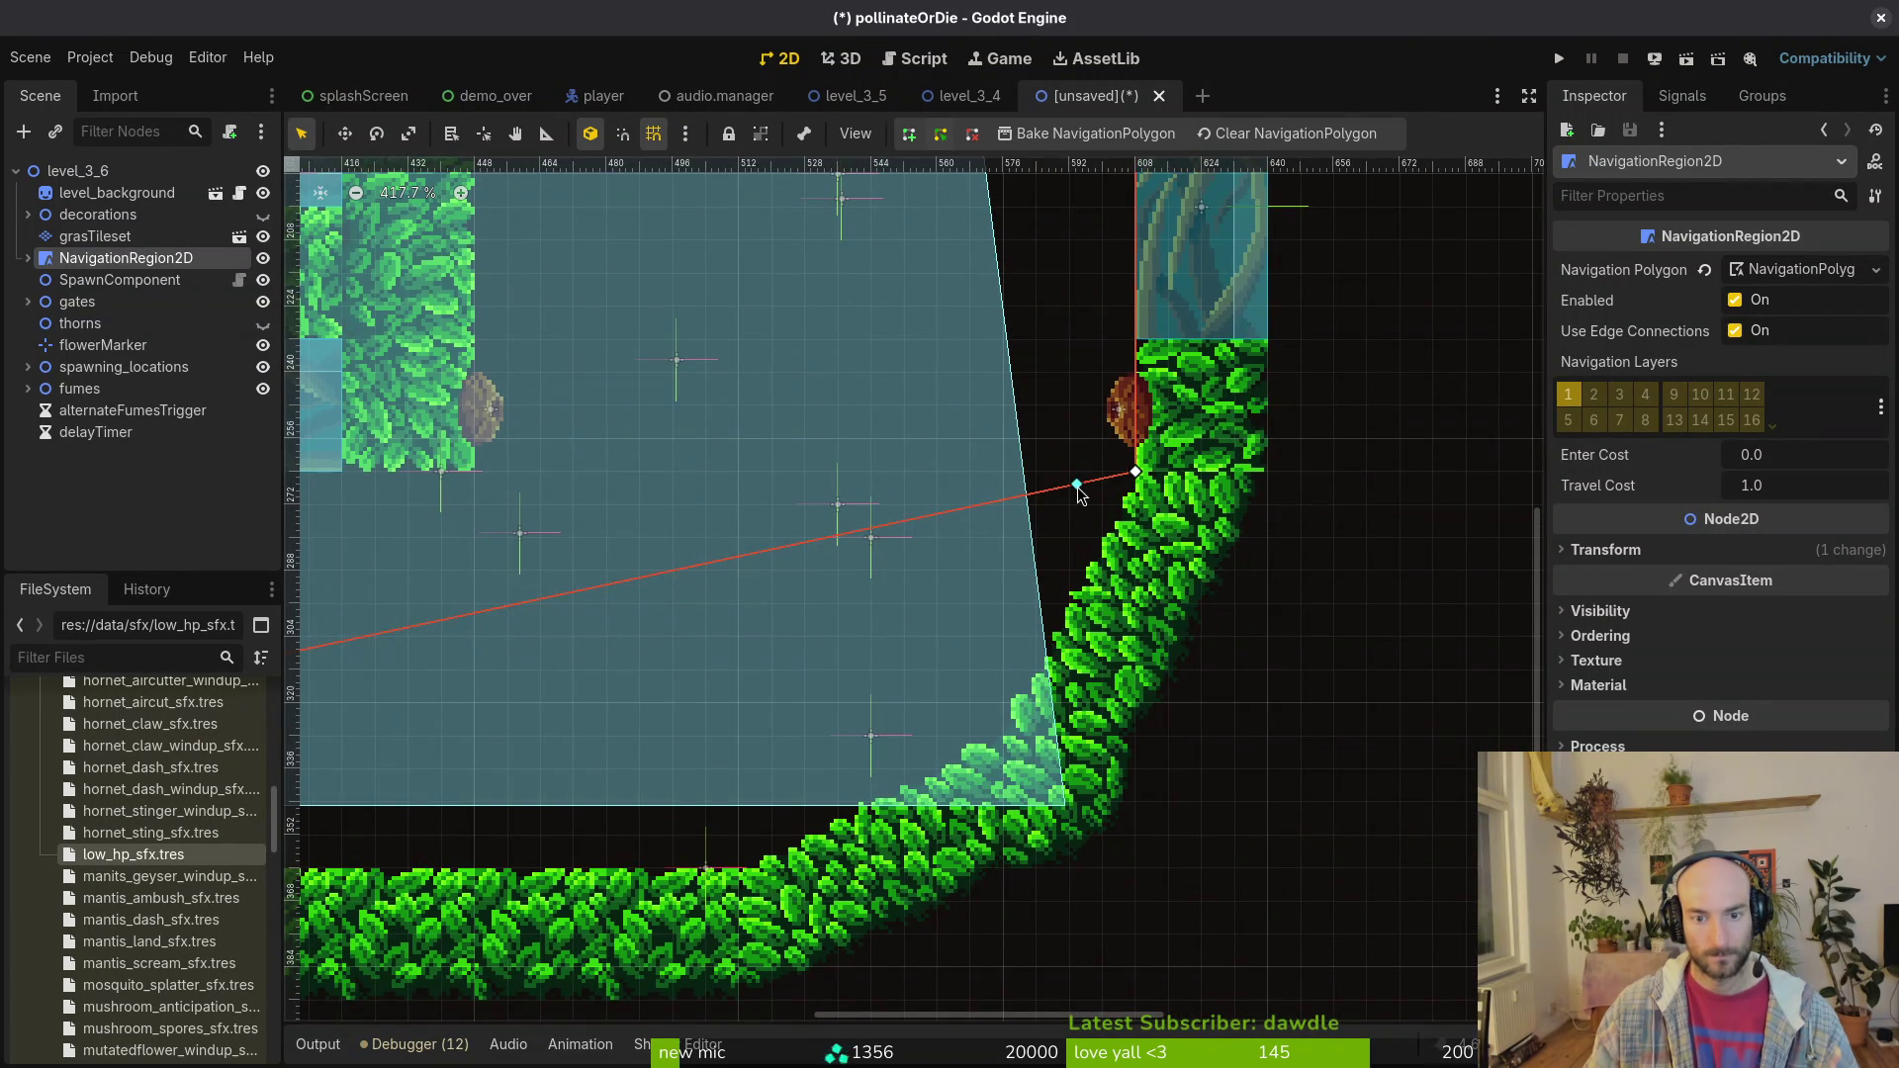
left_click_drag(1014, 740, 1014, 740)
scroll(1272, 495, "down", 1)
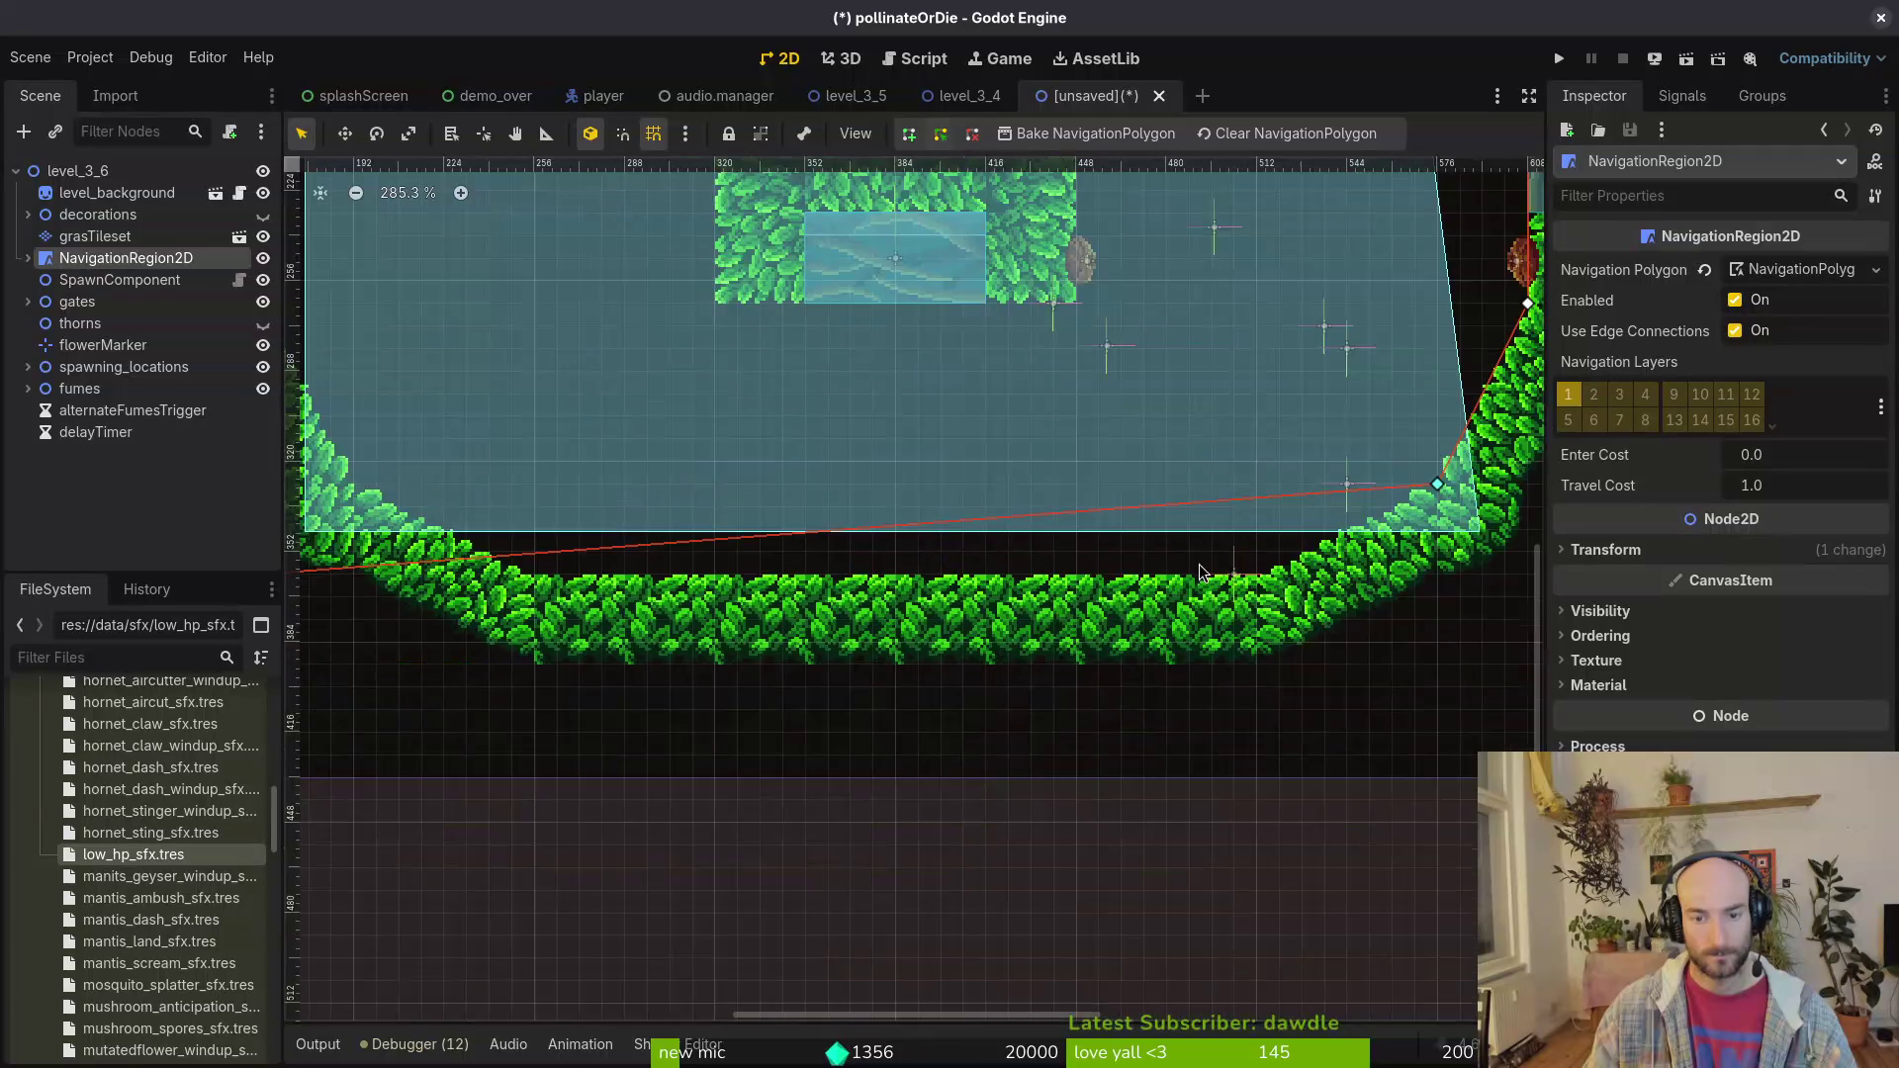
left_click_drag(1269, 493, 1325, 584)
scroll(1286, 554, "down", 4)
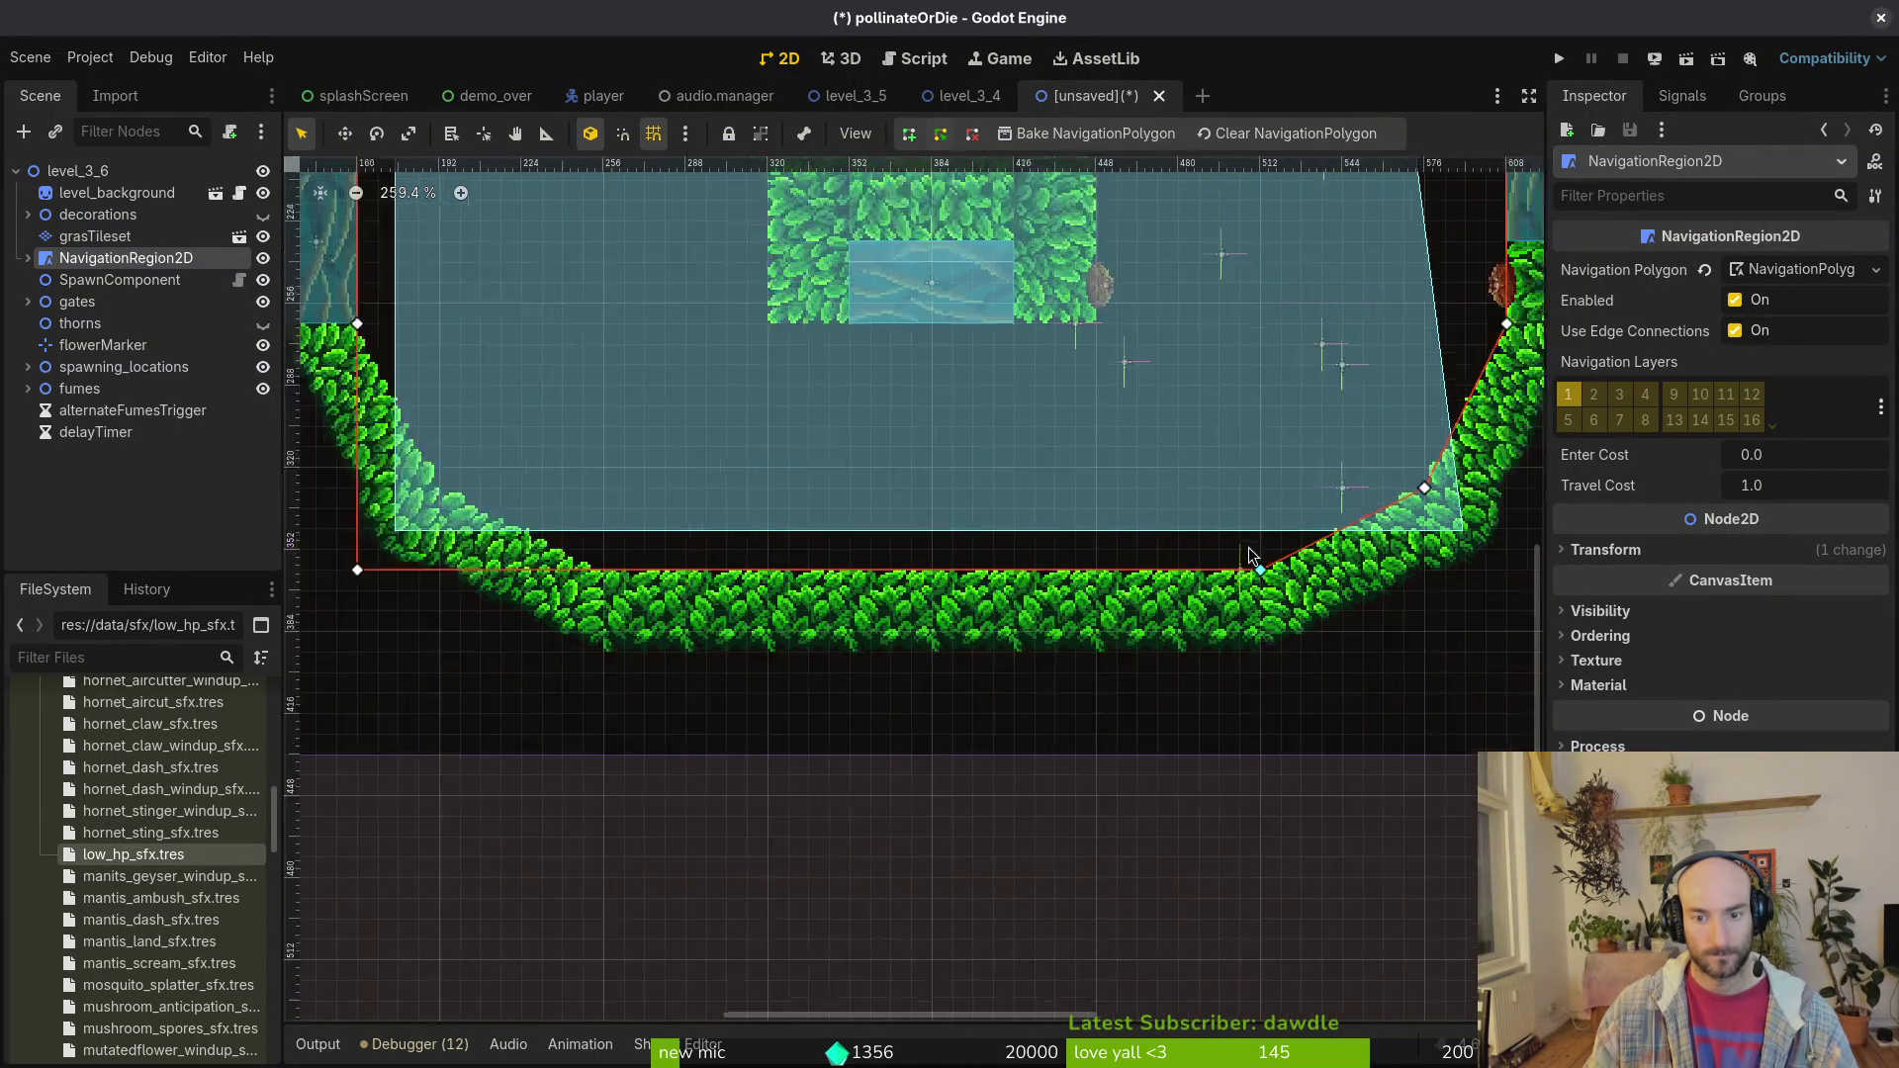
Step: Rebake the navigation polygon to the new outline and dismiss the save prompt
left_click(1150, 534)
left_click(897, 500)
left_click(1088, 133)
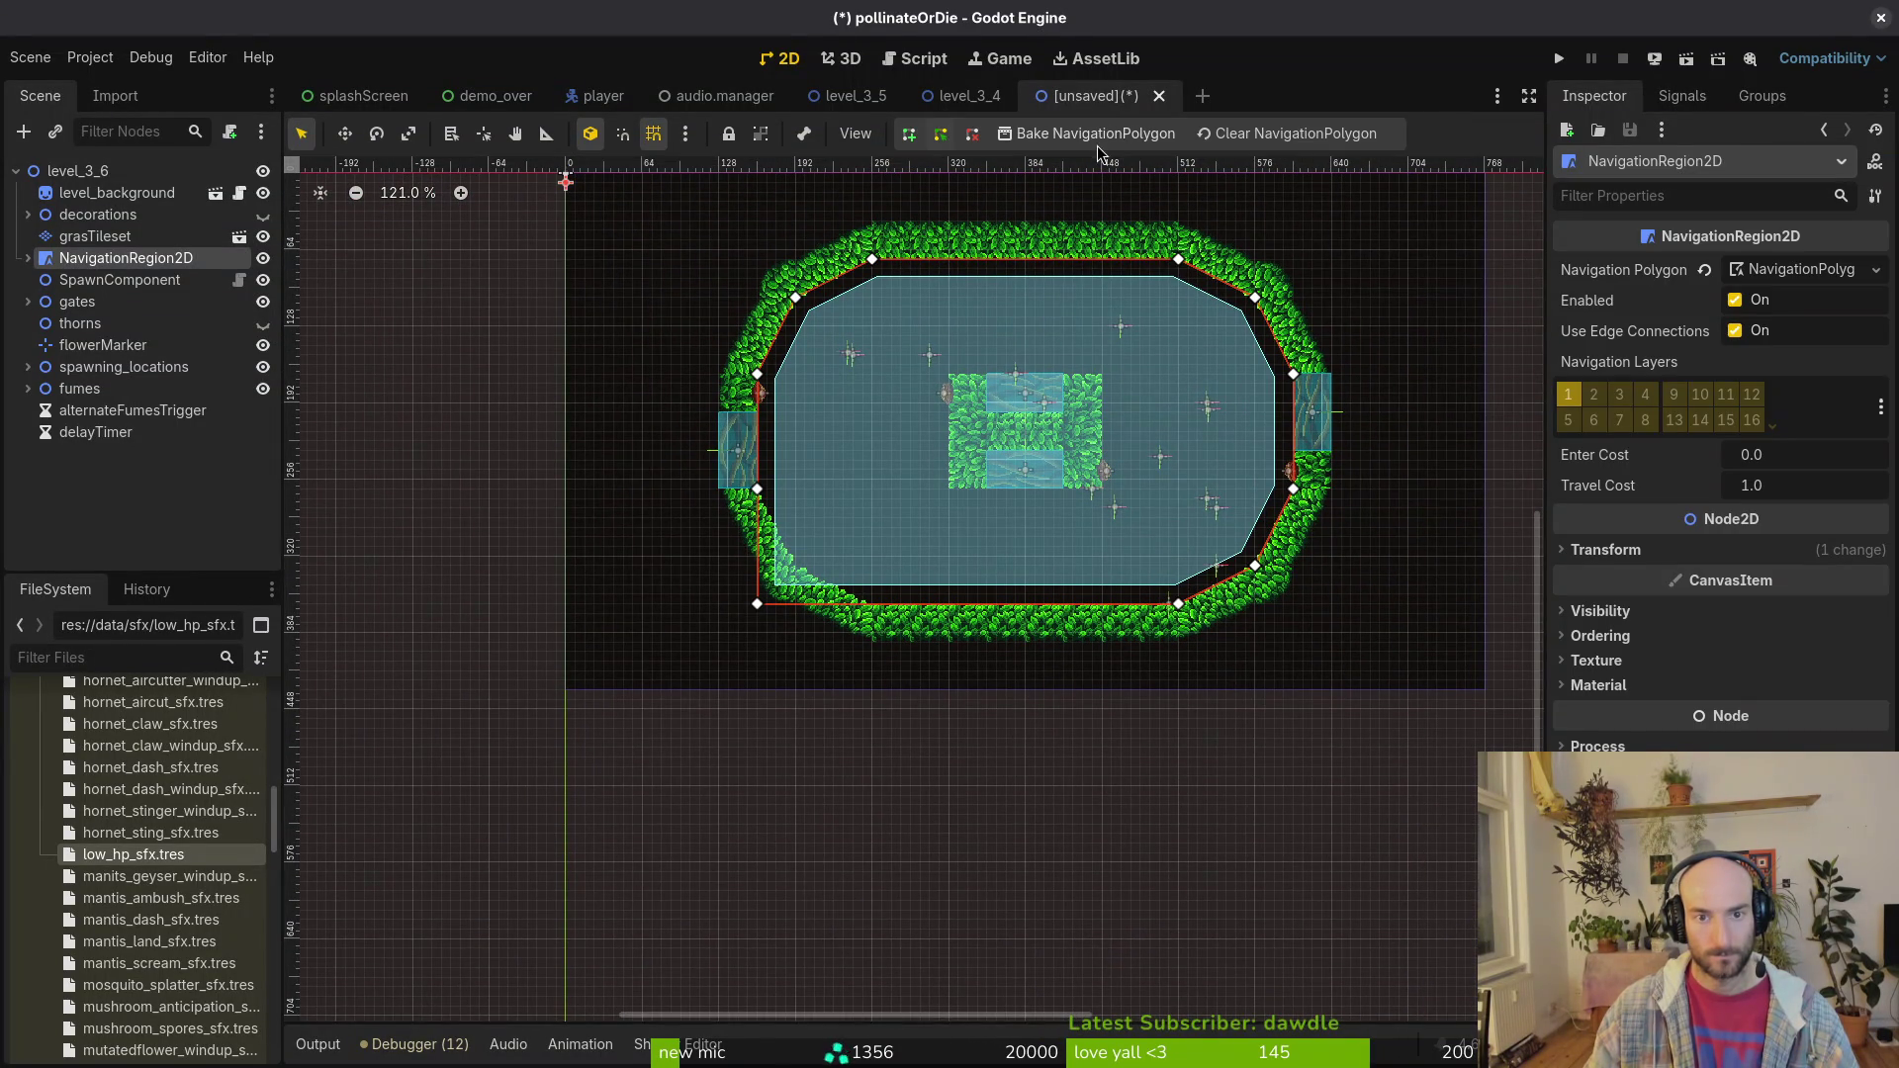
scroll(782, 574, "up", 5)
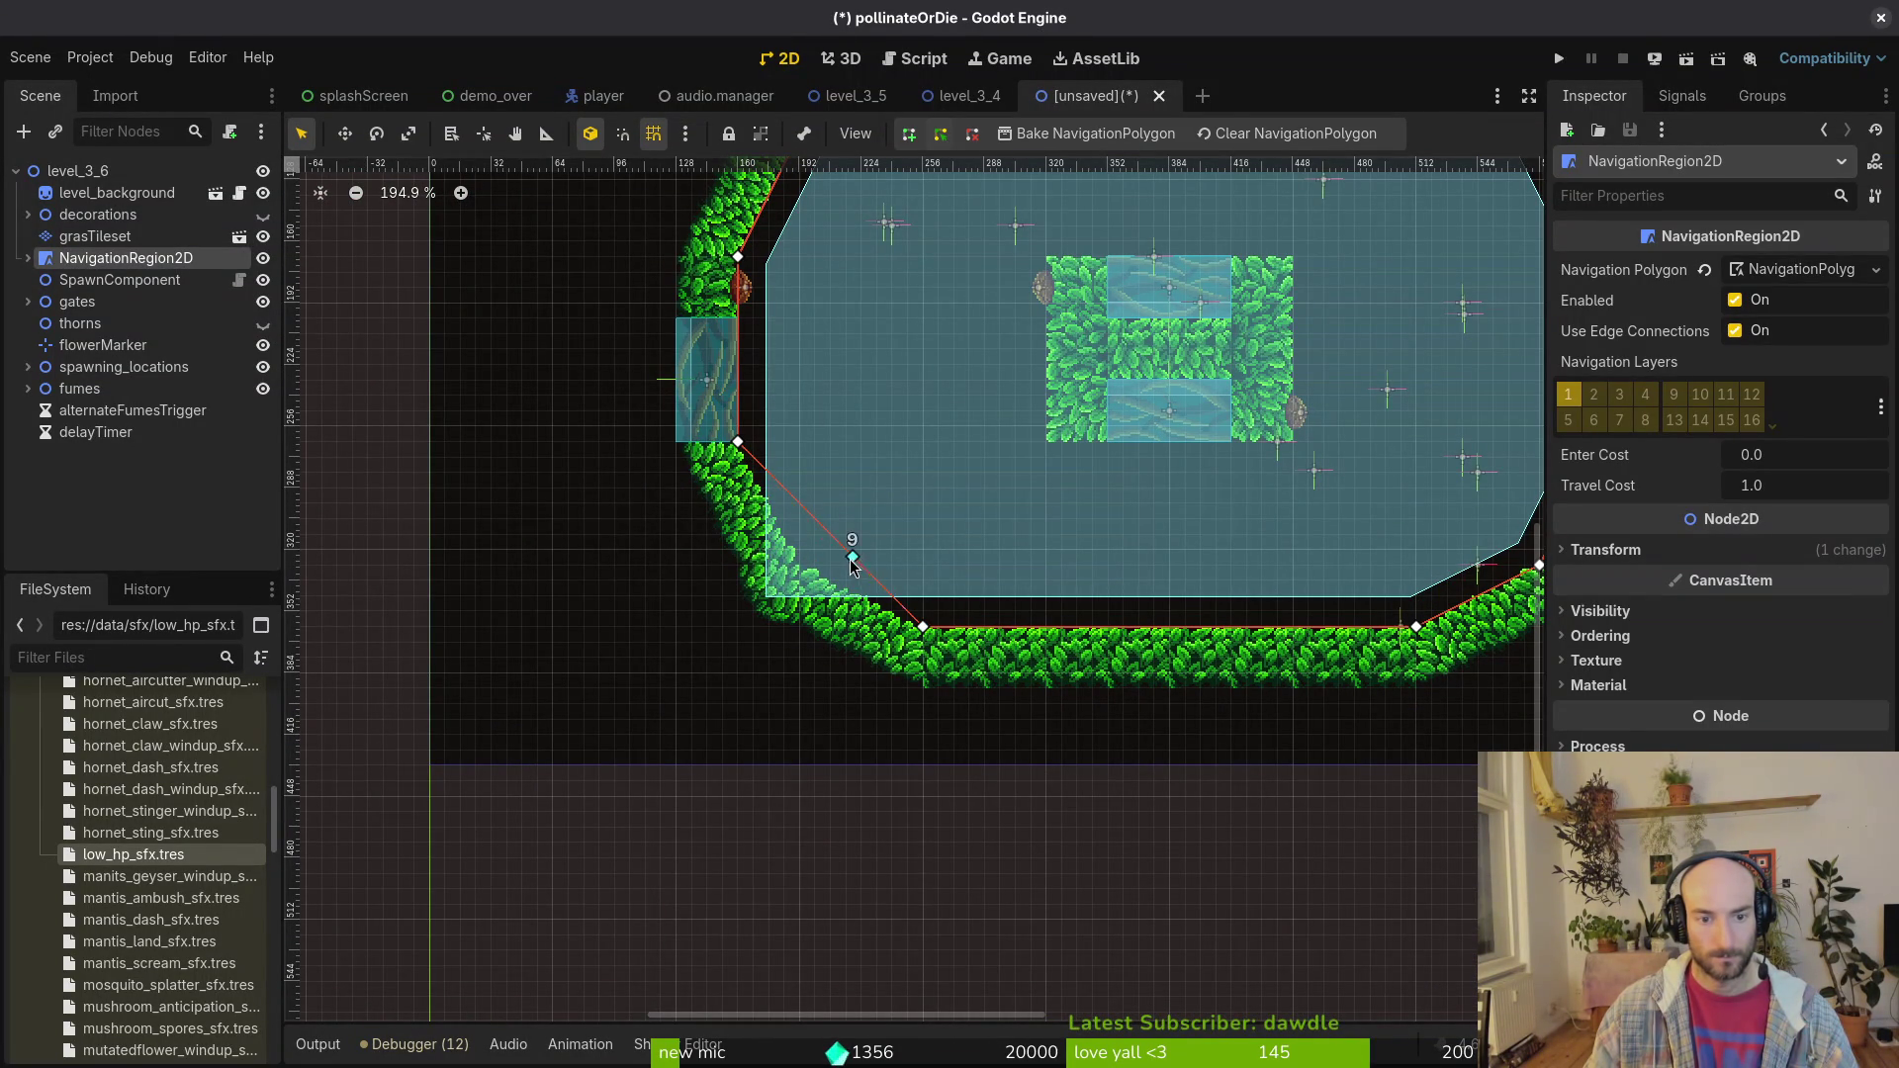
scroll(801, 569, "down", 3)
left_click(1088, 132)
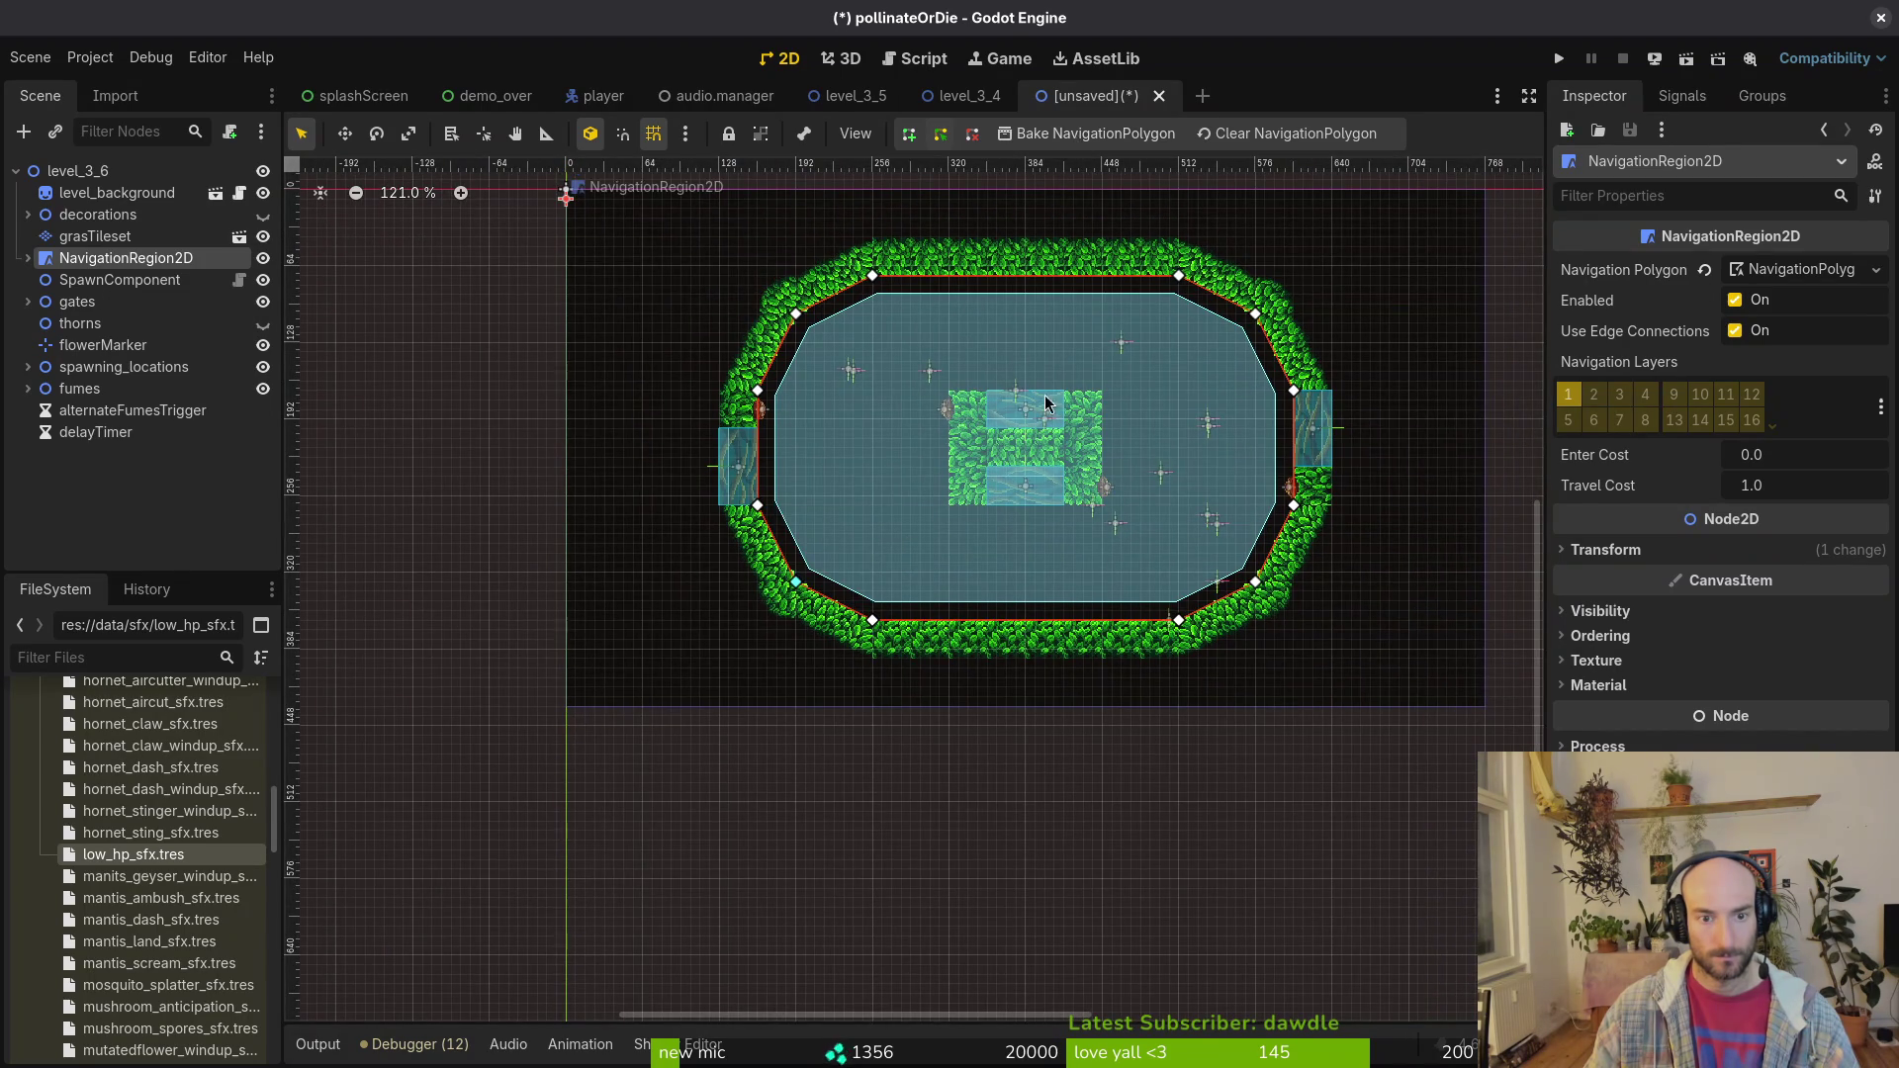
key("ctrl+s")
key("Escape")
scroll(935, 483, "up", 5)
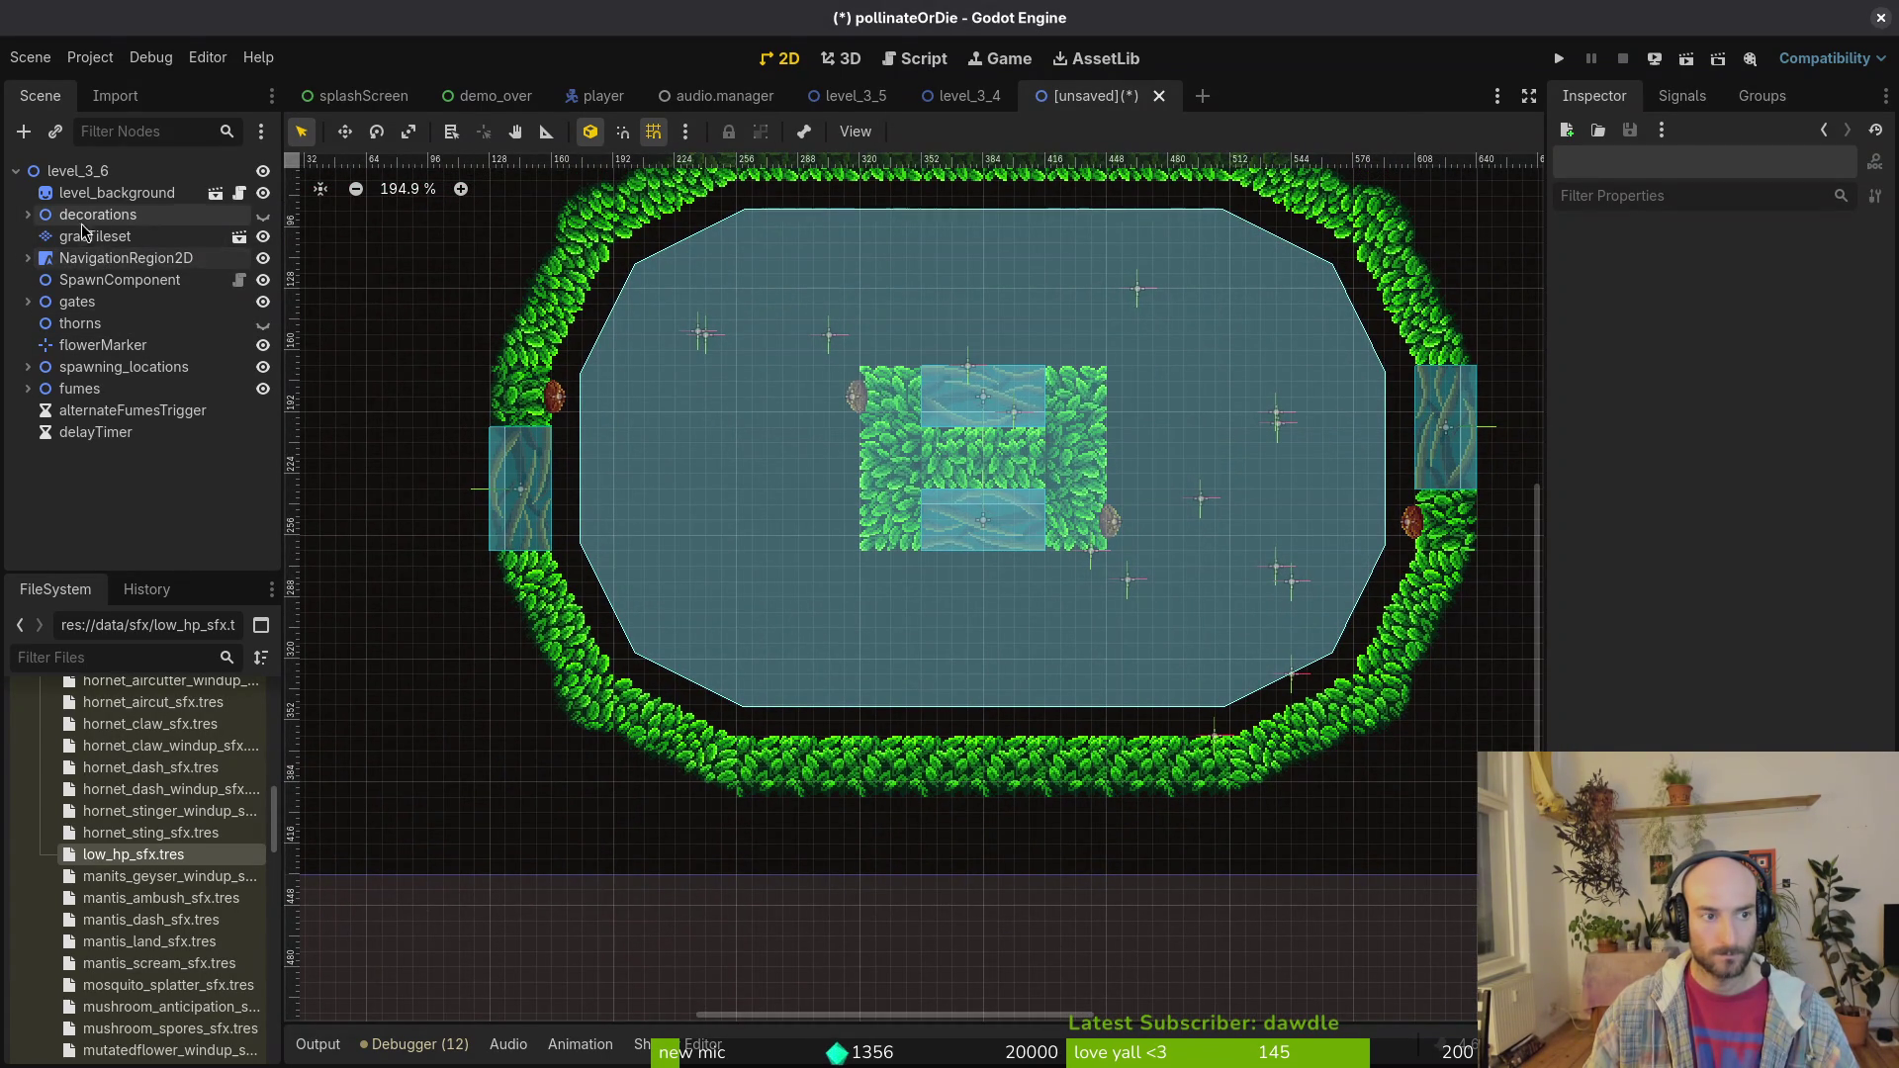
Step: Add a CollisionShape2D child under the platforms node of NavigationRegion2D
left_click(79, 259)
left_click(27, 259)
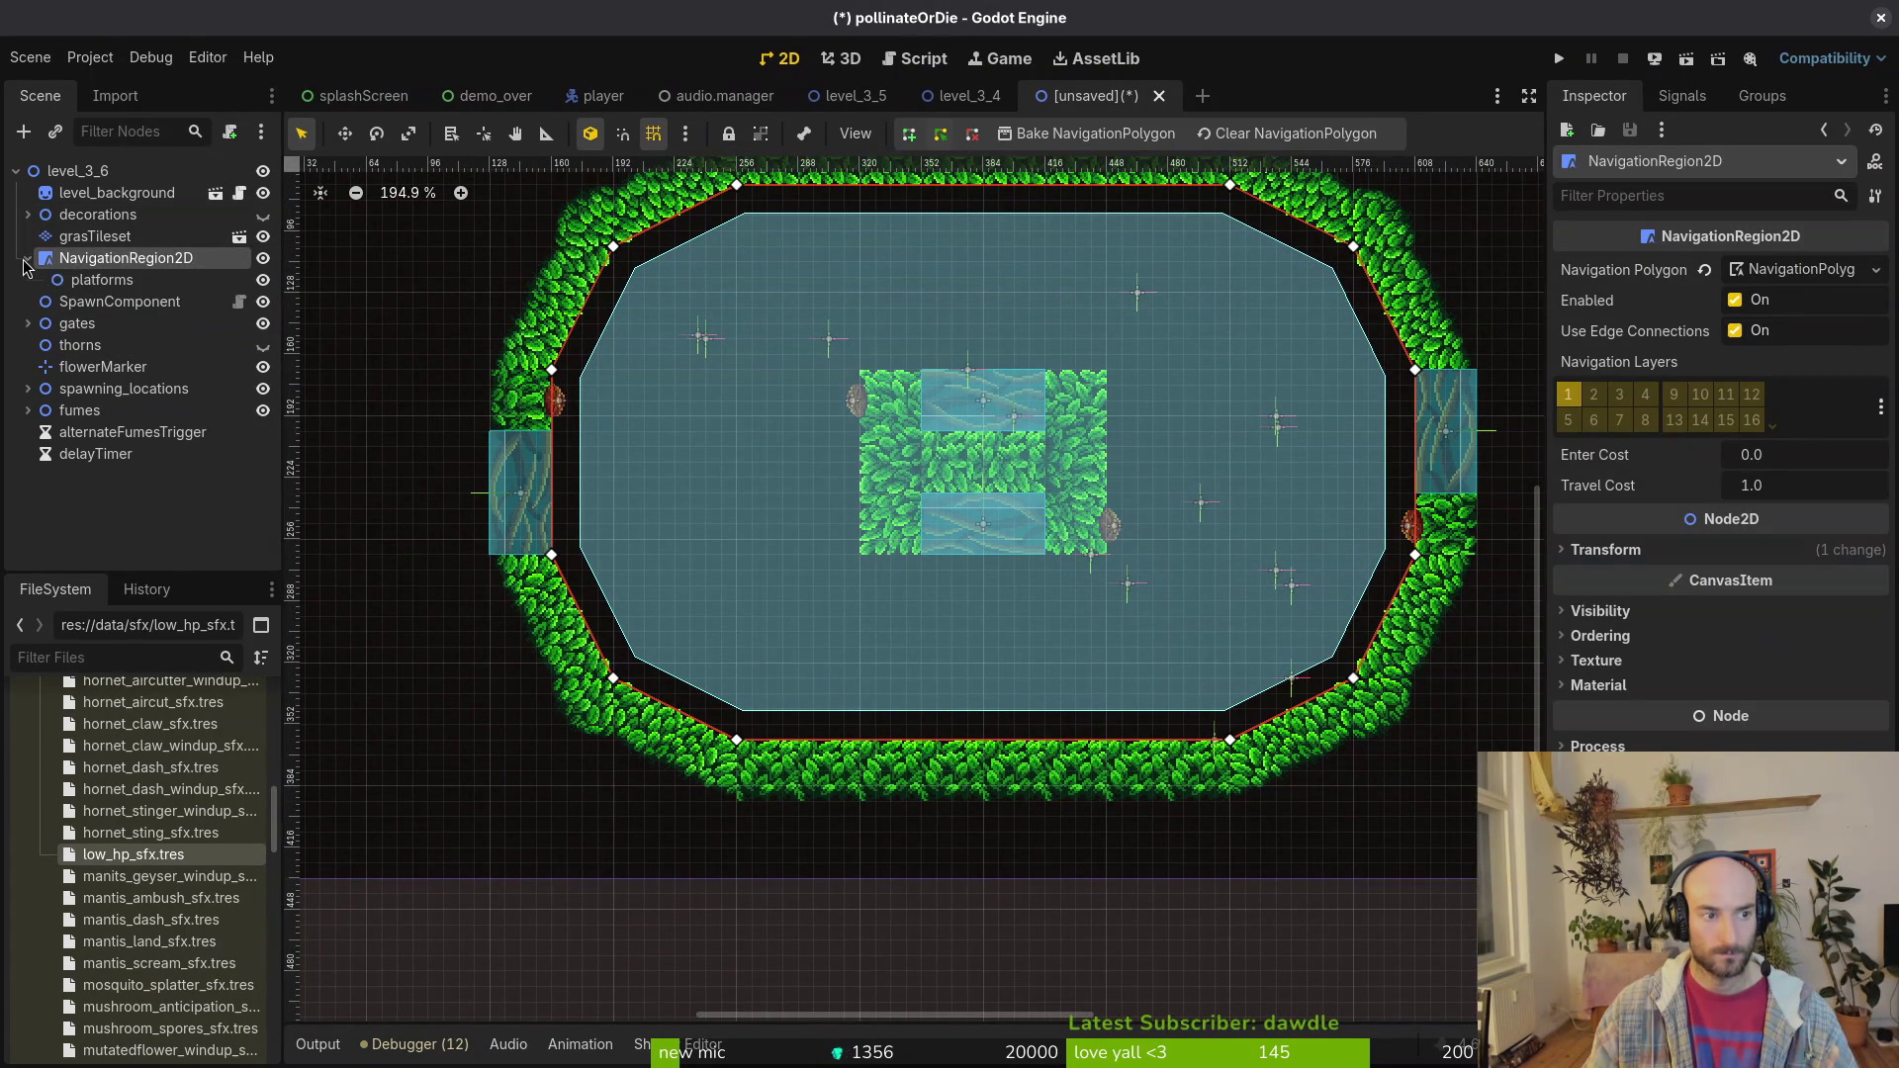
left_click(94, 280)
key("ctrl+a")
type("cols")
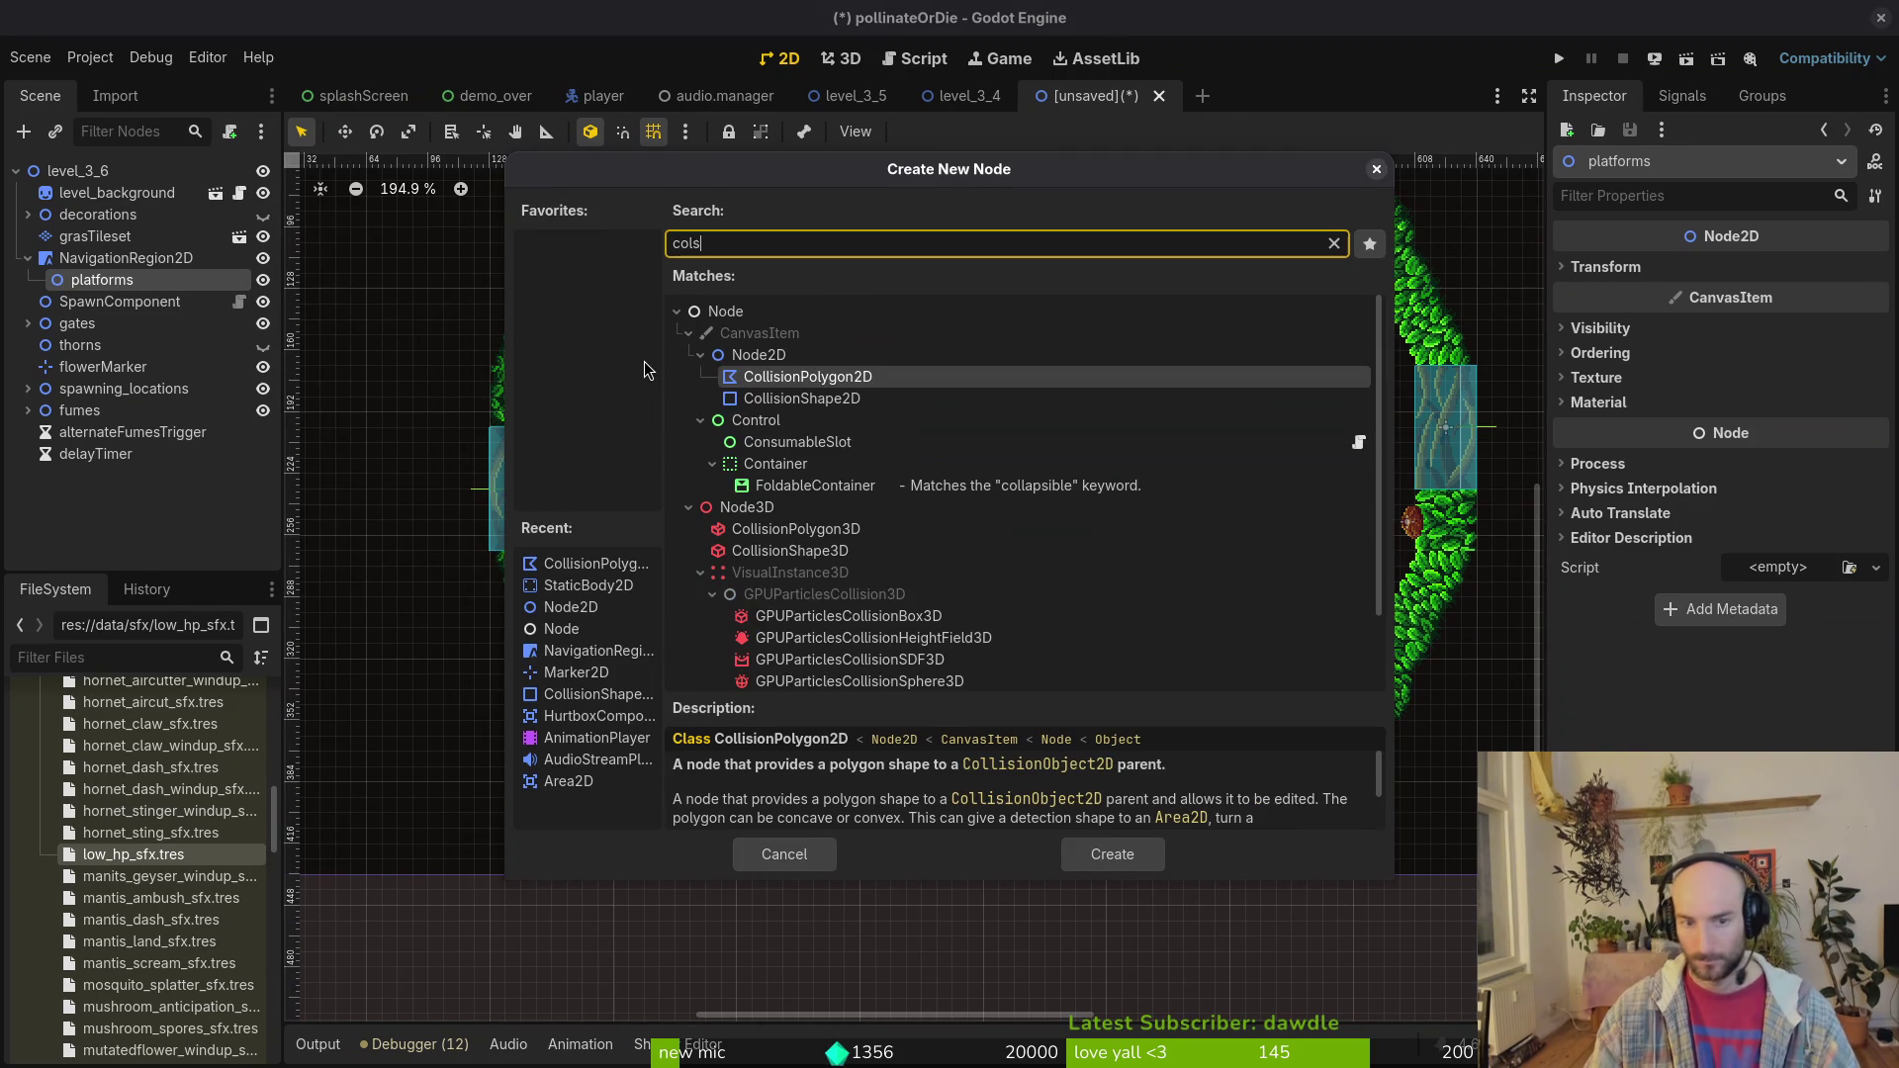
key("Down")
key("Return")
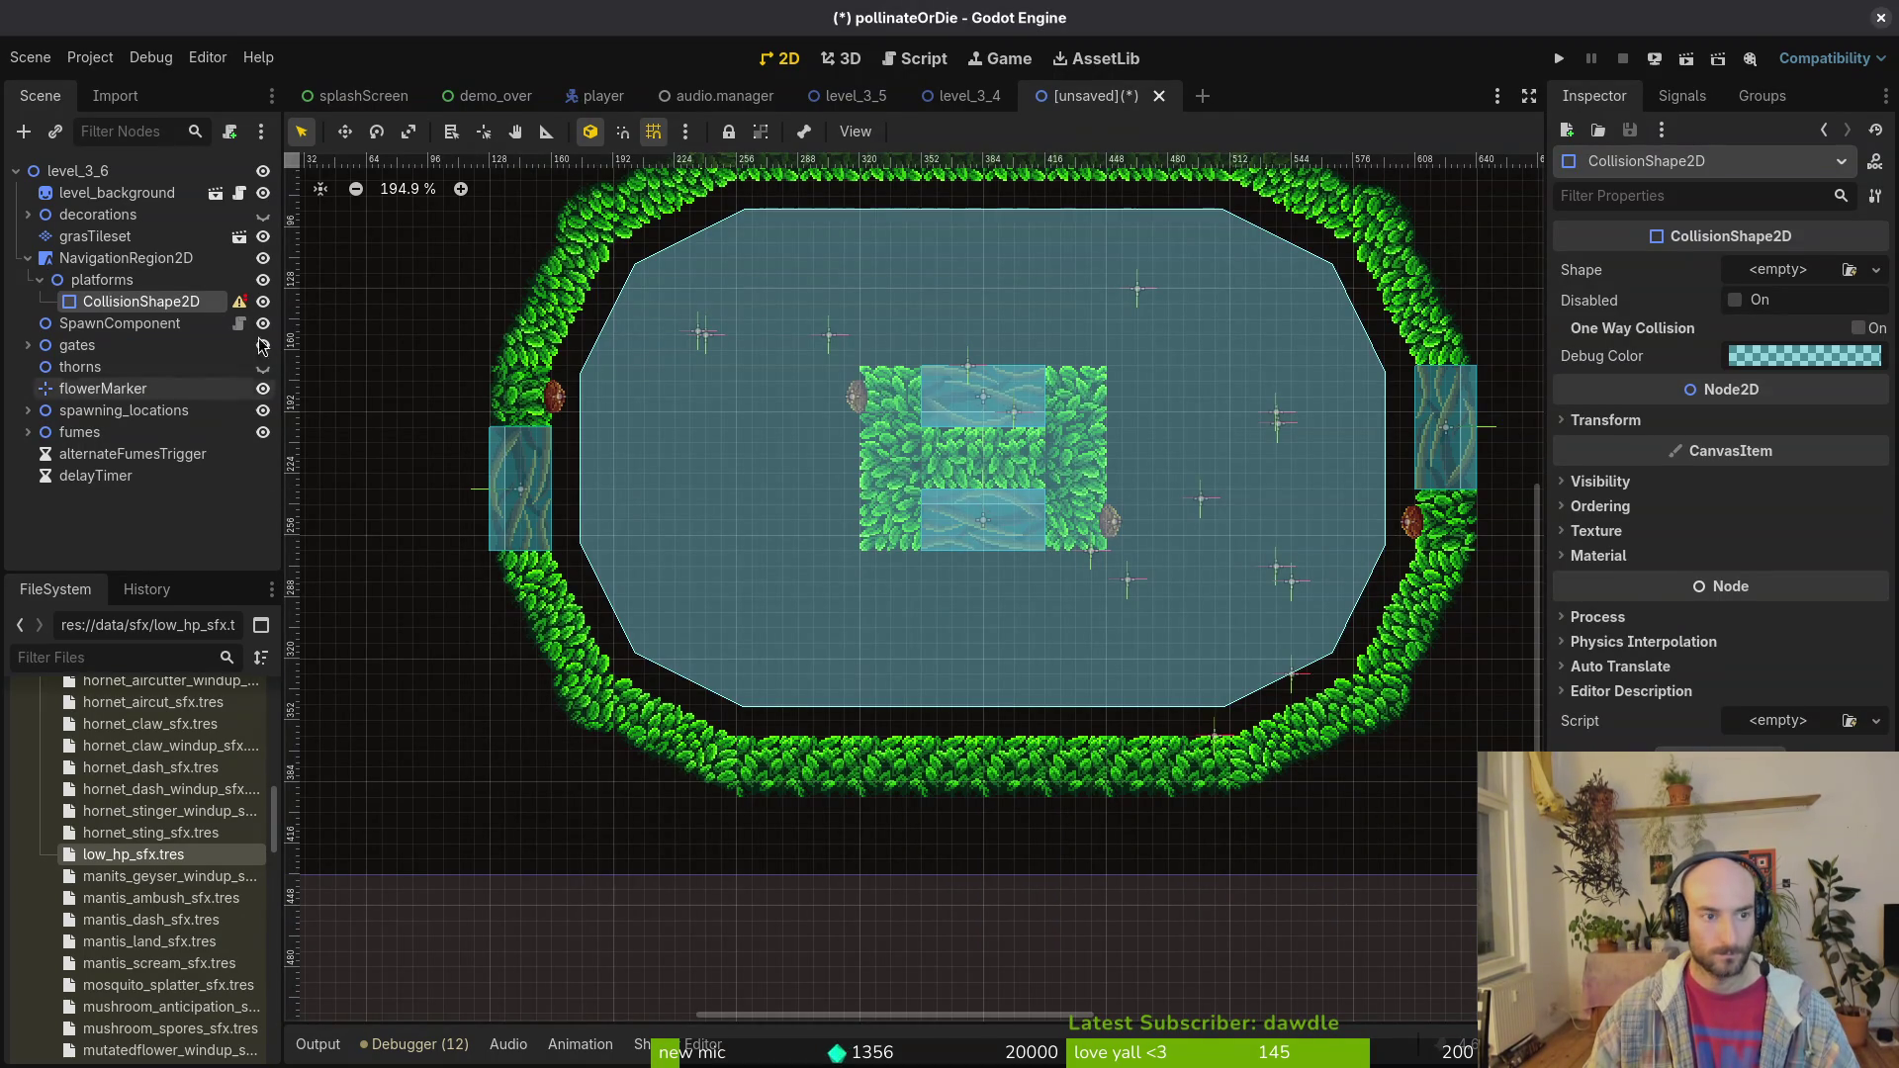
left_click(1797, 273)
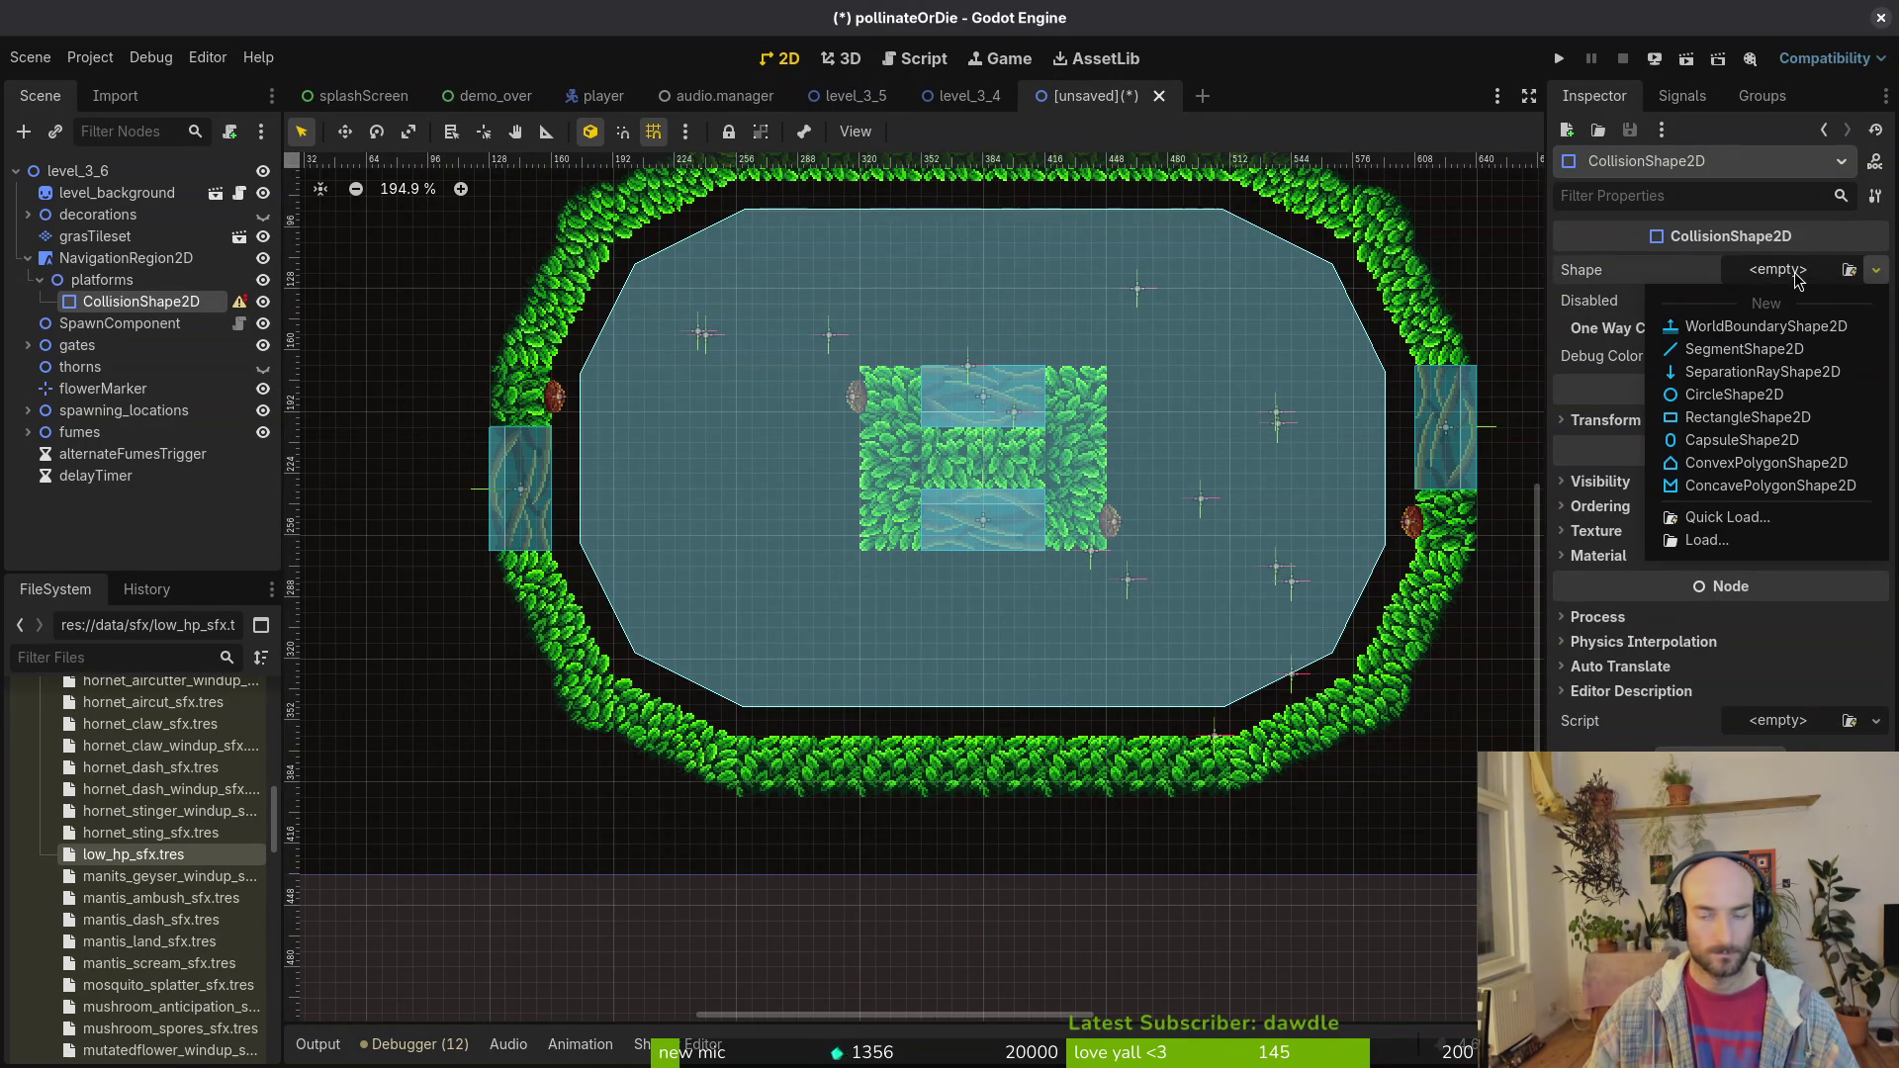
Step: Copy the Area2D with its collision shape from level_3_3 and return to level_3_6
left_click(843, 99)
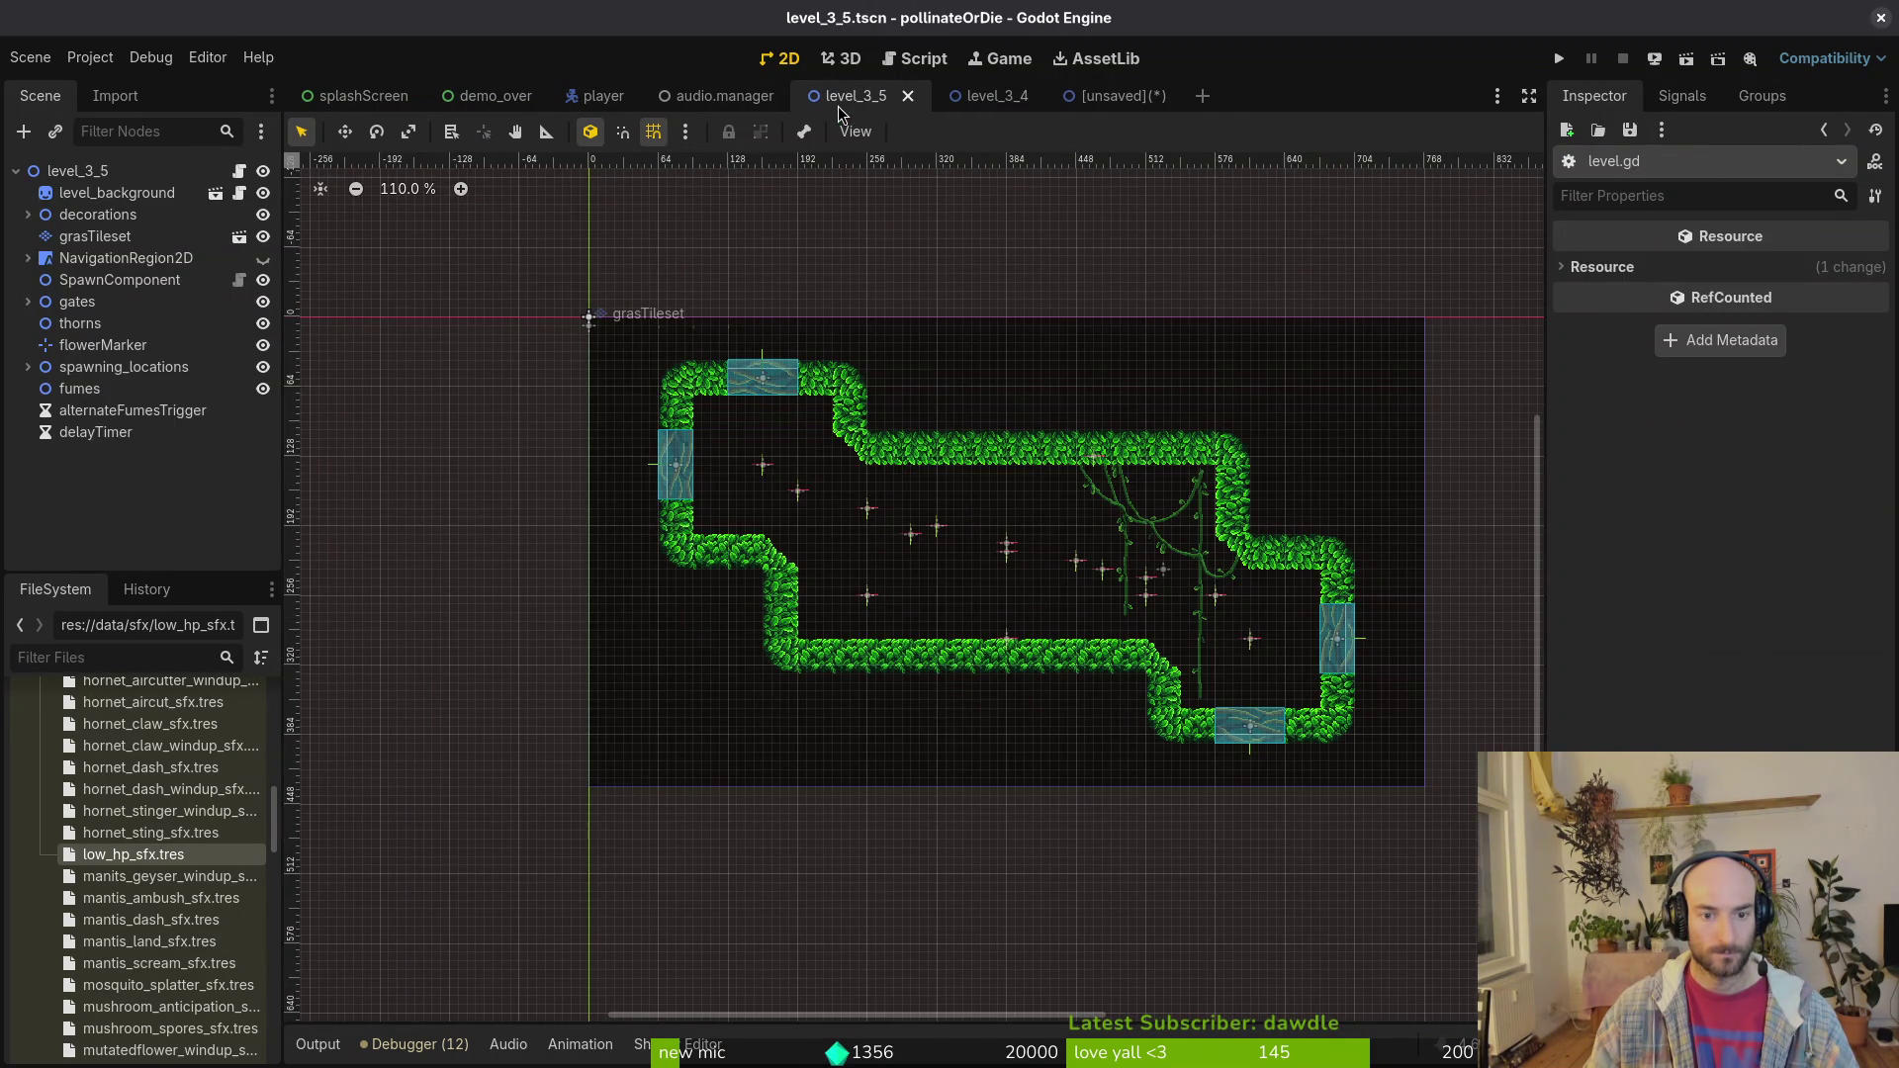
key("ctrl+shift+o")
type("l33")
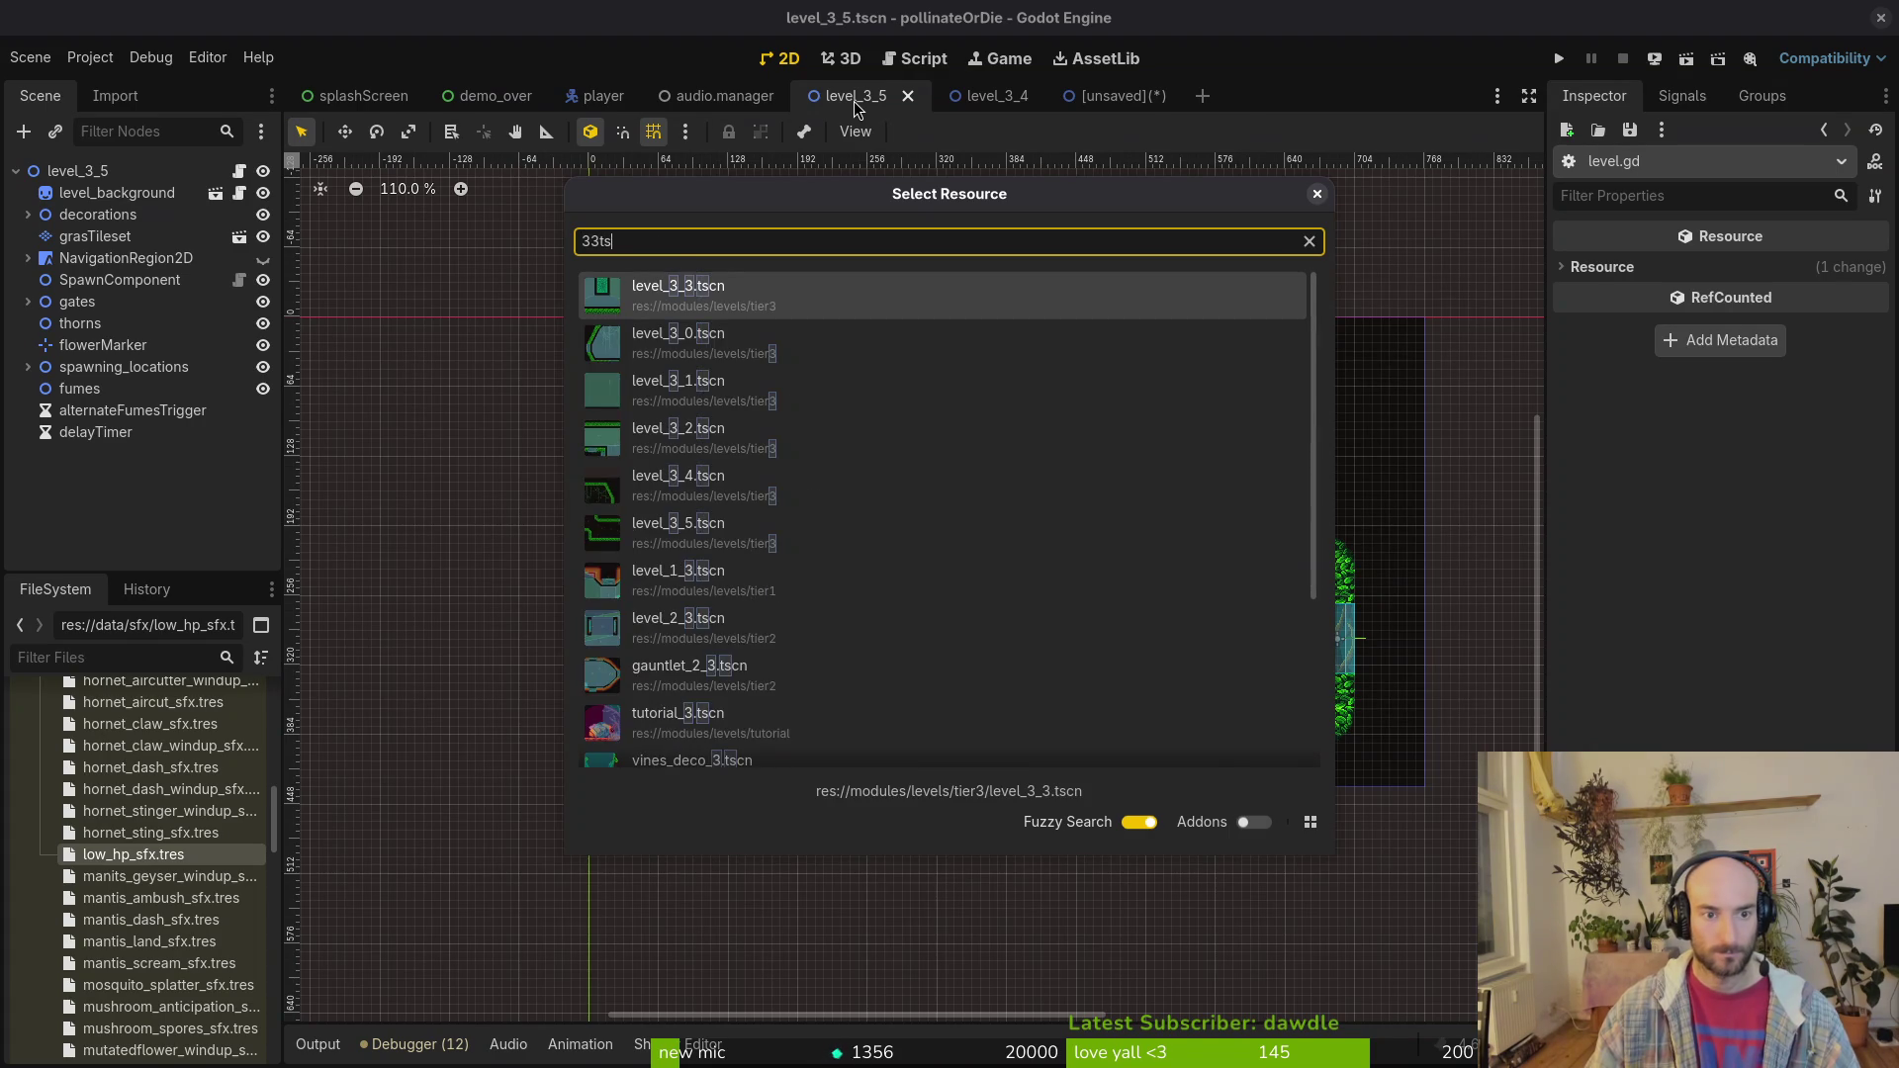
key("Return")
key("Down")
key("Down")
key("shift+Down")
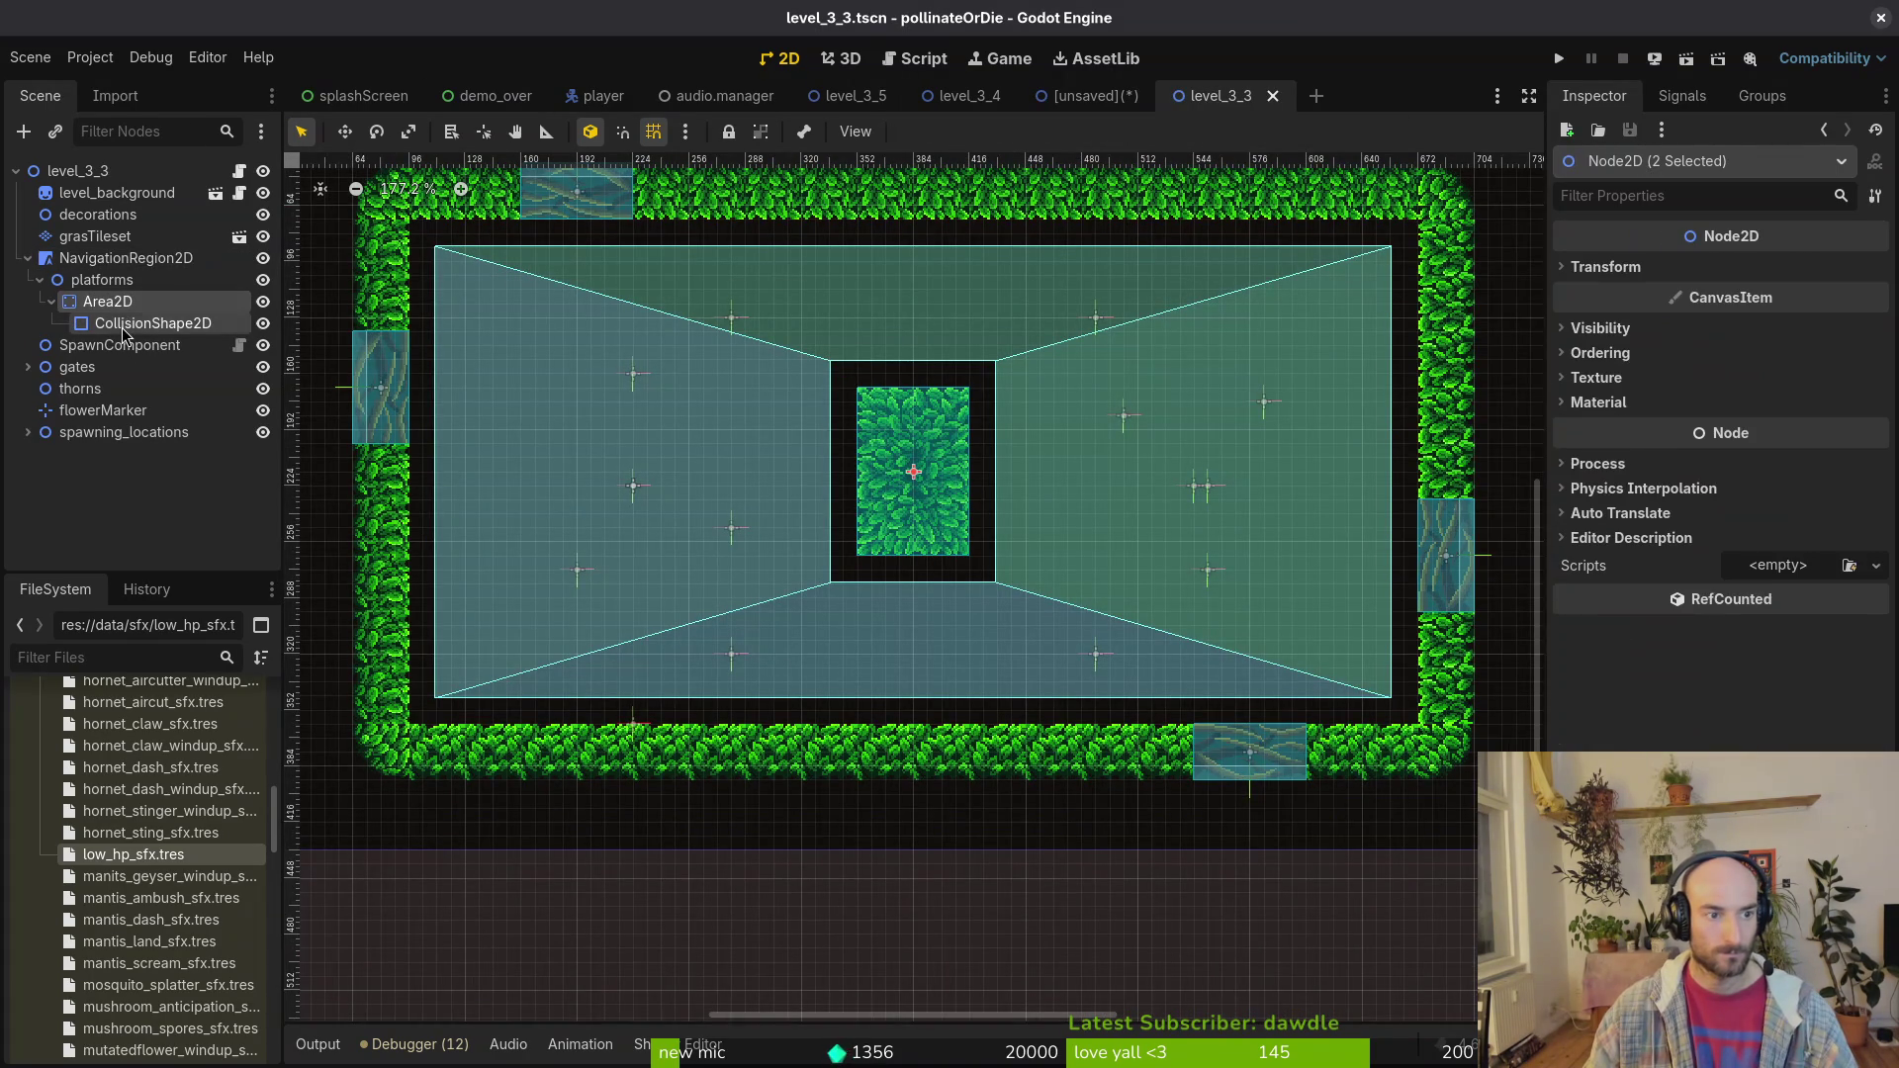
left_click(1130, 96)
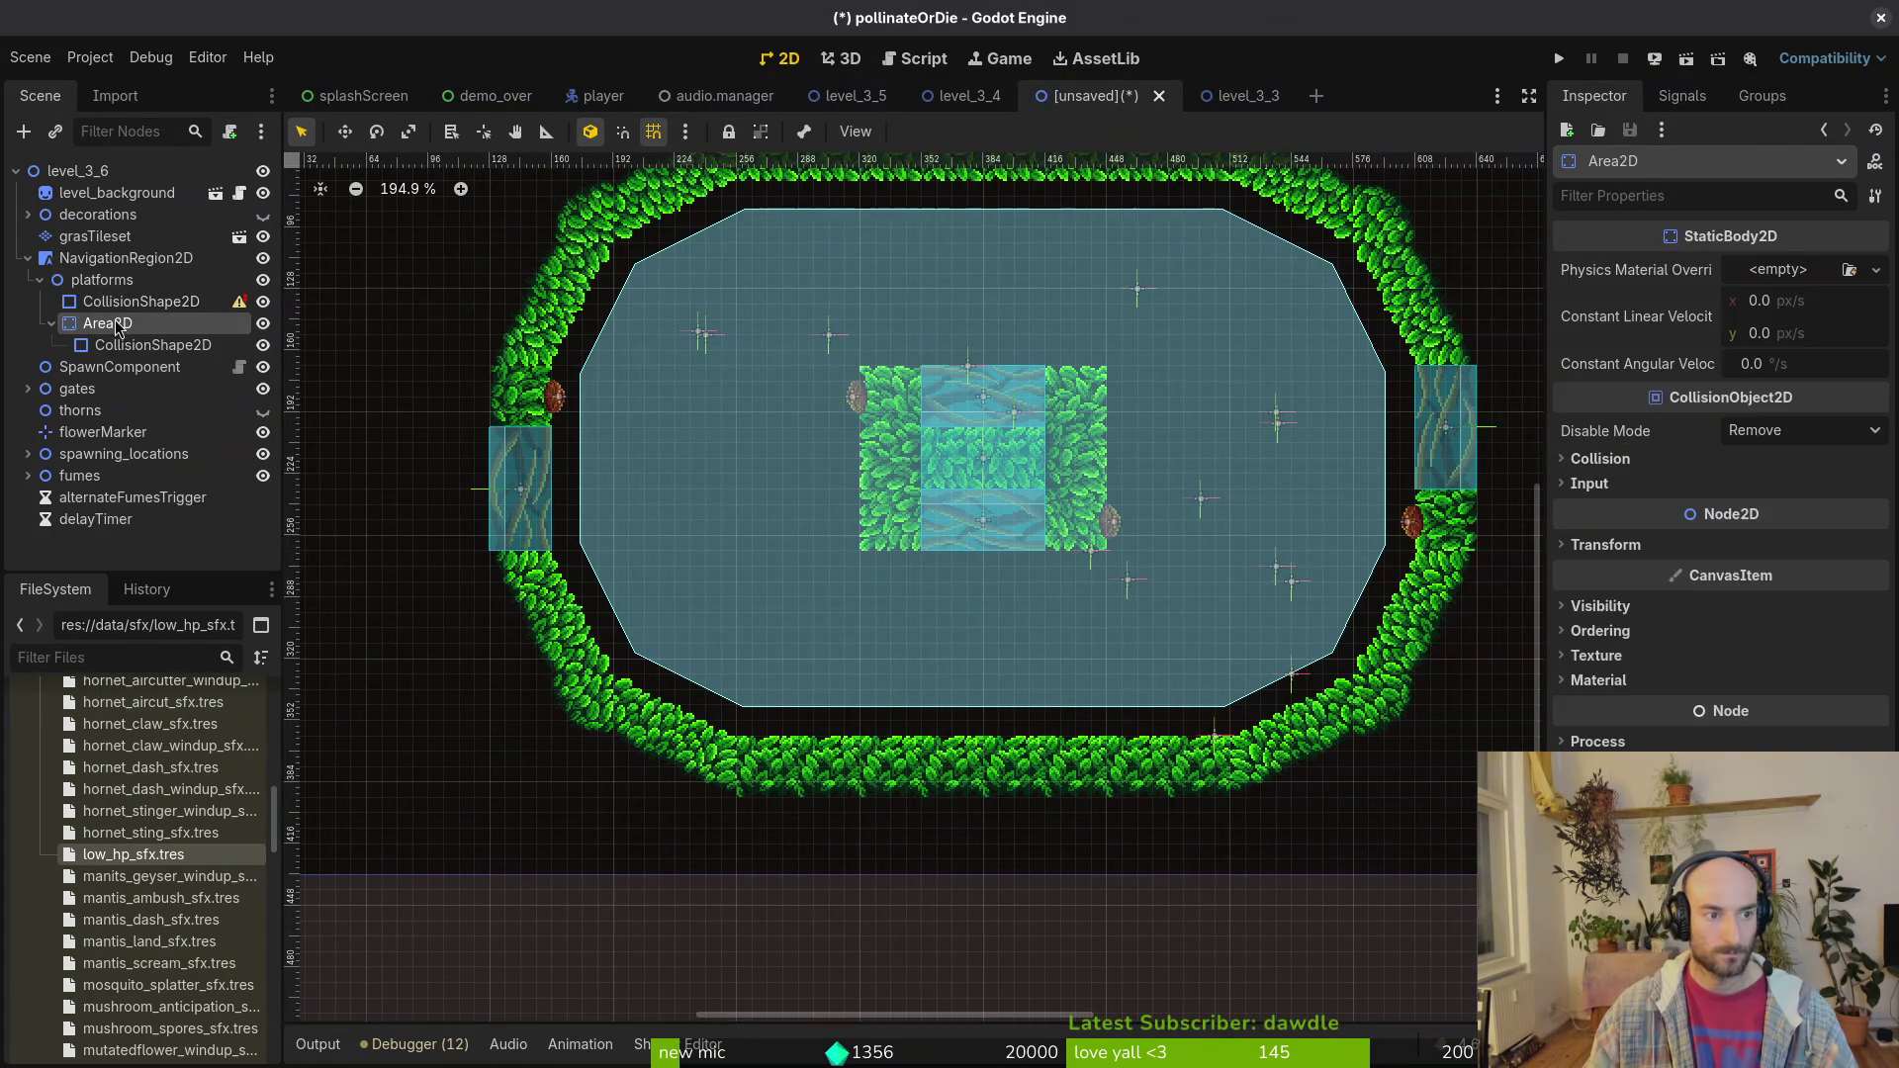
Step: Delete the empty collision shape and stretch the central collision shape to both bush edges
left_click(127, 309)
key("Delete")
key("Return")
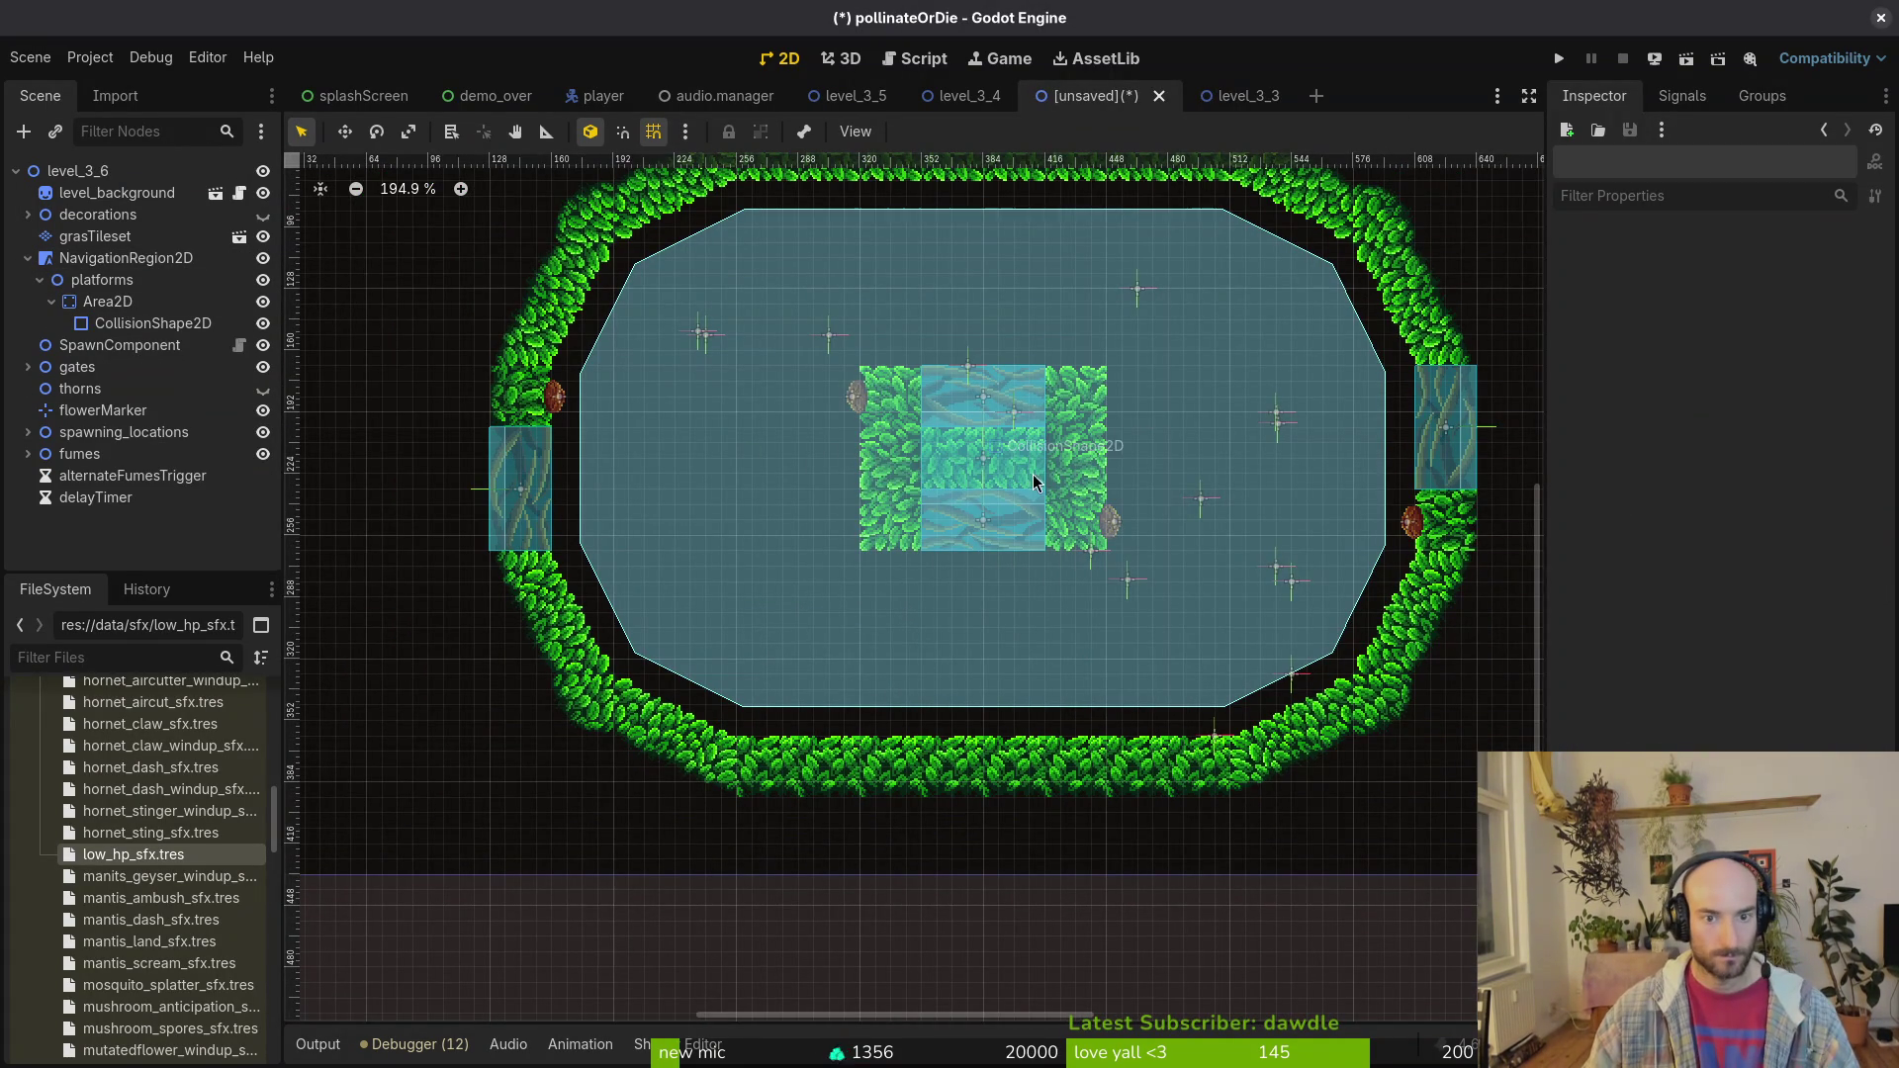
scroll(920, 460, "up", 5)
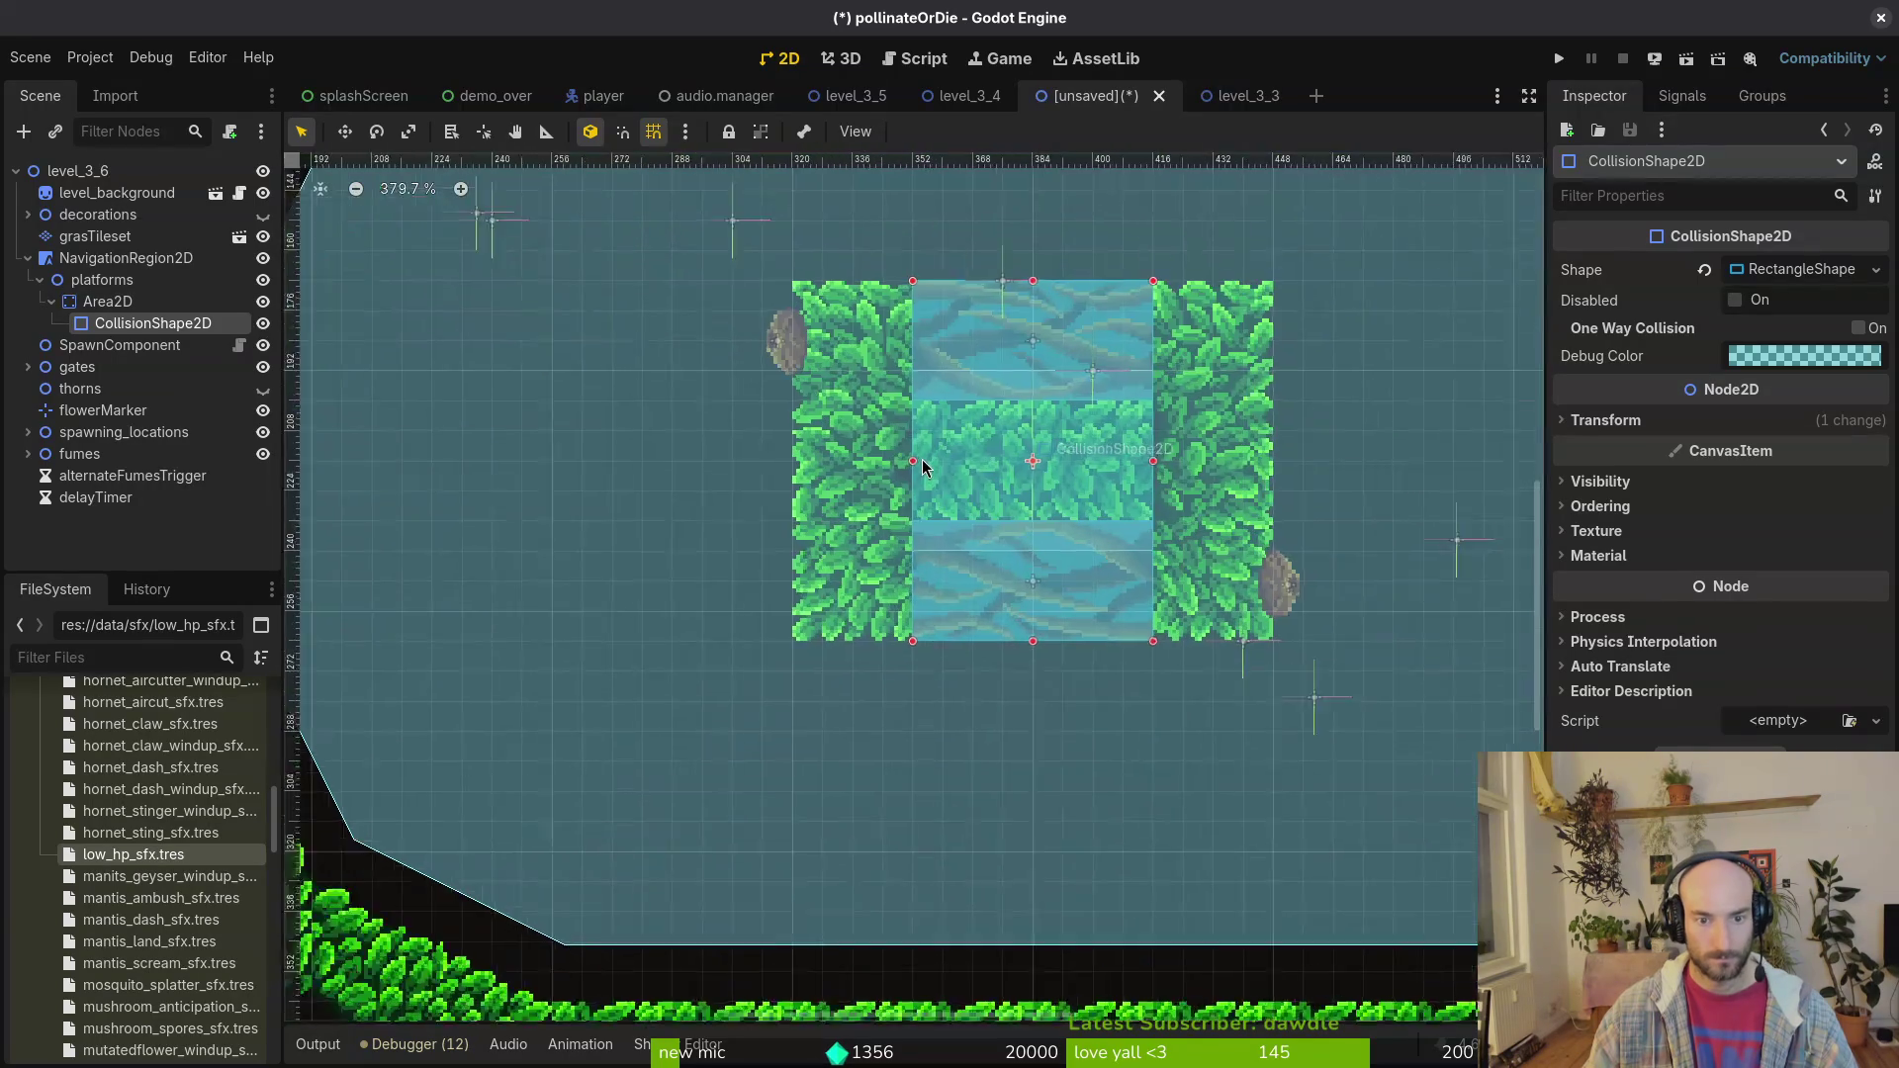
left_click_drag(913, 461, 788, 480)
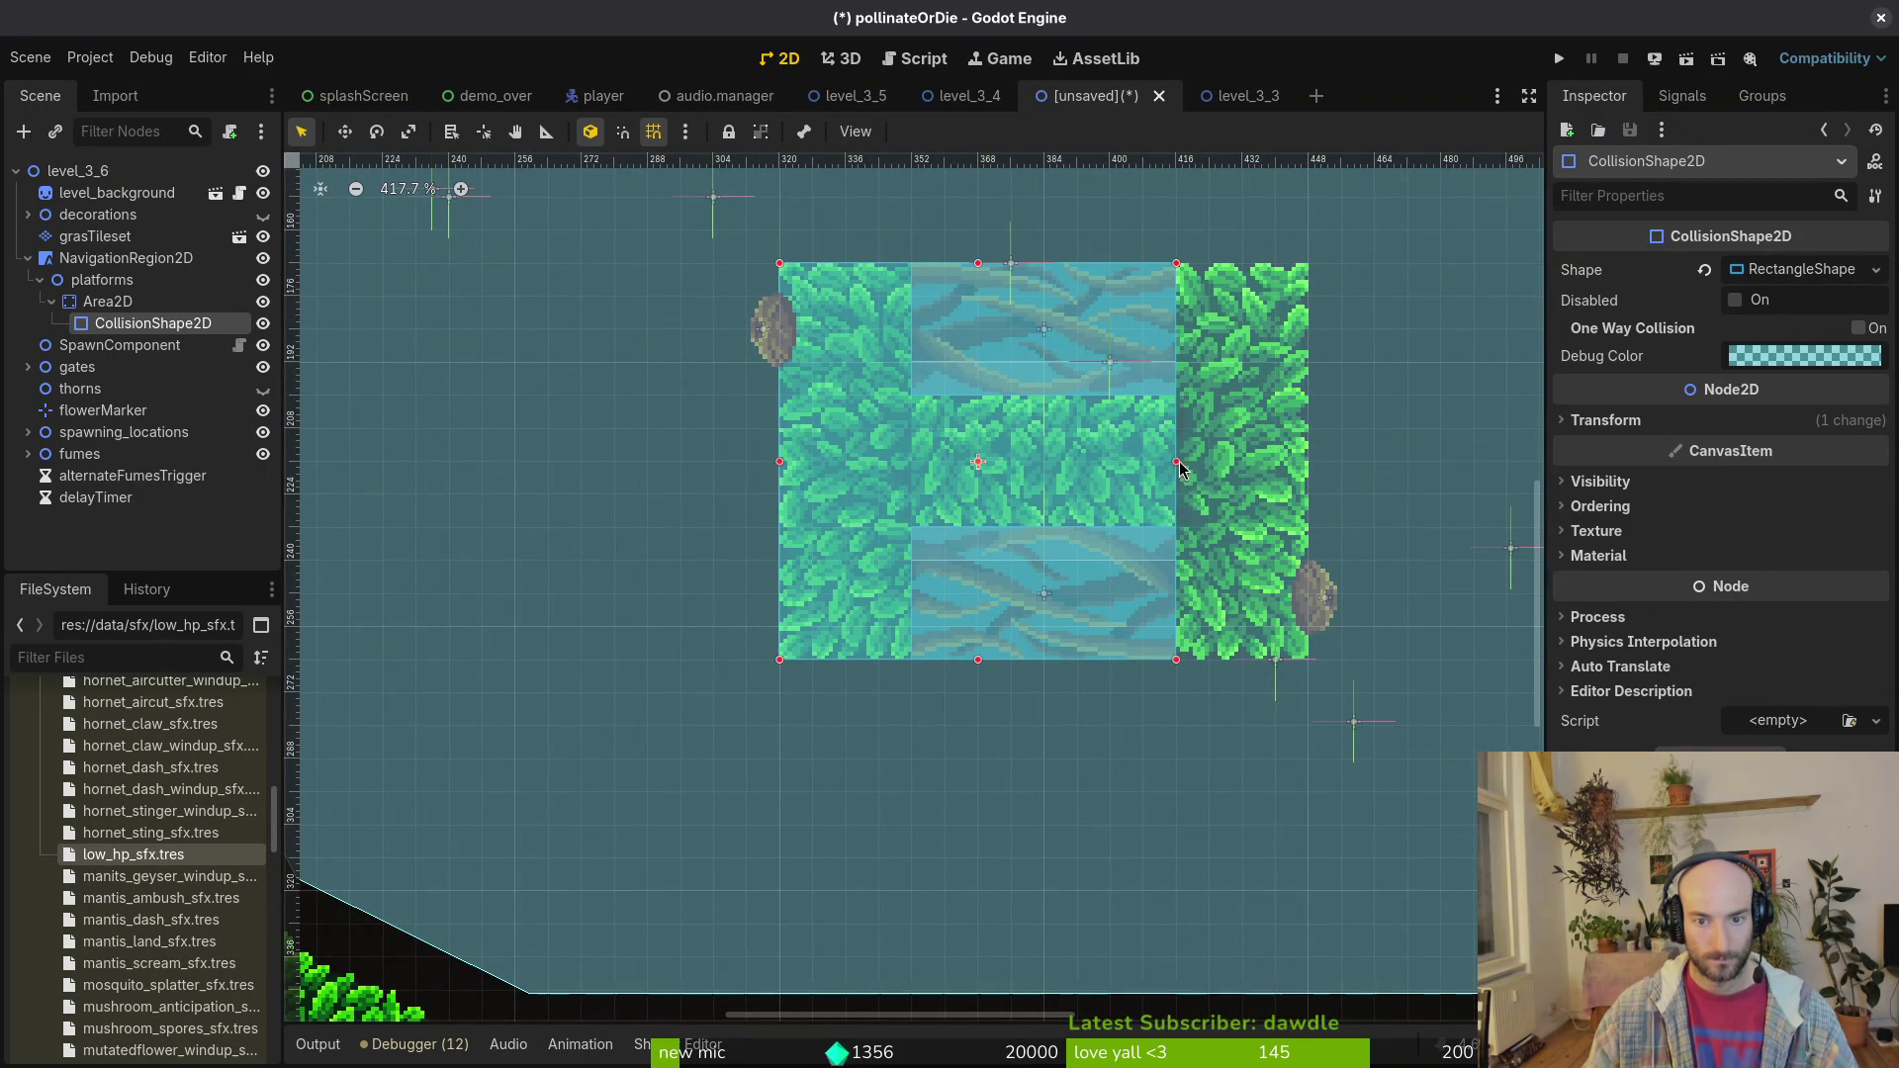
left_click_drag(1176, 461, 1307, 463)
scroll(924, 396, "down", 8)
left_click(126, 324, "ctrl")
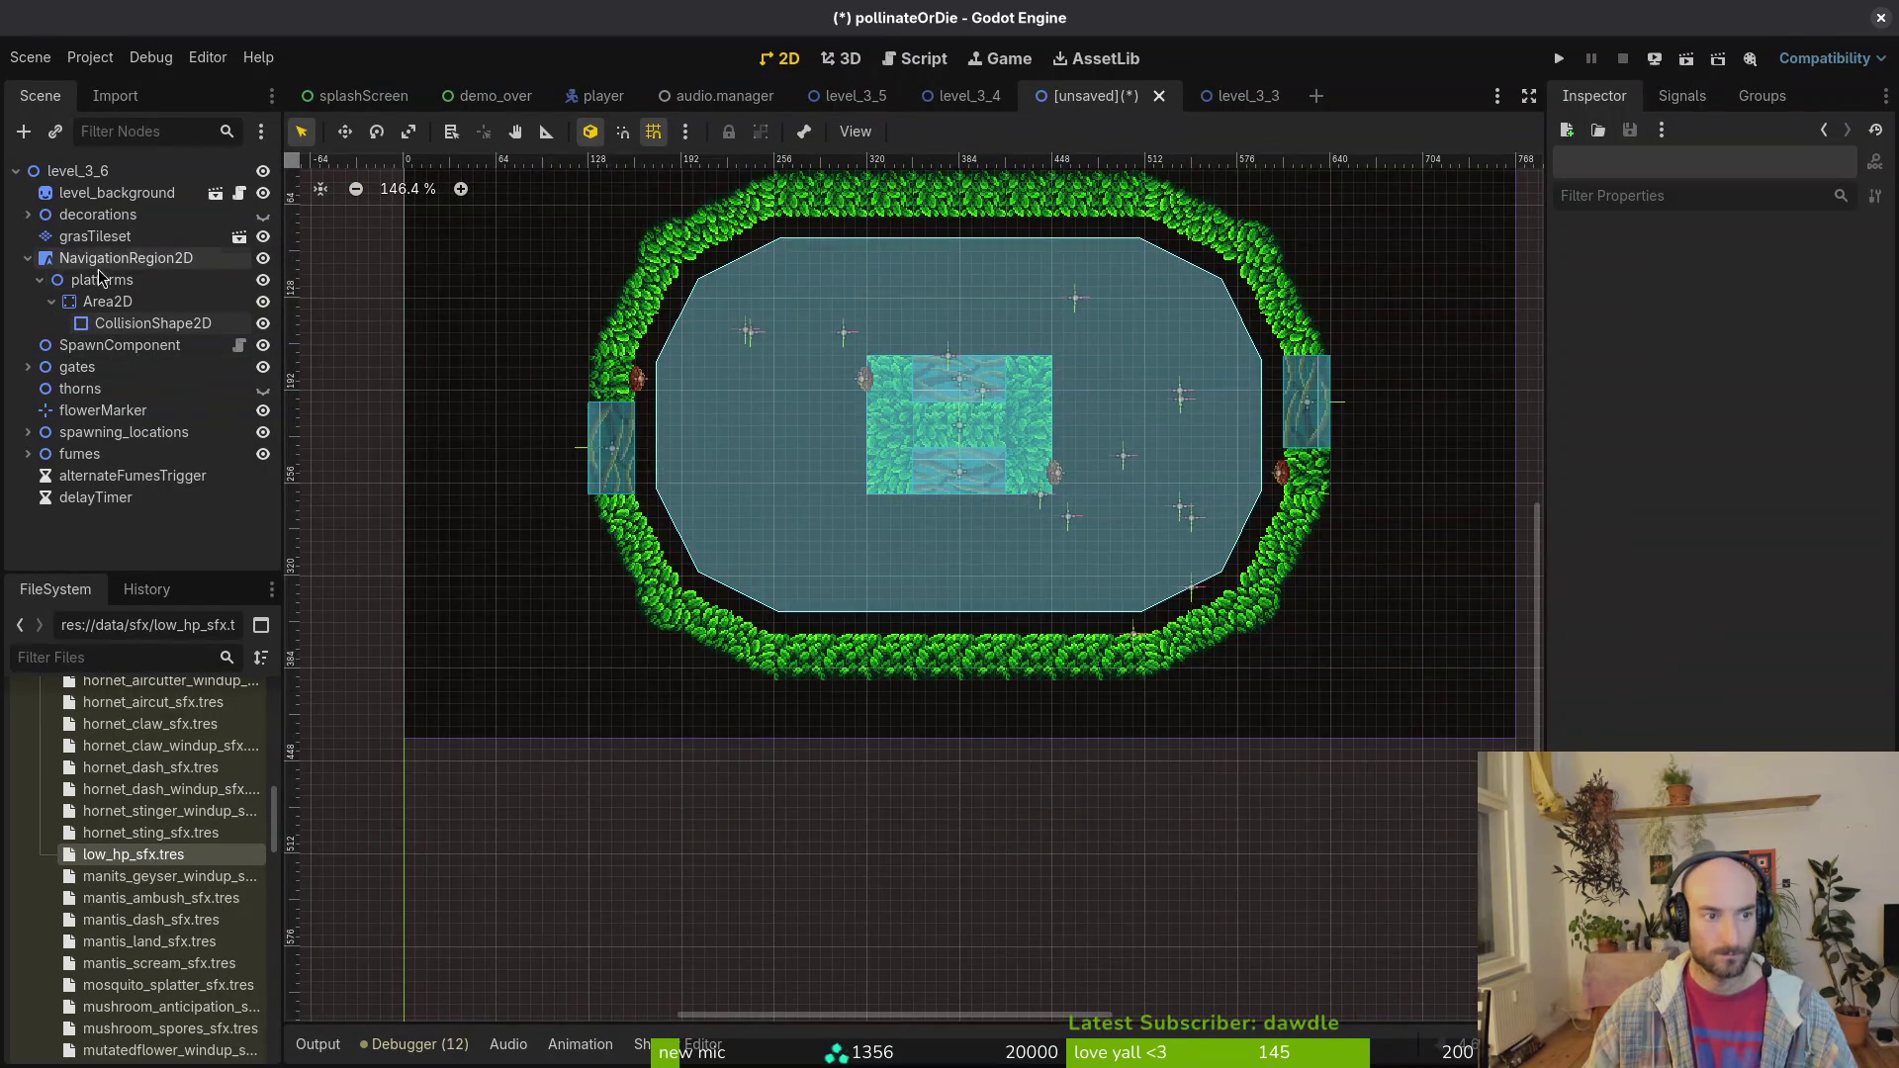
Step: Collapse the platforms nodes and re-bake the navigation polygon around the central block
key("ctrl+s")
left_click(740, 857)
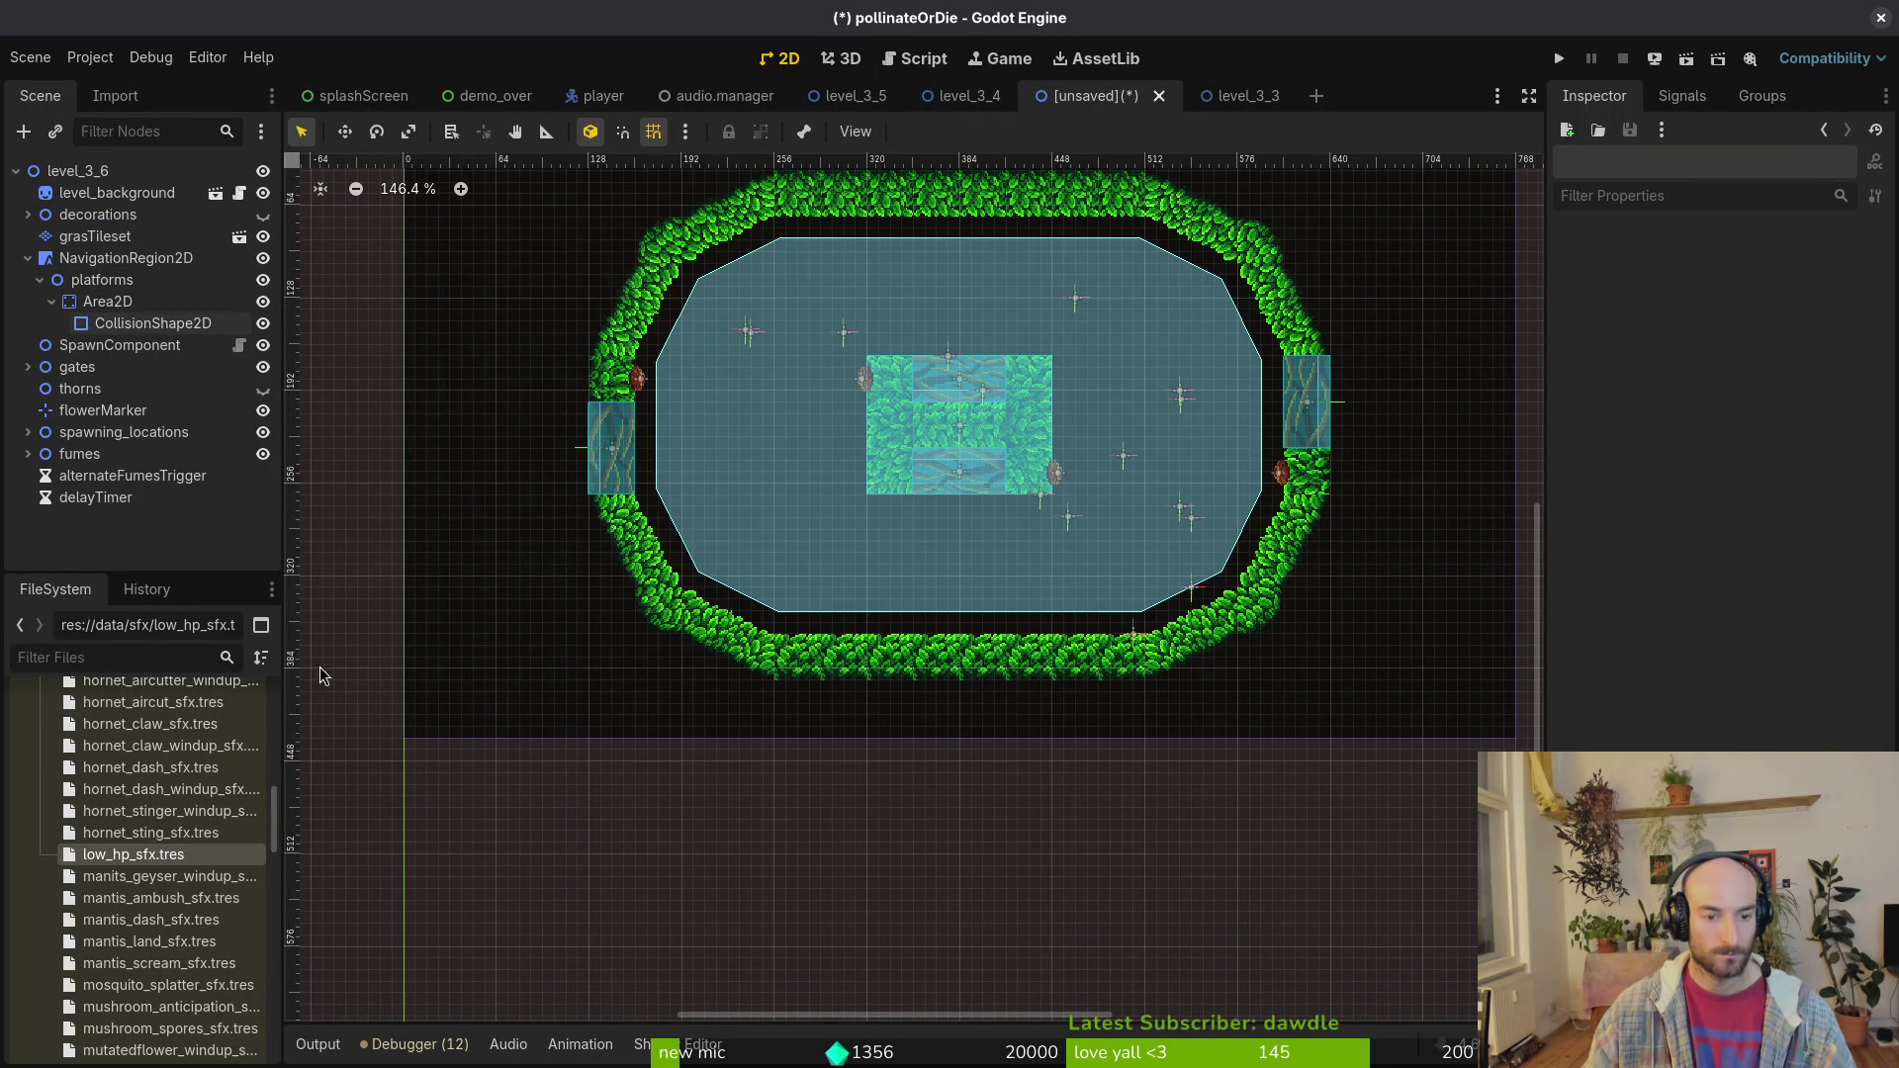
left_click(49, 300)
left_click(40, 280)
left_click(125, 258)
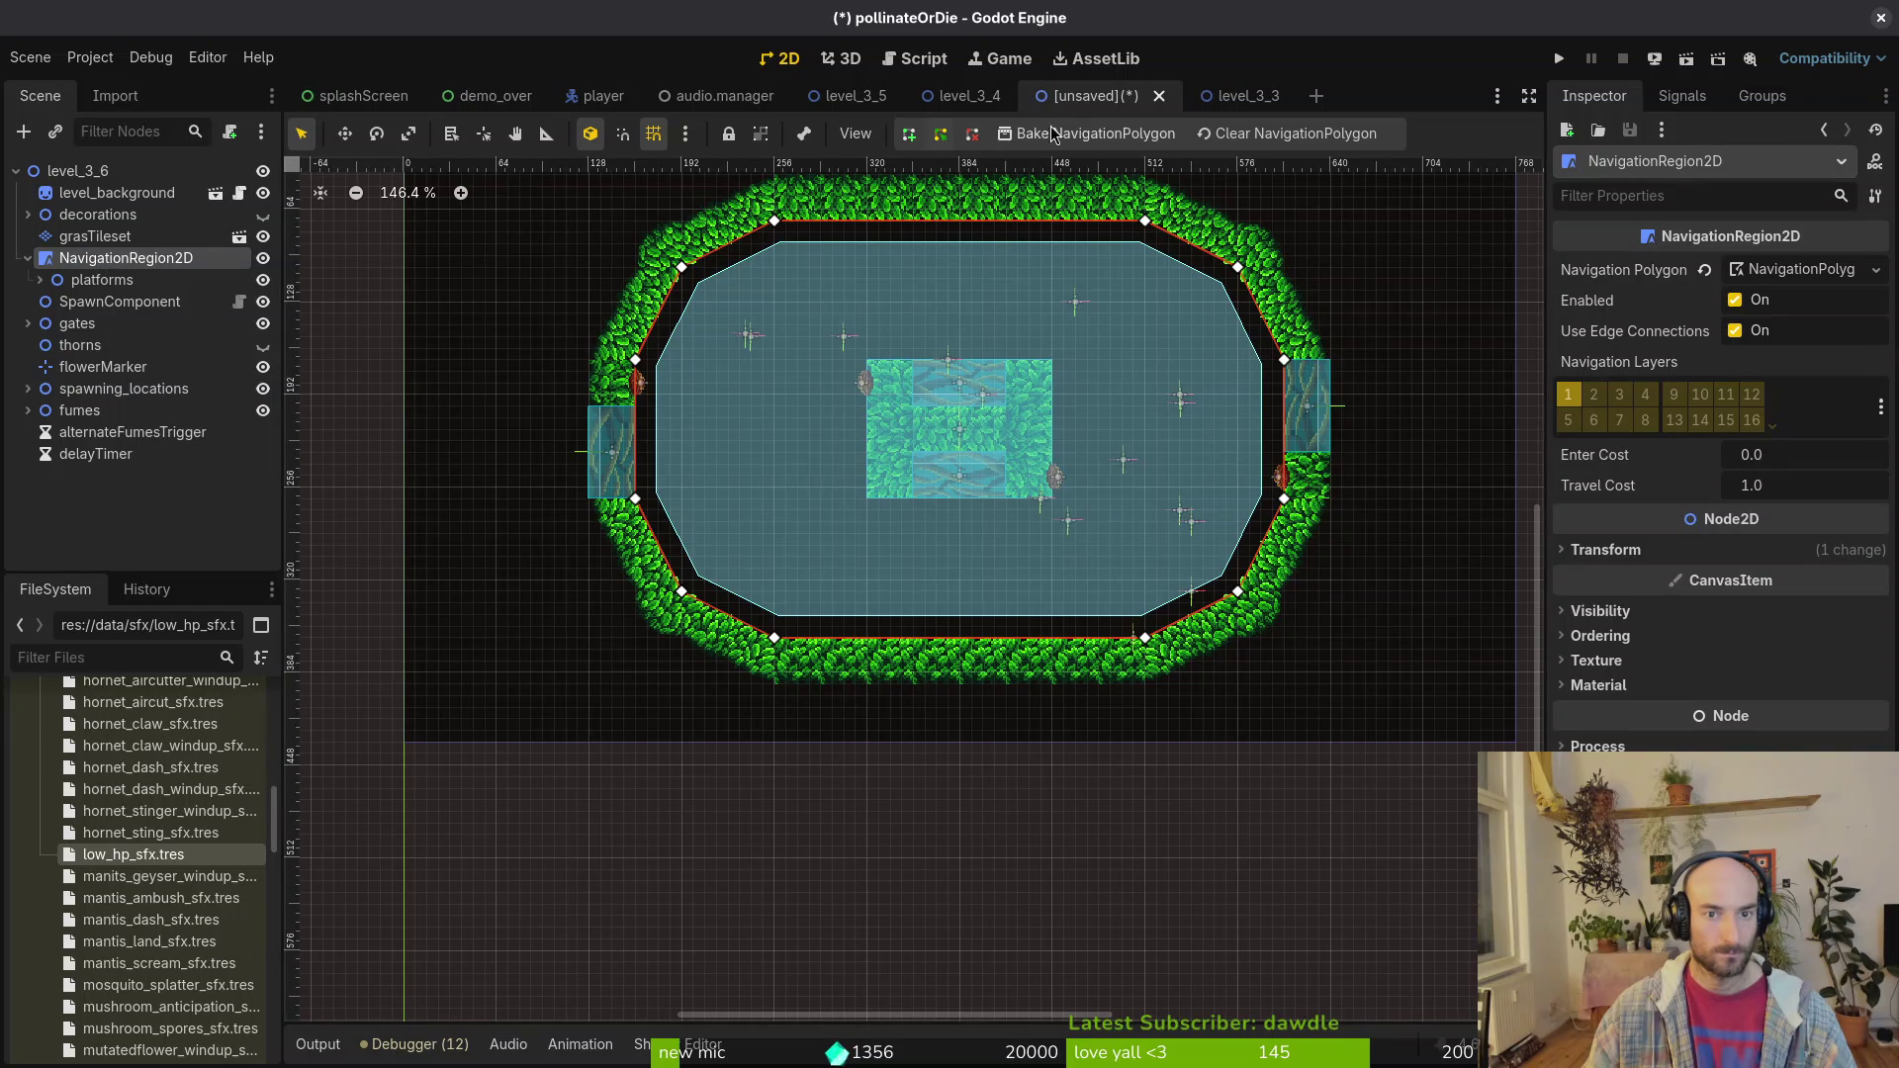
left_click(1062, 140)
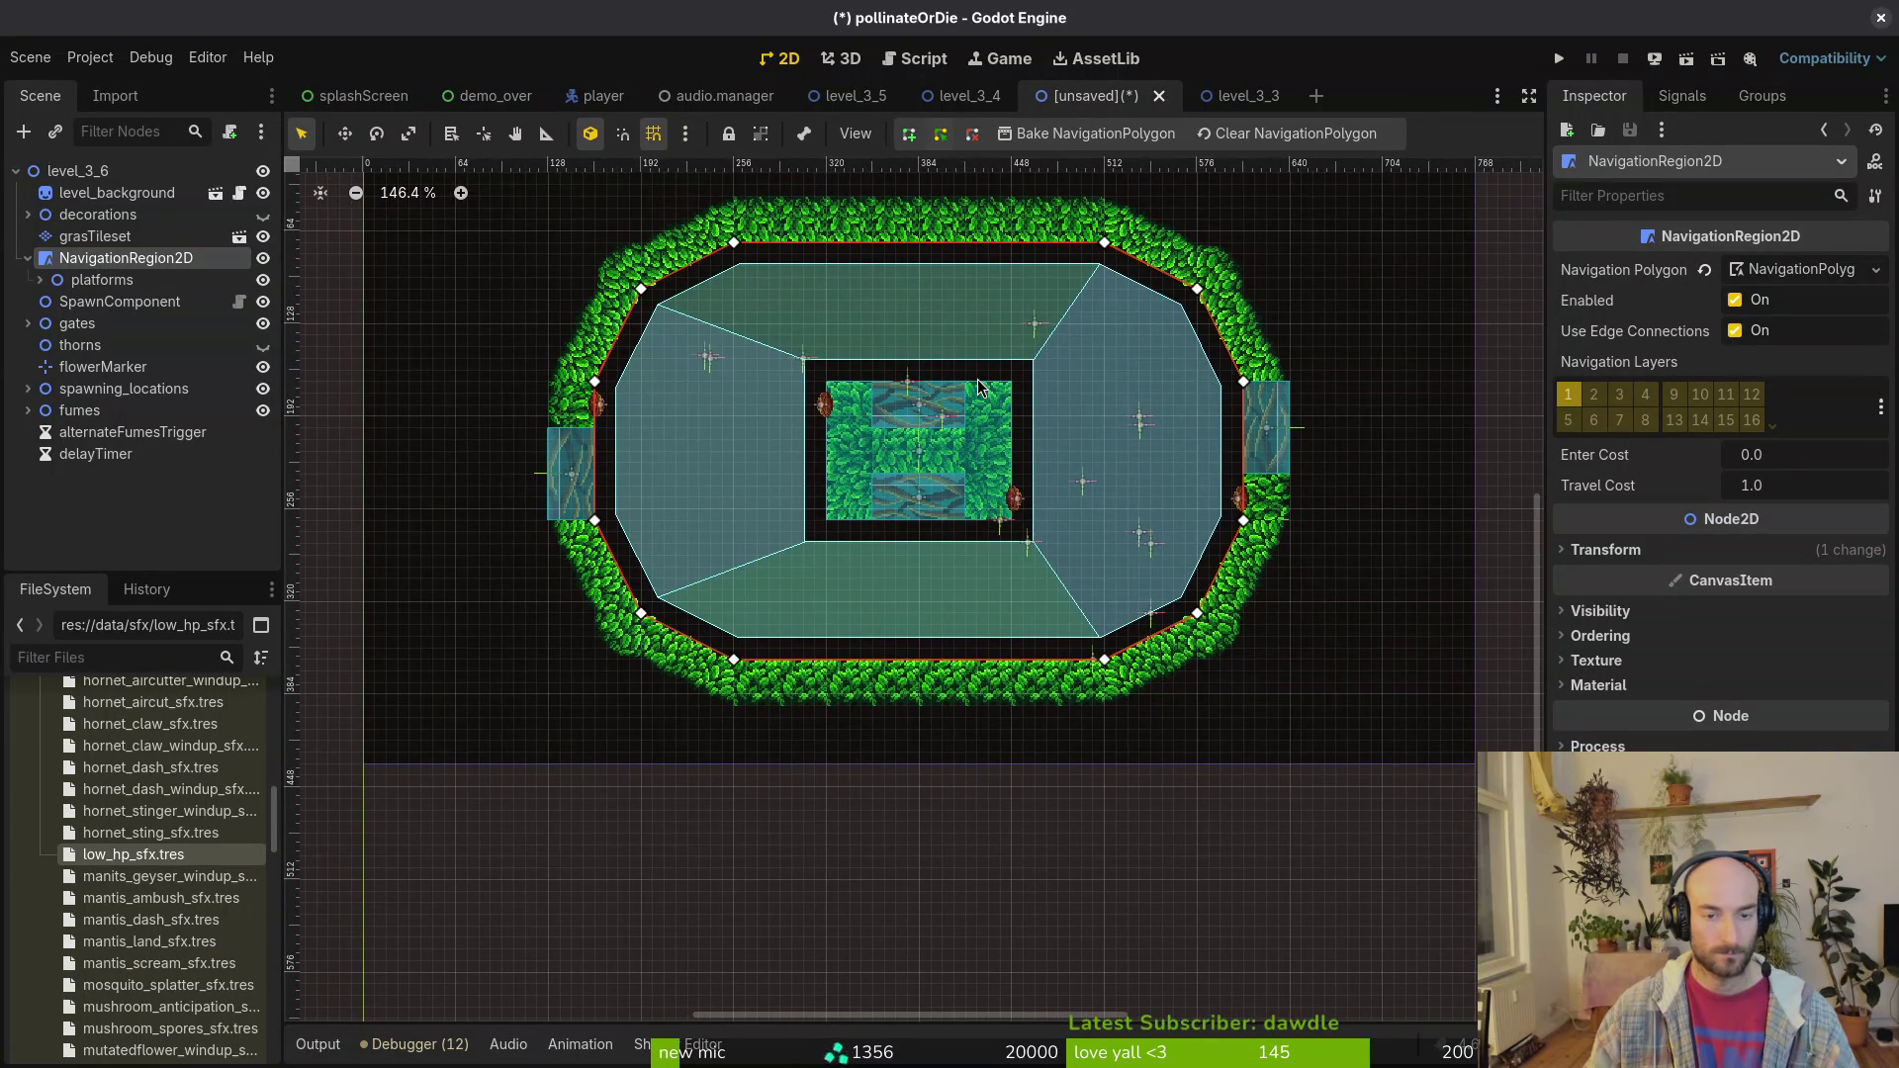
Step: Save the scene as level_3_6.tscn in res://modules/levels/tier3
key("ctrl+s")
double_click(1149, 306)
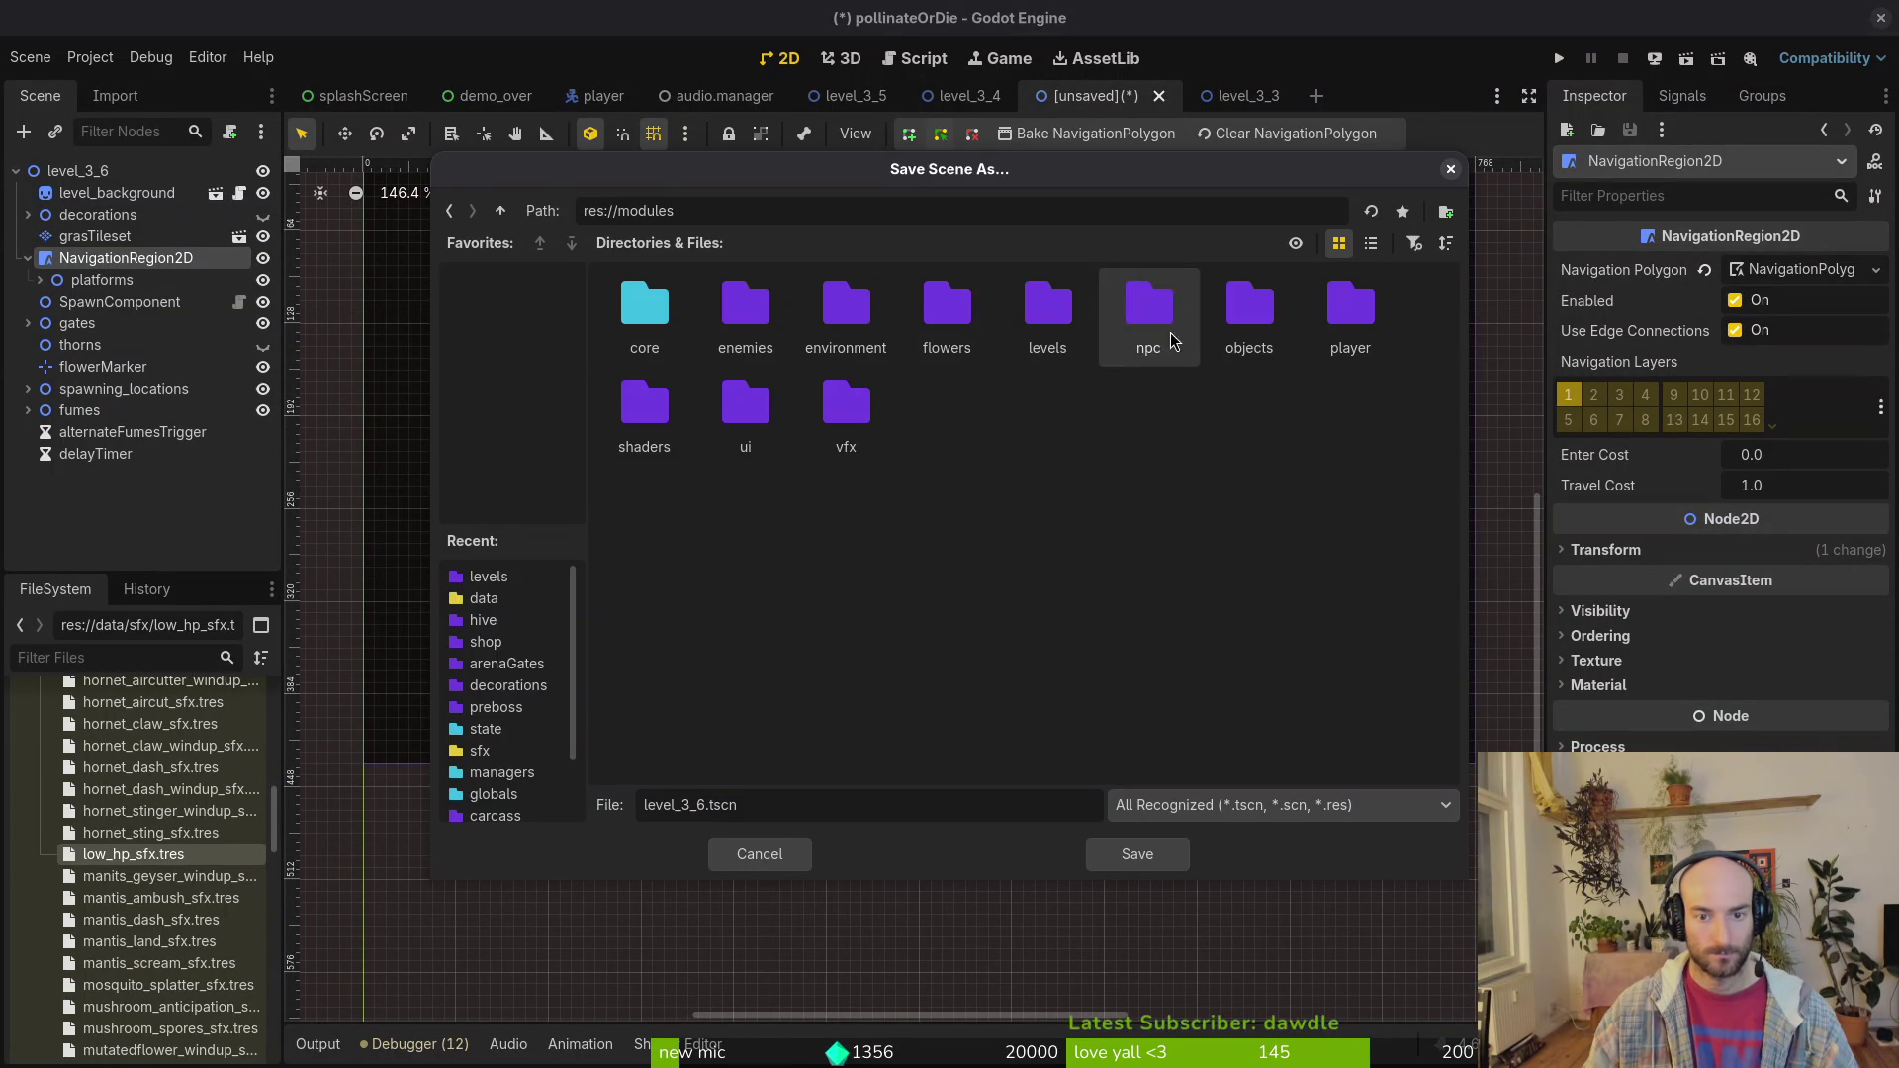
double_click(1047, 307)
double_click(1357, 324)
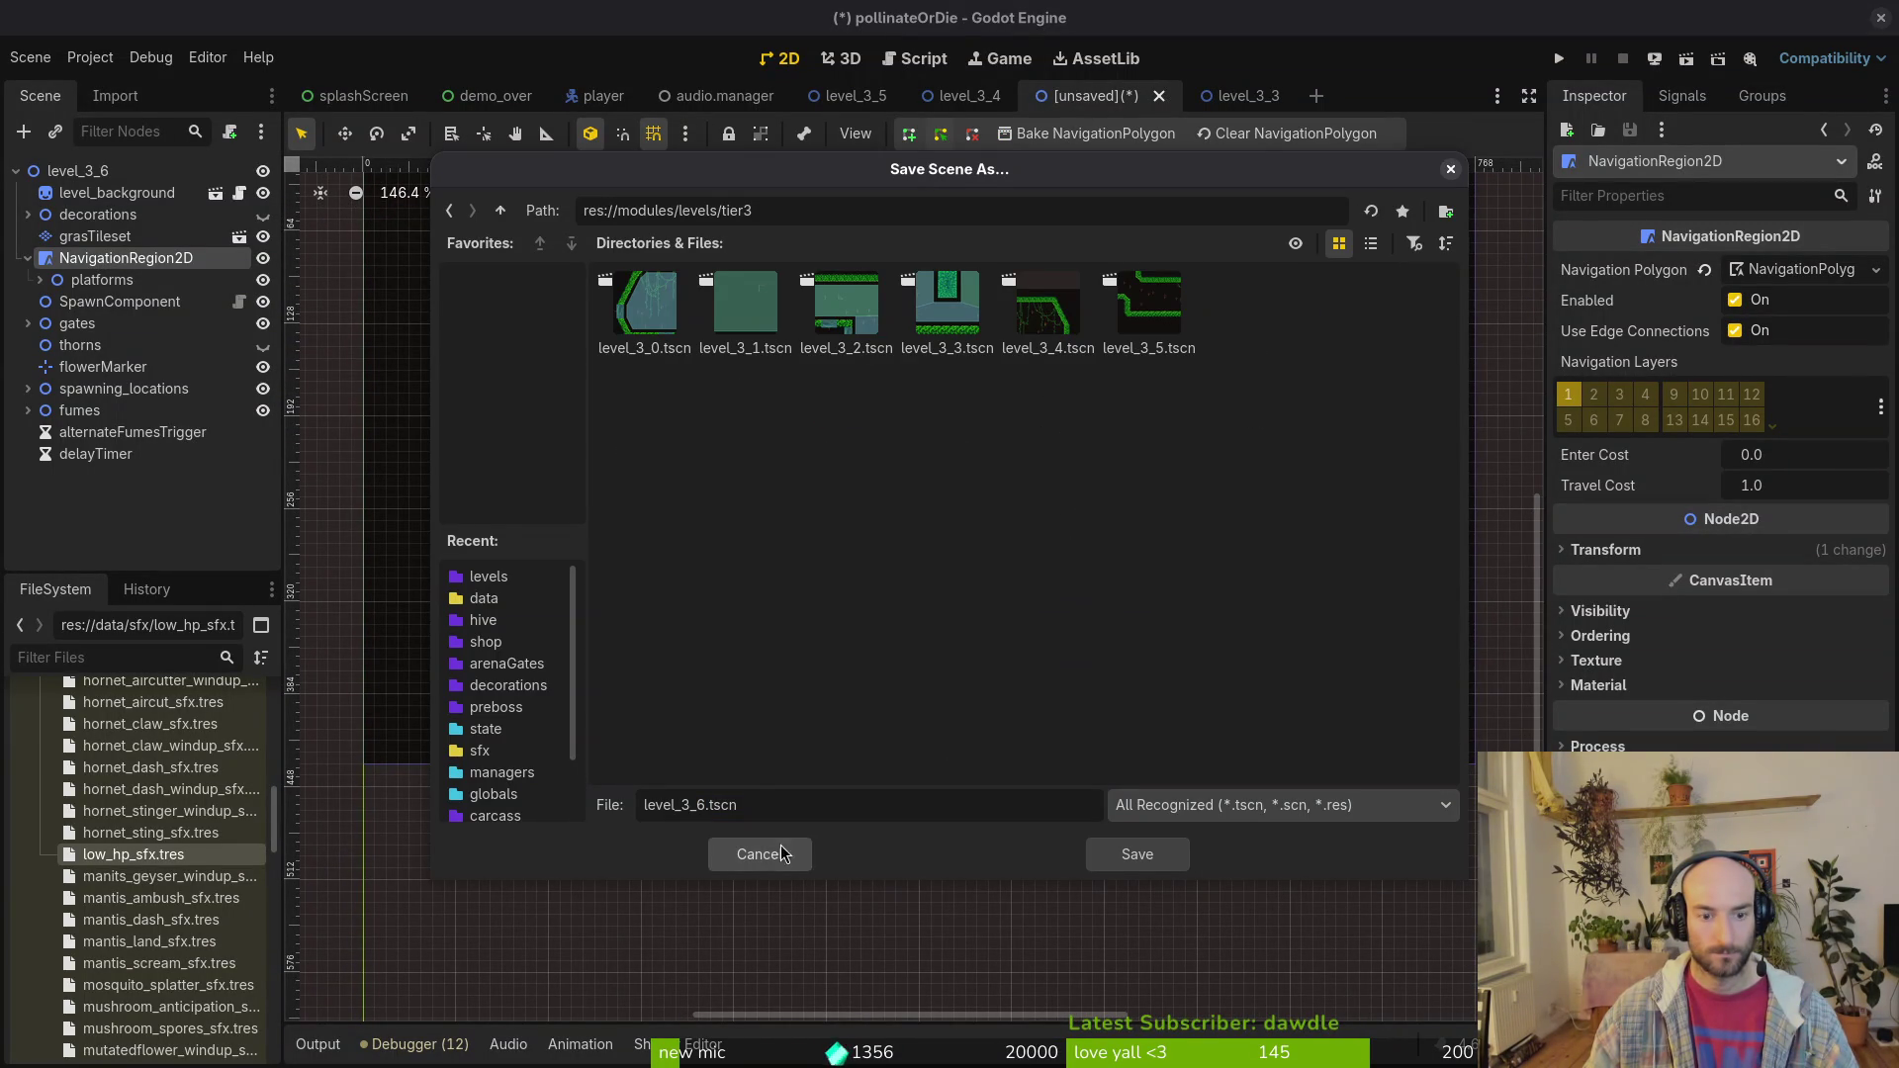
left_click(1138, 855)
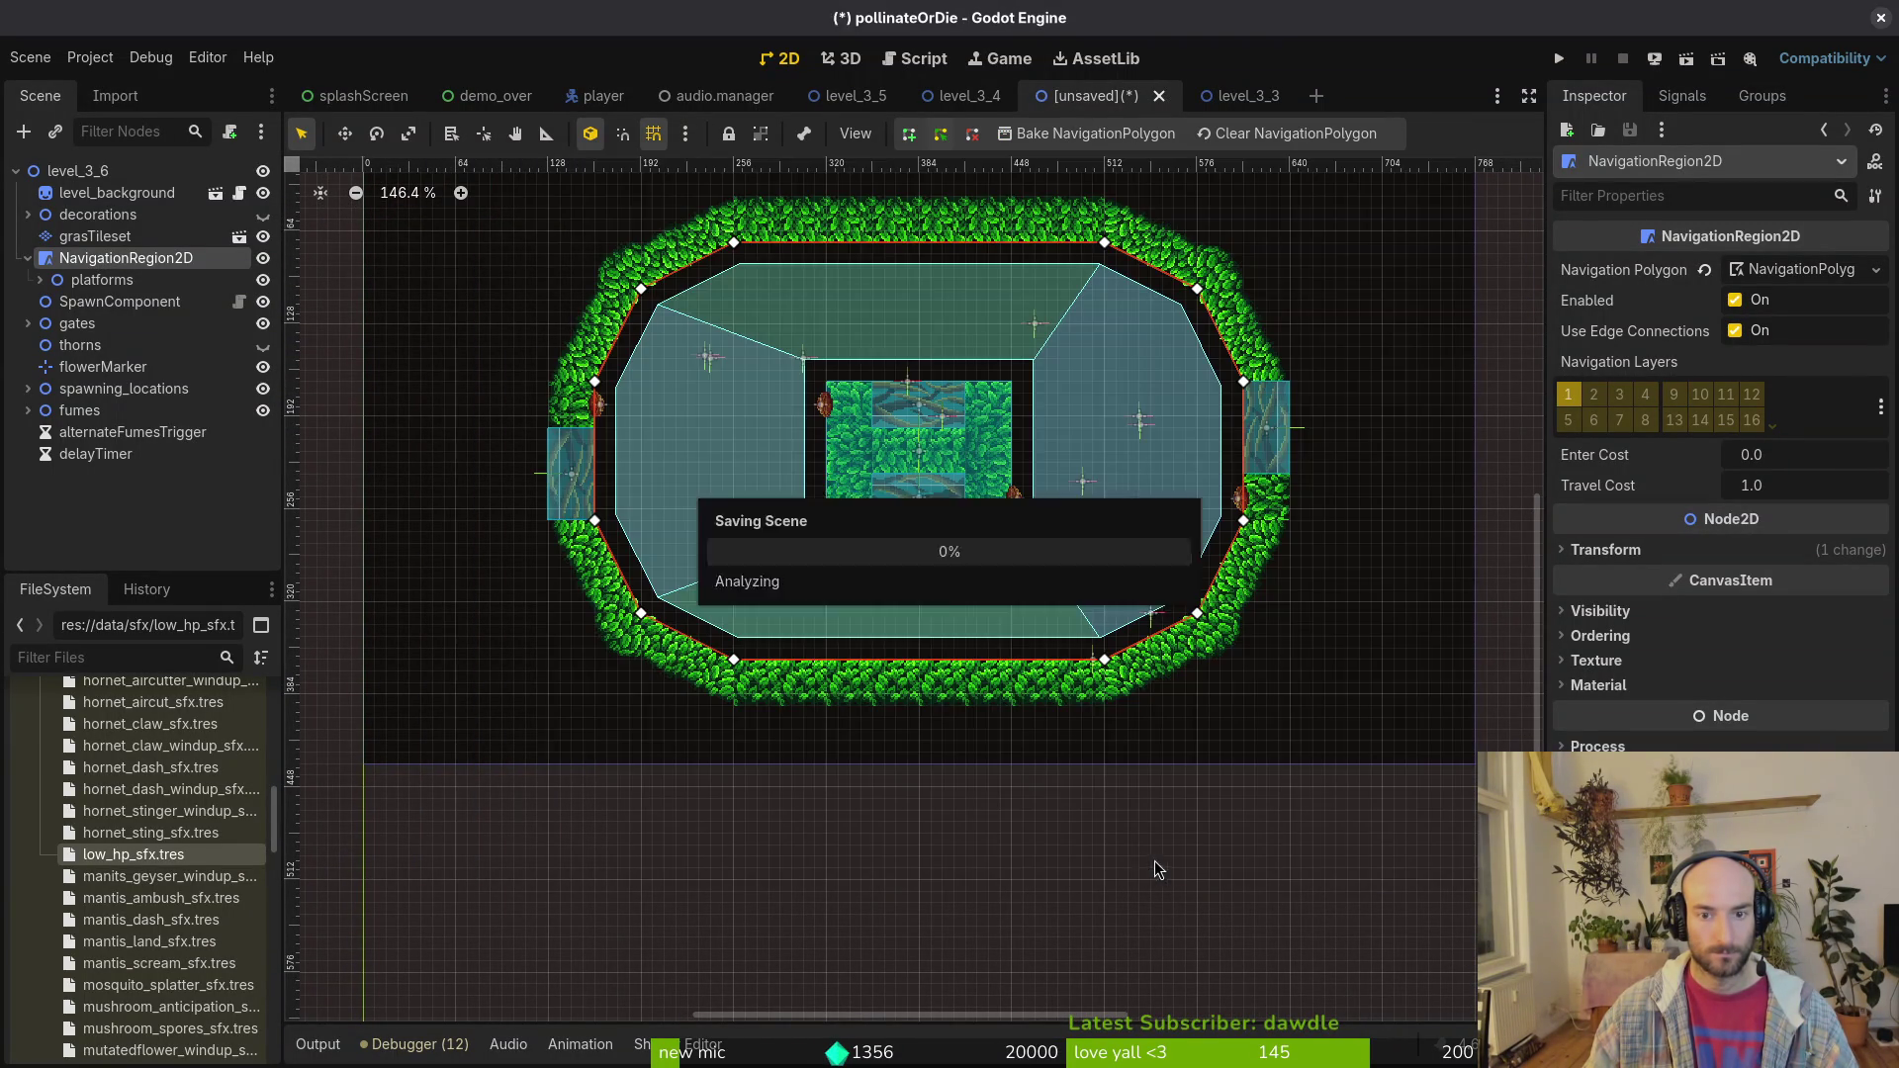
Step: Attach the shared modules/levels/level.gd script to the level_3_6 root and save
left_click(176, 170)
left_click(230, 131)
left_click(1164, 511)
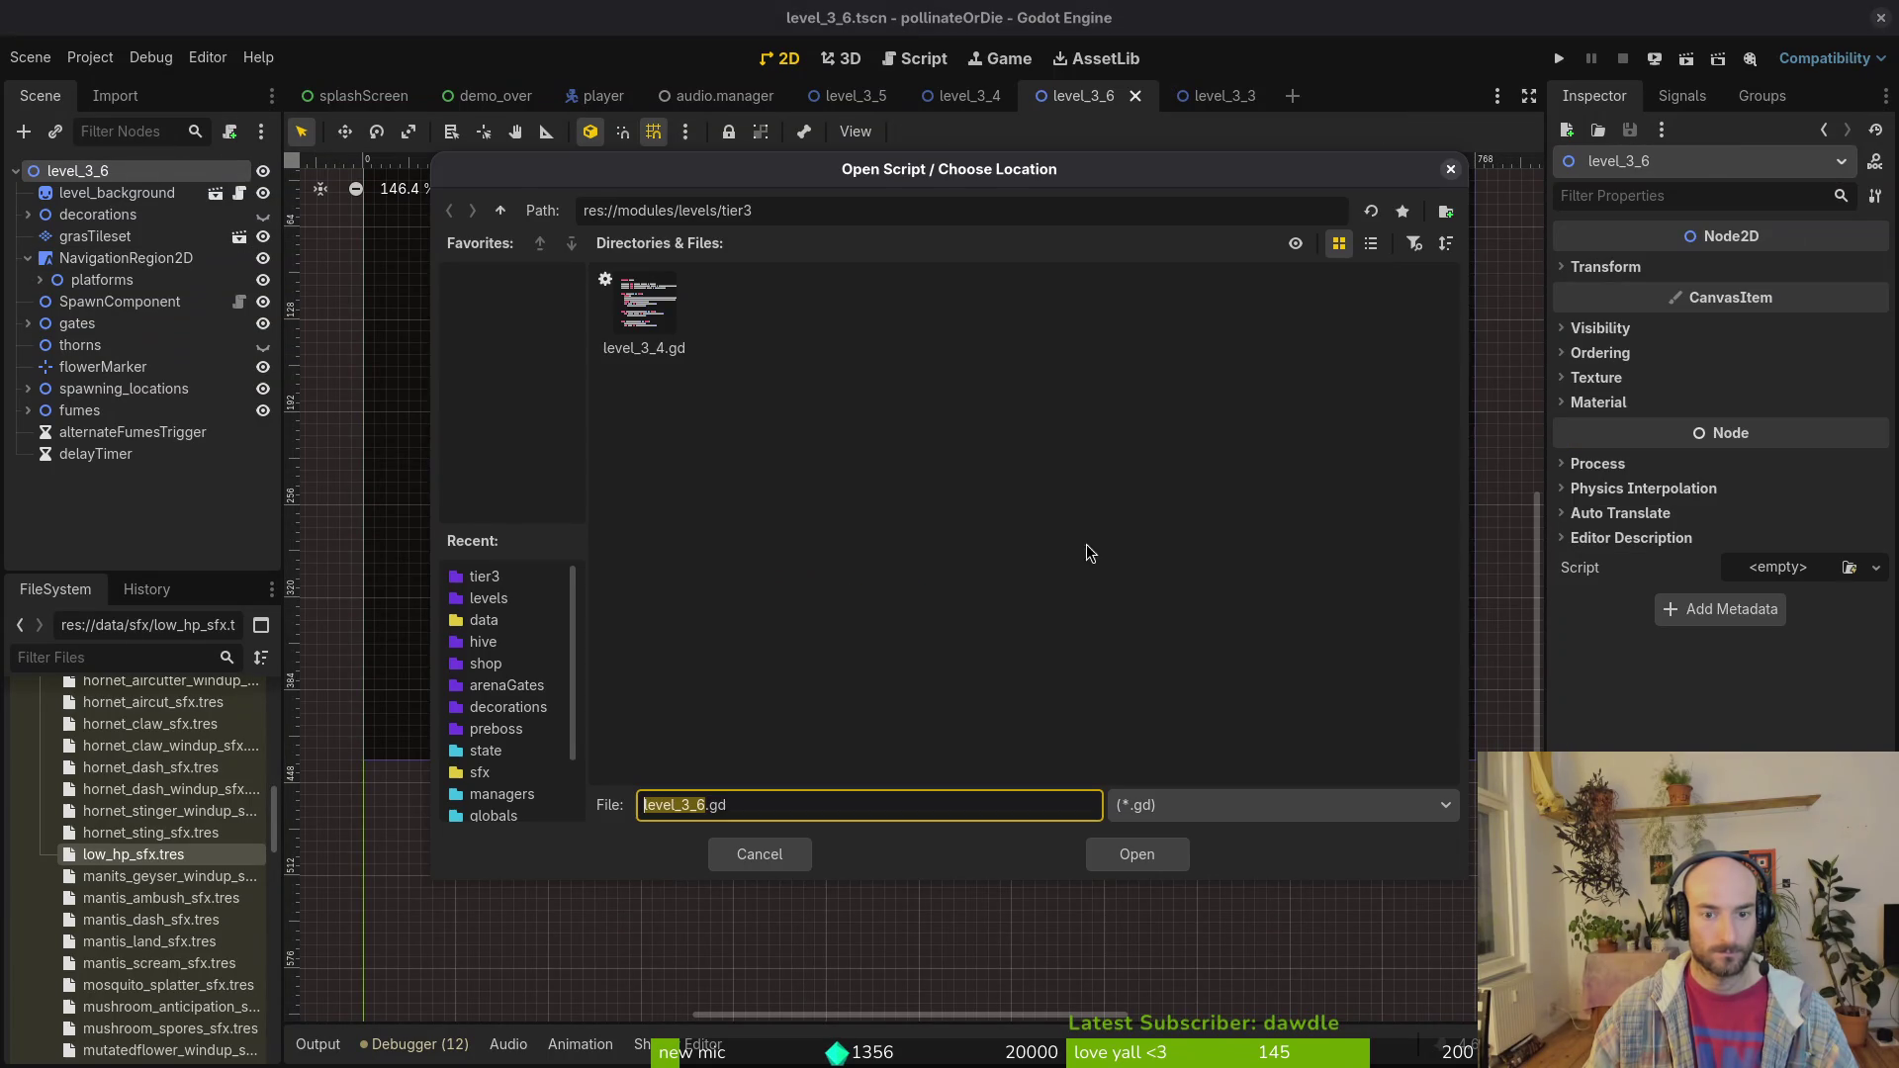
left_click(501, 212)
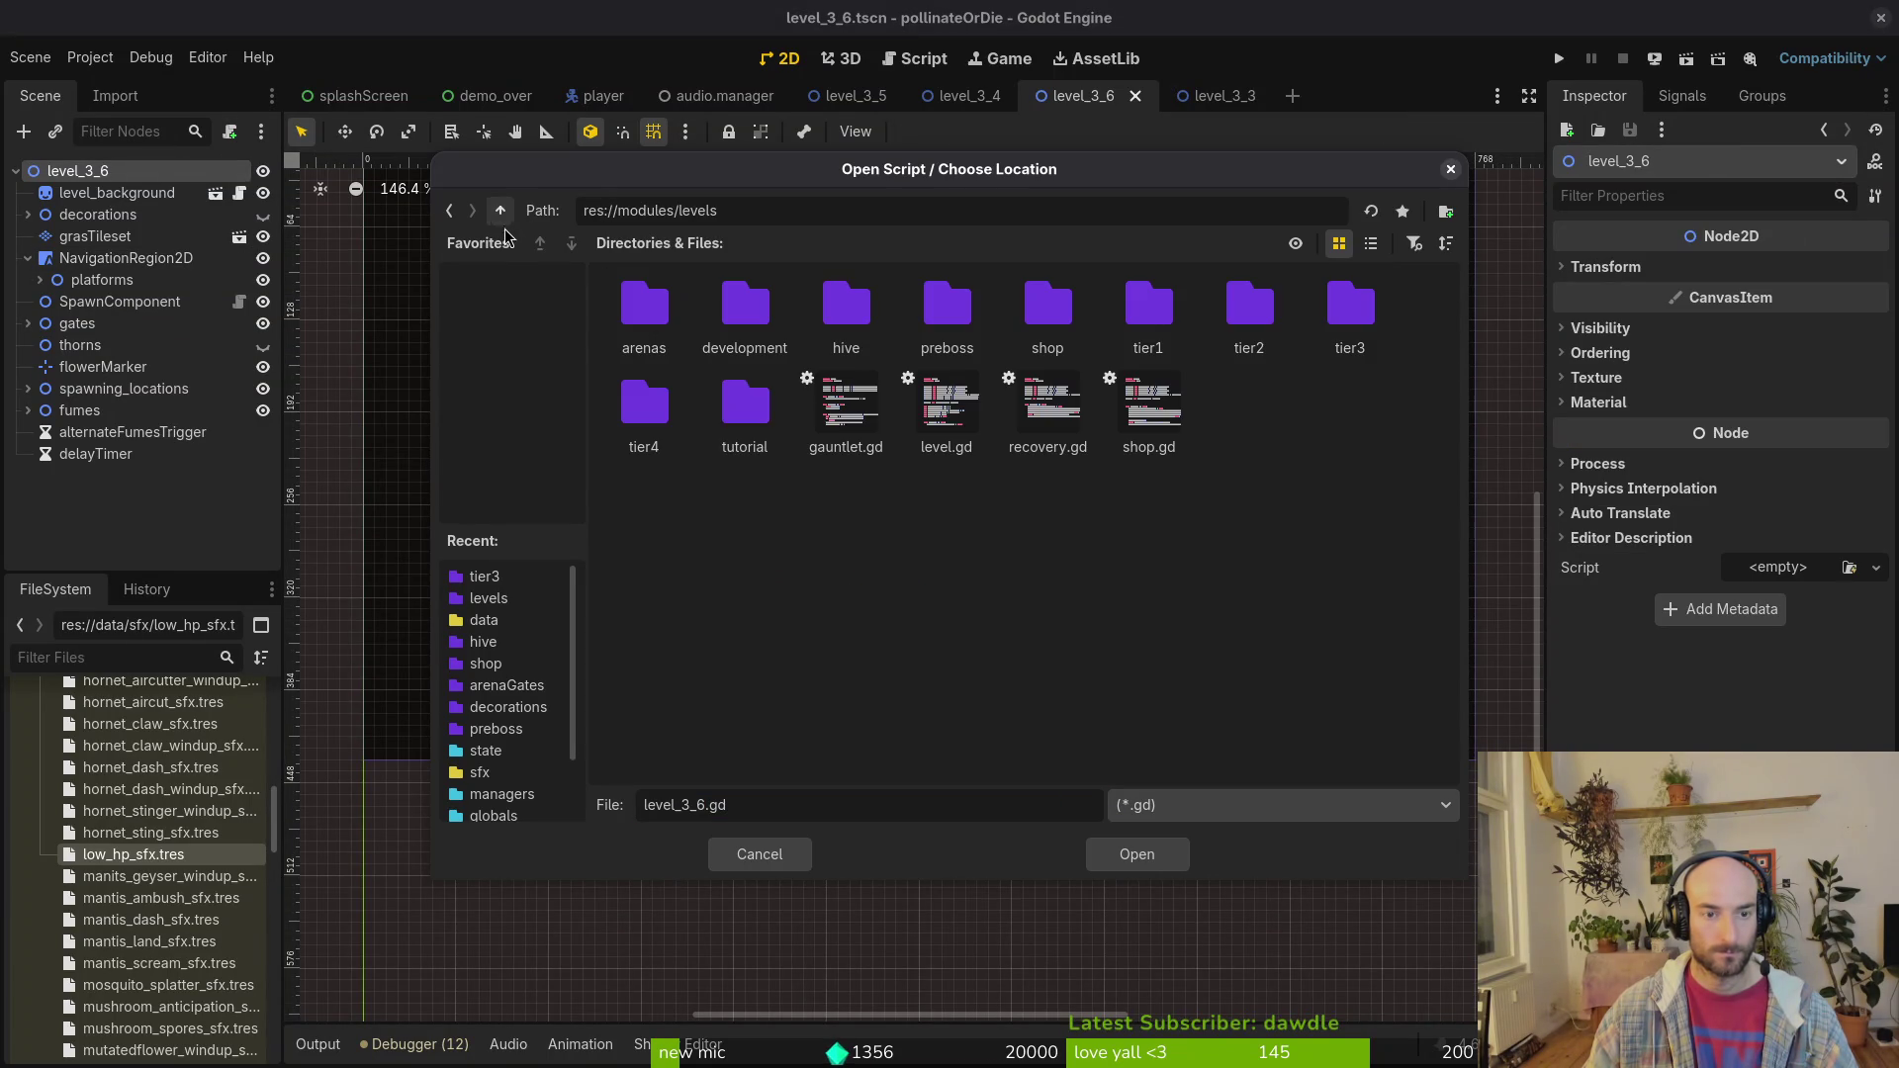
left_click(946, 407)
left_click(1165, 861)
left_click(1045, 692)
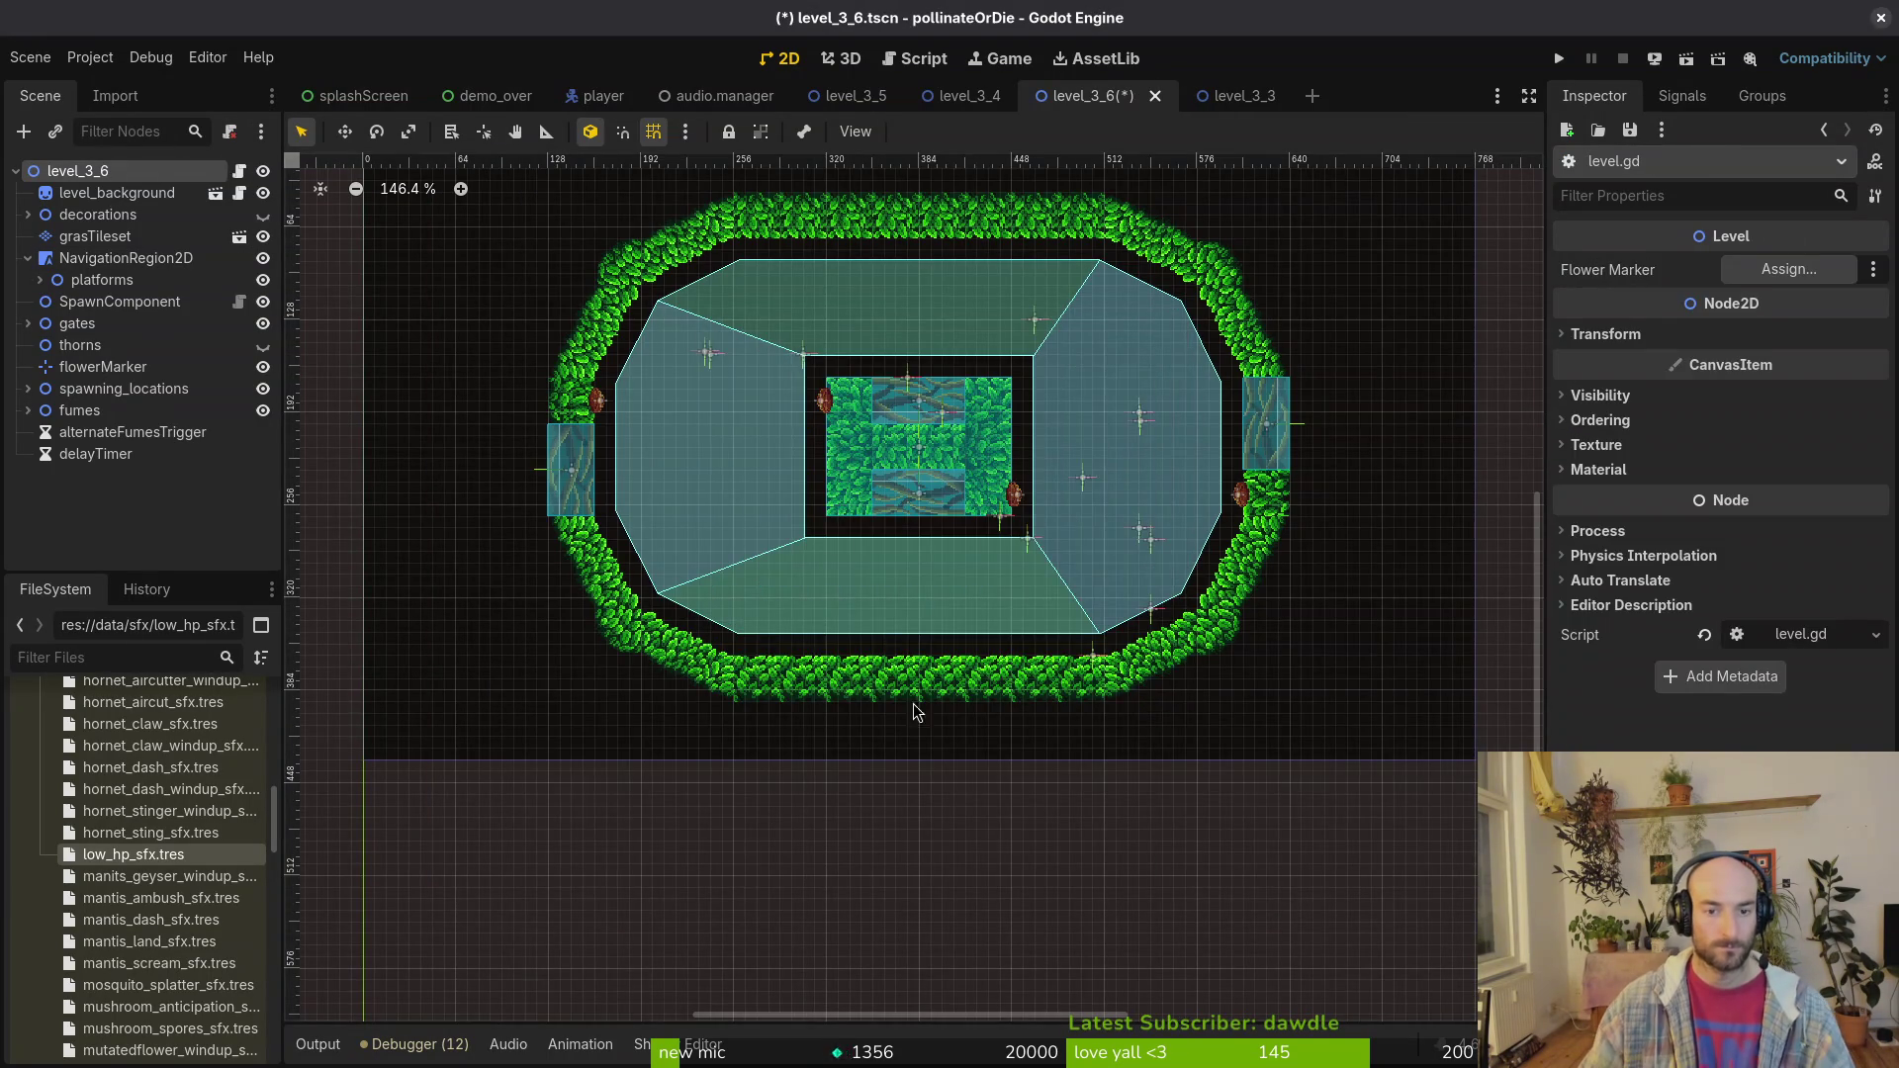
key("ctrl+s")
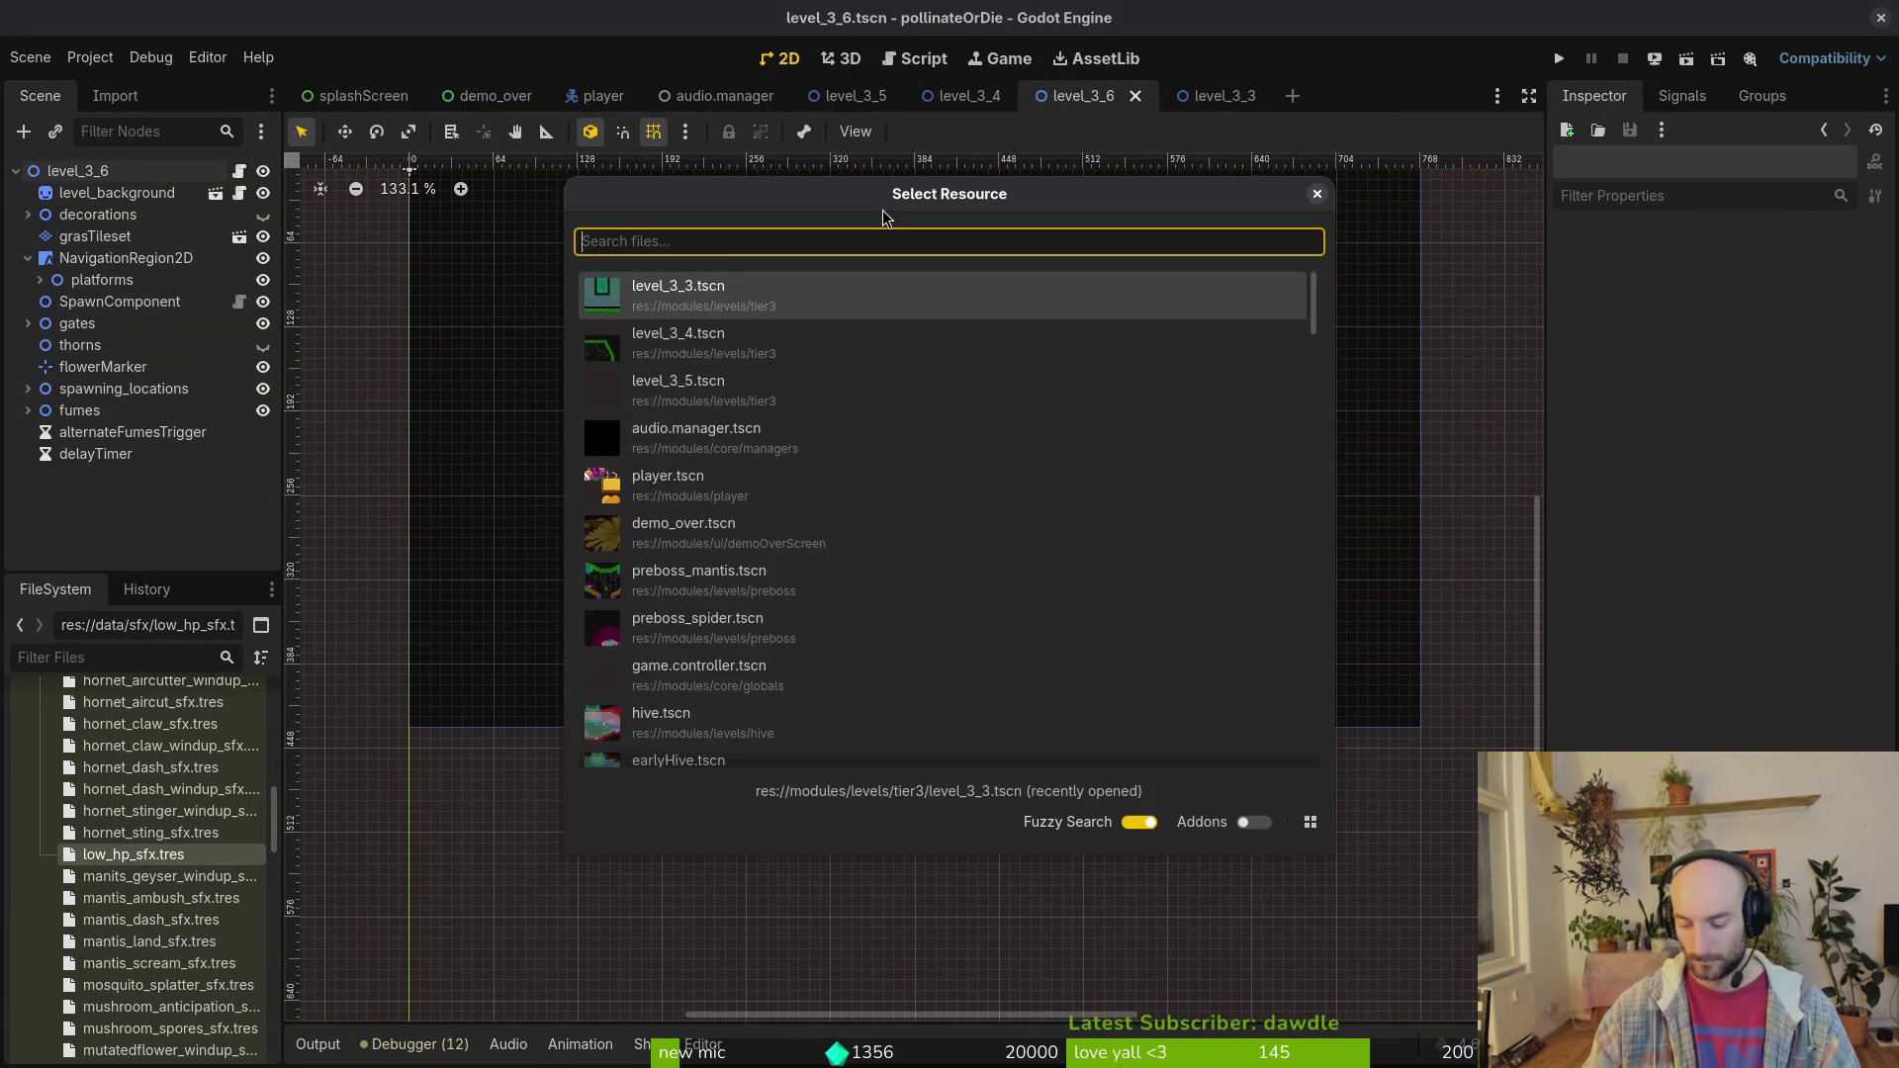
Step: Open level_2_5 and fold its gates, decorations, thorns and spawning_locations groups to inspect the fumes
key("ctrl+shift+o")
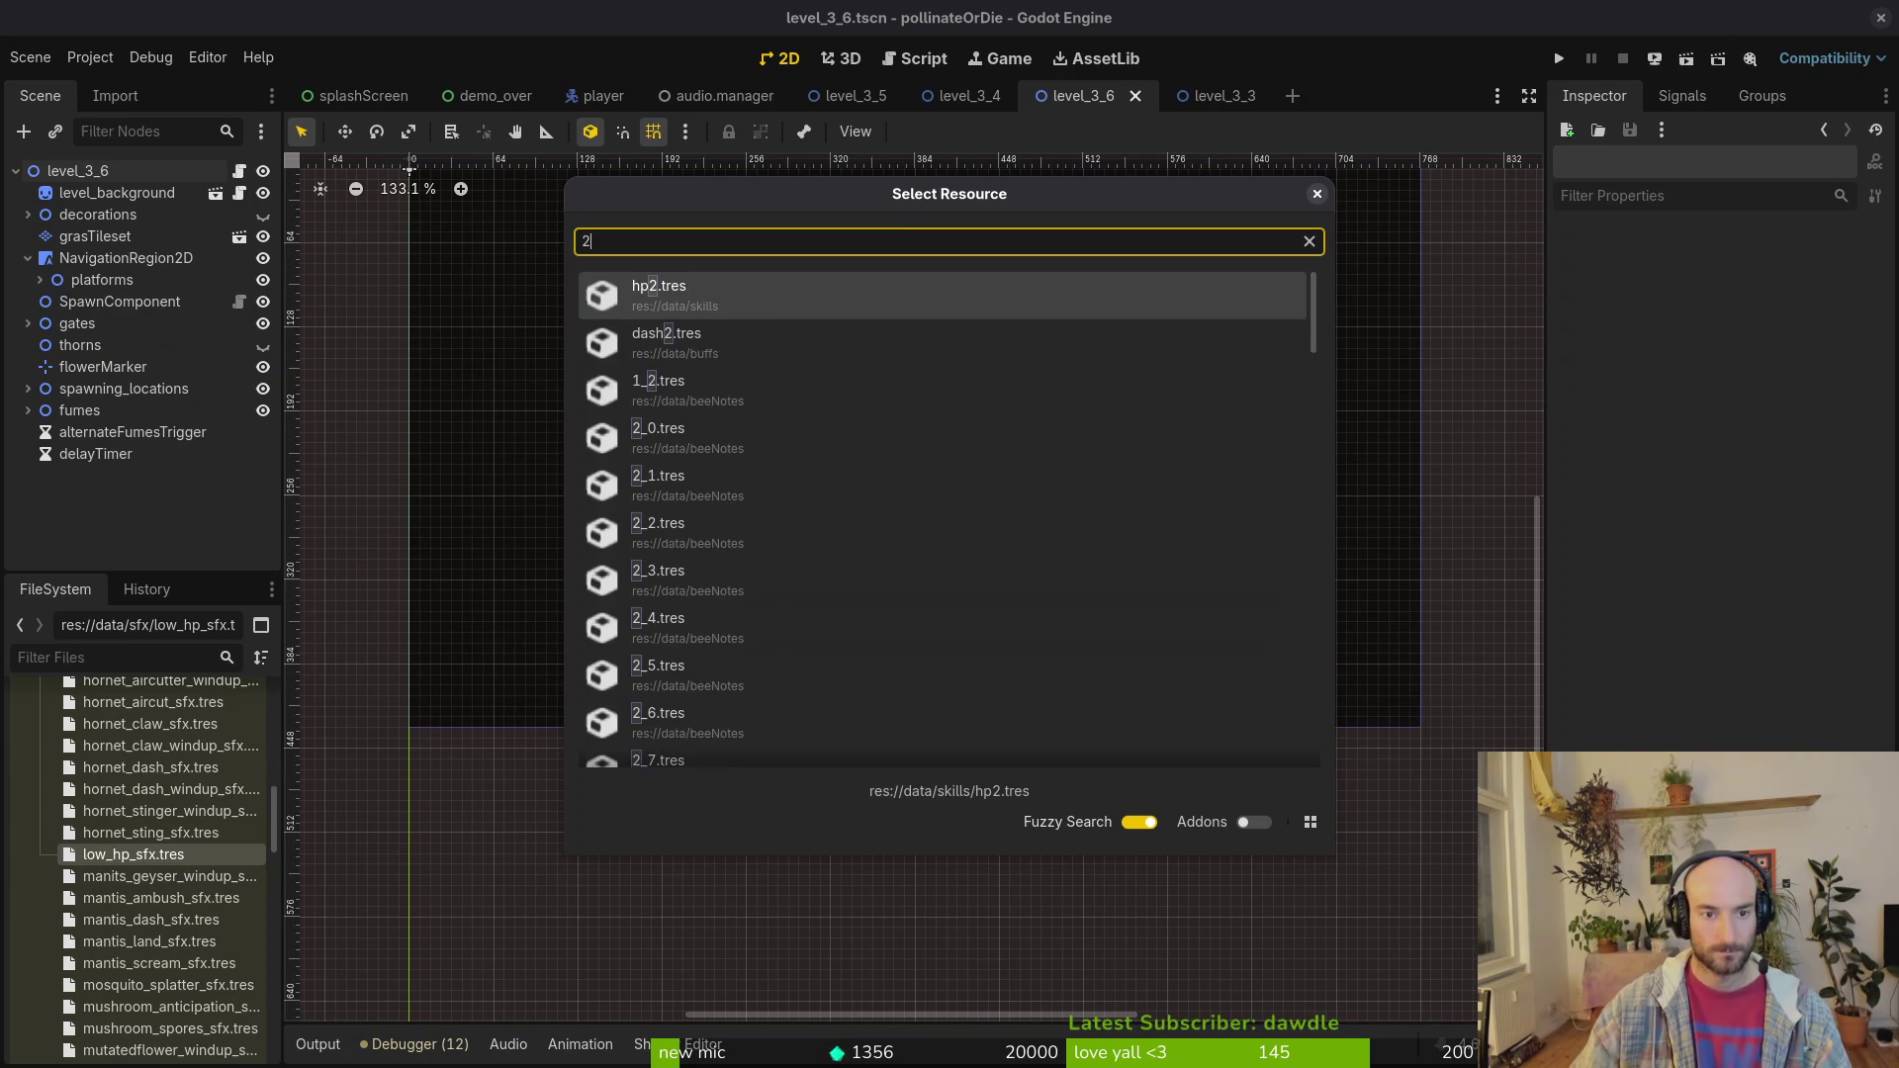
type("2")
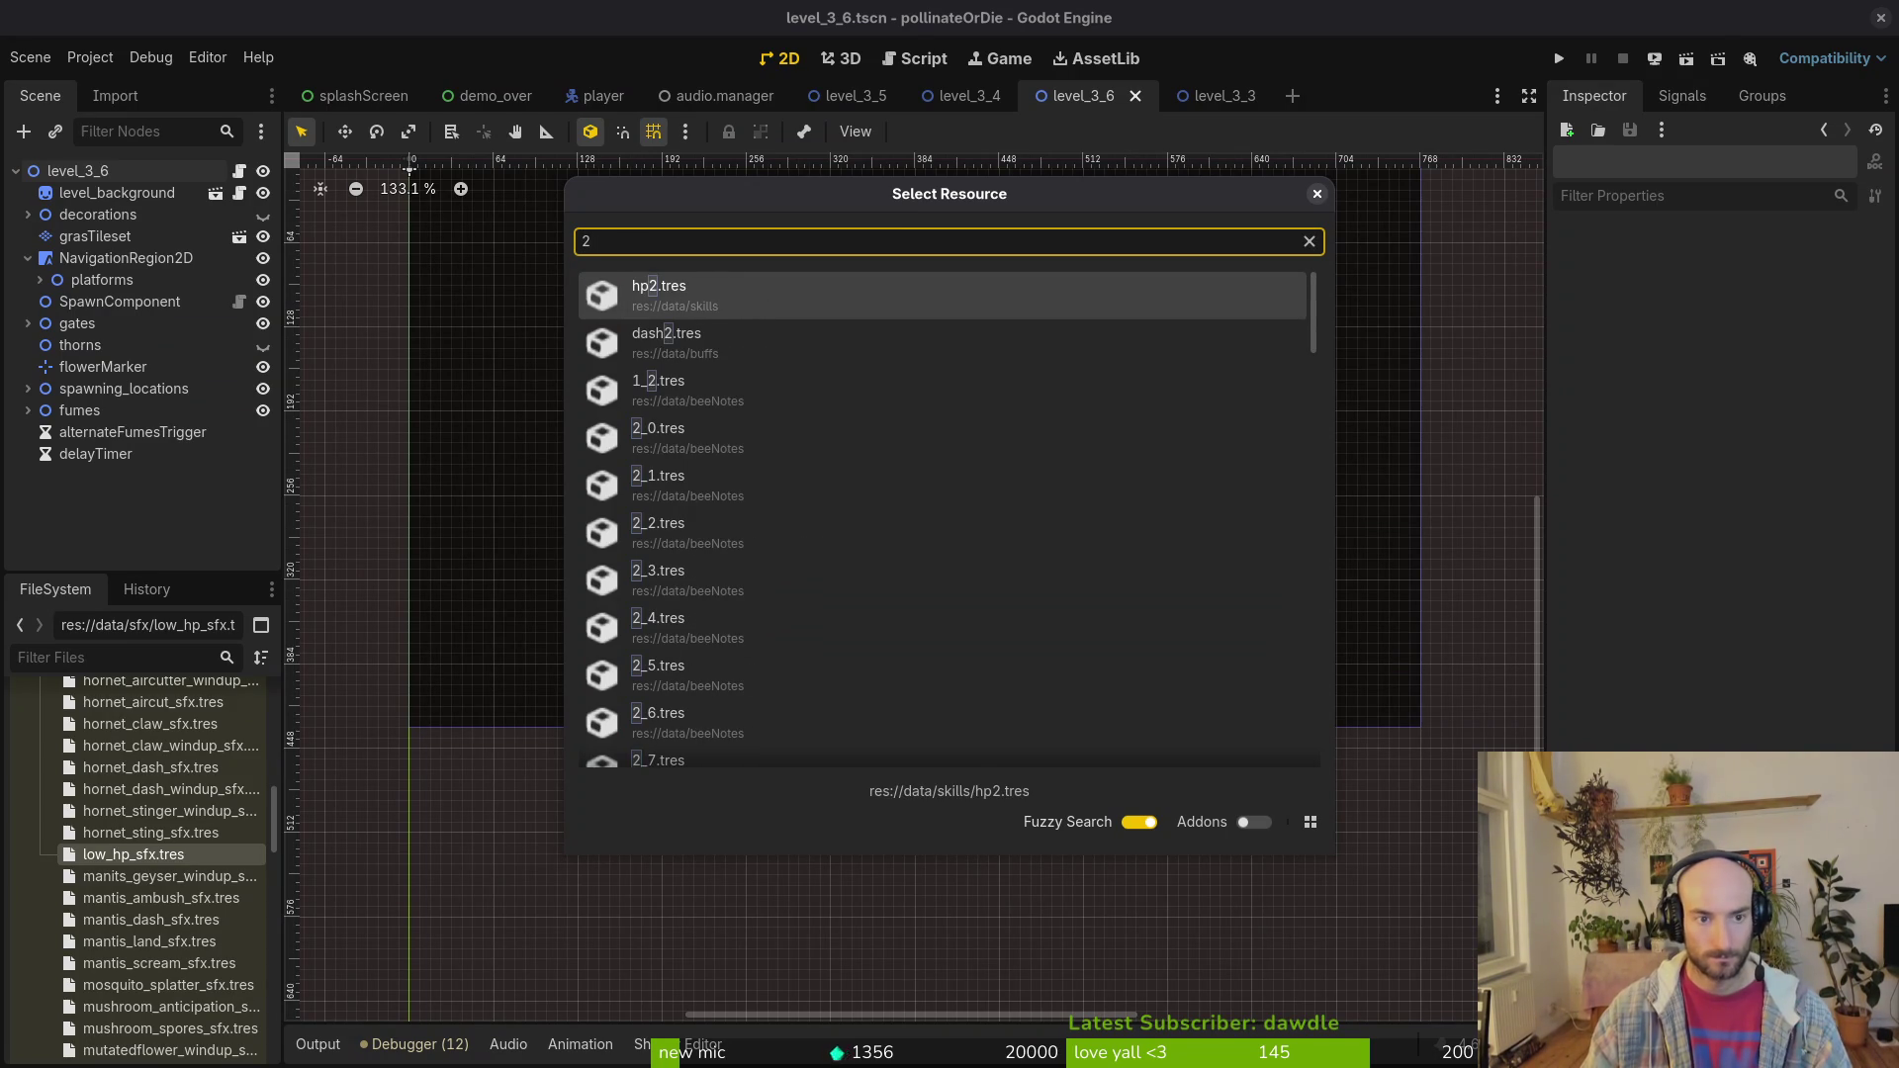
type("5")
key("Down")
key("Down")
key("Down")
key("Return")
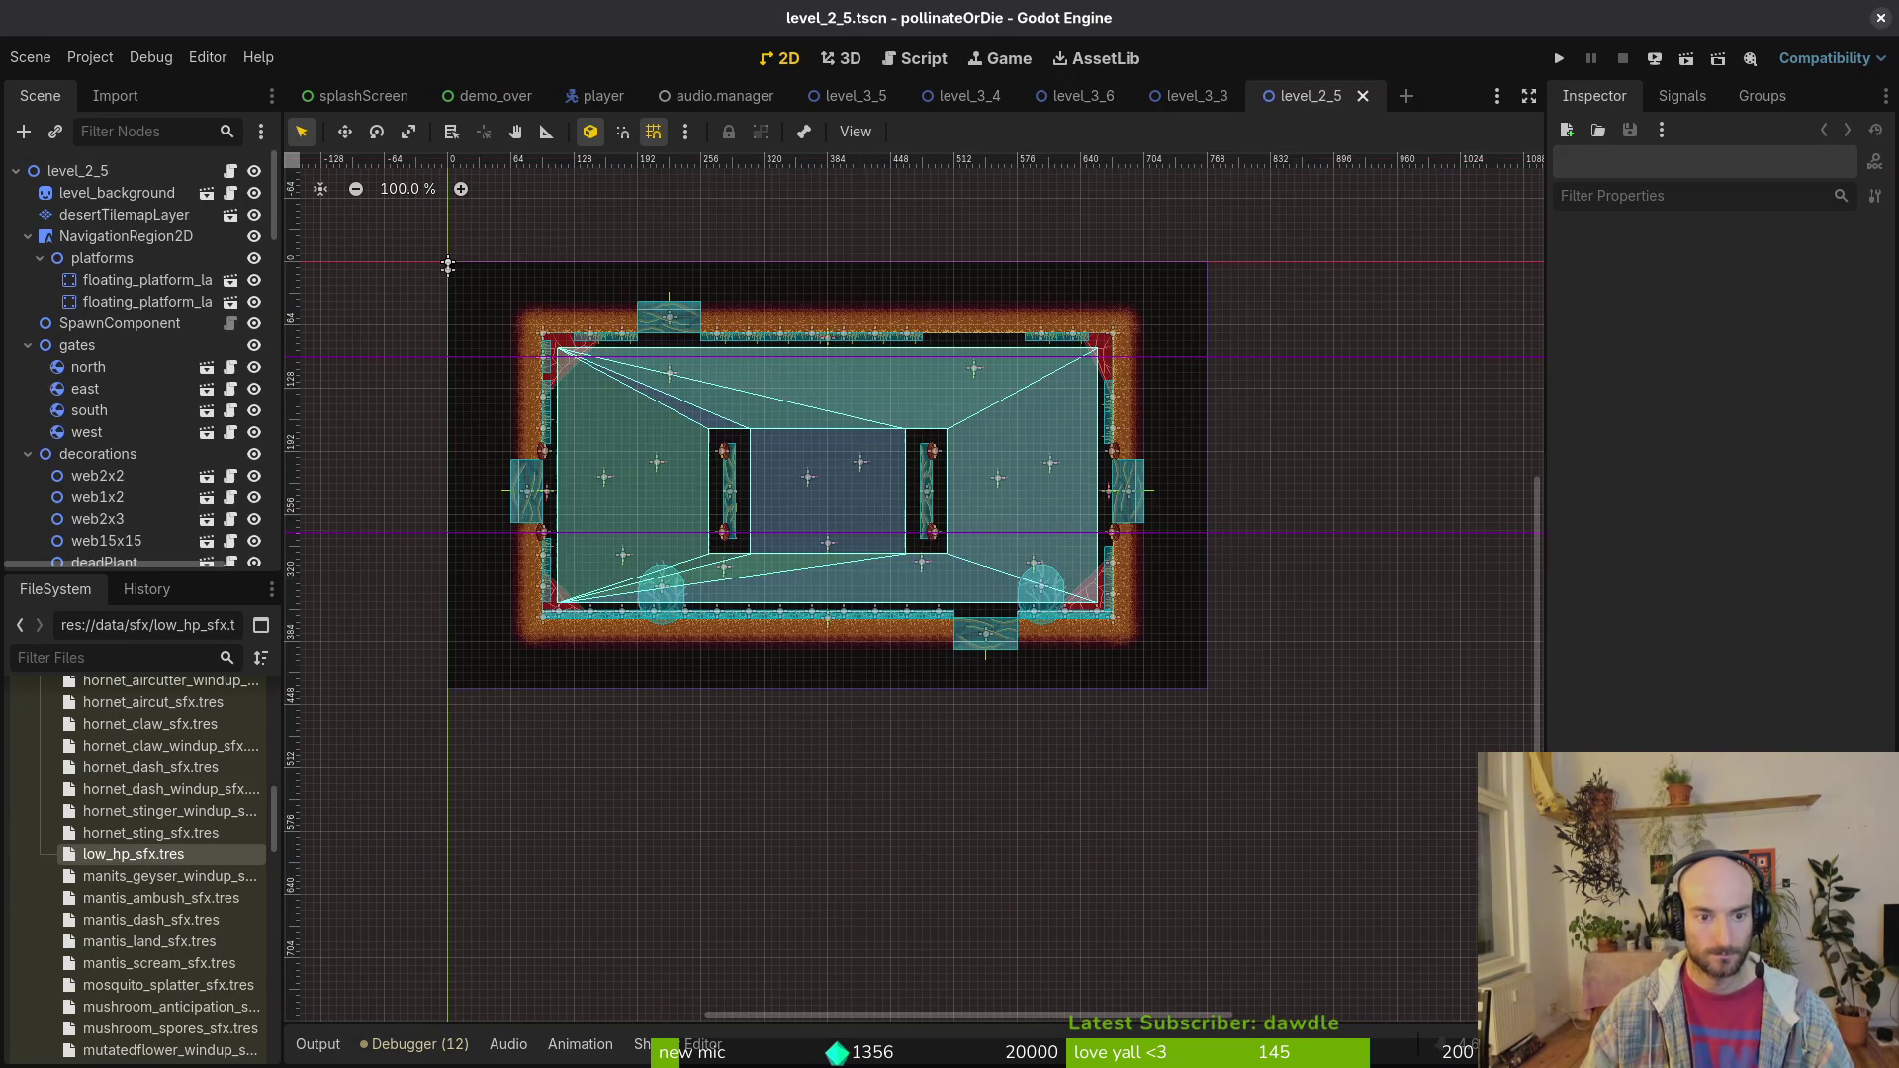
scroll(119, 396, "down", 2)
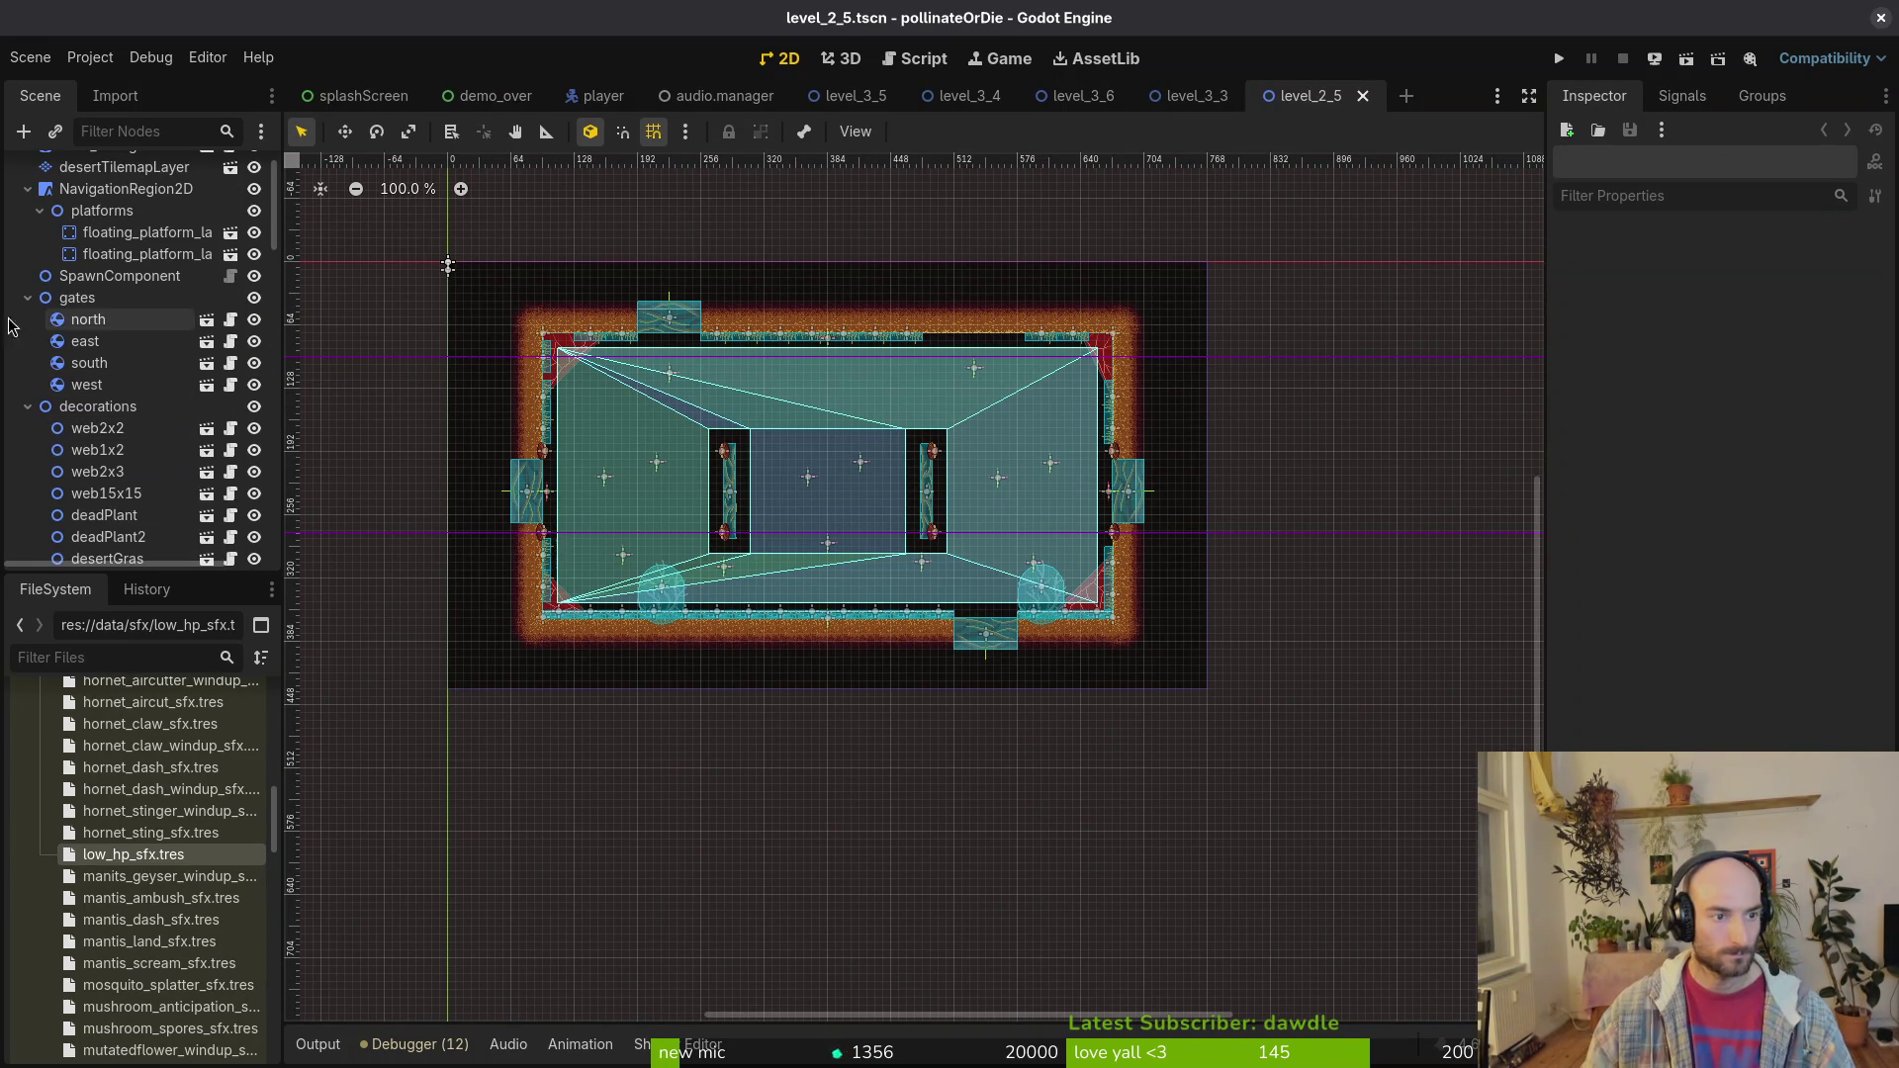
left_click(28, 297)
left_click(28, 319)
left_click(27, 340)
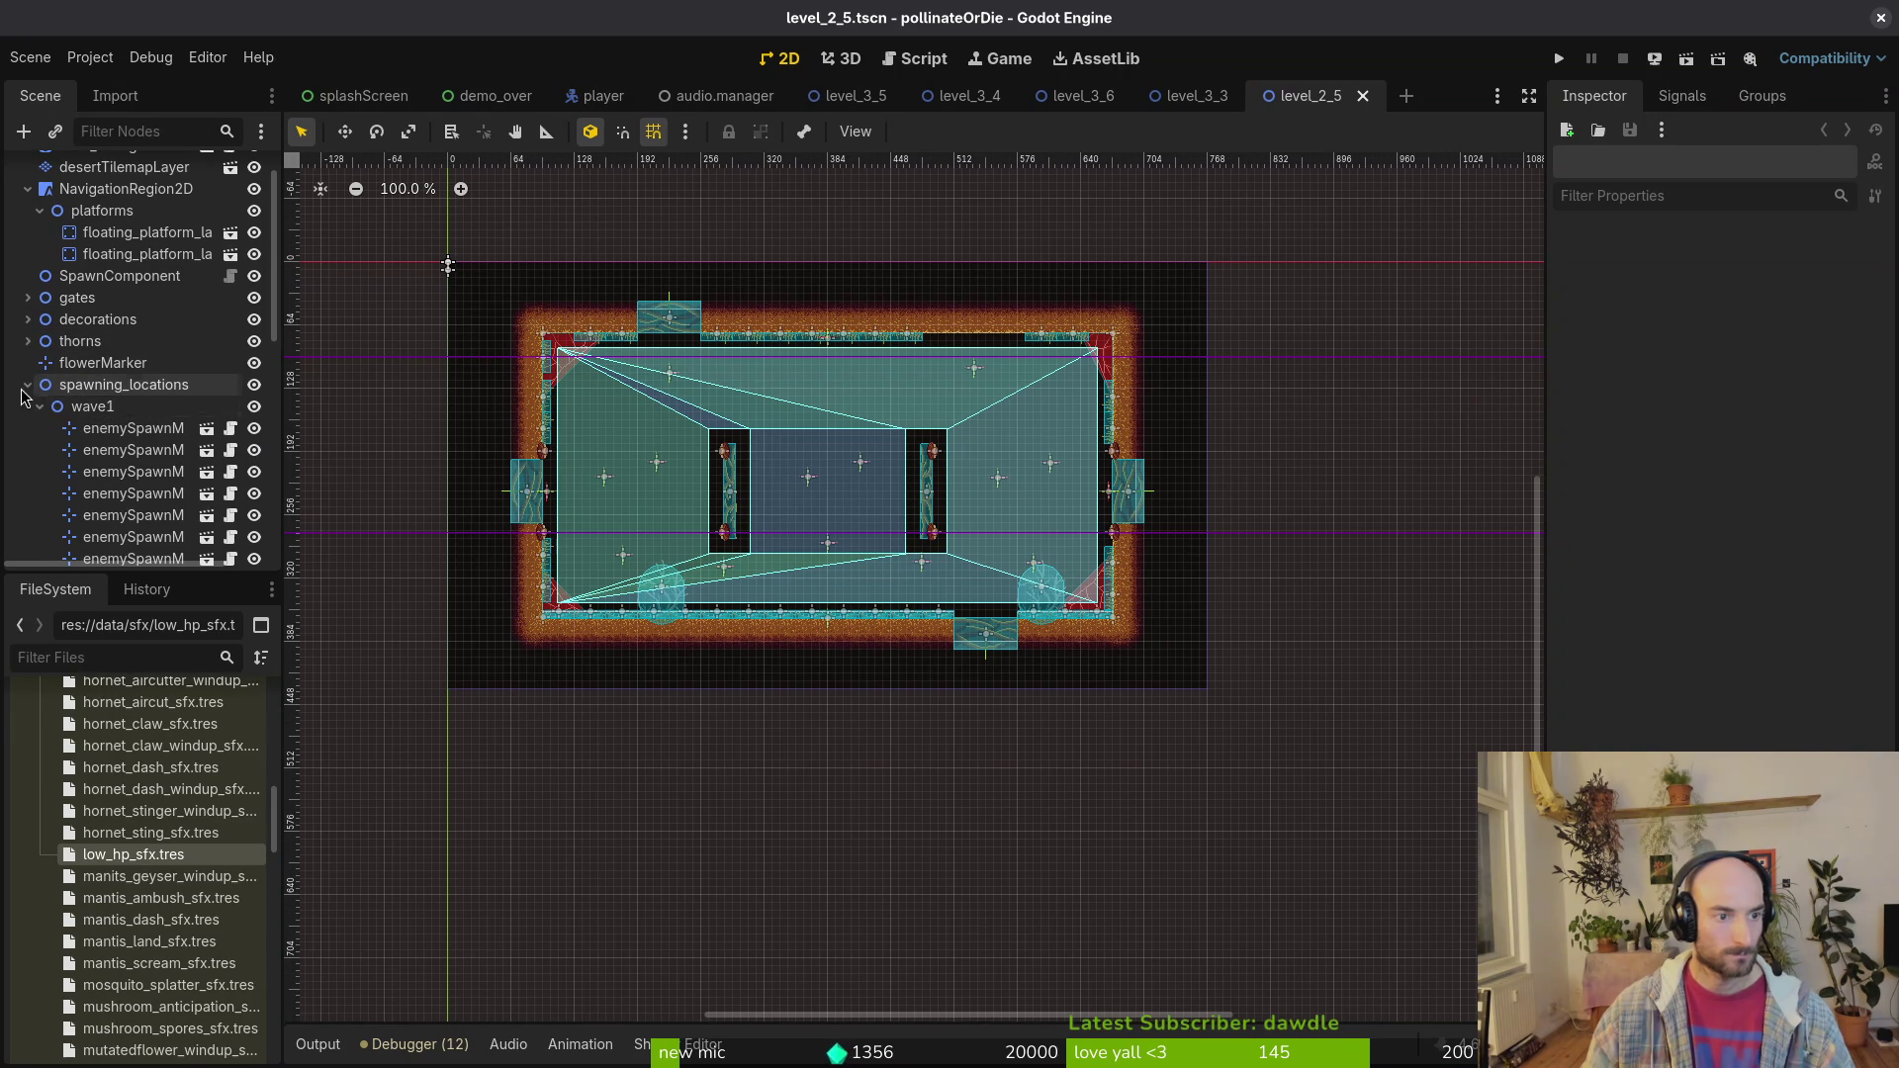
left_click(27, 384)
left_click(28, 407)
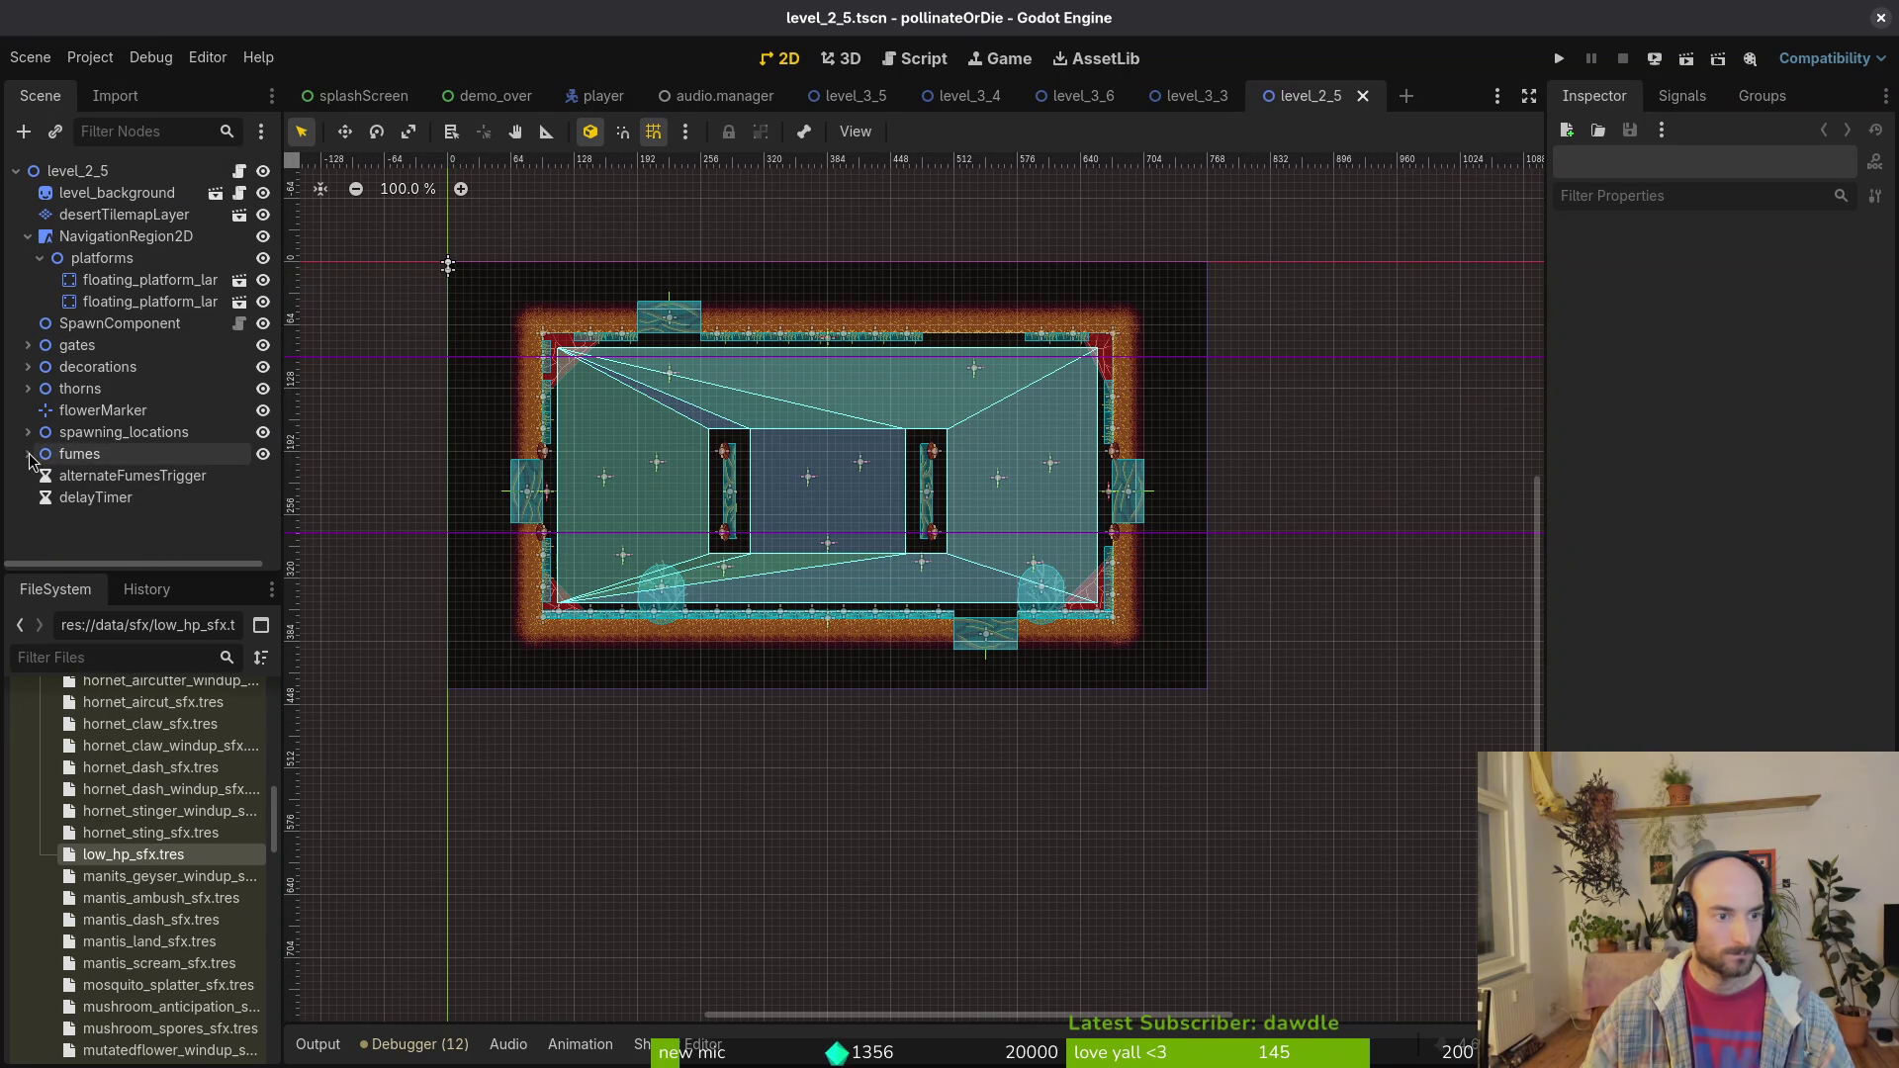
left_click(27, 454)
left_click(39, 476)
left_click(41, 498)
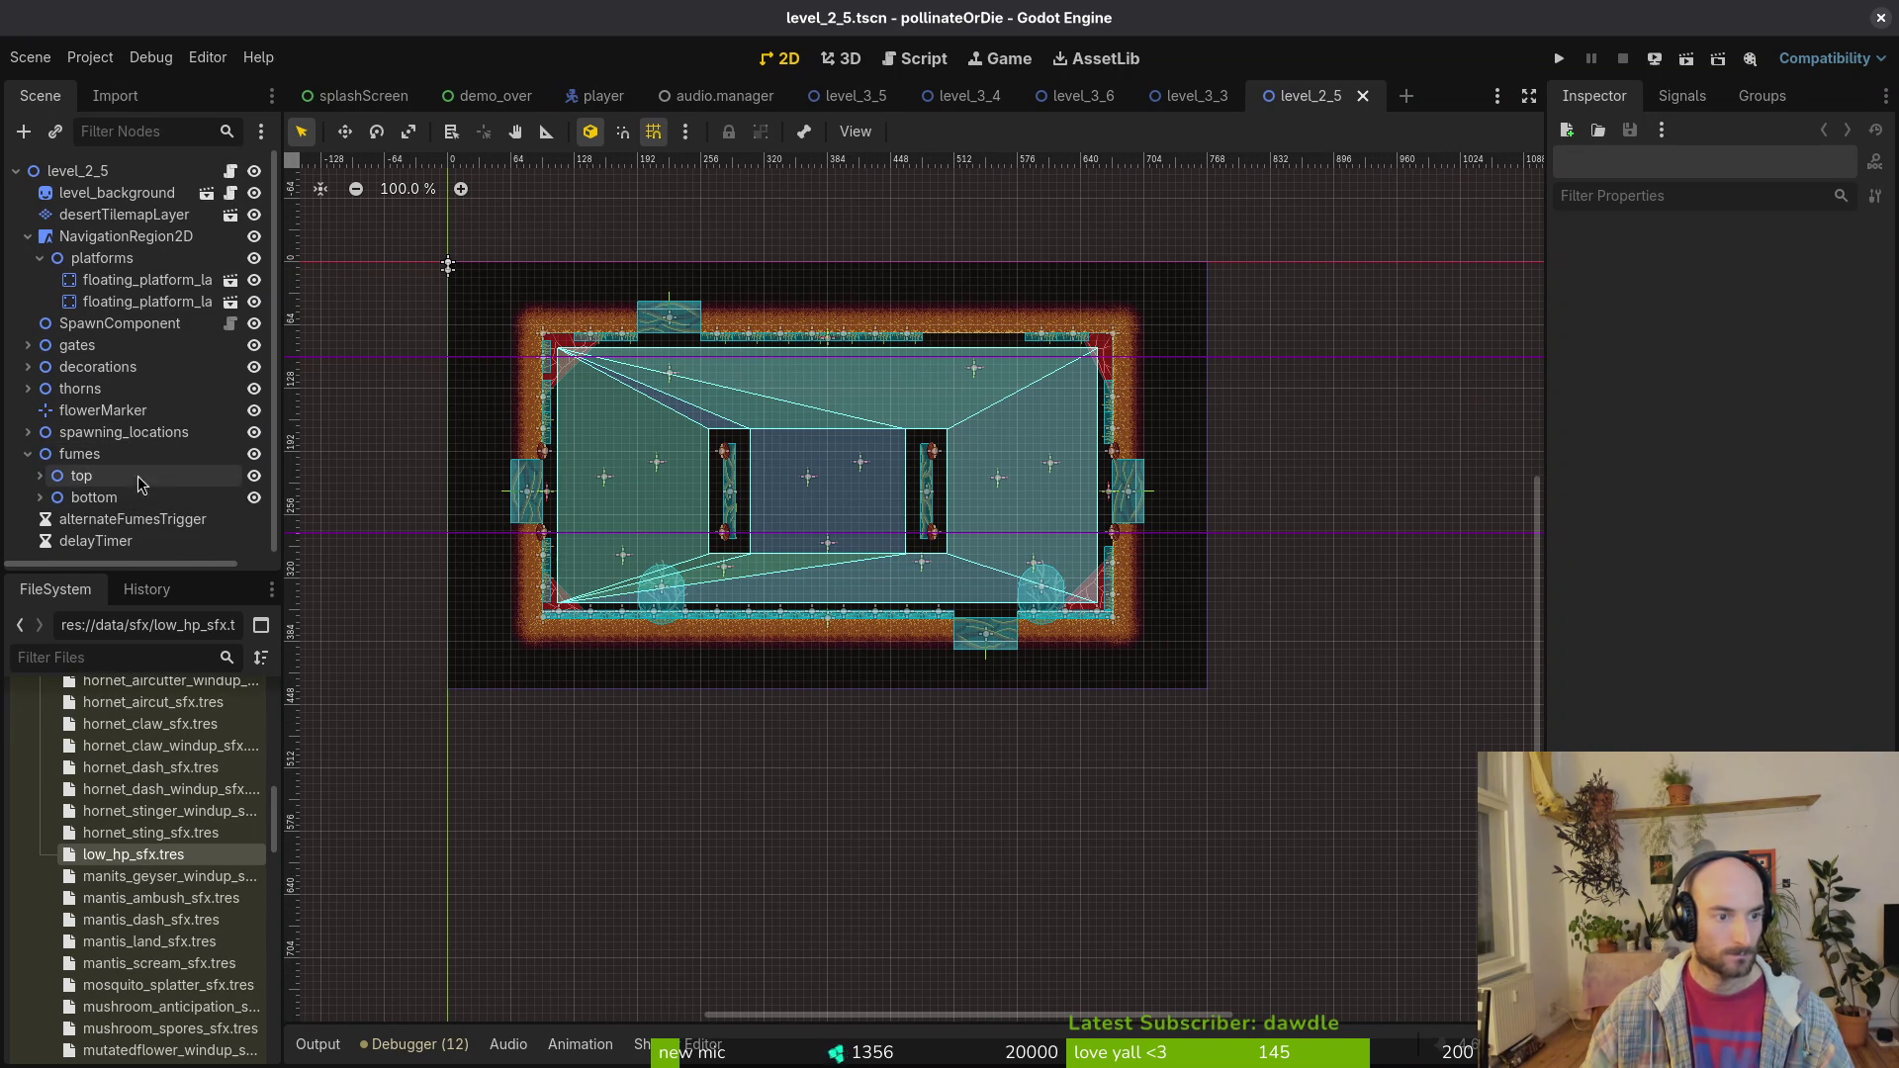
Step: Close the level_3_3 tab and return to level_3_6 with its fumes group expanded
middle_click(1197, 96)
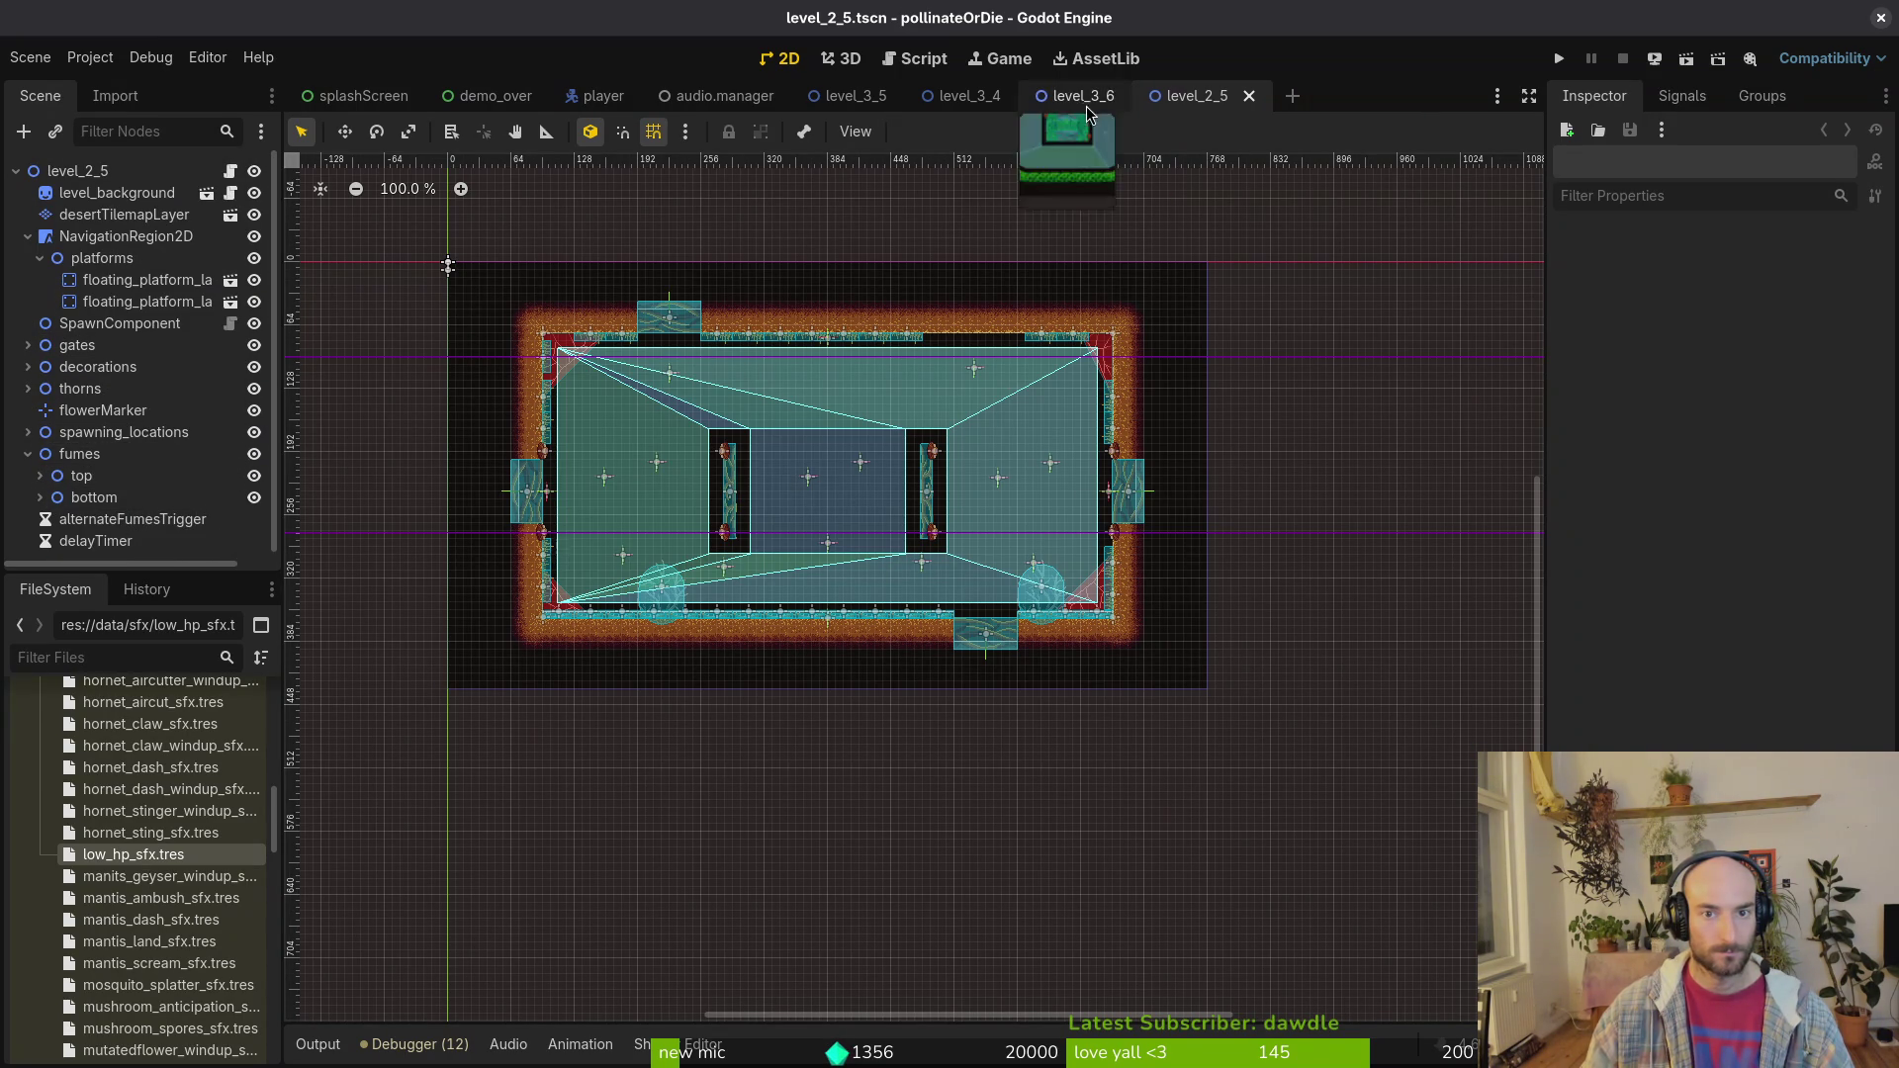
left_click(1086, 96)
left_click(28, 411)
Step: Add two Node2D children named 'left' and 'right' under the fumes node
left_click(82, 414)
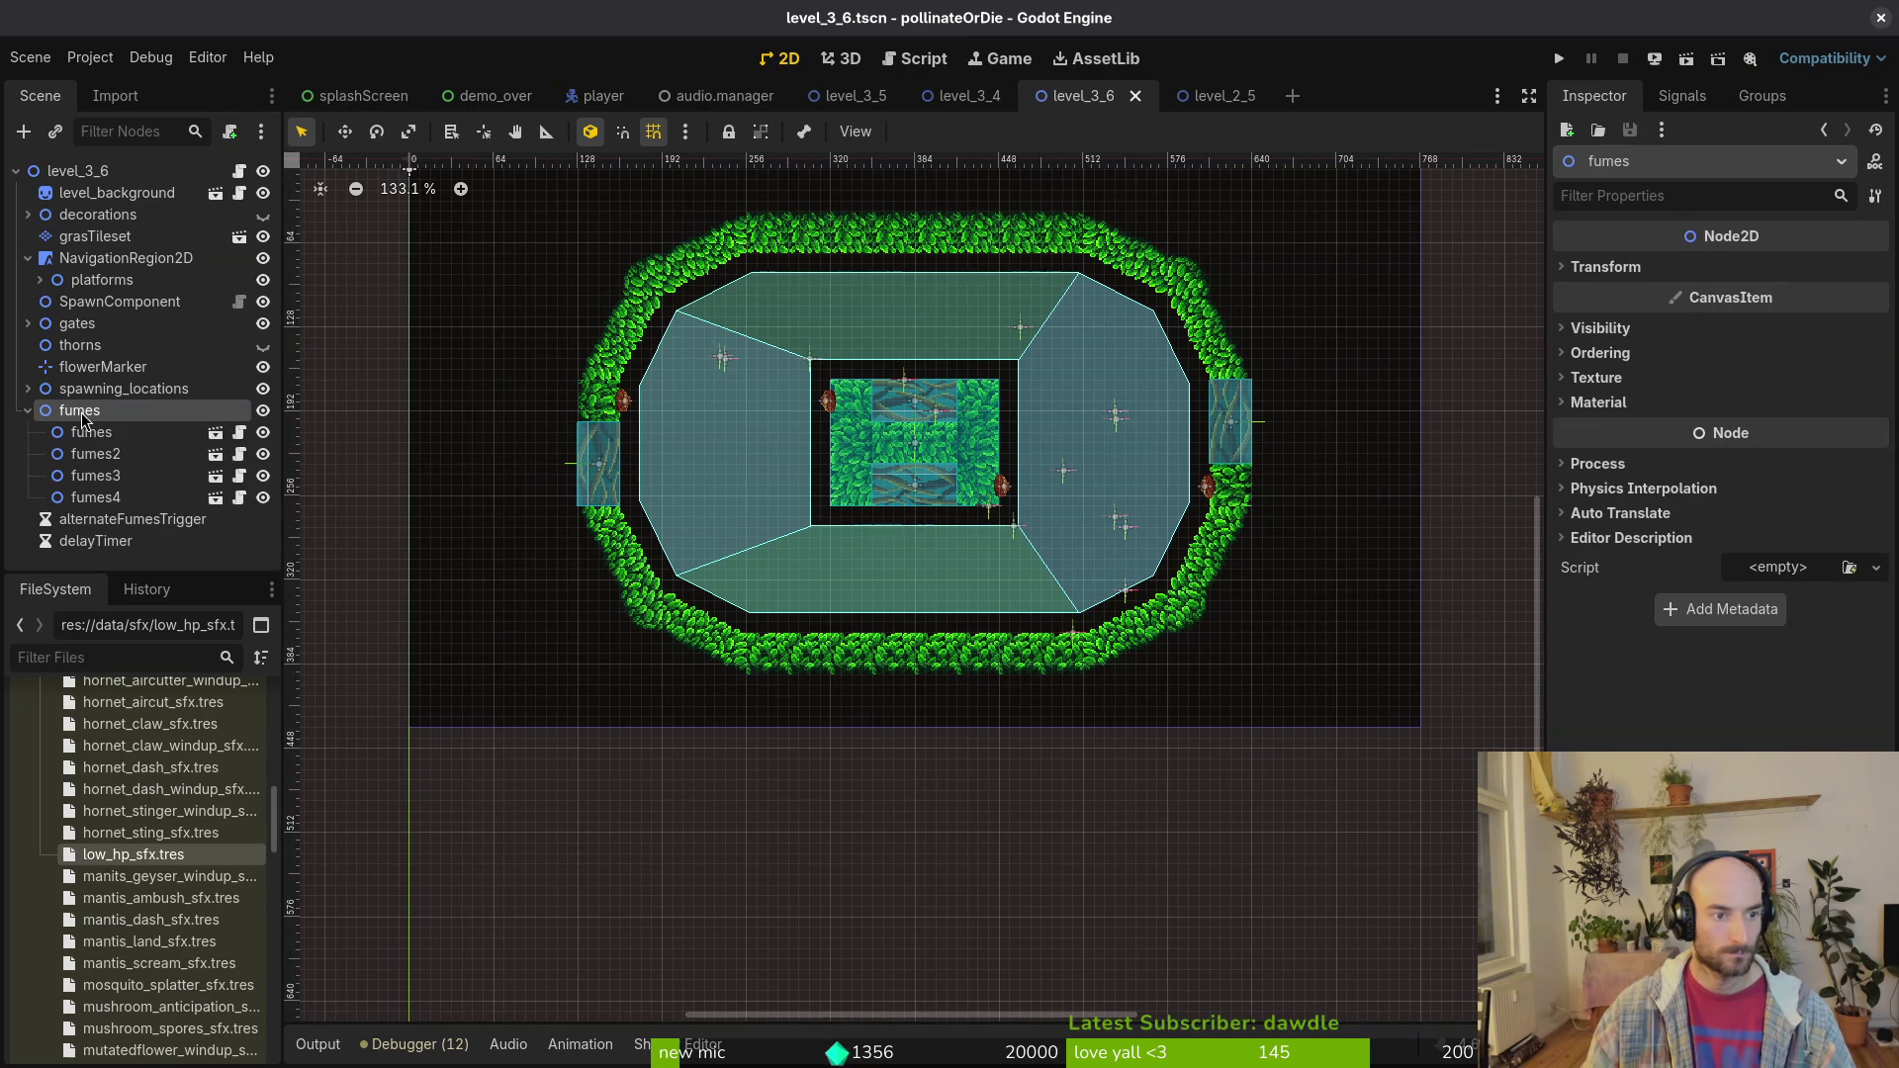
key("ctrl+a")
type("node")
key("Down")
key("Return")
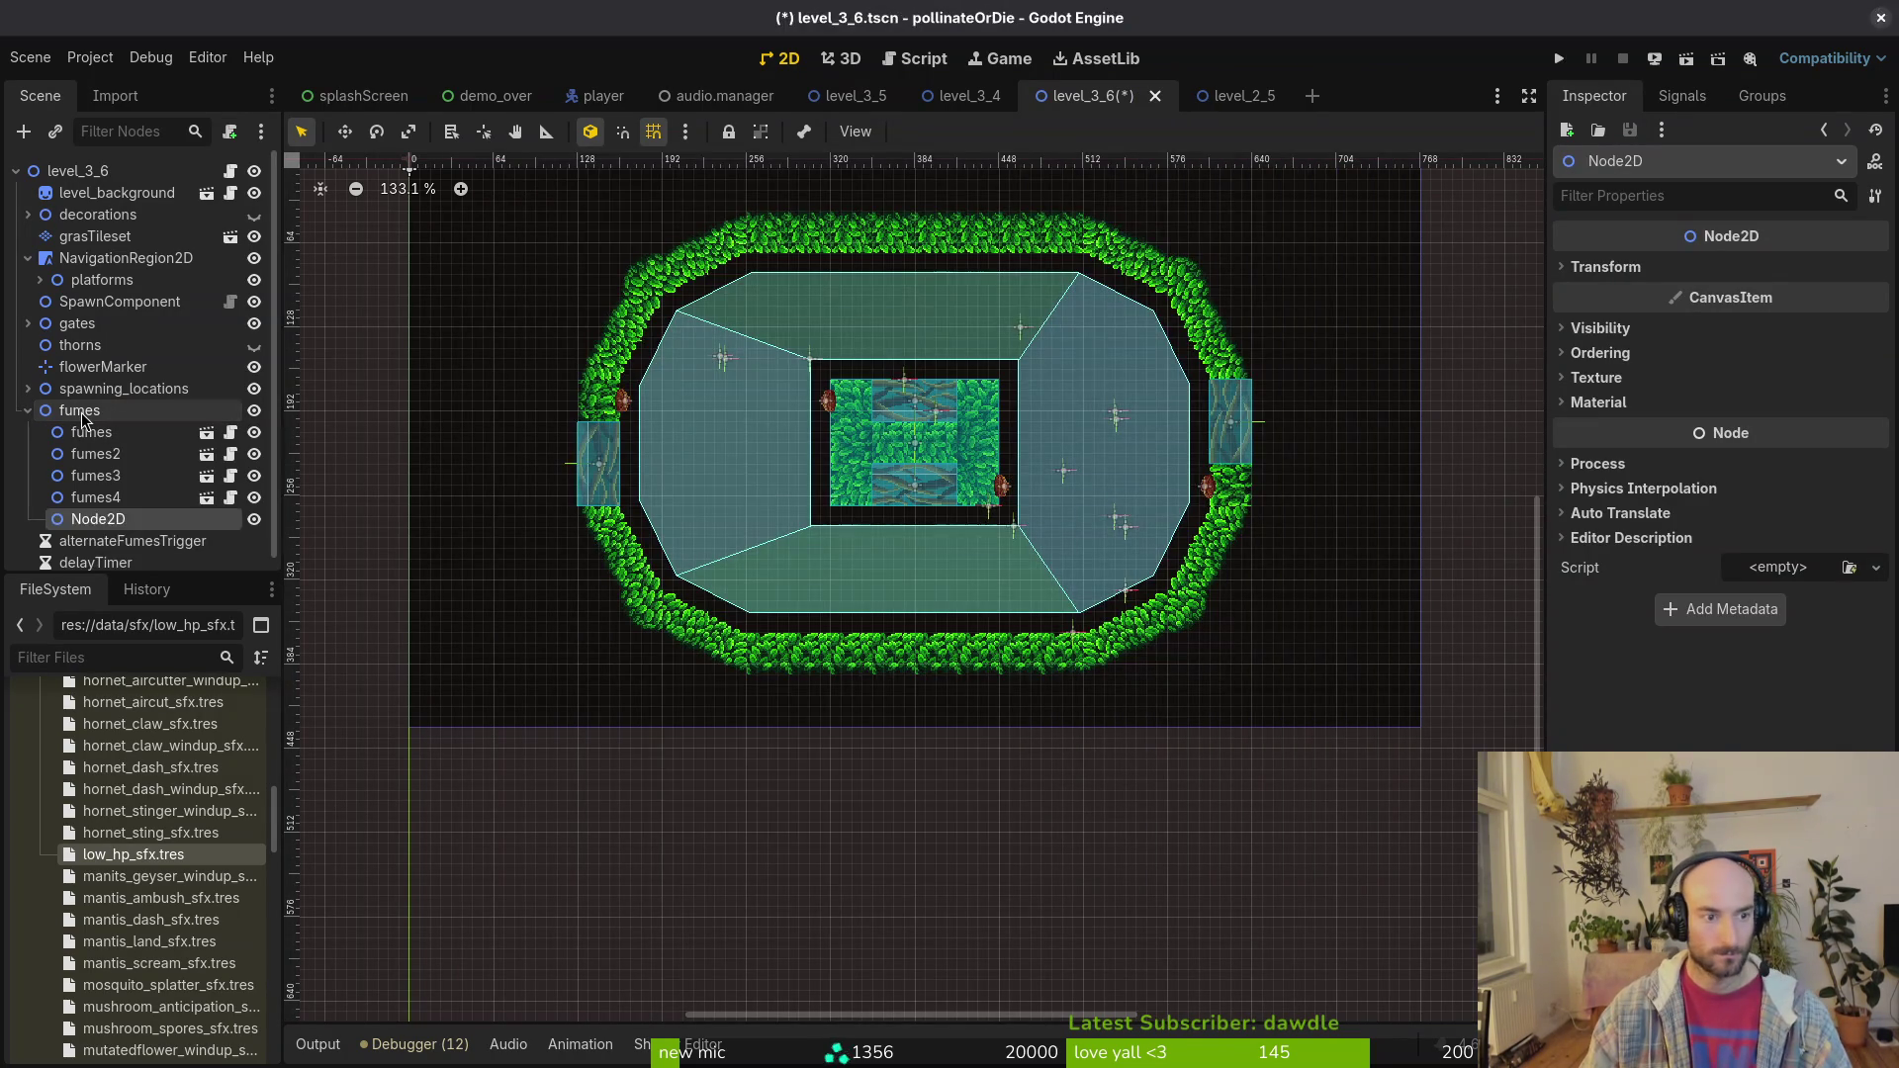
type("left")
key("Return")
key("ctrl+v")
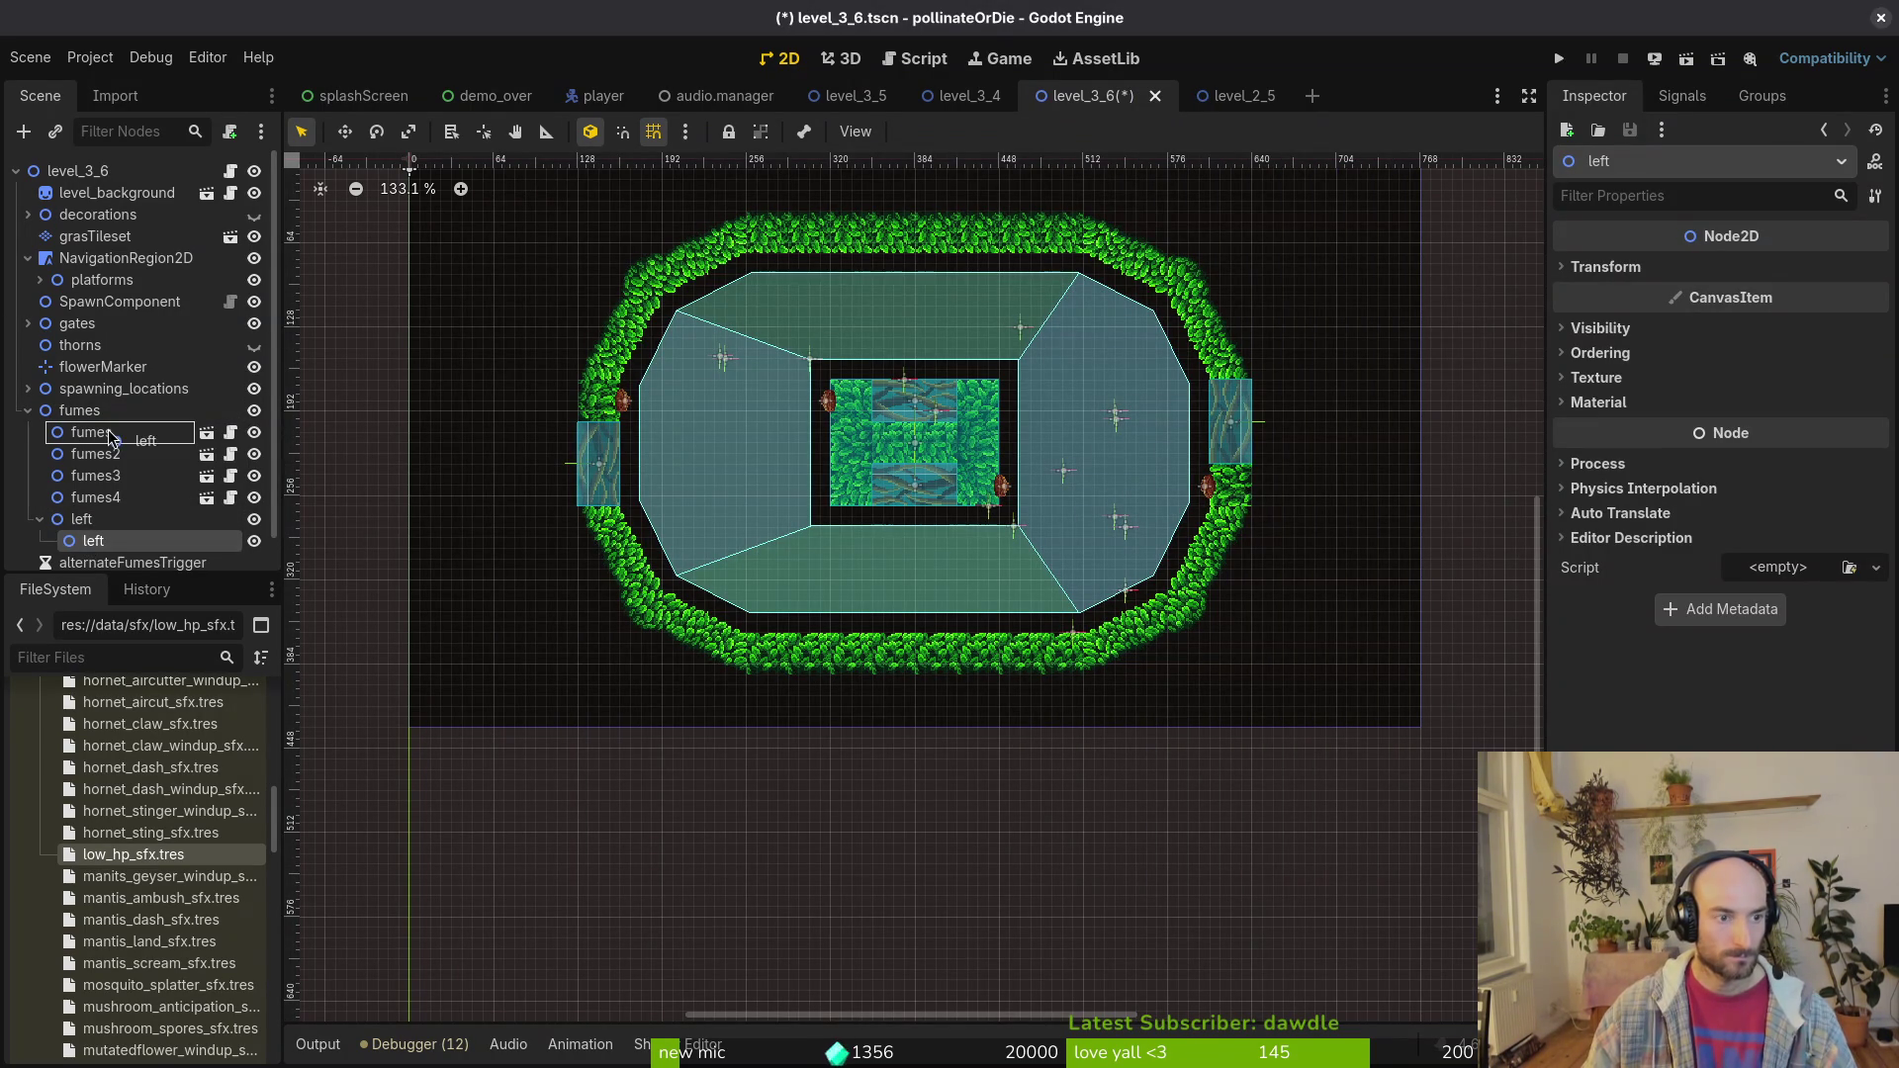
left_click_drag(116, 435, 119, 429)
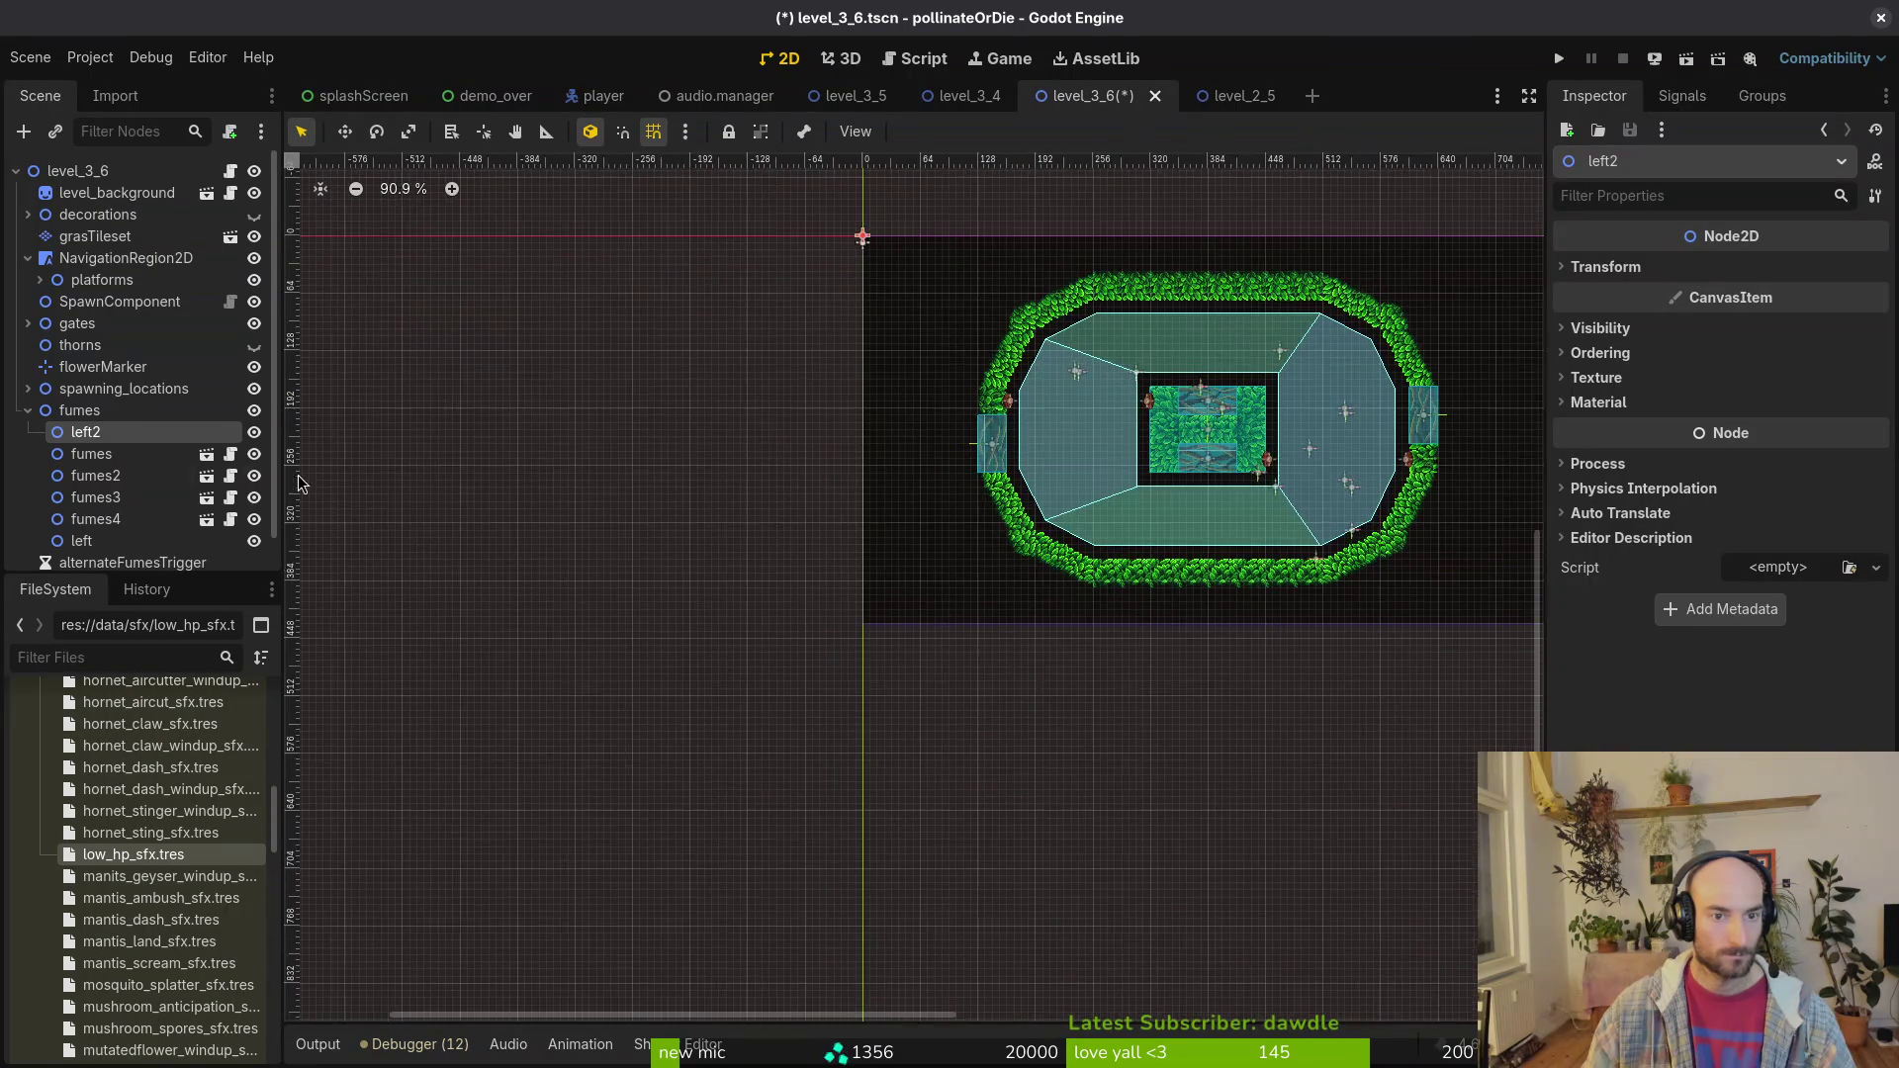
double_click(116, 436)
type("right")
key("Return")
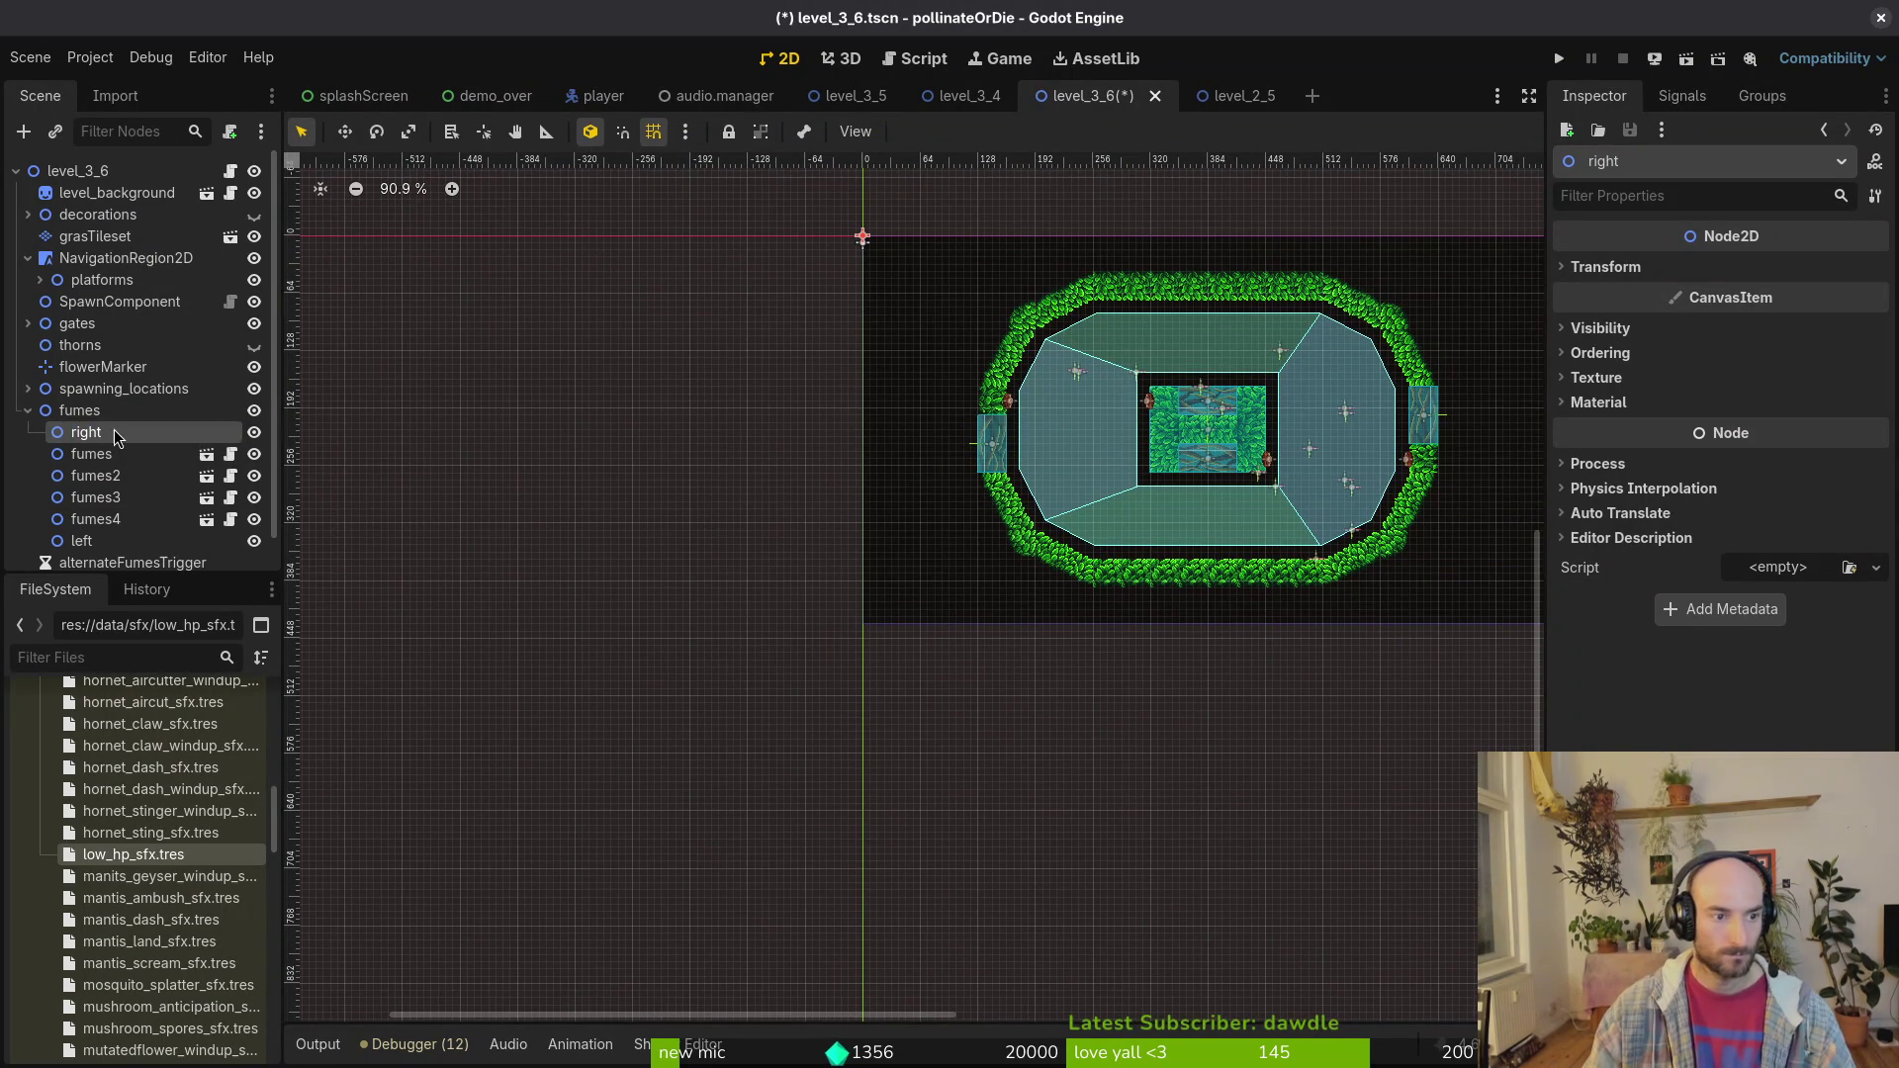
Step: Move fumes and fumes2 into left, fumes3 and fumes4 into right, and save the scene
left_click(142, 457)
left_click(140, 475, "shift")
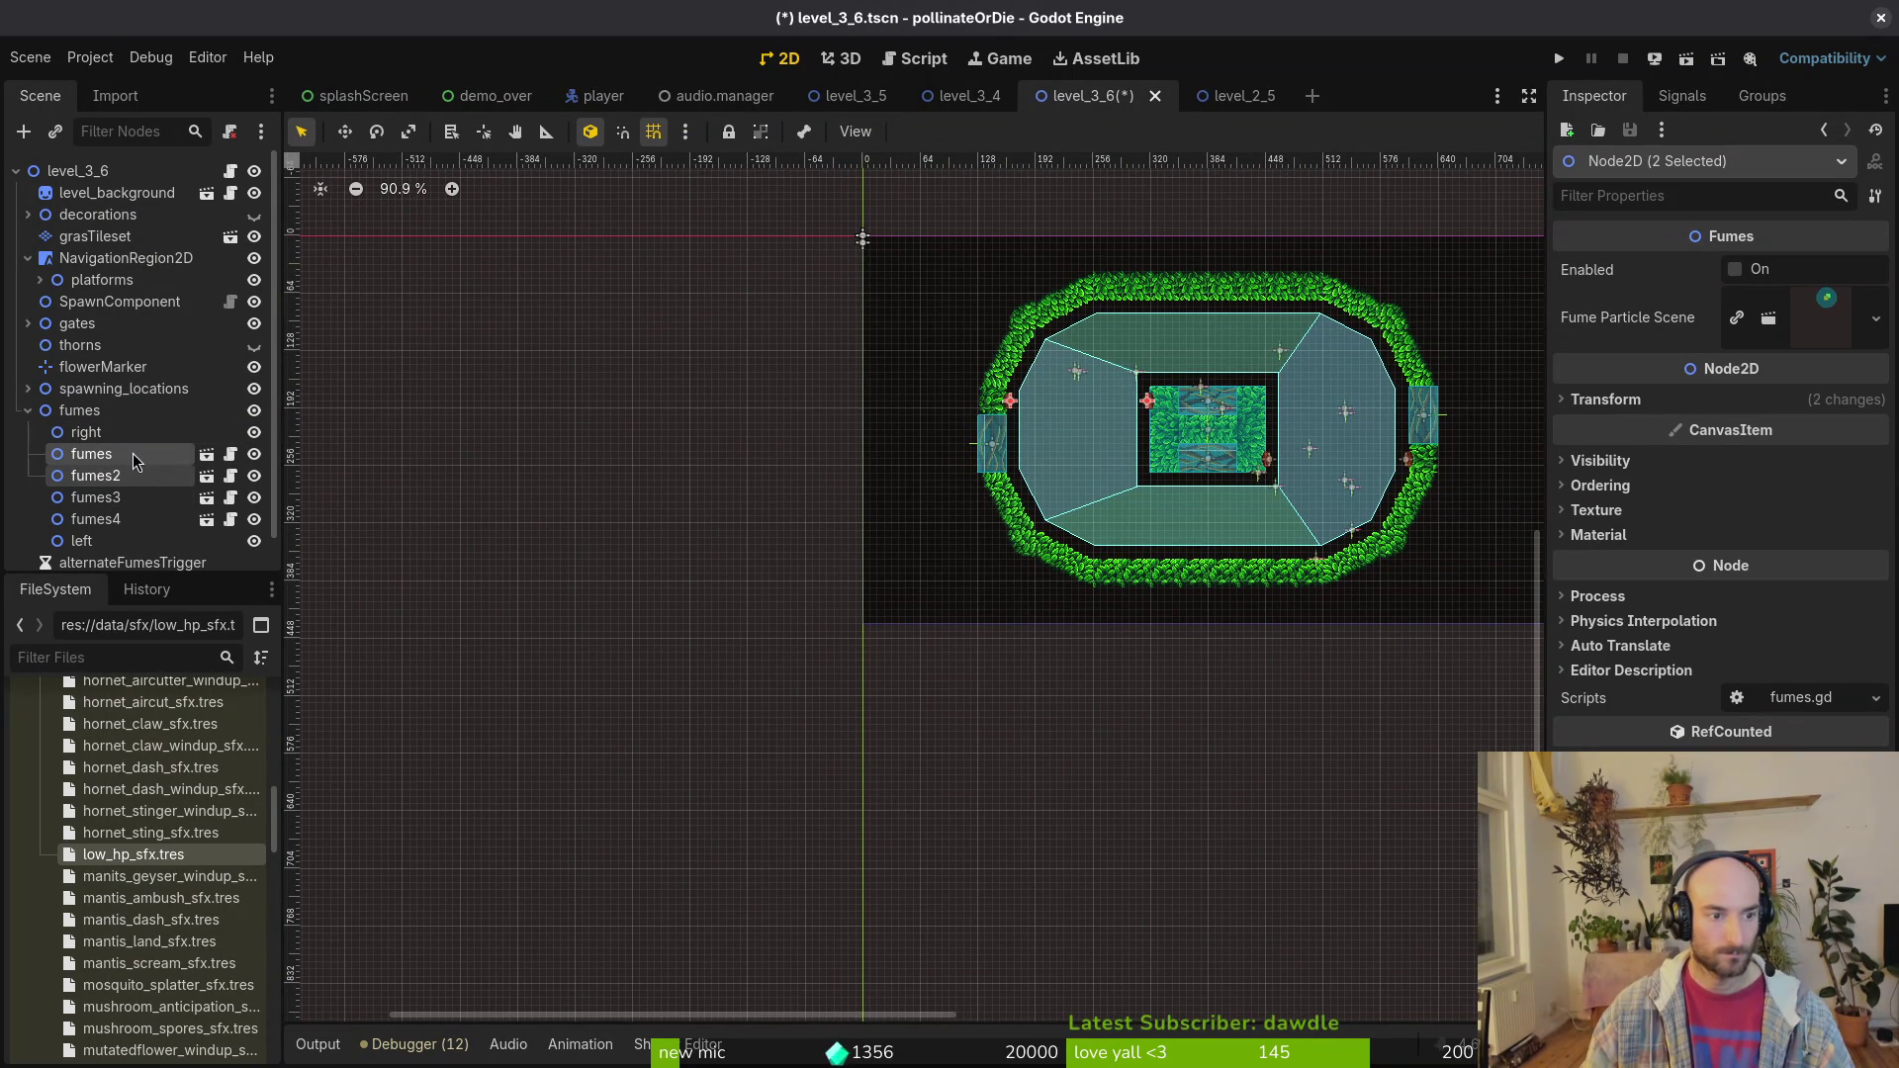
left_click_drag(99, 528, 99, 541)
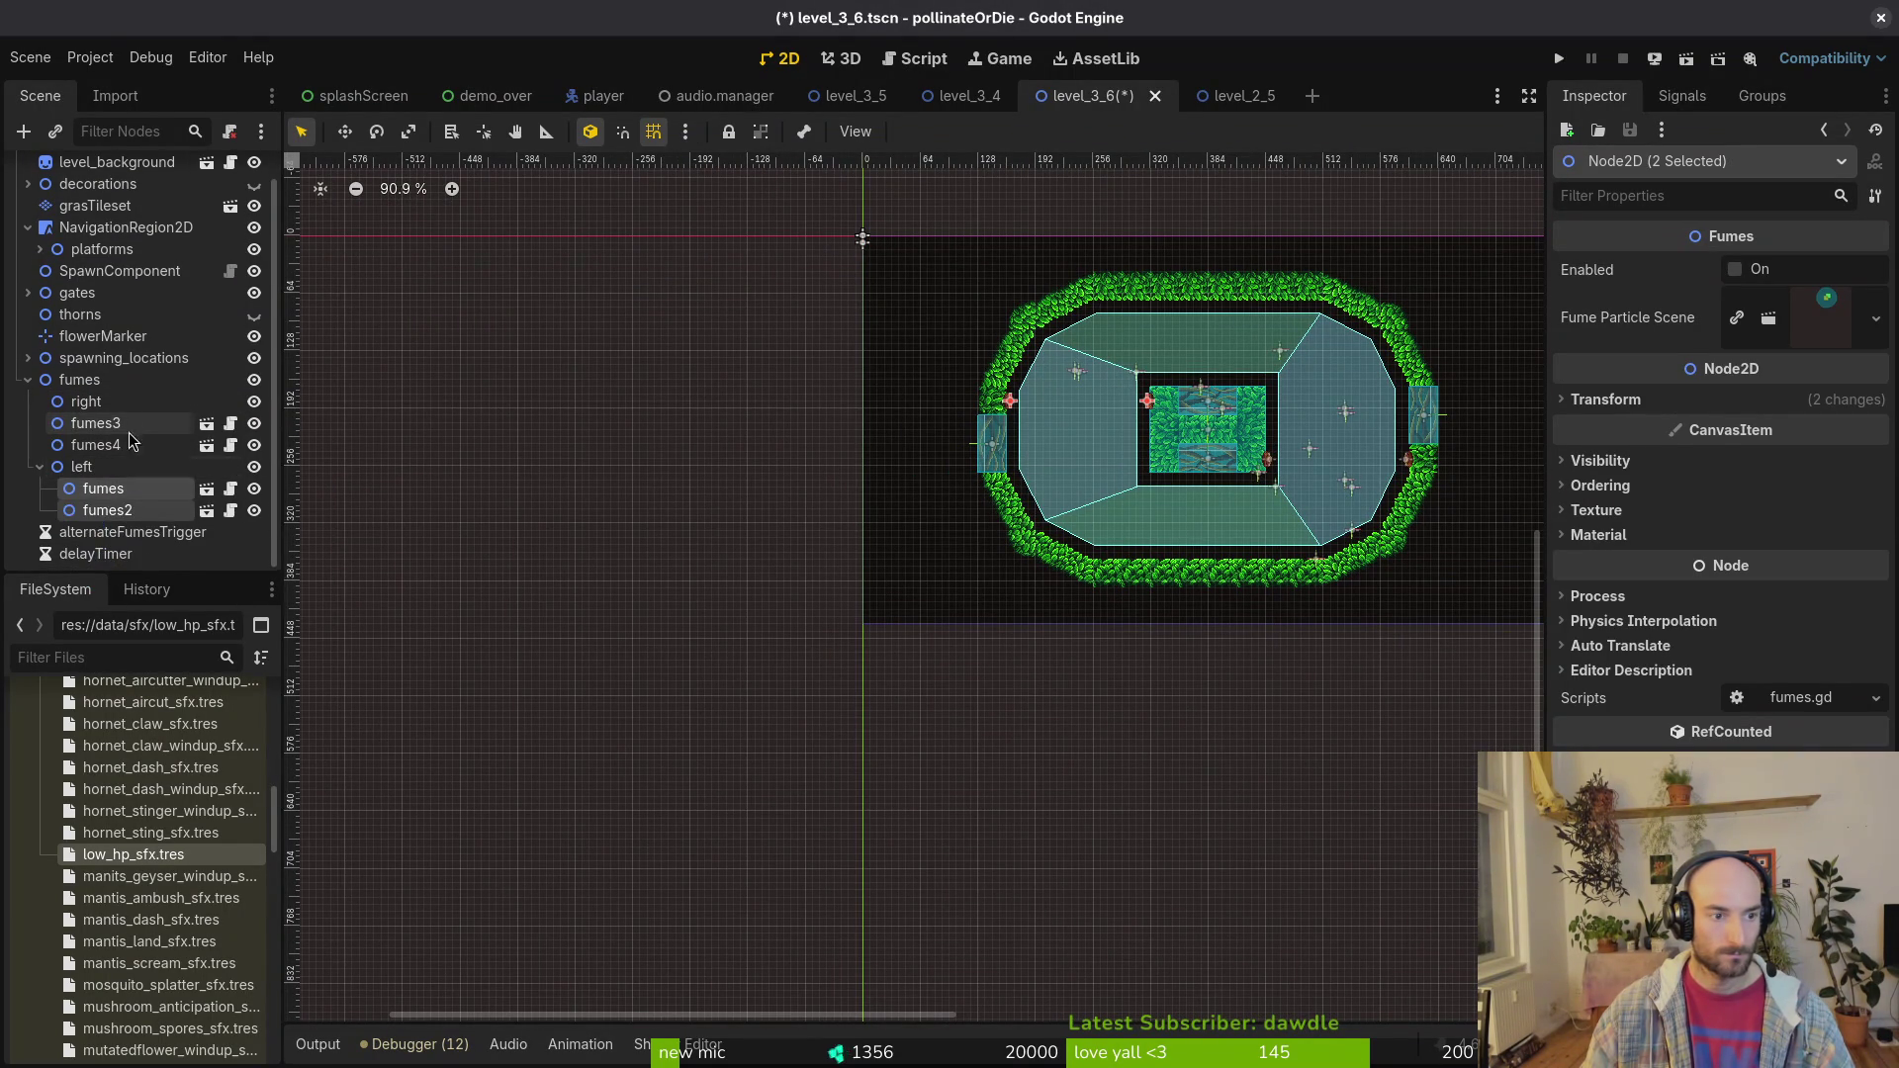
left_click(110, 425)
left_click(114, 450, "shift")
left_click_drag(114, 450, 99, 394)
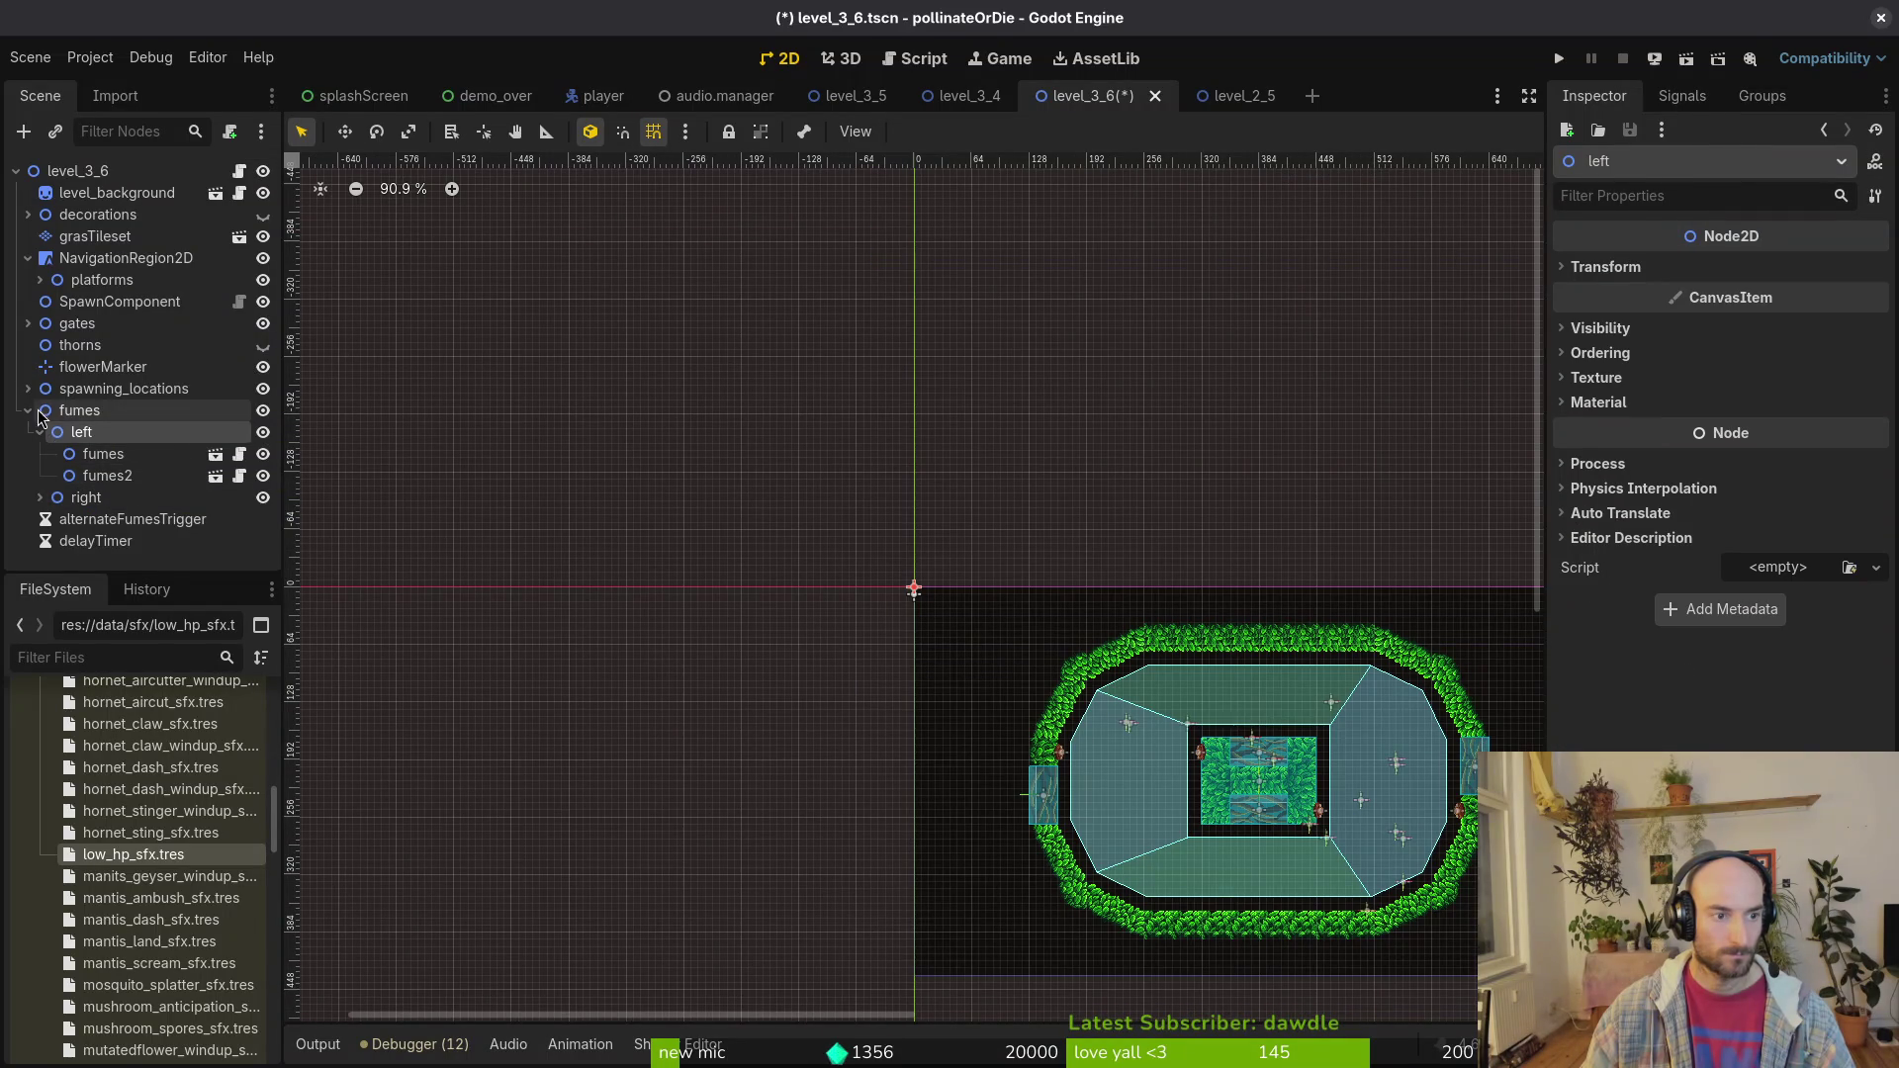
key("ctrl+s")
Step: Extend the level_3_6 root's script with a new level_3_6.gd and save the scene
left_click(266, 178)
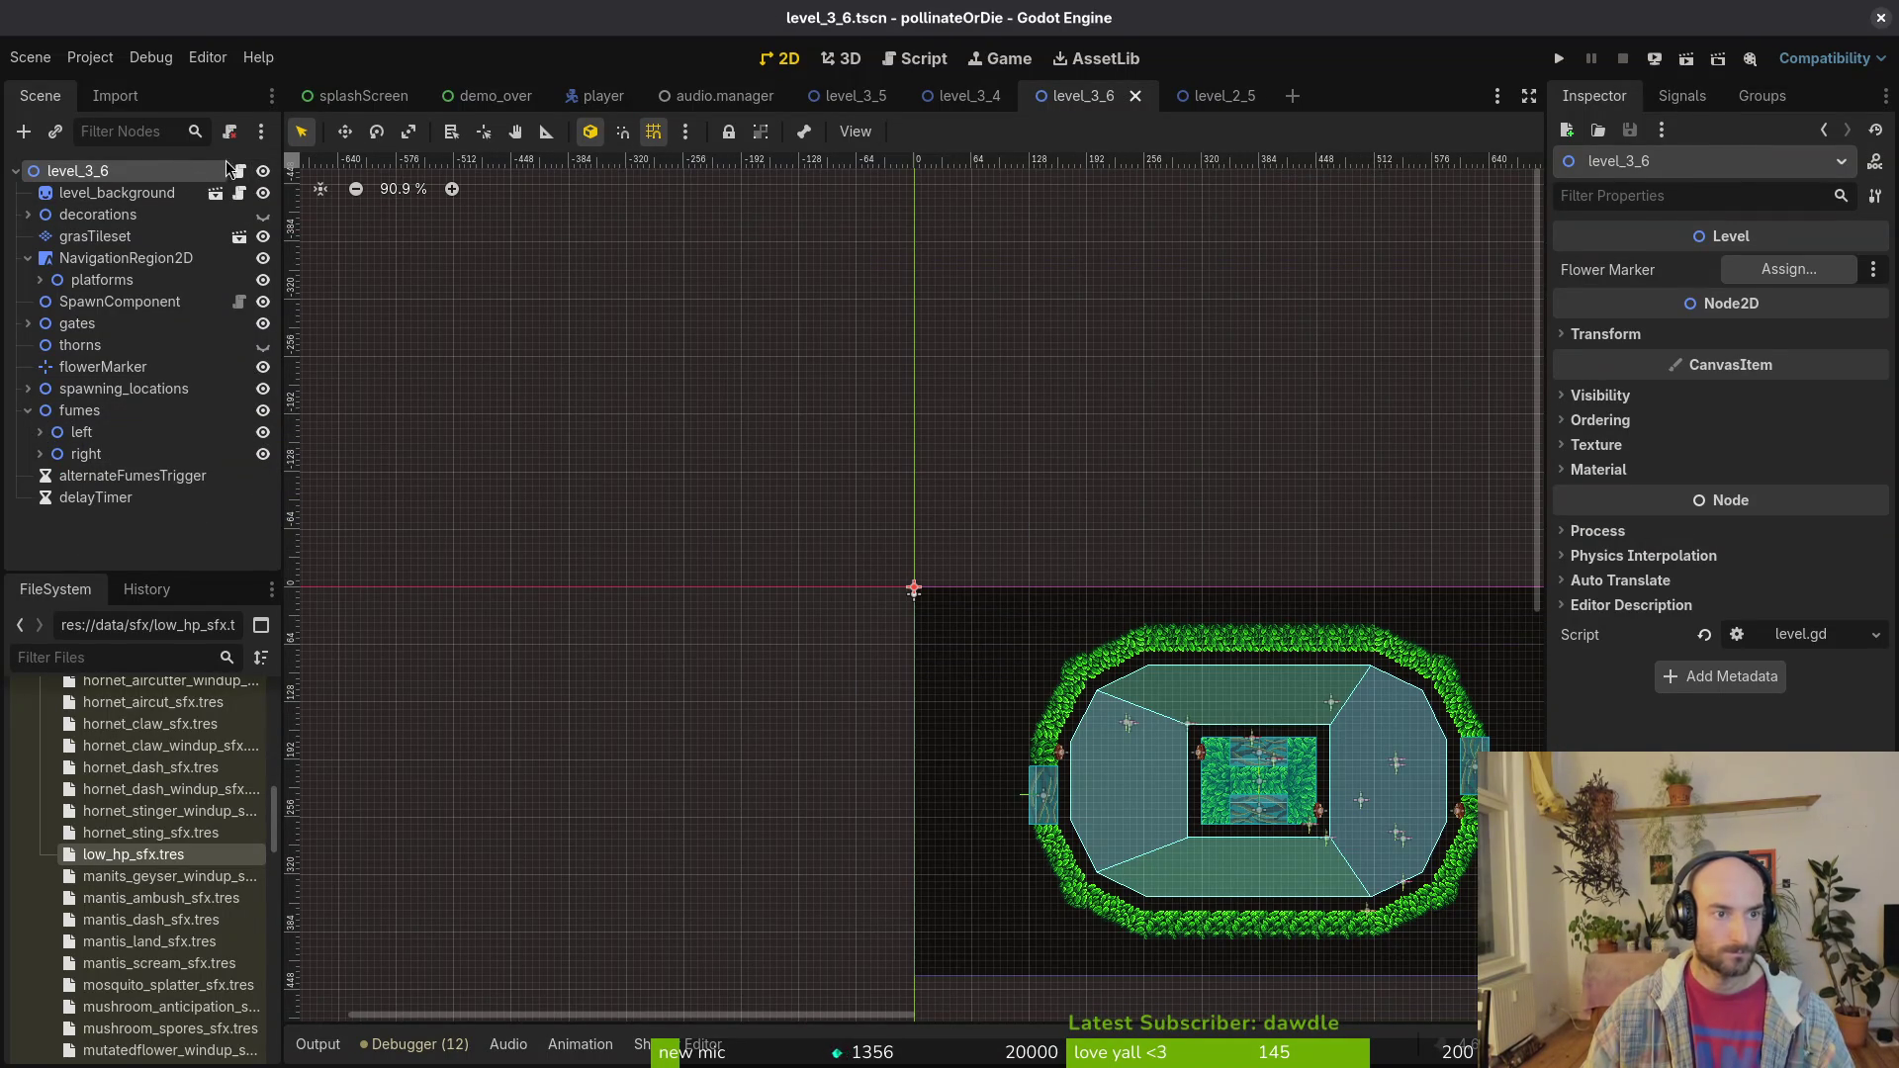
right_click(184, 171)
left_click(297, 437)
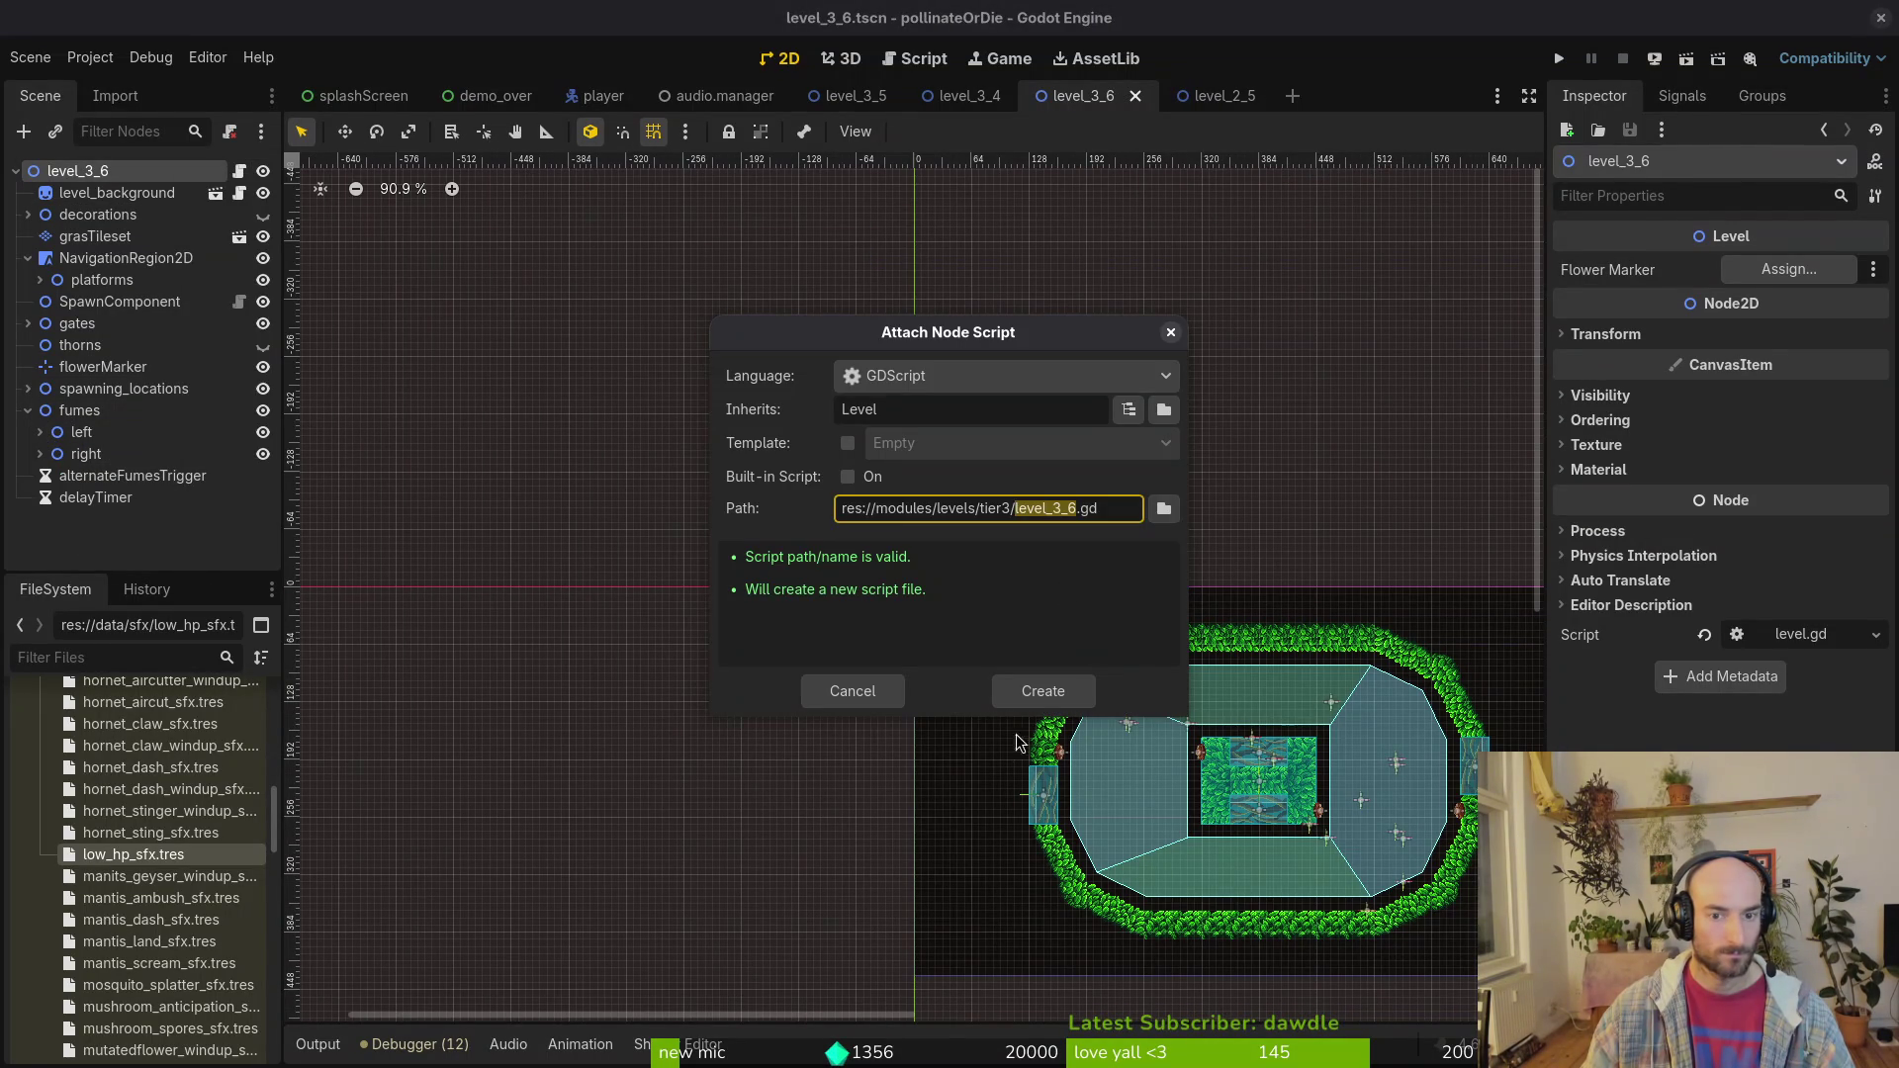
left_click(1042, 690)
key("ctrl+s")
scroll(911, 608, "up", 6)
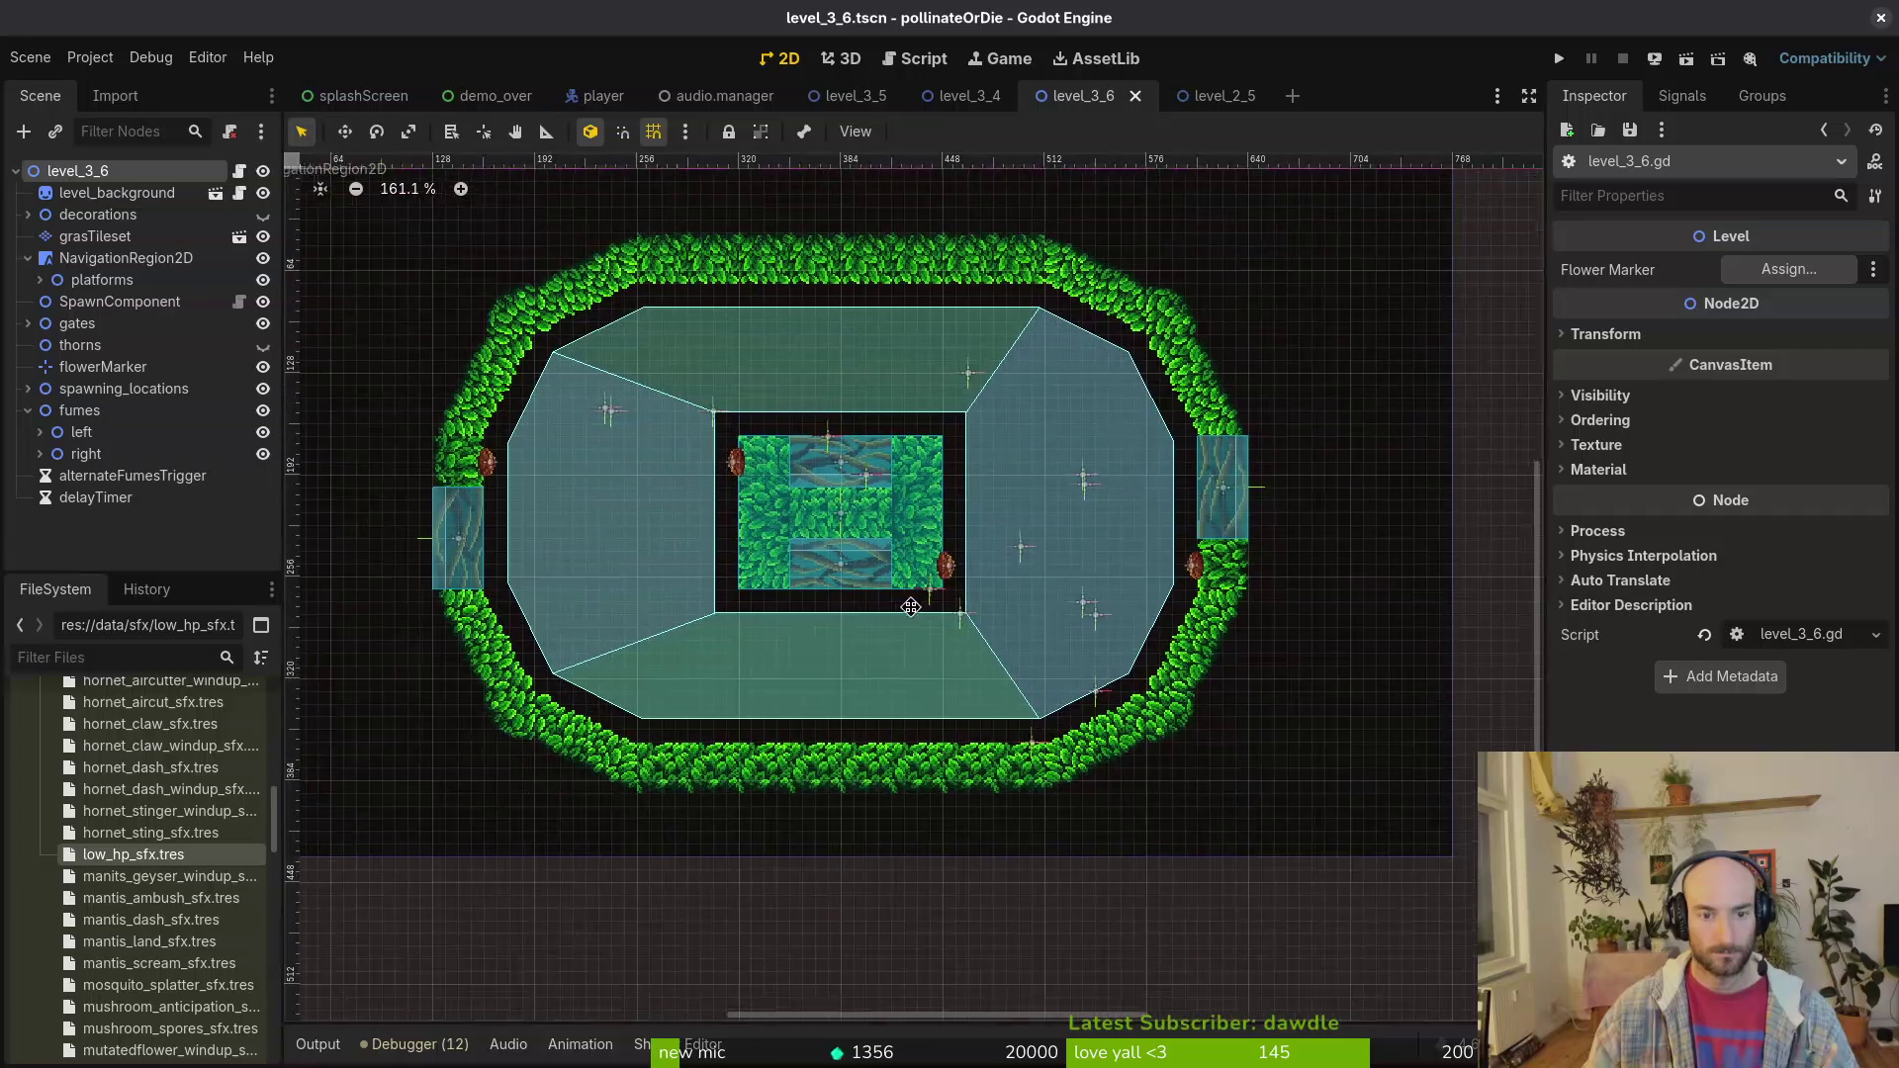
left_click_drag(911, 607, 936, 639)
Step: Open level_3_6.gd and then level_2_5.gd in Neovim through the file finder
key("alt+Tab")
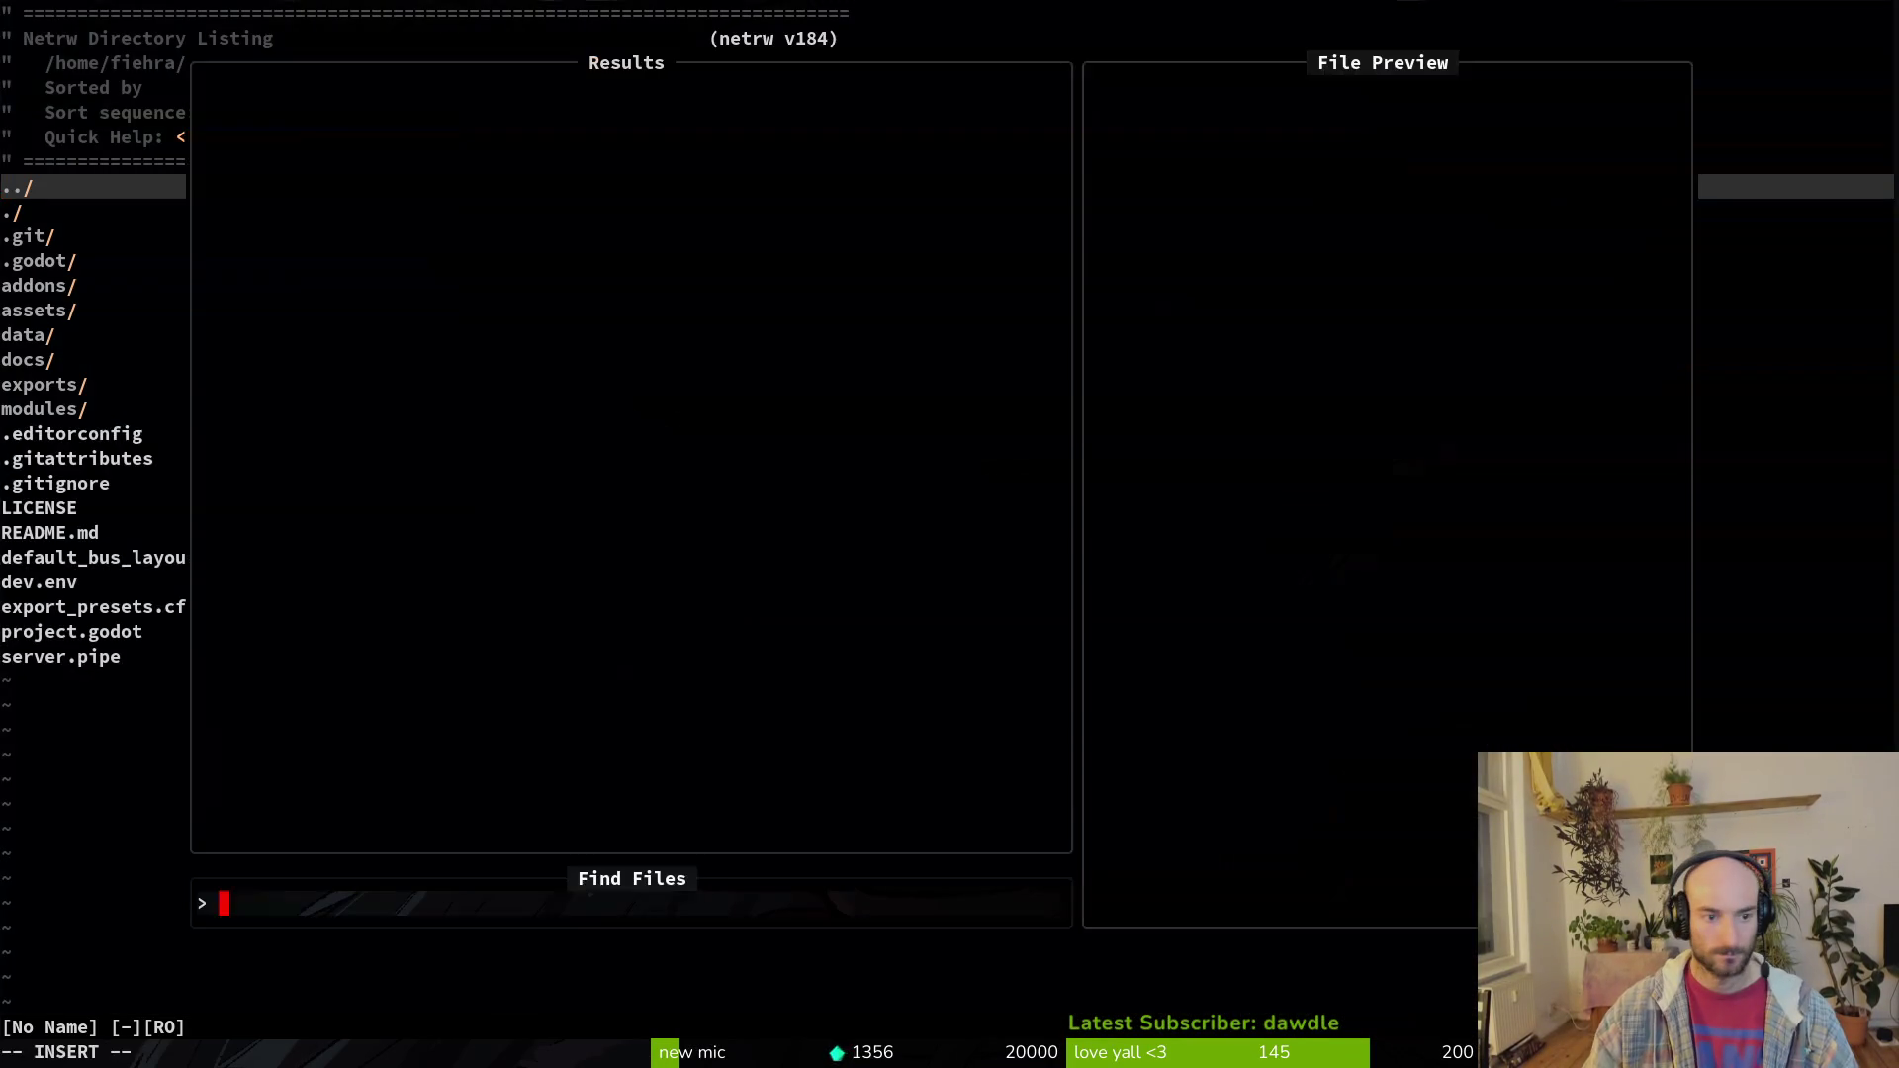
type("leve36")
key("Return")
key("space")
key("f")
key("f")
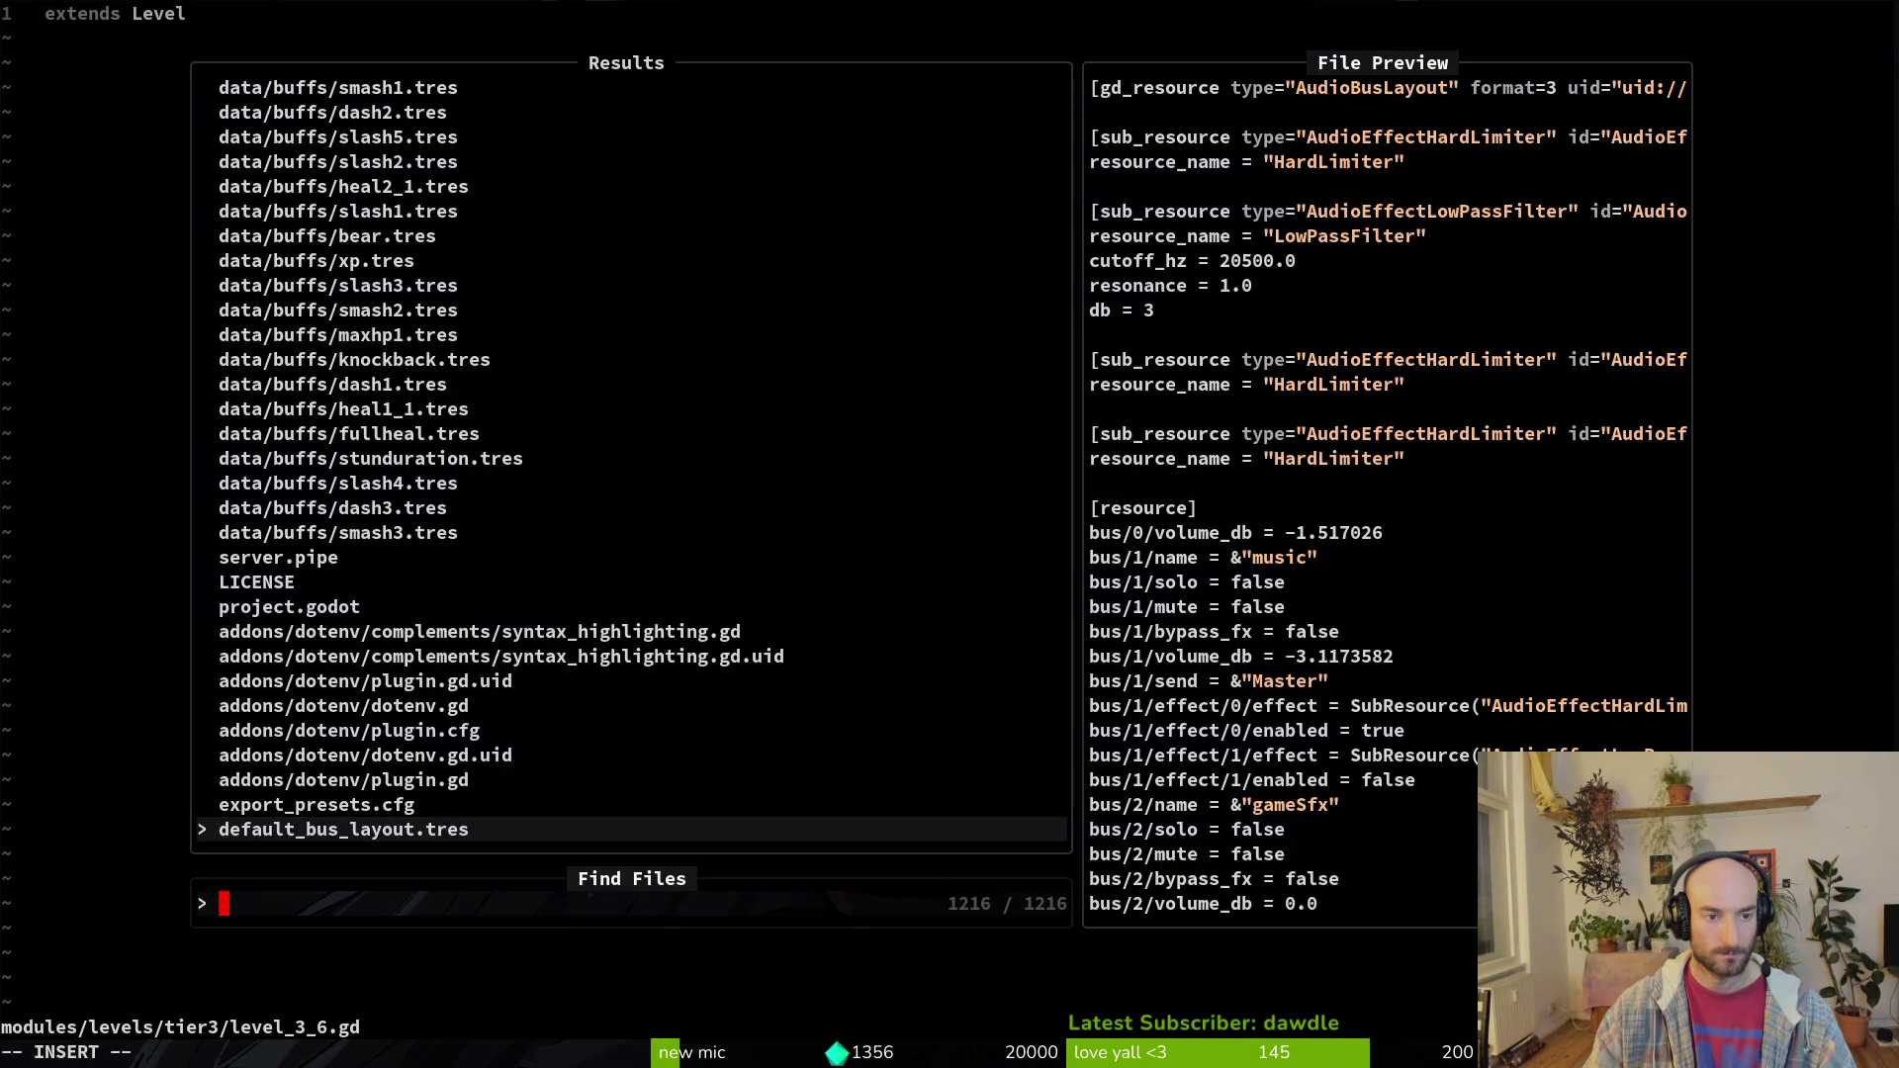
type("28")
key("alt+Tab")
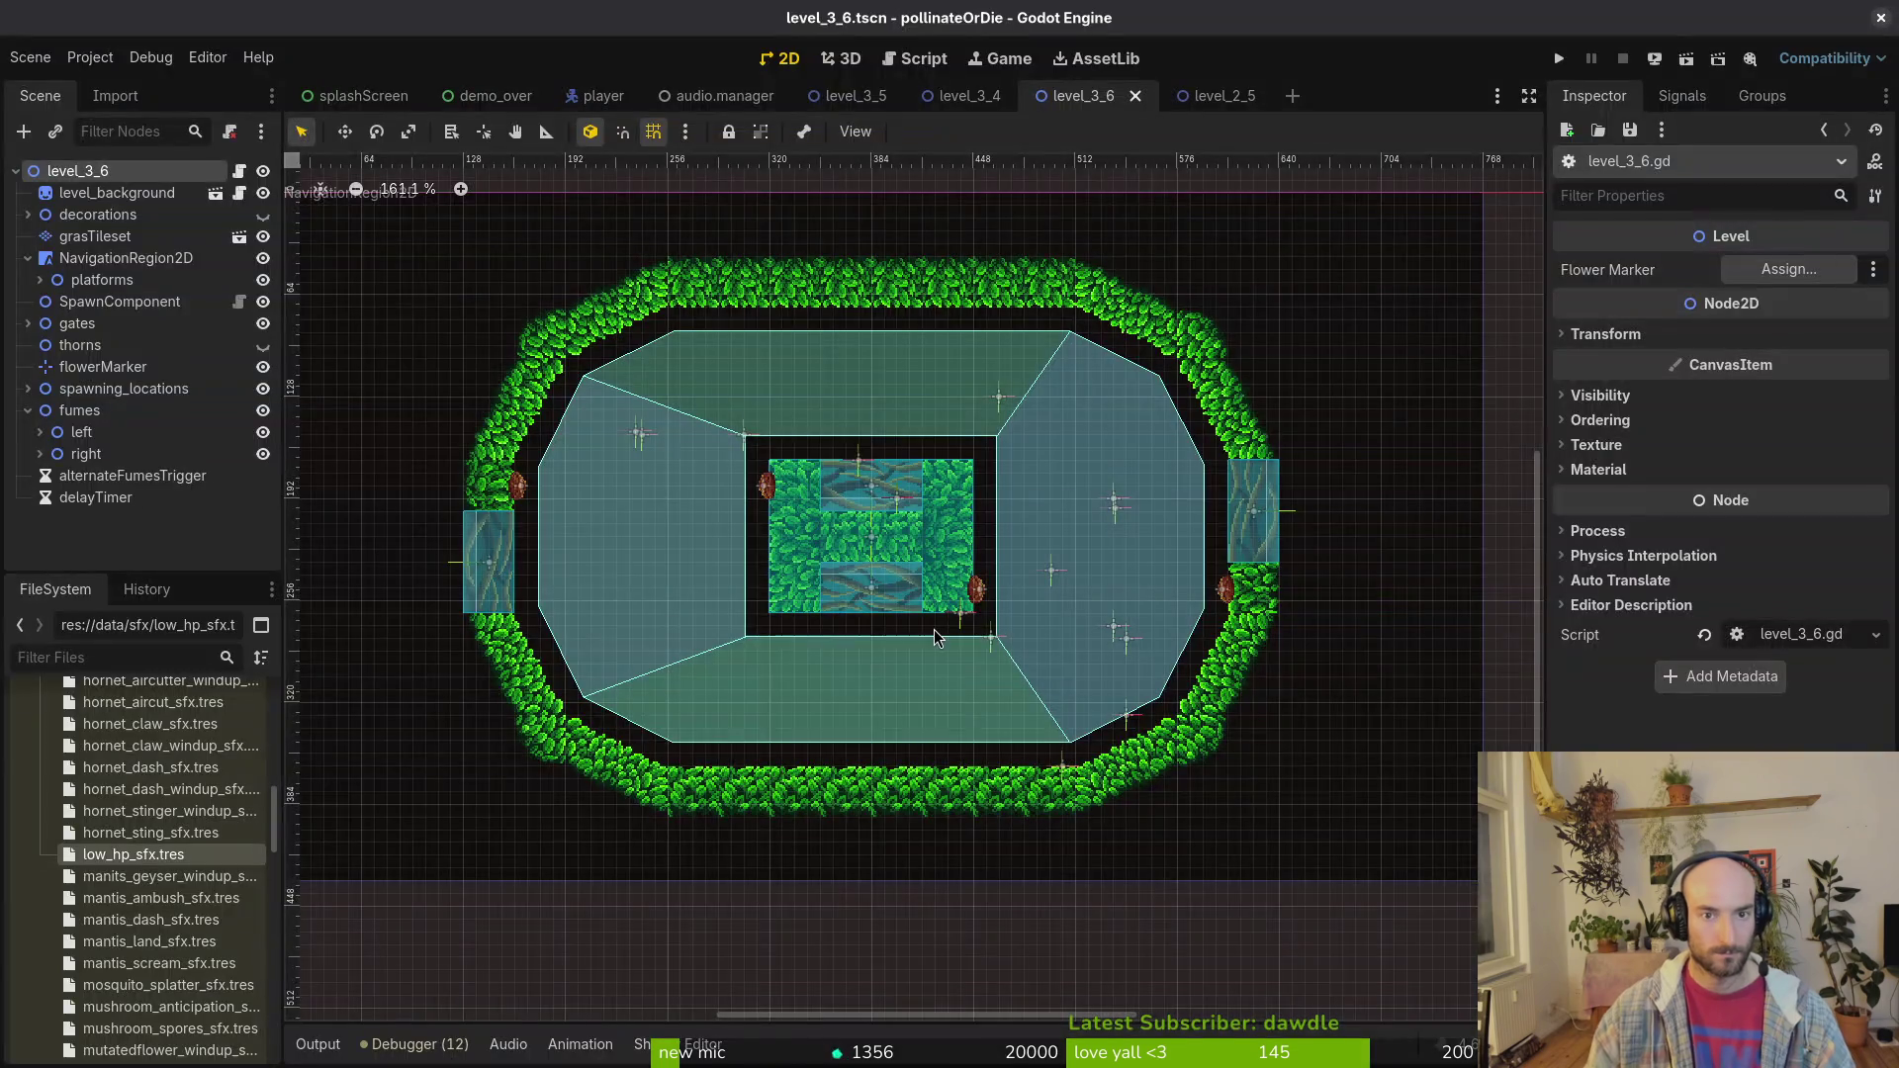
key("alt+Tab")
key("BackSpace")
key("BackSpace")
type("25")
key("Up")
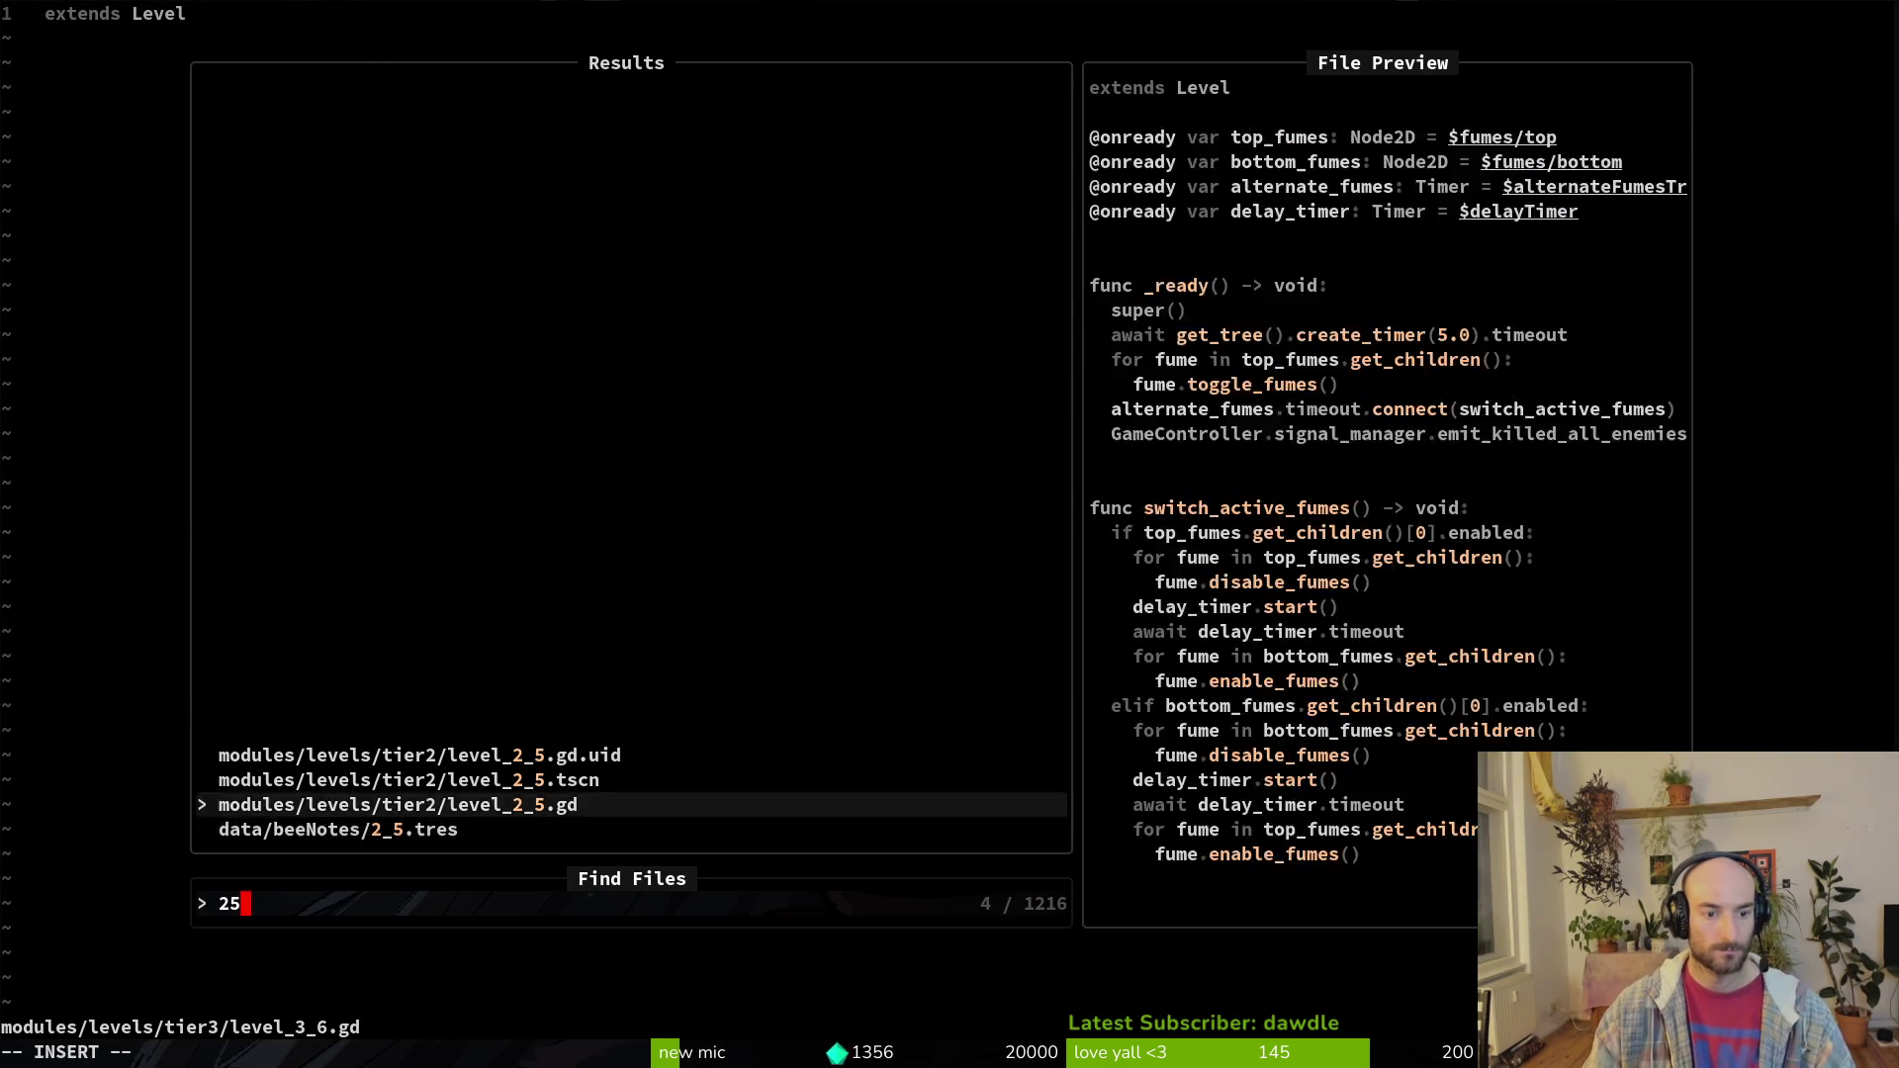
key("Return")
key("V")
key("j")
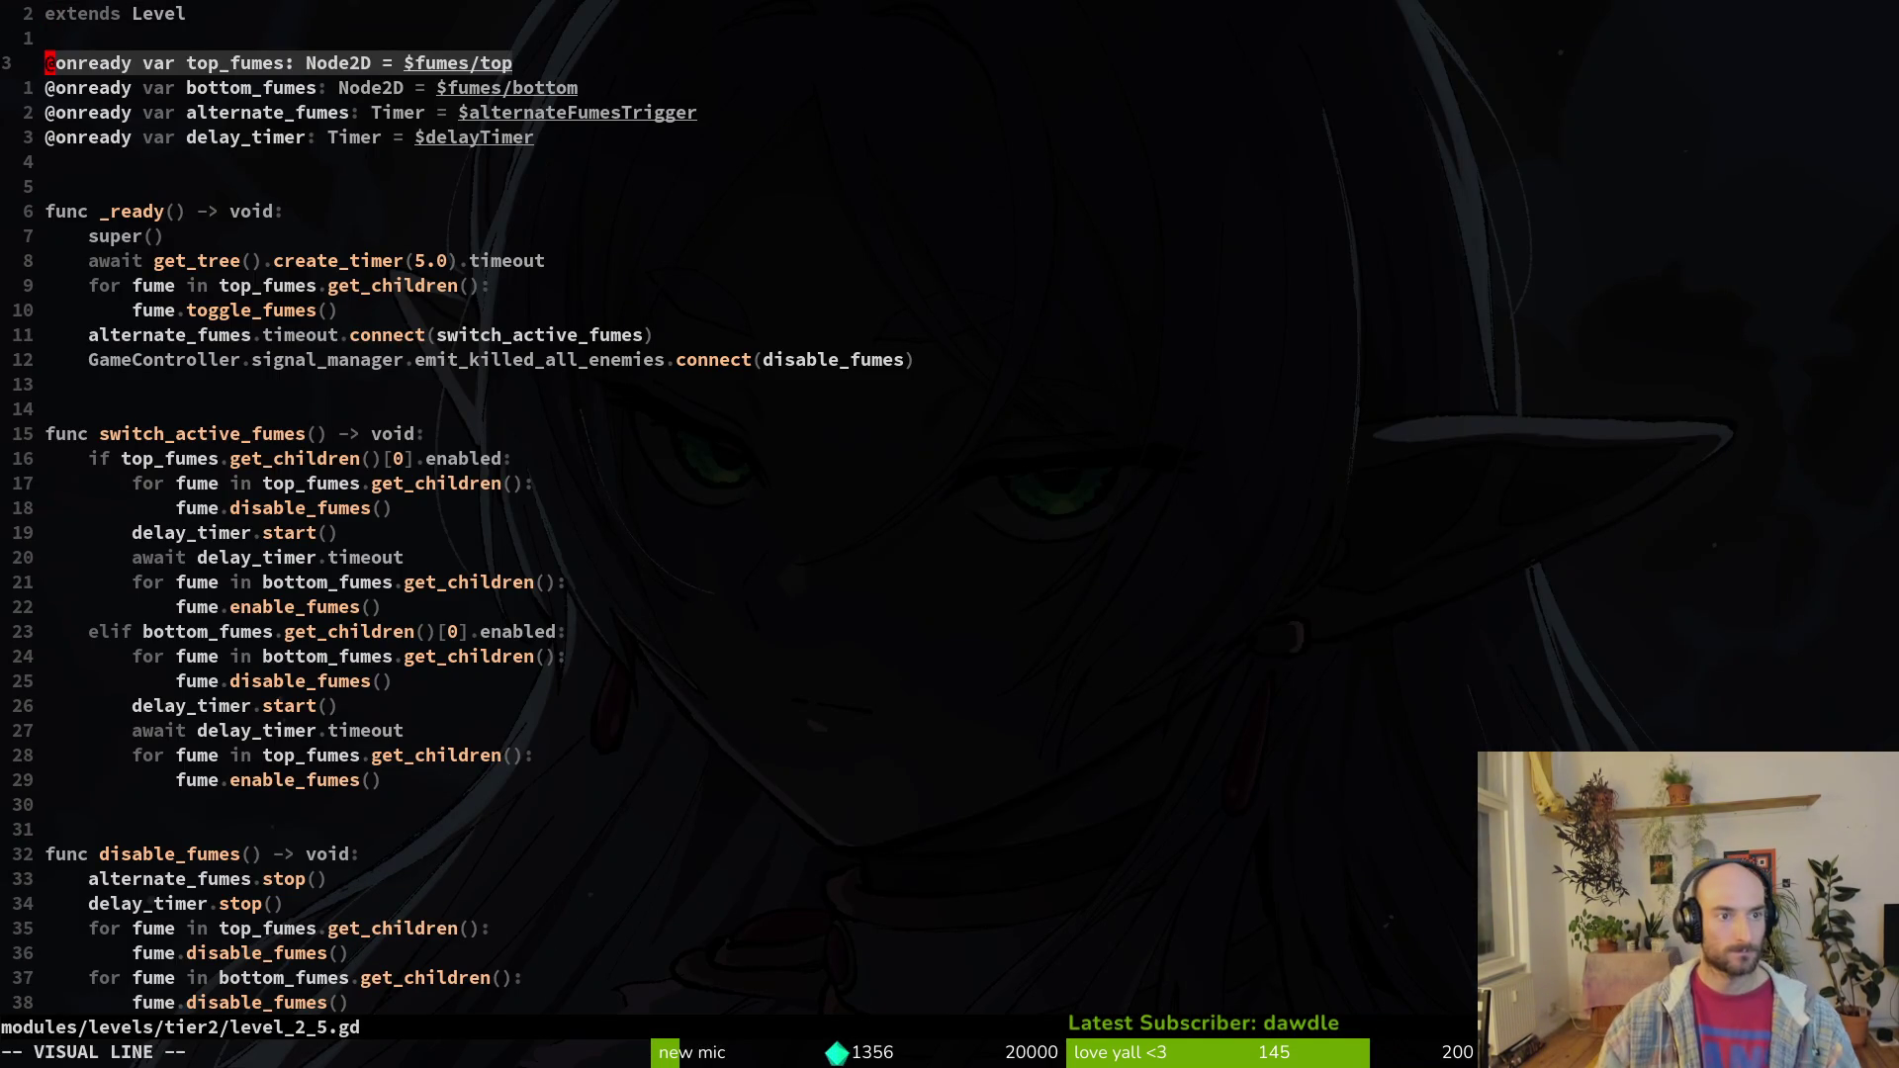
key("j")
key("j")
type("y:w")
key("Return")
key("ctrl+6")
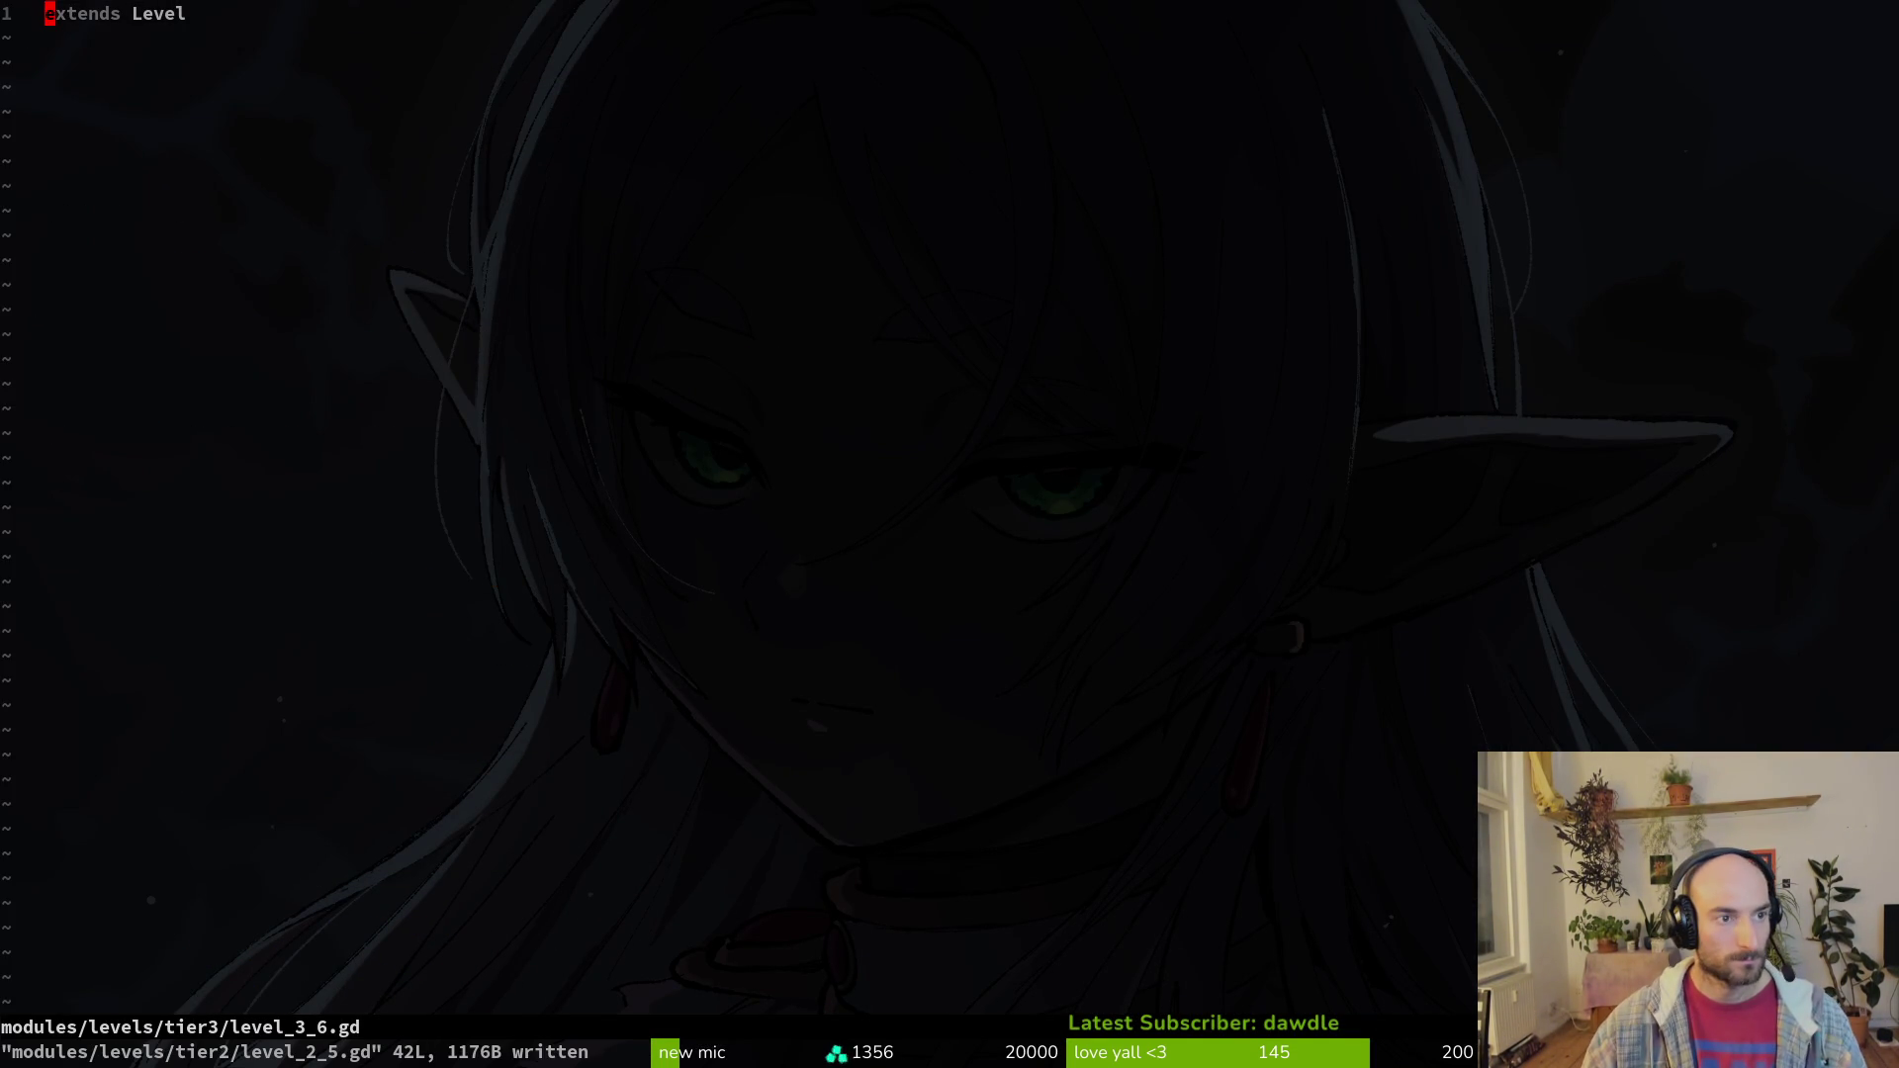
key("p")
key("O")
key("Escape")
type(":w")
key("Return")
key("ctrl+6")
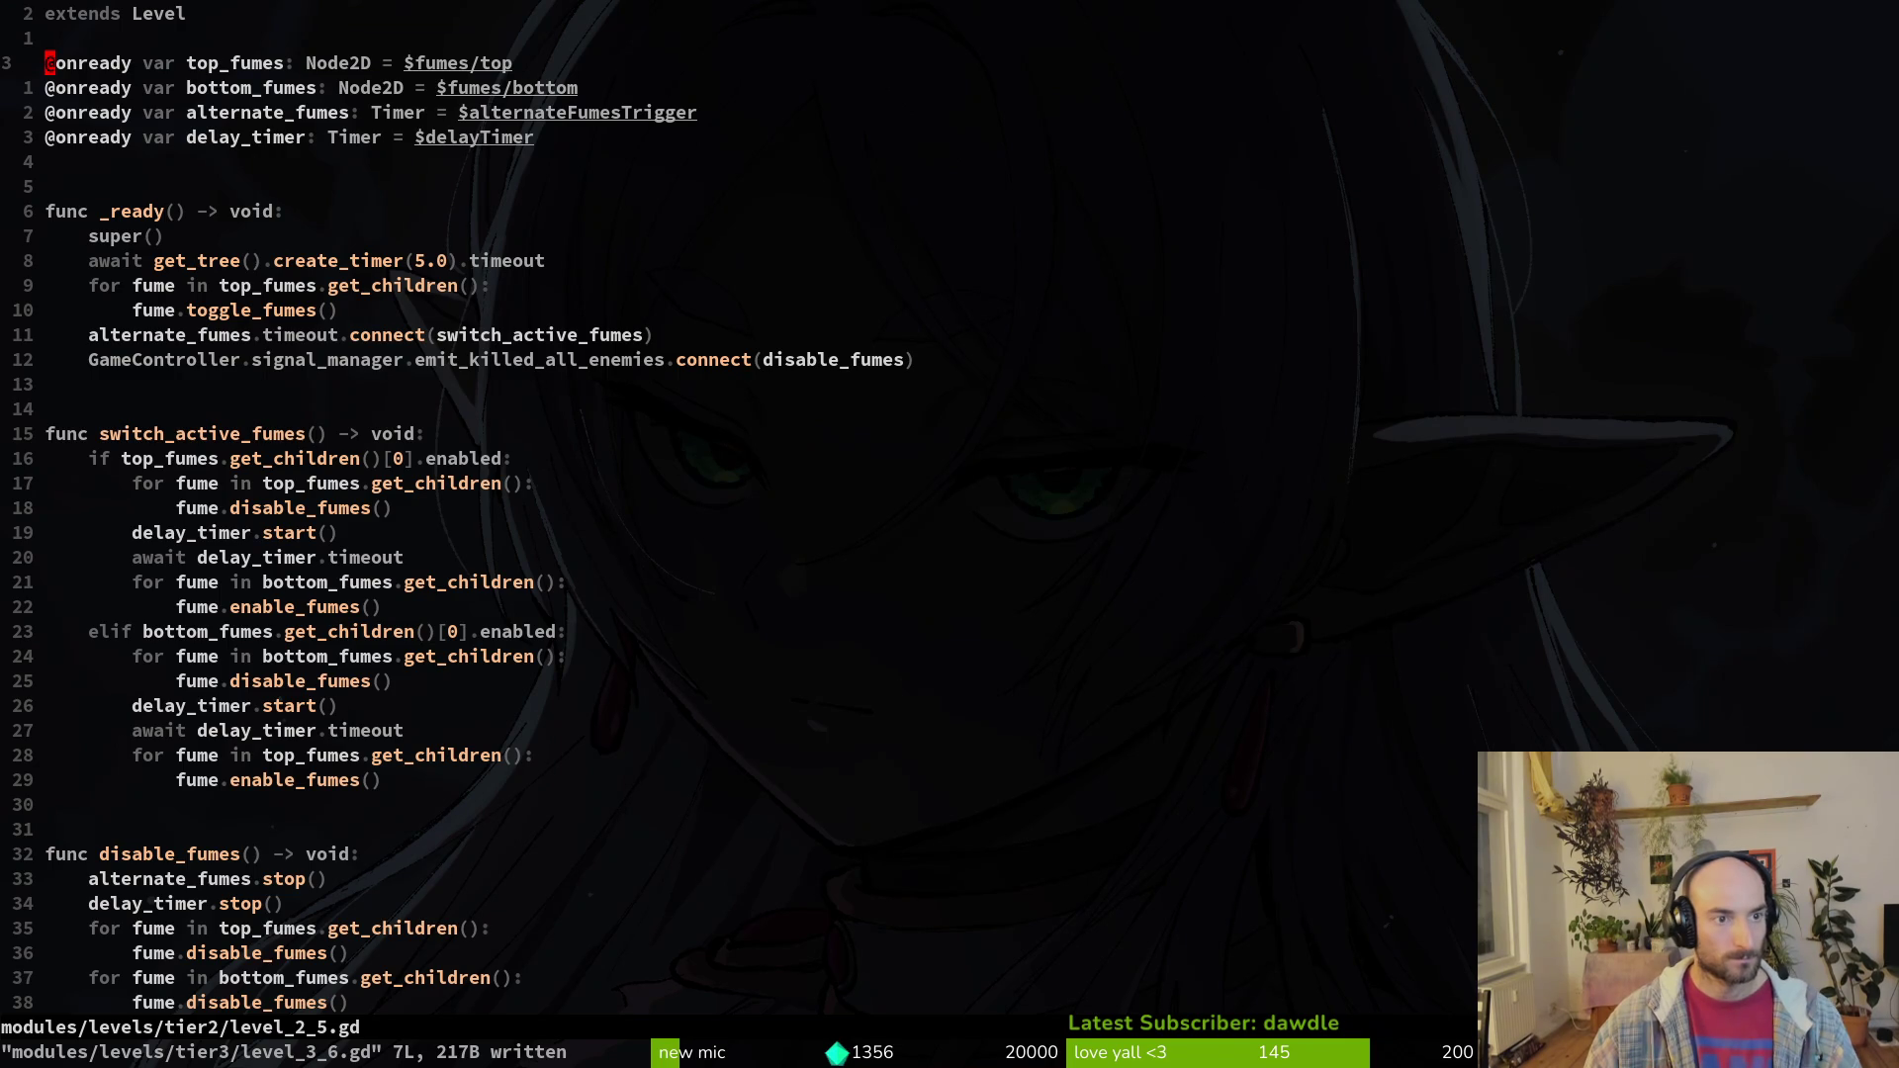
key("ctrl+6")
key("ctrl+6")
Step: Delete the alternateFumesTrigger and delayTimer nodes from level_3_5, then return to level_3_6
key("alt+Tab")
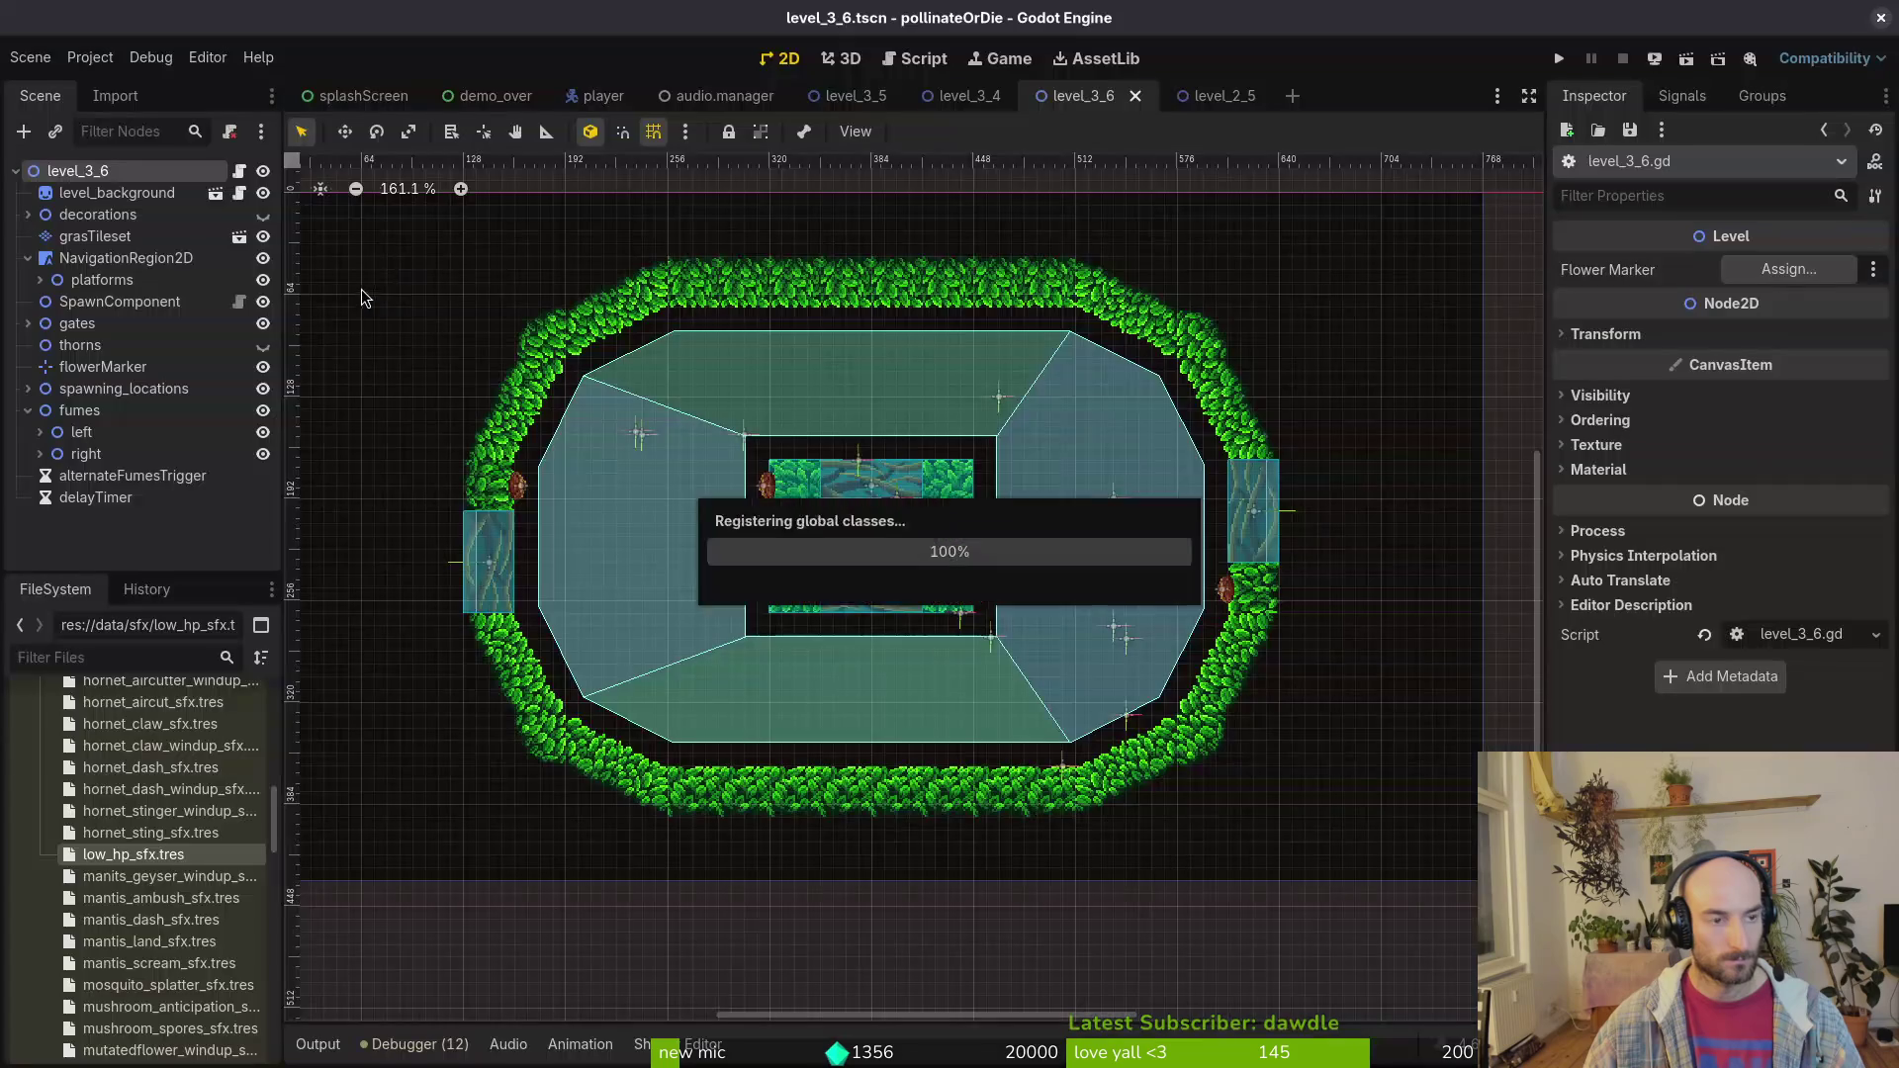
left_click(856, 96)
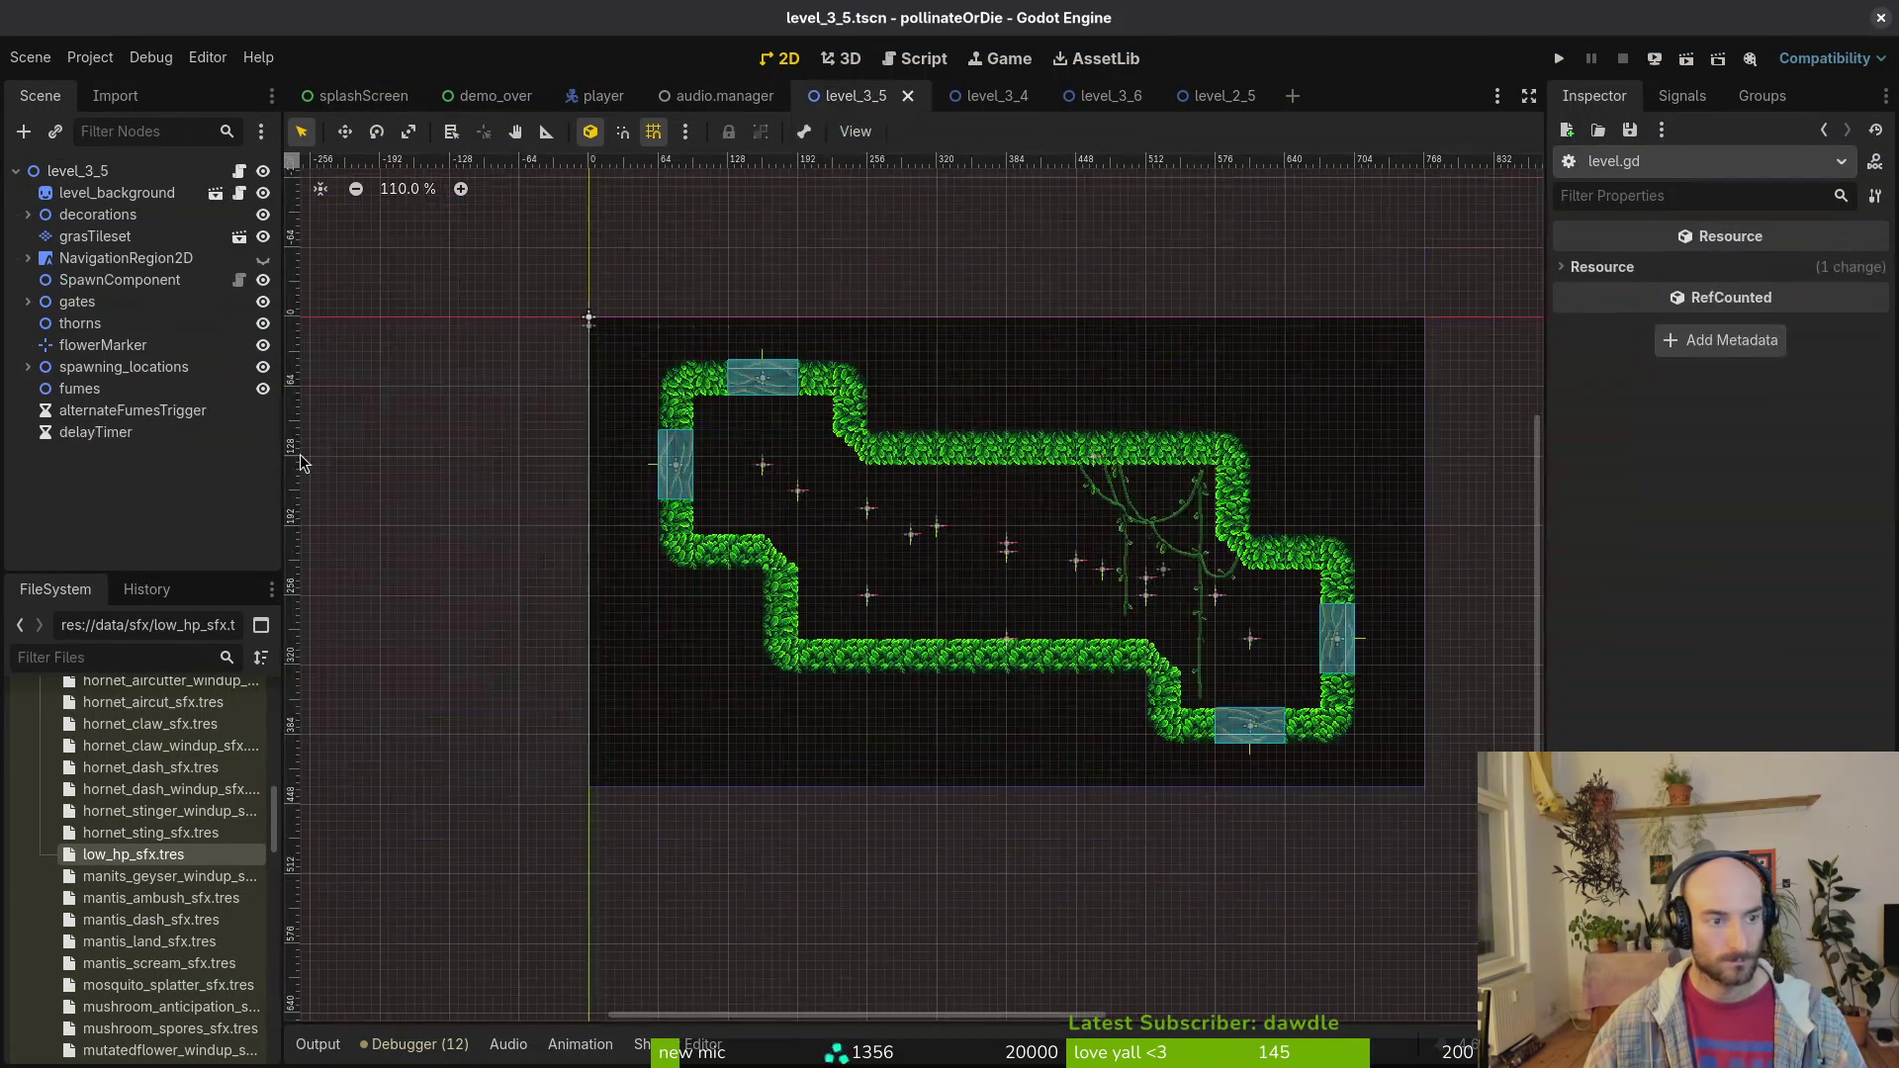
left_click(108, 410)
left_click(110, 436, "shift")
key("Delete")
key("Return")
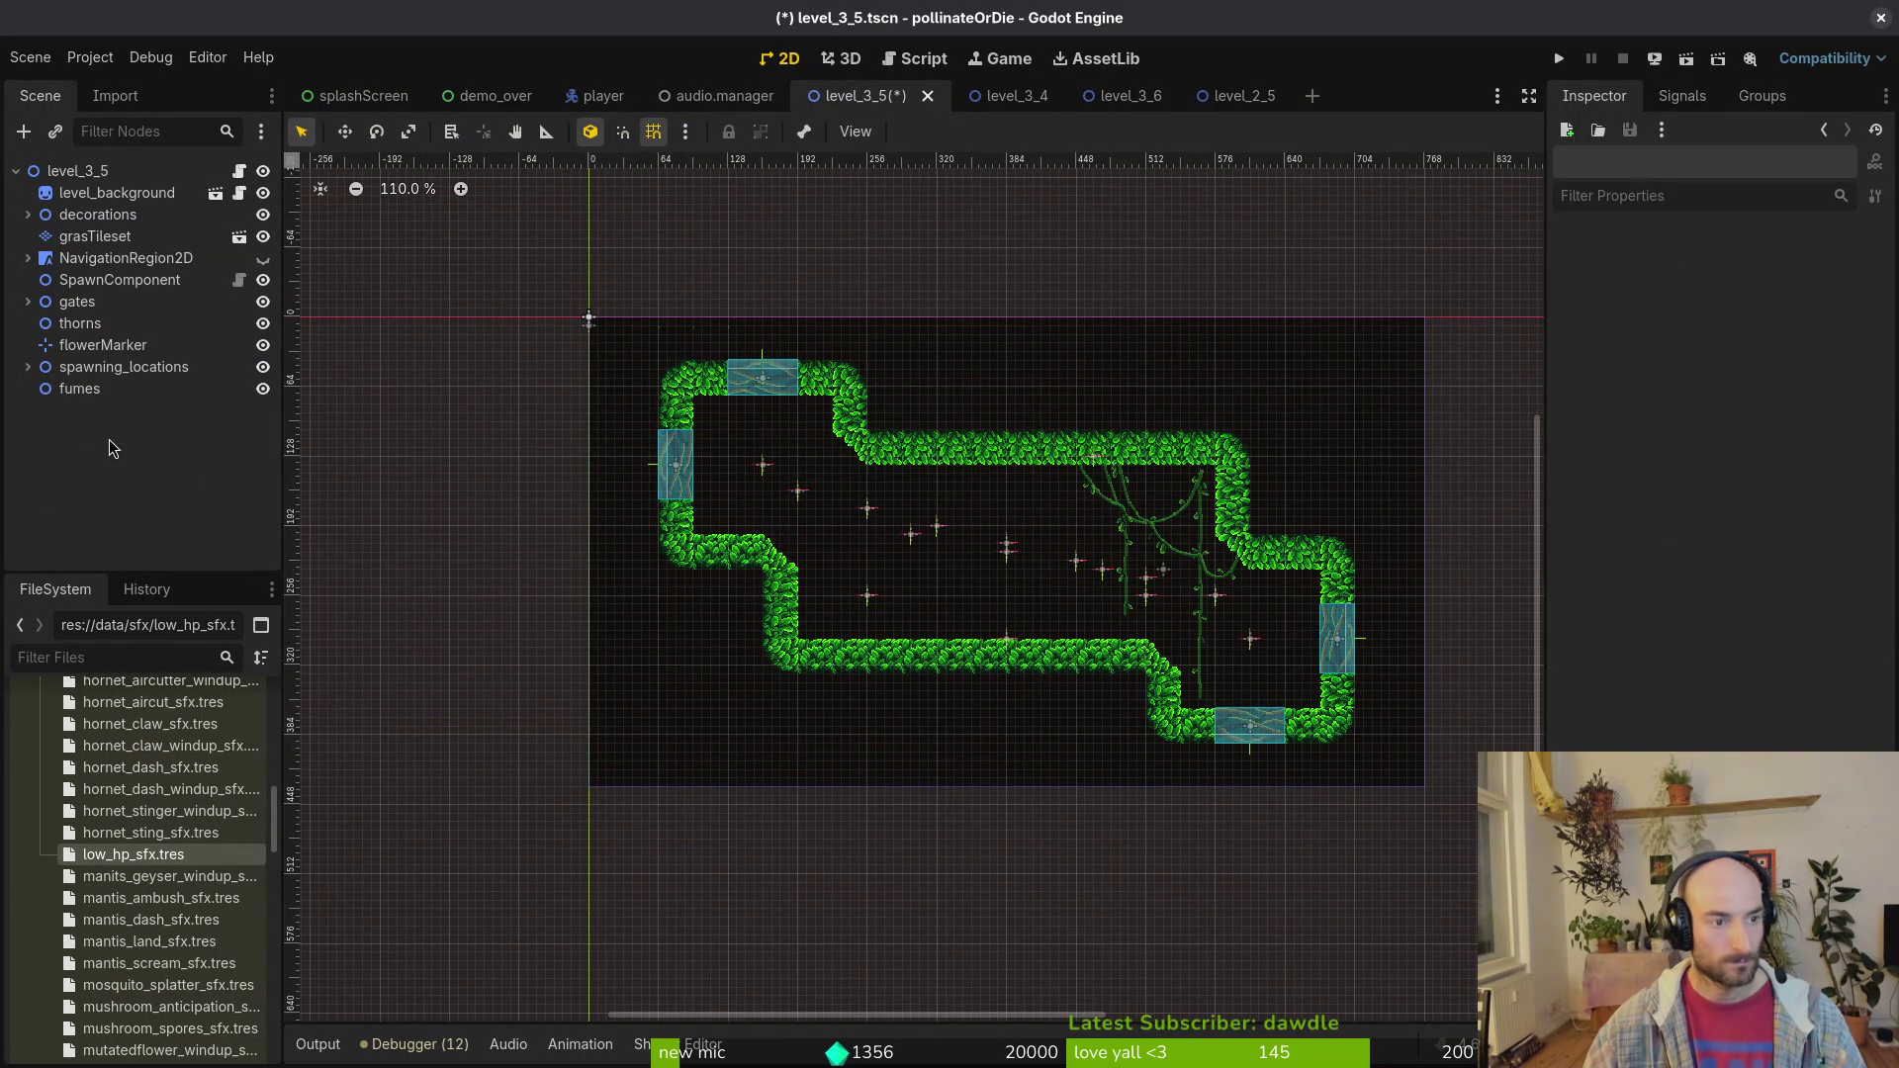
left_click(1113, 99)
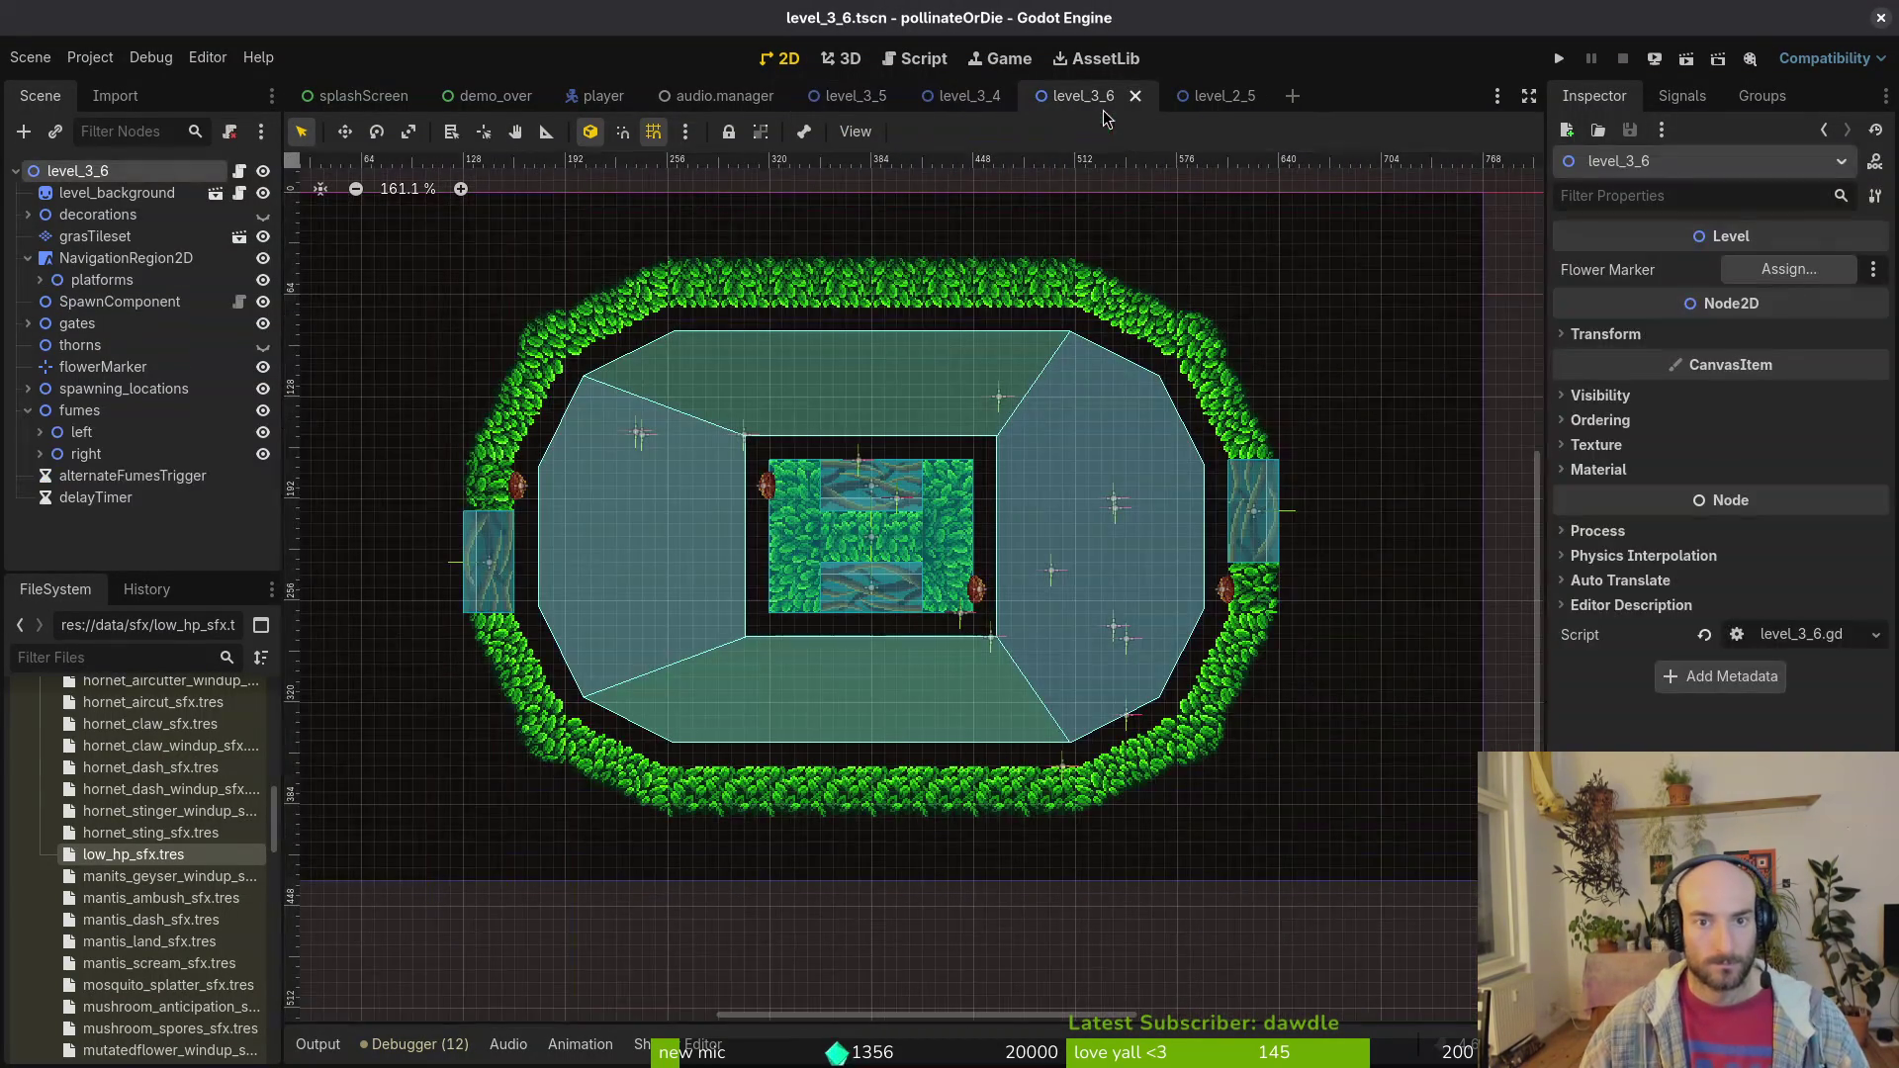
Step: Paste the whole level_2_5 script into level_3_6.gd and delete the six duplicated header lines
key("alt+Tab")
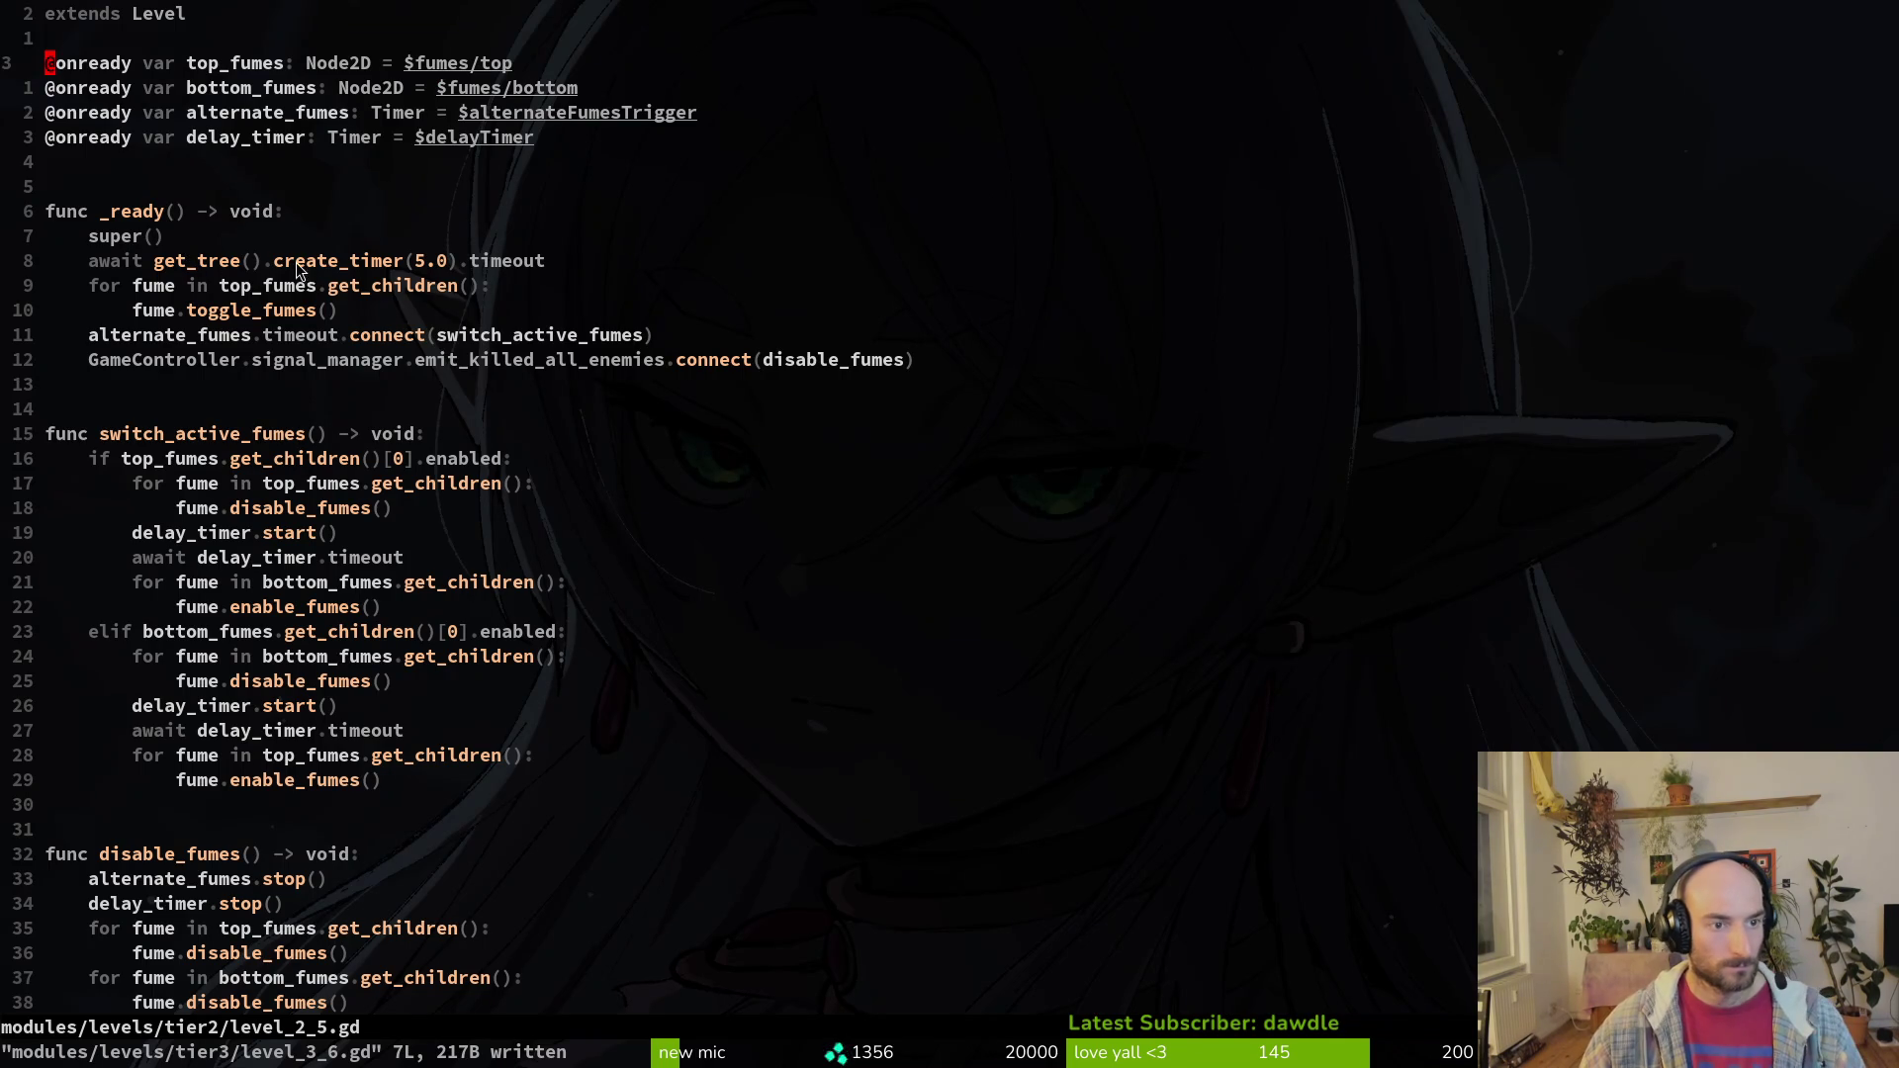
key("g")
key("g")
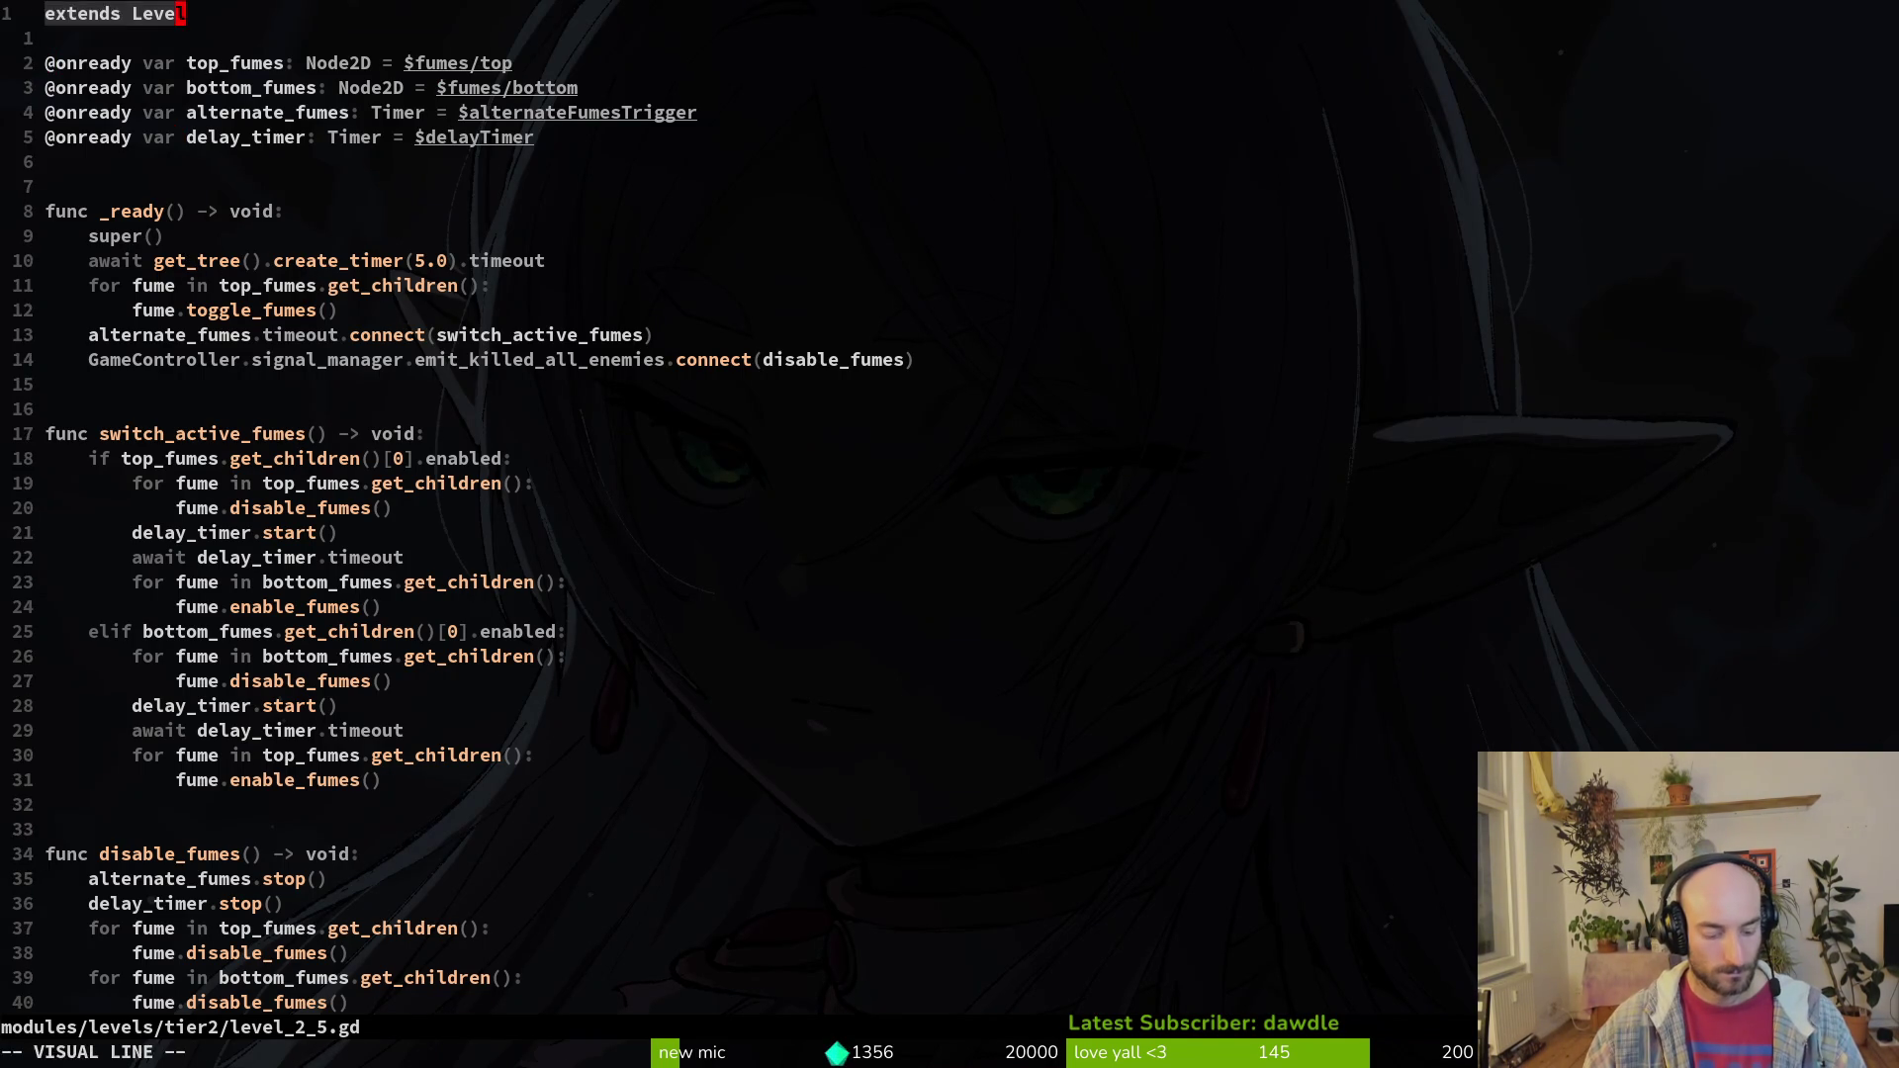
key("space")
key("f")
key("f")
type("3")
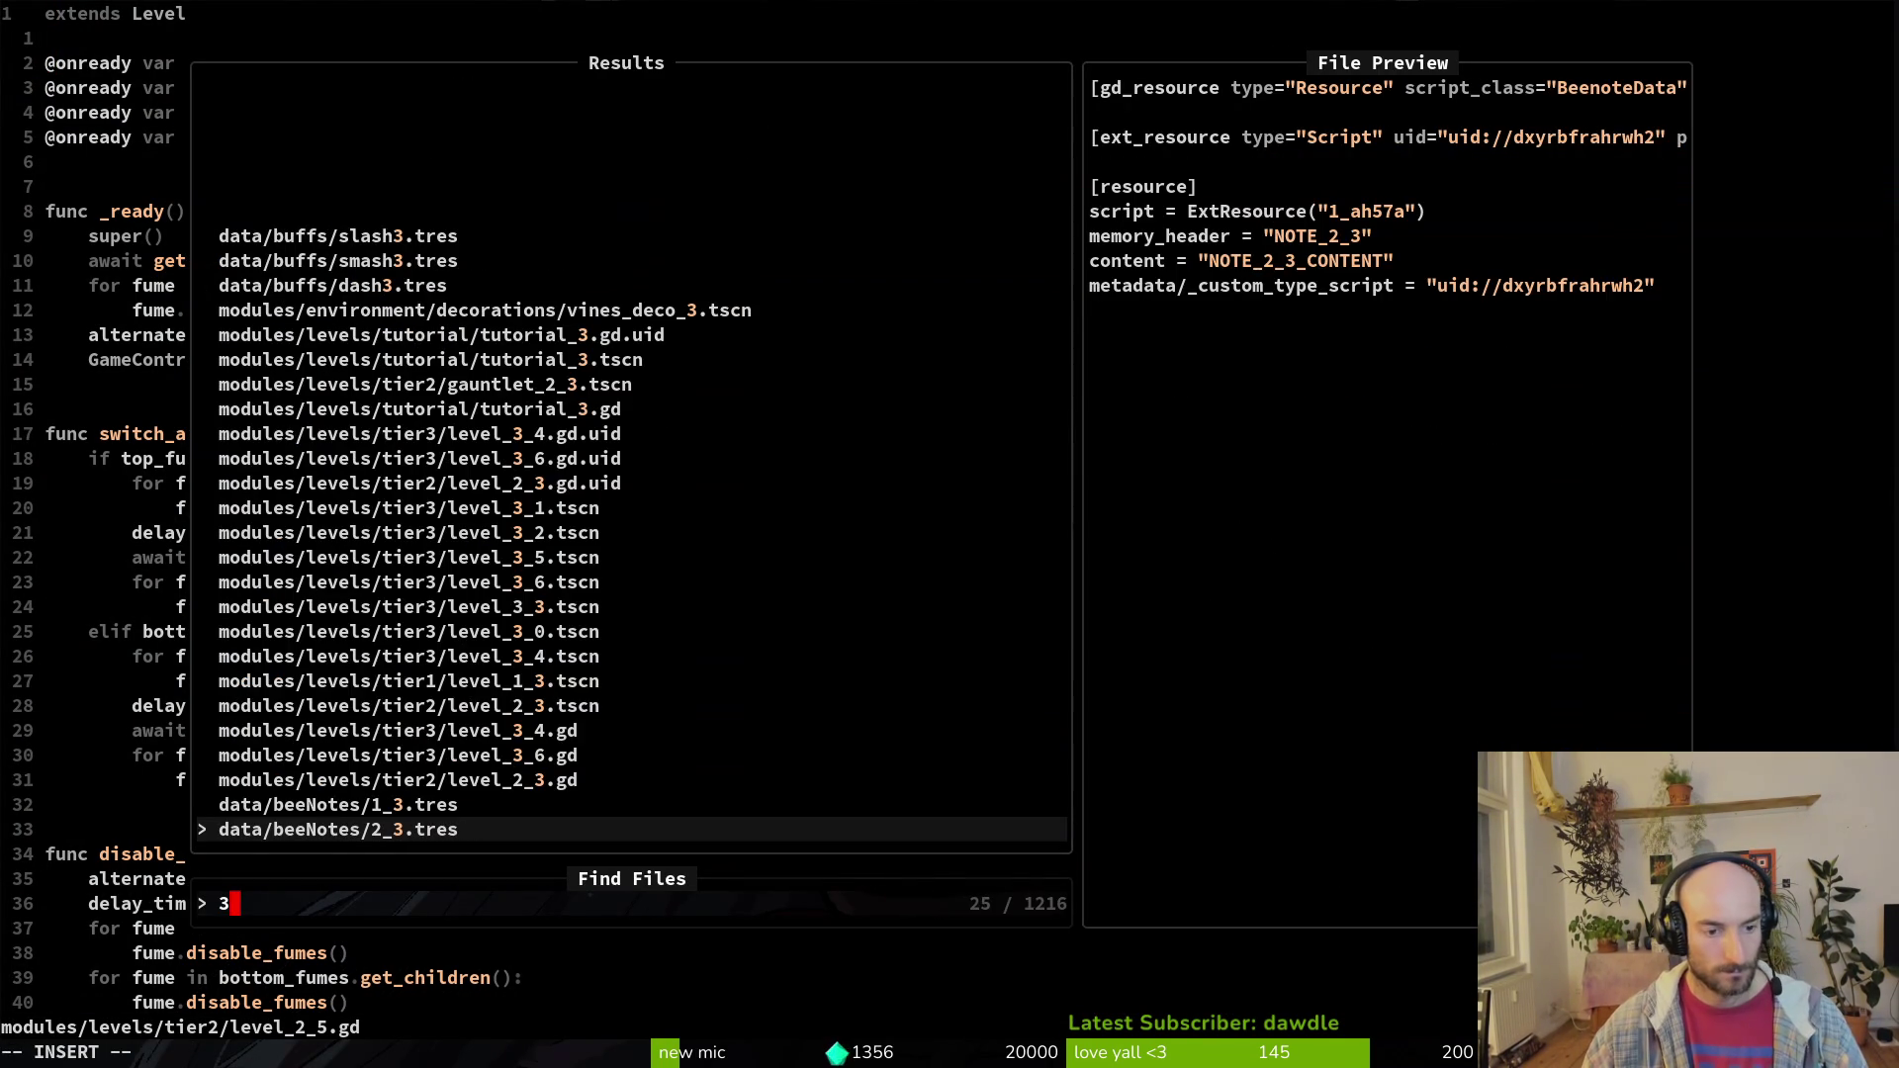
type("_6")
key("Return")
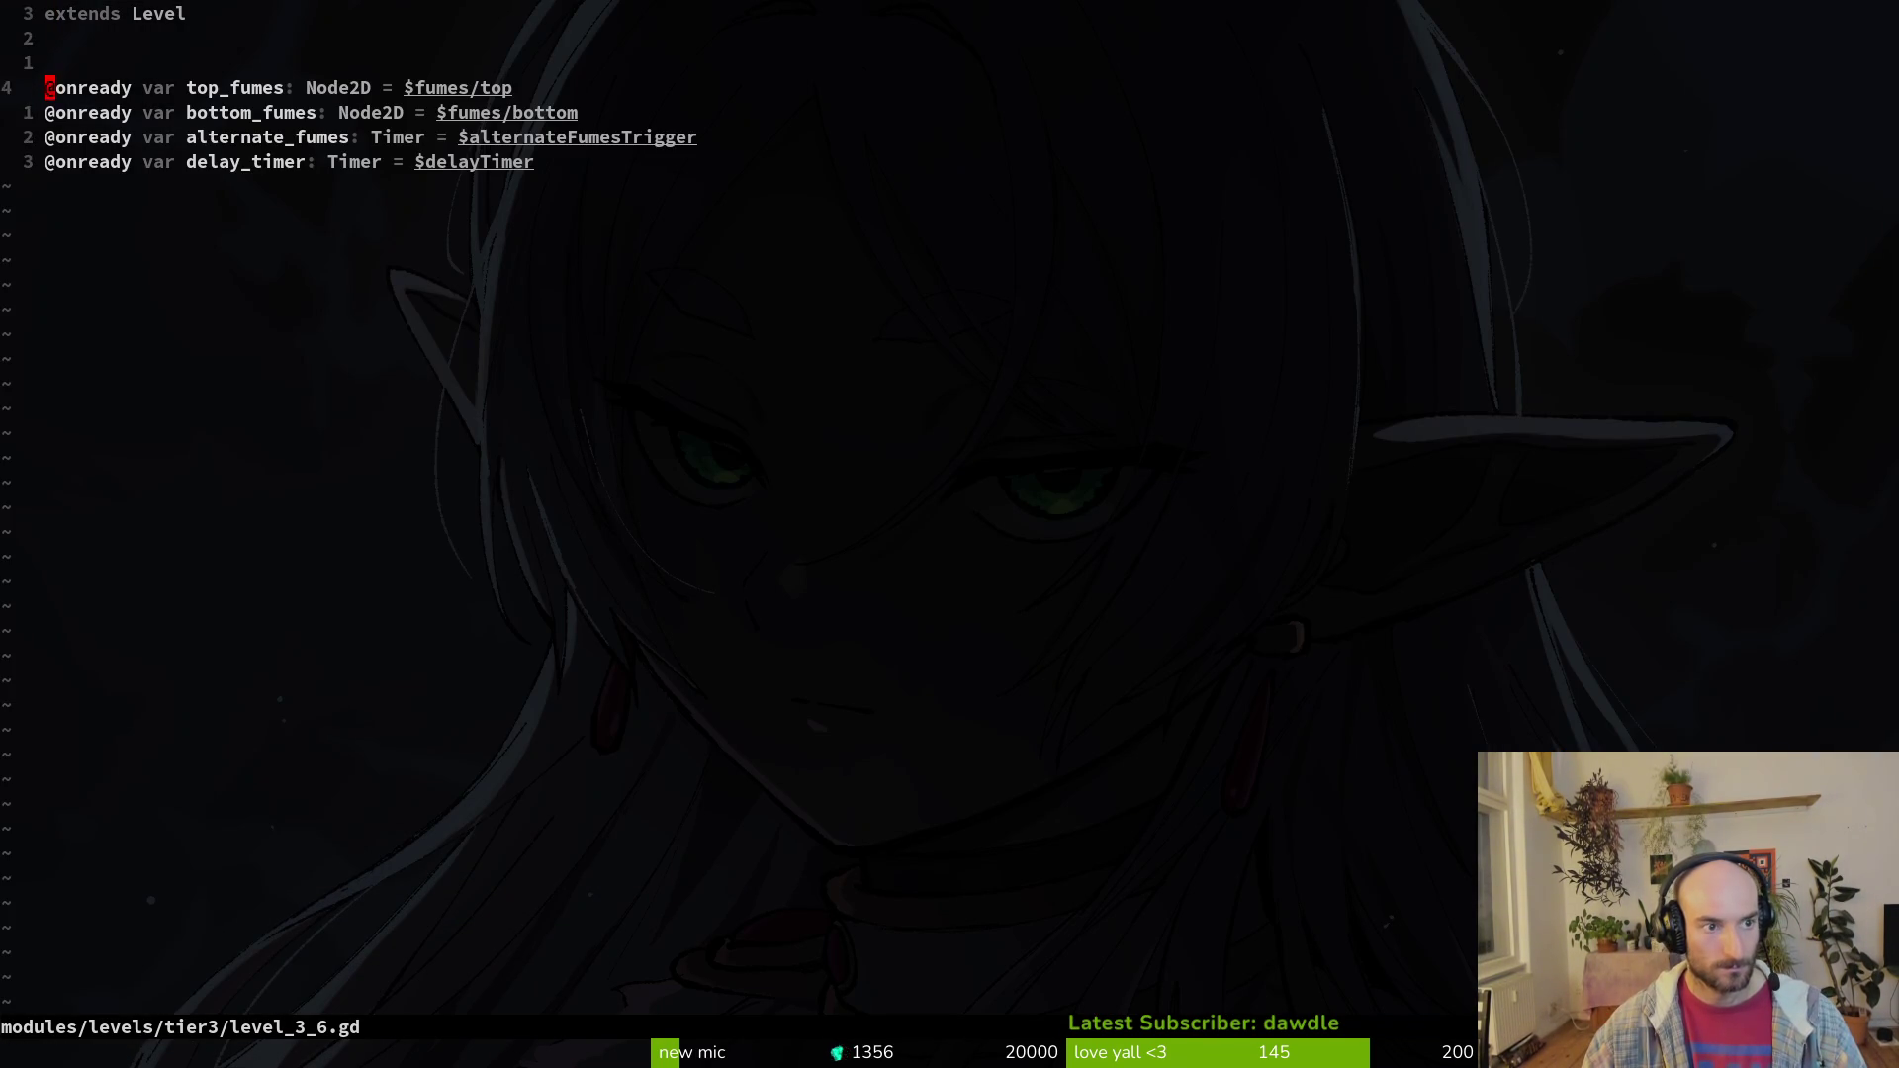
key("p")
key("shift+v")
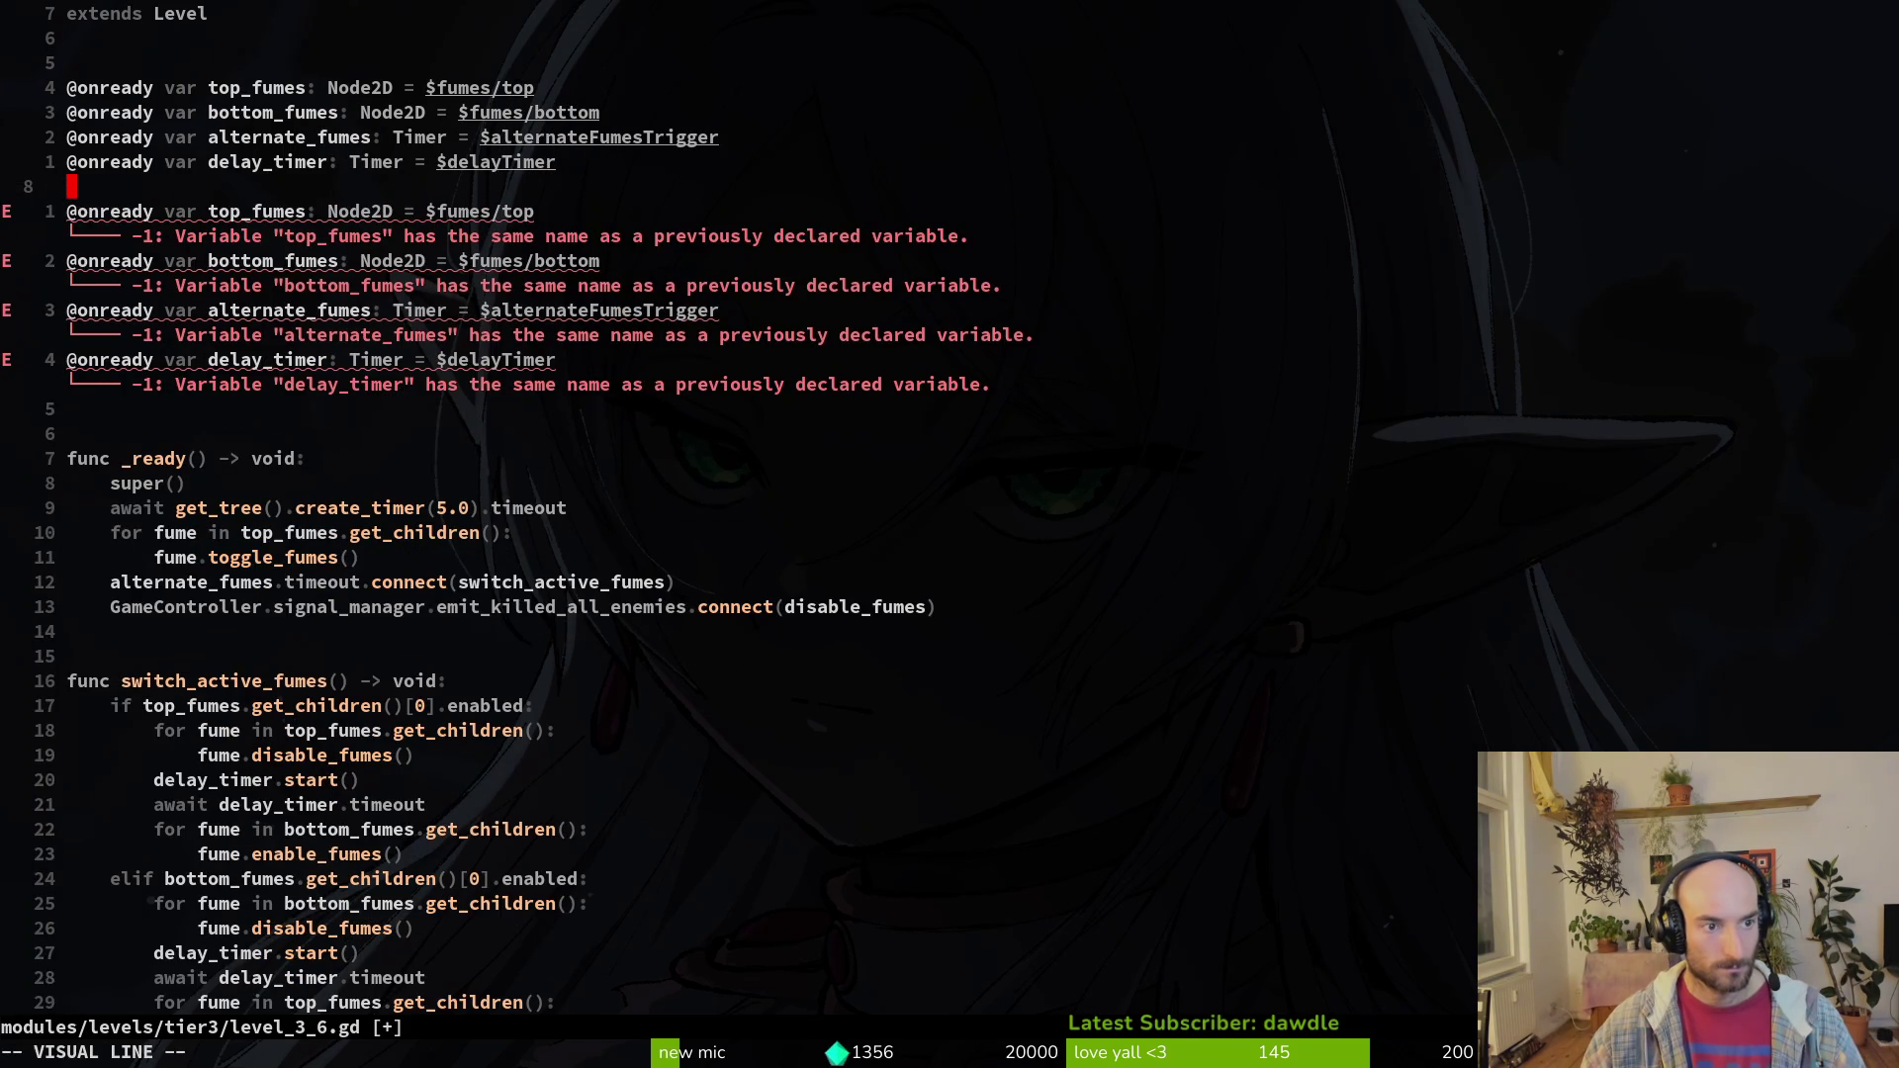
key("j")
key("j")
key("j")
key("d")
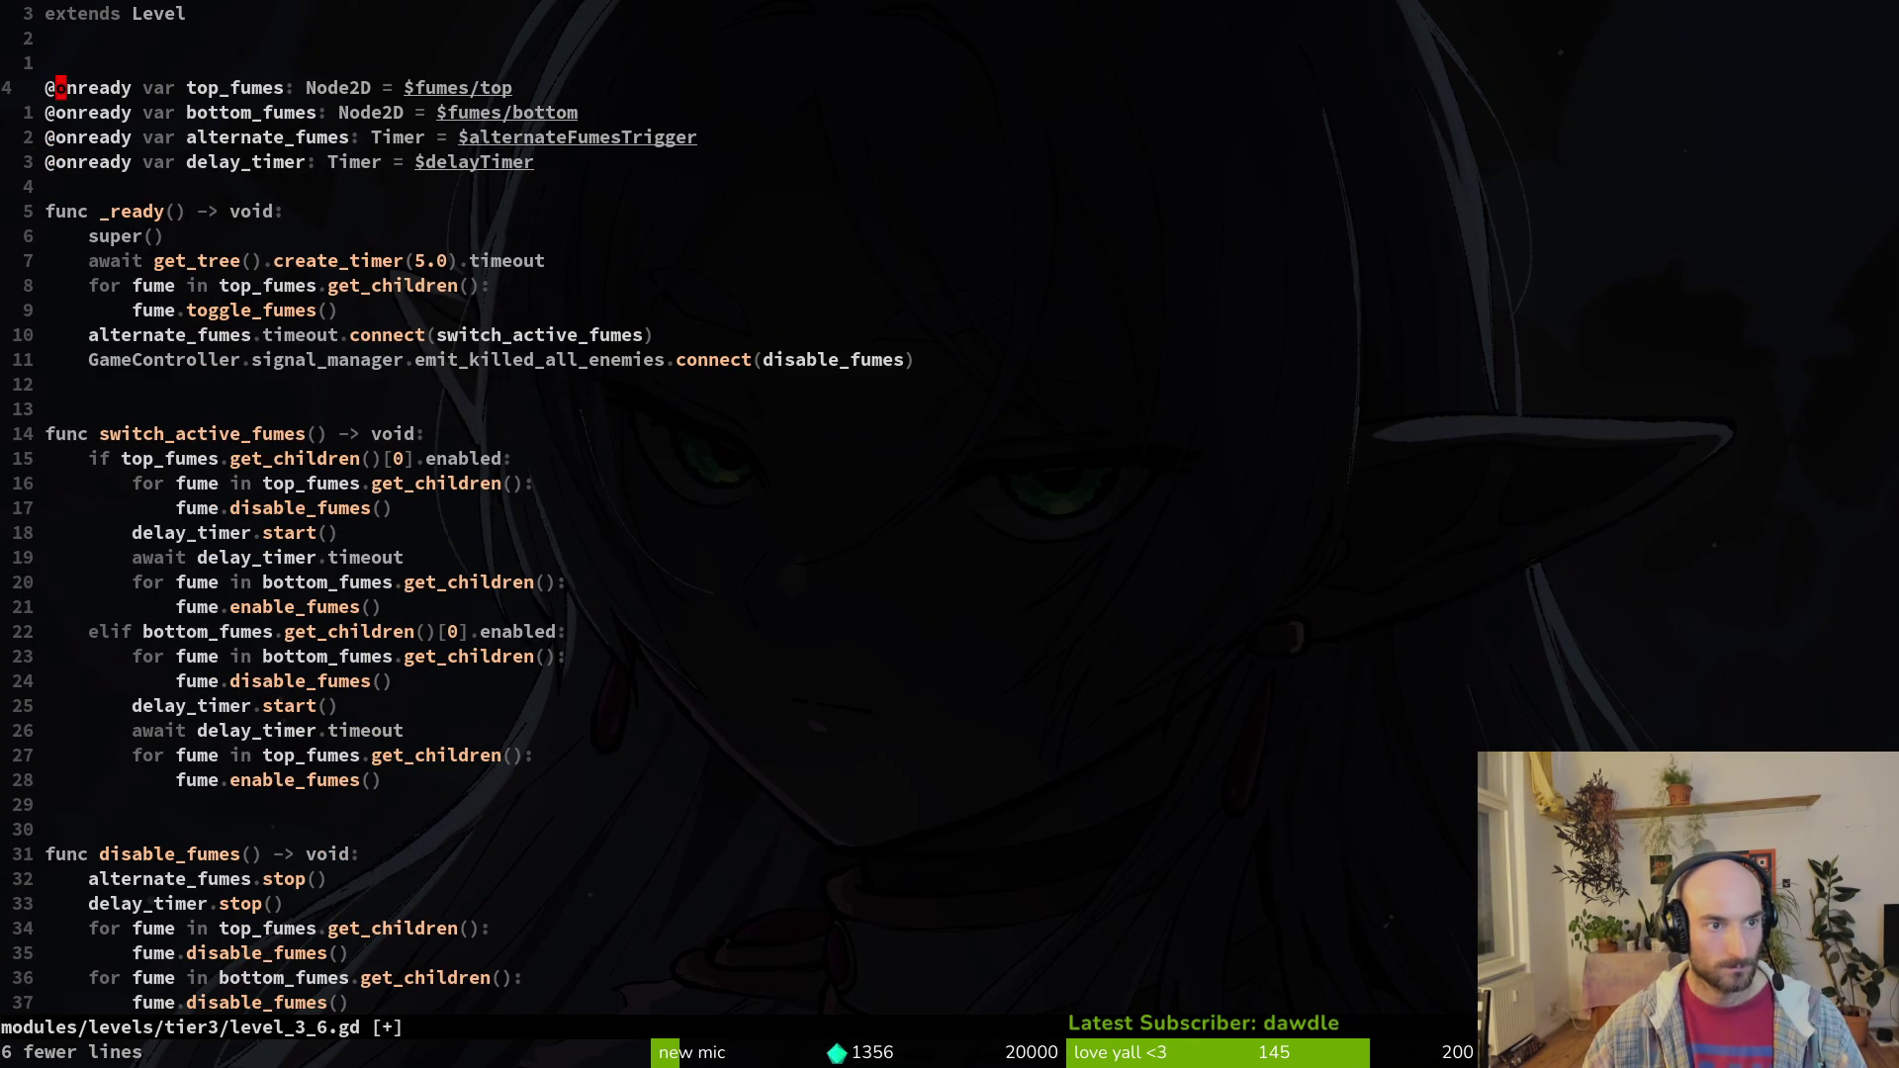
Step: Rename the fumes variables to left_fumes and right_fumes bound to $fumes/left and $fumes/right, then save
type("ciwleft")
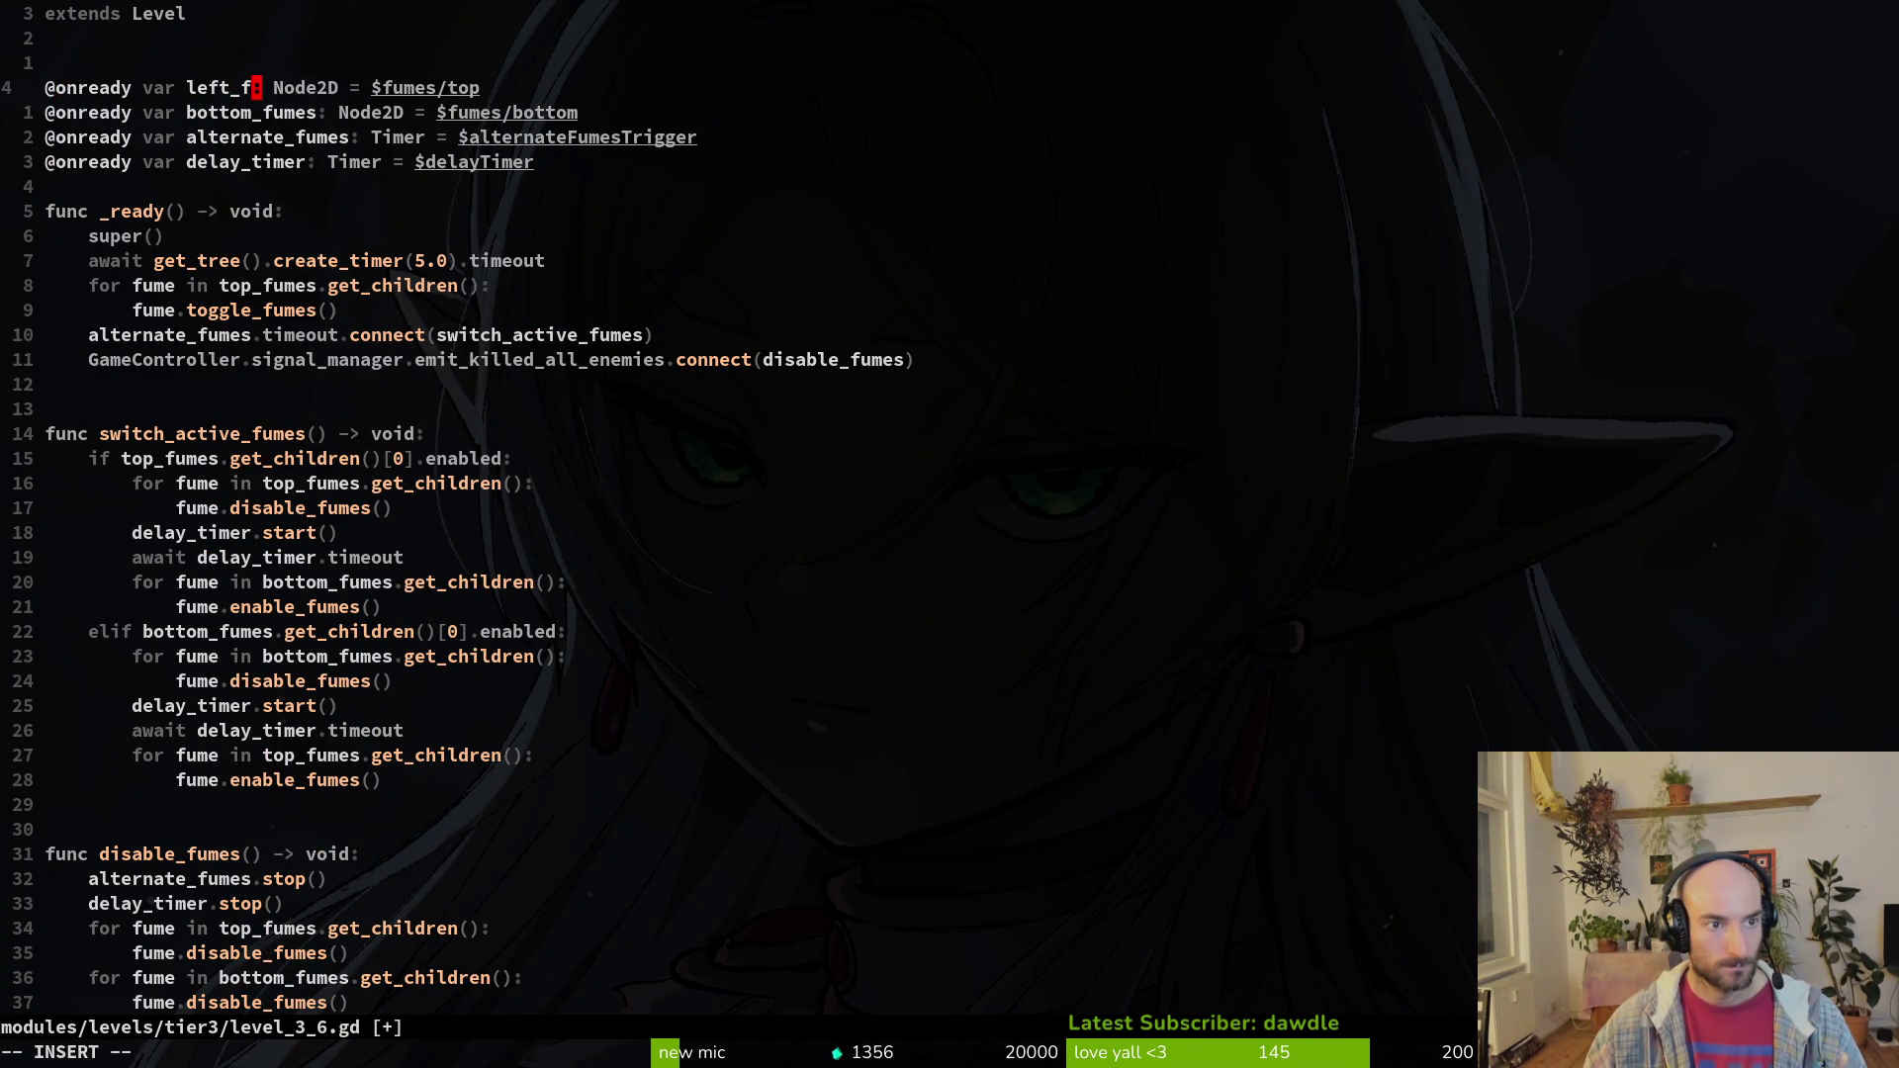
type("umes")
key("Escape")
type("jciwright_fu")
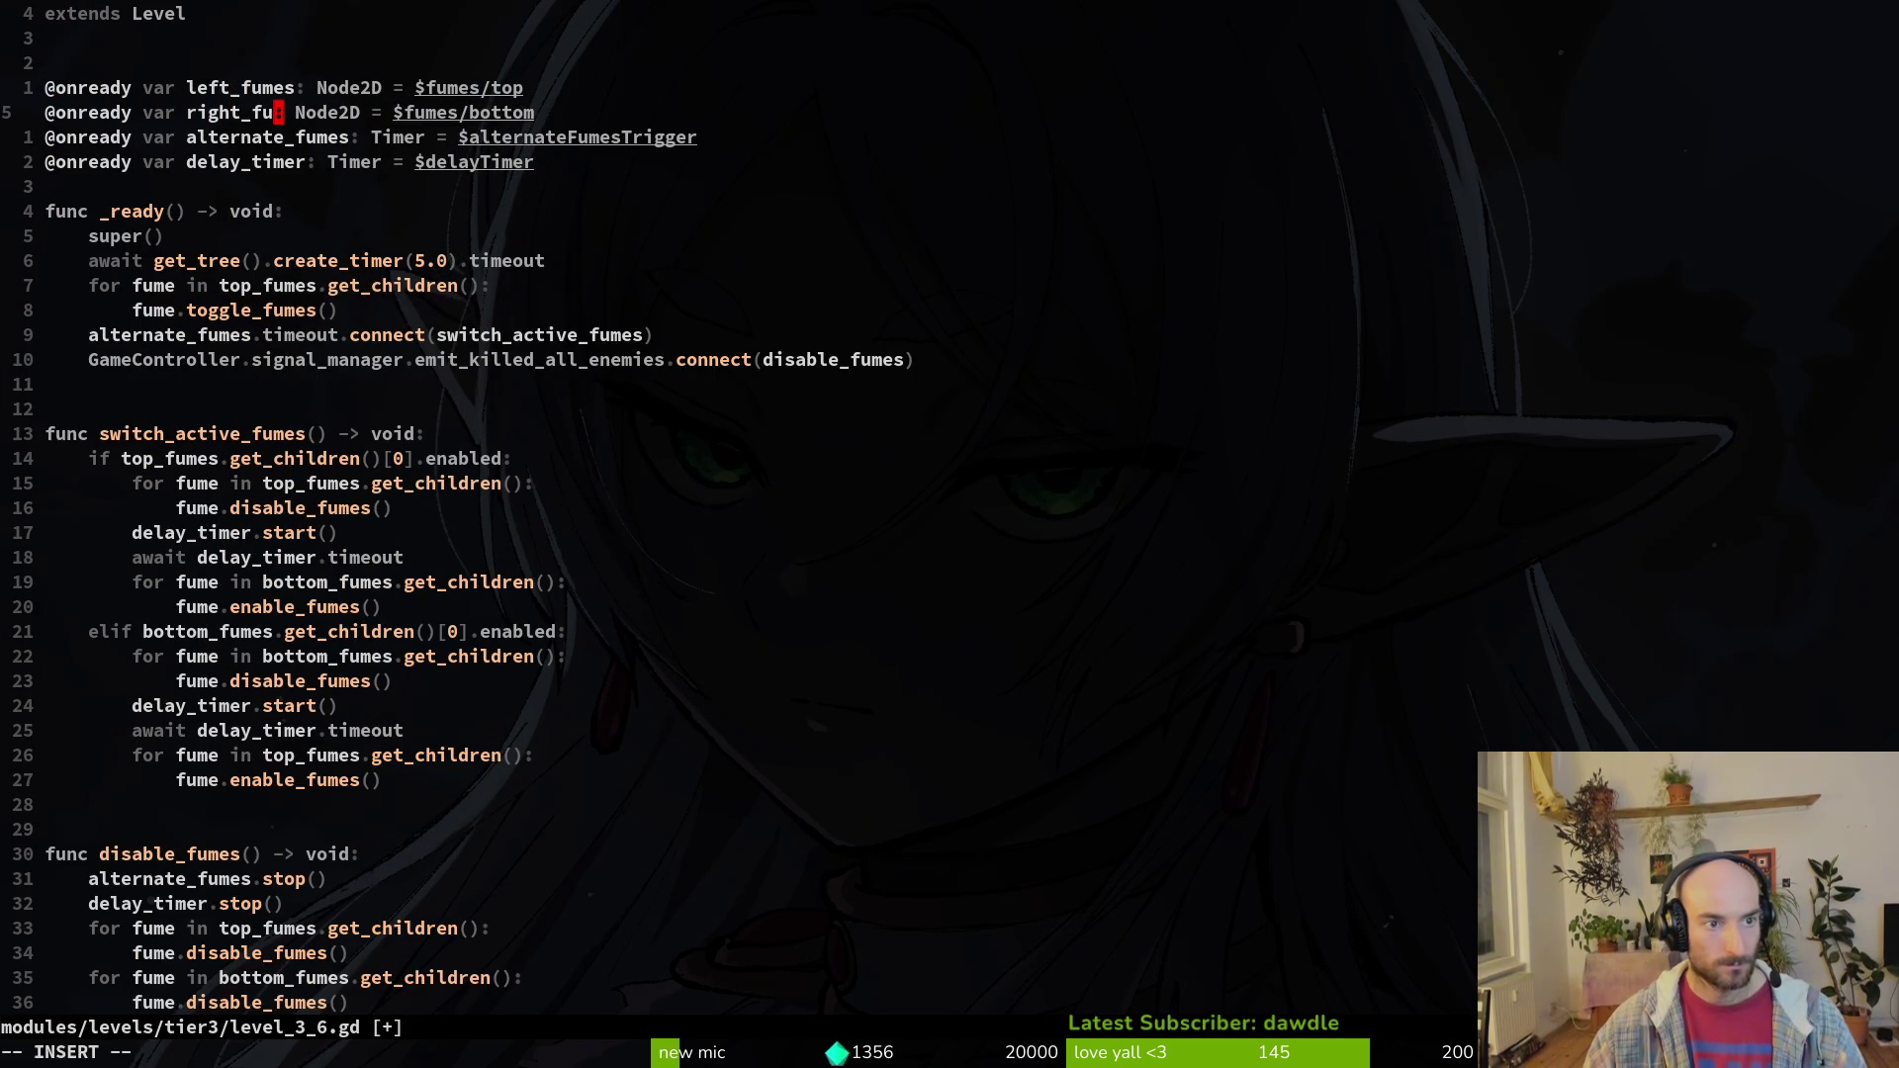
type("mes")
key("Escape")
type("ciw")
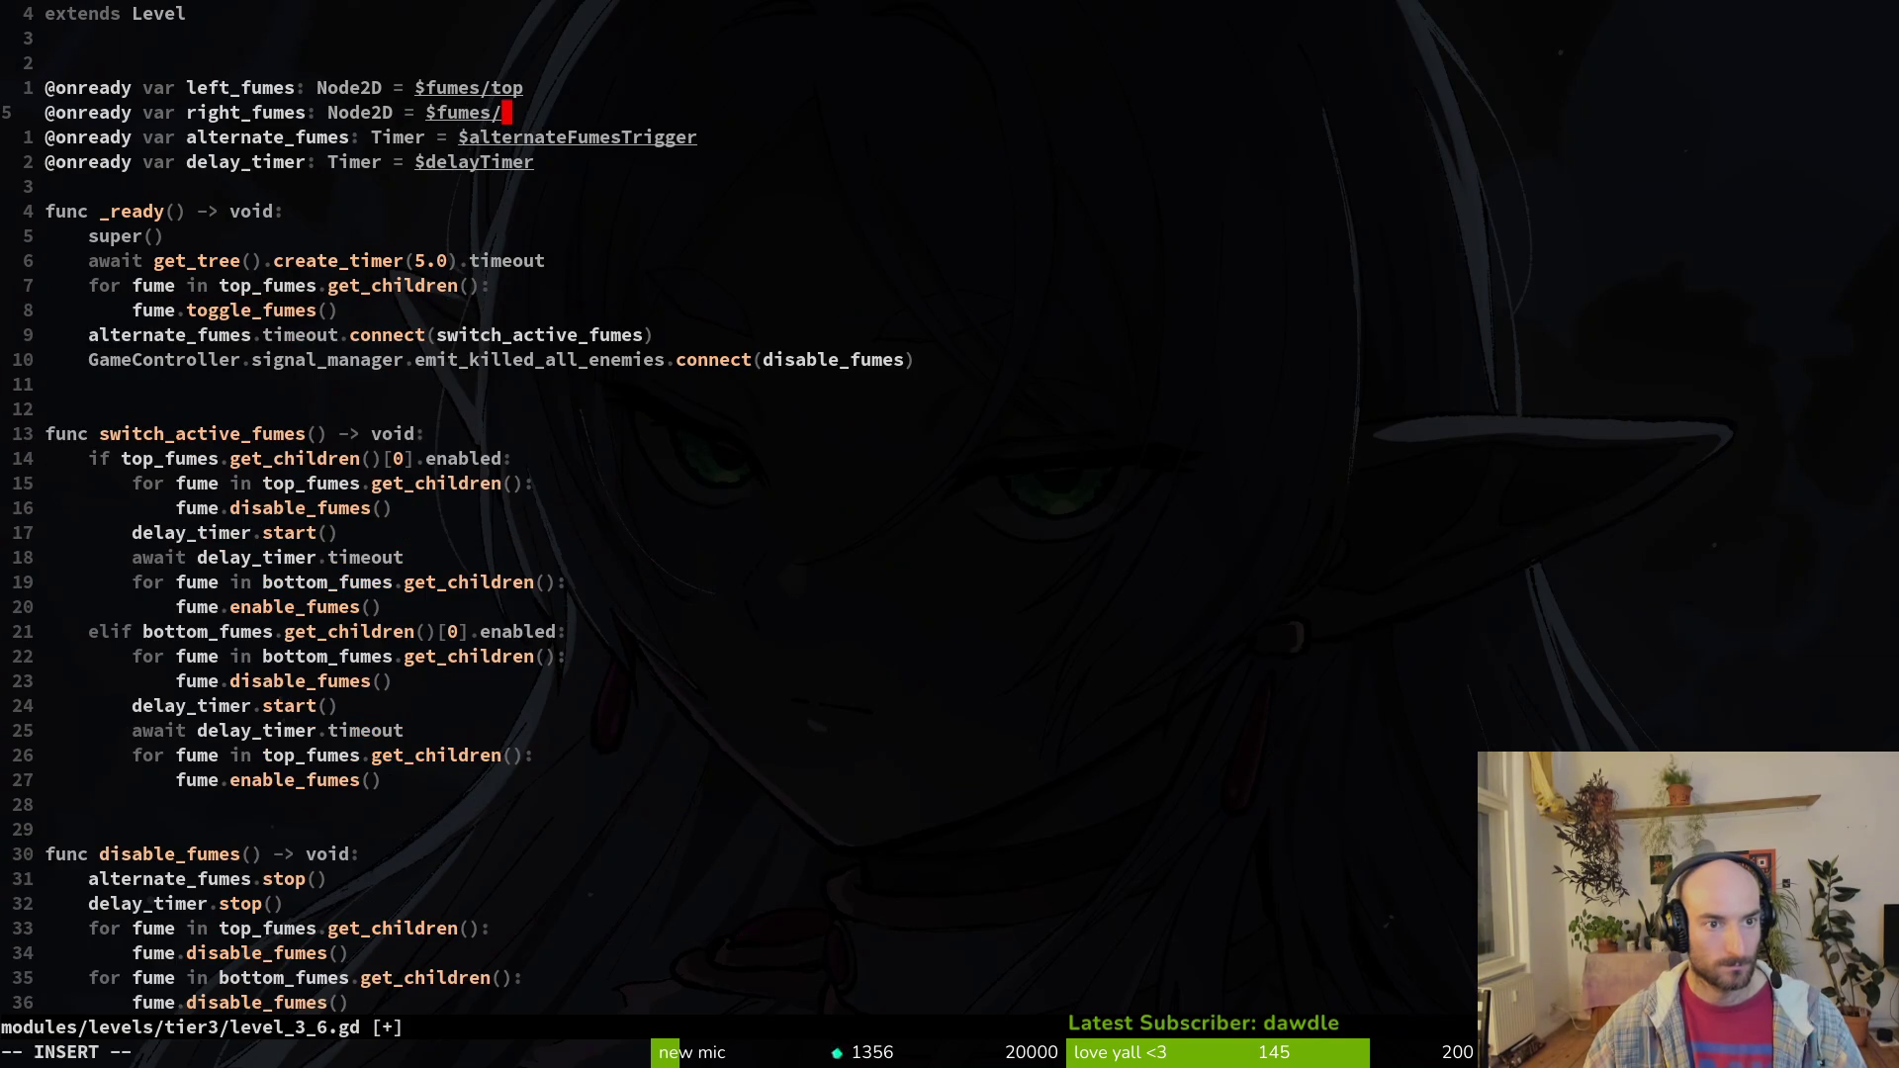
type("right")
key("Escape")
type("kciw")
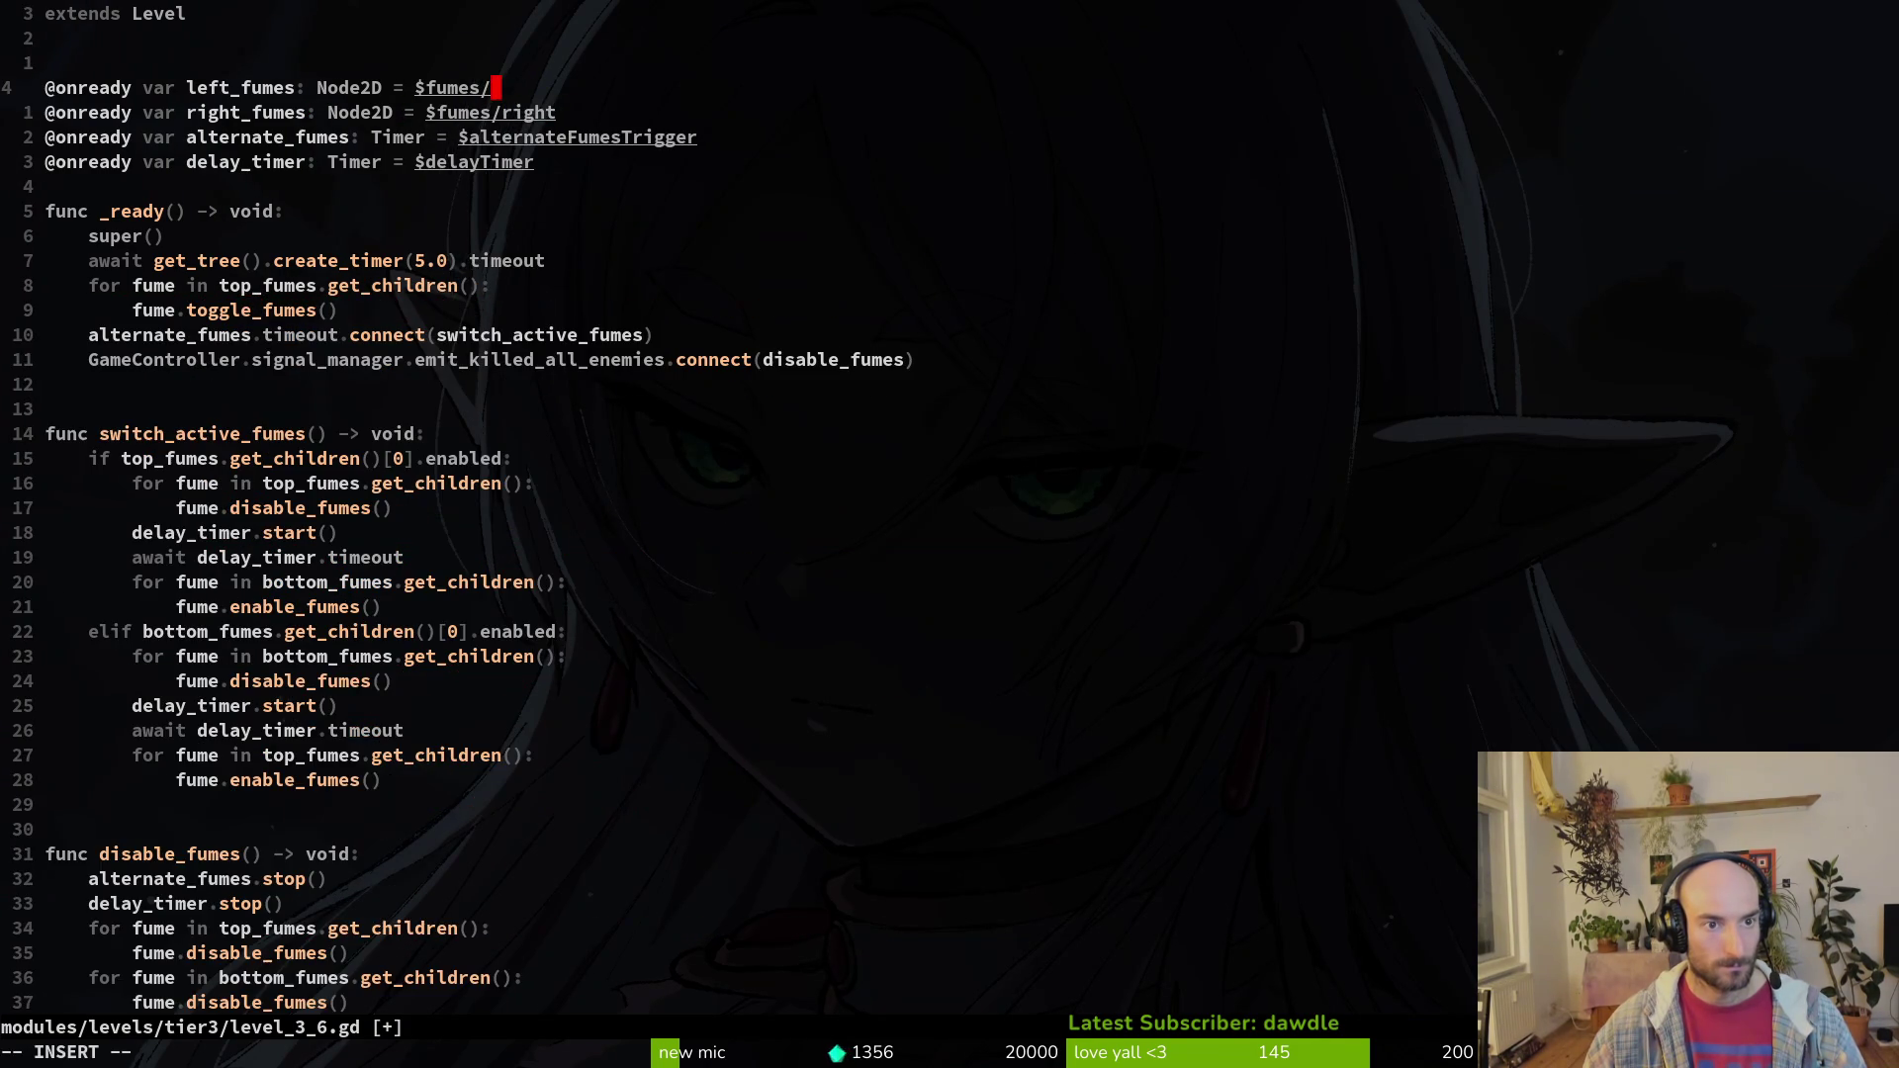
type("left")
key("Escape")
key("}")
key("o")
key("Escape")
type(":w")
key("Return")
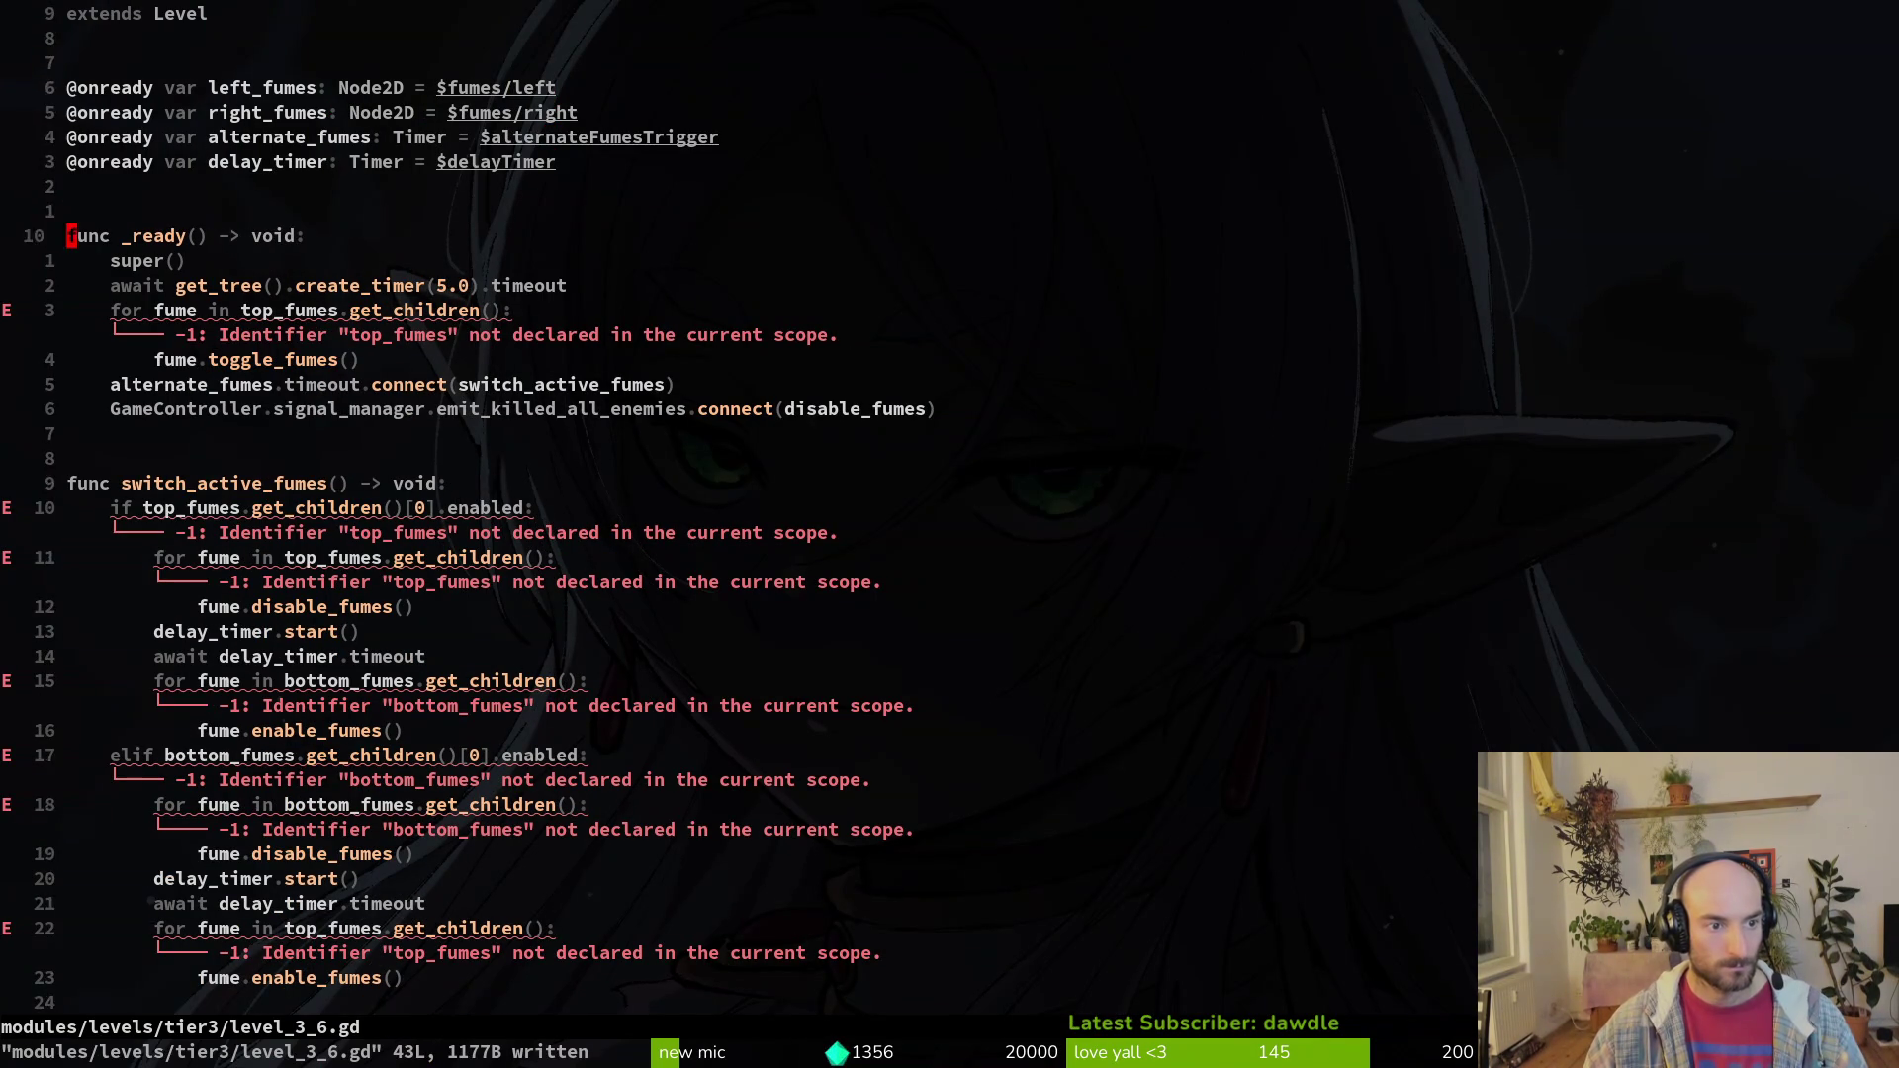
Step: Replace top_fumes with left_fumes in _ready, save, and begin a new function line
key("j")
key("j")
key("j")
type("ciw")
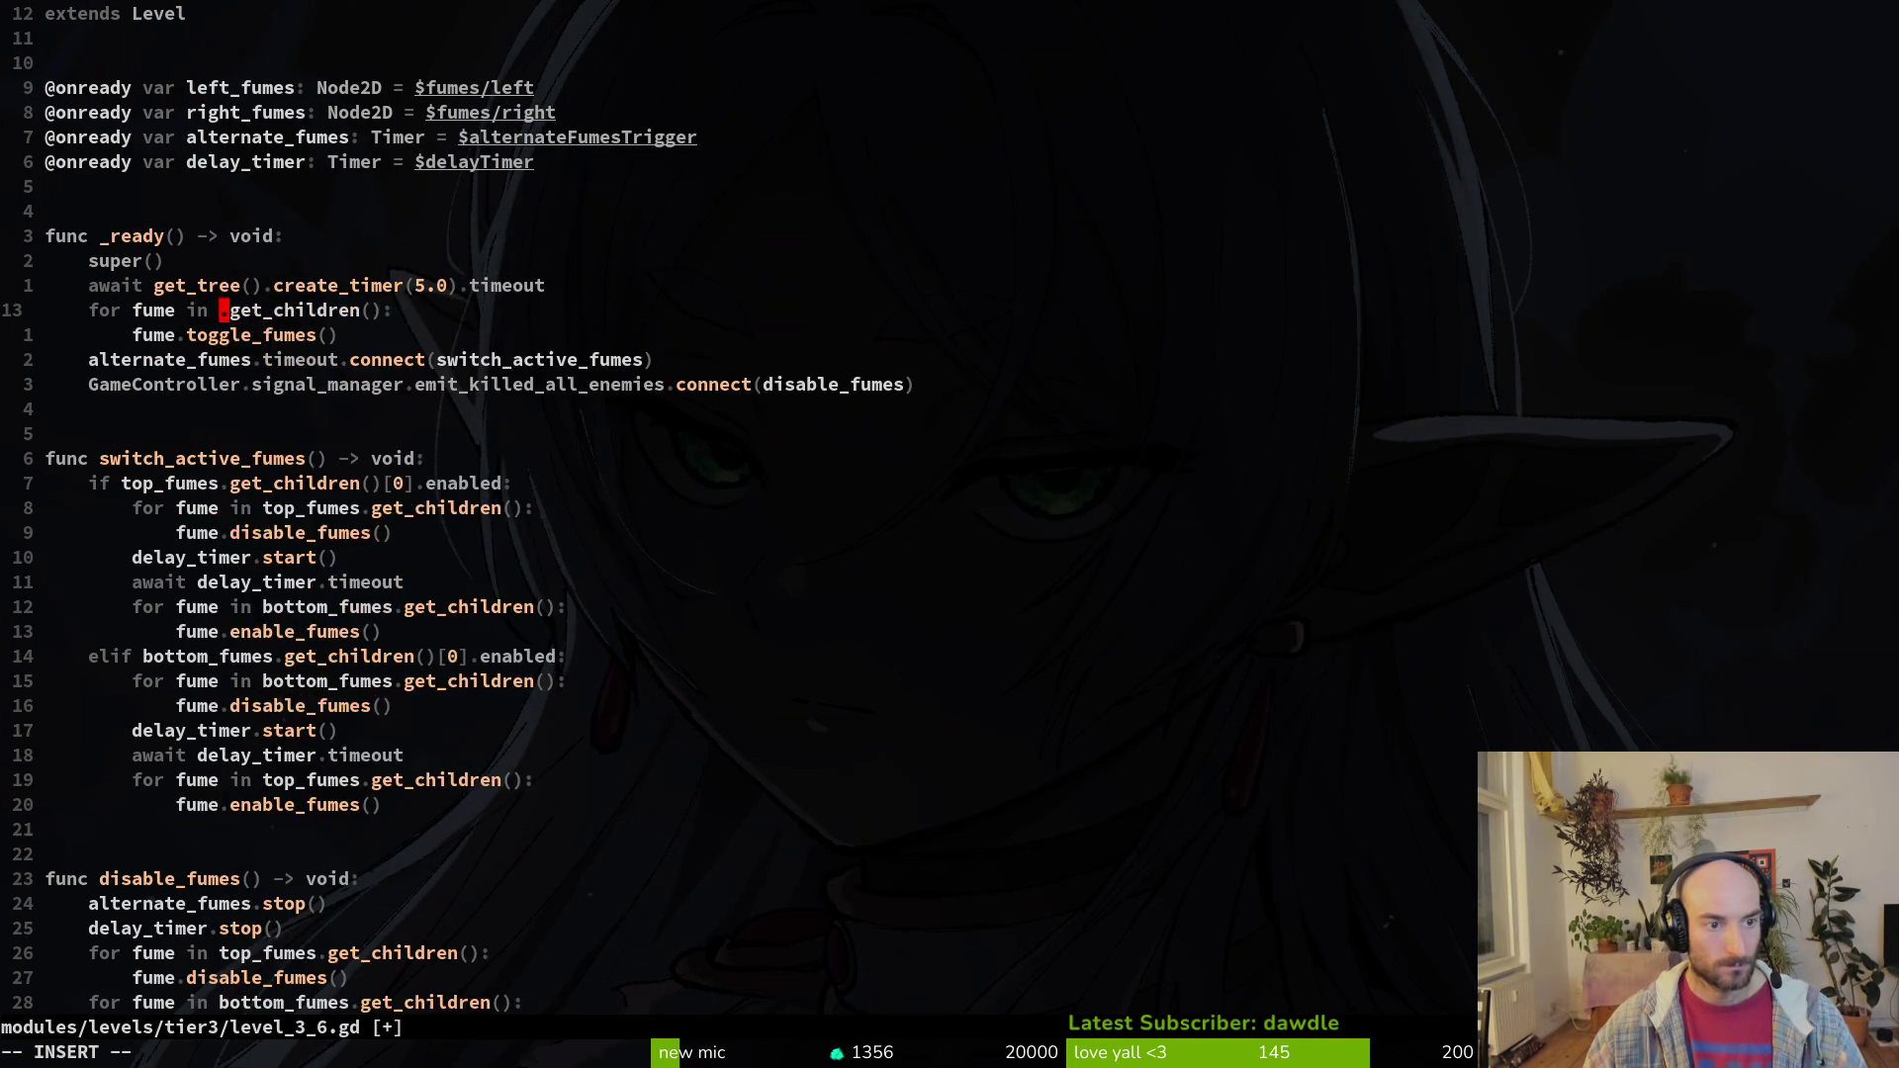
type("left_fumes")
key("Escape")
type(":w")
key("Return")
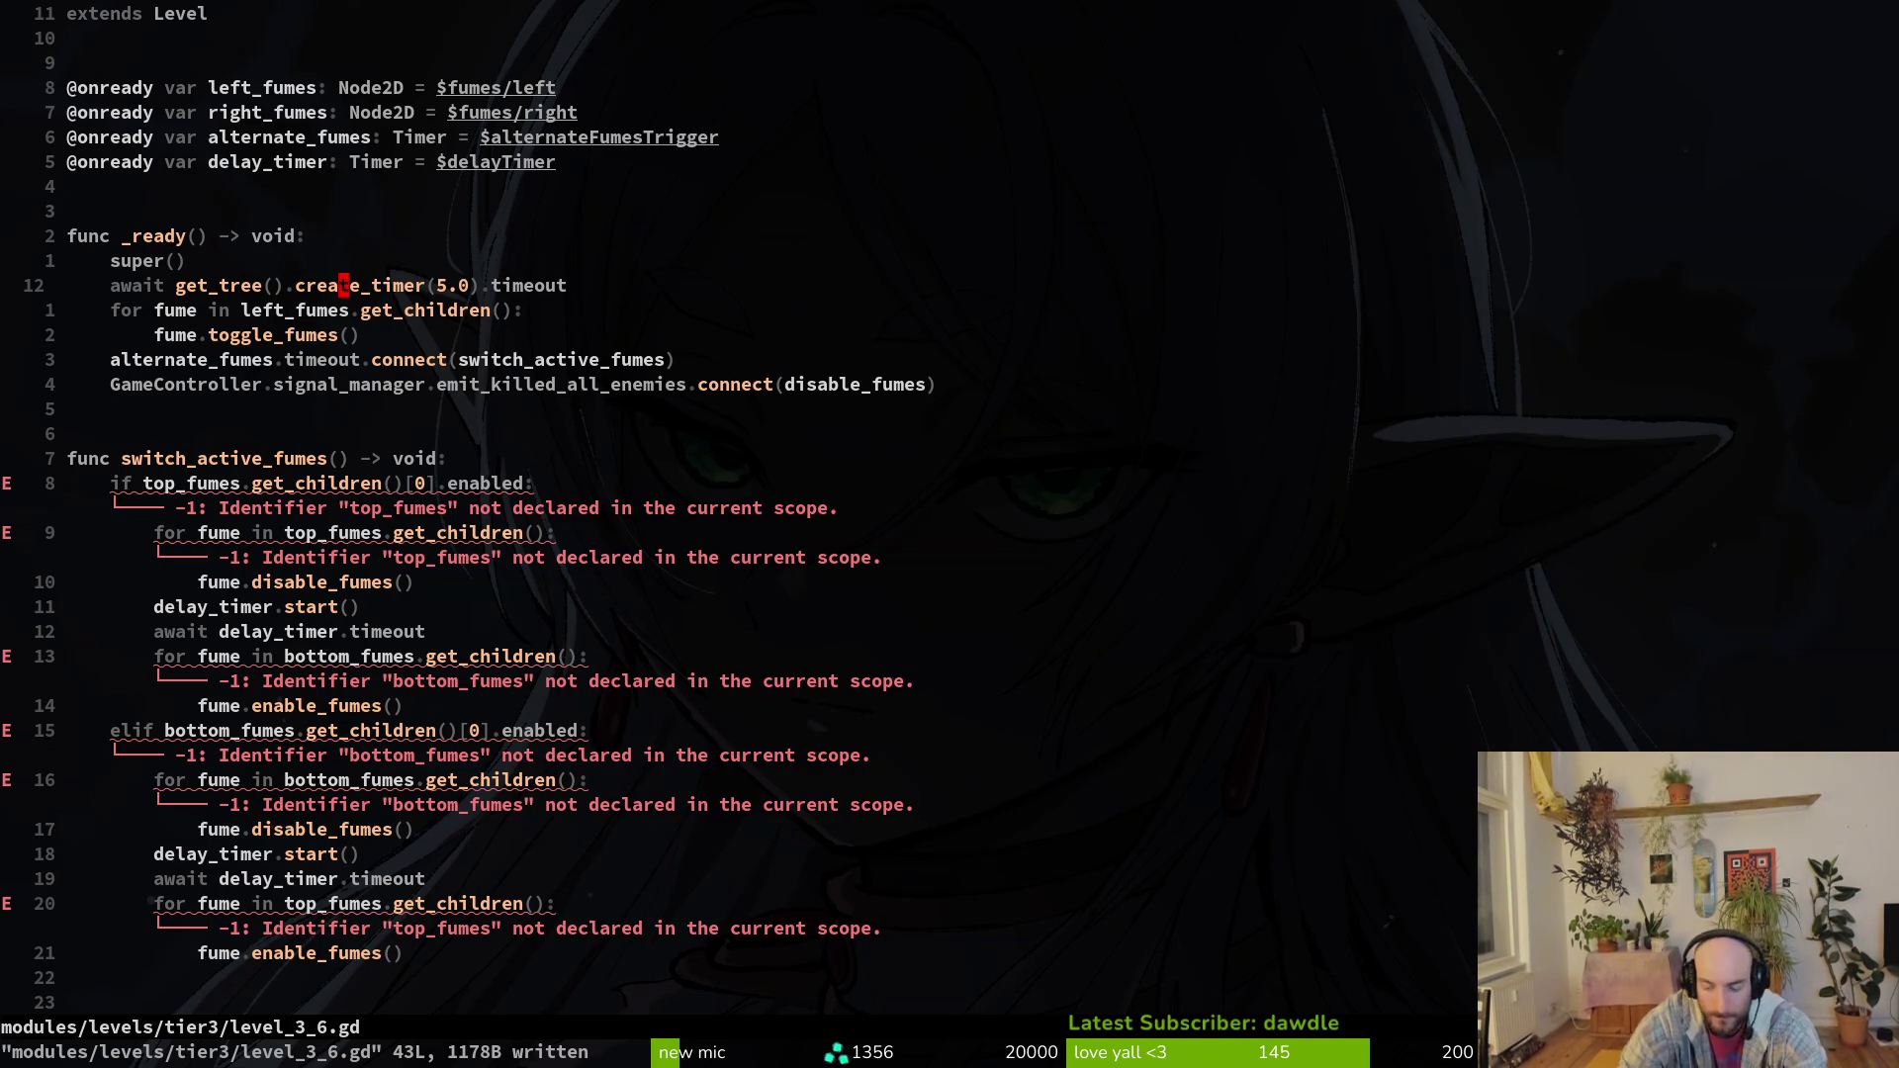
key("braceright")
type("o")
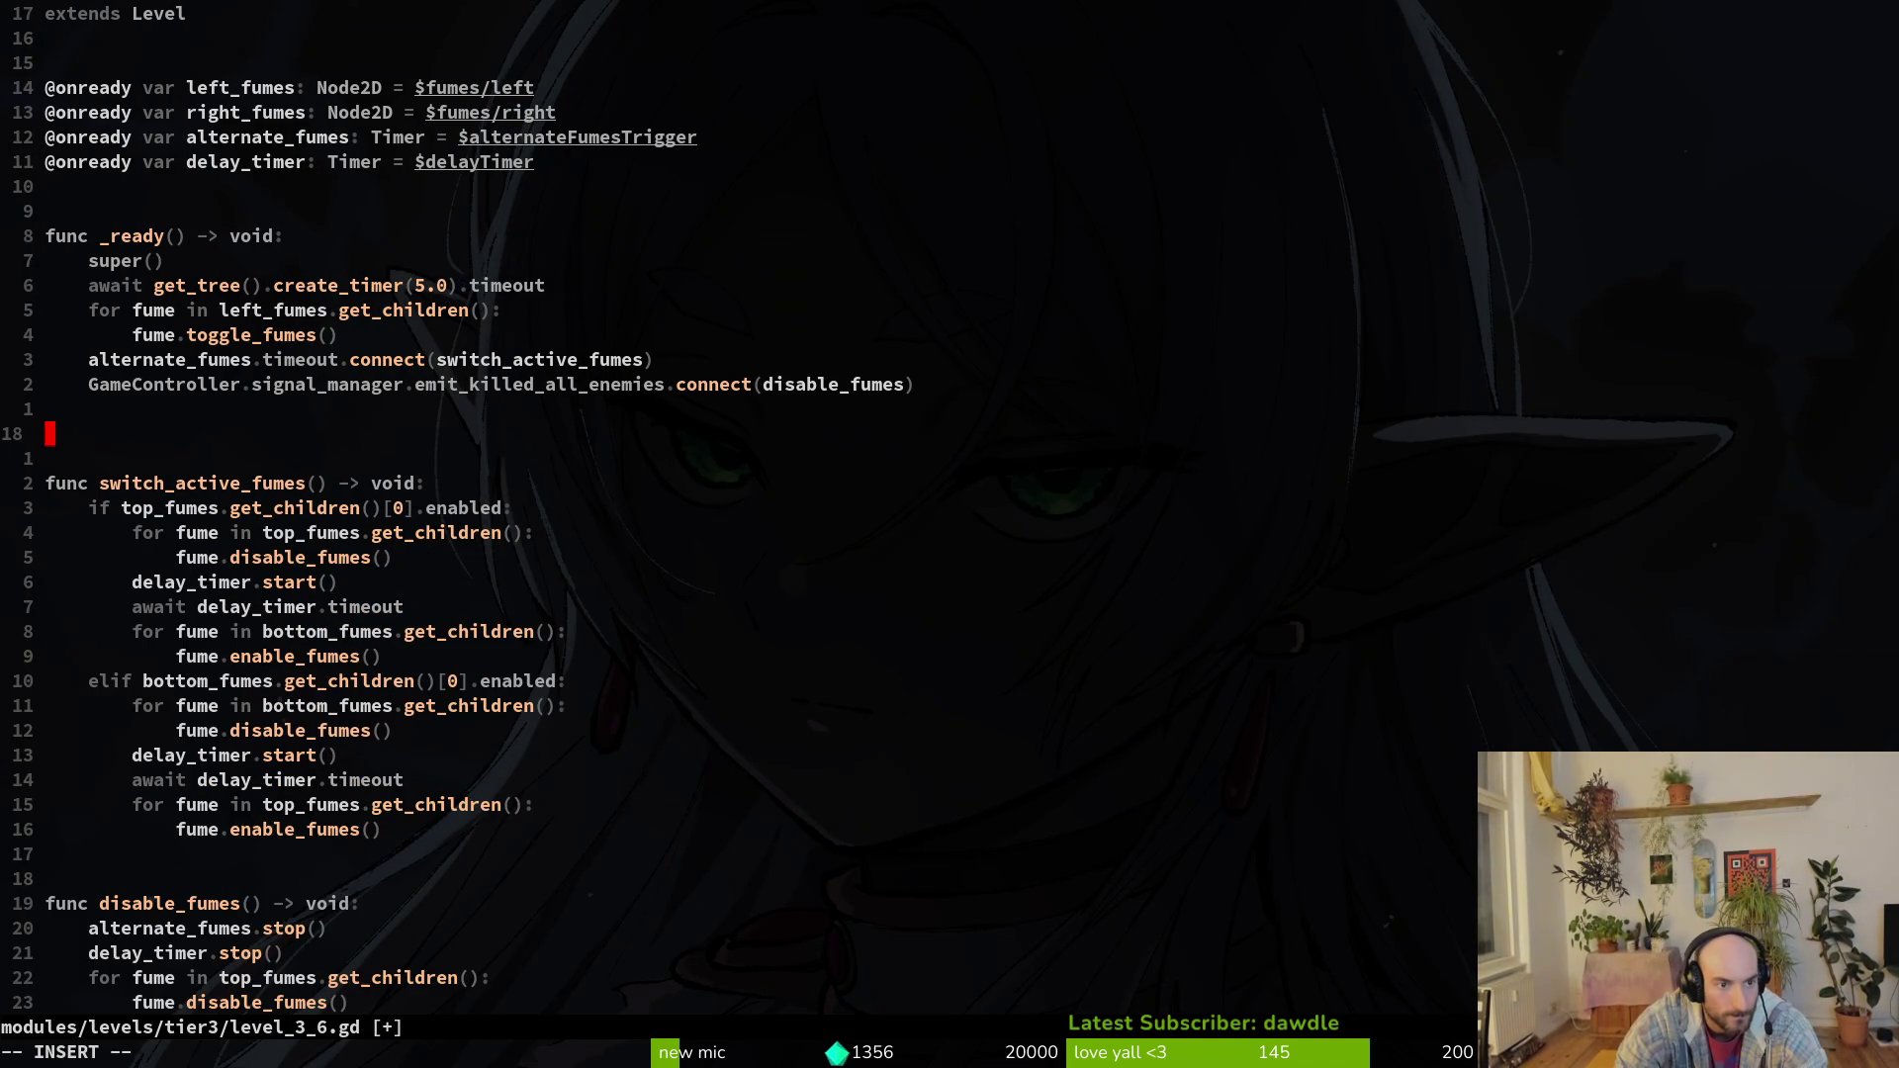
type("nc")
Step: Declare the _pick_random_fumes() function with an Array return type
type("ick_random_")
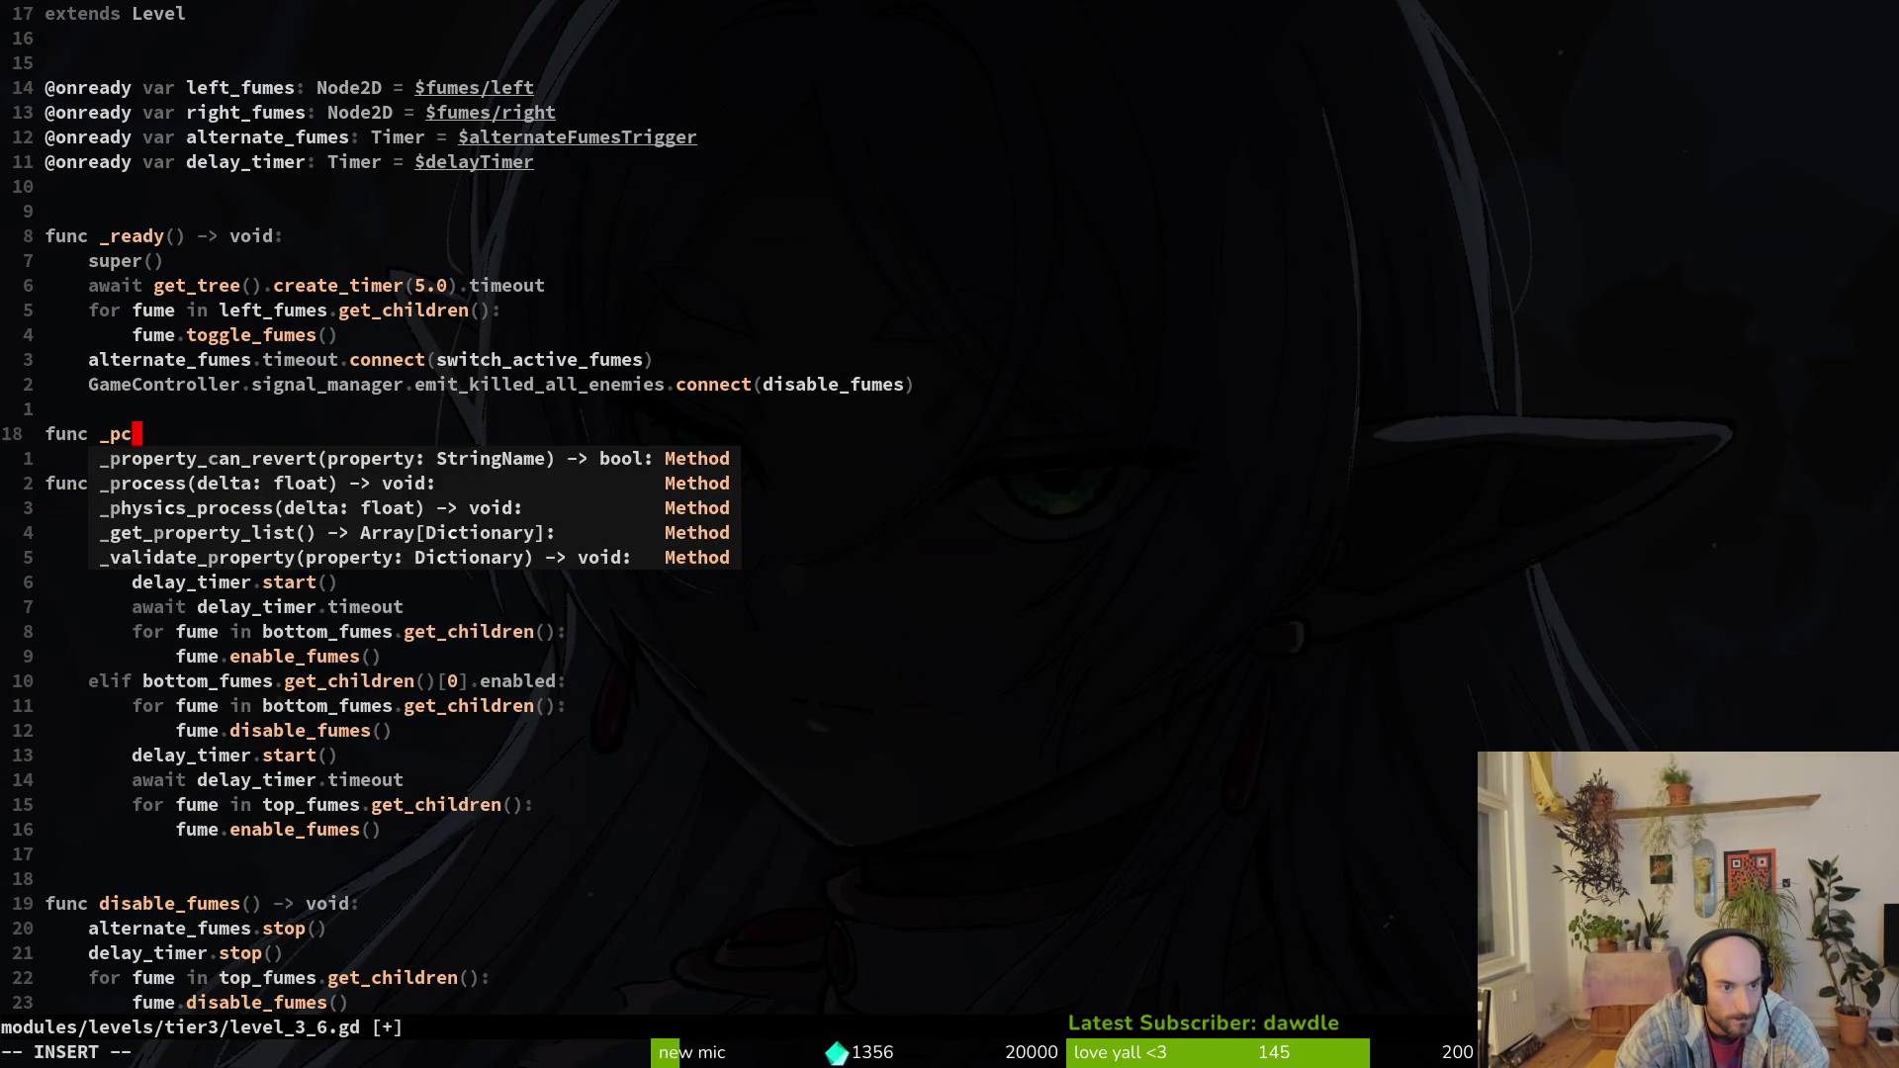
type("fume")
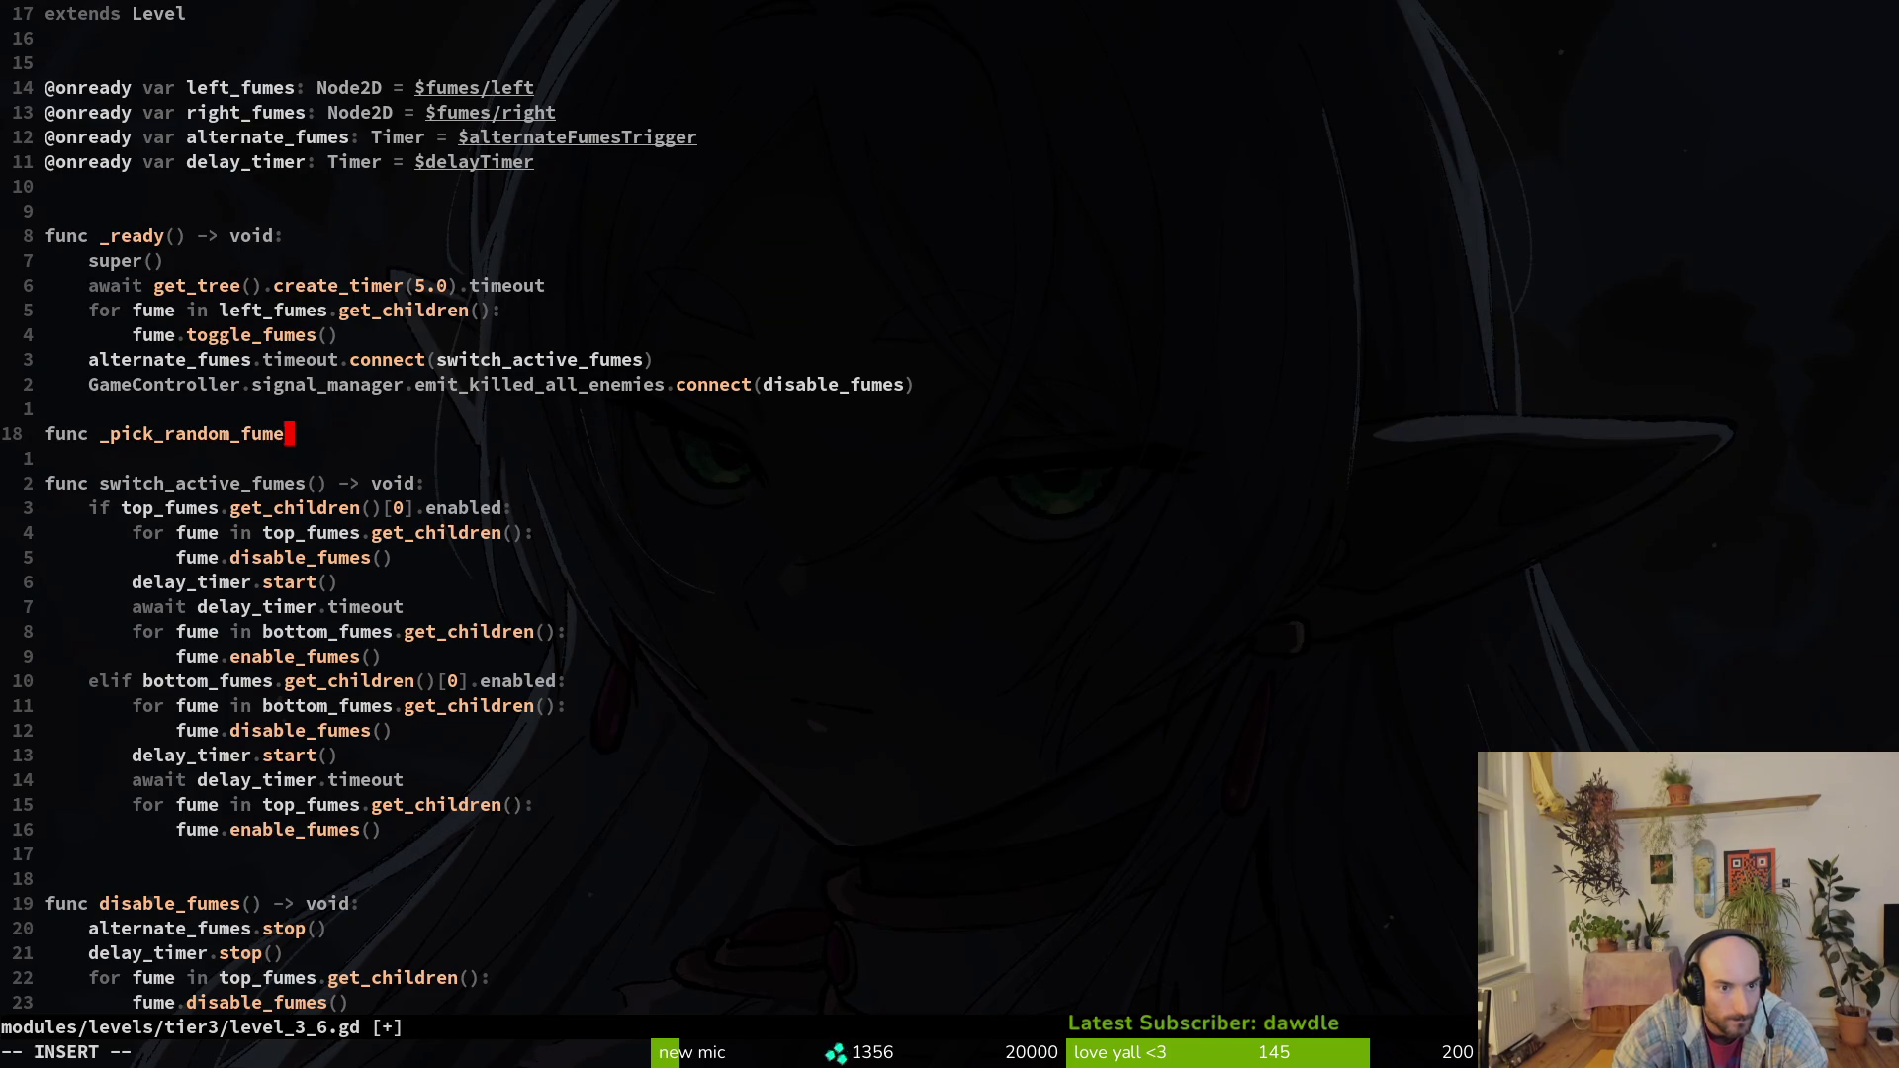
type("s_to_sta")
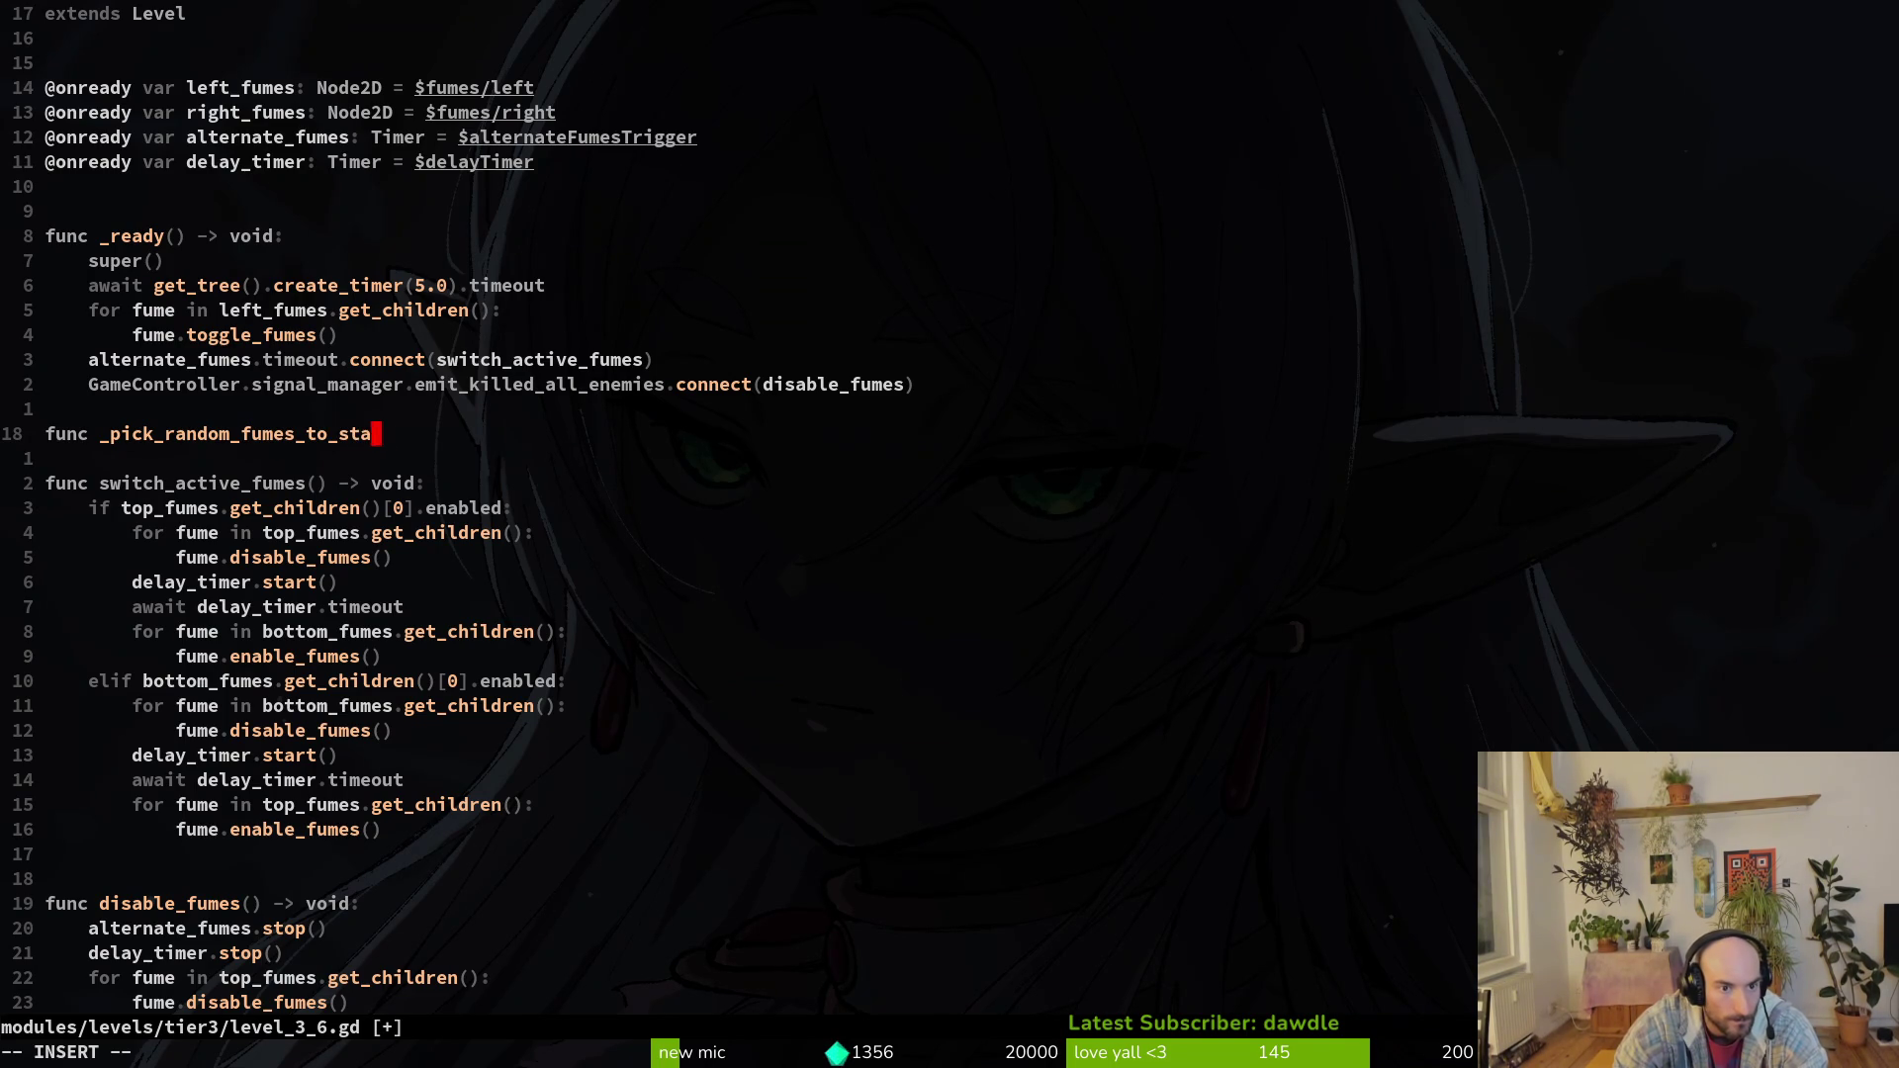
key("BackSpace")
key("BackSpace")
key("BackSpace")
type("(")
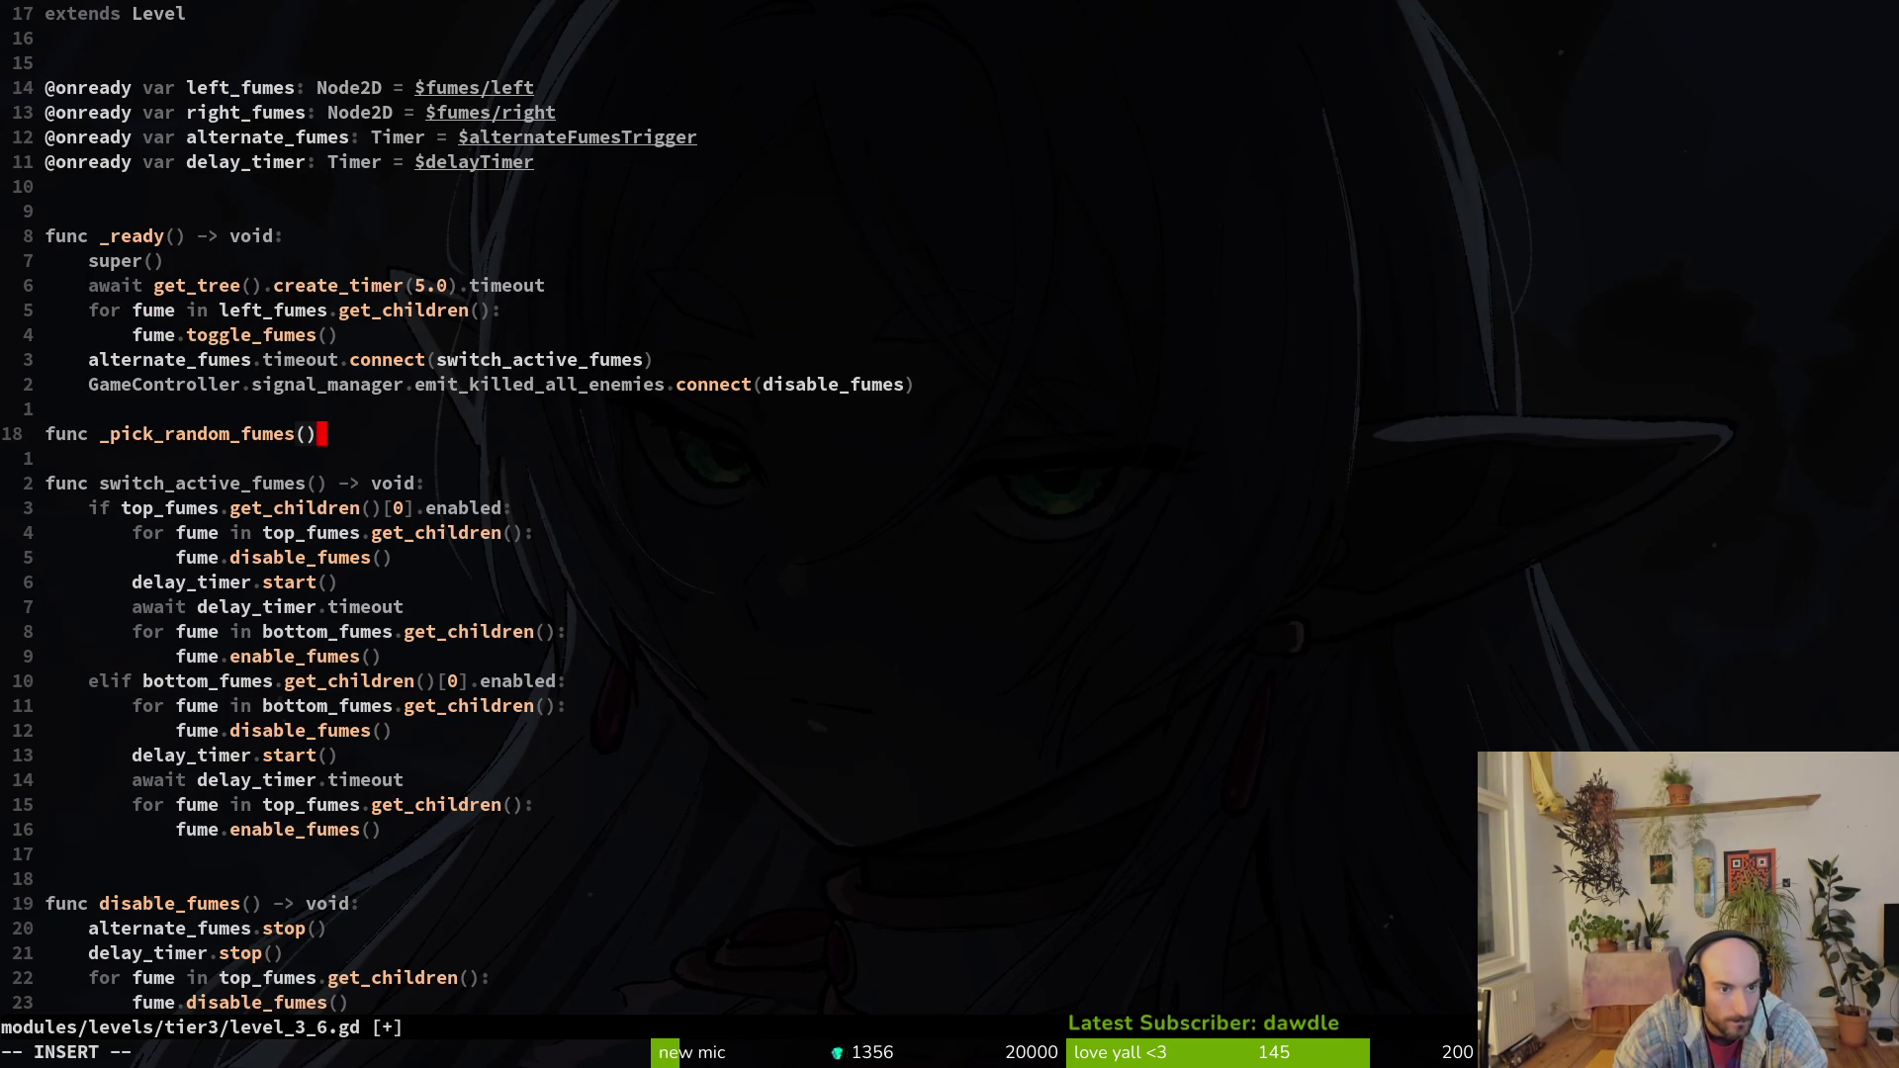
type("-> void:")
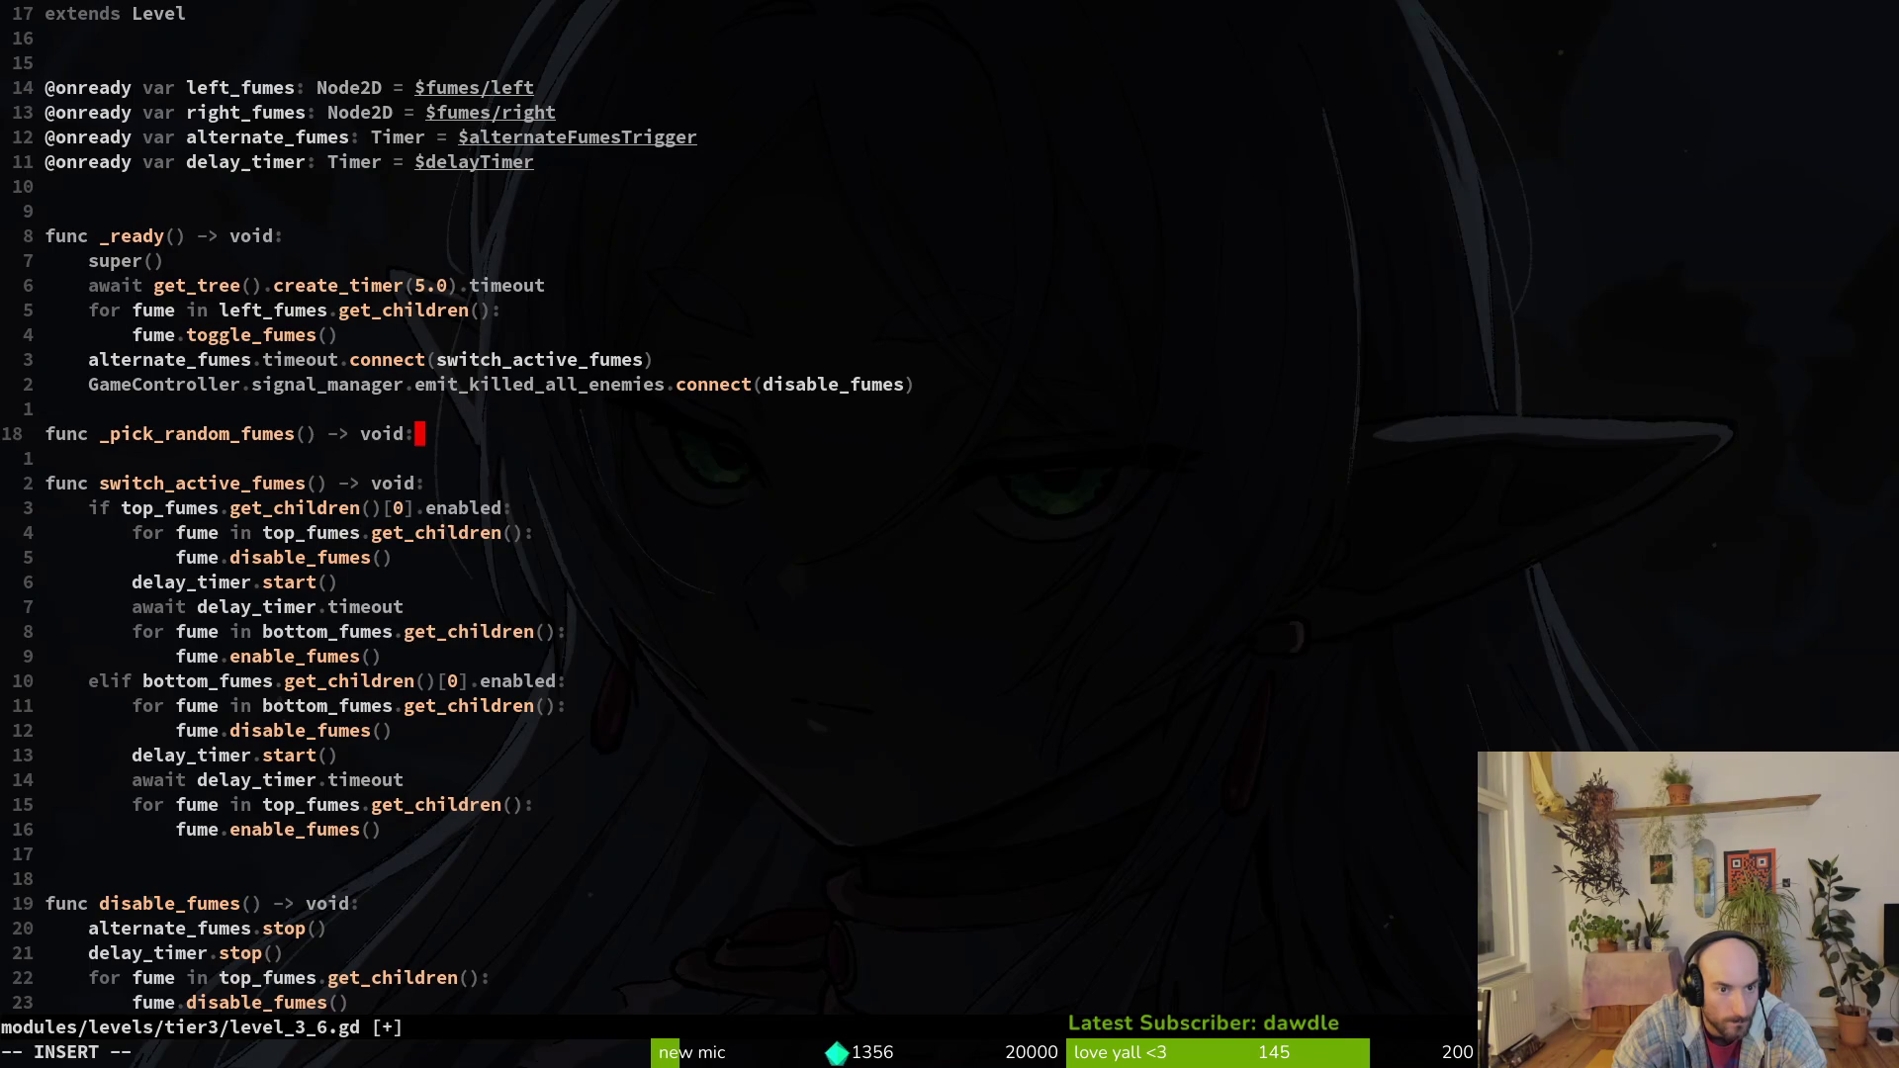
key("Return")
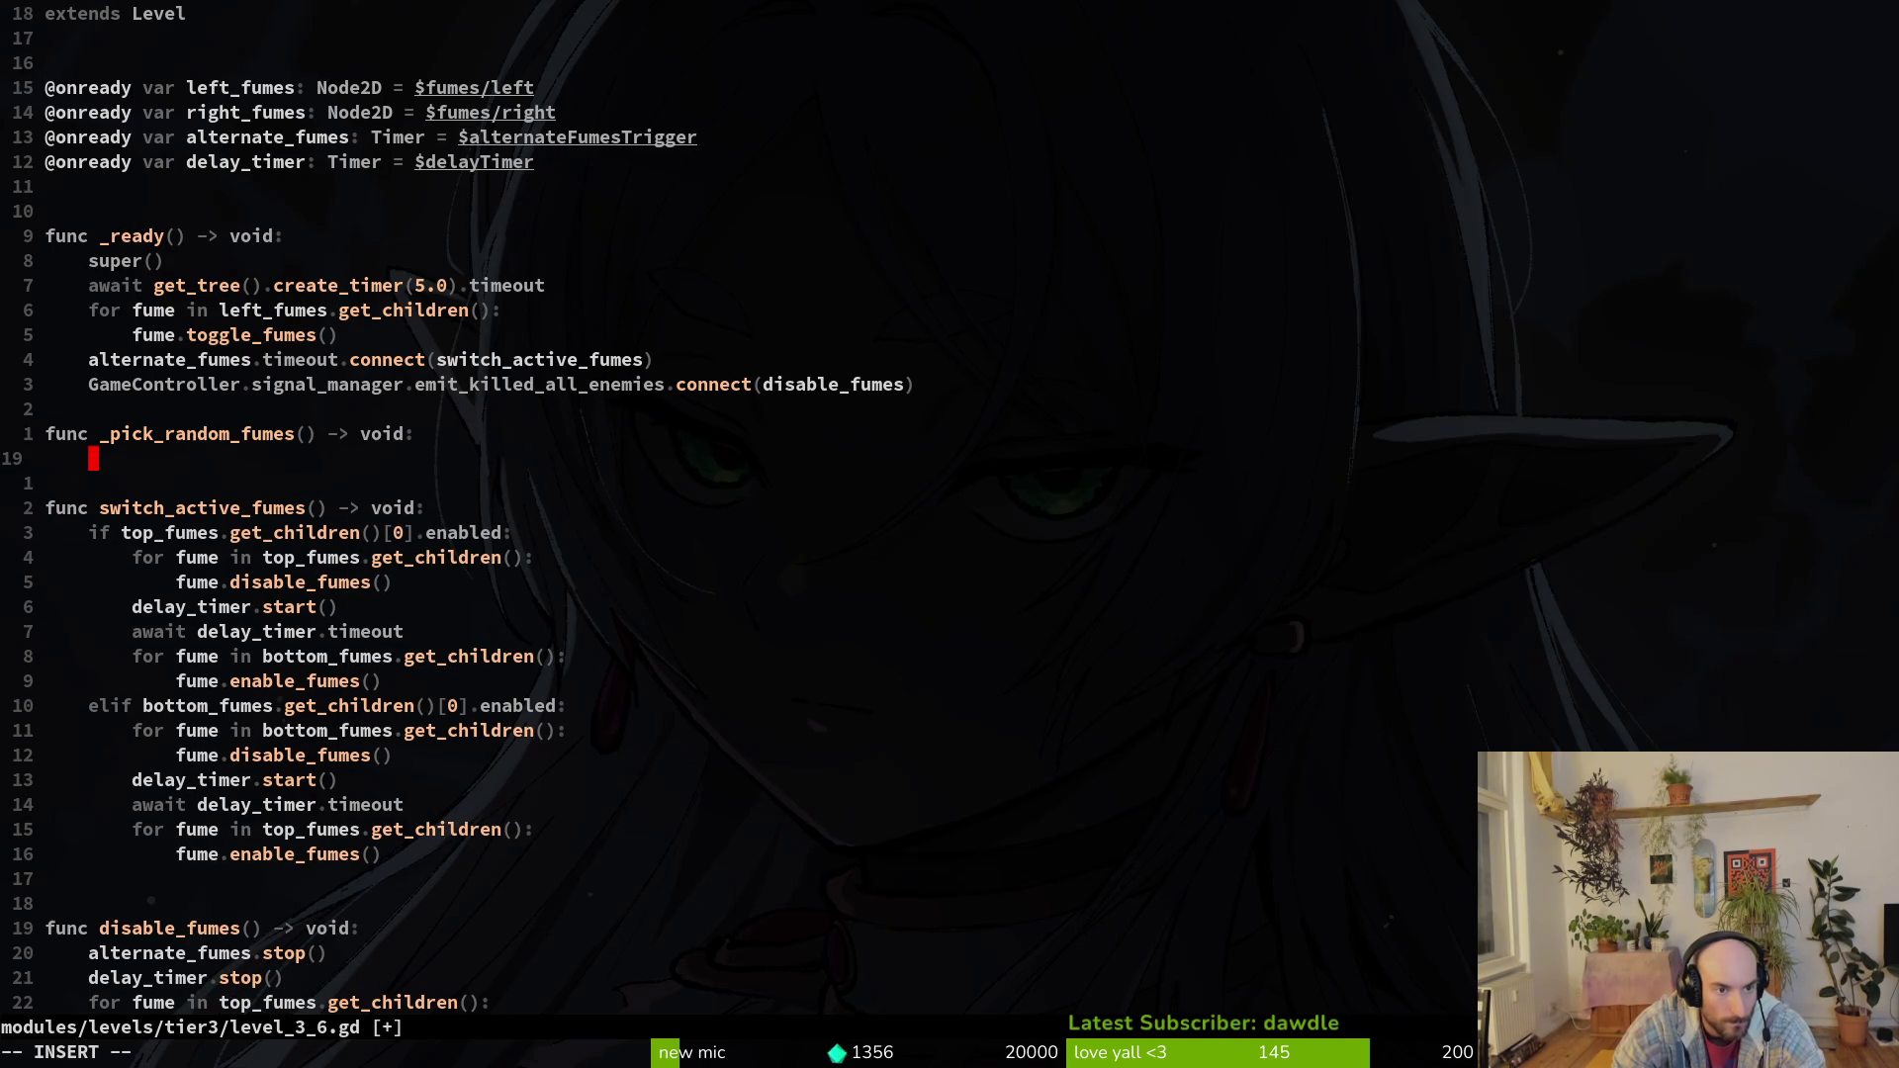
key("Escape")
key("k")
key("w")
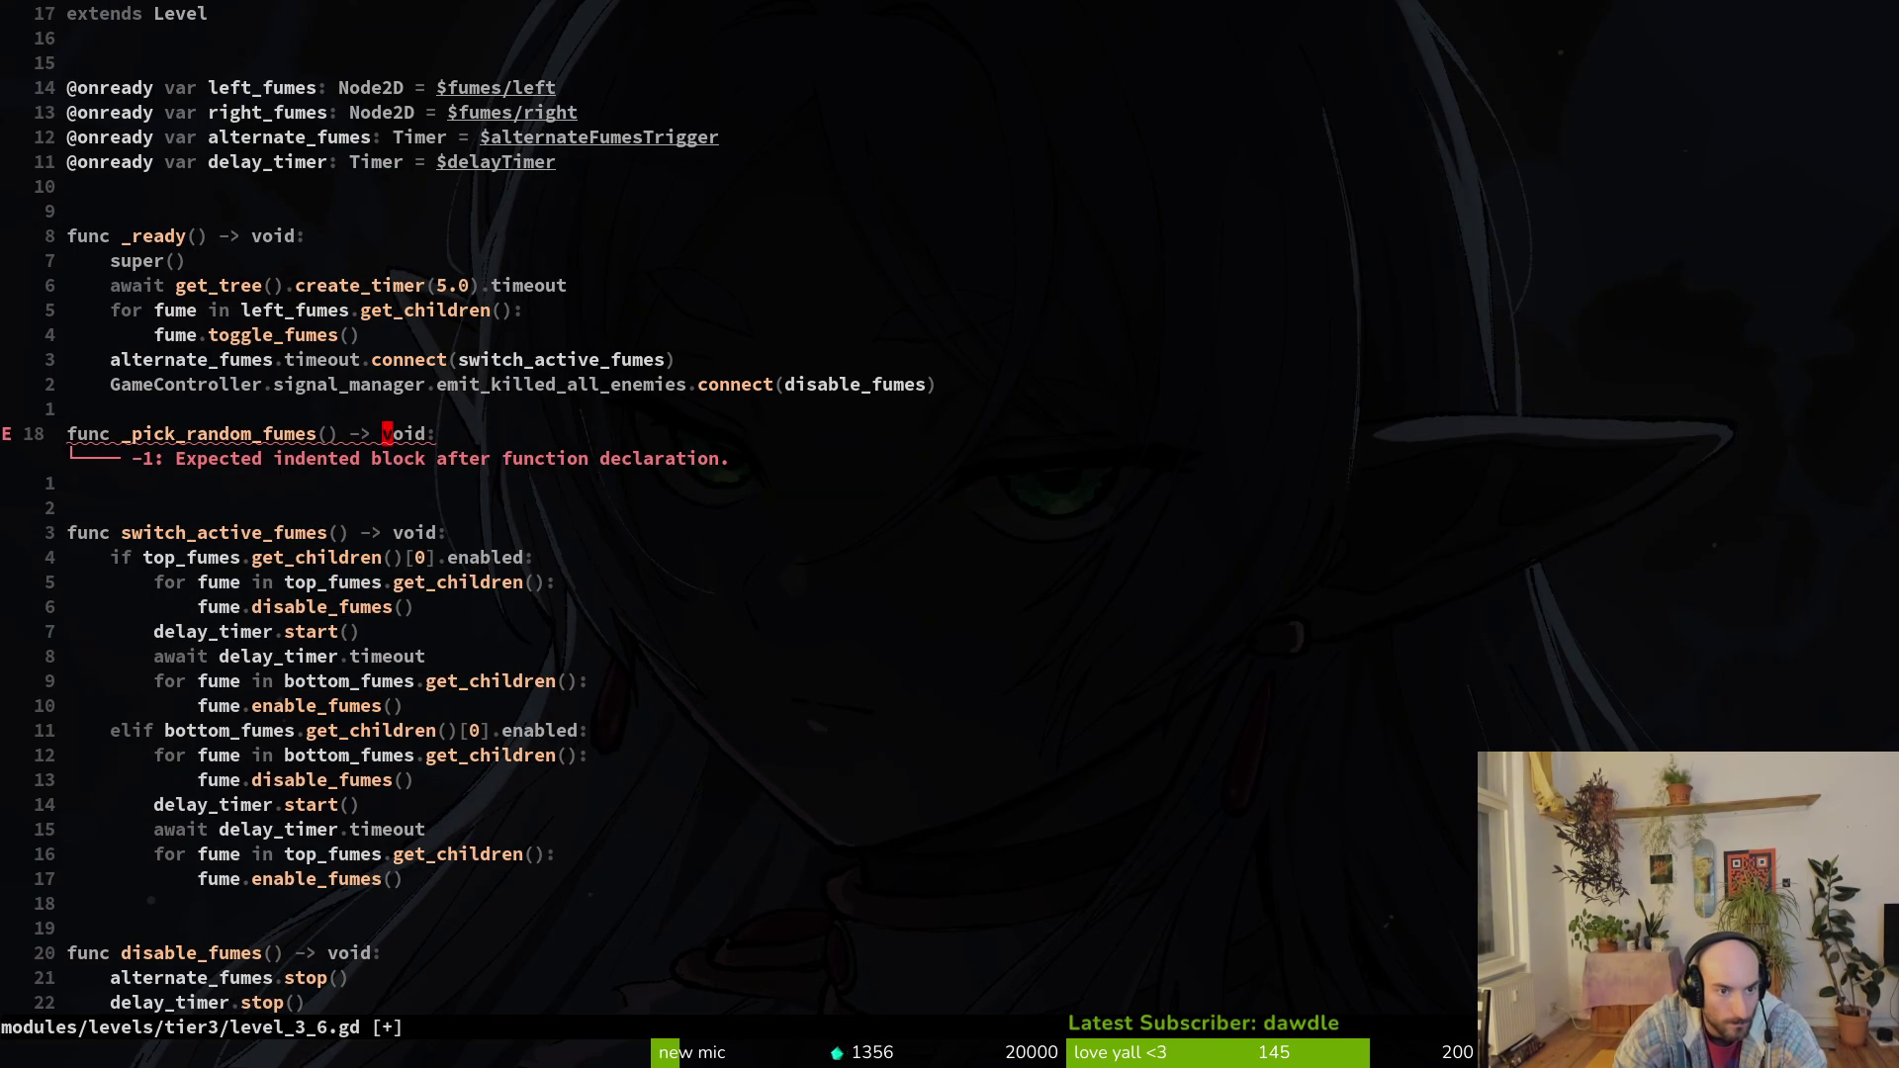
type("cb")
type("Arra")
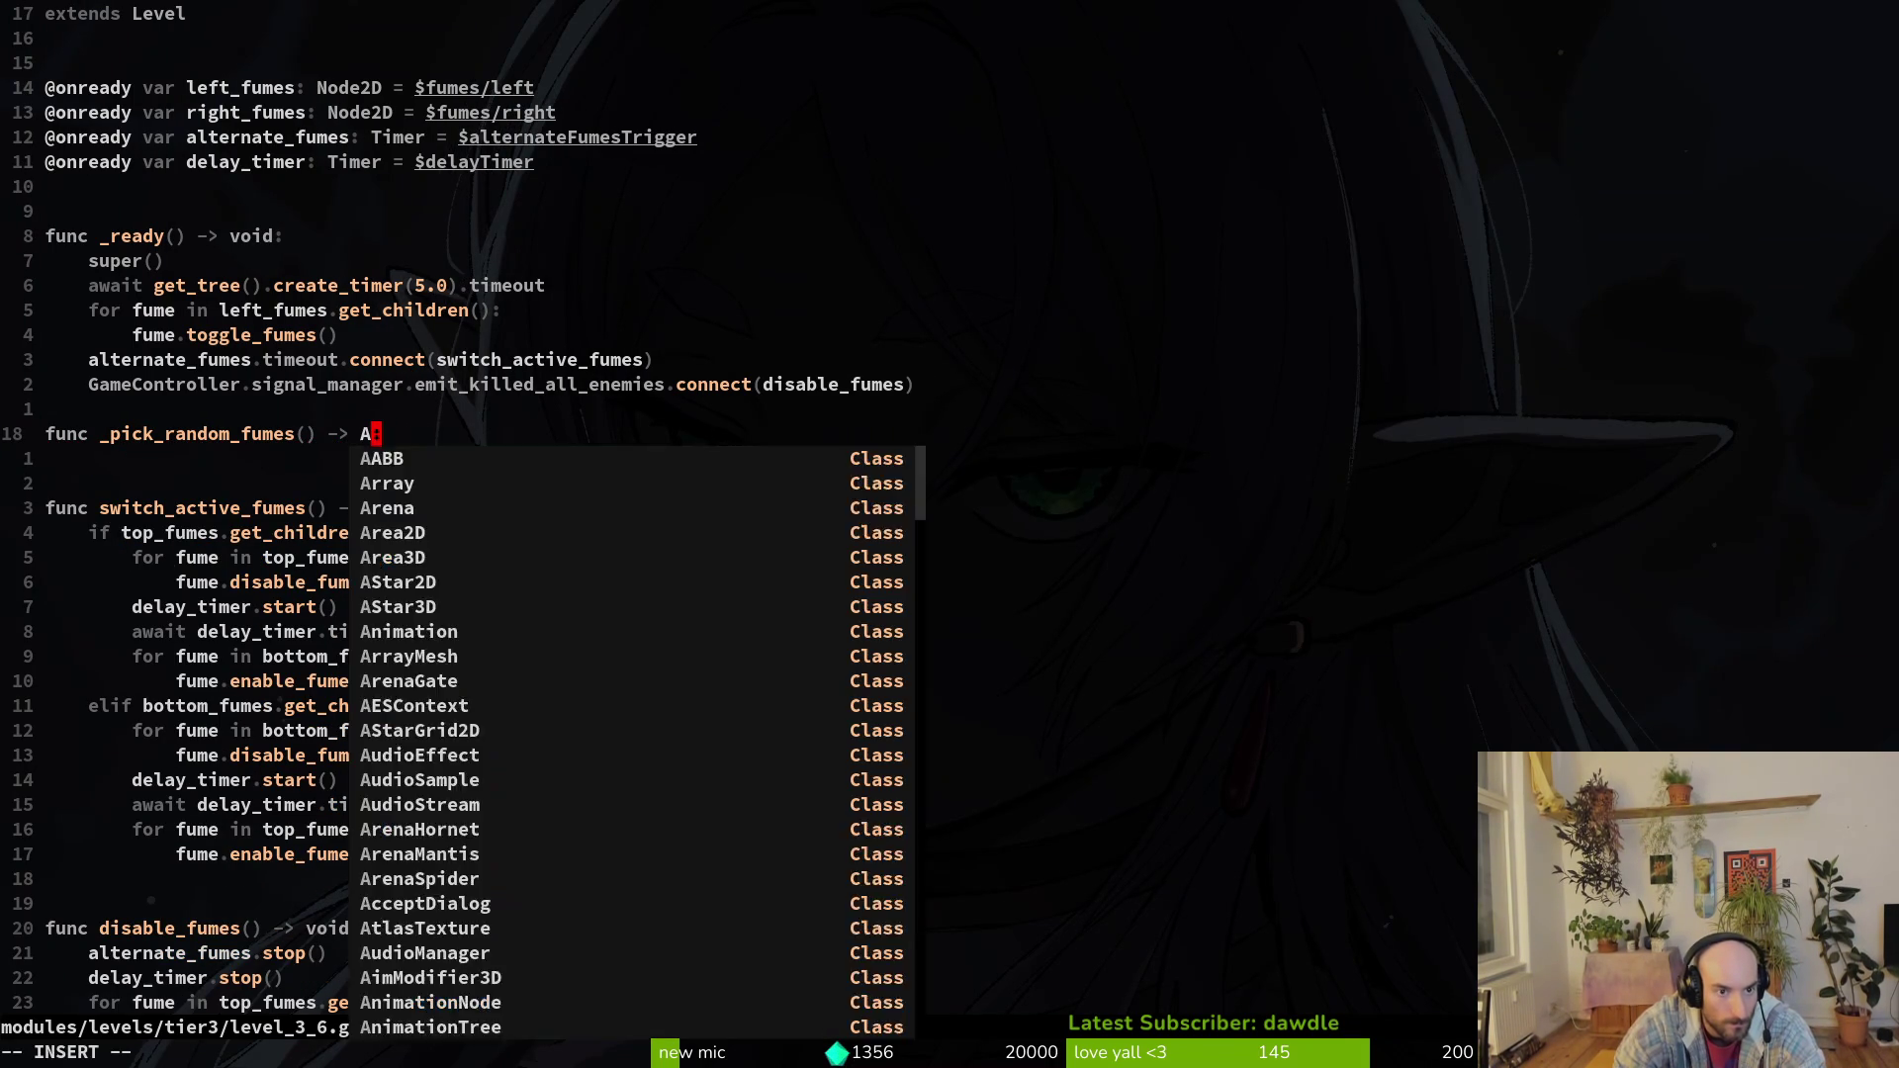
type("y")
key("Escape")
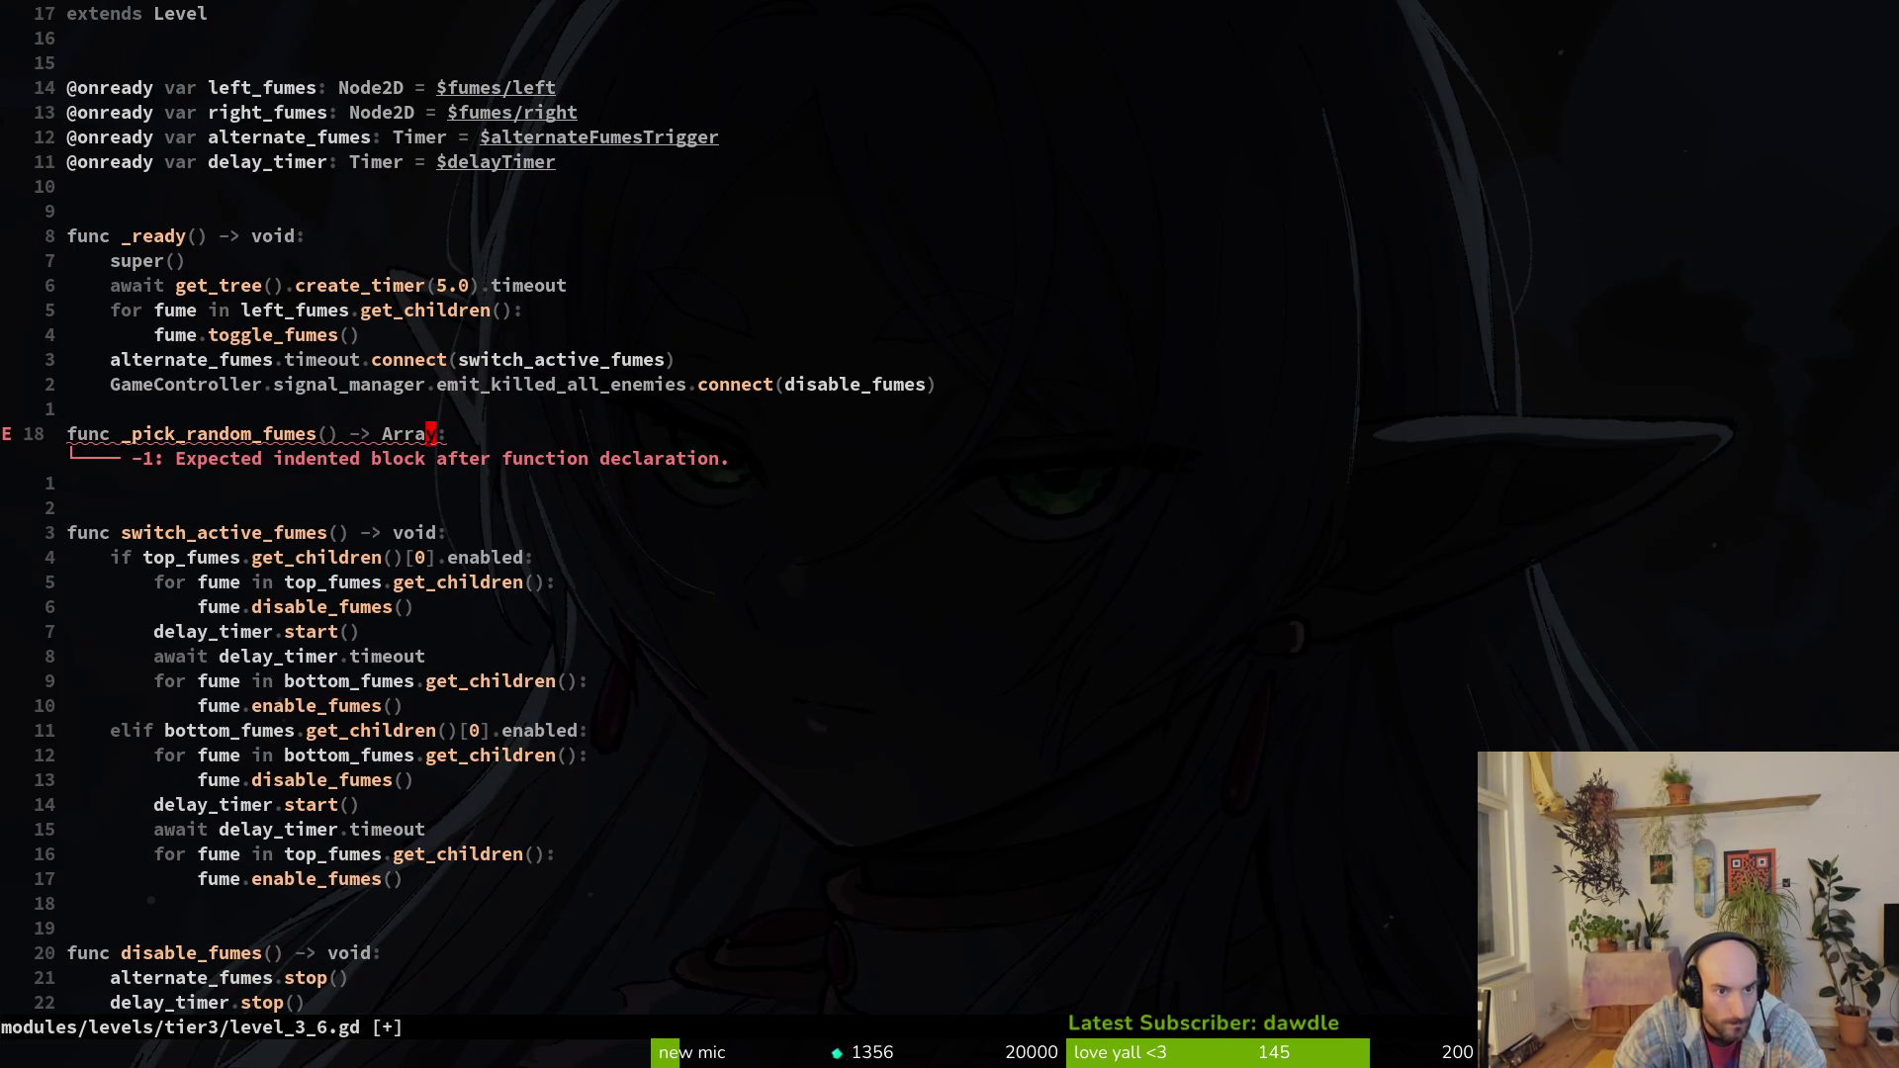
Step: Fill its body with var fumes: Array = [left_fumes, right_fumes] and return fumes.pick_random().get_children()
key("o")
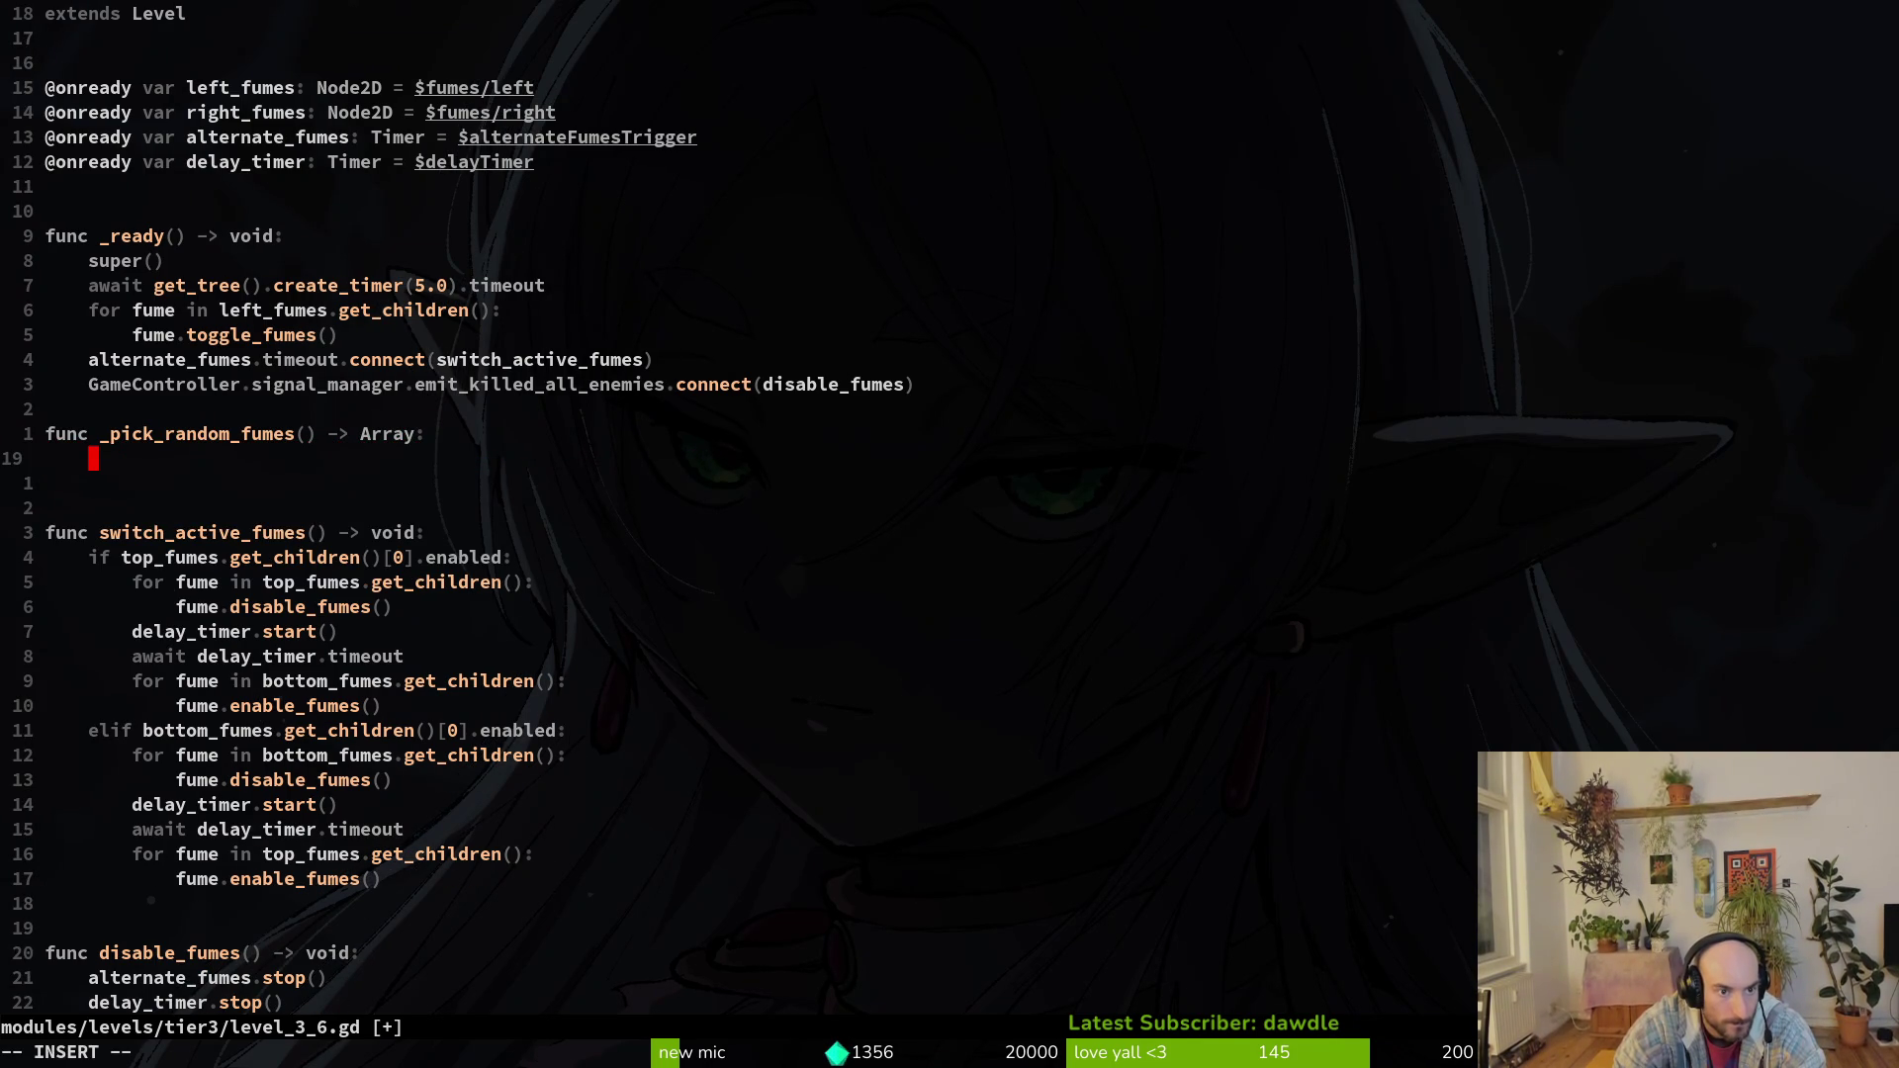
type("var fumes: ")
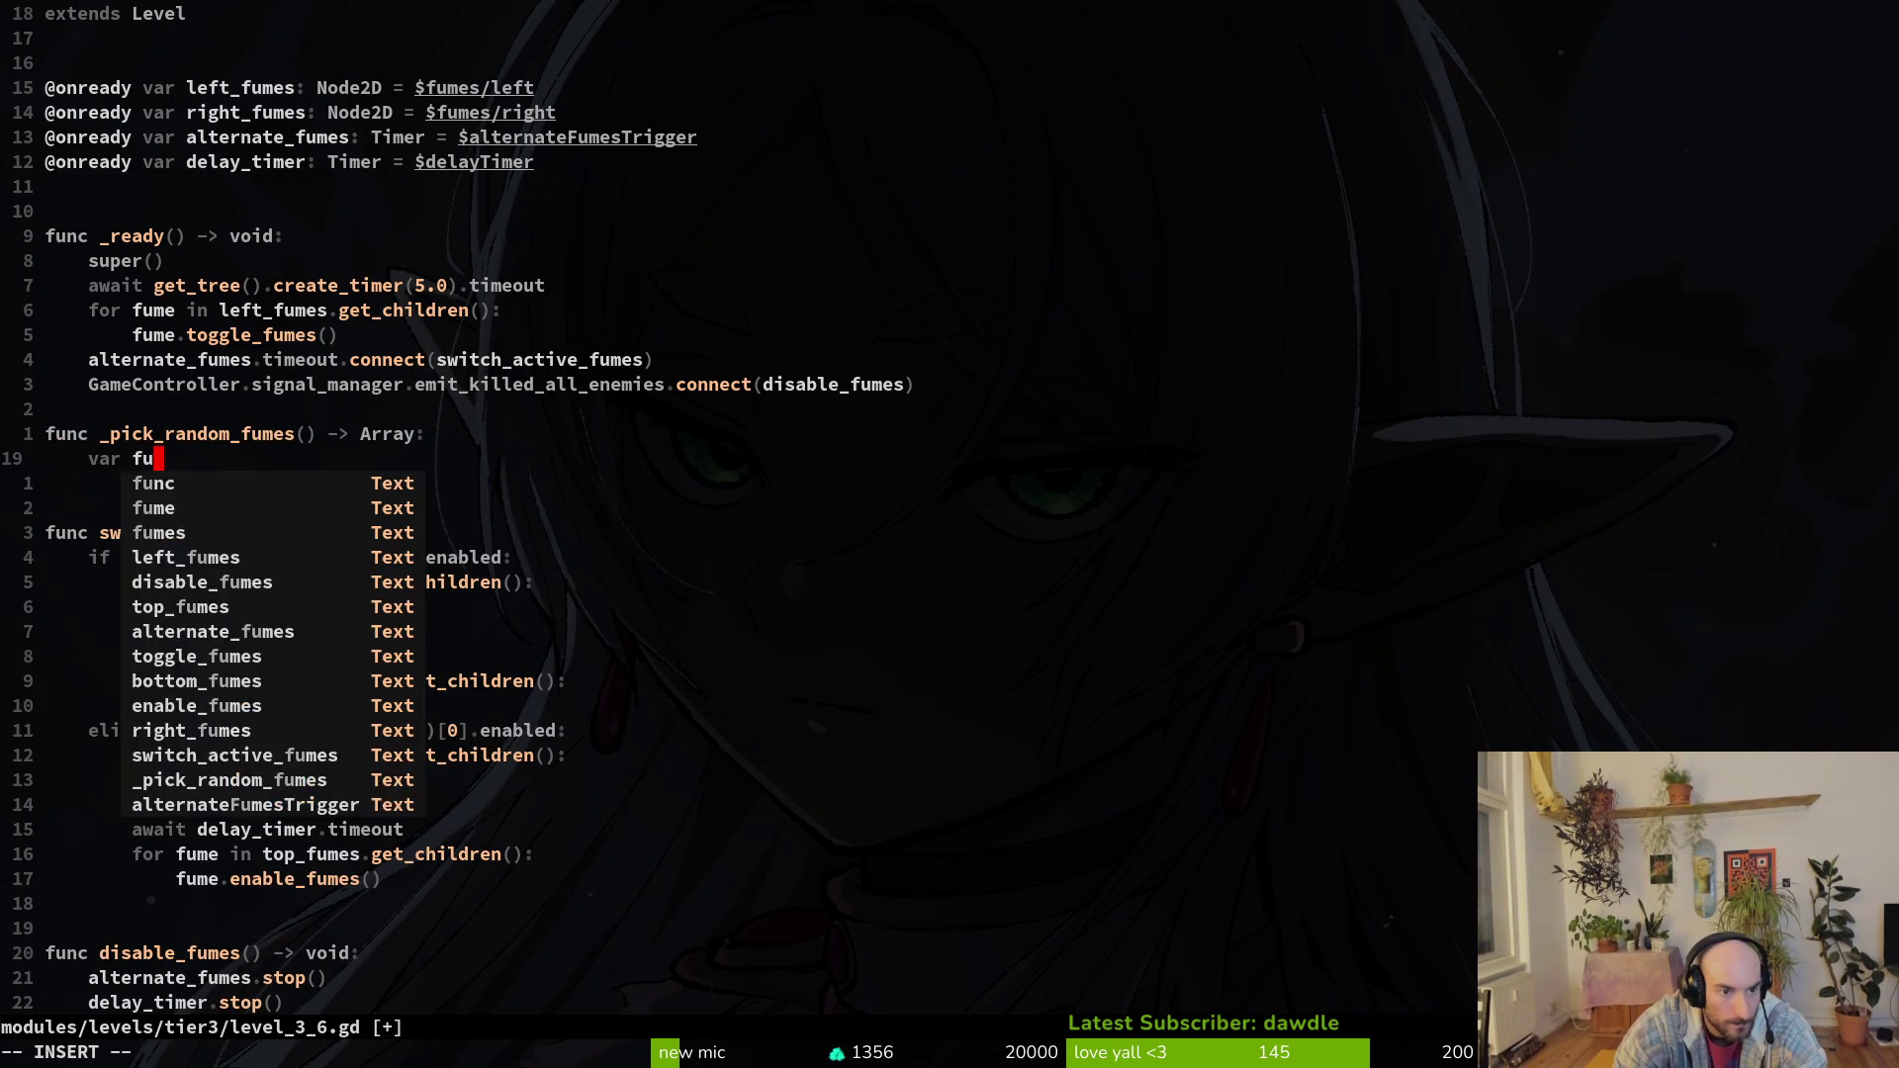
type("Array = [left_fumes, right_fumes]")
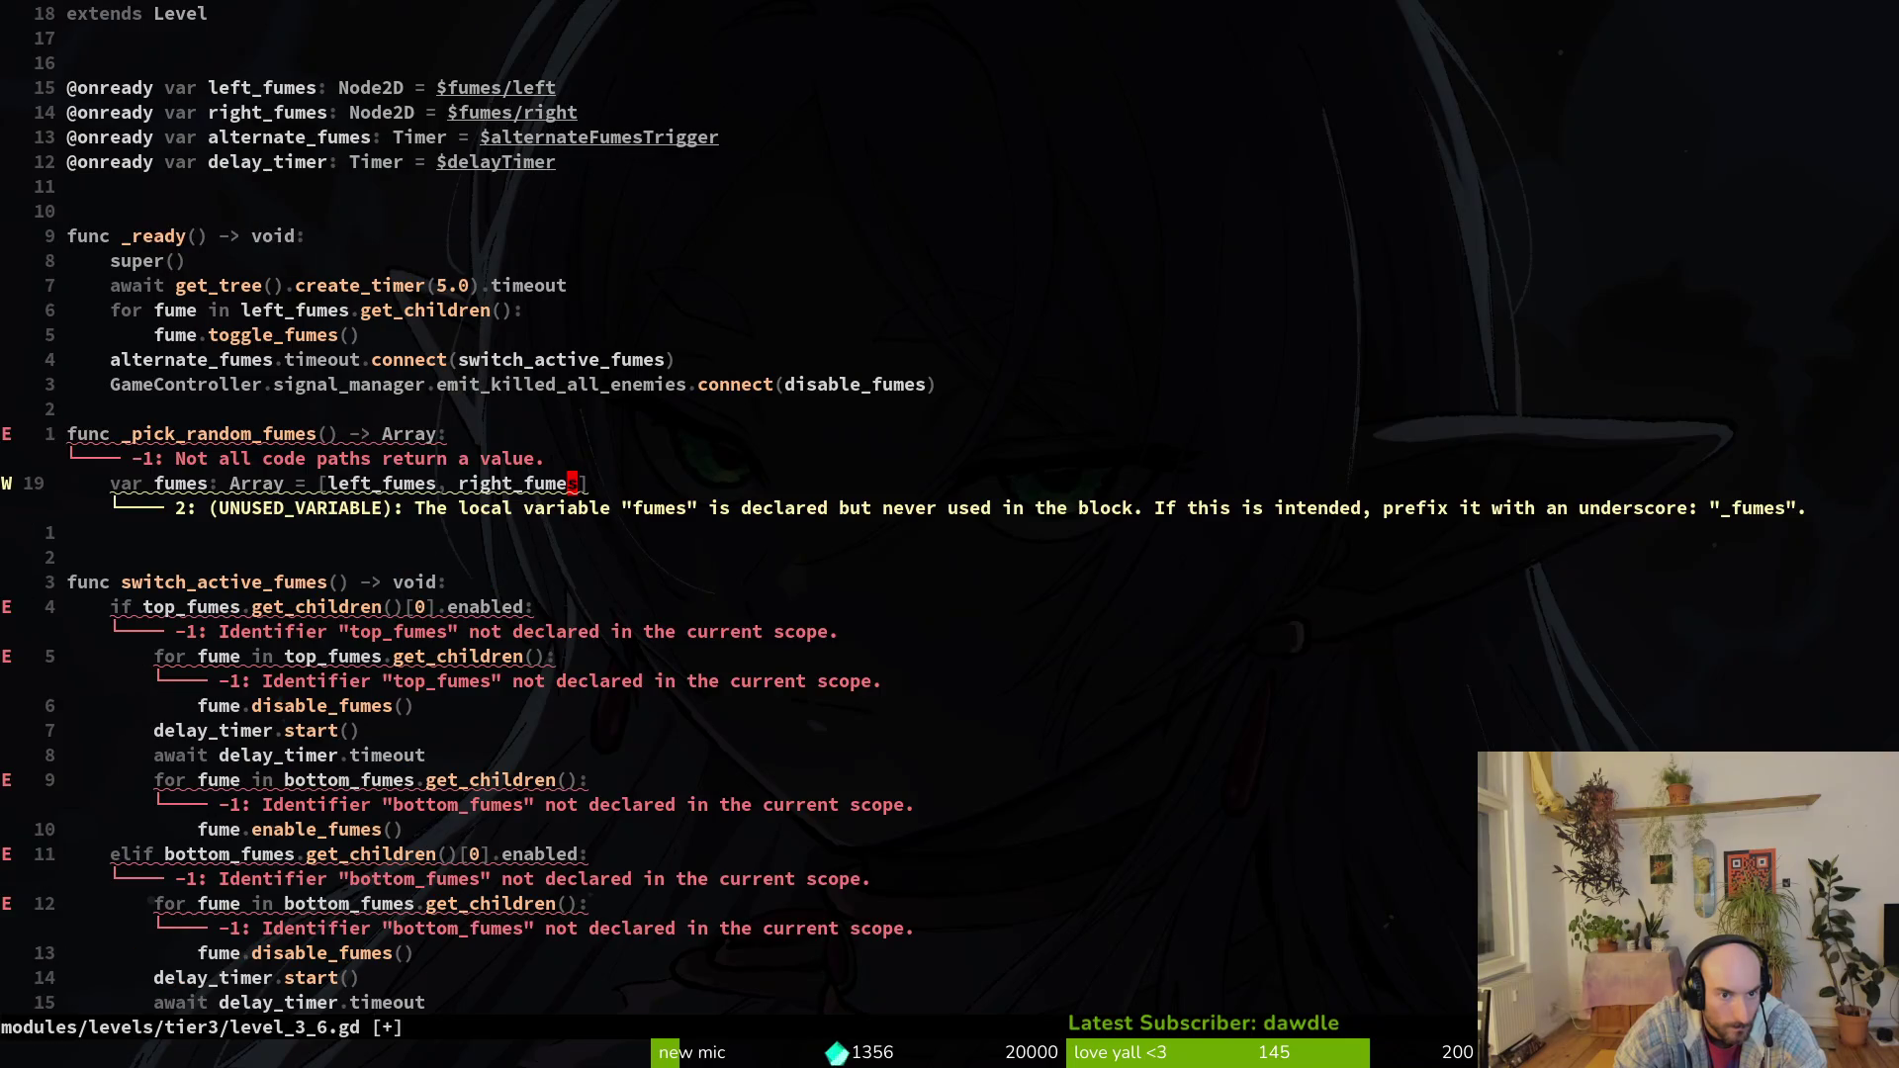
key("Return")
type("fu")
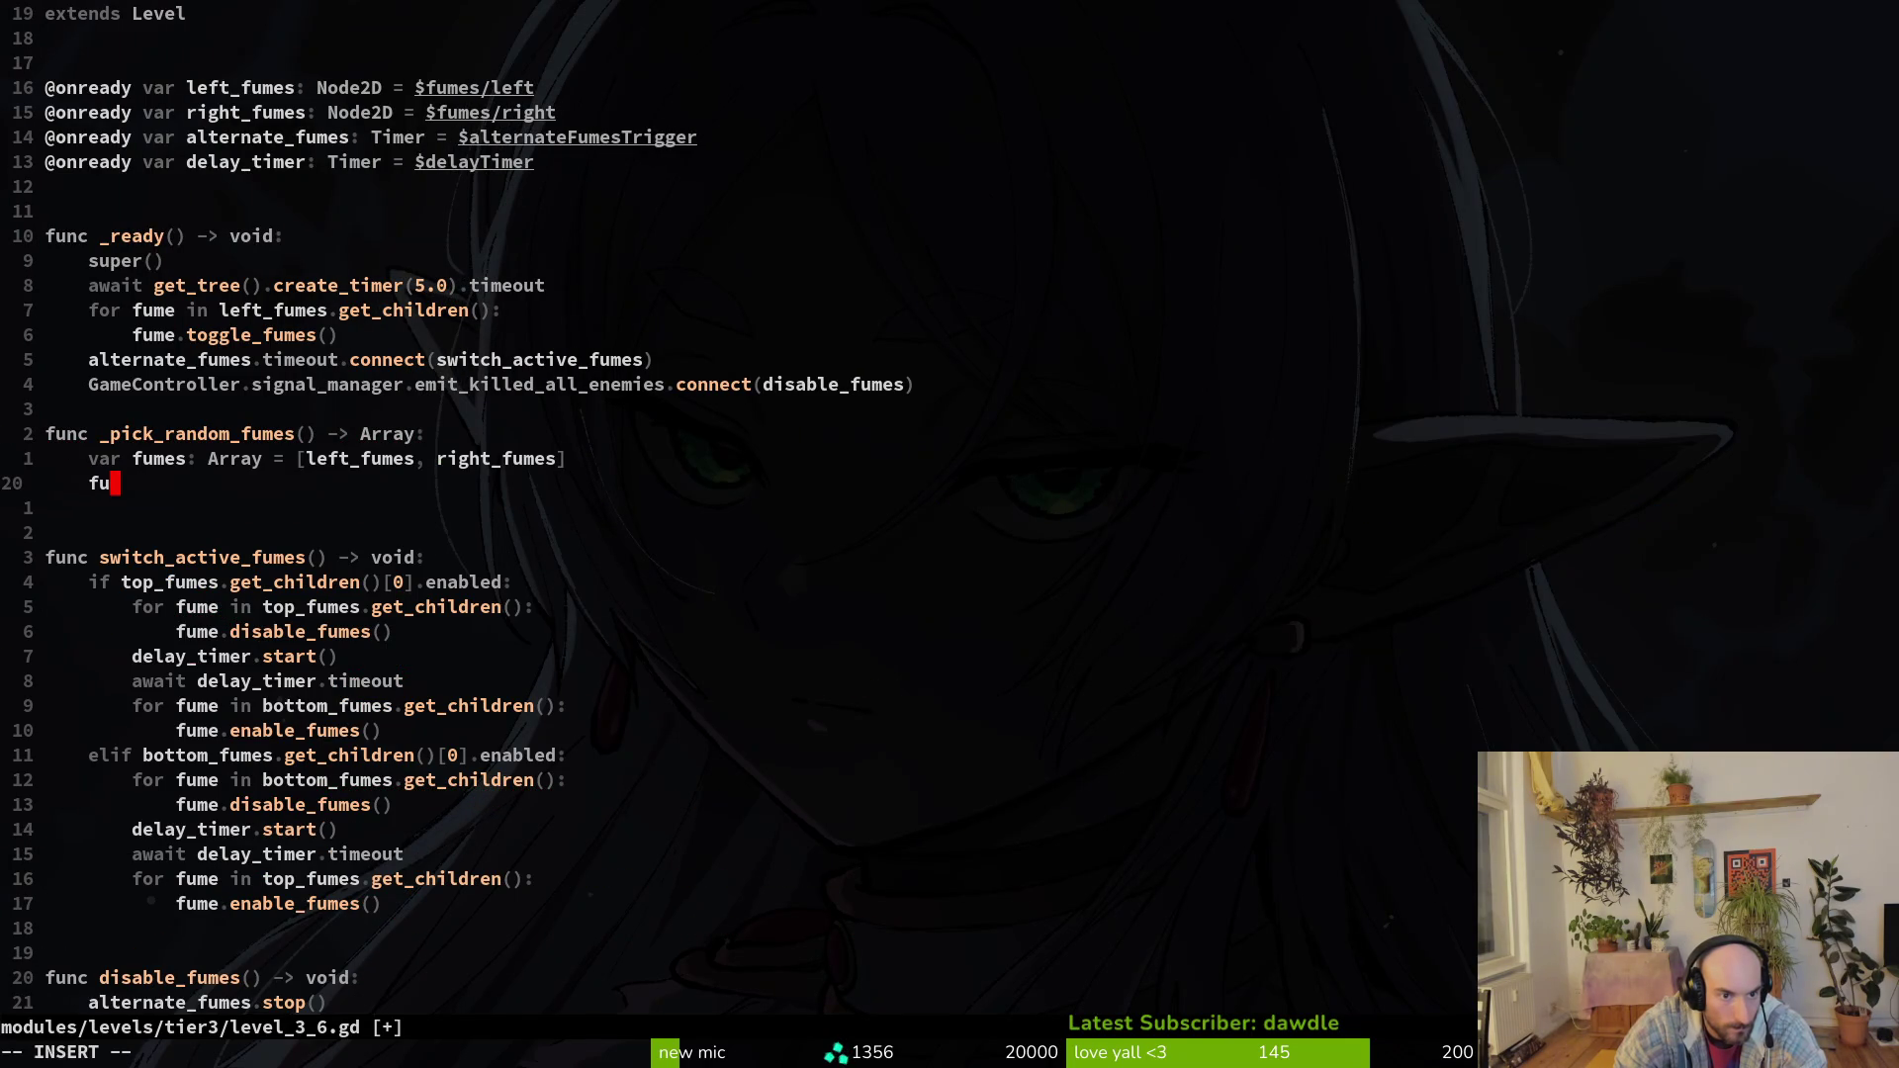
type("mes.pi")
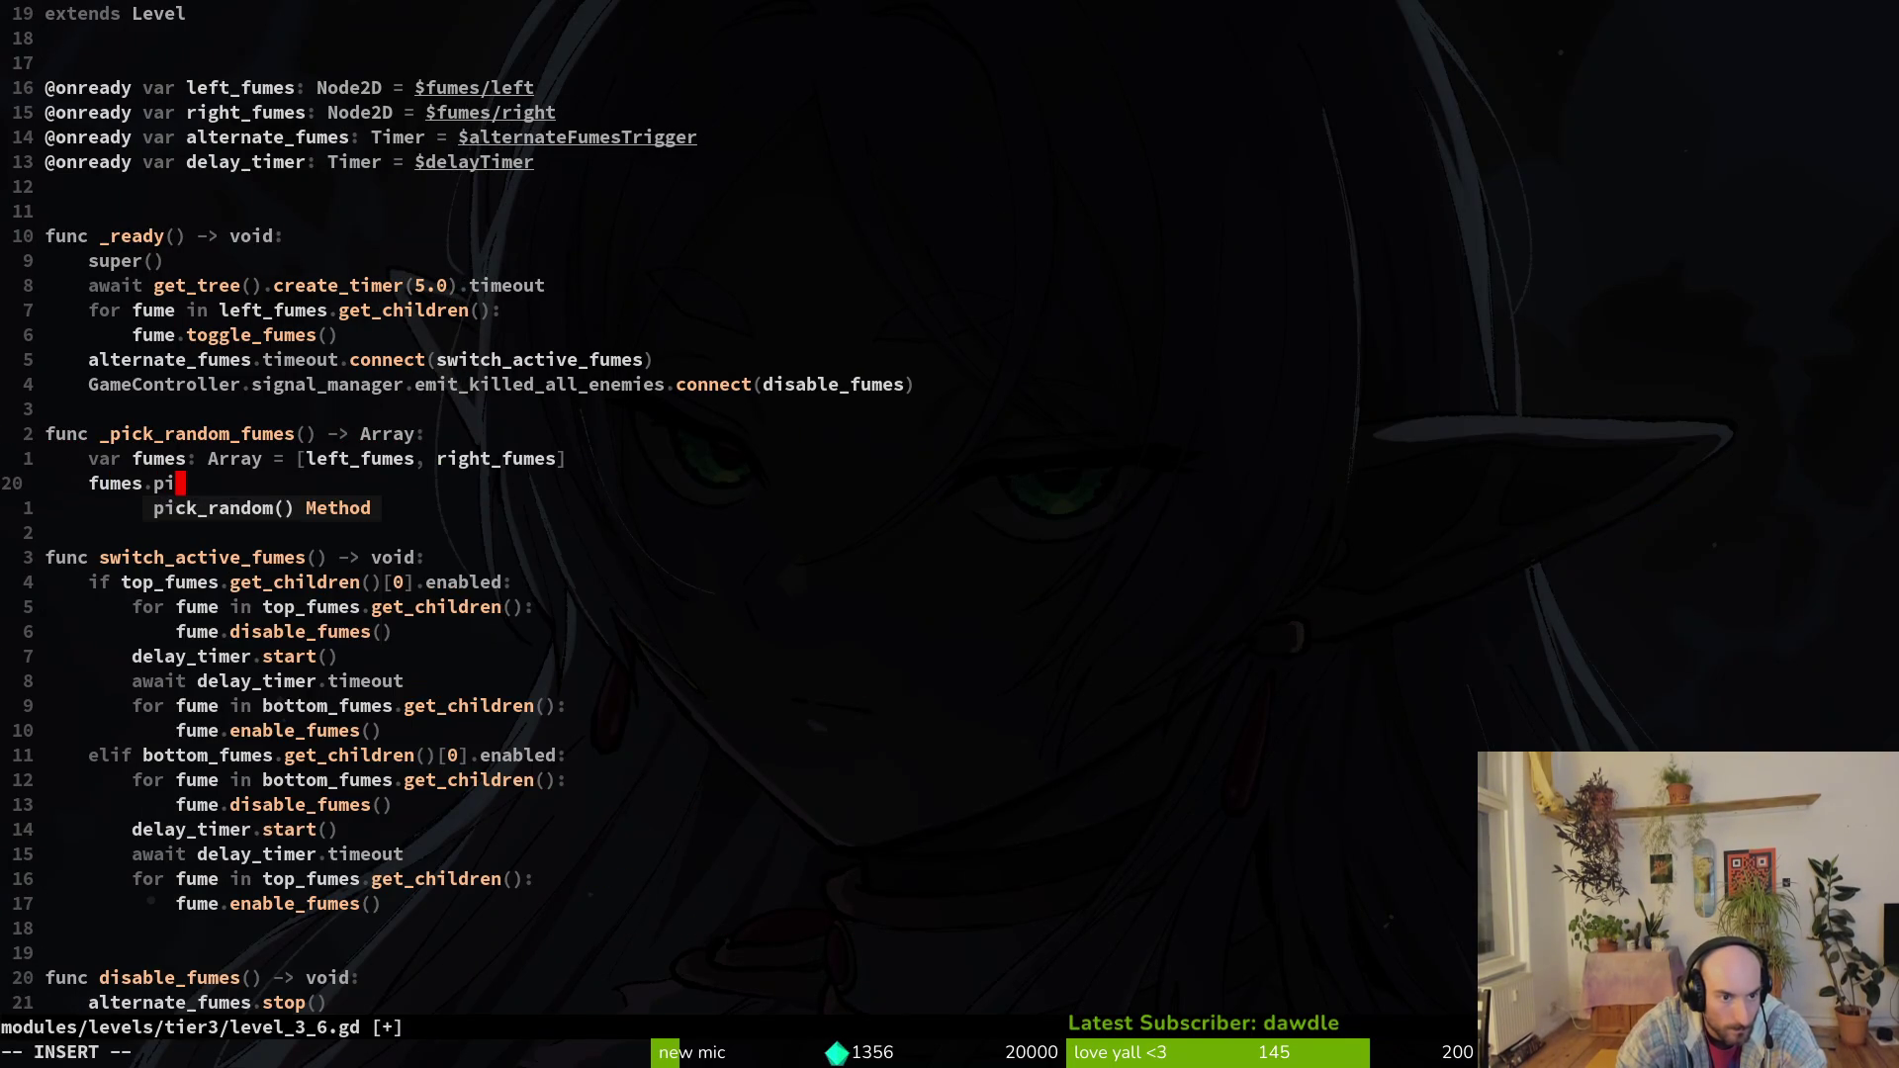
key("Return")
type(".get_c")
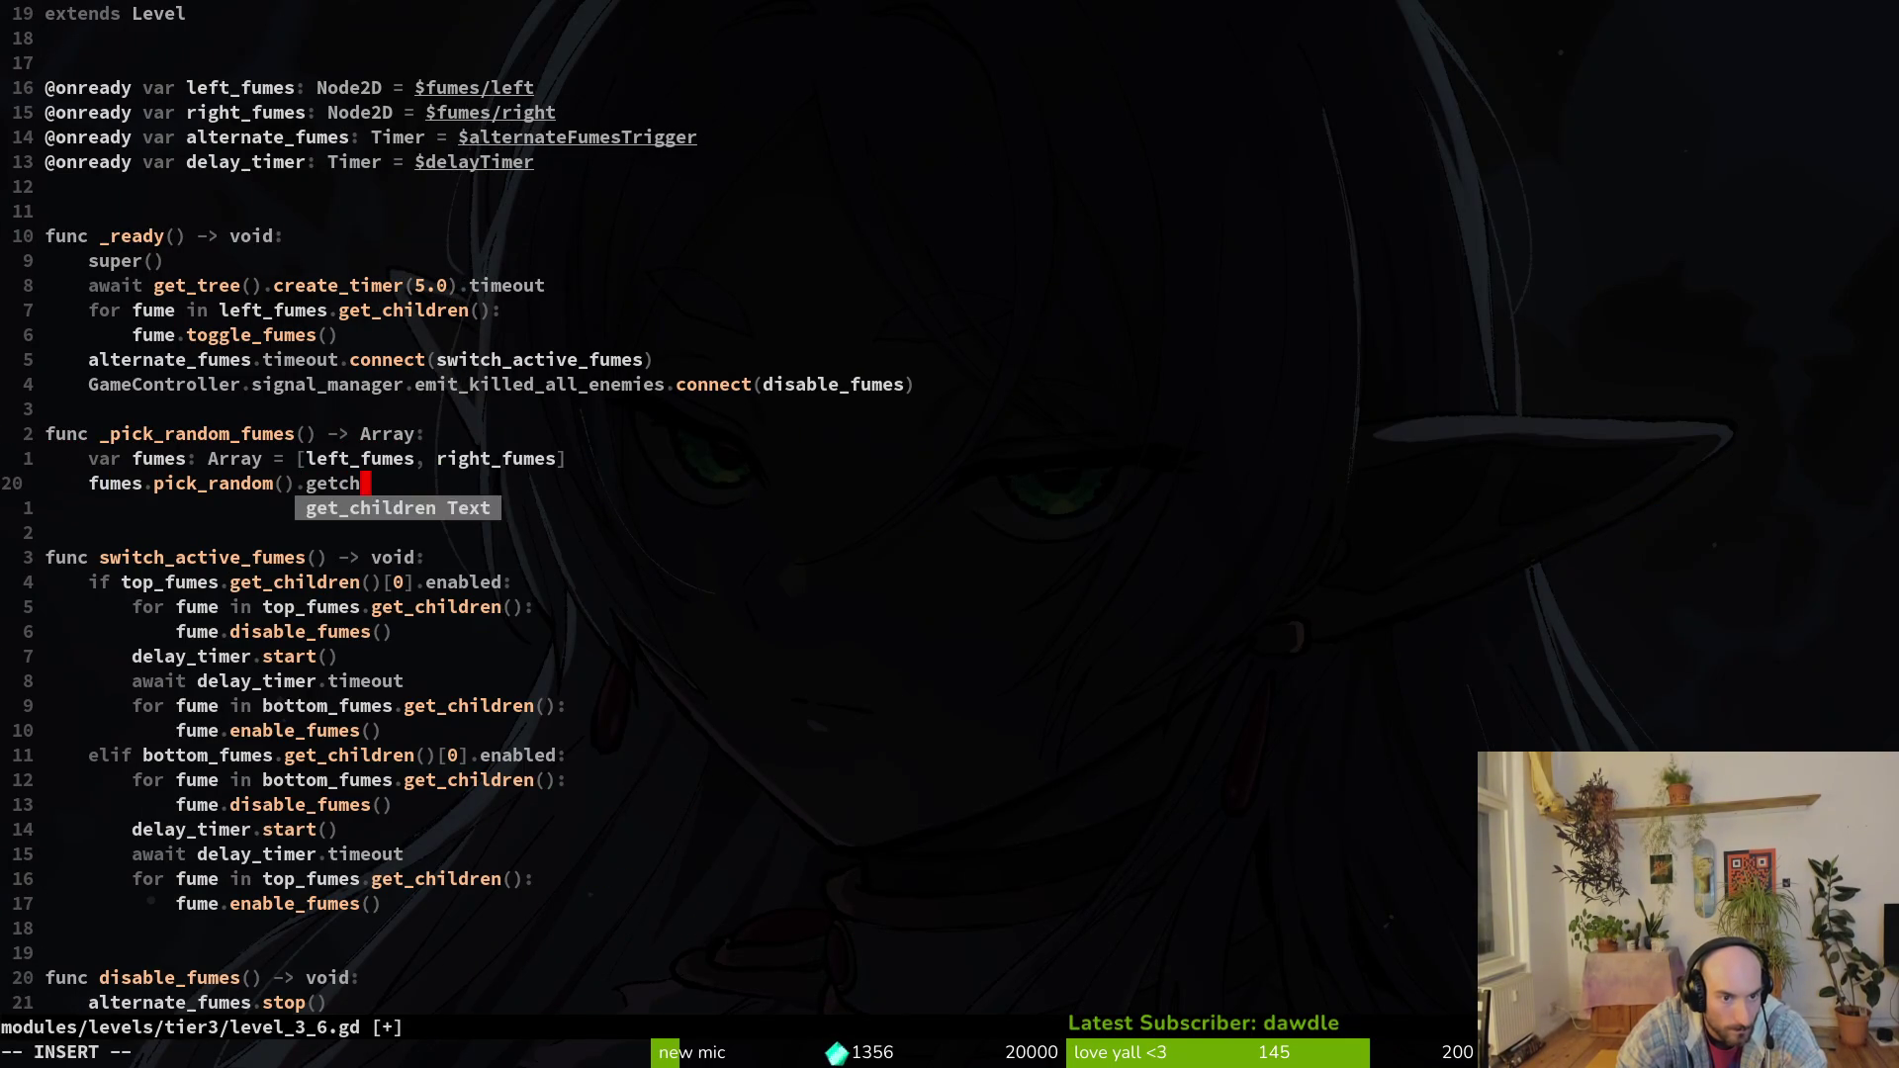
key("Return")
key("Escape")
key("b")
key("b")
key("b")
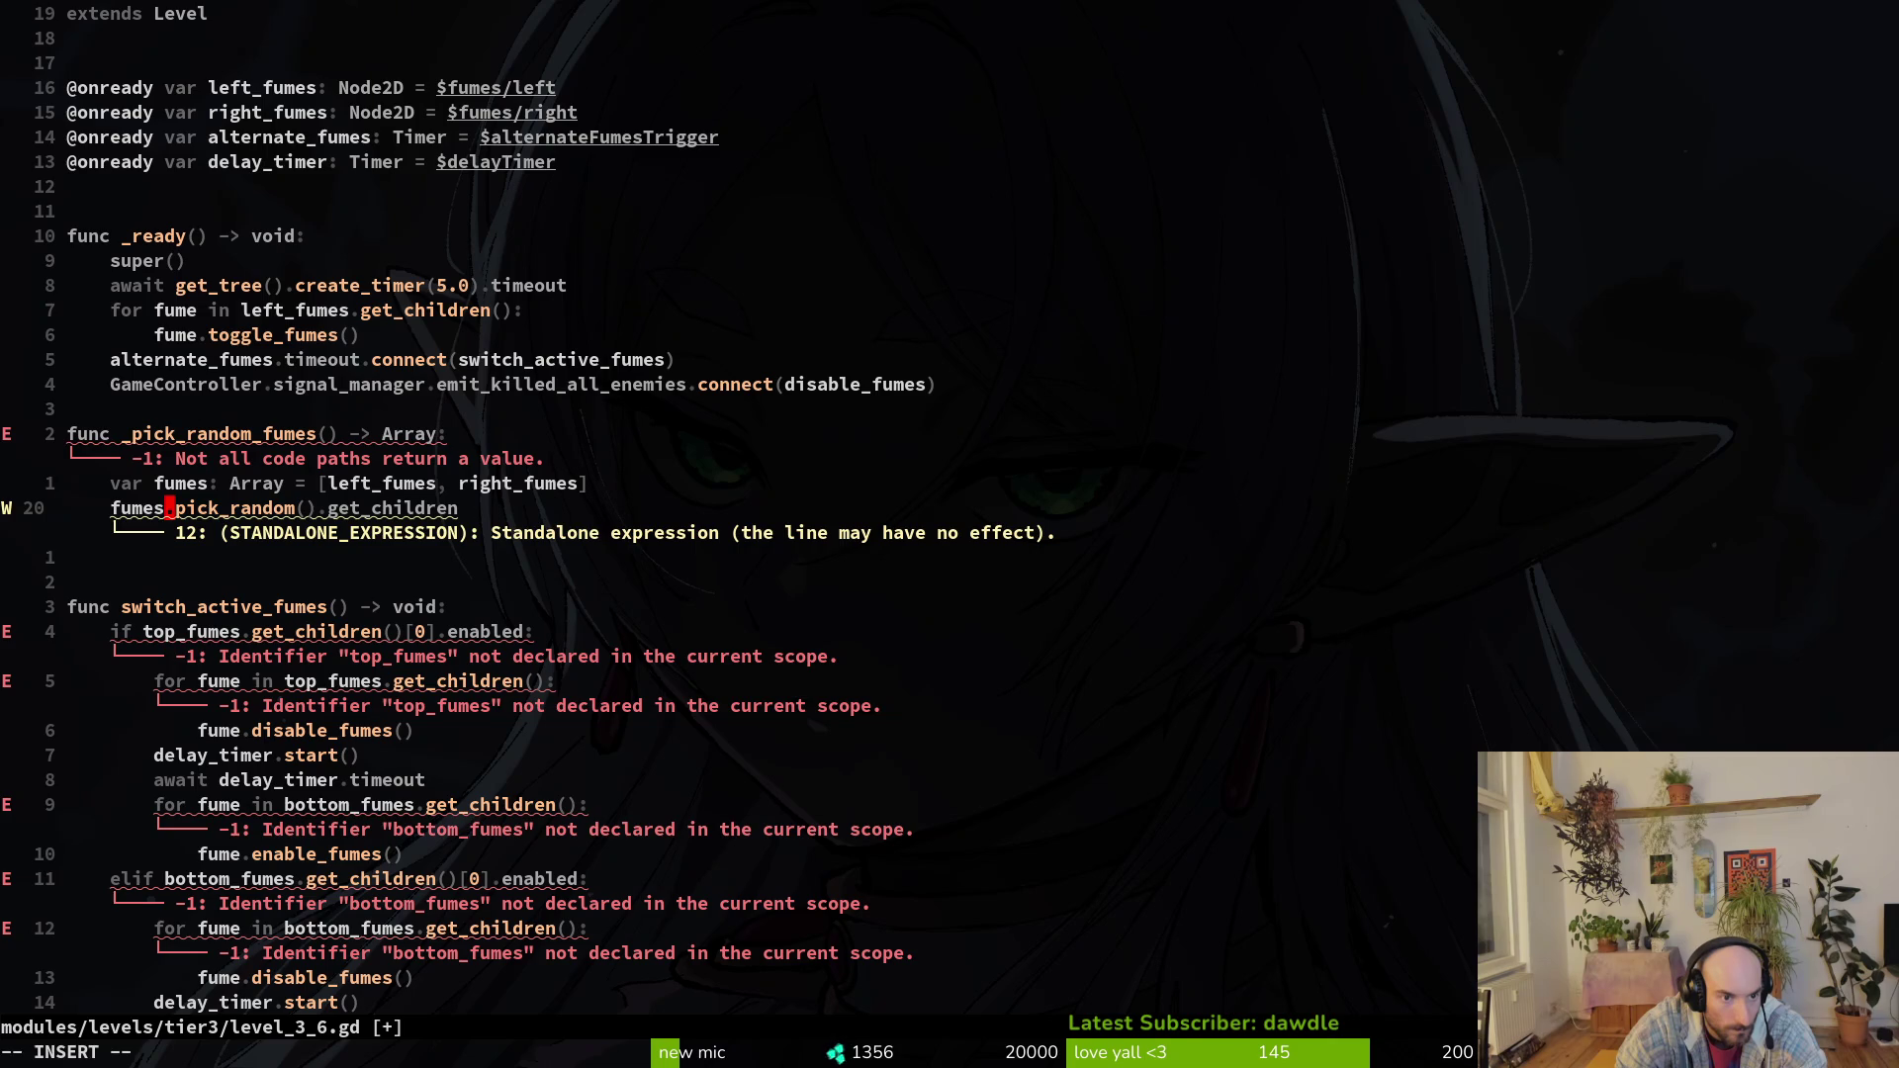
type("bireturn")
key("Escape")
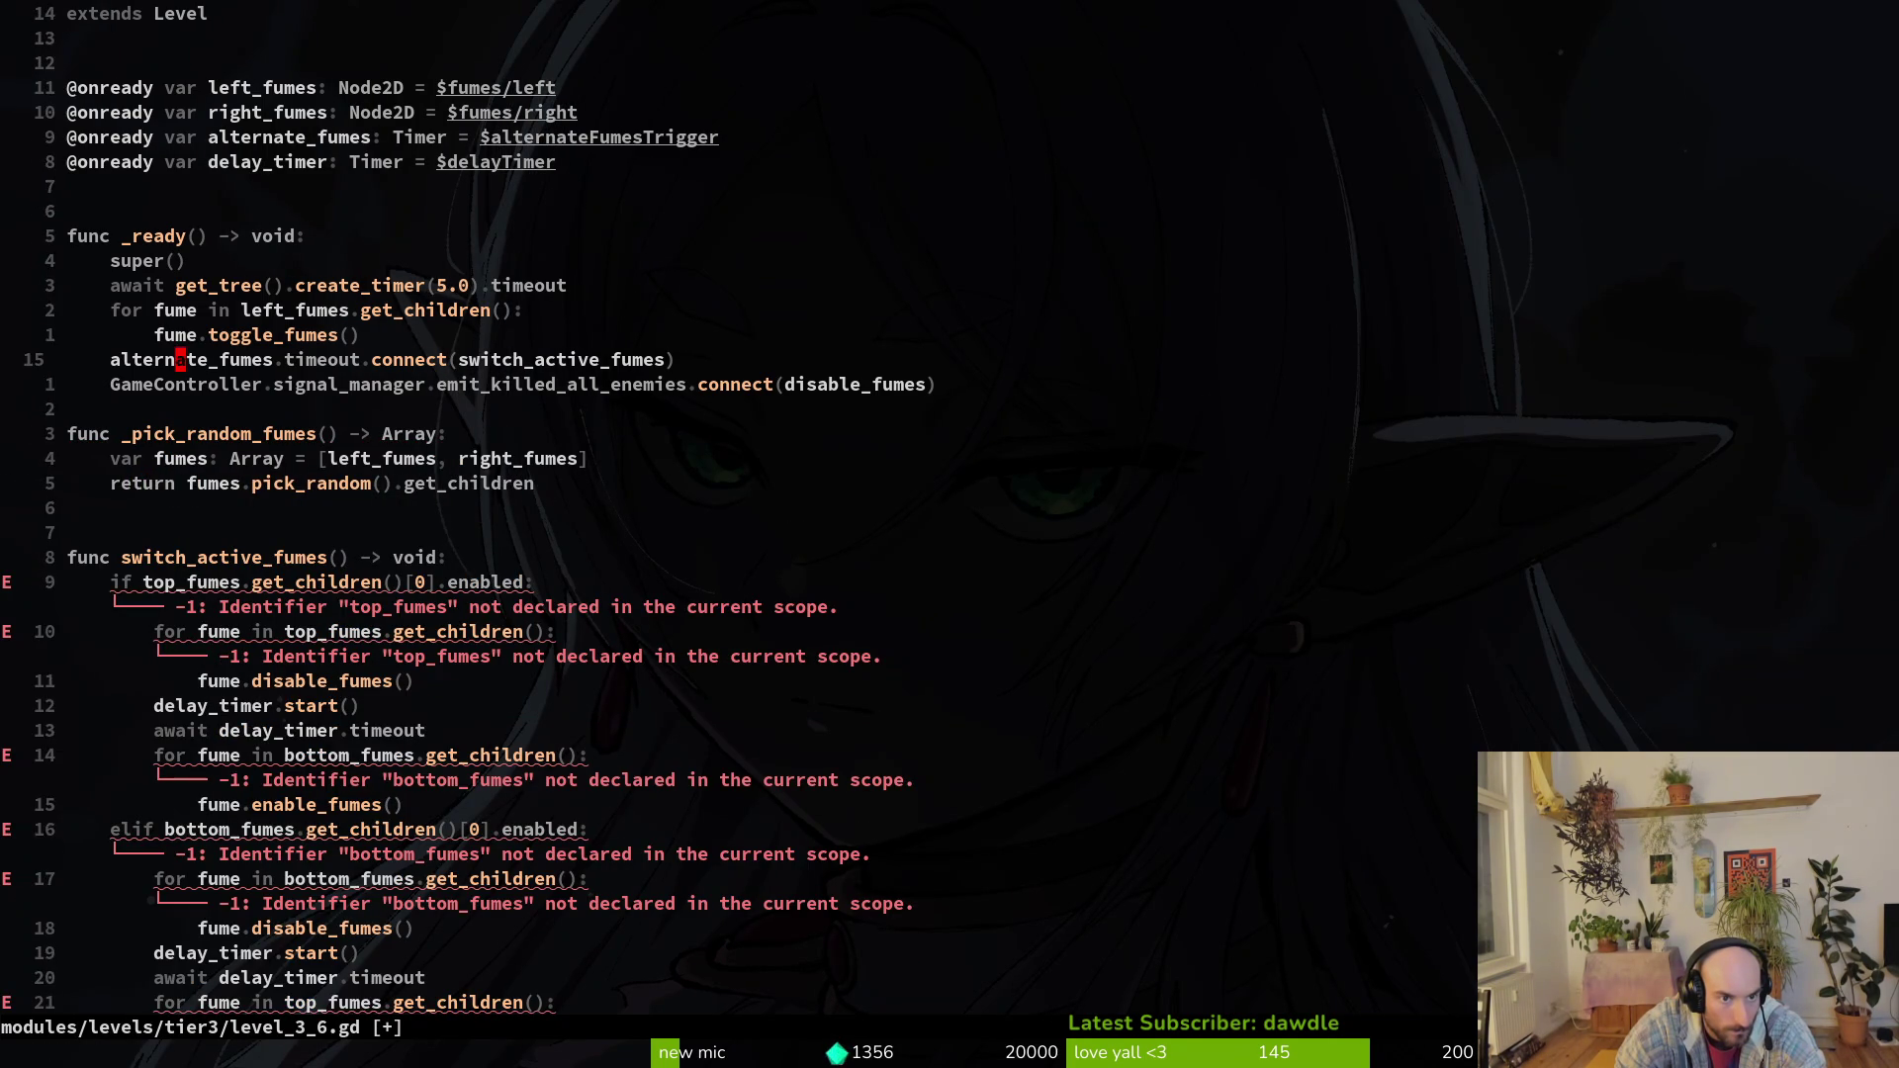
Step: Make _ready's for loop iterate over _pick_random_fumes() instead of left_fumes.get_children()
left_click(217, 310)
key("v")
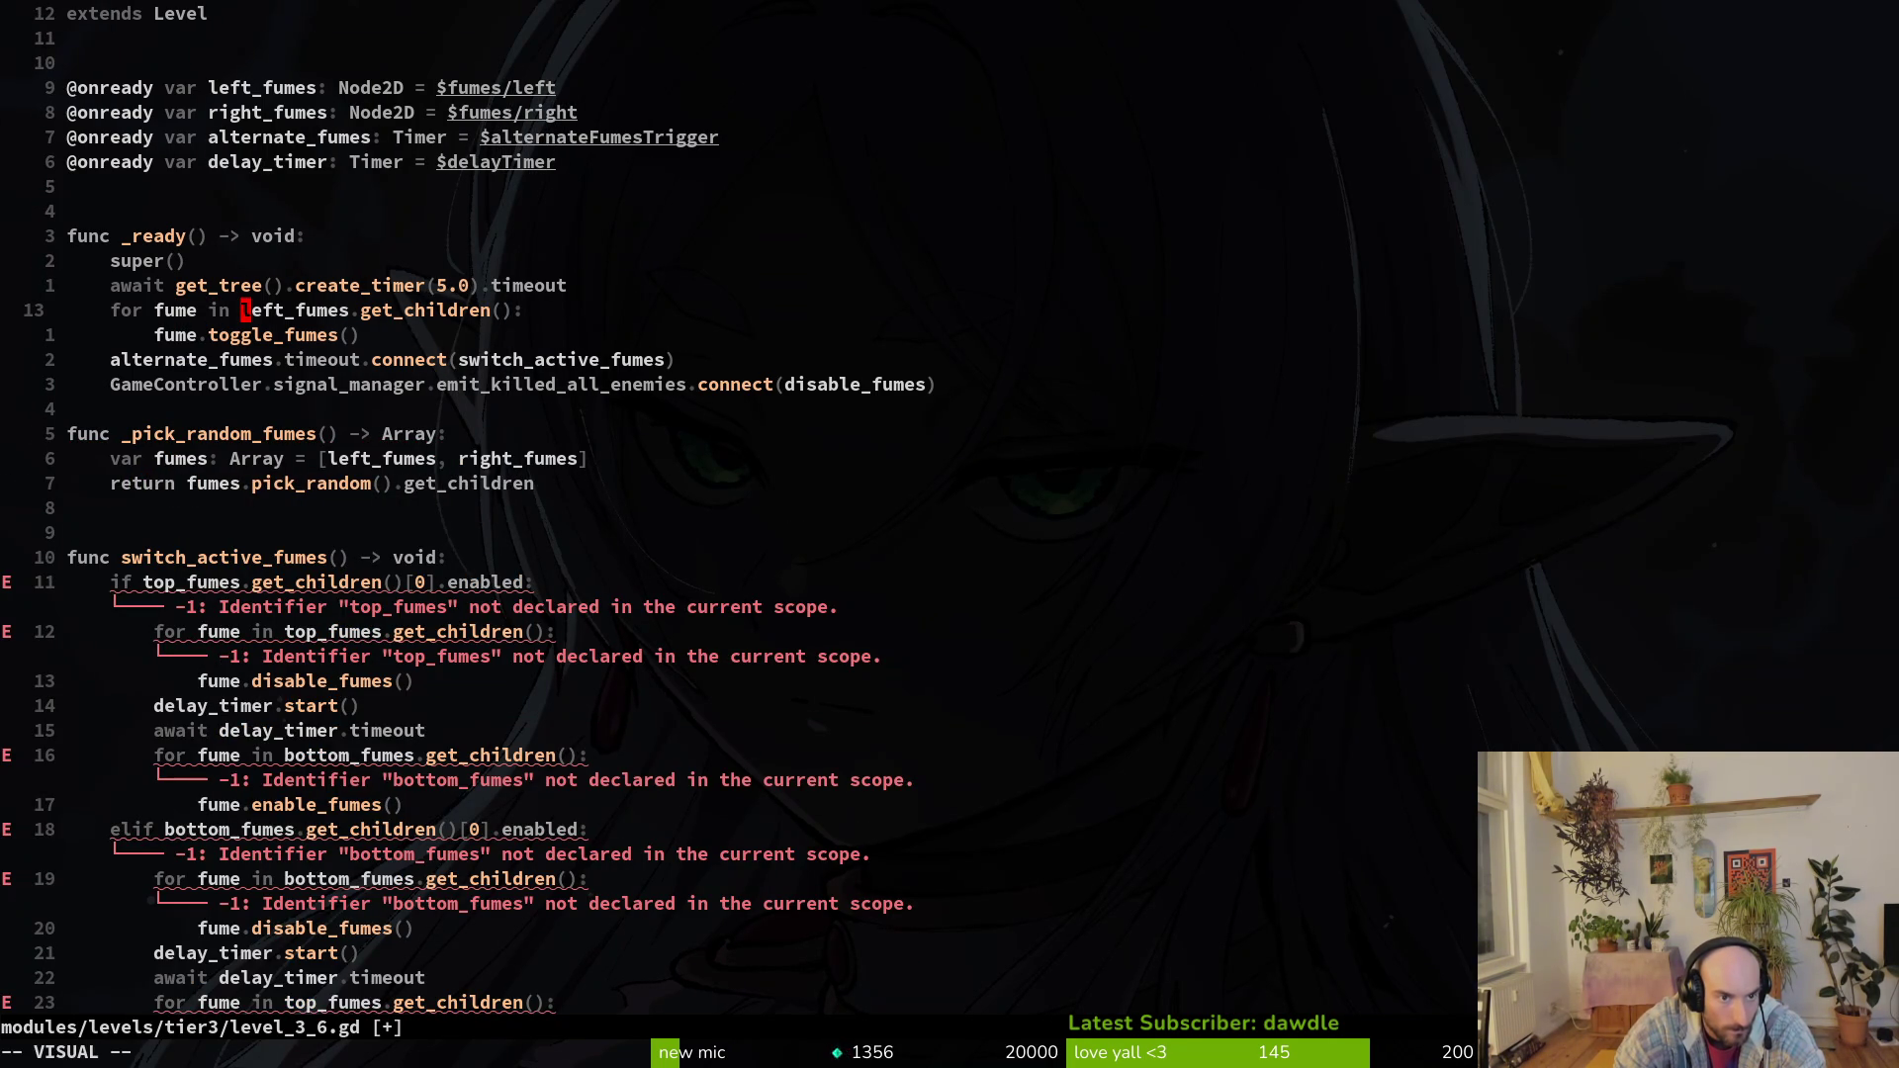
key("f")
key("parenleft")
type("c")
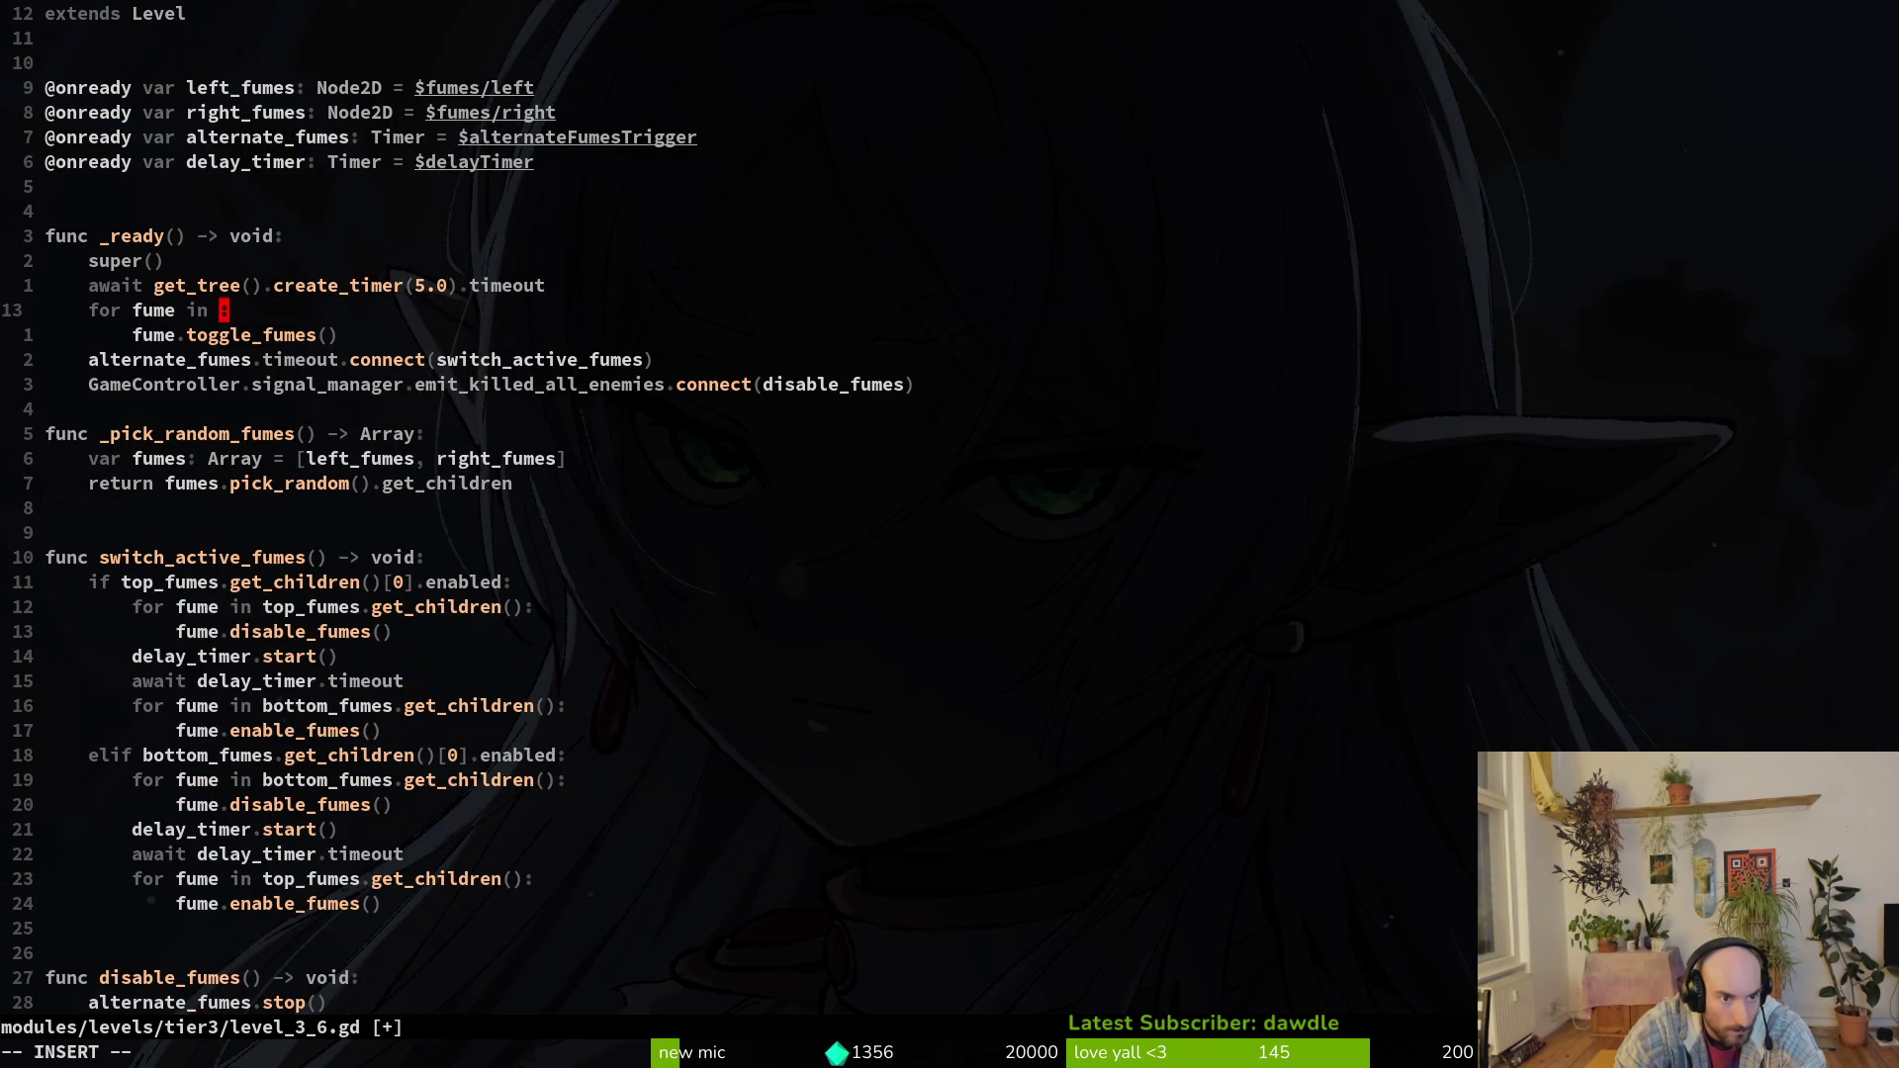
type("_sp")
key("Return")
key("BackSpace")
key("BackSpace")
key("BackSpace")
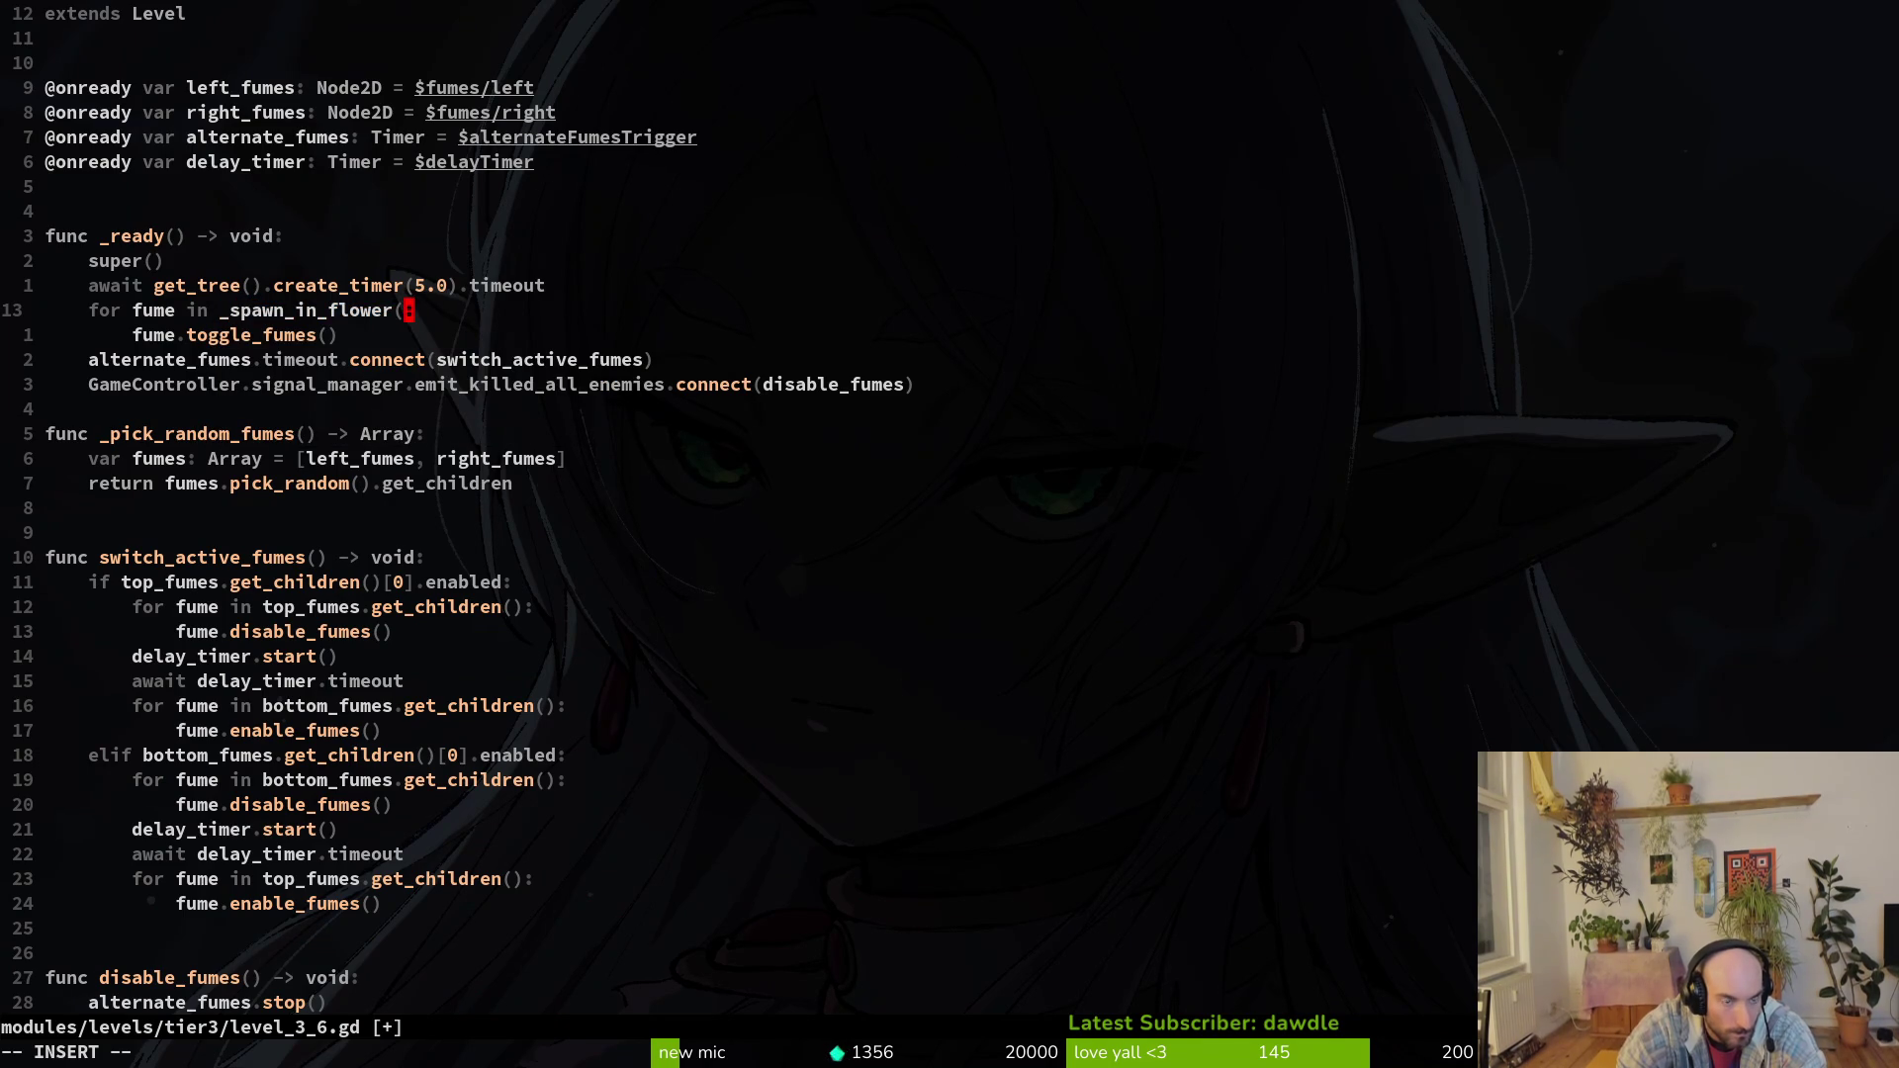
type("pi")
key("Return")
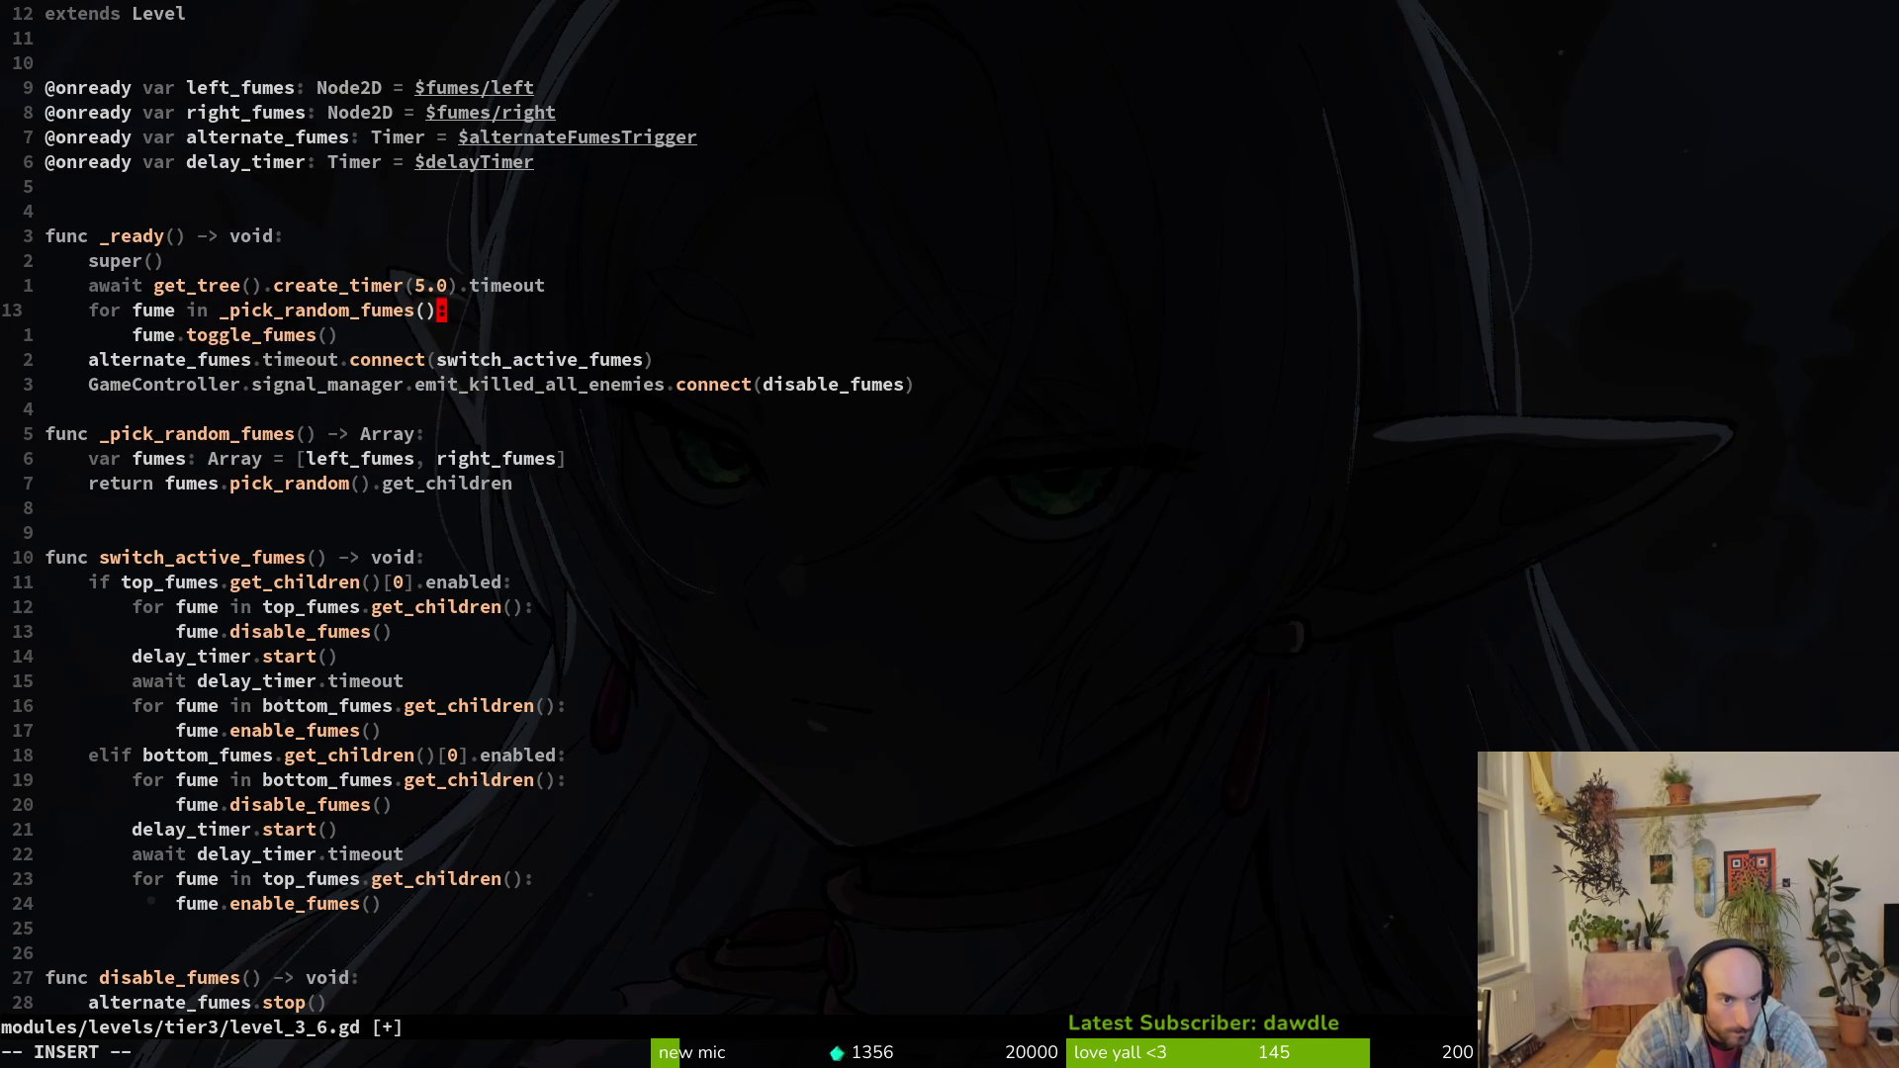
key("Escape")
Step: In switch_active_fumes, use left_fumes in the if check and first loop, and right_fumes in the enable loop
key("j")
key("j")
key("6")
key("j")
key("j")
key("j")
key("j")
key("$")
key("b")
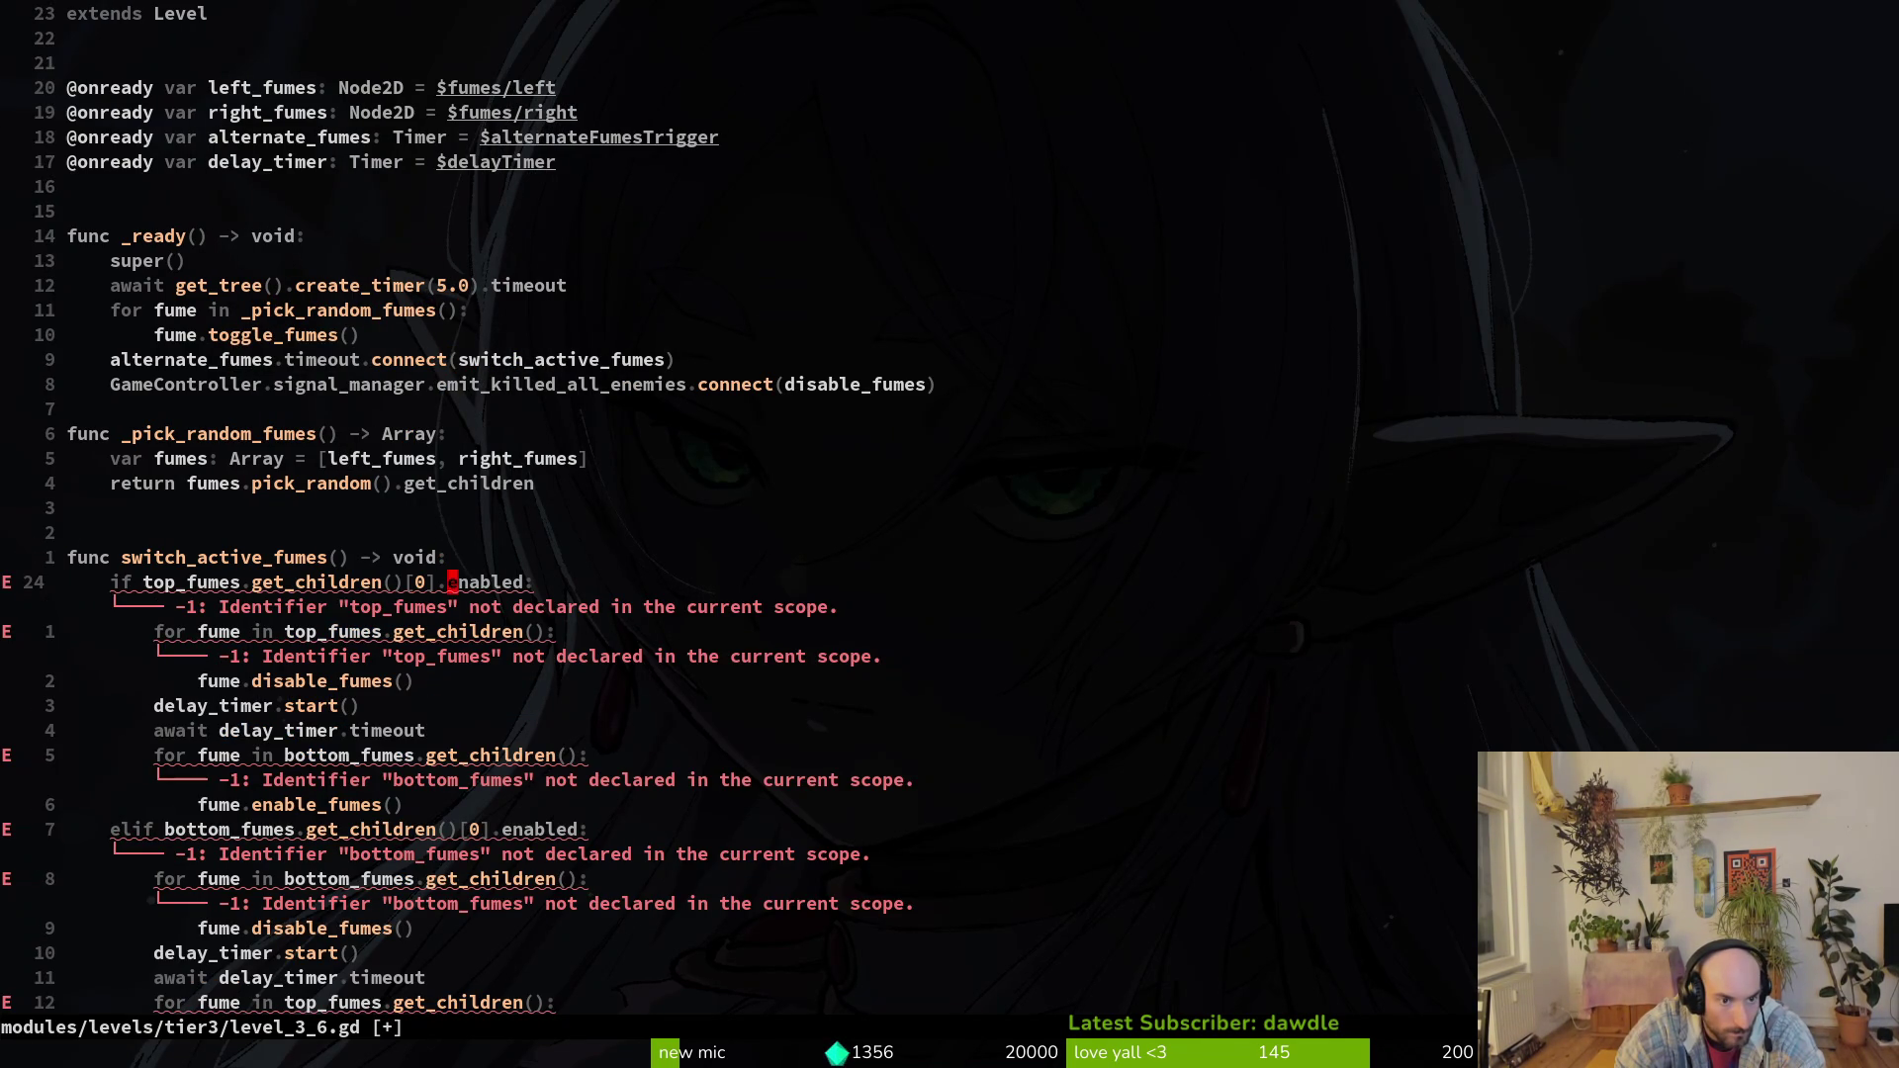
type("cwleft_")
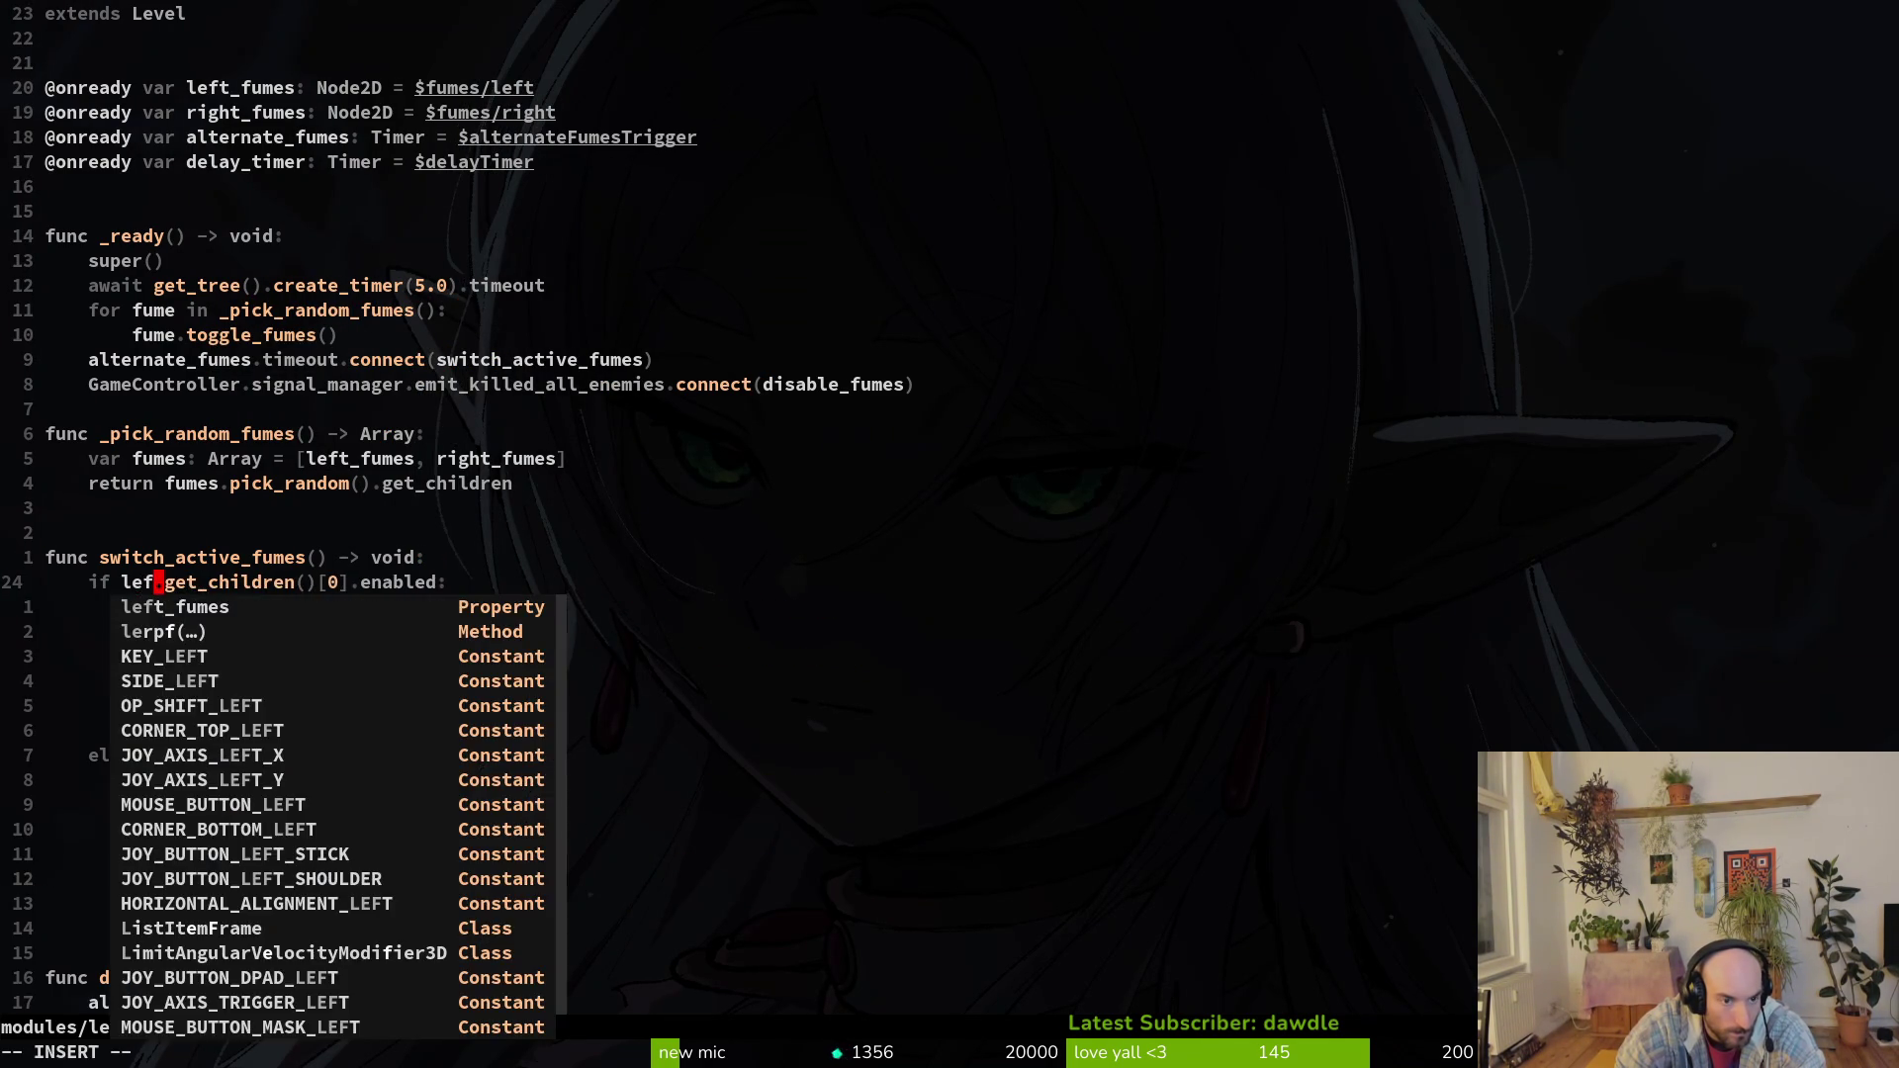
key("Return")
key("Escape")
type("jcwleft_")
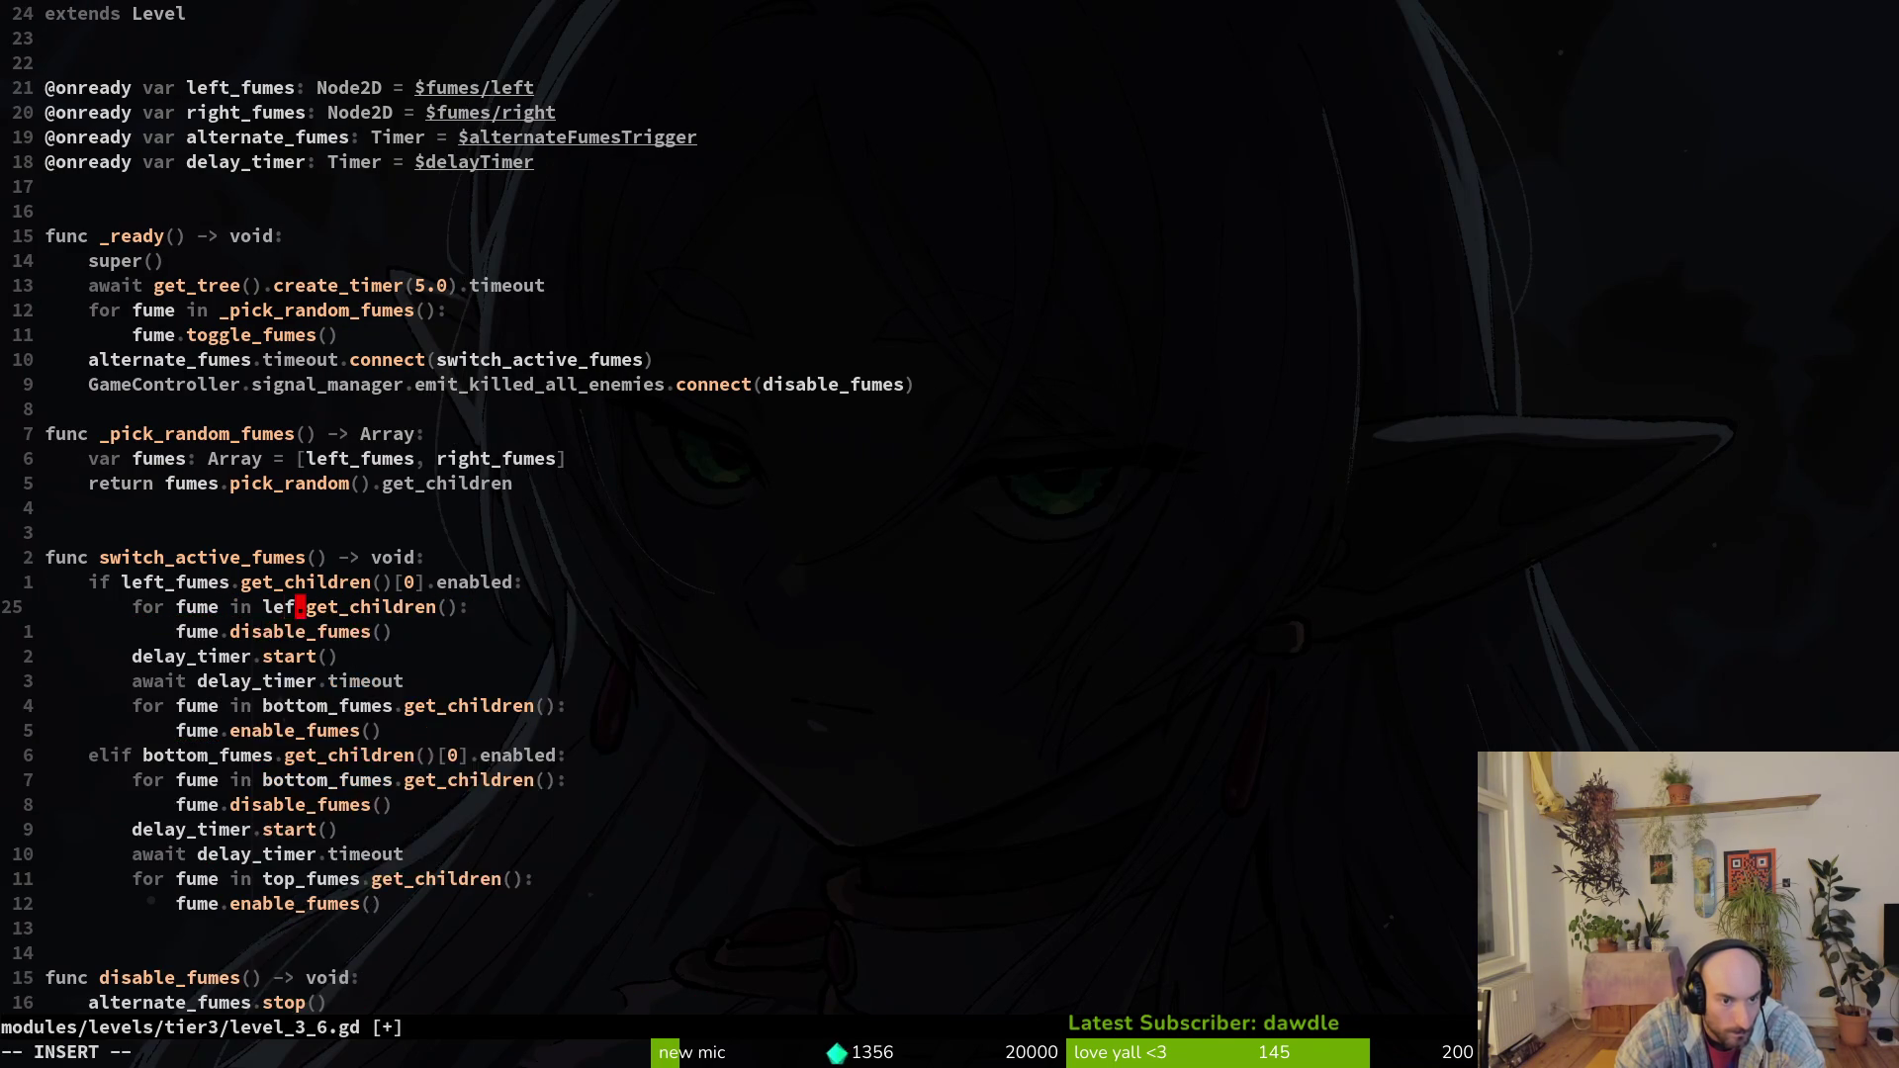
key("Return")
key("Escape")
key("j")
key("j")
key("j")
key("j")
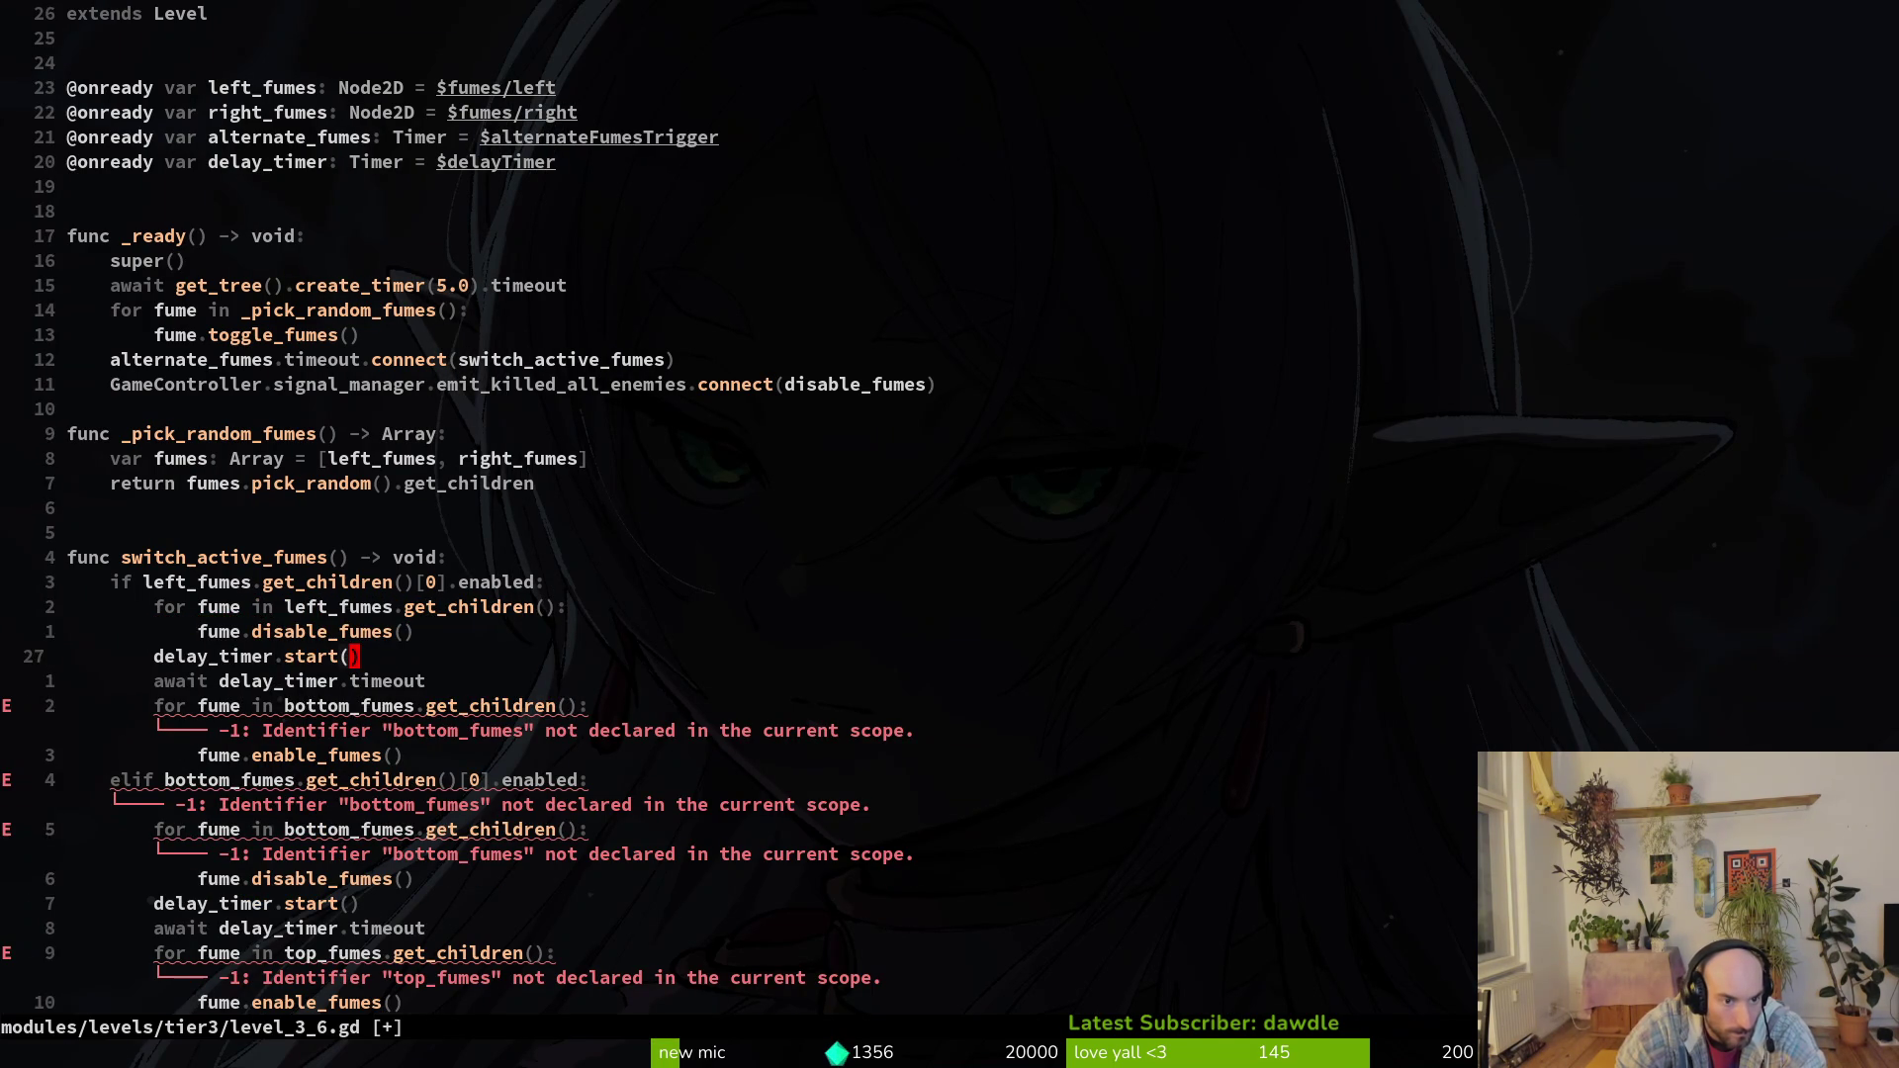
type("ciwr")
key("Return")
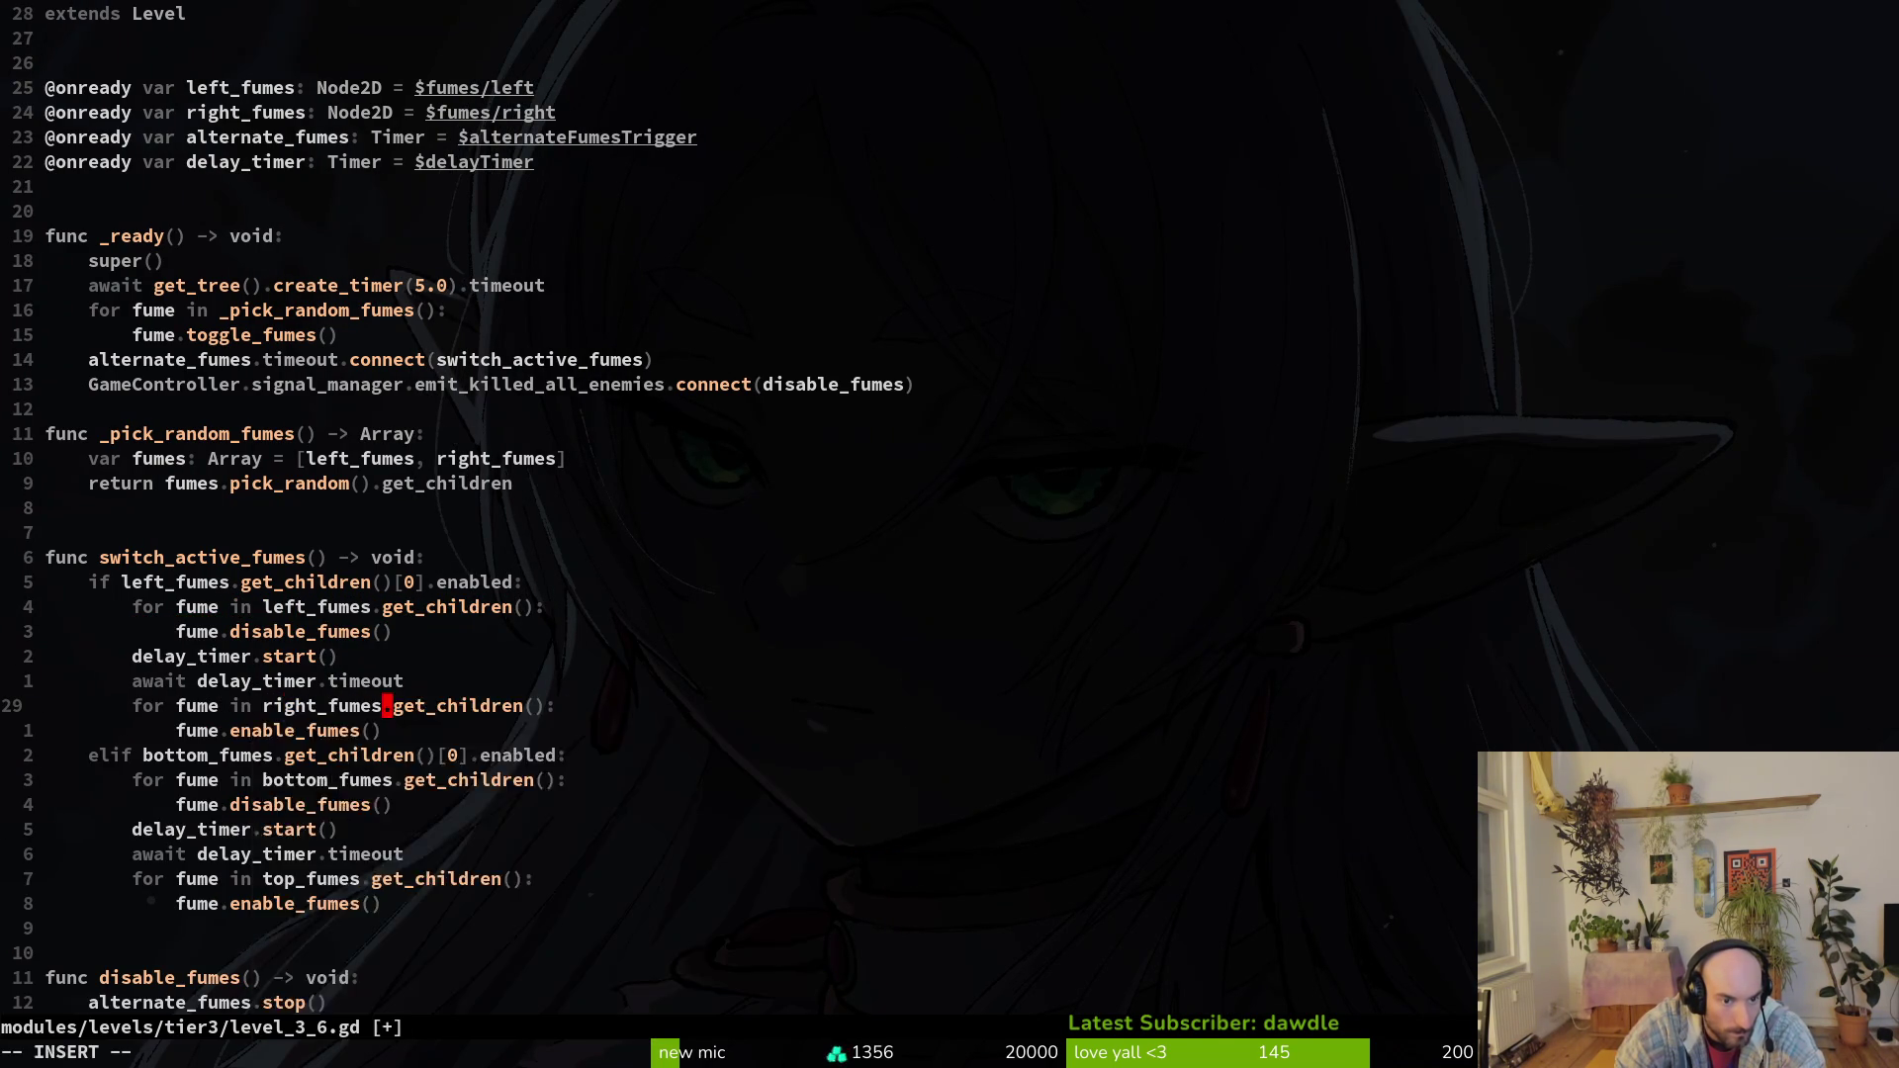
key("Escape")
Step: Change the elif branch to check right_fumes and use left_fumes in the final loop, then save
key("j")
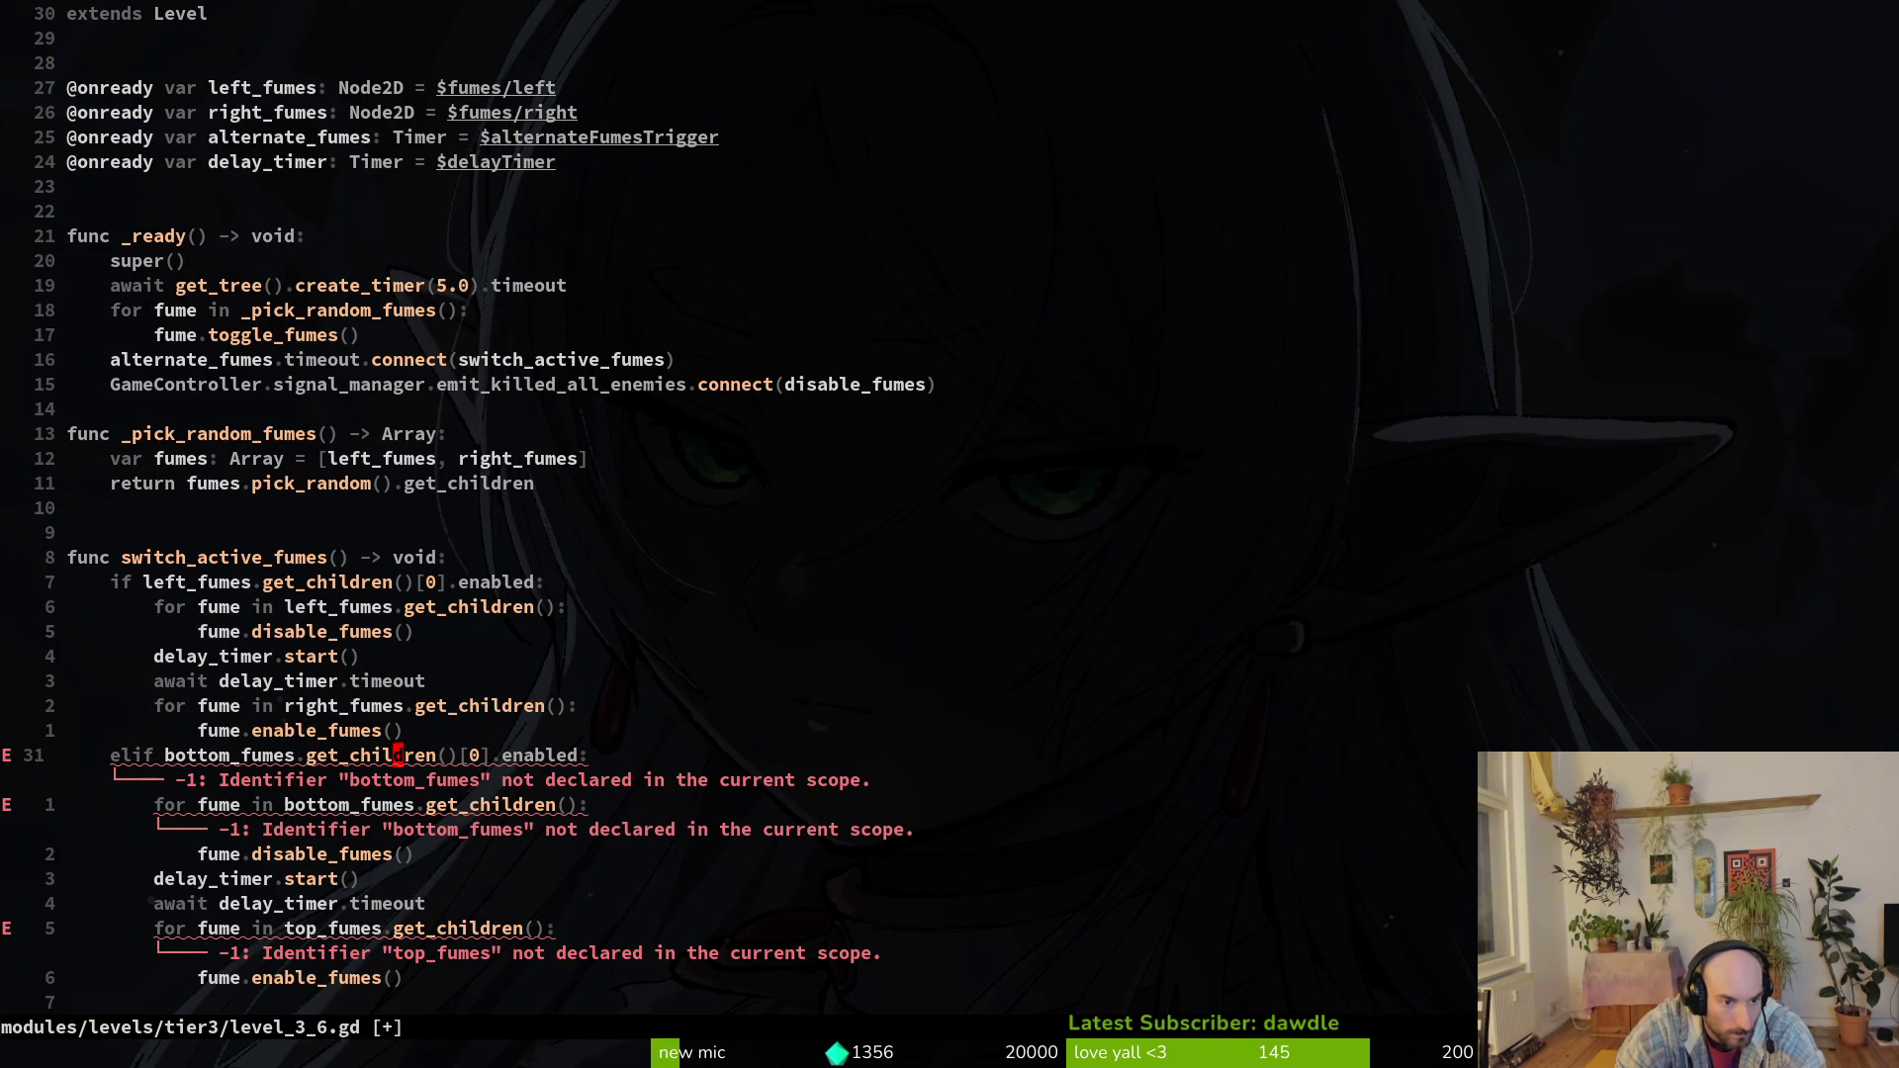
type("cwr")
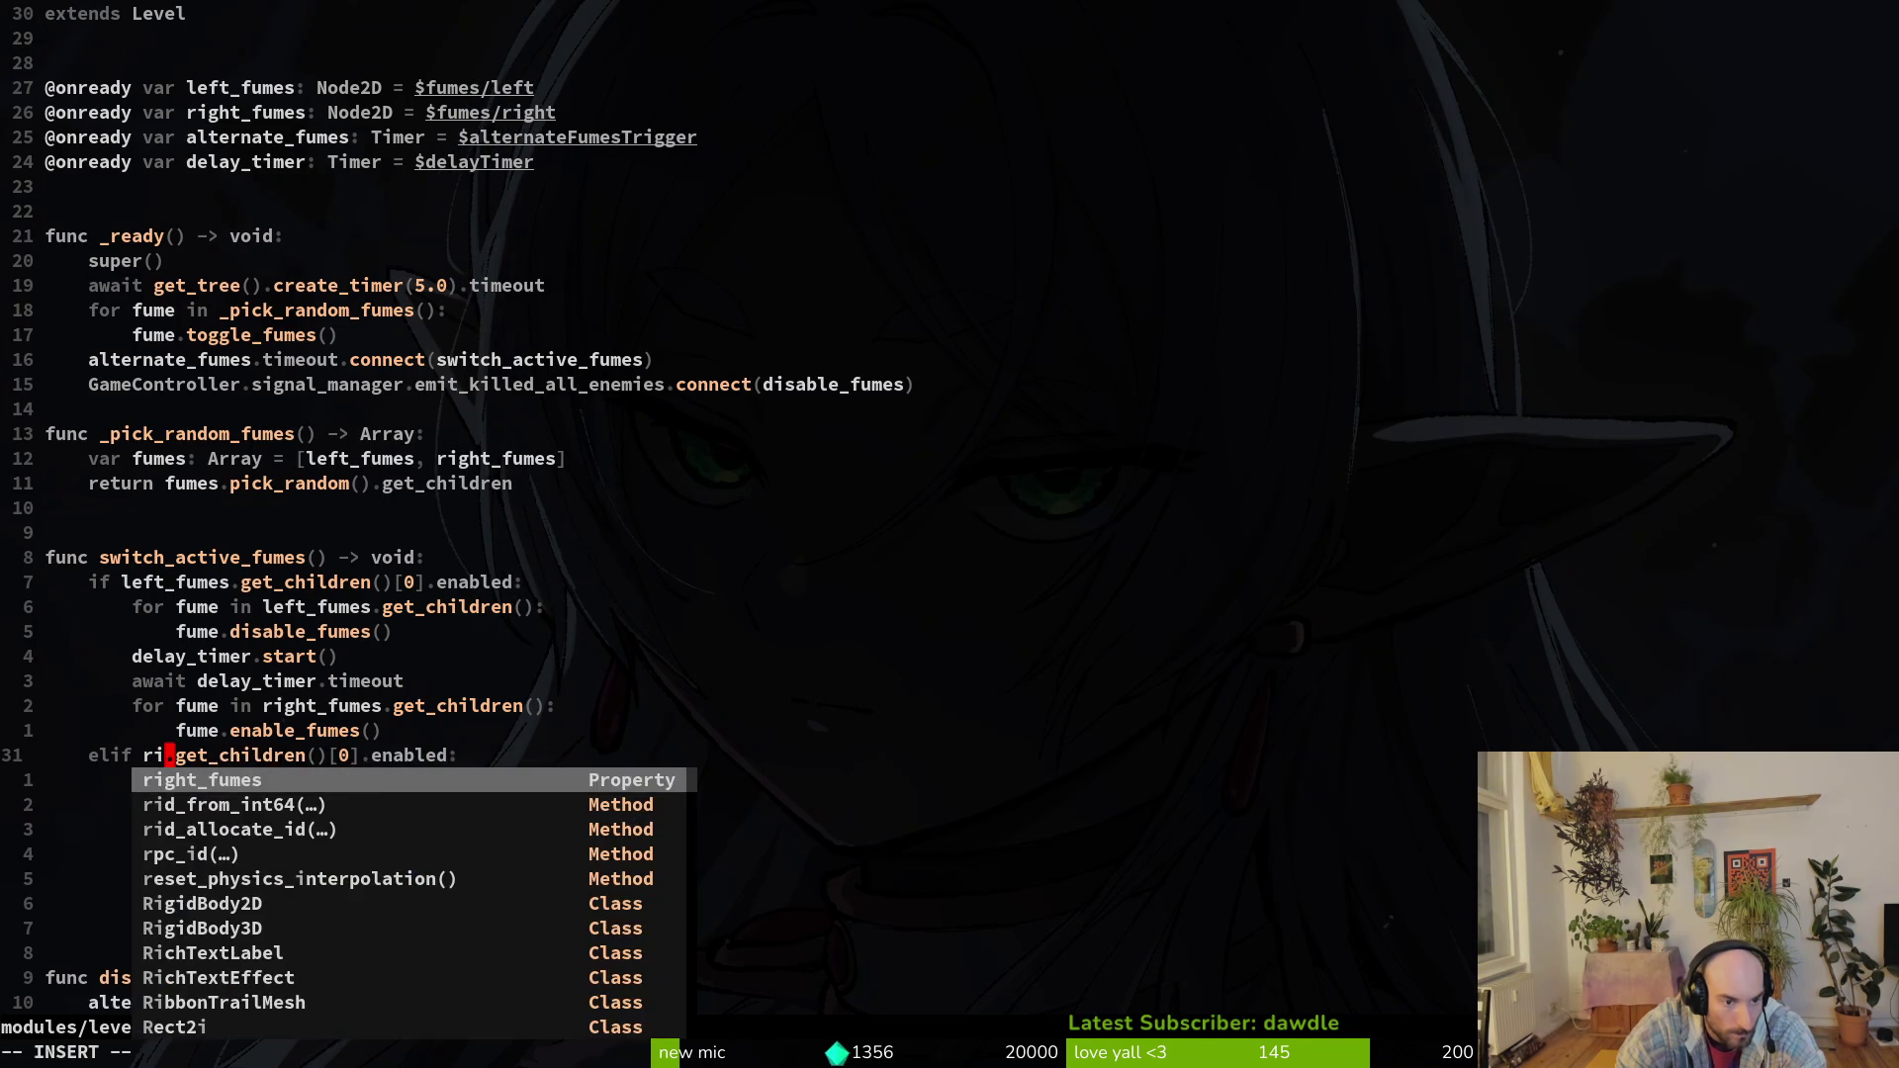
key("Return")
key("Escape")
type("jwcwr")
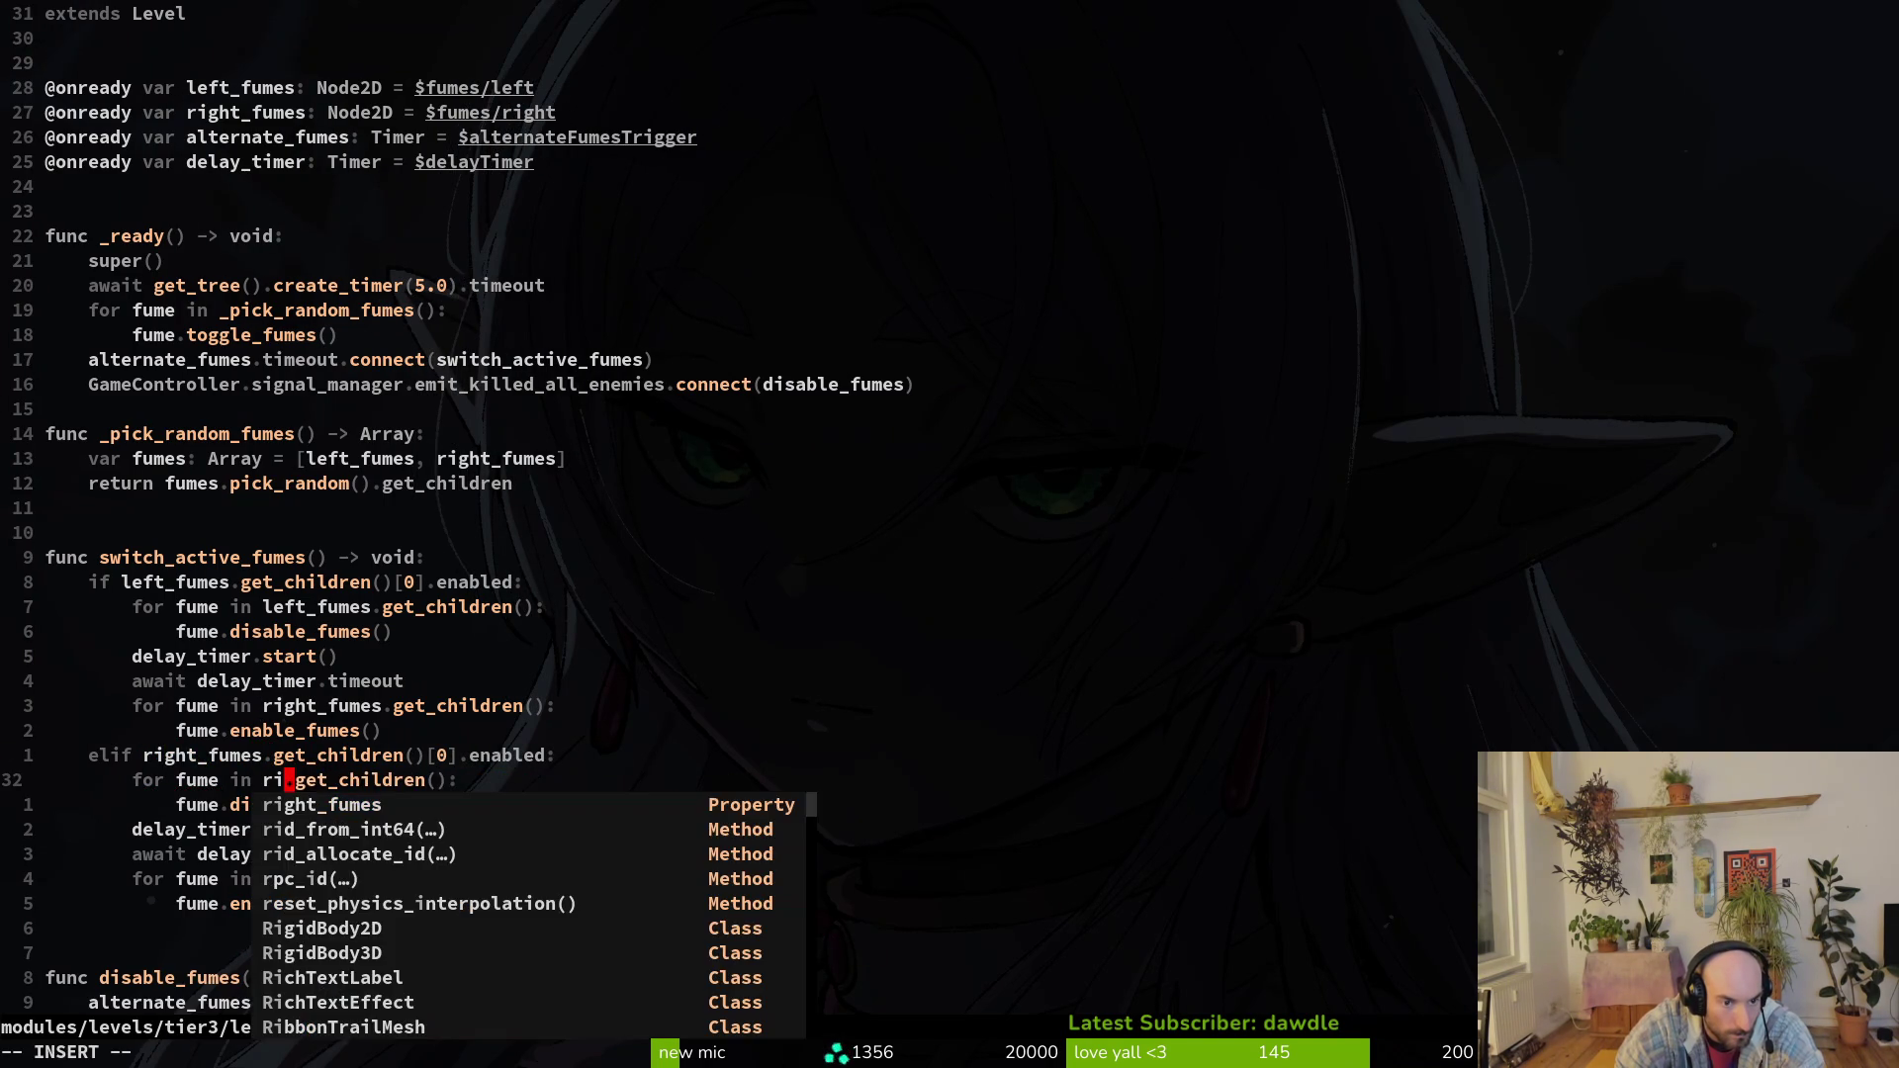
key("Return")
key("Escape")
key("j")
key("j")
key("j")
key("j")
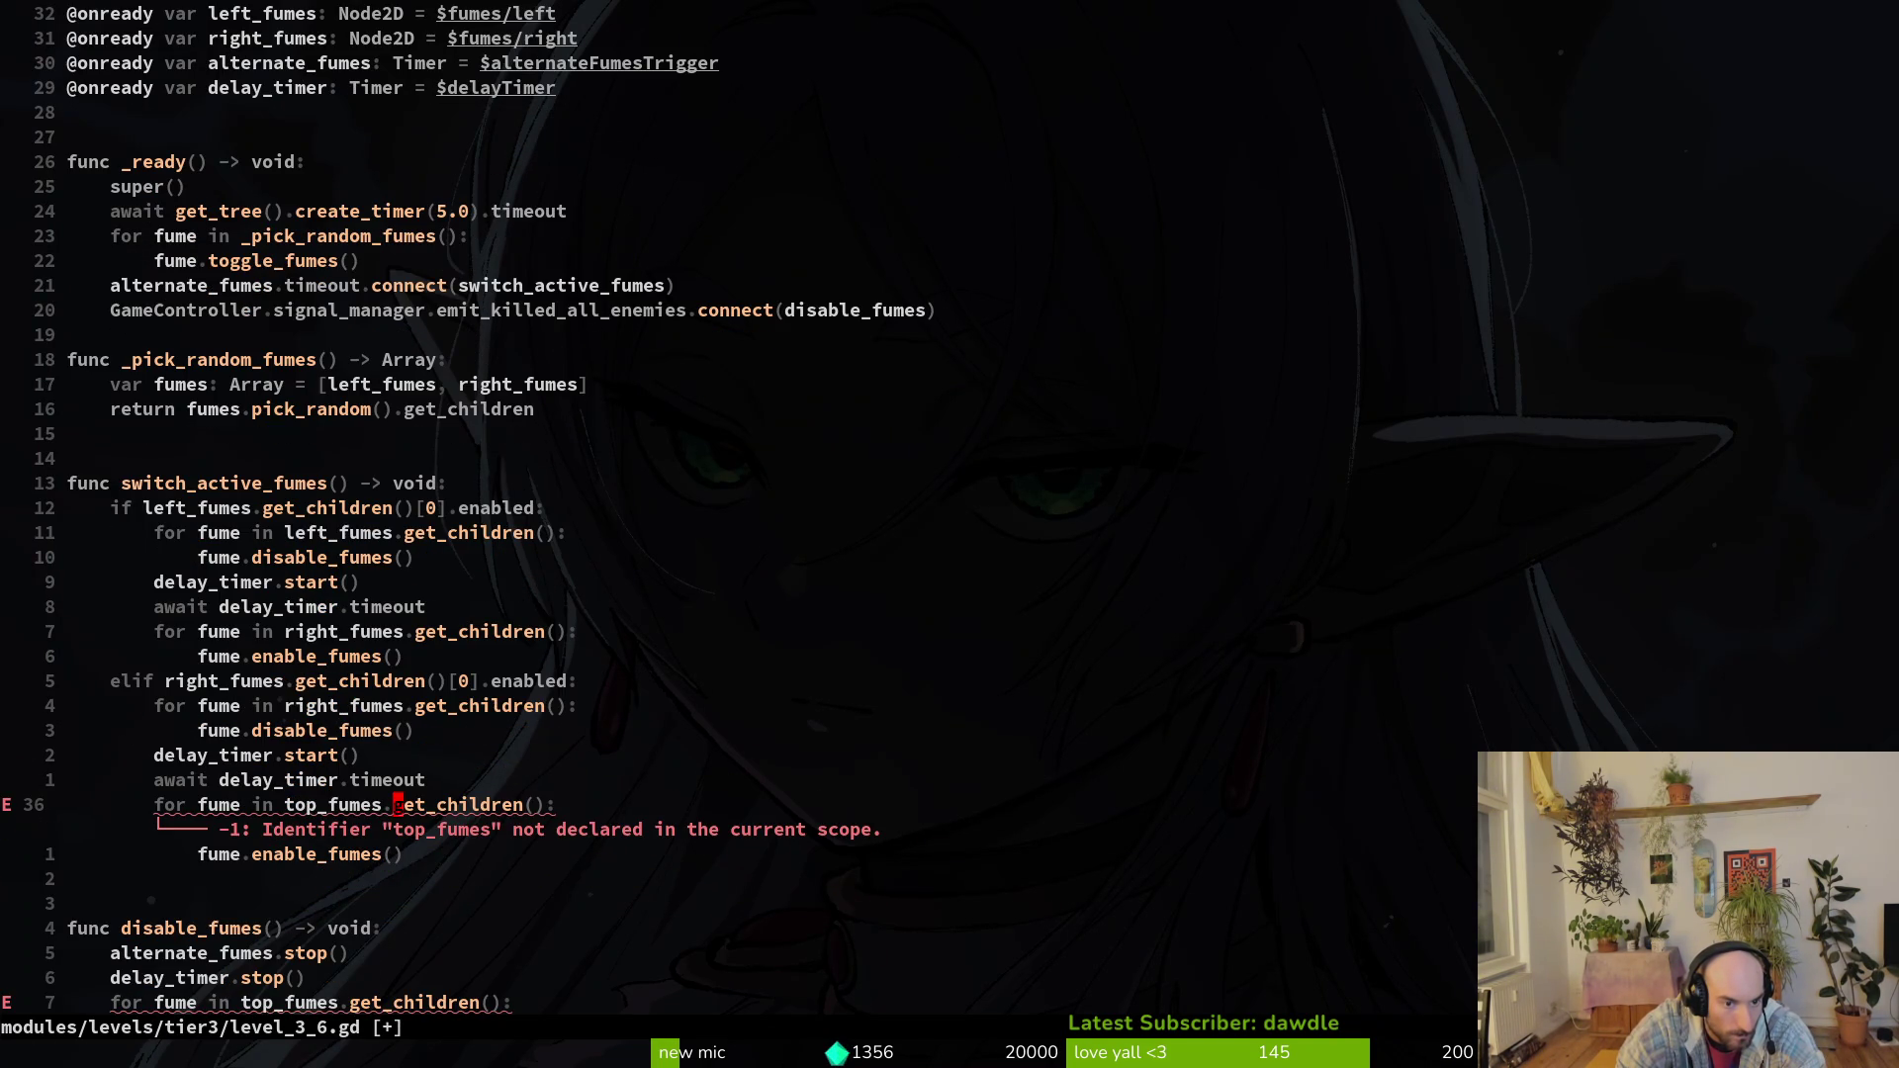
type("bcwl")
key("Return")
key("Escape")
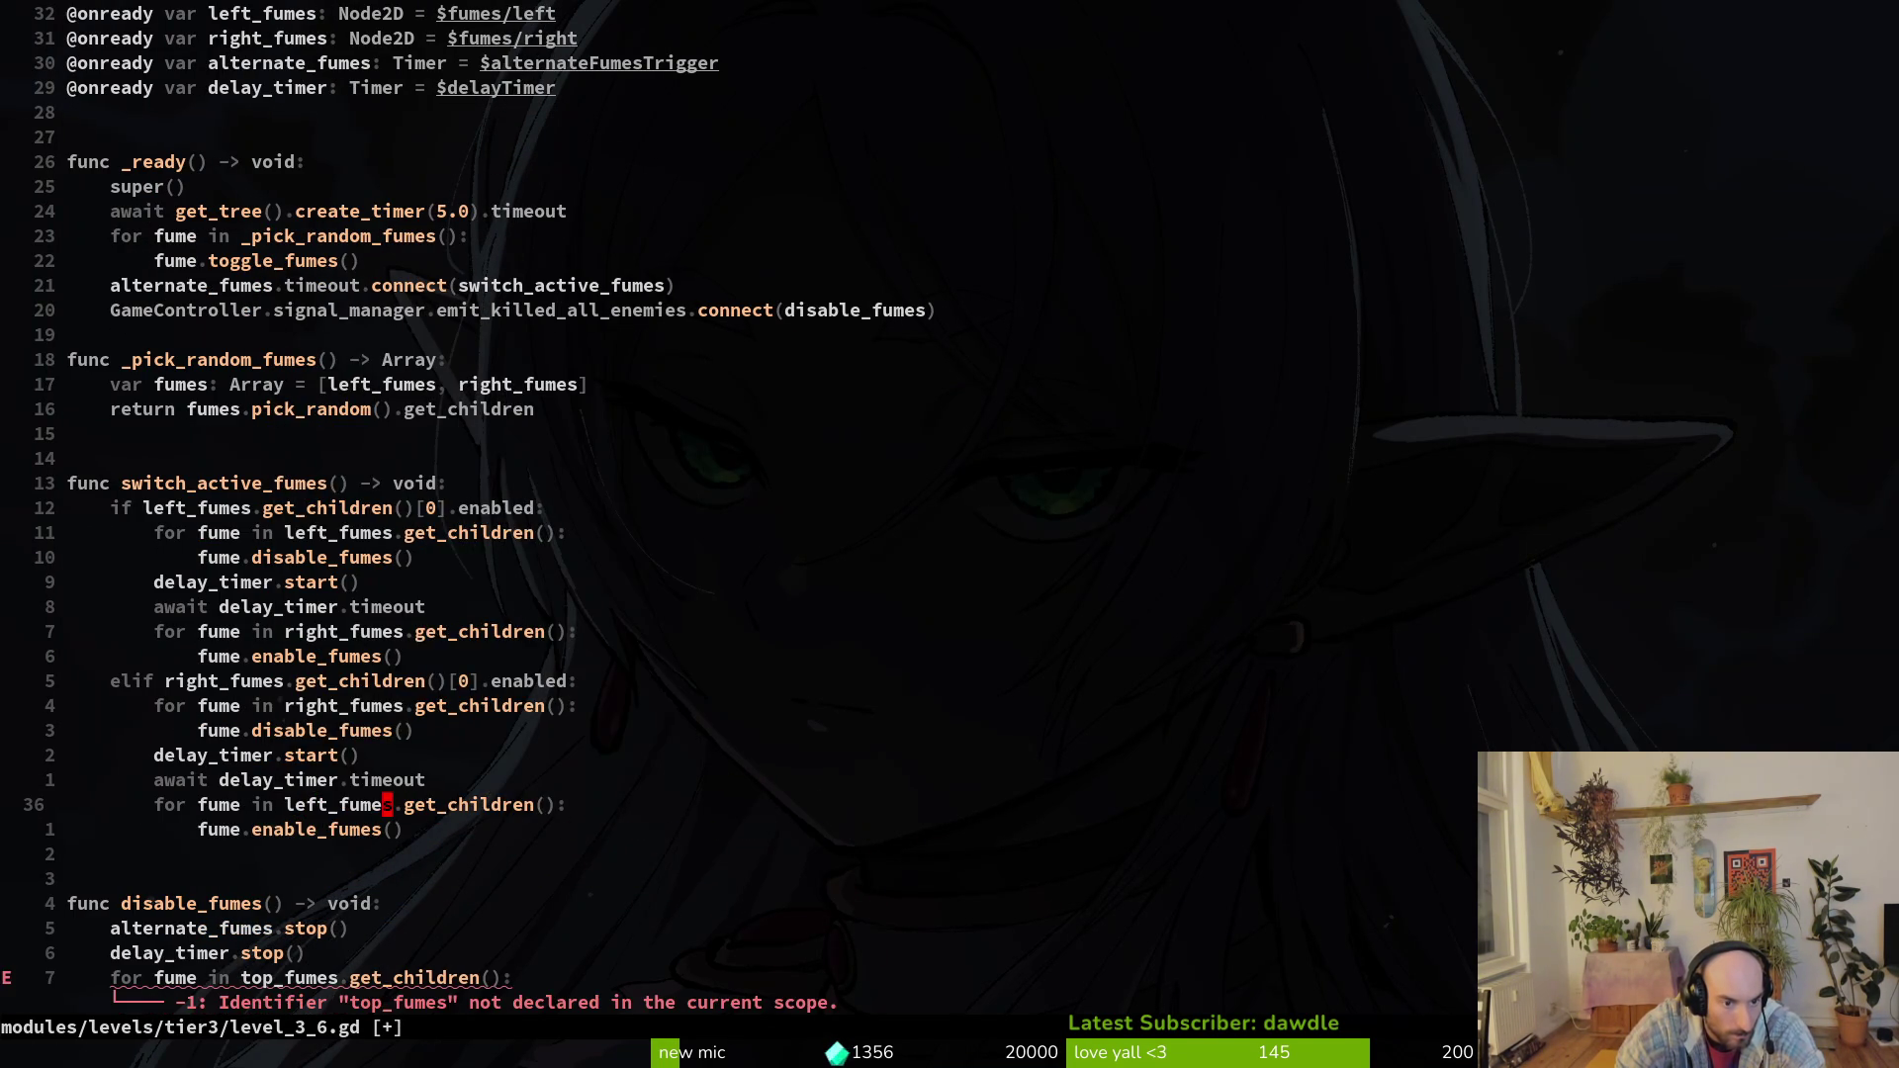
type(":w")
key("Return")
Step: Make disable_fumes shut off left_fumes and right_fumes instead of top and bottom fumes, and save
key("j")
key("j")
key("j")
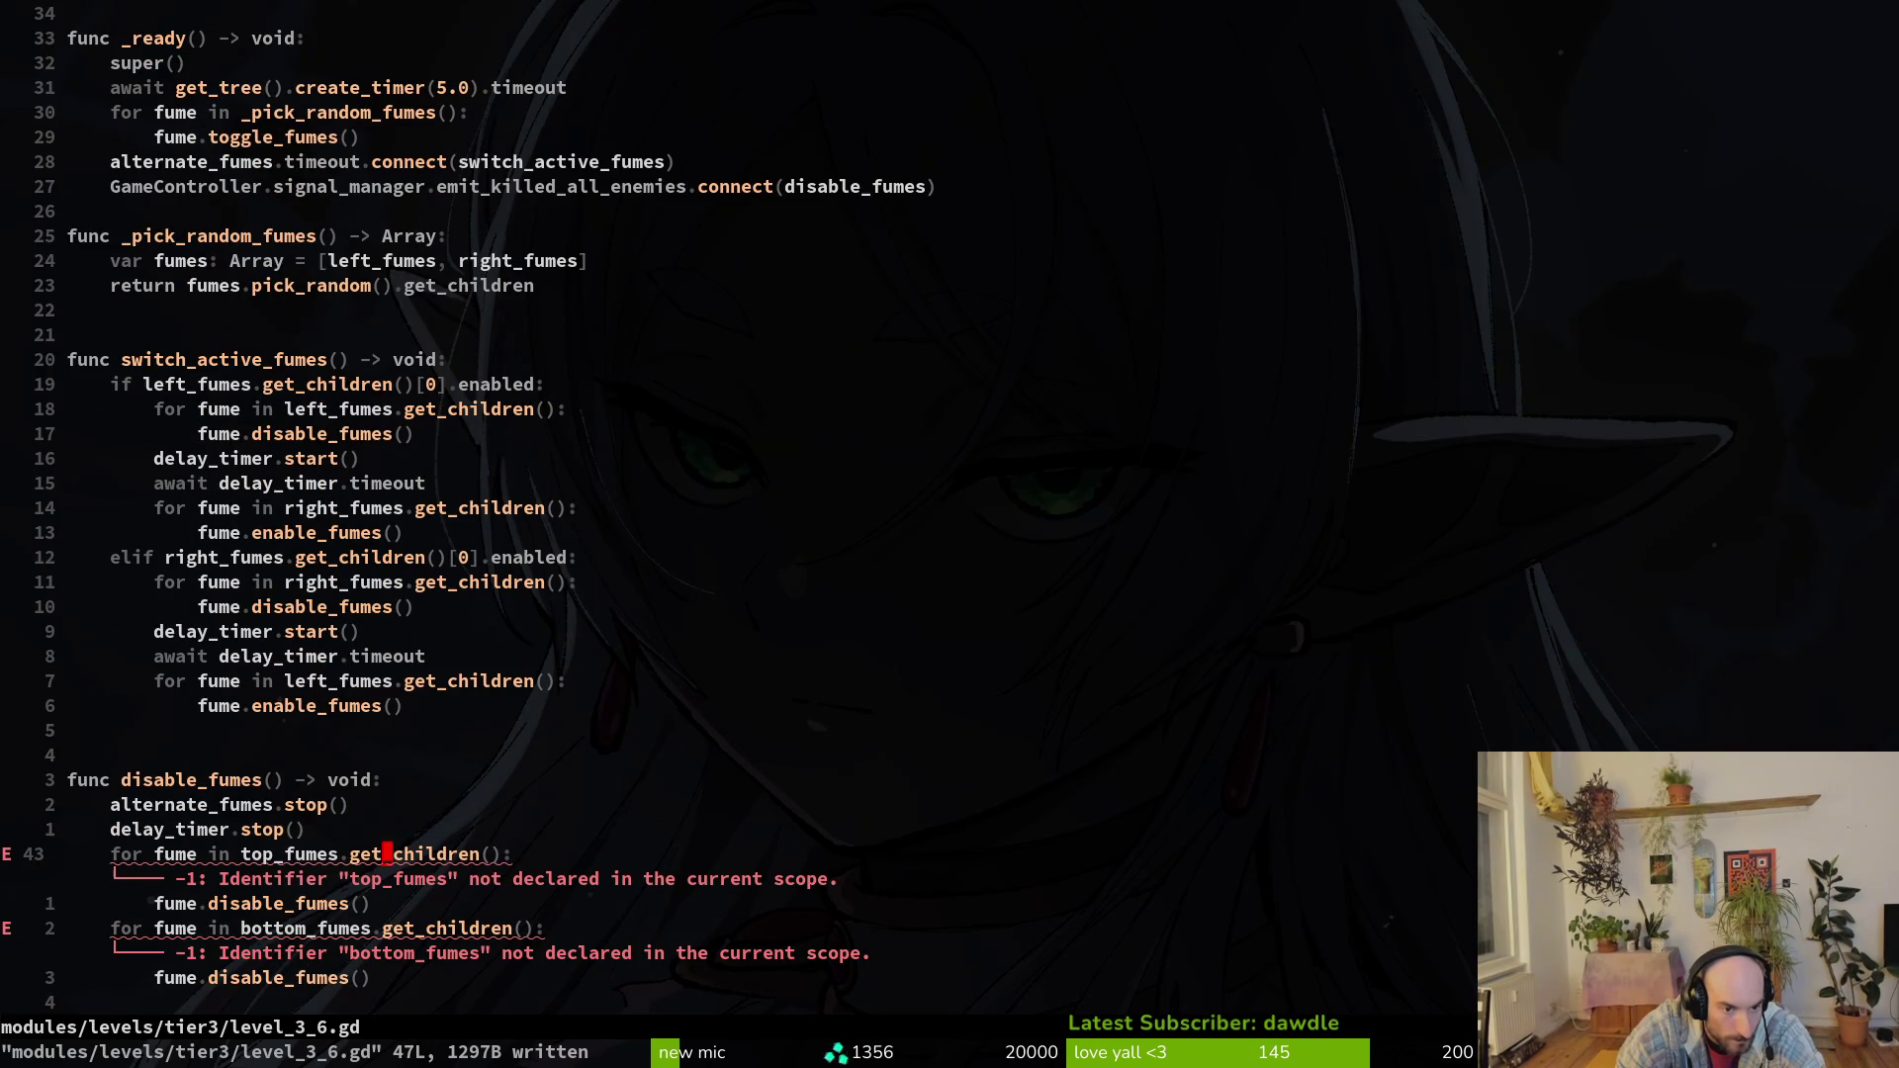
key("h")
key("h")
key("h")
key("c")
key("b")
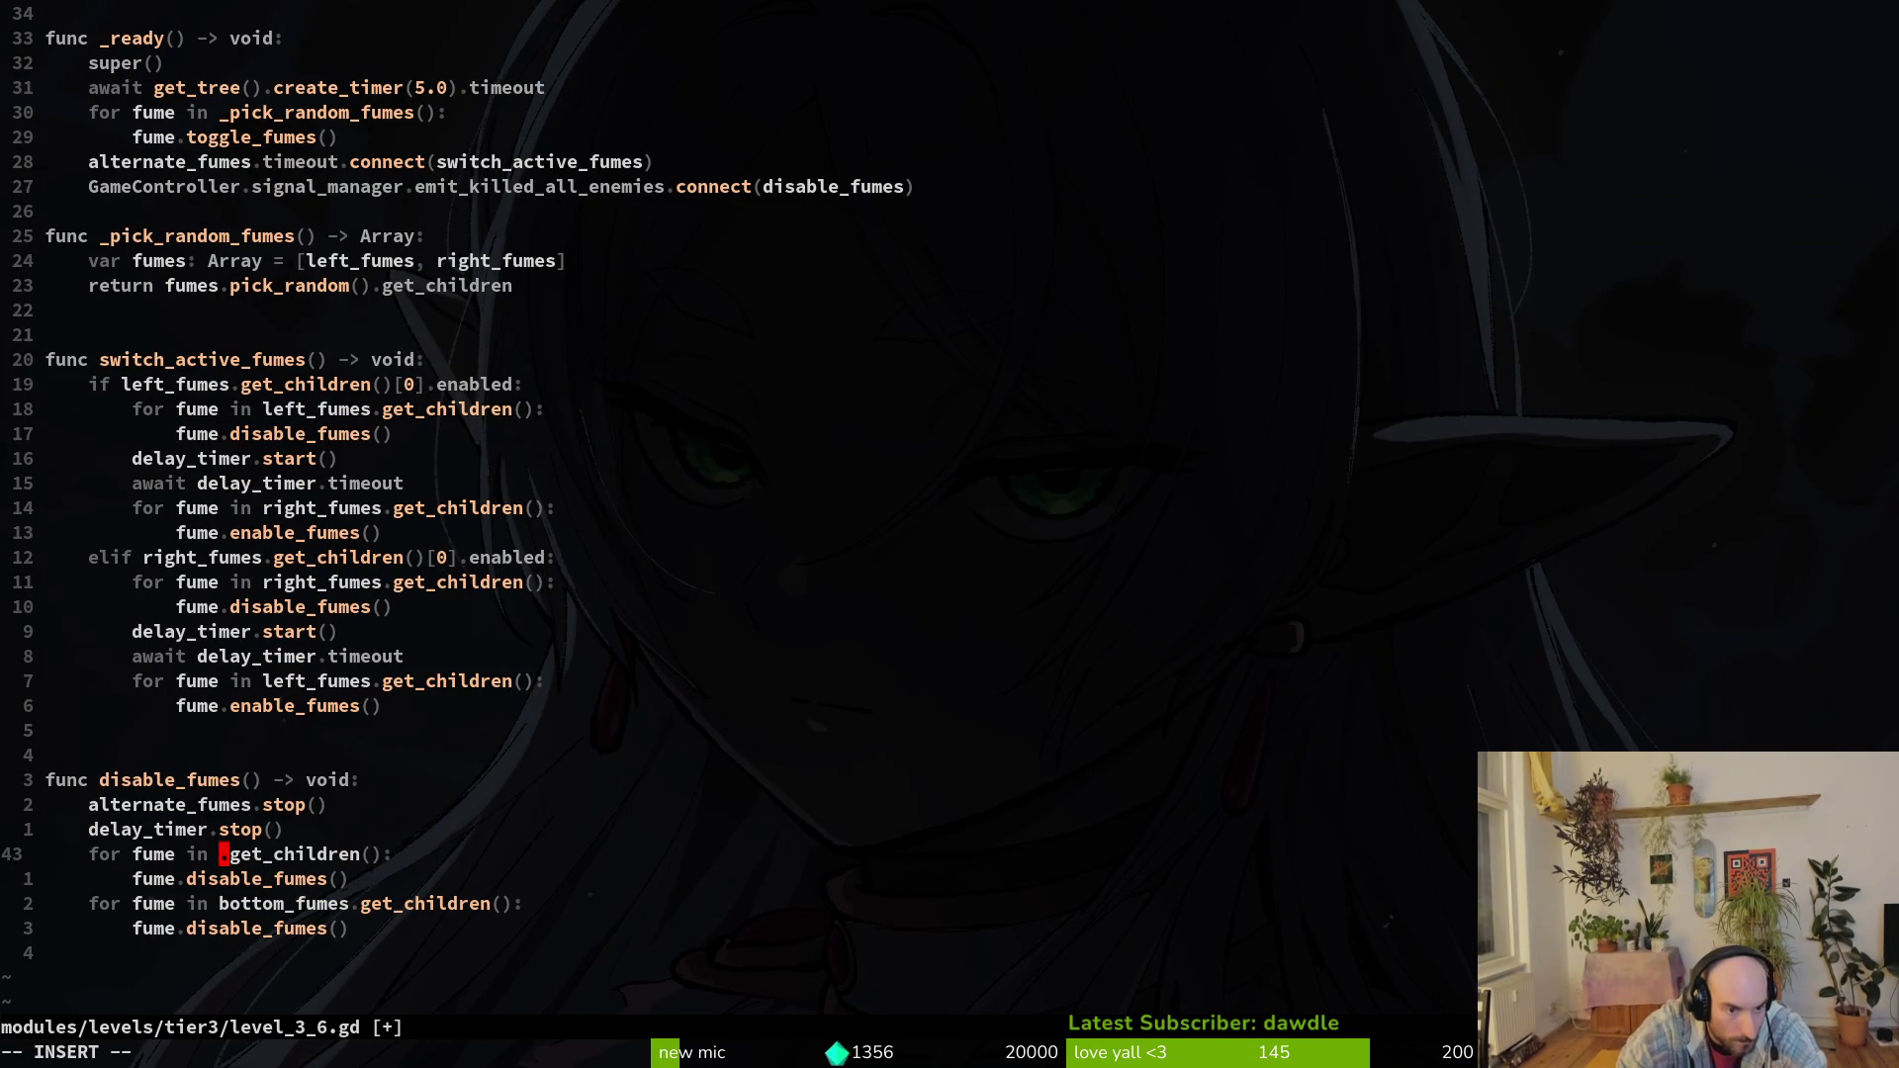
type("l")
key("Return")
key("Escape")
key("j")
key("j")
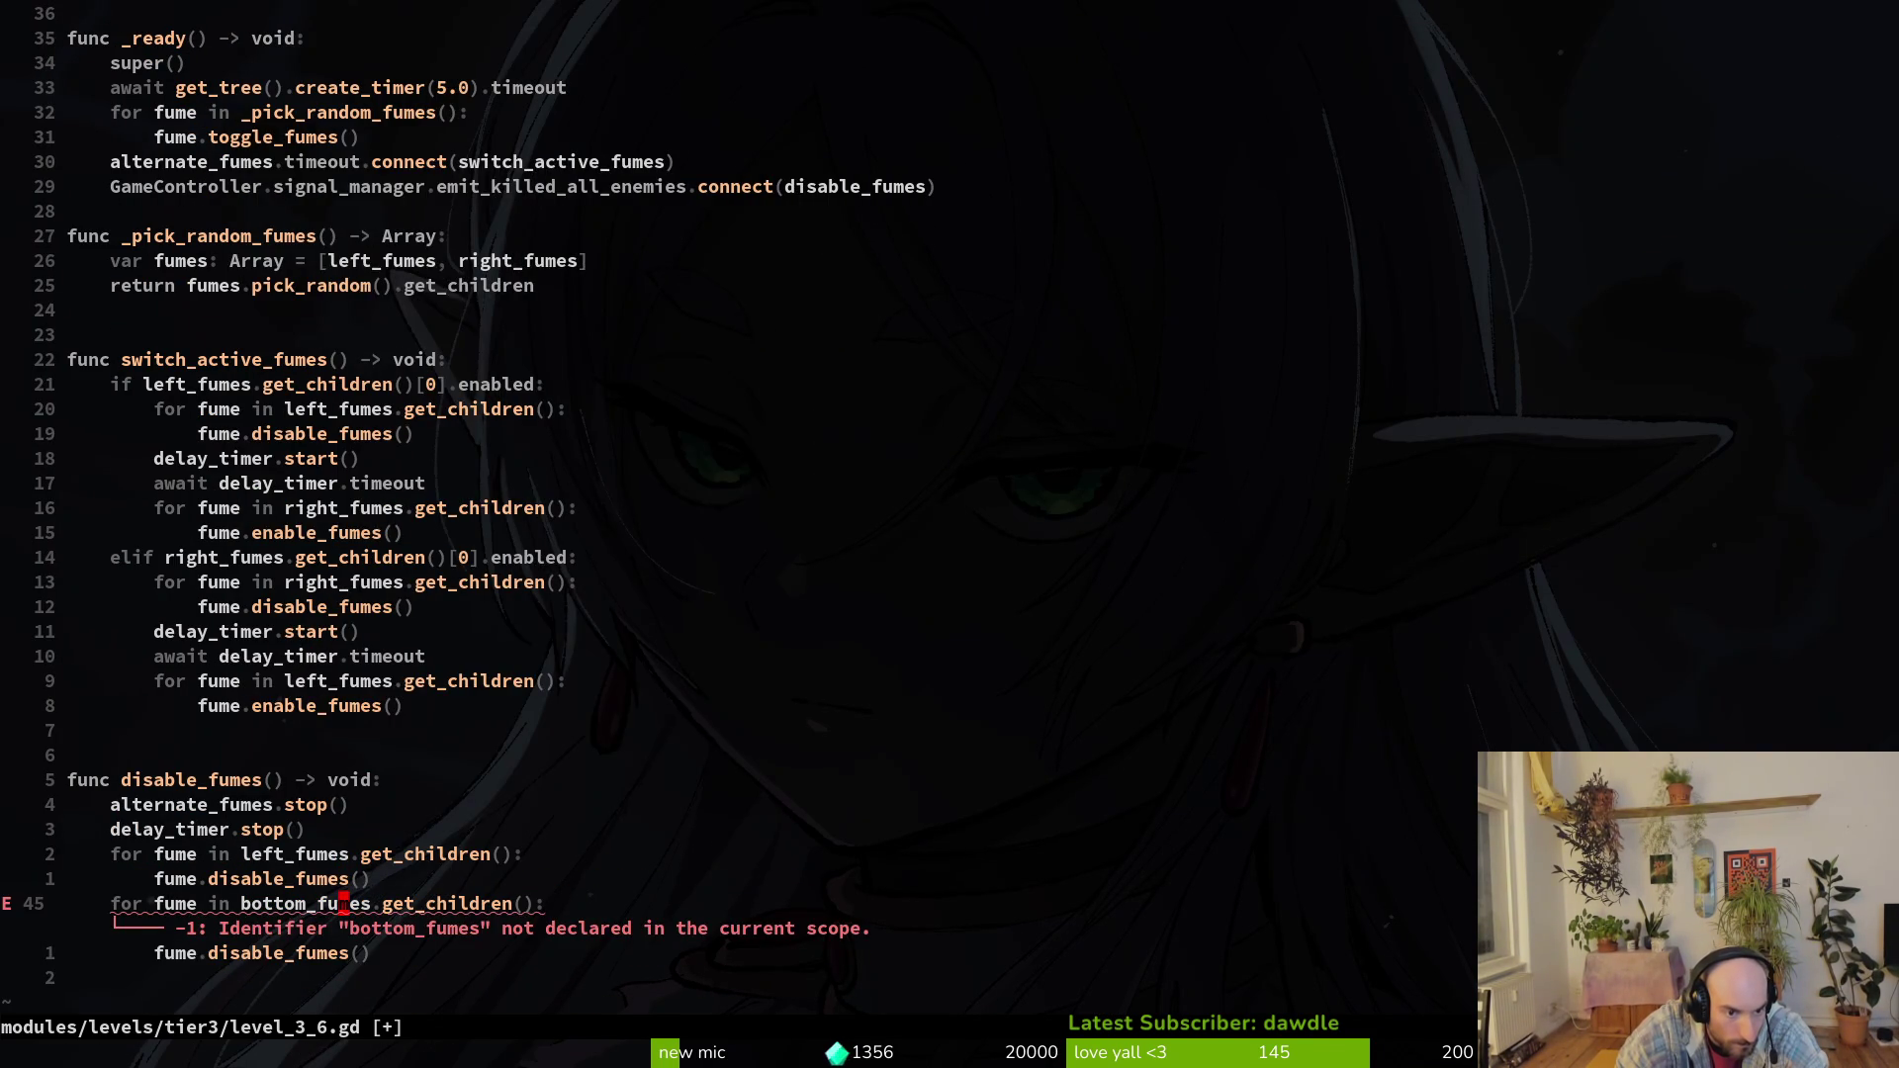
type("ciwr")
key("Return")
key("Escape")
type(":w")
key("Return")
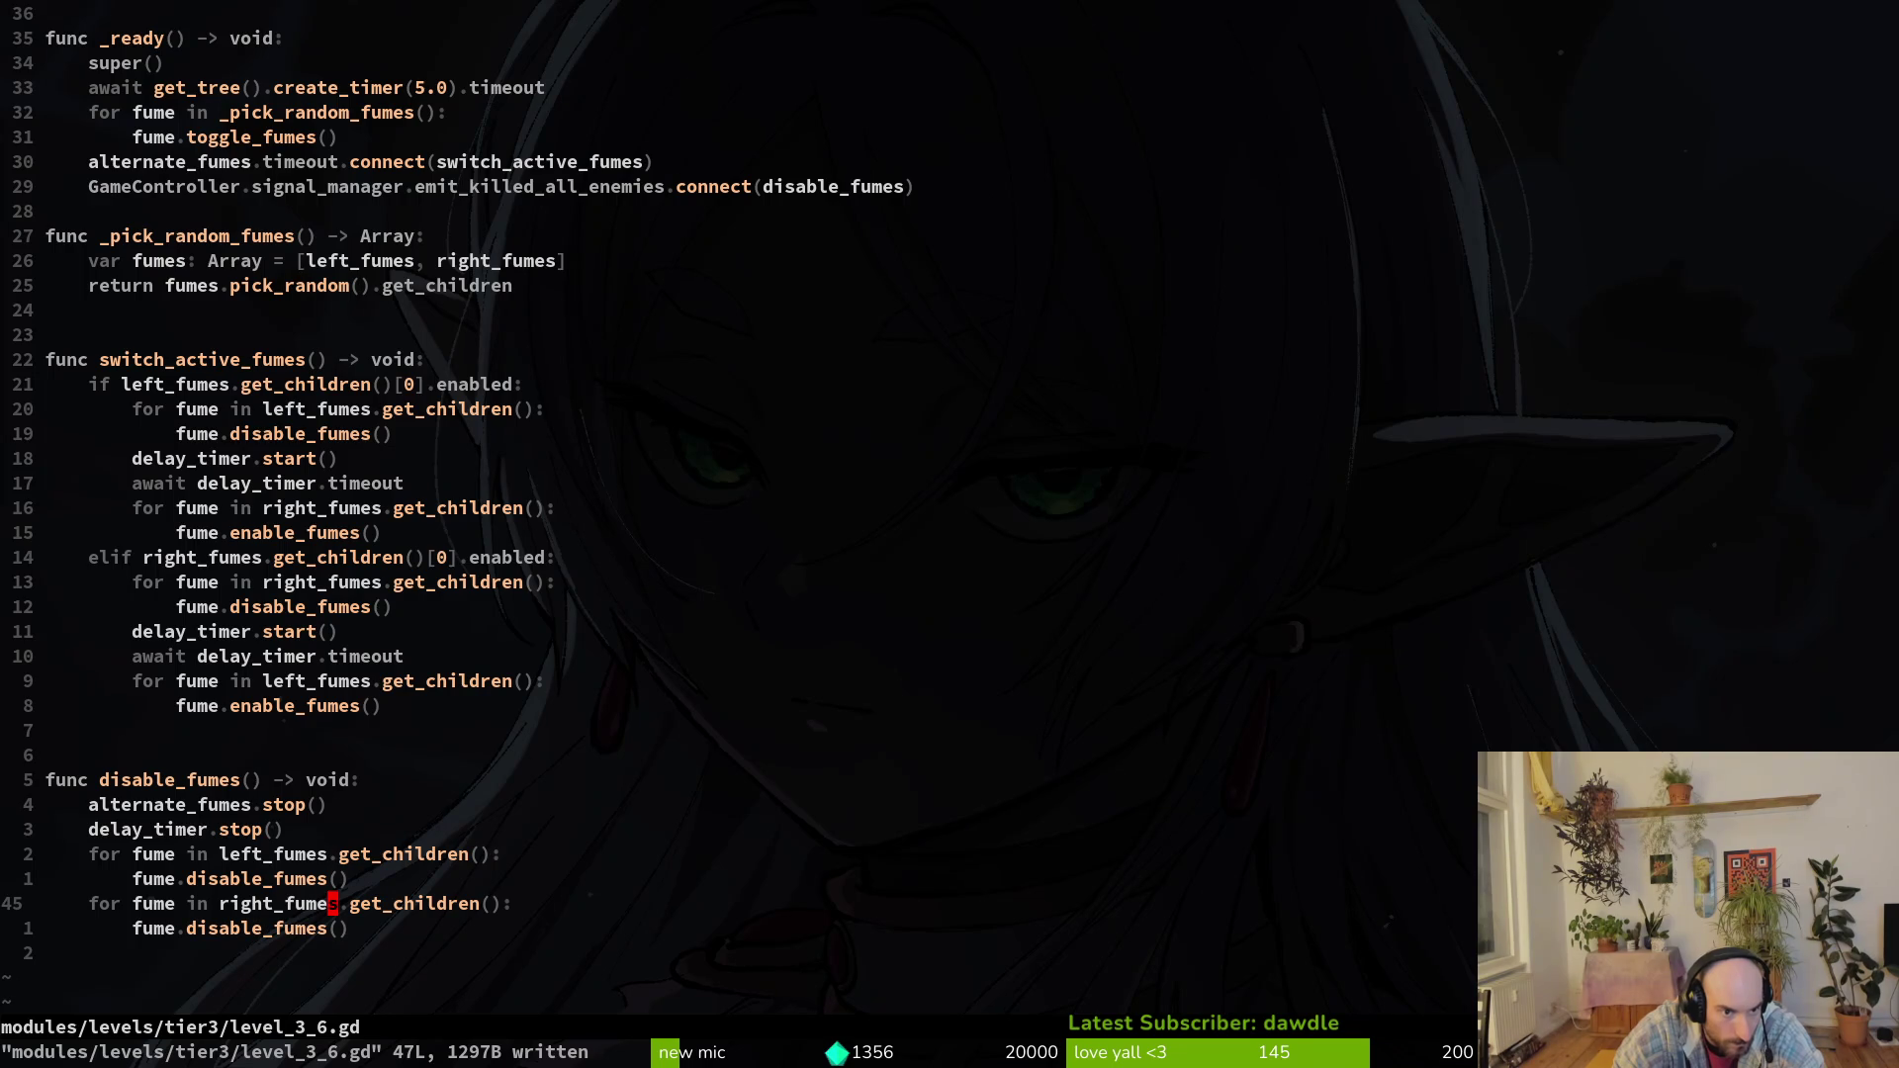
Step: Move the _pick_random_fumes function to the end of level_3_6.gd
key("5")
key("G")
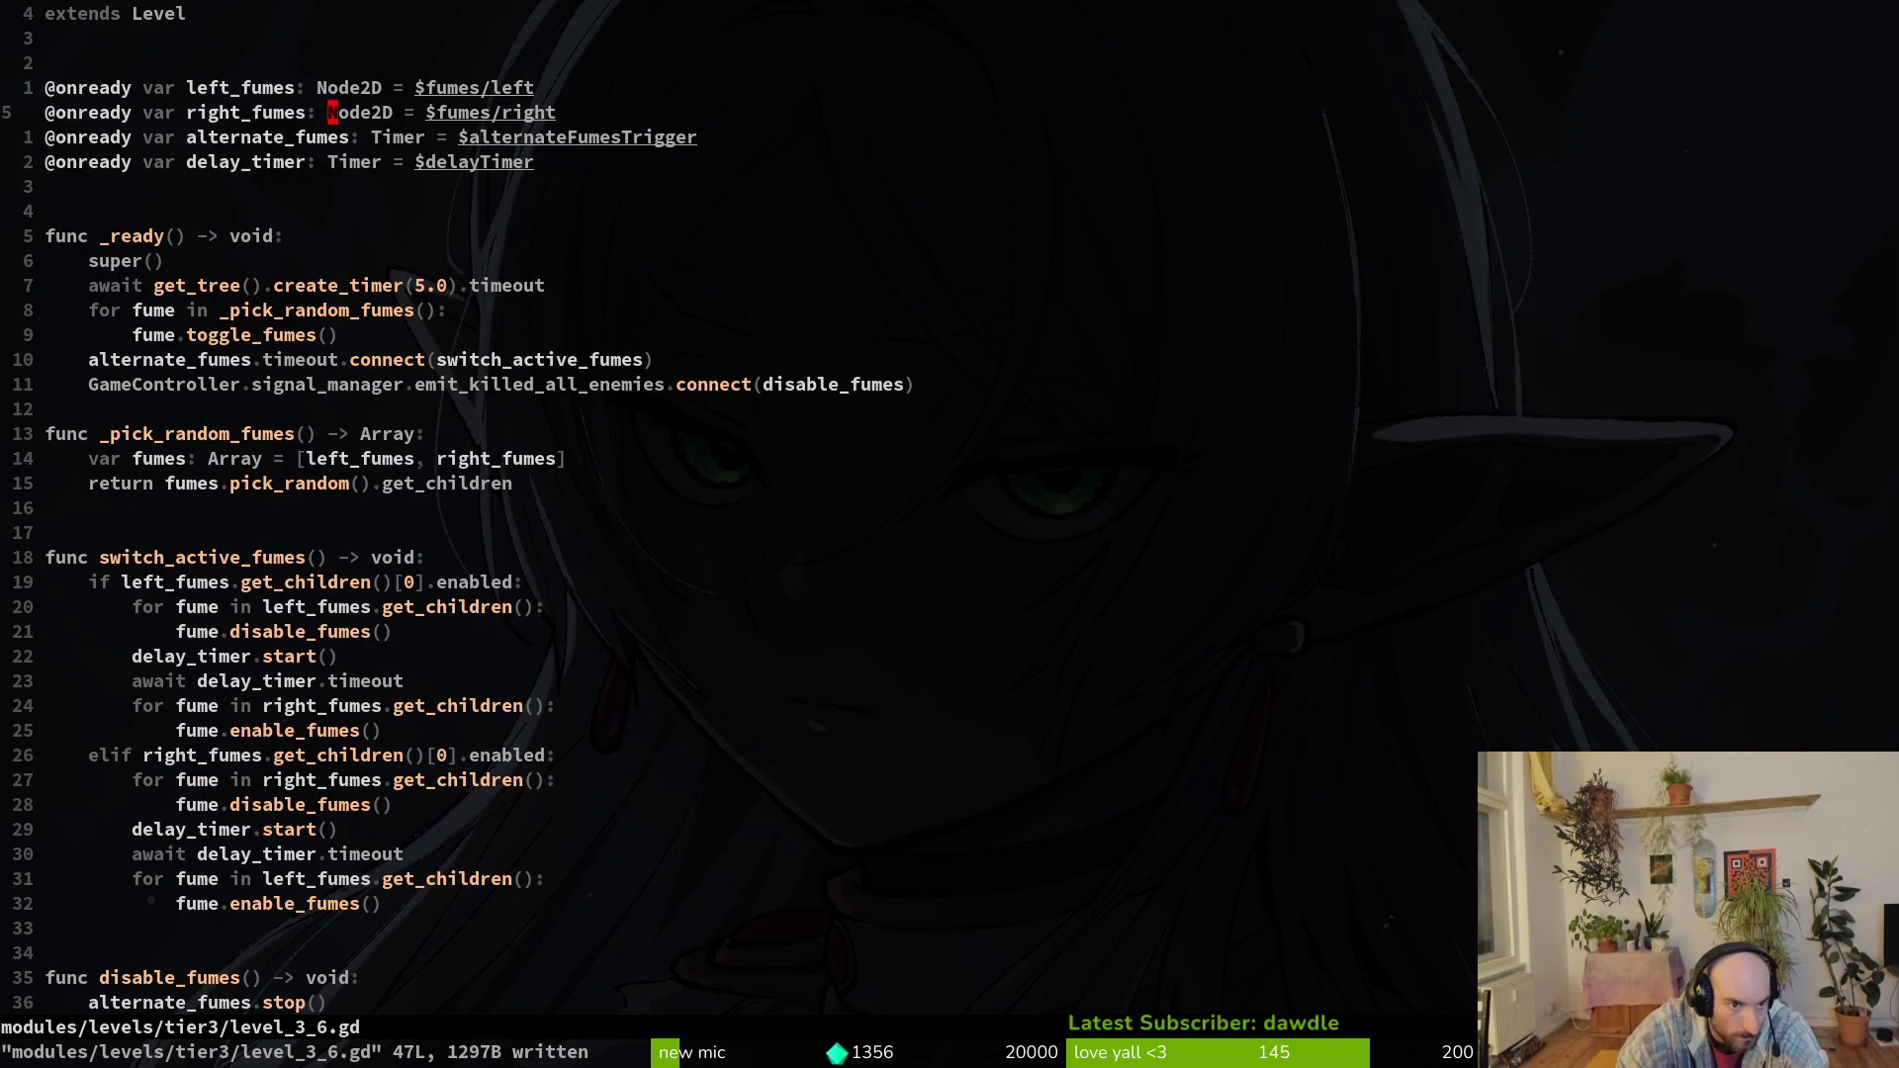
key("j")
key("1")
key("2")
key("j")
key("V")
key("}")
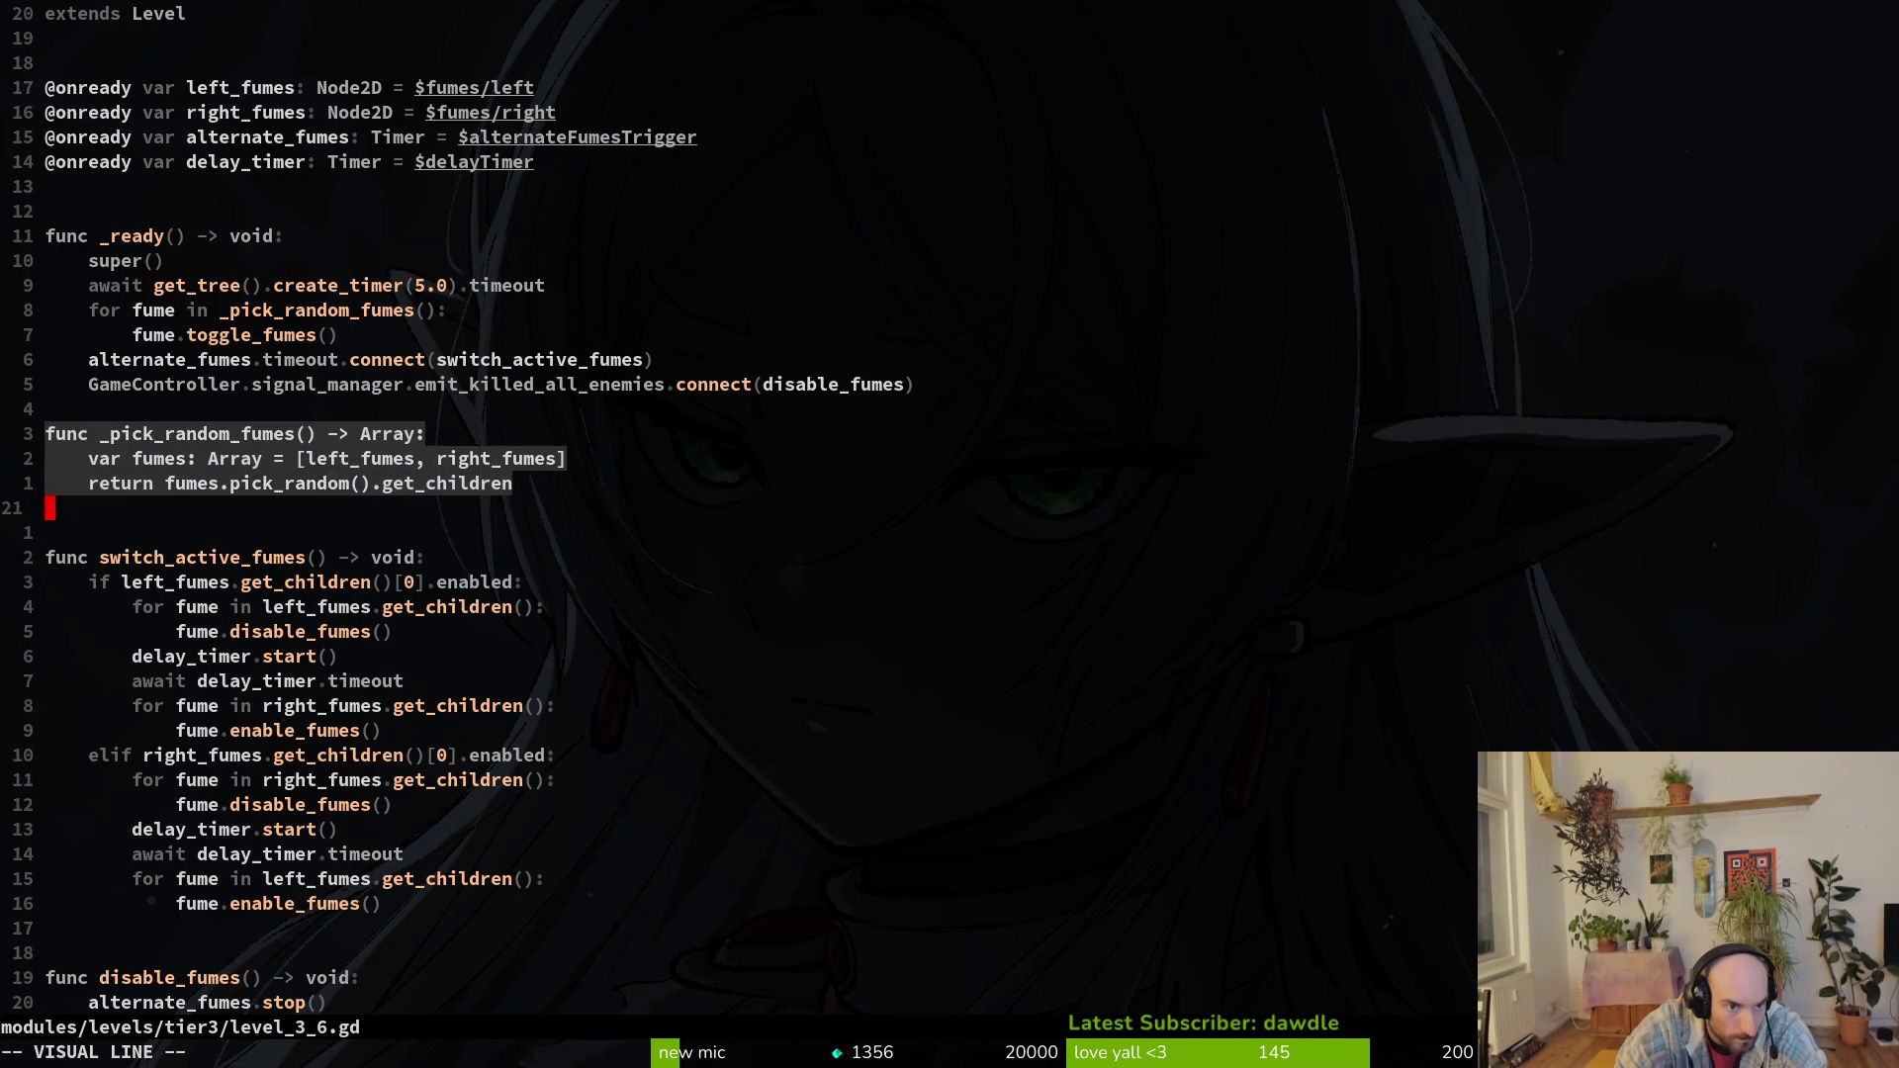
key("d")
key("G")
key("p")
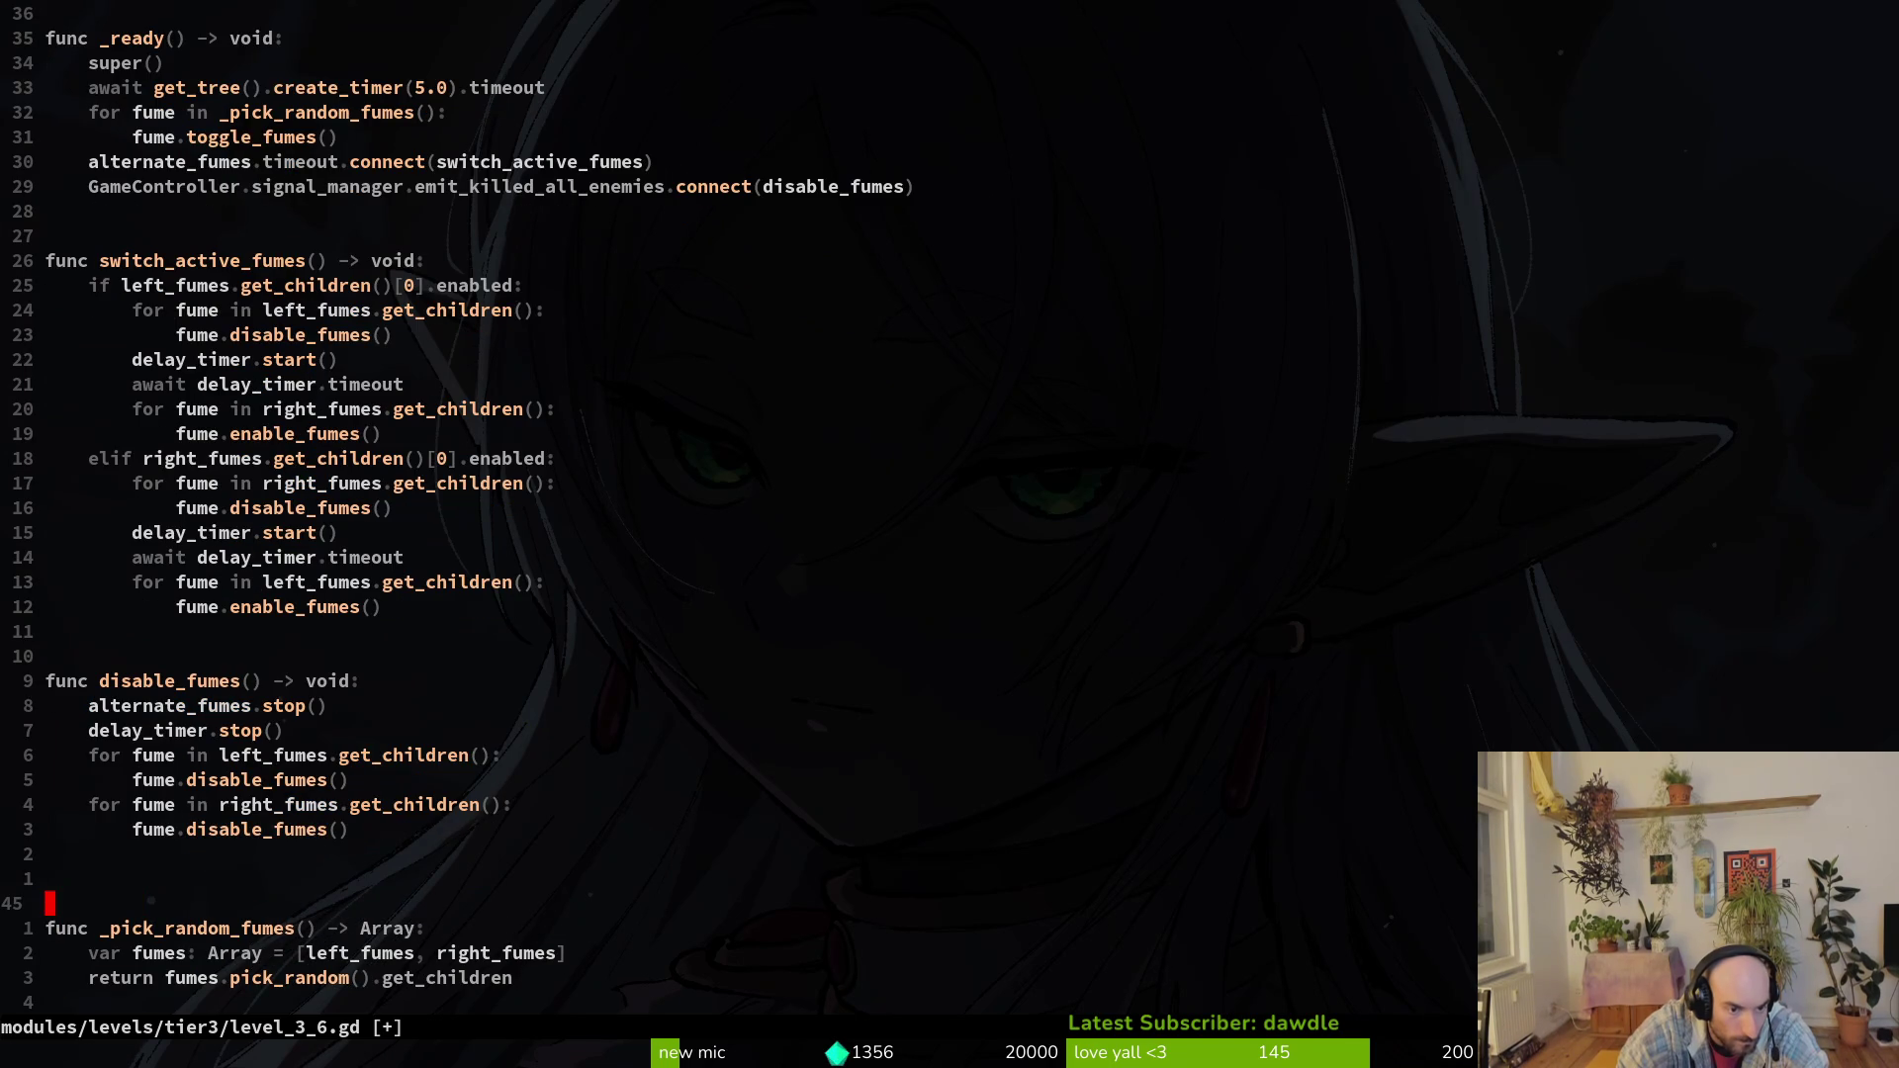
key("d")
key("d")
Step: Save level_3_6.gd, quit Neovim and return to the Godot editor
key("ctrl+o")
key("ctrl+o")
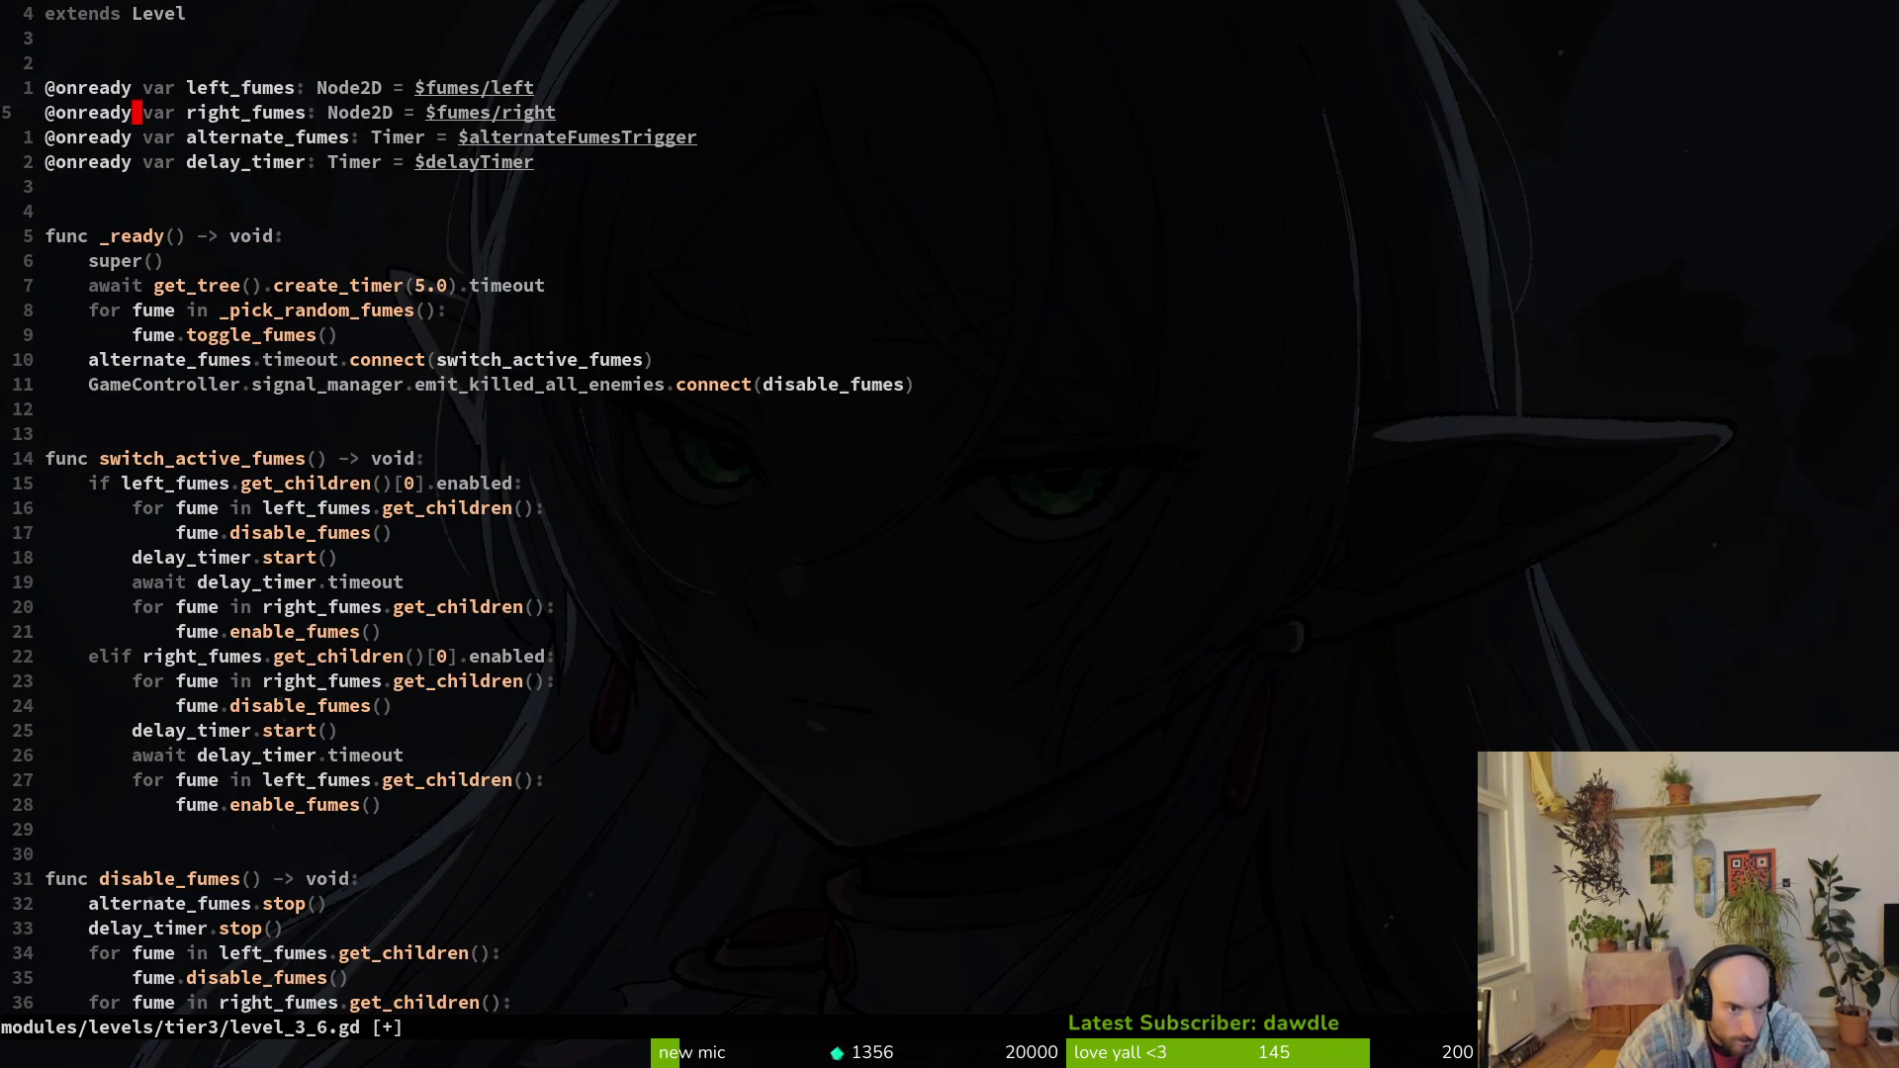
type(":w")
key("Return")
type(":q")
key("Return")
key("alt+Tab")
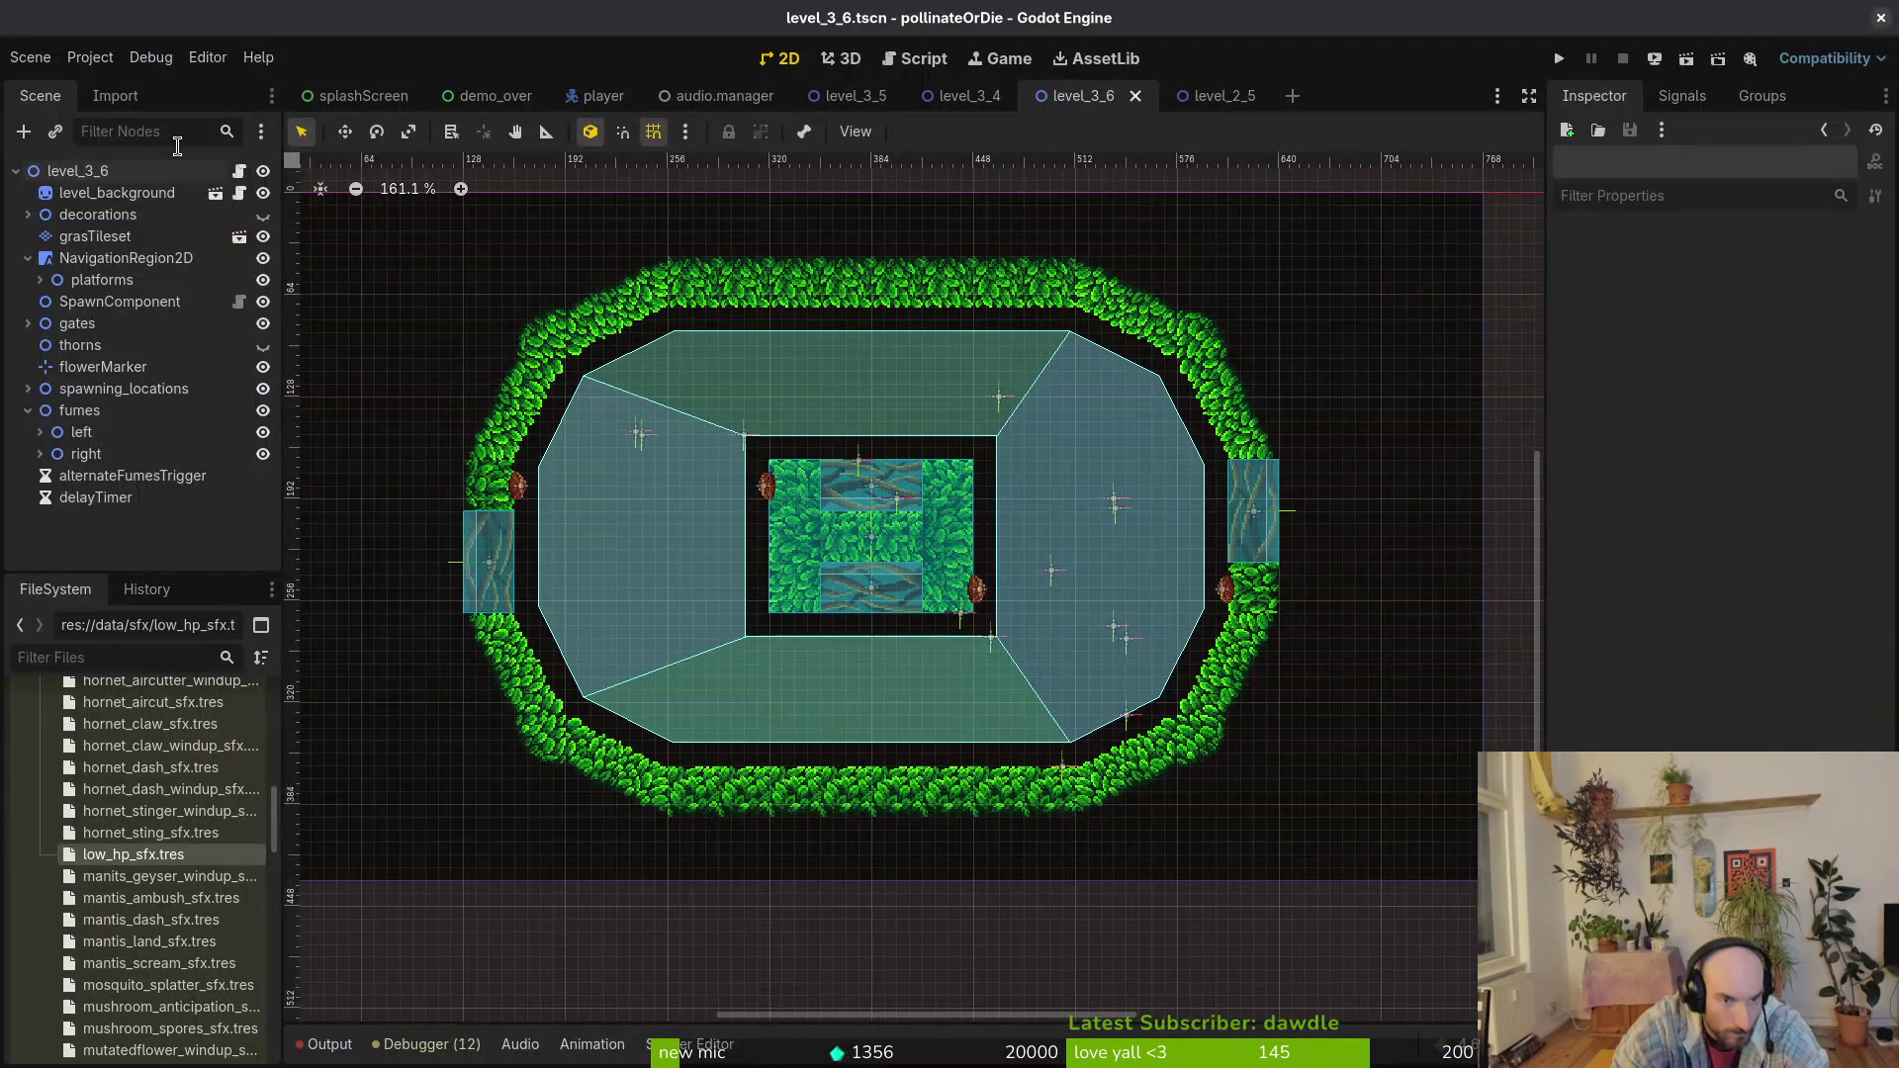
Step: Test-run the game, then open levelselector.tscn through quick open
key("F5")
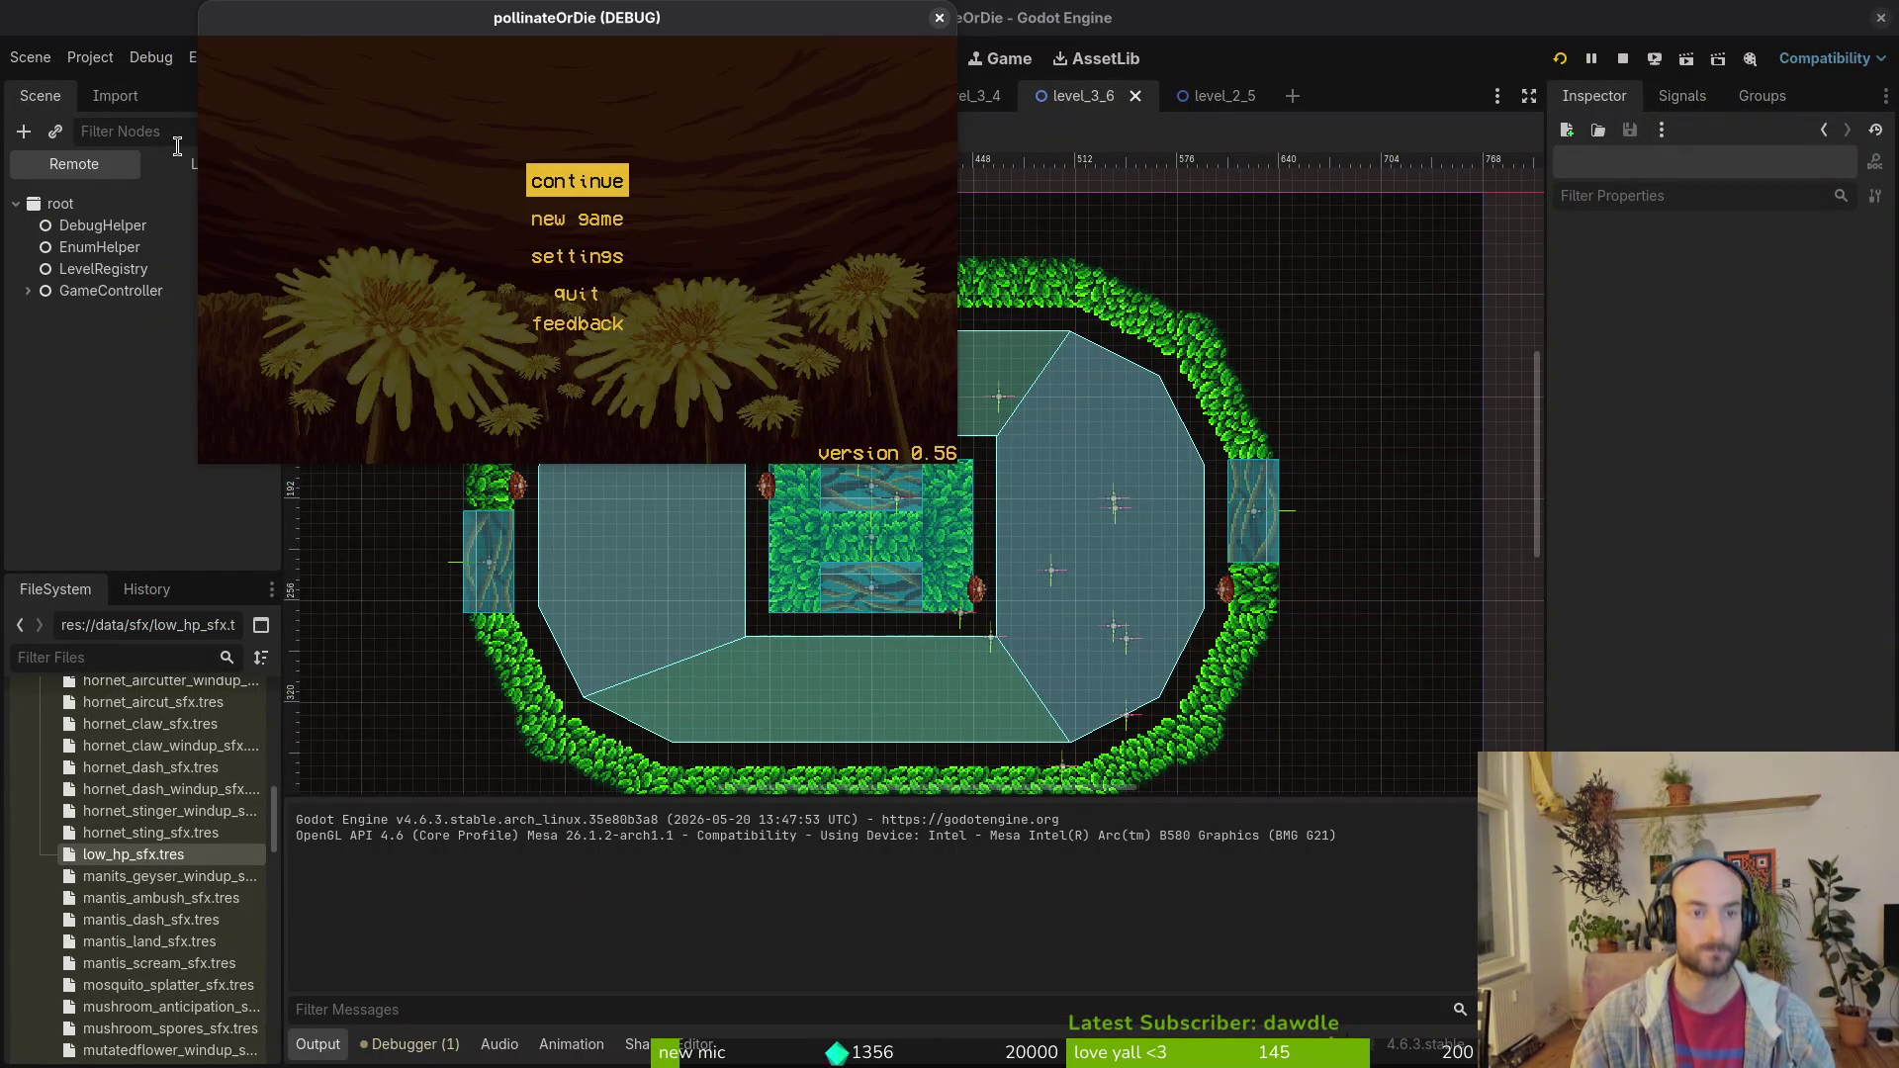
key("F8")
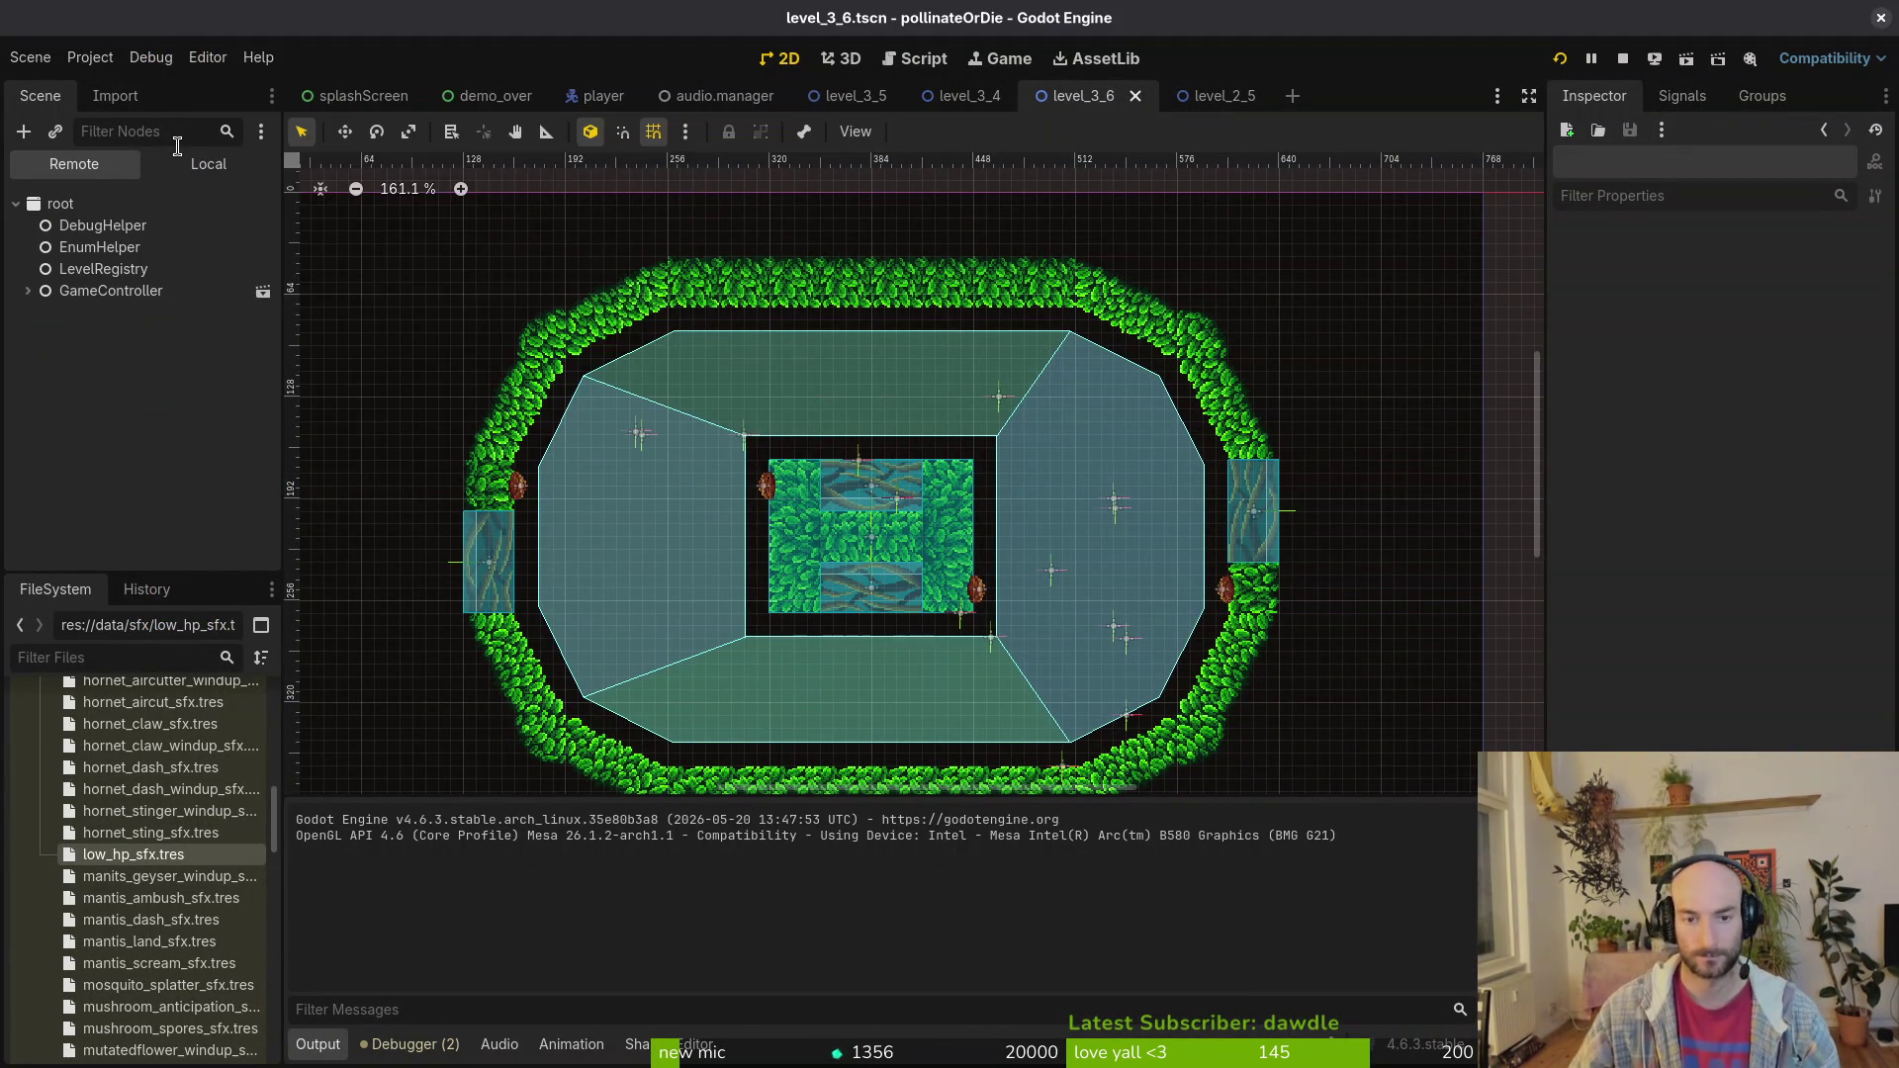
key("ctrl+shift+o")
type("levsels")
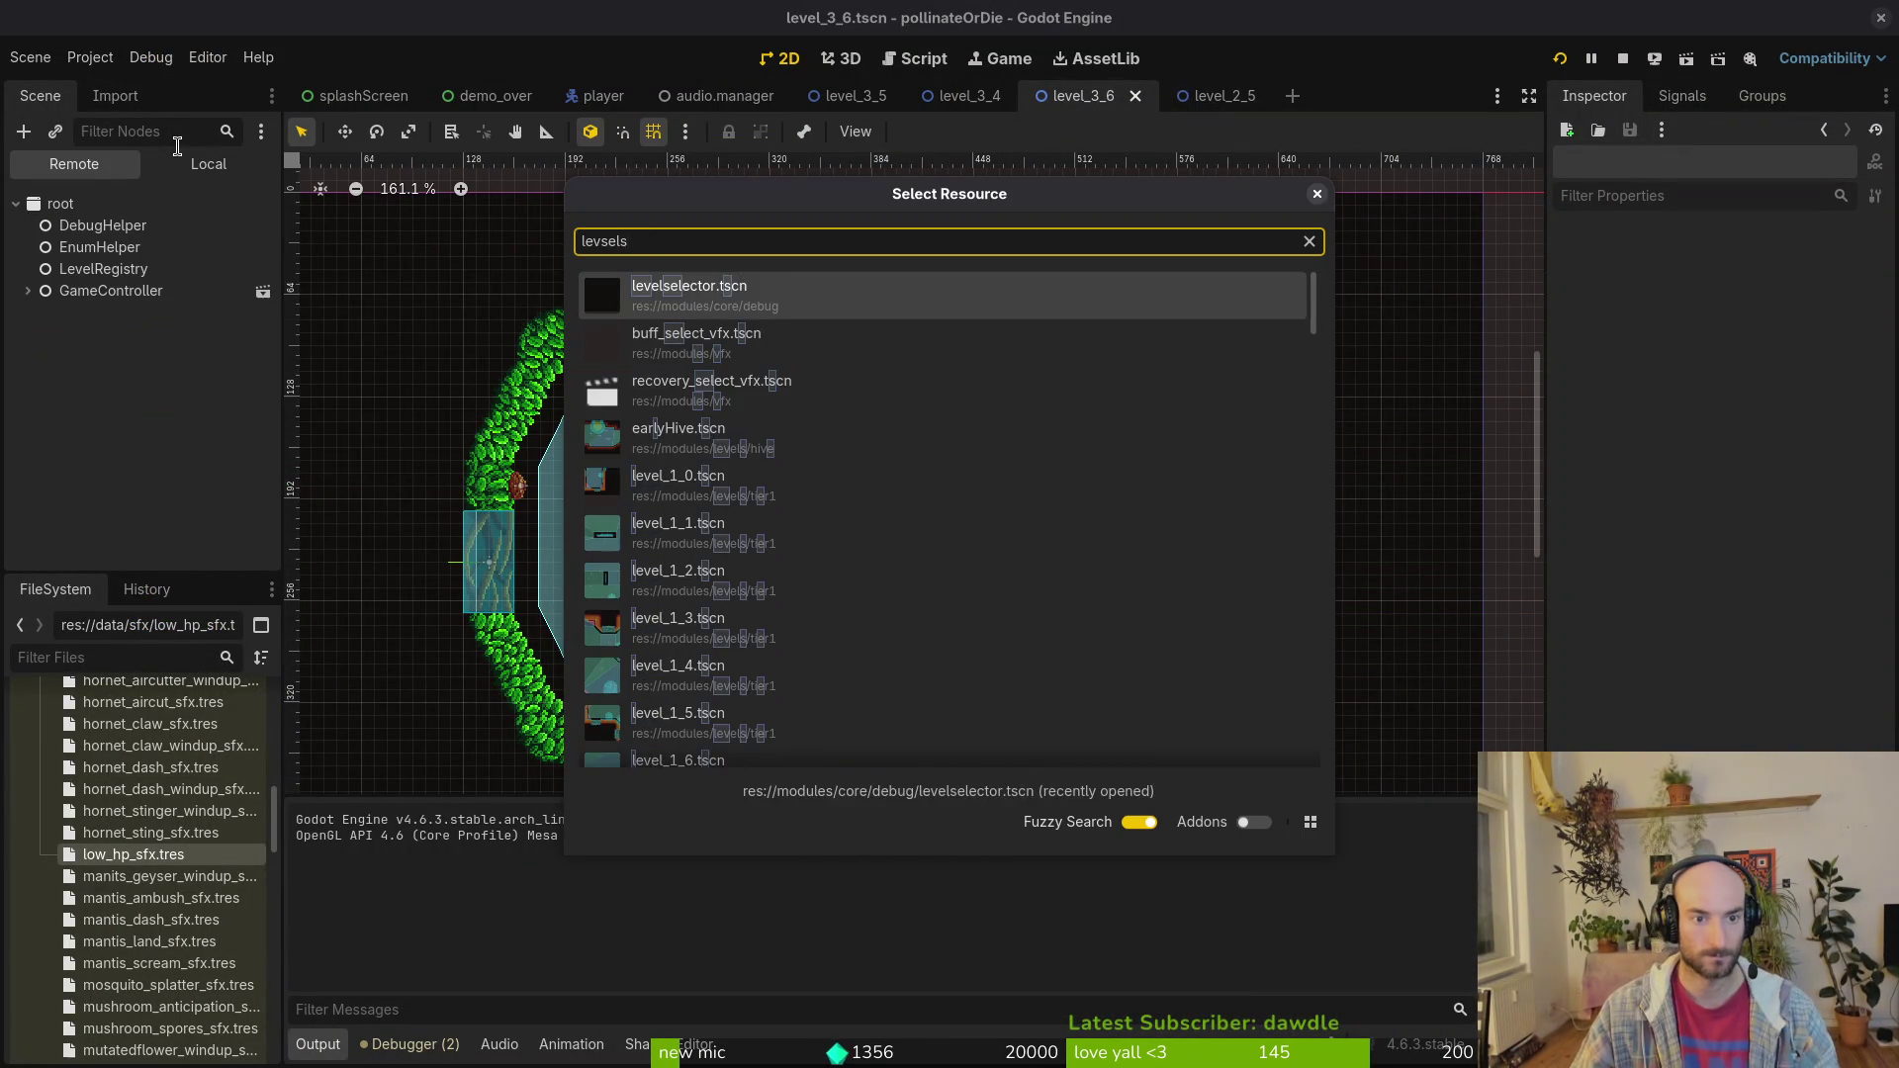
key("BackSpace")
key("BackSpace")
type("ts")
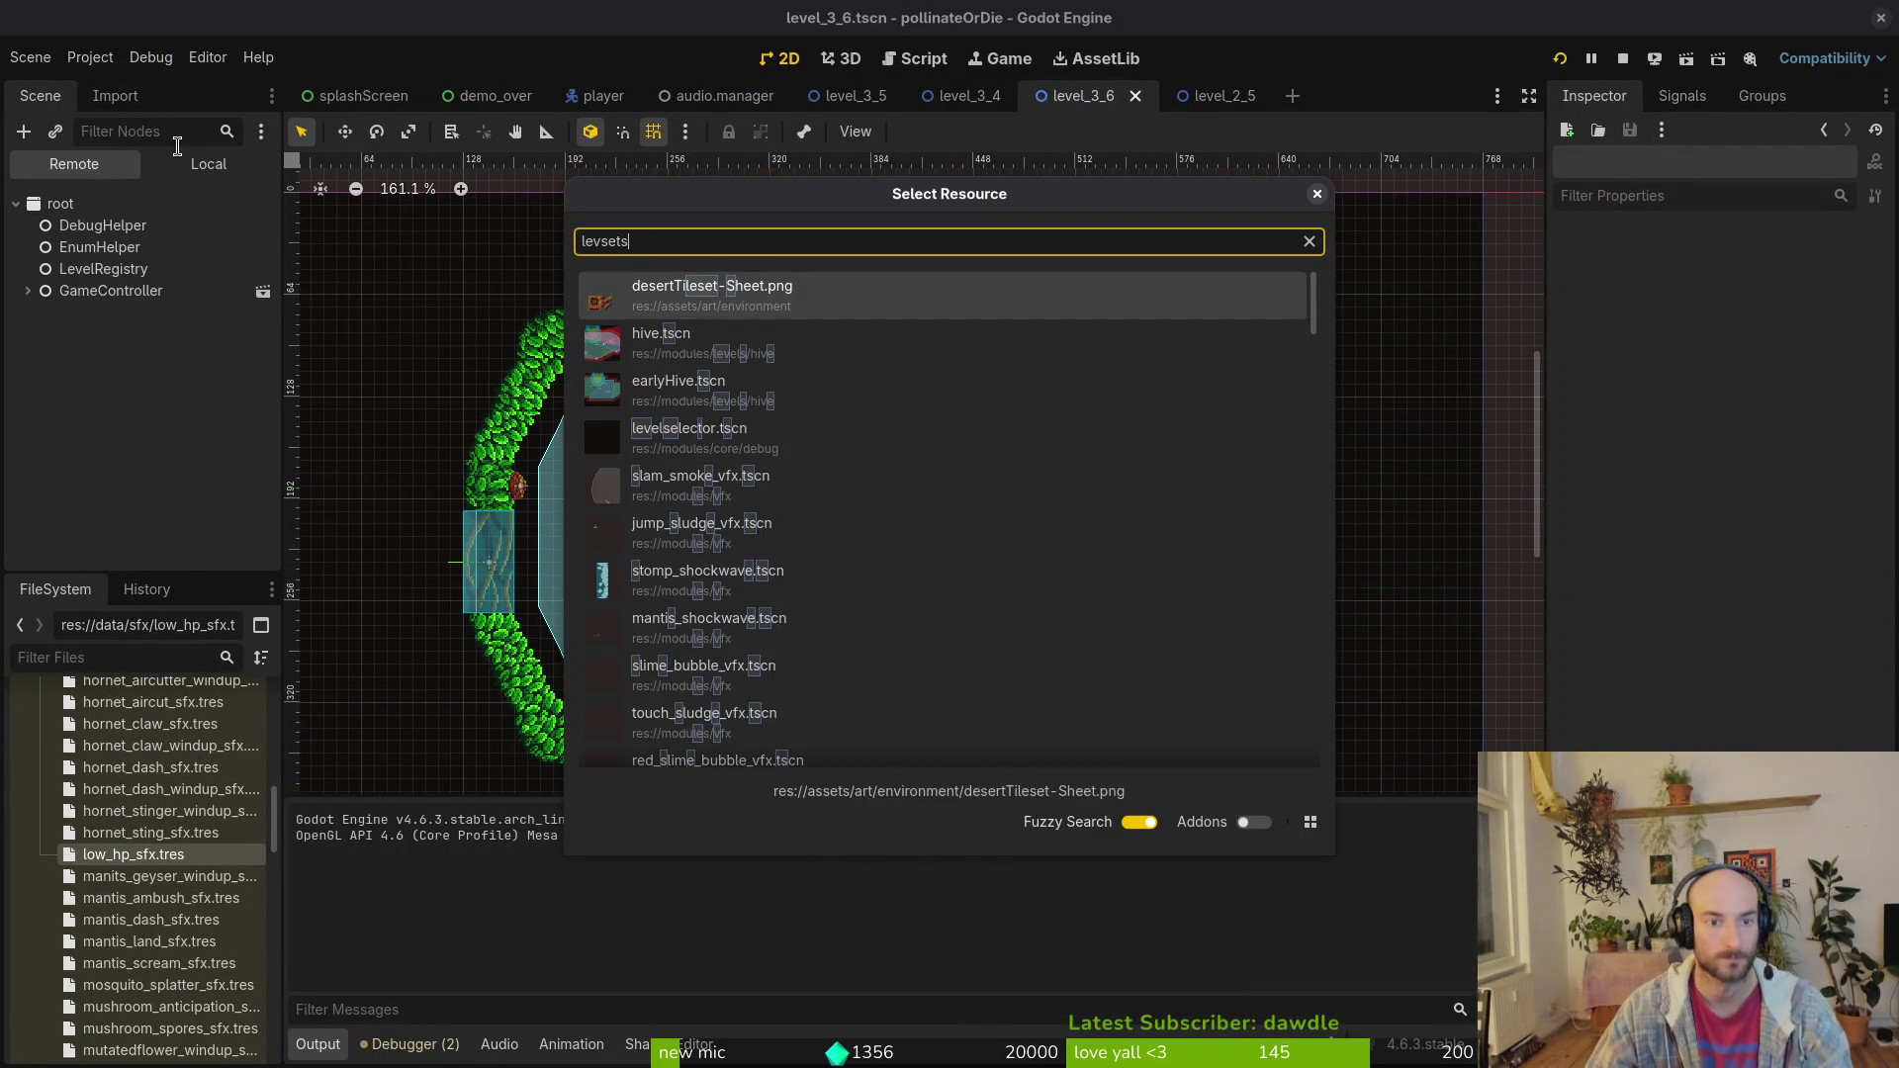
key("BackSpace")
key("BackSpace")
key("BackSpace")
type("sele")
key("Down")
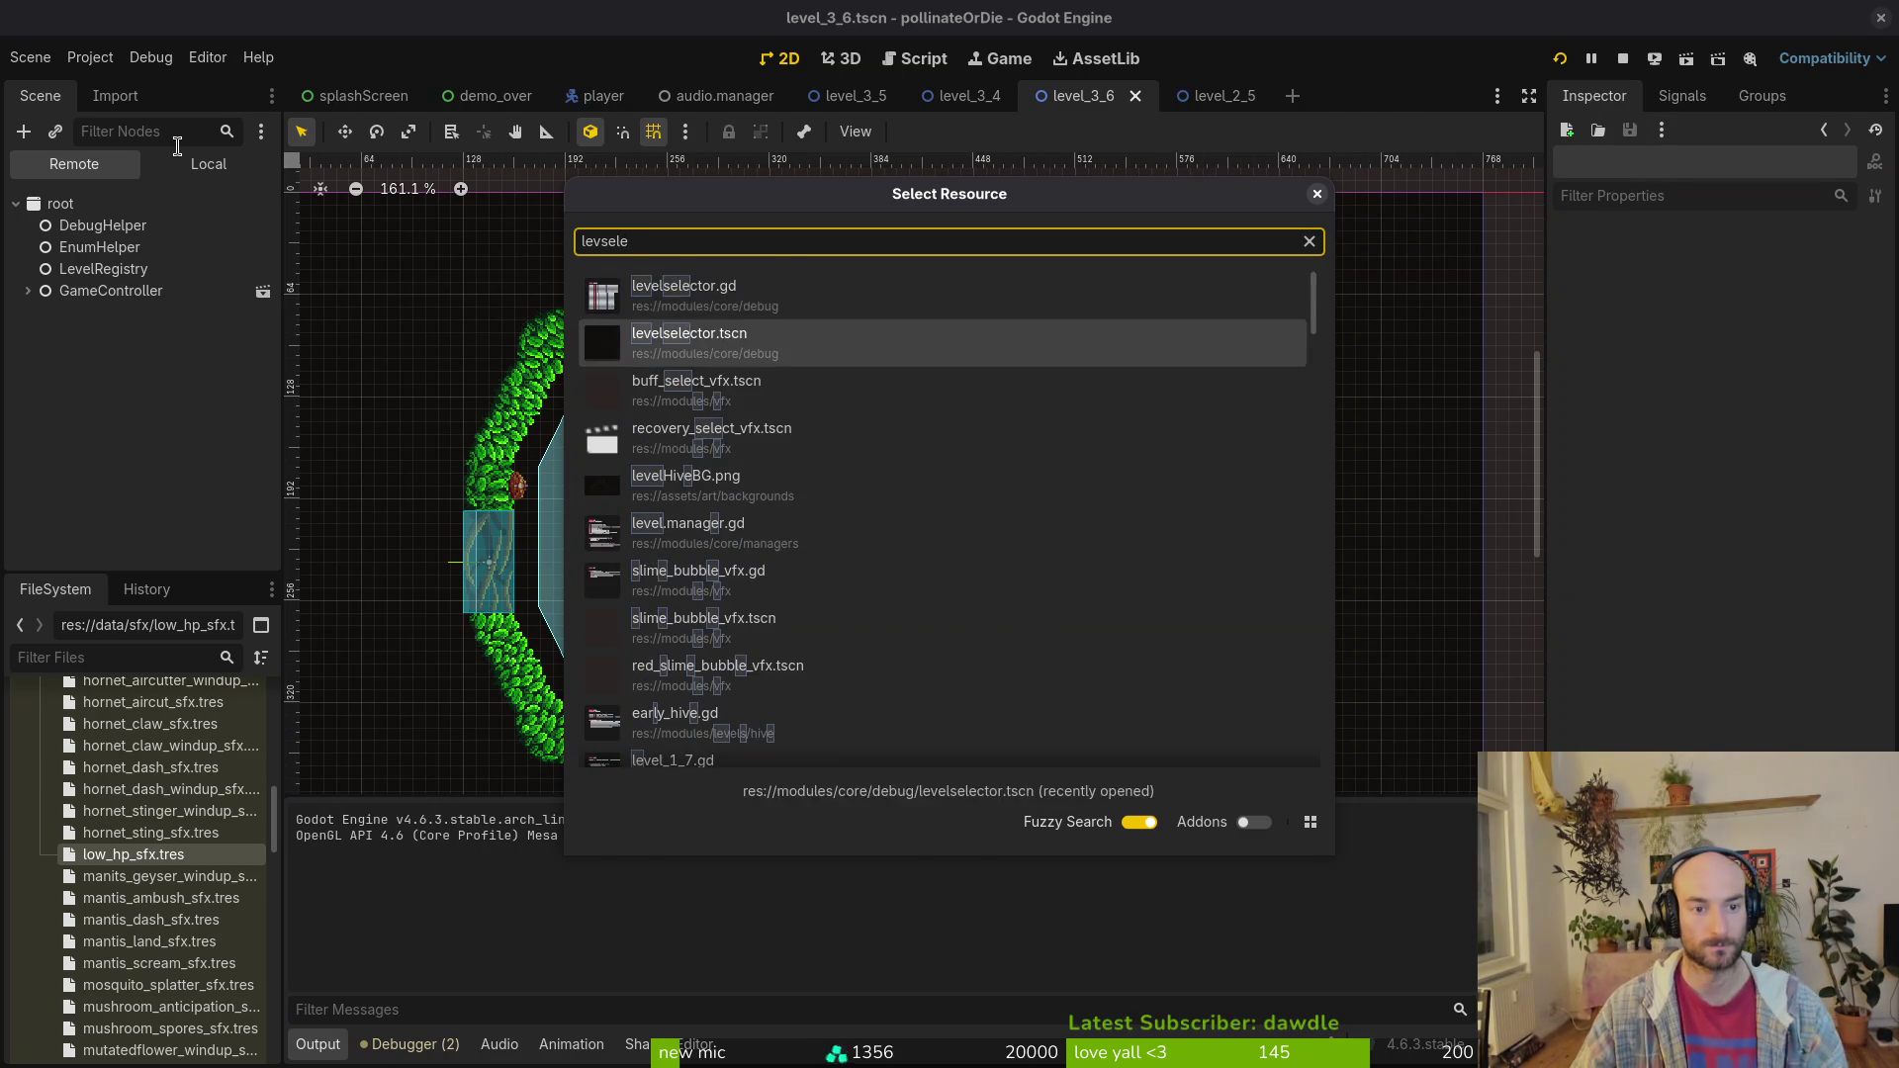
key("Return")
Step: Expand the tier3 group and make the t3_5 and t3_6 buttons visible
left_click(202, 164)
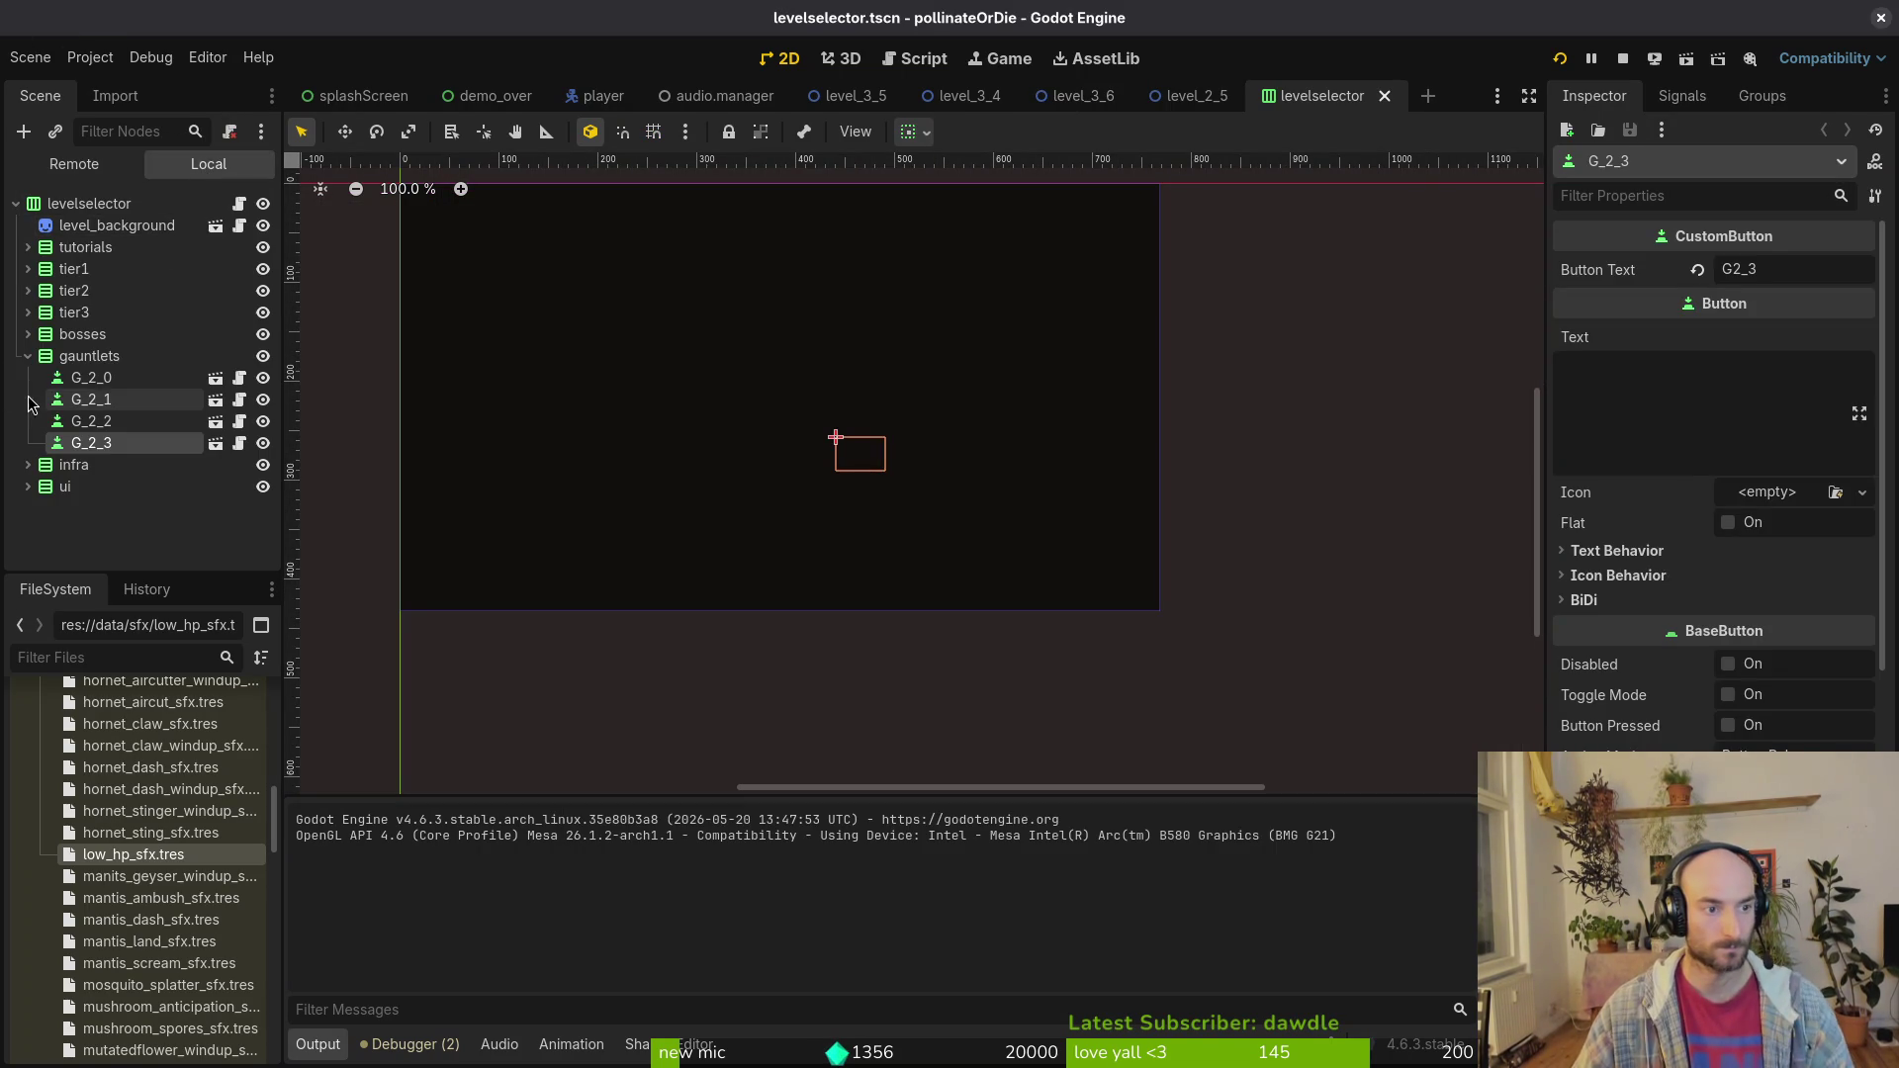
left_click(28, 356)
left_click(27, 313)
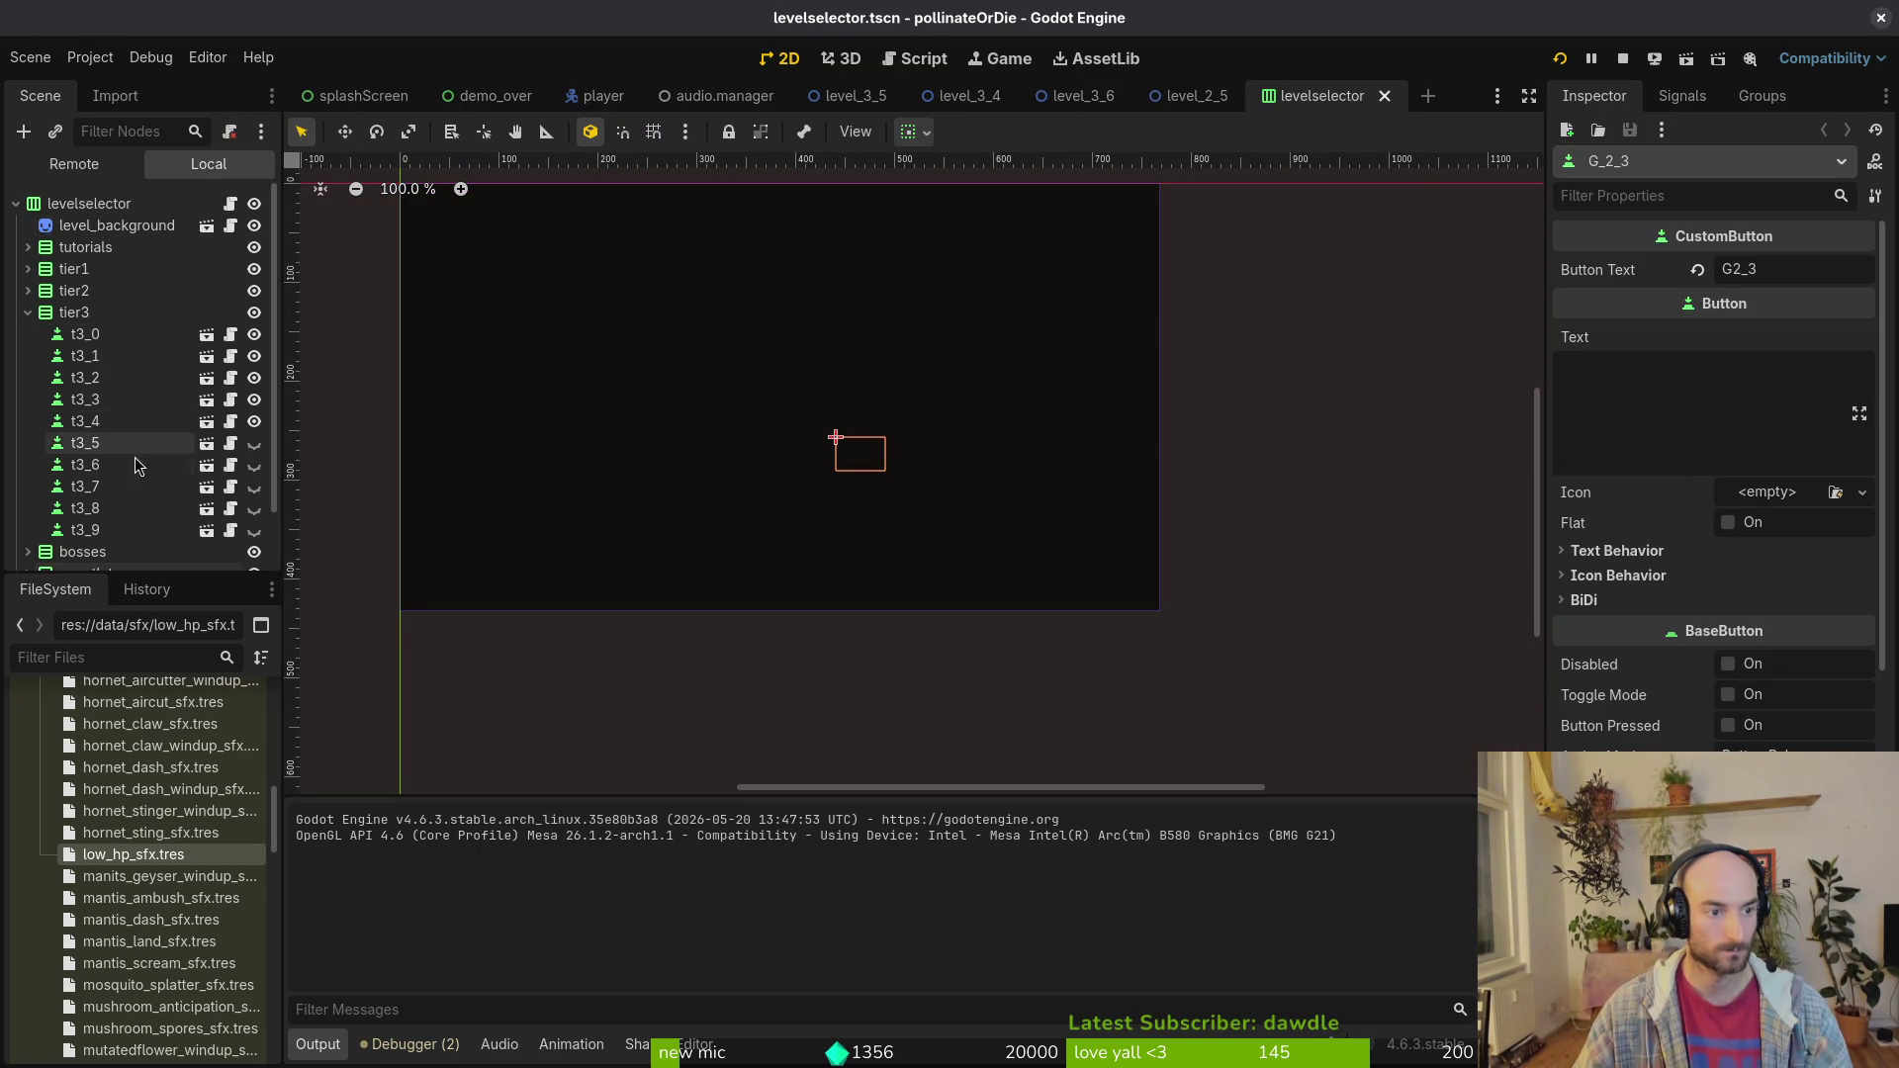
left_click(109, 447)
left_click(253, 443)
left_click(253, 465)
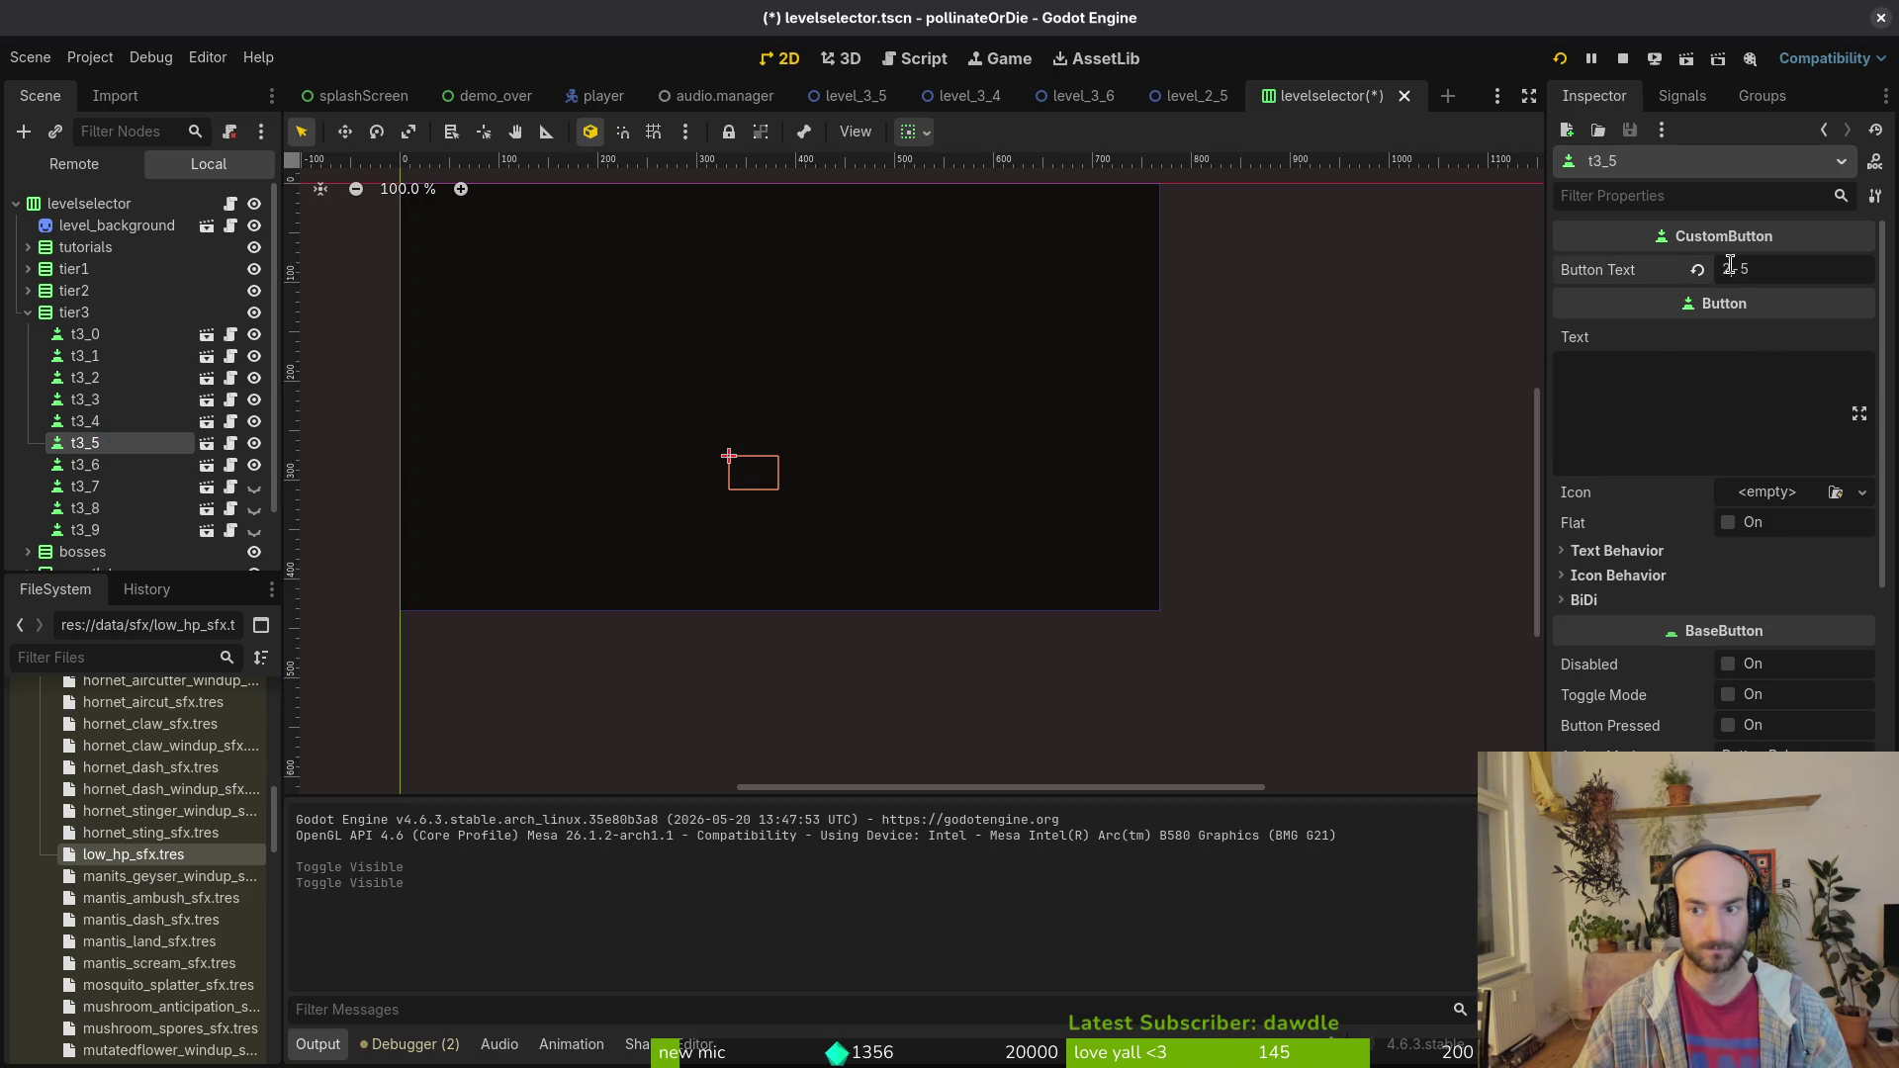
Step: Label the t3_5 and t3_6 buttons 3-5 and 3-6 and save the scene
key("BackSpace")
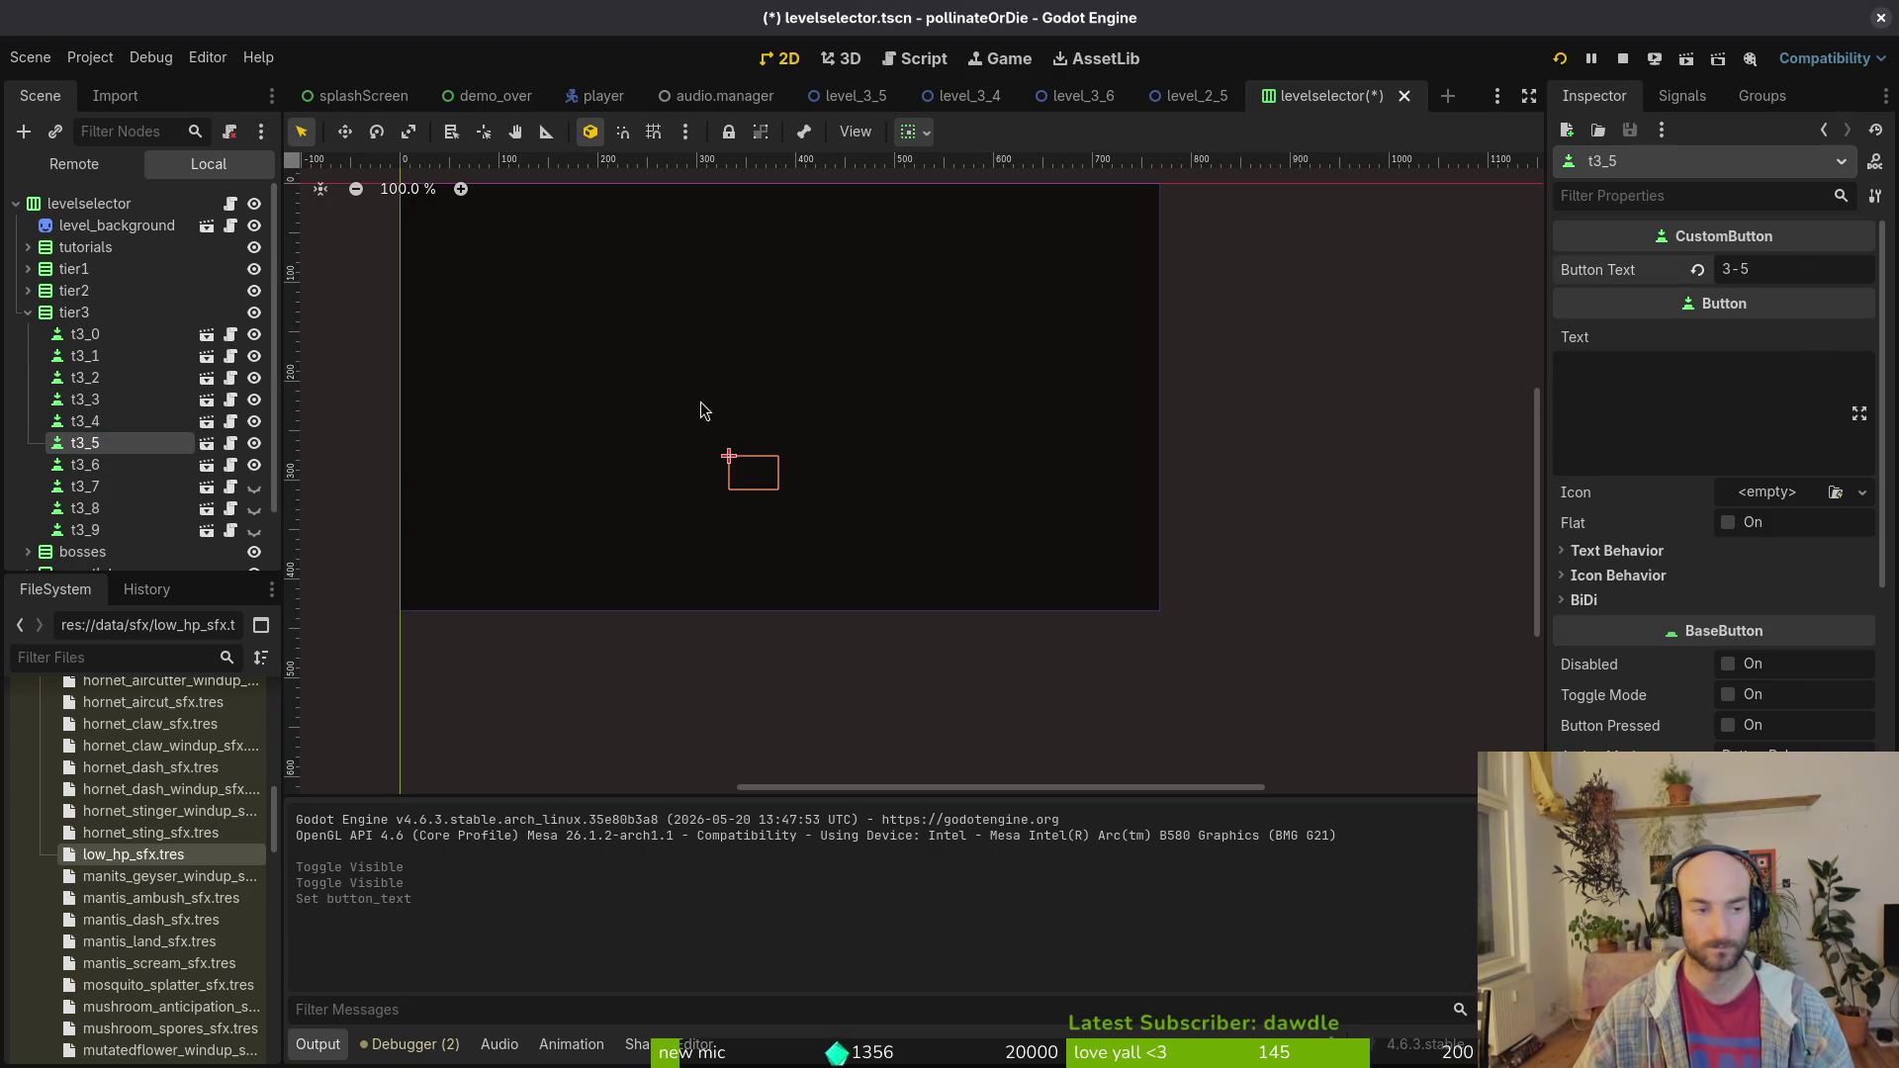
left_click(84, 465)
left_click(1729, 270)
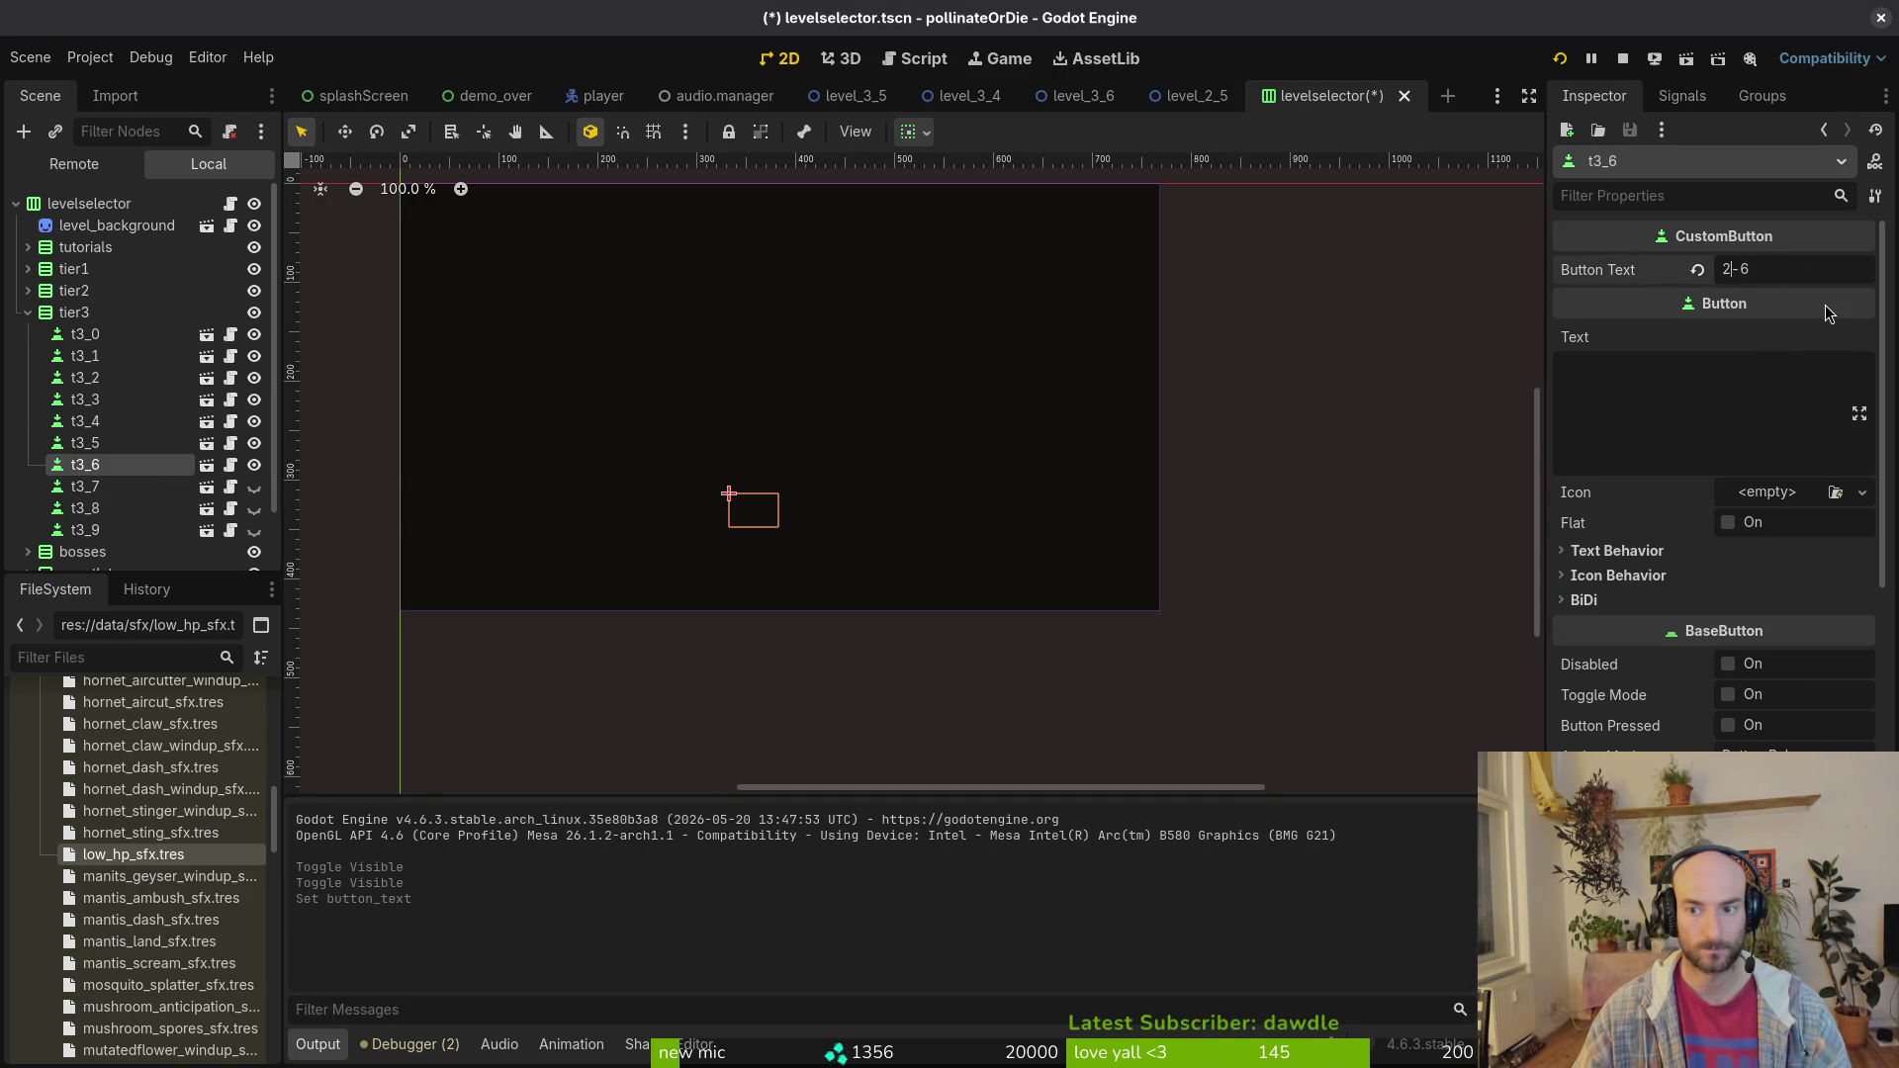
key("BackSpace")
type("3")
key("F5")
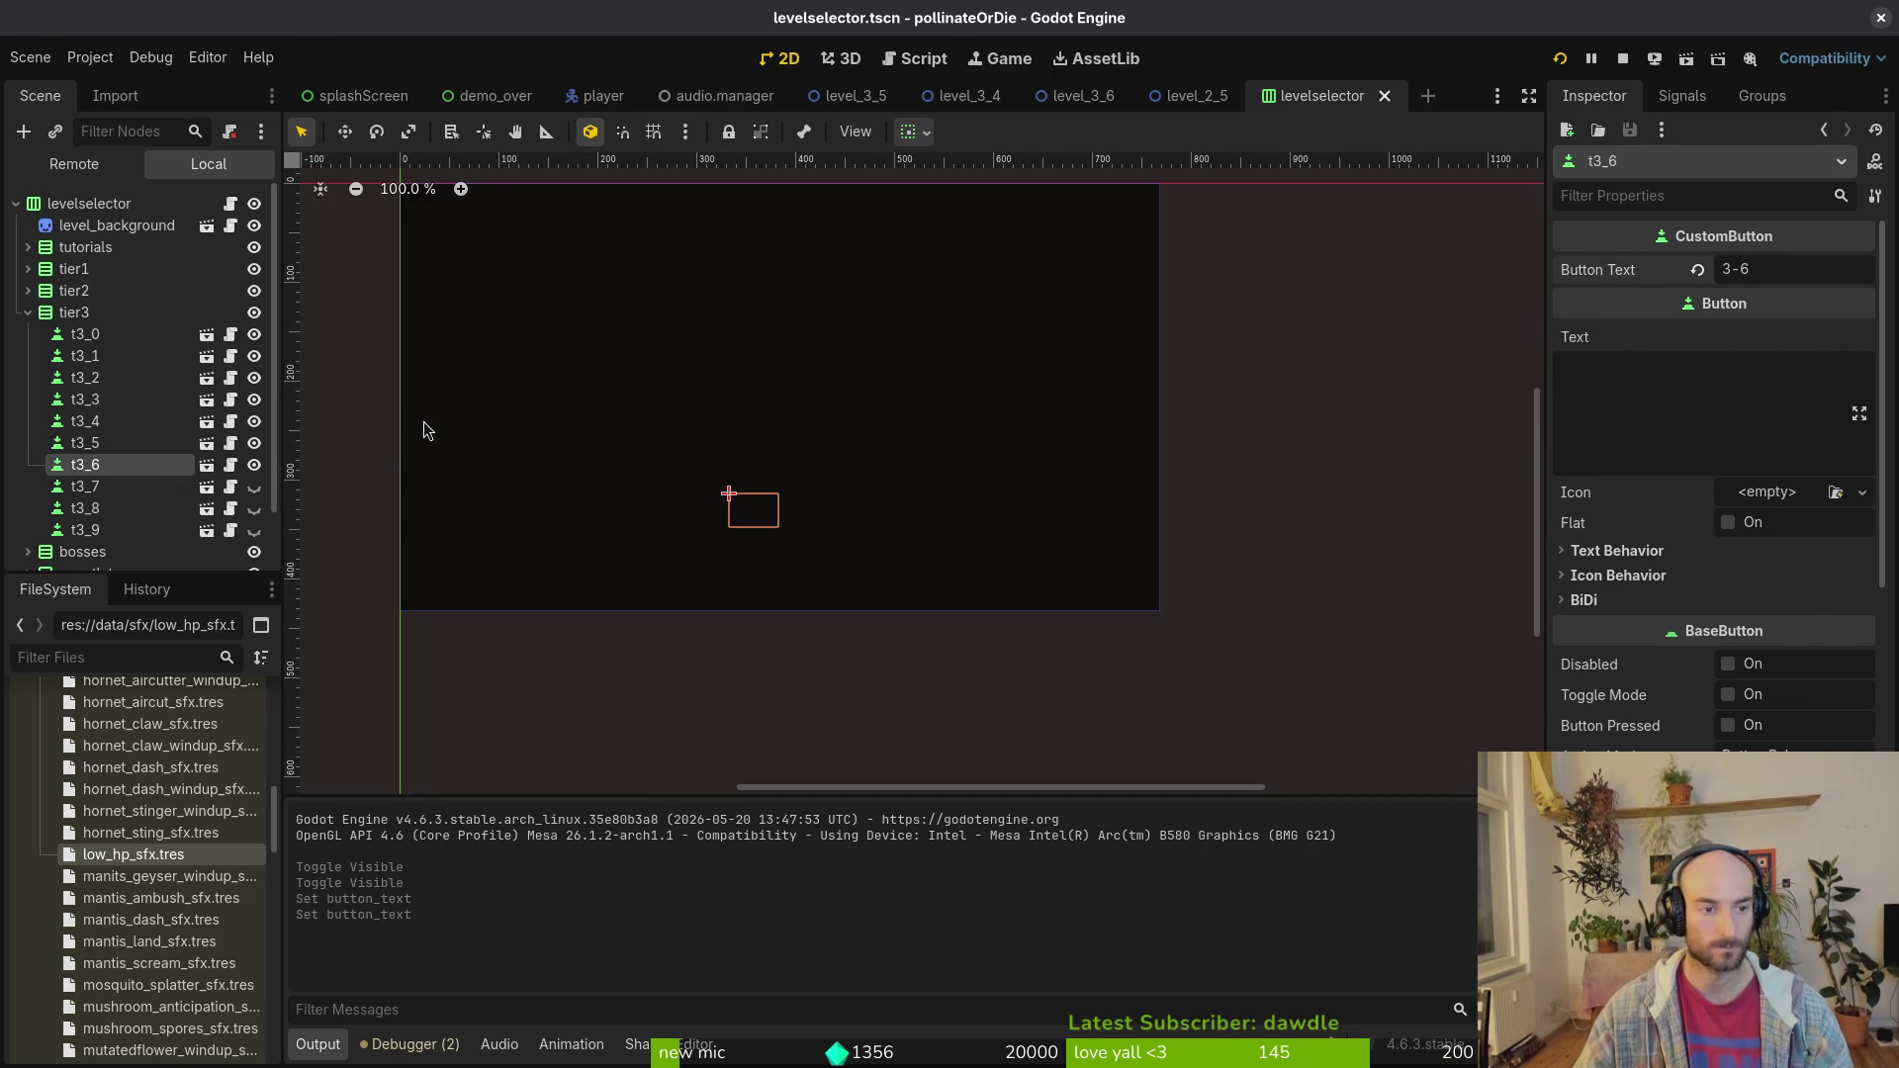
left_click(1624, 59)
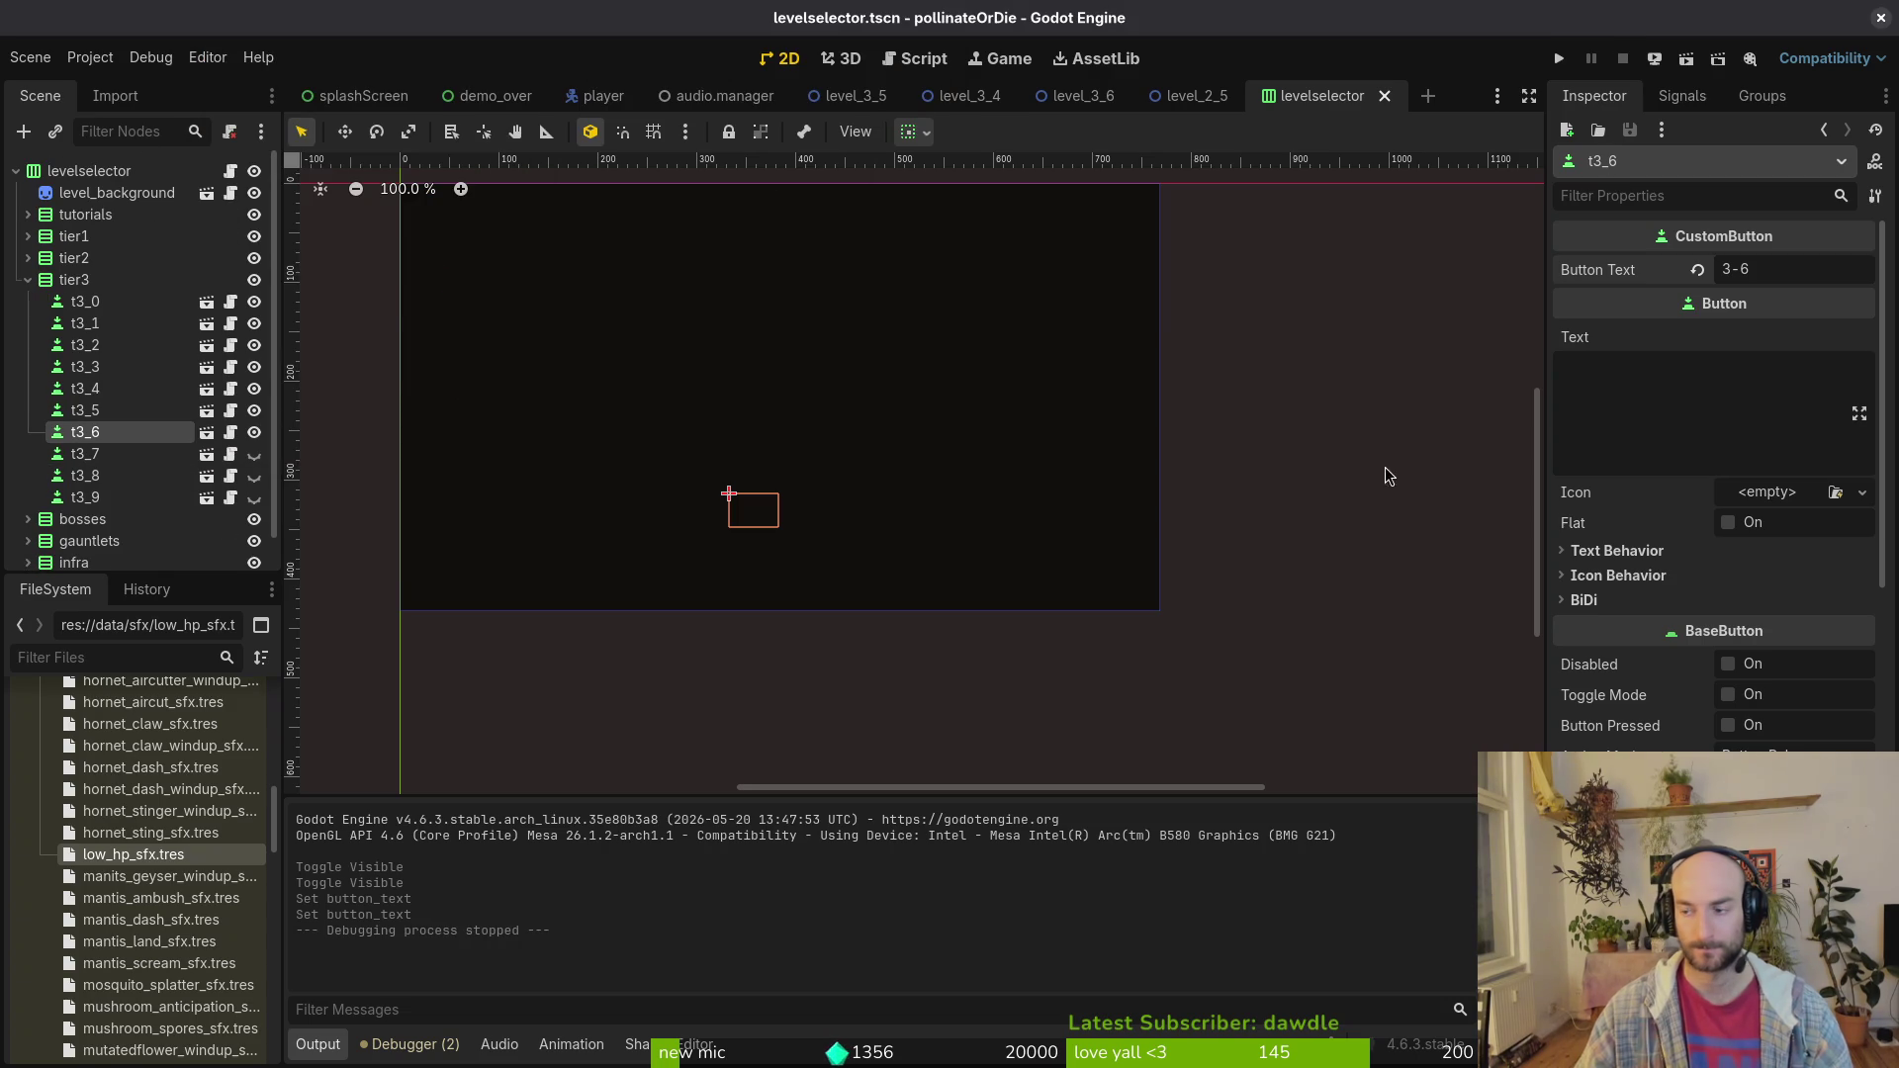
Step: Relaunch Neovim in the terminal and open level.registry.gd
key("super+2")
key("Up")
key("Return")
key("space")
key("f")
key("f")
type("le")
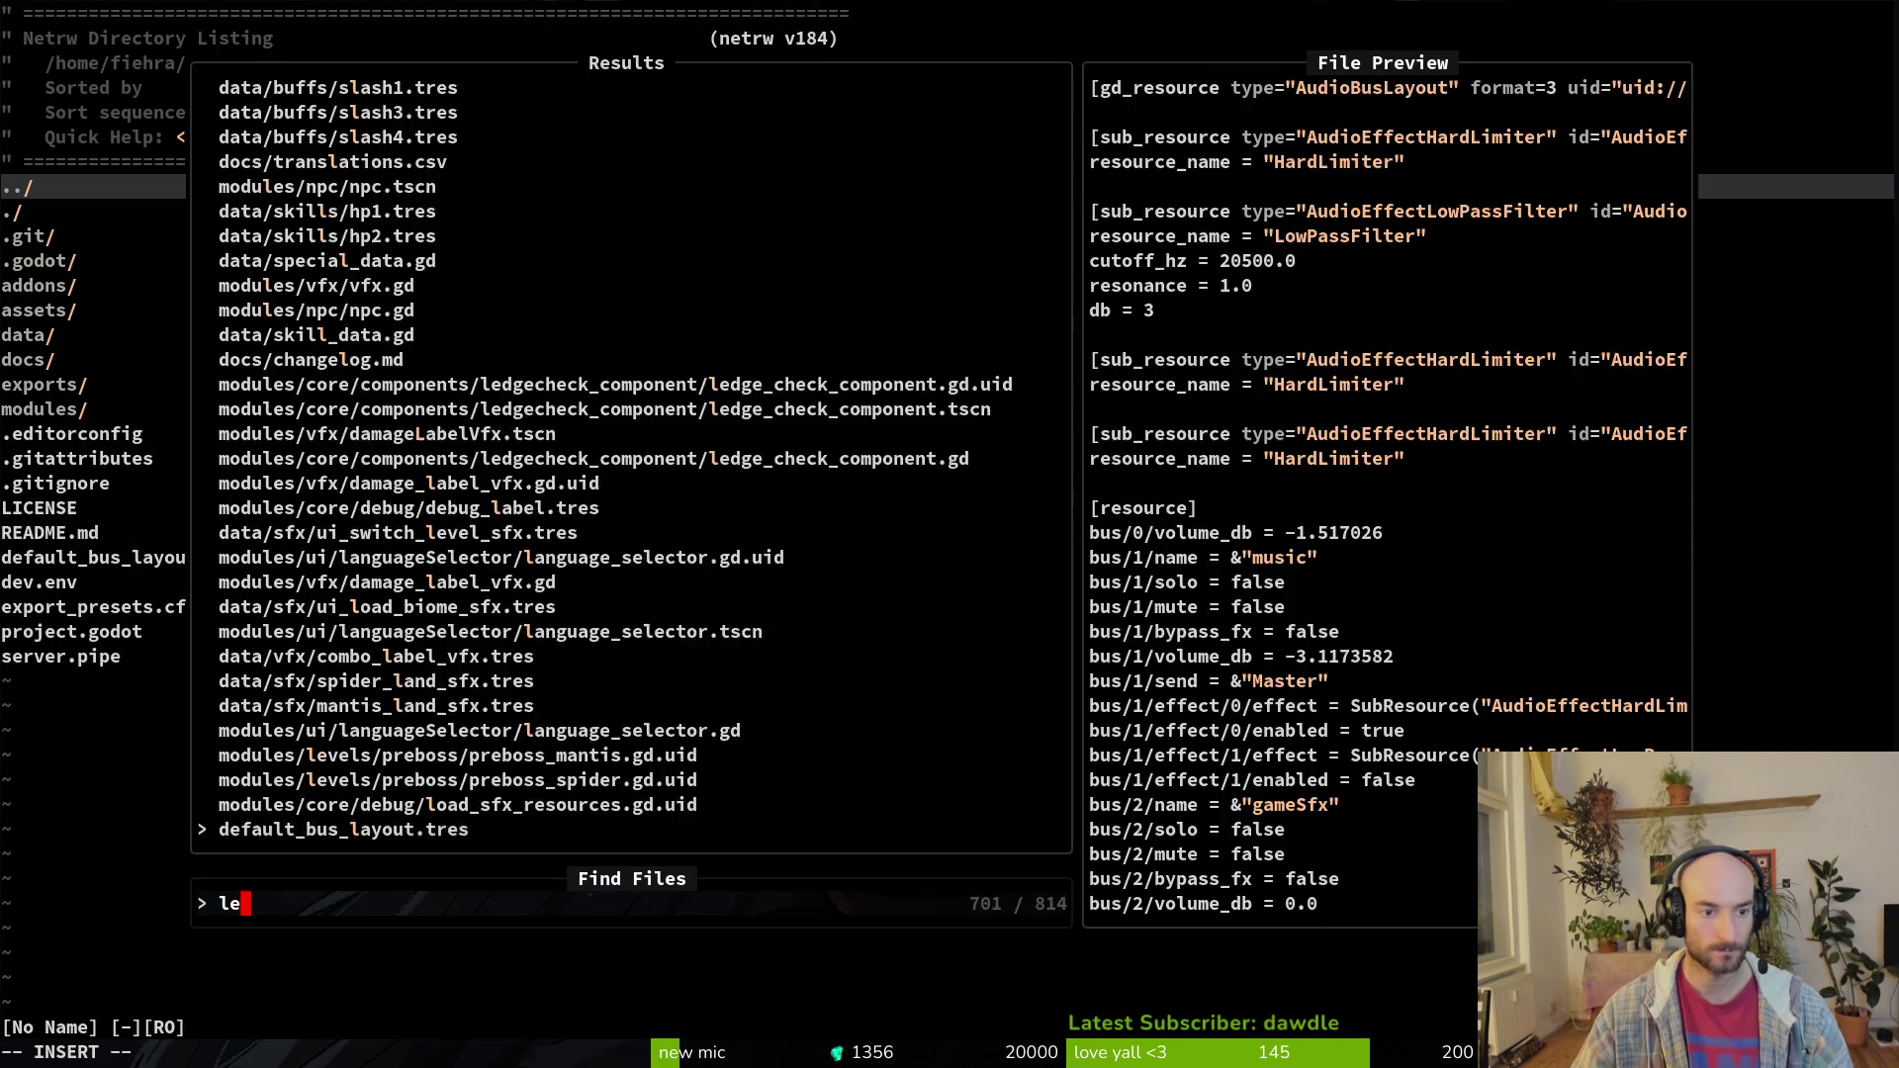
type("vreg")
key("Return")
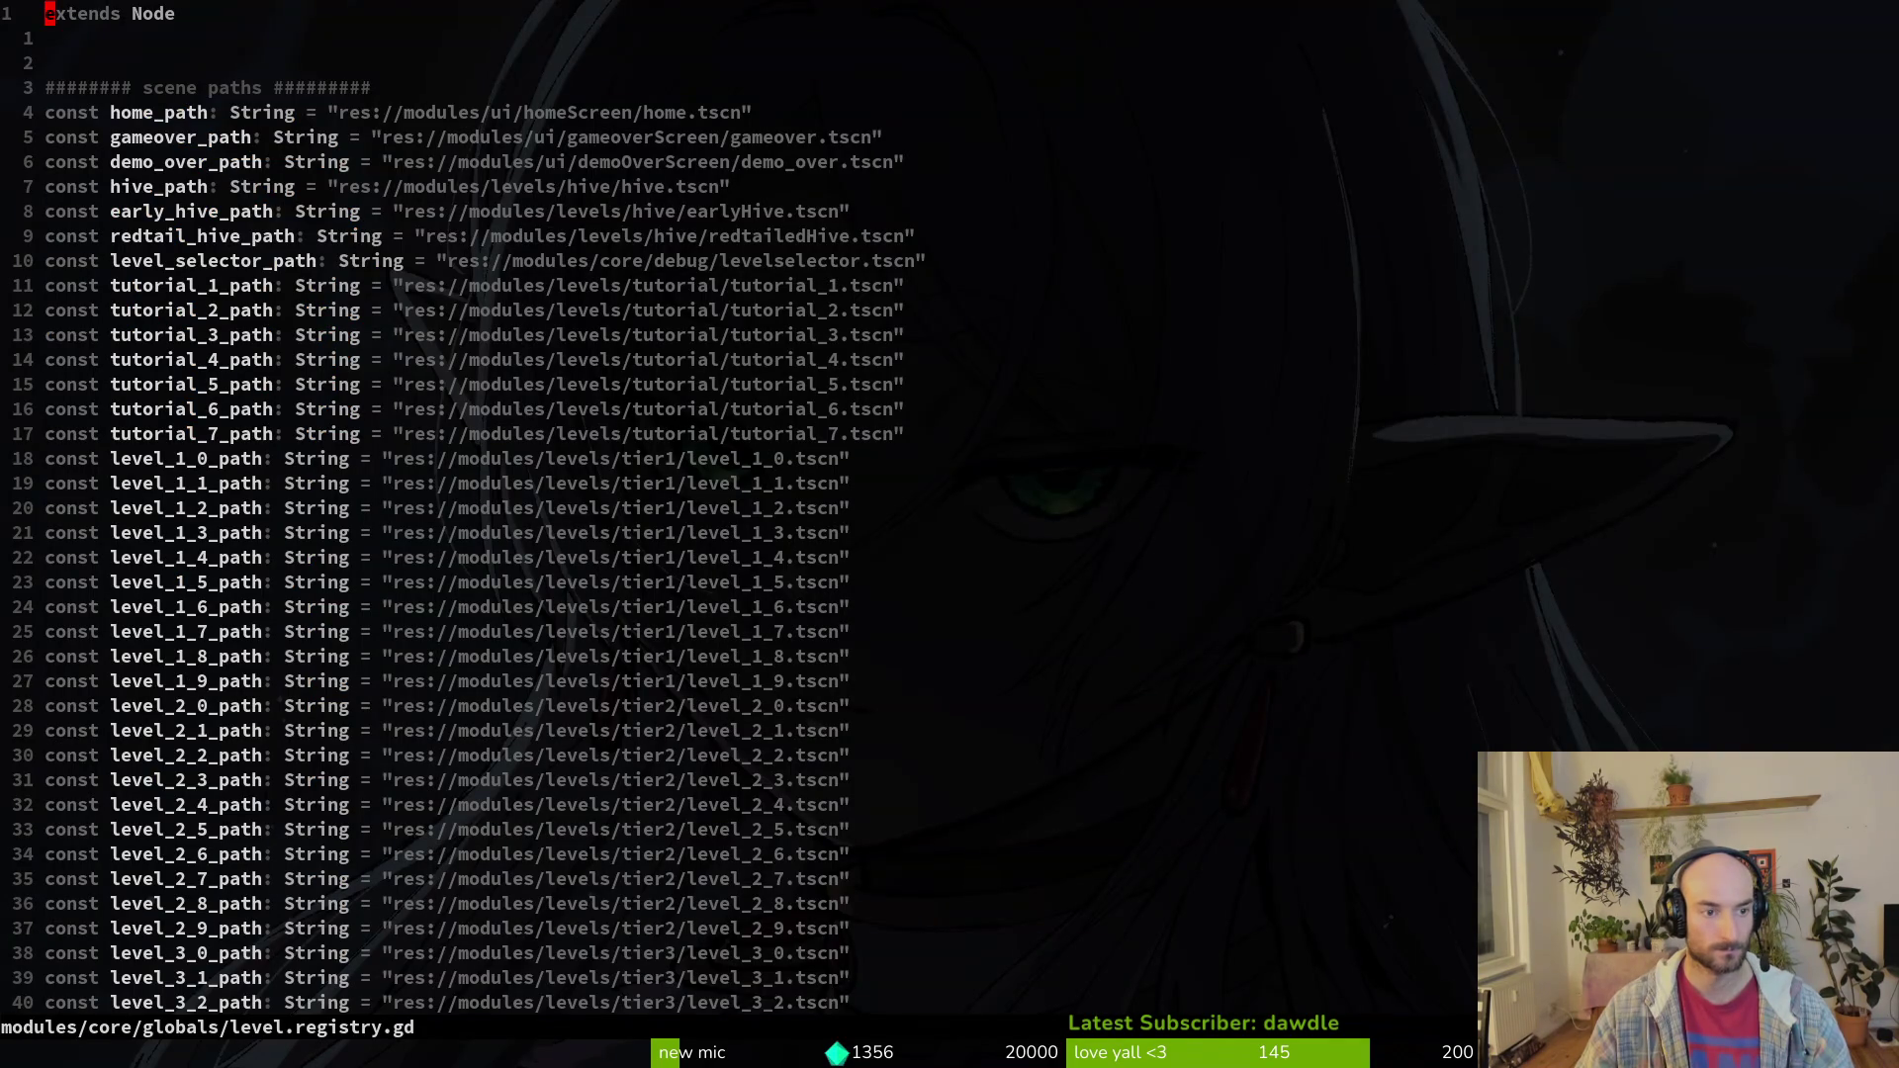
Step: Add level_3_5_path and level_3_6_path entries, pointing the last at level_3_6.tscn, and save
key("ctrl+d")
key("ctrl+d")
key("k")
key("k")
key("k")
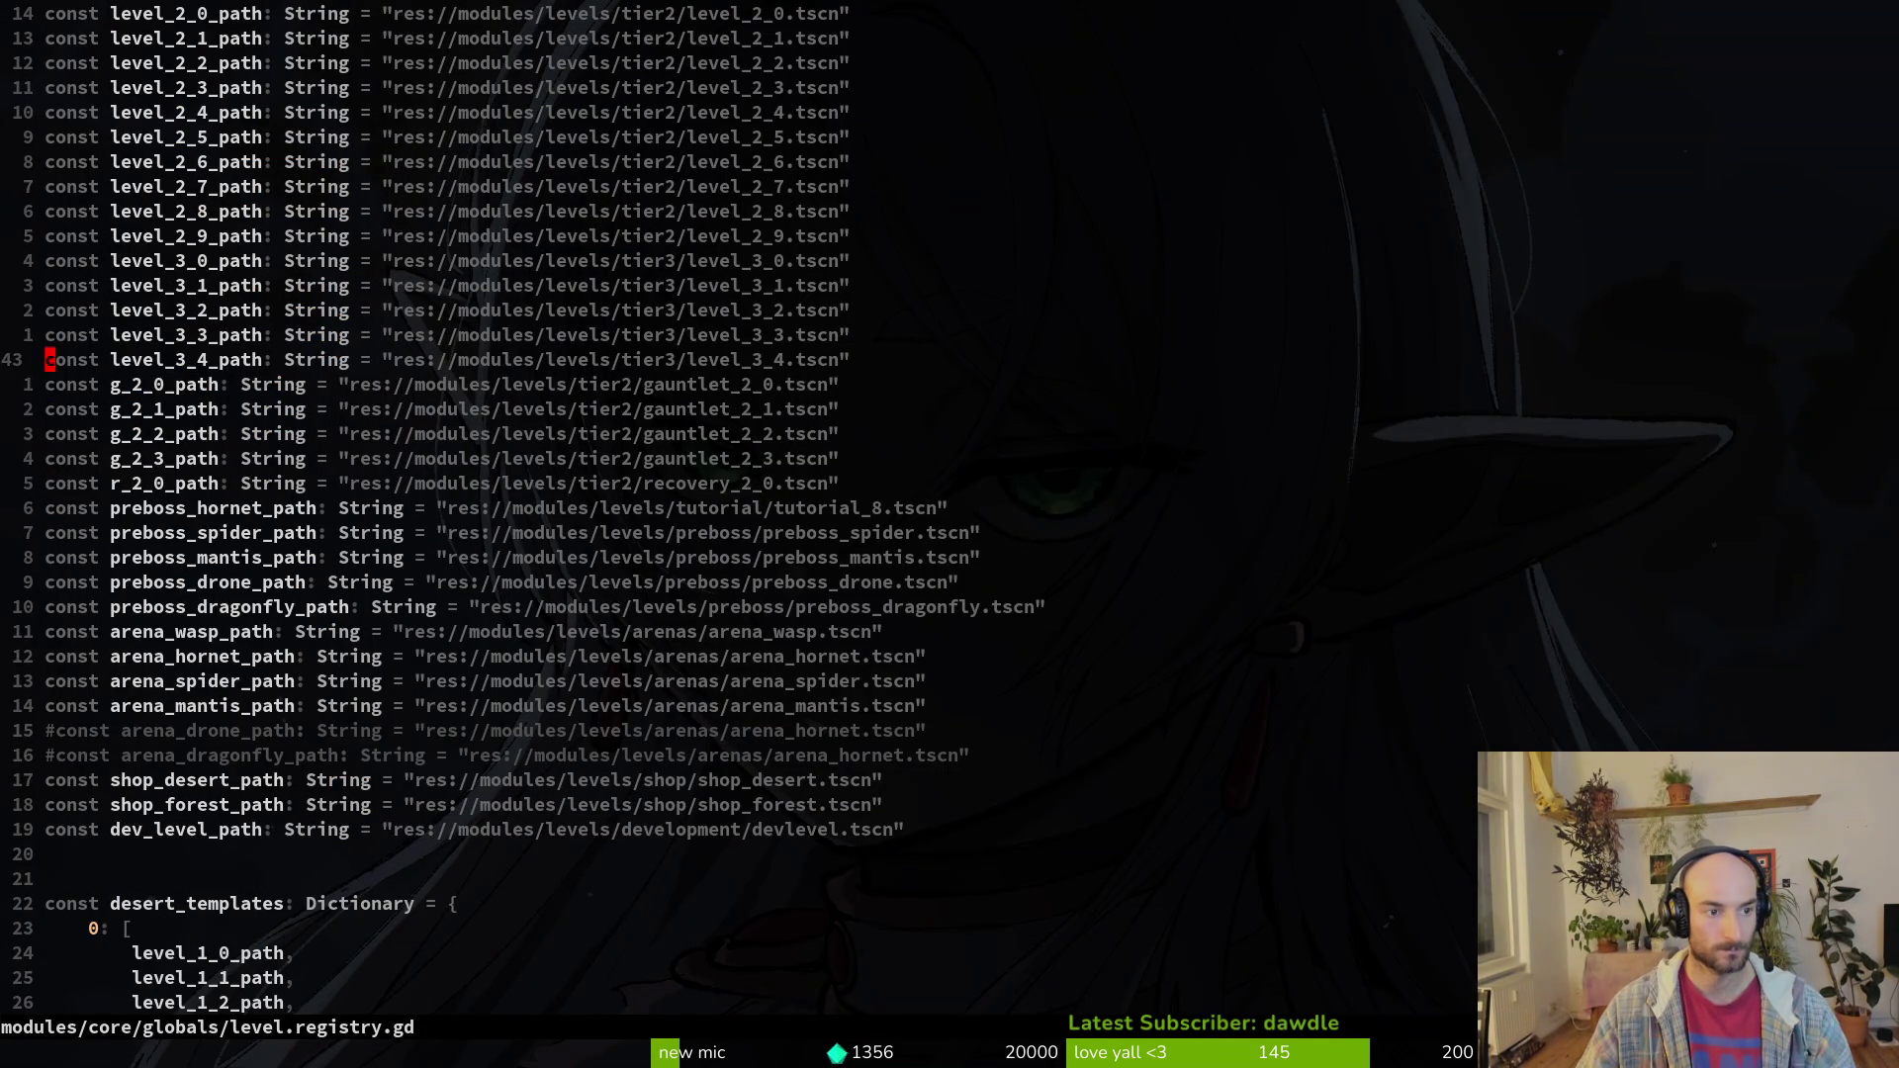
key("y")
key("y")
key("p")
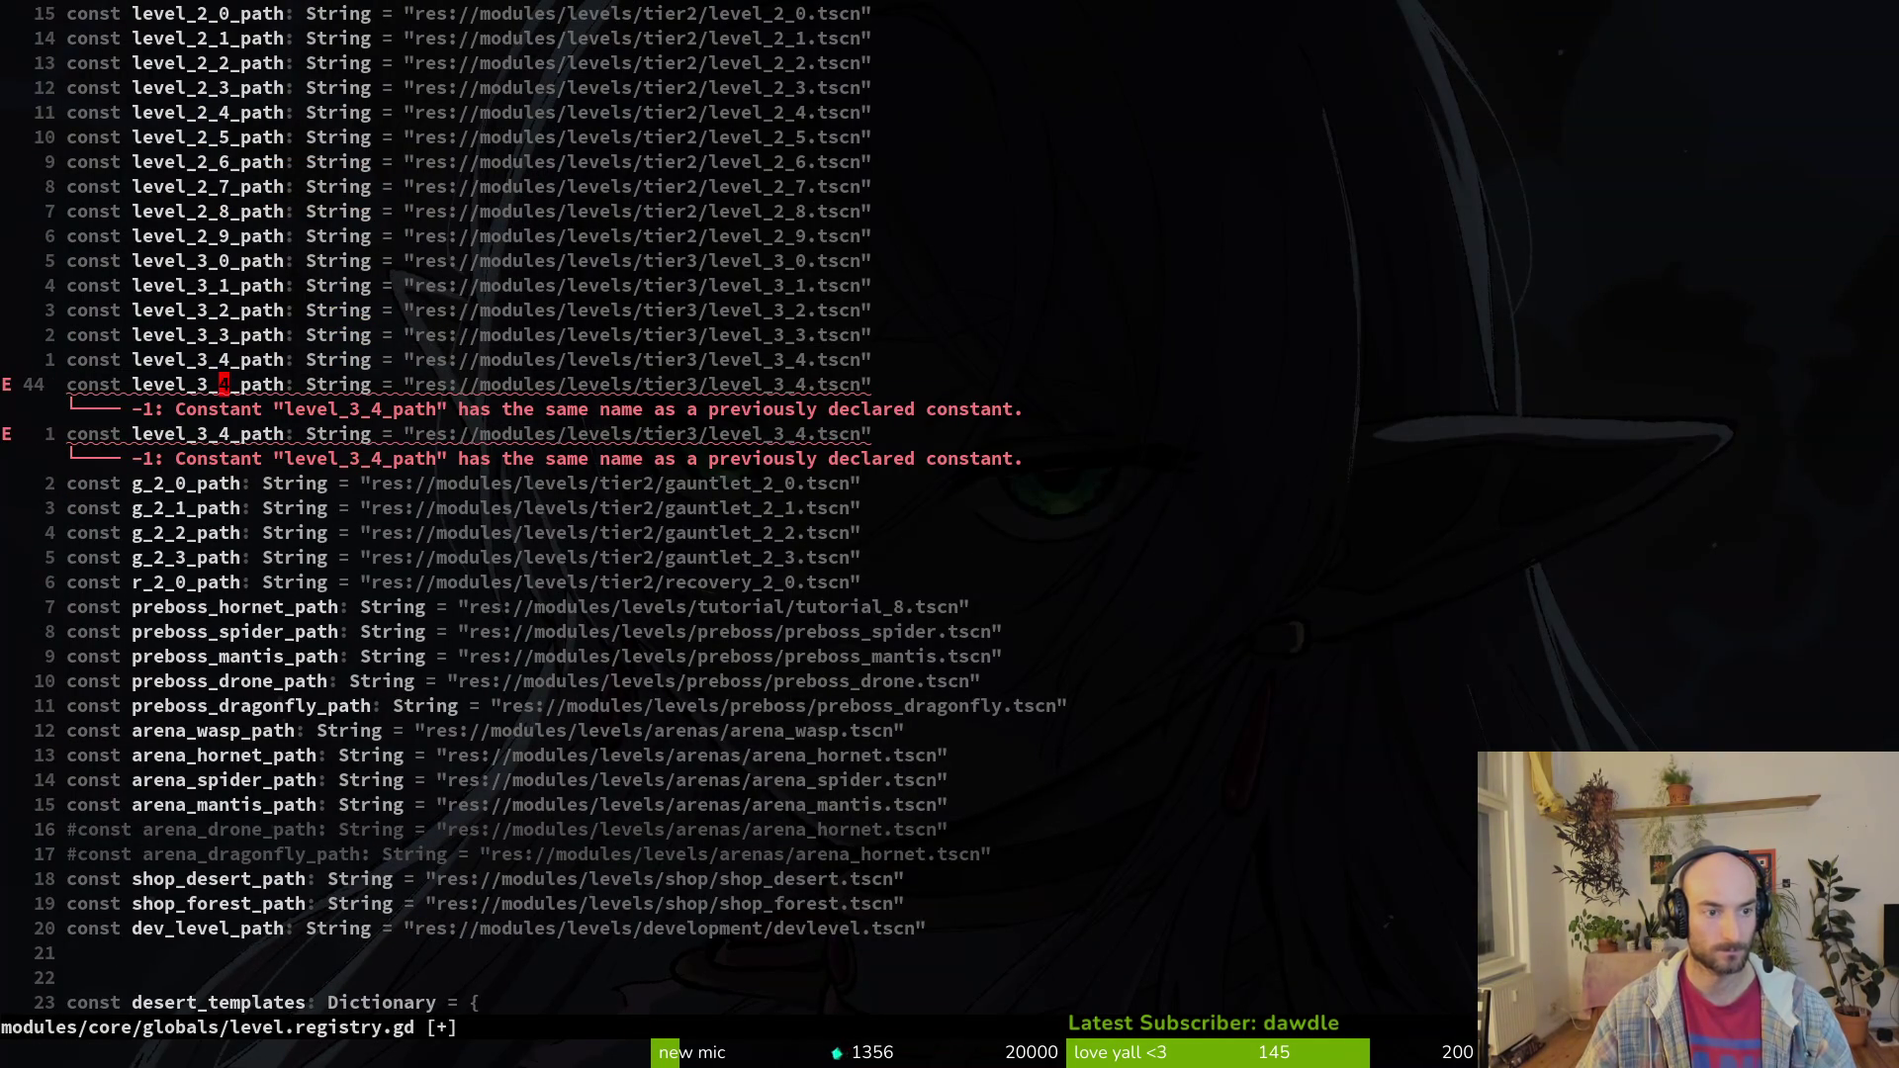
key("ctrl+a")
key("j")
key("ctrl+a")
key("ctrl+a")
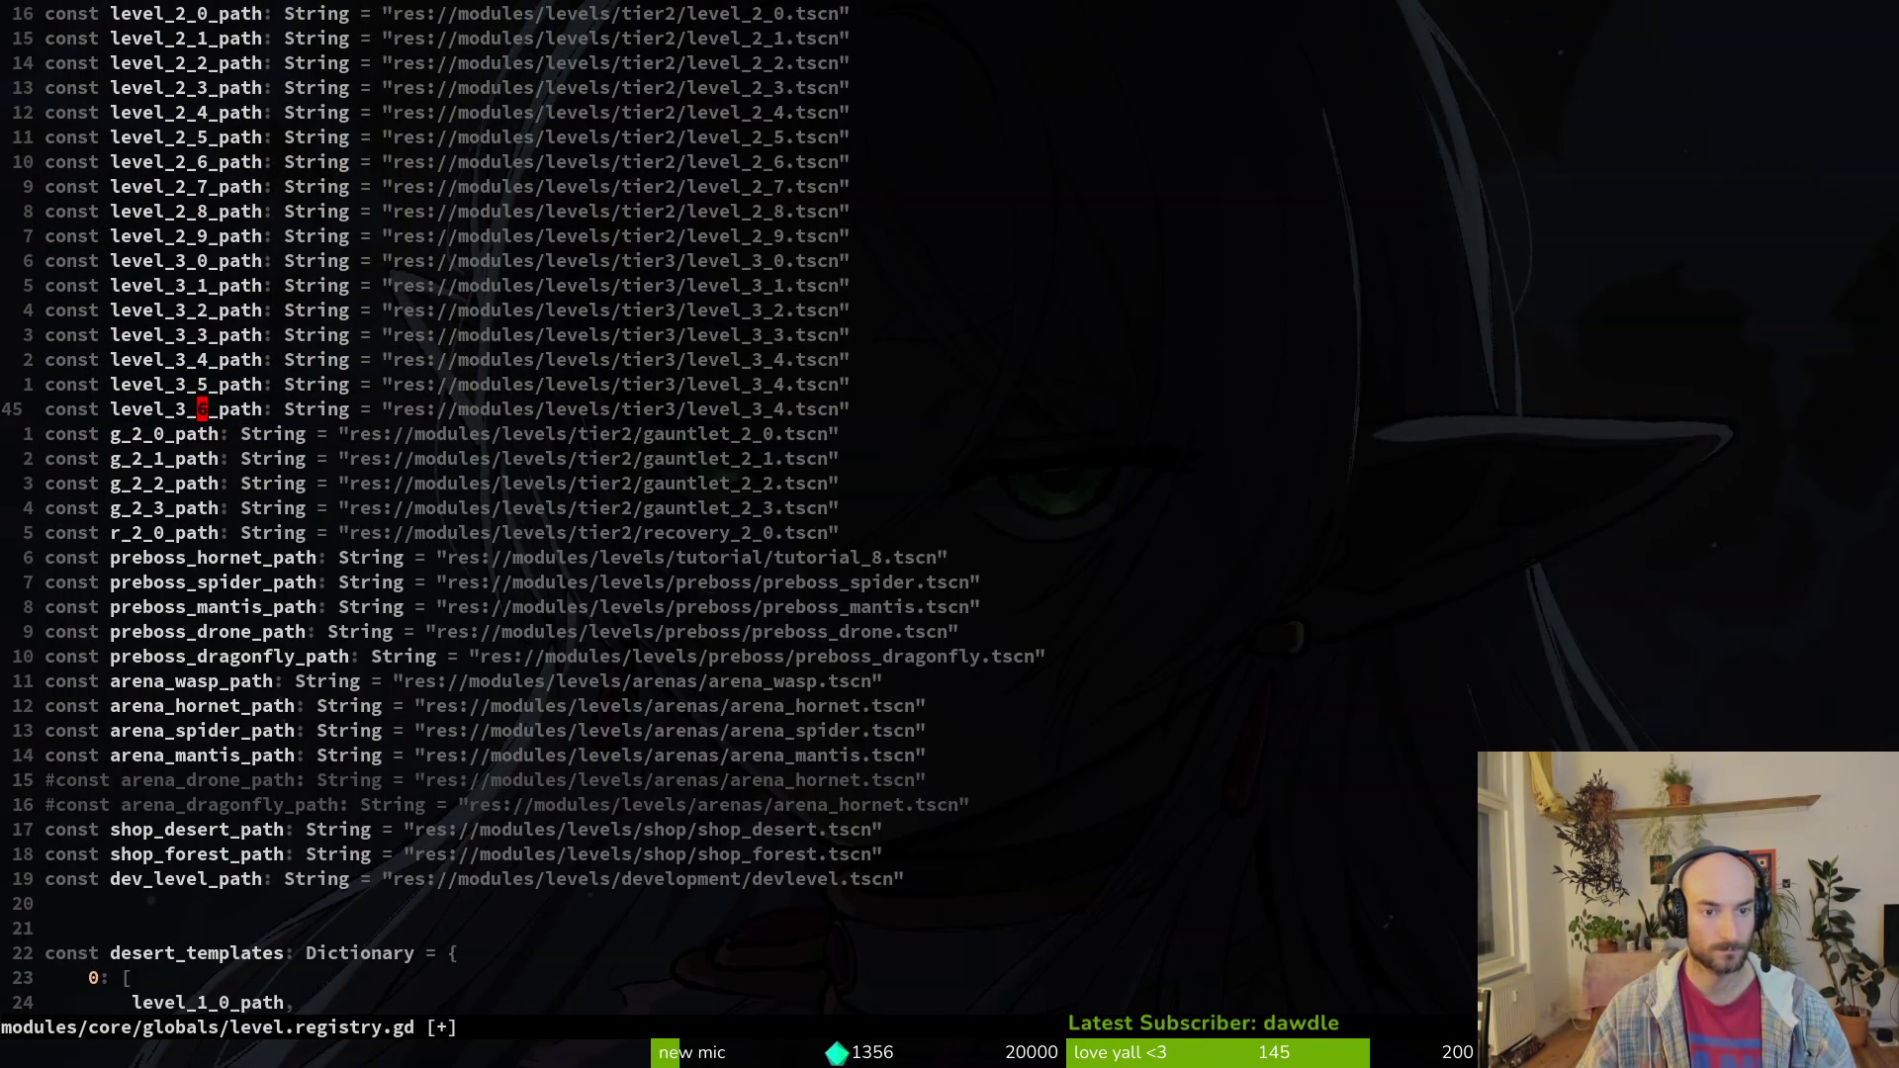
key("ctrl+a")
key("ctrl+a")
type("k")
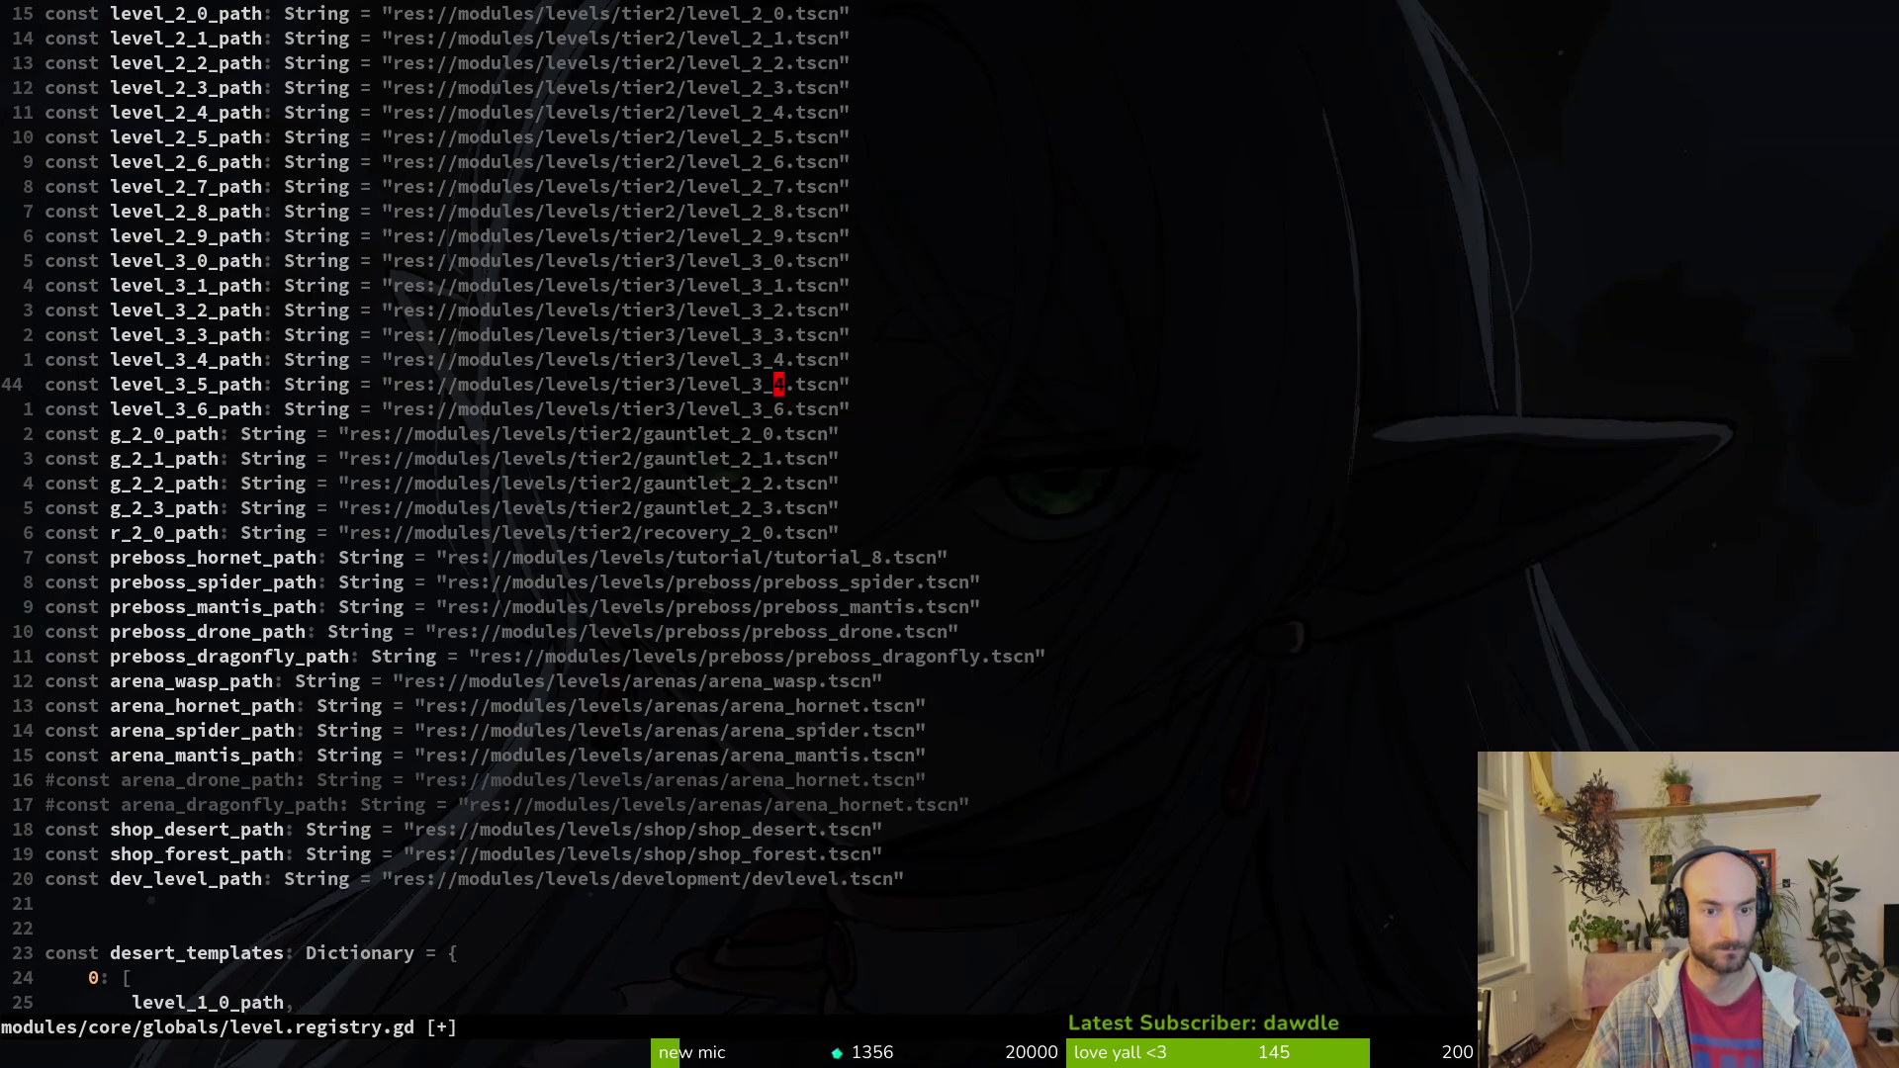
type(":w")
key("Return")
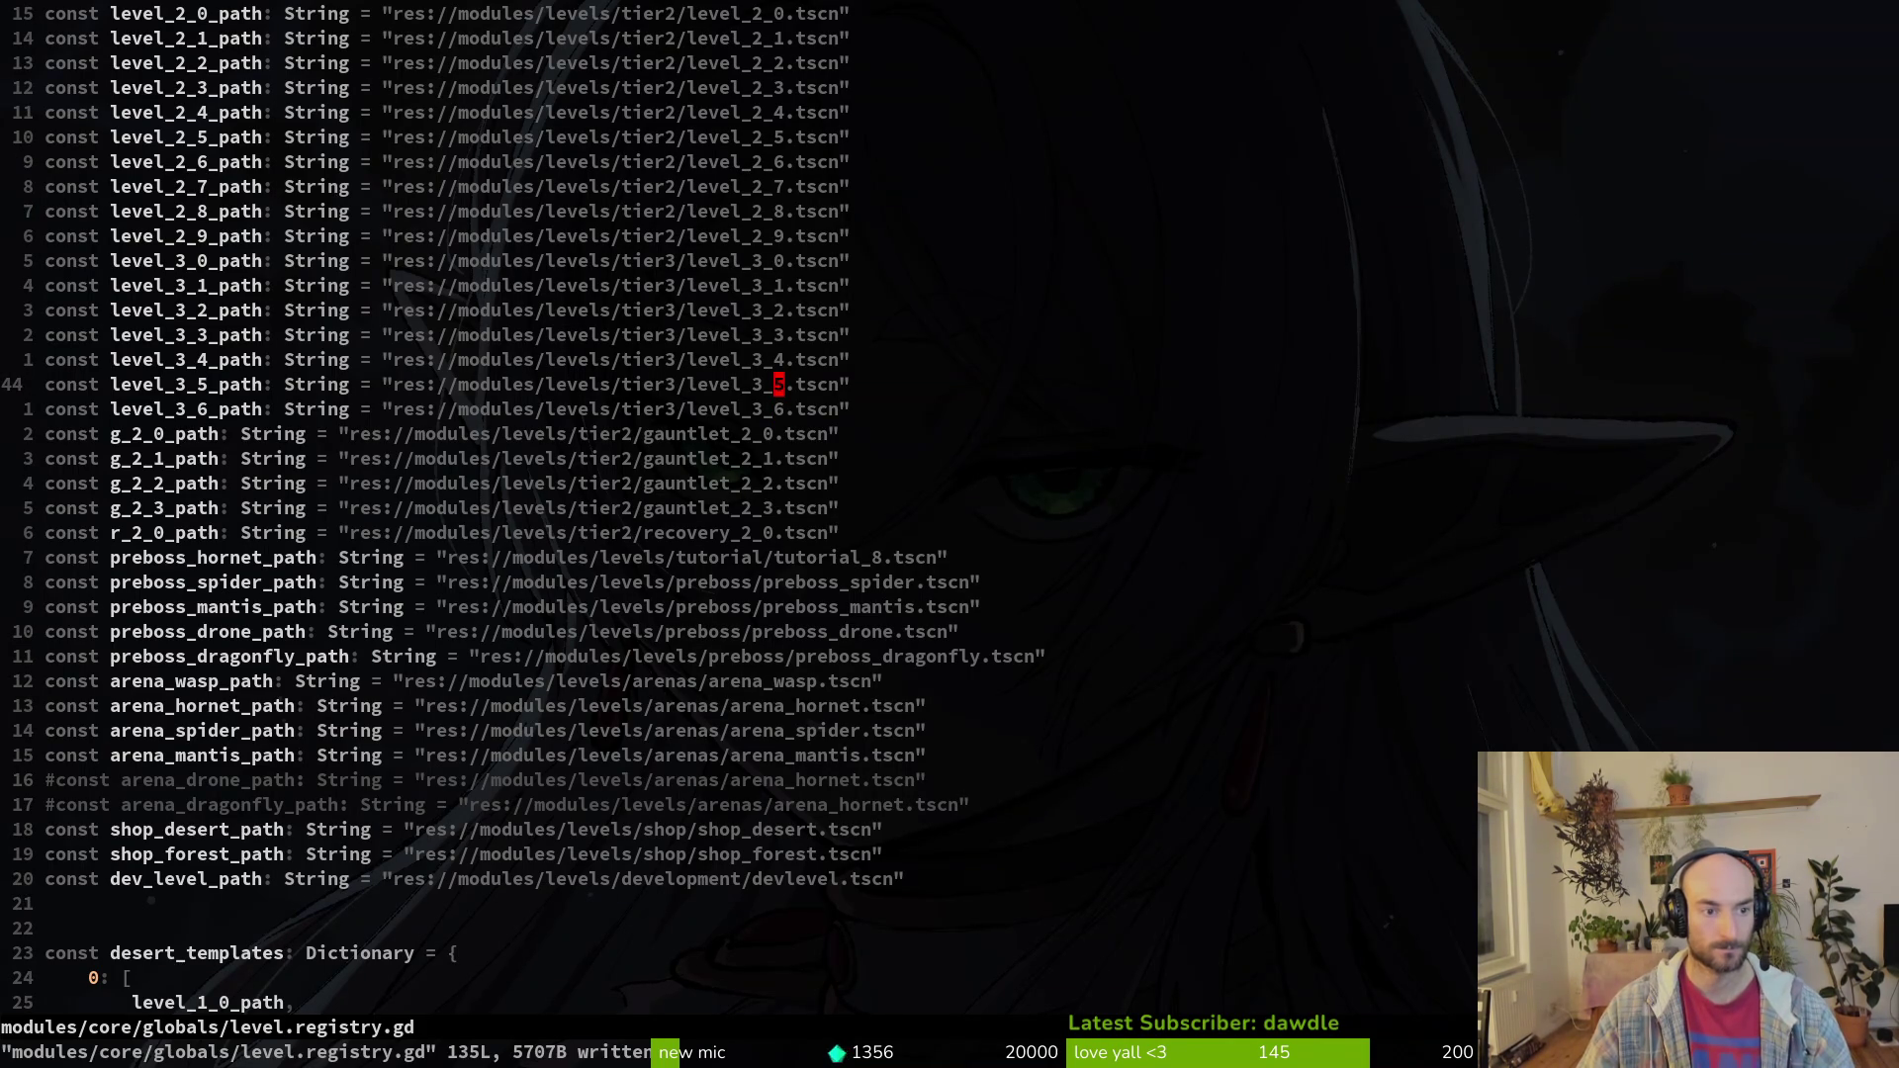
Step: Open levelselector.gd and paste two copies of the t3_4 button variable line
key("ctrl+p")
type("levelsele")
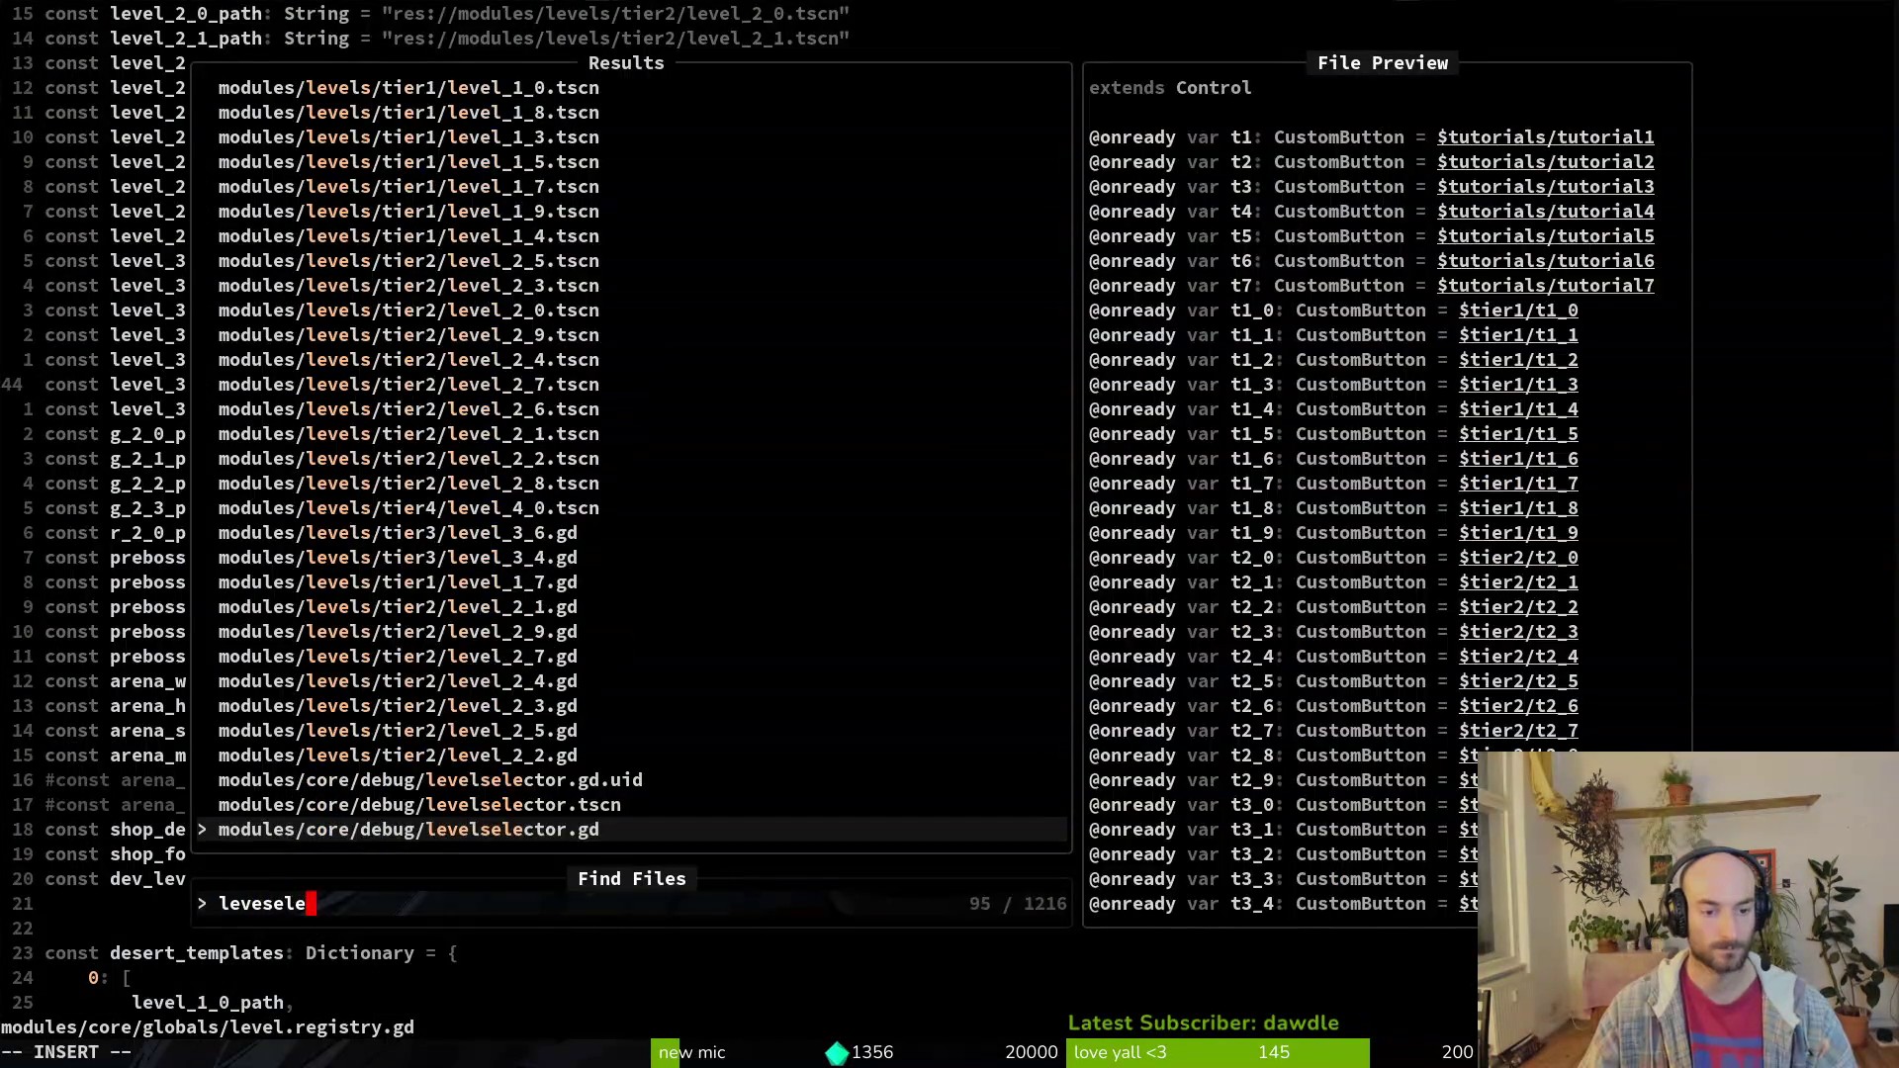
key("Return")
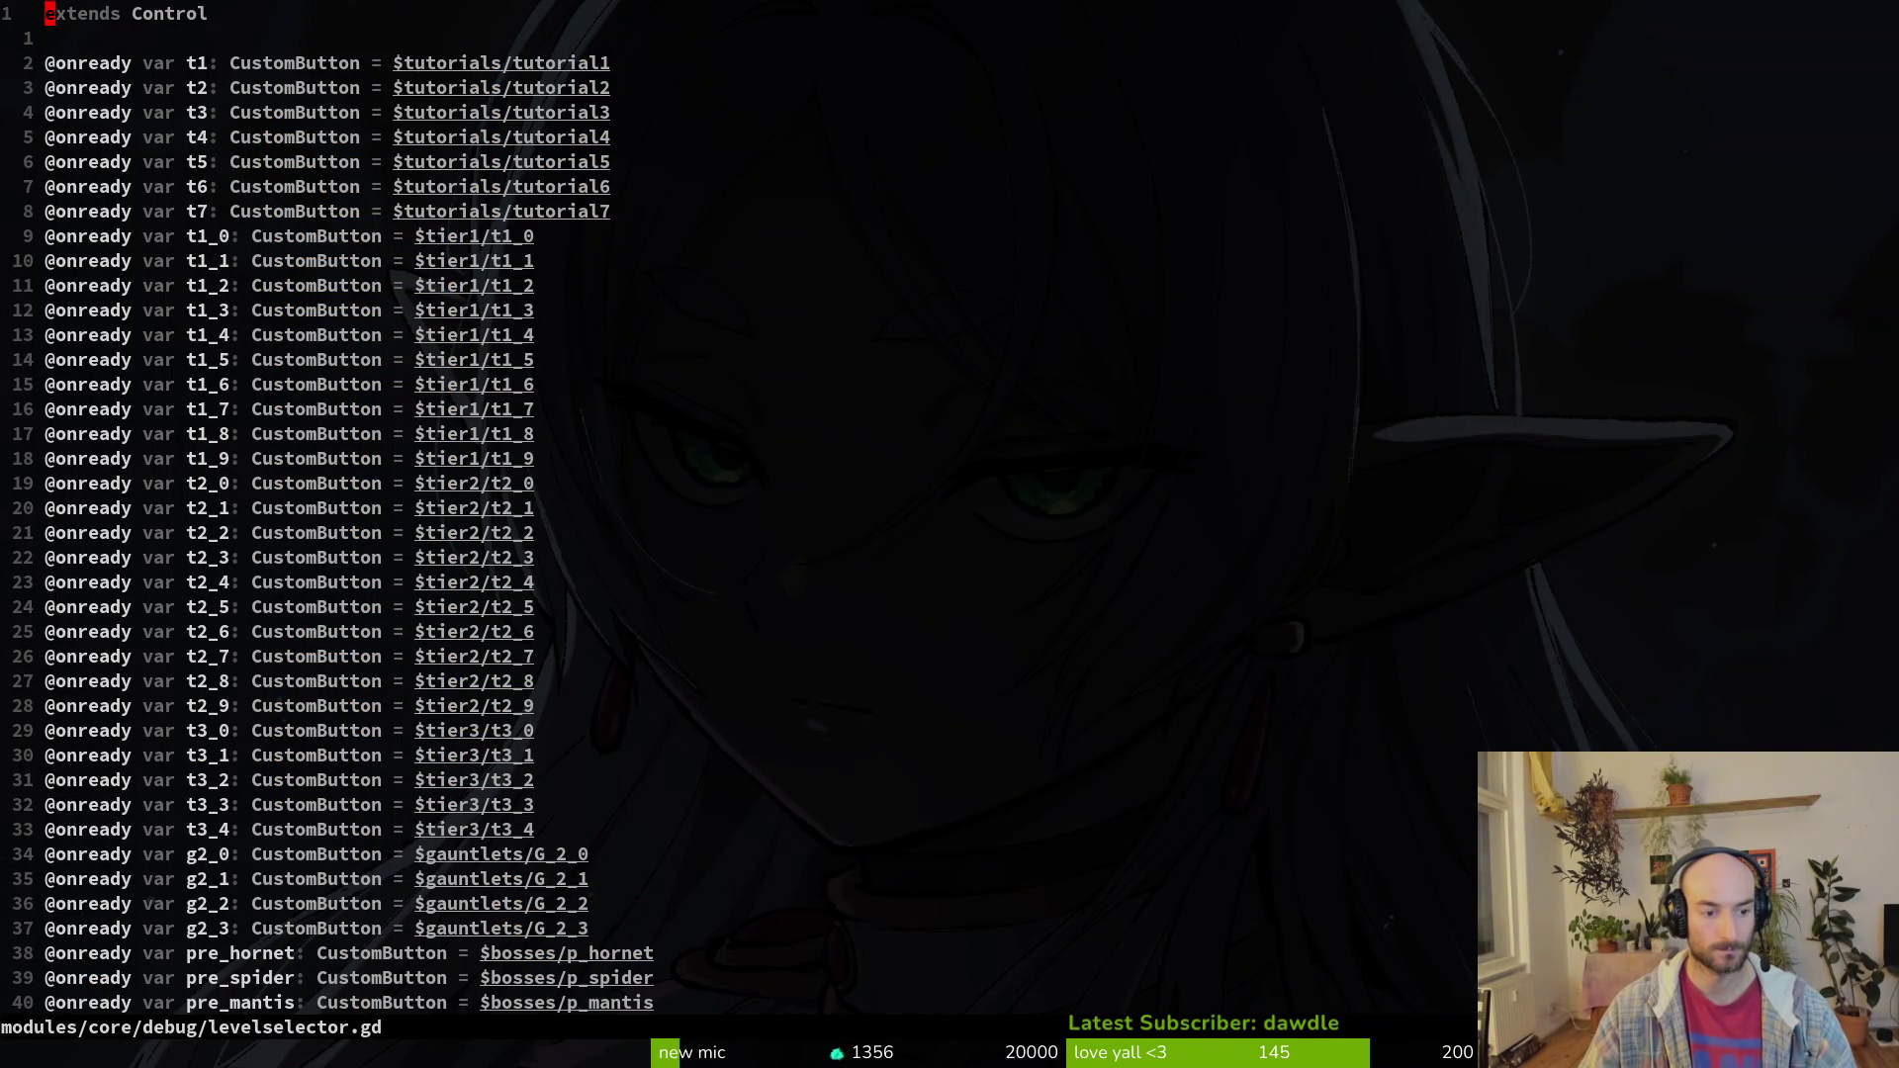
key("3")
key("2")
key("j")
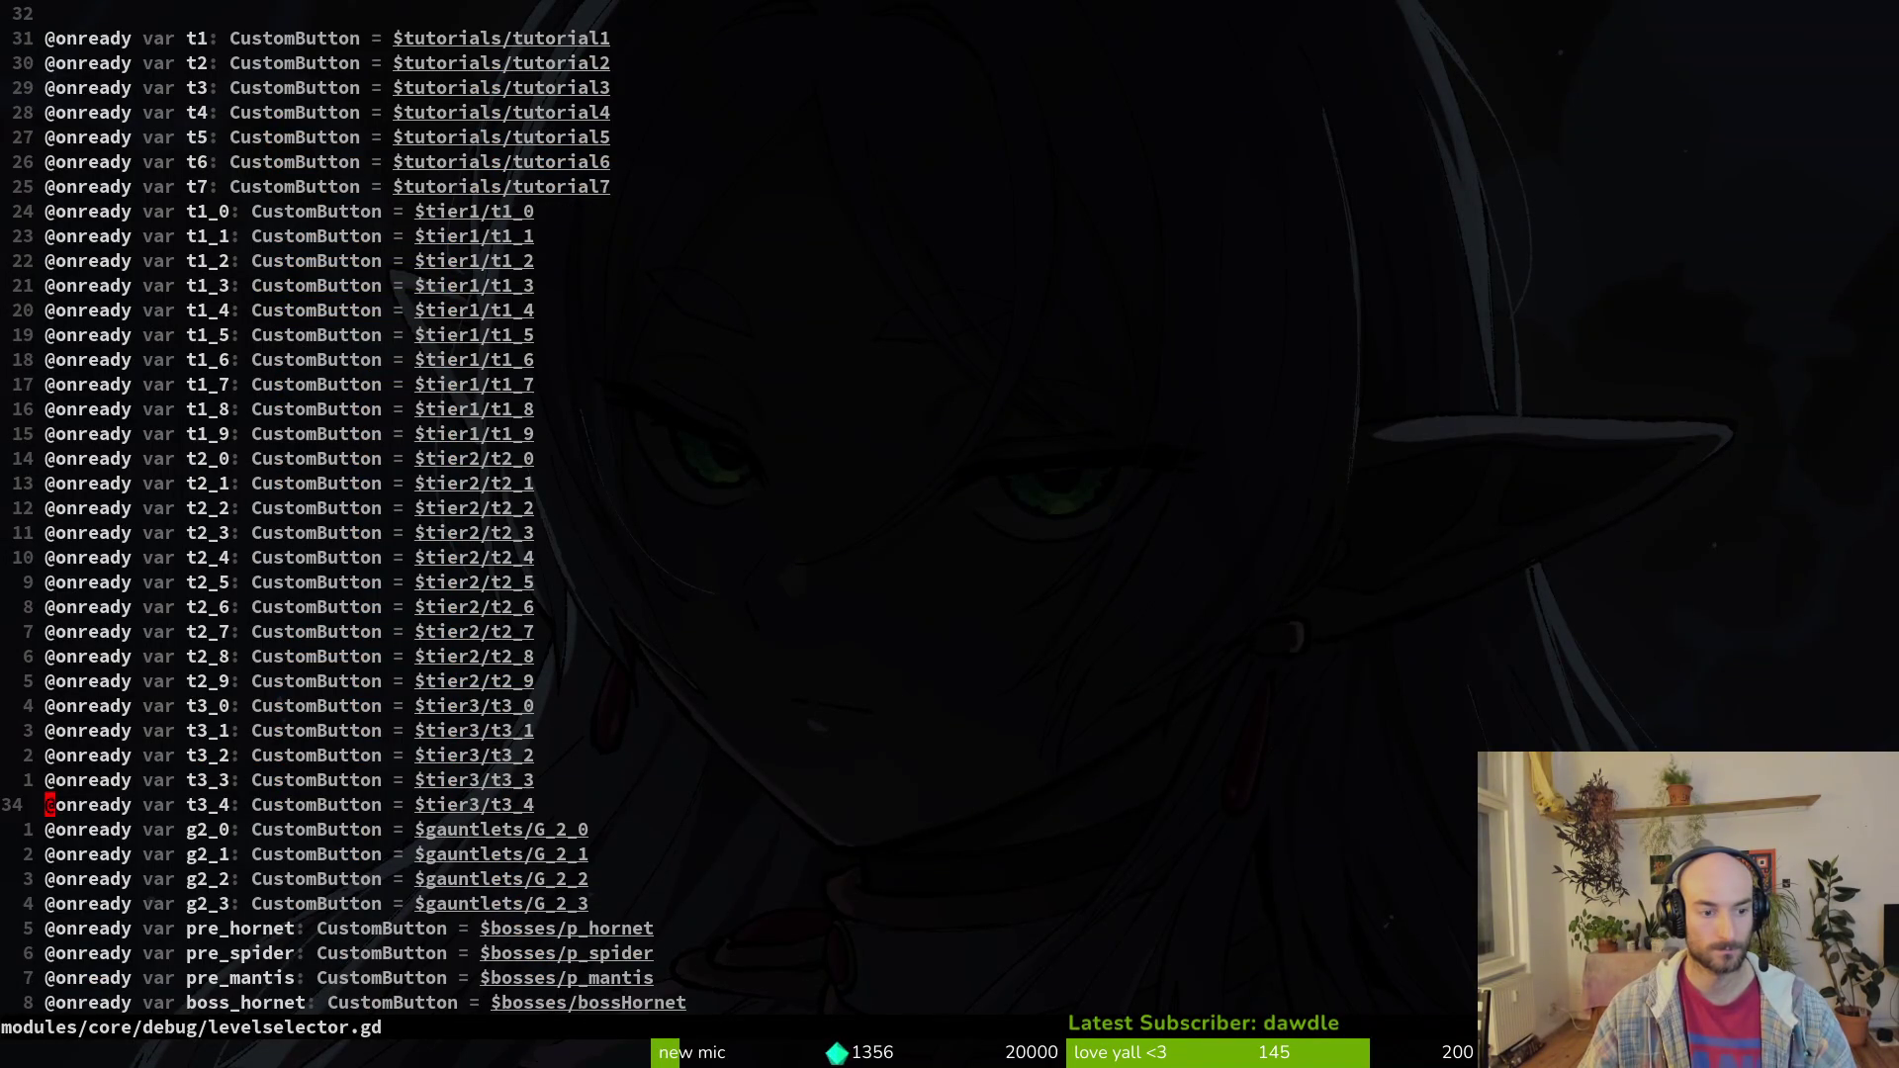
key("V")
key("p")
key("u")
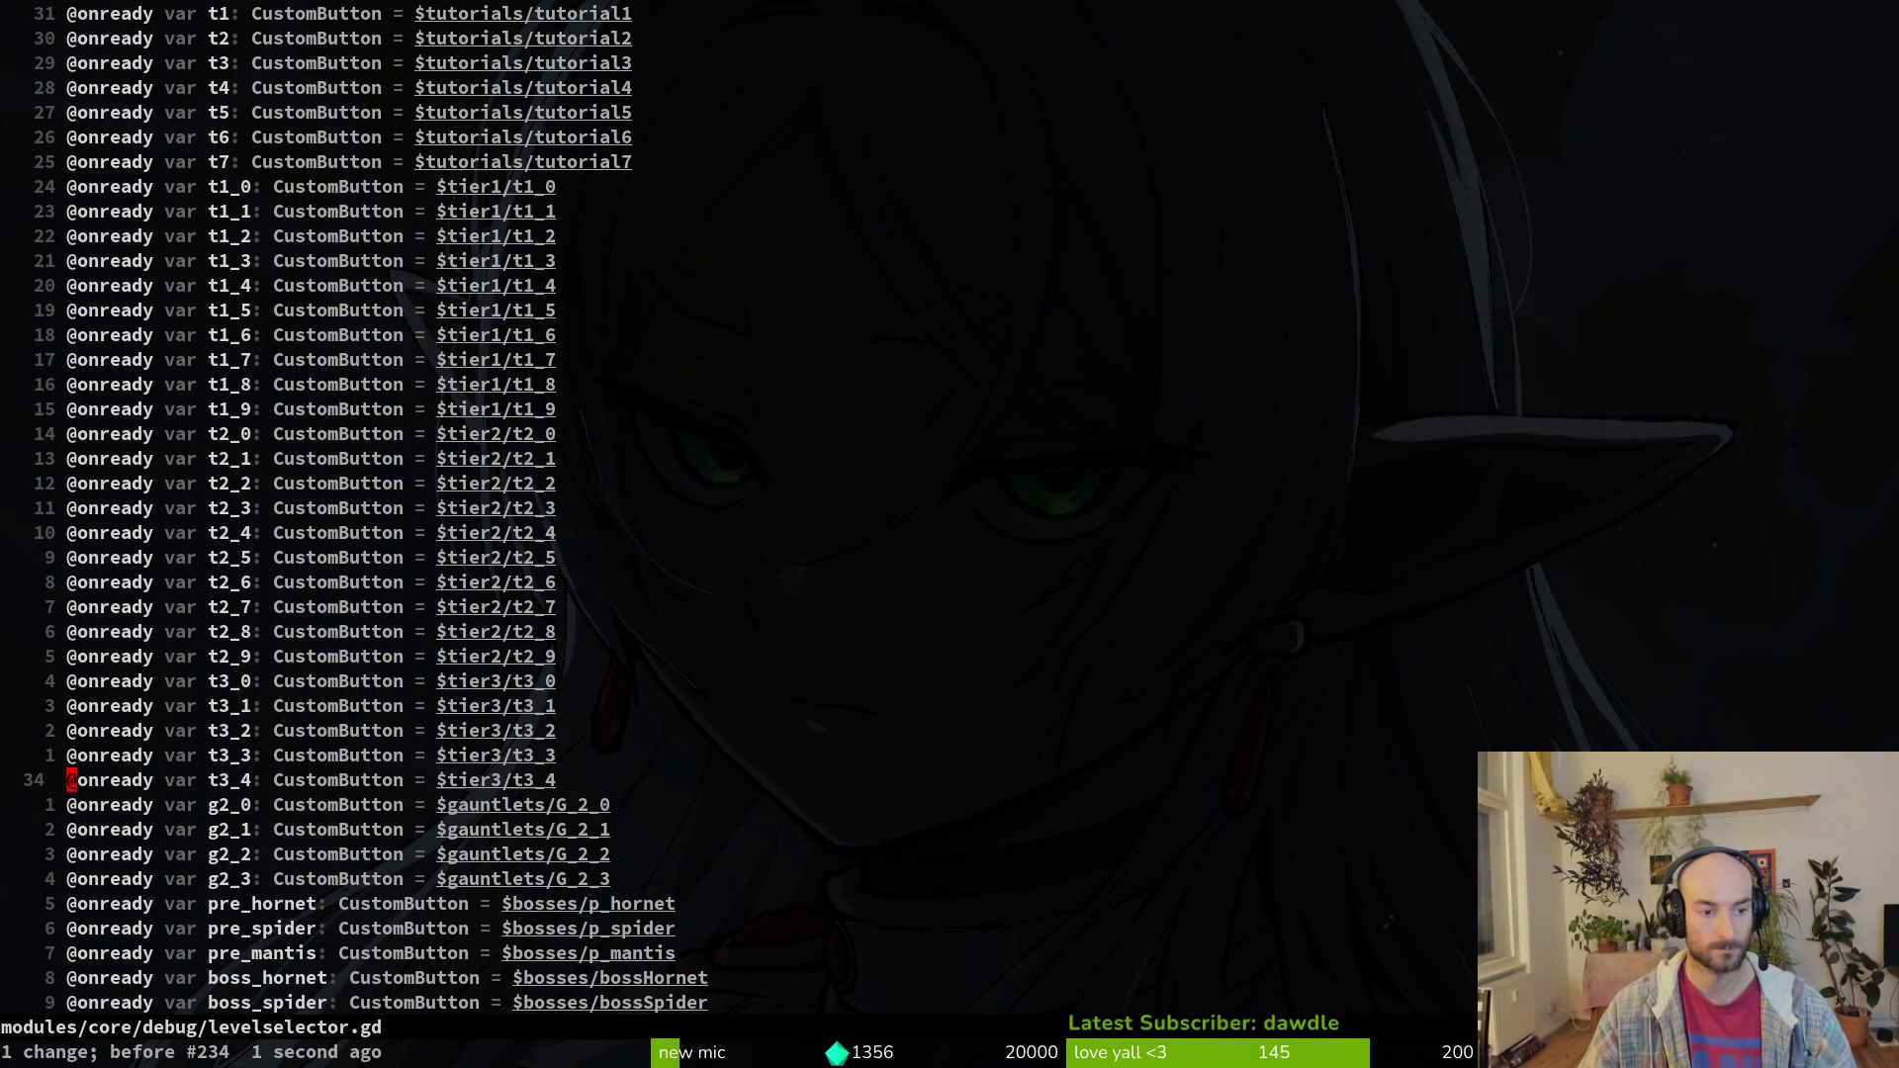
key("p")
key("p")
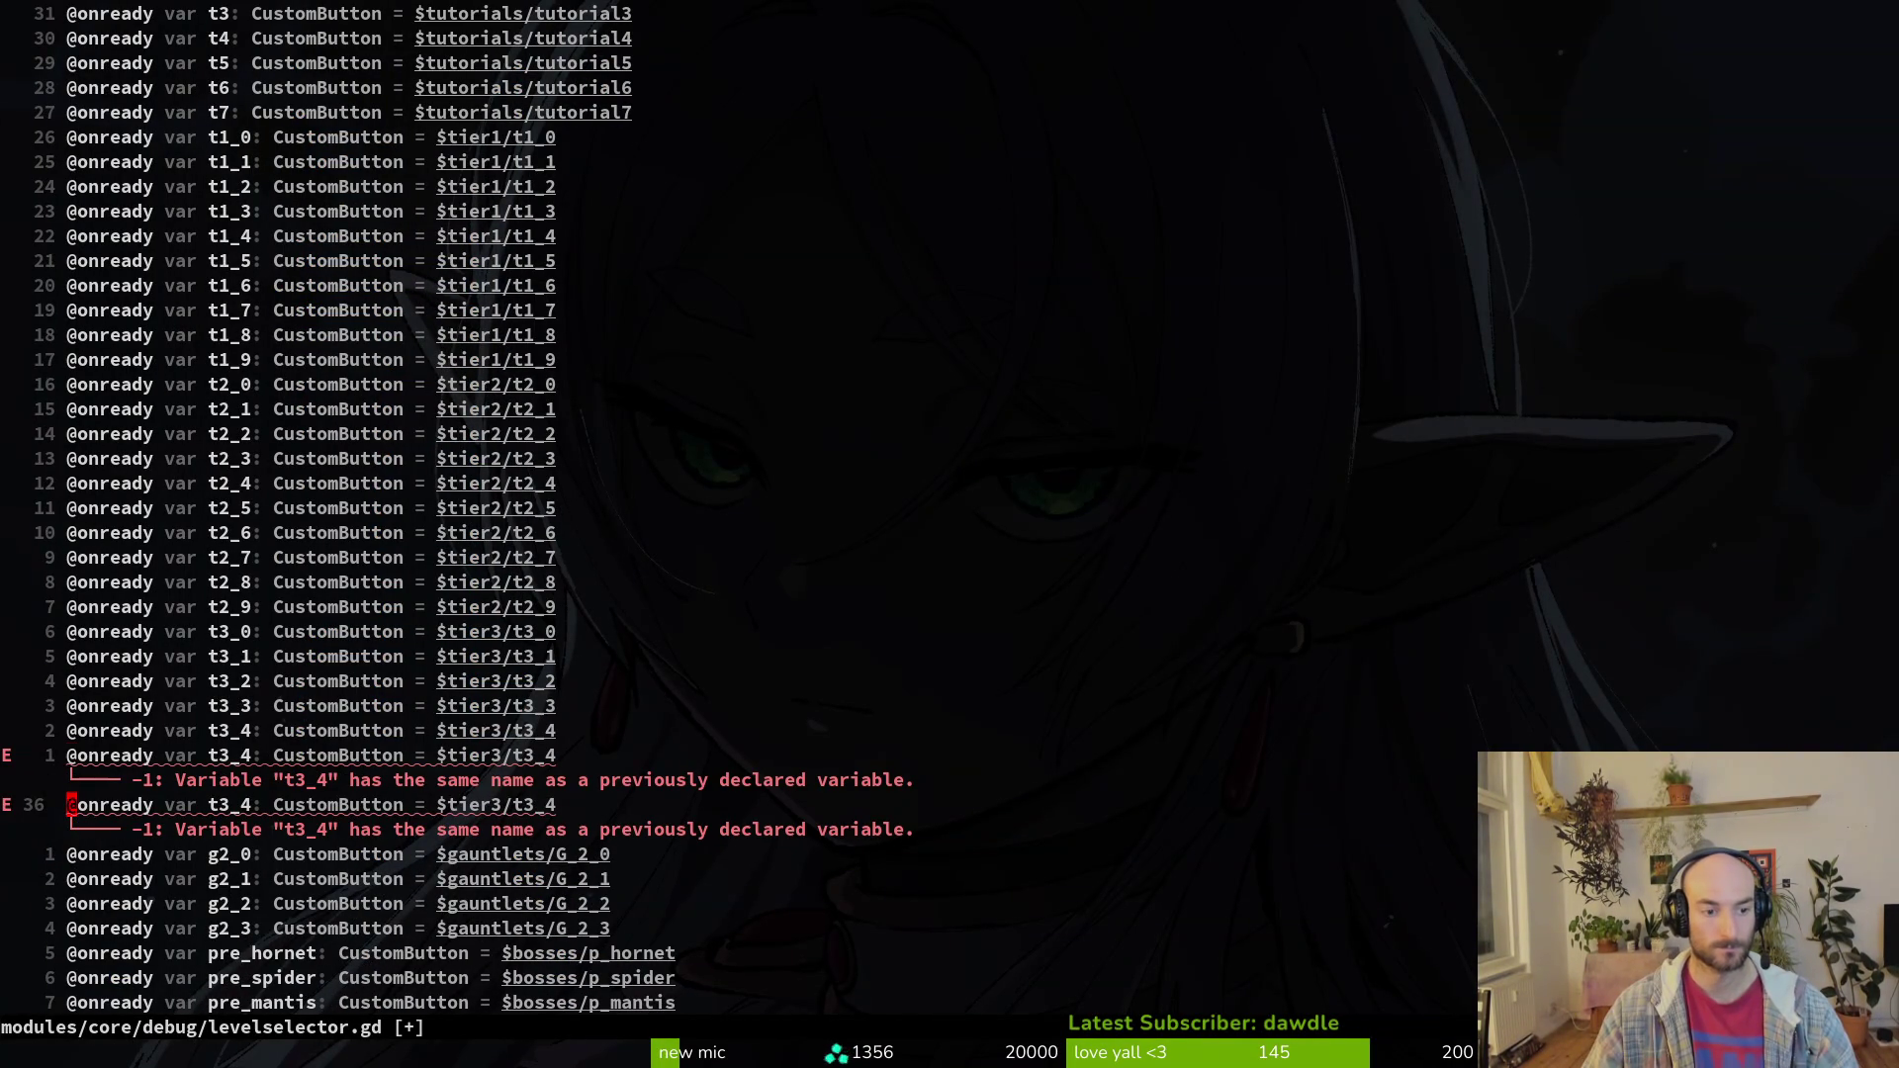
Step: Rename the copied button variables to t3_5 and t3_6 and save
key("k")
key("r")
key("5")
key("j")
key("r")
key("6")
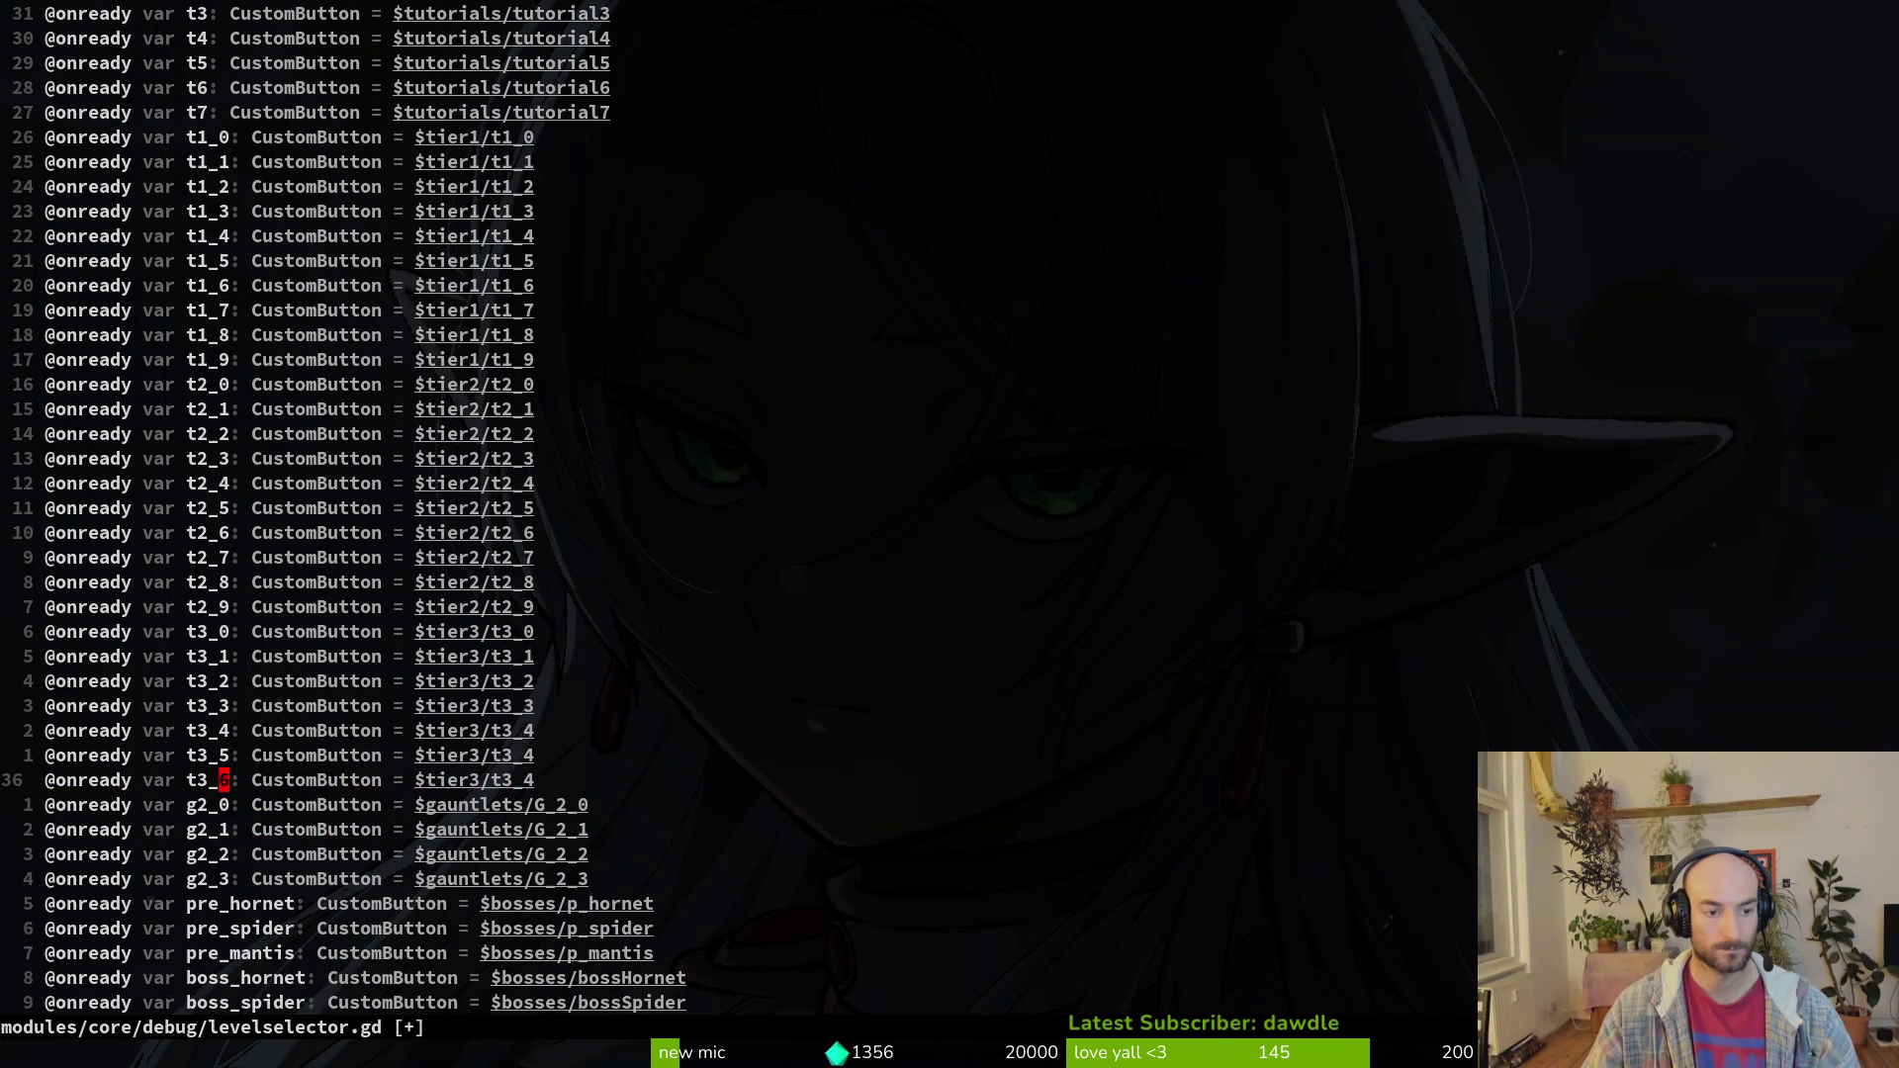
type("r6k")
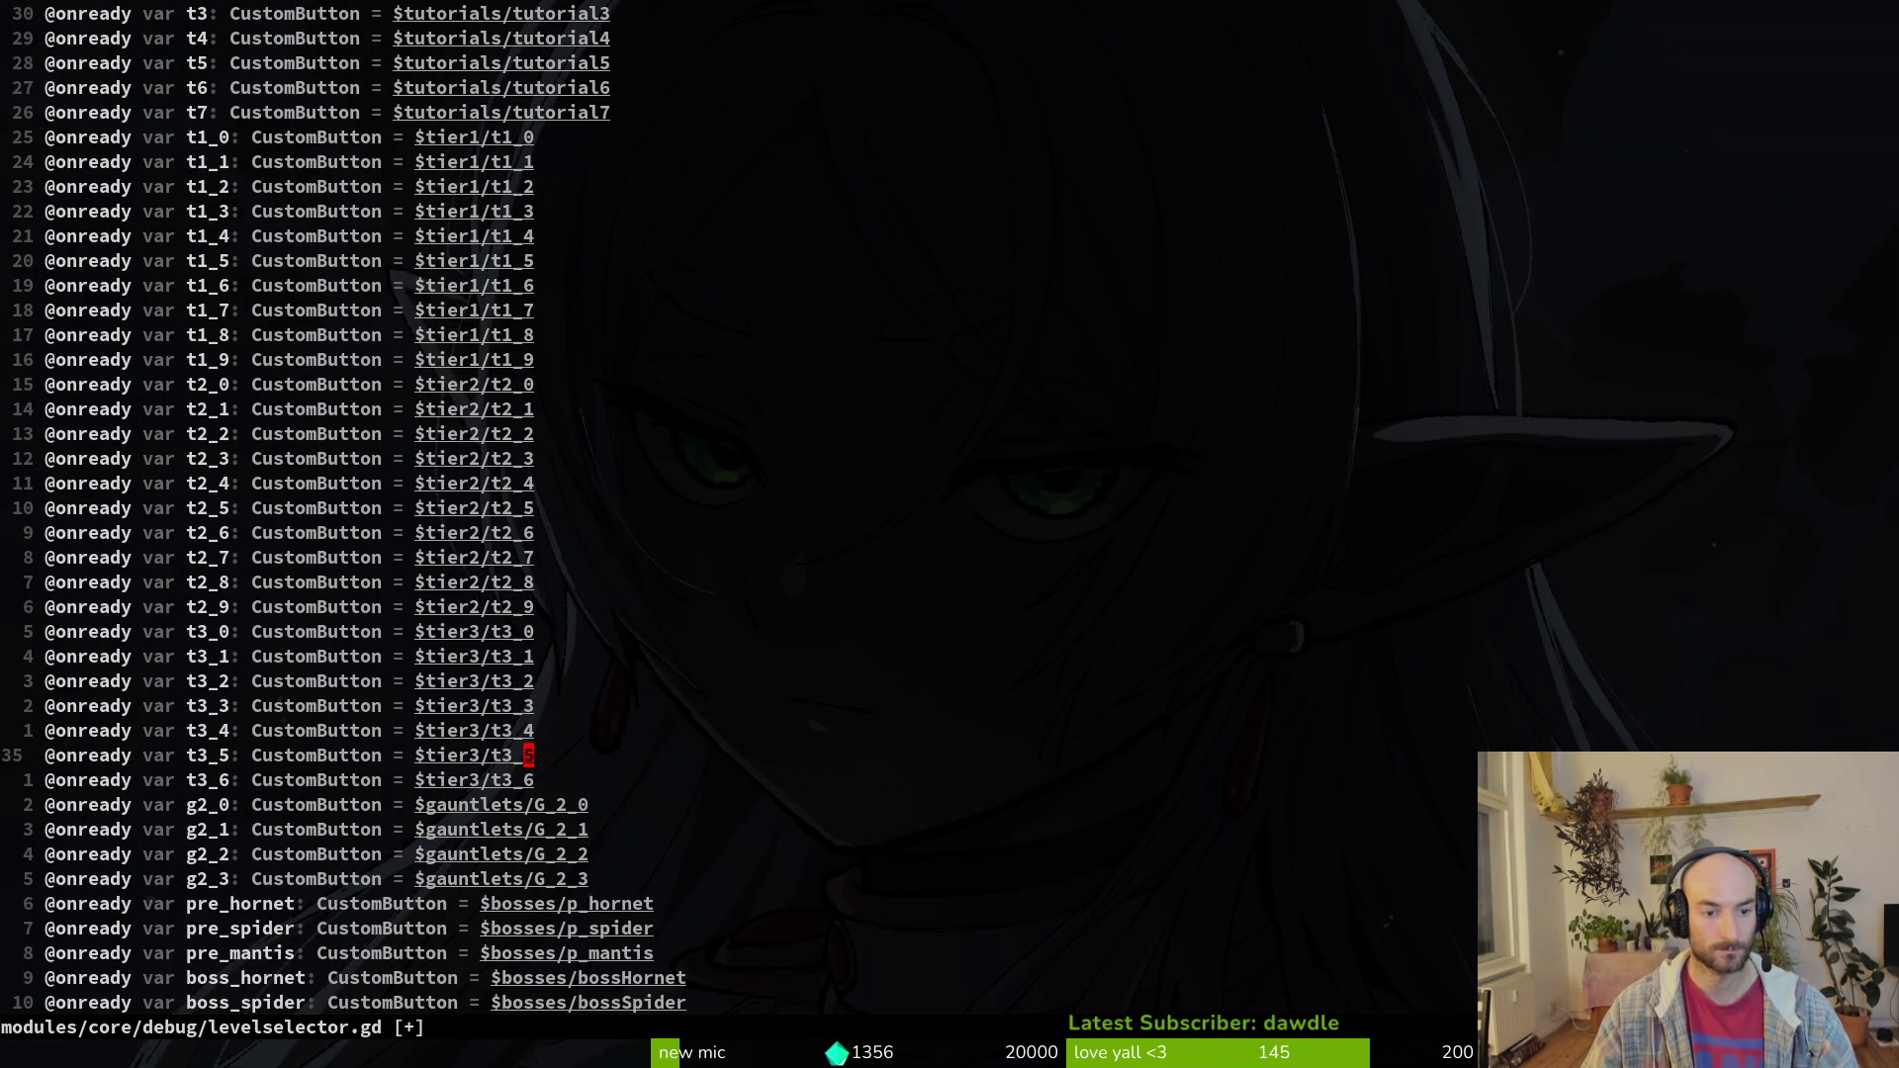
type(":w")
key("Return")
Step: Duplicate the t3_4 pressed-signal connect line twice
key("alt+Tab")
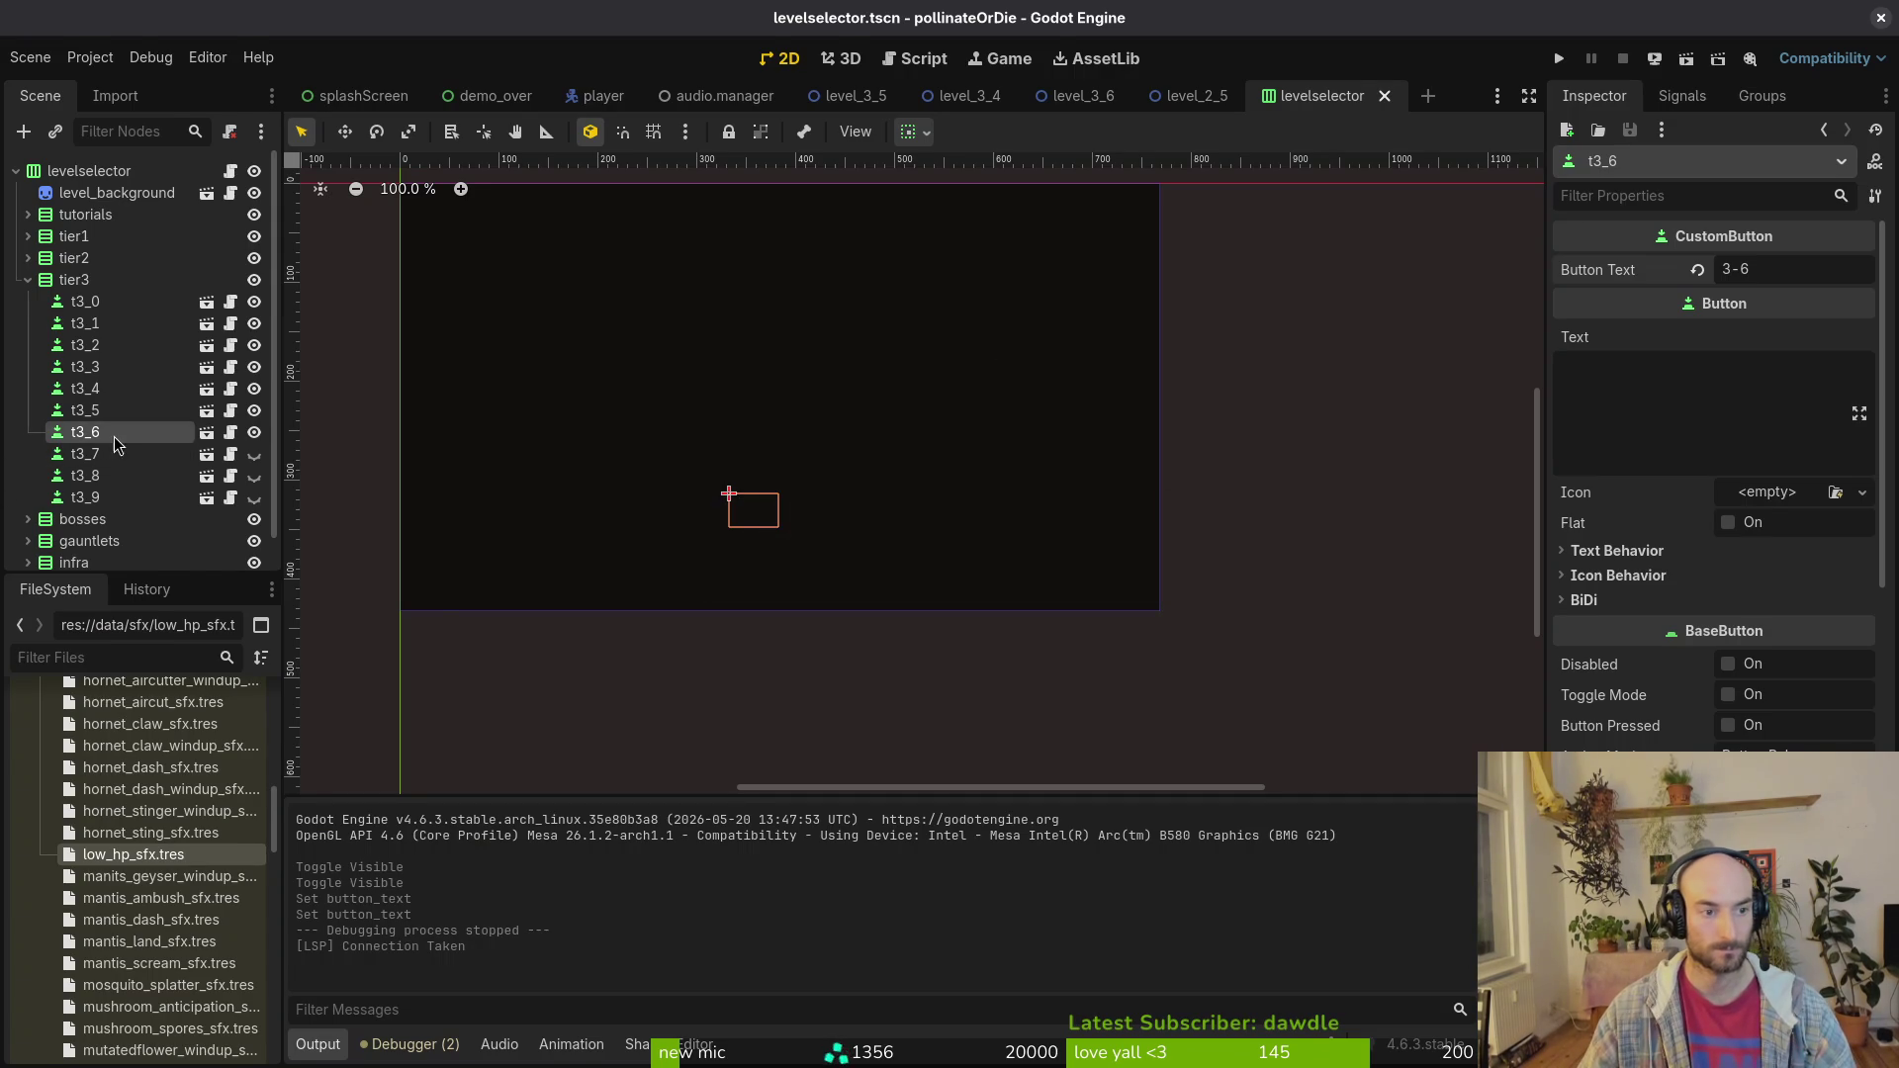
key("alt+Tab")
scroll(520, 732, "down", 20)
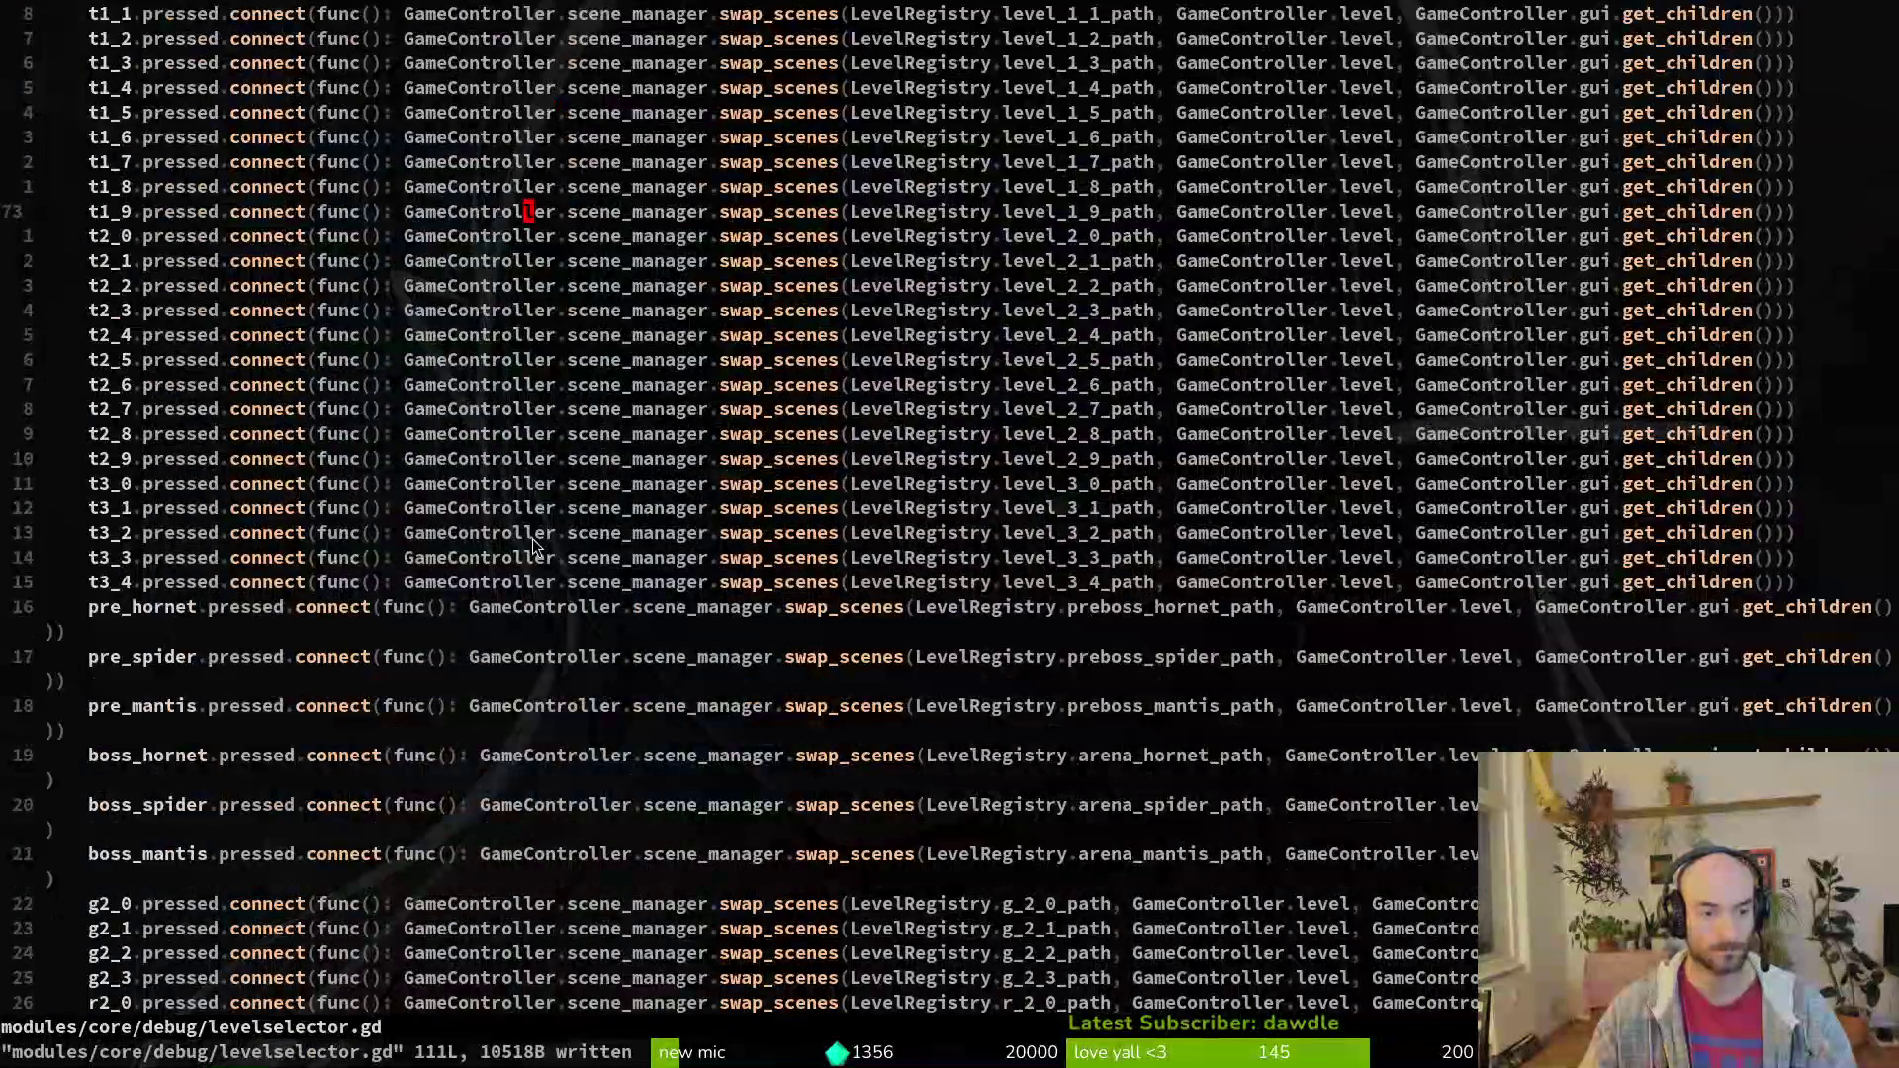
left_click(174, 507)
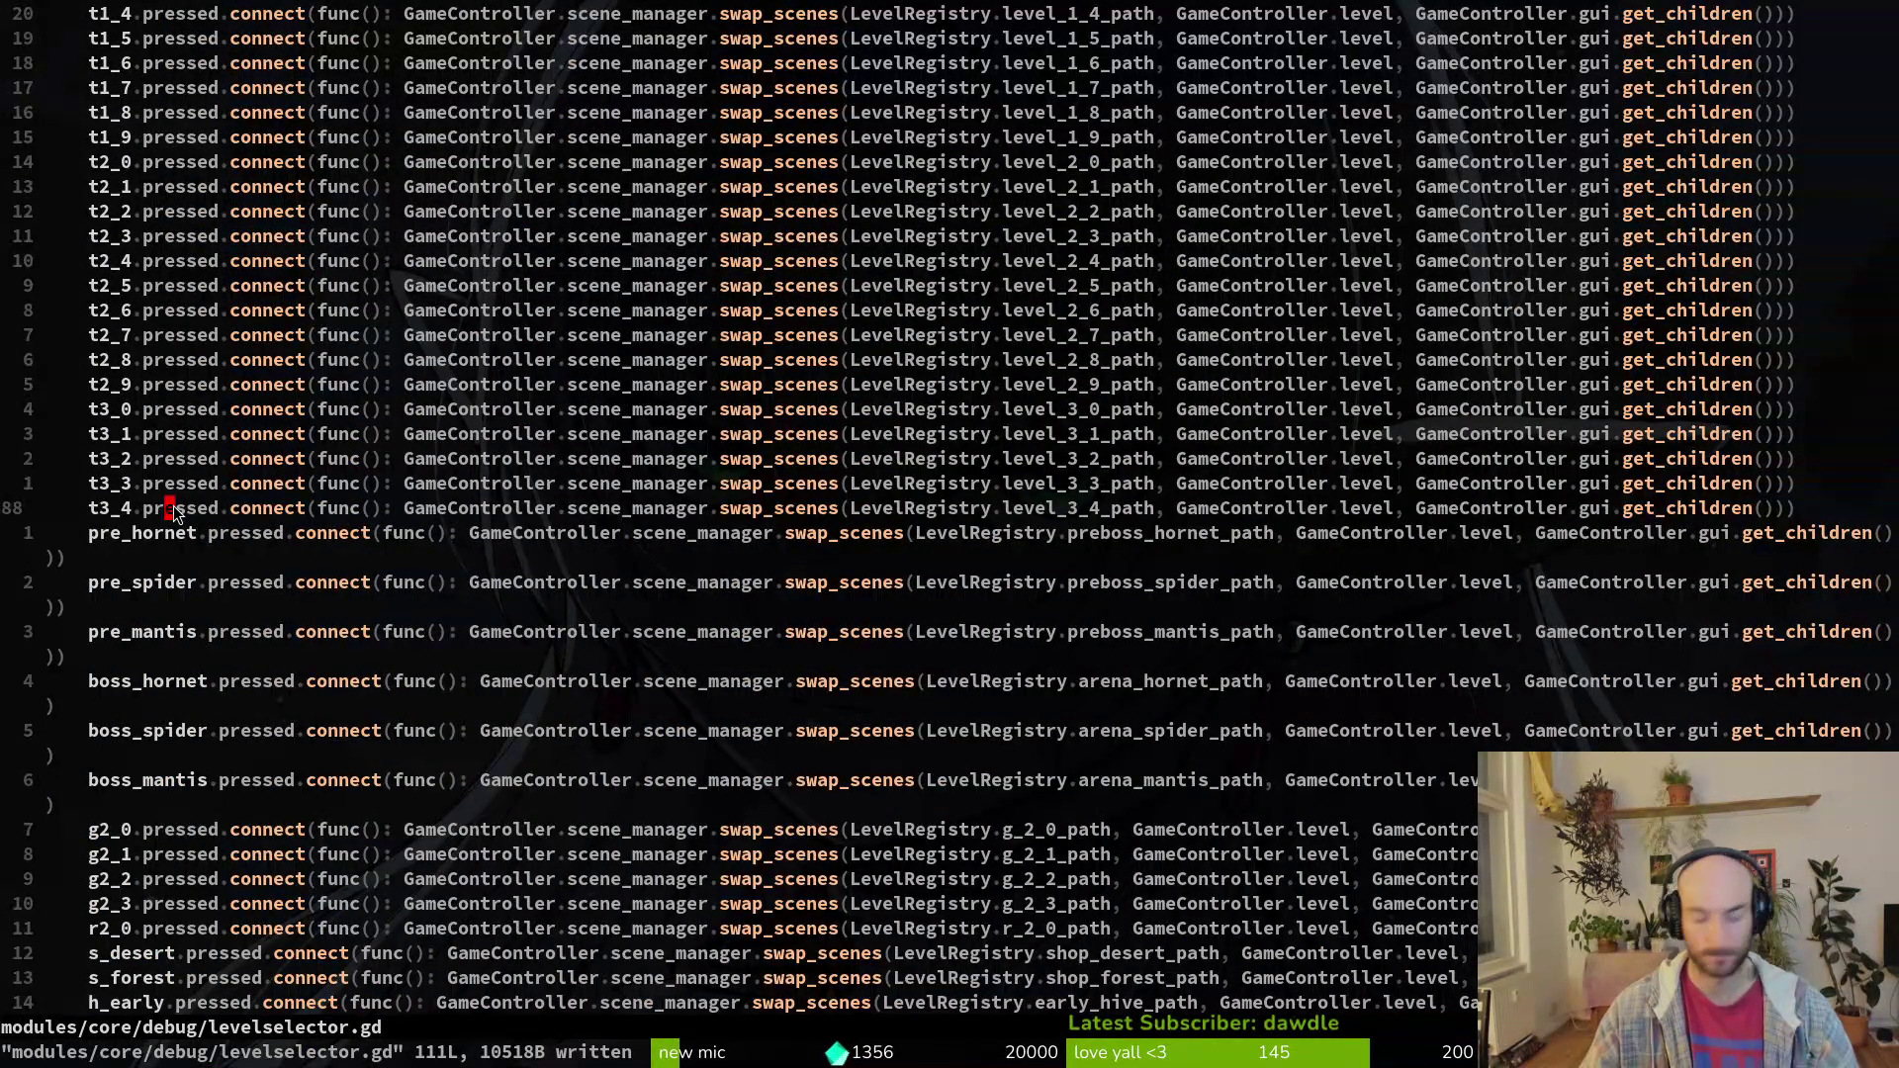
key("y")
key("y")
key("p")
key("p")
Step: Edit the copies to connect t3_5 and t3_6 to level_3_5 and level_3_6, save, and quit Neovim
key("ctrl+v")
key("k")
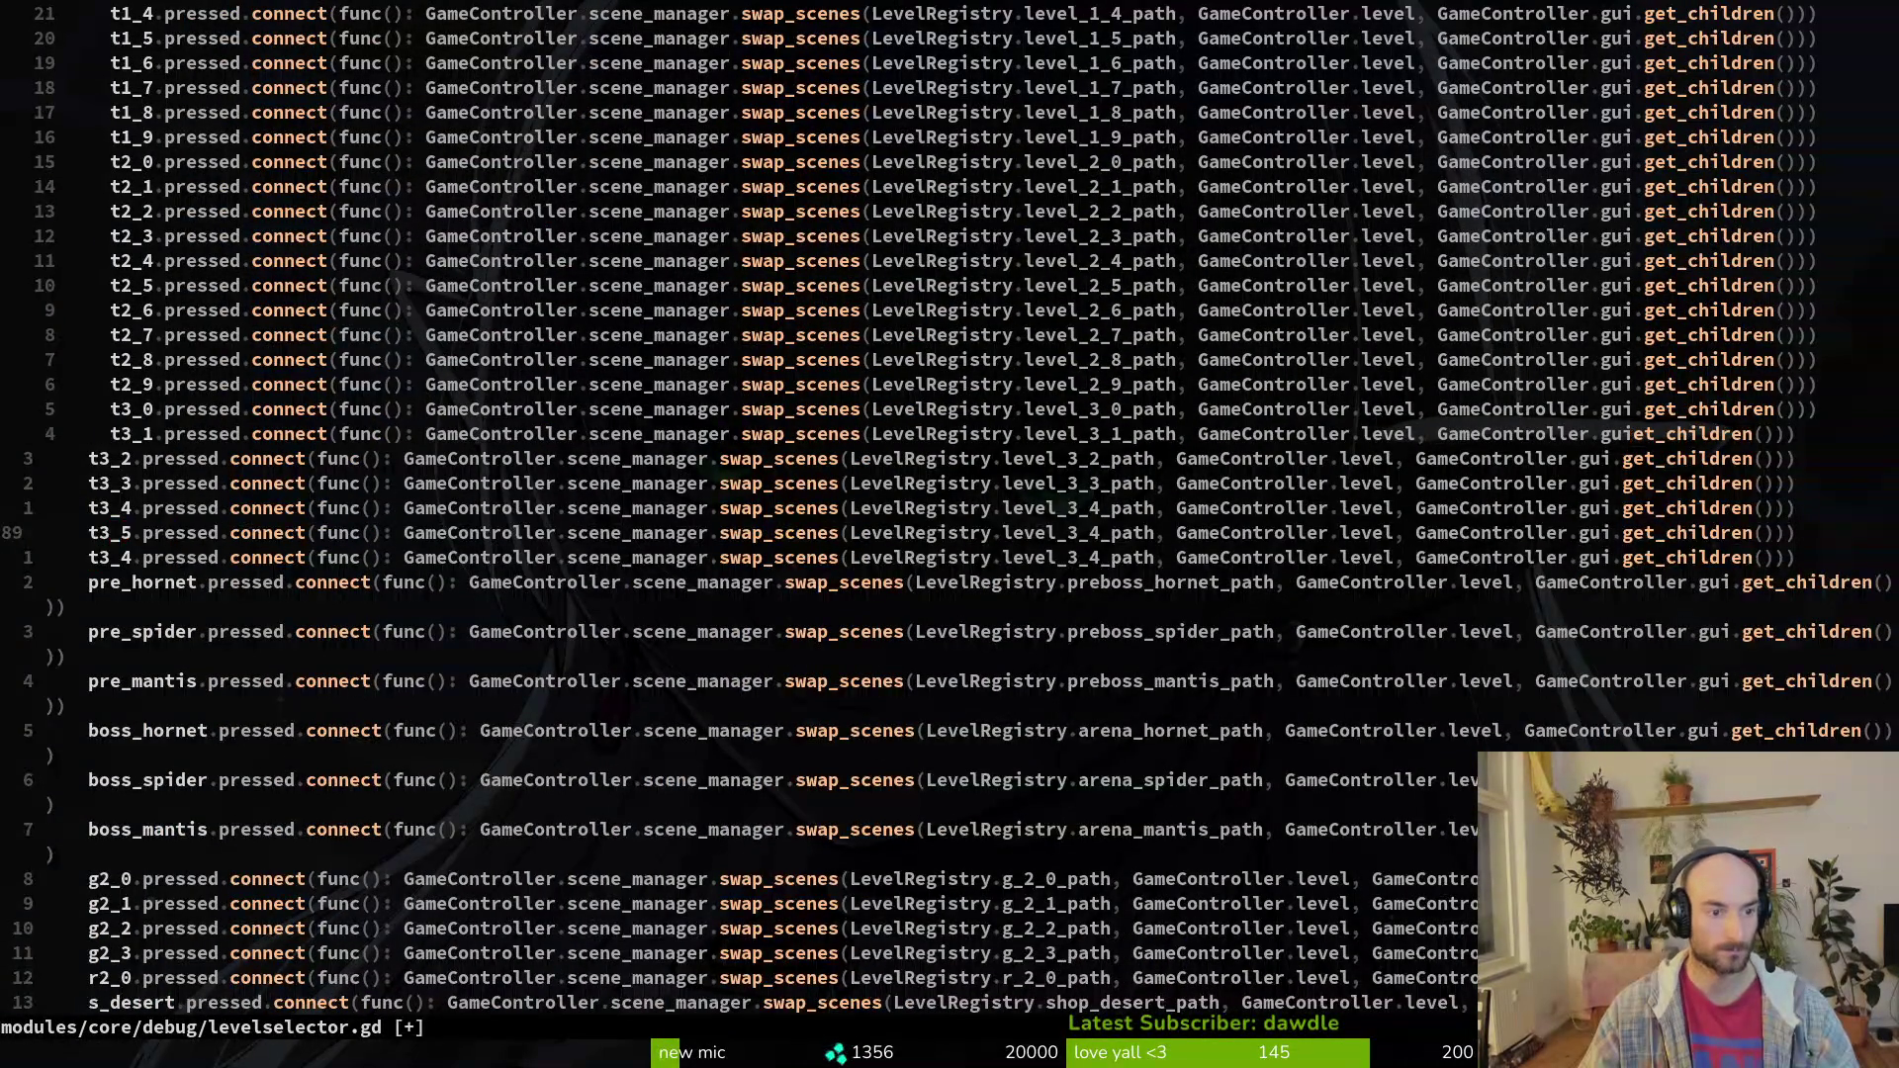
key("l")
key("l")
key("l")
key("g")
key("ctrl+a")
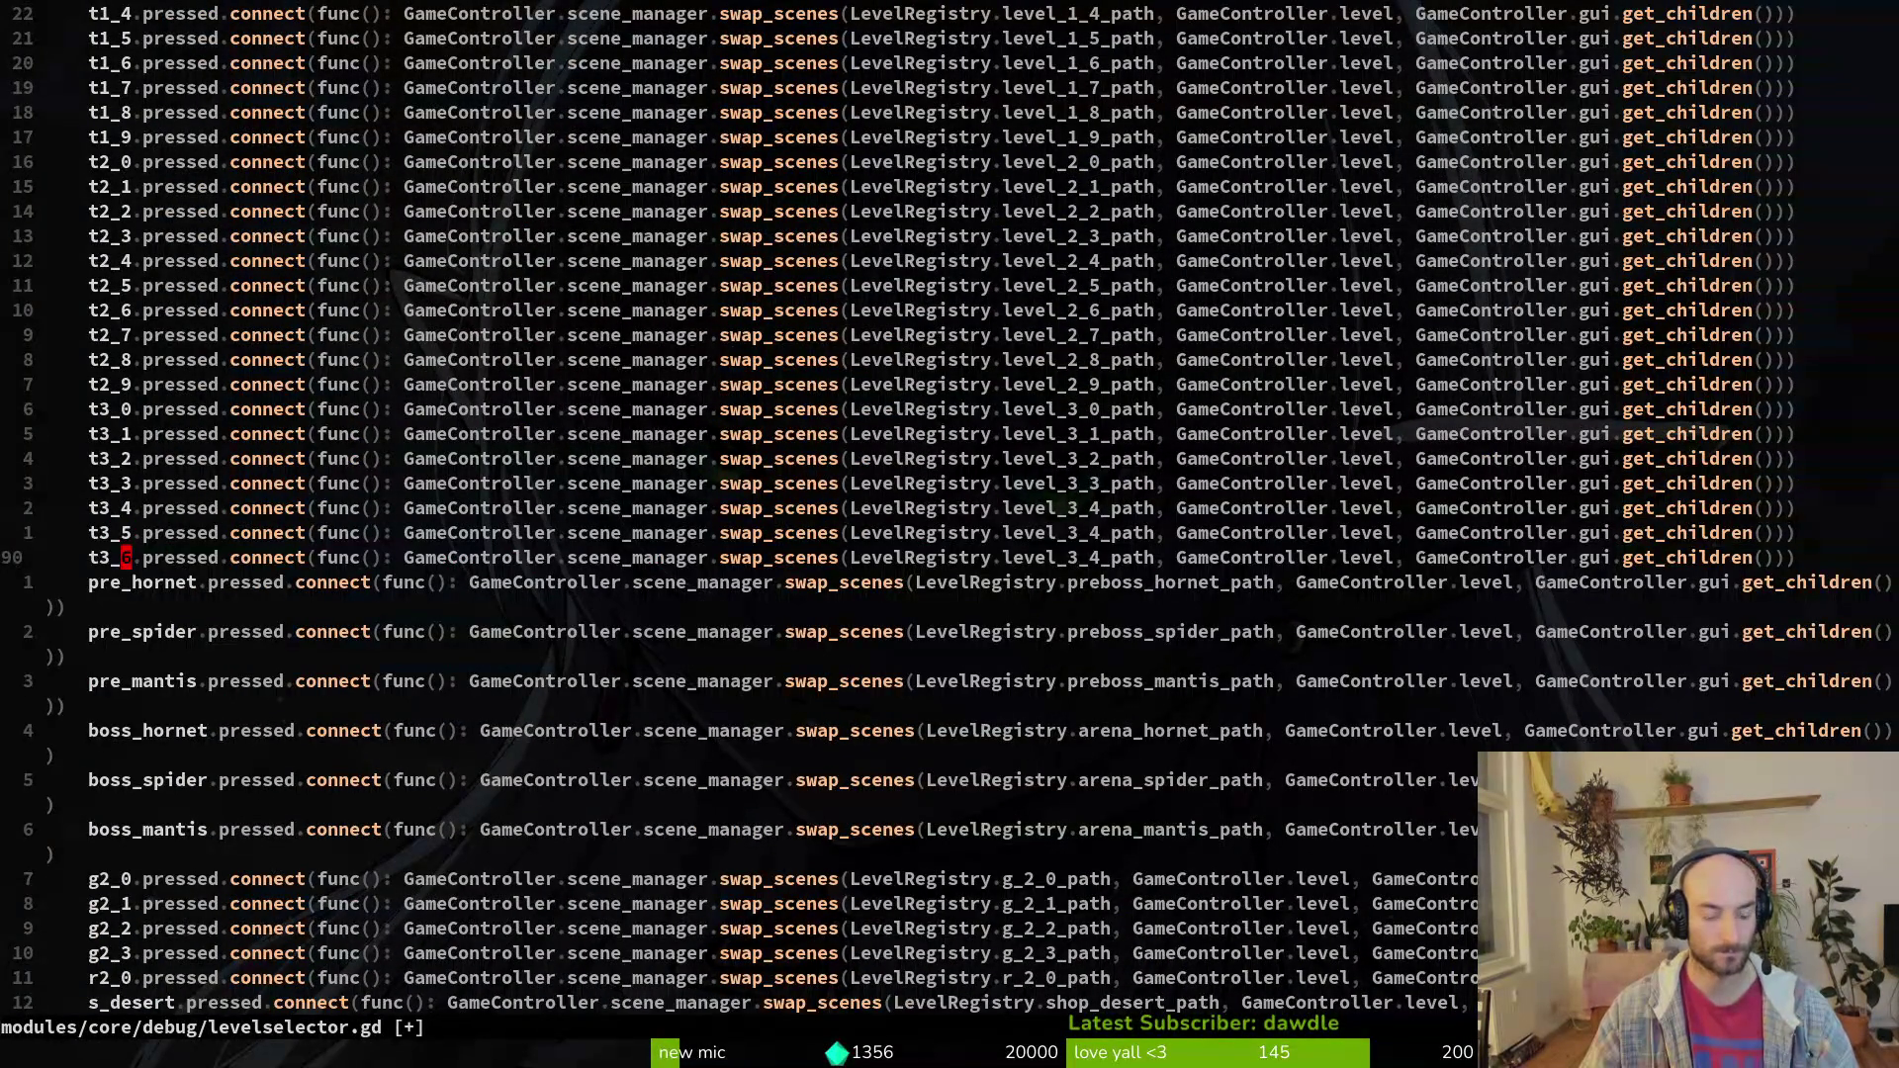
key("ctrl+a")
type("k")
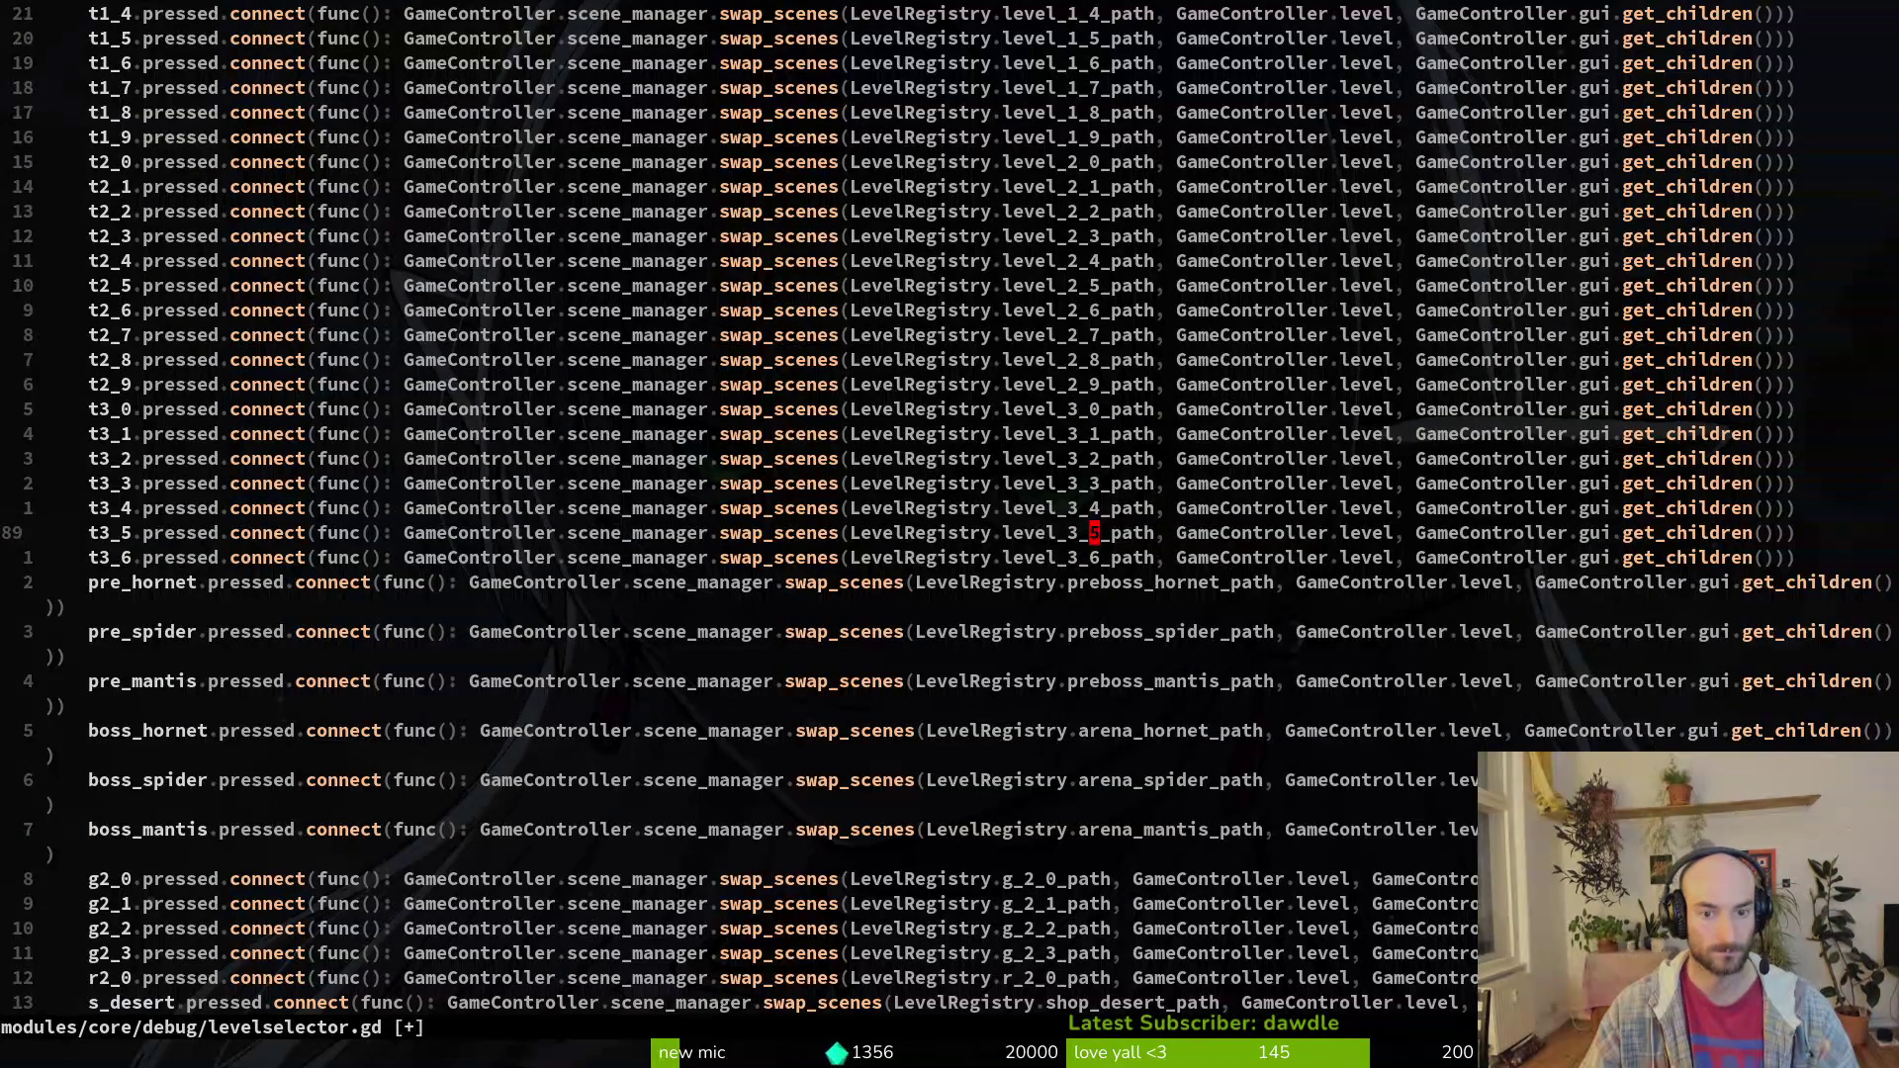
type(":w")
key("Return")
type(":q")
key("Return")
Step: Test-run the project, then close the extra scene tabs, keeping splashScreen and levelselector
key("alt+Tab")
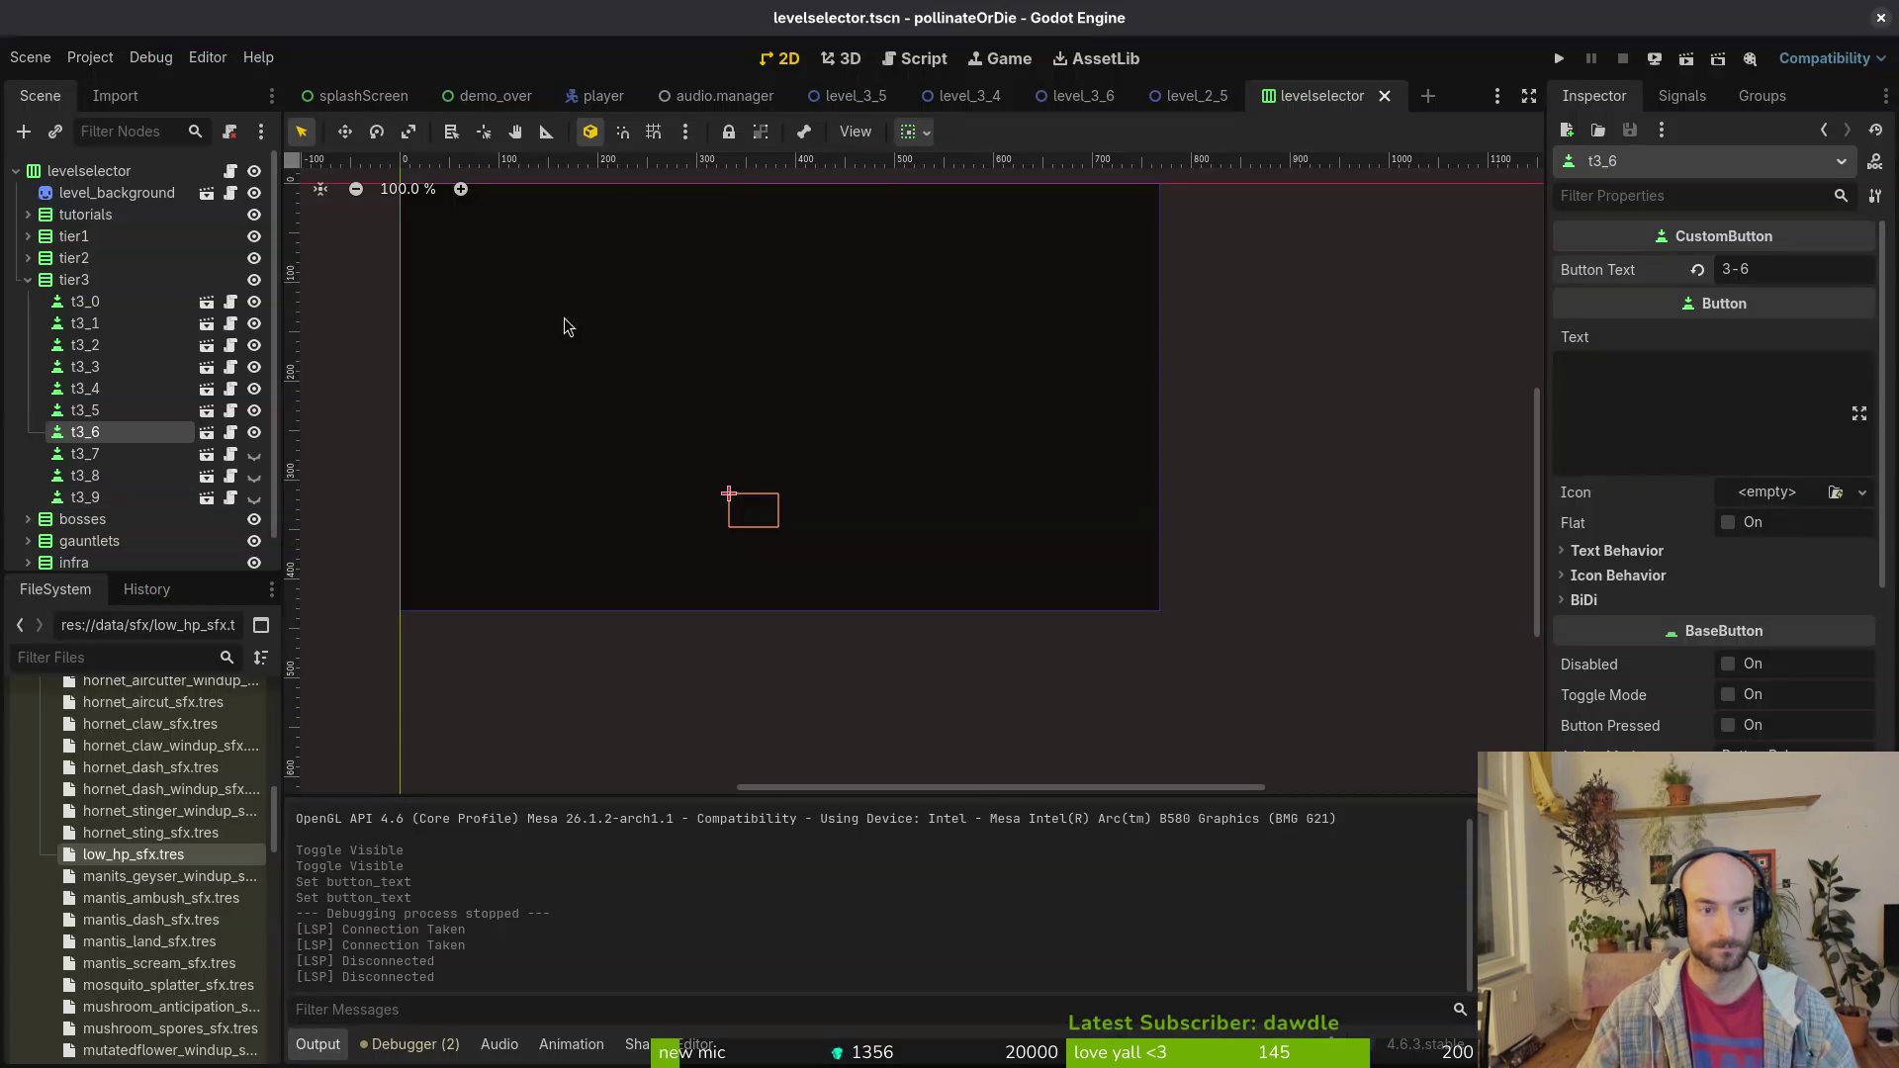
key("F5")
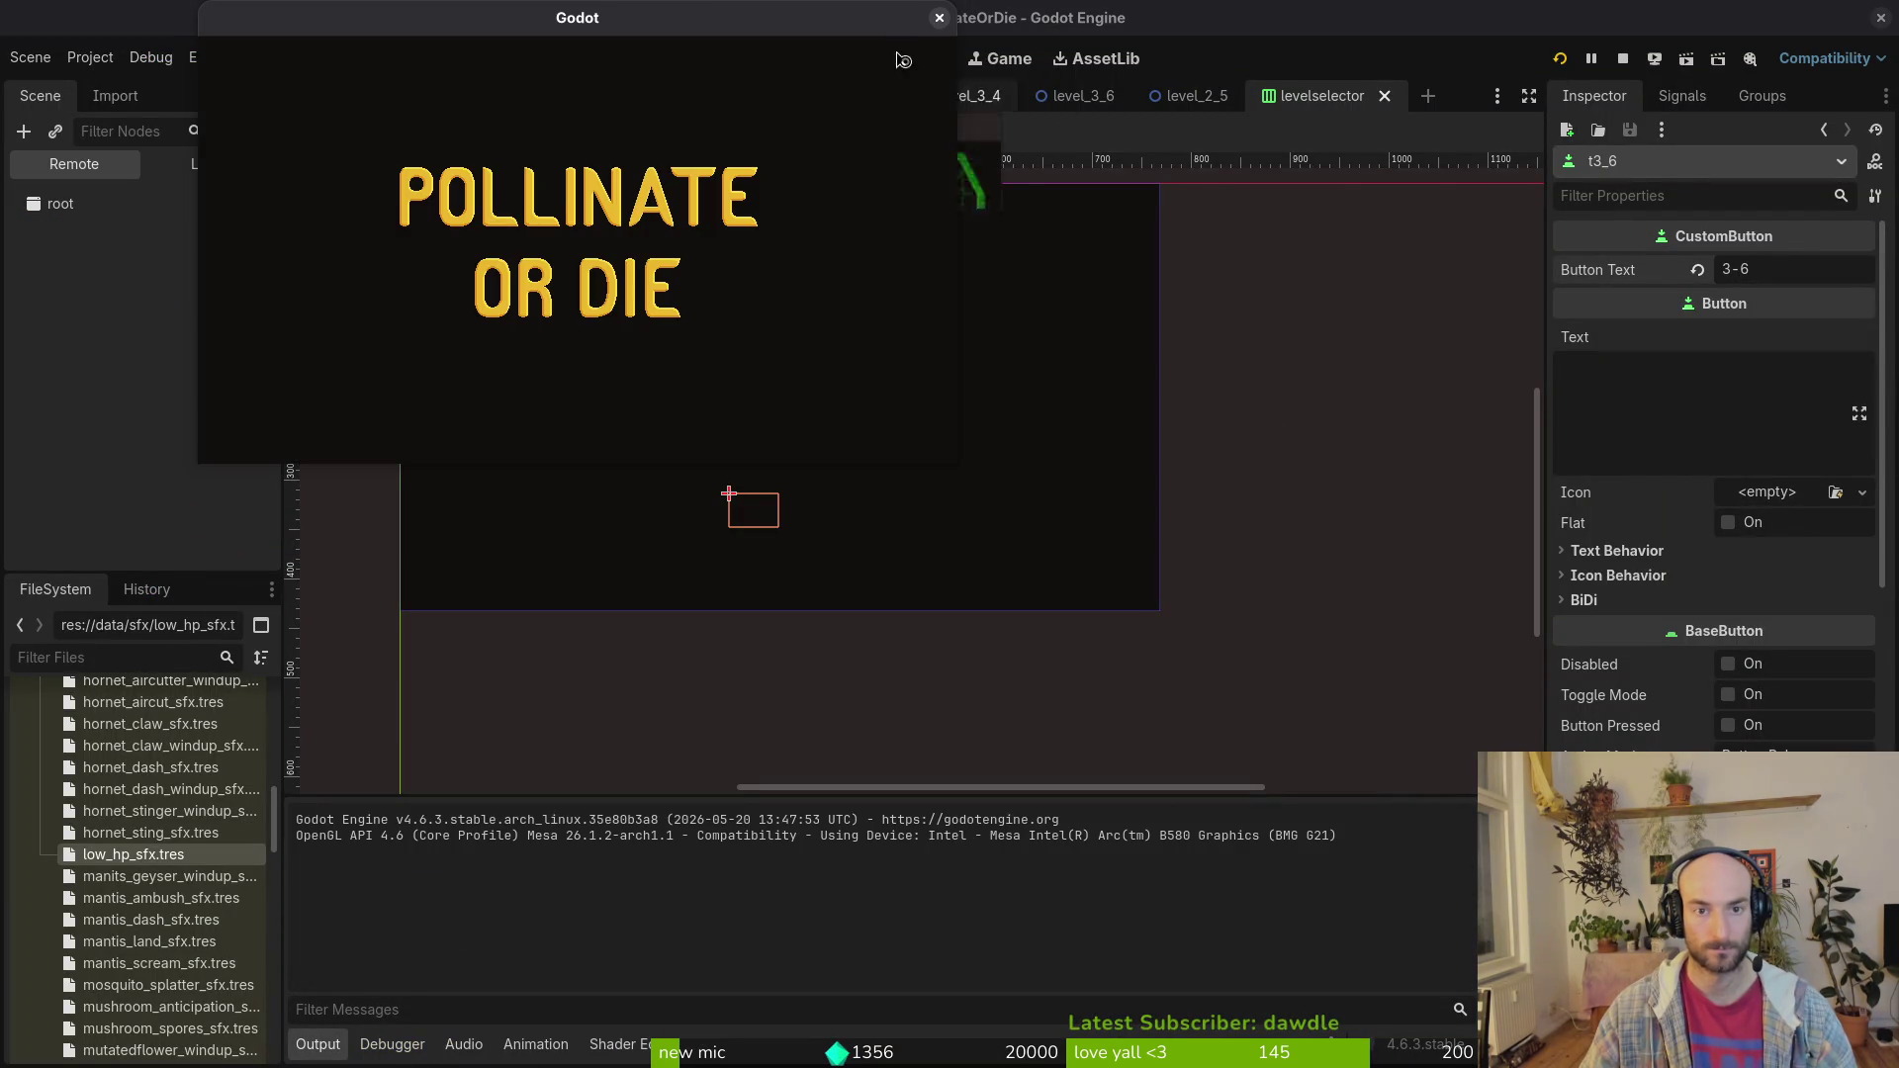
left_click(940, 18)
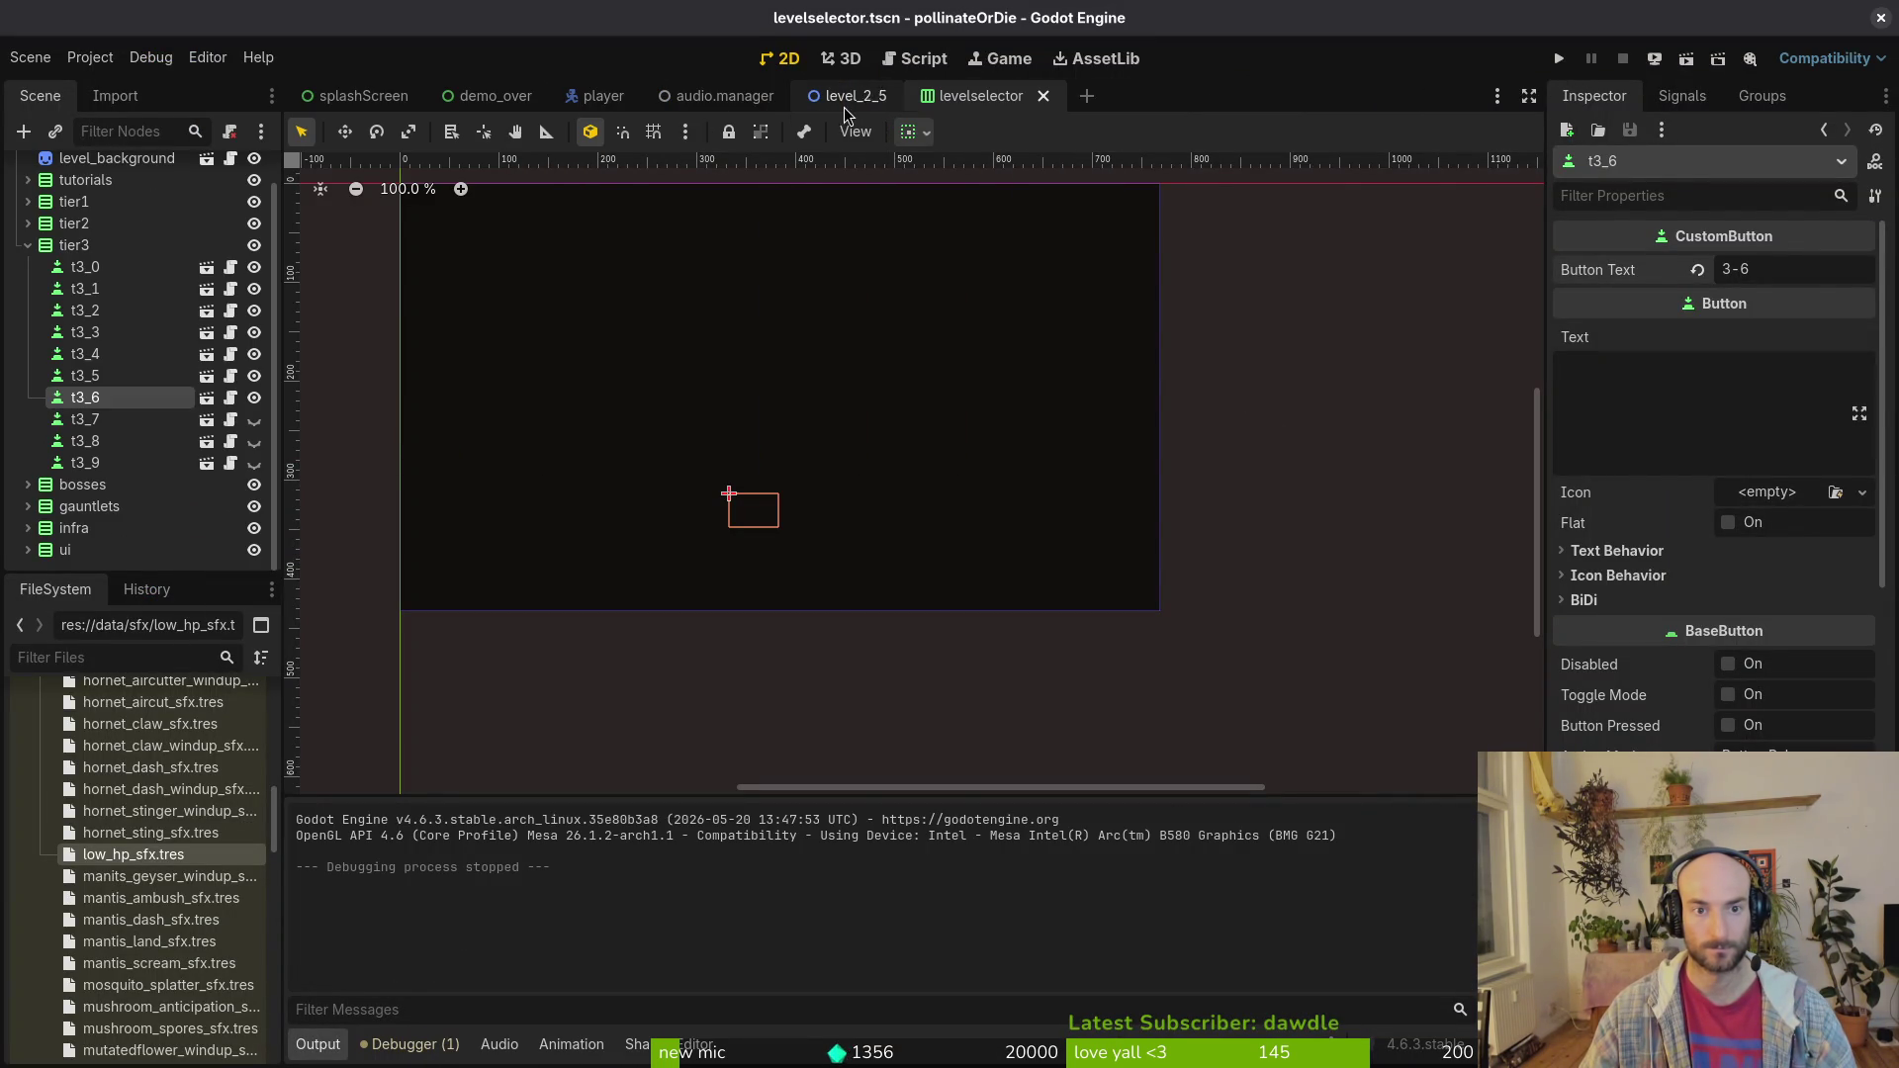
middle_click(603, 95)
middle_click(494, 95)
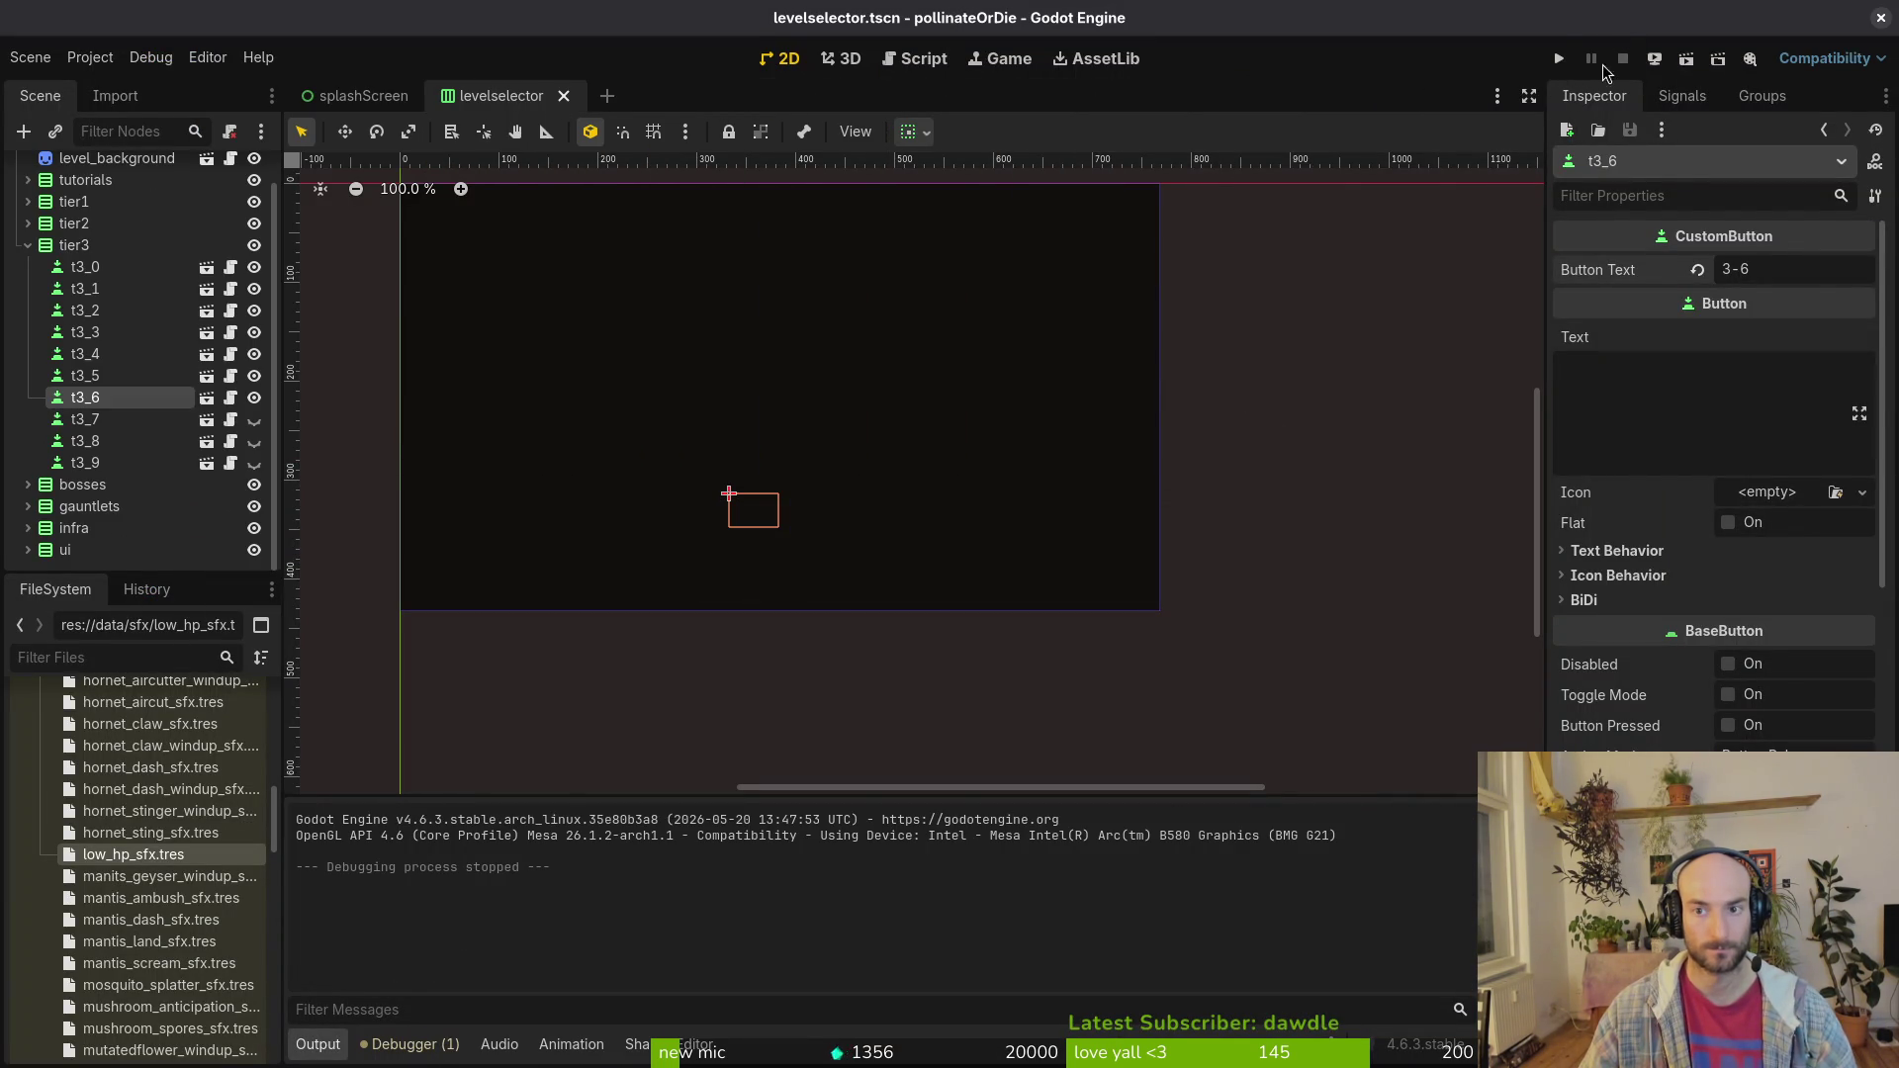
Step: Run the project again, close the game, and select the t3_0 button node
left_click(1561, 58)
left_click(950, 20)
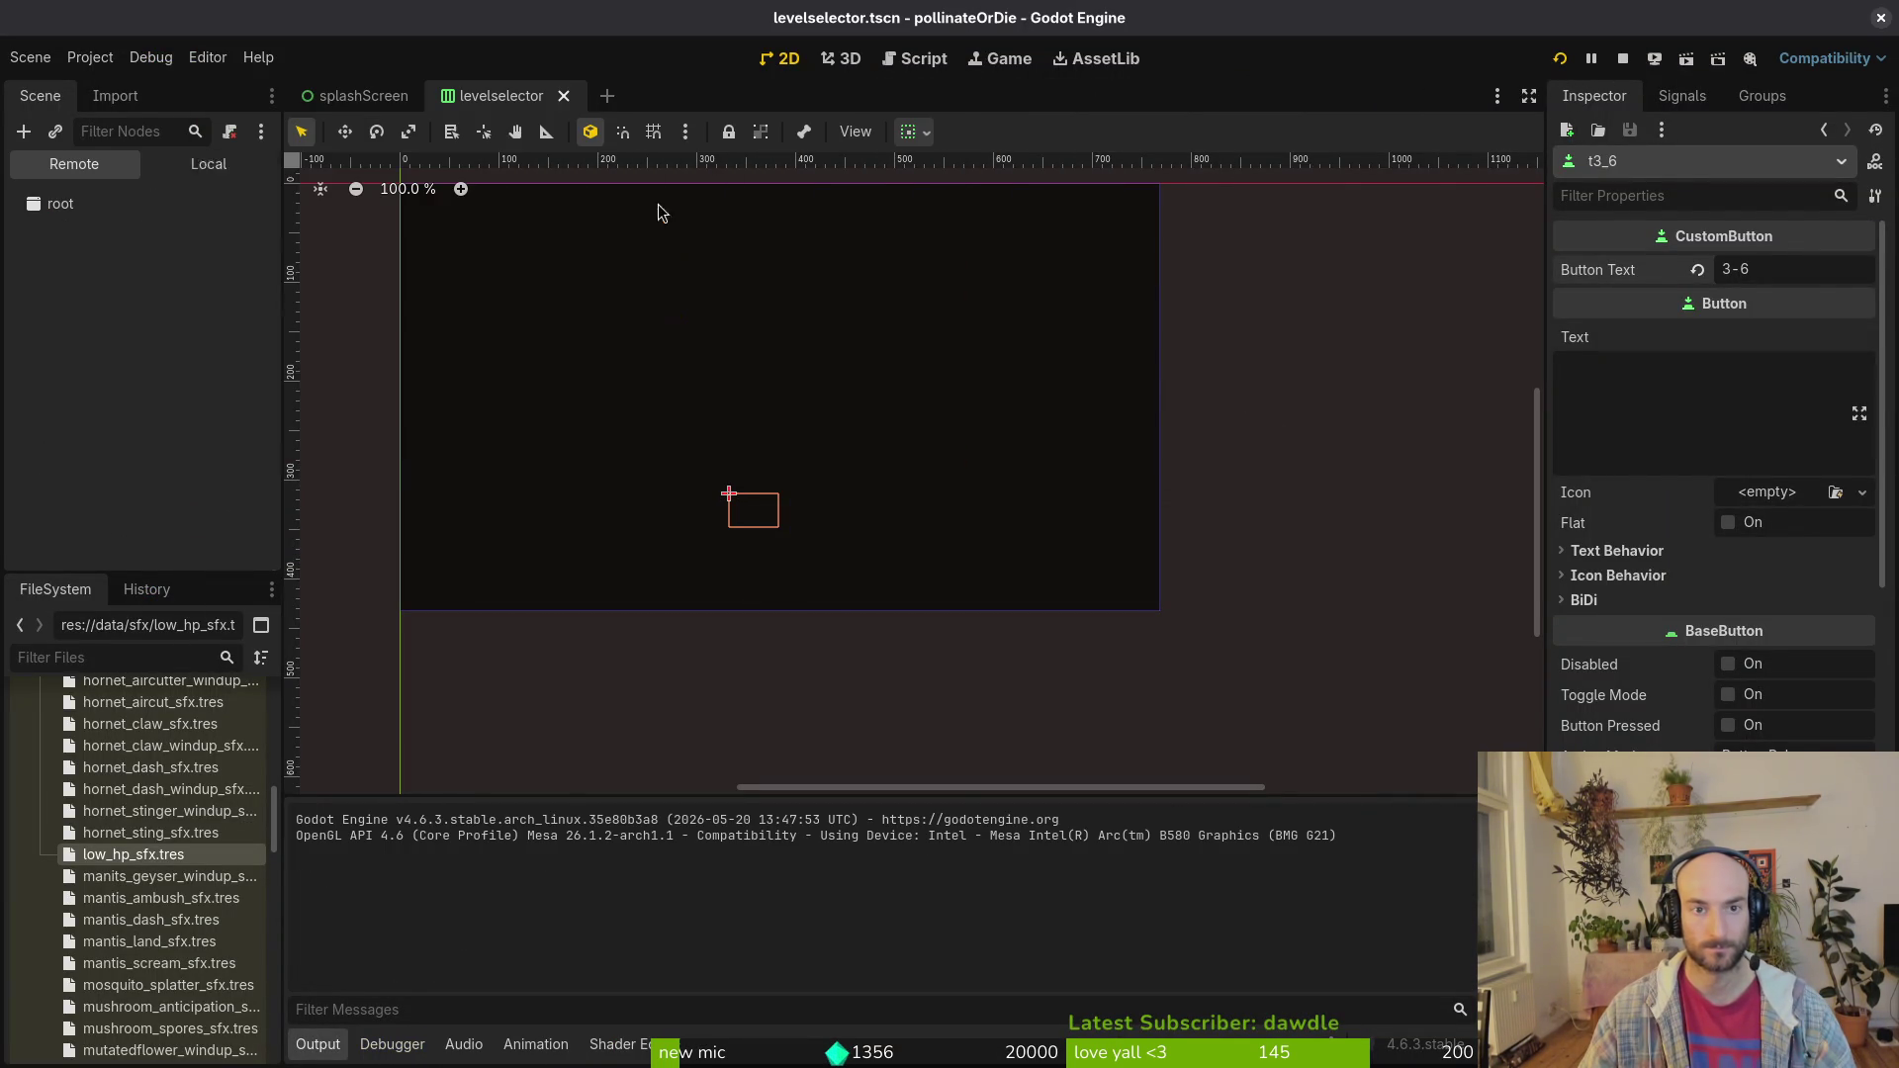
left_click(132, 271)
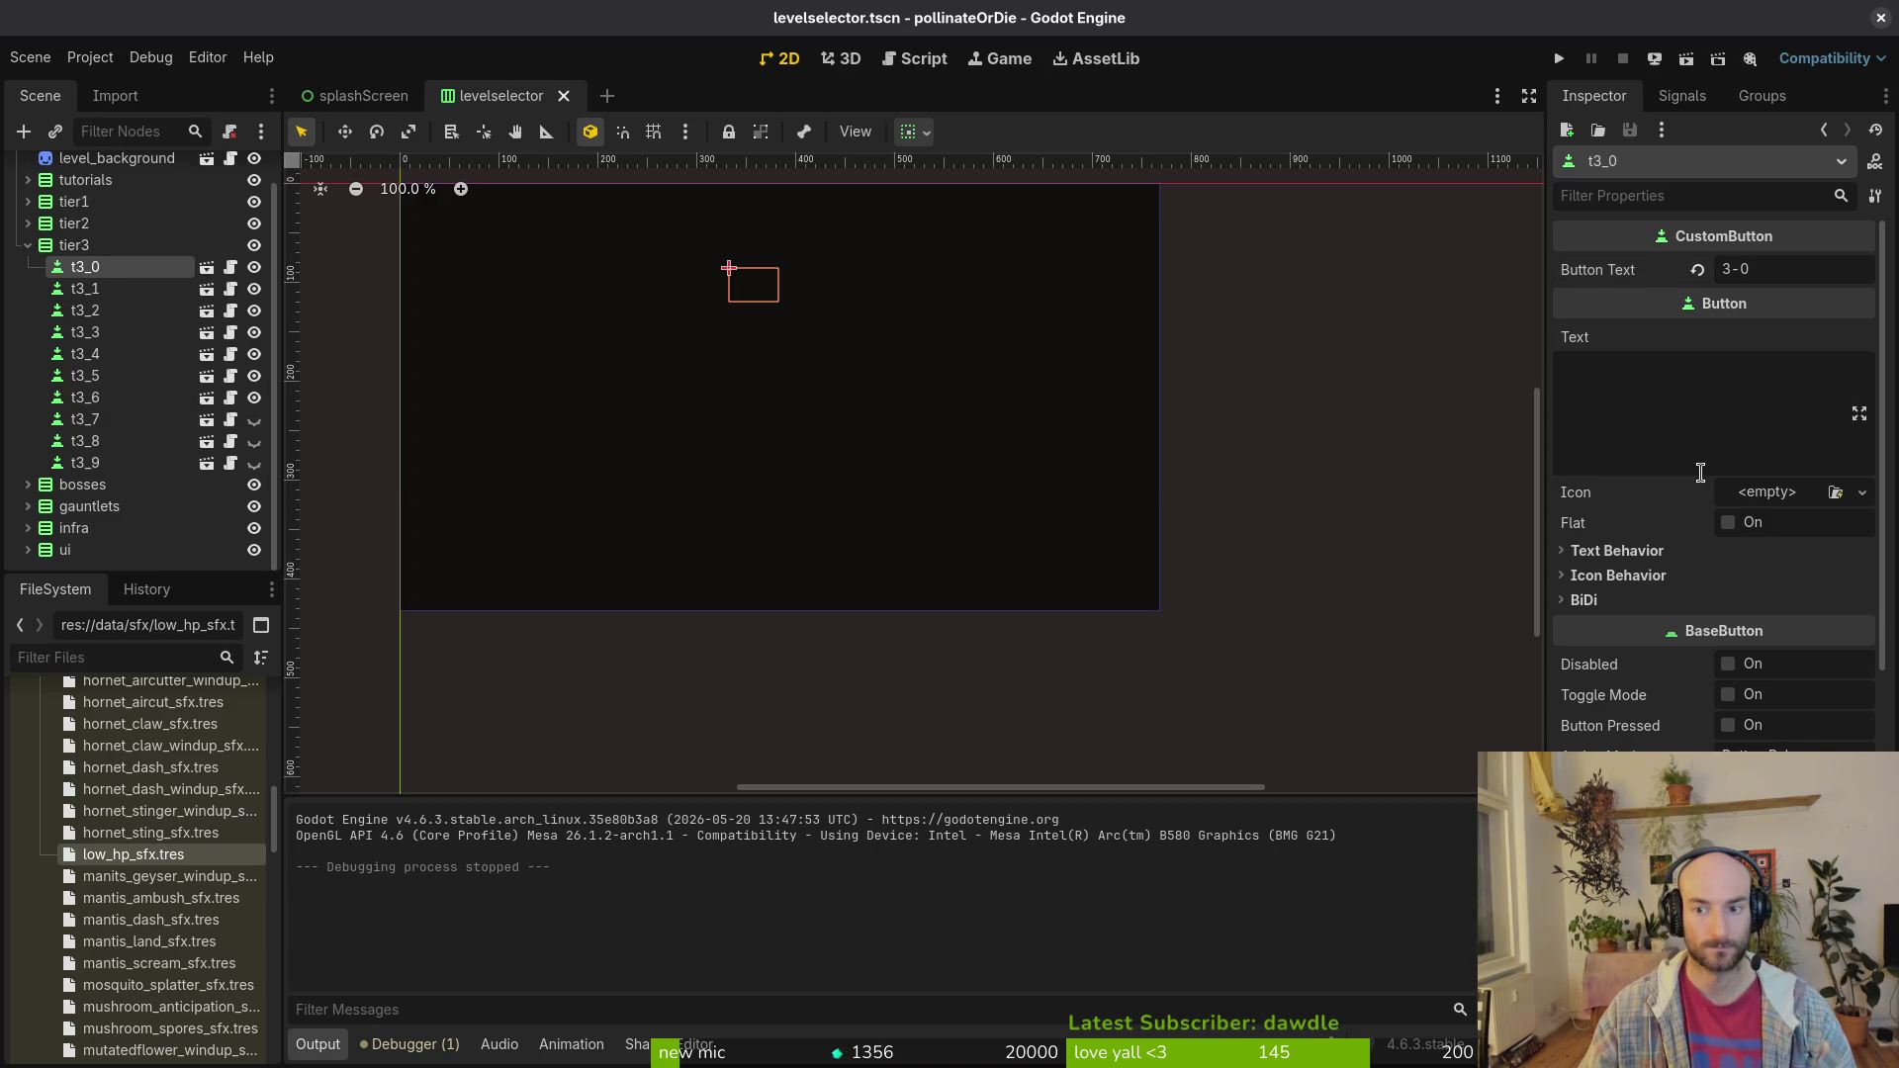
Step: Collapse Layout and expand the Control > Focus properties for t3_0 in the Inspector
scroll(1647, 665, "down", 6)
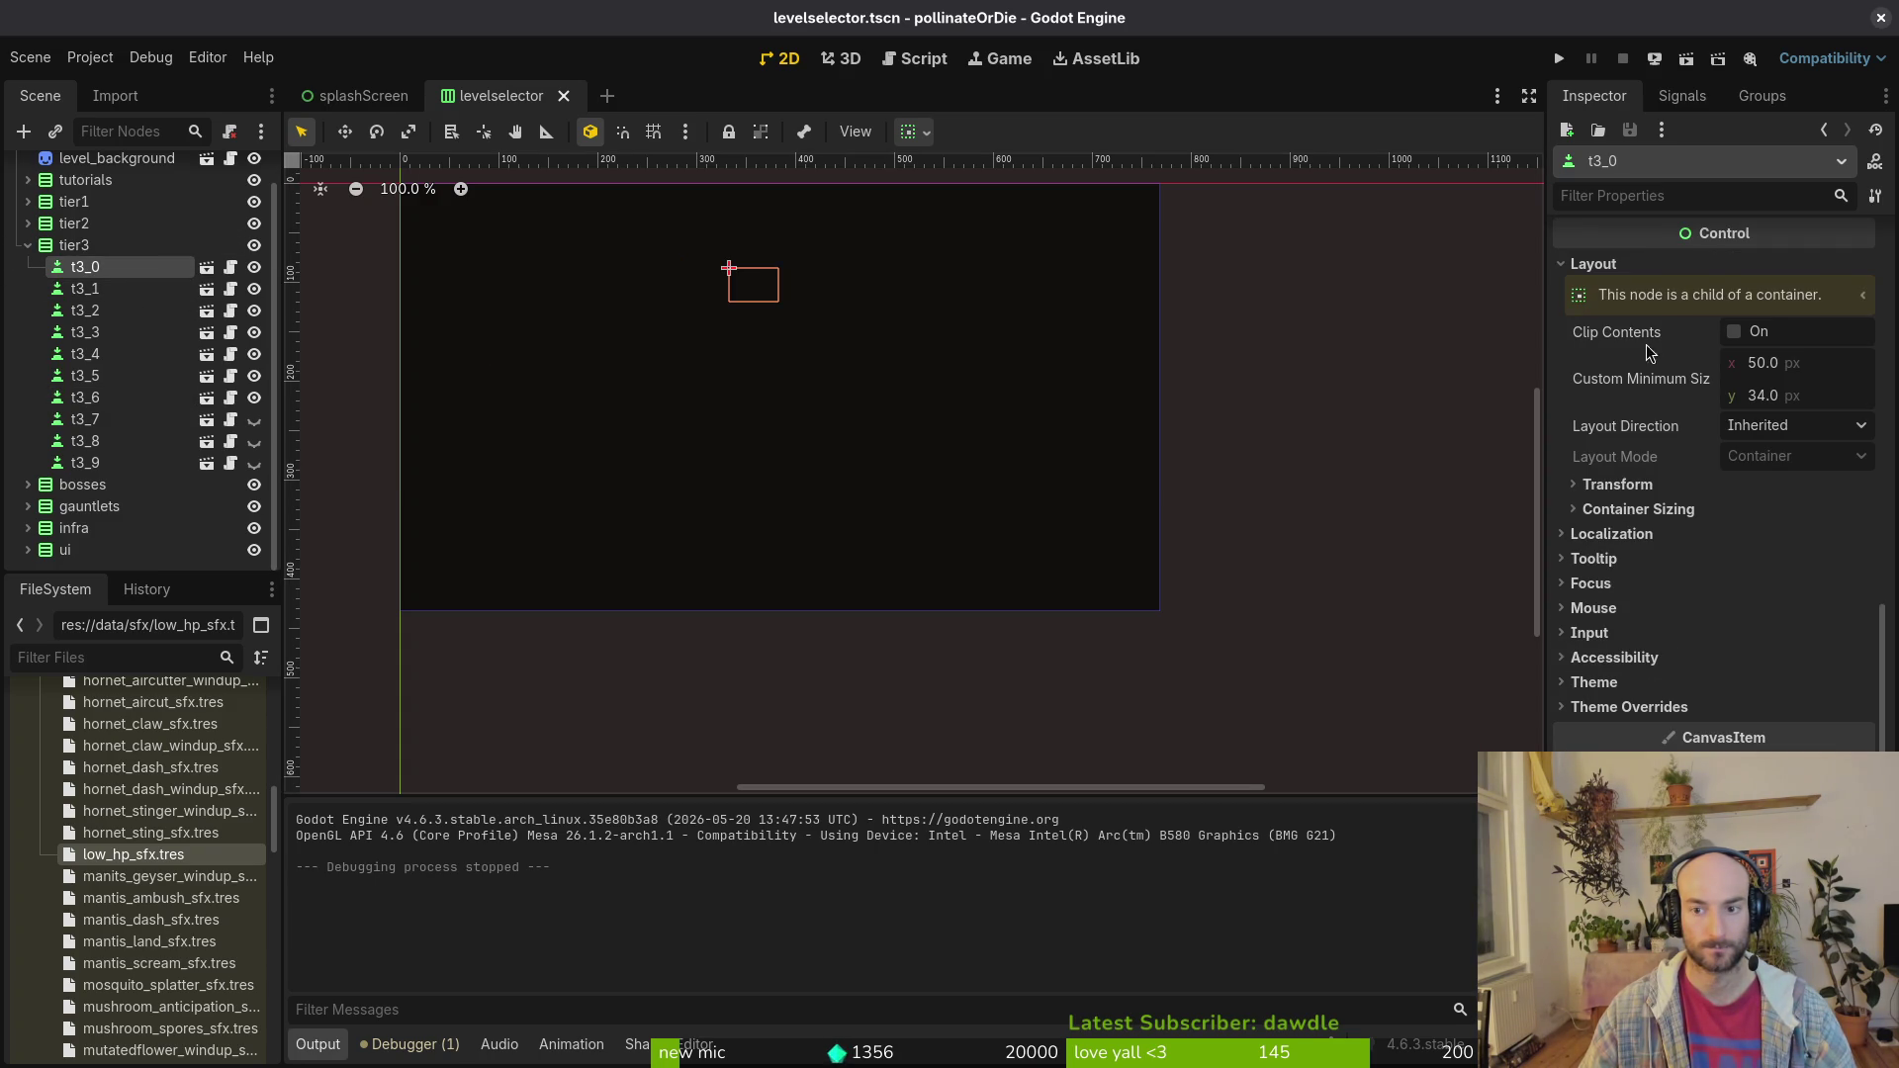
left_click(1598, 265)
left_click(1618, 576)
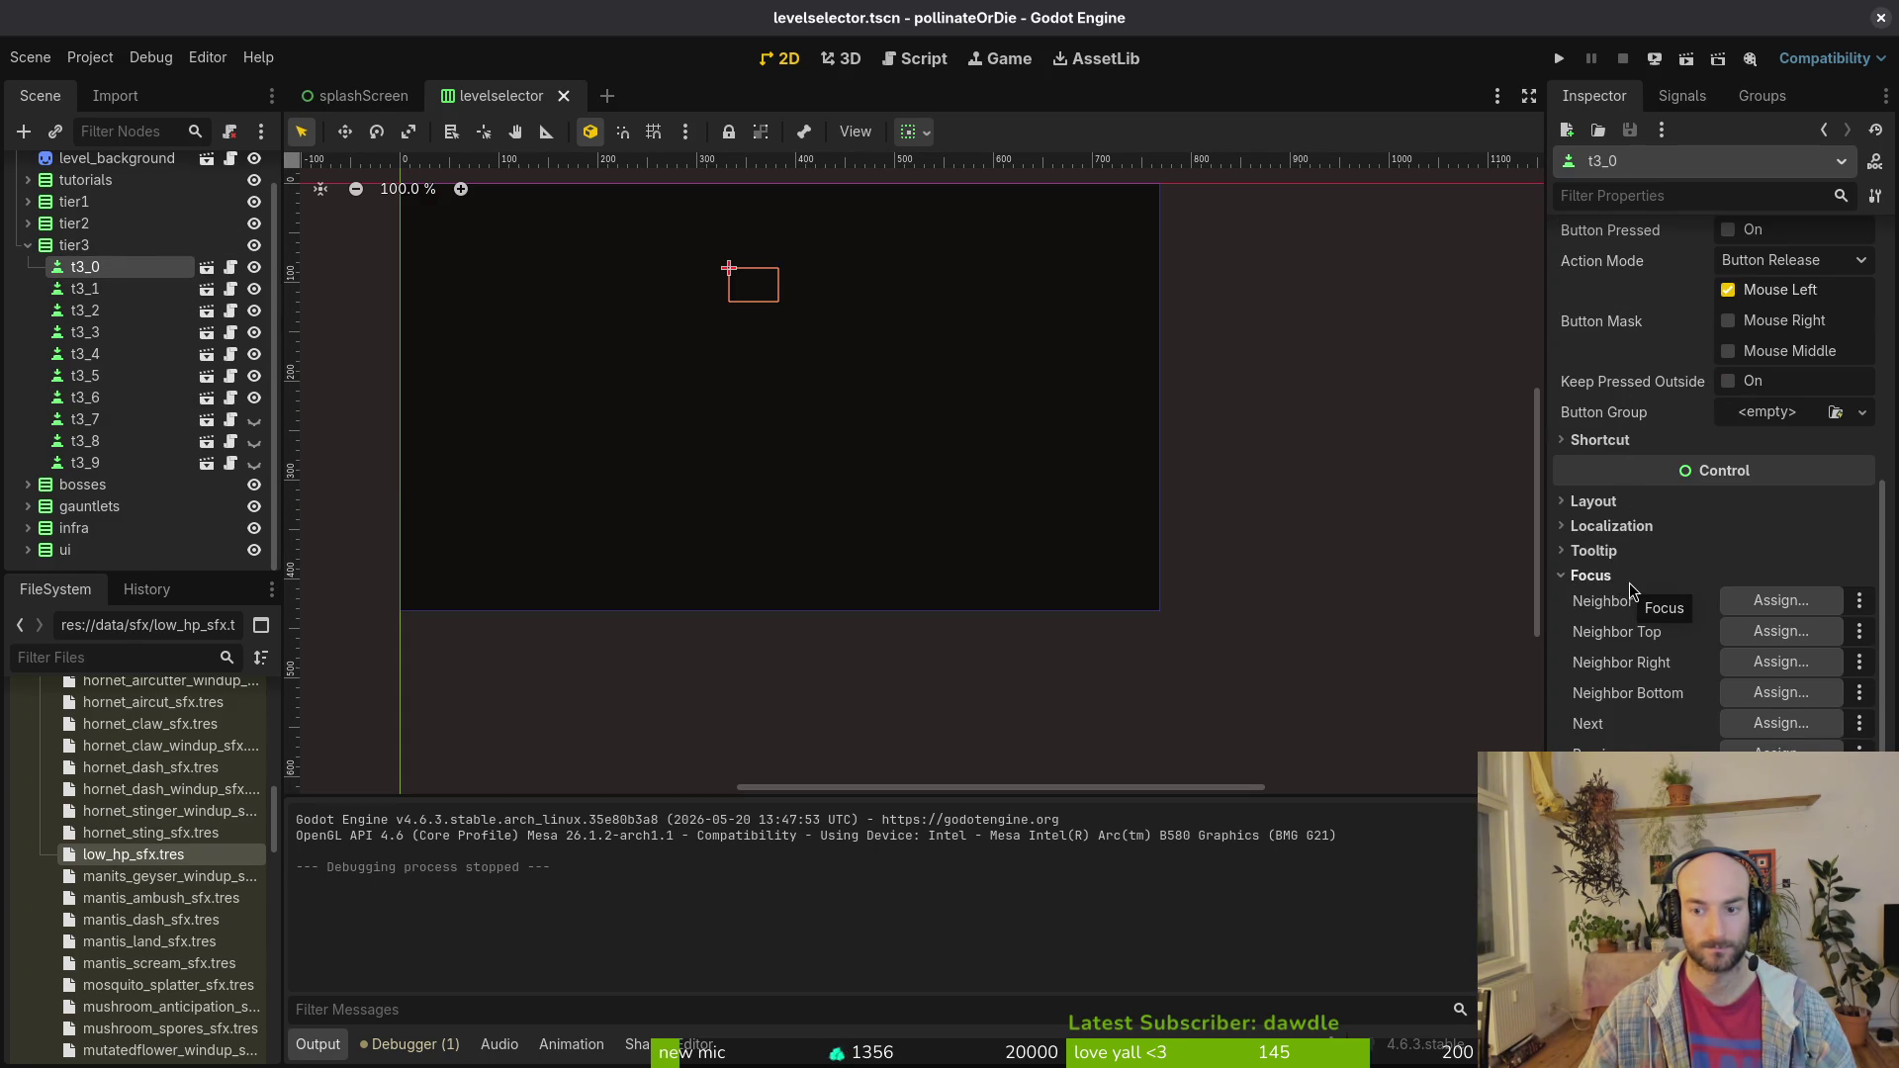
left_click(1608, 581)
left_click(1608, 581)
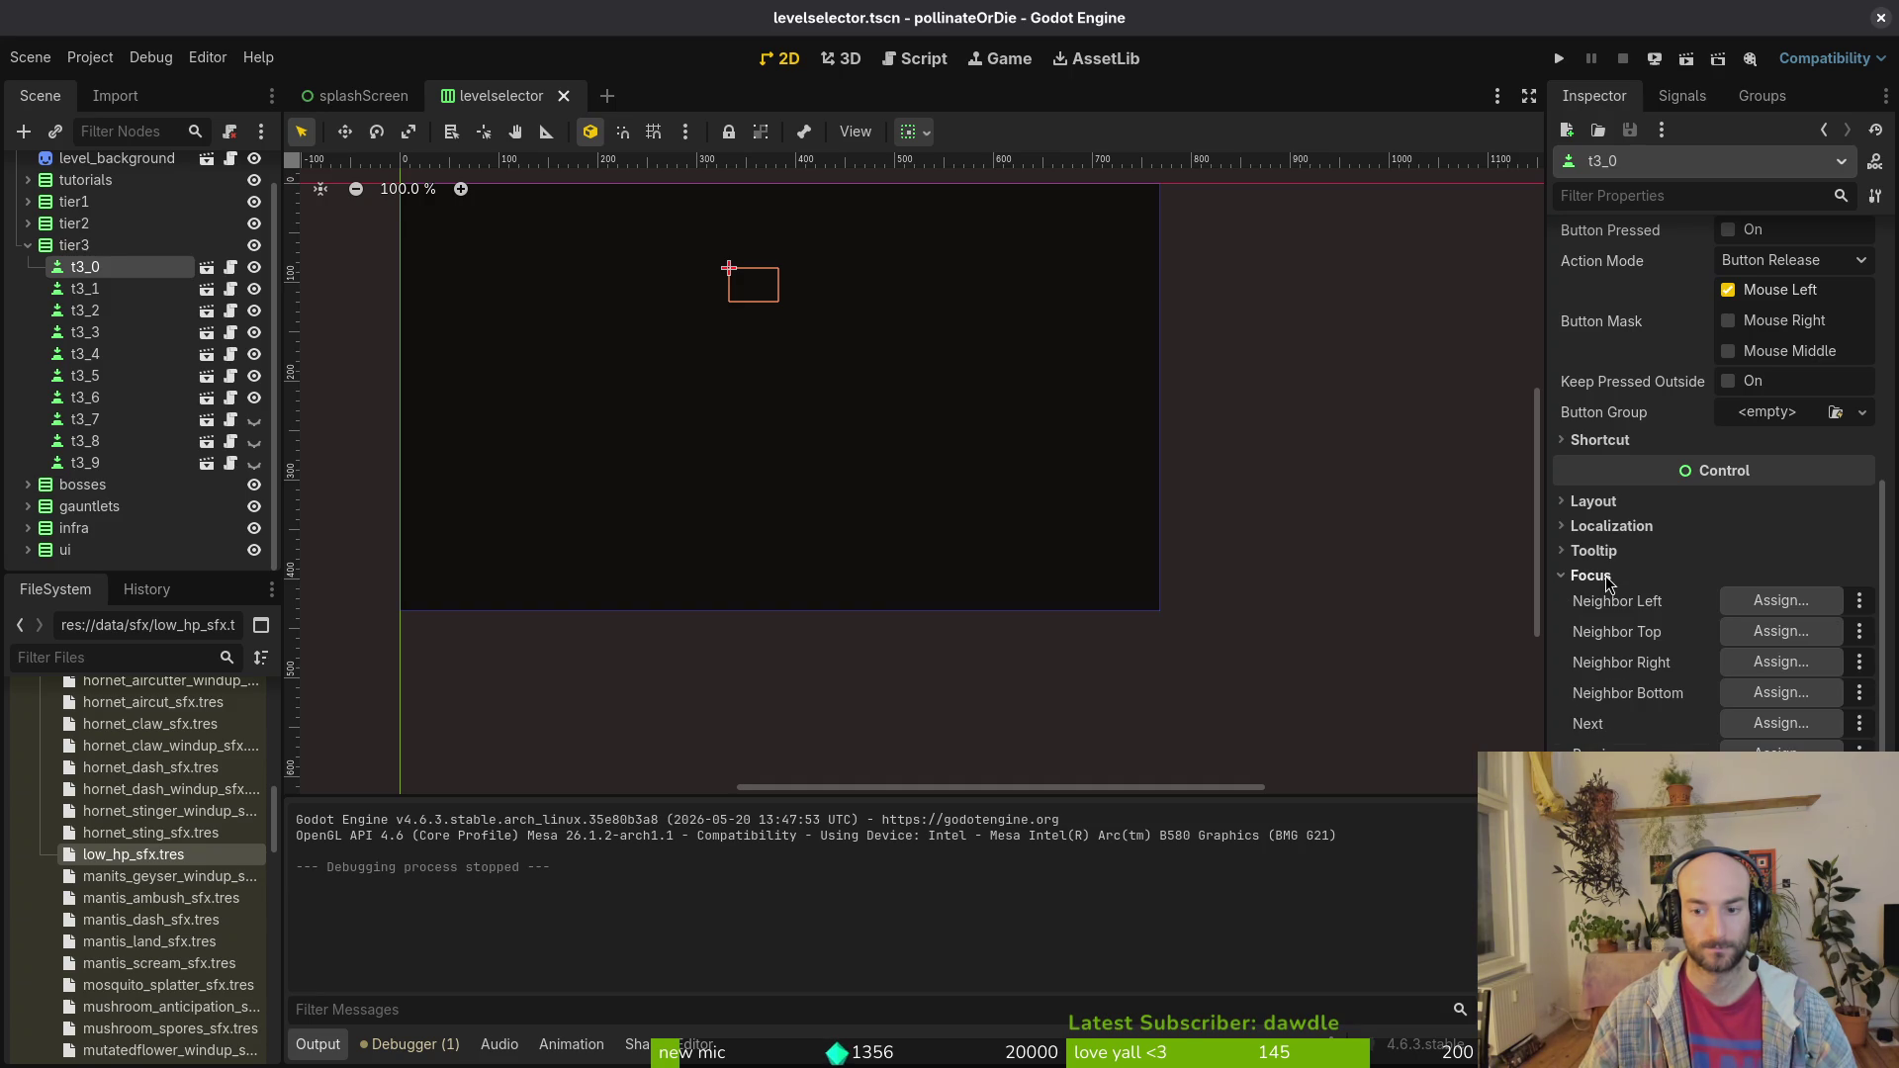
left_click(1607, 577)
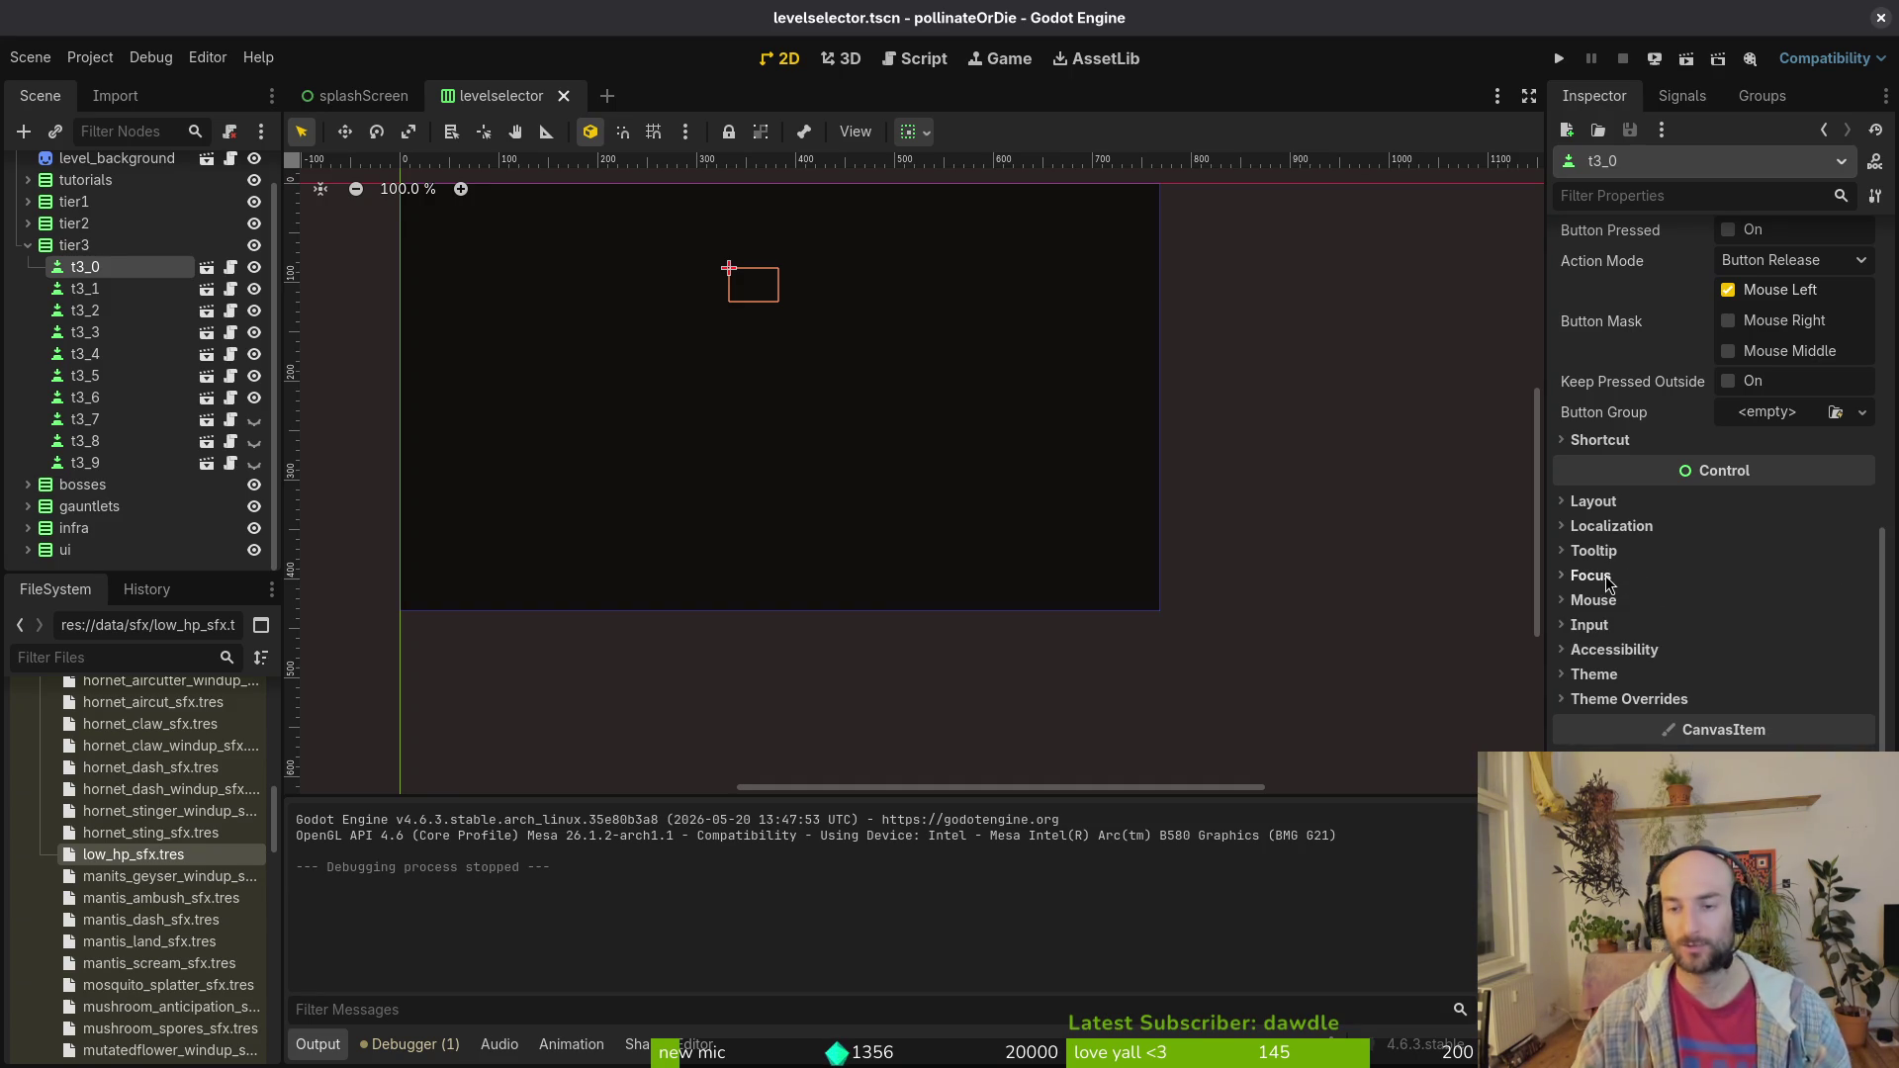
scroll(1660, 621, "up", 5)
scroll(1660, 621, "down", 5)
left_click(1589, 576)
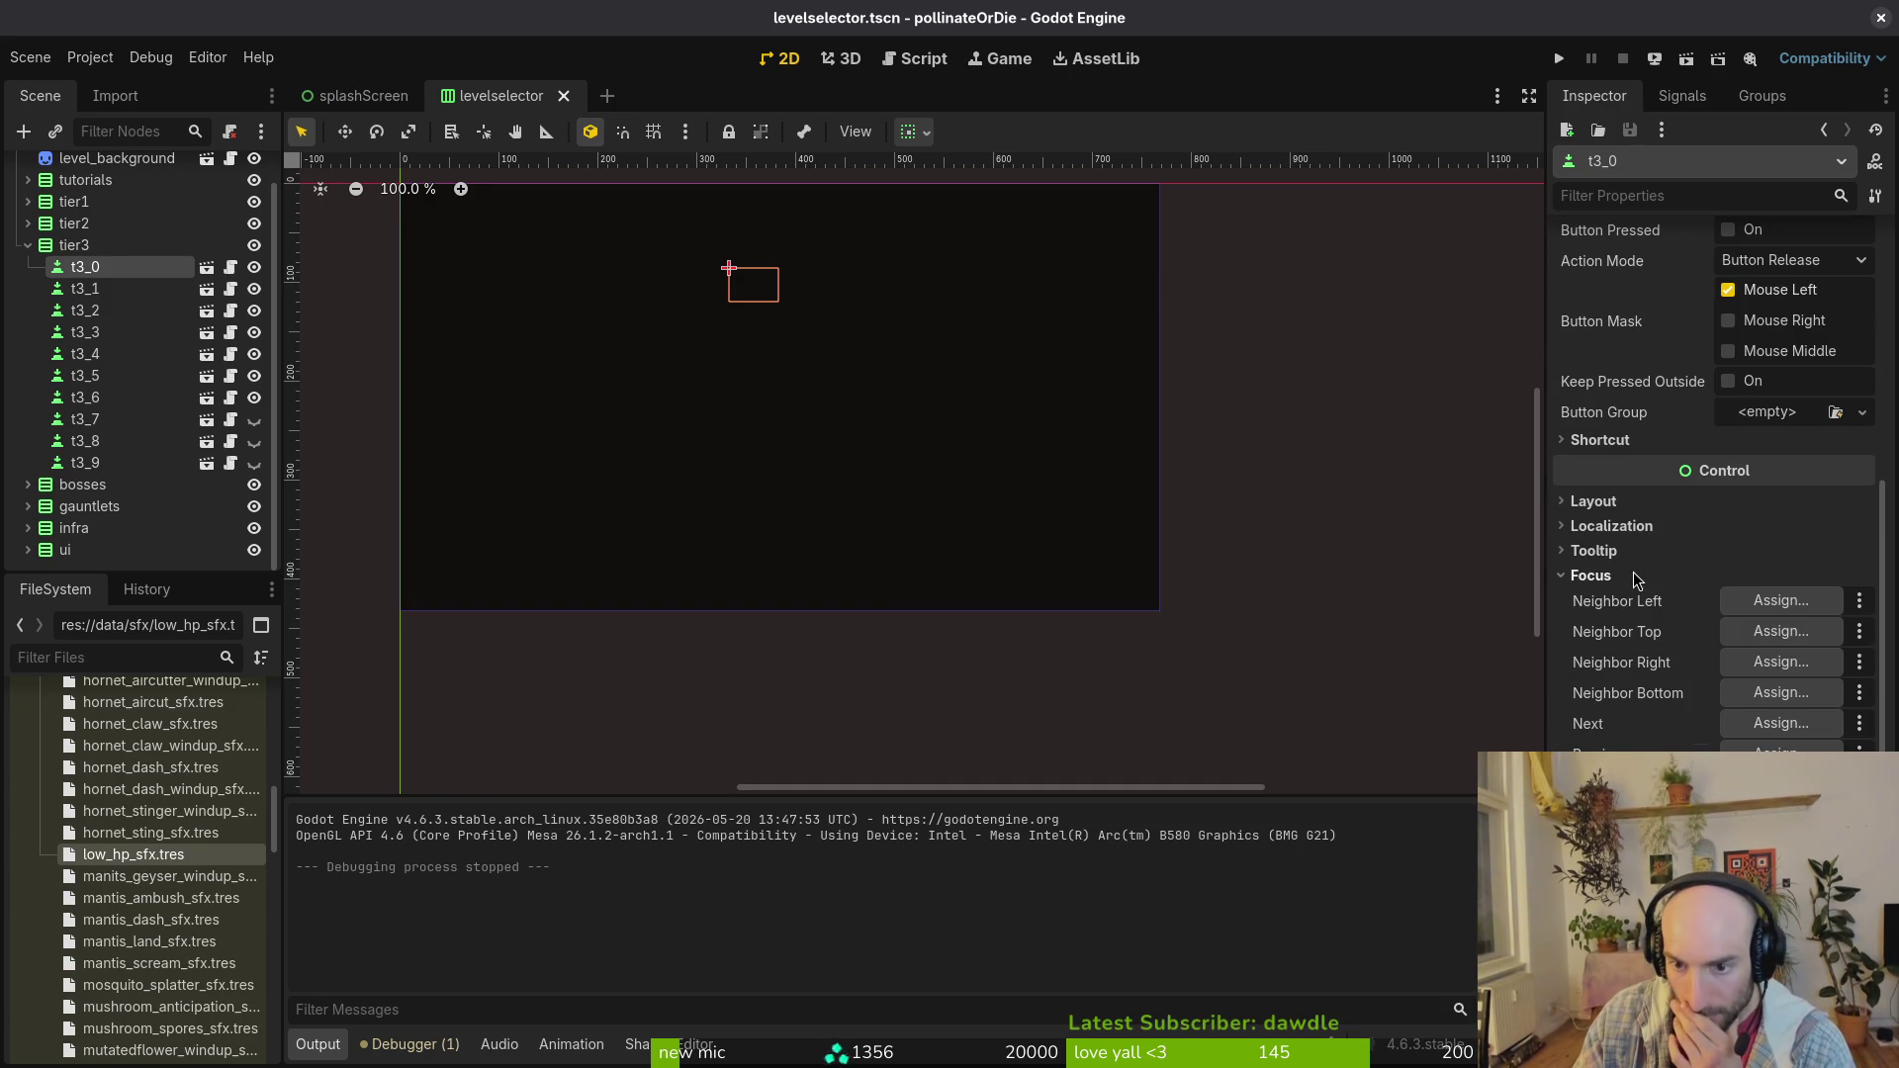
Step: Pin and then unpin Focus Neighbor Left, and add it to the favorite properties
right_click(1612, 600)
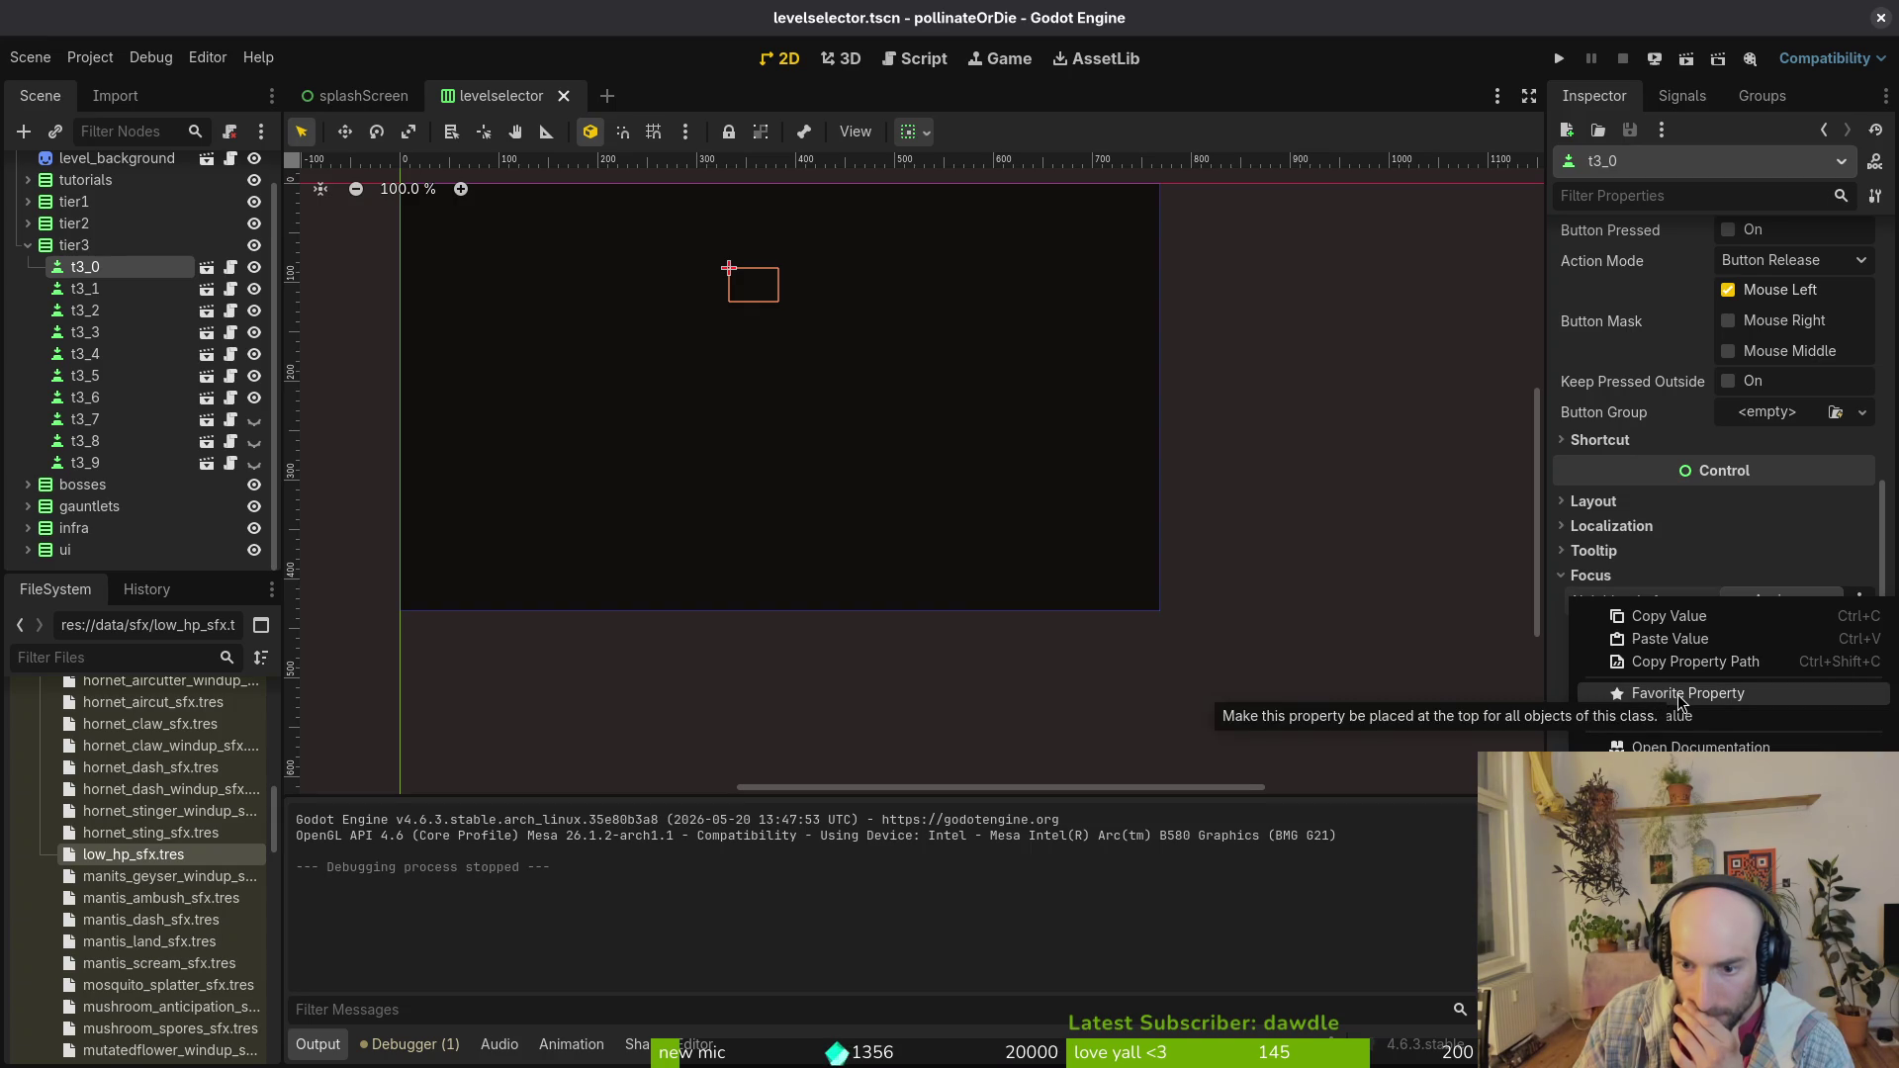
left_click(1648, 722)
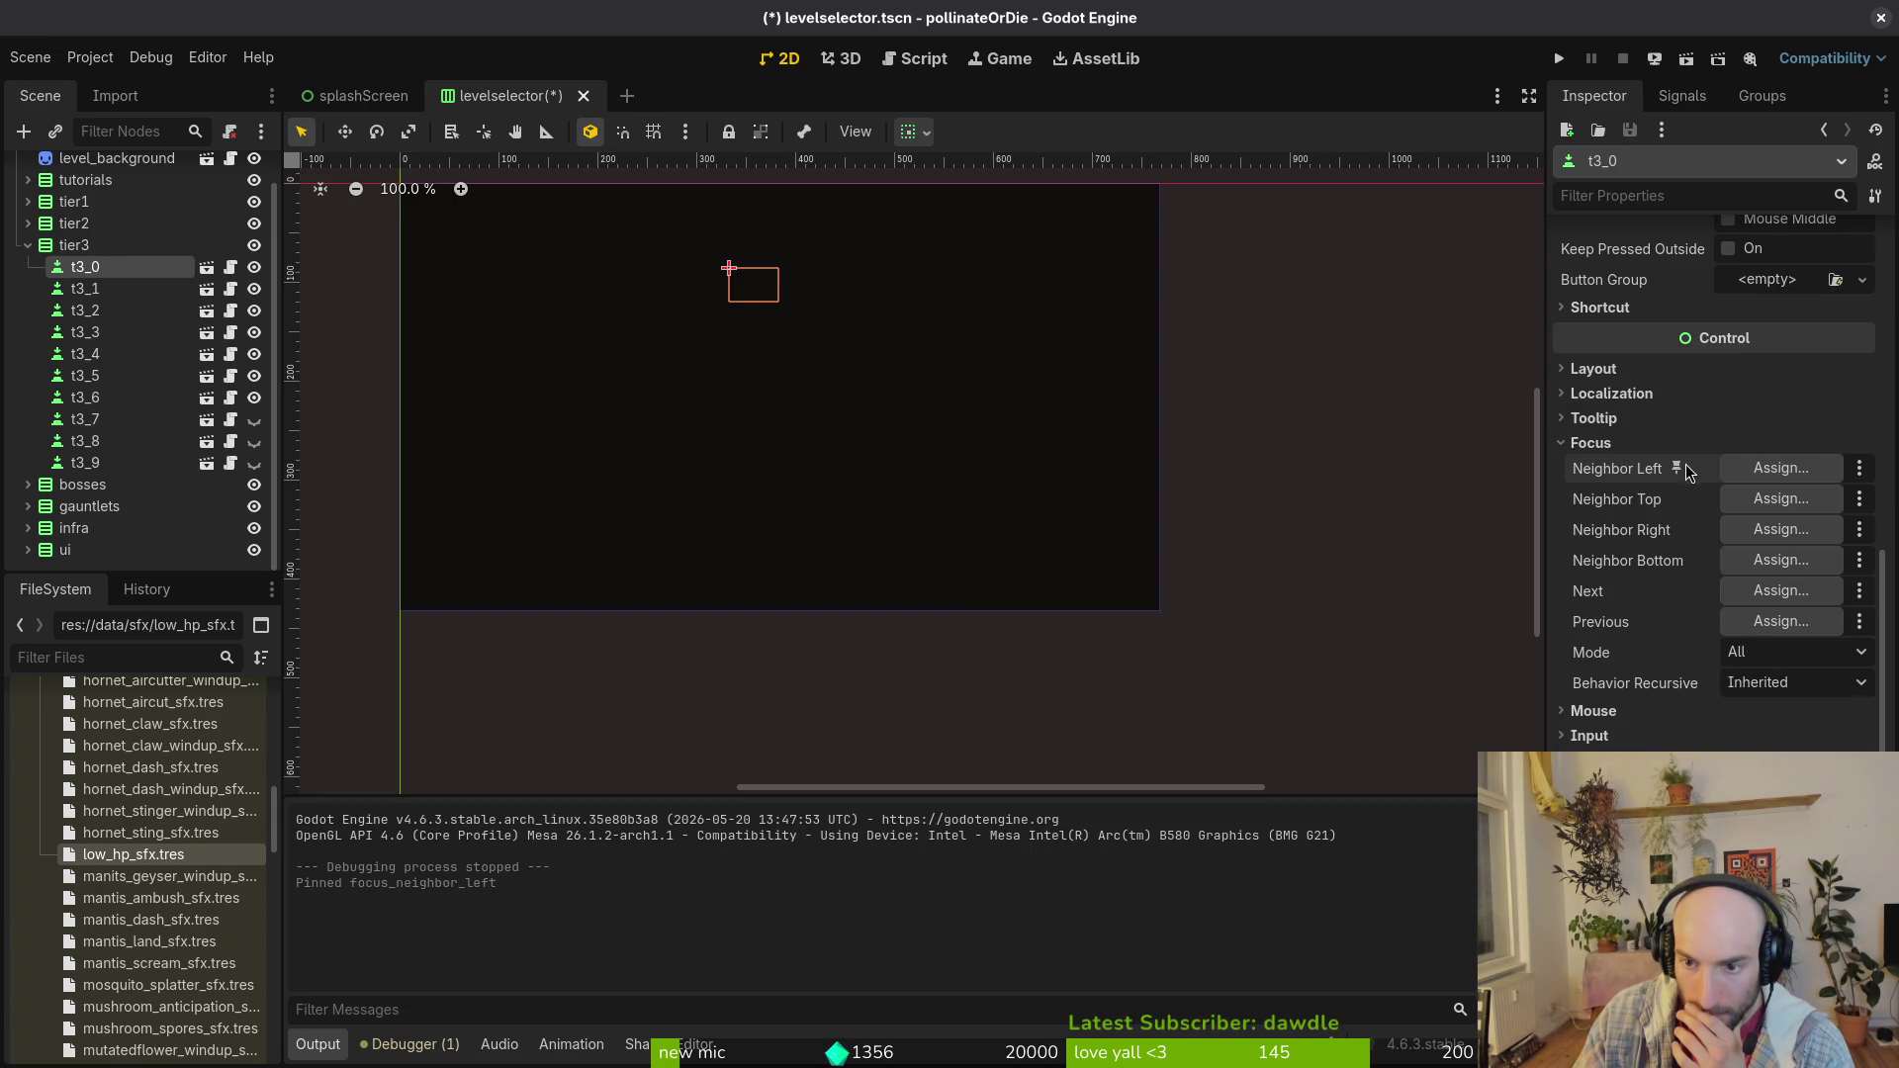
right_click(1687, 472)
left_click(1672, 594)
right_click(1682, 469)
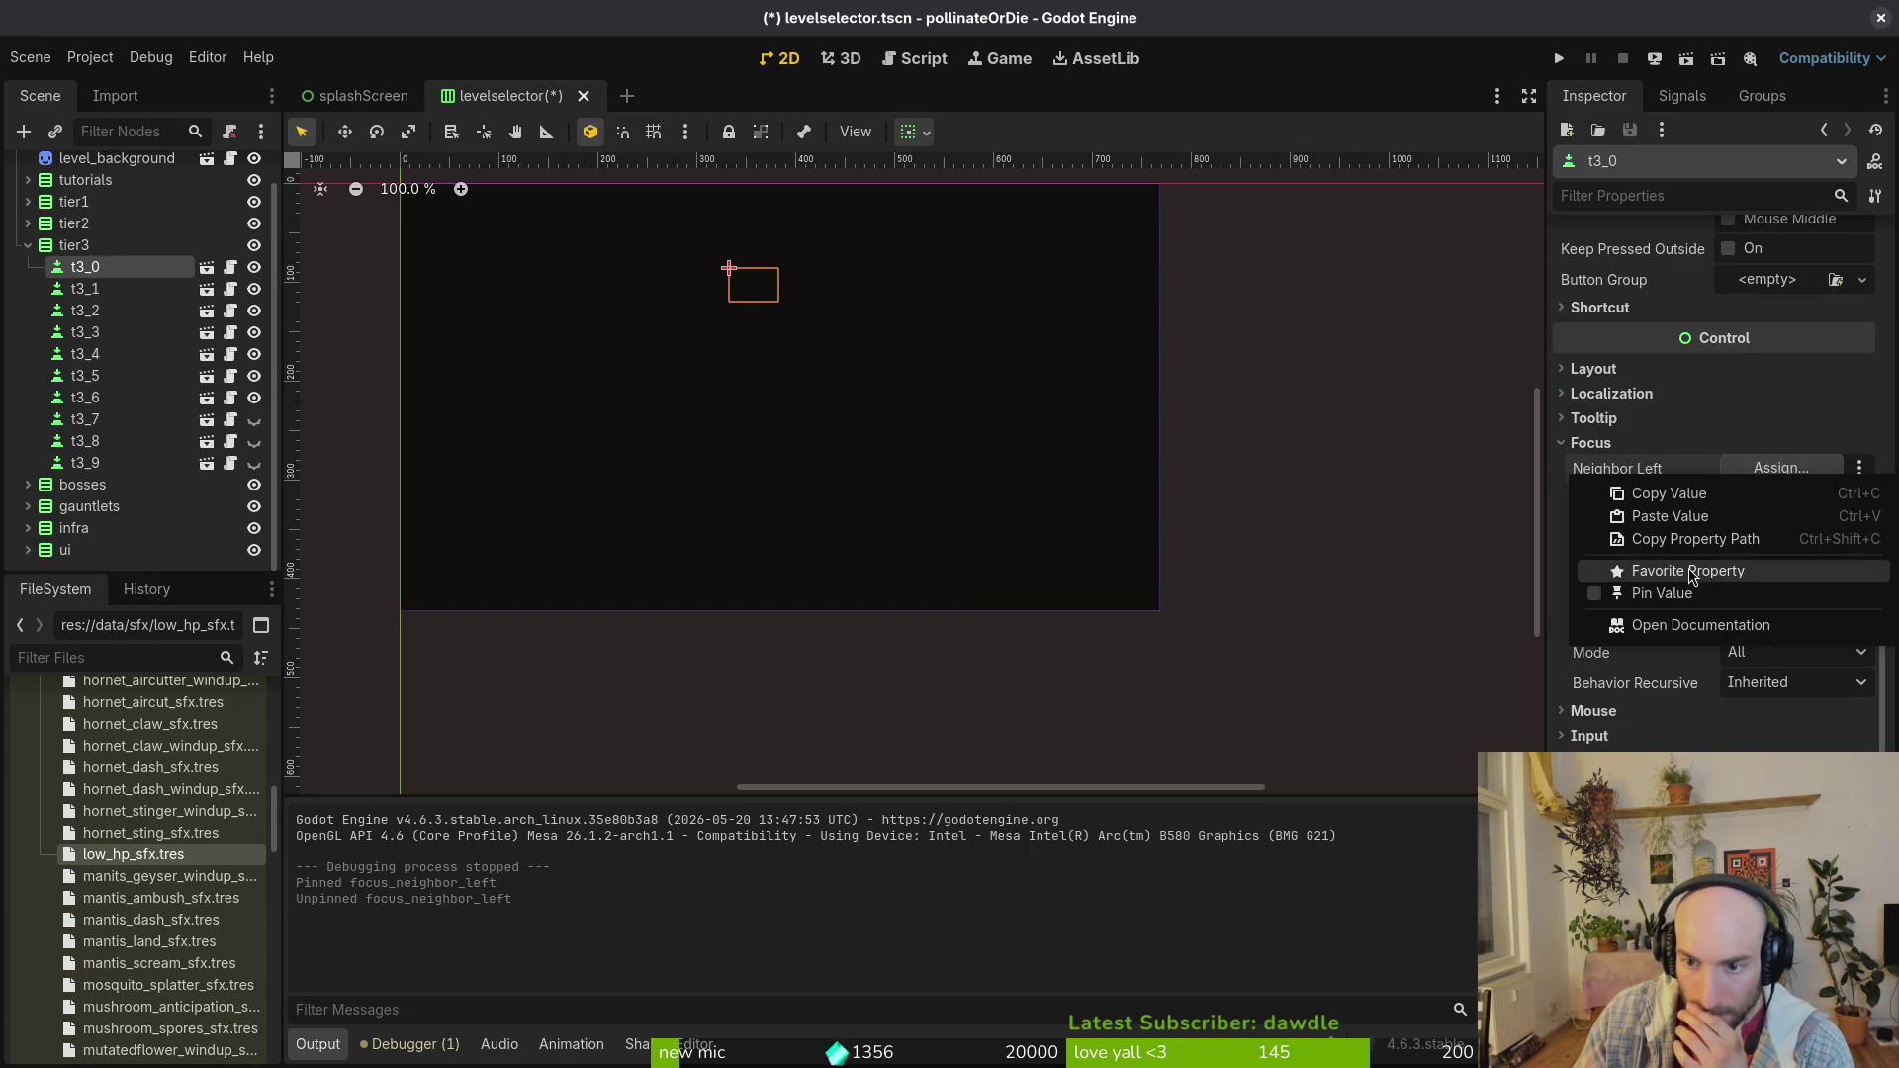
left_click(1692, 574)
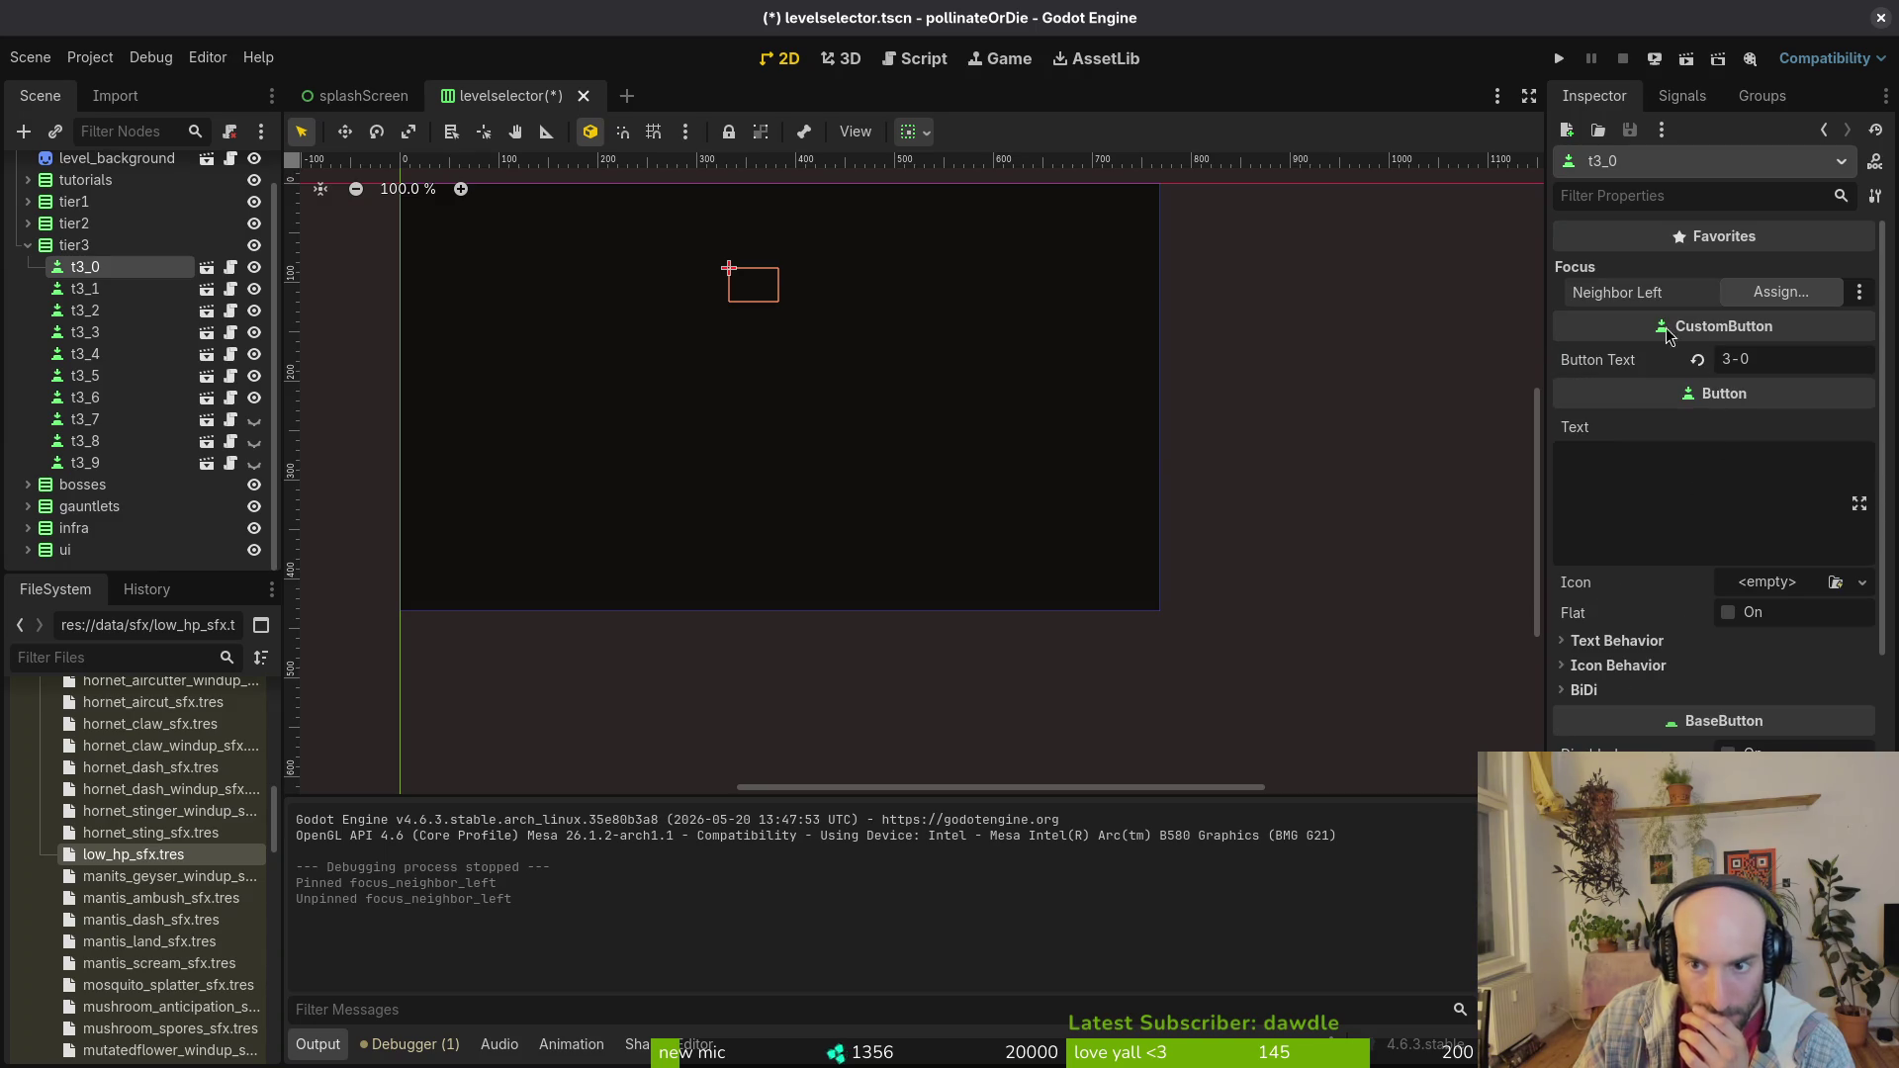
Step: Check t3_1 and t3_2, then favorite t3_0's Neighbor Right and the next focus neighbor property
left_click(85, 289)
left_click(99, 312)
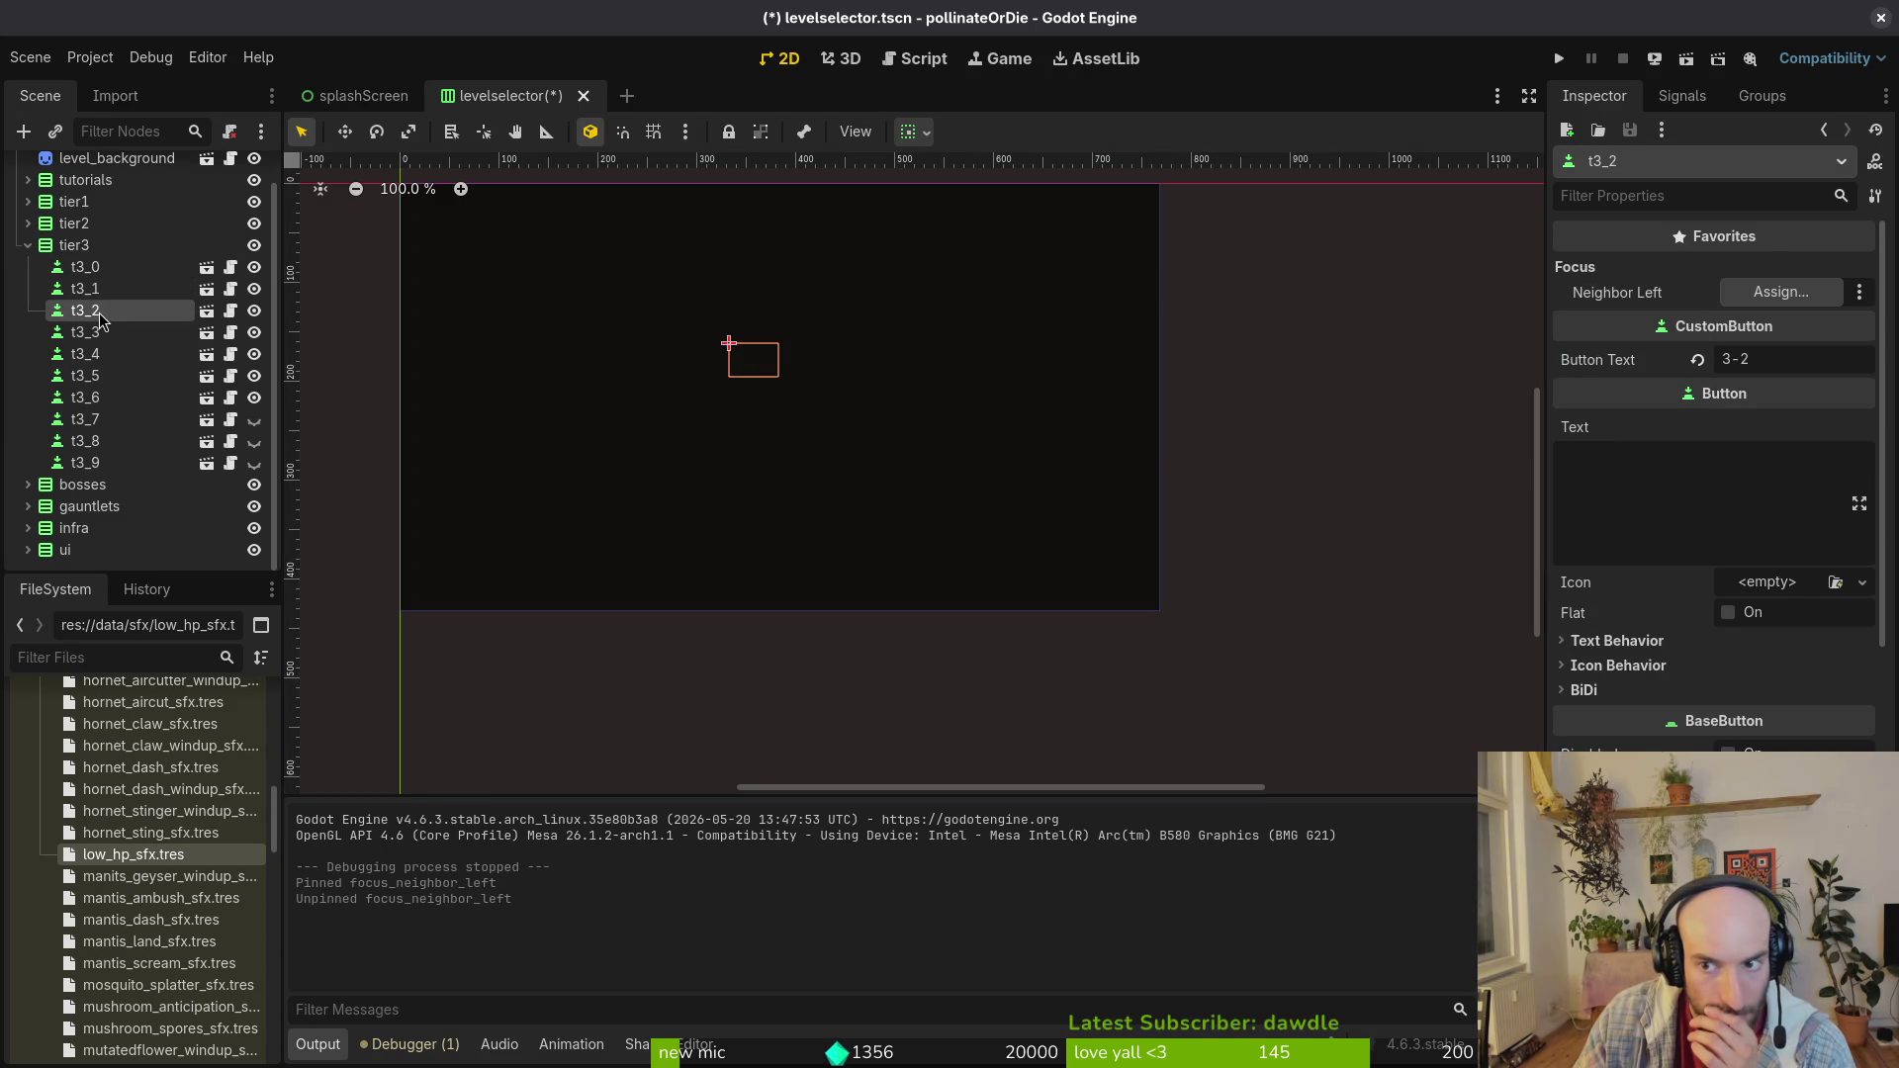
left_click(85, 289)
left_click(85, 267)
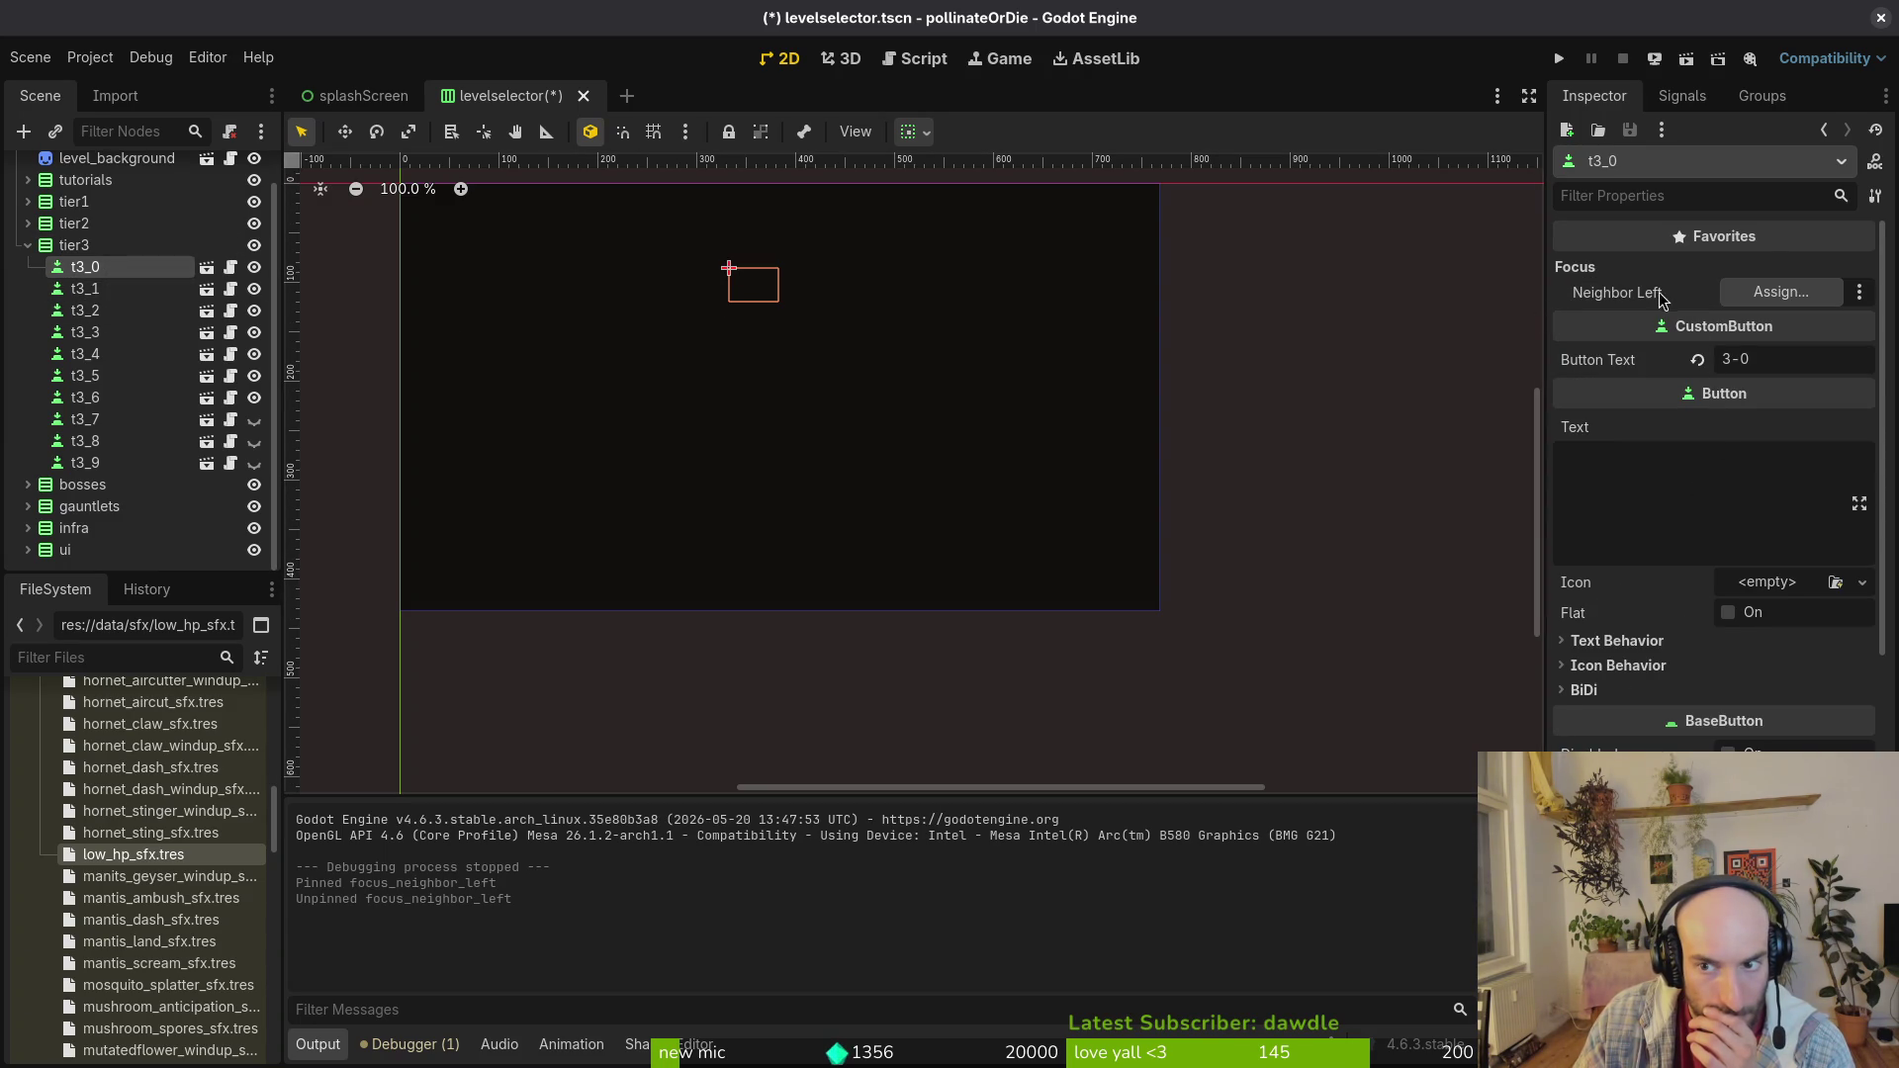
scroll(1661, 396, "down", 5)
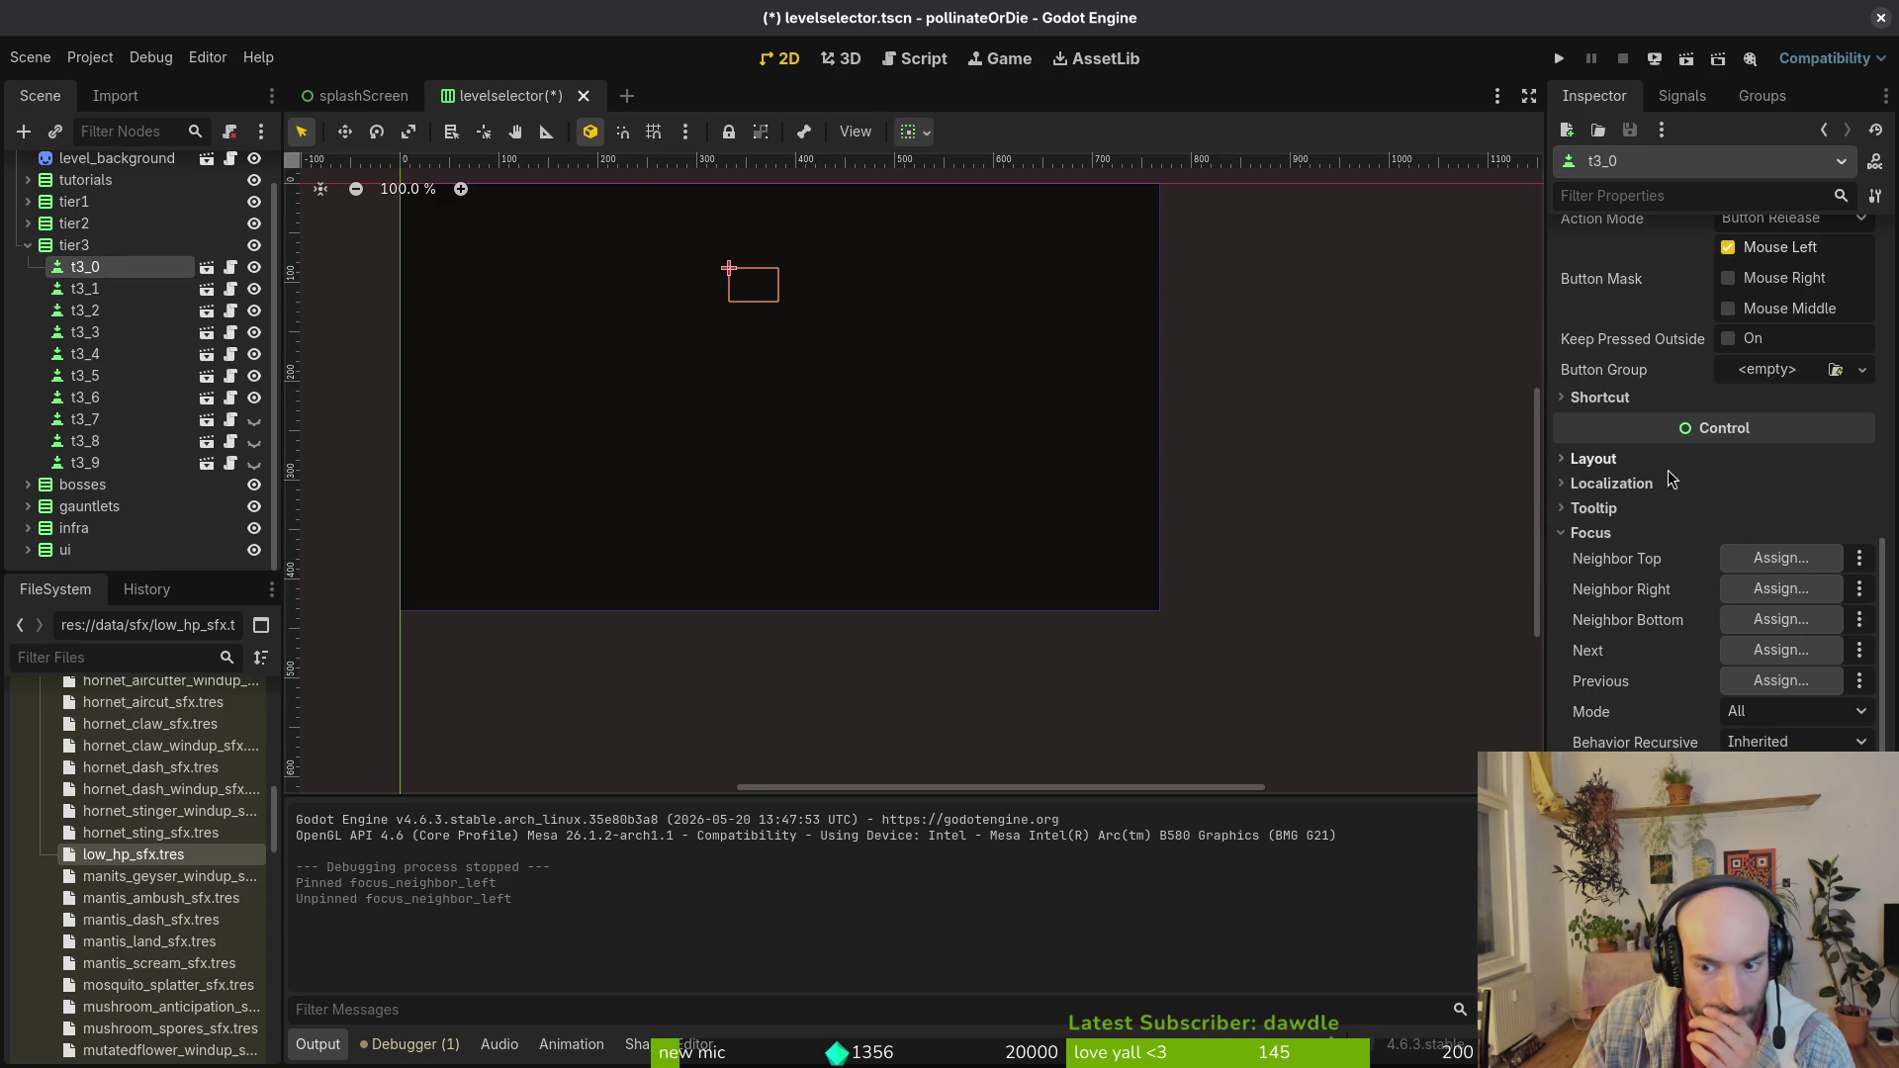
right_click(1647, 592)
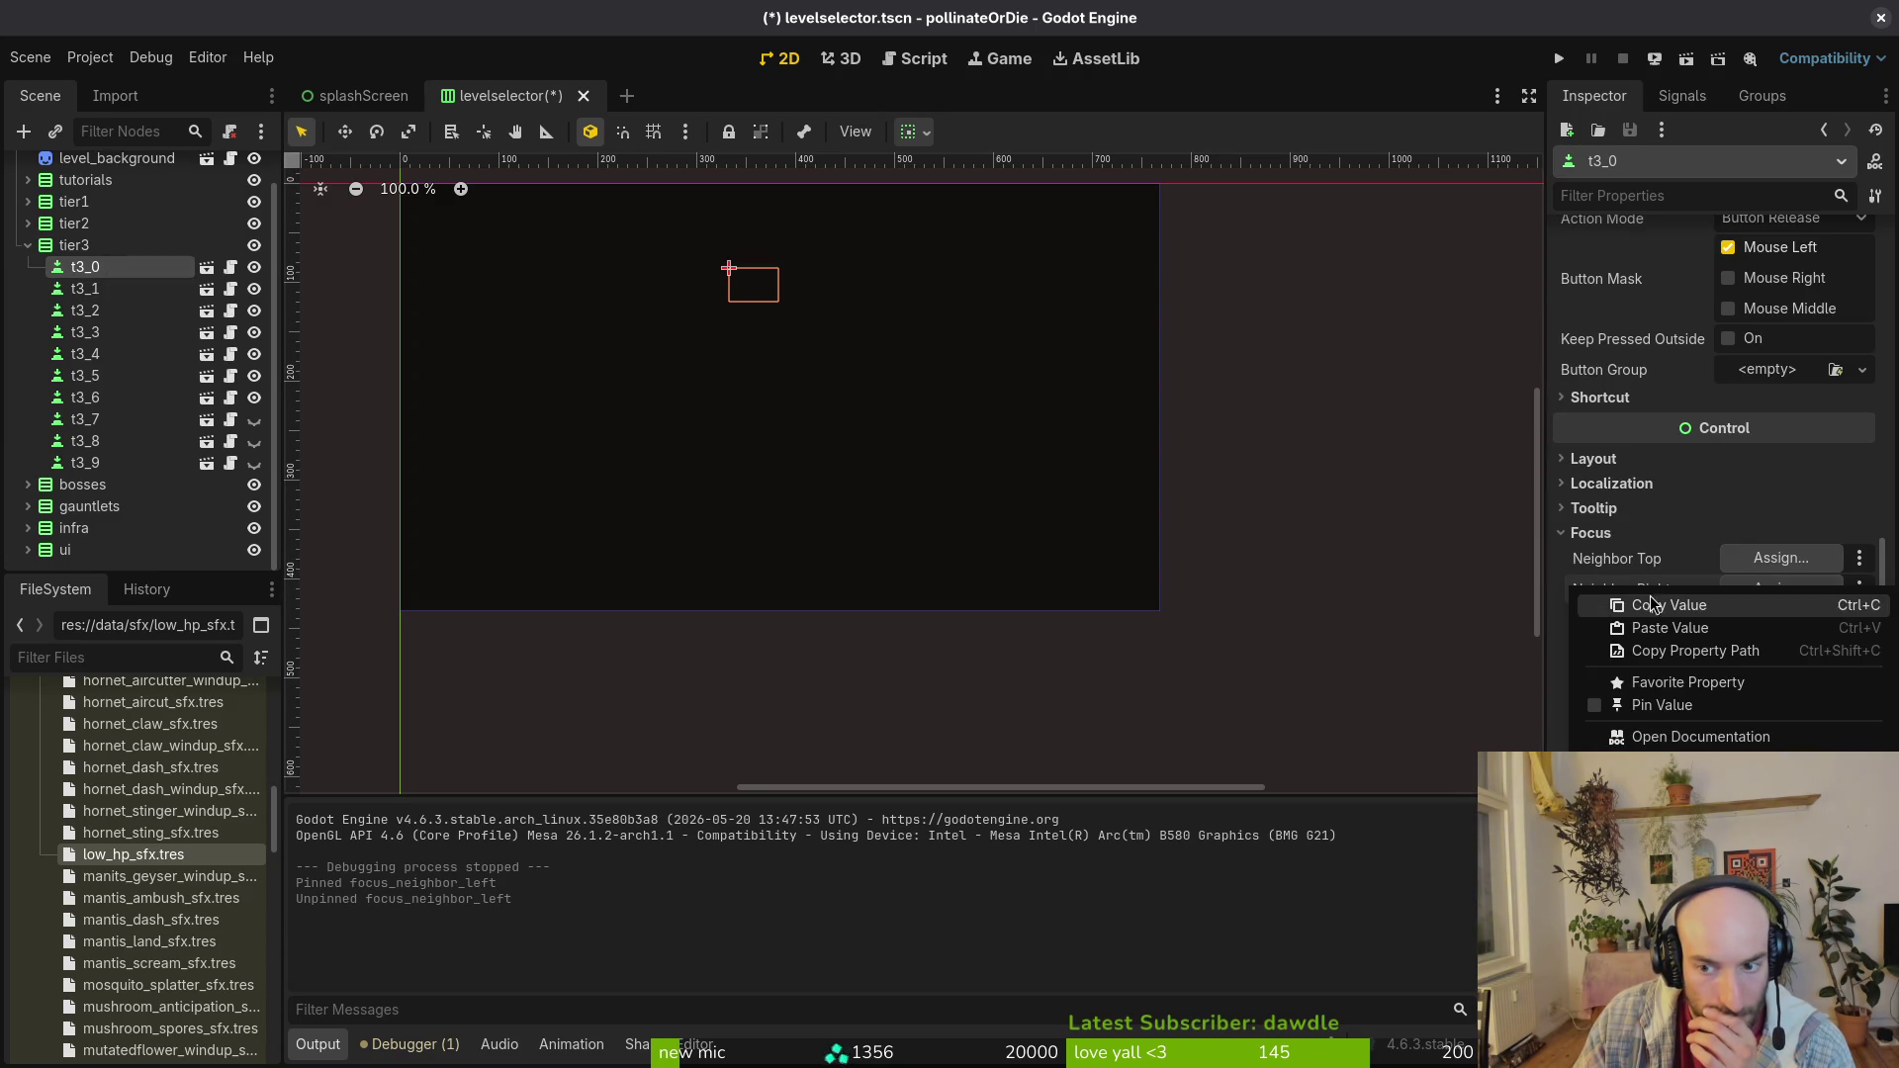
left_click(1669, 690)
right_click(1648, 604)
left_click(1662, 684)
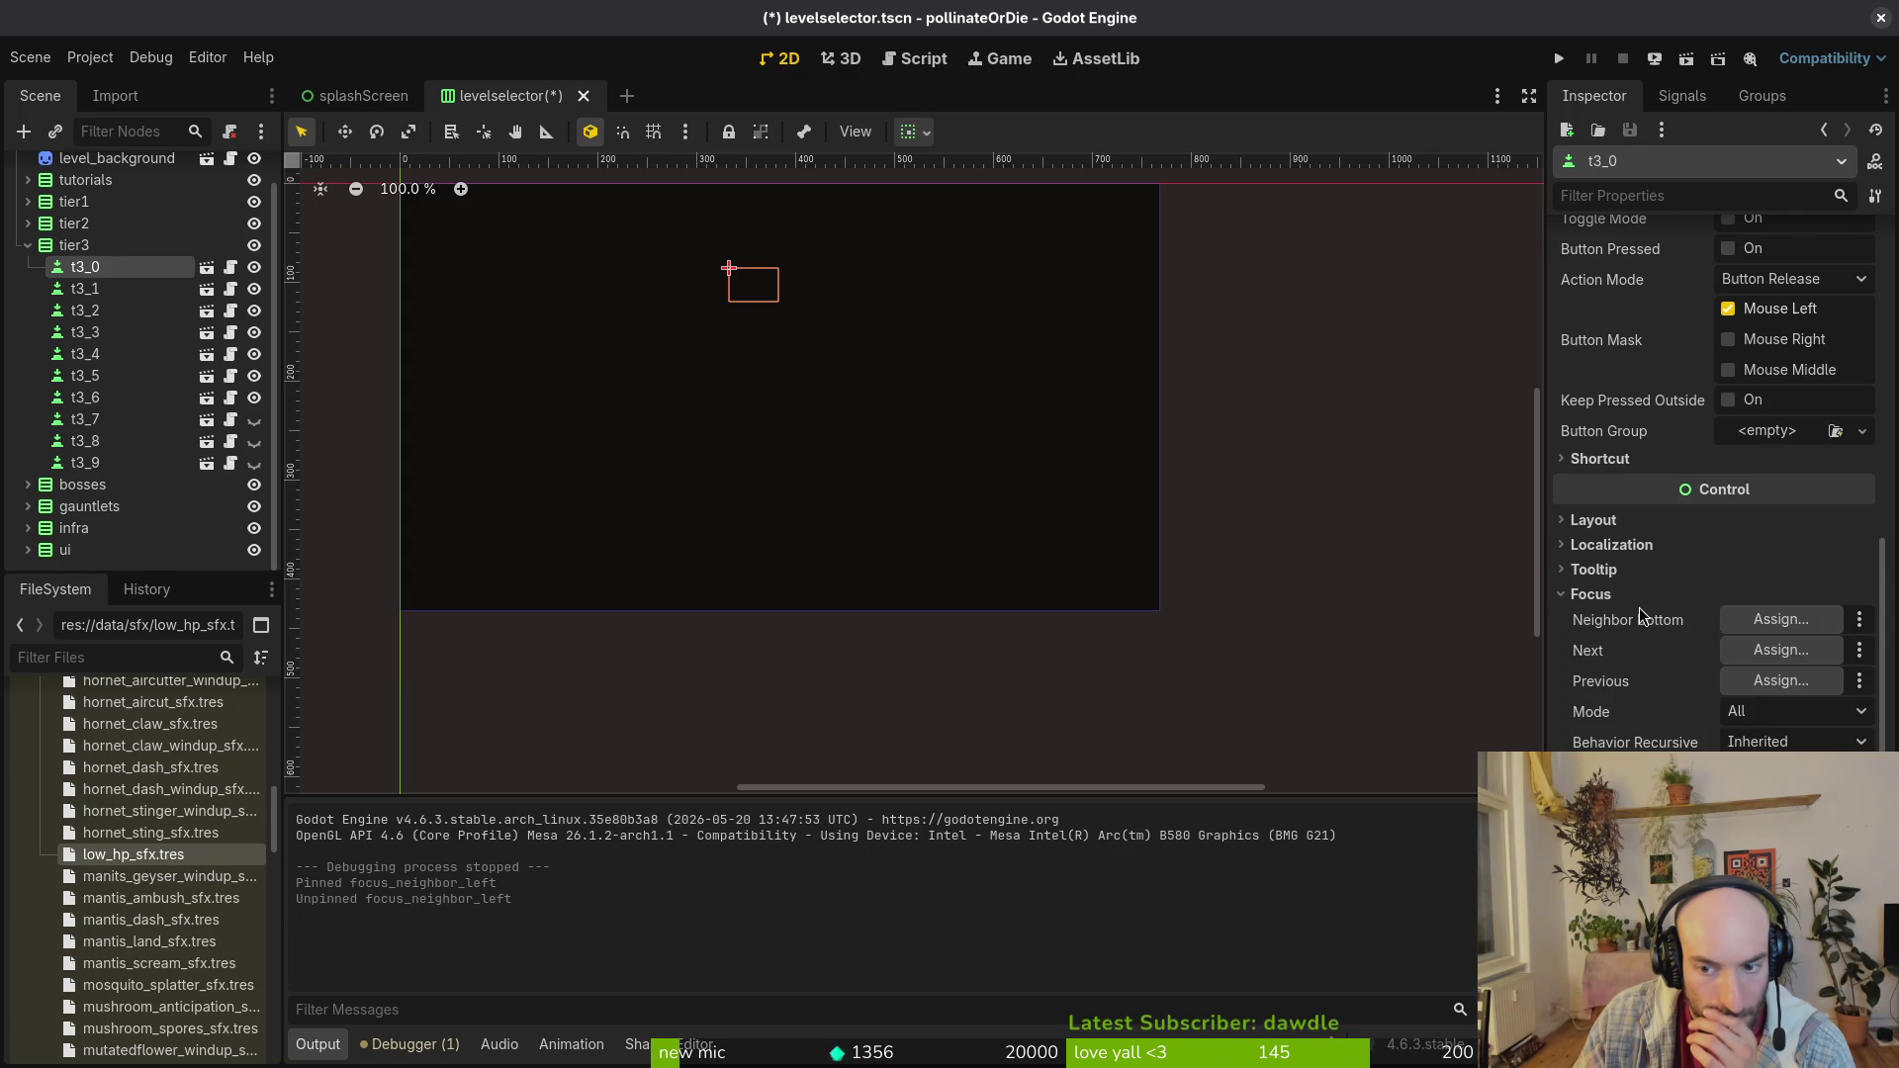
right_click(1640, 616)
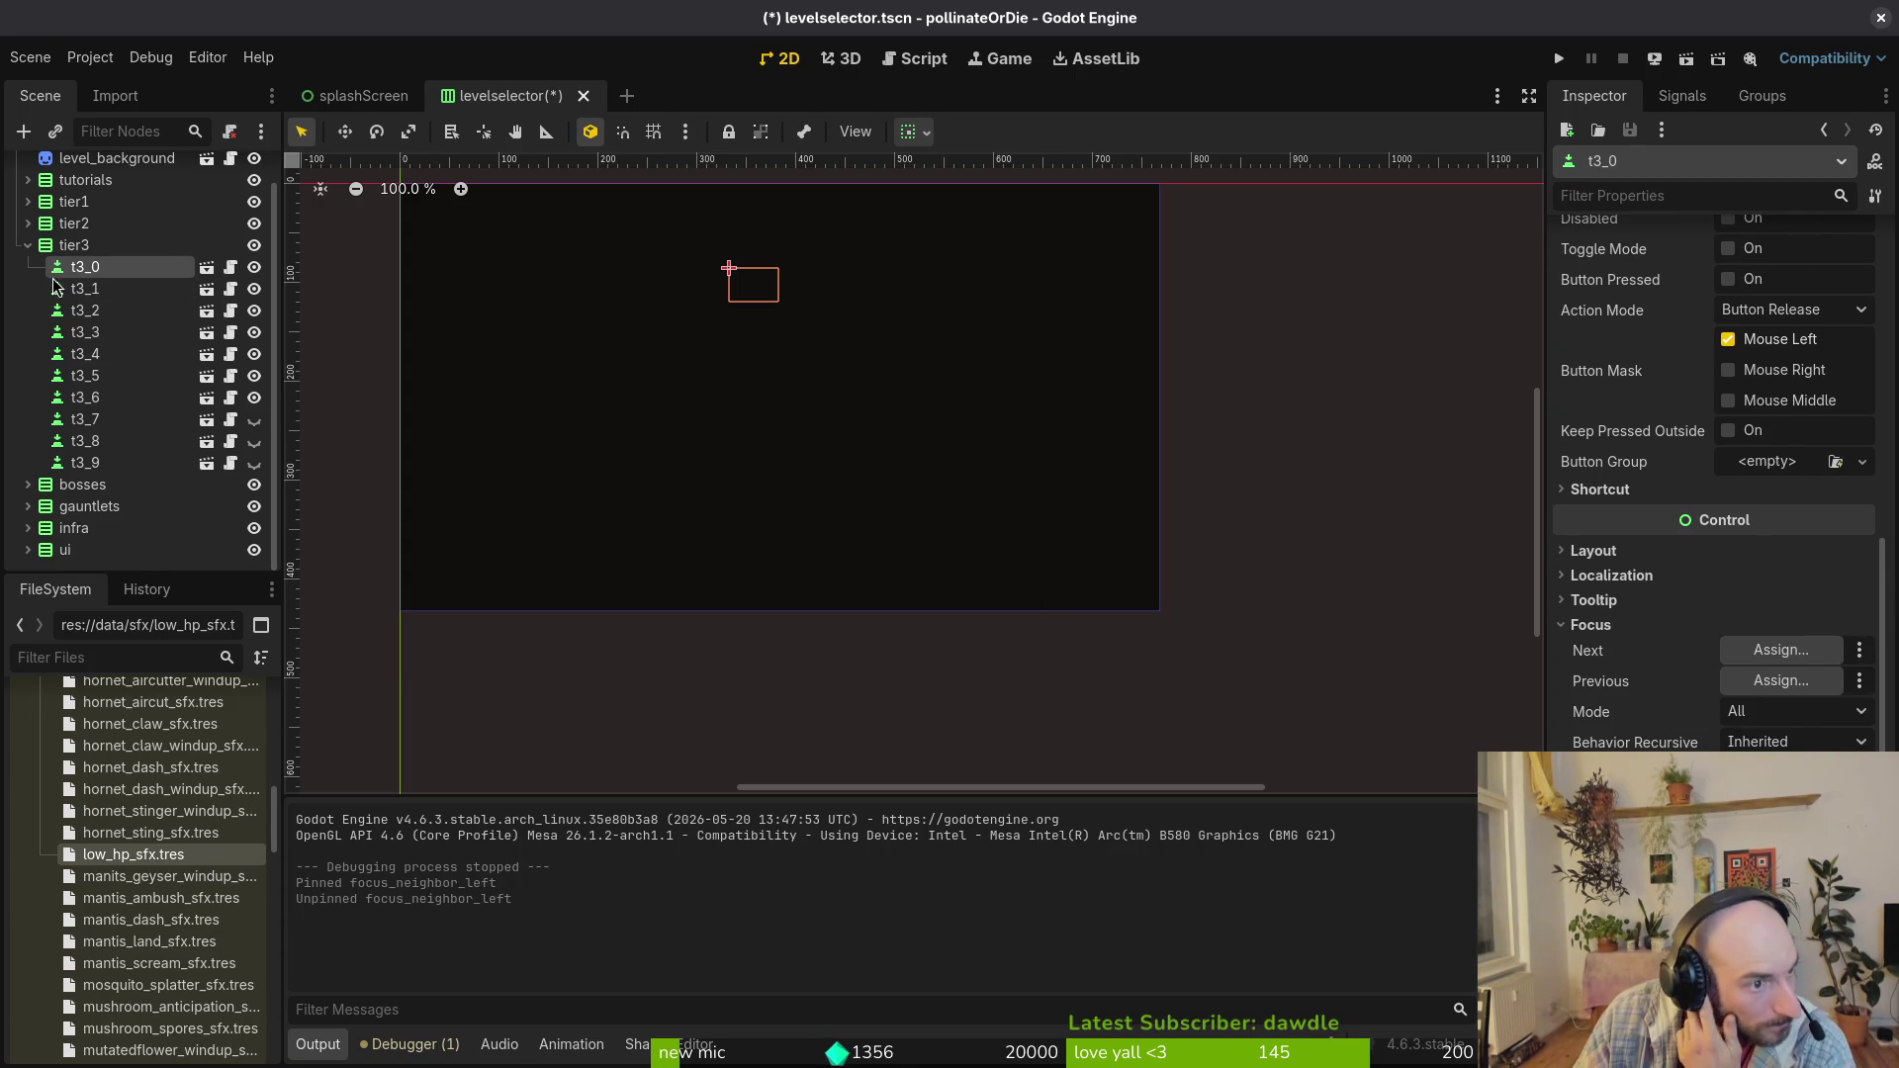
scroll(20, 297, "up", 1)
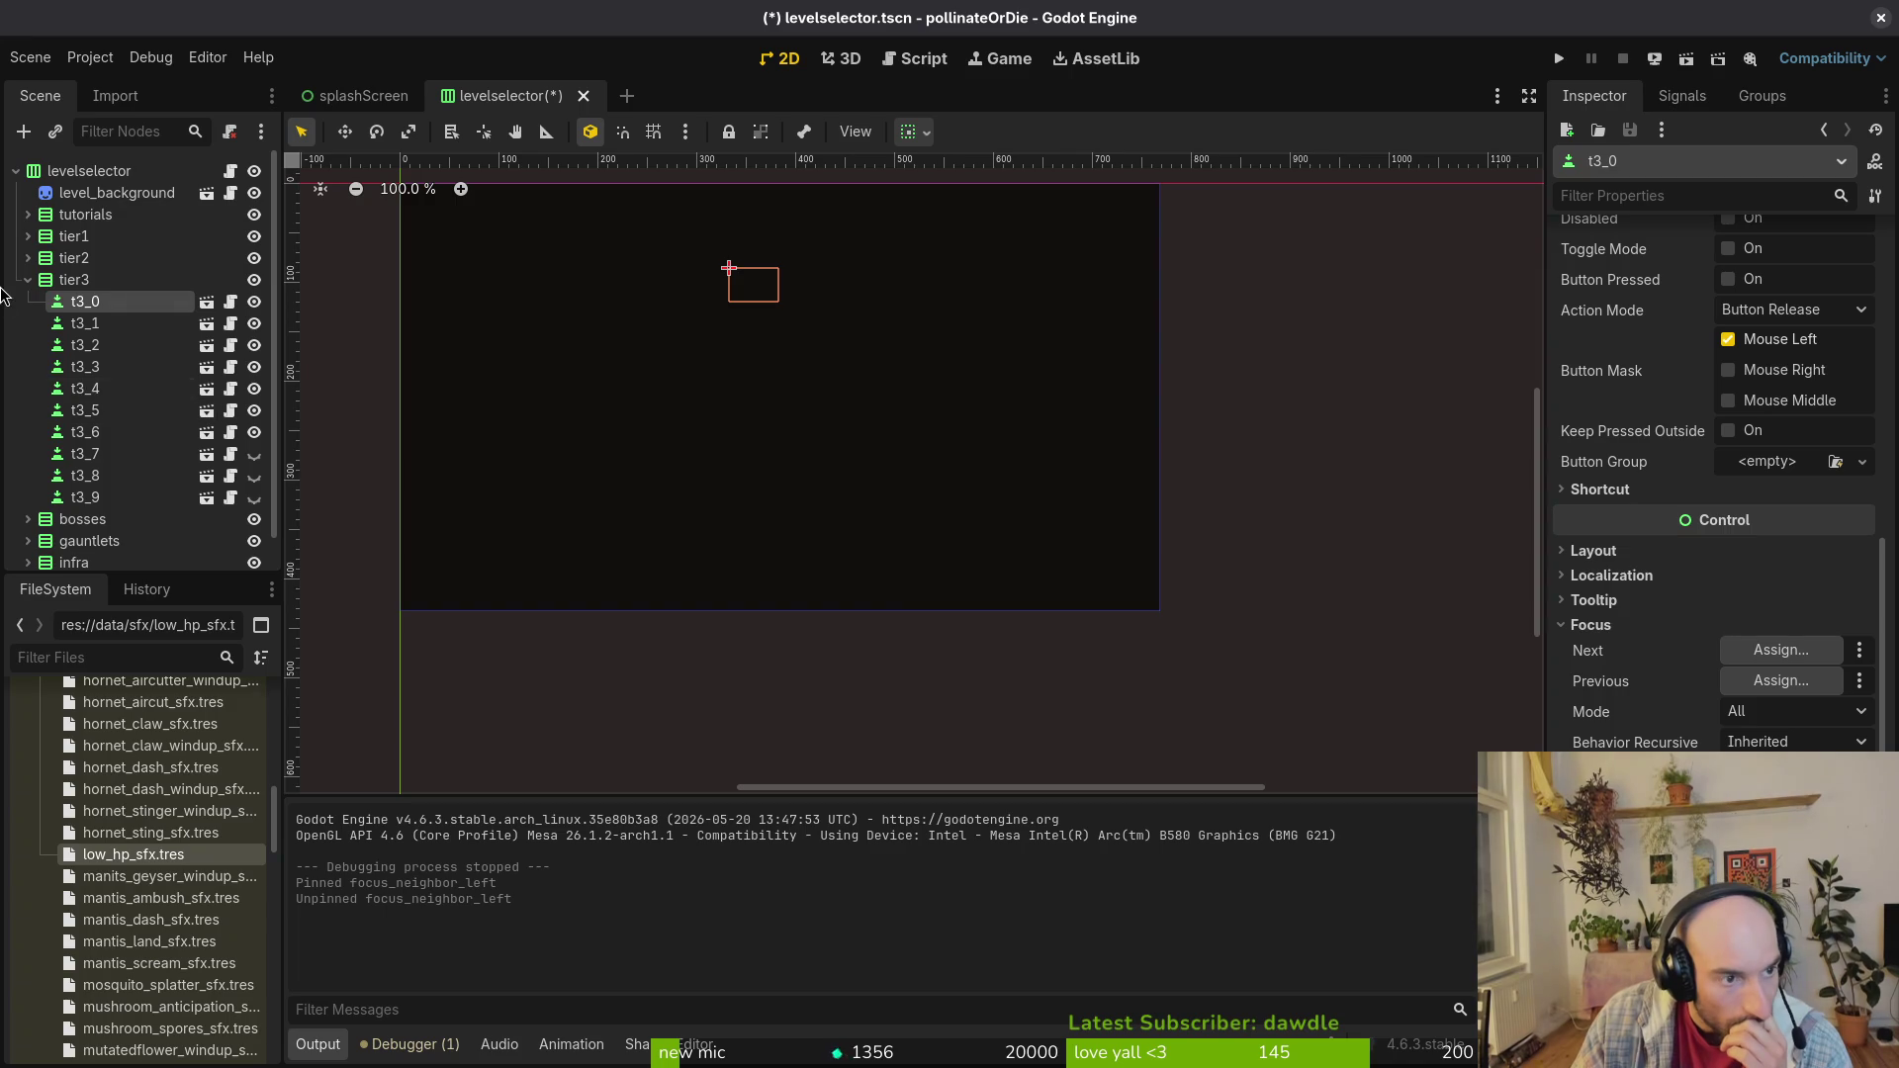
Step: Collapse tier3 and inspect gauntlet buttons G_2_0 through G_2_3, then collapse the gauntlets group
left_click(28, 280)
left_click(28, 323)
left_click(91, 346)
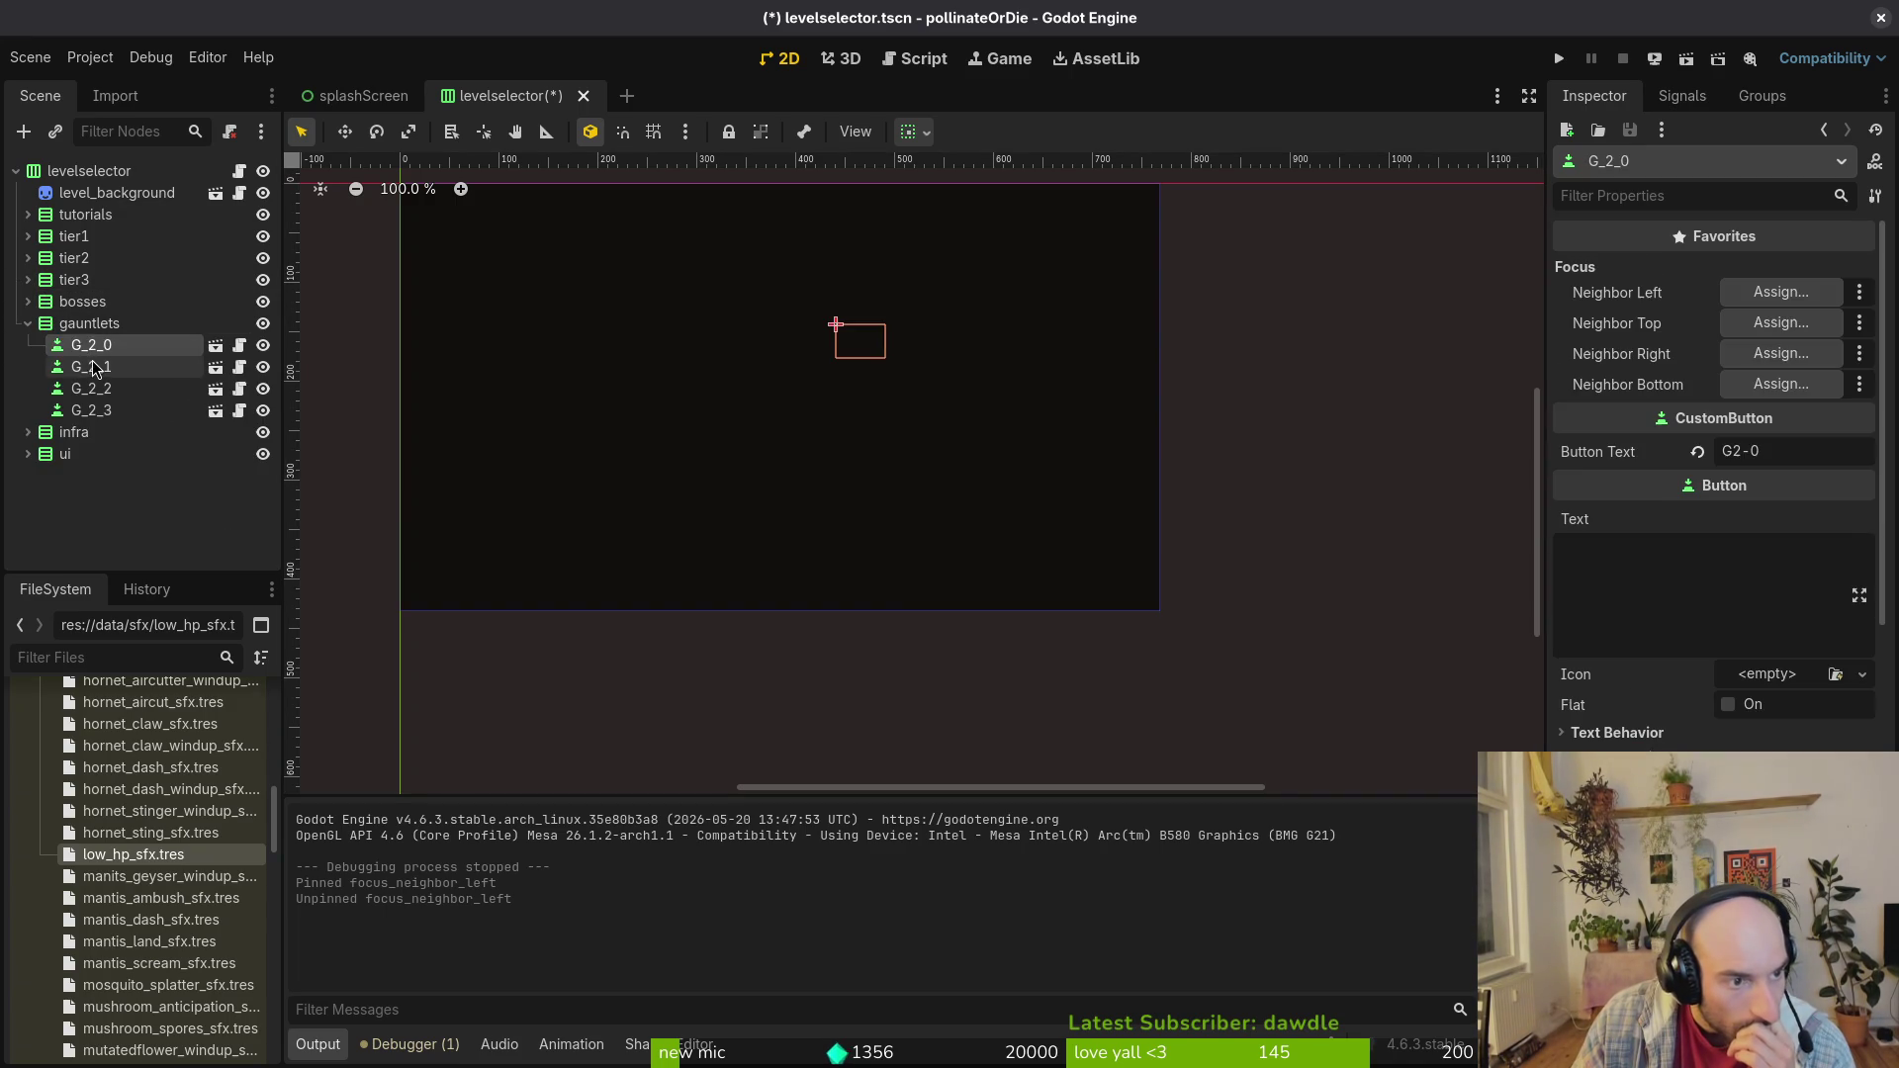
left_click(91, 367)
left_click(91, 389)
left_click(99, 410)
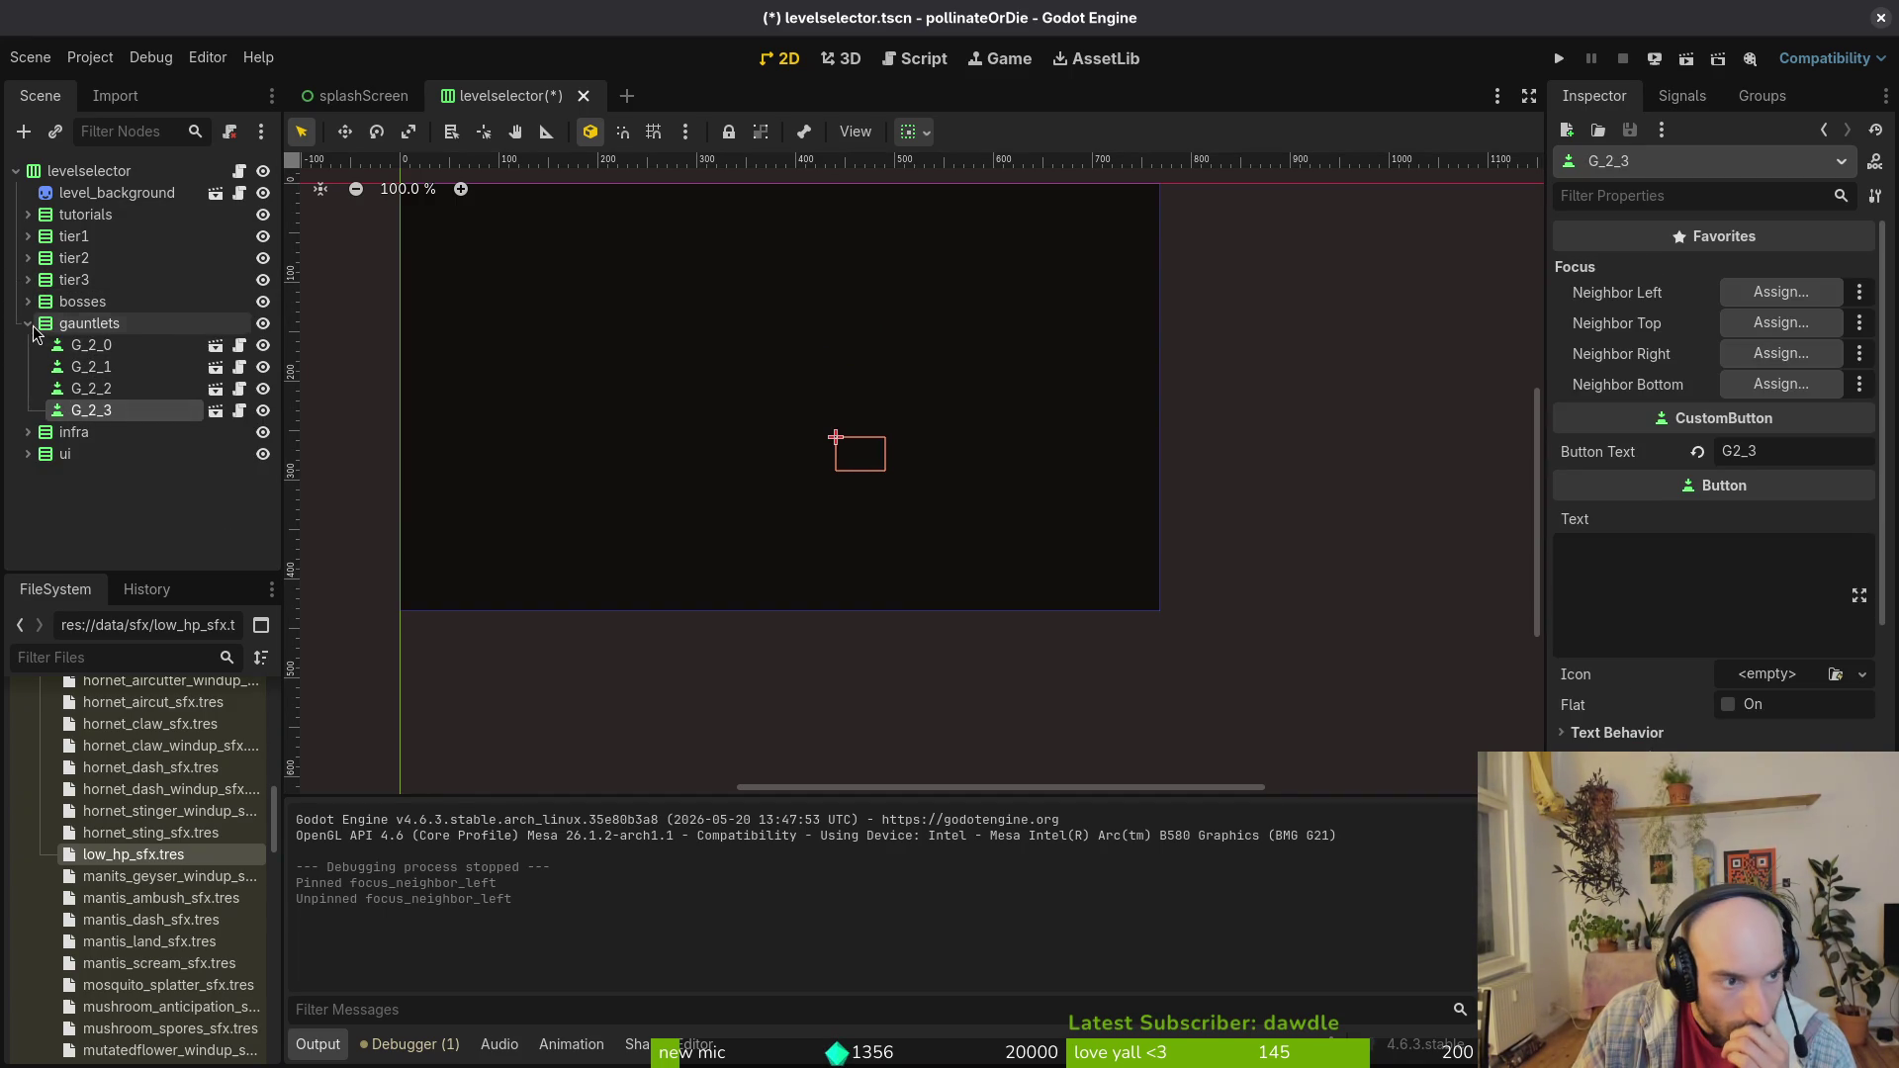
left_click(27, 323)
Step: Inspect infra buttons R_2_0, S_desert, H_early and H_redtail, collapse the group, and run the project
left_click(28, 345)
left_click(91, 367)
left_click(99, 389)
left_click(99, 432)
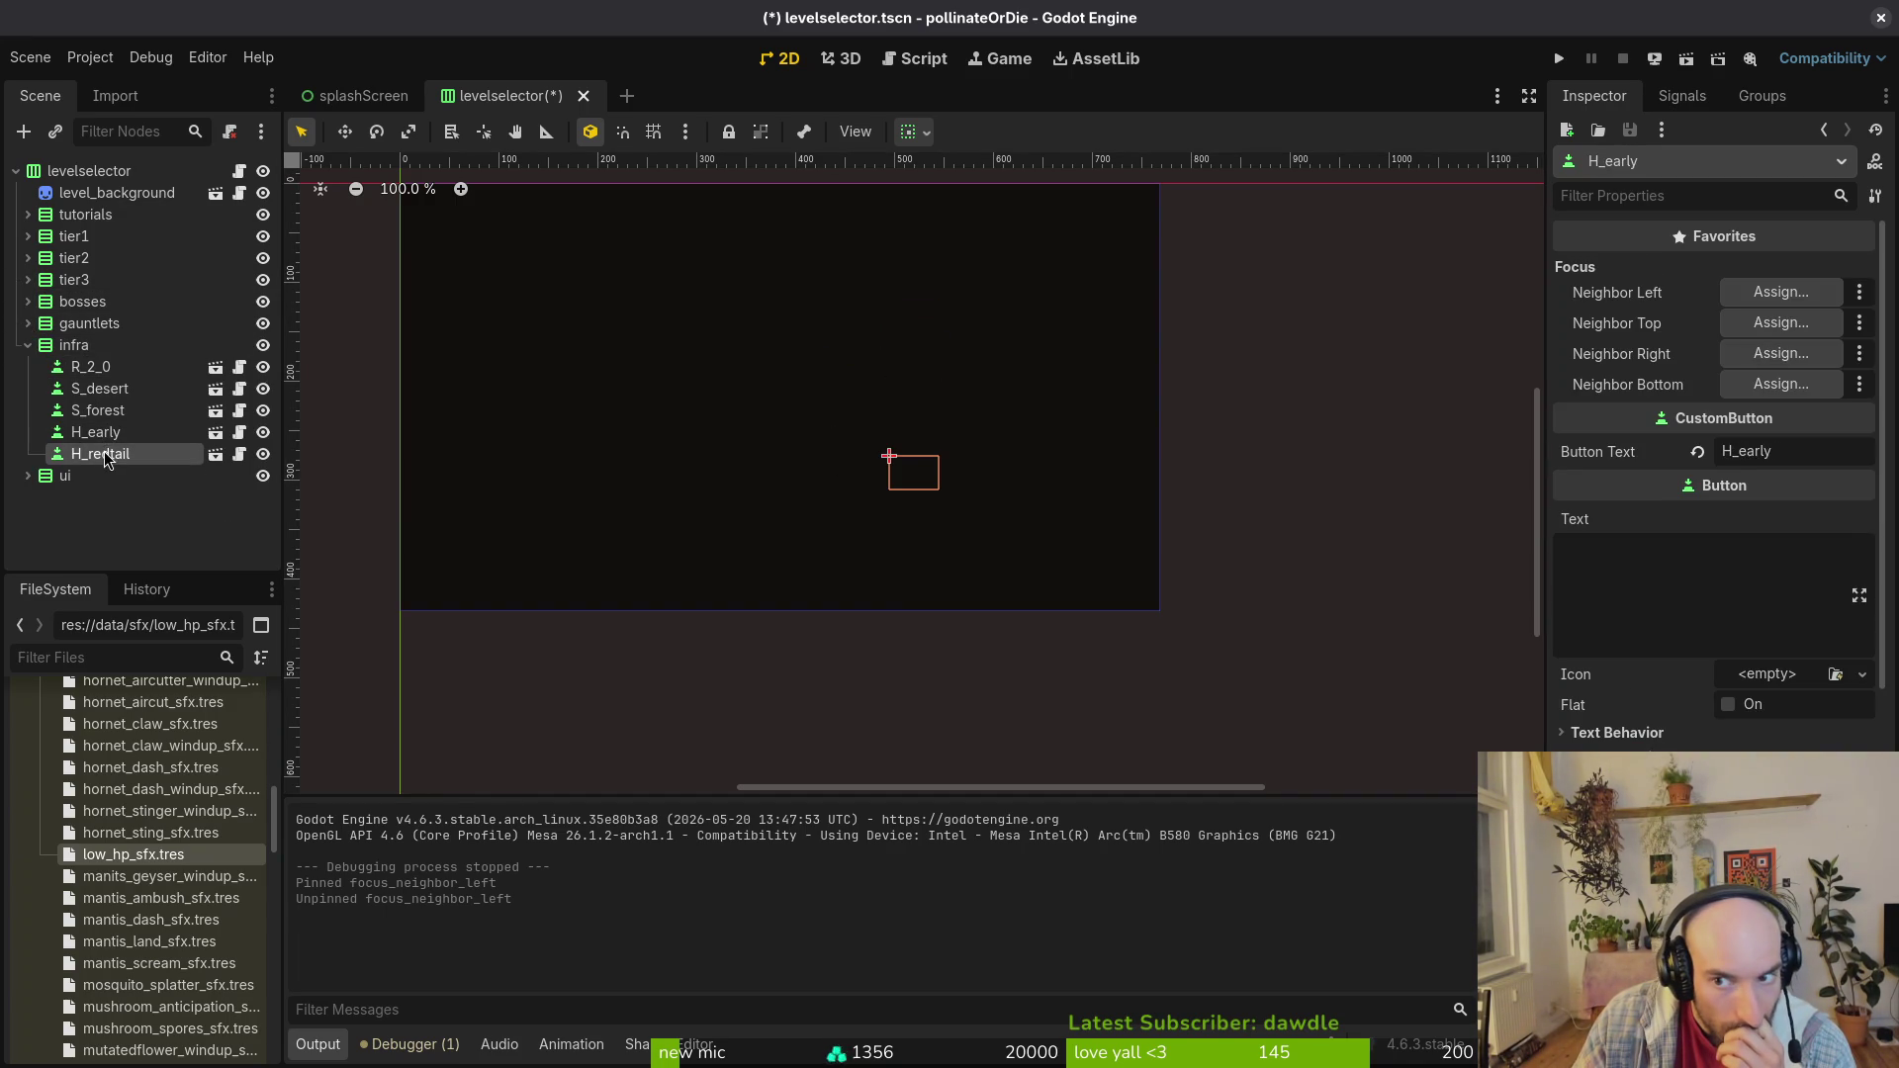
left_click(98, 454)
left_click(27, 345)
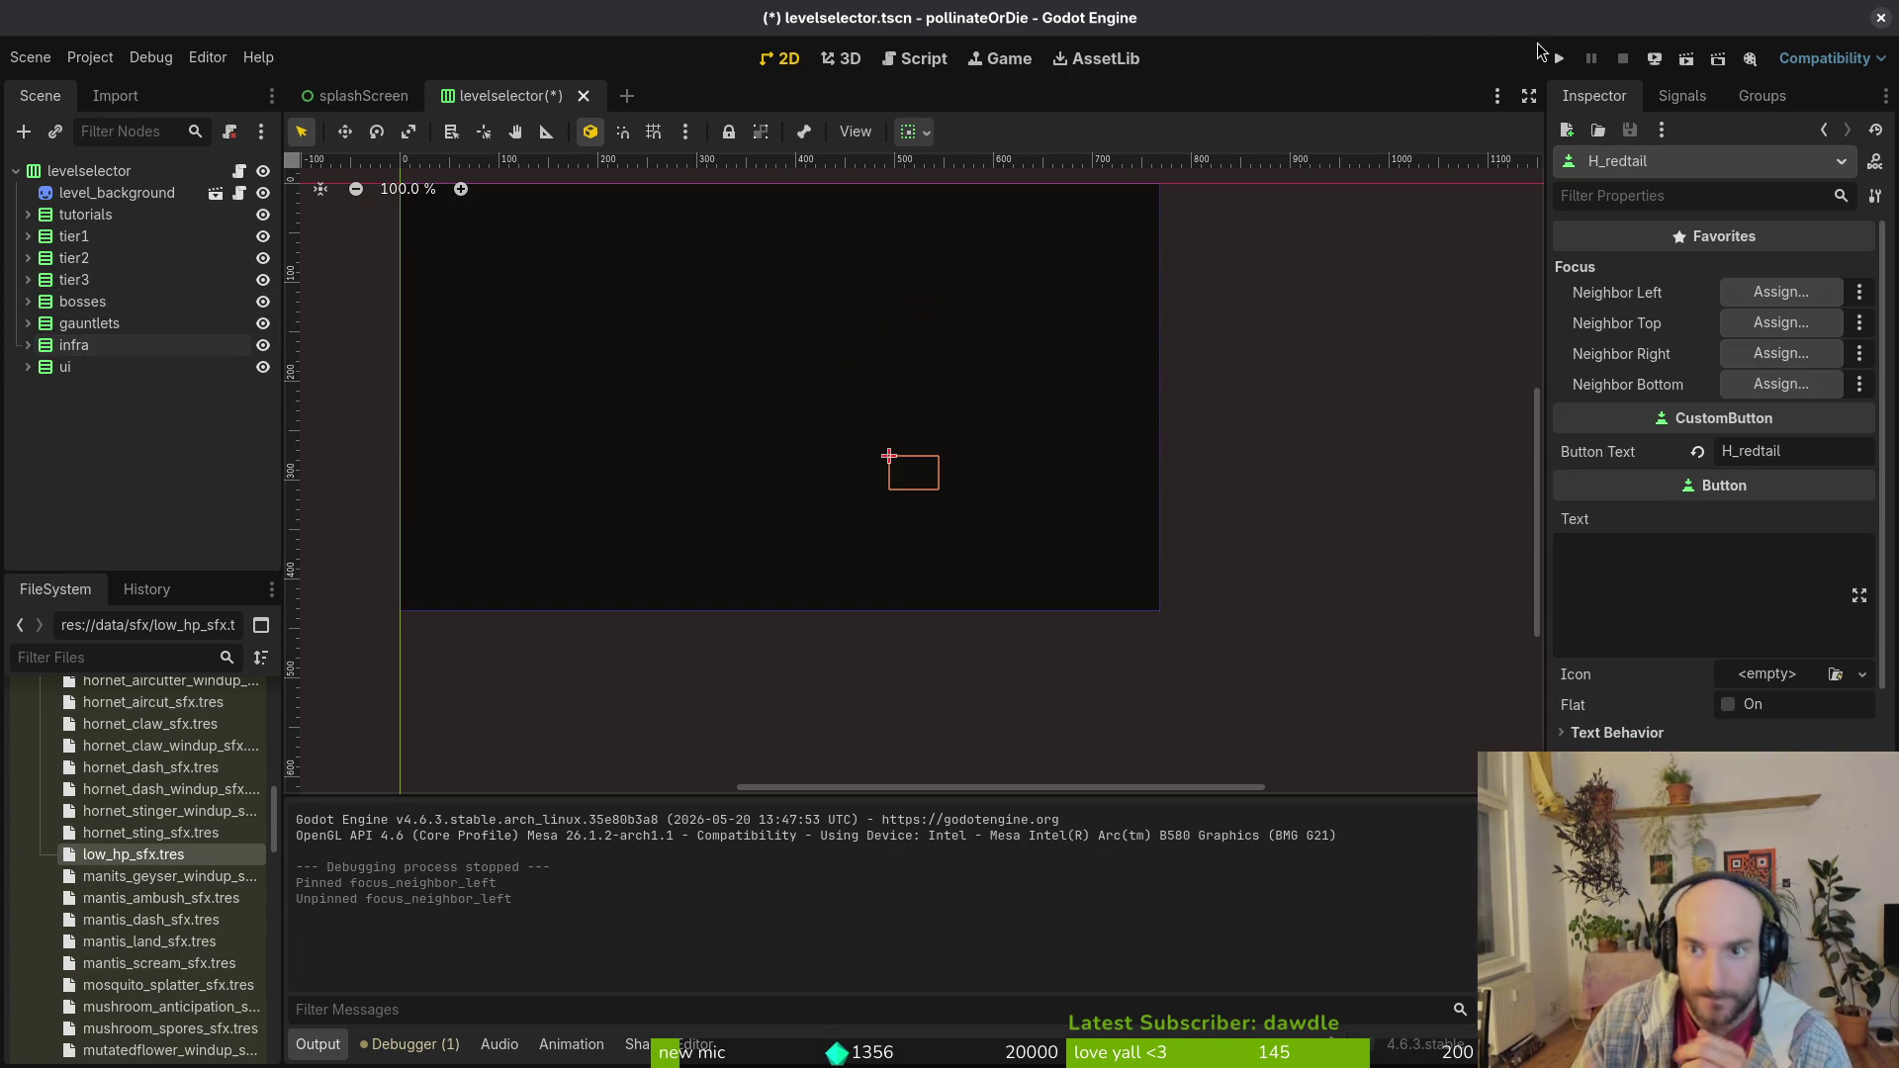
left_click(1559, 58)
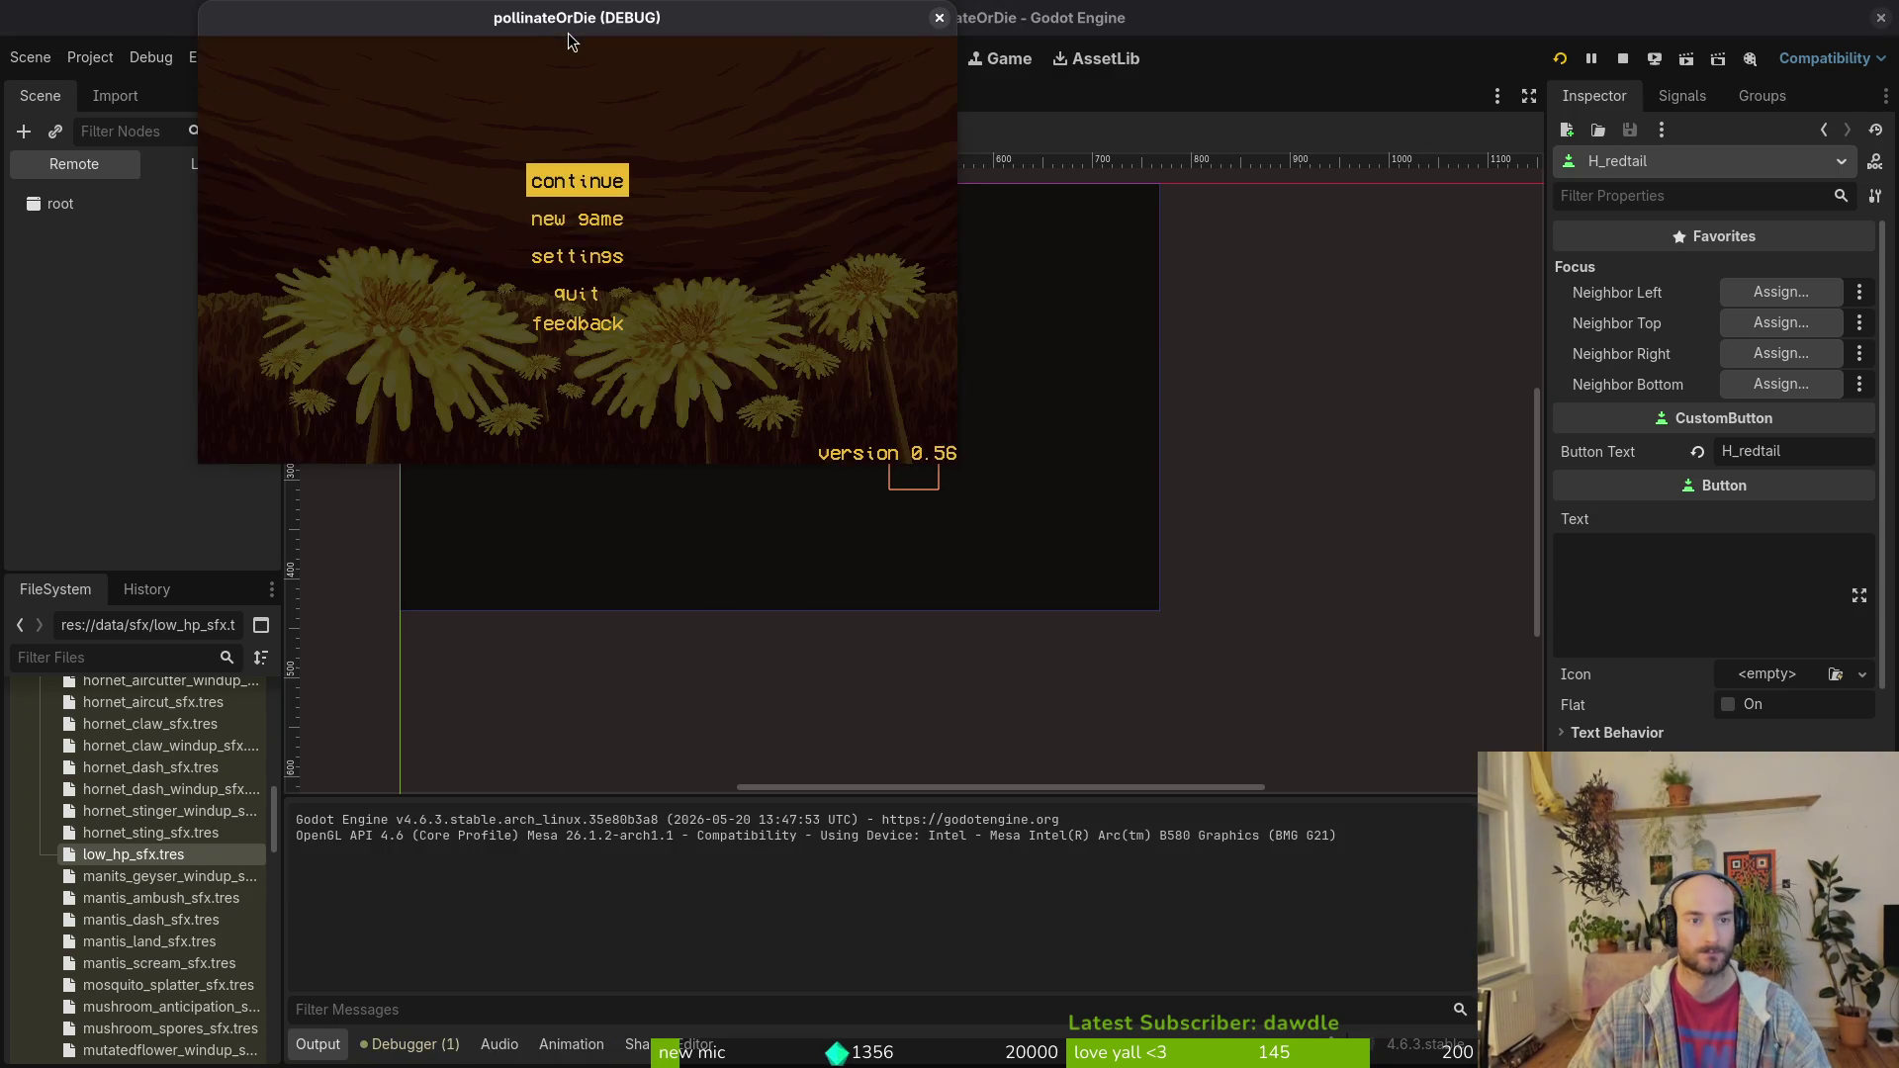
Step: In the maximized game, open the debug level-select menu and arrow focus among p_spider, spider, 3-2 and G2-1
double_click(570, 33)
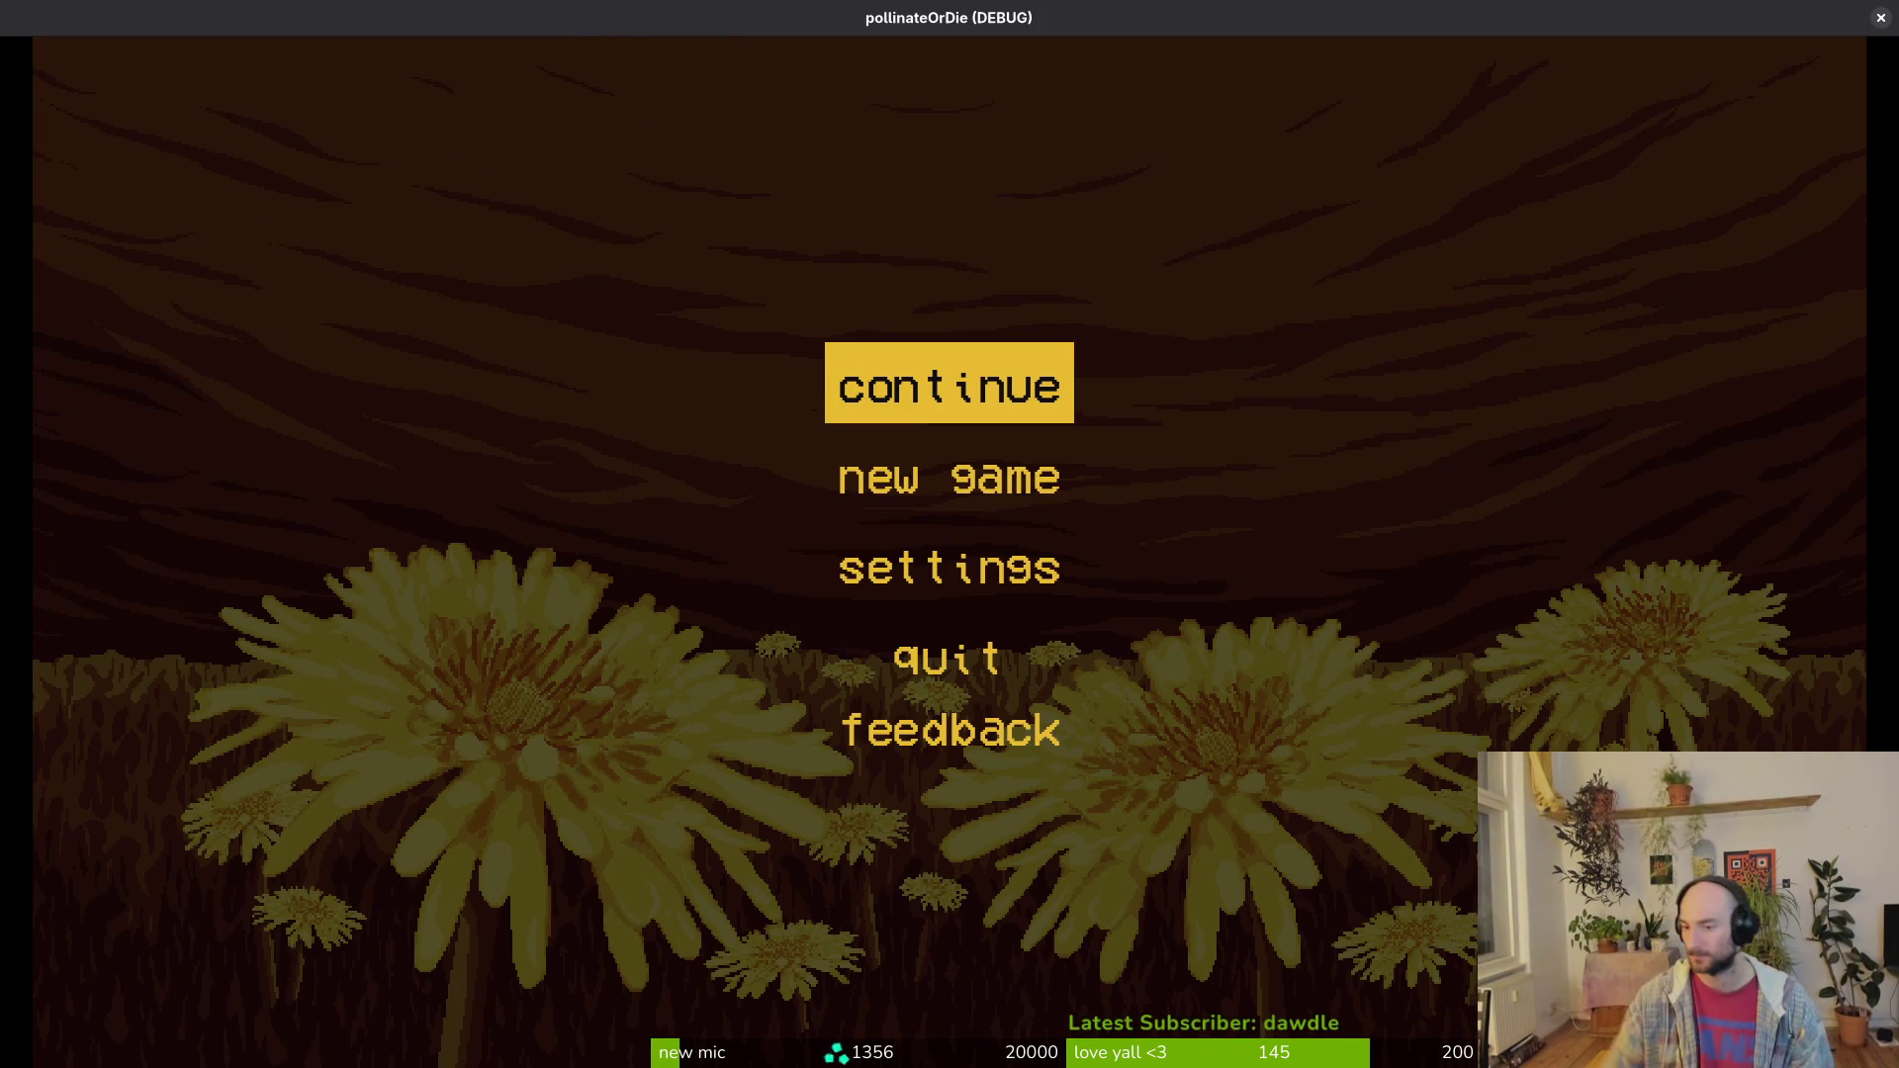
key("Return")
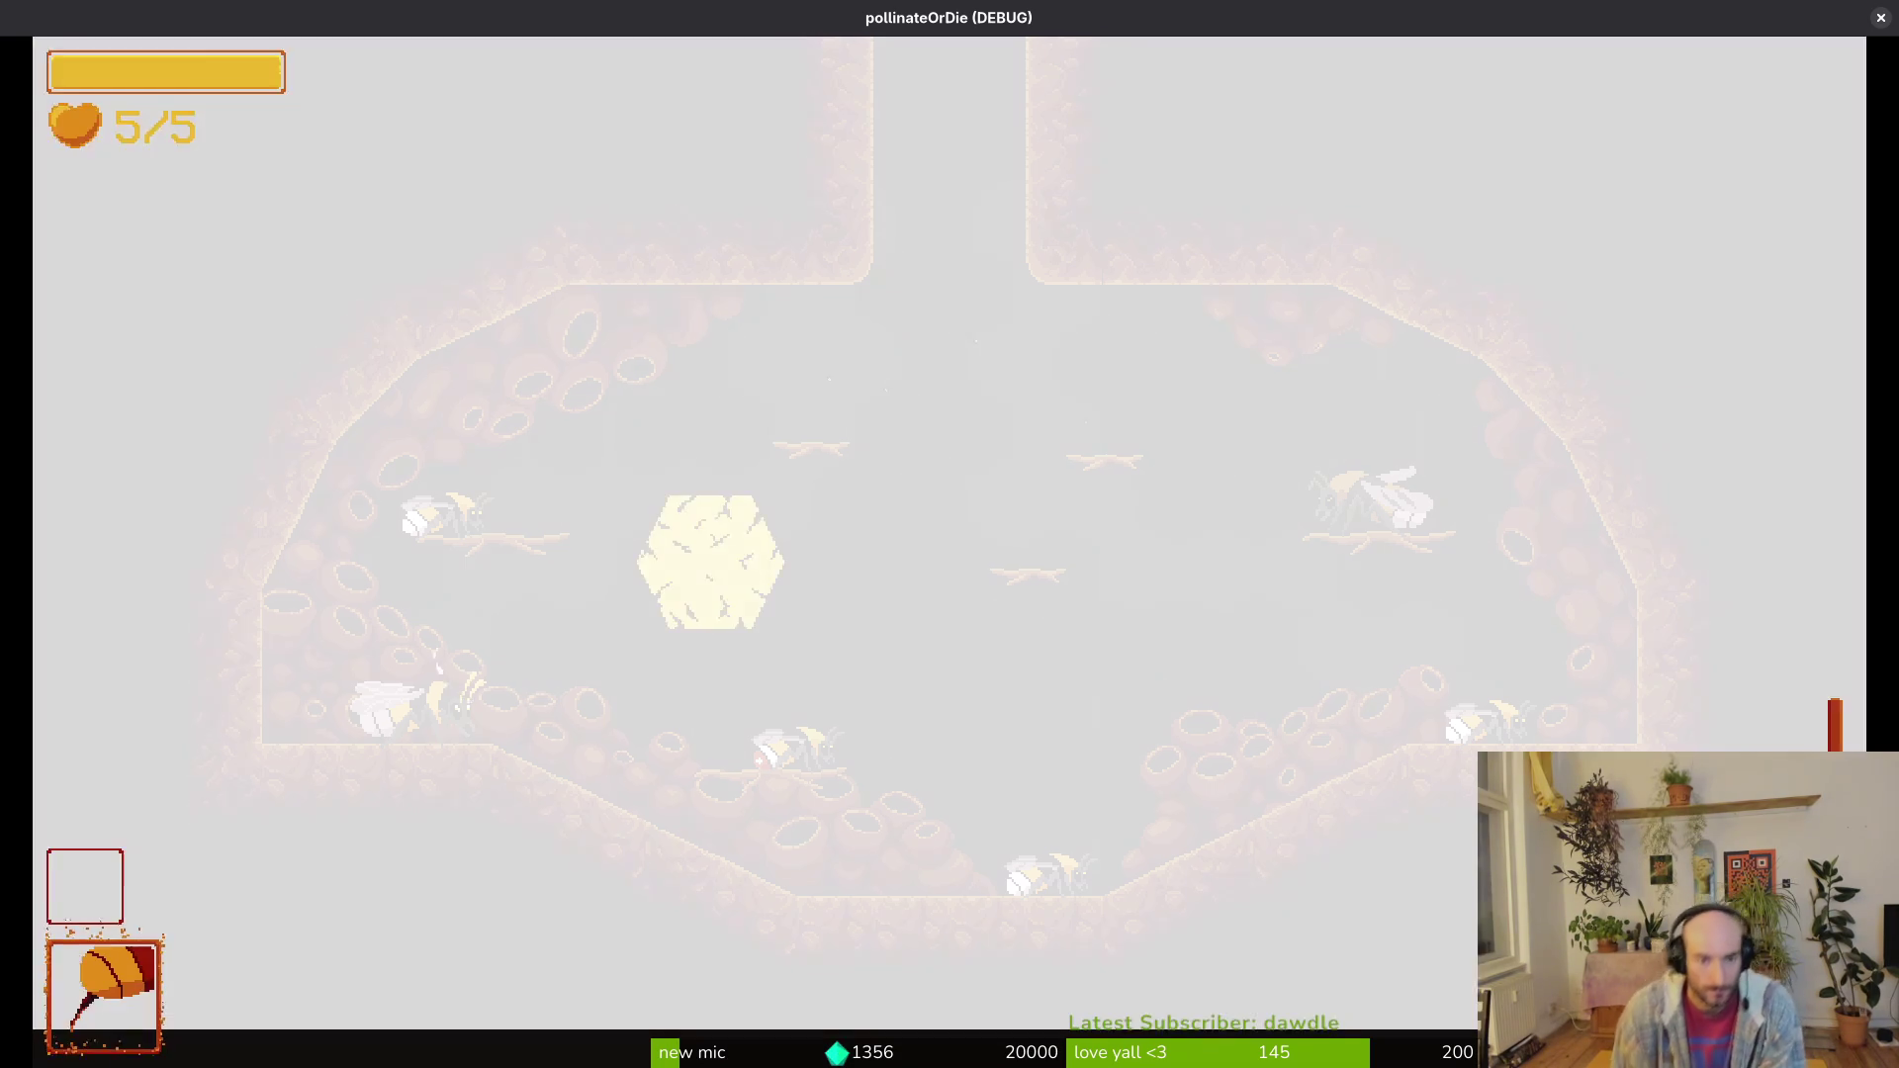
key("Escape")
key("Up")
key("Down")
key("Up")
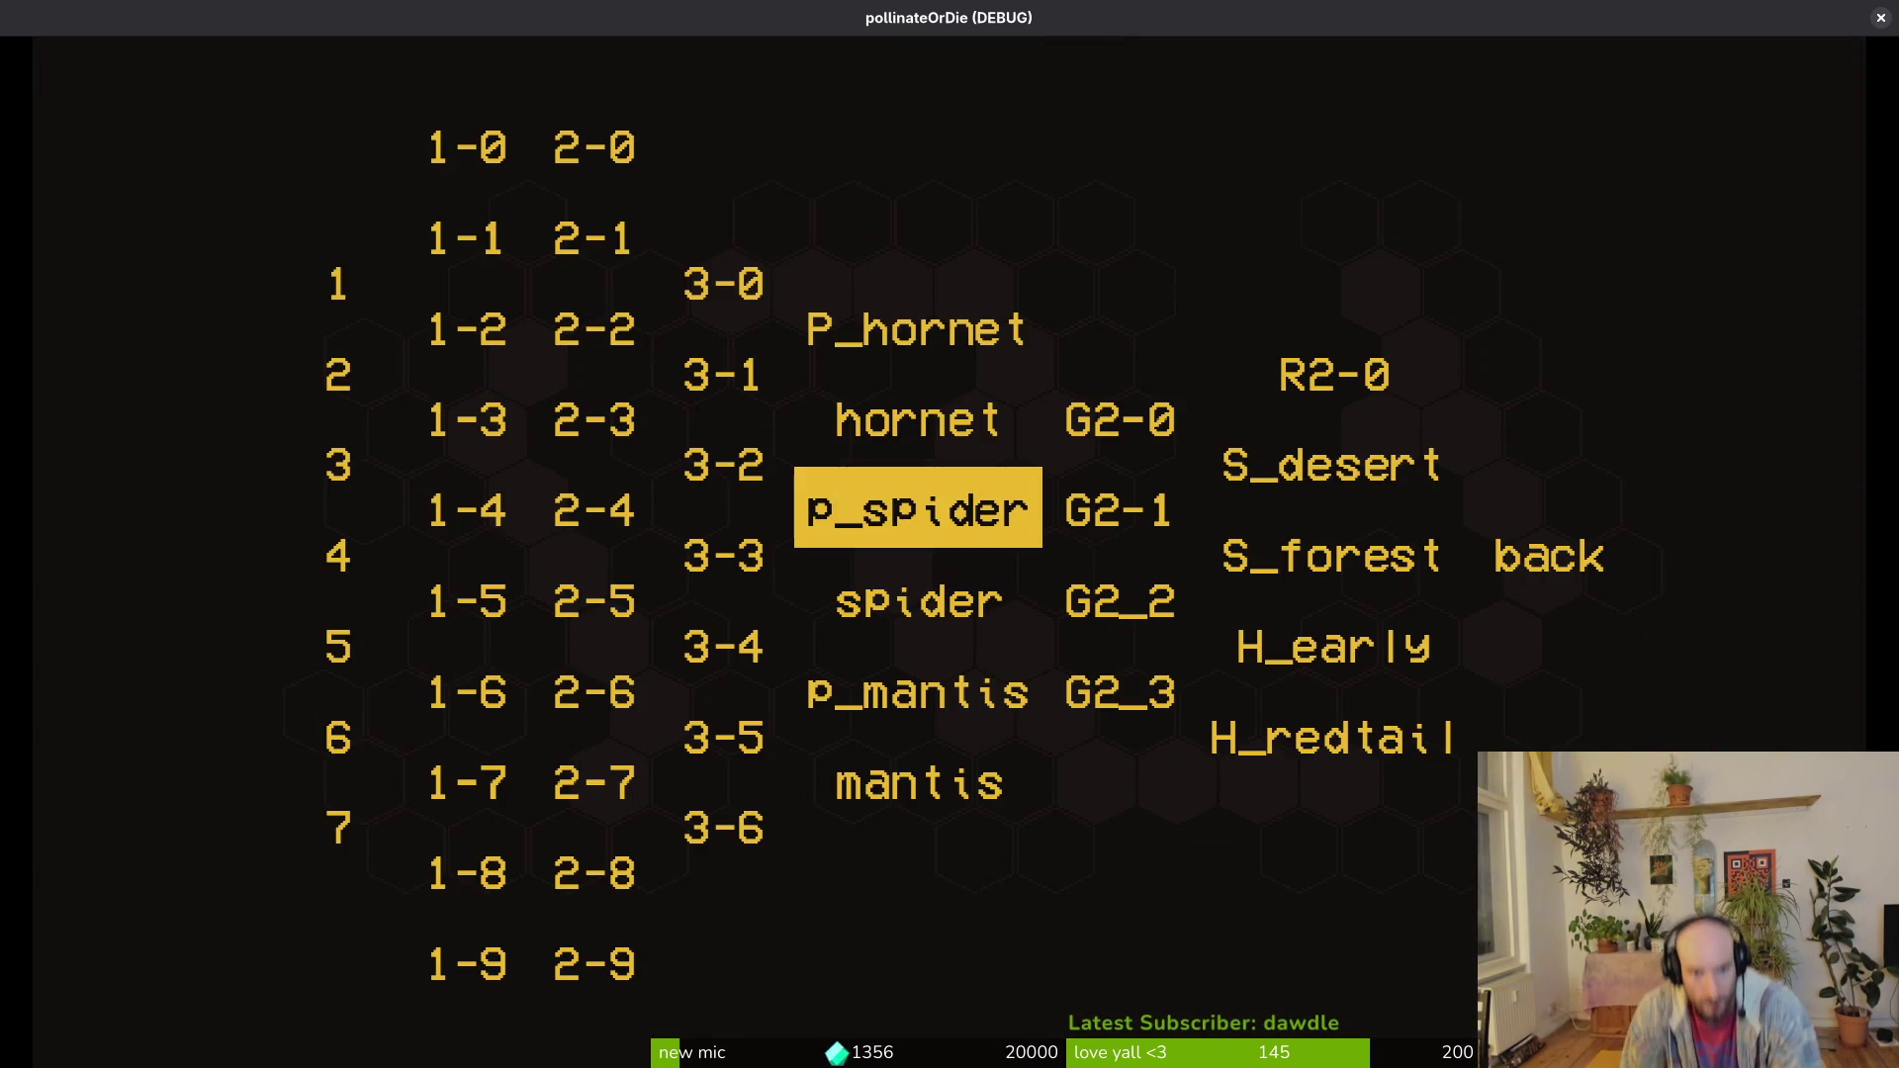
key("Left")
key("Right")
key("Right")
key("Left")
key("Down")
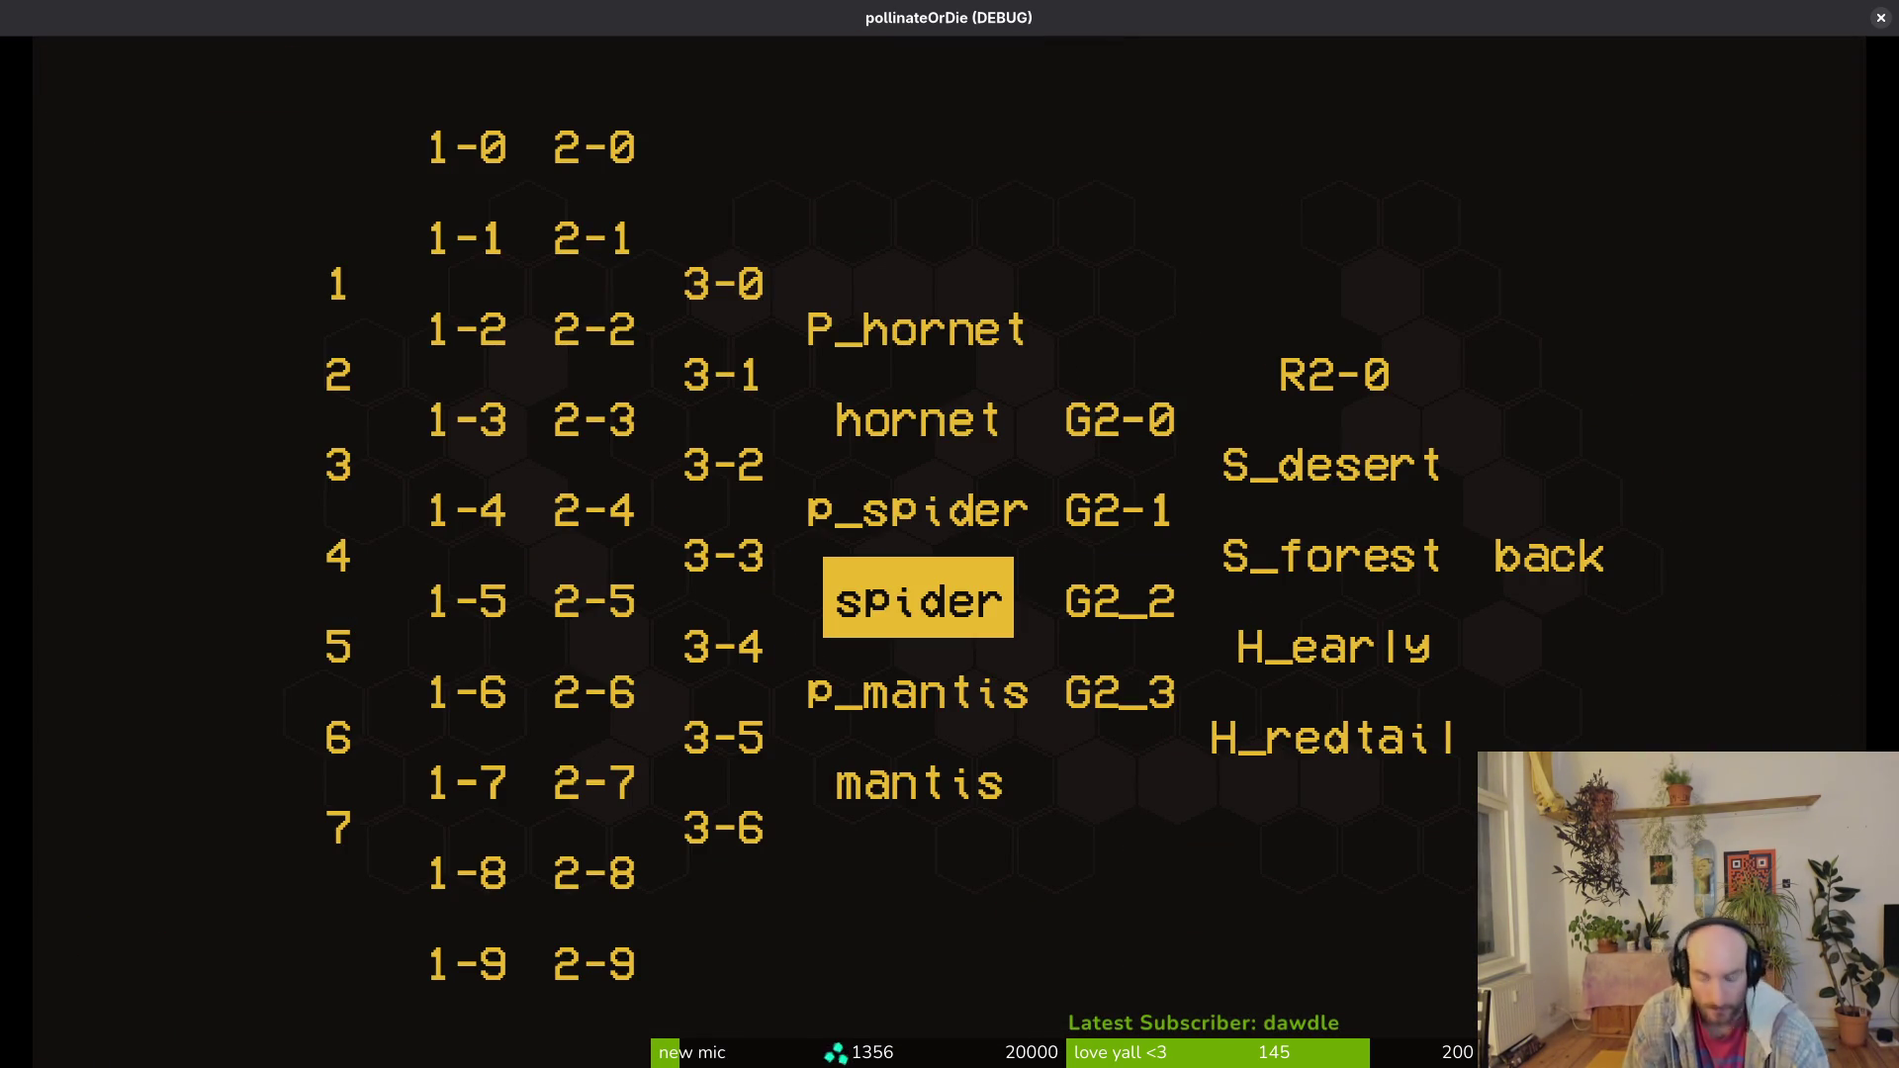
key("F8")
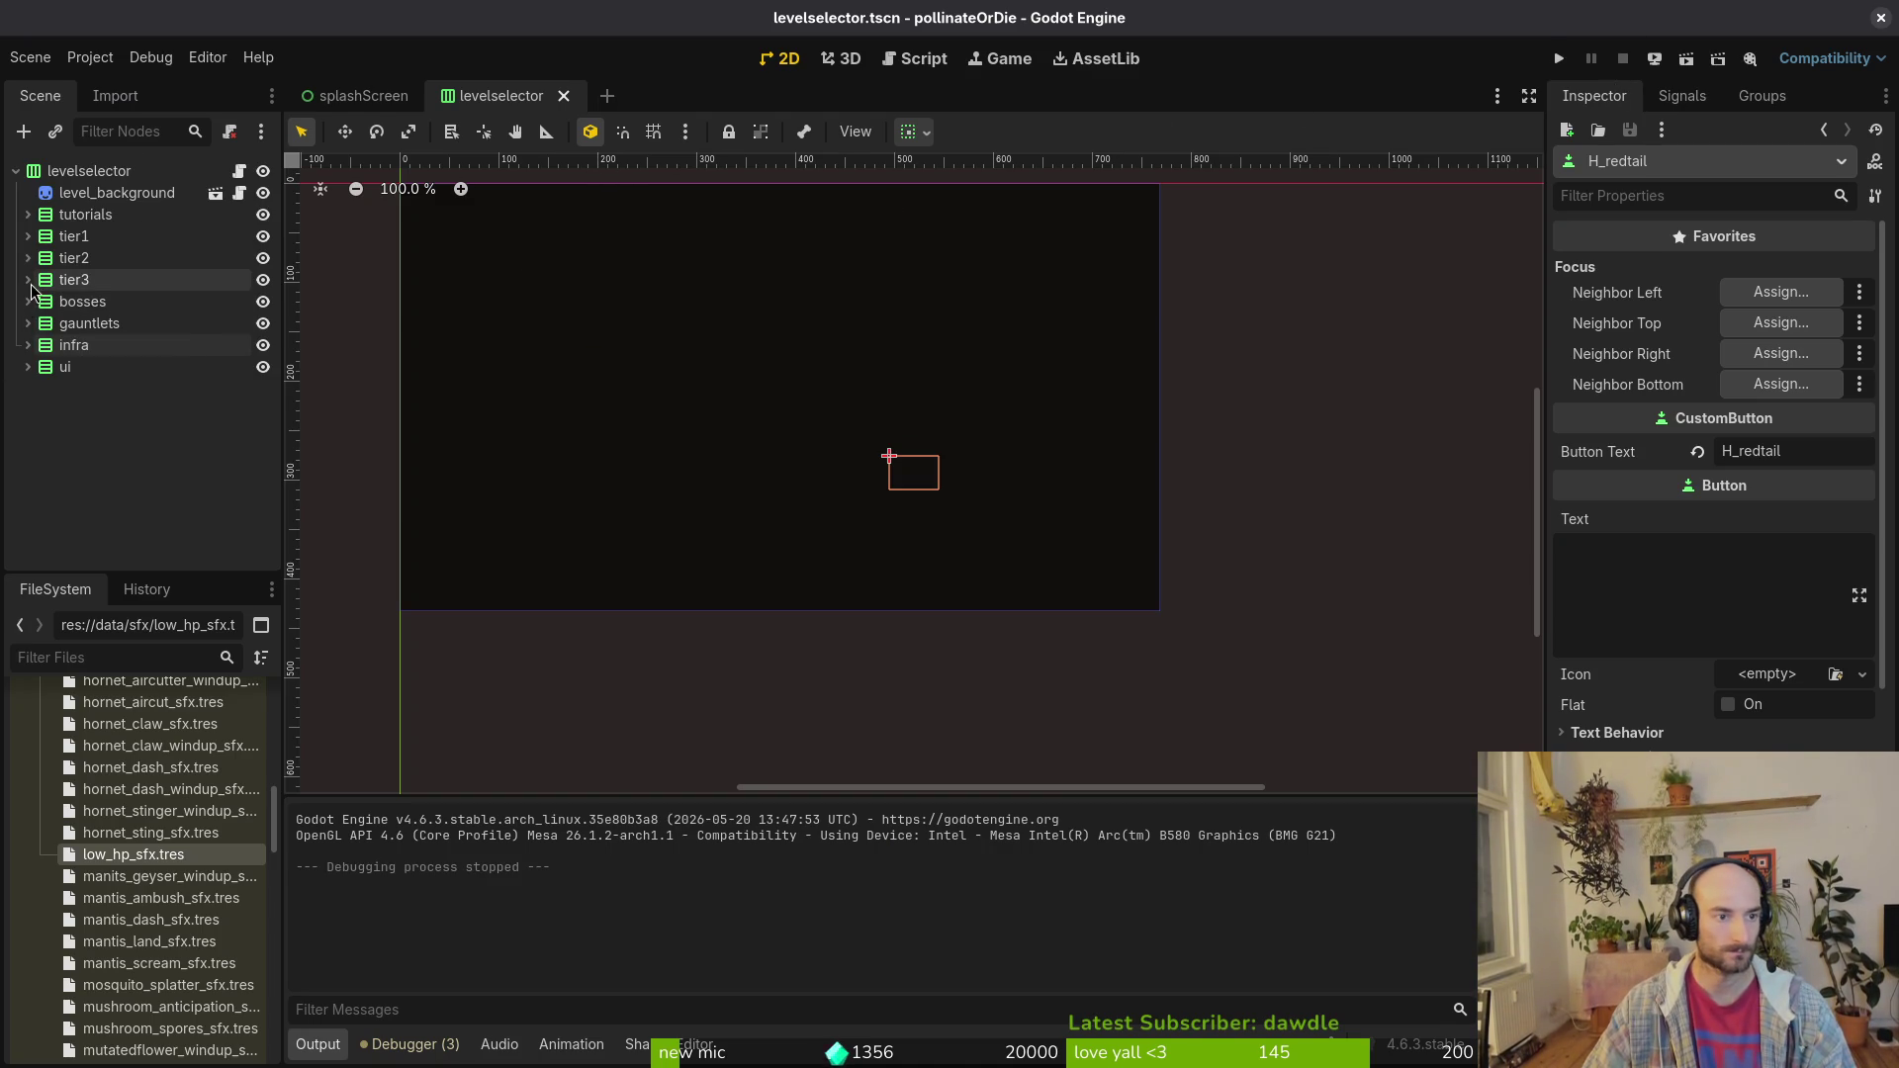
Step: Expand the bosses group and inspect the bossSpider, p_spider and bossHornet buttons
left_click(28, 301)
key("Down")
key("Down")
key("Down")
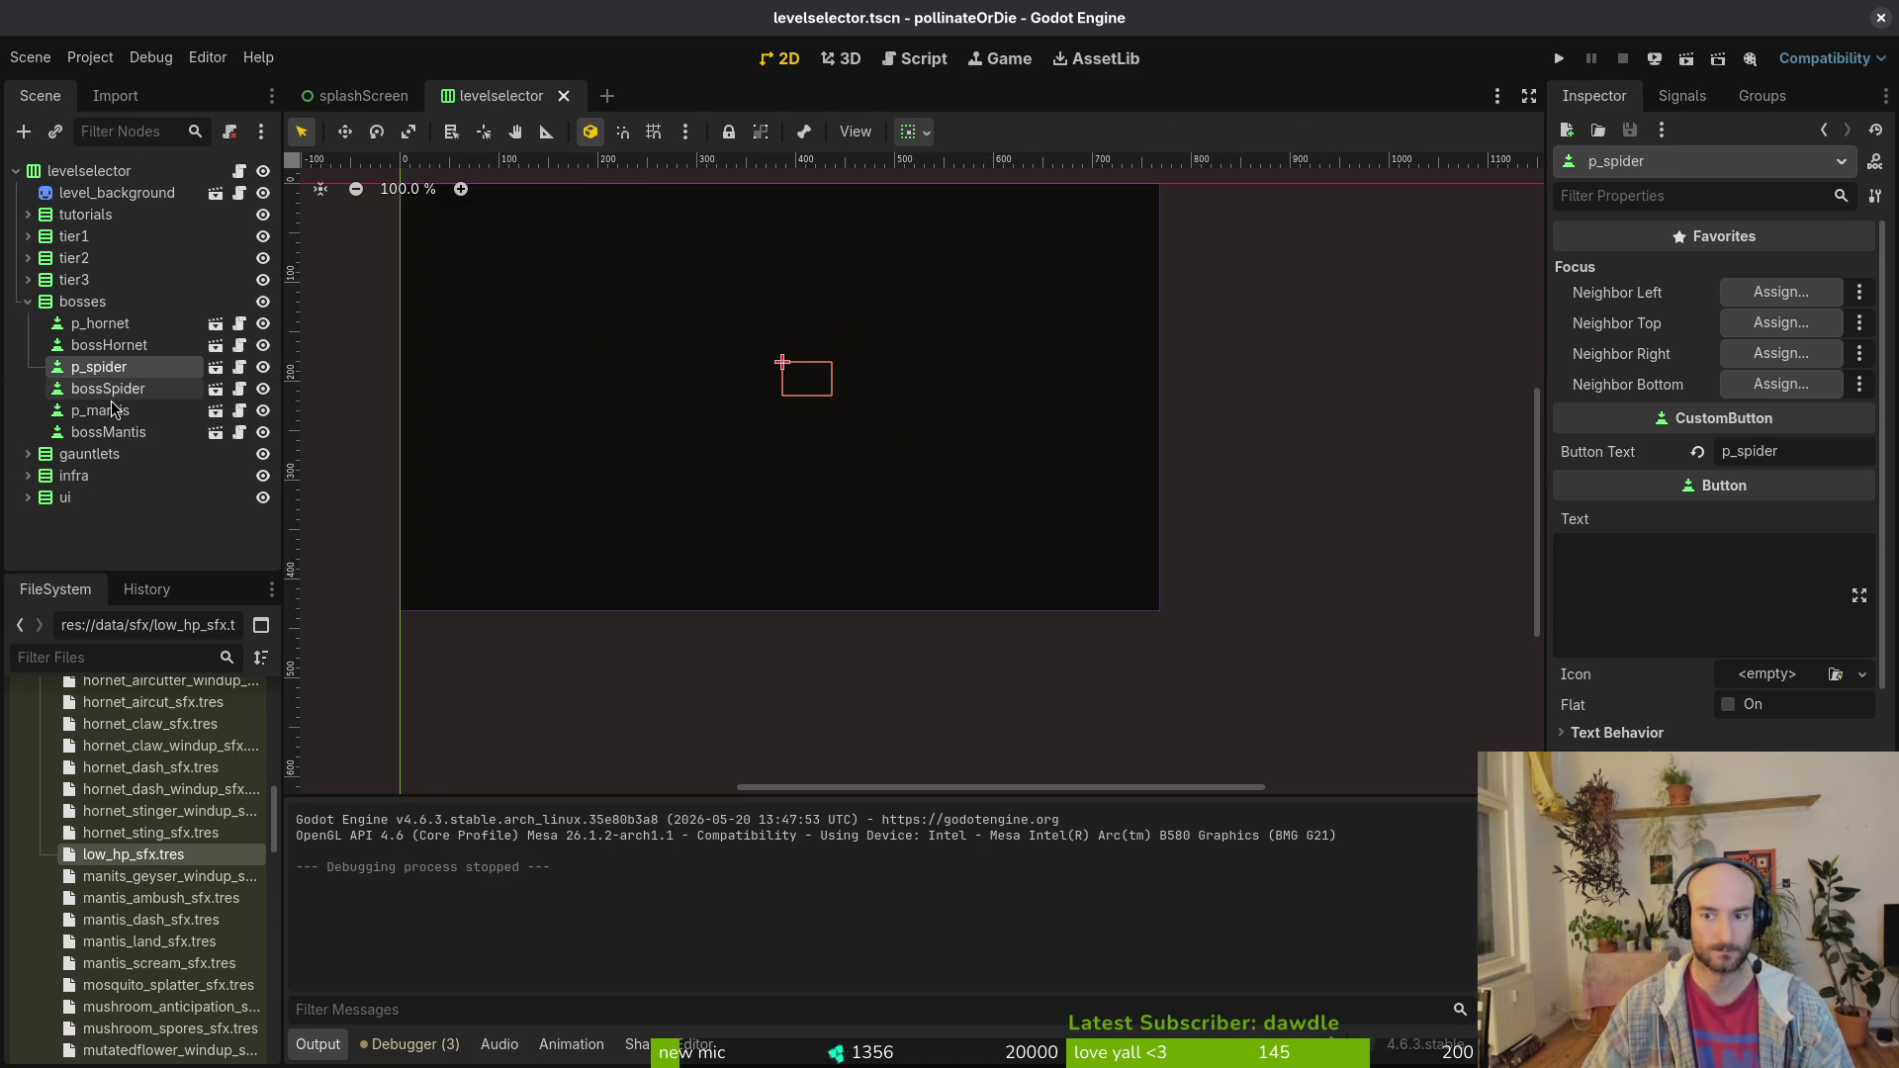
key("Down")
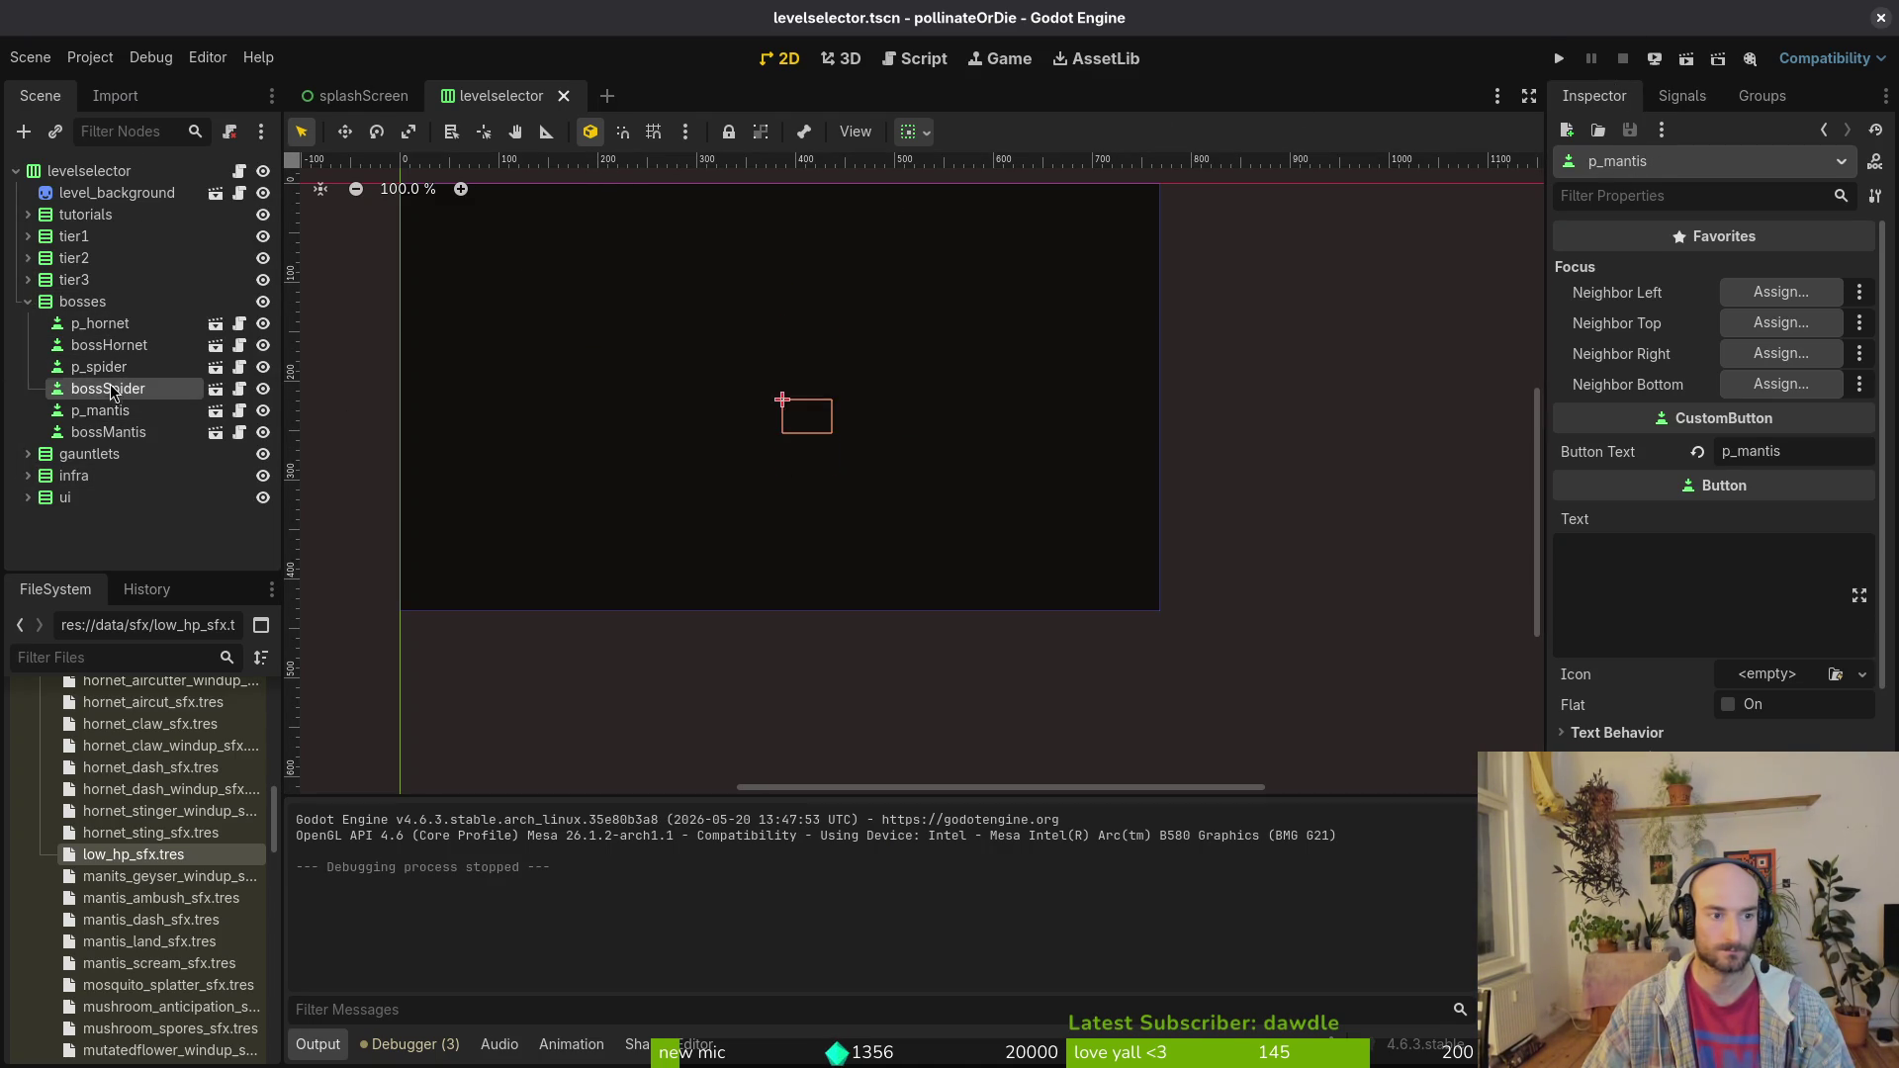
left_click(110, 388)
left_click(113, 367)
left_click(115, 346)
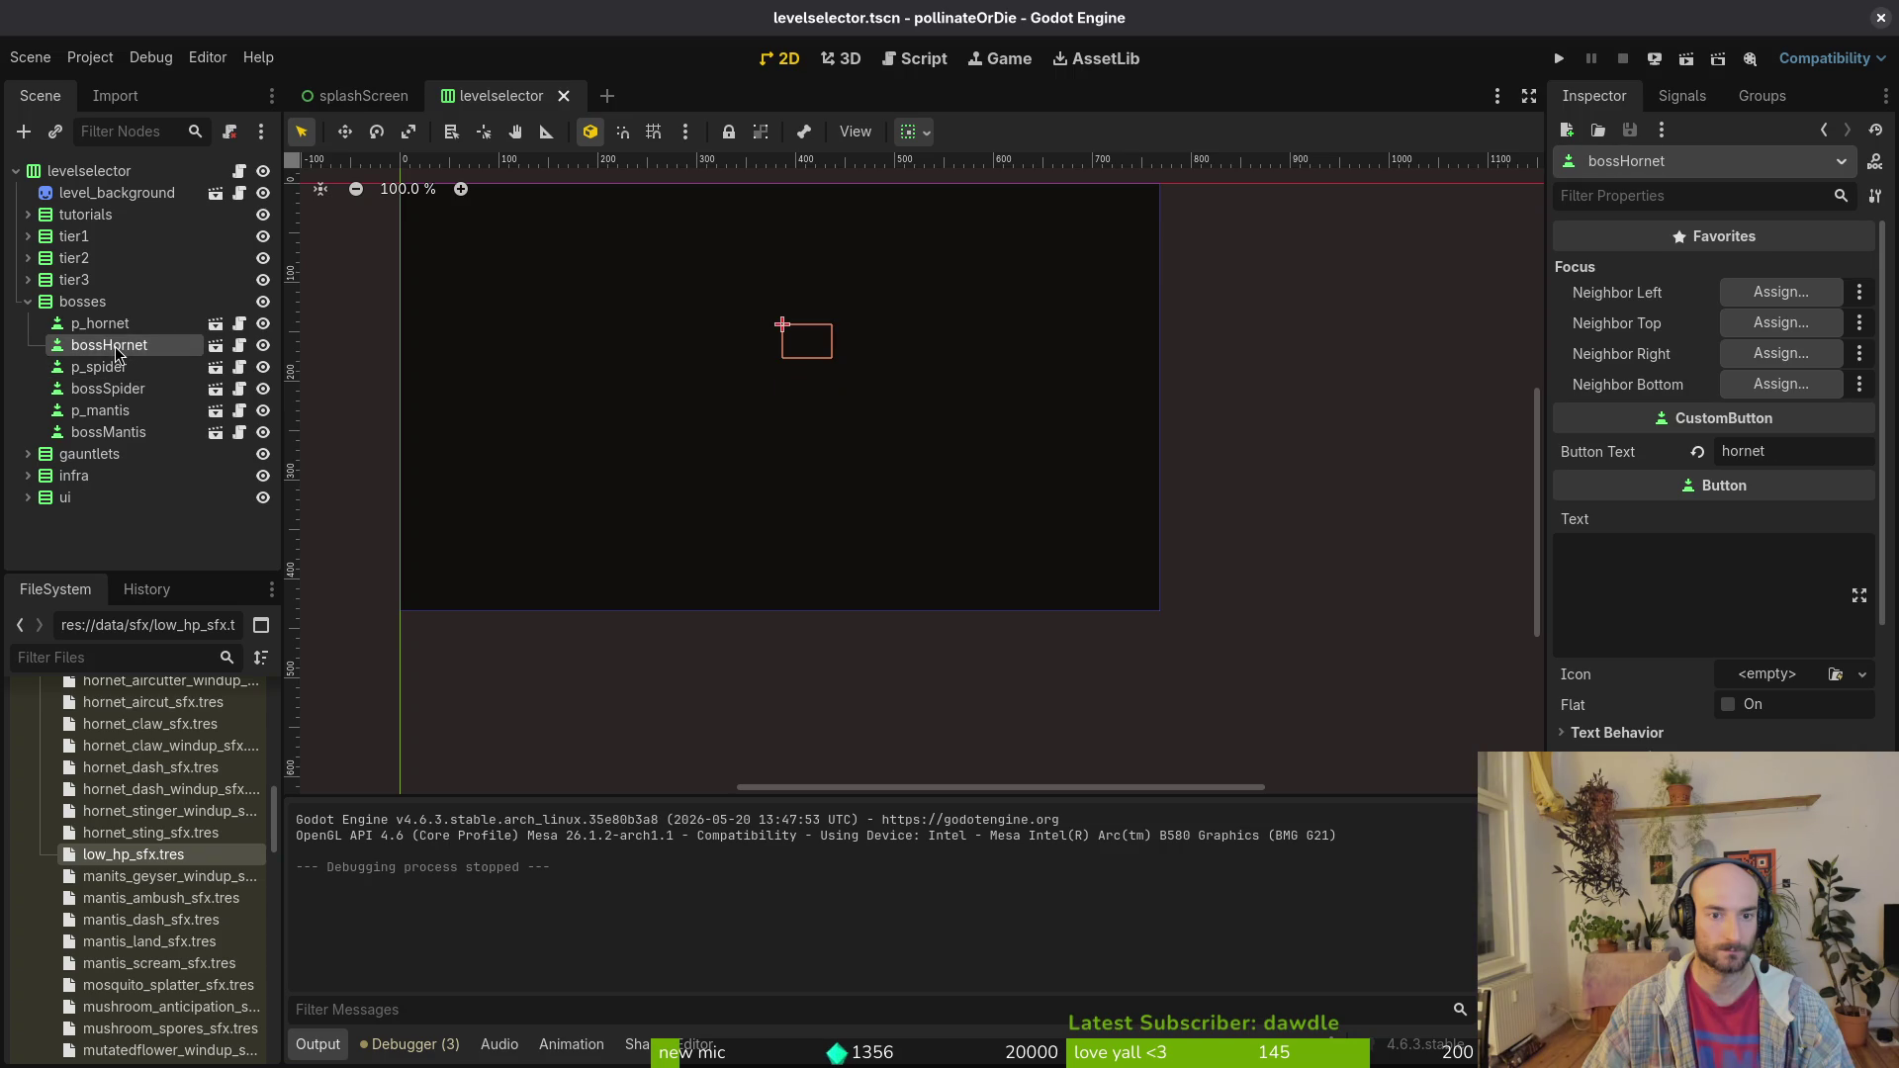
Step: Inspect p_hornet, bossMantis and p_mantis, then save the level selector scene and relaunch the game
left_click(119, 324)
key("Down")
key("Down")
key("Down")
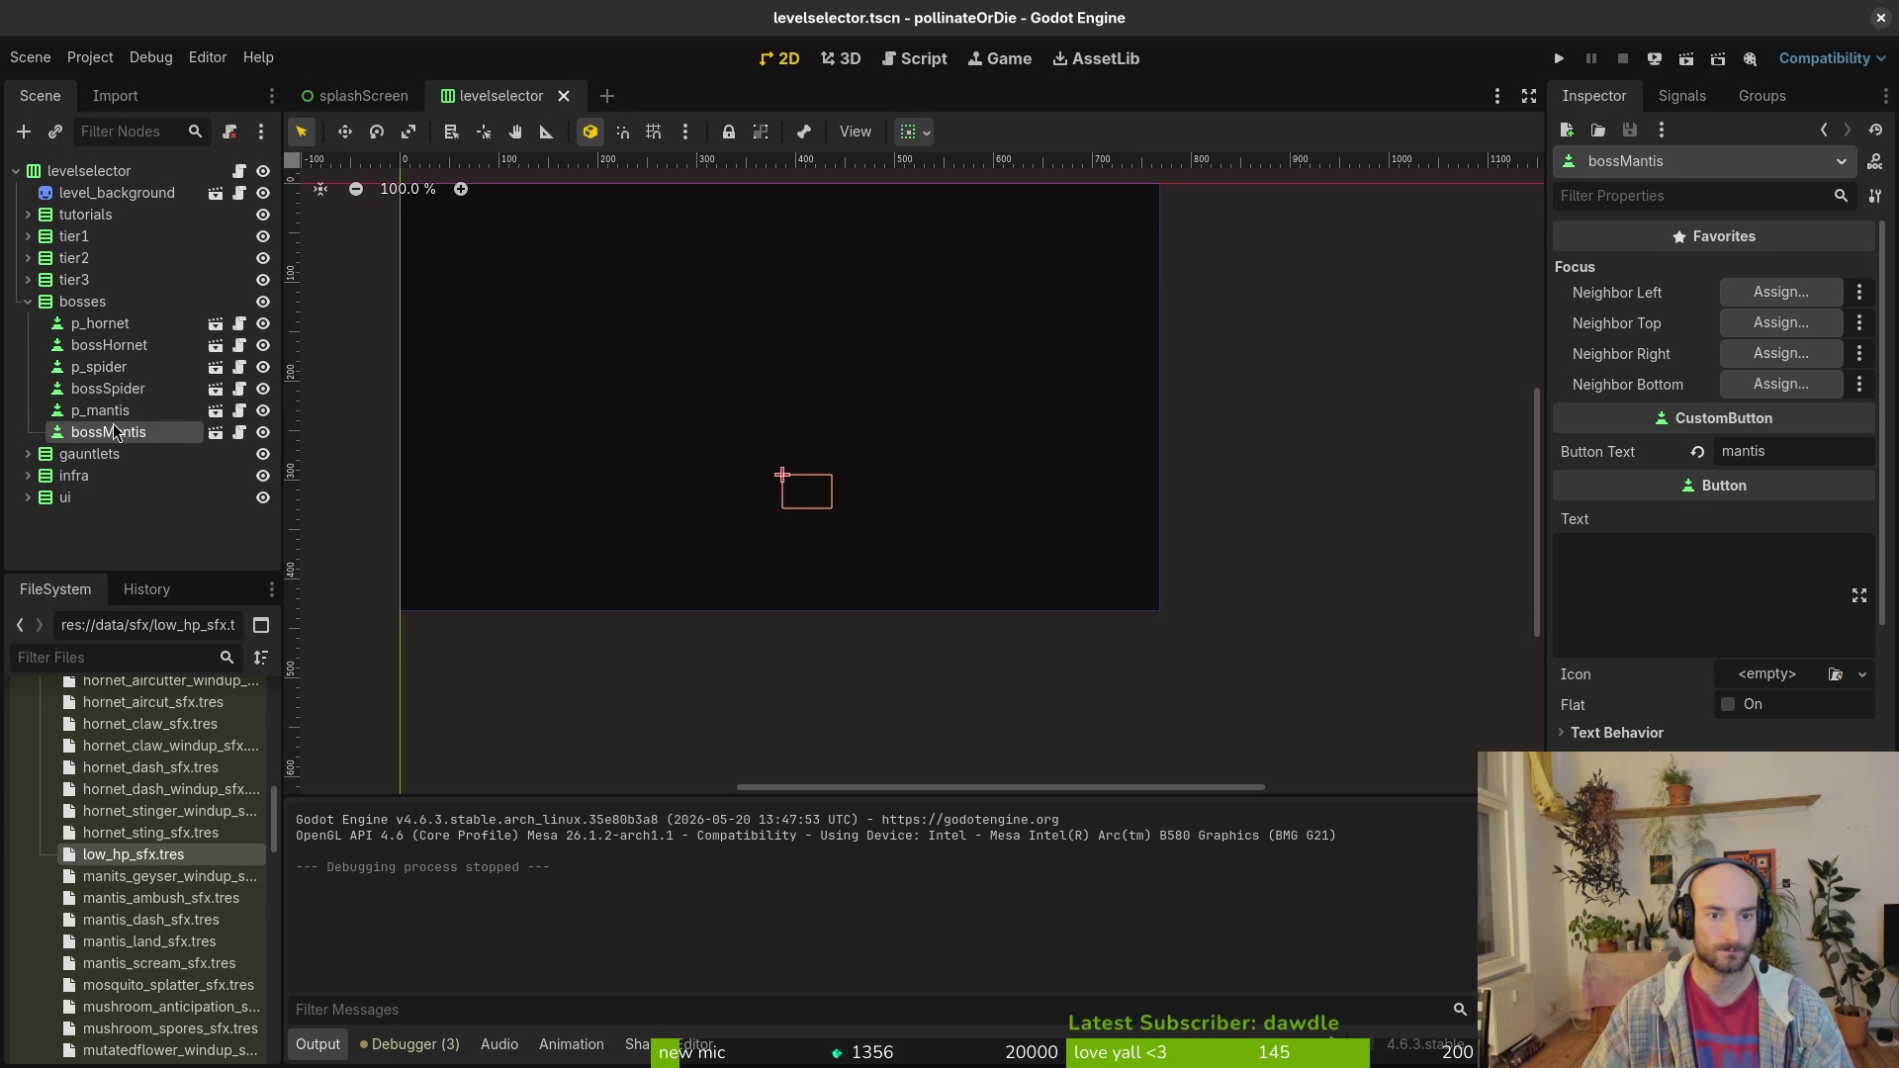
key("Up")
left_click(116, 406)
key("ctrl+s")
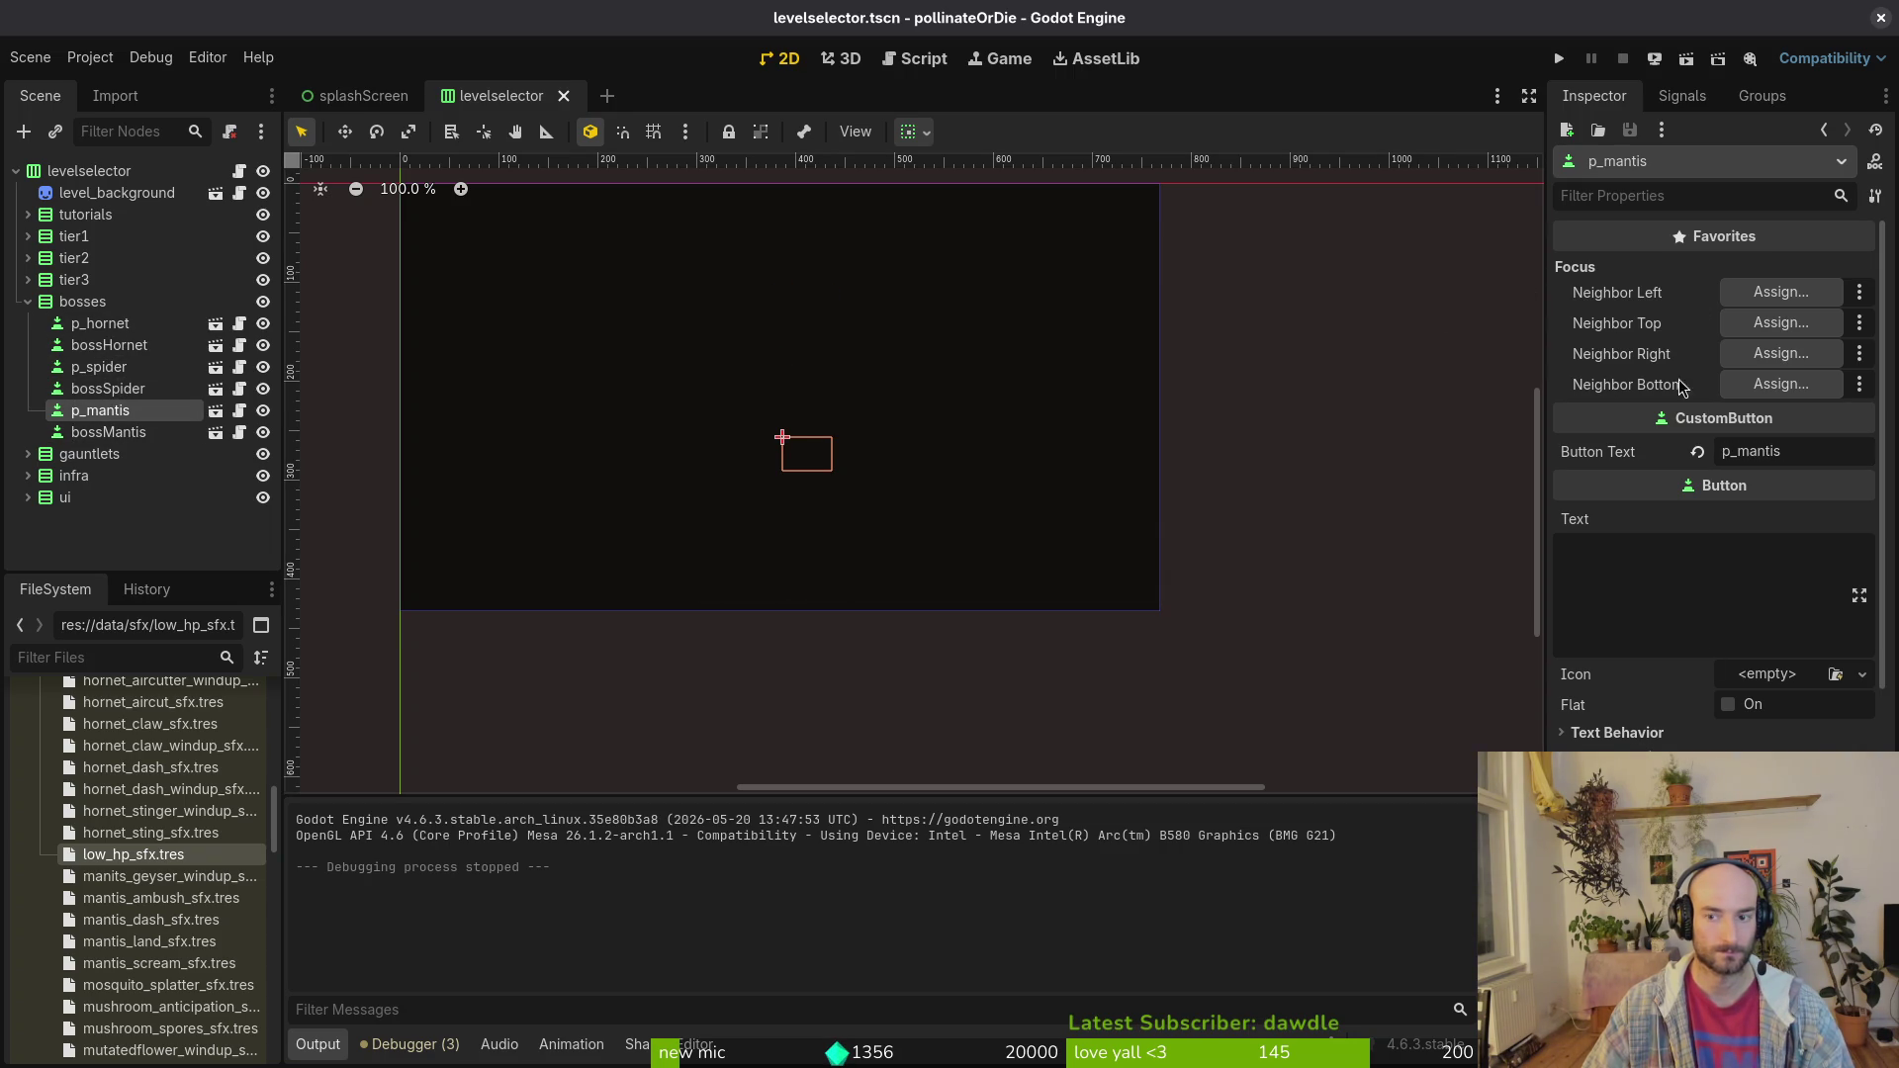
left_click(1560, 58)
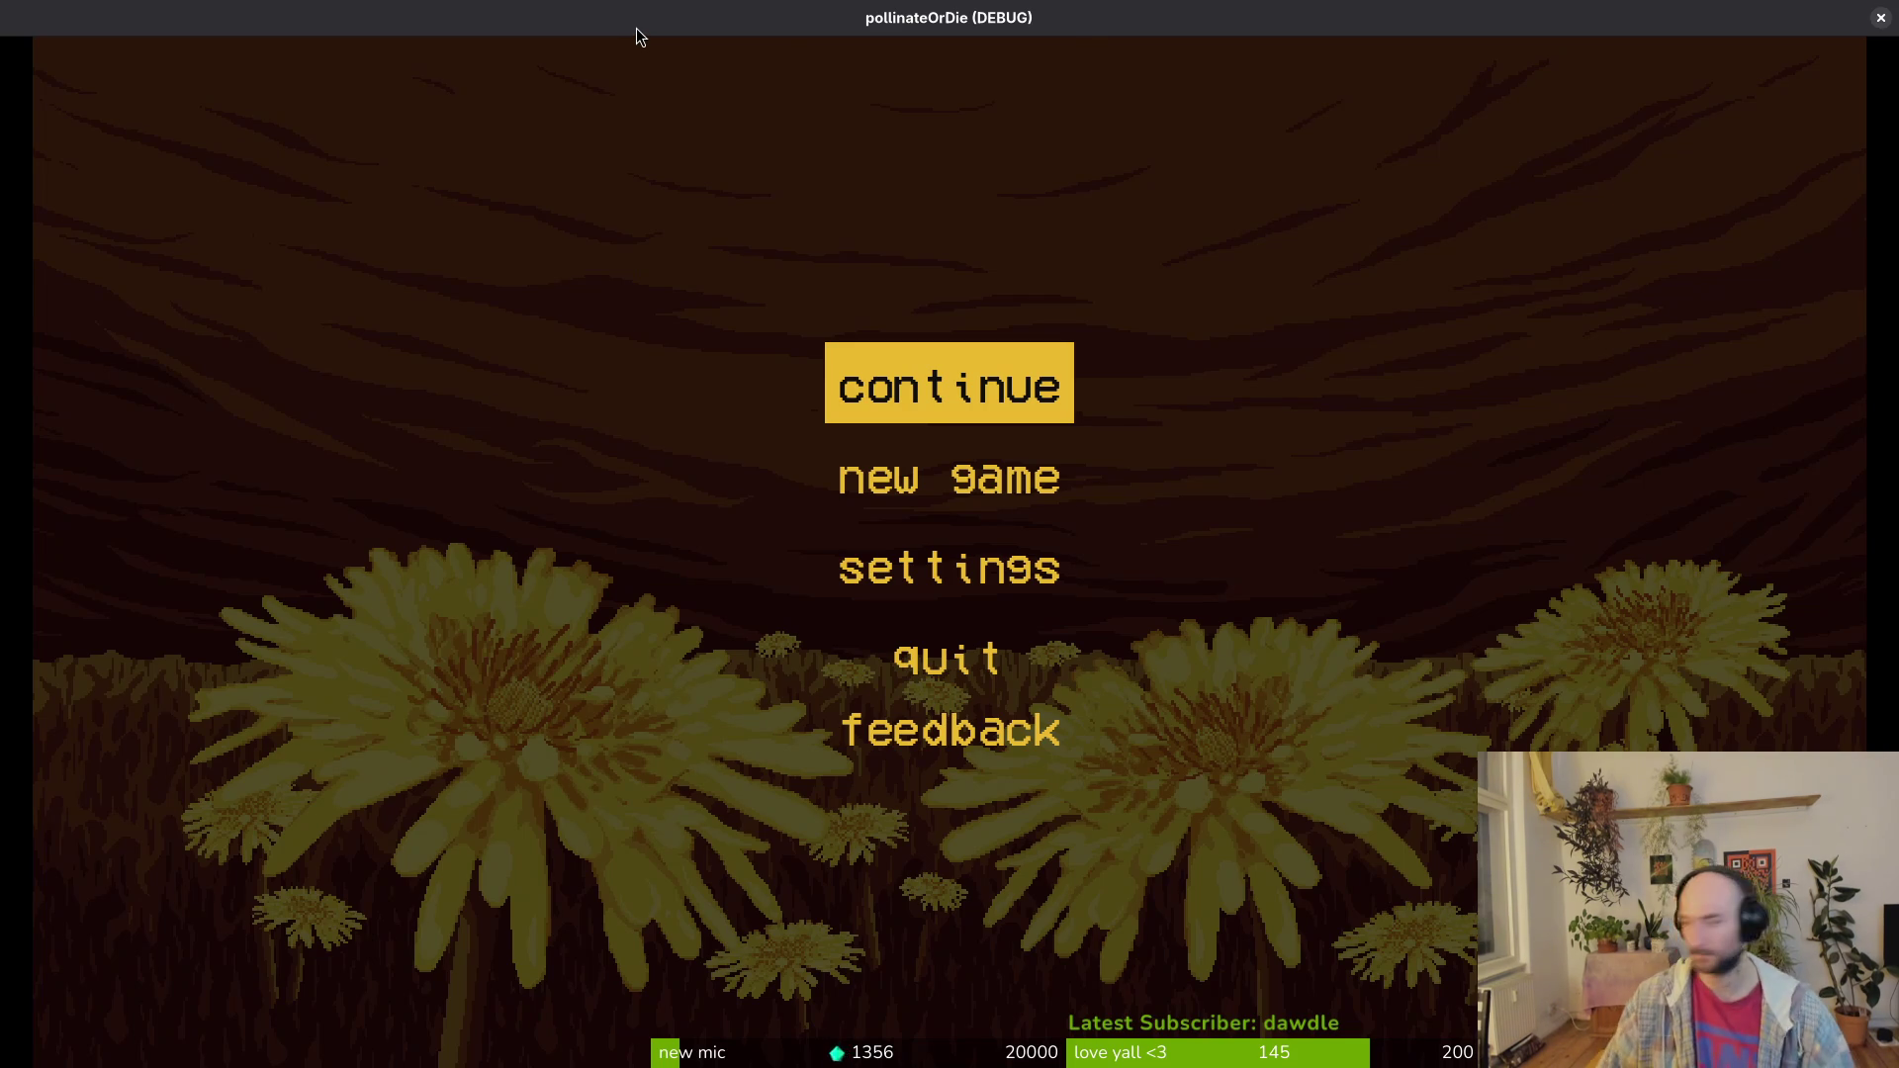
Step: Start the game and fly the bee into the level-select hexagon, moving focus to p_mantis
key("Return")
key("Down")
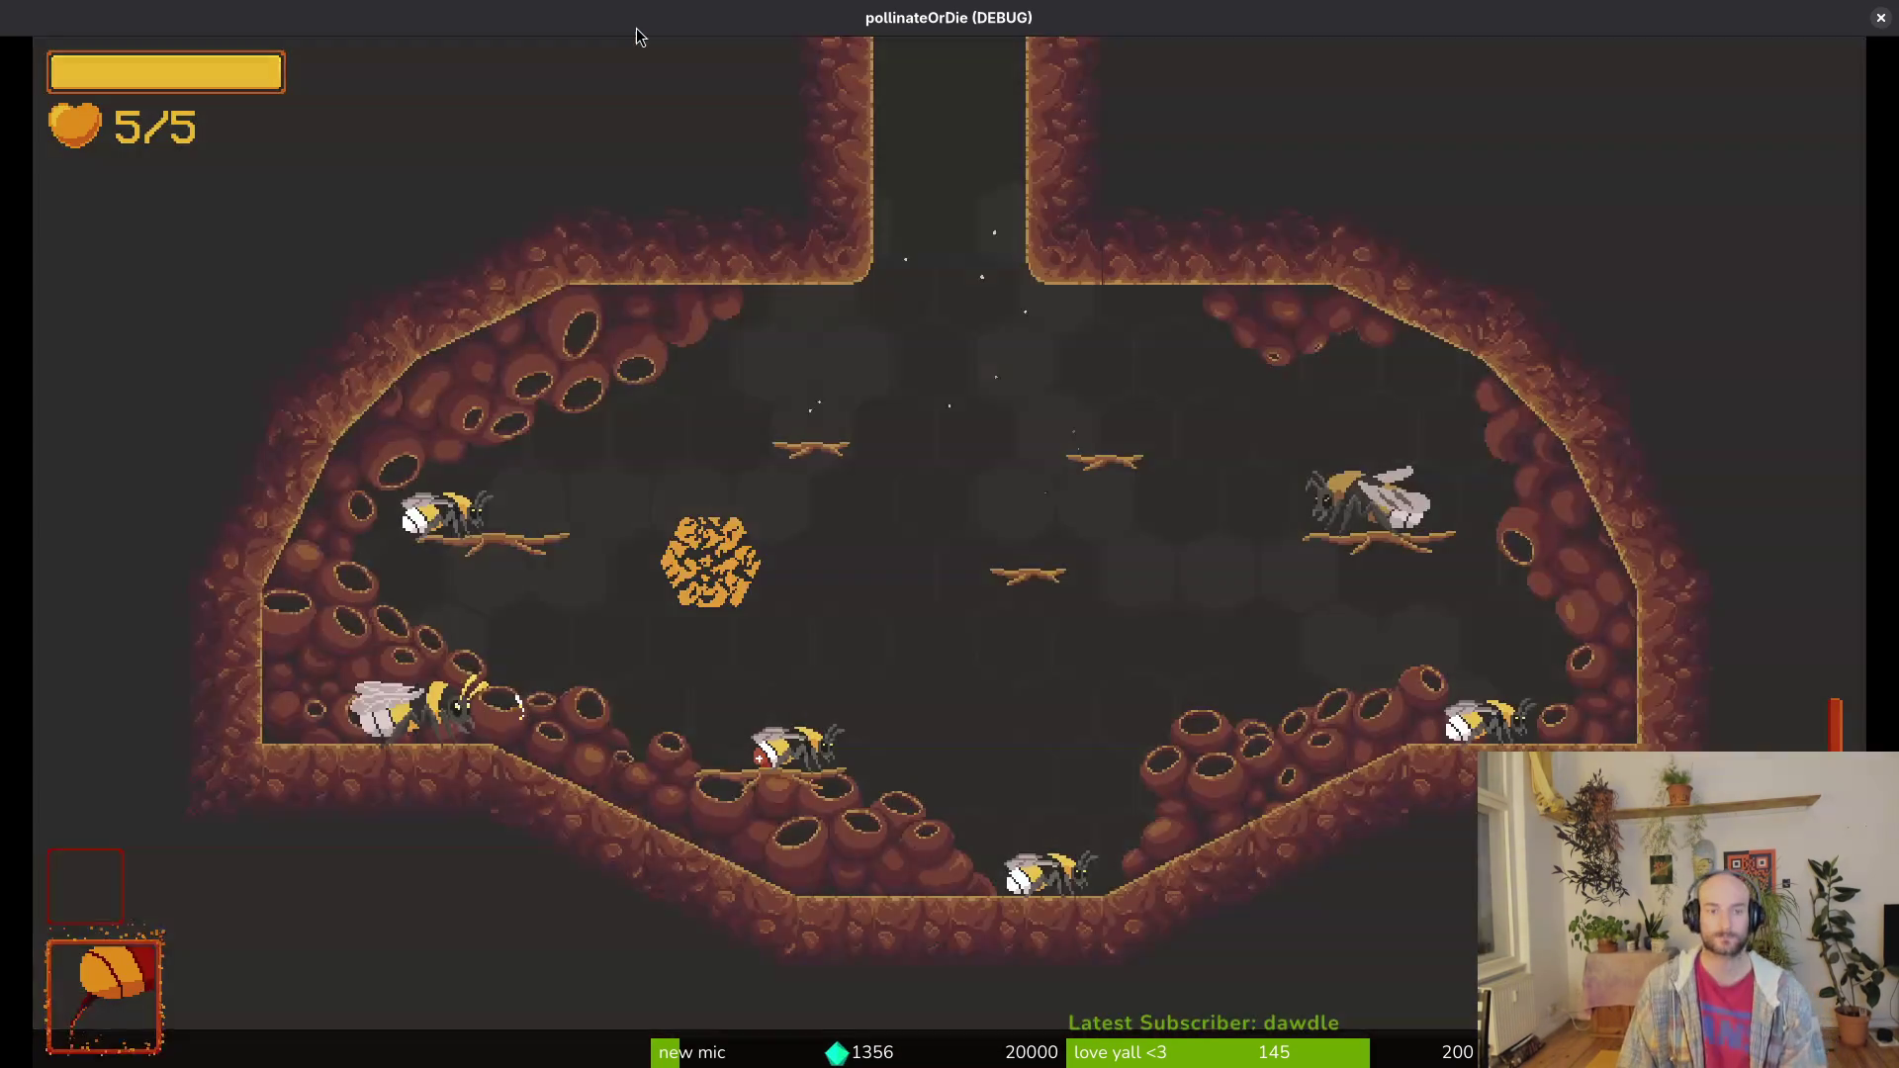
key("Up")
key("Up")
key("Up")
key("Down")
key("Down")
key("Down")
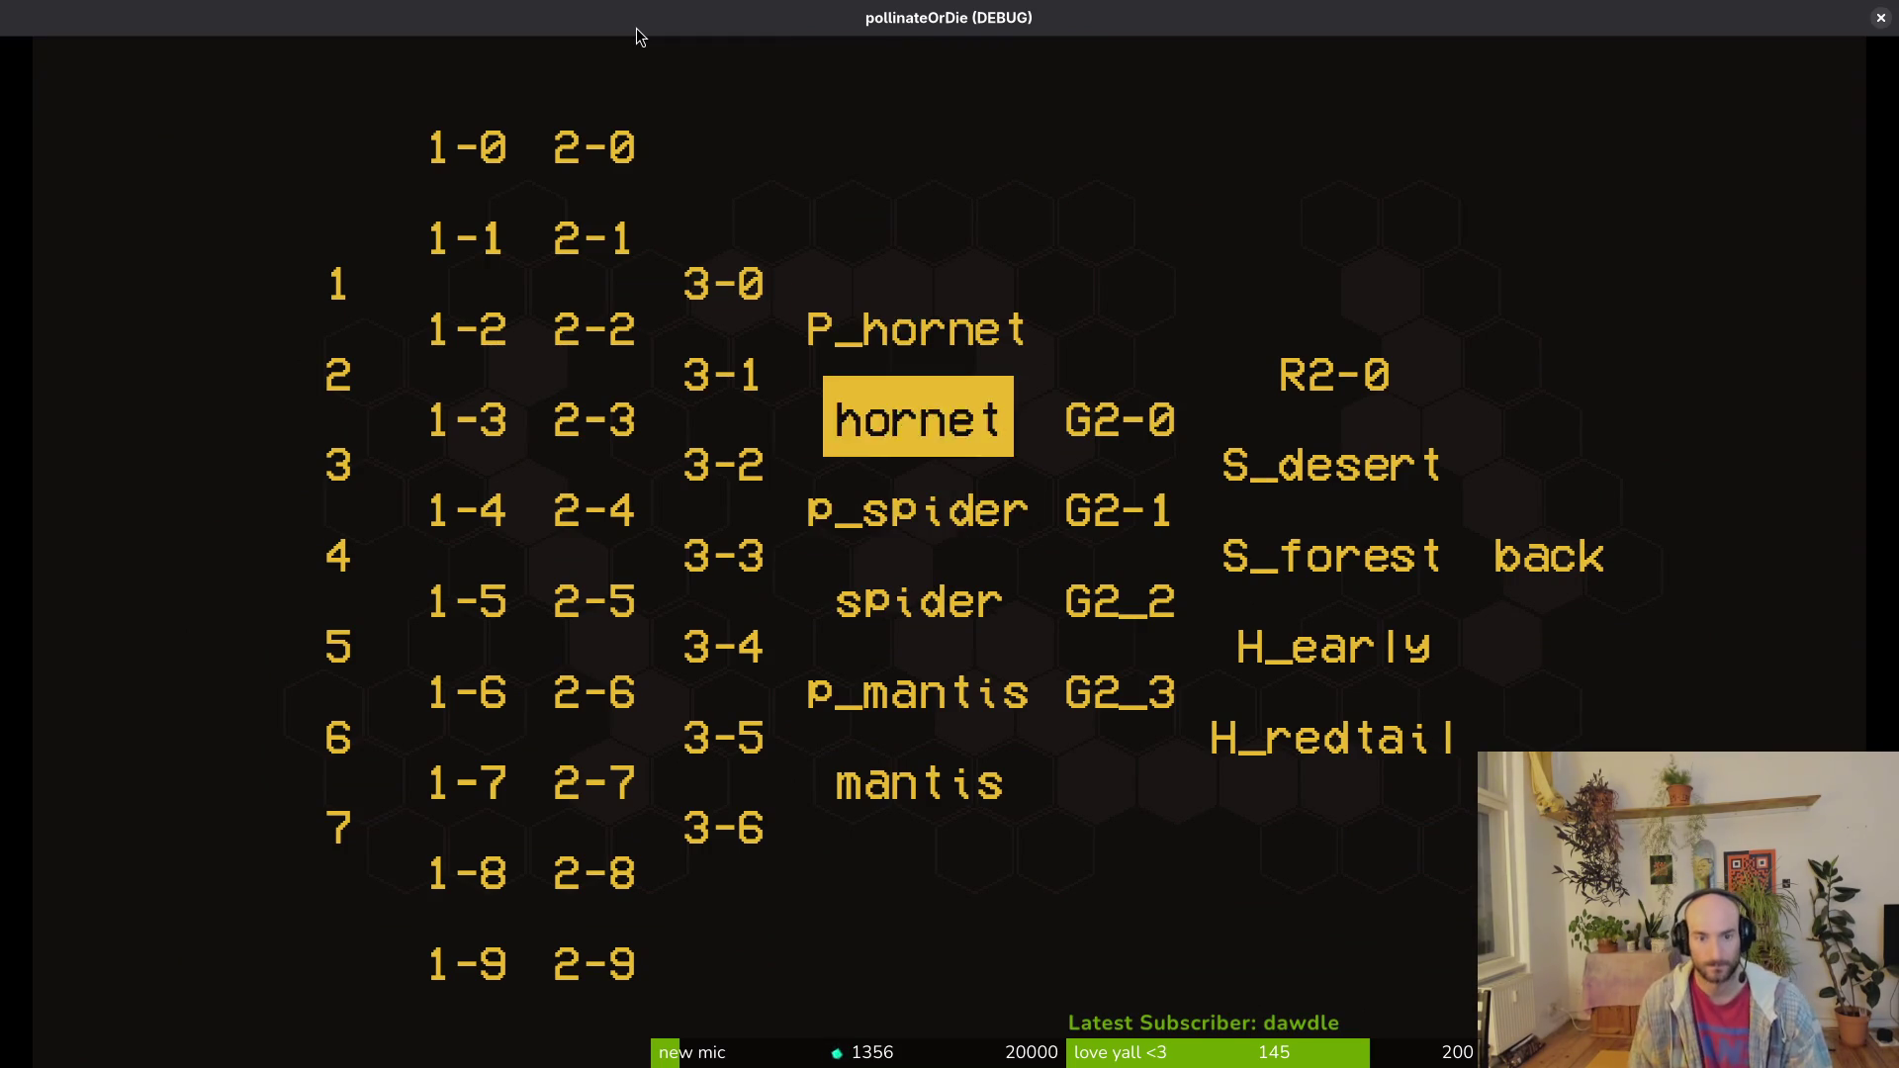
key("Up")
Step: Arrow focus between p_mantis, 1-5 and mantis toward the 3-5 button, and launch the level
key("Left")
key("Left")
key("Left")
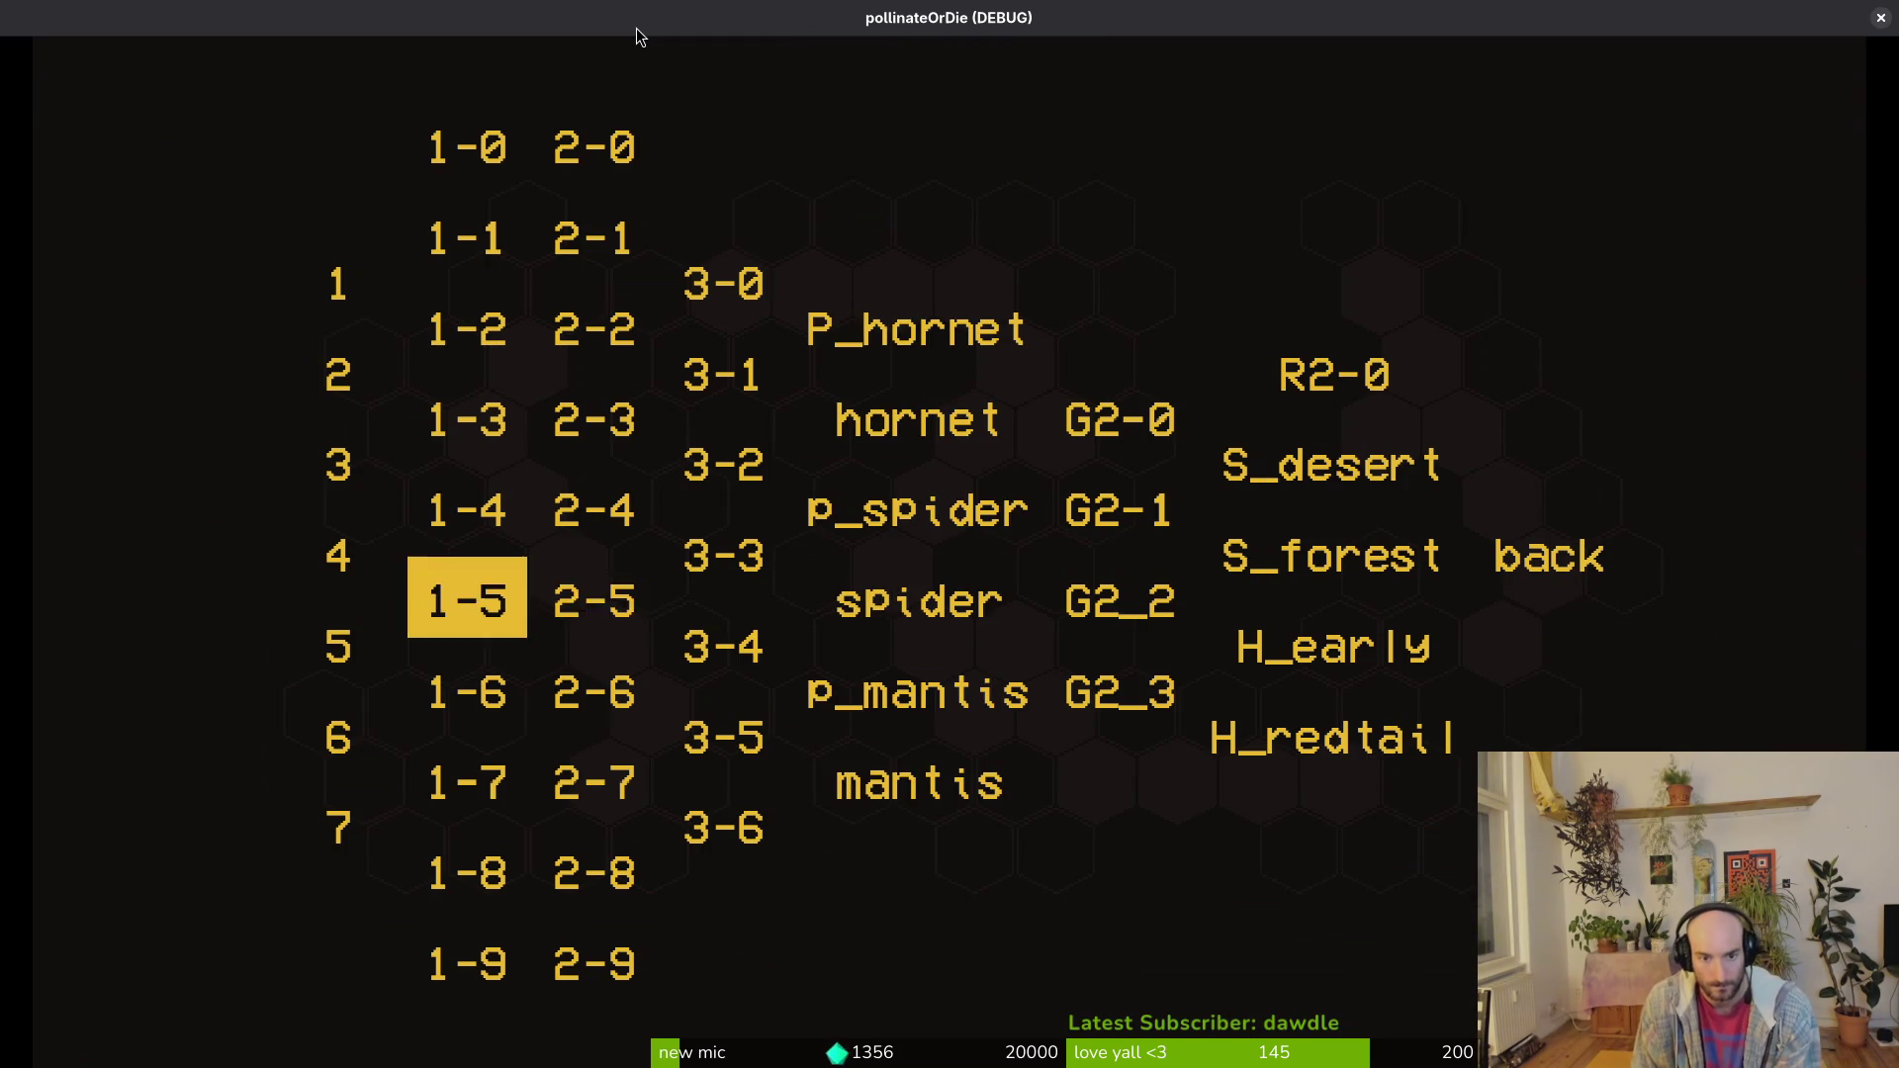
key("Right")
key("Right")
key("Right")
key("Down")
key("Down")
key("Up")
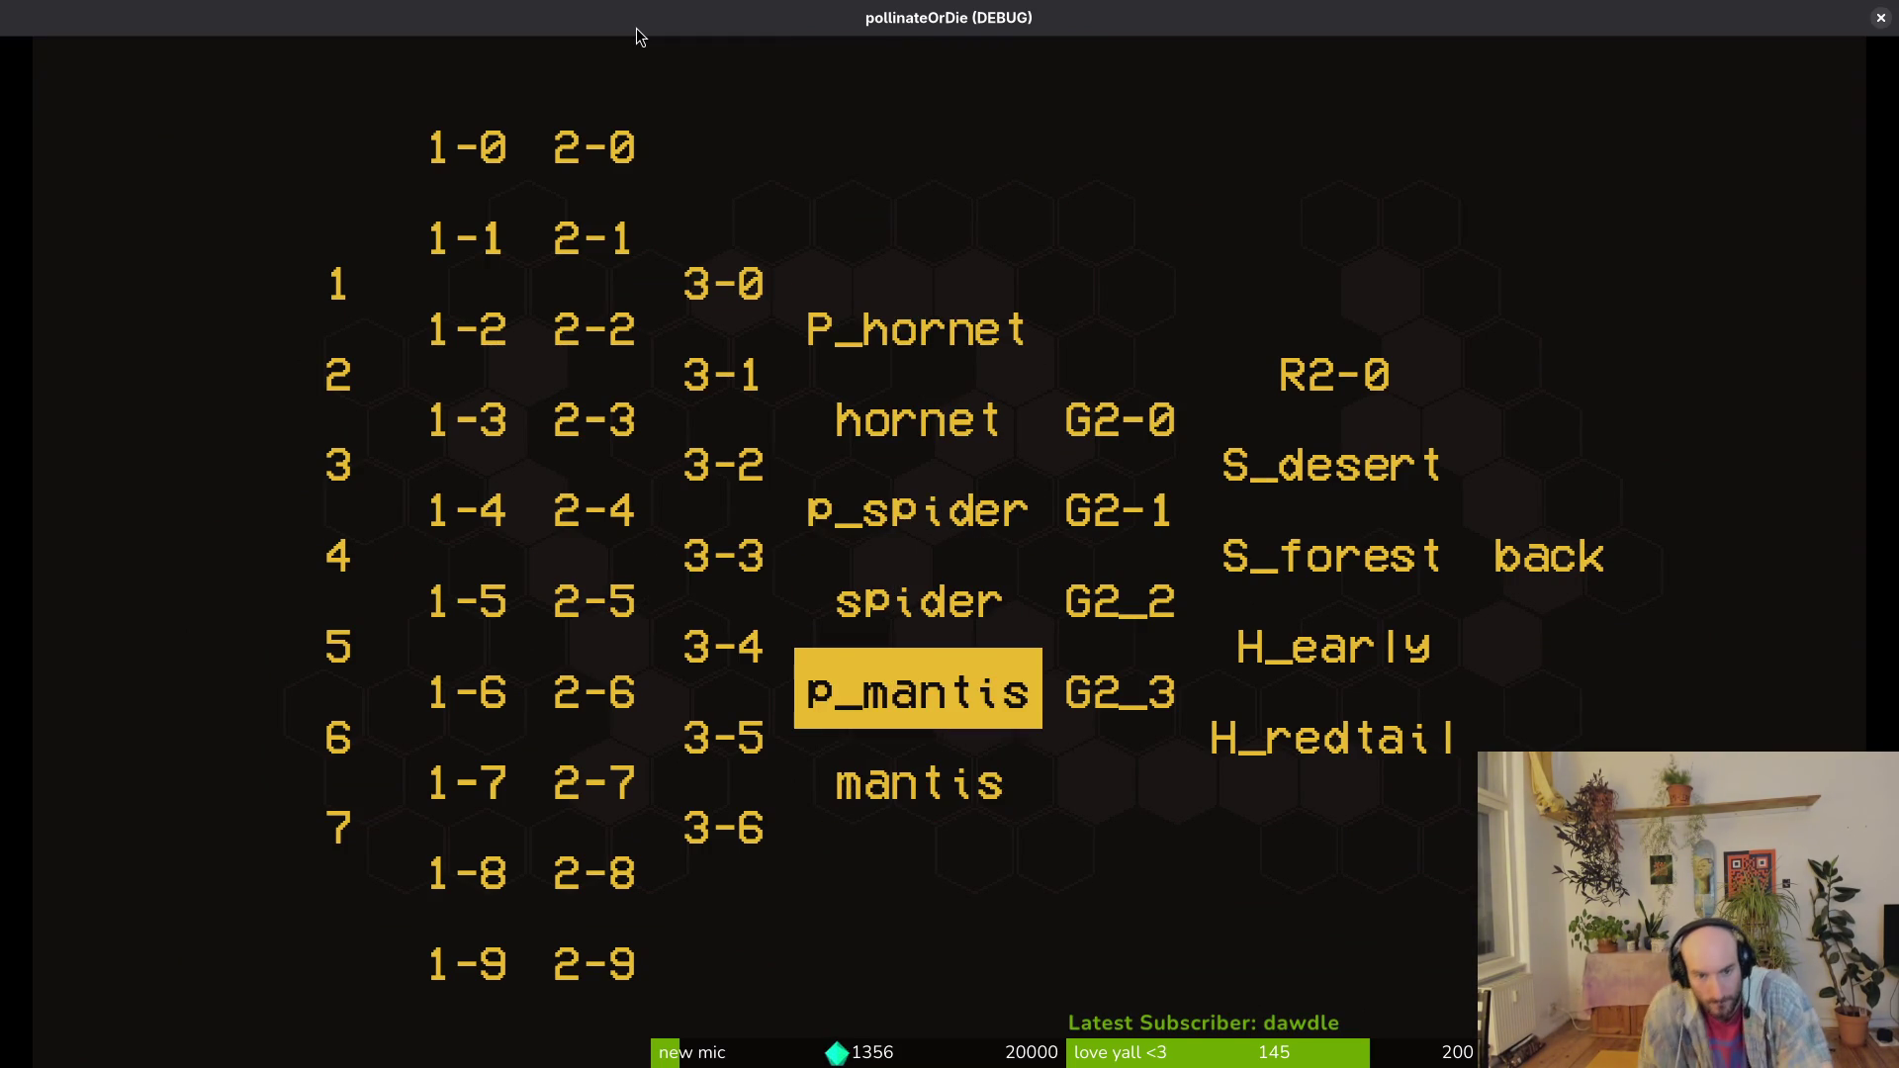
key("Left")
key("Left")
key("Left")
key("Right")
key("Right")
key("Down")
key("Down")
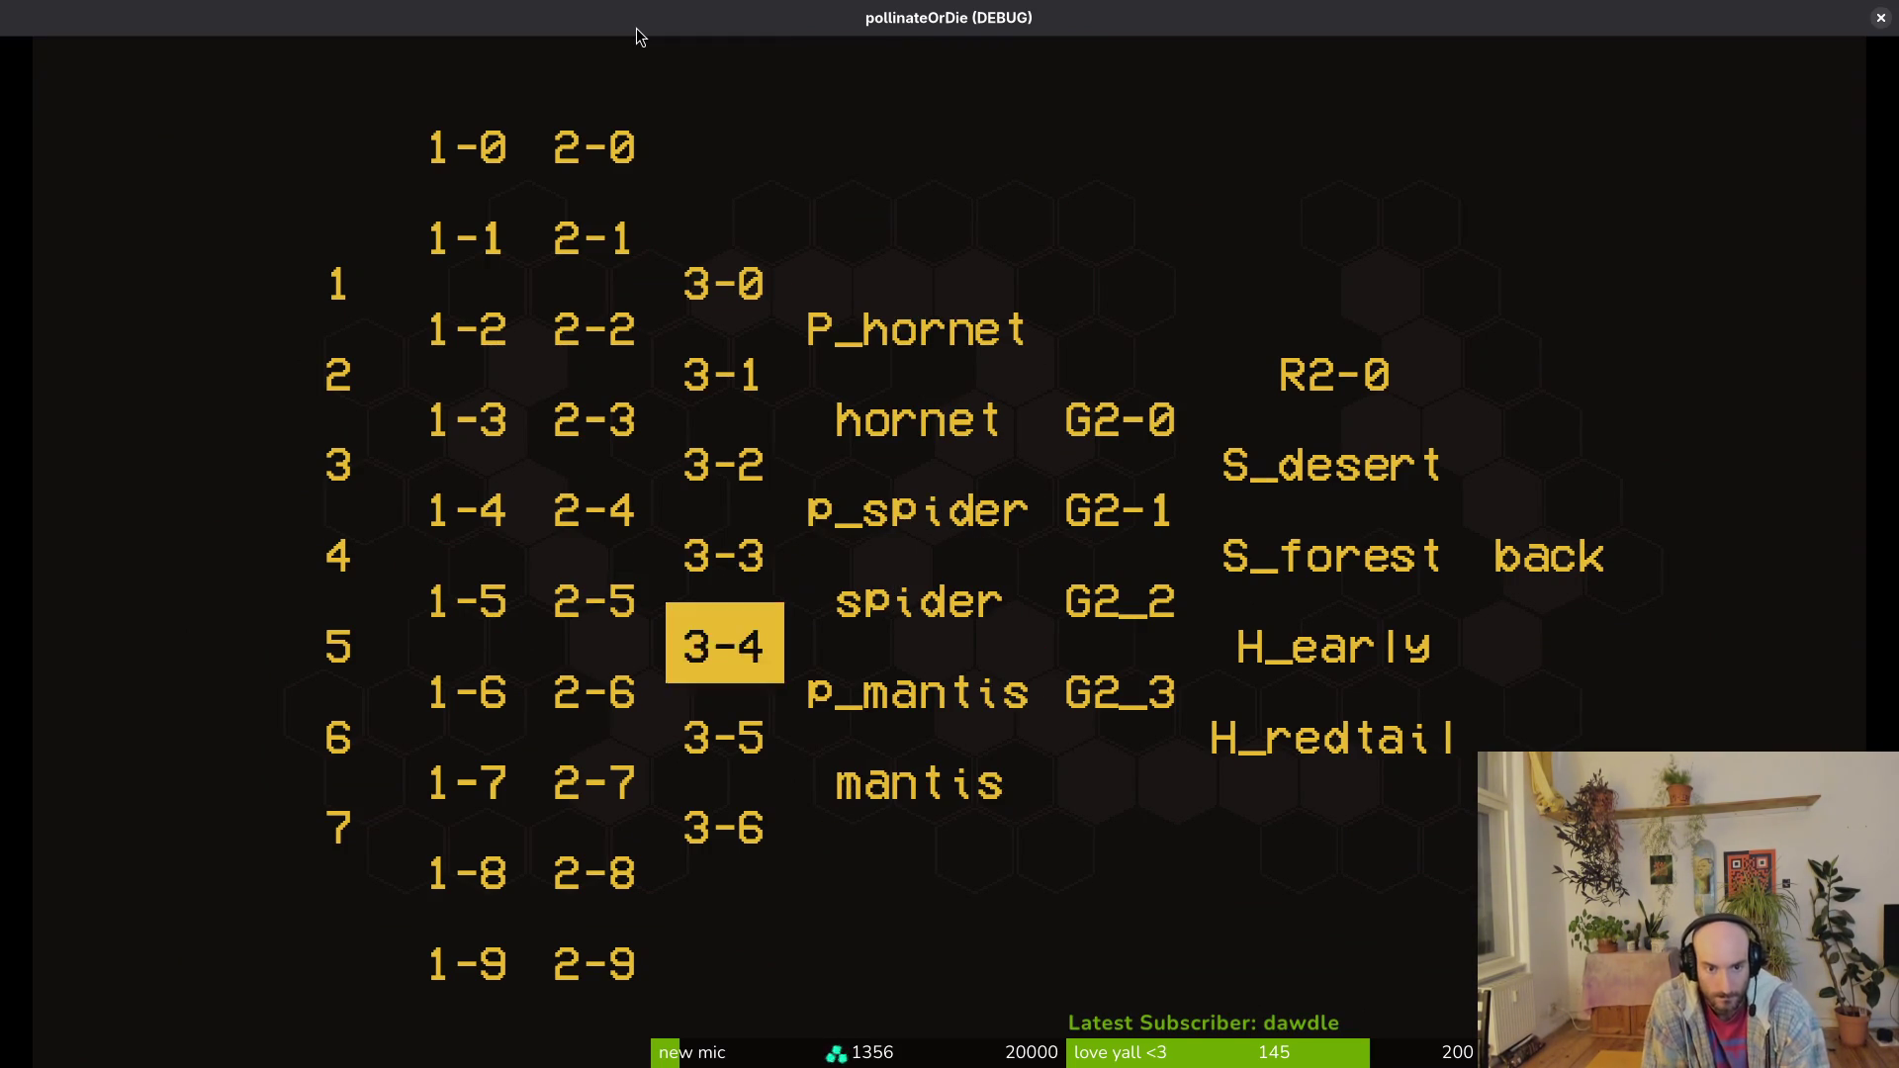
key("Return")
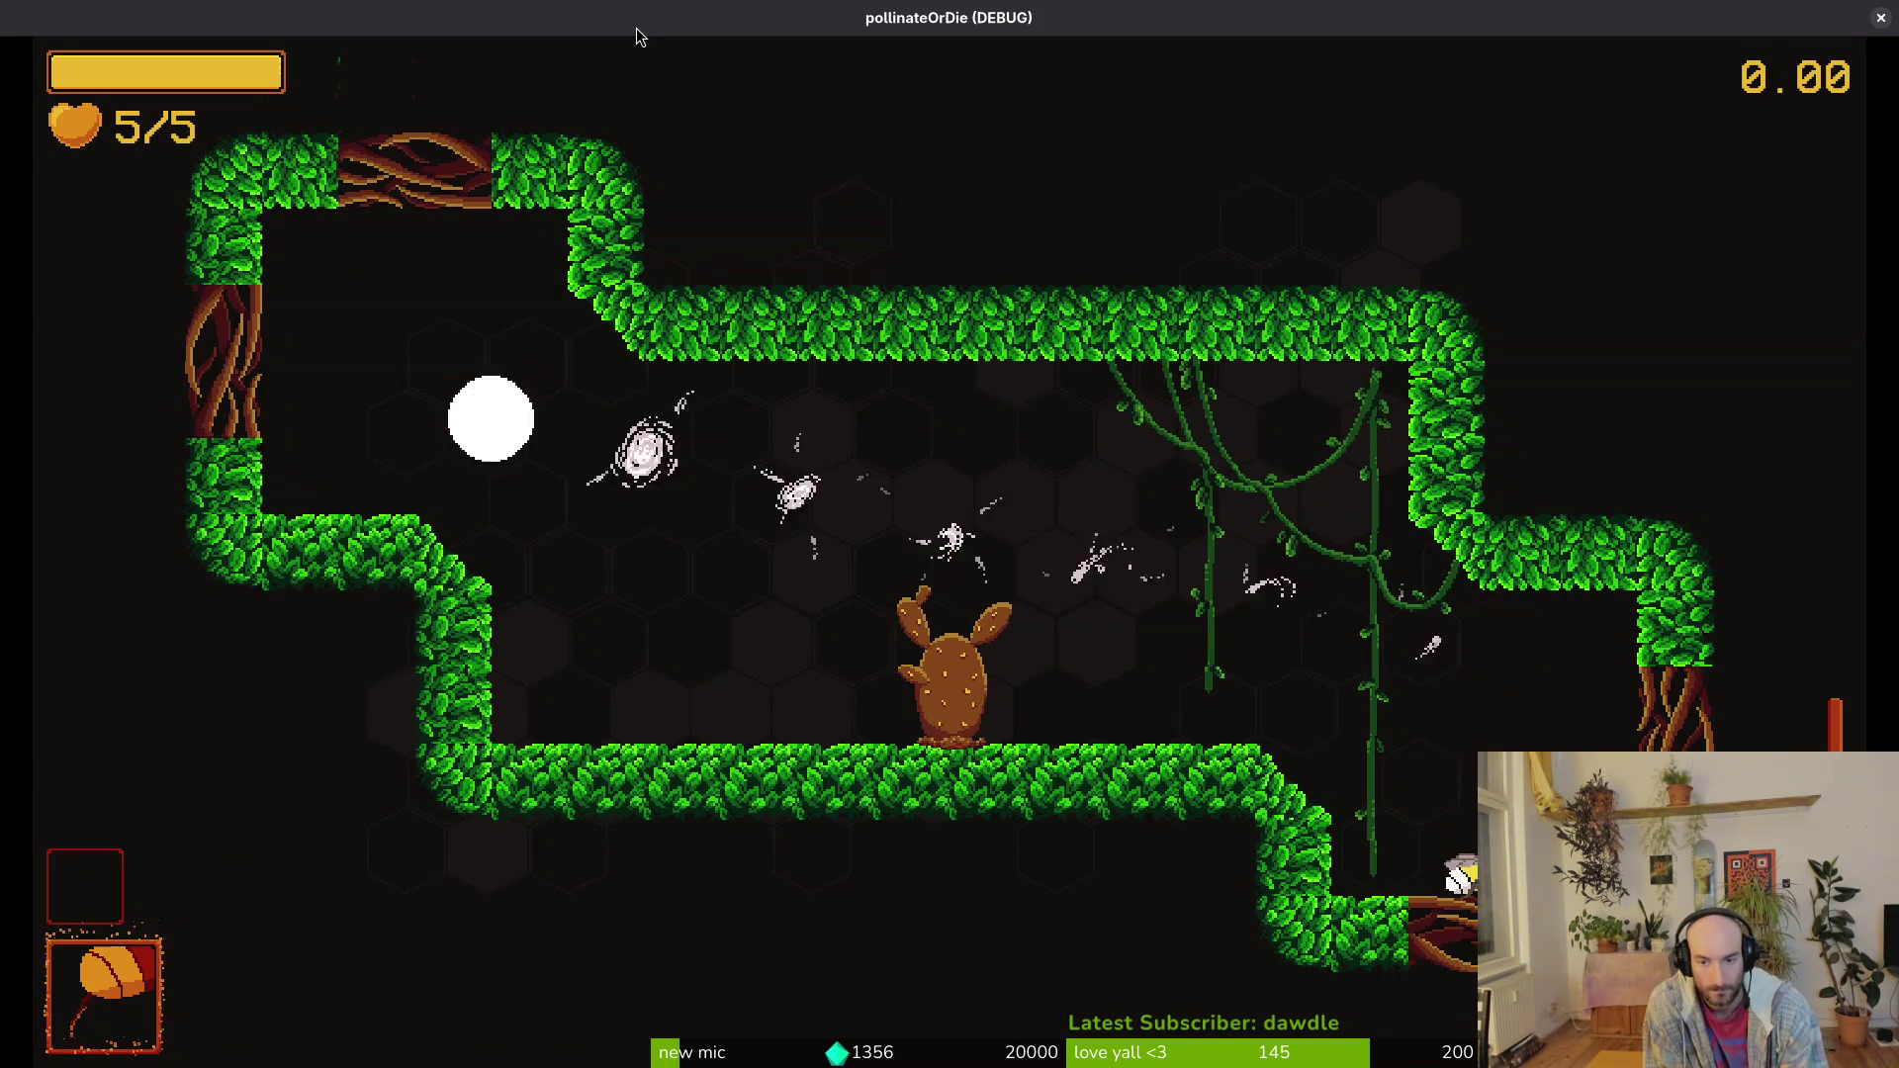
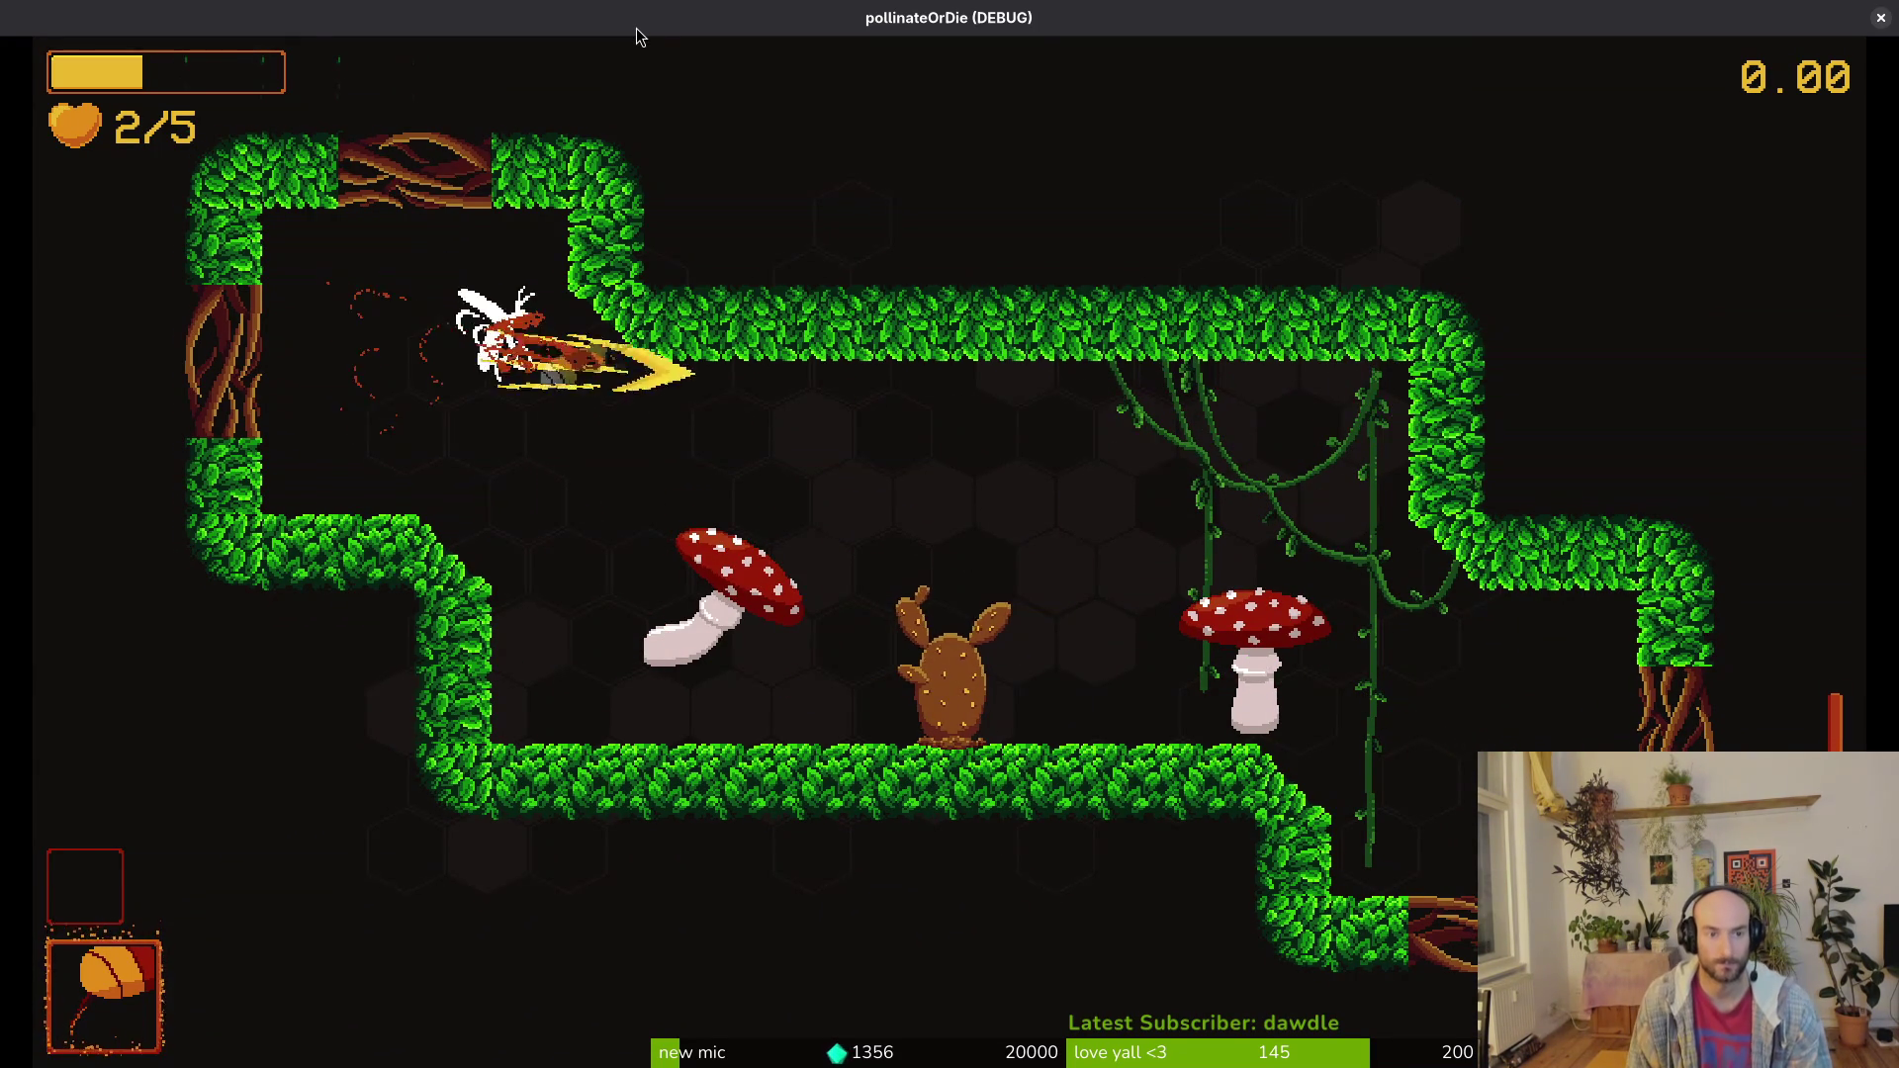
Step: Pause the game and quick-open the level_3_5 scene
key("Escape")
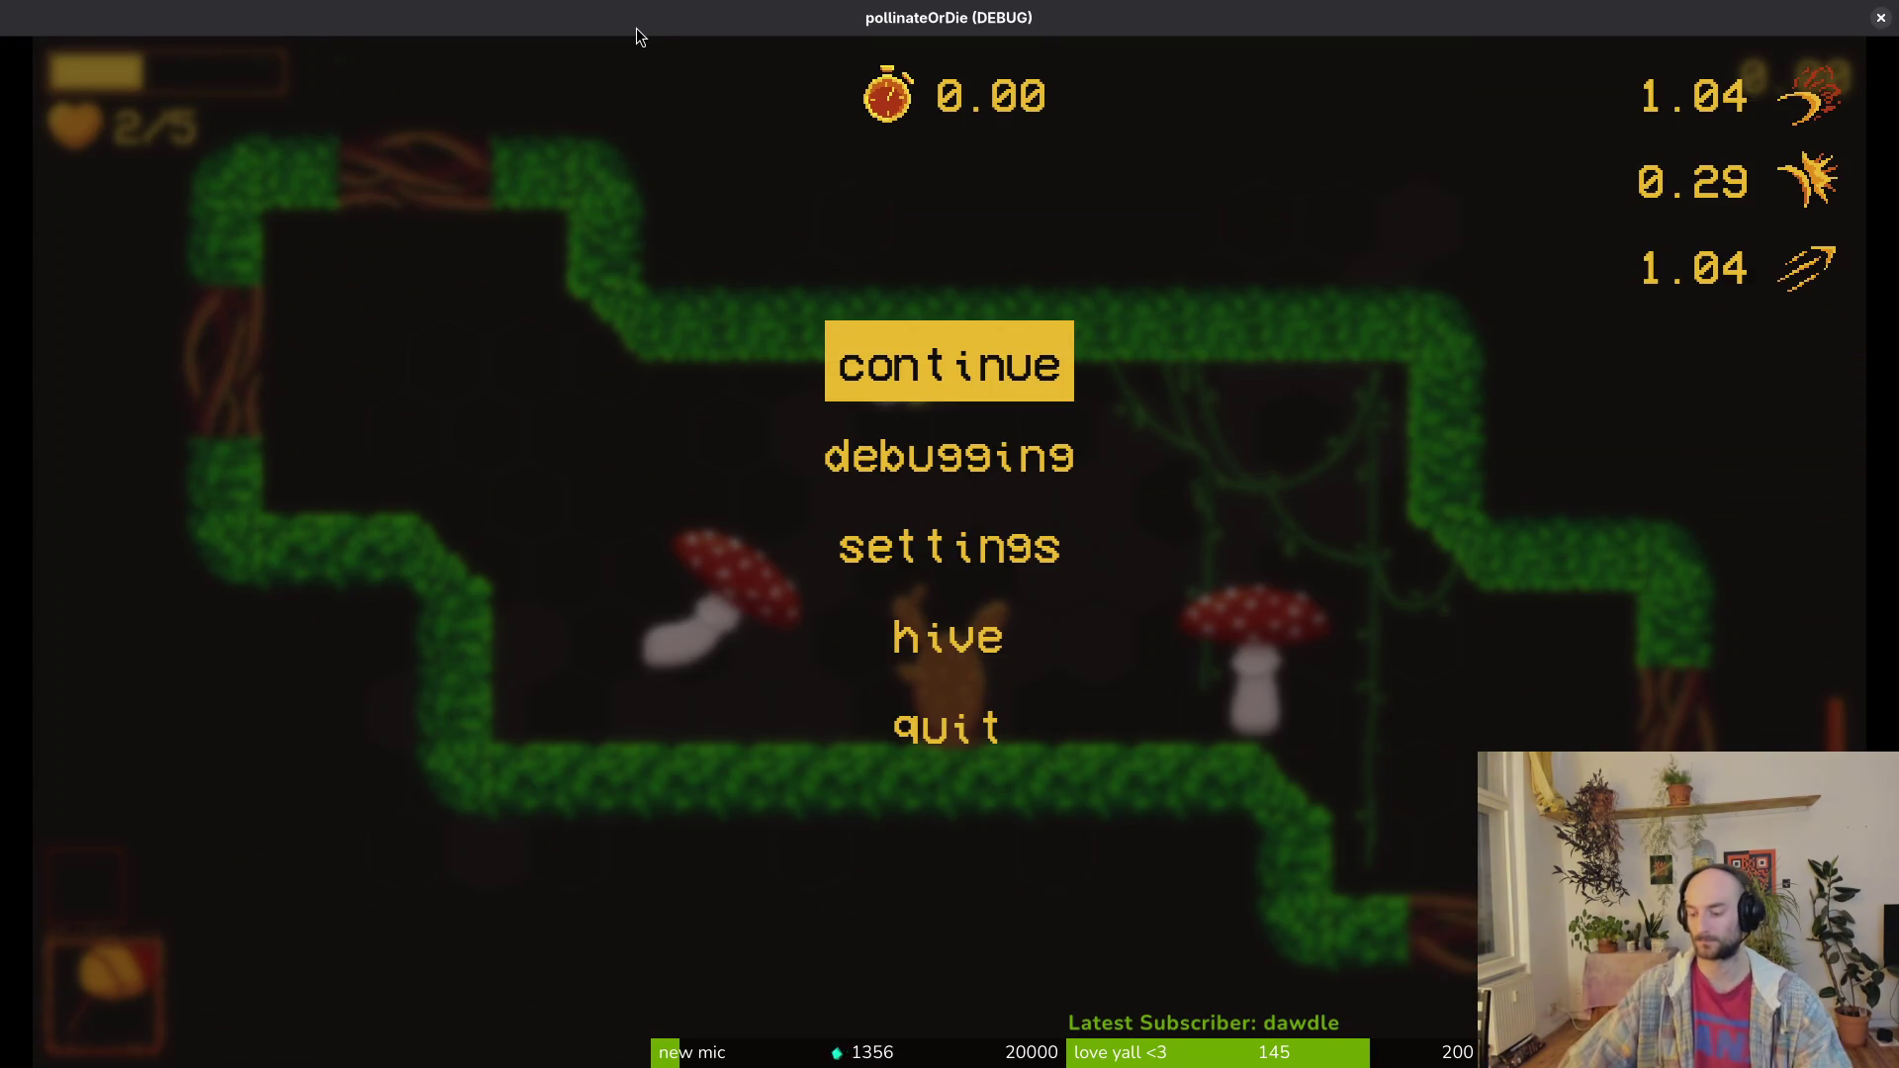
key("alt+Tab")
key("alt+shift+o")
type("3")
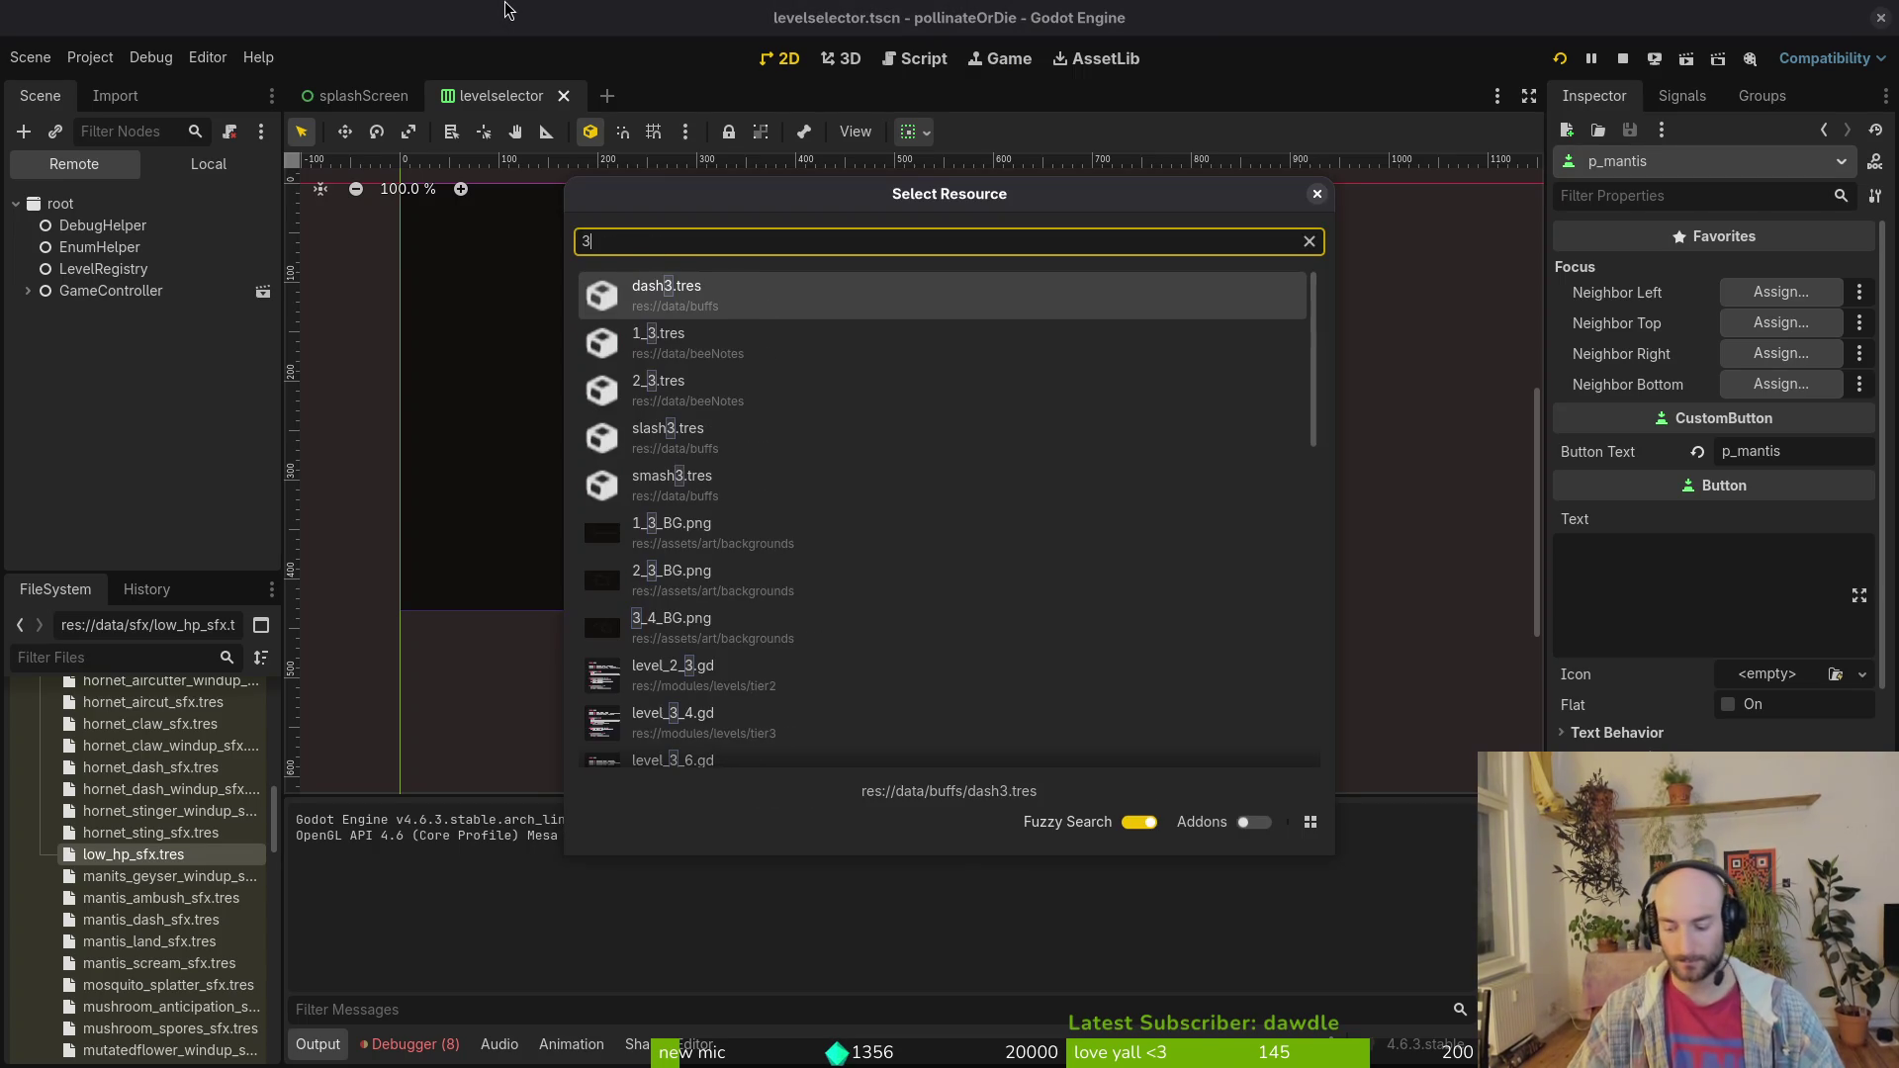
type("5")
key("Return")
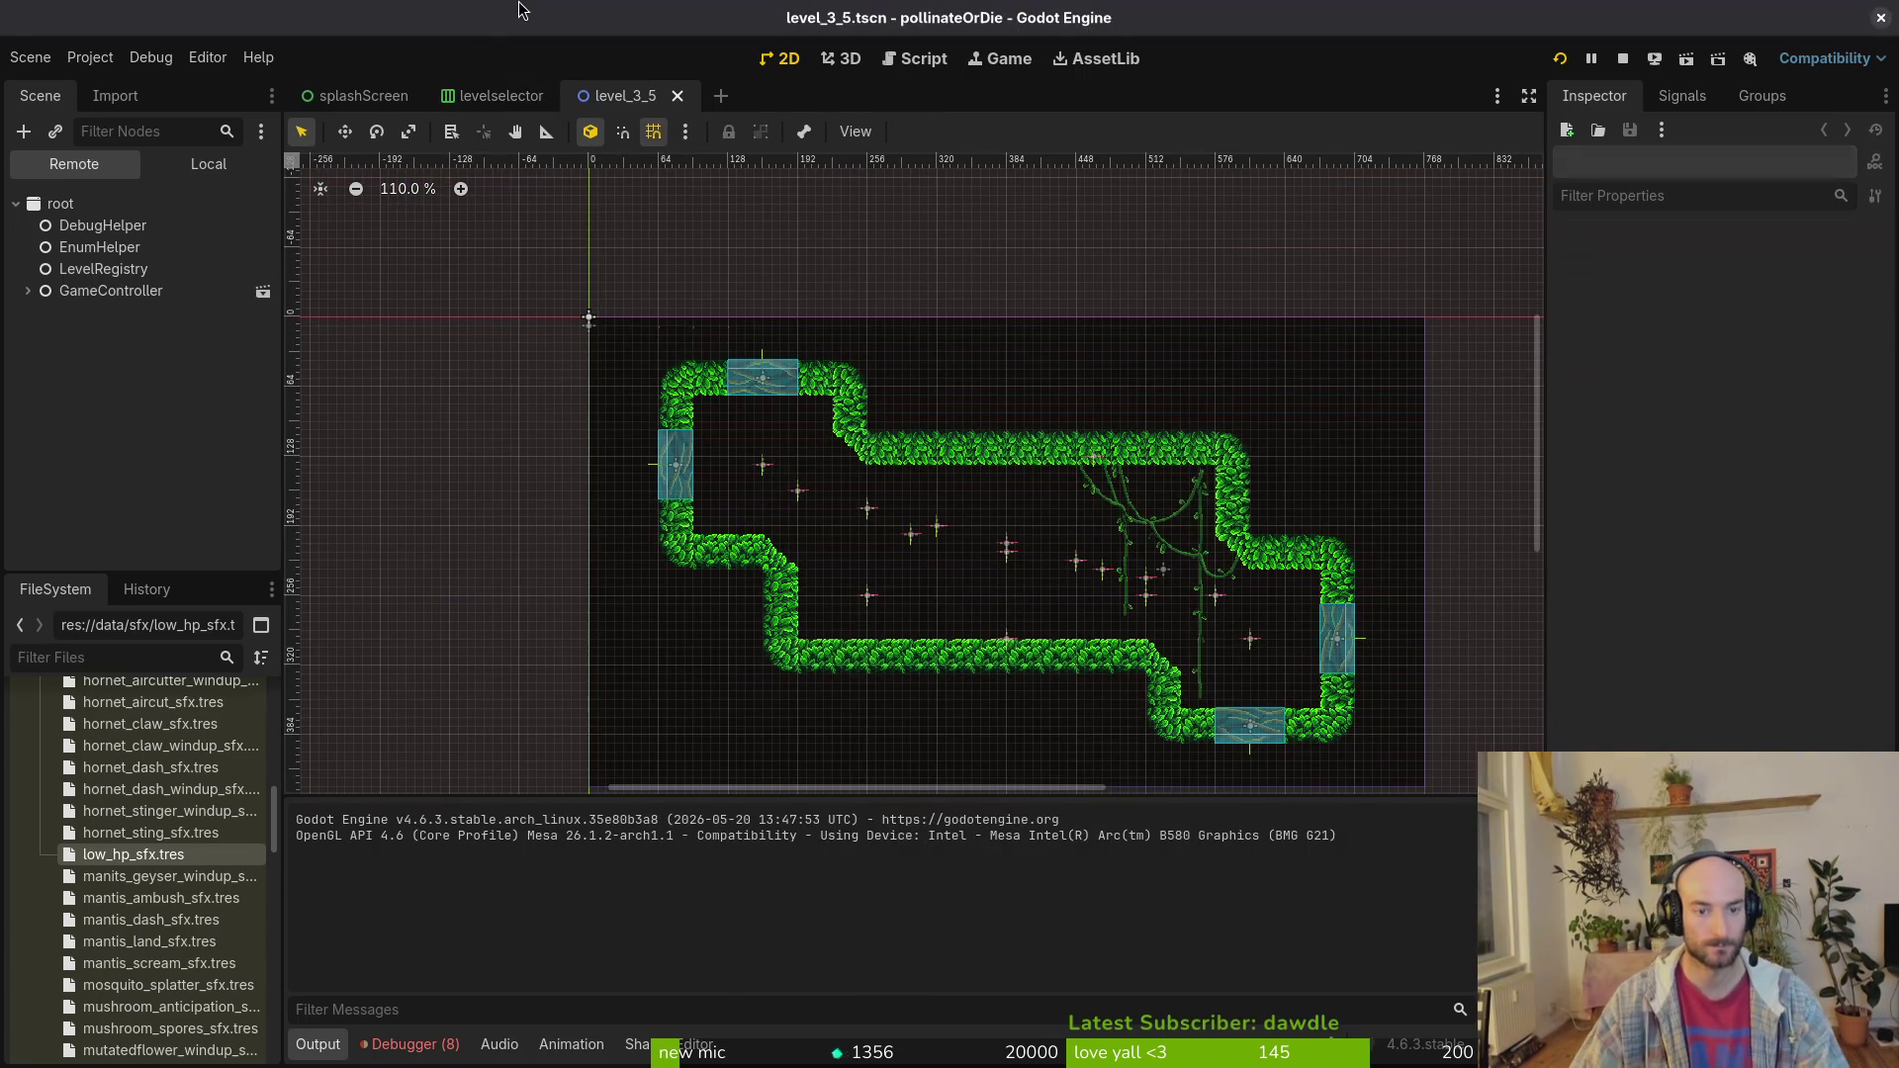
Step: Move spawn markers 9 and 8 to (512, 264) and (256, 264), making one an amanita mushroom
scroll(1091, 694, "up", 8)
left_click_drag(1197, 546, 1189, 564)
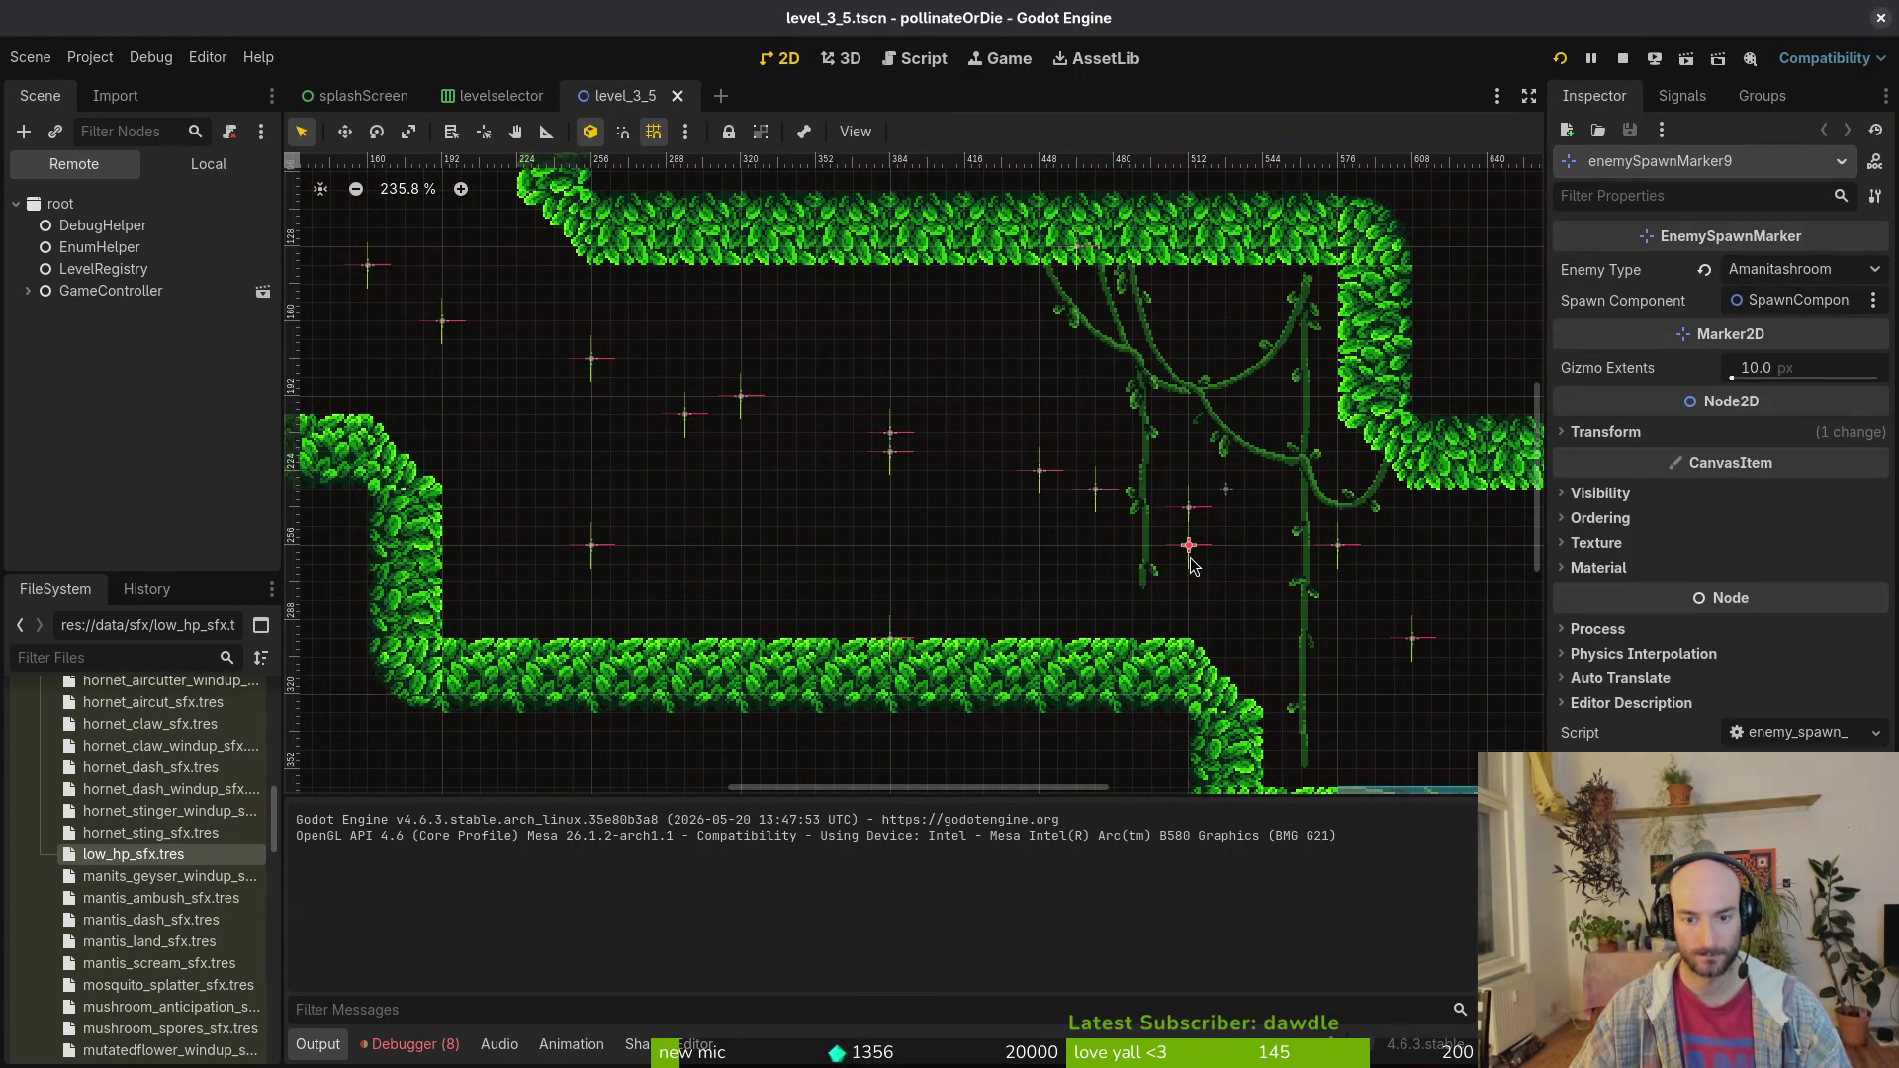
left_click_drag(594, 548, 593, 567)
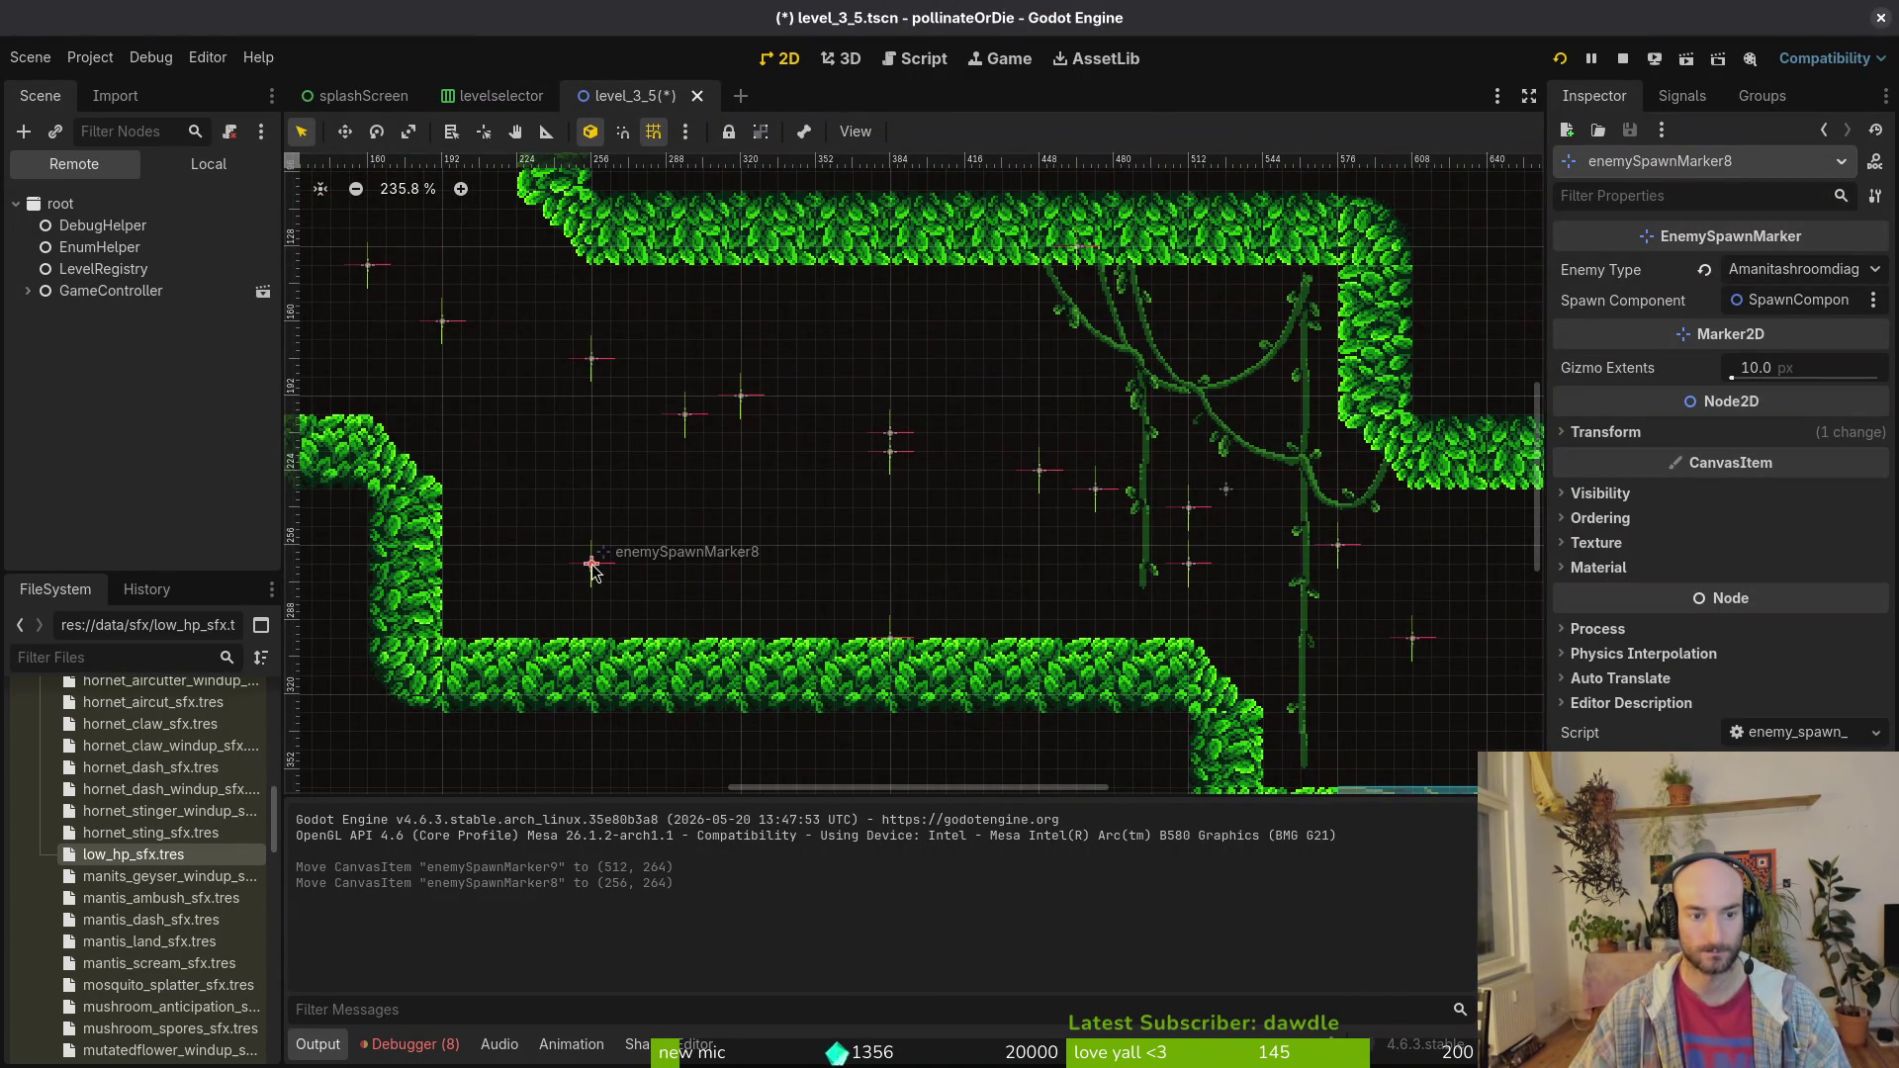
left_click(1853, 286)
left_click(1780, 675)
Step: Deselect the marker, save level_3_5, and switch the Scene dock to its local tree
left_click(777, 691)
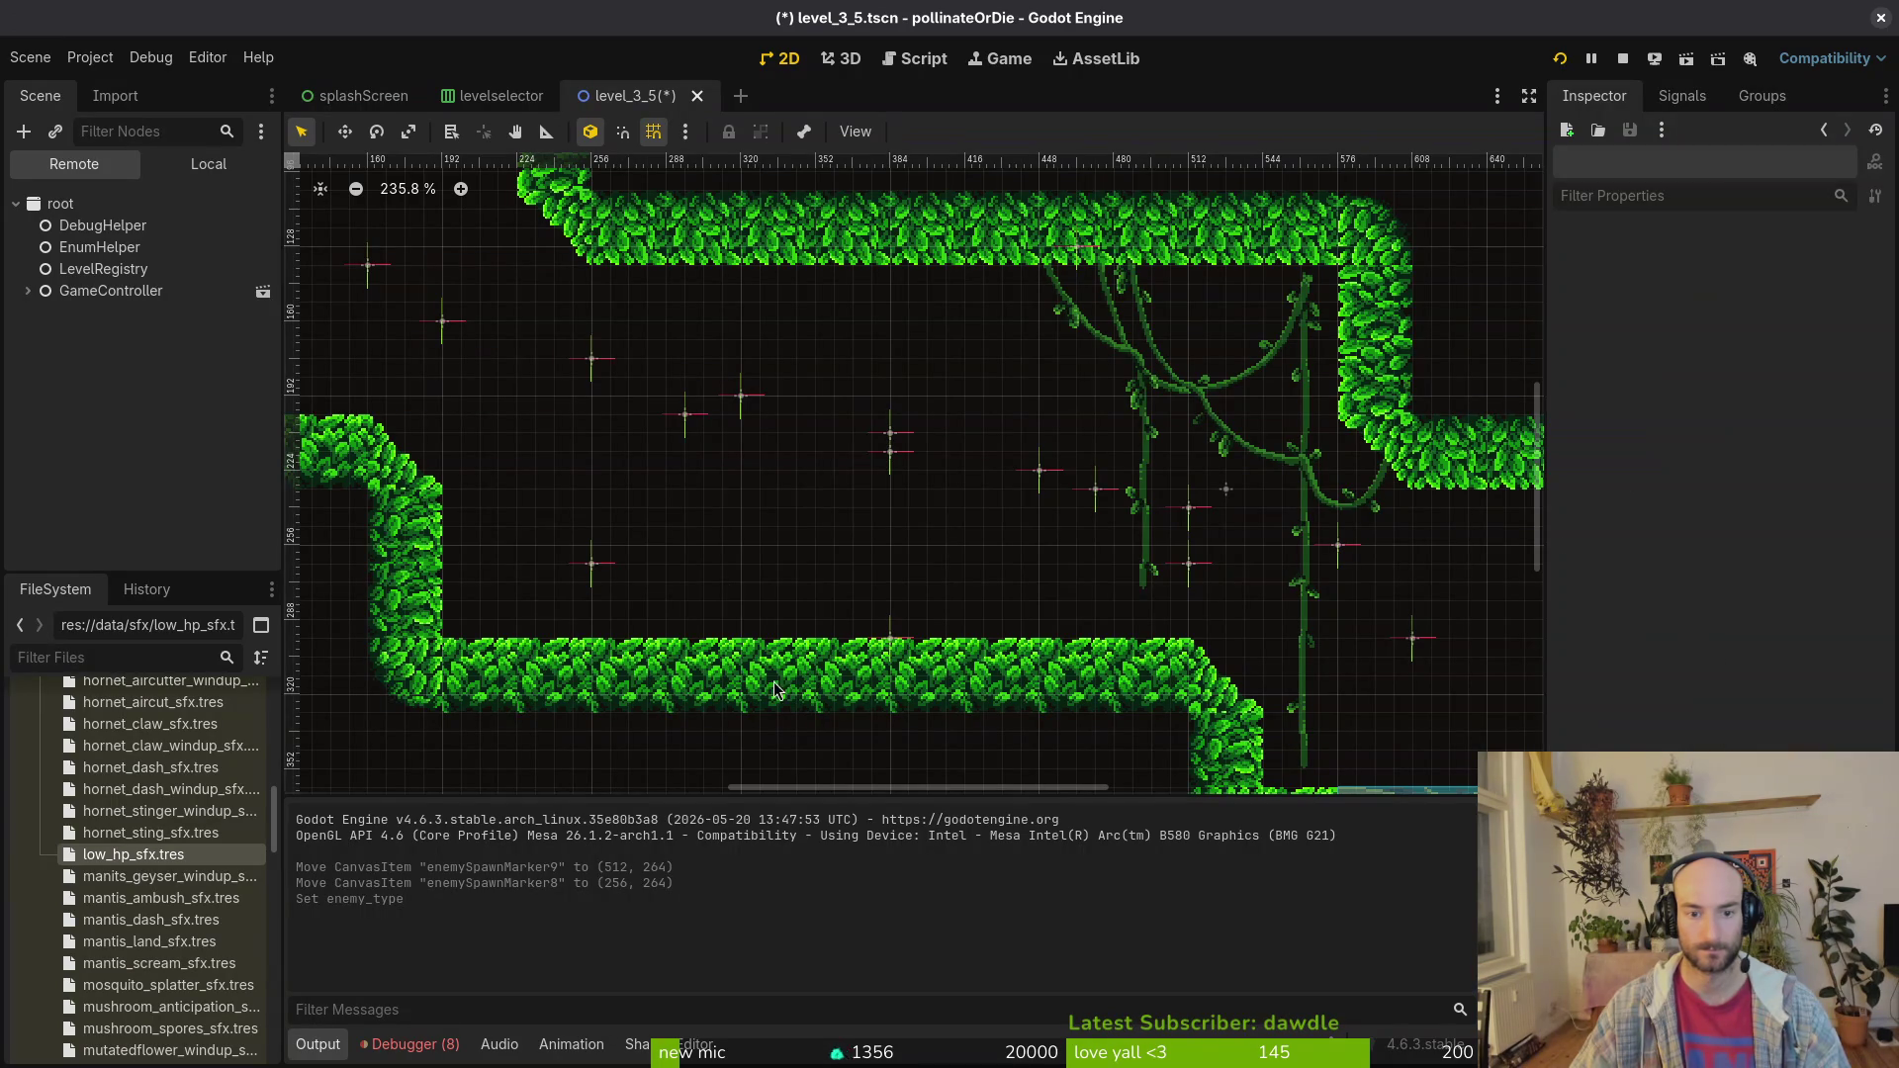
key("ctrl+s")
scroll(634, 470, "down", 2)
left_click(208, 164)
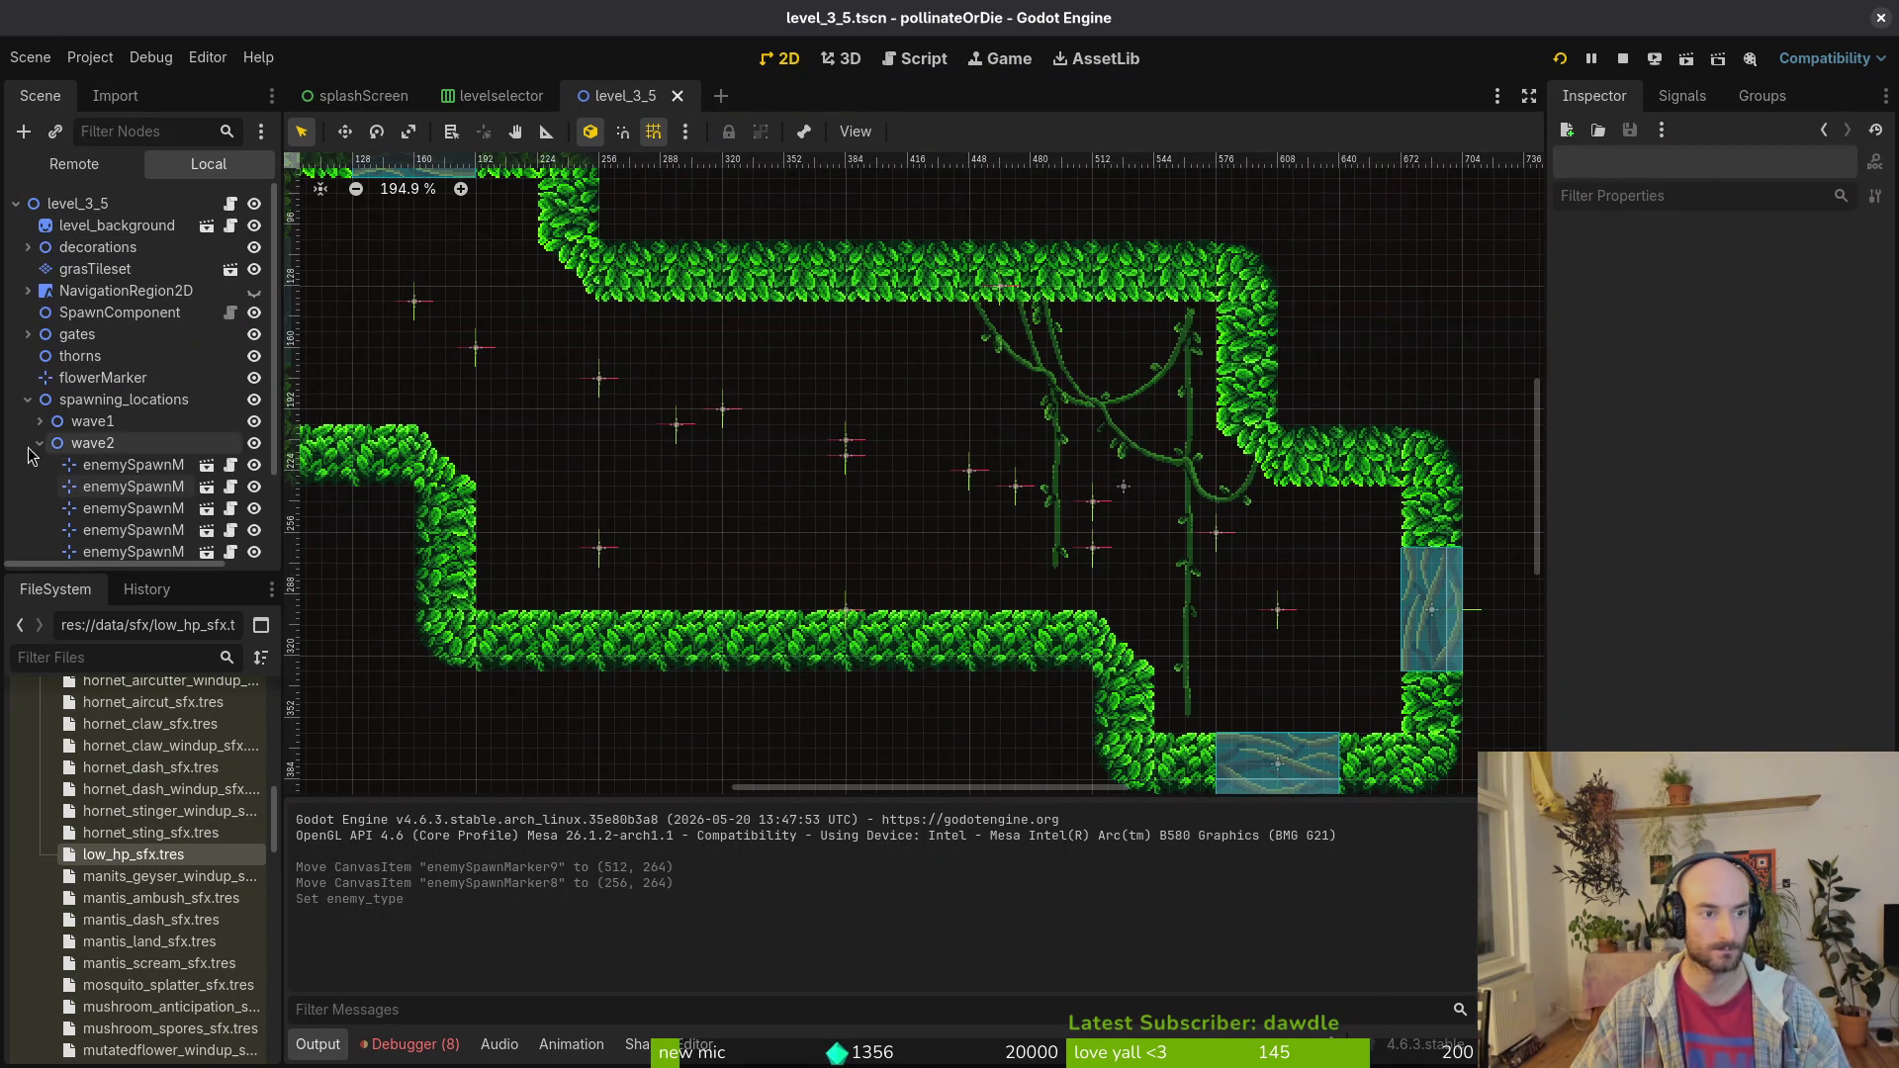
Step: Hide the wave1 markers and delete the Fly spawn marker near the arena centre
left_click(254, 422)
scroll(831, 468, "down", 2)
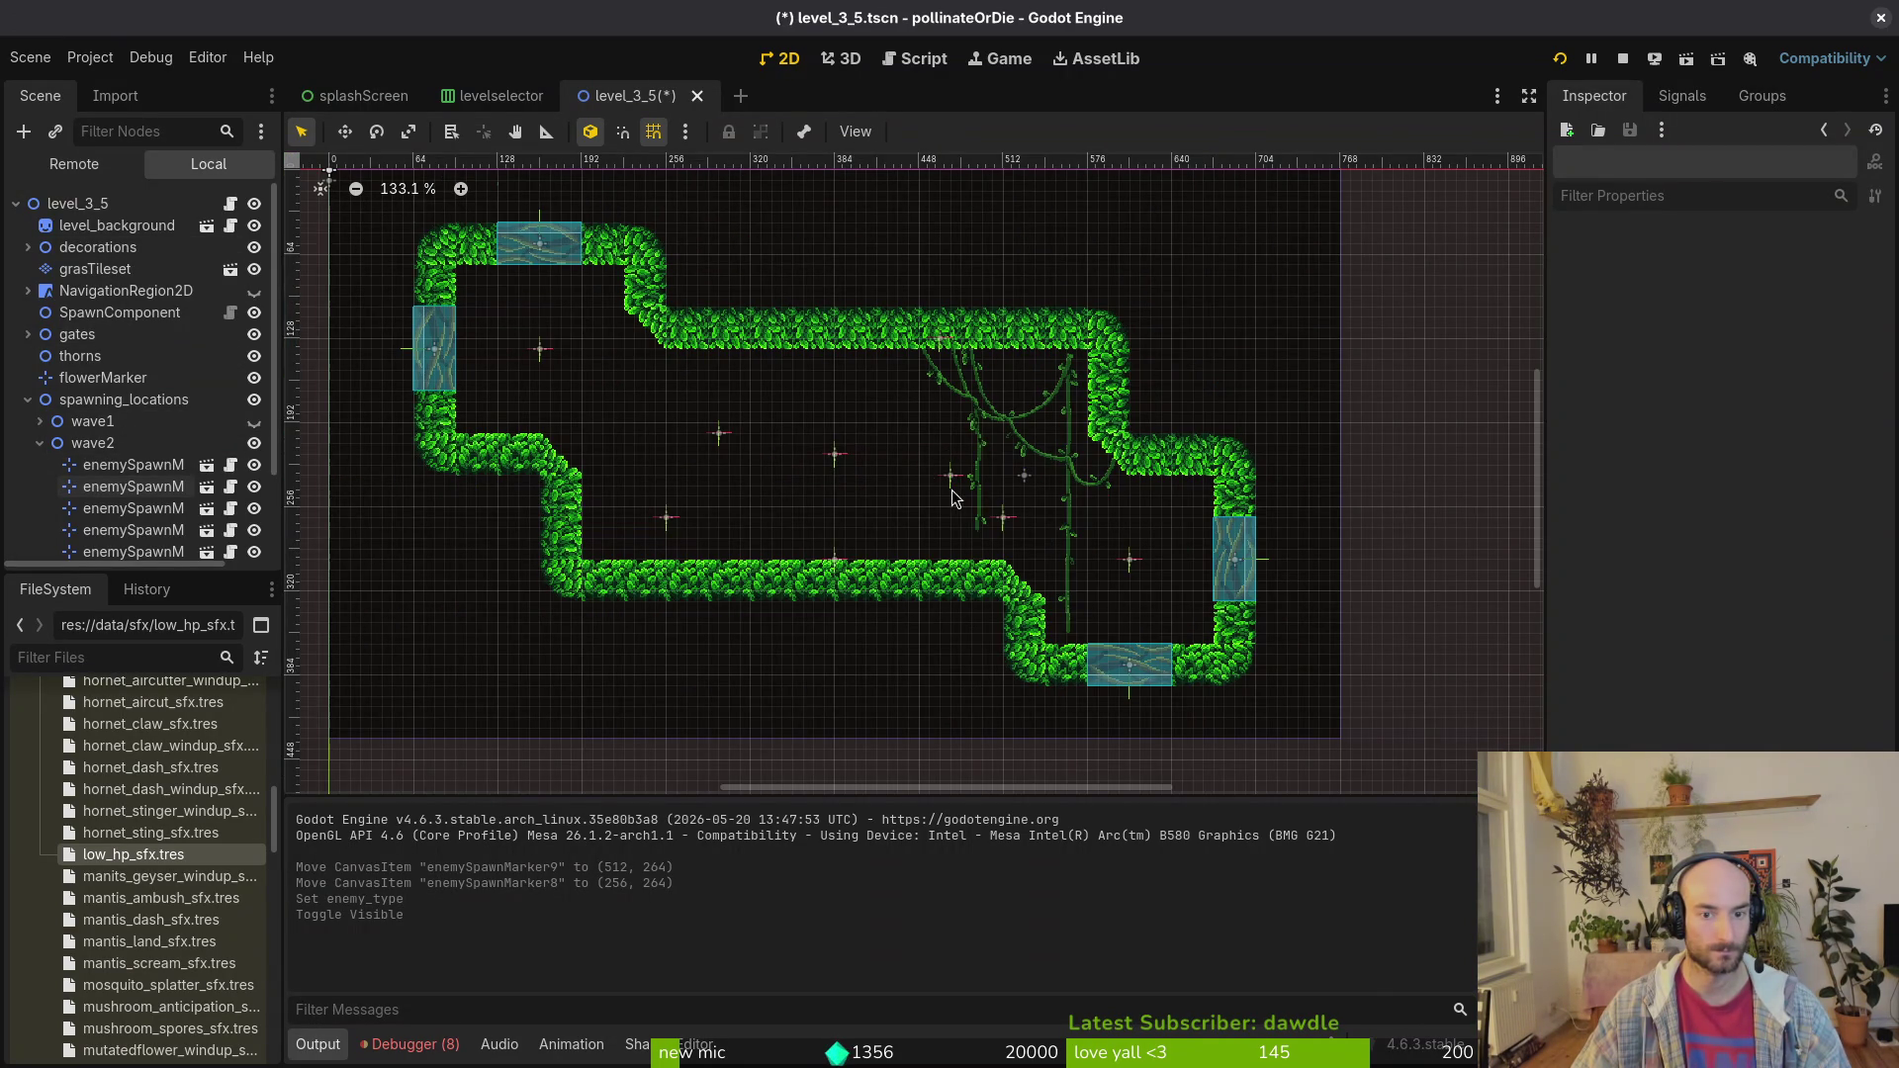
left_click(951, 478)
left_click(836, 457)
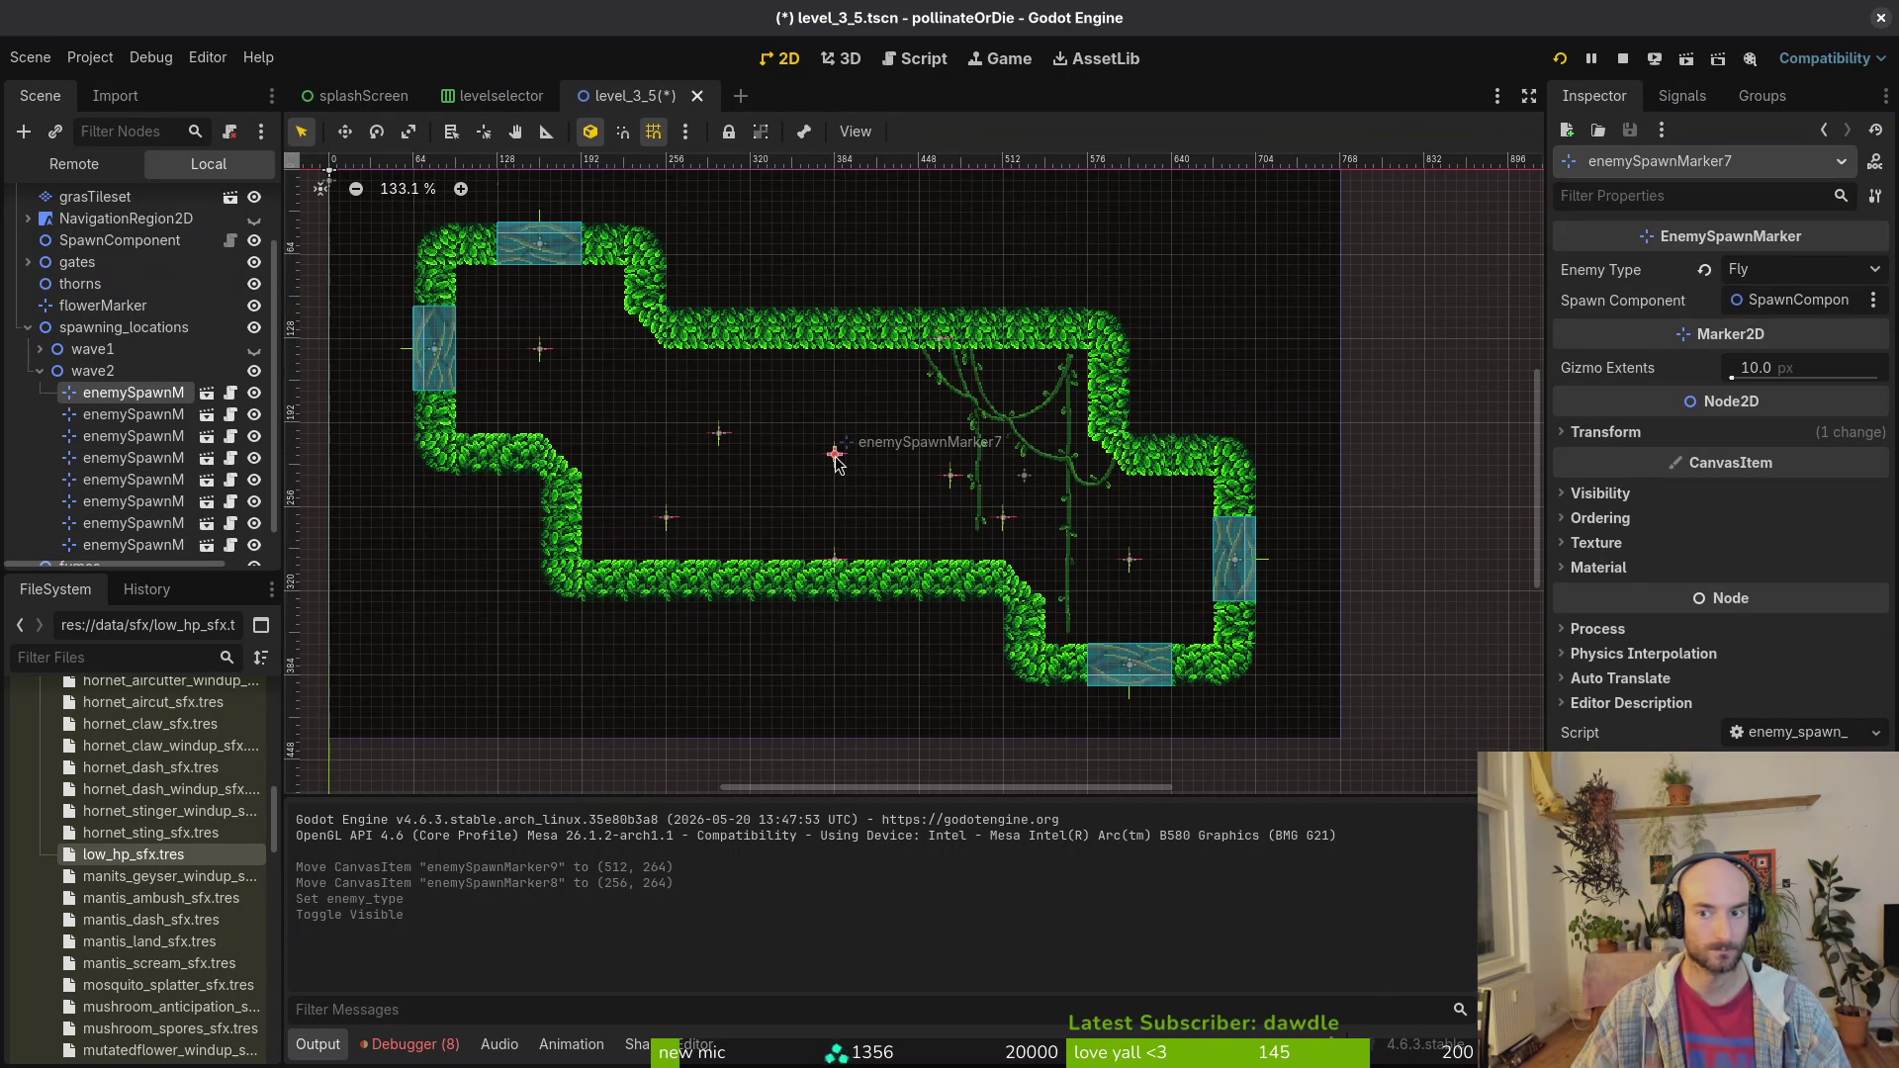
key("Delete")
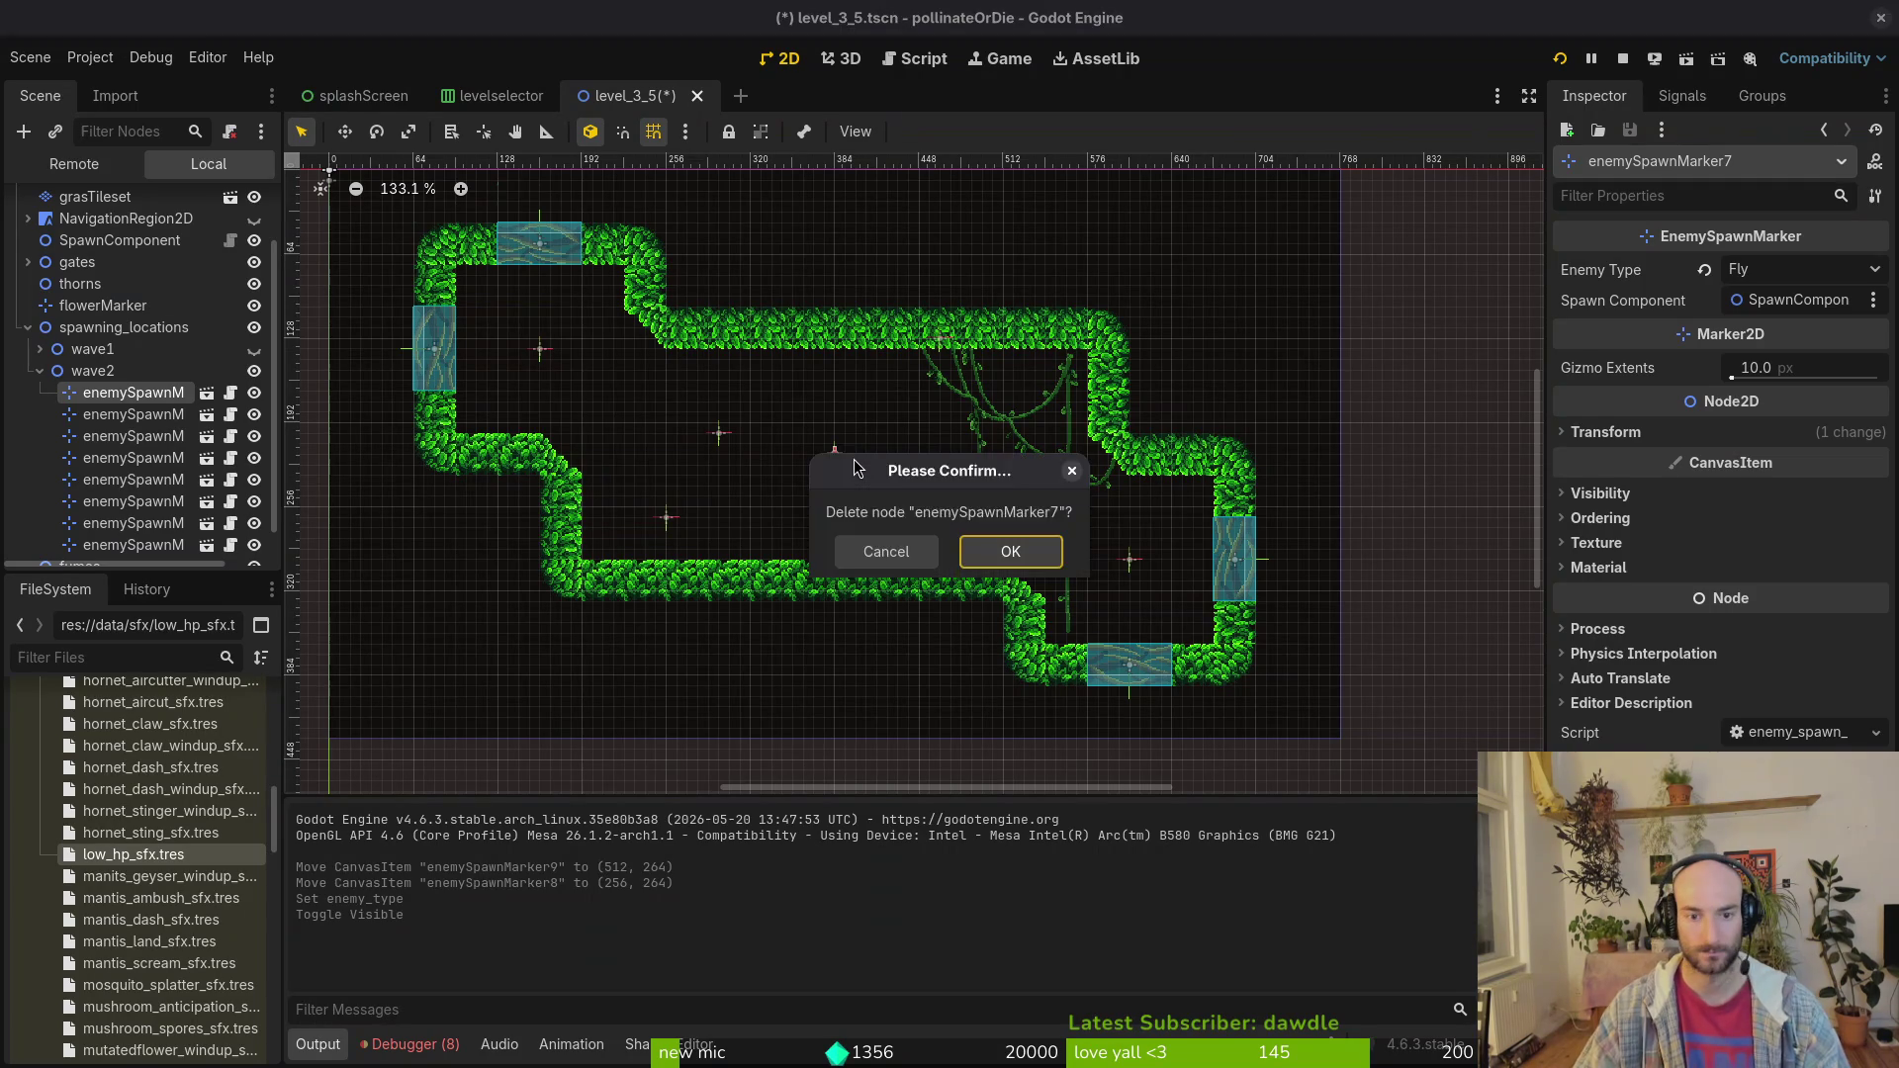
key("Return")
Step: Drag the two Fruitfly markers into rough position, bringing one to (320, 208)
mouse_move(947, 478)
left_mouse_down()
mouse_move(862, 469)
mouse_move(888, 456)
left_mouse_up()
left_click(723, 437)
left_click_drag(728, 442, 759, 461)
left_click(892, 458)
scroll(895, 455, "up", 5)
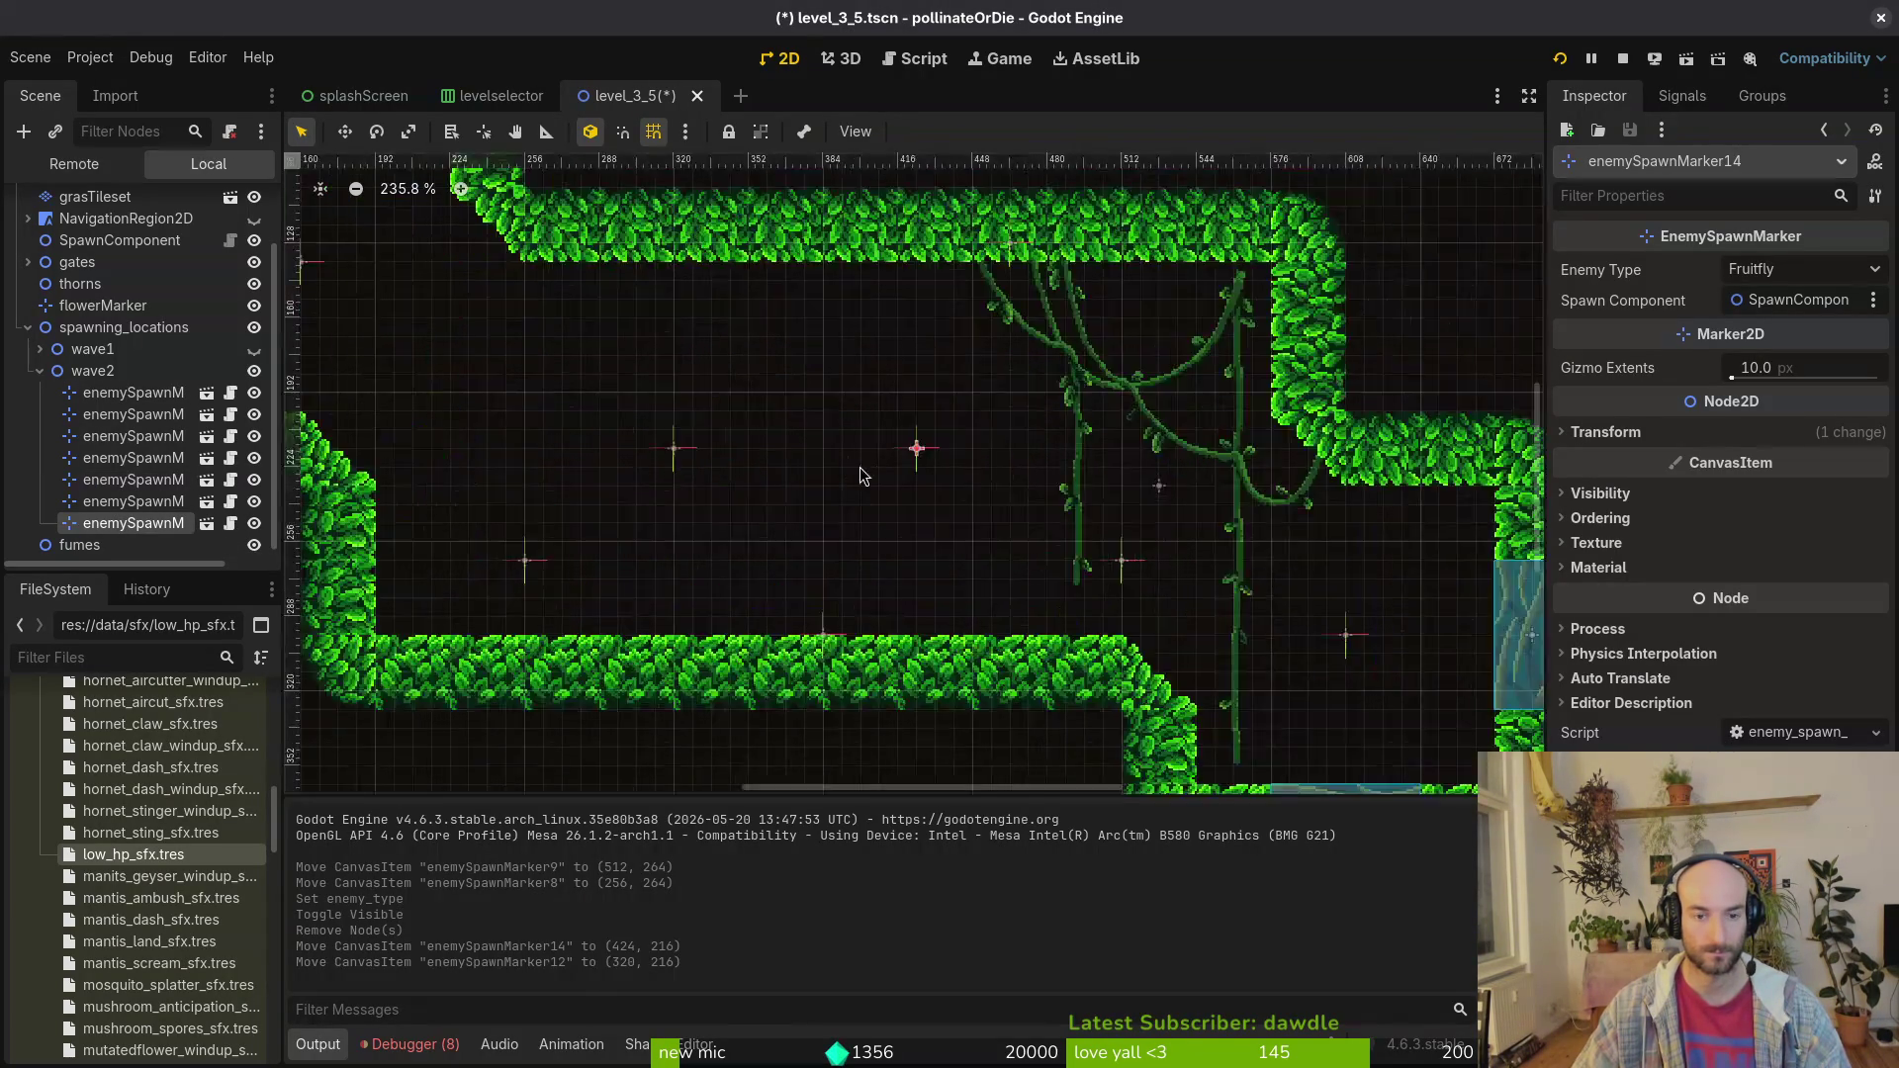
mouse_move(952, 448)
left_mouse_down()
mouse_move(980, 420)
mouse_move(992, 450)
left_mouse_up()
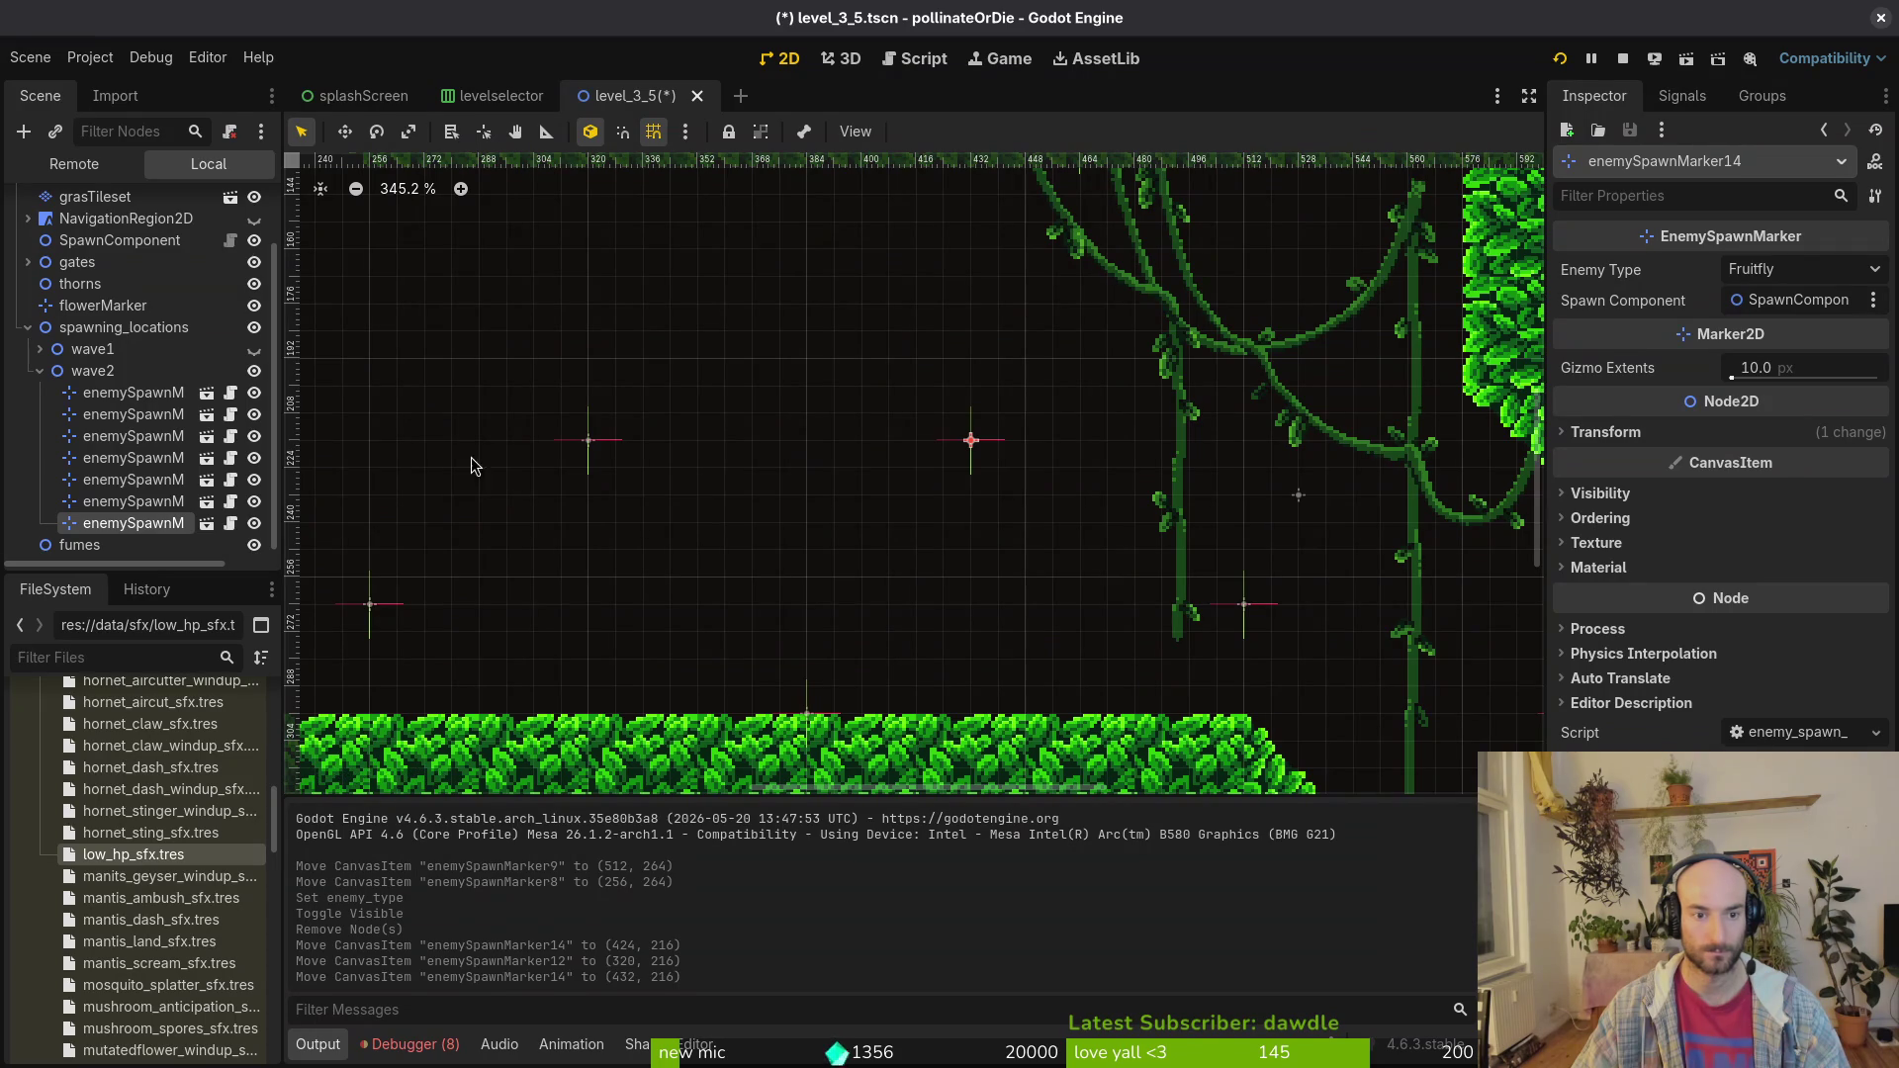
left_click_drag(587, 448, 636, 346)
scroll(895, 422, "down", 3)
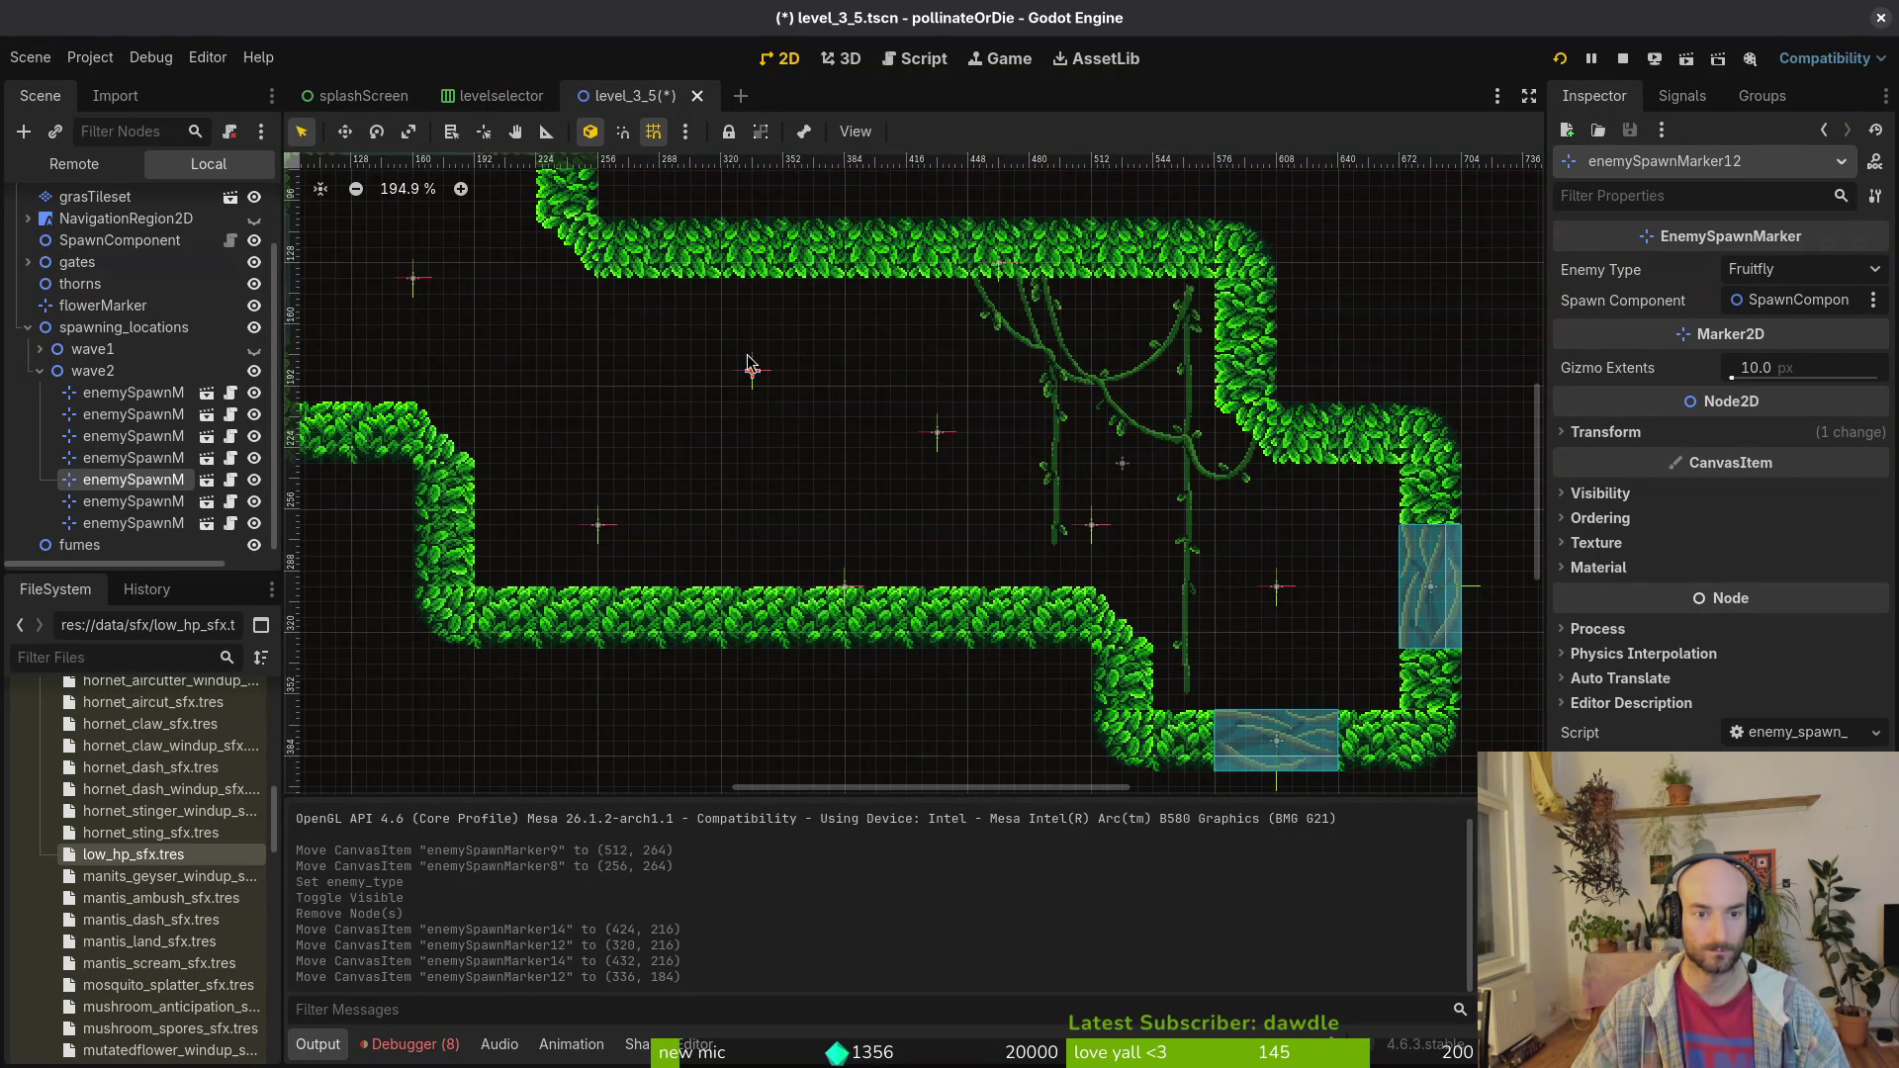
left_click_drag(749, 363, 720, 382)
left_click_drag(940, 442, 971, 444)
left_click_drag(725, 391, 722, 403)
left_click_drag(970, 442, 974, 472)
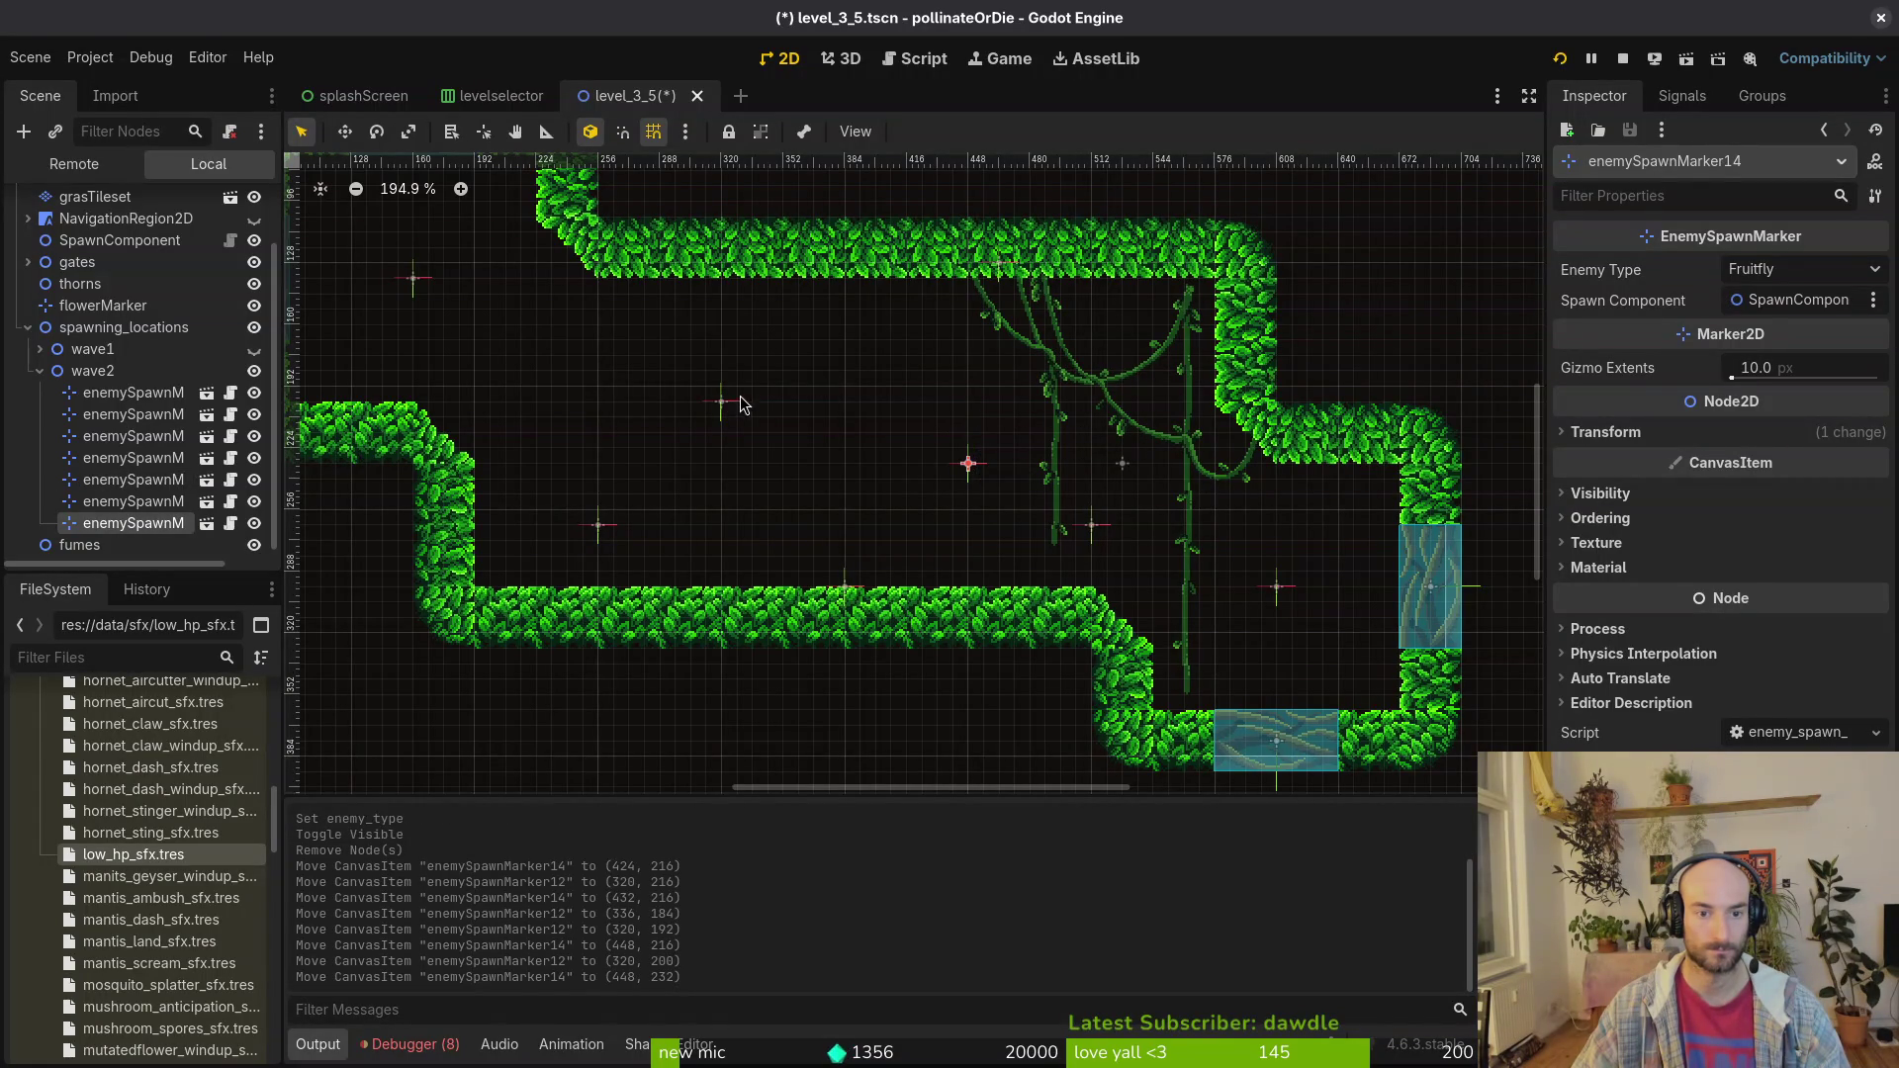
left_click_drag(724, 401, 723, 417)
Step: Fine-tune the Fruitfly markers so they sit at (320, 208) and (448, 224)
scroll(857, 466, "up", 2)
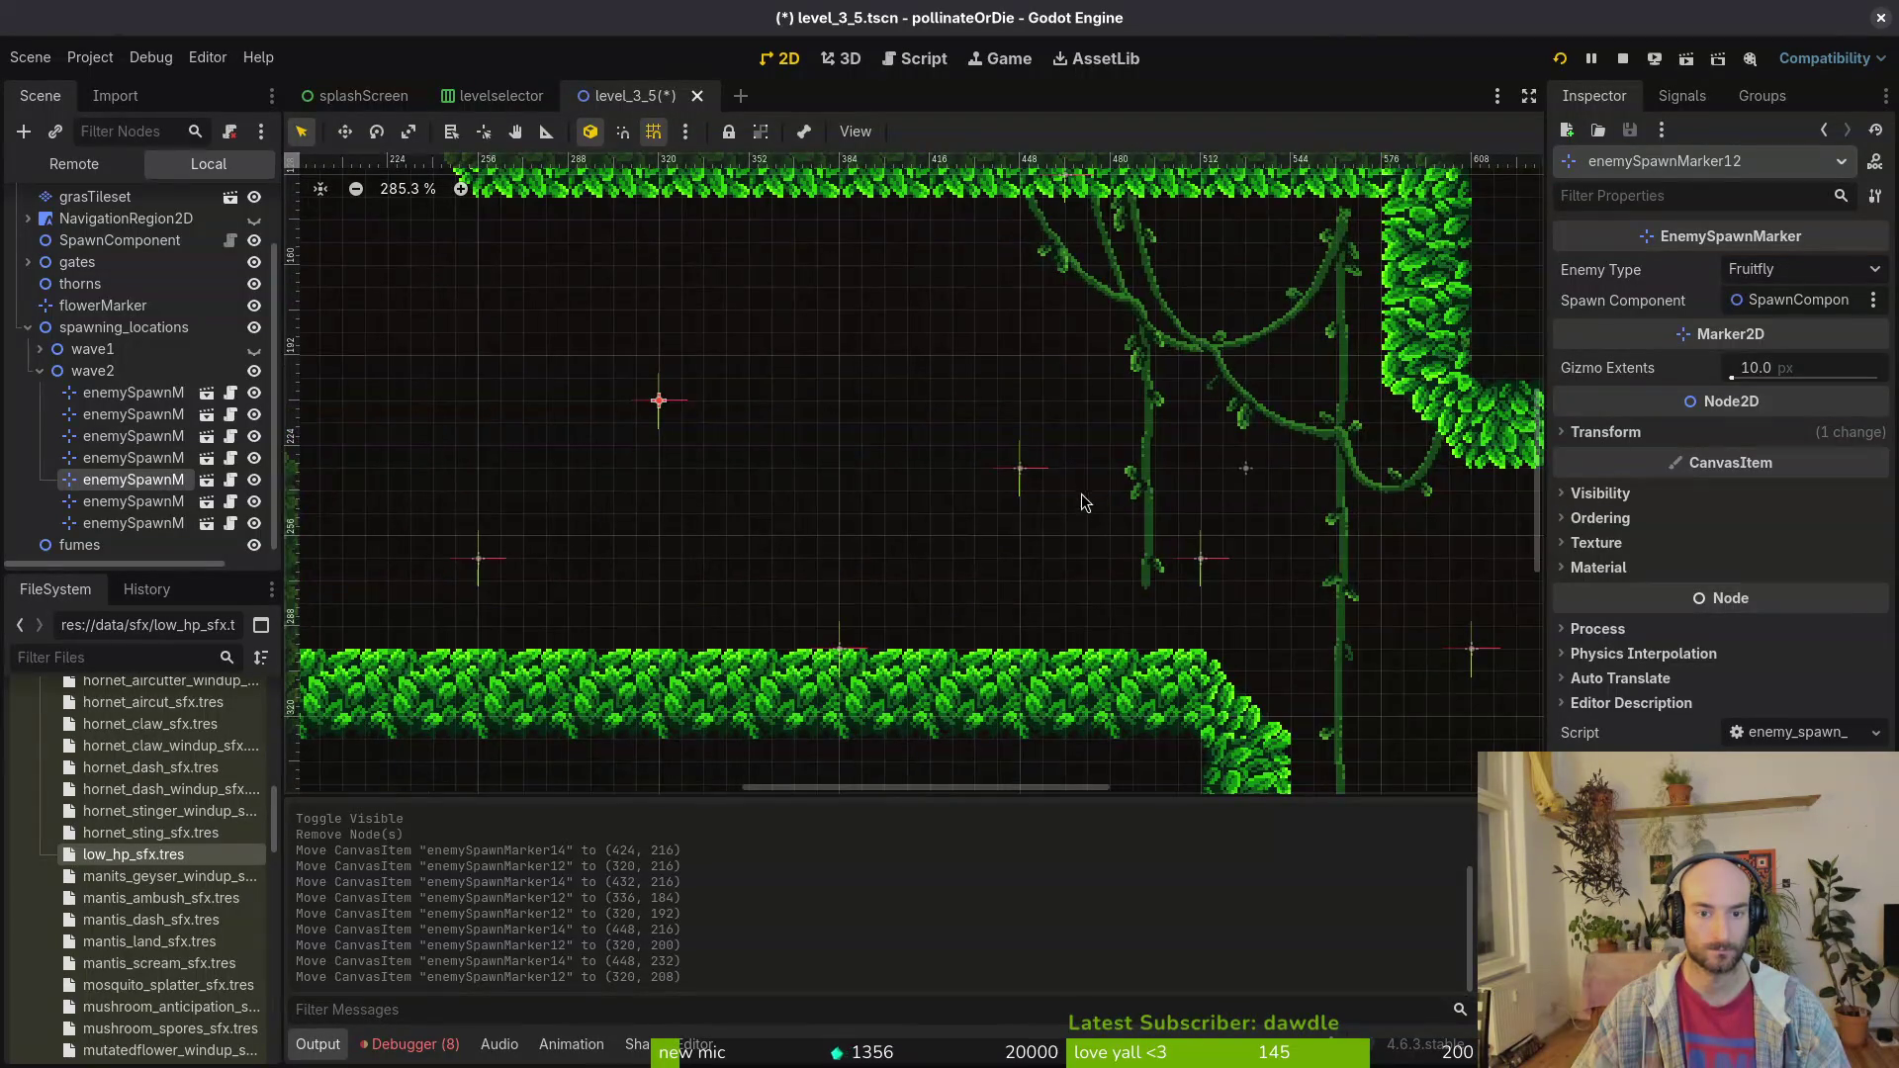
left_click(1020, 468)
left_click_drag(660, 399, 660, 421)
scroll(819, 460, "down", 3)
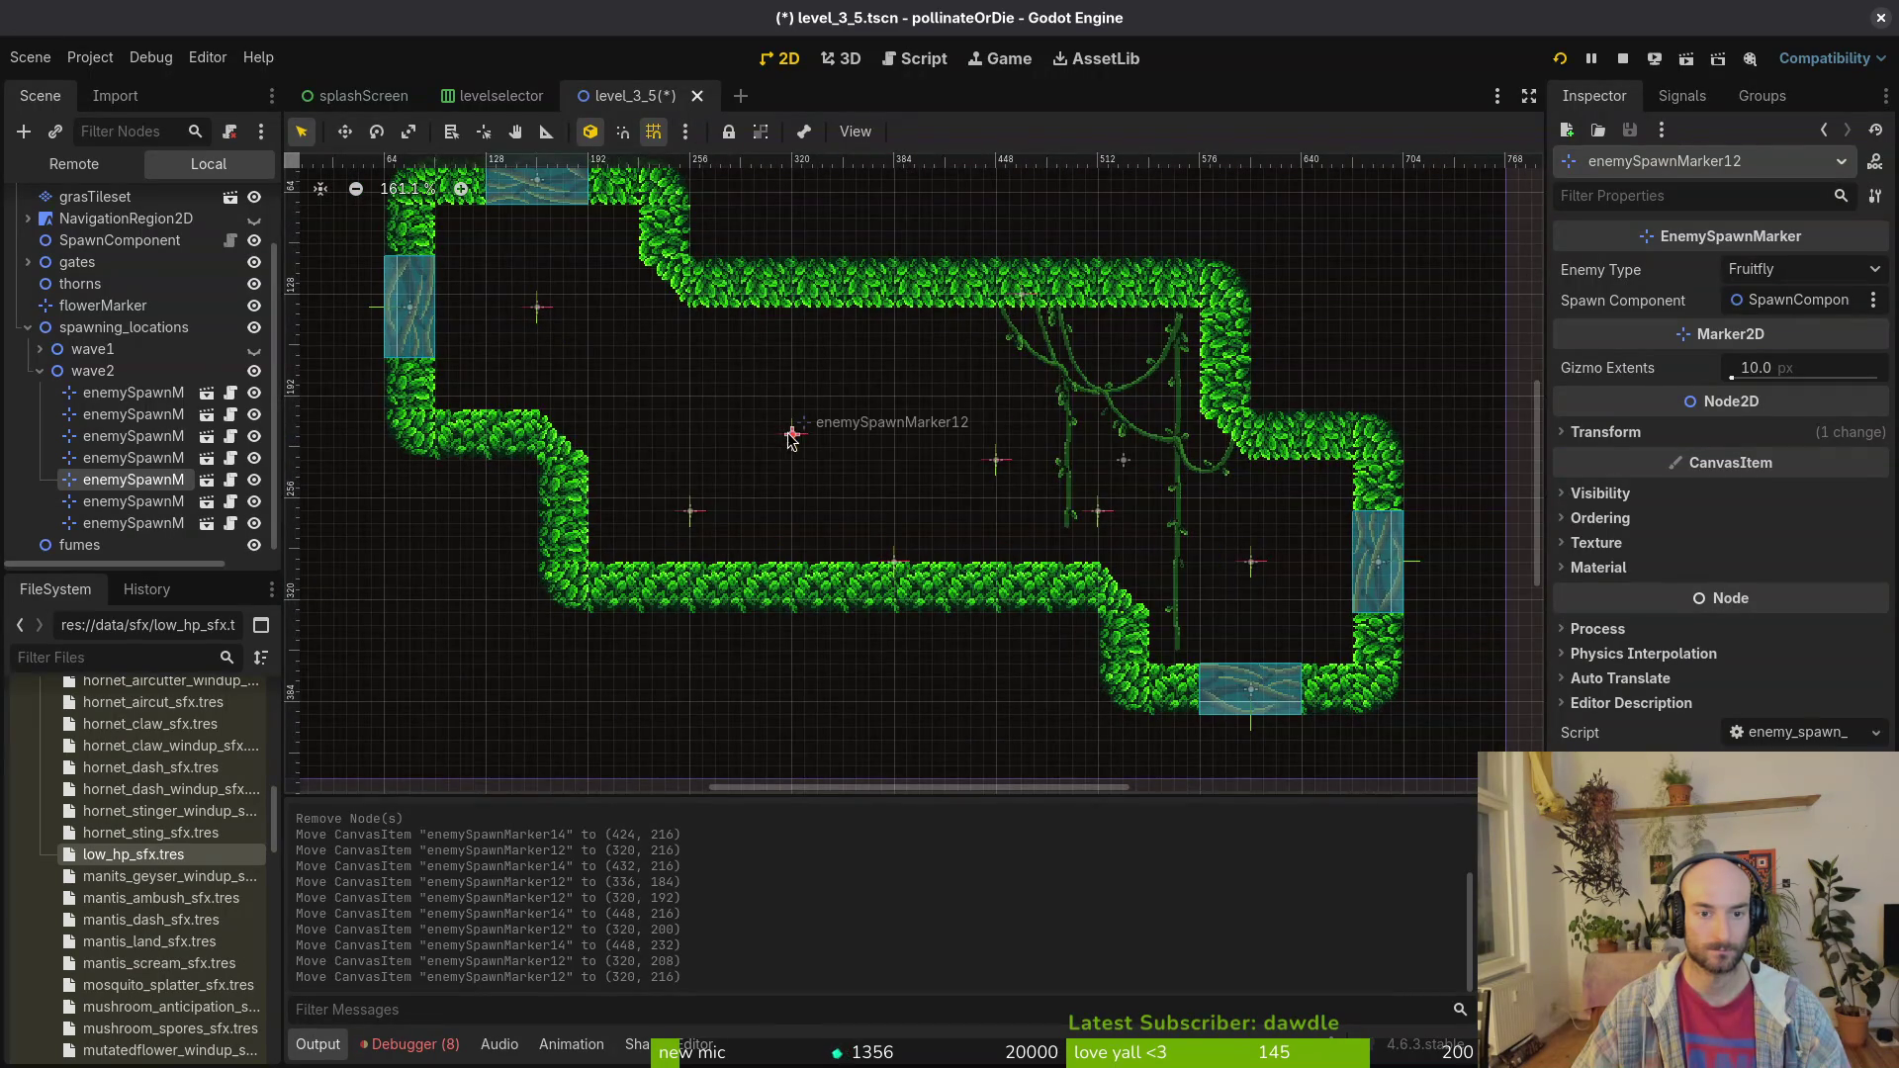
left_click_drag(796, 442, 796, 429)
scroll(552, 416, "up", 4)
scroll(1177, 445, "right", 5)
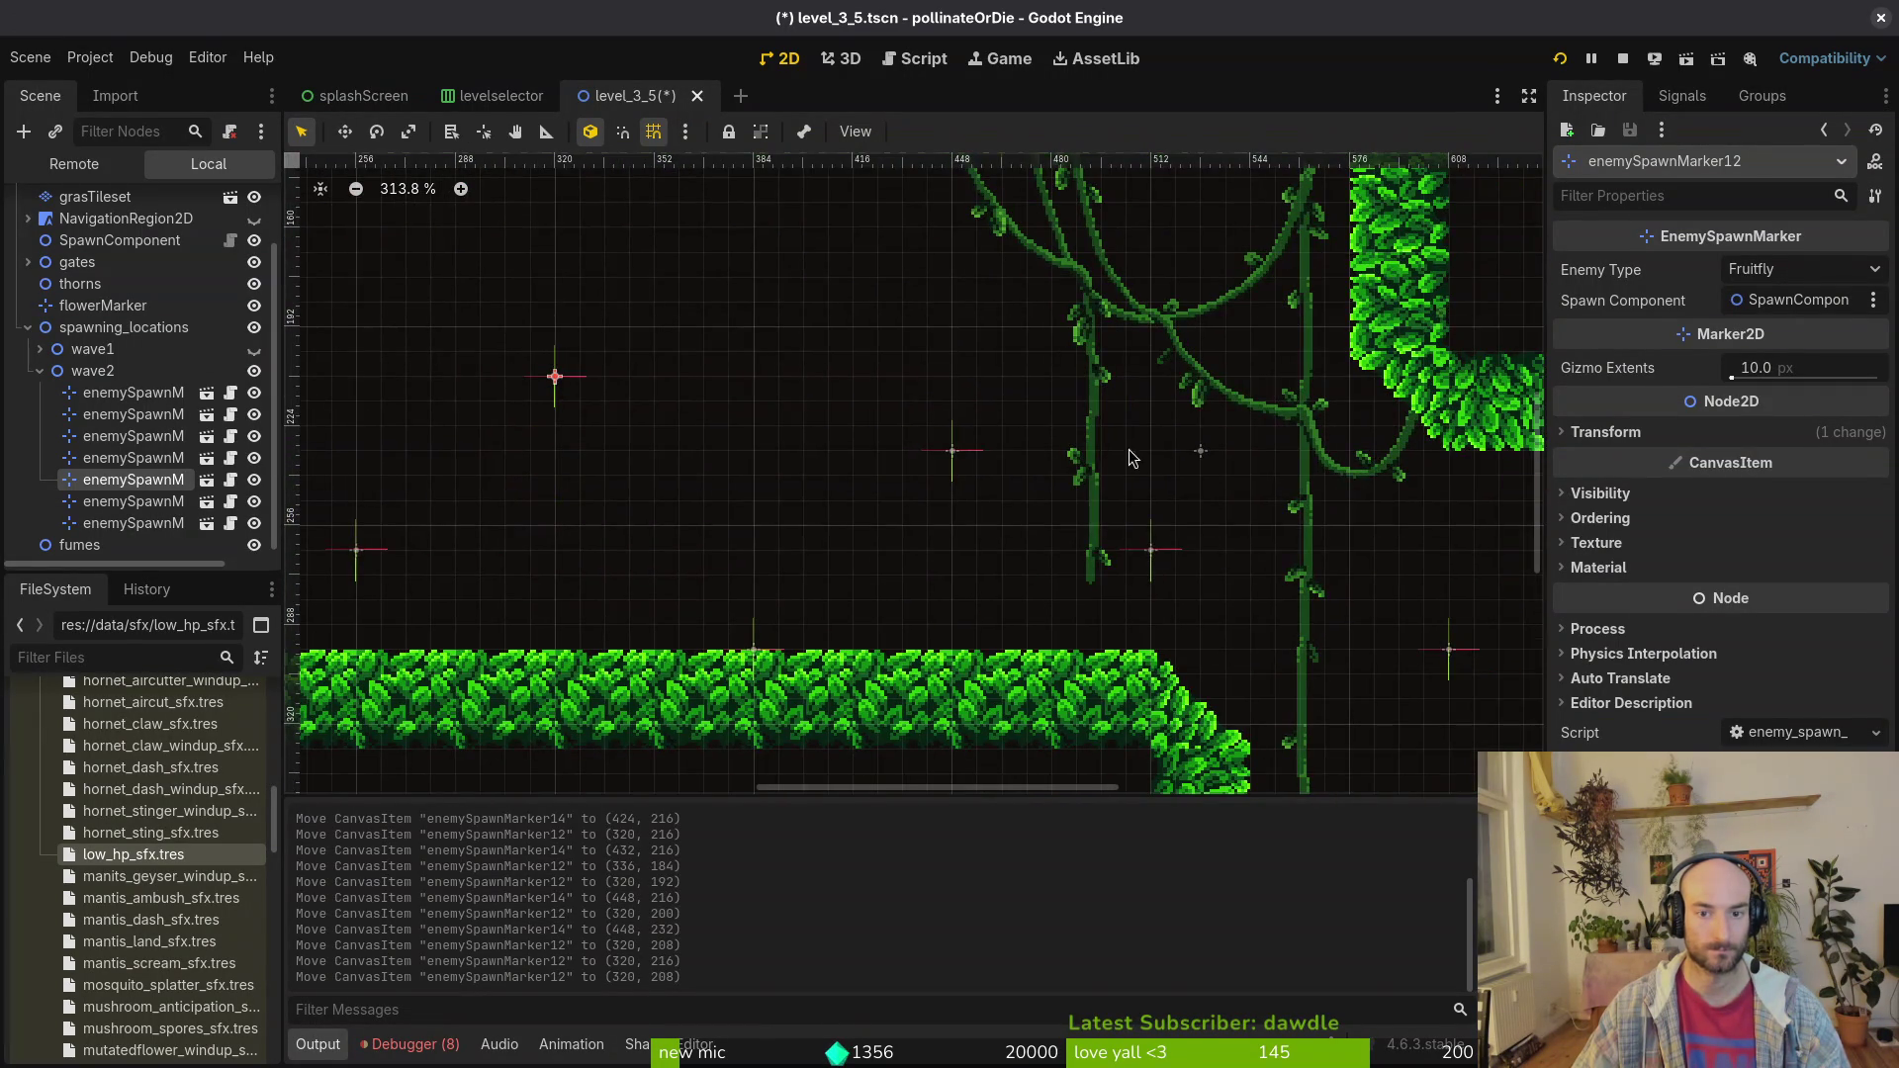
scroll(953, 457, "down", 2)
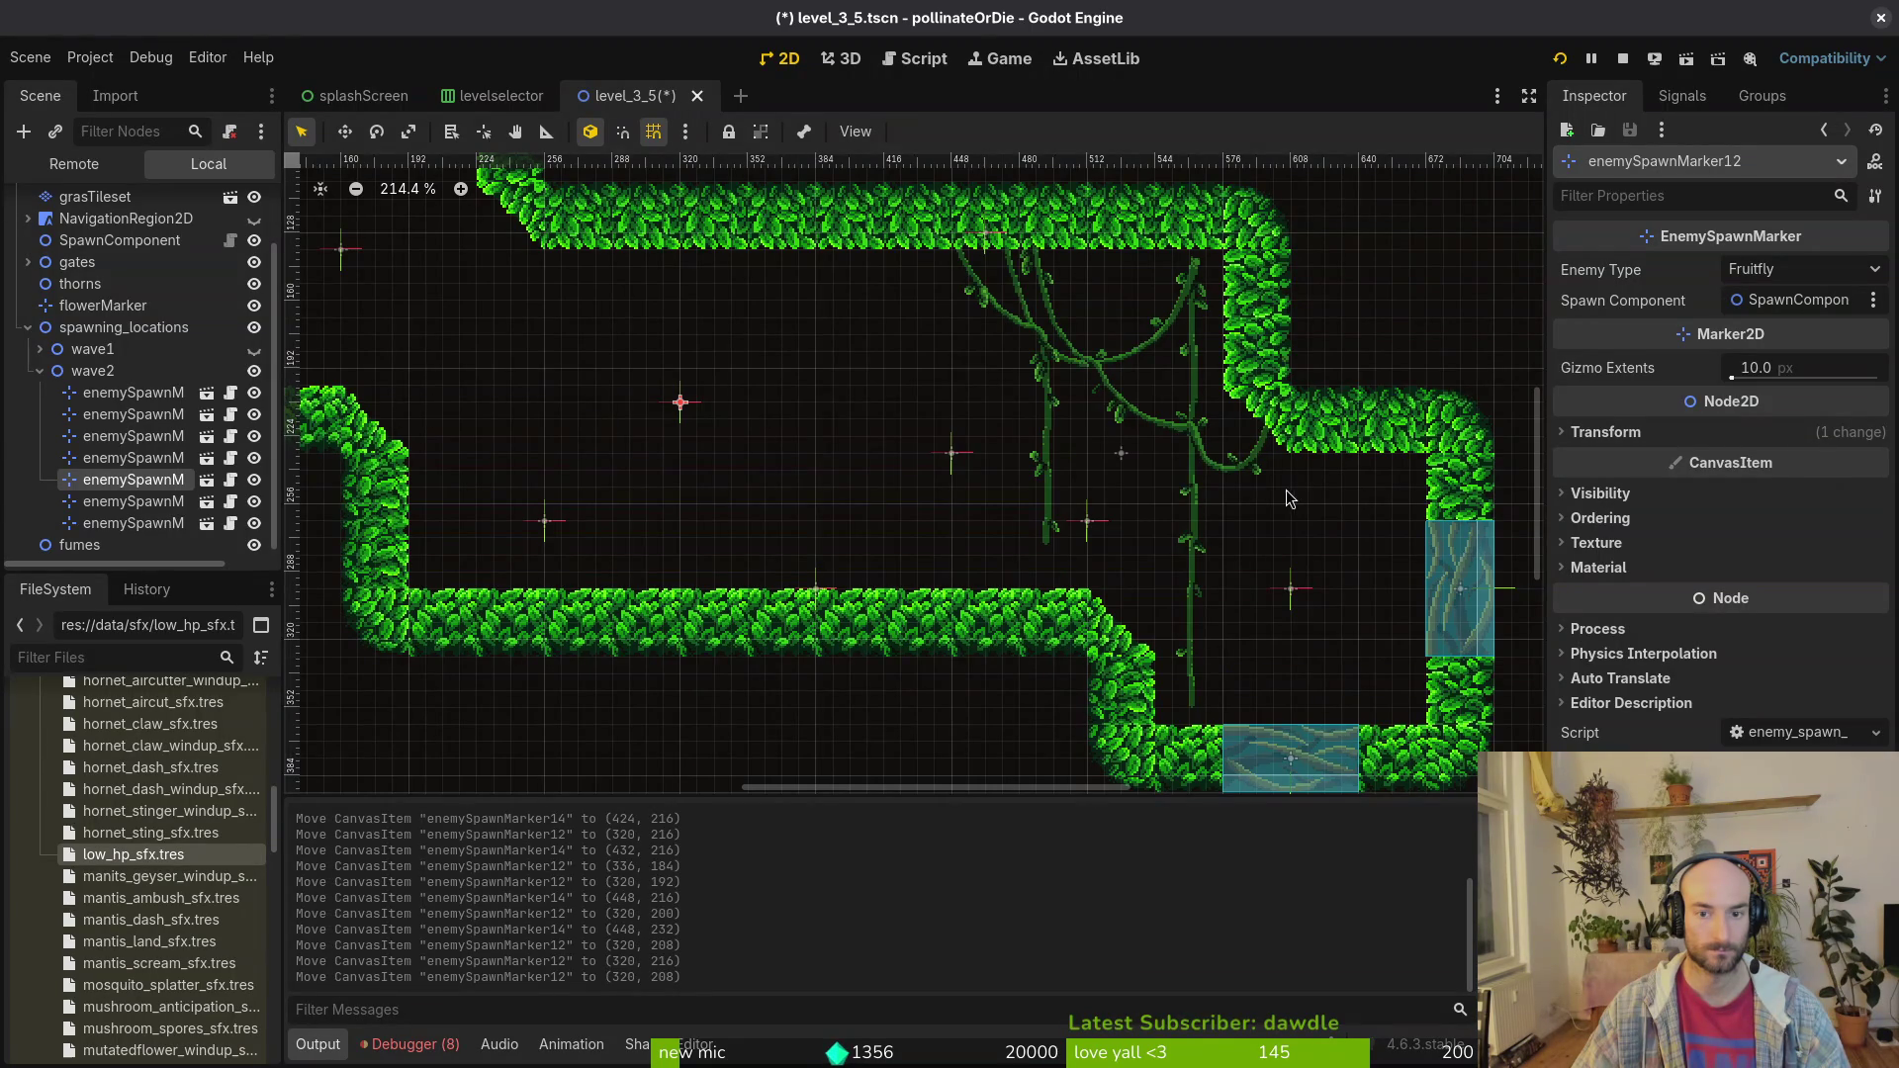
scroll(1286, 475, "up", 2)
left_click_drag(804, 440, 804, 414)
scroll(833, 460, "down", 5)
Step: Delete the stray wave2 marker enemySpawnMarker13 and save the scene
left_click(869, 594)
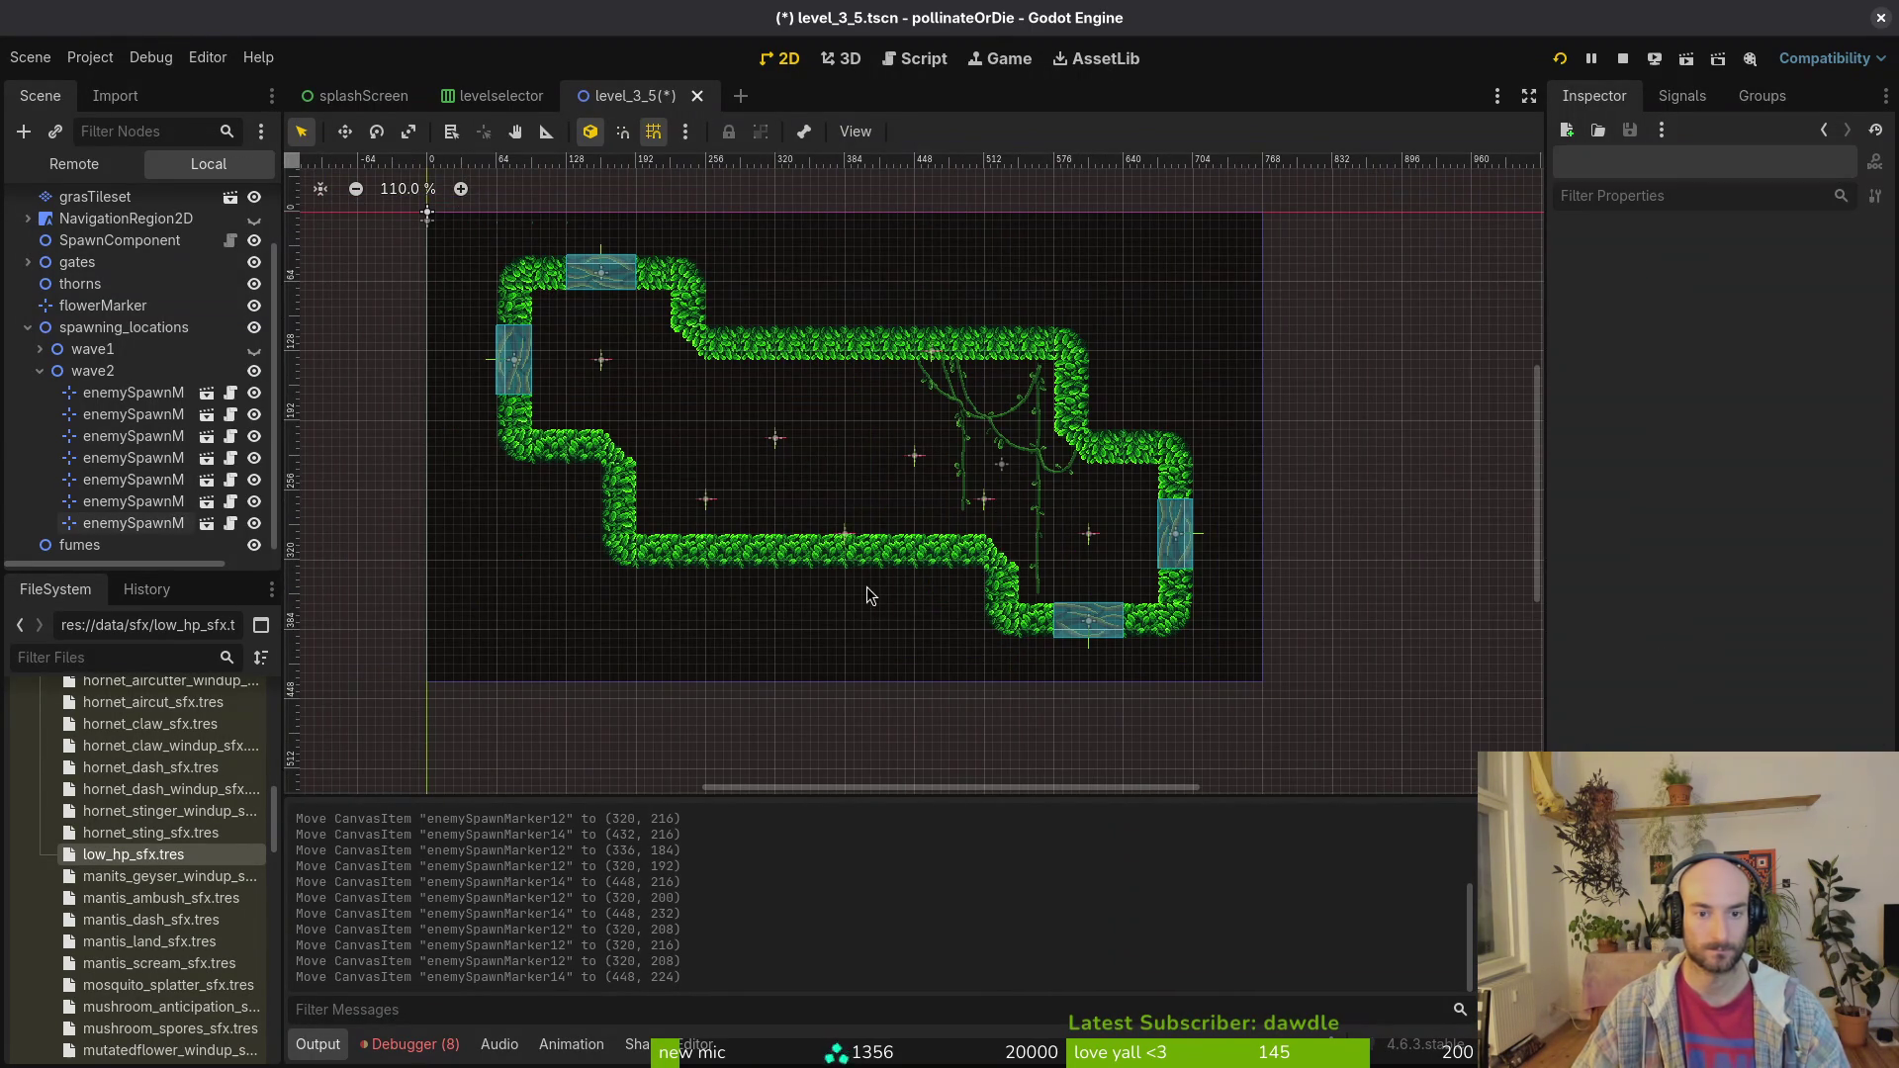
key("ctrl+s")
scroll(997, 715, "down", 3)
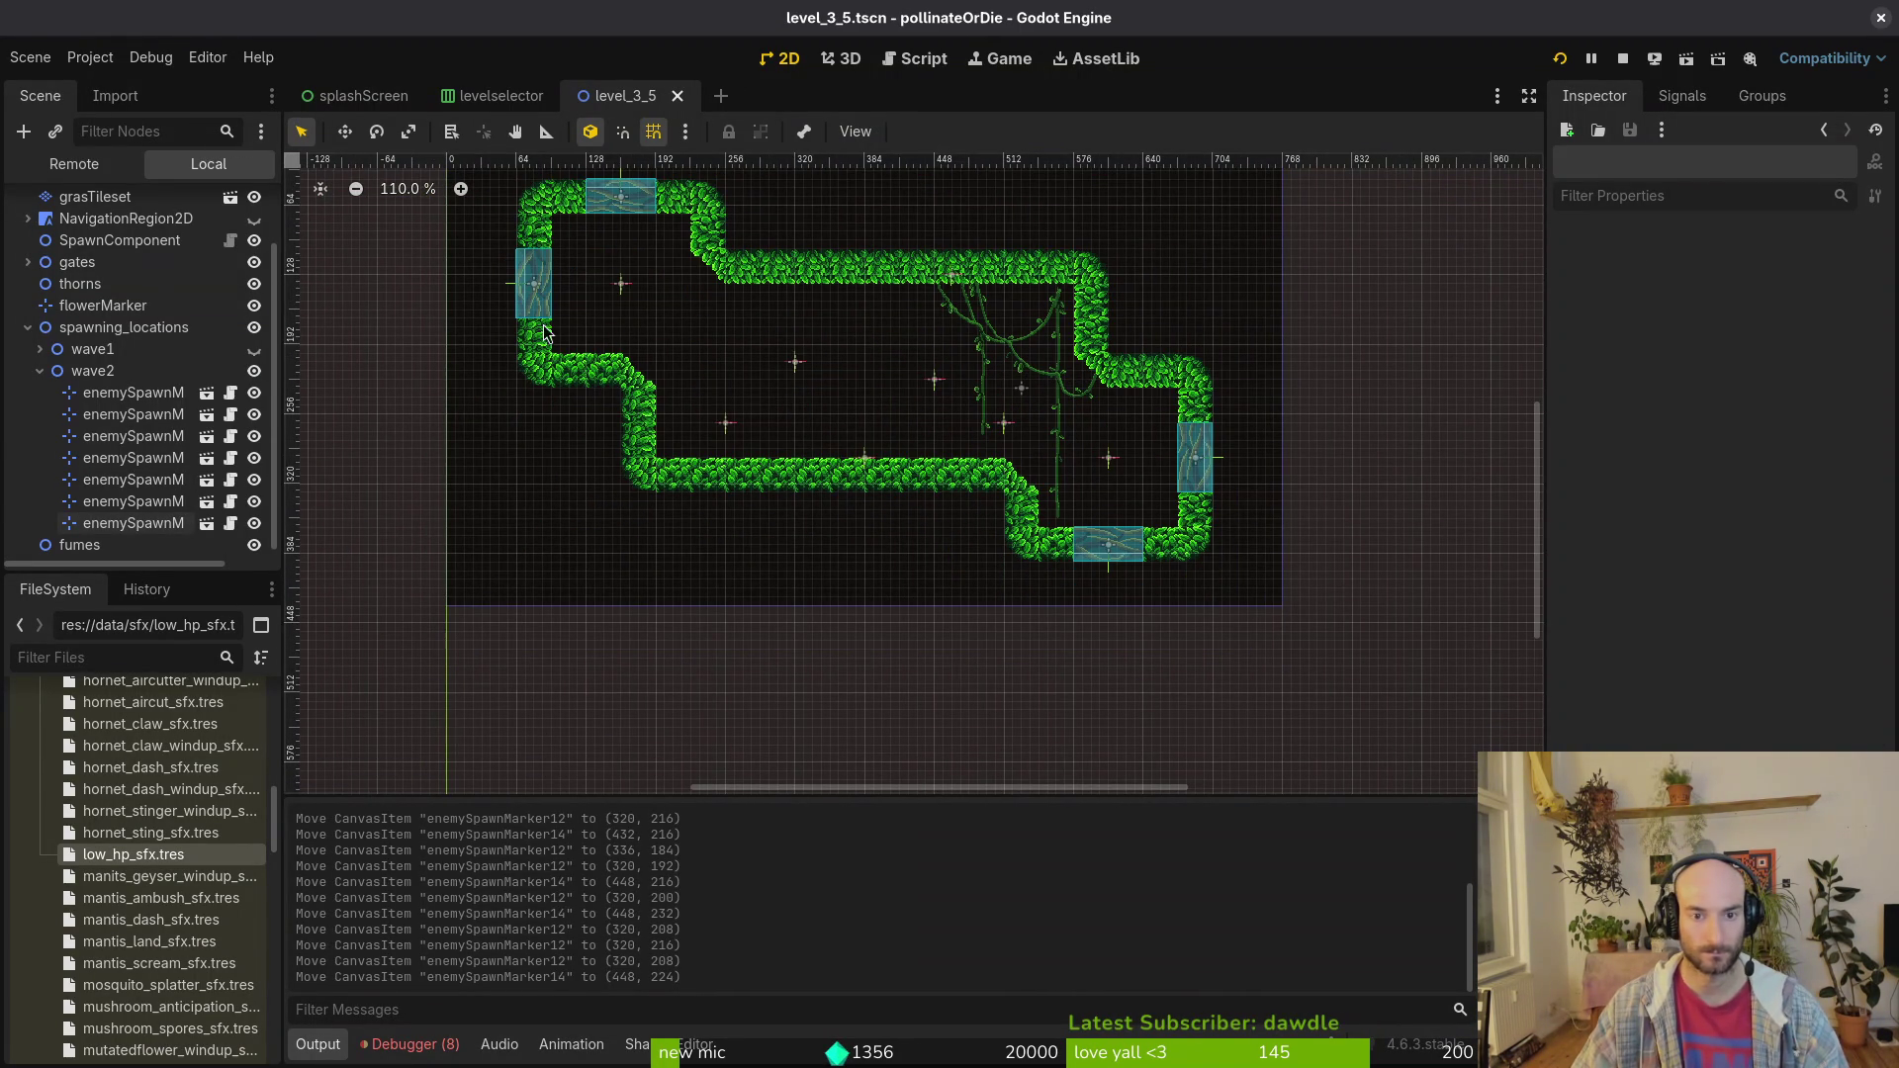
left_click_drag(956, 287, 757, 665)
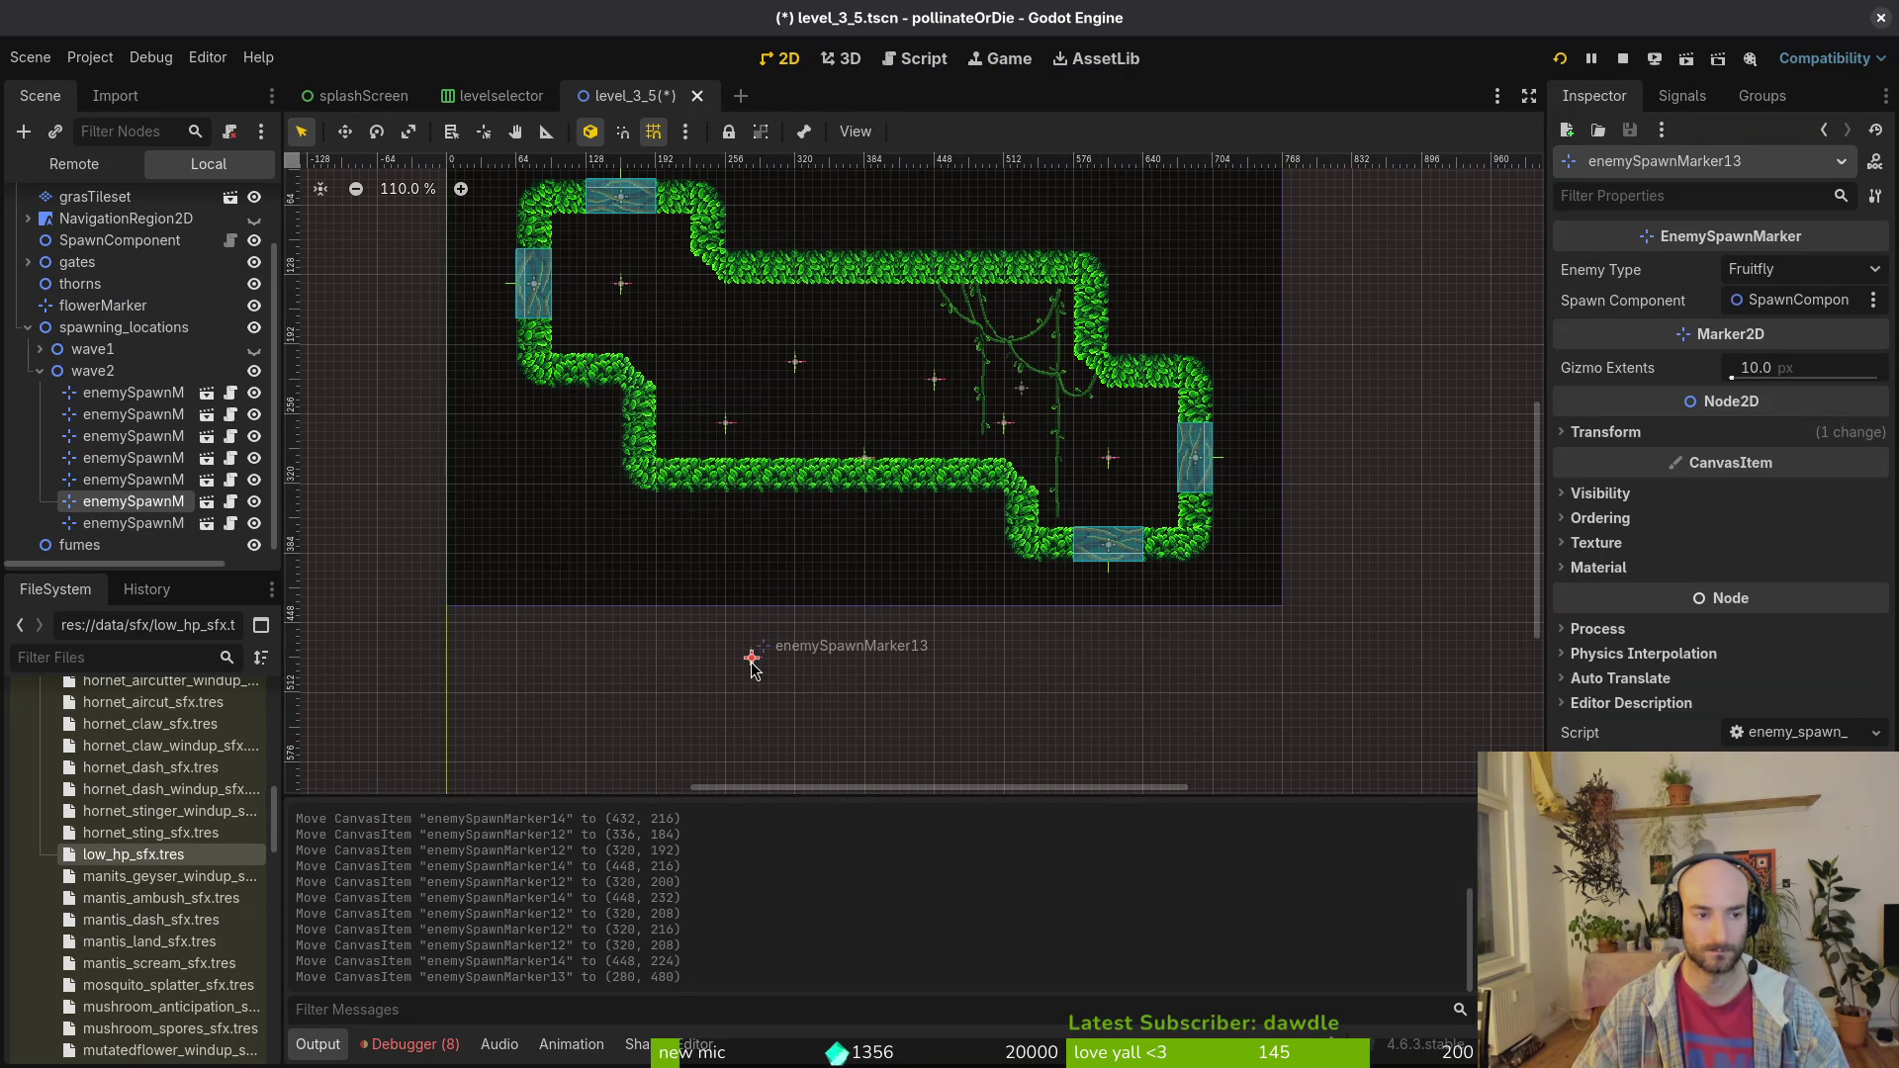
key("Delete")
key("Return")
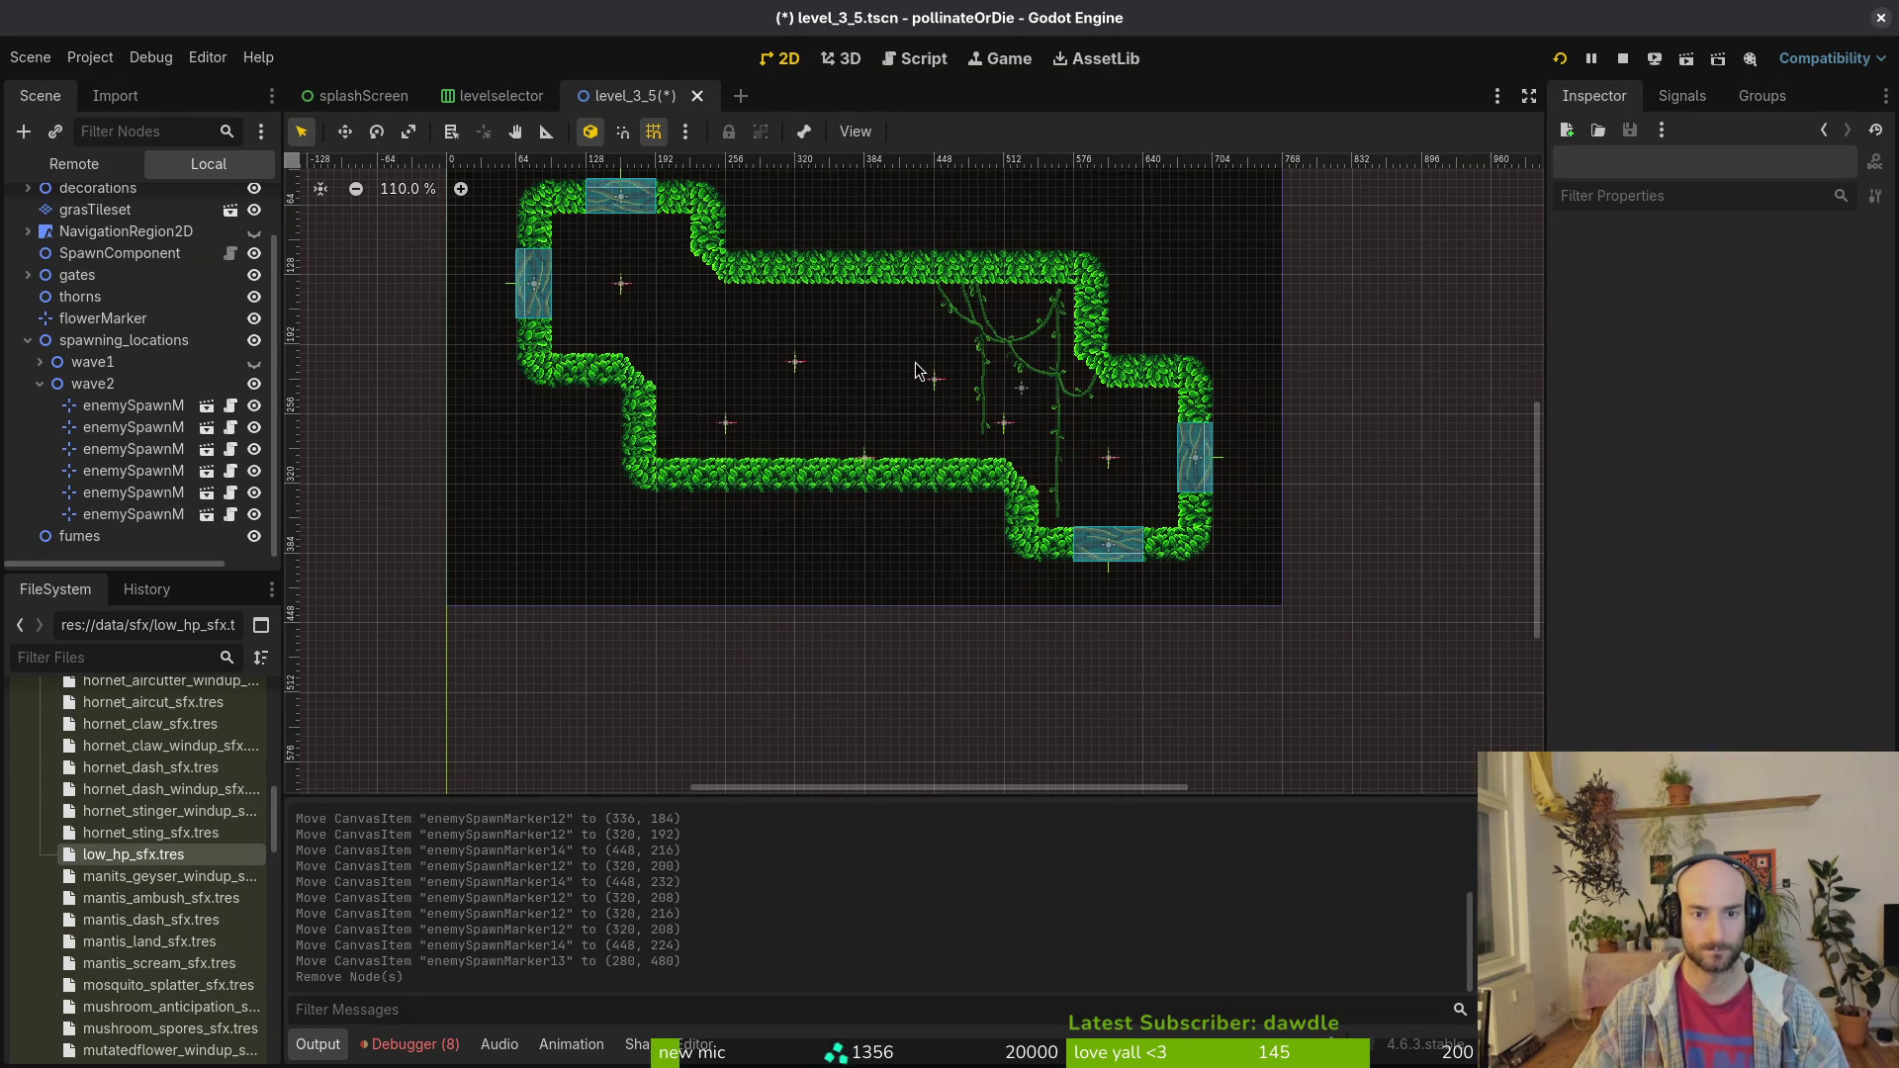
key("ctrl+s")
Step: Show wave1 again and collapse the wave2 and spawning_locations groups
left_click(253, 364)
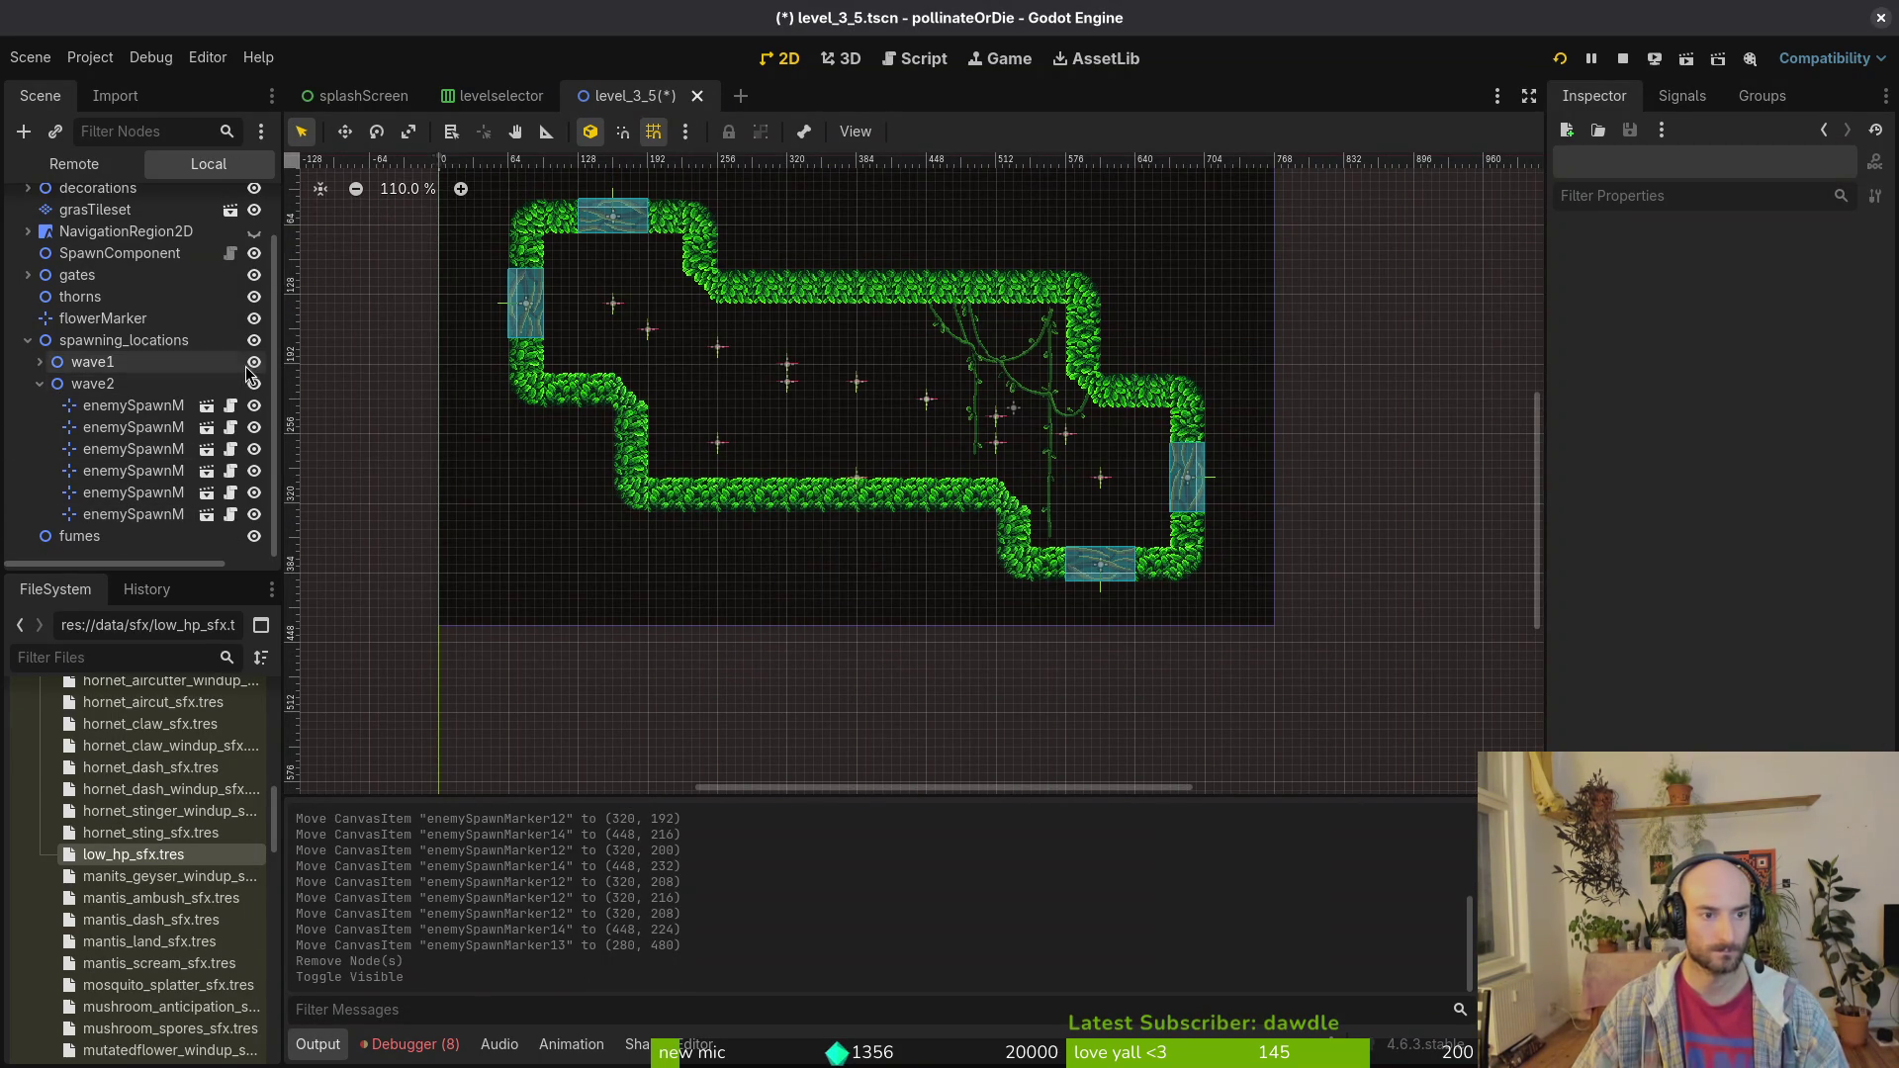
left_click(40, 384)
left_click(28, 400)
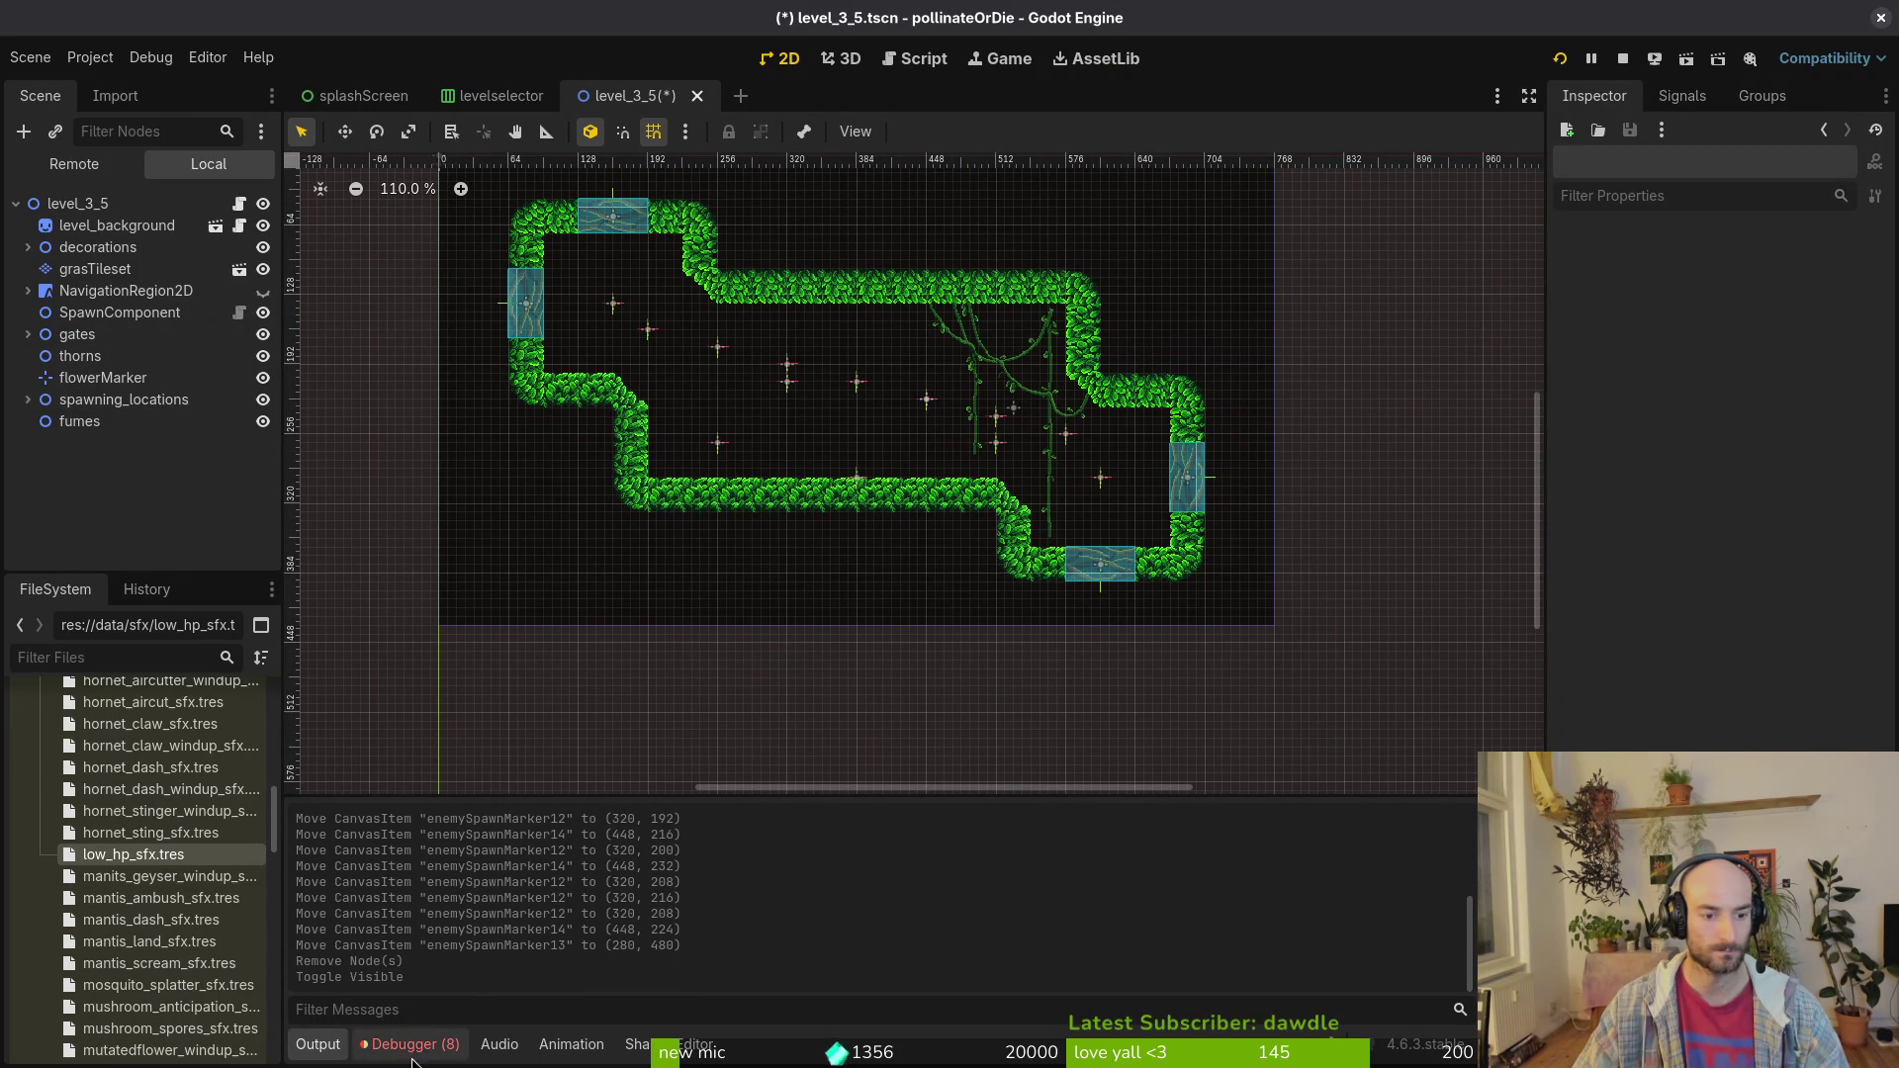
Step: Check the Debugger's Errors list and run the project
left_click(413, 1053)
left_click(442, 797)
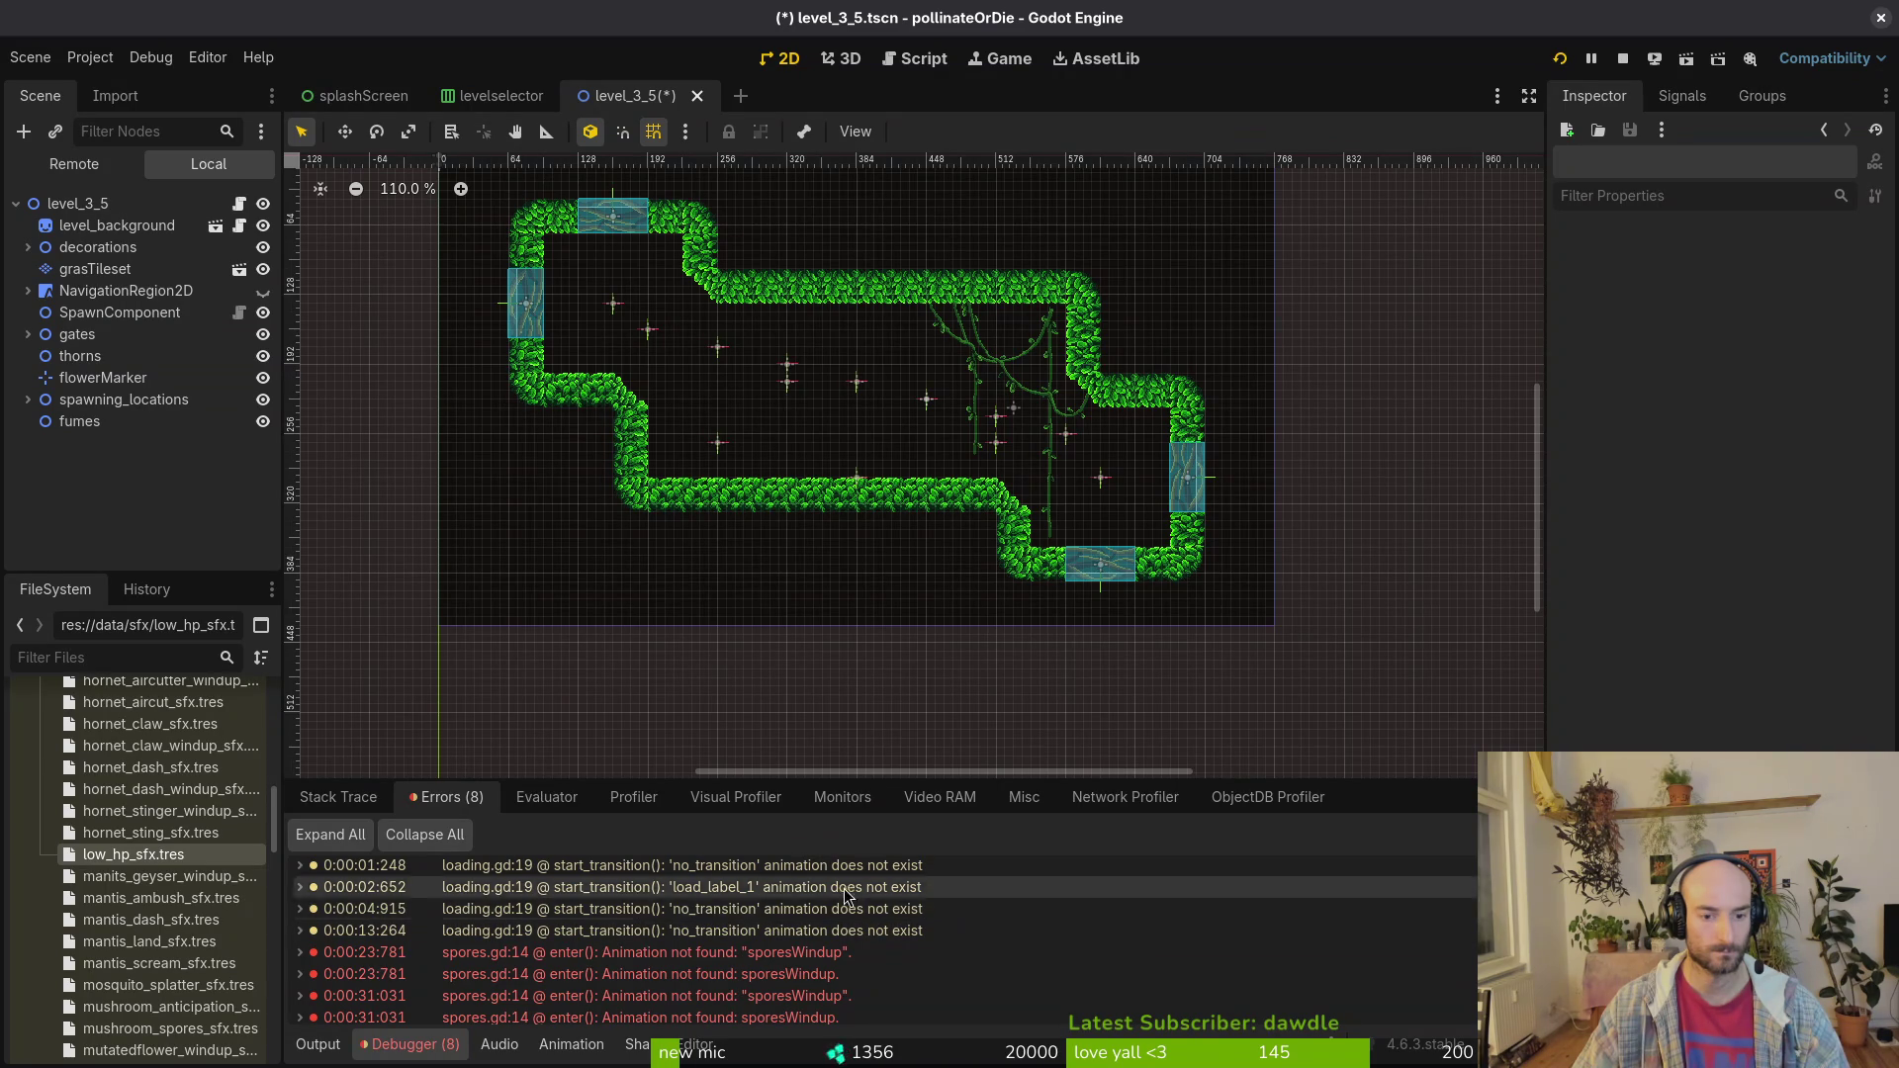
left_click(1623, 62)
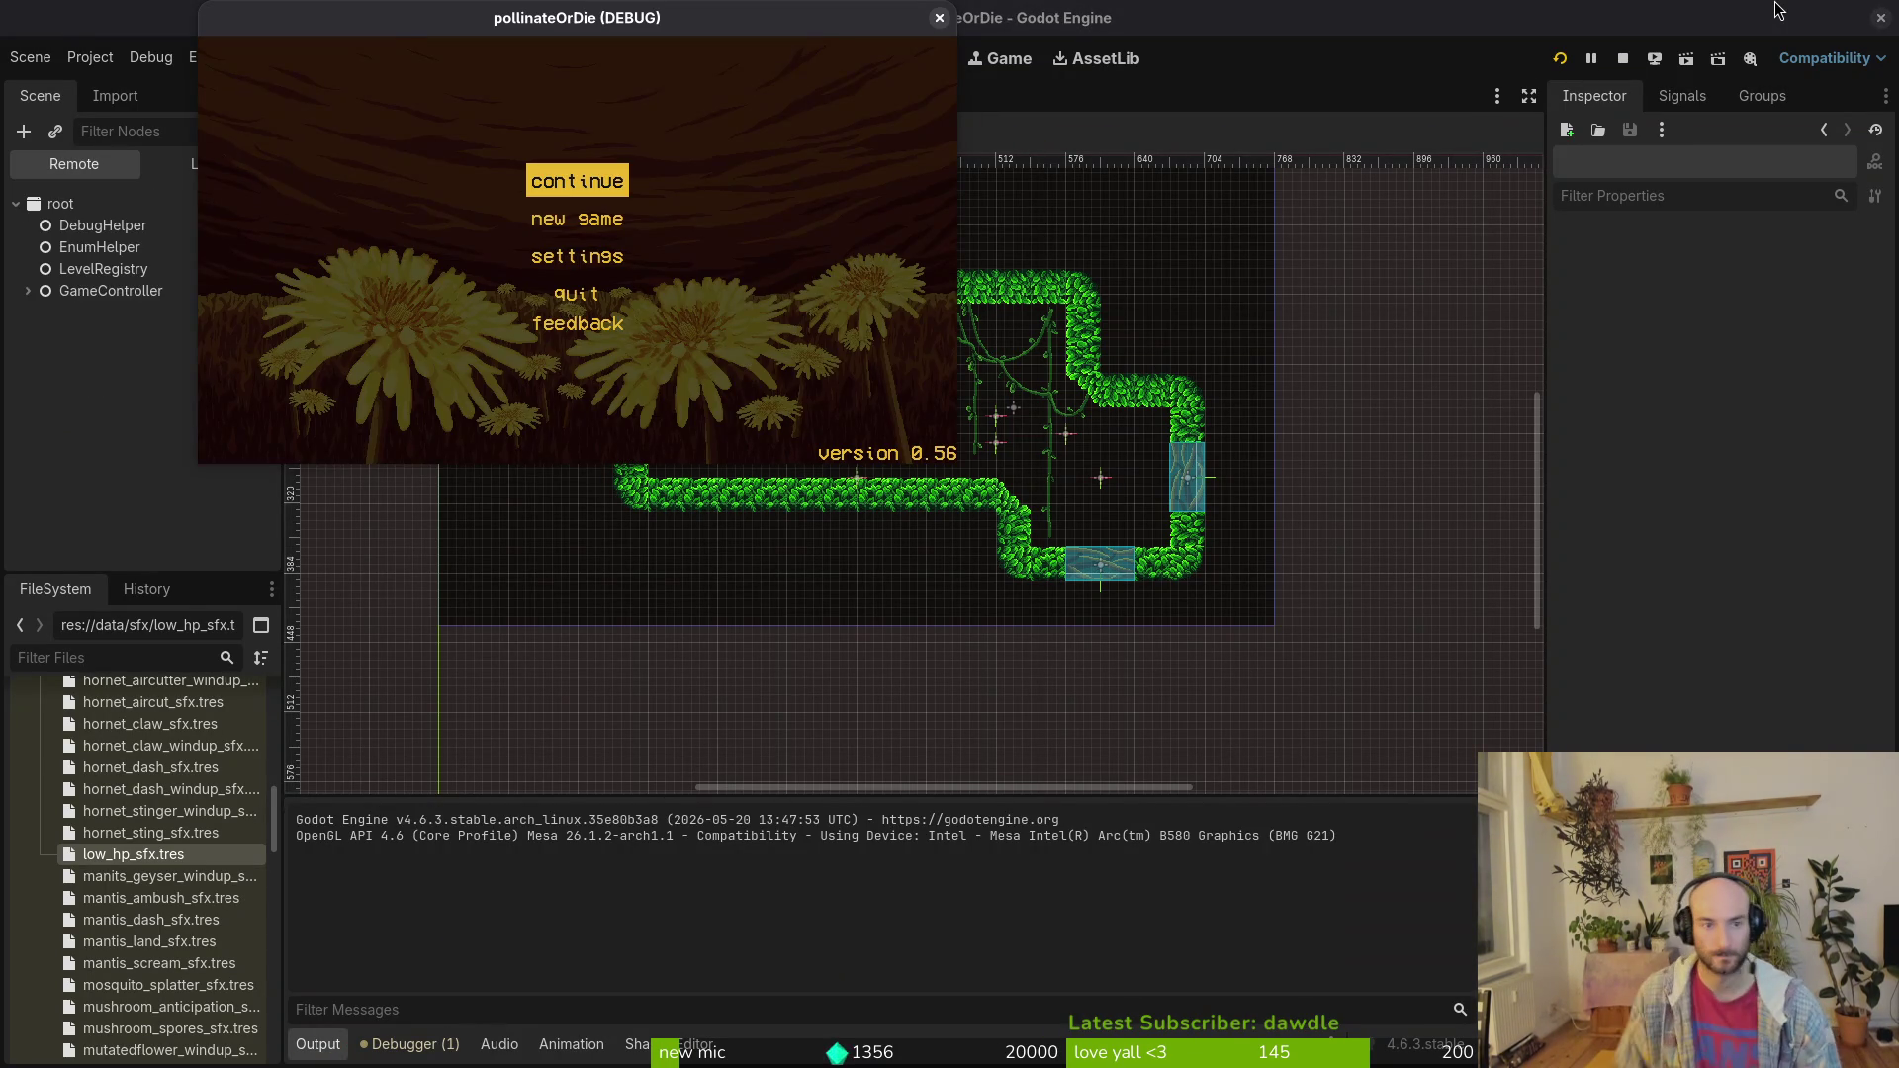
Step: Start the game and load level 3-5 from the debug level select
key("Return")
key("F1")
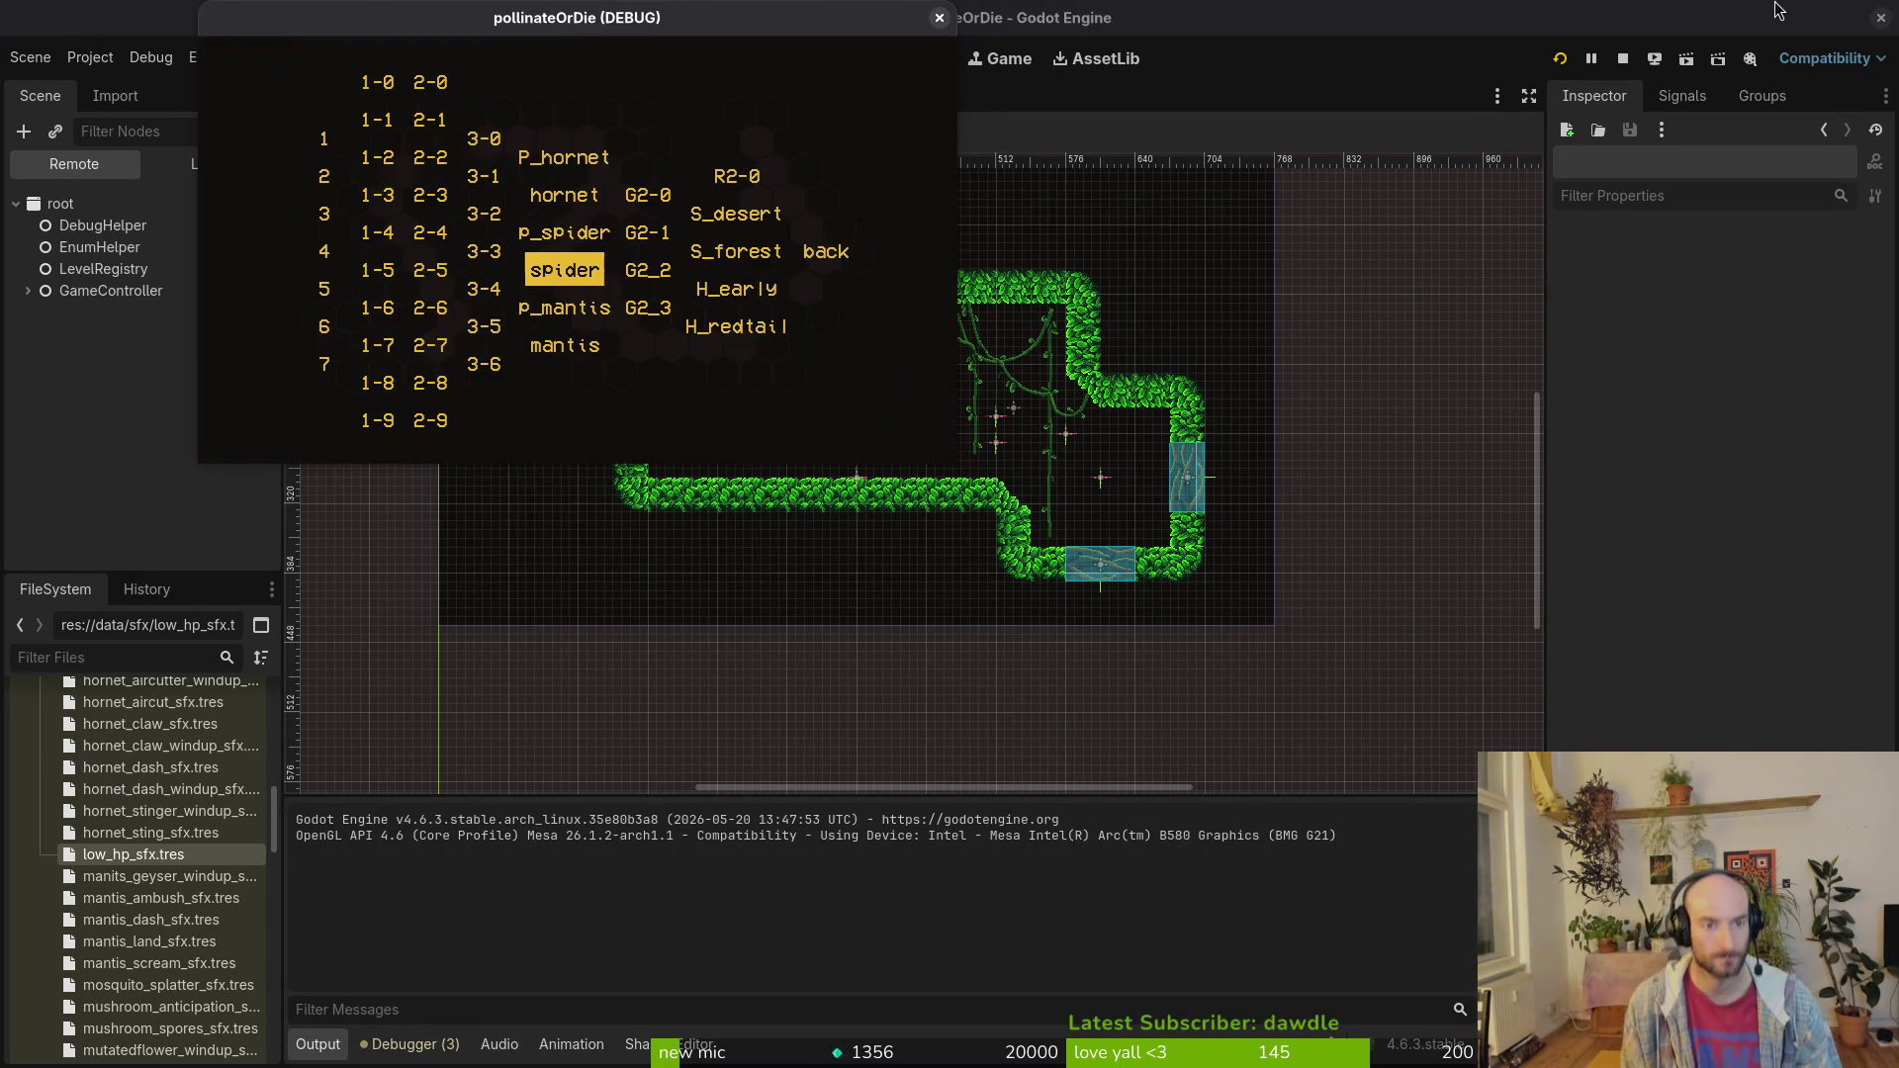
key("Up")
key("Left")
key("Left")
key("Down")
key("Right")
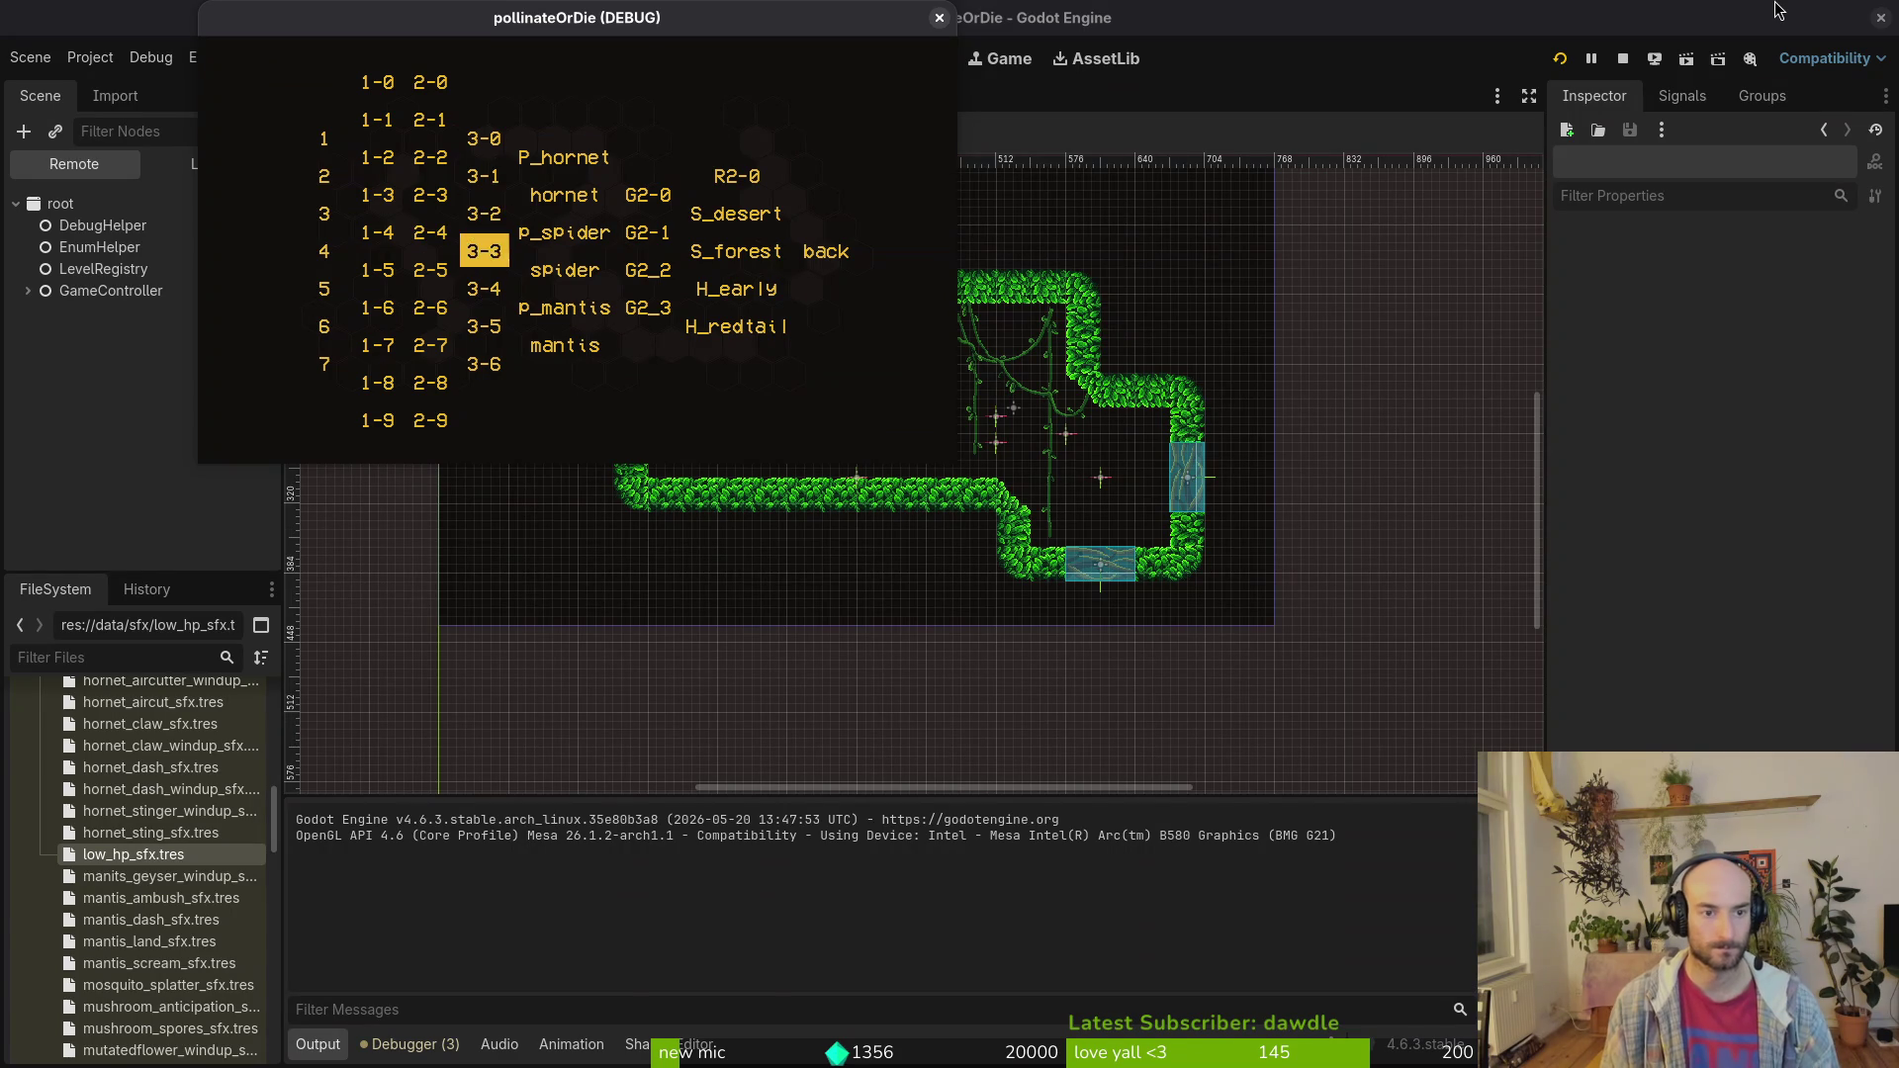
key("Down")
key("Down")
key("Return")
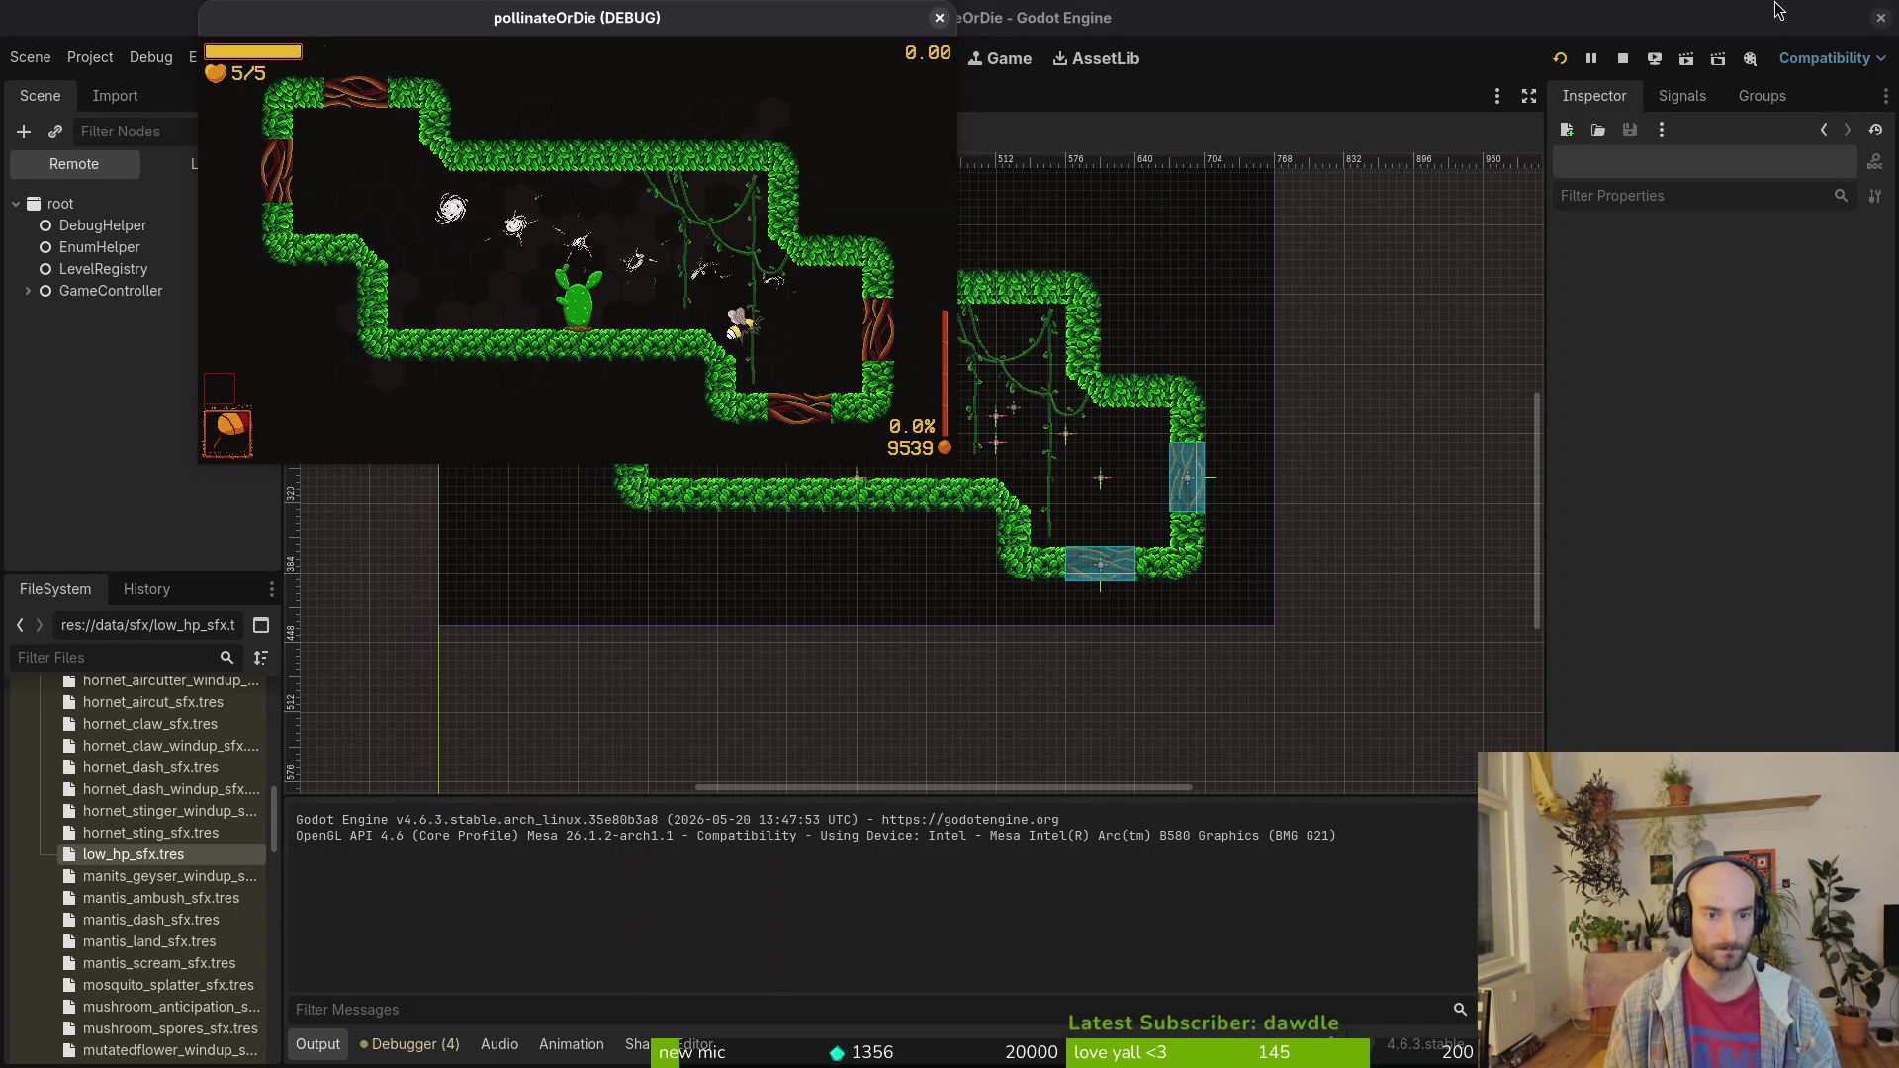
Step: Playtest level 3-5, shooting a hornet and pollinating the cactus
key("Left")
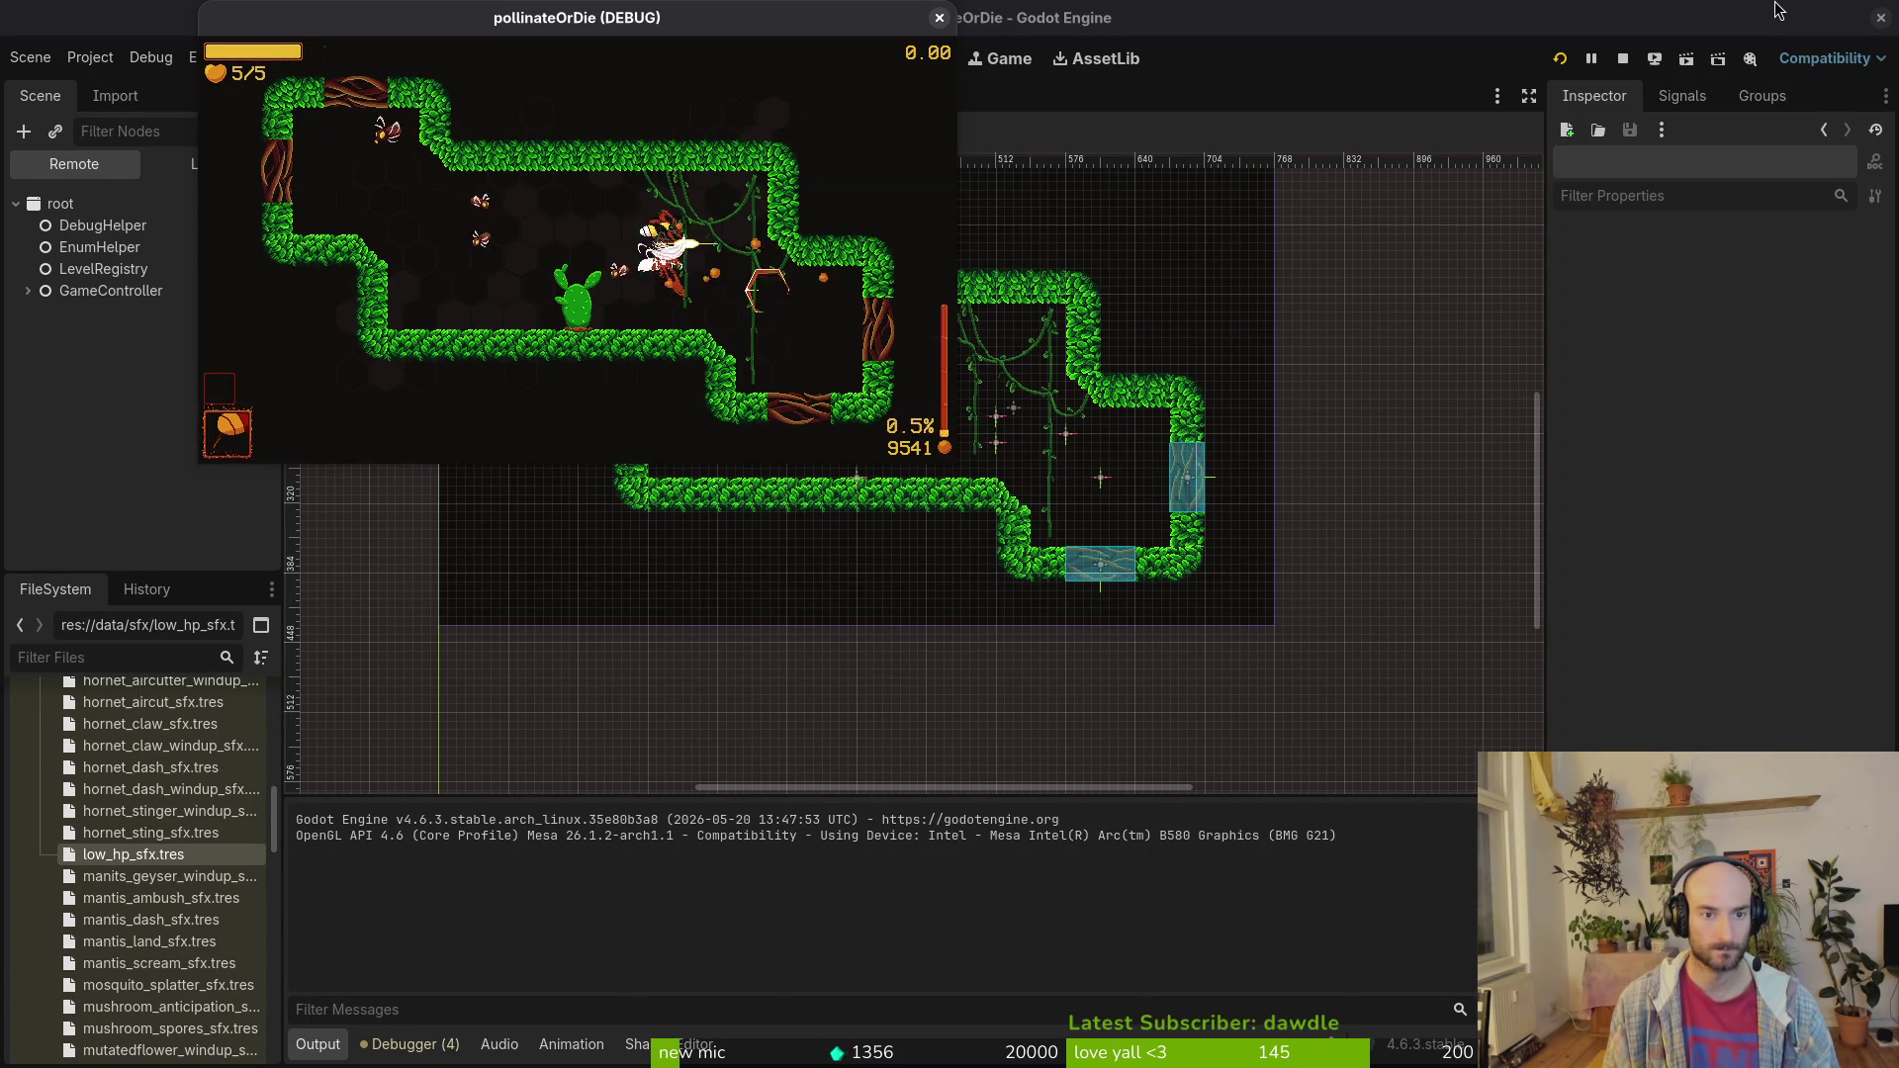
key("Down")
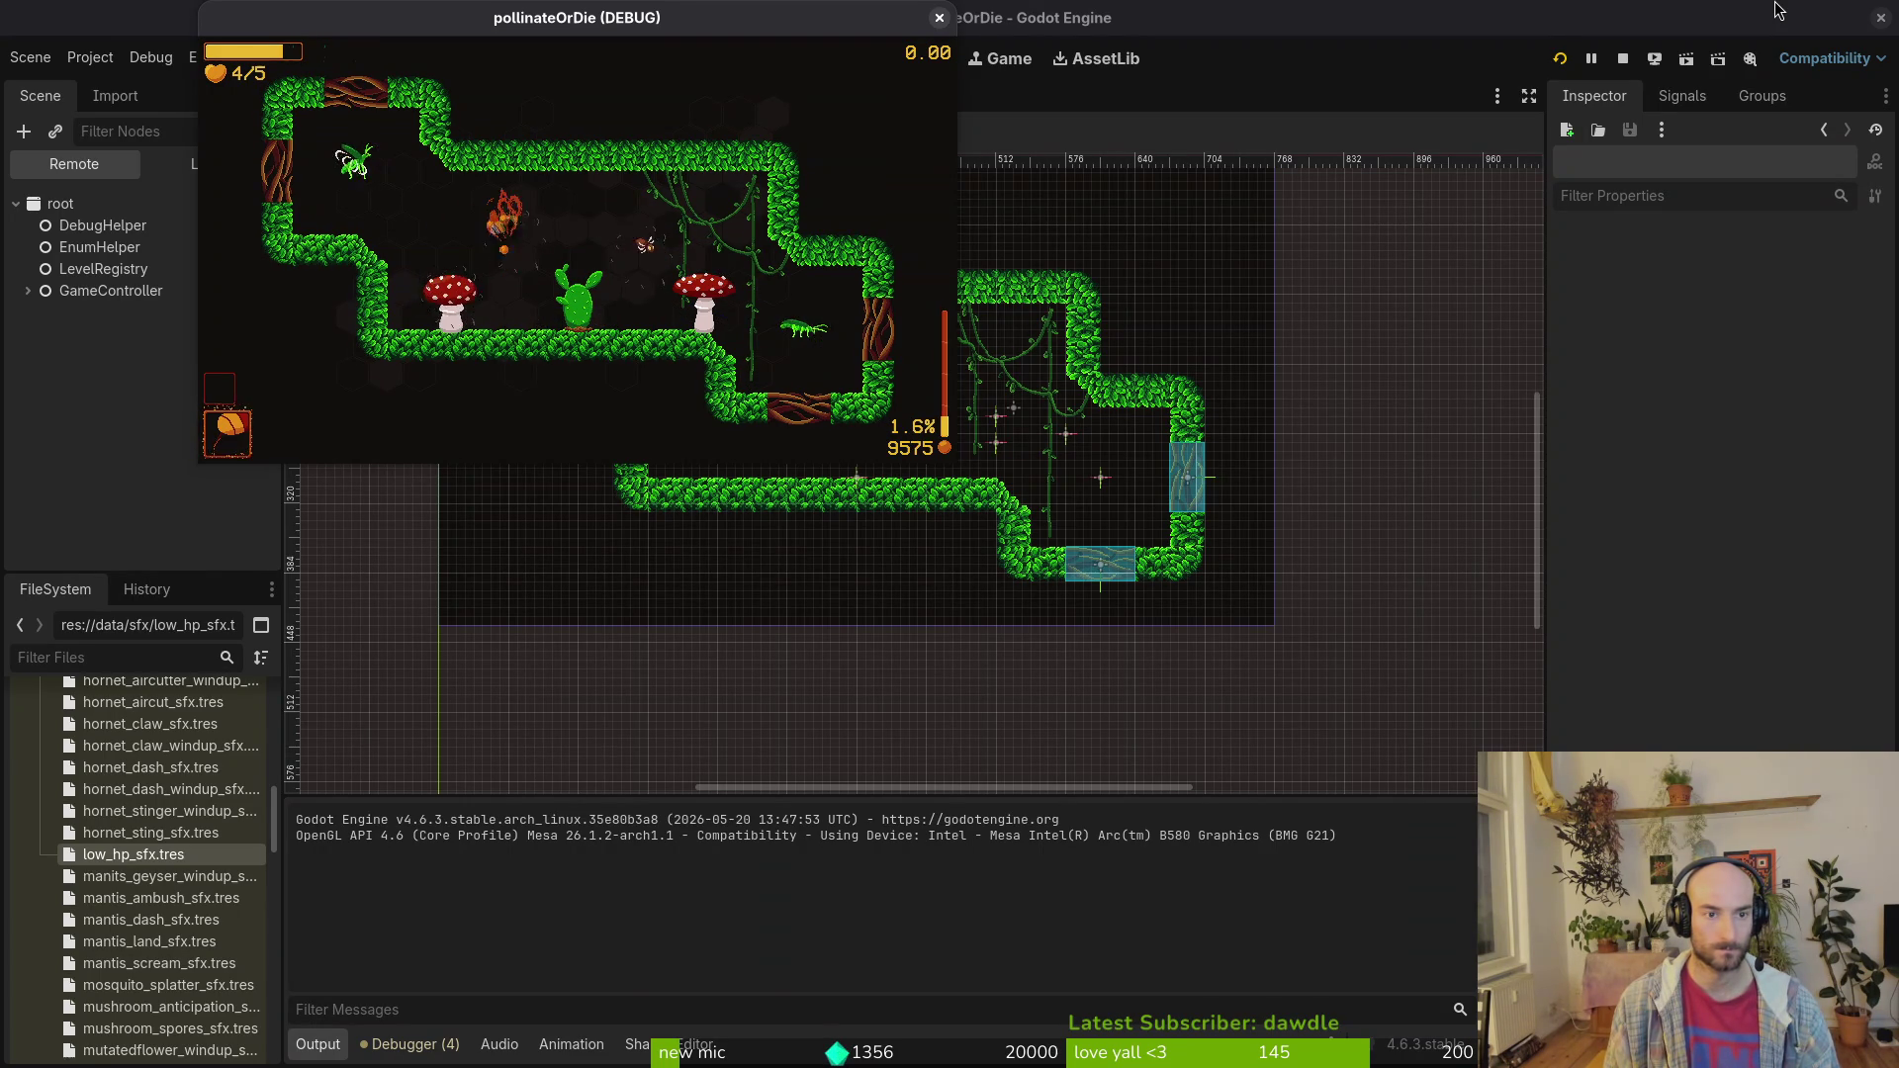
key("Right")
key("Left")
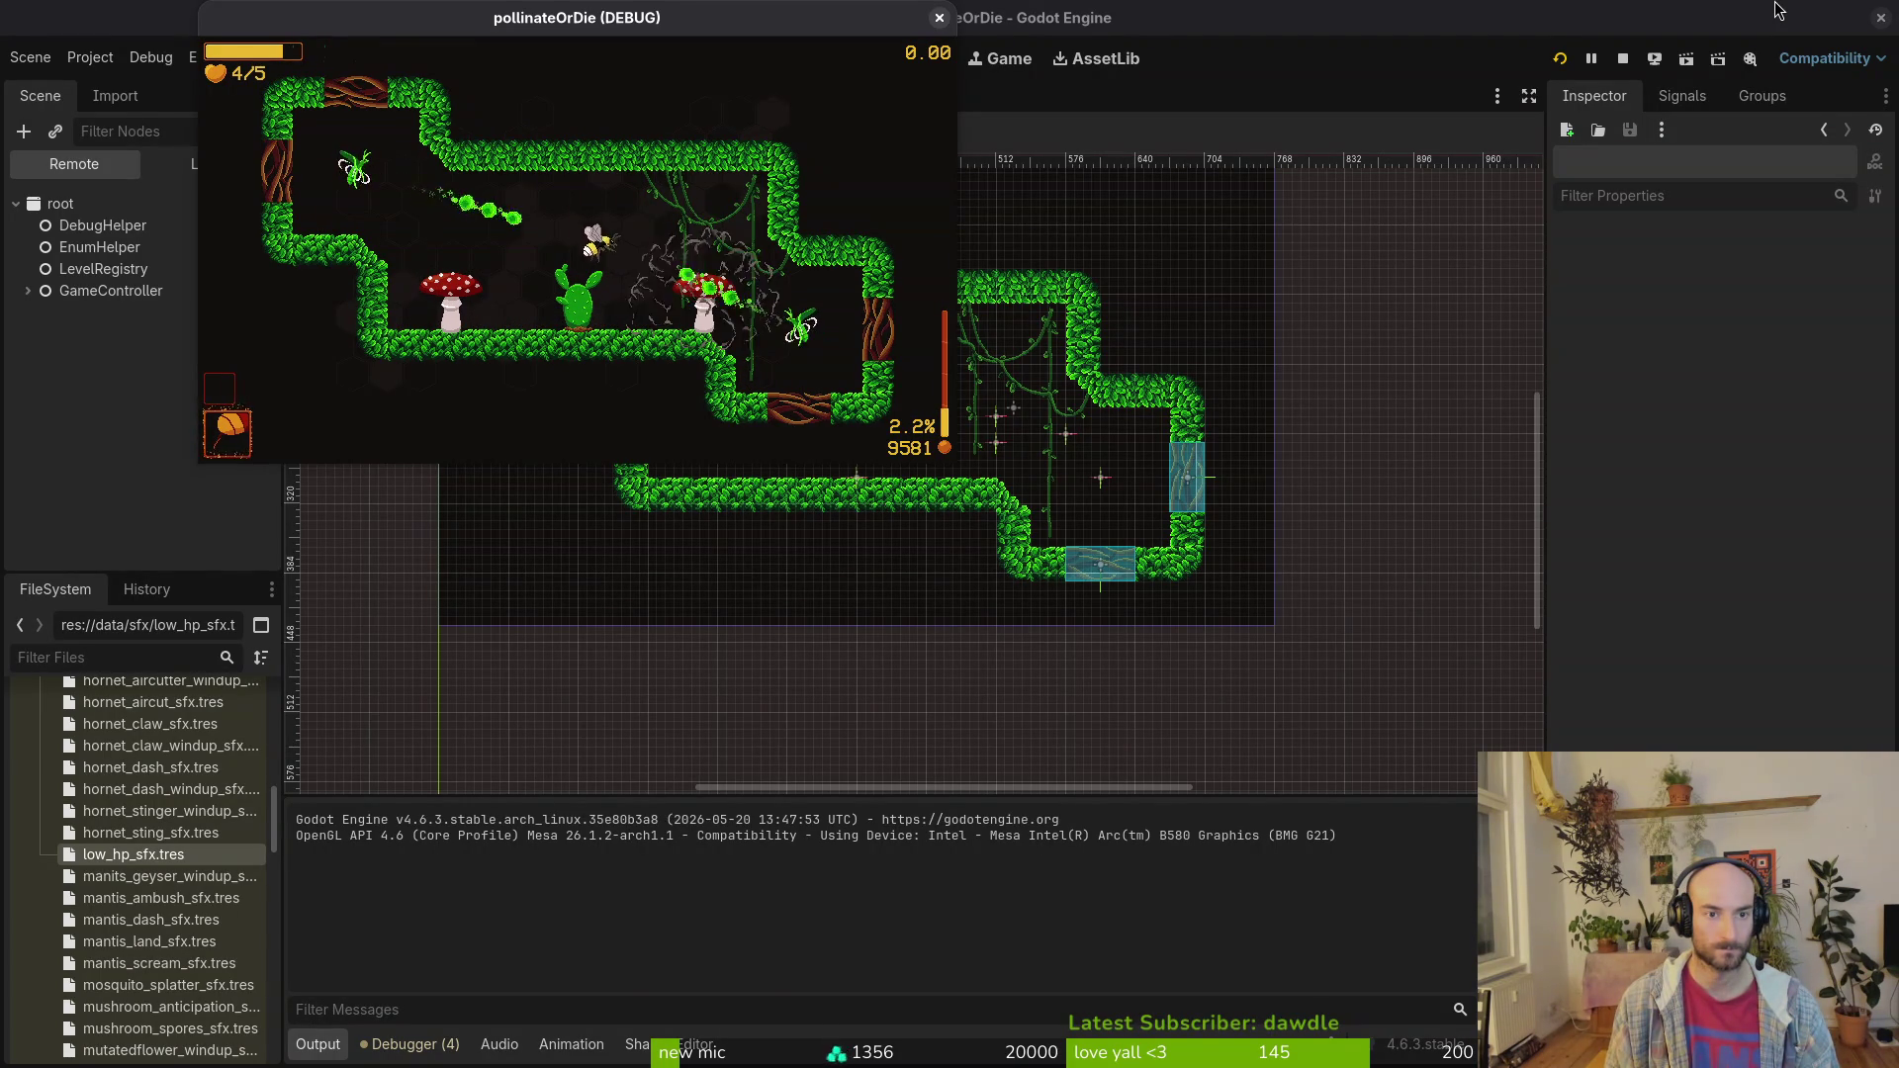
key("Down")
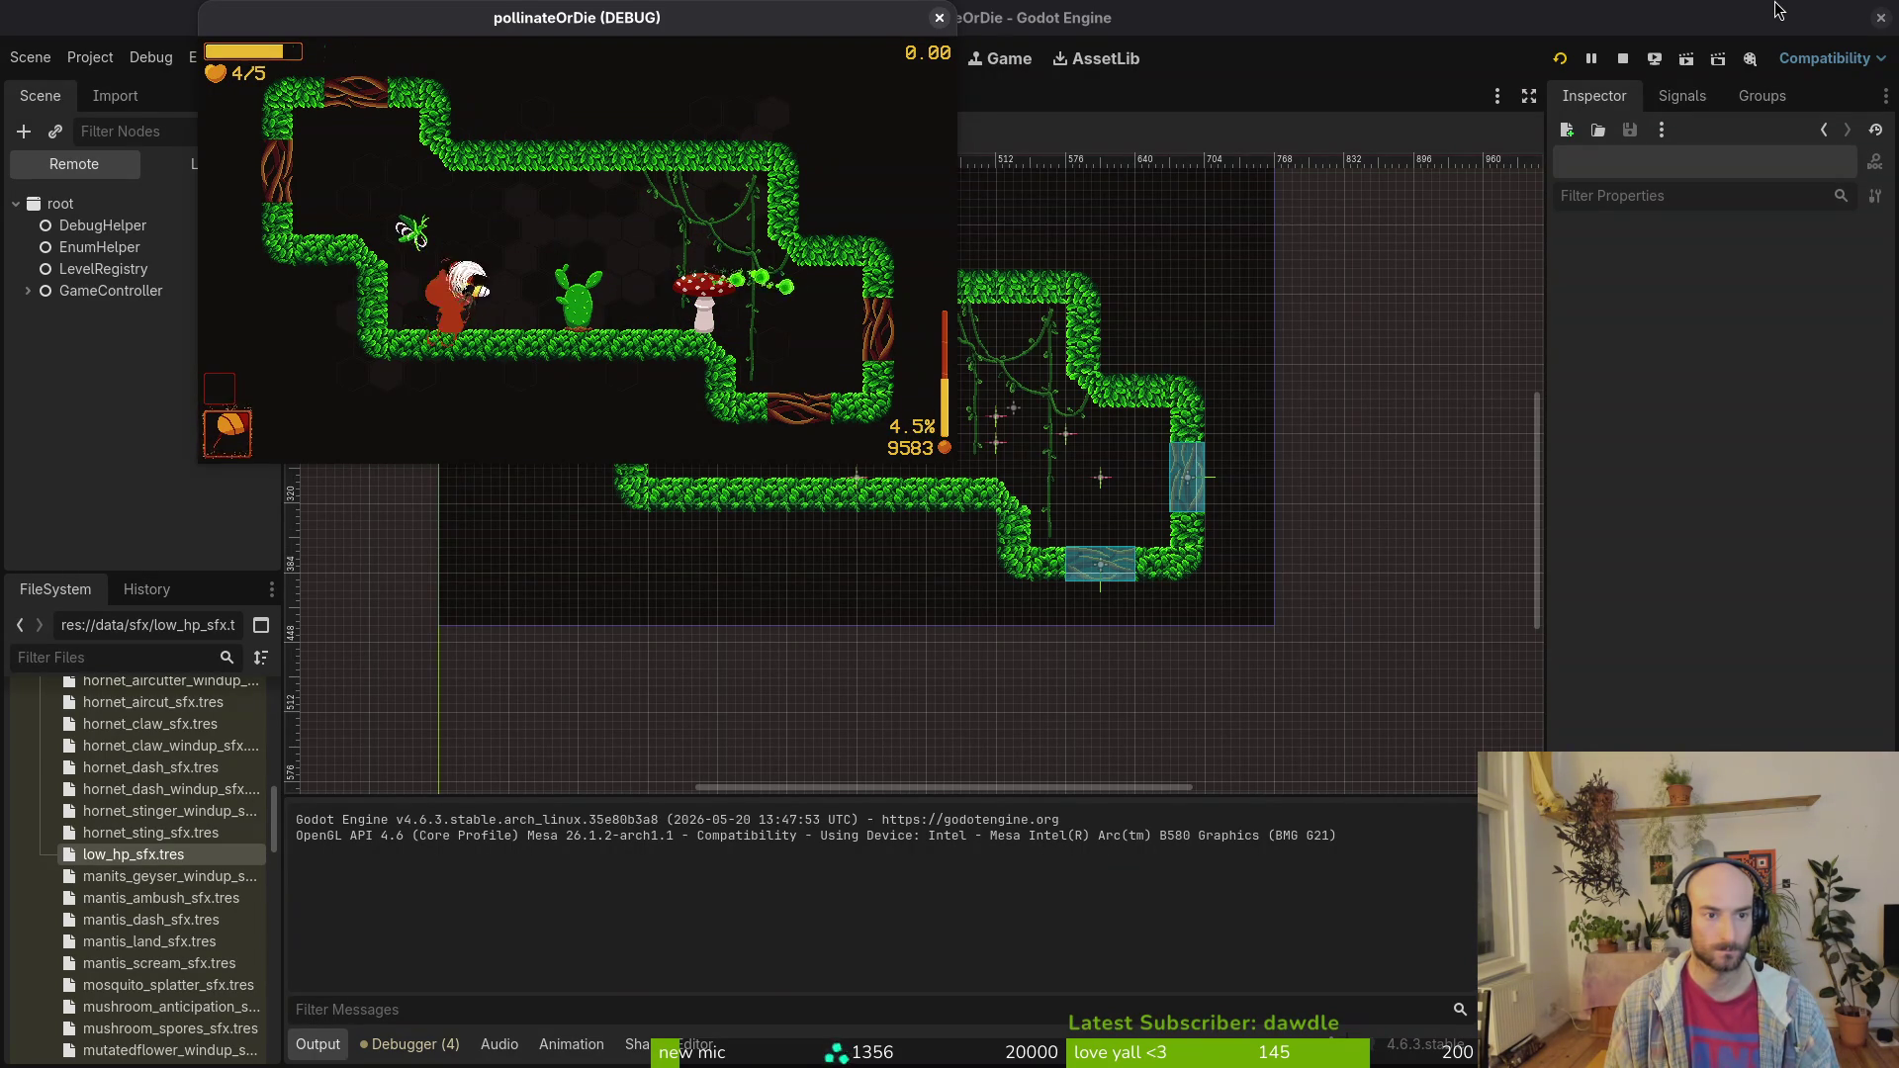
key("Left")
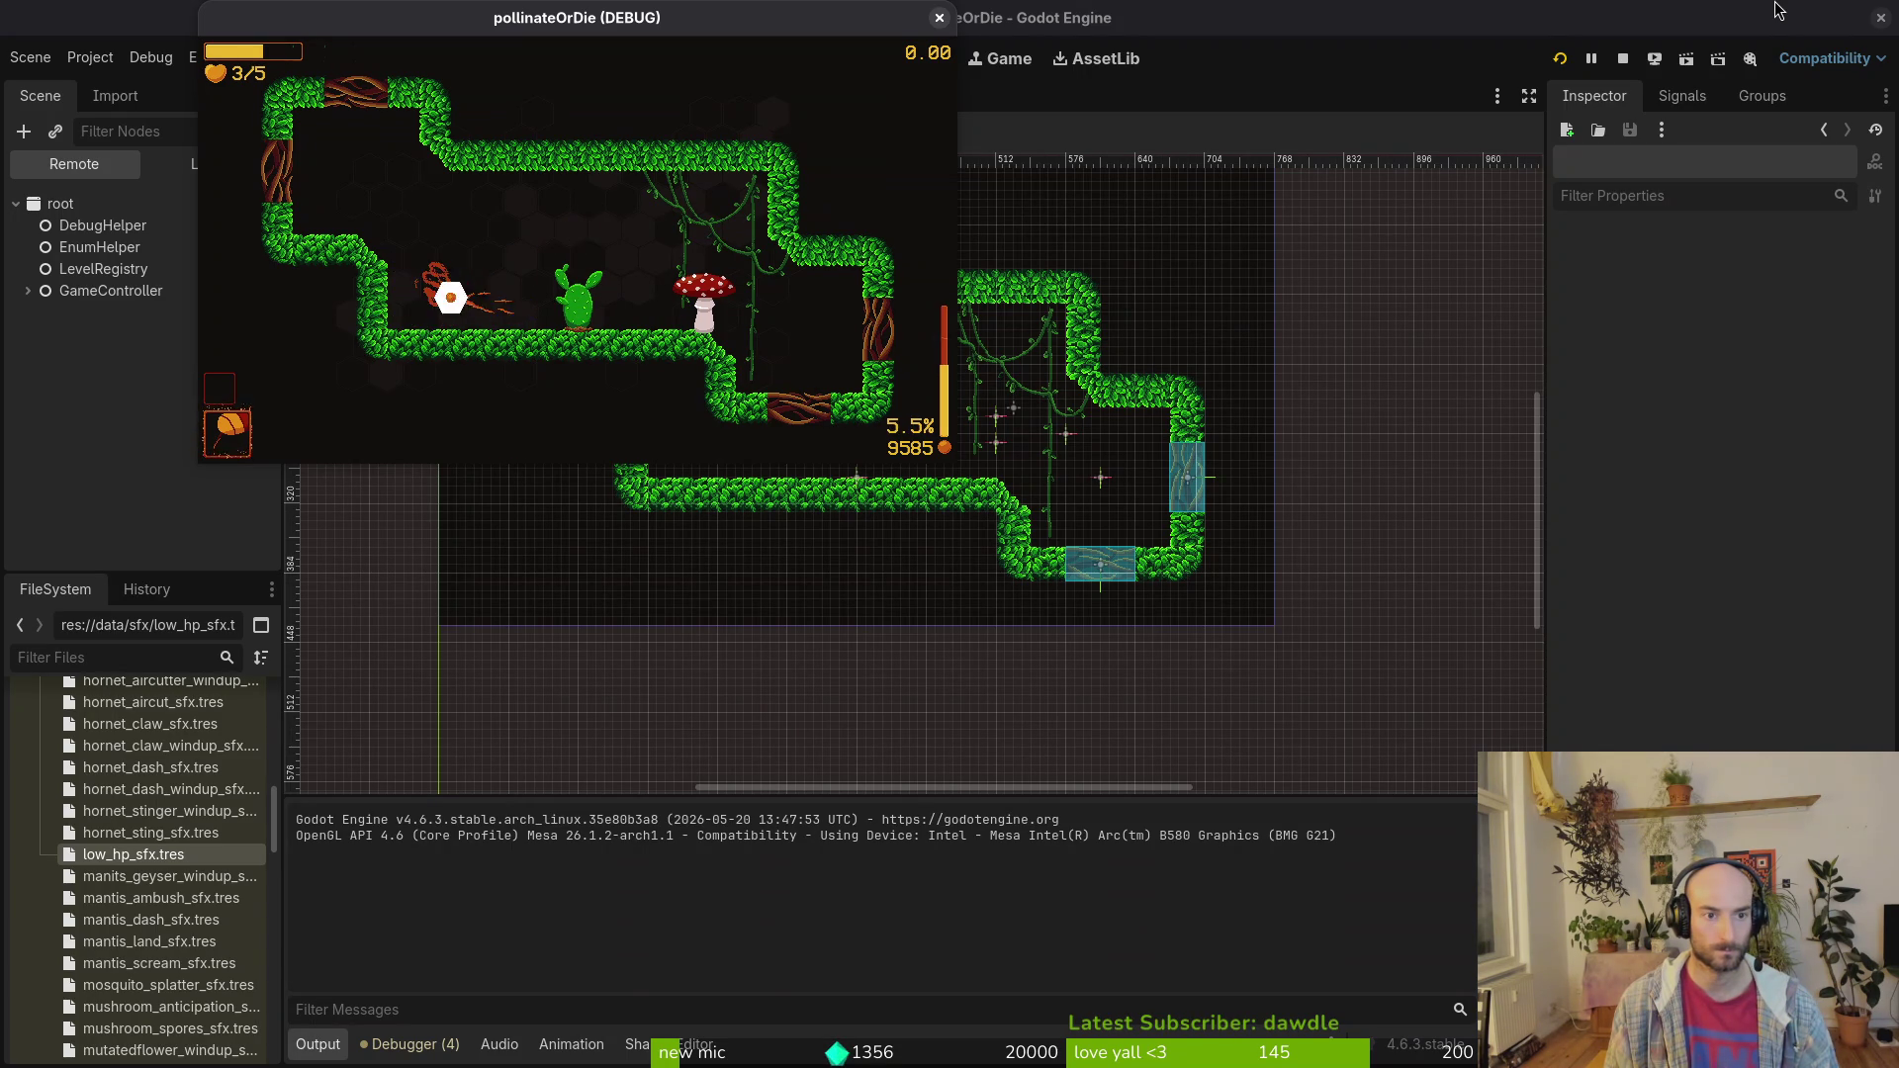
key("Right")
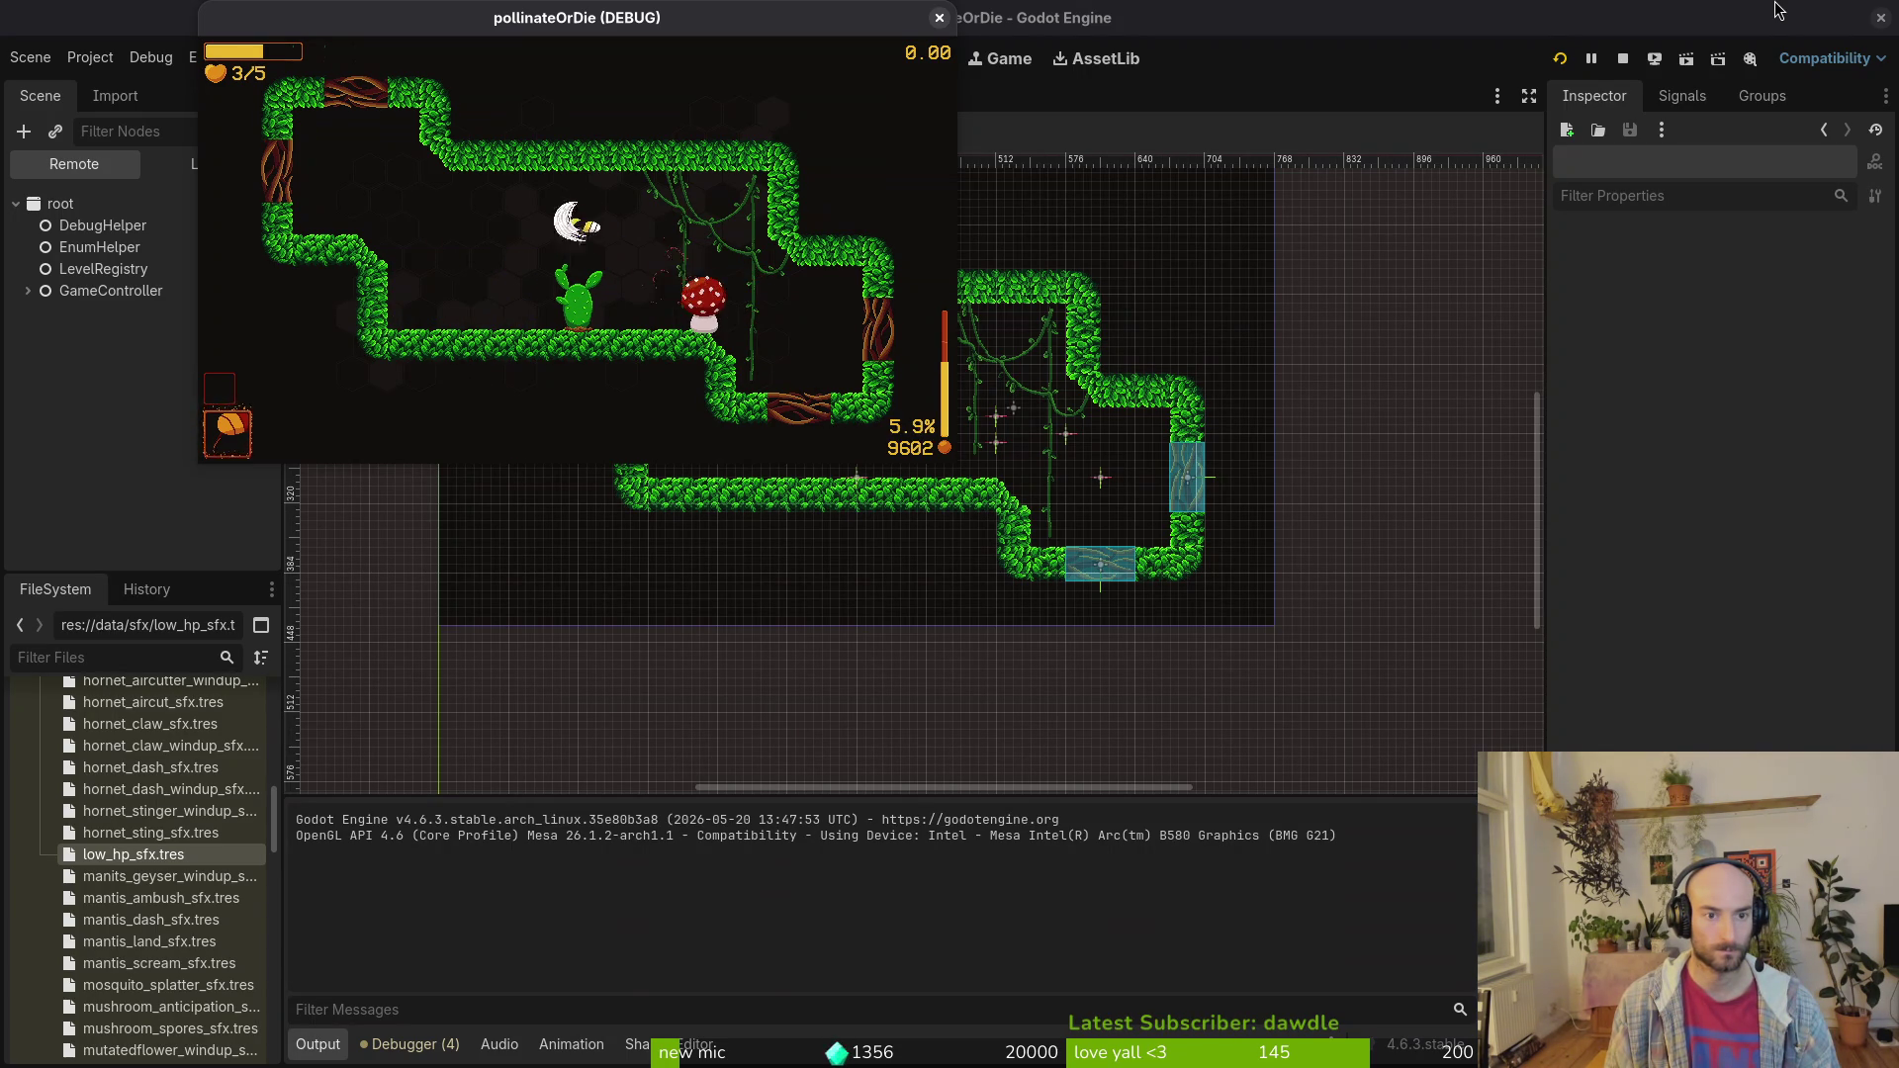
key("Left")
key("Up")
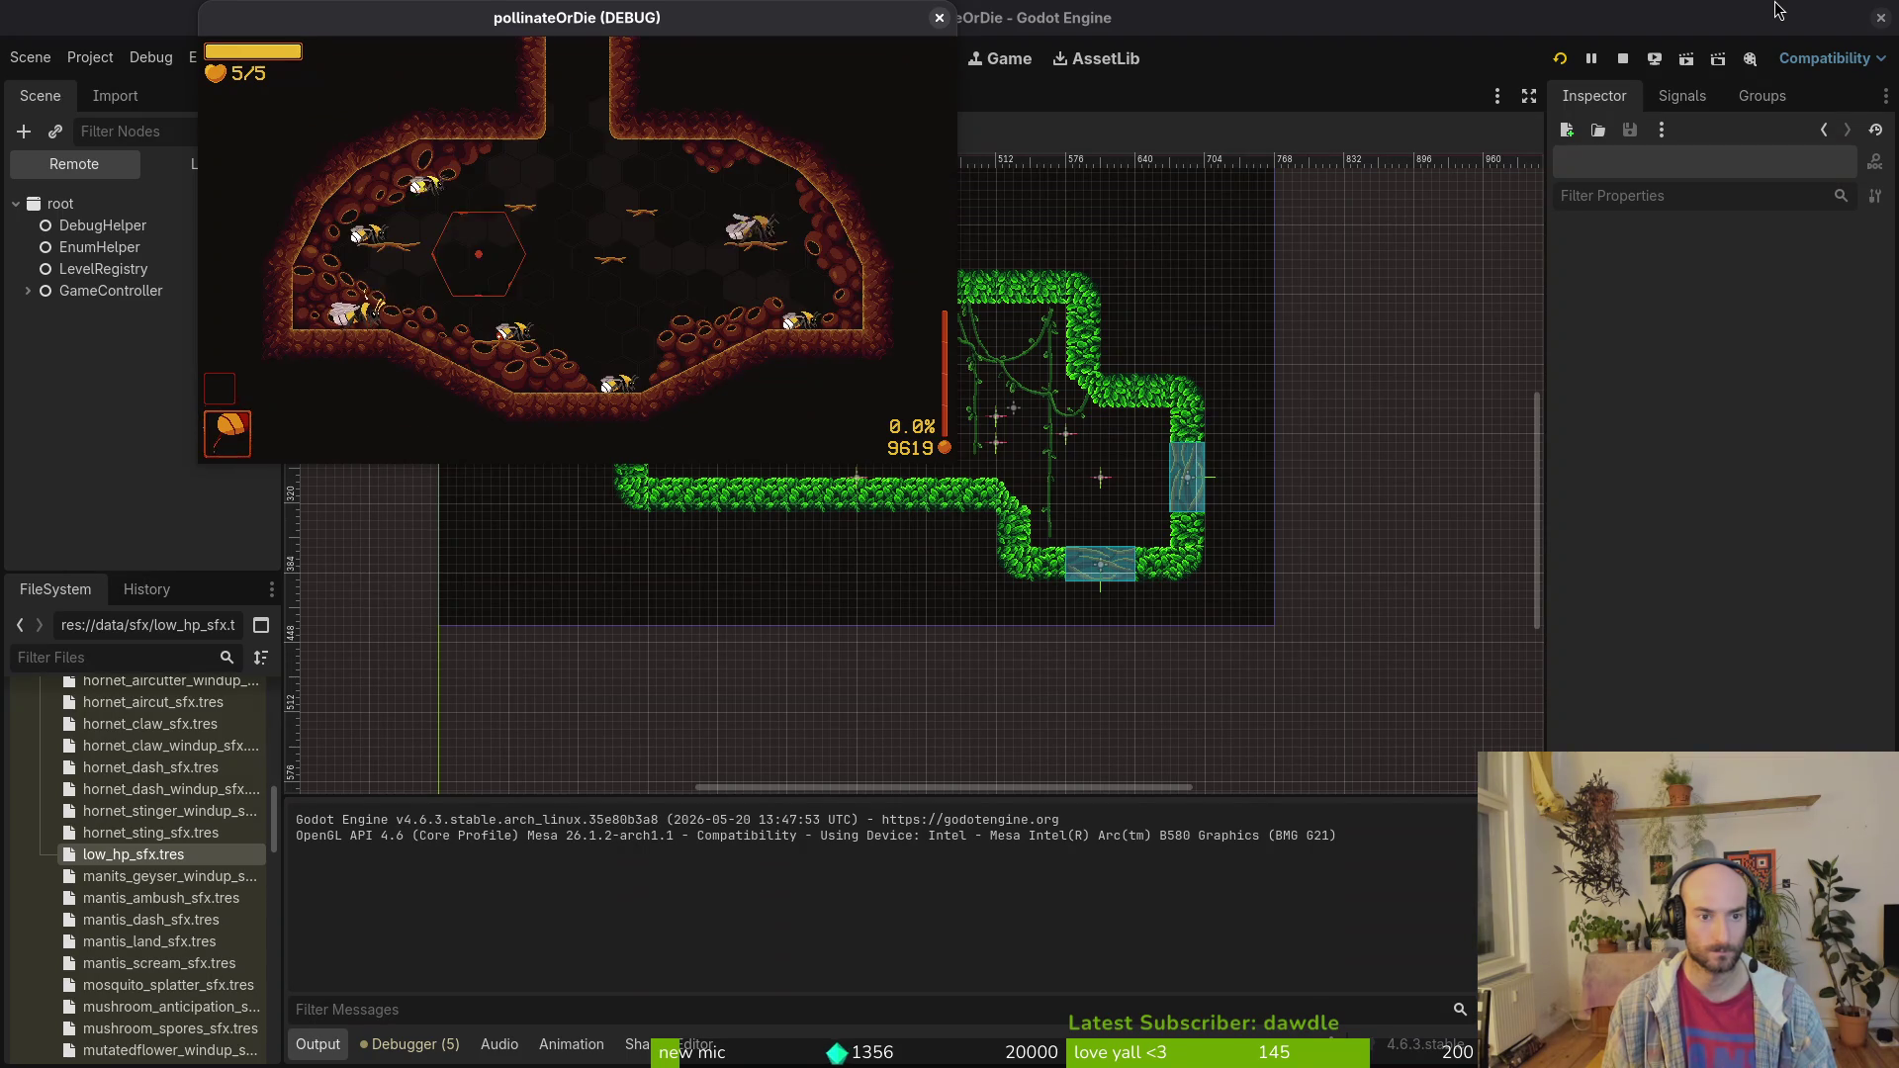
Step: Pick level 3-6 from the debug level select, triggering the add_child null-value crash
key("F1")
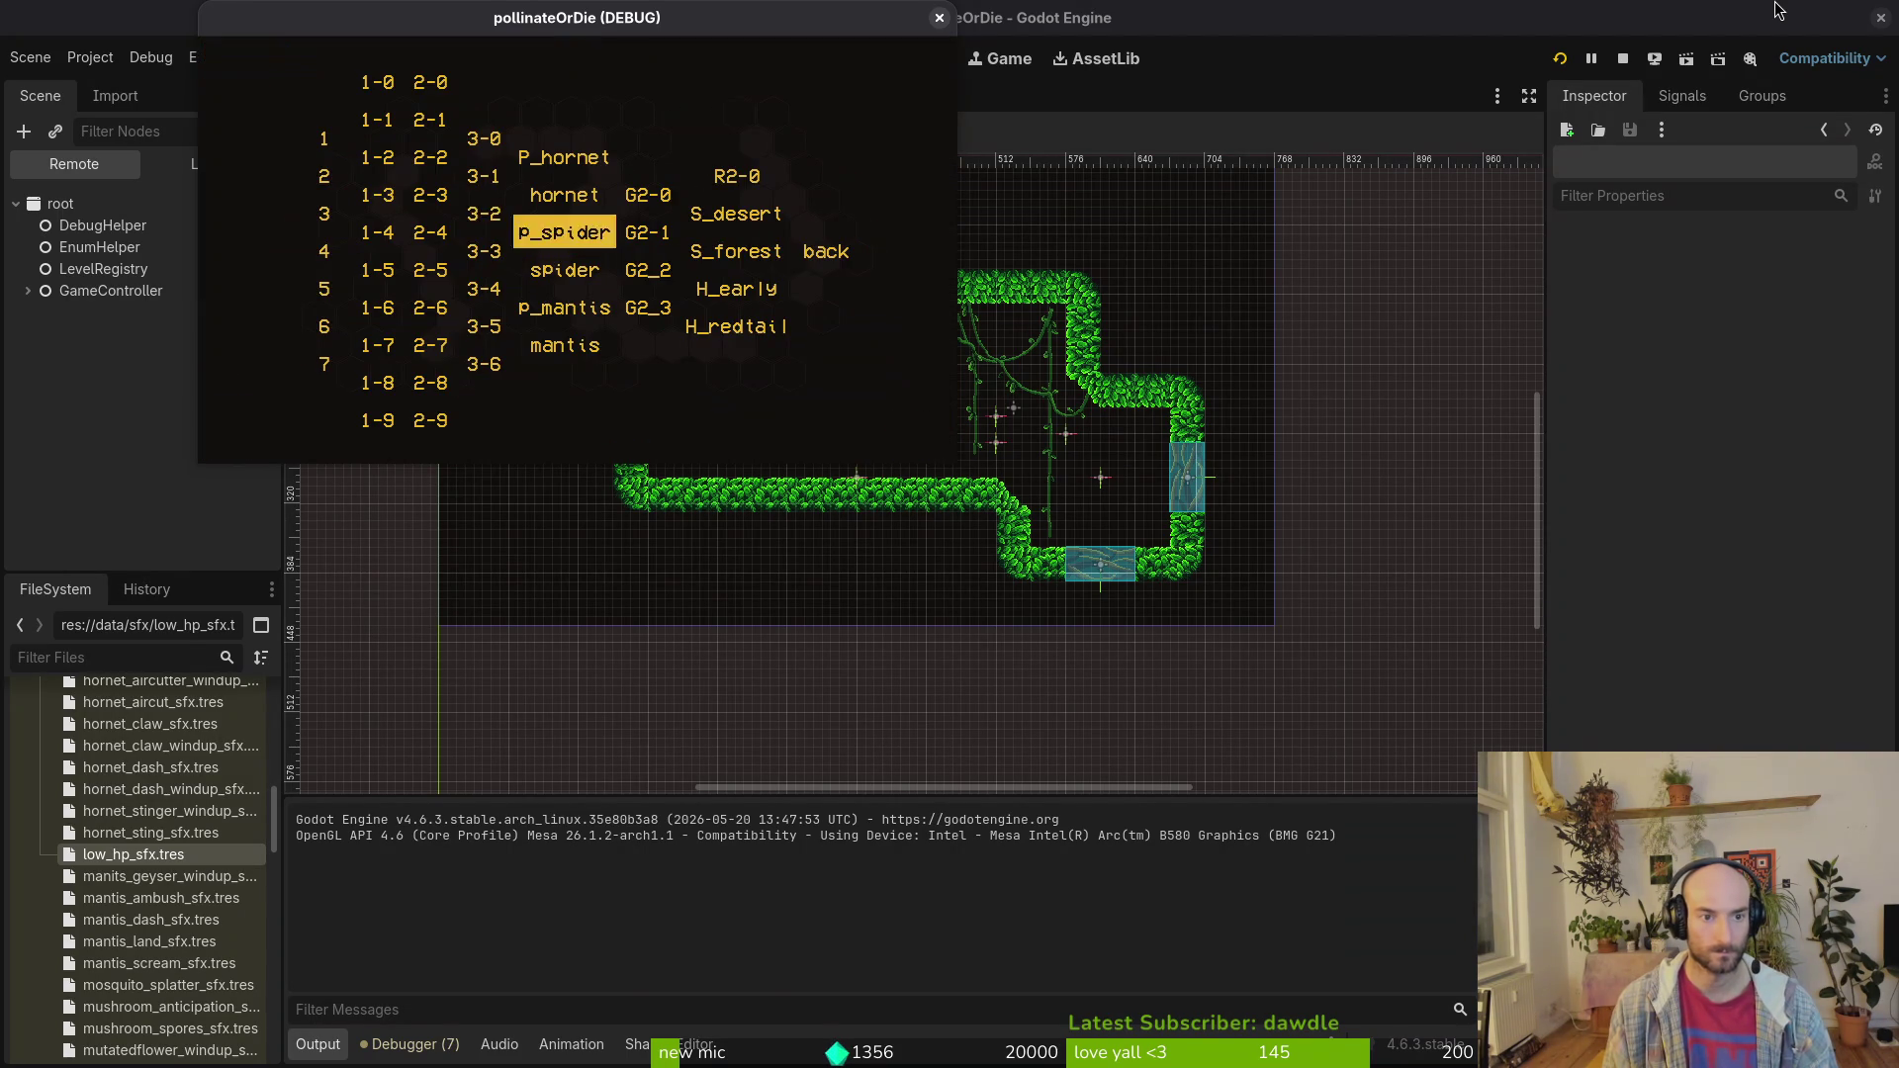
key("Left")
key("Down")
key("Down")
key("Down")
key("Down")
key("Return")
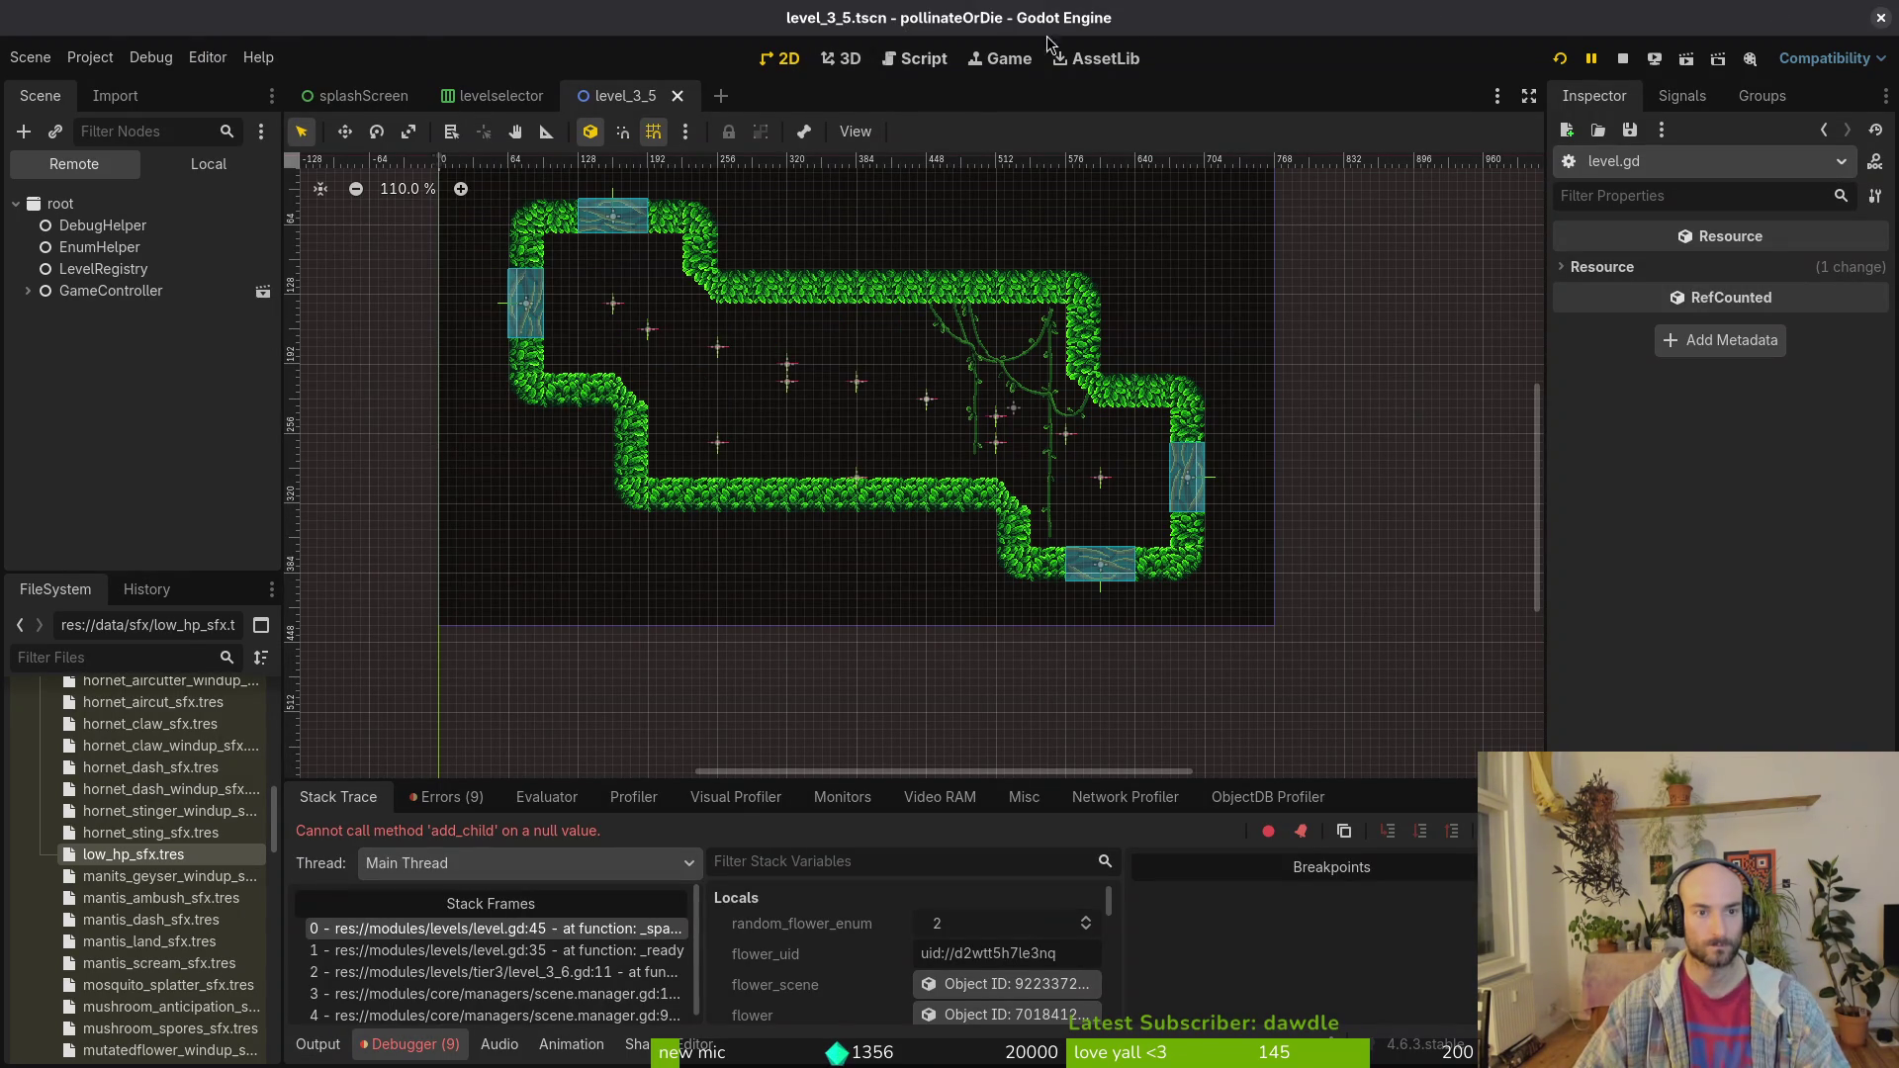
Step: Switch the Scene dock to Local and quick-open level_3_6.tscn
left_click(207, 163)
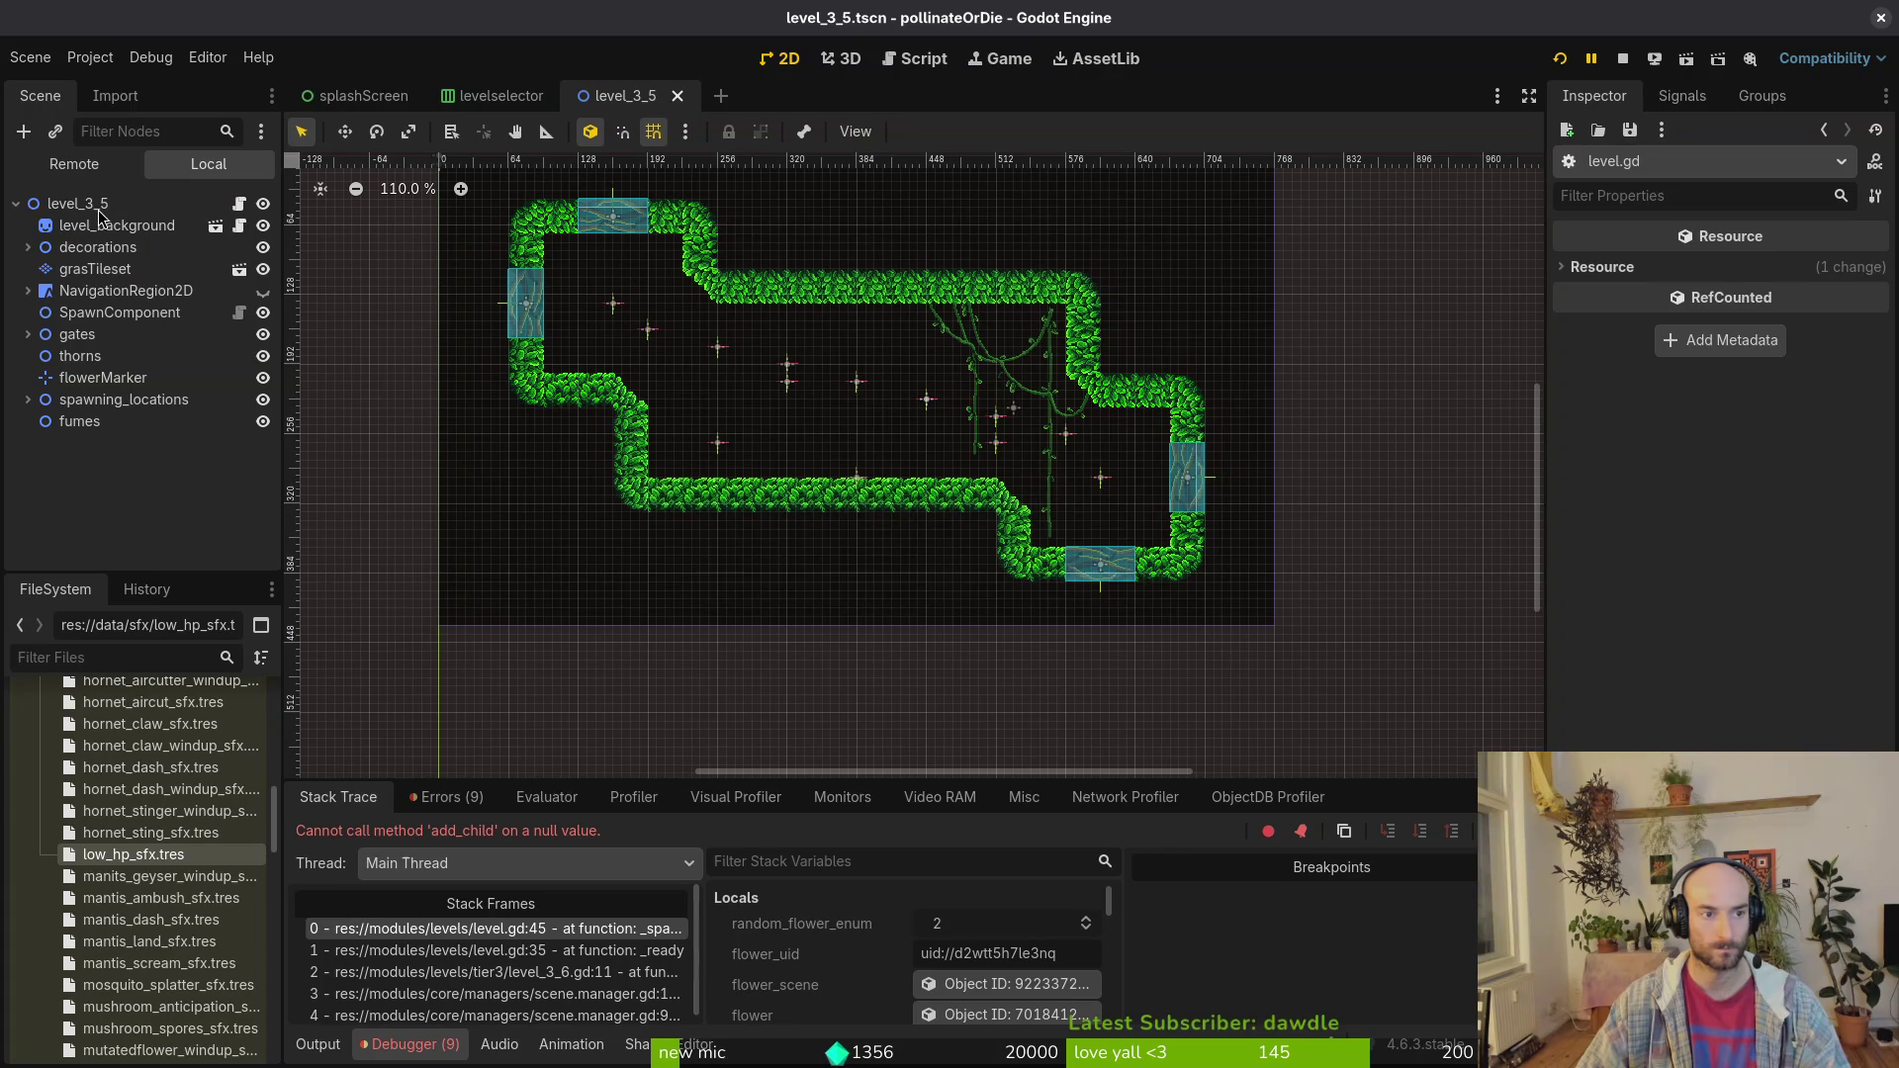
key("alt+shift+o")
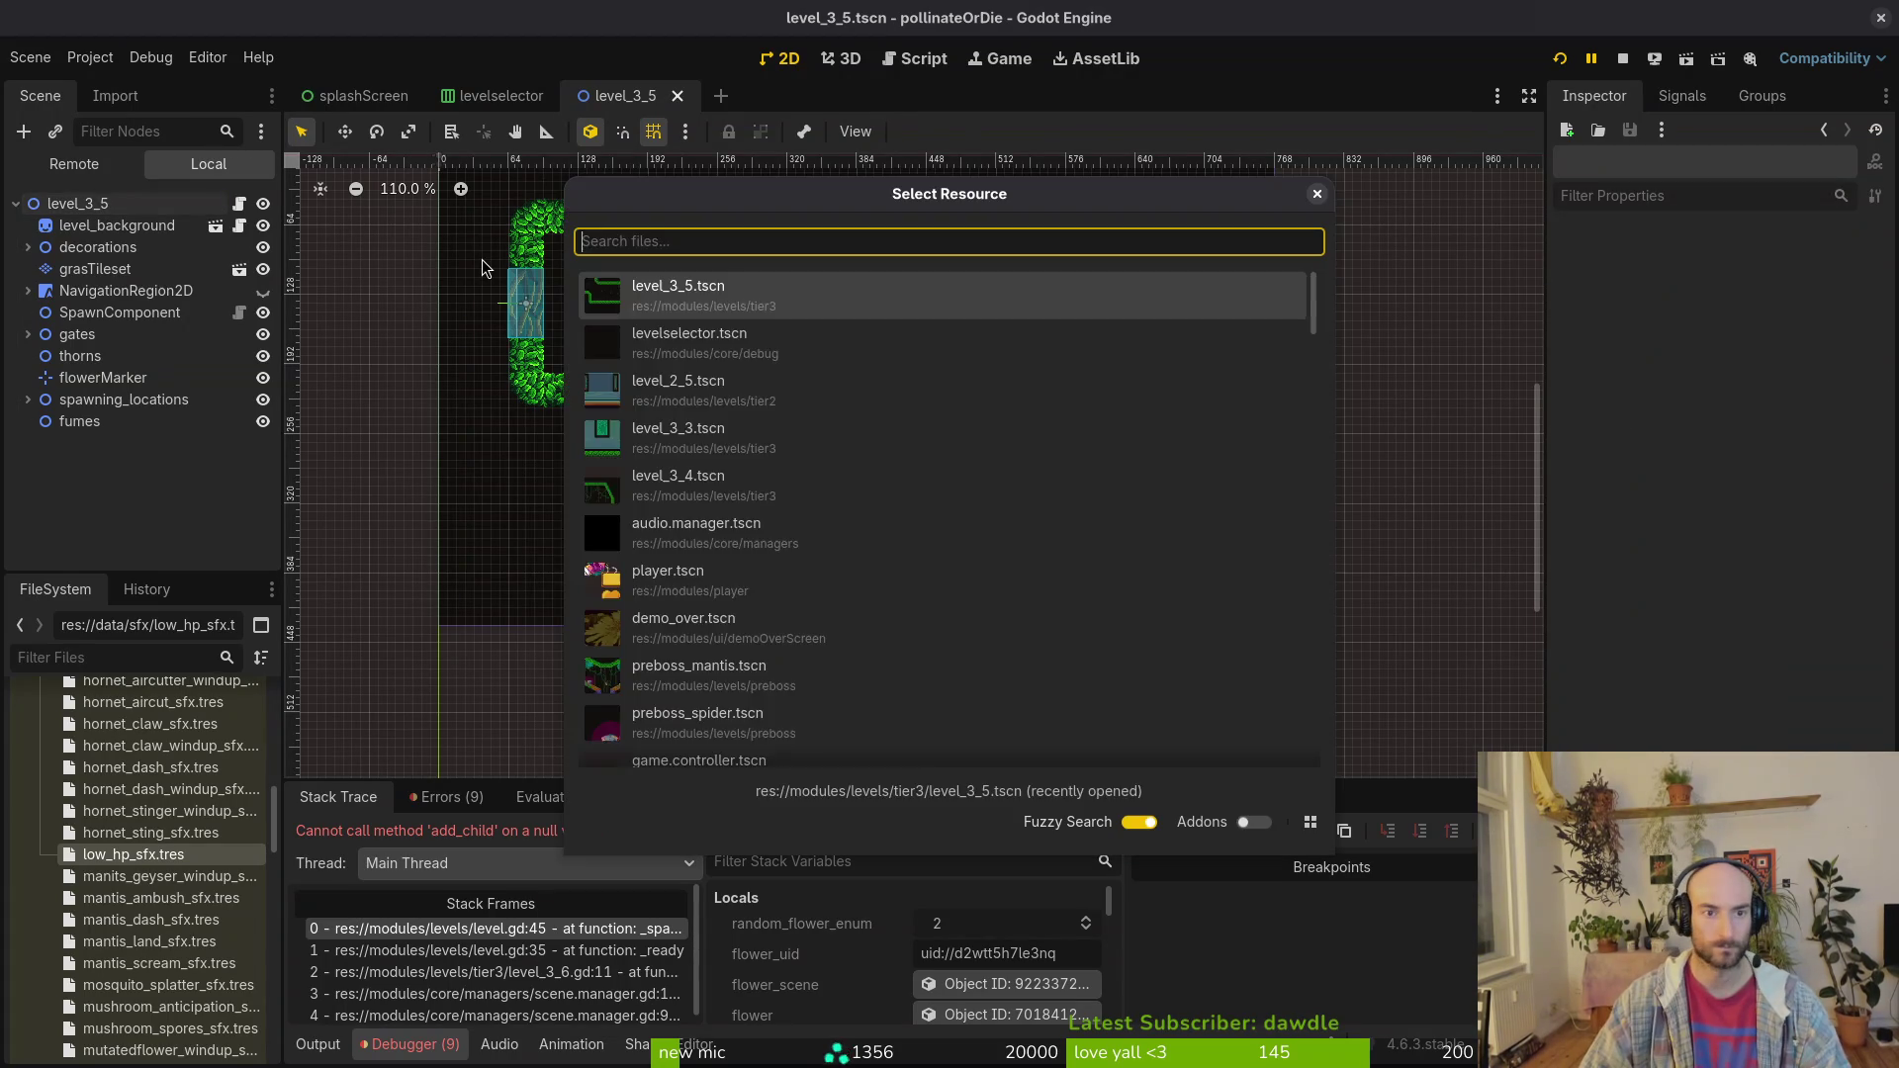
type("level_3_")
type("6")
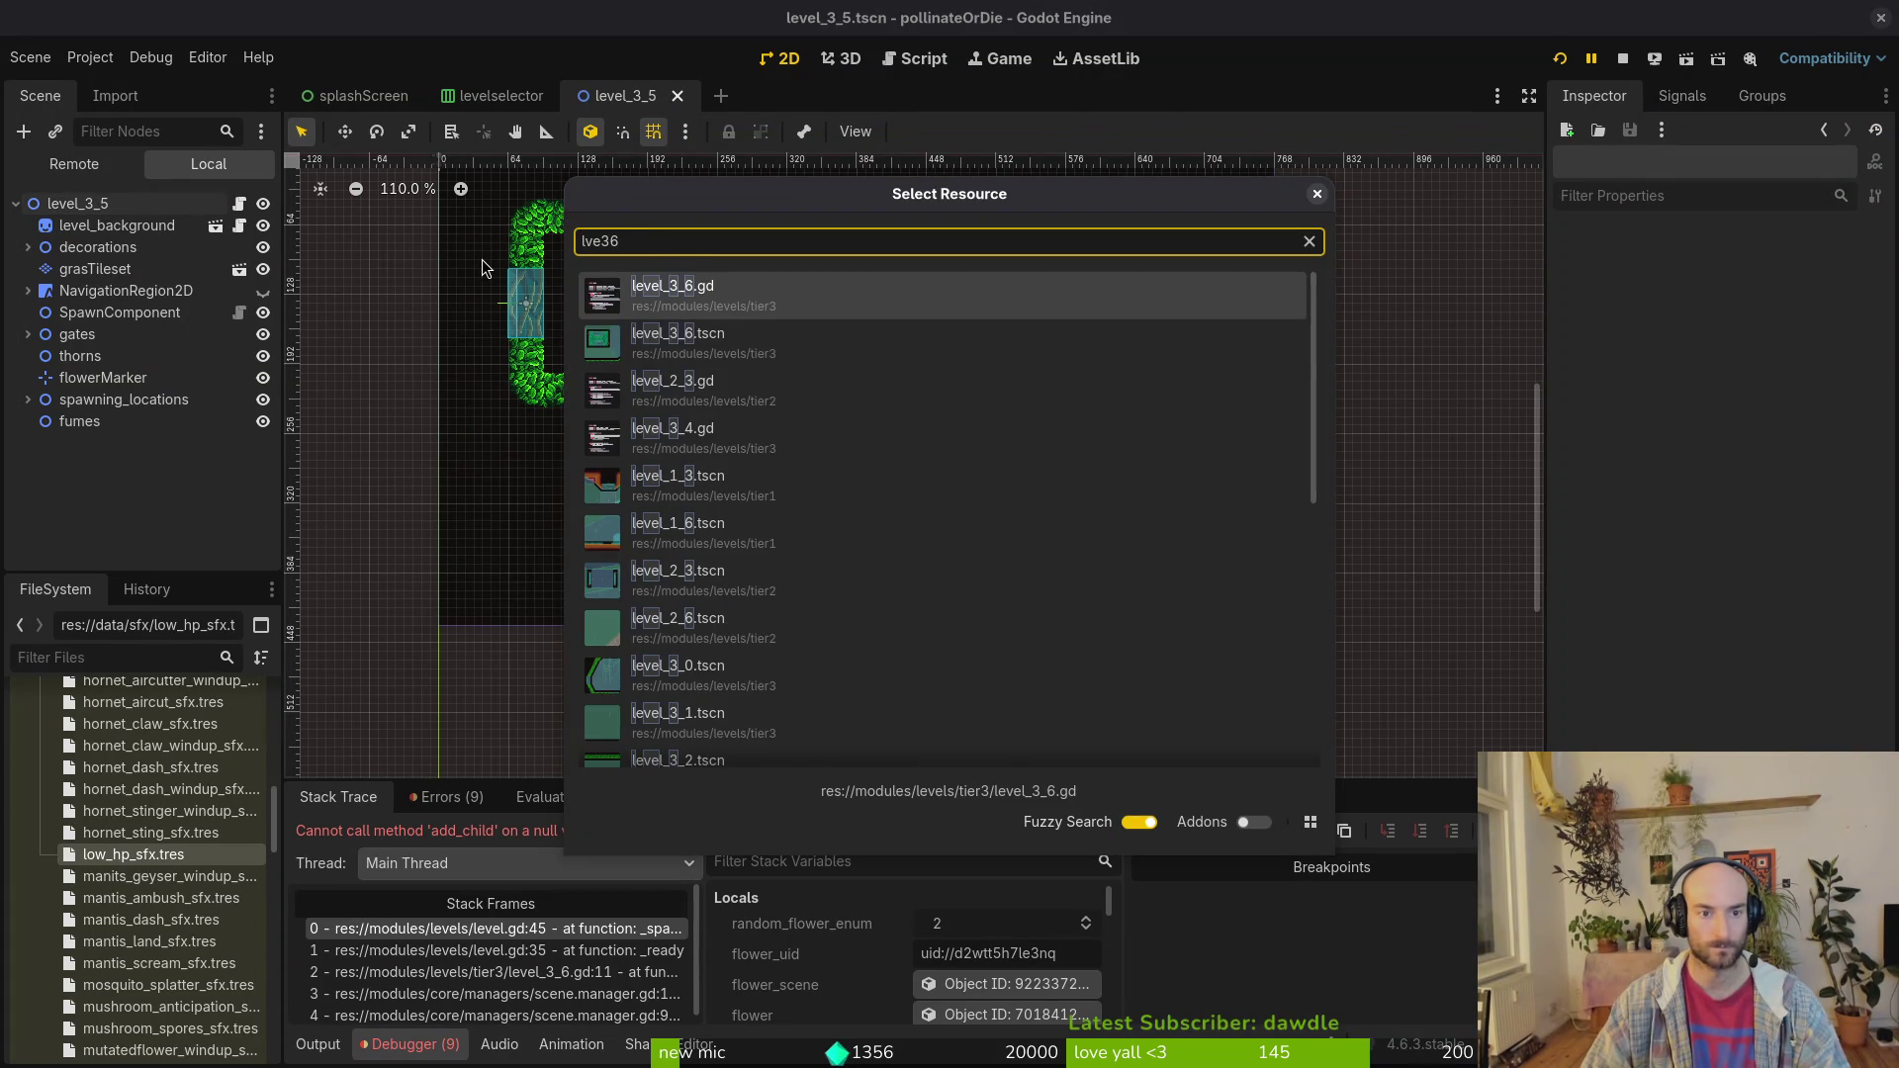
key("Down")
key("Return")
Step: Assign the flowerMarker node to level_3_6's Flower Marker property and stop the crashed game
left_click(1828, 275)
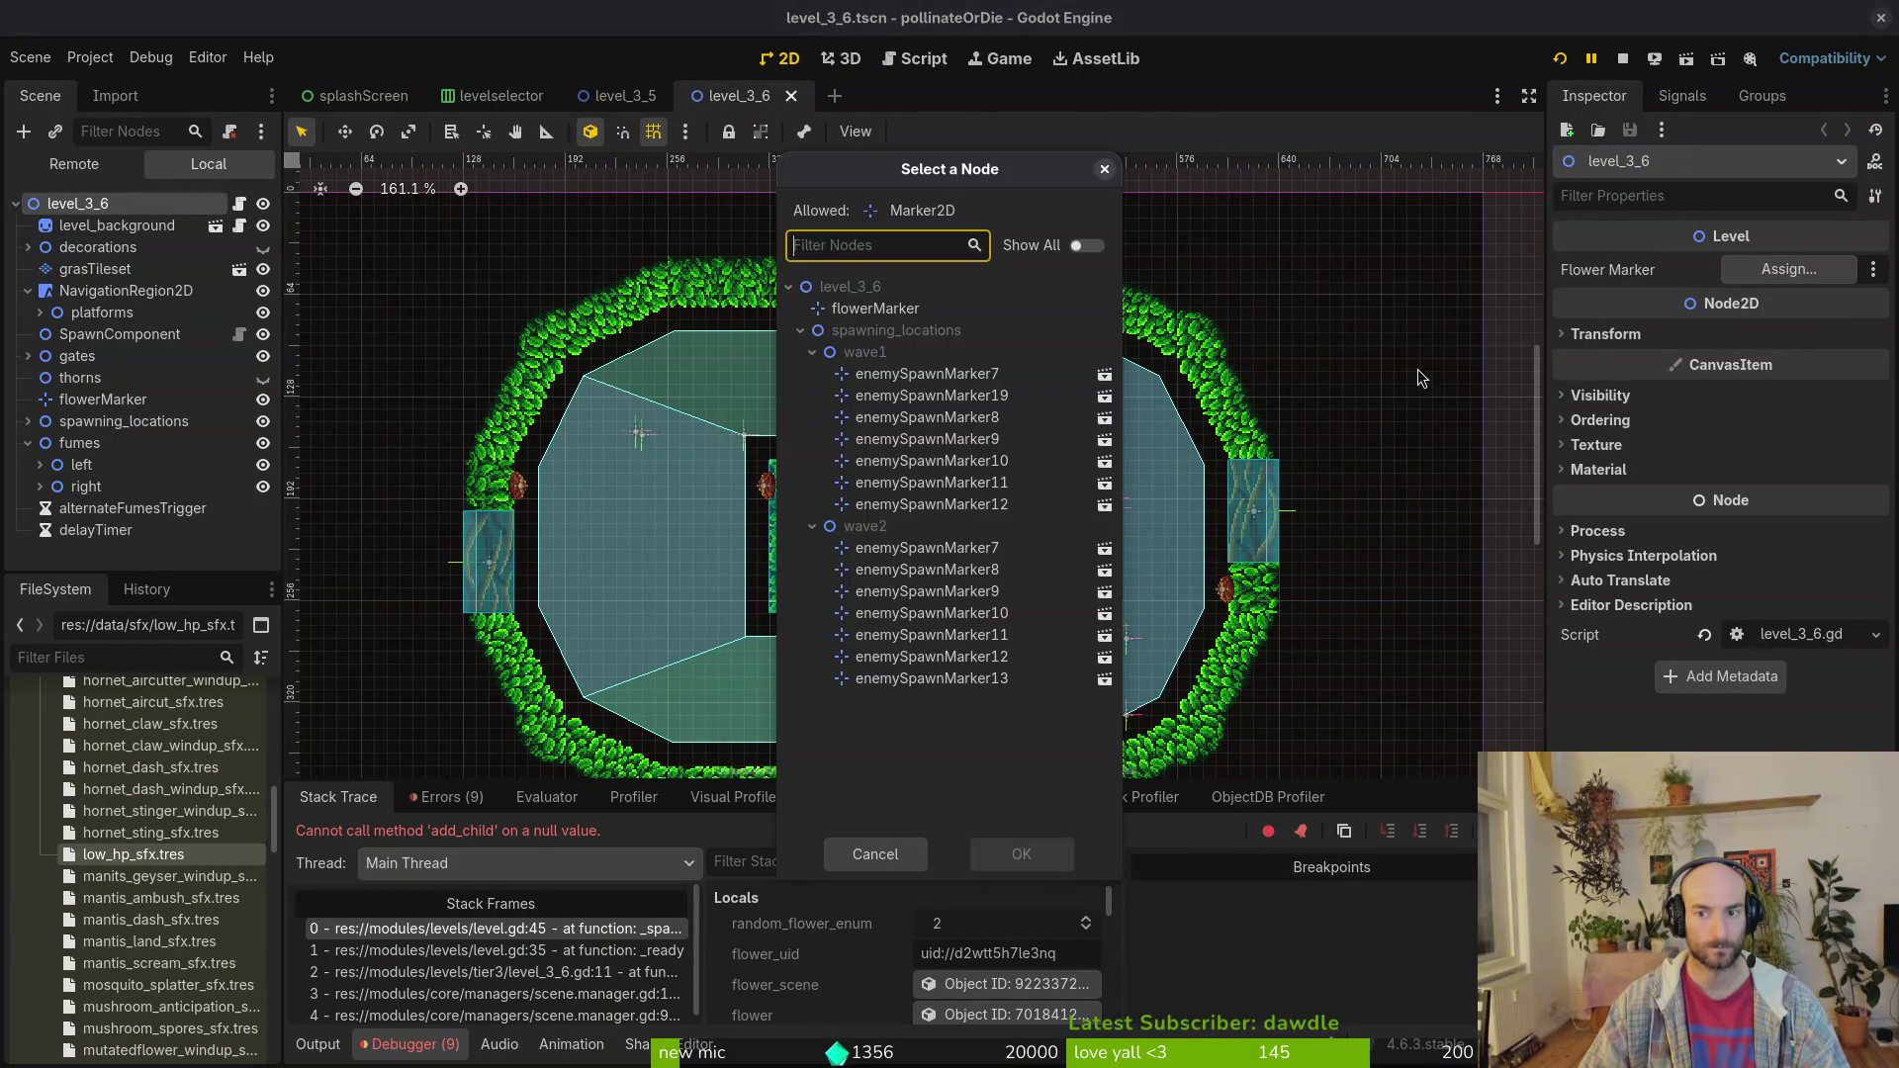
left_click(1021, 854)
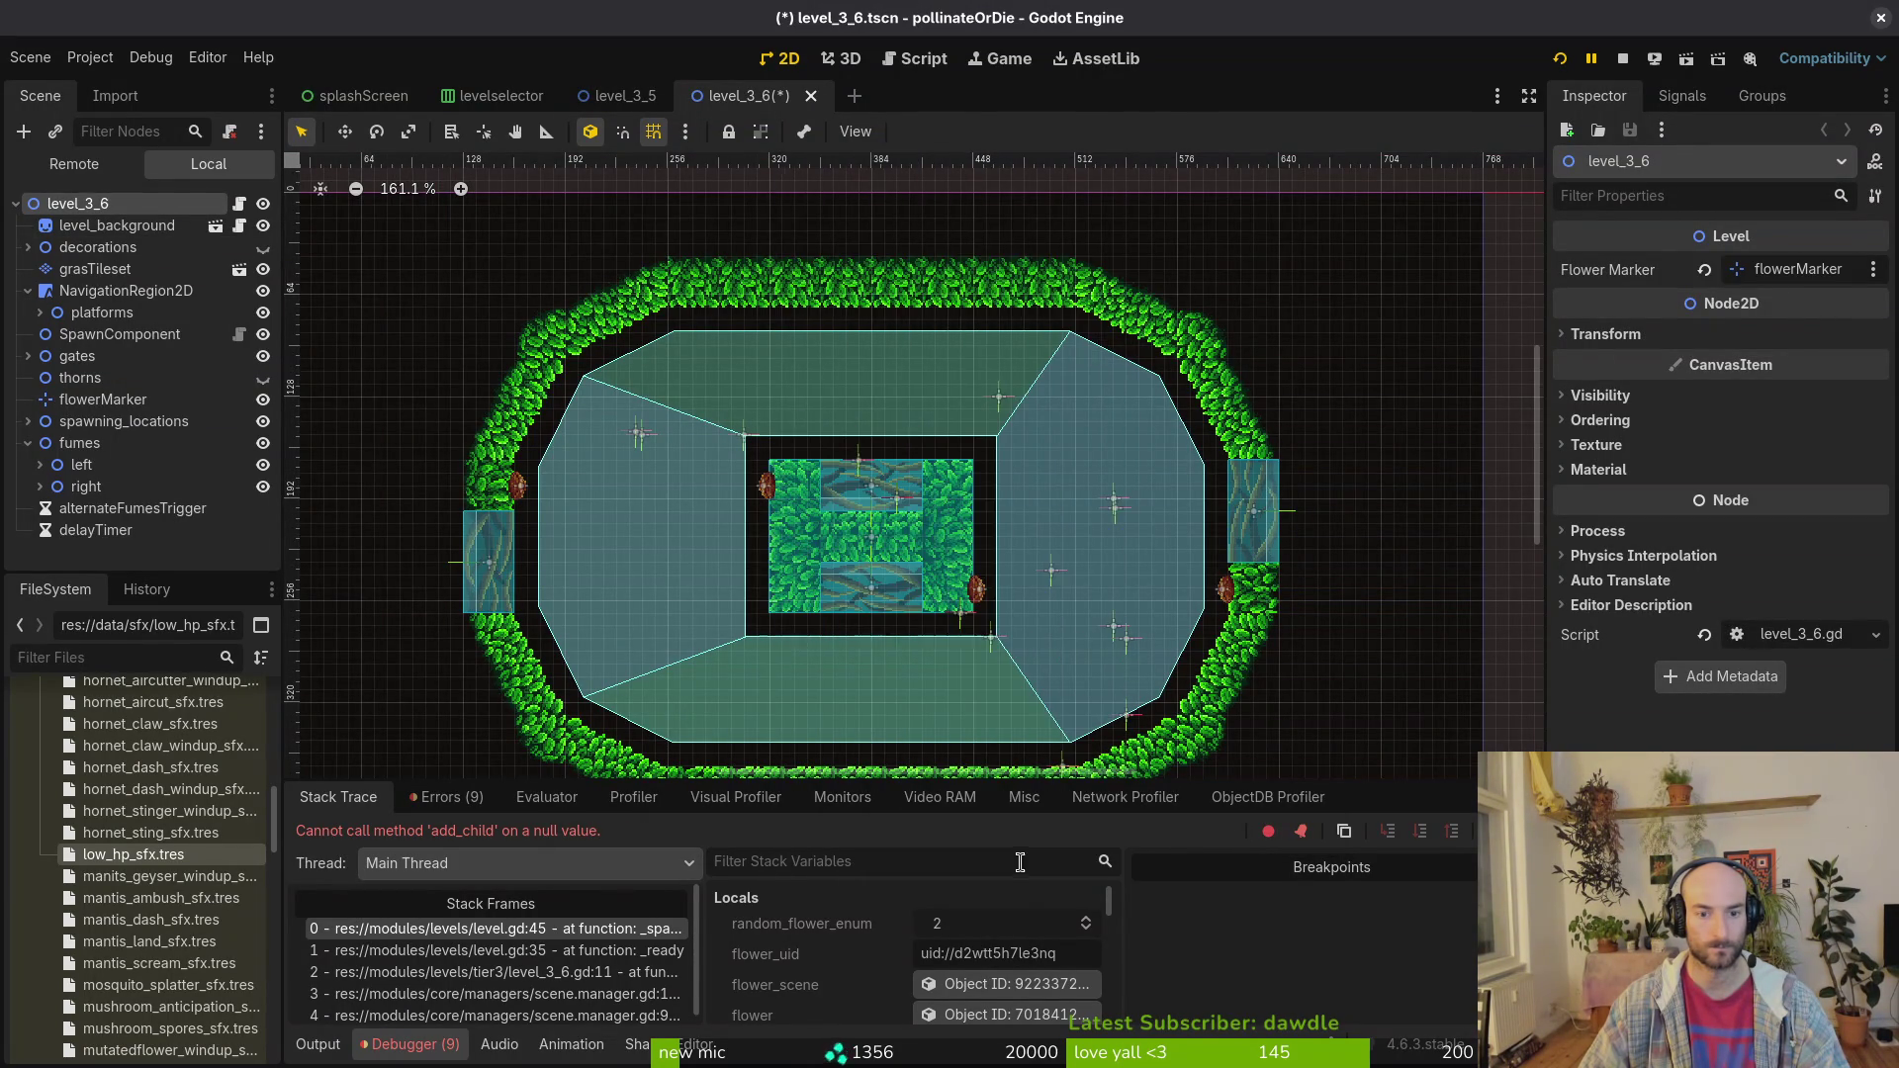
scroll(948, 566, "down", 3)
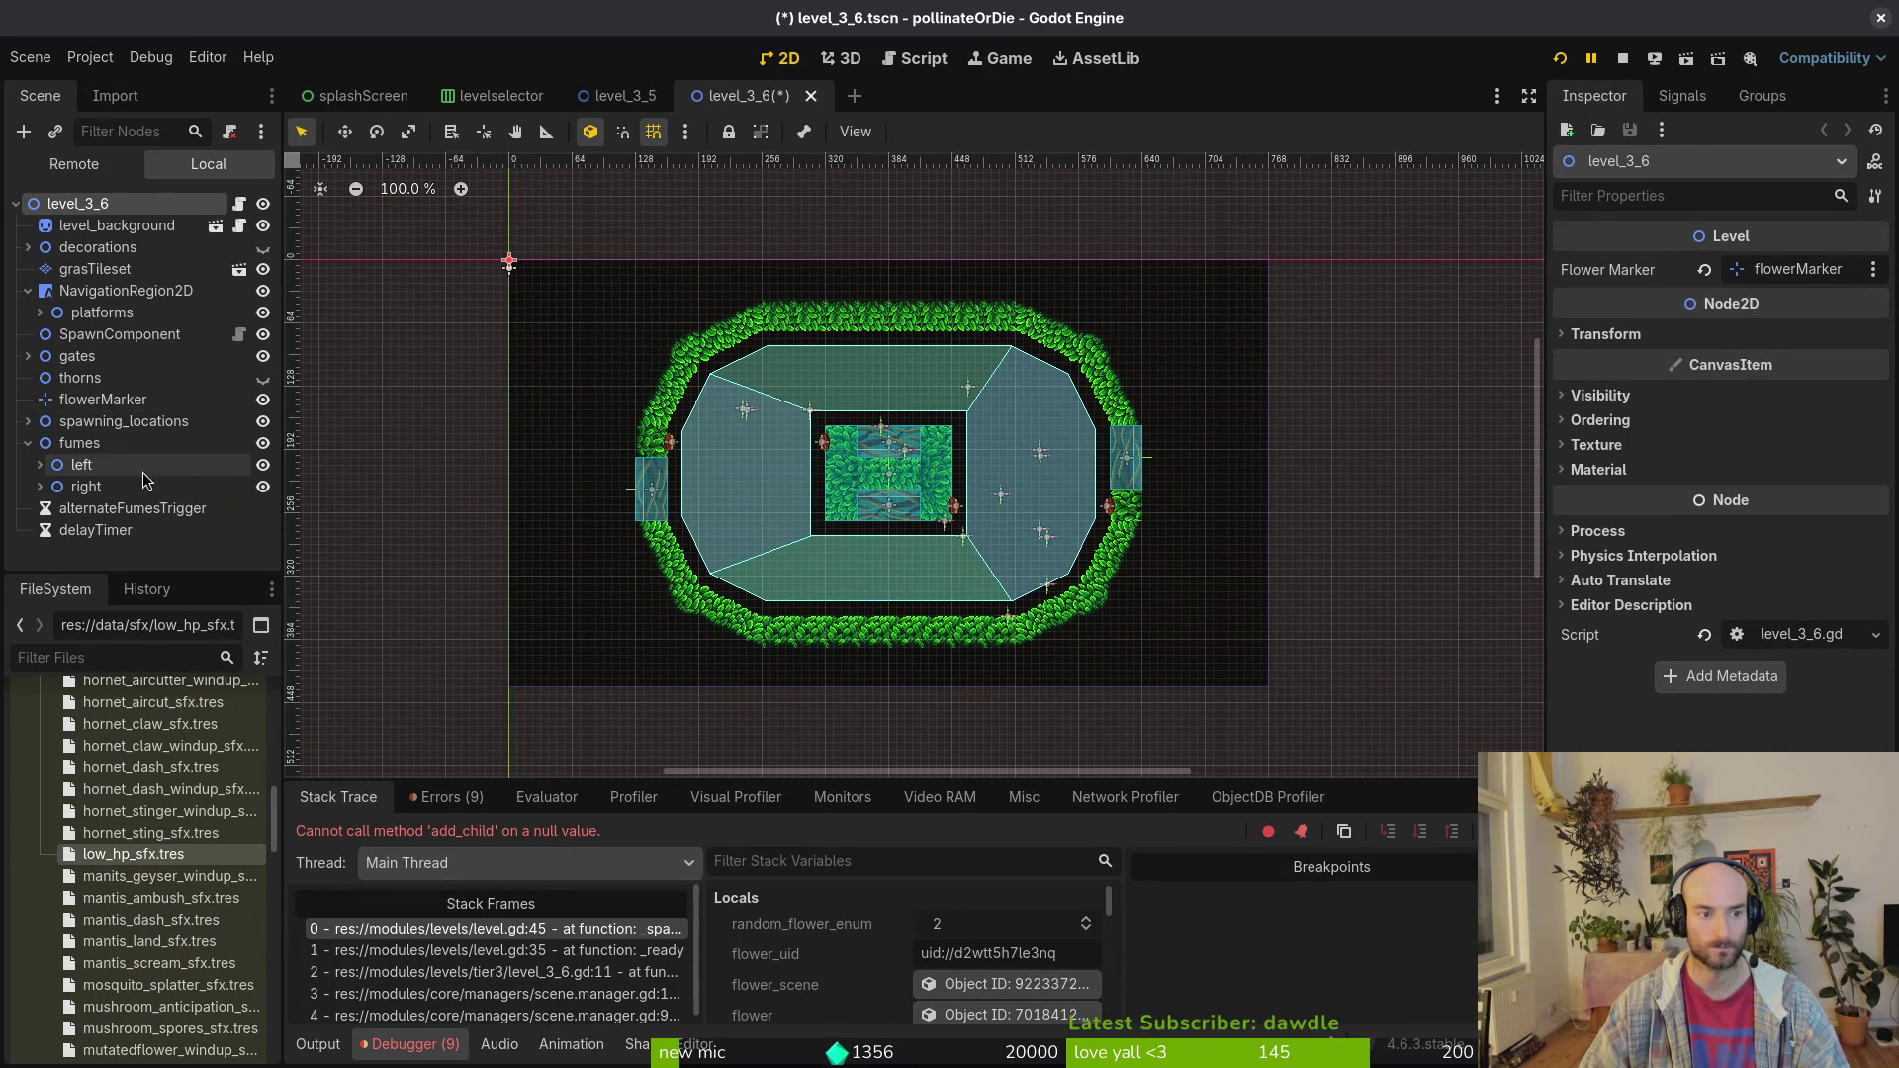
left_click(90, 397)
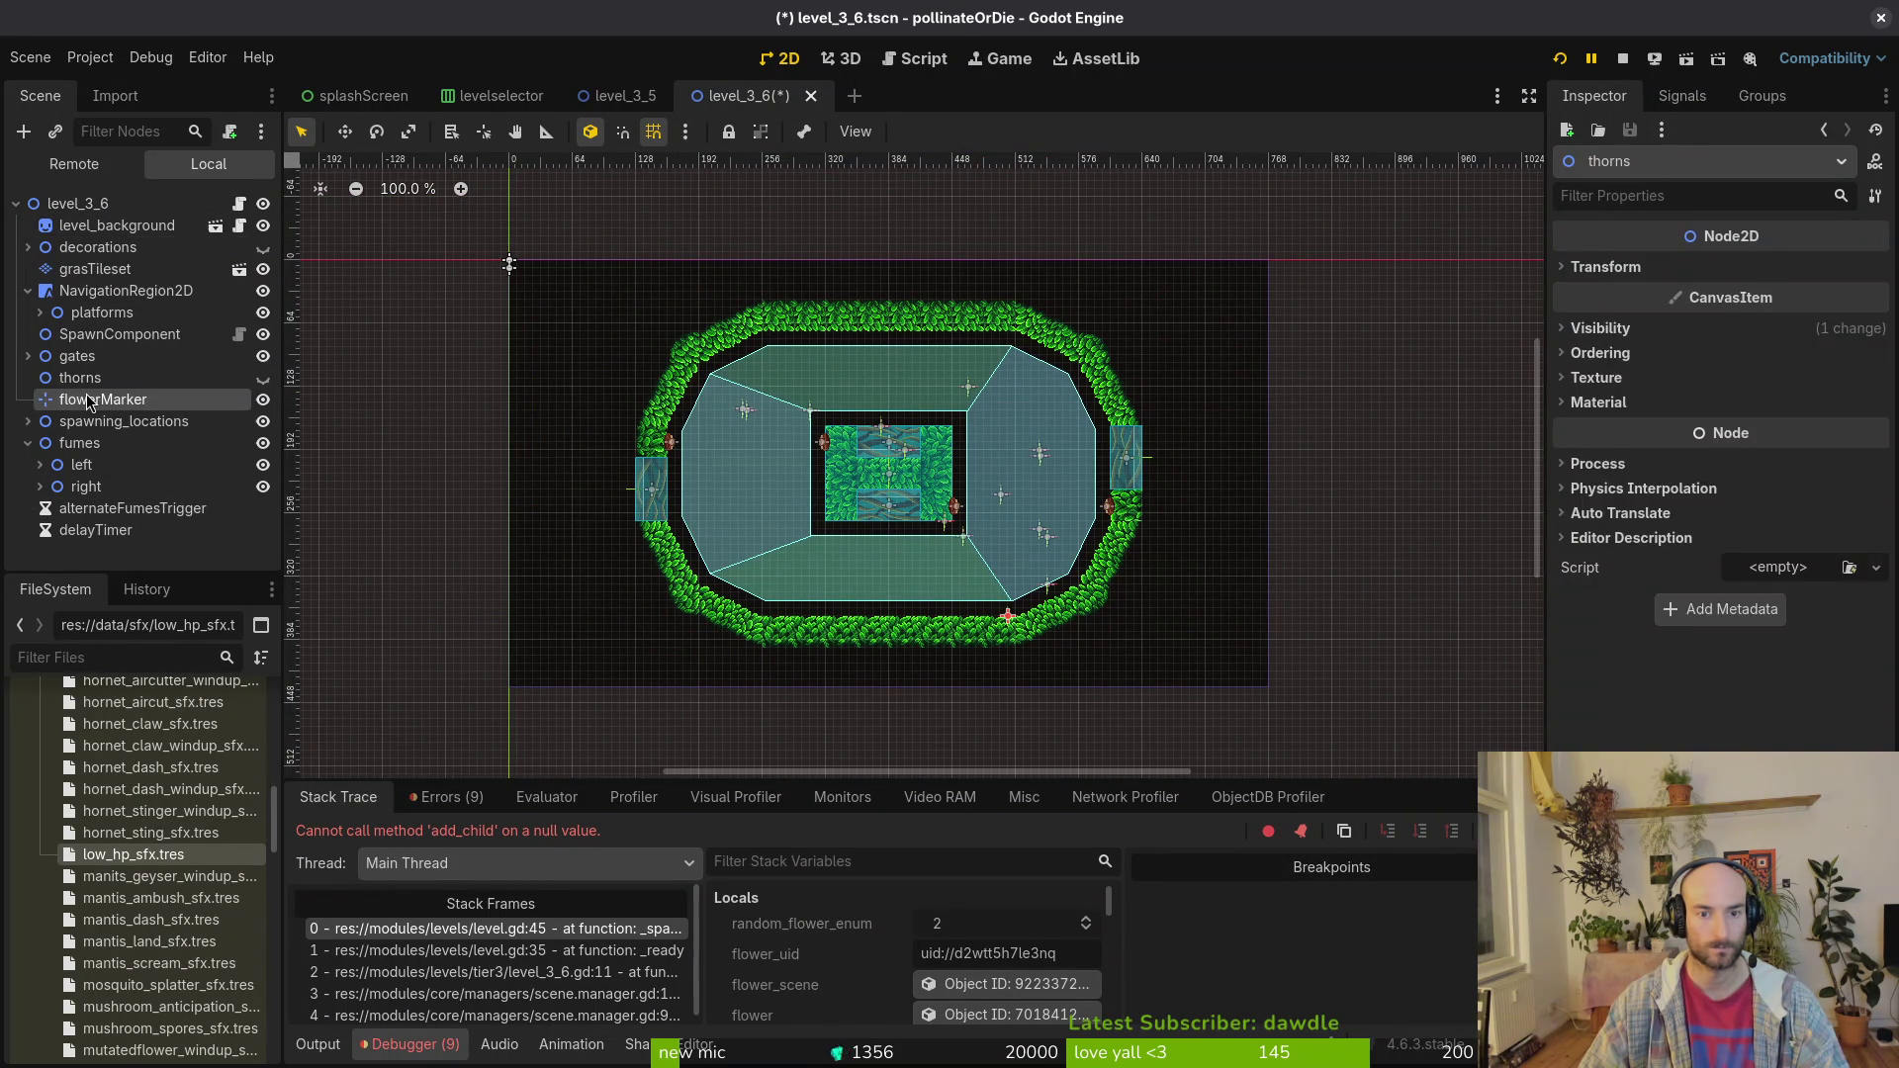
scroll(999, 433, "up", 3)
left_click(1622, 58)
Step: Rerun the game, load level 3-6, and review the _pick_random_fumes Callable-to-Array error
left_click(1559, 58)
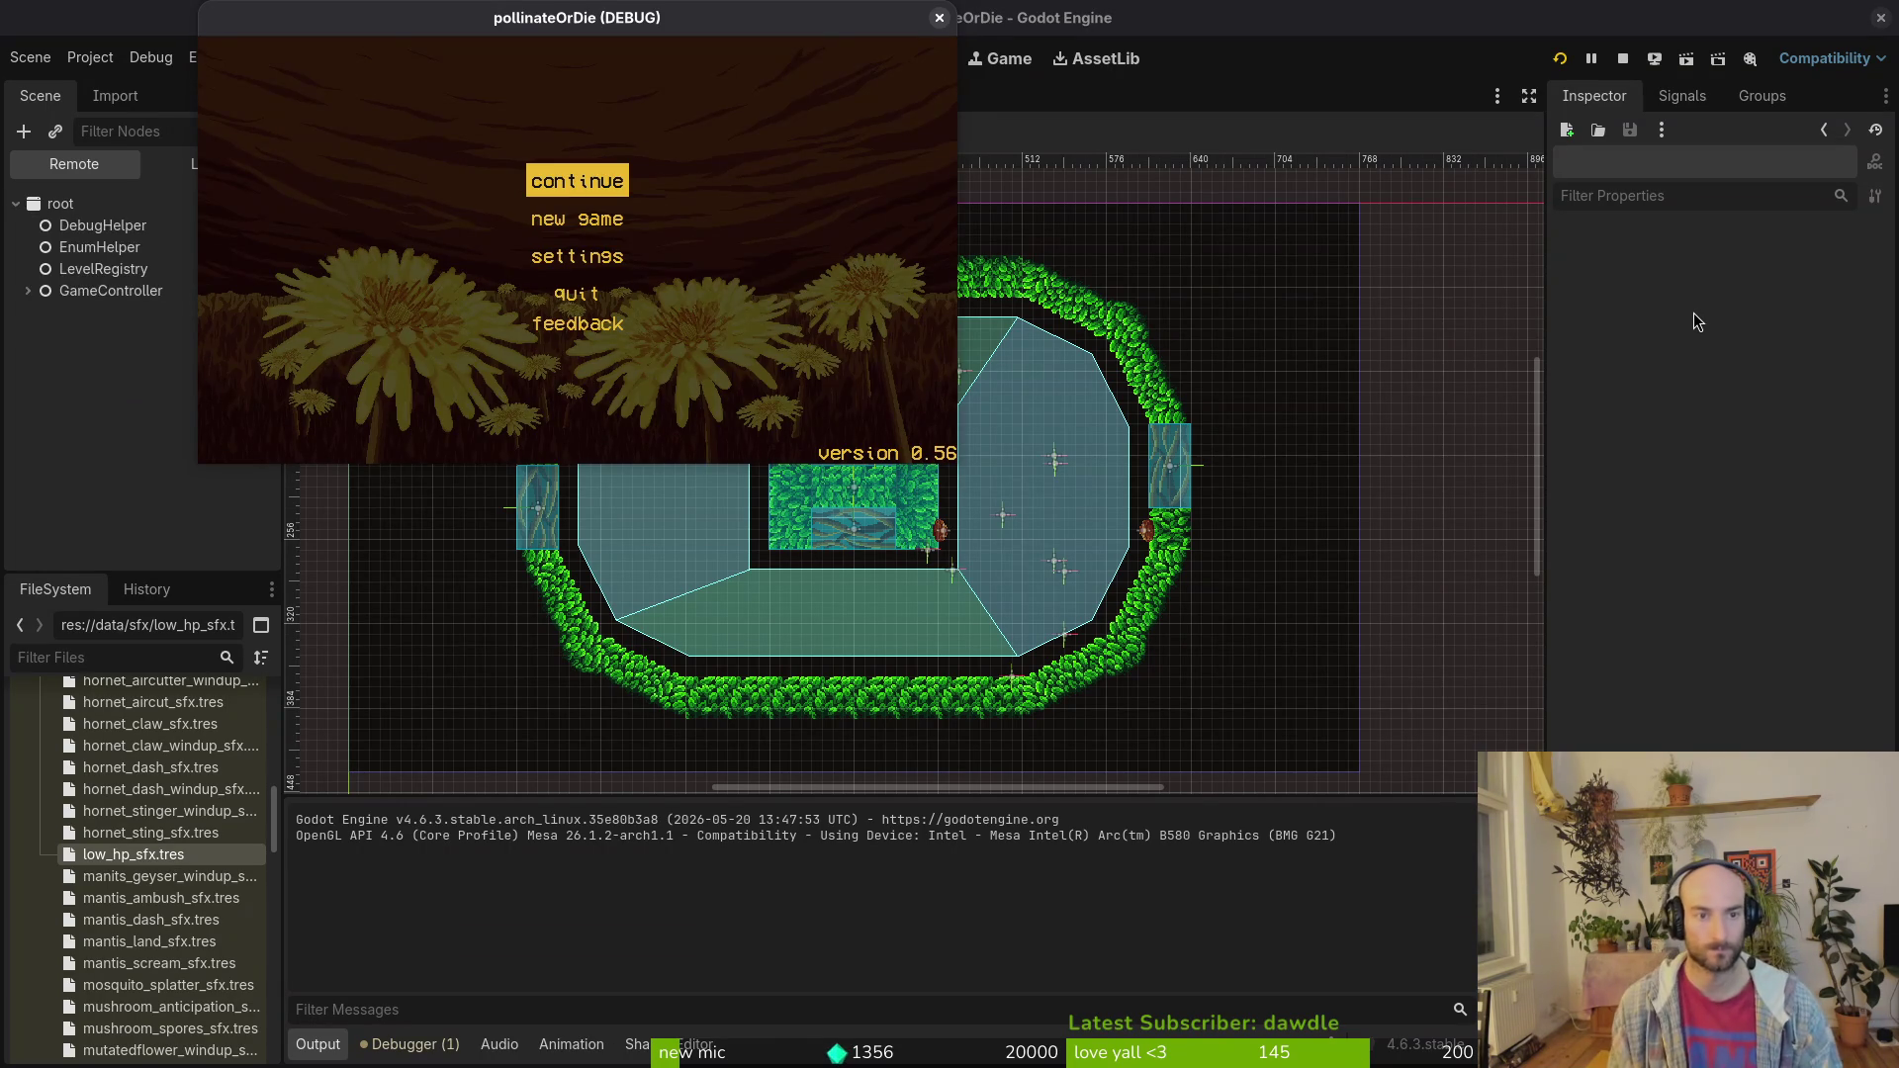
key("Return")
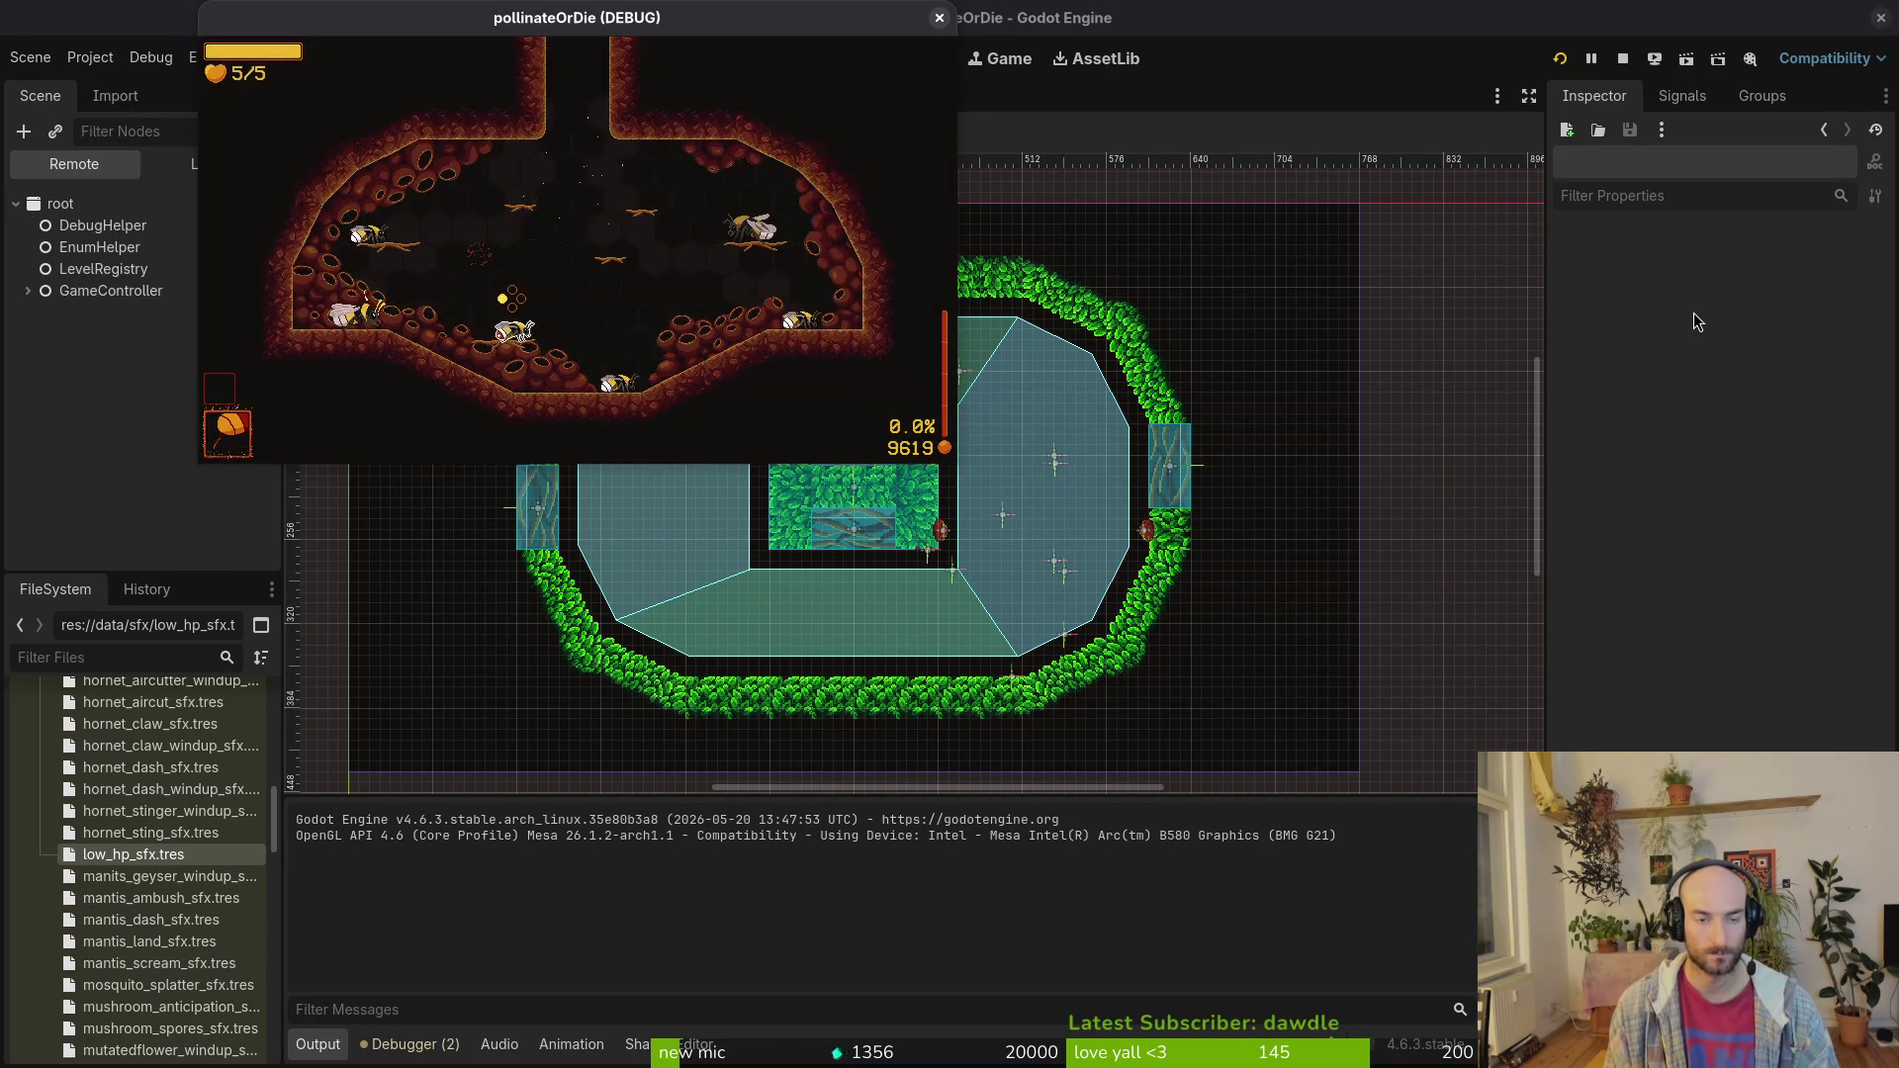
key("F1")
key("Up")
key("Left")
key("Down")
key("Down")
key("Down")
key("Down")
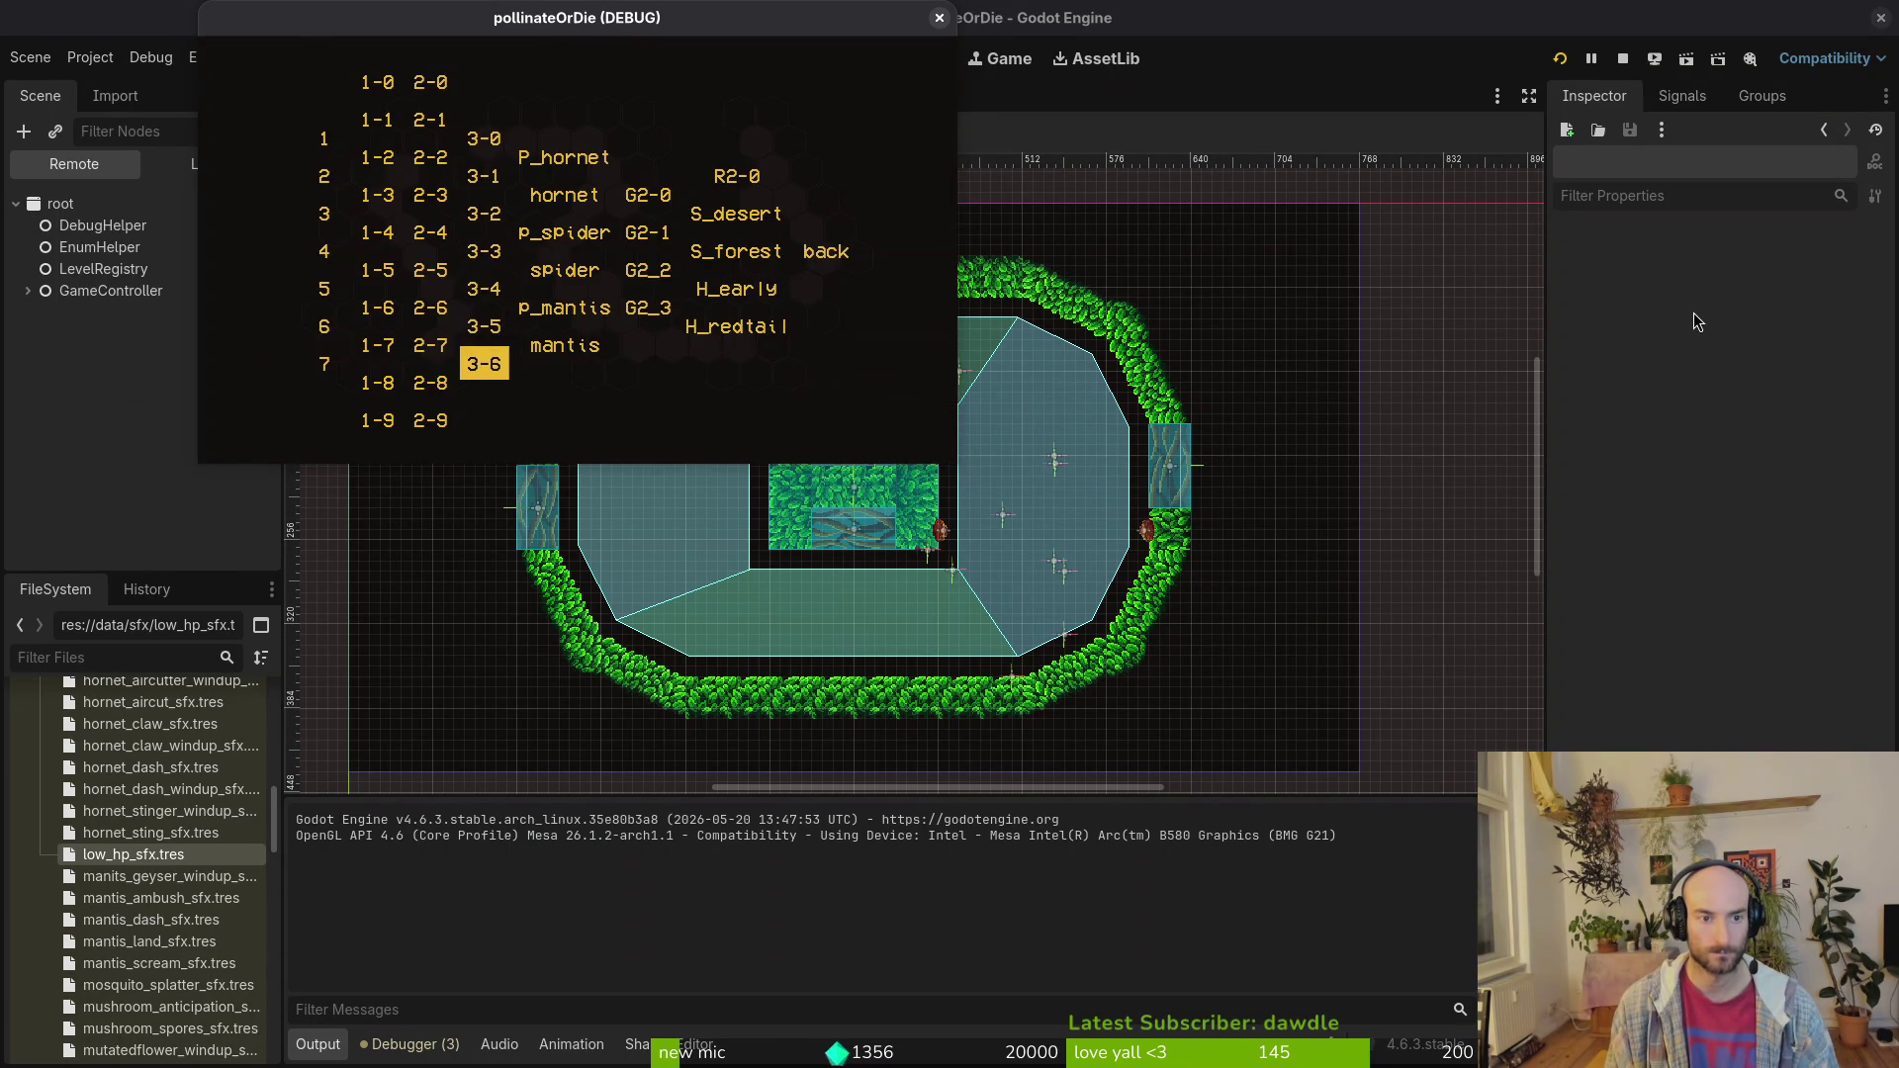
key("Return")
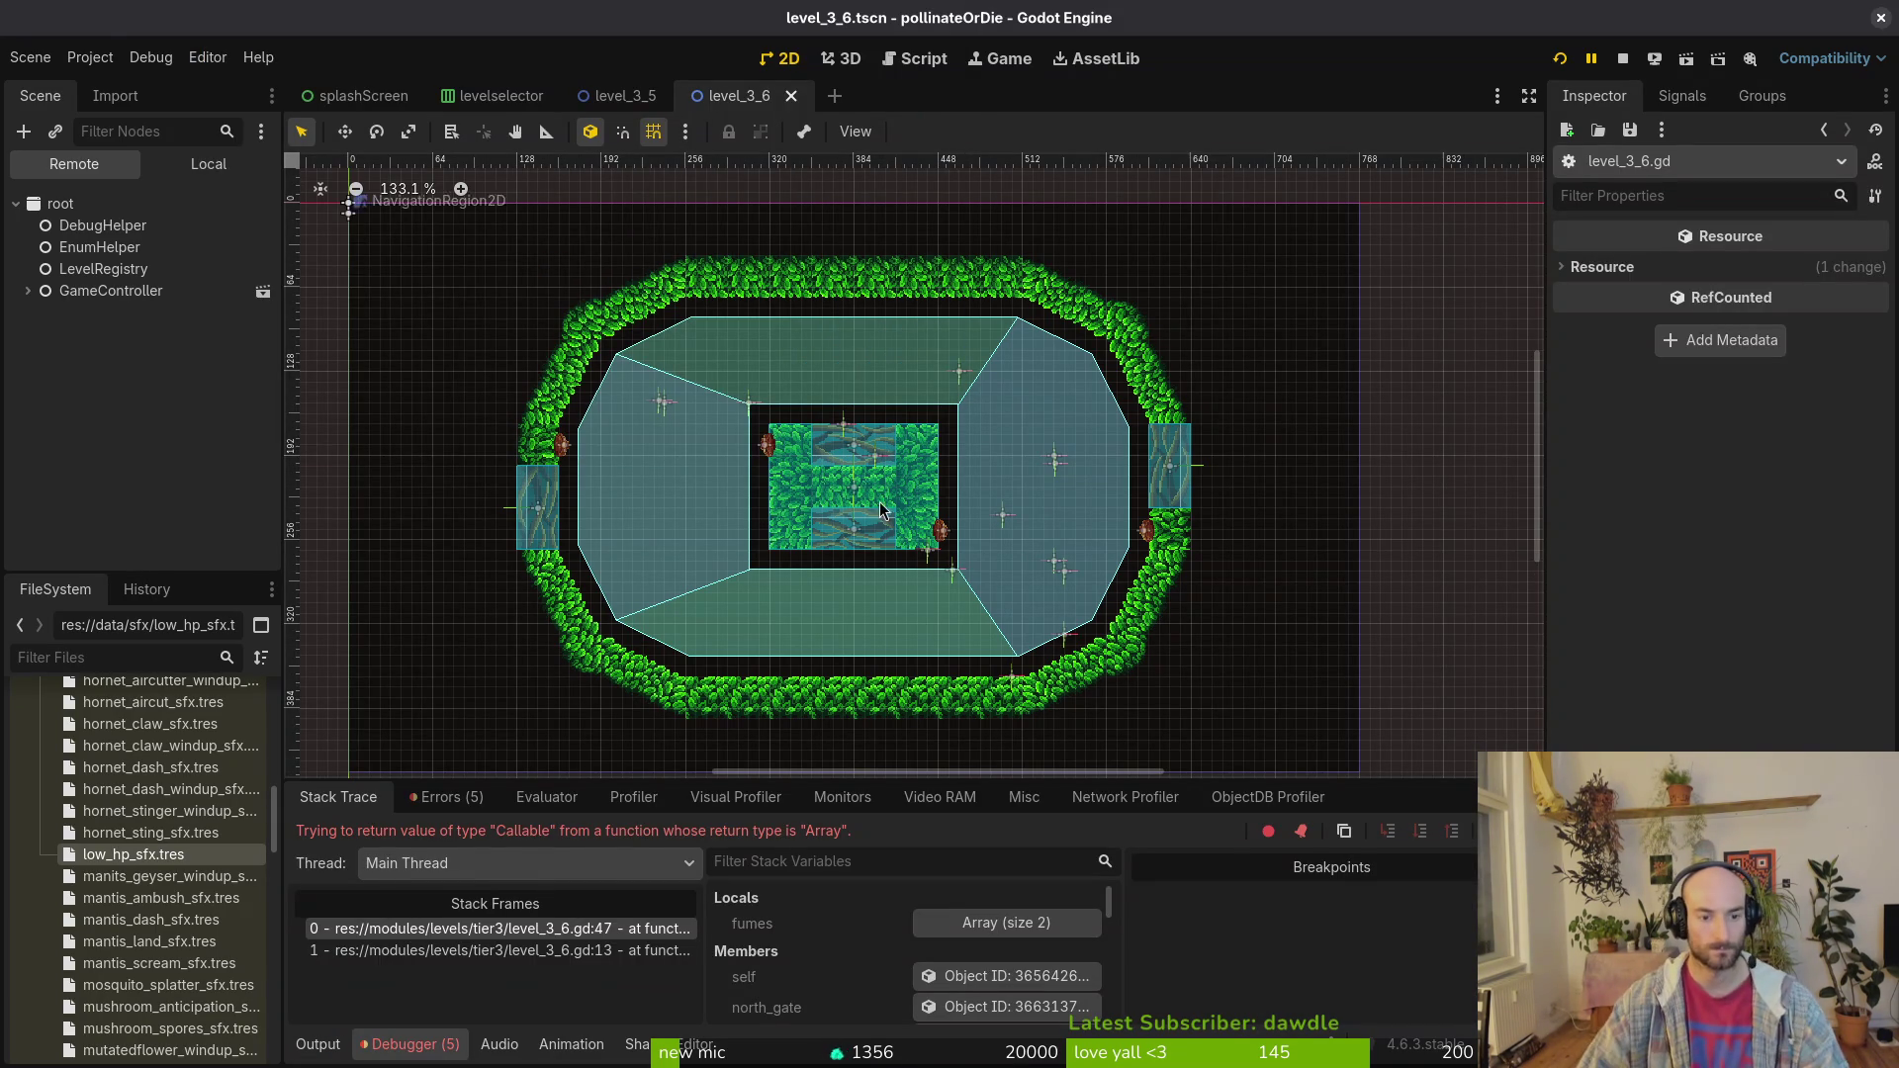
left_click(446, 797)
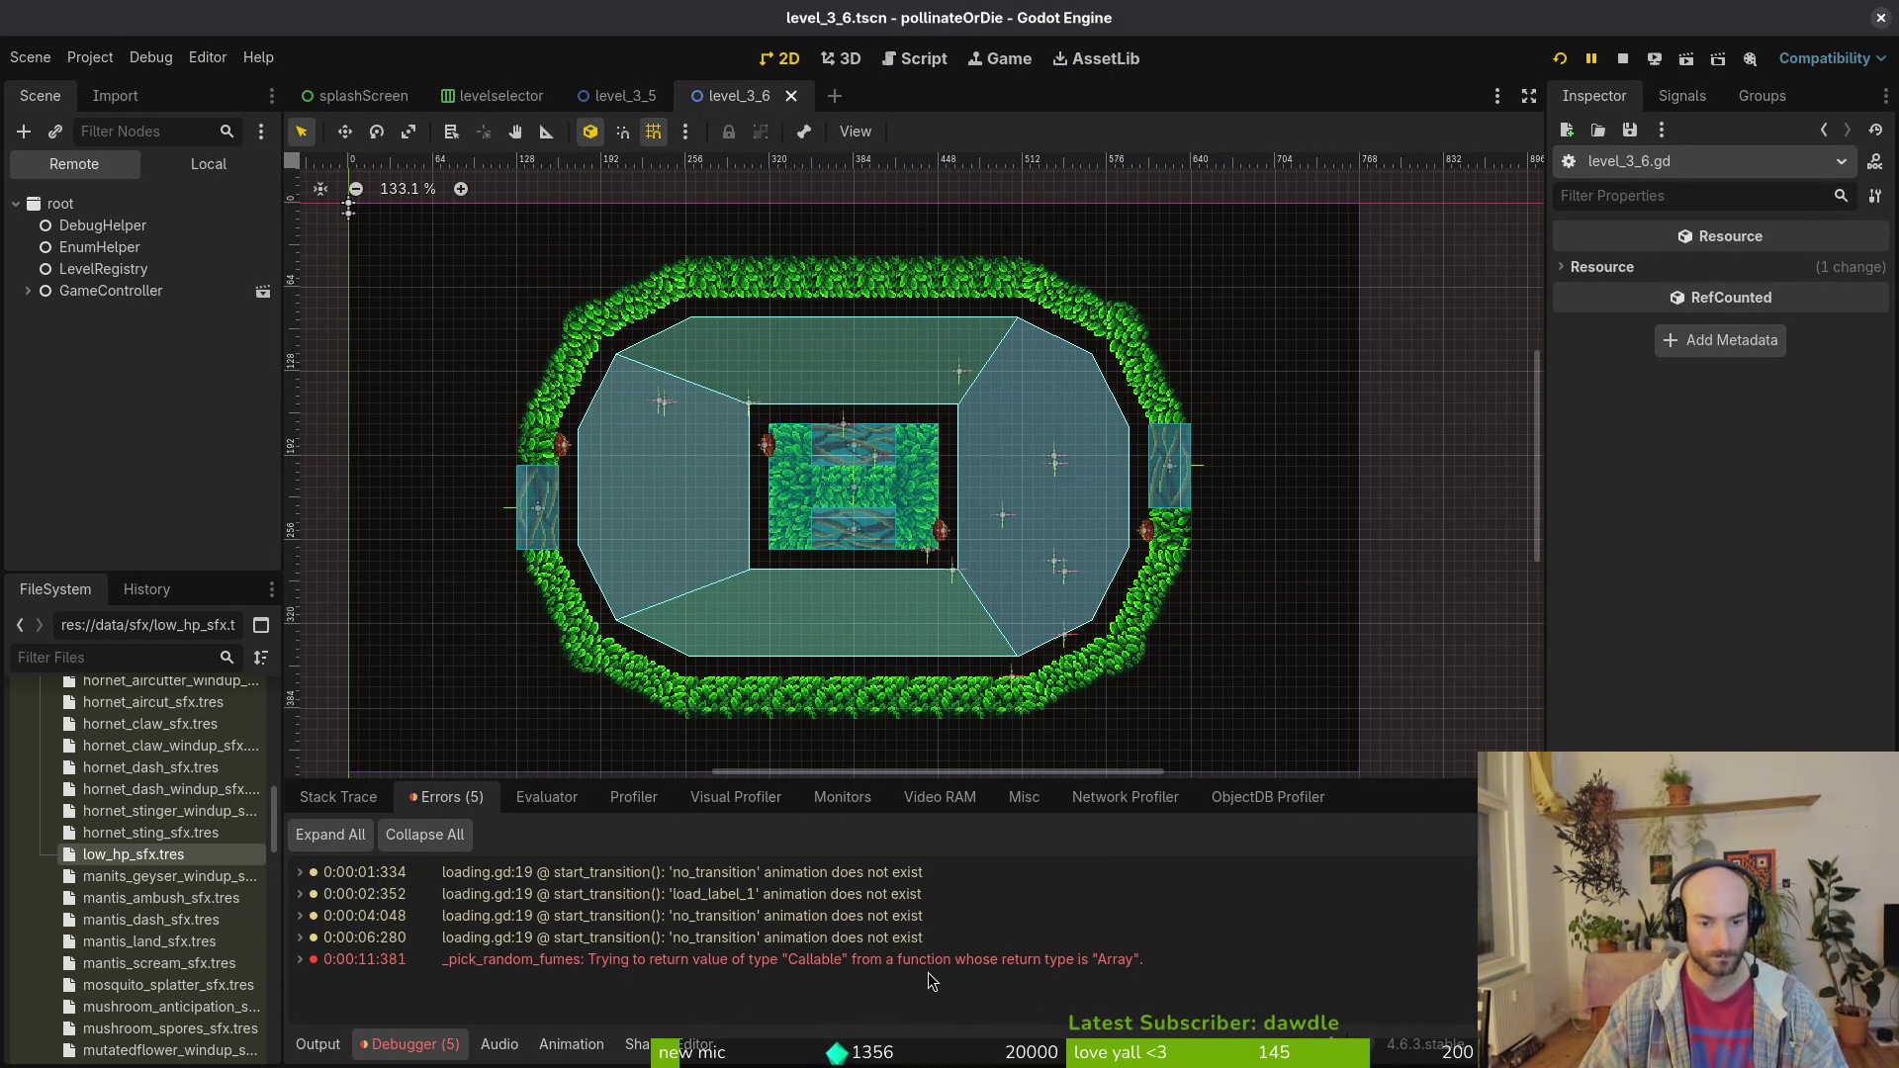
key("alt+Tab")
Step: Open level_3_6.gd in Vim and browse to _pick_random_fumes
type("vim")
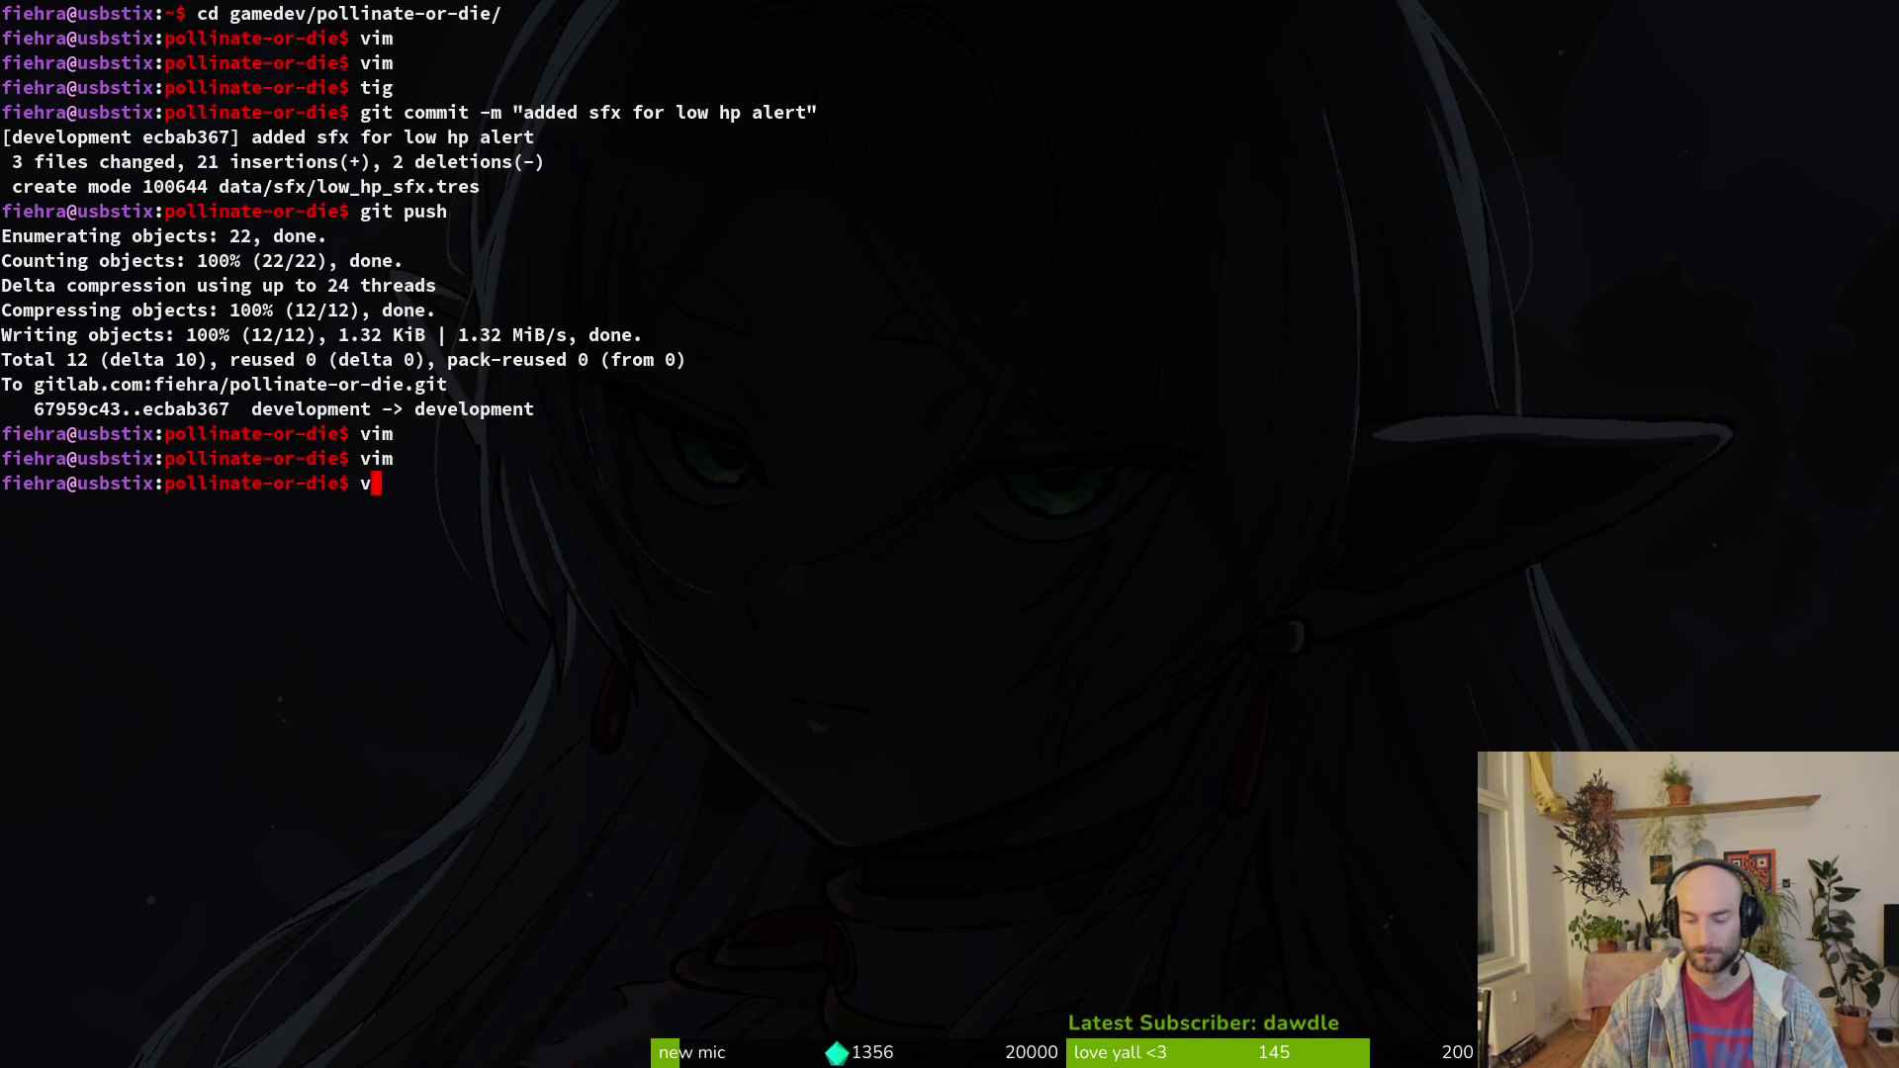
key("Return")
type("36")
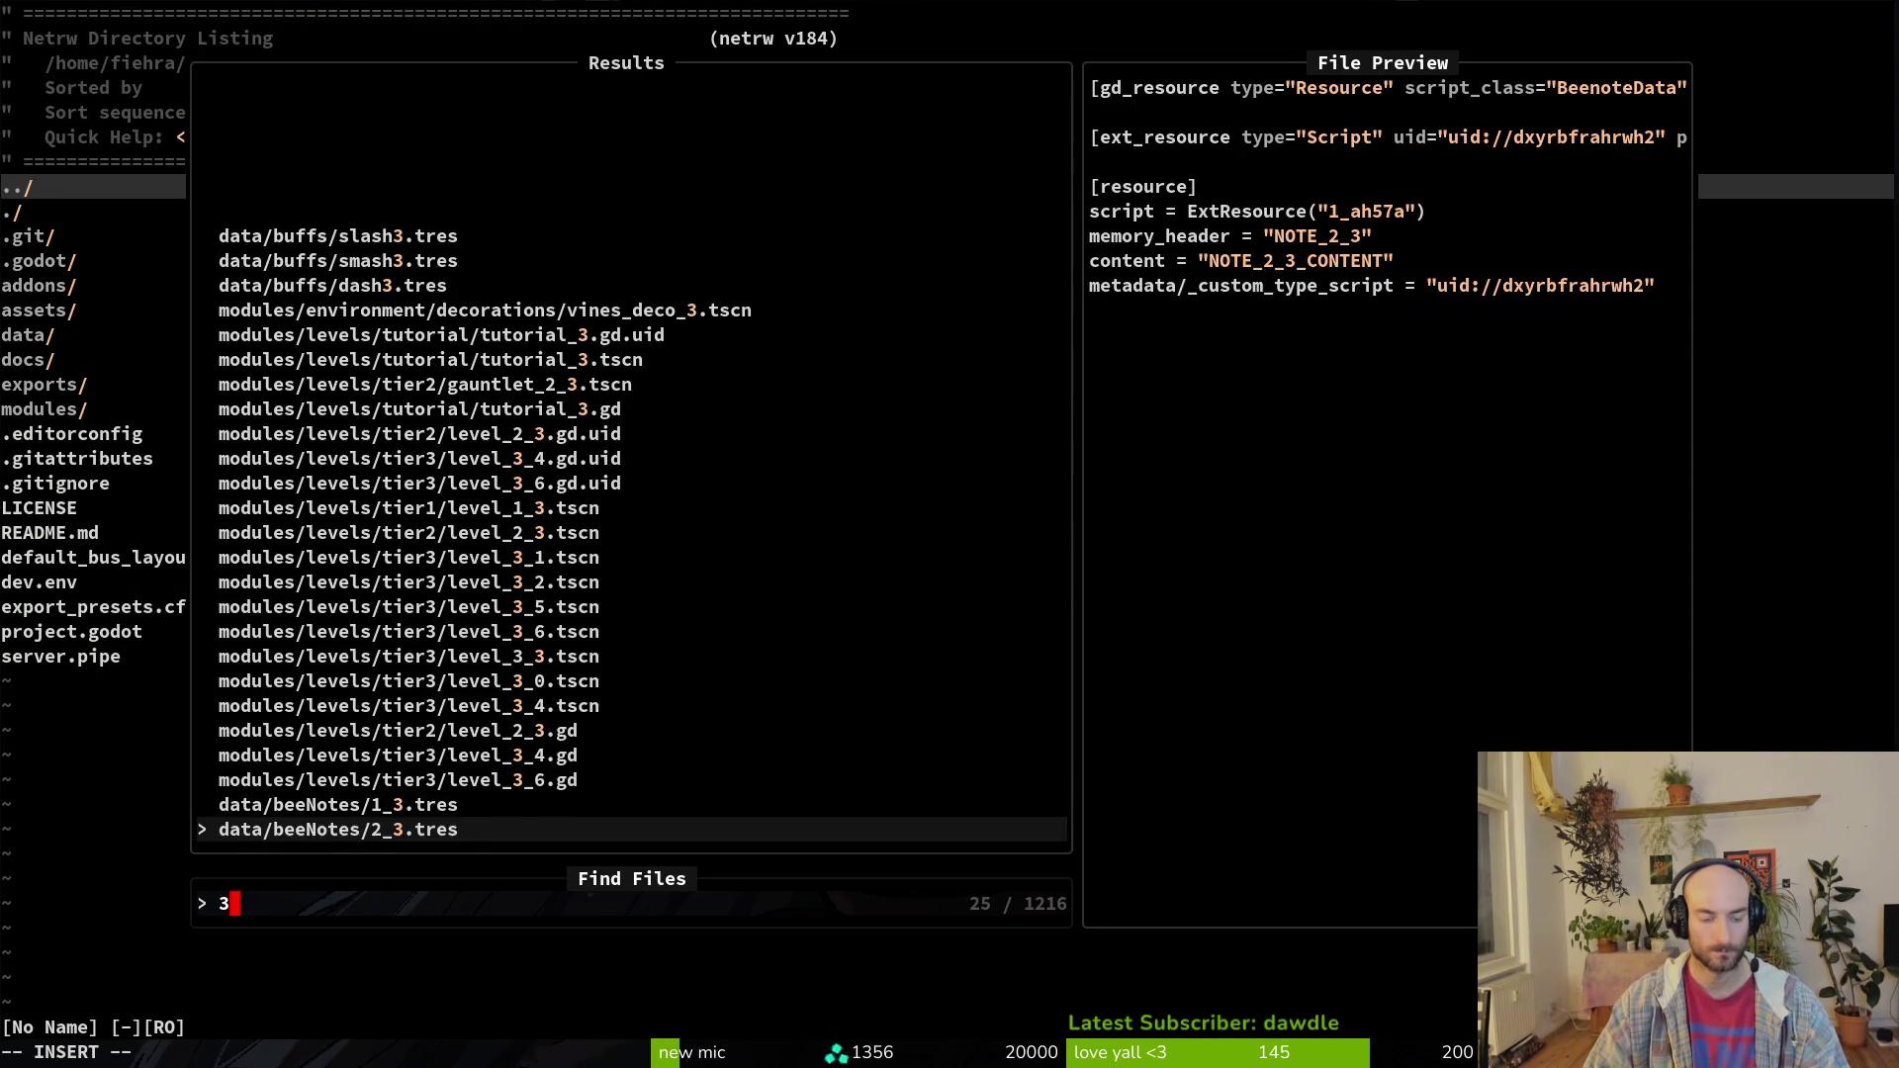
key("Return")
key("j")
key("j")
key("j")
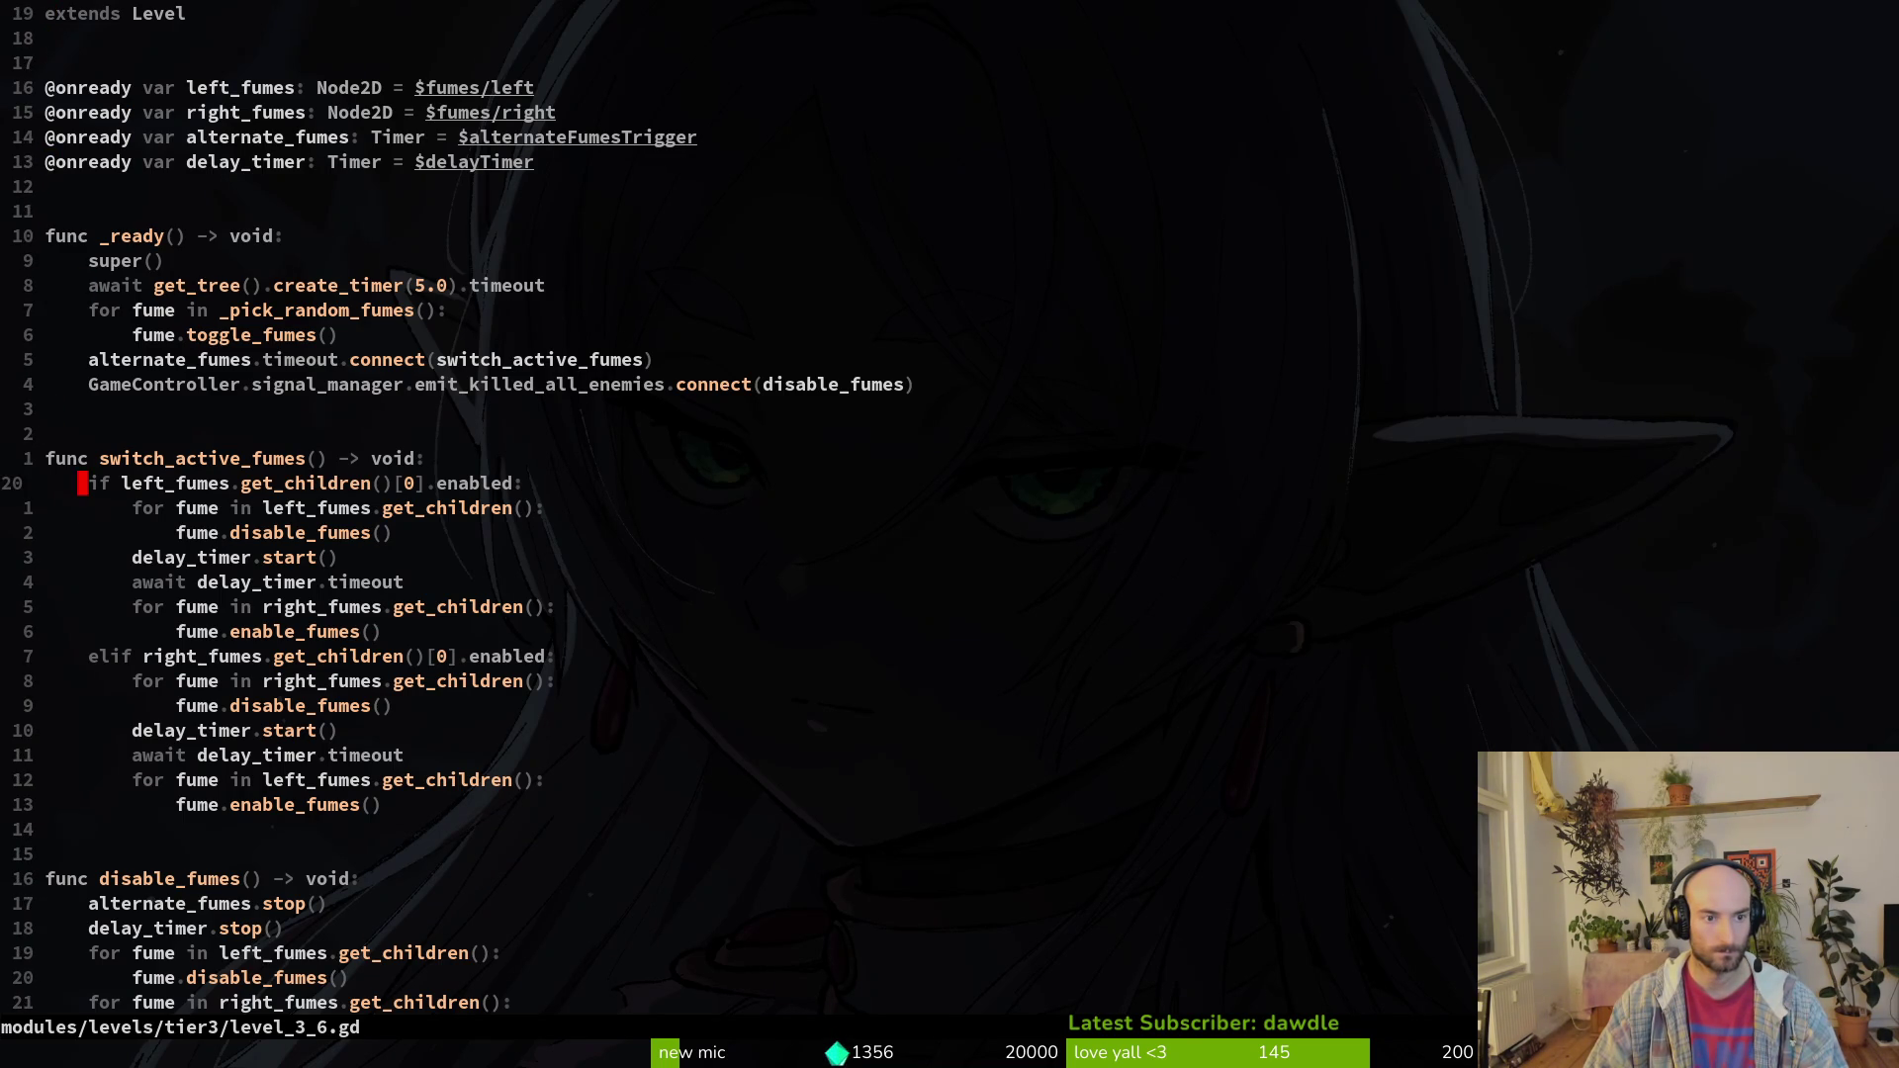
key("k")
key("k")
key("k")
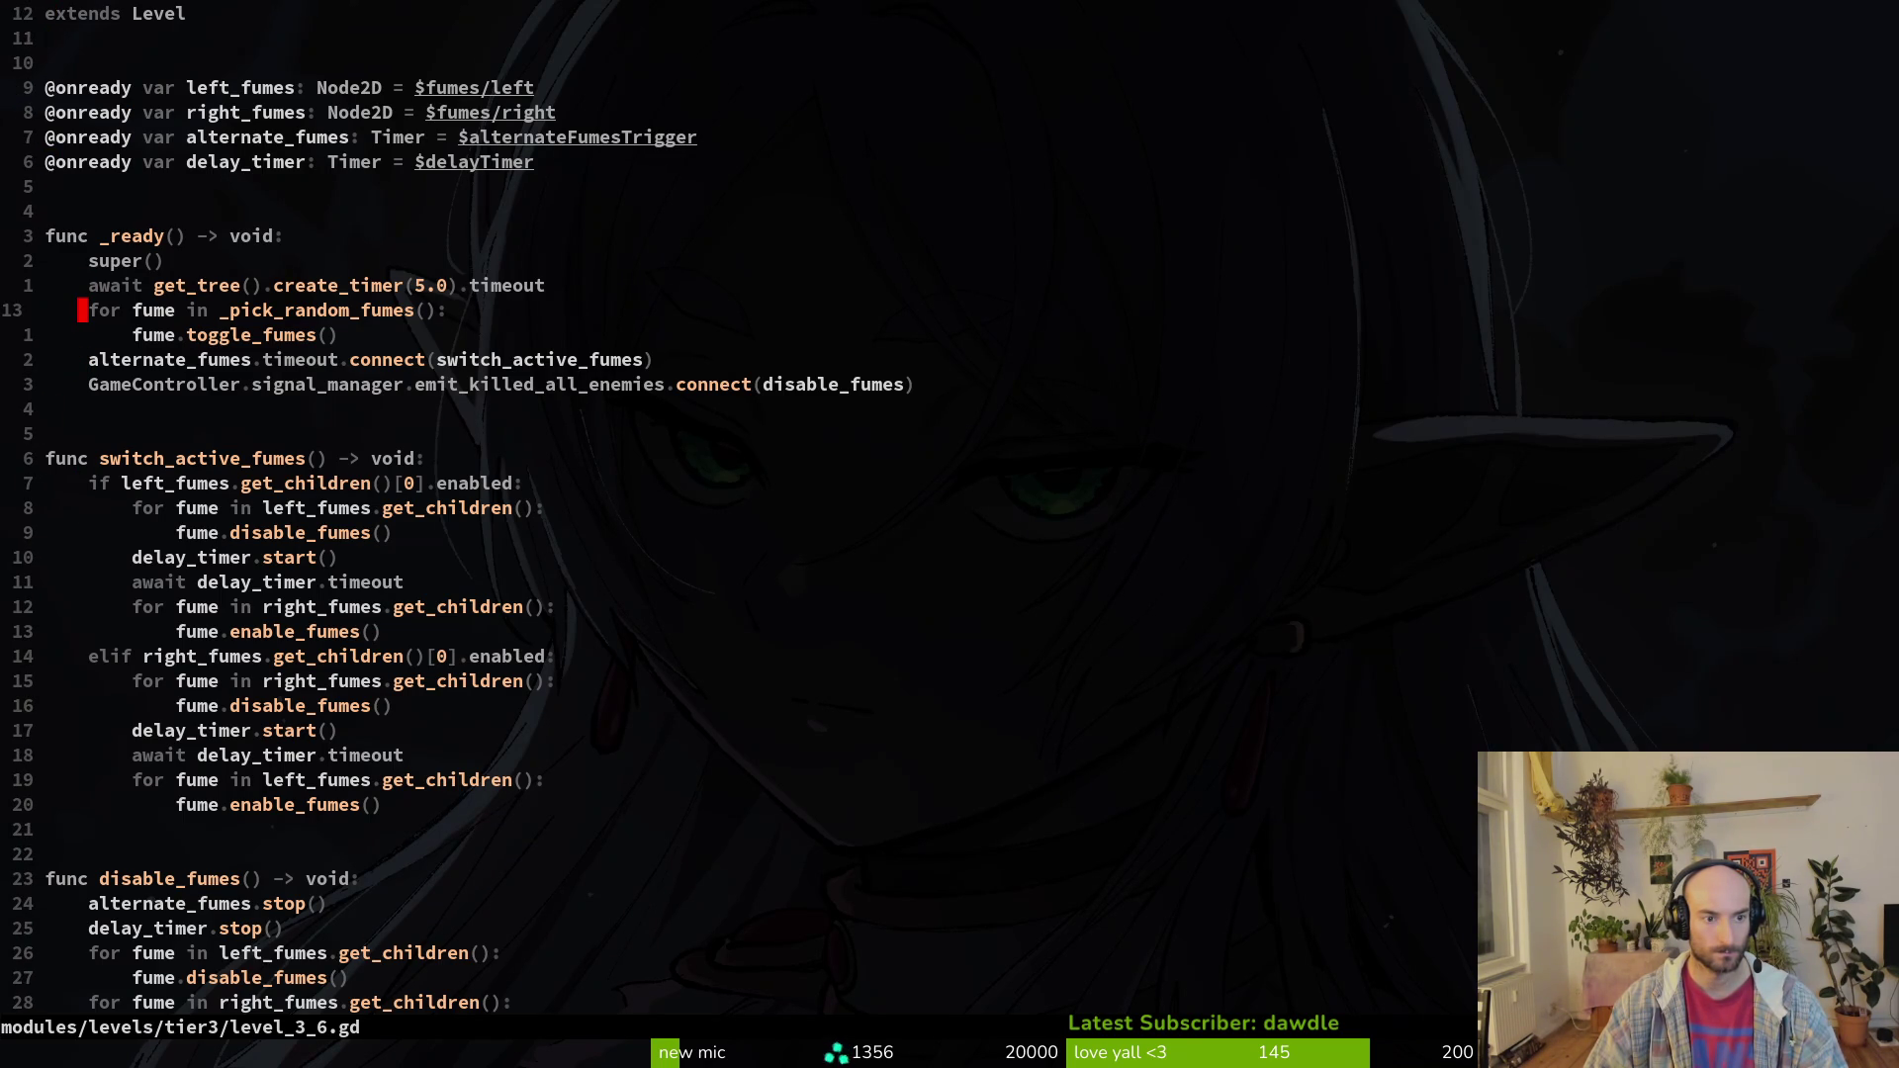
key("ctrl+d")
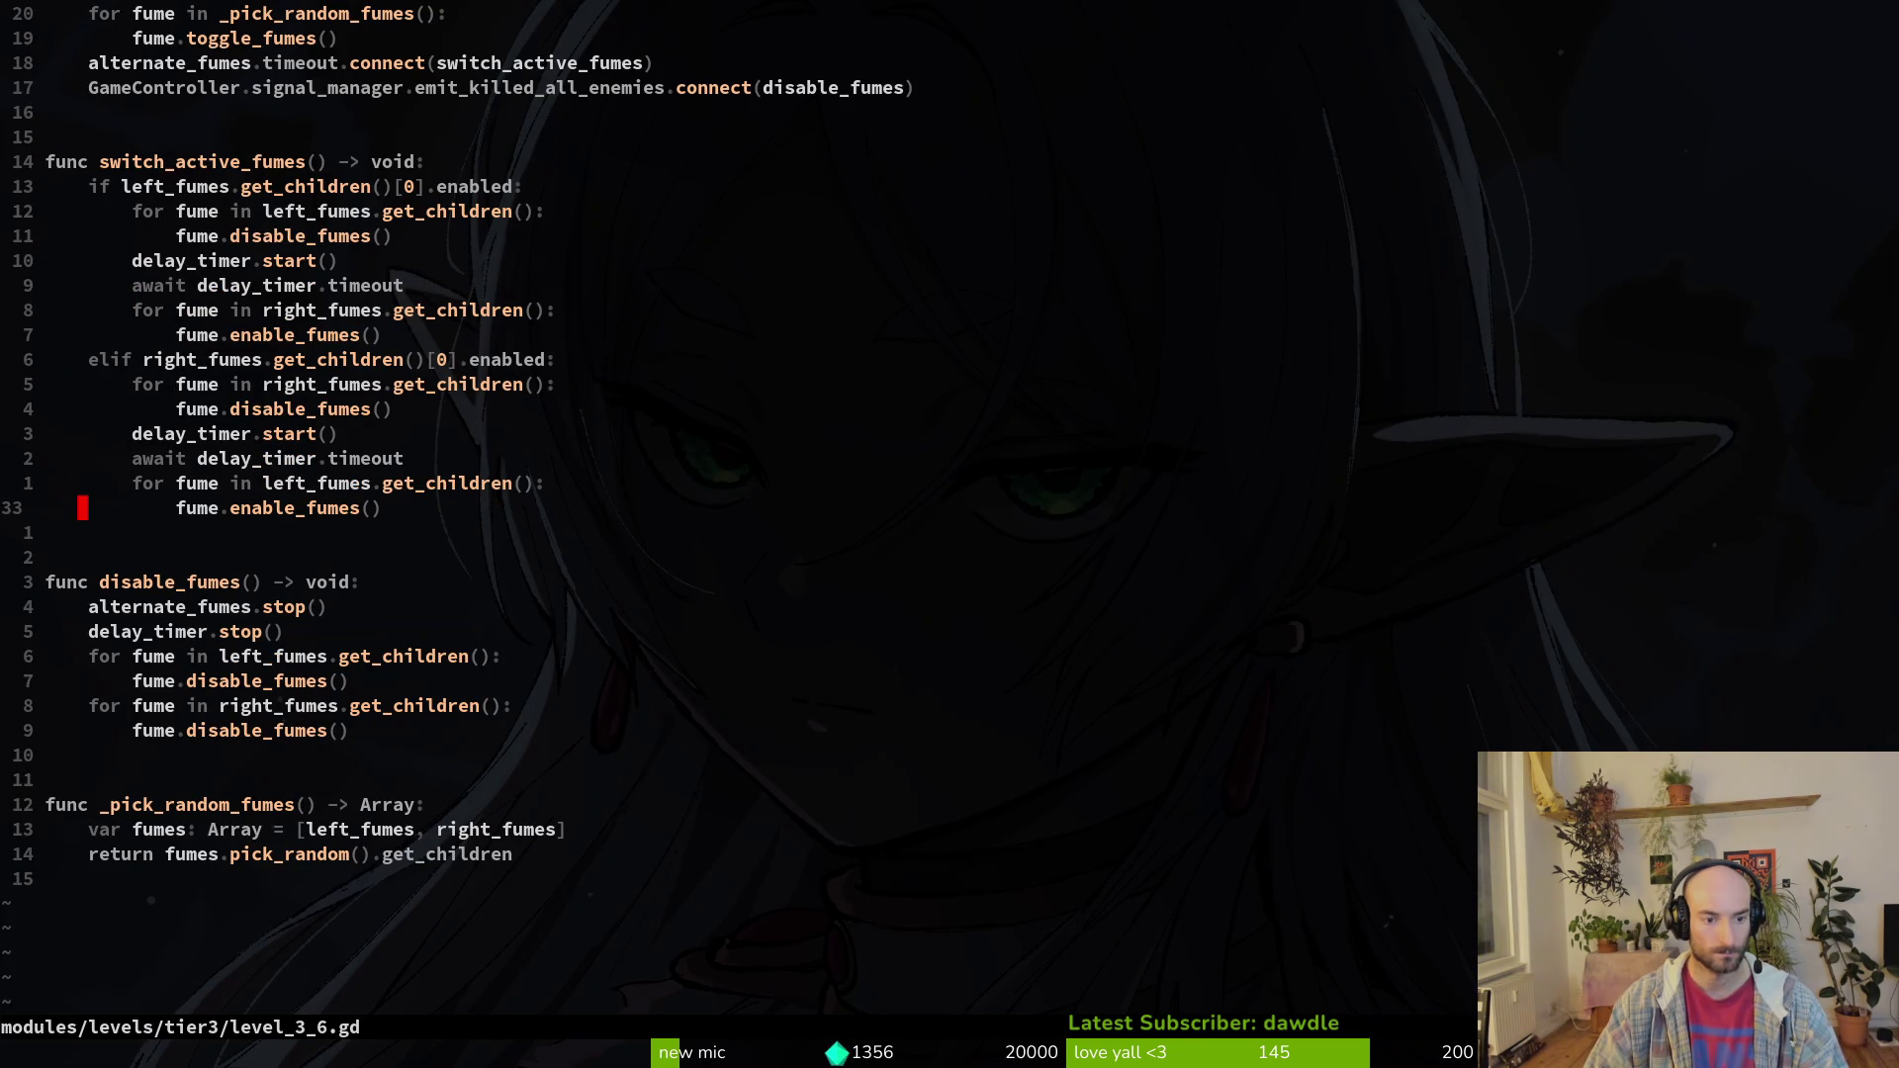
key("ctrl+u")
Step: Cross-check the script against the level_3_6 scene and the error shown in Godot
key("alt+Tab")
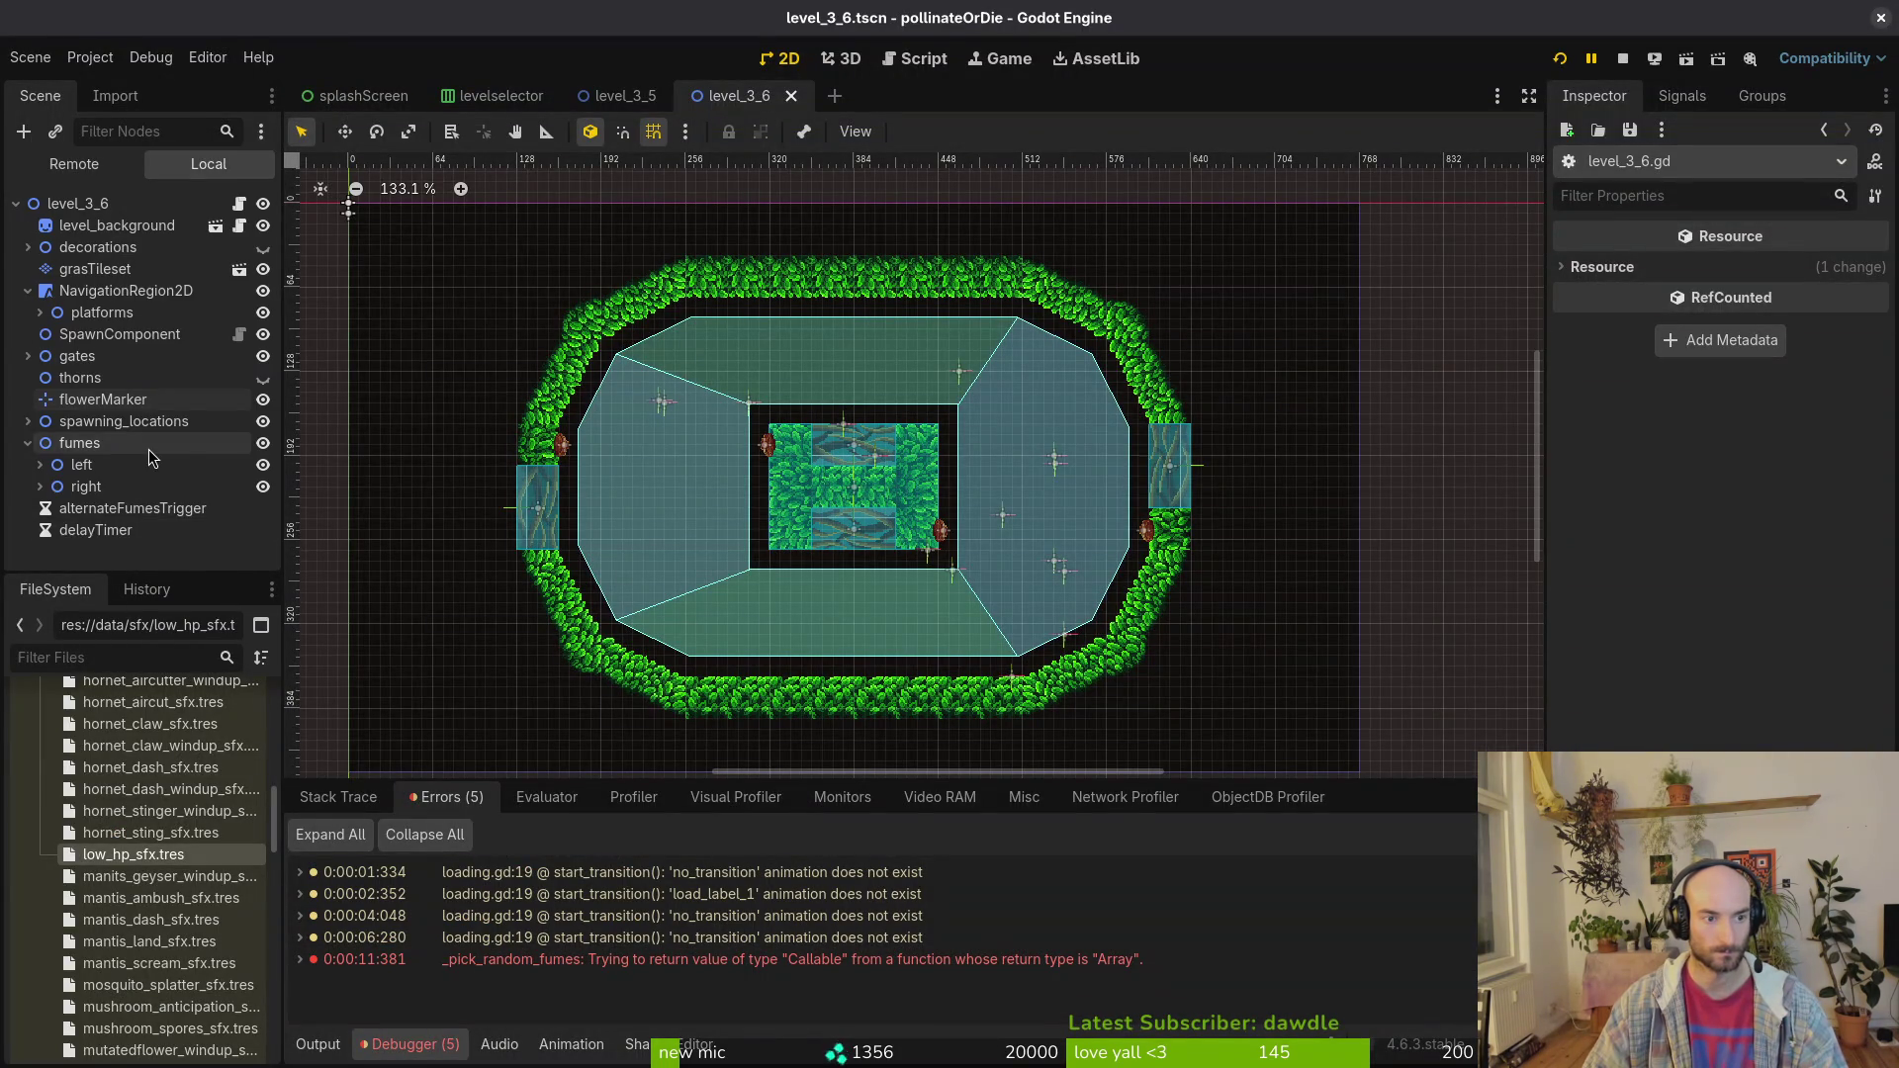
key("alt+Tab")
key("alt+Tab")
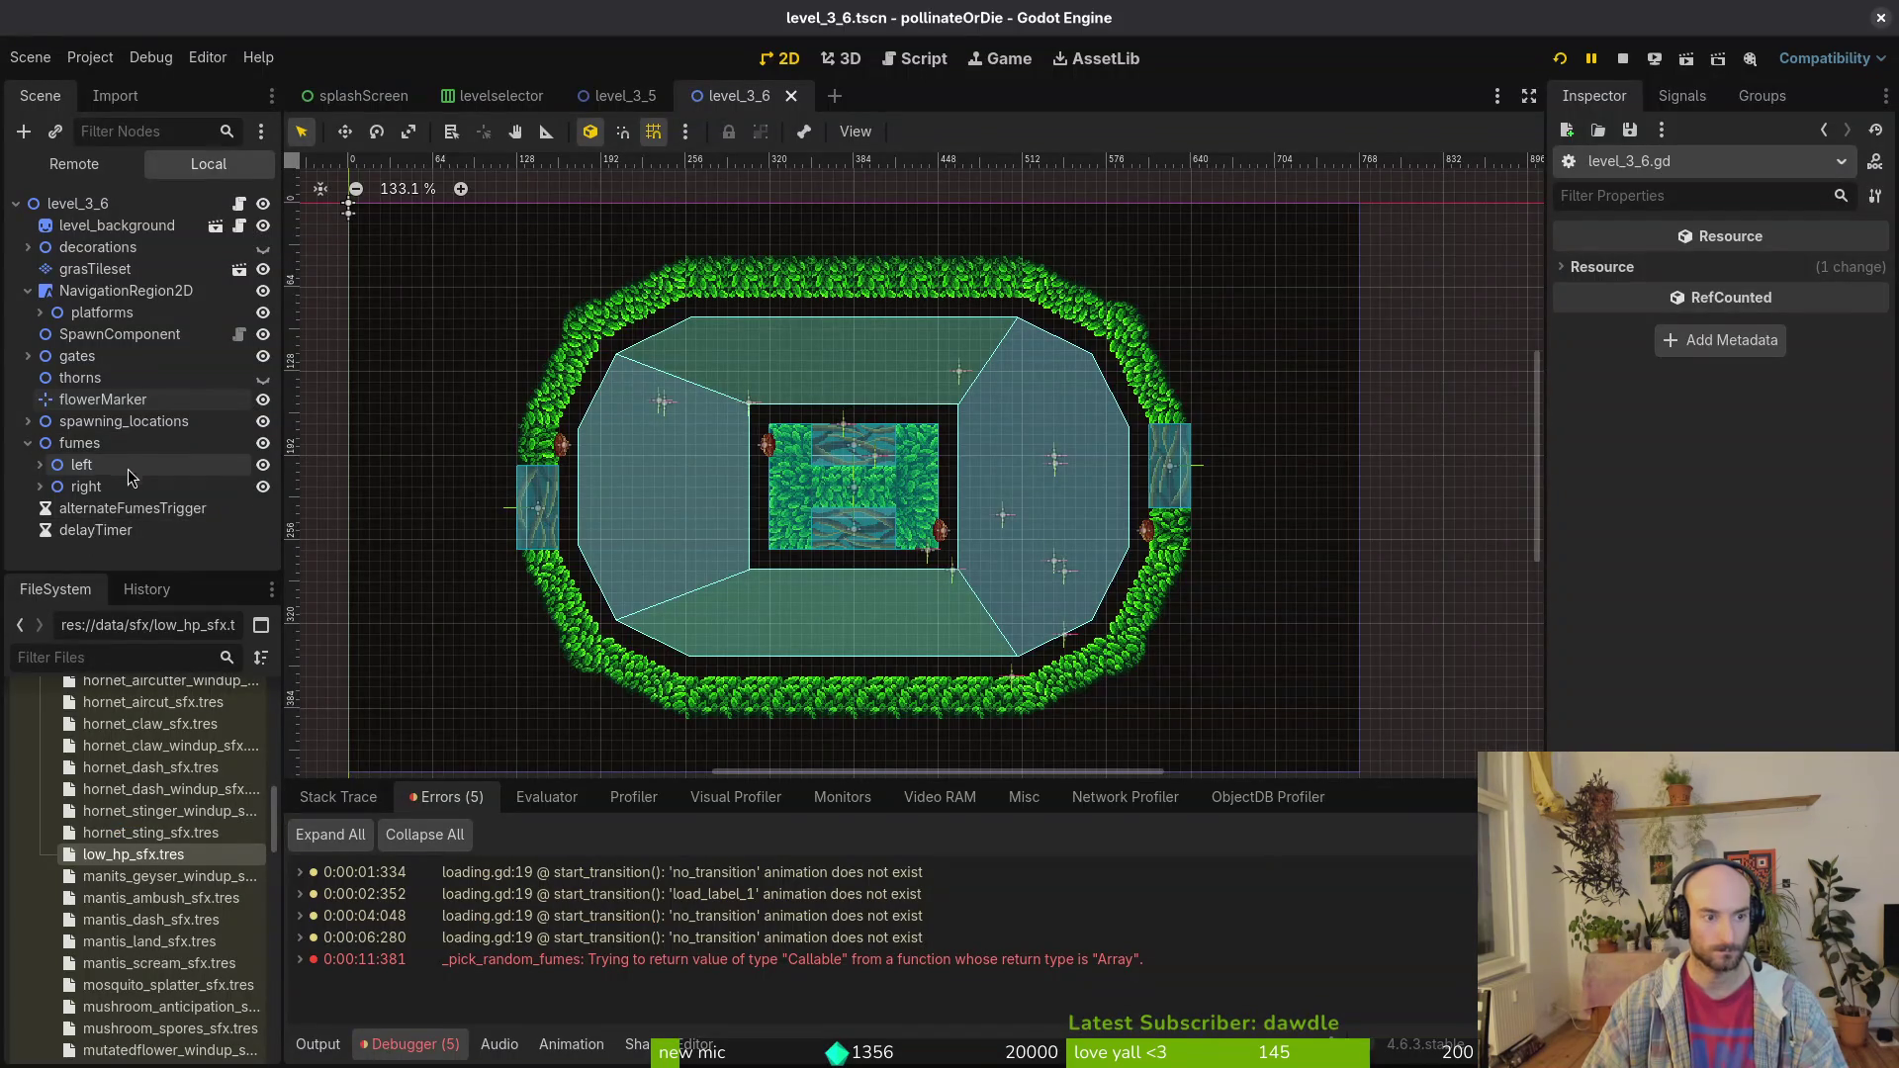
key("alt+Tab")
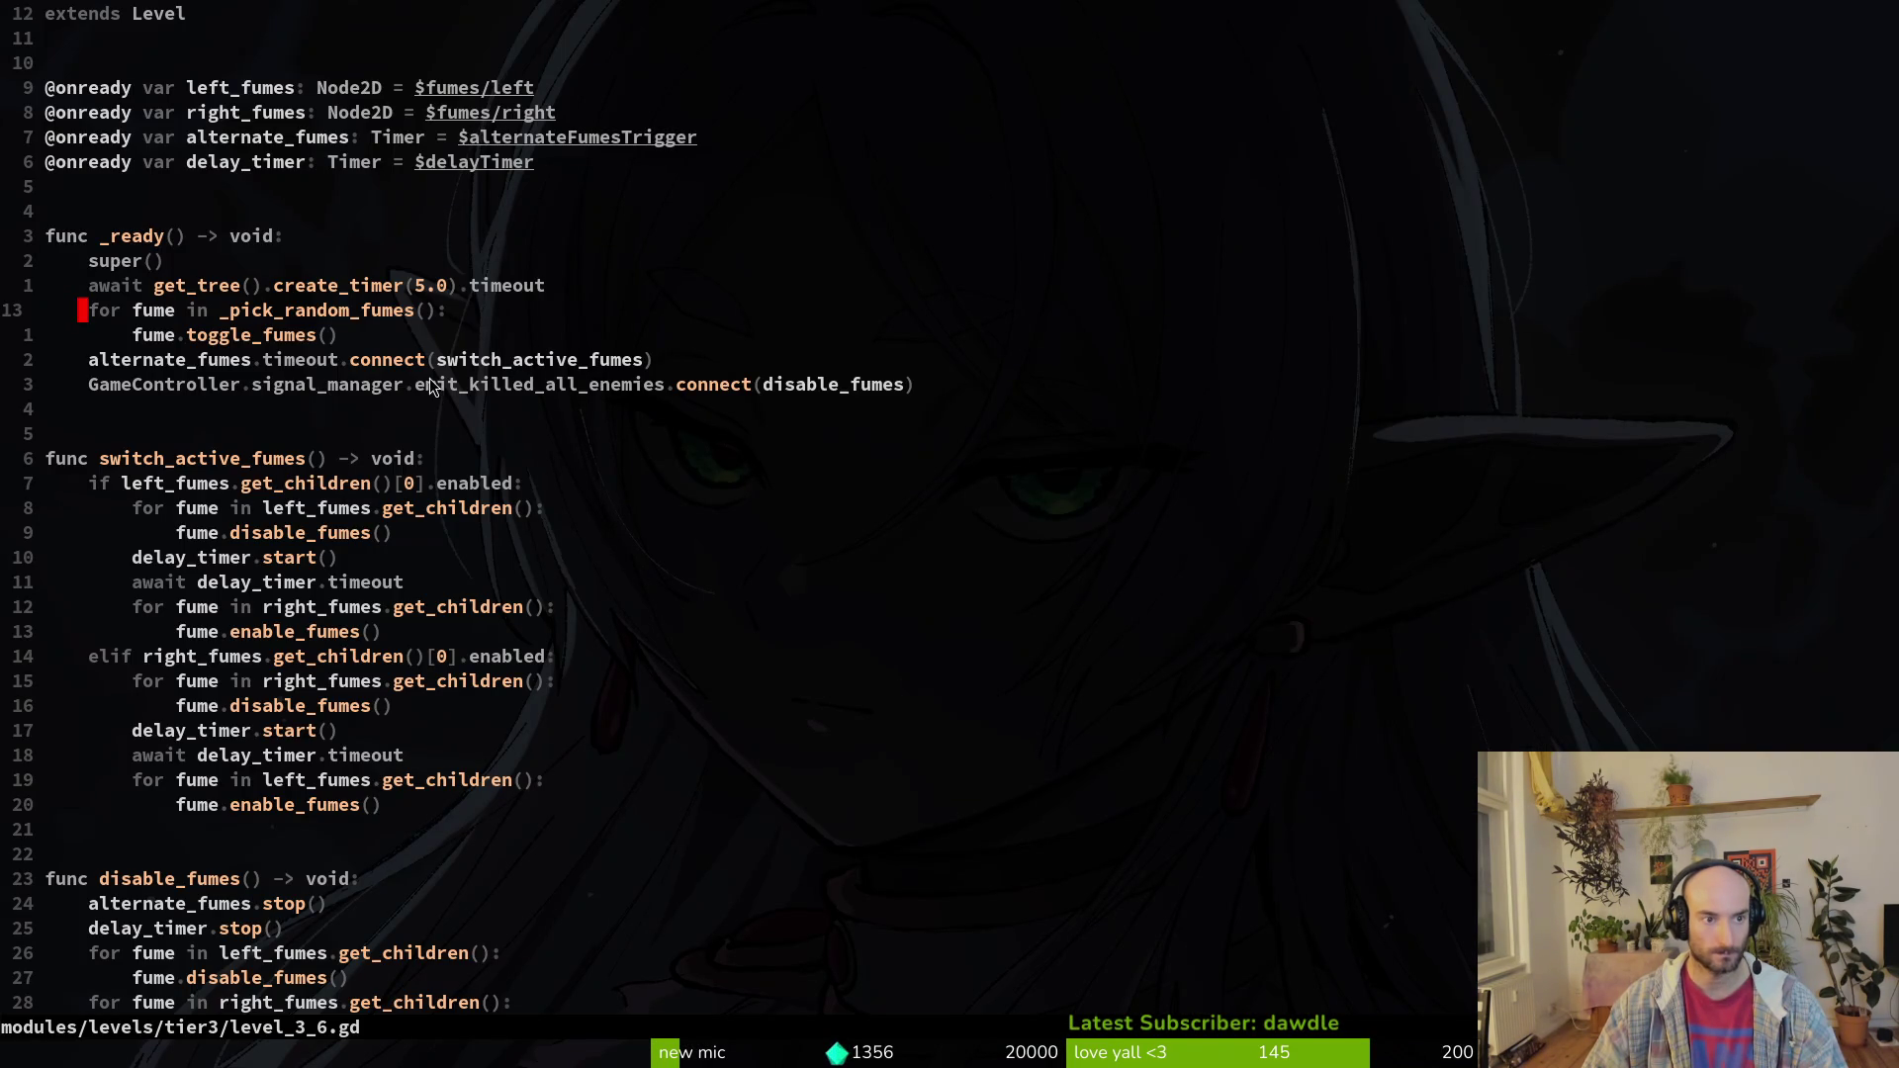
scroll(432, 386, "down", 1)
key("alt+Tab")
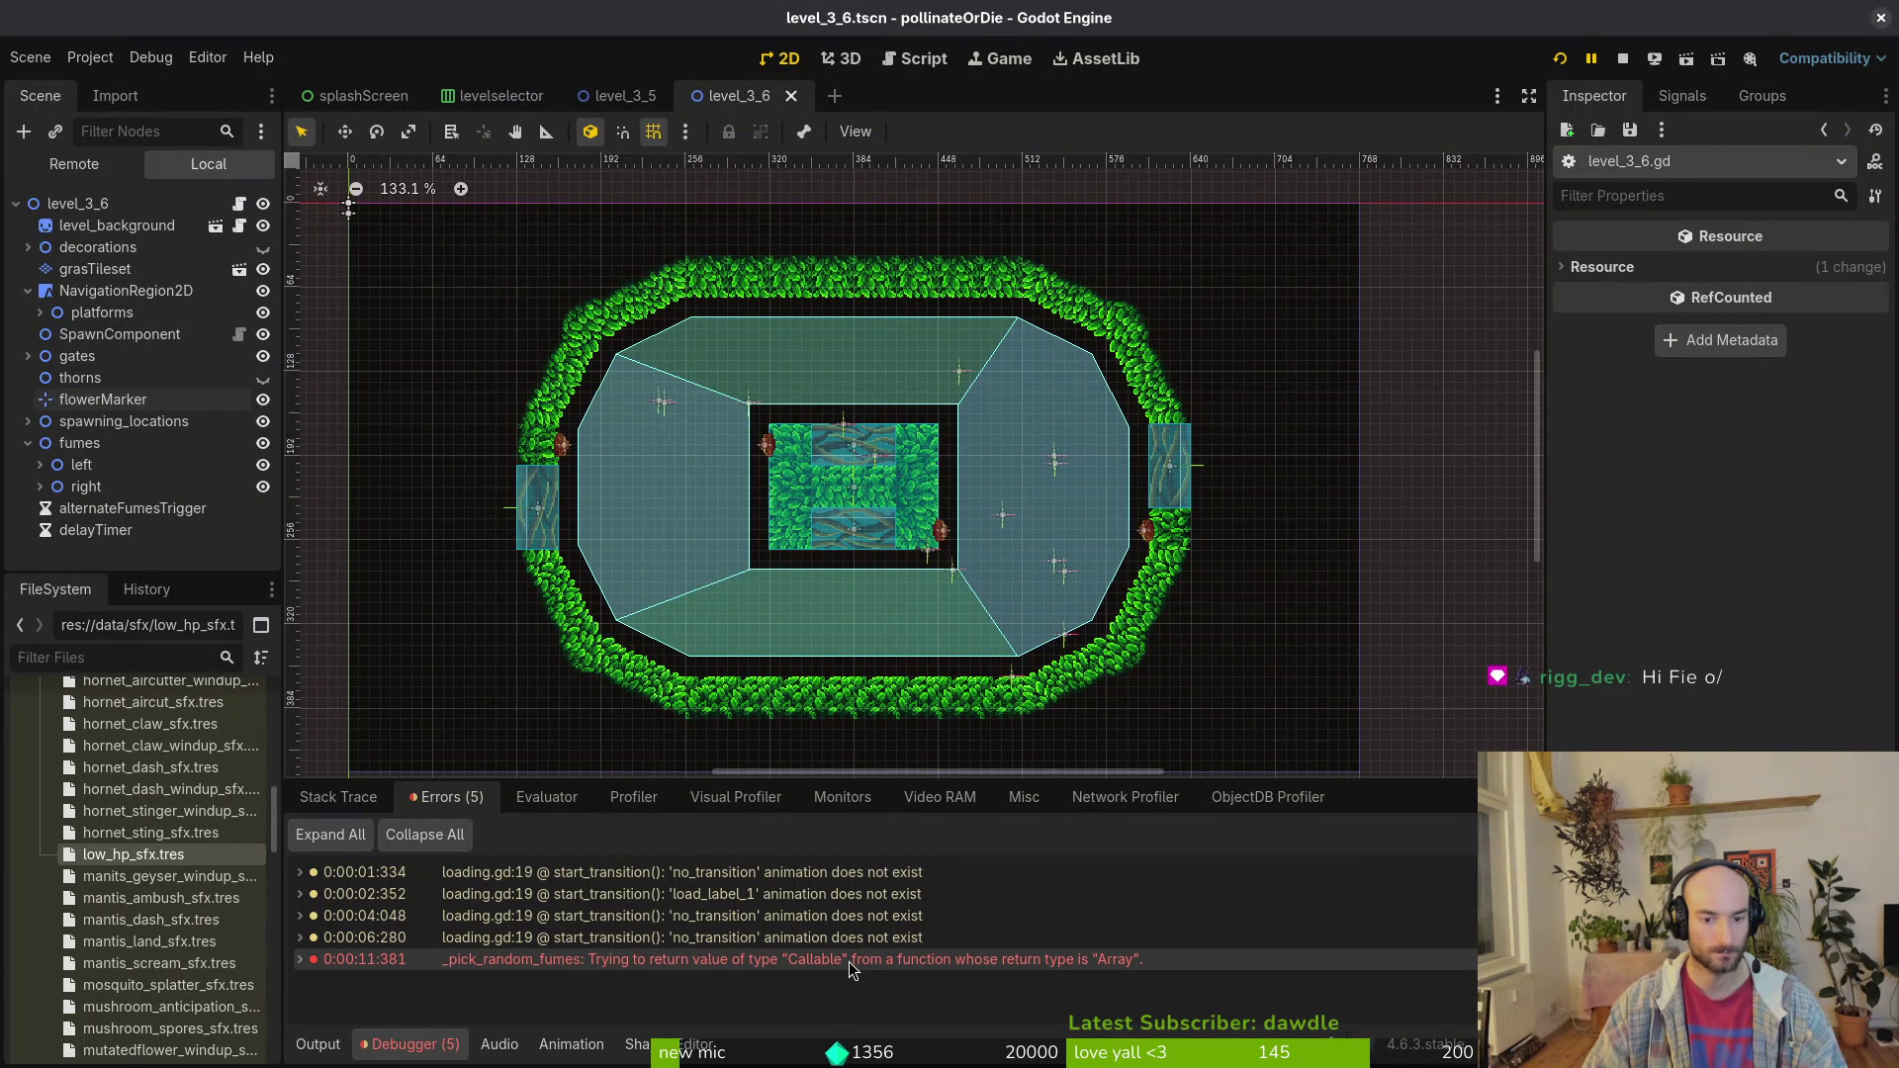
key("alt+Tab")
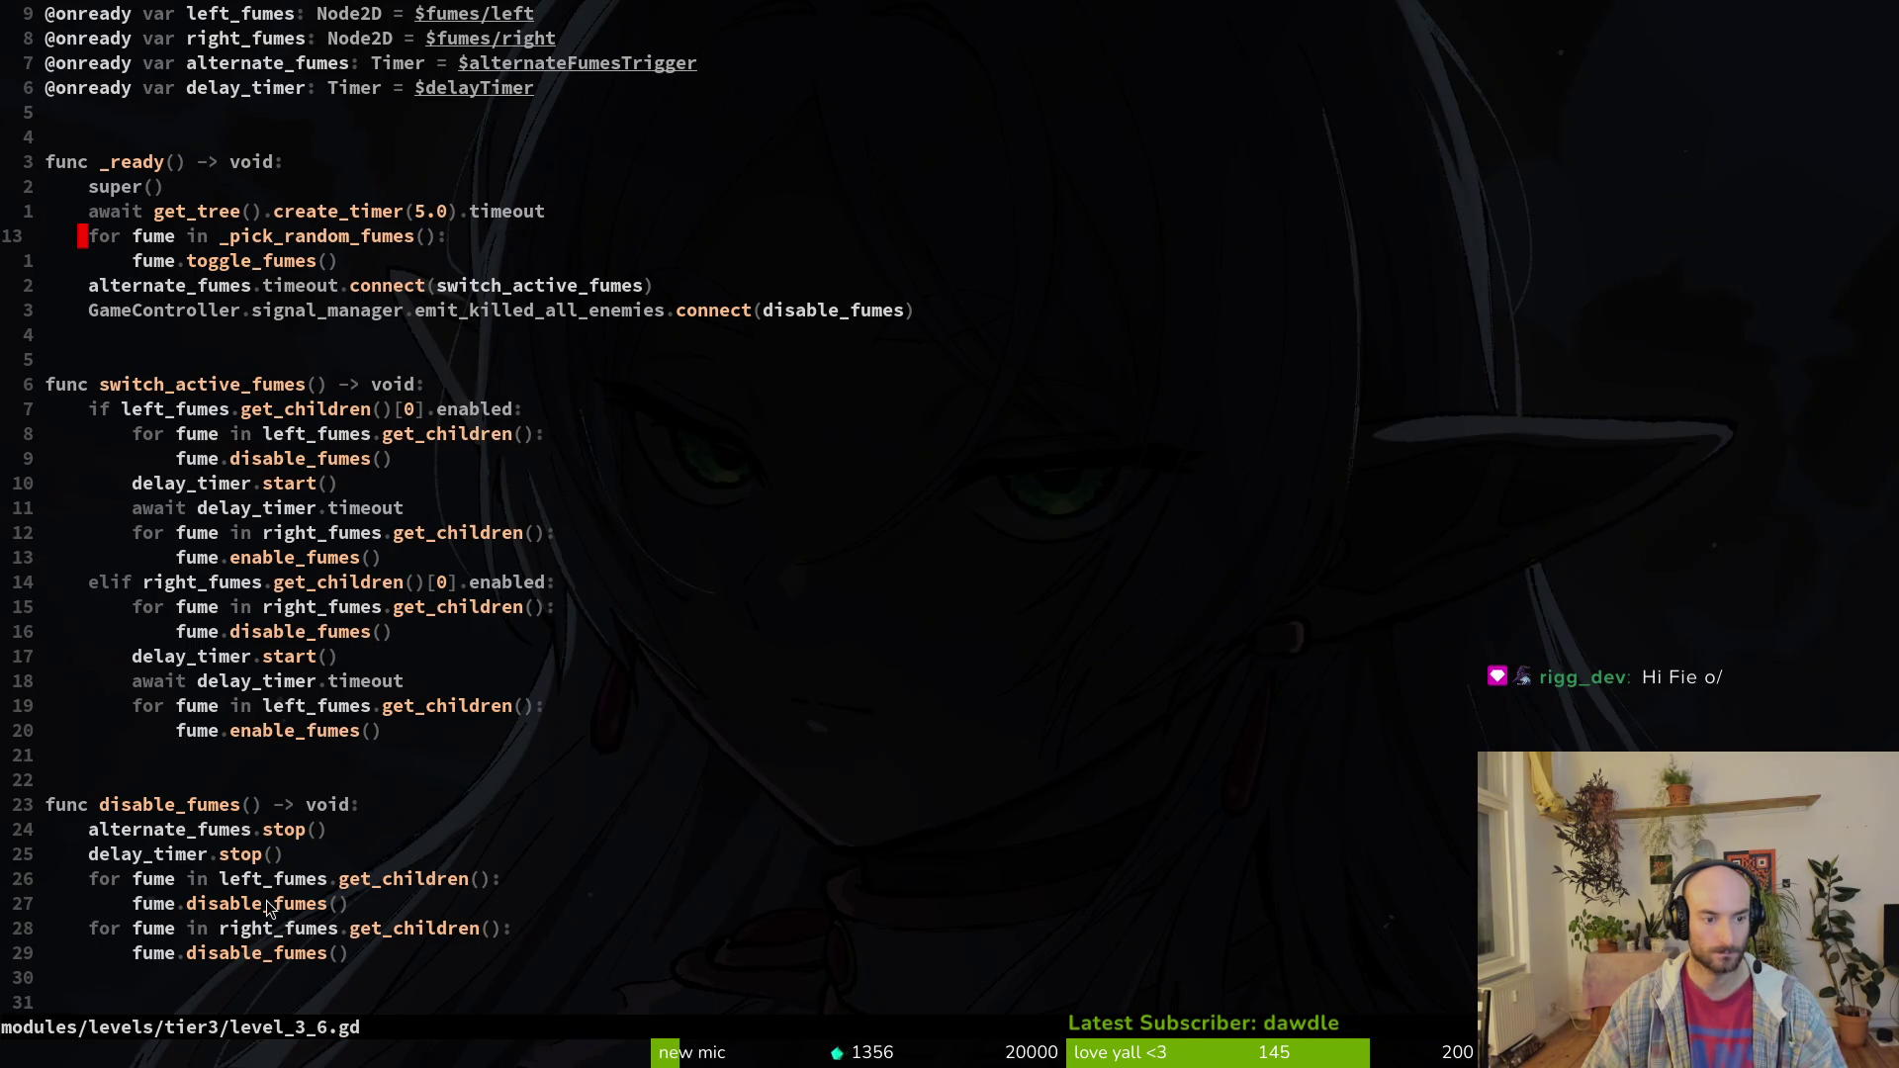
scroll(303, 627, "down", 6)
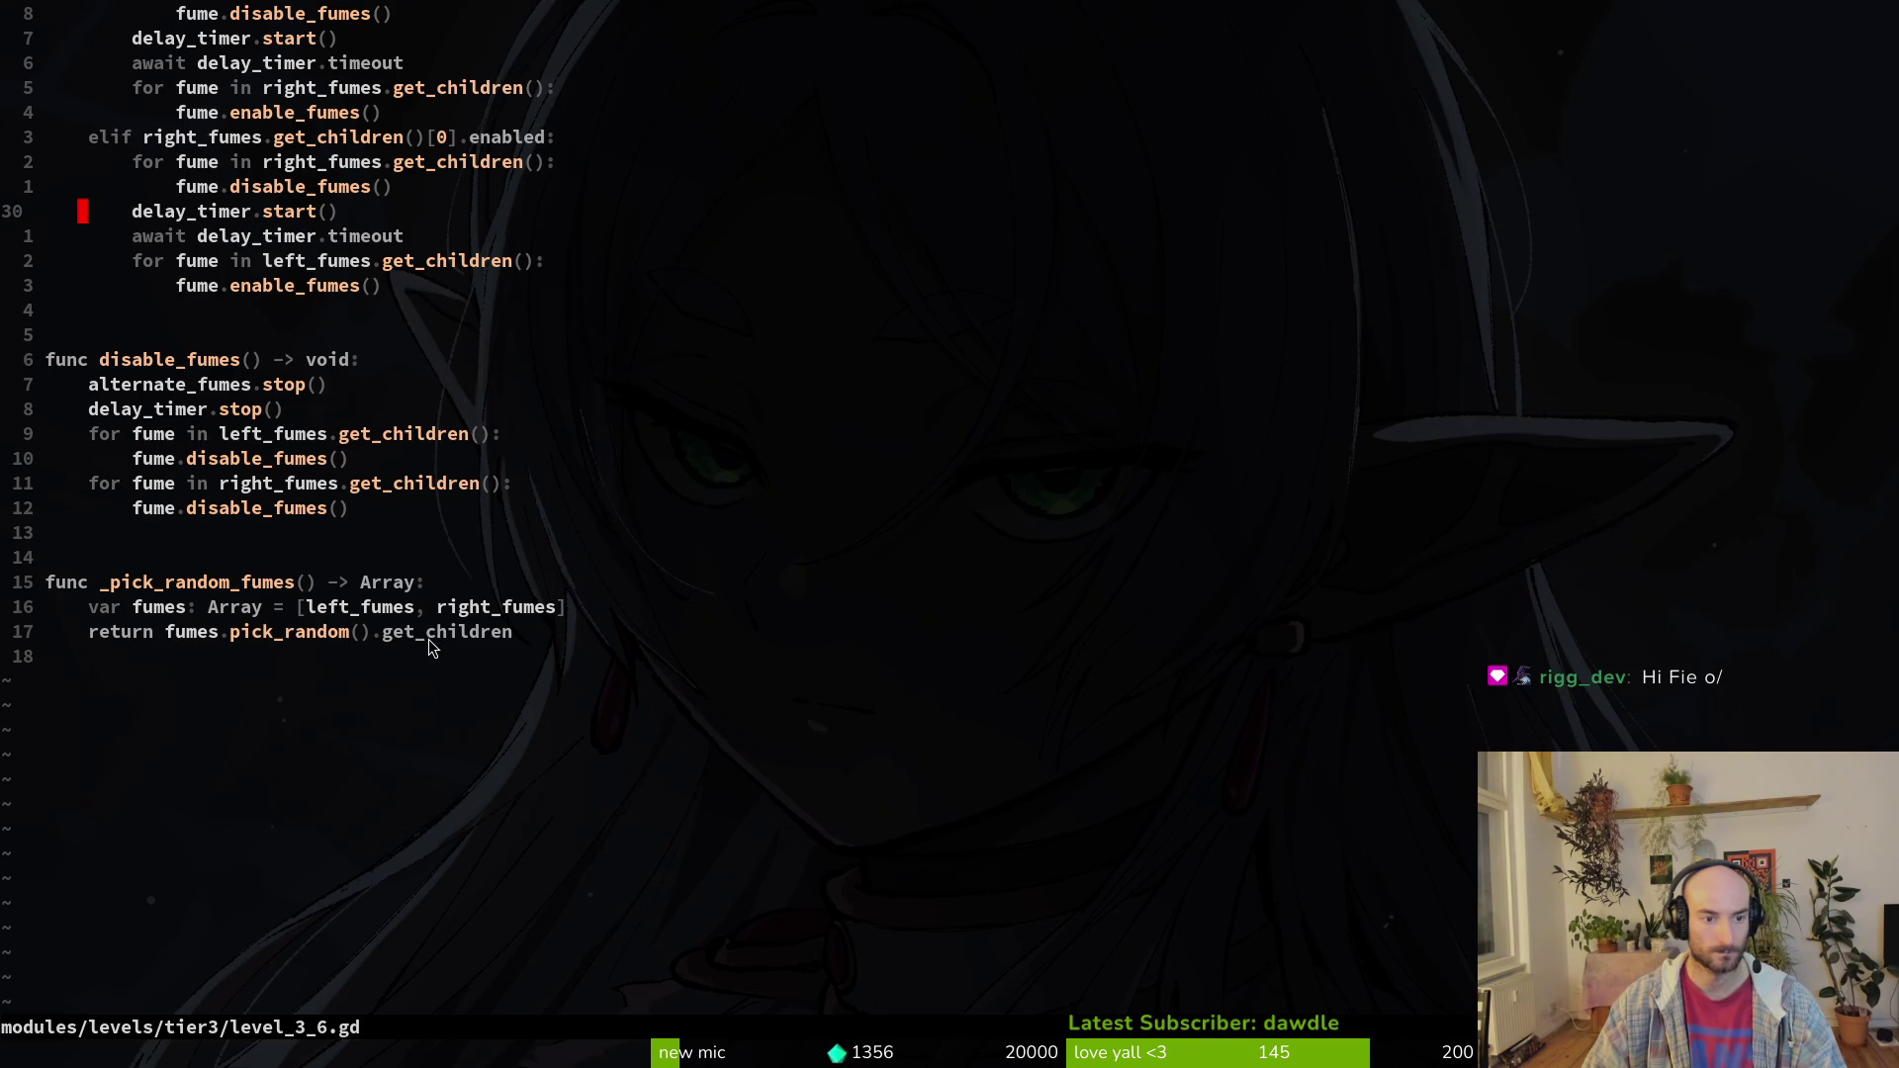
scroll(430, 638, "up", 5)
scroll(431, 637, "down", 4)
Step: Add () after get_children on the return line, save with :w, and rerun with F5
left_click(526, 708)
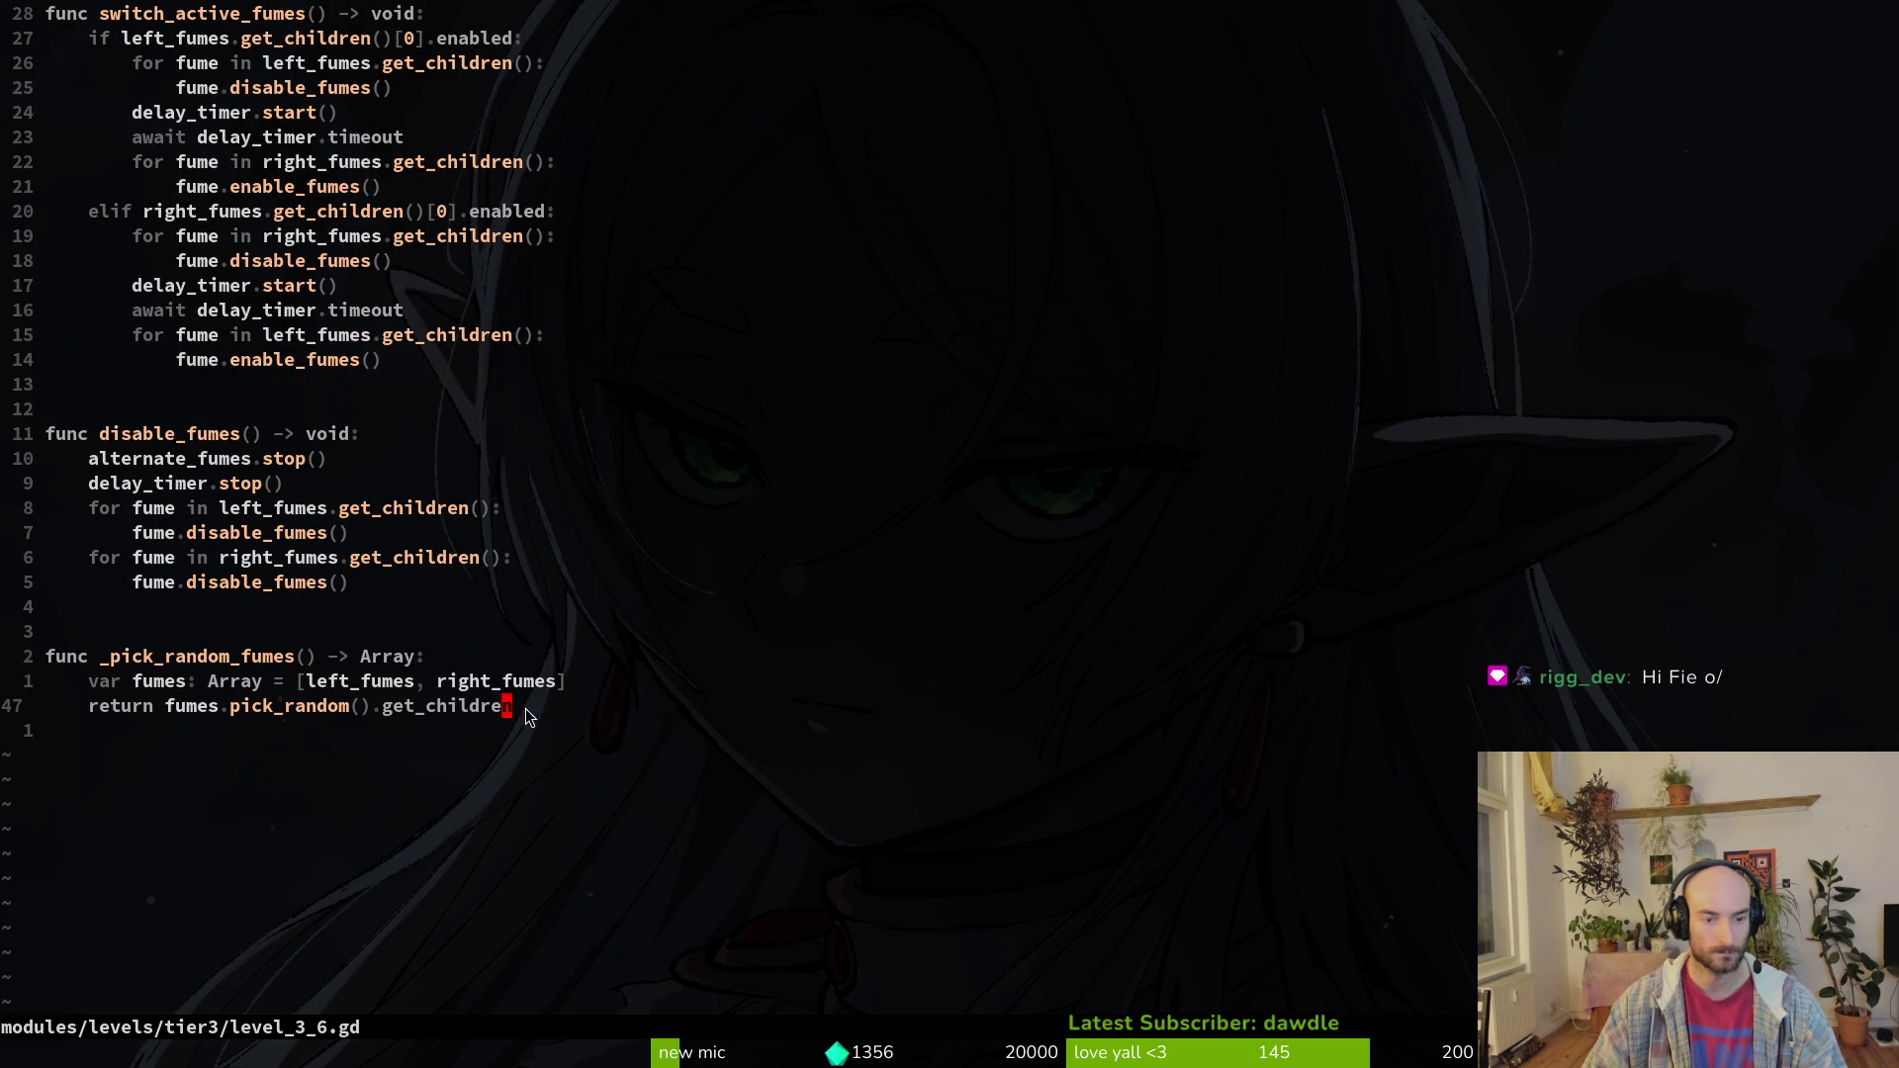
type("andom()")
key("Escape")
type(":w")
key("Return")
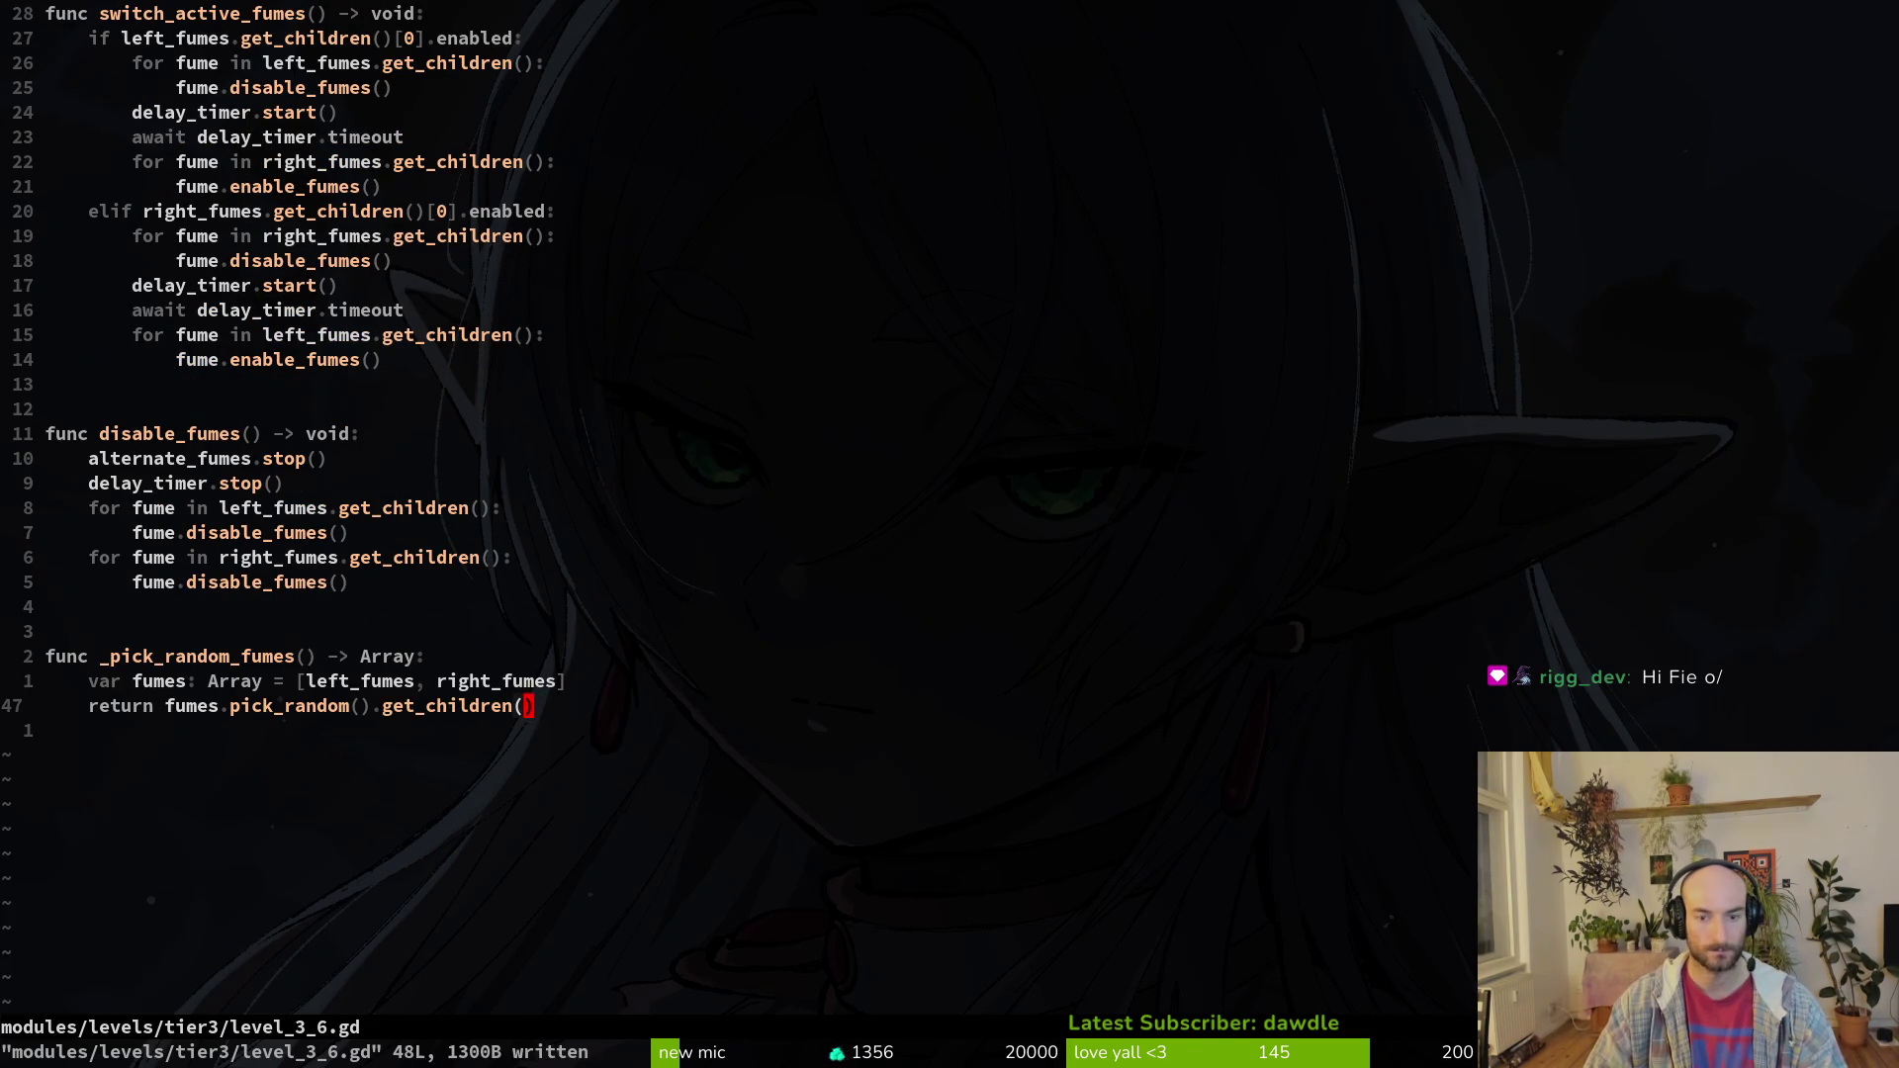
key("alt+Tab")
key("F5")
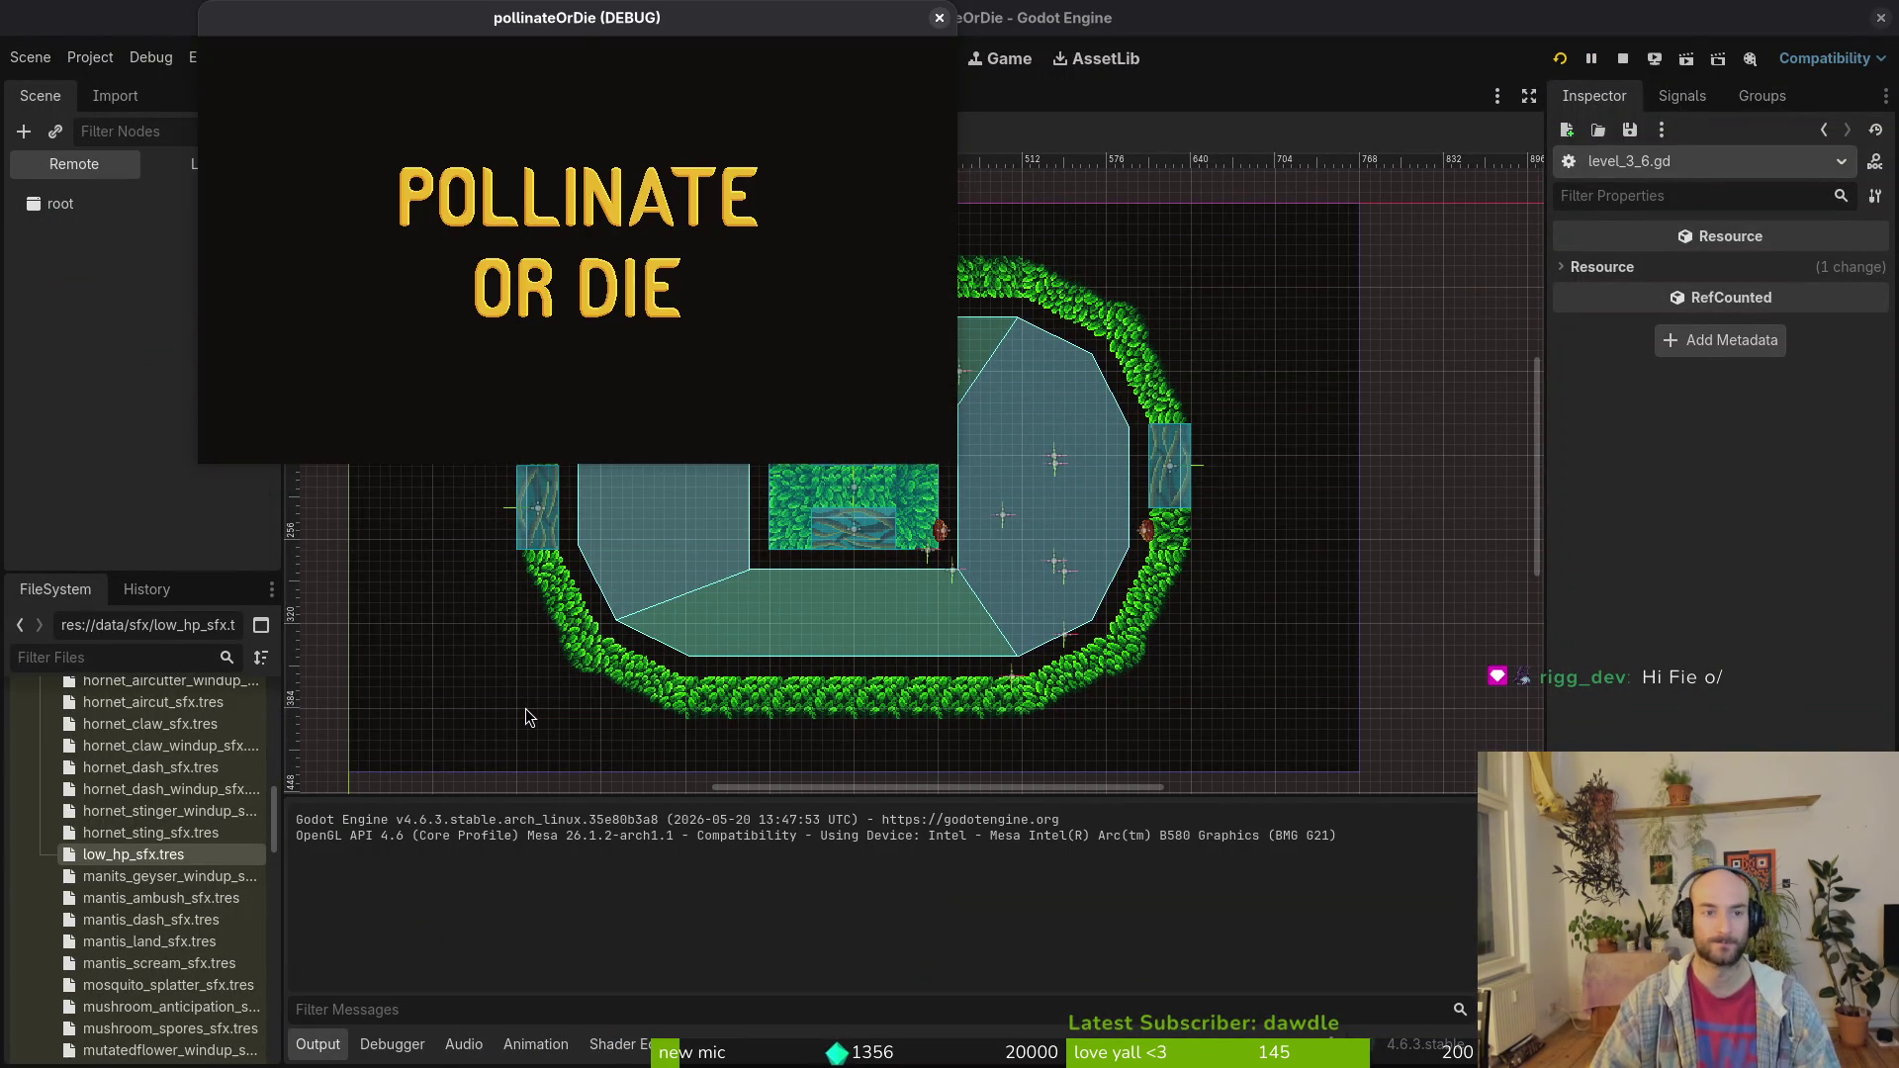
Step: Start the game and load level 3-6 from the debug level select
key("Return")
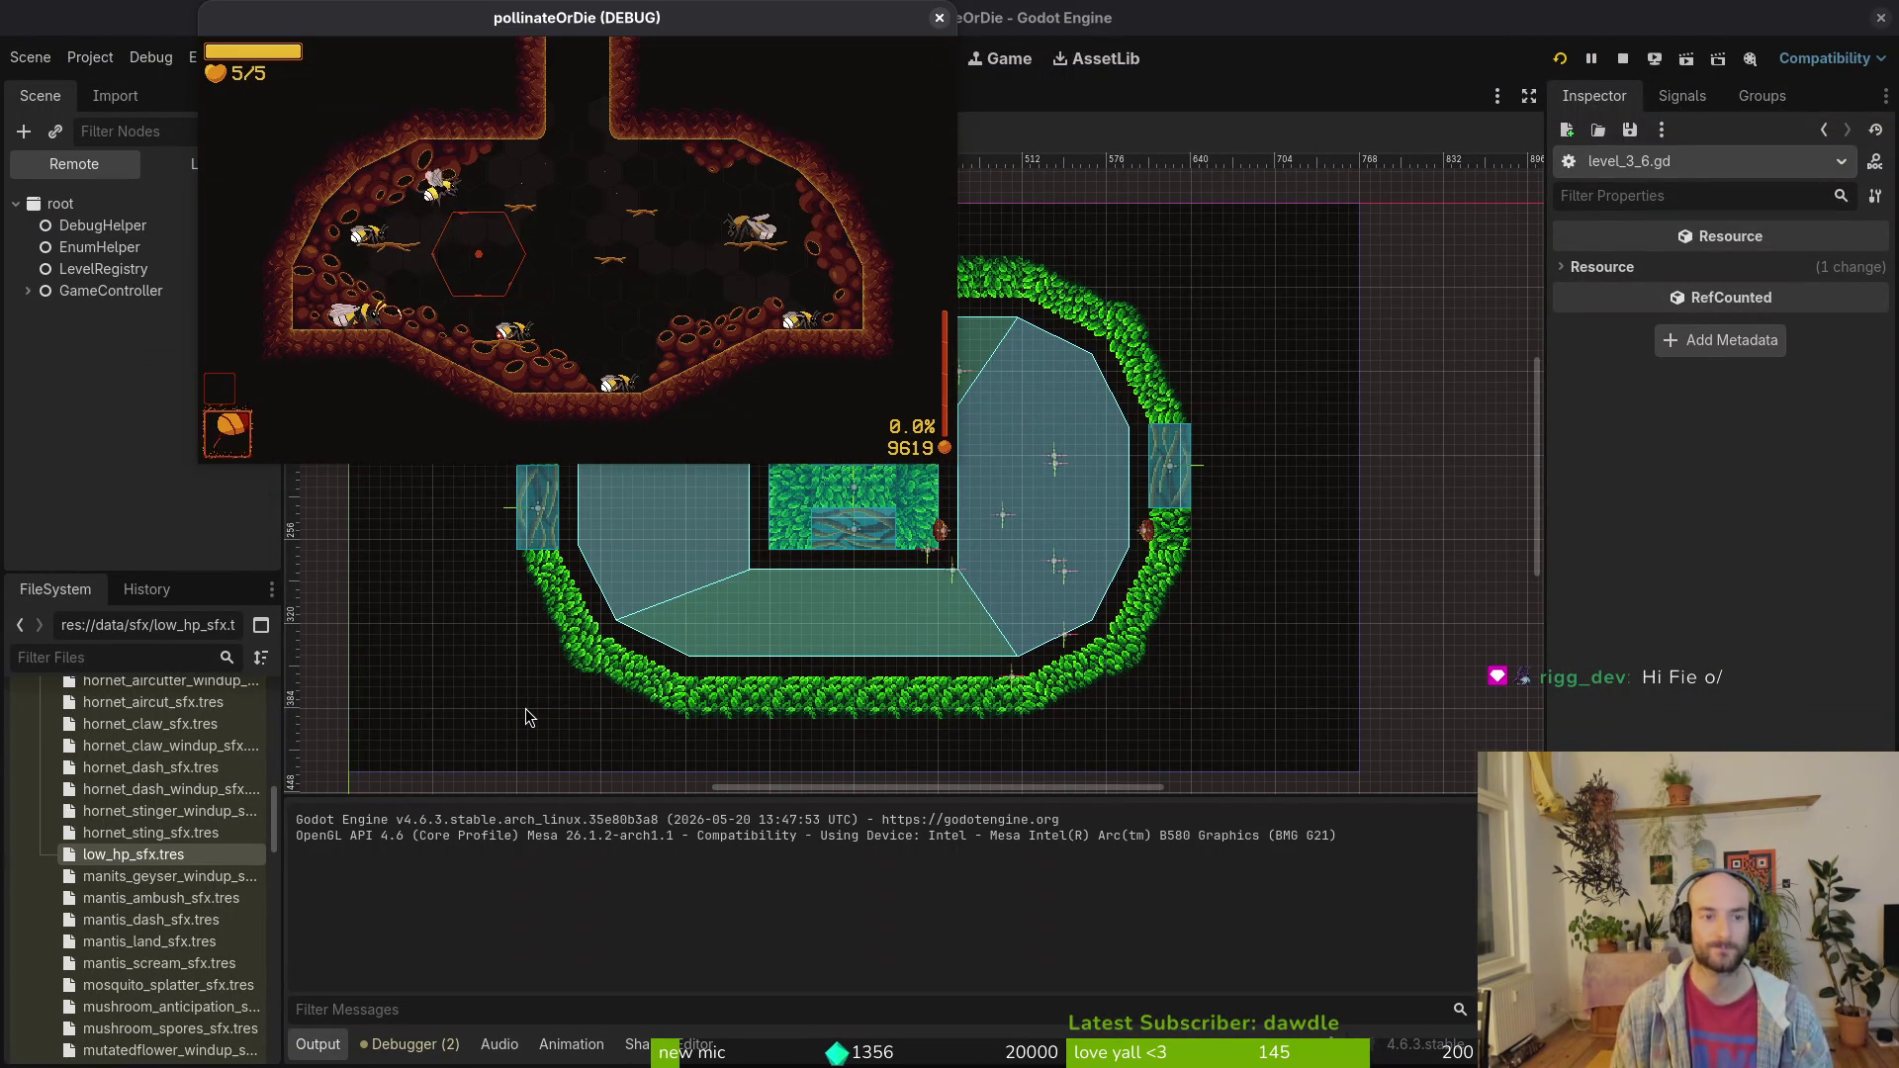
key("Escape")
key("Up")
key("Left")
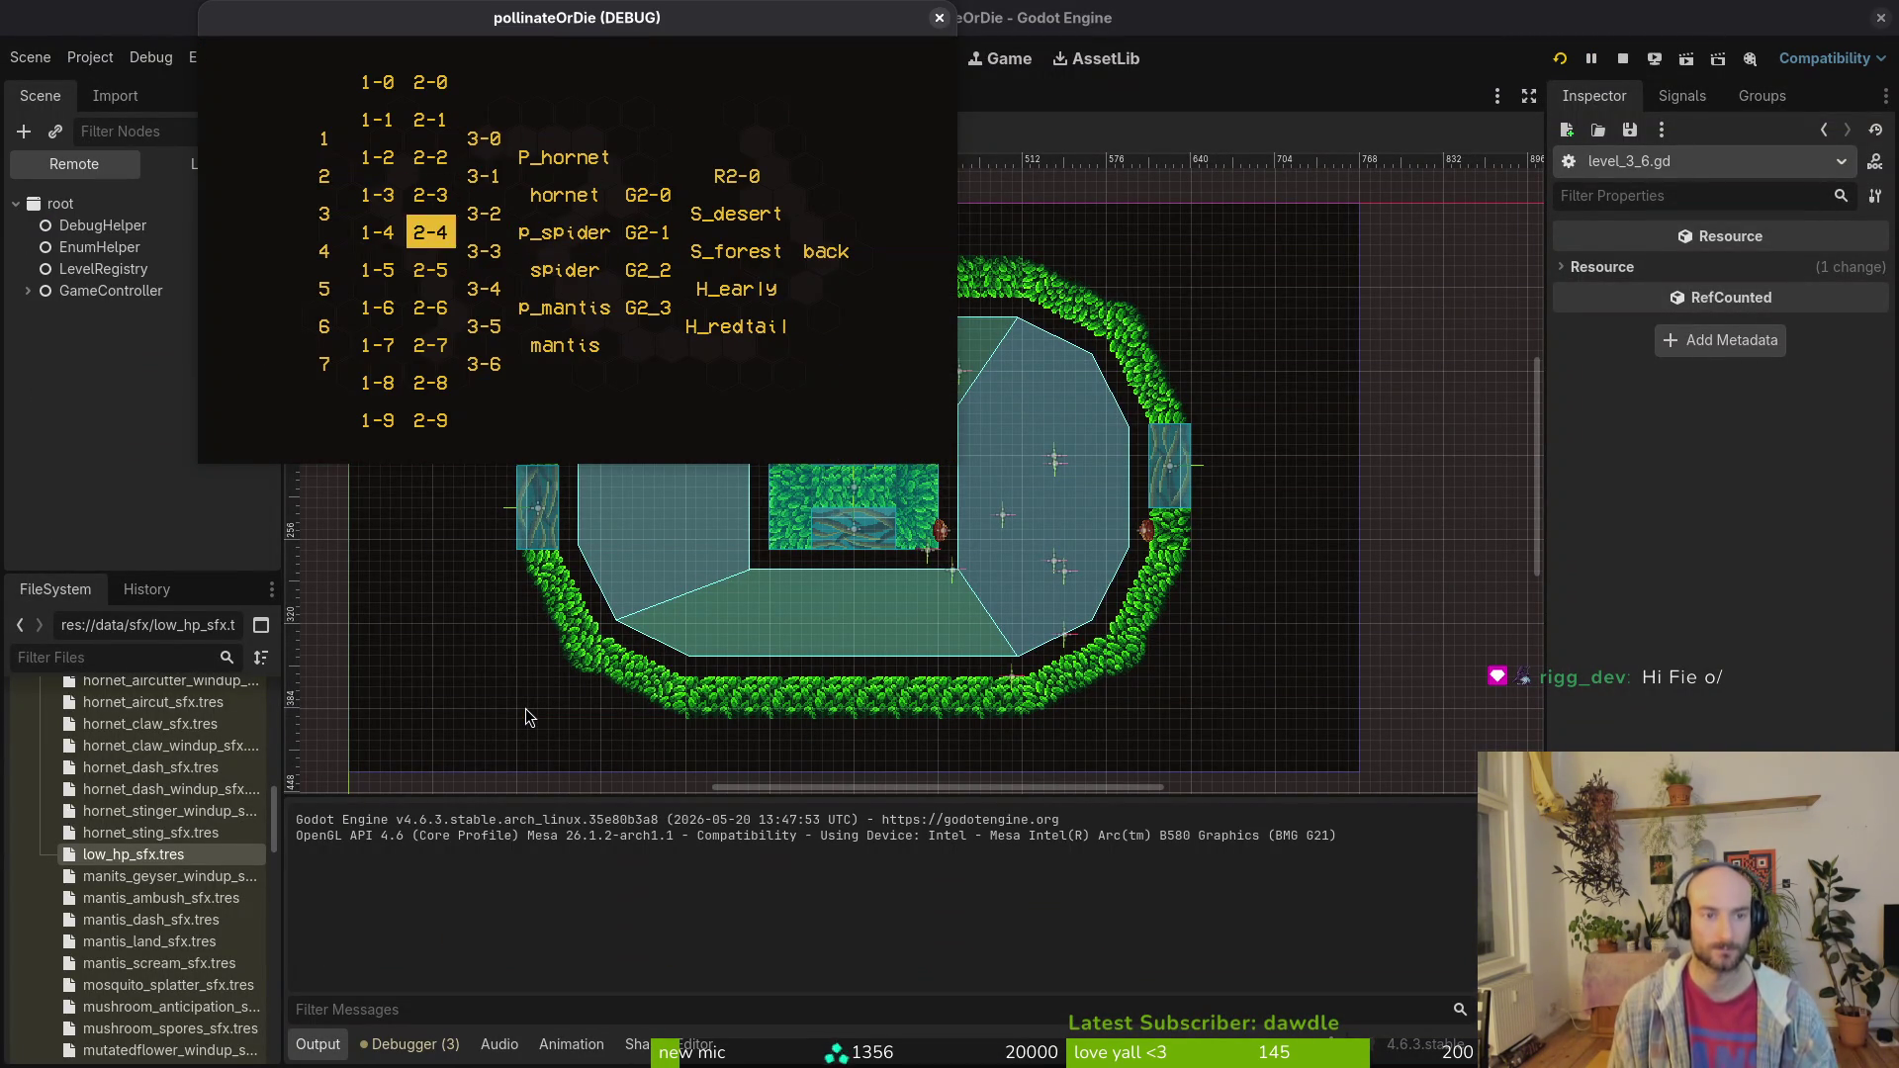
key("Down")
key("Right")
key("Down")
key("Down")
key("Down")
key("Return")
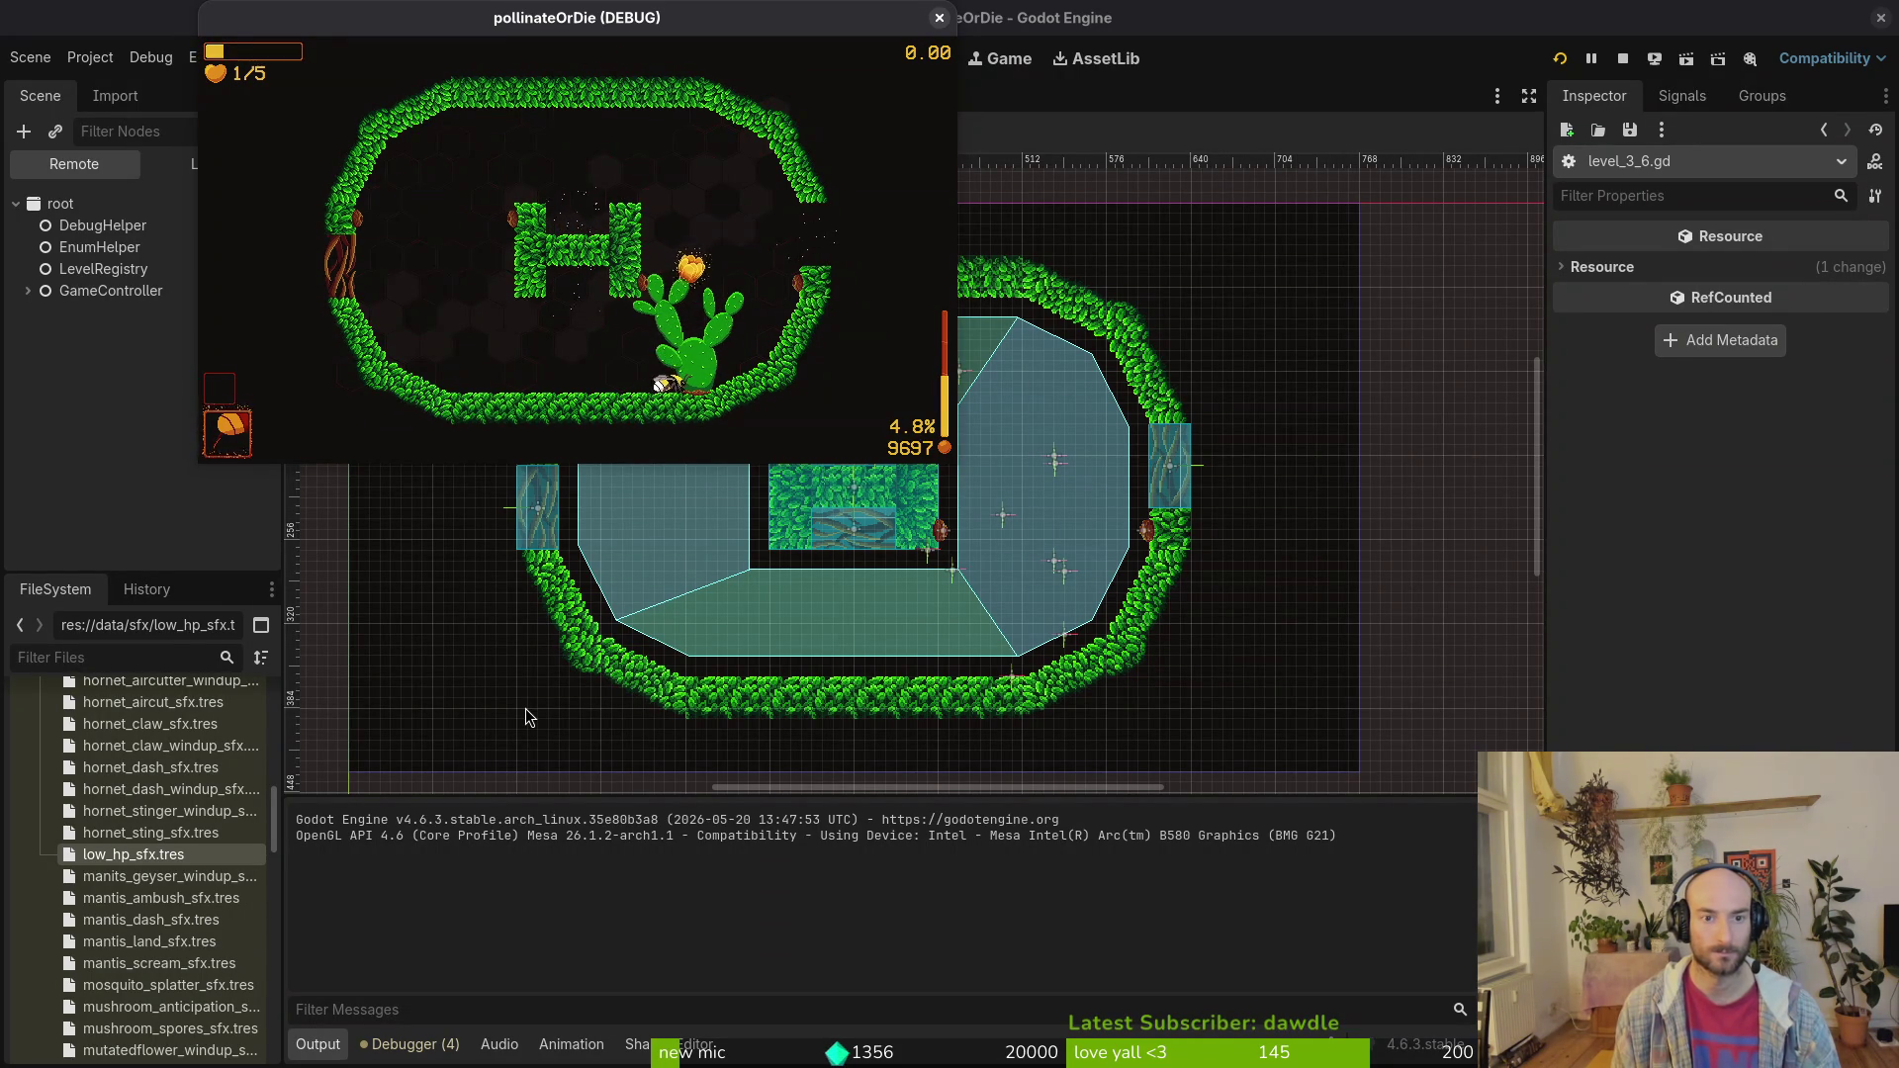
Step: Play through level 3-6, then pause and stop the game with F8
key("Escape")
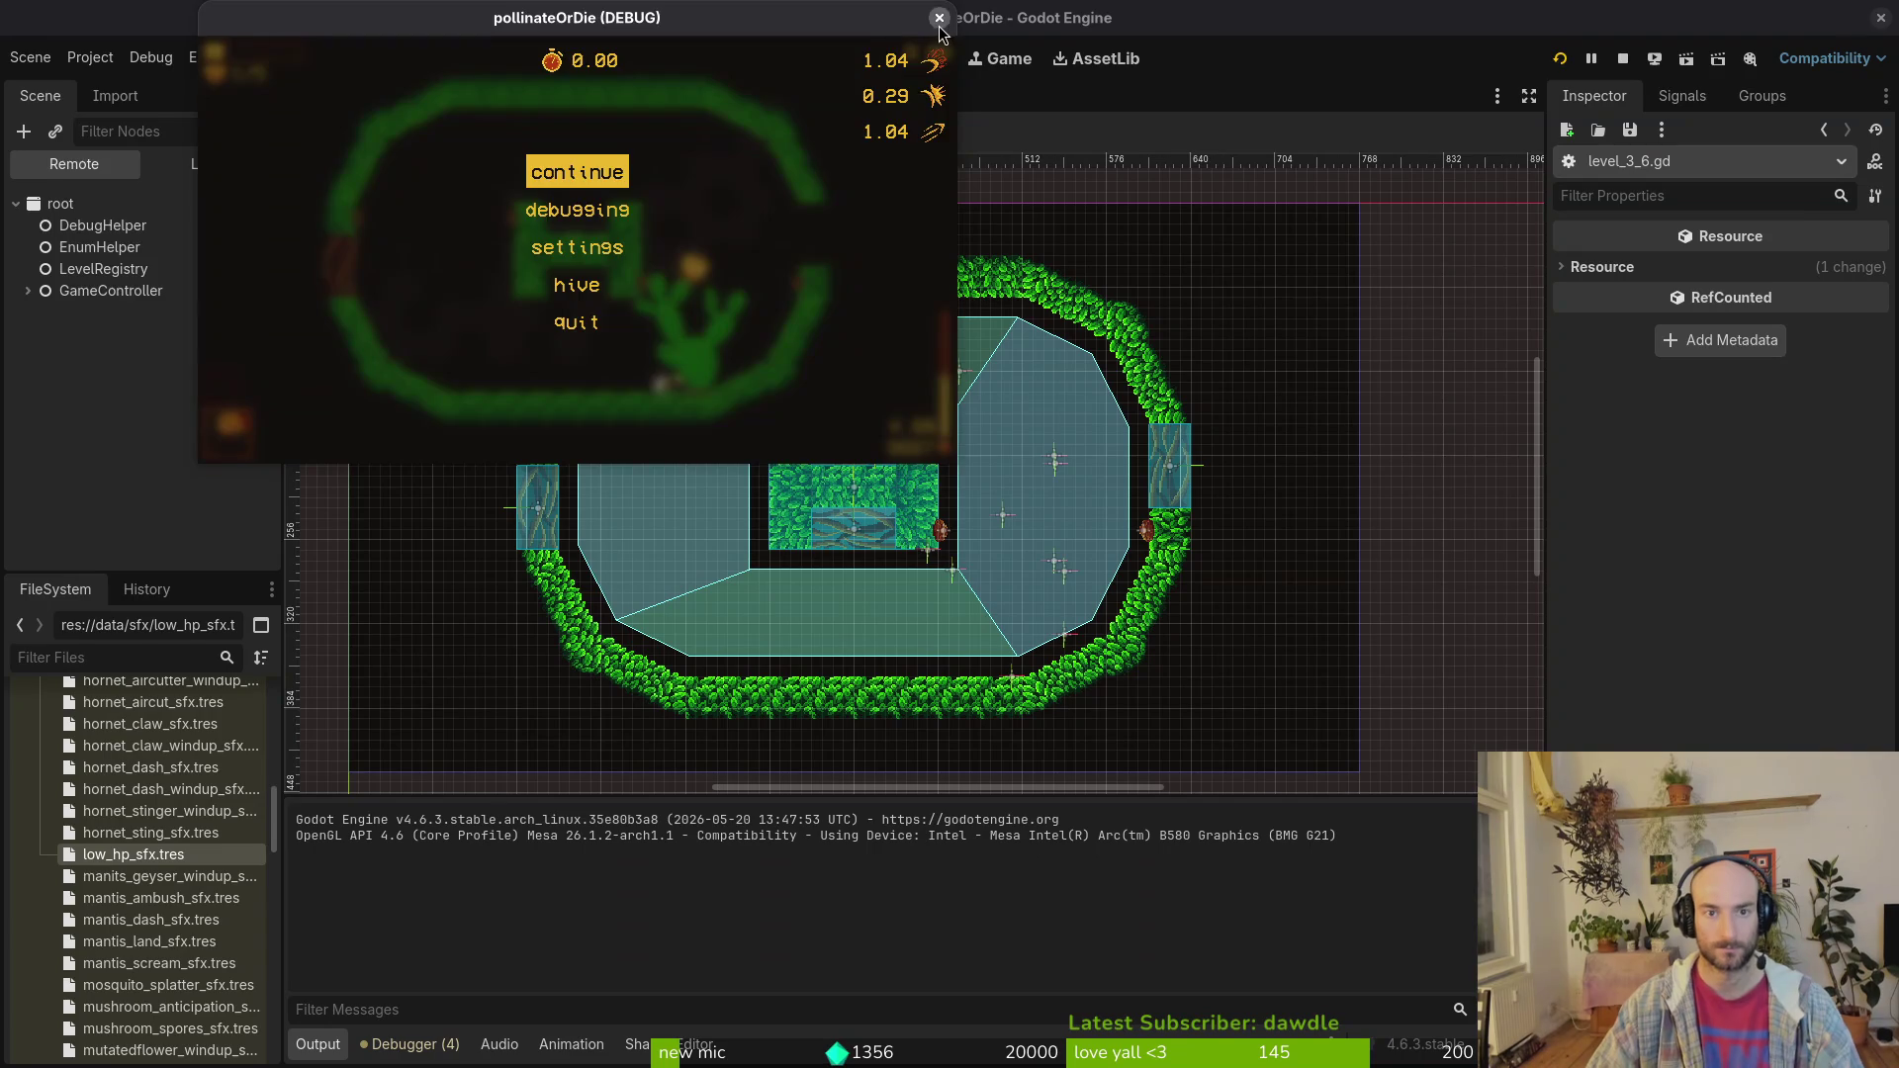
key("F8")
scroll(966, 497, "up", 2)
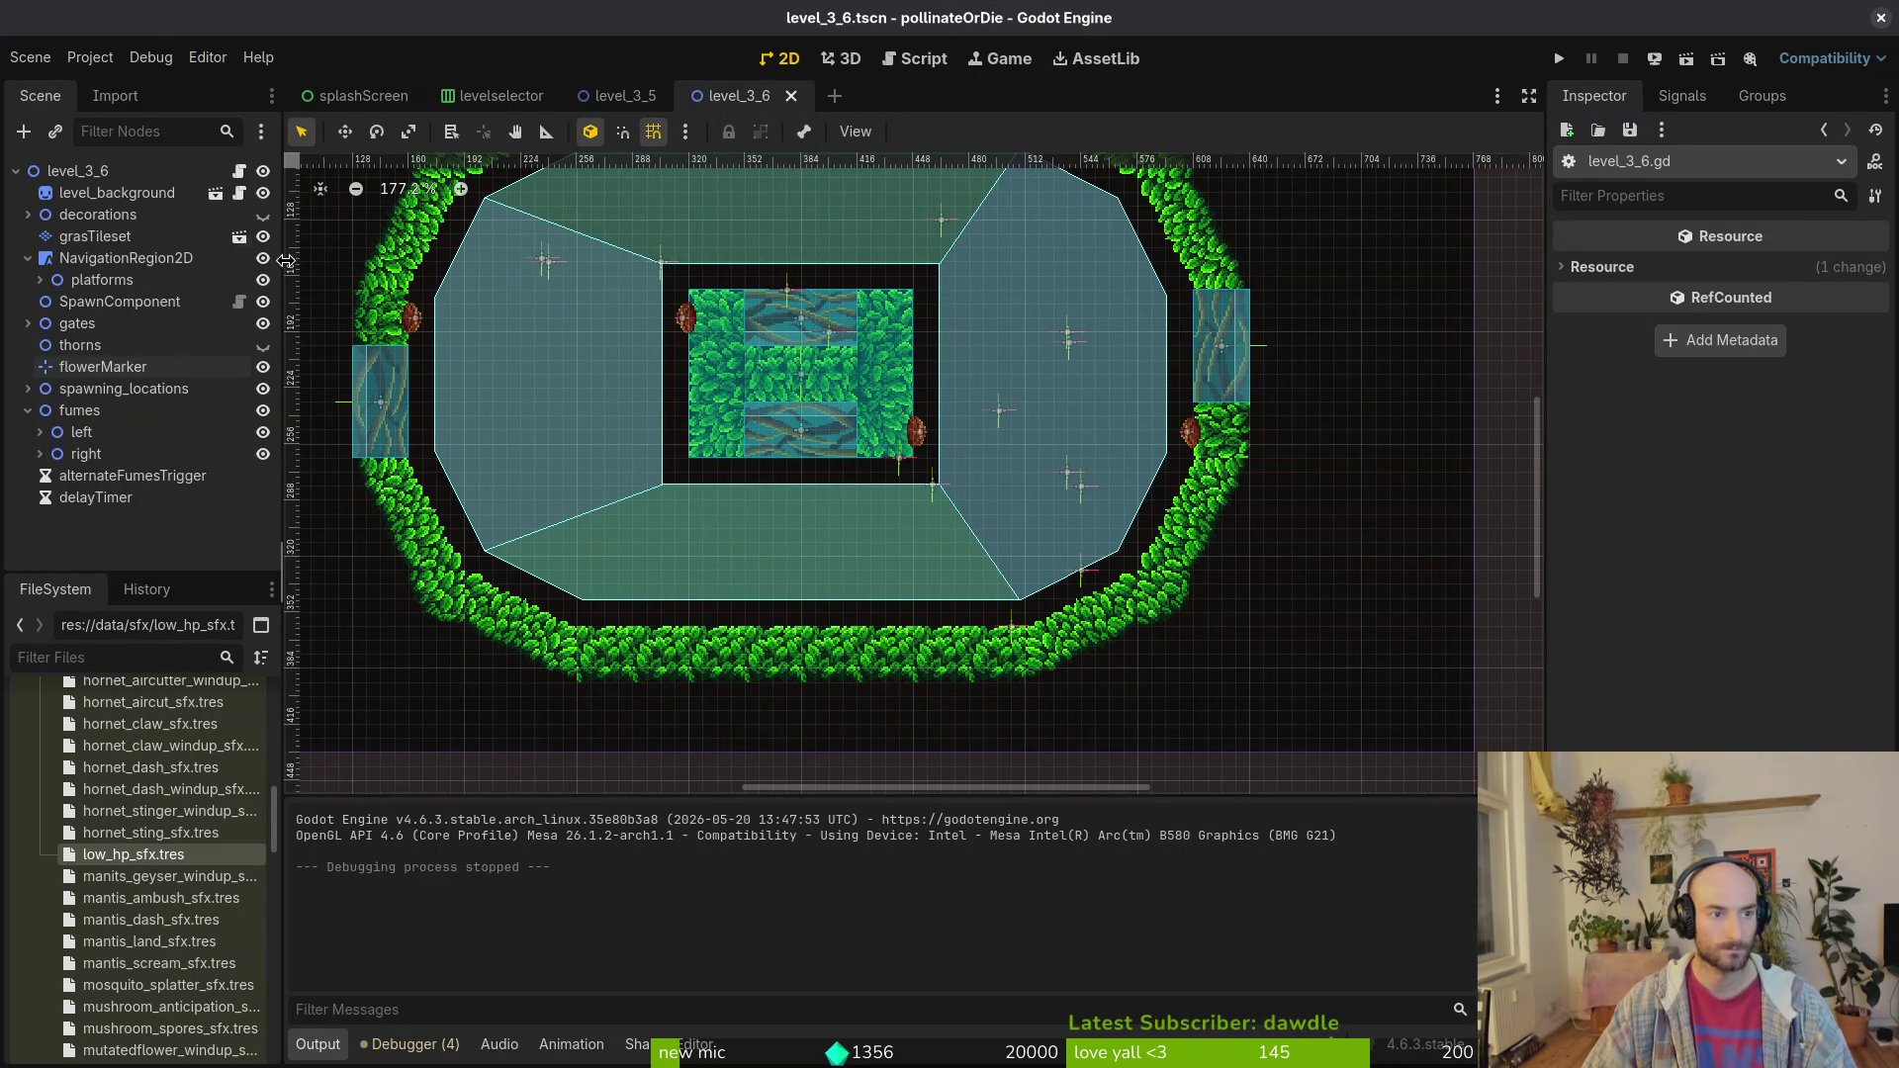
Step: Hide wave1's spawn markers with its visibility eye under spawning_locations
left_click(28, 411)
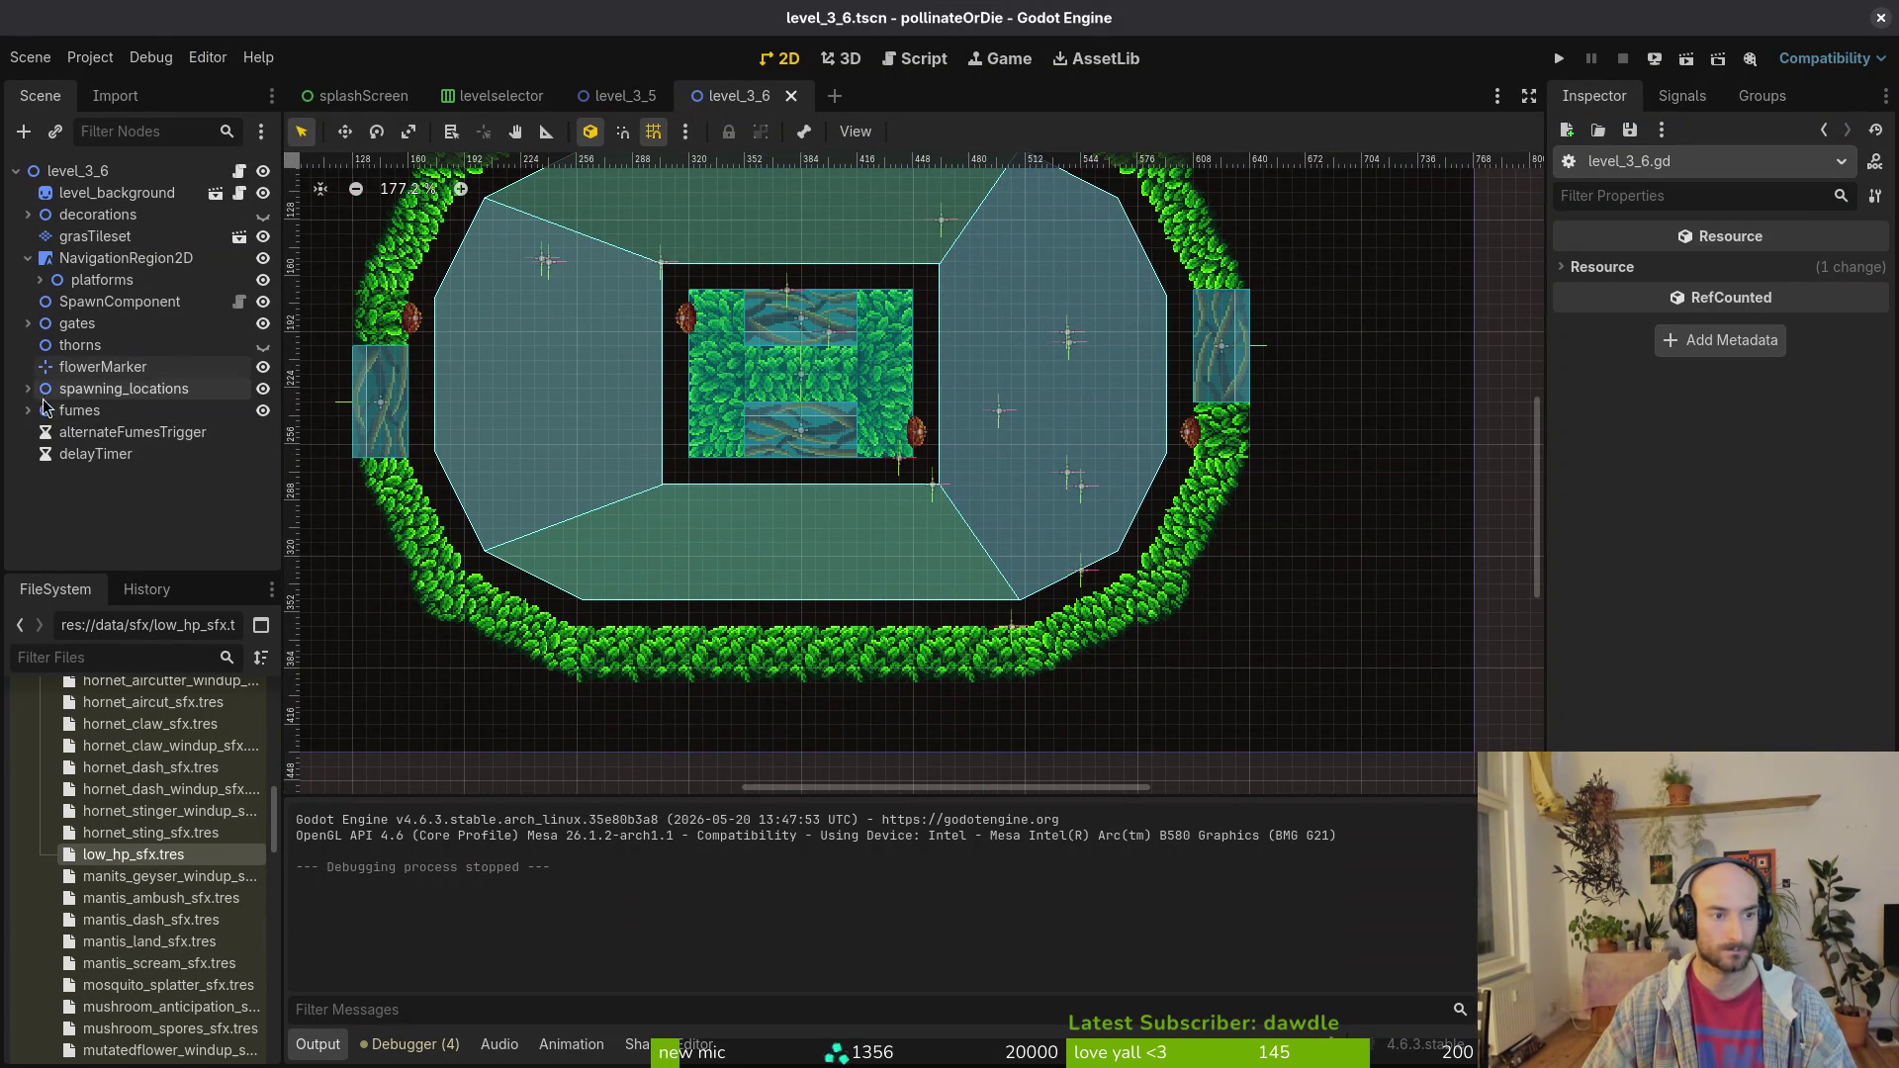
left_click(28, 388)
left_click(263, 412)
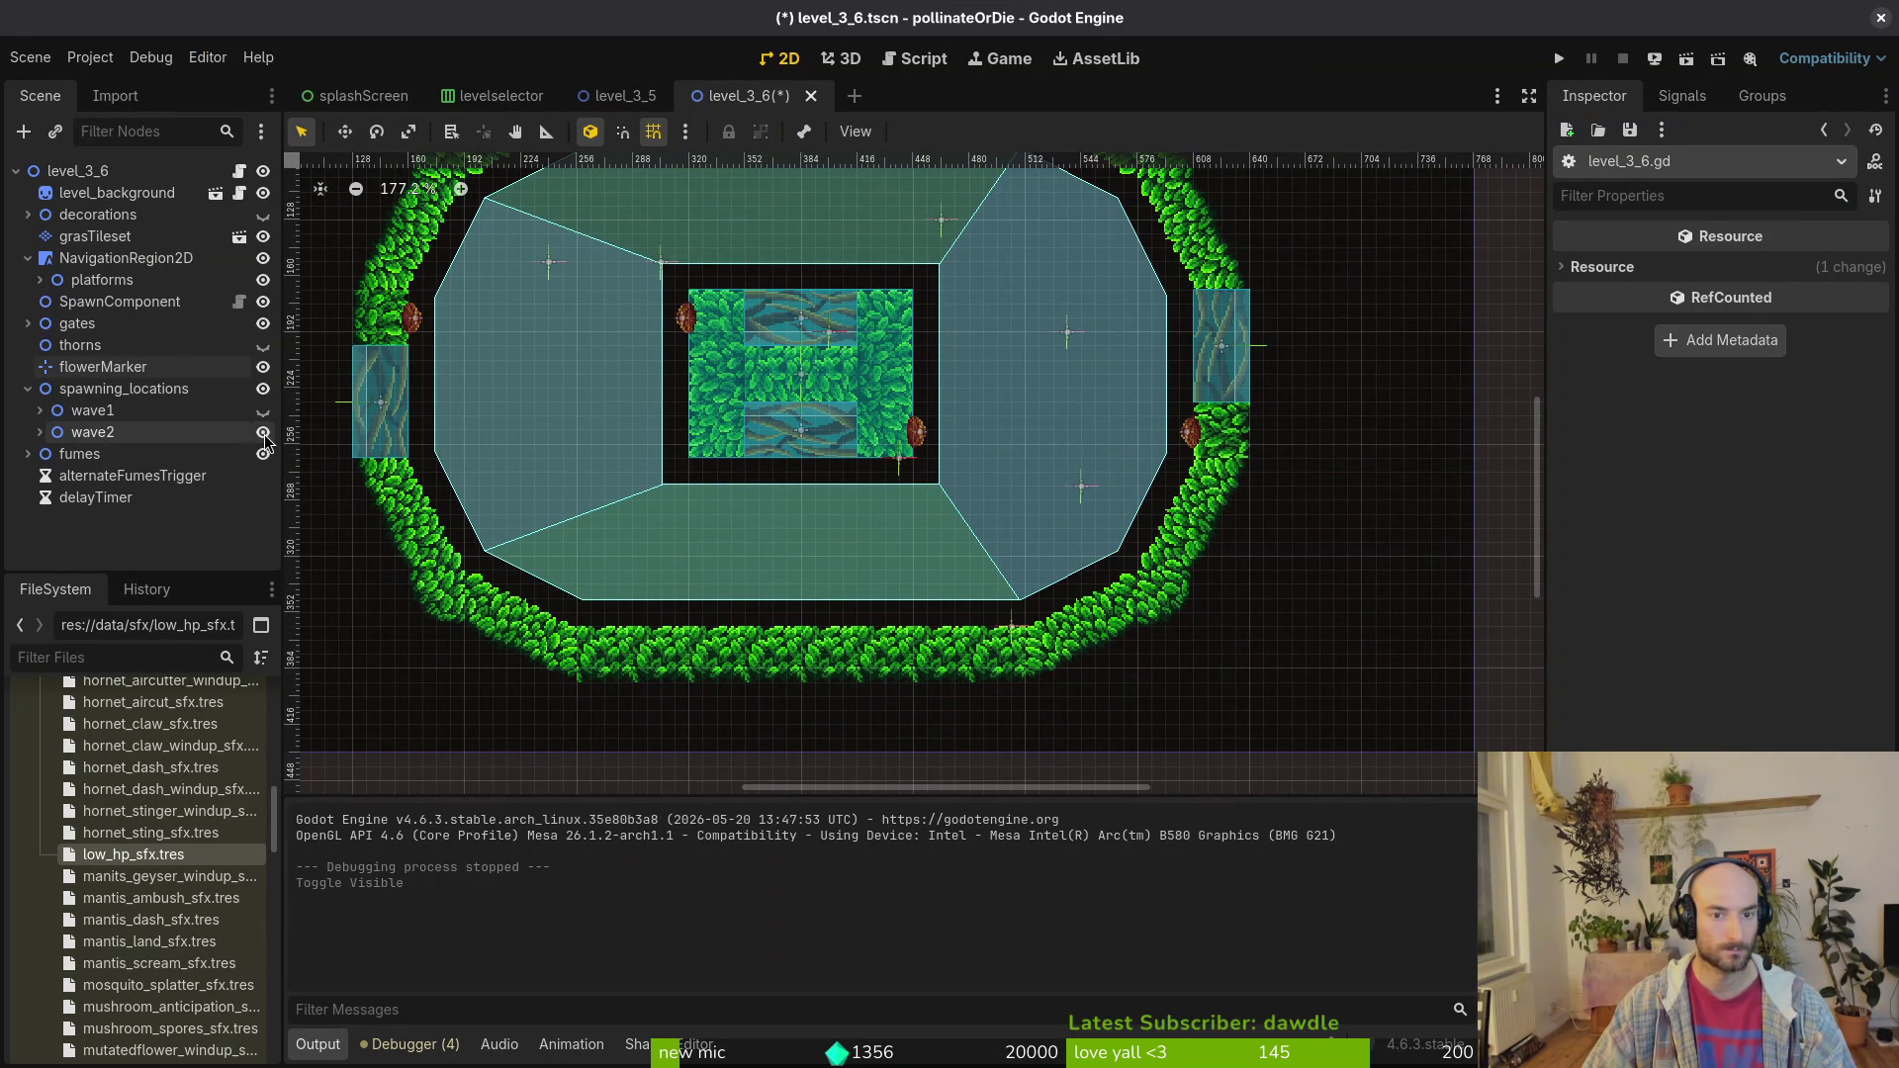
left_click(27, 389)
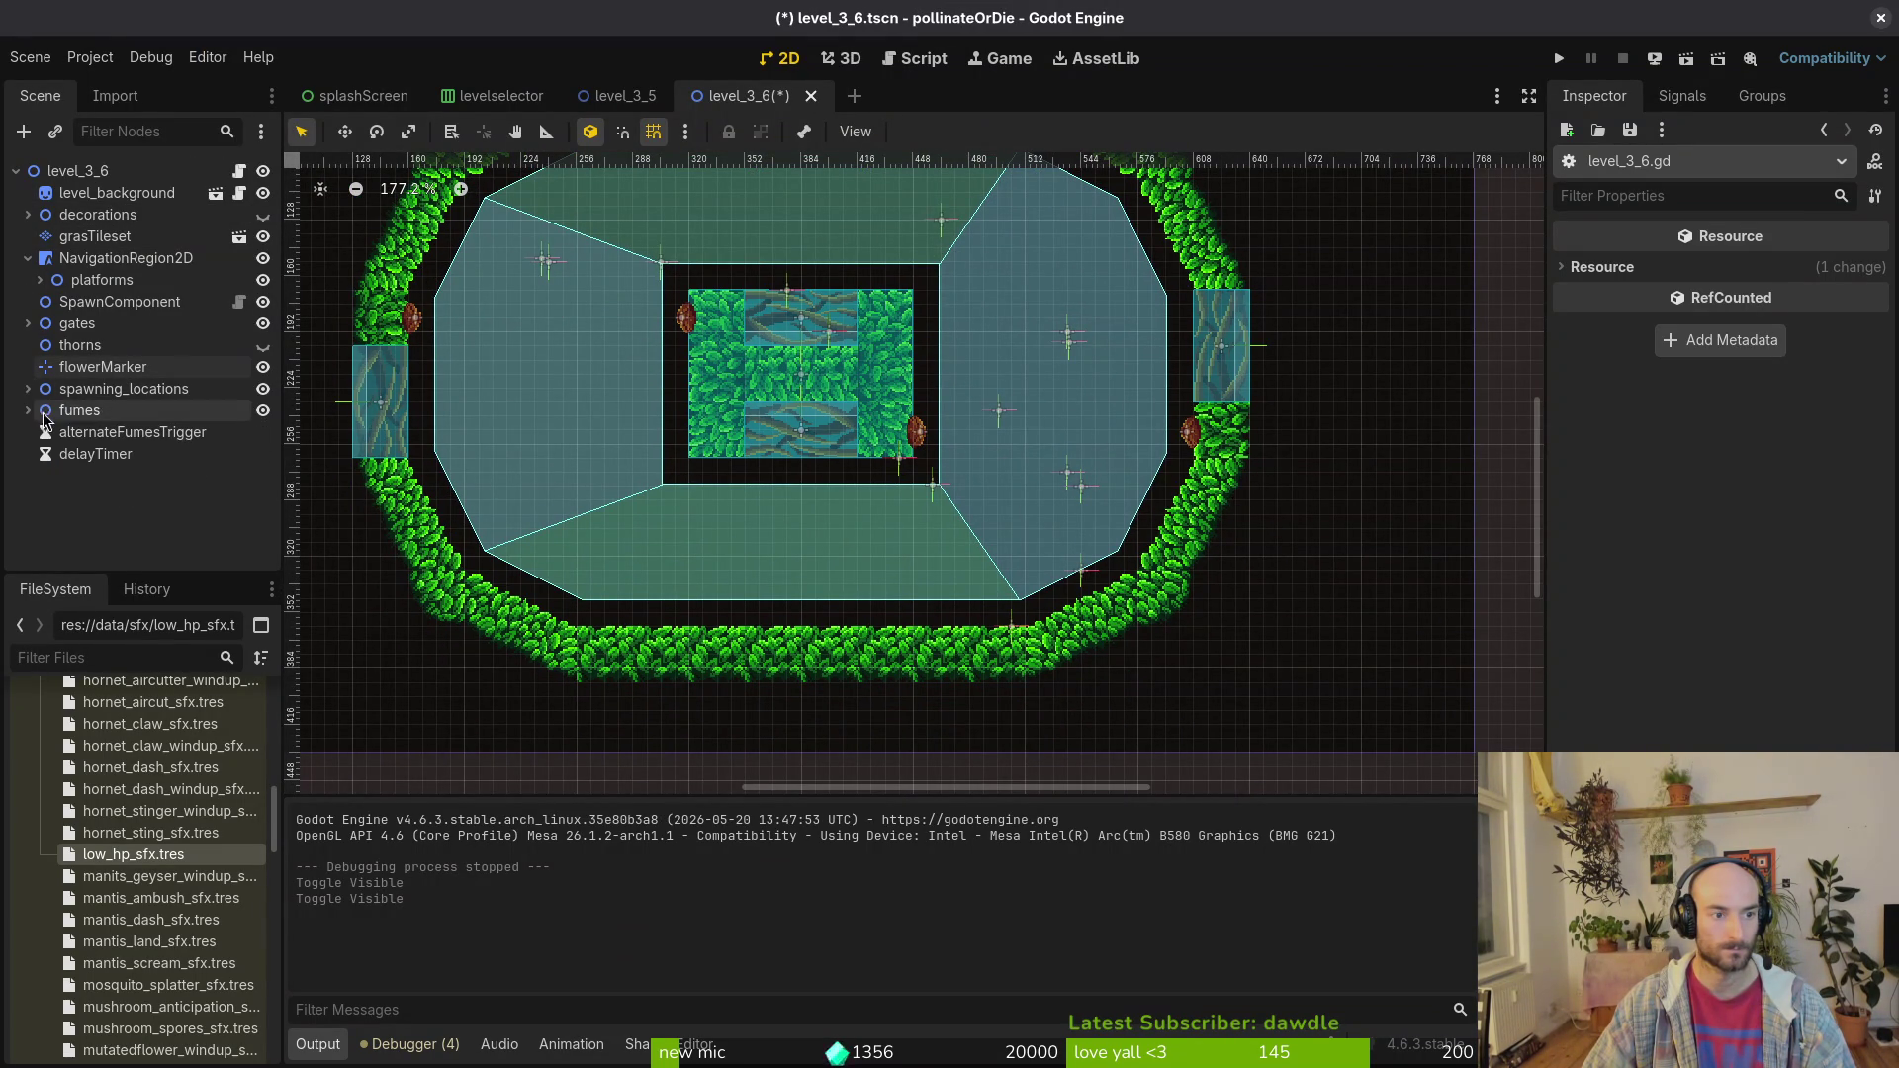
Step: Repaint the bottom-left corner tiles of the grasTileset wall to square it off
left_click(95, 236)
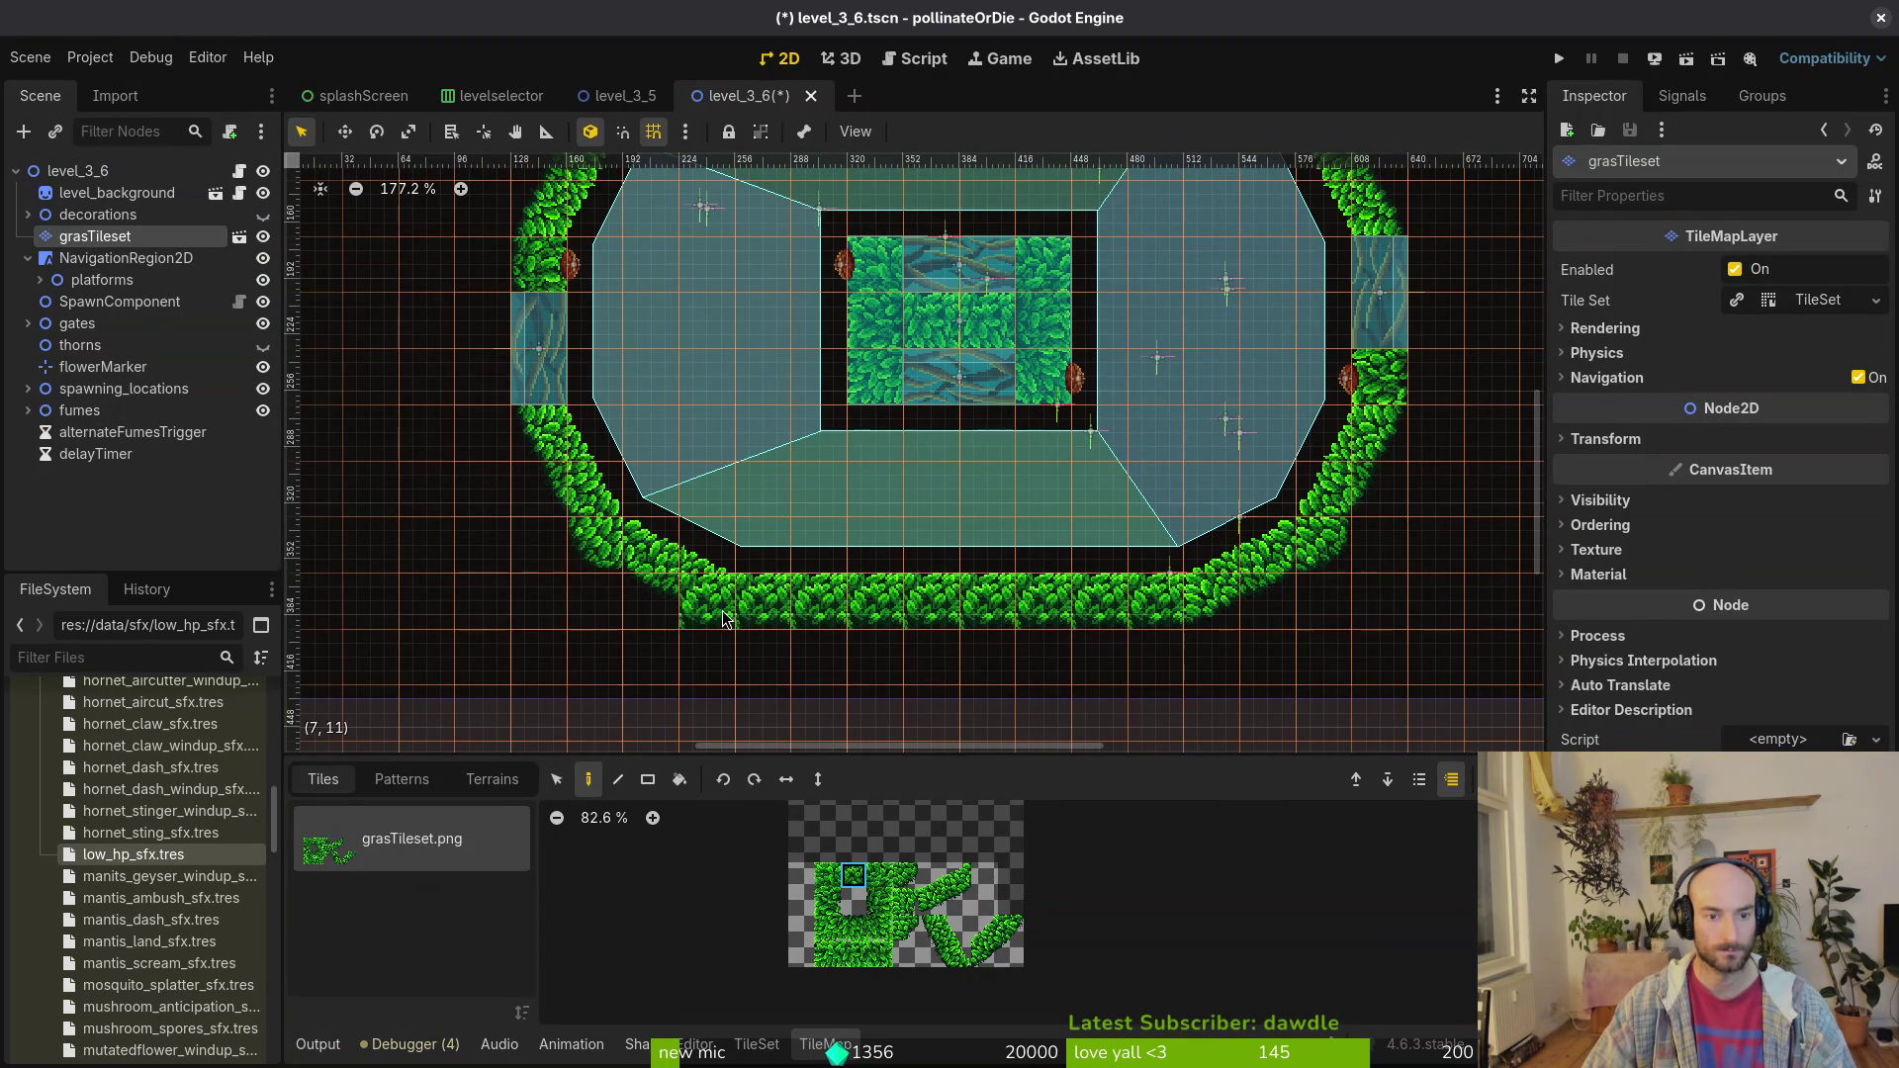
left_click(879, 902)
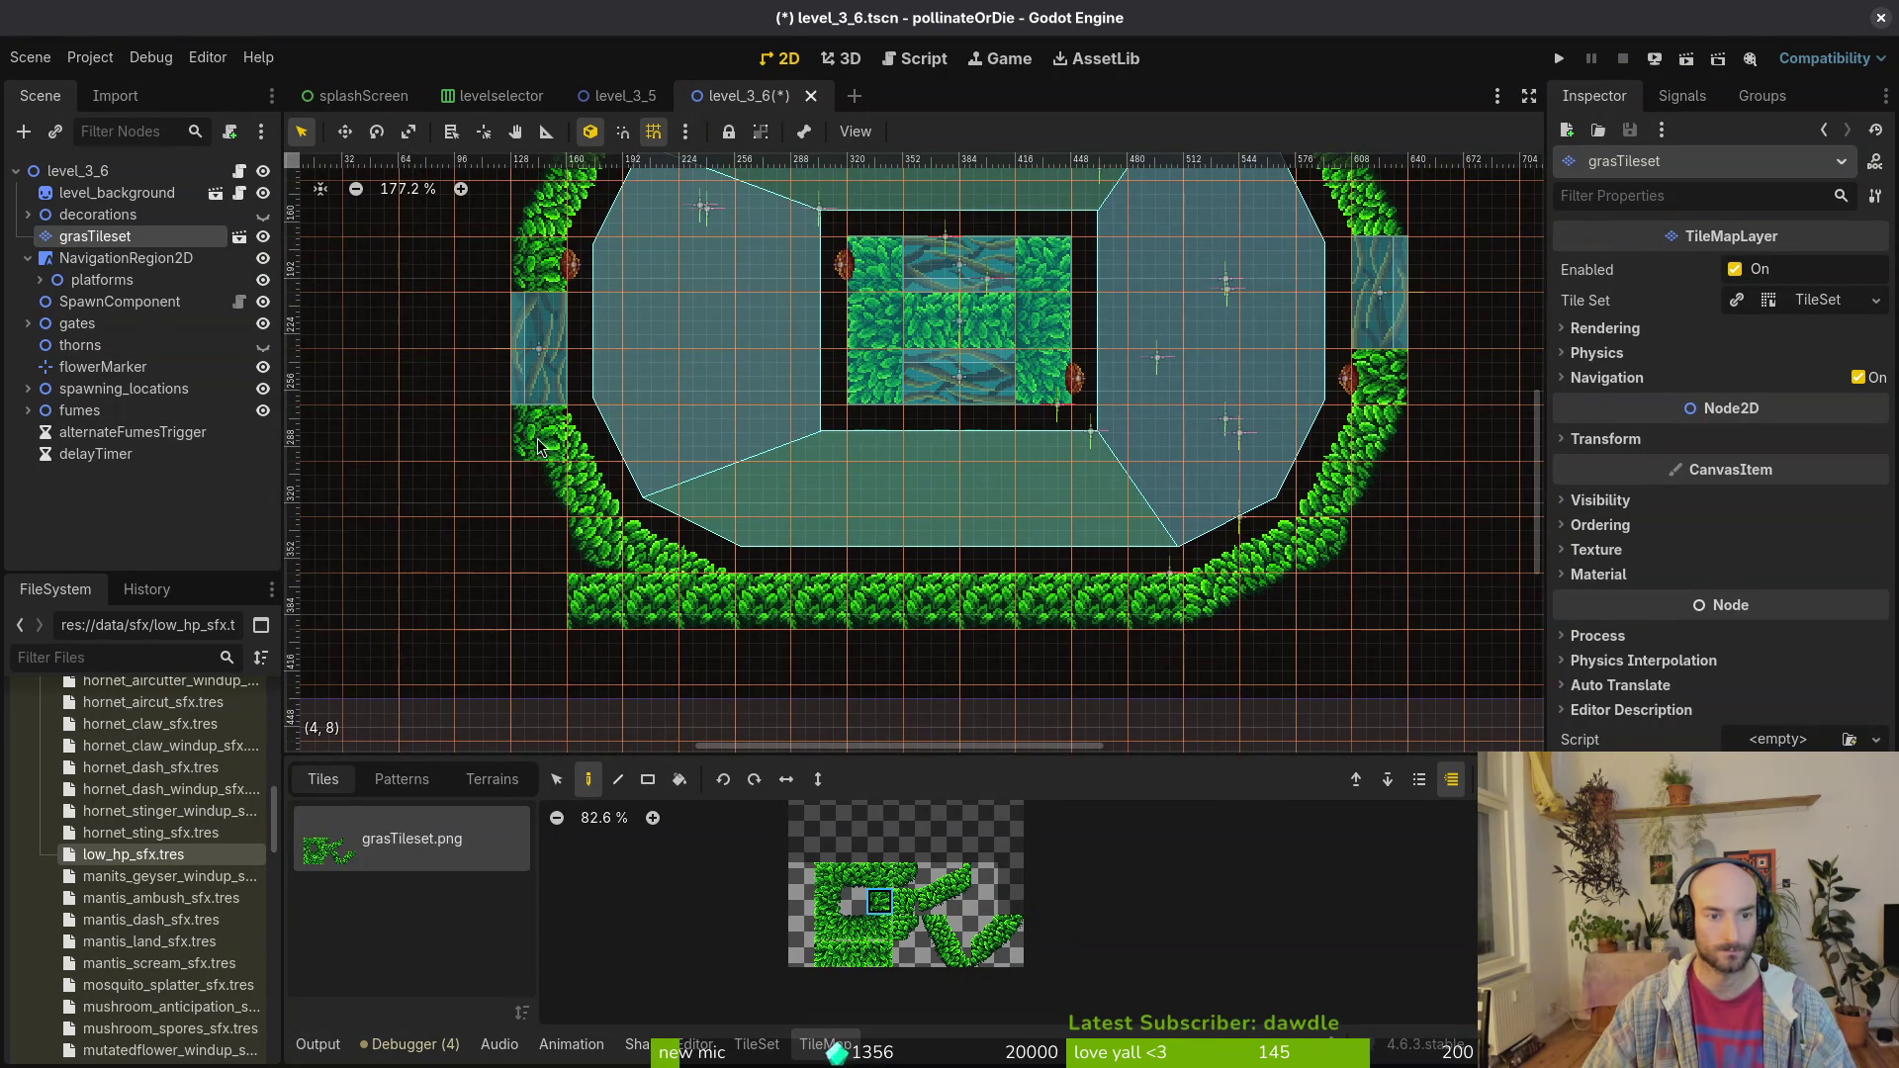
mouse_move(543, 540)
left_mouse_down()
mouse_move(595, 492)
mouse_move(662, 552)
left_mouse_up()
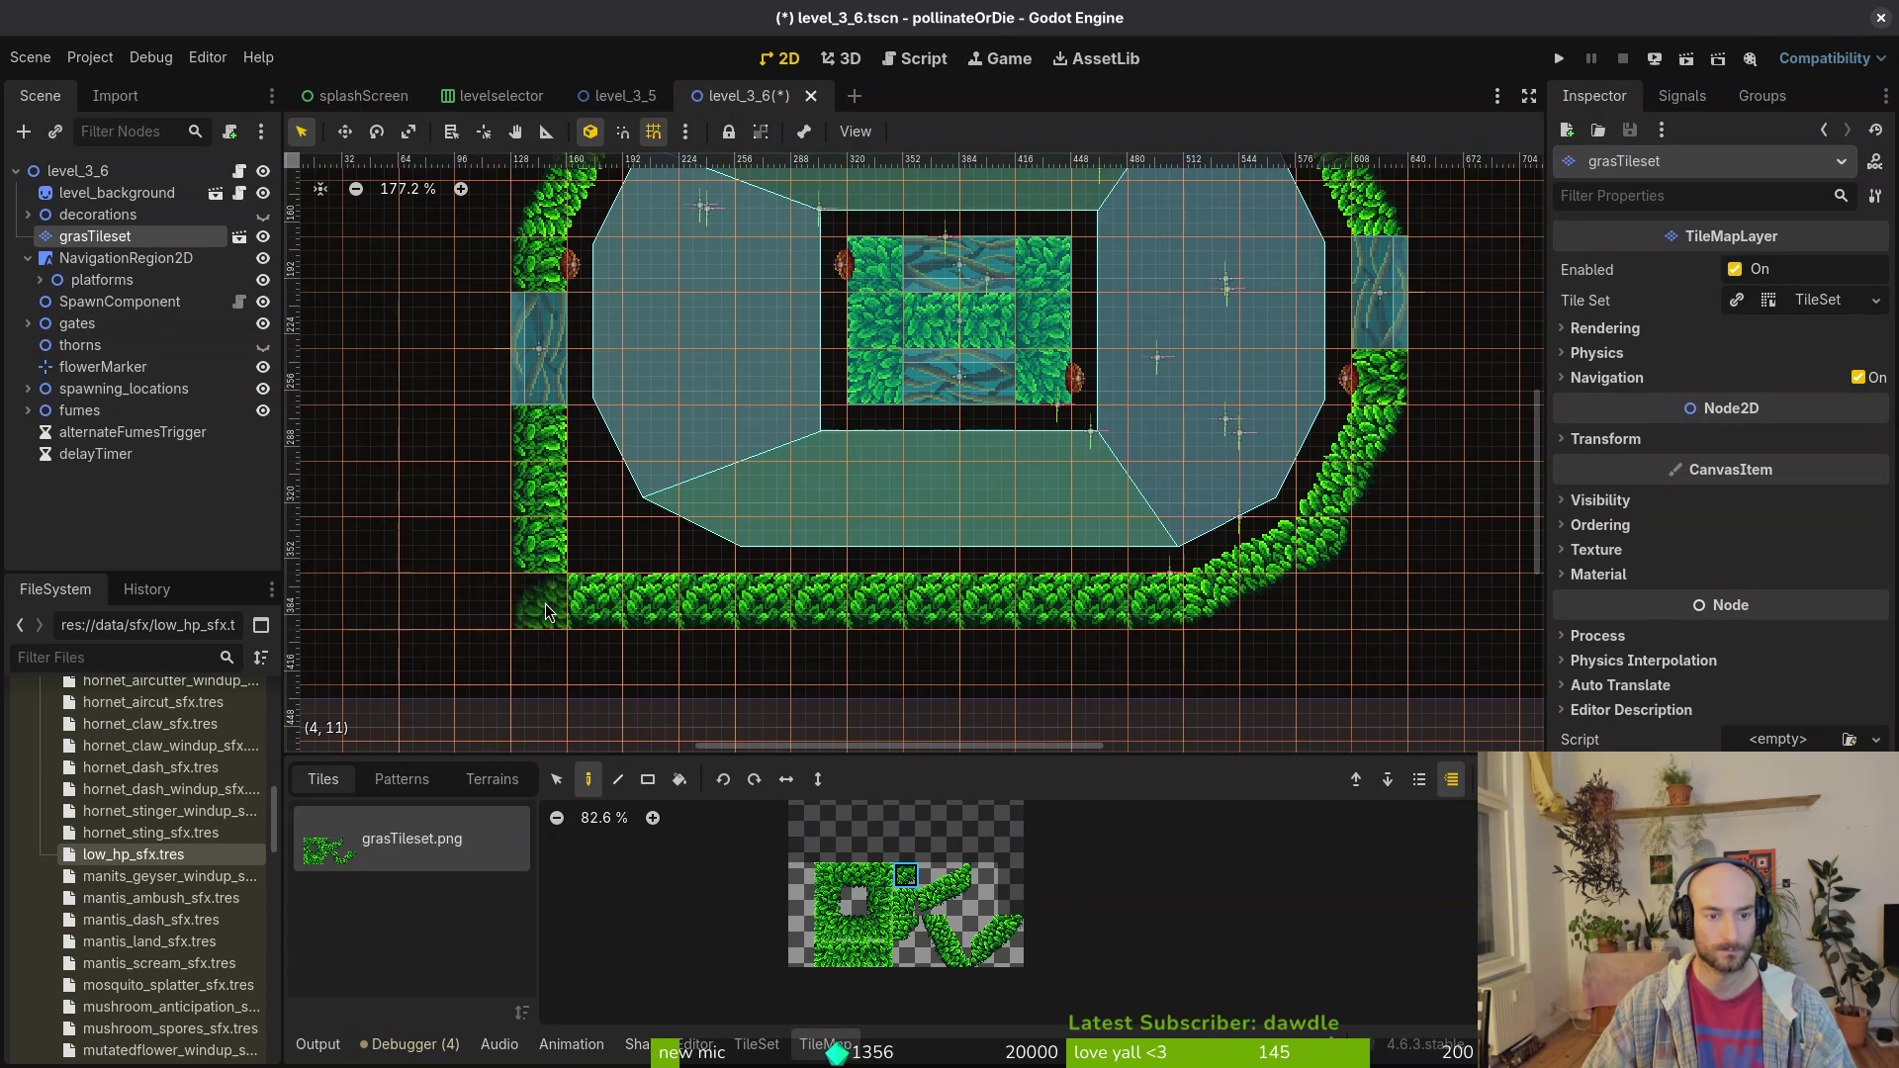
key("Escape")
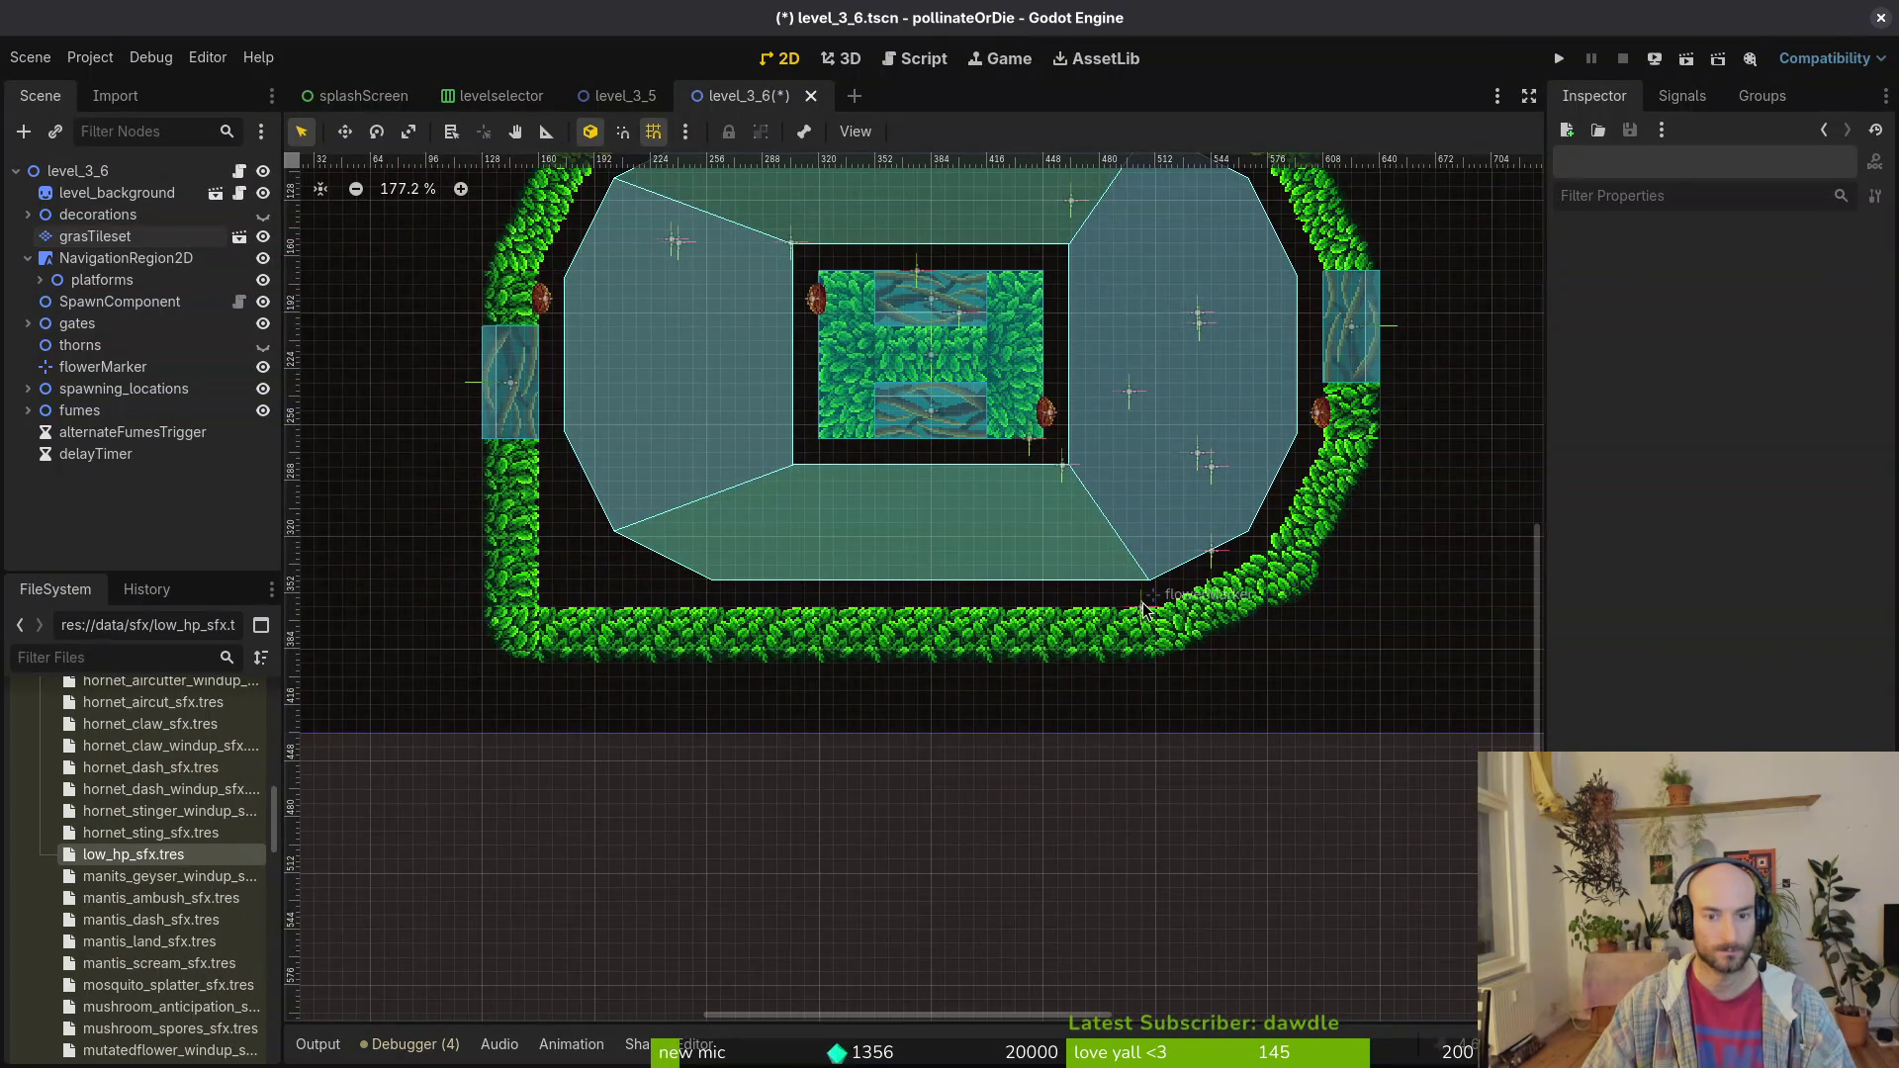
Step: Move flowerMarker left toward the new bottom-left corner
mouse_move(1143, 613)
left_mouse_down()
mouse_move(693, 571)
mouse_move(673, 601)
left_mouse_up()
scroll(682, 588, "up", 4)
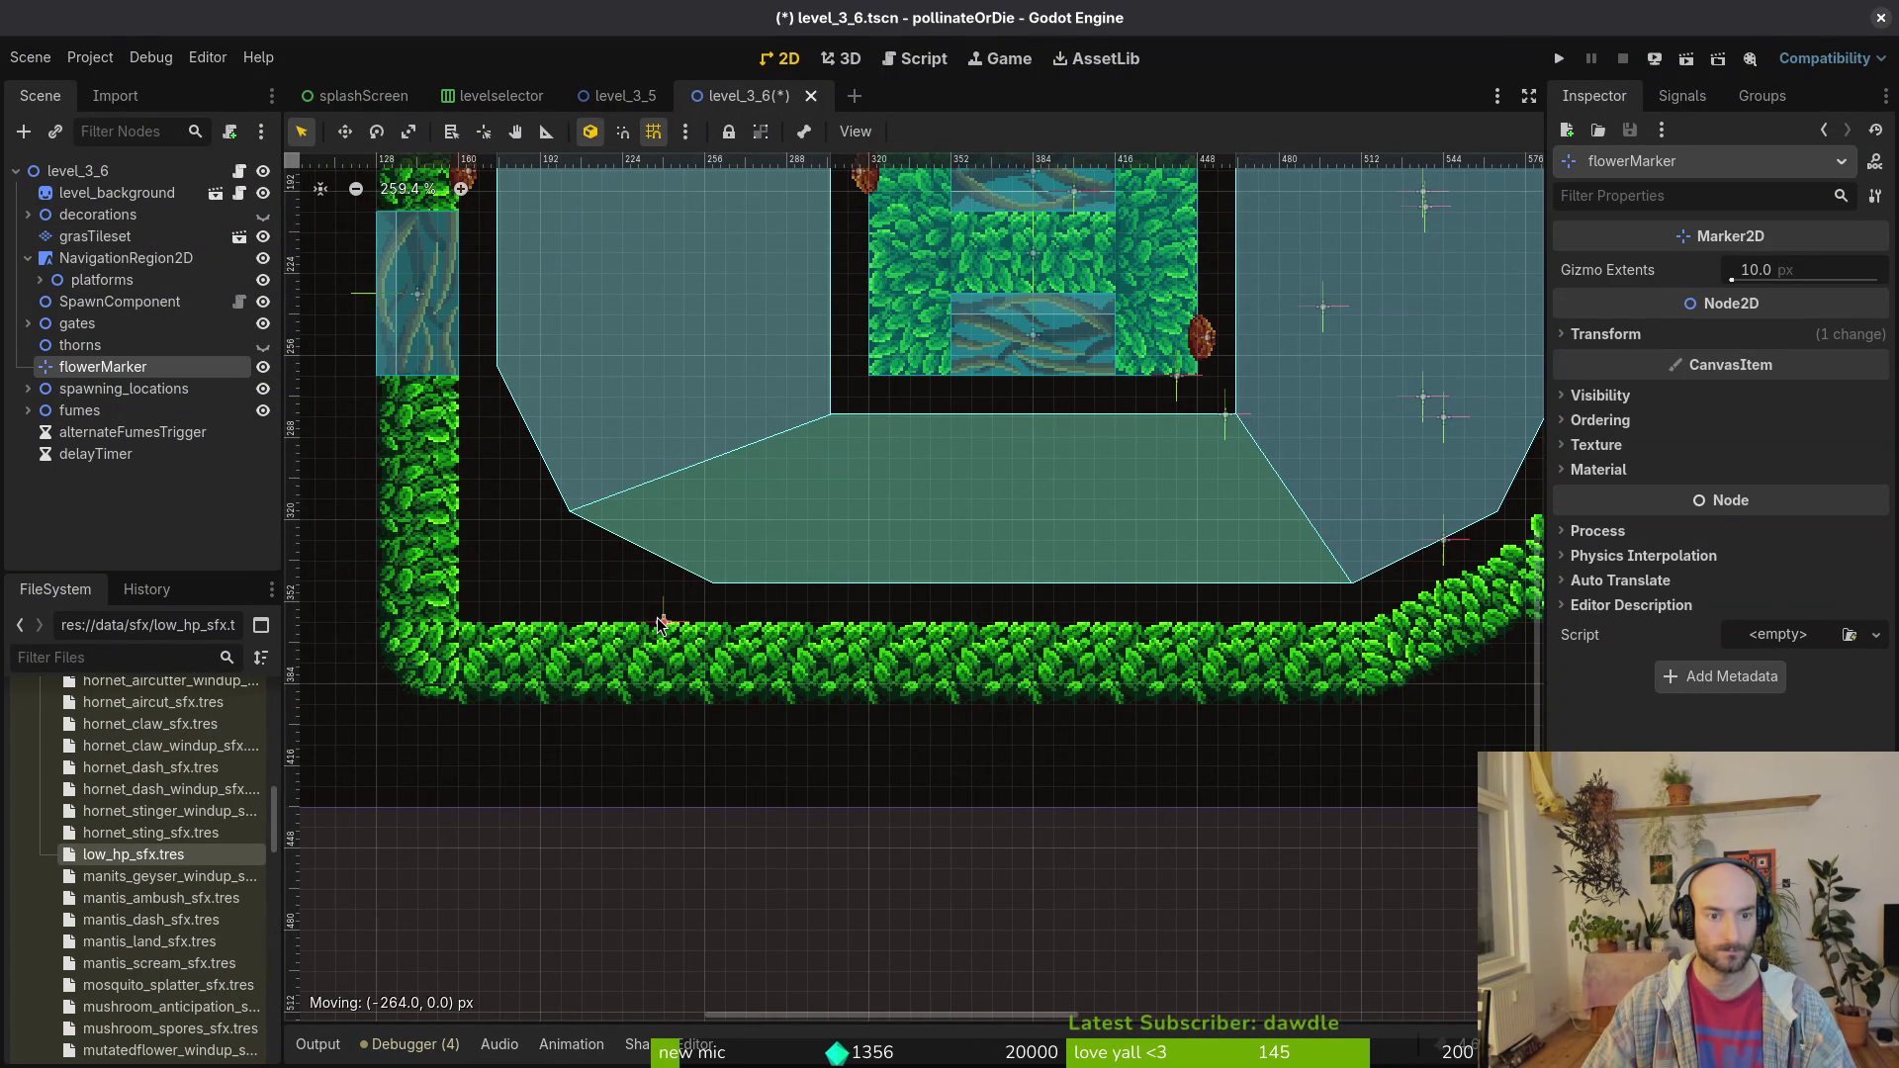
scroll(663, 623, "down", 5)
scroll(661, 570, "up", 1)
Step: Pull a NavigationRegion2D polygon vertex into the bottom-left corner
left_click(661, 570)
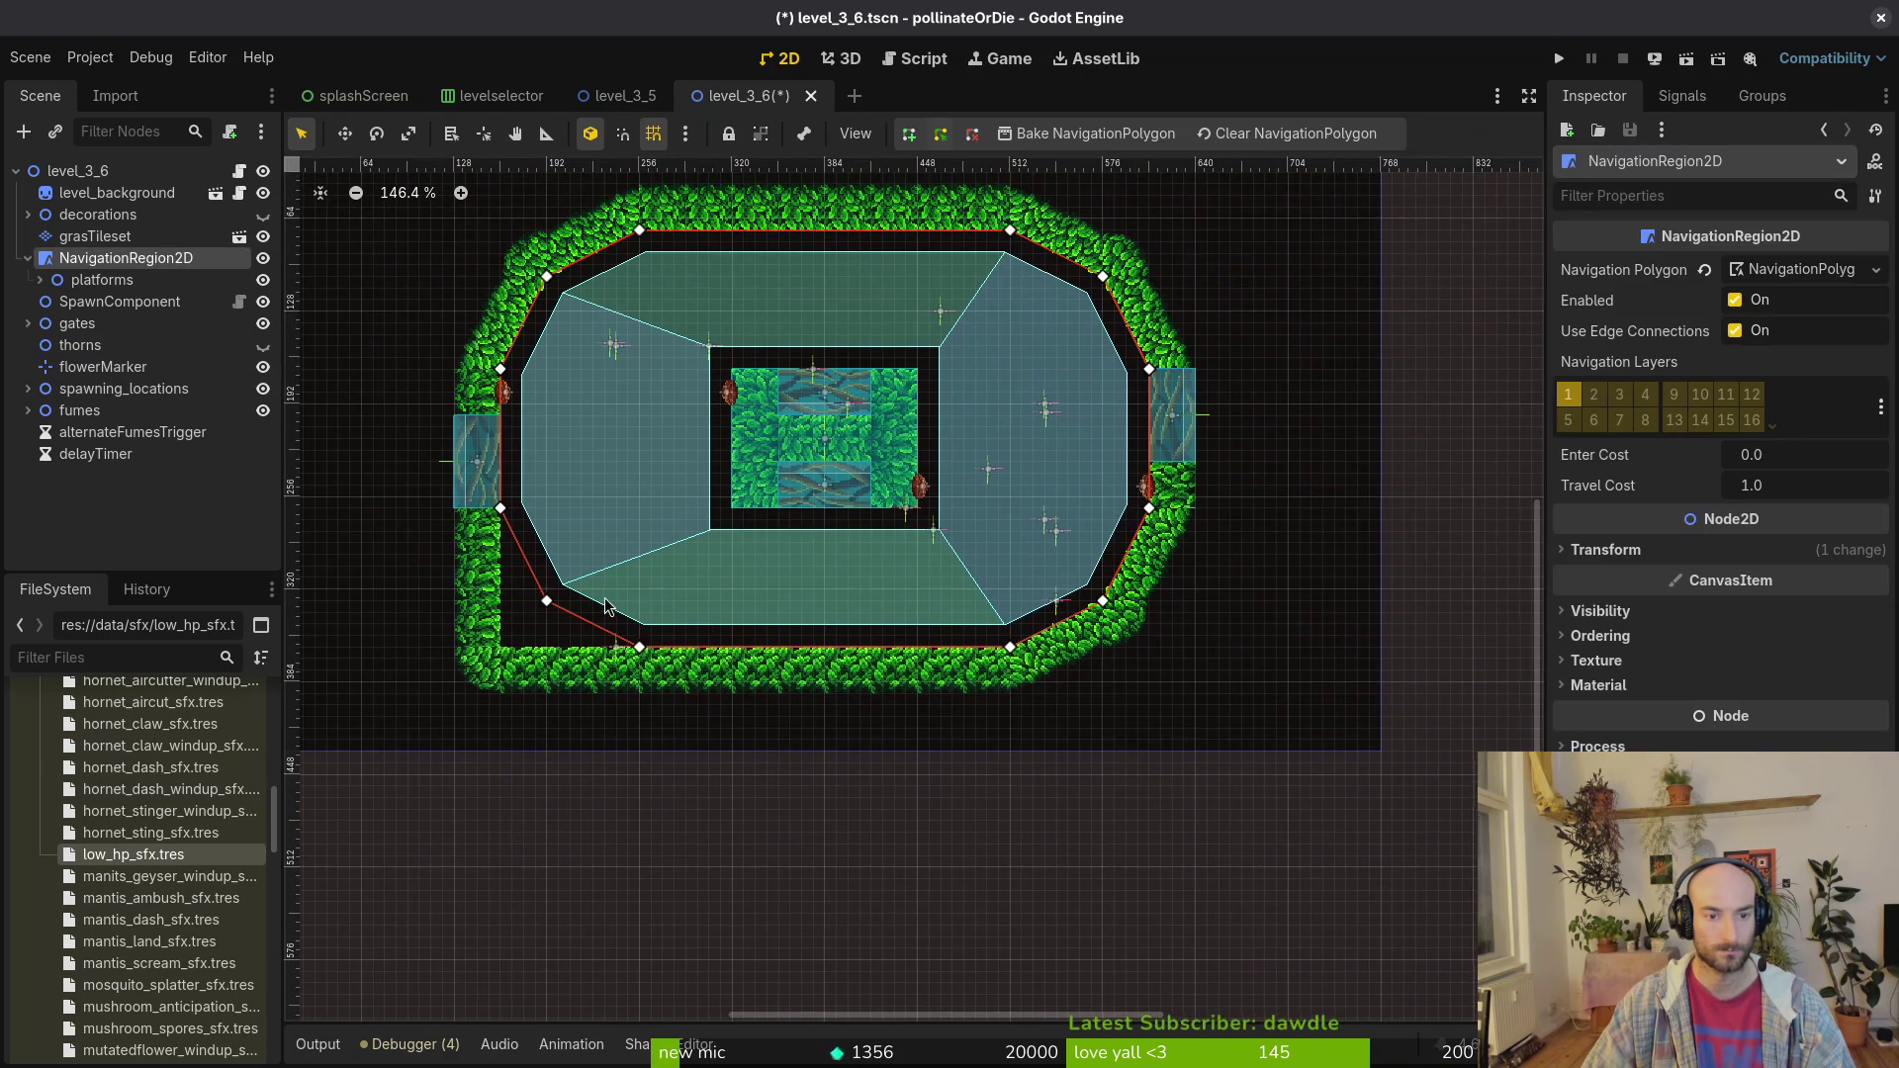
scroll(930, 460, "up", 3)
left_click_drag(853, 448, 784, 516)
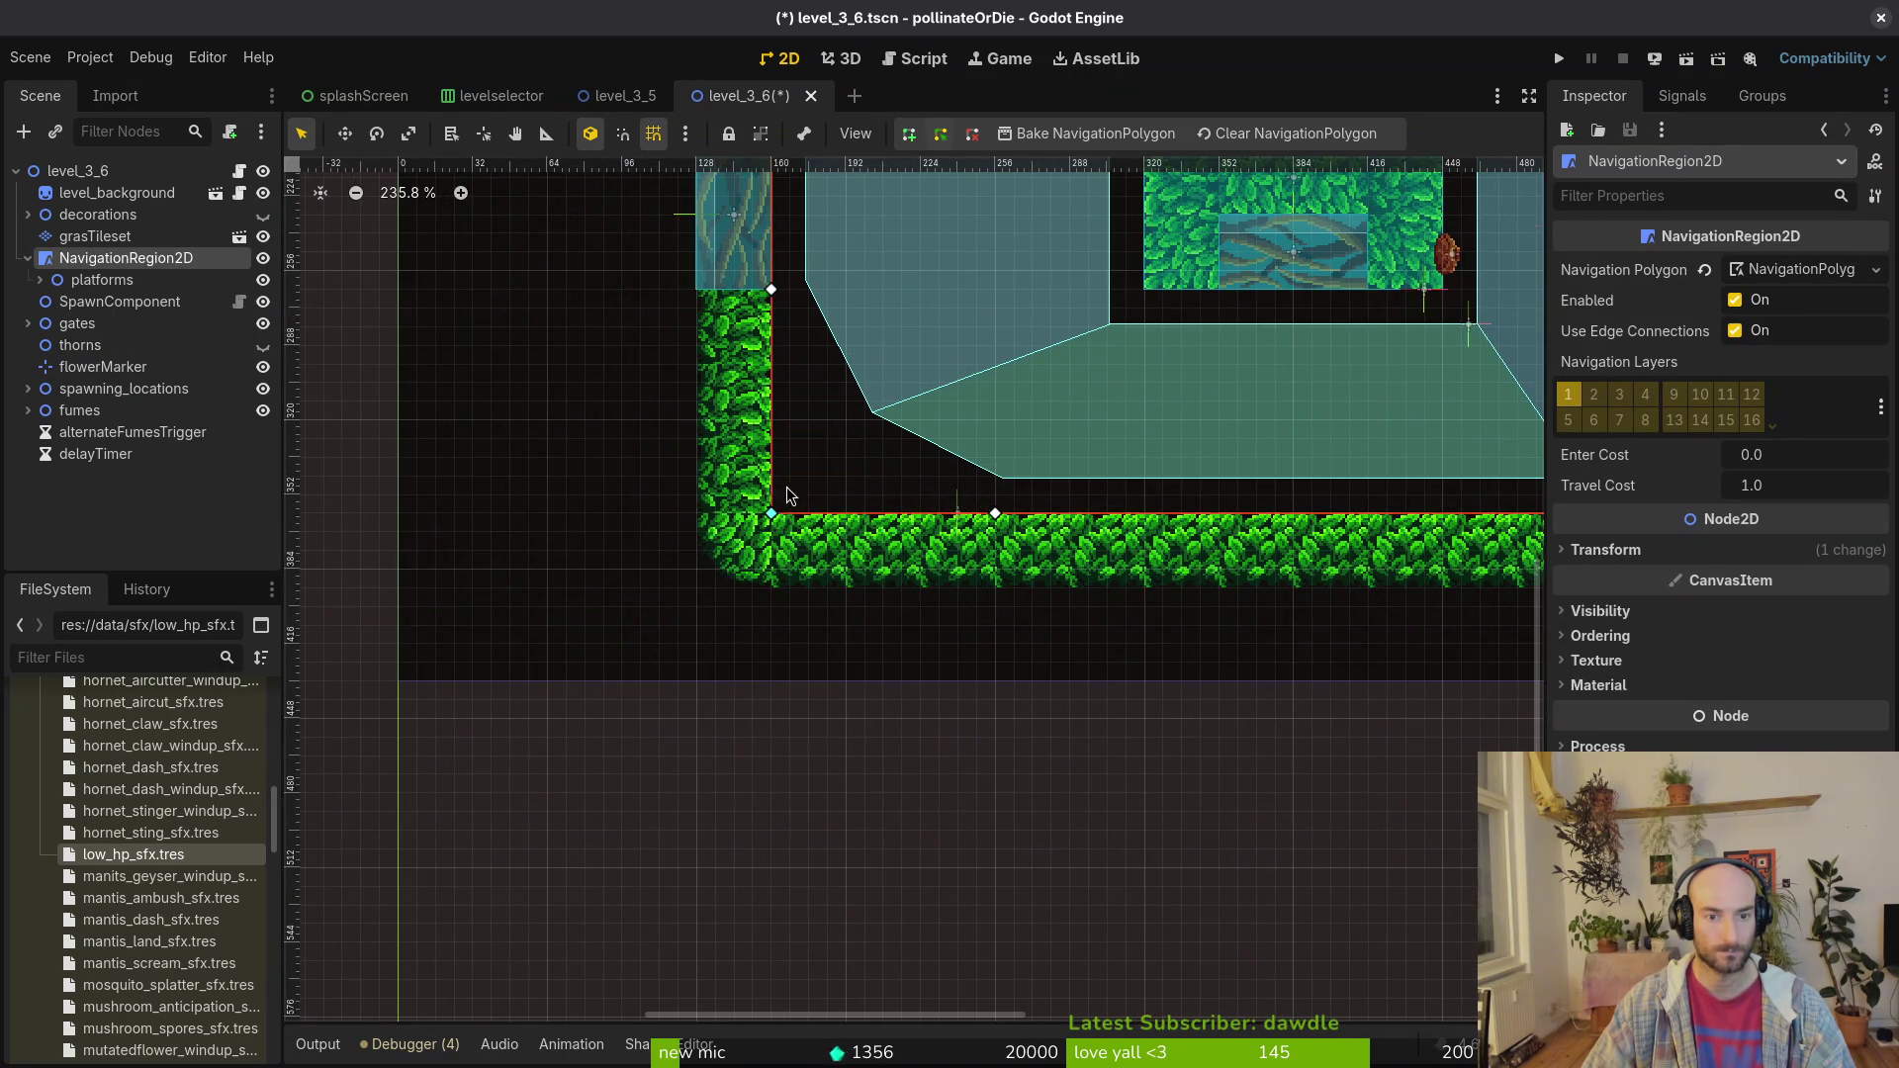
scroll(789, 495, "down", 5)
scroll(989, 356, "up", 4)
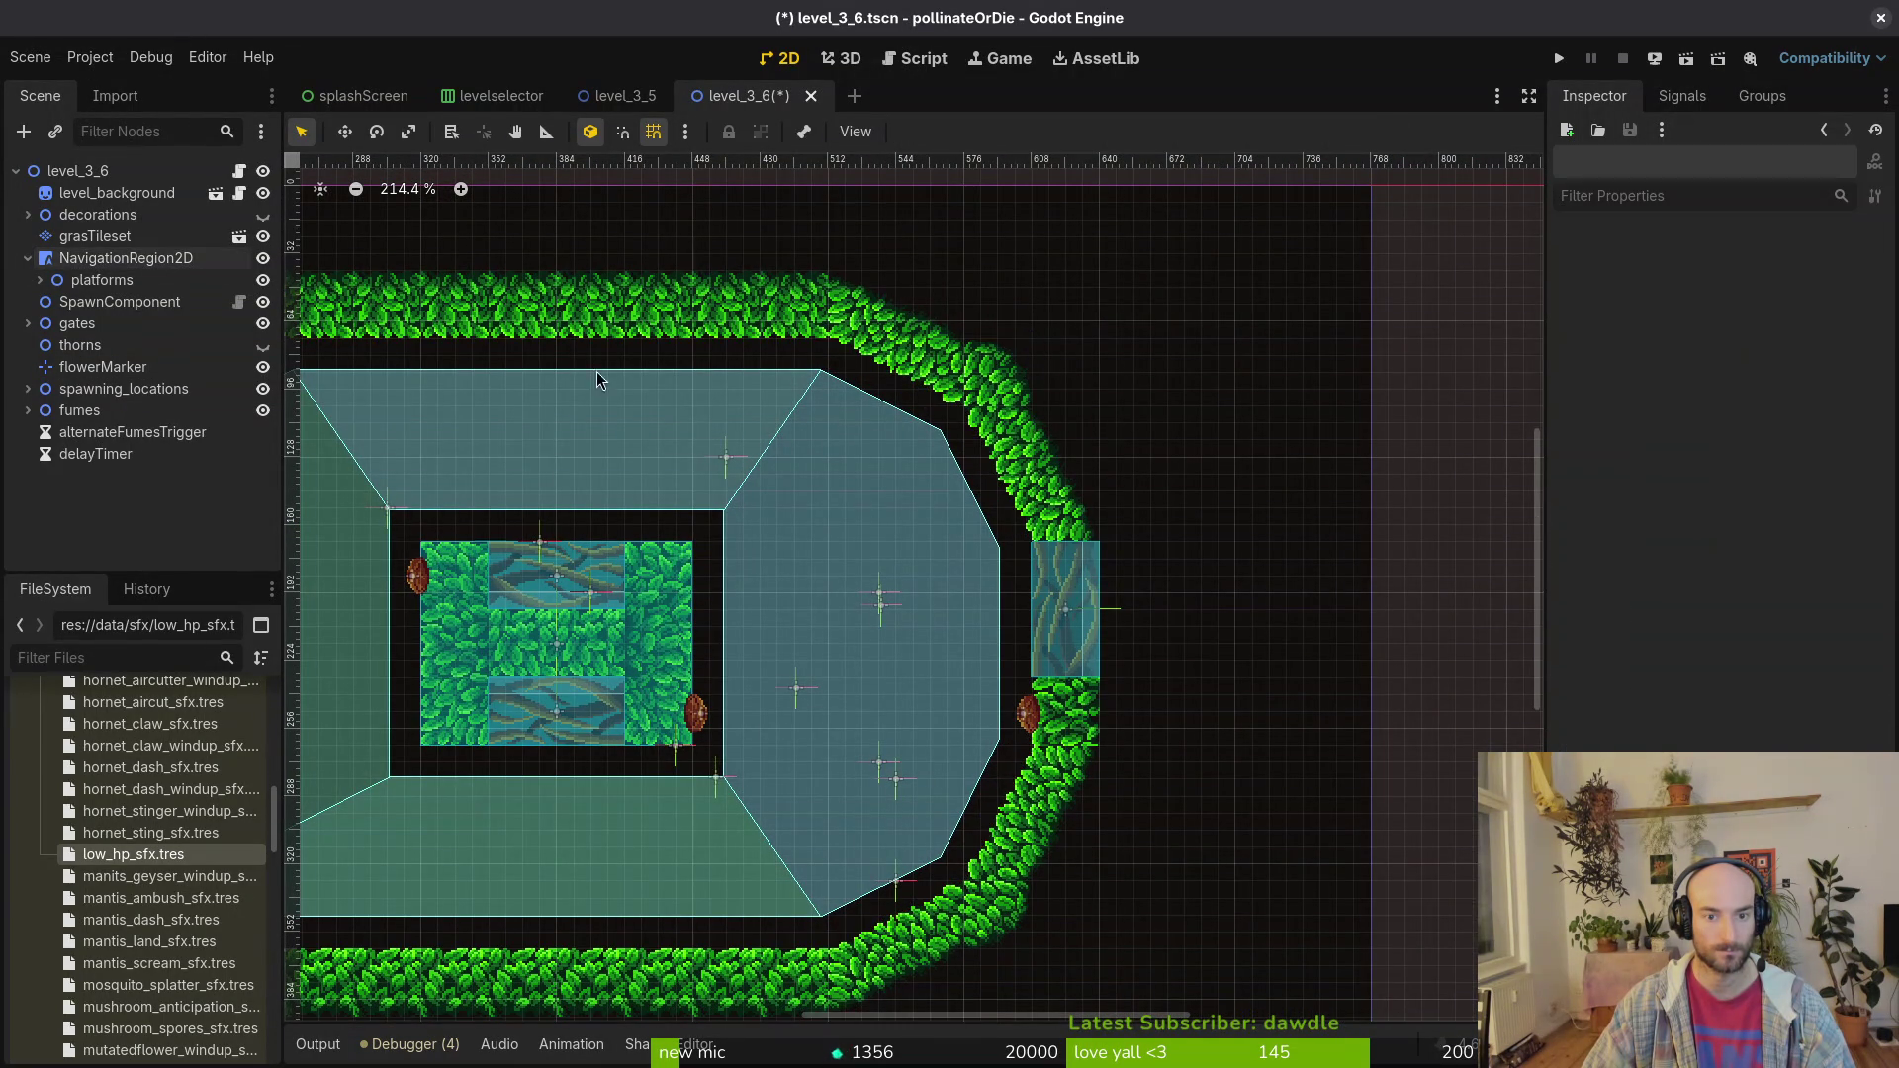
Step: Paint straight grass along the top and right walls and a top-right corner tile
left_click(95, 236)
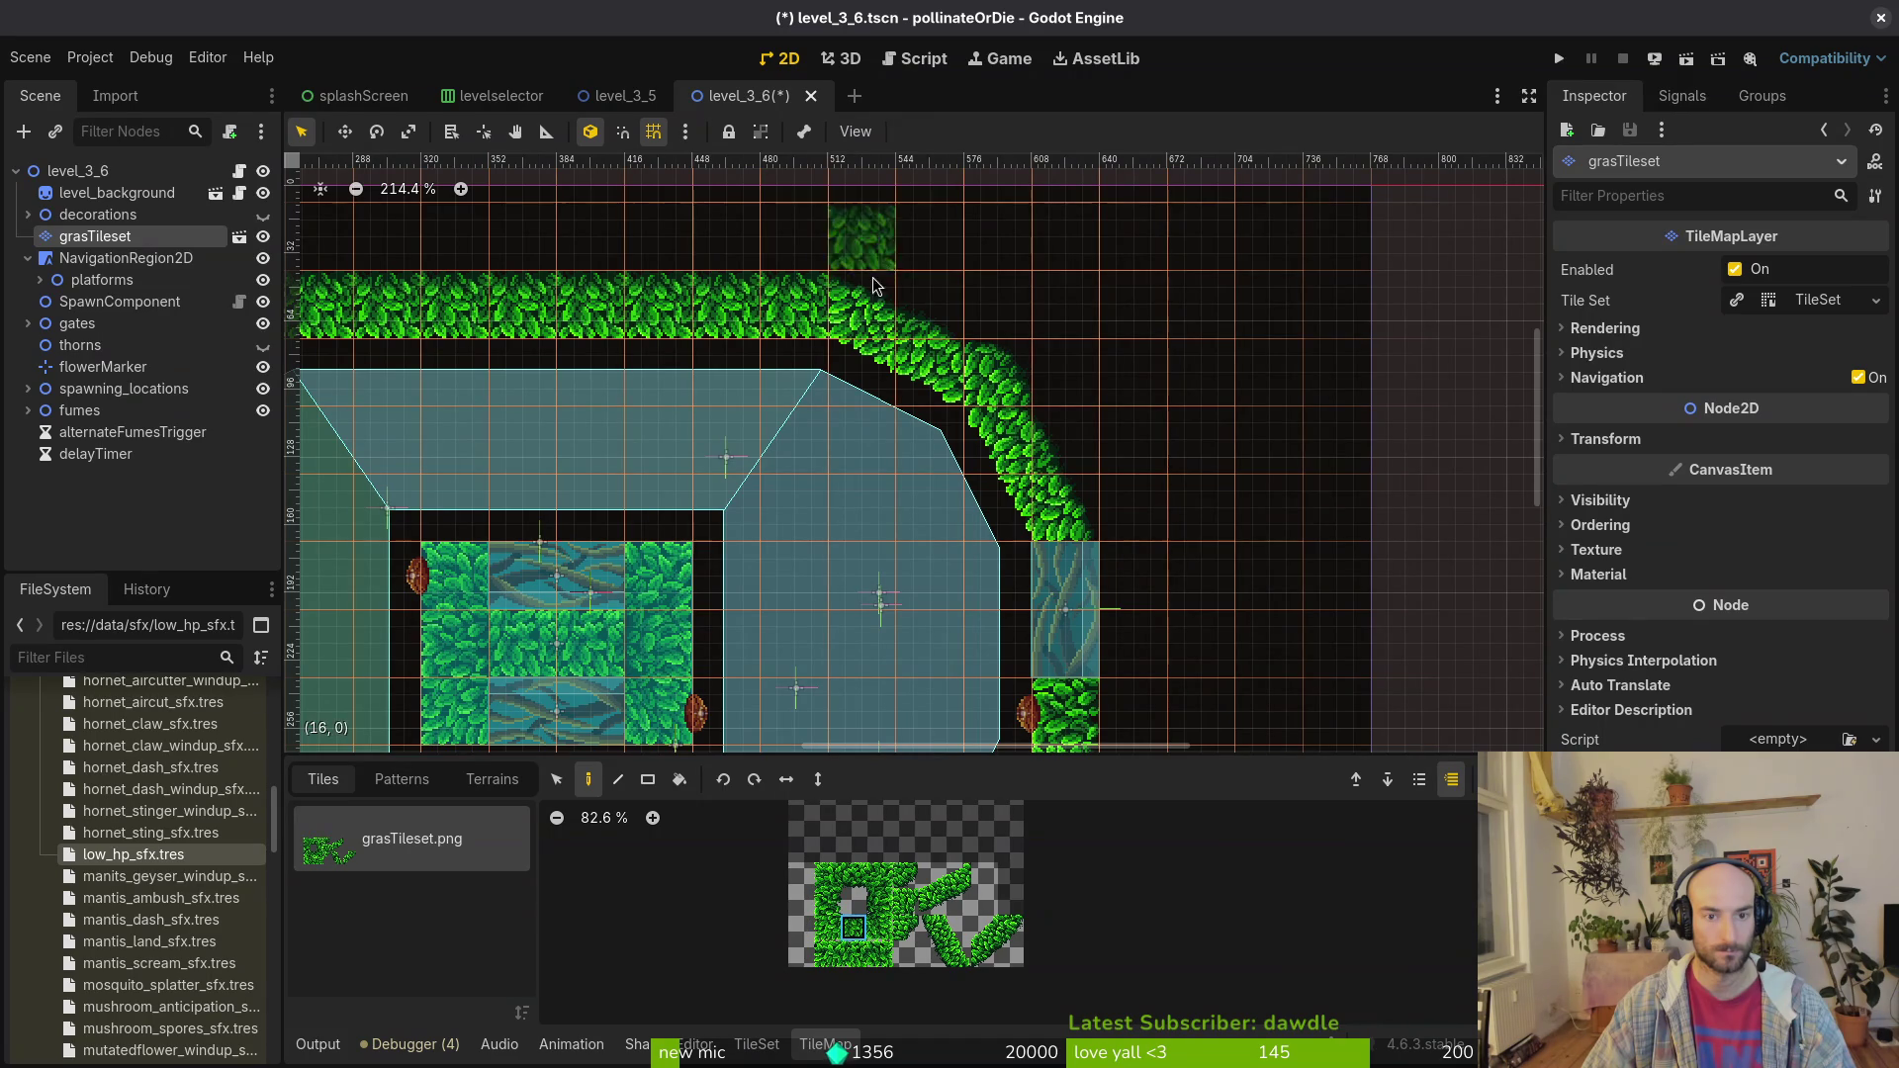
left_click_drag(860, 307, 970, 315)
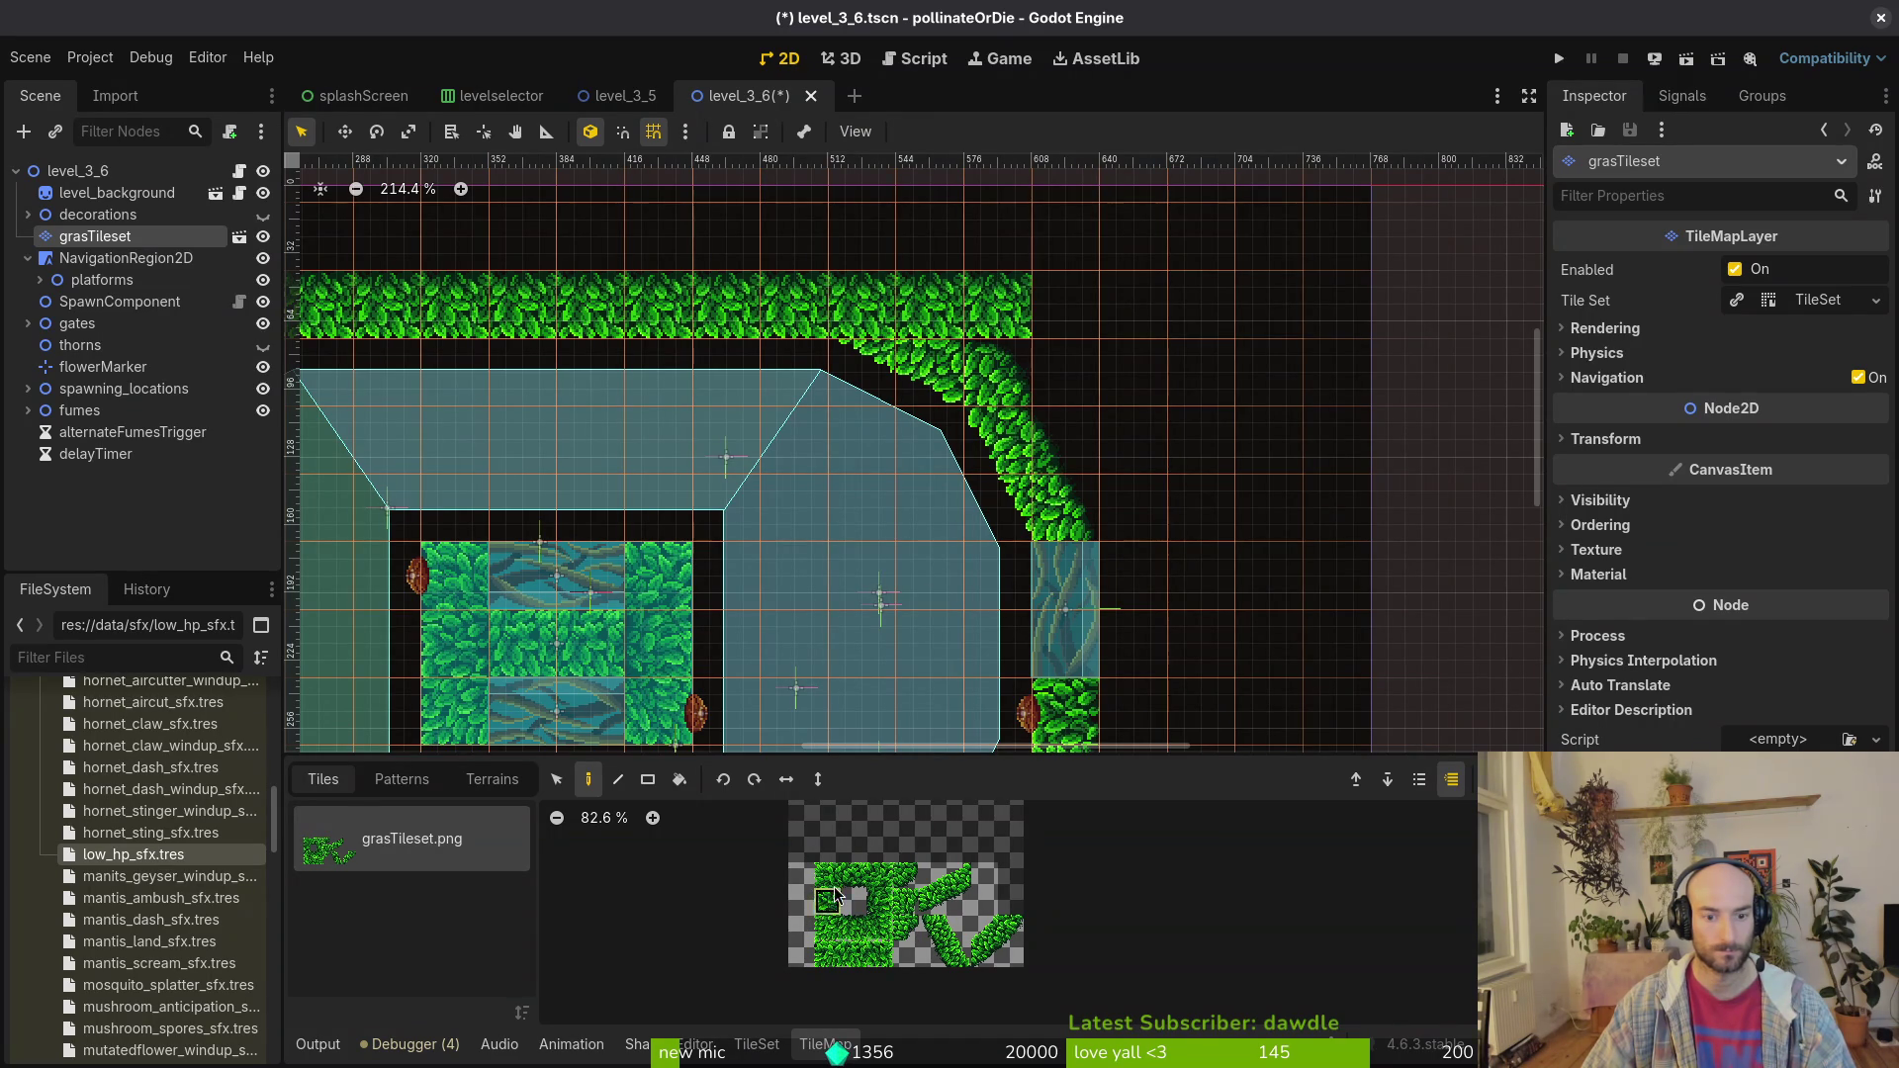
left_click(829, 900)
left_click_drag(1066, 372, 1066, 509)
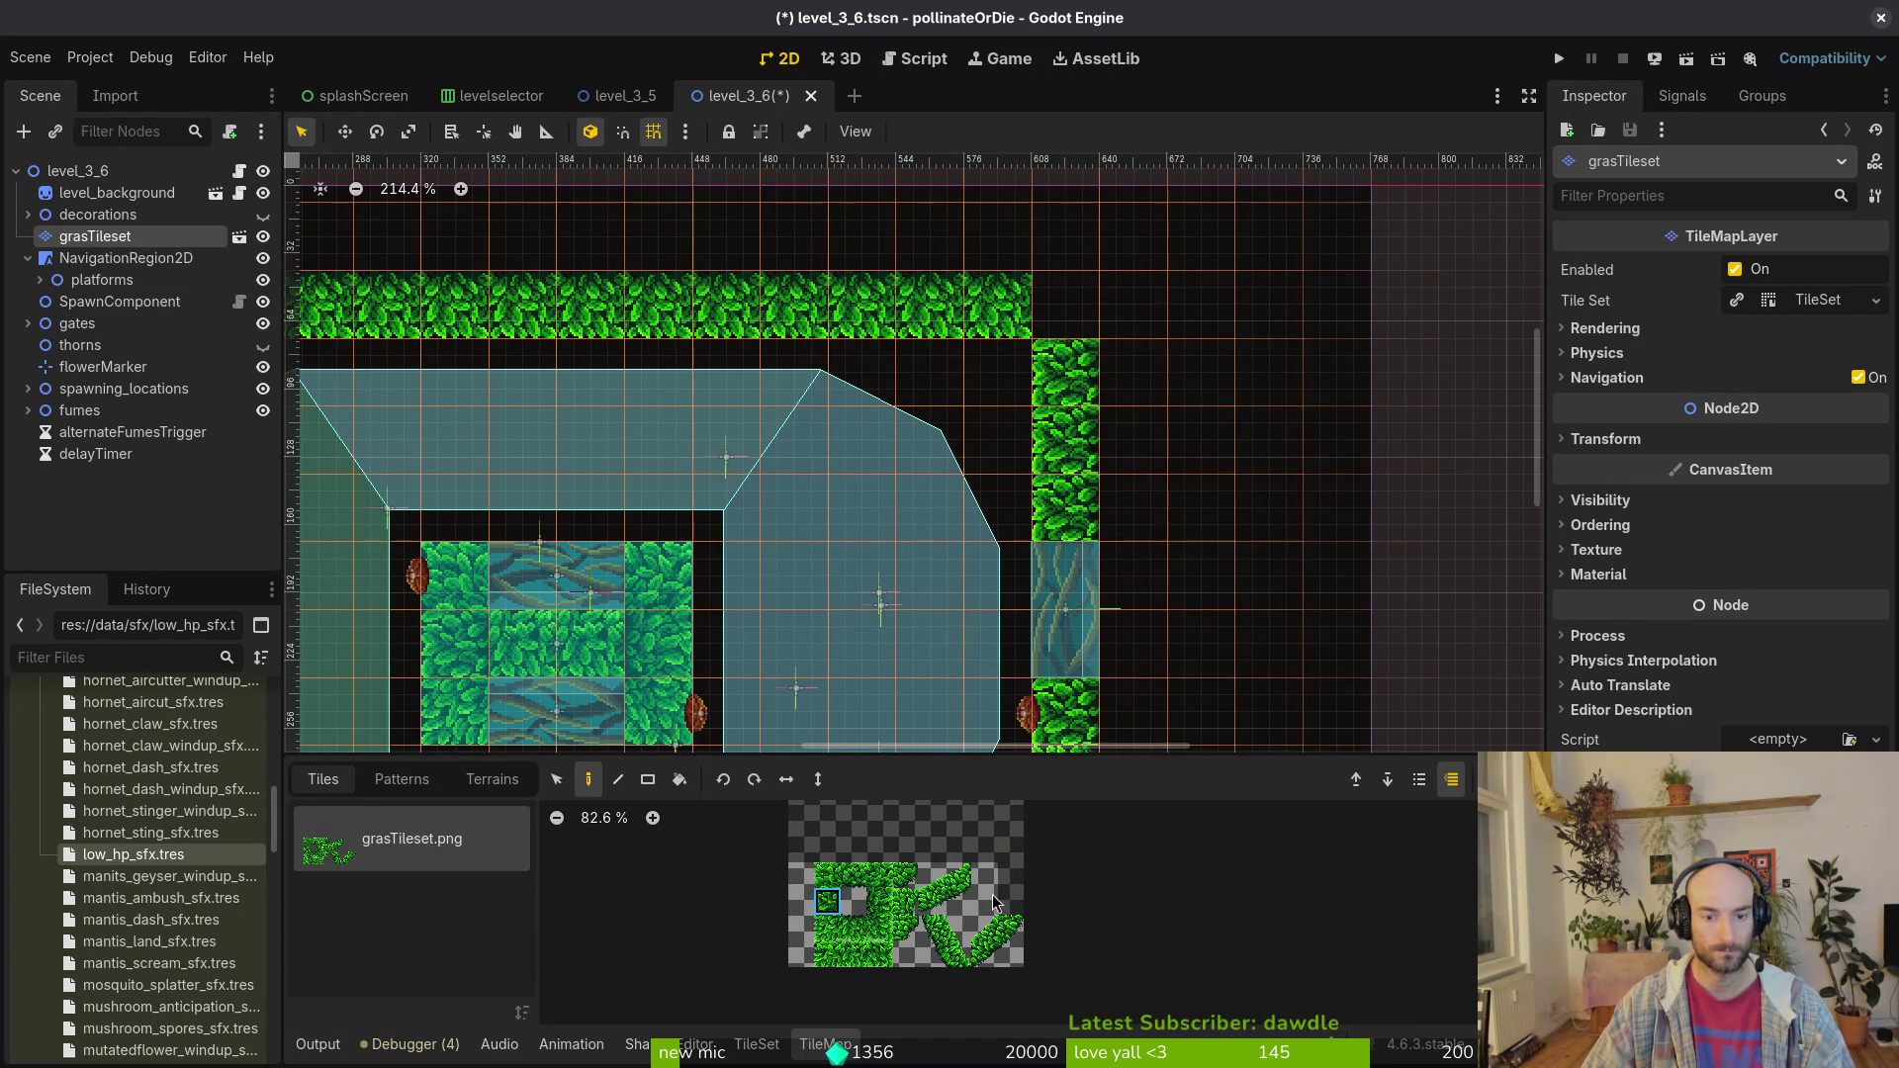
left_click(908, 880)
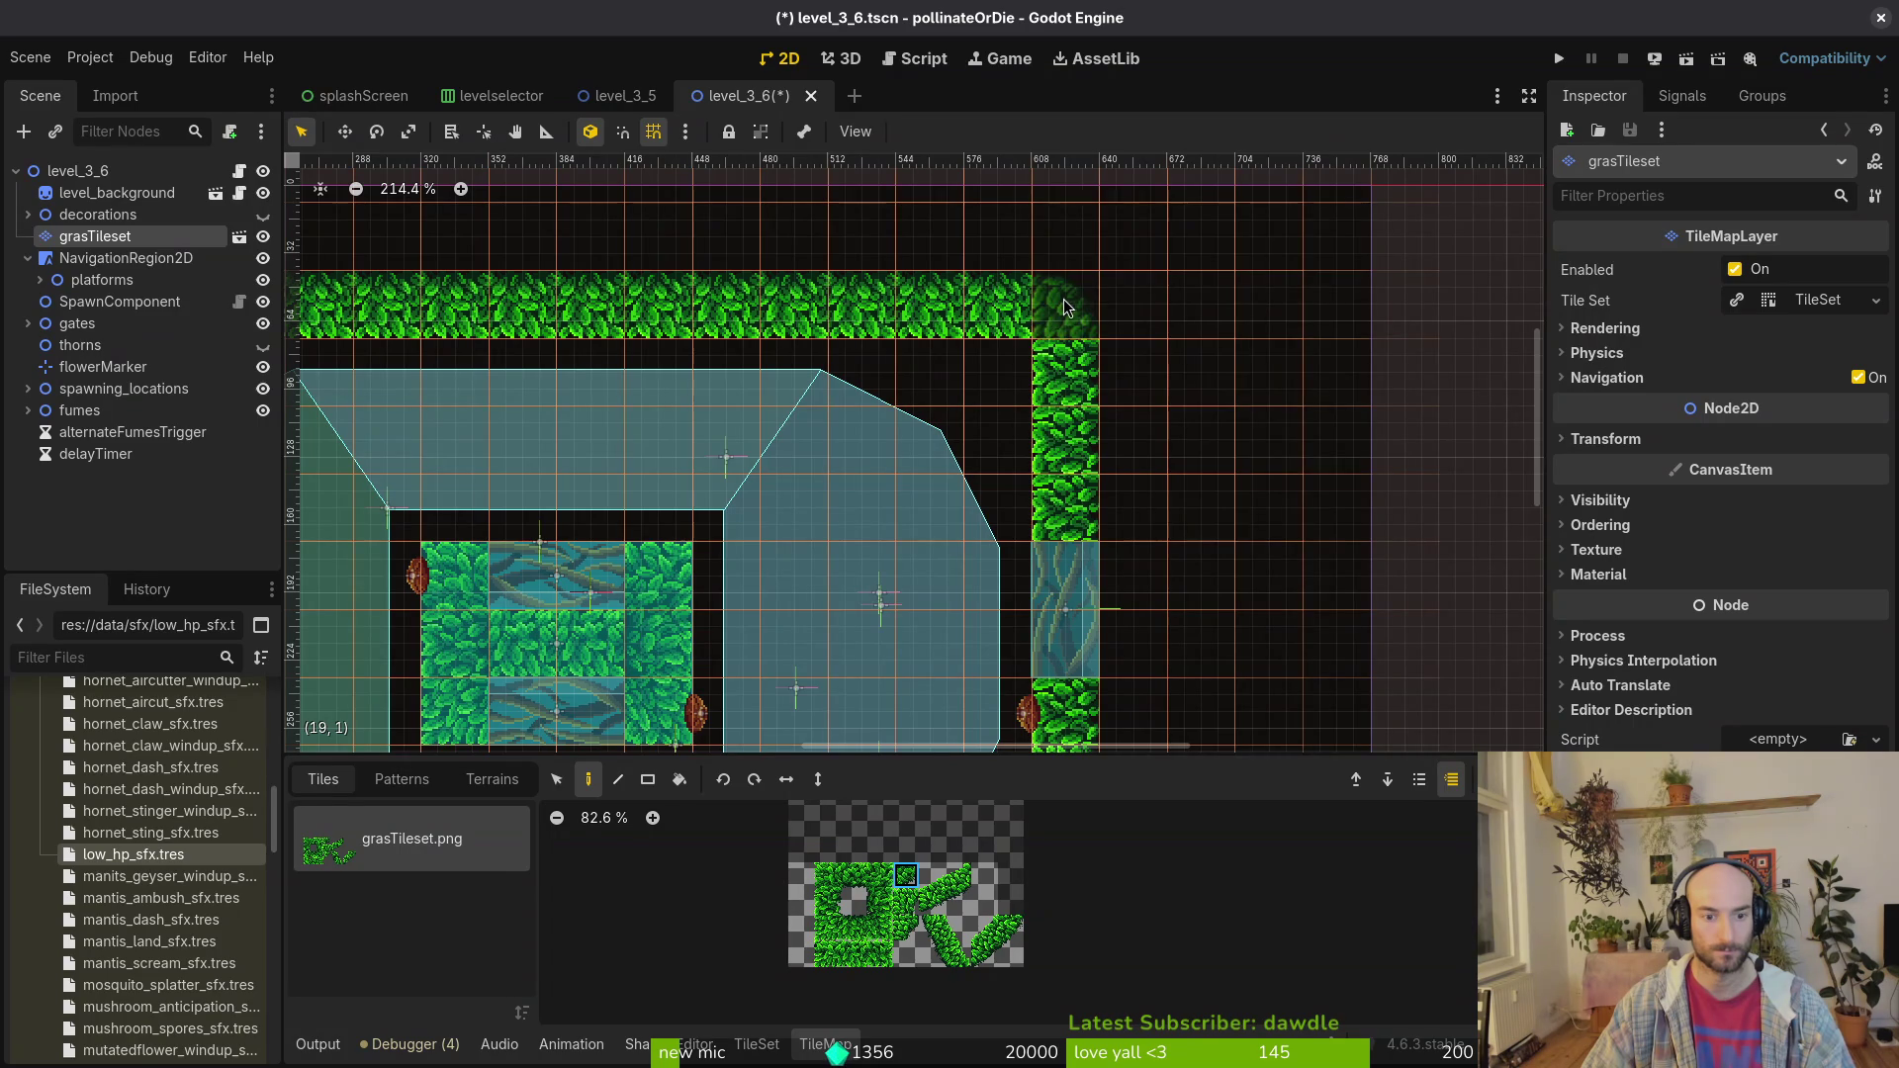
left_click(1068, 307)
Step: Rebake the navigation polygon to the new walls and save the scene
left_click(944, 524)
scroll(945, 525, "down", 3)
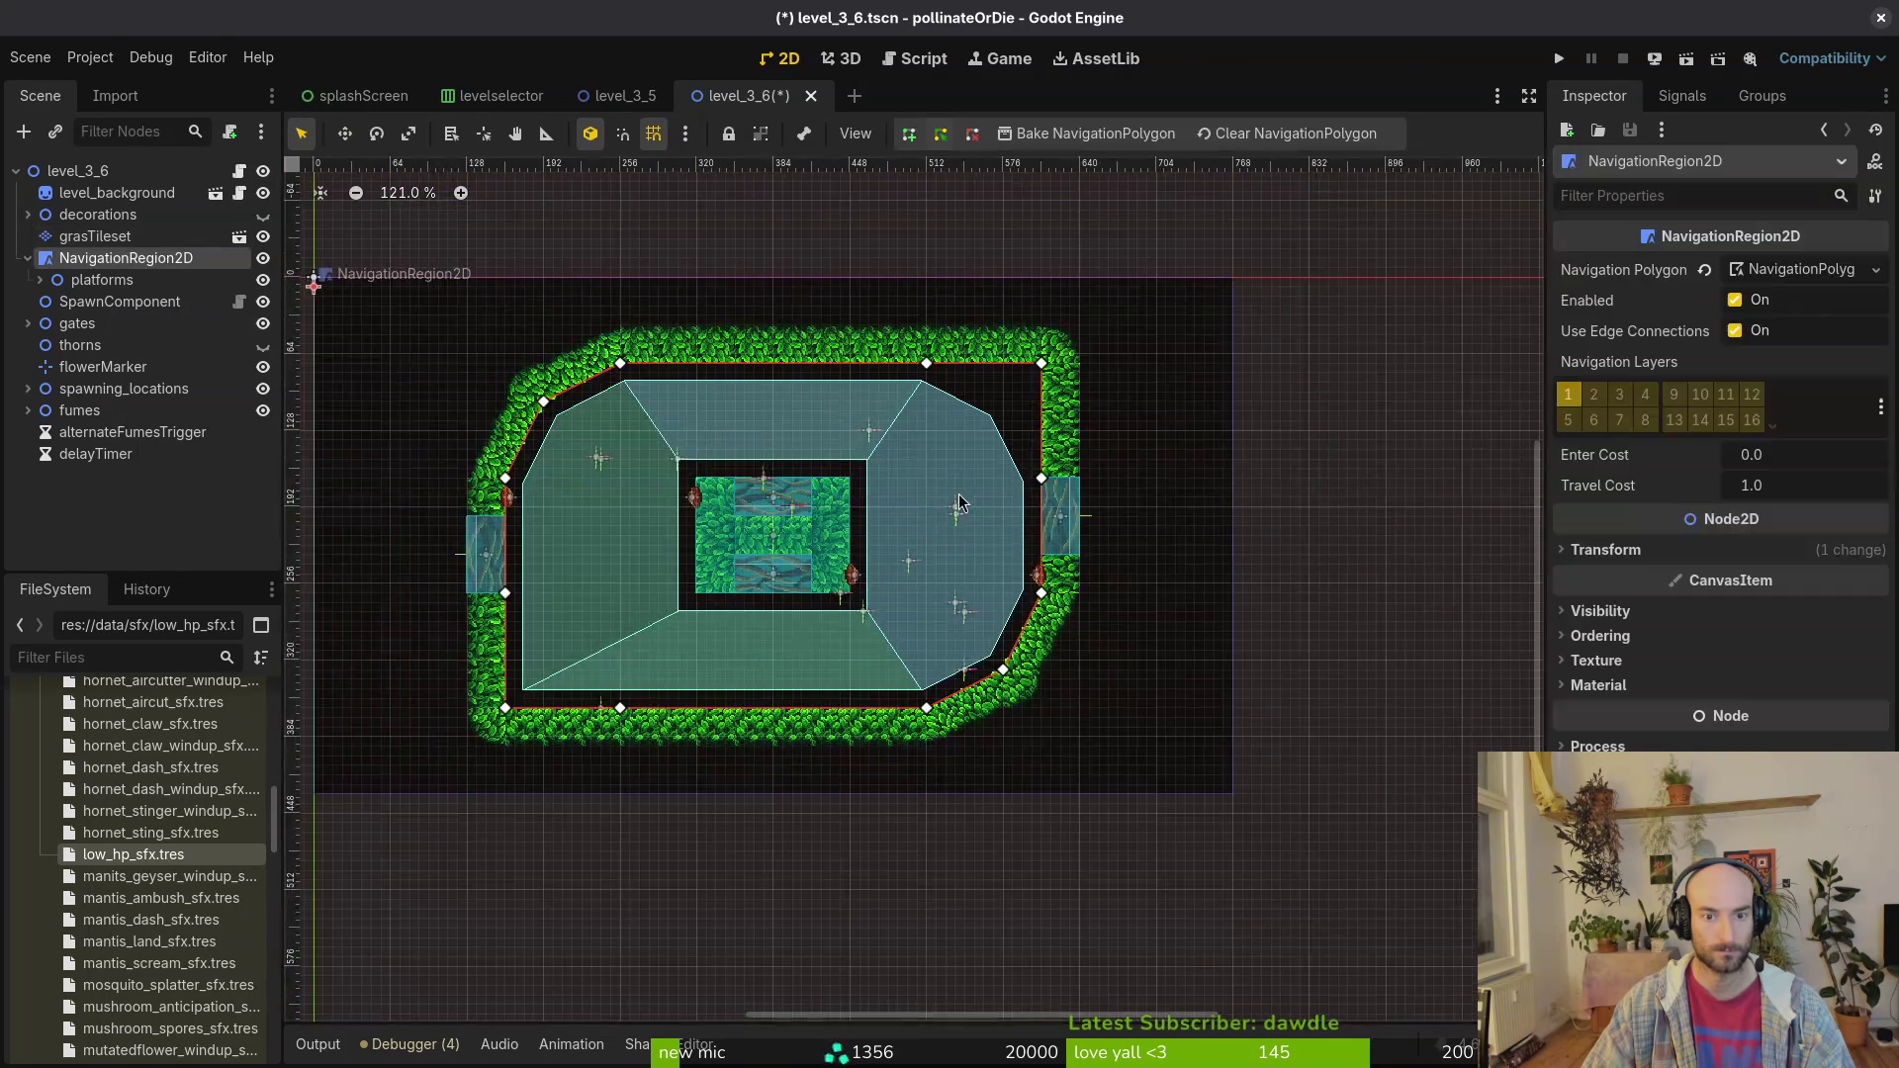
scroll(945, 525, "up", 3)
left_click(1022, 134)
scroll(975, 424, "down", 4)
scroll(976, 425, "up", 3)
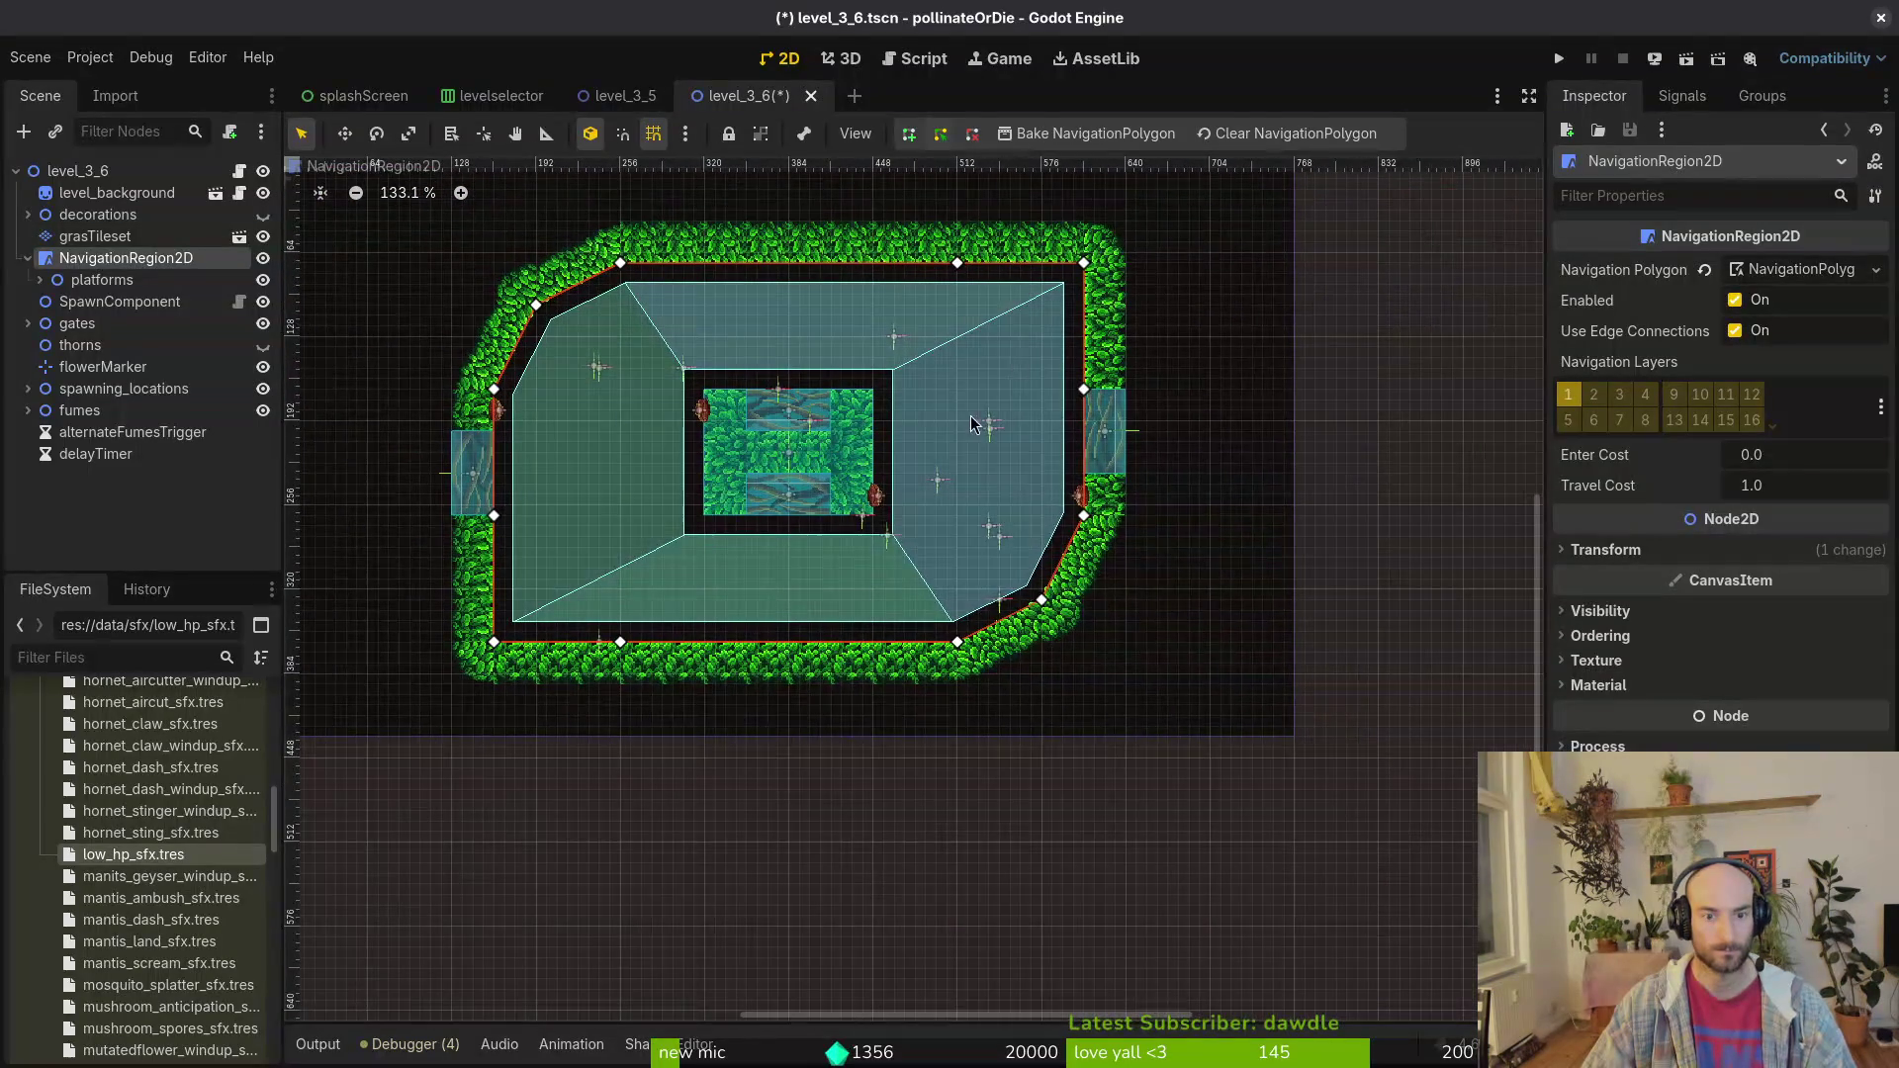
key("ctrl+s")
Step: Nudge an enemy spawn marker slightly left and save again
left_click(1013, 568)
mouse_move(1041, 592)
left_mouse_down()
mouse_move(920, 613)
mouse_move(983, 588)
left_mouse_up()
scroll(989, 579, "down", 3)
left_click(998, 567)
key("ctrl+s")
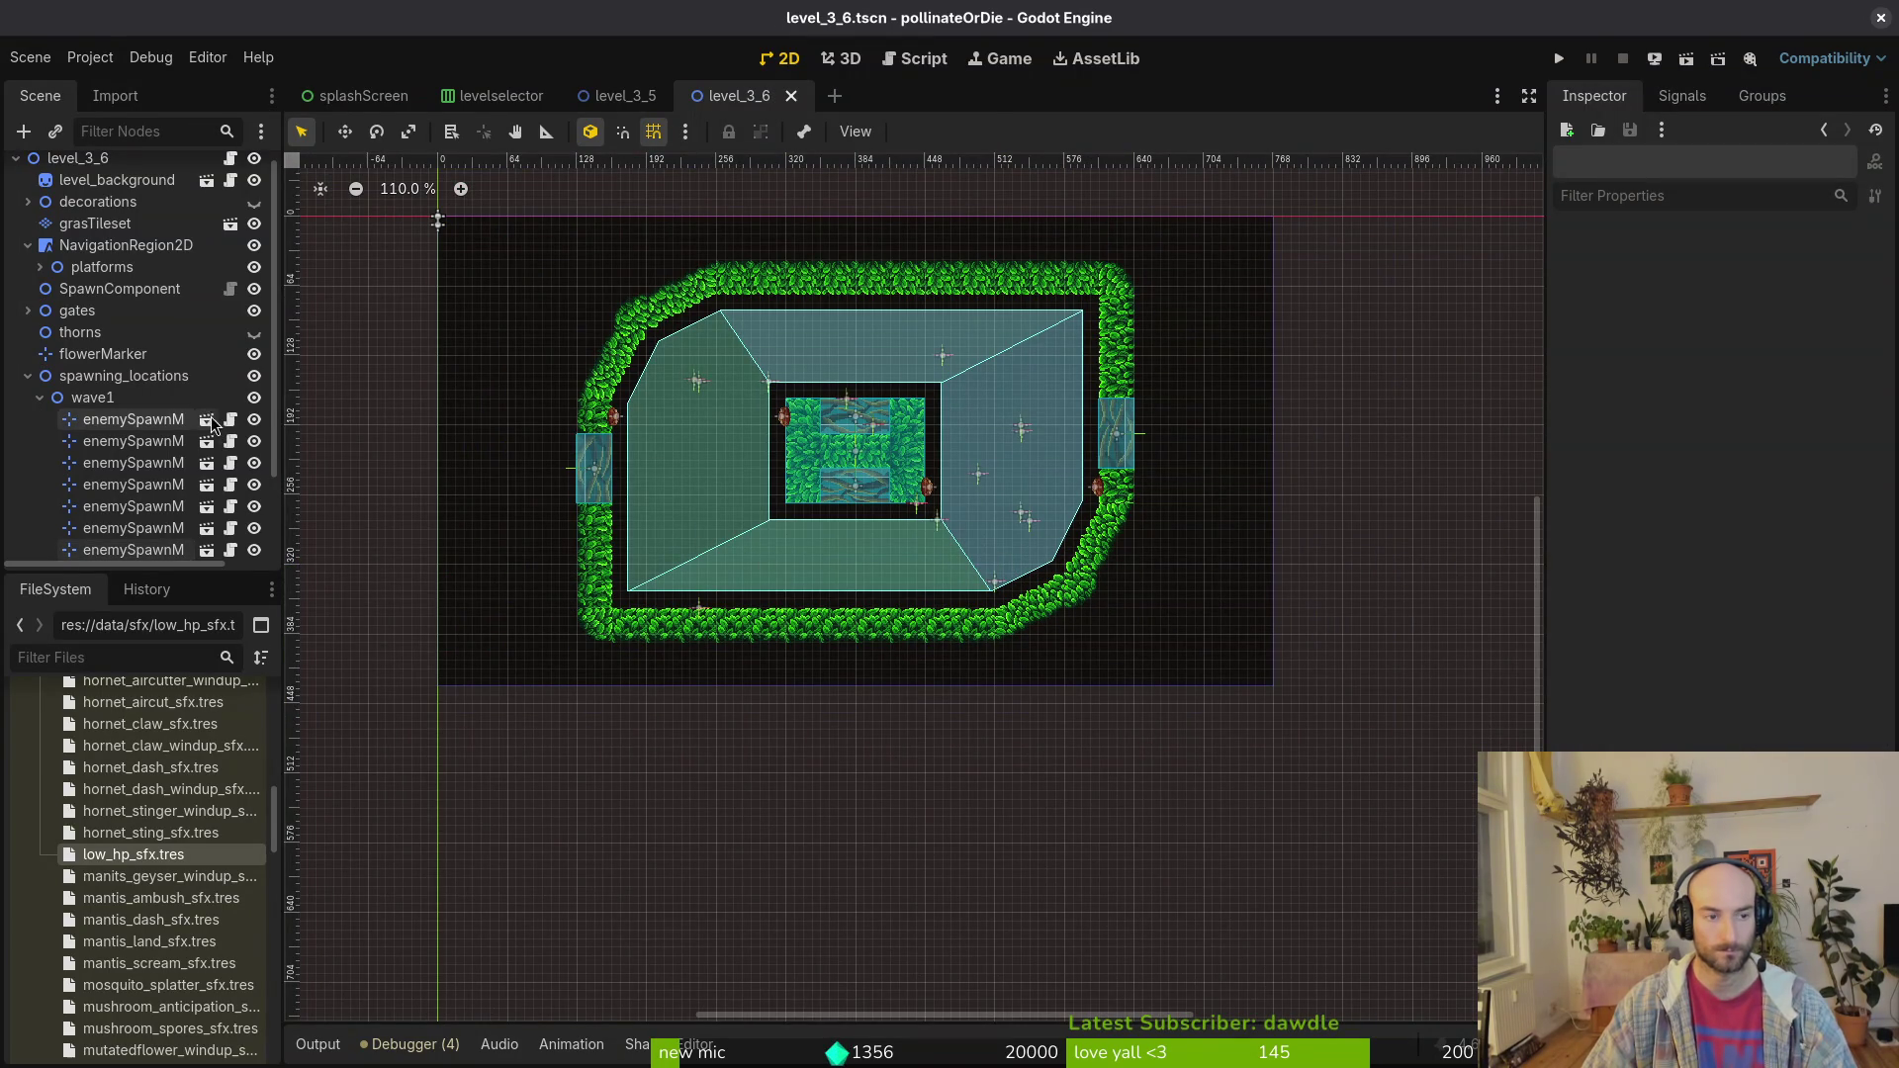
Step: Make wave1's markers visible and hide wave2's markers
left_click(28, 376)
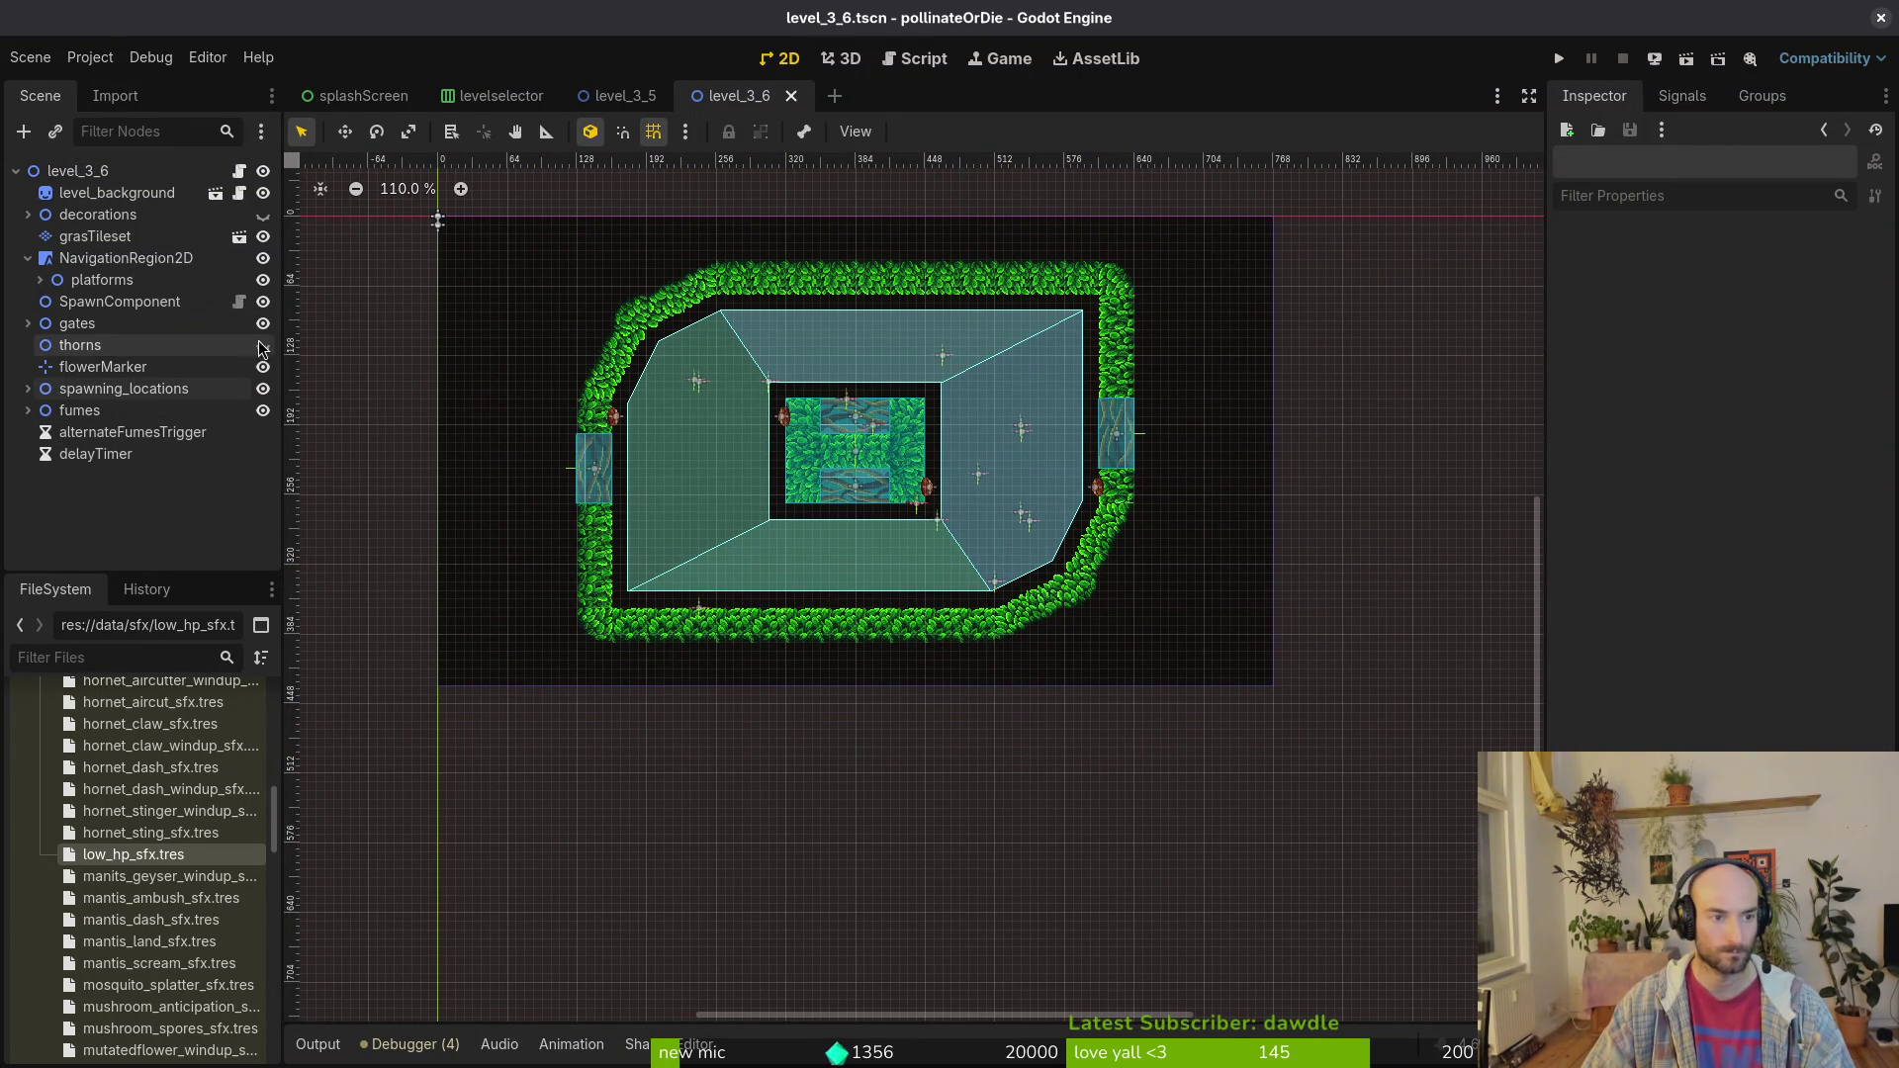
left_click(89, 171)
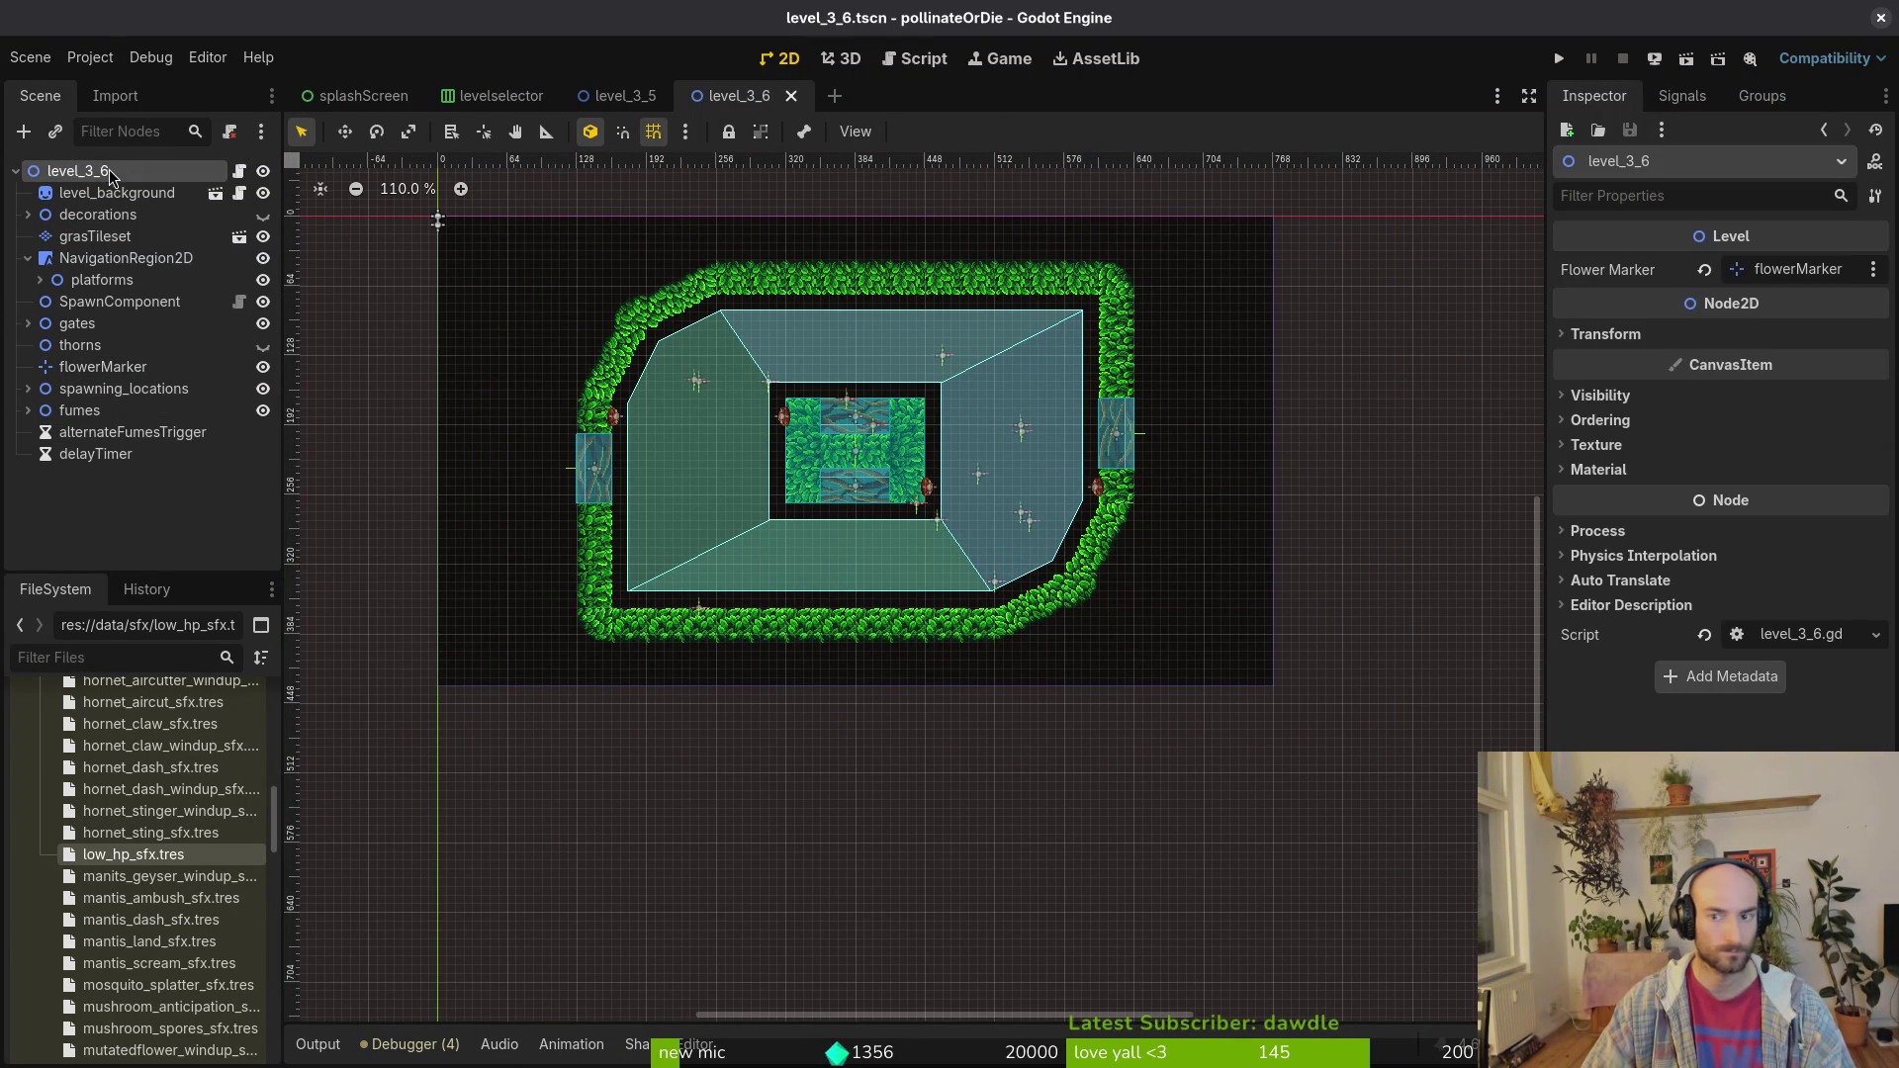
left_click(28, 402)
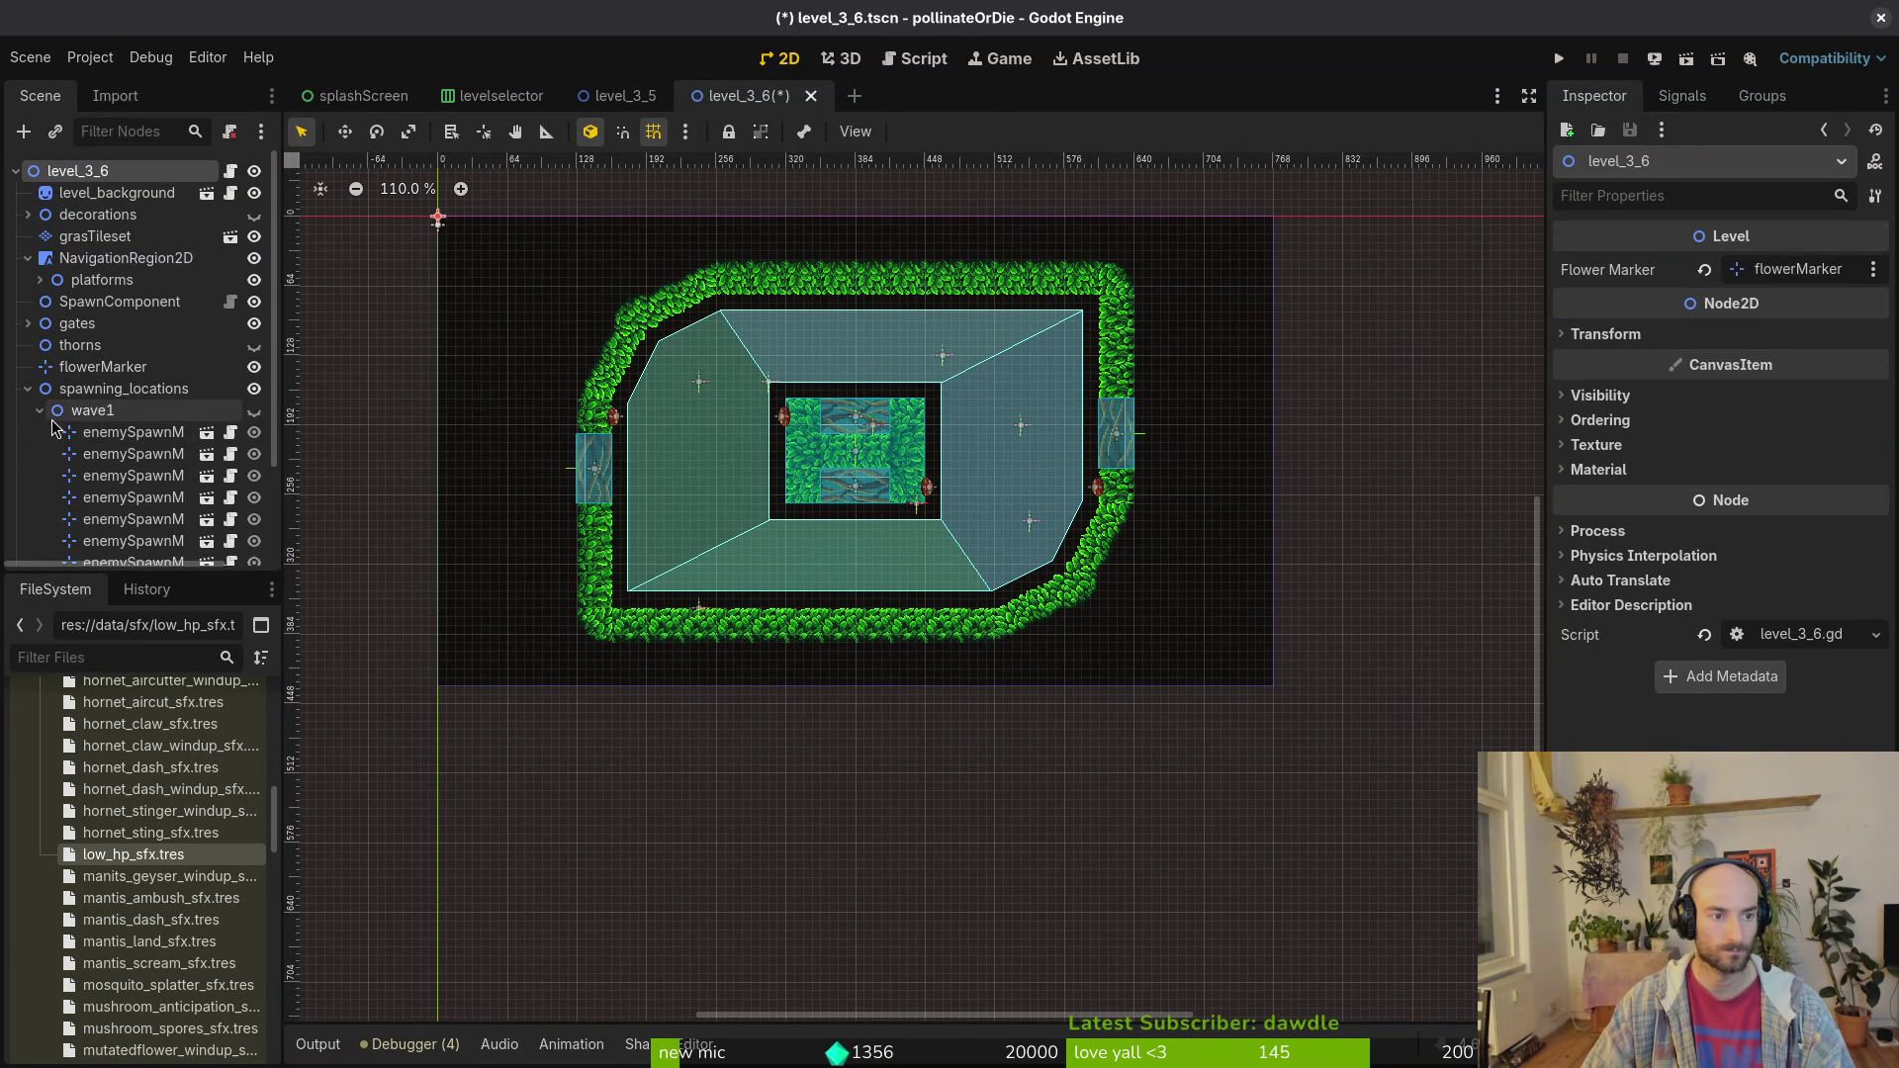
left_click(47, 434)
left_click(263, 432)
left_click(263, 410)
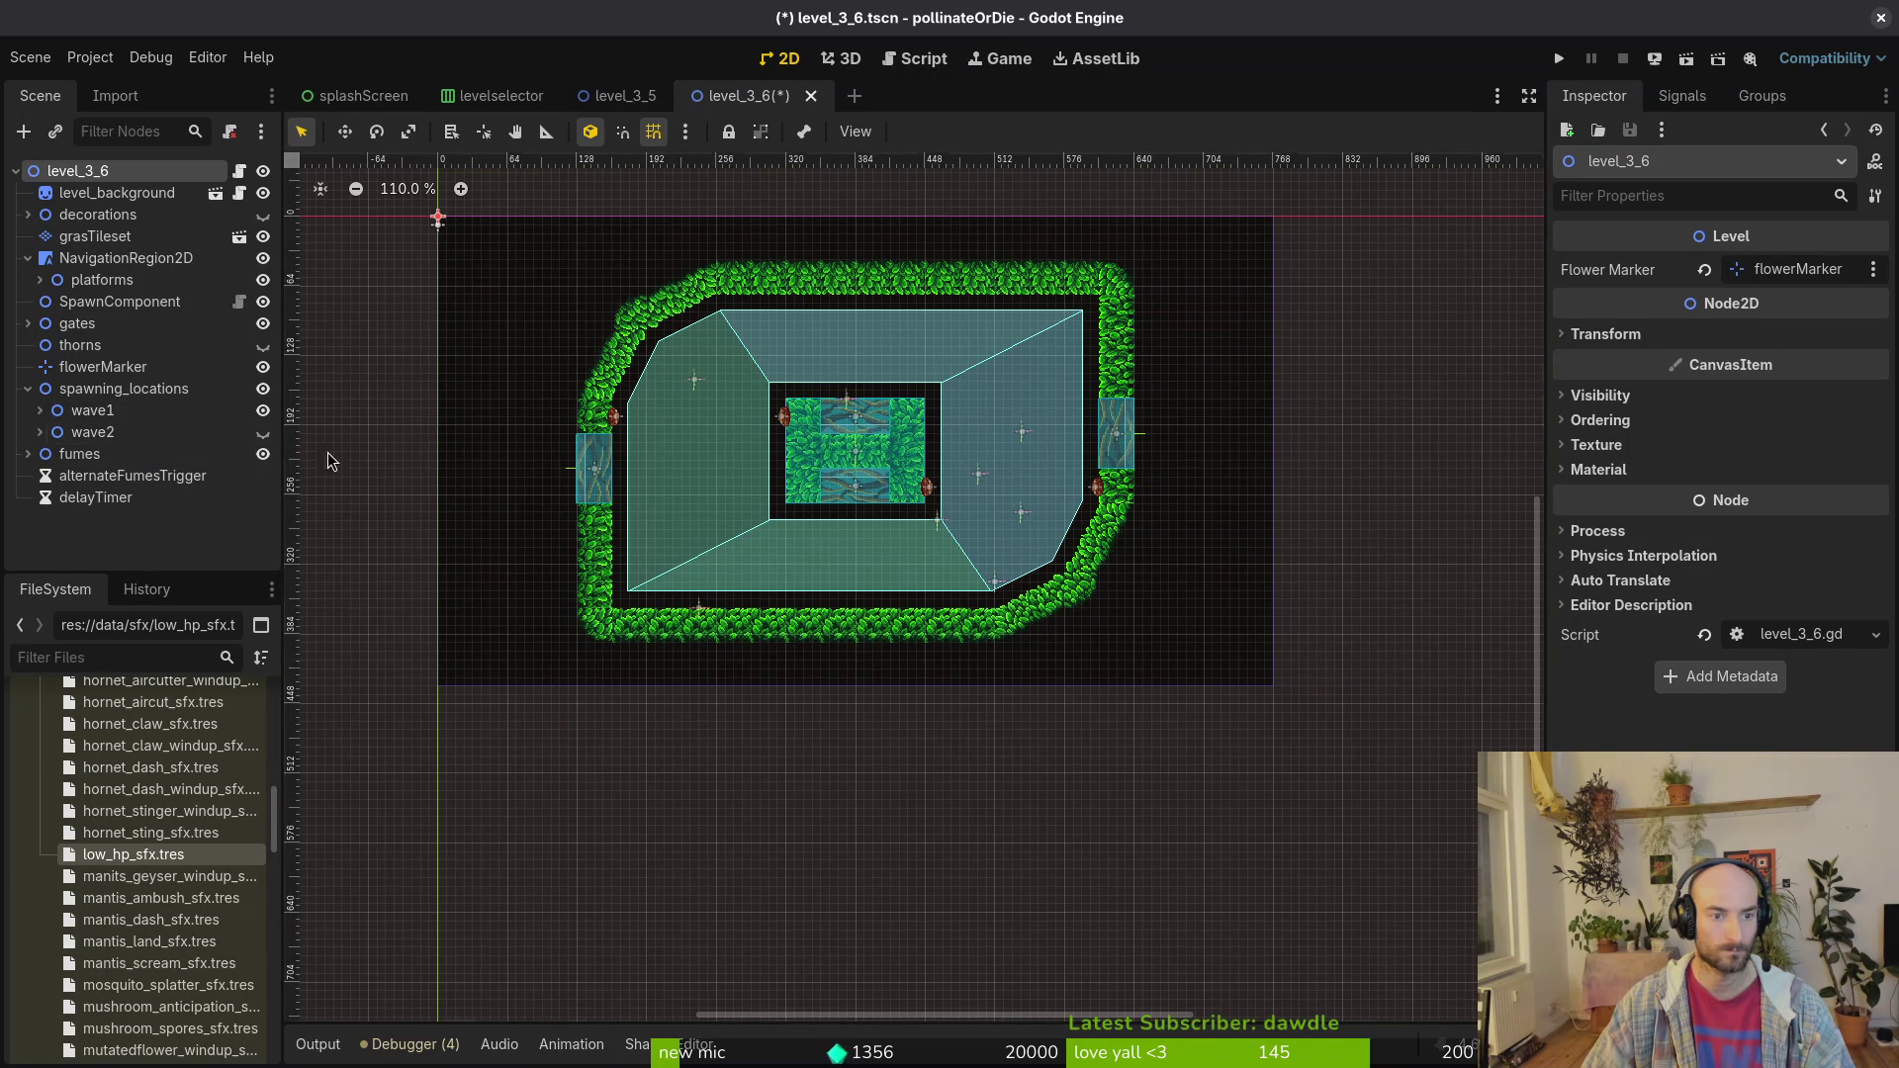
scroll(868, 500, "up", 5)
Step: Delete wave1's spawn markers two through seven, keeping only the first
left_click(40, 410)
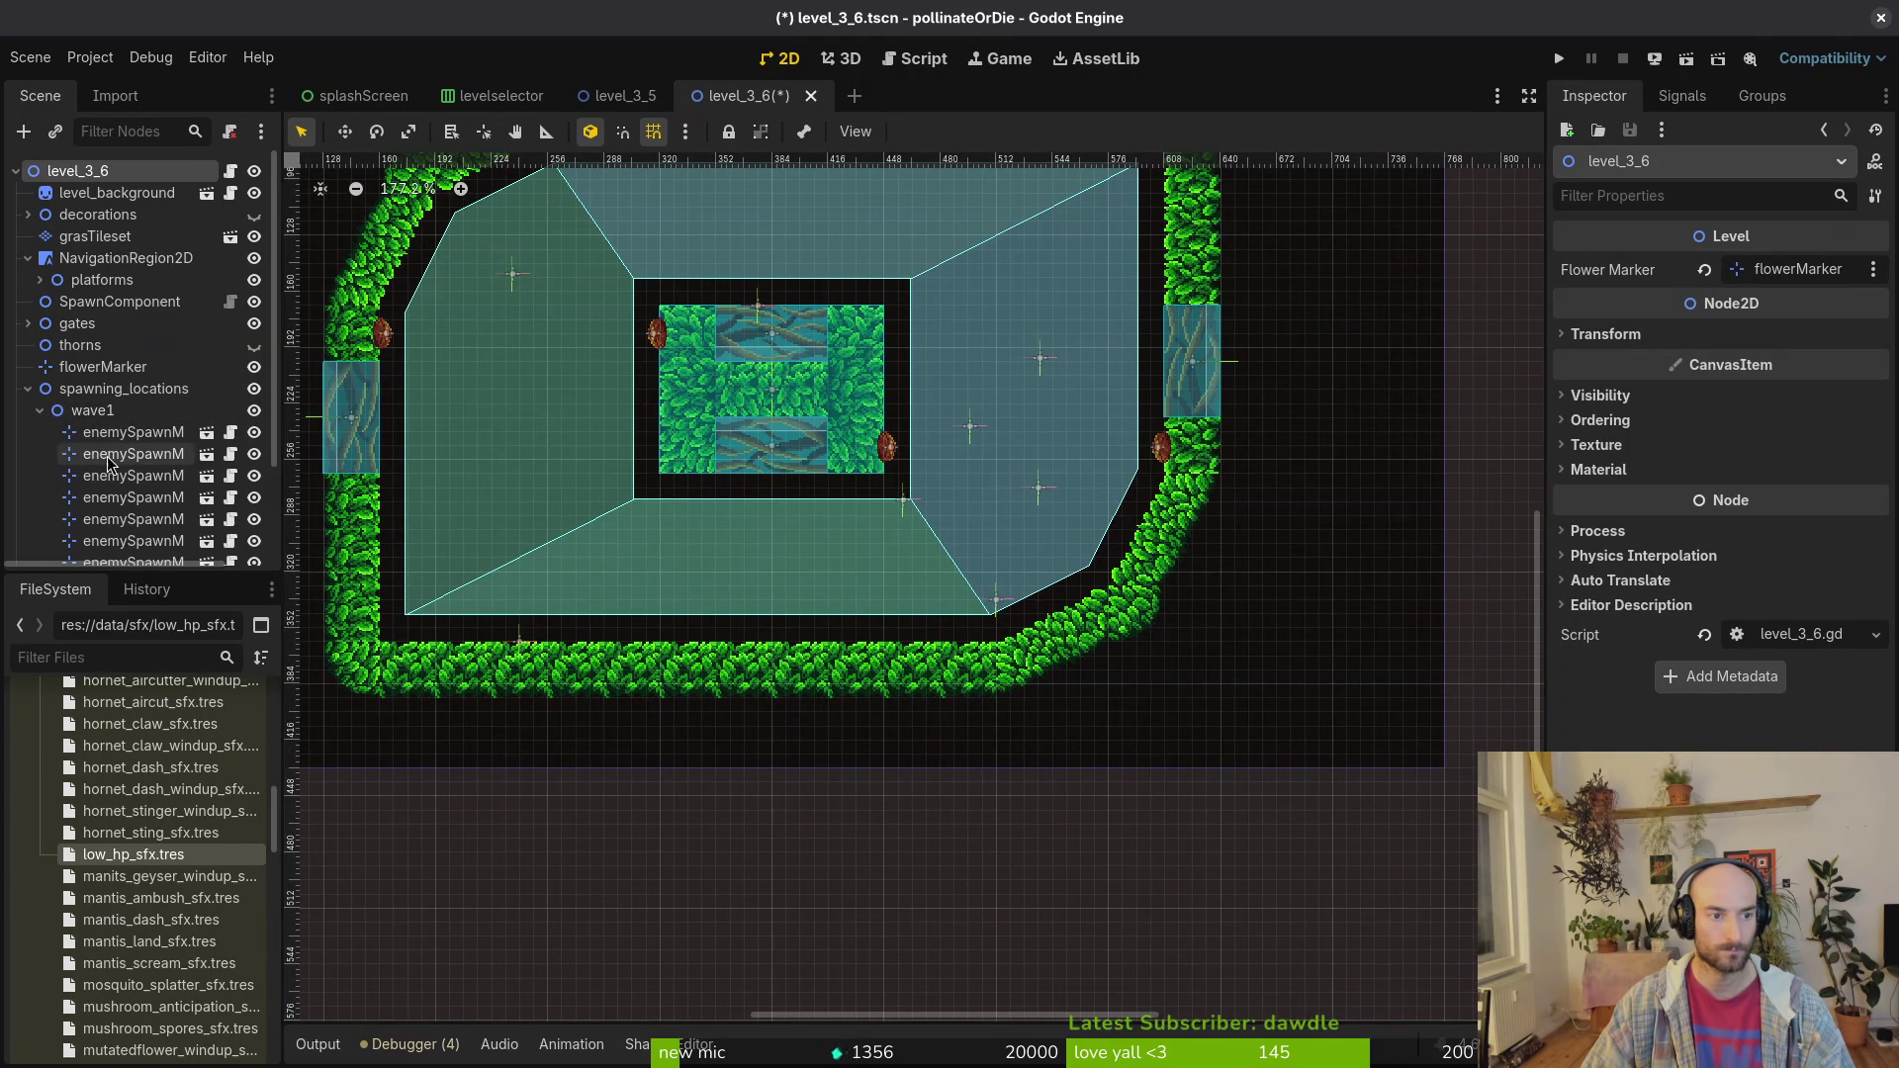
left_click(109, 432)
left_click(102, 454)
scroll(102, 454, "down", 3)
left_click(129, 448, "shift")
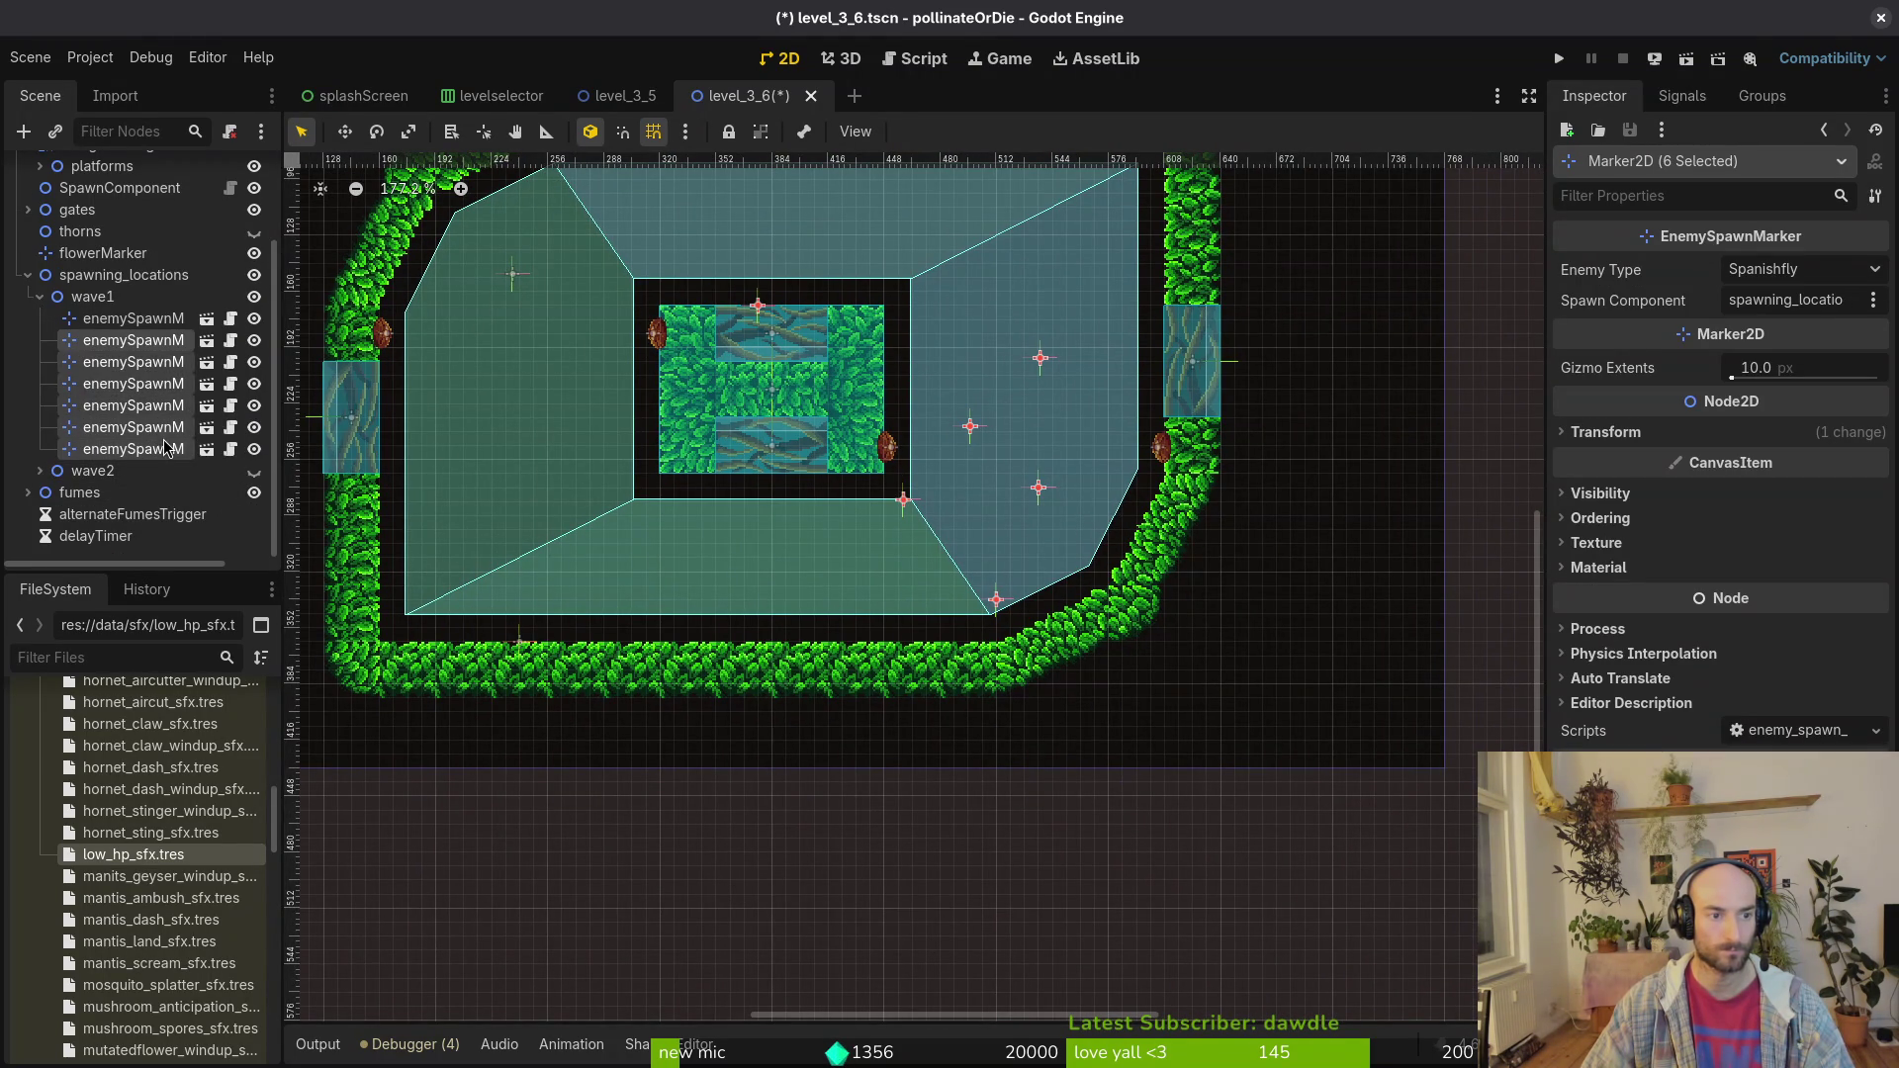
key("Delete")
key("Return")
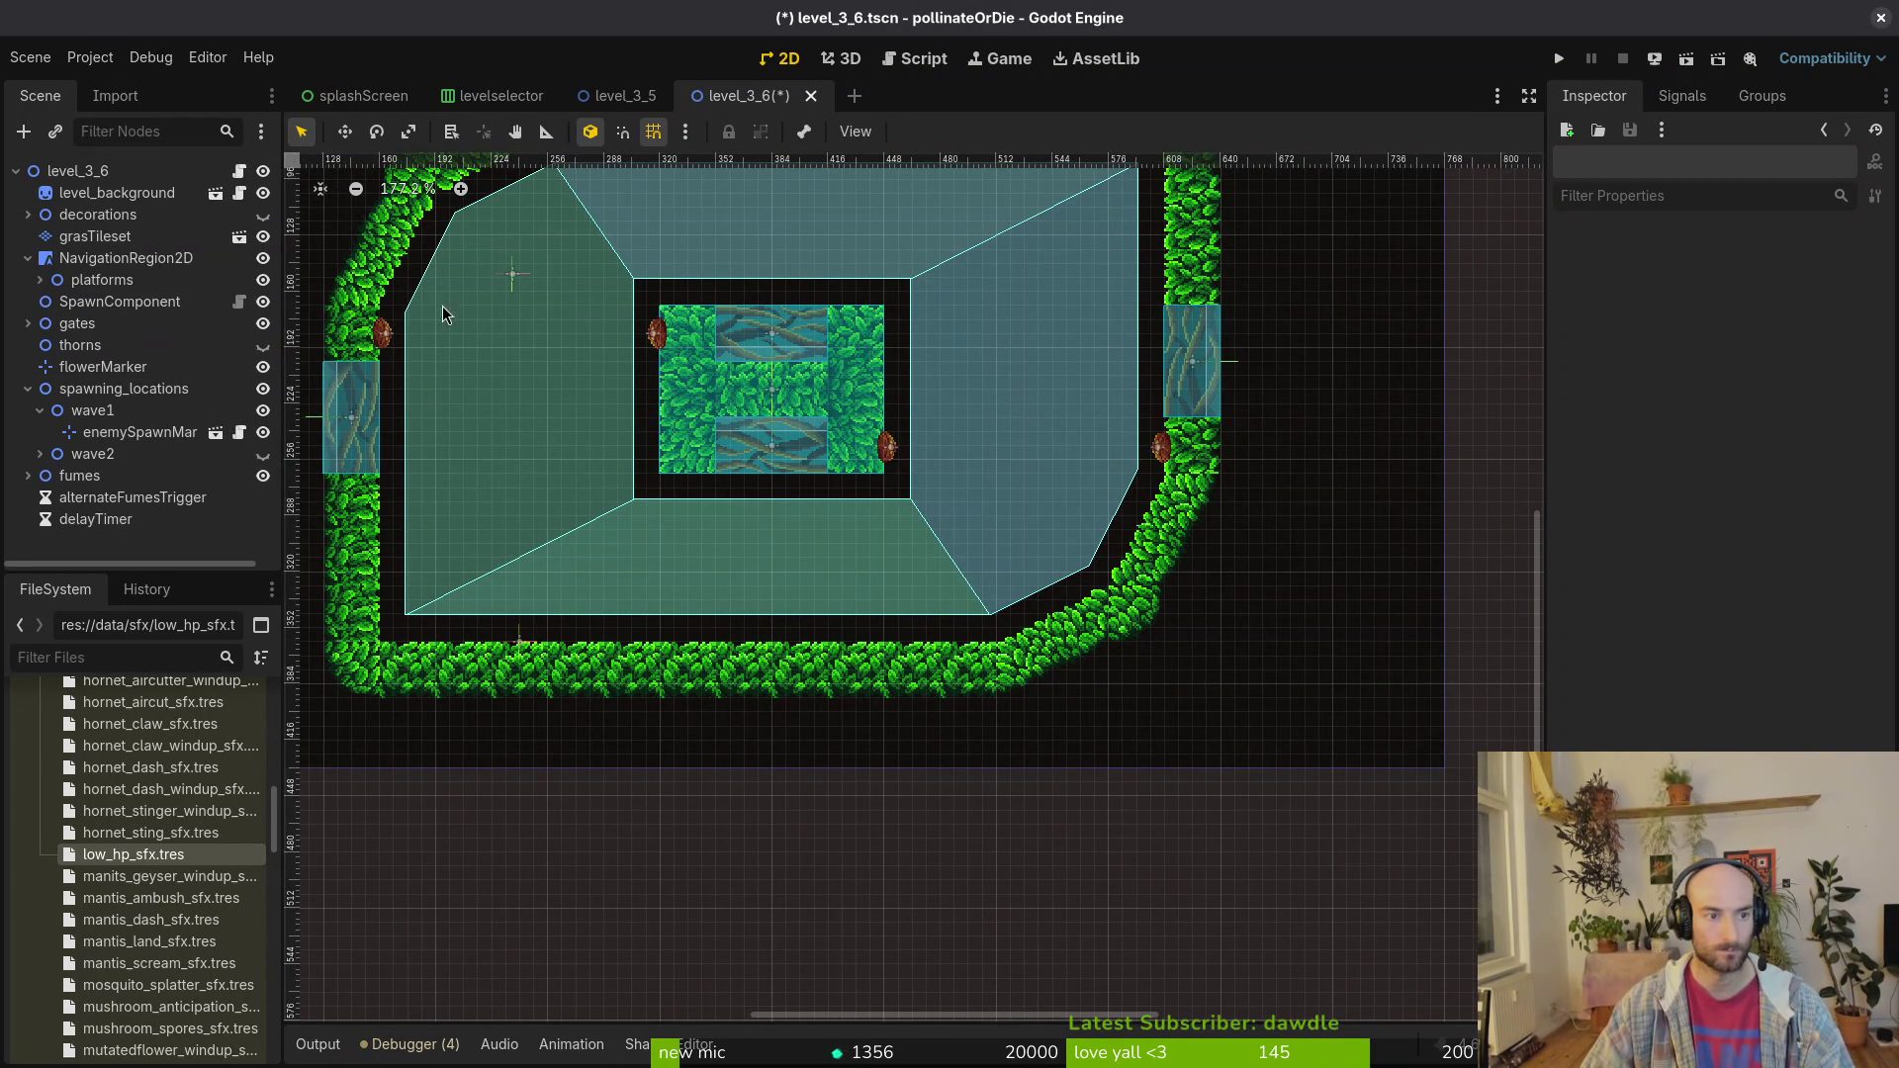
scroll(501, 280, "up", 3)
Step: Place the remaining marker at the top, then duplicate copies to bottom, right and left
left_click(510, 410)
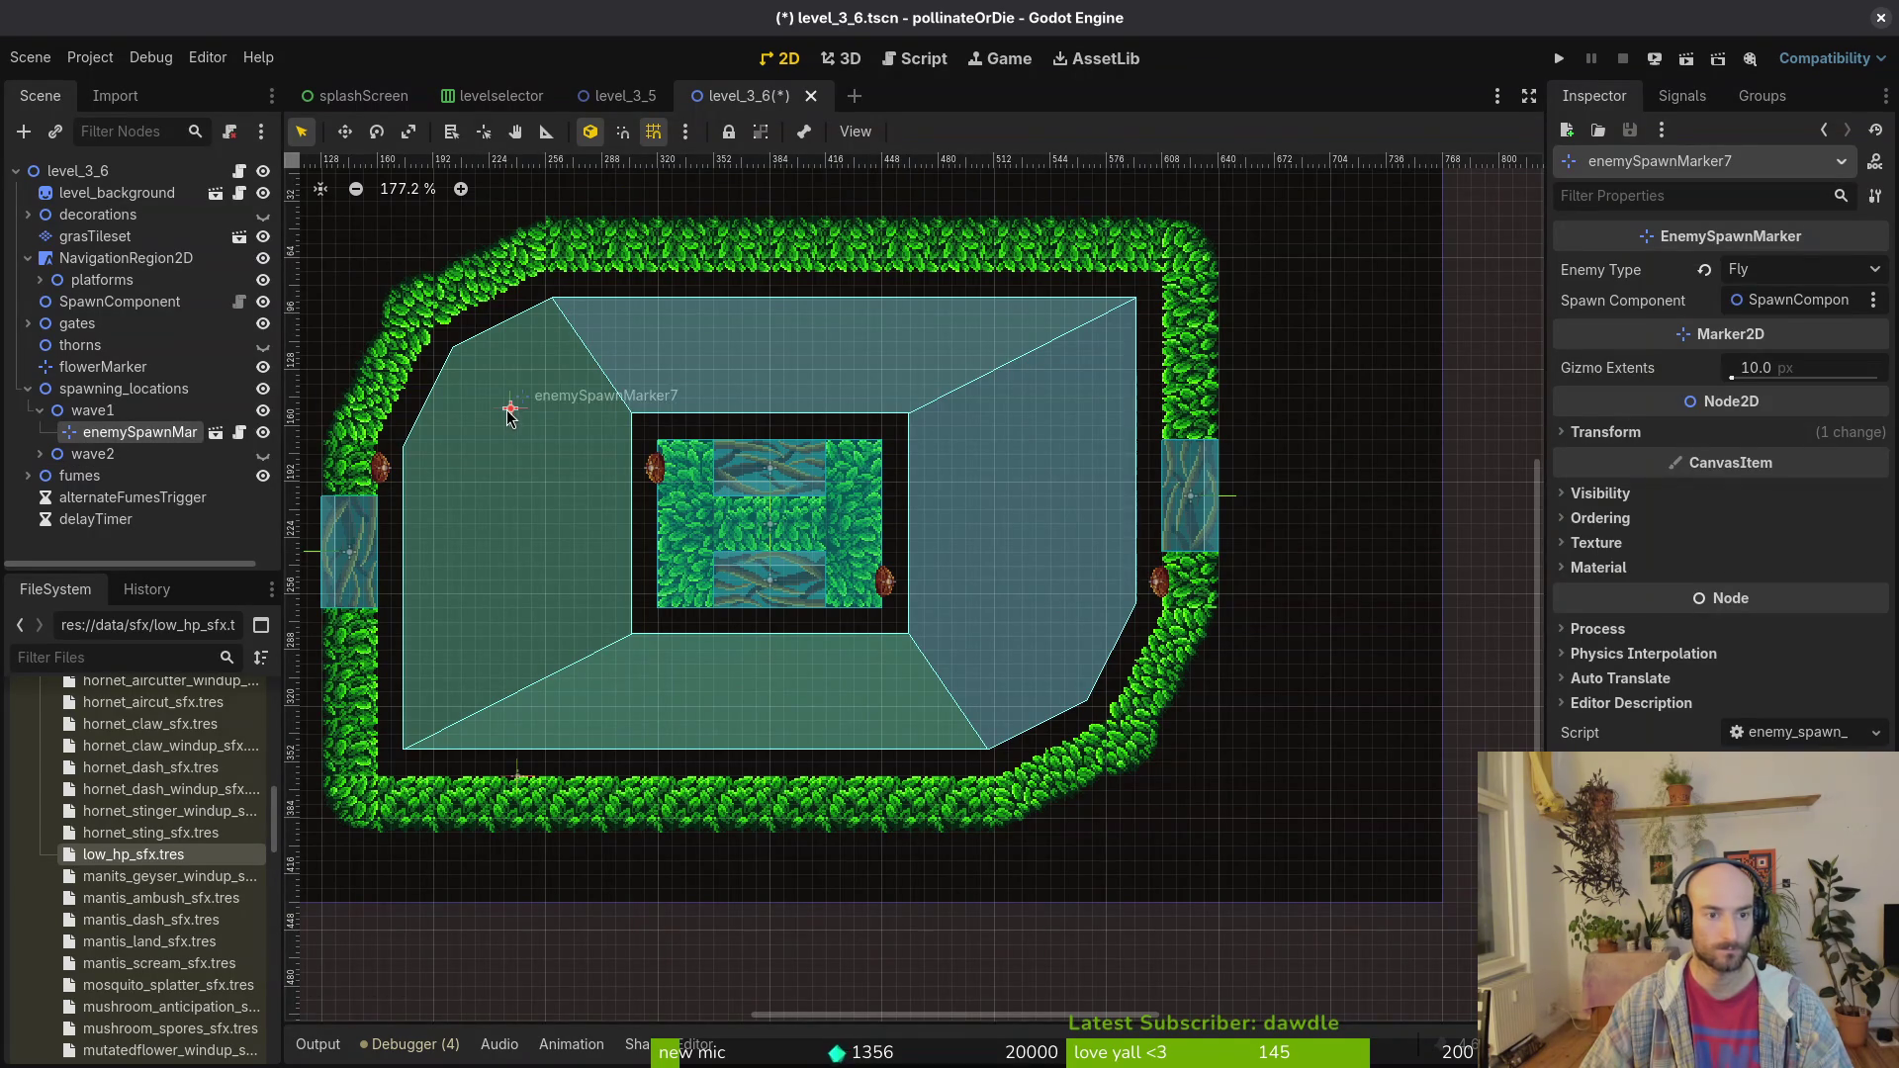
left_click_drag(508, 412, 773, 364)
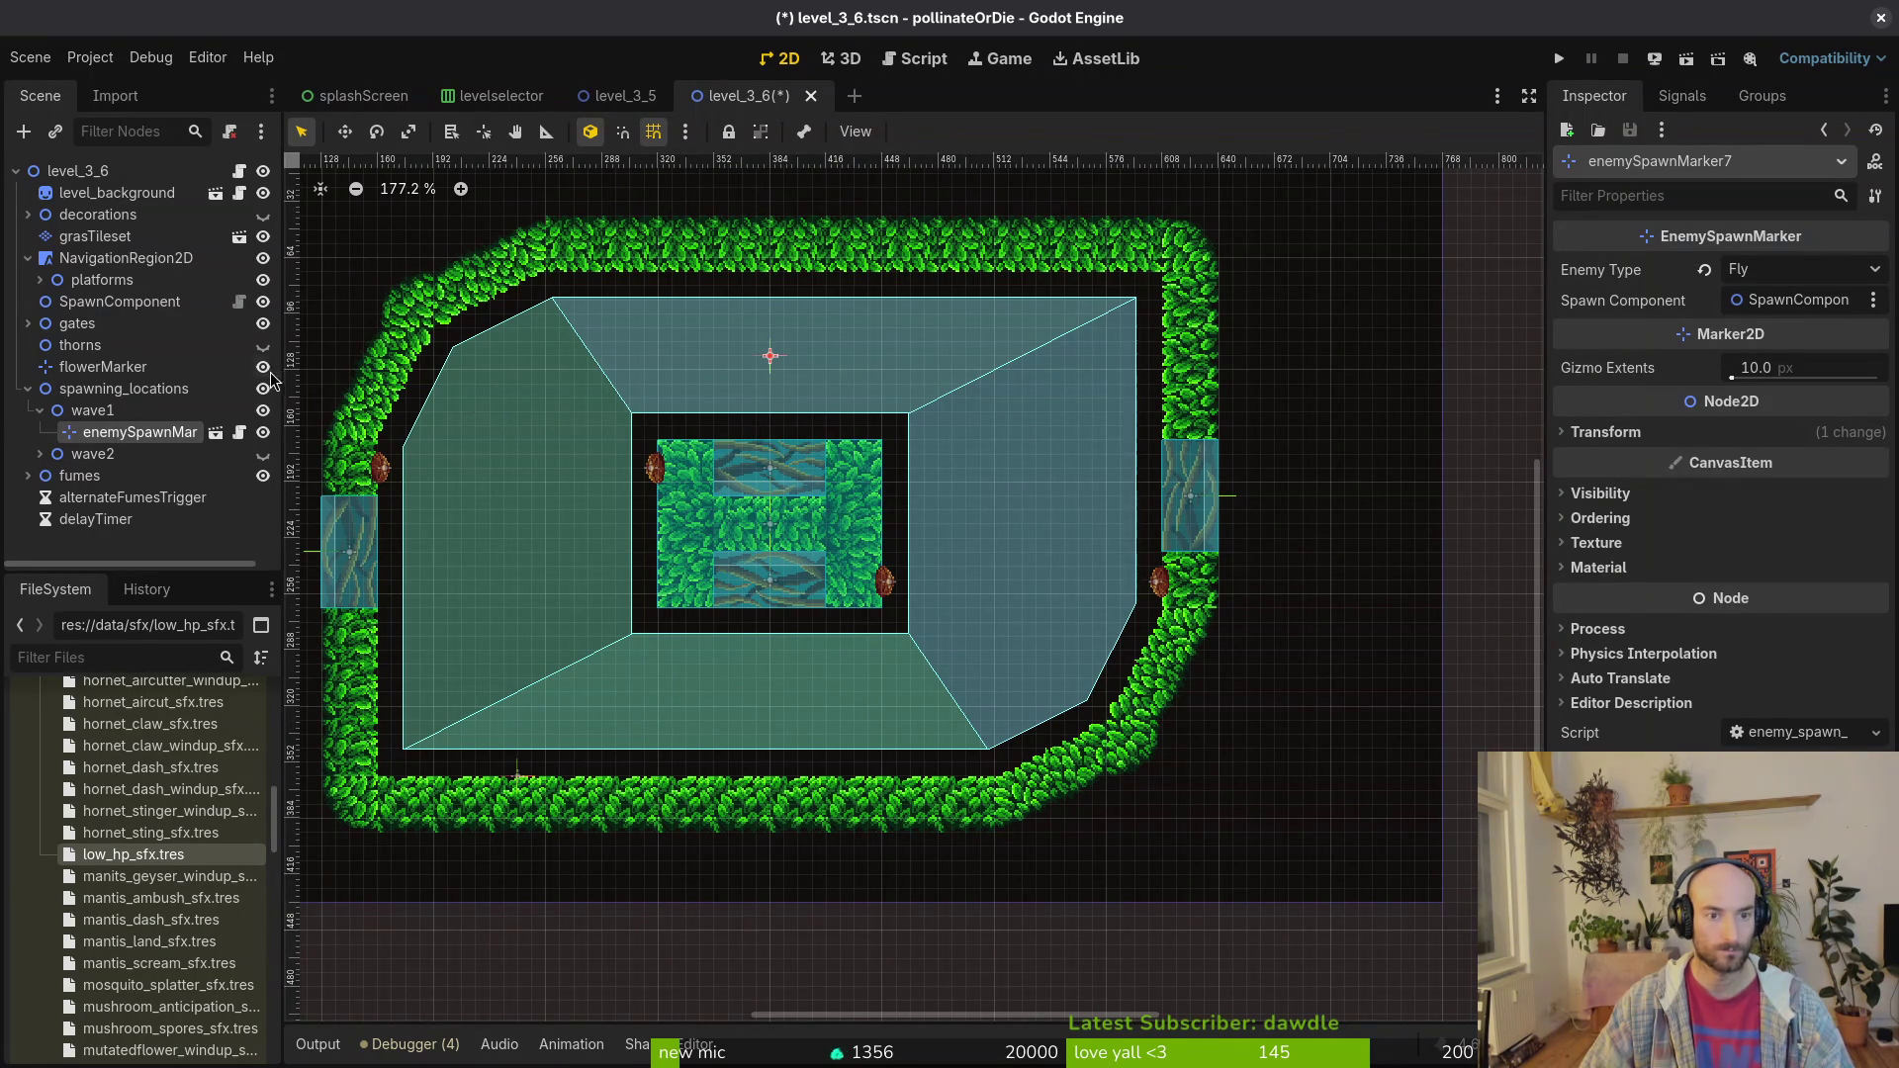
key("ctrl+d")
left_click_drag(775, 358, 771, 702)
key("ctrl+d")
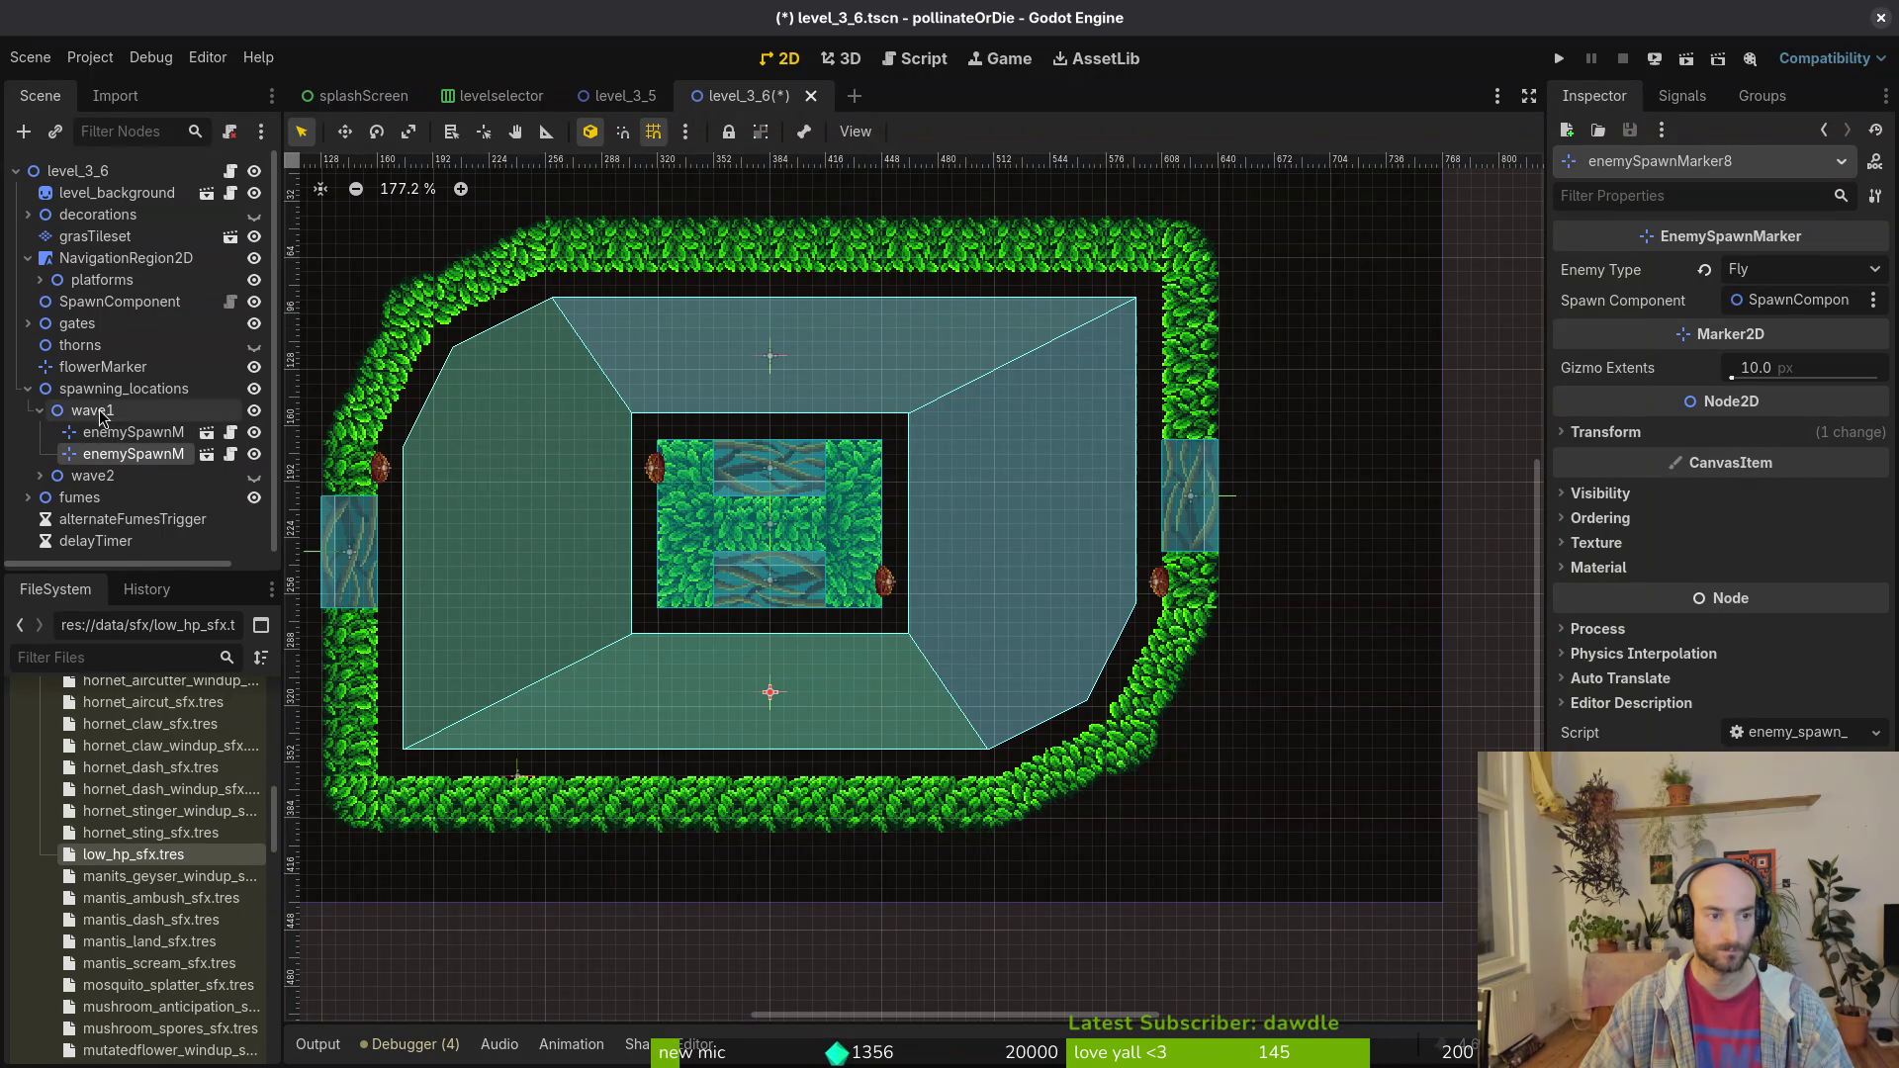
mouse_move(773, 697)
left_mouse_down()
mouse_move(1021, 547)
mouse_move(1040, 504)
left_mouse_up()
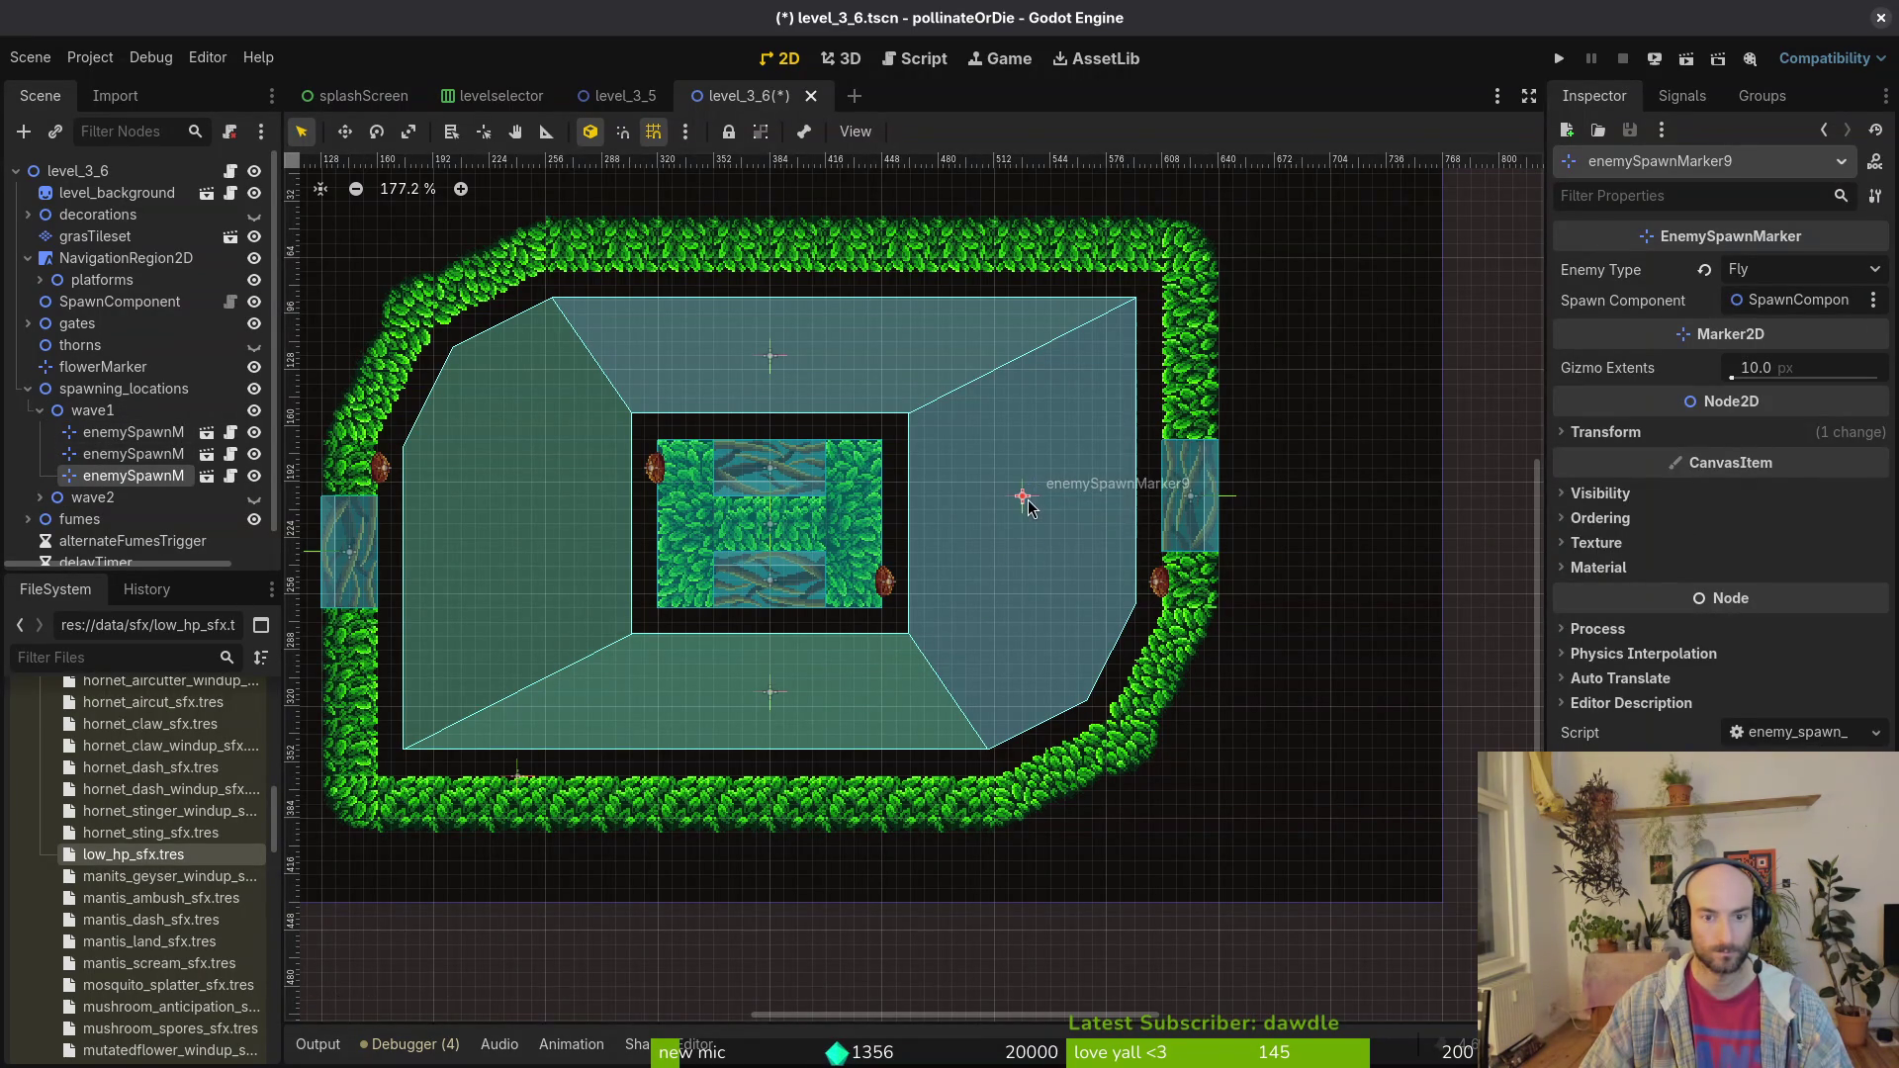
key("ctrl+d")
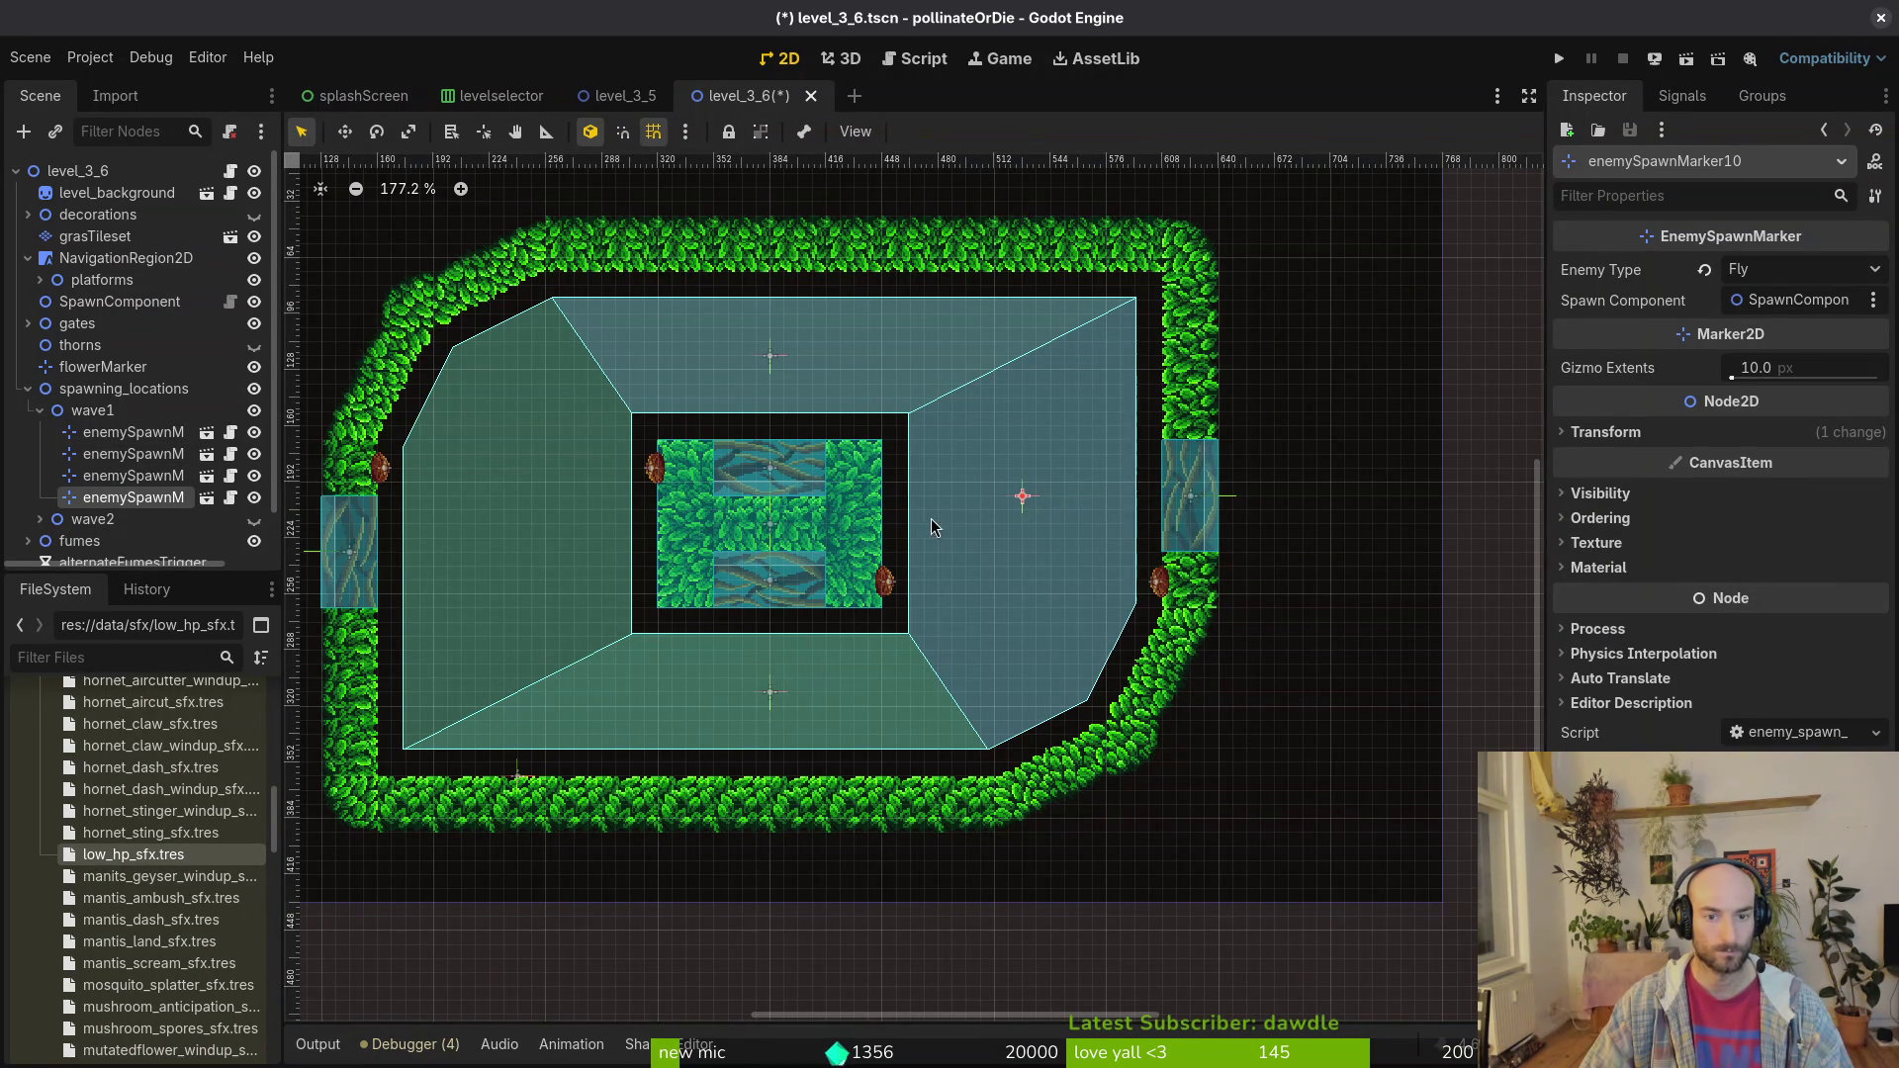
mouse_move(1029, 507)
left_mouse_down()
mouse_move(499, 554)
mouse_move(518, 552)
left_mouse_up()
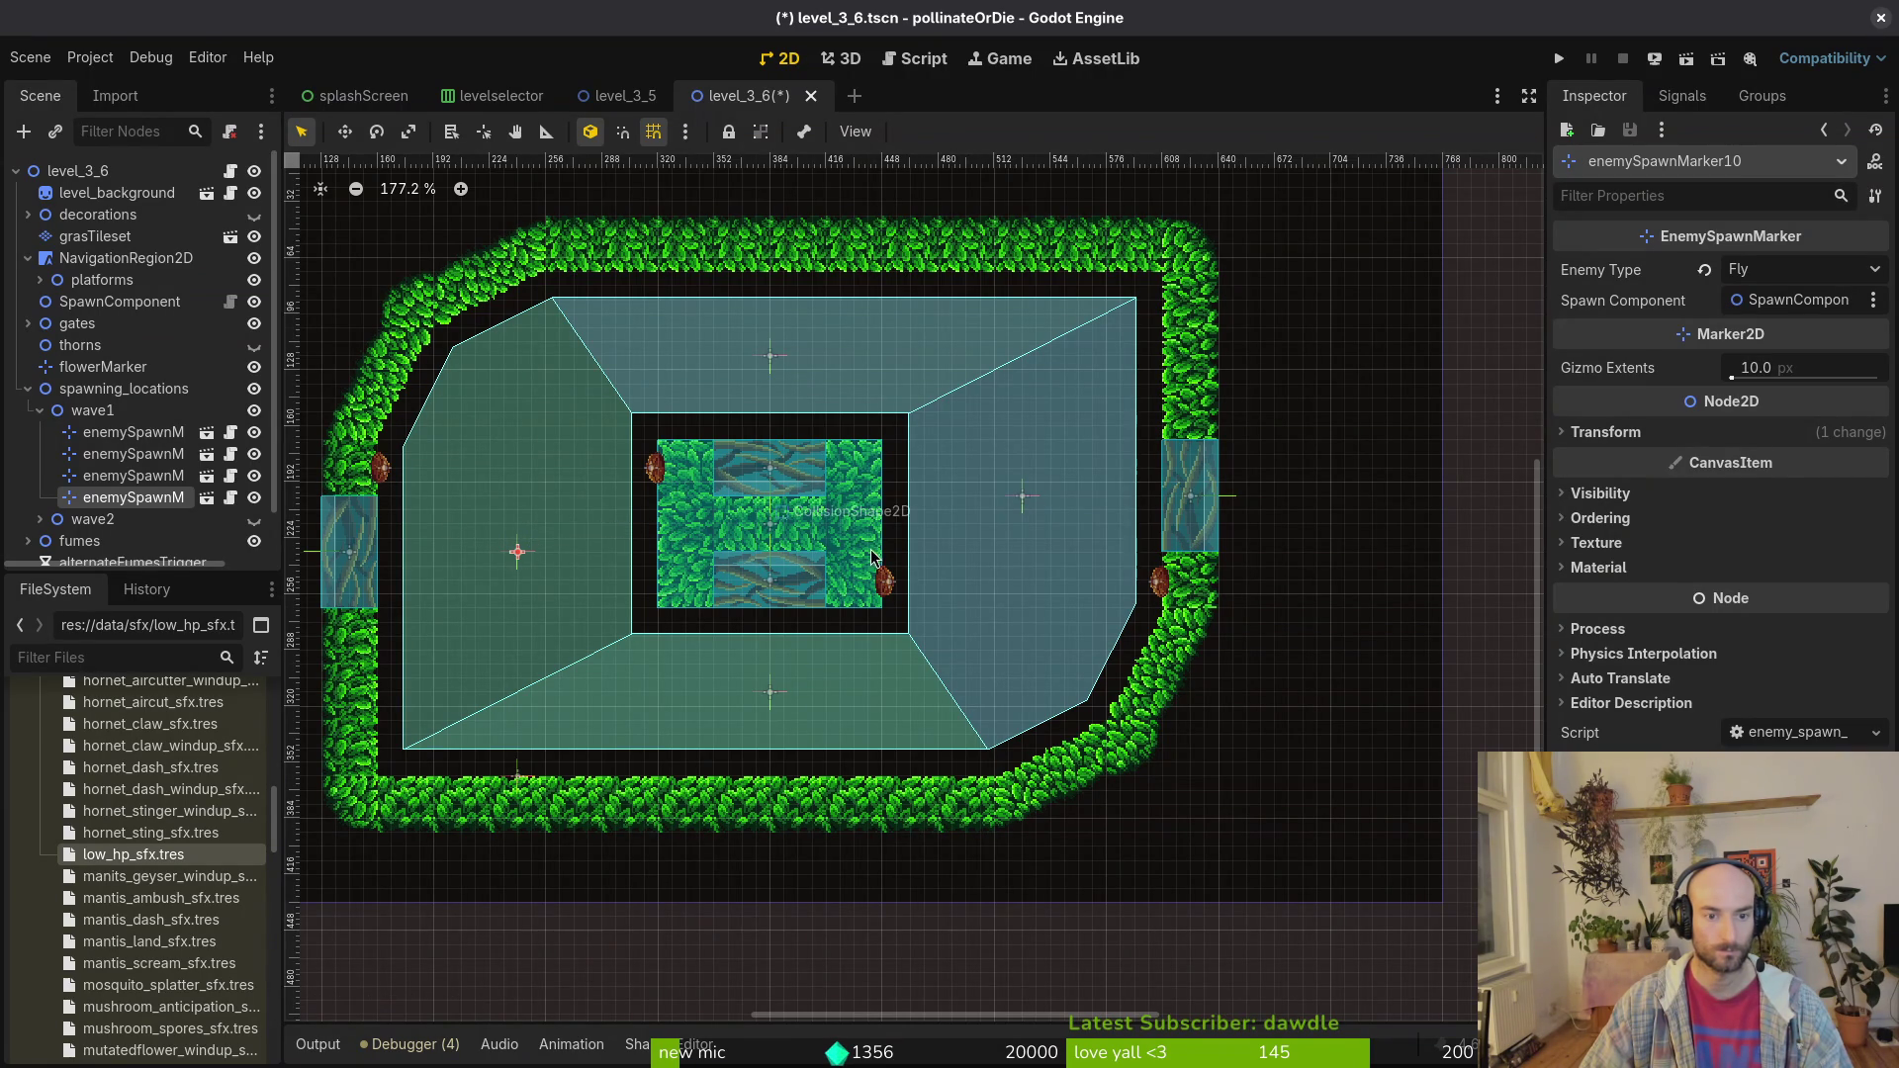
Step: Set the right, top, left and bottom markers' Enemy Type to the amanita mushroom
left_click(1023, 497)
left_click(1826, 274)
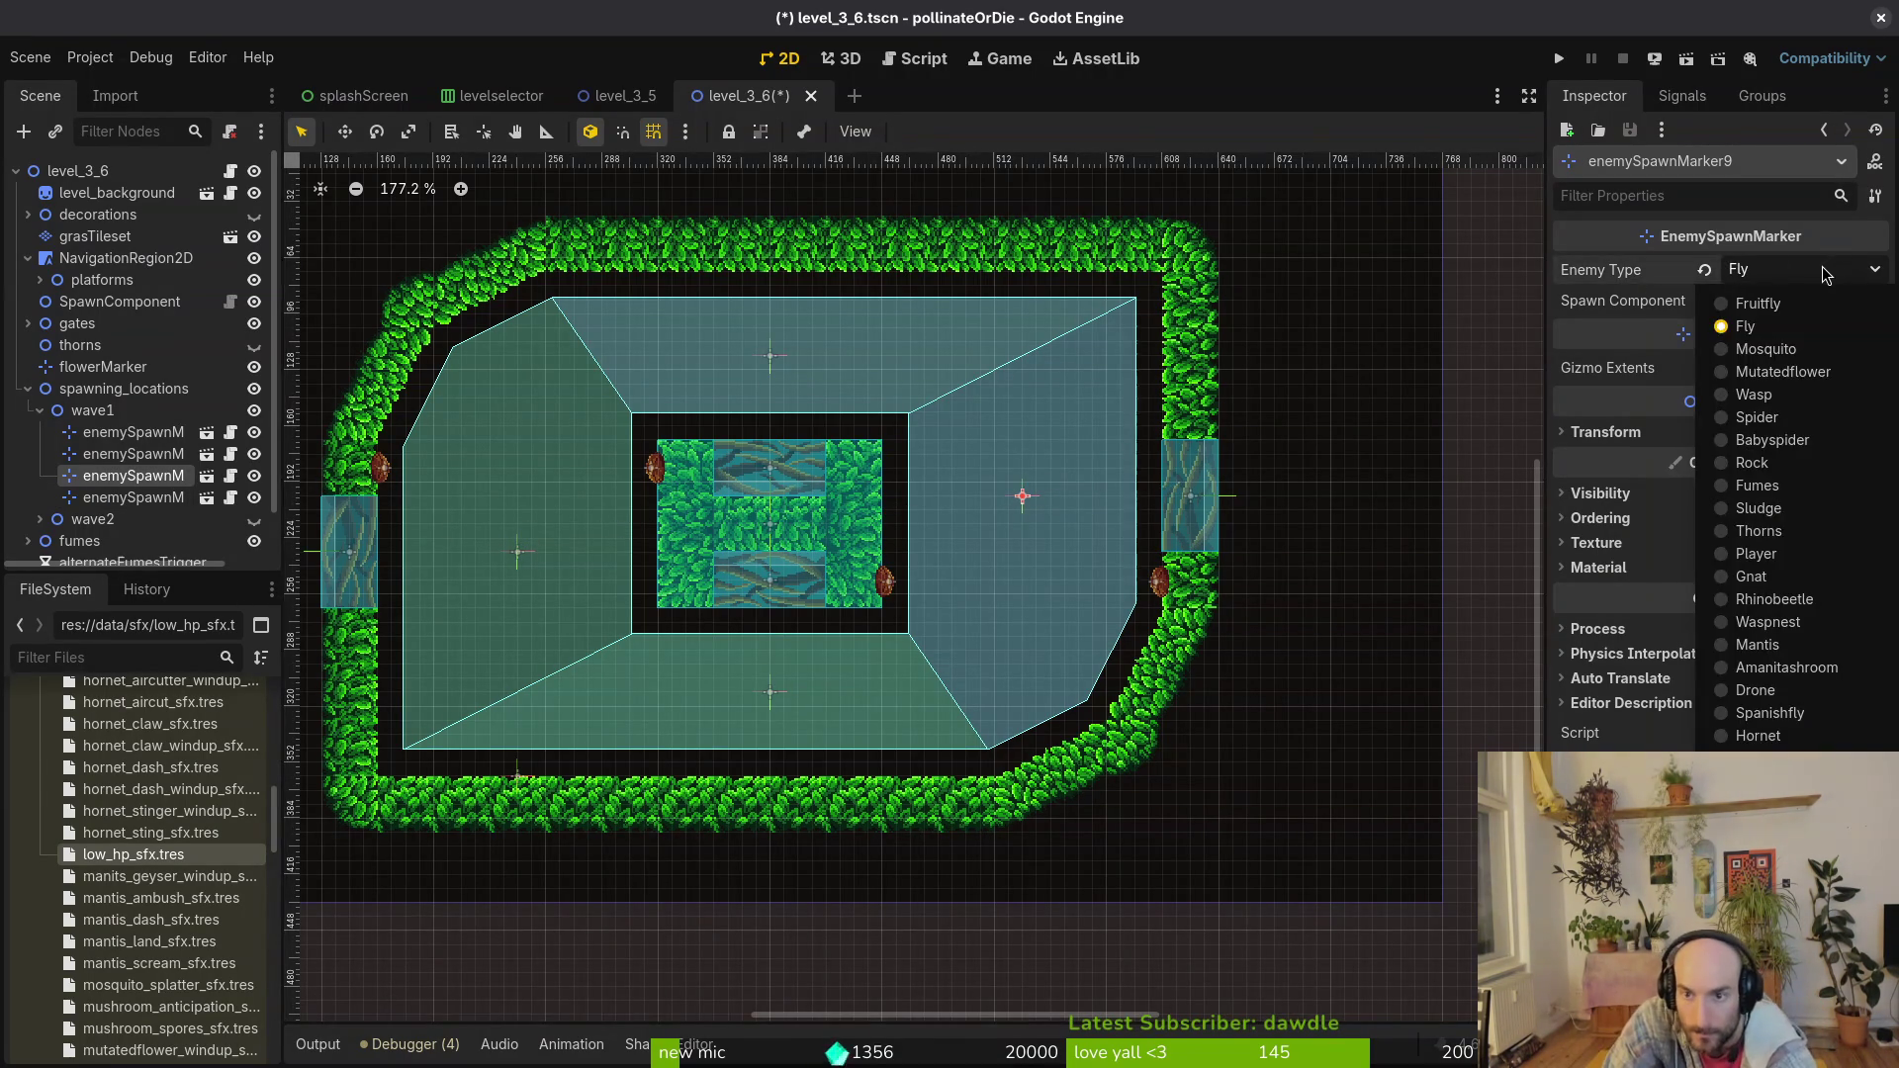
left_click(1771, 740)
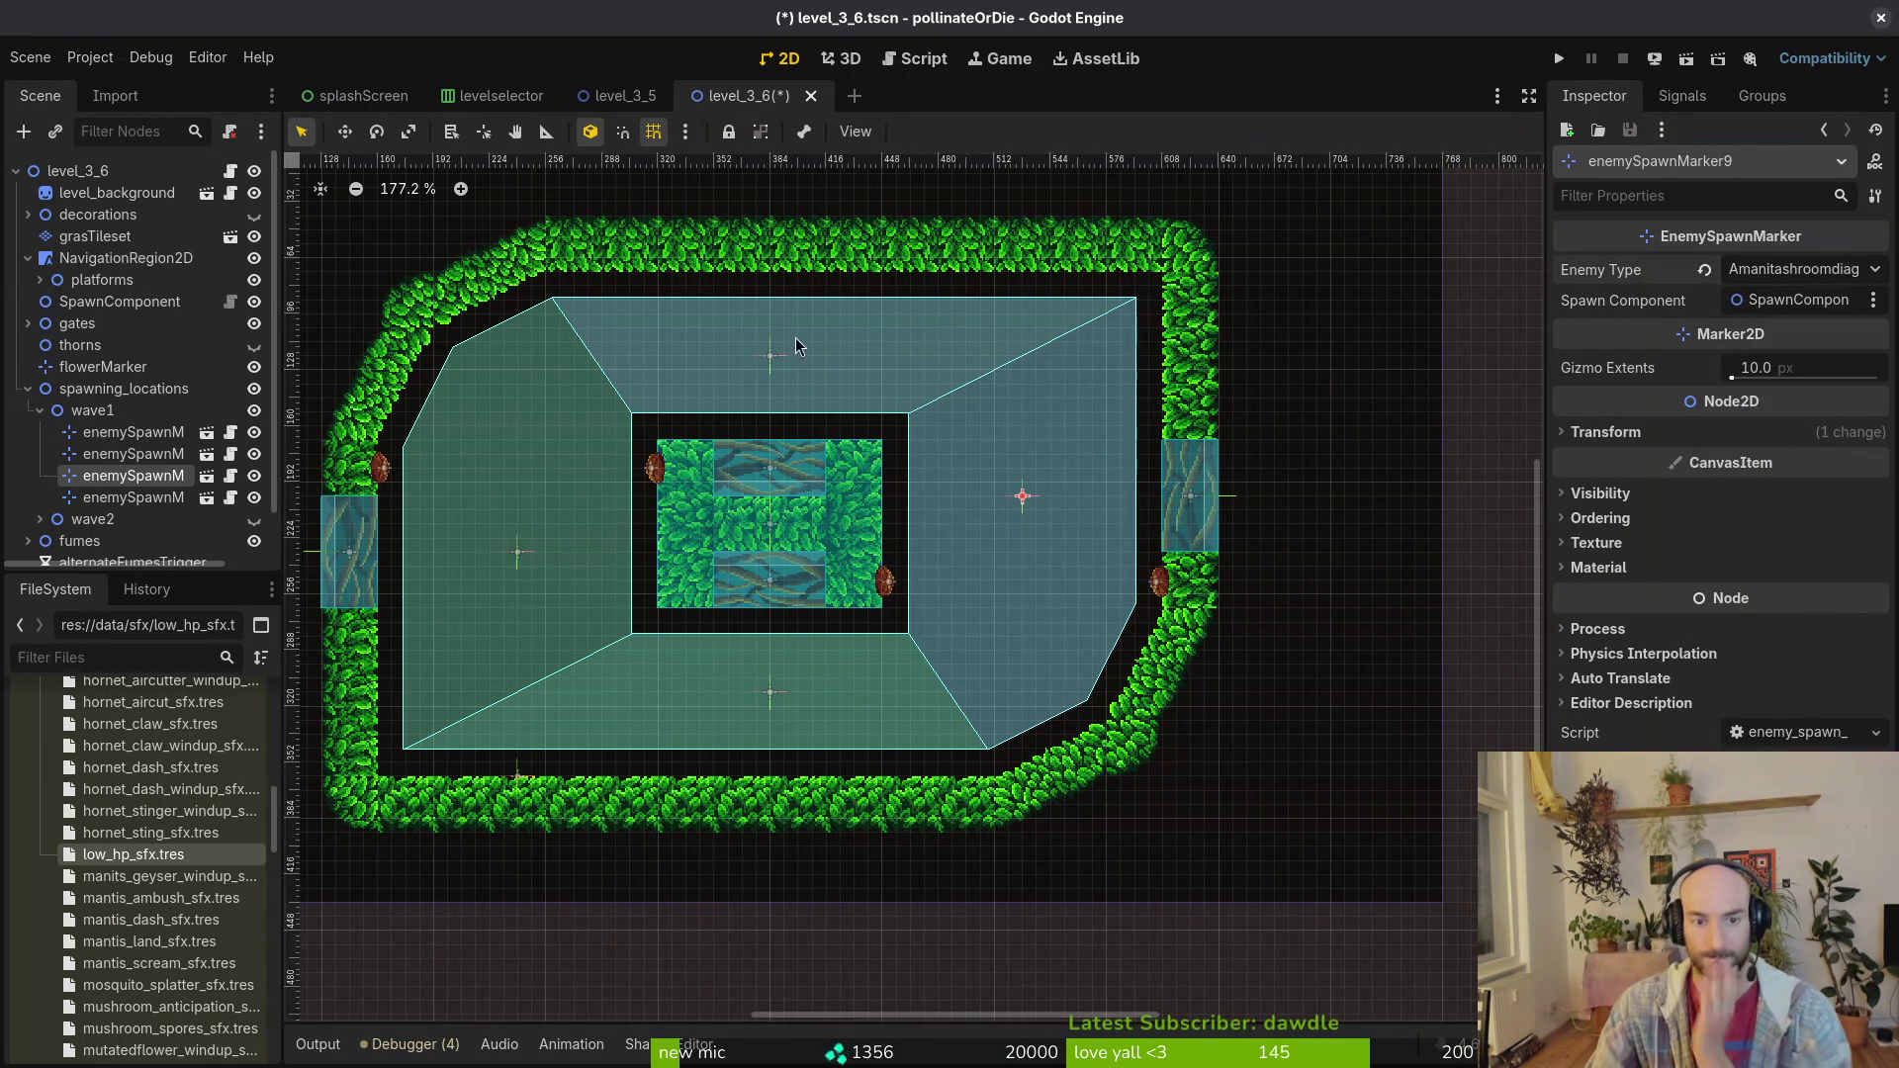
left_click(770, 356)
left_click(1826, 270)
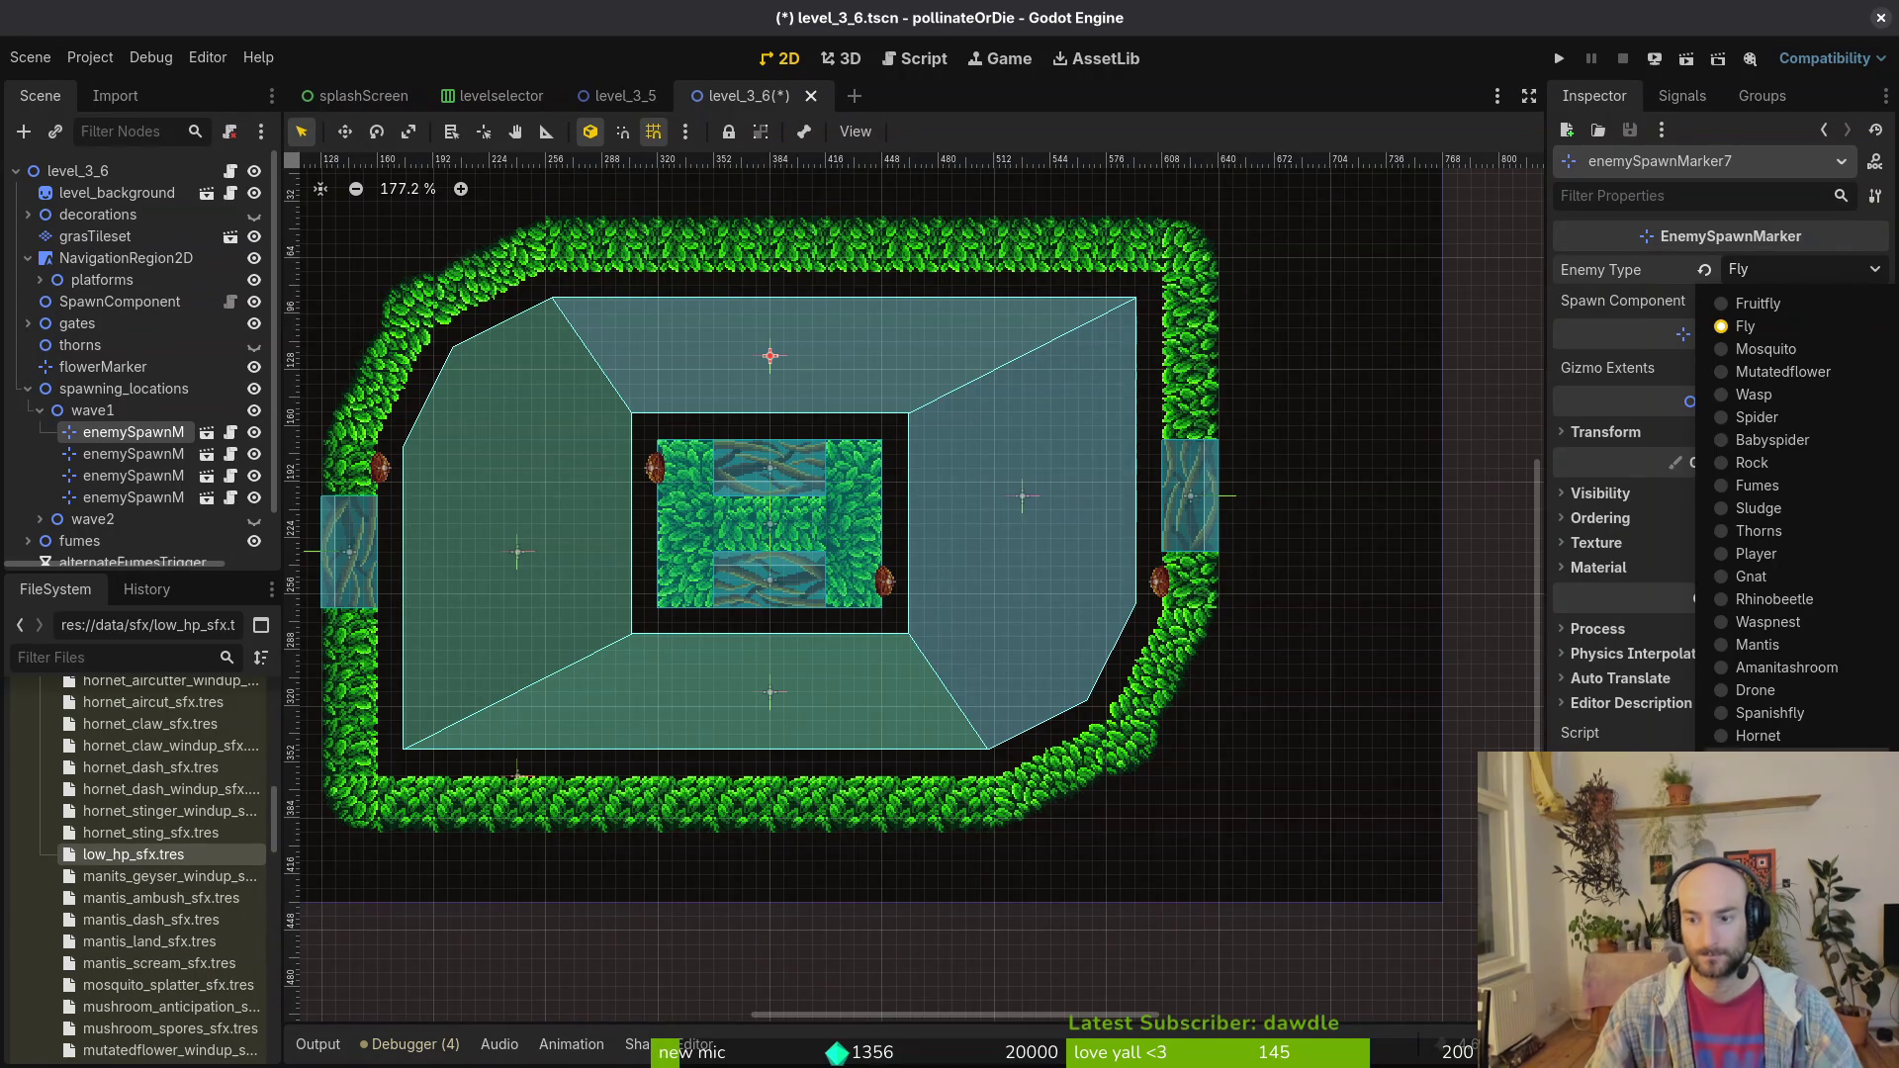
left_click(1770, 758)
left_click(515, 554)
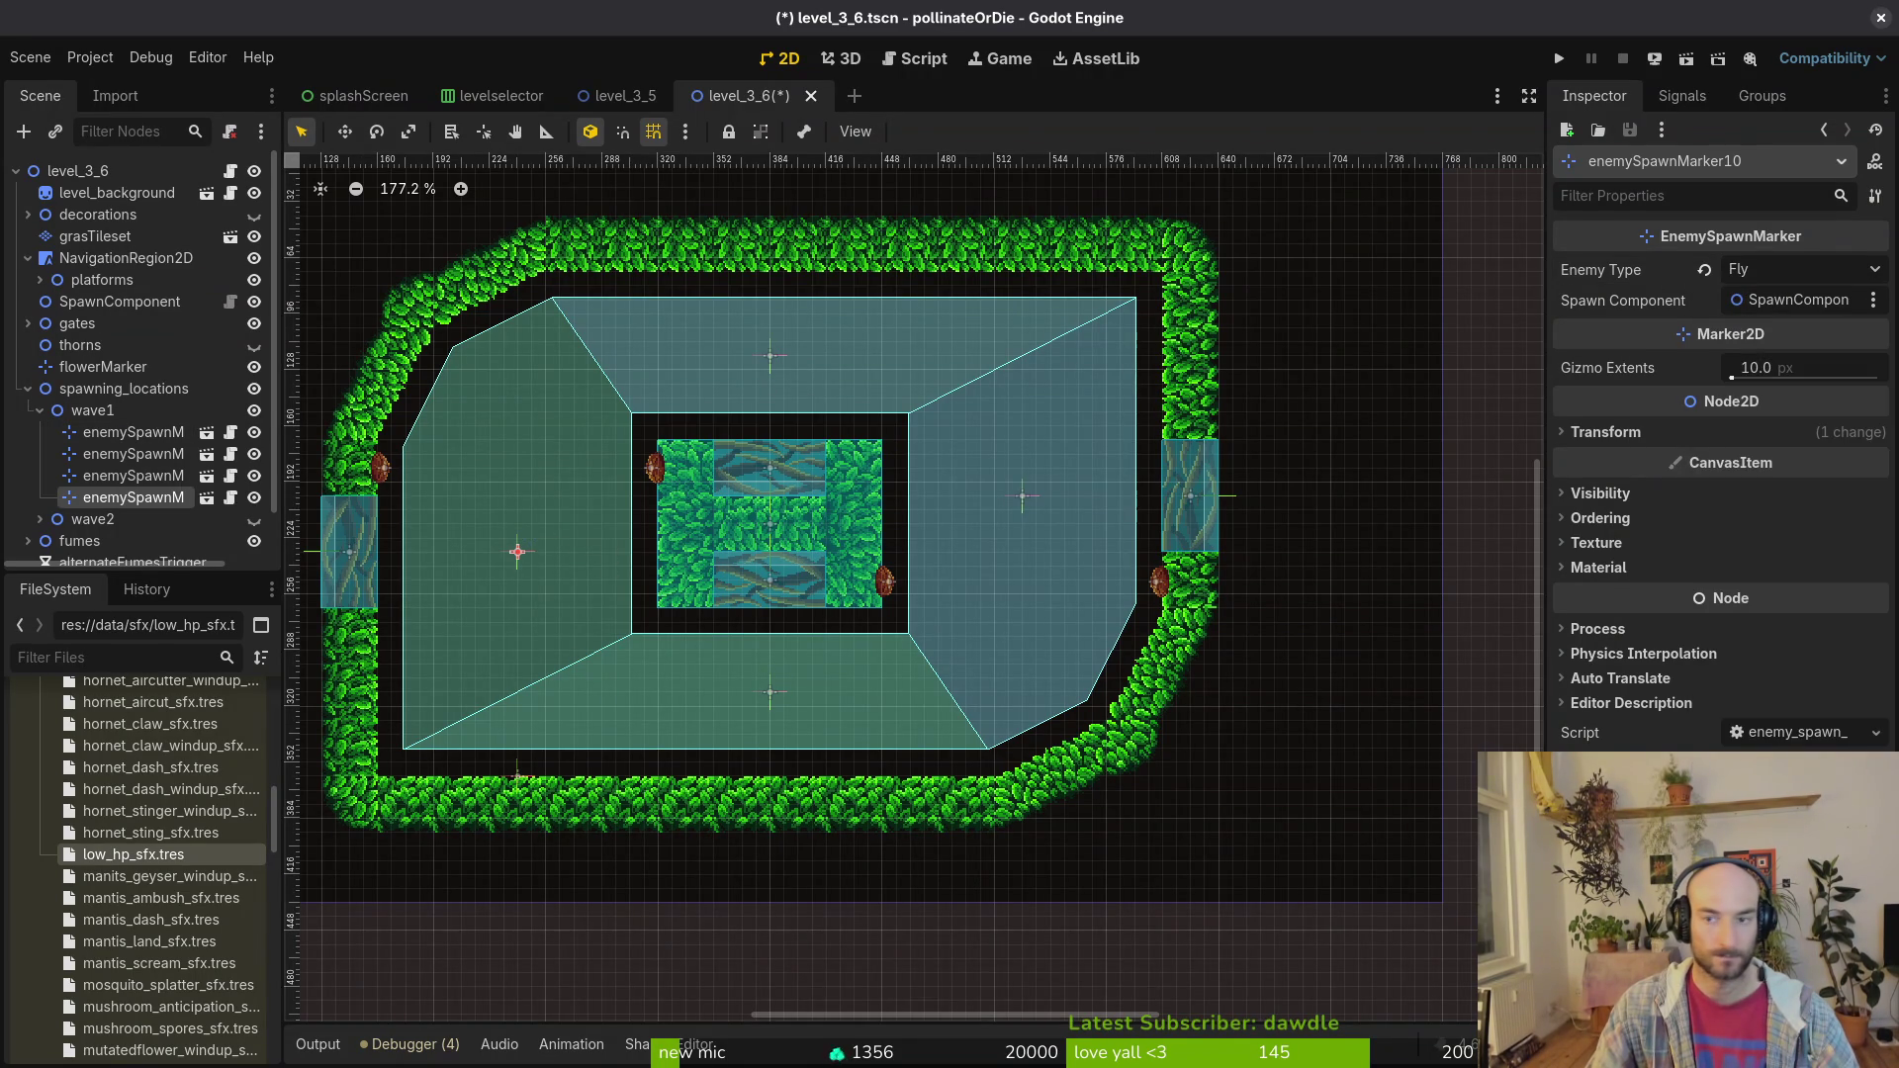
left_click(1774, 277)
left_click(1771, 744)
left_click(770, 696)
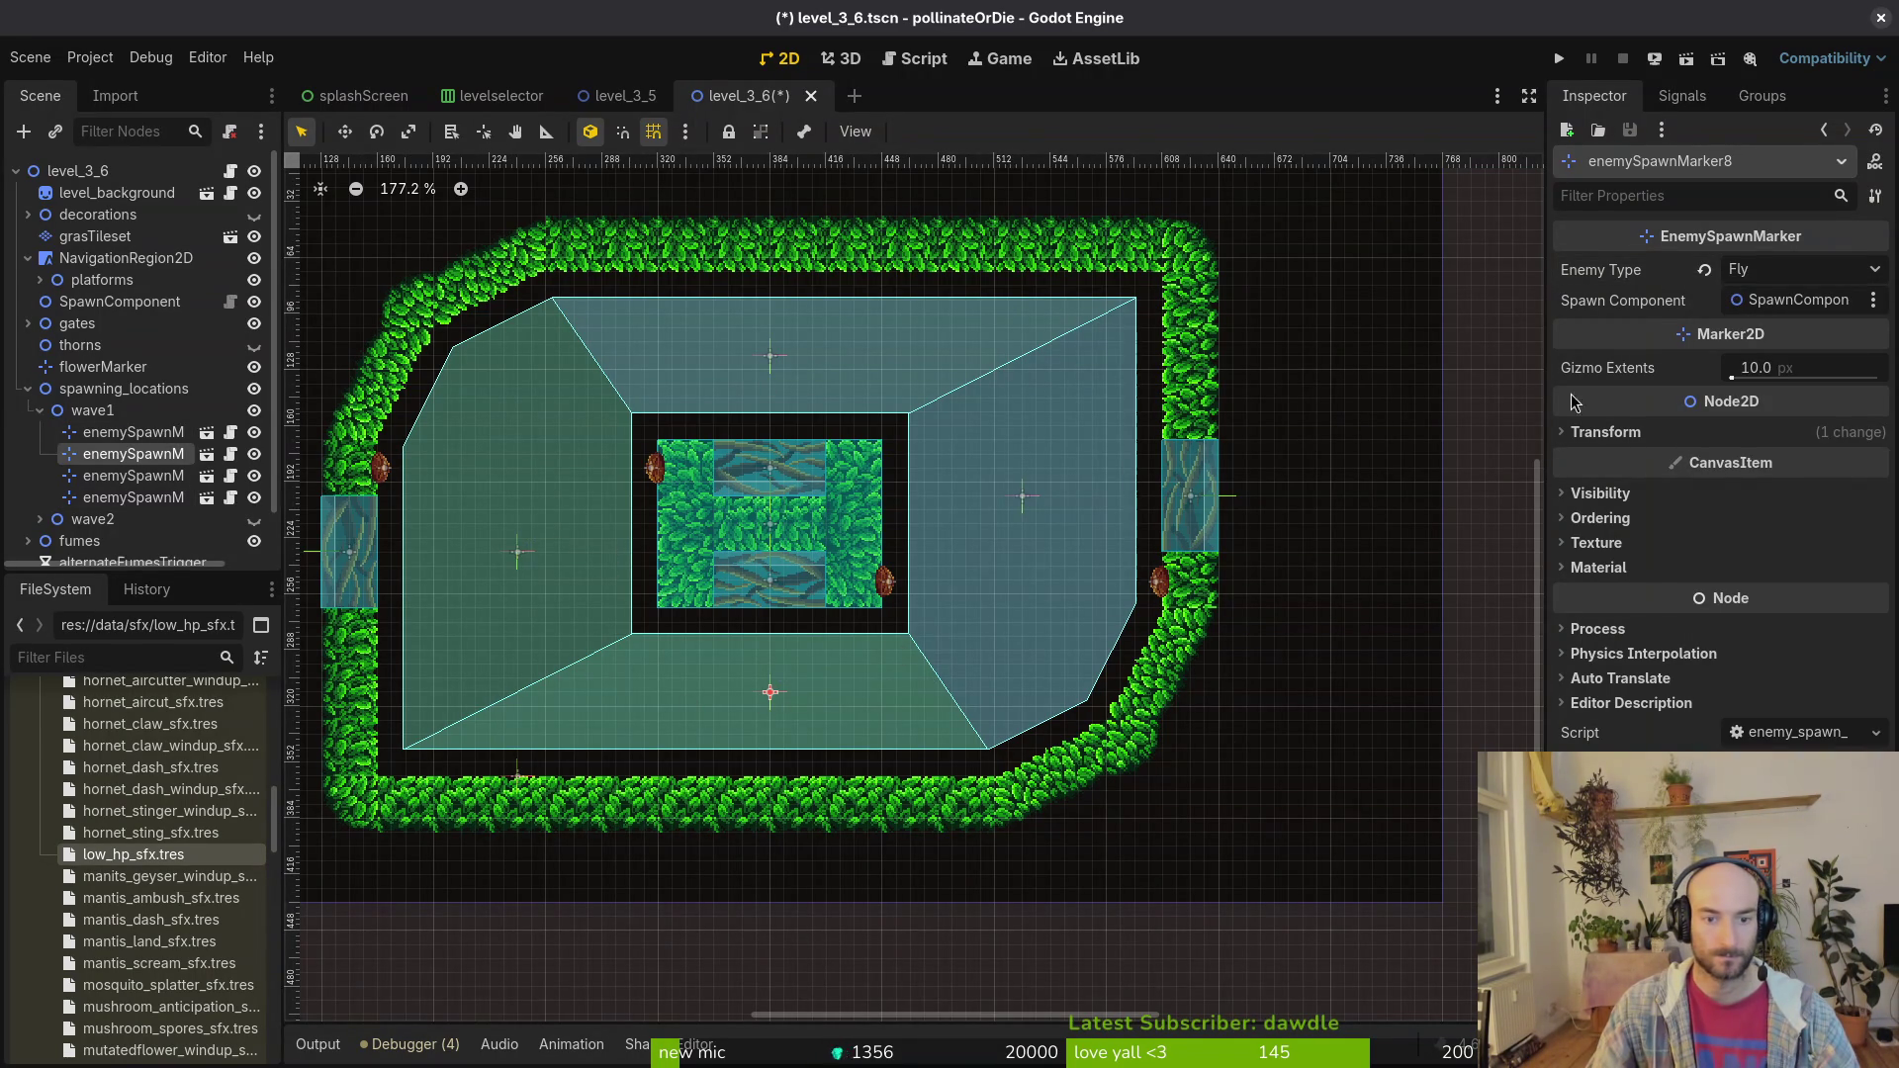
left_click(1793, 274)
left_click(1771, 758)
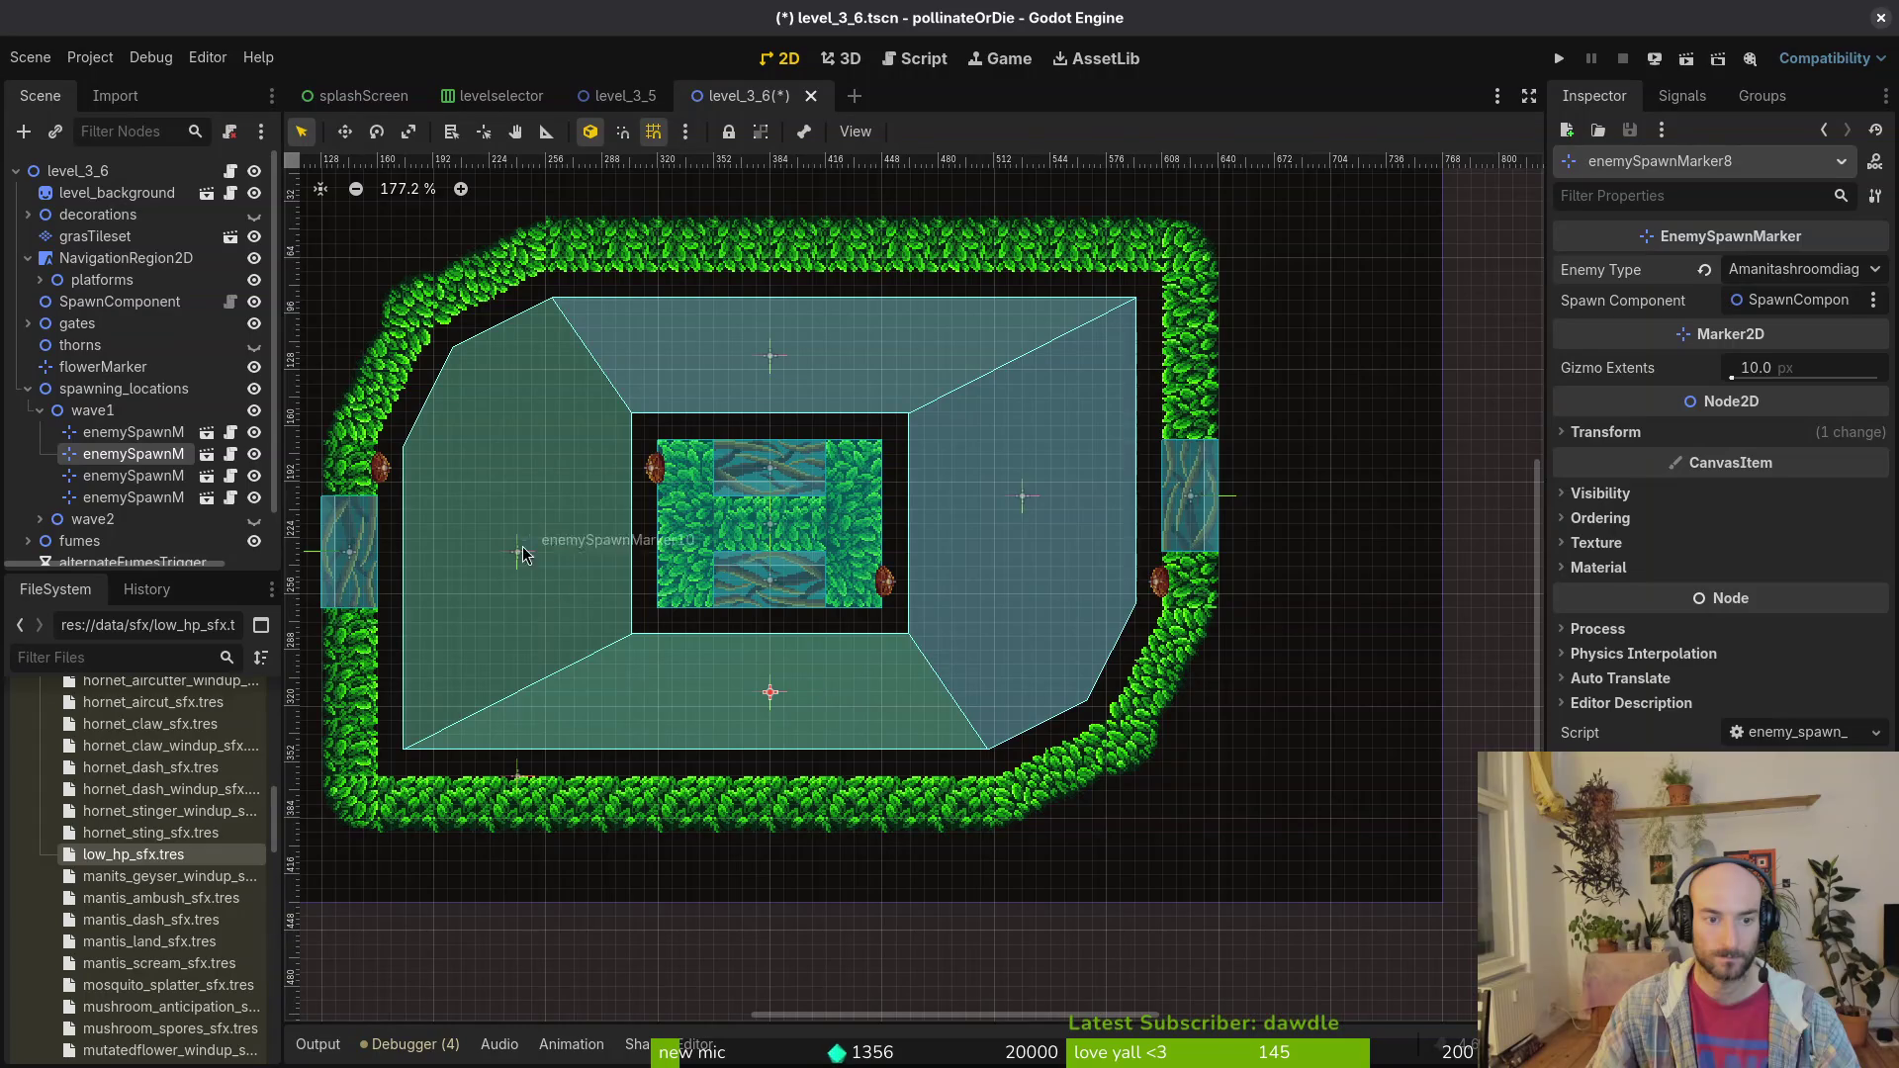
Step: Change the bottom and top markers' Enemy Type to Fruitfly
left_click(1781, 269)
left_click(1770, 297)
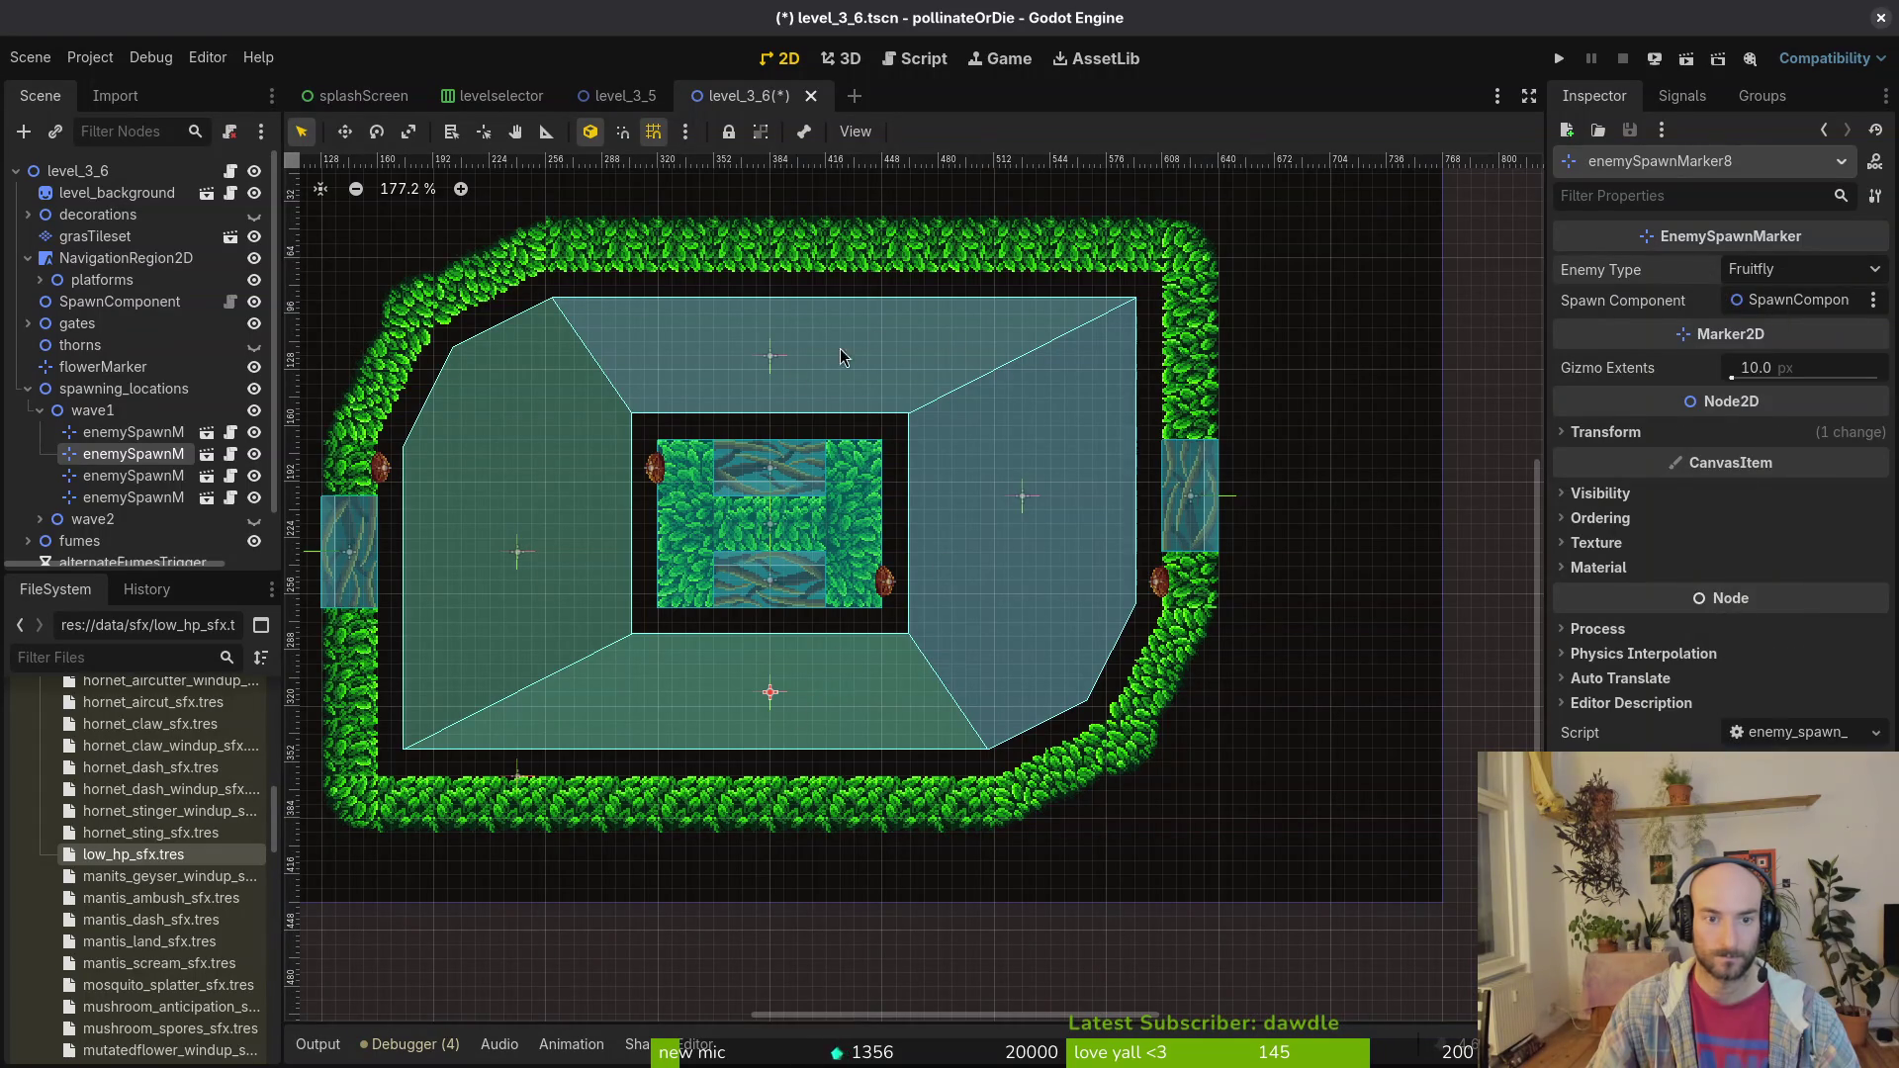
left_click(771, 358)
left_click(1799, 278)
left_click(1776, 300)
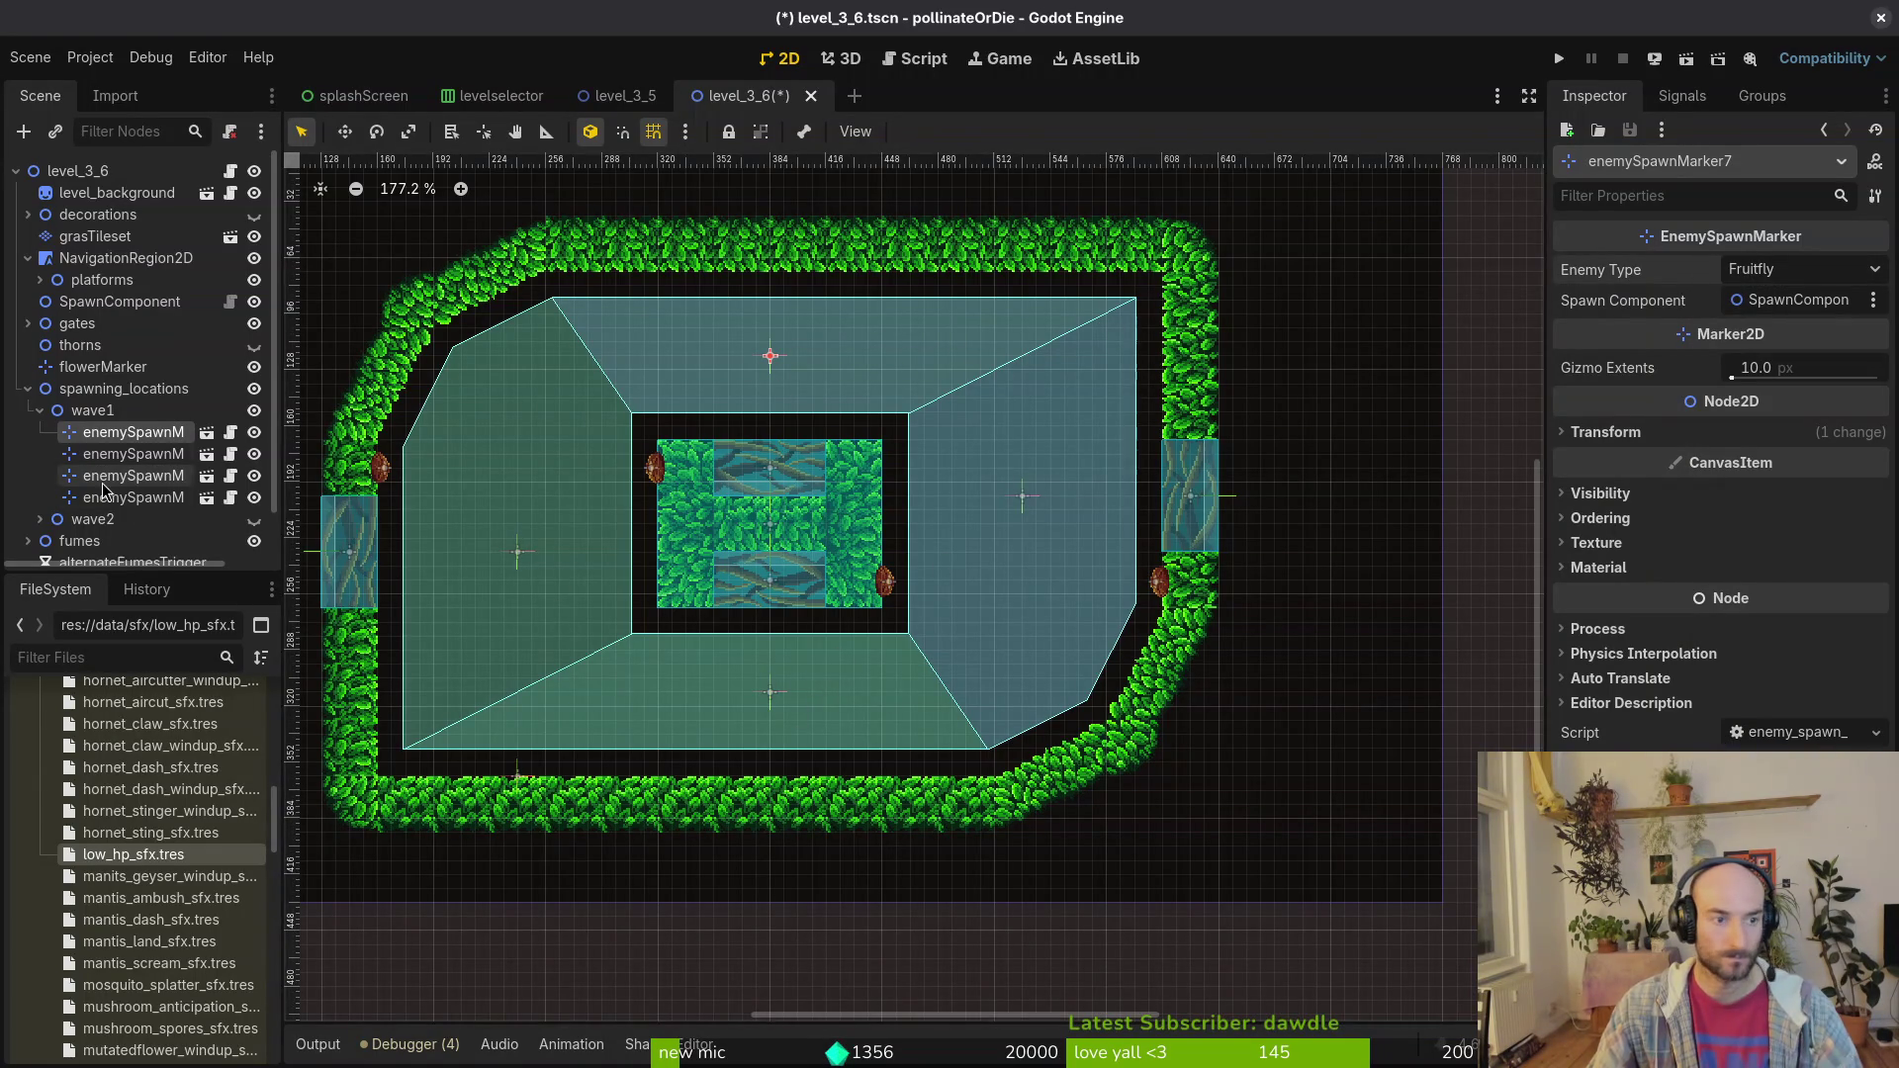
Step: Duplicate the top Fruitfly marker into two corner areas of the arena
key("ctrl+d")
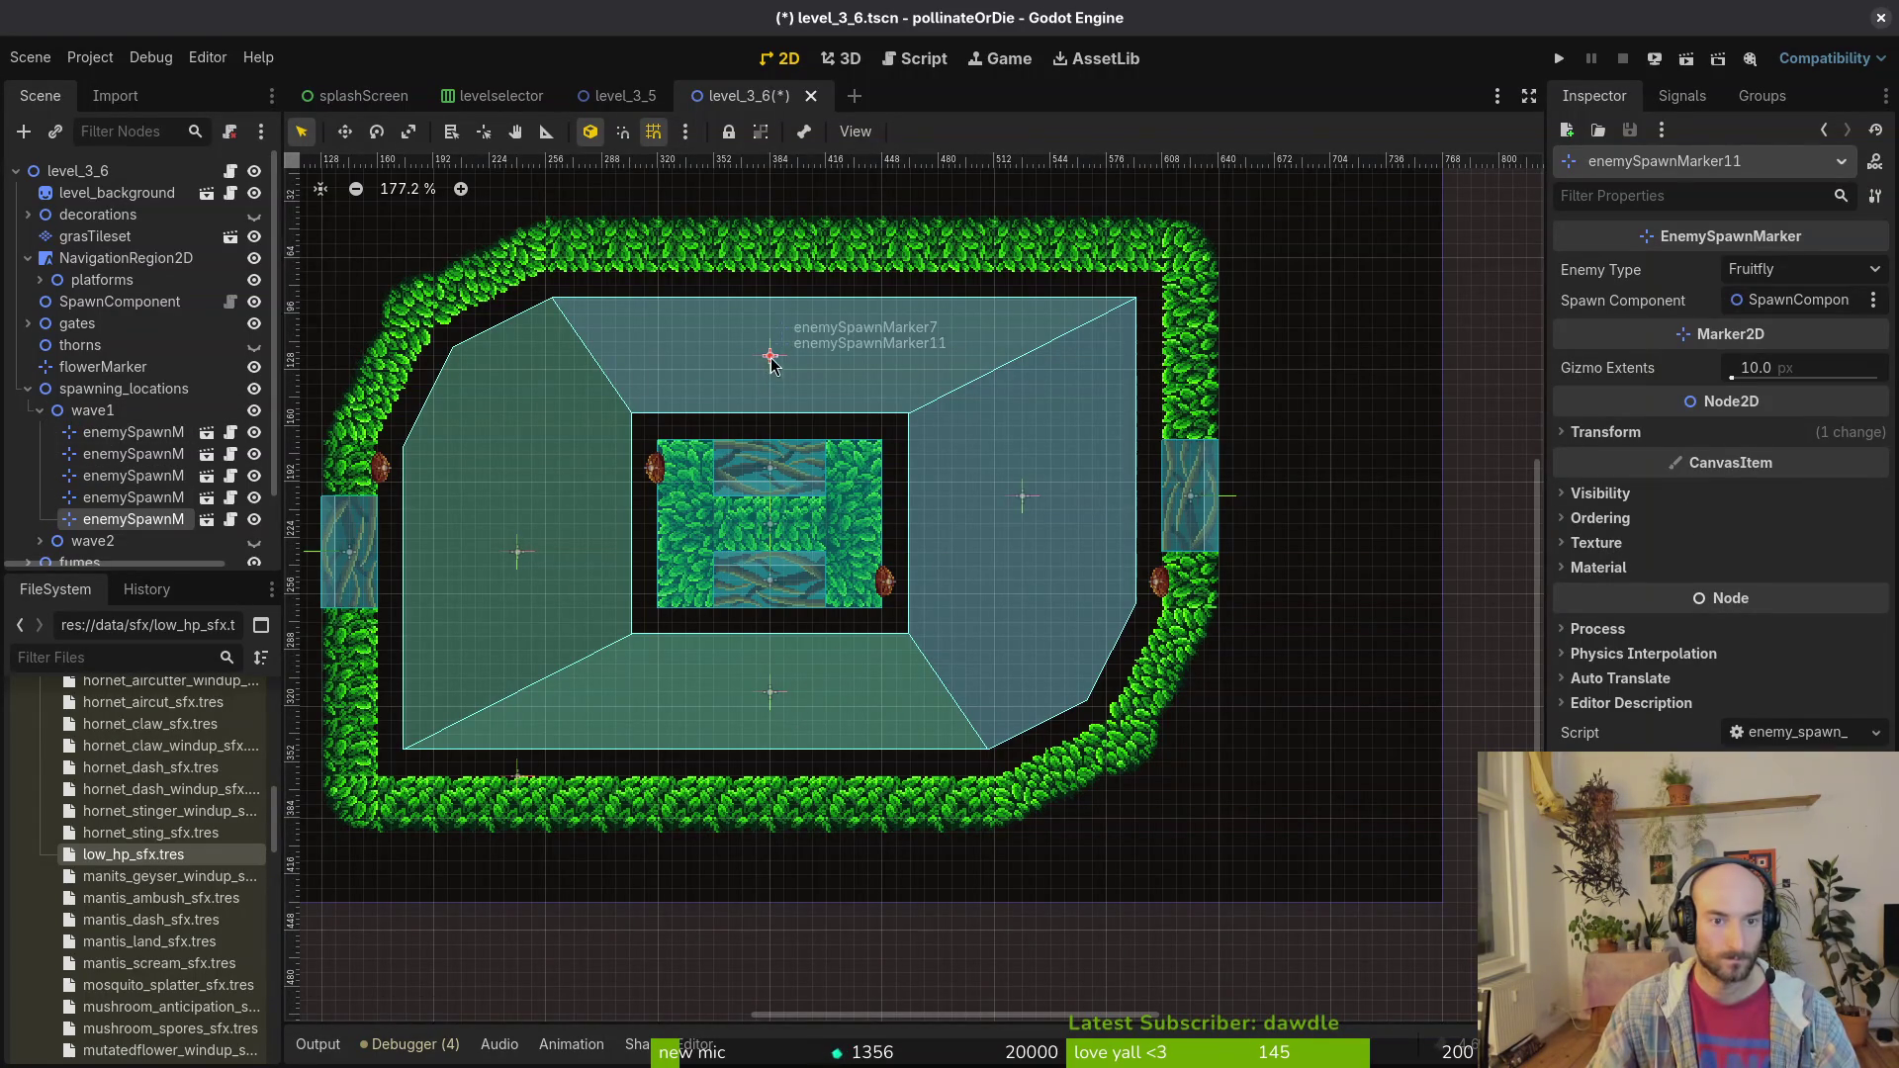
mouse_move(771, 357)
left_mouse_down()
mouse_move(550, 376)
mouse_move(622, 389)
mouse_move(627, 733)
mouse_move(1067, 690)
mouse_move(996, 710)
mouse_move(1008, 684)
left_mouse_up()
key("ctrl+d")
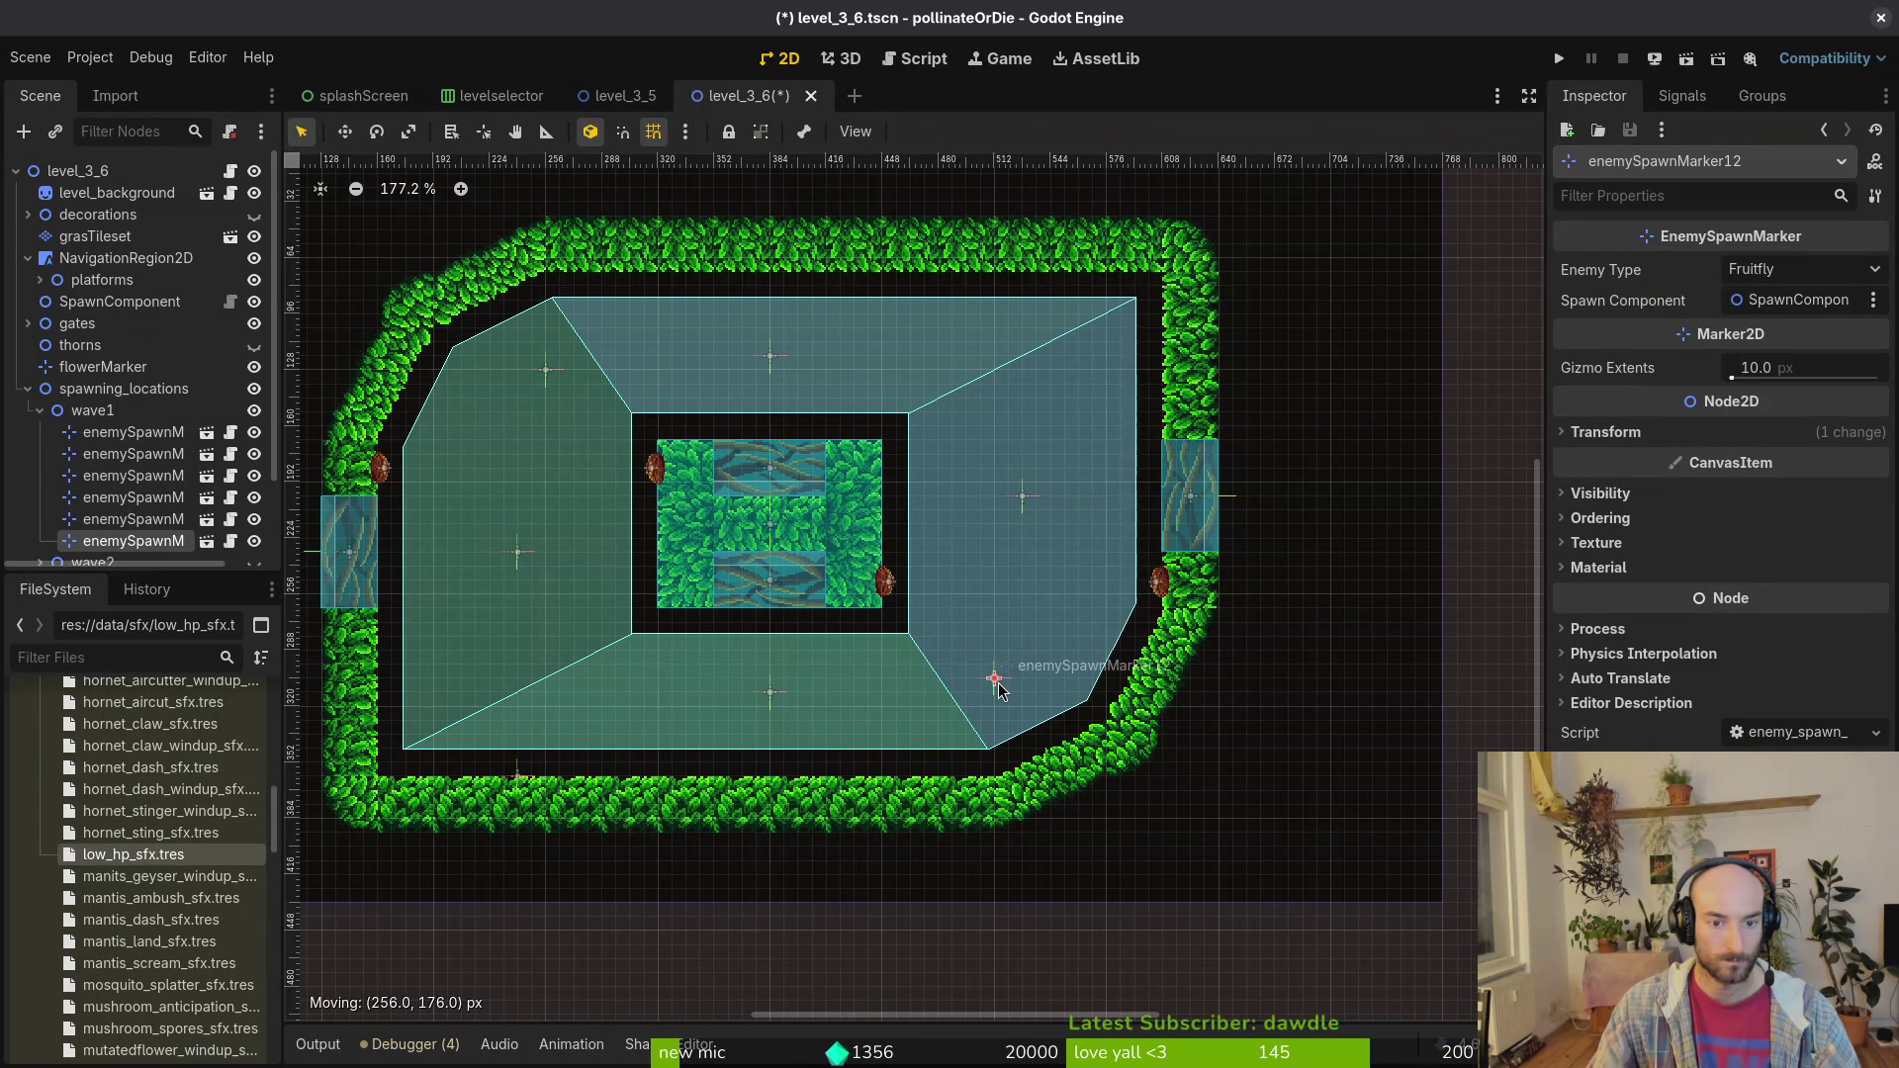
left_click_drag(987, 689, 986, 690)
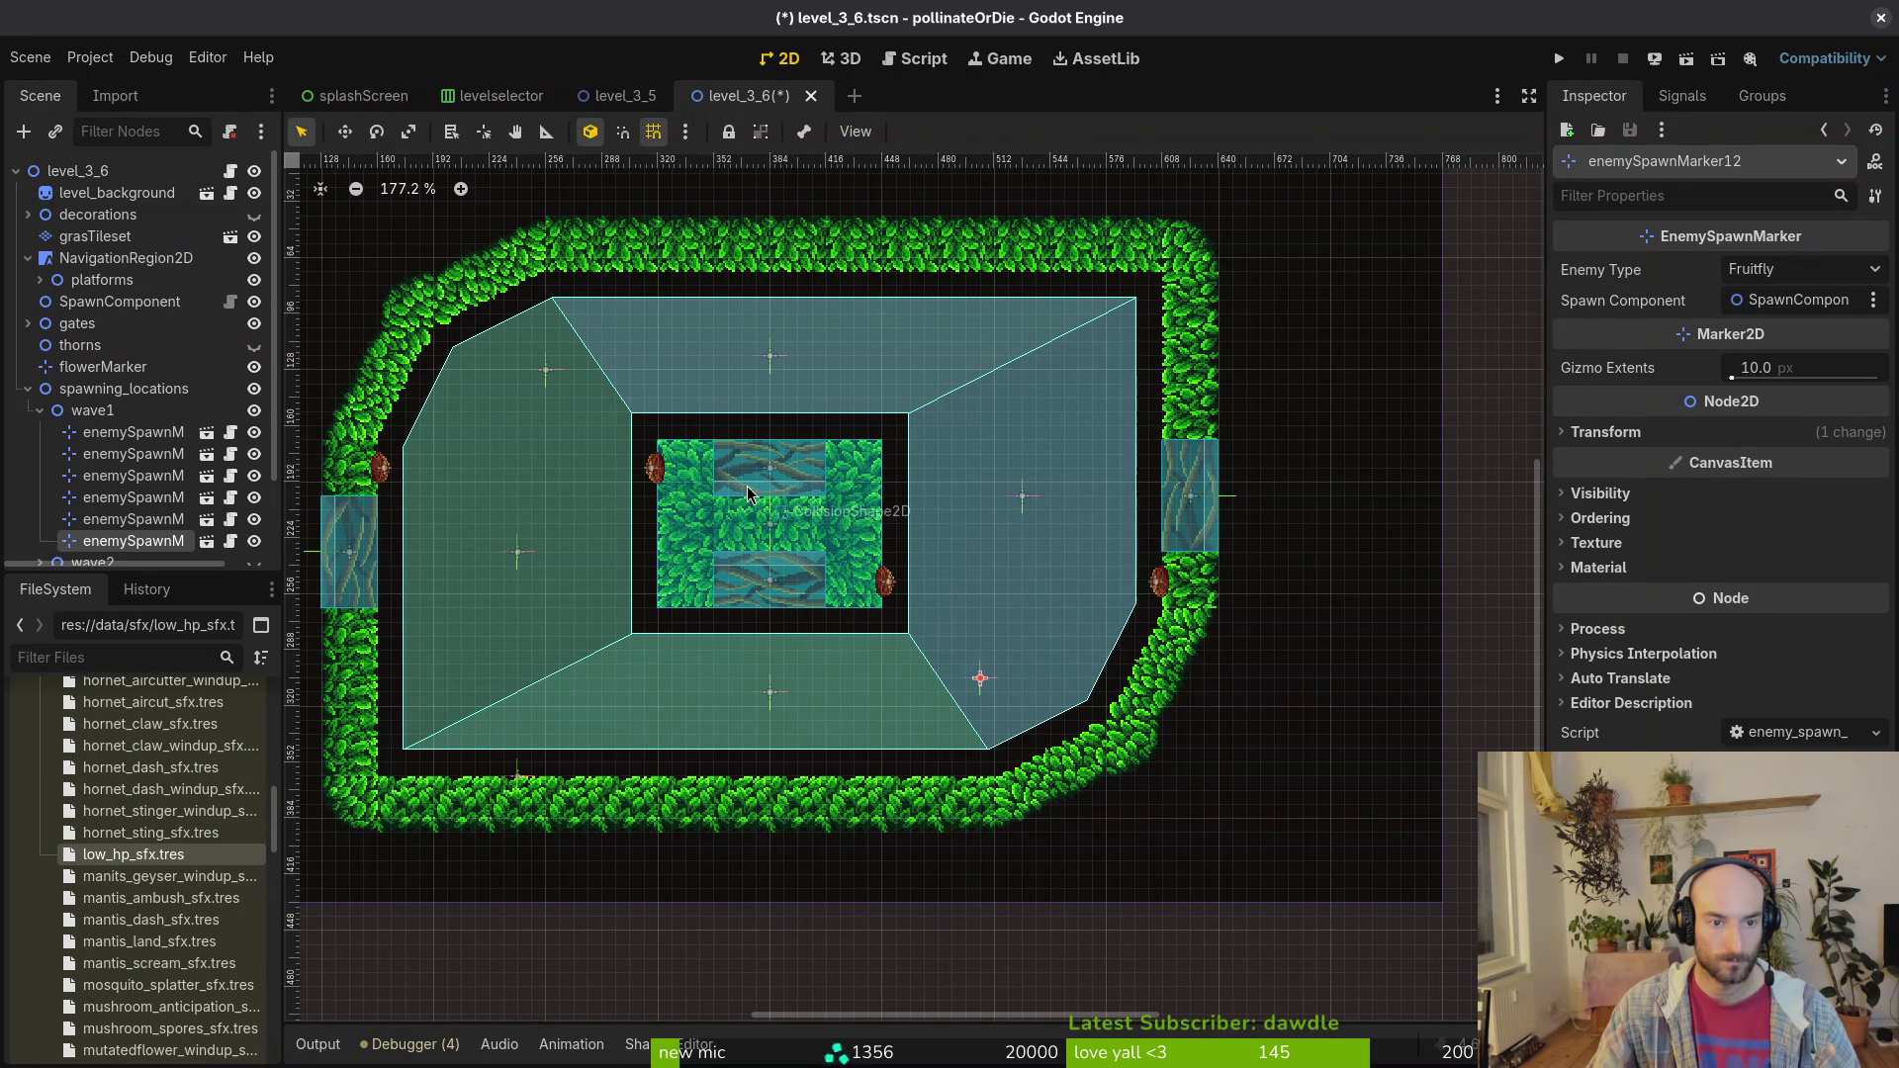
left_click(545, 371)
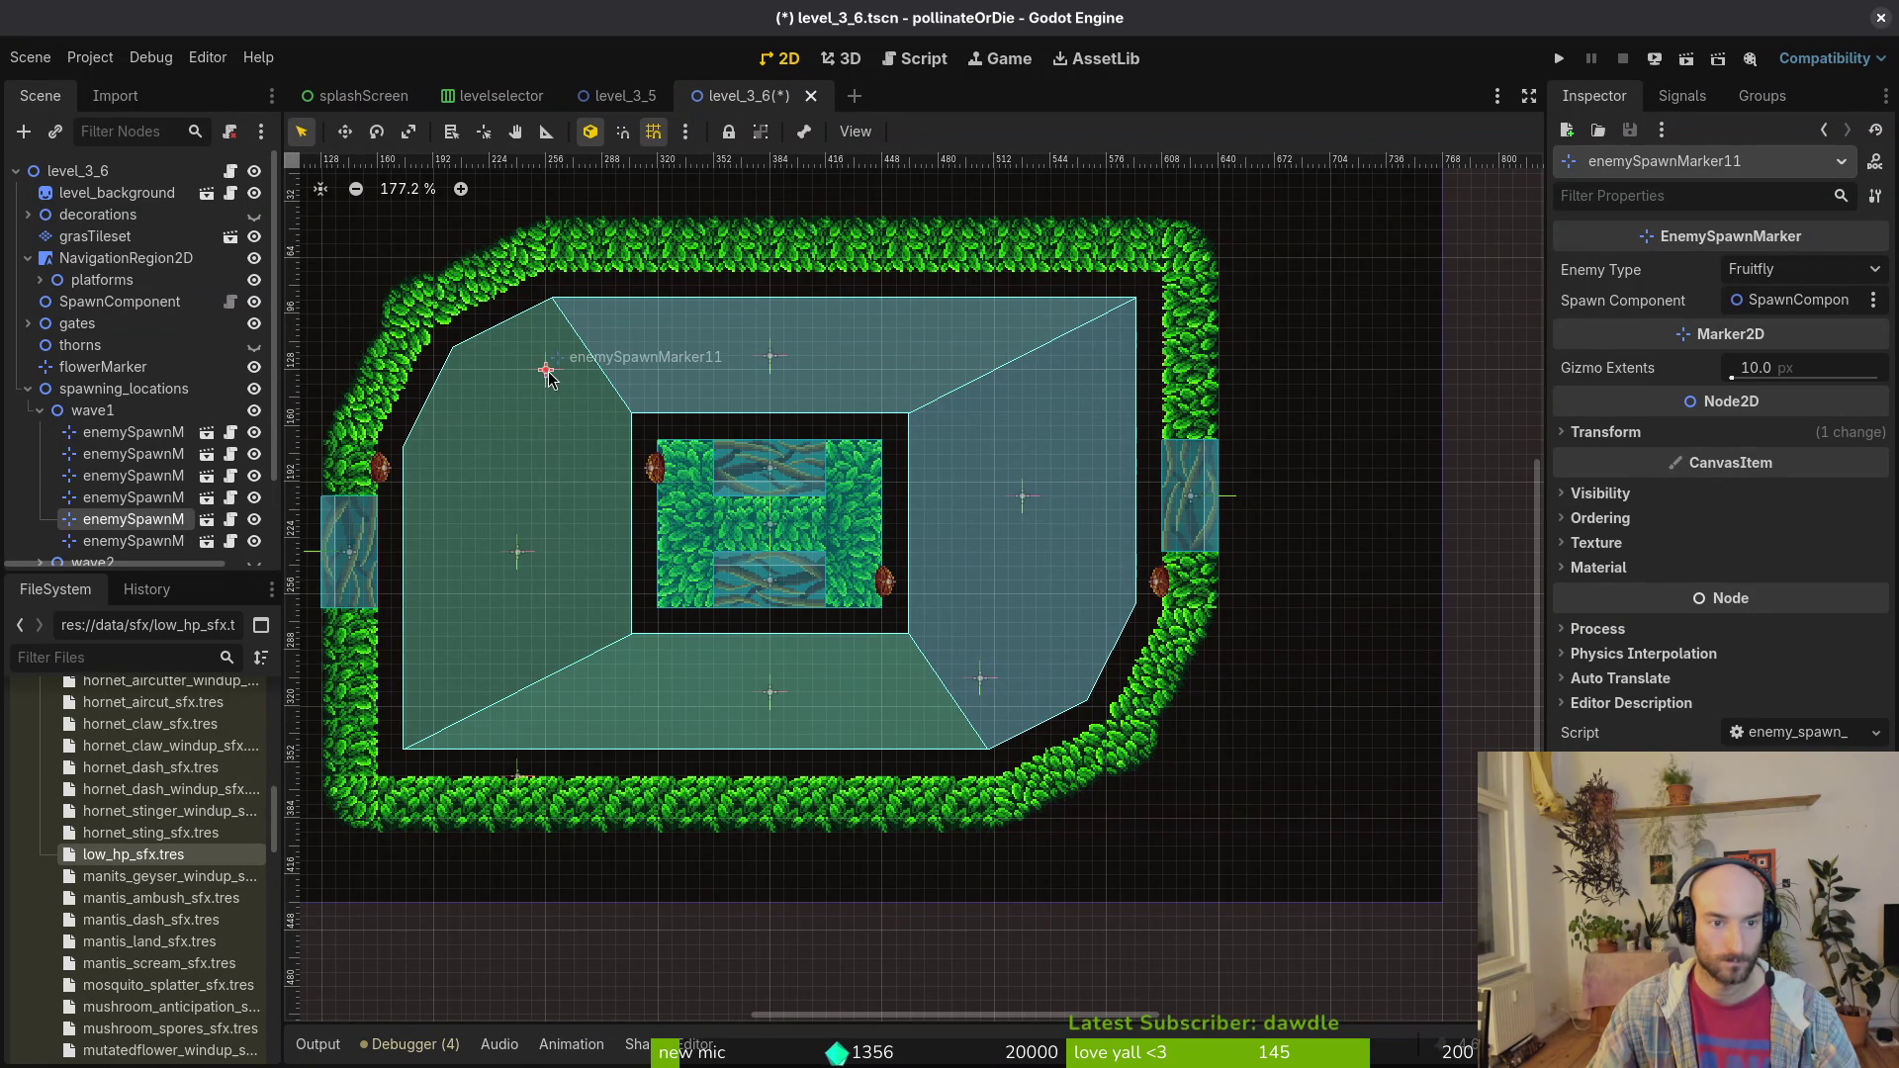
left_click(978, 681)
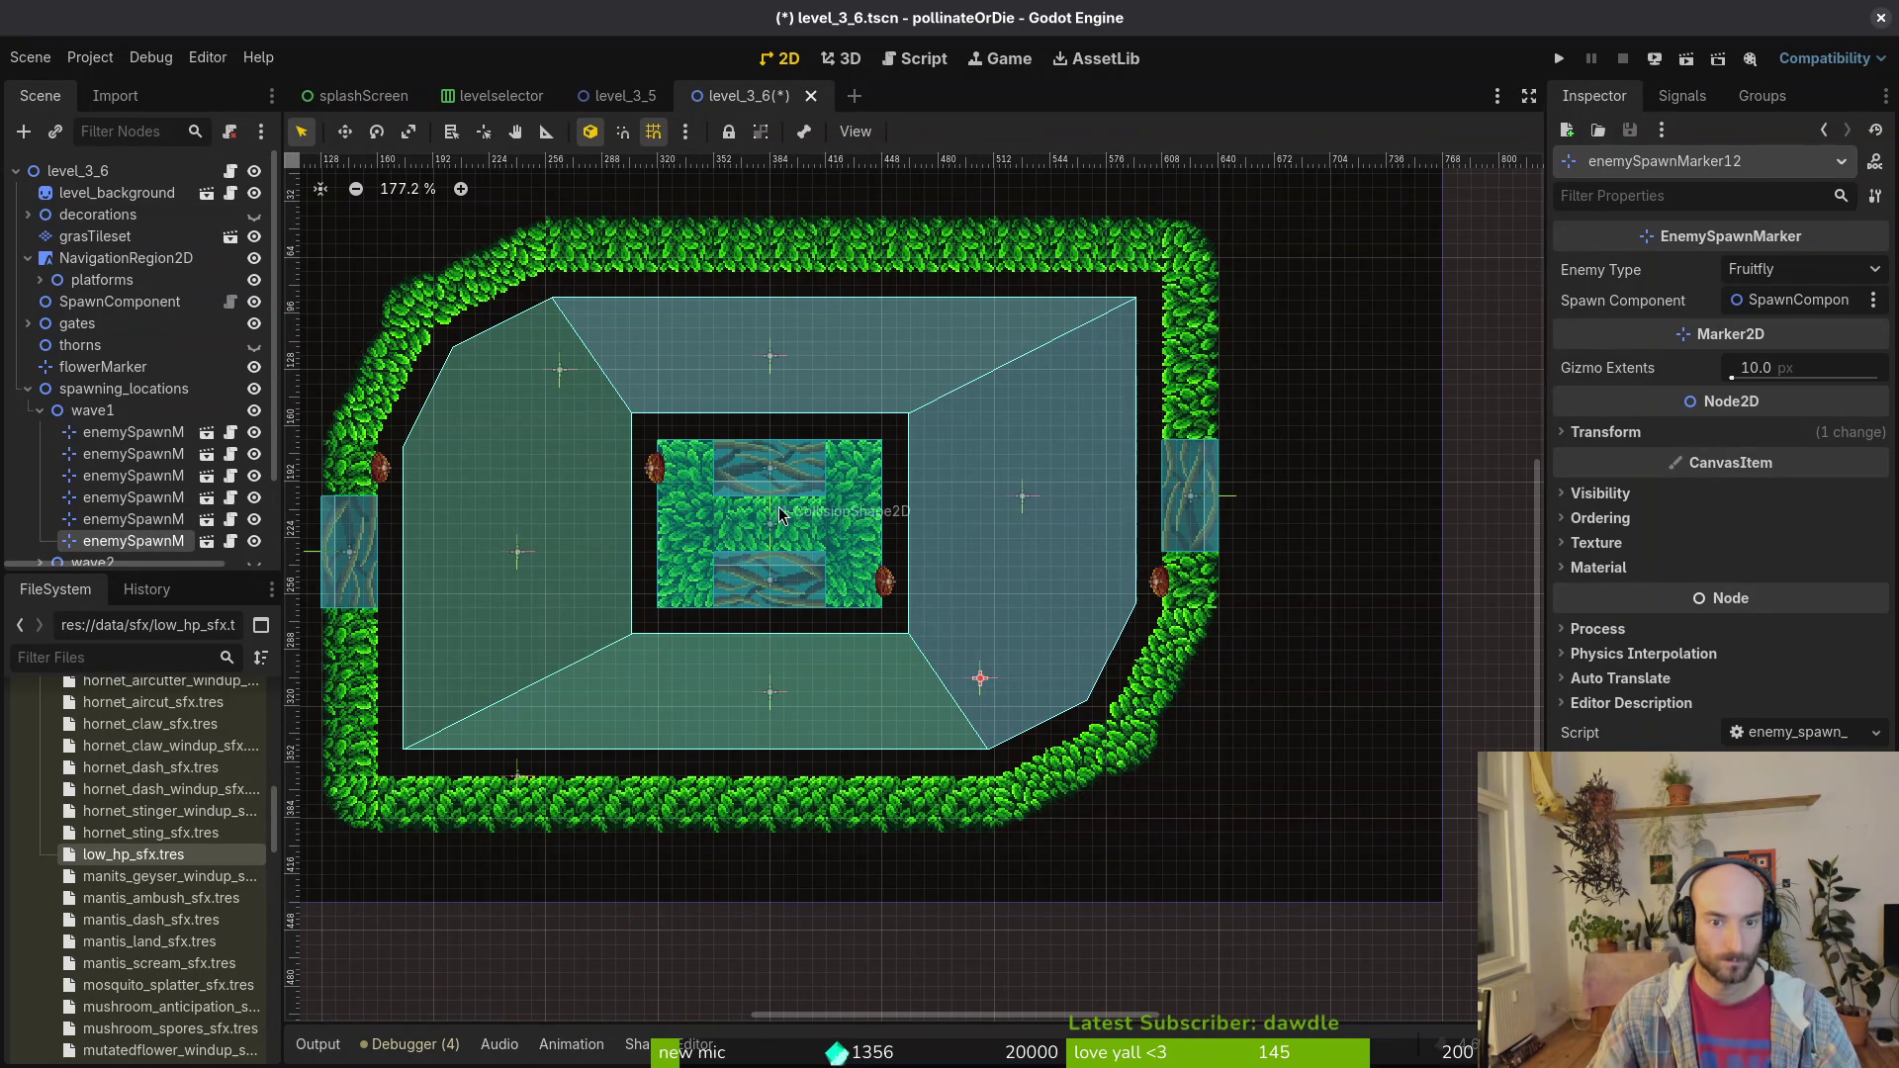
Step: Add Fruitfly copies in the upper-right and lower-left areas and save the scene
key("ctrl+d")
mouse_move(980, 679)
left_mouse_down()
mouse_move(1036, 409)
mouse_move(981, 372)
left_mouse_up()
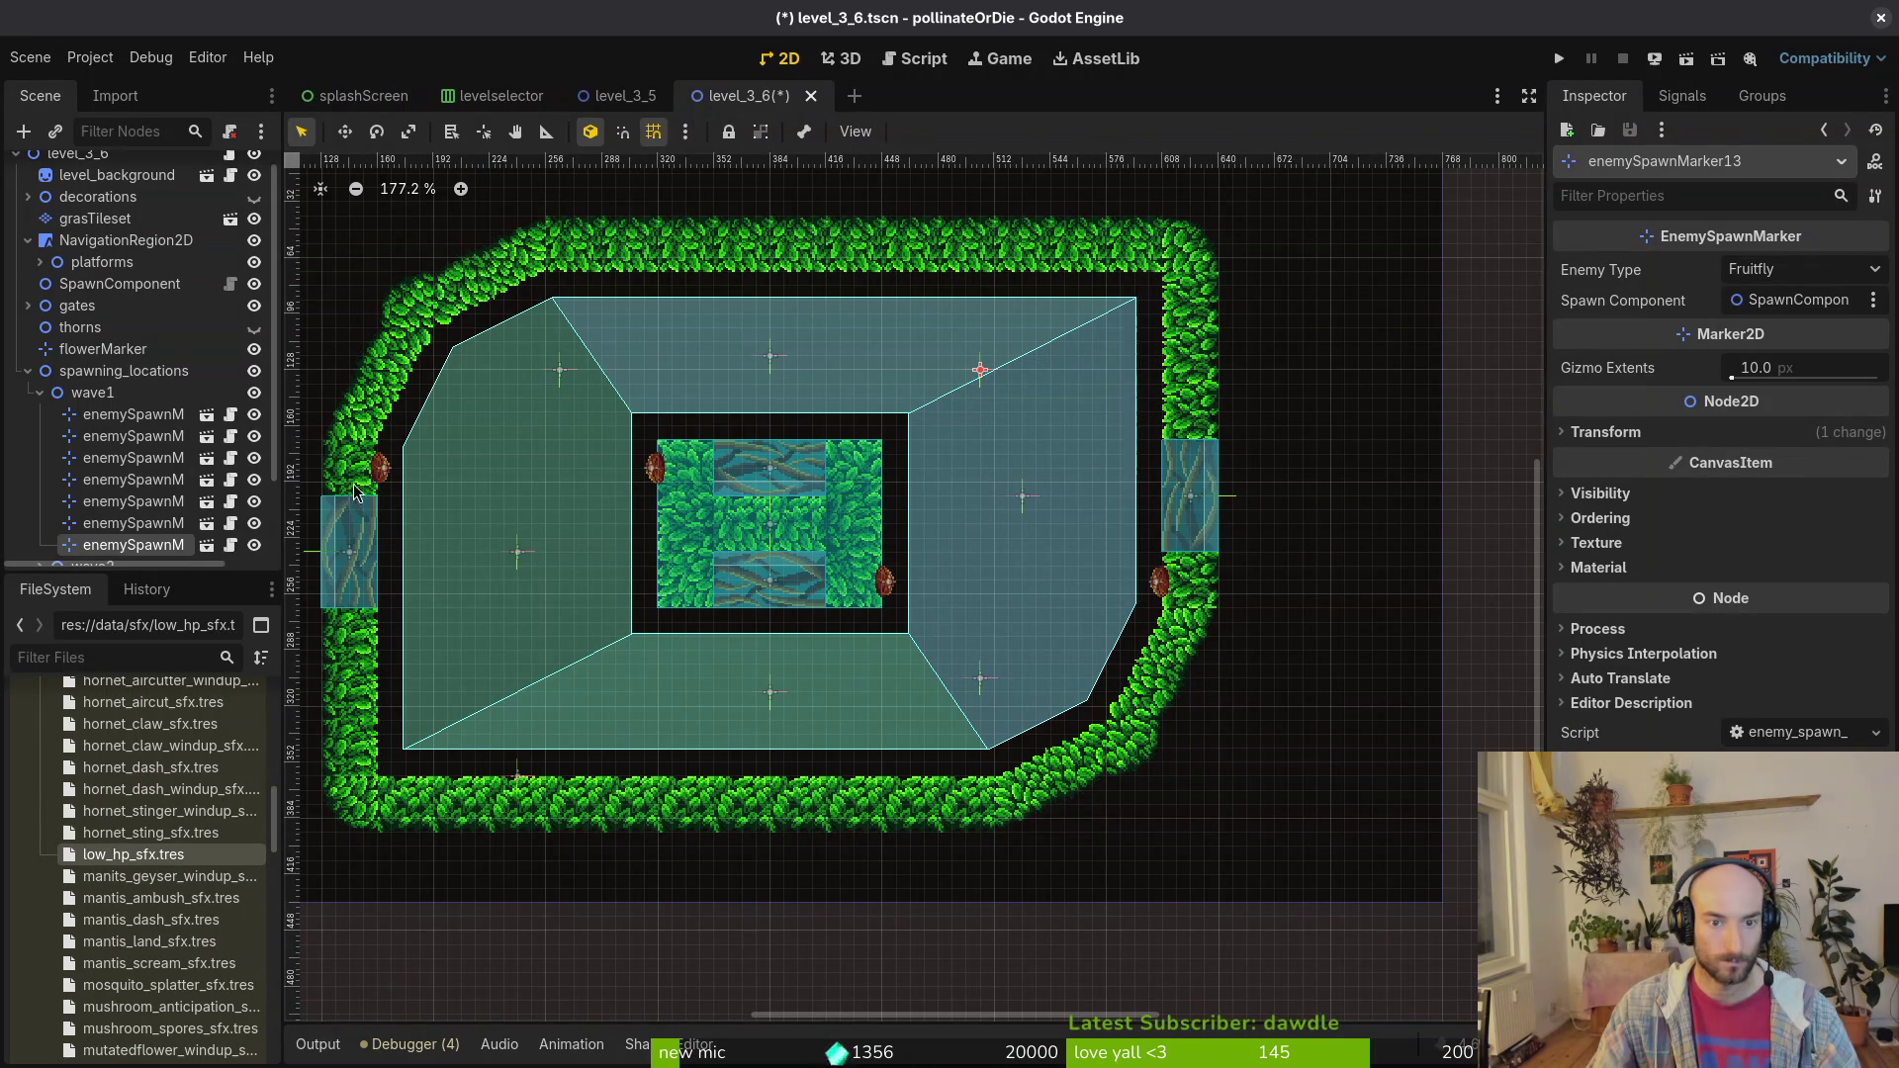
key("ctrl+d")
mouse_move(980, 370)
left_mouse_down()
mouse_move(545, 737)
mouse_move(557, 678)
left_mouse_up()
left_click(793, 623)
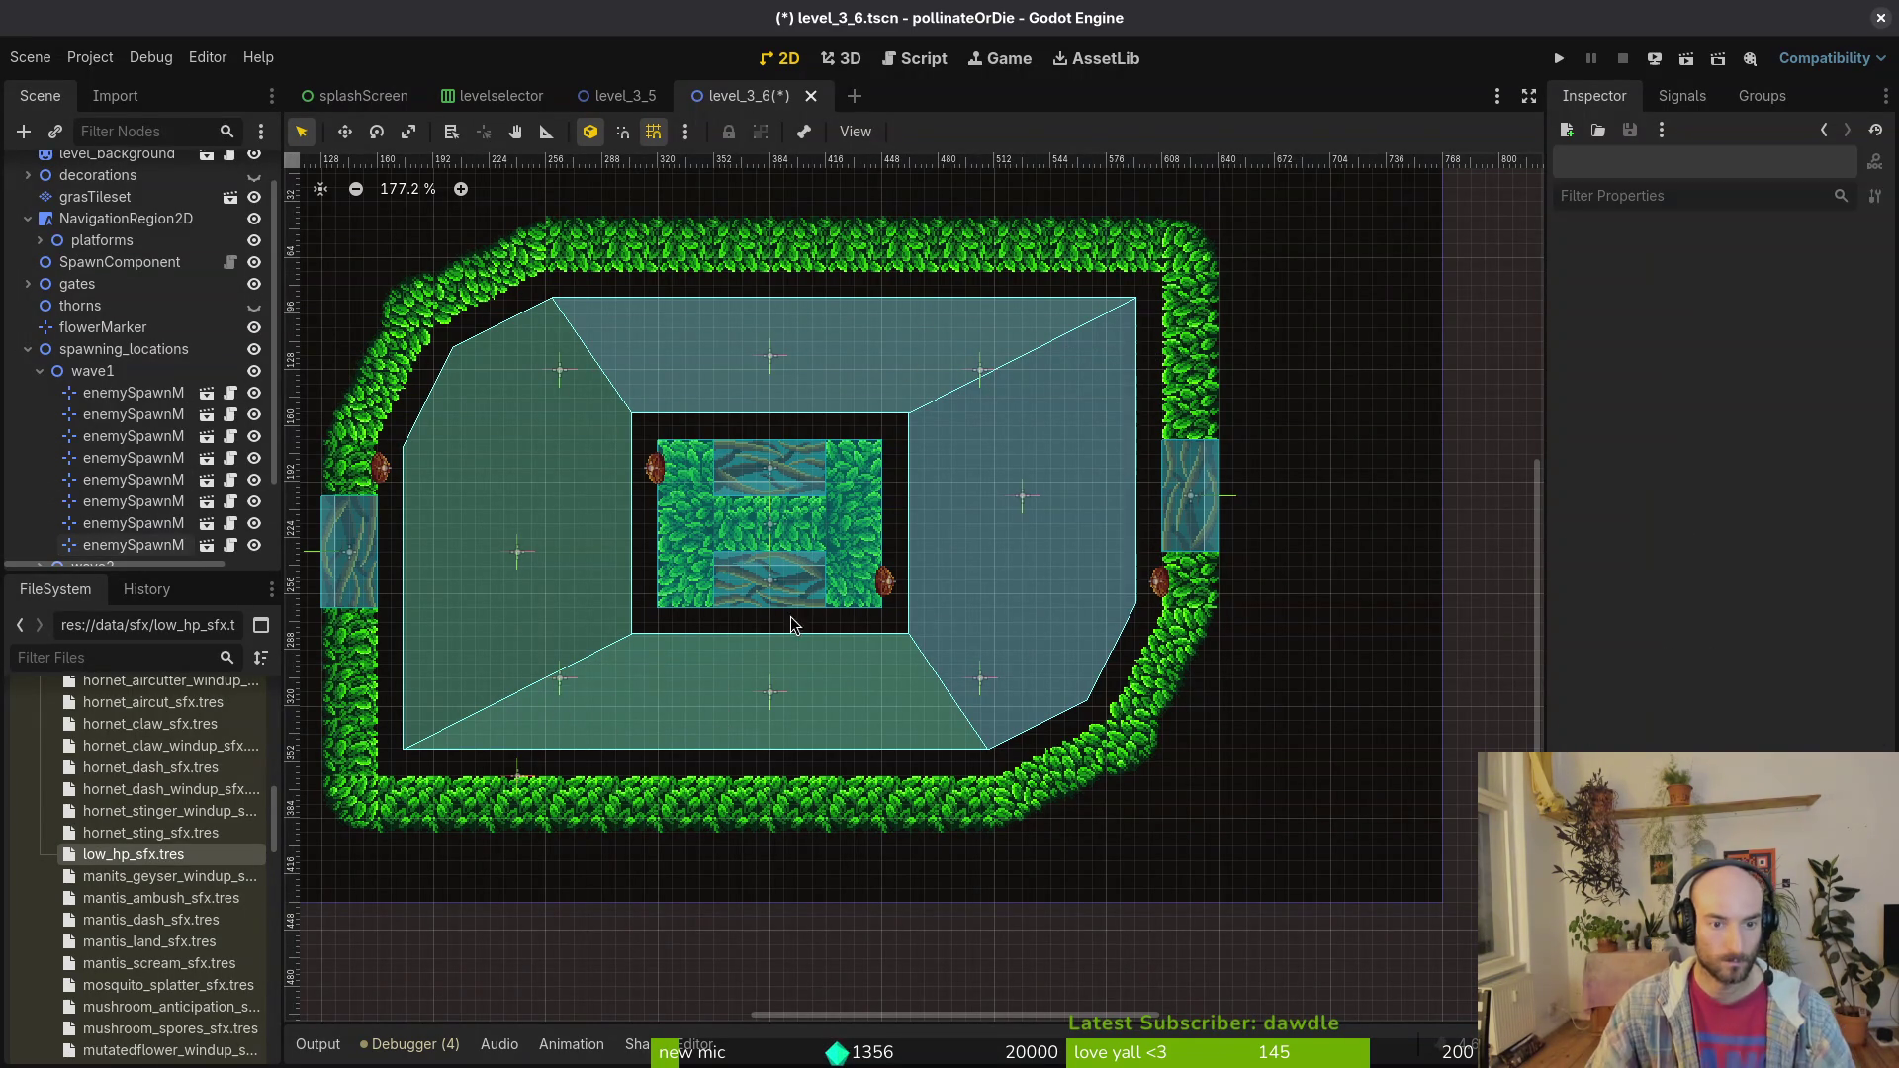
key("ctrl+s")
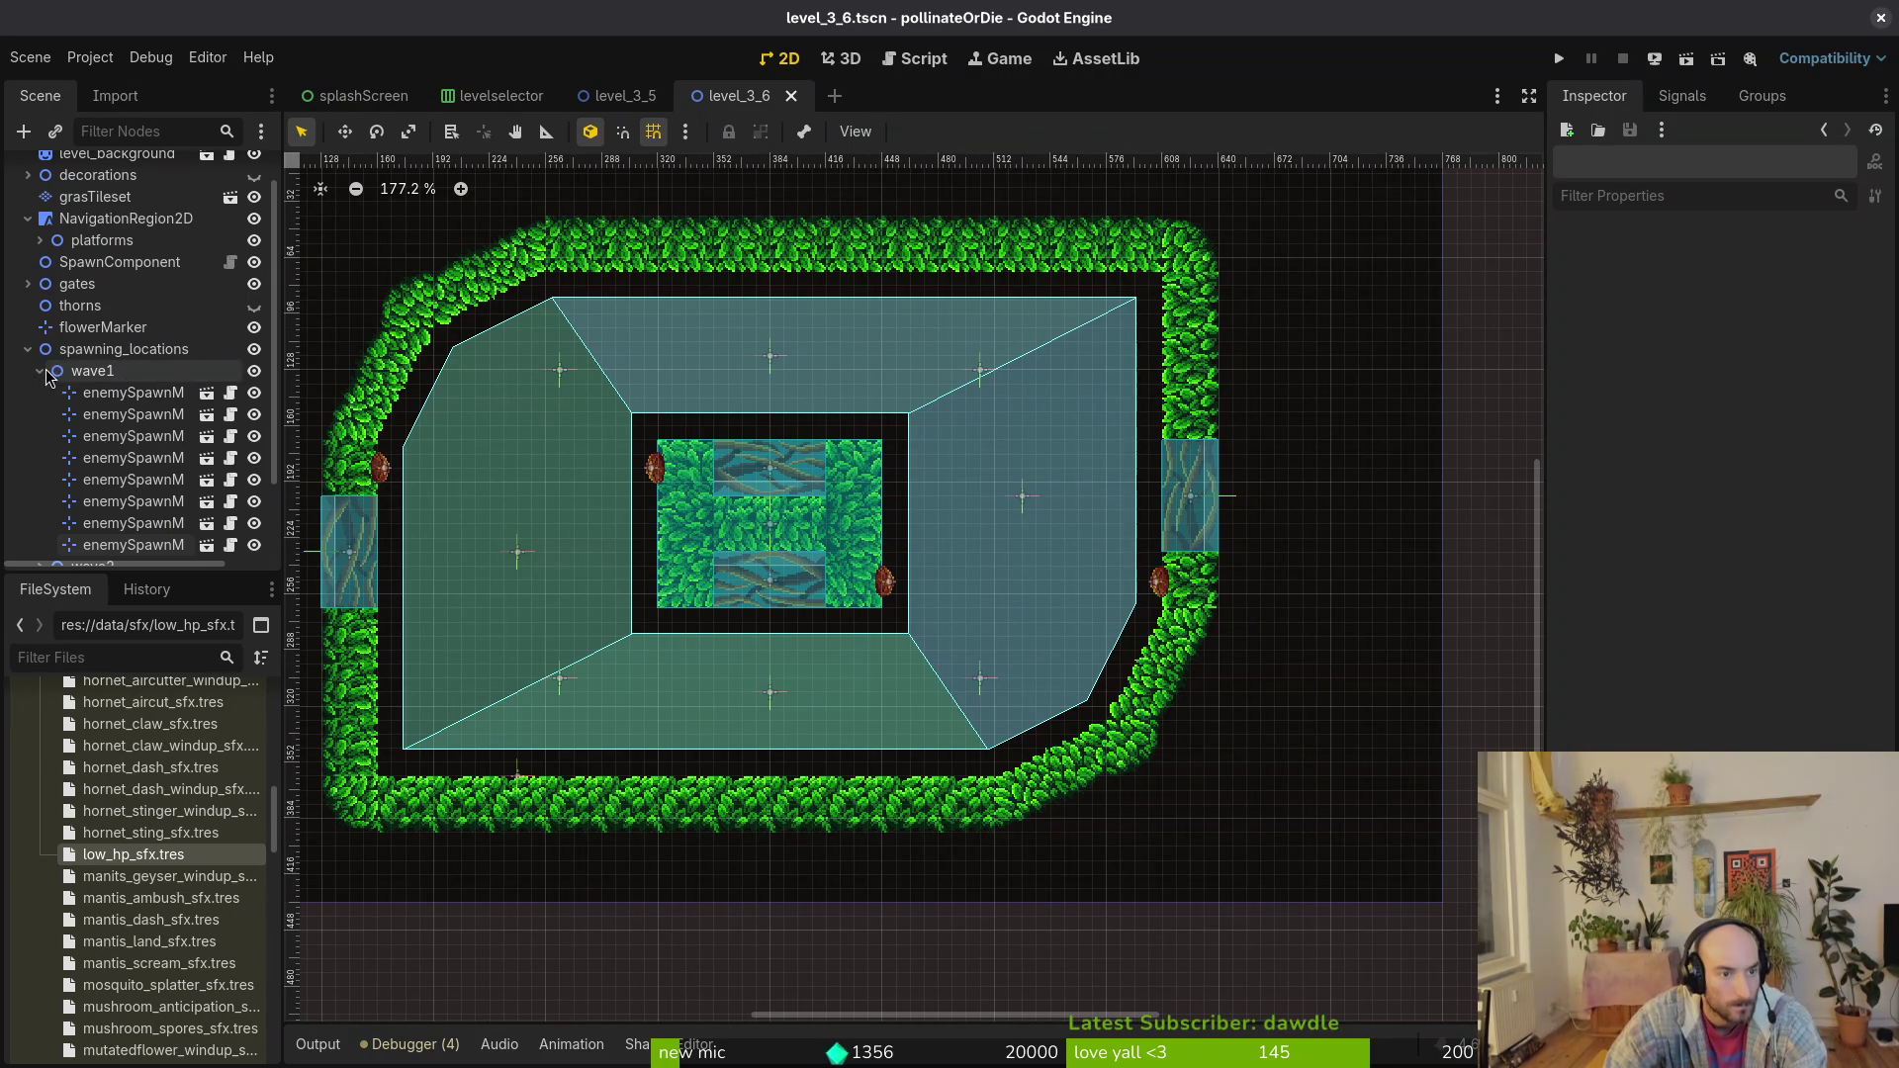
Step: Collapse wave1 and toggle the wave eyes so wave2's markers show on the canvas
left_click(39, 371)
left_click(262, 433)
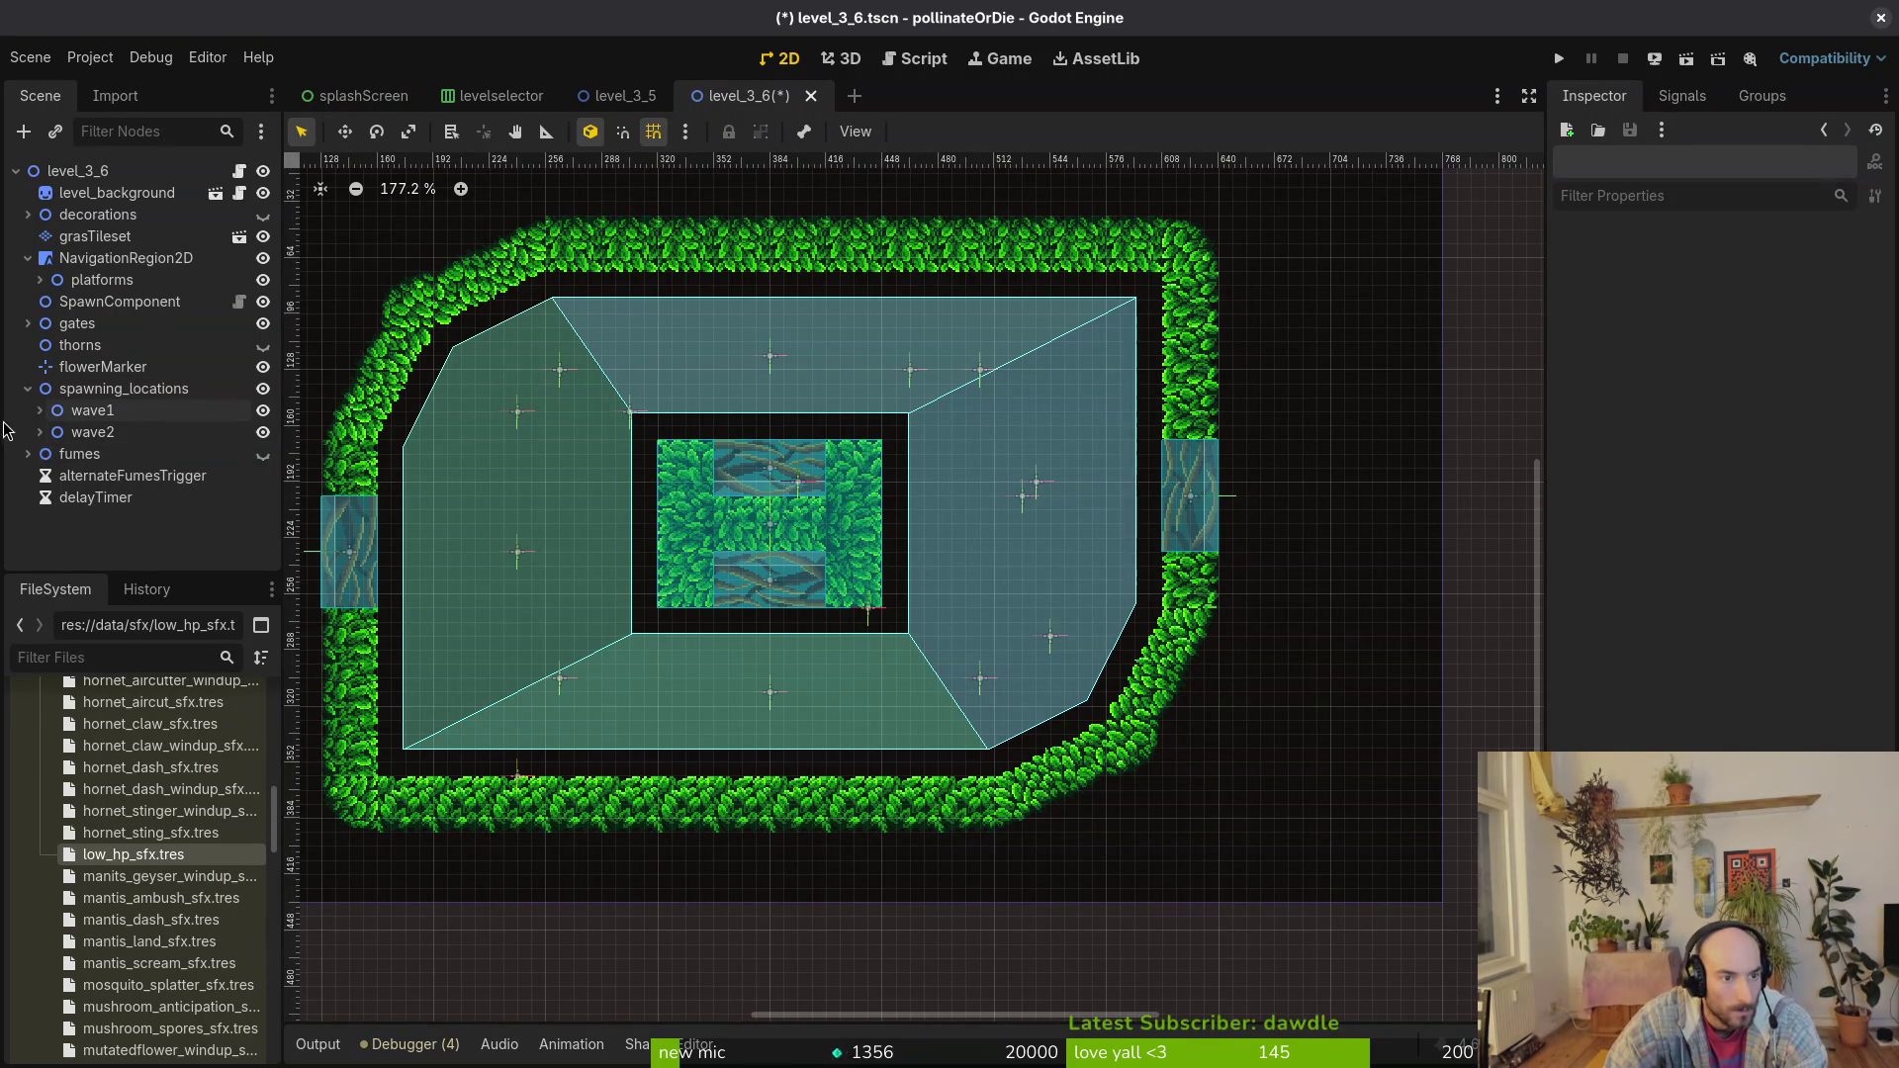
left_click(262, 454)
left_click(262, 454)
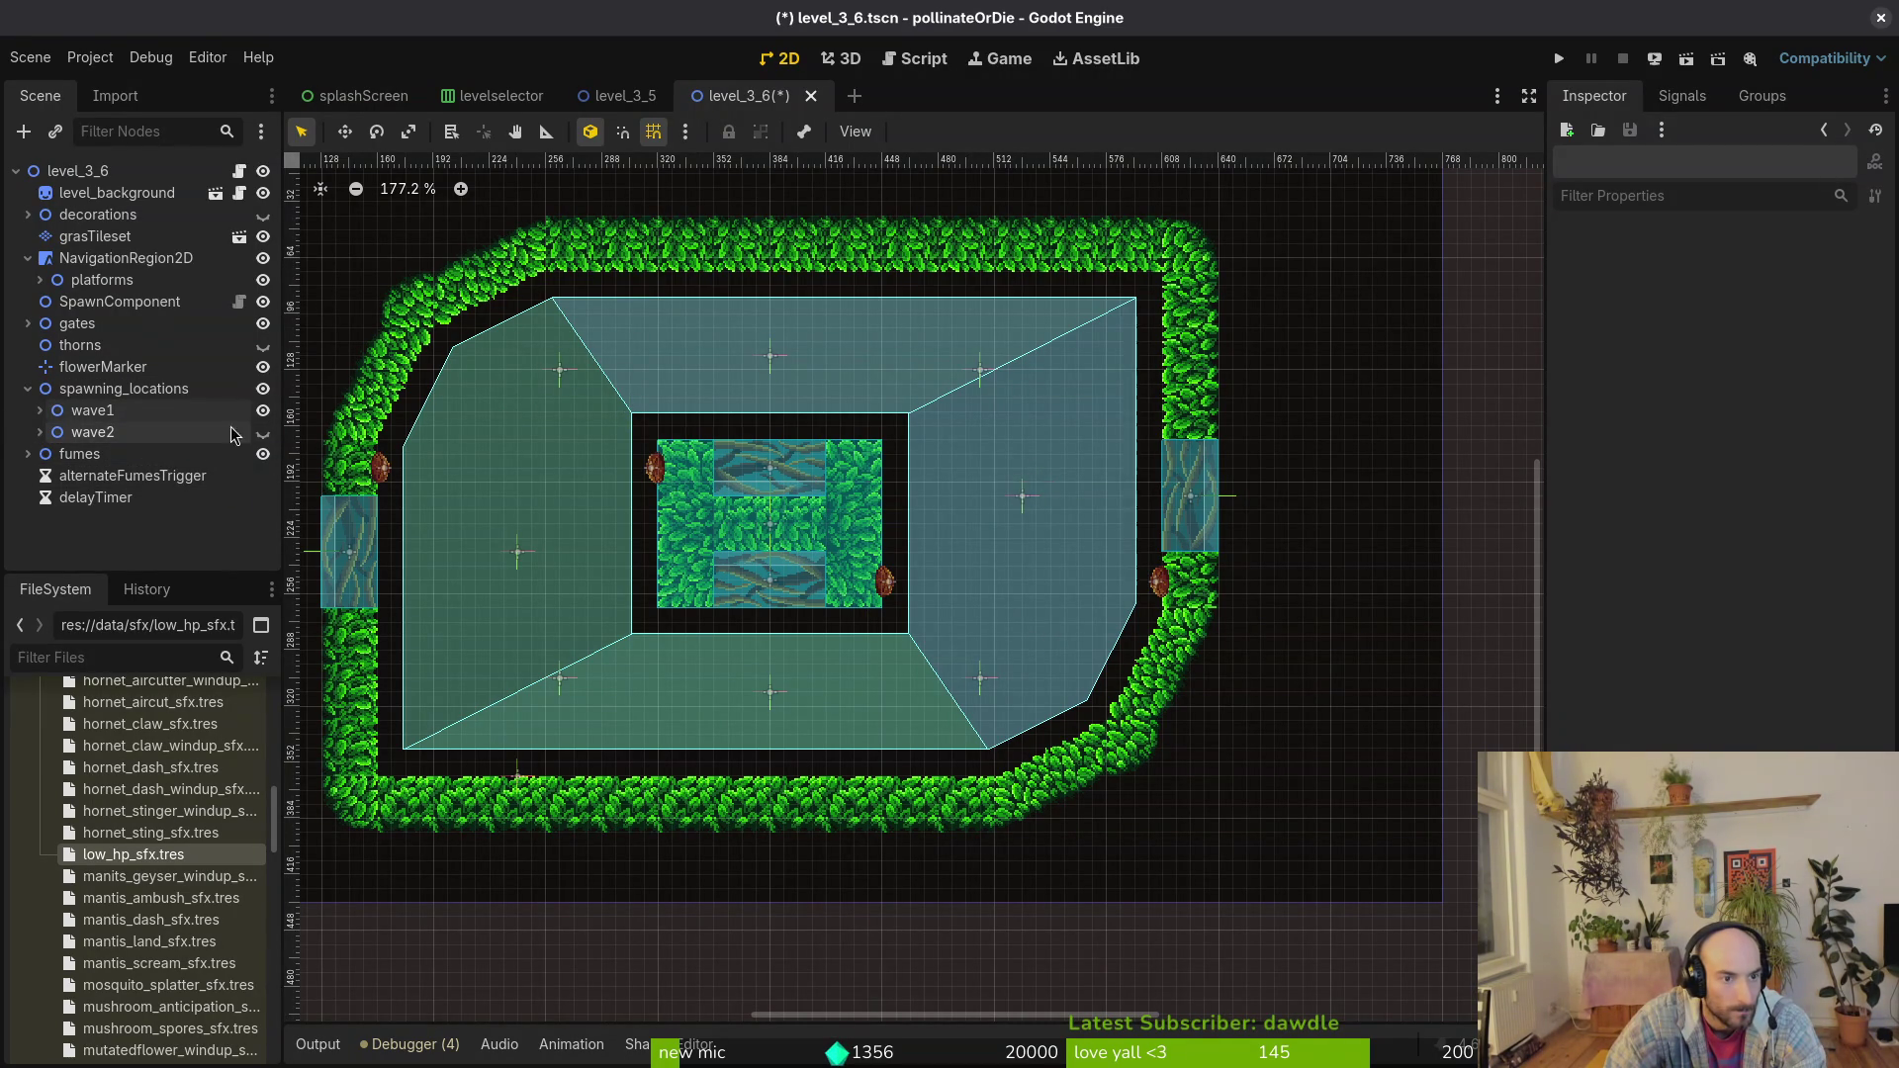
left_click(262, 411)
left_click(262, 454)
left_click(263, 432)
left_click(262, 432)
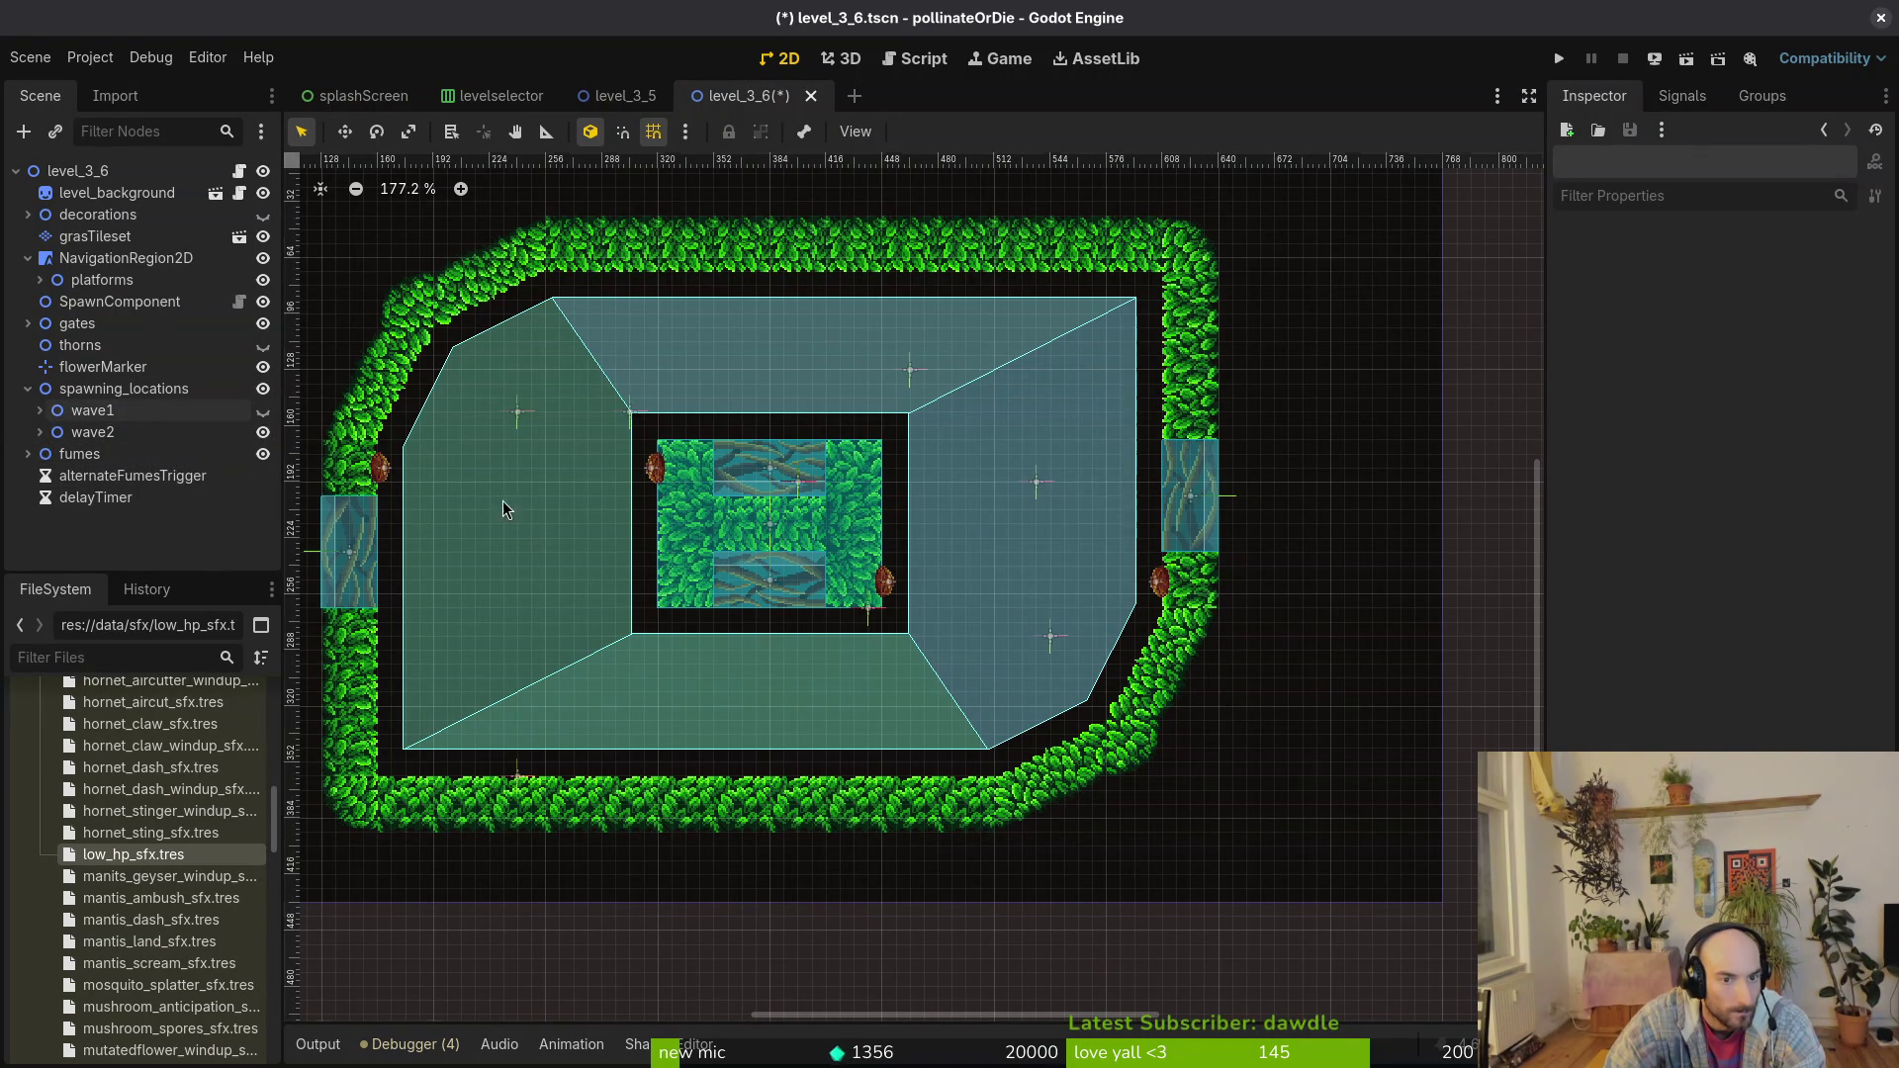
Step: Delete six of wave2's enemySpawnMarker nodes, leaving one marker selected
left_click(40, 432)
scroll(706, 468, "down", 3)
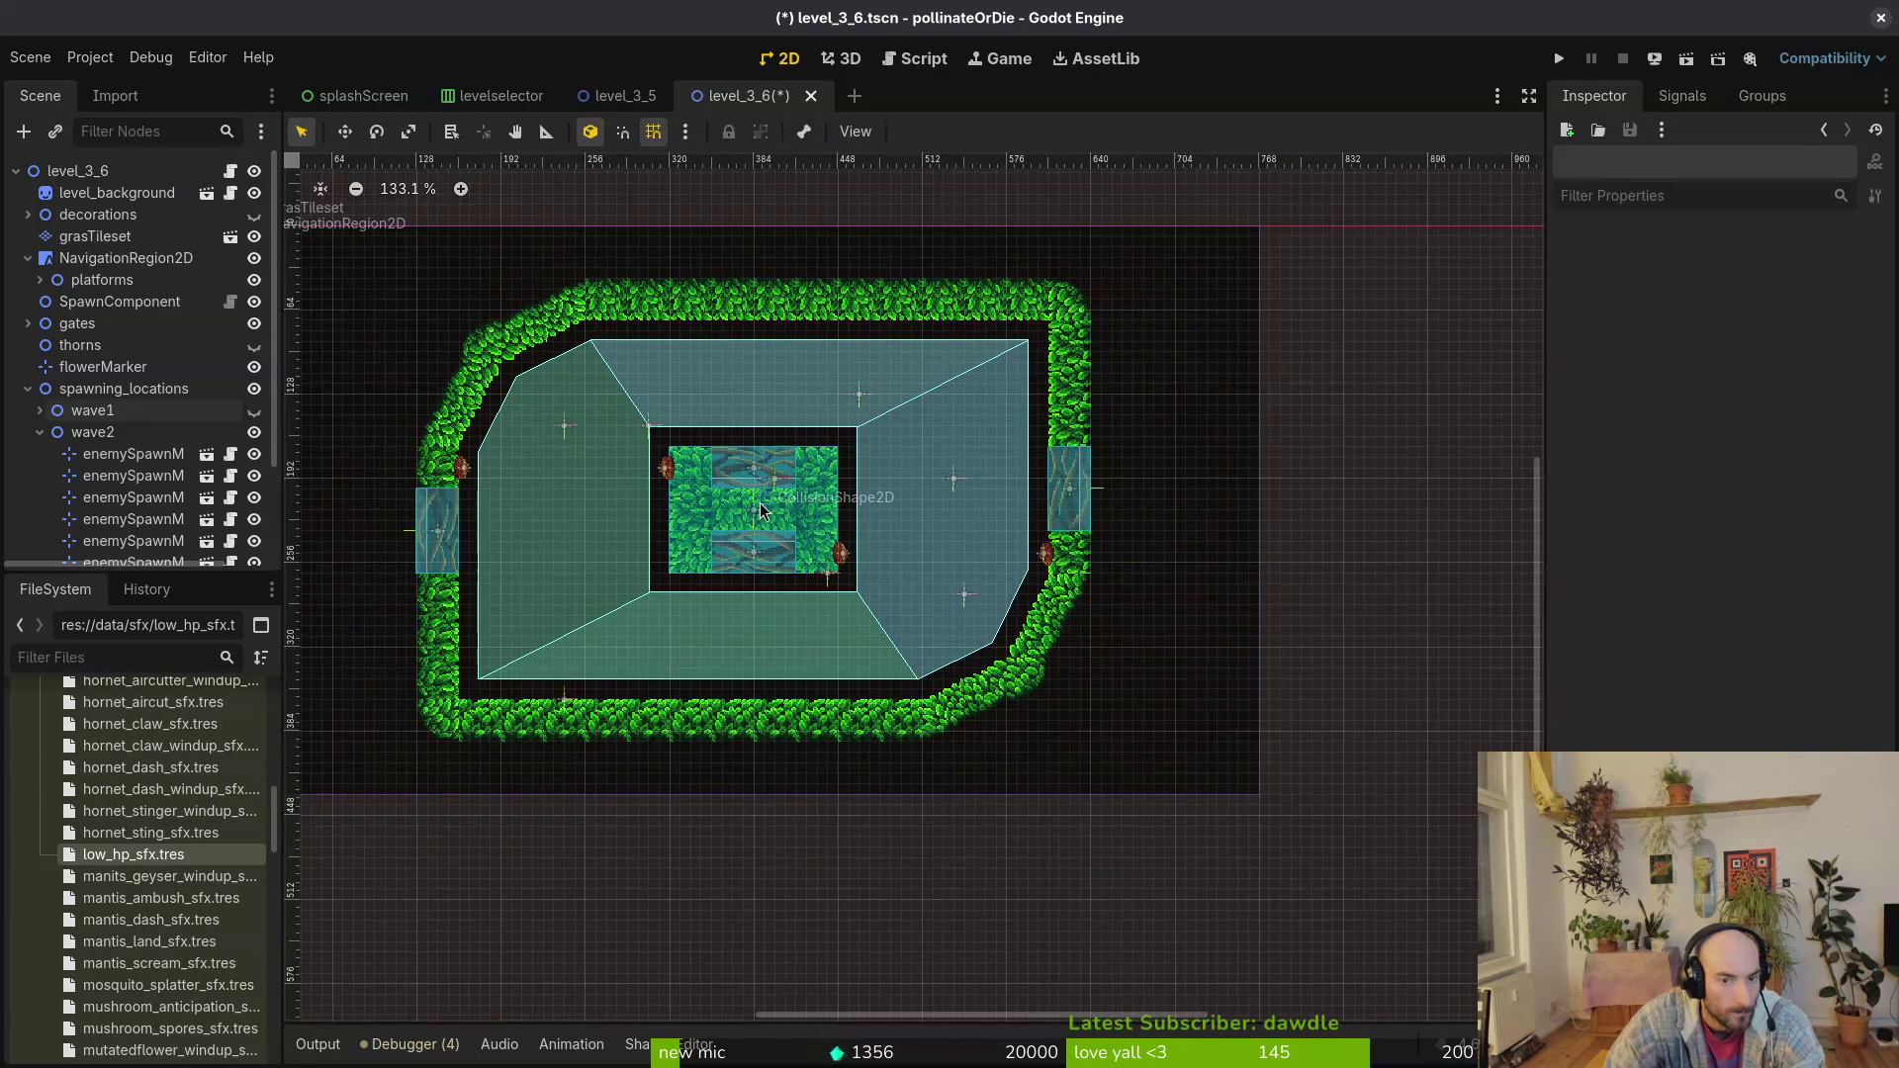
left_click(131, 476)
scroll(139, 484, "down", 2)
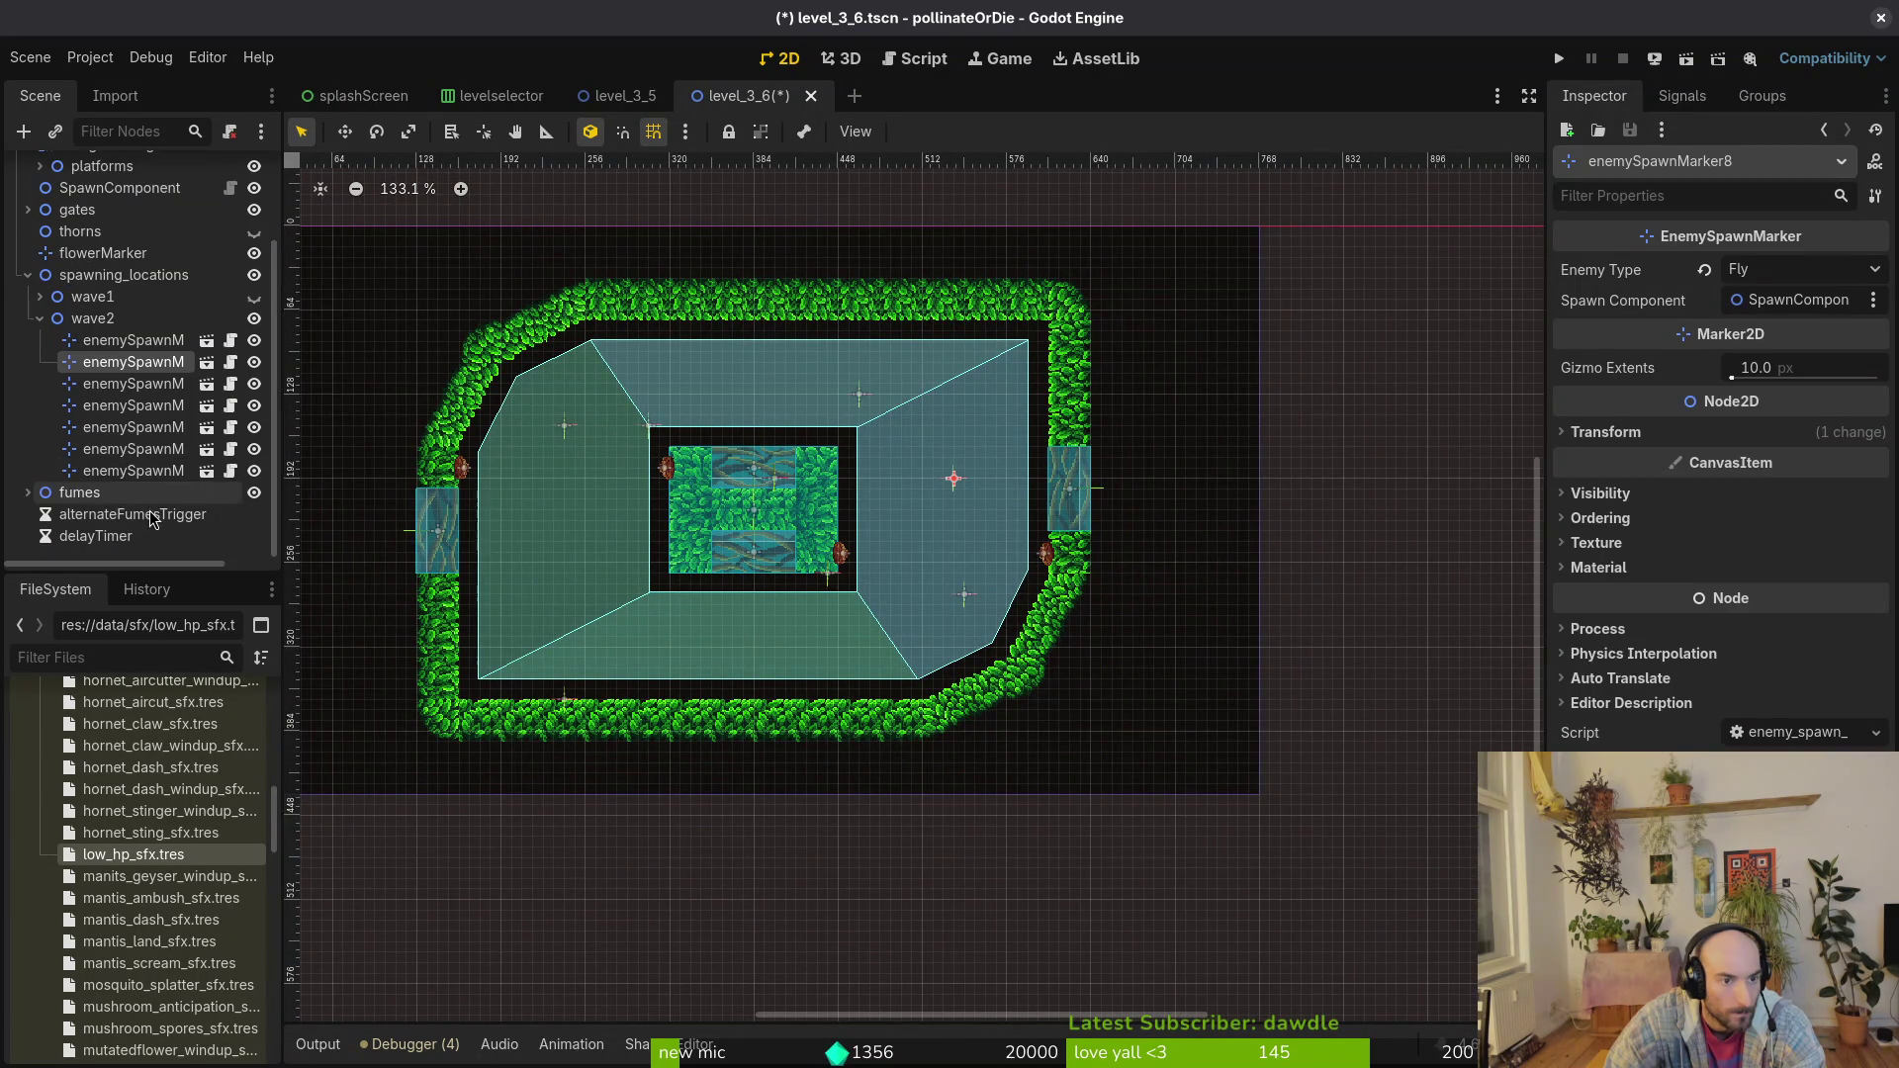
left_click(151, 472, "shift")
key("Delete")
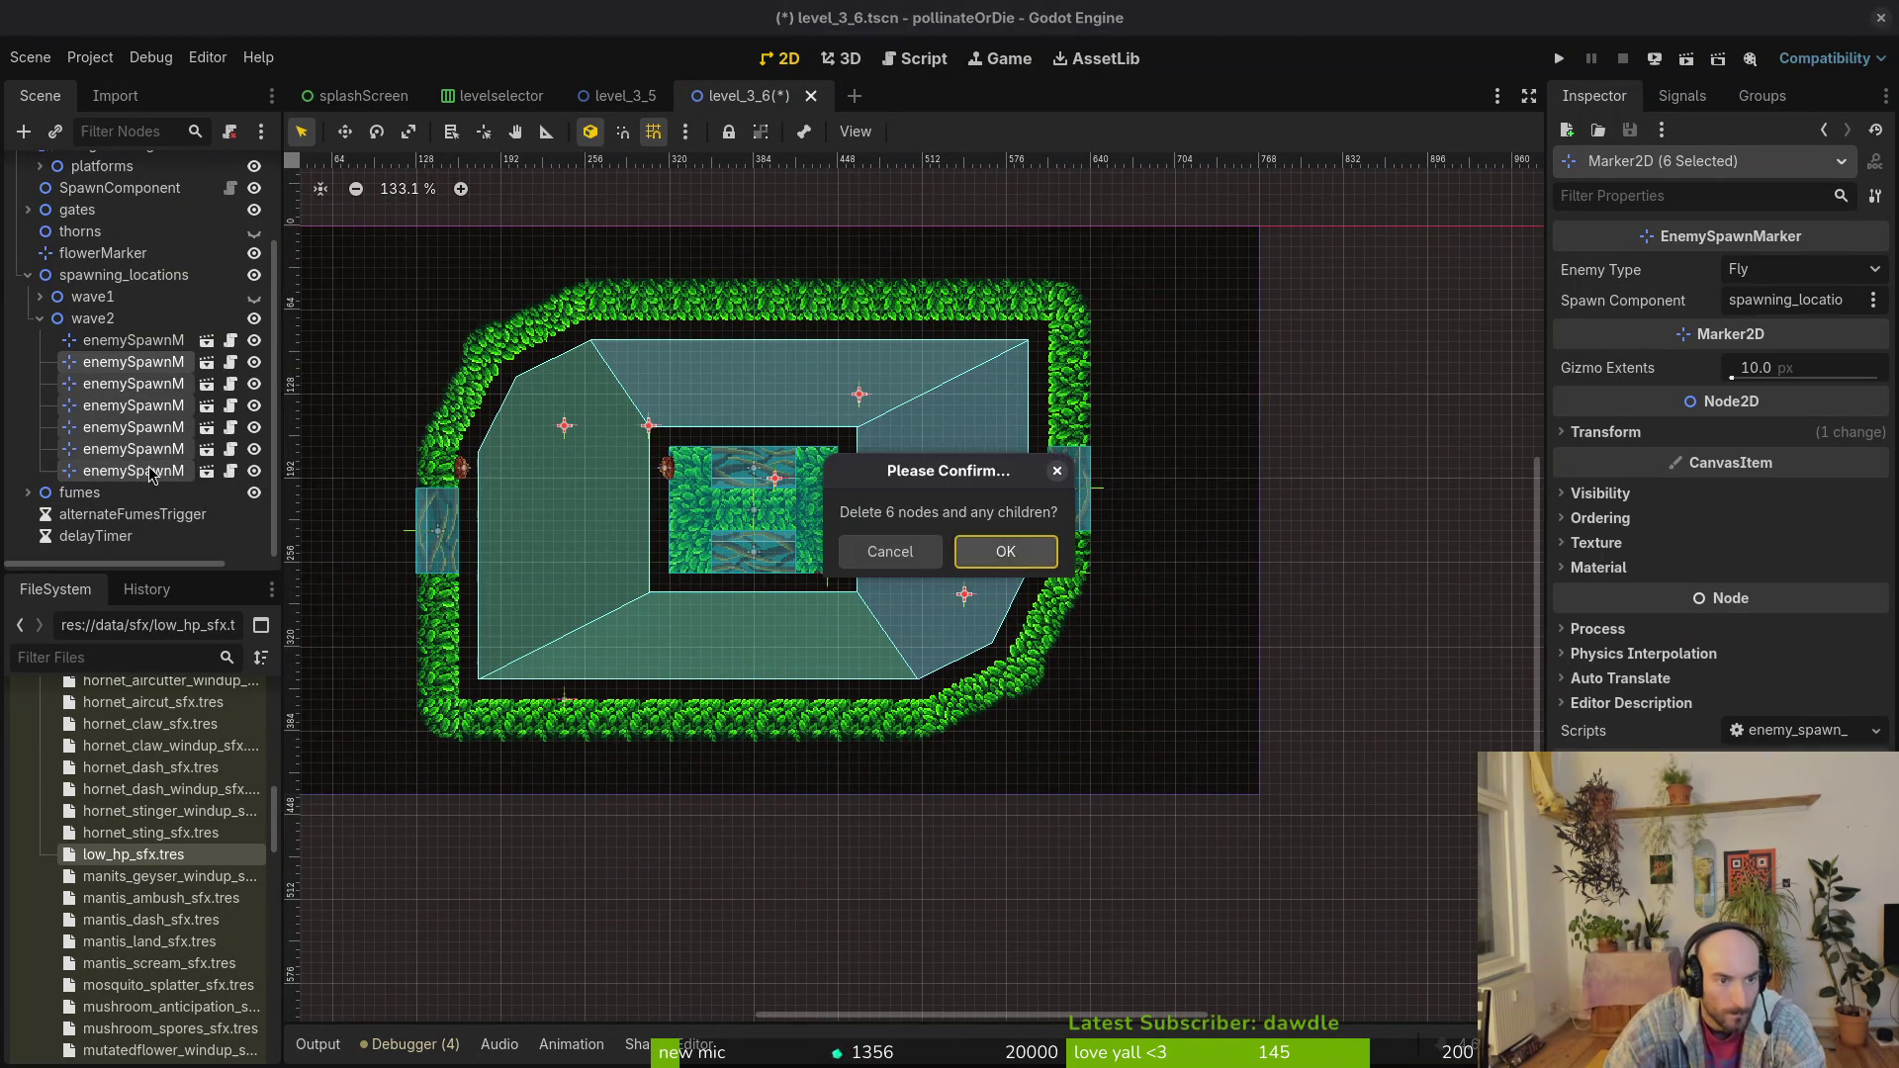
key("Return")
left_click(141, 455)
Step: Switch wave2's last marker to Amanitashroomdiag, place it beside the centre block, and search 'ama'
scroll(801, 588, "up", 3)
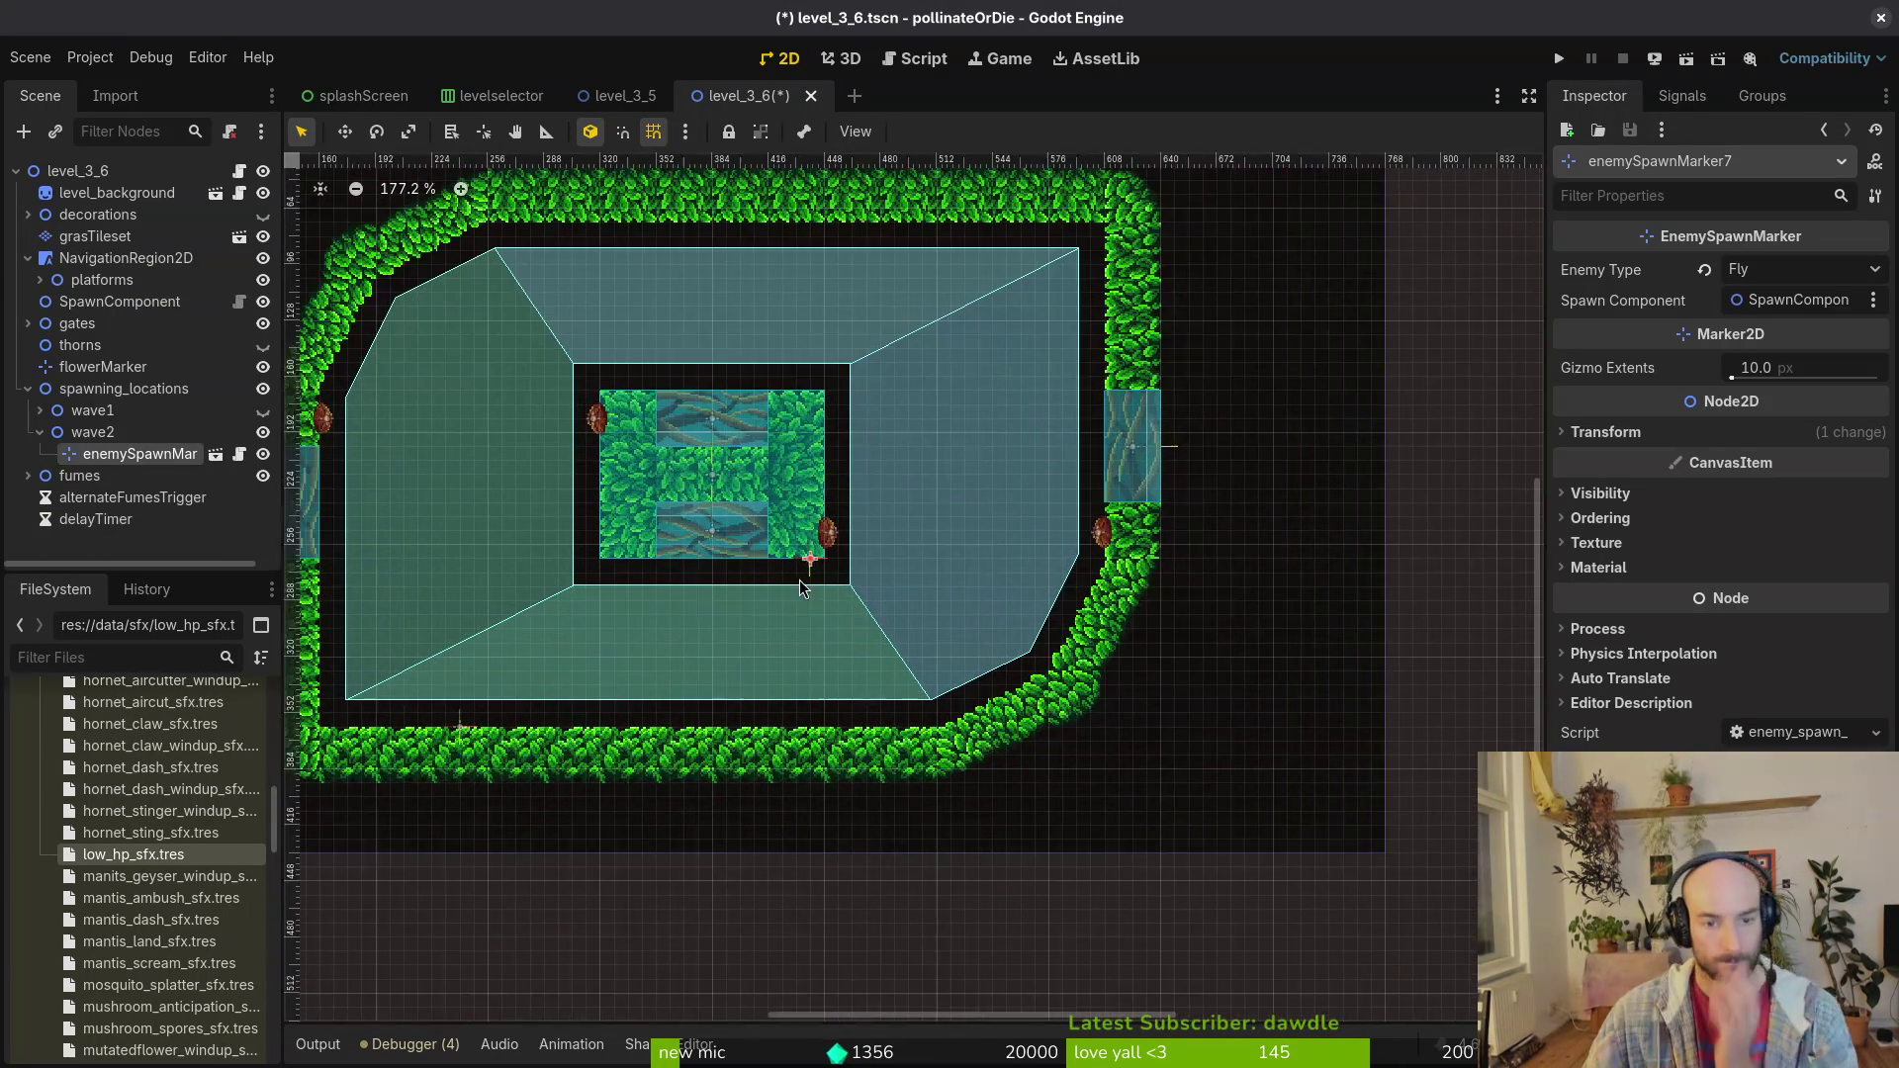
mouse_move(807, 569)
left_mouse_down()
mouse_move(875, 604)
mouse_move(947, 552)
mouse_move(956, 339)
left_mouse_up()
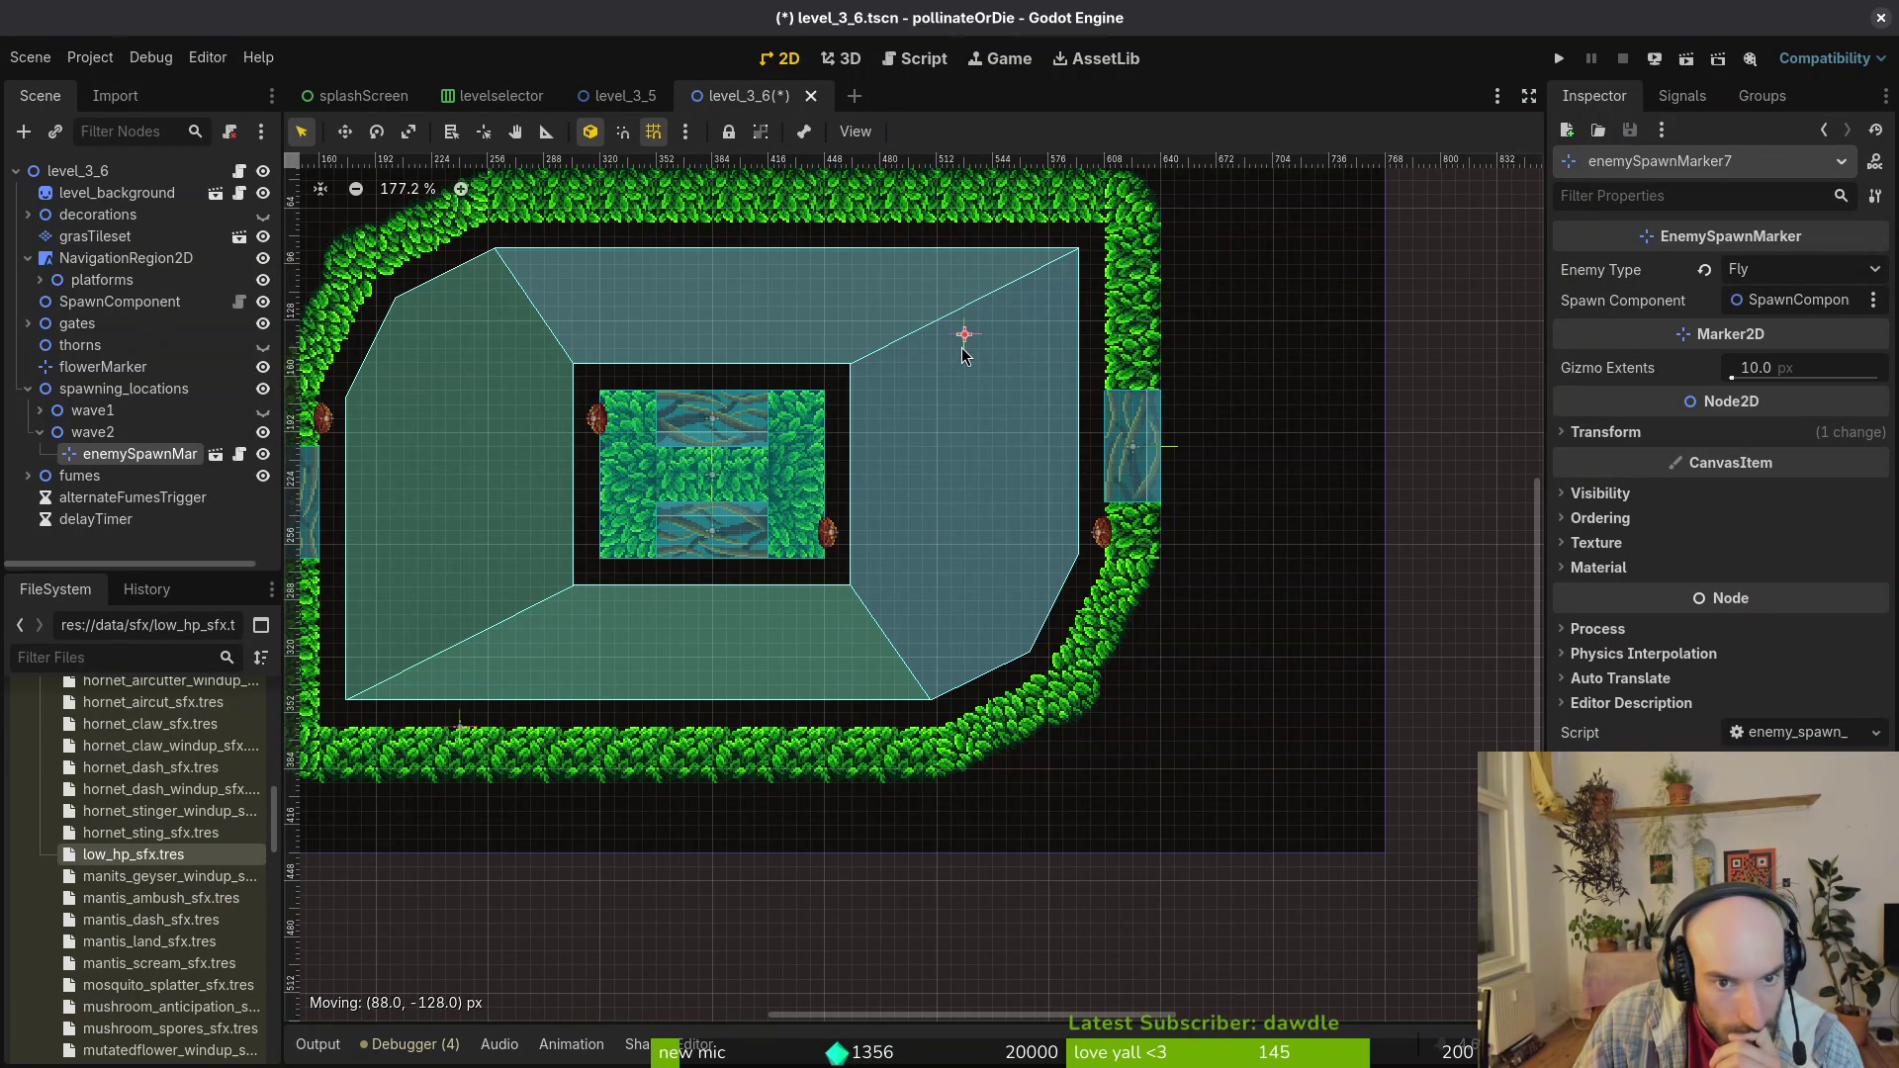
left_click(1787, 273)
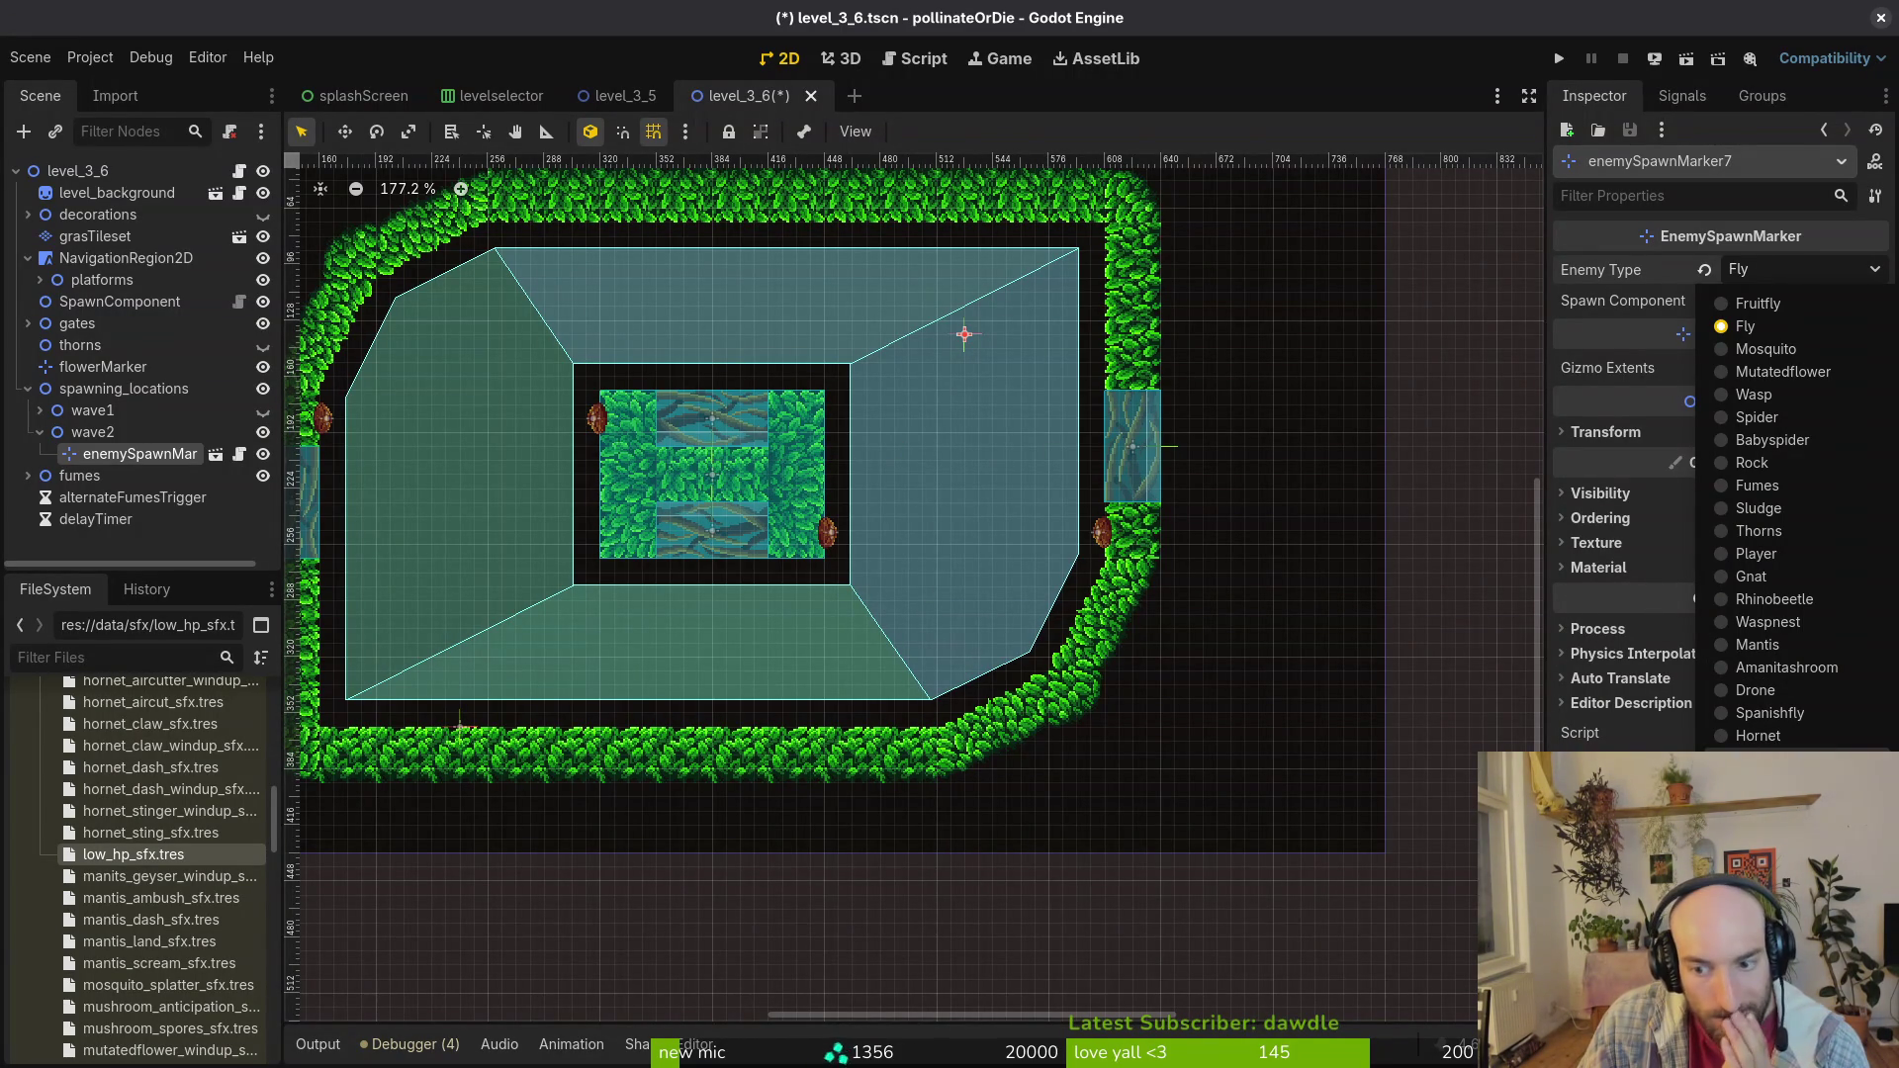
key("Return")
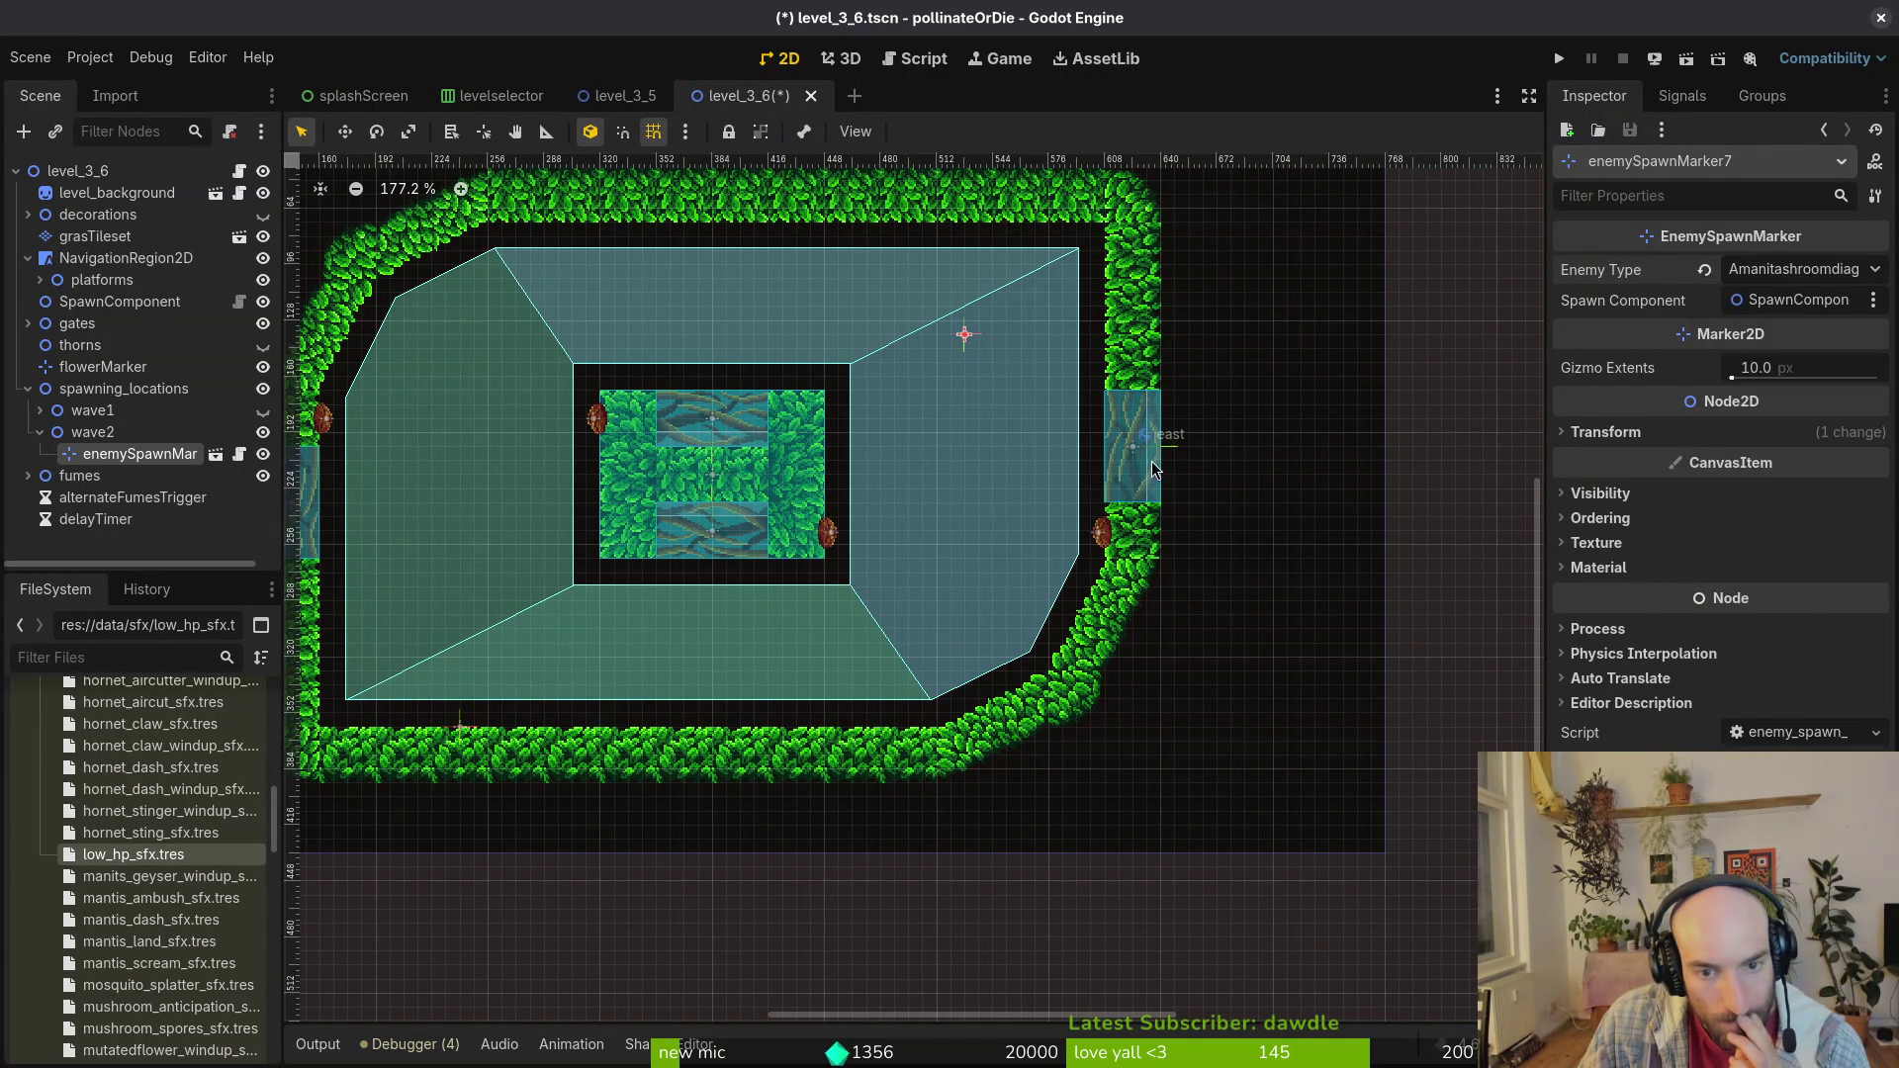
mouse_move(968, 340)
left_mouse_down()
mouse_move(881, 415)
mouse_move(886, 398)
mouse_move(870, 436)
left_mouse_up()
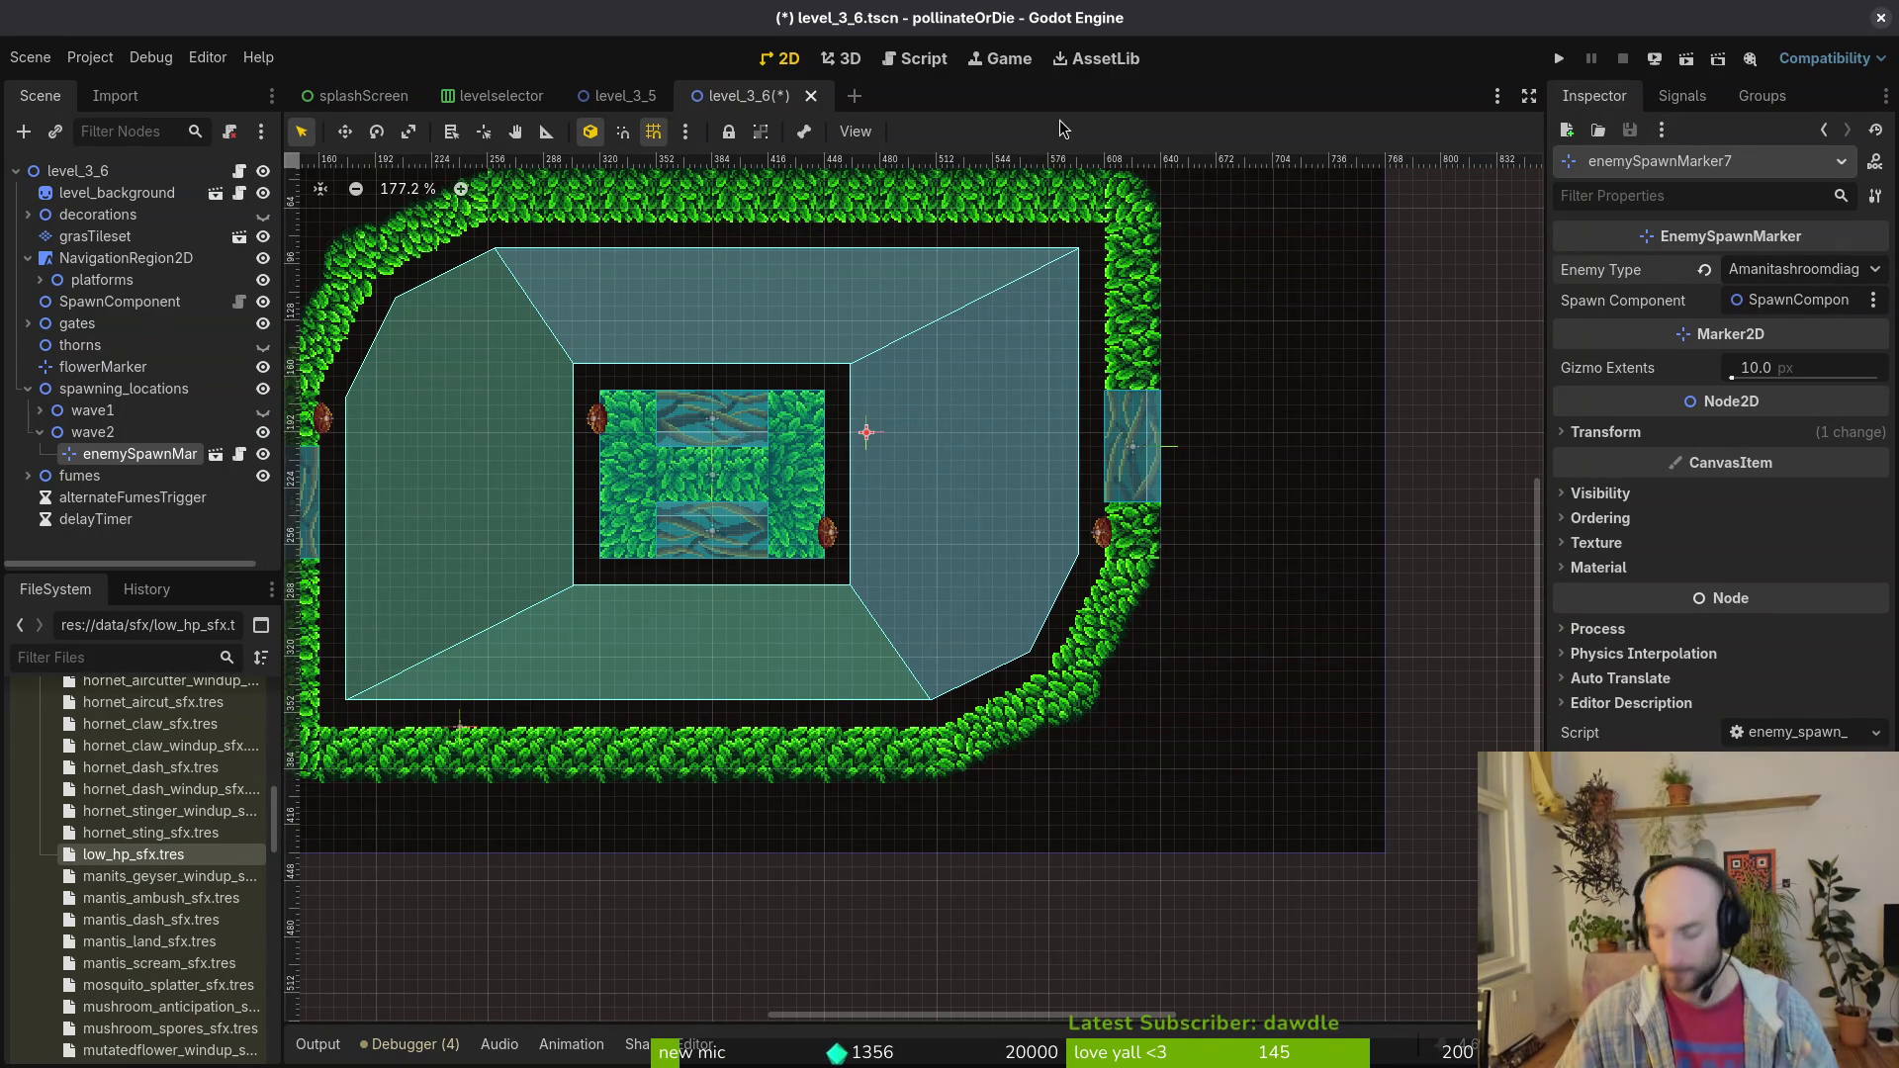
key("shift+alt+o")
Step: Open the amanita_mushroom_diag.tscn scene through the 'amamudia' file search
type("amamudia")
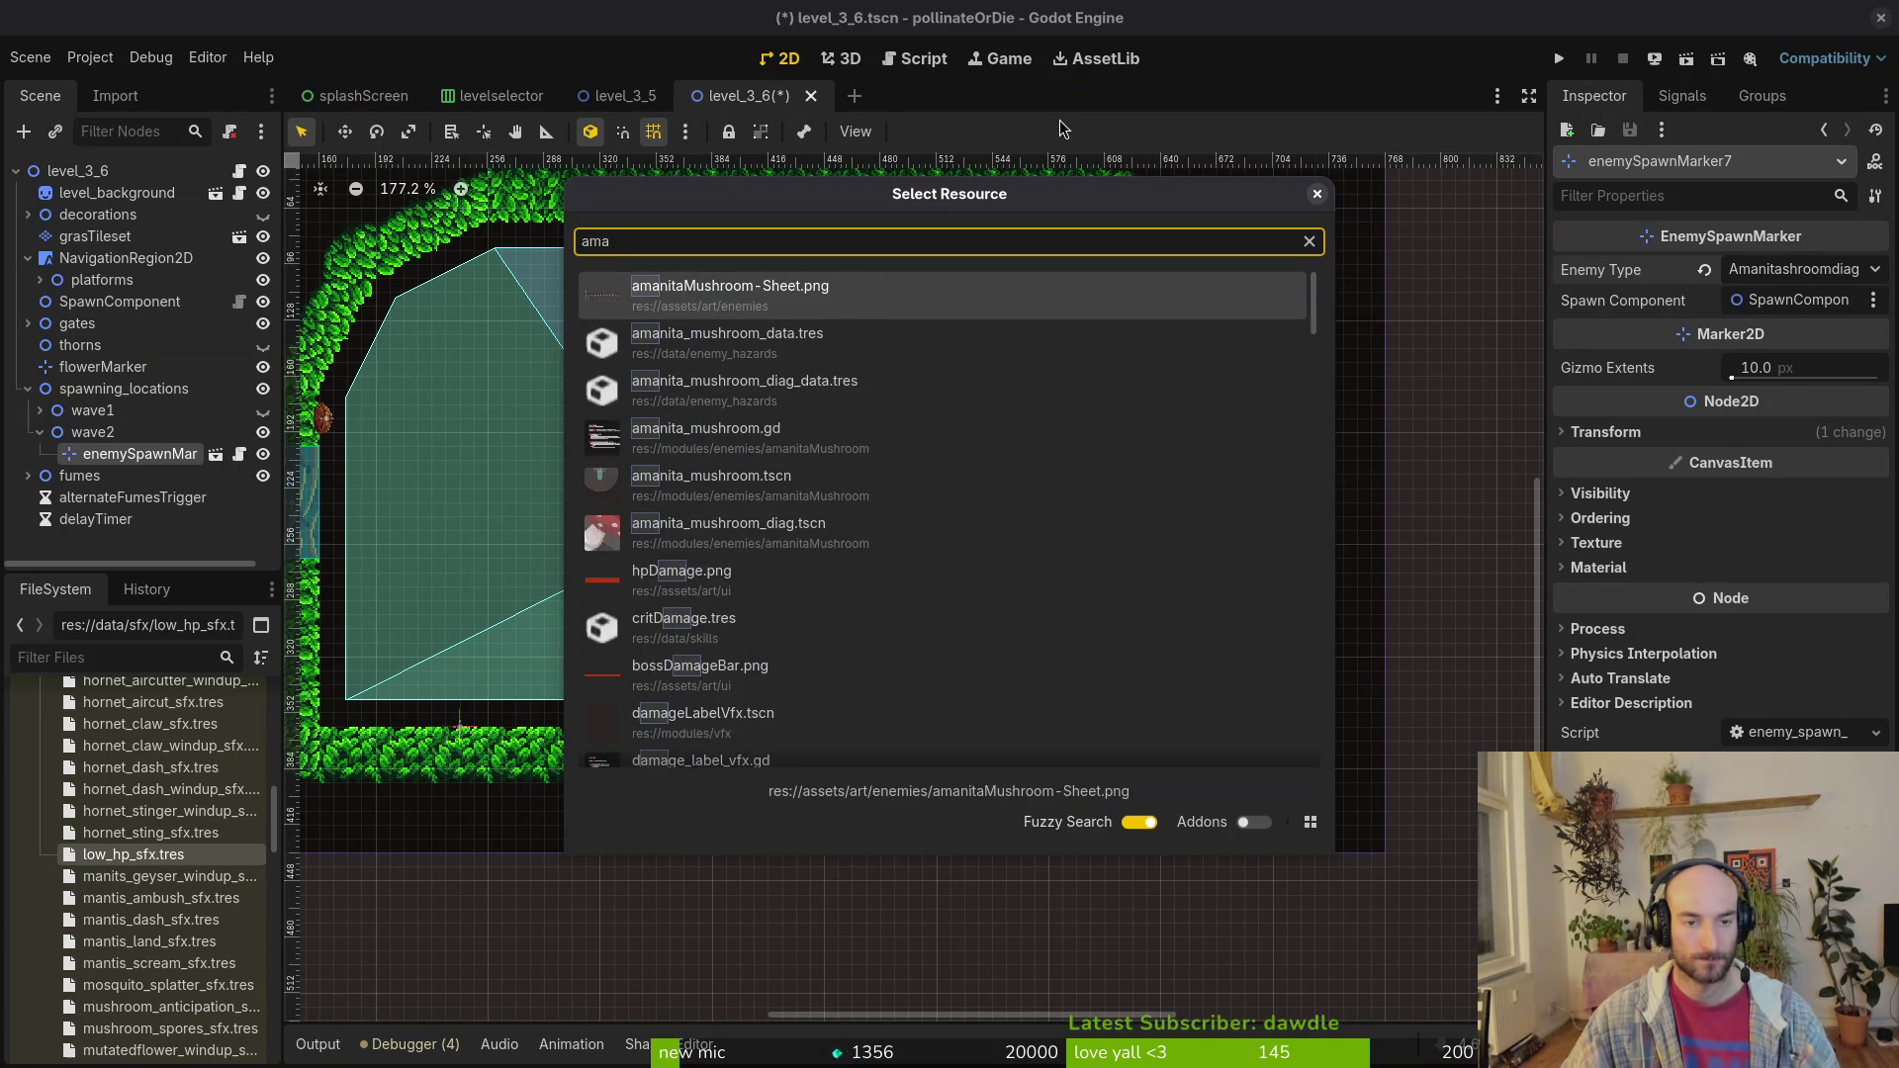
key("Down")
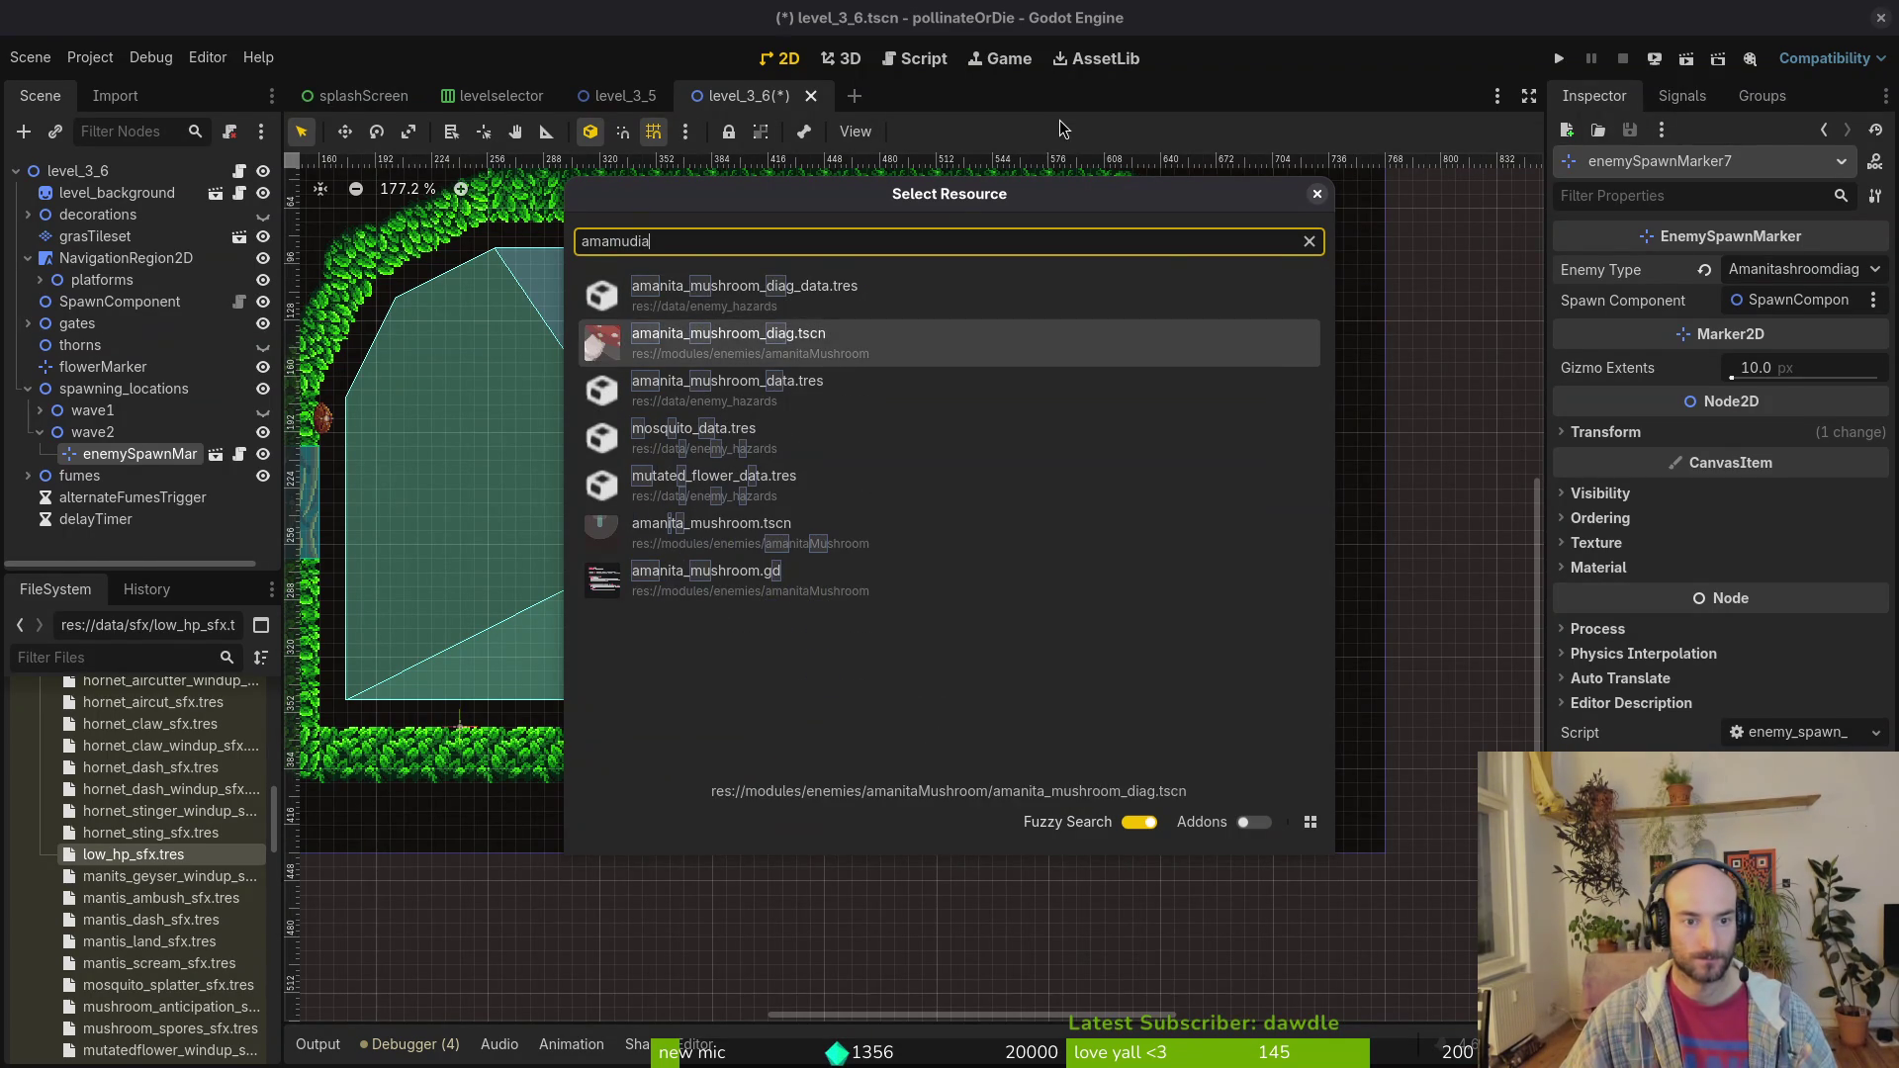
key("Return")
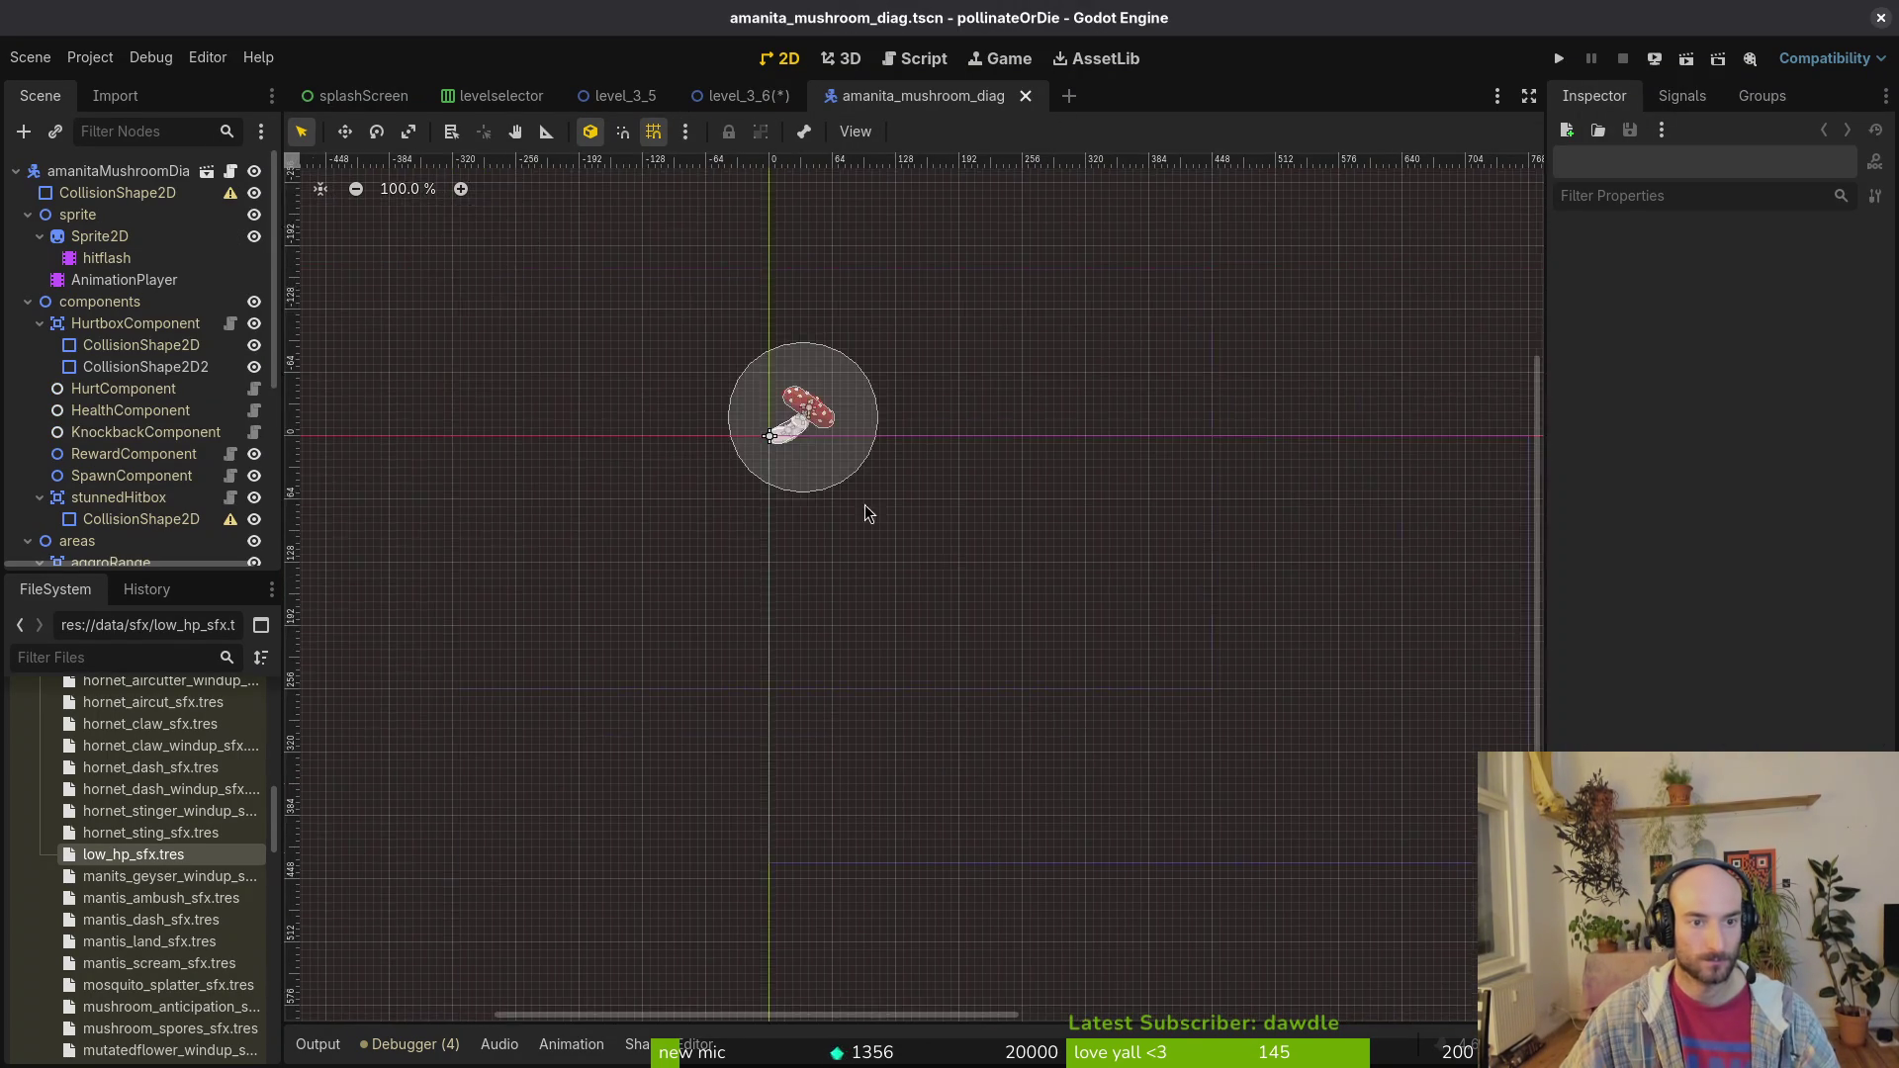
Step: Inspect the diag scene's nodes, collapse the components, areas and timers groups, and select its AnimationPlayer
scroll(850, 495, "up", 3)
left_click(894, 472)
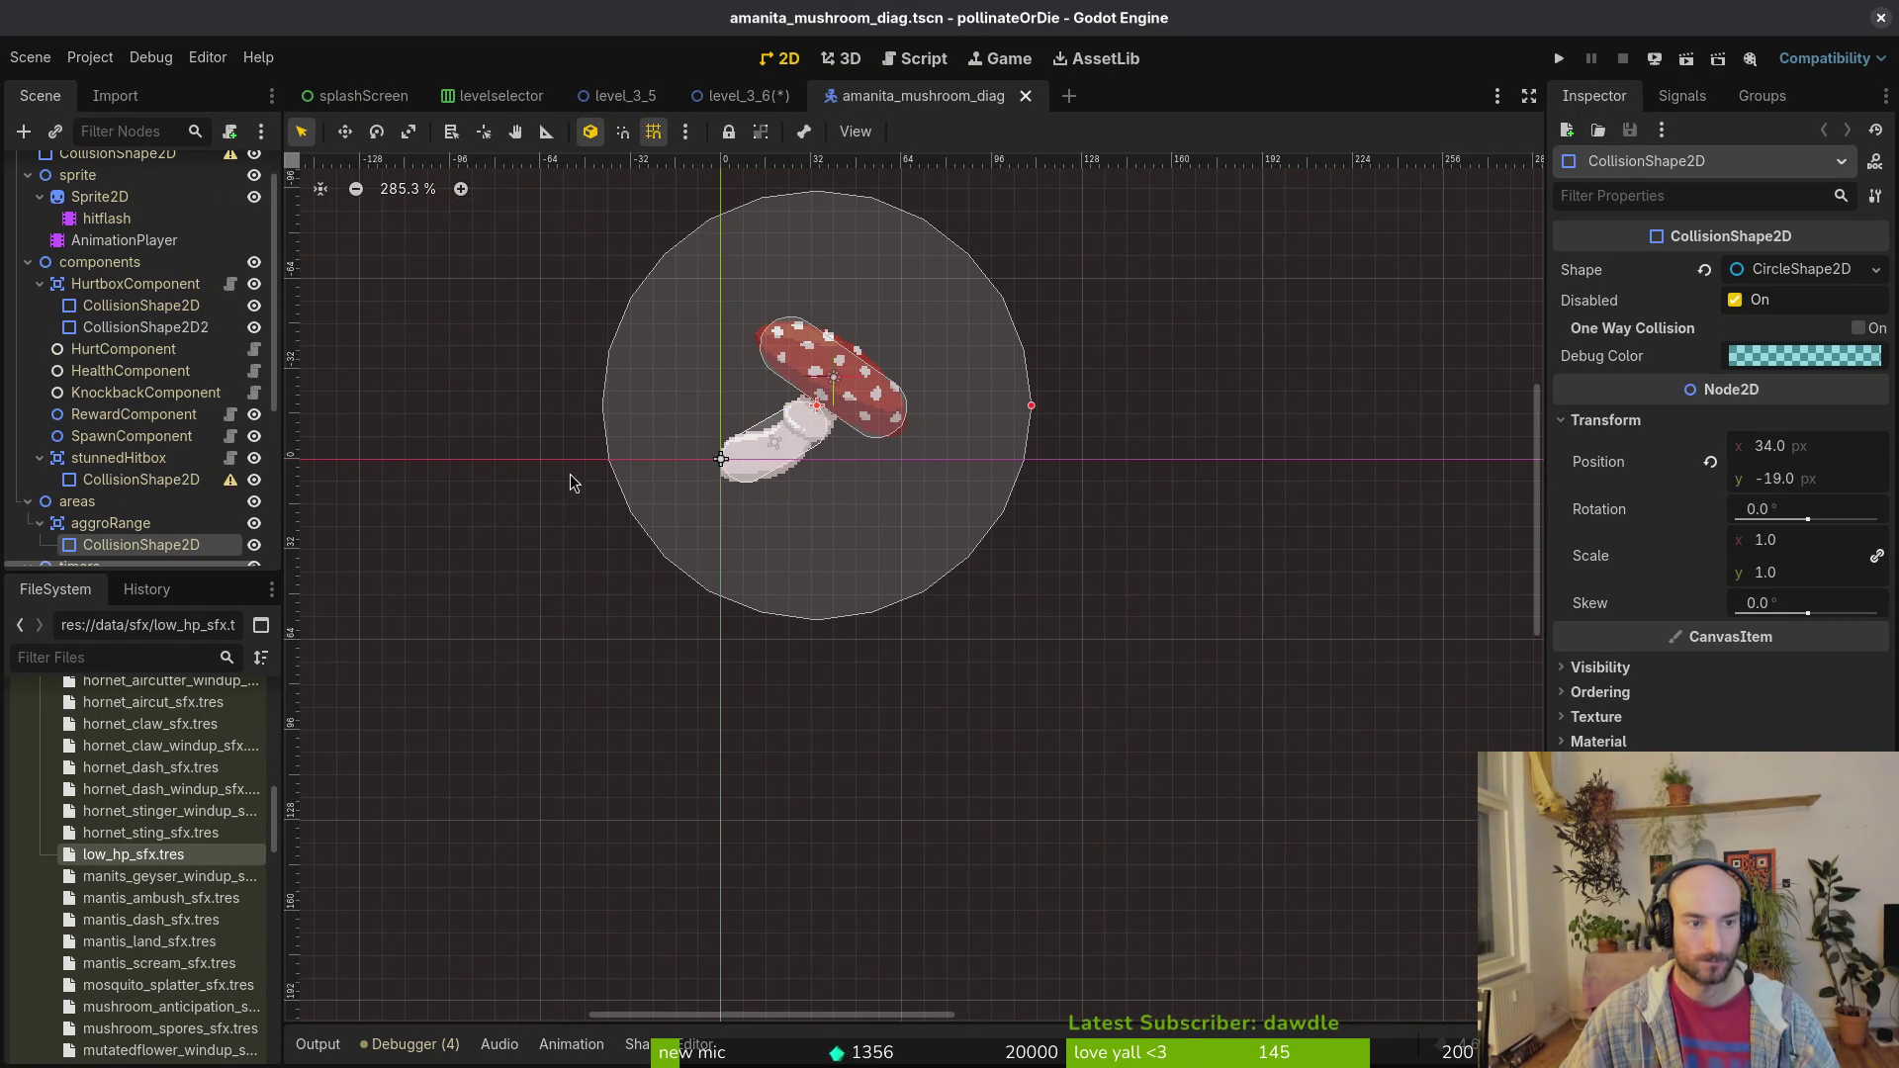
scroll(69, 490, "down", 3)
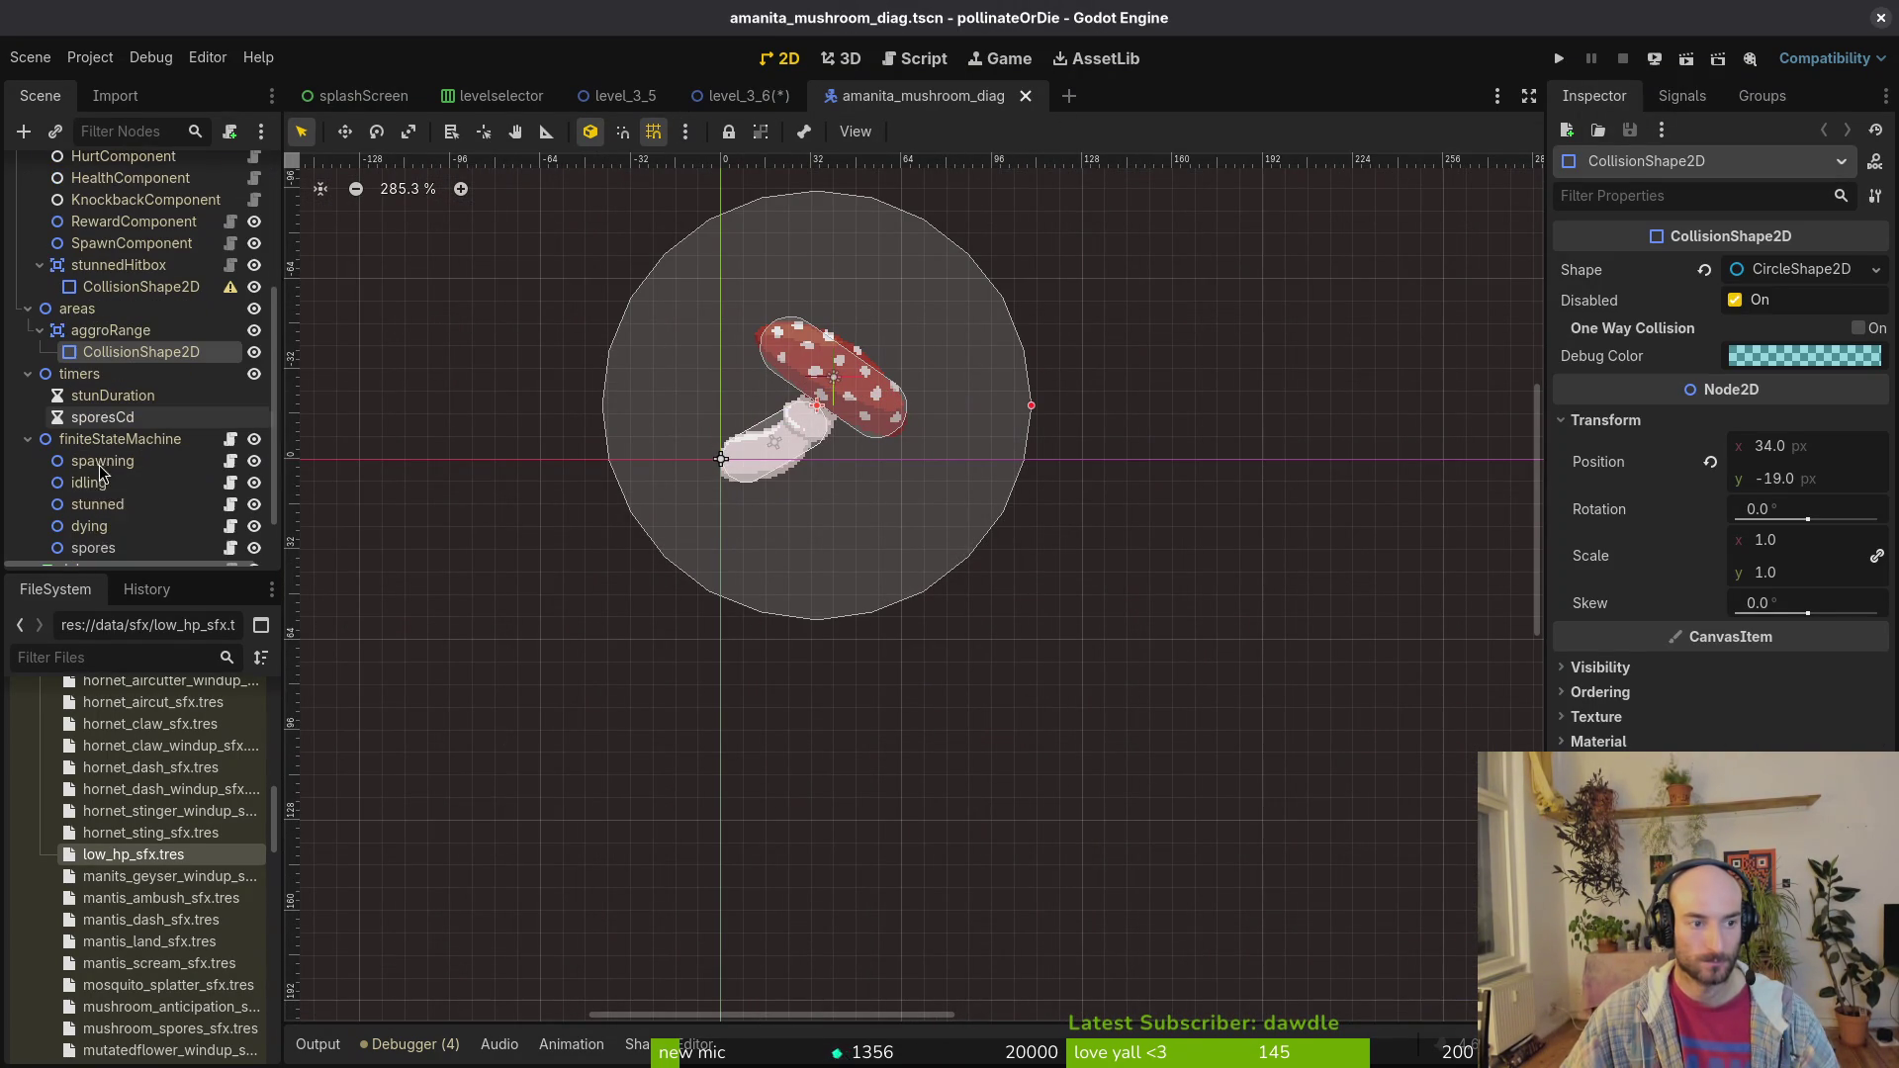
left_click(91, 547)
scroll(71, 550, "down", 1)
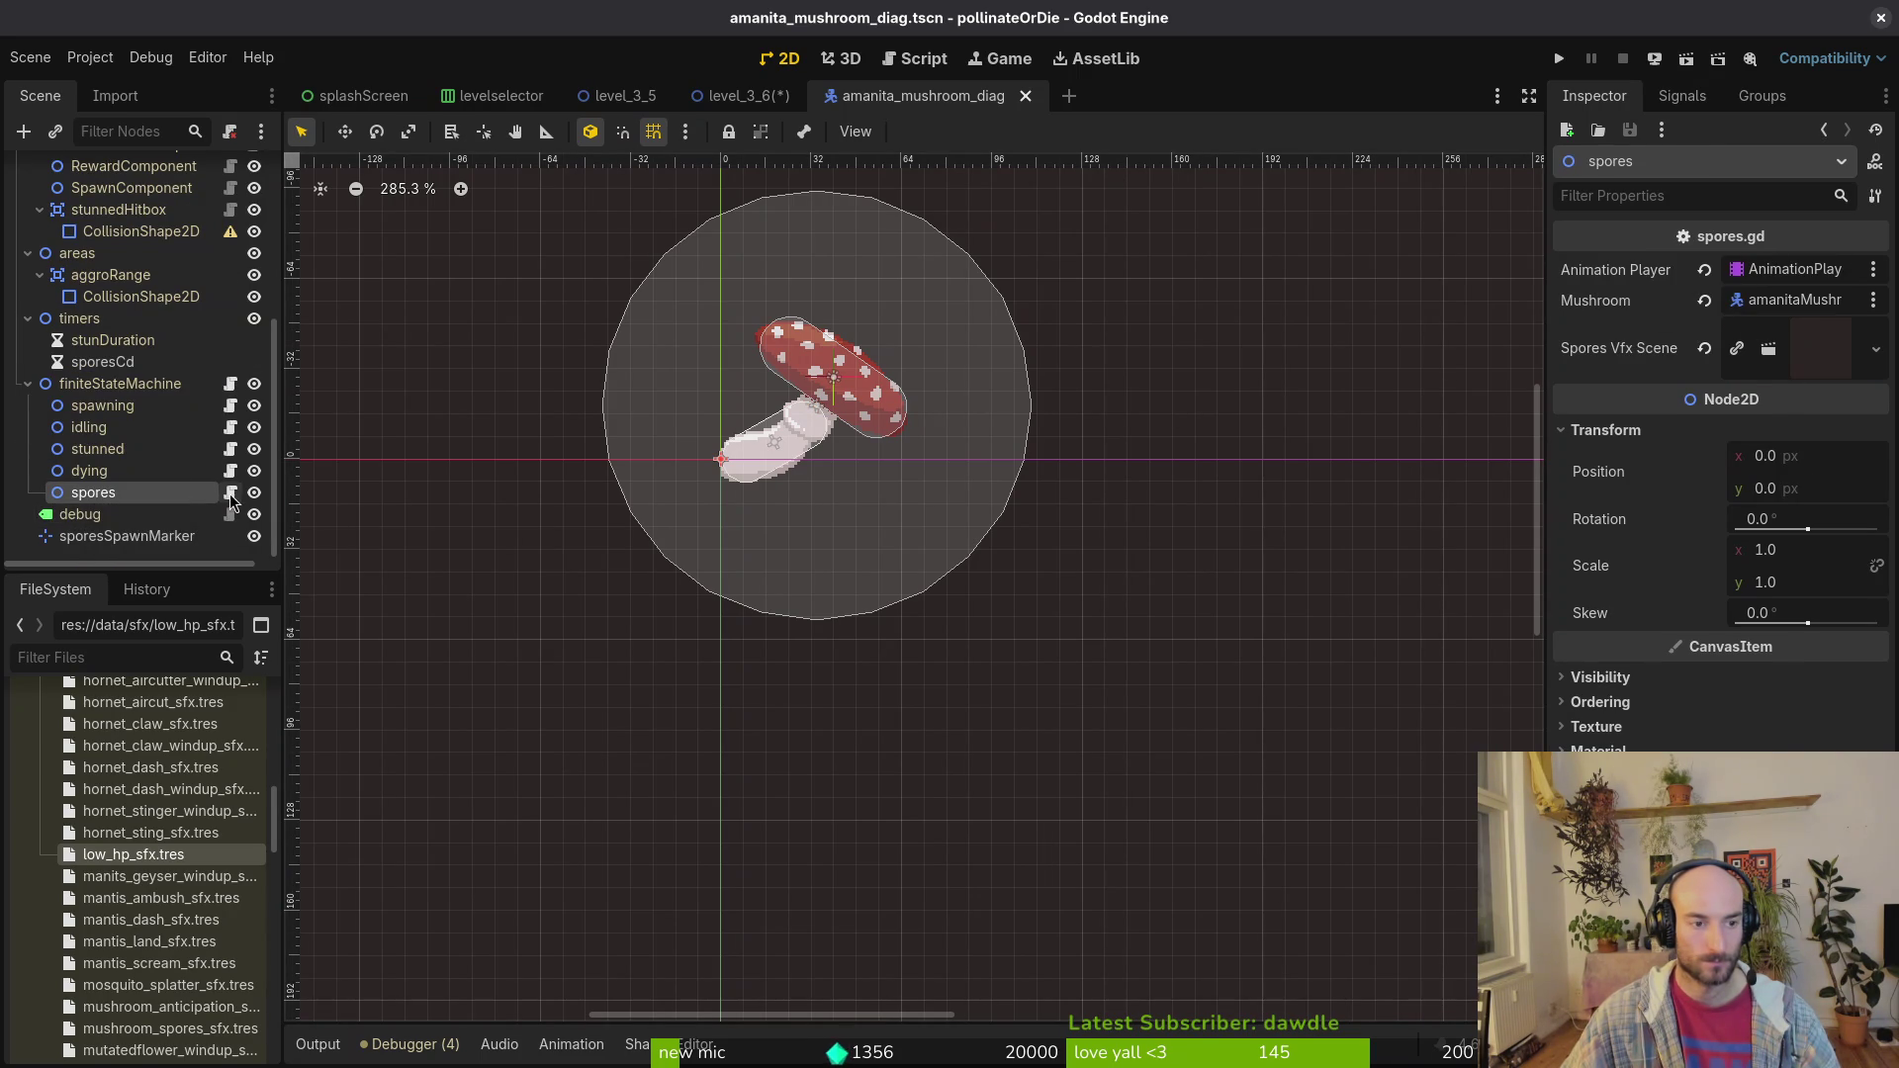
scroll(215, 445, "up", 5)
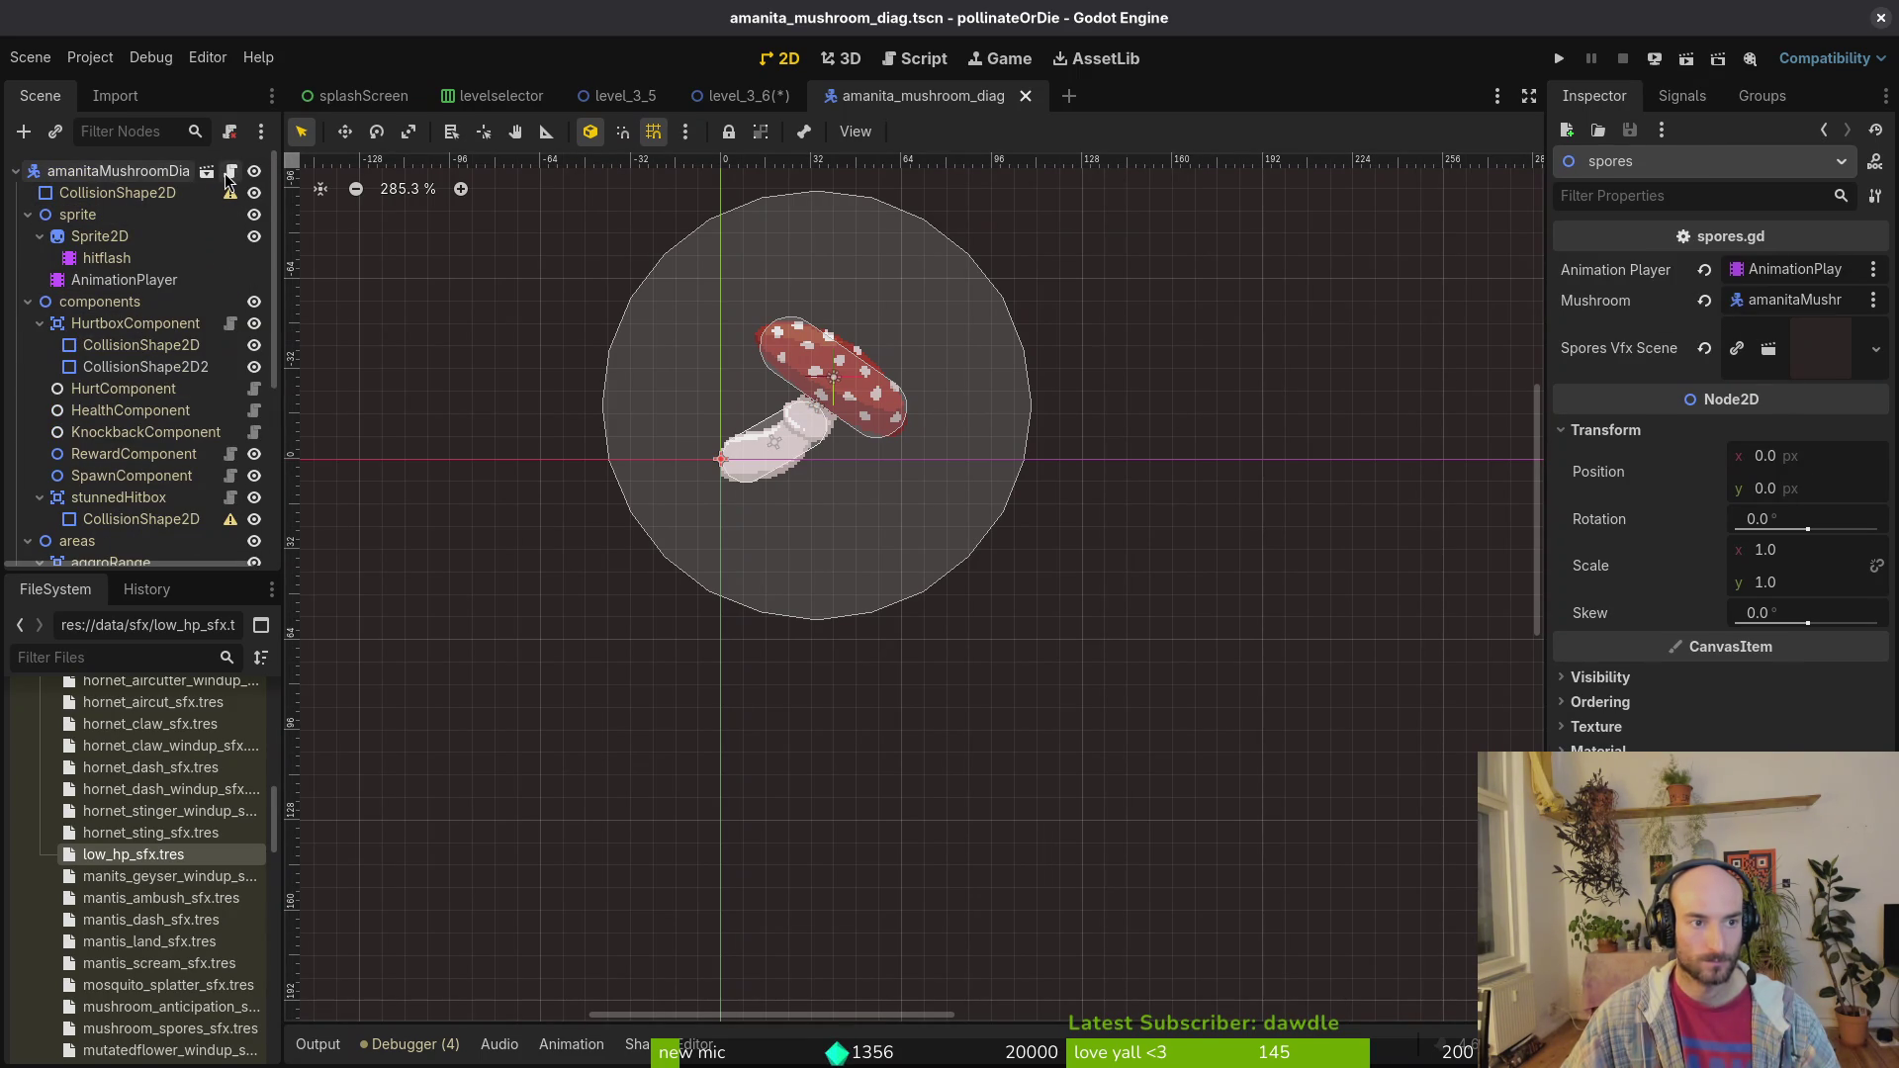
scroll(155, 391, "down", 5)
scroll(156, 391, "up", 4)
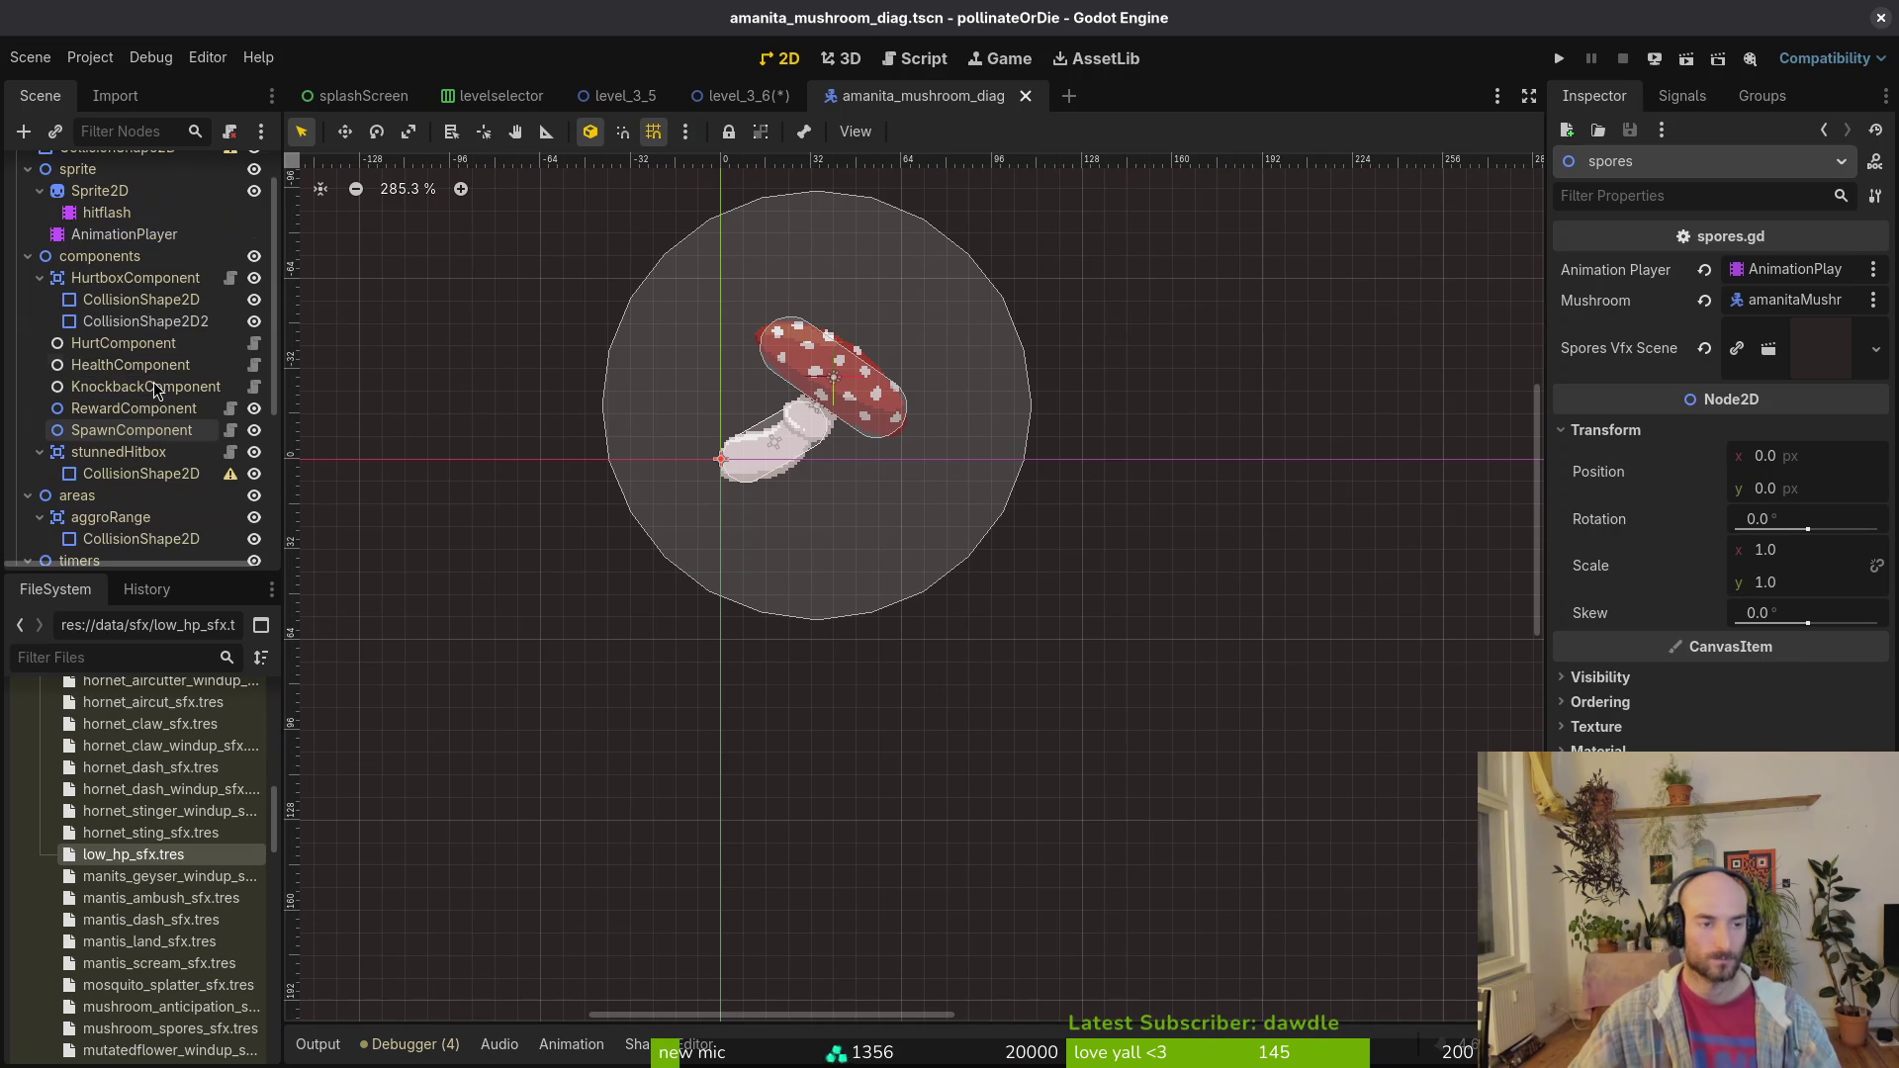
left_click(28, 255)
left_click(21, 287)
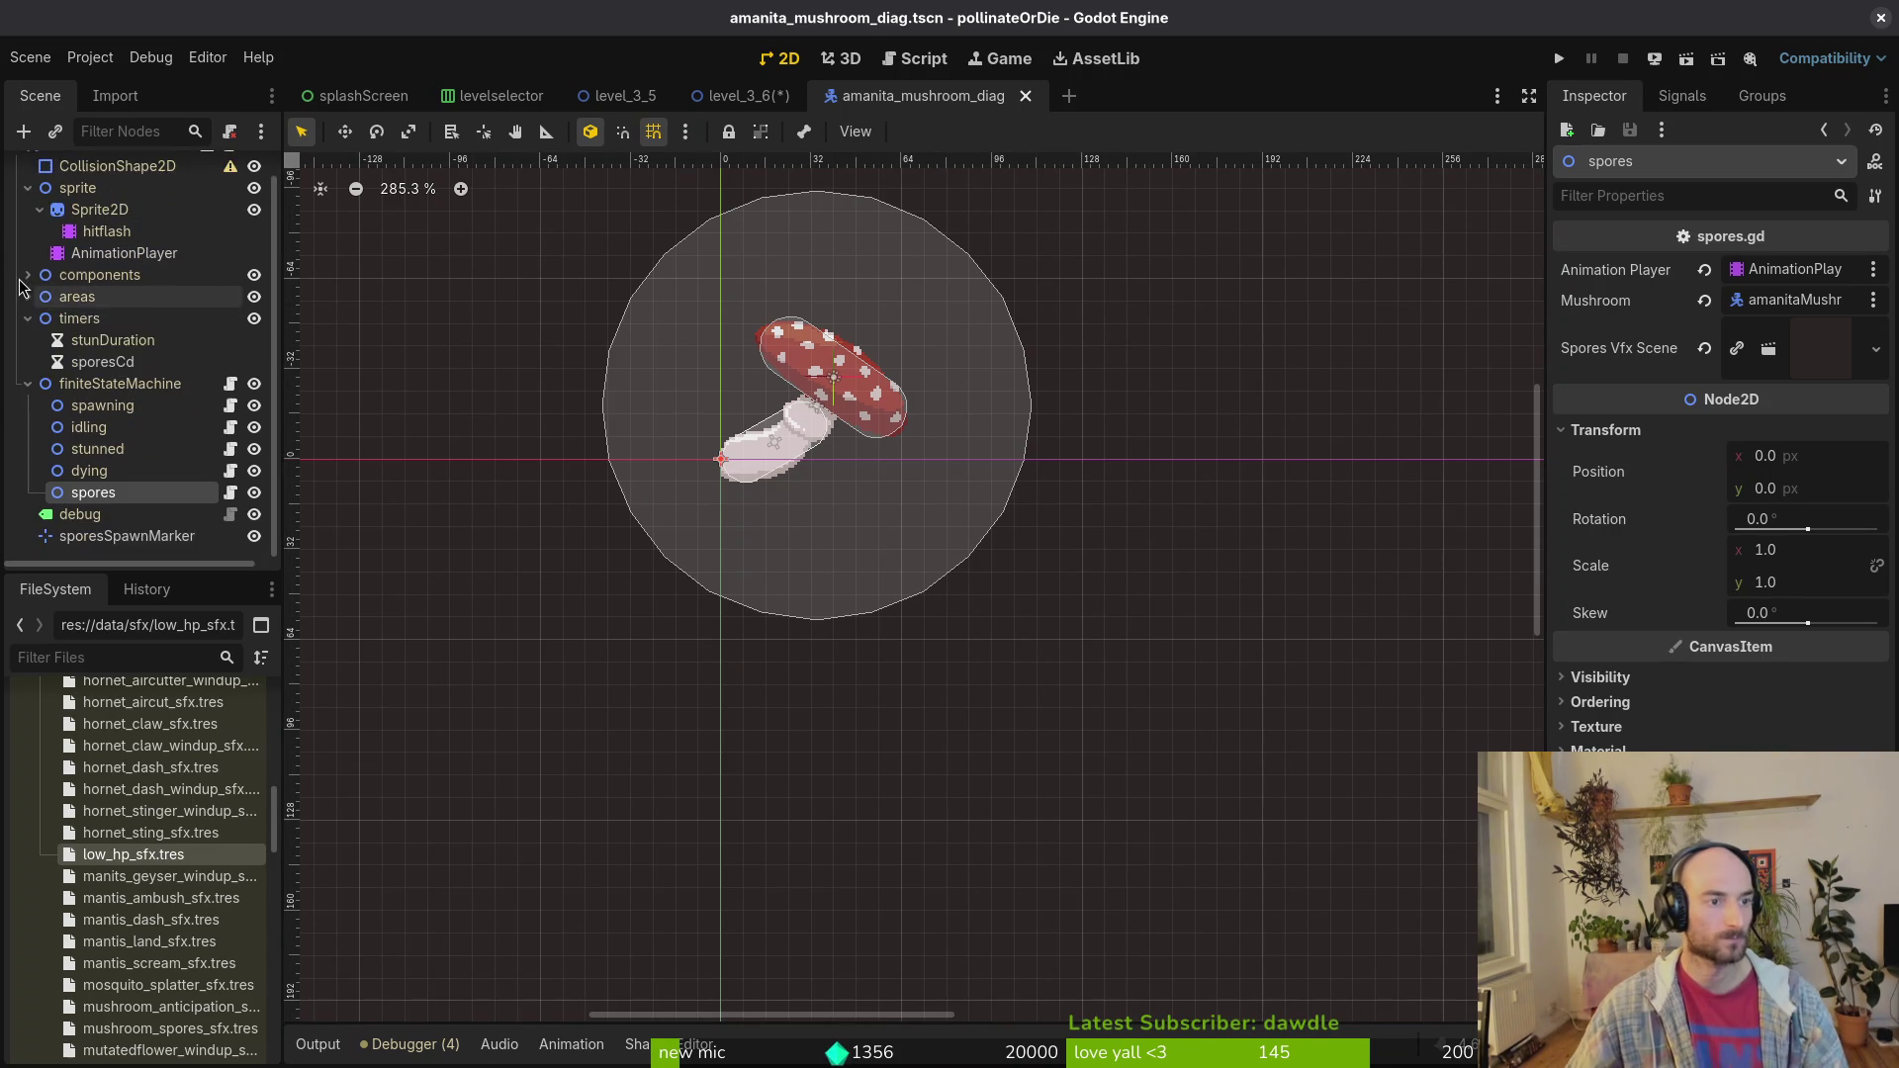
left_click(28, 318)
left_click(123, 279)
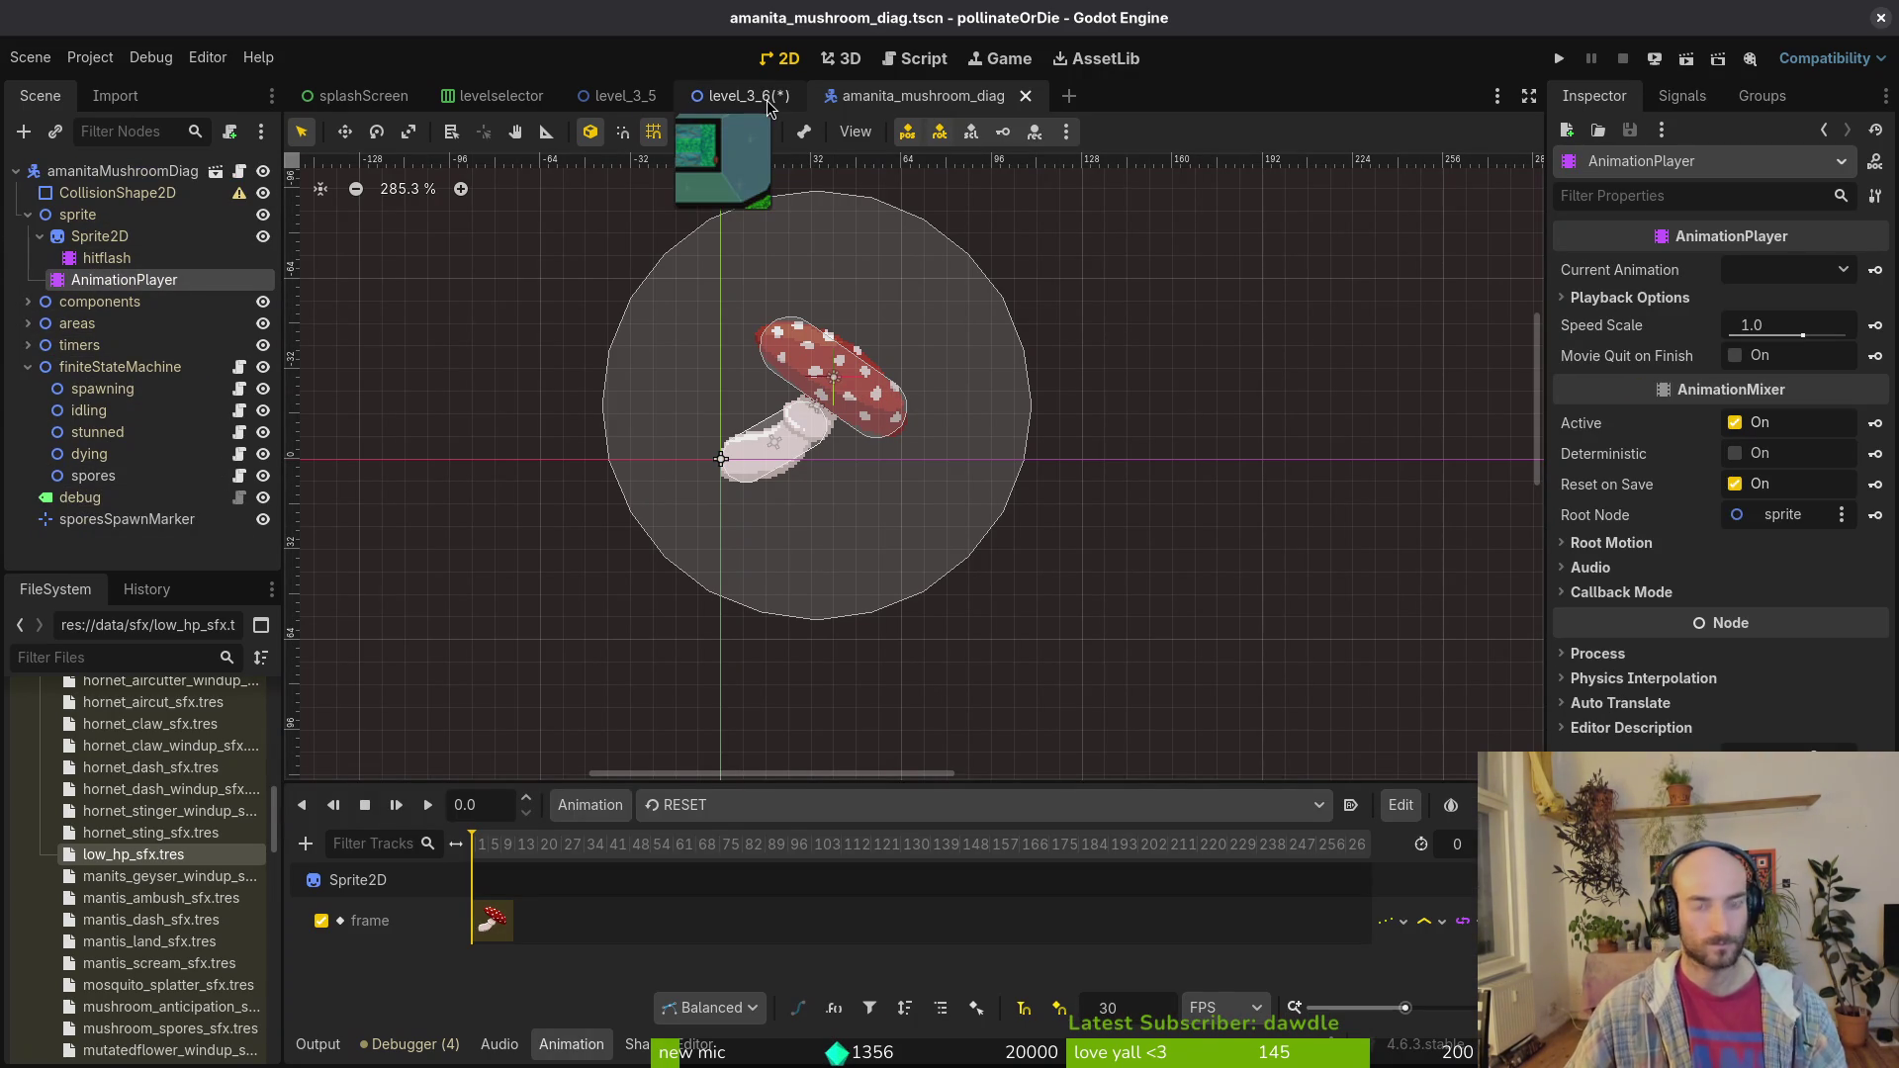
Step: Open amanita_mushroom.tscn and select its AnimationPlayer under sprite to copy
key("shift+alt+o")
type("amamu")
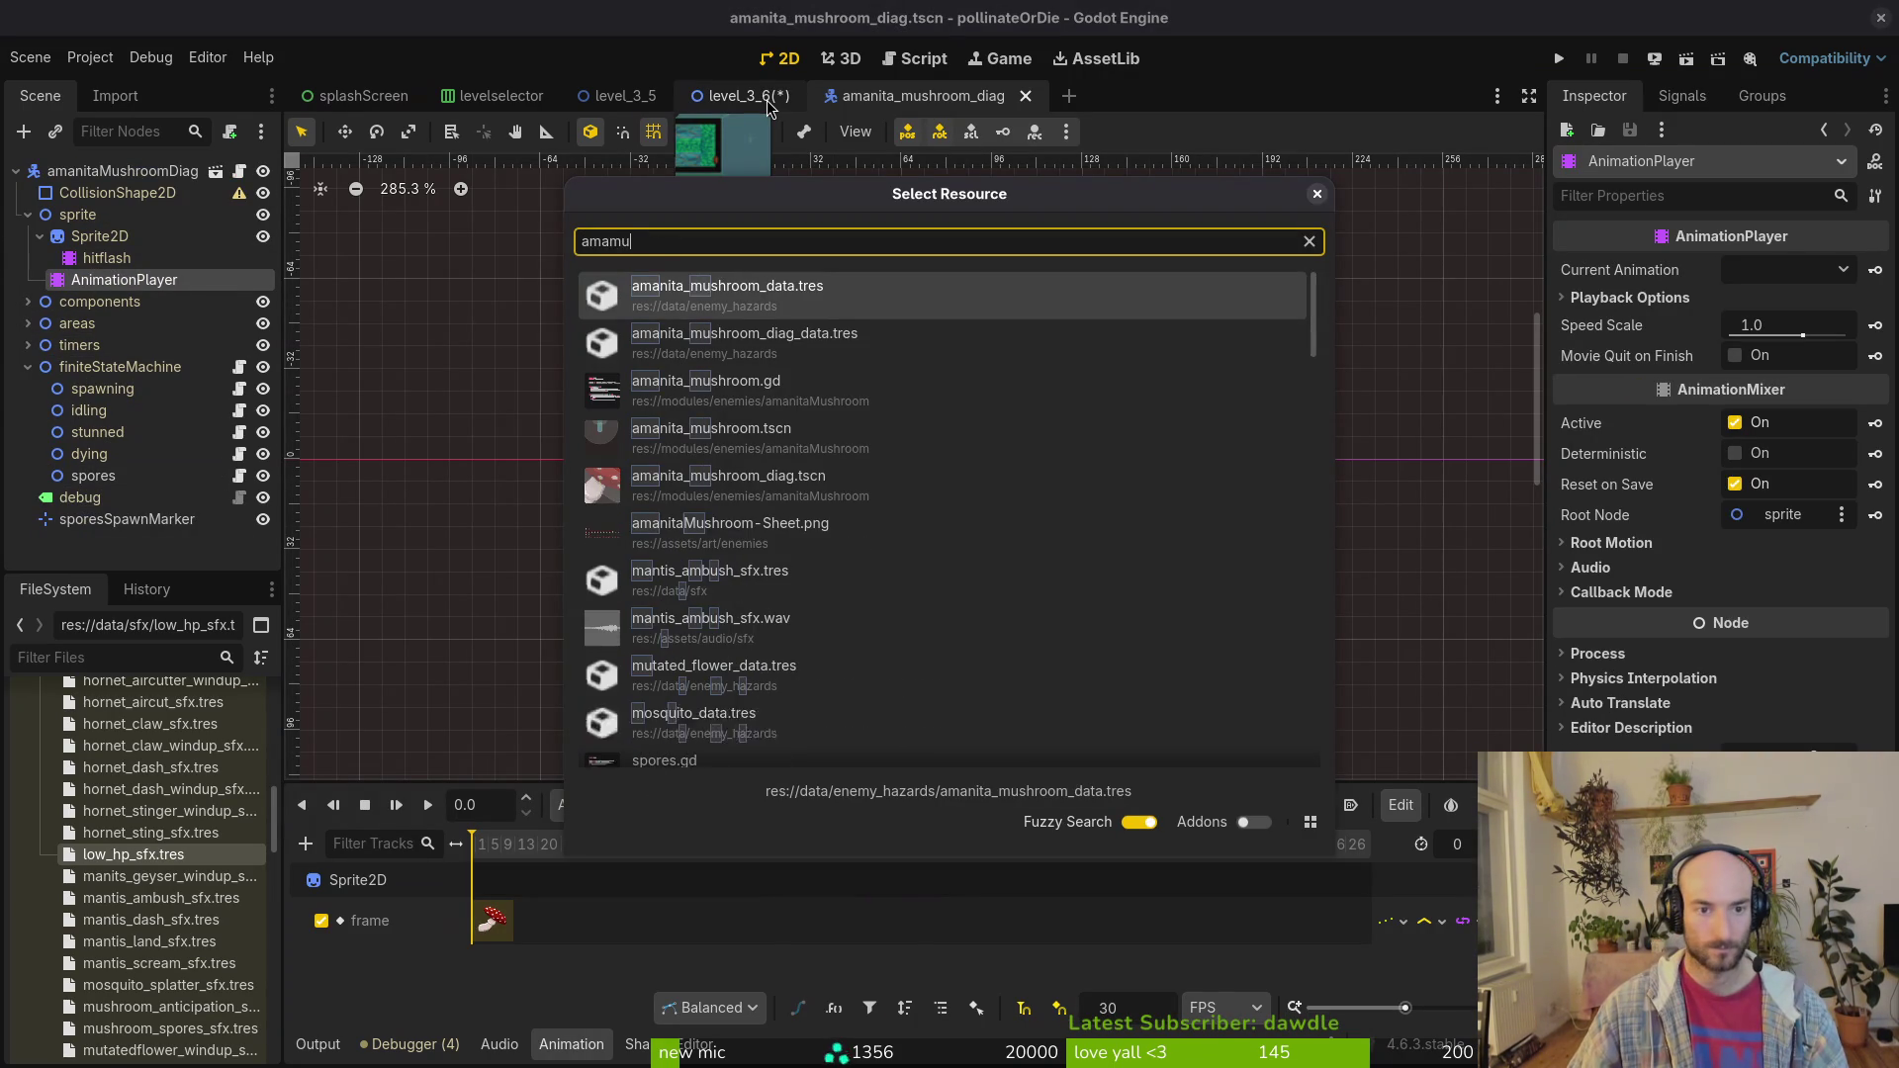
key("Down")
key("Down")
key("Down")
key("Return")
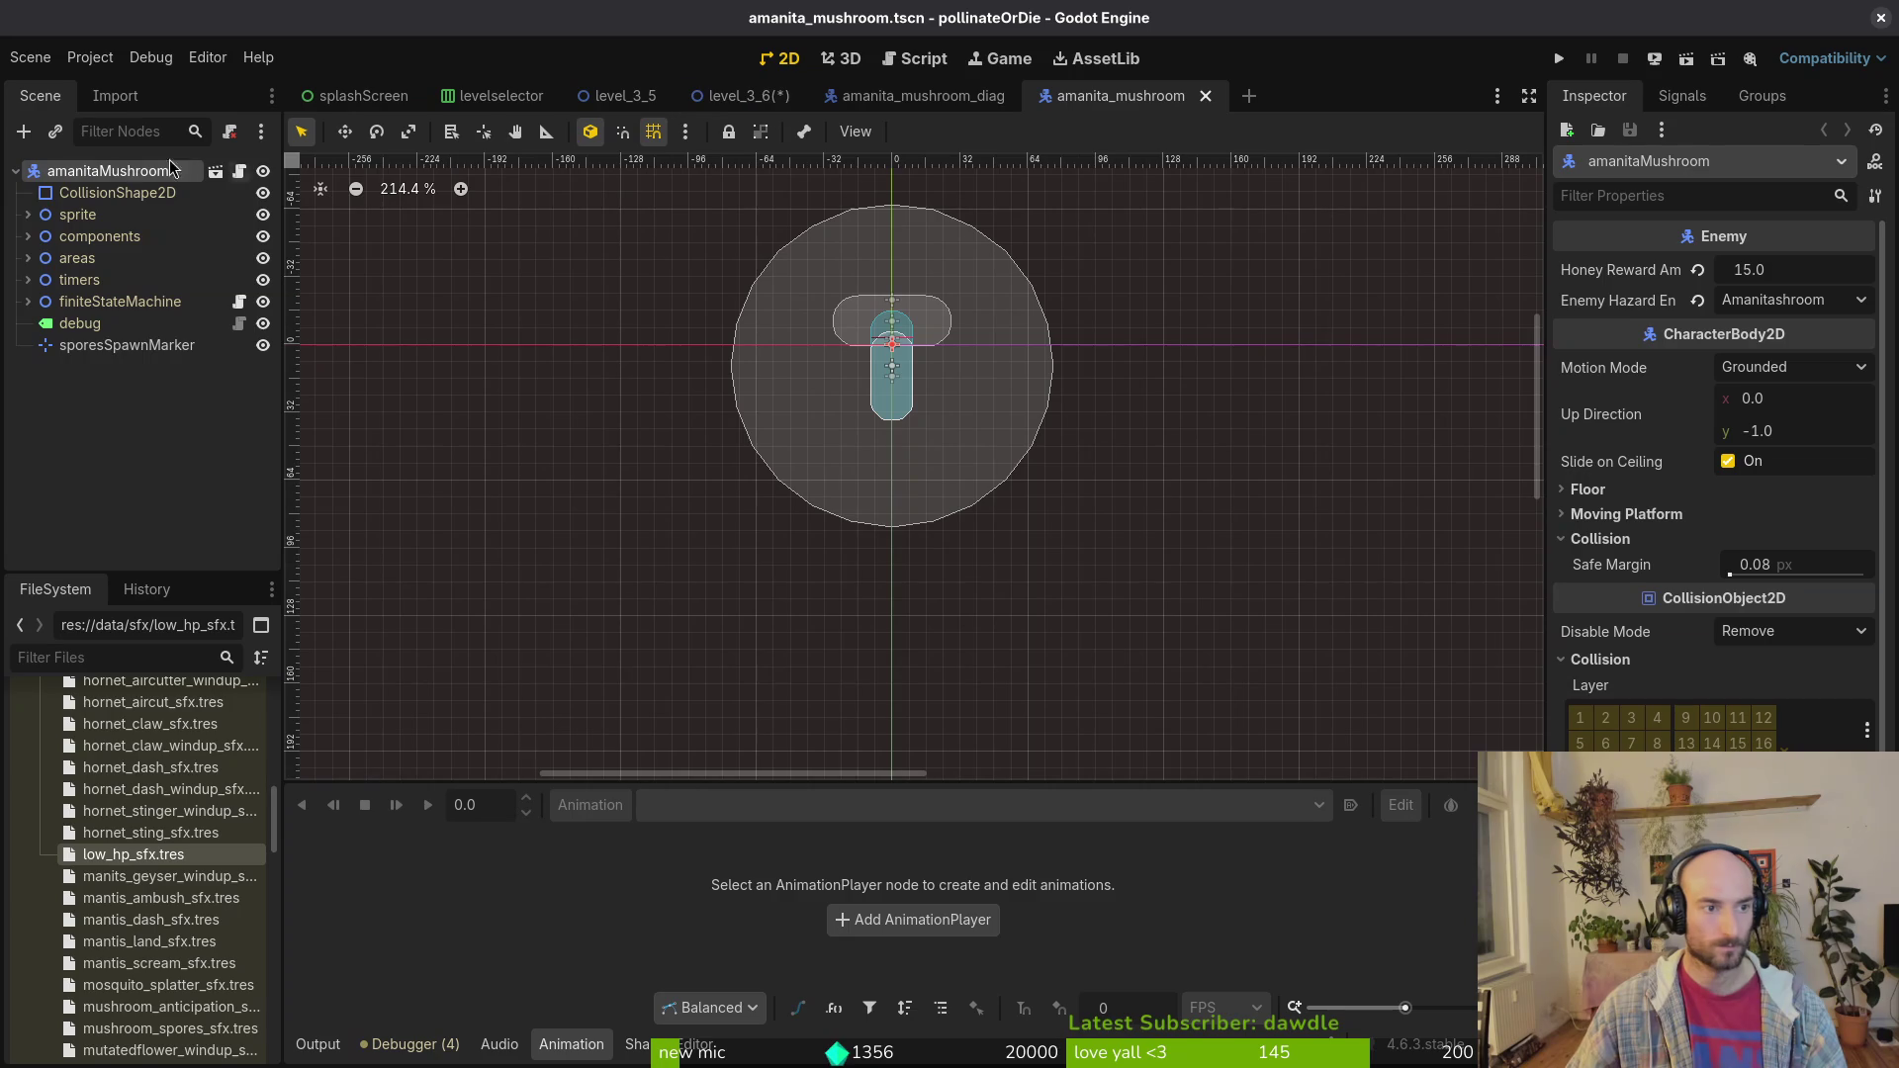
left_click(28, 213)
left_click(39, 235)
left_click(123, 279)
Step: Replace amanita_mushroom_diag's AnimationPlayer with the pasted copy under sprite and save the scene
left_click(883, 99)
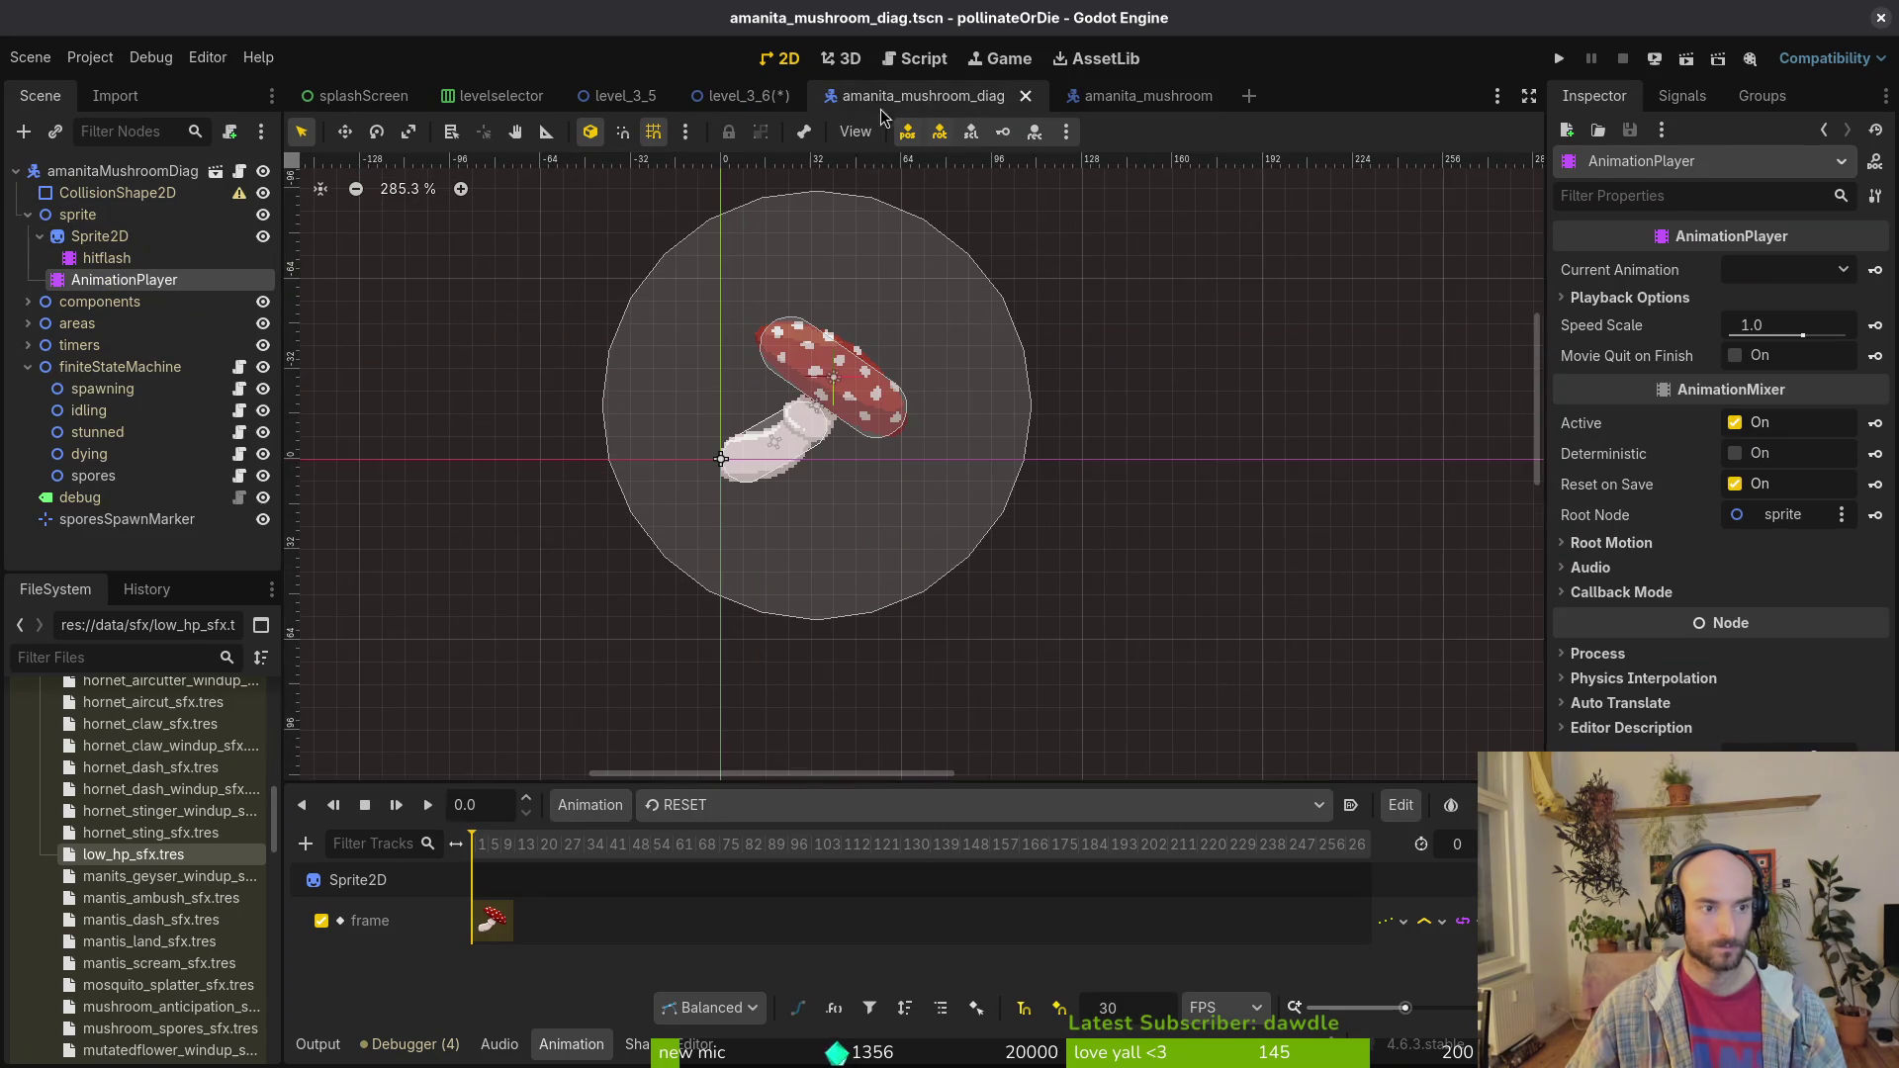
key("Delete")
key("Return")
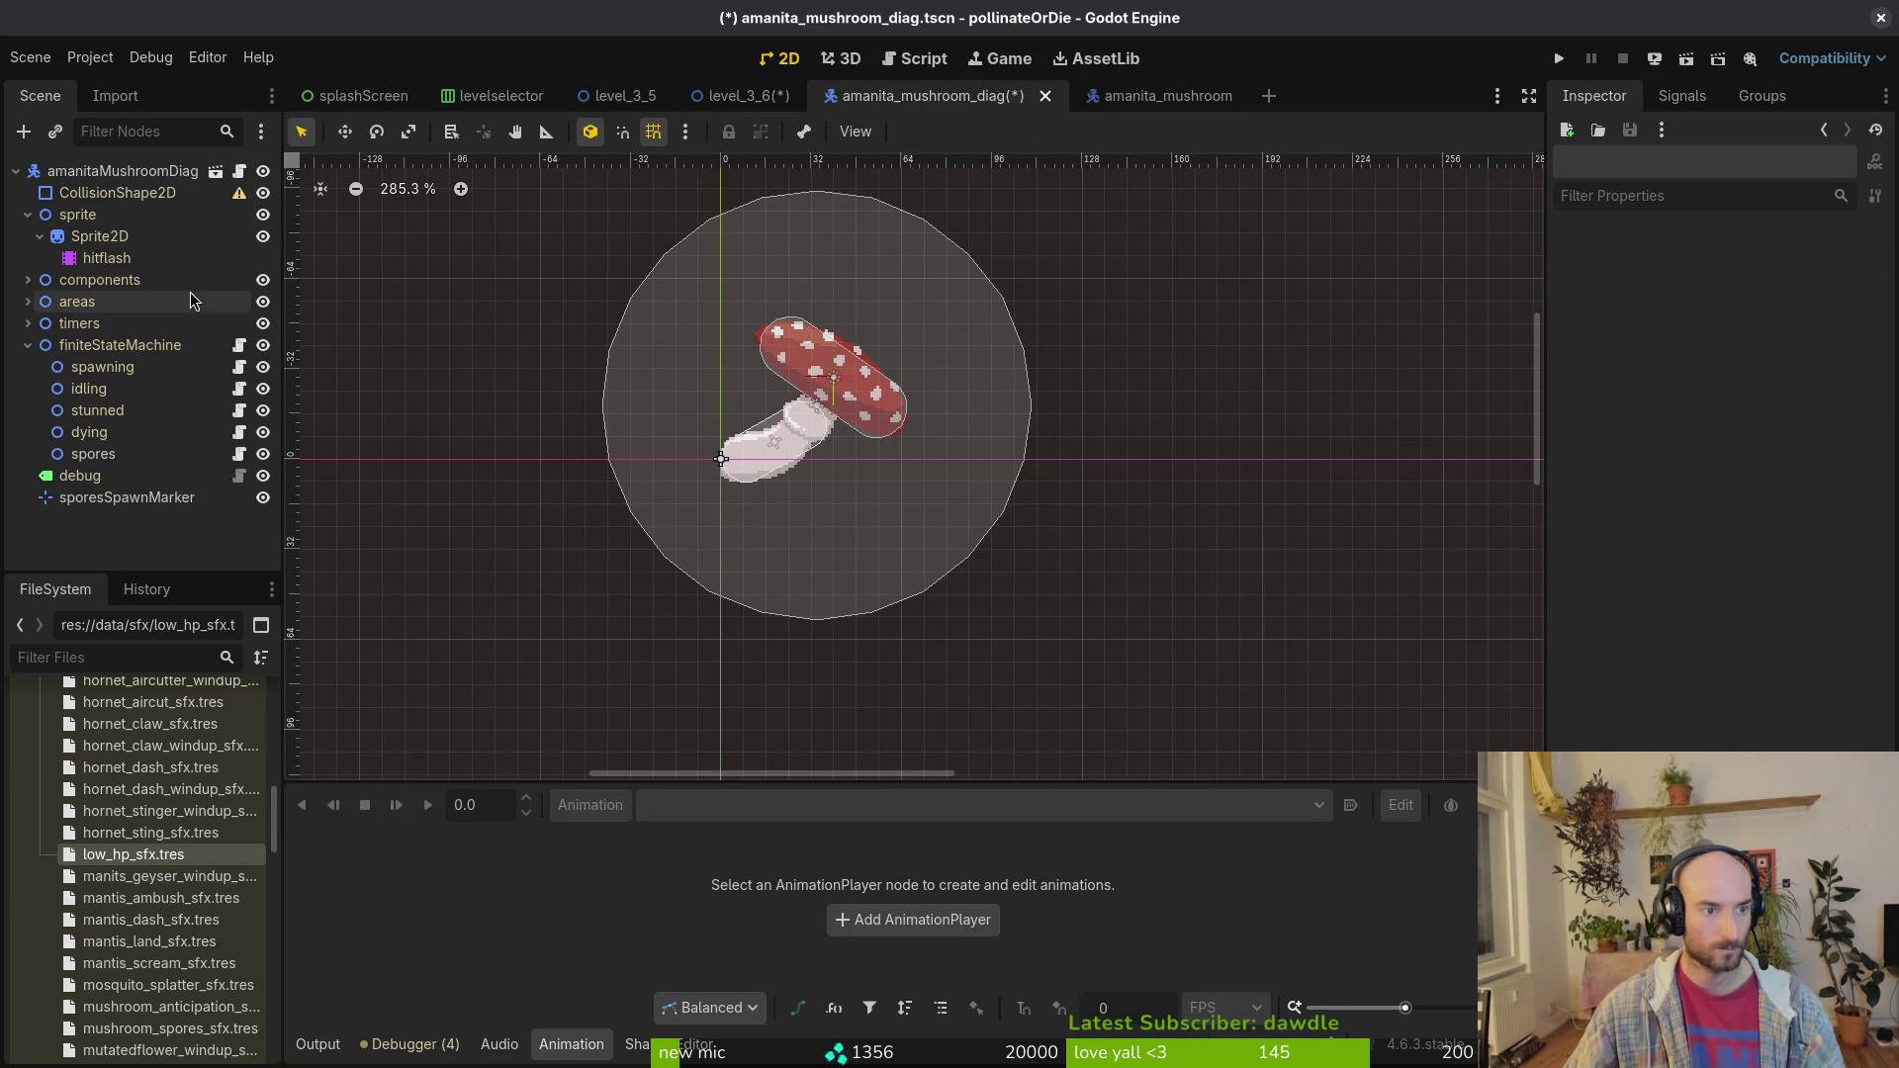
left_click(95, 215)
key("ctrl+v")
left_click(715, 814)
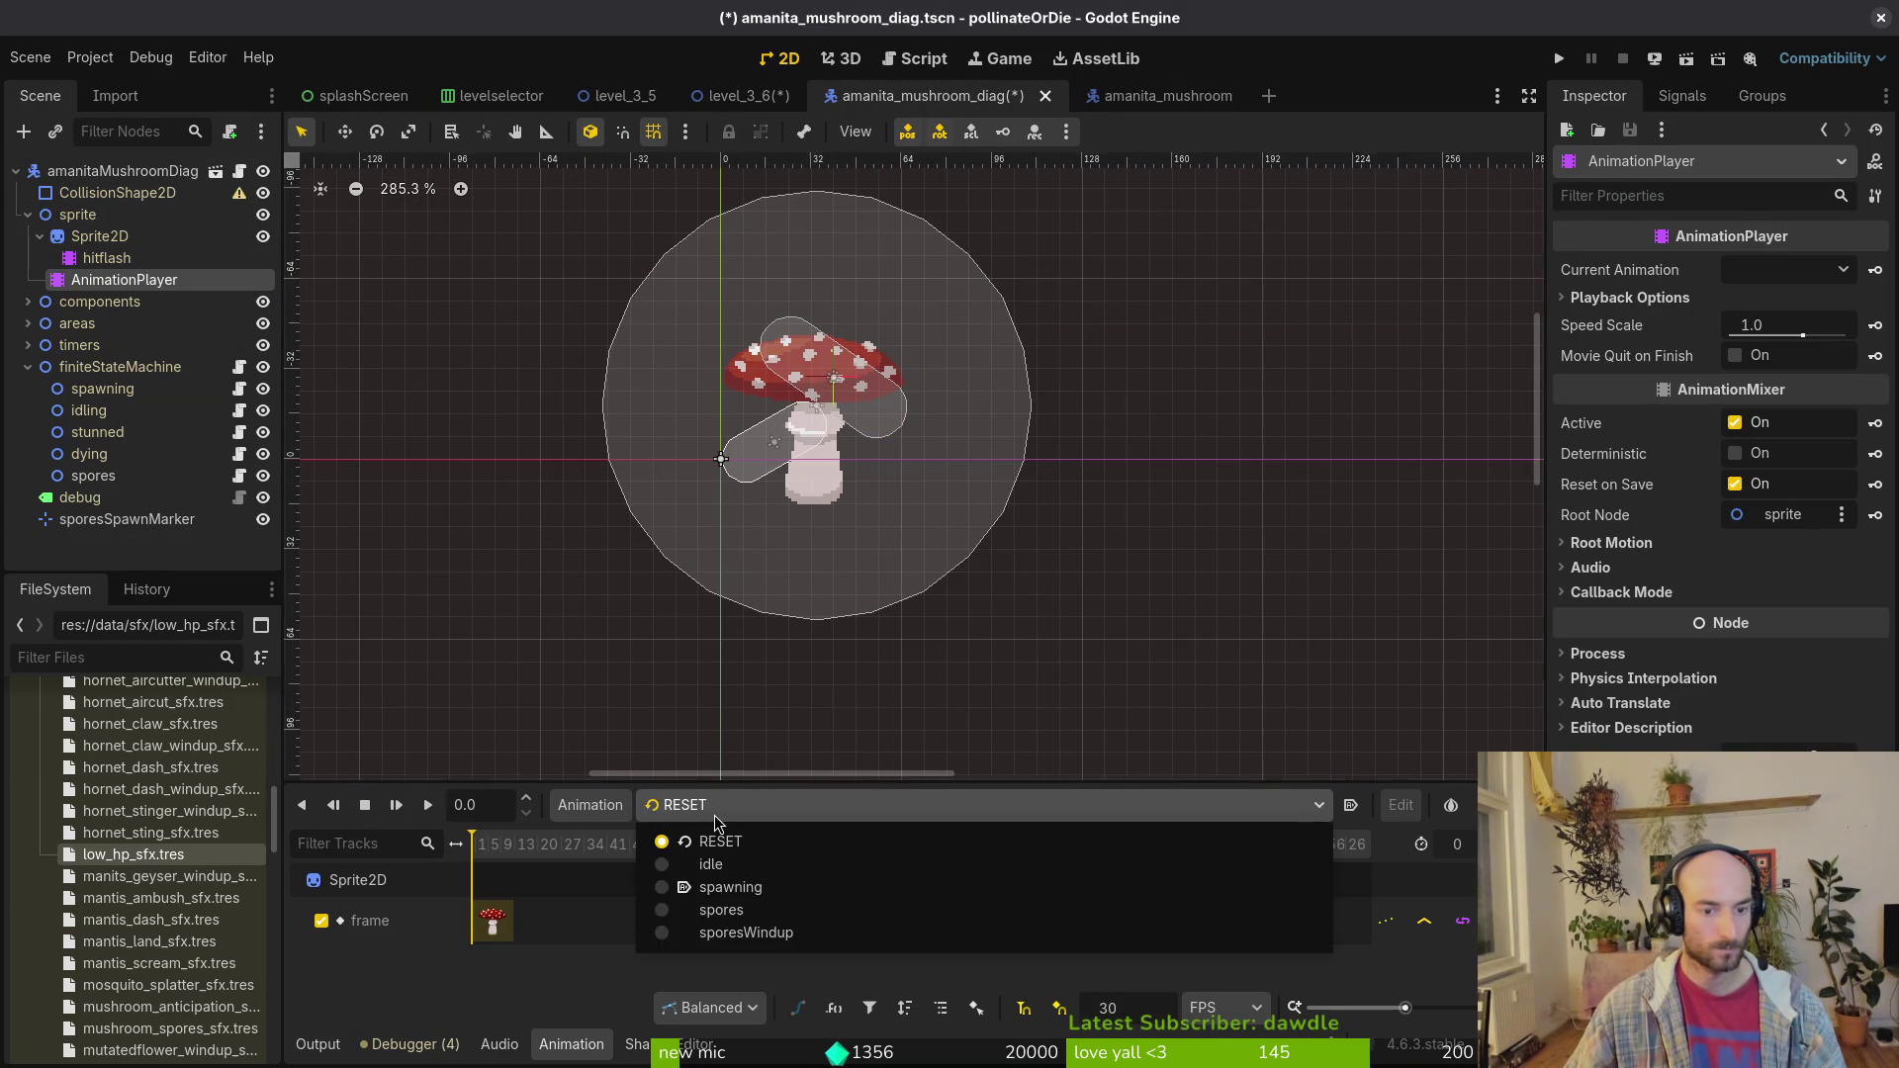
left_click(720, 841)
key("ctrl+s")
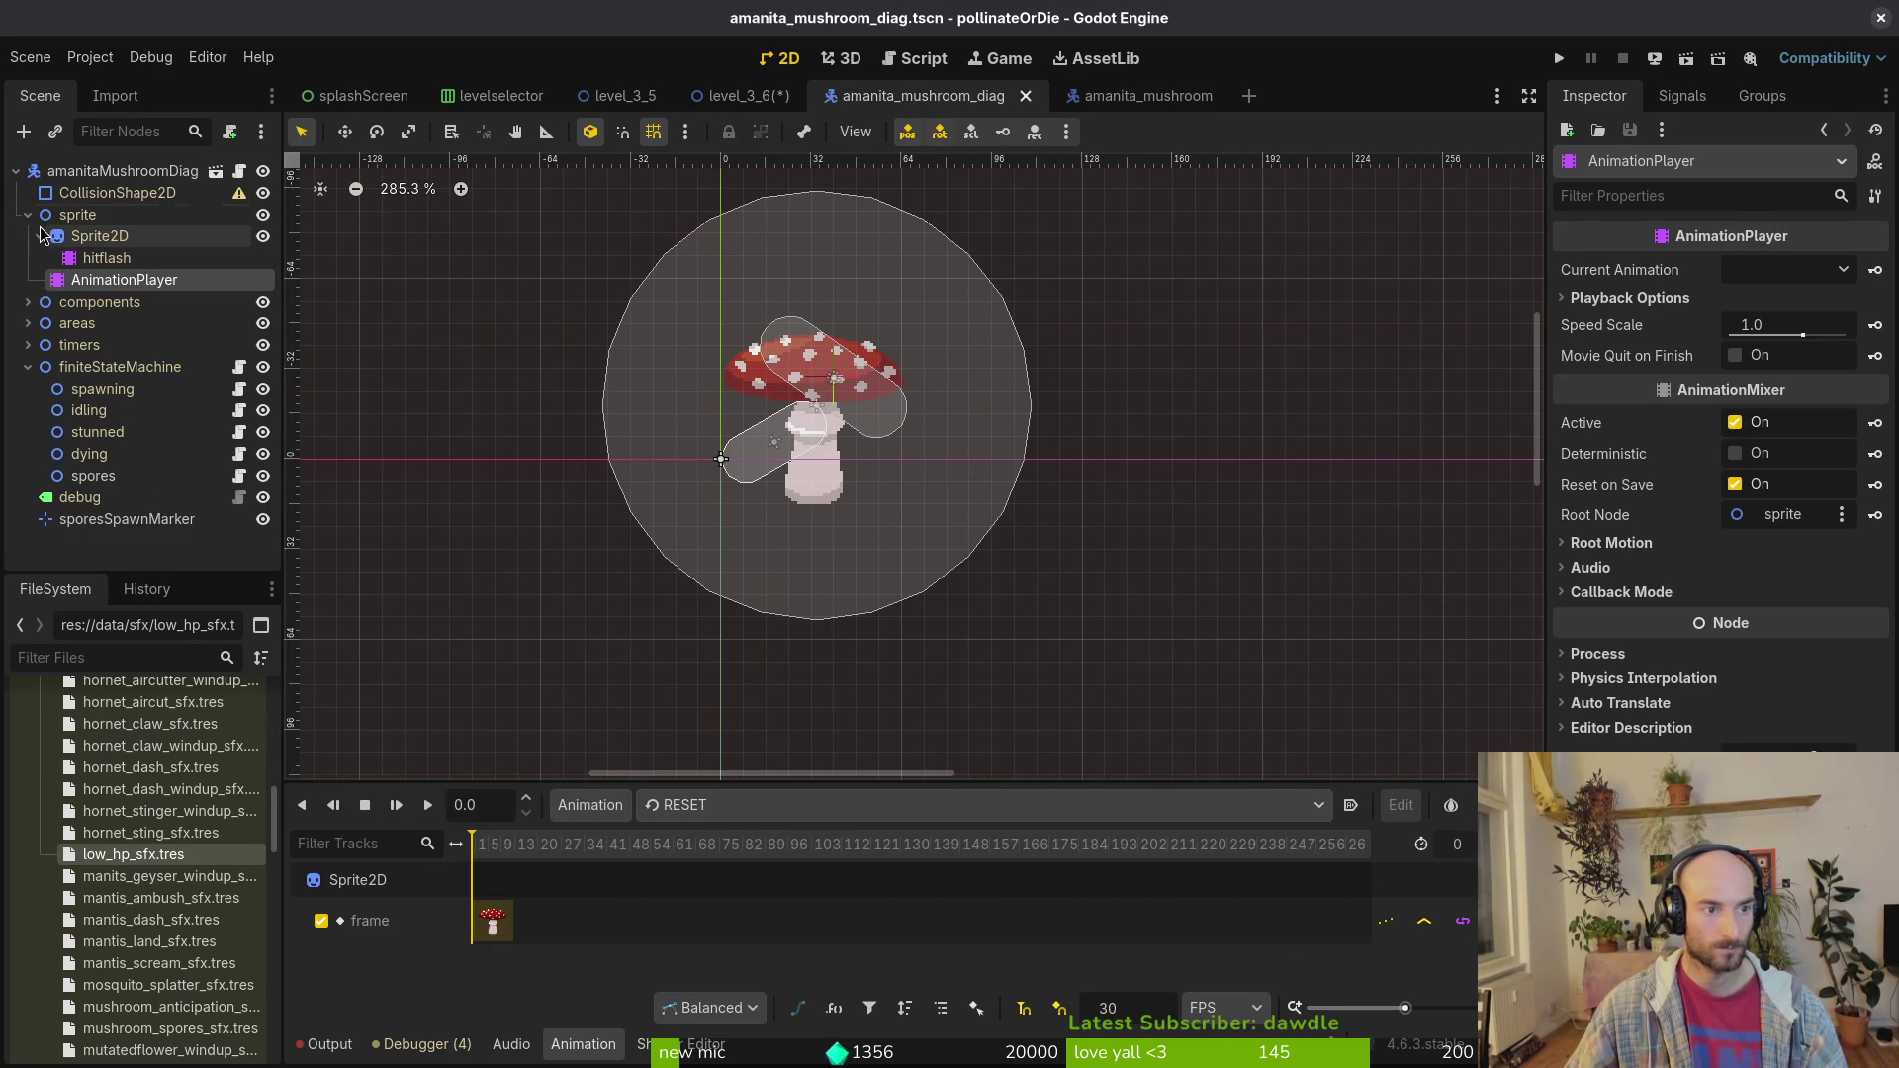
Step: Collapse the sprite and finiteStateMachine nodes, reselect the AnimationPlayer, and bring up Create New Animation
left_click(28, 214)
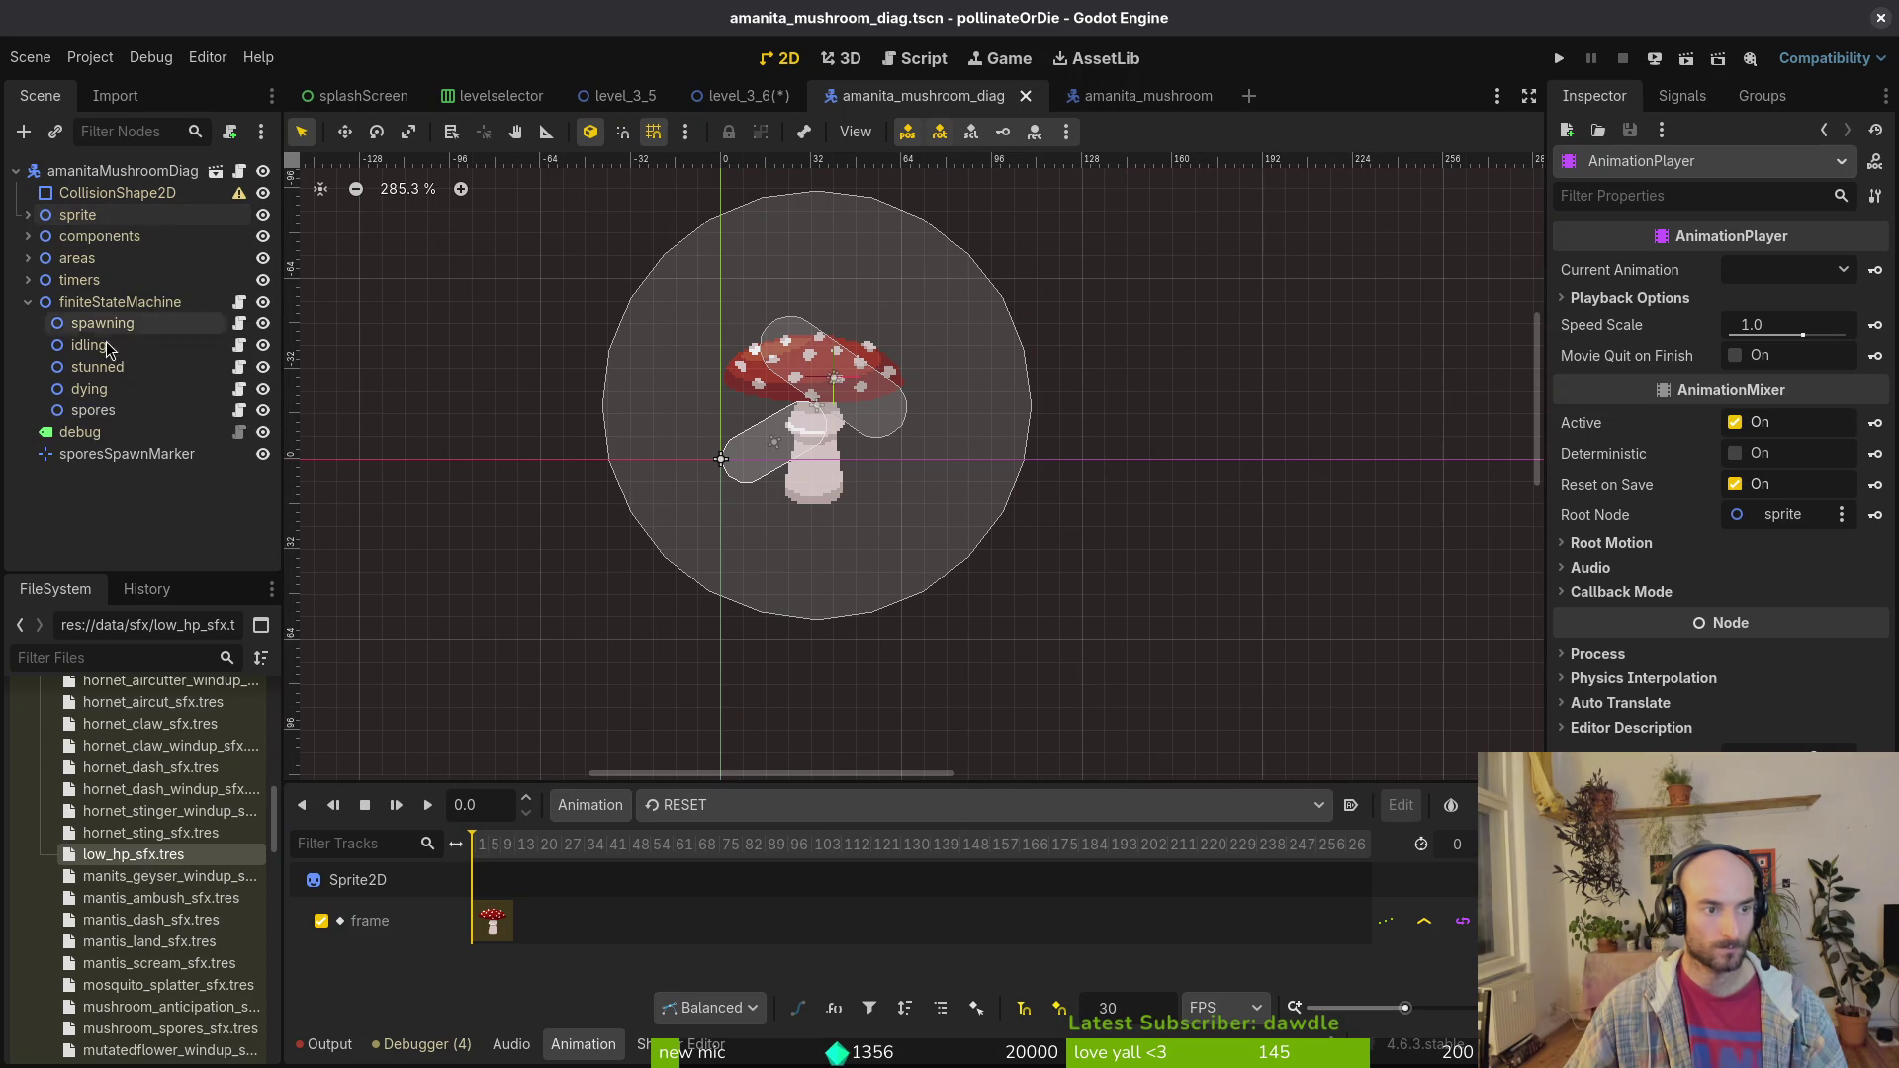
left_click(27, 302)
left_click(501, 373)
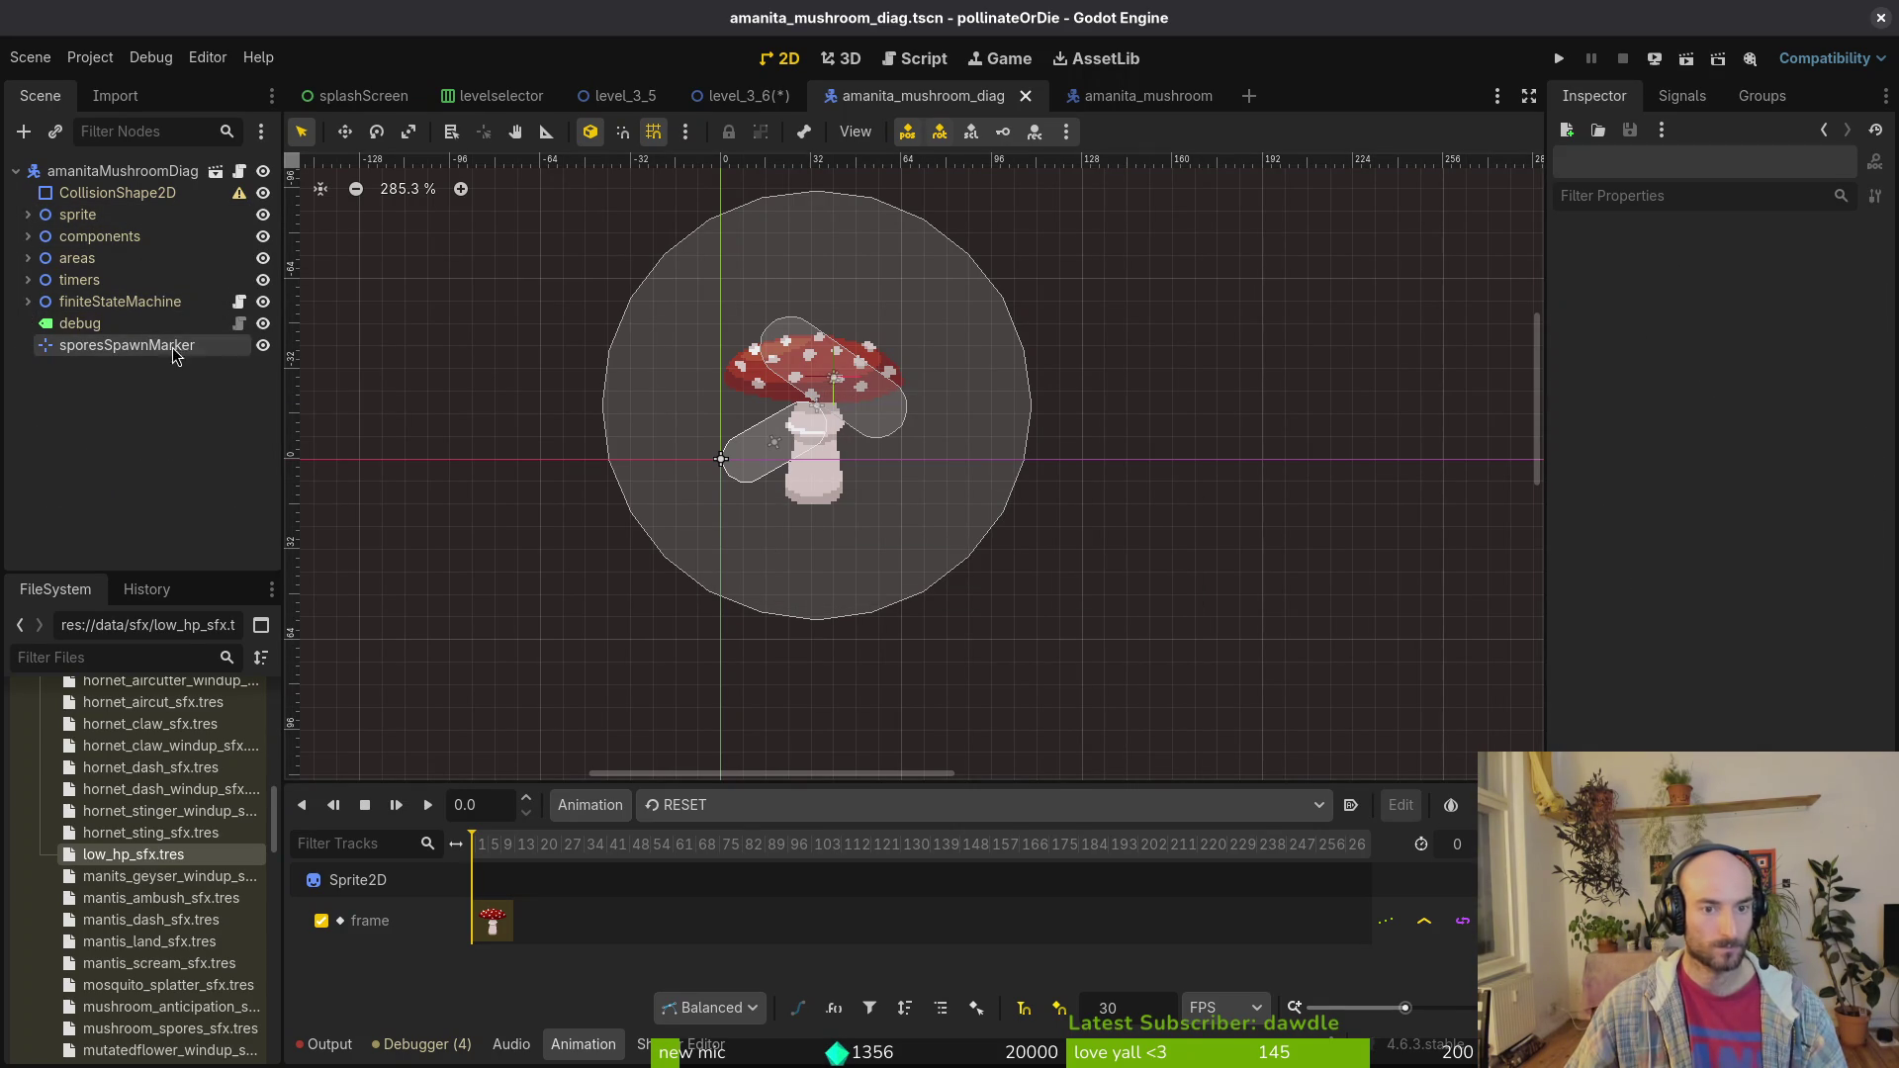
left_click(28, 214)
left_click(99, 237)
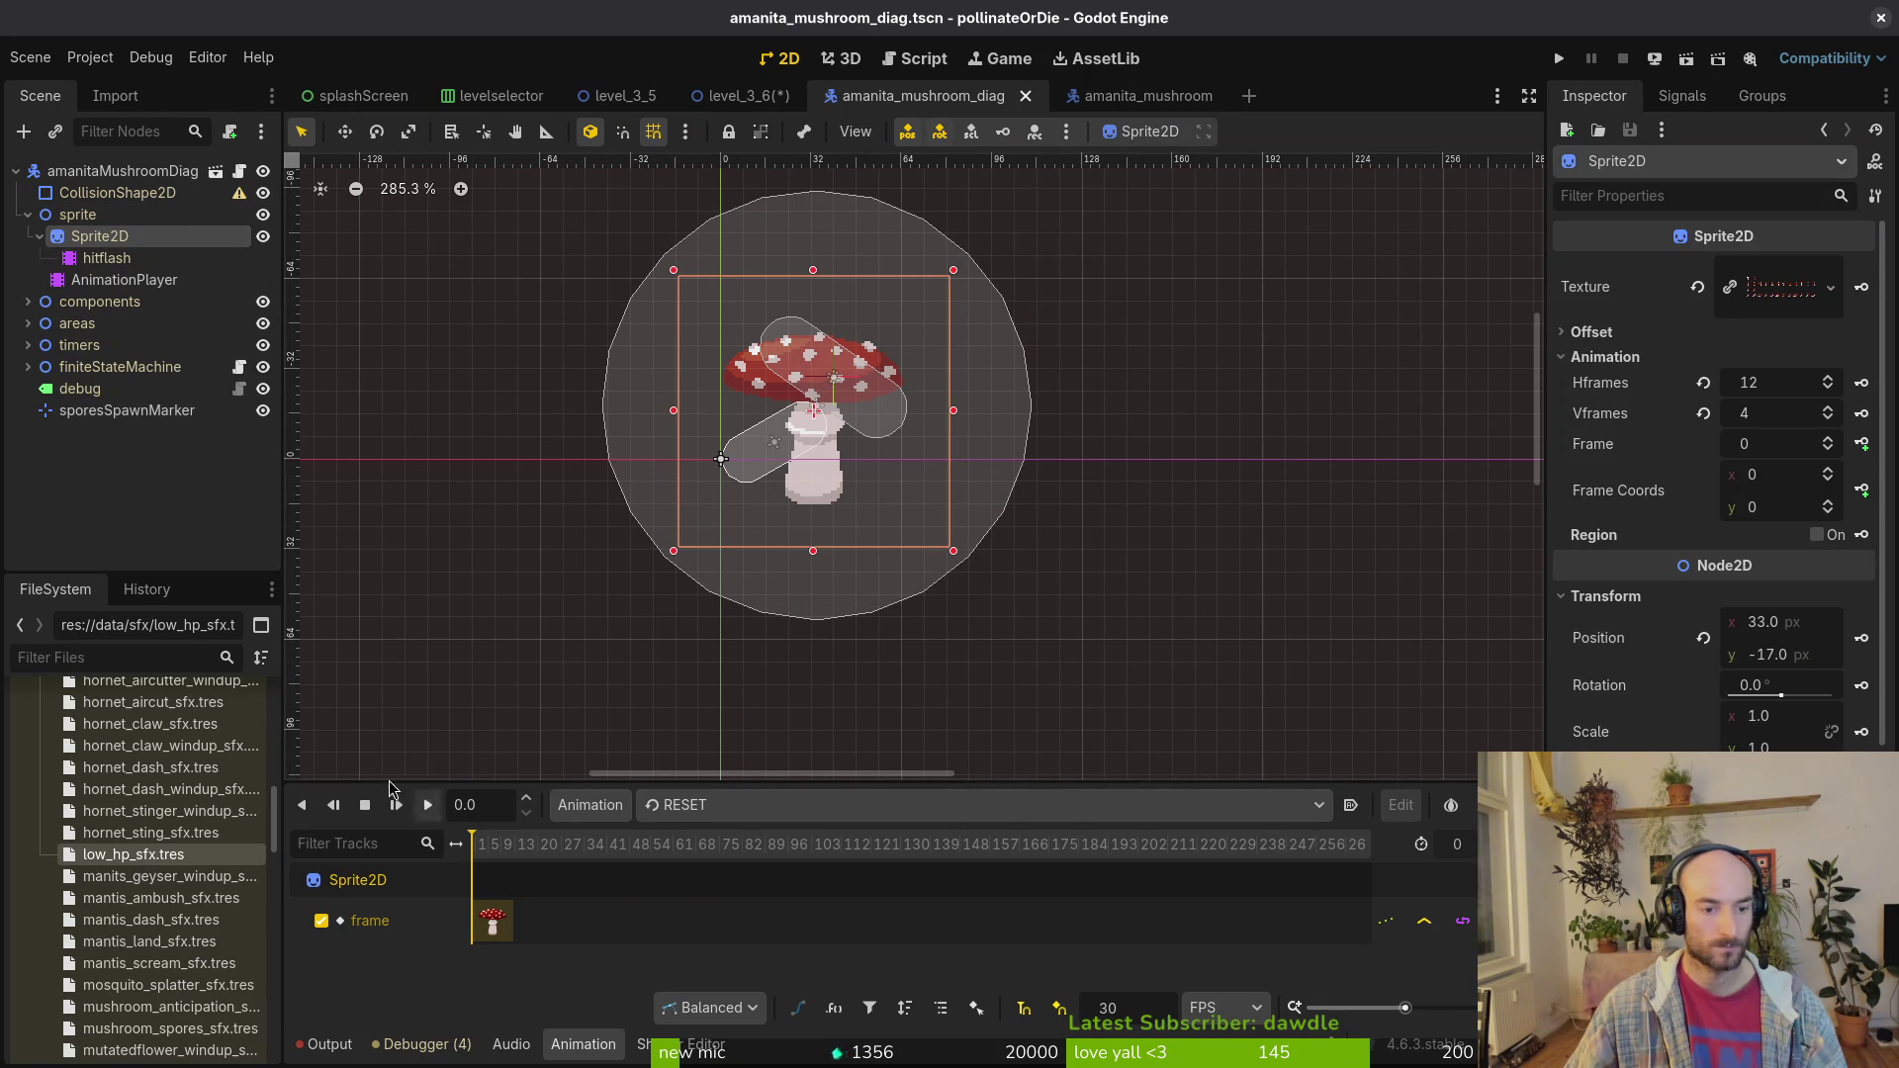
left_click(124, 280)
left_click(857, 480)
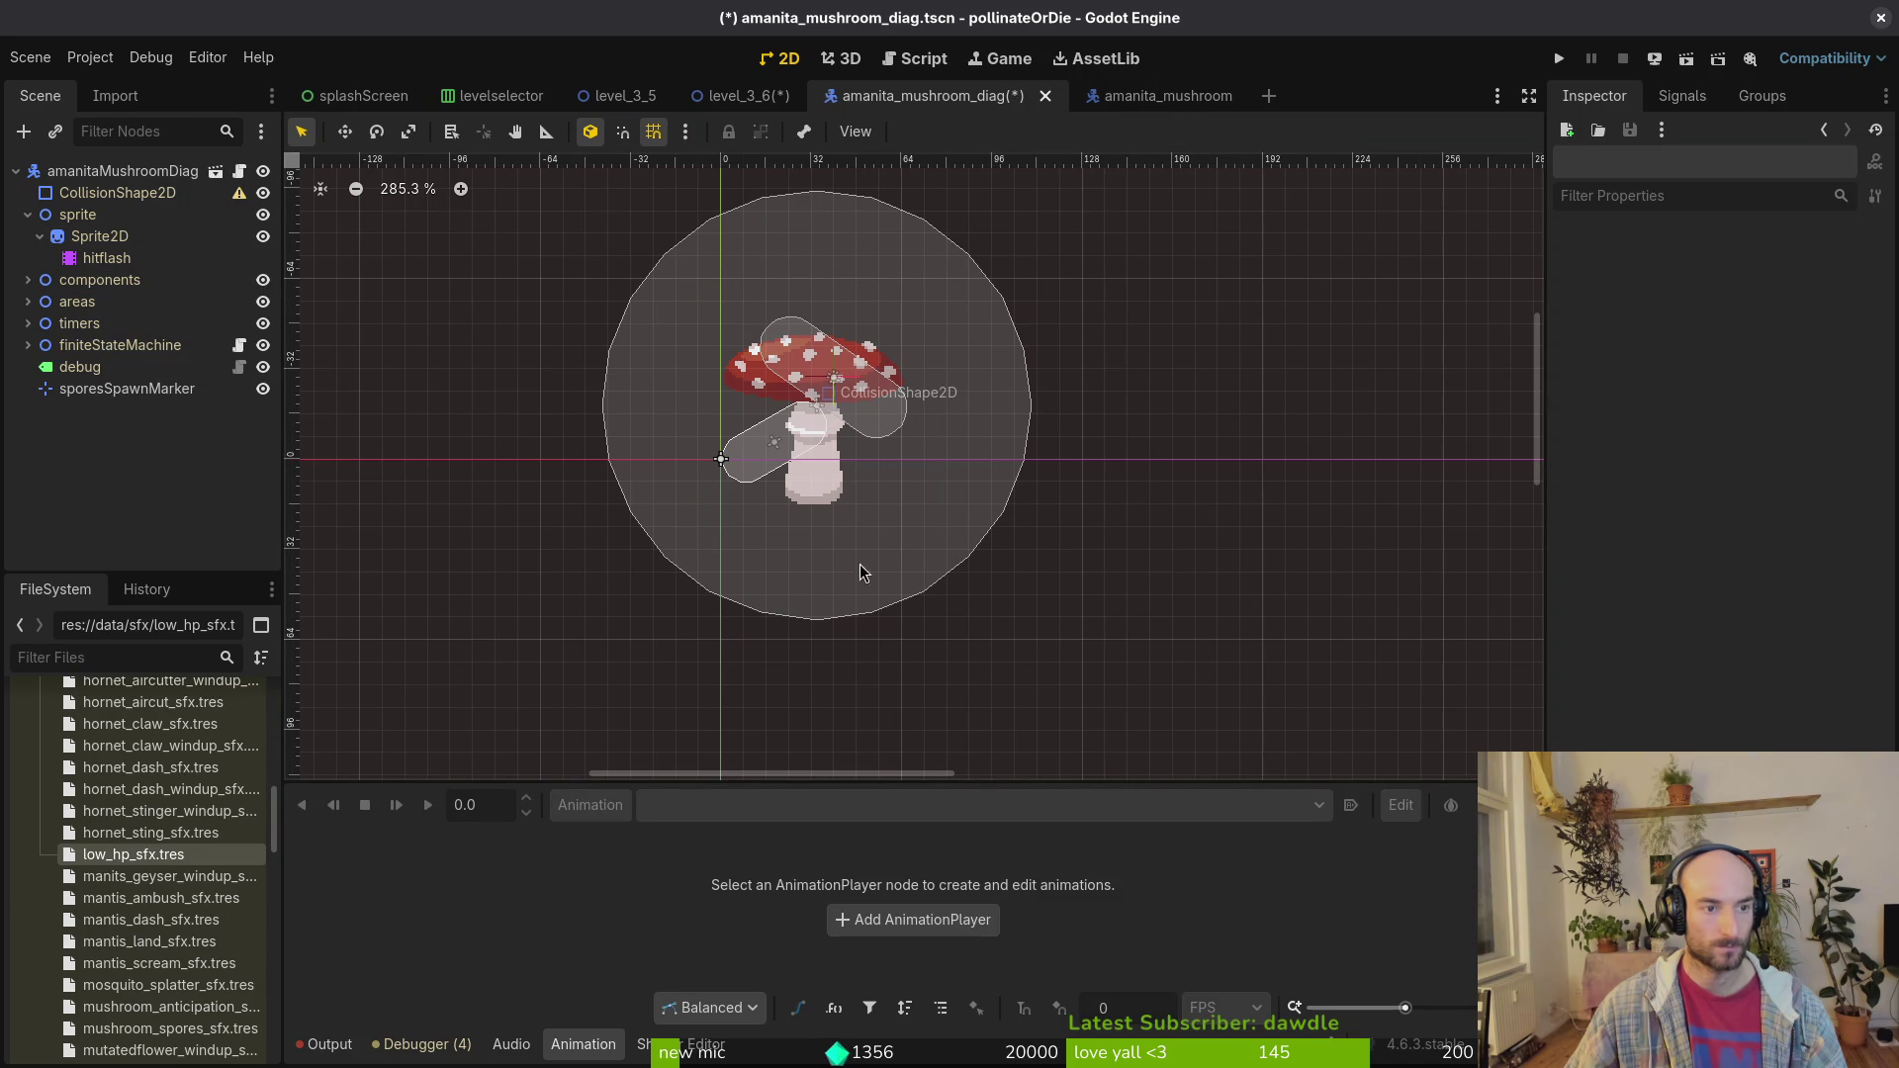
left_click(124, 280)
left_click(757, 804)
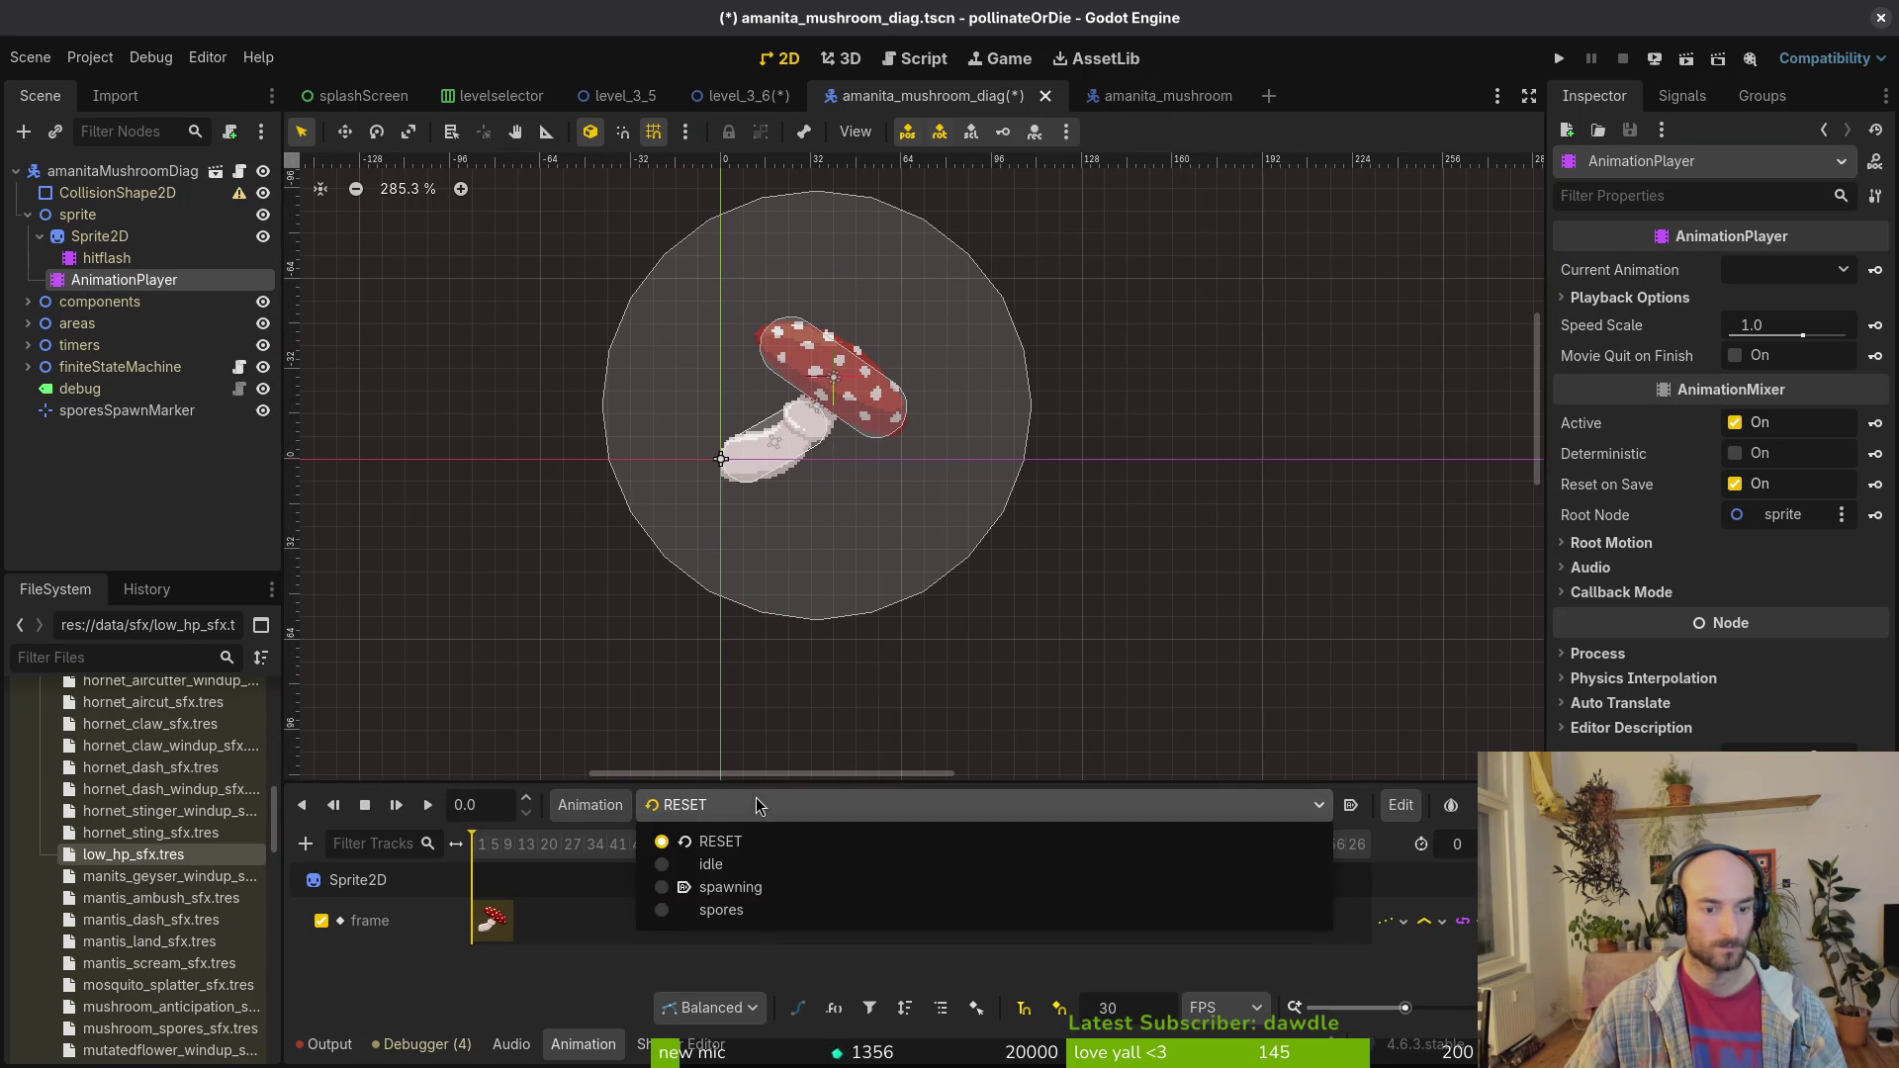
left_click(680, 959)
left_click(591, 804)
Step: Create the sporesWindup animation at 12 FPS, checking the original mushroom's animation list for reference
left_click(621, 843)
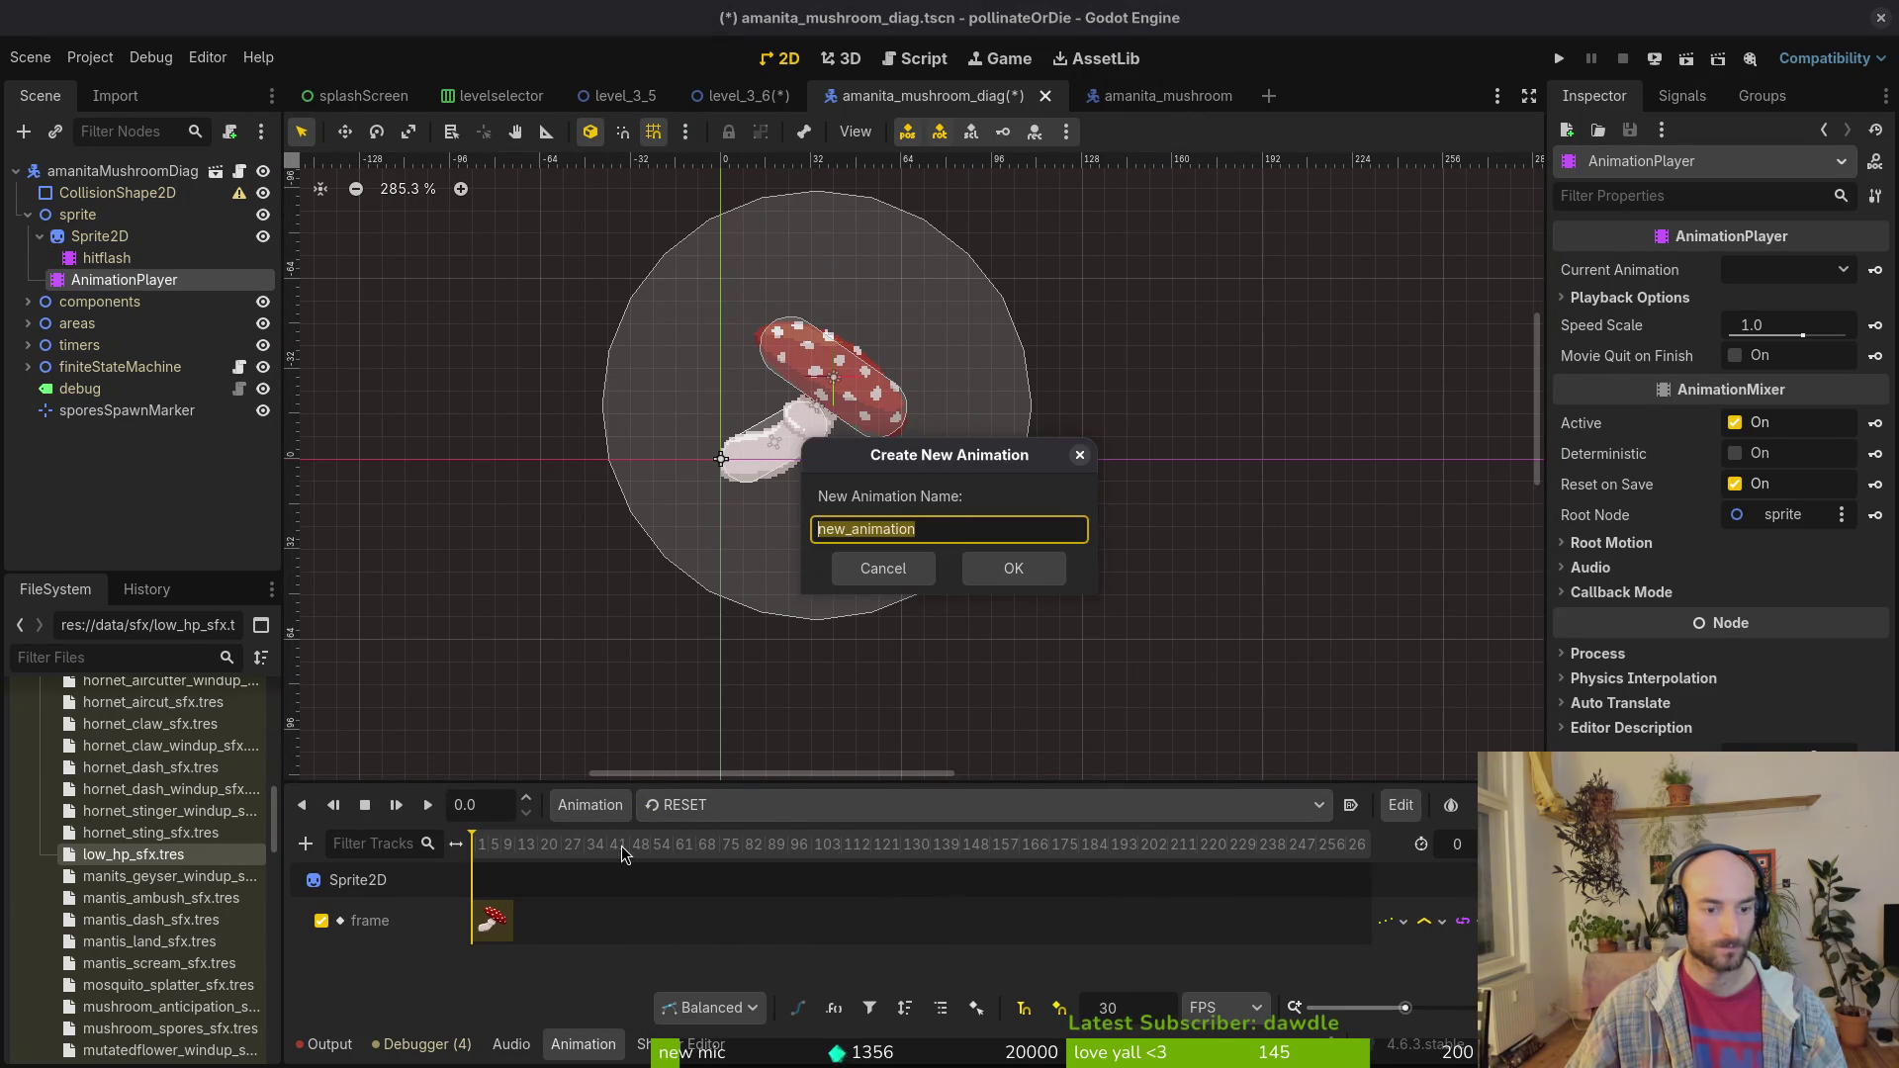
type("sporesW")
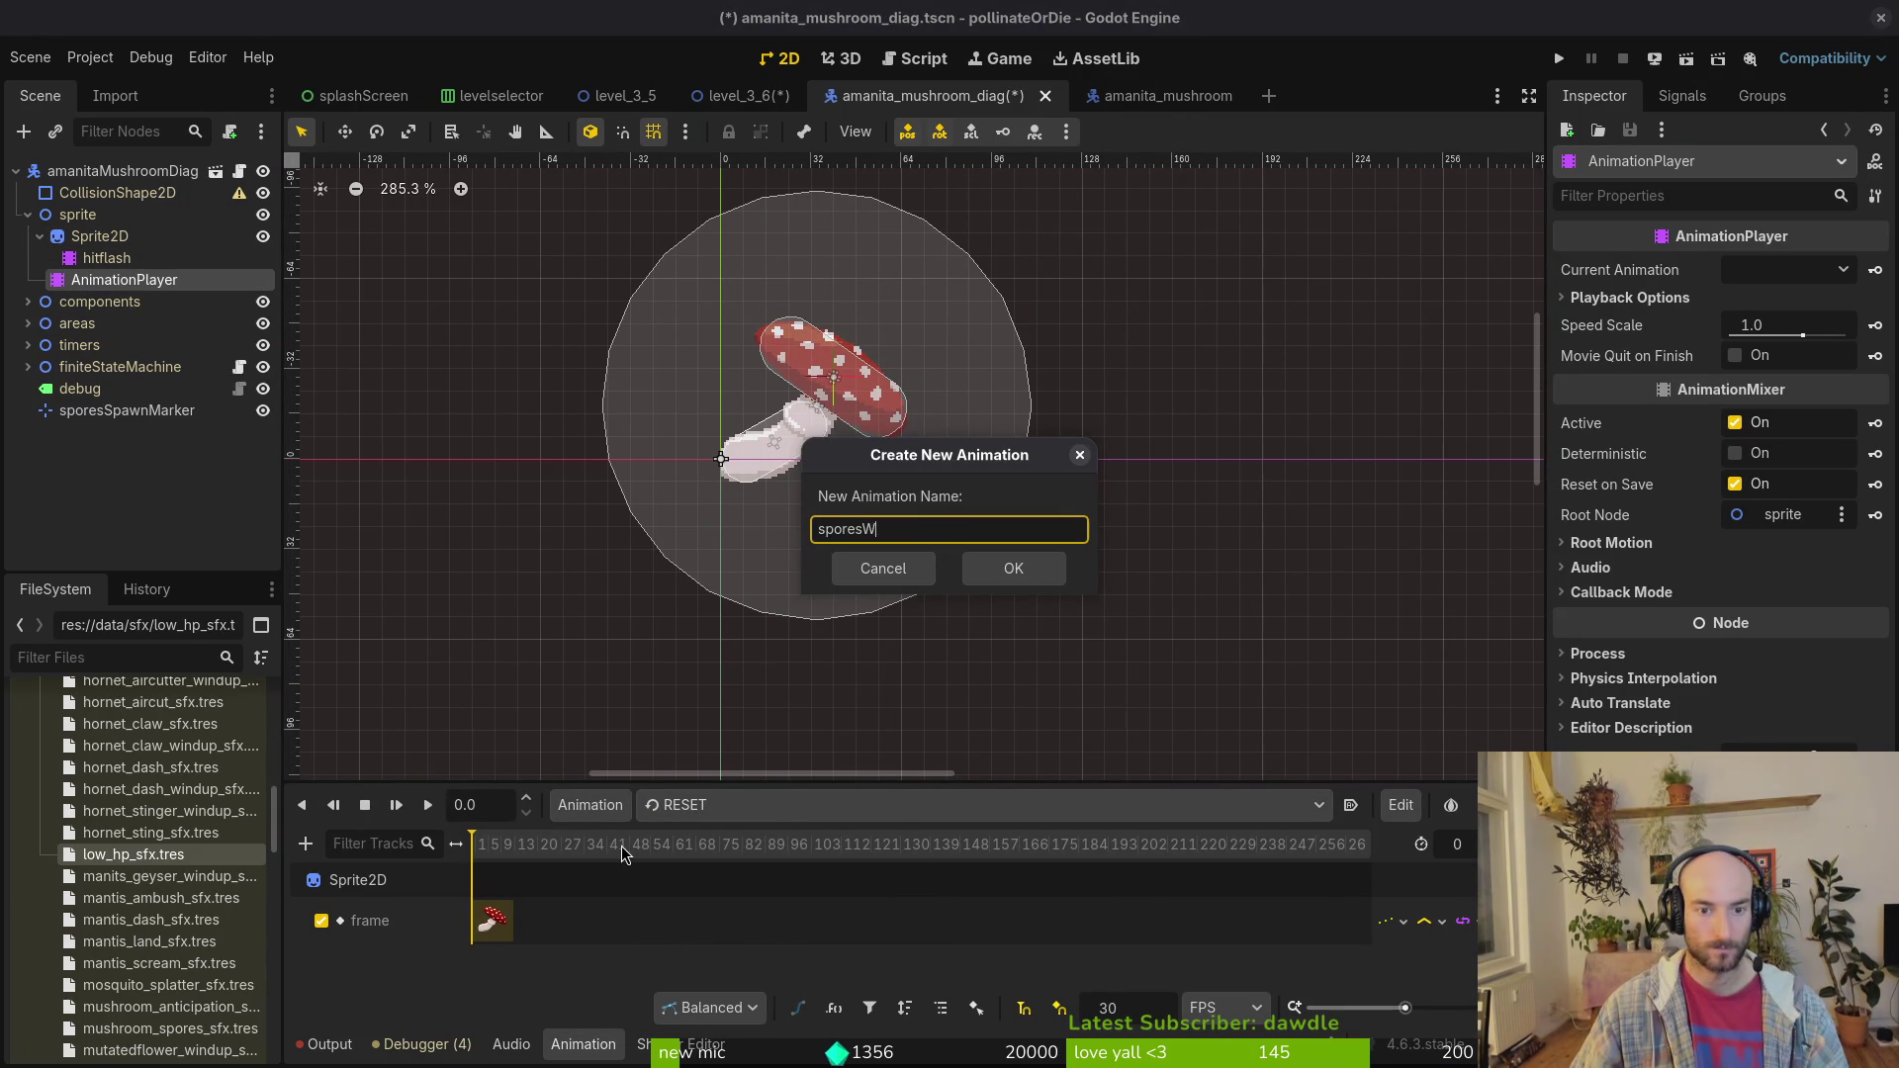
type("p")
key("Return")
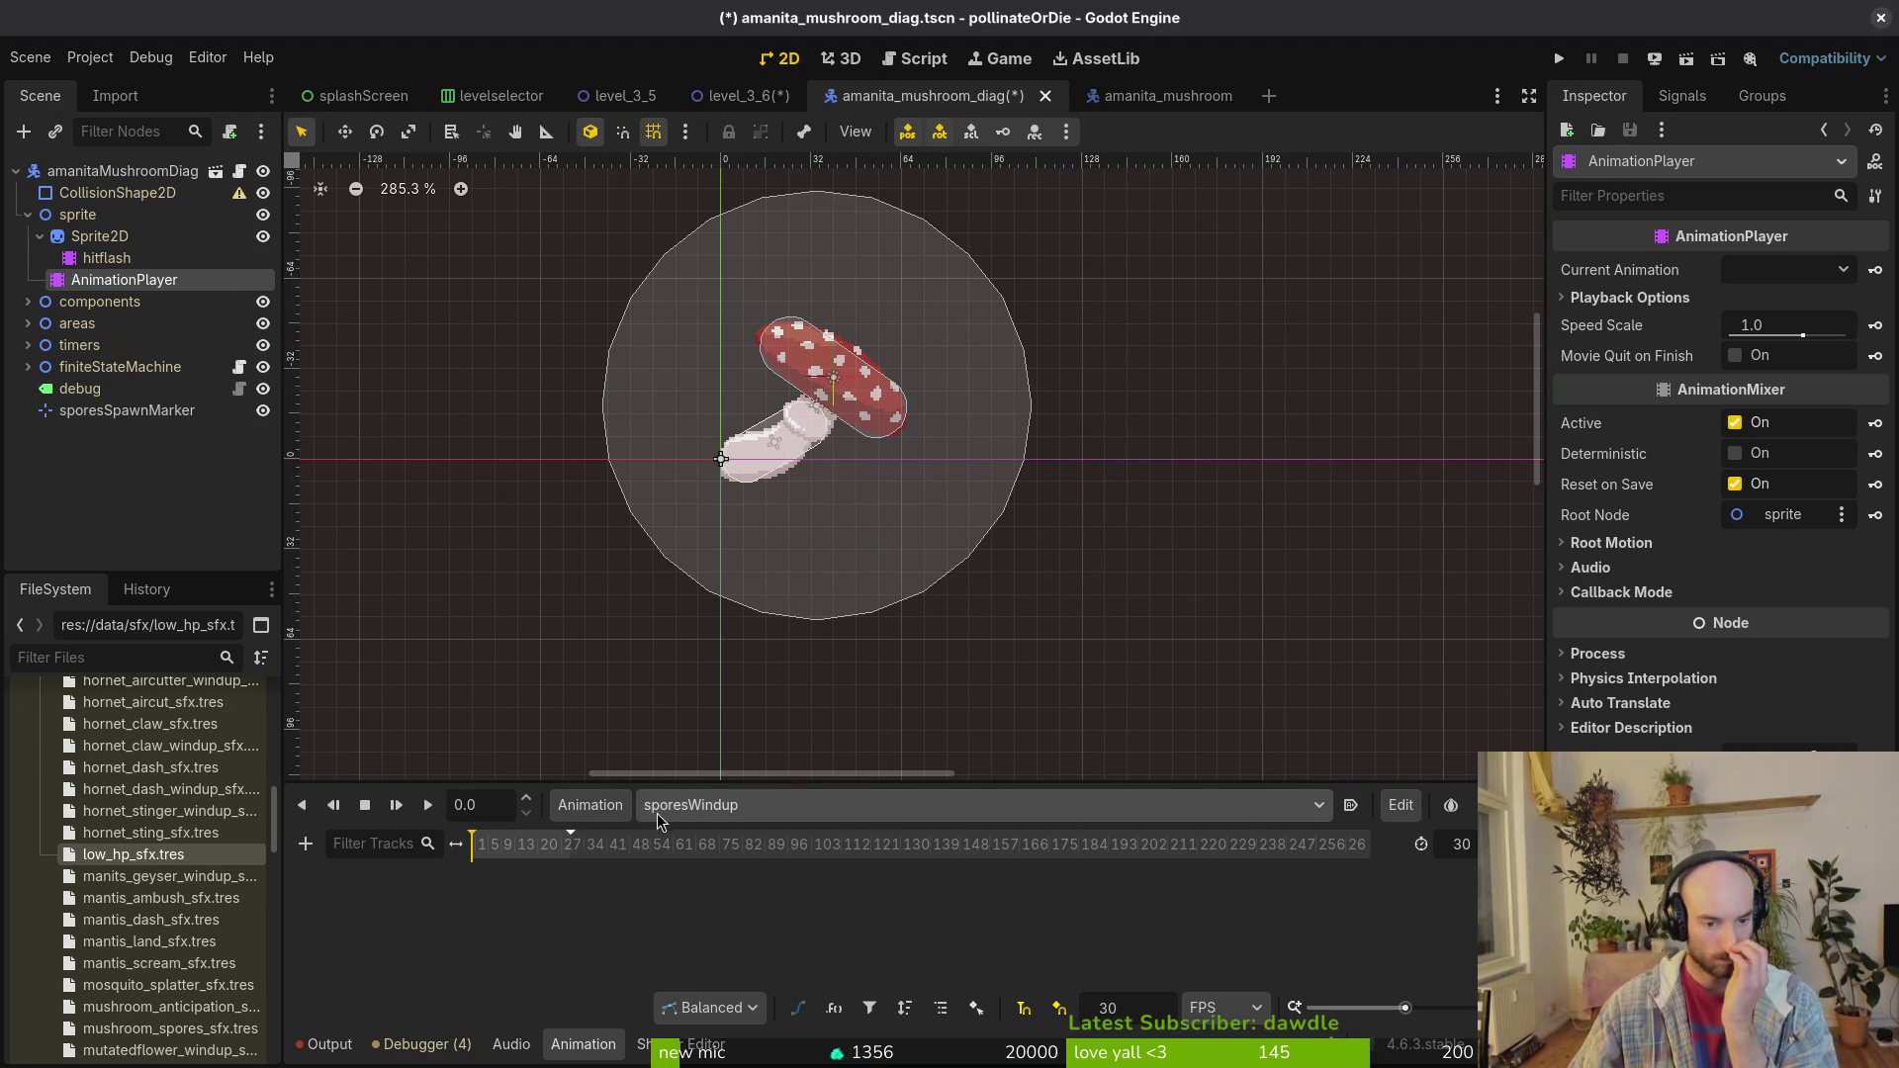
left_click(1153, 96)
left_click(776, 813)
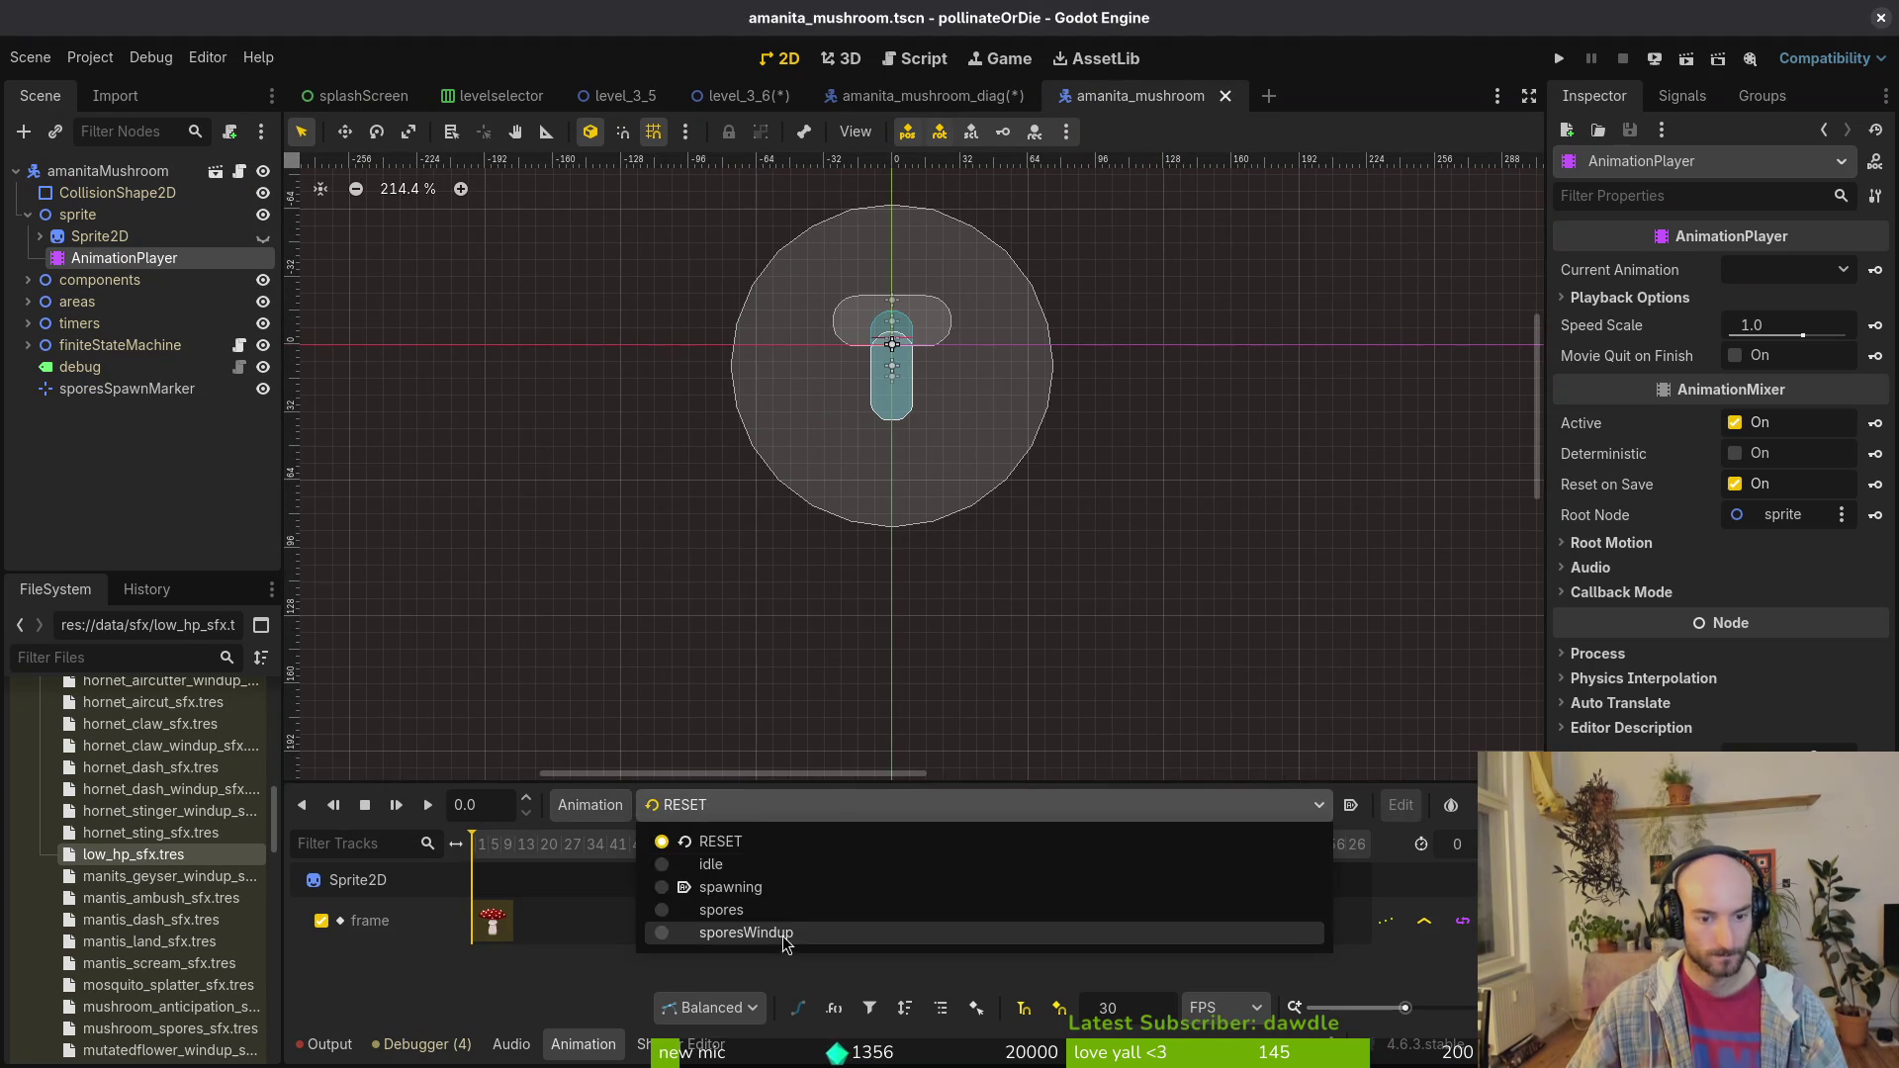
left_click(789, 899)
left_click(843, 96)
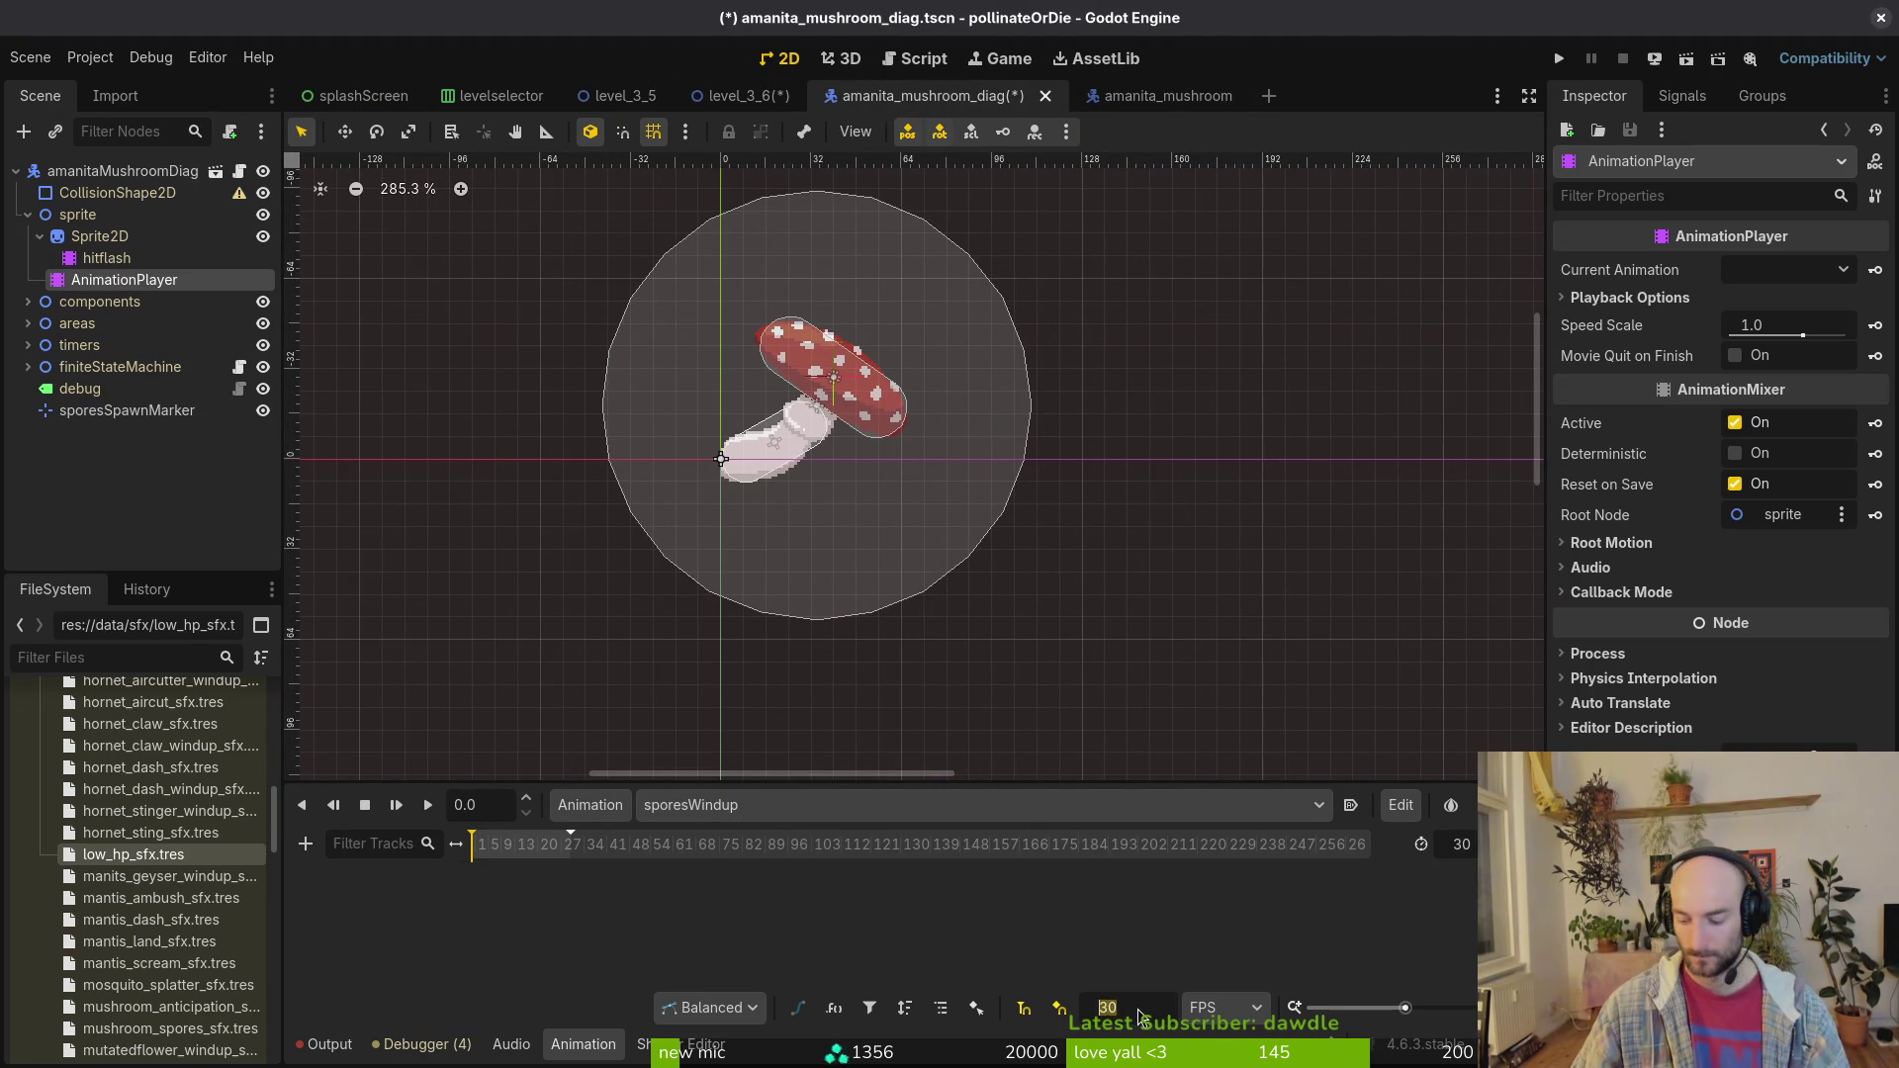
type("12")
key("Return")
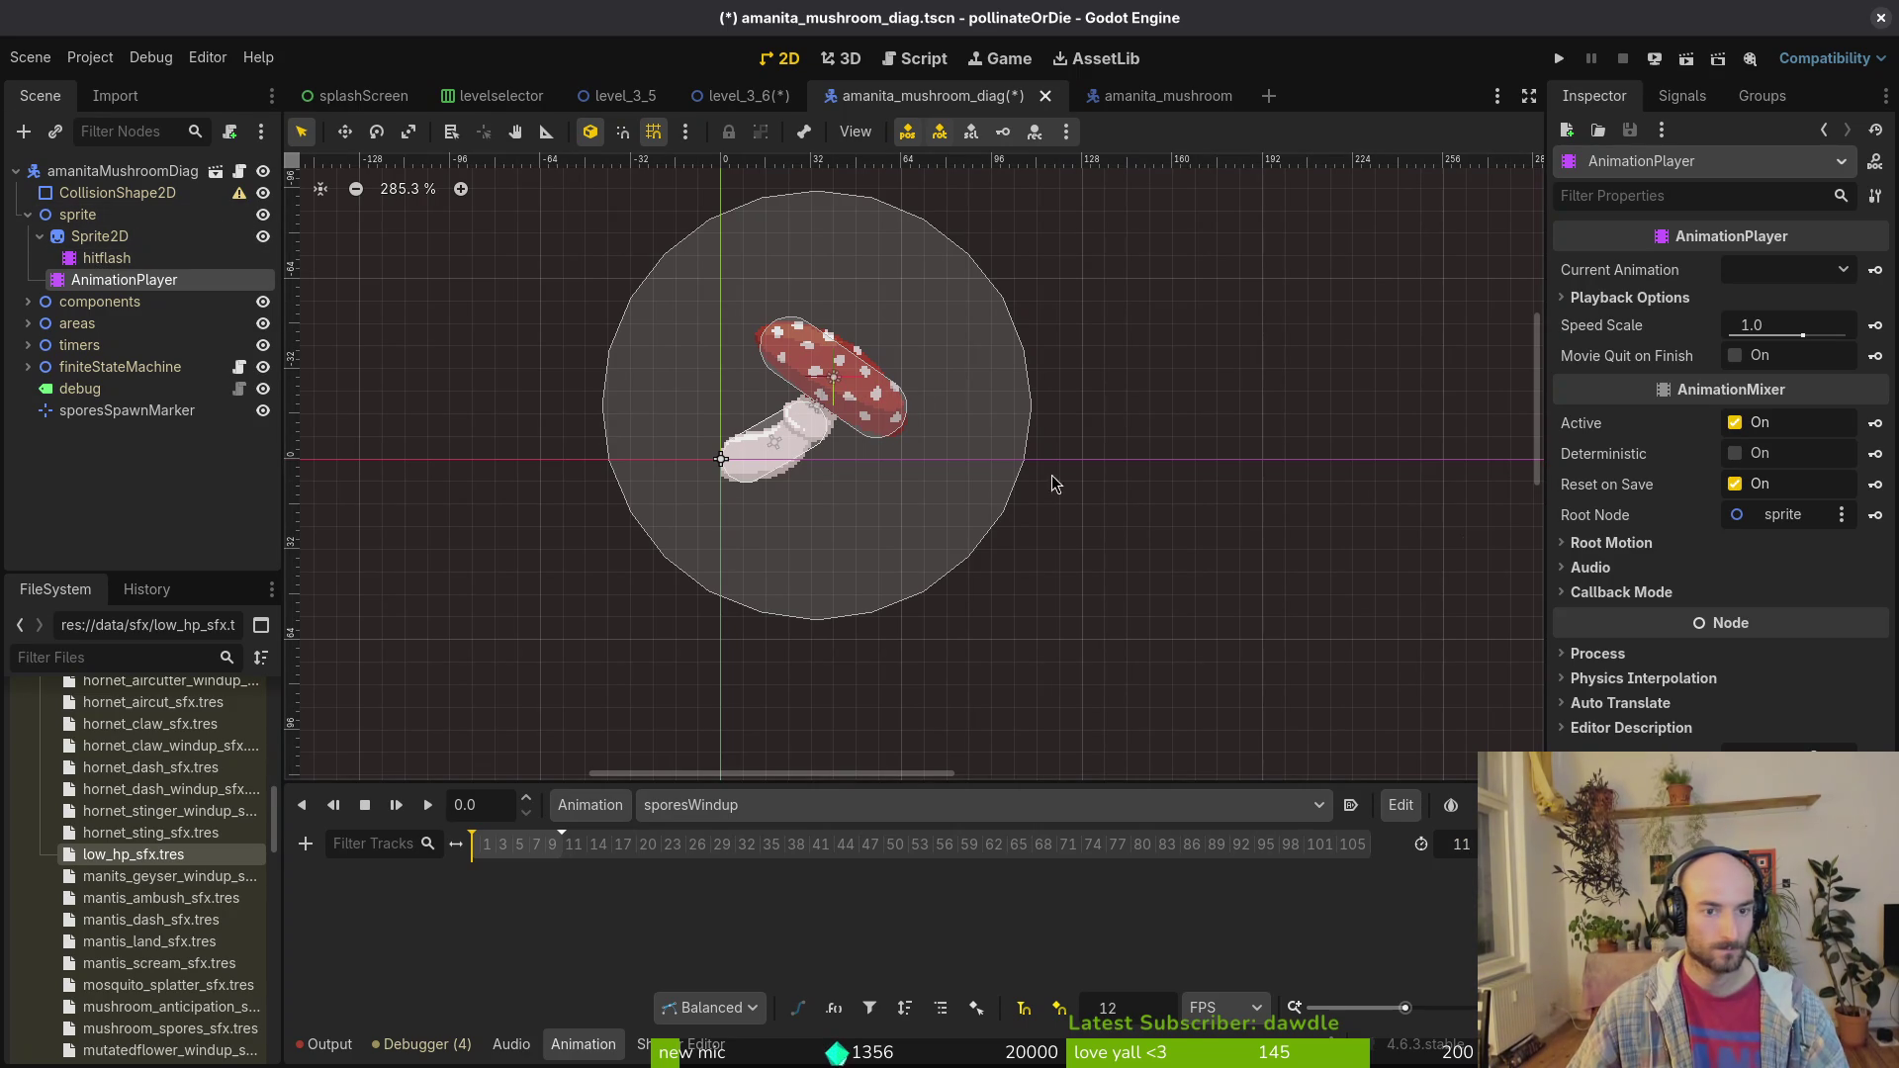
Step: Key successive Sprite2D frames along the sporesWindup timeline and save the diag scene
left_click(99, 236)
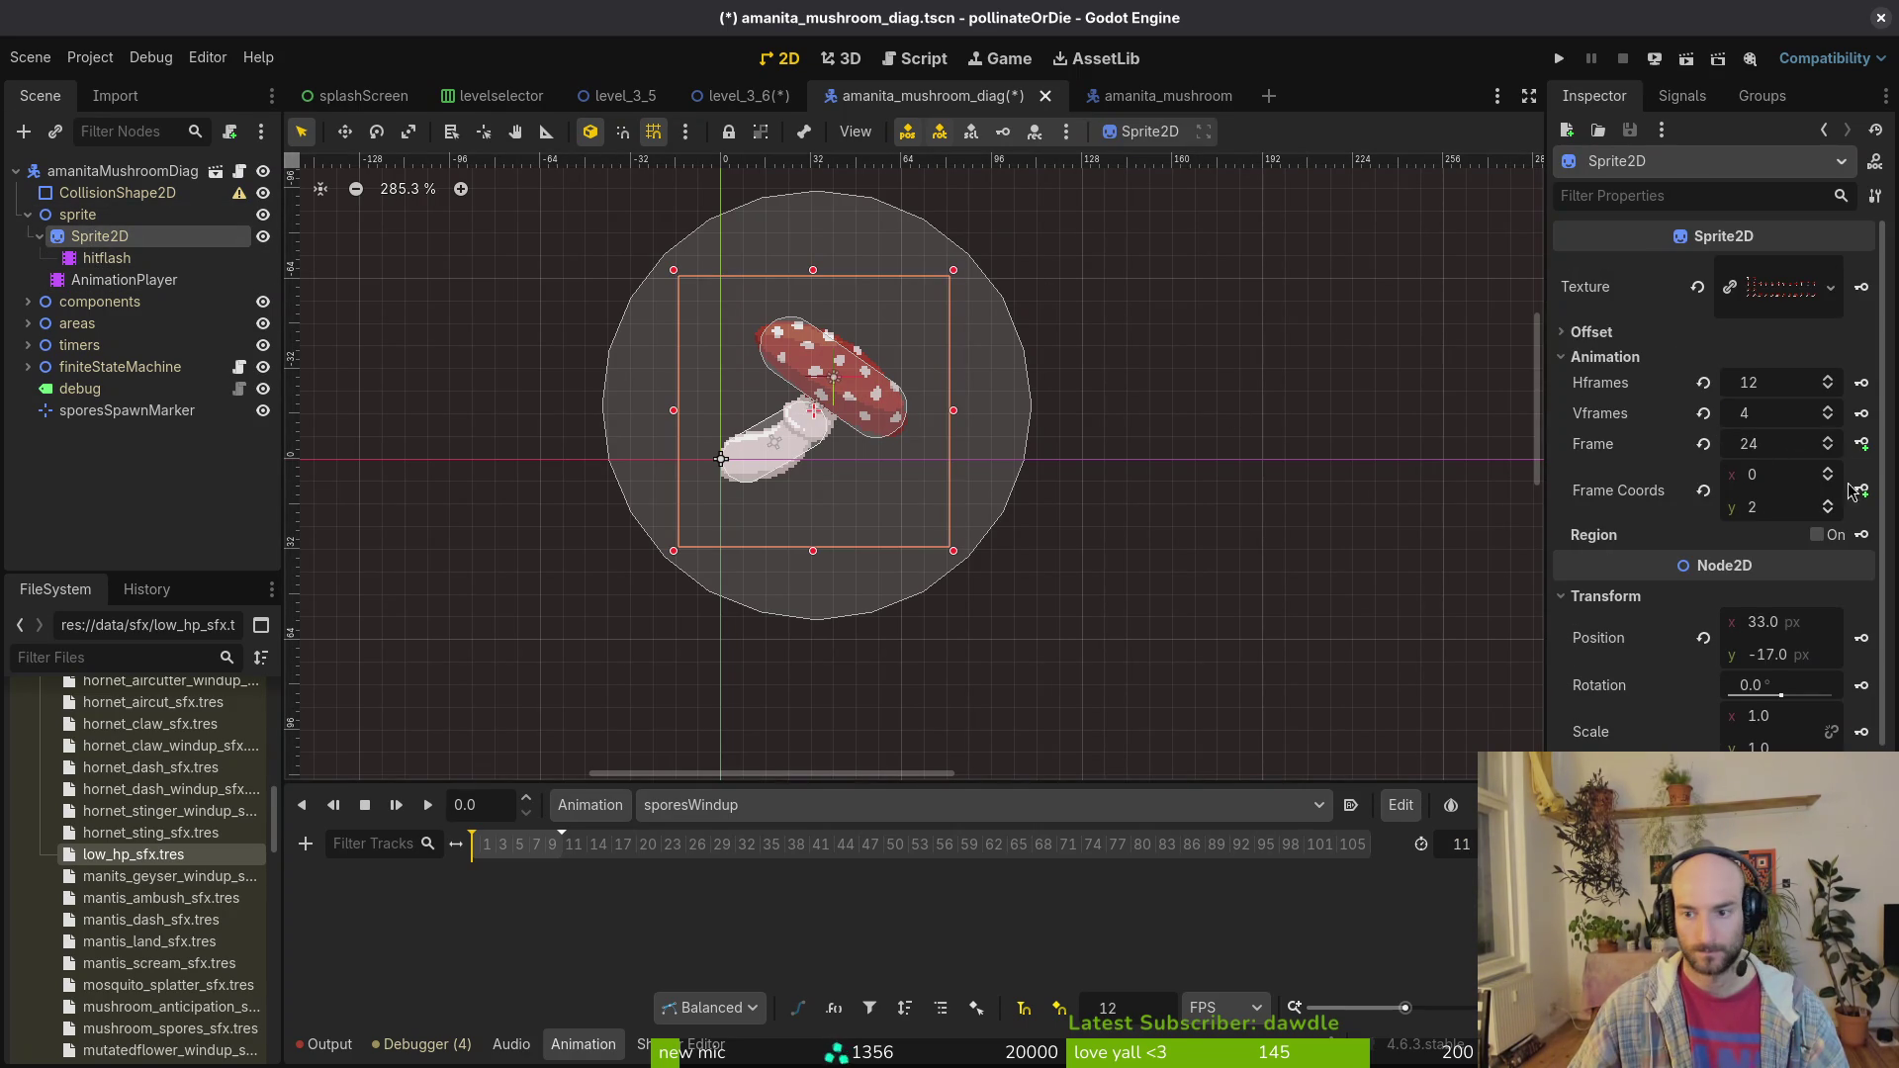
left_click(1862, 444)
left_click(1030, 592)
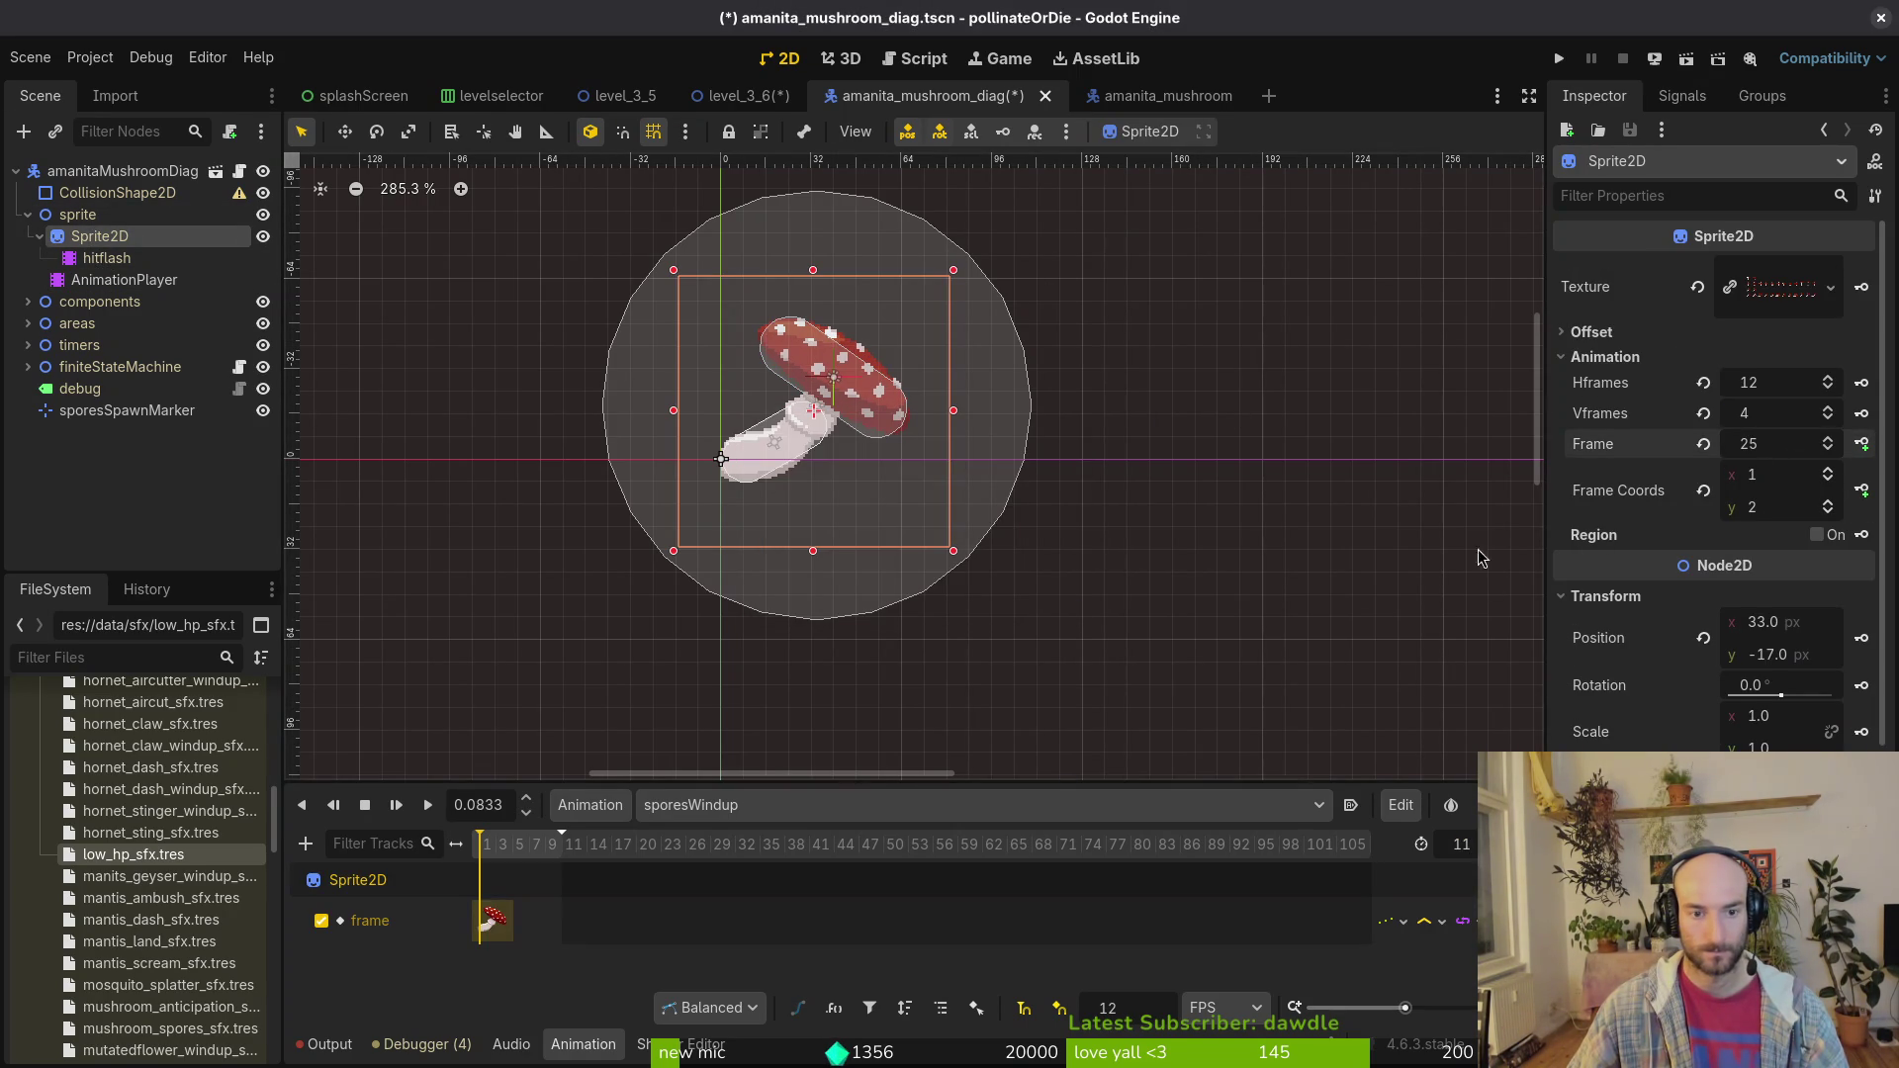
left_click(1862, 444)
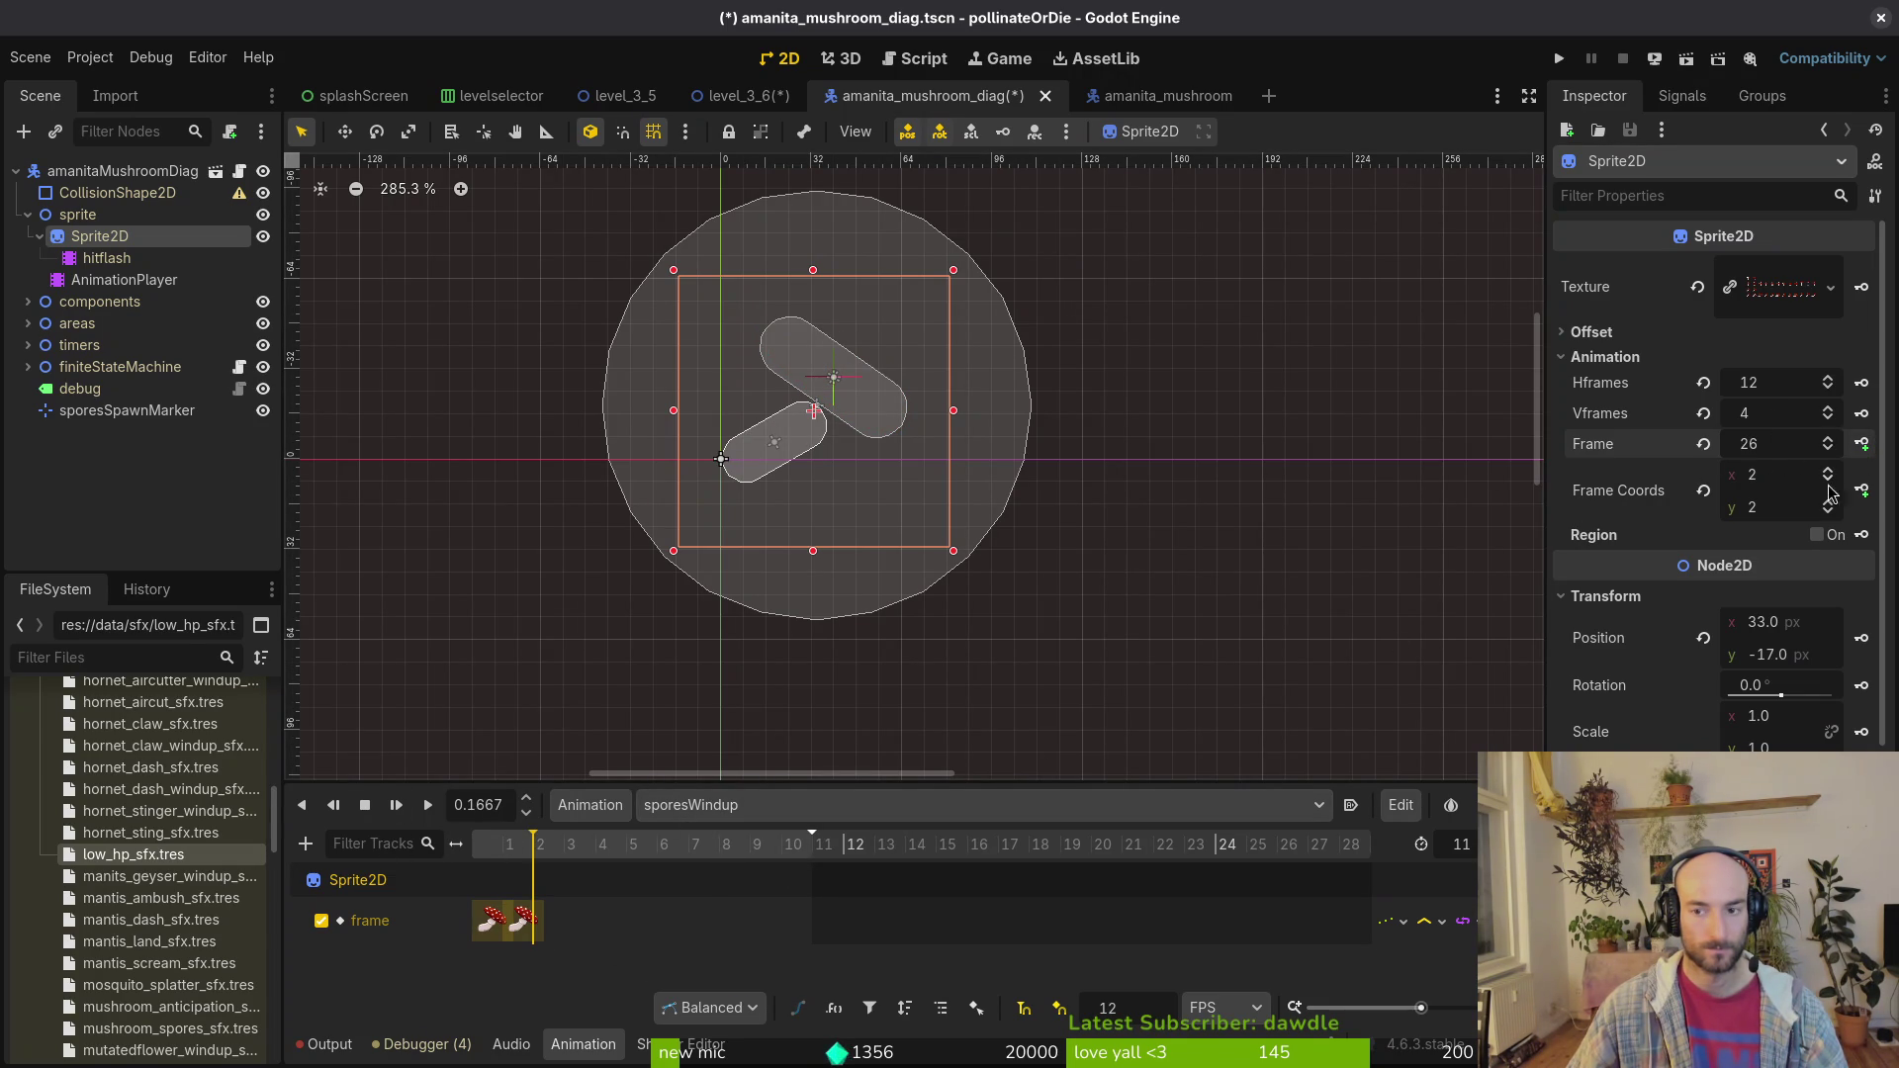
left_click(1704, 445)
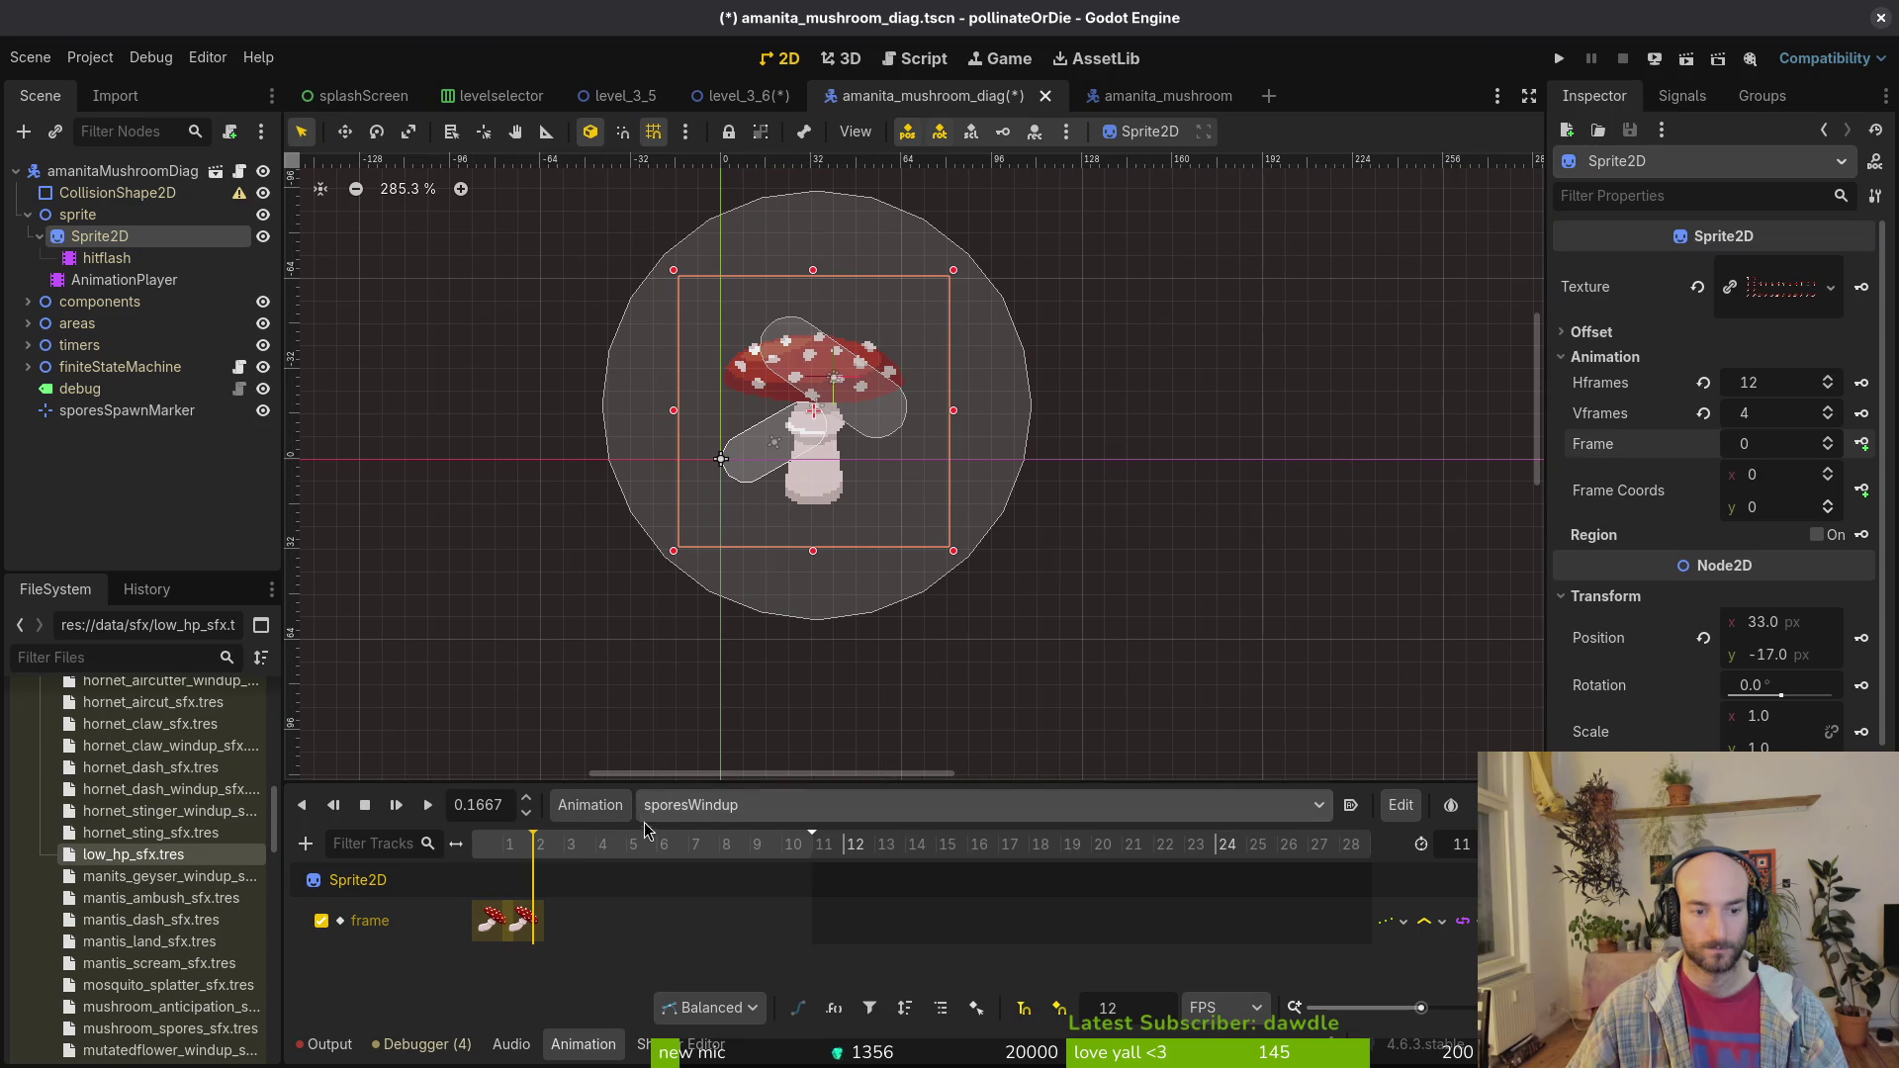
left_click(1828, 502)
left_click(1866, 445)
left_click(1866, 446)
left_click(1866, 446)
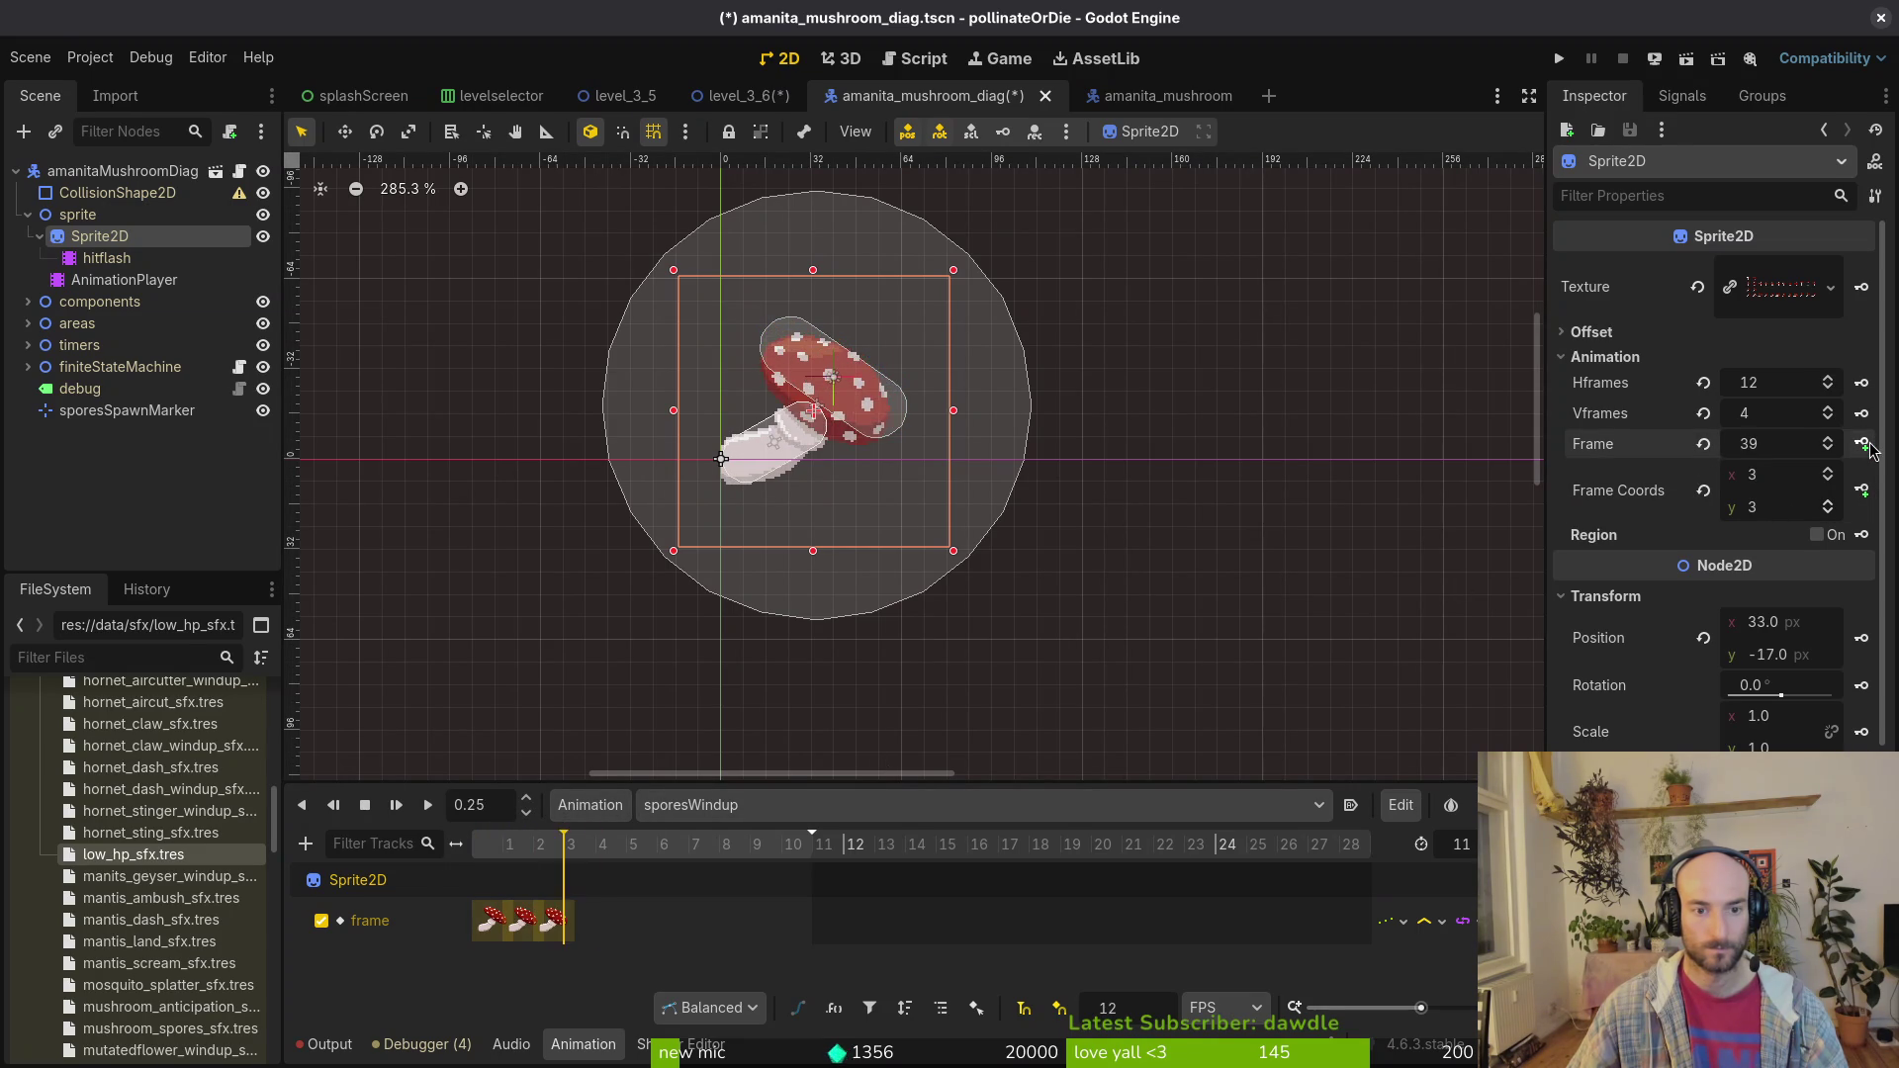
left_click(1866, 445)
left_click(1866, 445)
left_click(1866, 445)
left_click(1866, 445)
left_click(1867, 445)
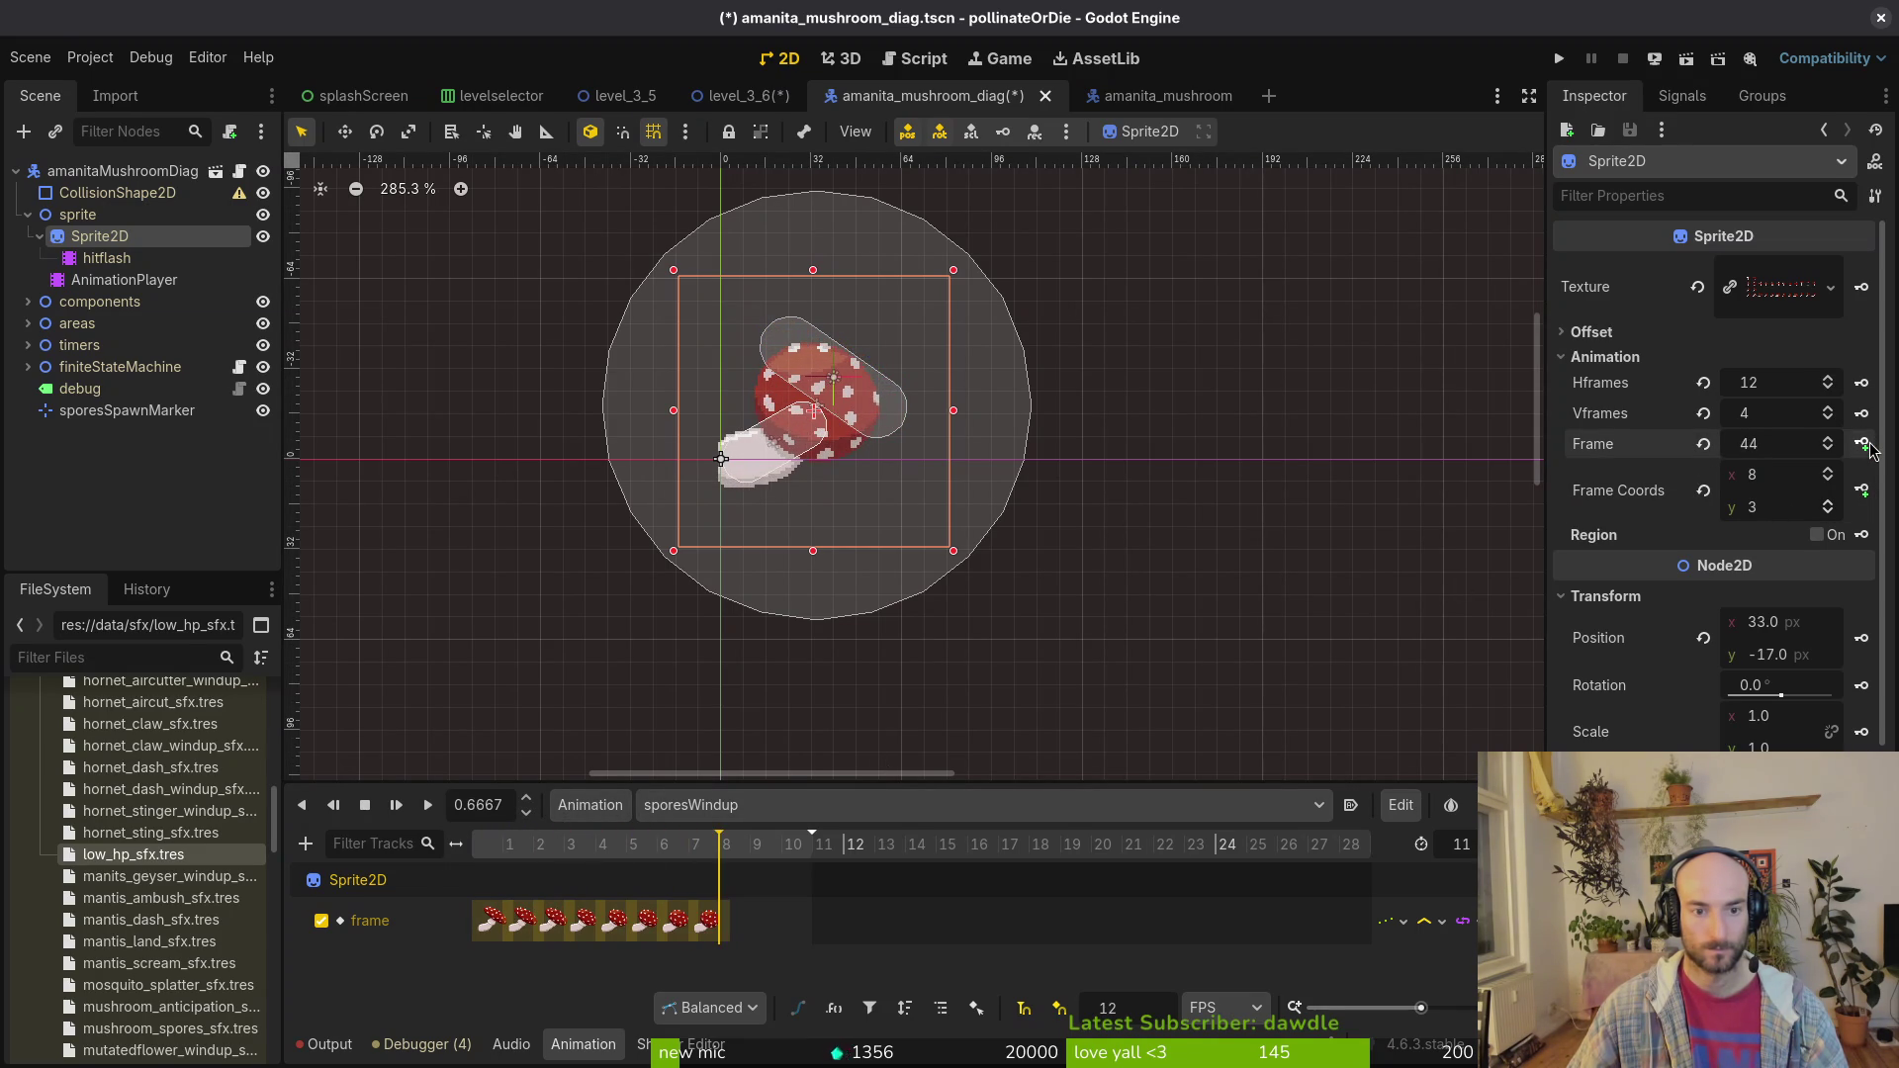
left_click(1867, 444)
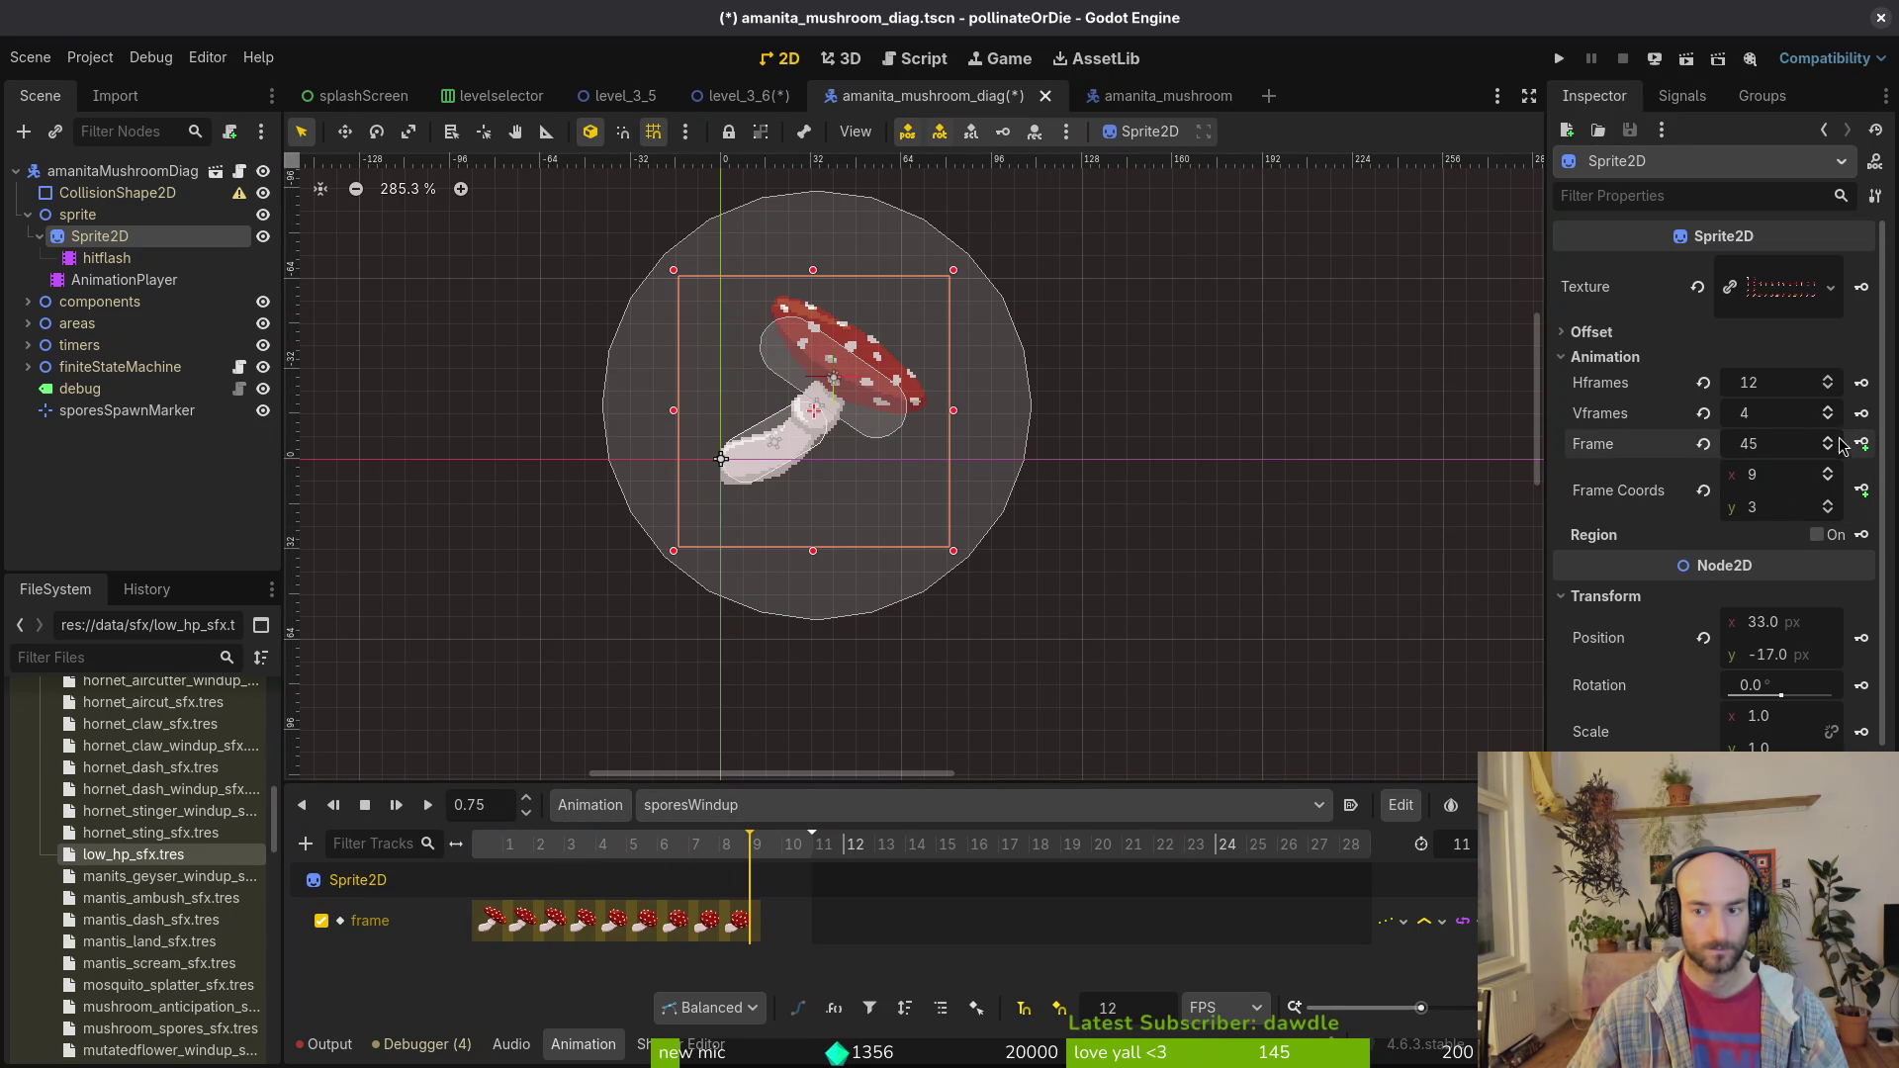
left_click(749, 935)
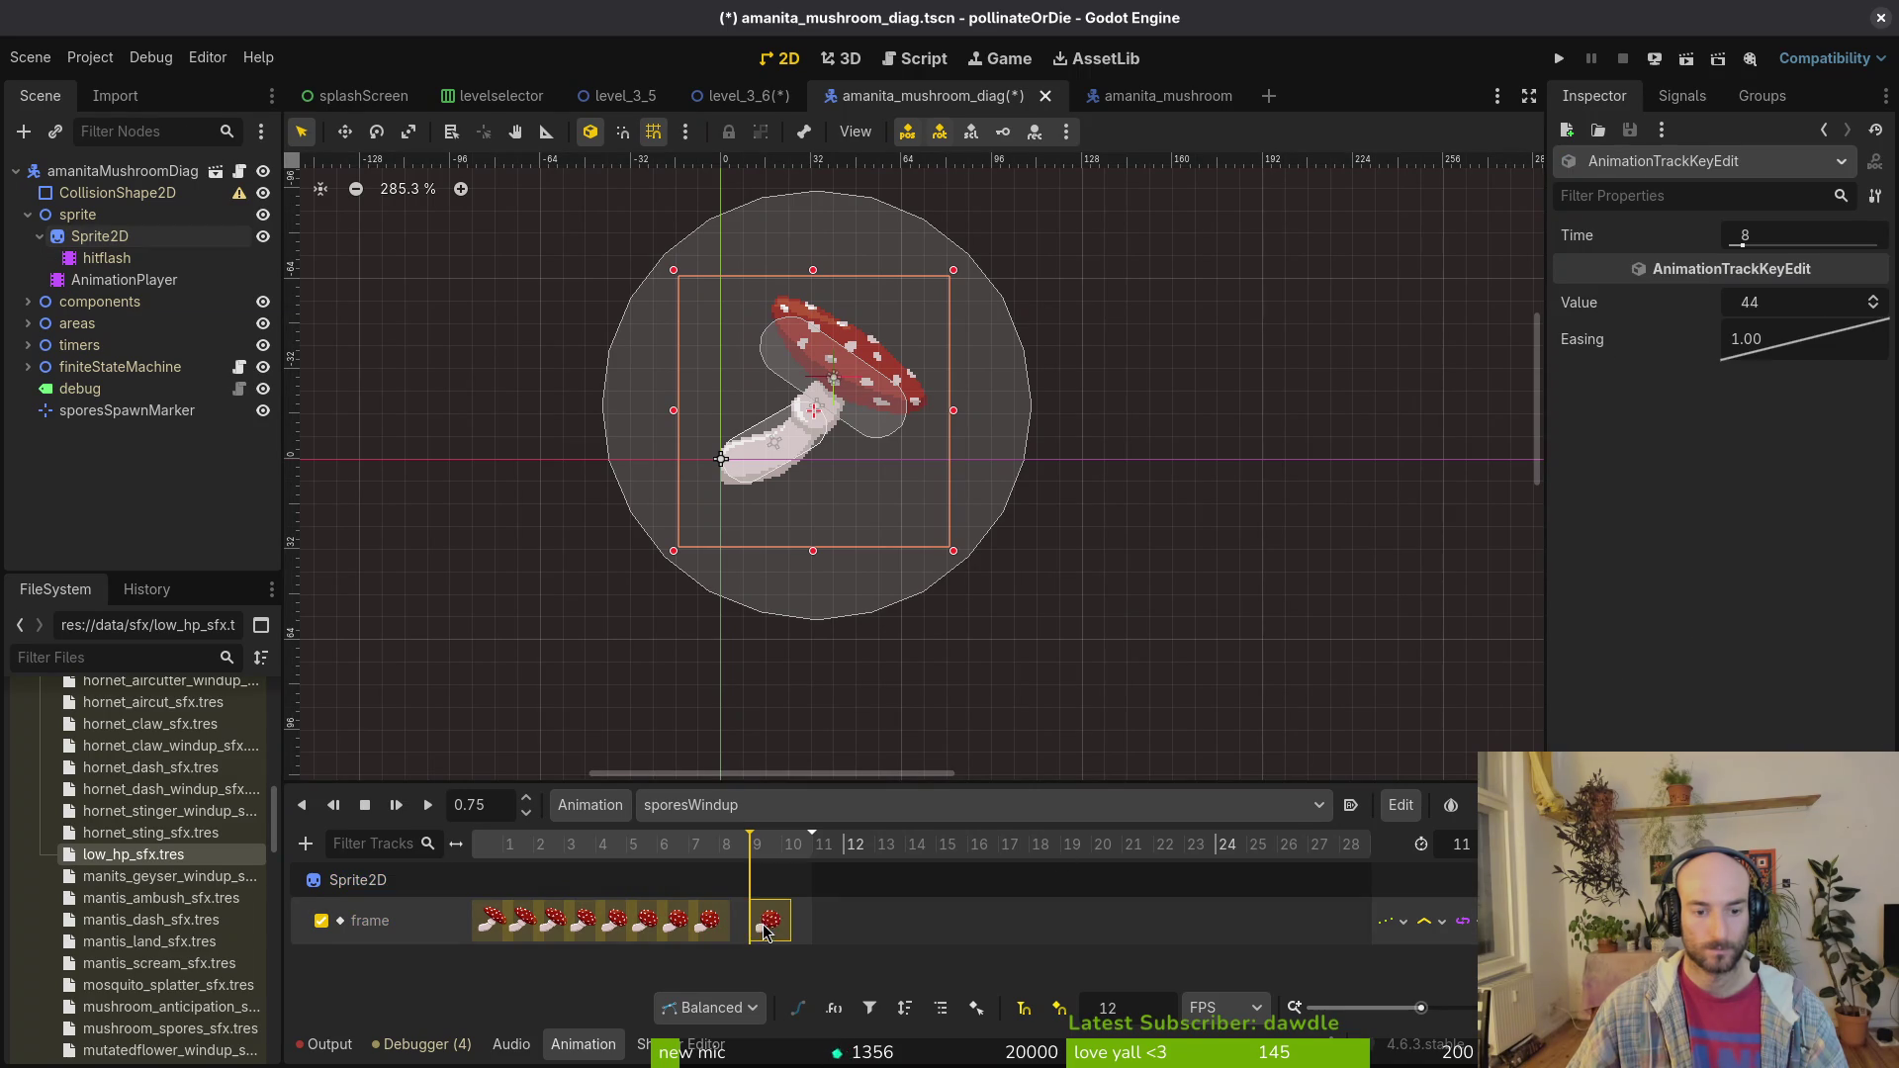
key("ctrl+s")
Step: Compare the diag scene's spores animation with the original amanita_mushroom's spores animation
key("ctrl+Tab")
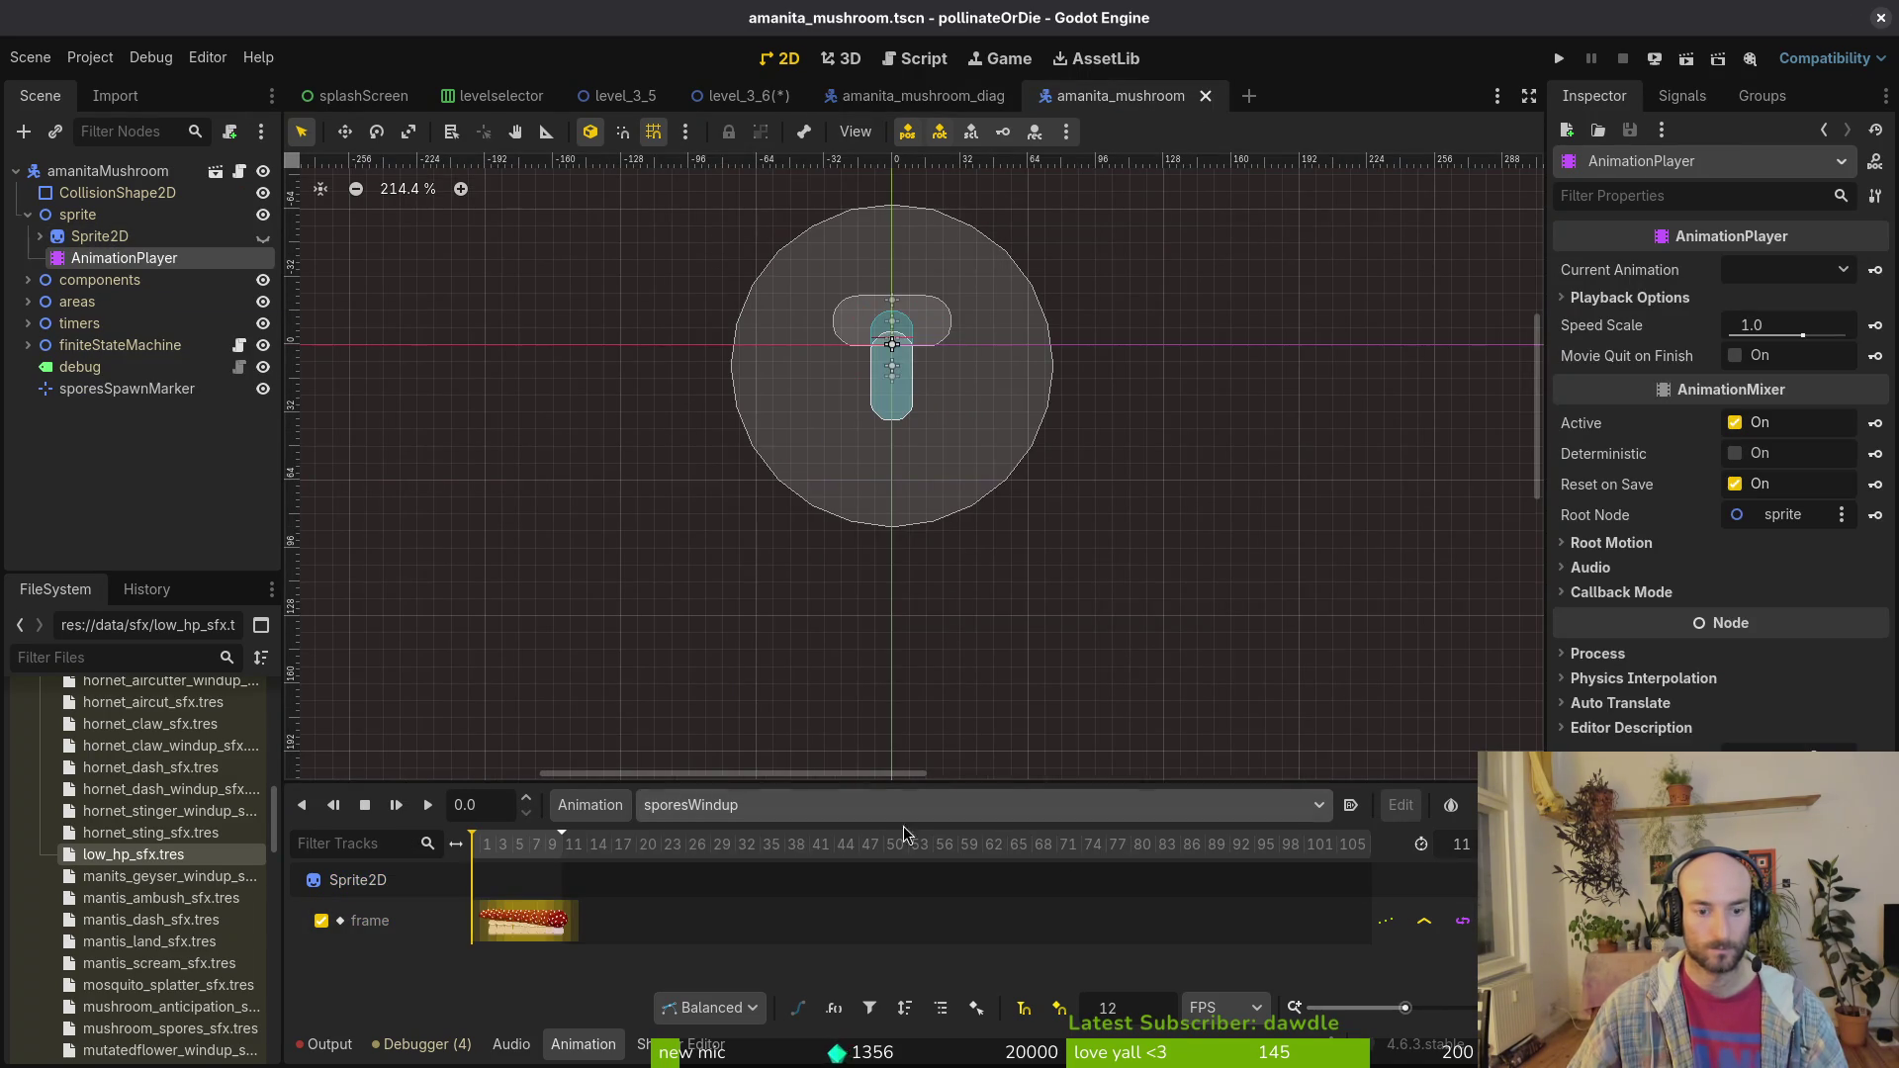
scroll(661, 980, "up", 5)
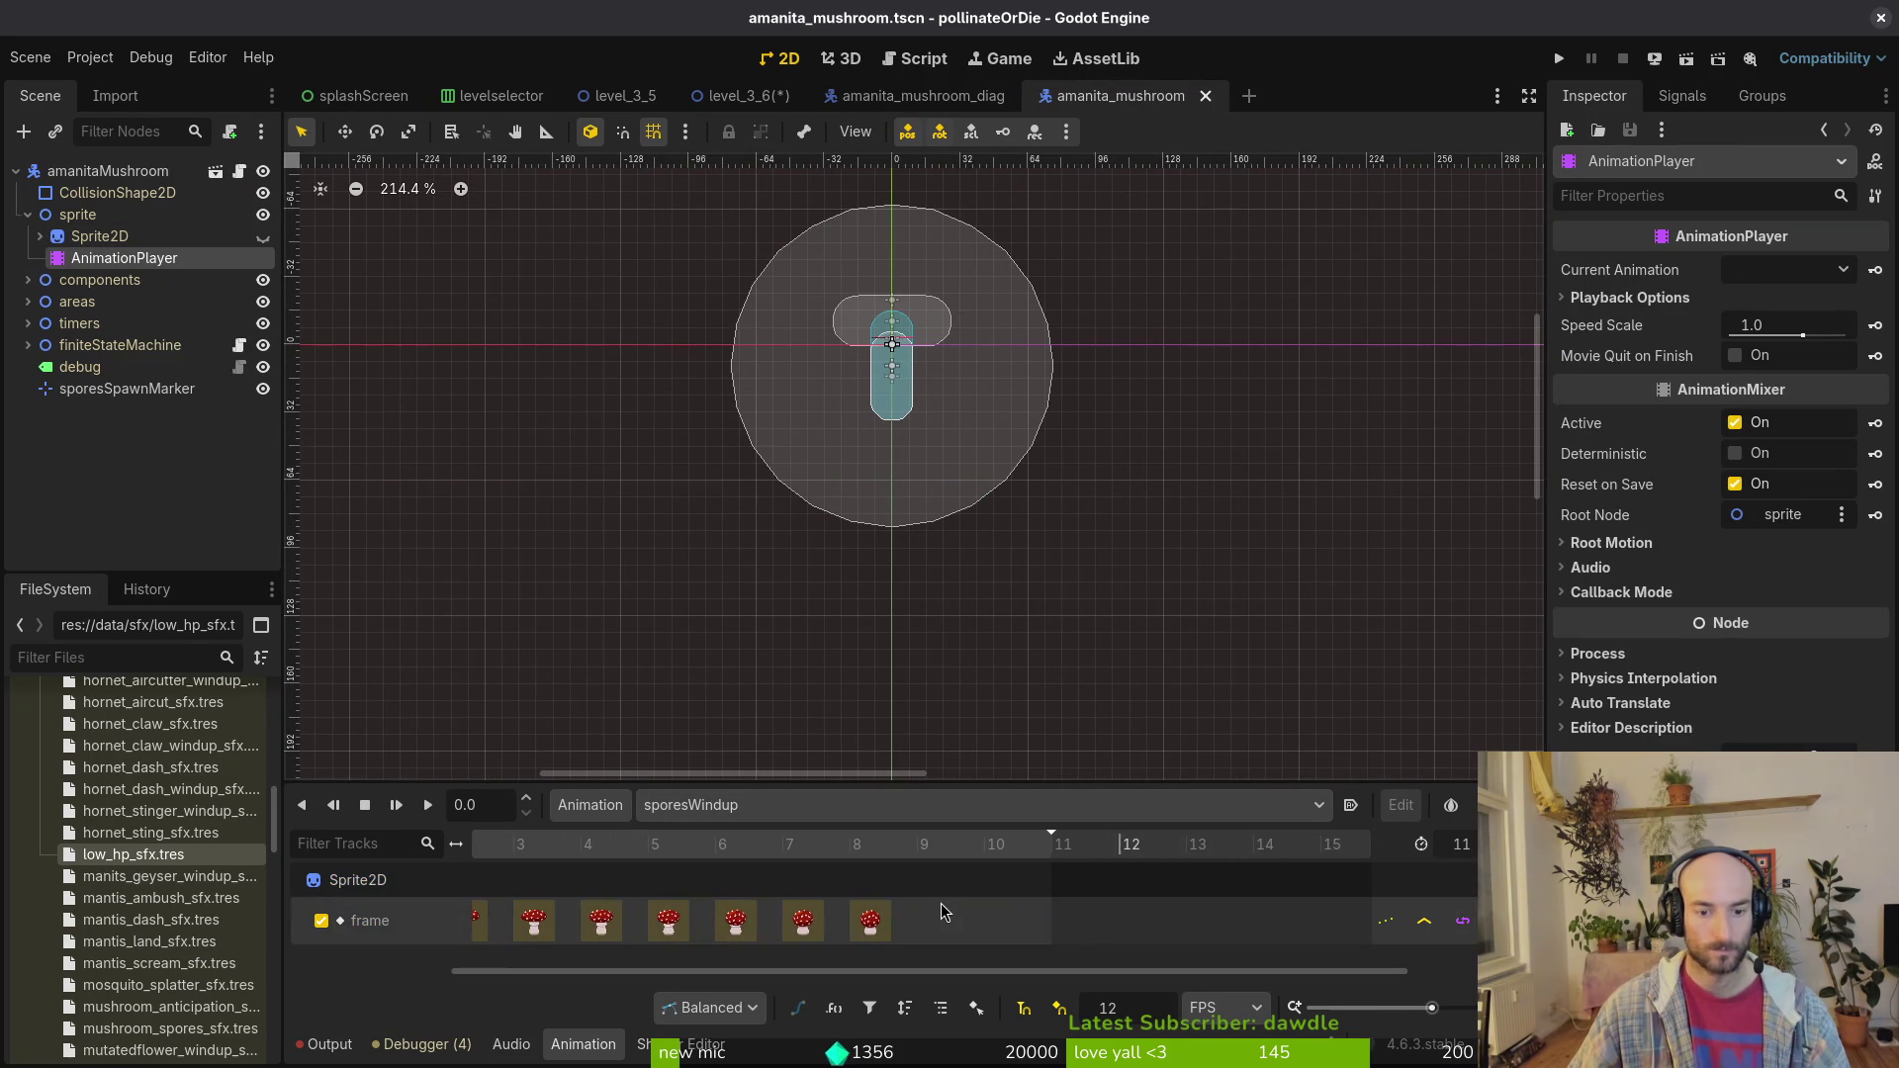
left_click(890, 95)
left_click(124, 279)
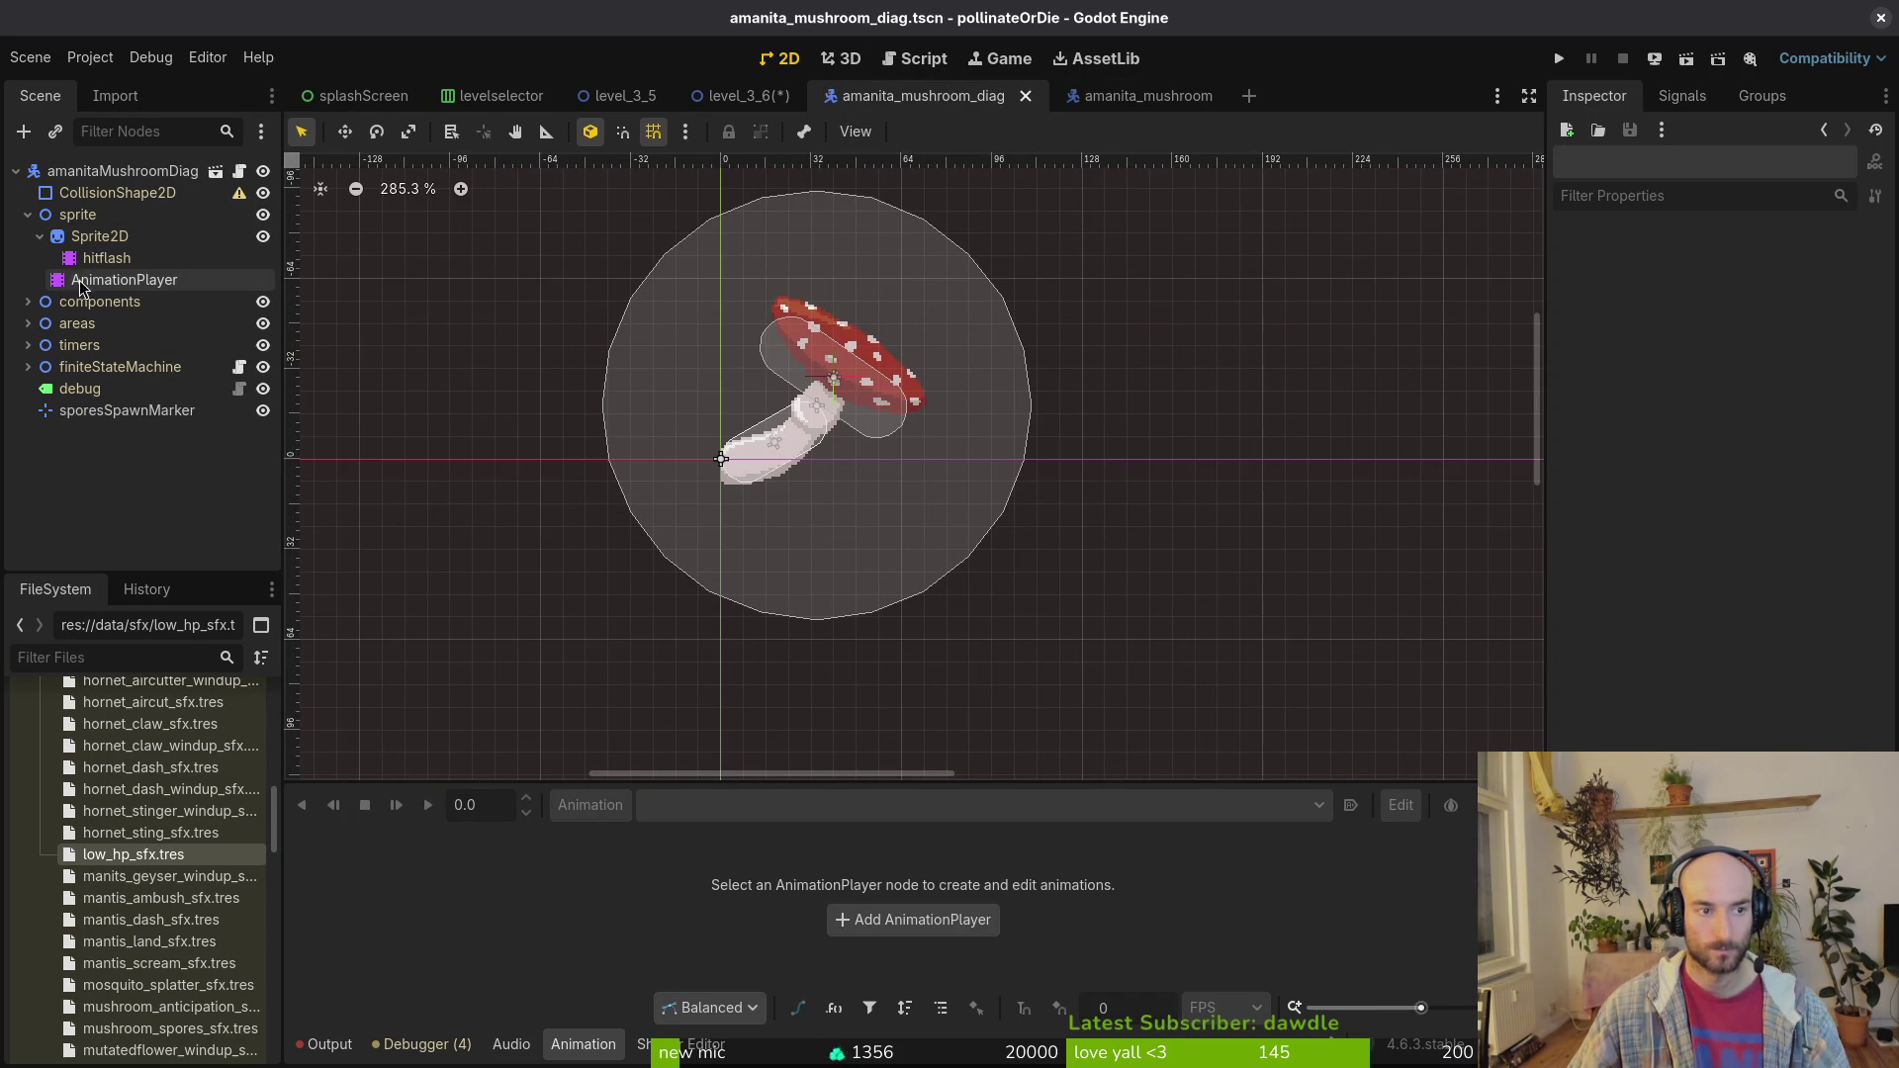
scroll(915, 890, "down", 2)
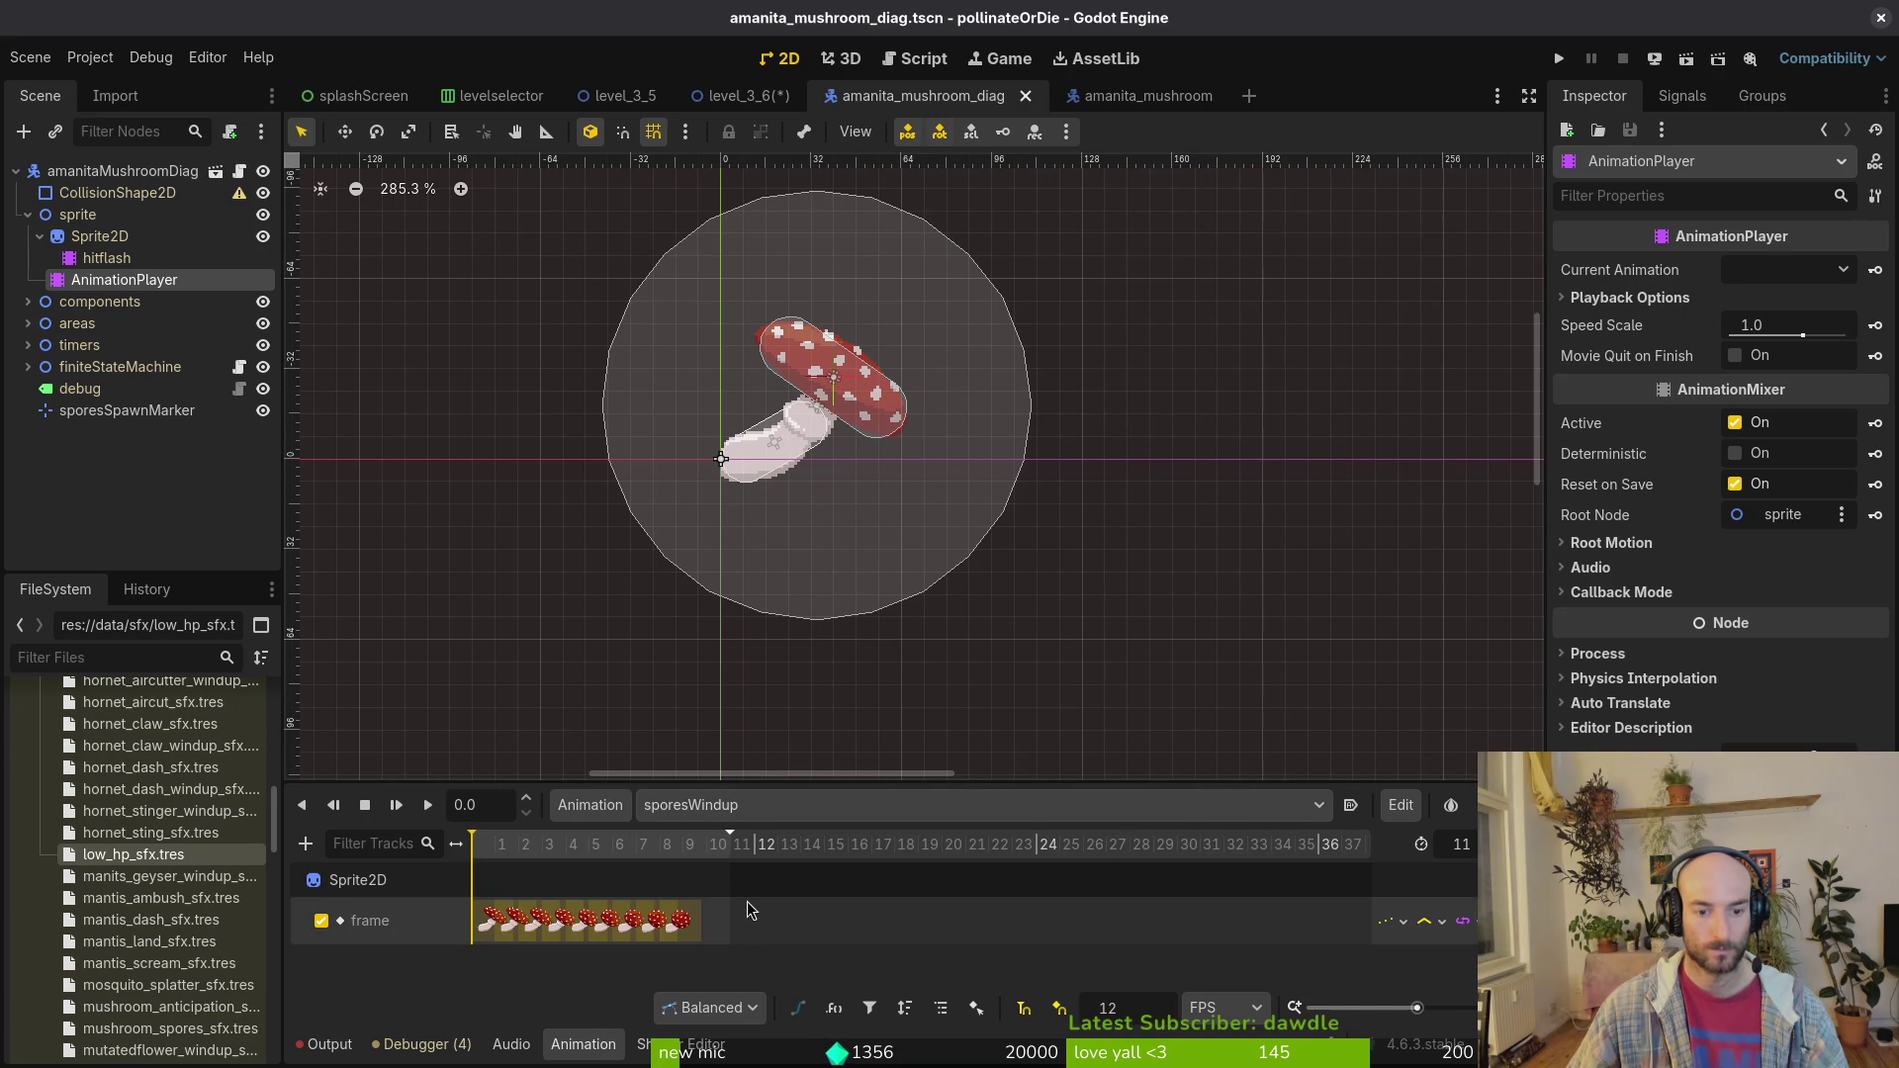
left_click(752, 805)
left_click(732, 891)
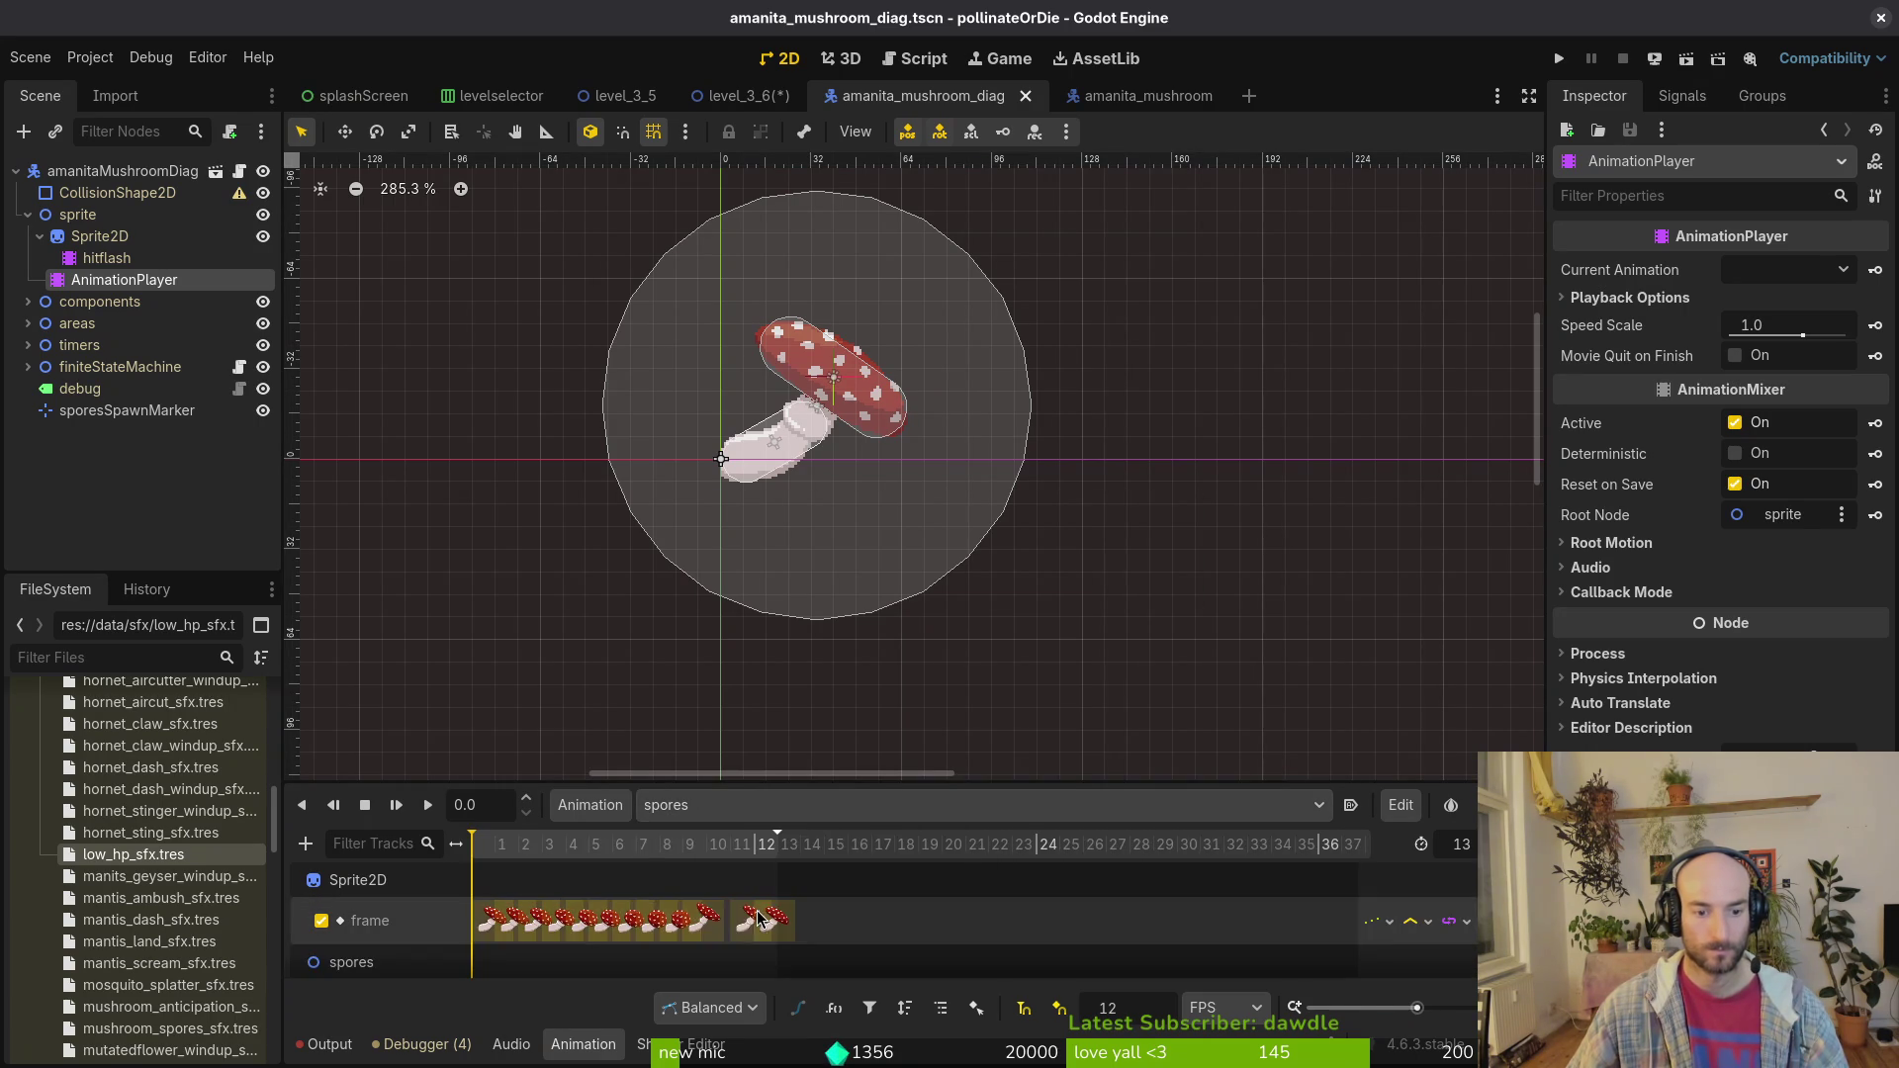
scroll(776, 884, "up", 2)
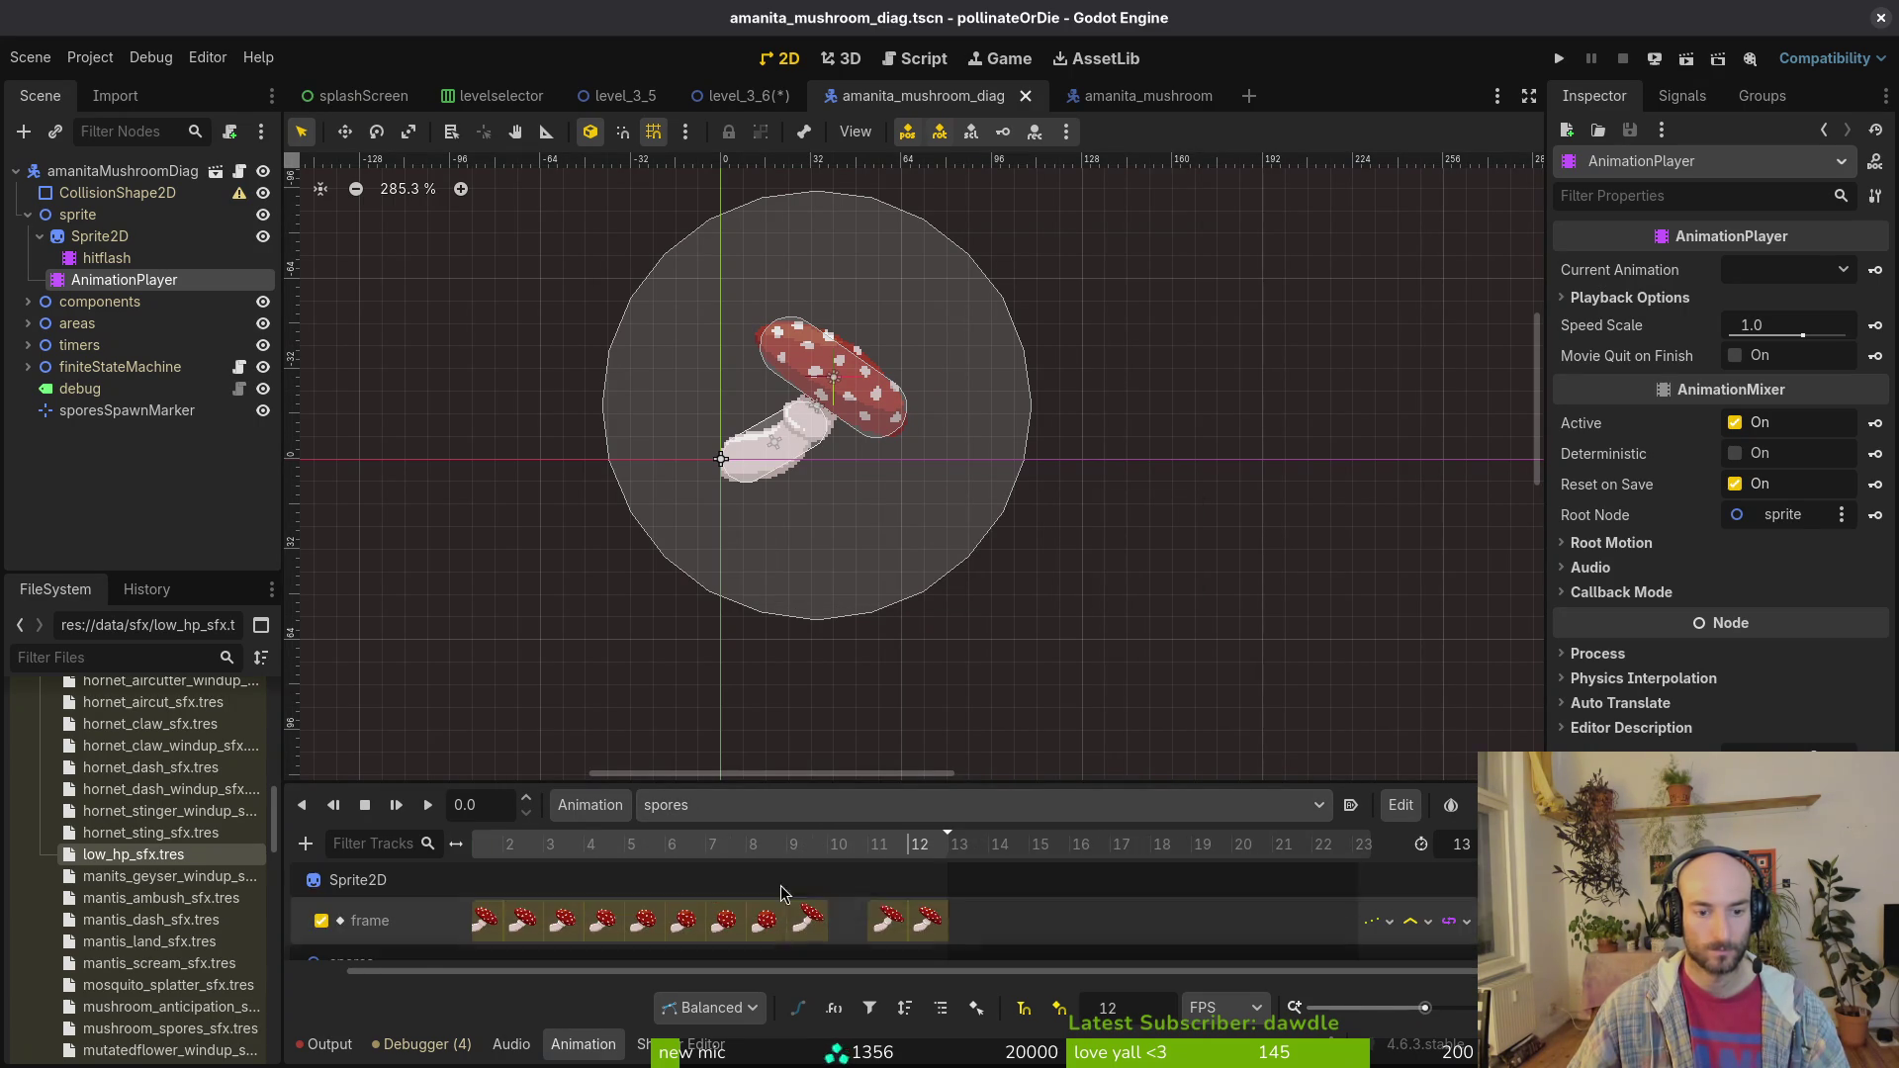
left_click(1119, 95)
left_click(792, 805)
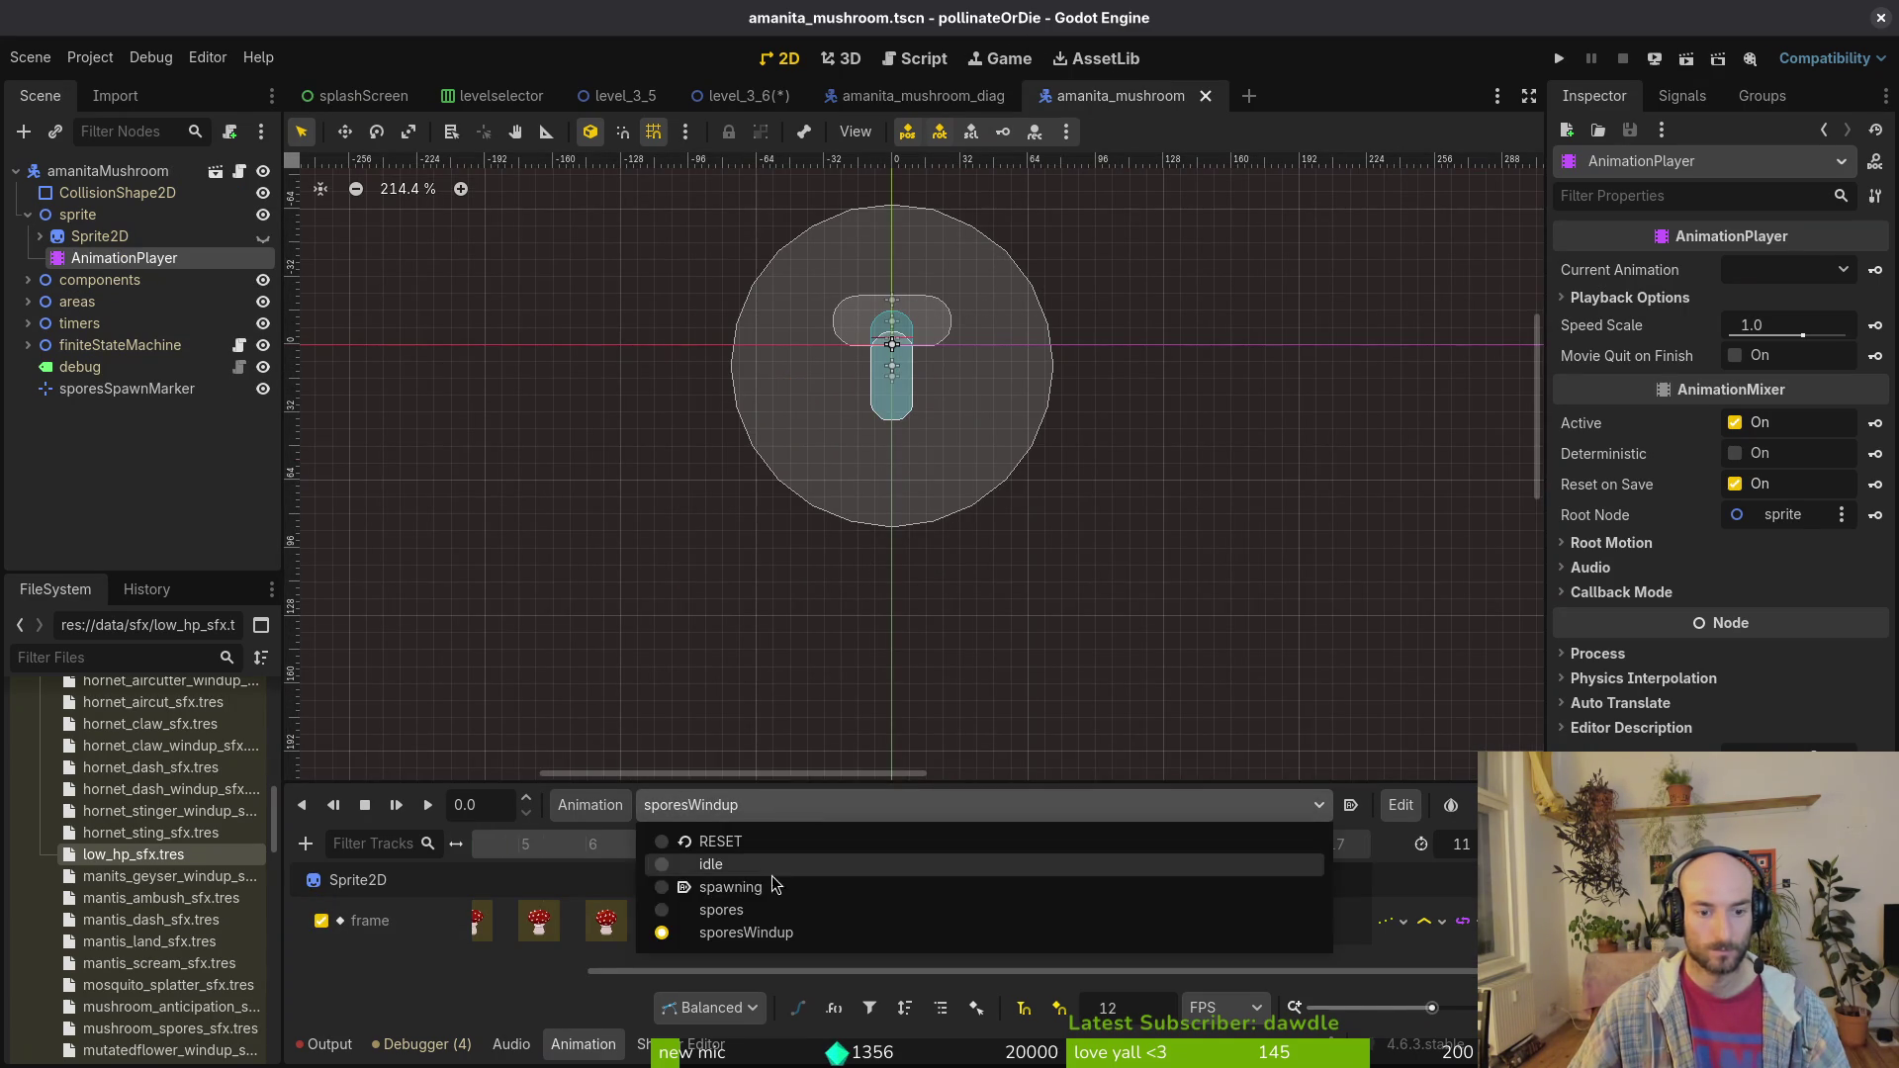
left_click(765, 912)
scroll(764, 913, "down", 1)
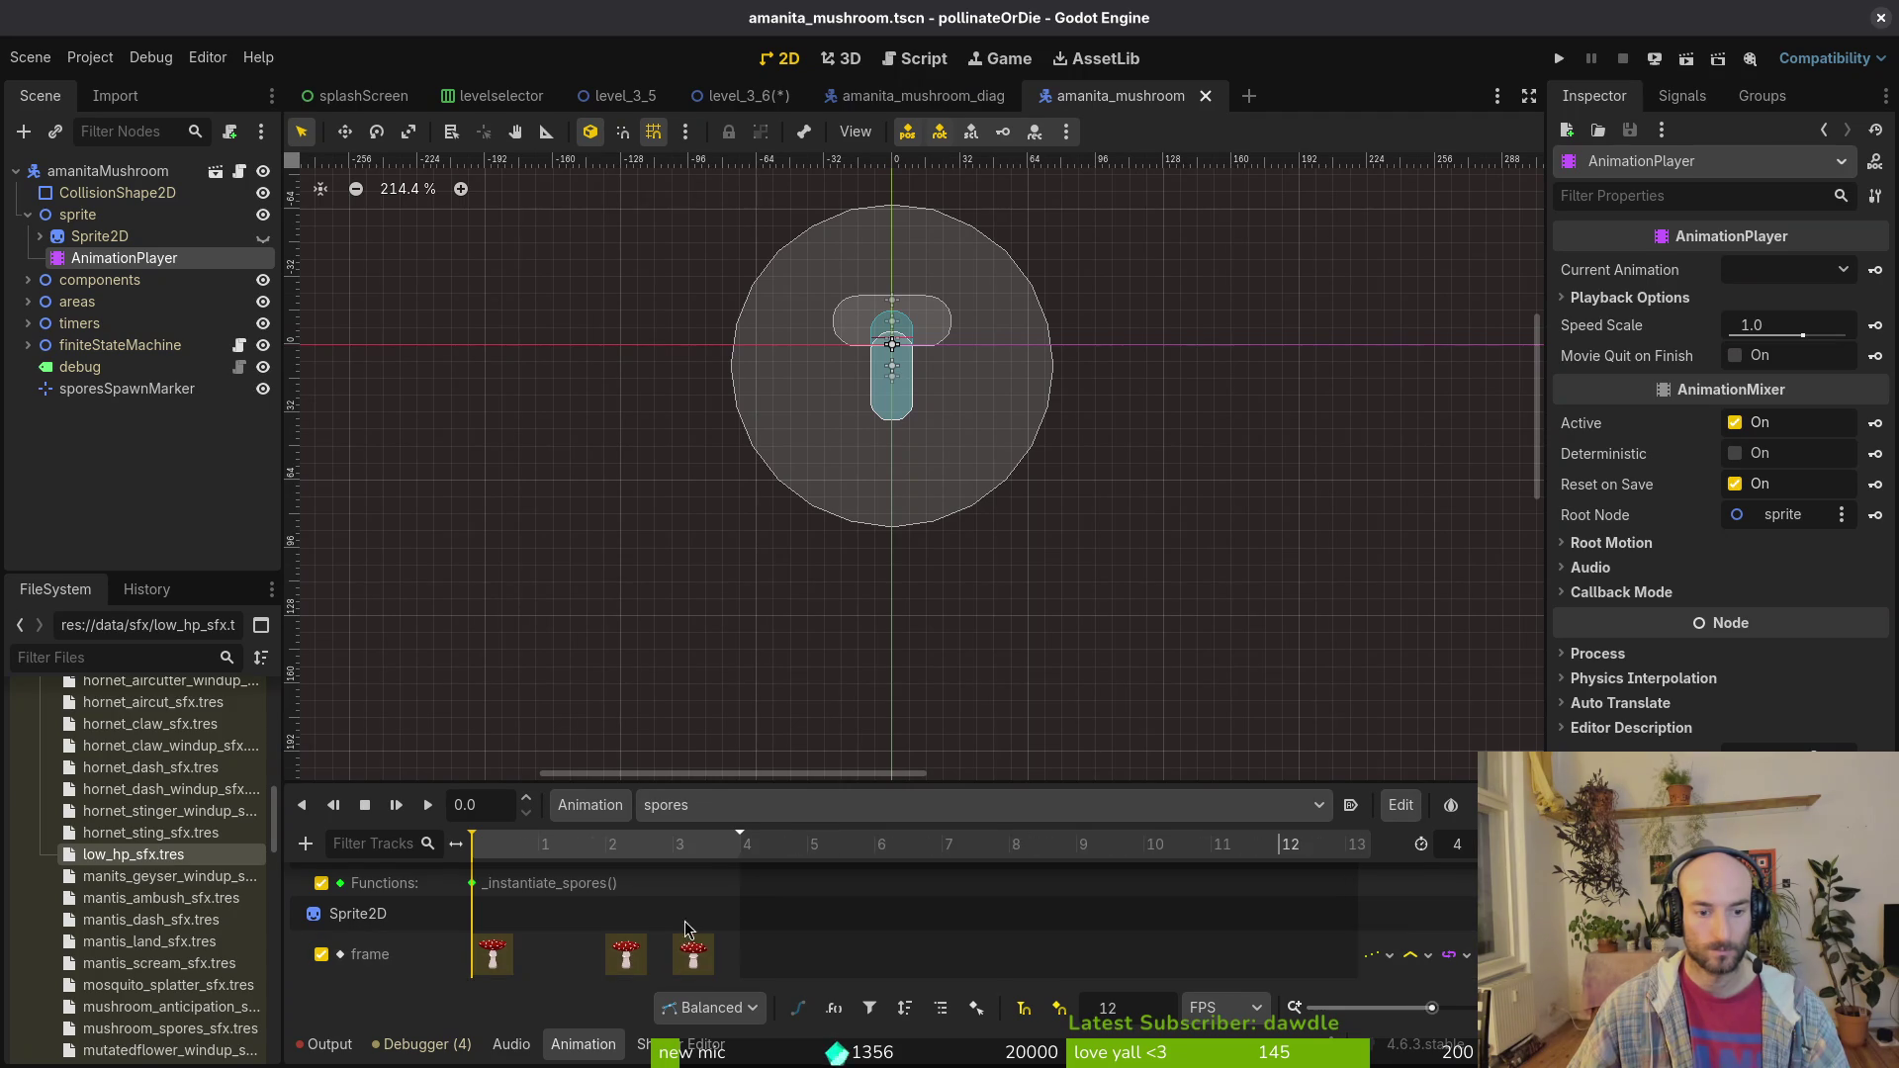
left_click(923, 95)
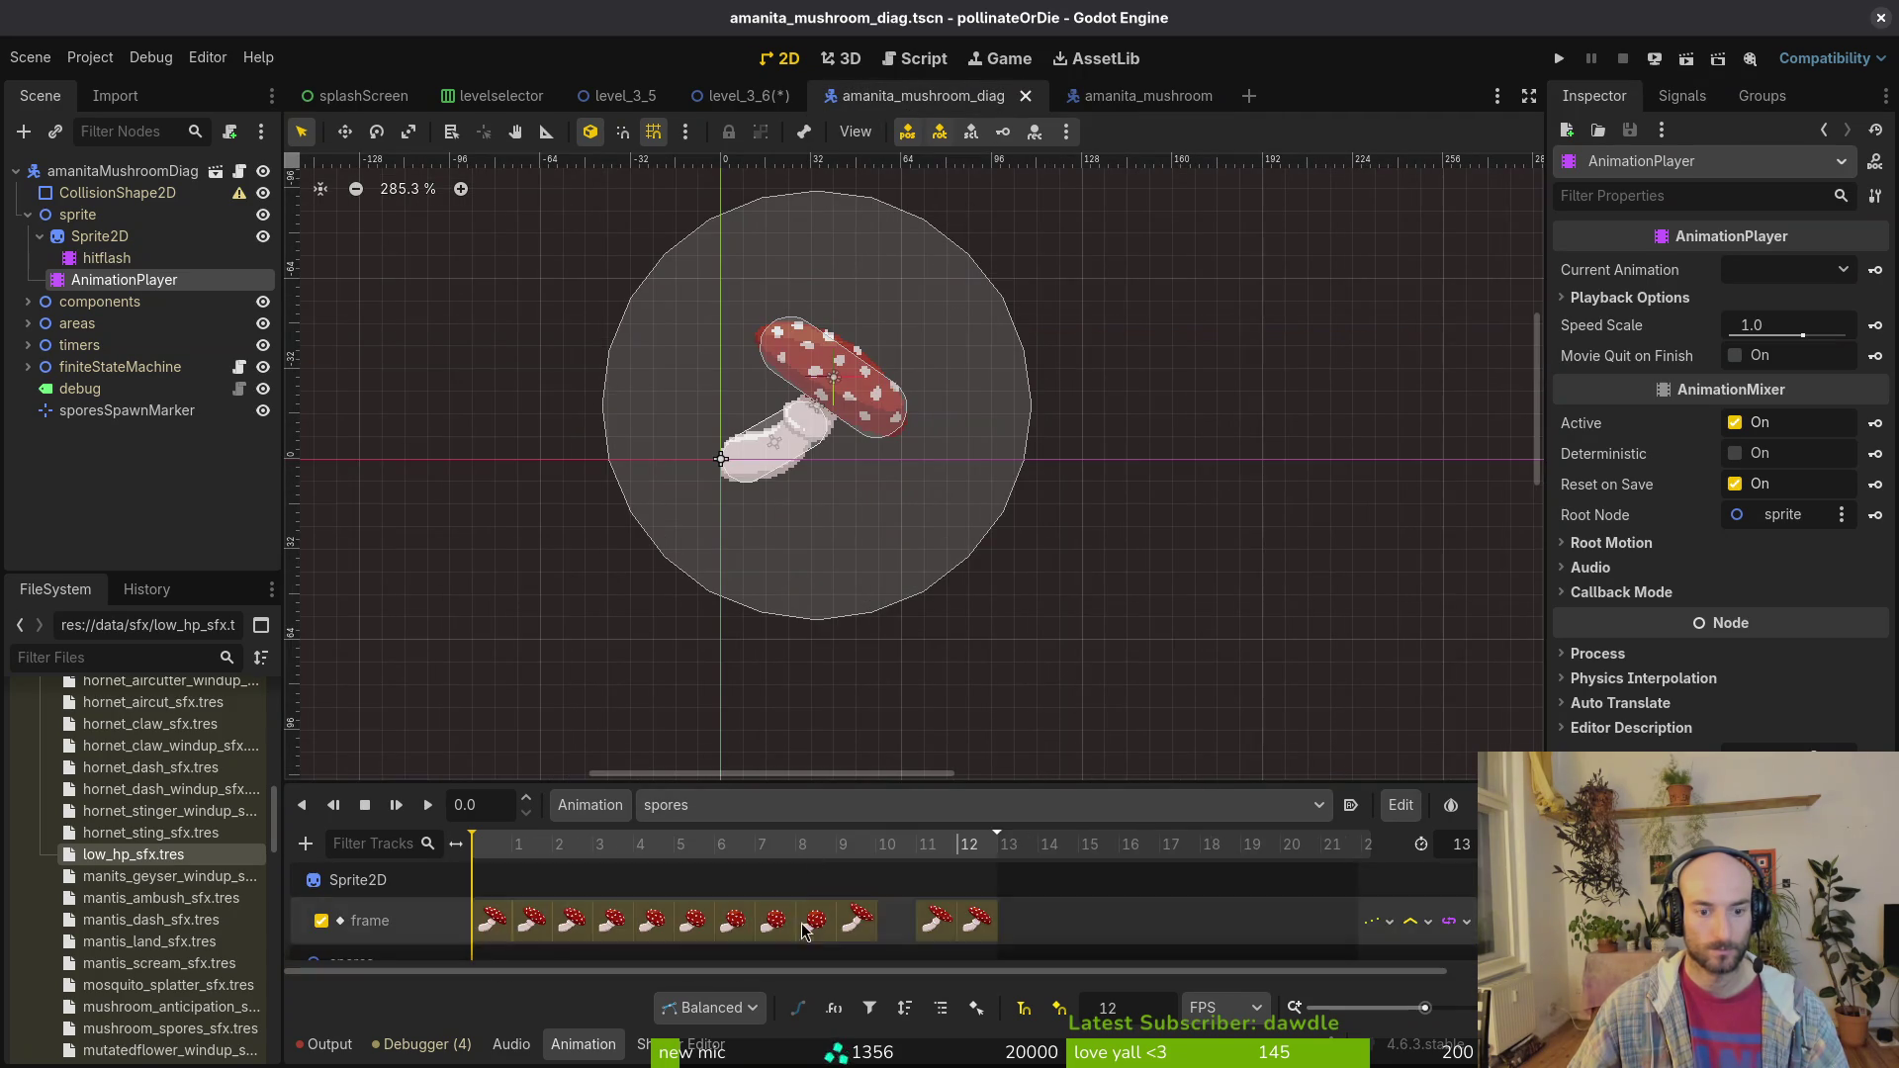
Step: Set spores length to 4, delete extra early frame keys, shift the rest to 0, and save
left_click(1474, 849)
type("4")
key("Return")
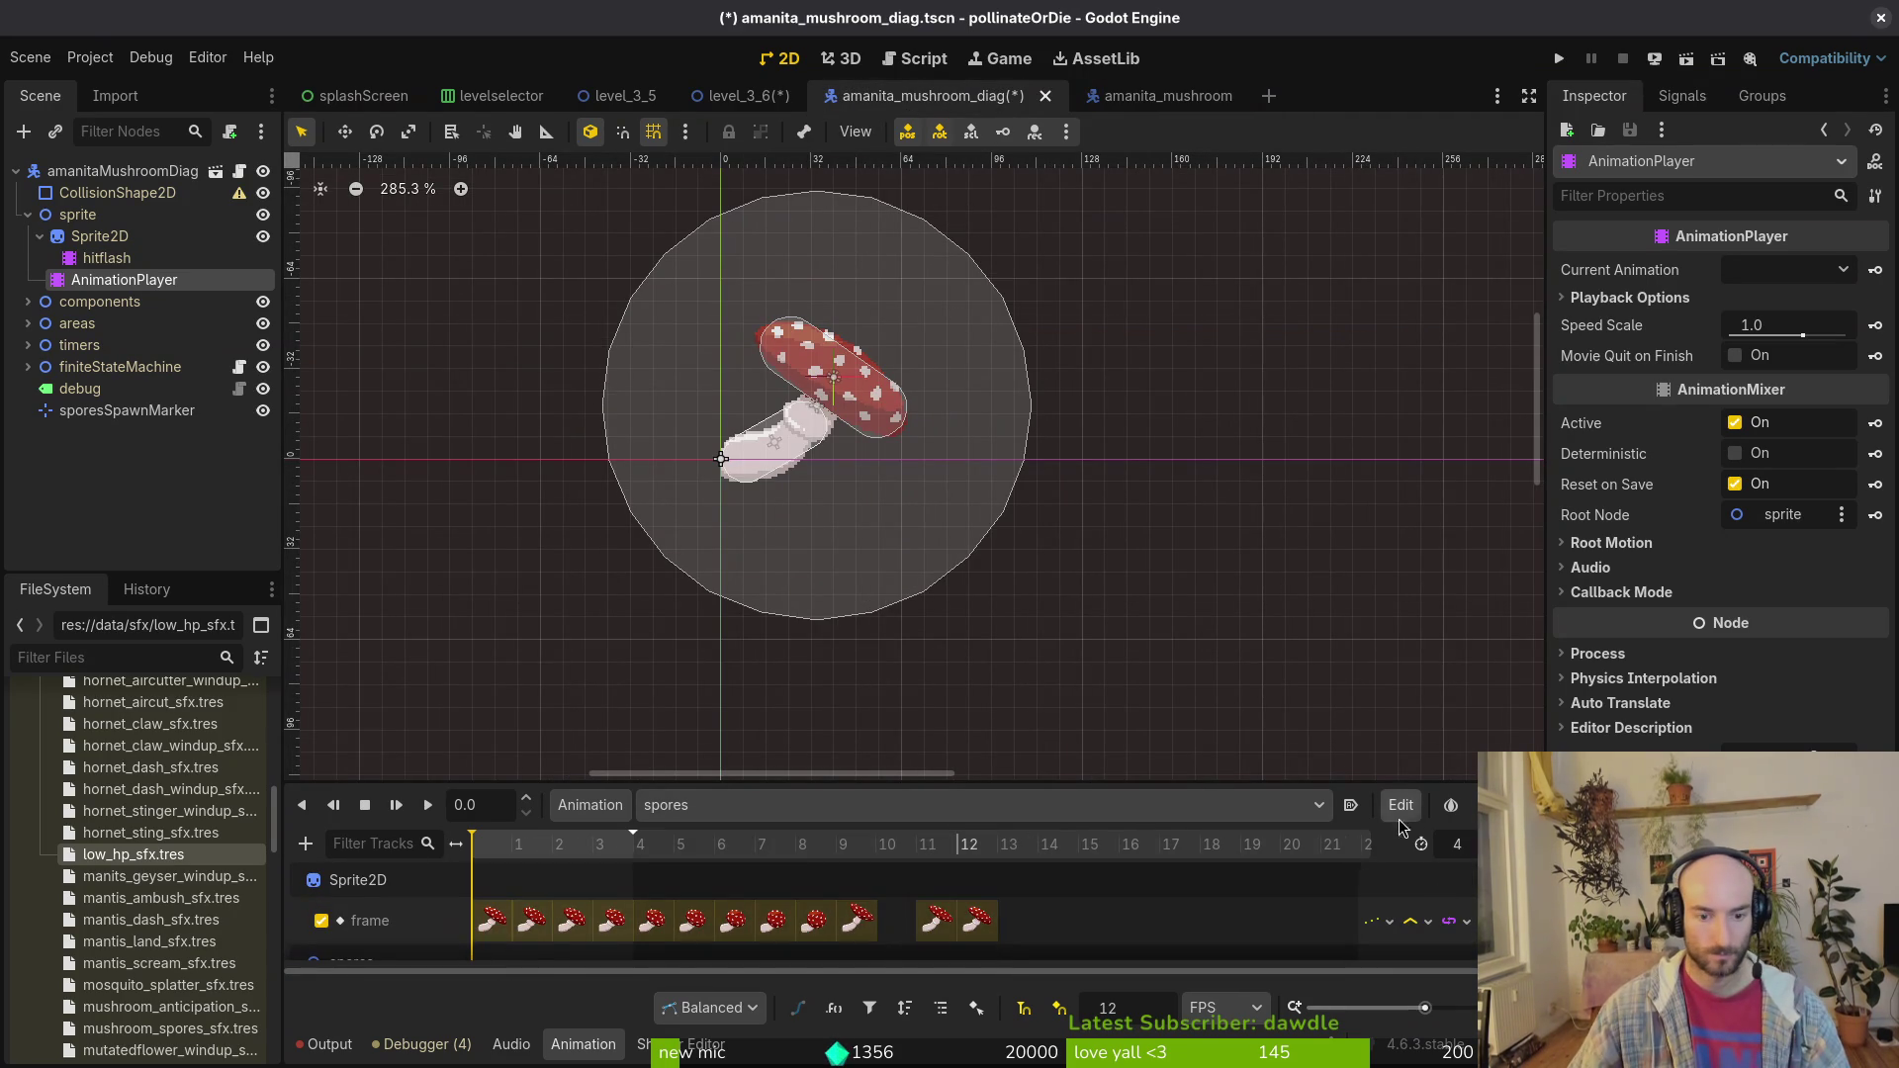
left_click(814, 922)
left_click(491, 922, "shift")
left_click(532, 922, "shift")
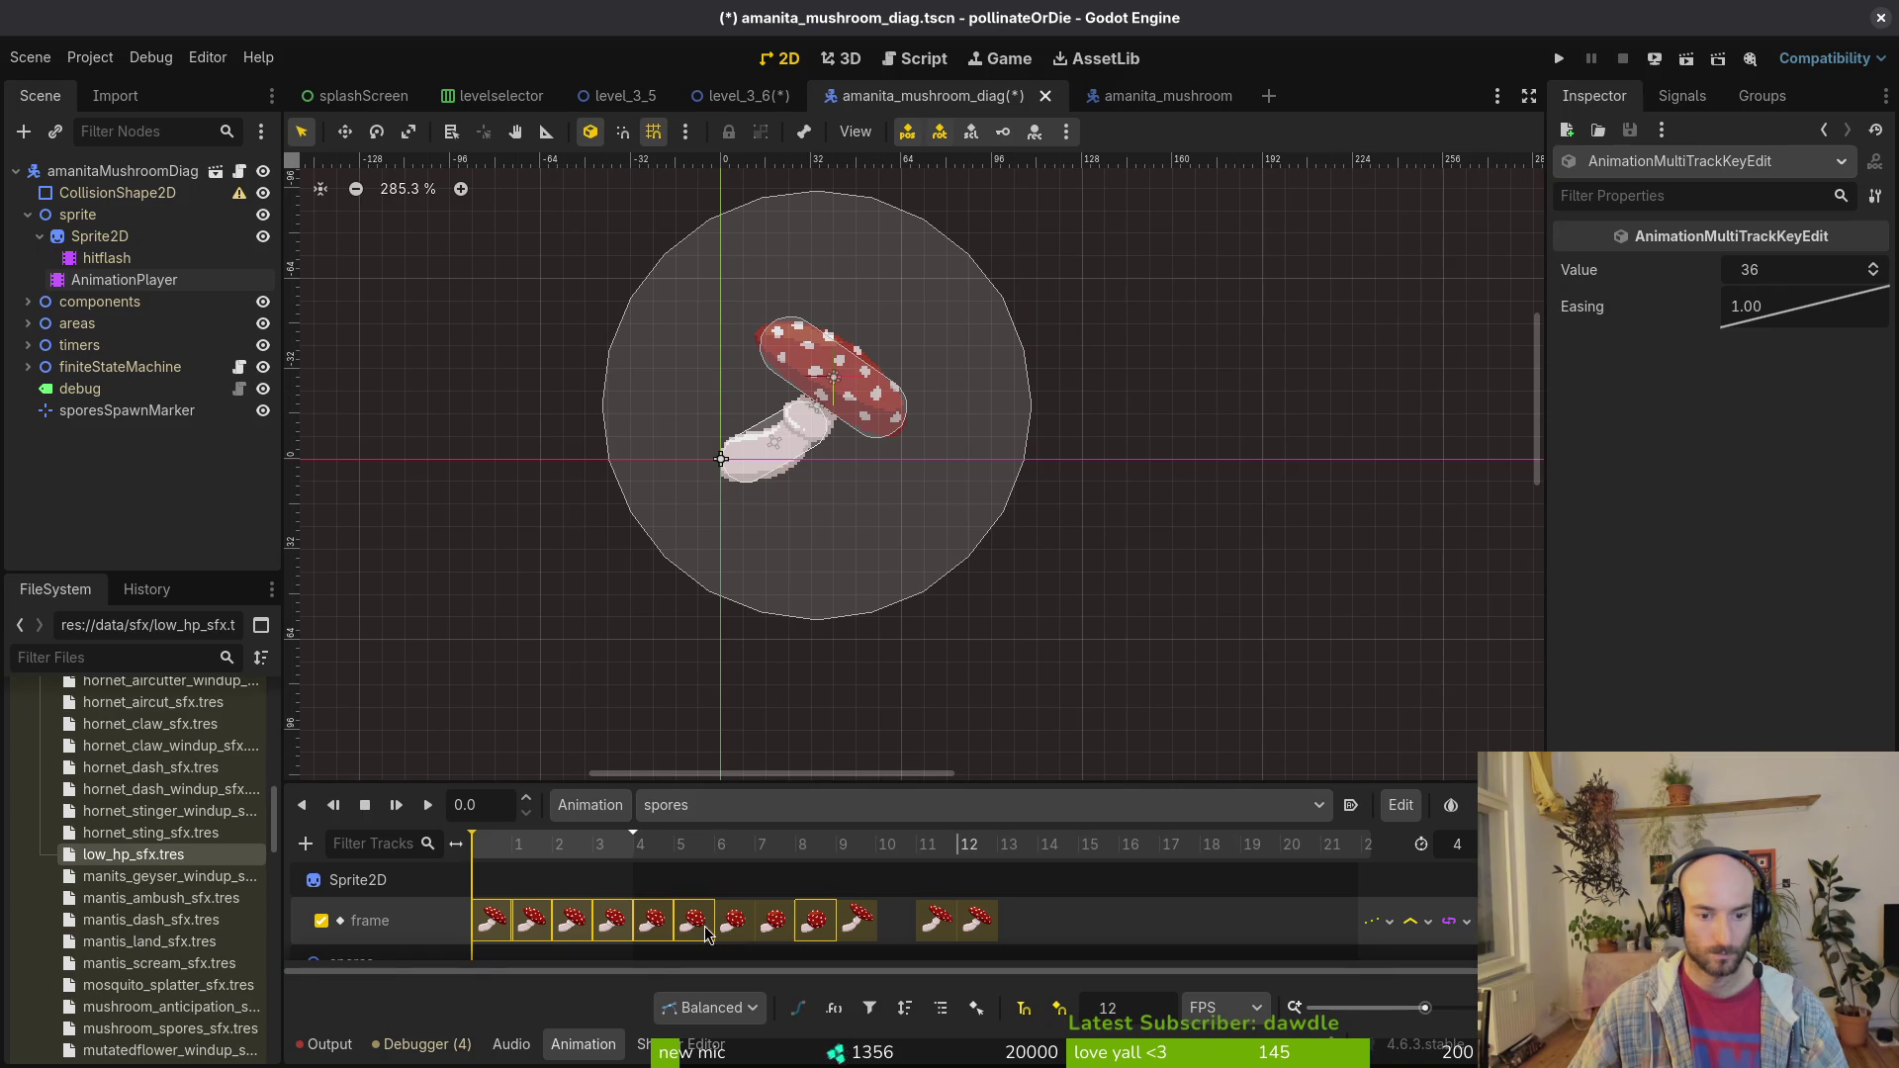
key("Delete")
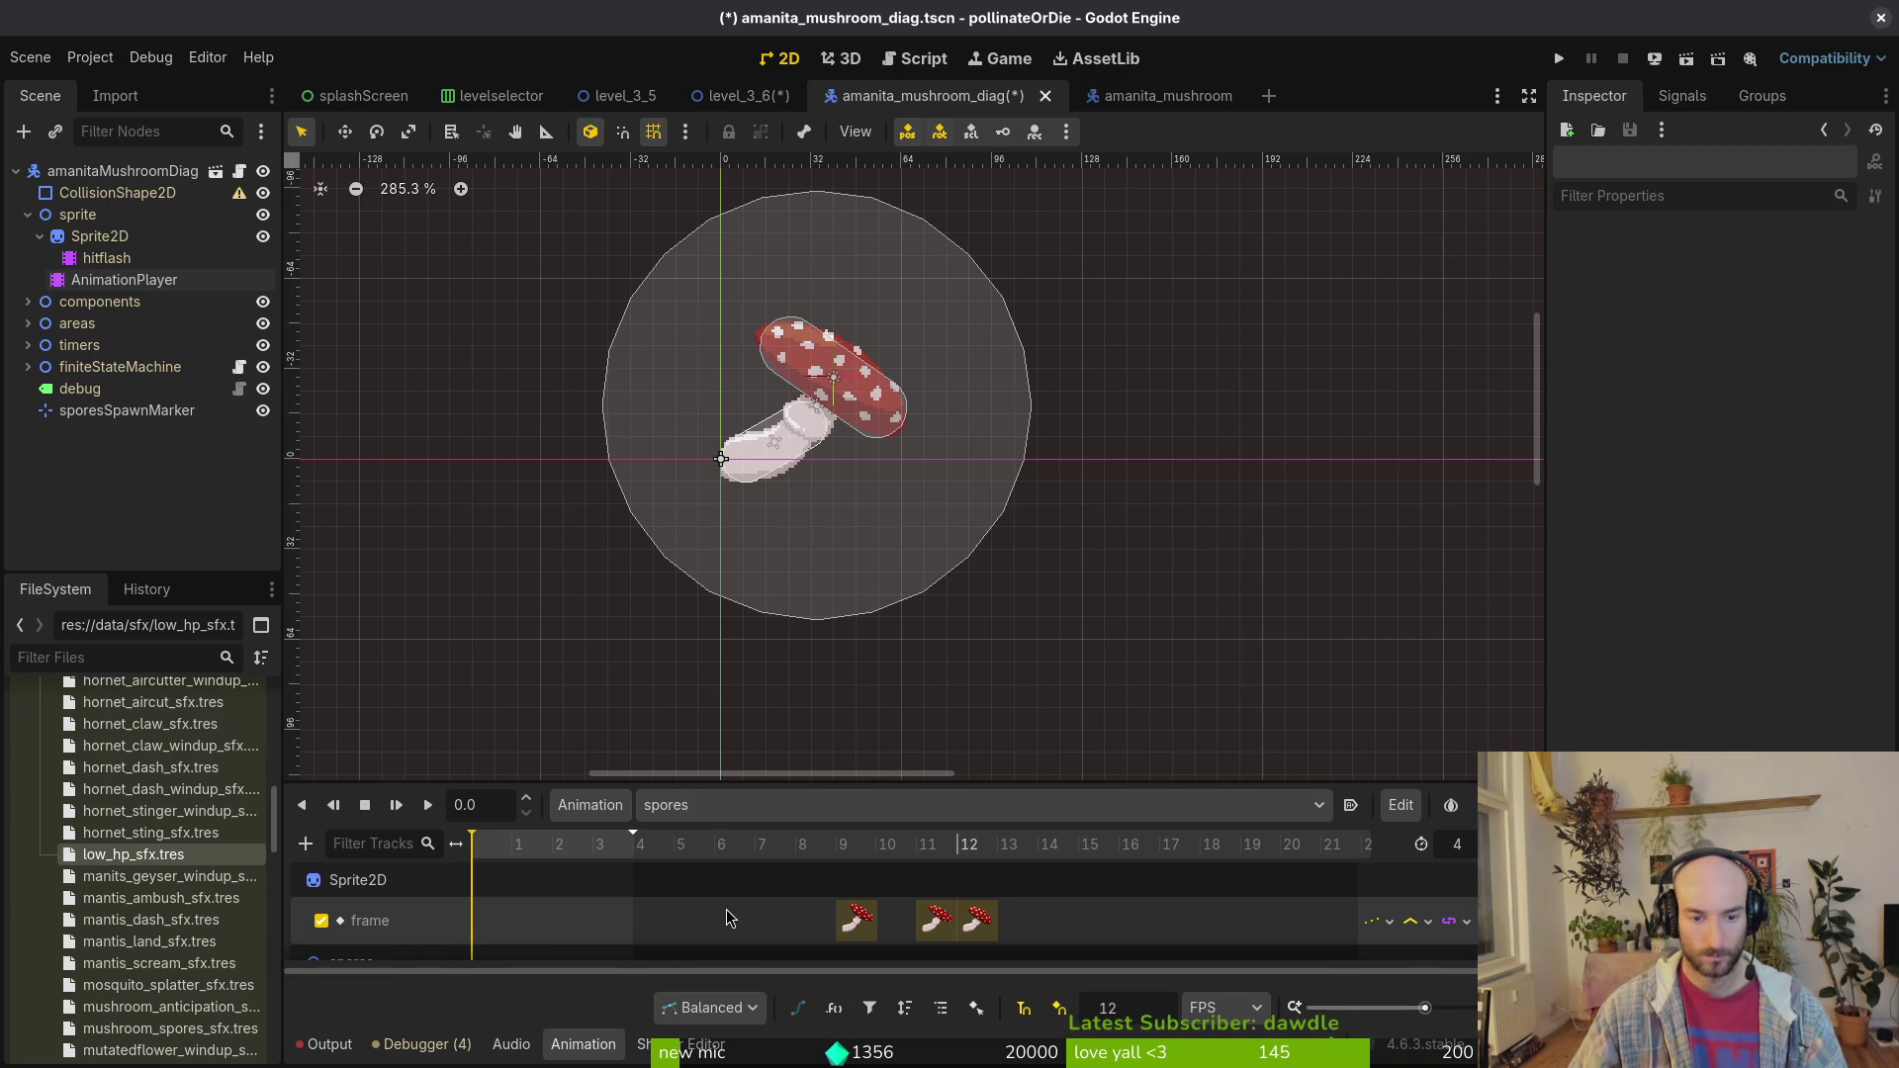
left_click_drag(982, 922, 625, 922)
scroll(625, 922, "down", 1)
left_click(875, 965)
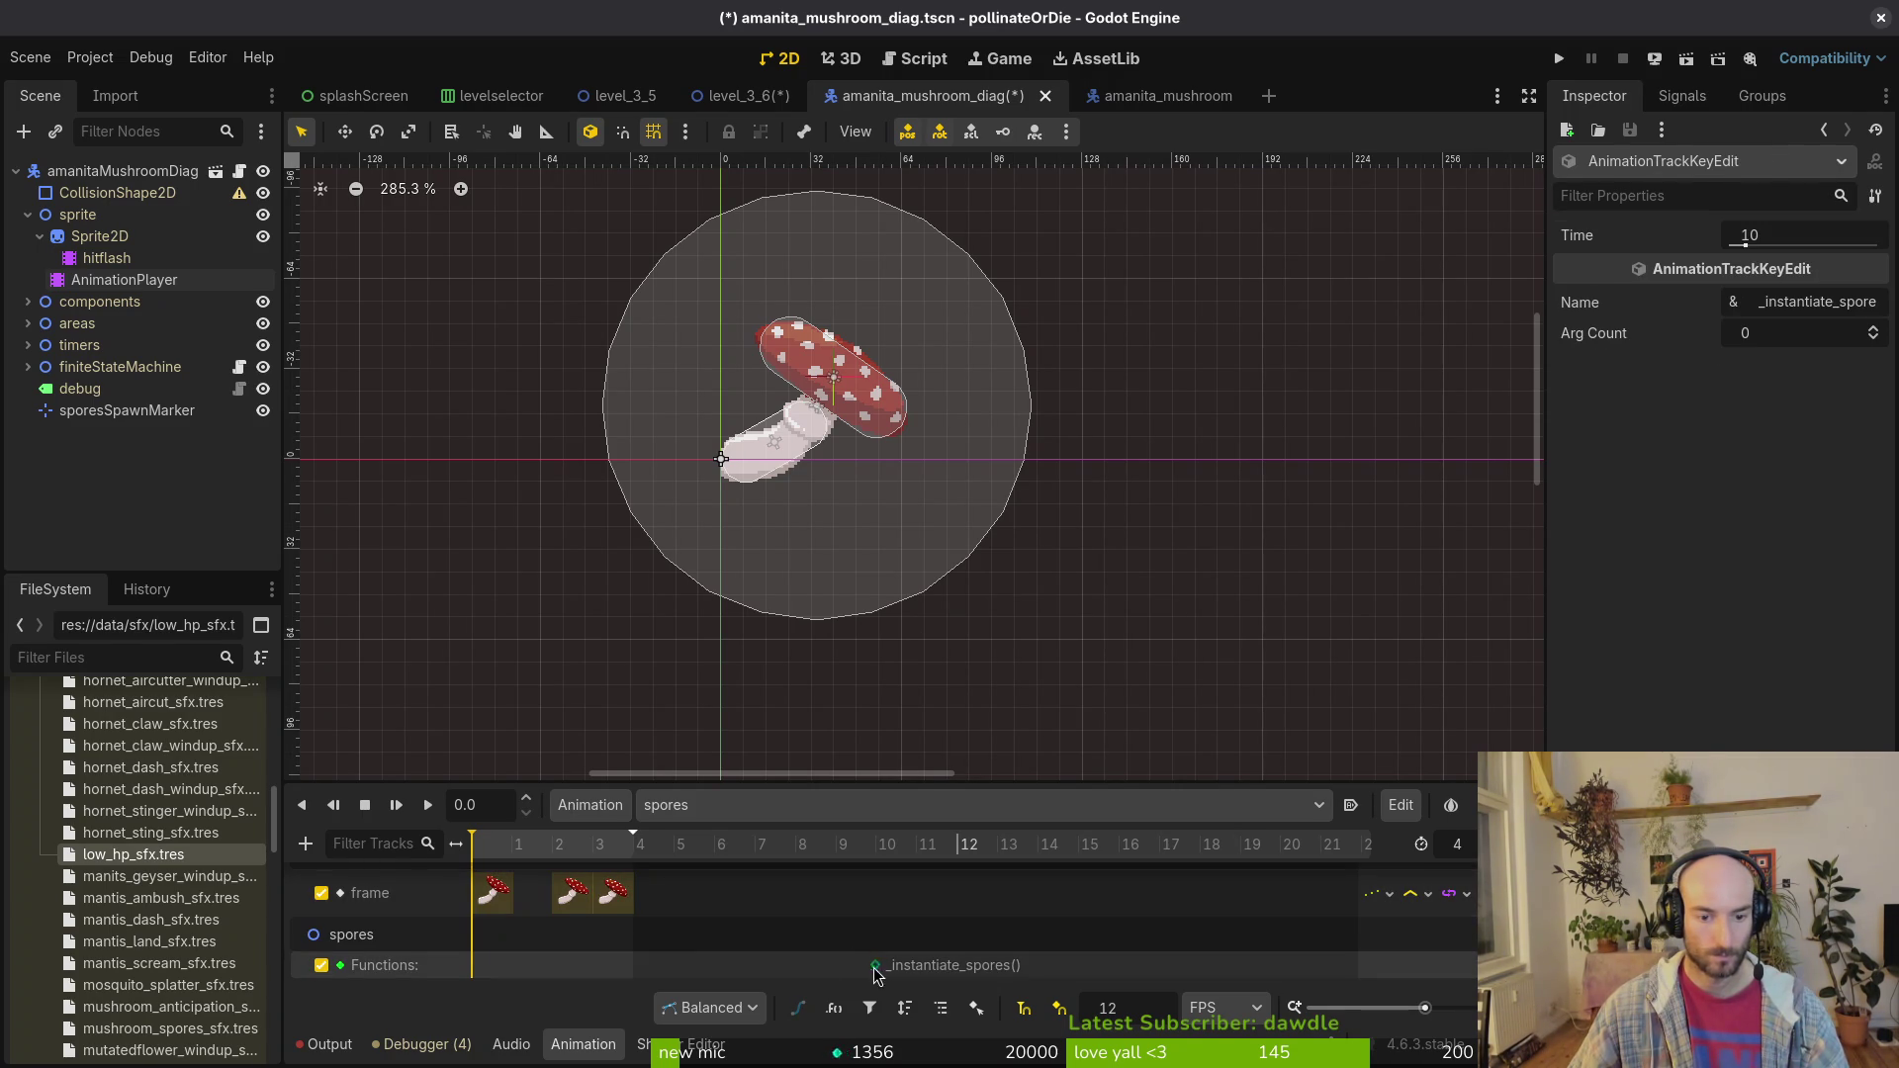
key("ctrl+s")
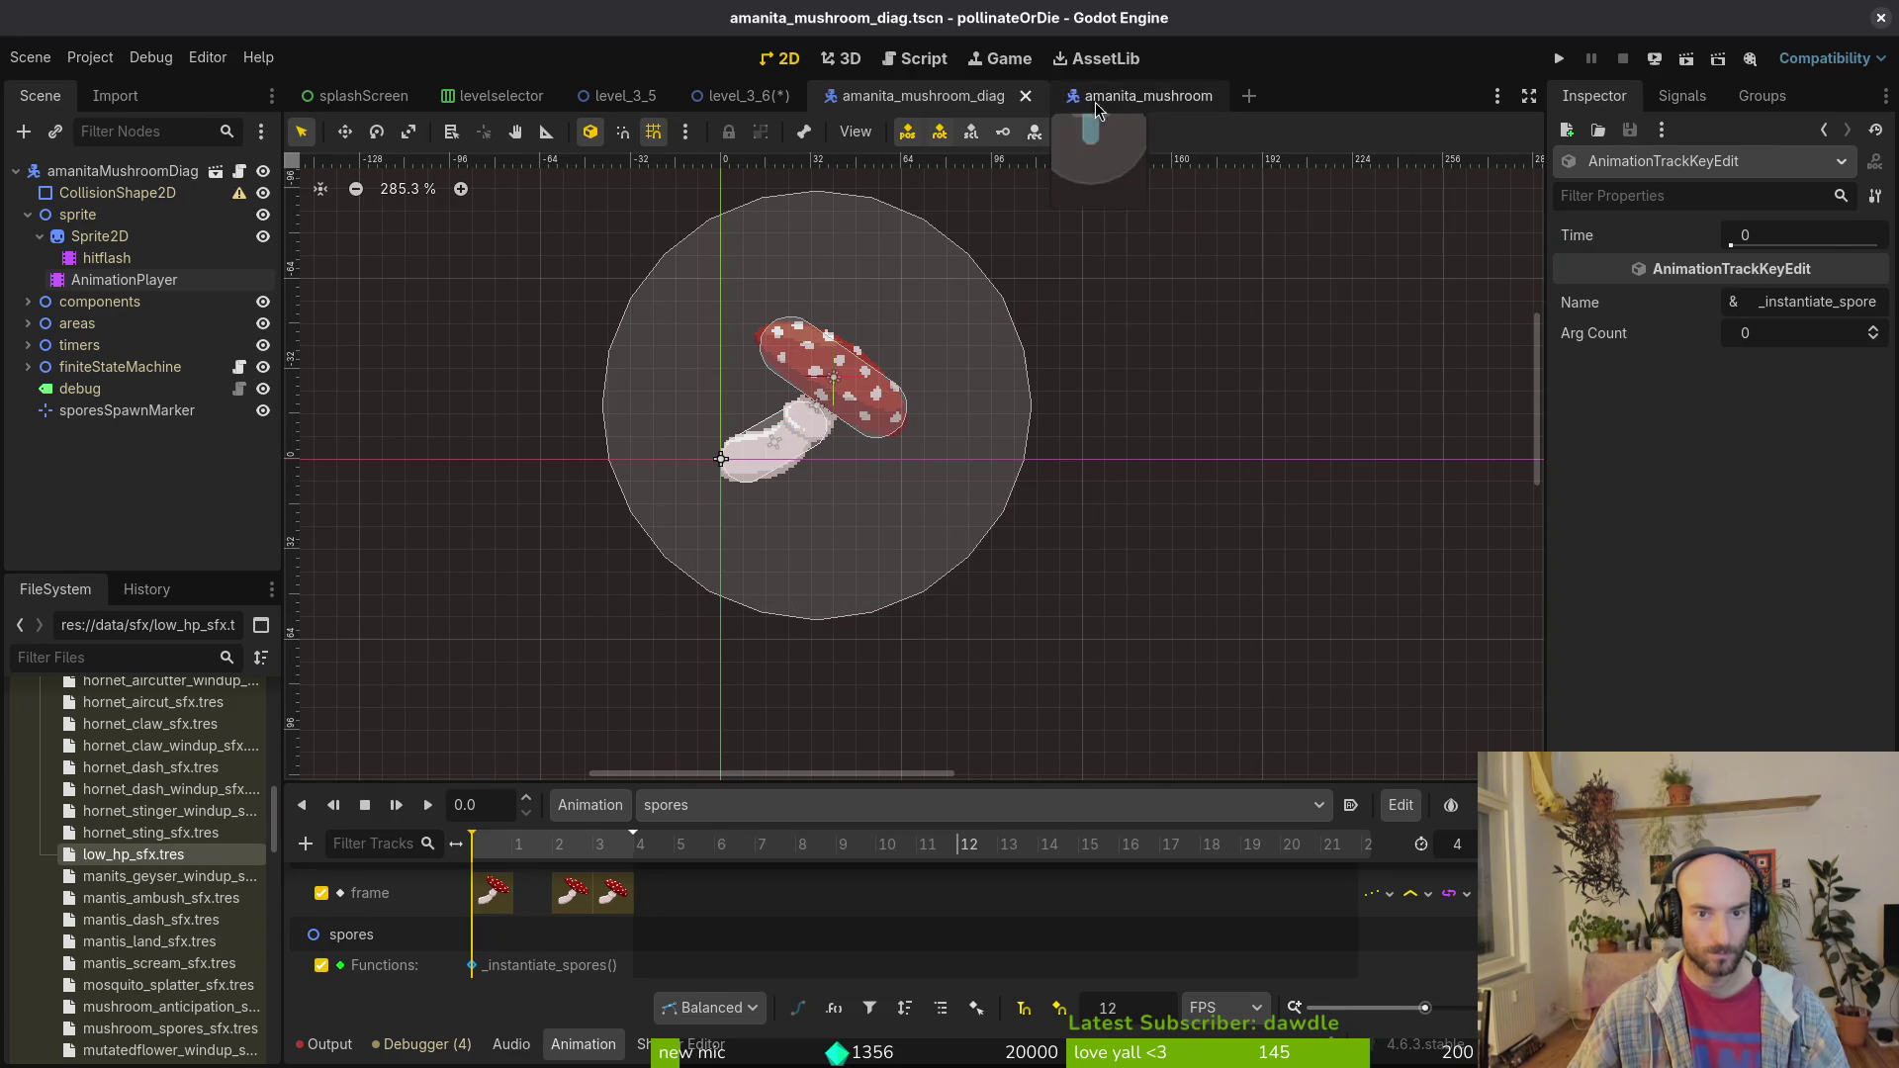
Step: Recheck the original mushroom, preview the diag spores animation frames, and save again
left_click(1128, 99)
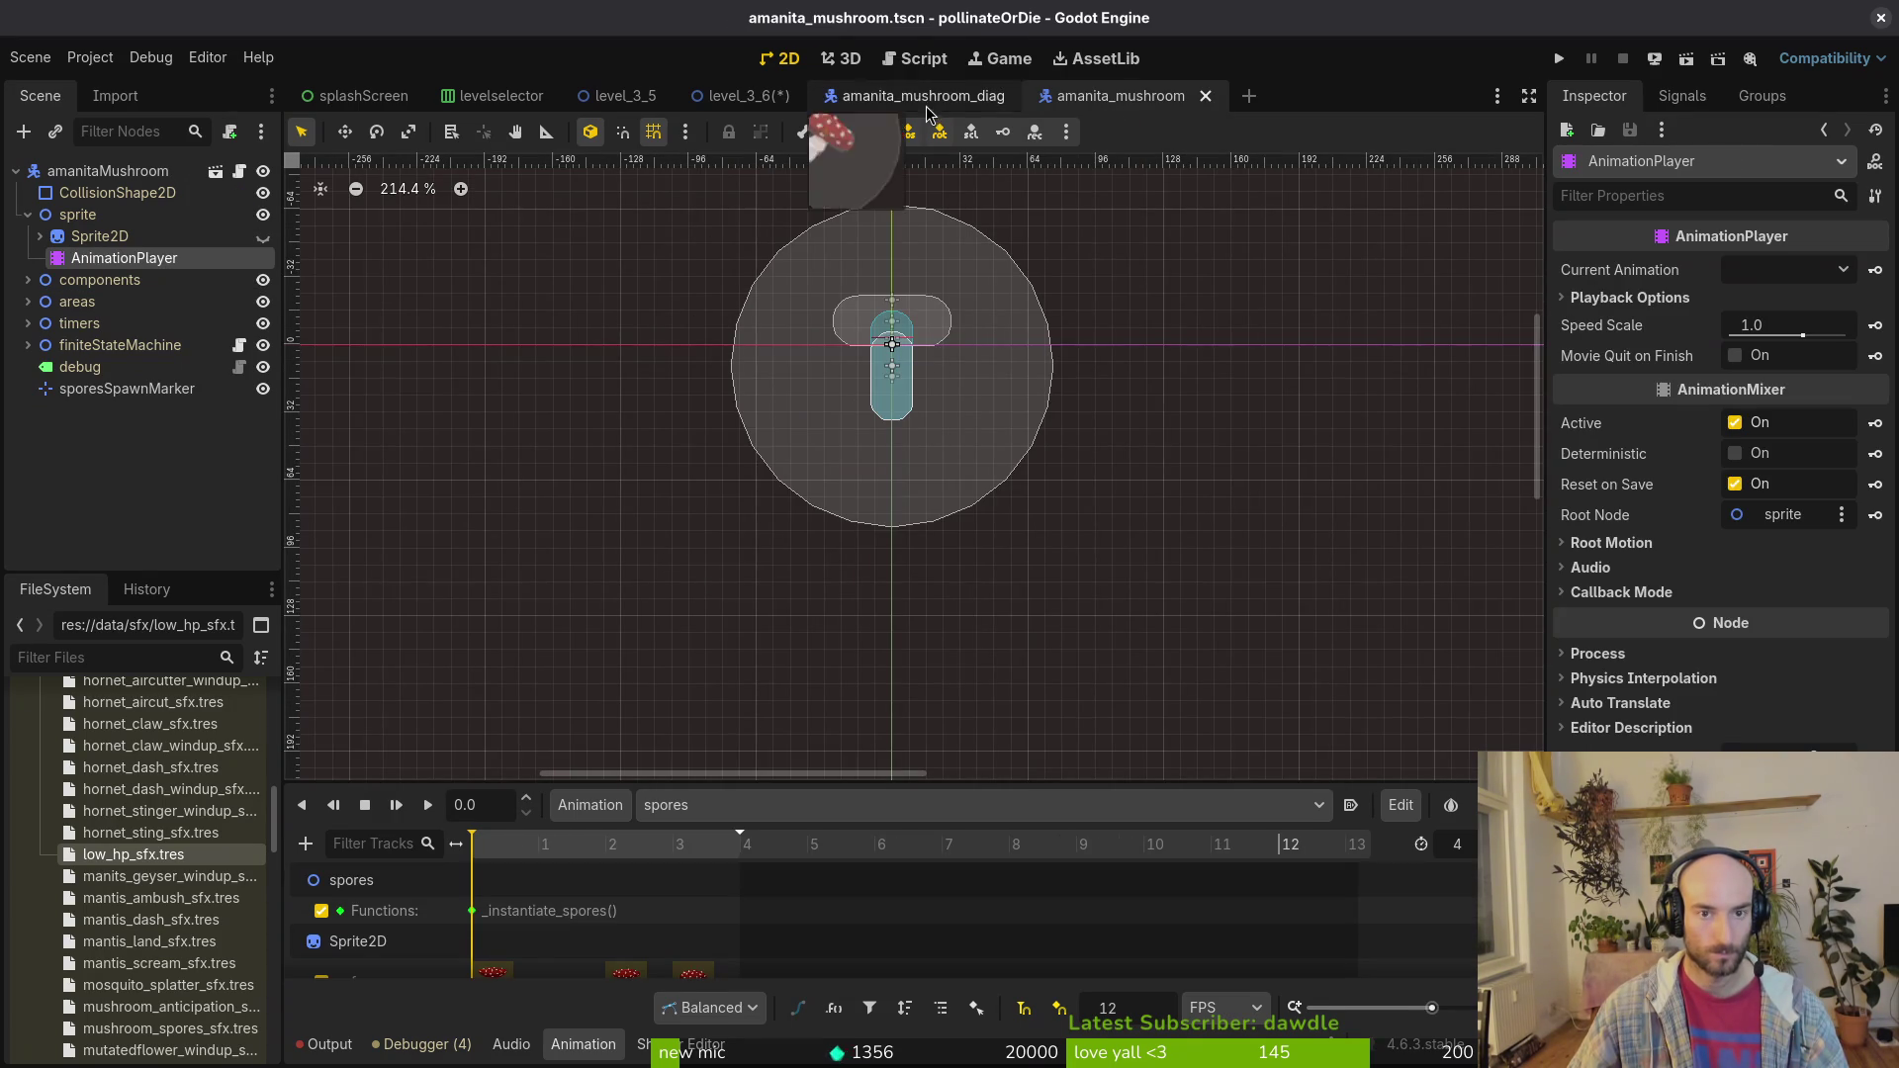
left_click(851, 96)
left_click(124, 280)
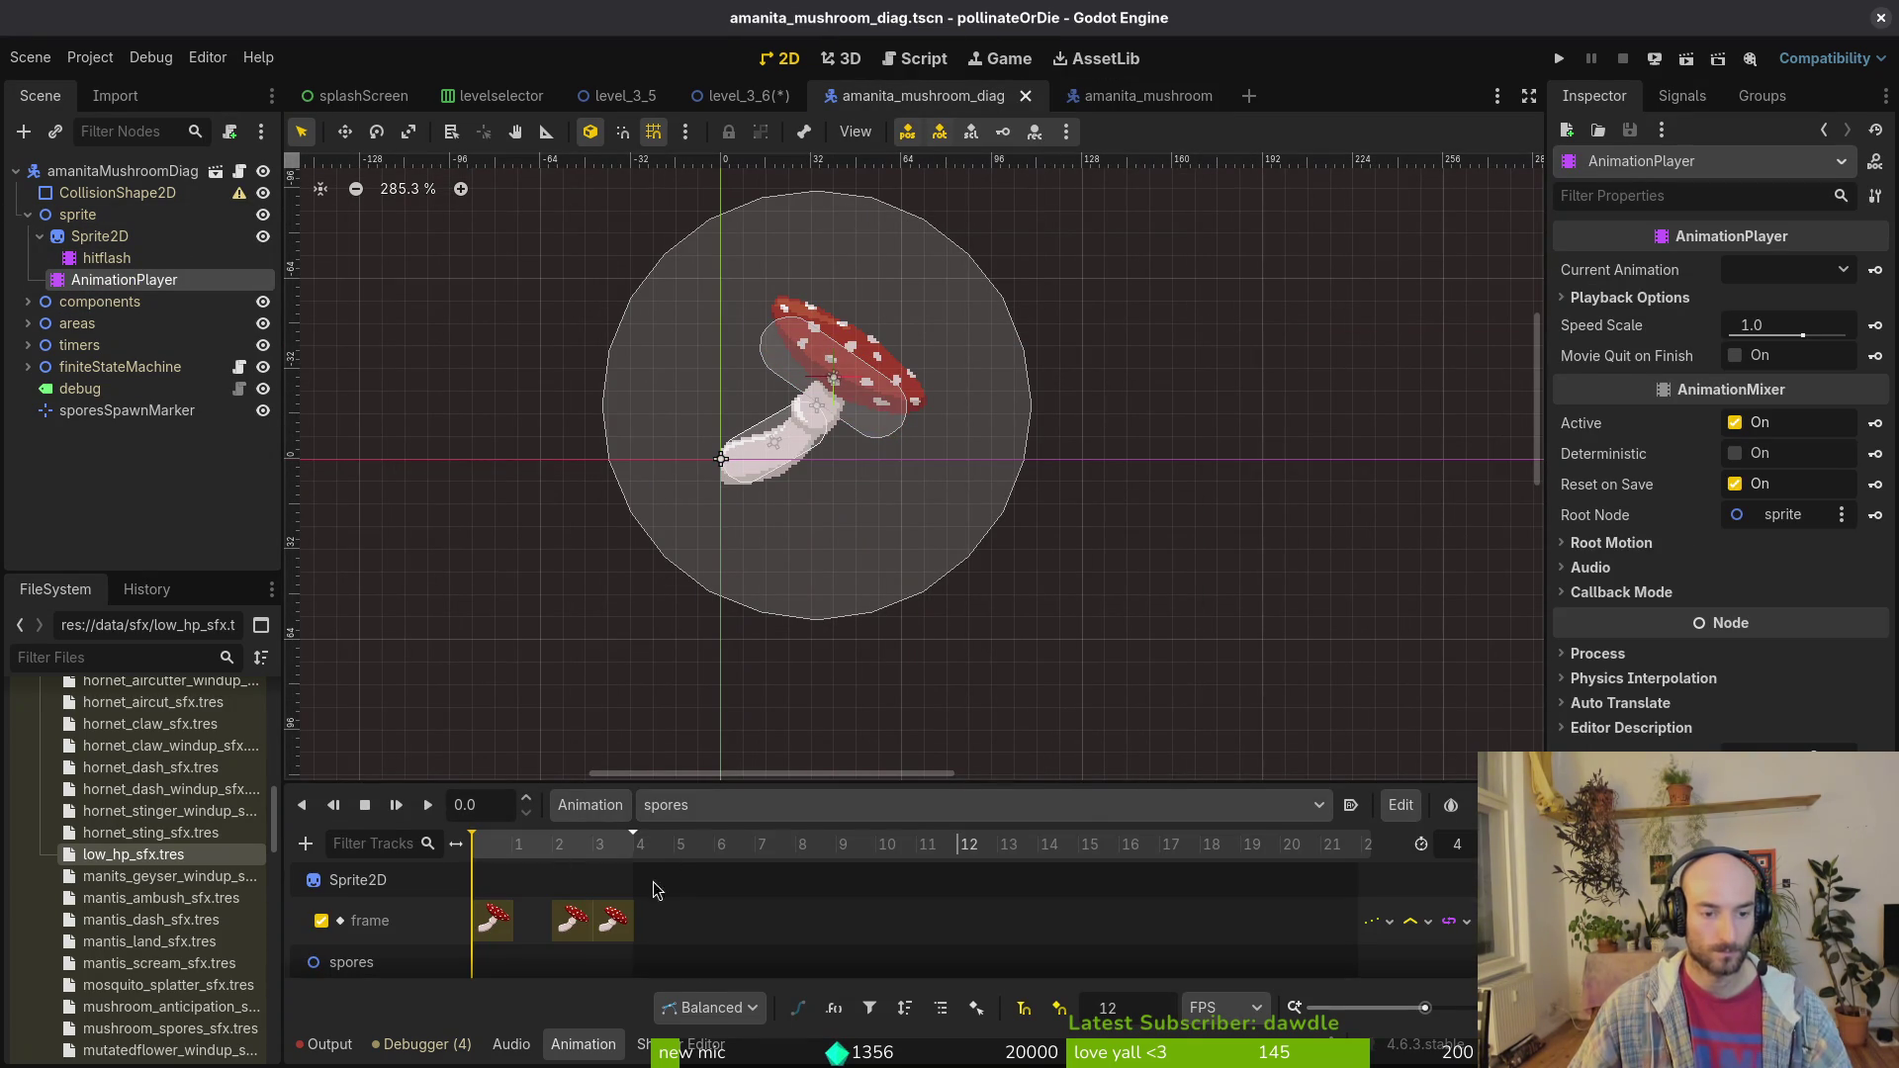
mouse_move(514, 843)
left_mouse_down()
mouse_move(559, 844)
mouse_move(471, 844)
left_mouse_up()
key("ctrl+s")
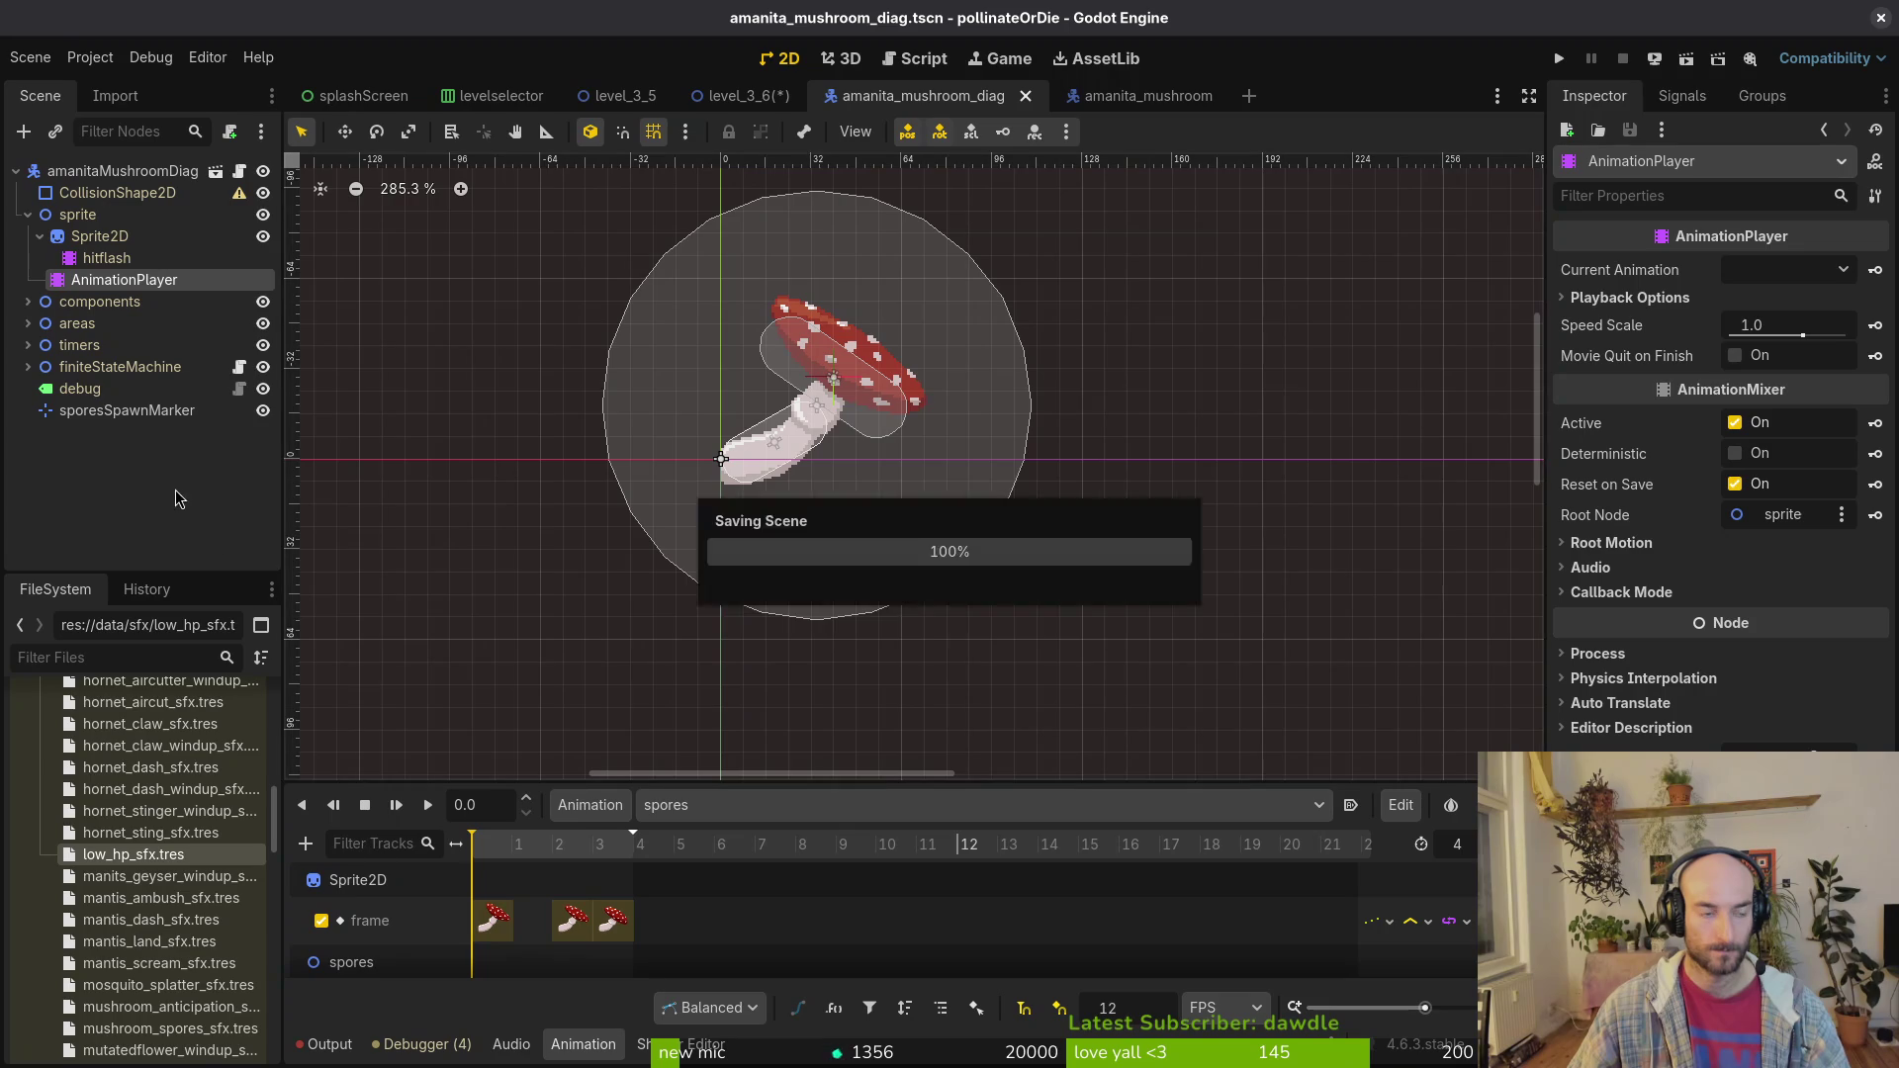
Step: Collapse the diag scene's node tree and switch to the level_3_6 scene
scroll(687, 554, "up", 2)
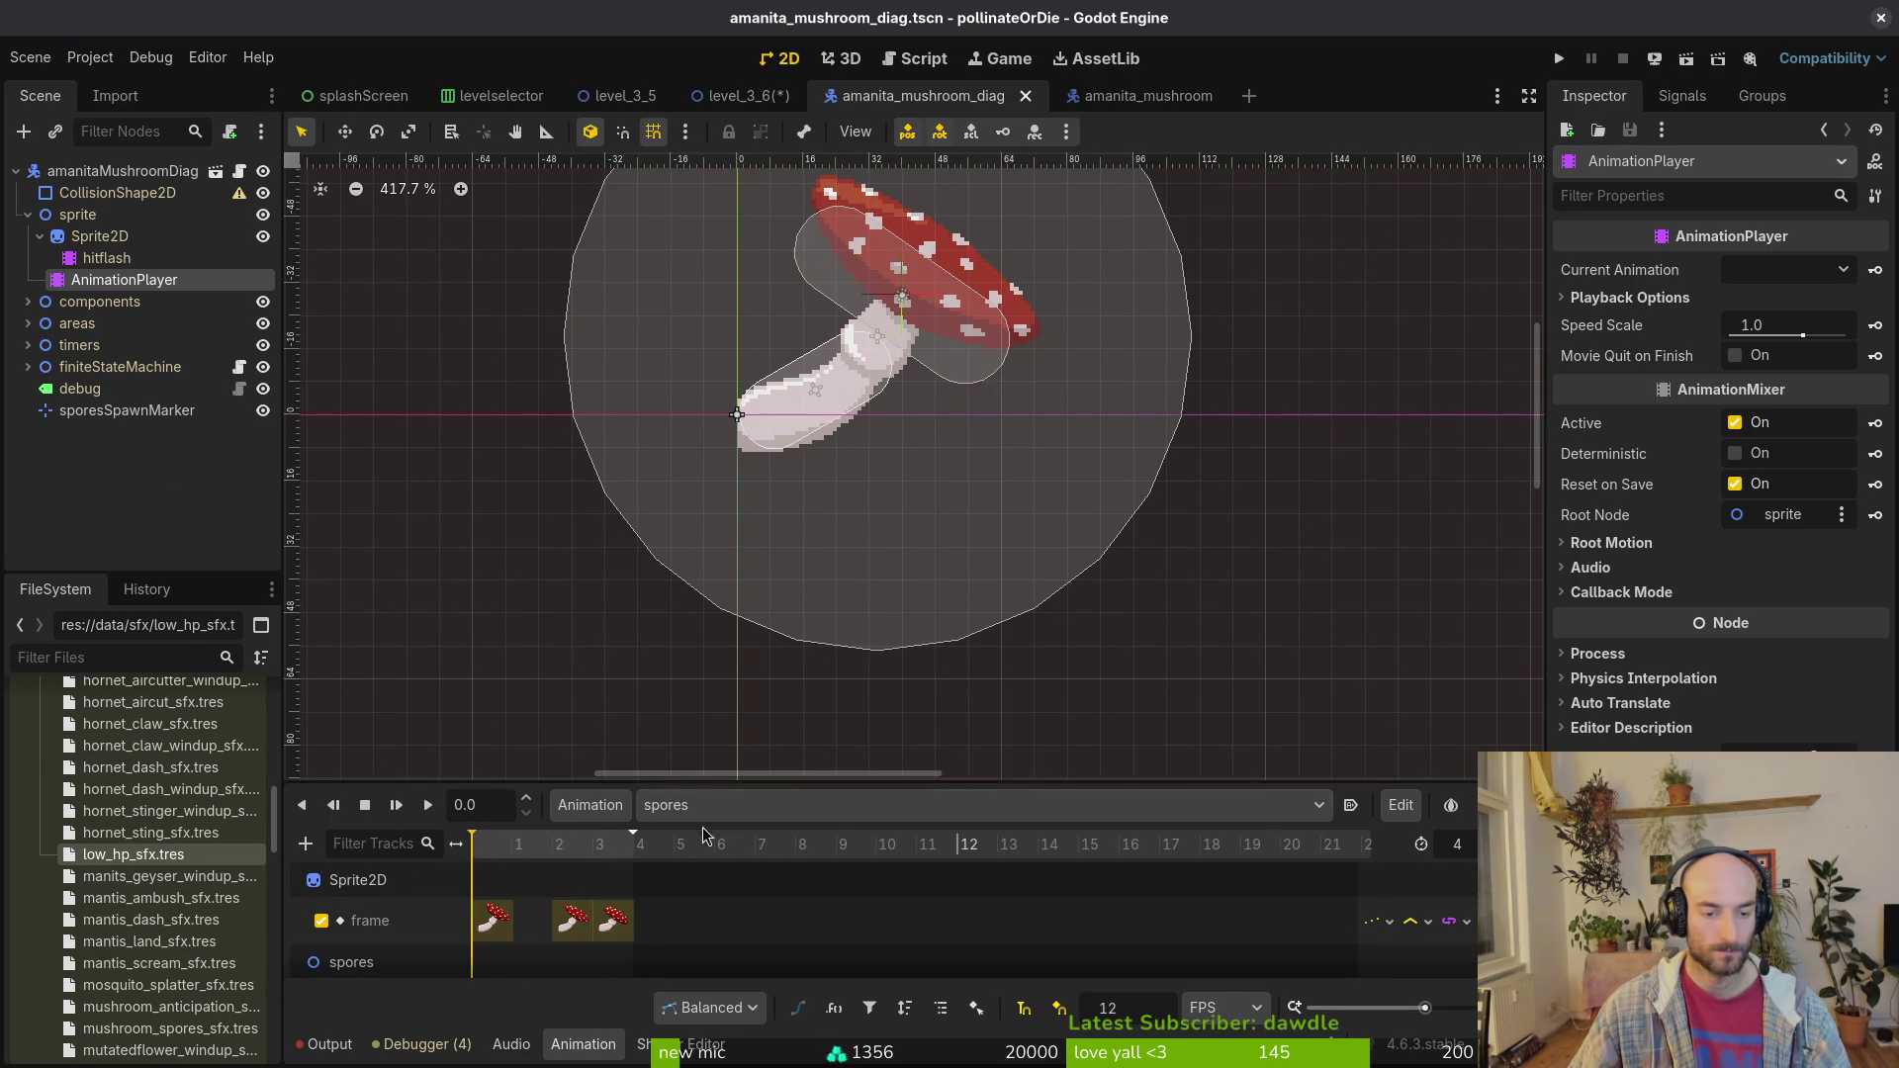
left_click(27, 215)
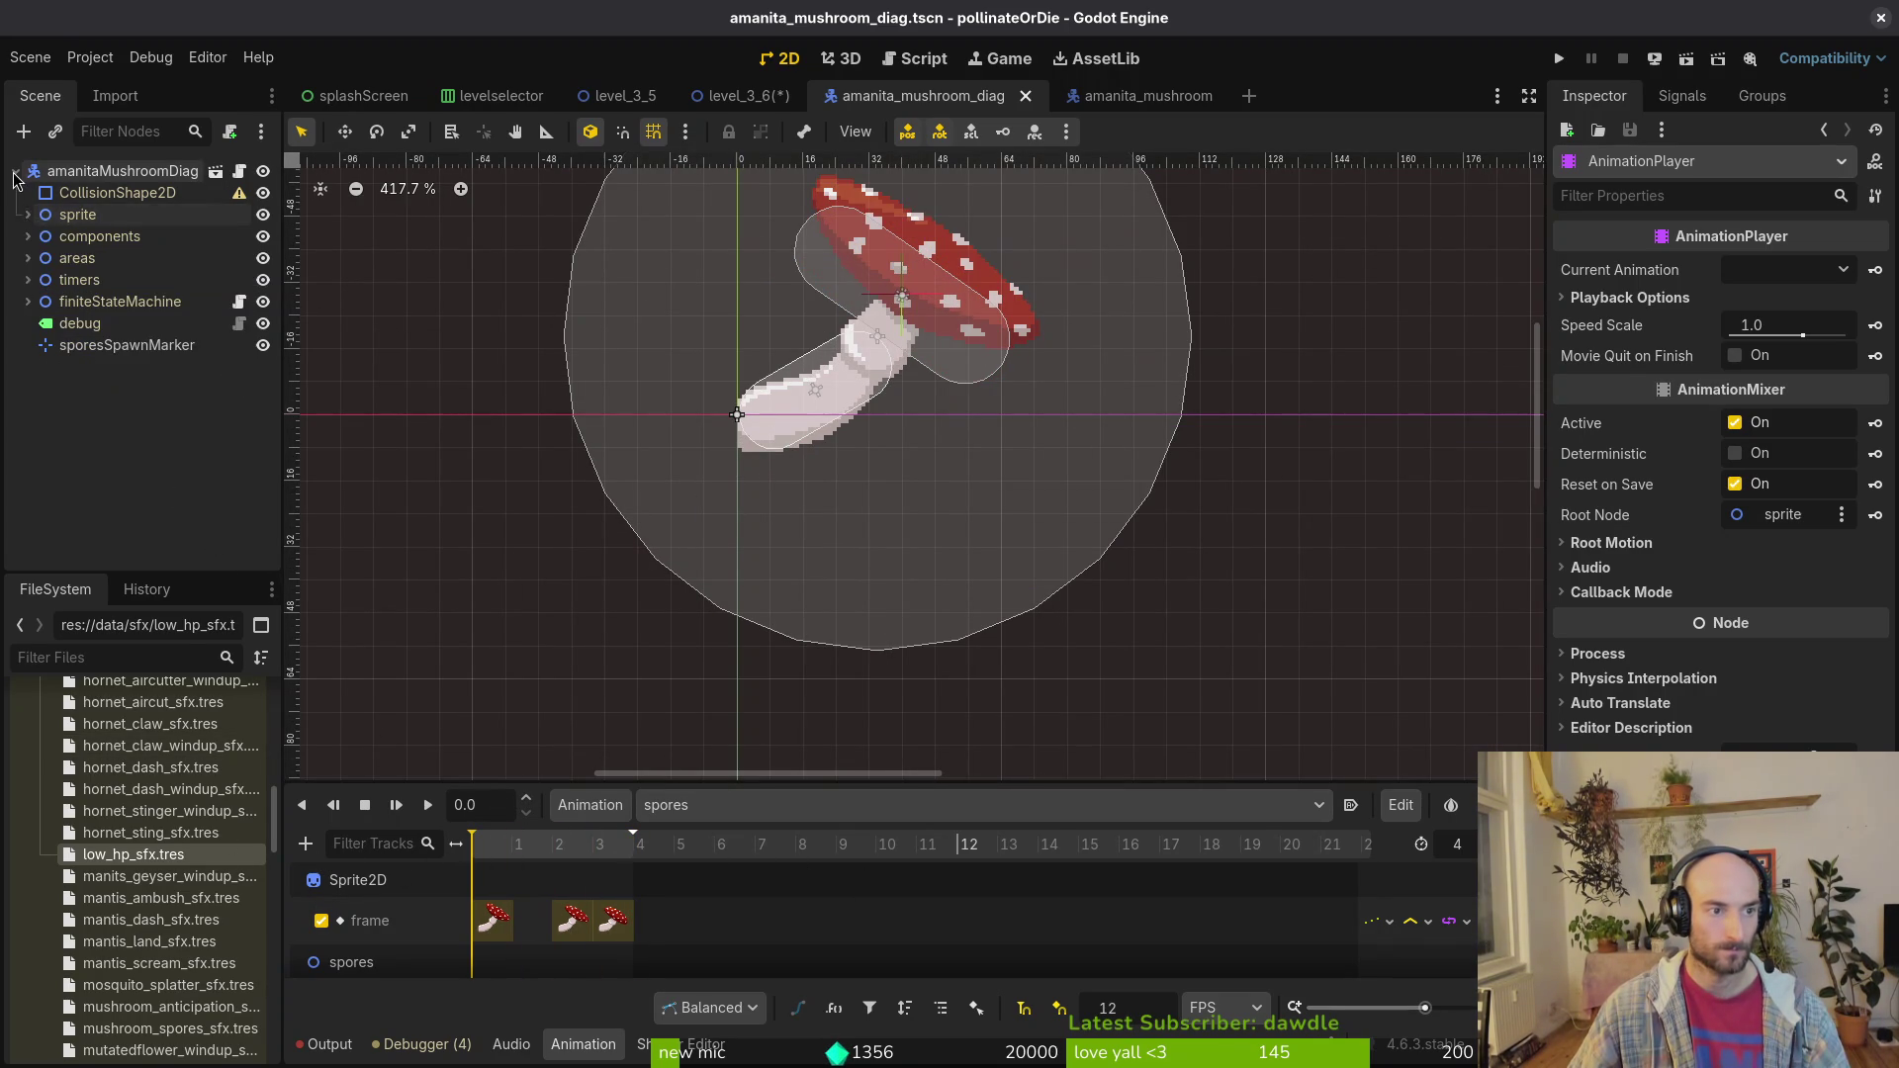
left_click(15, 171)
left_click(1148, 95)
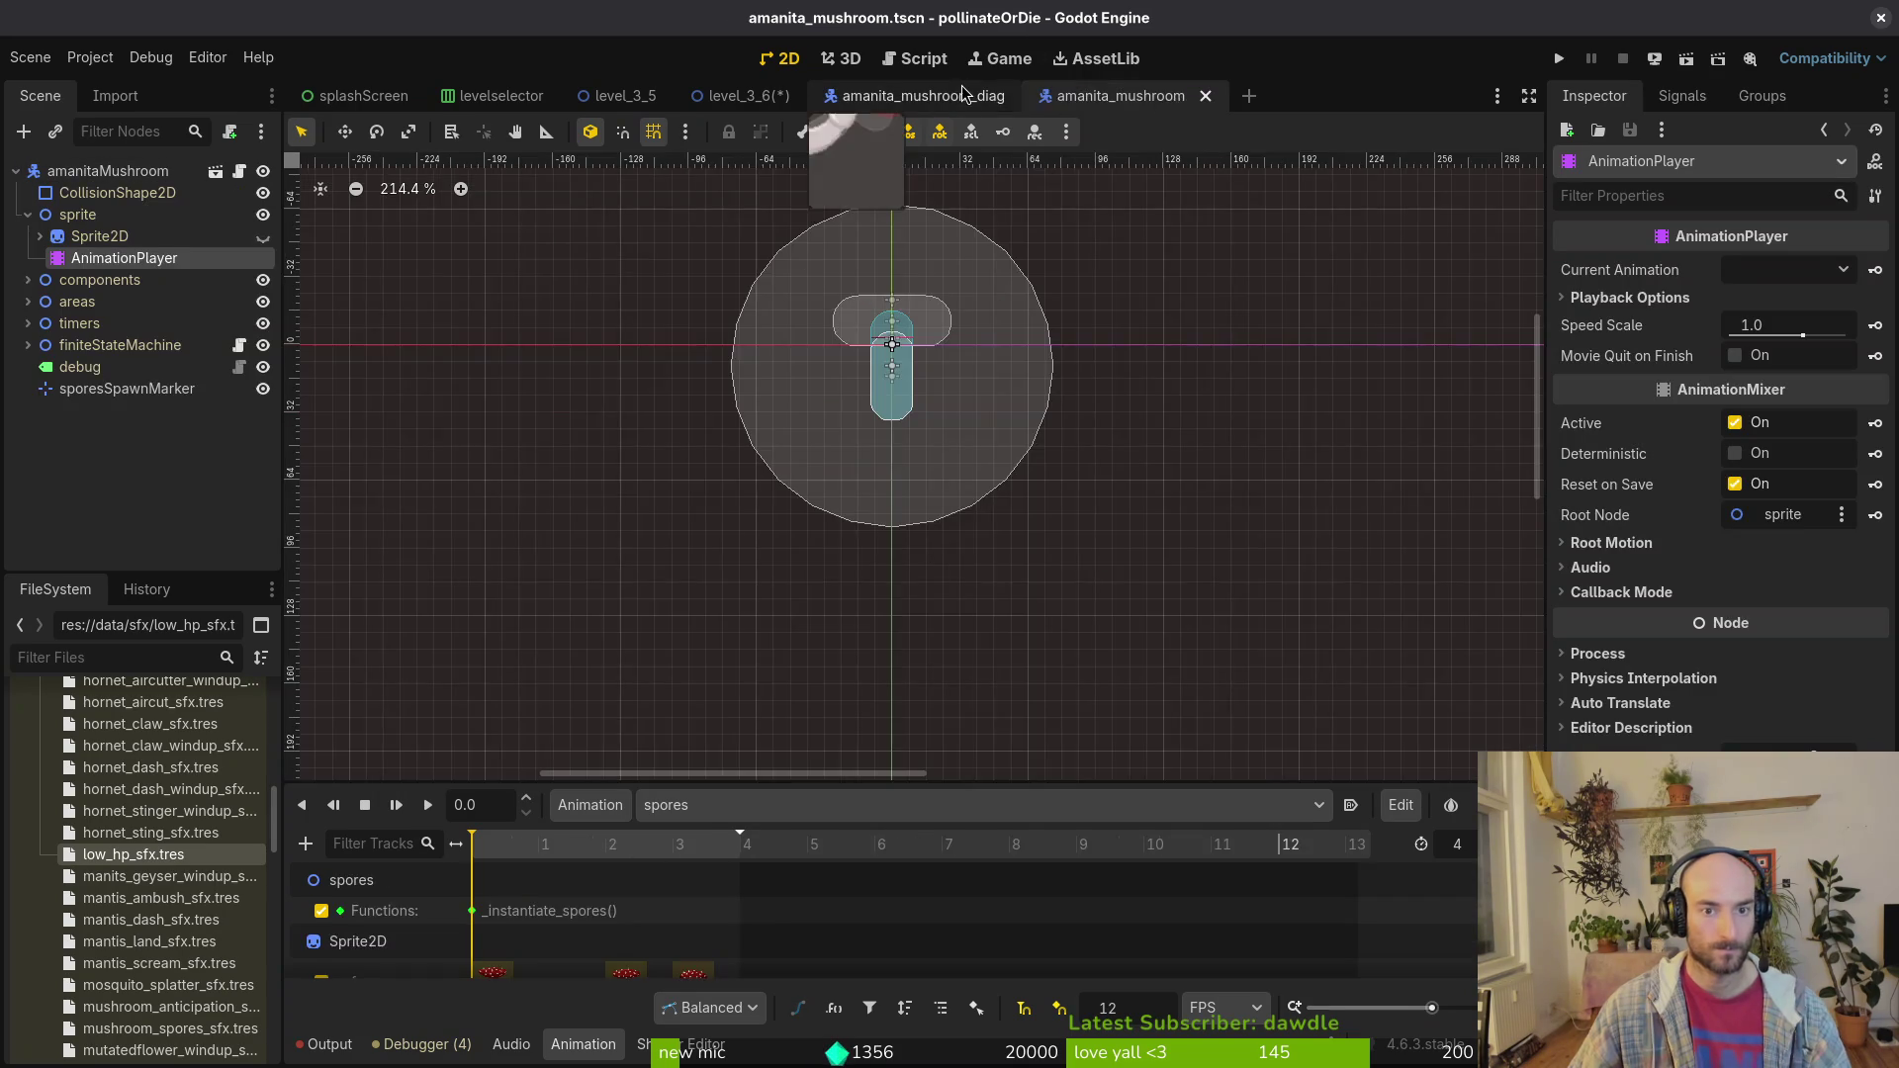
left_click(920, 95)
scroll(908, 368, "down", 5)
scroll(887, 352, "up", 7)
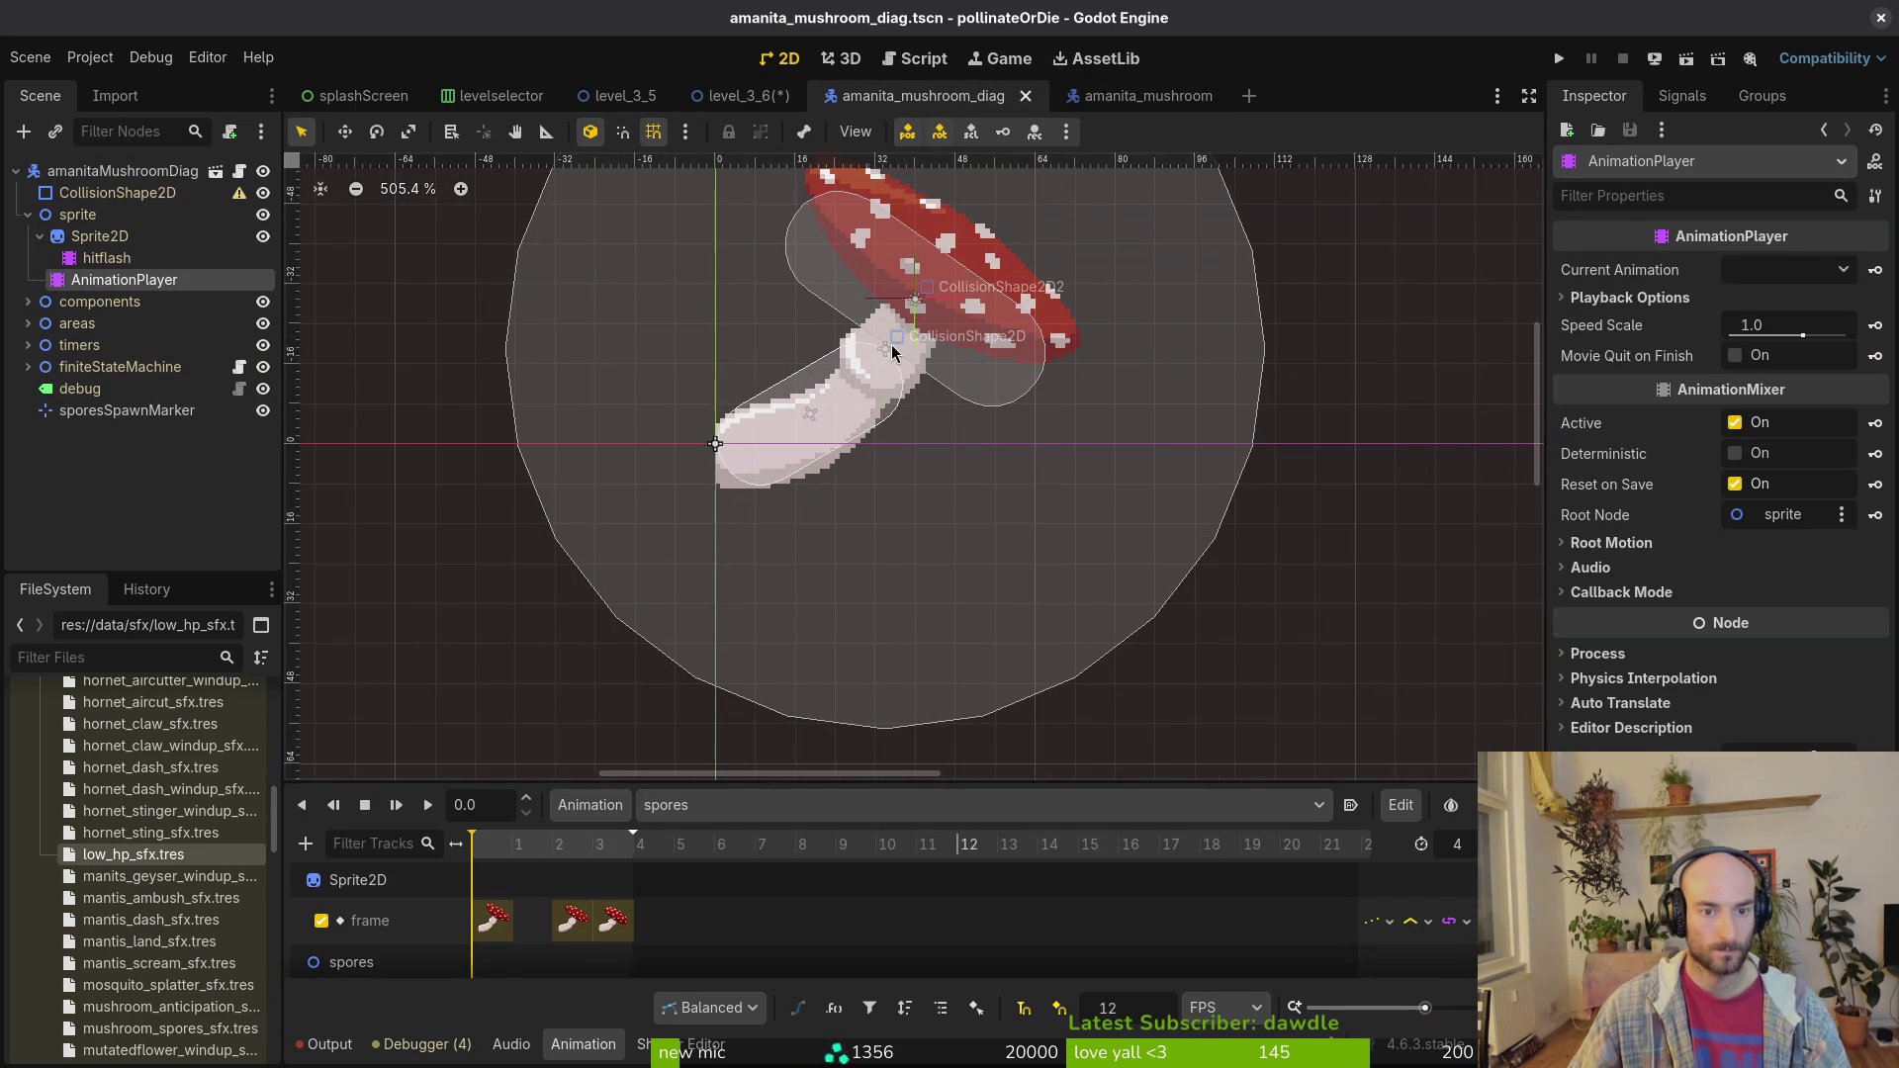
left_click(749, 95)
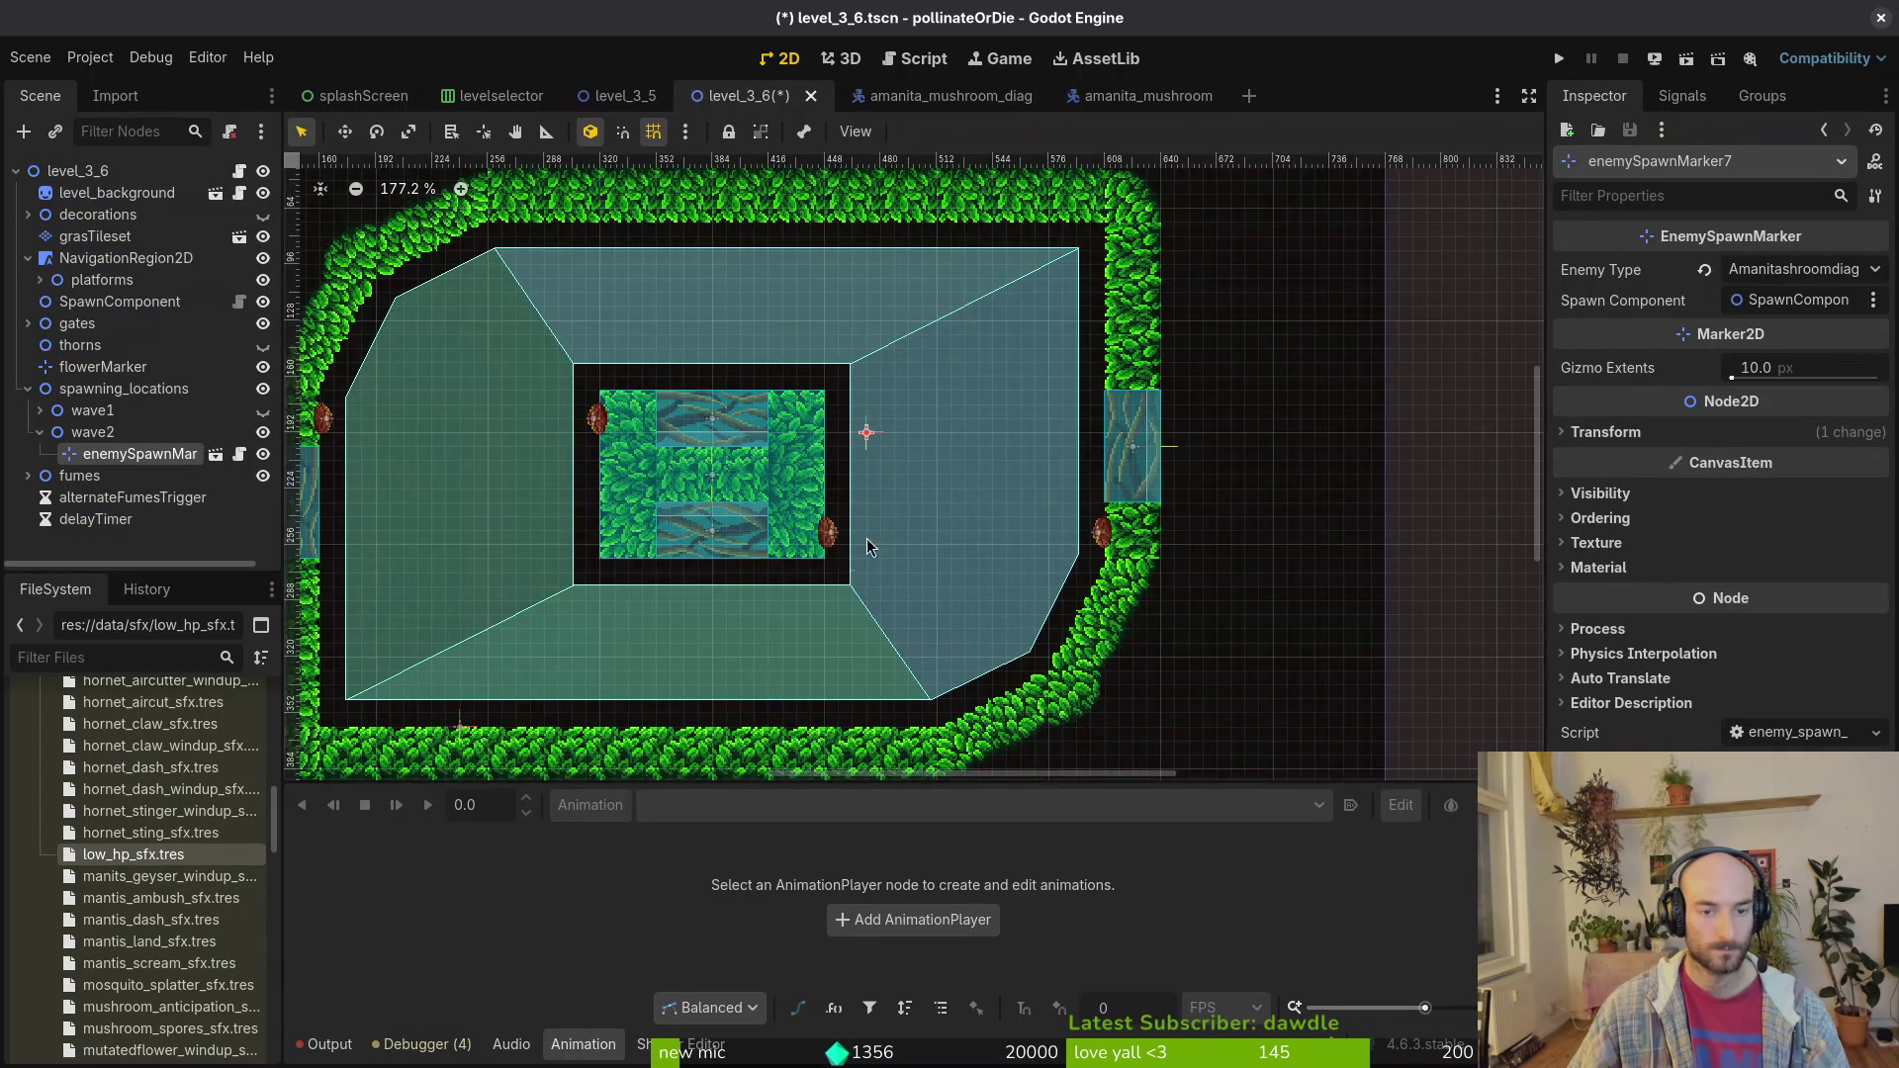
Step: Nudge the mushroom spawn marker slightly right and save level_3_6
scroll(866, 538, "up", 4)
left_click_drag(881, 421, 887, 421)
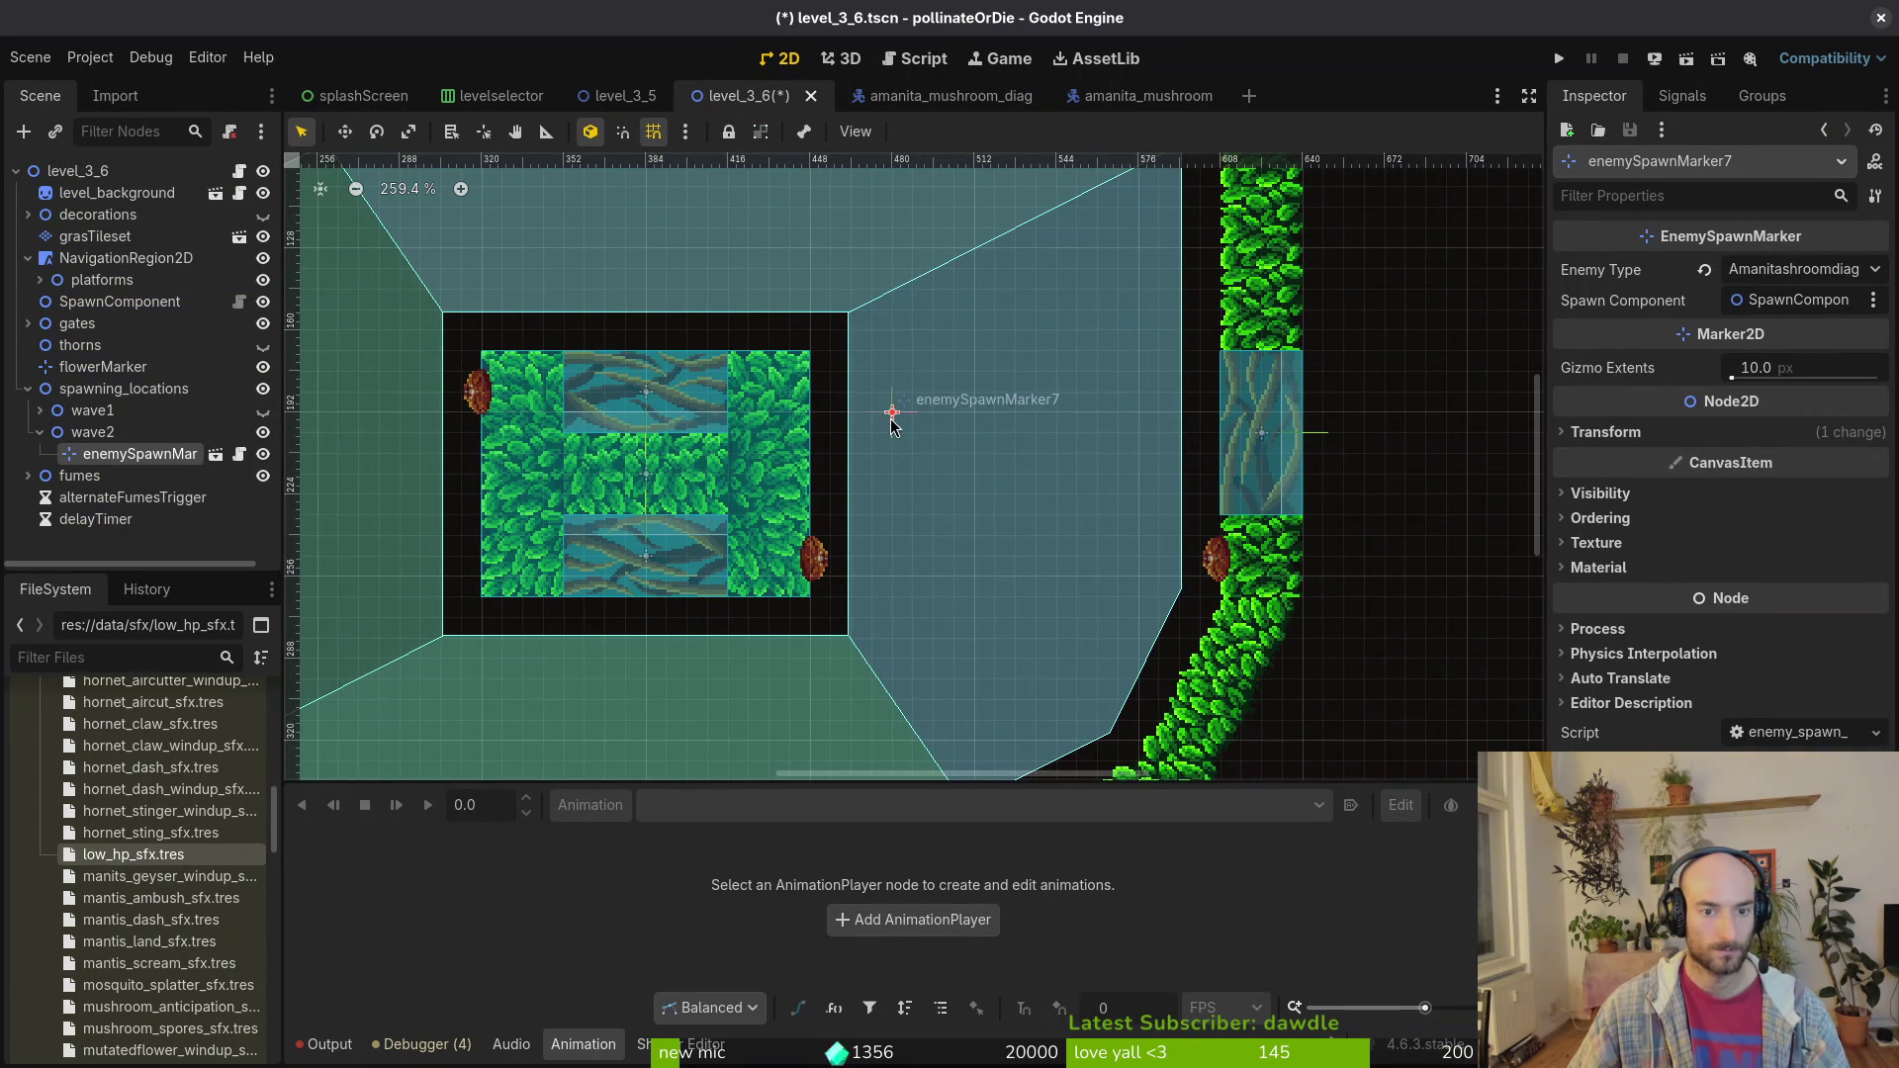
left_click(900, 427)
key("ctrl+s")
Step: Duplicate the wave2 spawn marker, move the copy right, and set its Enemy Type to Fruitfly
scroll(898, 436, "down", 6)
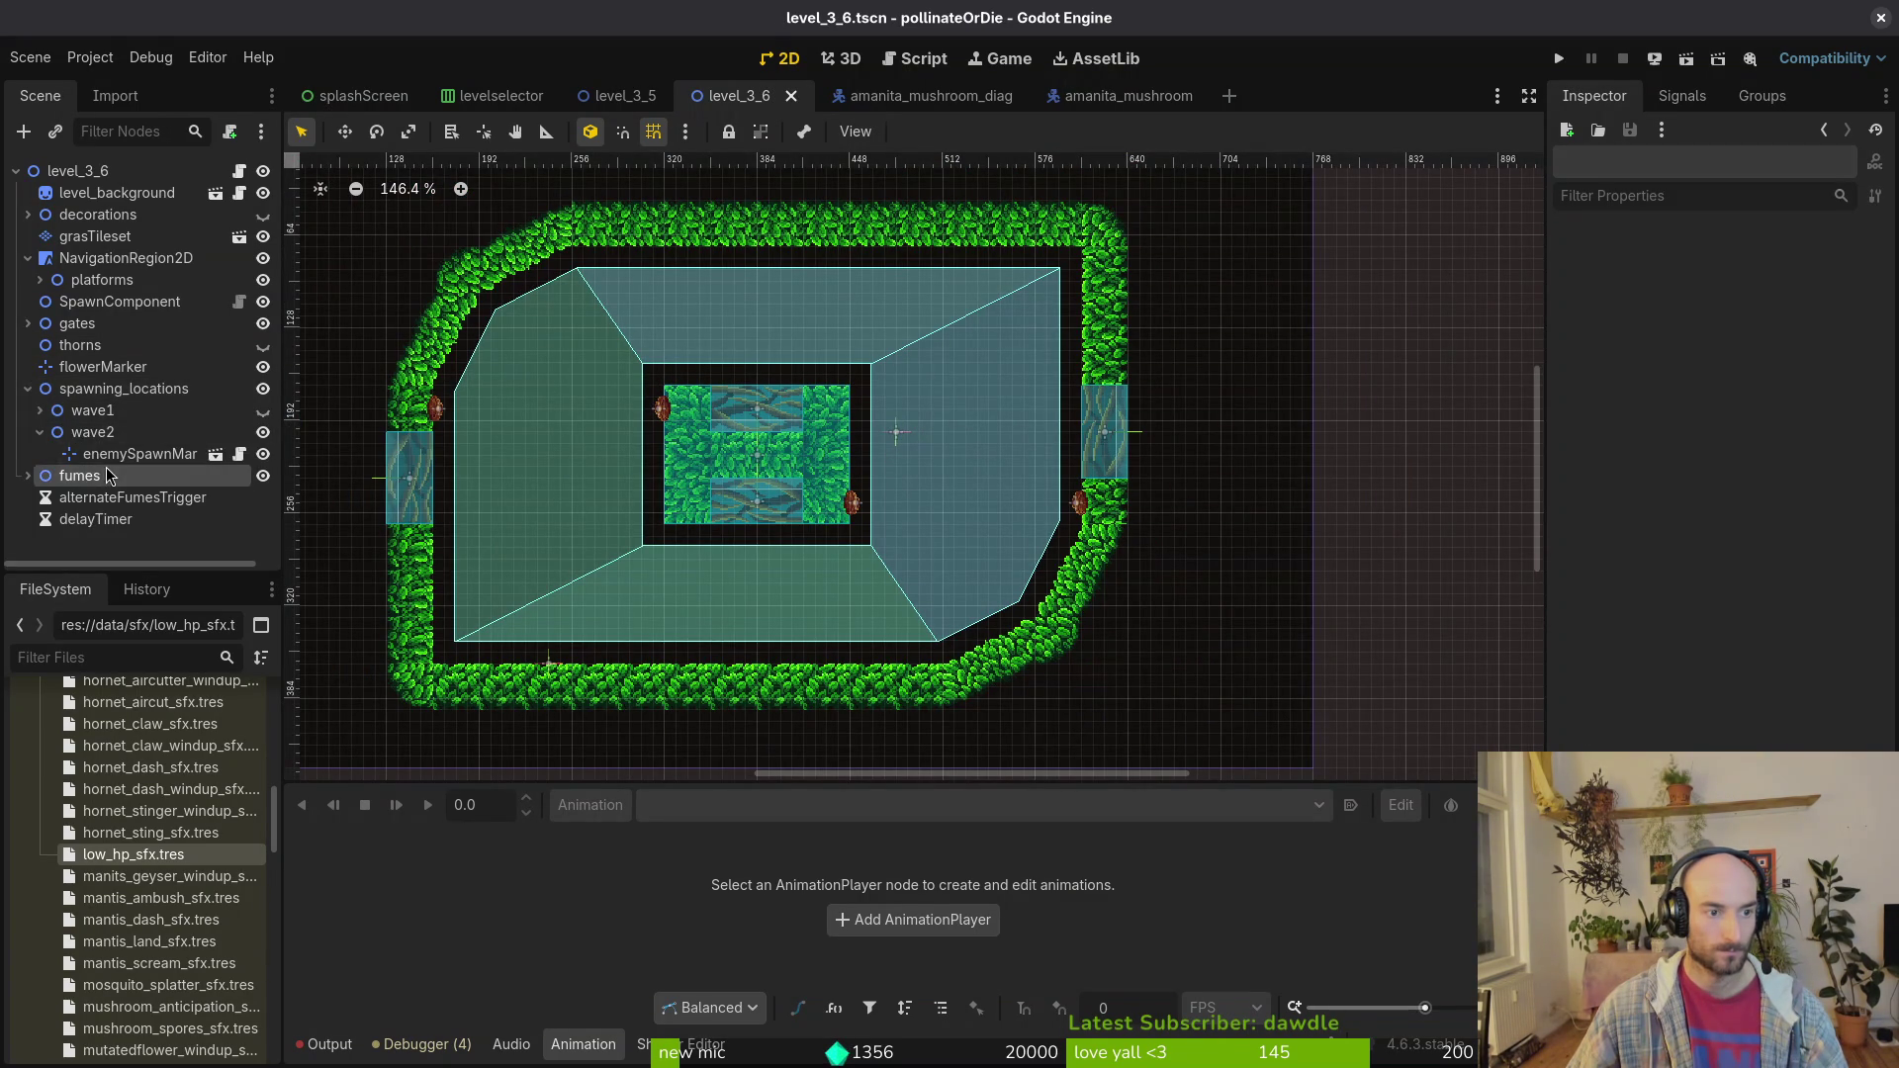
left_click(138, 455)
key("ctrl+d")
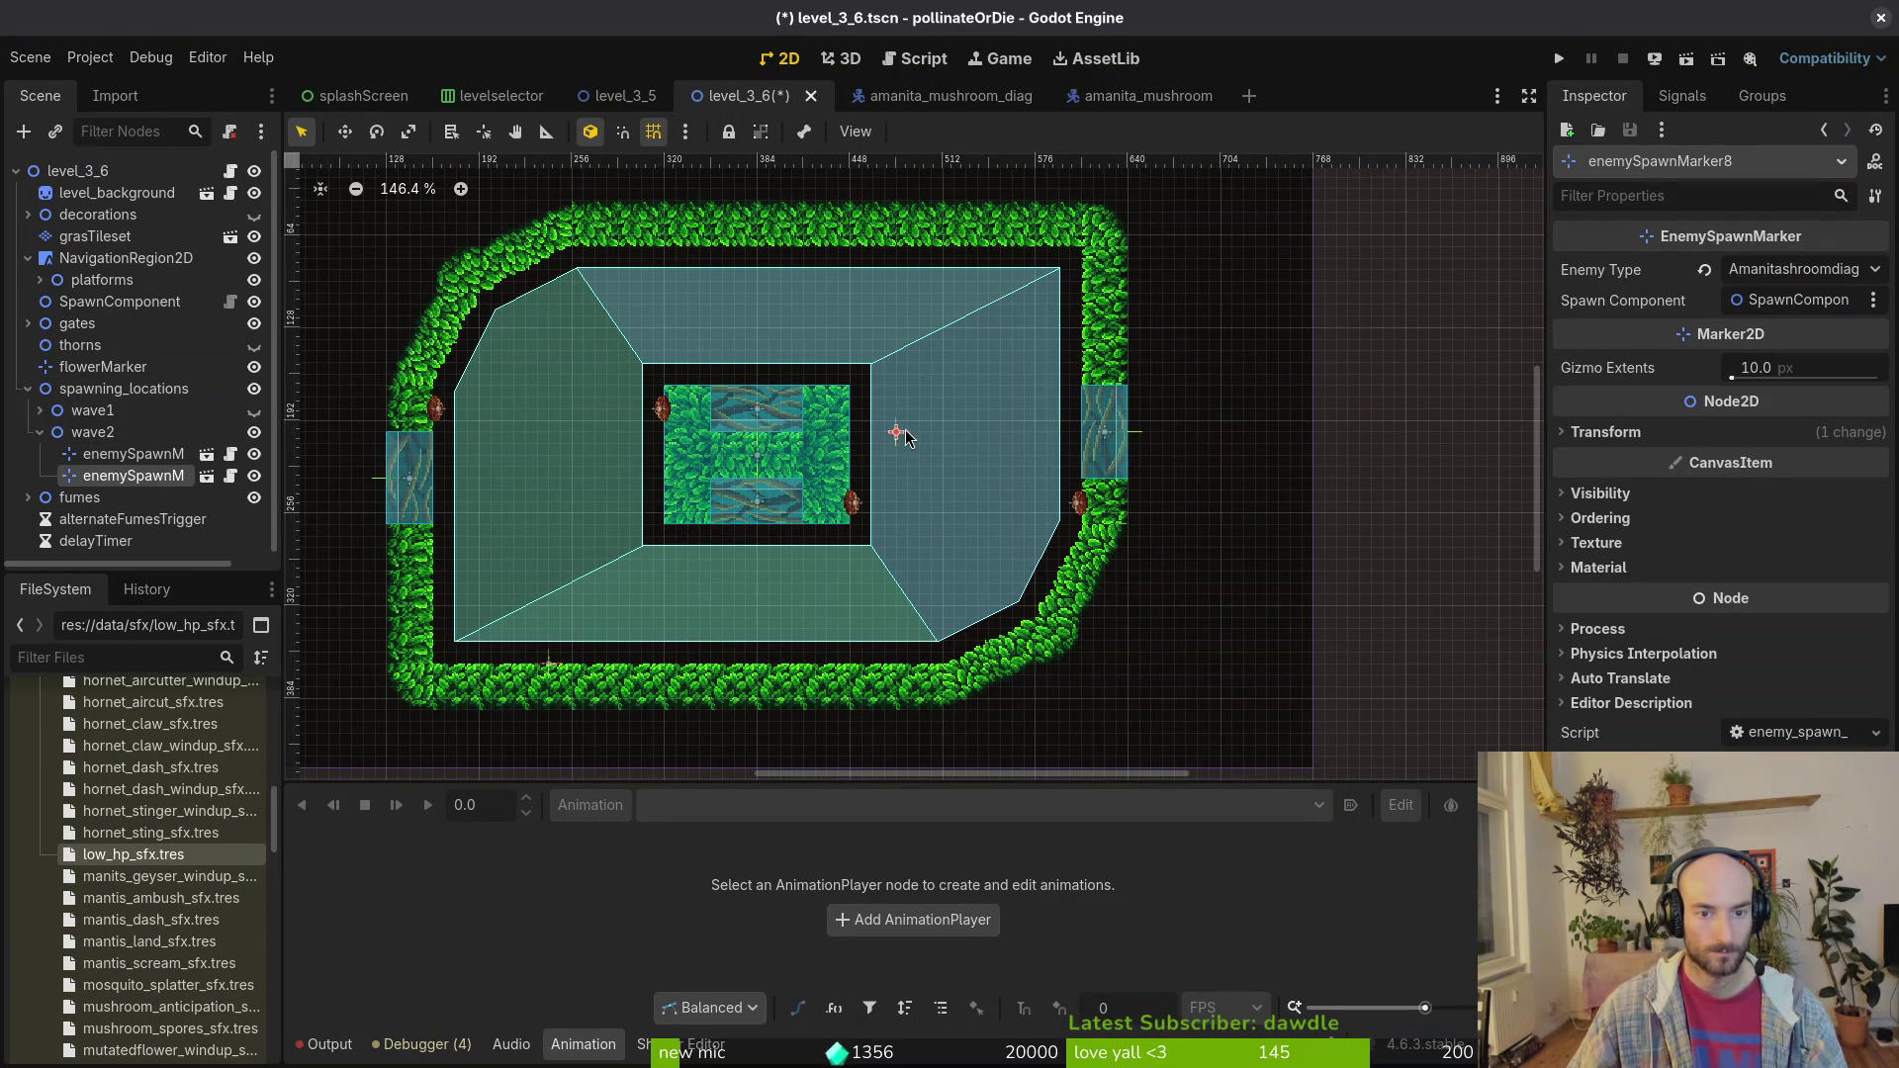
left_click_drag(898, 429, 989, 409)
left_click(1768, 271)
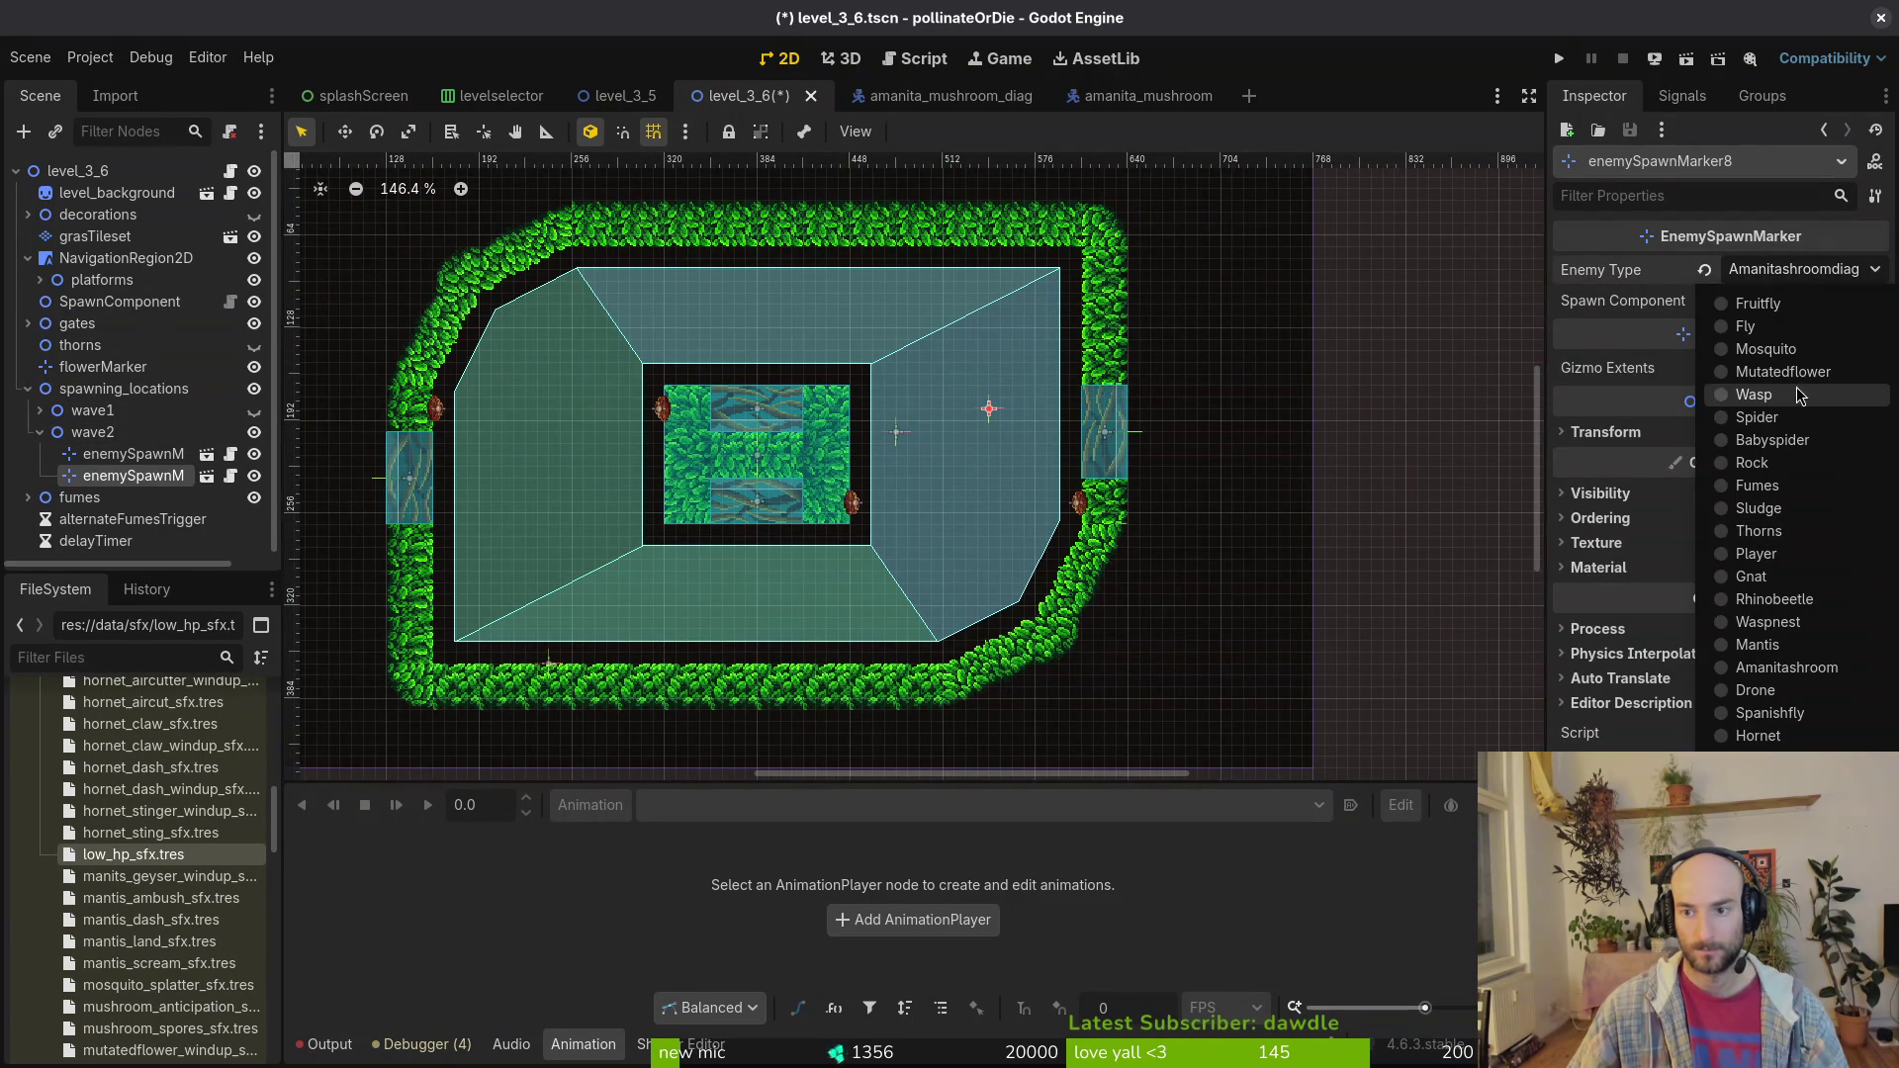
left_click(1758, 304)
Step: Duplicate more Fruitfly markers, placing them upper middle, lower right, and upper left of the arena
key("ctrl+d")
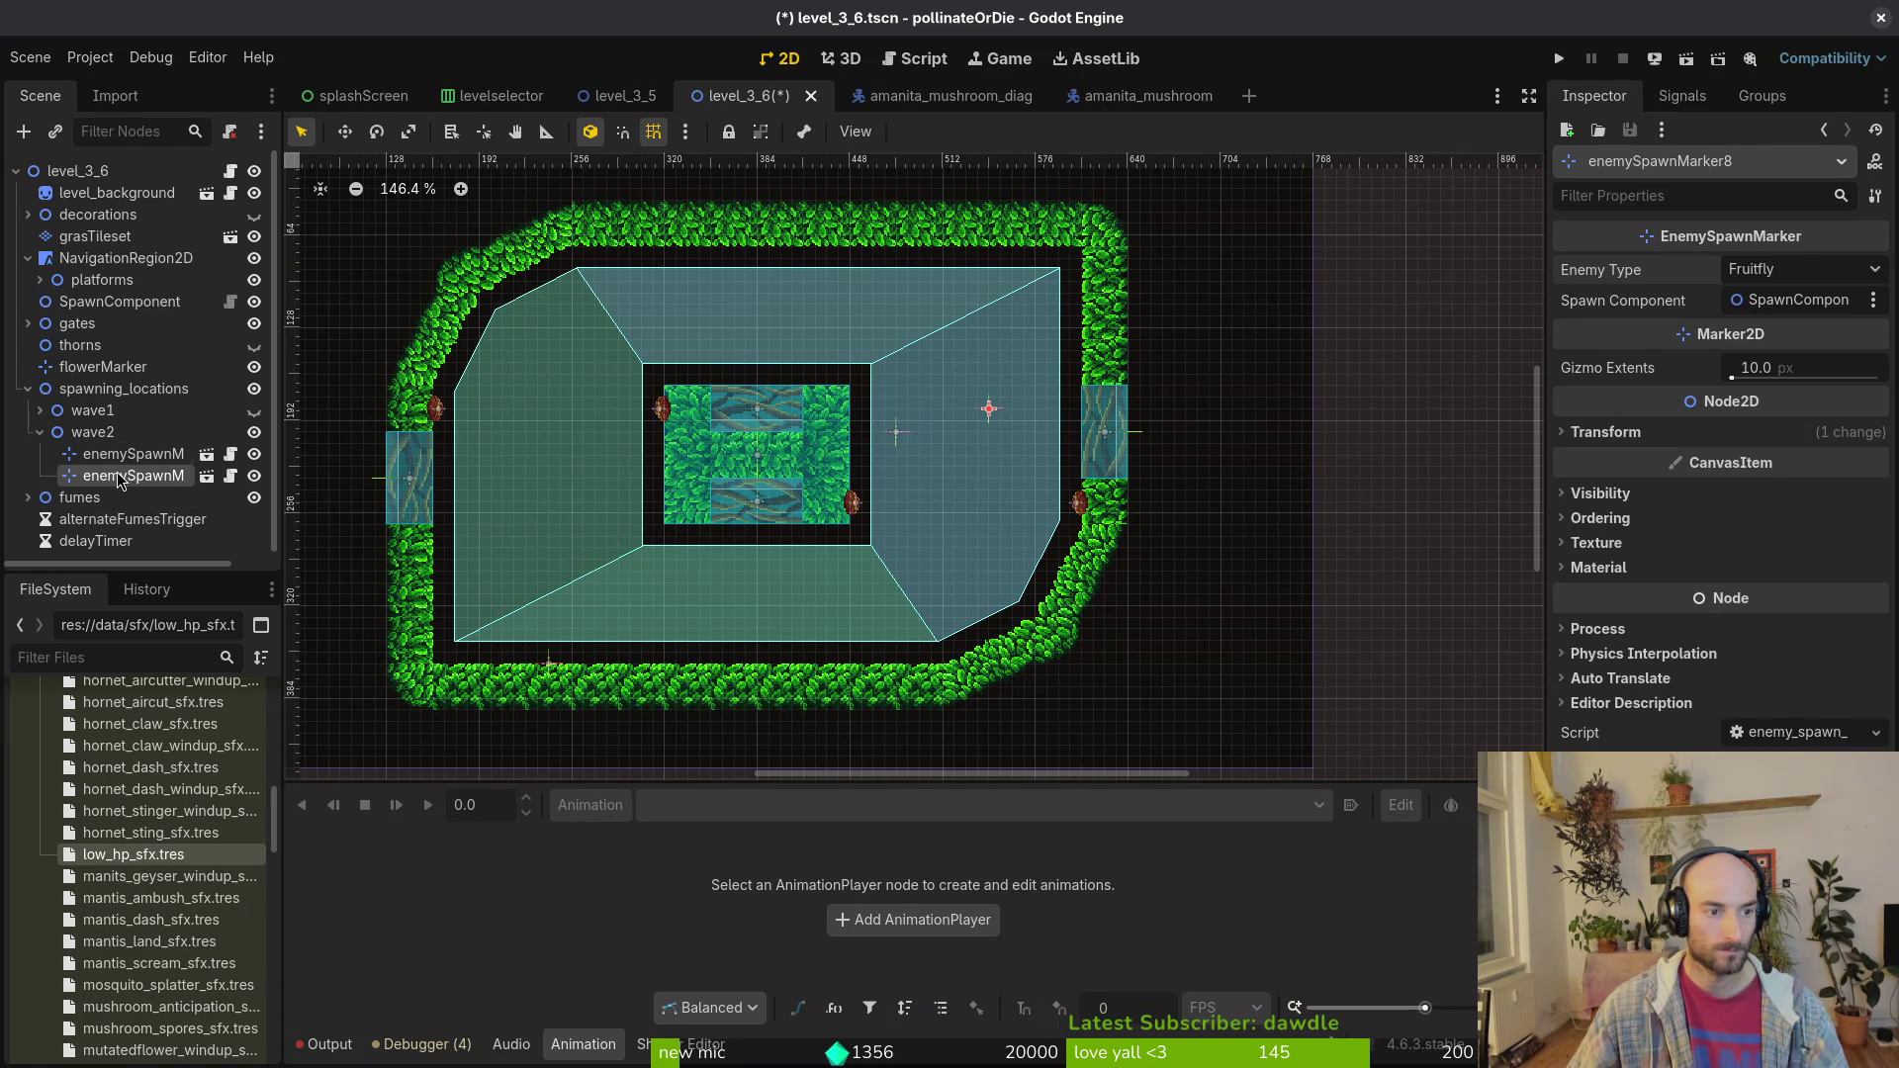
left_click(92, 432)
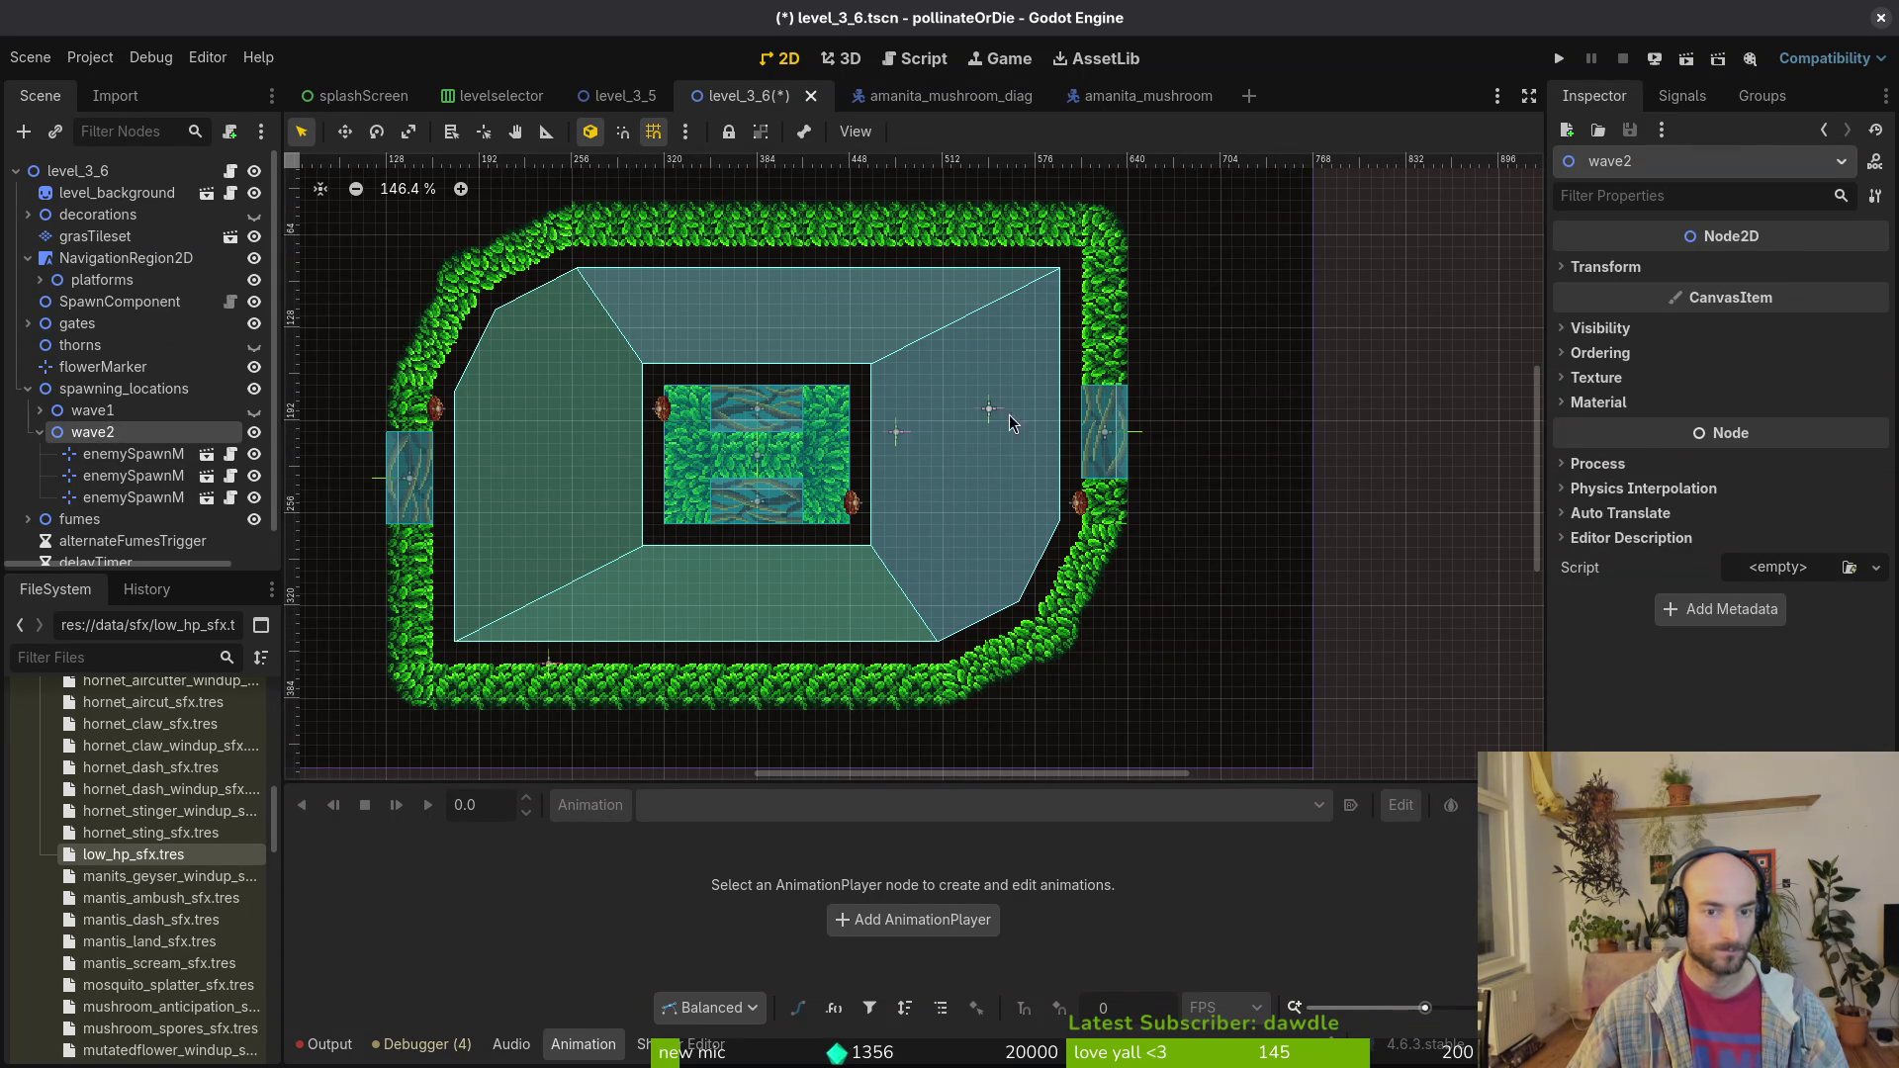
mouse_move(989, 409)
left_mouse_down()
mouse_move(966, 351)
mouse_move(900, 323)
left_mouse_up()
left_click(119, 454)
key("ctrl+d")
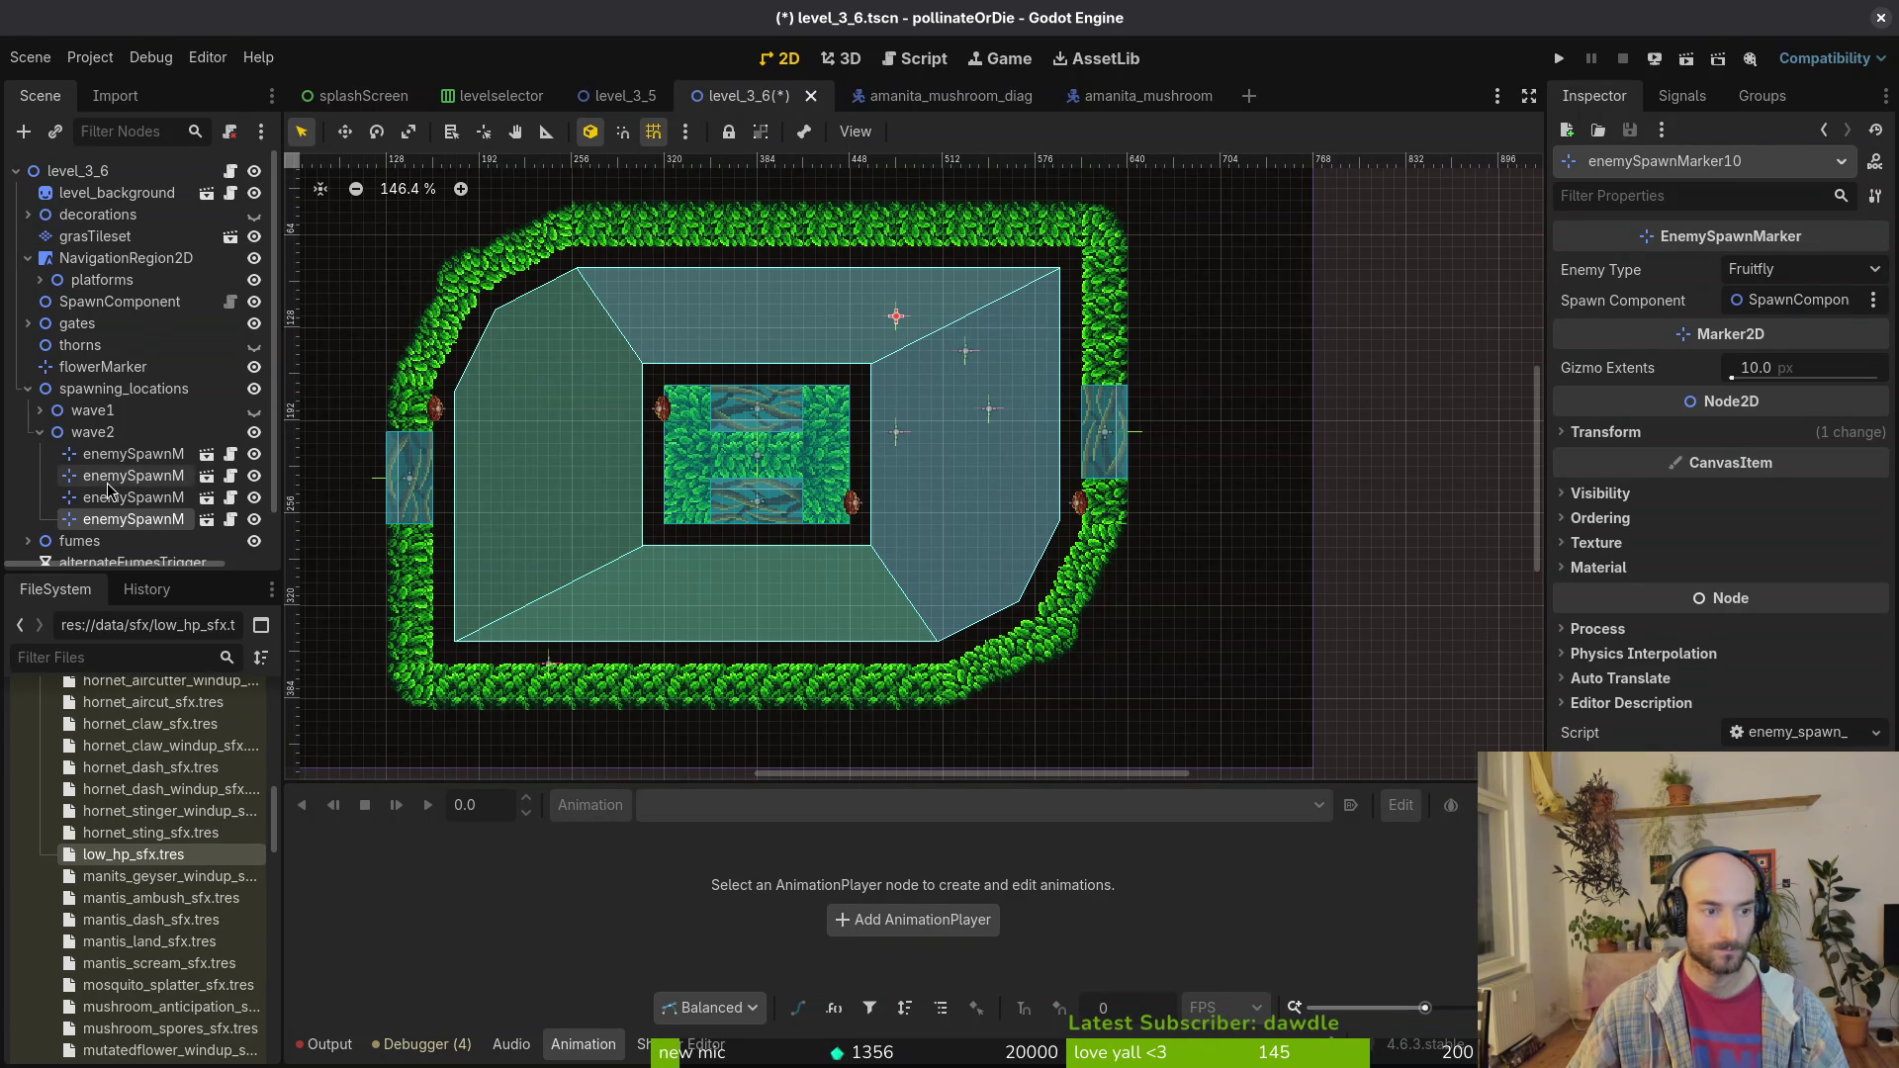
left_click(92, 432)
left_click(994, 419)
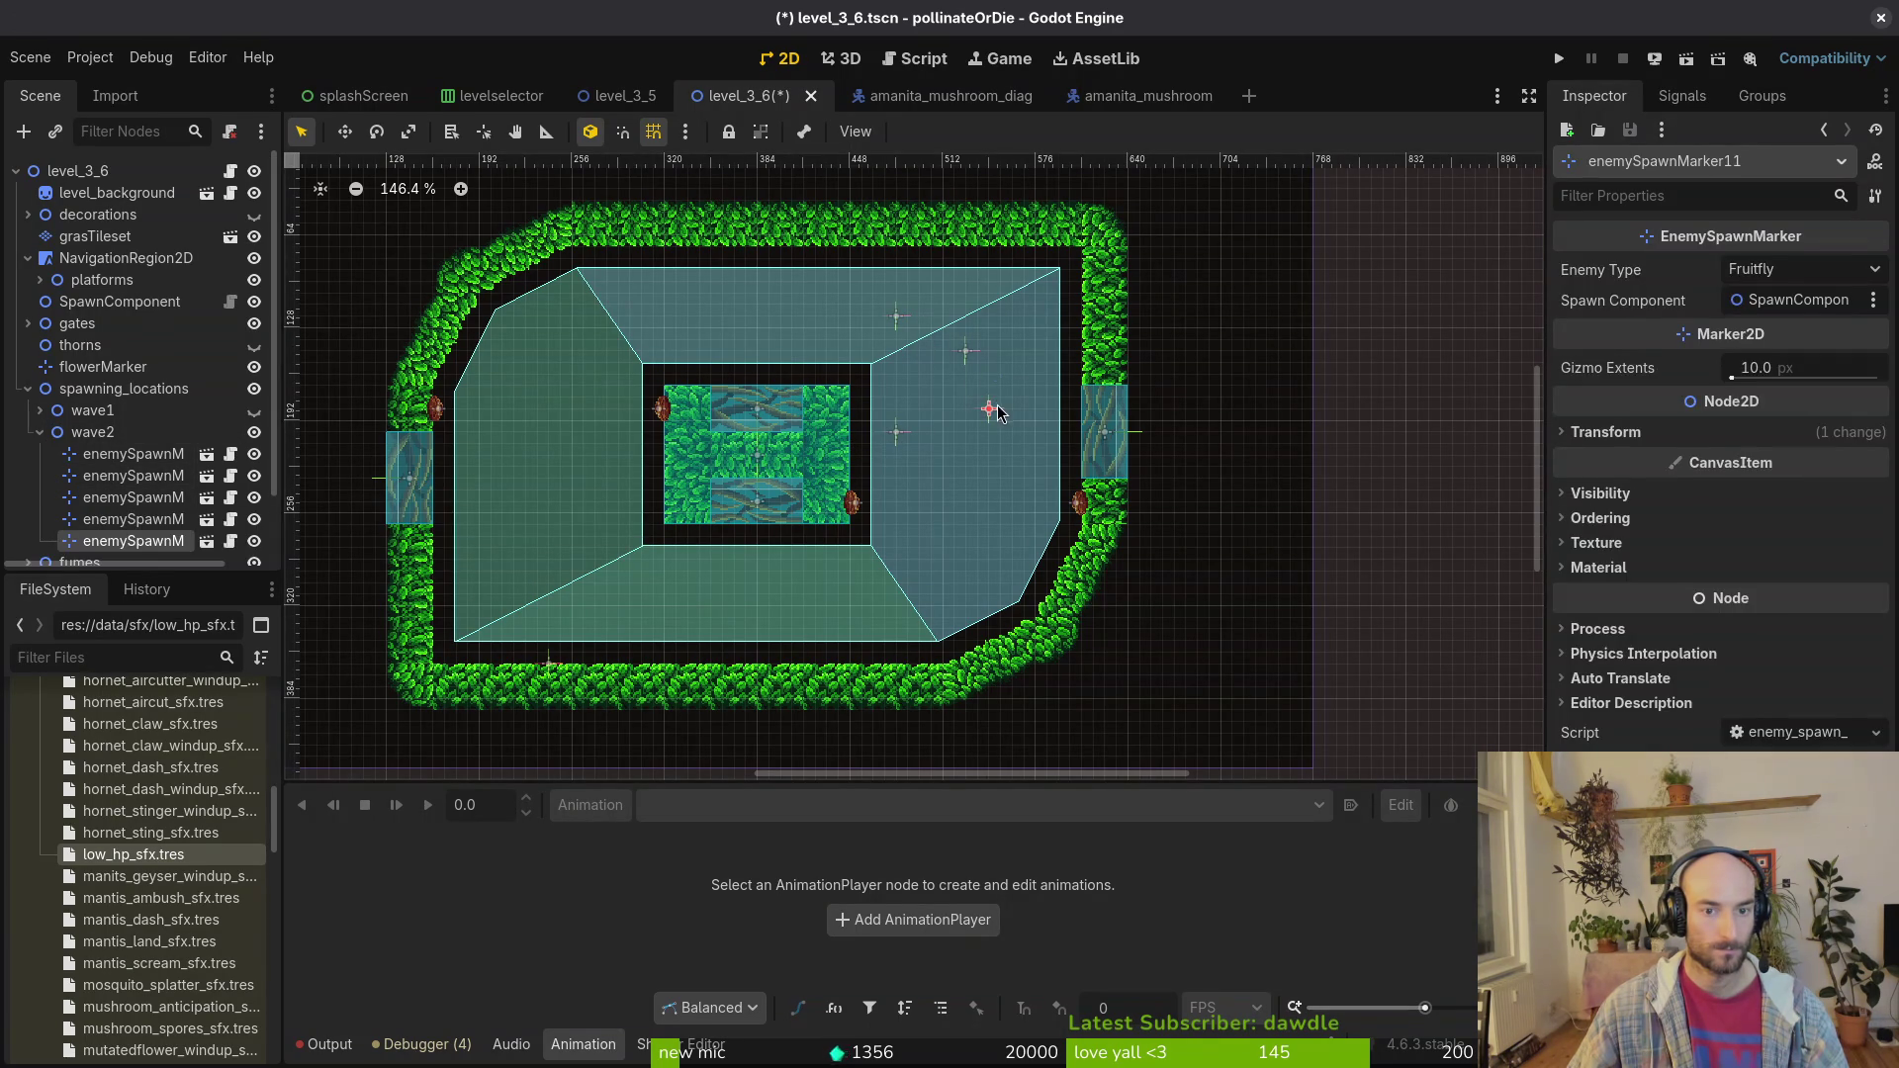
key("ctrl+d")
mouse_move(995, 420)
left_mouse_down()
mouse_move(964, 426)
mouse_move(918, 591)
mouse_move(948, 582)
left_mouse_up()
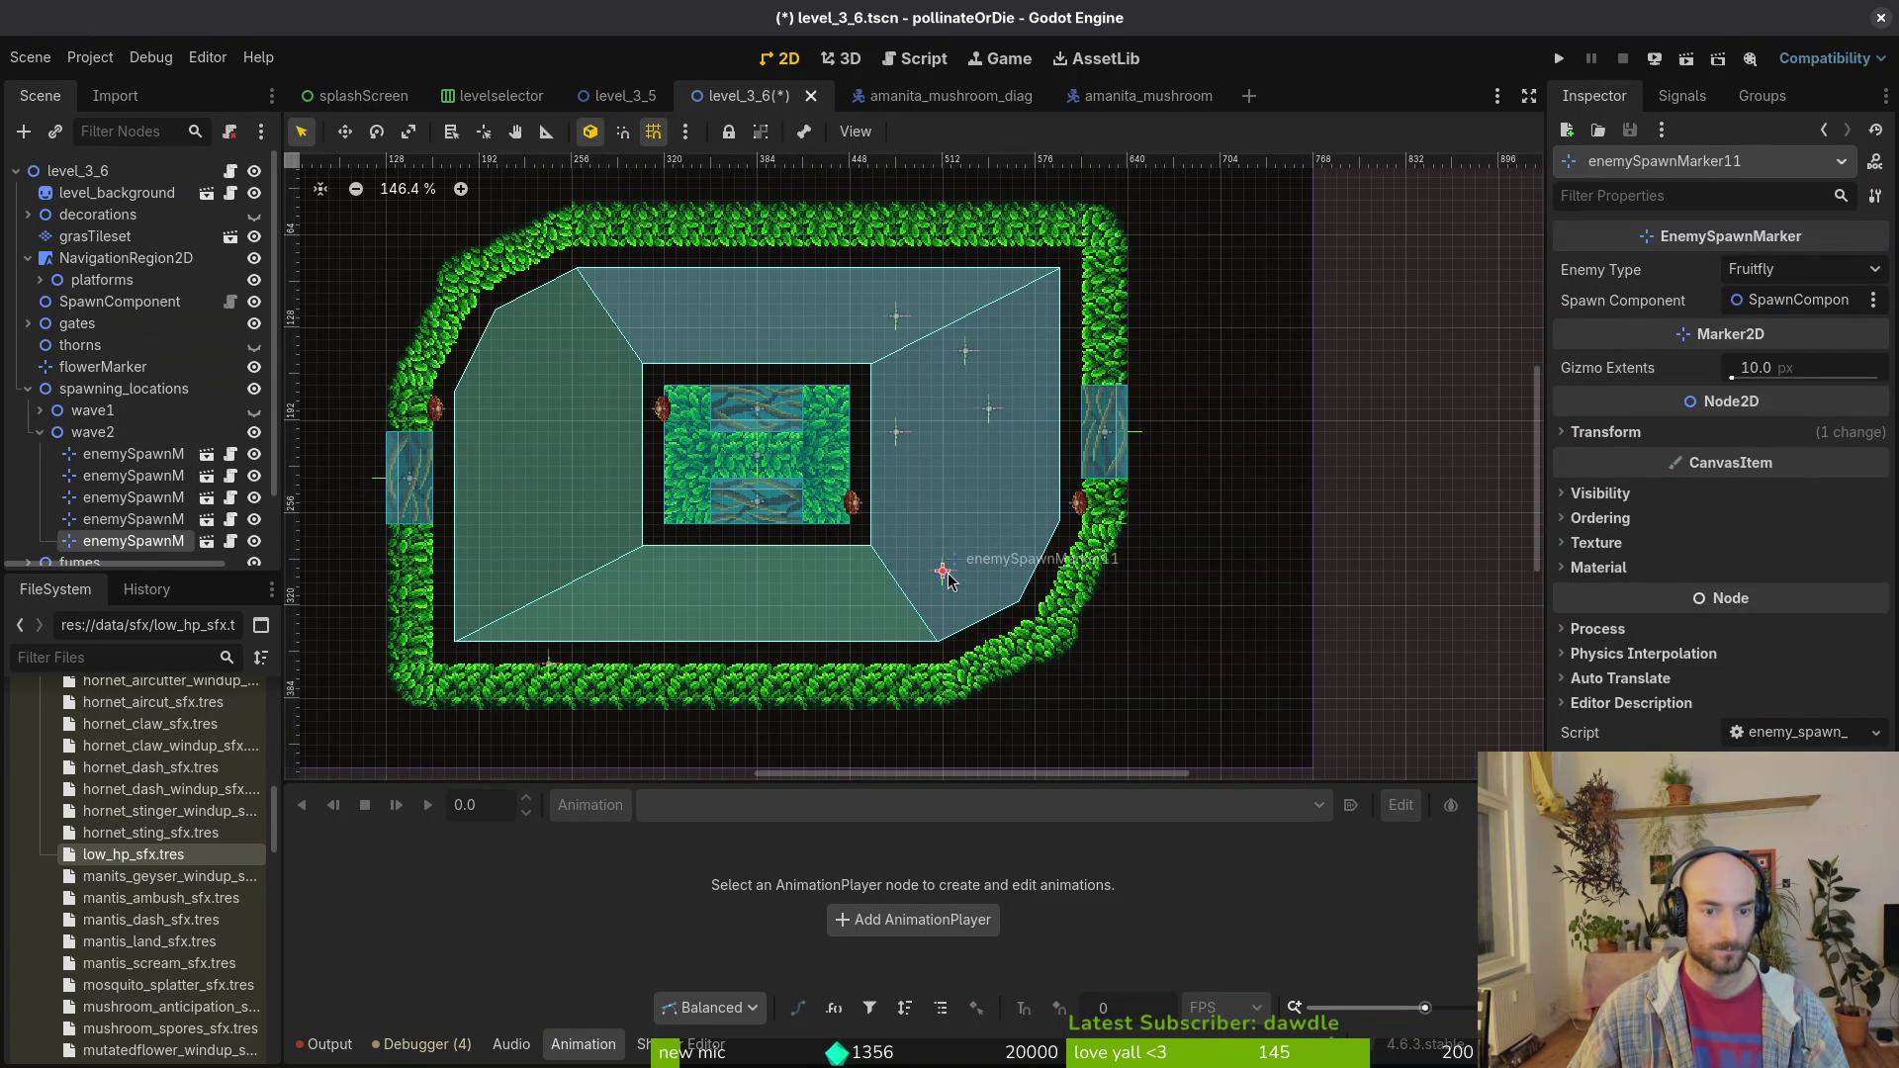
key("ctrl+d")
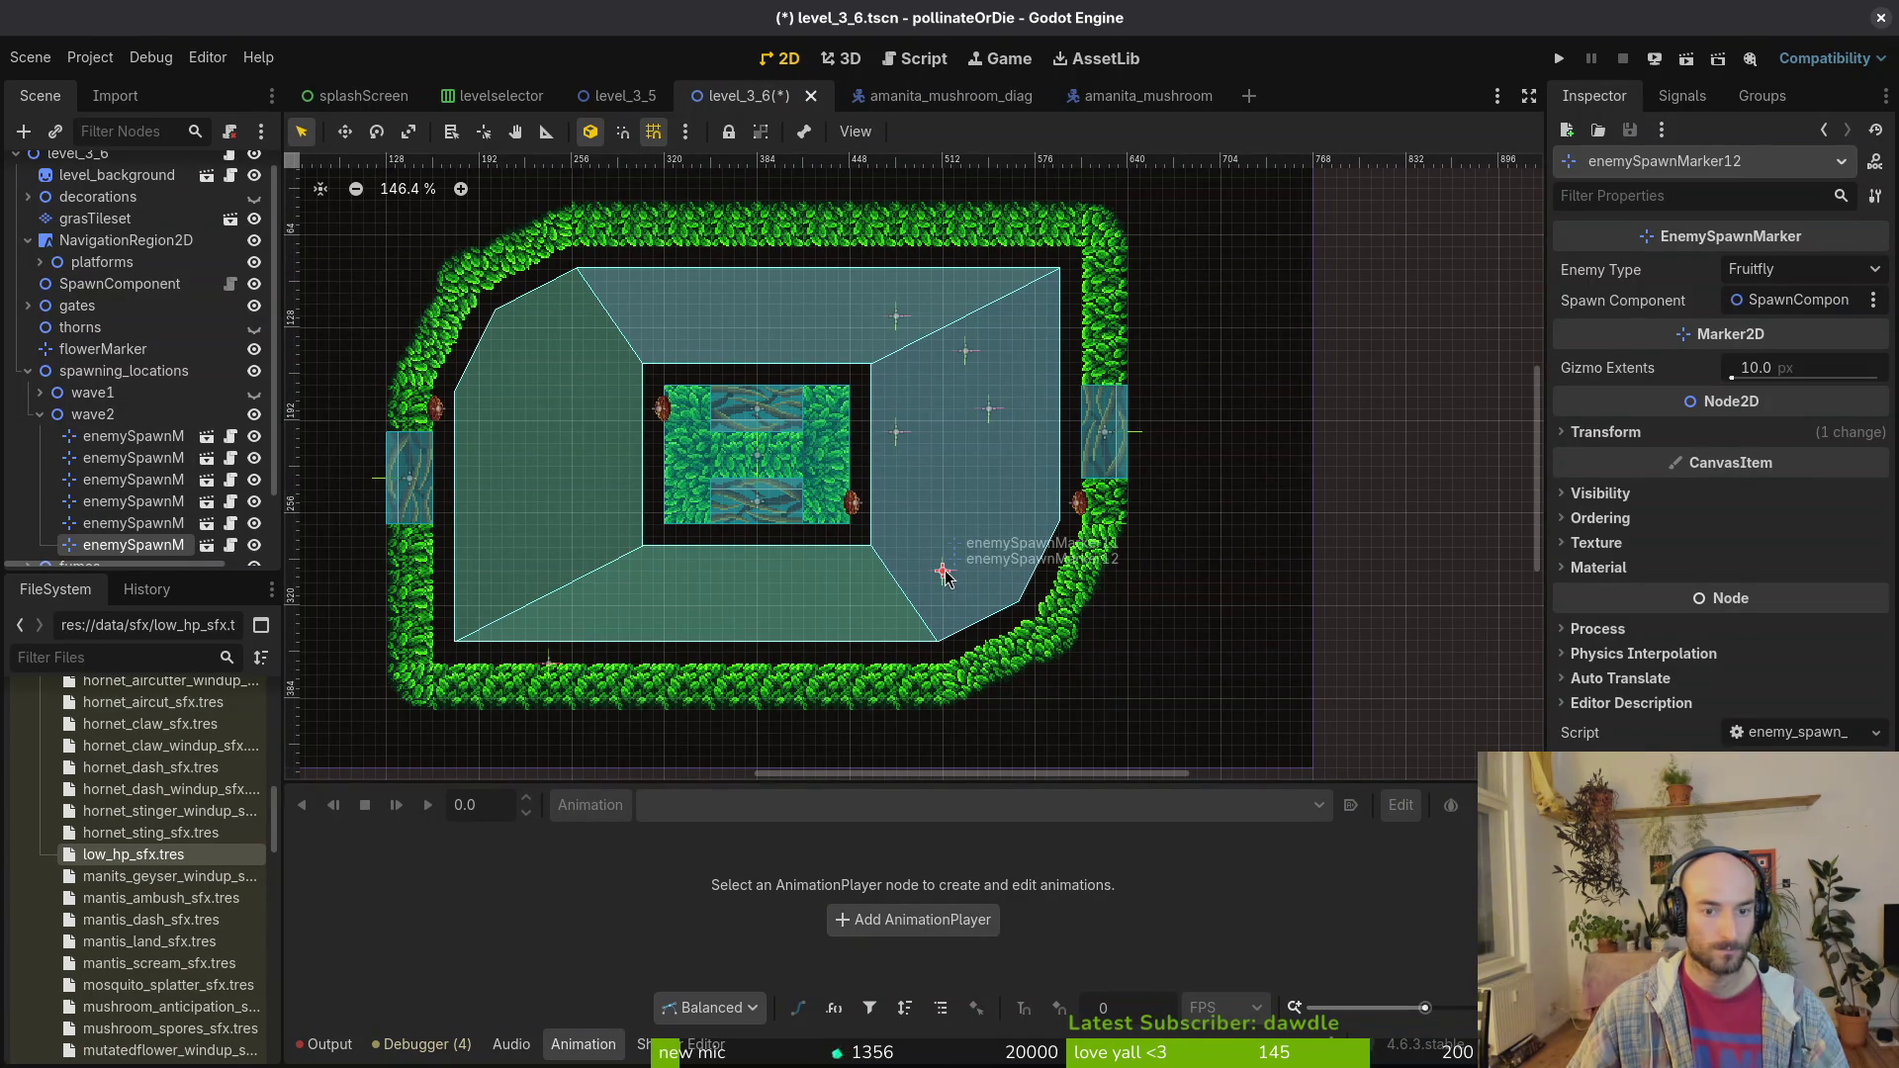
mouse_move(947, 579)
left_mouse_down()
mouse_move(621, 308)
mouse_move(652, 317)
left_mouse_up()
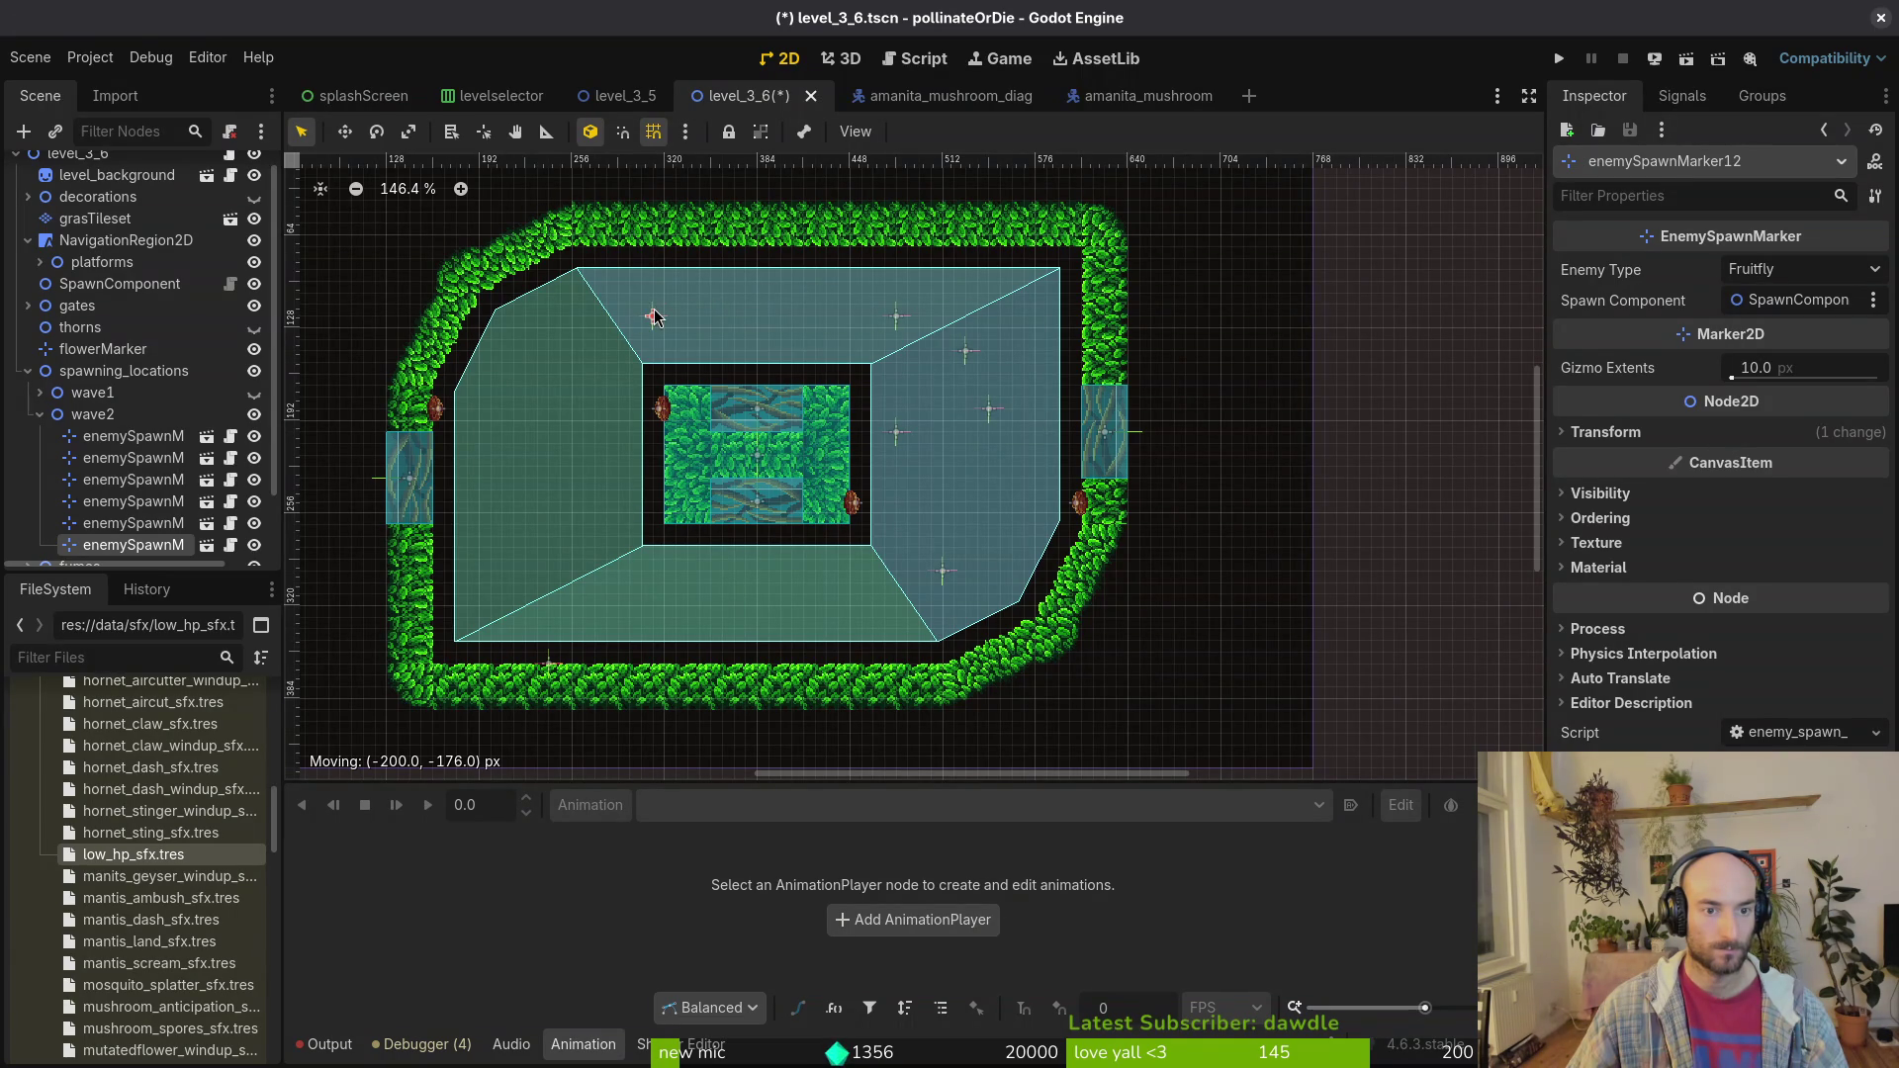
Step: Shift the lower-right Fruitfly marker left and adjust a right-side marker's position
scroll(870, 419, "down", 2)
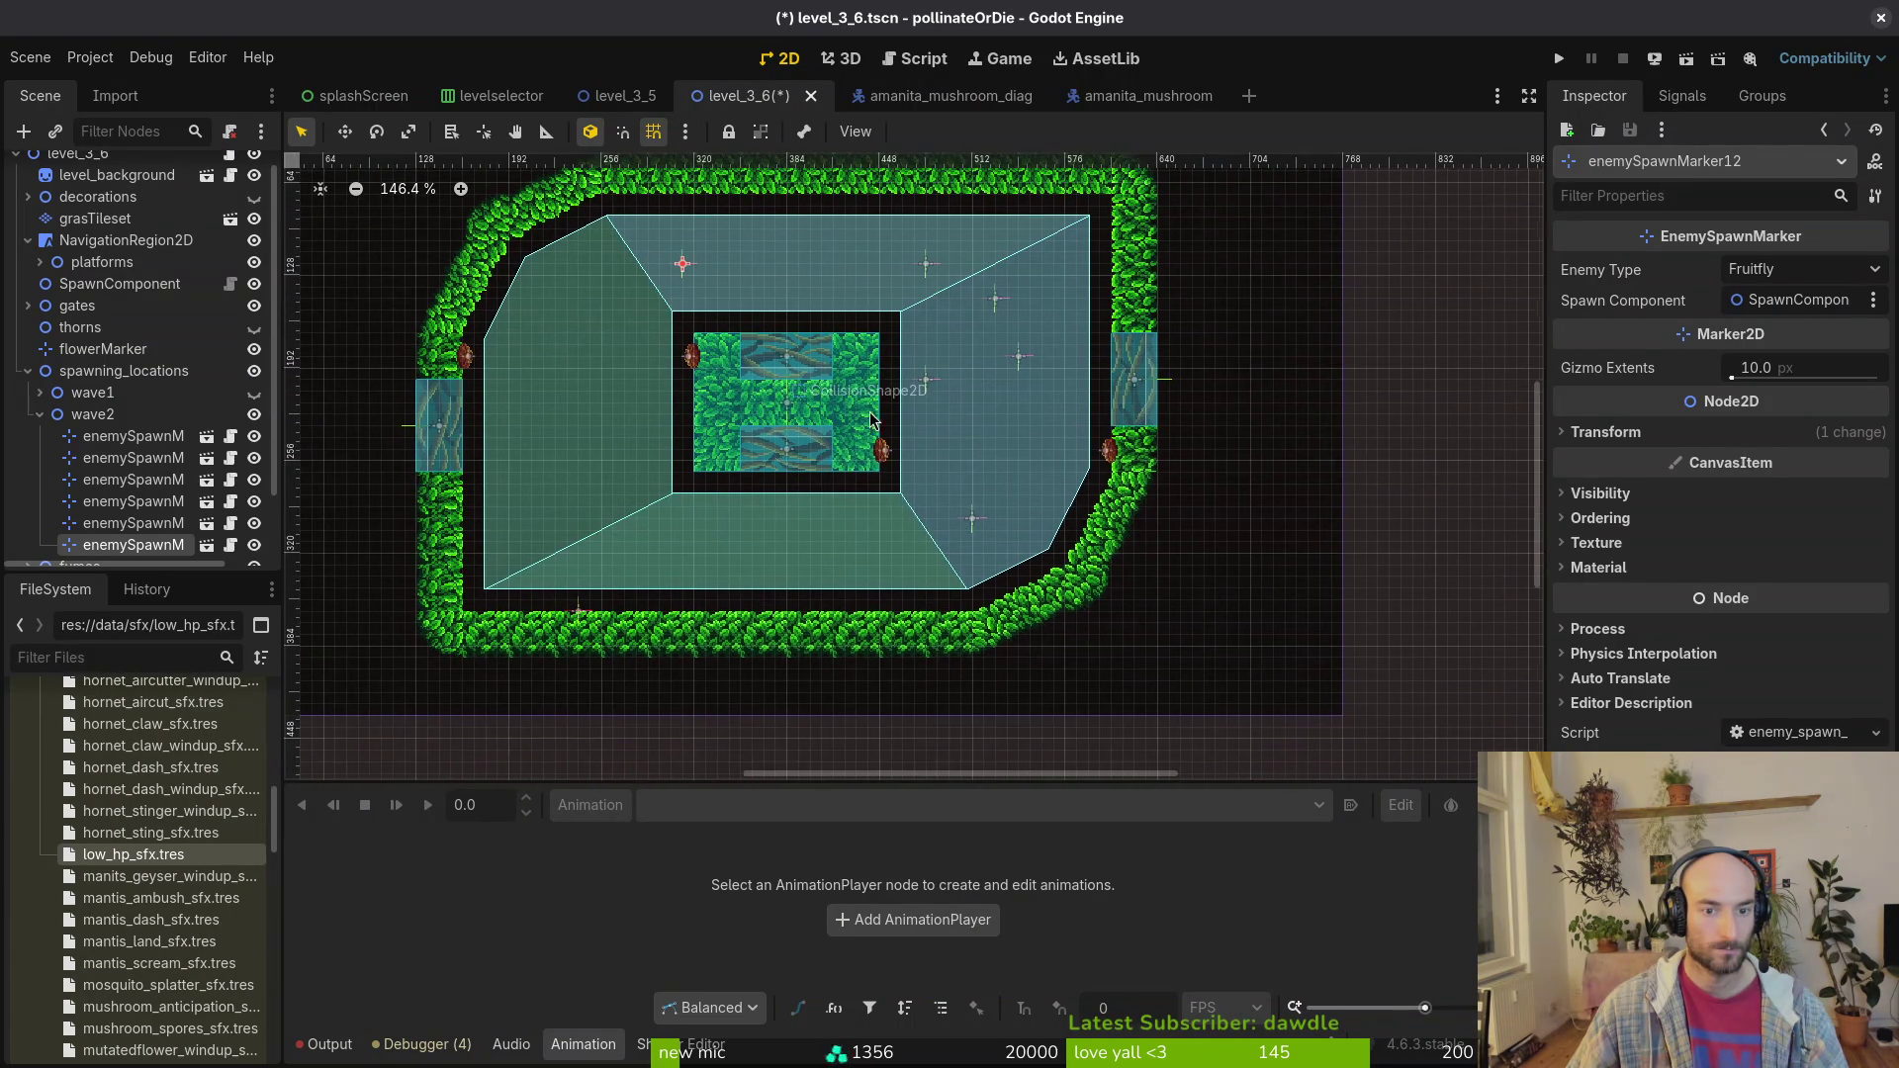
mouse_move(971, 520)
left_mouse_down()
mouse_move(926, 560)
mouse_move(905, 543)
left_mouse_up()
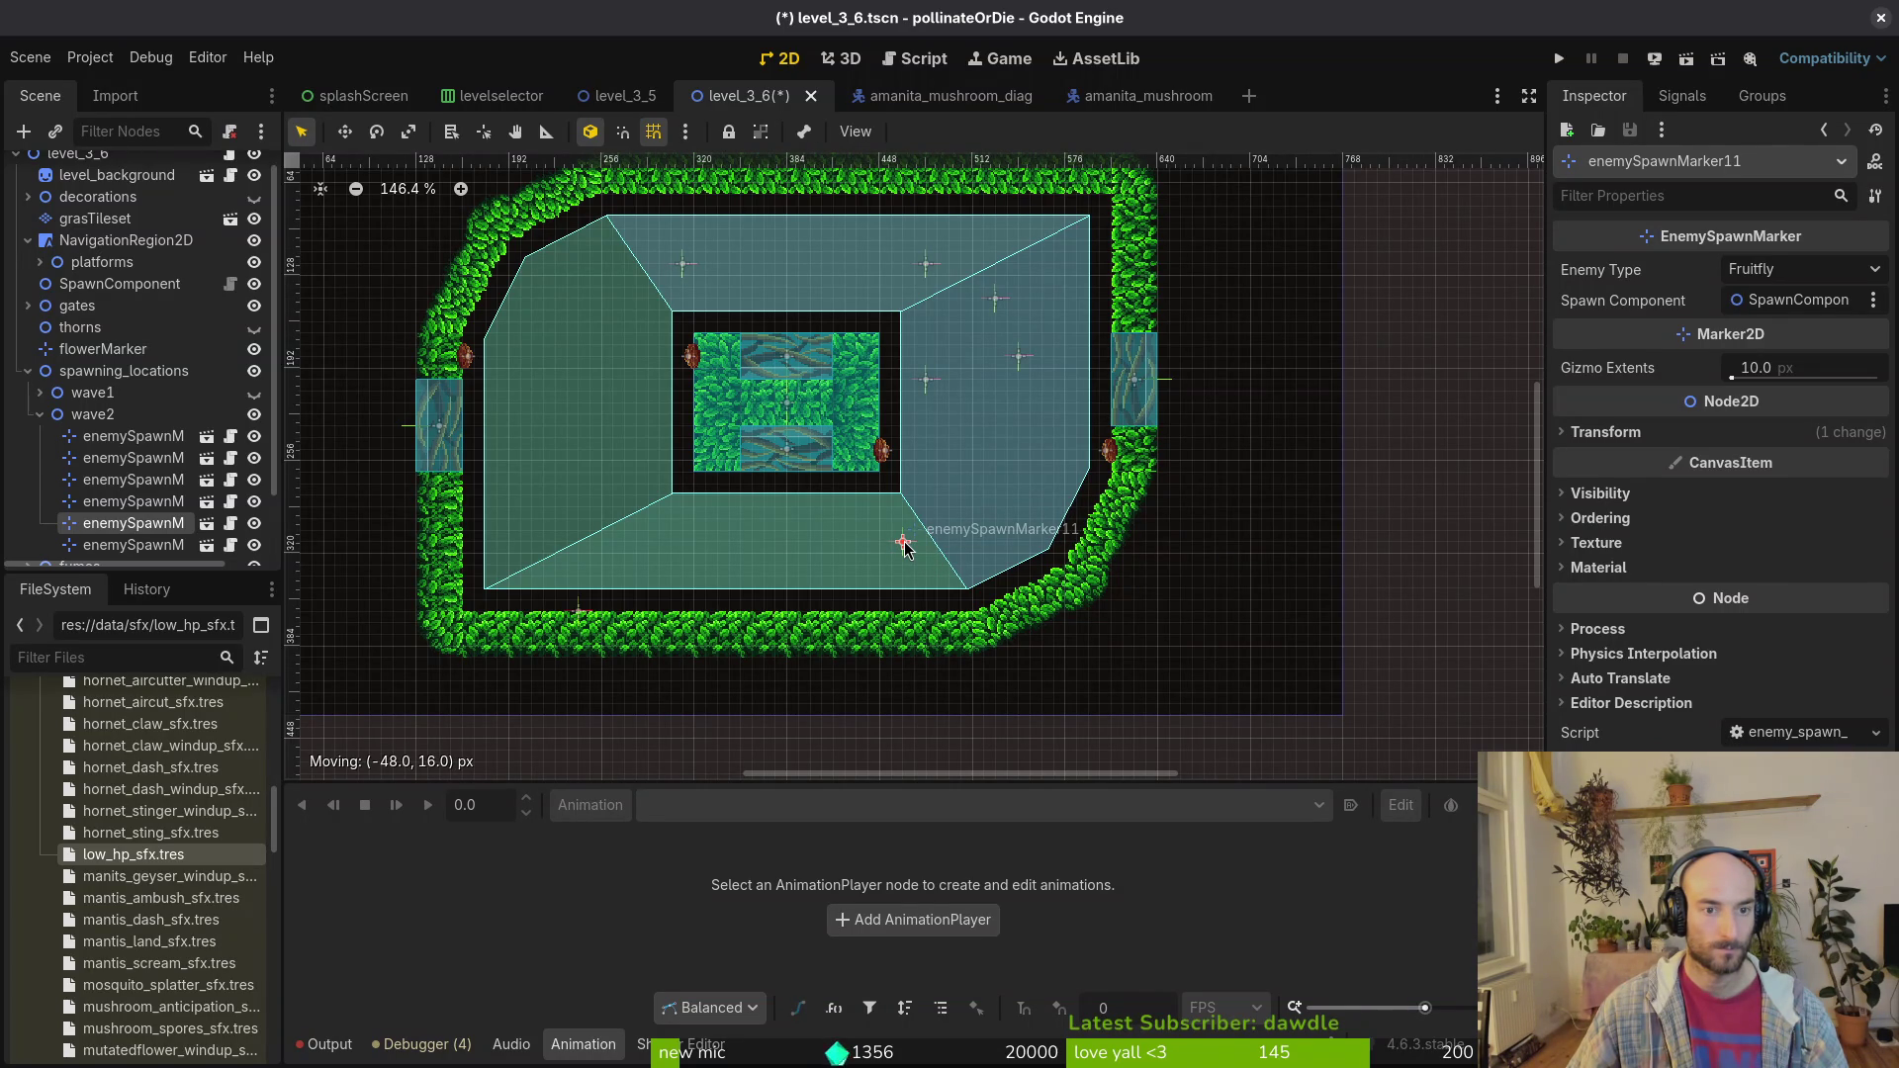
left_click_drag(904, 551, 895, 551)
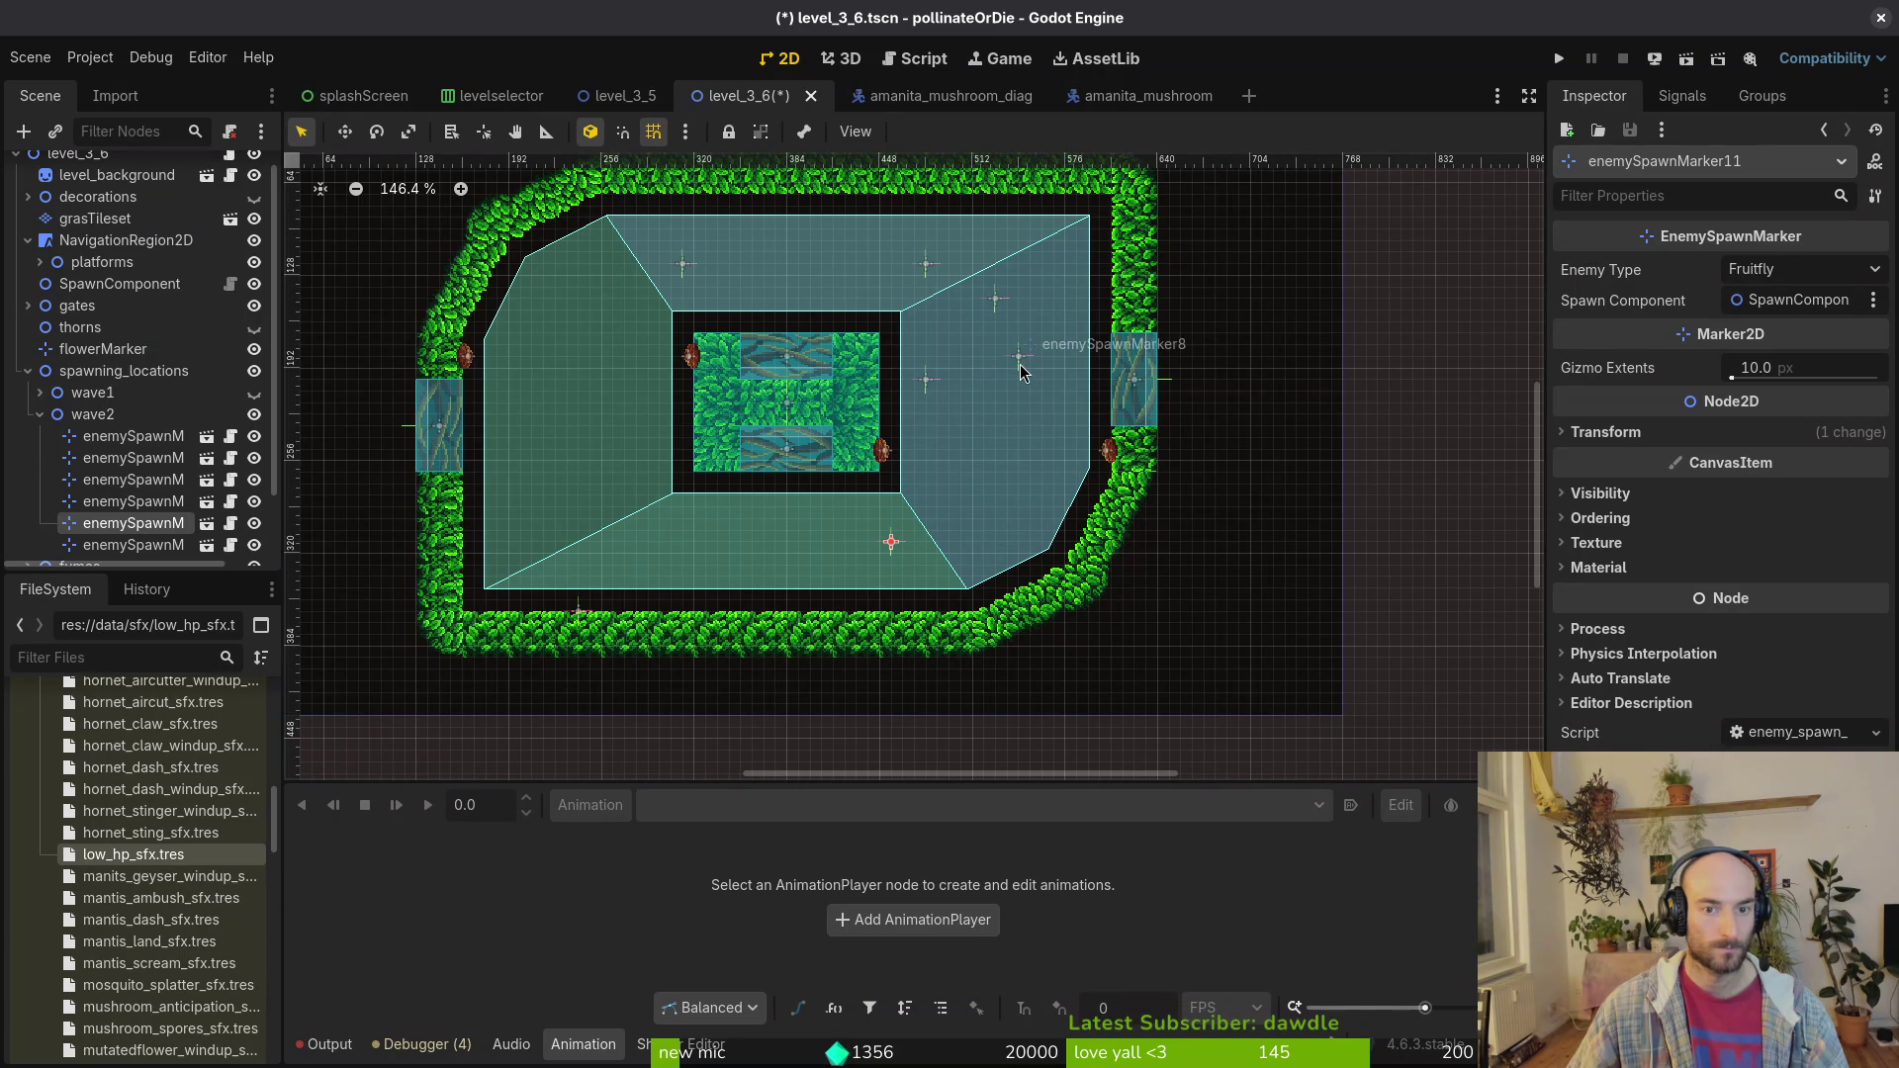
left_click_drag(1022, 373, 1020, 384)
left_click(551, 508)
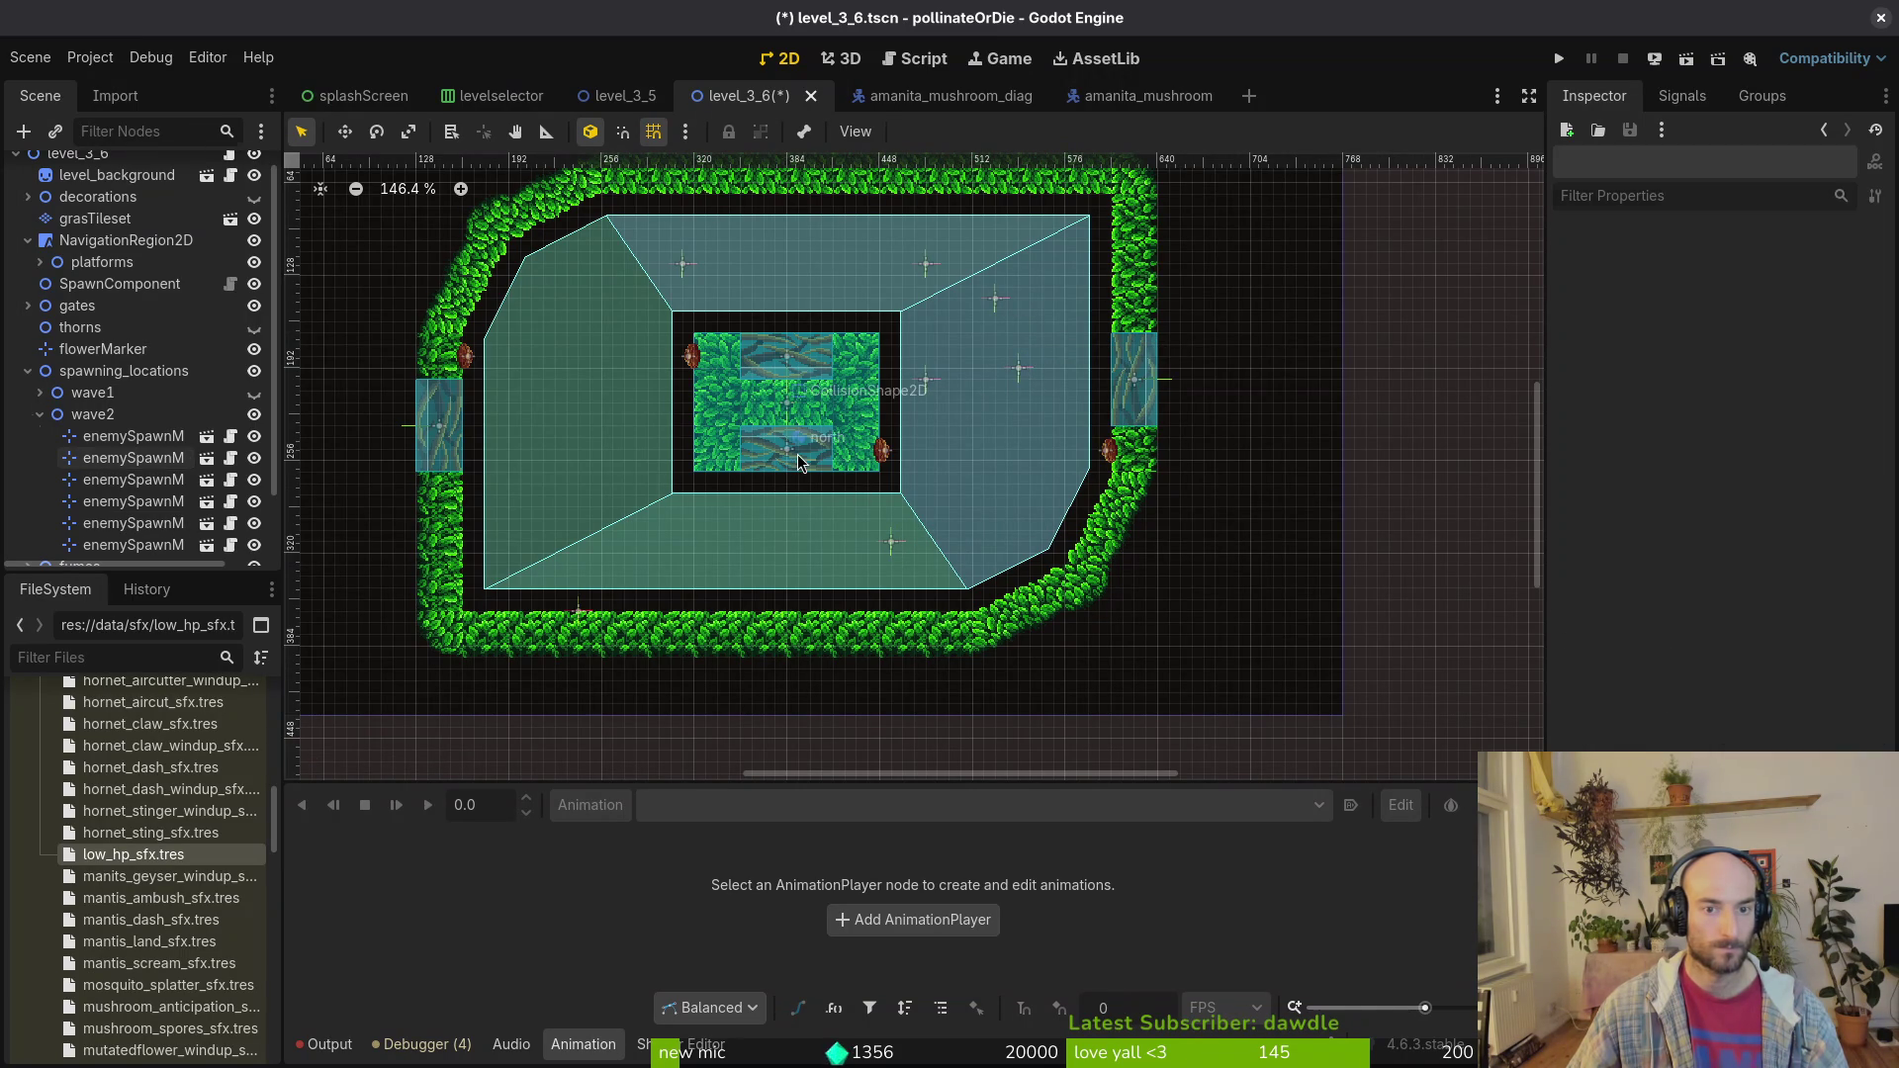
Step: Move the newest Fruitfly marker to the arena's left middle and collapse wave2
left_click(889, 546)
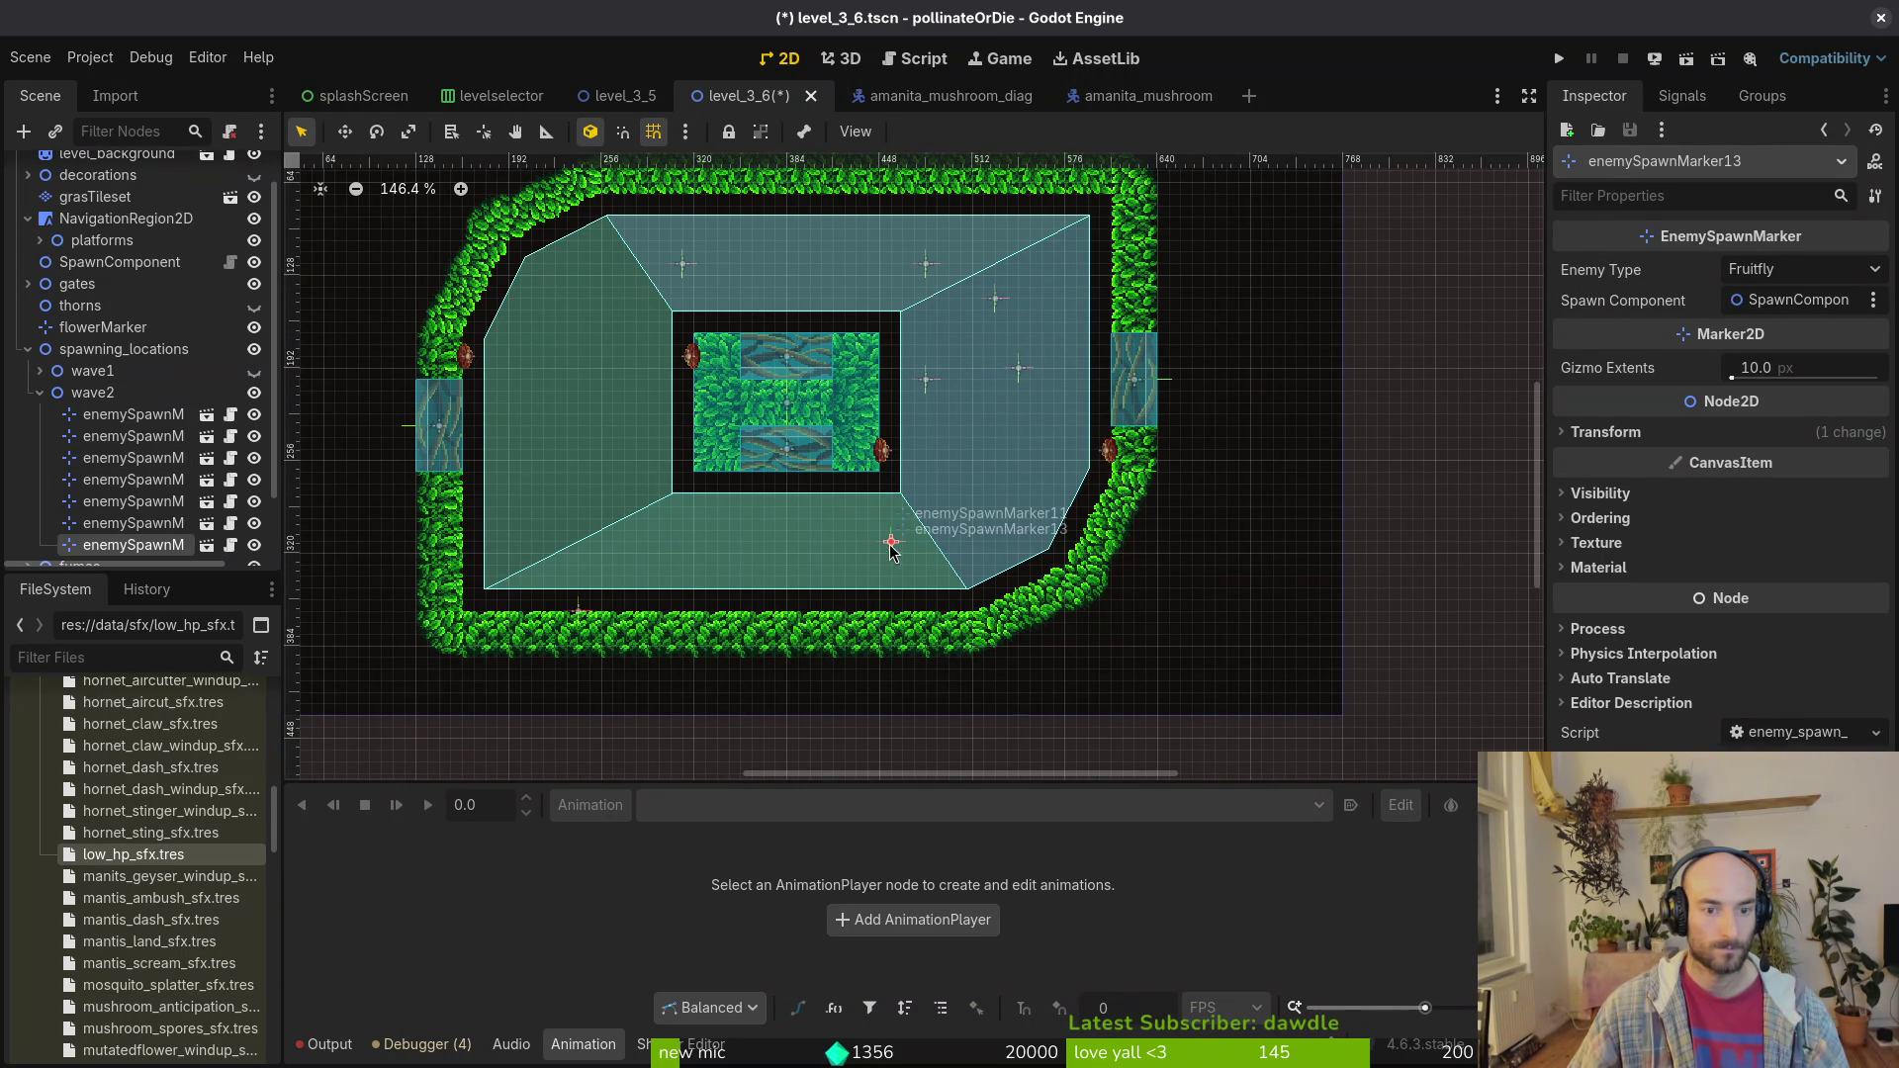
mouse_move(888, 543)
left_mouse_down()
mouse_move(594, 488)
mouse_move(576, 503)
left_mouse_up()
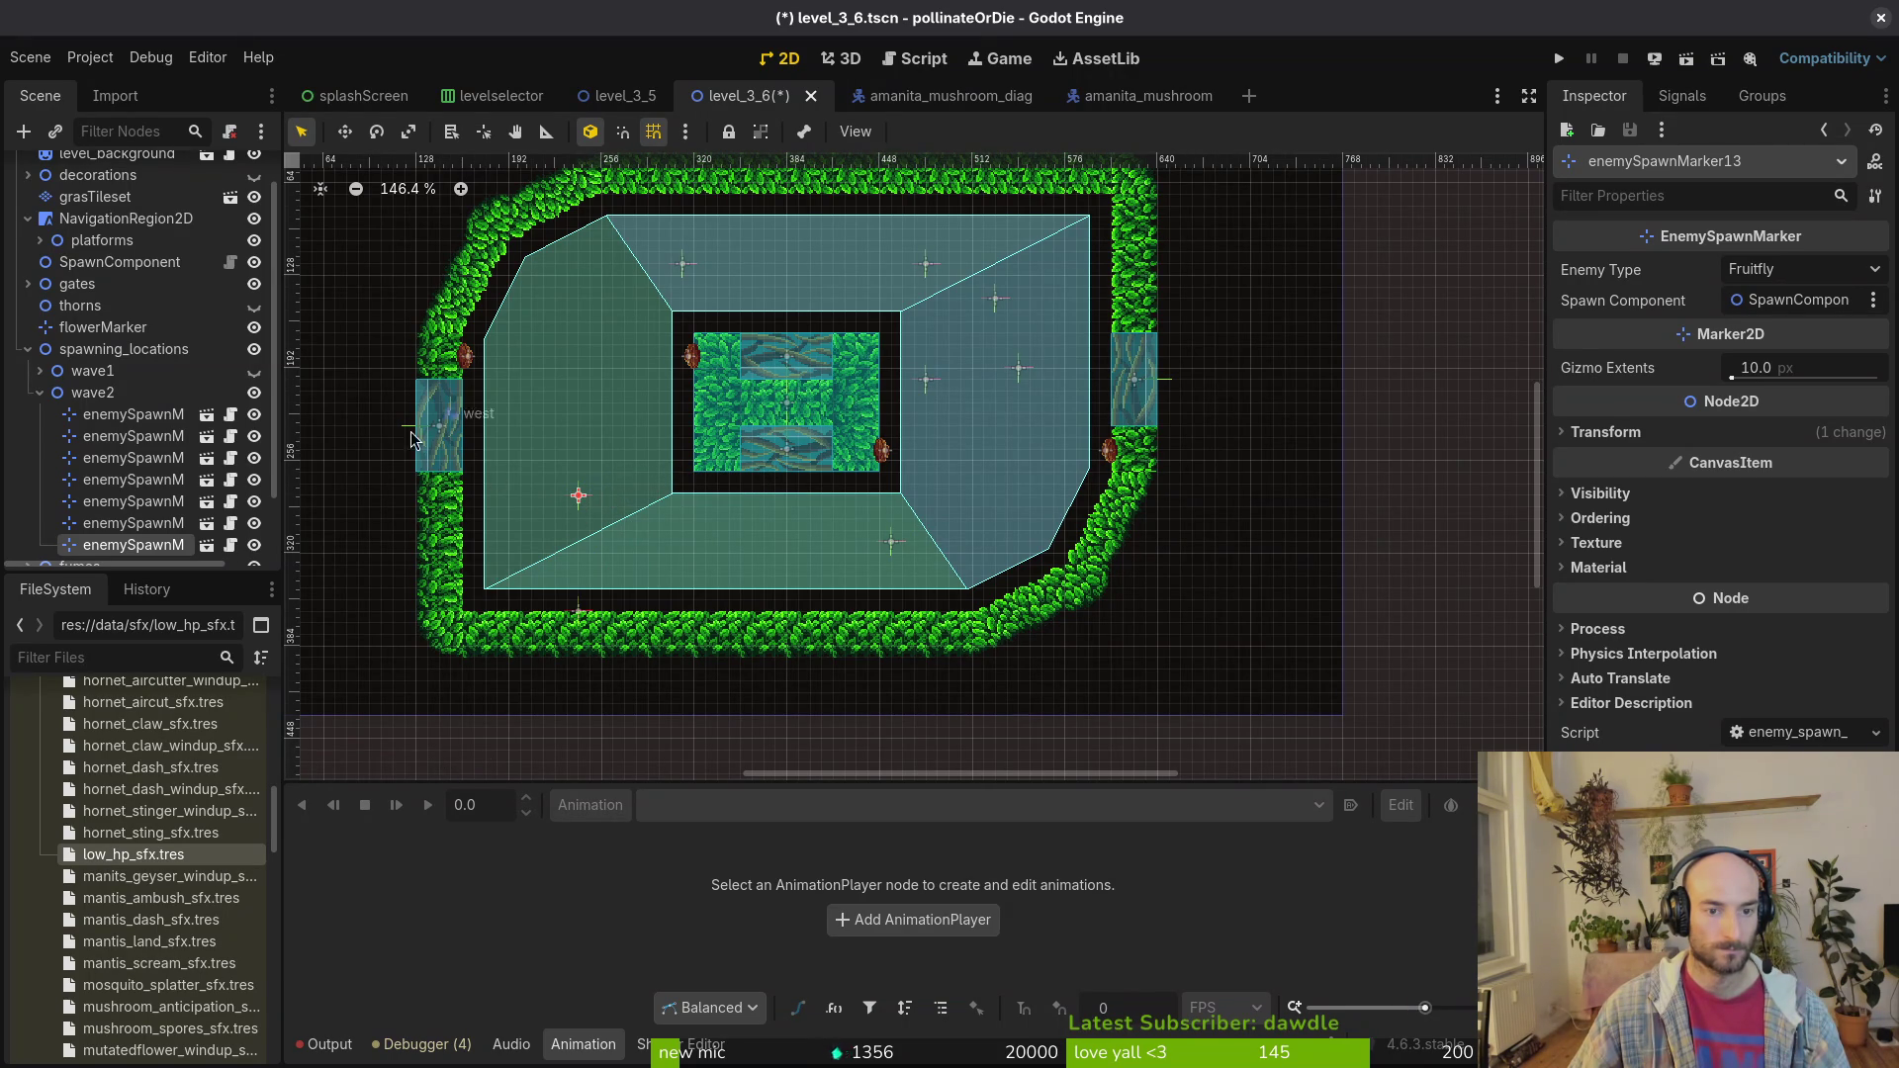
left_click(39, 393)
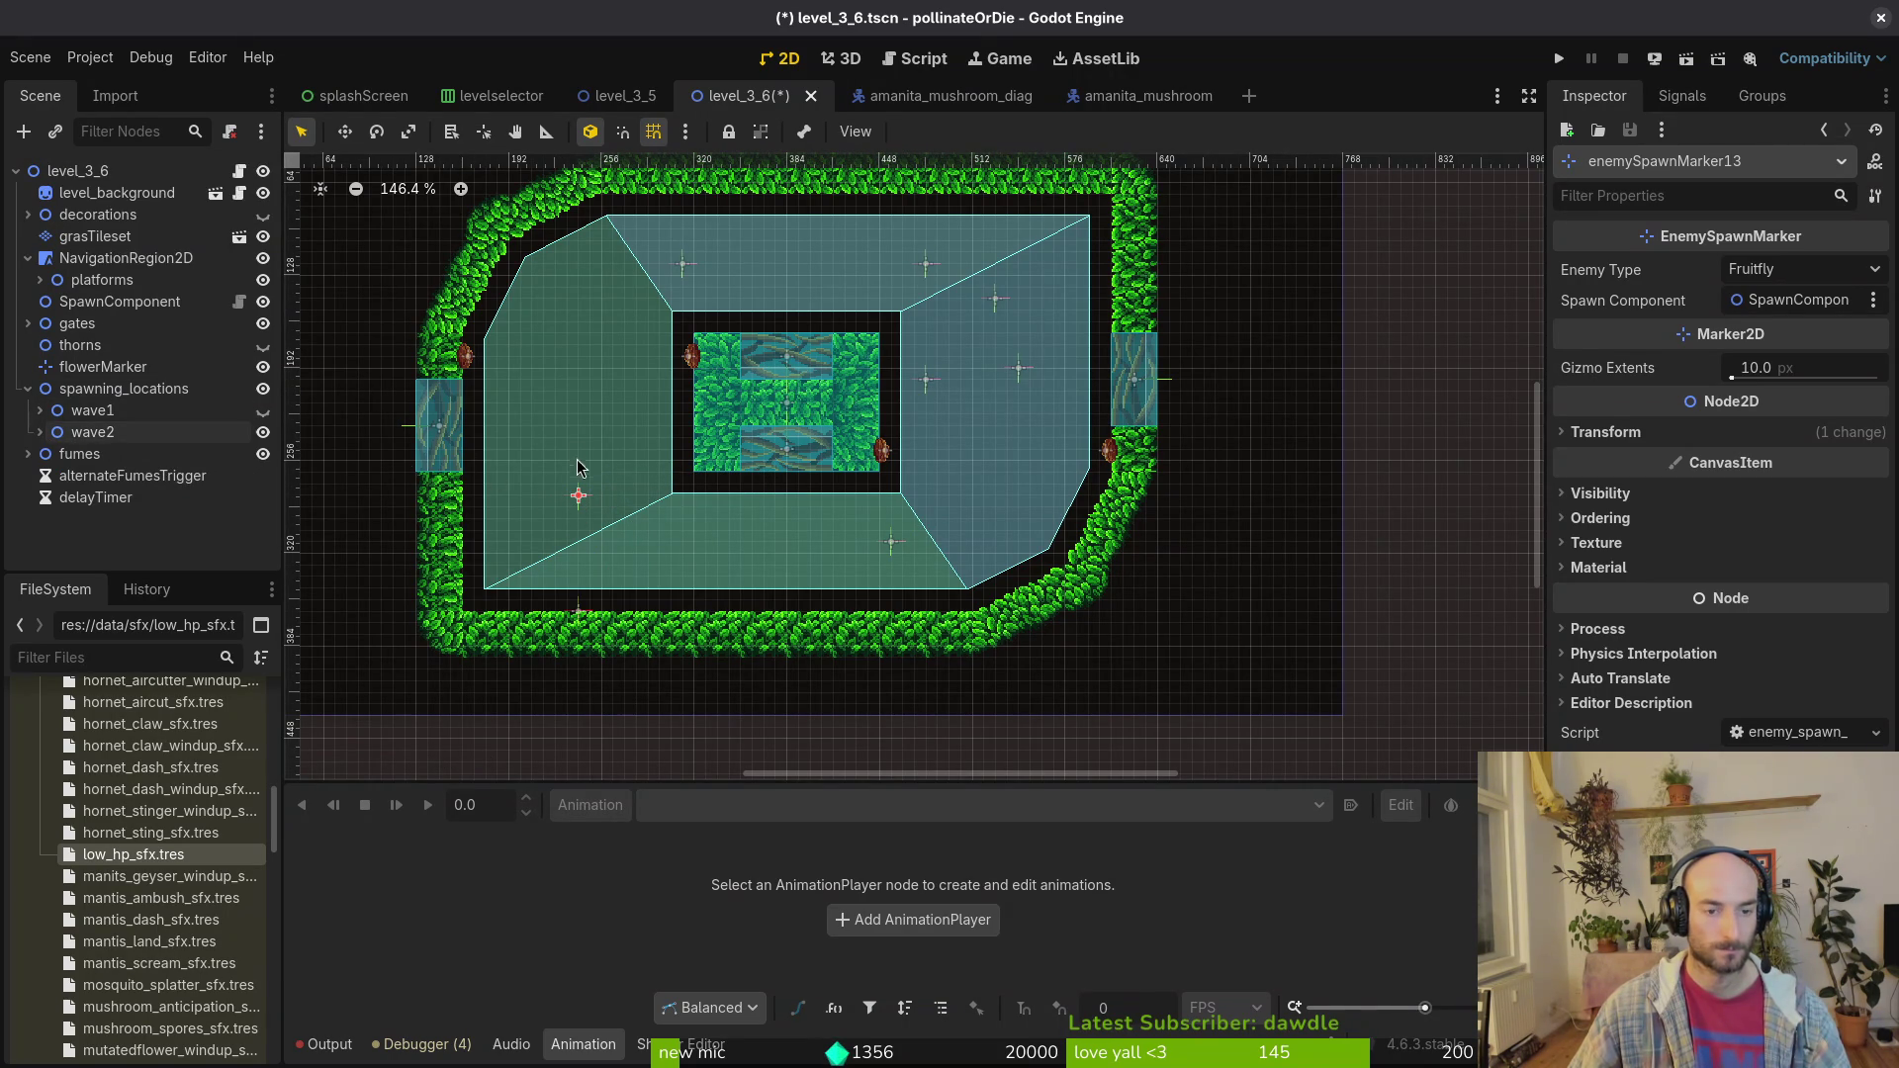
left_click_drag(579, 495, 603, 492)
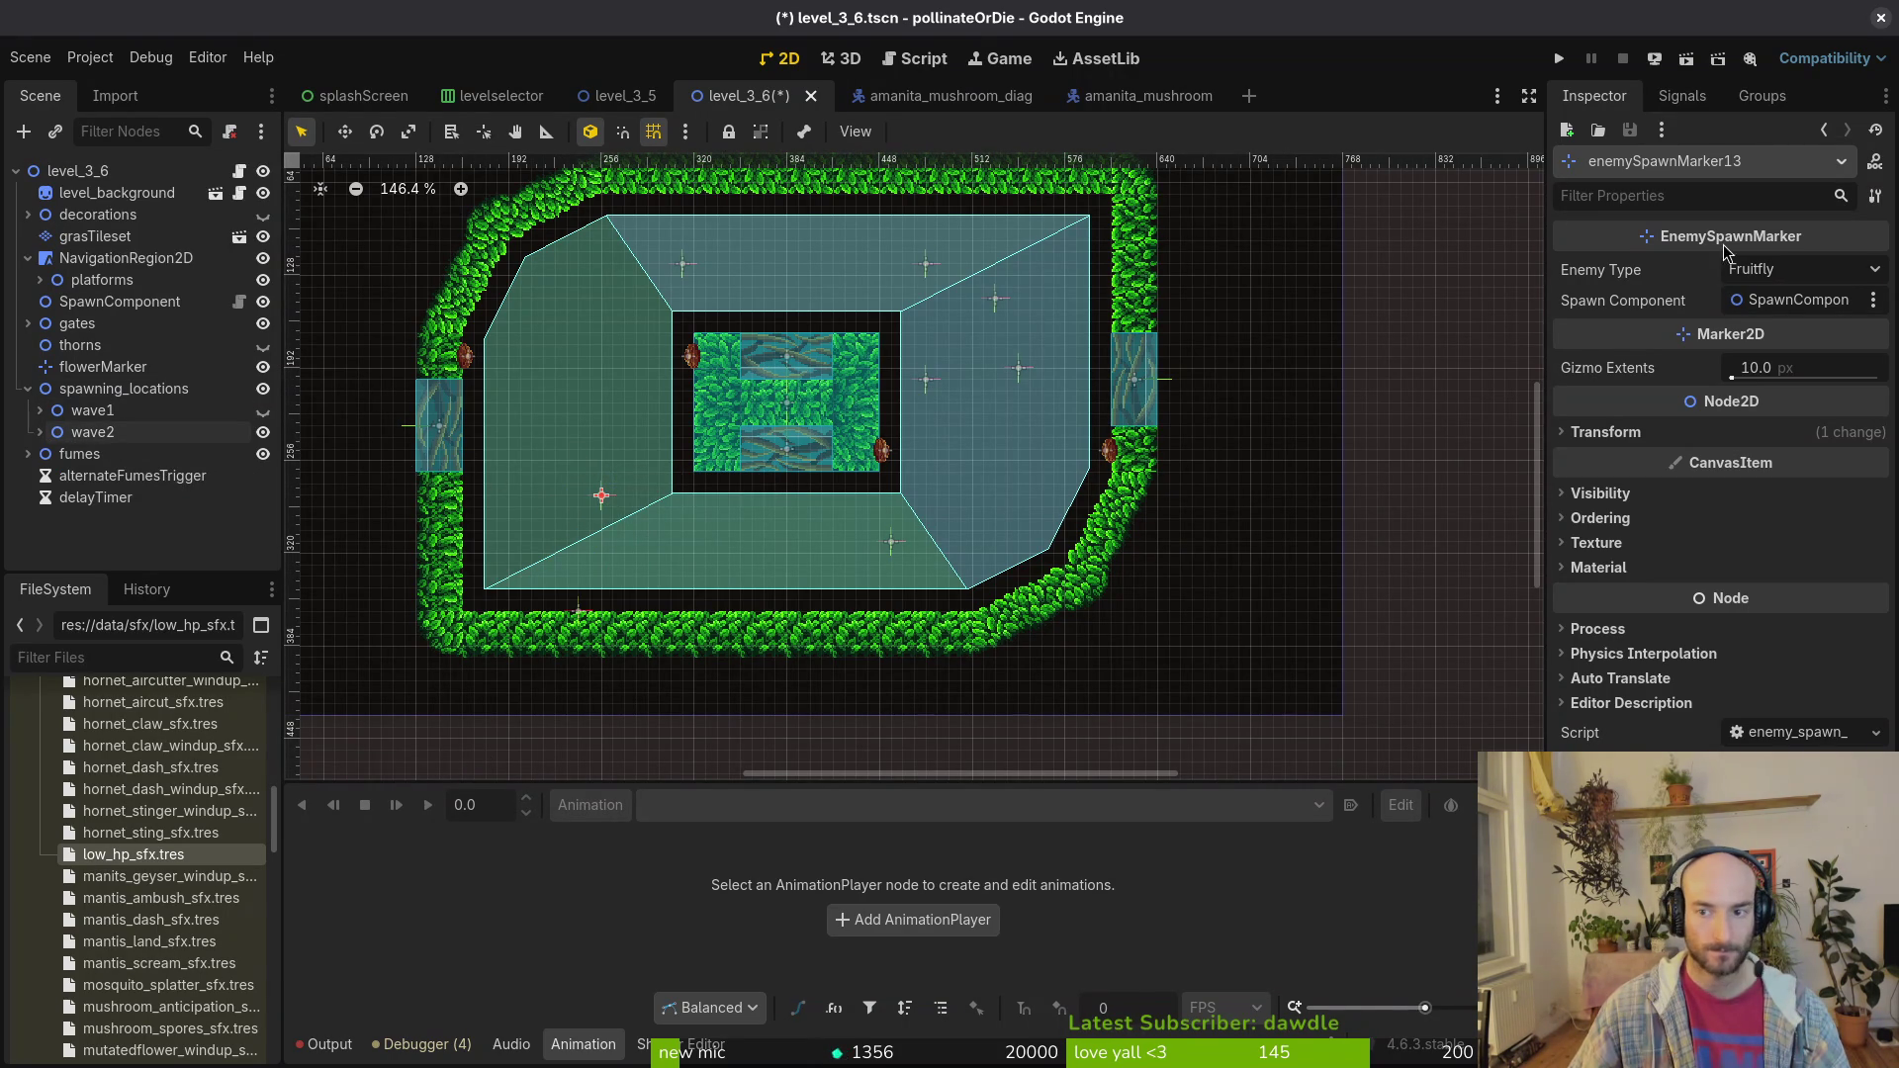
Step: Make the selected spawn marker a Wasp and nudge it slightly left
left_click(1780, 269)
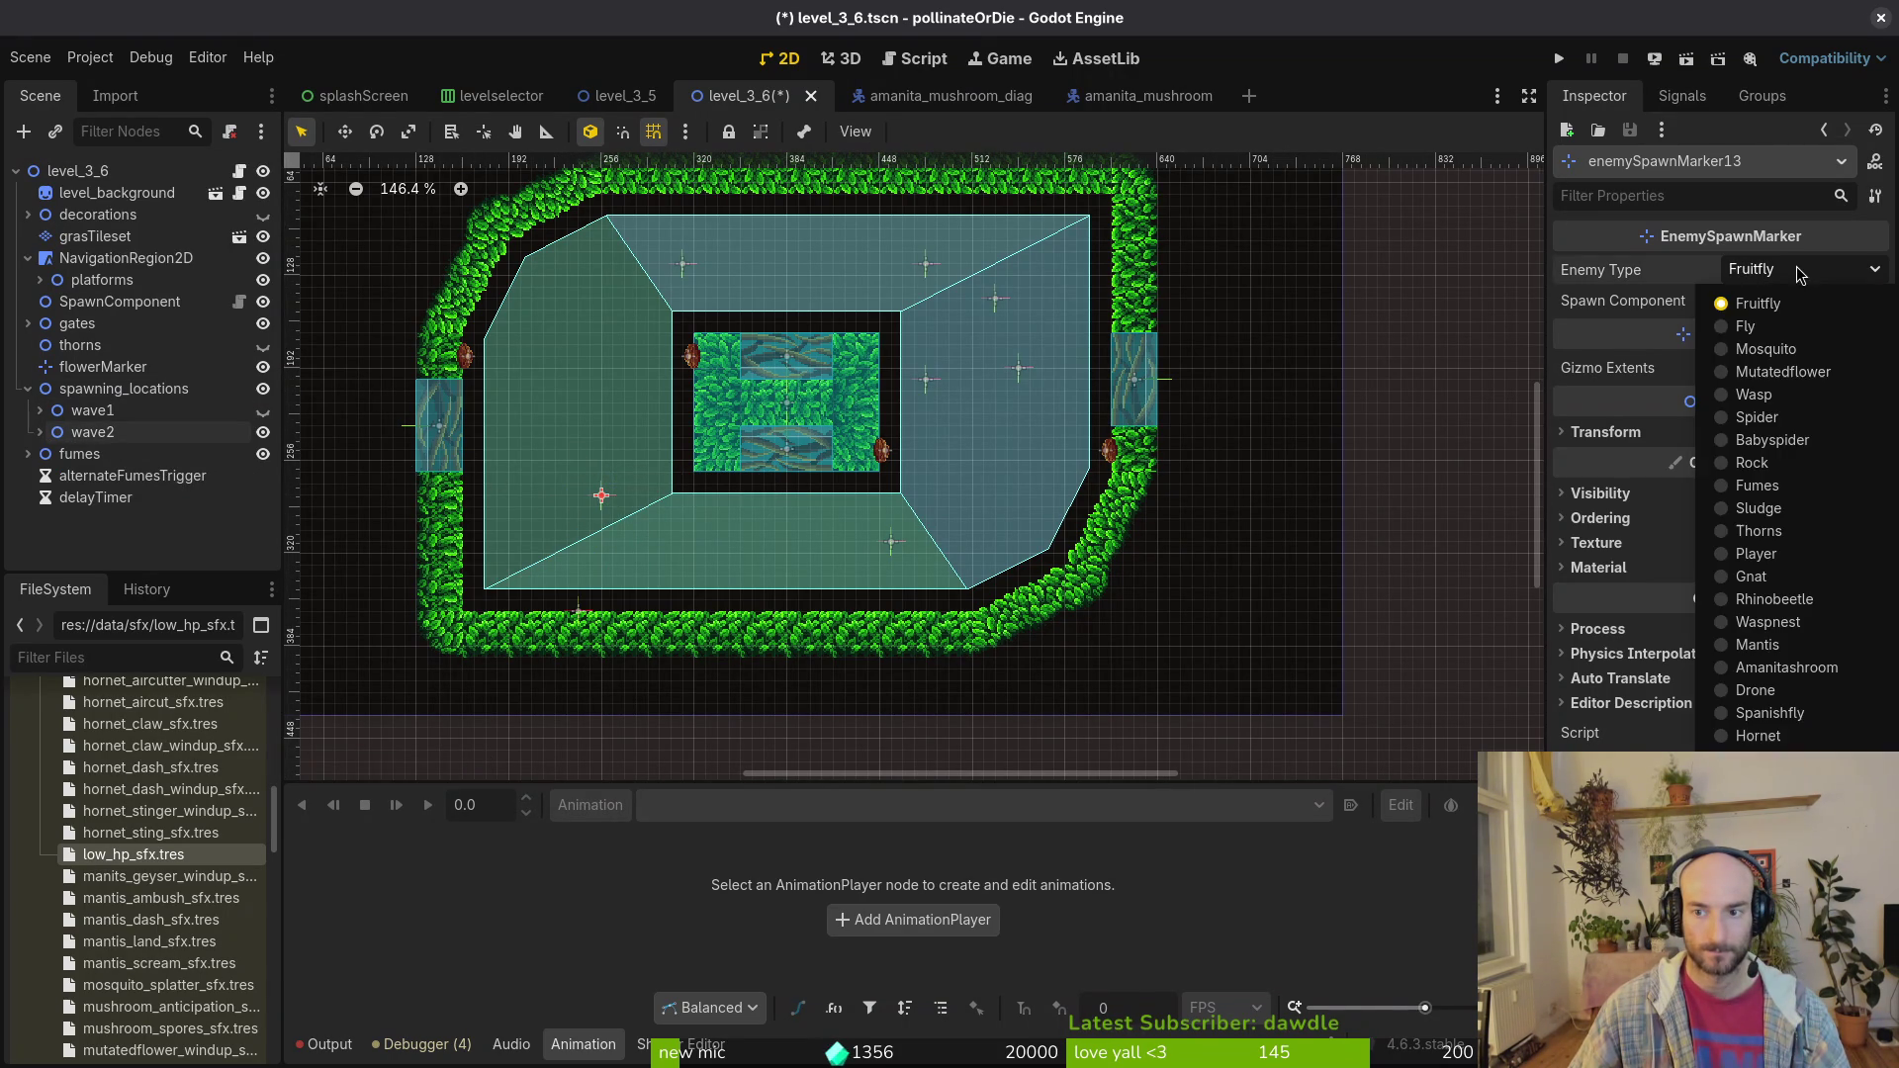
left_click(1825, 401)
left_click_drag(601, 497, 591, 496)
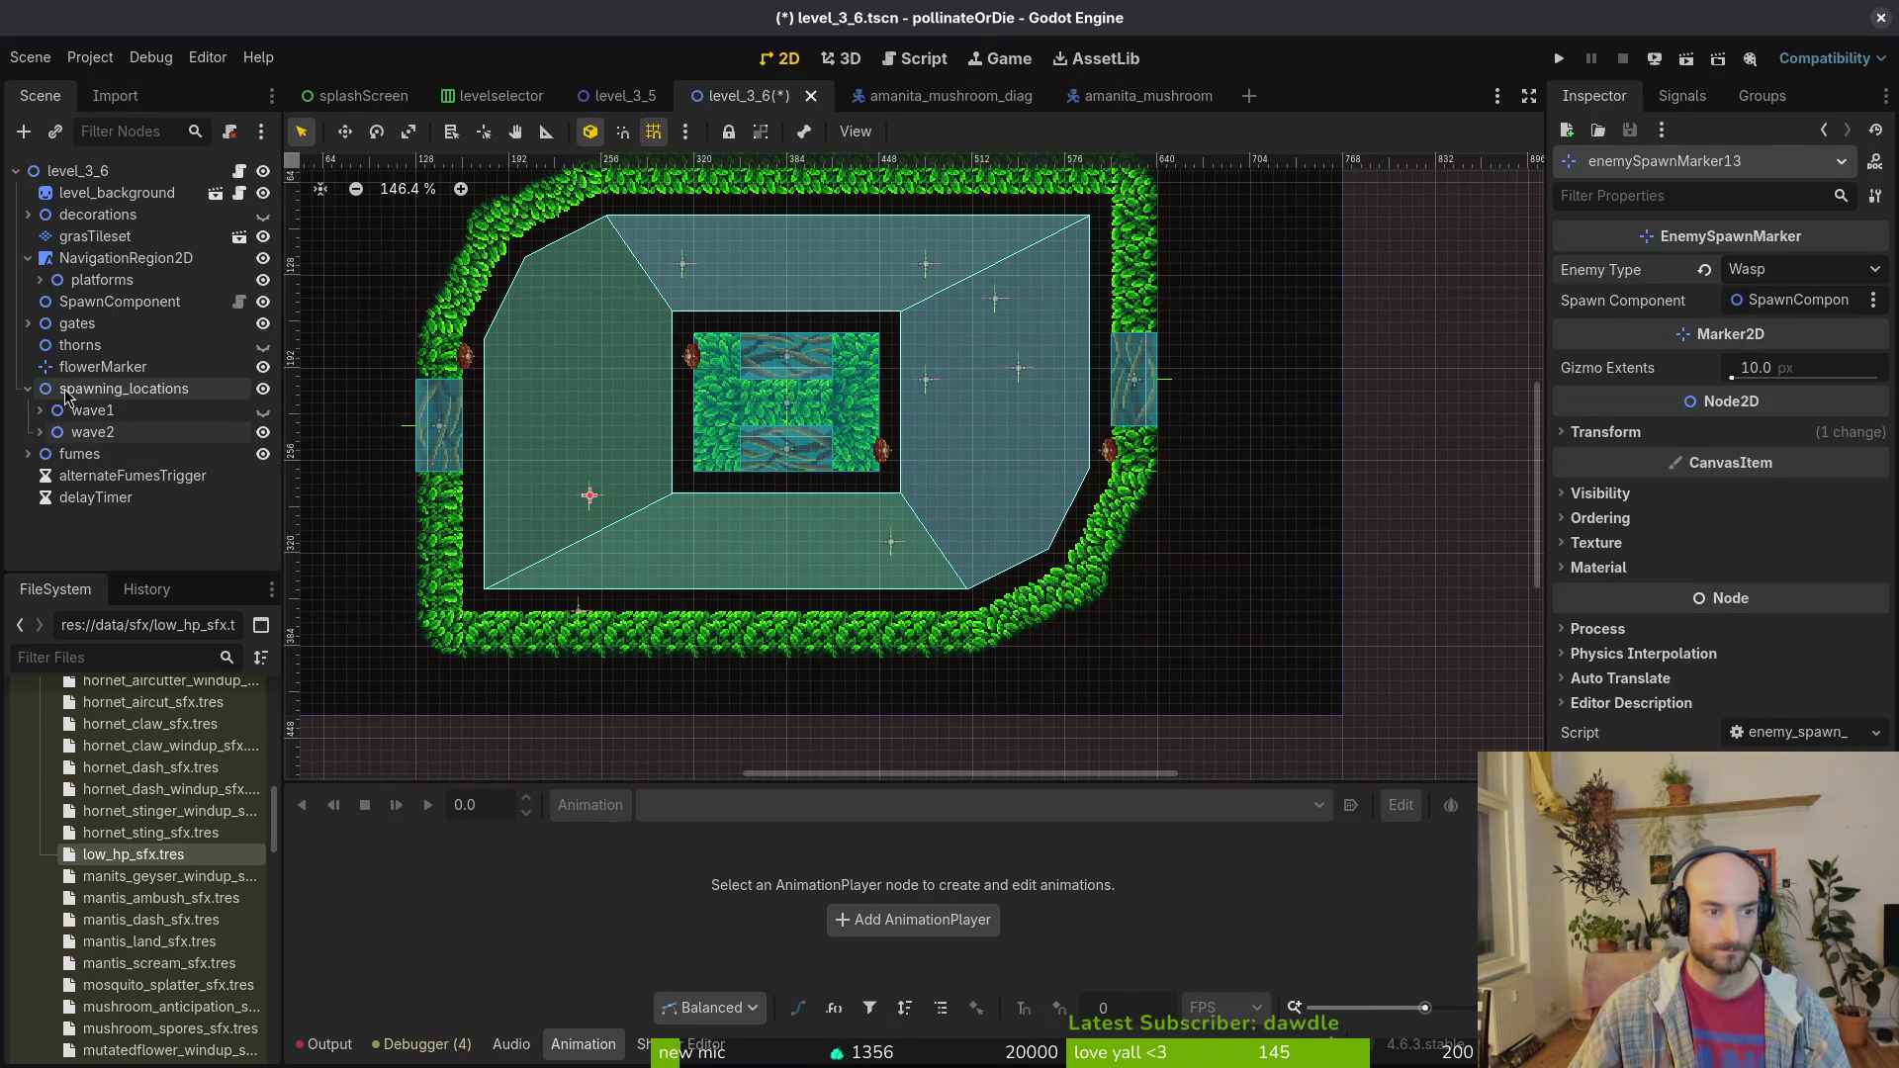
Step: Duplicate the wasp marker and place the copy at the arena's upper-left corner
left_click(67, 396)
left_click(92, 432)
left_click(591, 495)
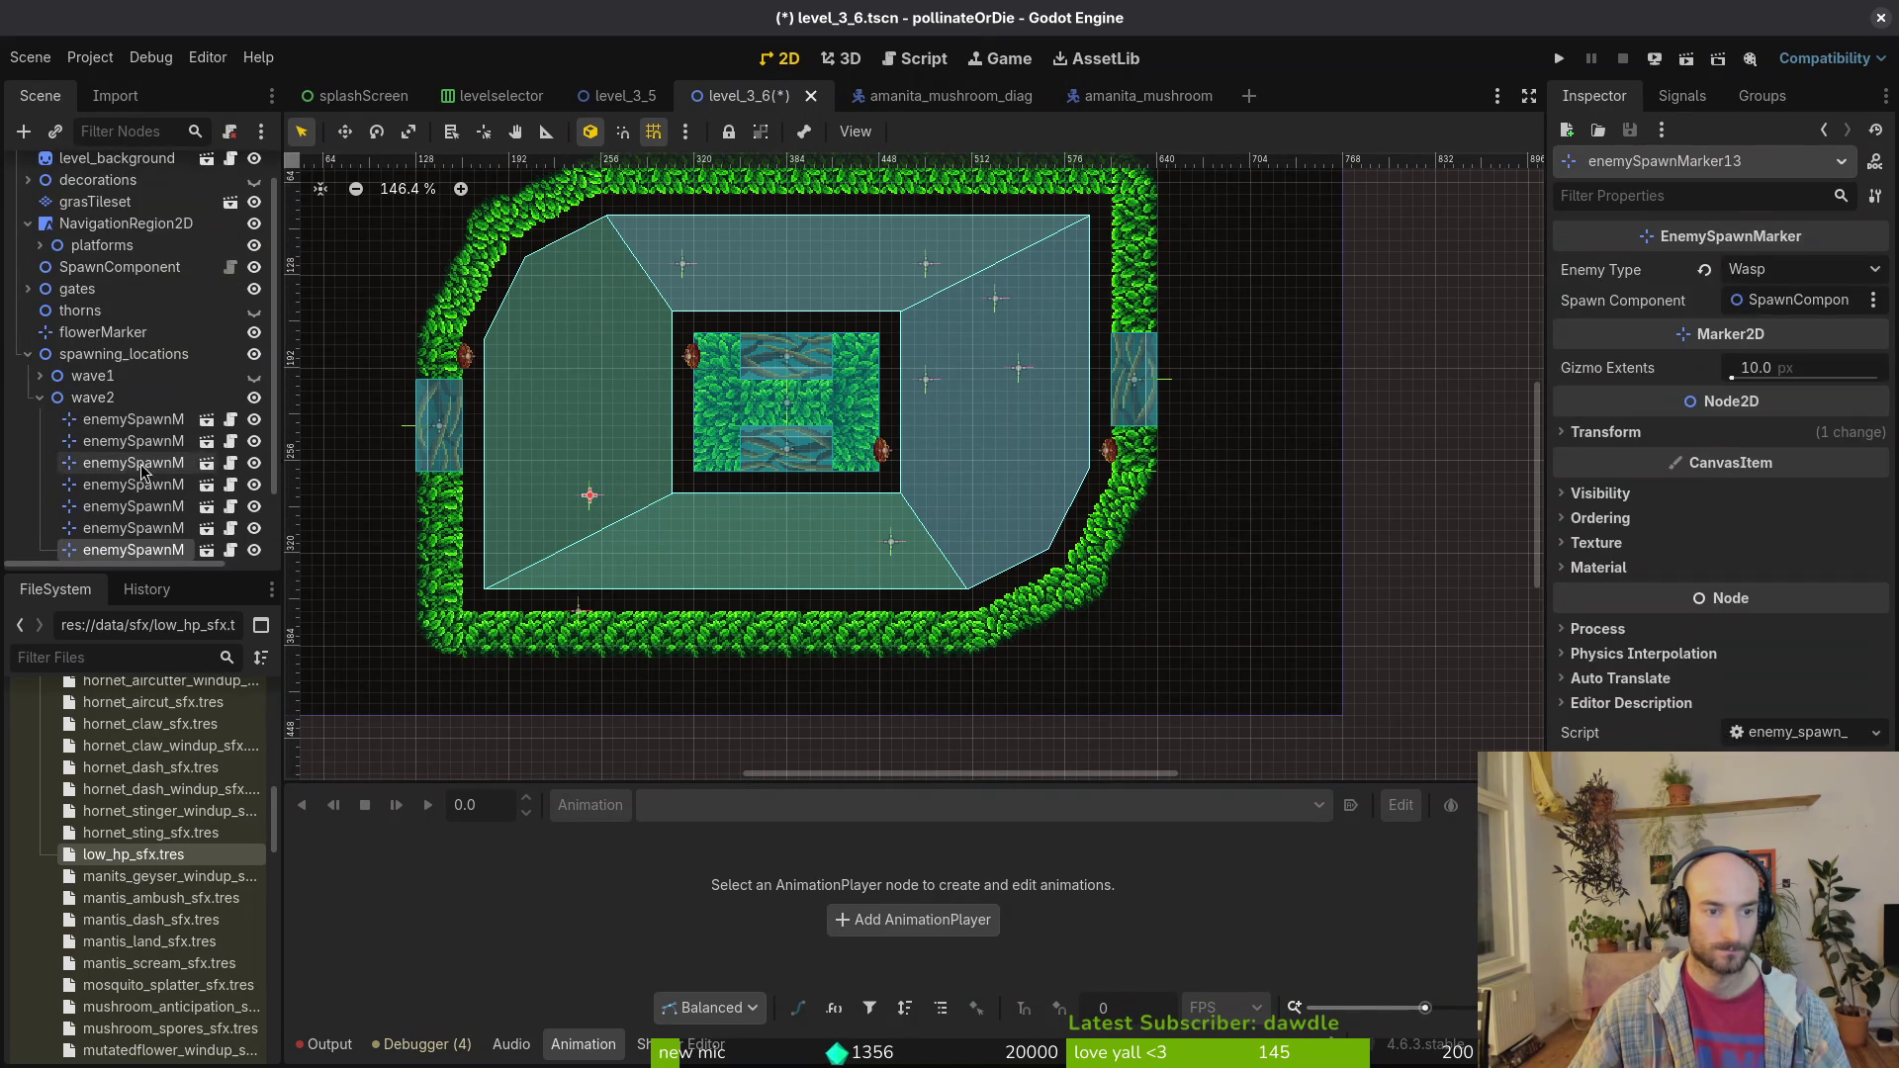
key("ctrl+d")
left_click_drag(600, 506, 658, 530)
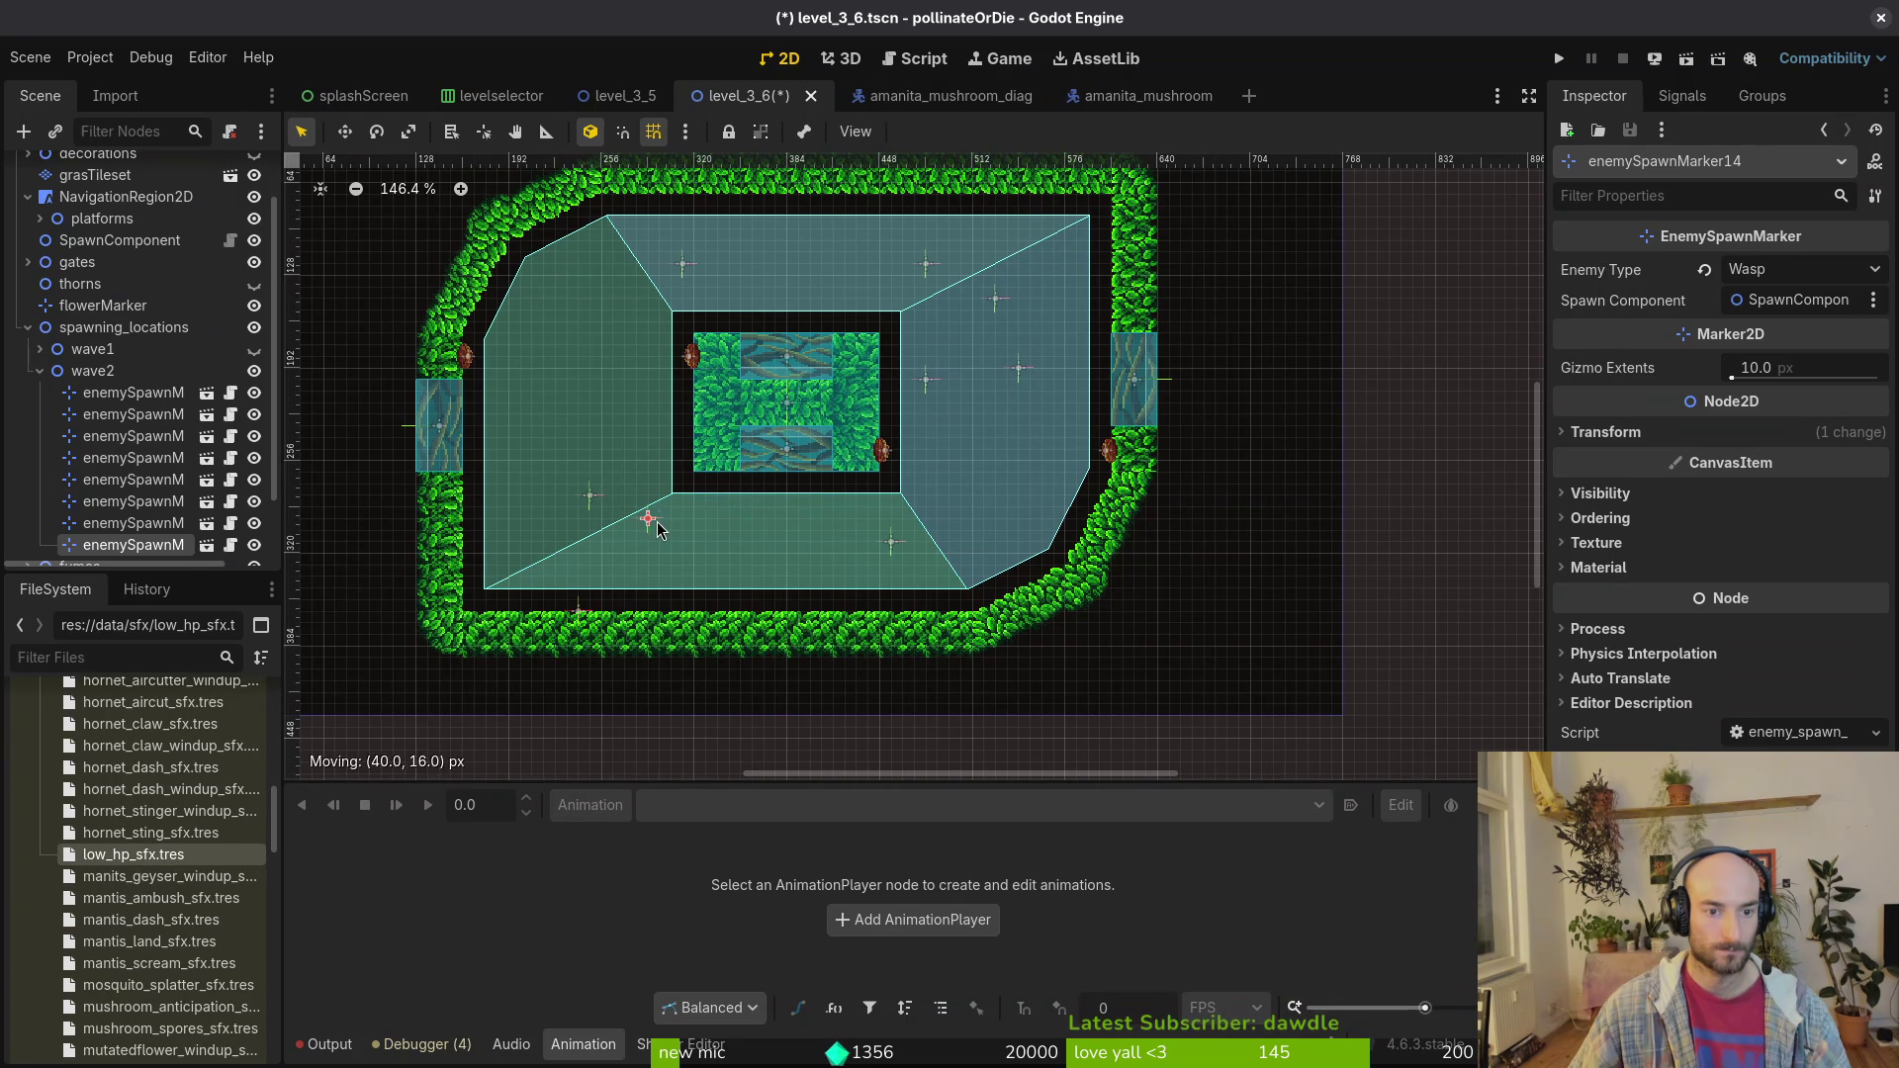
left_click(1792, 277)
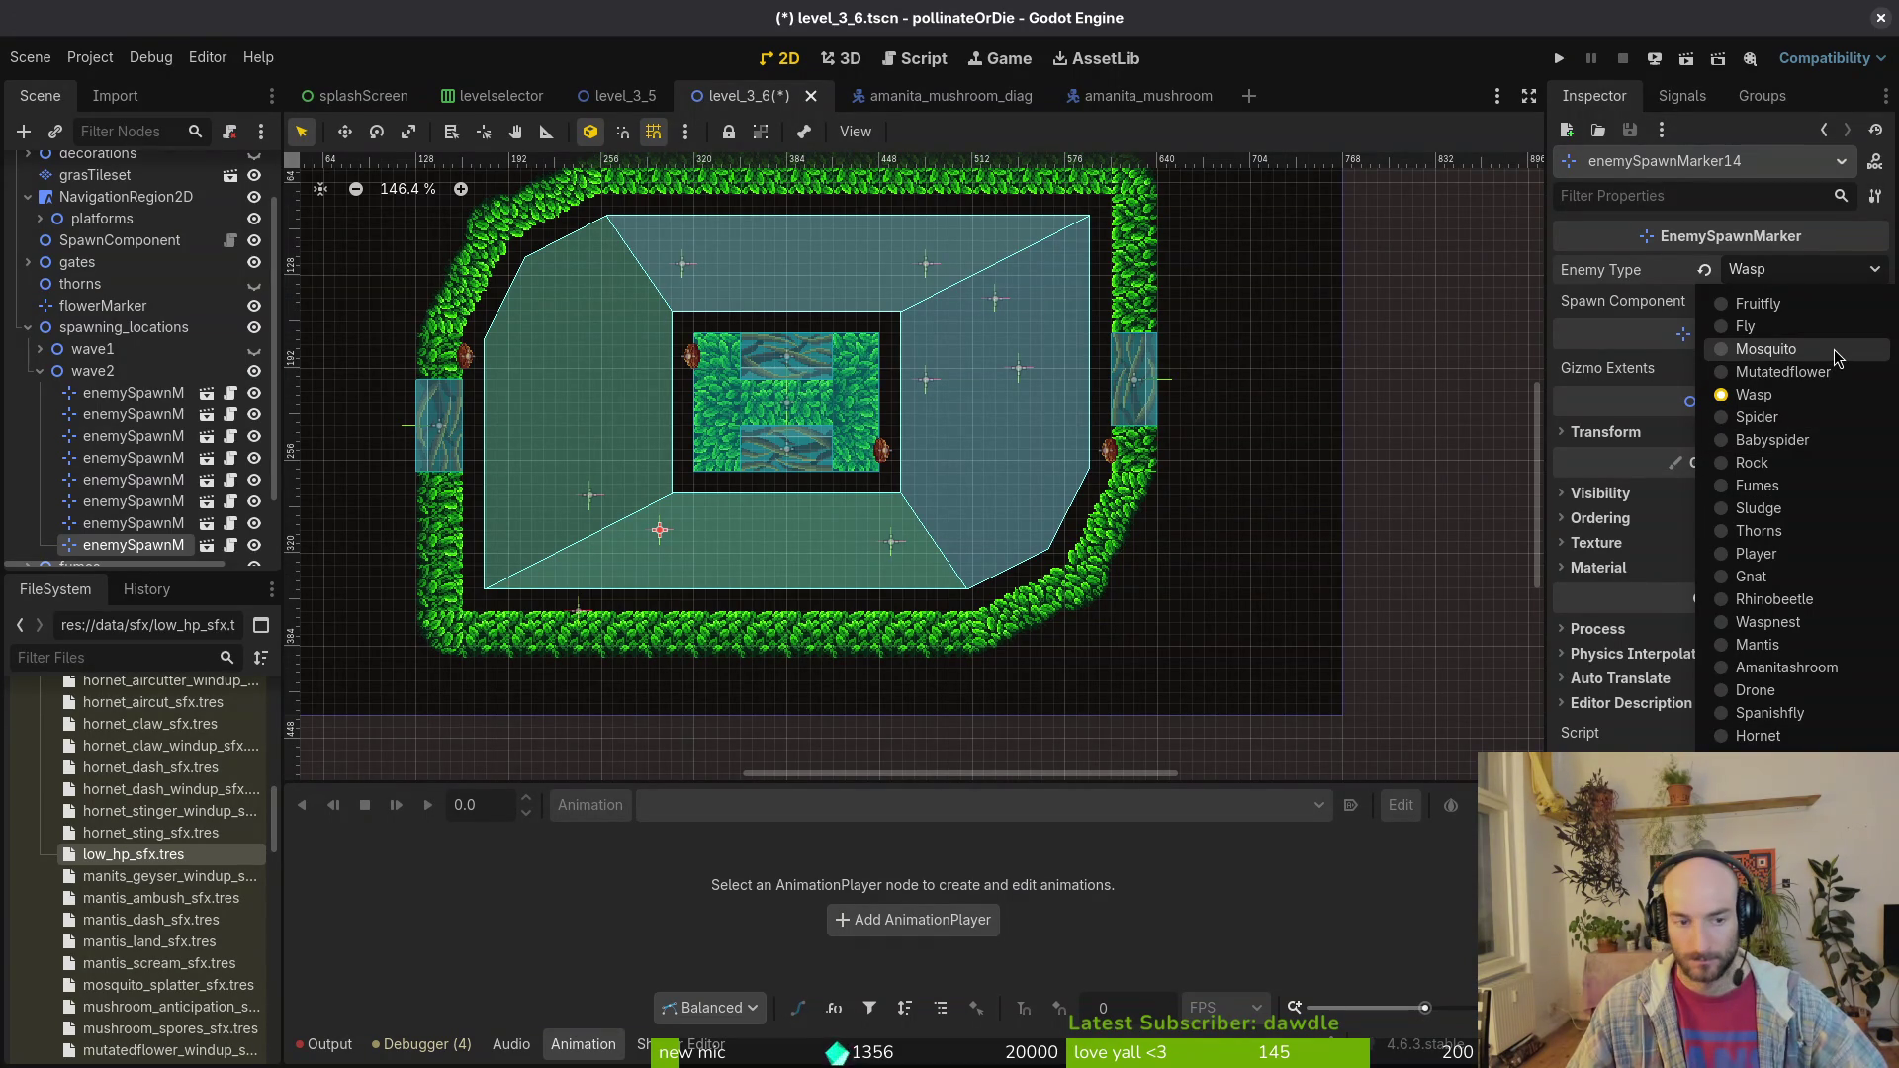
left_click(659, 542)
mouse_move(655, 535)
left_mouse_down()
mouse_move(1047, 562)
mouse_move(638, 243)
mouse_move(528, 265)
left_mouse_up()
left_click_drag(560, 287, 560, 287, "ctrl")
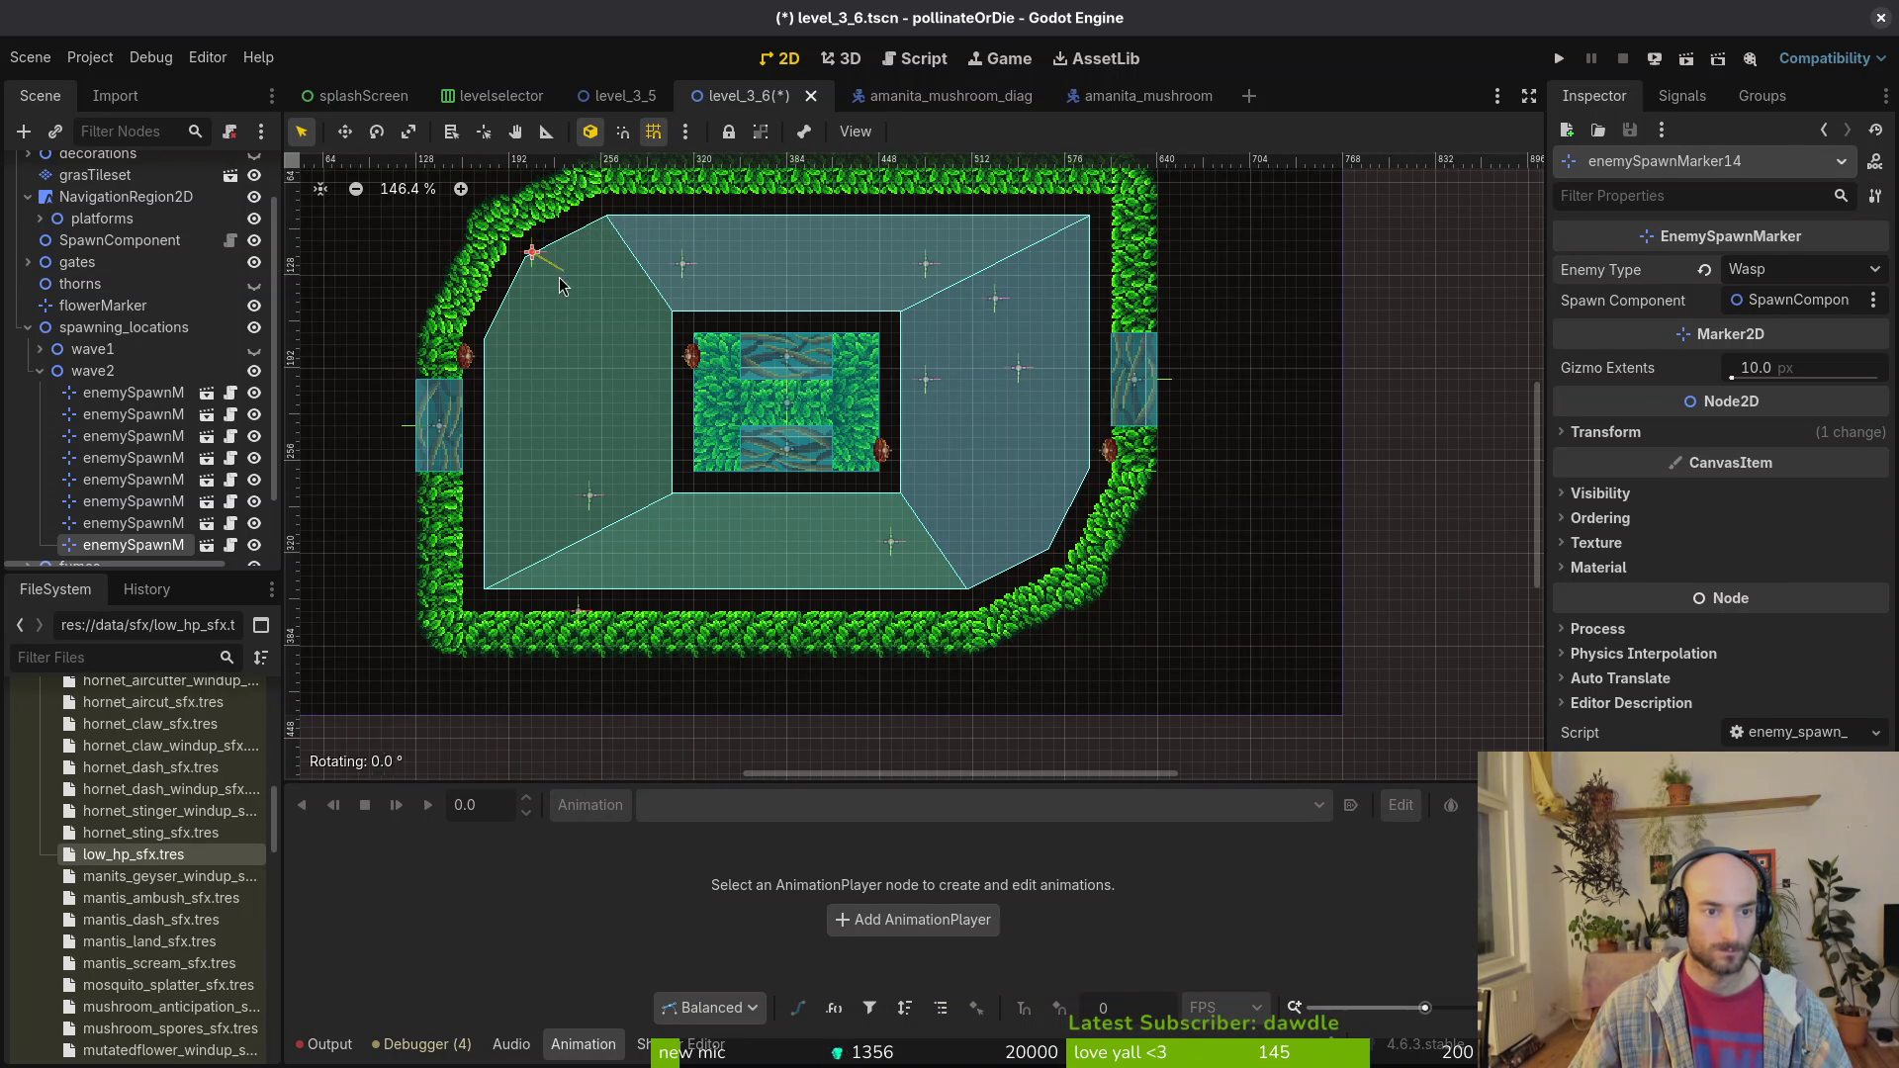
scroll(535, 274, "up", 6)
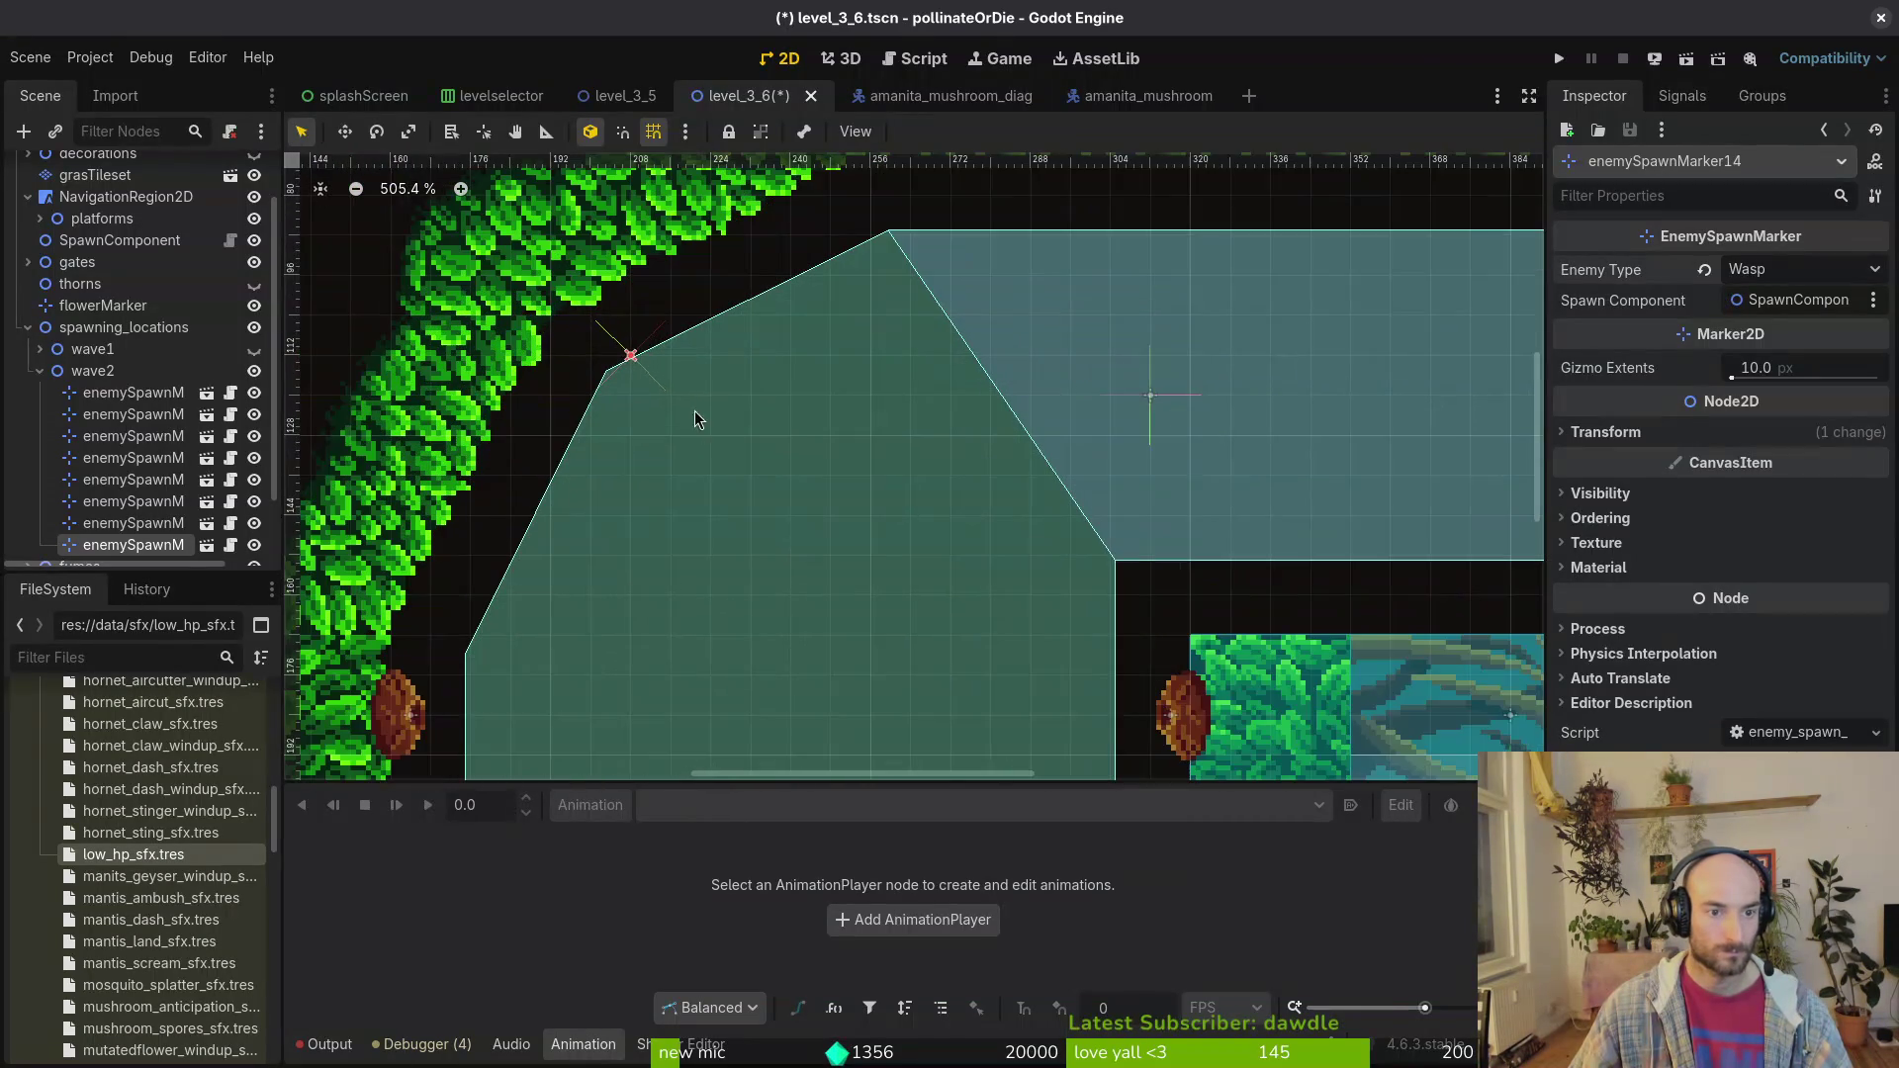
scroll(744, 415, "down", 6)
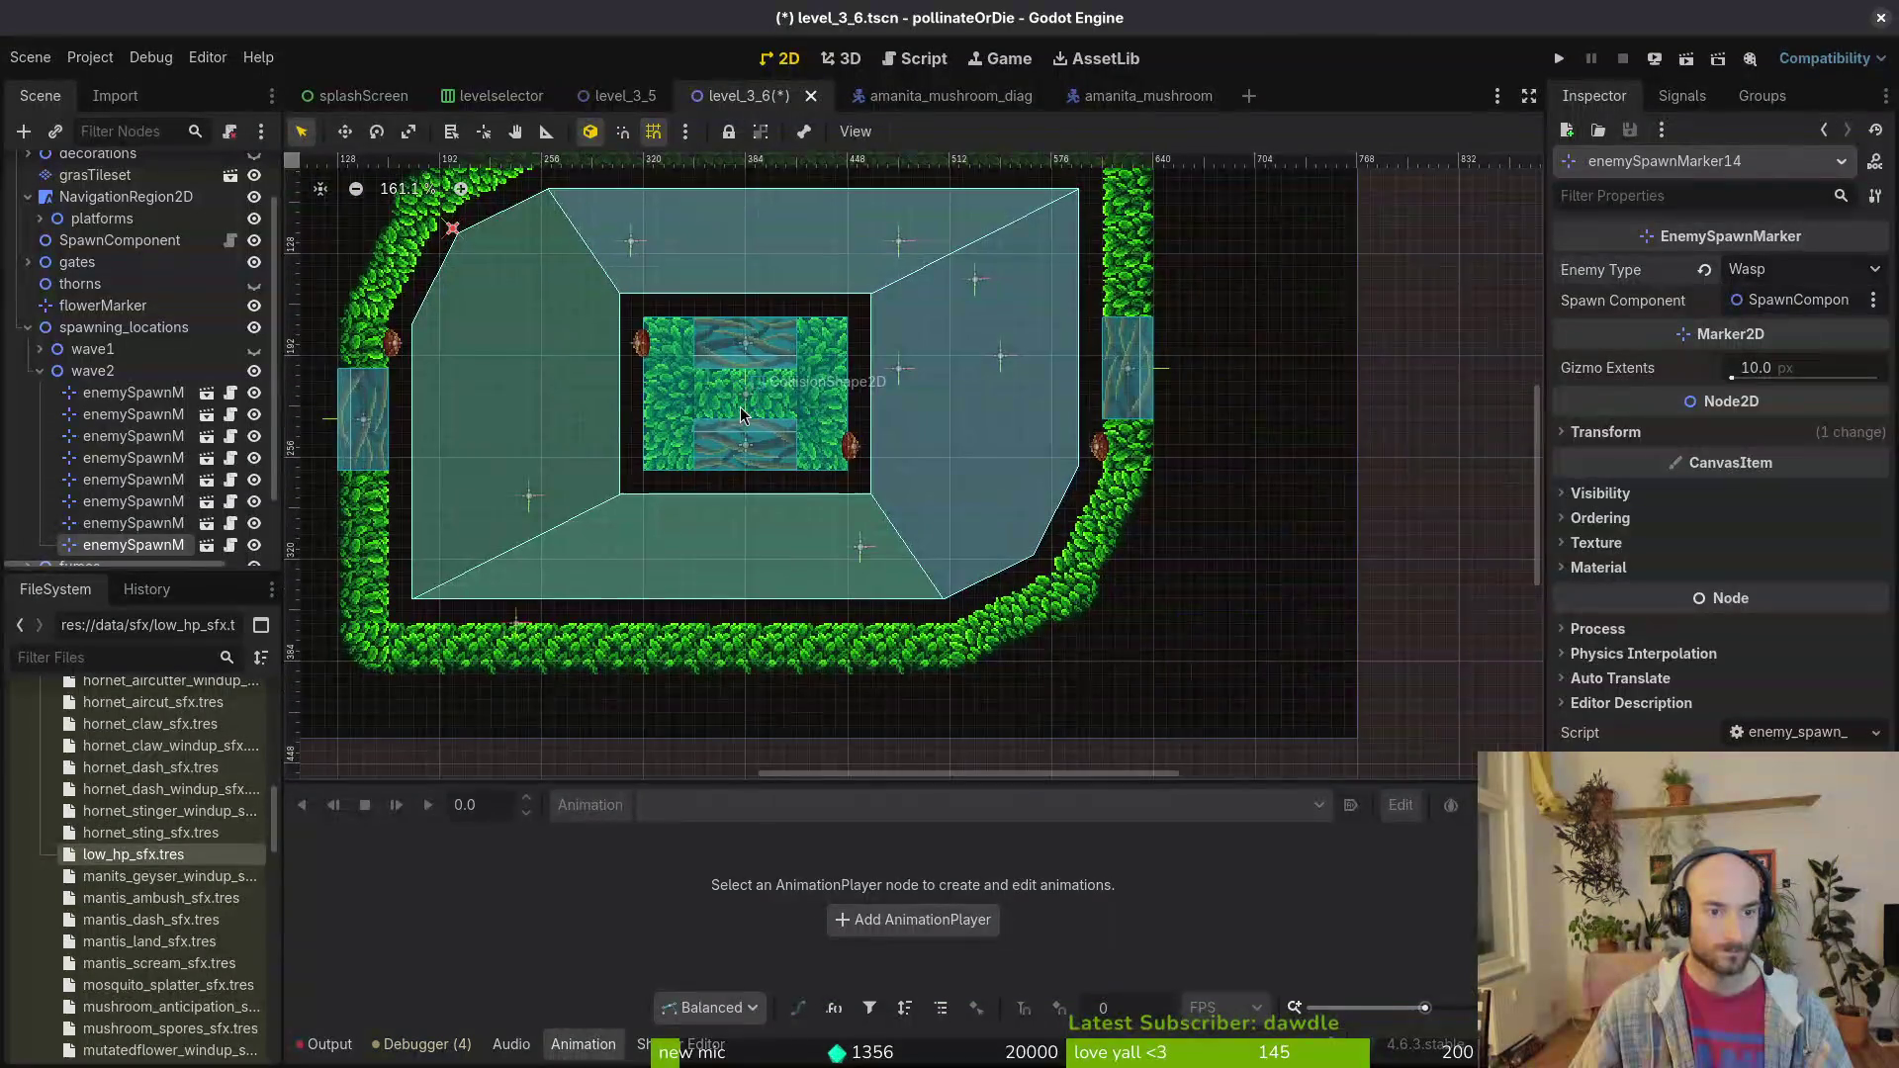
Step: Duplicate it again, rotating the new marker and placing it at the lower-right corner
key("ctrl+d")
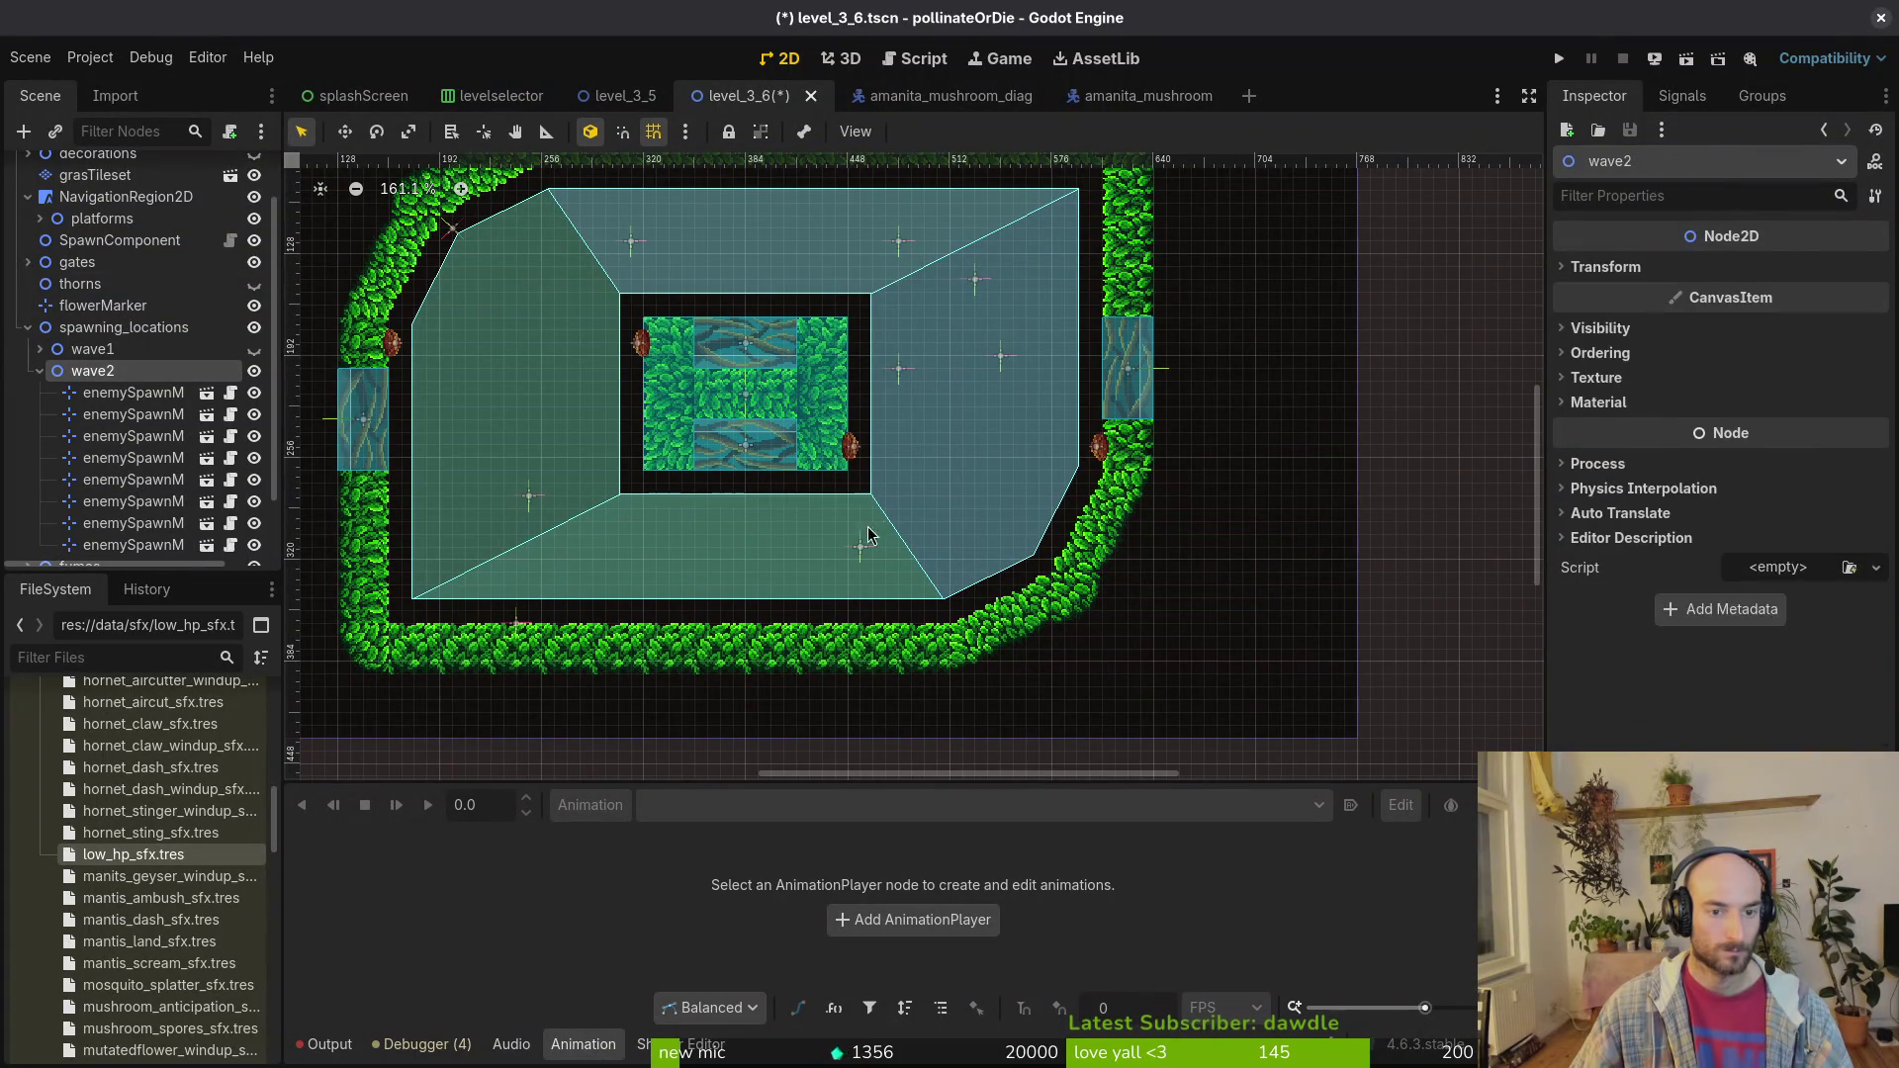
left_click_drag(452, 228, 974, 548)
left_click_drag(960, 564, 938, 584)
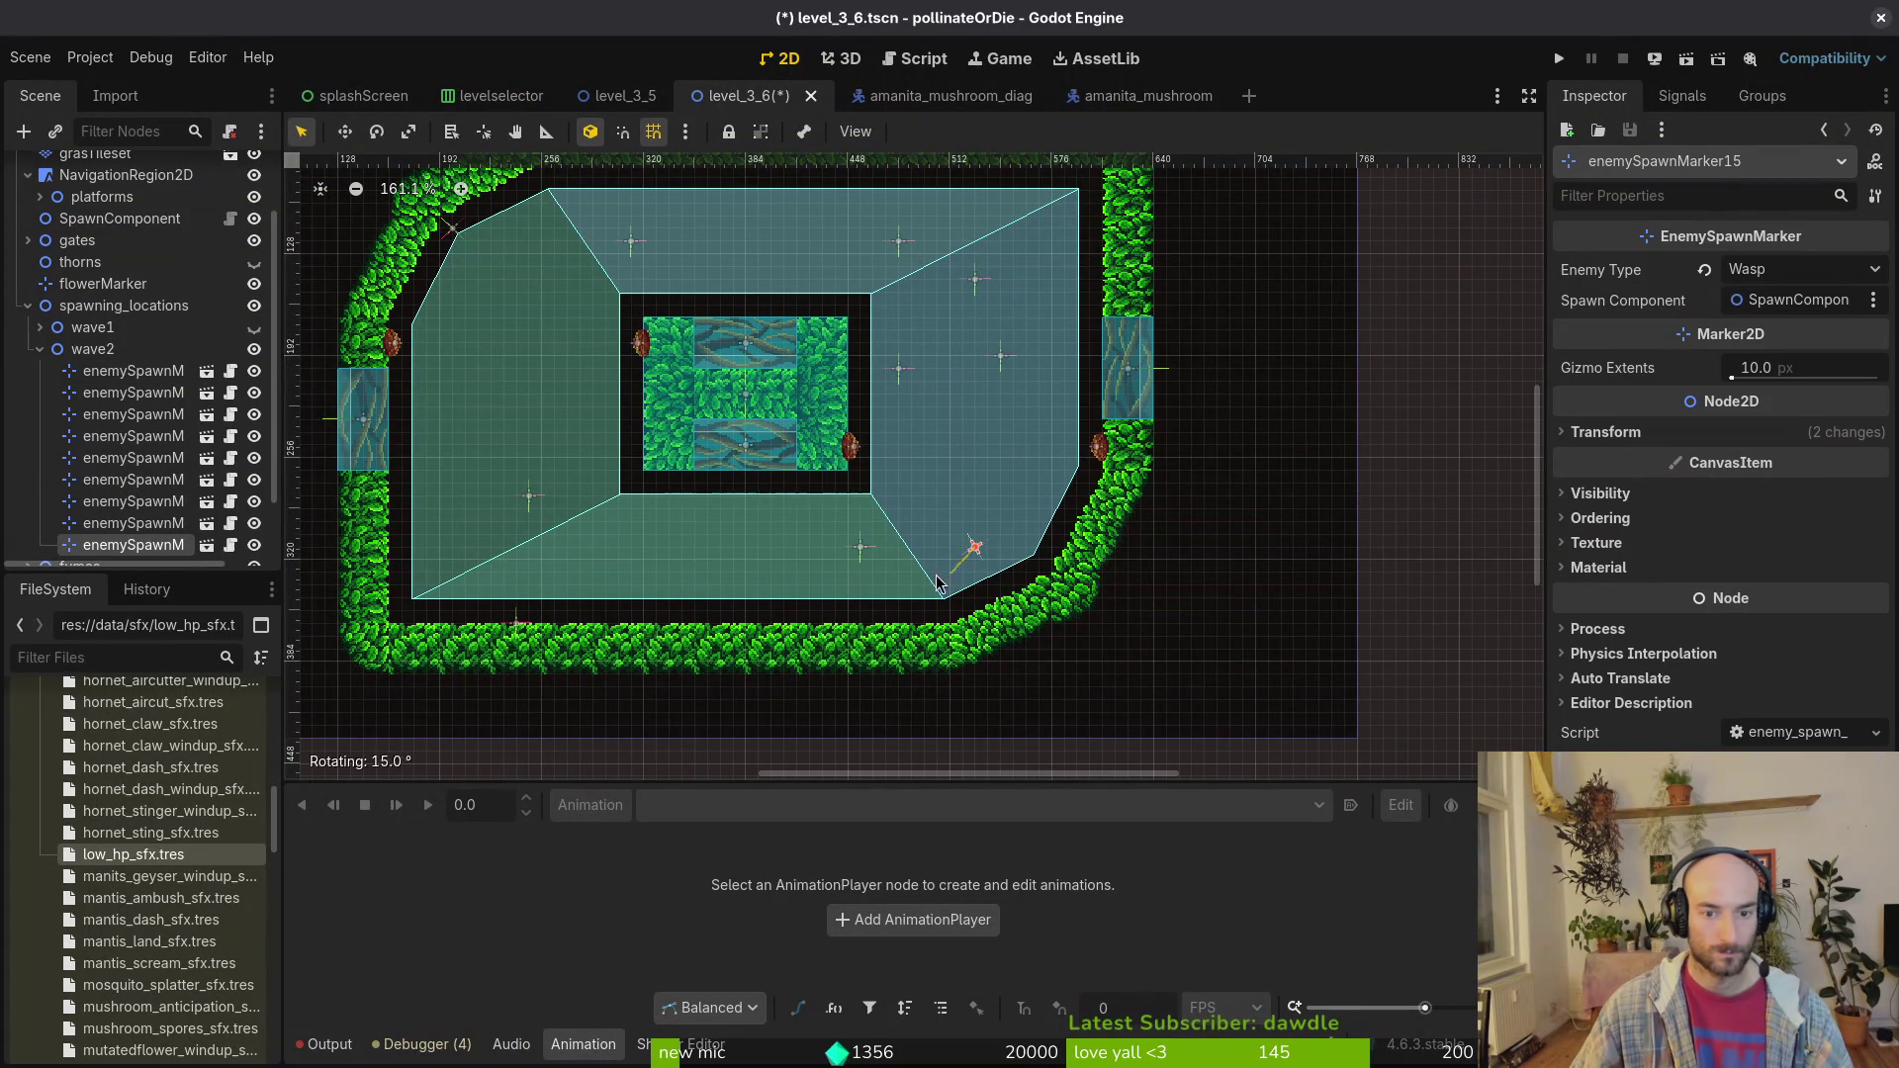
left_click_drag(996, 464, 996, 465)
scroll(1014, 536, "up", 5)
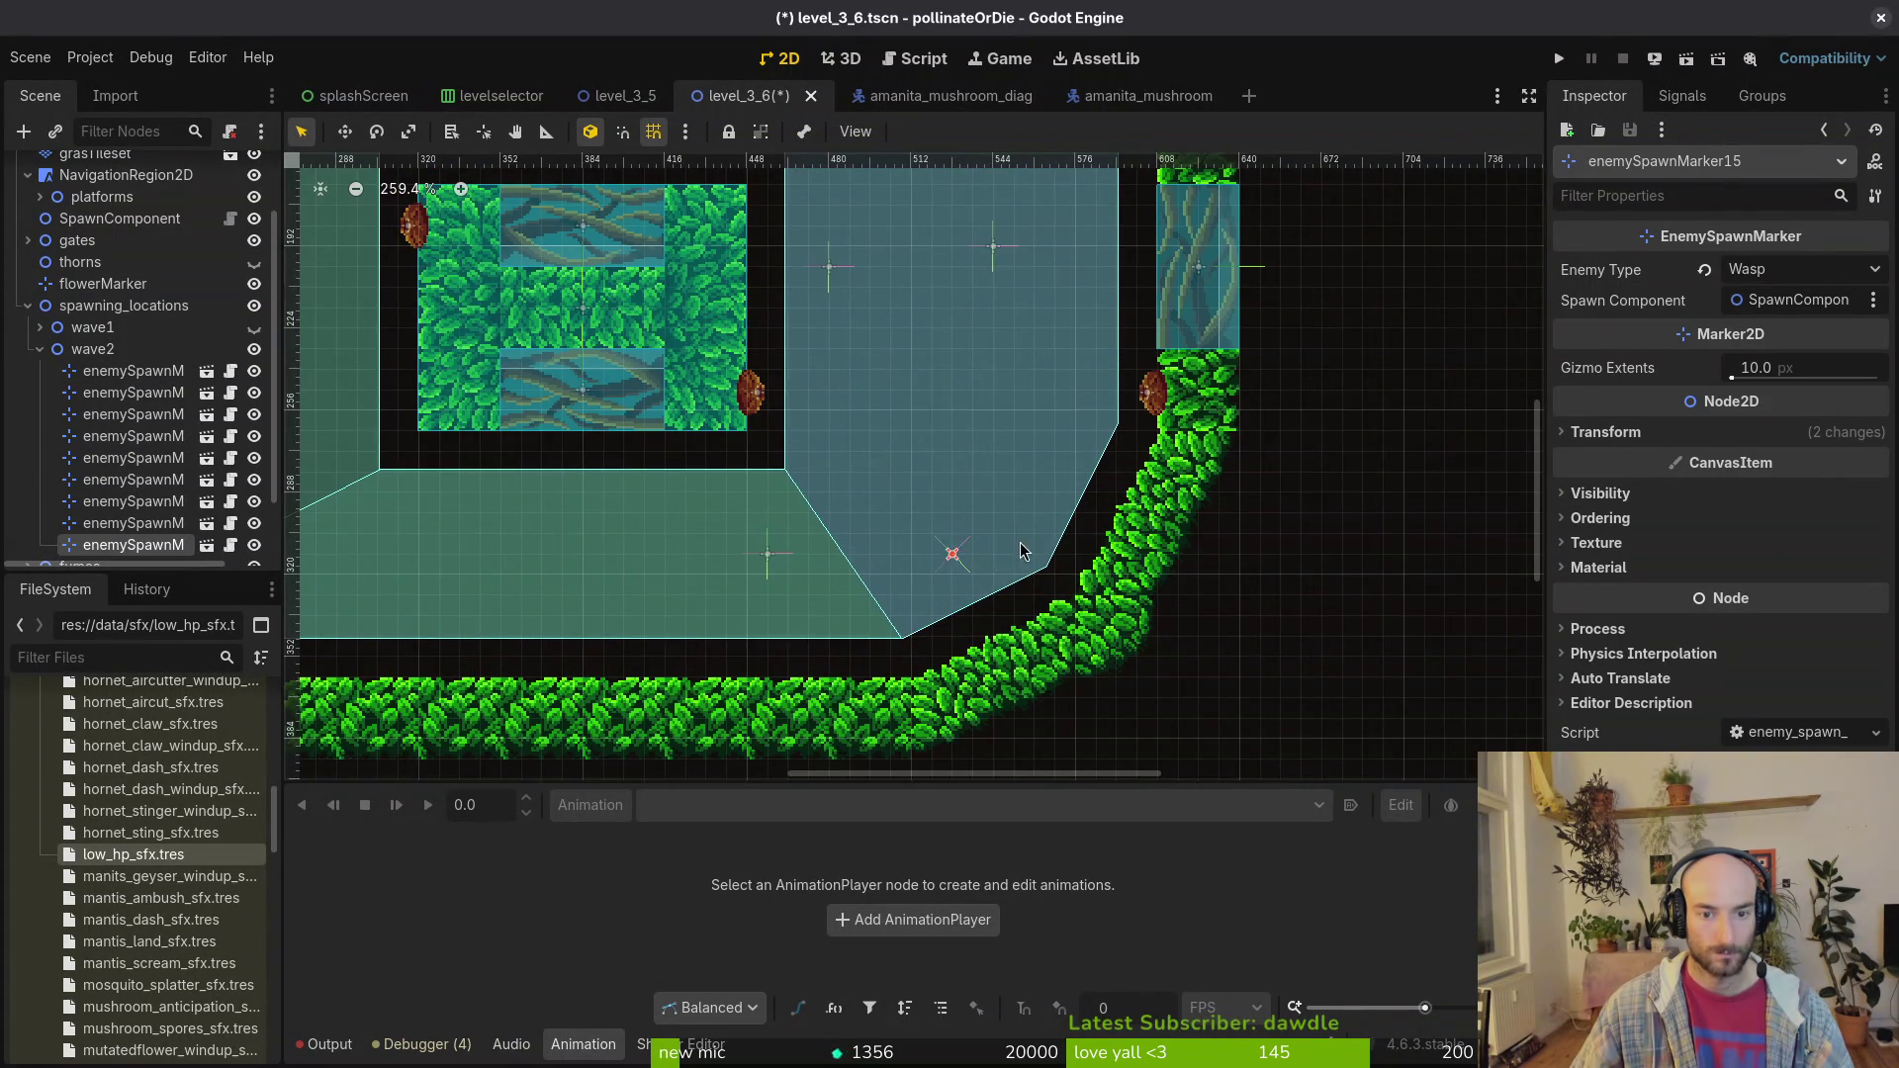
scroll(1020, 551, "up", 4)
left_click_drag(942, 551, 1089, 585)
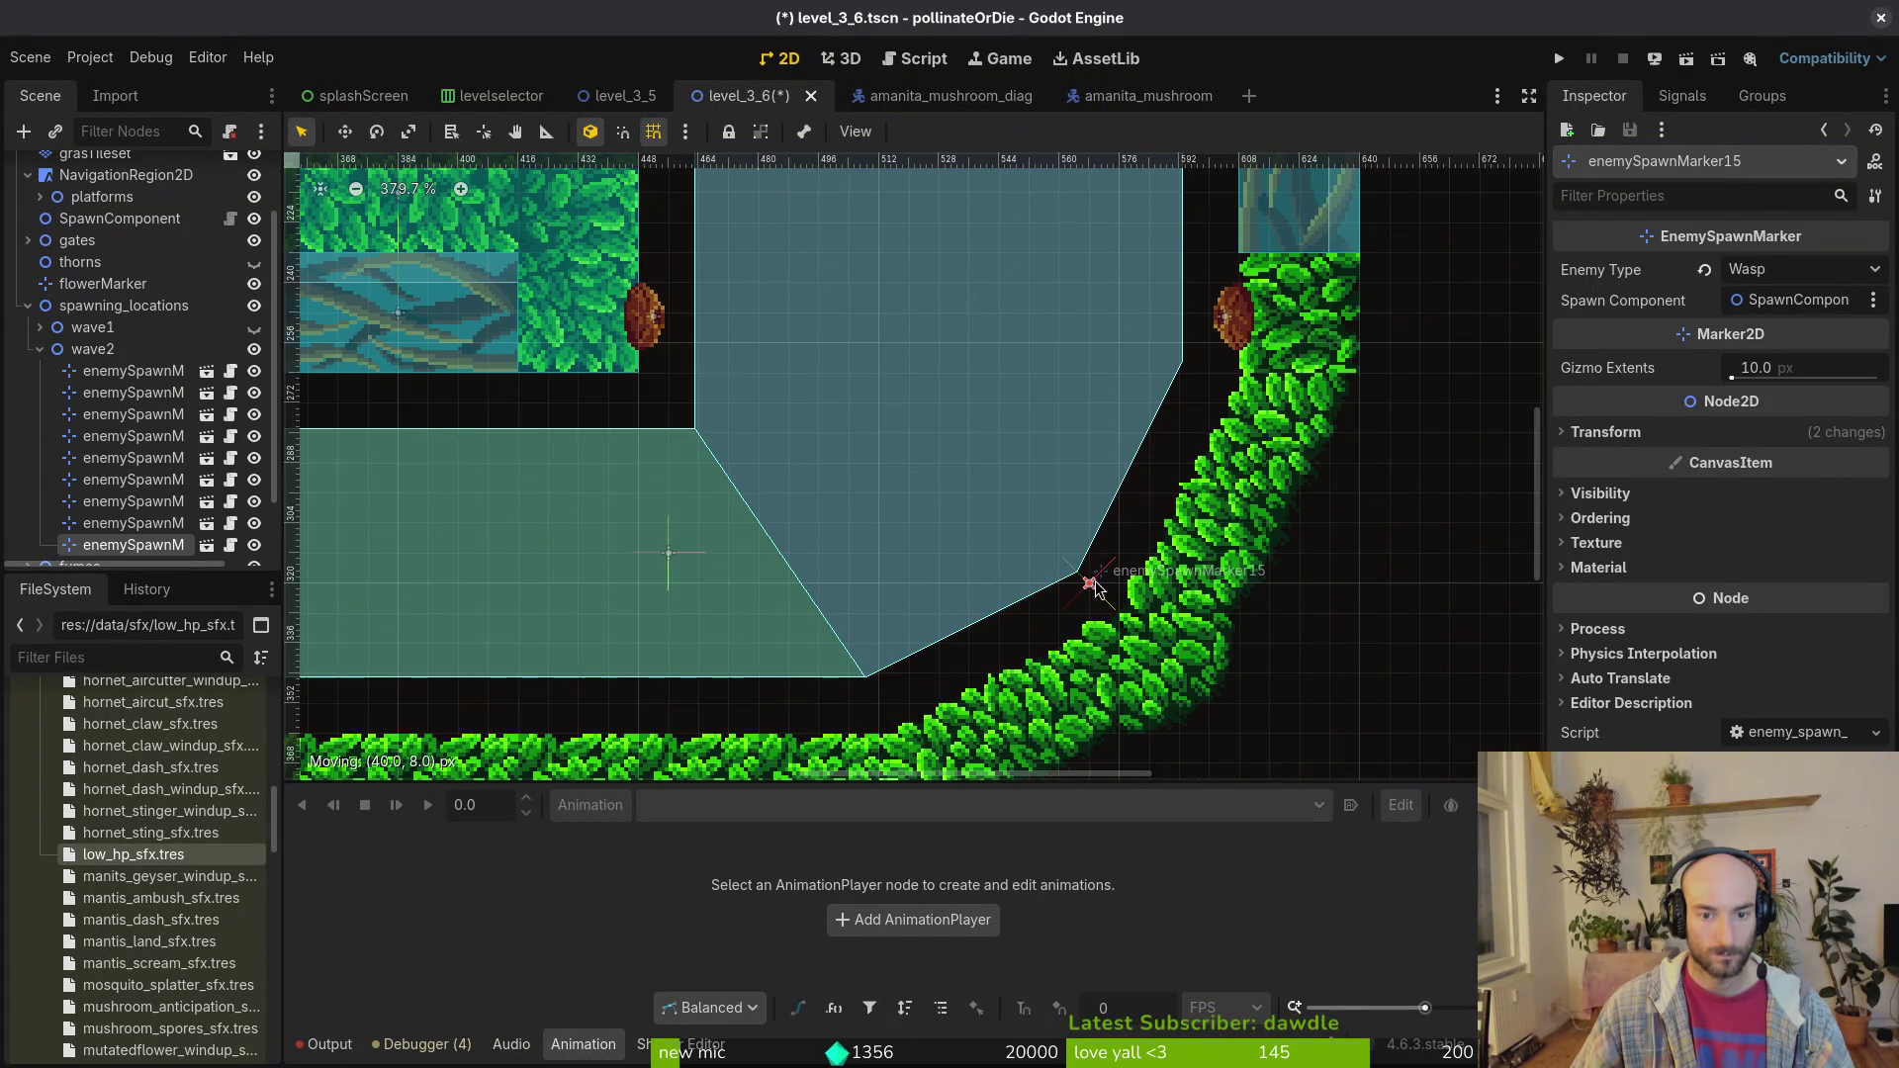
Step: Set the lower-right marker to Mutatedflower and change the upper-left marker's enemy type
left_click(1771, 269)
left_click(1741, 374)
scroll(1173, 572, "down", 1)
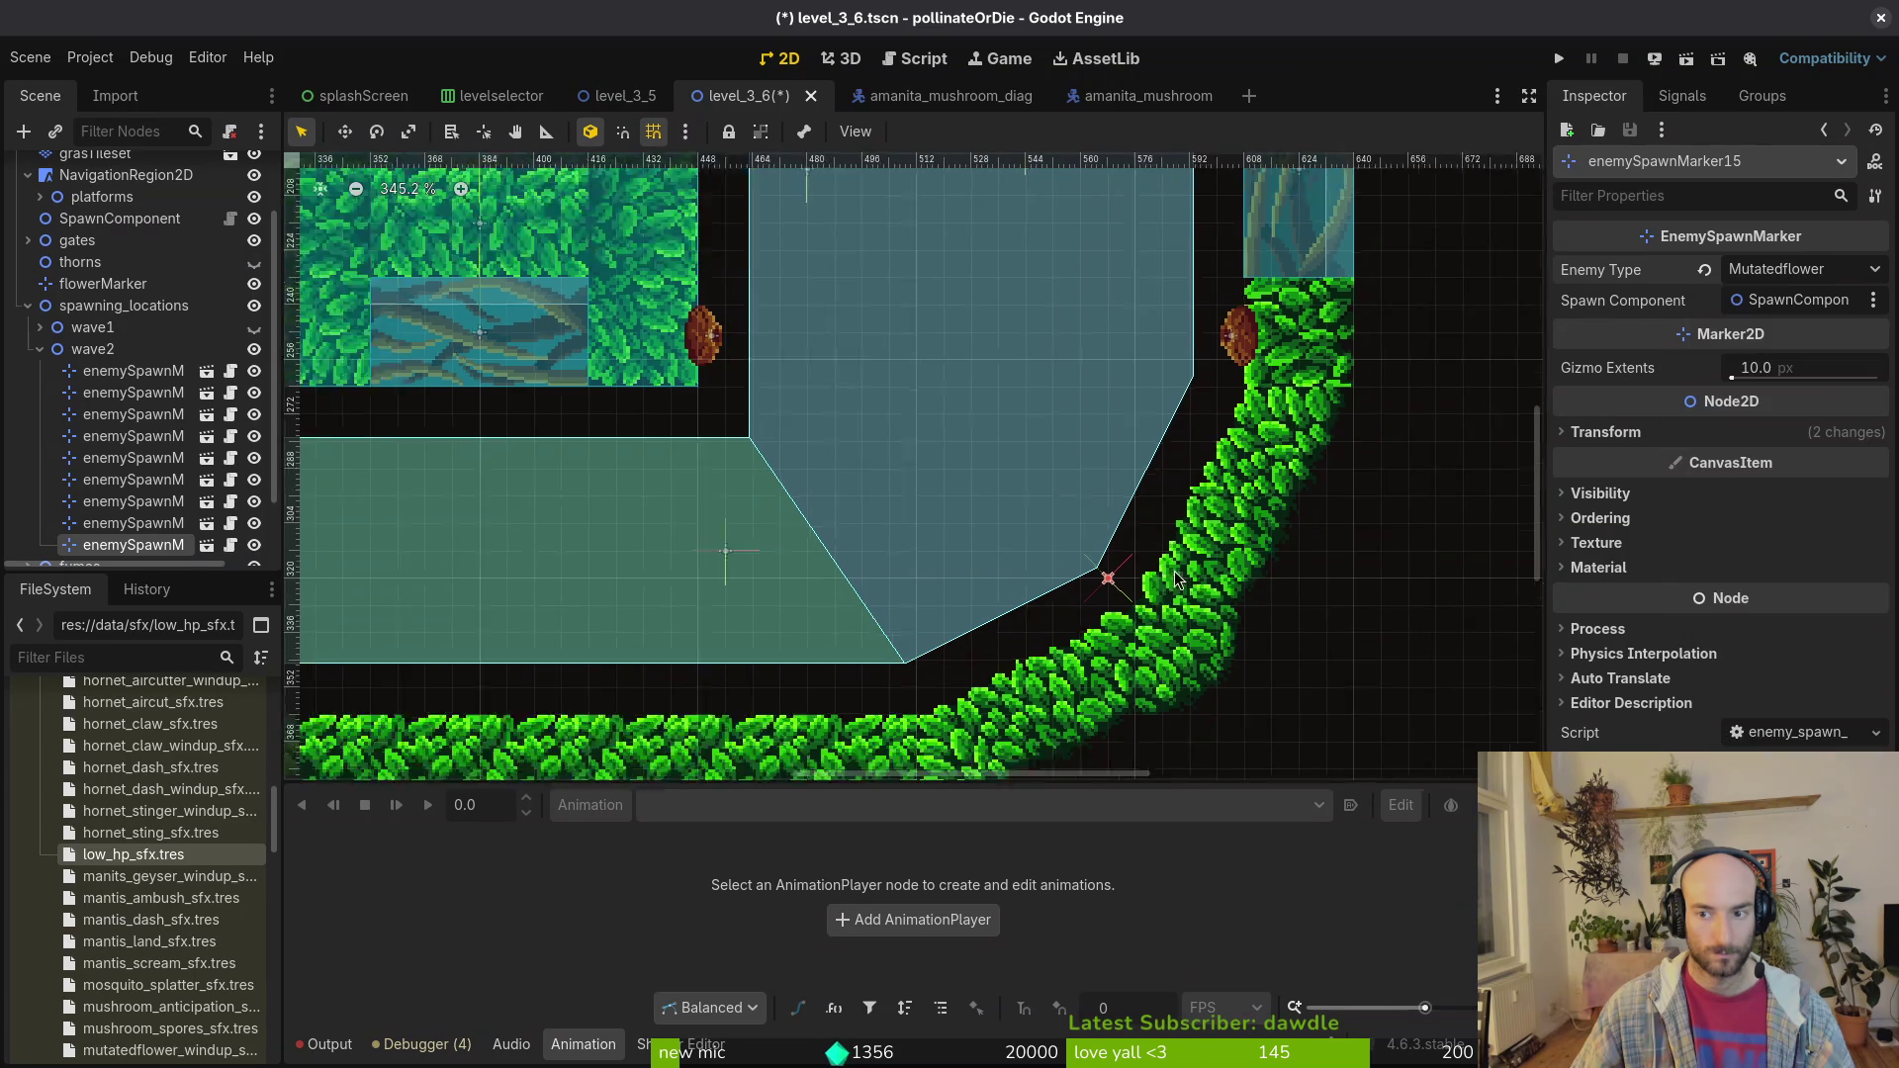
scroll(1173, 572, "down", 9)
left_click(802, 364)
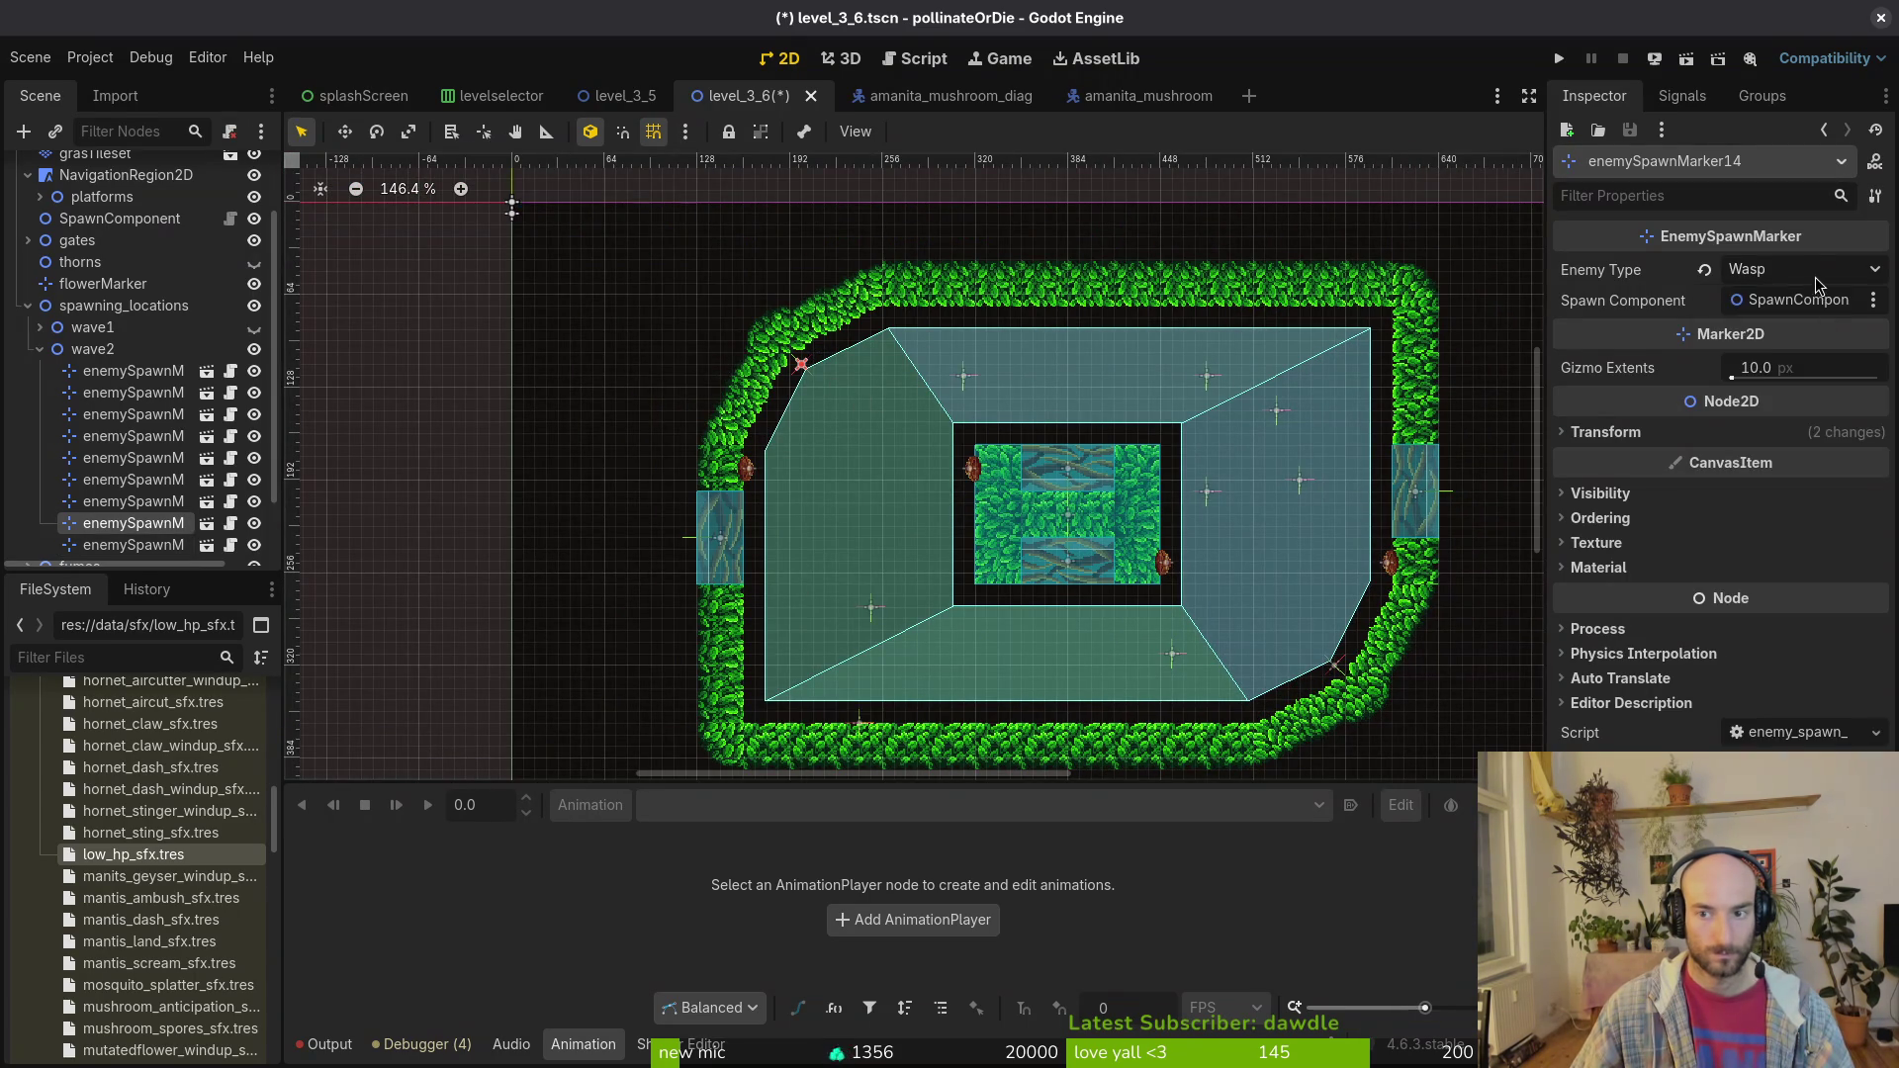
left_click(1818, 272)
left_click(1741, 374)
Step: Save the scene and delete the wasp marker on the arena's left side
left_click(1138, 504)
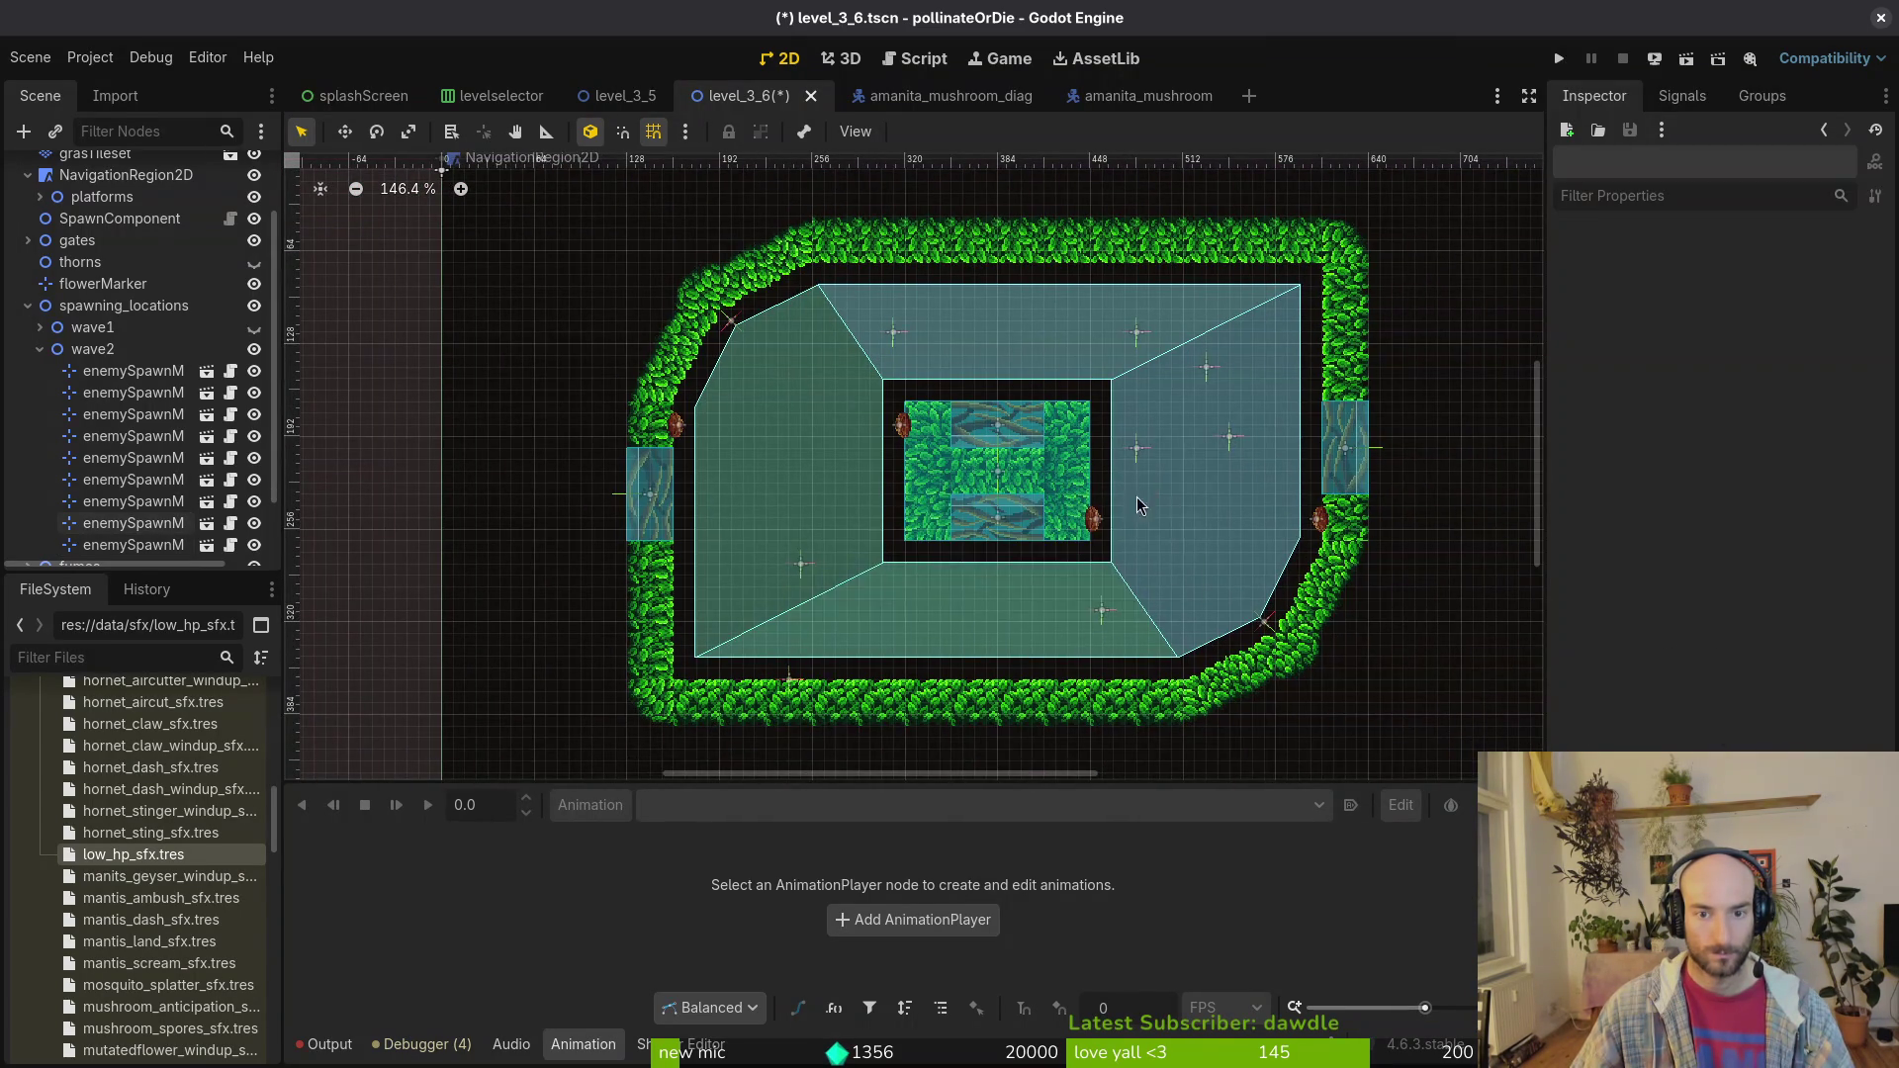
key("ctrl+s")
left_click(801, 564)
key("Delete")
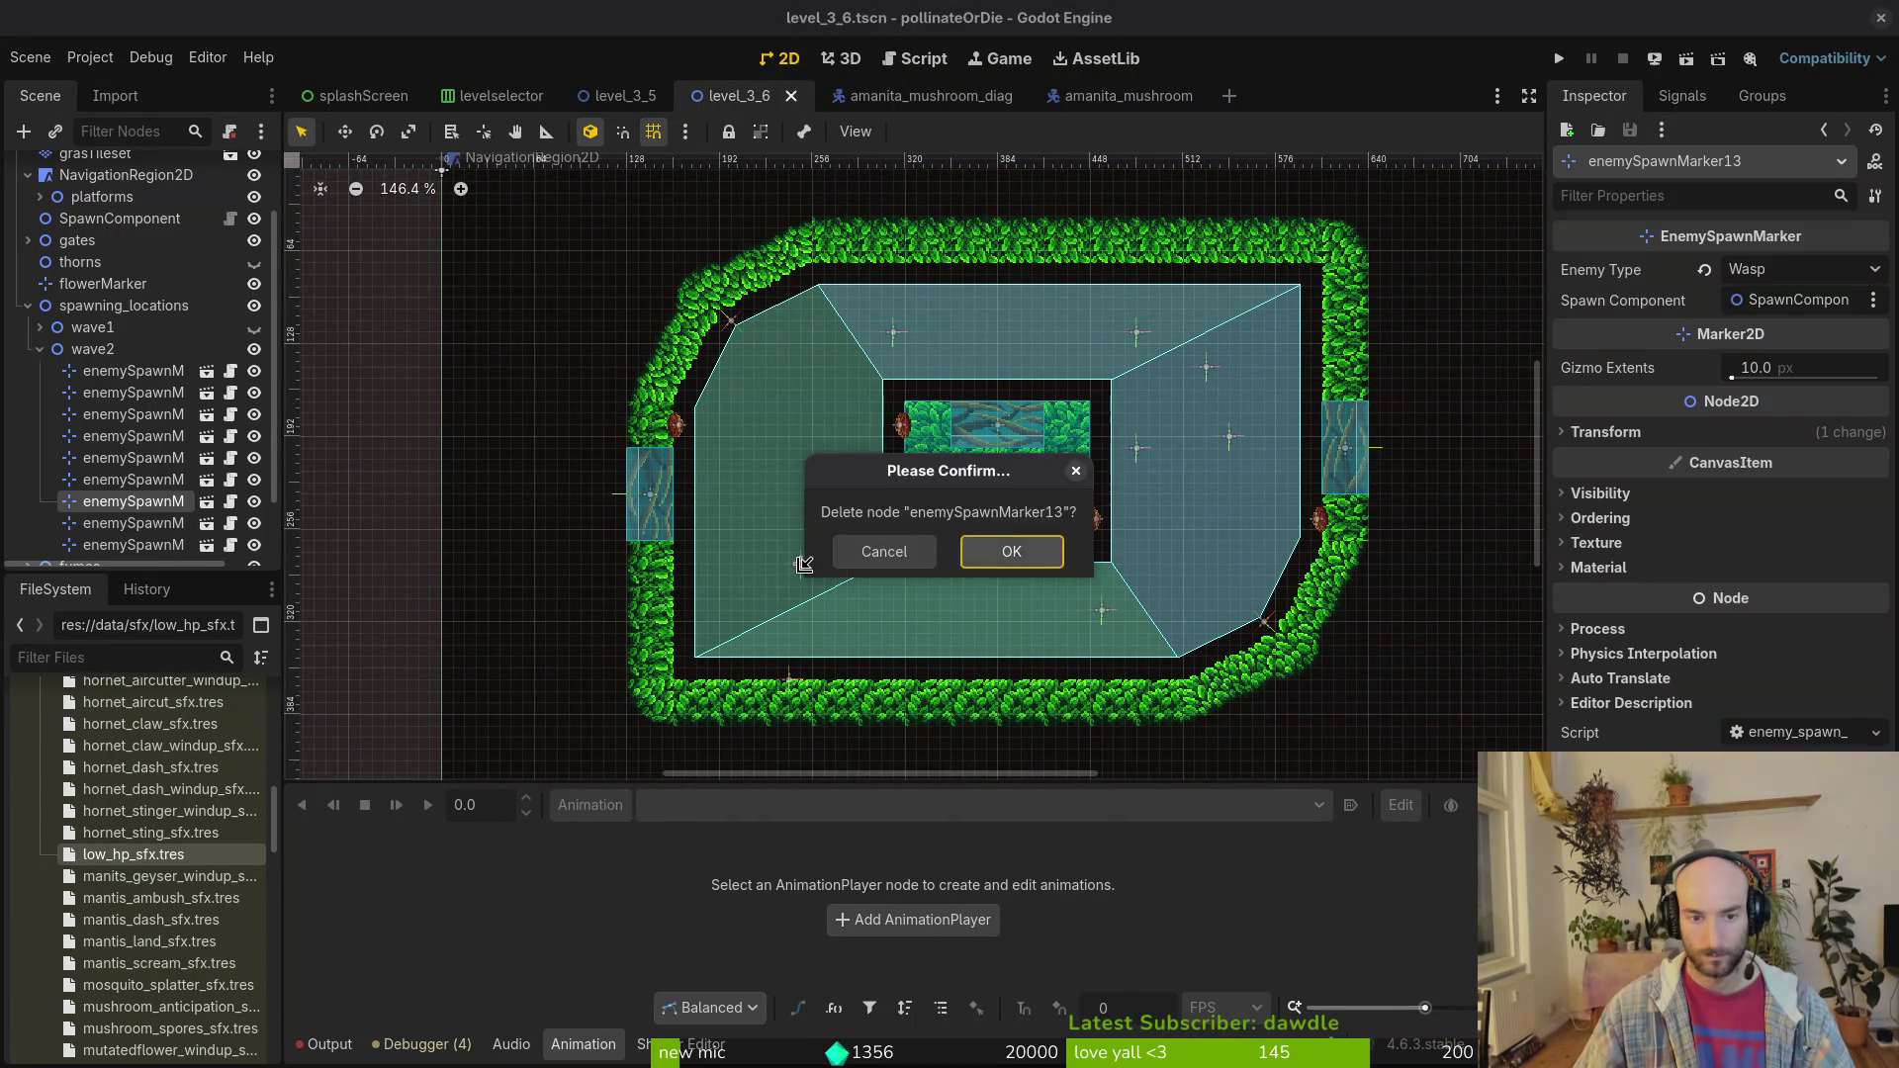
key("Return")
Step: Move the three upper-right fruitfly markers together to the arena's lower-left area
left_click(1209, 372)
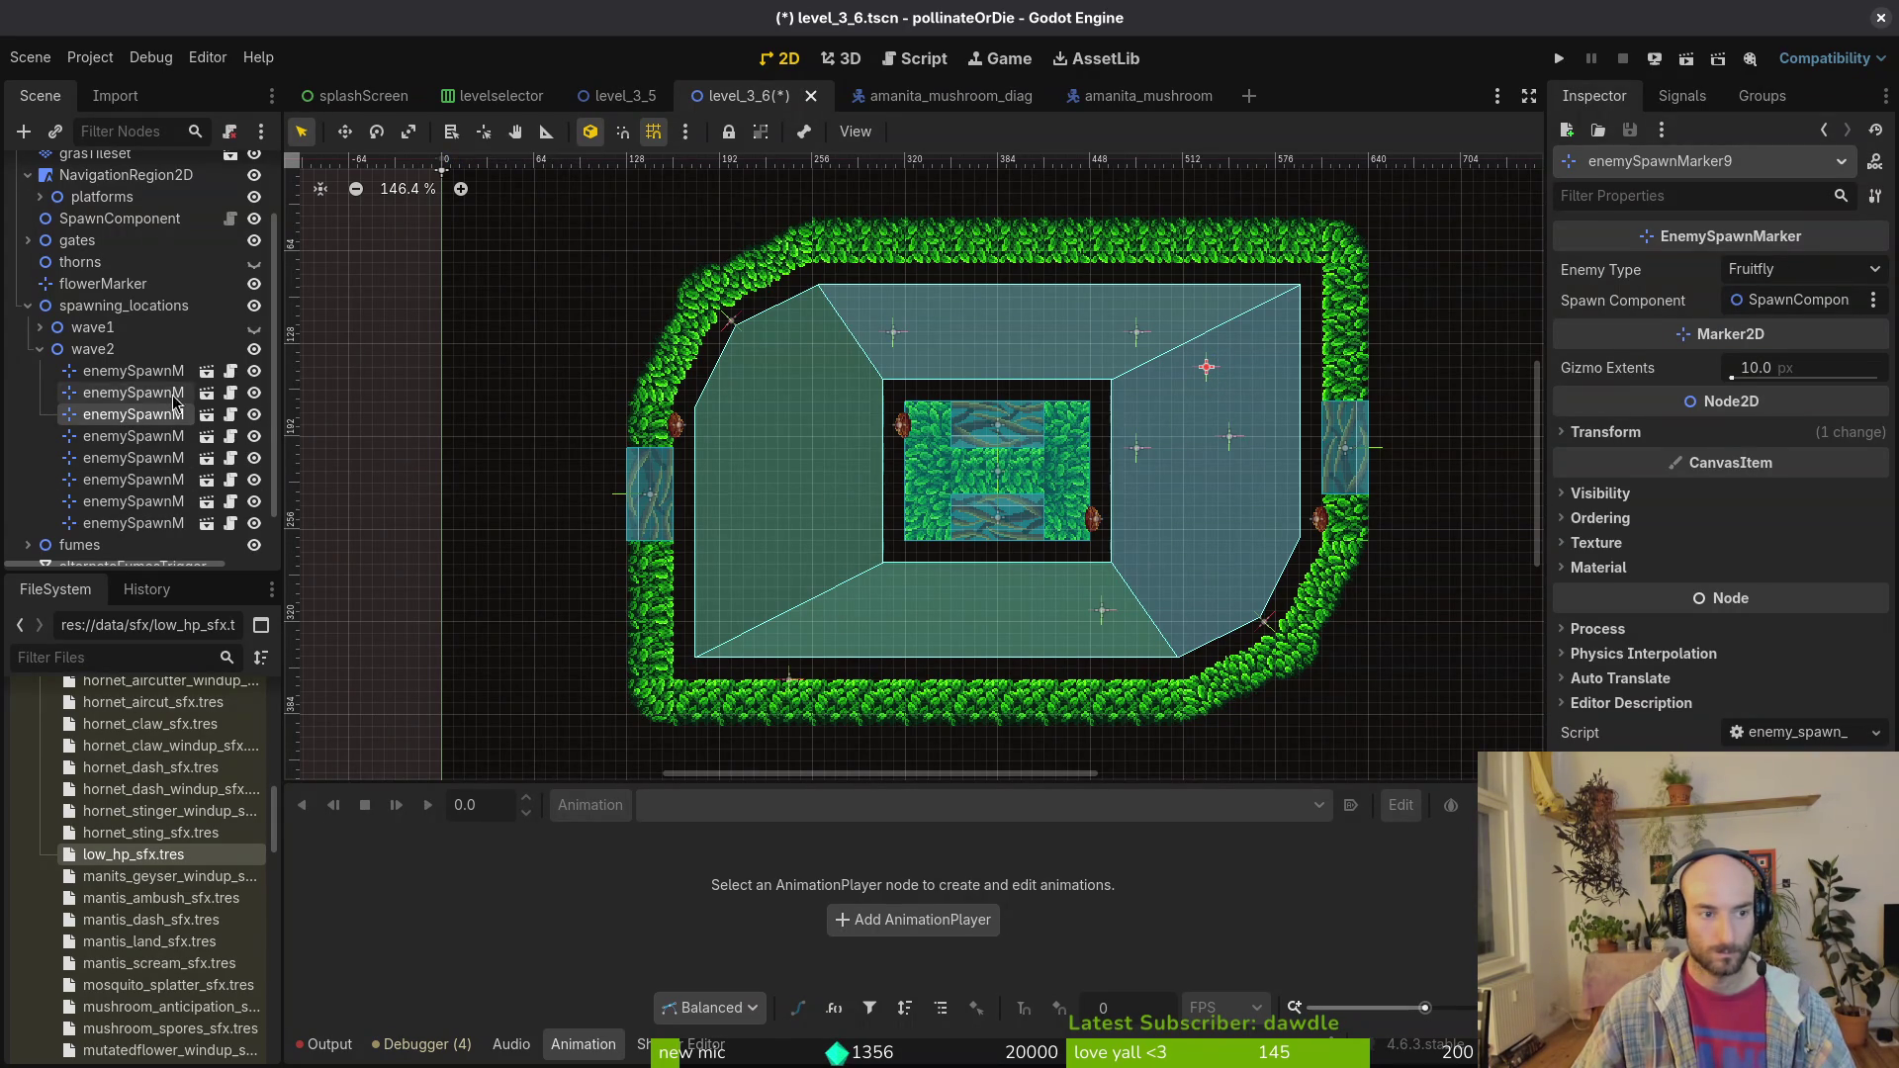
left_click(1231, 438, "shift")
left_click(1137, 332, "shift")
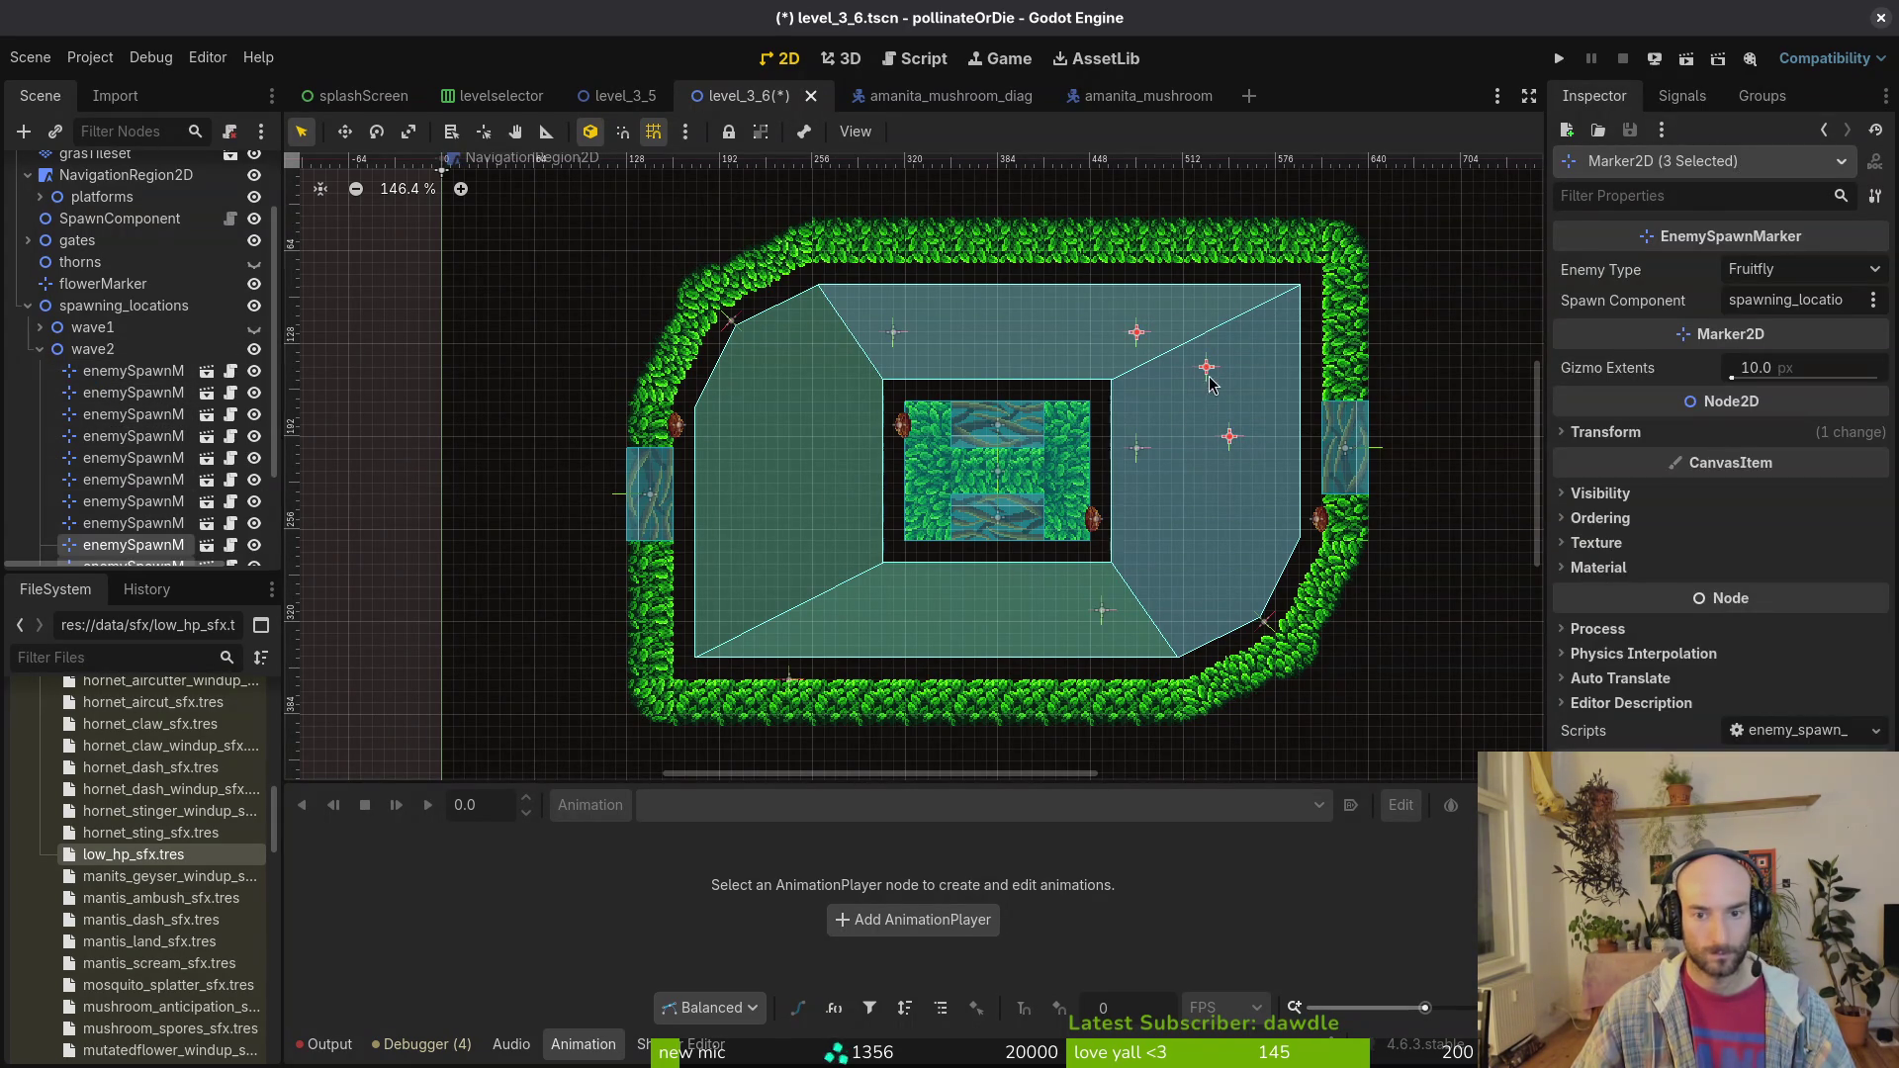
left_click_drag(1209, 368, 811, 580)
Step: Spread the three fruitfly markers apart within the lower-left area
scroll(812, 580, "up", 5)
left_click_drag(846, 700, 897, 657)
left_click_drag(808, 586, 803, 580)
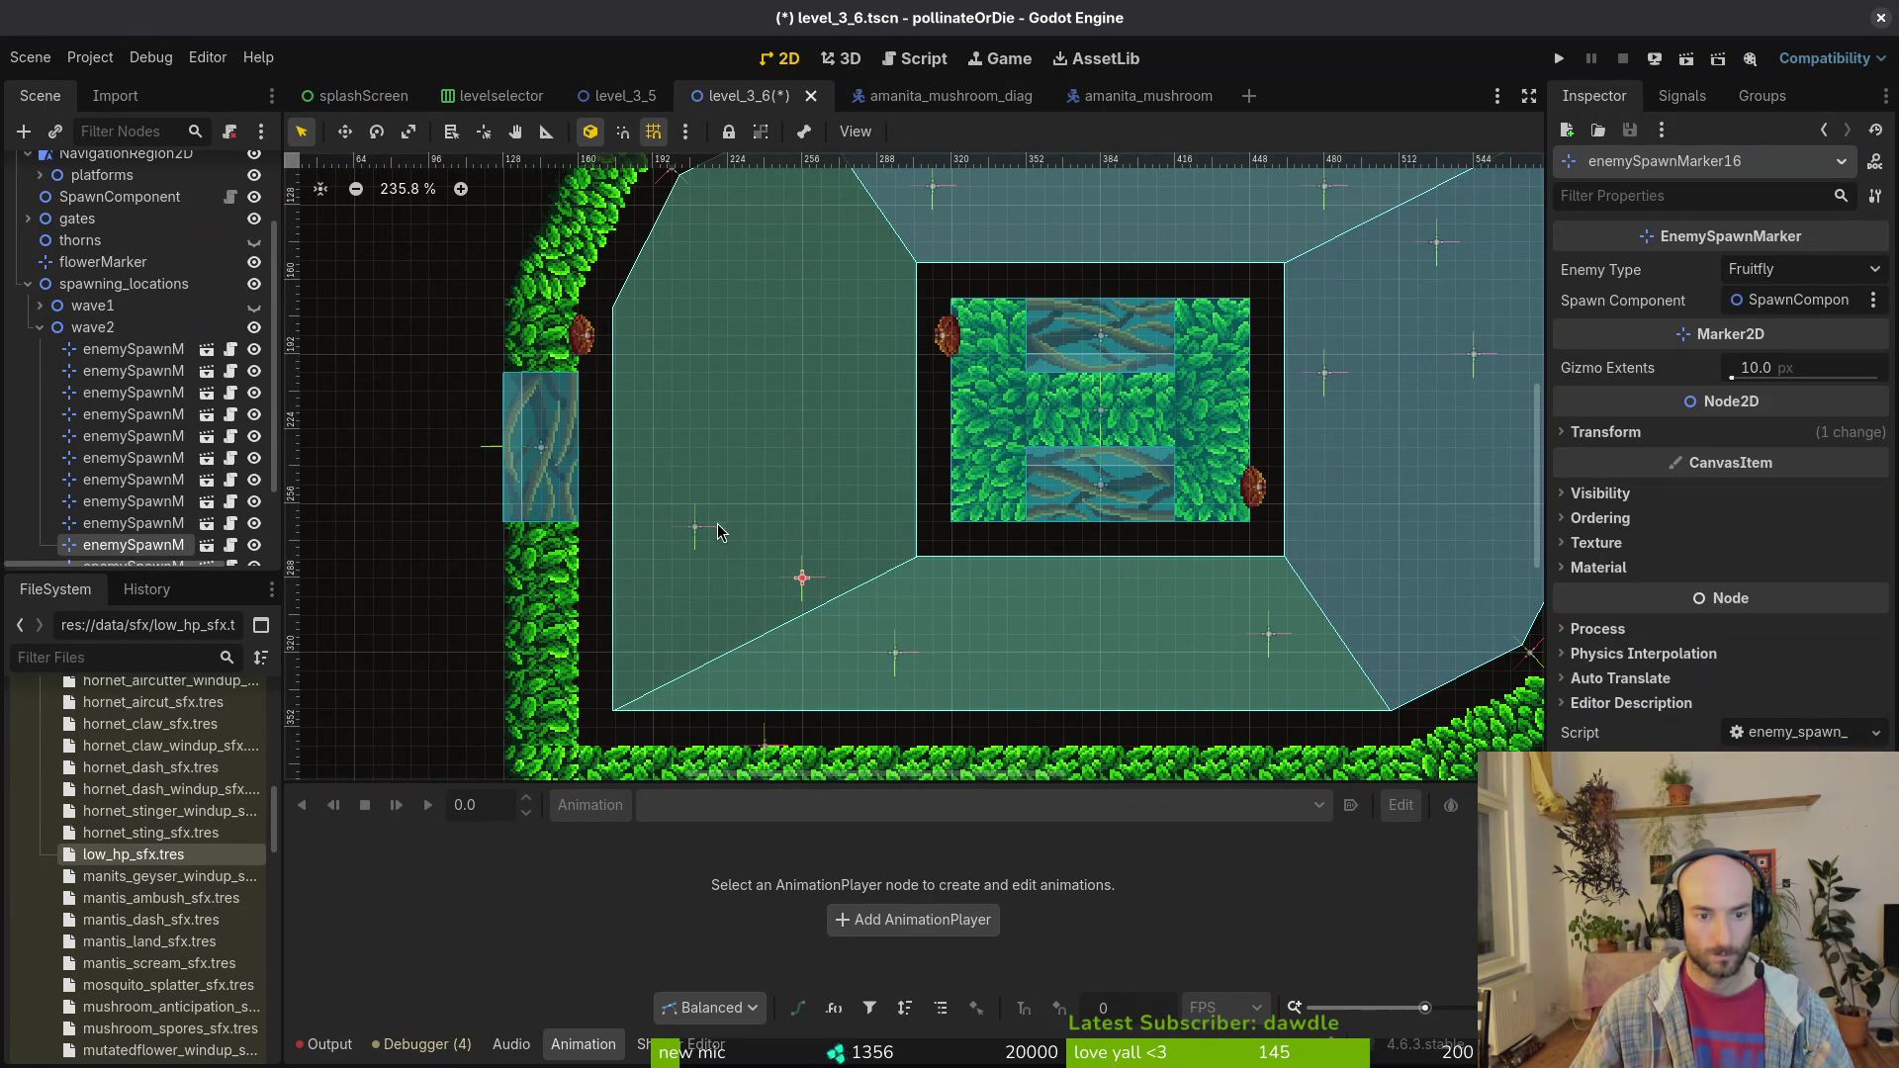
left_click_drag(716, 524, 737, 511)
mouse_move(898, 657)
left_mouse_down()
mouse_move(917, 638)
mouse_move(862, 656)
left_mouse_up()
scroll(889, 613, "right", 1)
scroll(890, 613, "up", 1)
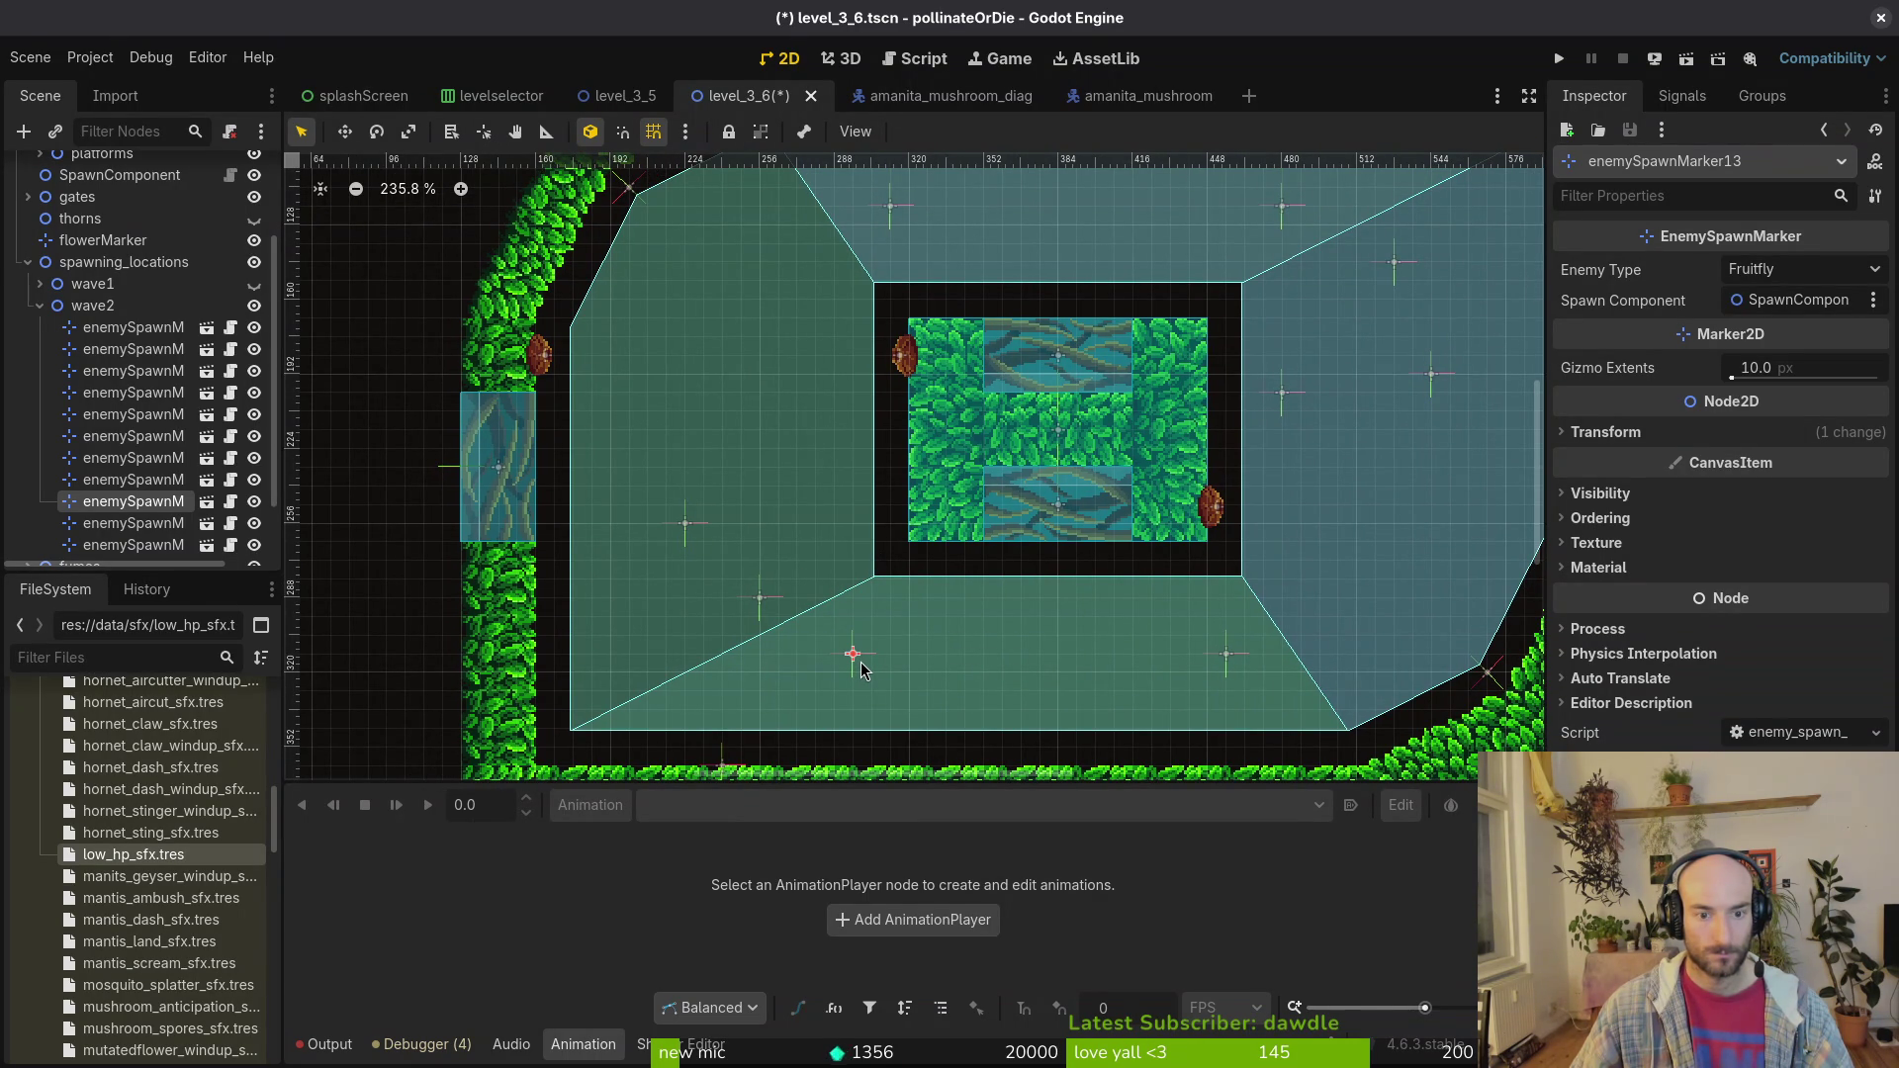
left_click_drag(848, 663, 830, 663)
left_click_drag(758, 605, 721, 619)
left_click_drag(685, 526, 669, 514)
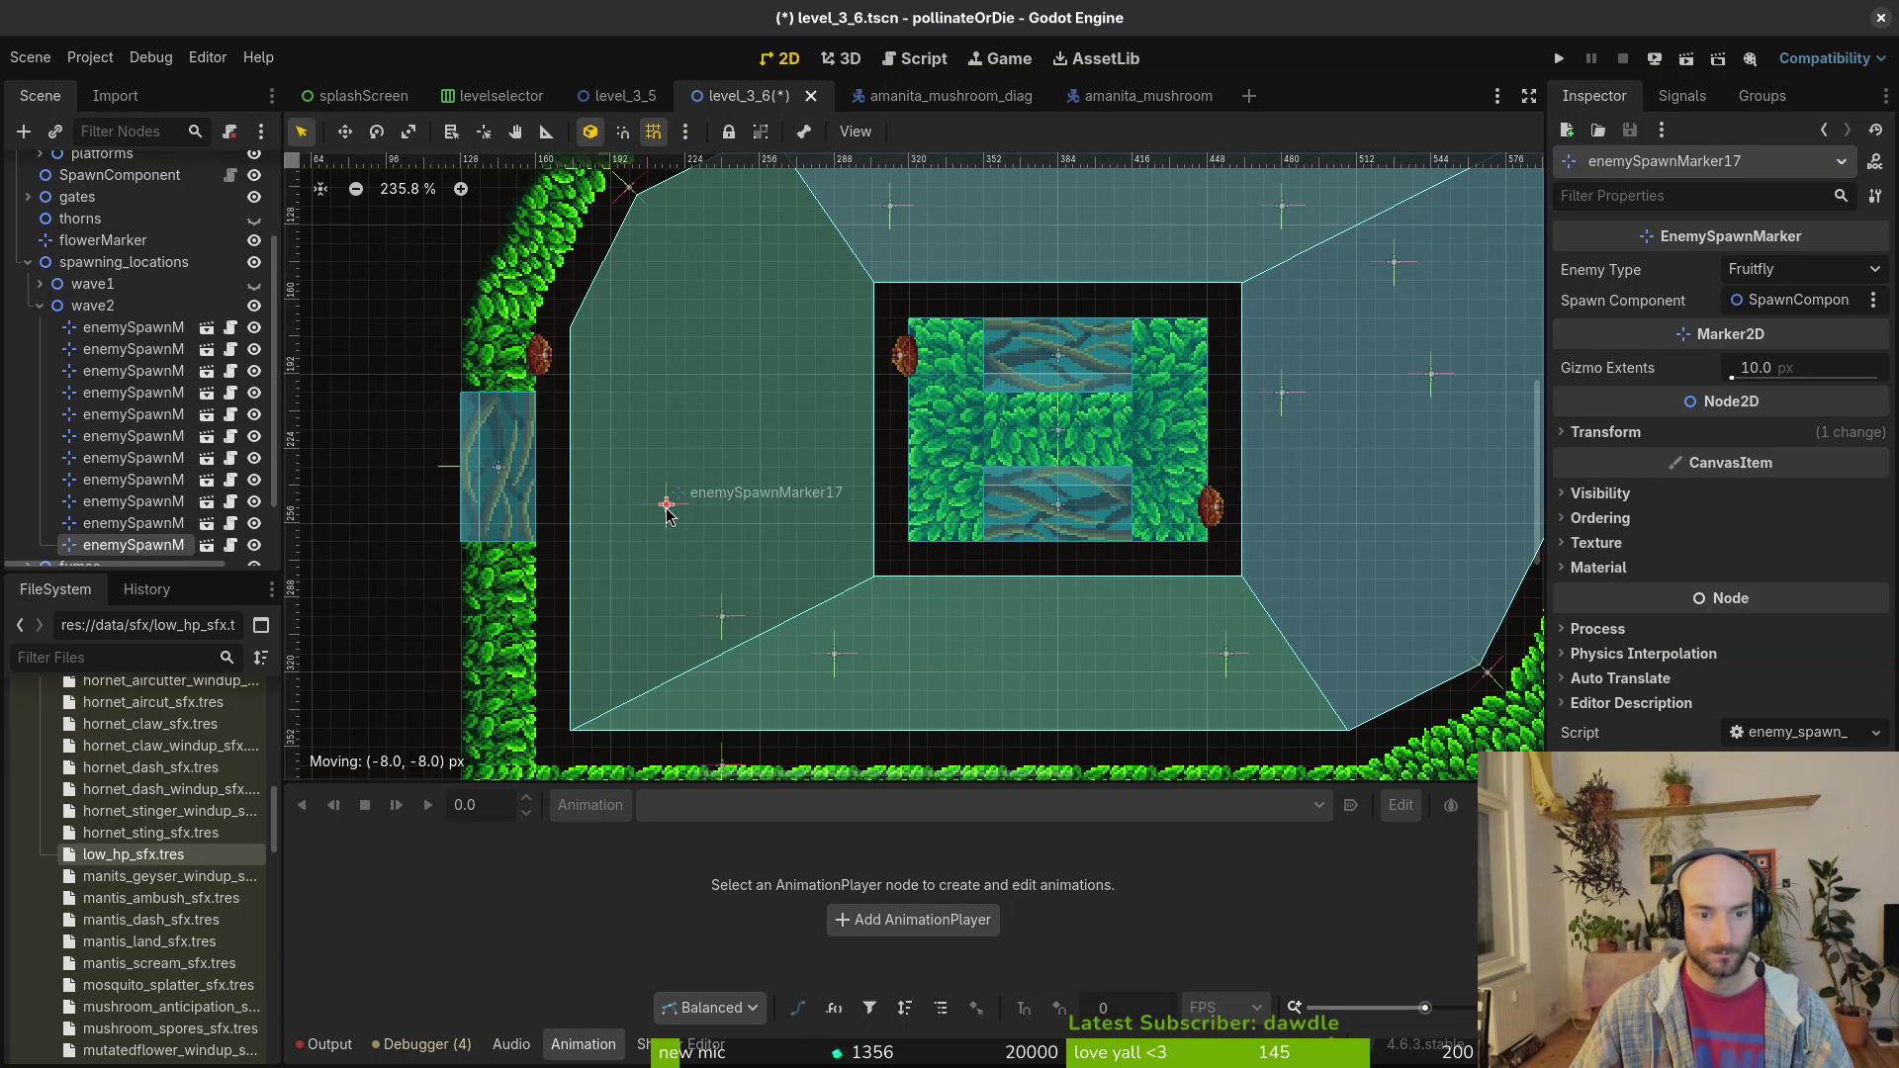
scroll(762, 601, "down", 3)
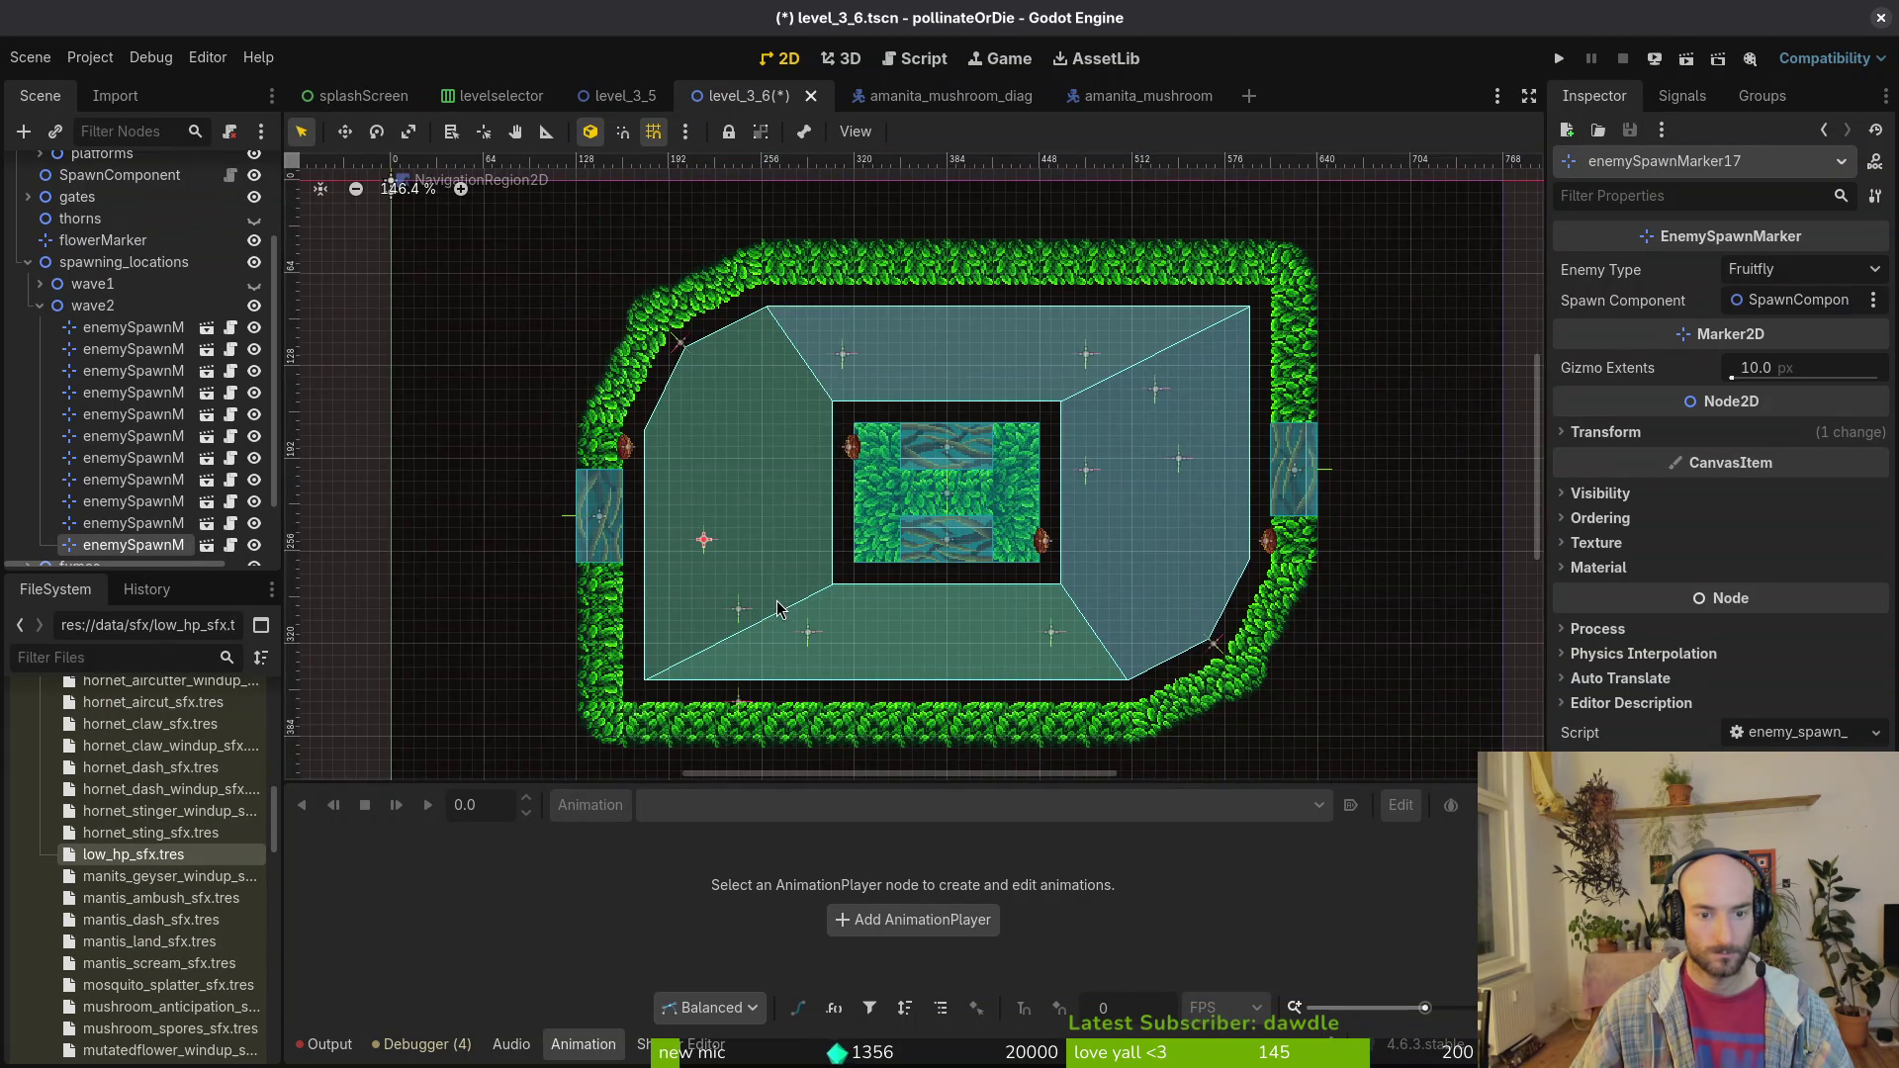
scroll(817, 627, "up", 3)
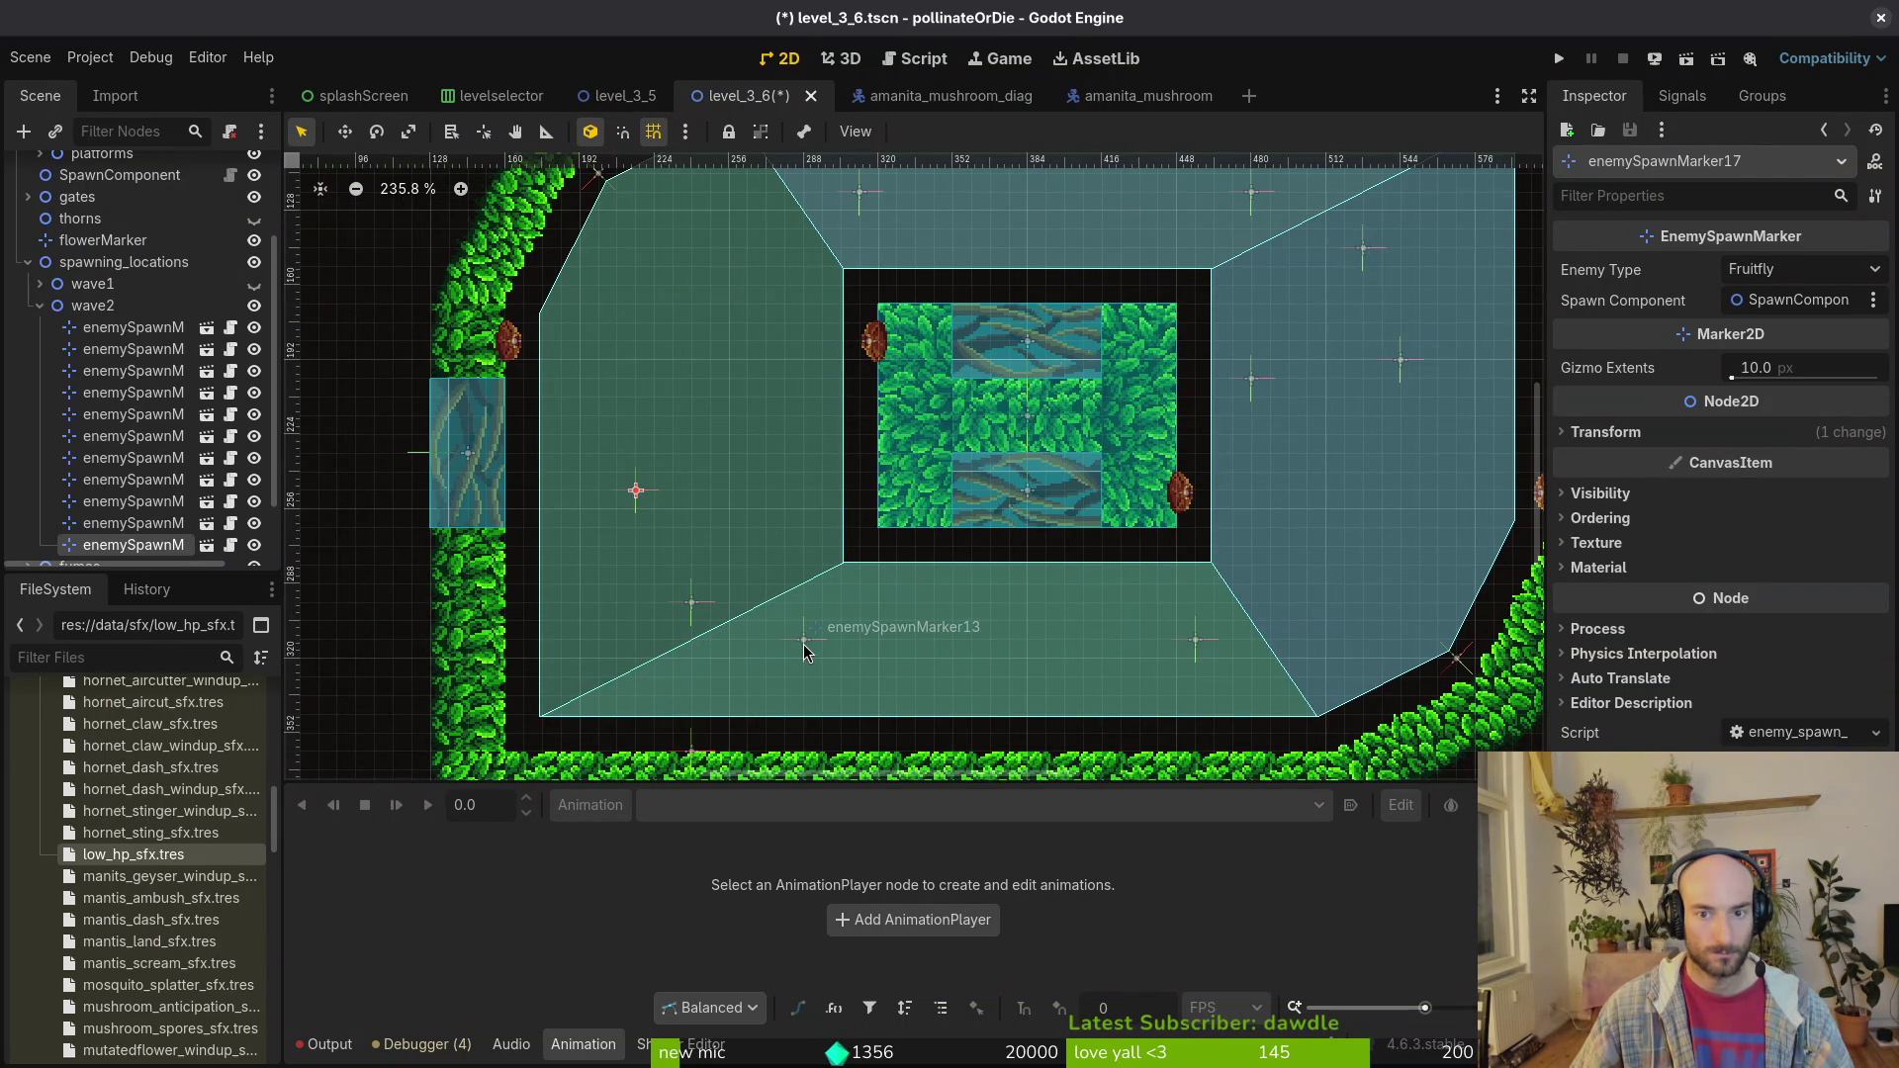